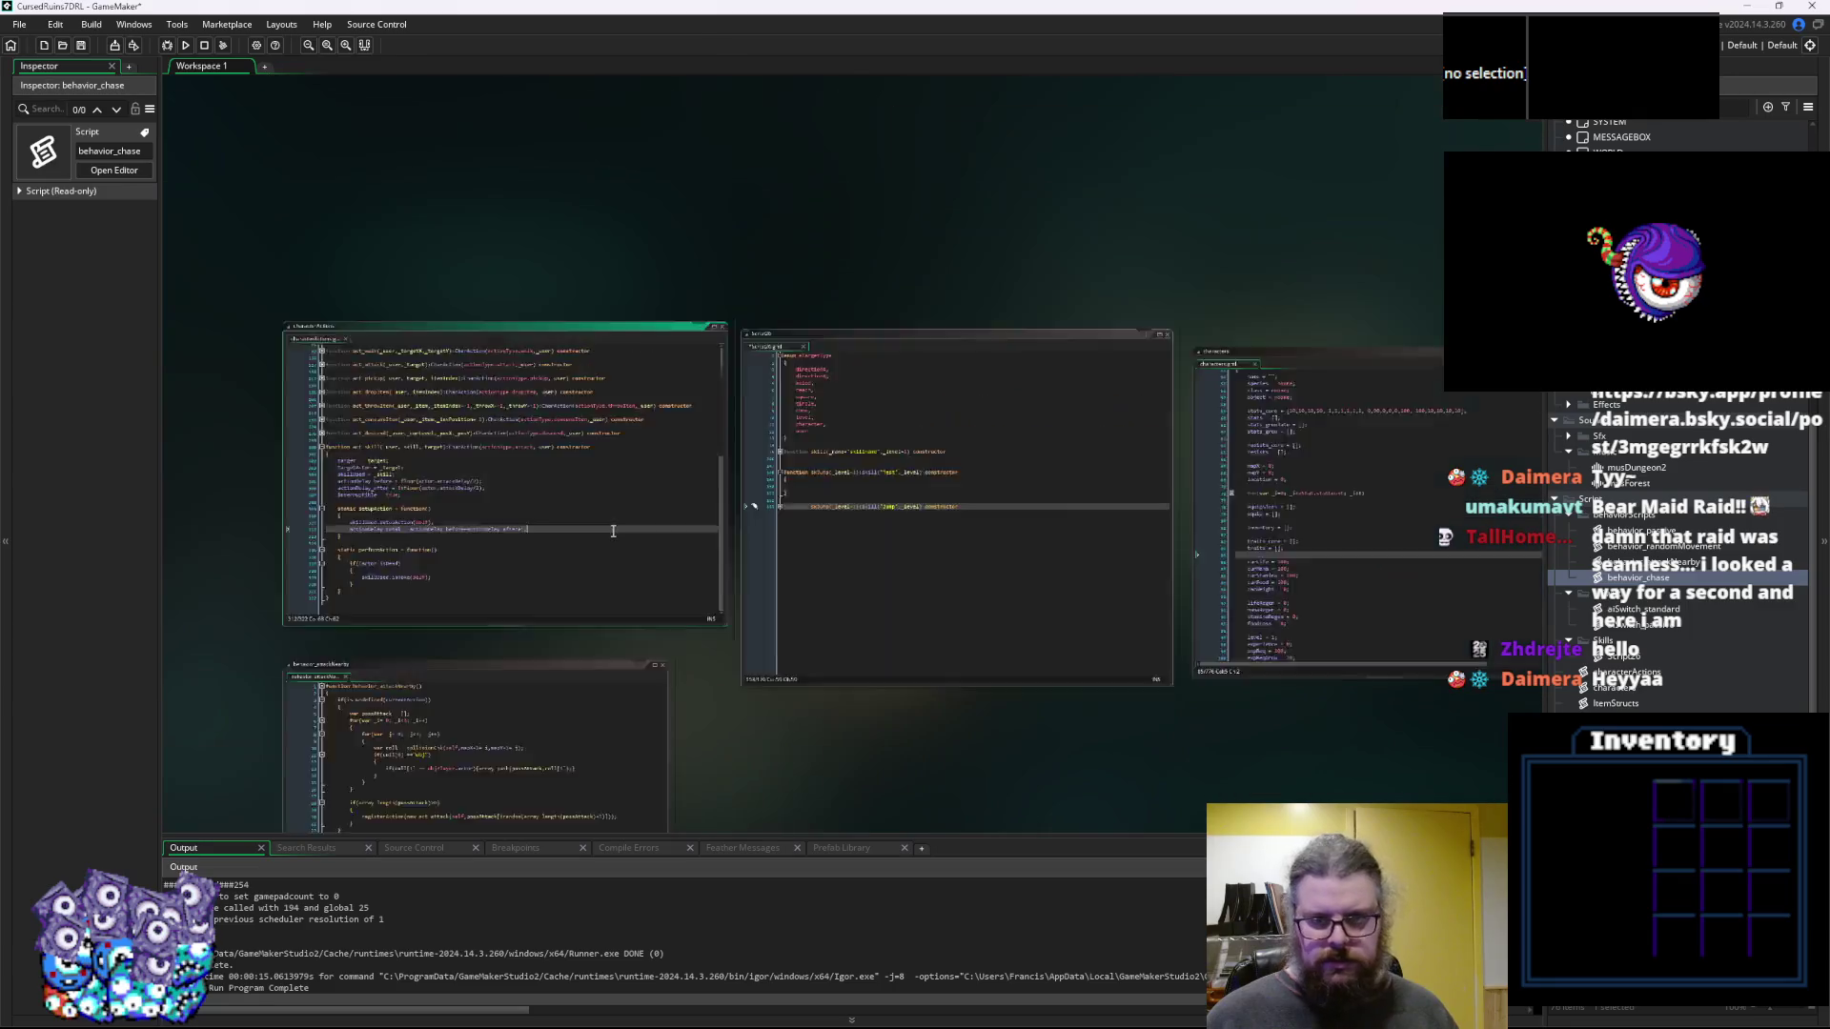
Bring the characters.gml script into focus and scroll down through its functions
scroll(745, 619, "up", 5)
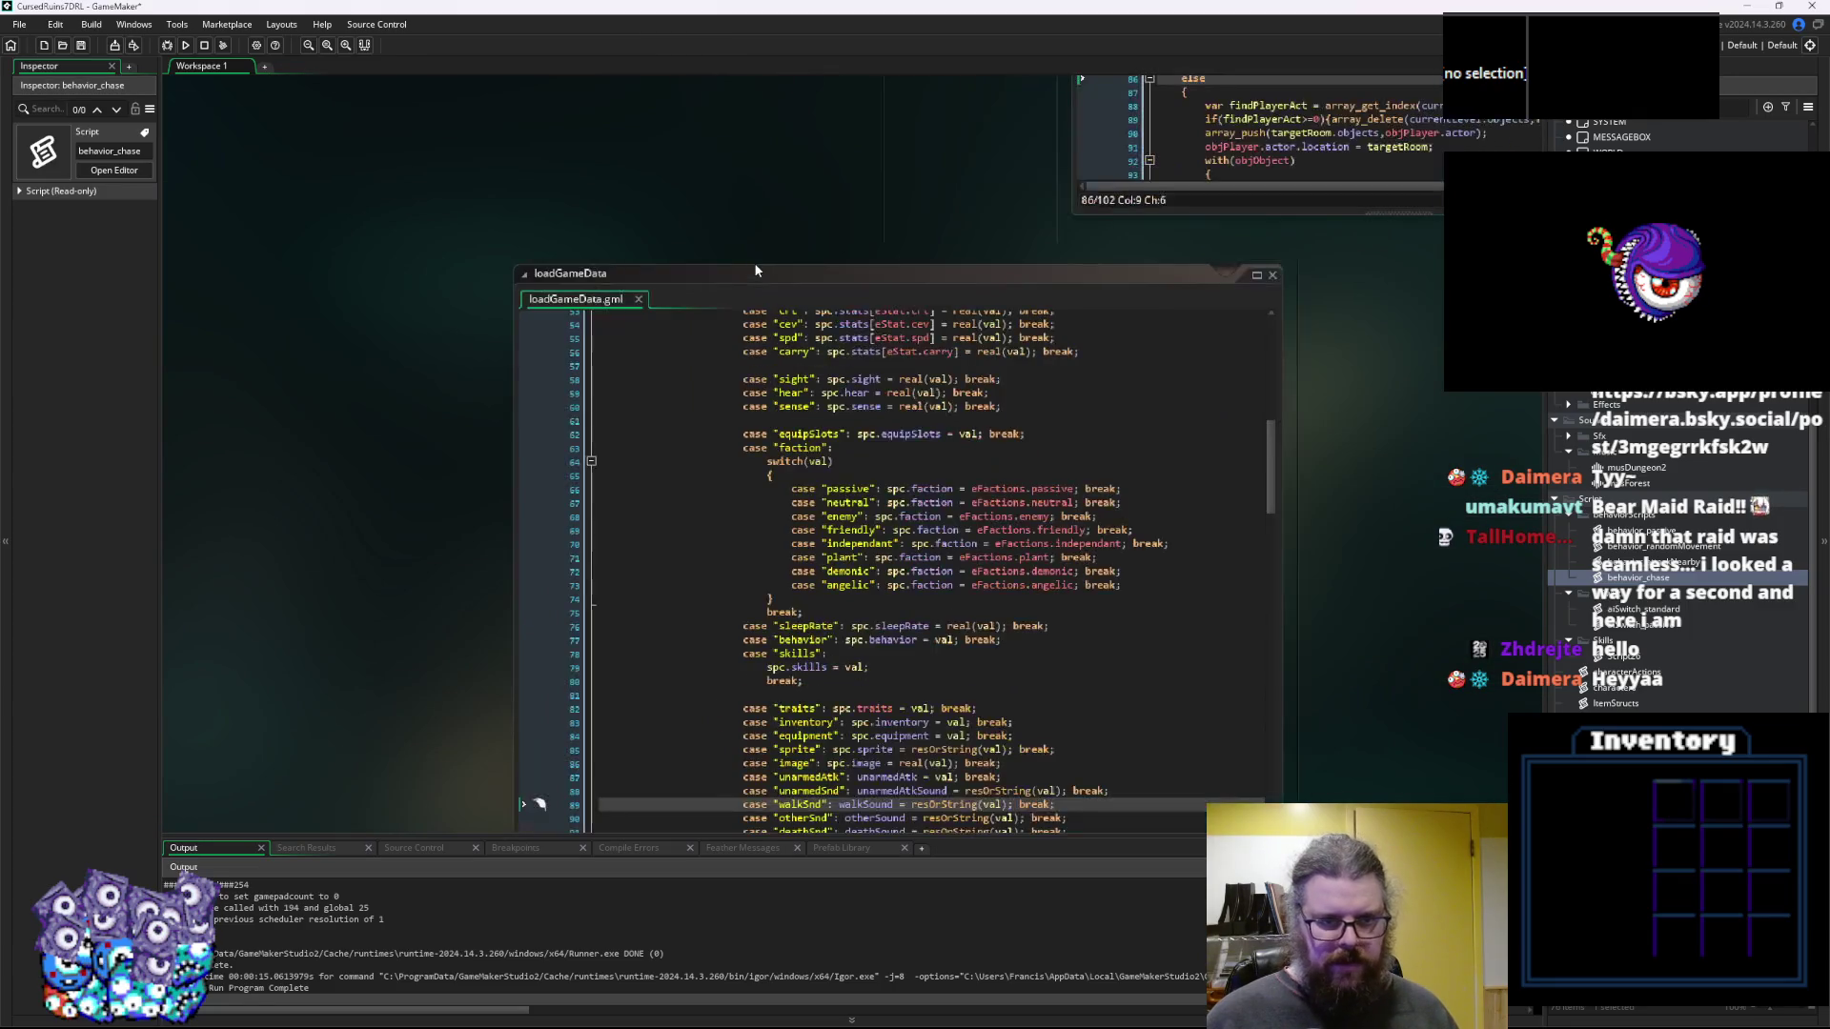
scroll(753, 261, "down", 5)
scroll(871, 398, "up", 5)
scroll(973, 503, "down", 6)
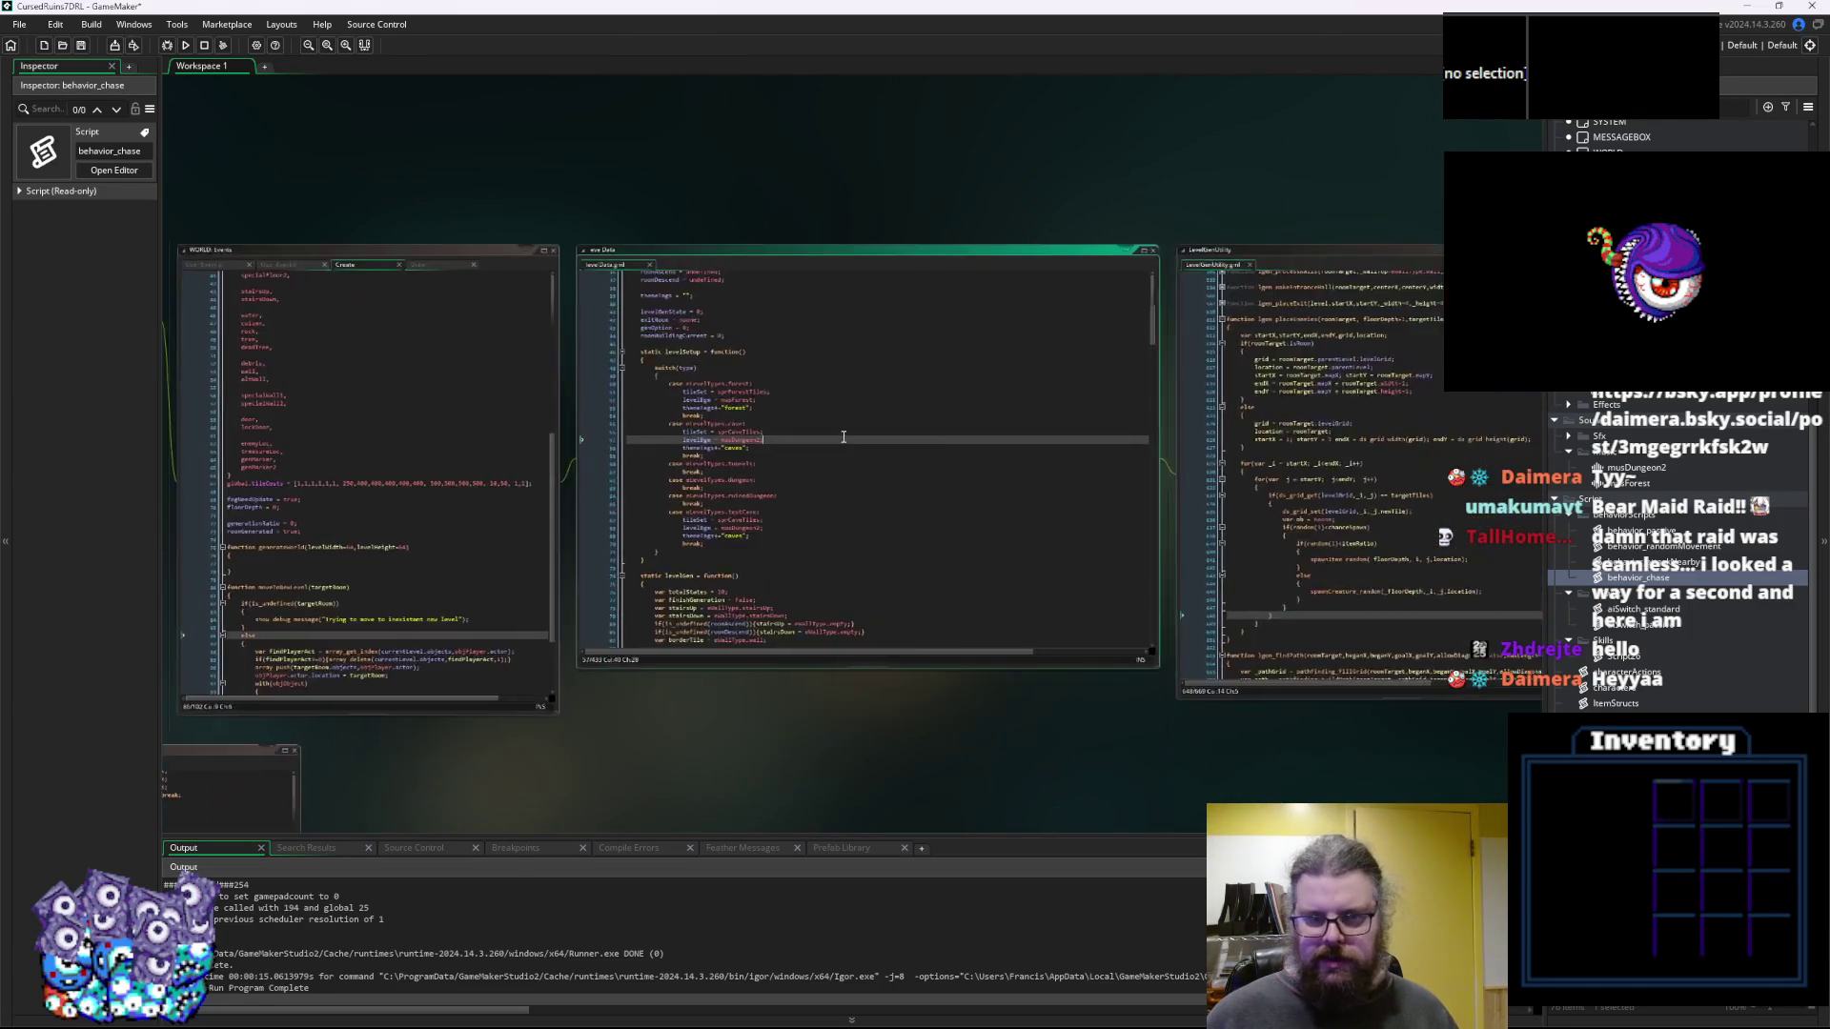
scroll(906, 419, "up", 6)
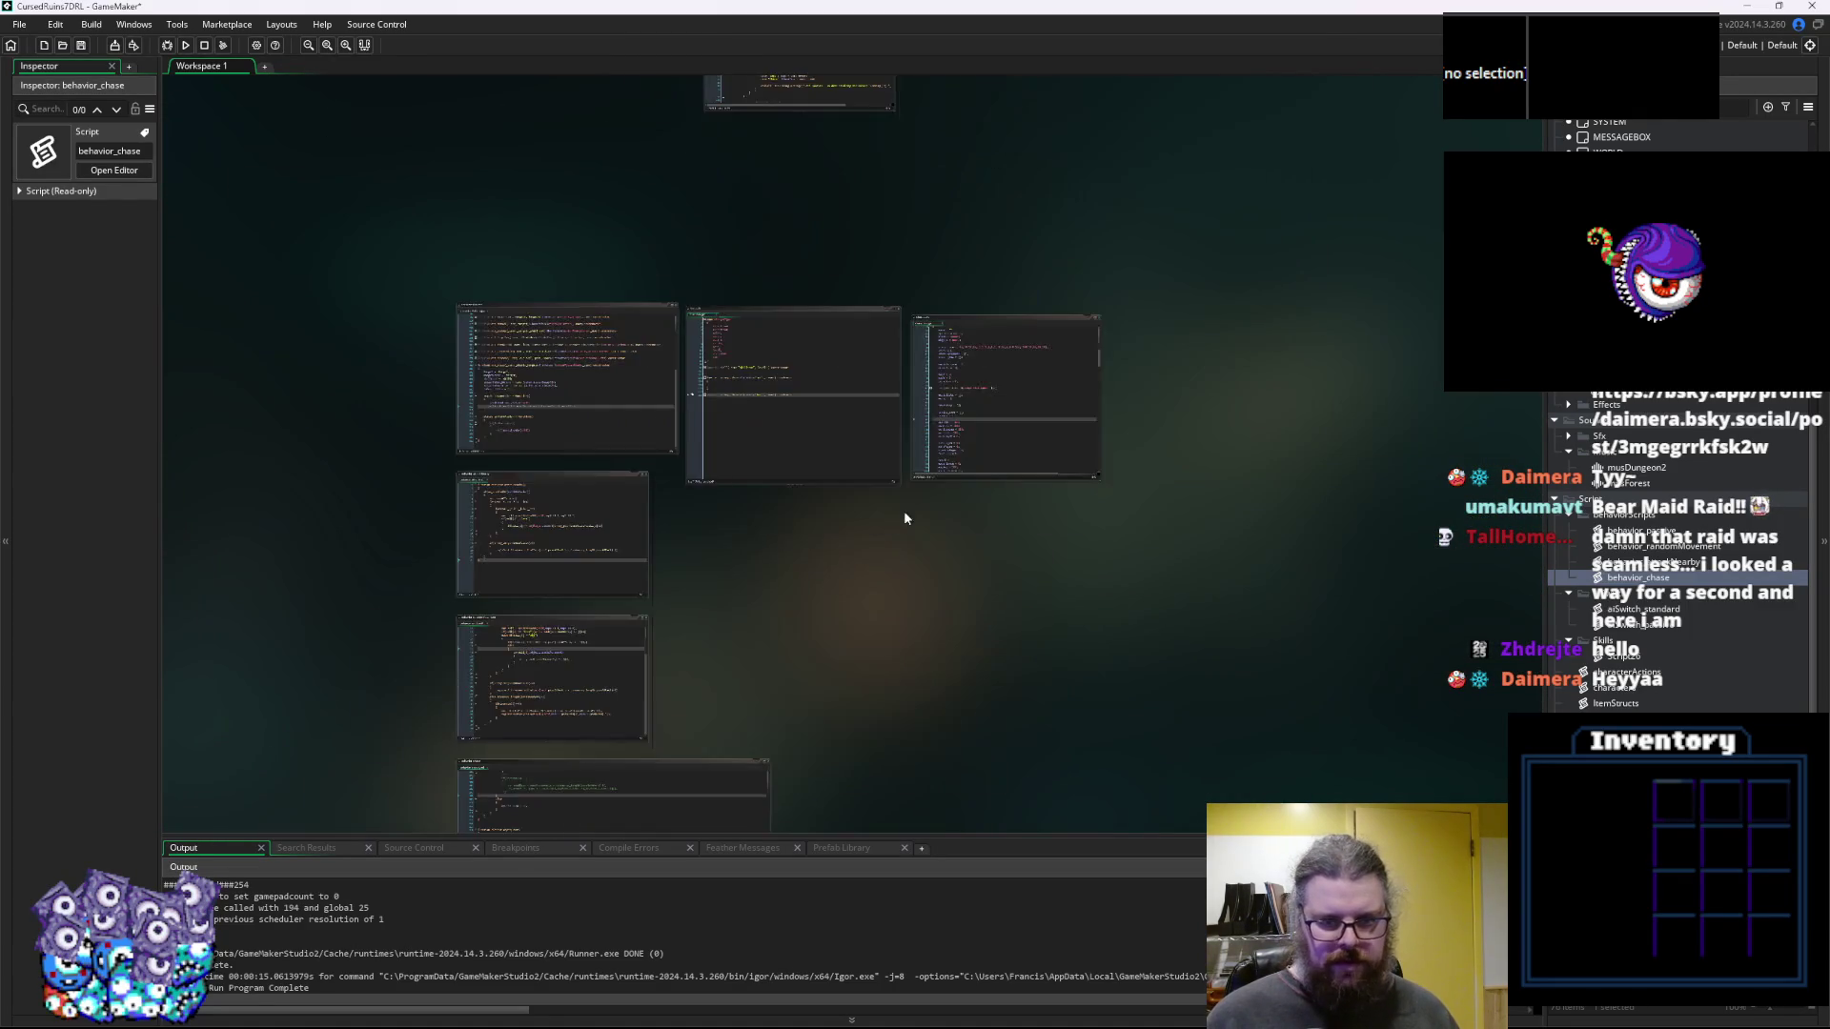
left_click(973, 507)
scroll(973, 510, "up", 8)
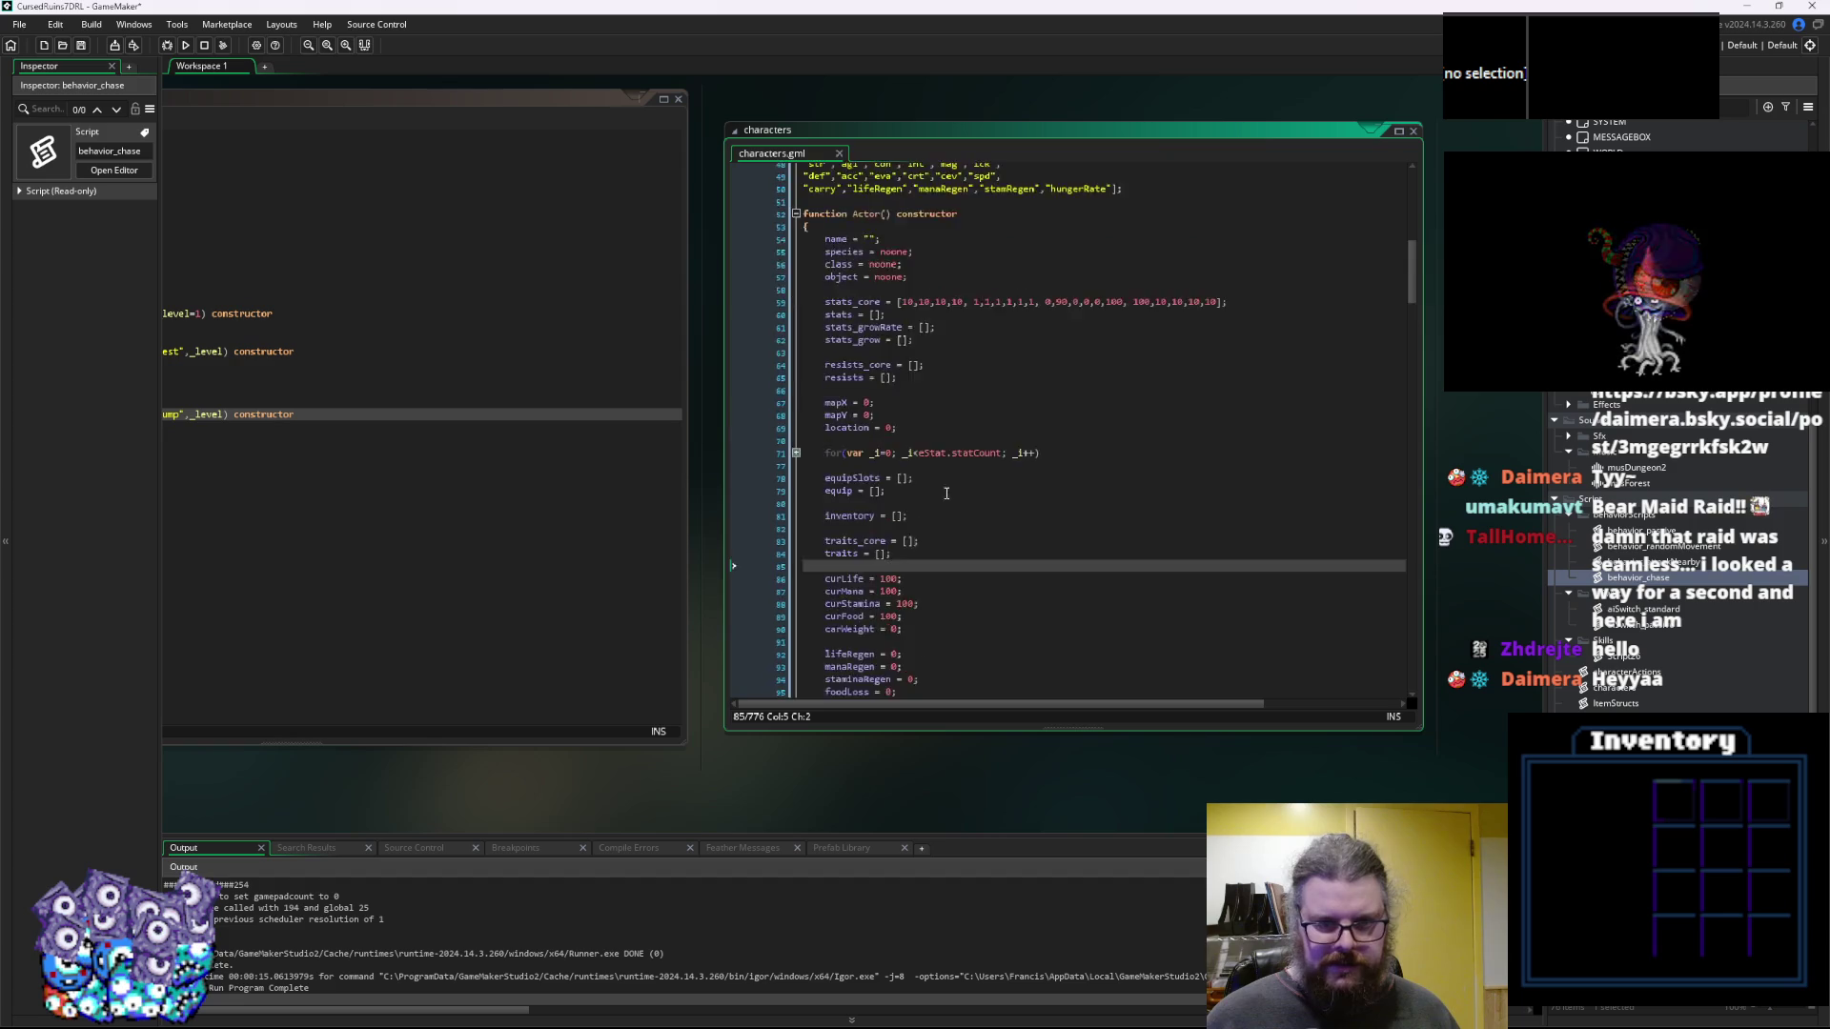
scroll(932, 509, "down", 8)
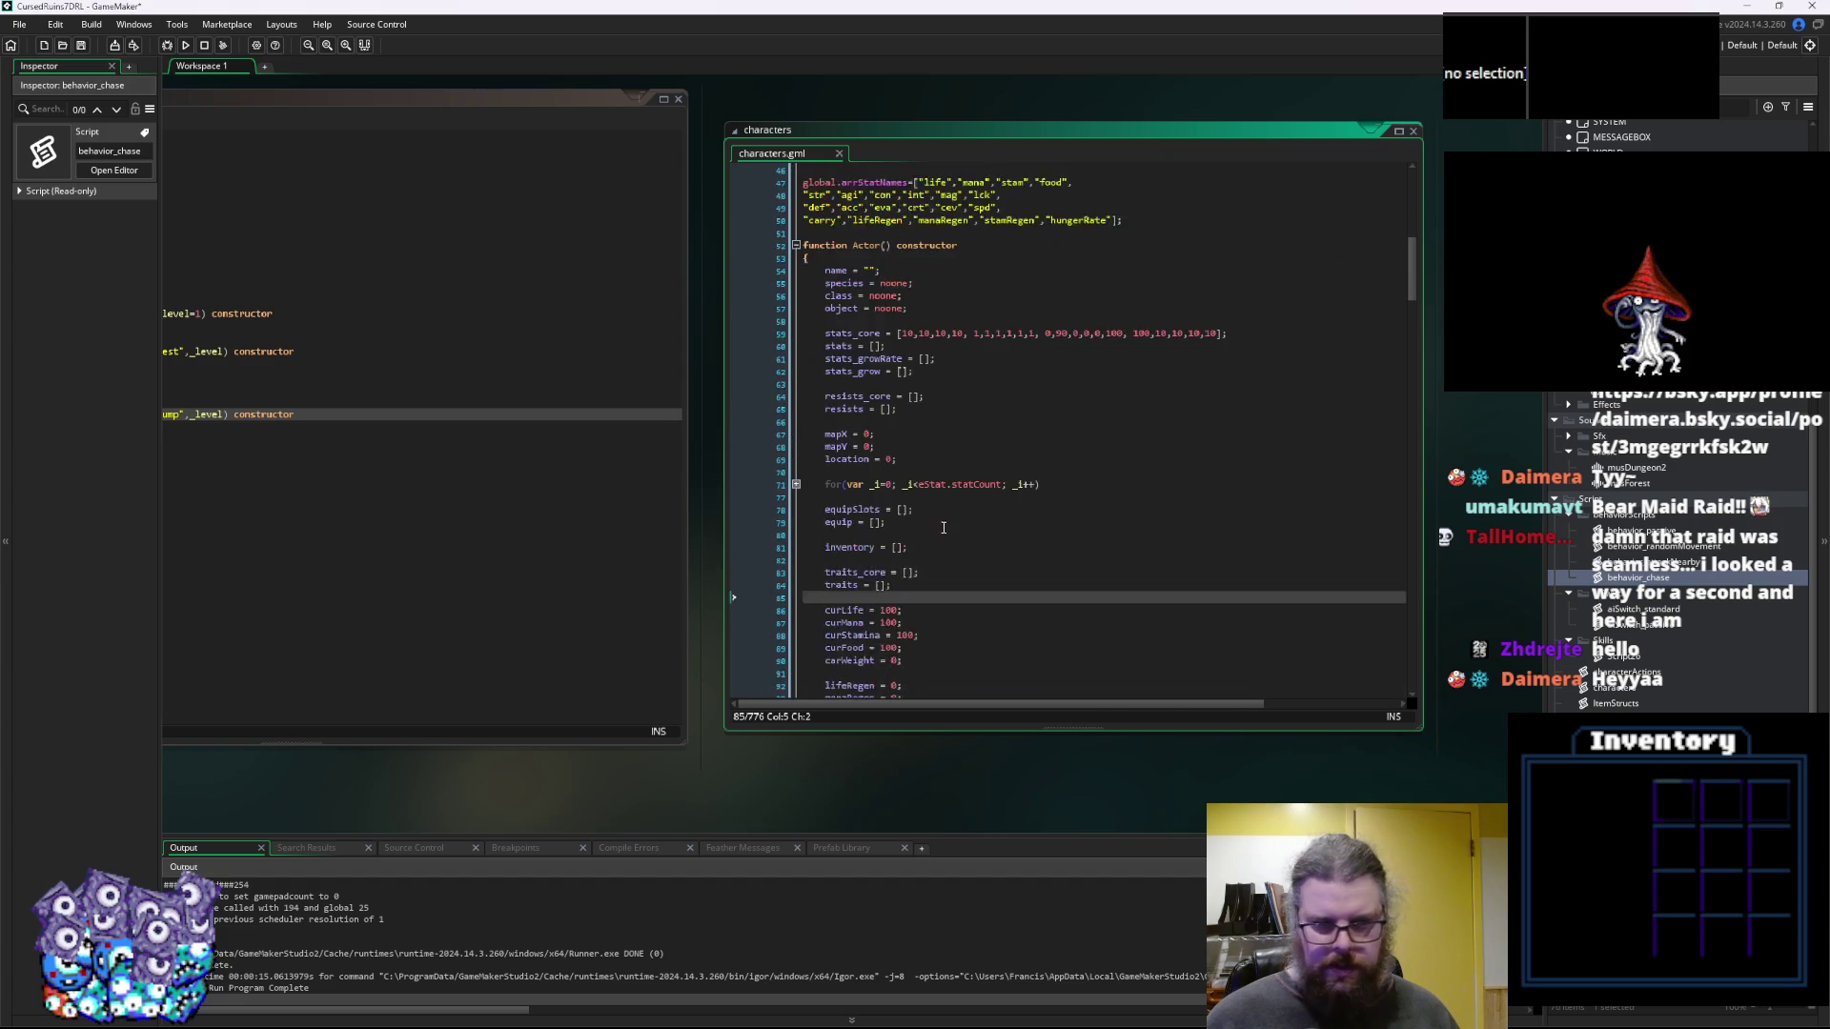
scroll(933, 509, "down", 19)
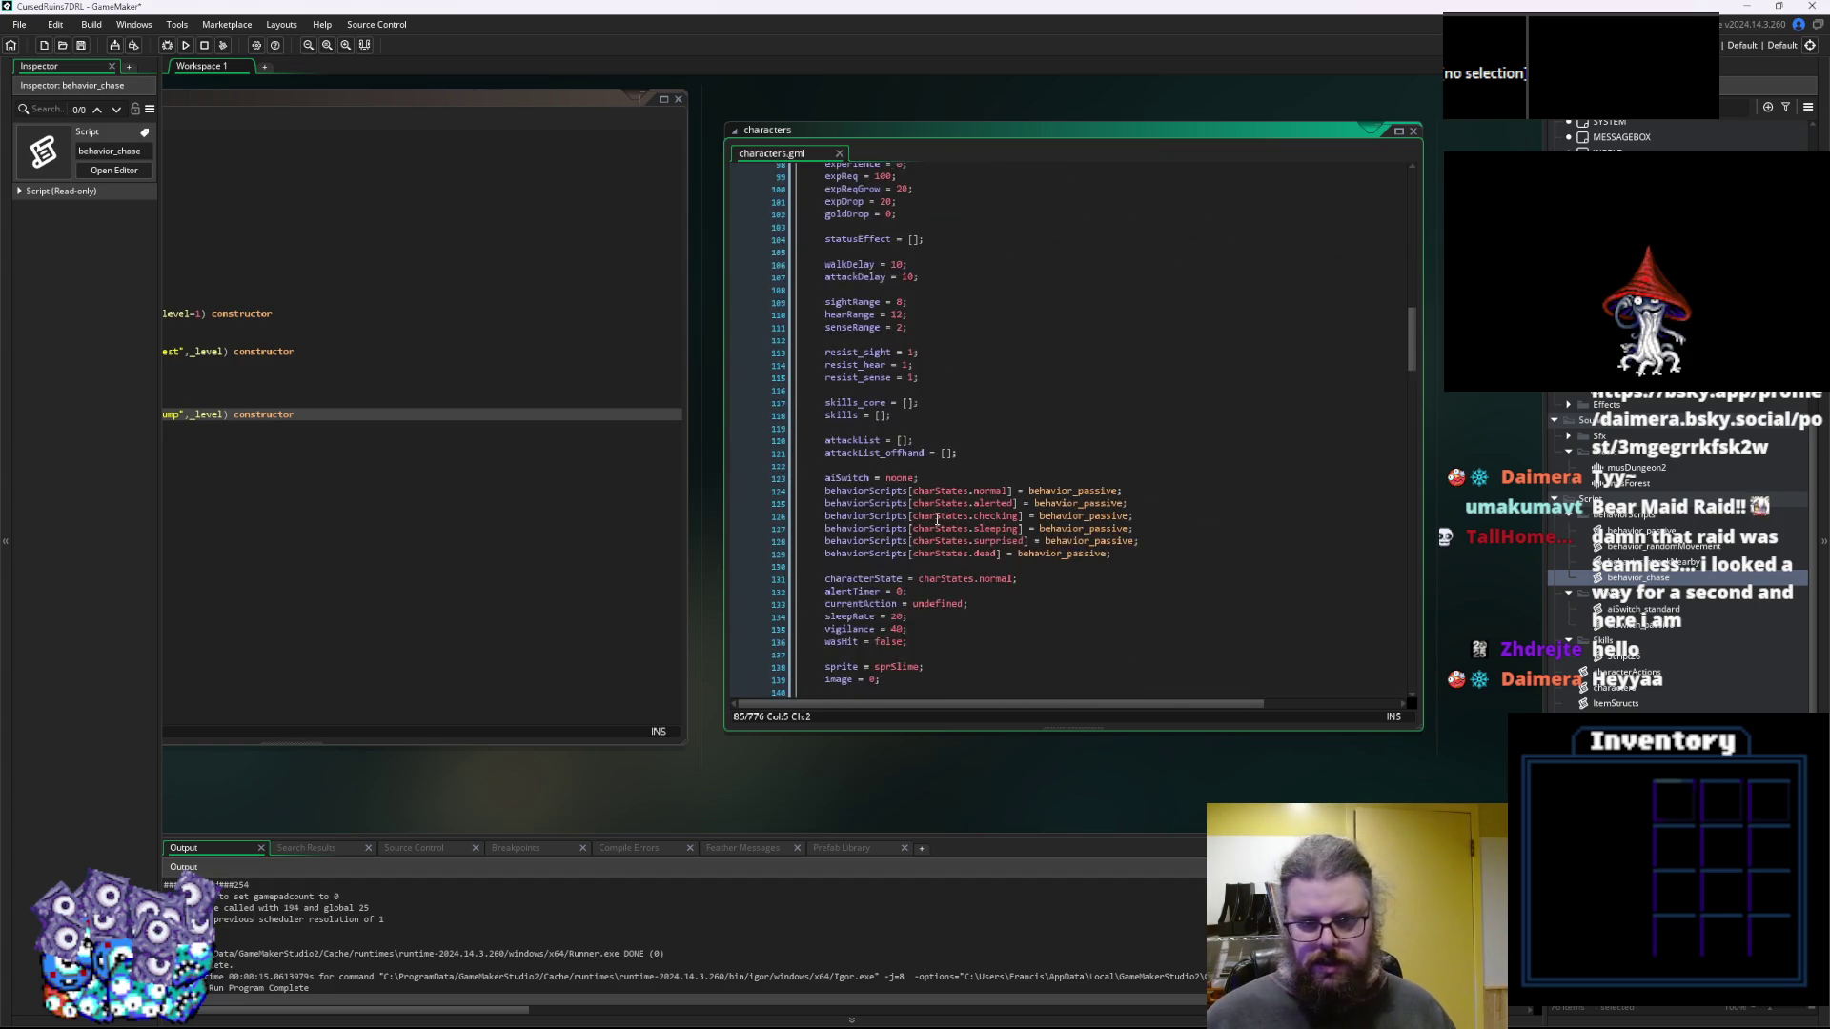
scroll(927, 495, "down", 13)
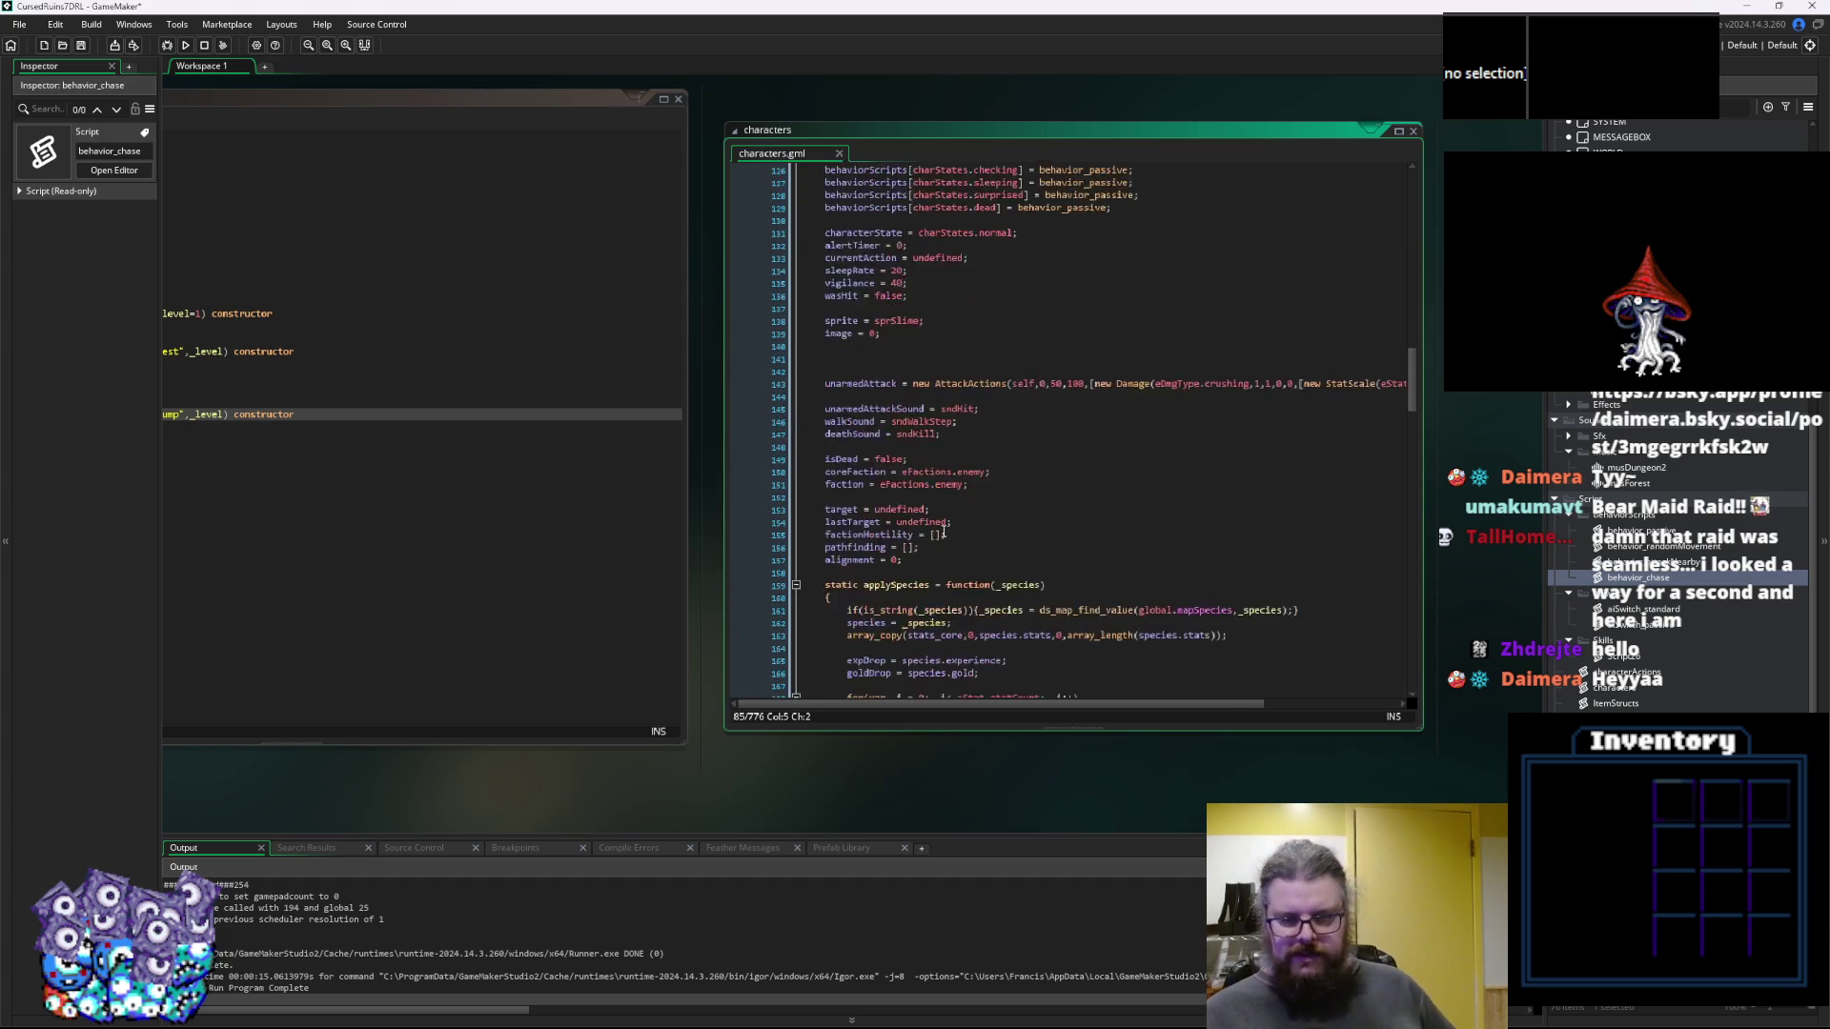
Fold every function with Ctrl+M and place the cursor in applySkills' empty test branch
key("ctrl+m")
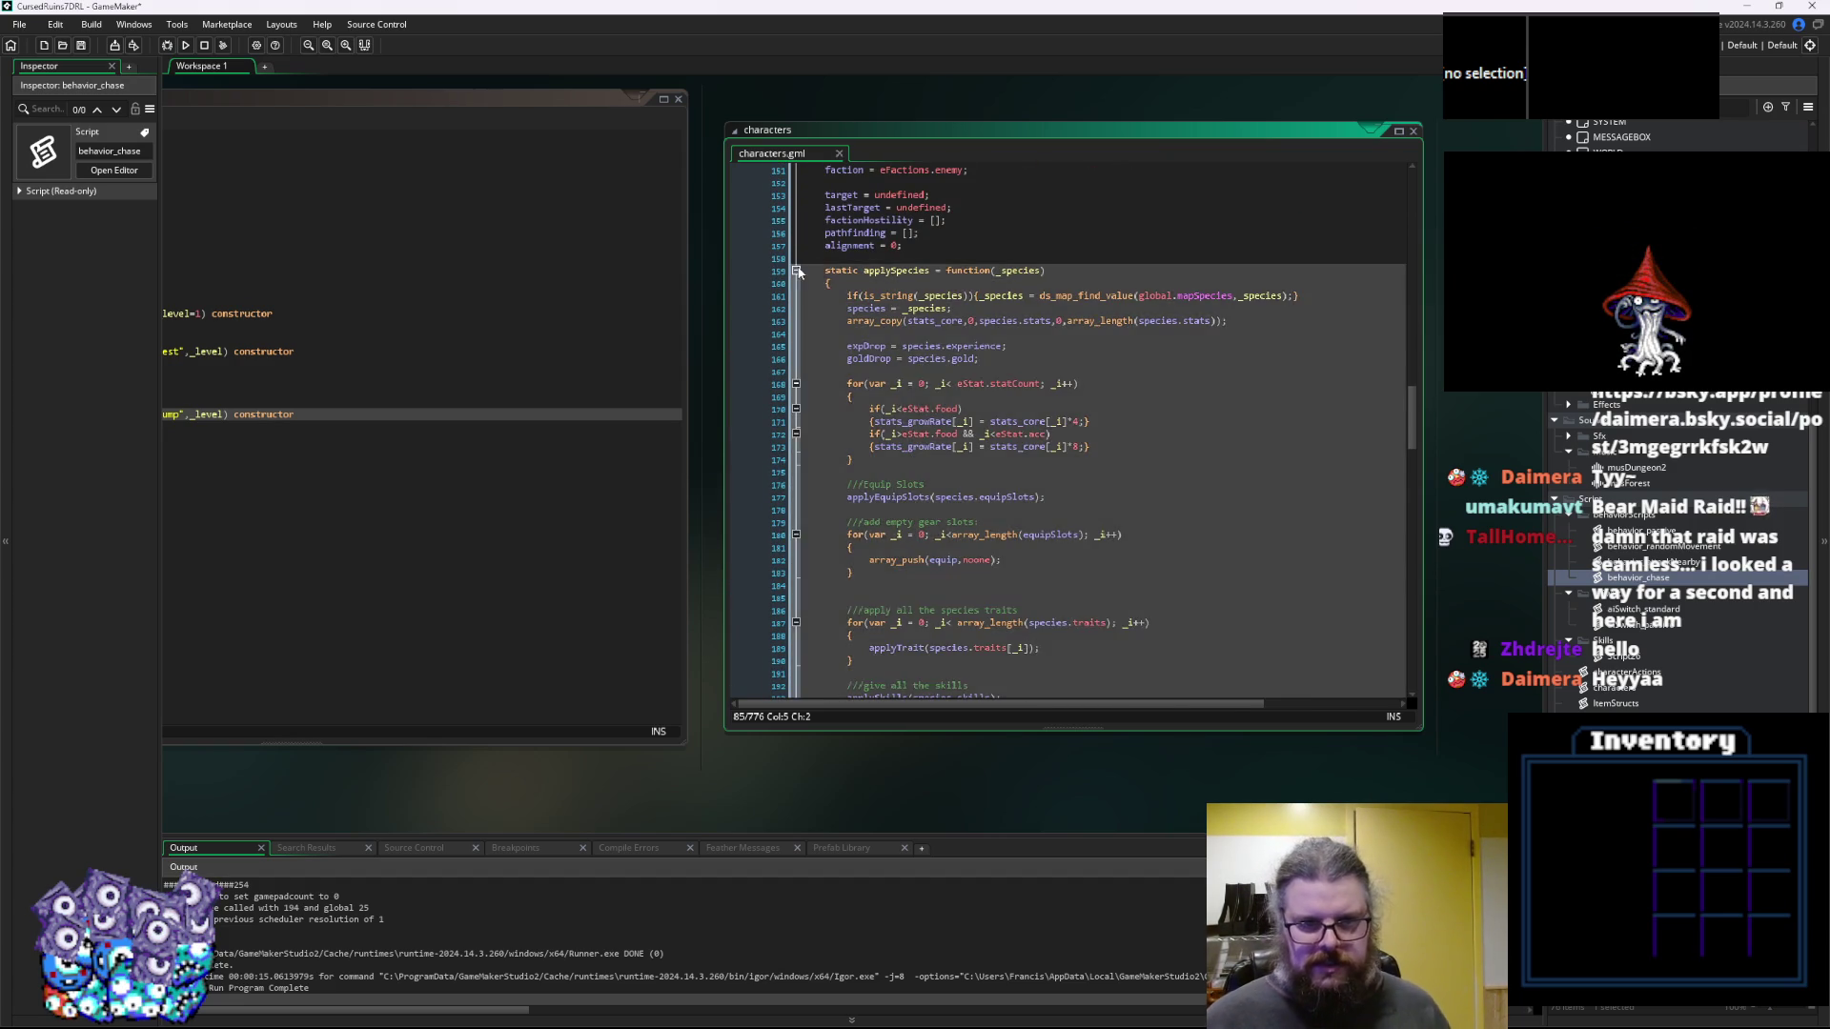
left_click(907, 424)
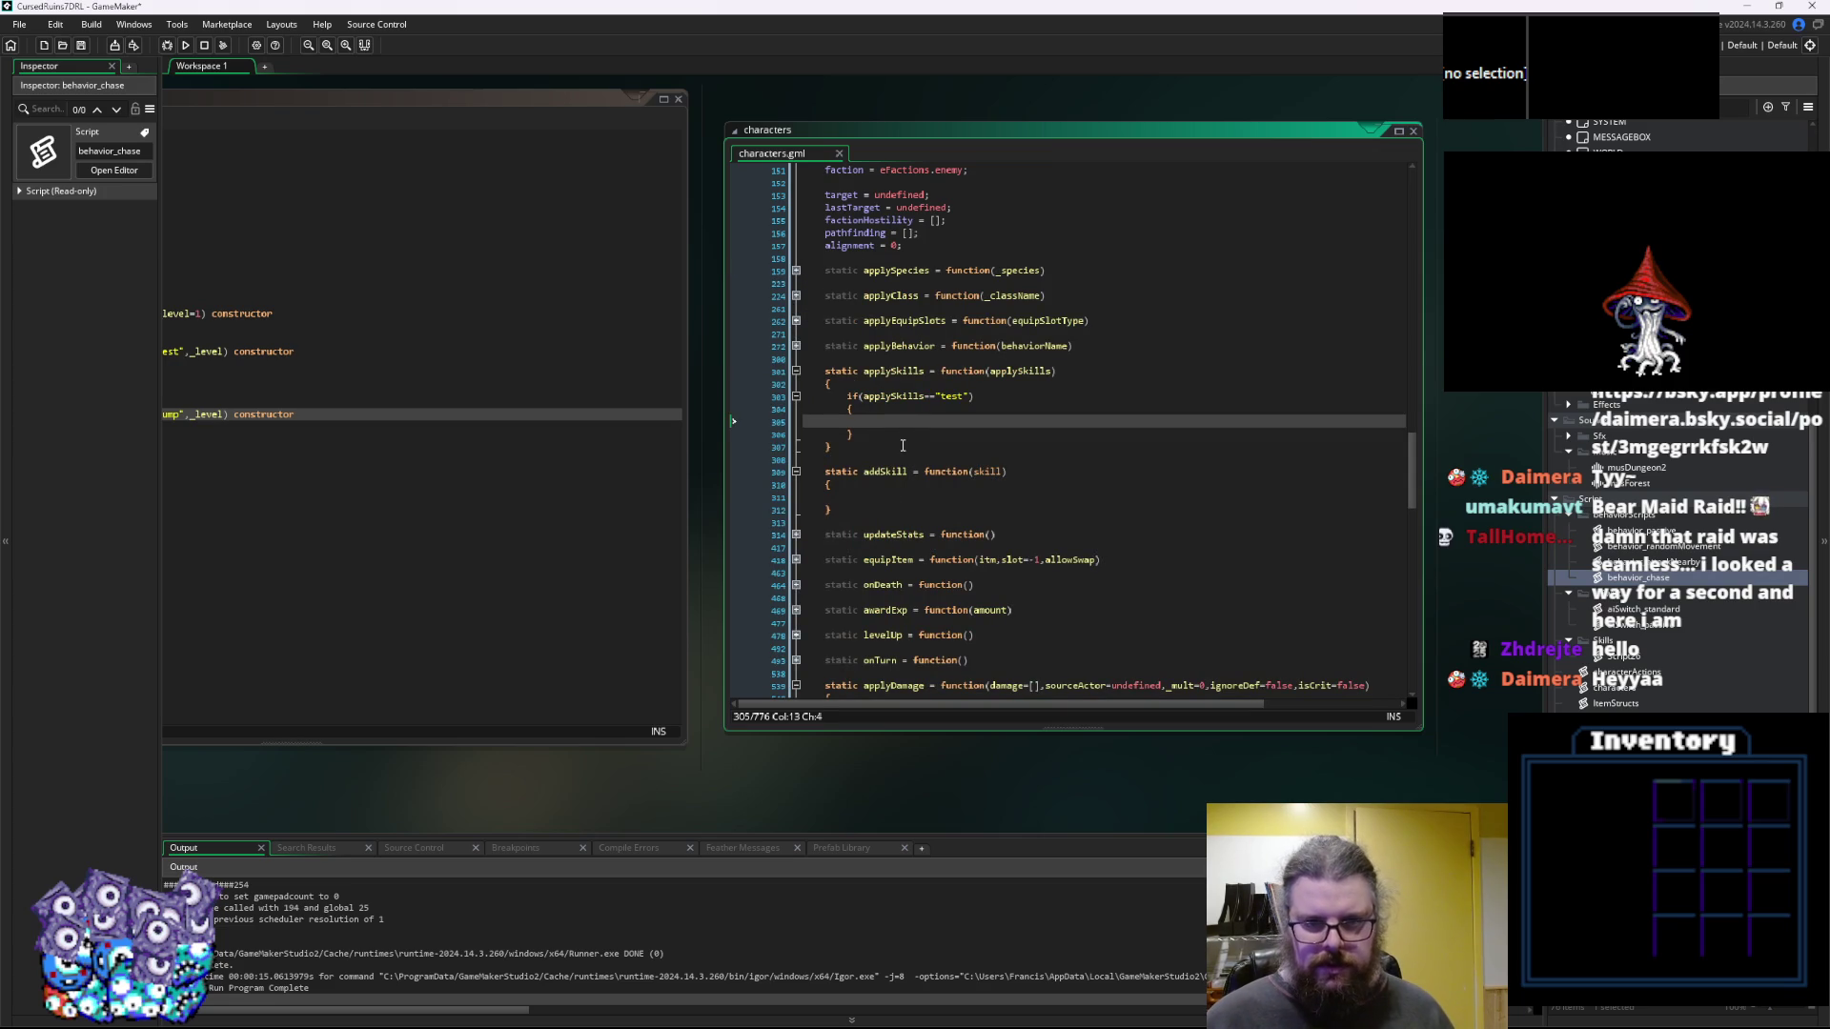
key("Down")
key("Down")
key("Down")
left_click(873, 423)
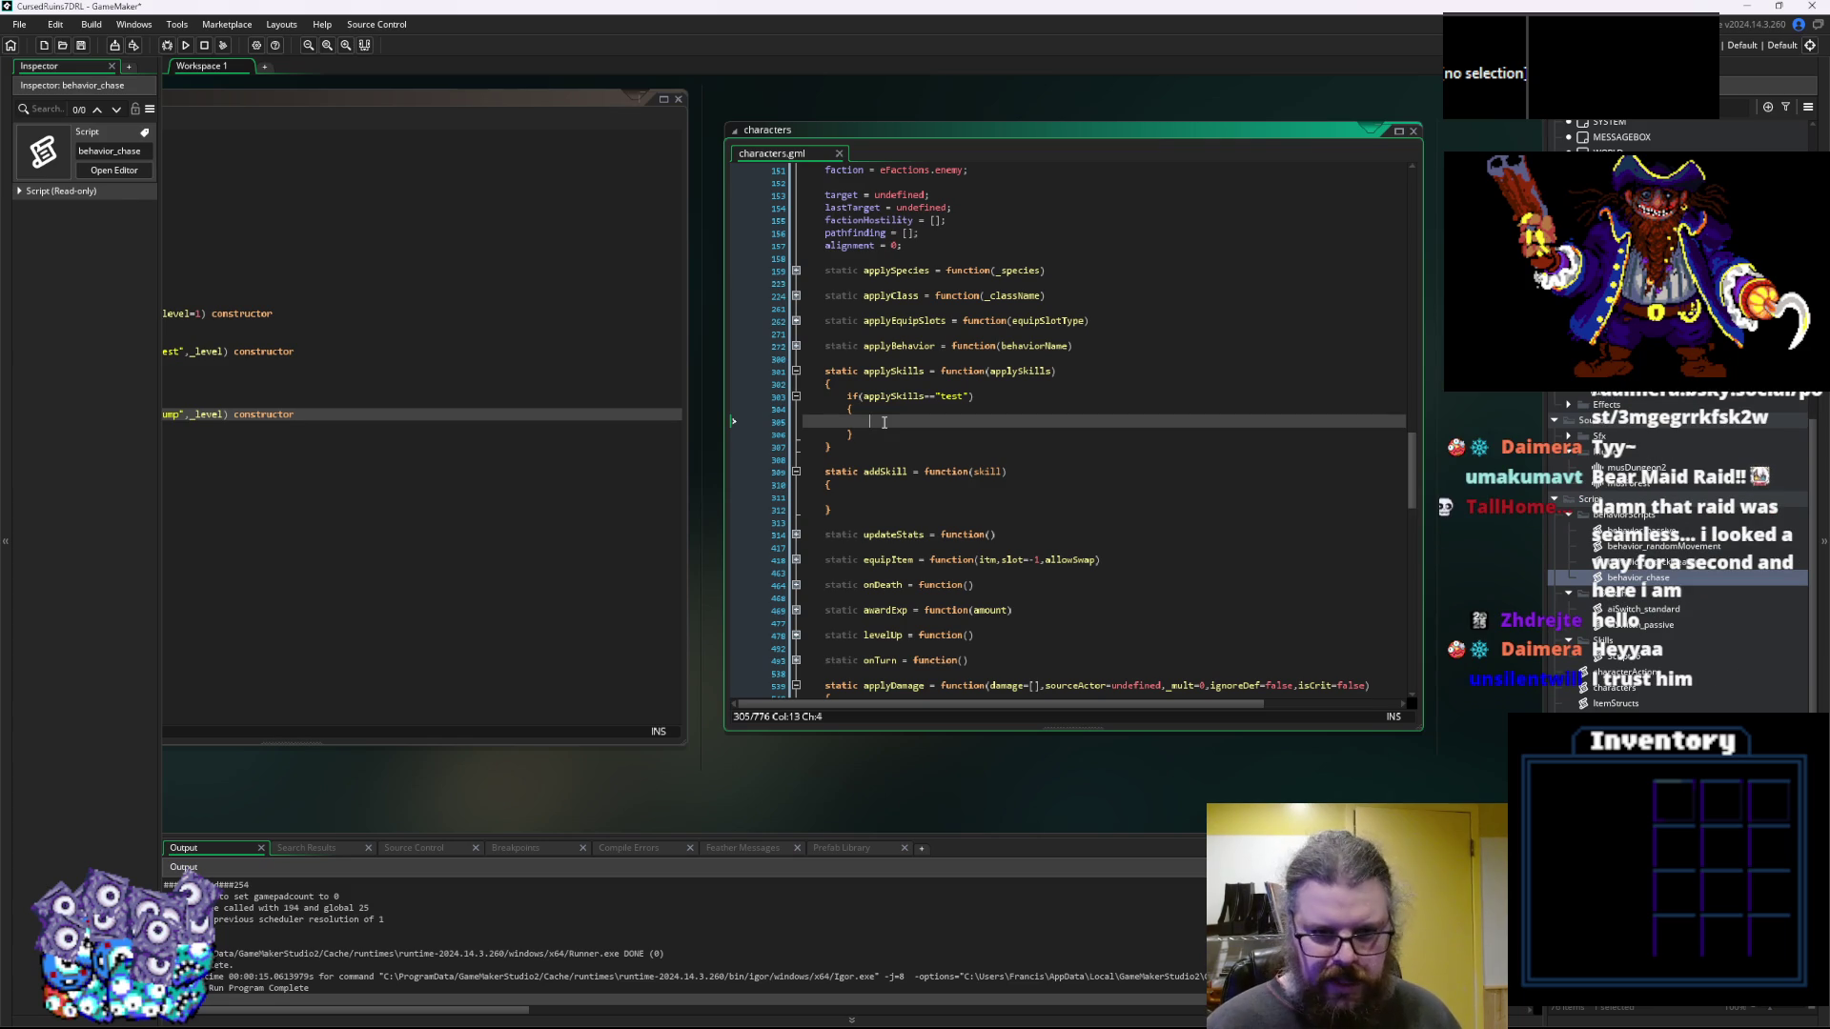
Type an empty array_push() call, then check the skills_core declaration and its use in updateStats
type("array")
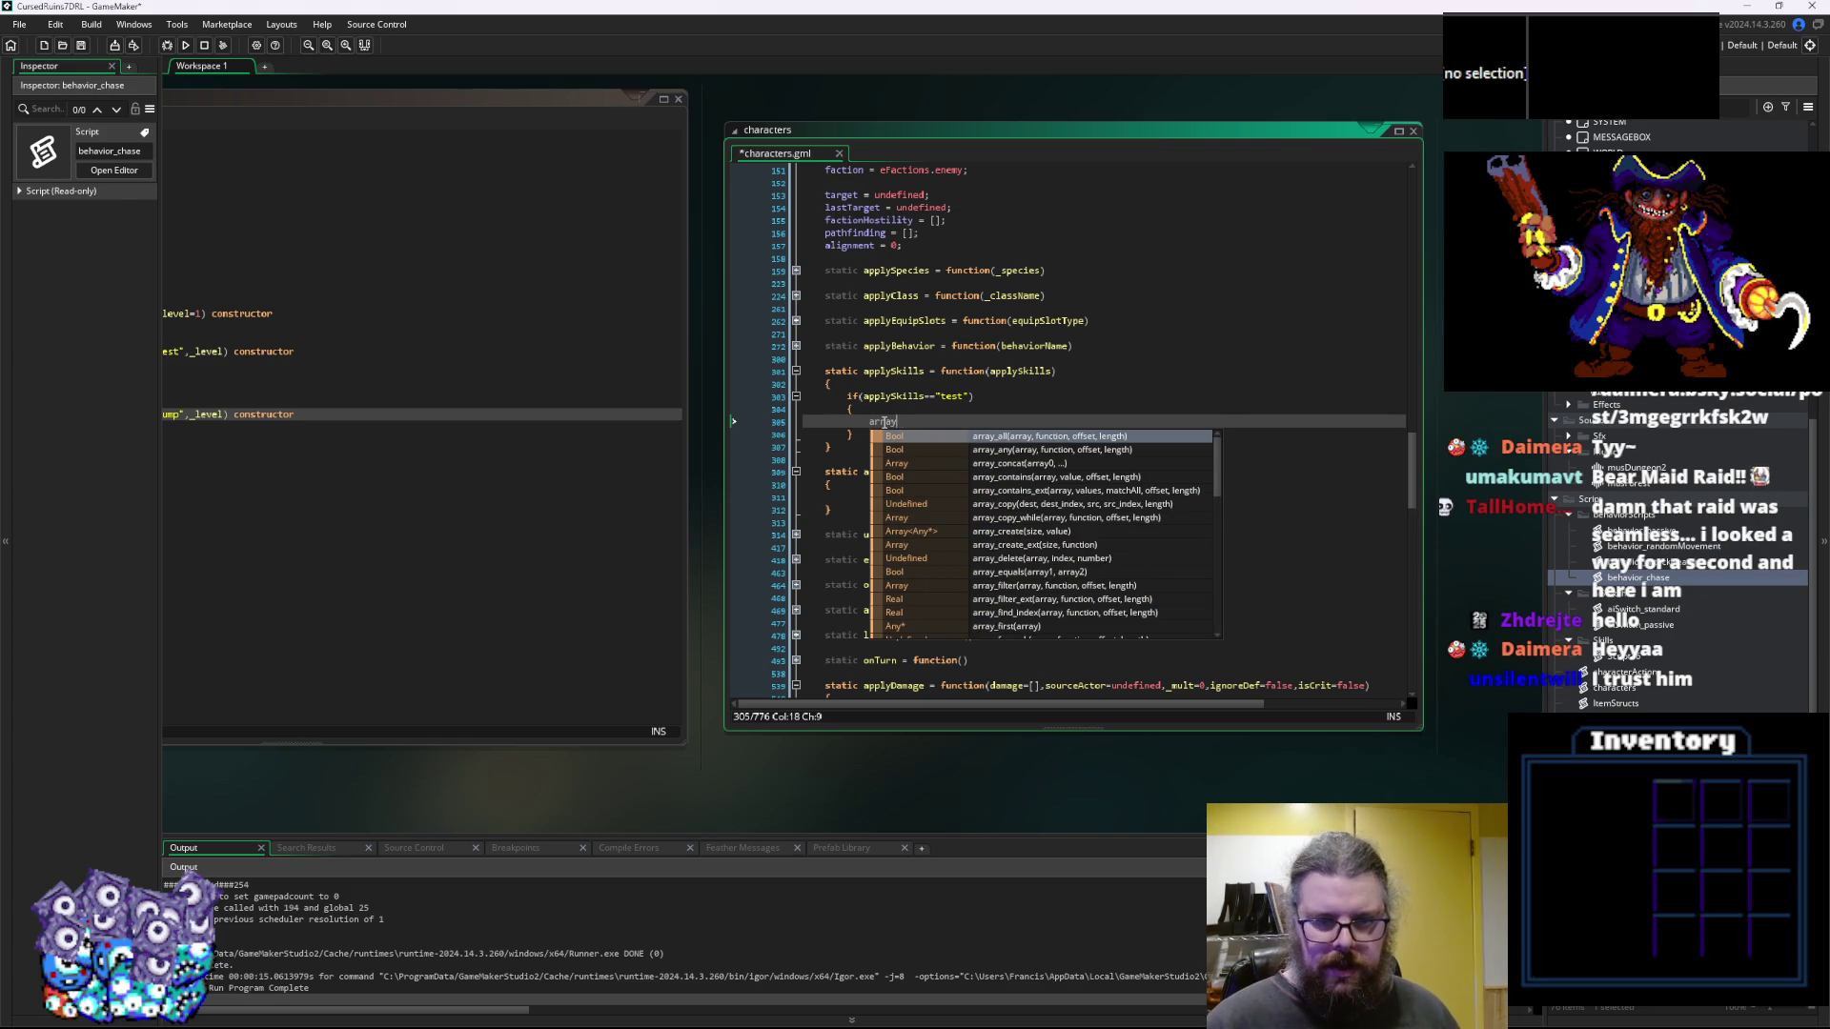
type("_push()")
key("Left")
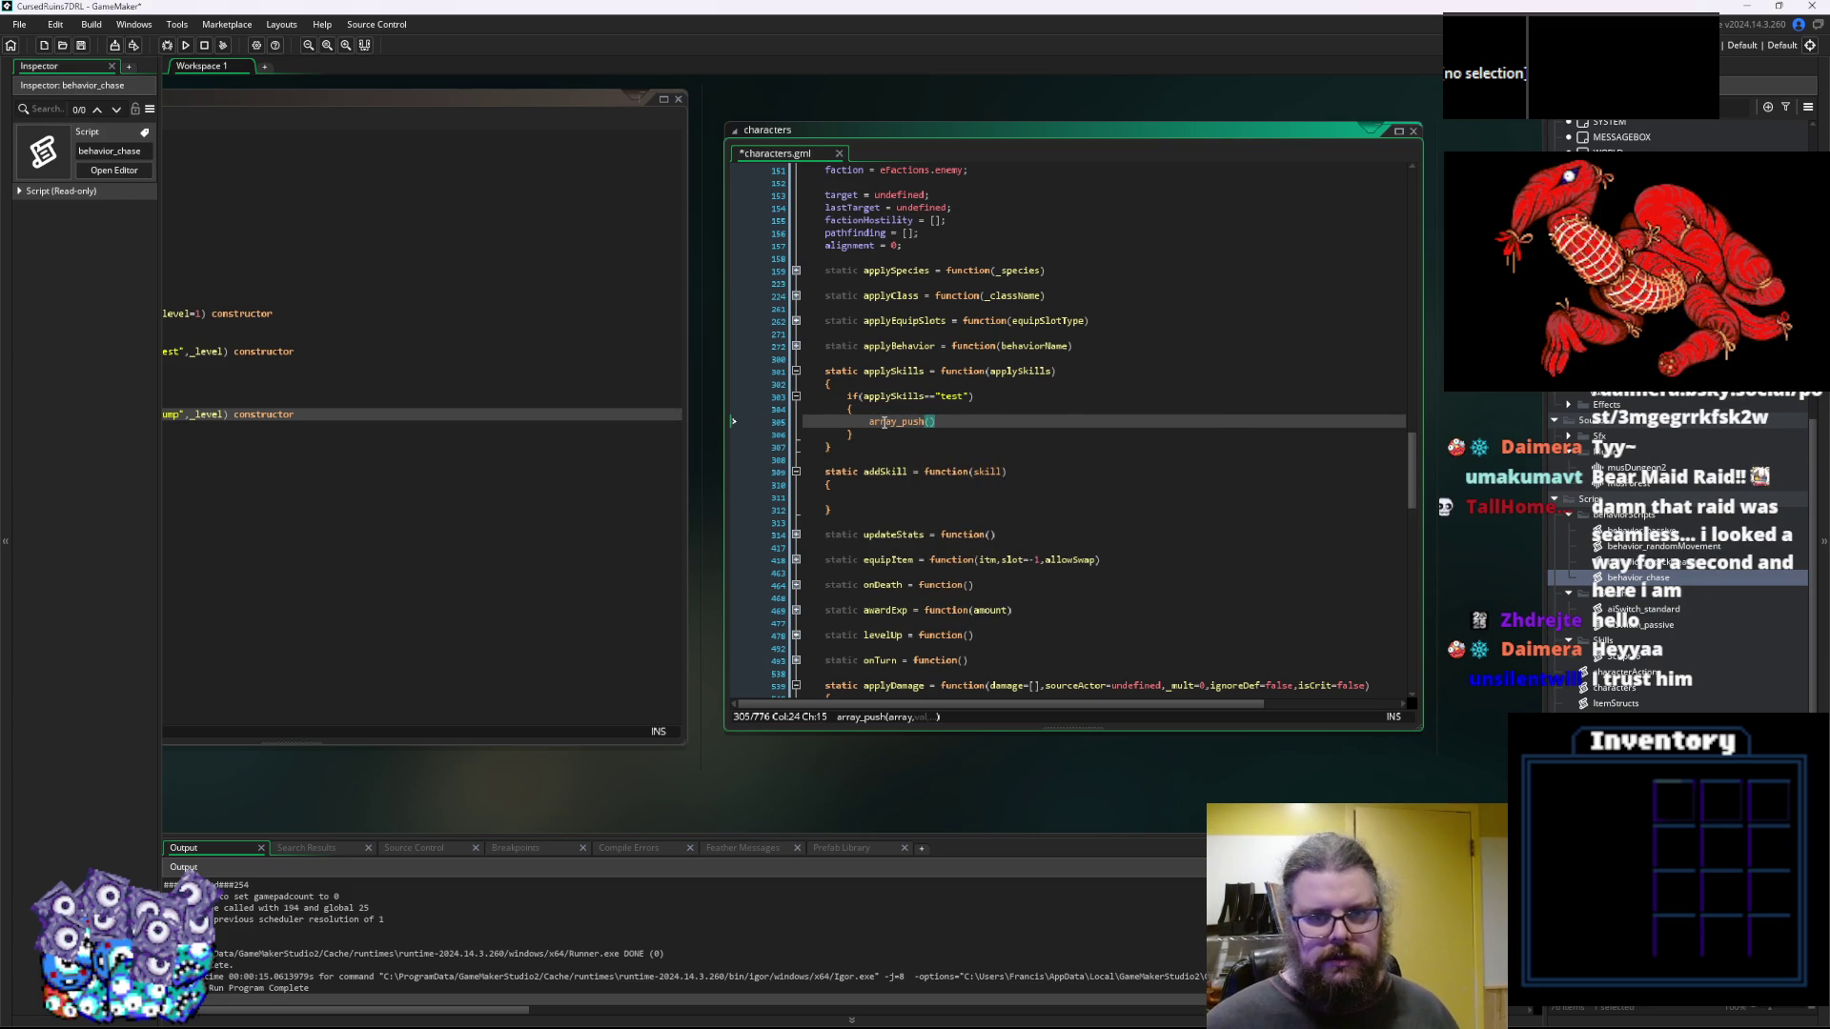
scroll(885, 422, "up", 10)
scroll(873, 370, "up", 5)
left_click(846, 309)
double_click(846, 310)
scroll(886, 438, "down", 15)
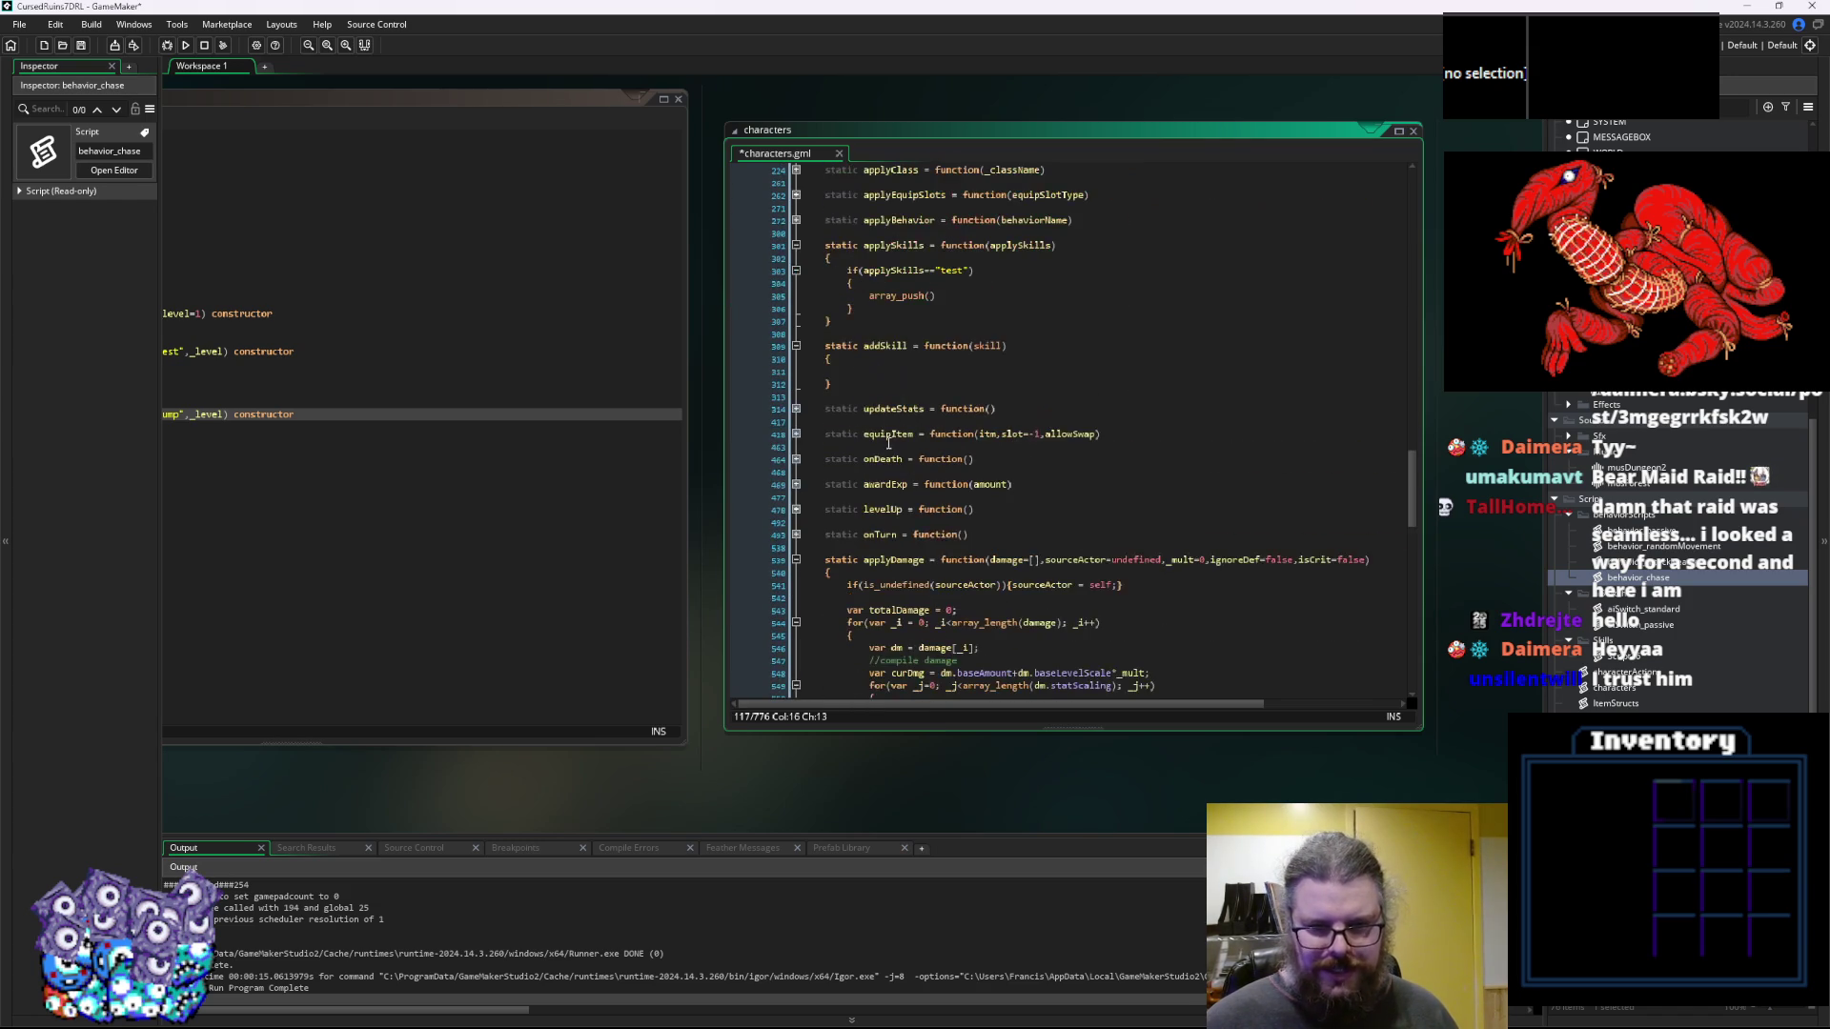
scroll(876, 442, "up", 3)
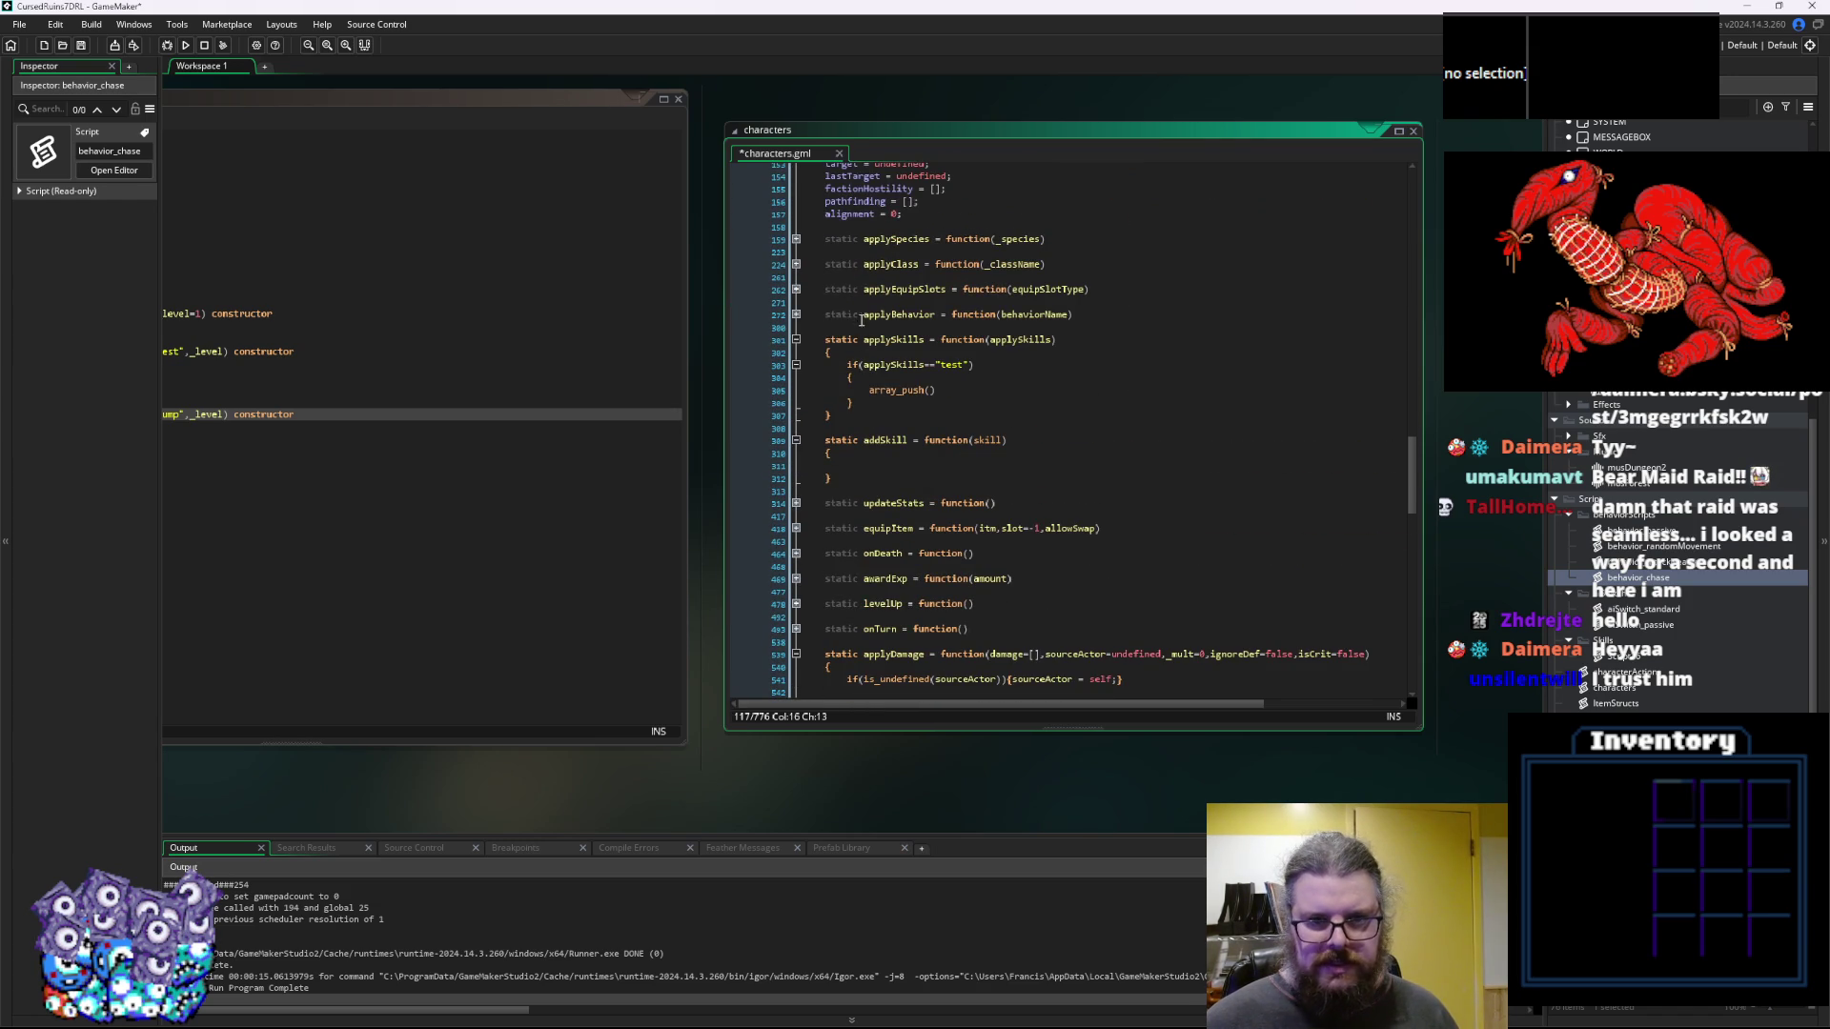
scroll(861, 321, "down", 4)
left_click(796, 377)
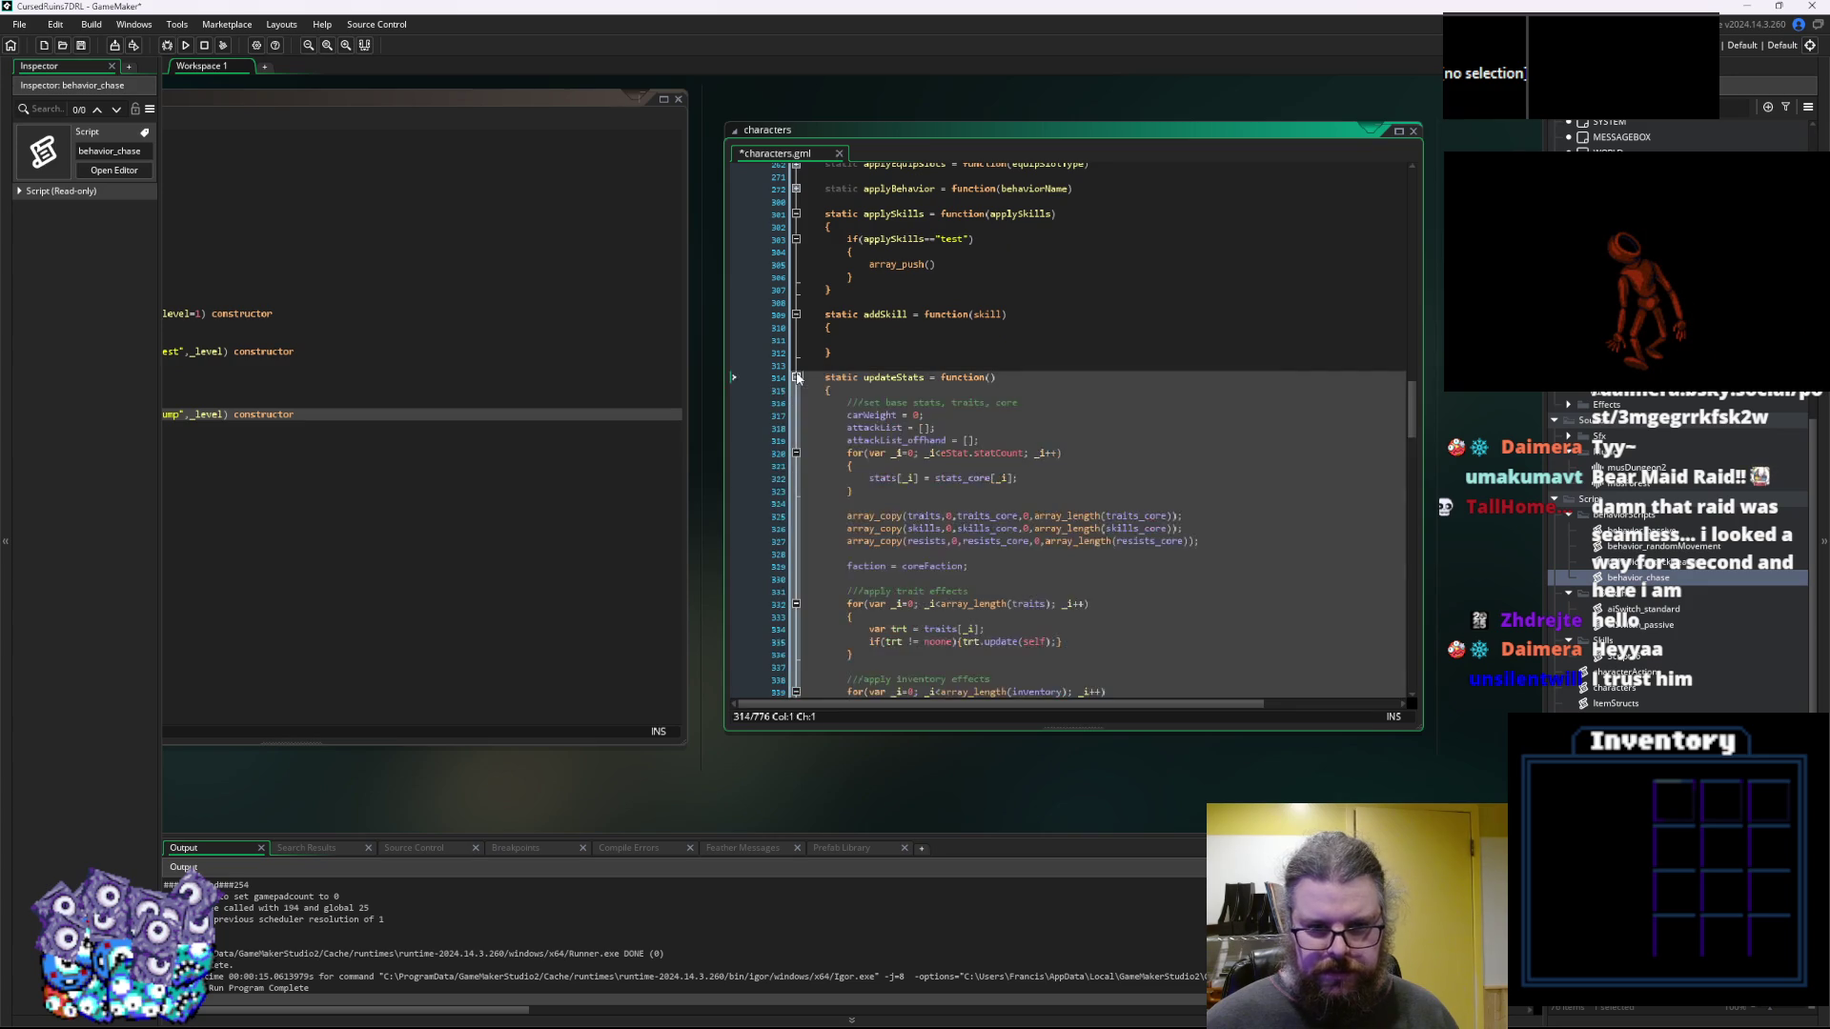
scroll(937, 511, "down", 3)
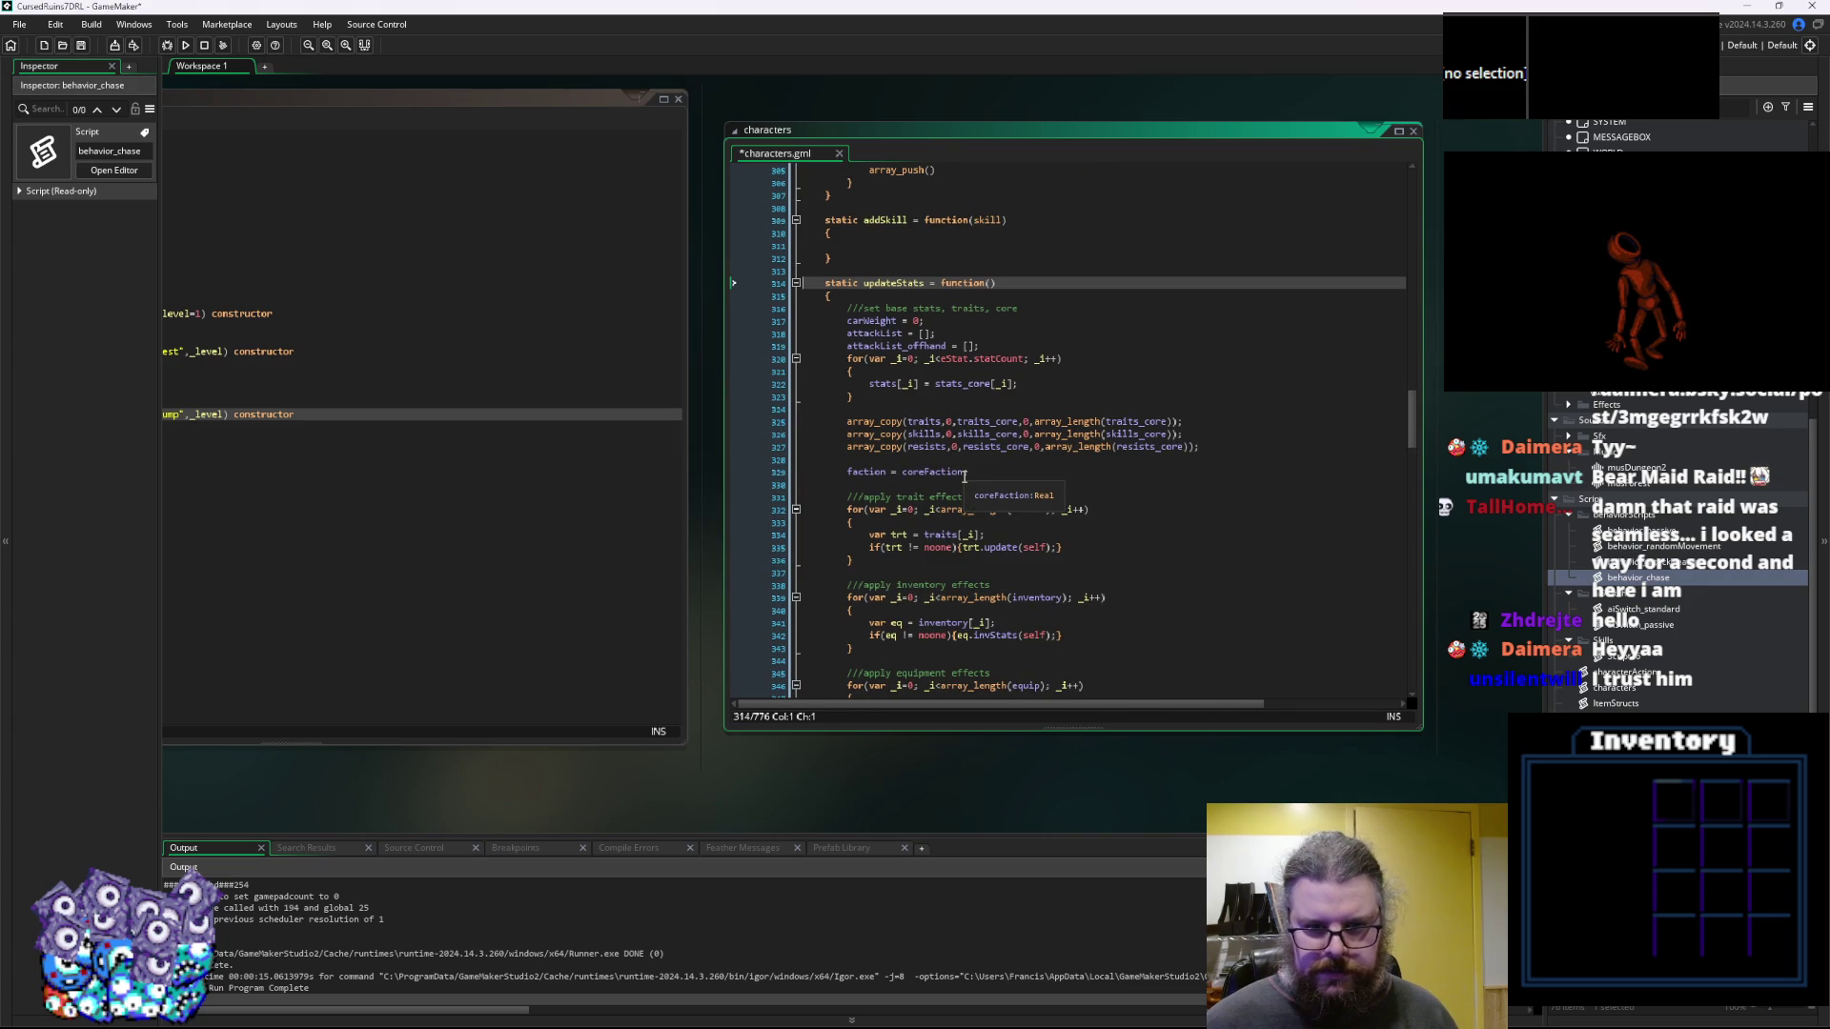
left_click(995, 435)
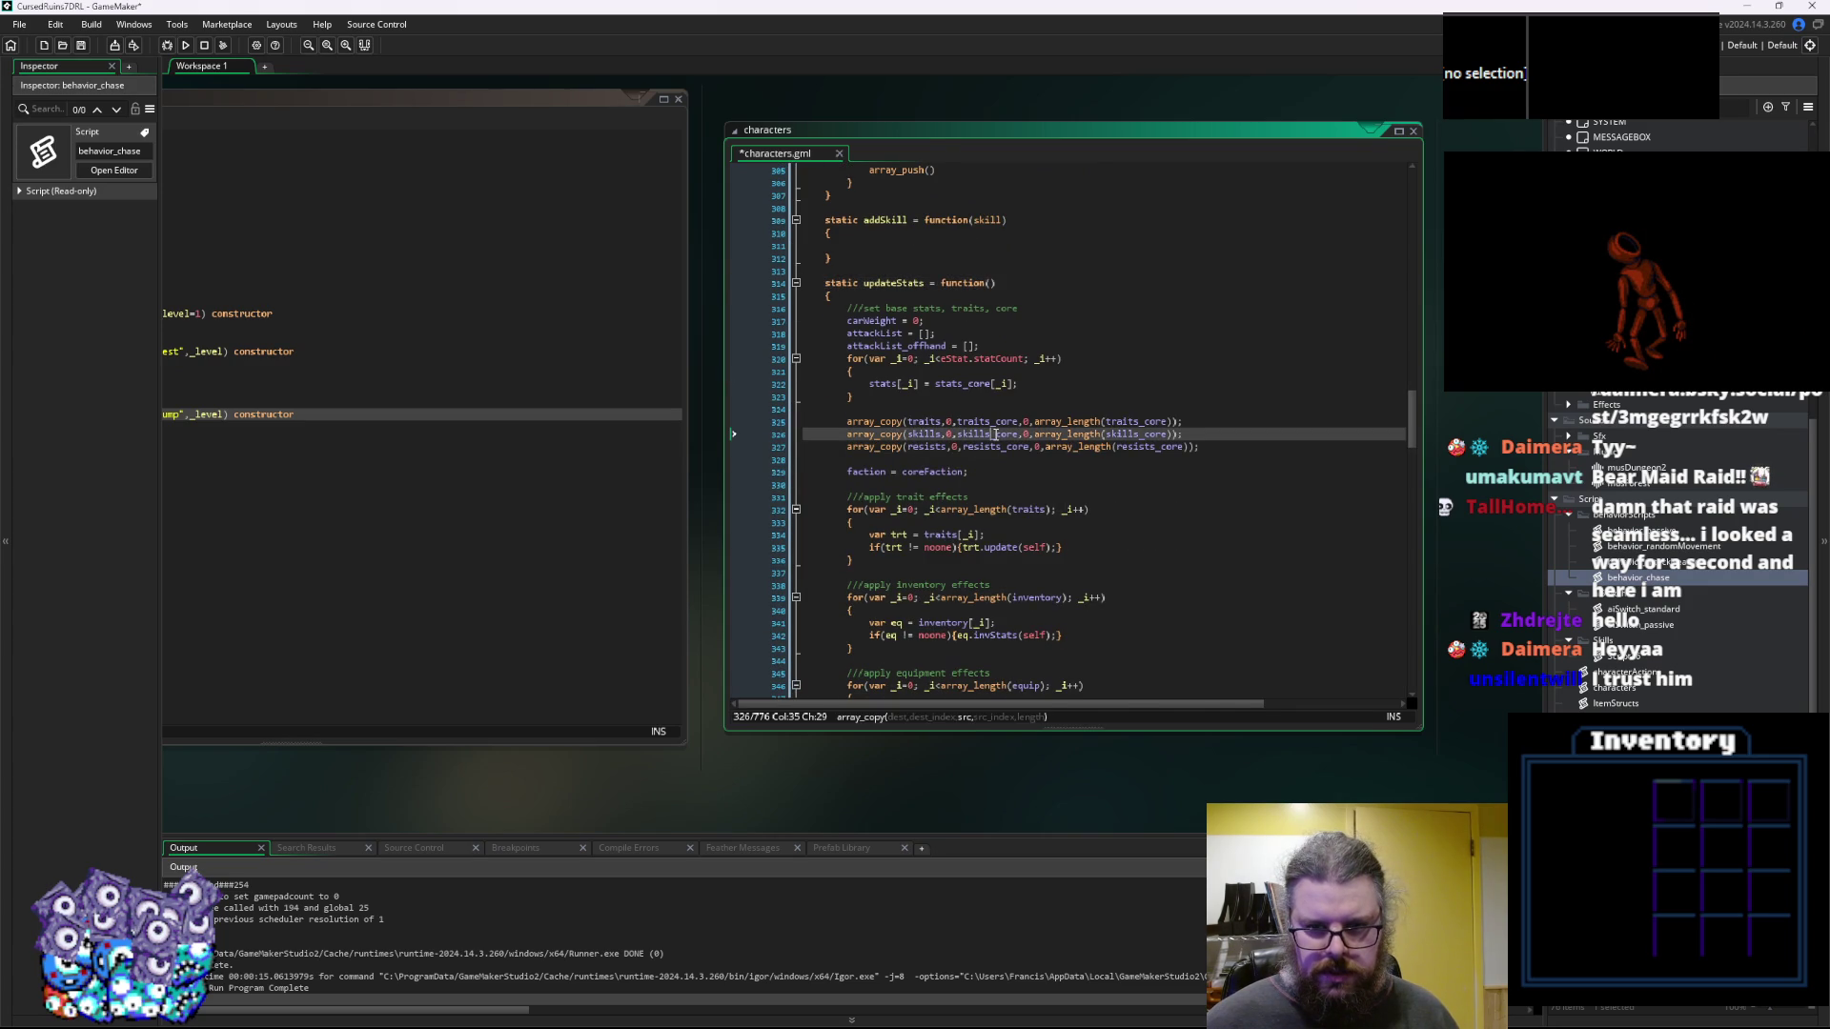
Fill the parentheses with skills_core,new and browse the Sk skill constructor suggestions
scroll(944, 371, "up", 3)
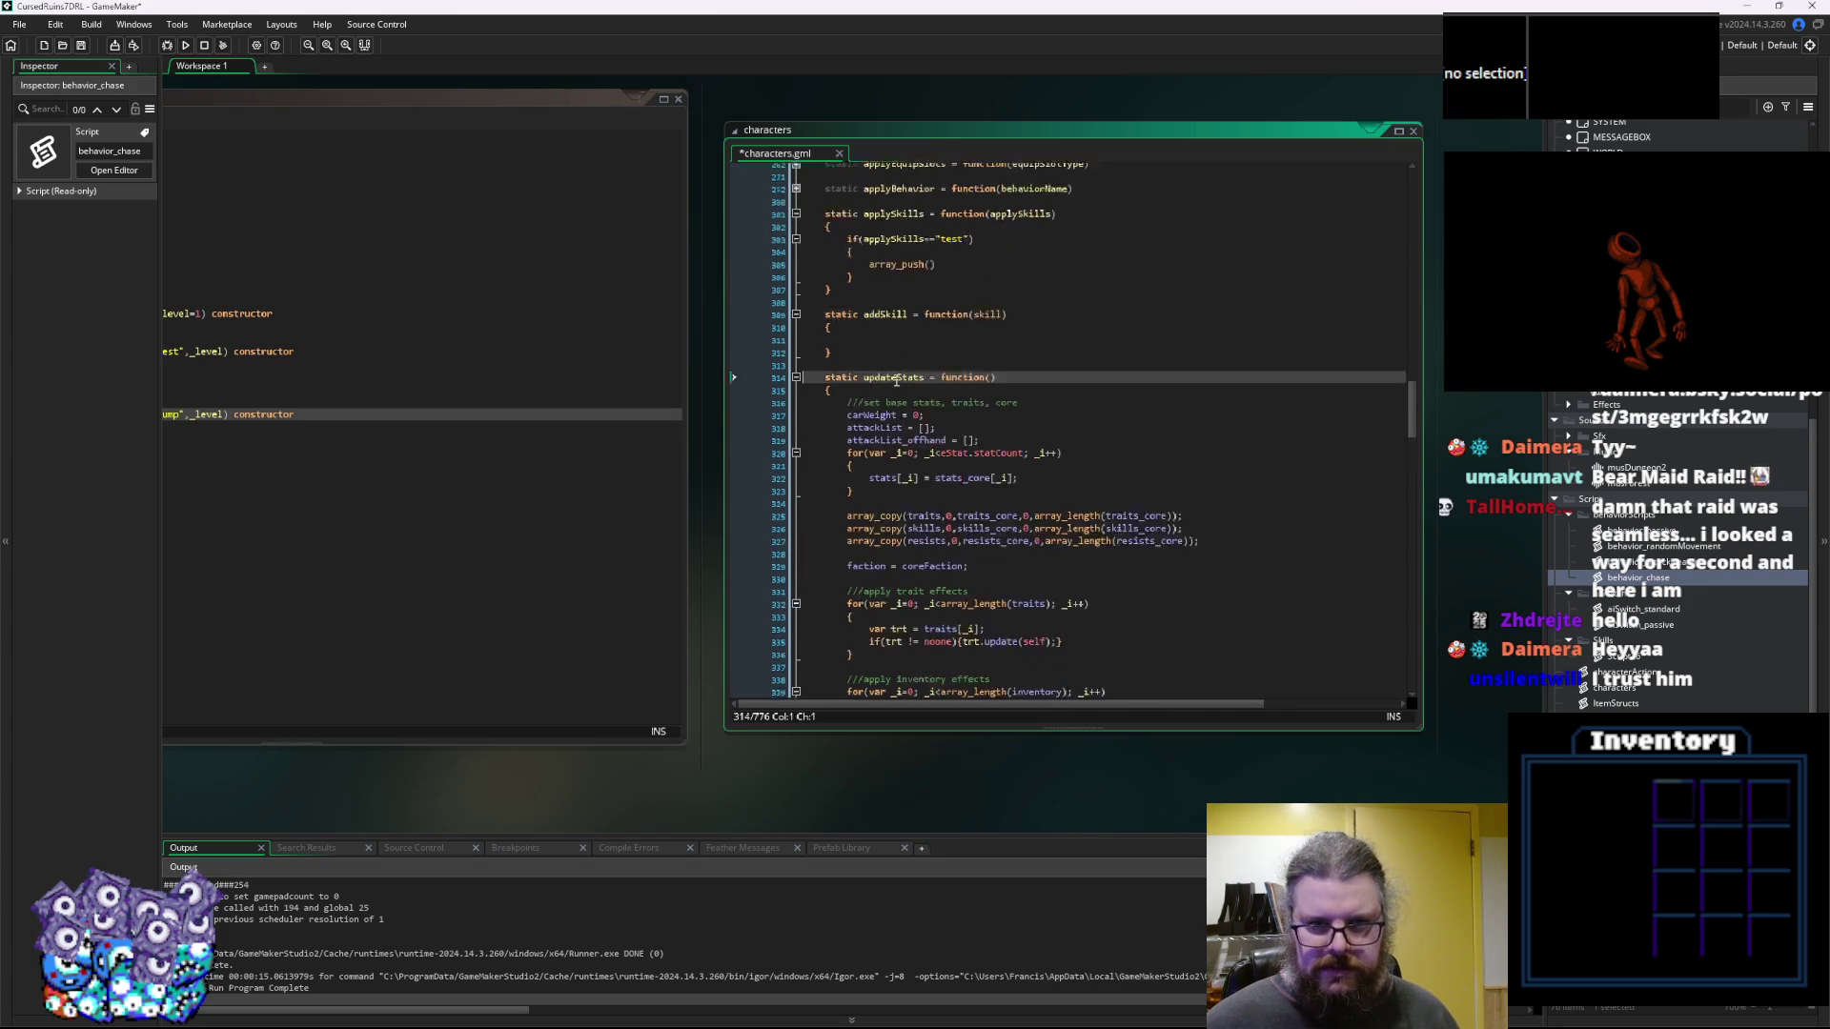
left_click(945, 371)
scroll(945, 358, "up", 1)
scroll(945, 357, "up", 1)
left_click(930, 390)
type("skills_core")
type(",n")
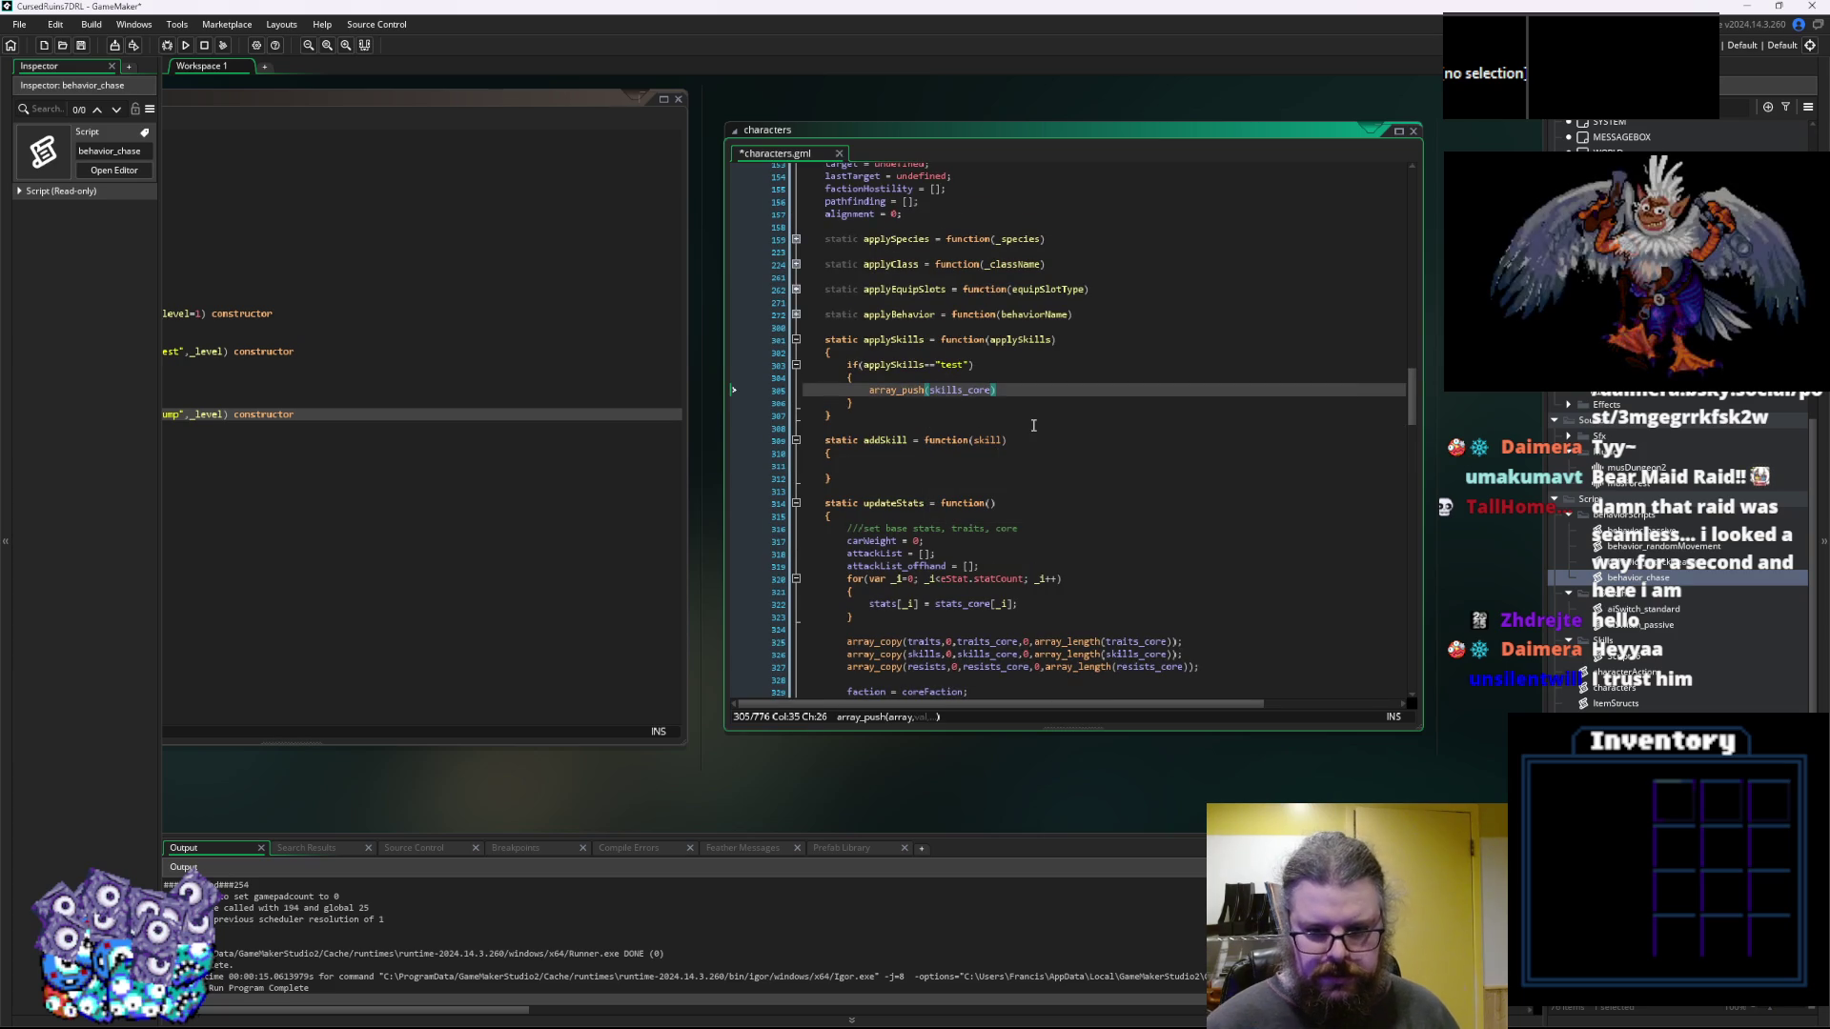
type("ew ")
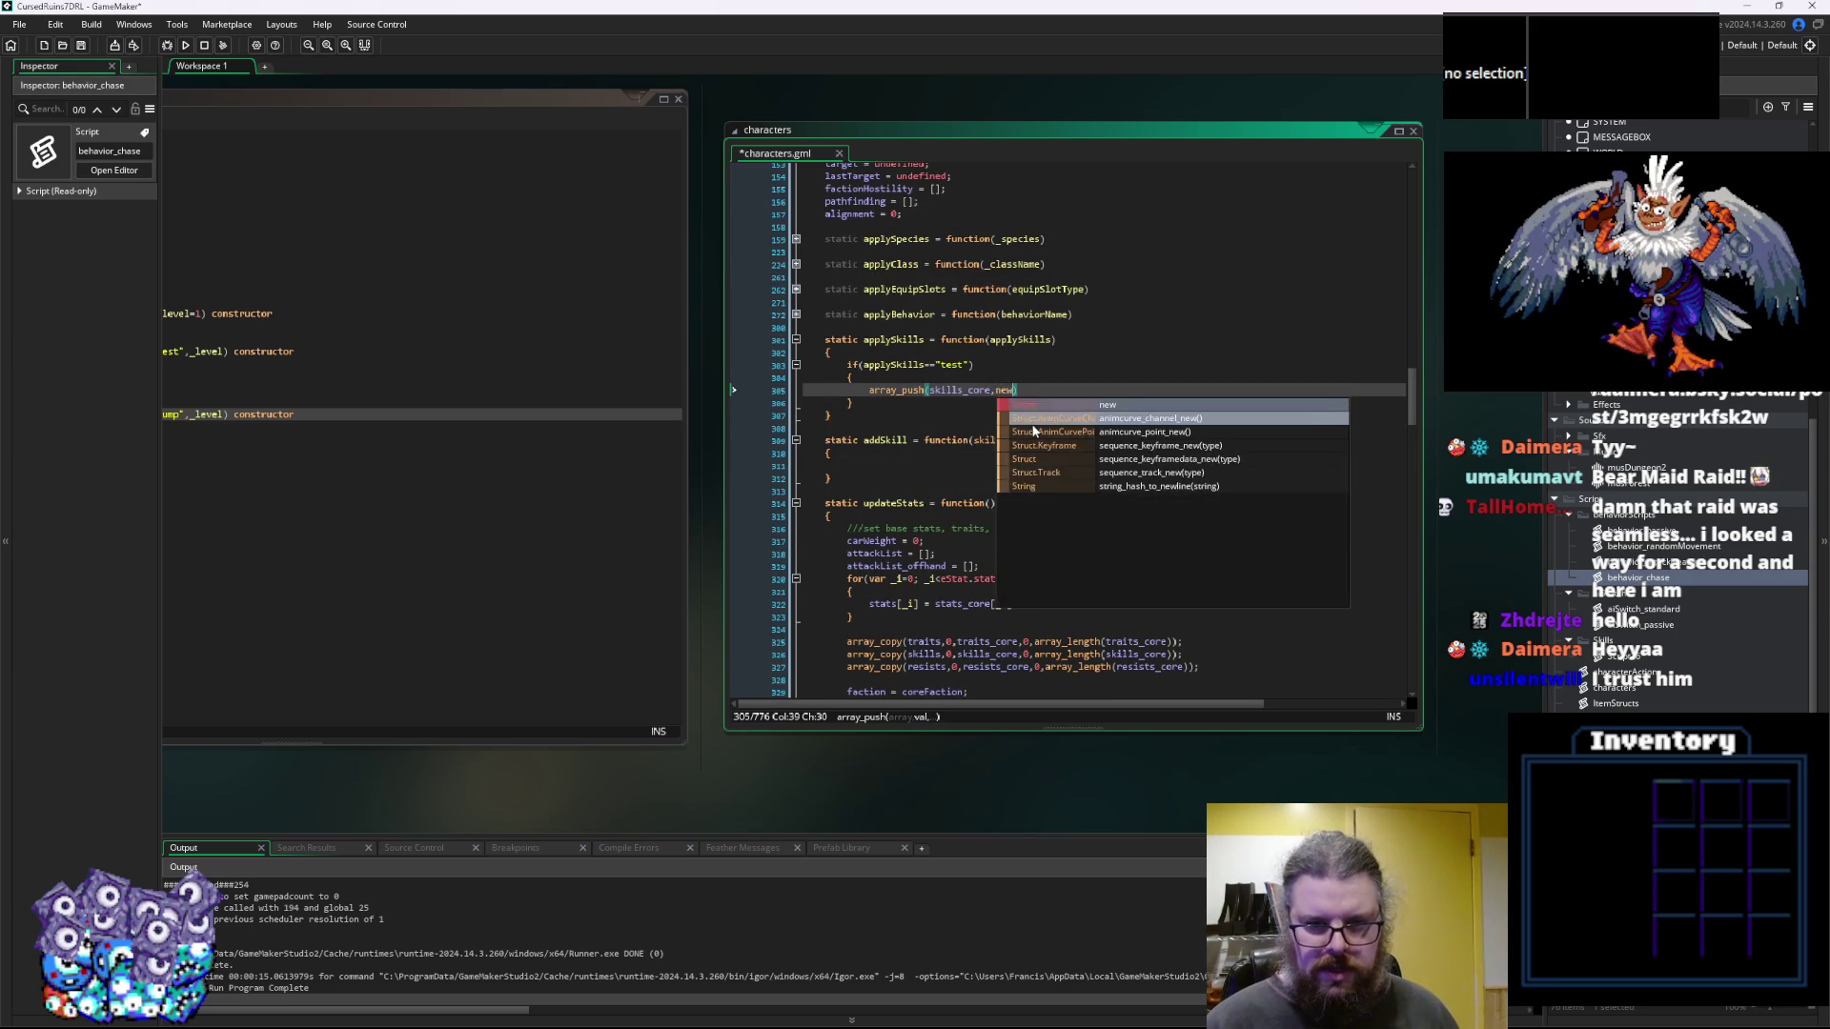
type("sk")
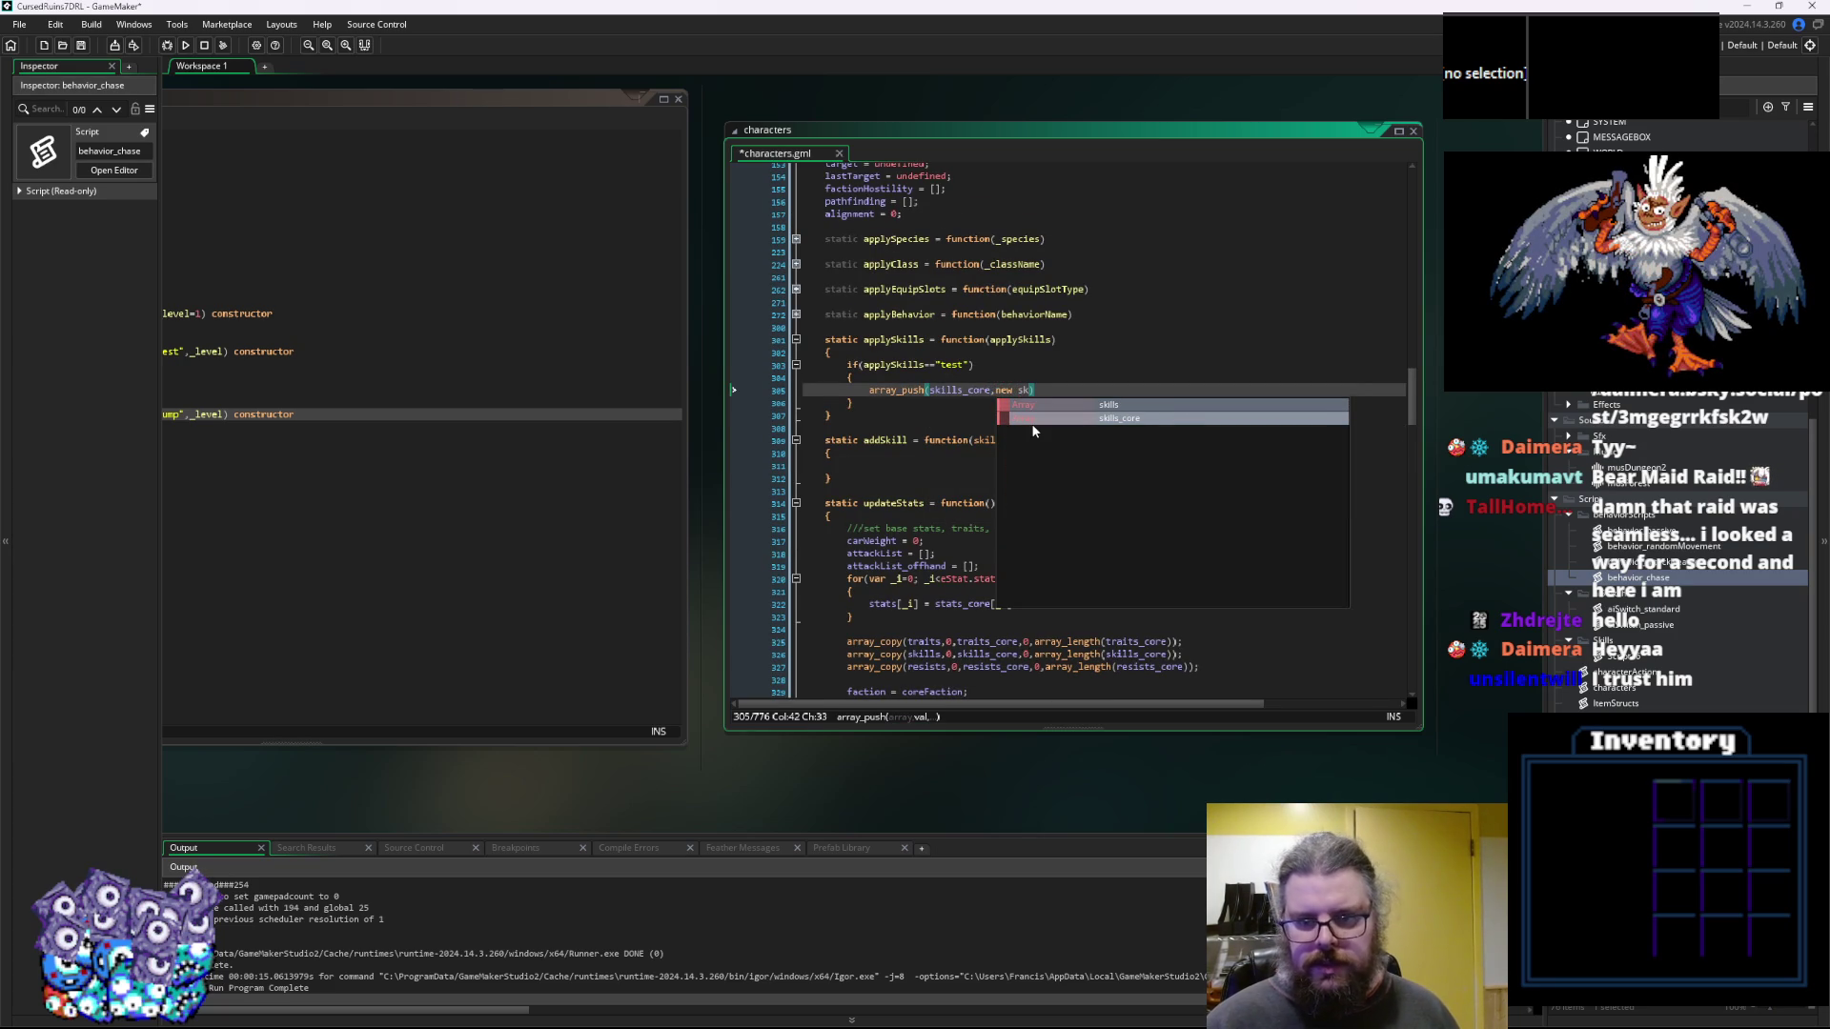
key("BackSpace")
key("BackSpace")
type("Sk")
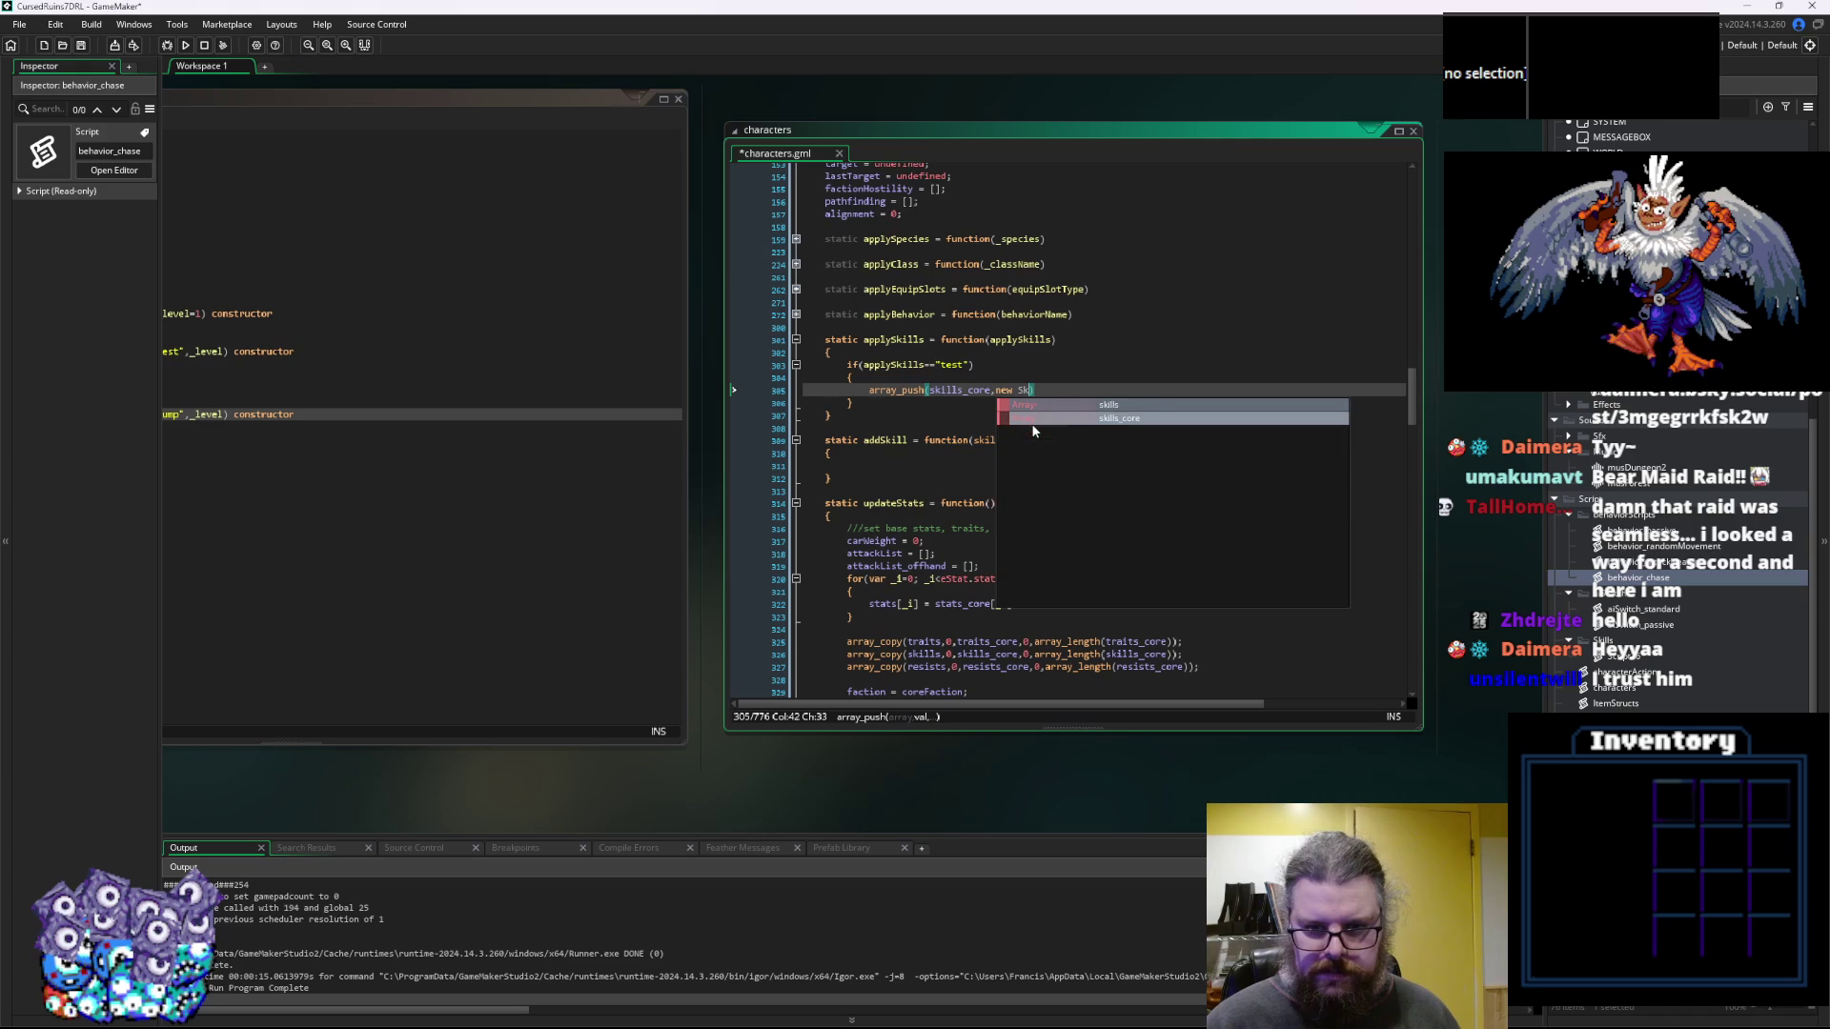
key("BackSpace")
key("BackSpace")
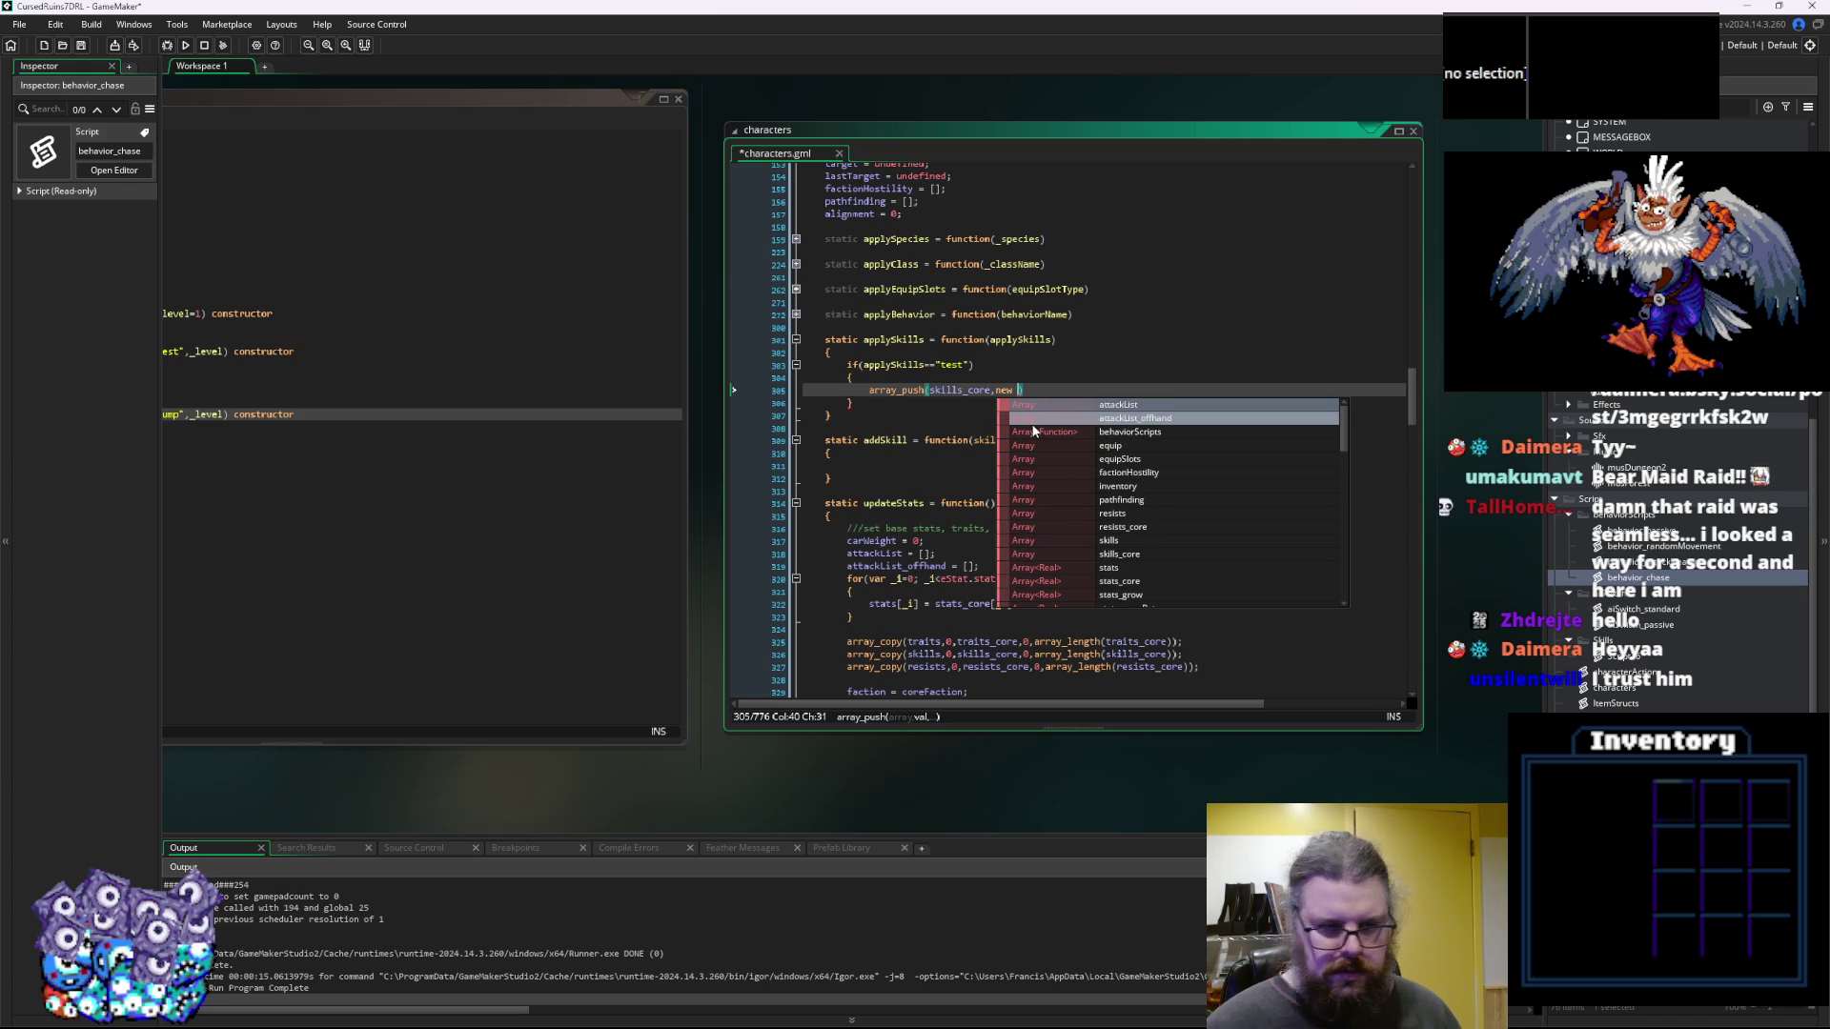
left_click(930, 406)
left_click_drag(930, 406, 1202, 412)
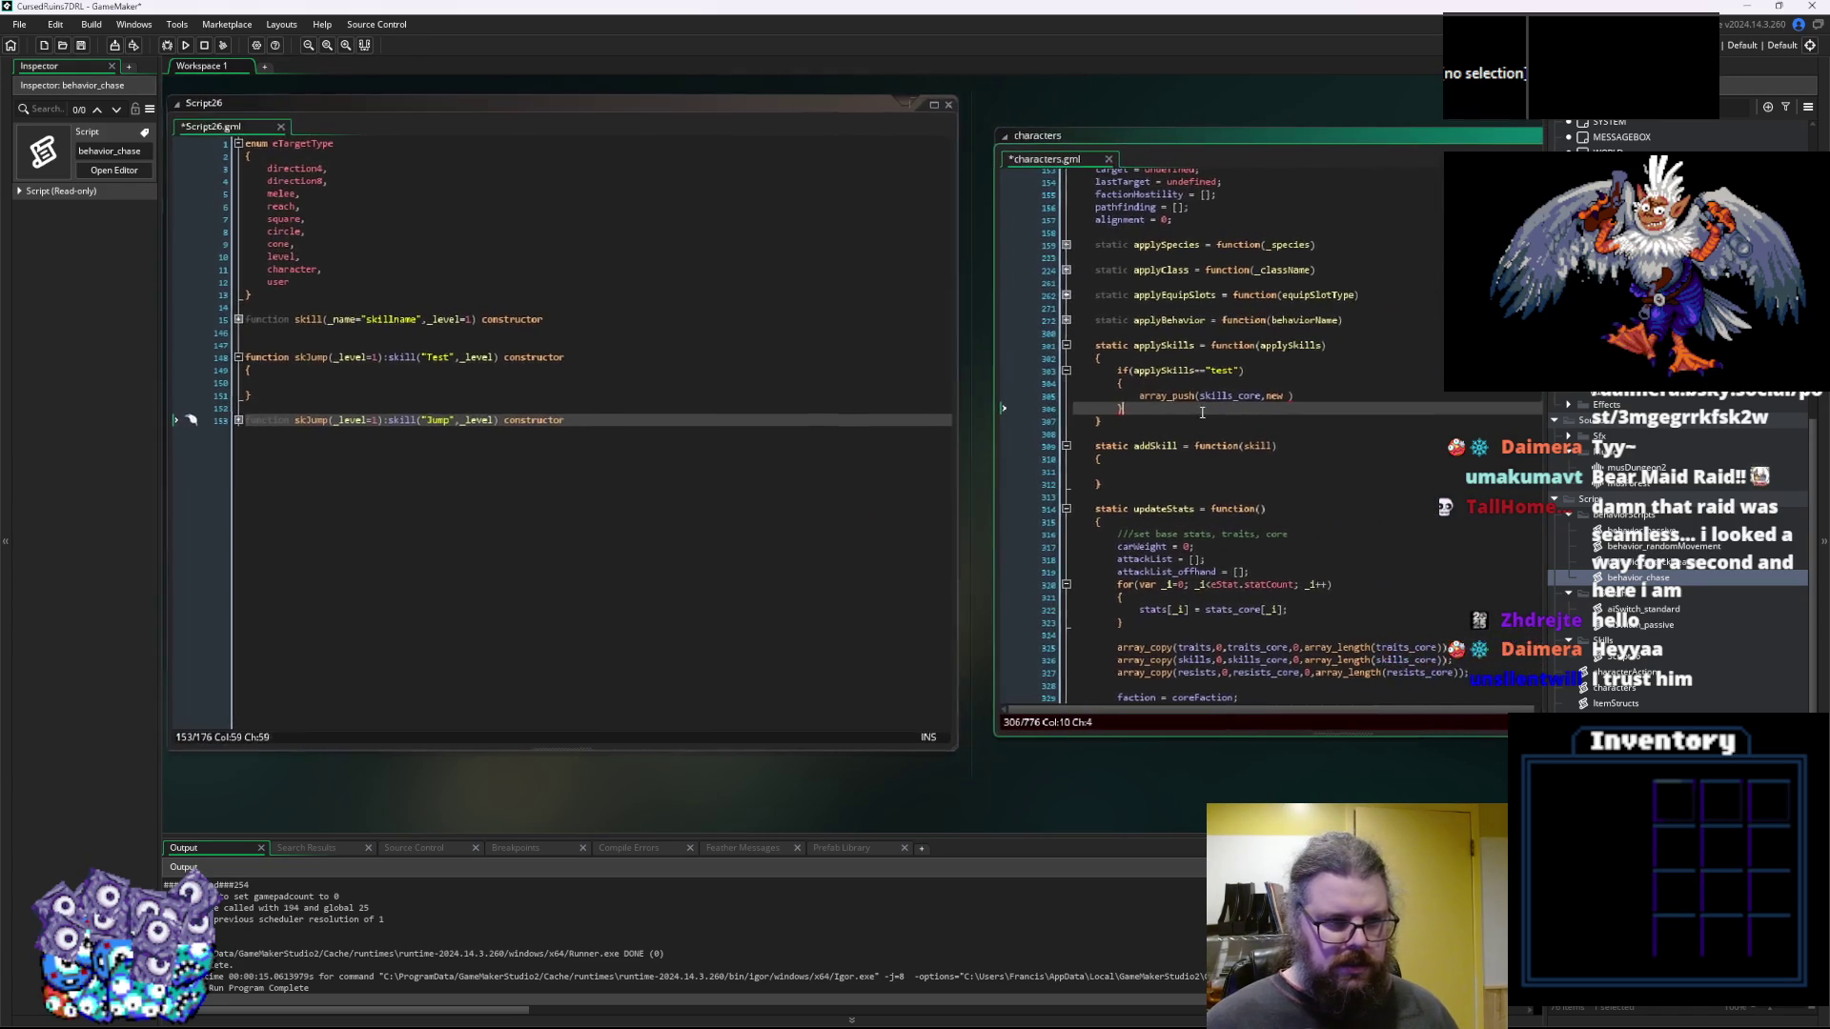
Rename the skJump constructor to skTest and finish array_push(skills_core,new skTest(1));
left_click(310, 362)
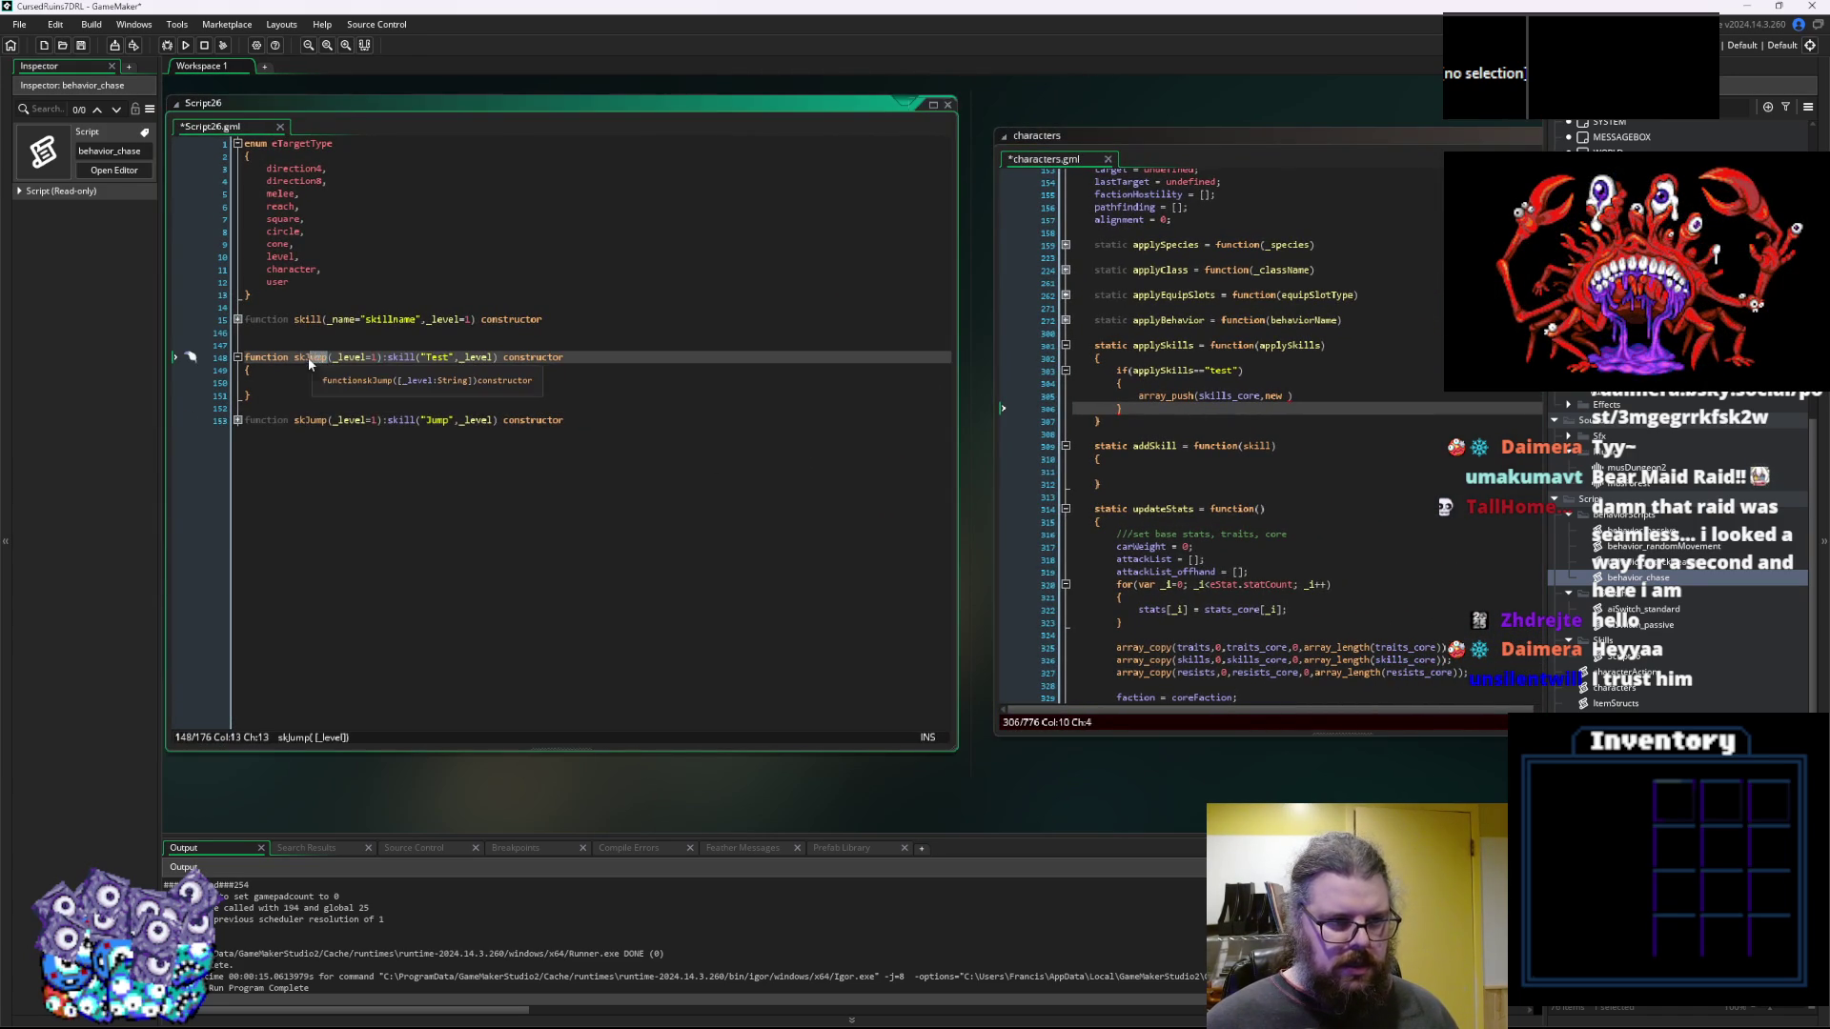
type("Test")
left_click(1179, 370)
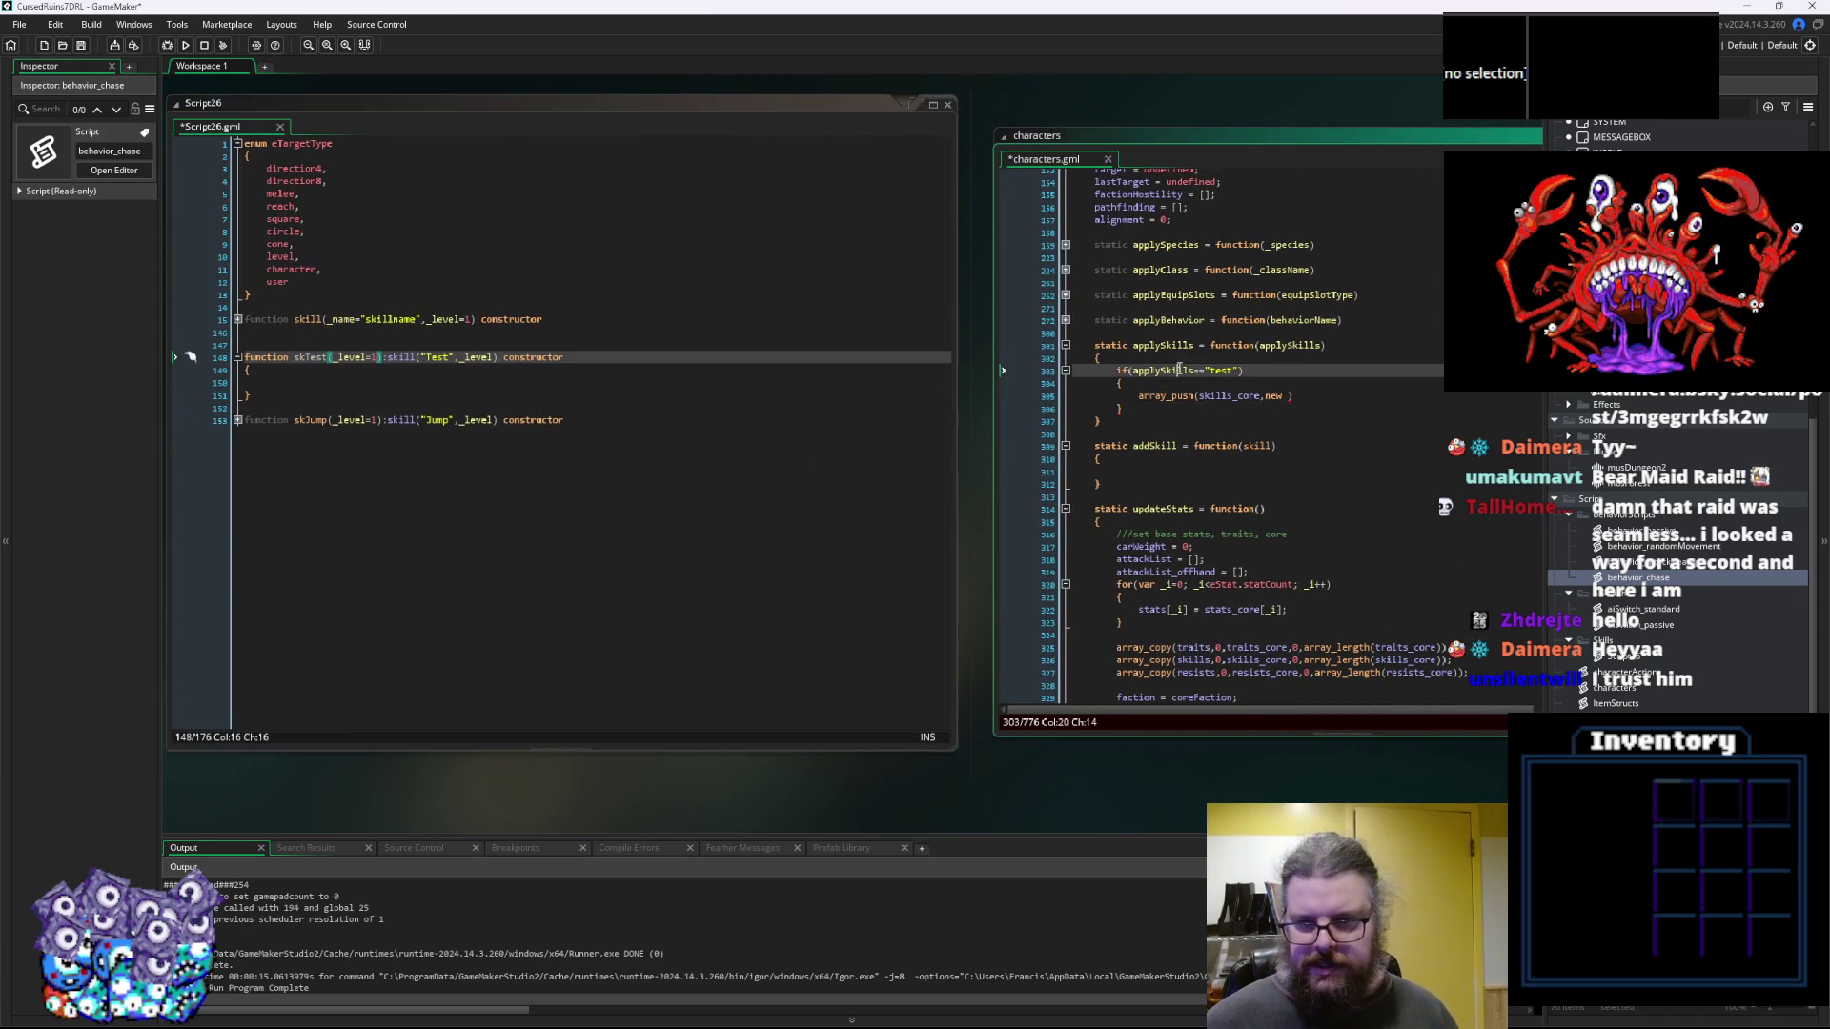
left_click(1288, 397)
type("kTest")
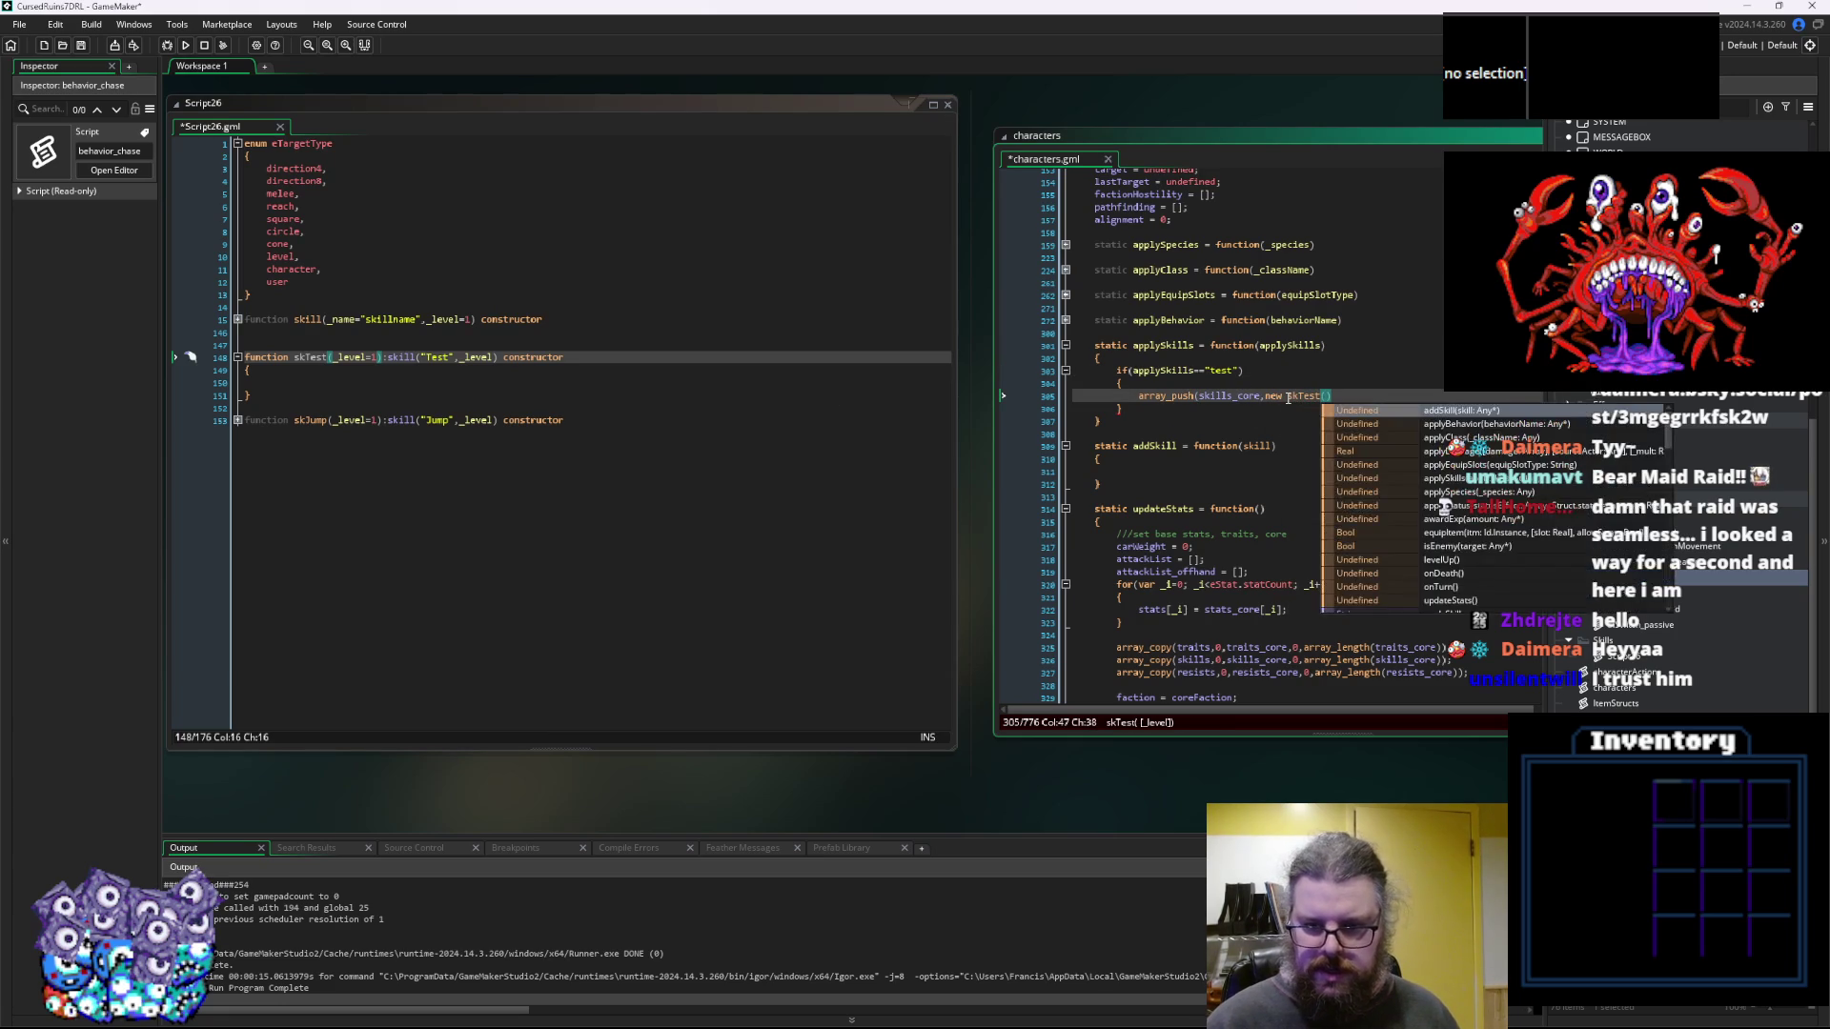
type("(1))")
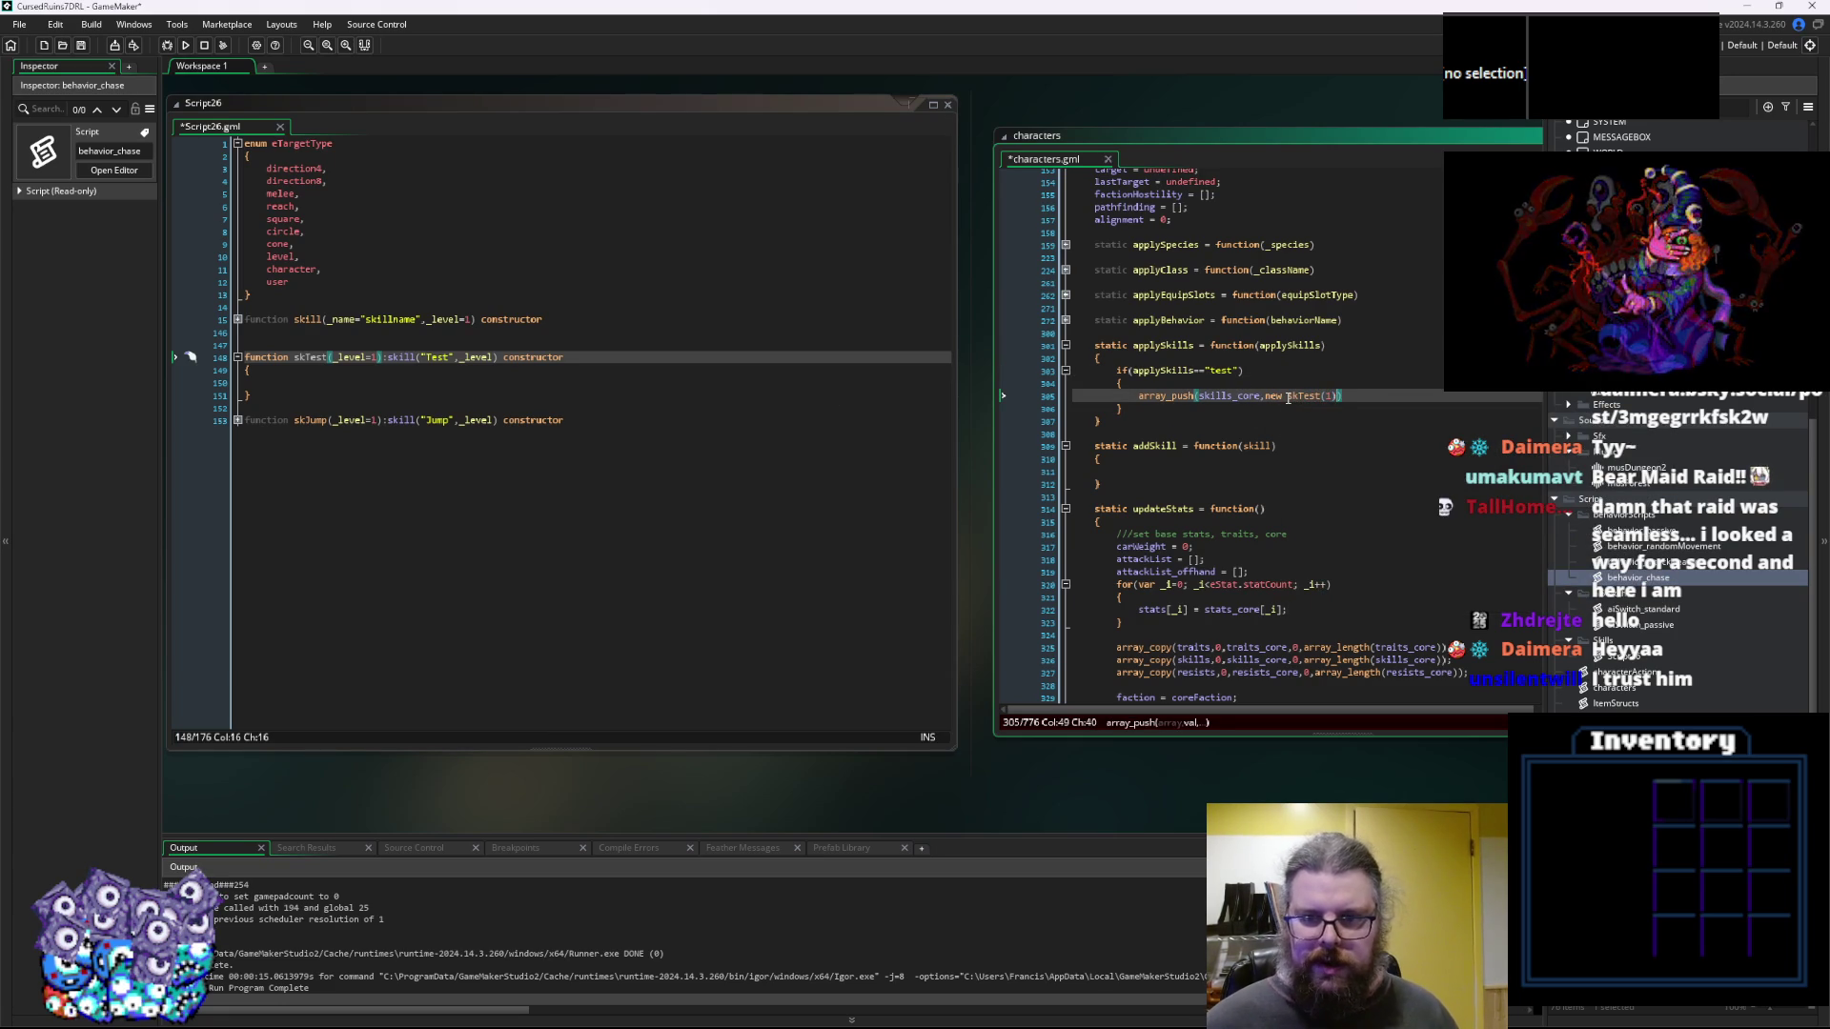
type(";")
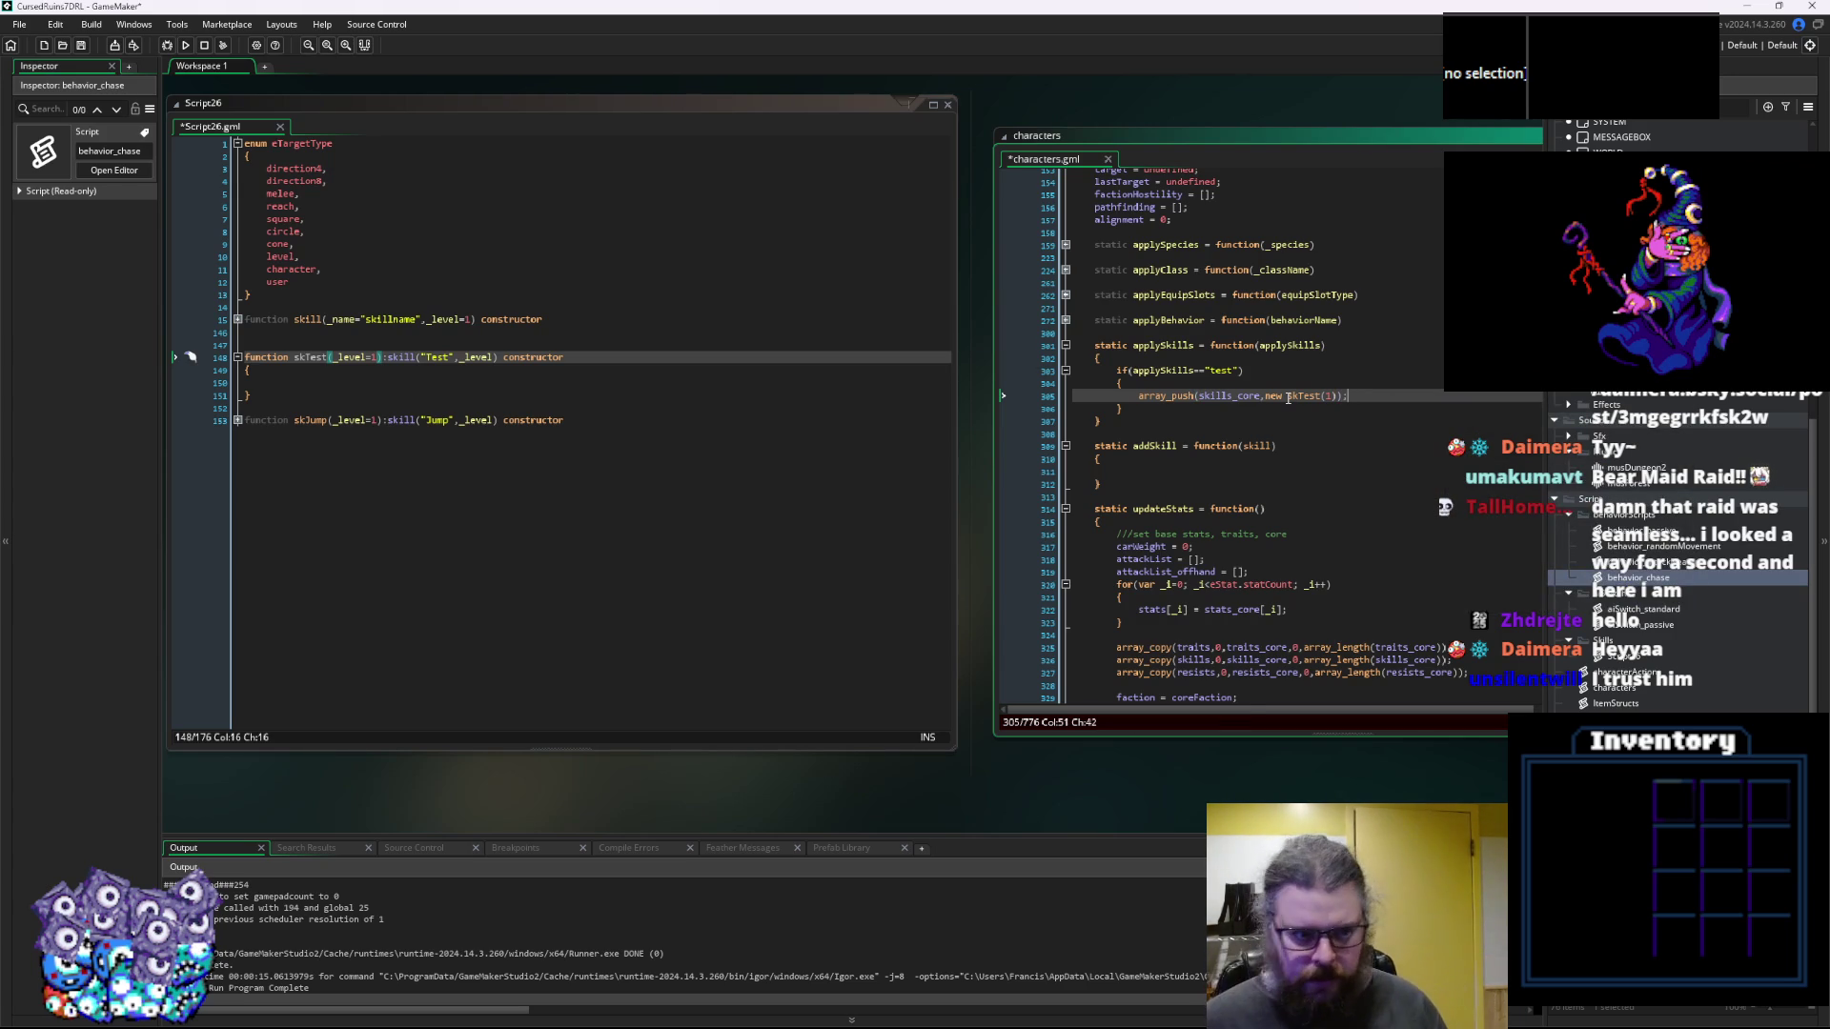
Save both modified scripts and select the Script26 asset
left_click(449, 403)
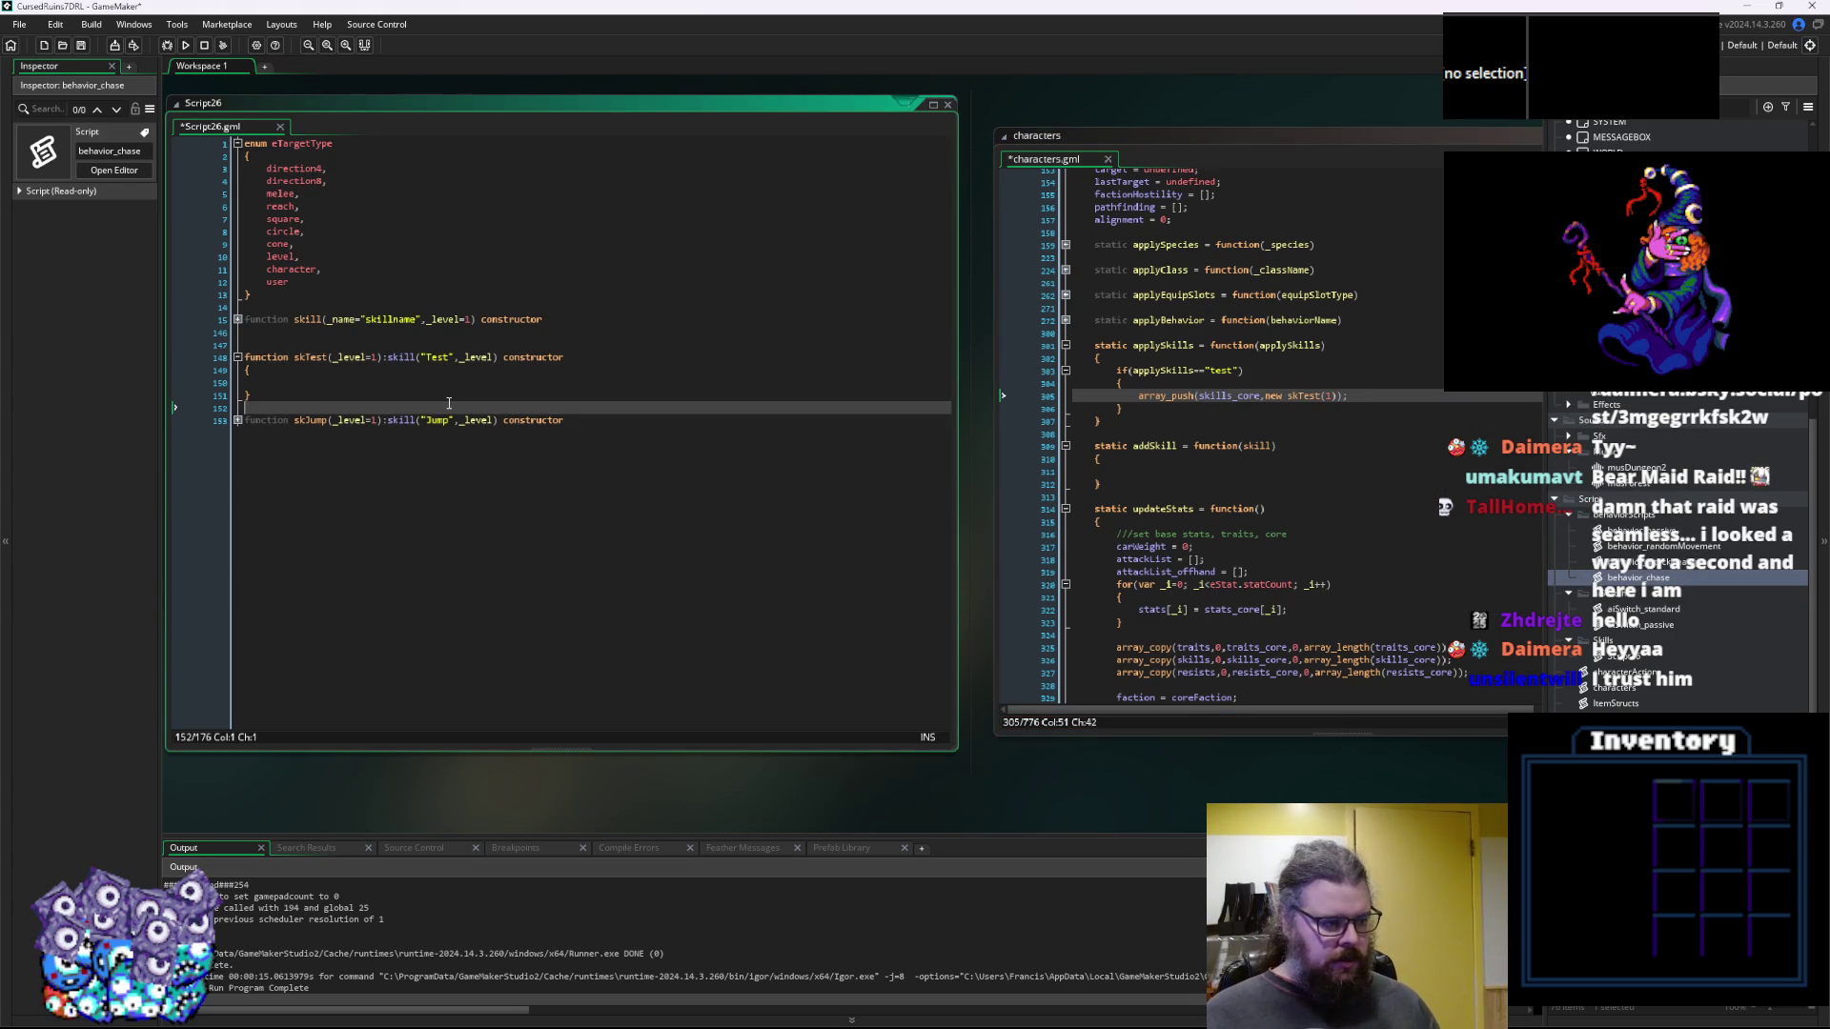
left_click(82, 42)
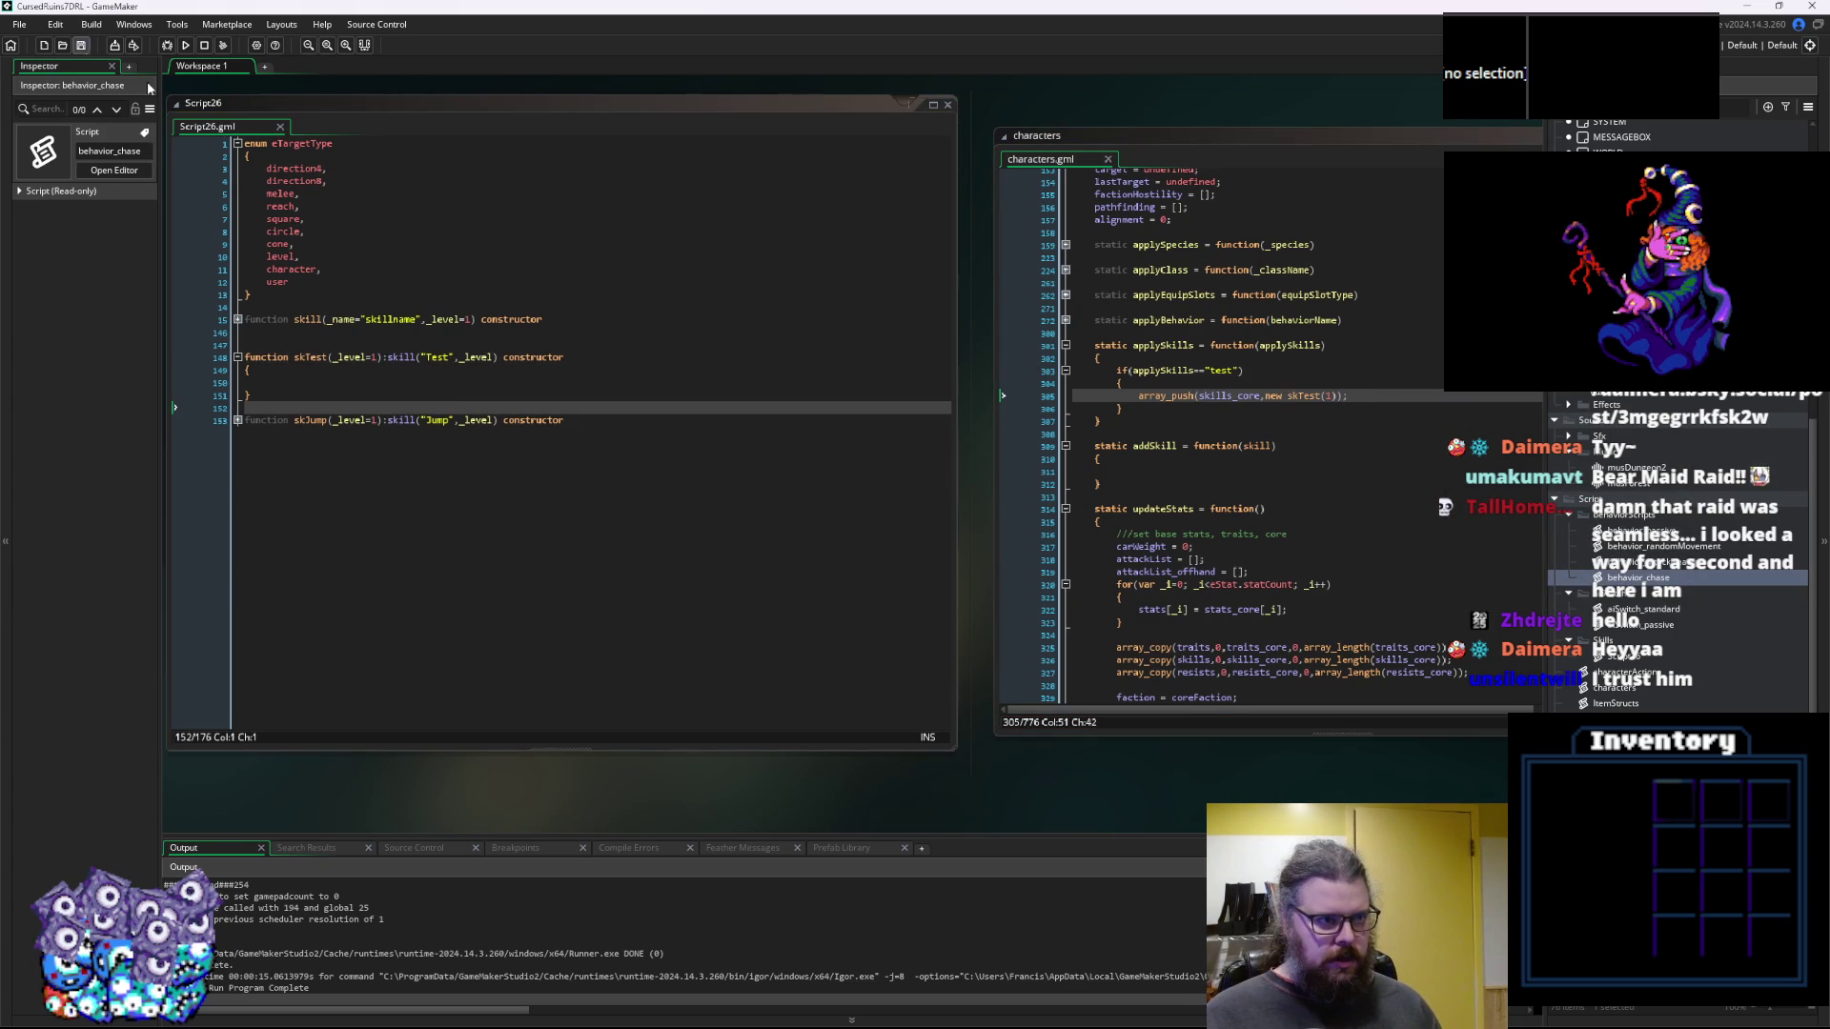
left_click(1320, 489)
key("Up")
key("Up")
left_click(1641, 656)
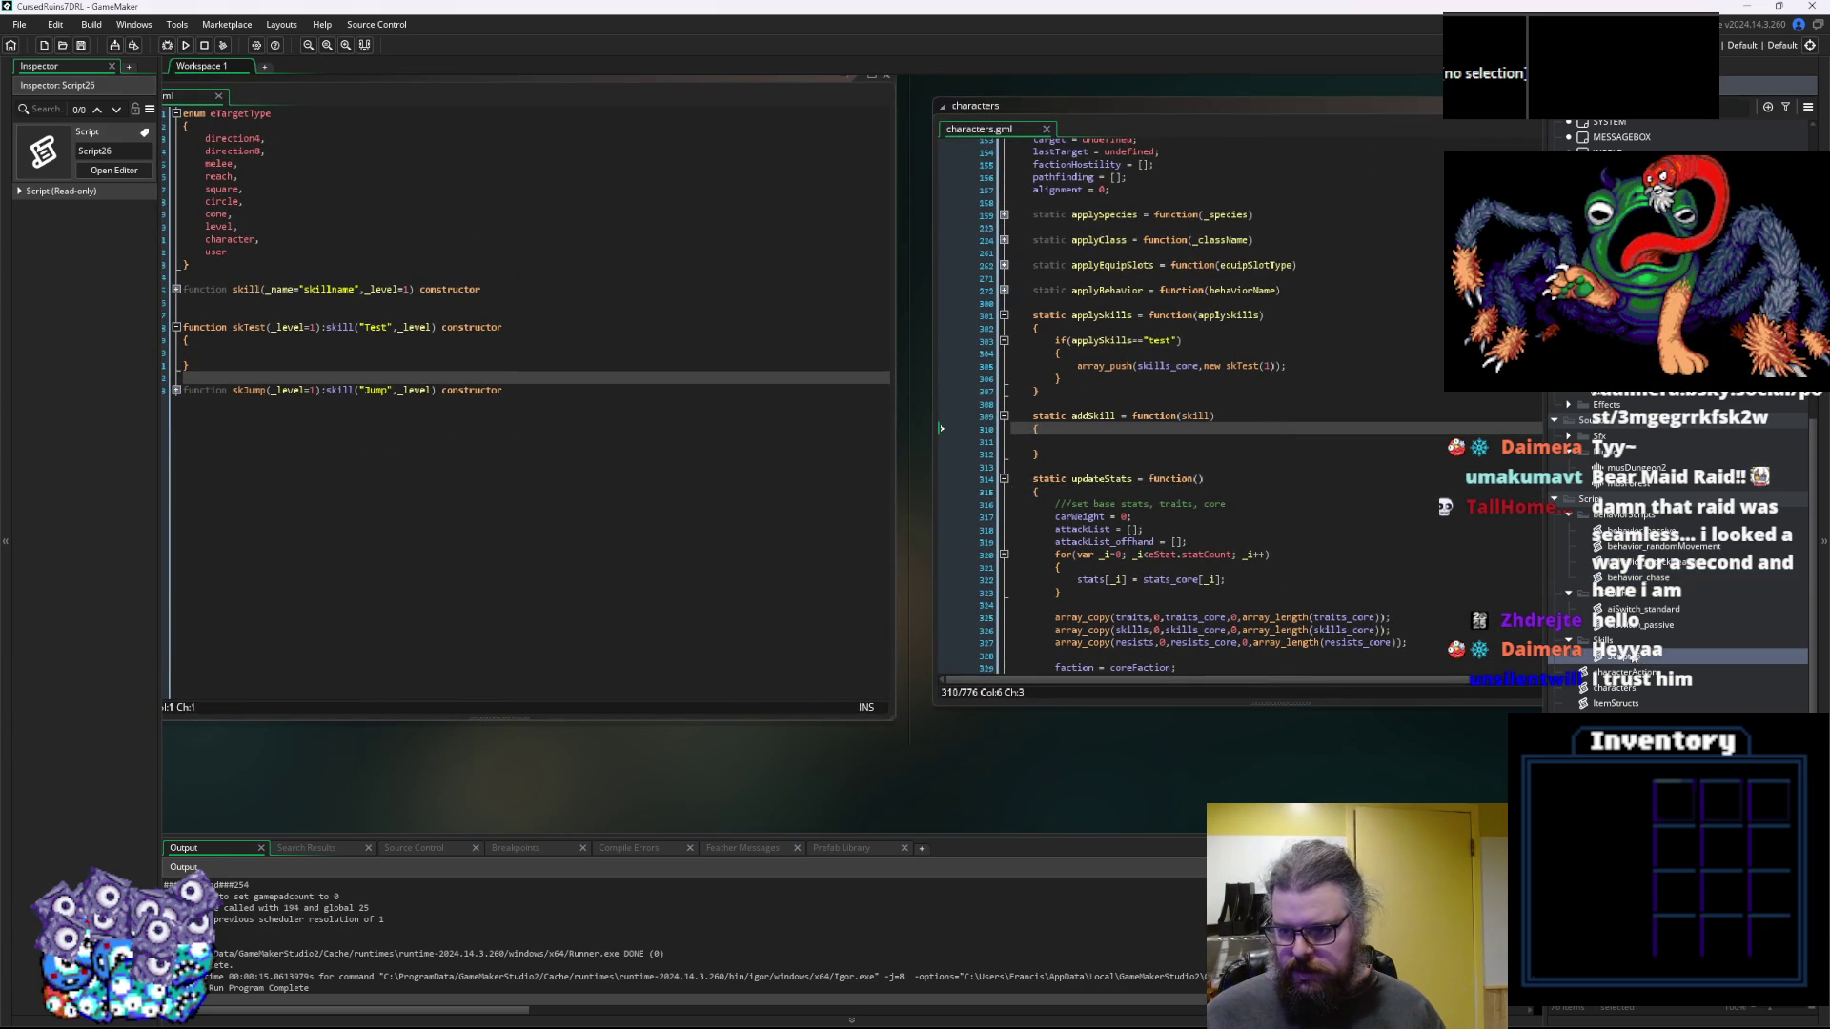
Rename the Script26 asset to skillDefinitions in the Asset Browser
double_click(1642, 656)
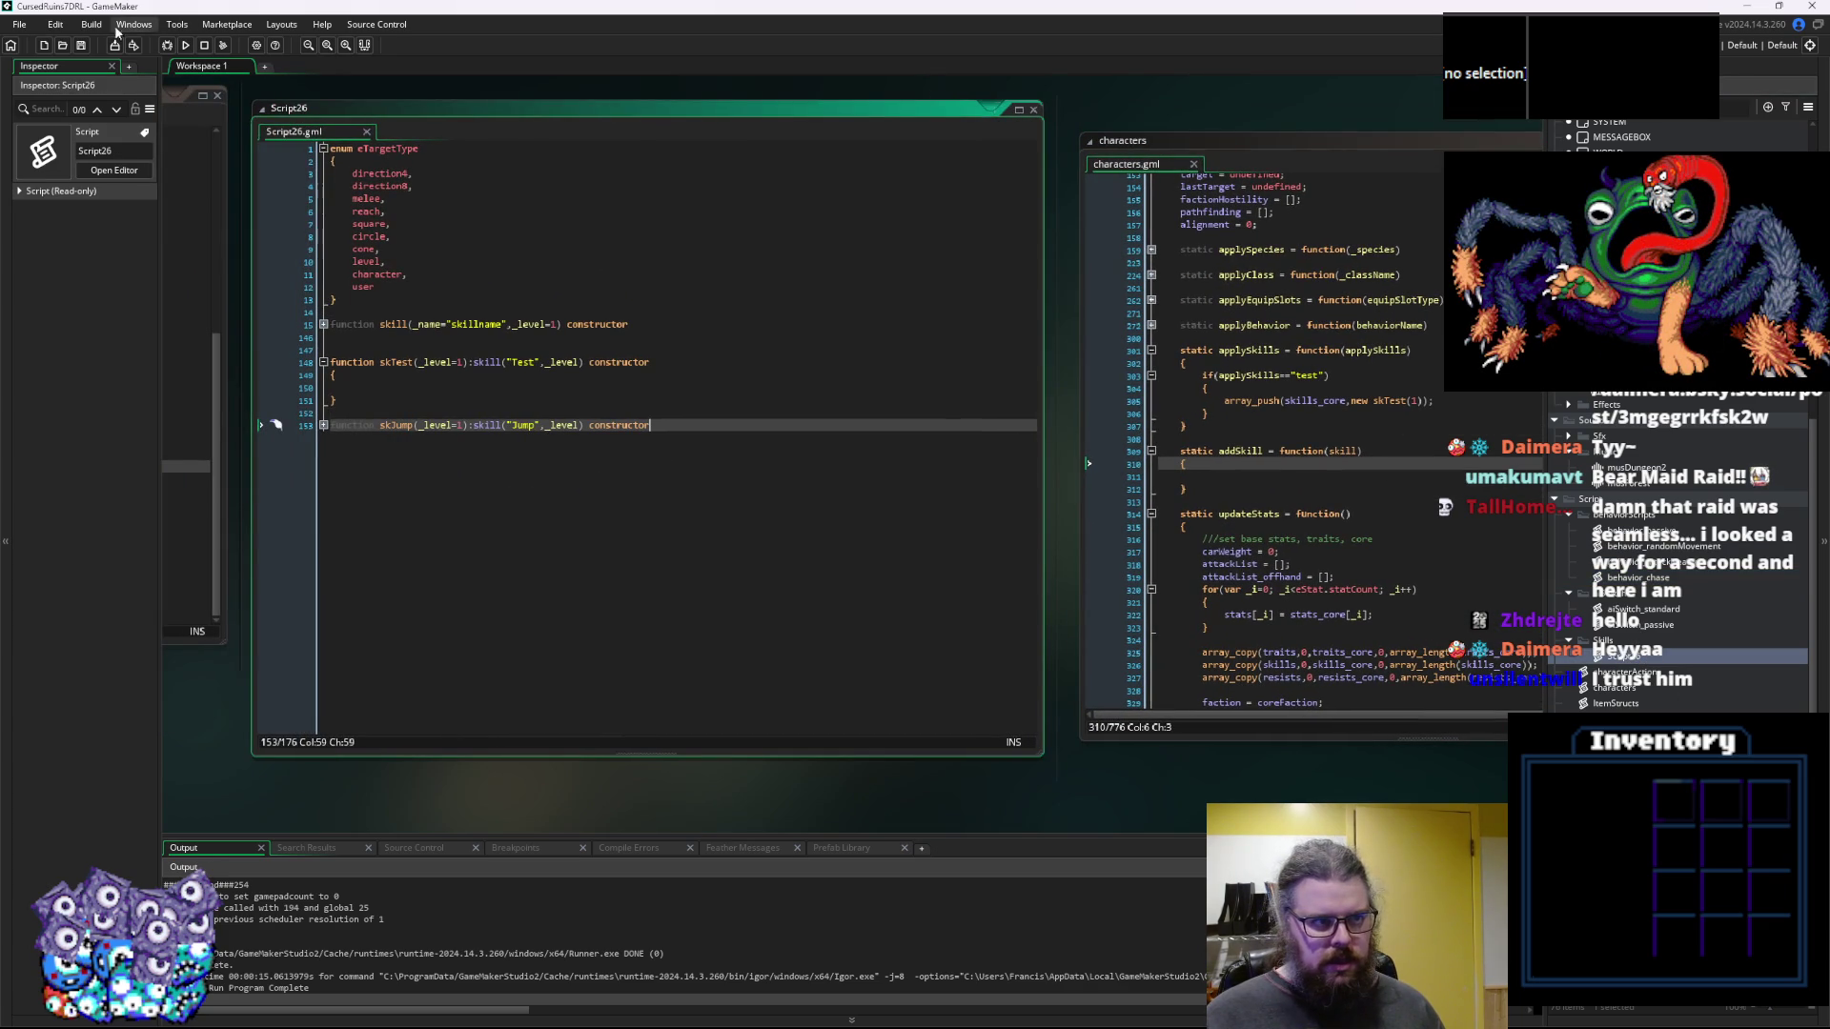
right_click(1614, 655)
key("Escape")
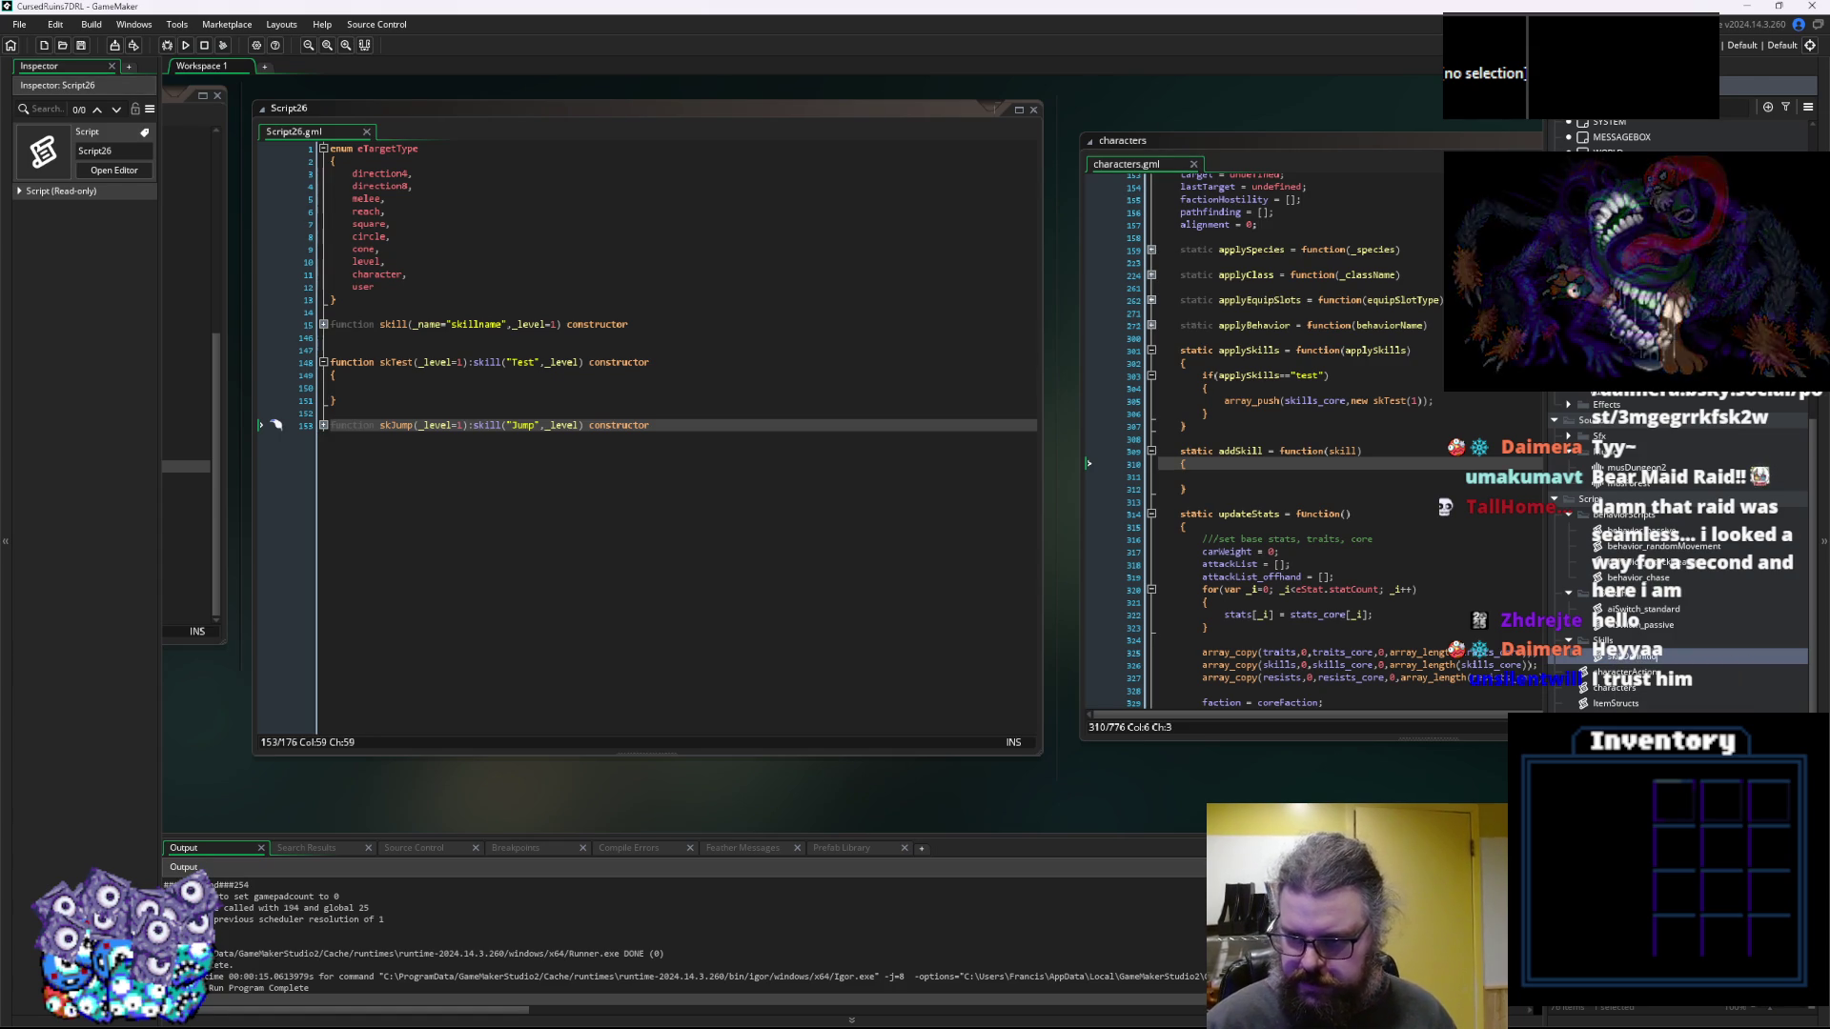
key("Return")
left_click(724, 560)
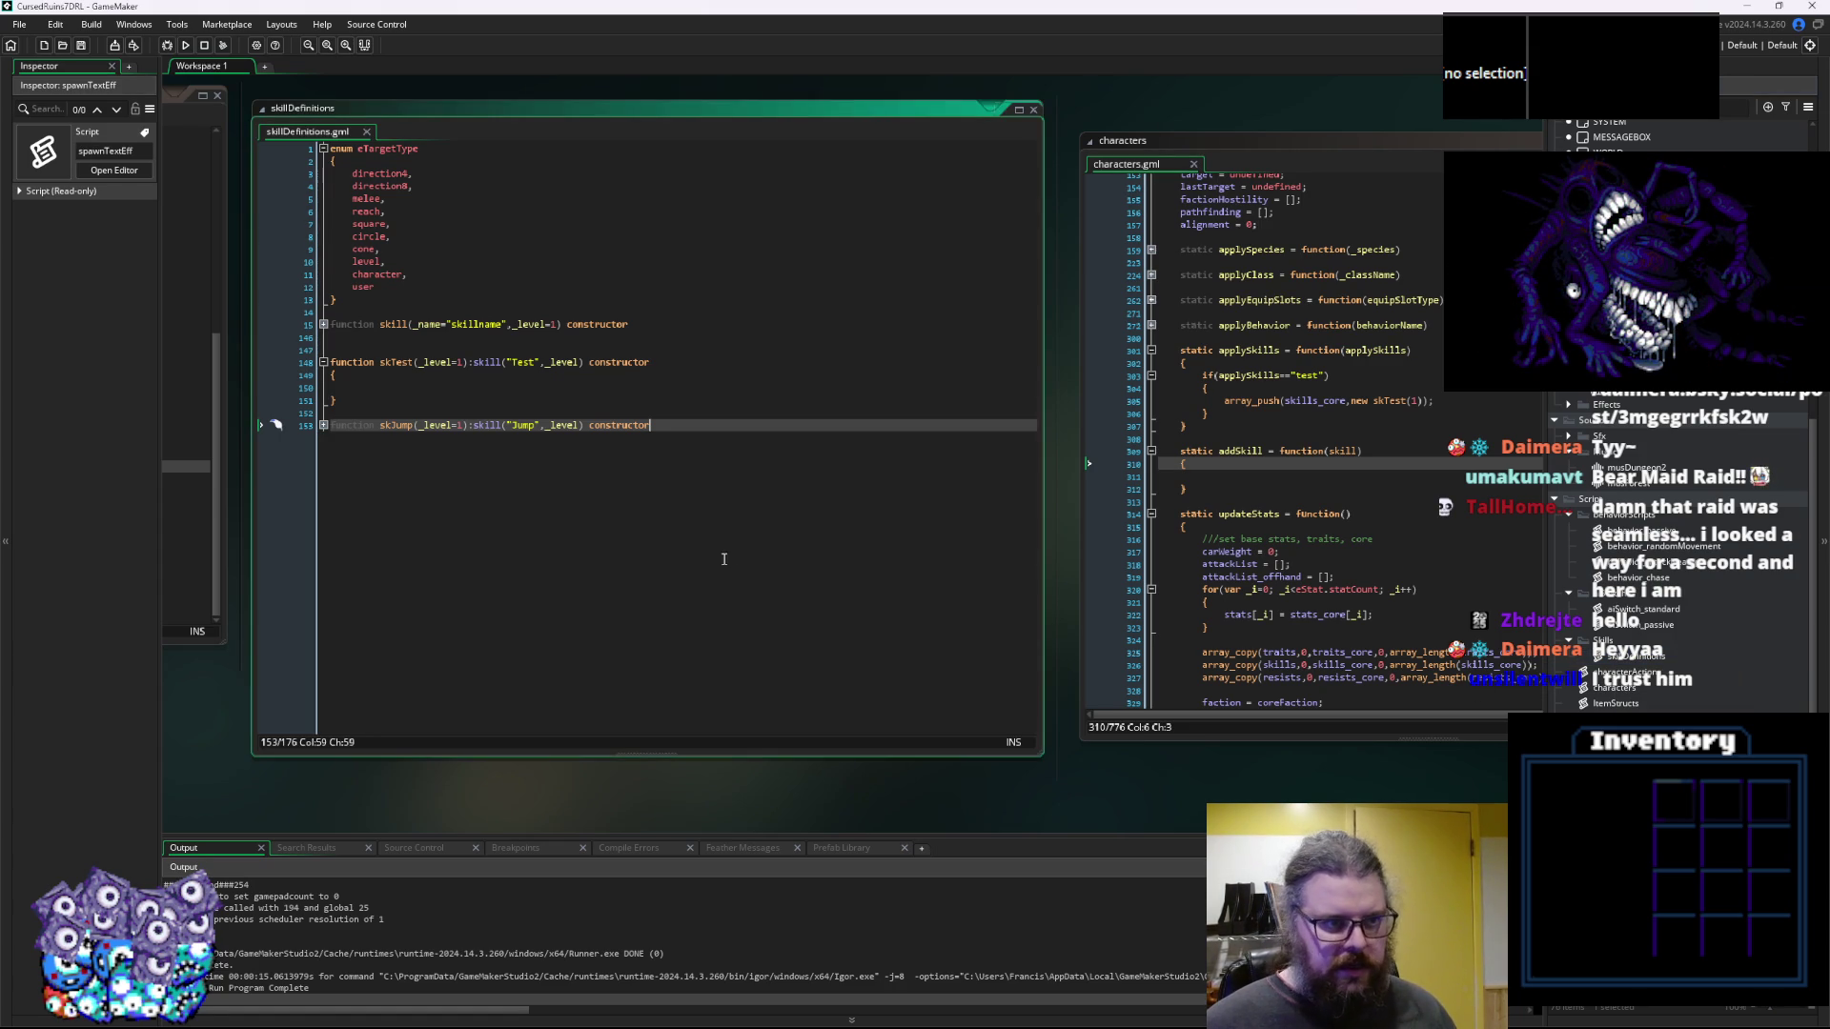
Close the behavior_attackNearby code window and switch to the game data spreadsheet
left_click(116, 45)
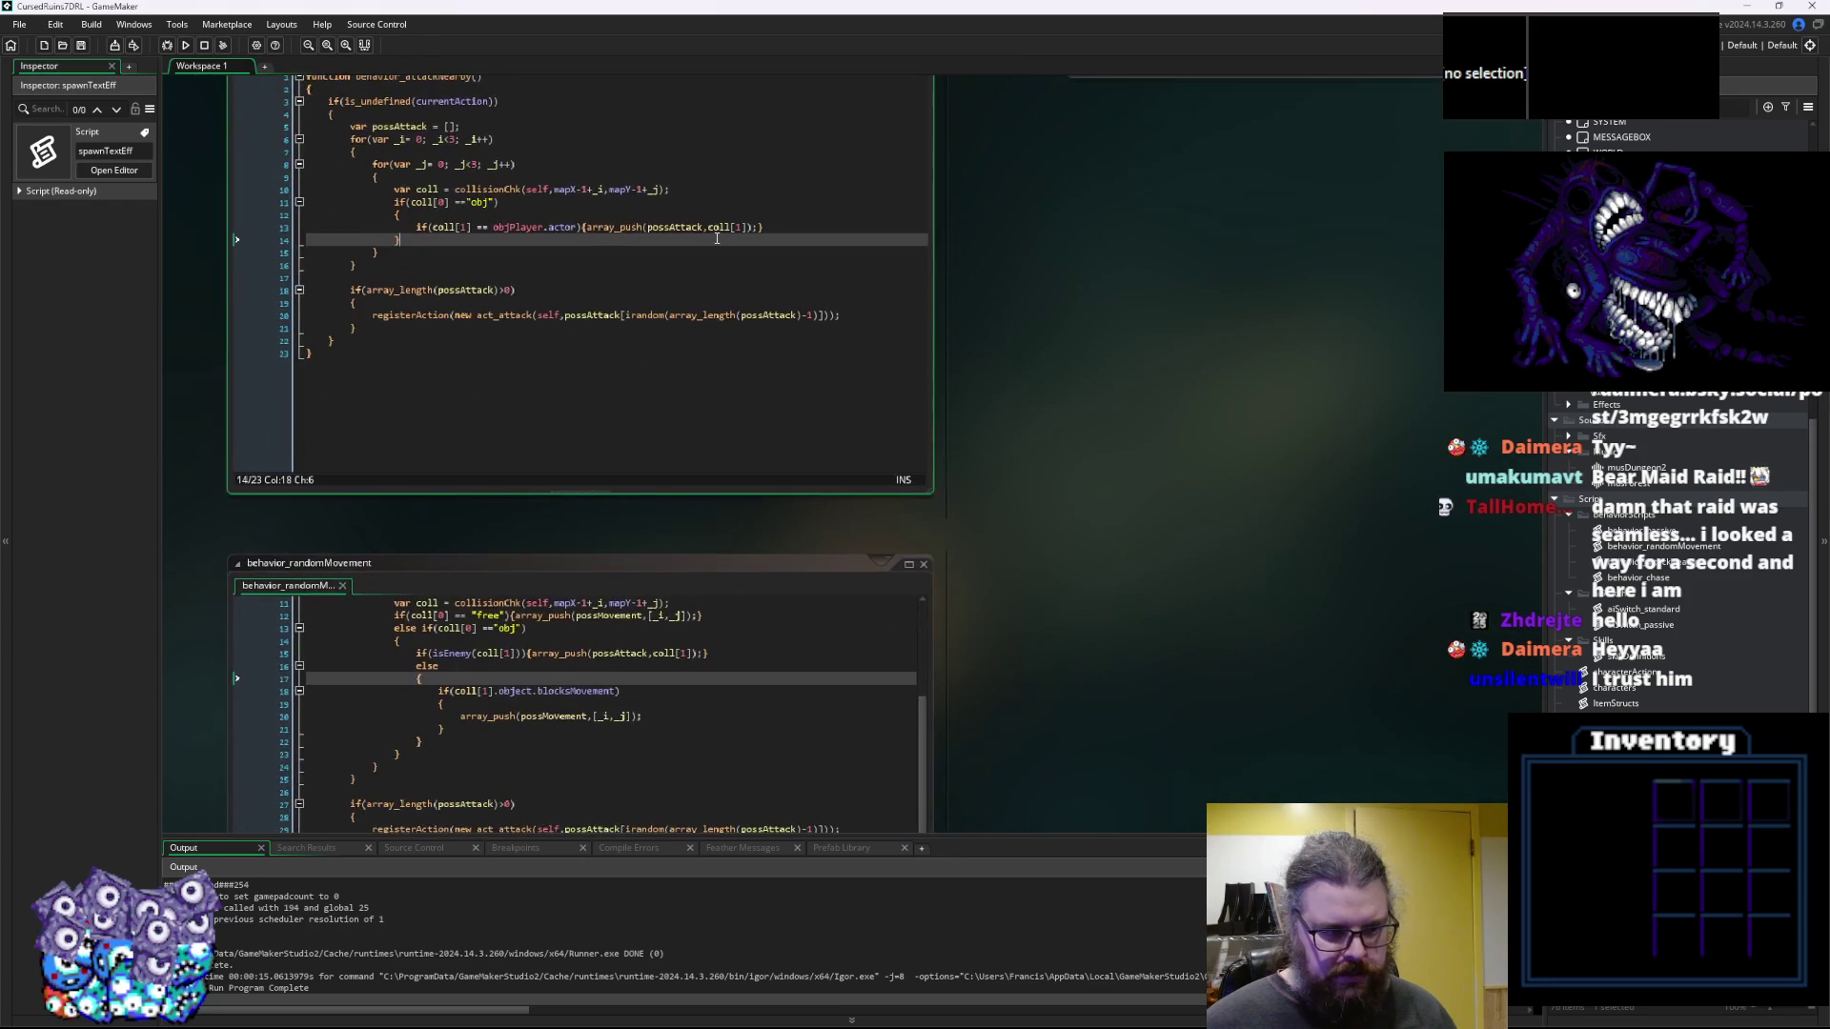
left_click(718, 351)
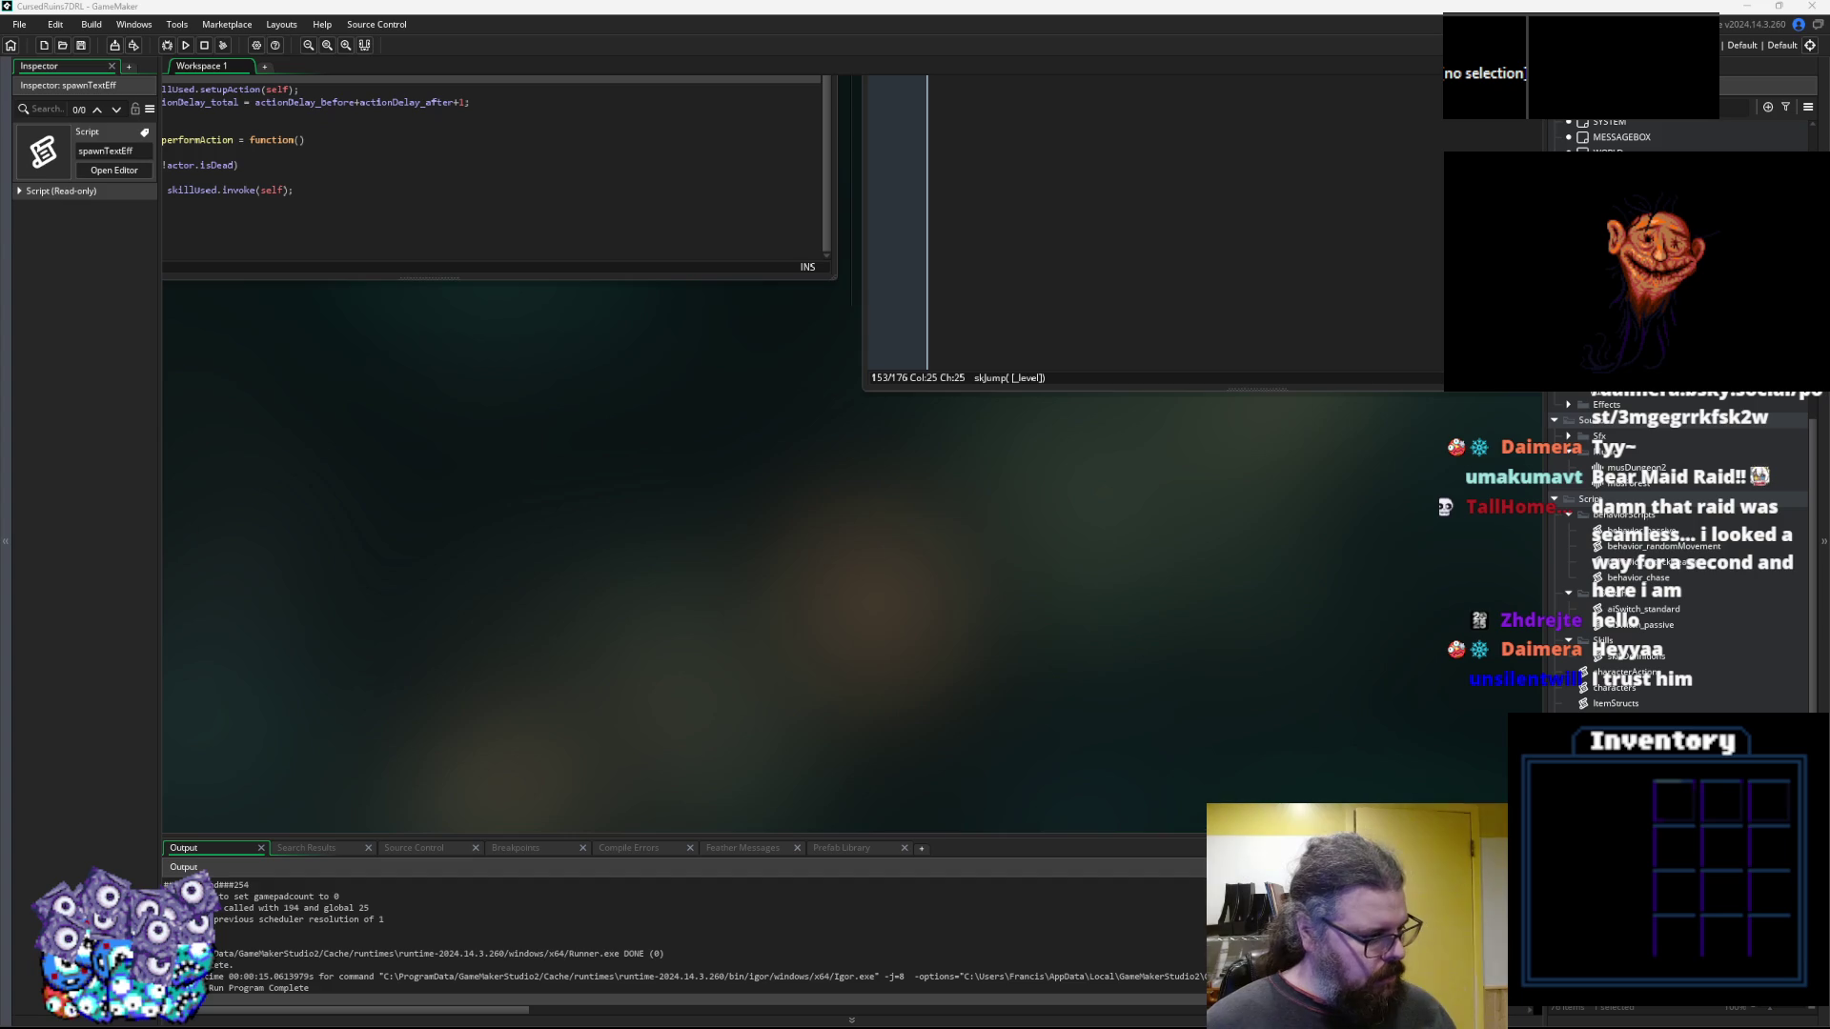
key("alt+Tab")
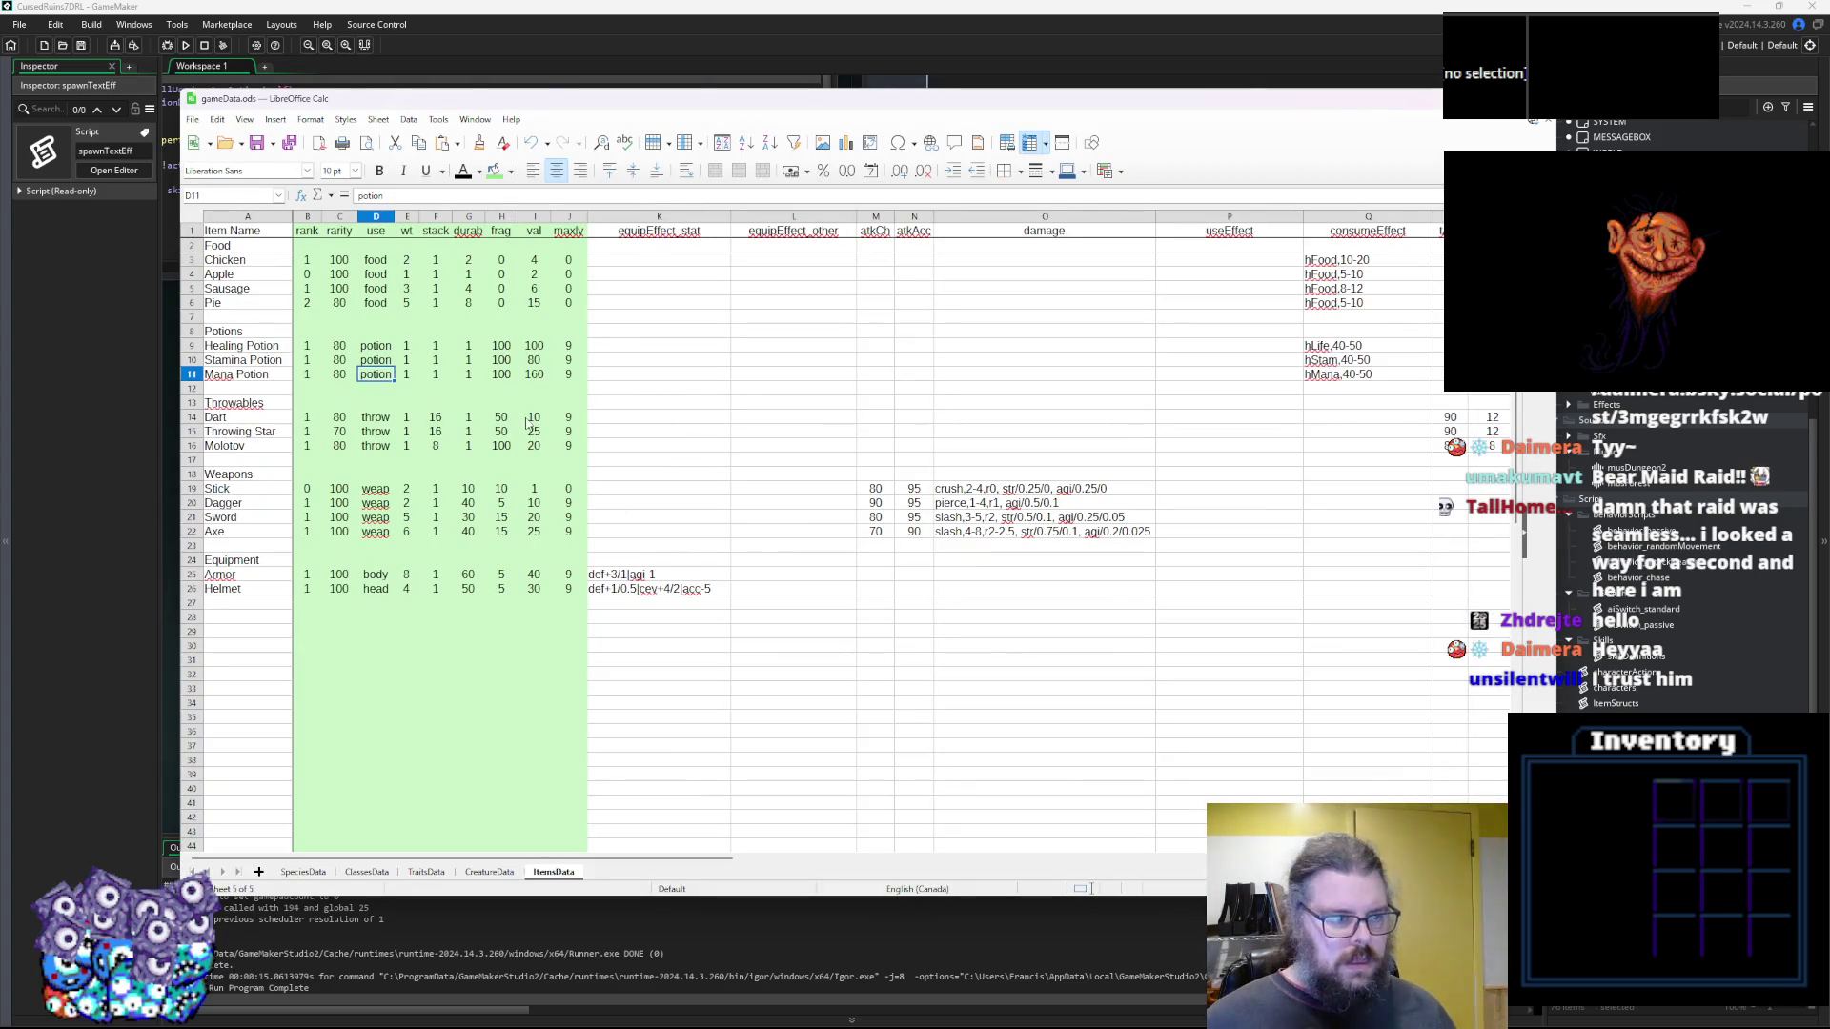
left_click(301, 873)
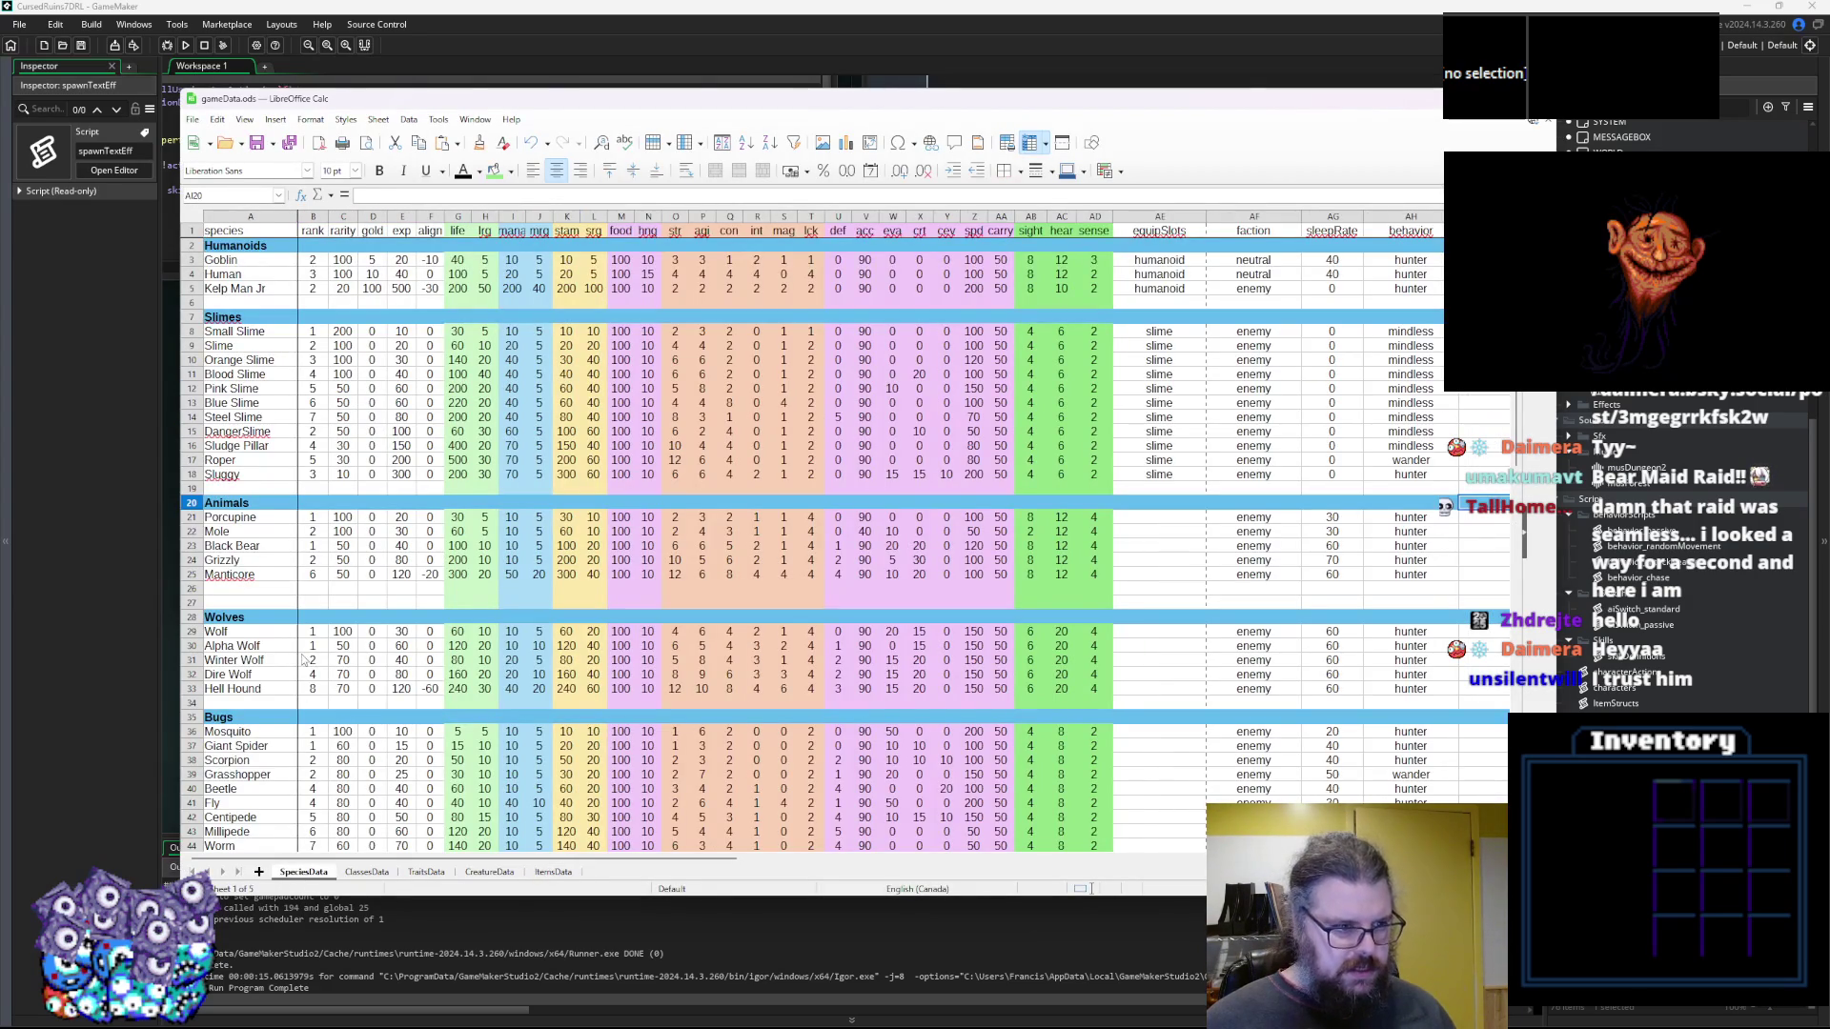
left_click(303, 405)
left_click(317, 293)
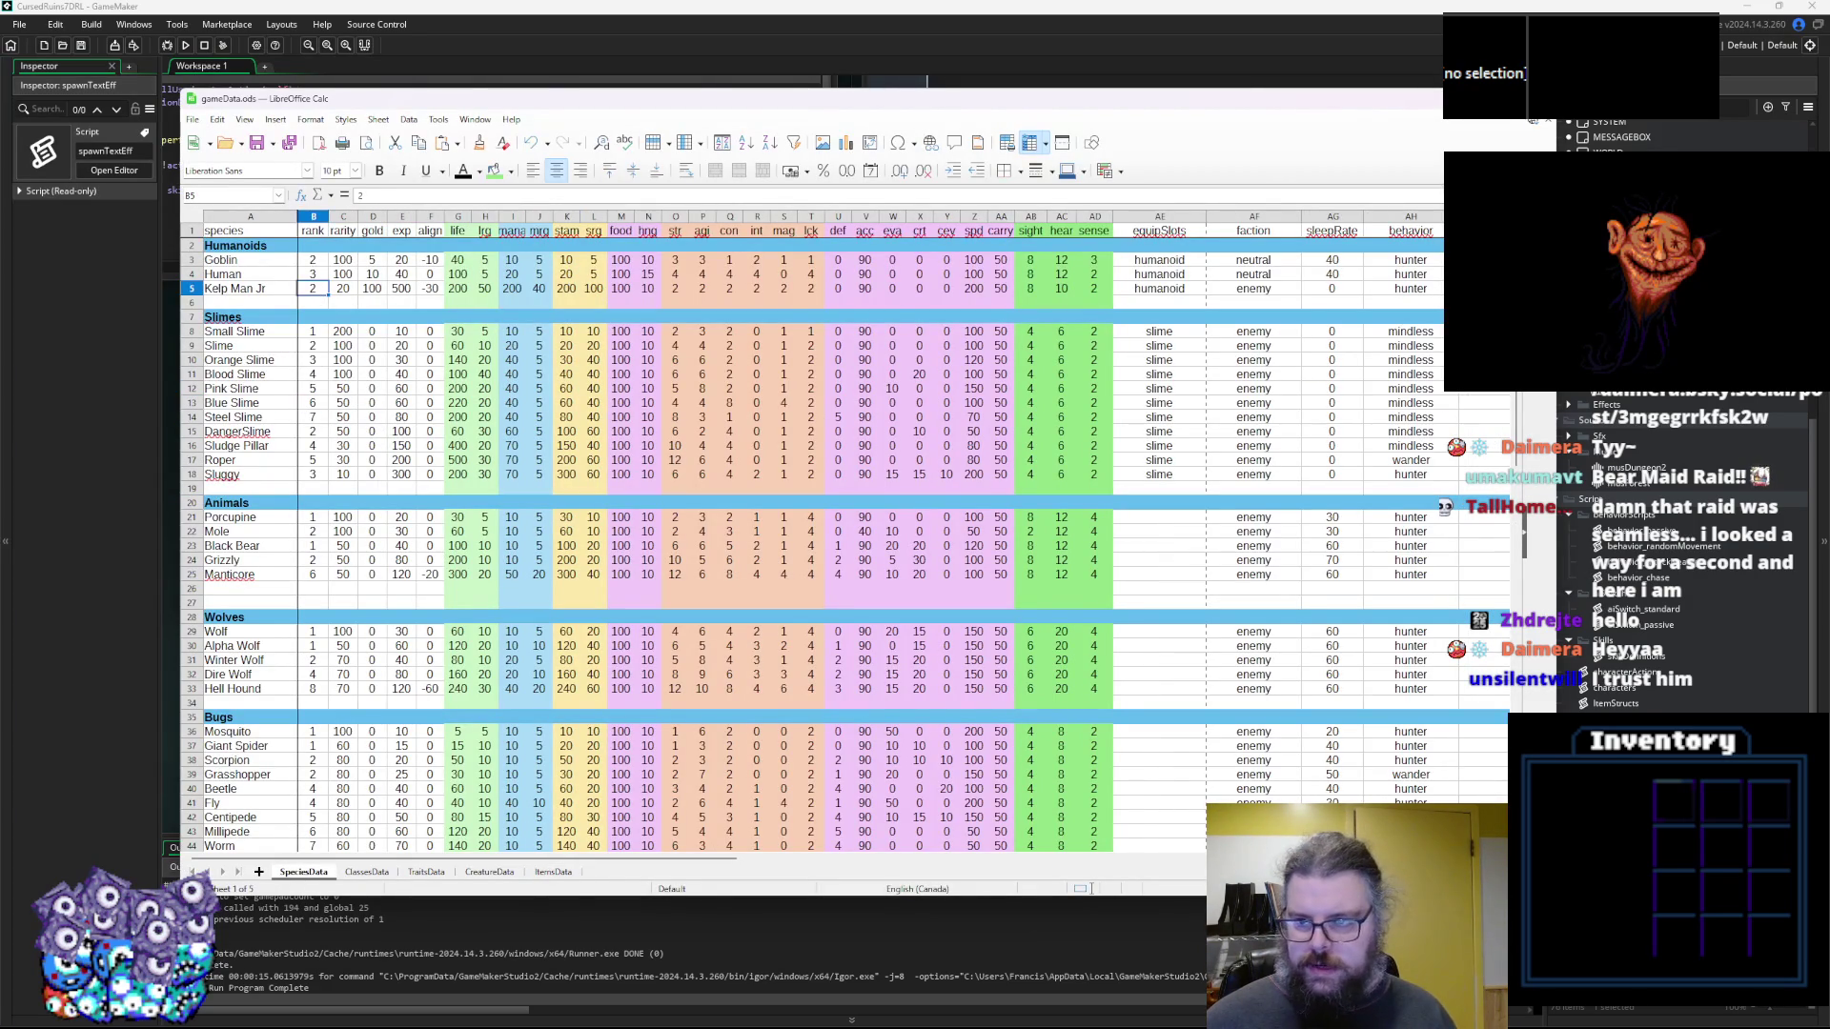
key("ctrl+Right")
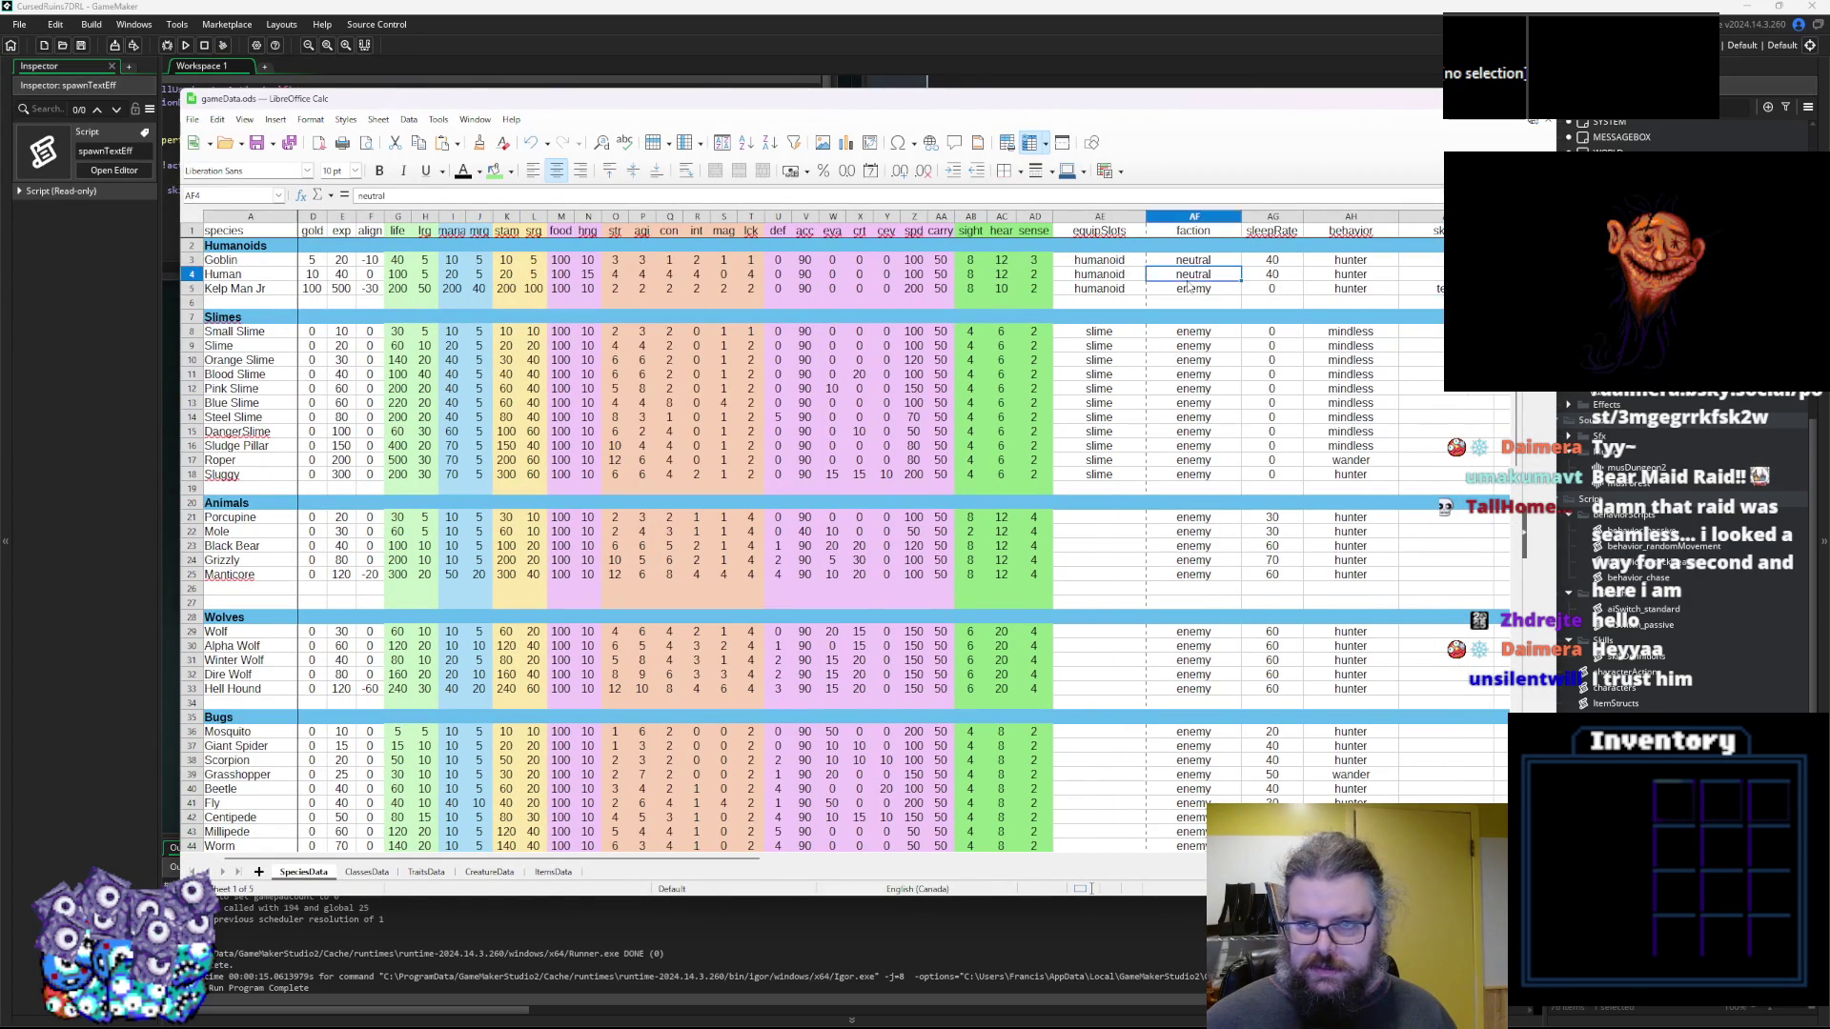
left_click(1355, 297)
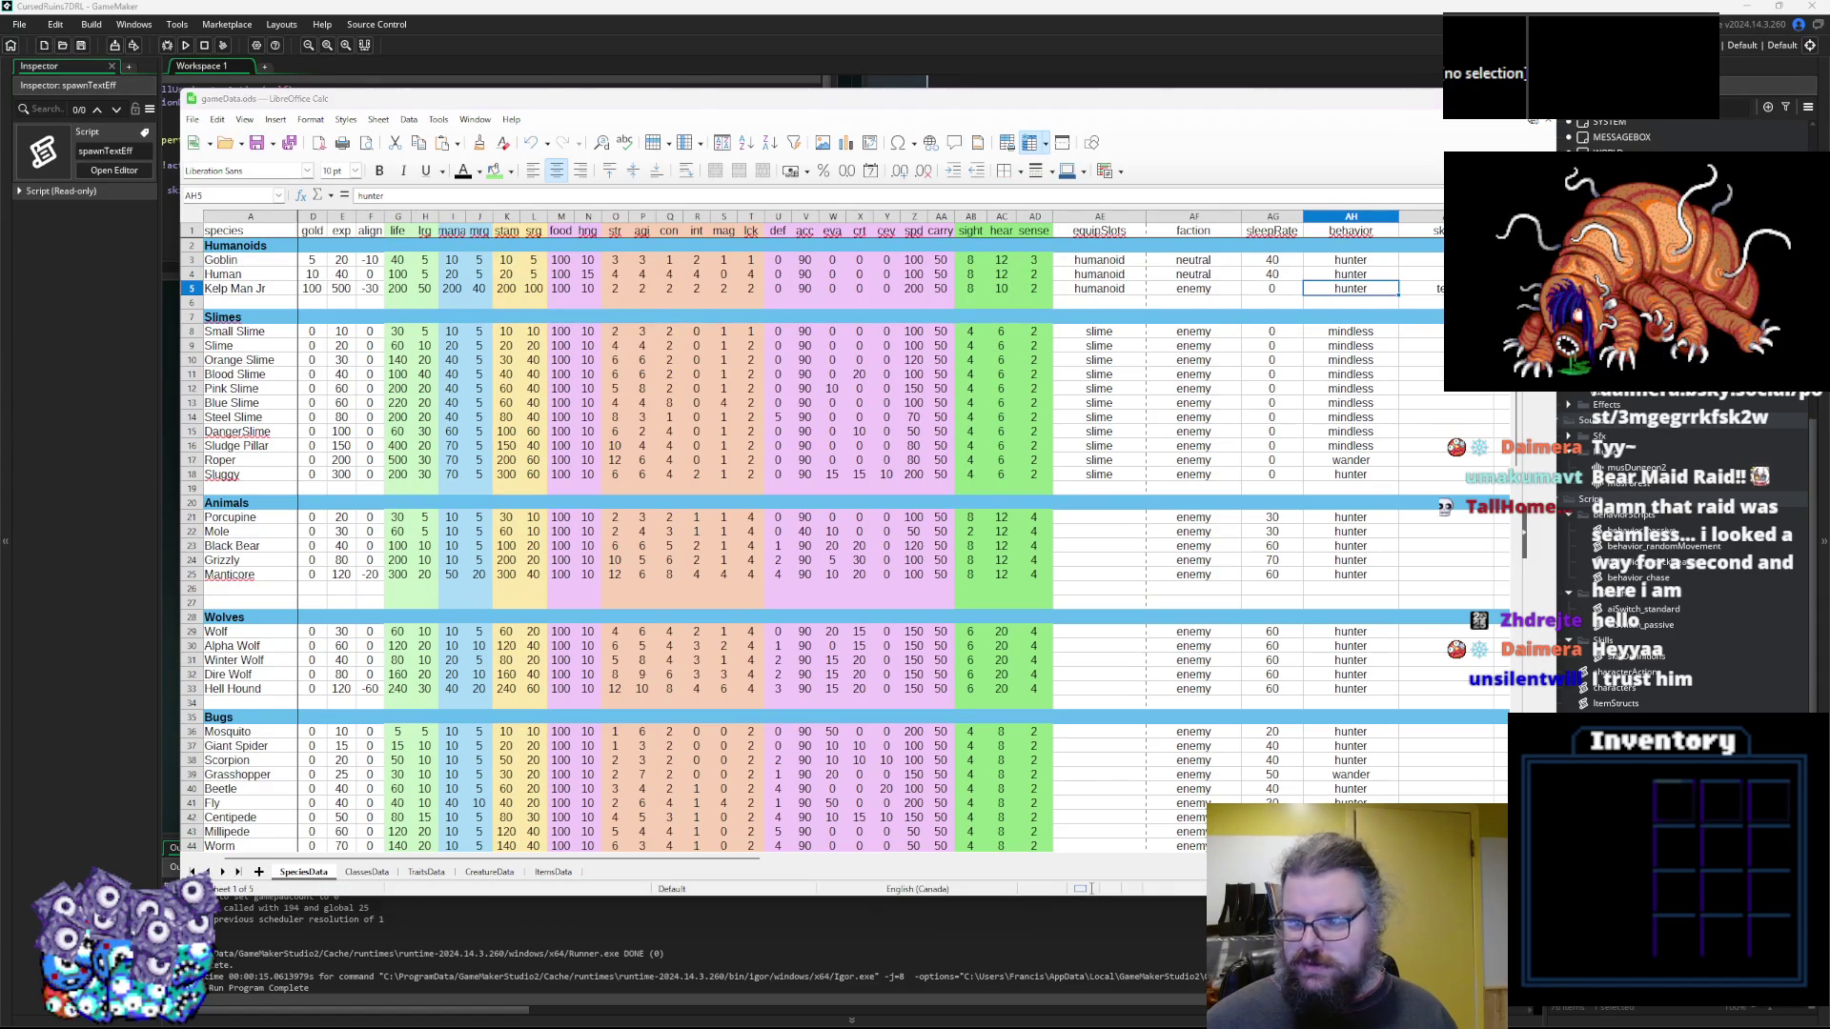
left_click(1529, 89)
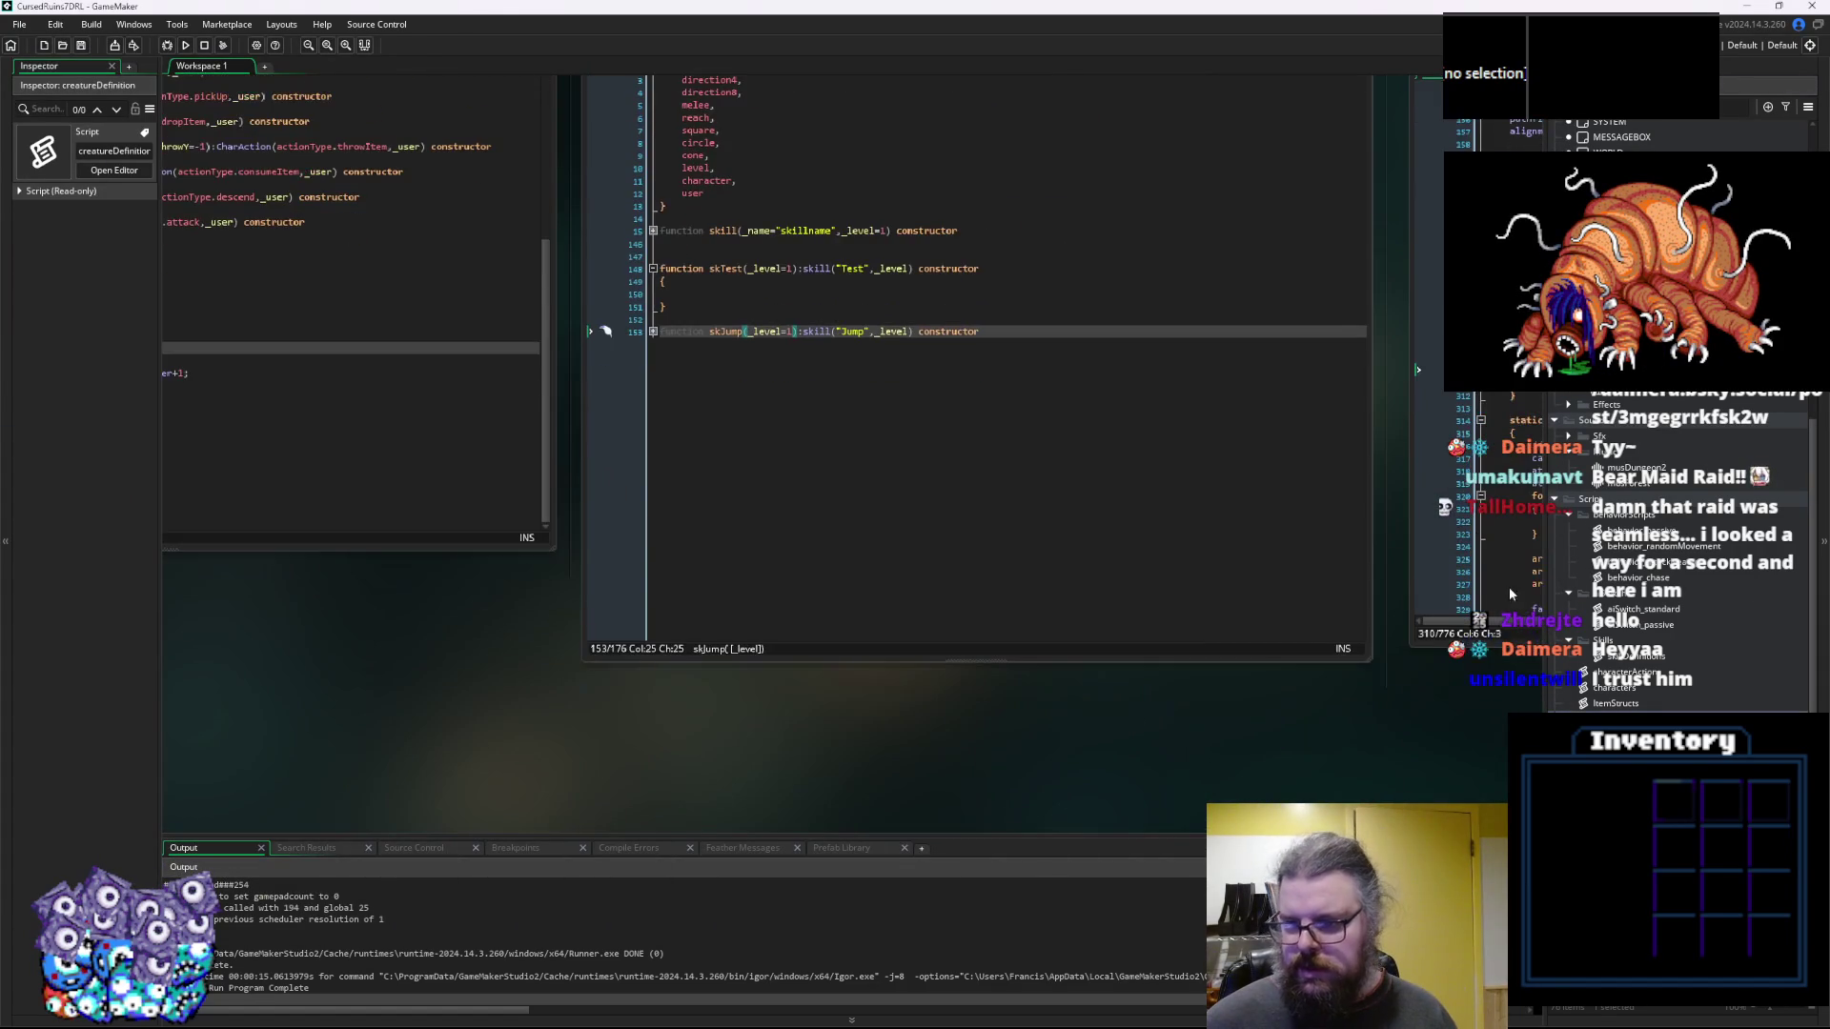
Open aiSwitch_standard, rearrange it beside the characters window, then close it
double_click(1643, 609)
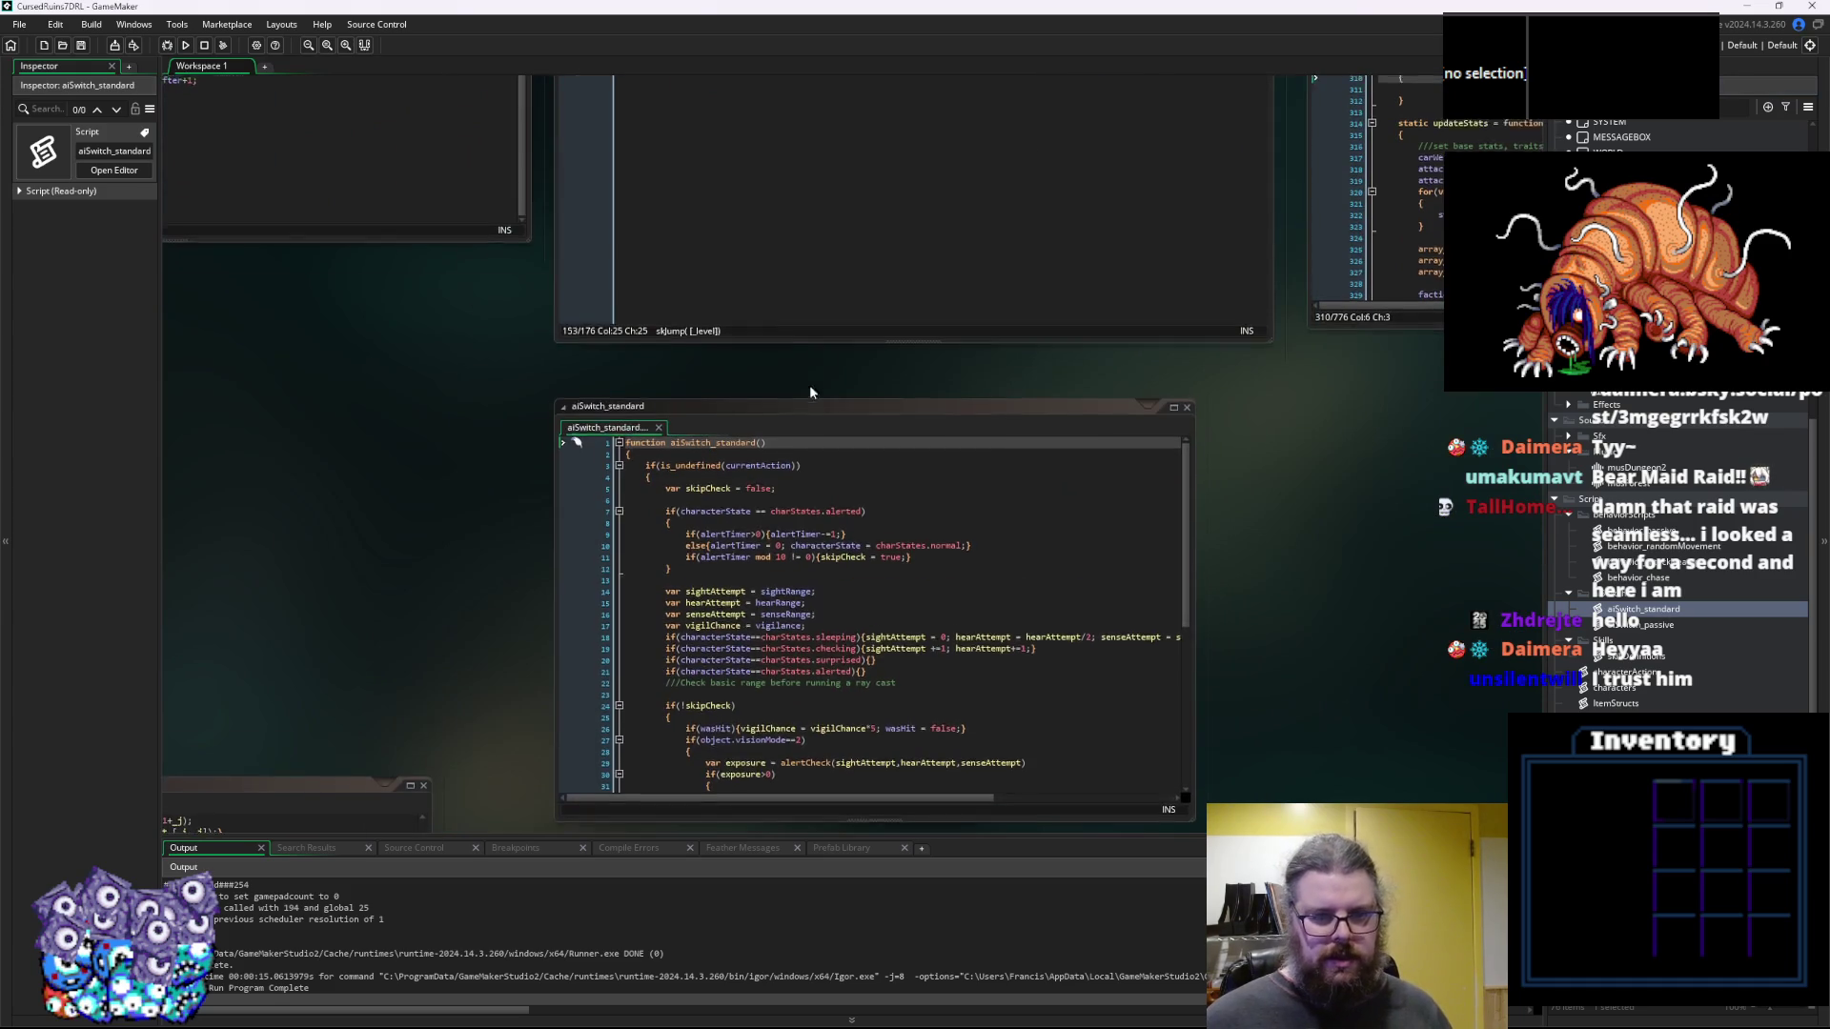
scroll(809, 385, "down", 2)
left_click_drag(1035, 246, 1285, 289)
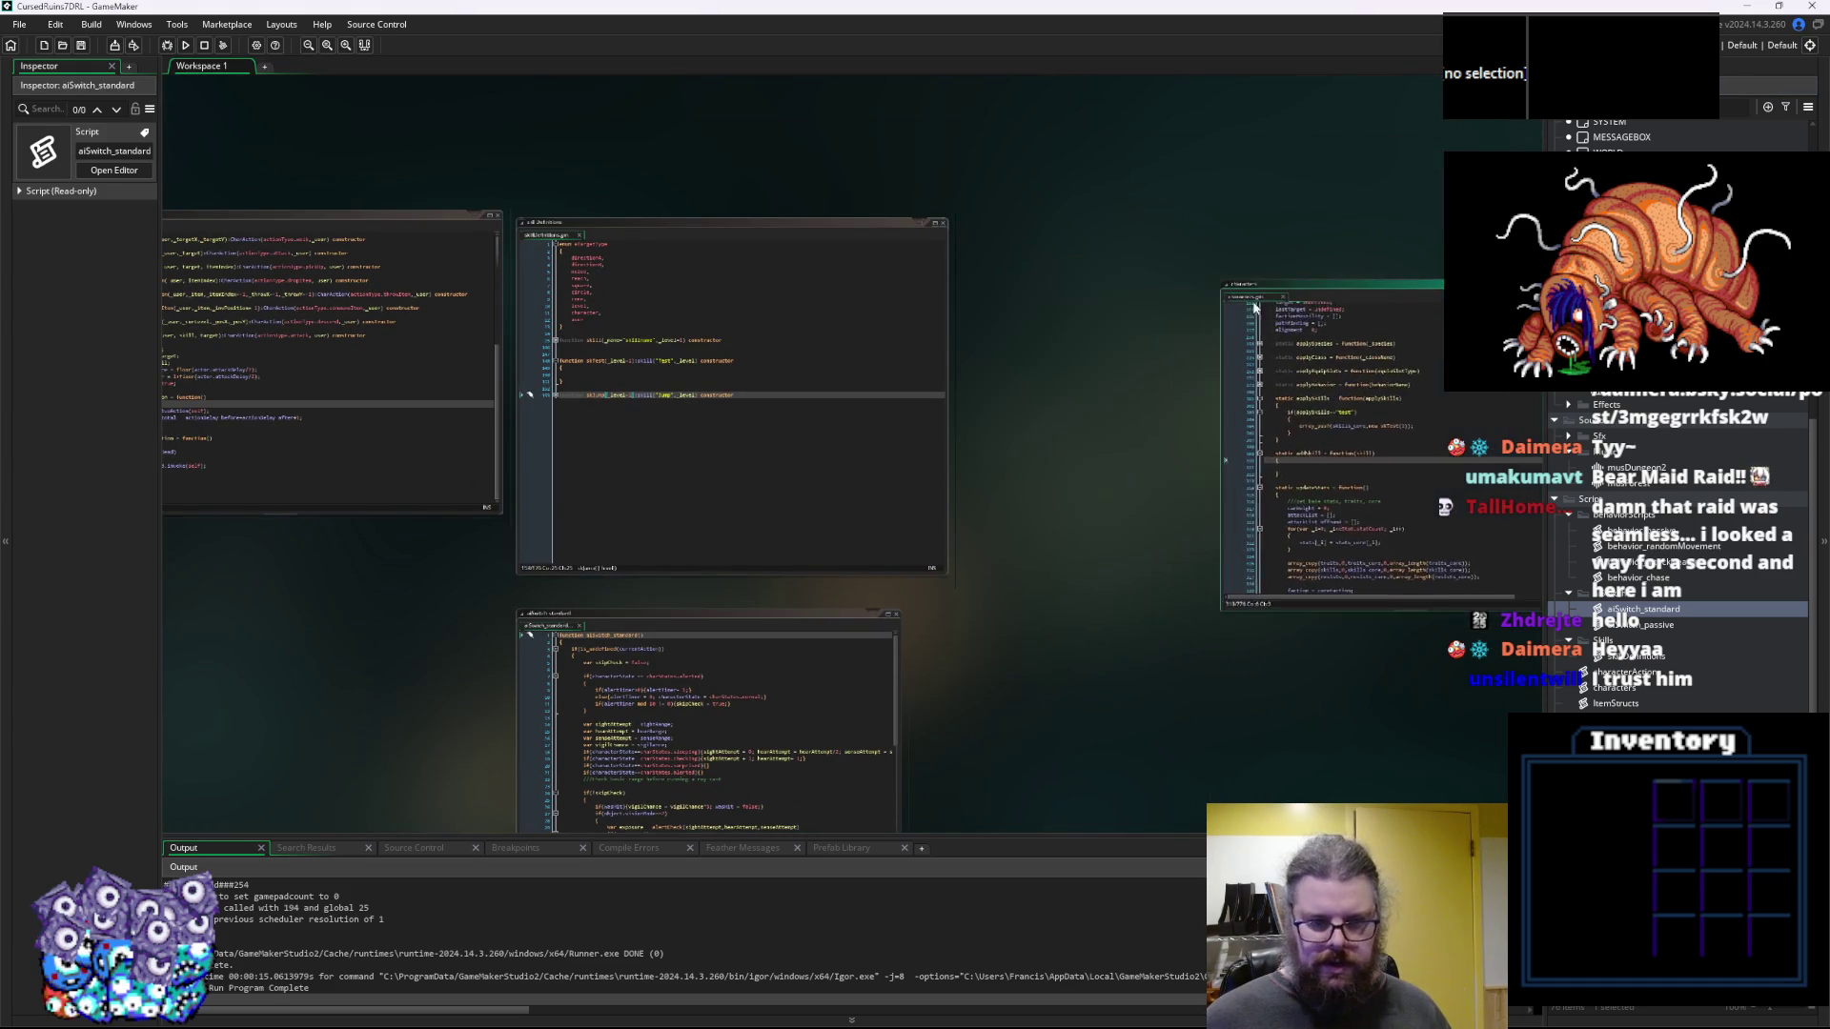
mouse_move(669, 615)
left_mouse_down()
mouse_move(725, 596)
mouse_move(1075, 249)
left_mouse_up()
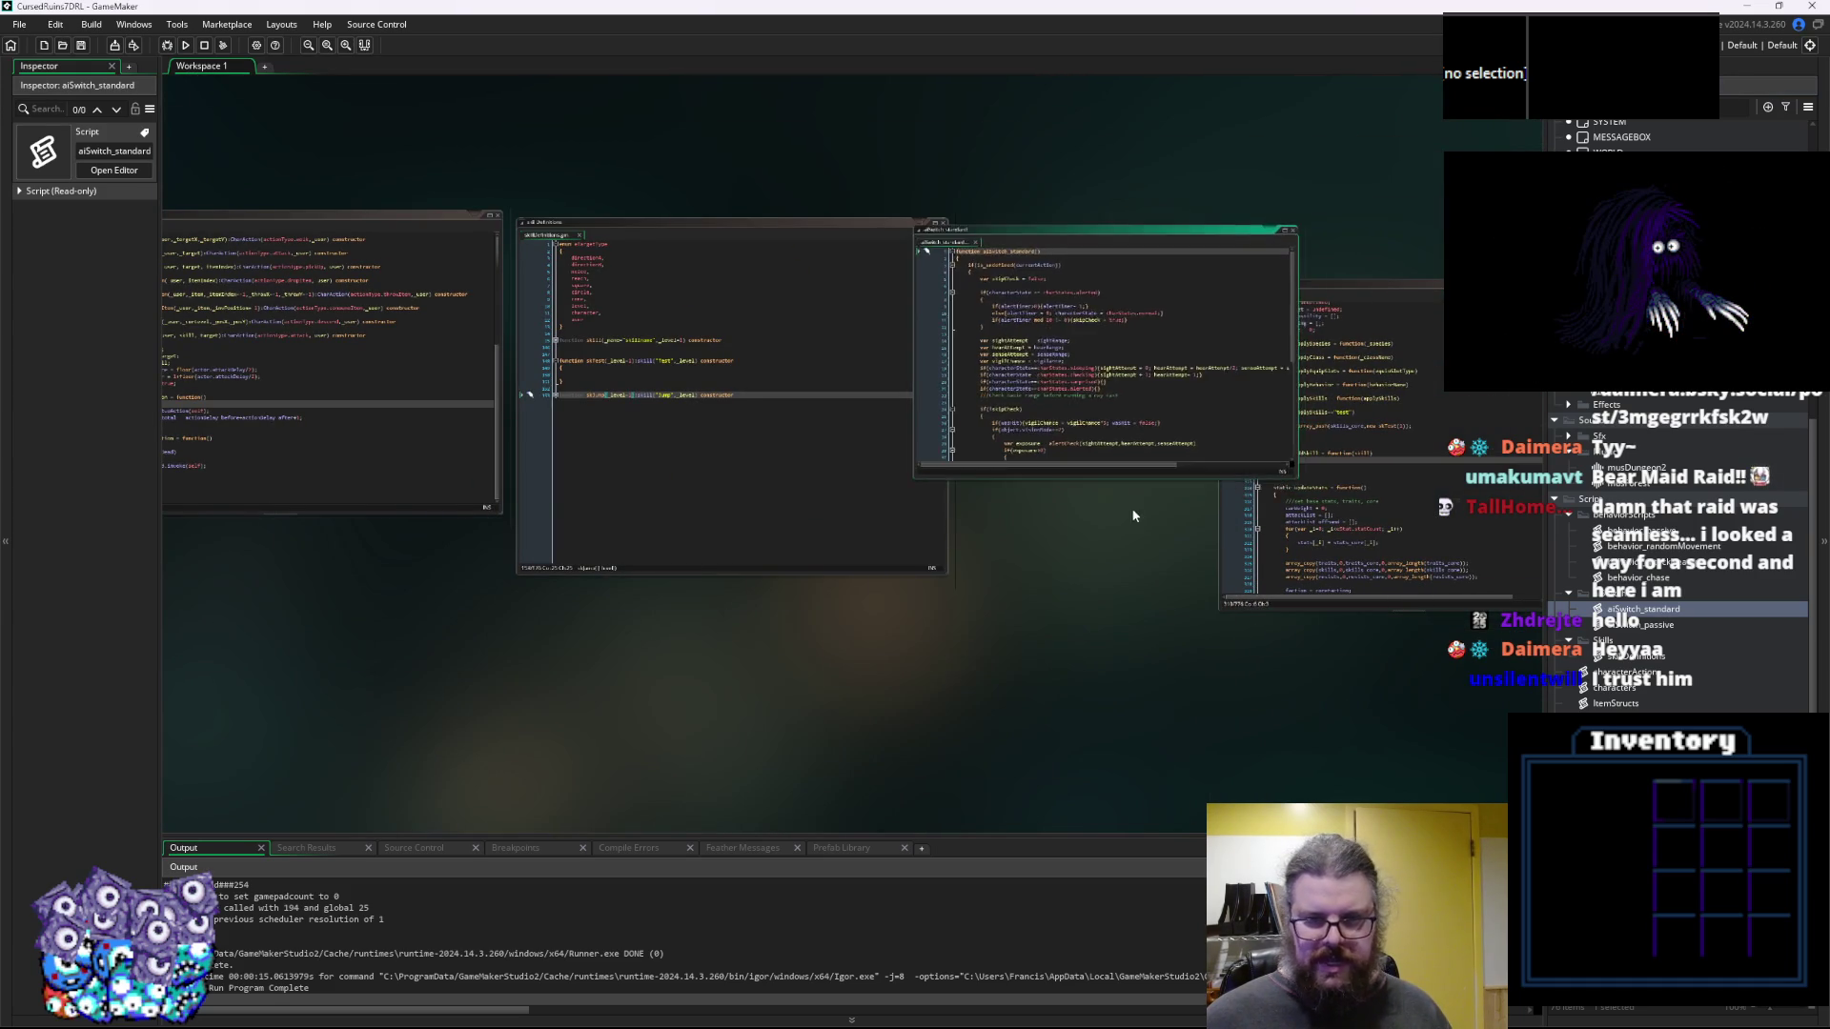
scroll(935, 539, "up", 3)
left_click_drag(1189, 470, 1037, 599)
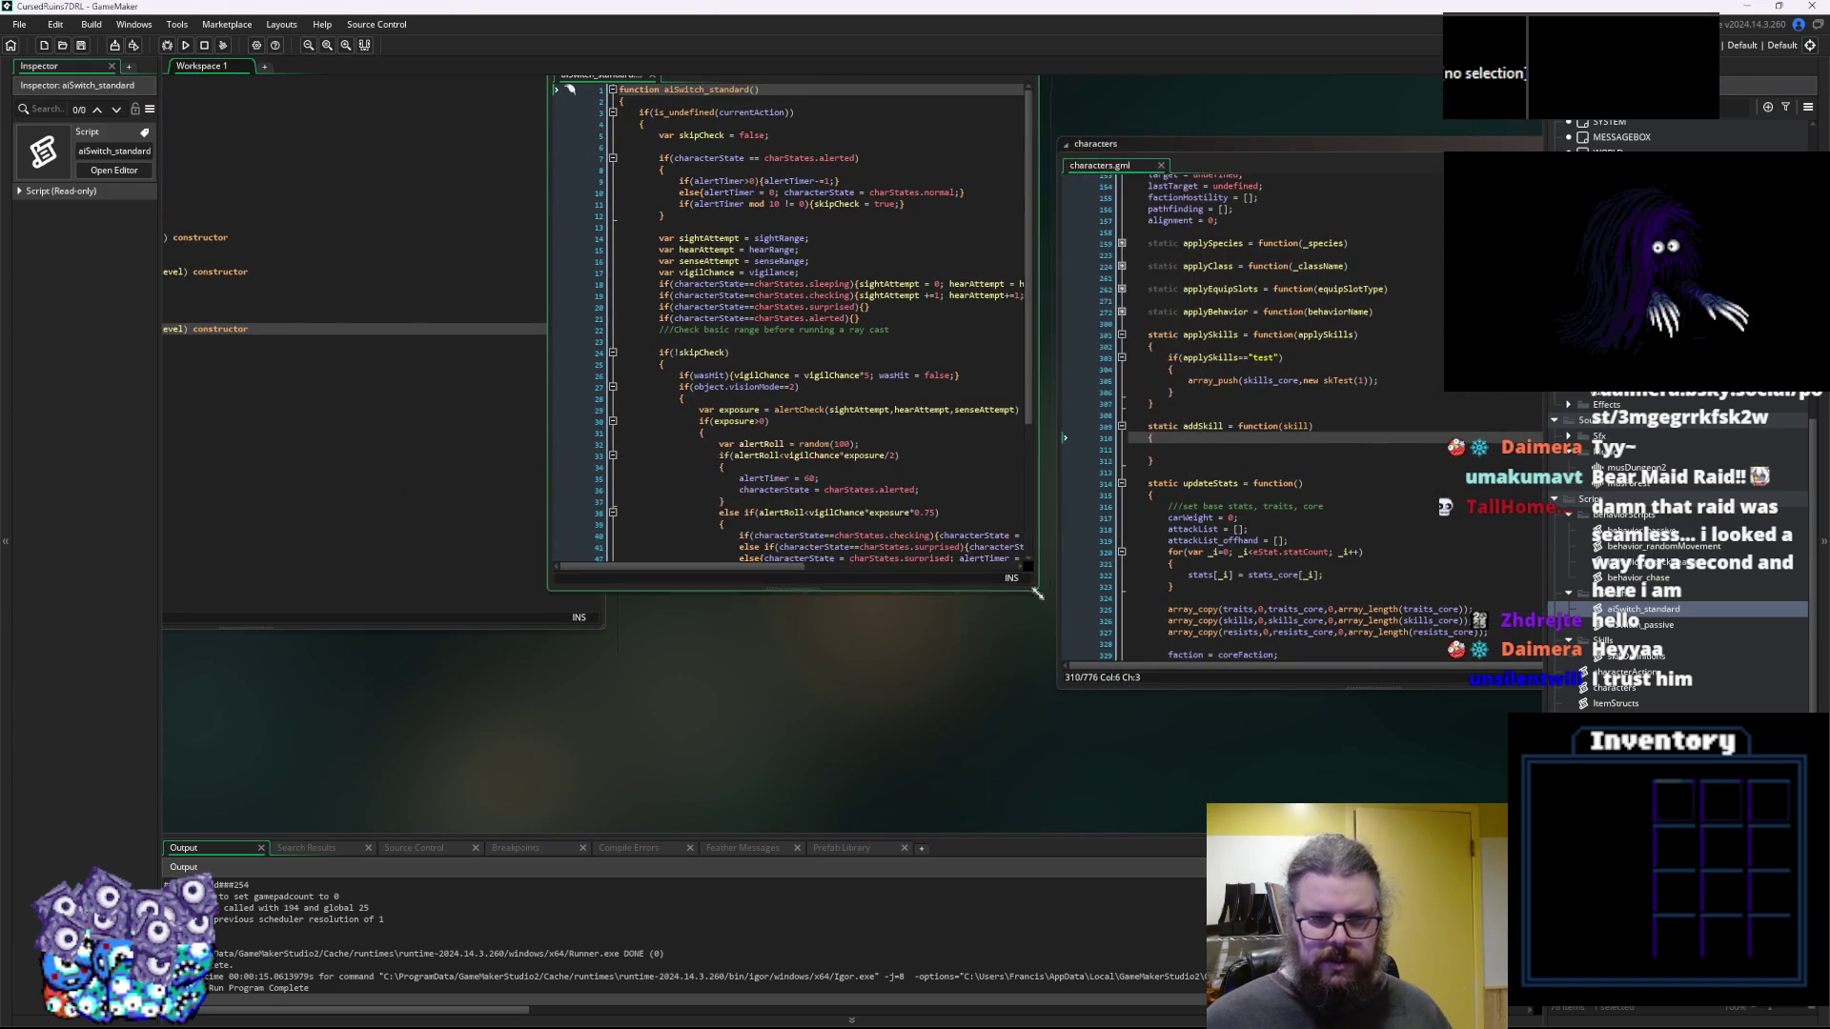
left_click_drag(865, 686, 728, 706)
left_click_drag(1059, 171, 1227, 219)
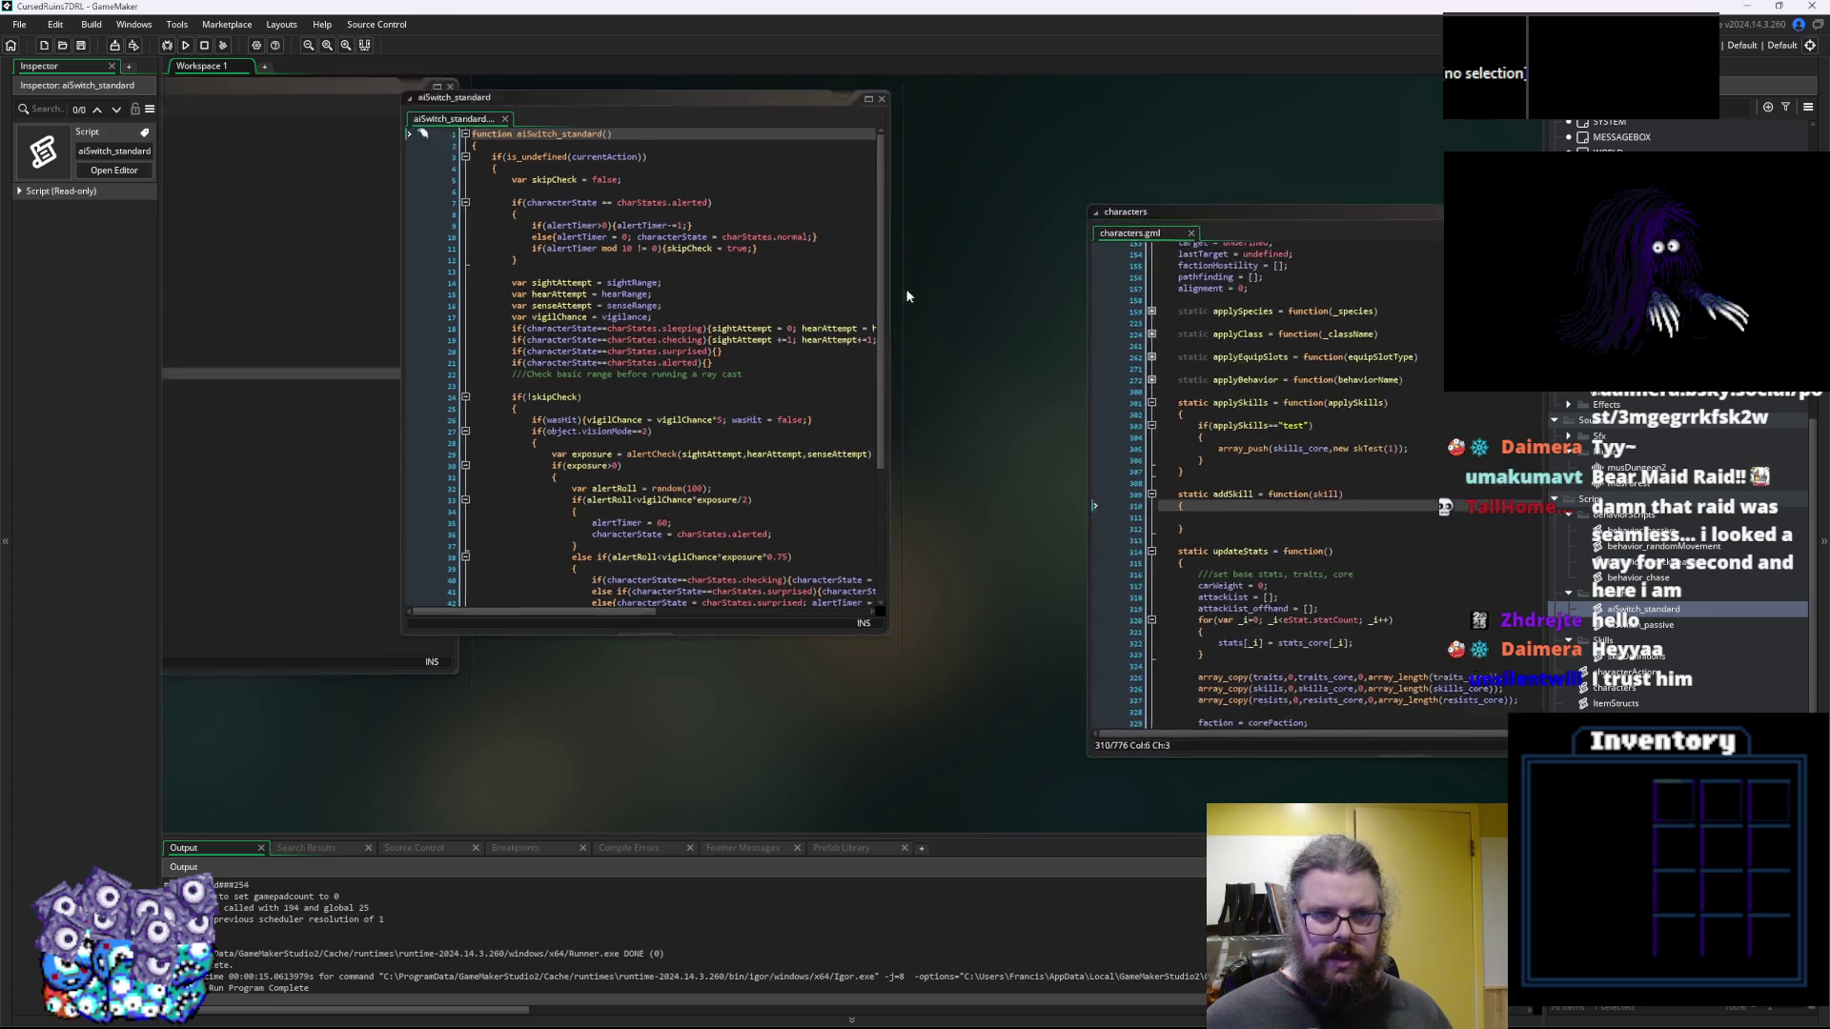
left_click_drag(905, 288, 886, 361)
left_click_drag(834, 200, 875, 183)
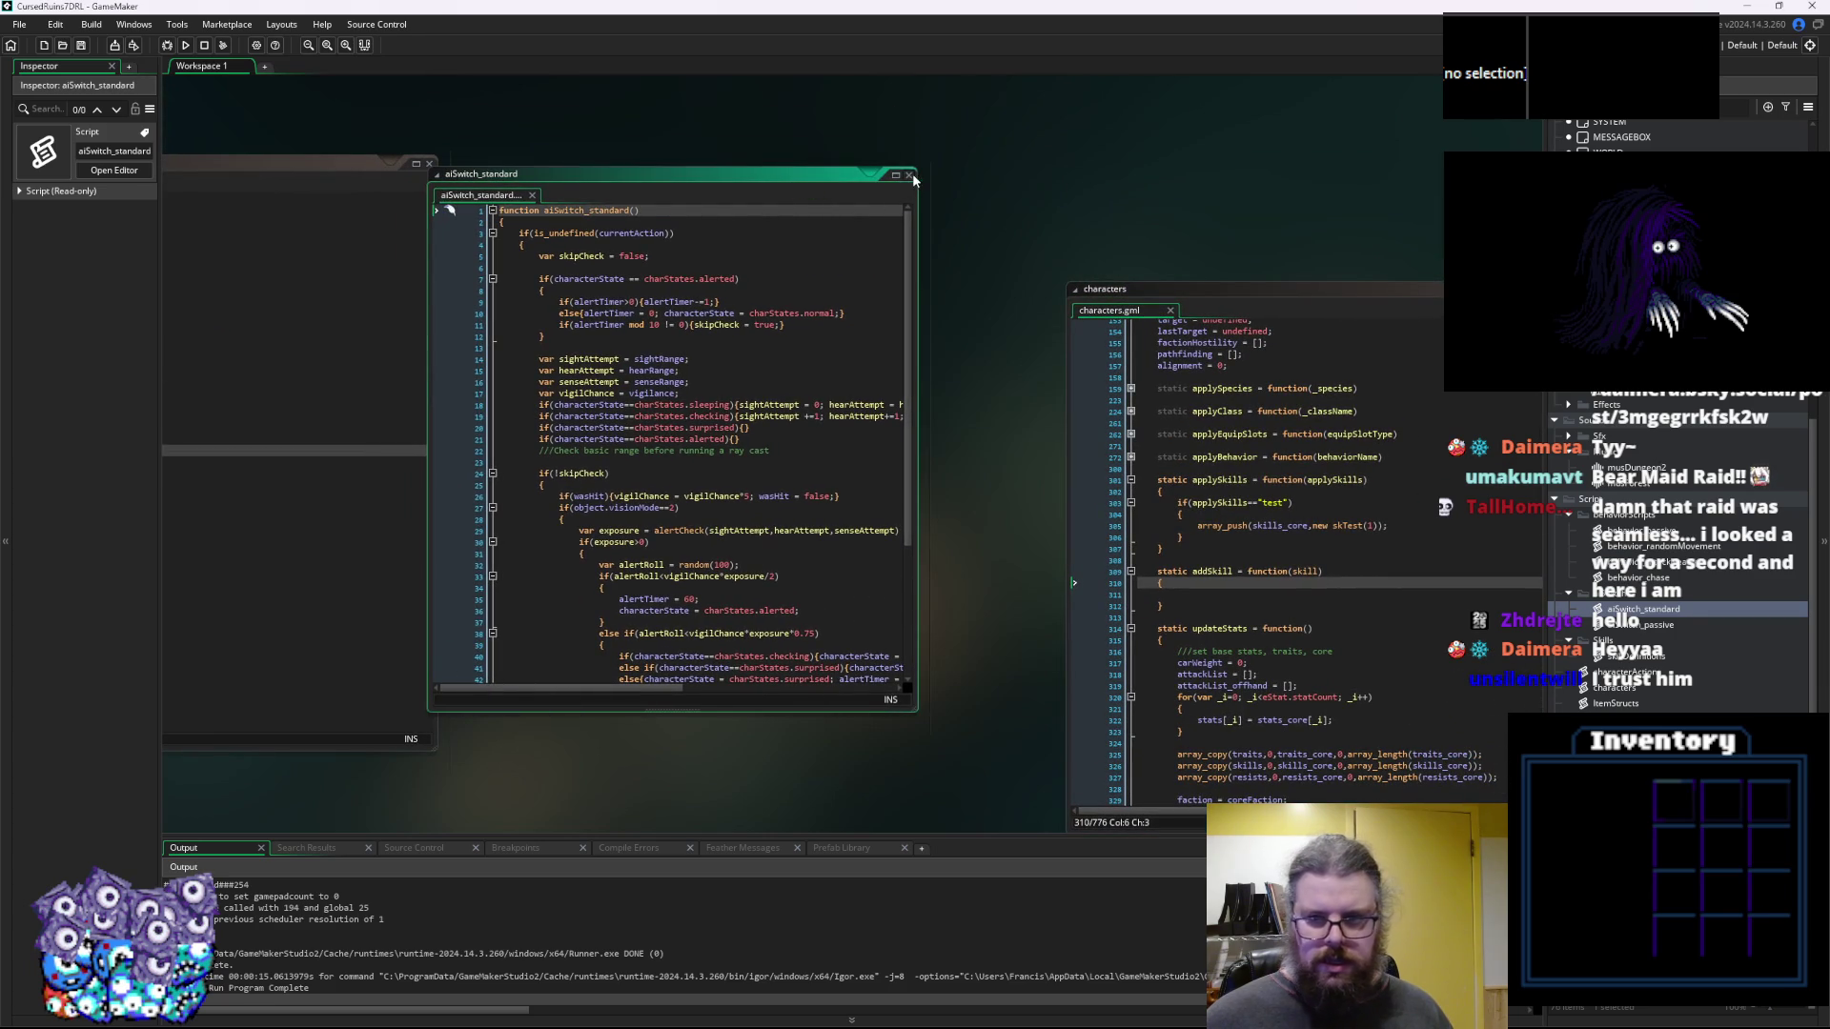
left_click(910, 175)
Open behavior_chase and move its enlarged code window to the workspace centre
left_click(1637, 566)
left_click(1665, 548)
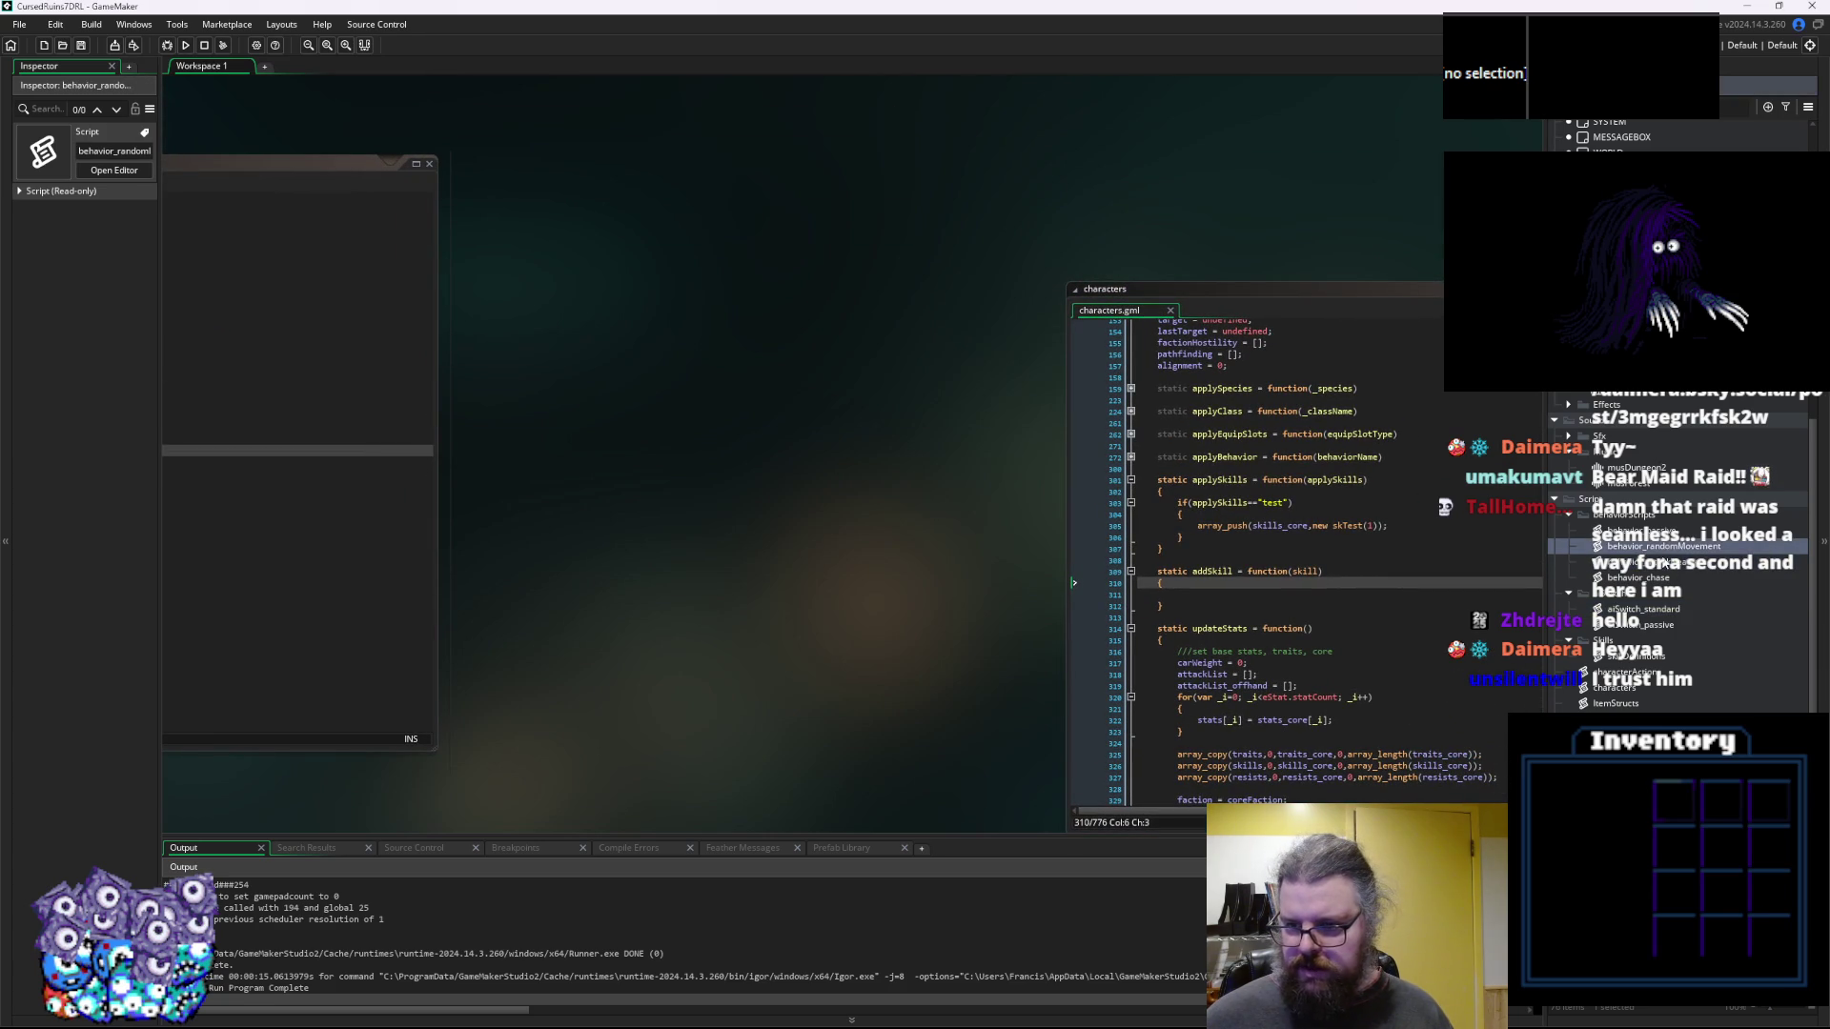
double_click(1638, 578)
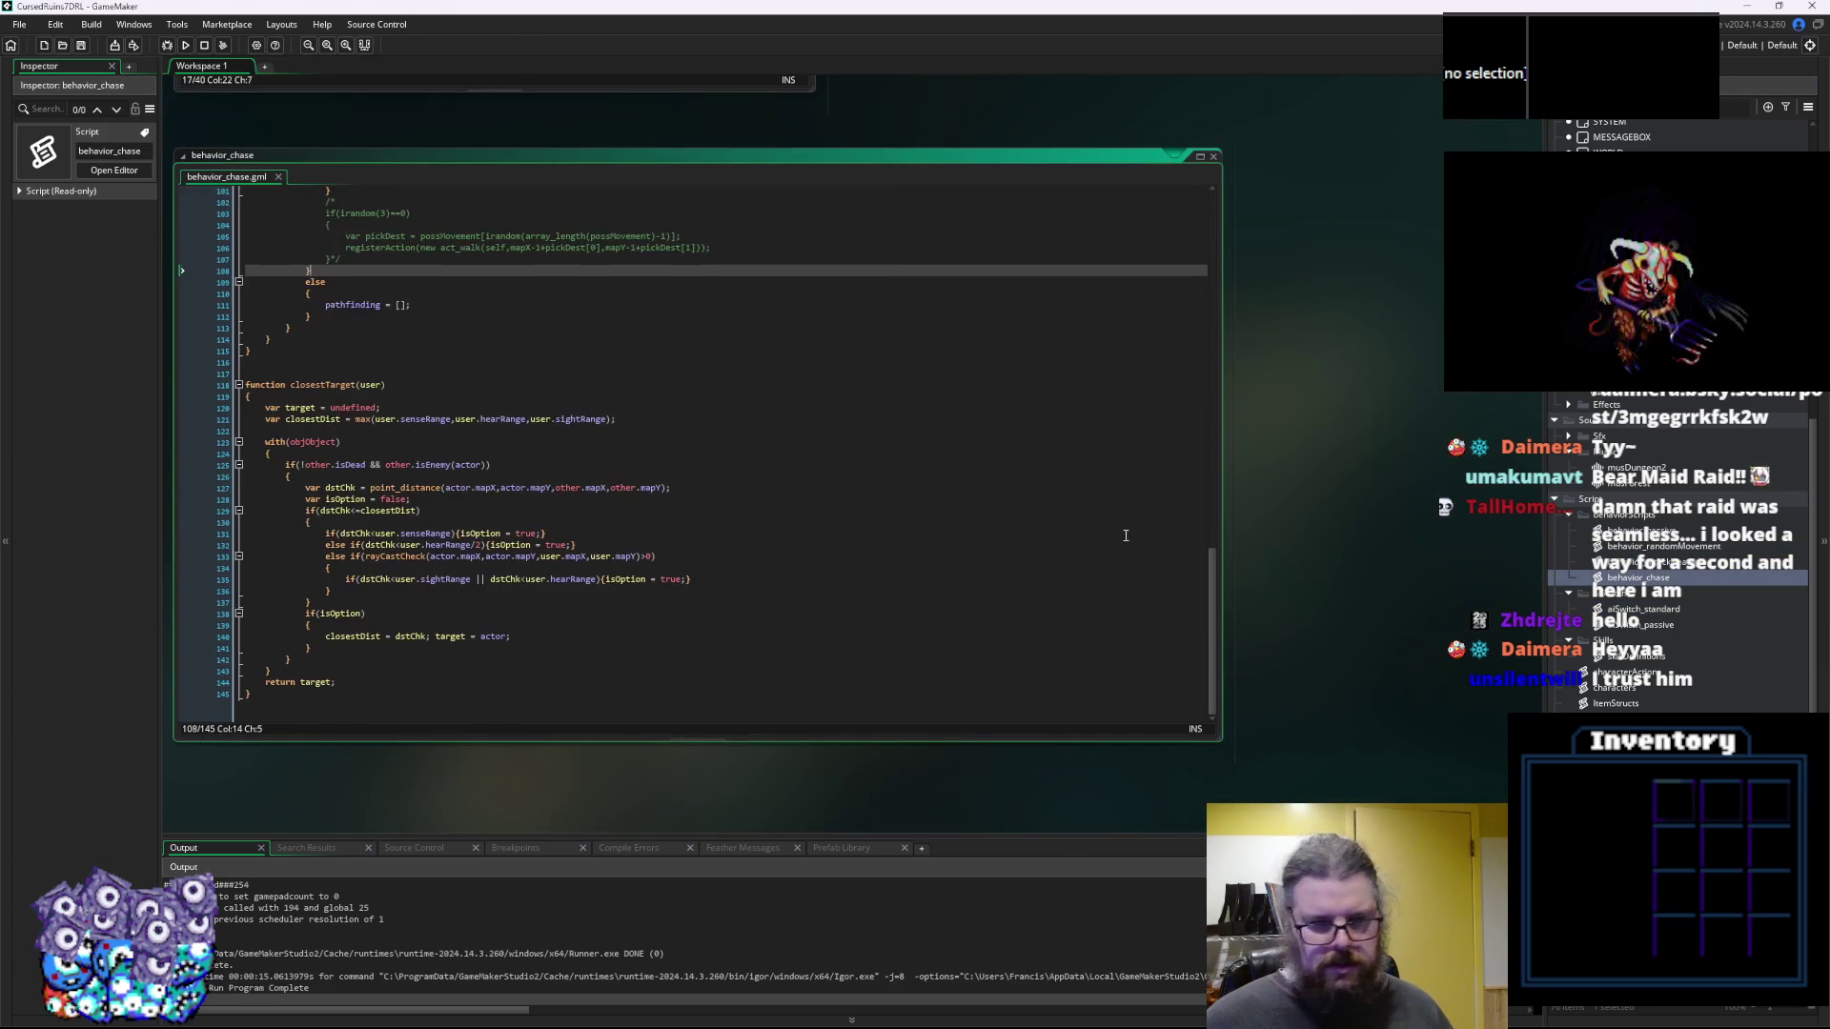
scroll(987, 551, "down", 3)
mouse_move(752, 439)
left_mouse_down()
mouse_move(968, 352)
mouse_move(1151, 176)
left_mouse_up()
scroll(672, 507, "up", 5)
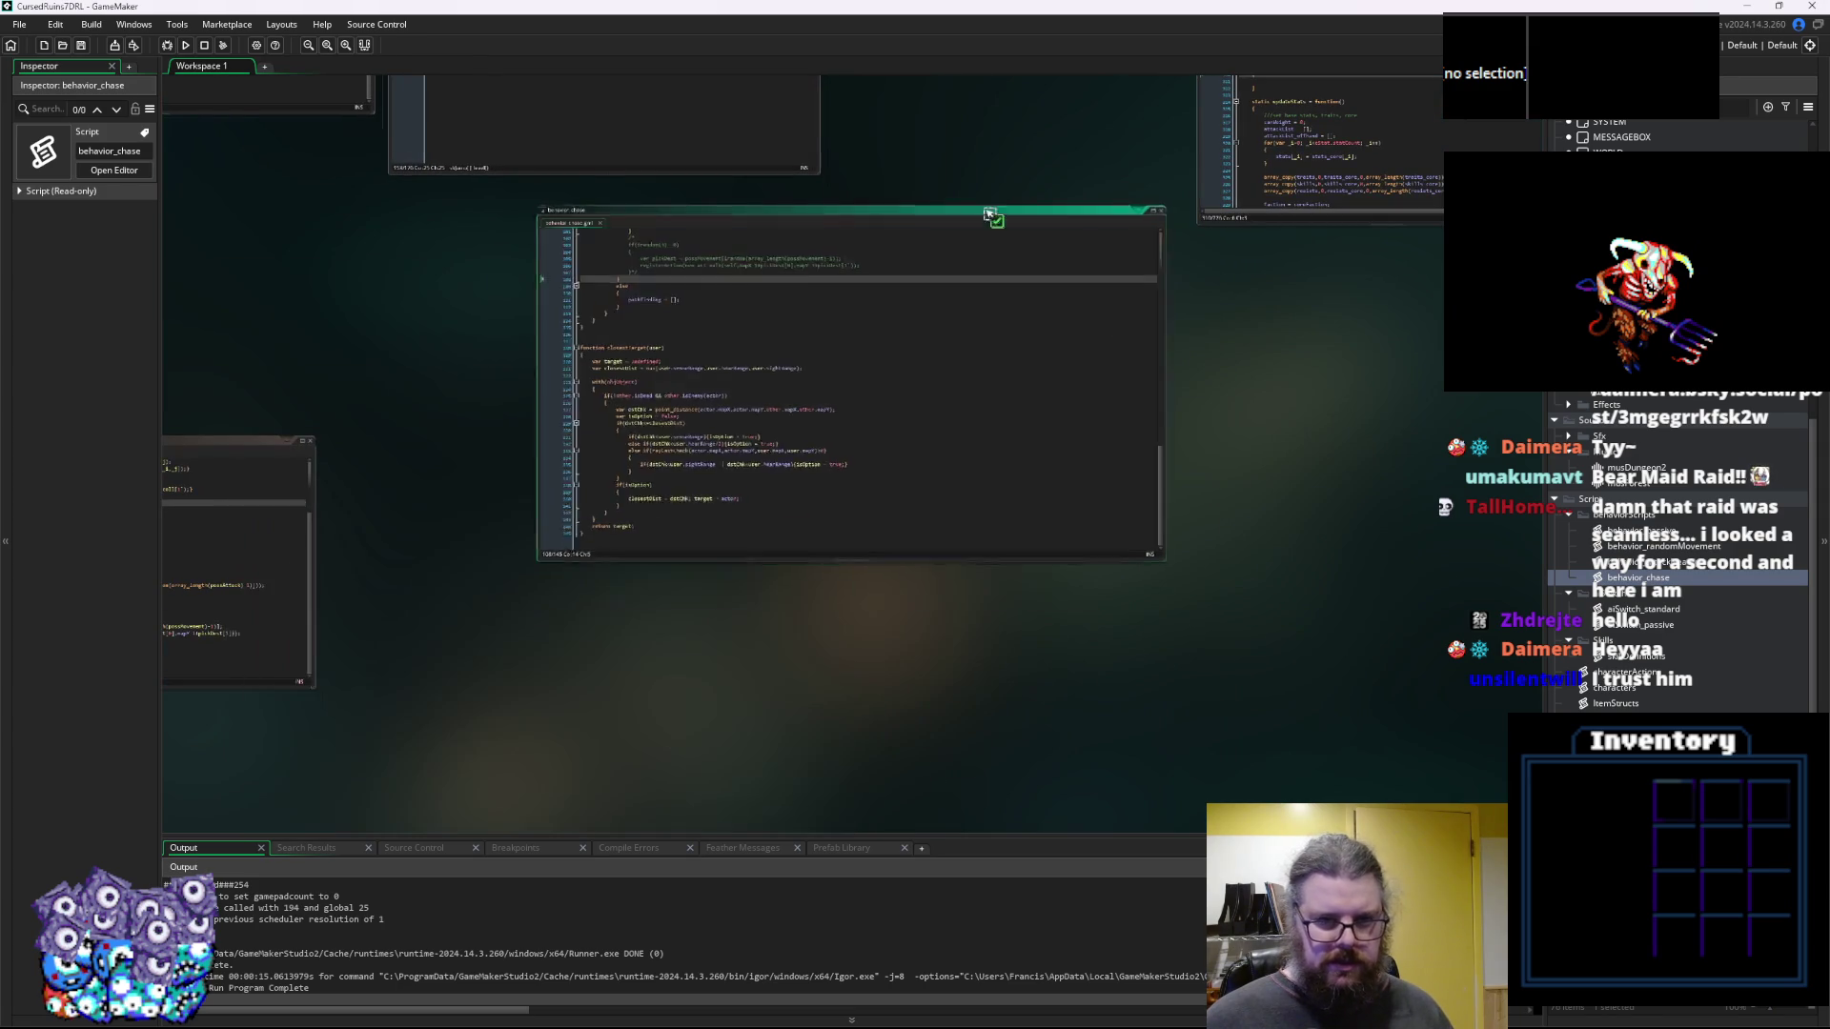
left_click_drag(981, 312, 1136, 304)
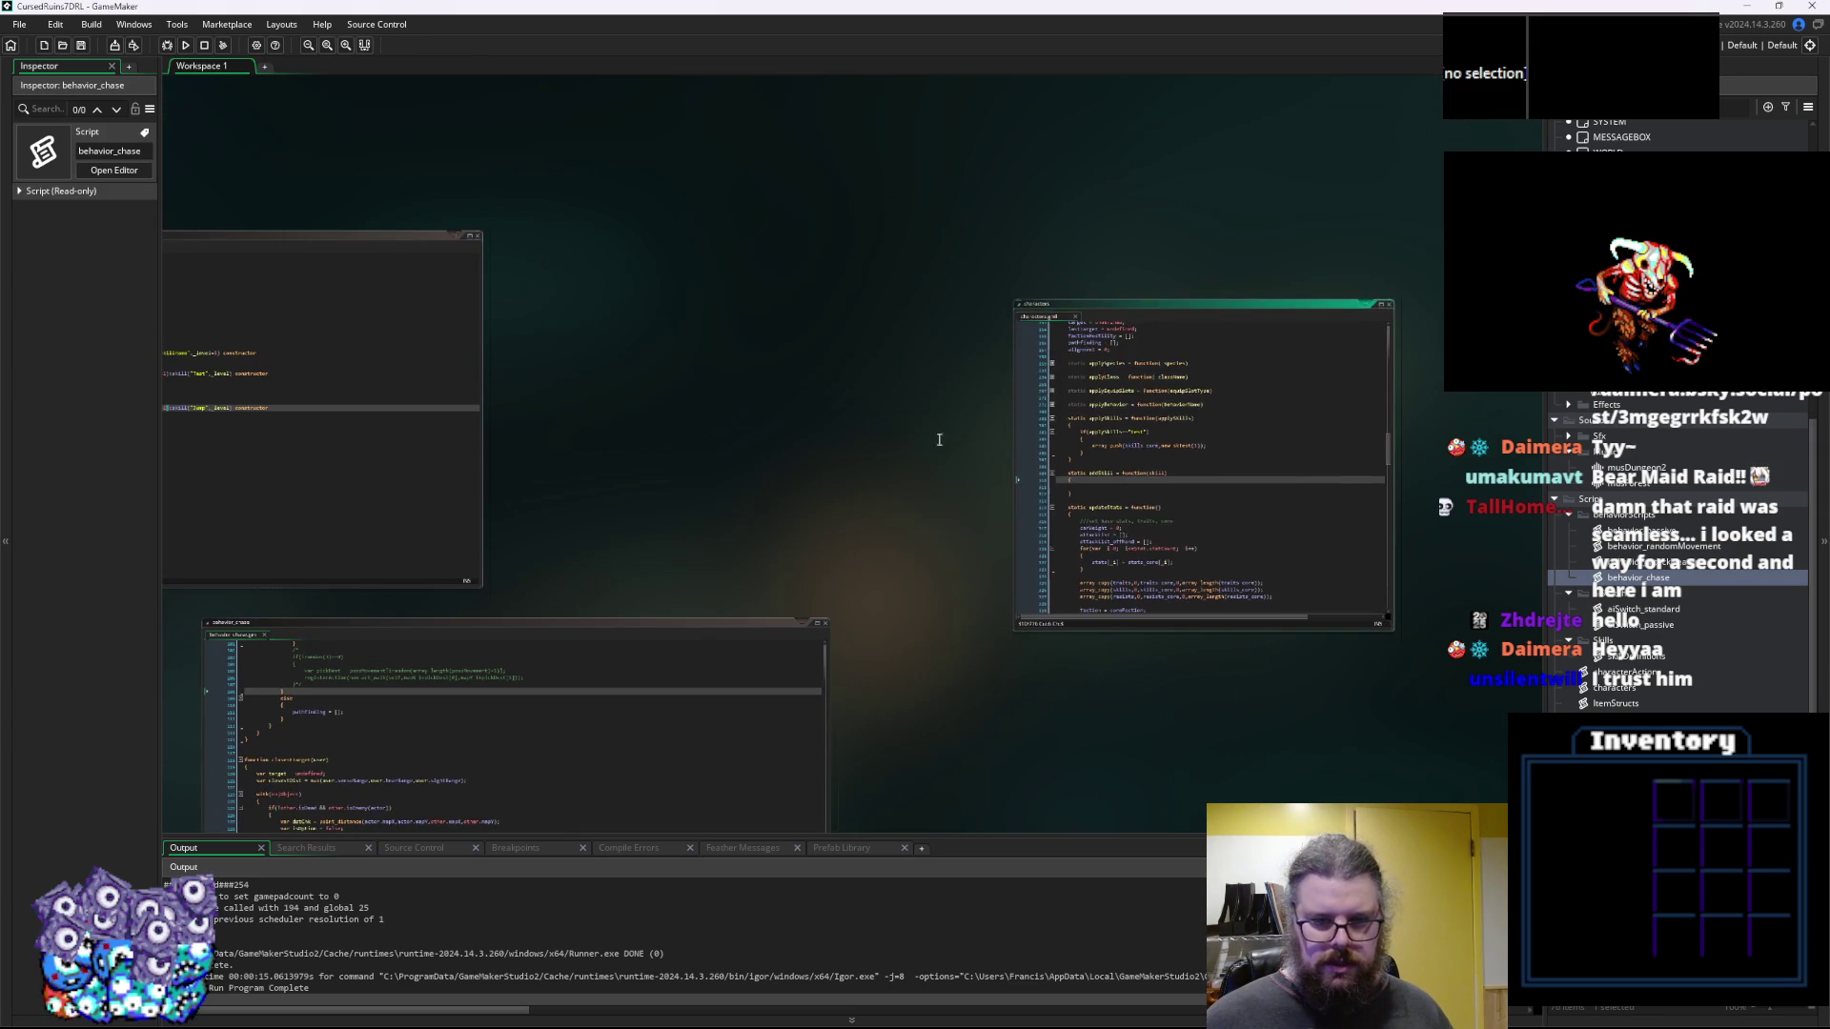
left_click(573, 618)
mouse_move(570, 629)
left_mouse_down()
mouse_move(786, 308)
mouse_move(886, 243)
left_mouse_up()
mouse_move(1140, 583)
left_mouse_down()
mouse_move(935, 605)
mouse_move(963, 613)
left_mouse_up()
scroll(927, 593, "up", 3)
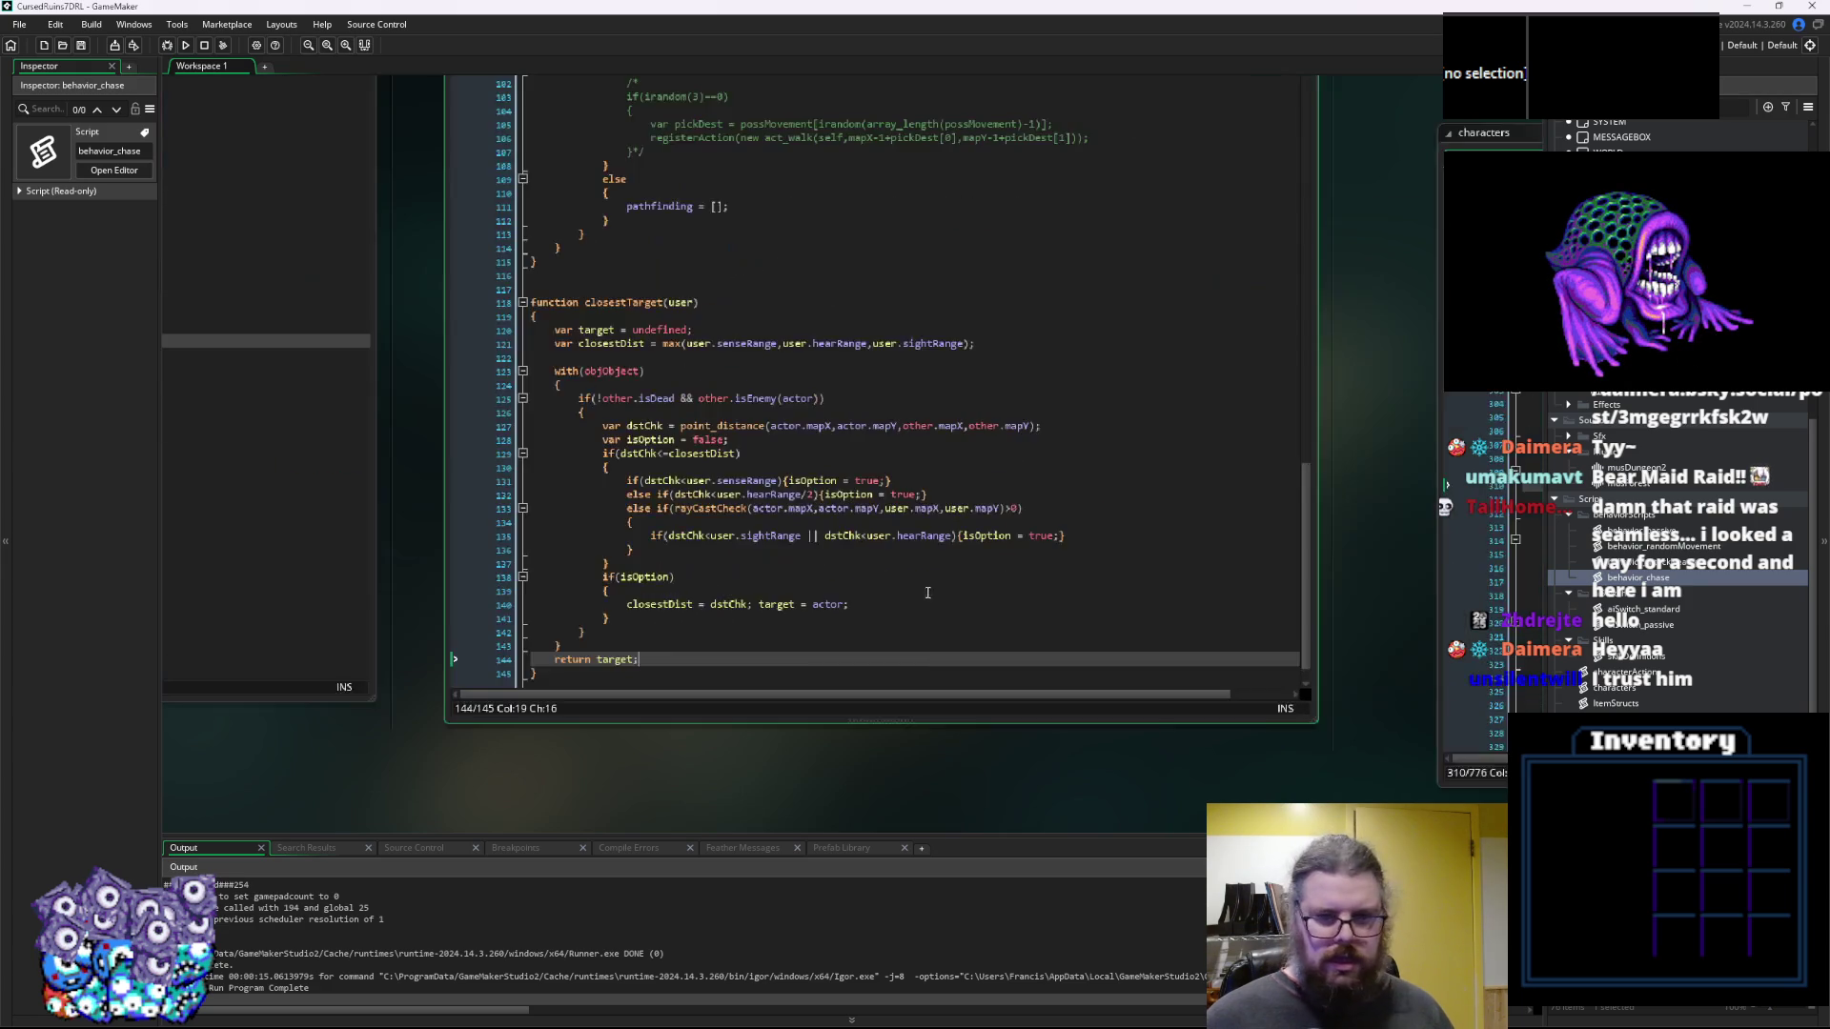
key("Up")
key("Up")
key("Up")
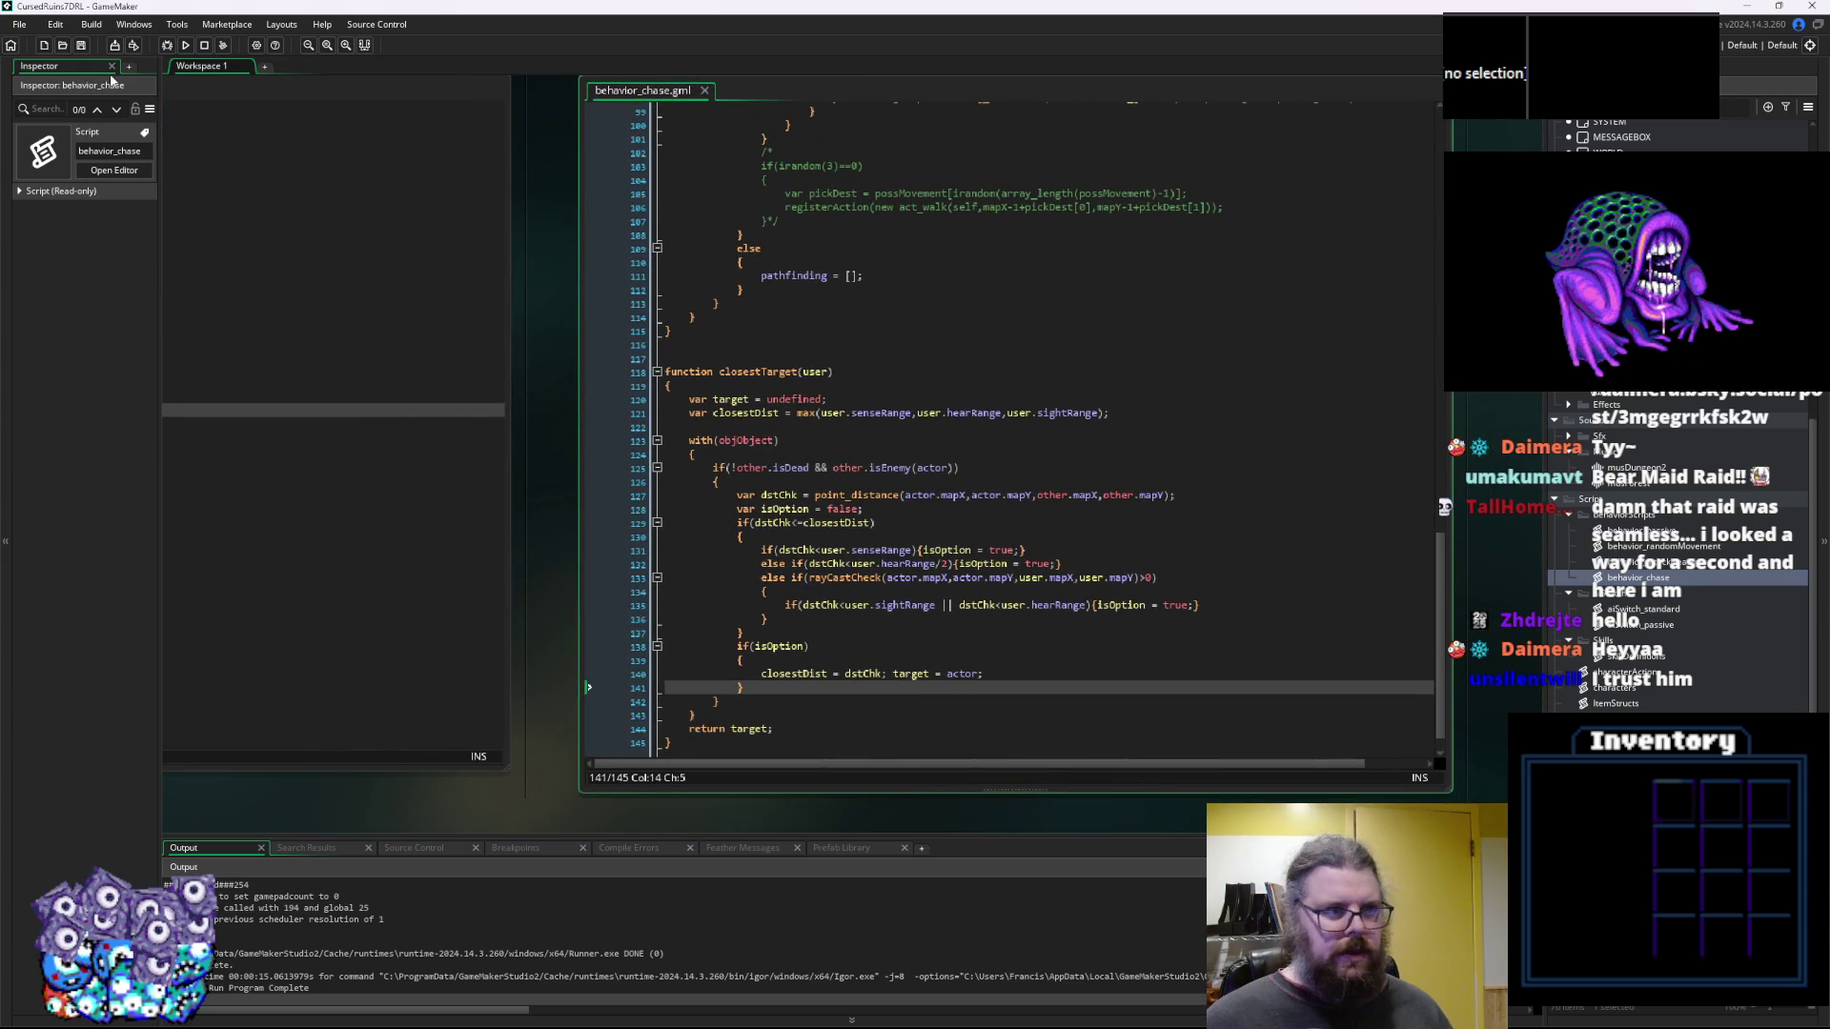
scroll(988, 589, "up", 5)
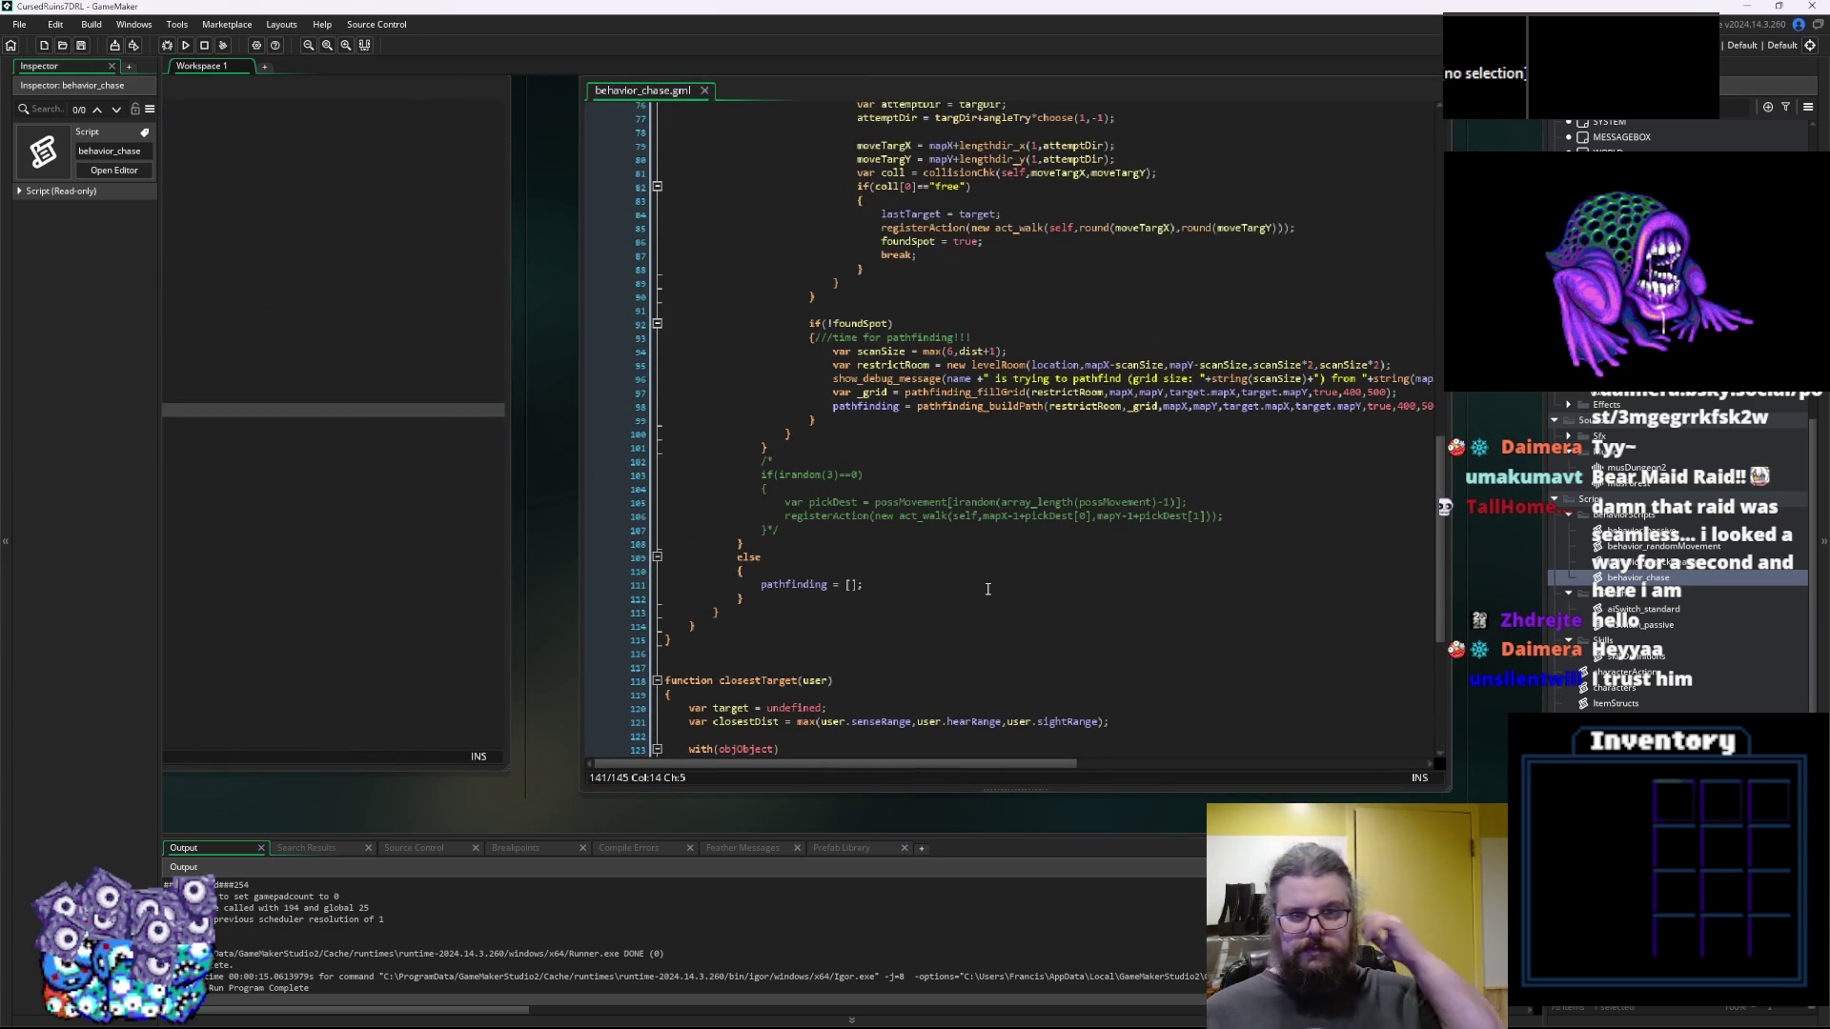
scroll(946, 578, "down", 3)
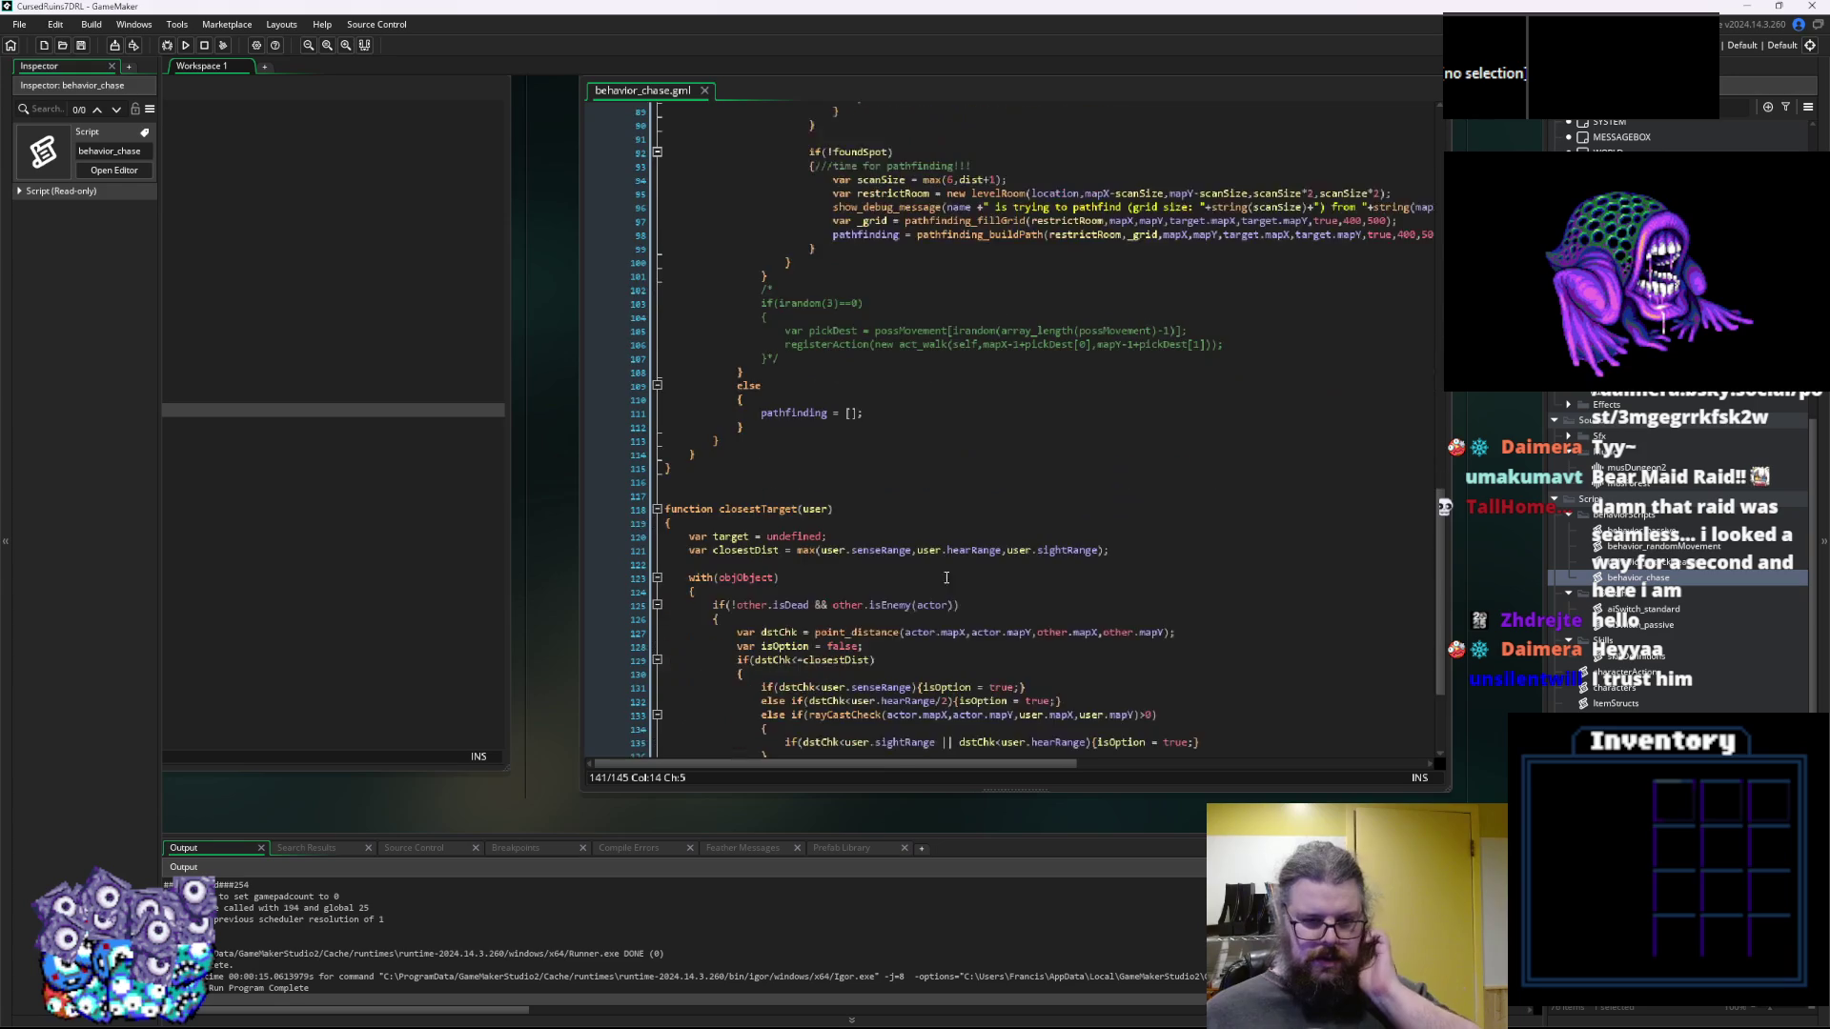
scroll(949, 572, "down", 2)
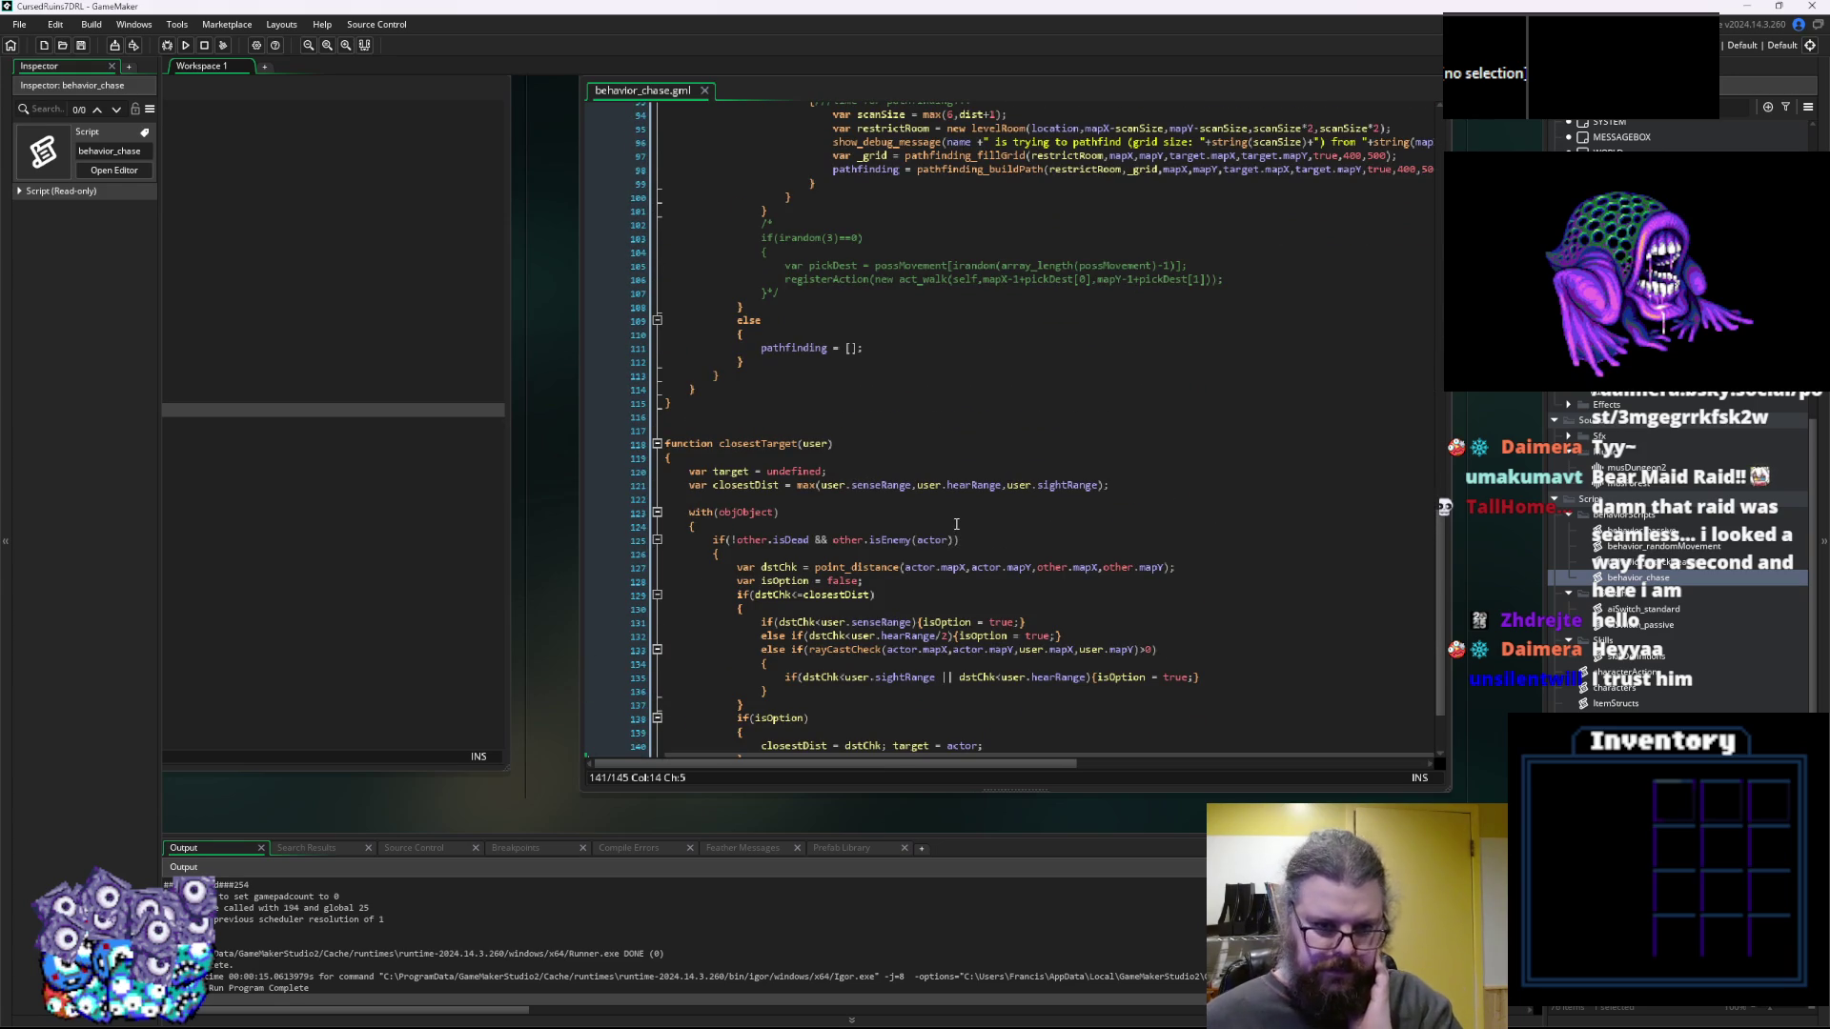
left_click(661, 444)
scroll(884, 429, "up", 8)
scroll(883, 426, "up", 12)
left_click(1049, 713)
mouse_move(1466, 795)
left_mouse_down()
mouse_move(1332, 716)
mouse_move(1401, 735)
left_mouse_up()
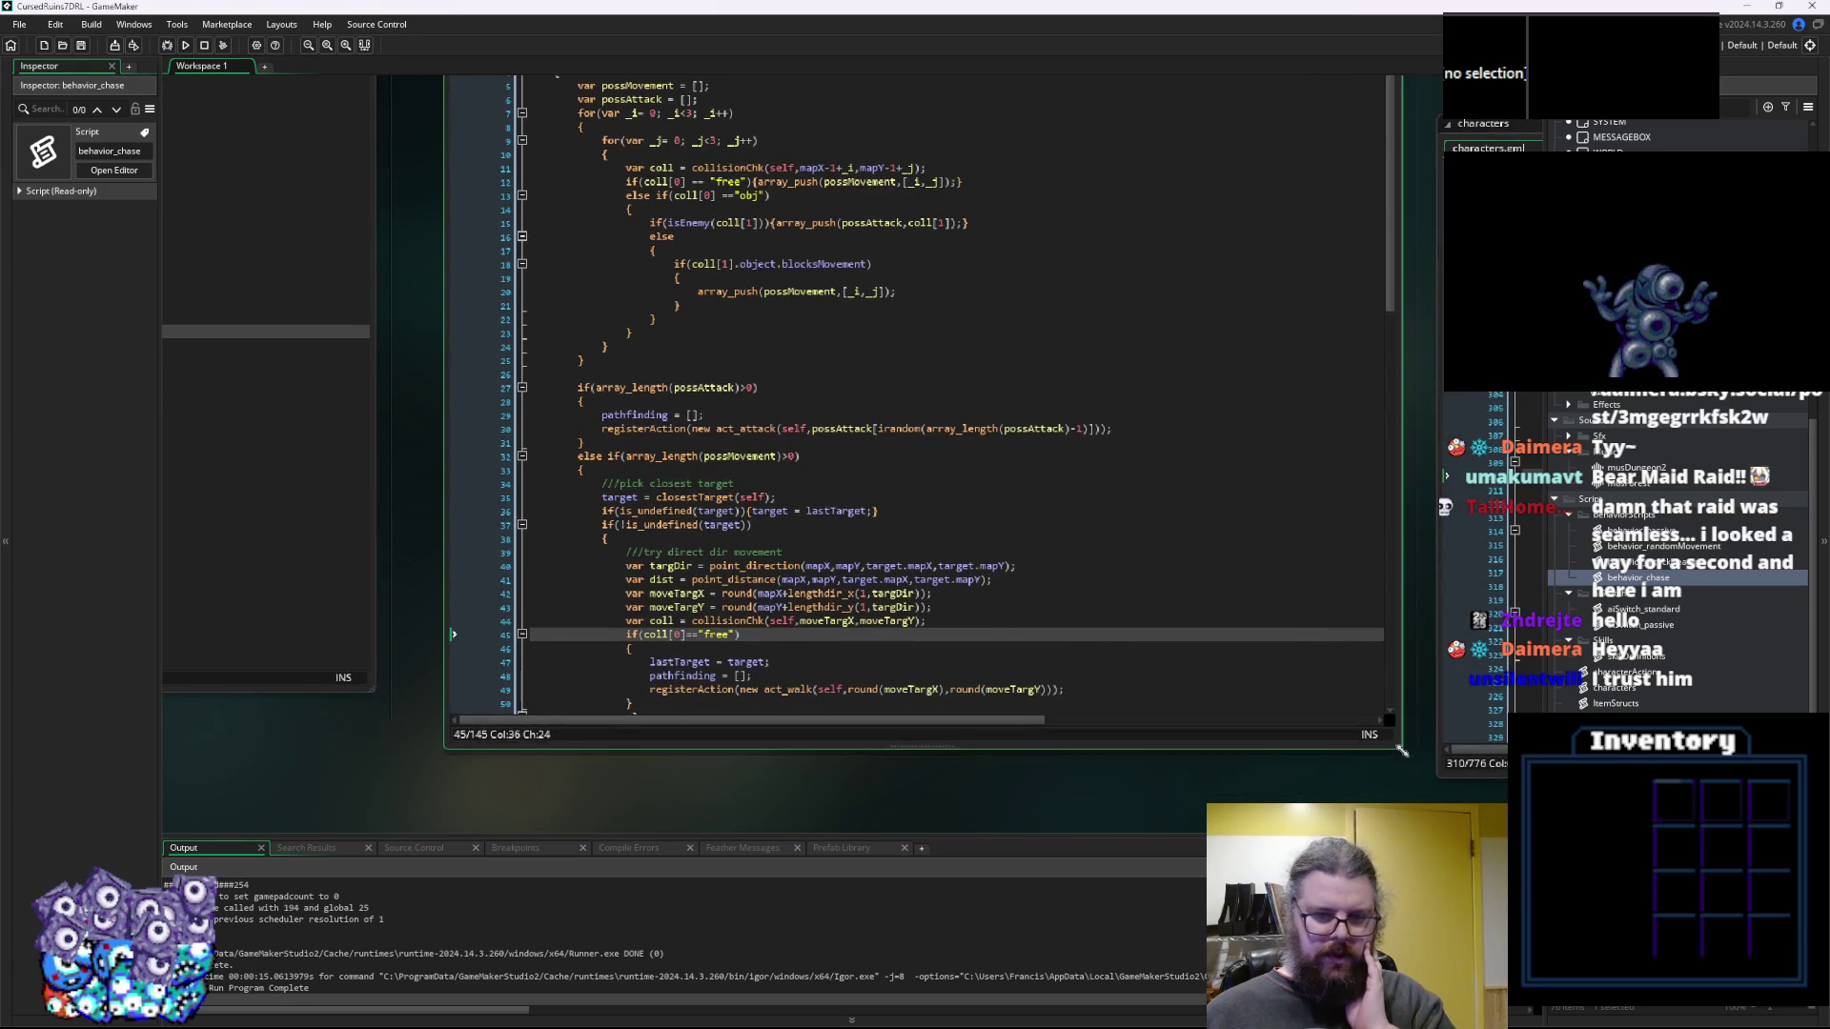
left_click(942, 570)
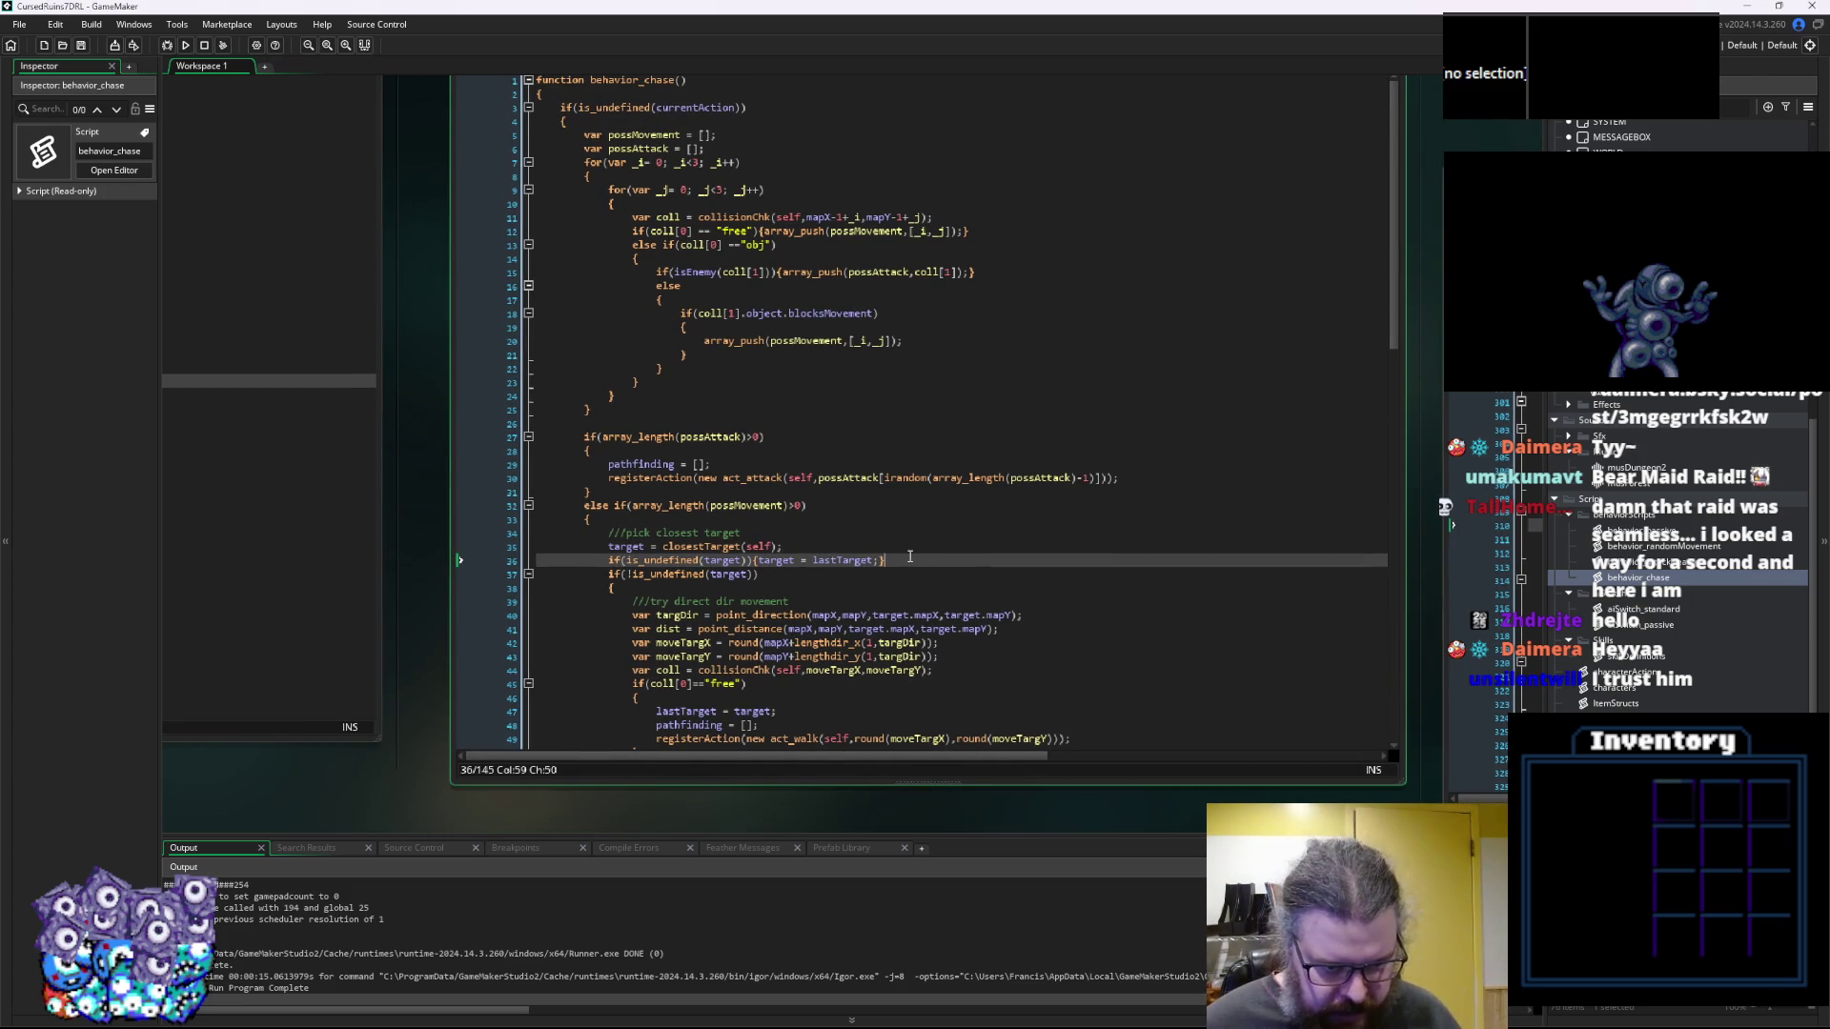
scroll(689, 456, "down", 3)
scroll(689, 456, "up", 3)
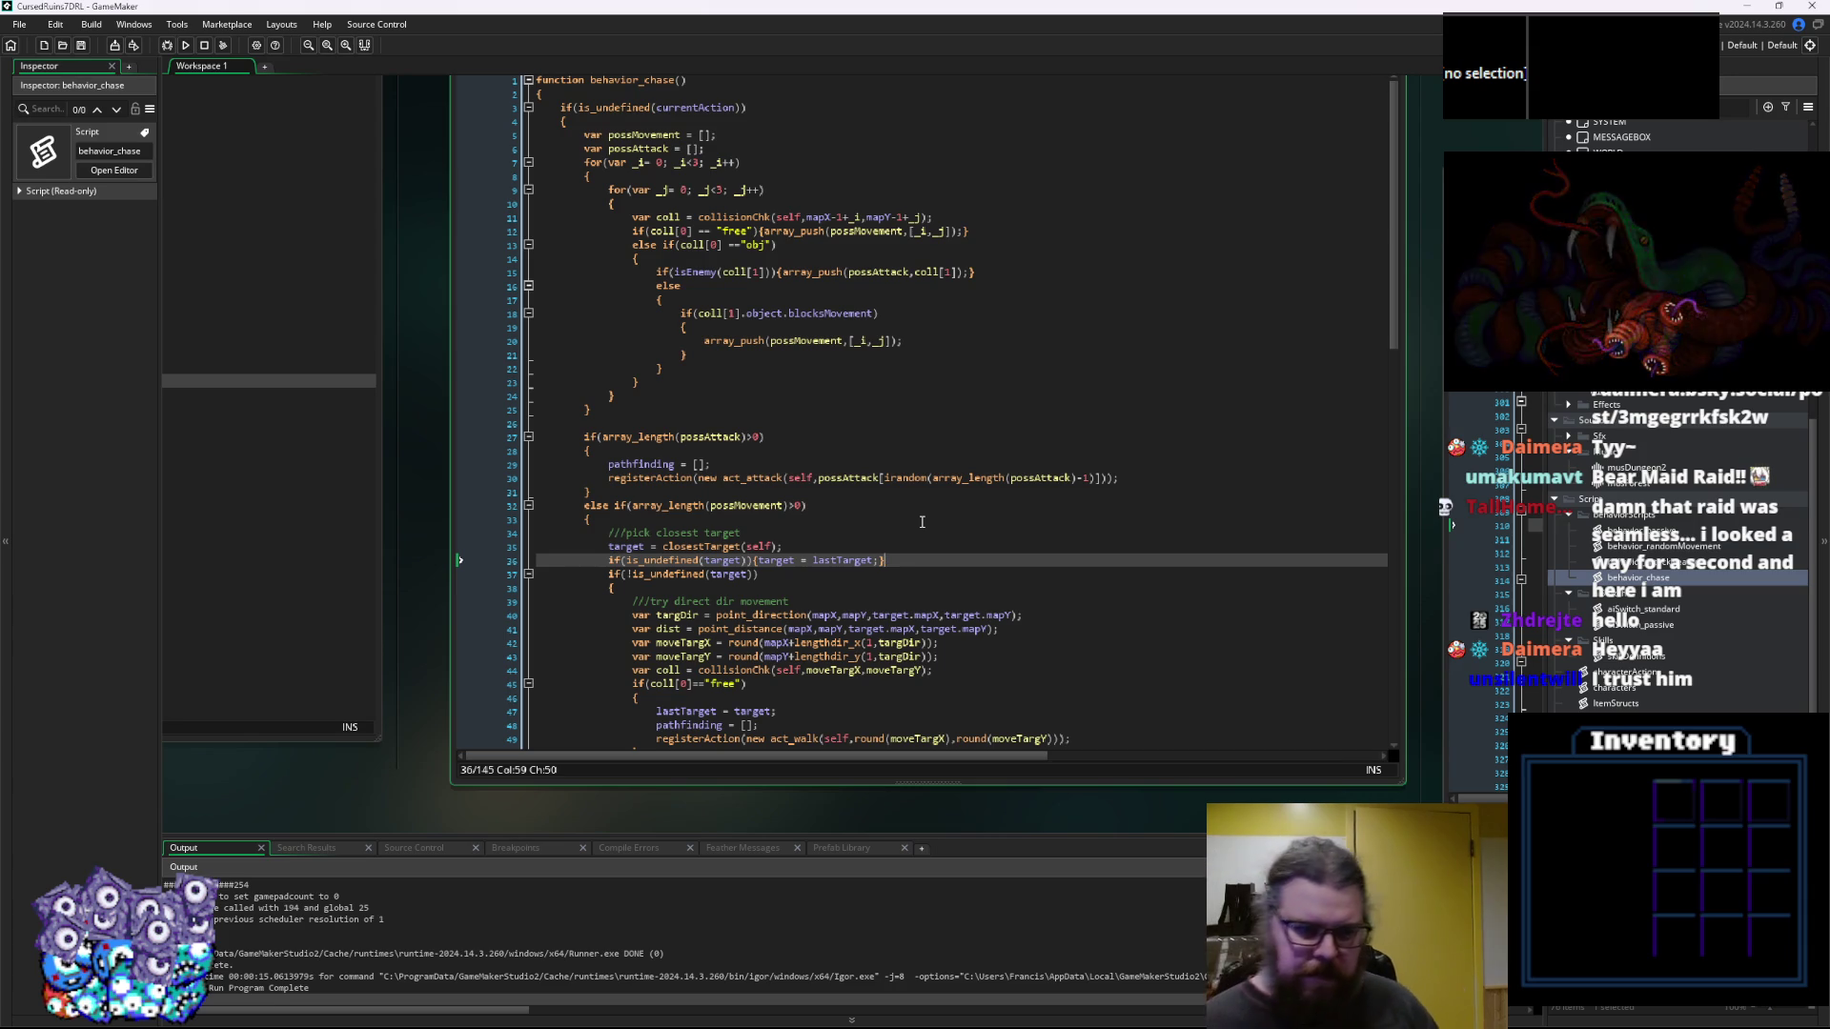
left_click(778, 433)
left_click(787, 423)
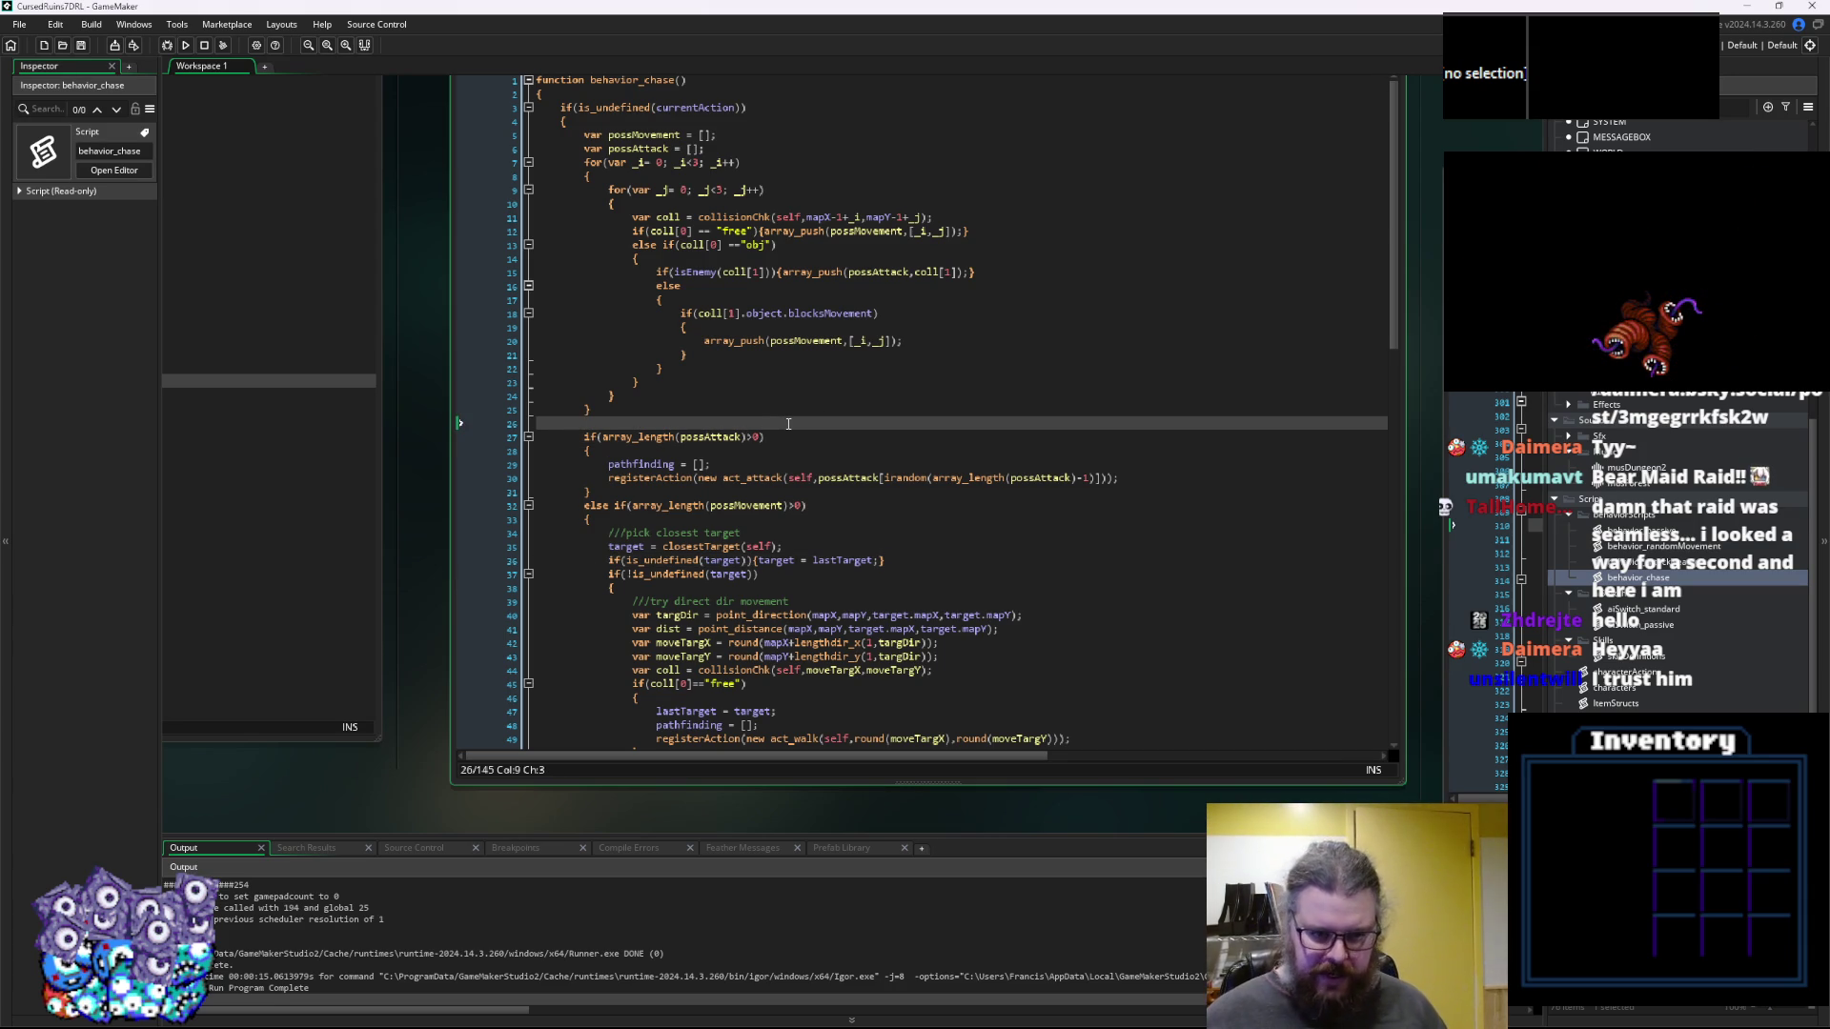
Insert a ///check for using skills comment after line 25, then fold behavior_chase
key("Return")
key("Return")
key("Up")
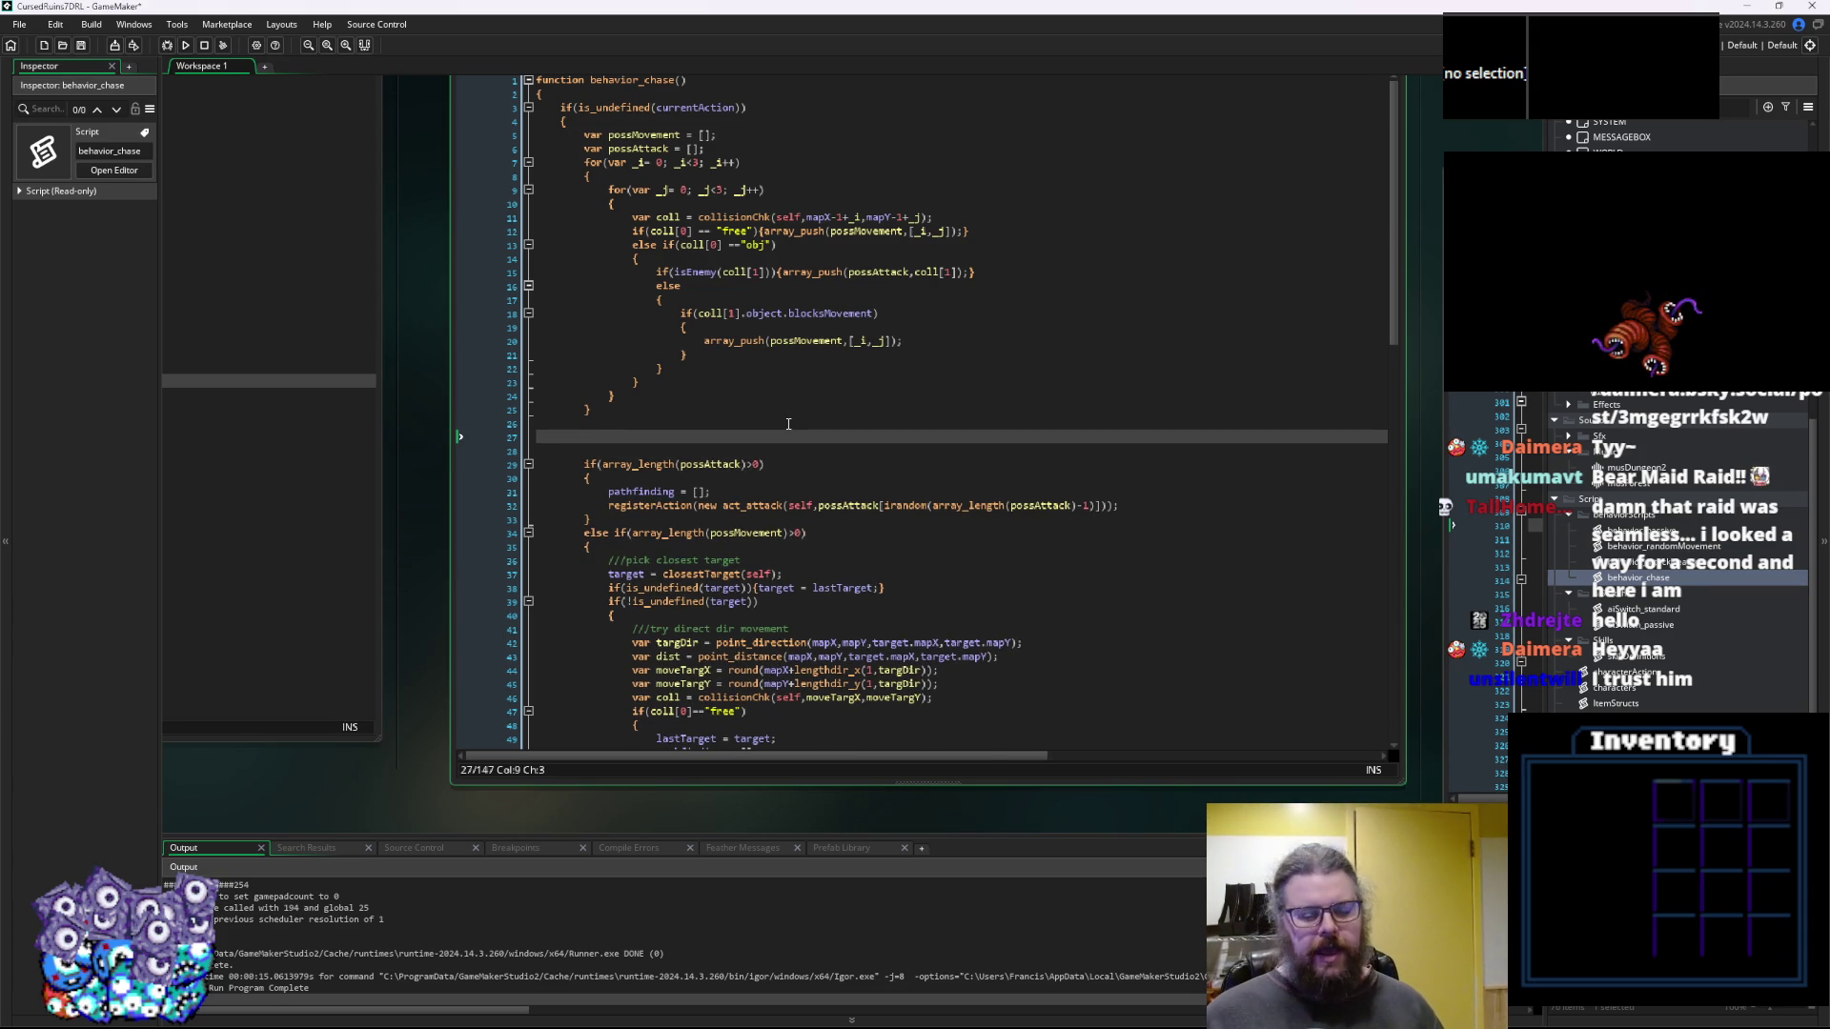
scroll(762, 436, "down", 1)
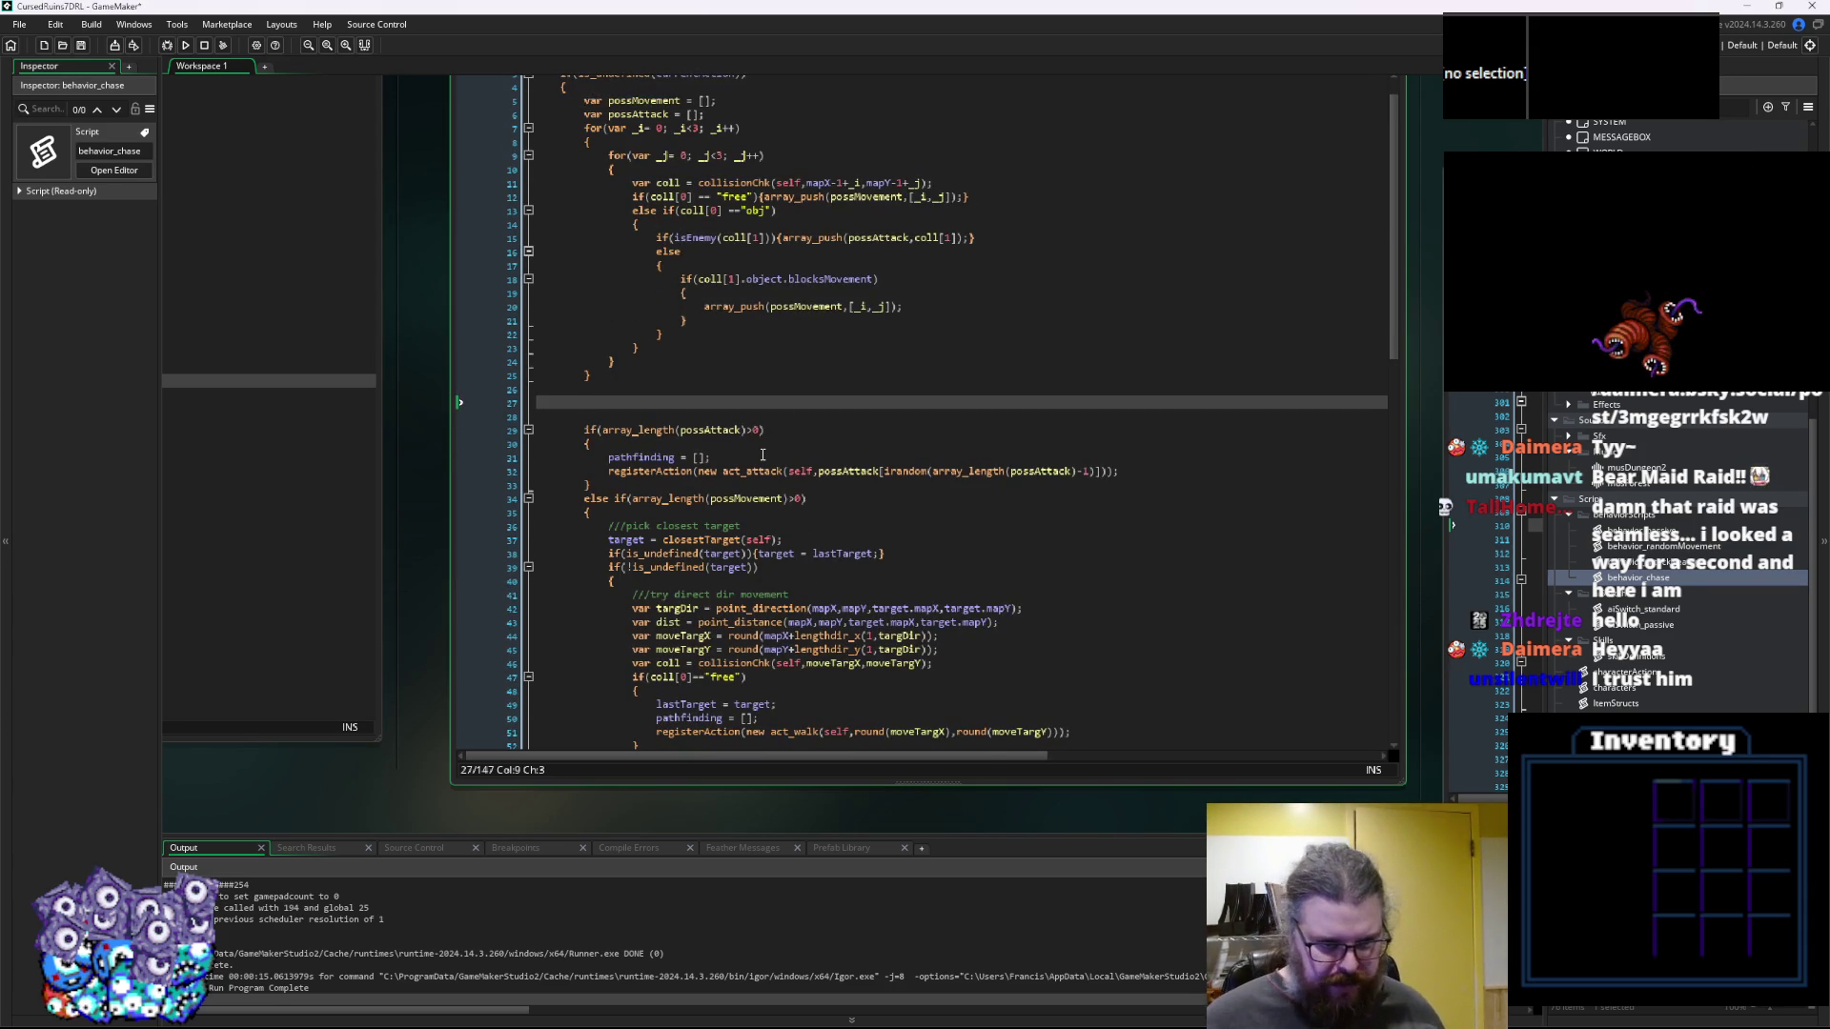
key("Return")
key("Up")
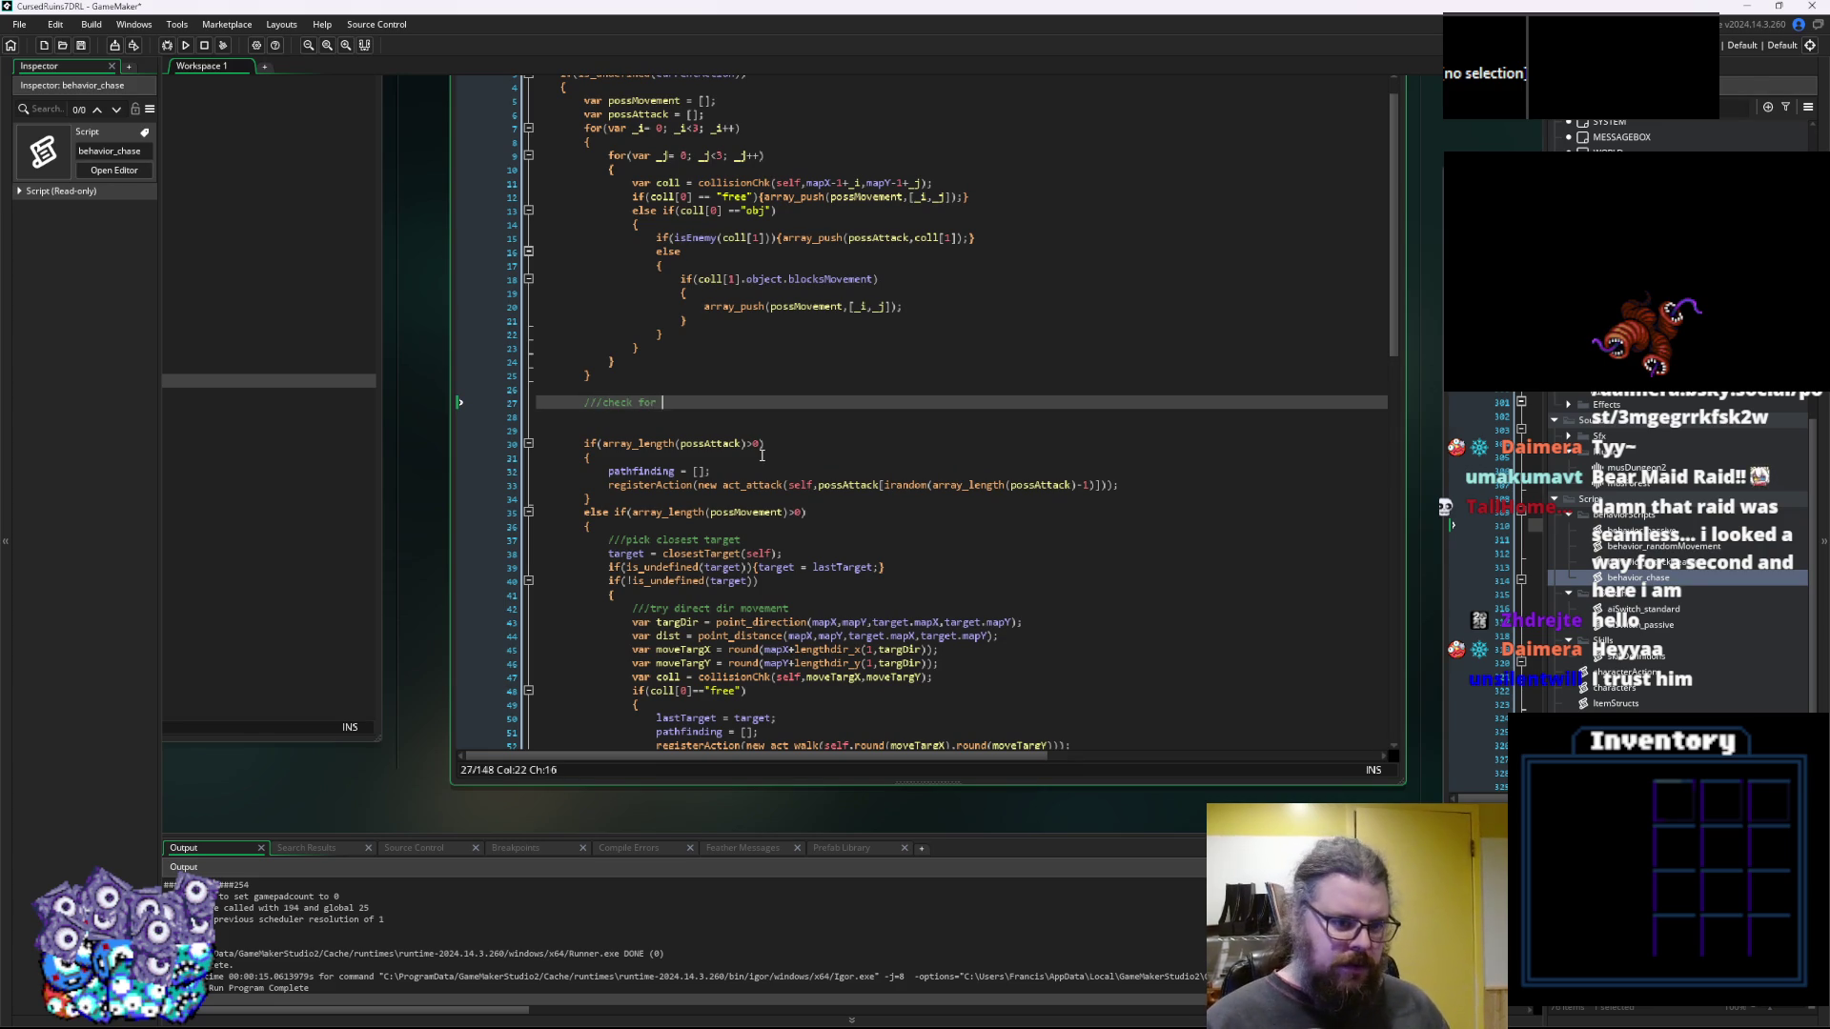
type("using skills")
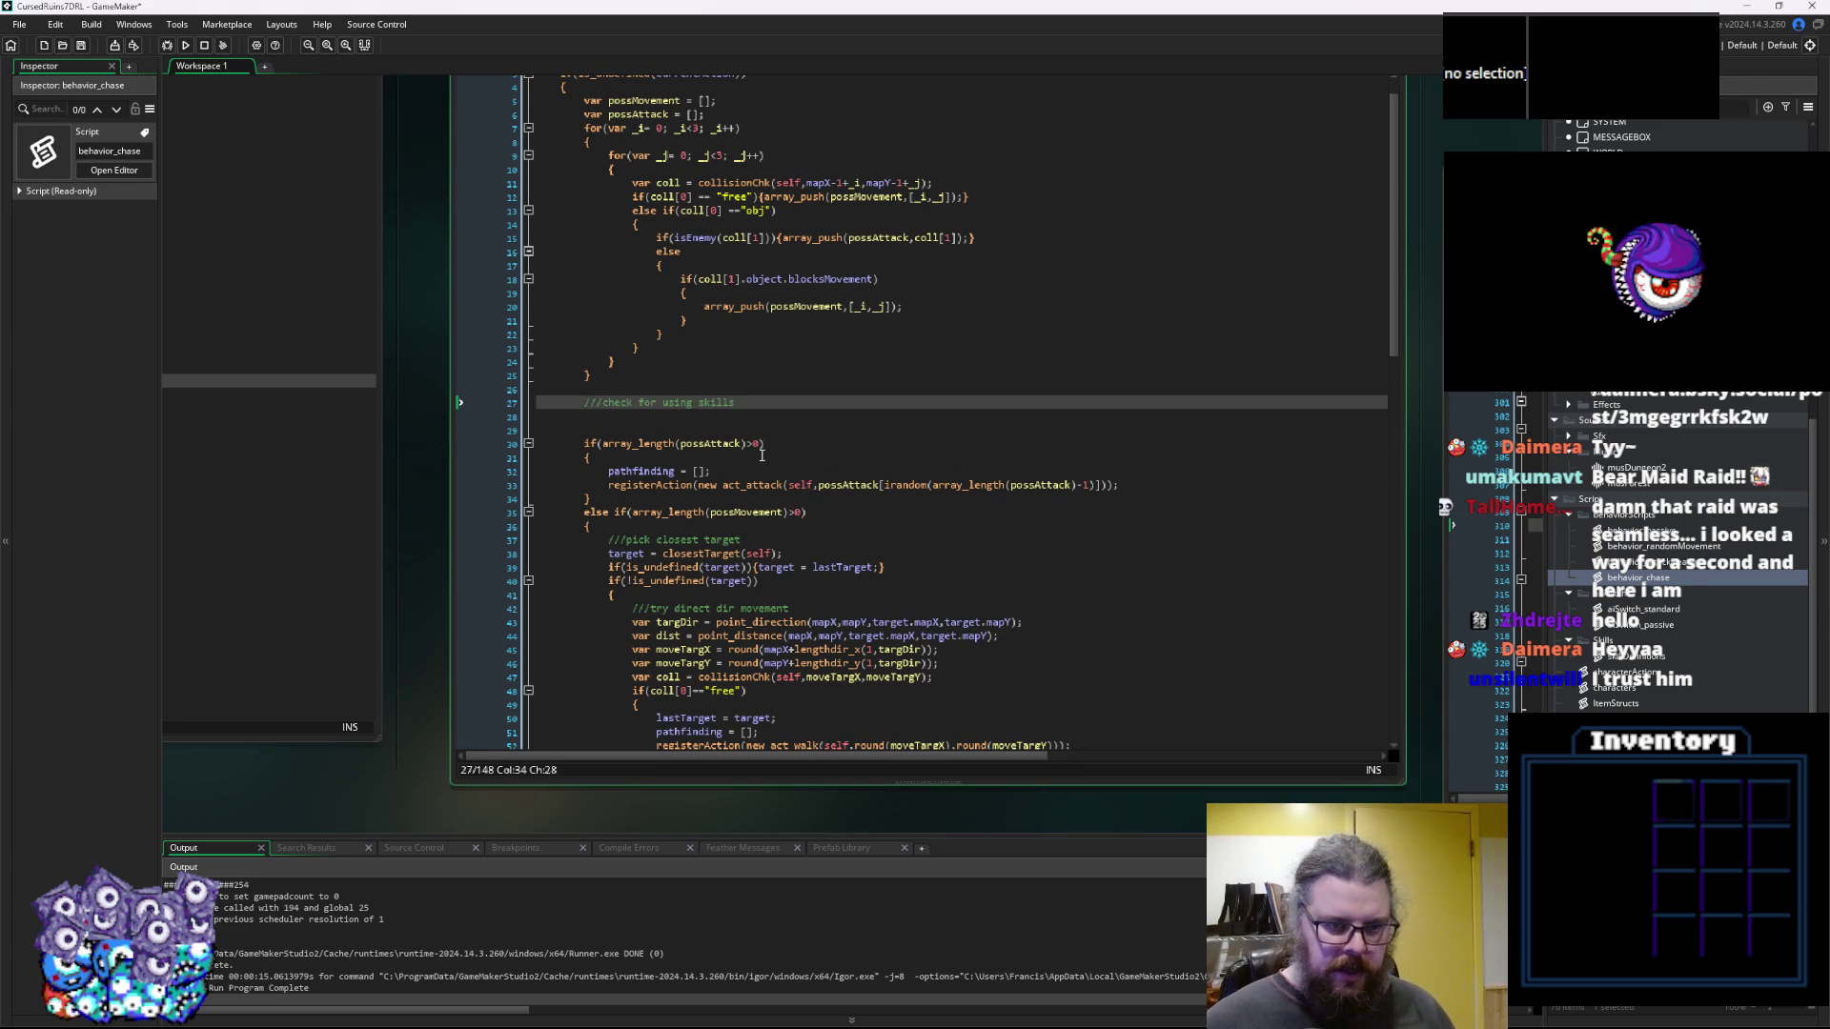
scroll(761, 460, "up", 1)
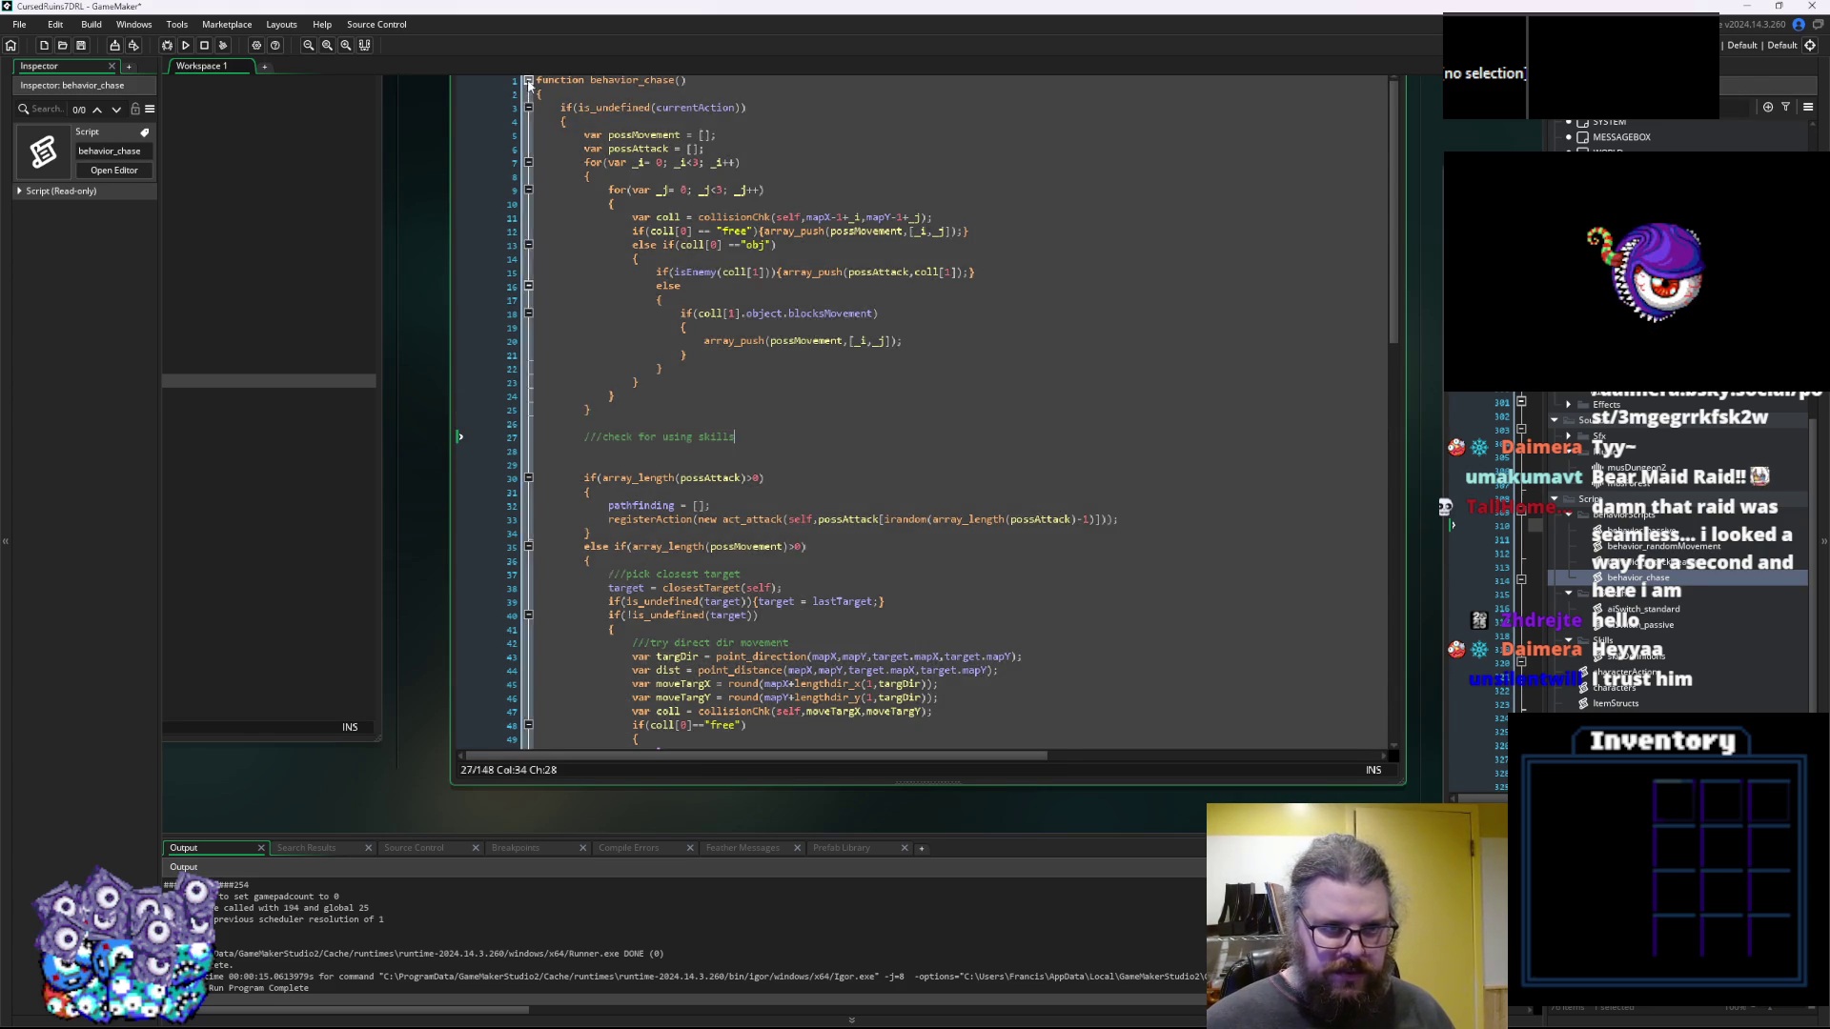
left_click(528, 80)
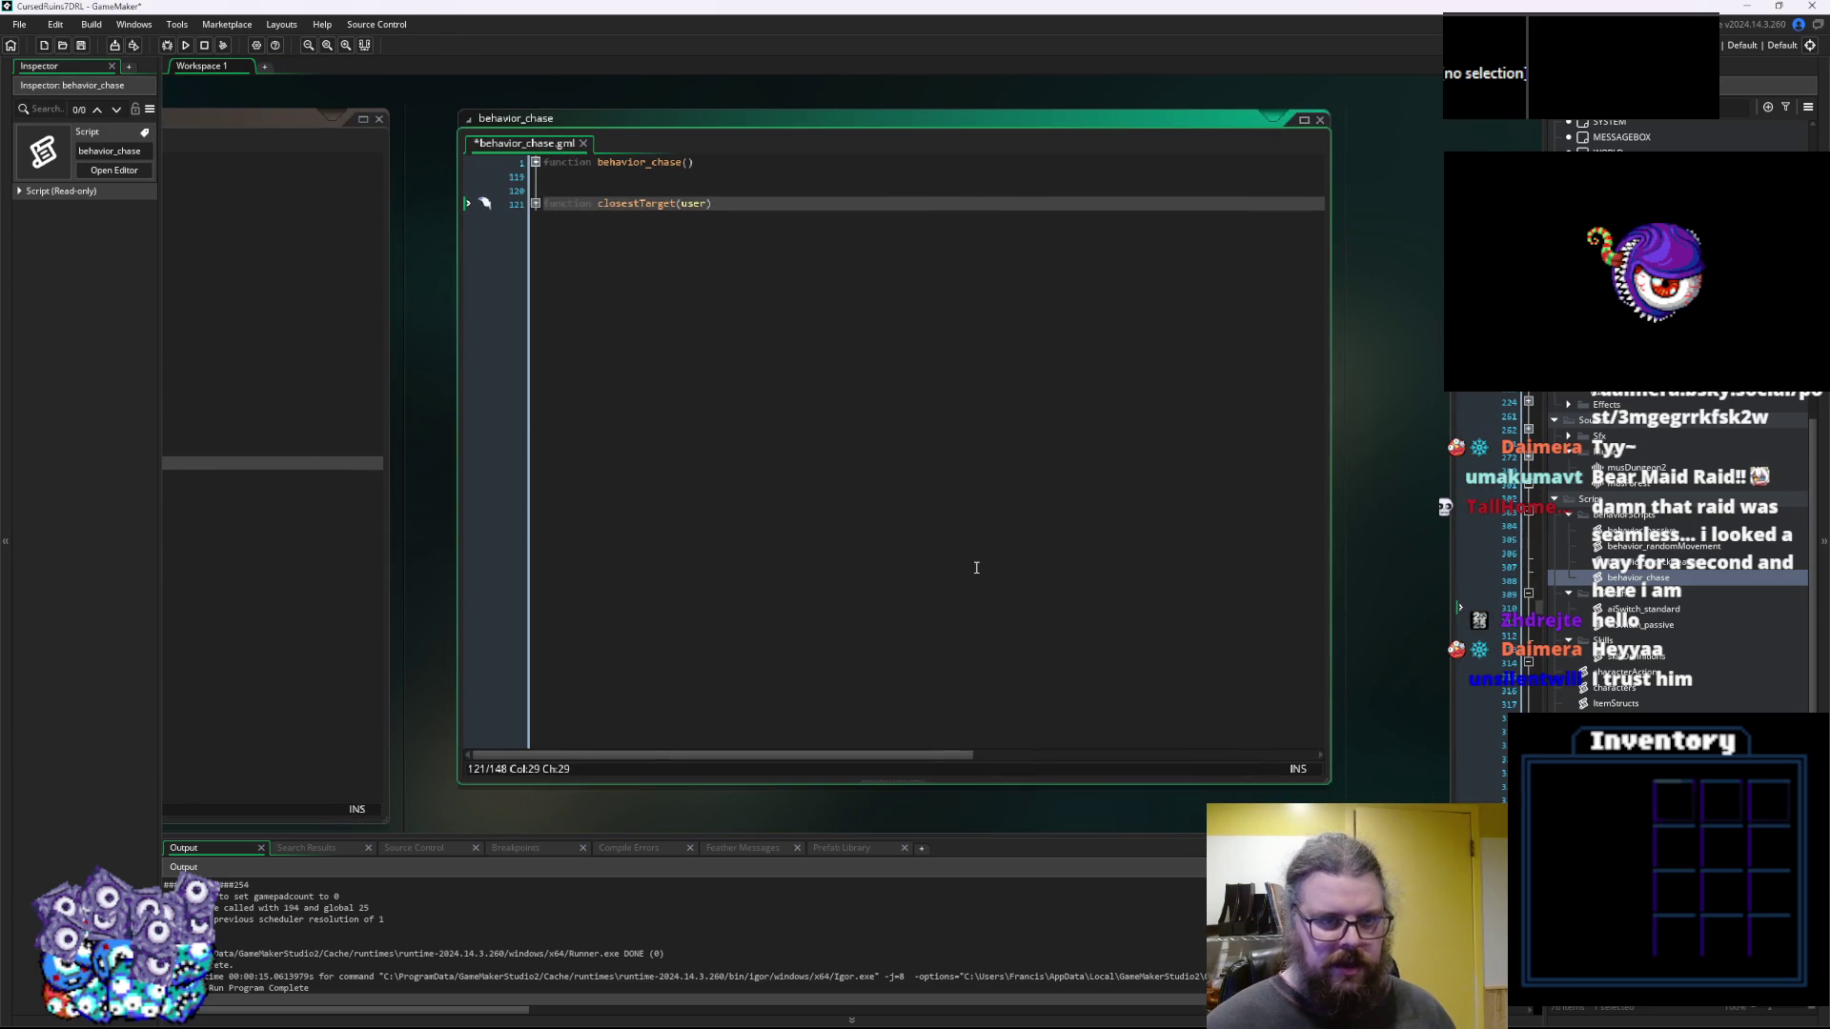
Add a function decideSkills() header with { } braces below the folded functions
key("Return")
key("Return")
key("Return")
type("function")
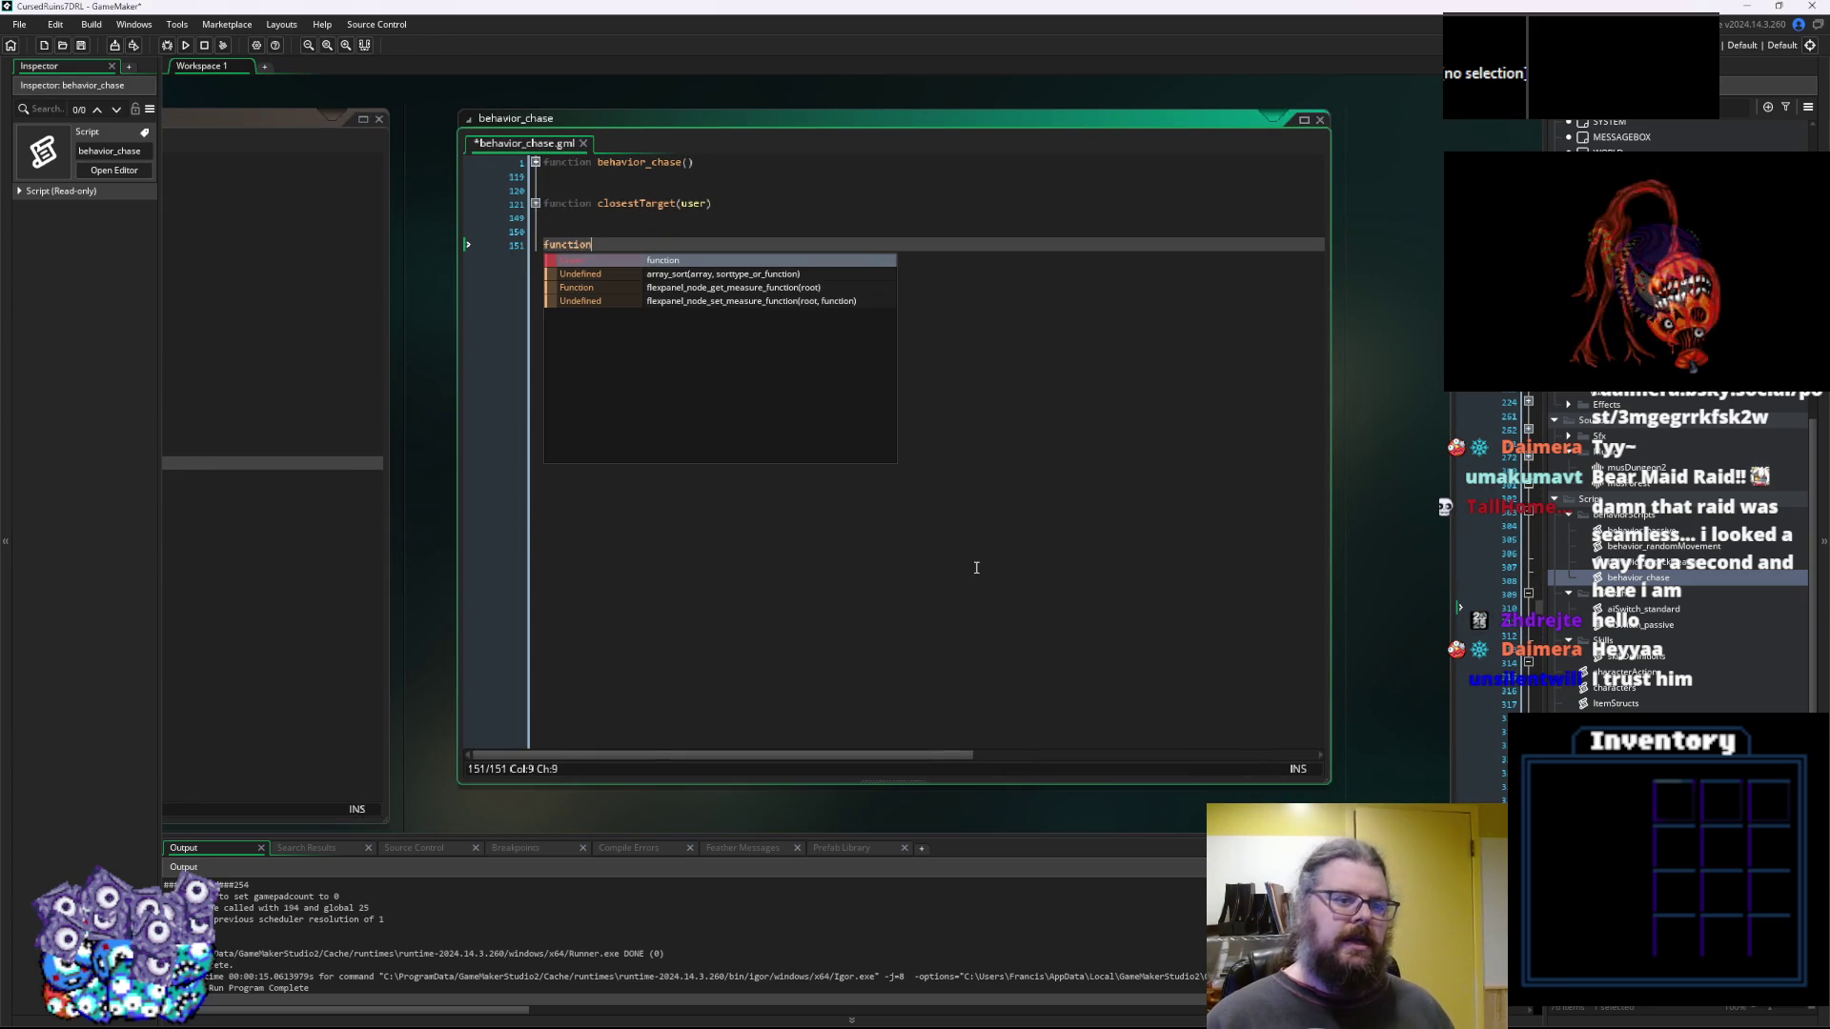
type(" chec")
key("BackSpace")
key("BackSpace")
key("BackSpace")
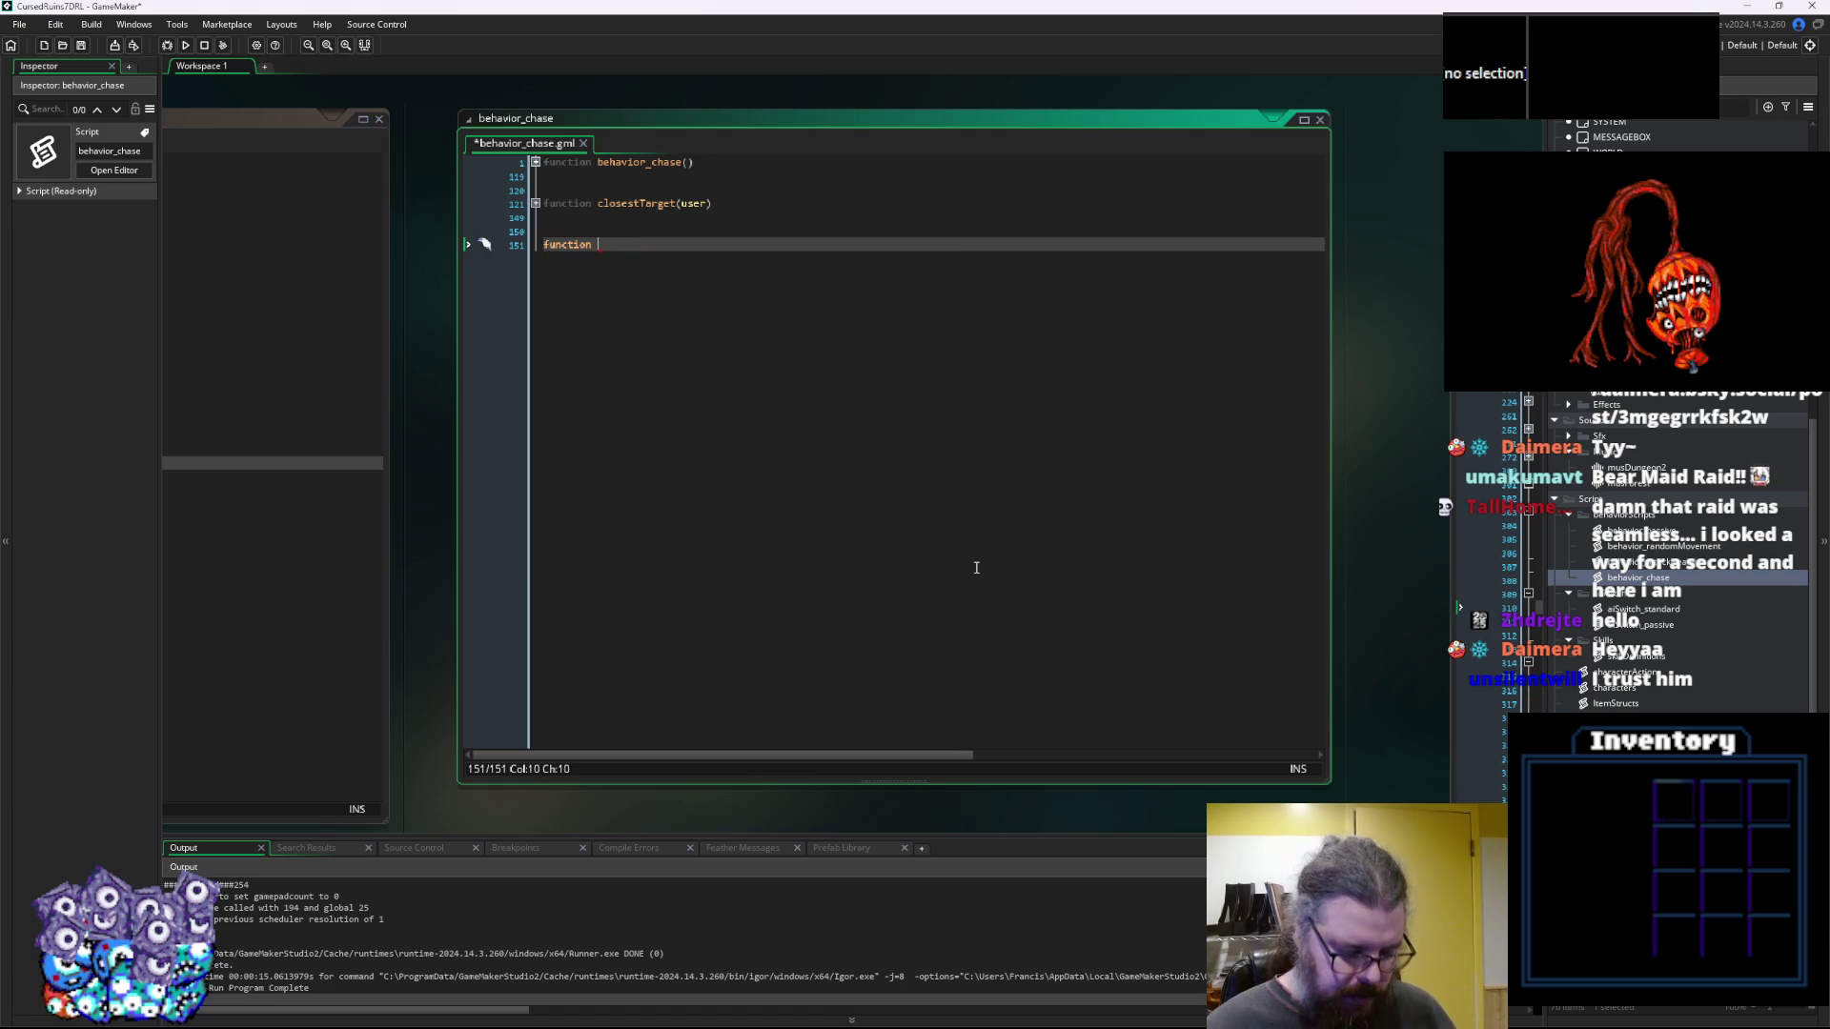
type("decide")
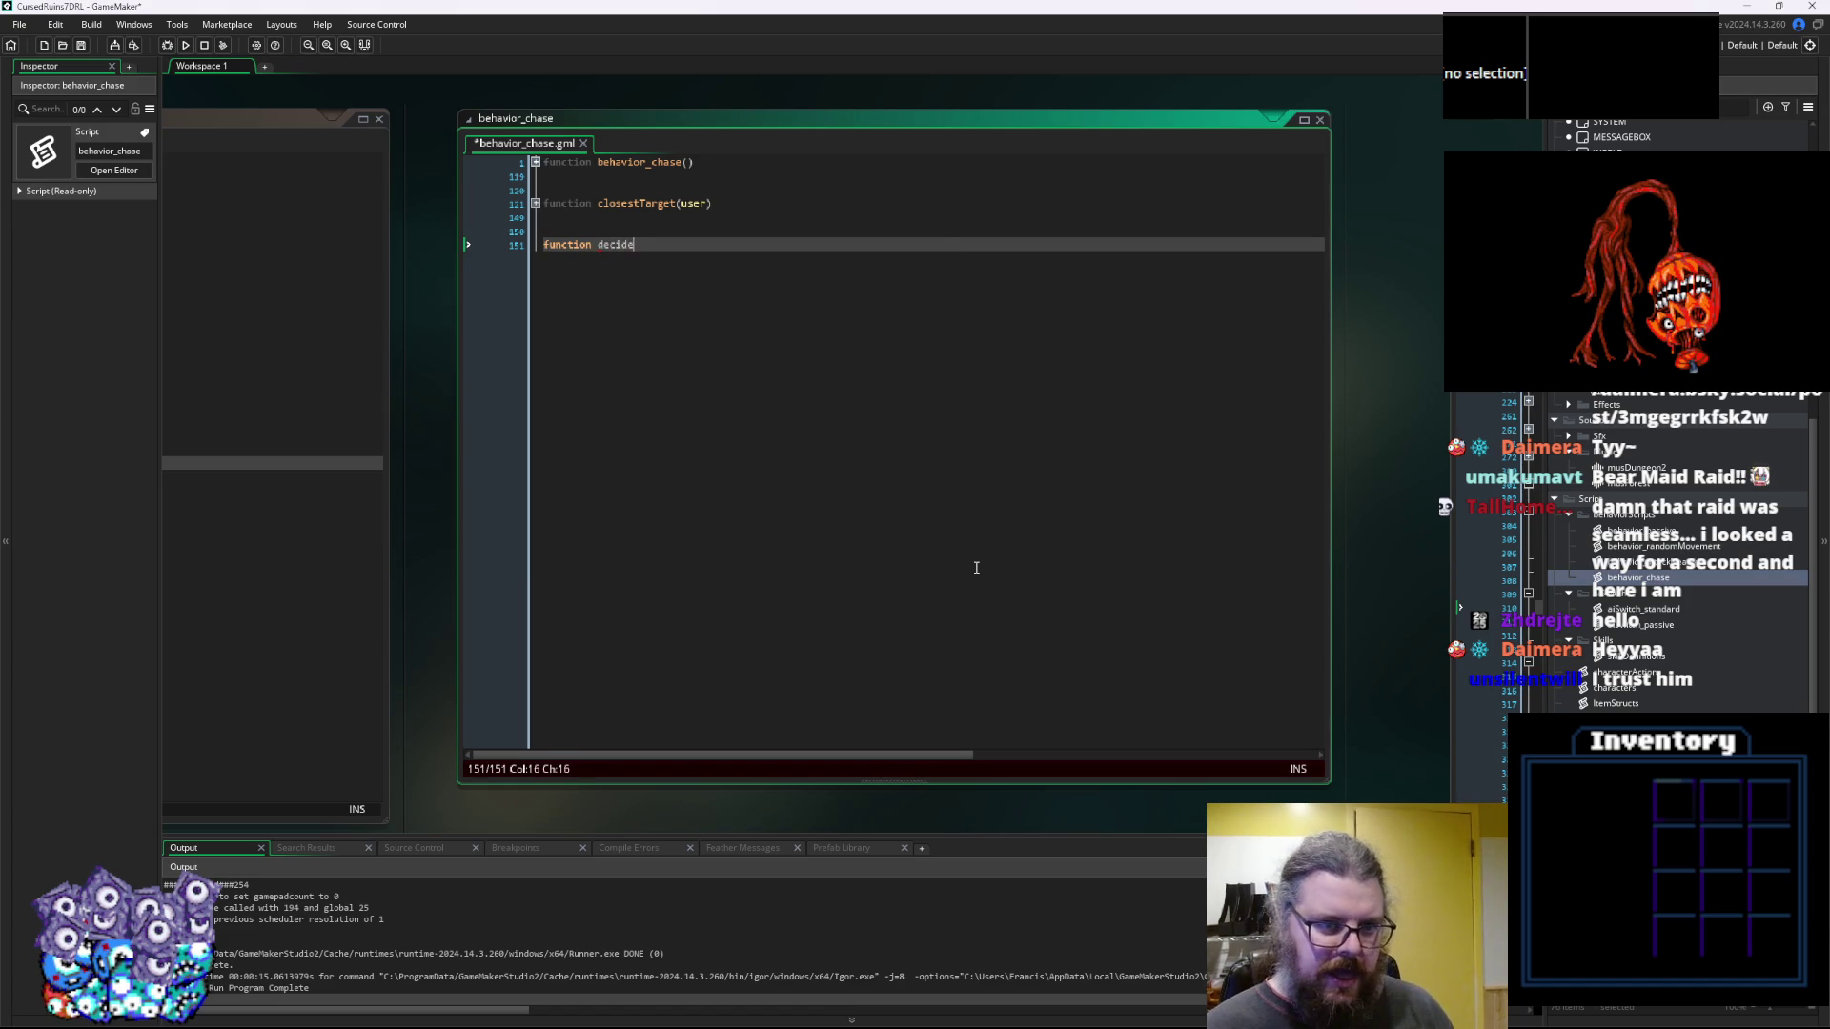
type("Skills()")
key("Return")
type("{")
key("Return")
type("}")
key("Up")
key("Up")
Open an indented line in decideSkills' body and unfold behavior_chase below the skills comment
key("End")
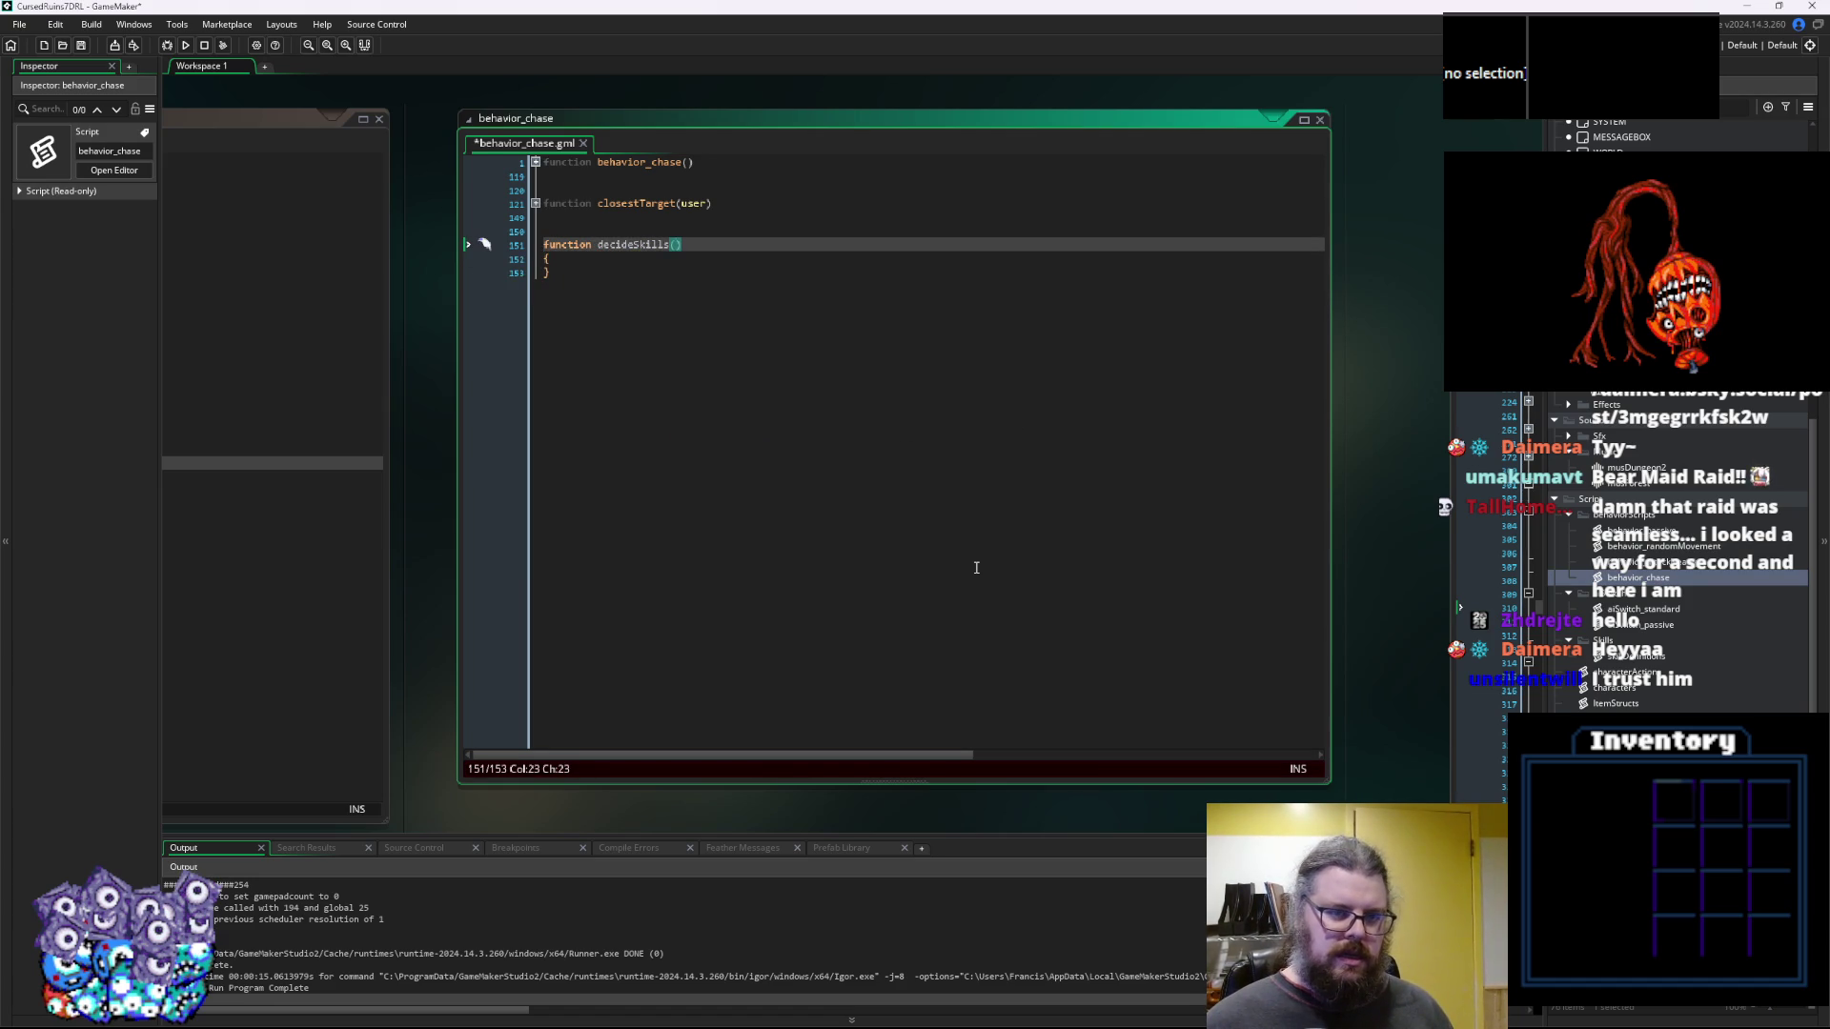
key("Down")
key("Return")
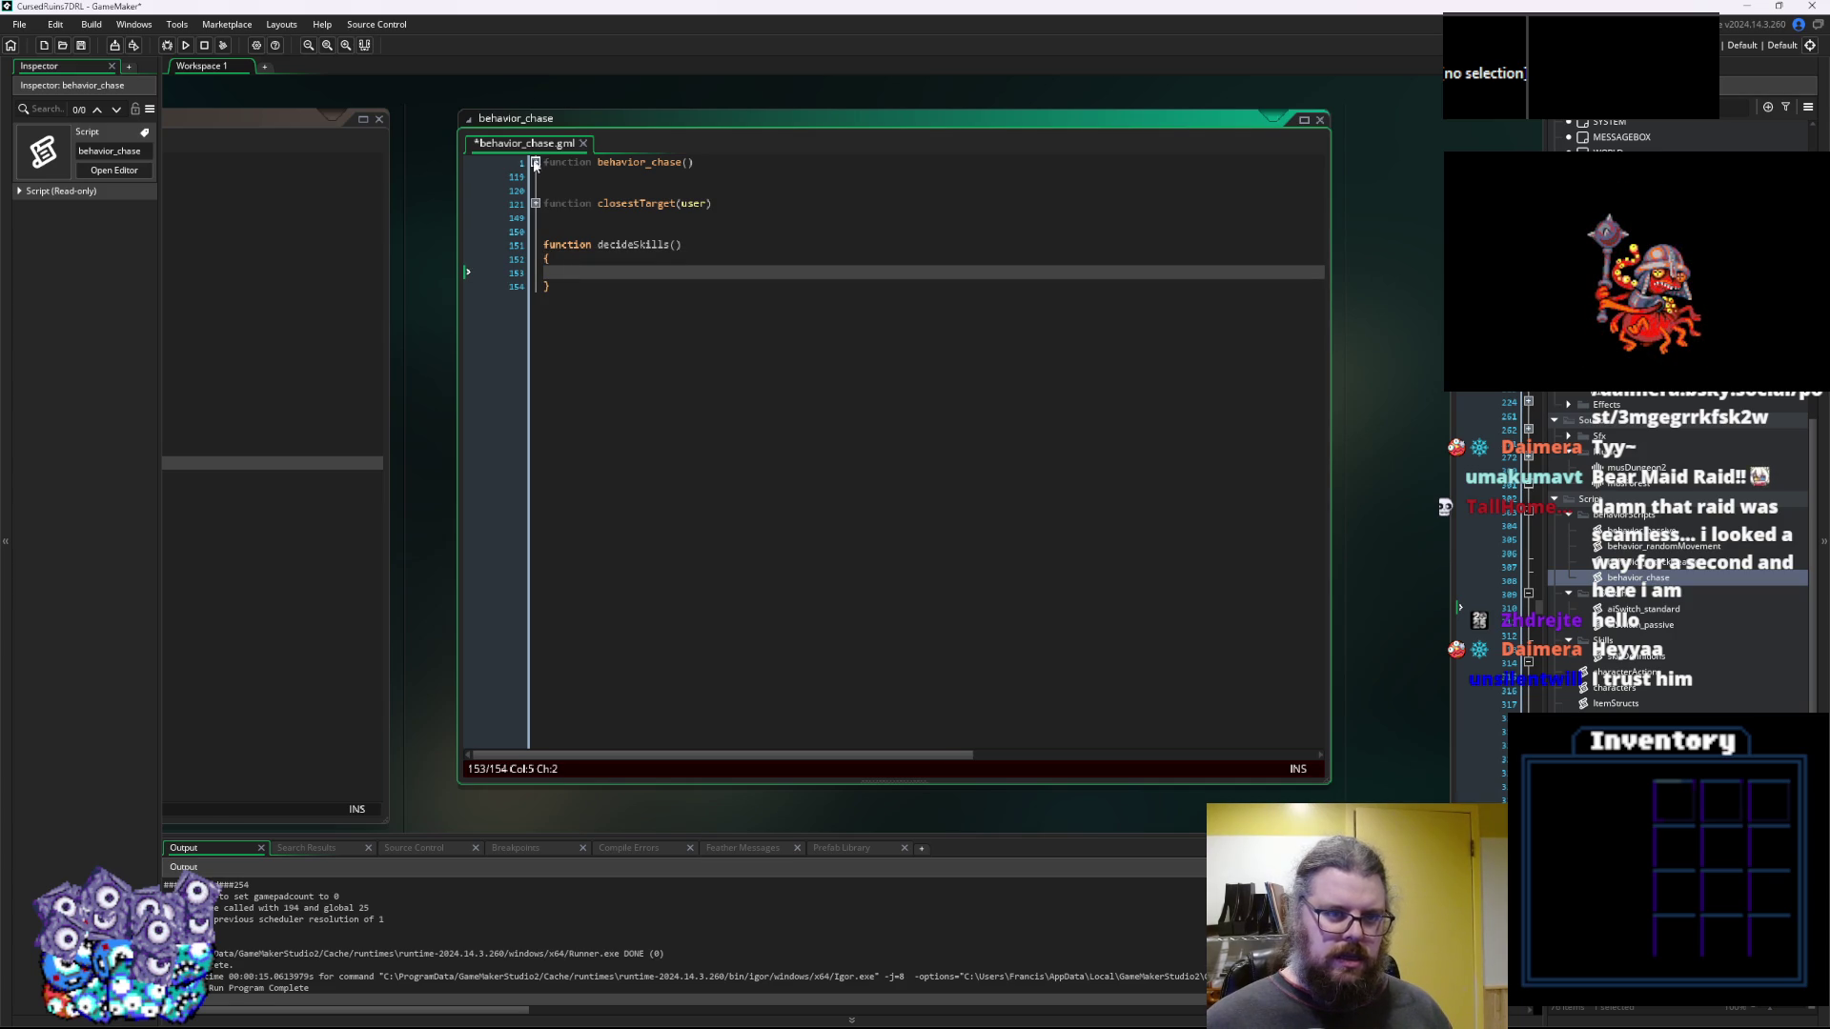
key("Up")
key("Up")
key("End")
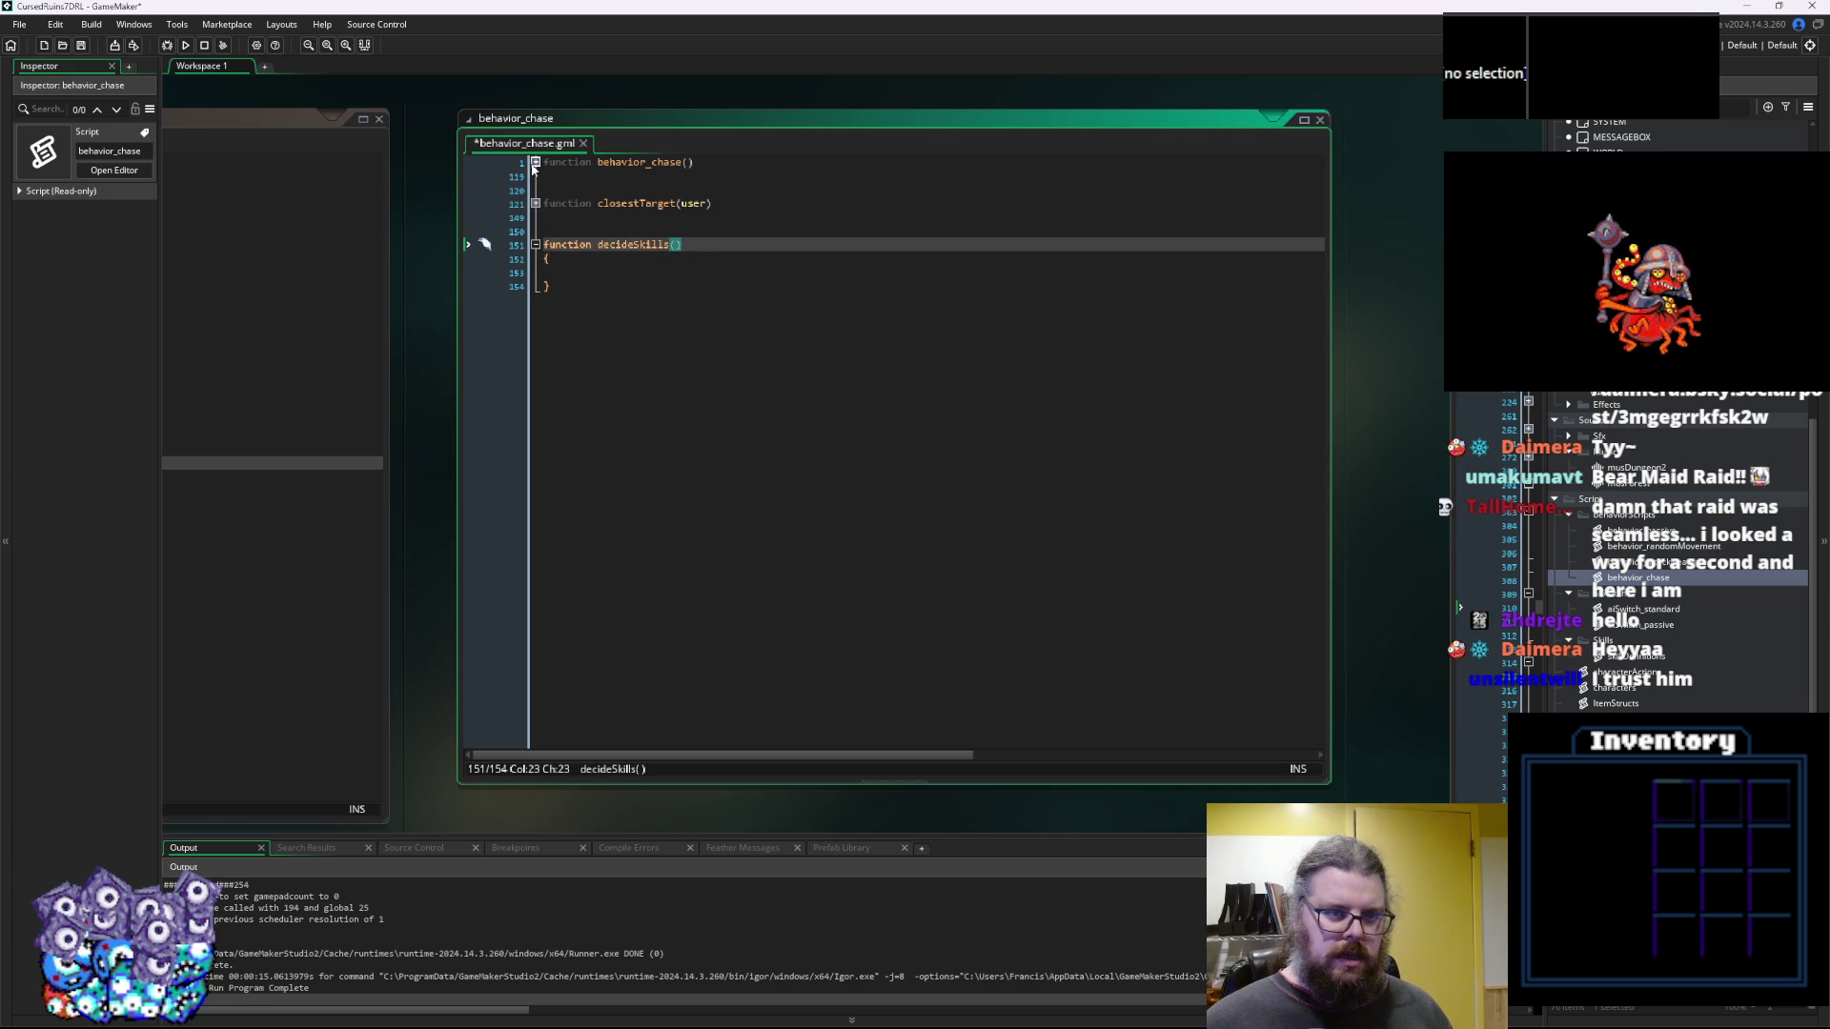
left_click(535, 163)
left_click(784, 437)
left_click(659, 532)
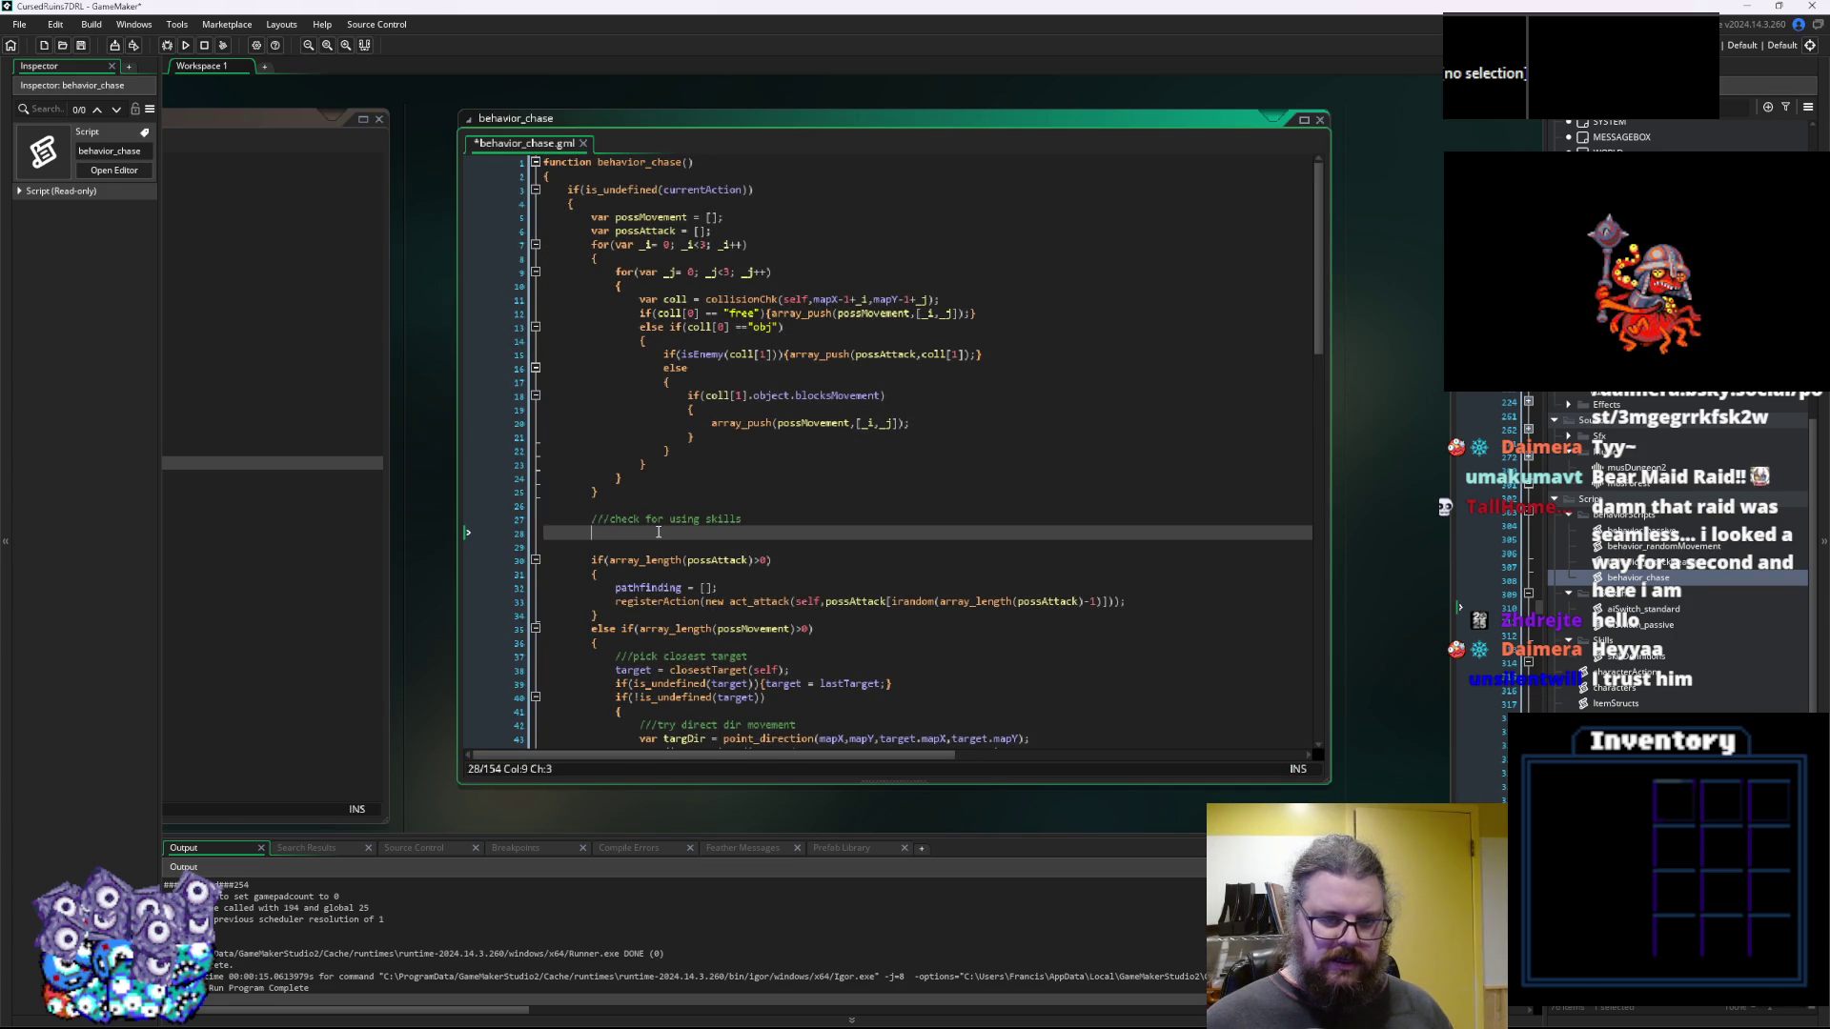
Write var skillUse = decideSkills(); under the skills comment
type("decide")
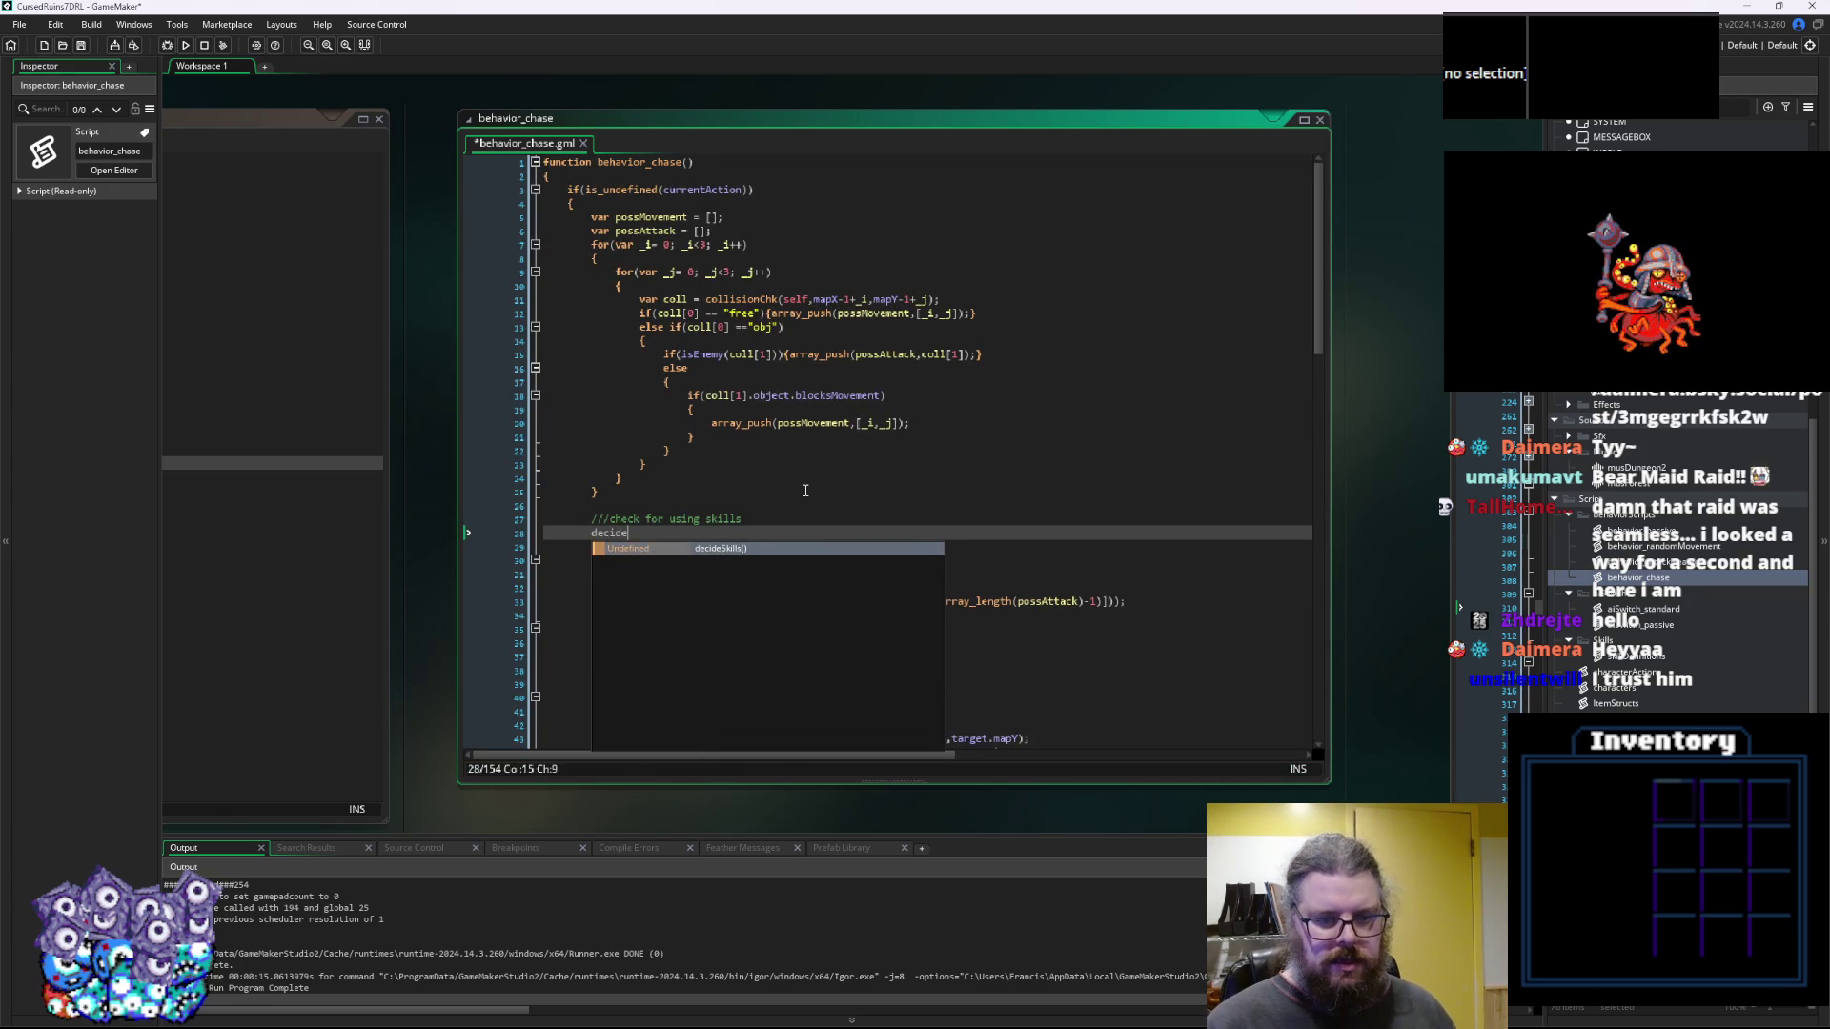
type("Skills();")
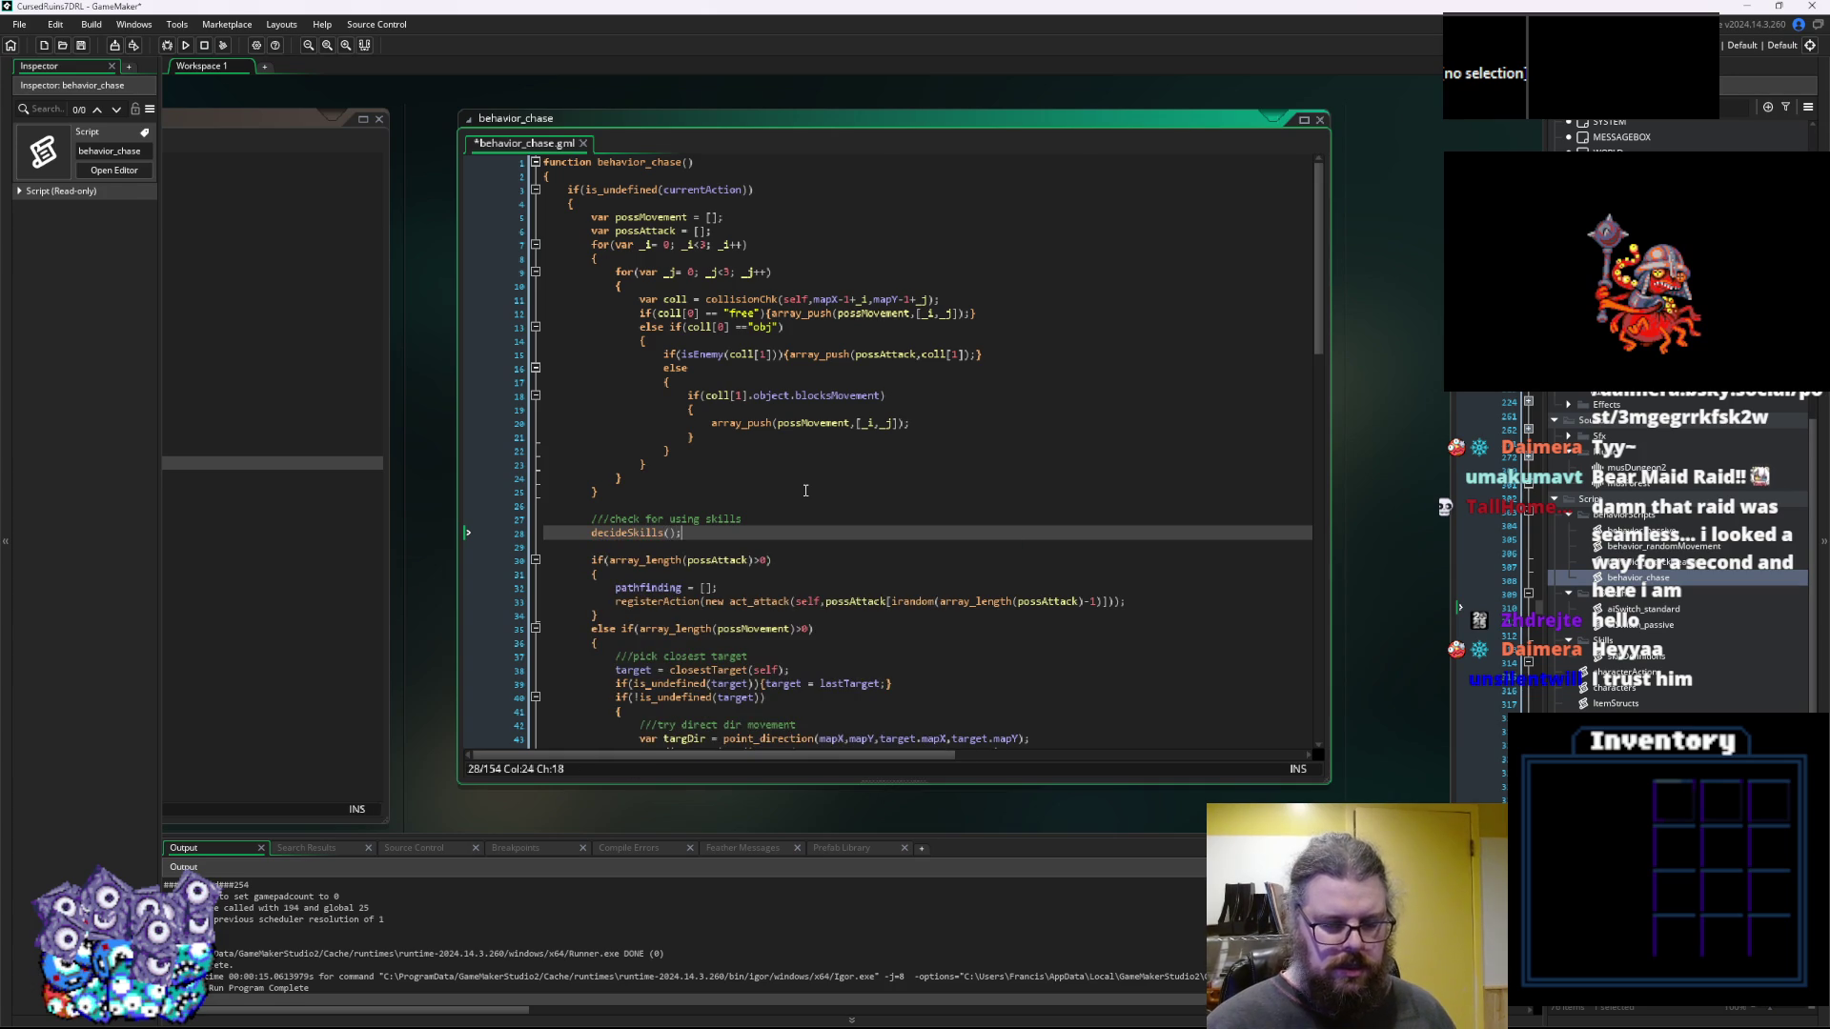
key("Home")
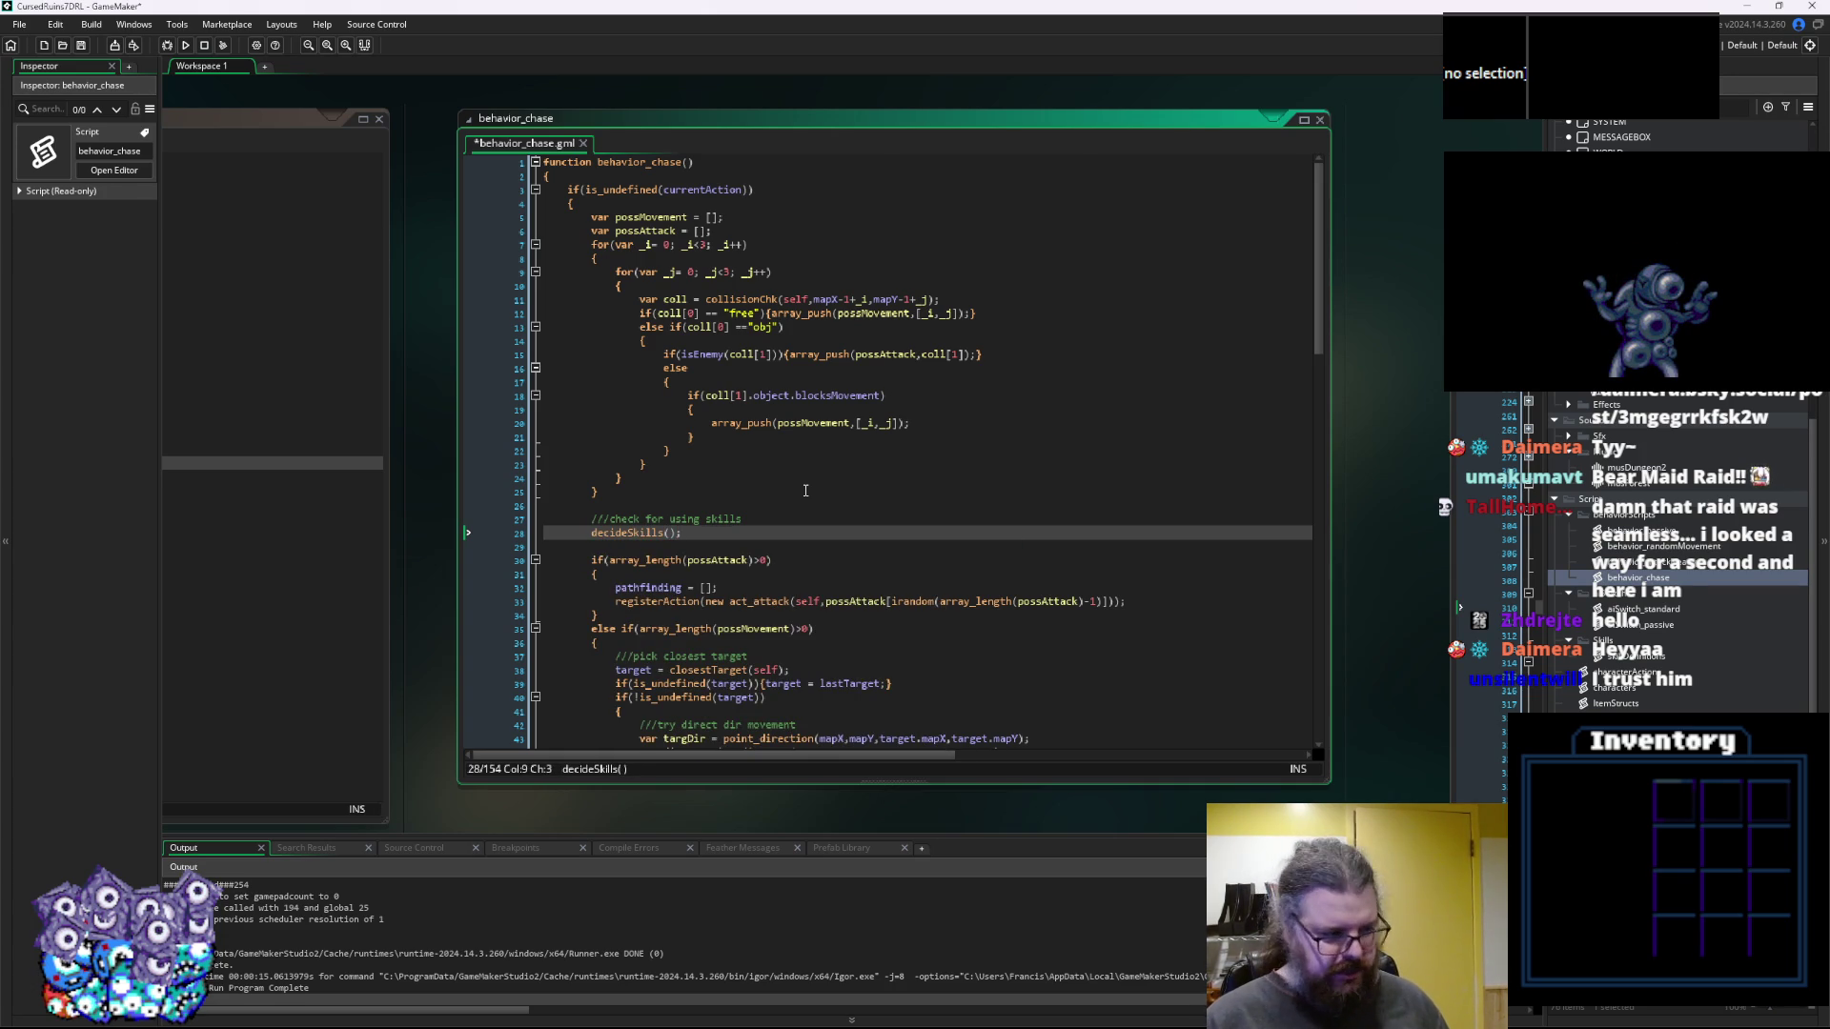
type("var skill")
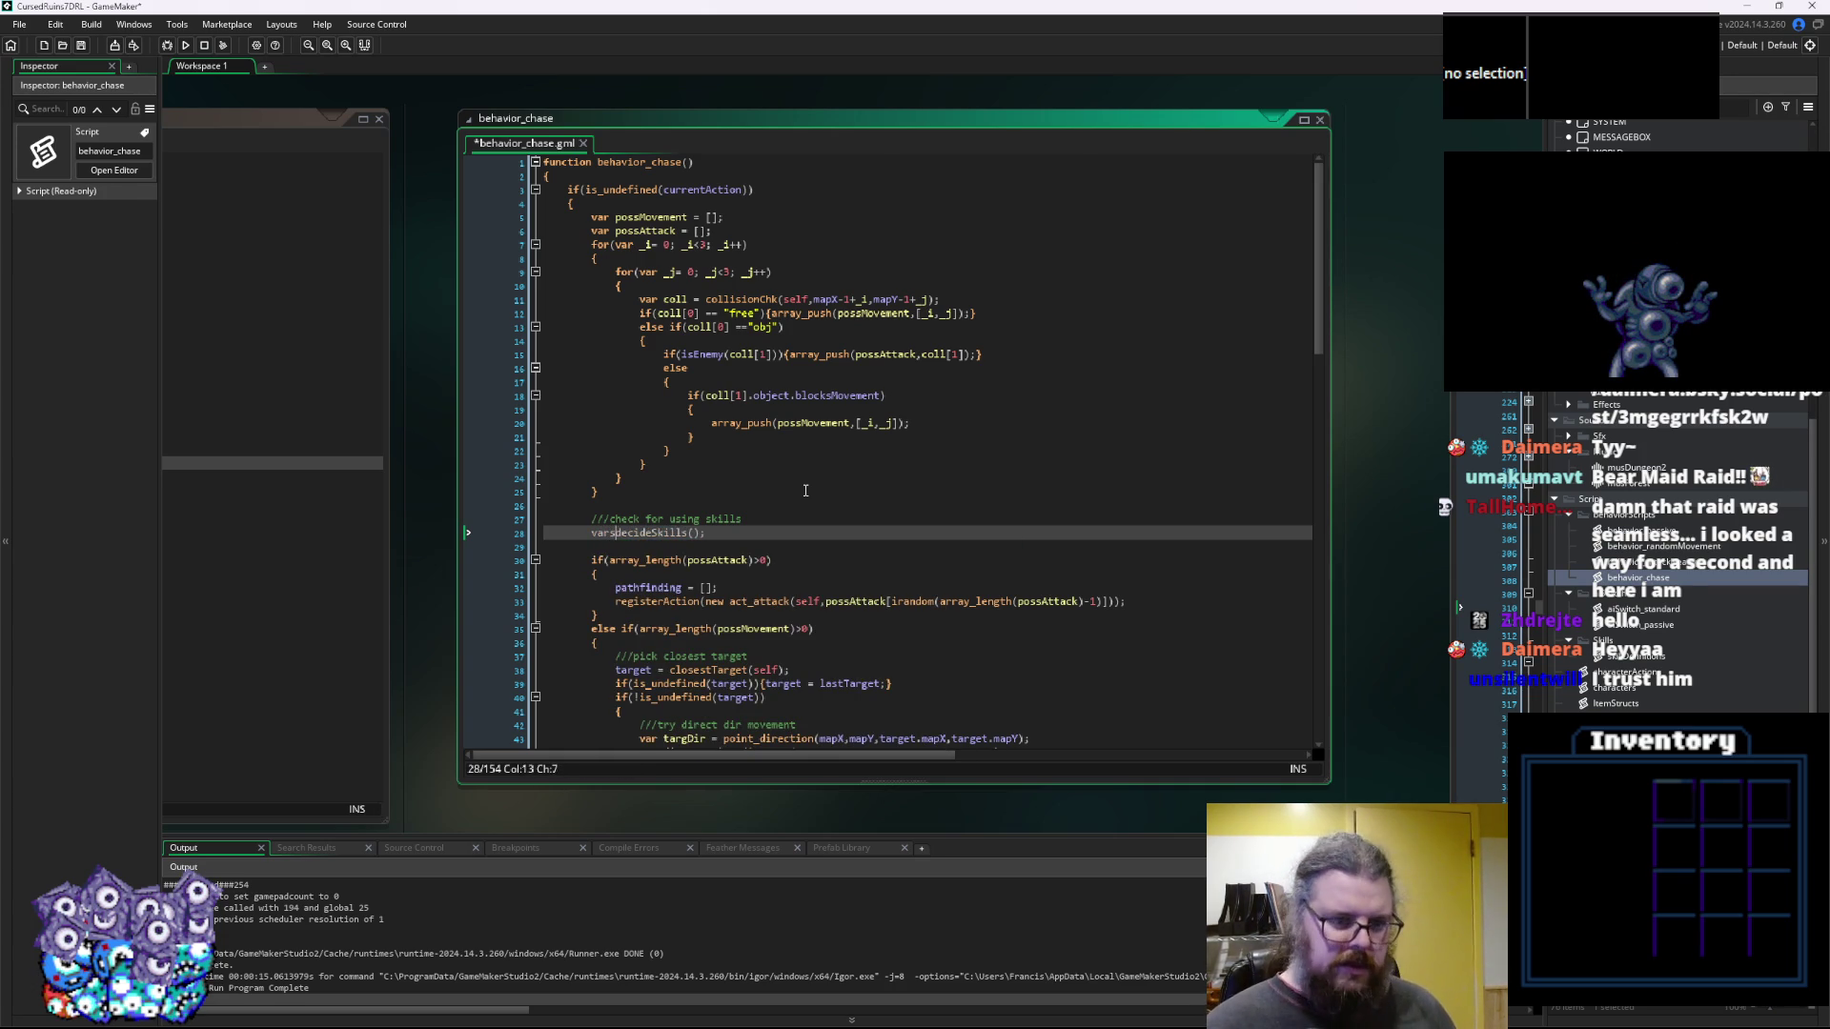
type("Use =")
key("End")
key("Return")
key("Return")
Add an if(!is_undefined(skillUse)) block with braces and an indented body line
type("if(!")
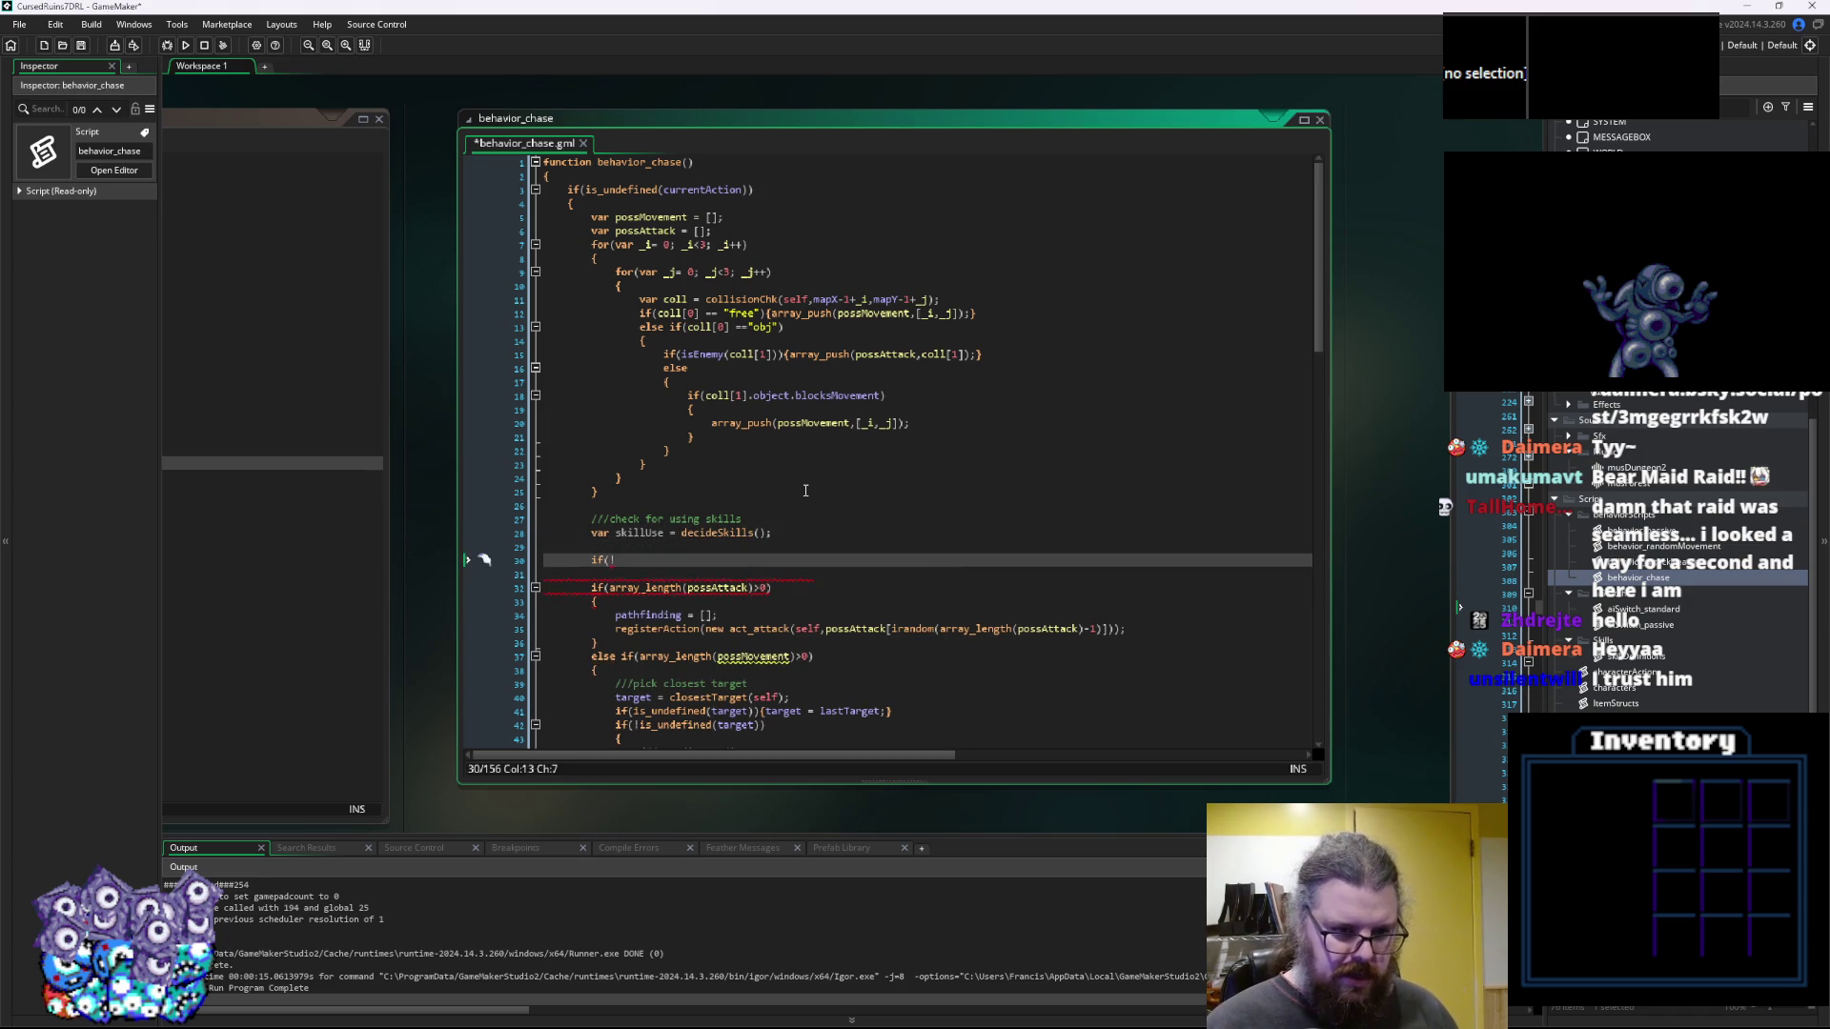
type("is_undefined(")
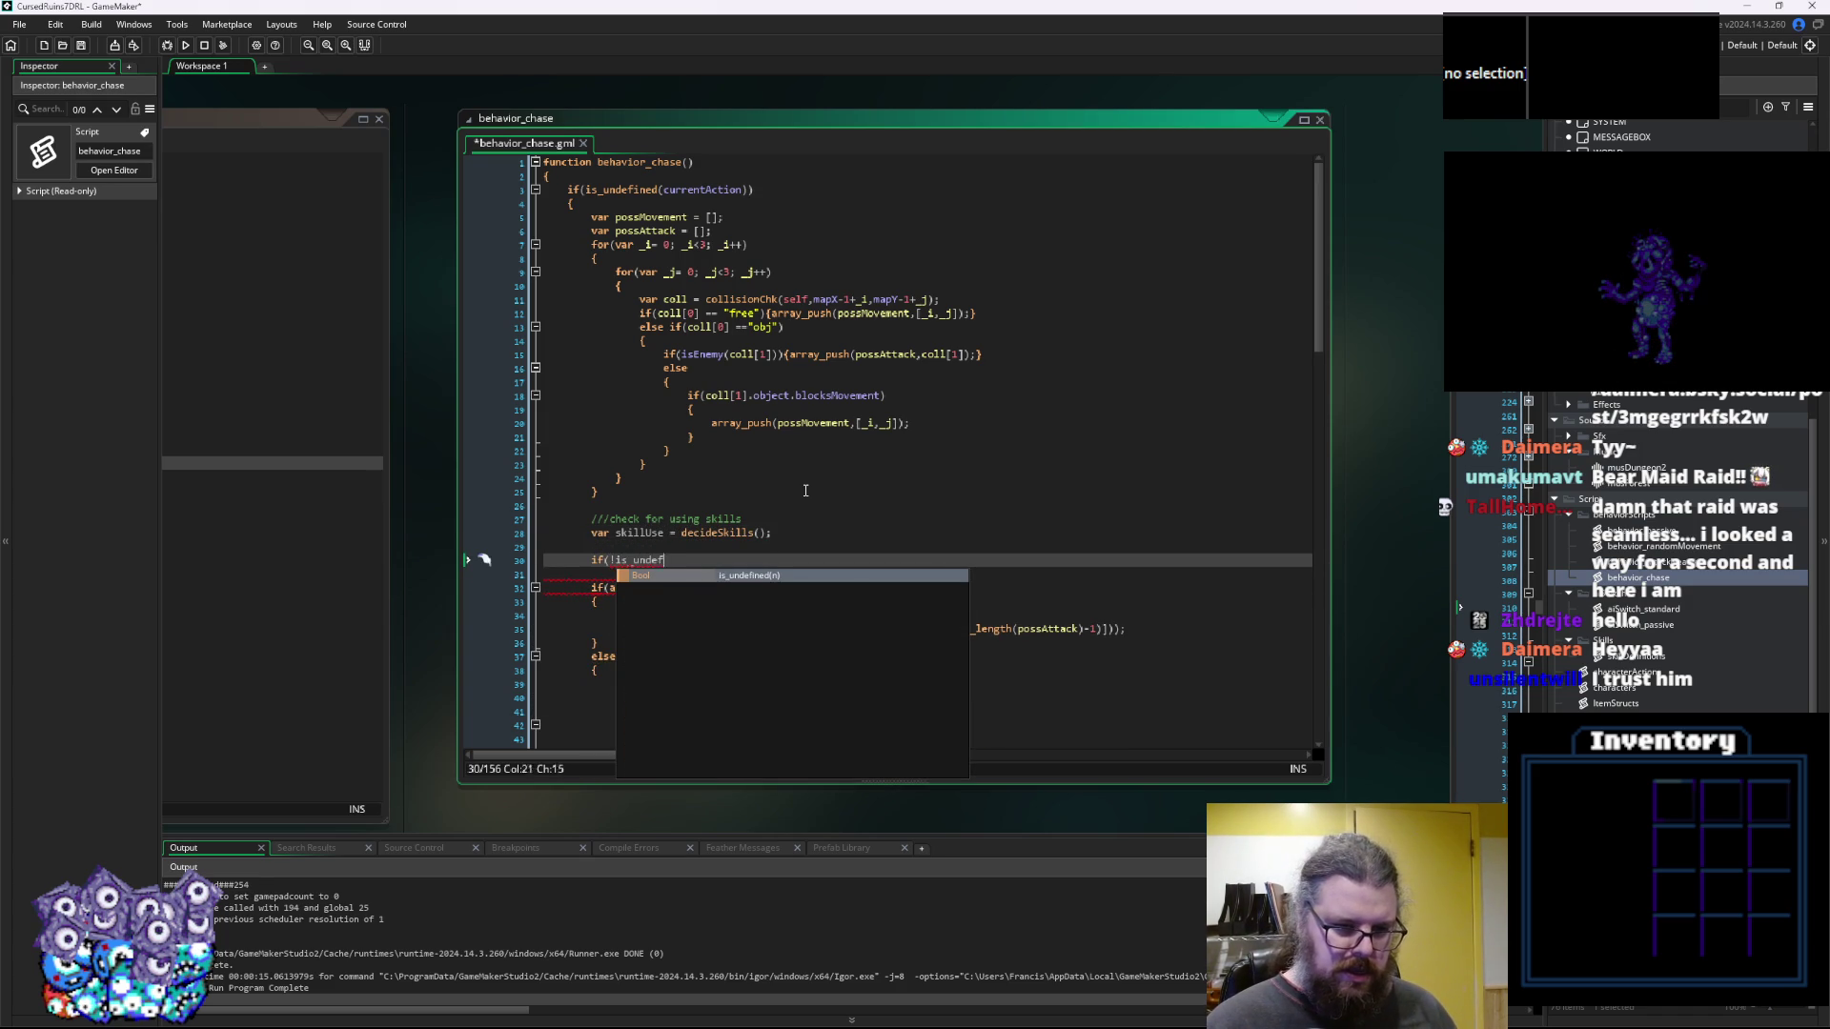
type(")")
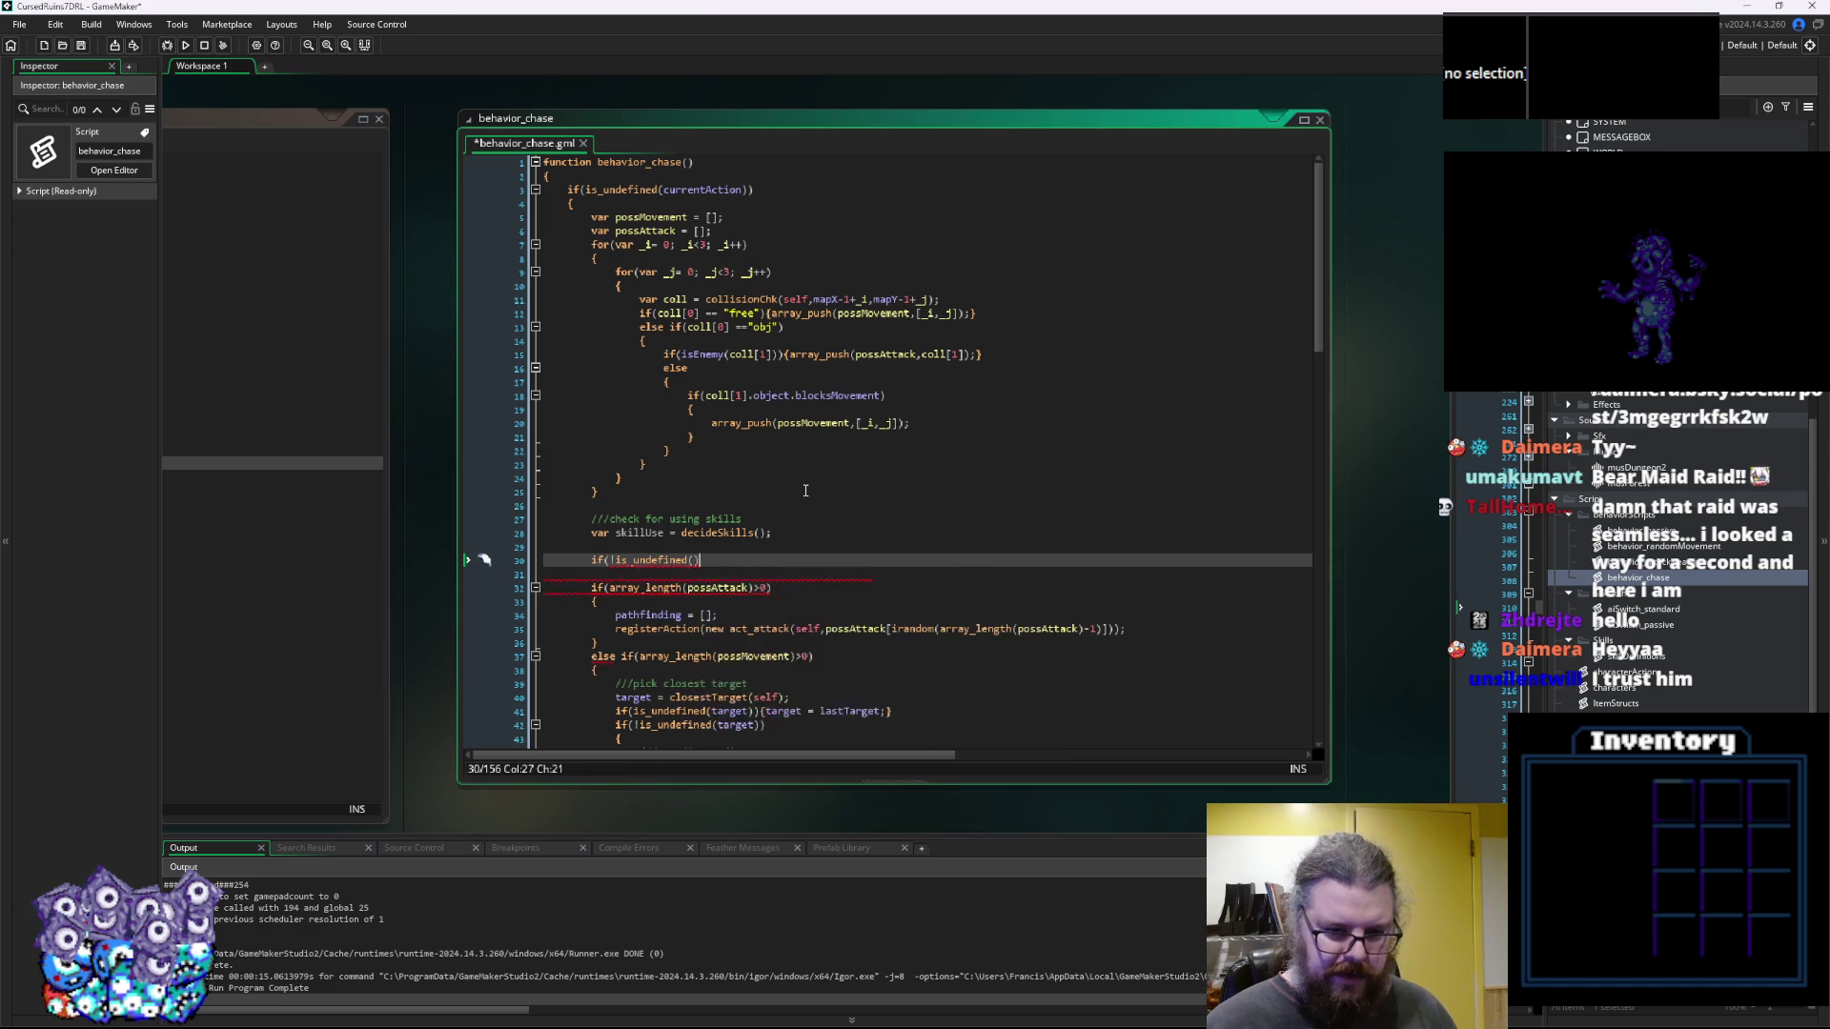
key("BackSpace")
type("skillU")
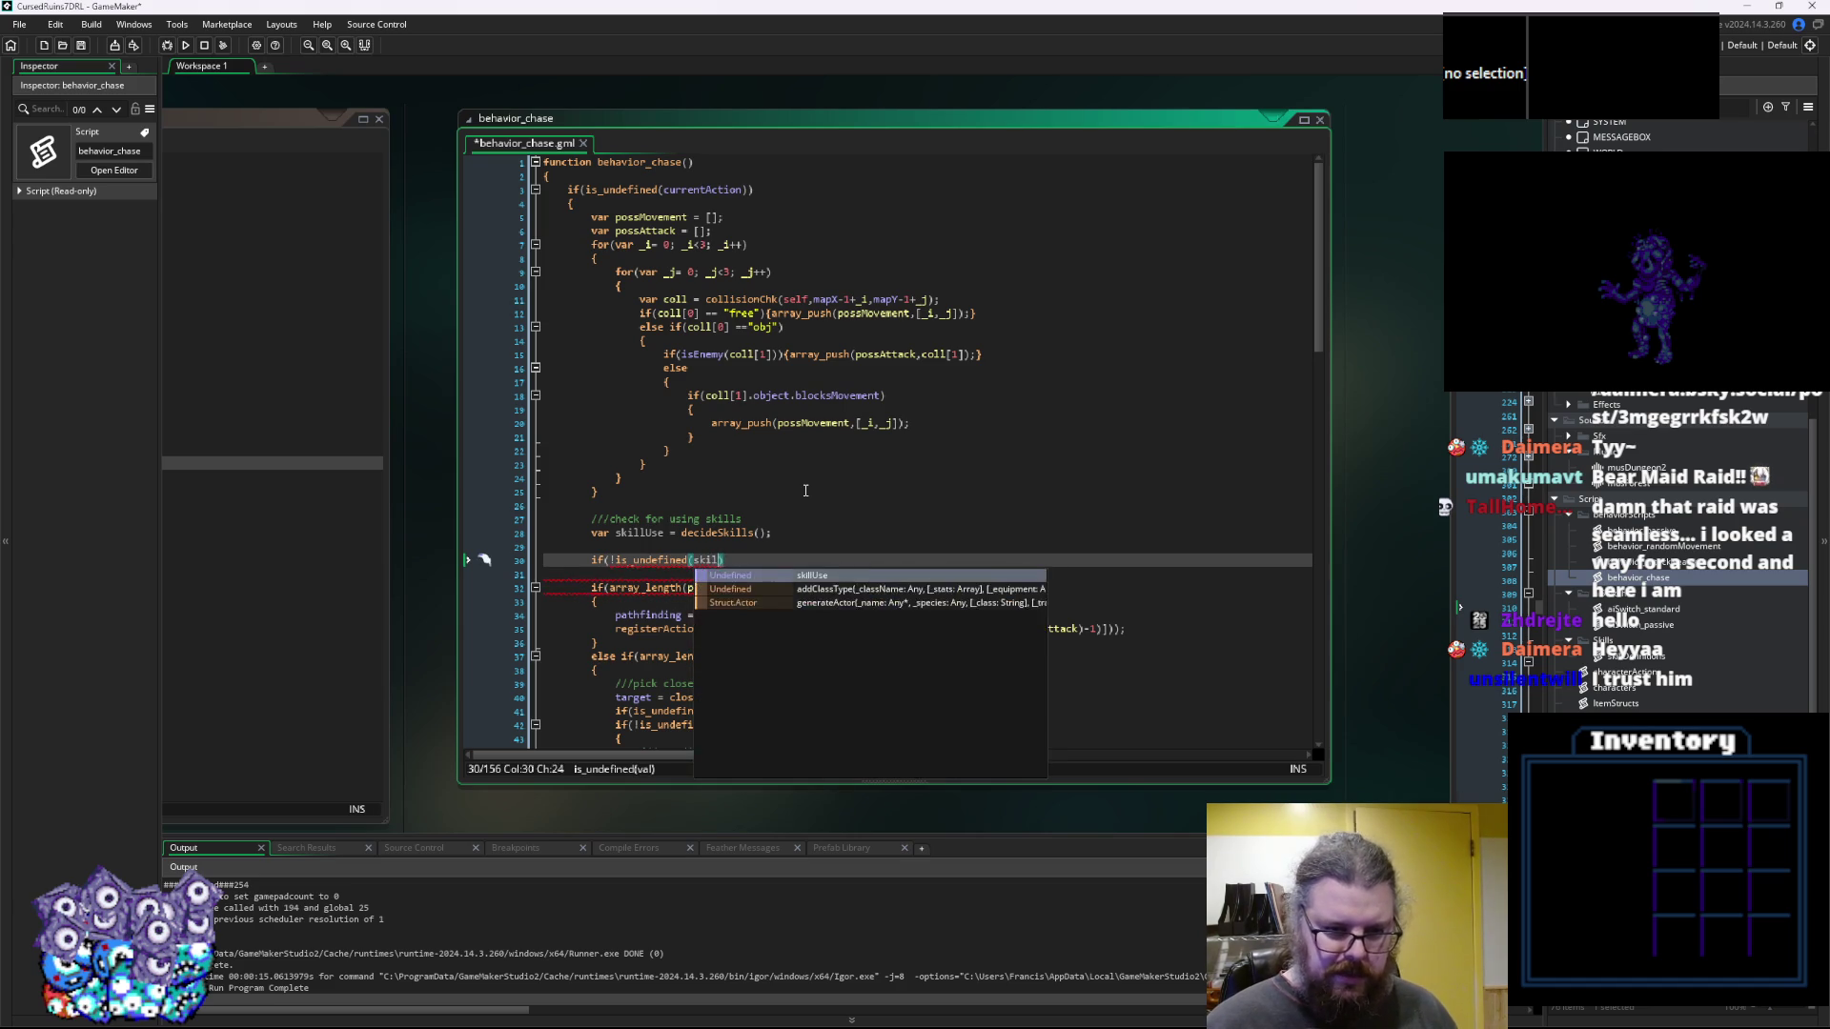
type("se))")
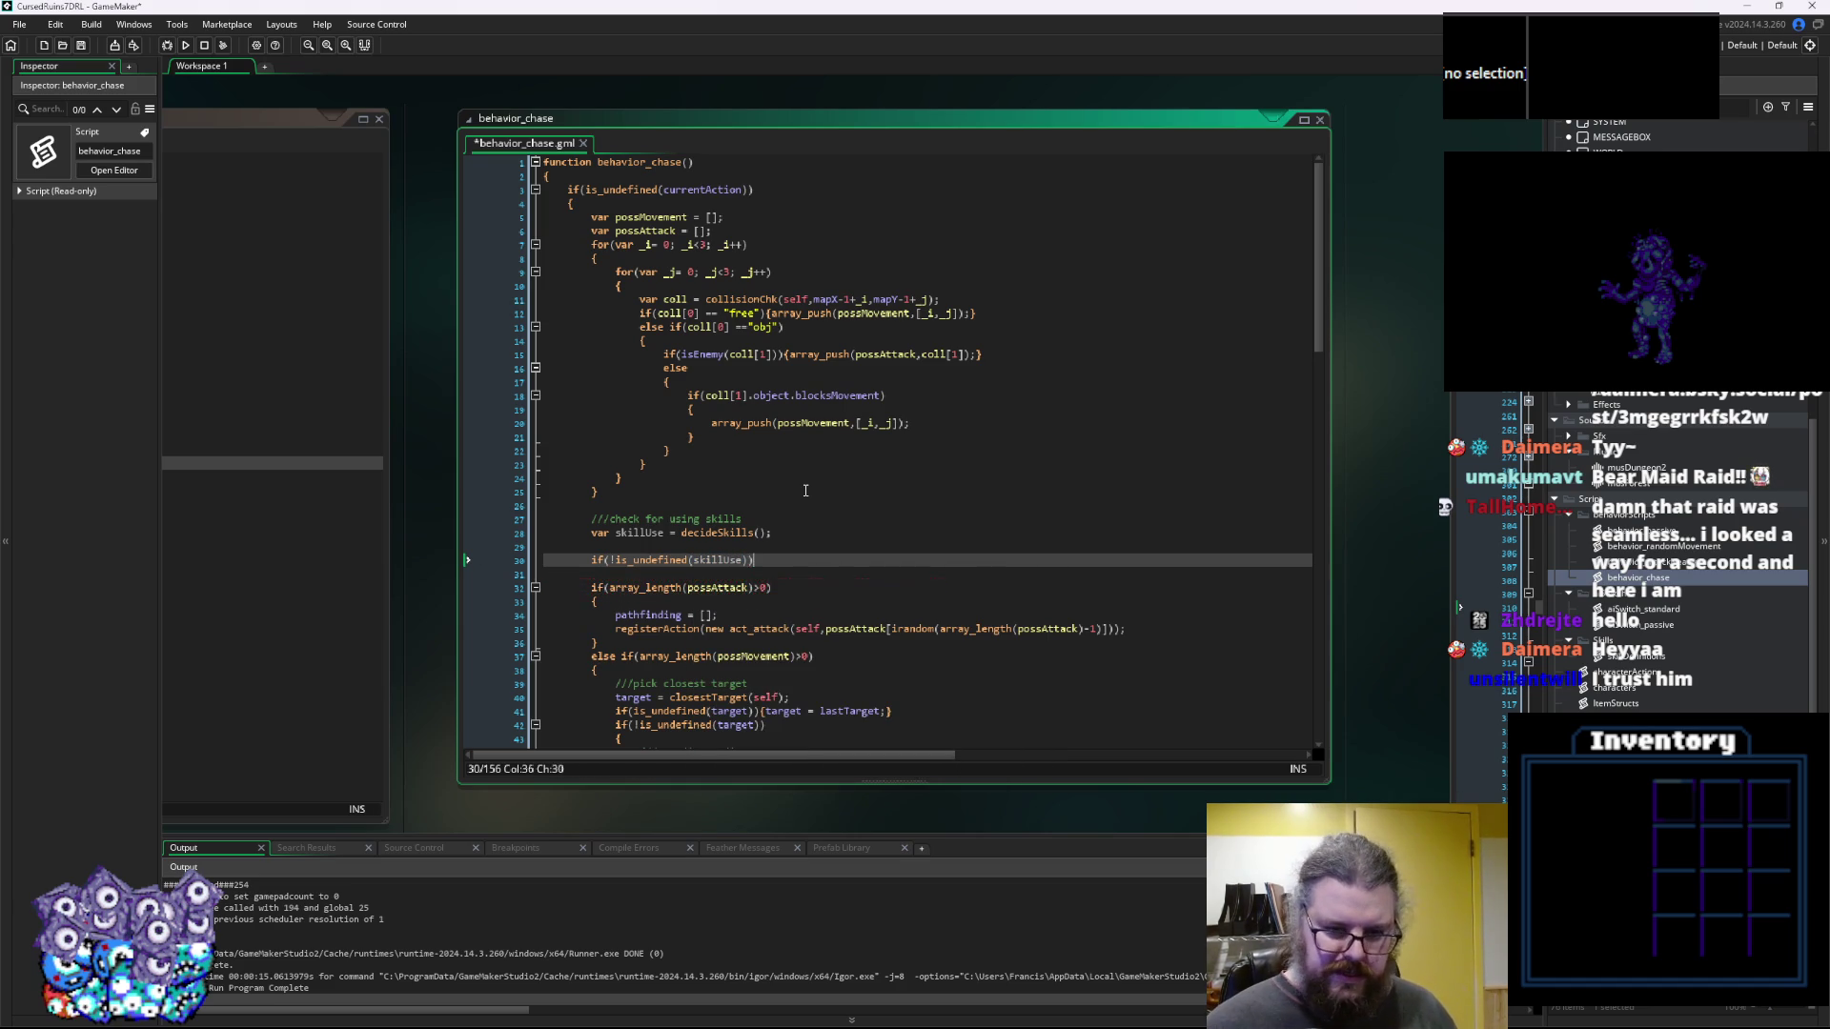
key("Return")
type("{")
key("Down")
type("}")
key("Up")
key("Return")
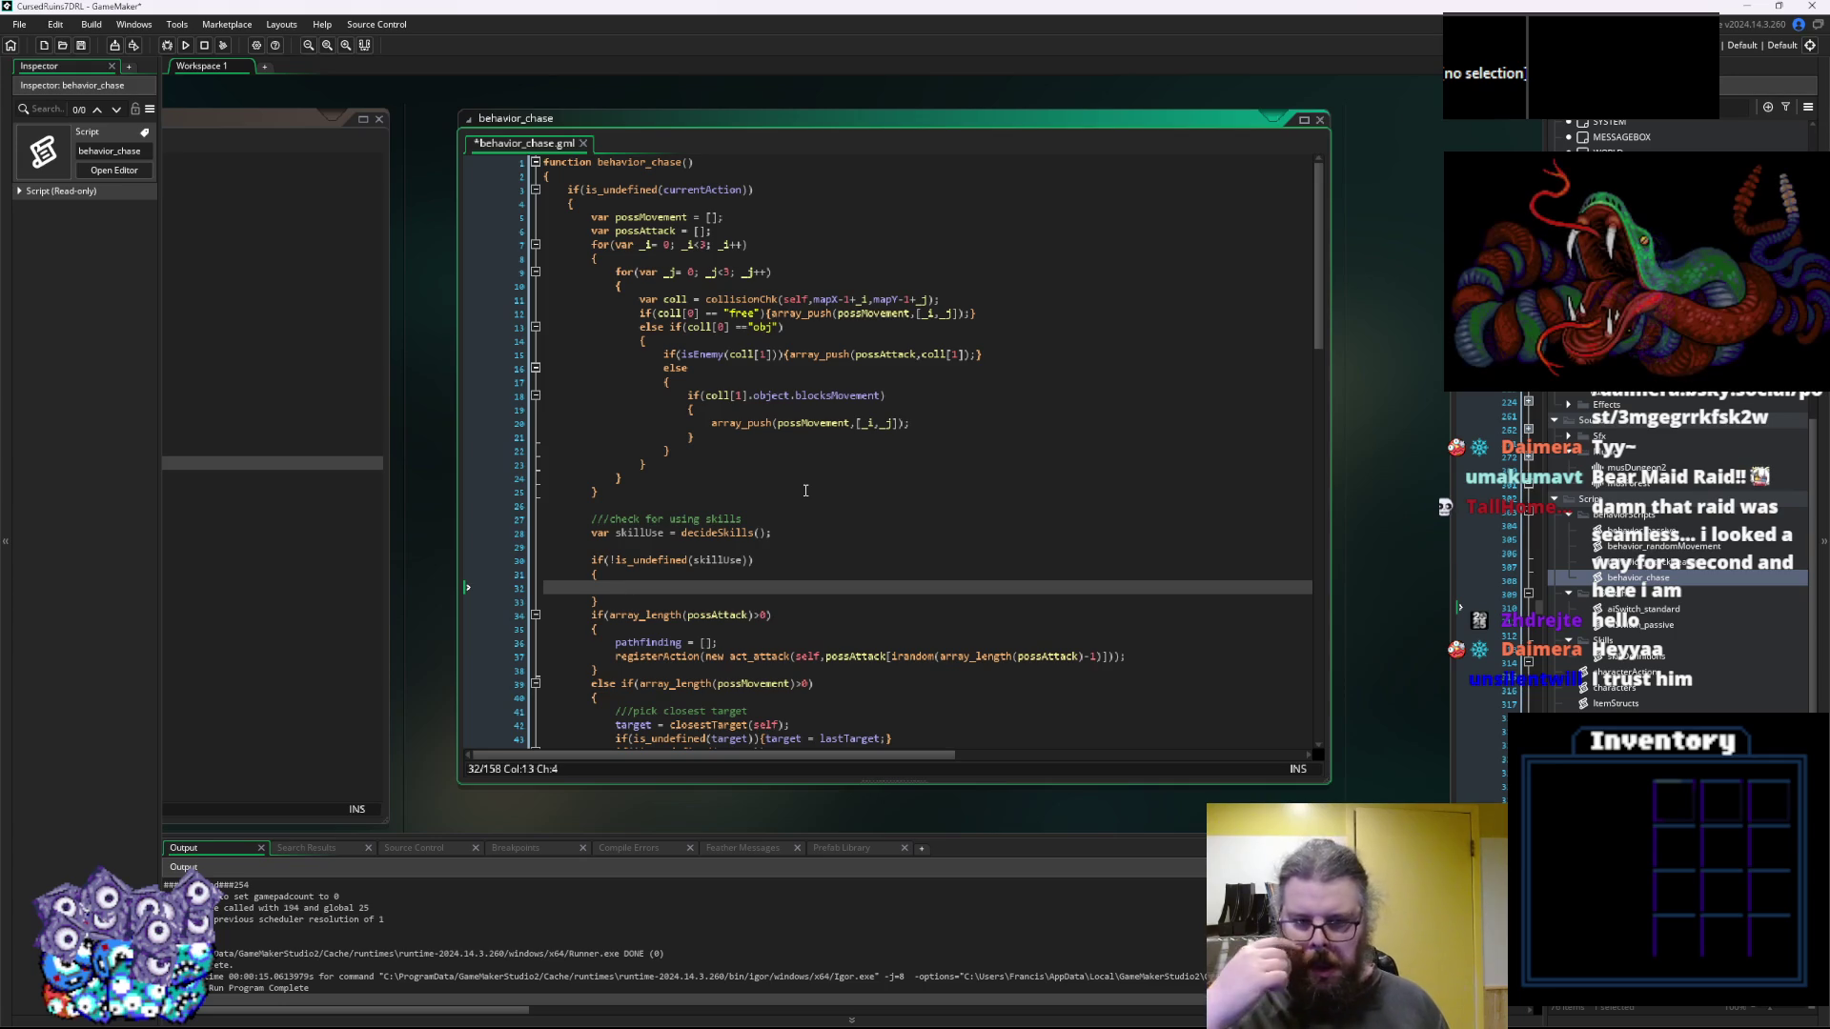
Copy the attack registerAction call into the if block and change act_attack to act_skill
left_click_drag(1126, 657, 615, 657)
key("ctrl+c")
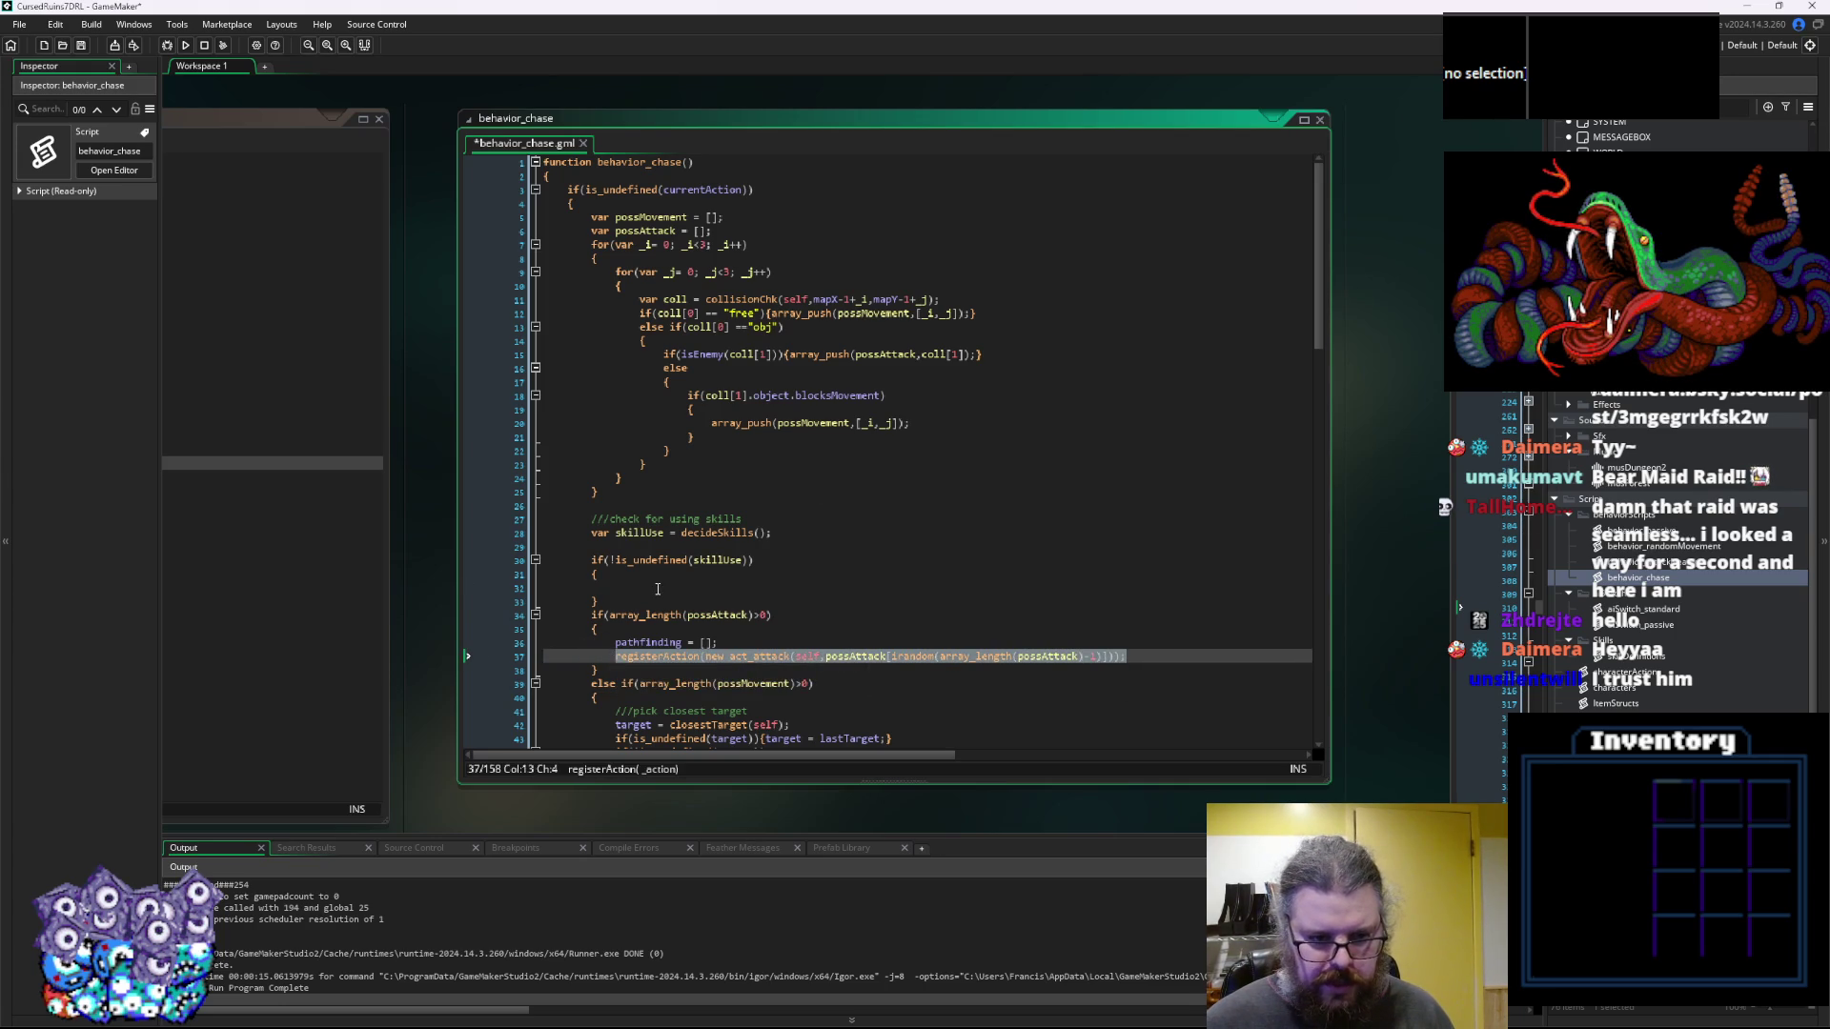
left_click(658, 588)
key("ctrl+v")
left_click_drag(792, 590, 754, 591)
type("skill")
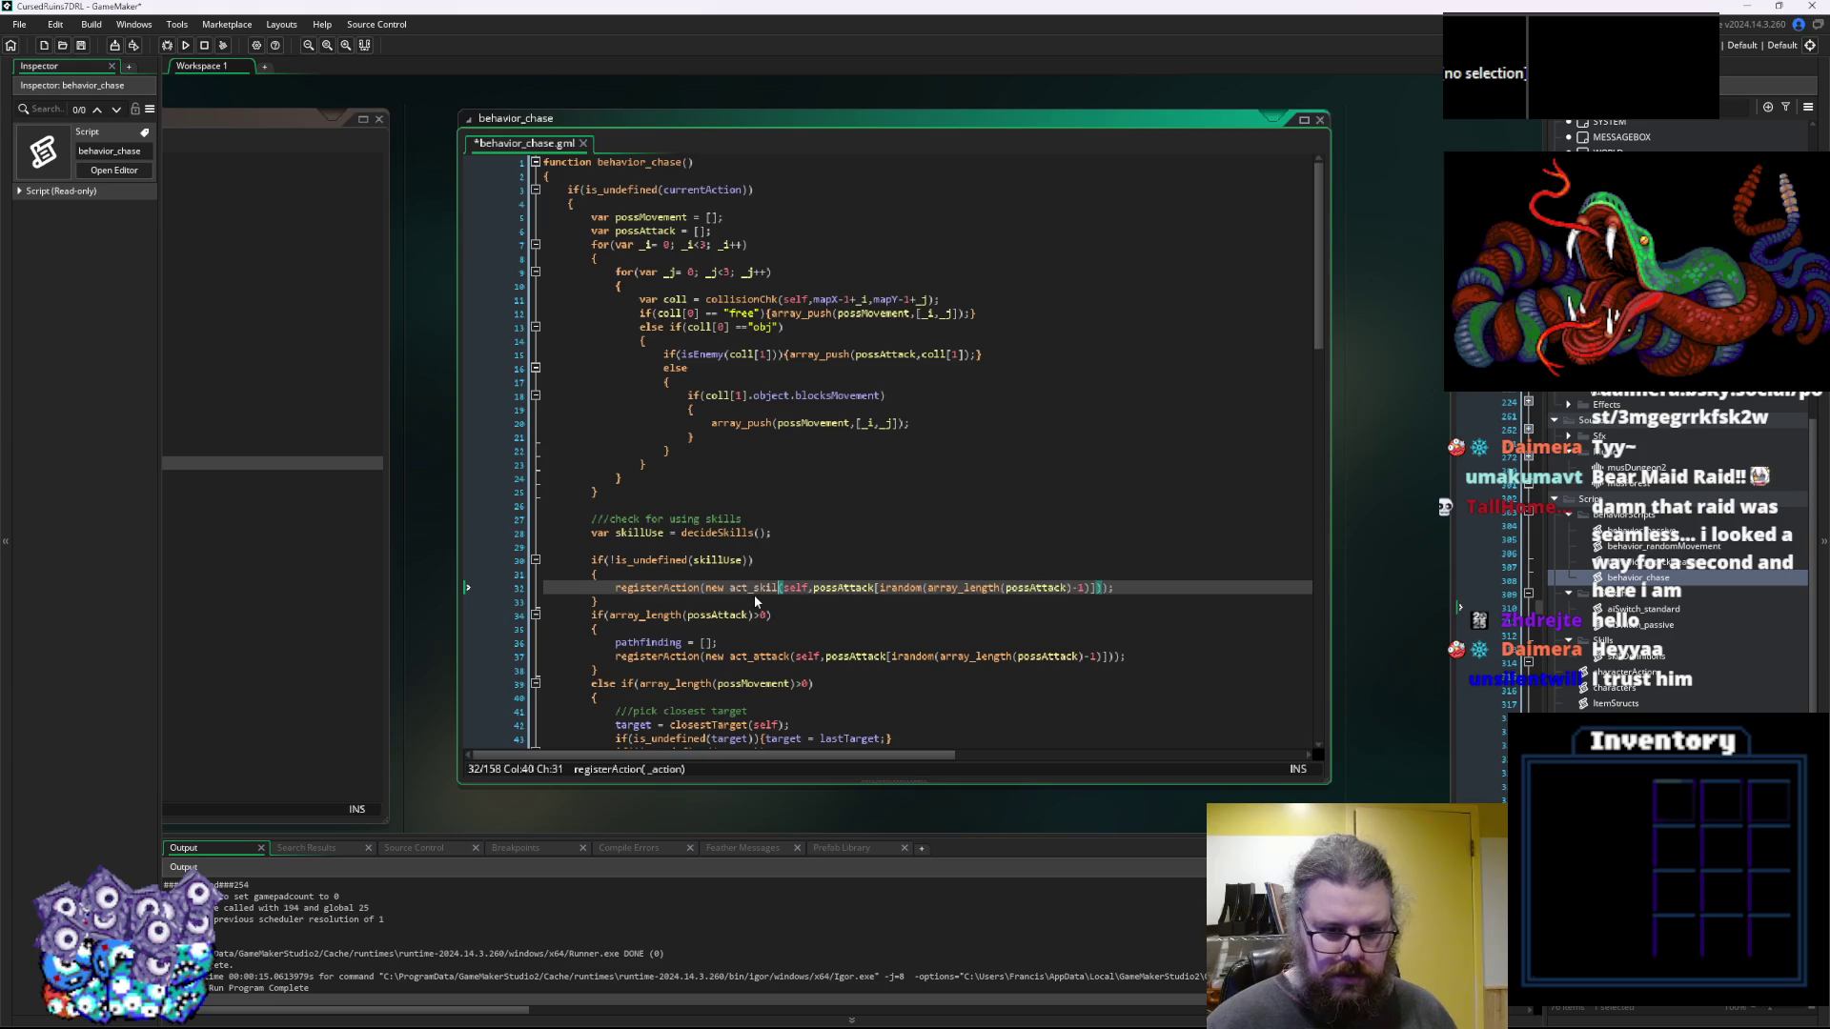
Compare act_skill's arguments with the characters script and select the argument to replace
left_click(797, 588)
double_click(797, 588)
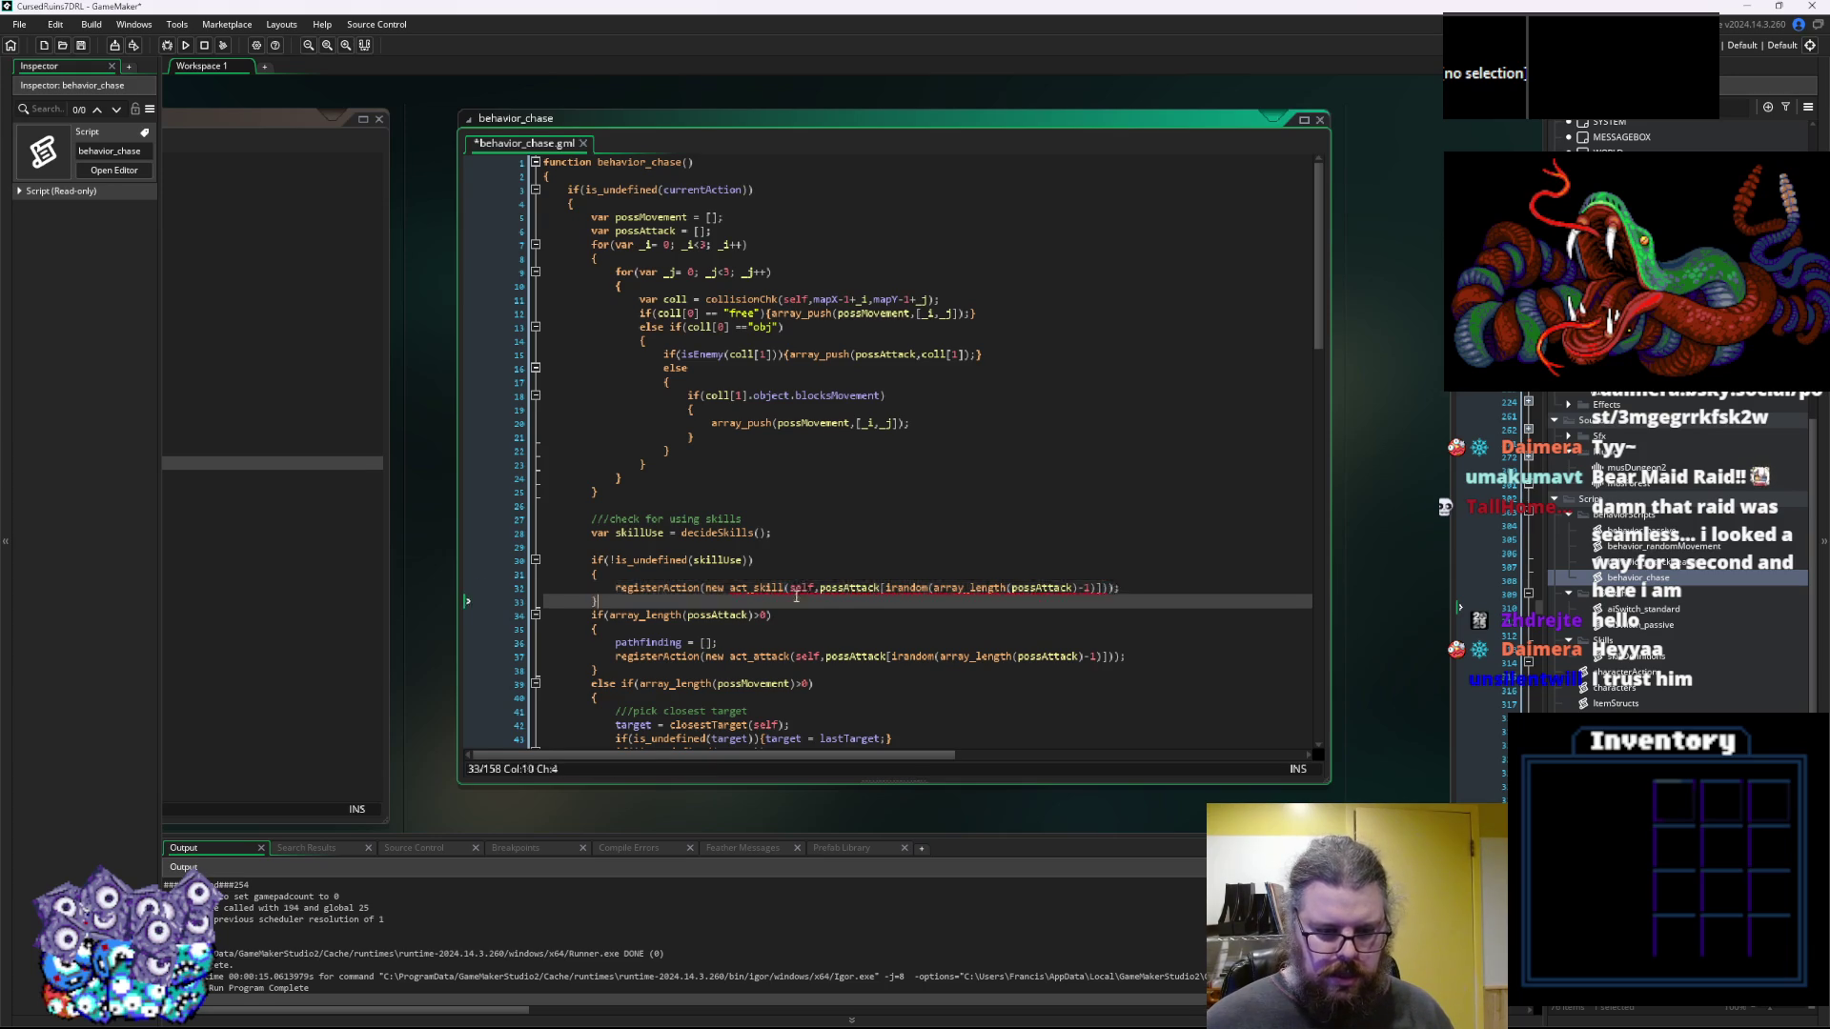
left_click_drag(797, 588, 688, 564)
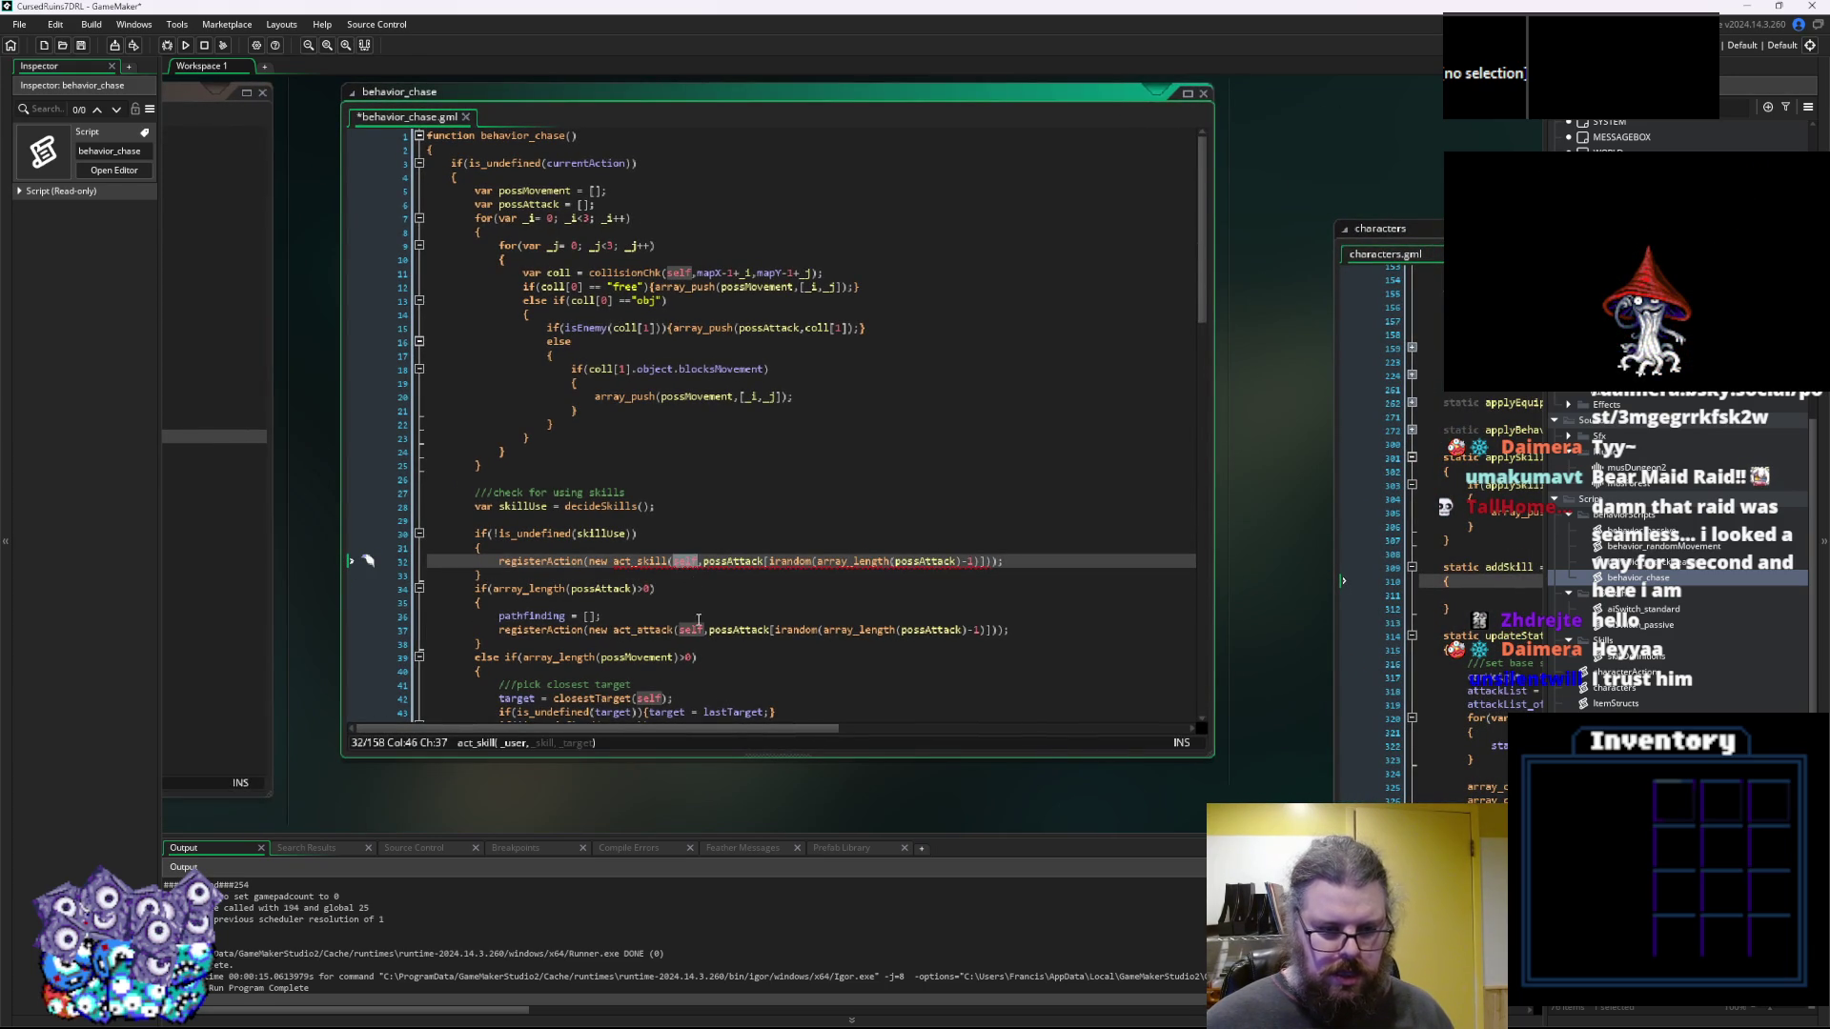
mouse_move(613, 616)
left_mouse_down()
mouse_move(1057, 594)
mouse_move(727, 569)
left_mouse_up()
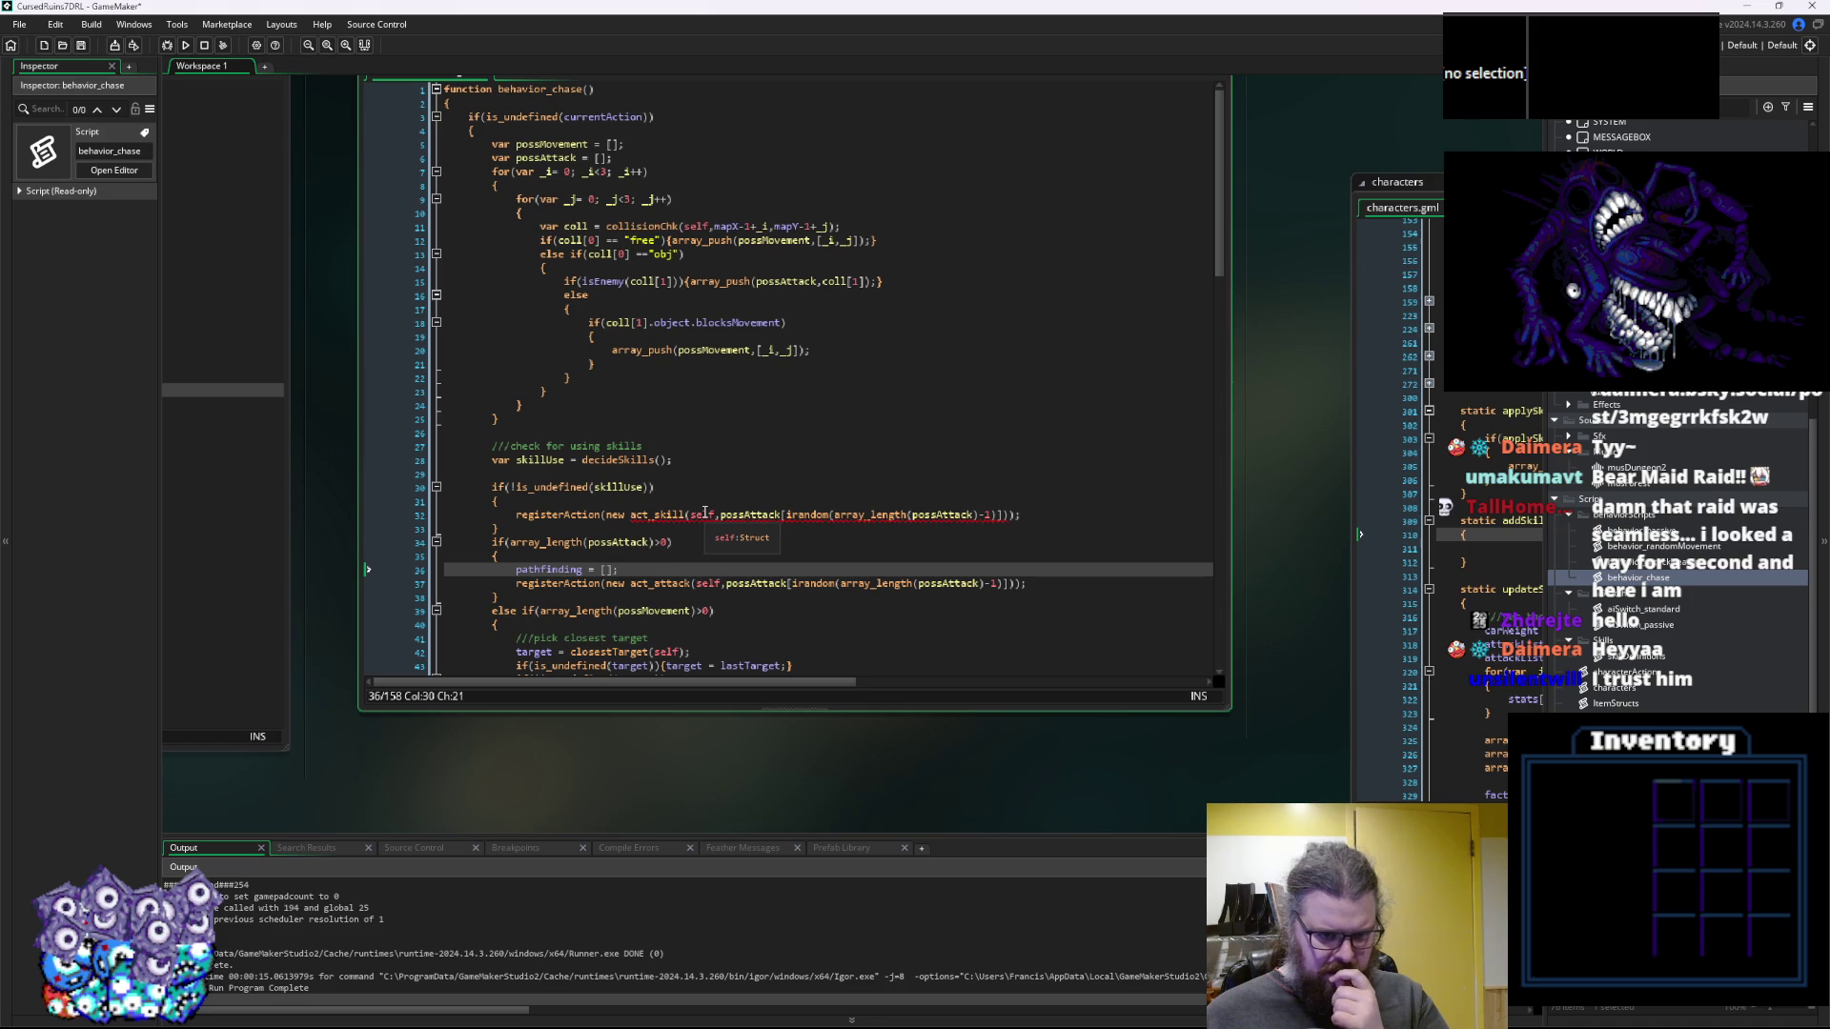
double_click(522, 464)
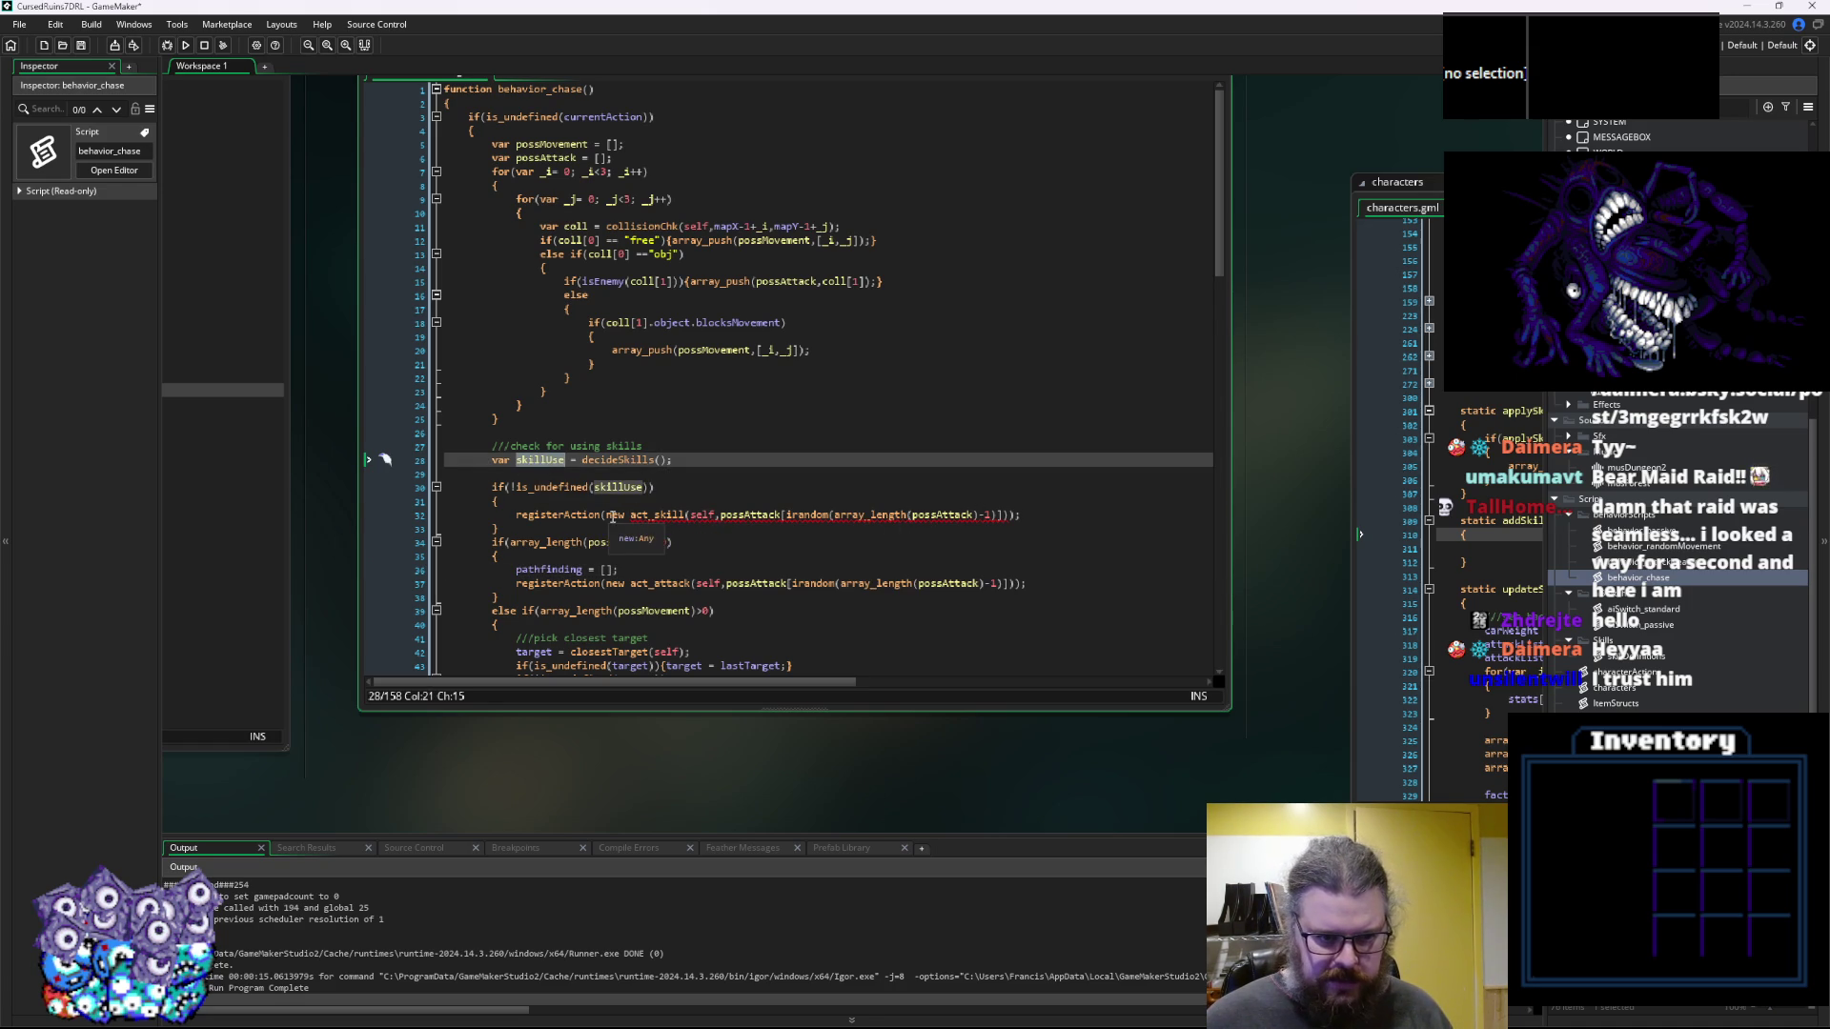
left_click(628, 513)
left_click_drag(1012, 515, 607, 515)
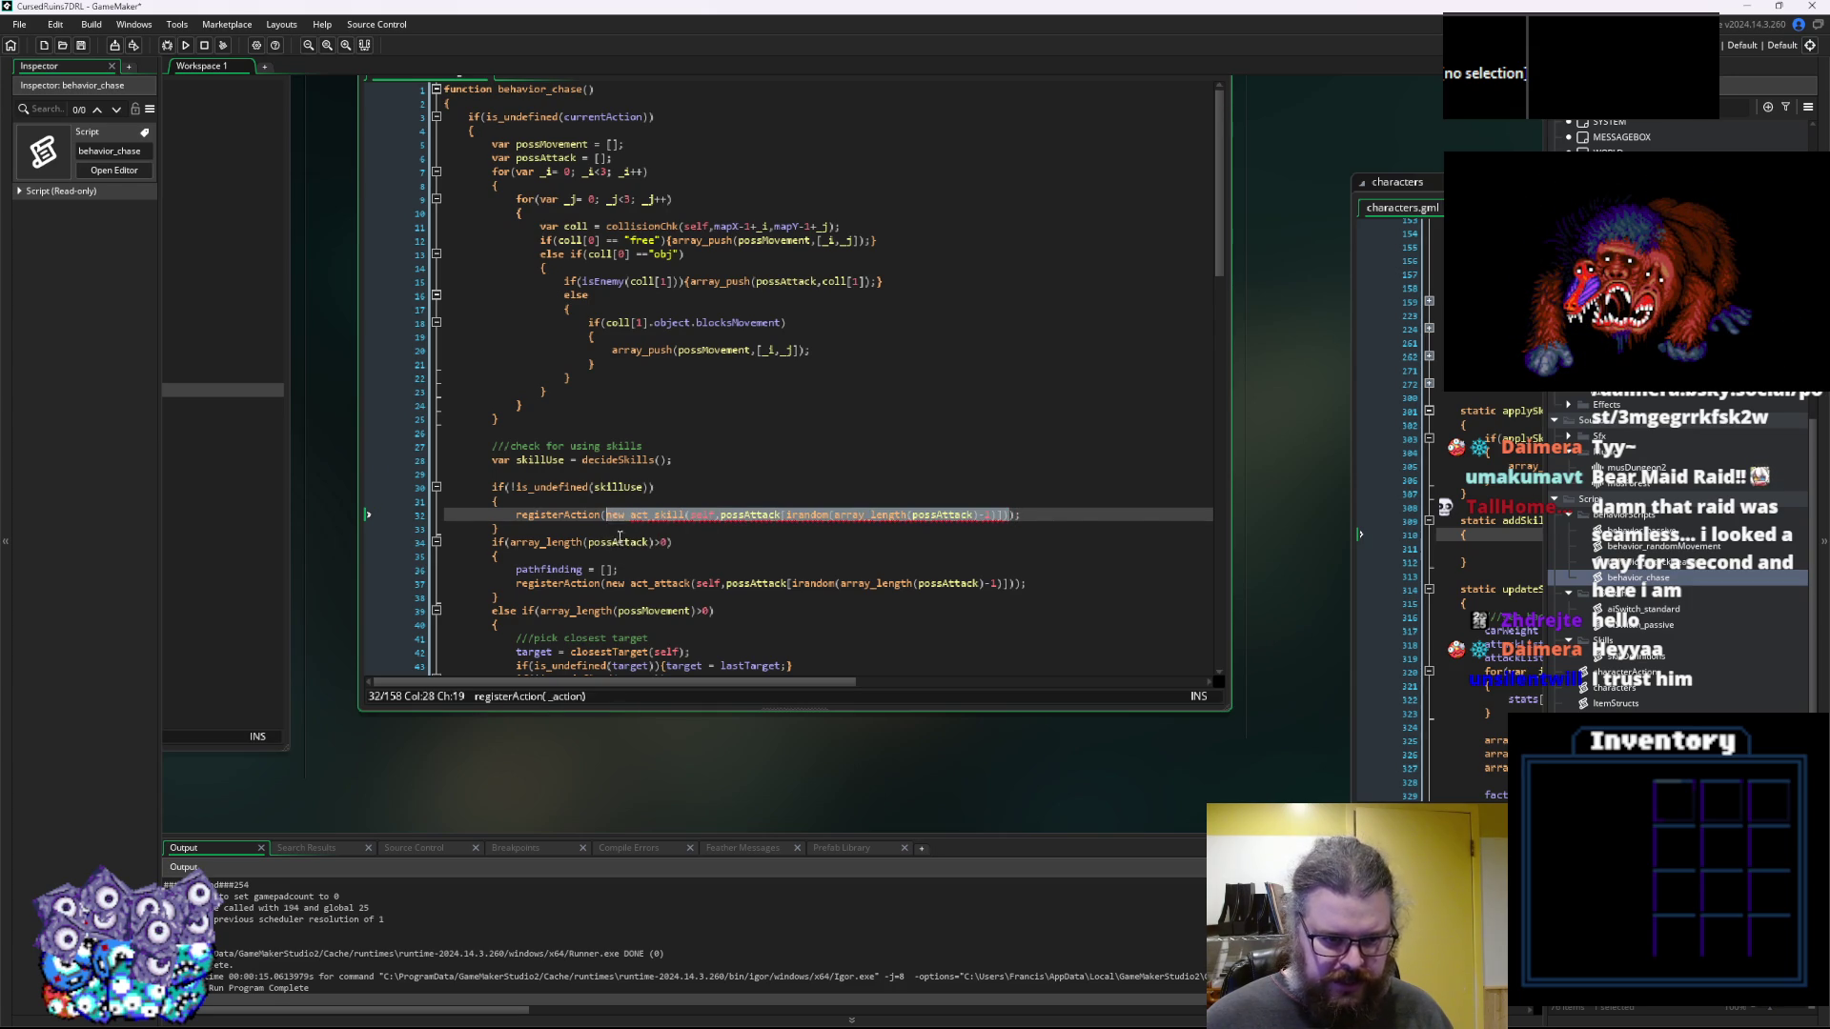
Pass skillUse to registerAction in the skill branch and make the attack check an else-if
type("skillUse")
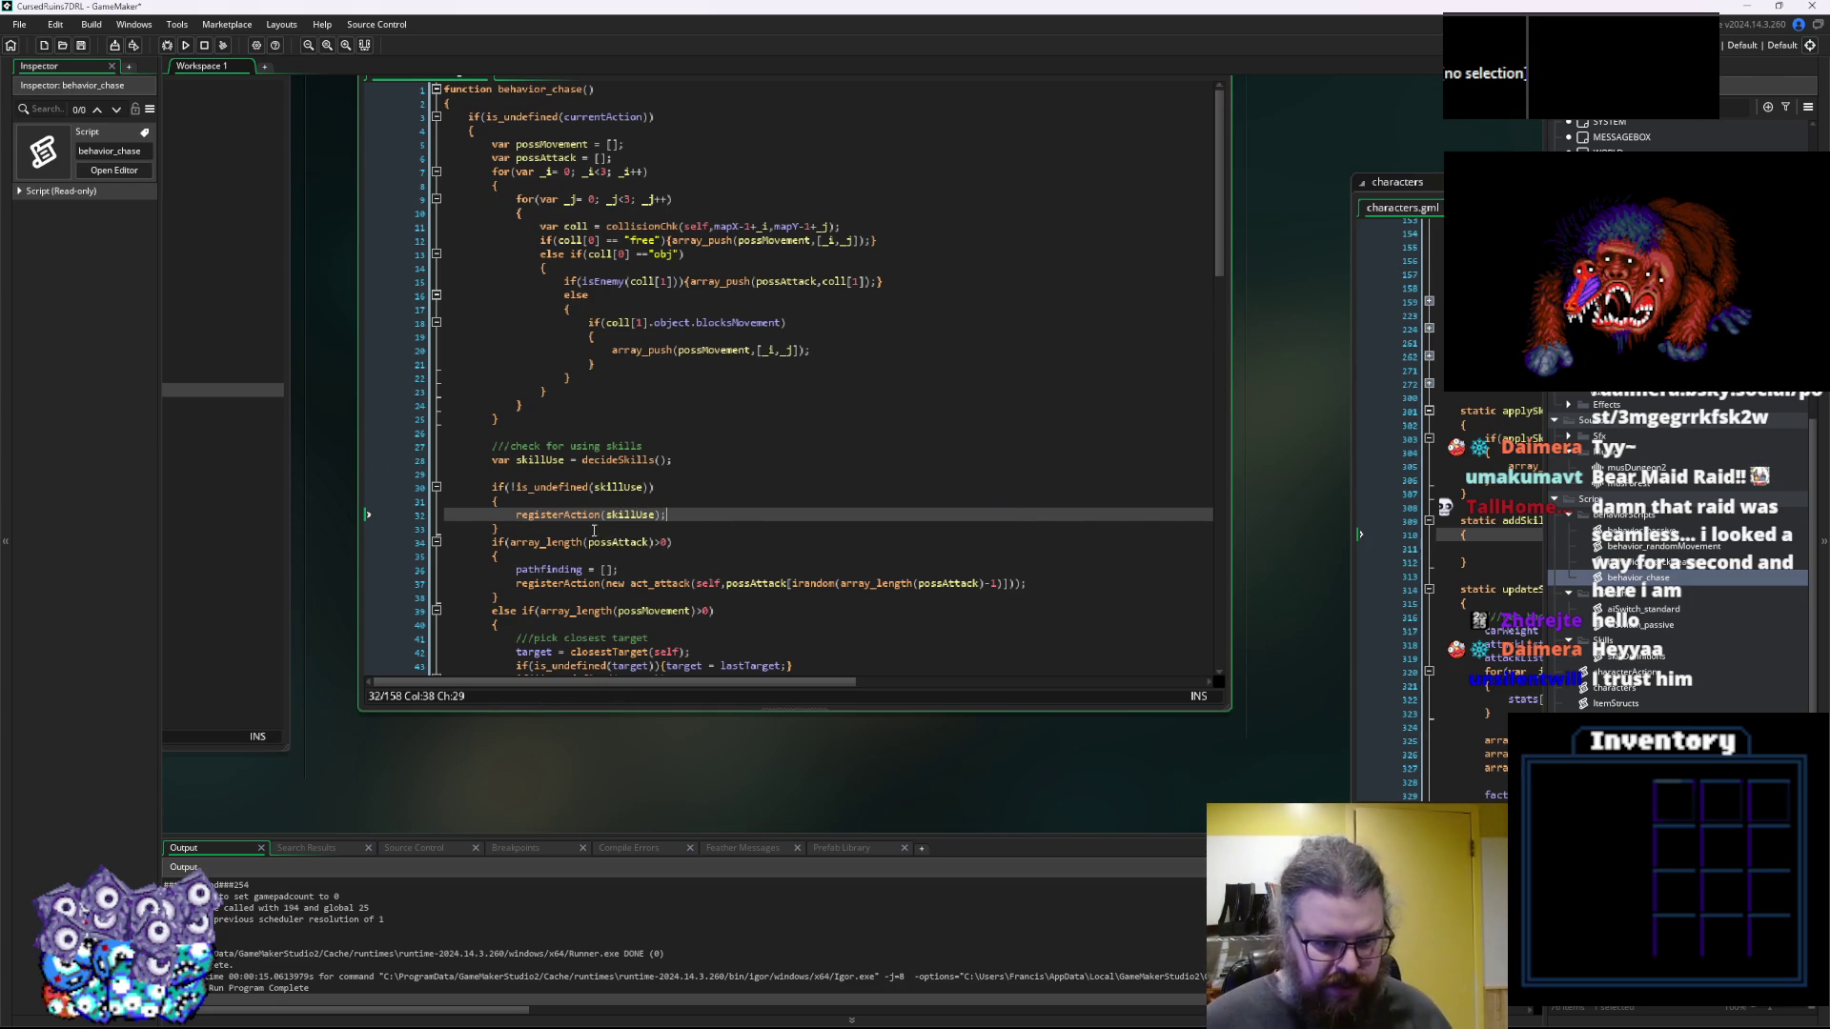
left_click(492, 541)
type("else")
left_click(575, 514)
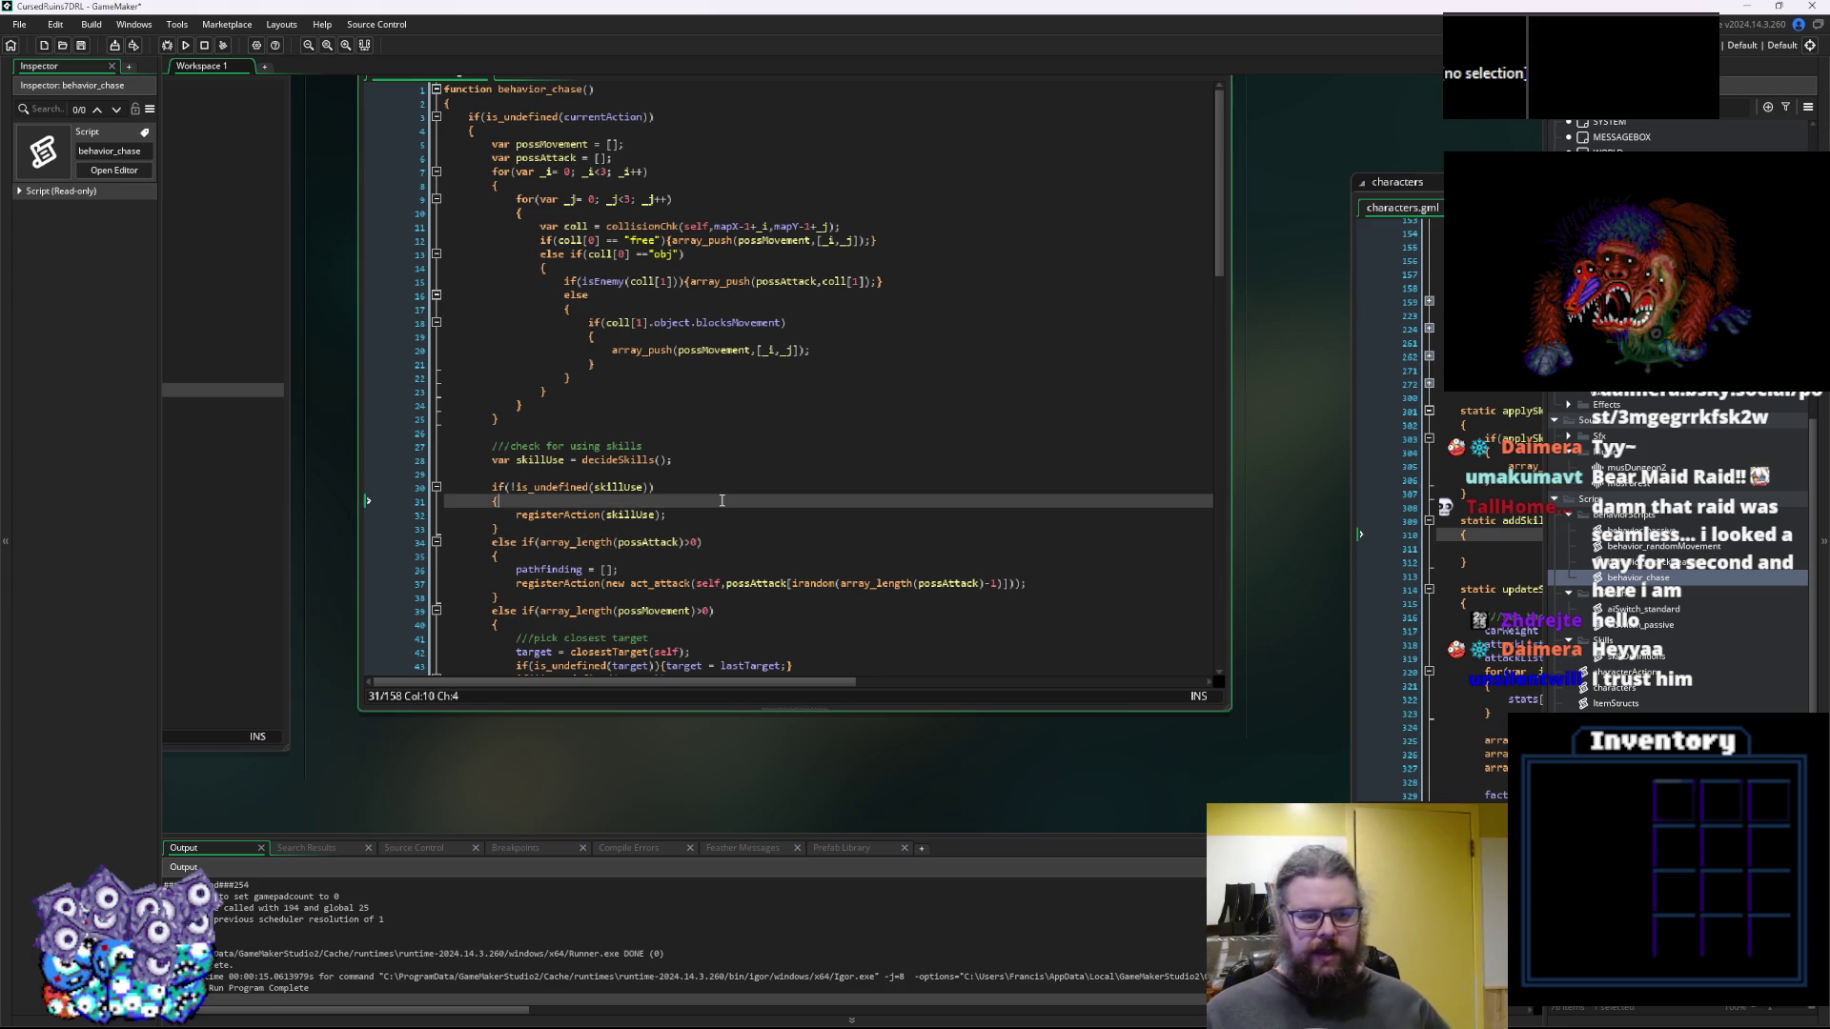
left_click(585, 497)
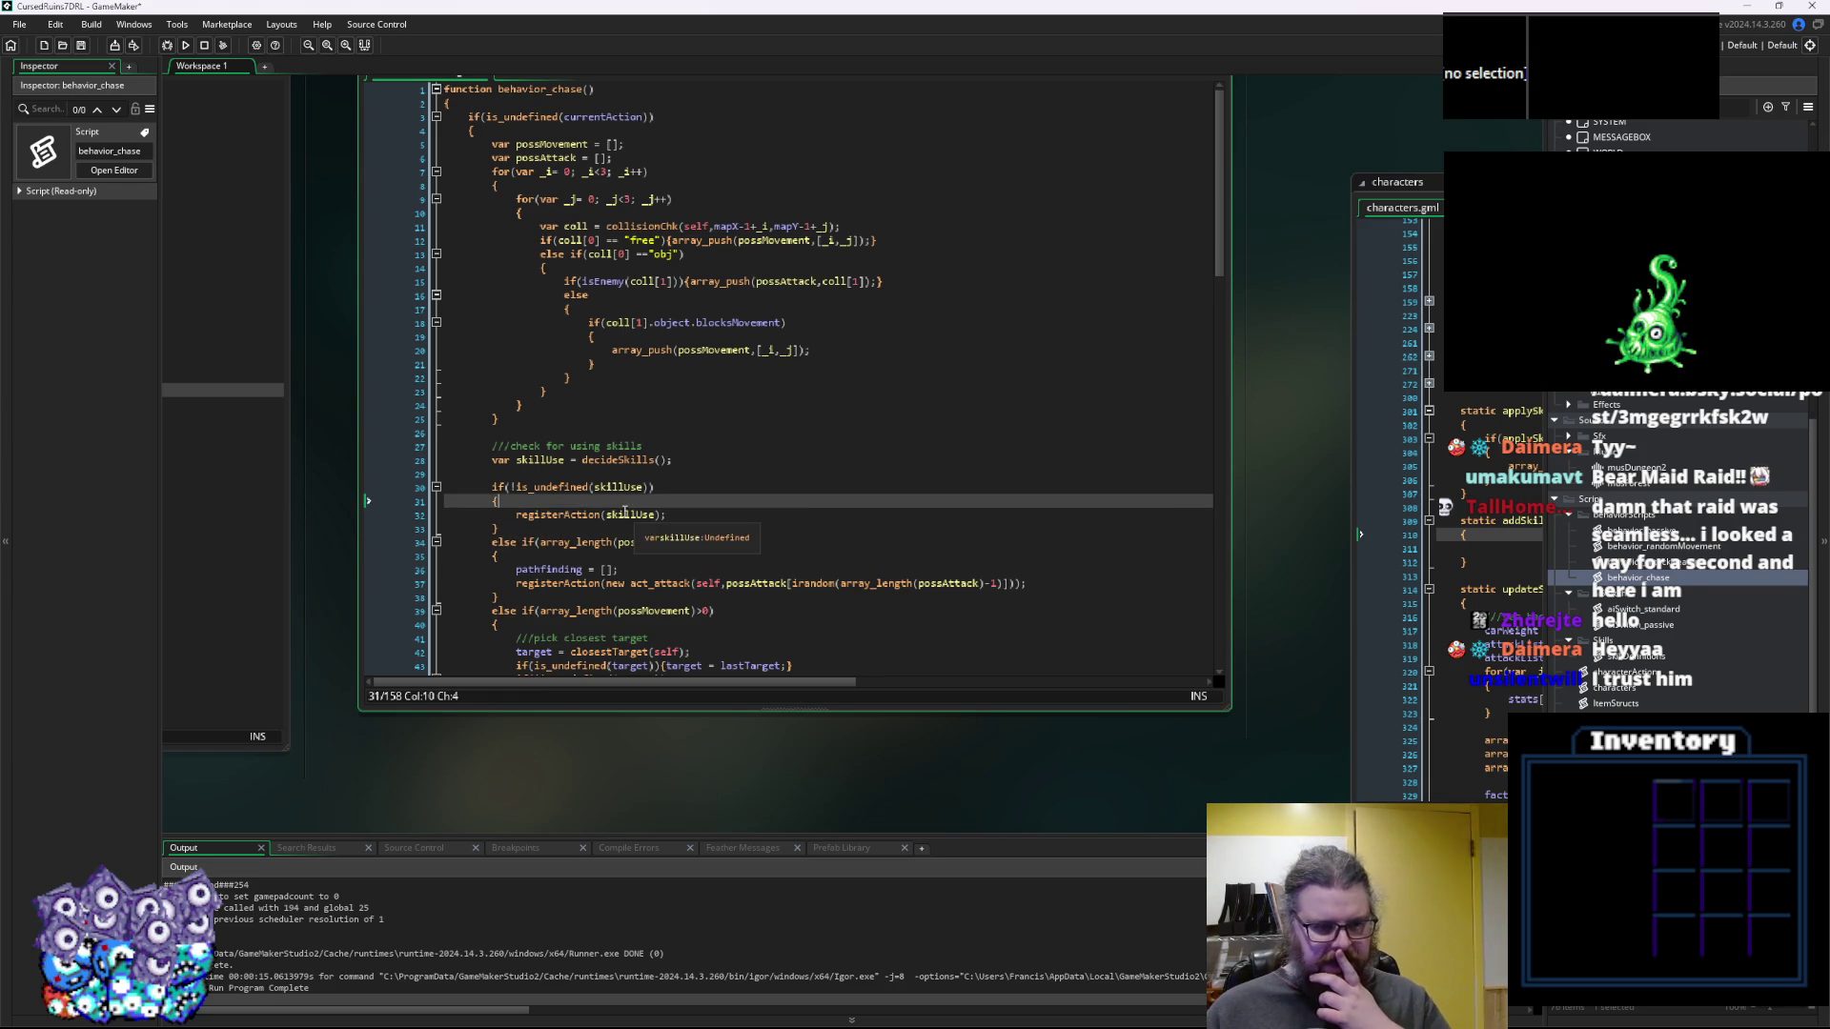
left_click(695, 465)
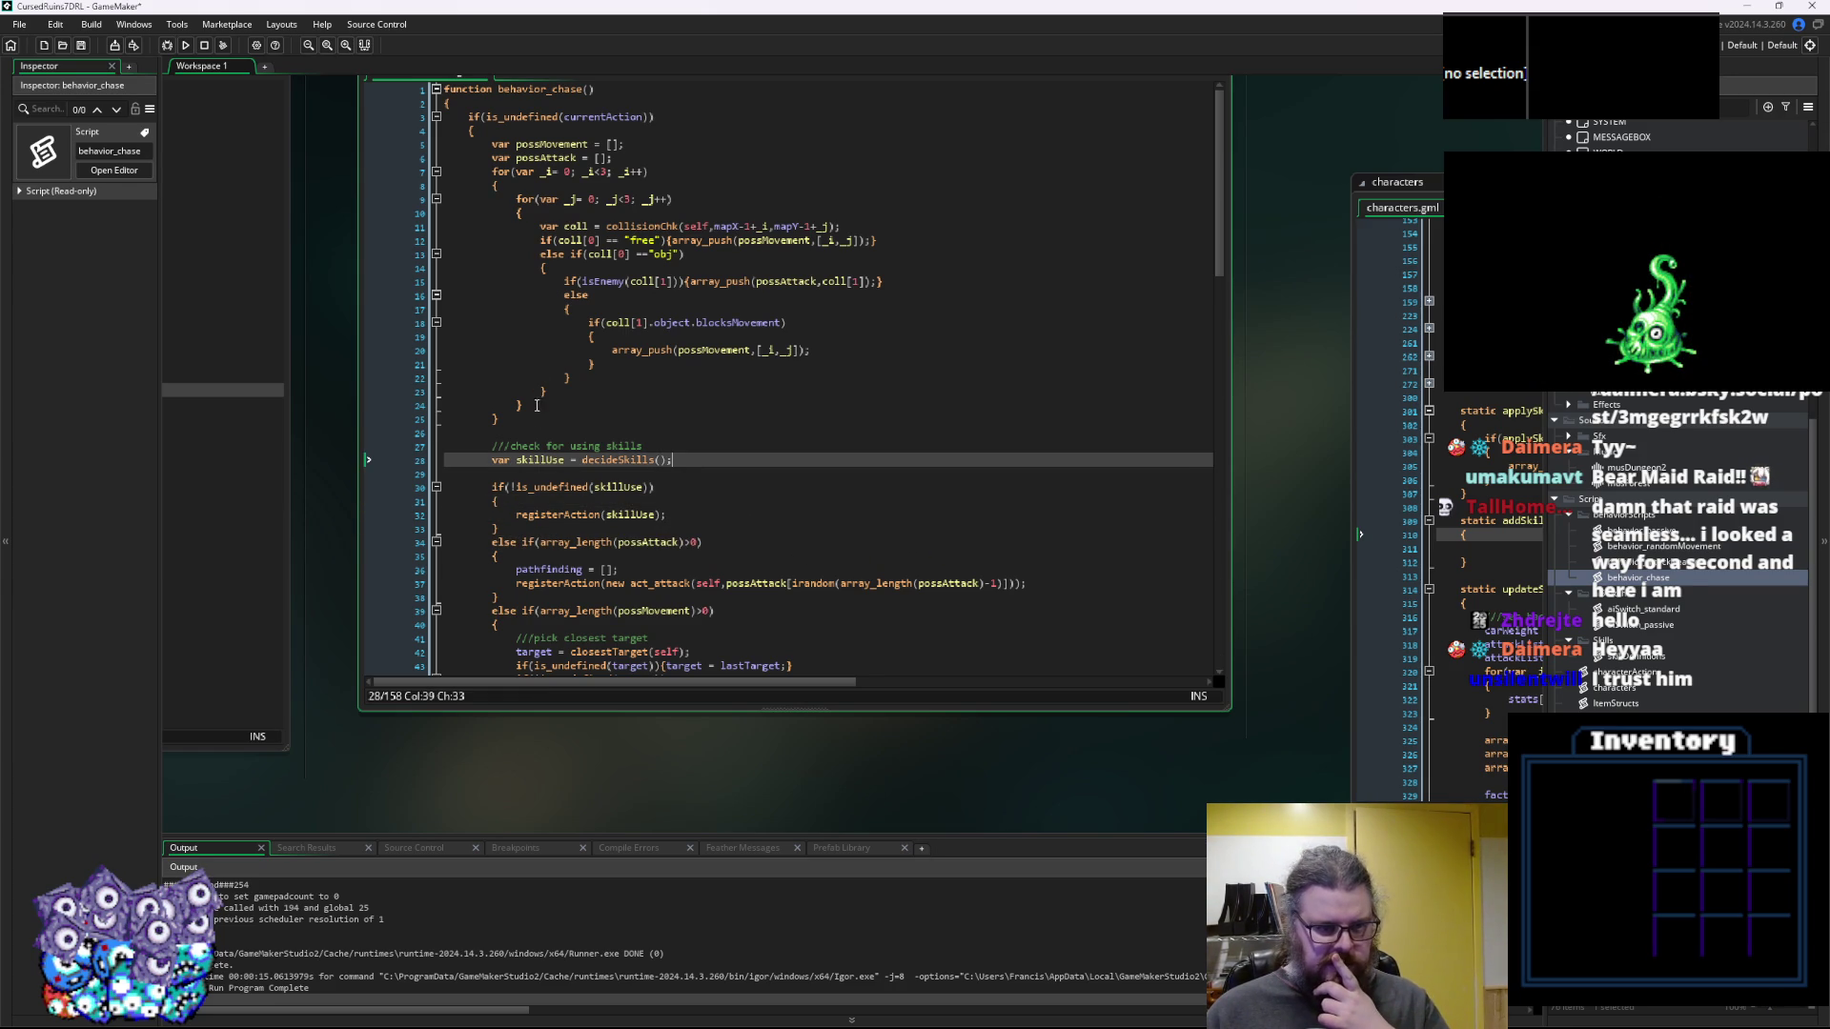
Review the skill-use block on lines 30–34, then collapse the behavior_chase function
left_click_drag(565, 503, 826, 487)
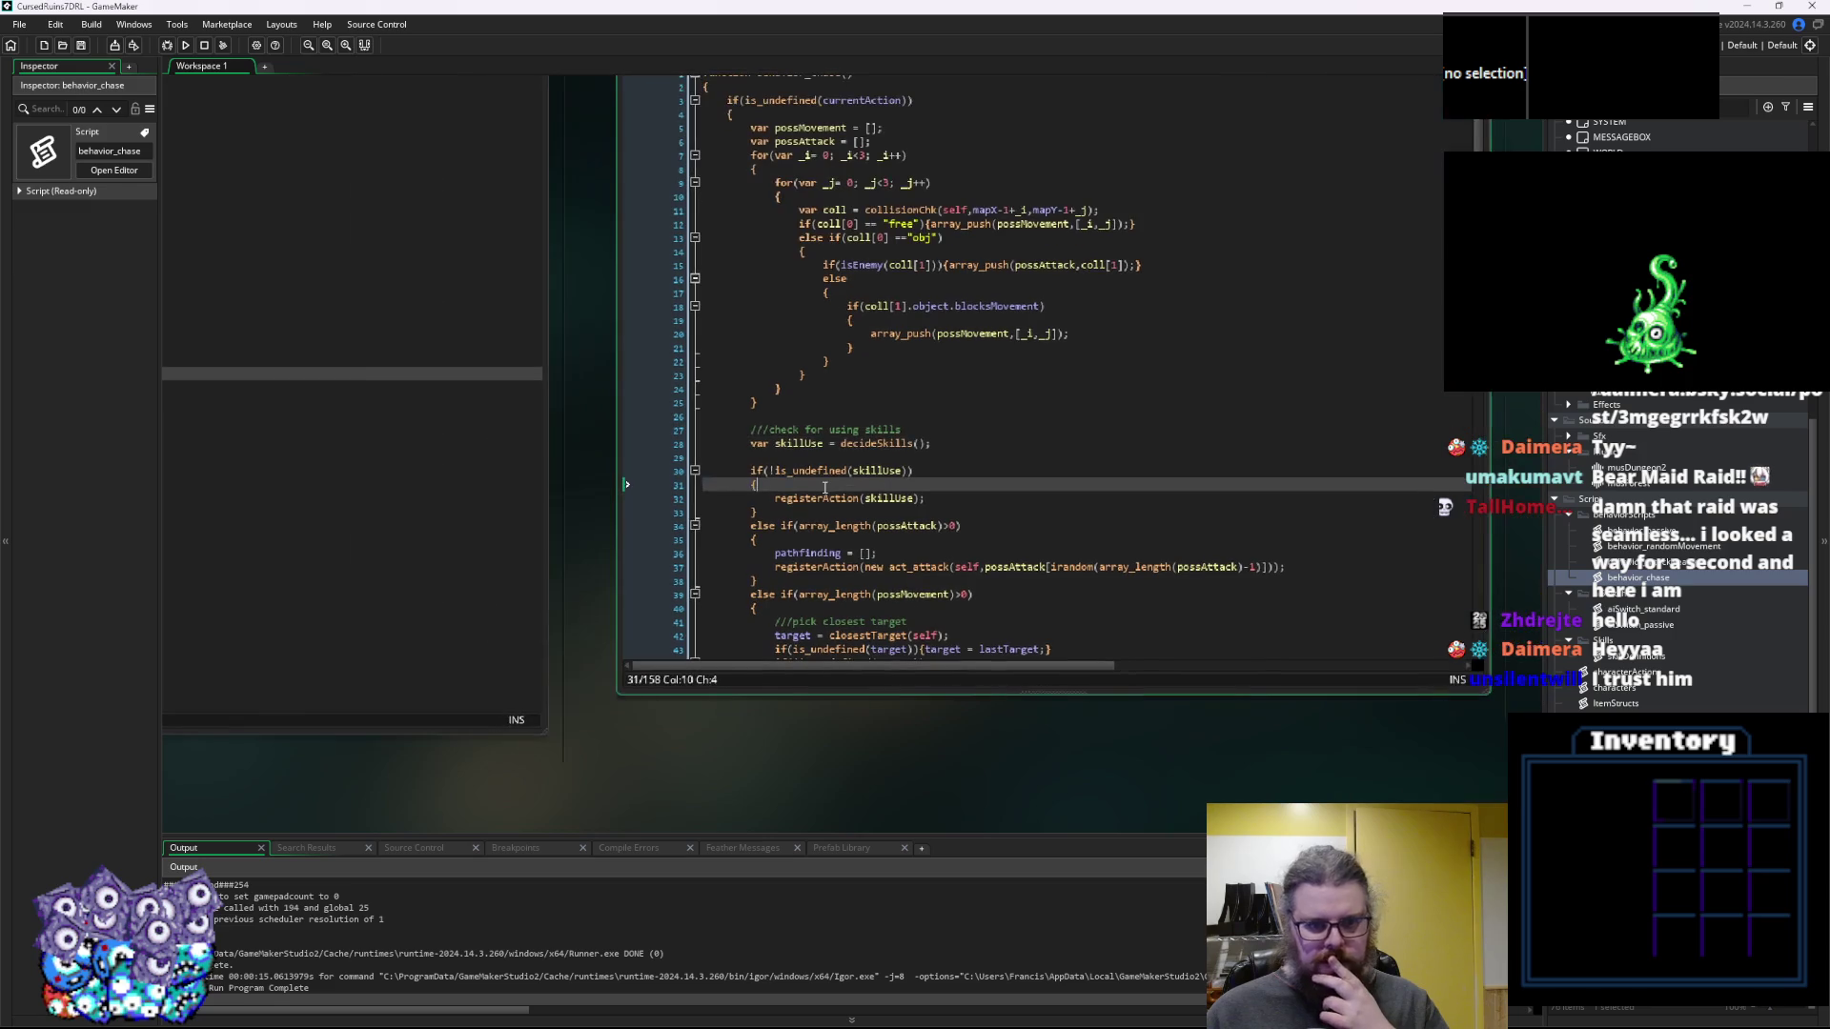
left_click(794, 545)
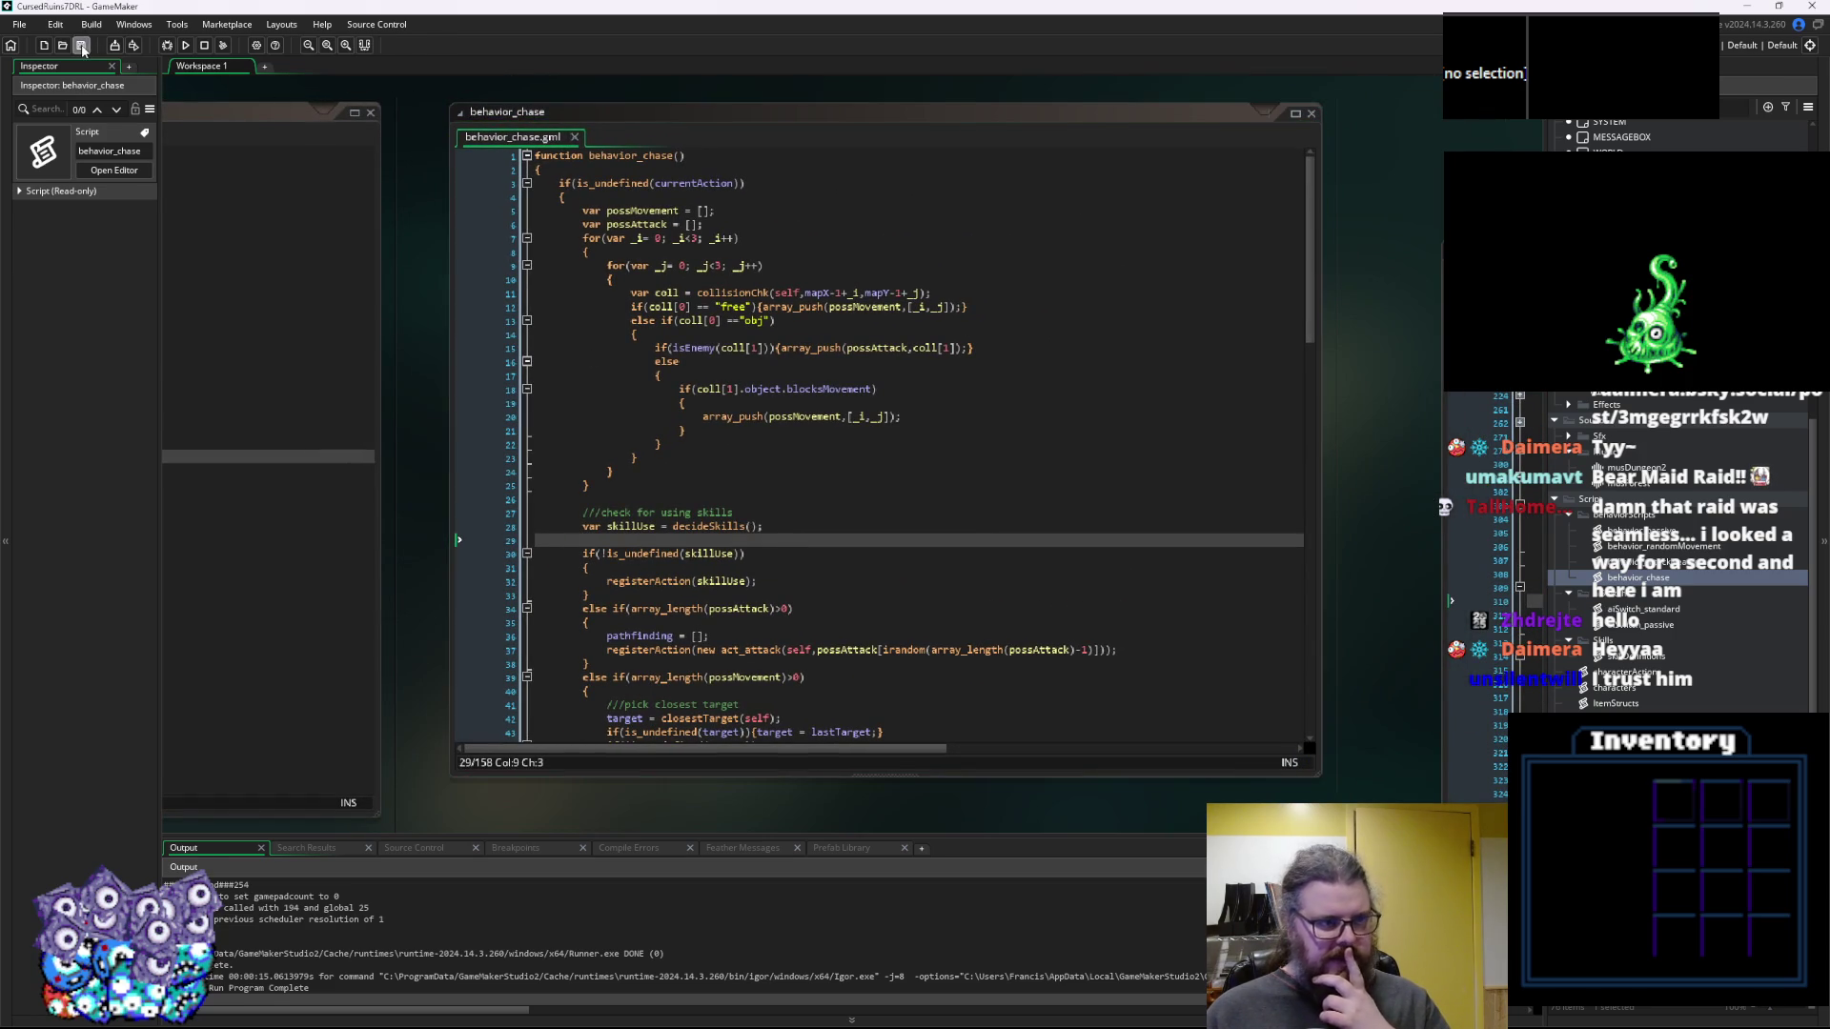
left_click_drag(608, 610, 582, 555)
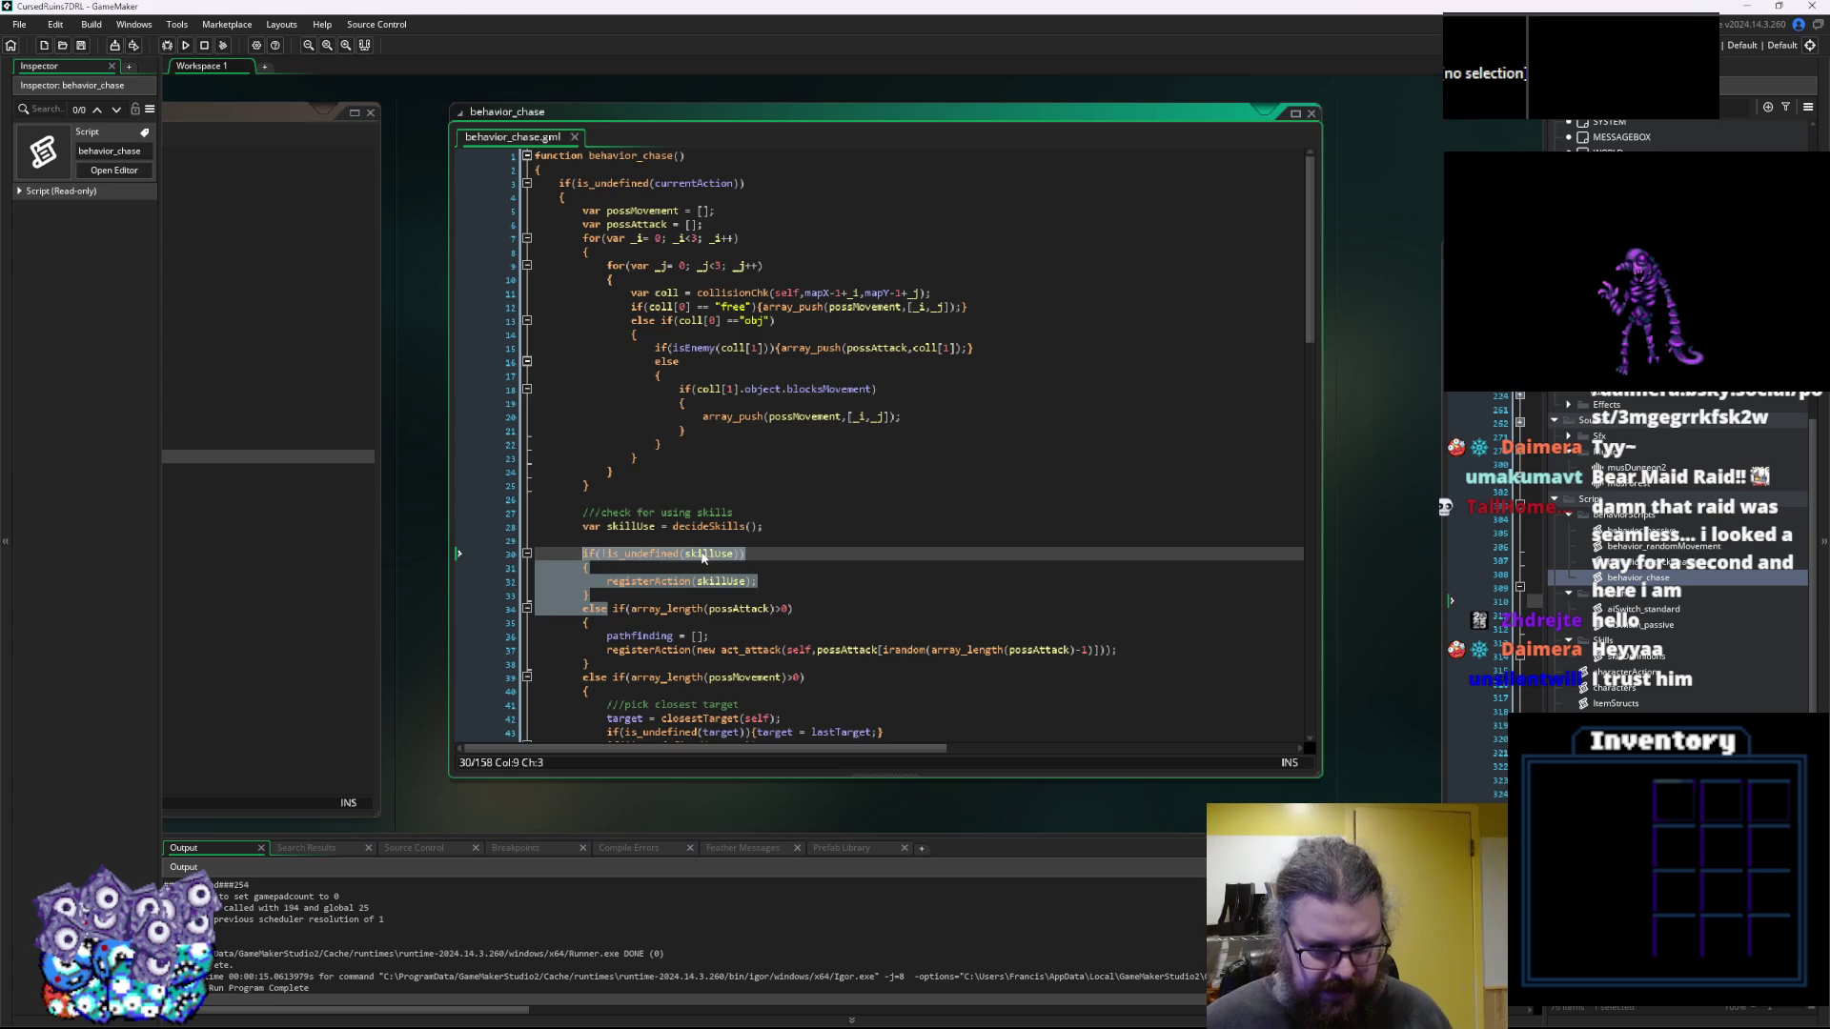
left_click(698, 553)
left_click(703, 495)
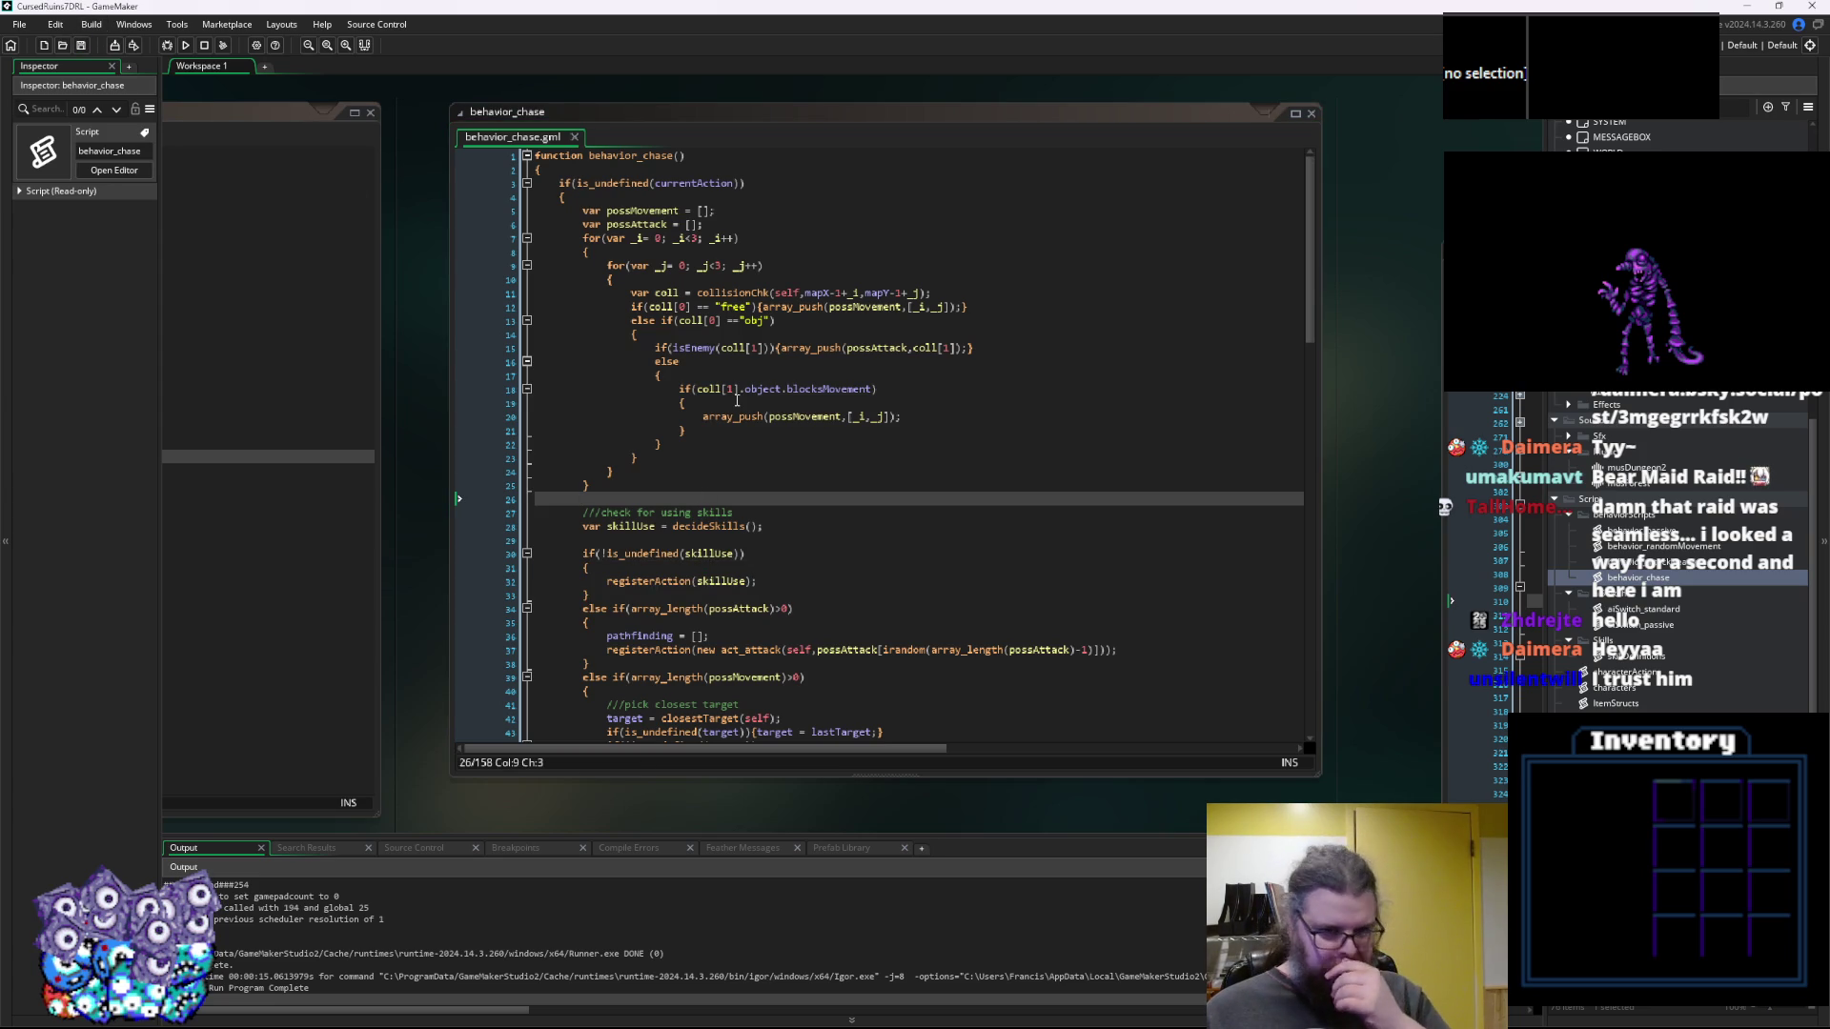
left_click(527, 155)
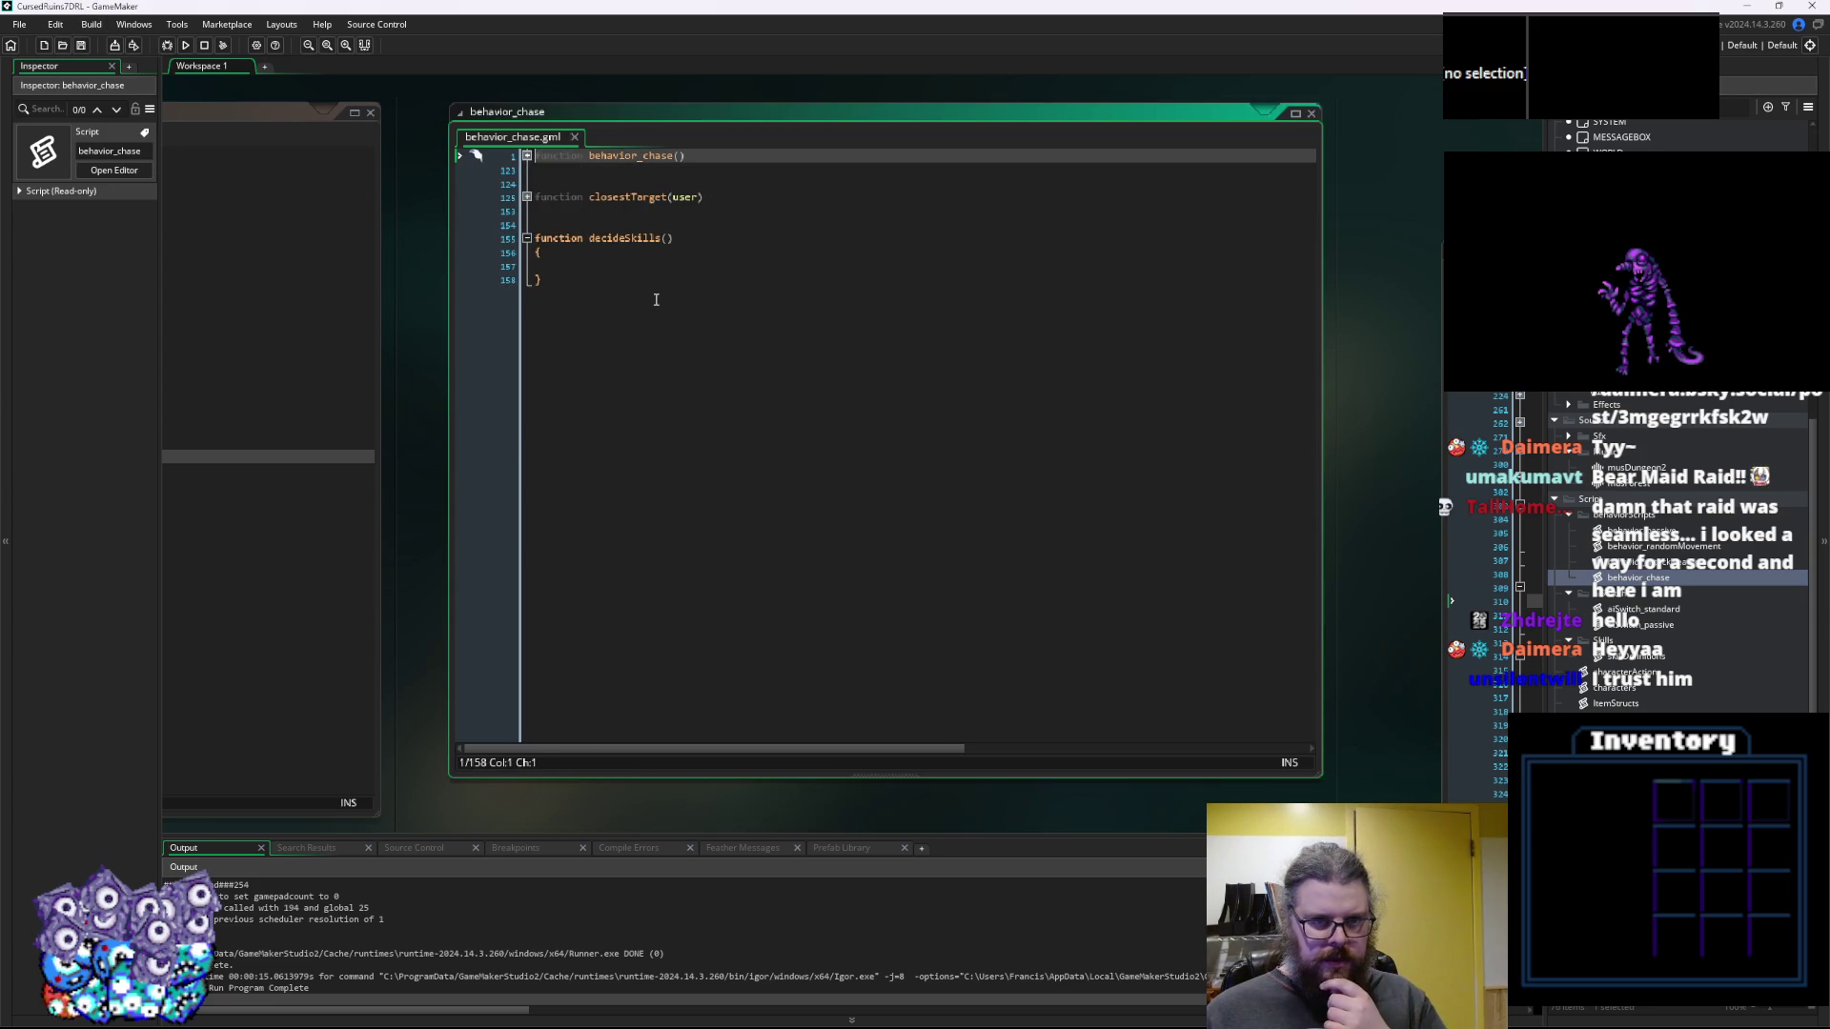
Open the skillDefinitions script from the Asset Browser beside behavior_chase
left_click(654, 270)
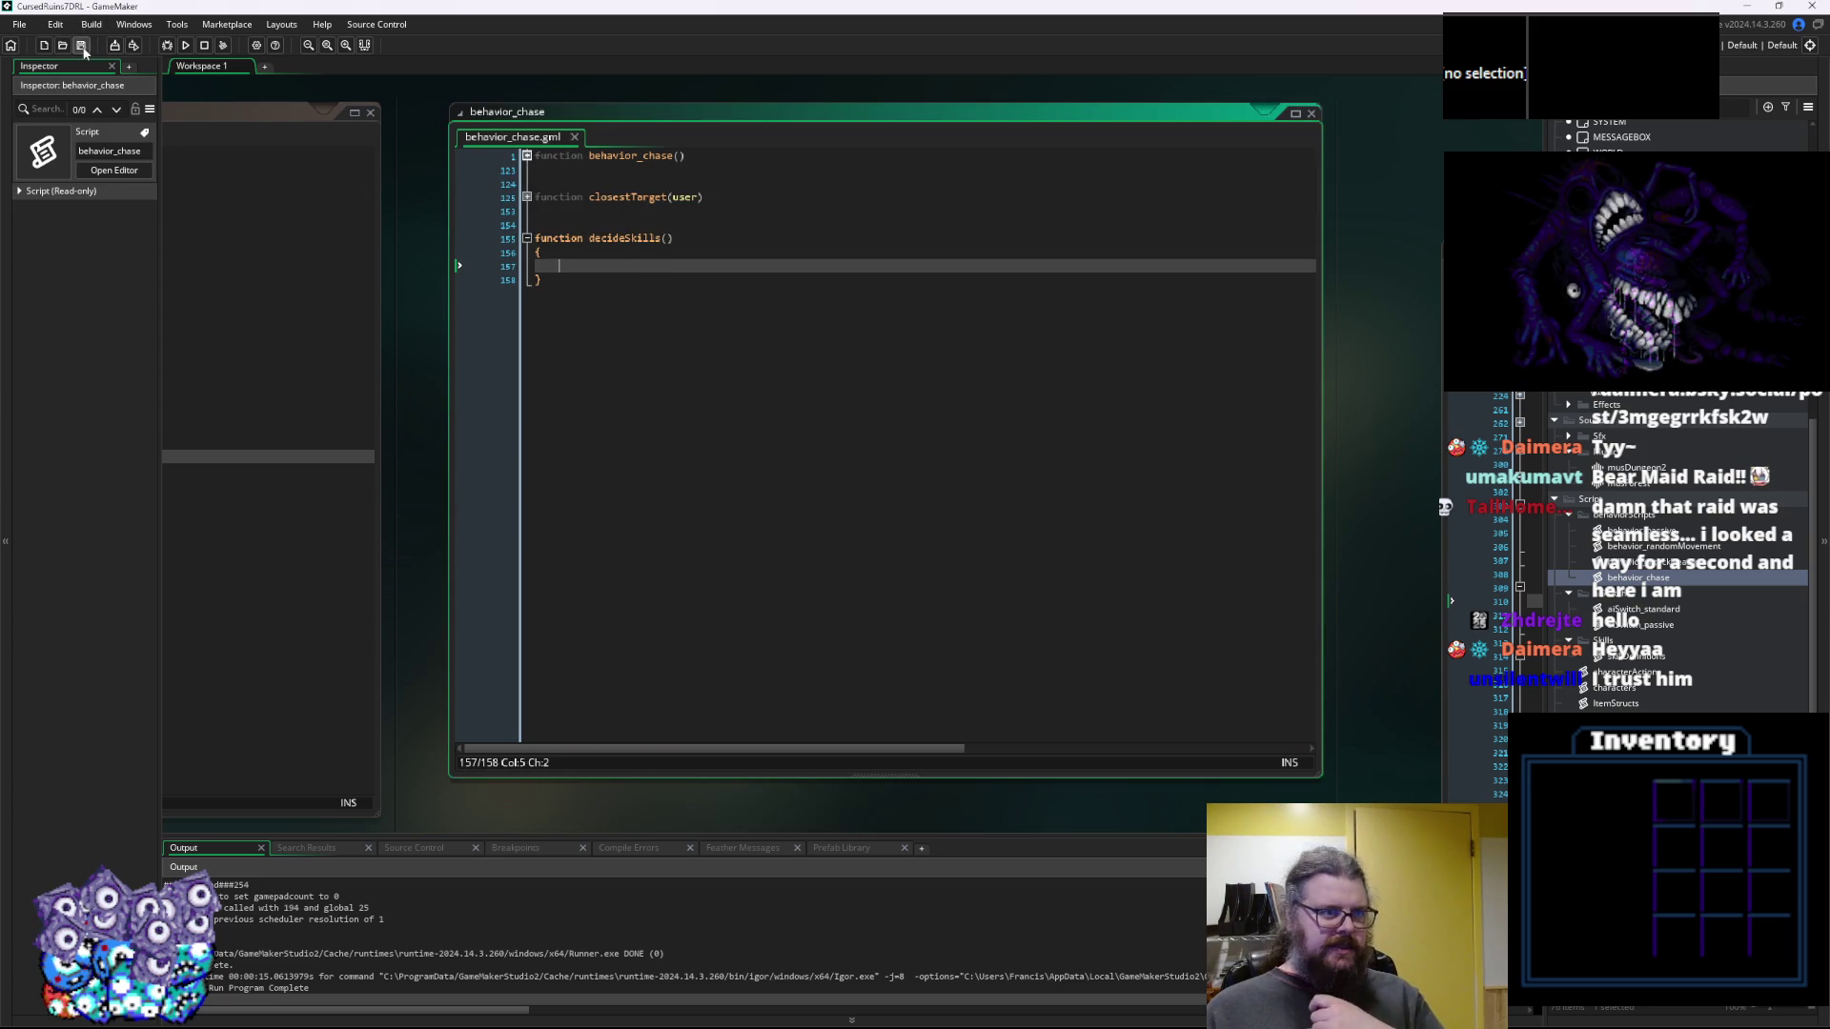
left_click(676, 266)
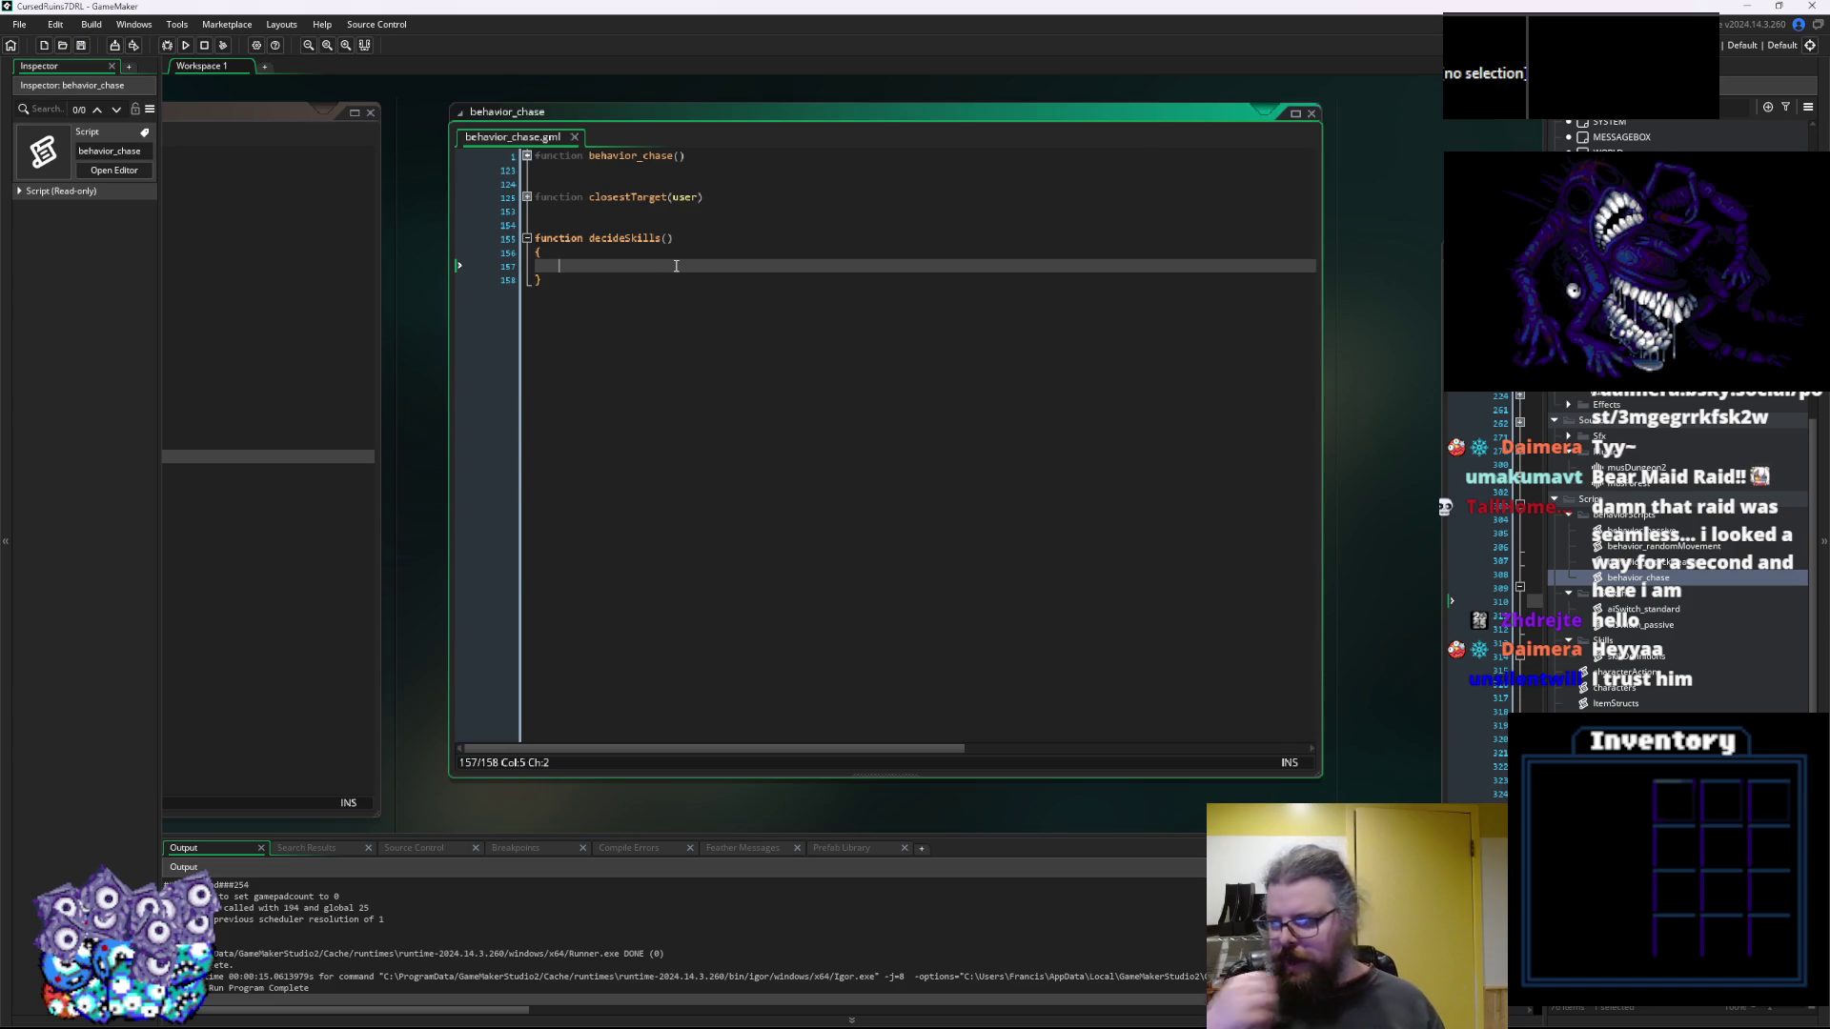
key("Down")
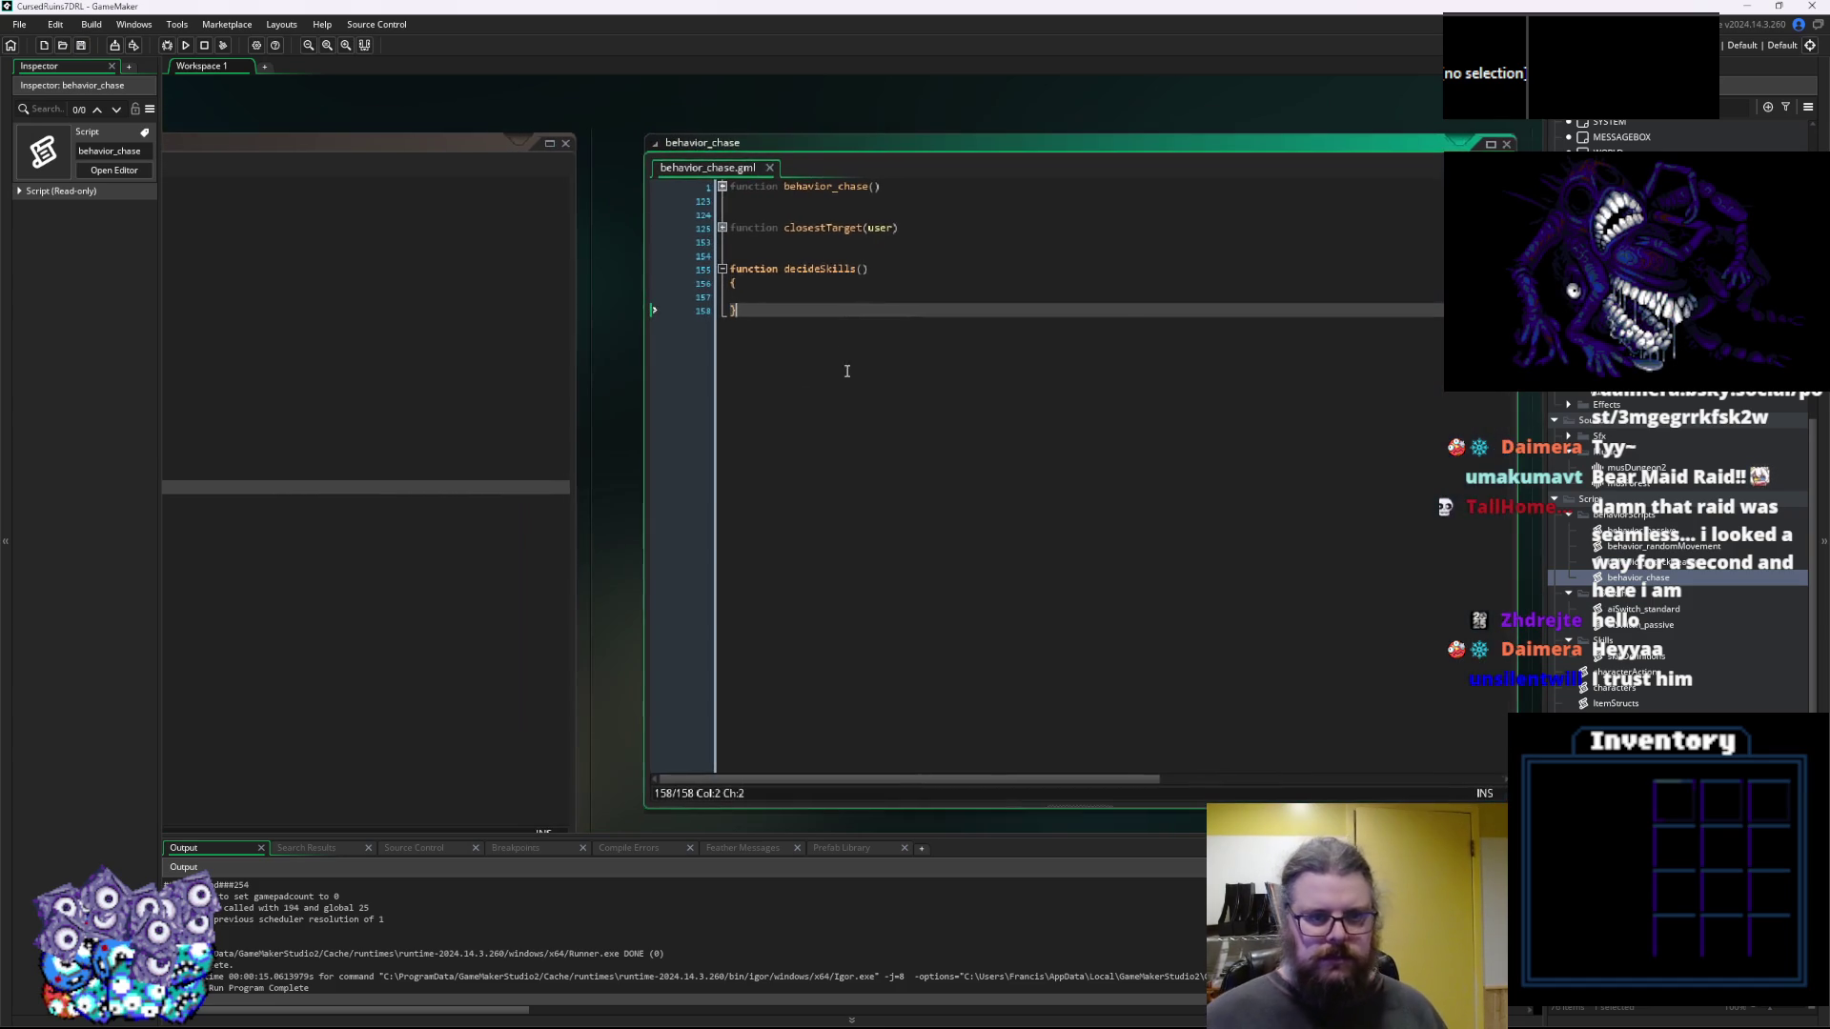
double_click(1636, 656)
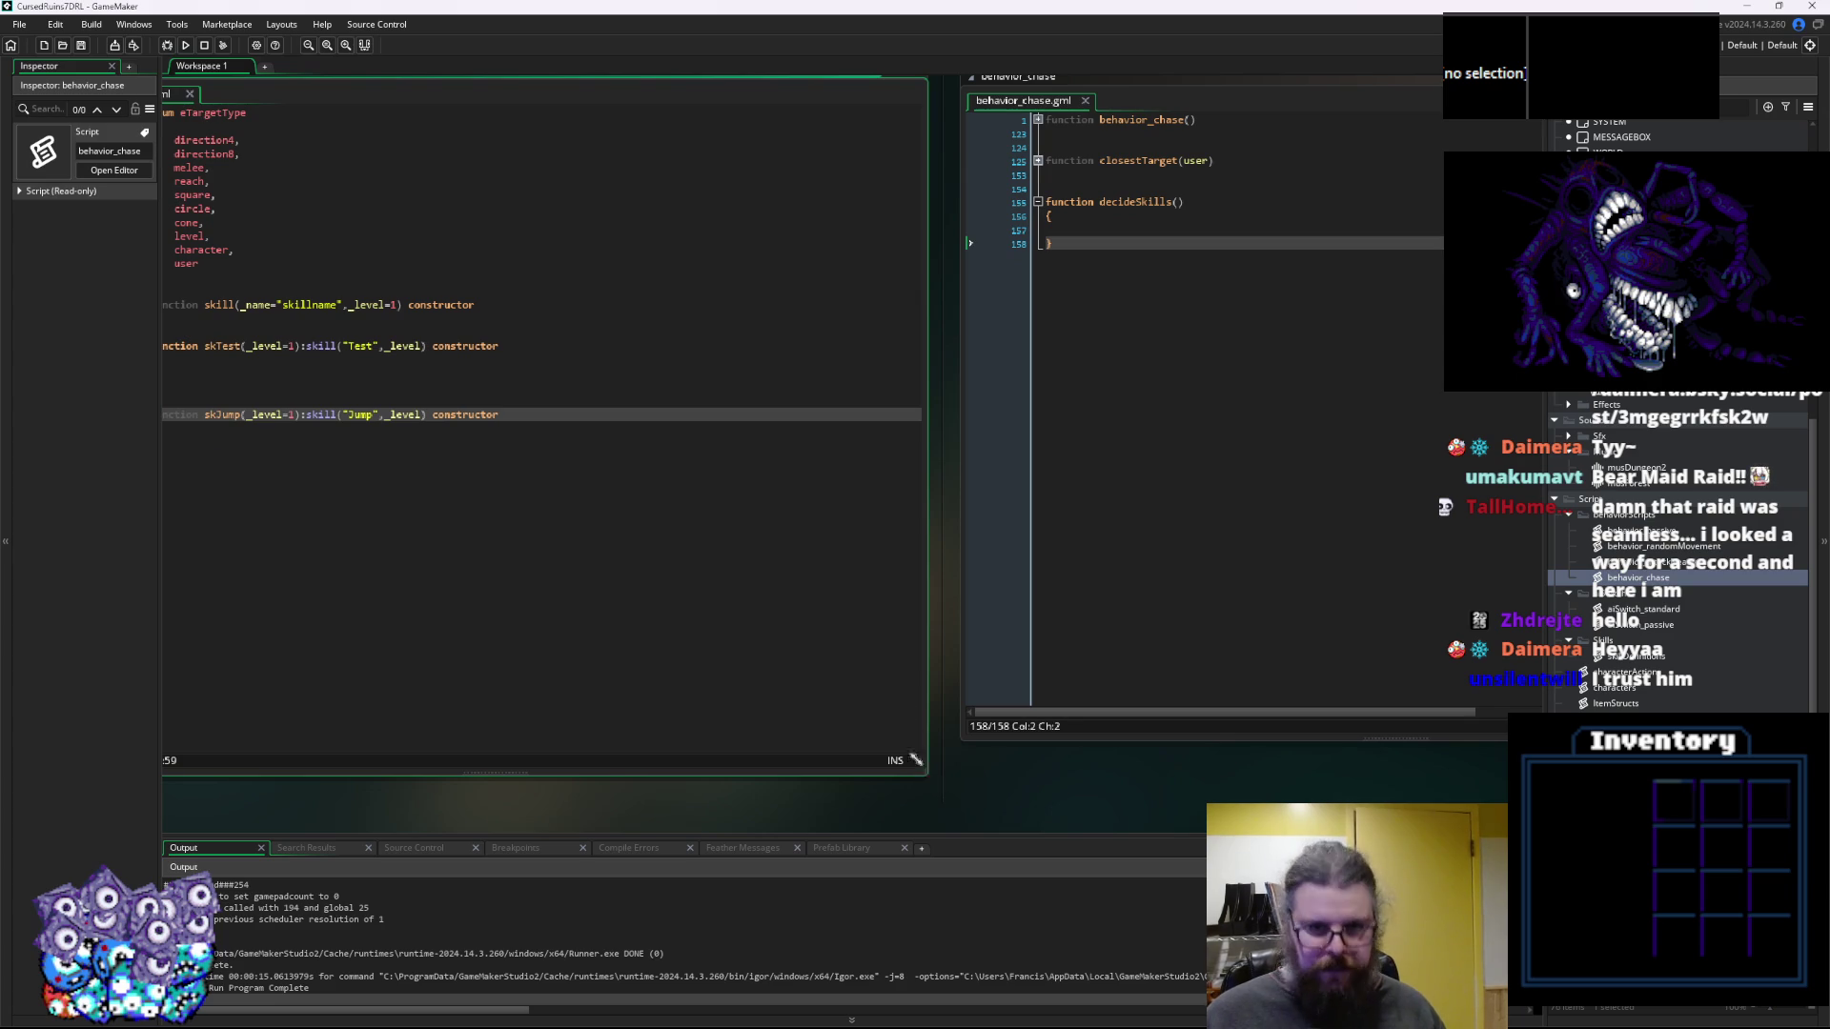
Back in behavior_chase, add blank lines inside the empty decideSkills function
left_click(1115, 571)
left_click(629, 338)
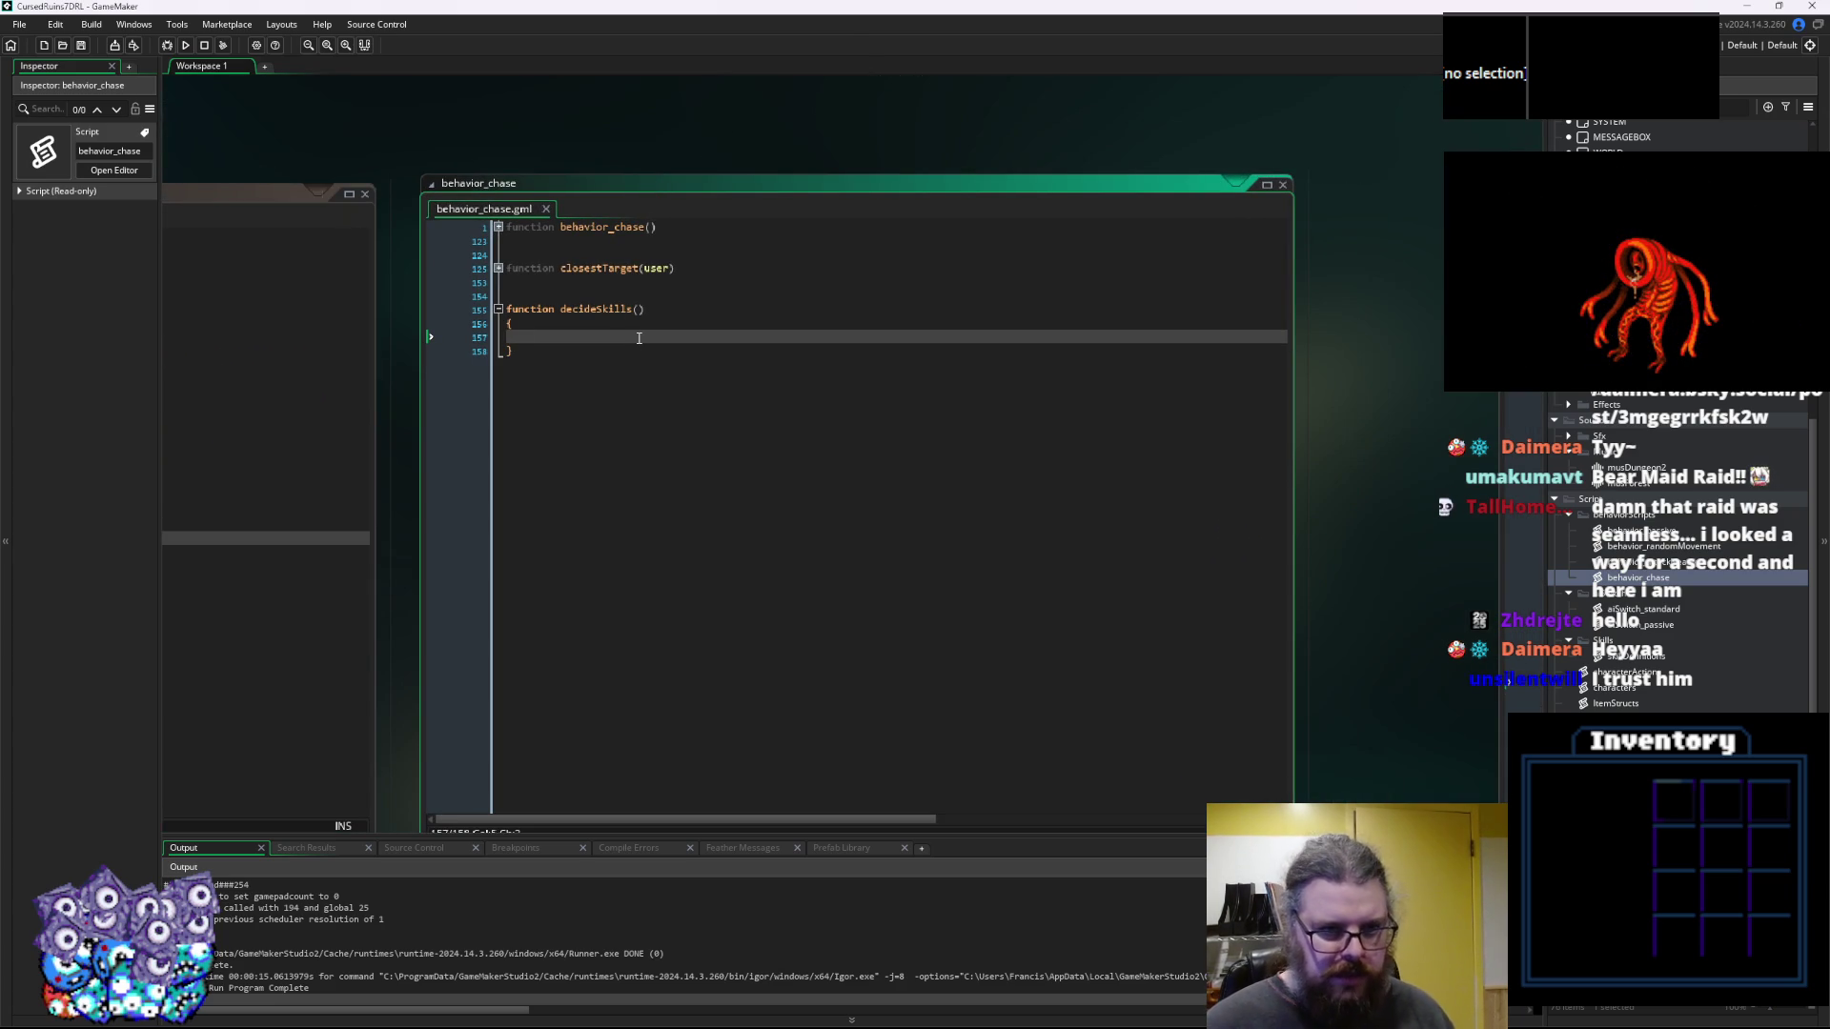
key("Return")
key("Return")
Write for(var _i = 0; _i<array_length(skills); _i++) in decideSkills and open its braced body
key("Up")
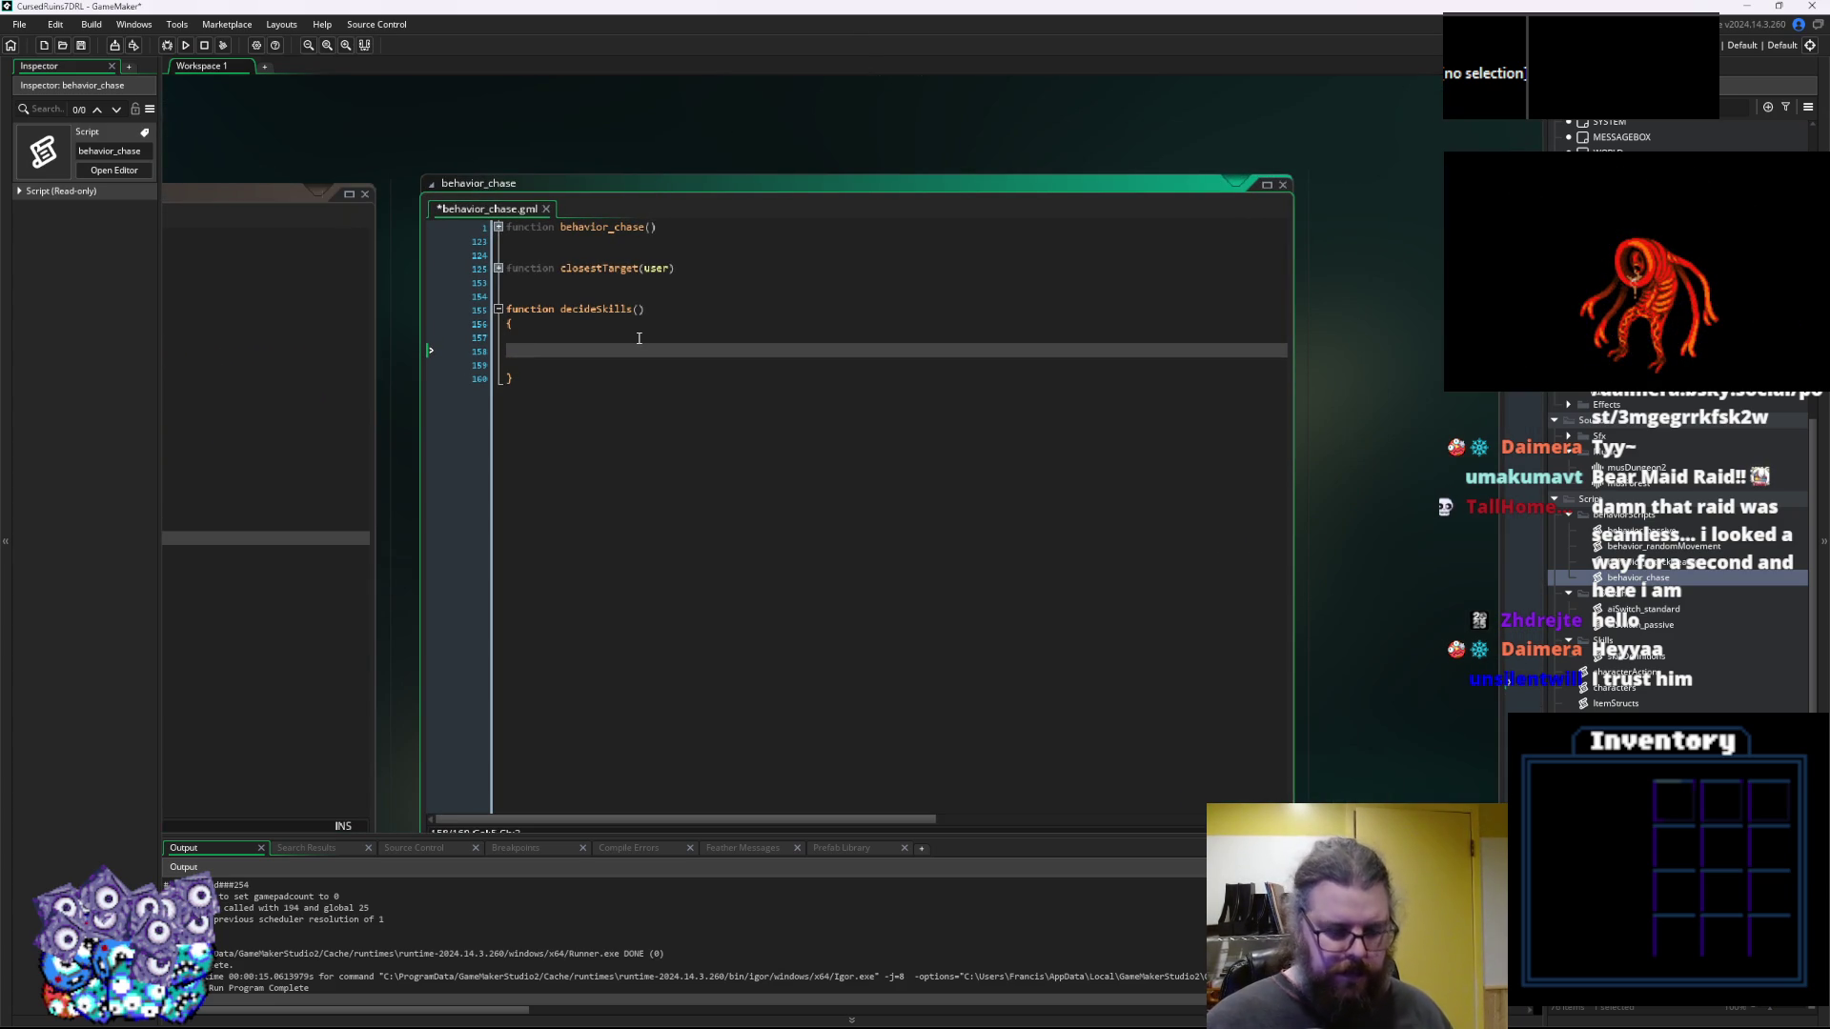
key("BackSpace")
type("for(vsar")
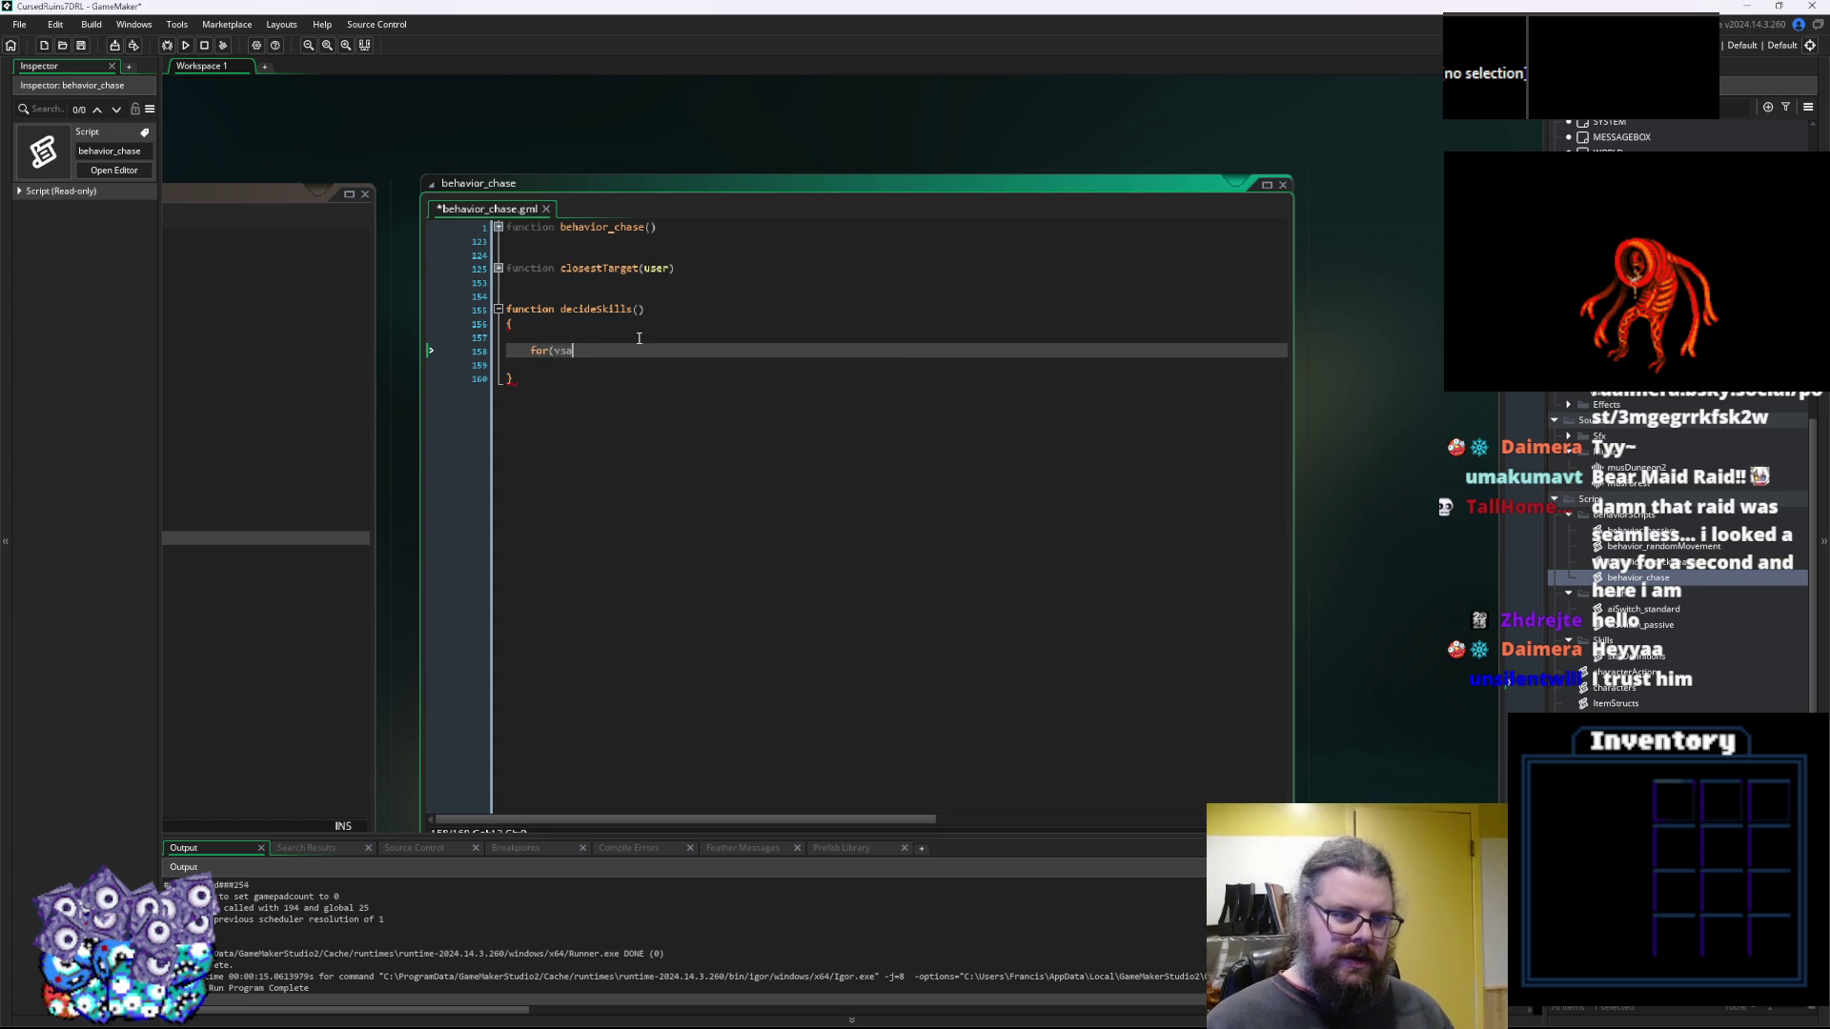
key("BackSpace")
type("ar _i = 0")
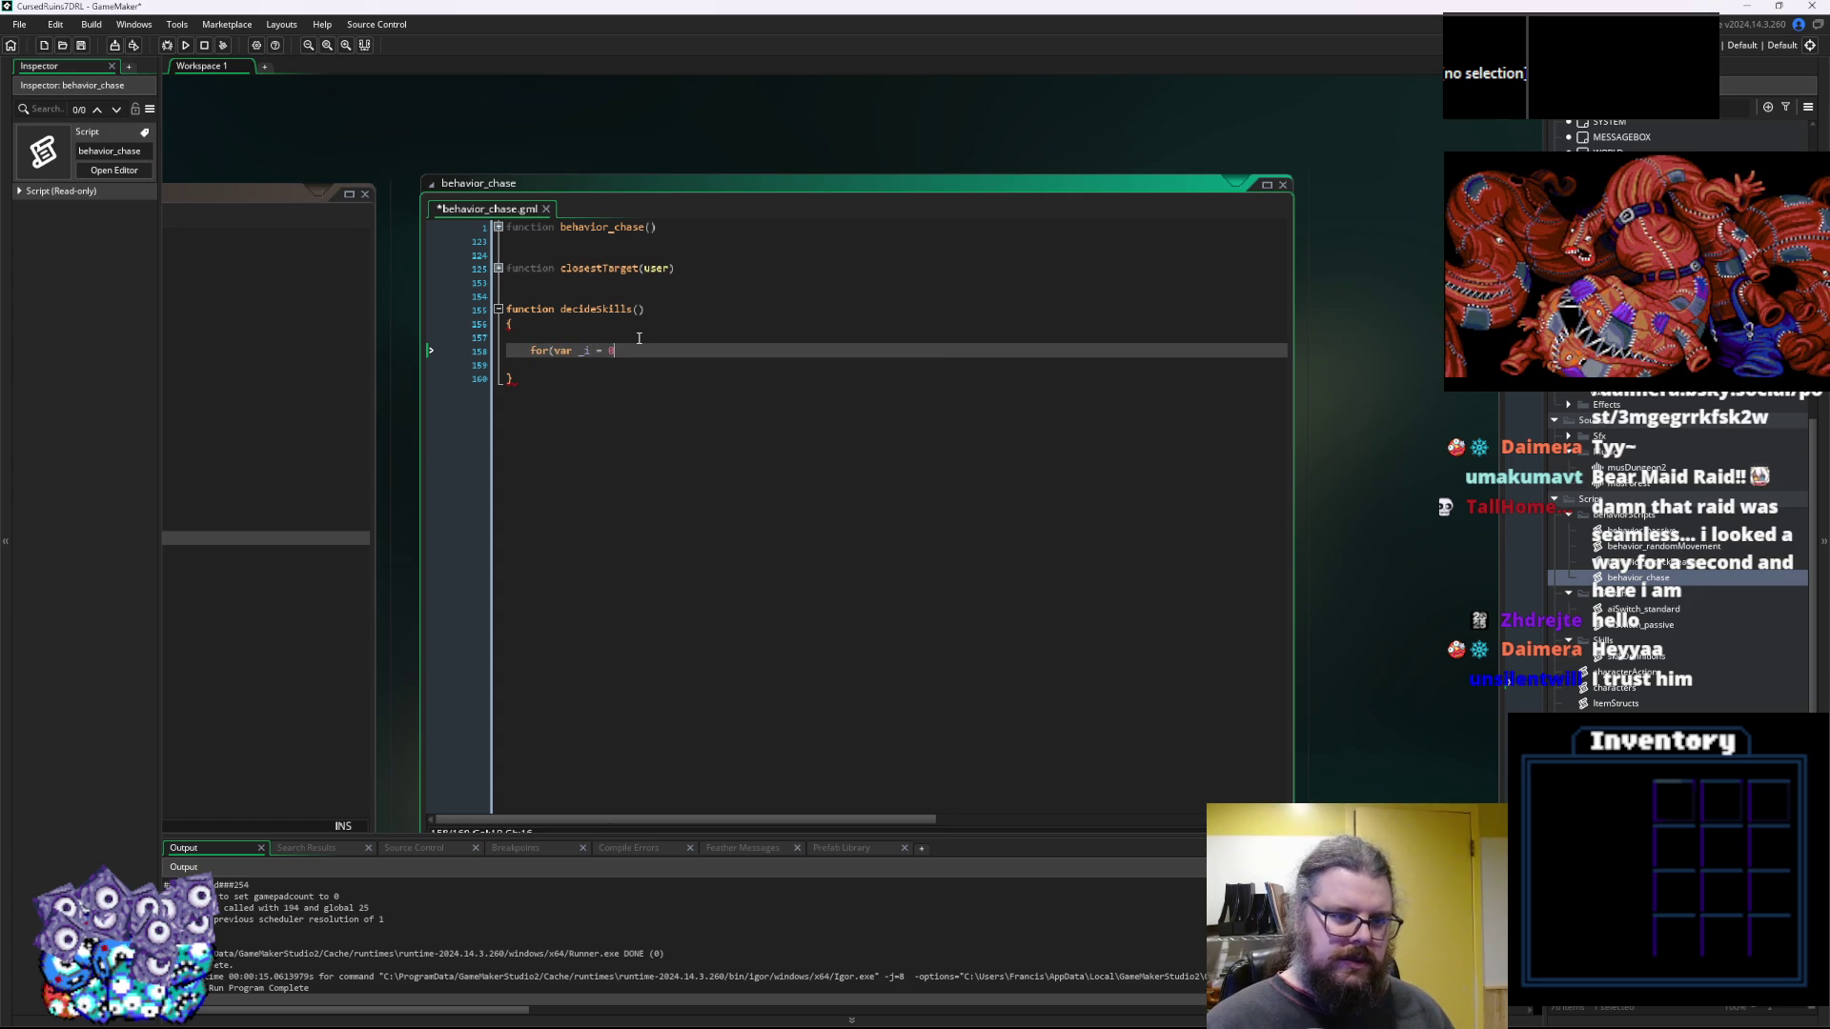
type("; _i<a")
type("rra")
type("y_leng")
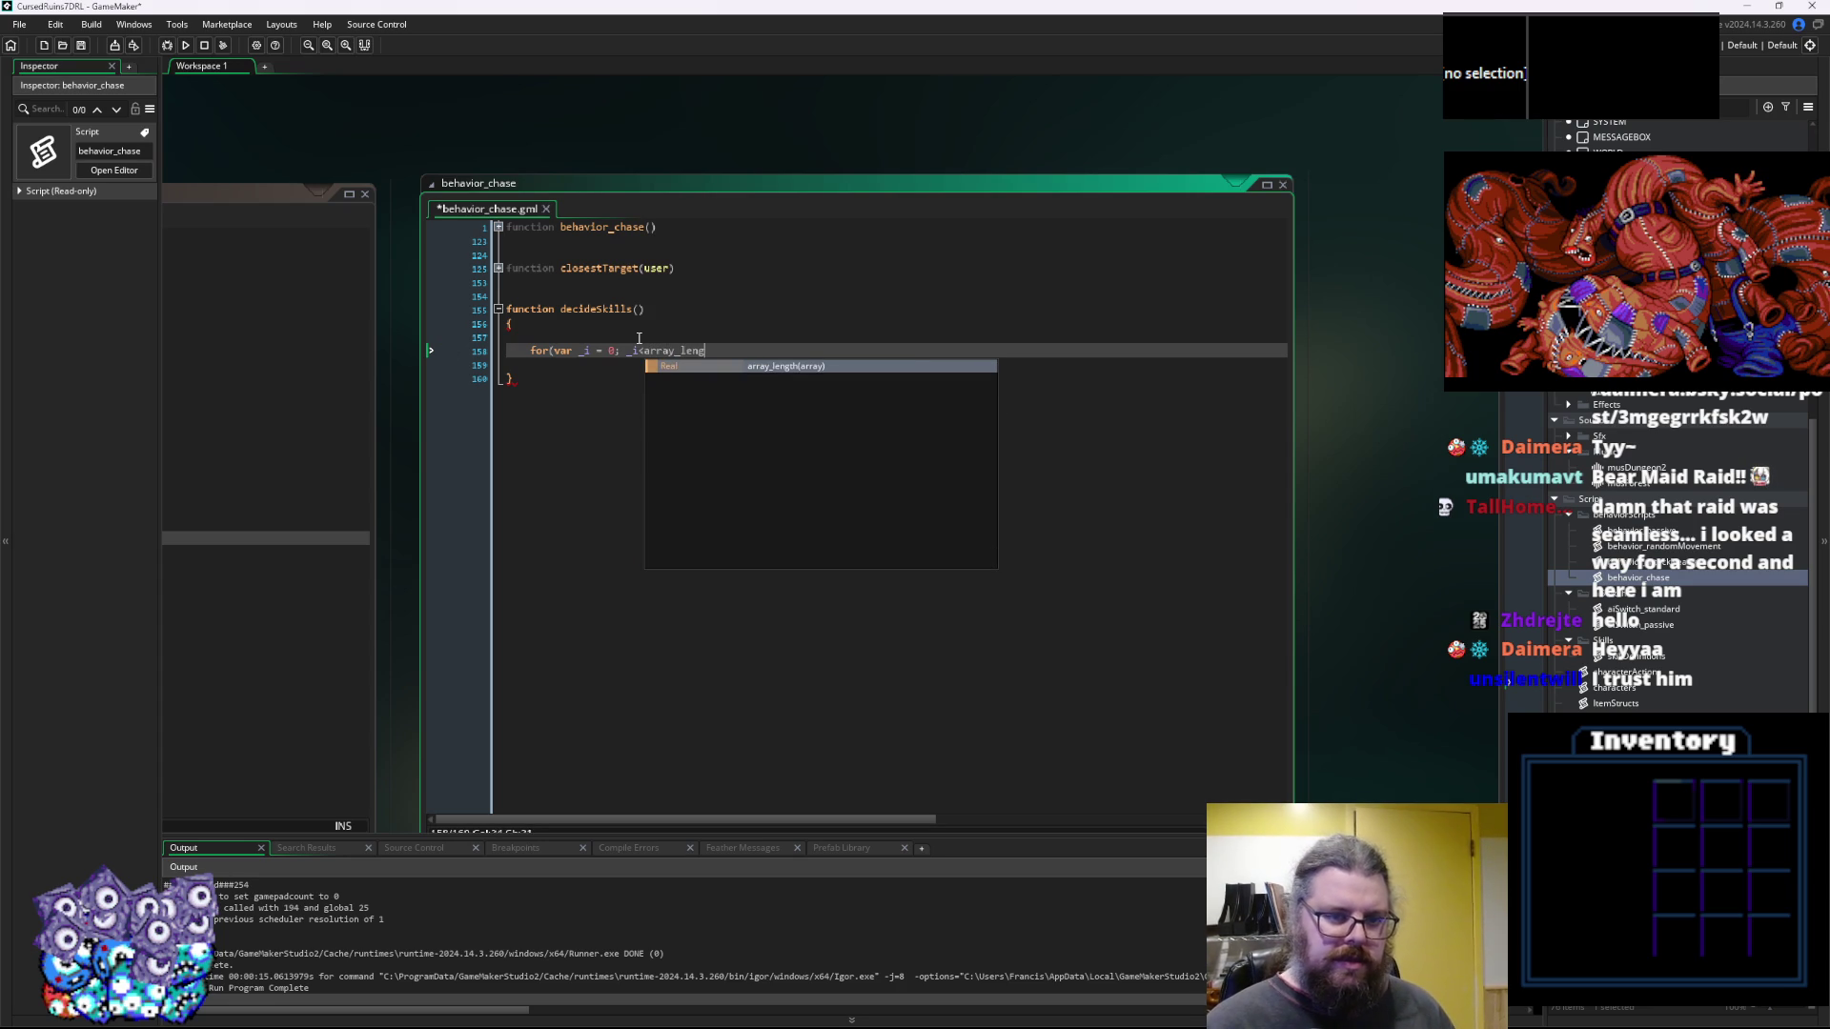
key("Return")
type("(")
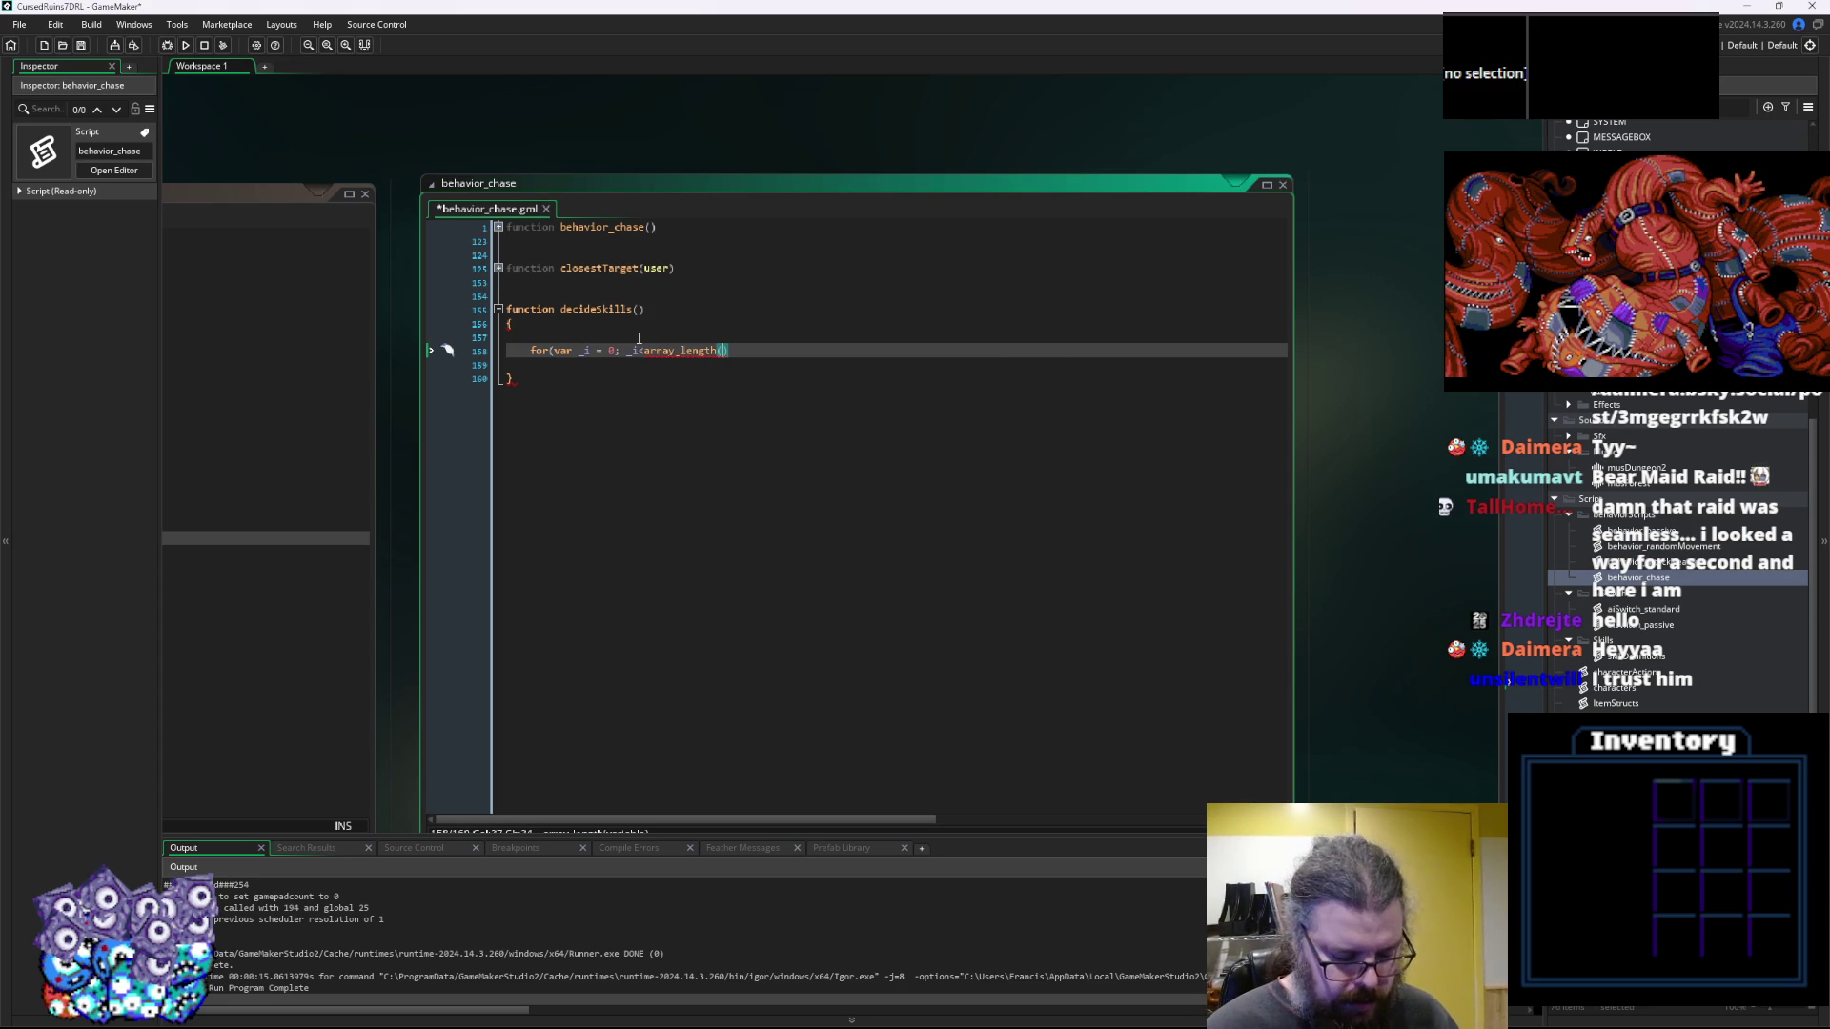
type("skills); _i++")
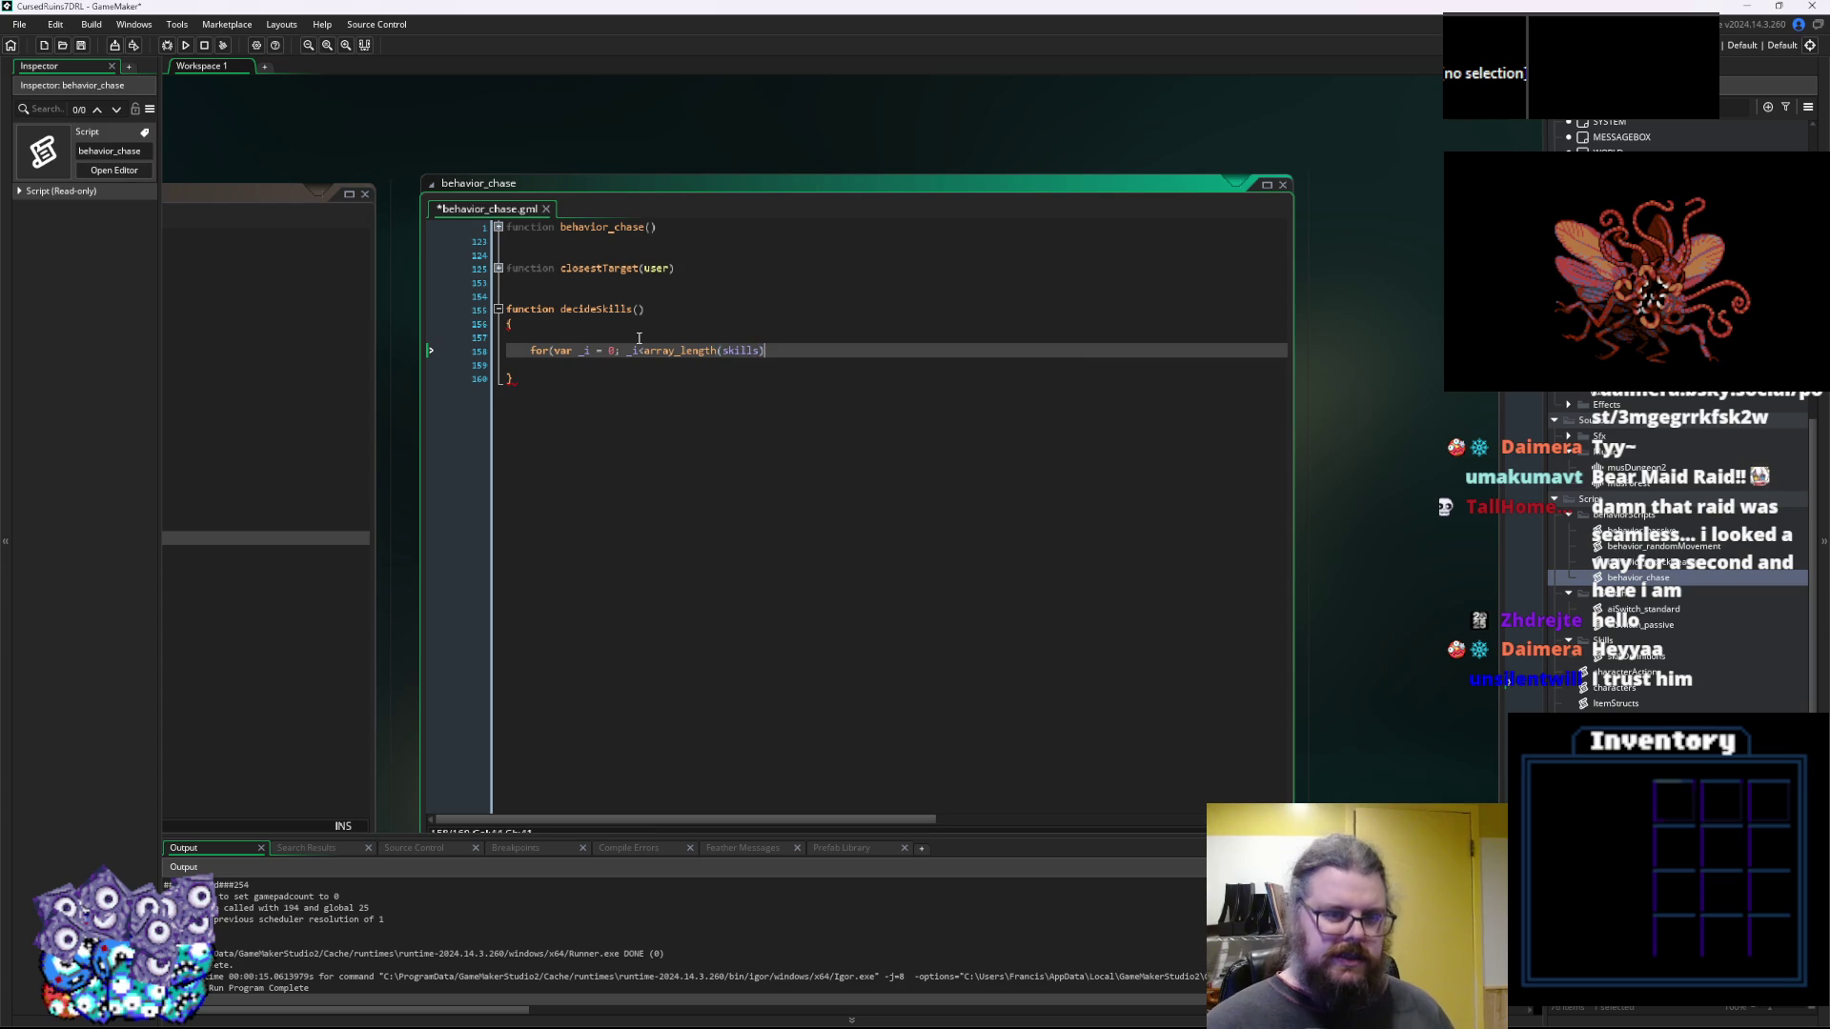
type(")")
key("Return")
type("{")
key("Return")
key("Return")
Inside the loop, store each entry with var skillTry = skills[_i];
type("var skil")
key("BackSpace")
key("BackSpace")
key("BackSpace")
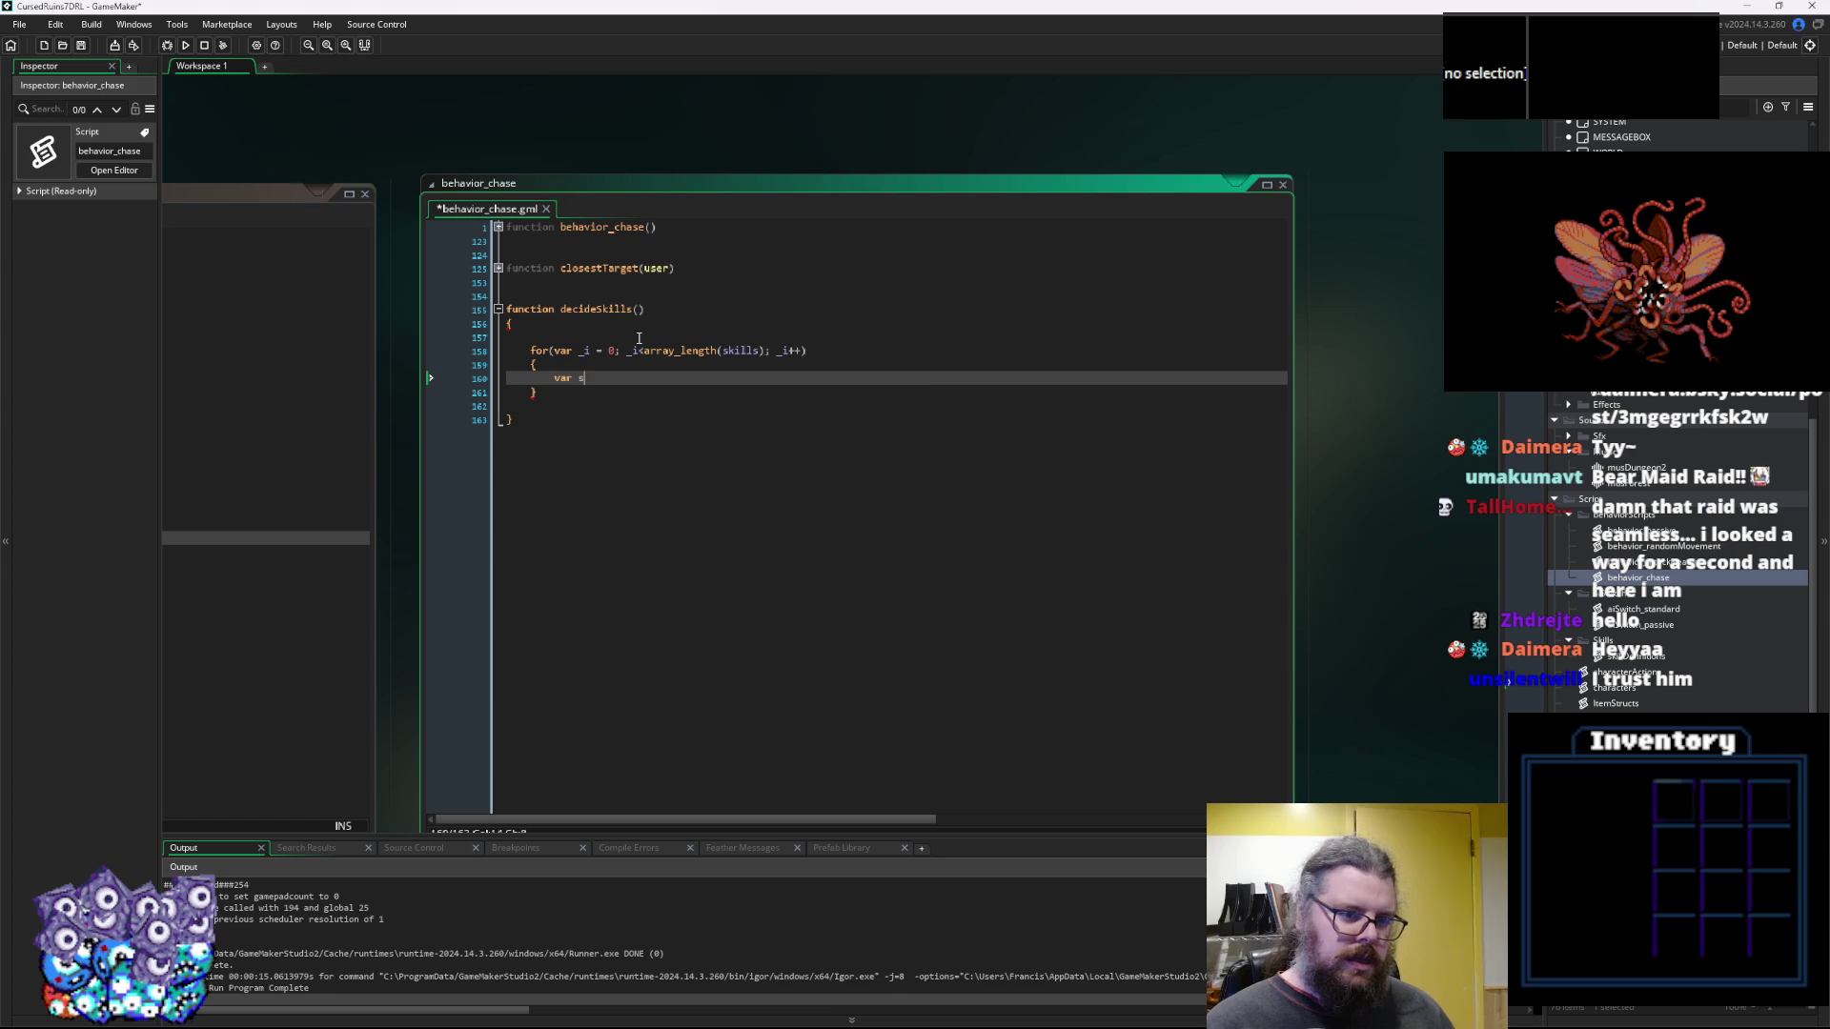
type("killTry")
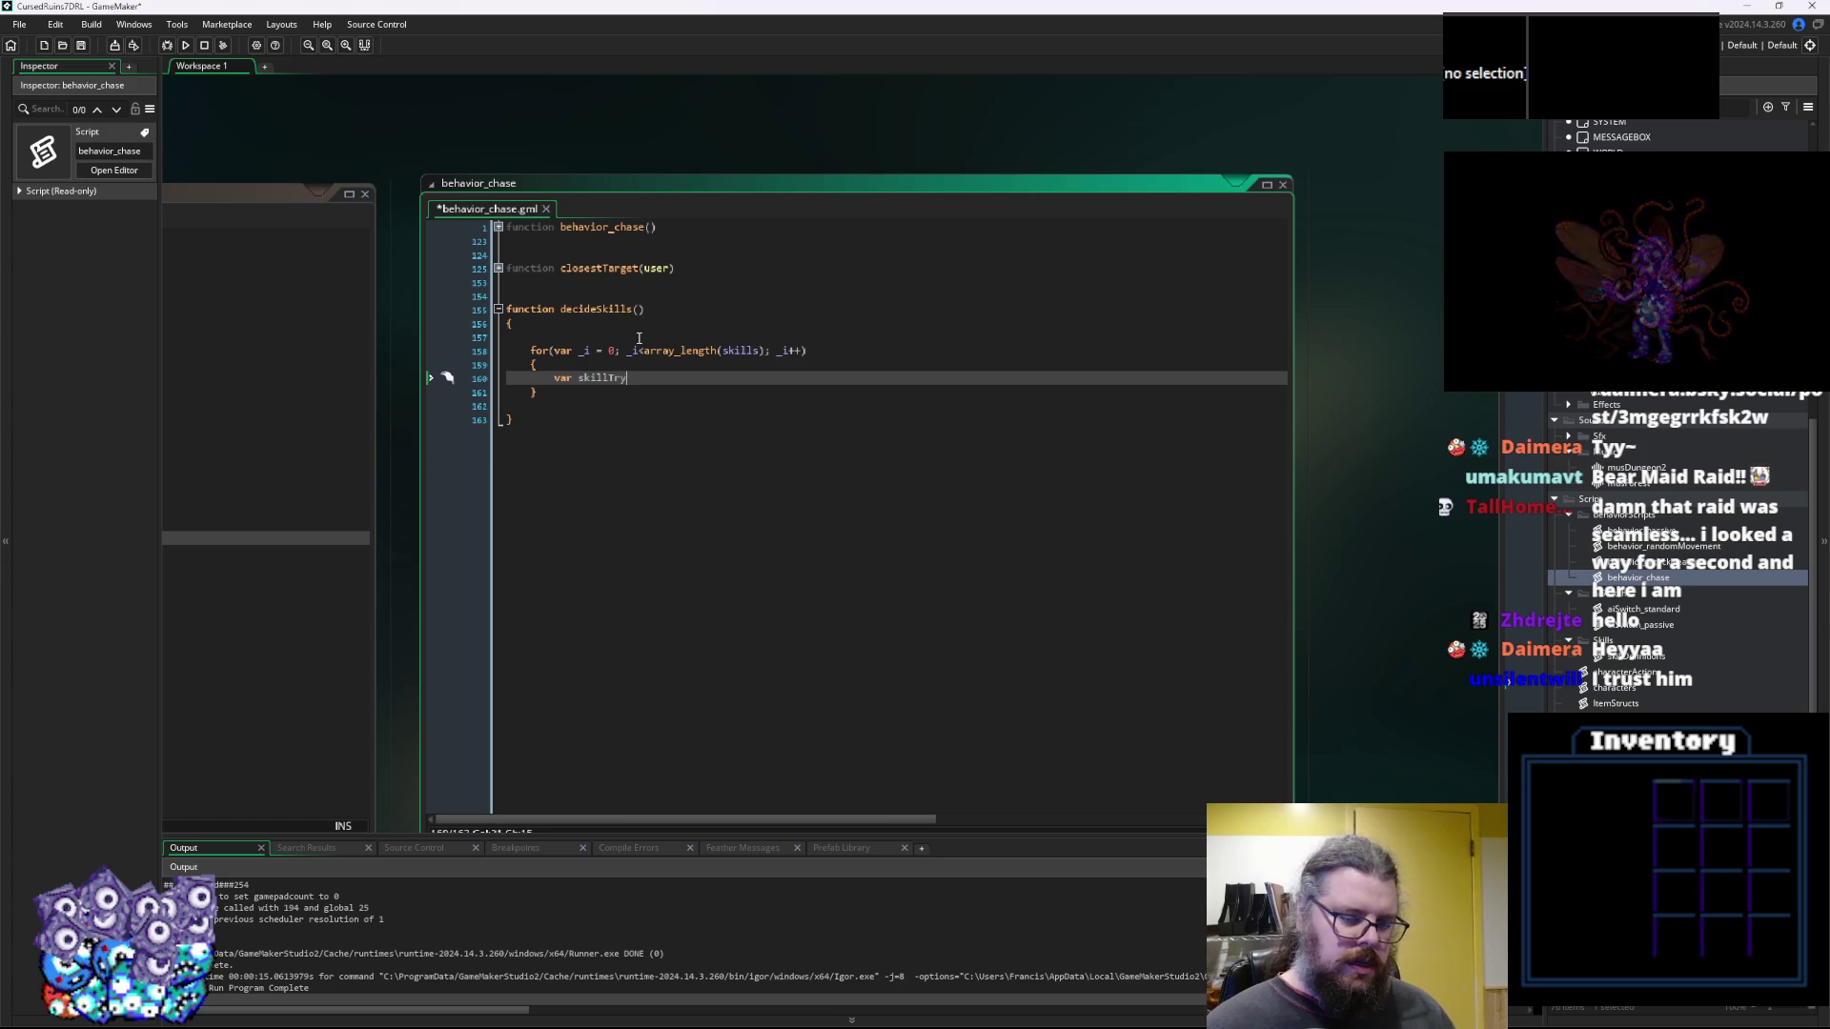
type(" = sk")
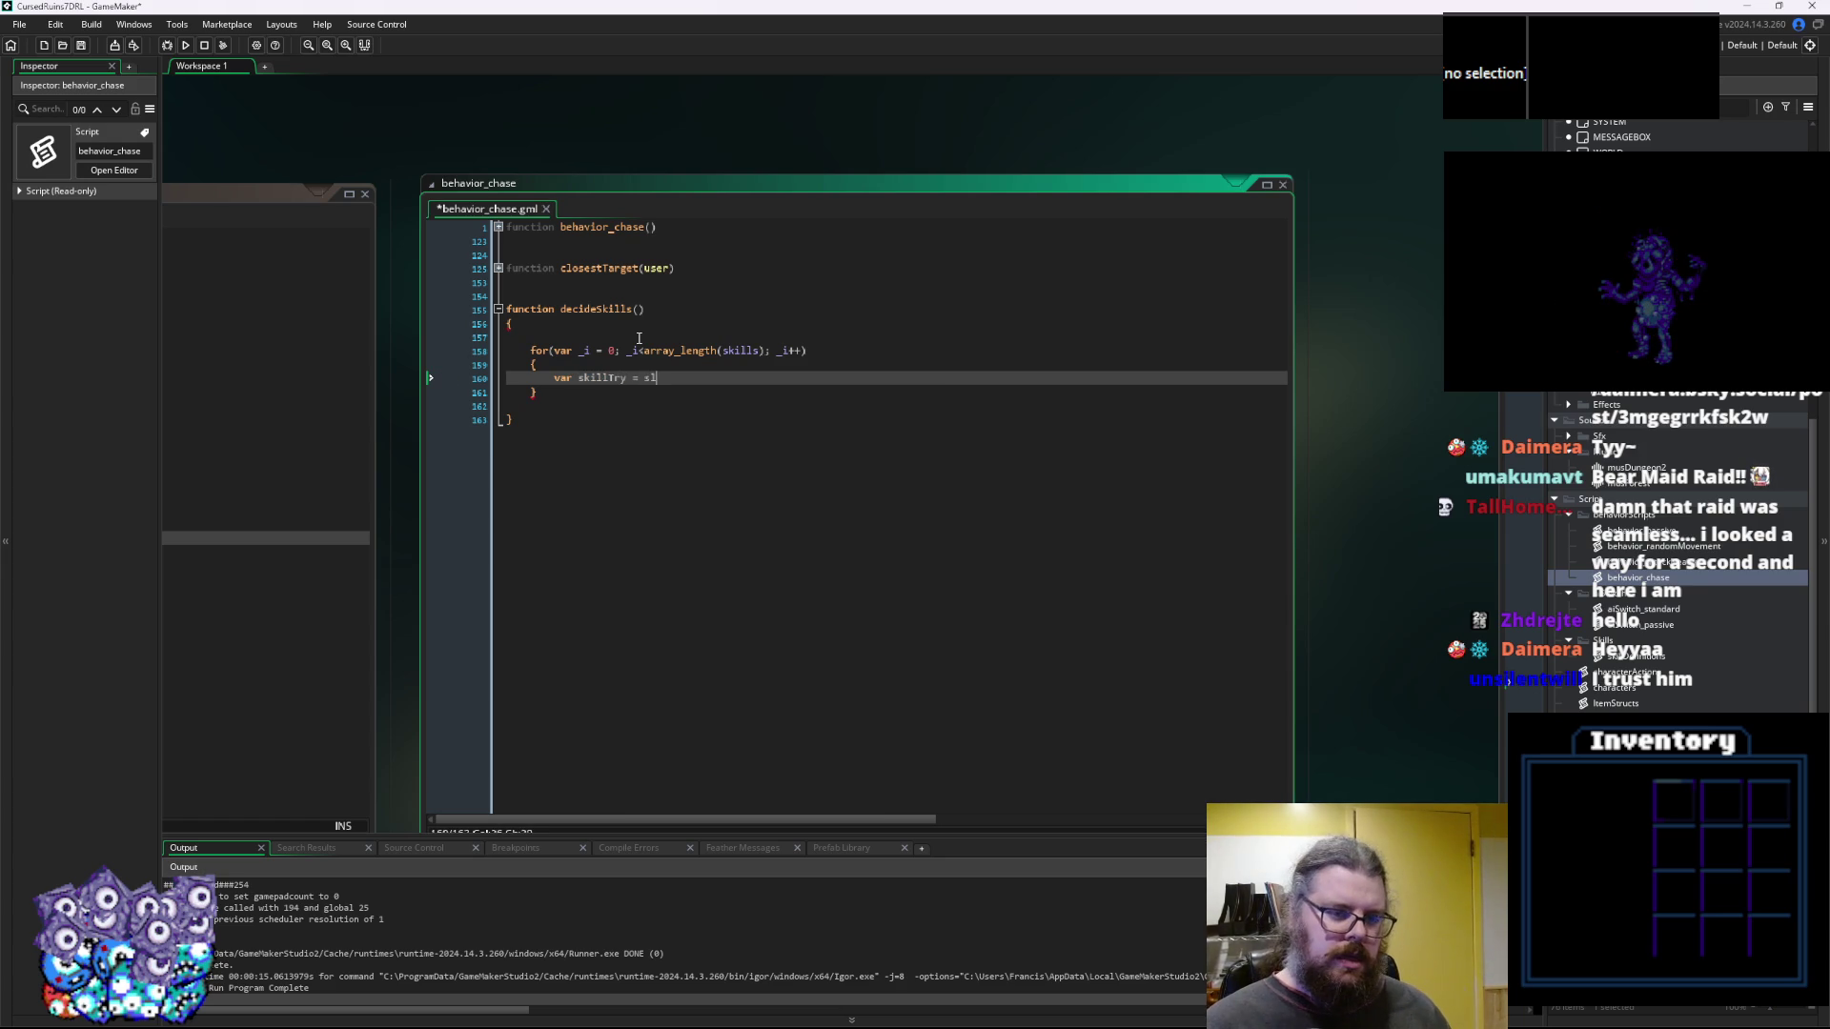
type("ills")
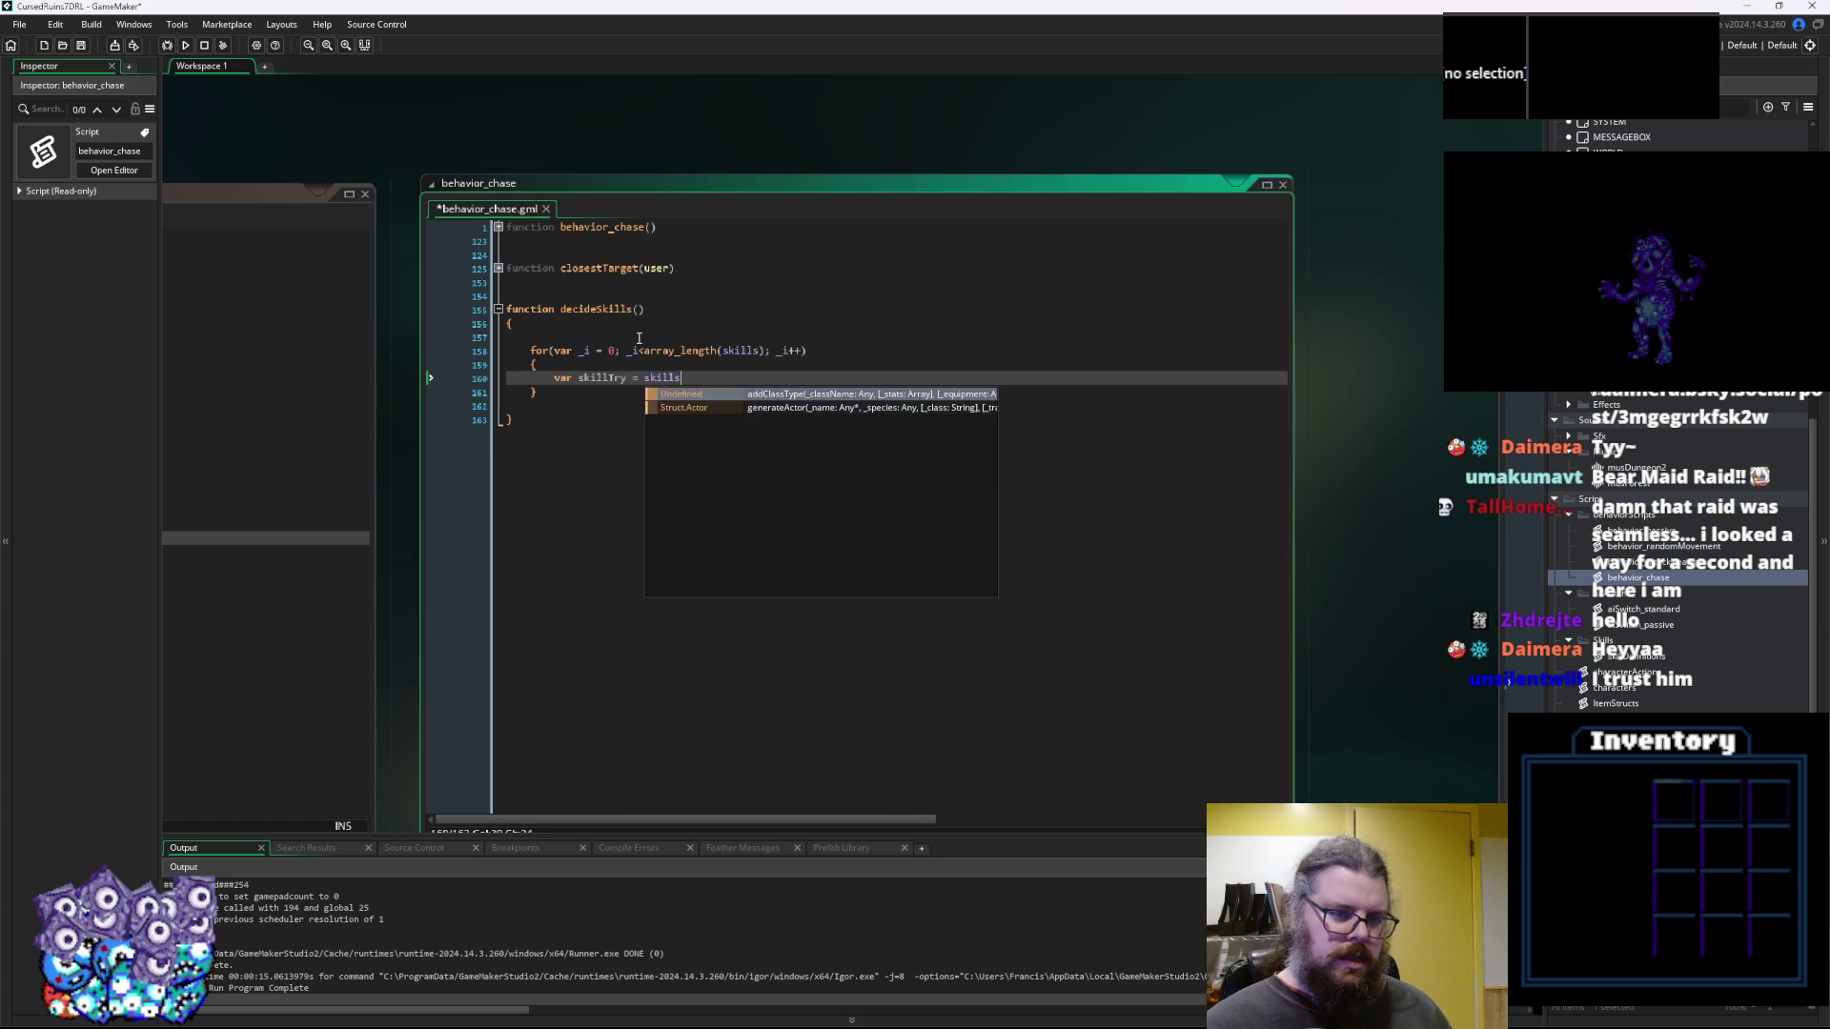
type("[_i];")
key("Escape")
key("Return")
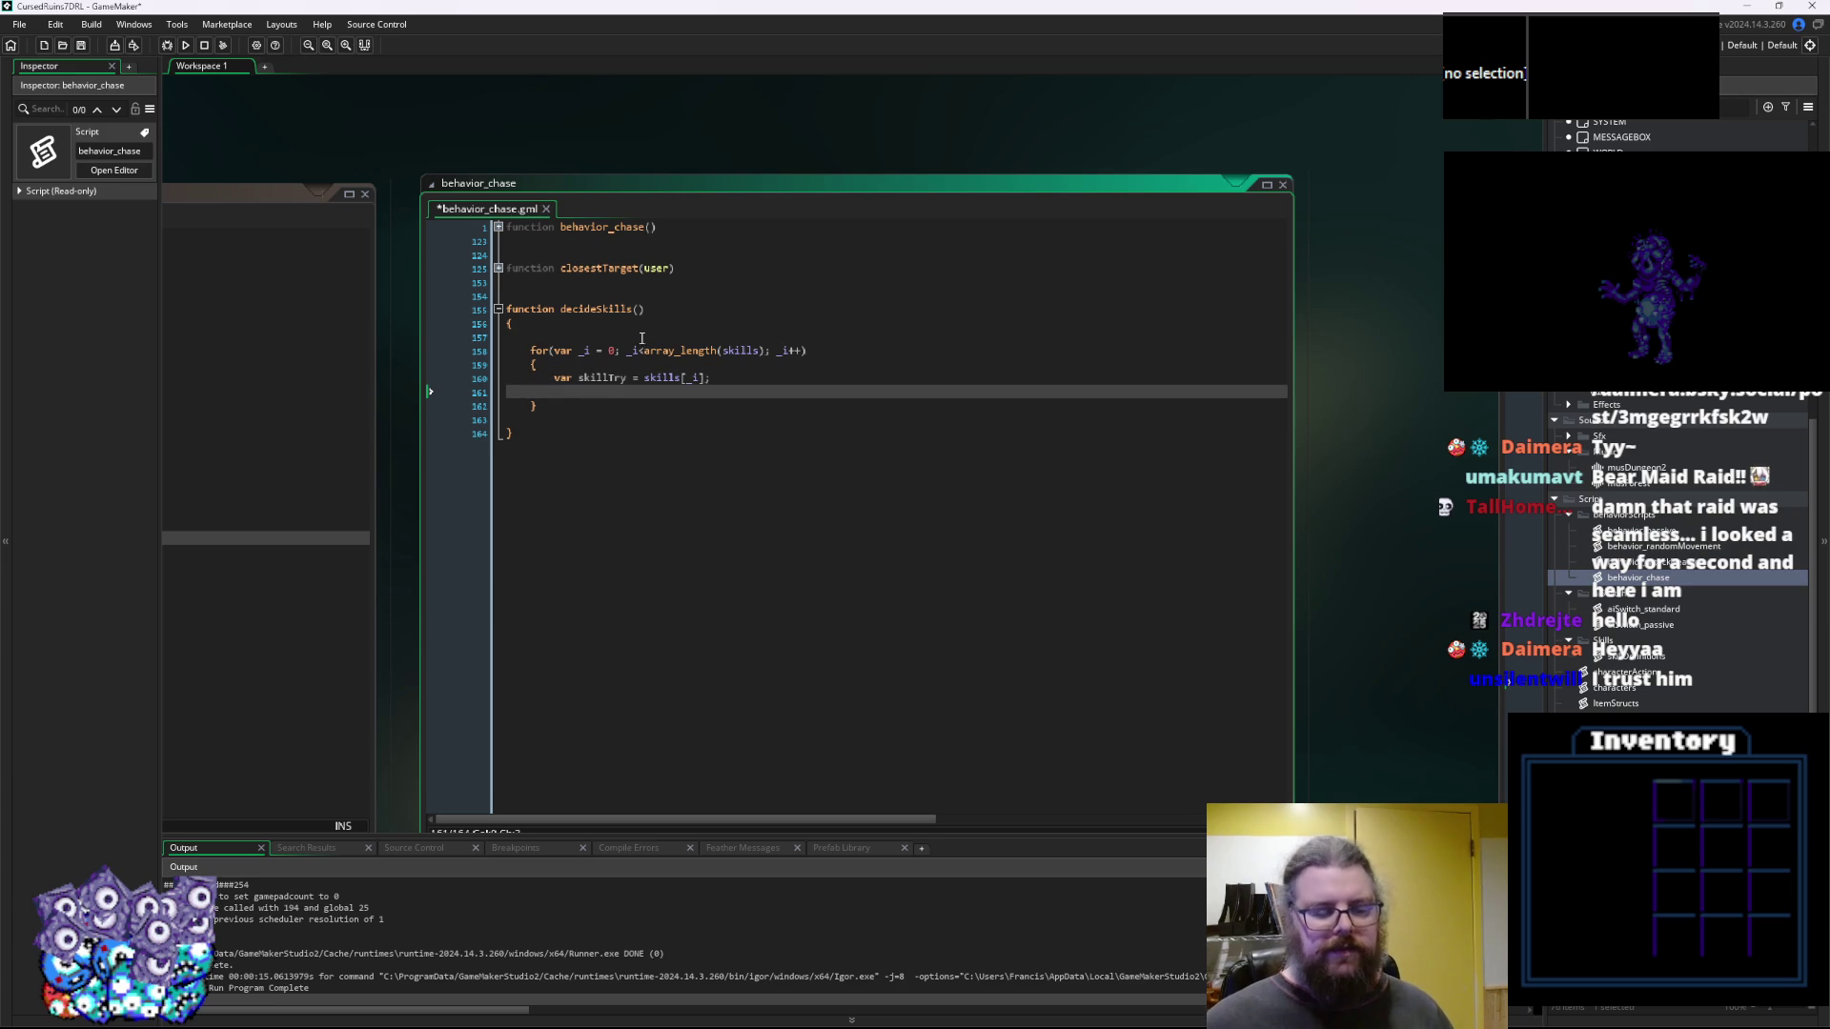
key("ctrl+Tab")
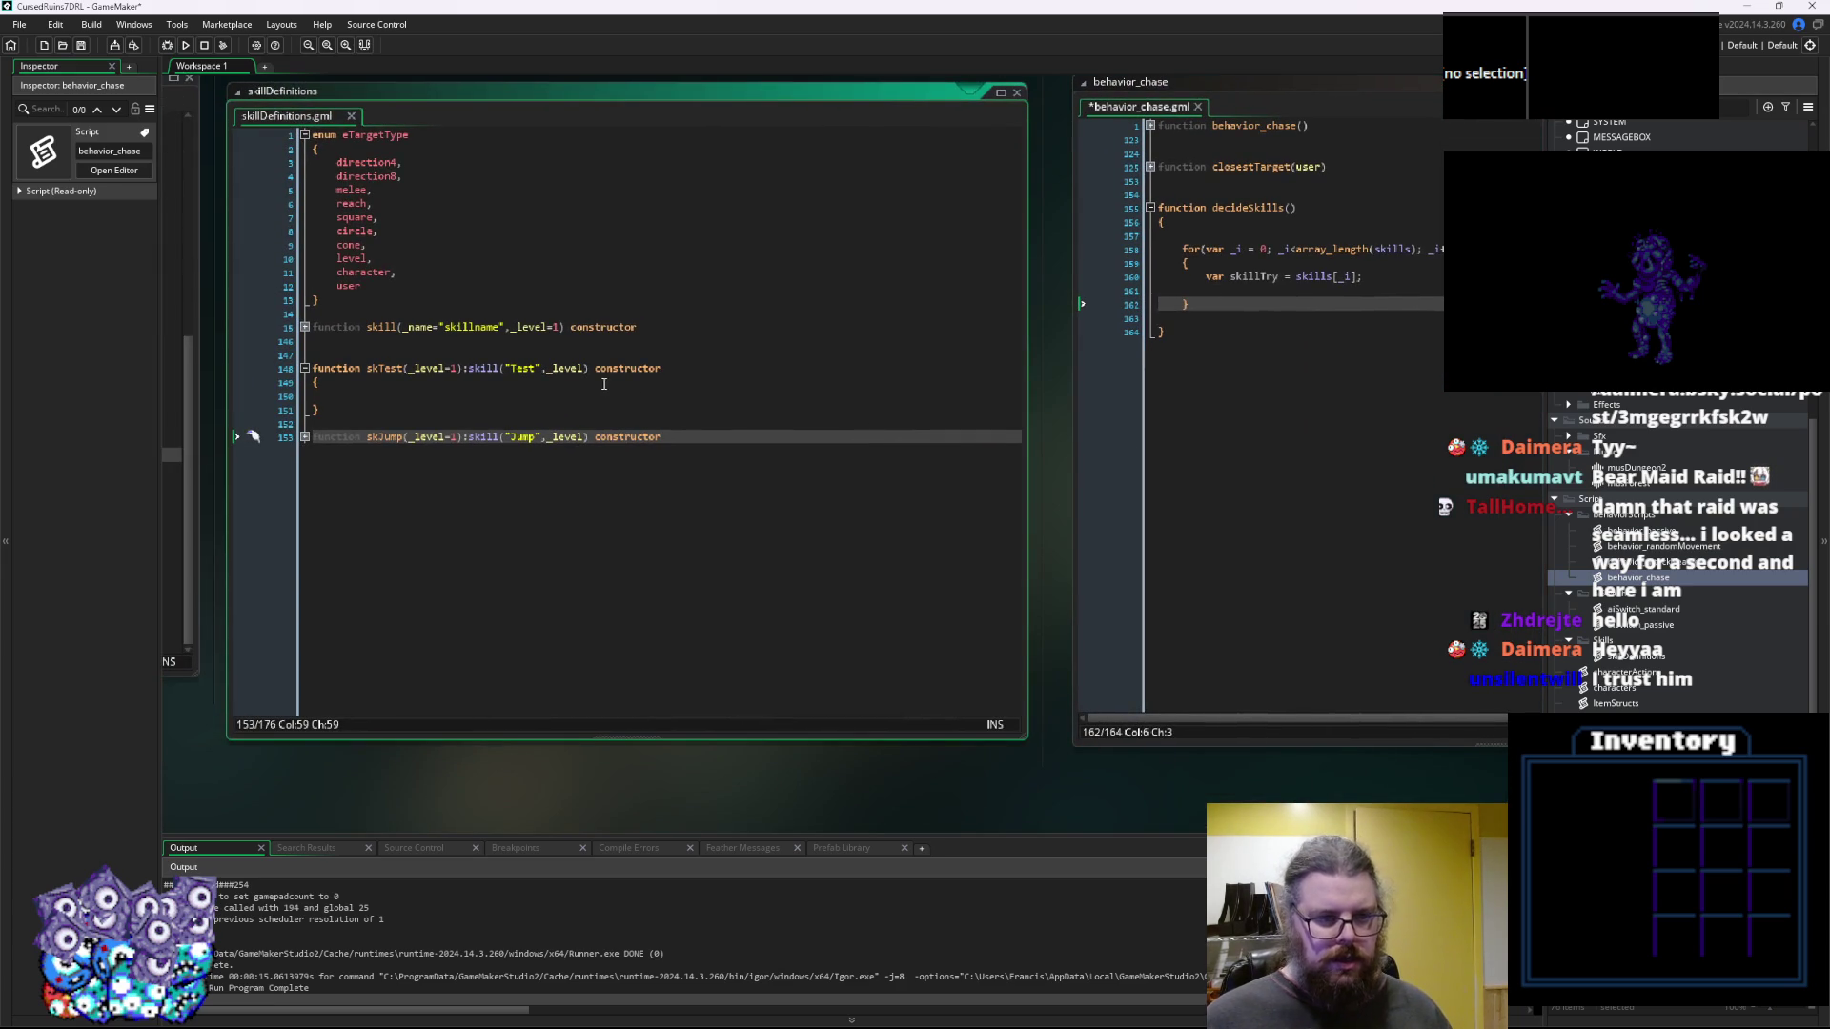
key("ctrl+Tab")
left_click(1023, 268)
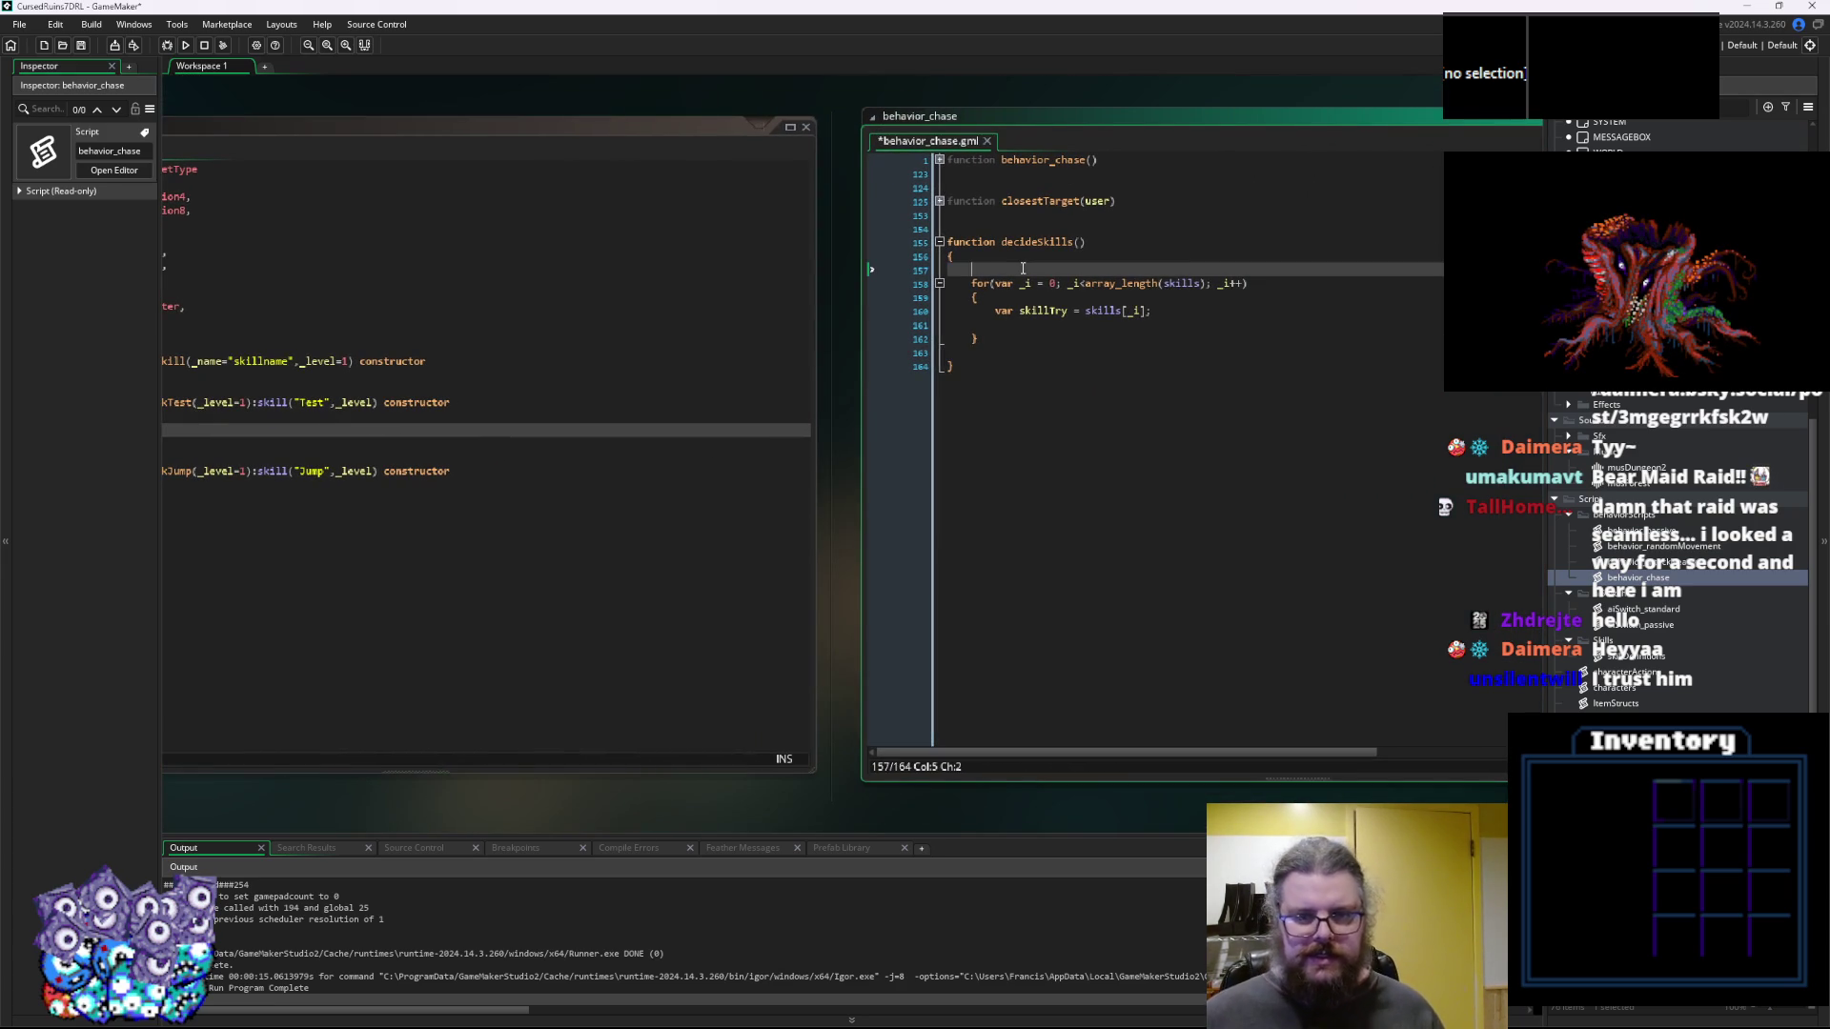
Add var possibleActions = []; as the first line of decideSkills and open the MathUtils script
type("var ")
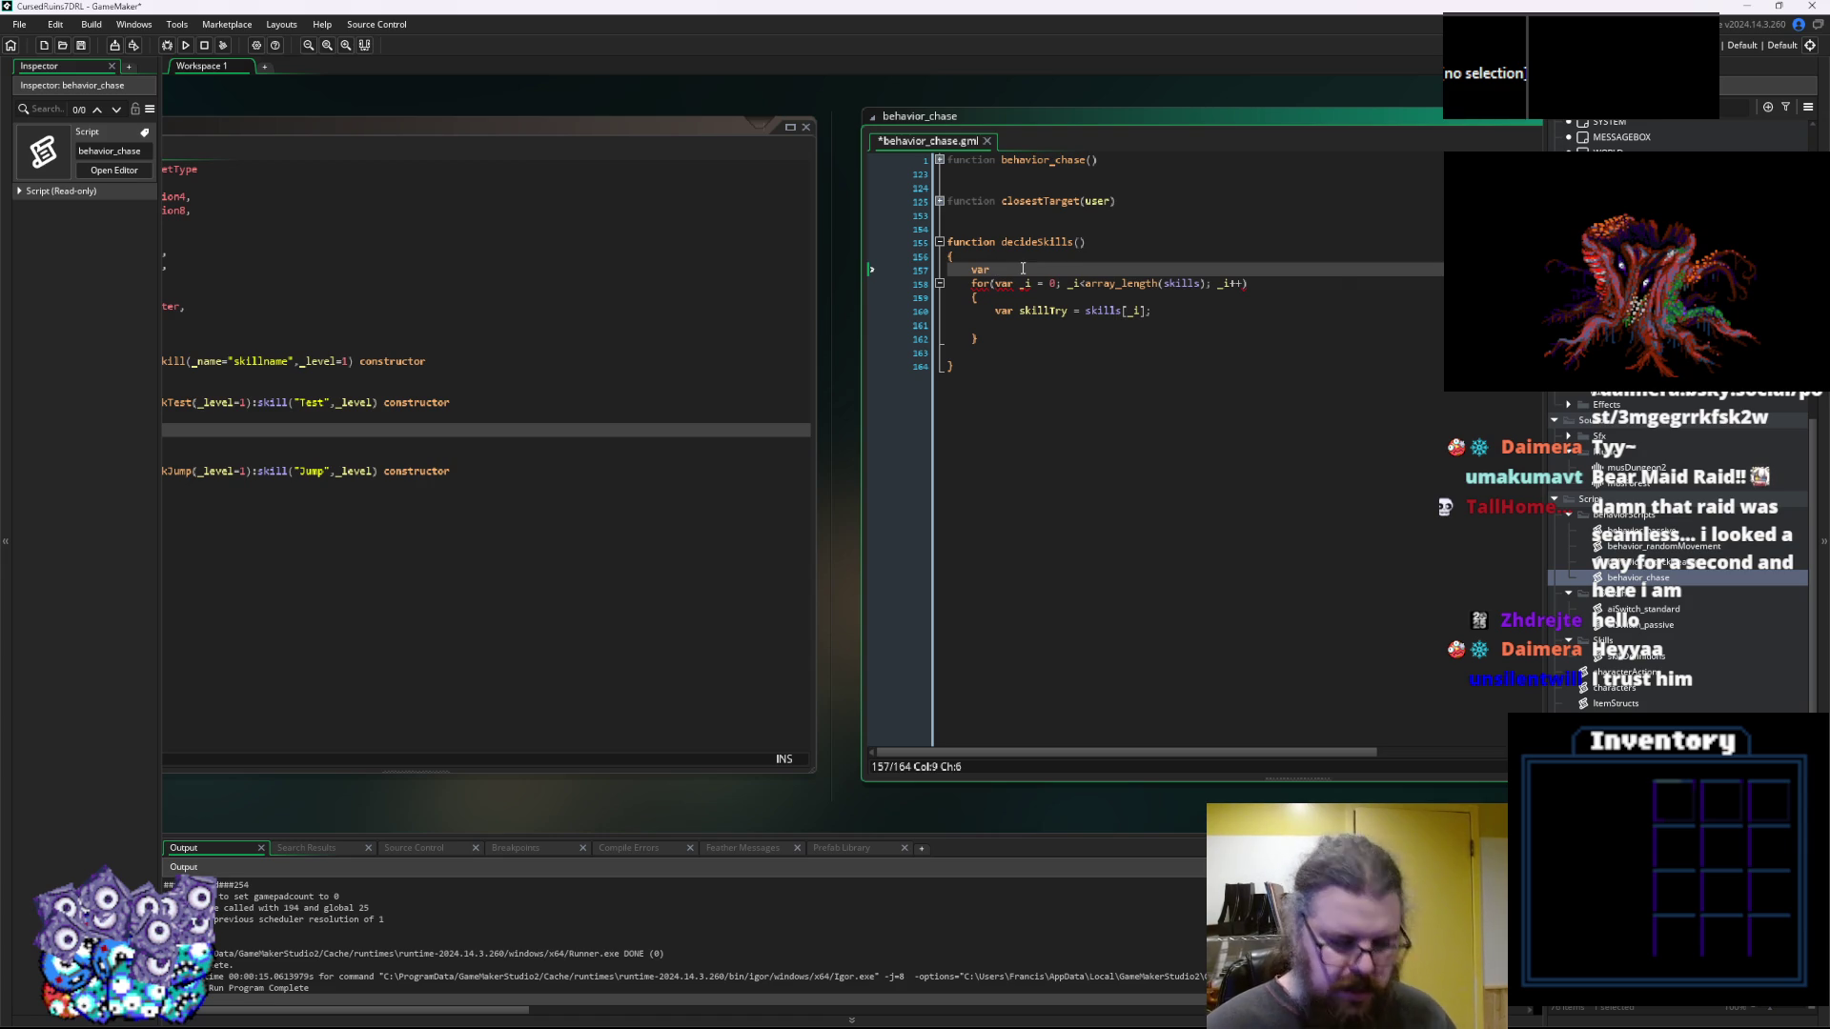
type("possibleActions = [];")
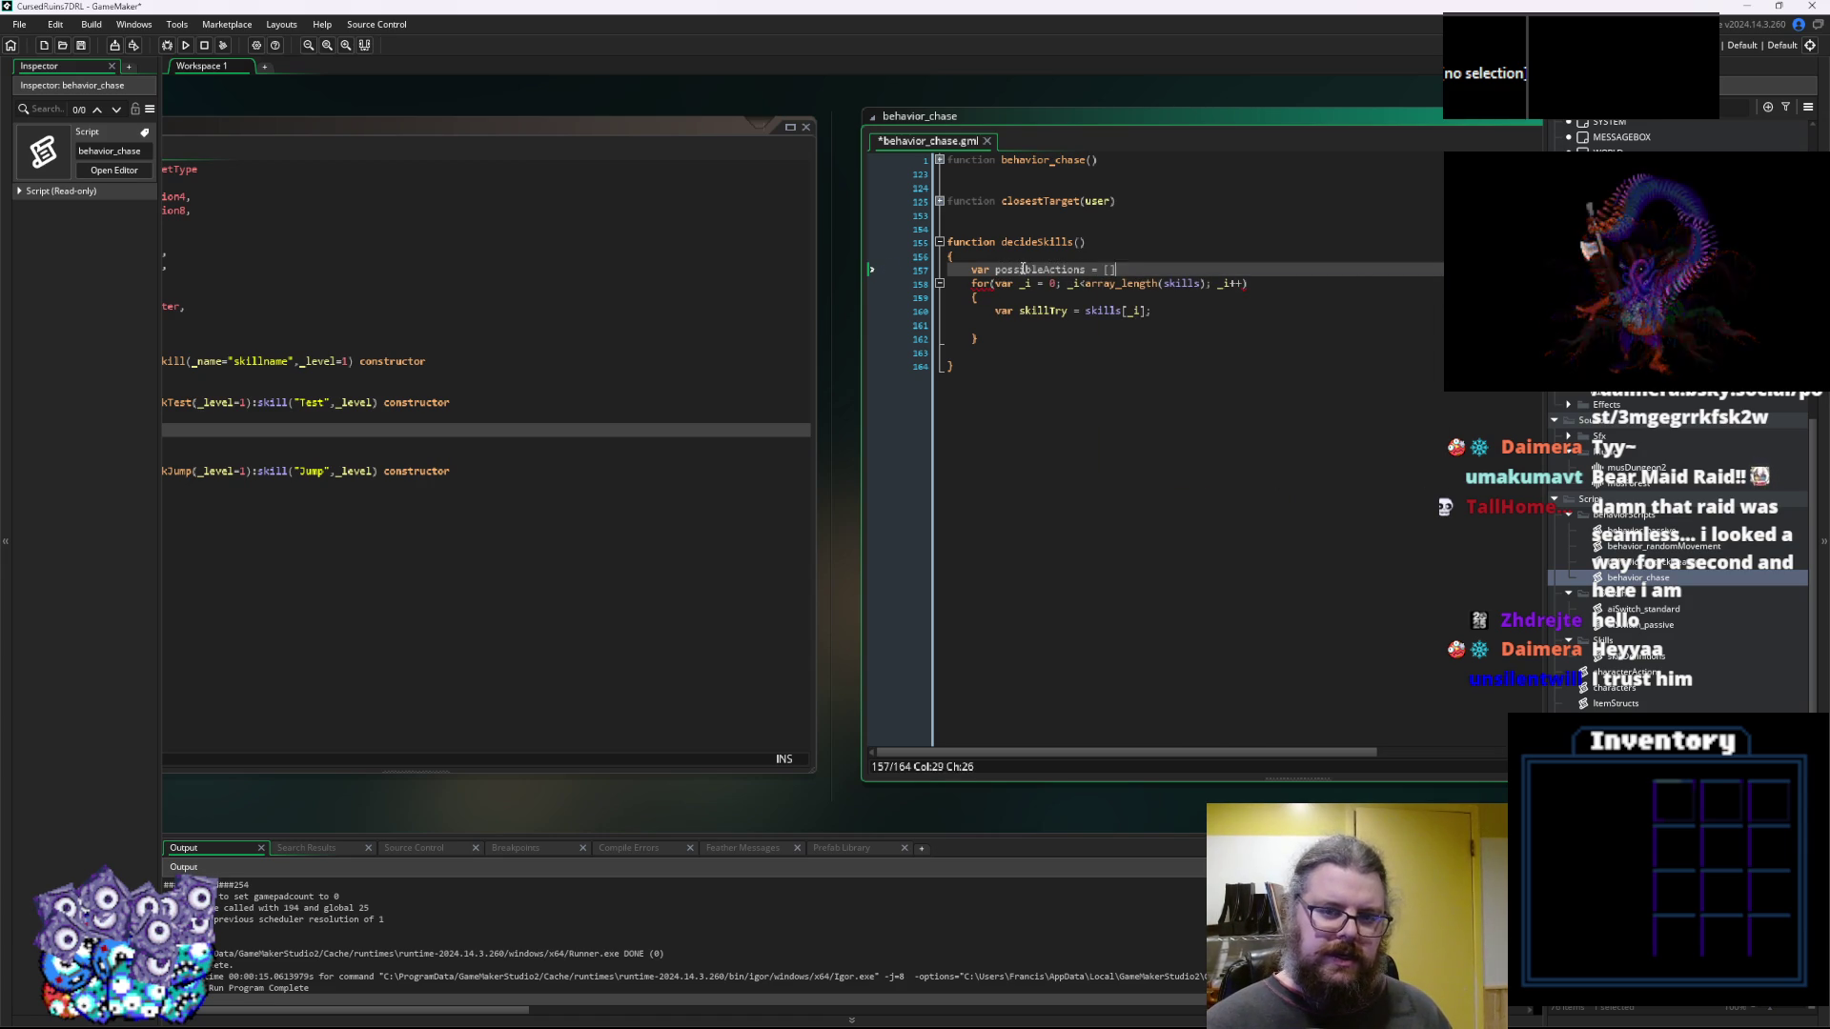
key("Return")
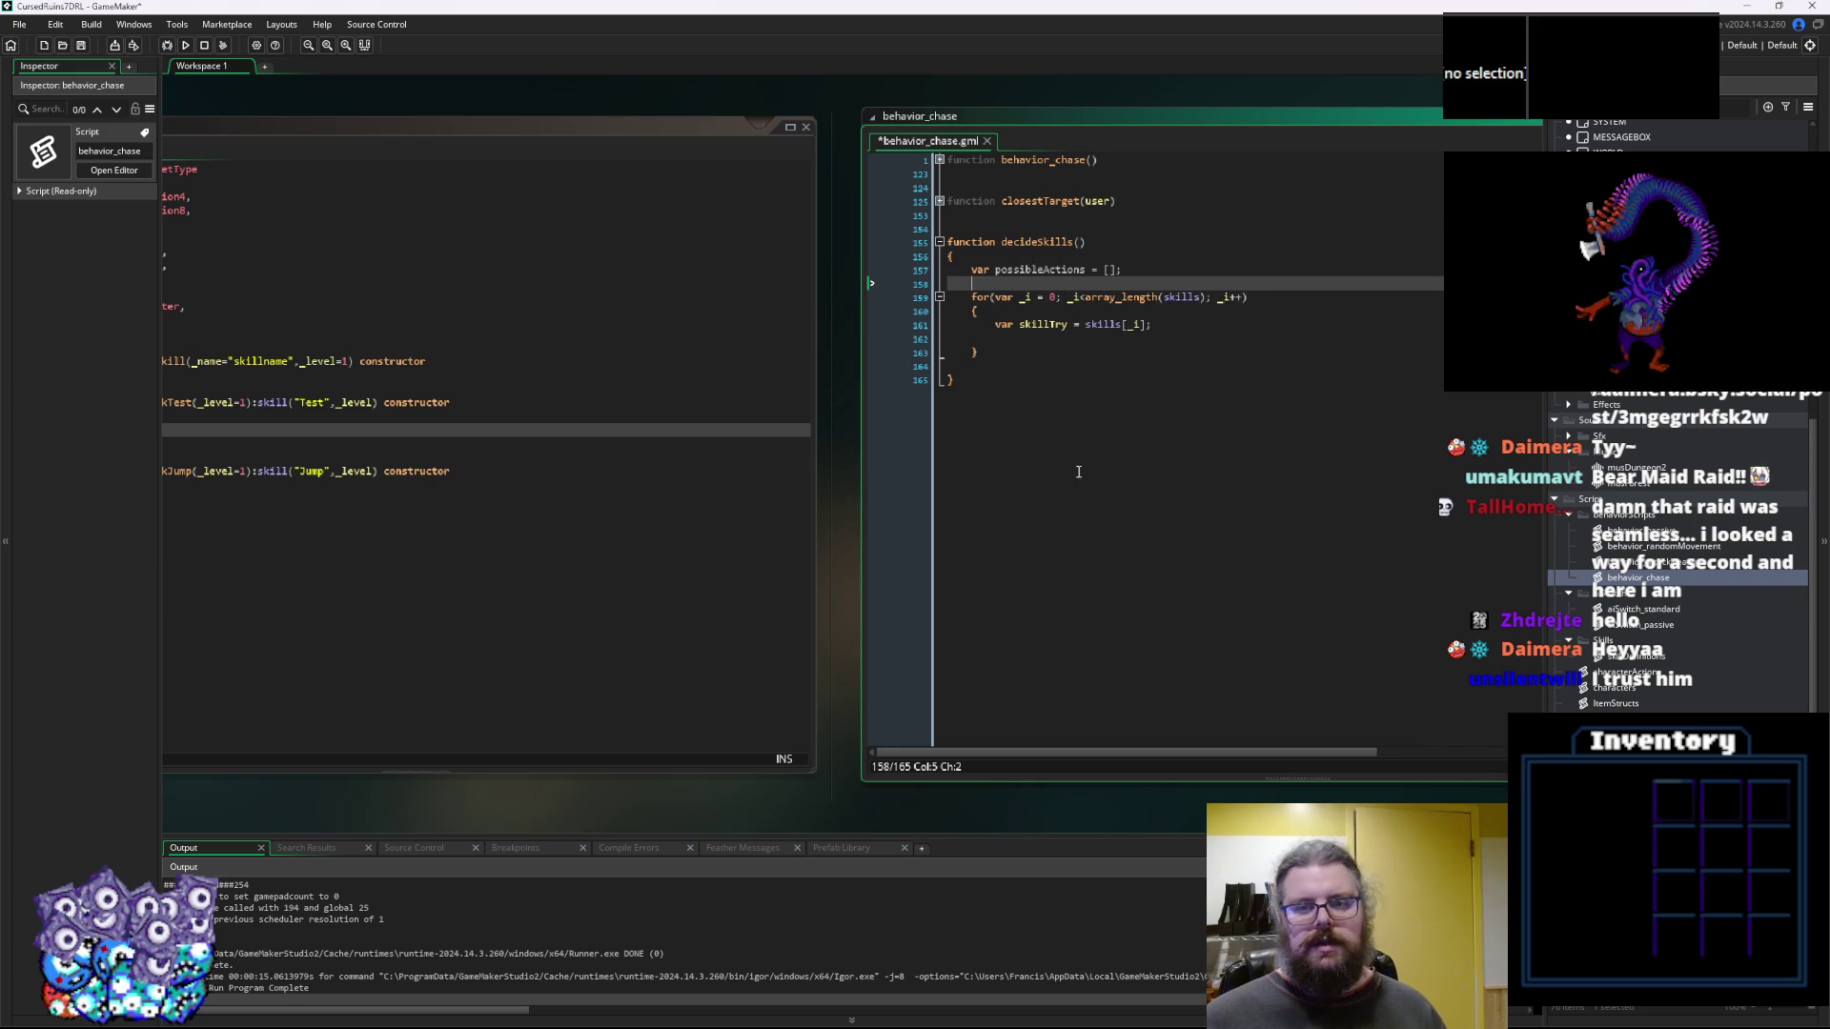
left_click(730, 259)
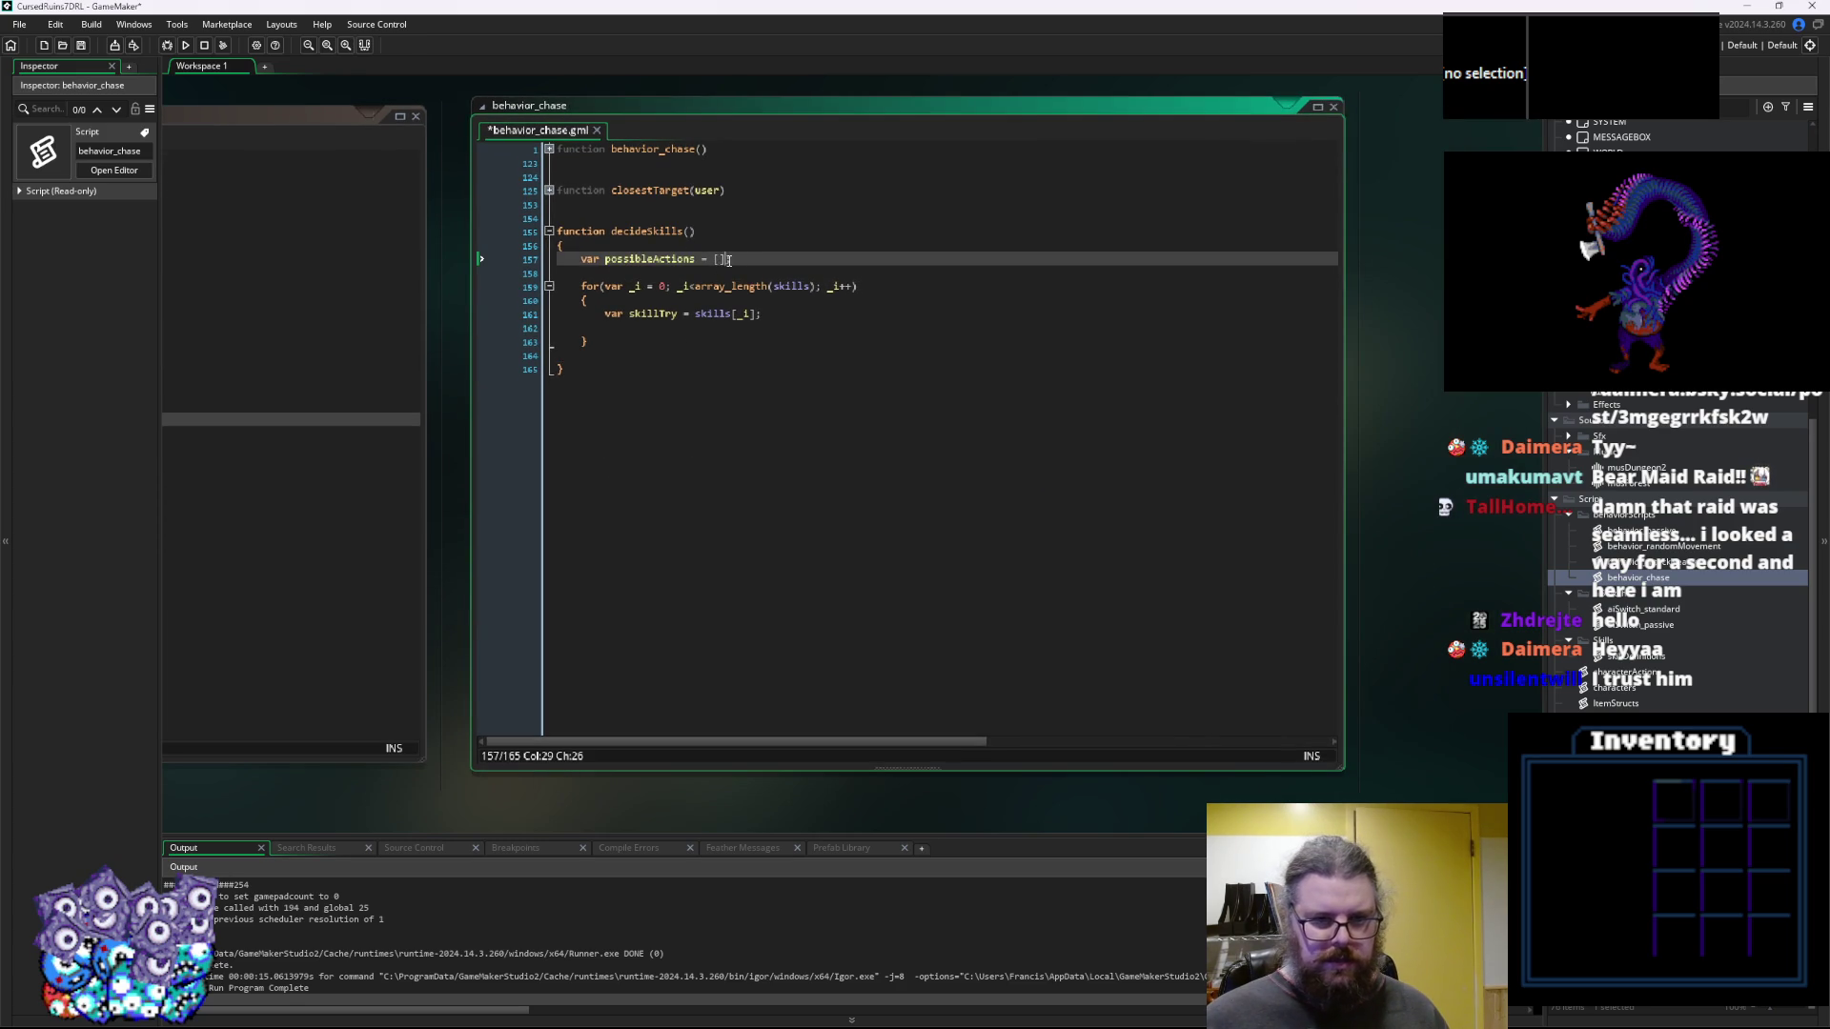
left_click(788, 326)
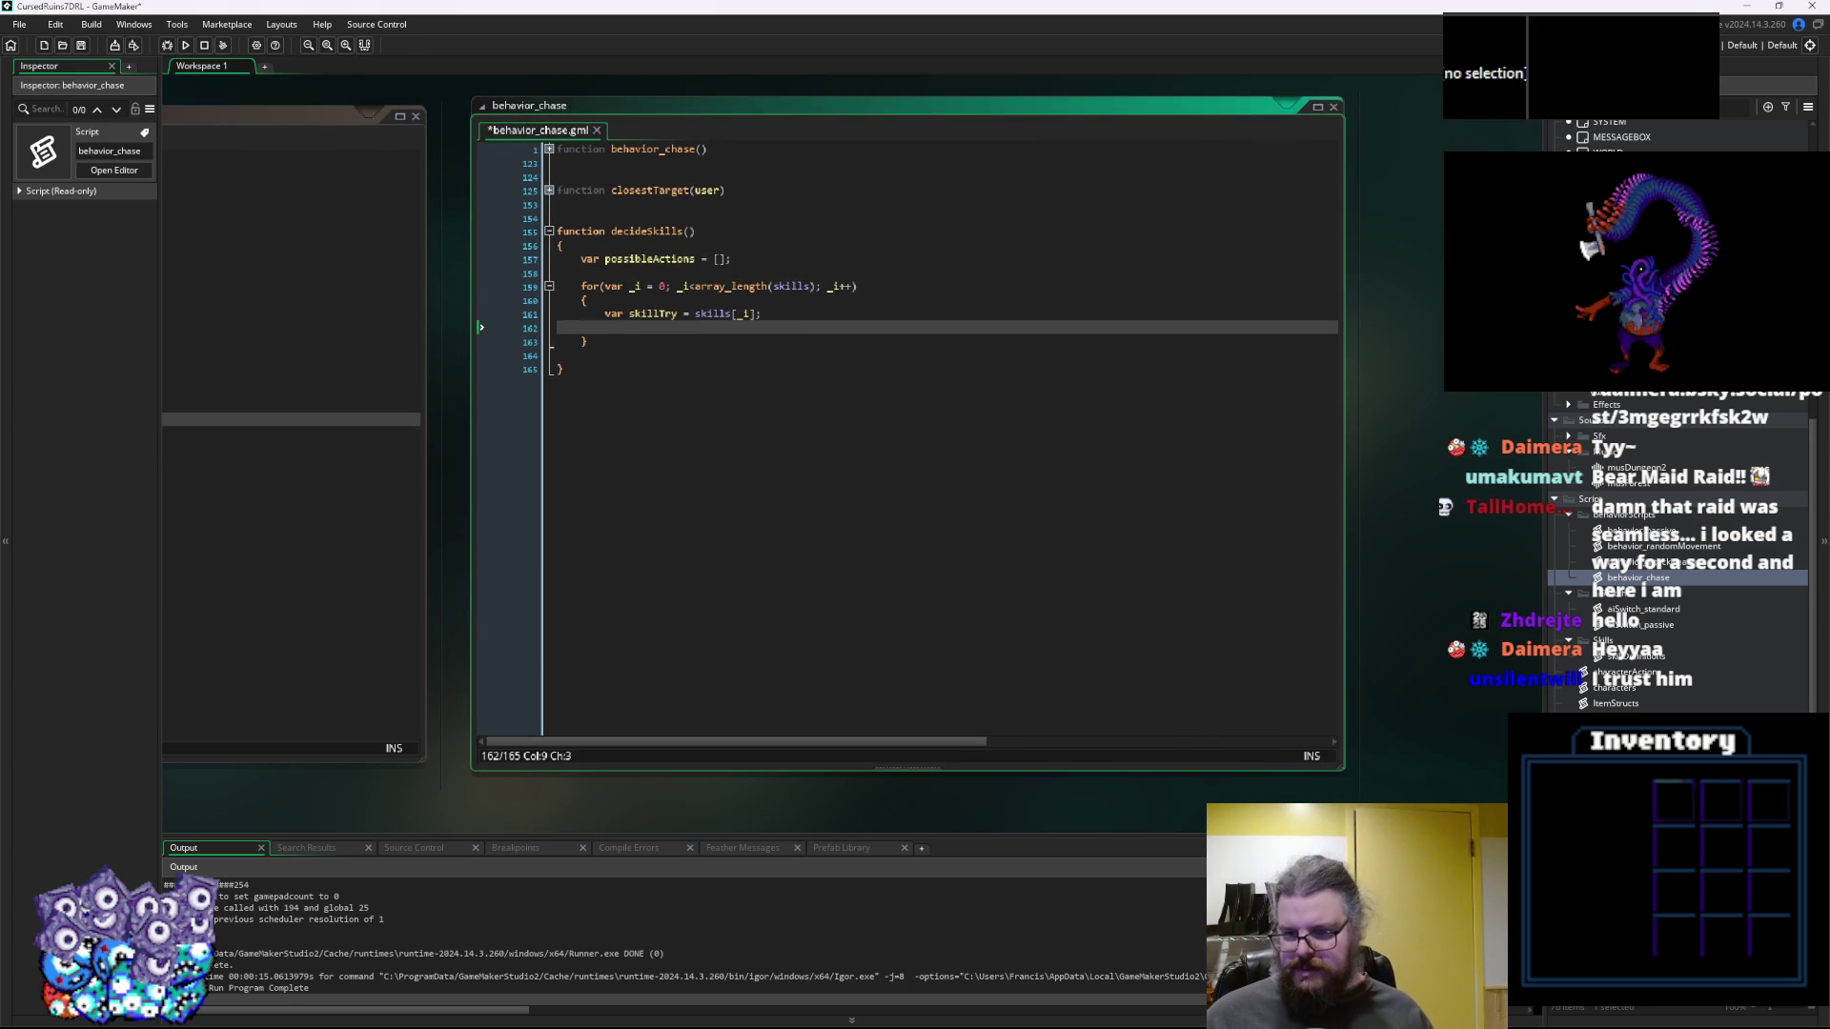
double_click(1625, 718)
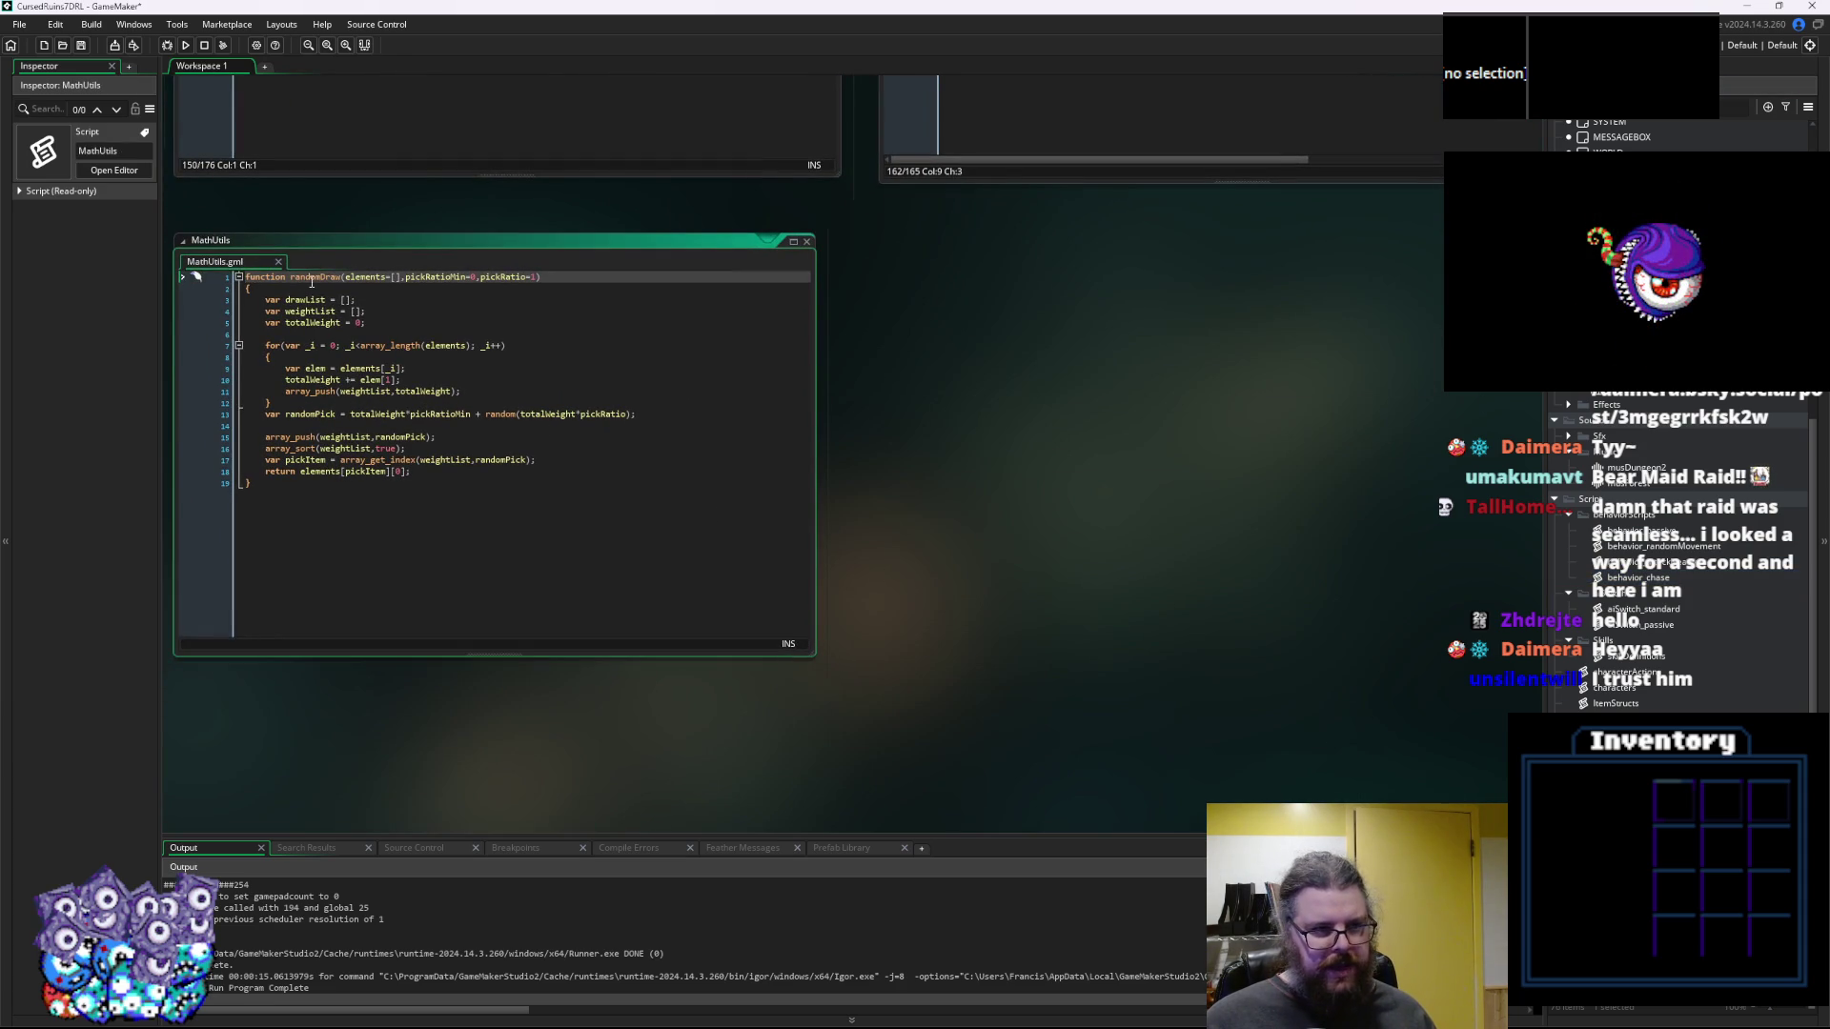
Inspect randomDraw's parameters in MathUtils, then return below the skills loop in behavior_chase
double_click(311, 278)
left_click(401, 481)
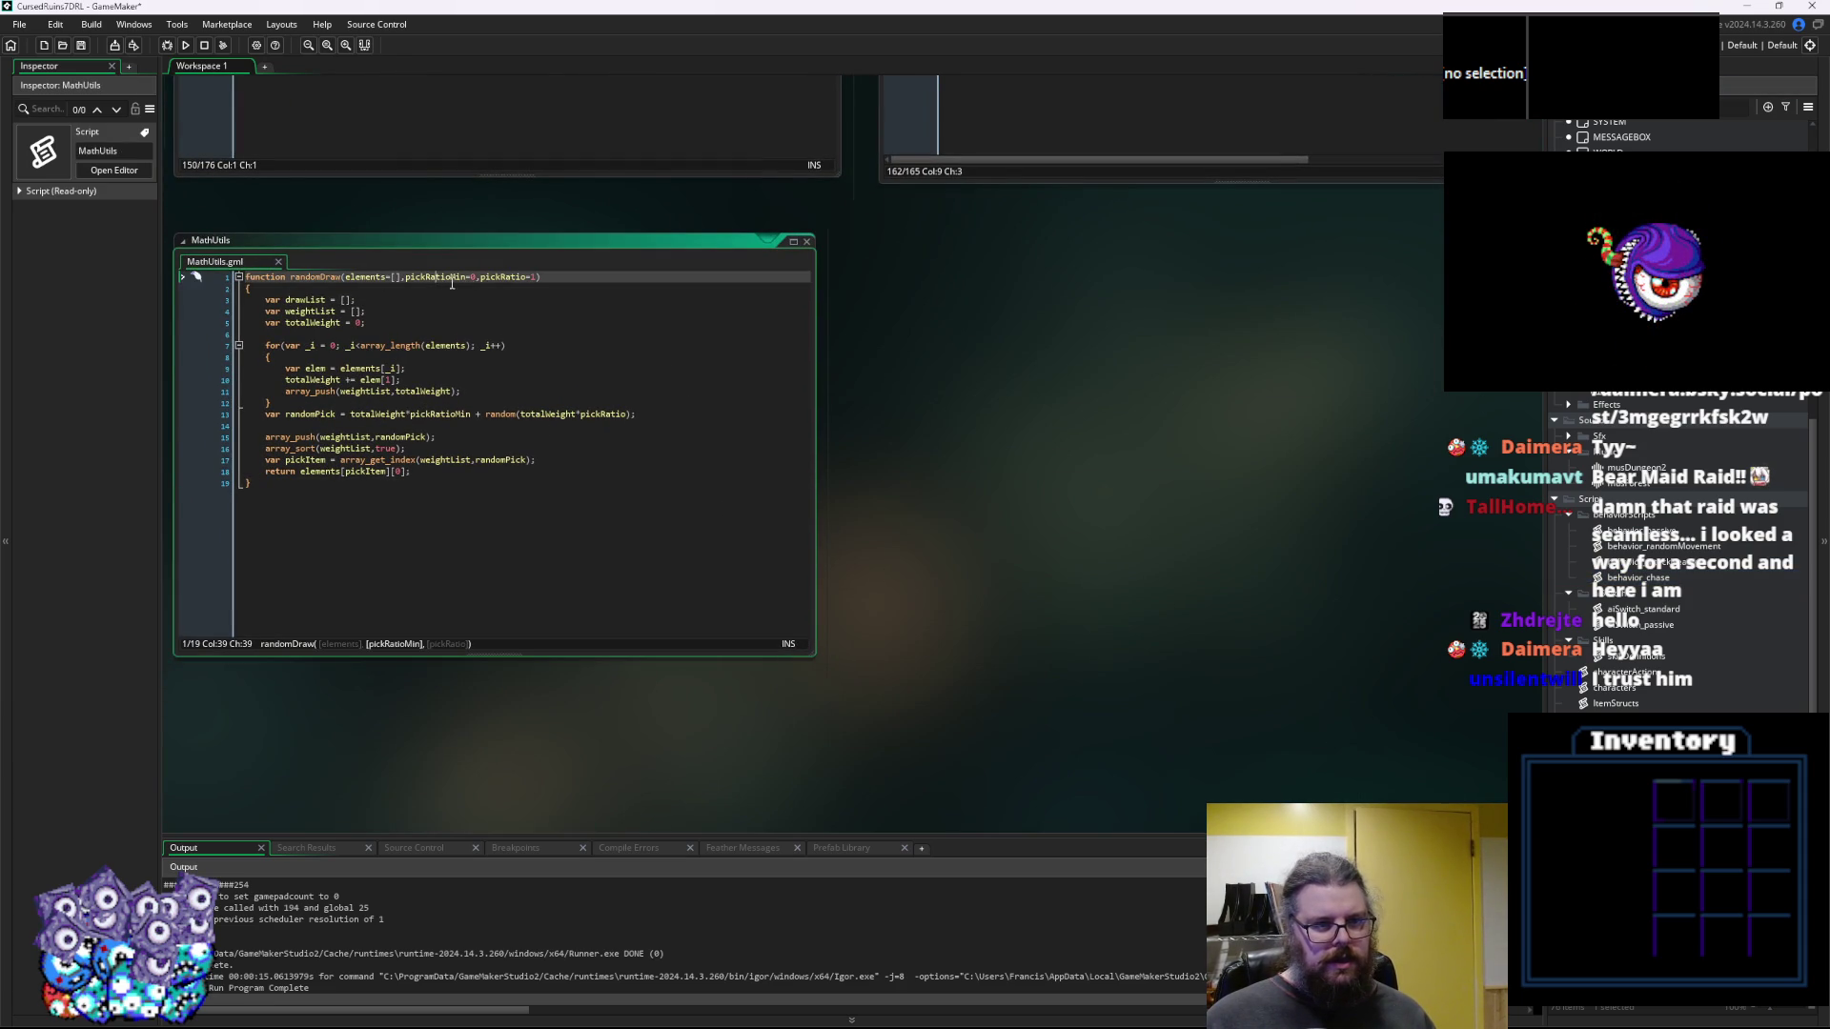
key("ctrl+Tab")
left_click(774, 296)
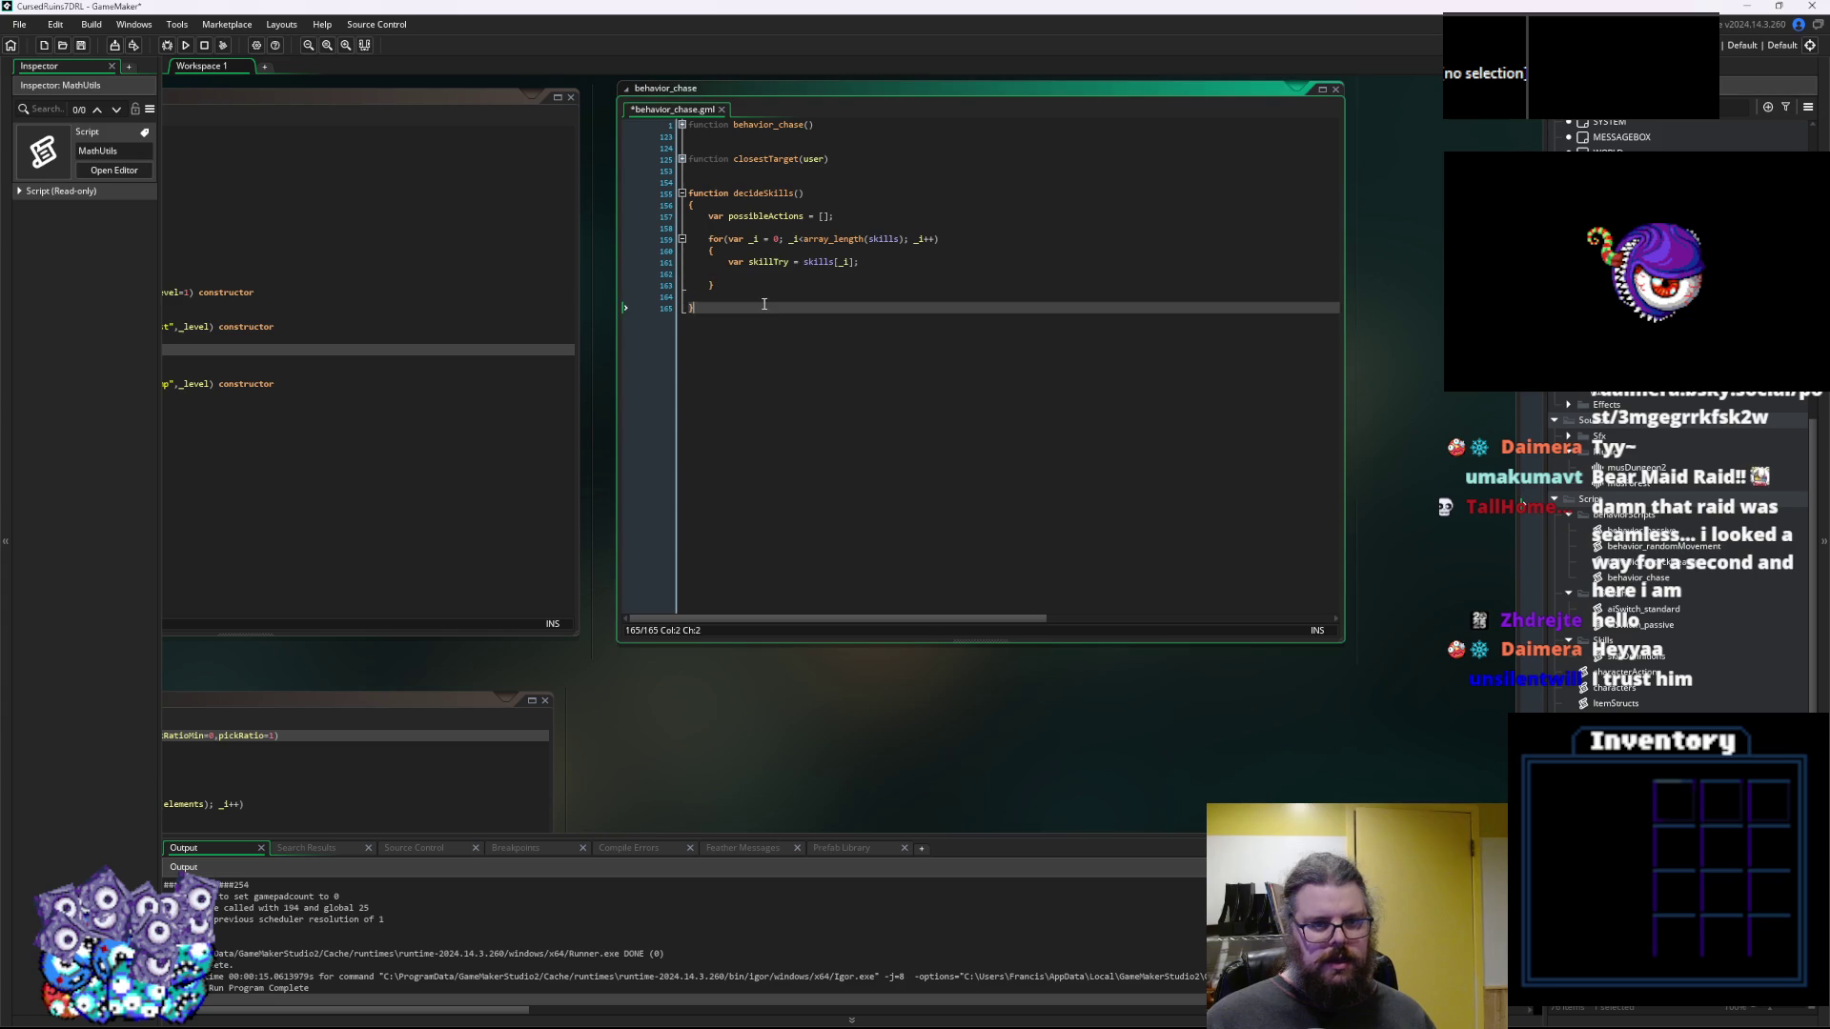
Add if(array_length(possibleActions)>0) after the skills loop with an empty braced body
key("Return")
key("Return")
type("if(arrau")
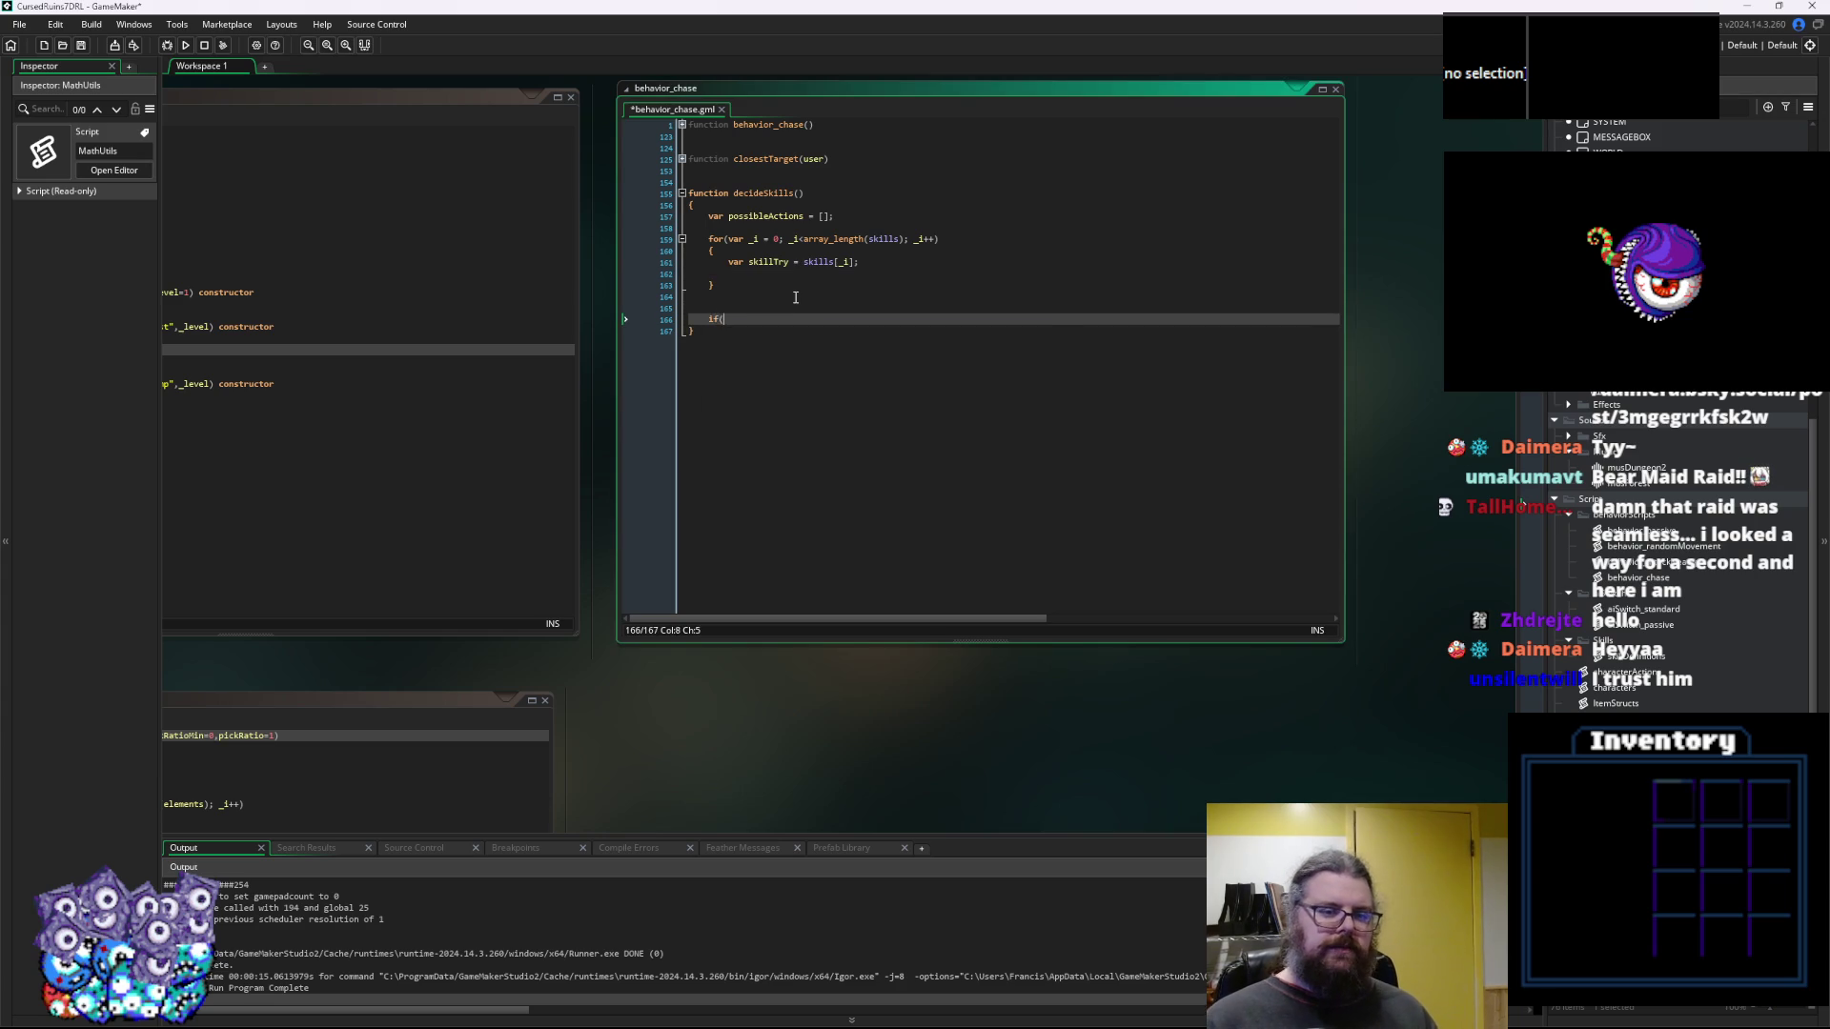
key("BackSpace")
type("y_")
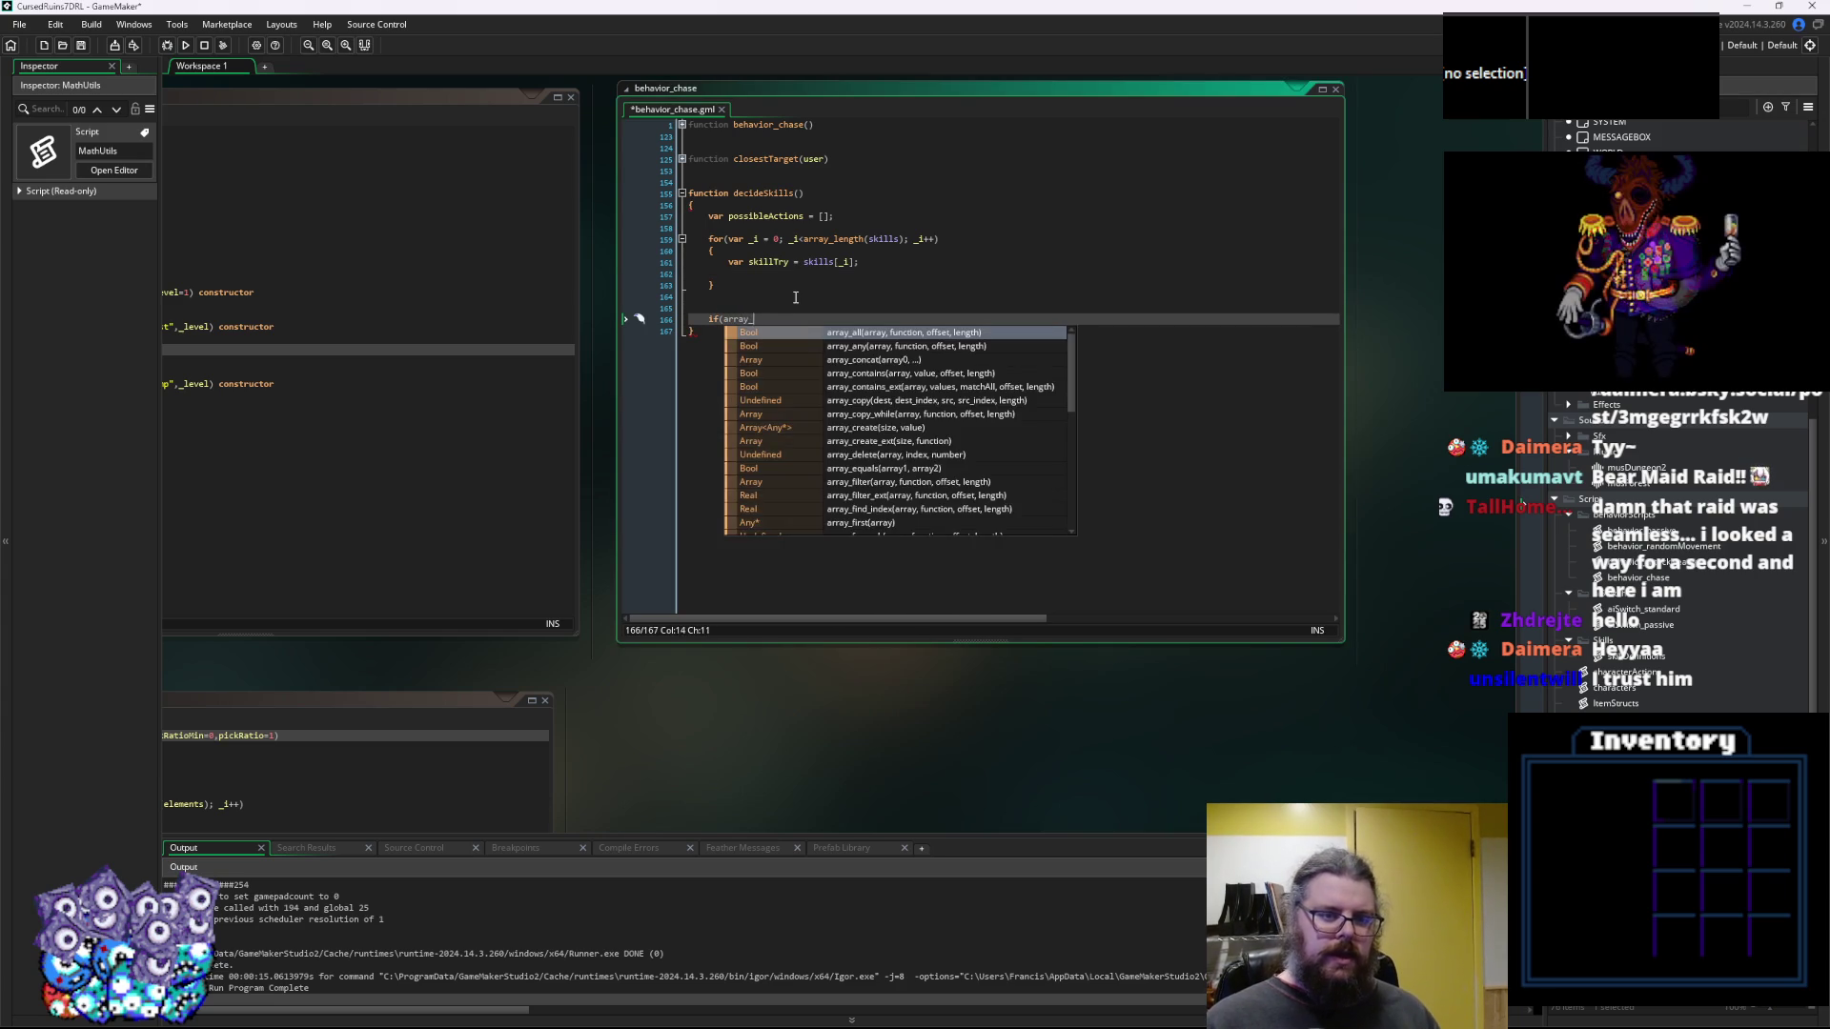
type("length()")
key("Left")
key("Left")
type("possibleActions)>0)")
key("Return")
type("{")
key("Return")
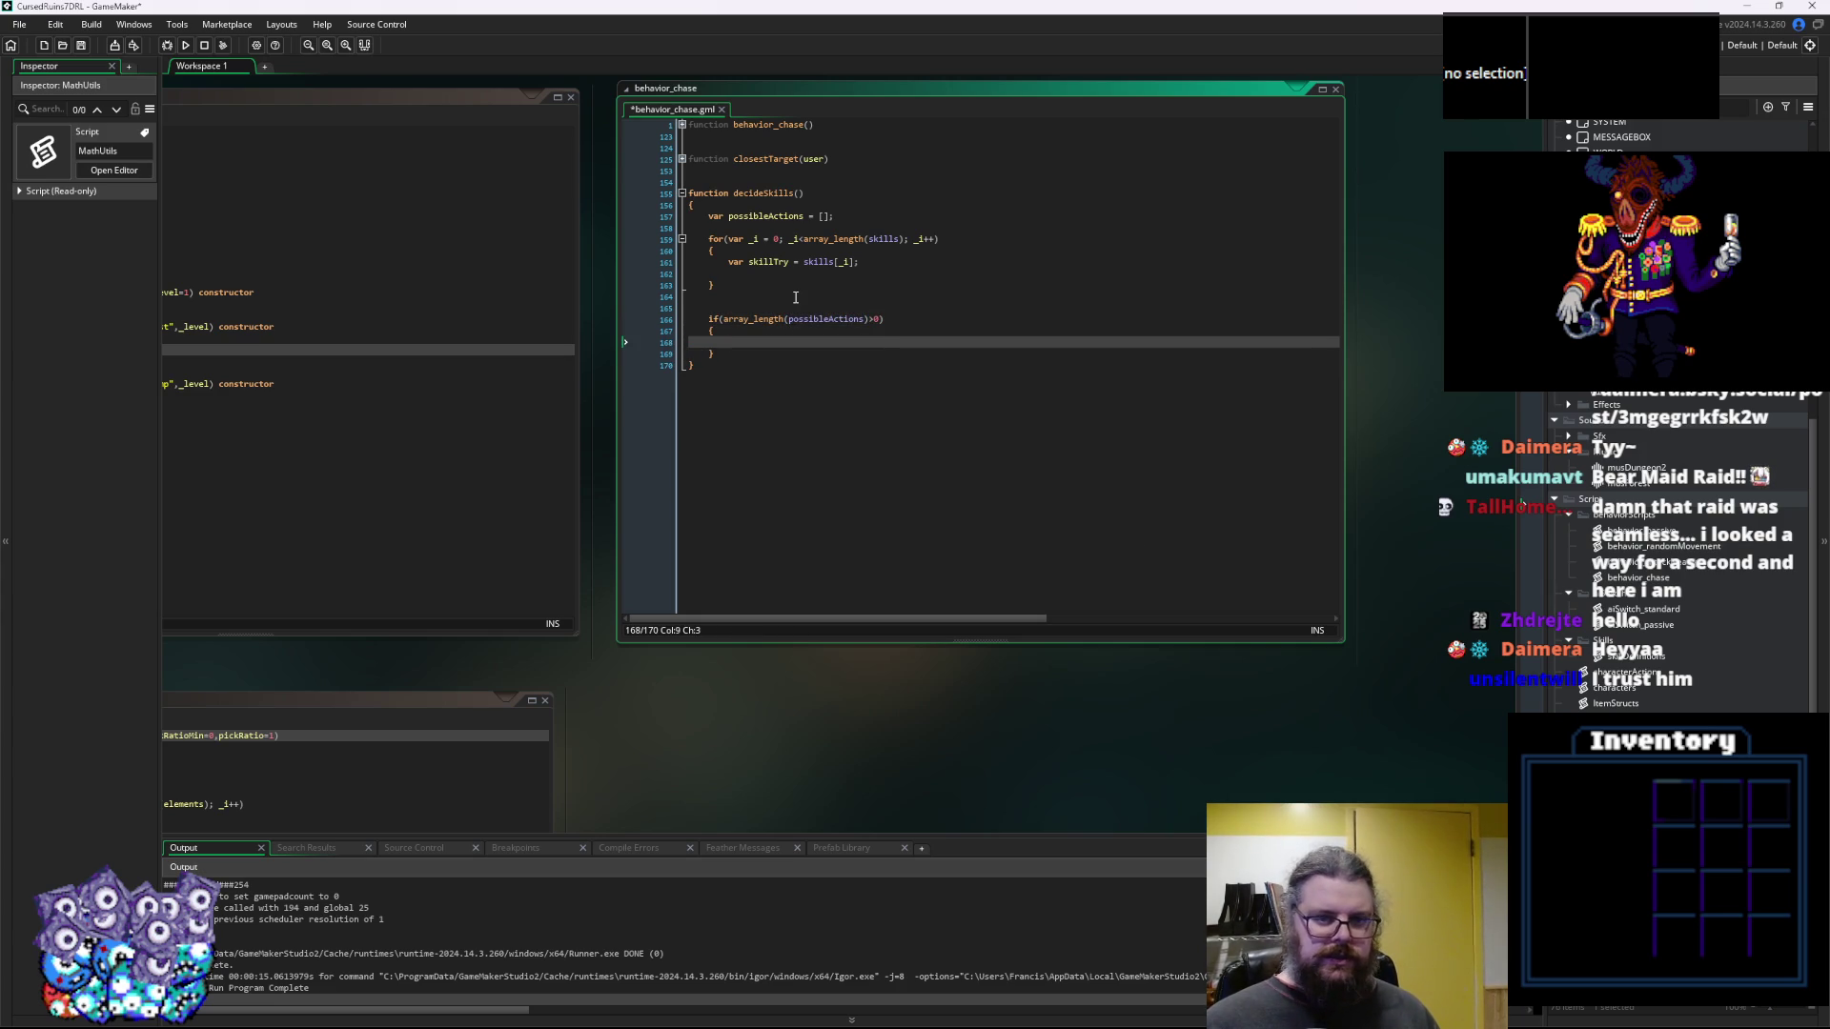
mouse_move(769, 338)
left_mouse_down()
mouse_move(1175, 115)
mouse_move(1159, 187)
mouse_move(1035, 222)
left_mouse_up()
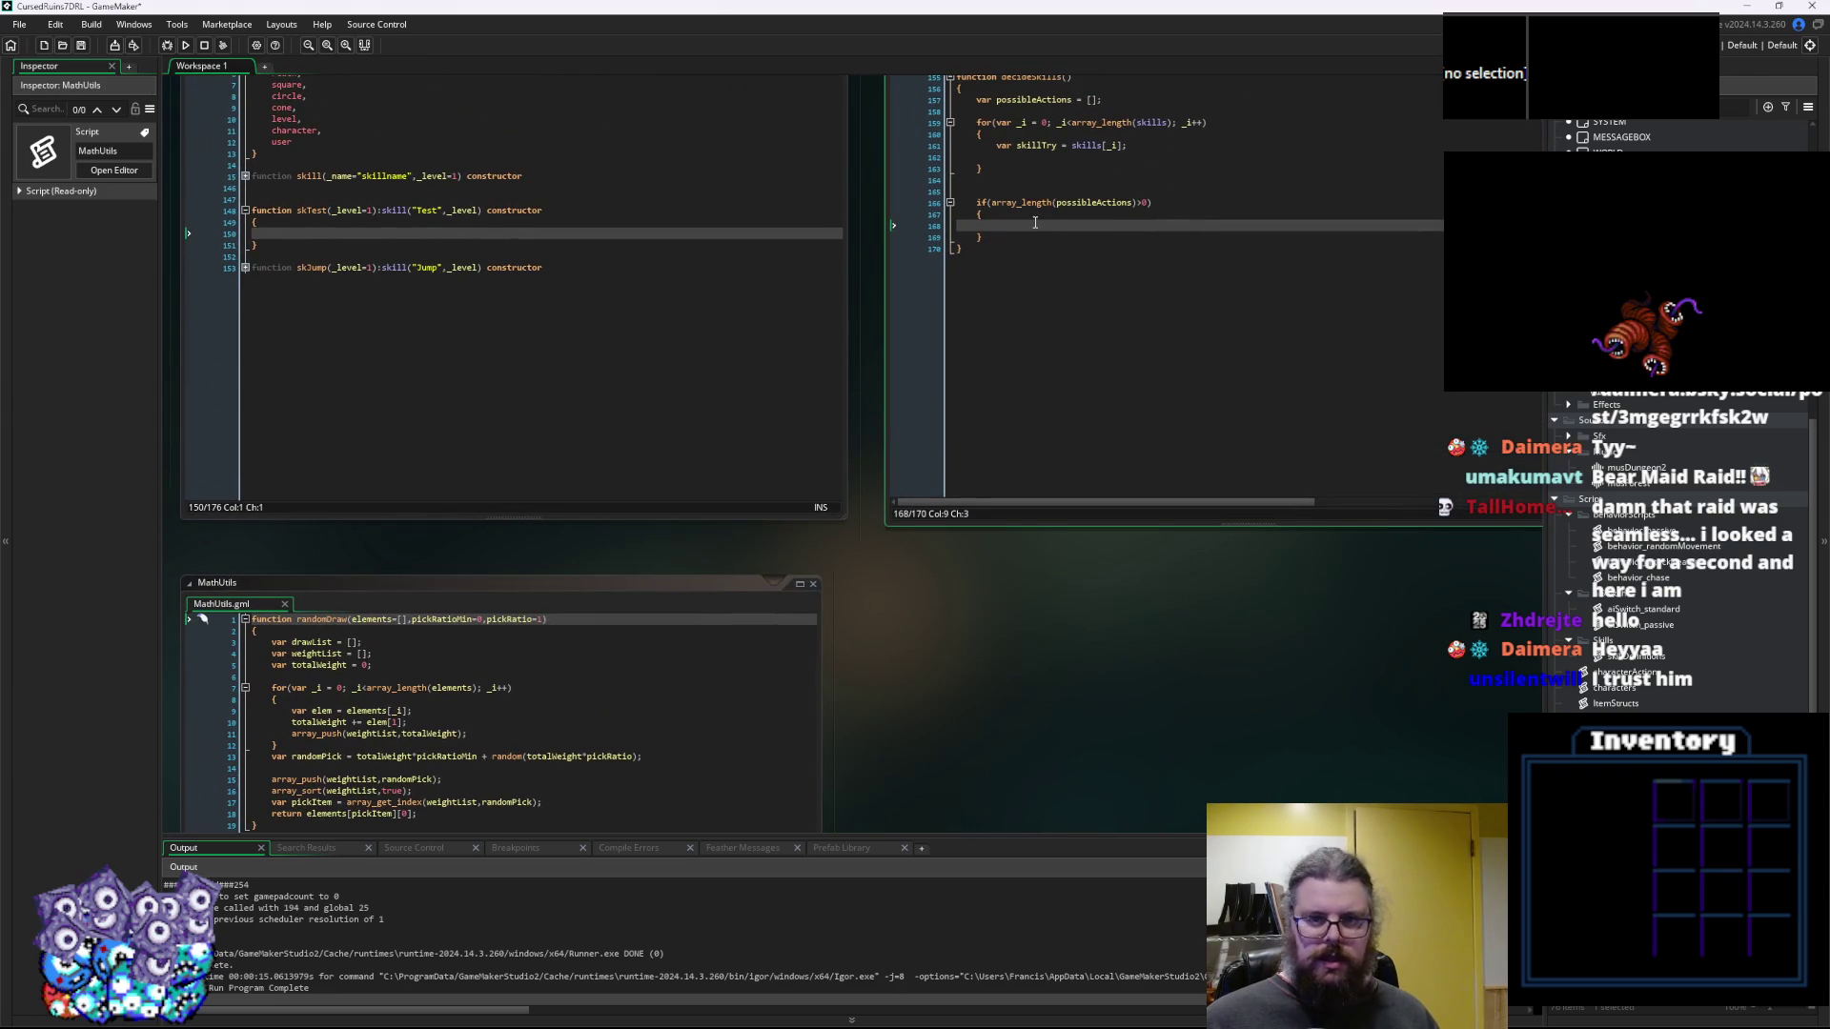
Inside the if block, write return randomDraw(possibleActions);
type("randomDr")
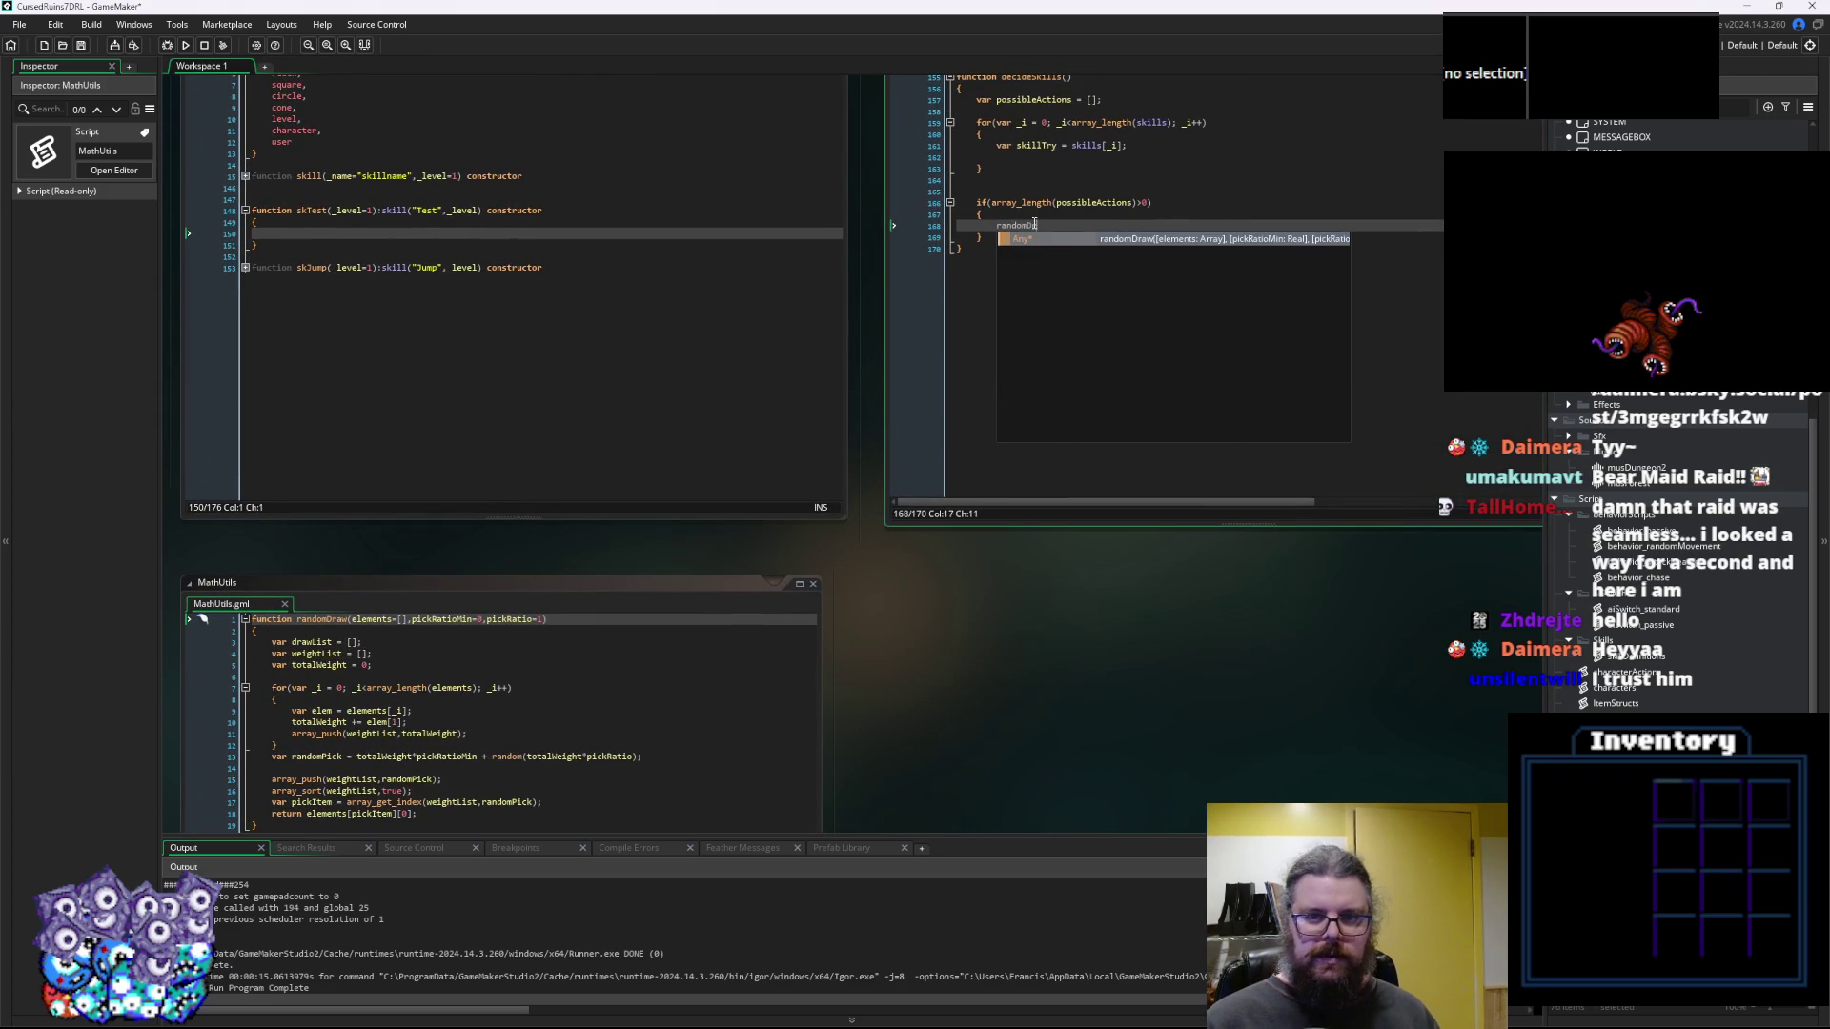
type("aw()")
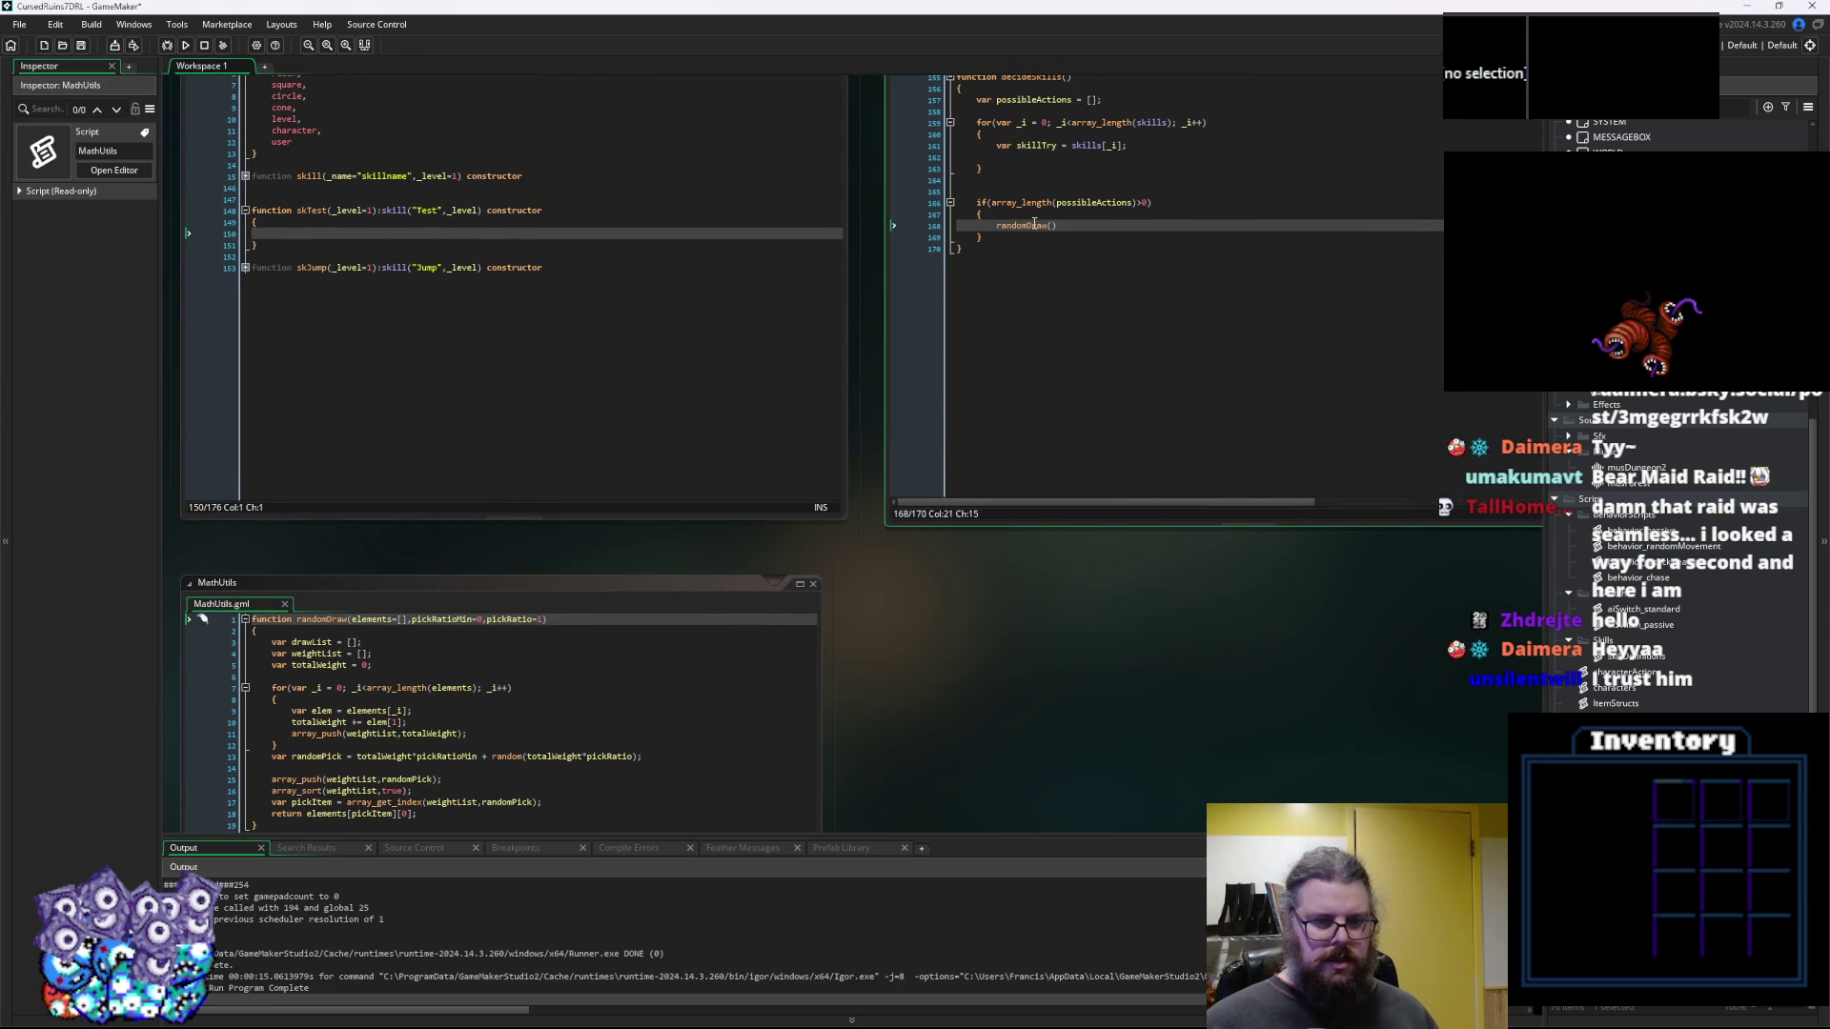
key("Left")
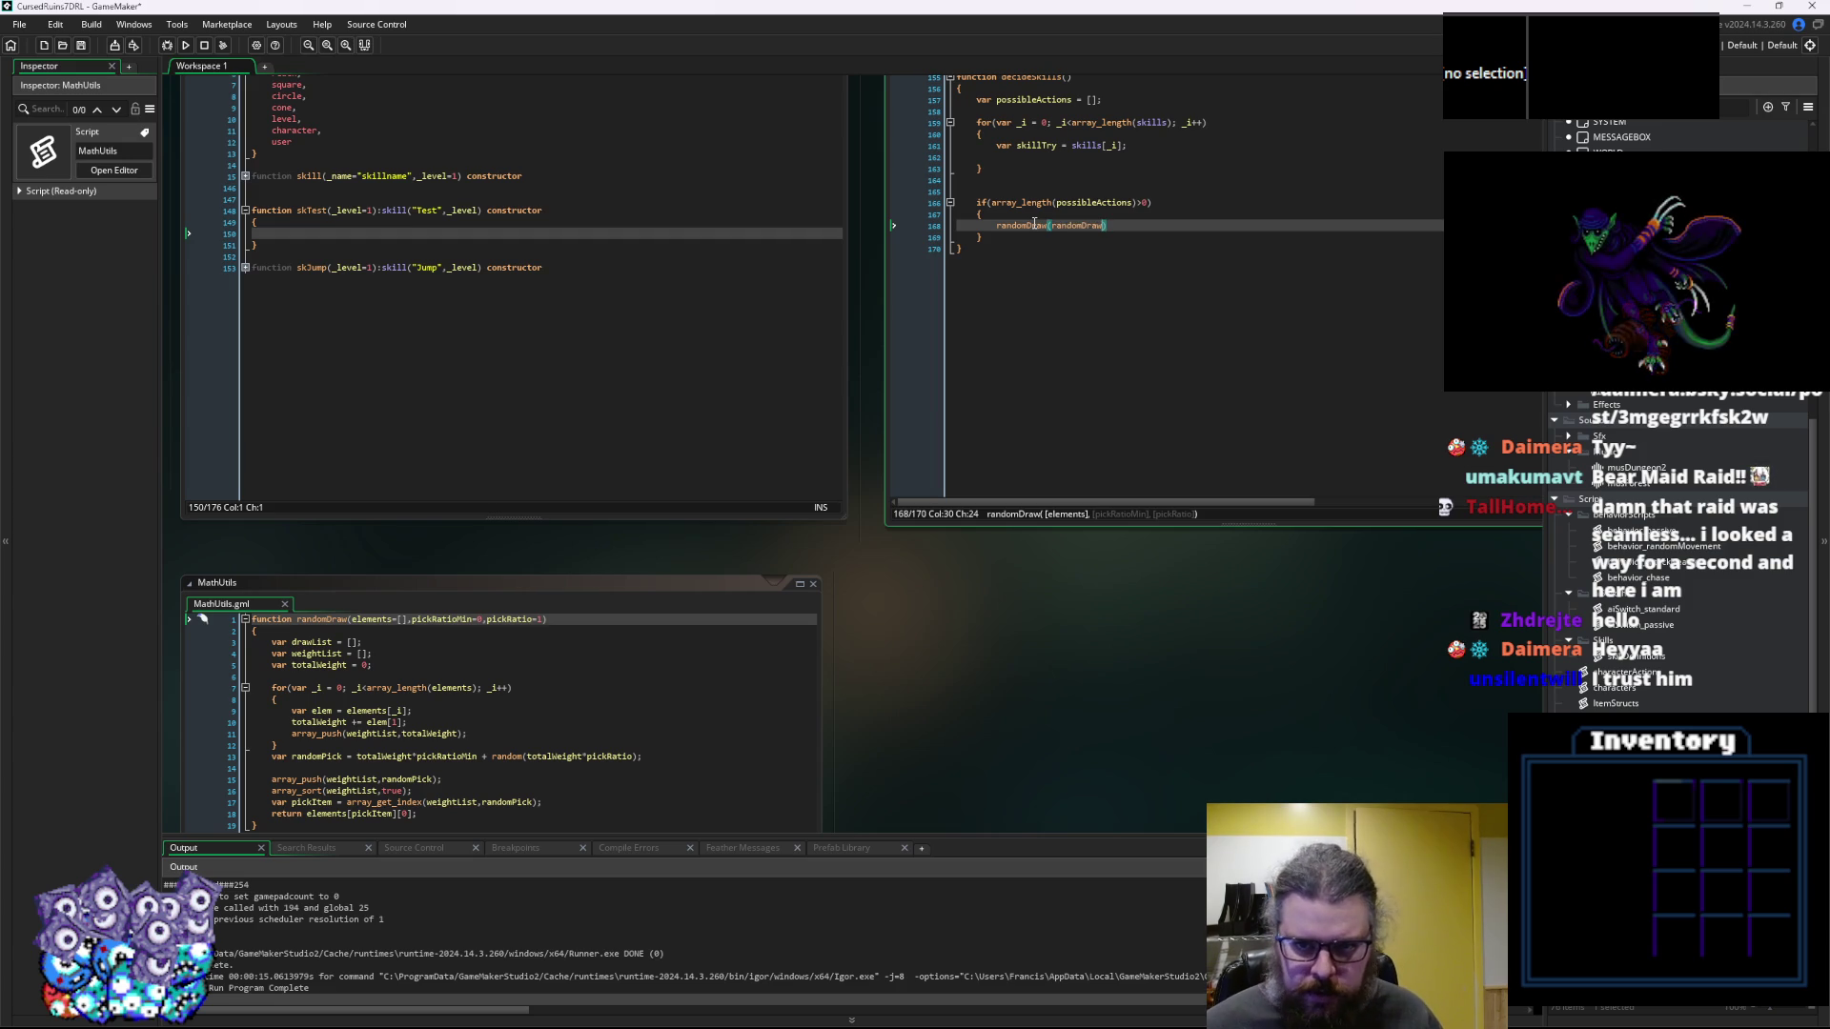
type("possible")
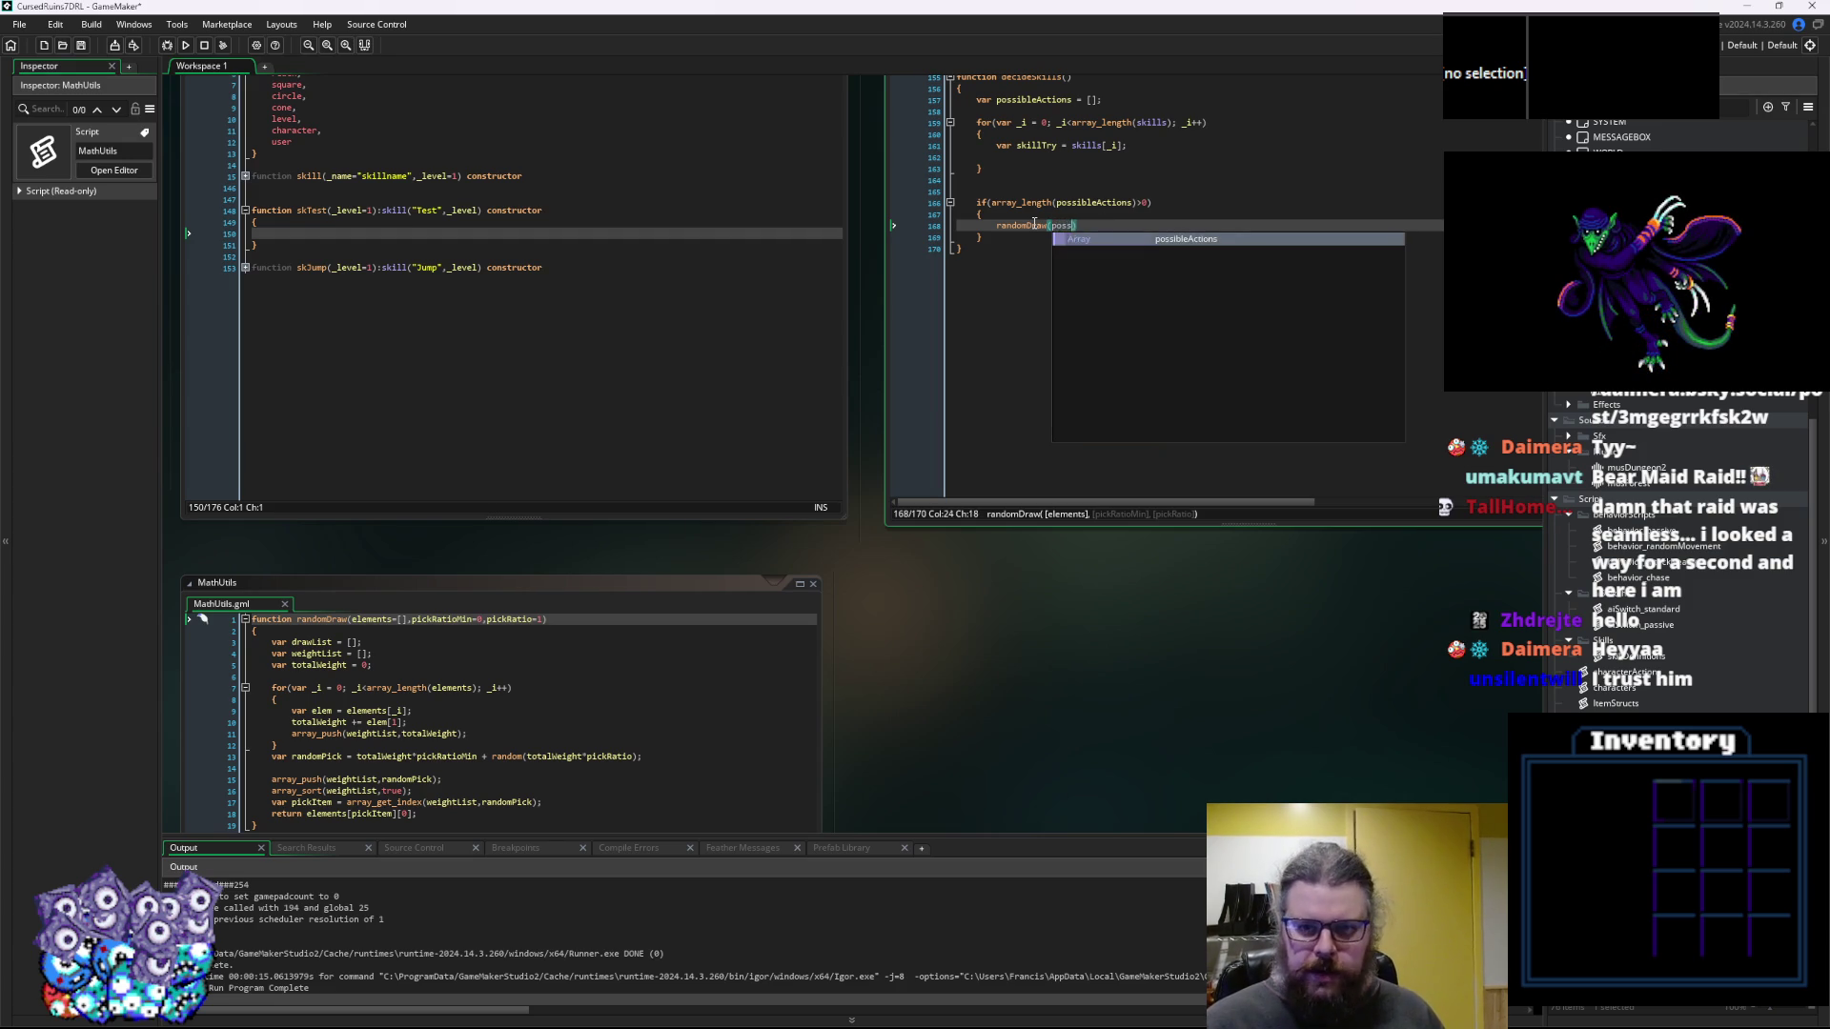
type("Actions")
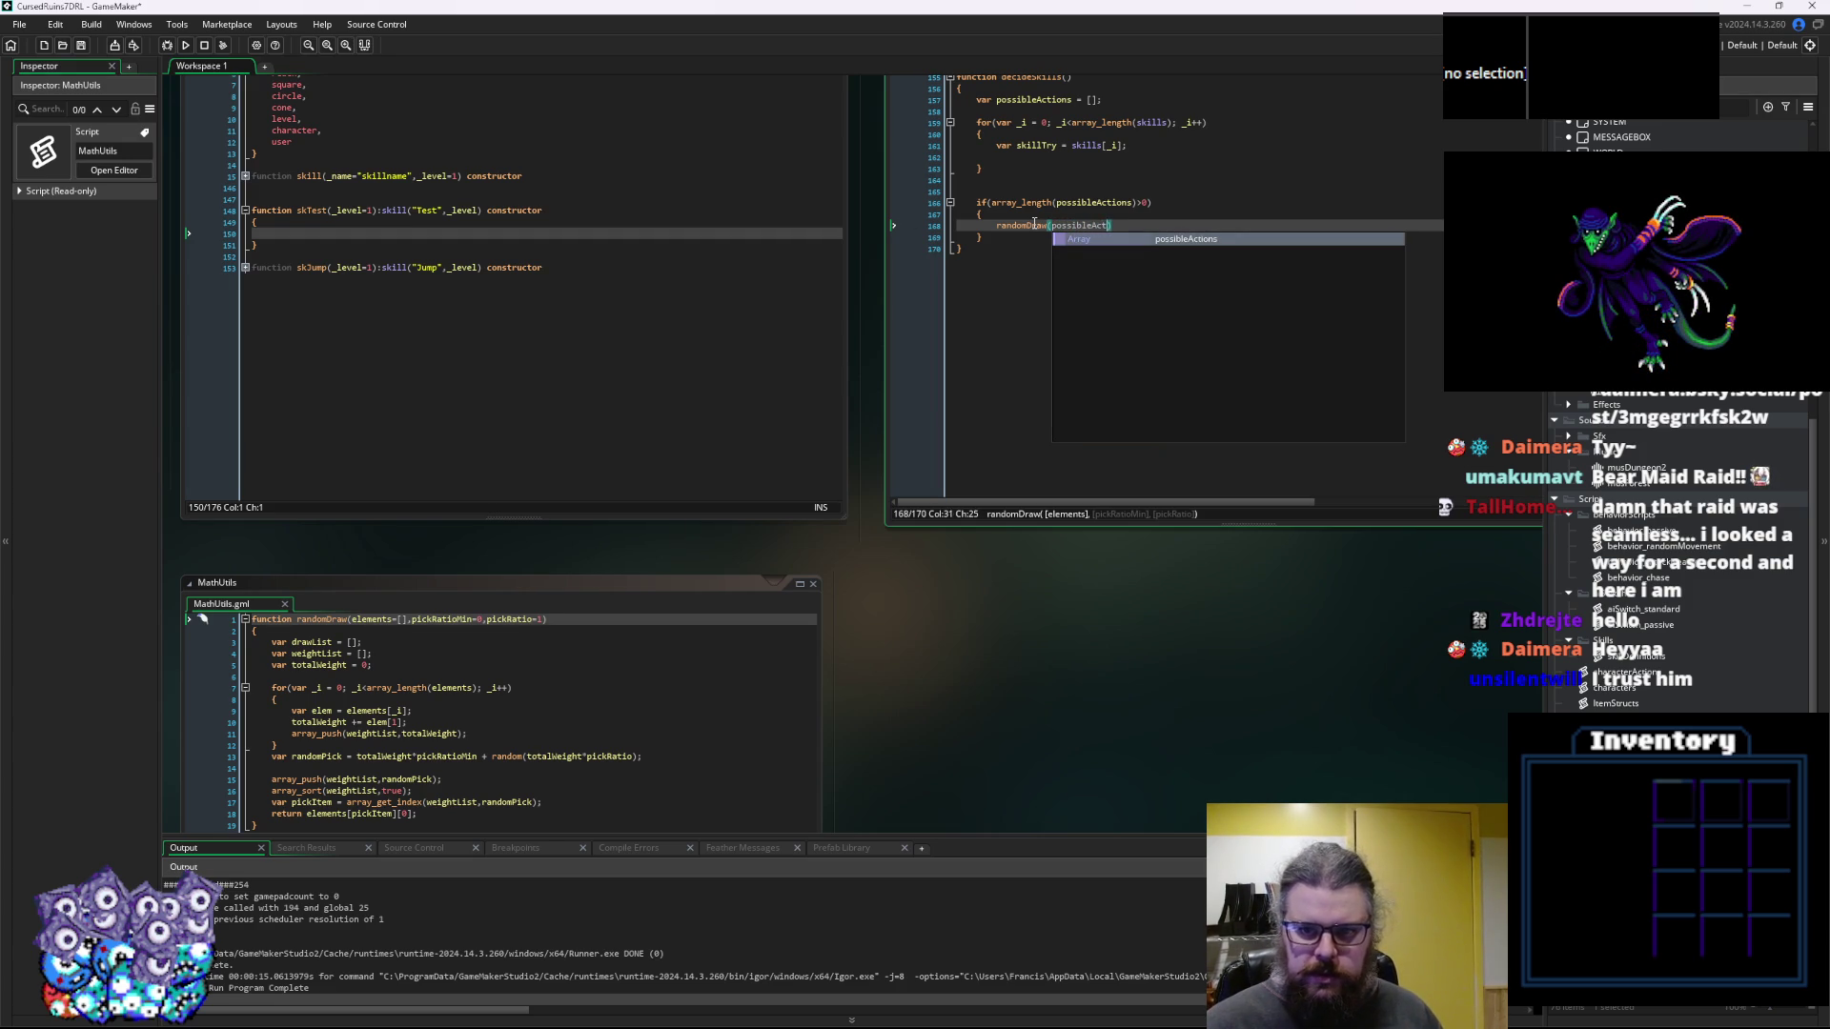
type(",")
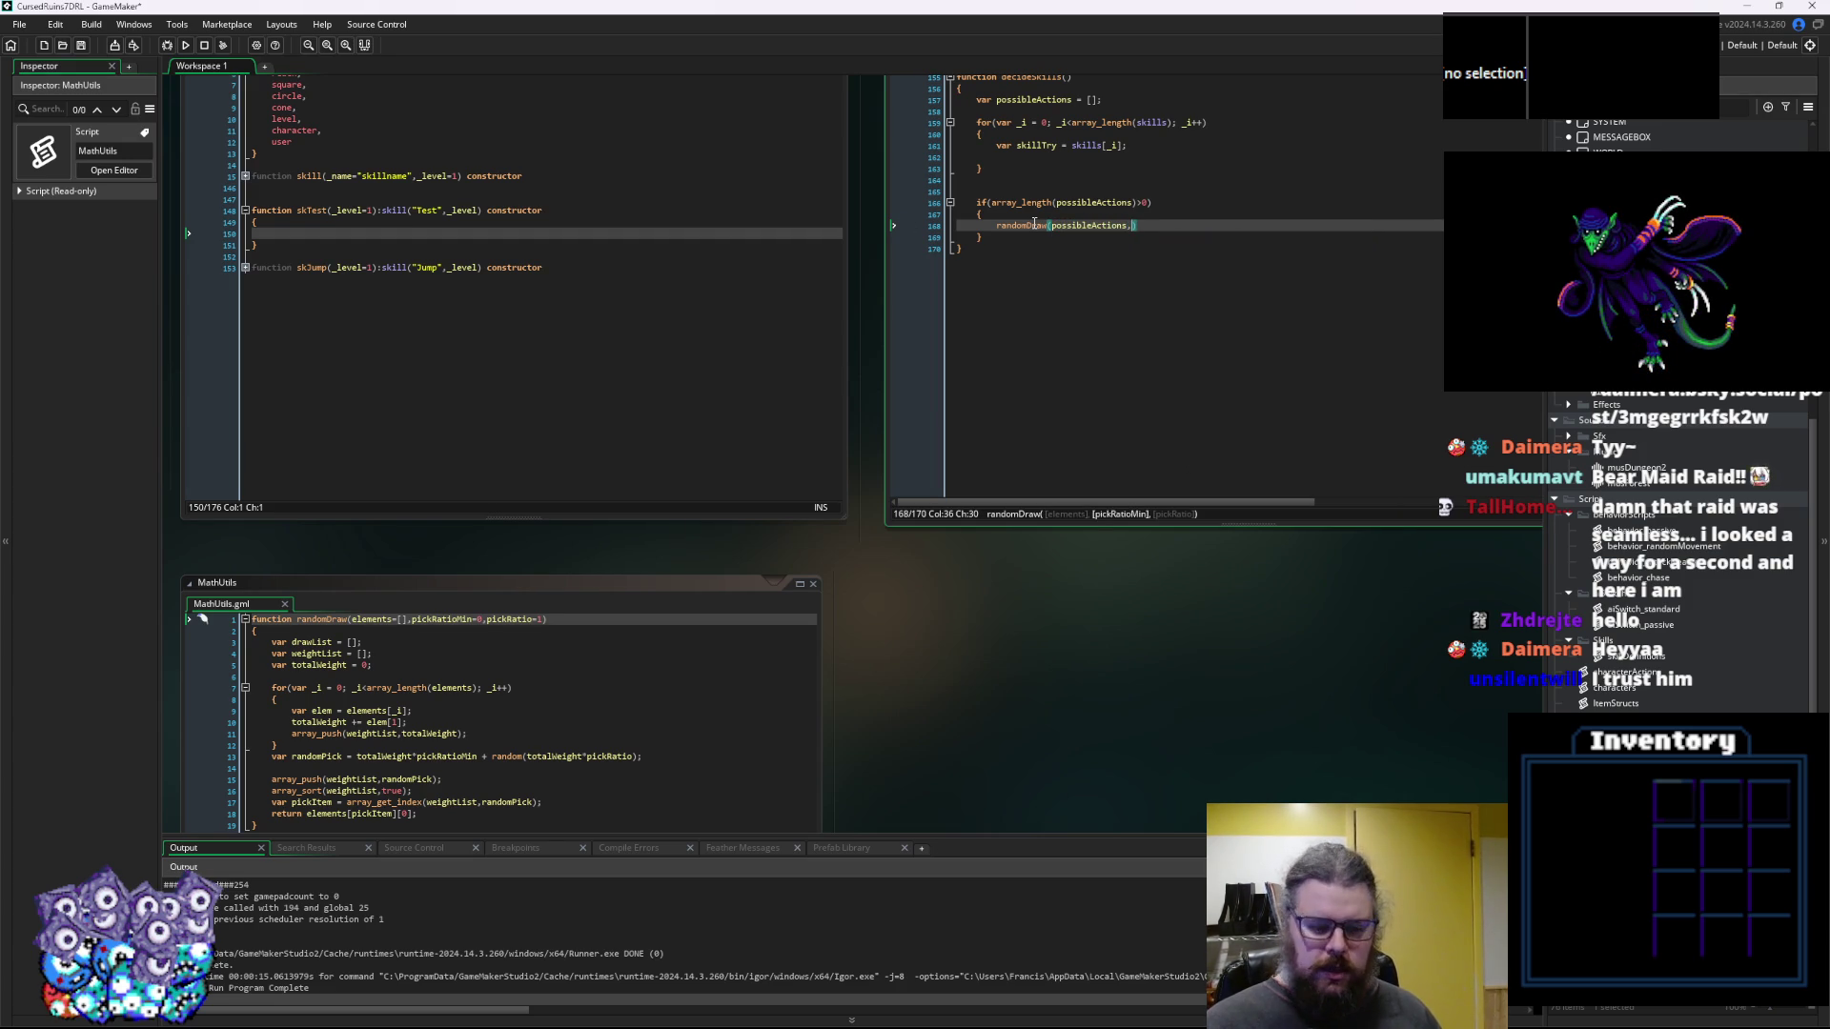
key("BackSpace")
type(")")
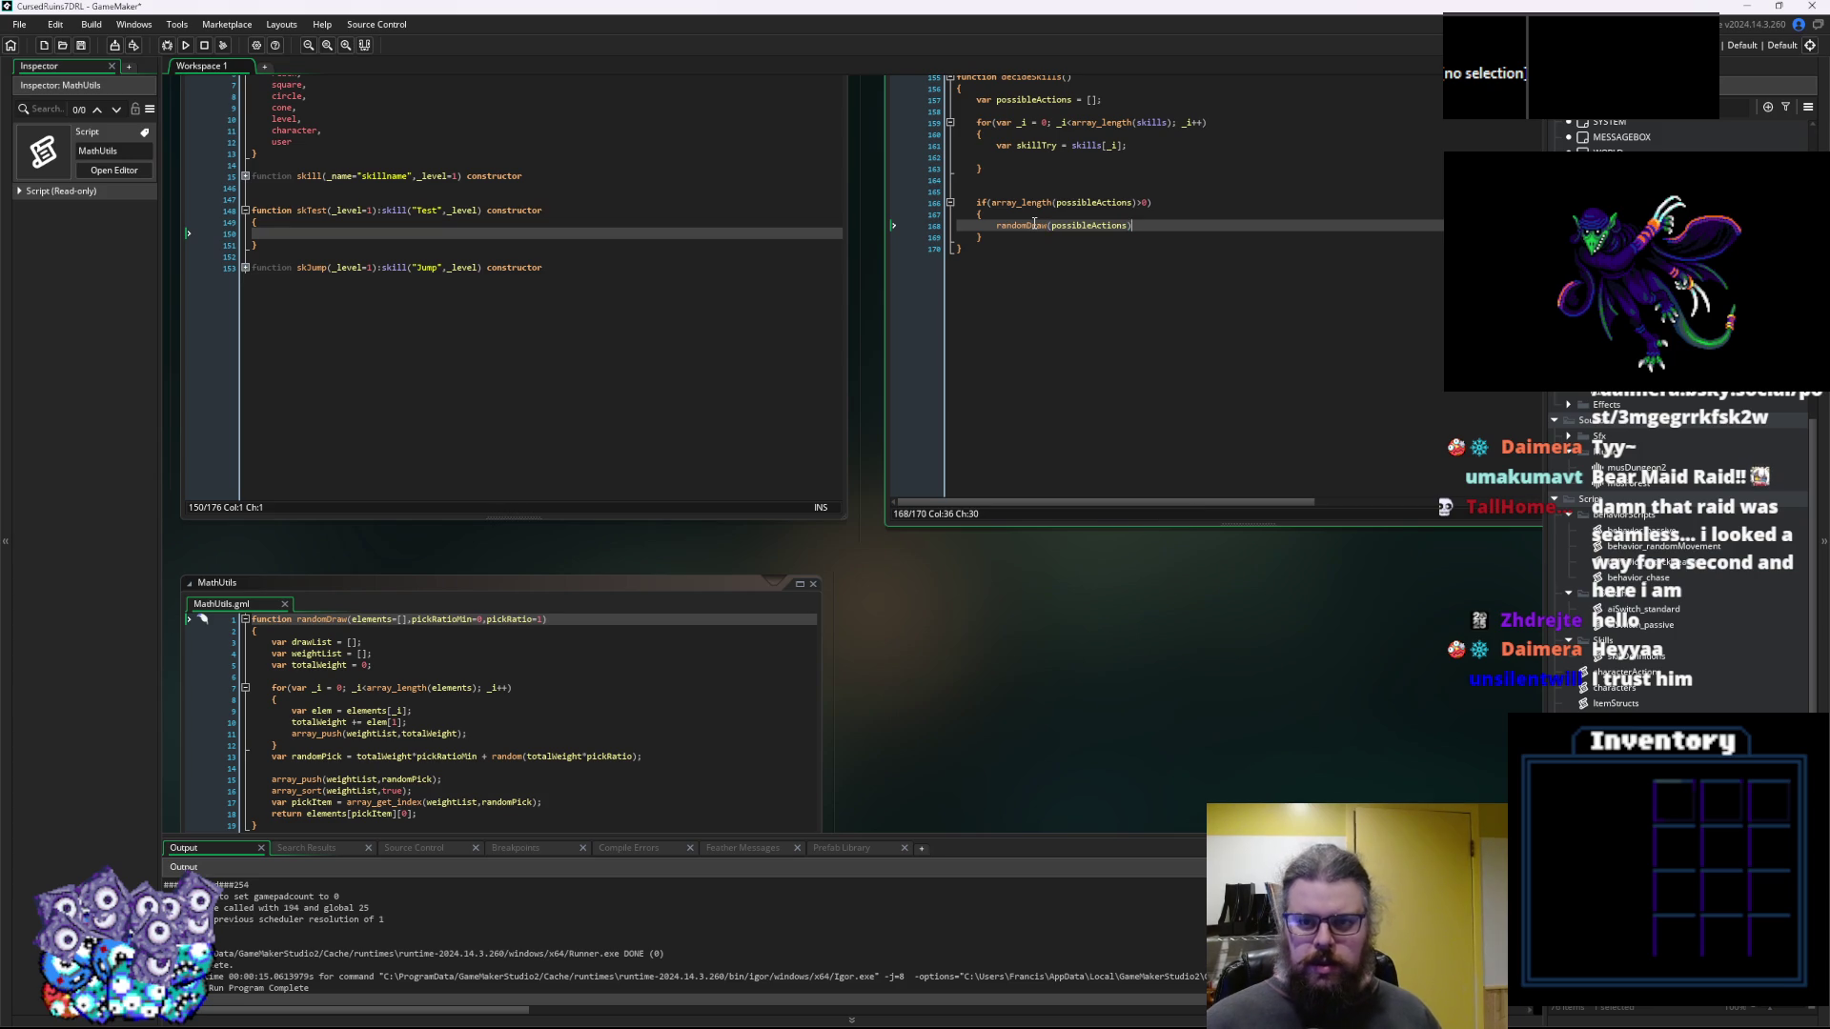
type(";")
key("Home")
key("Right")
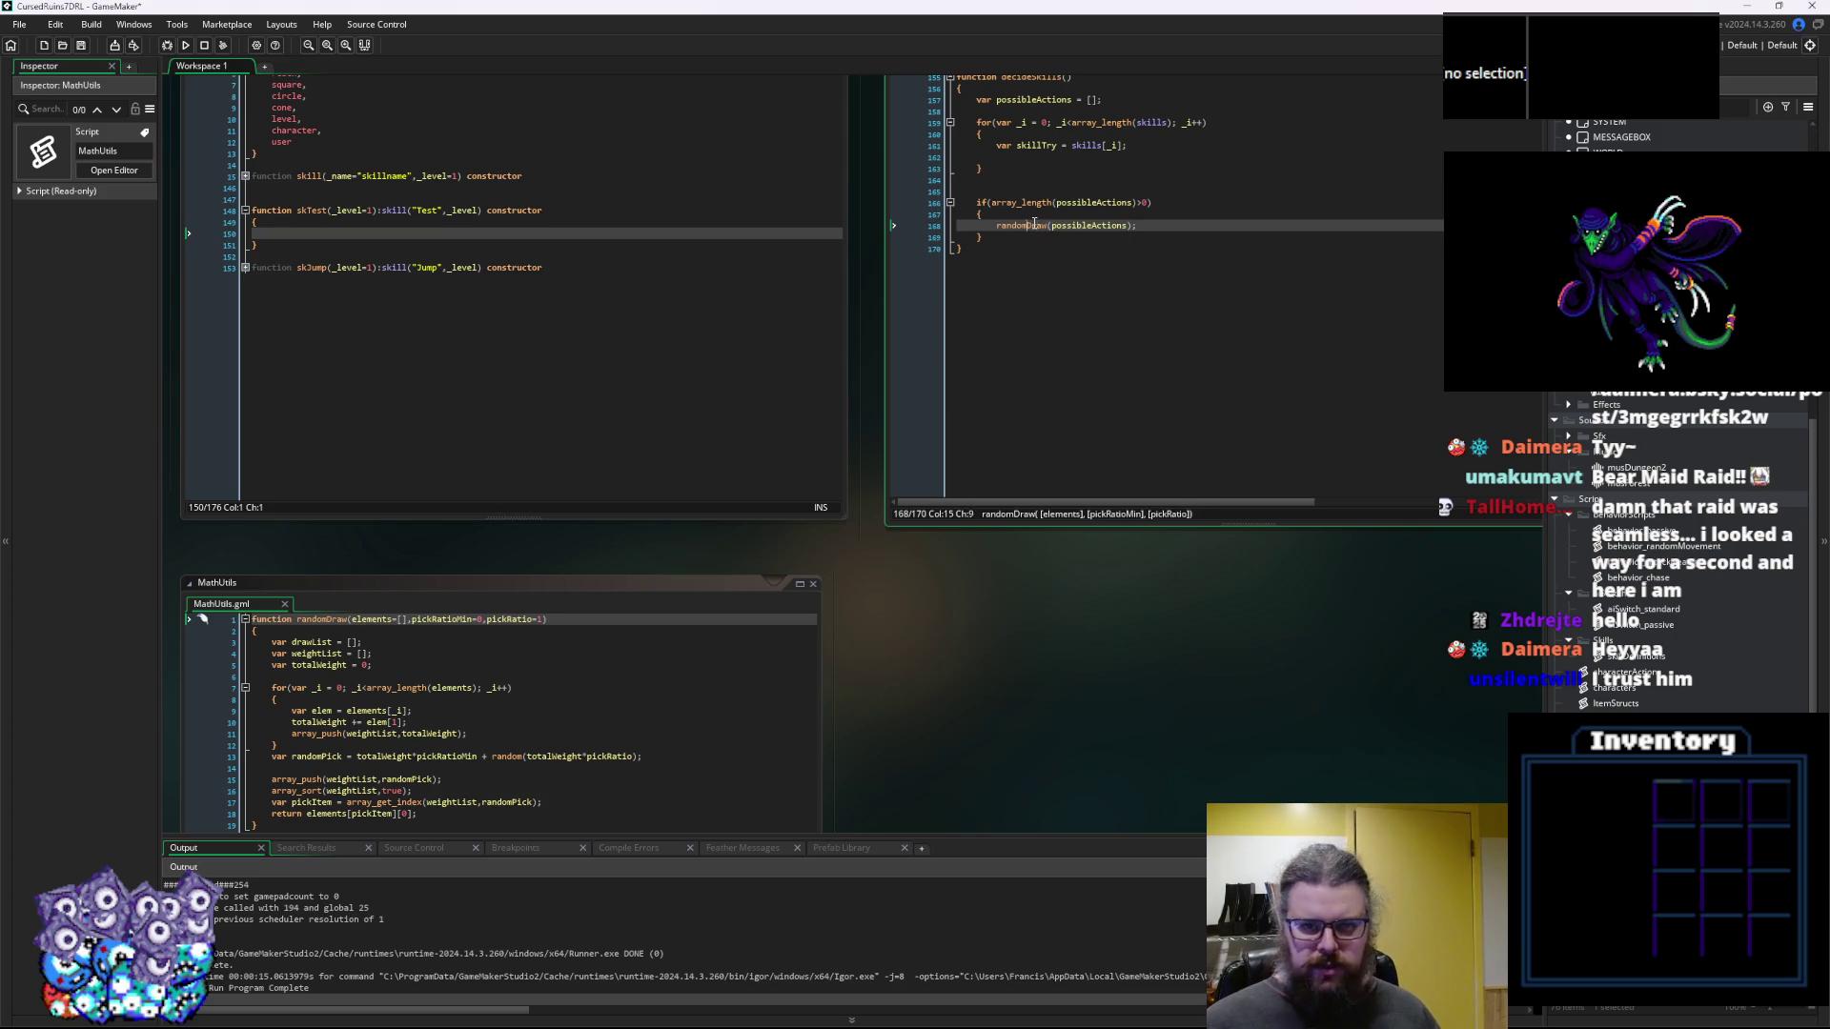
type("eturn")
Add return undefined; after the if block's closing brace
key("Down")
key("Return")
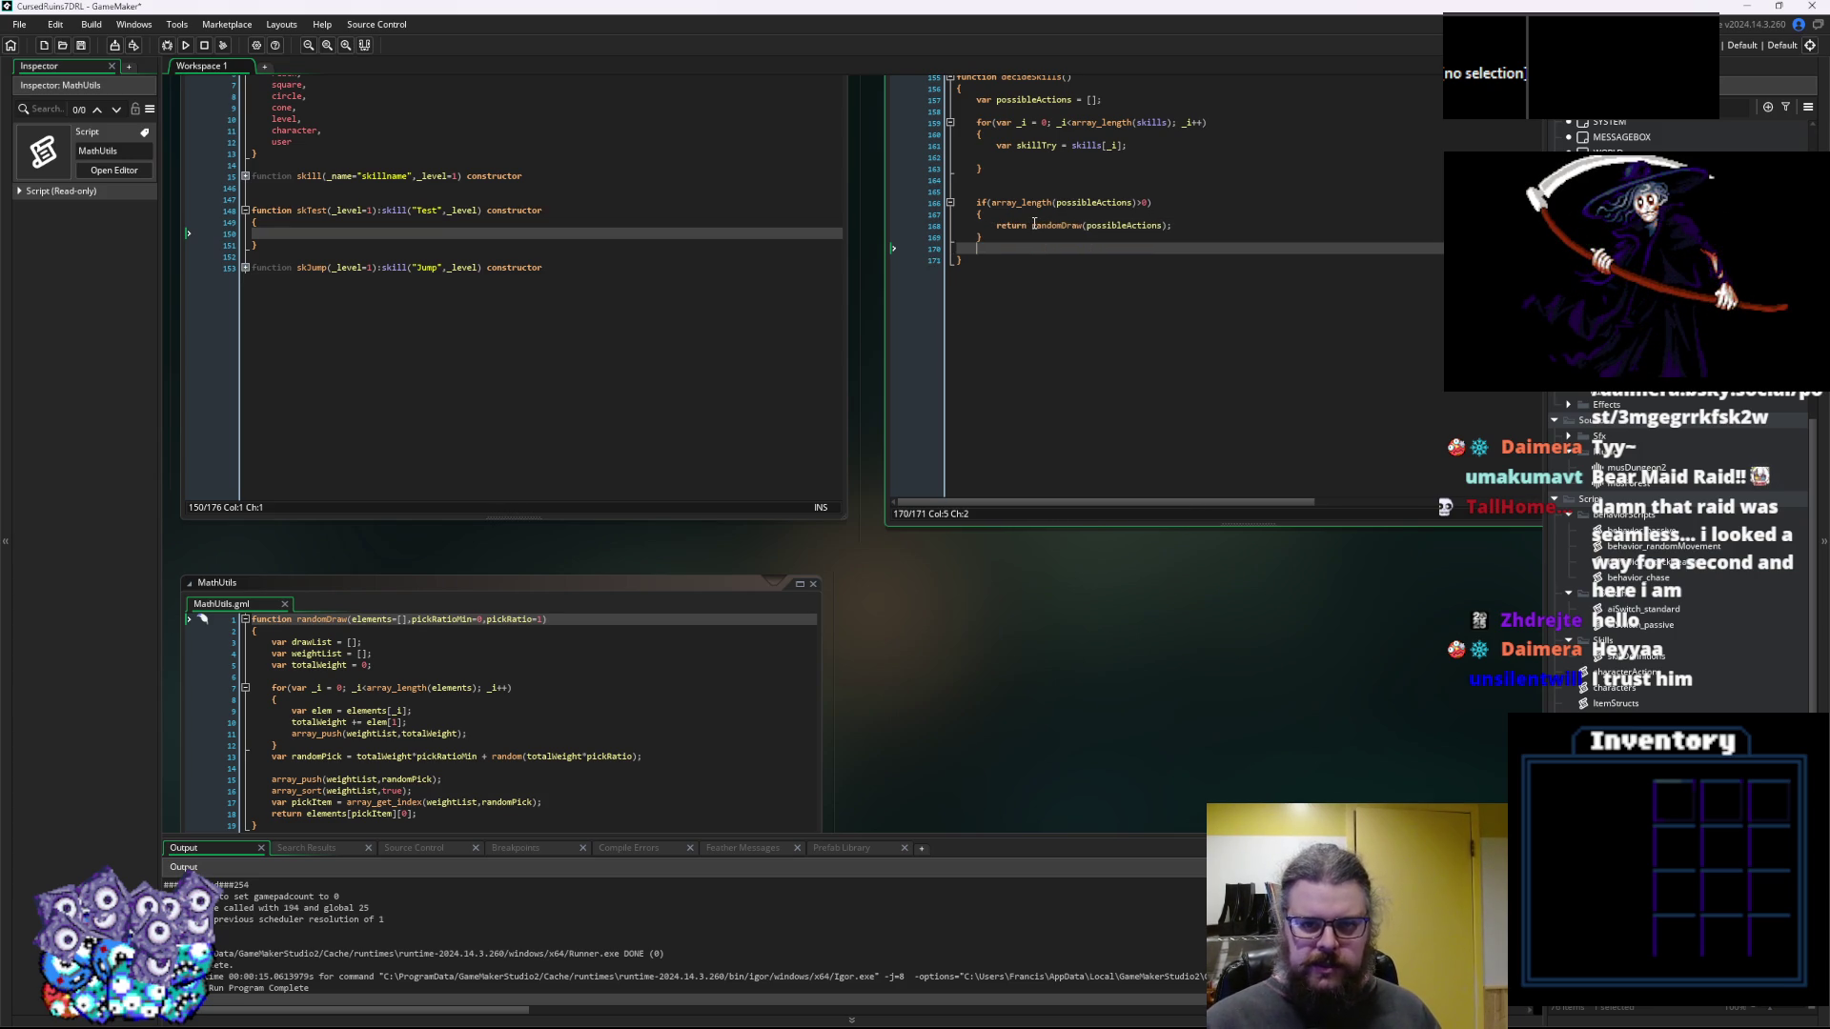
type("return")
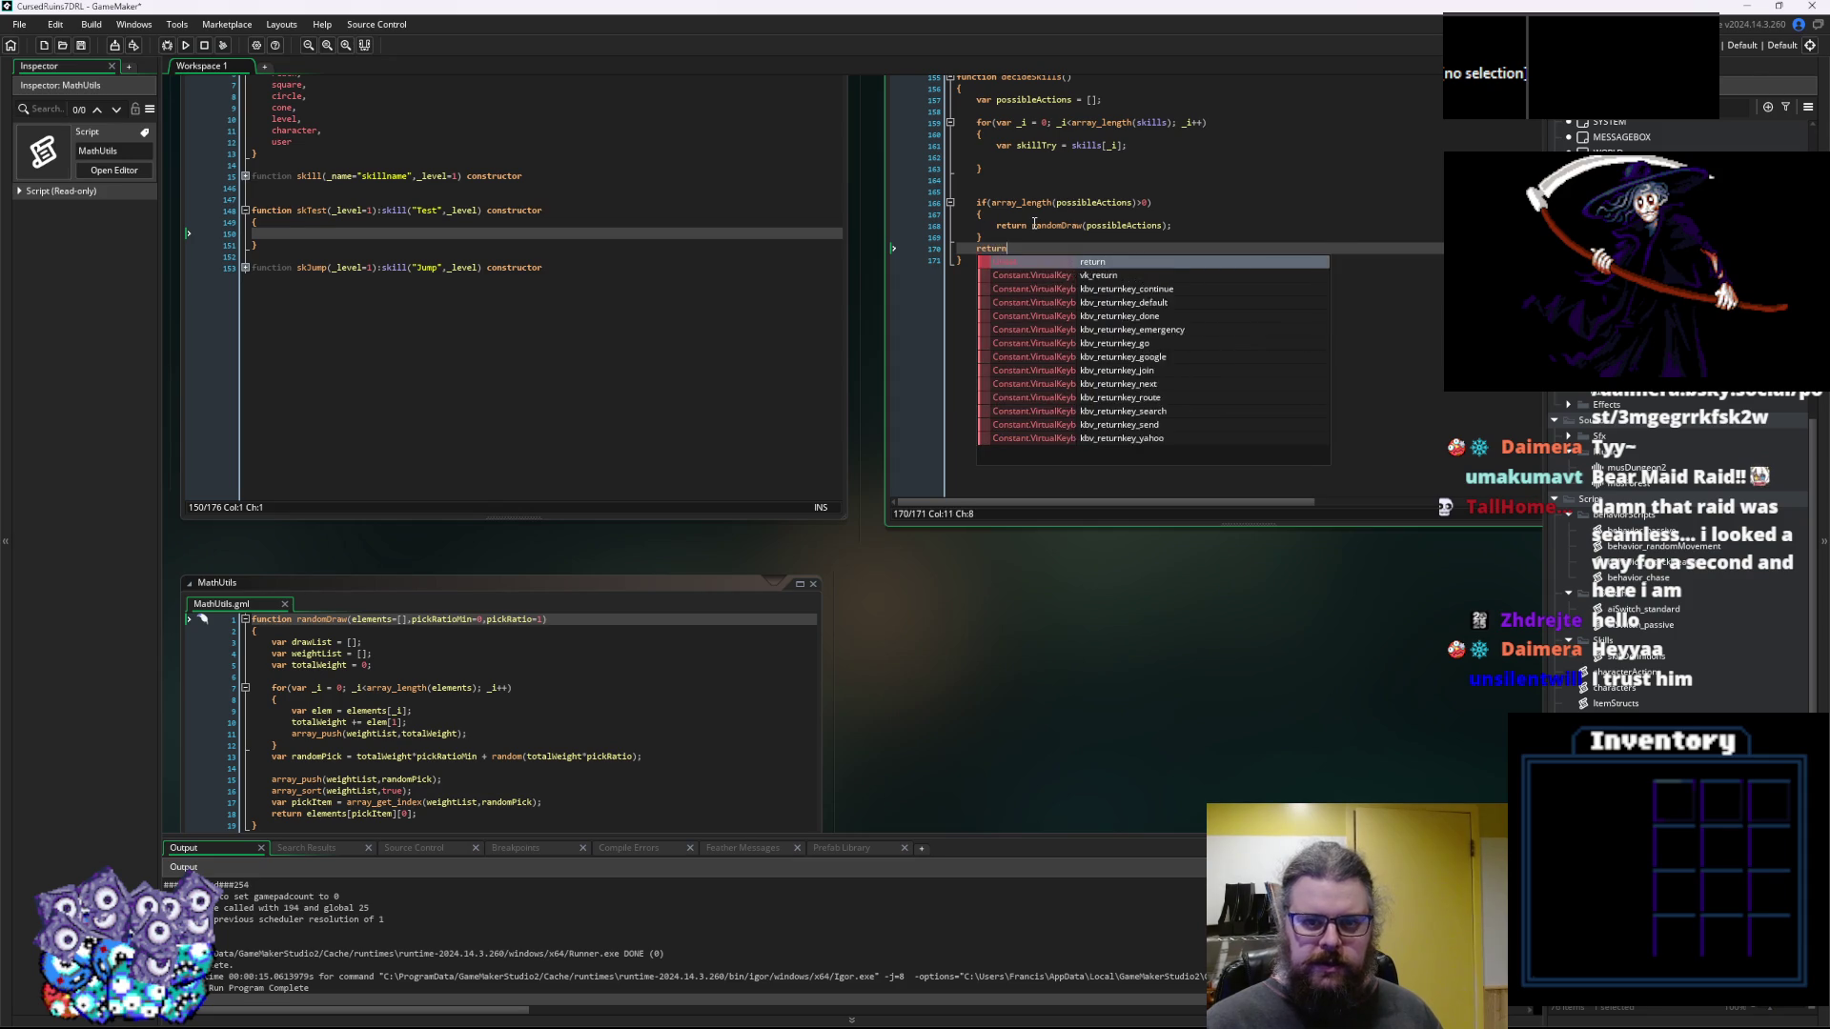
type(" undefined;")
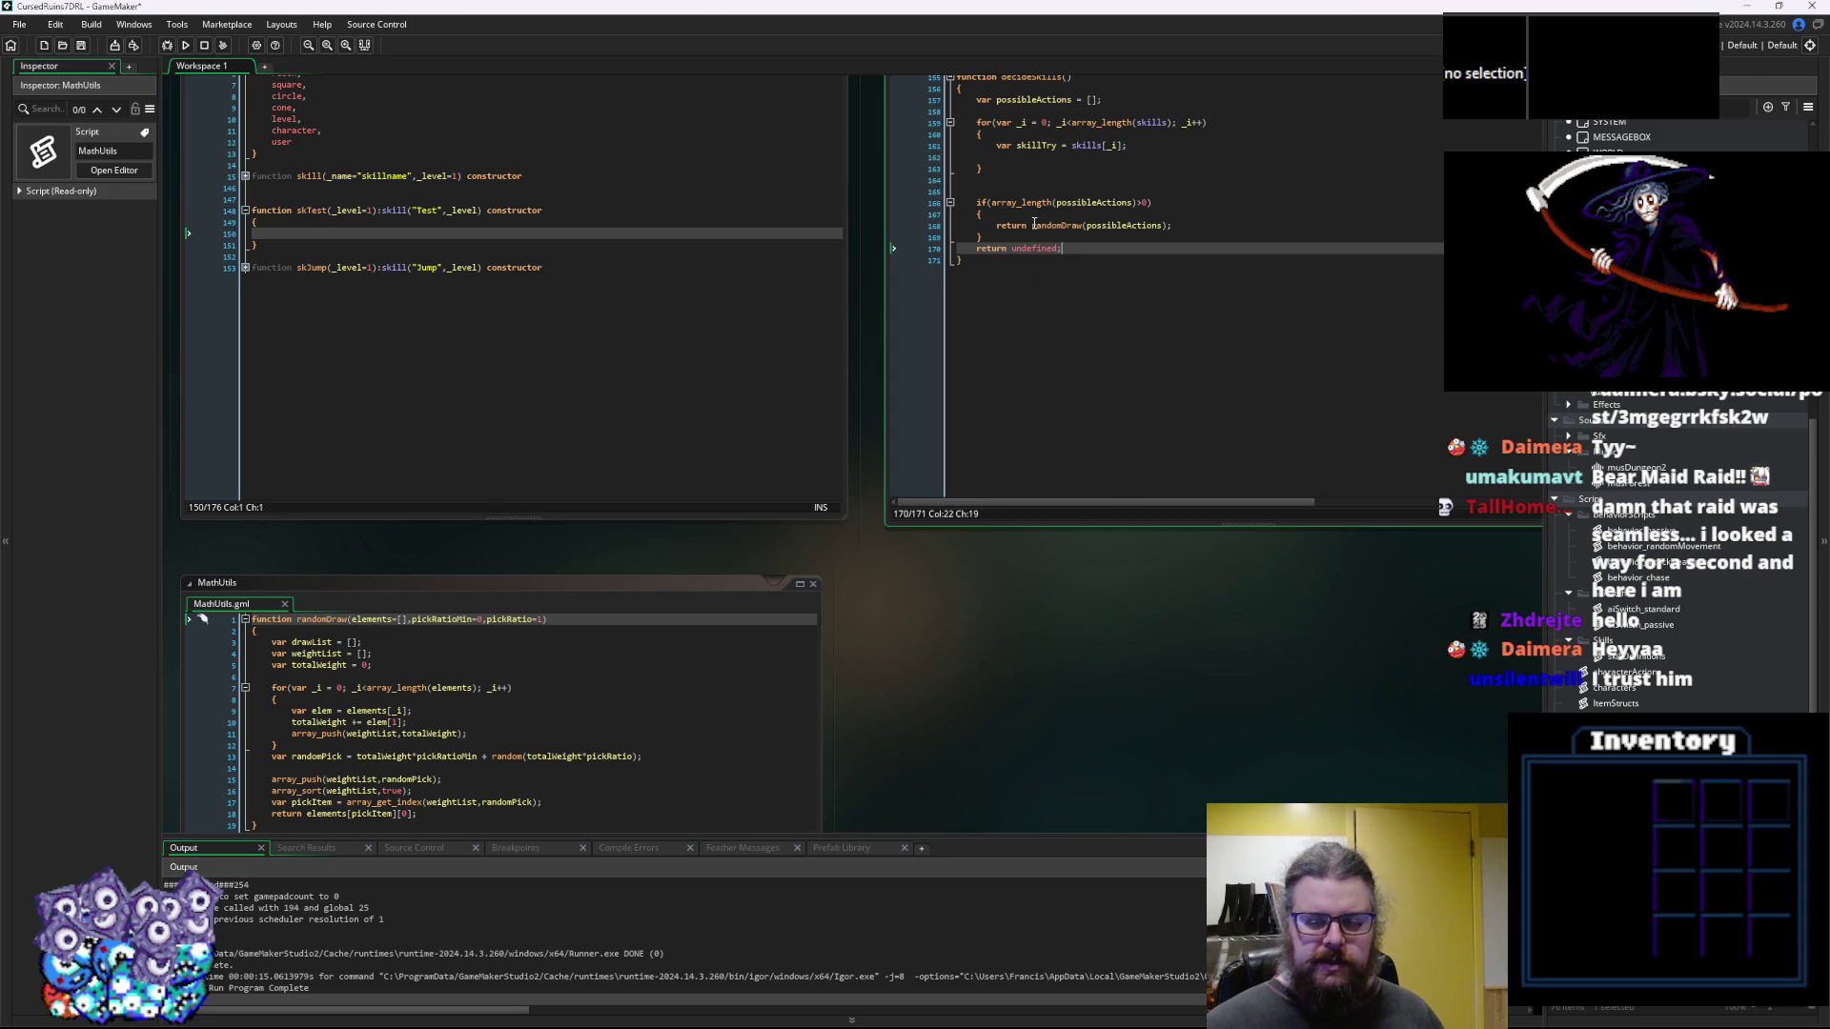
left_click(1067, 330)
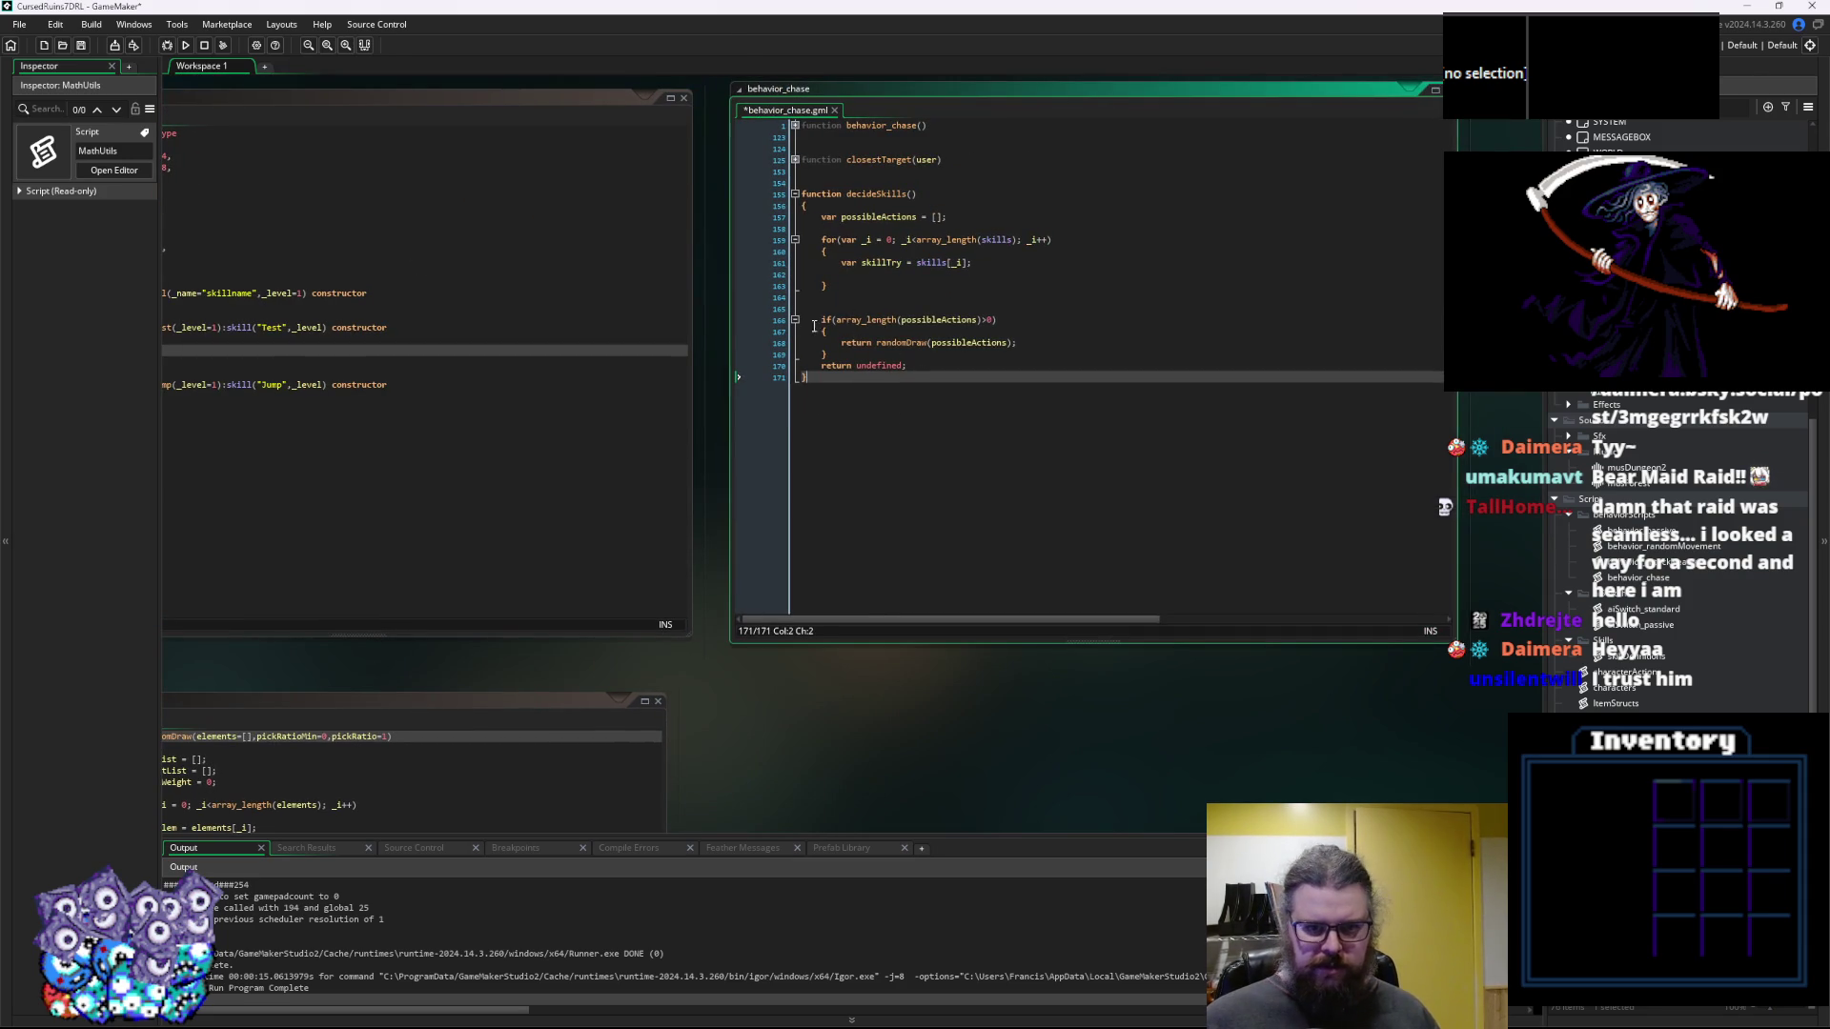
left_click(410, 701)
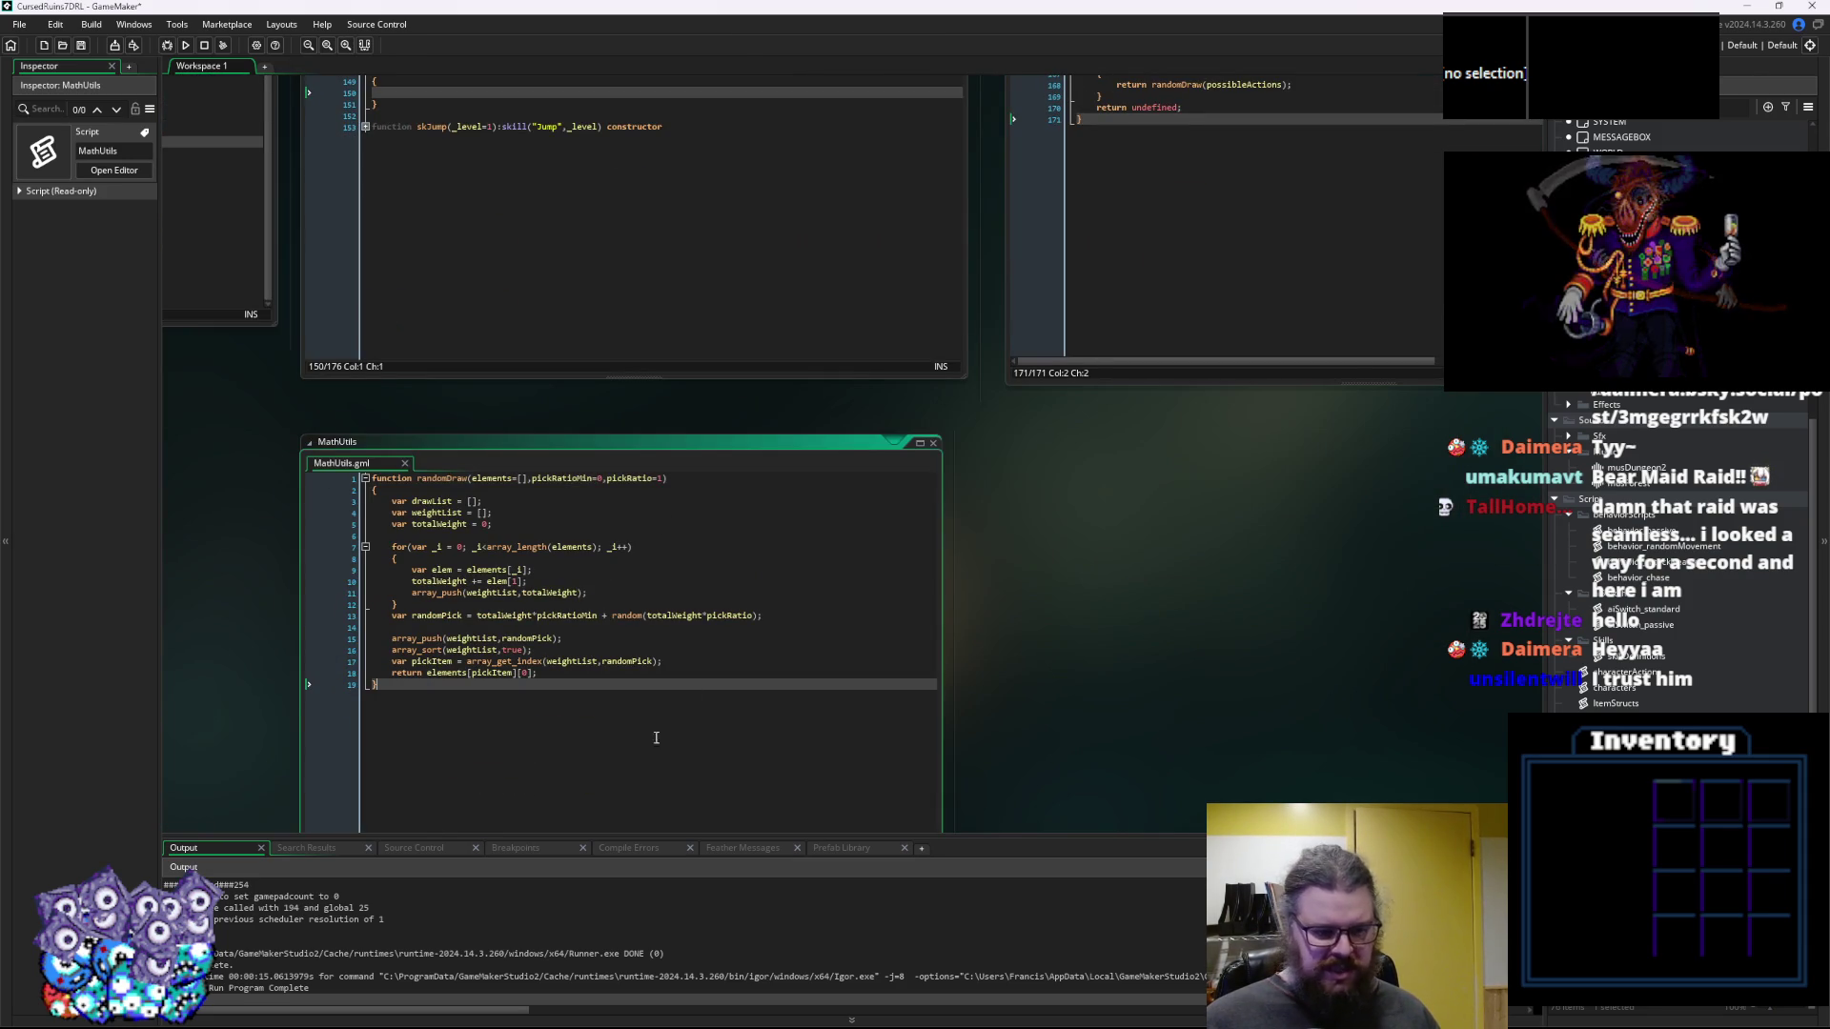
Insert a blank line between the if block's closing brace and return undefined
left_click_drag(755, 446, 806, 408)
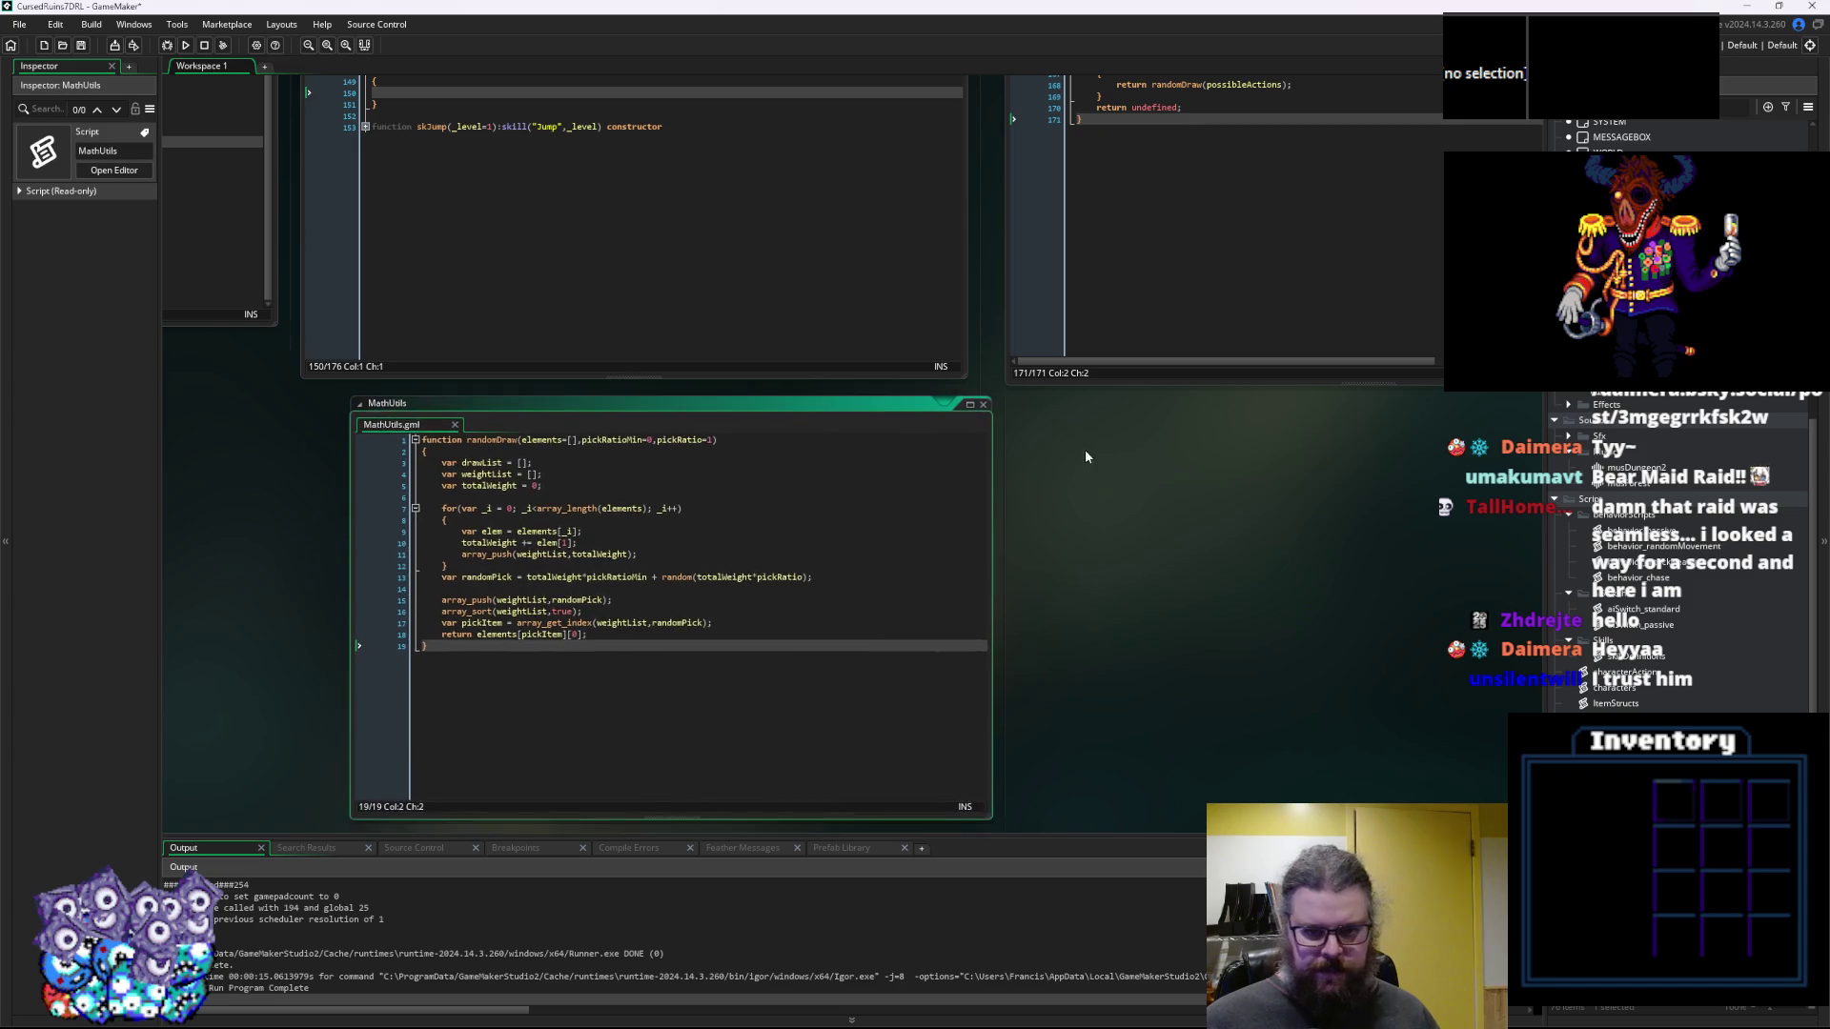
left_click(1234, 315)
left_click(961, 421)
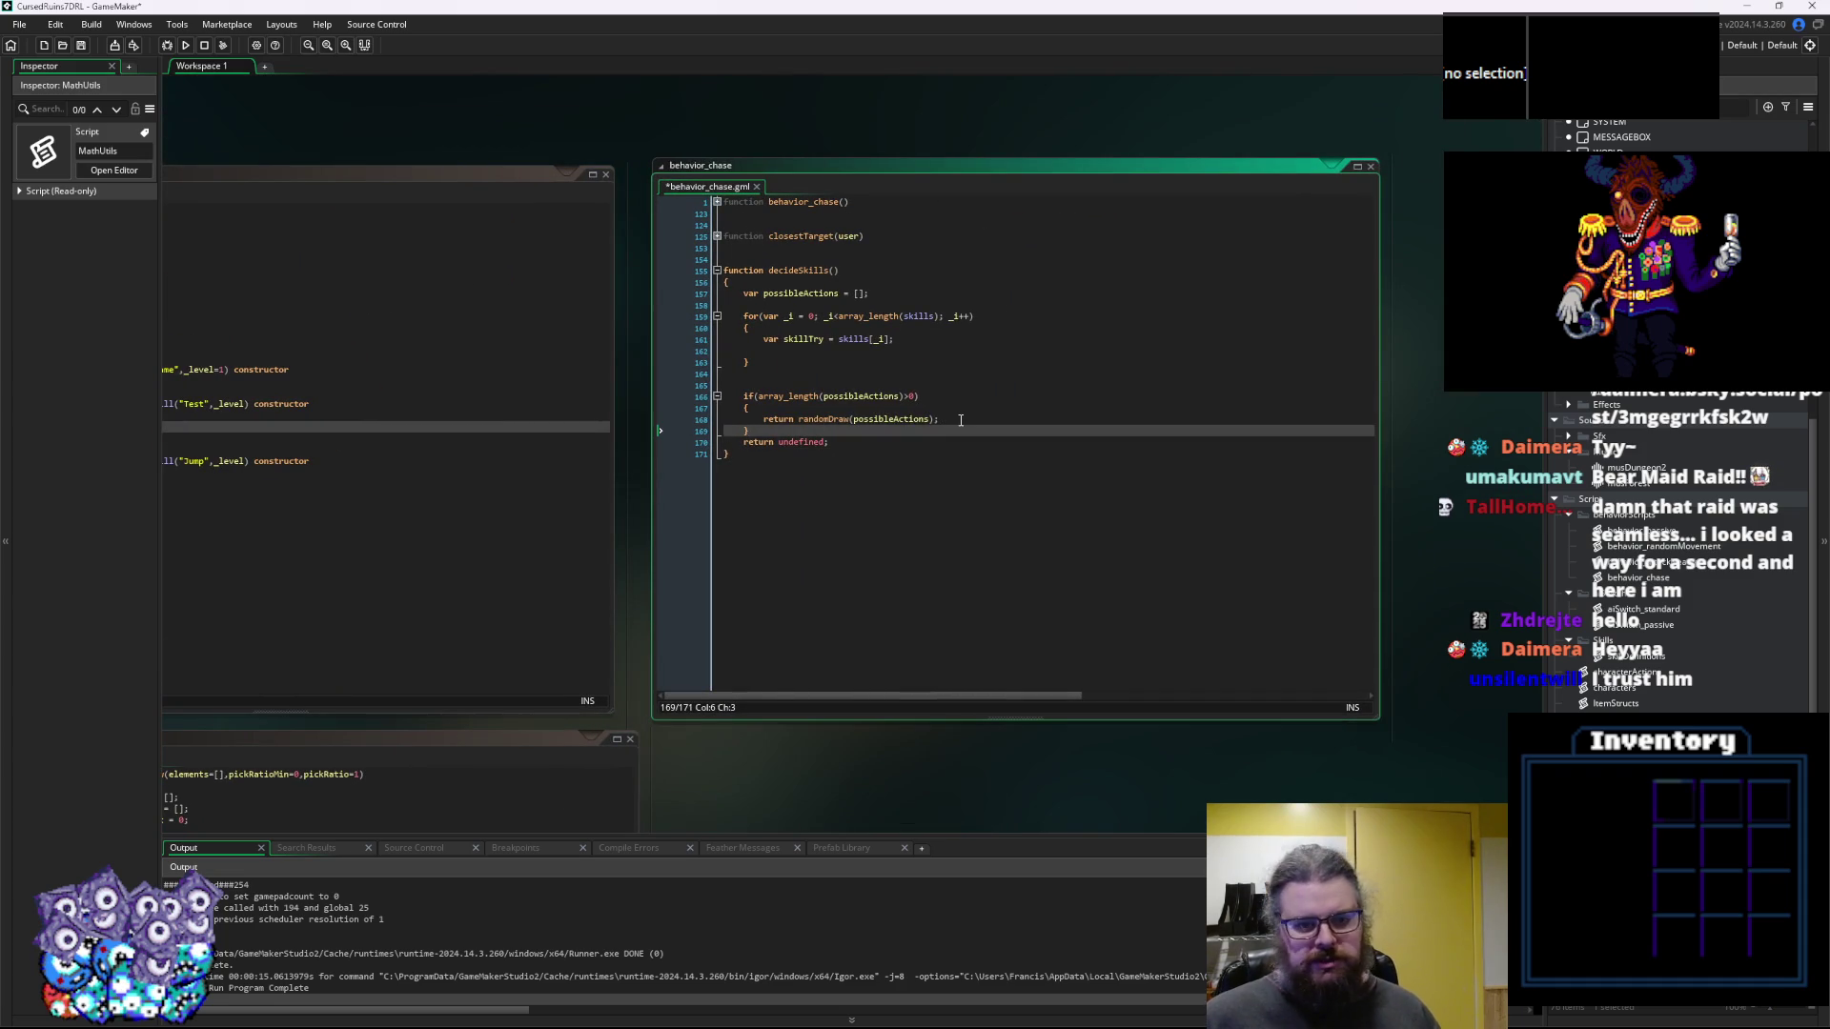
key("Return")
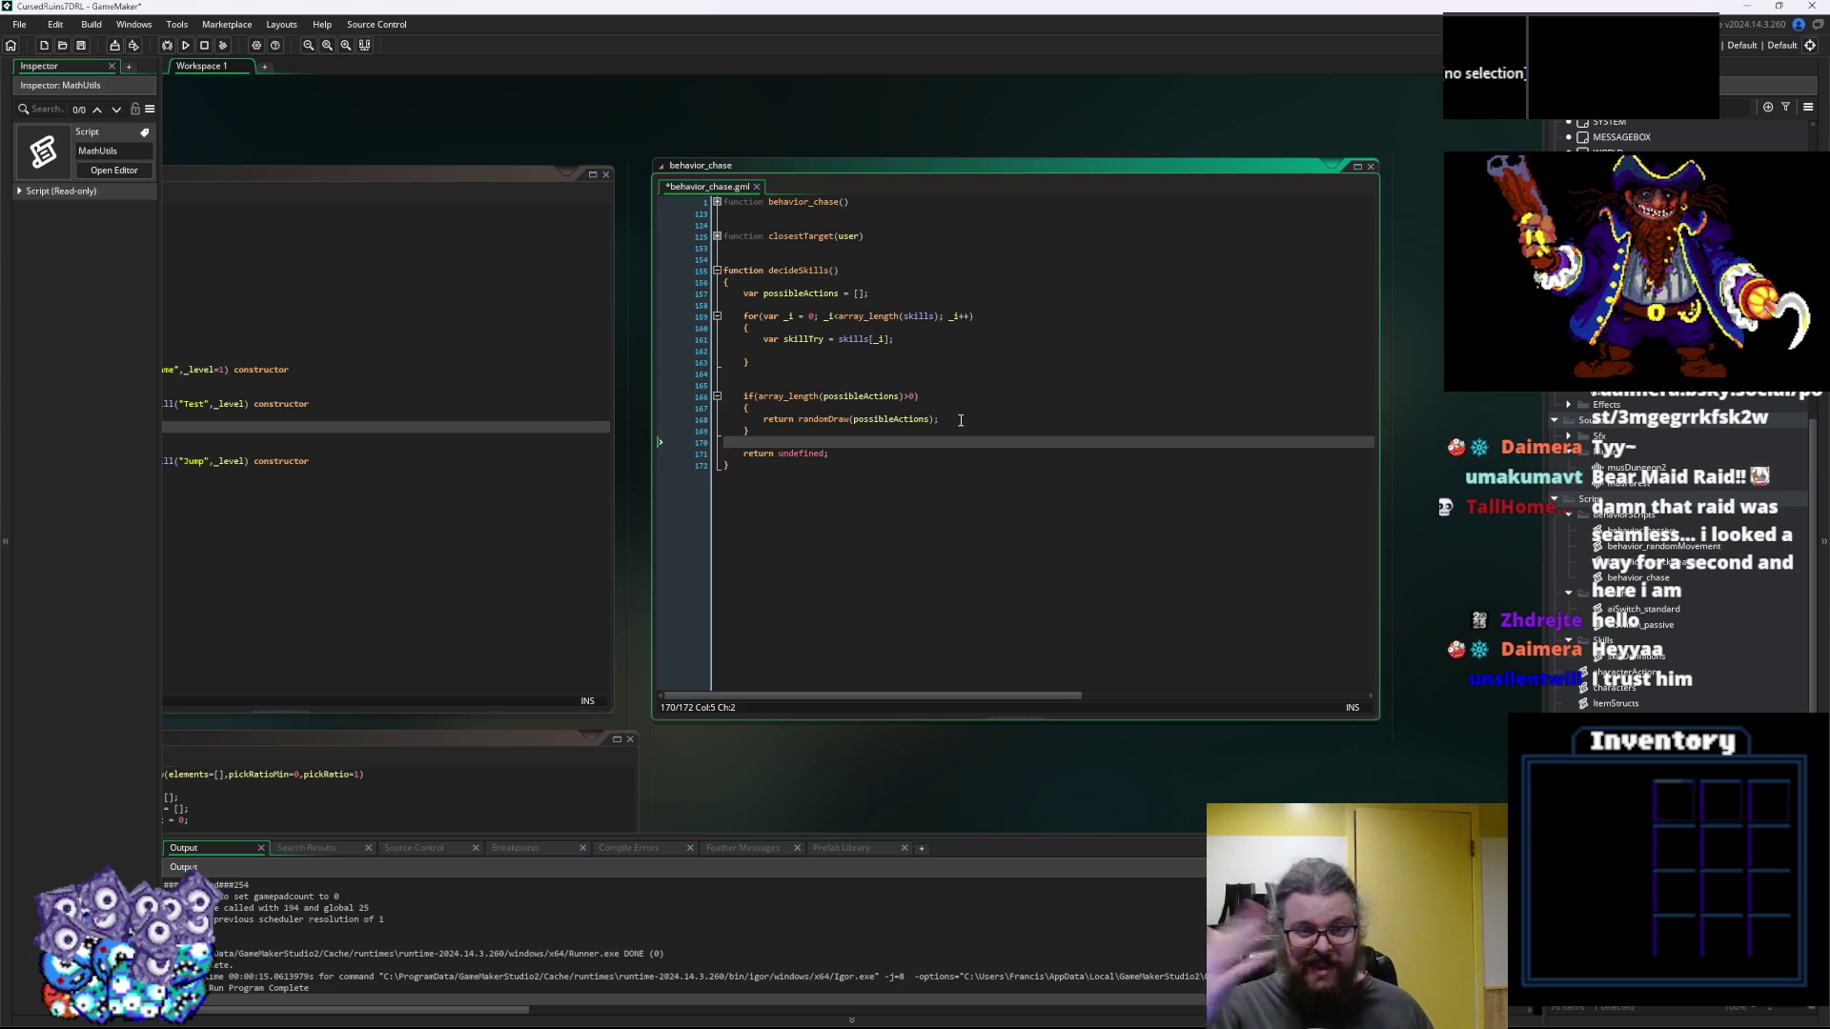
Below var skillTry in the loop, discard a draft variable and start an if(skillTry condition
left_click(860, 348)
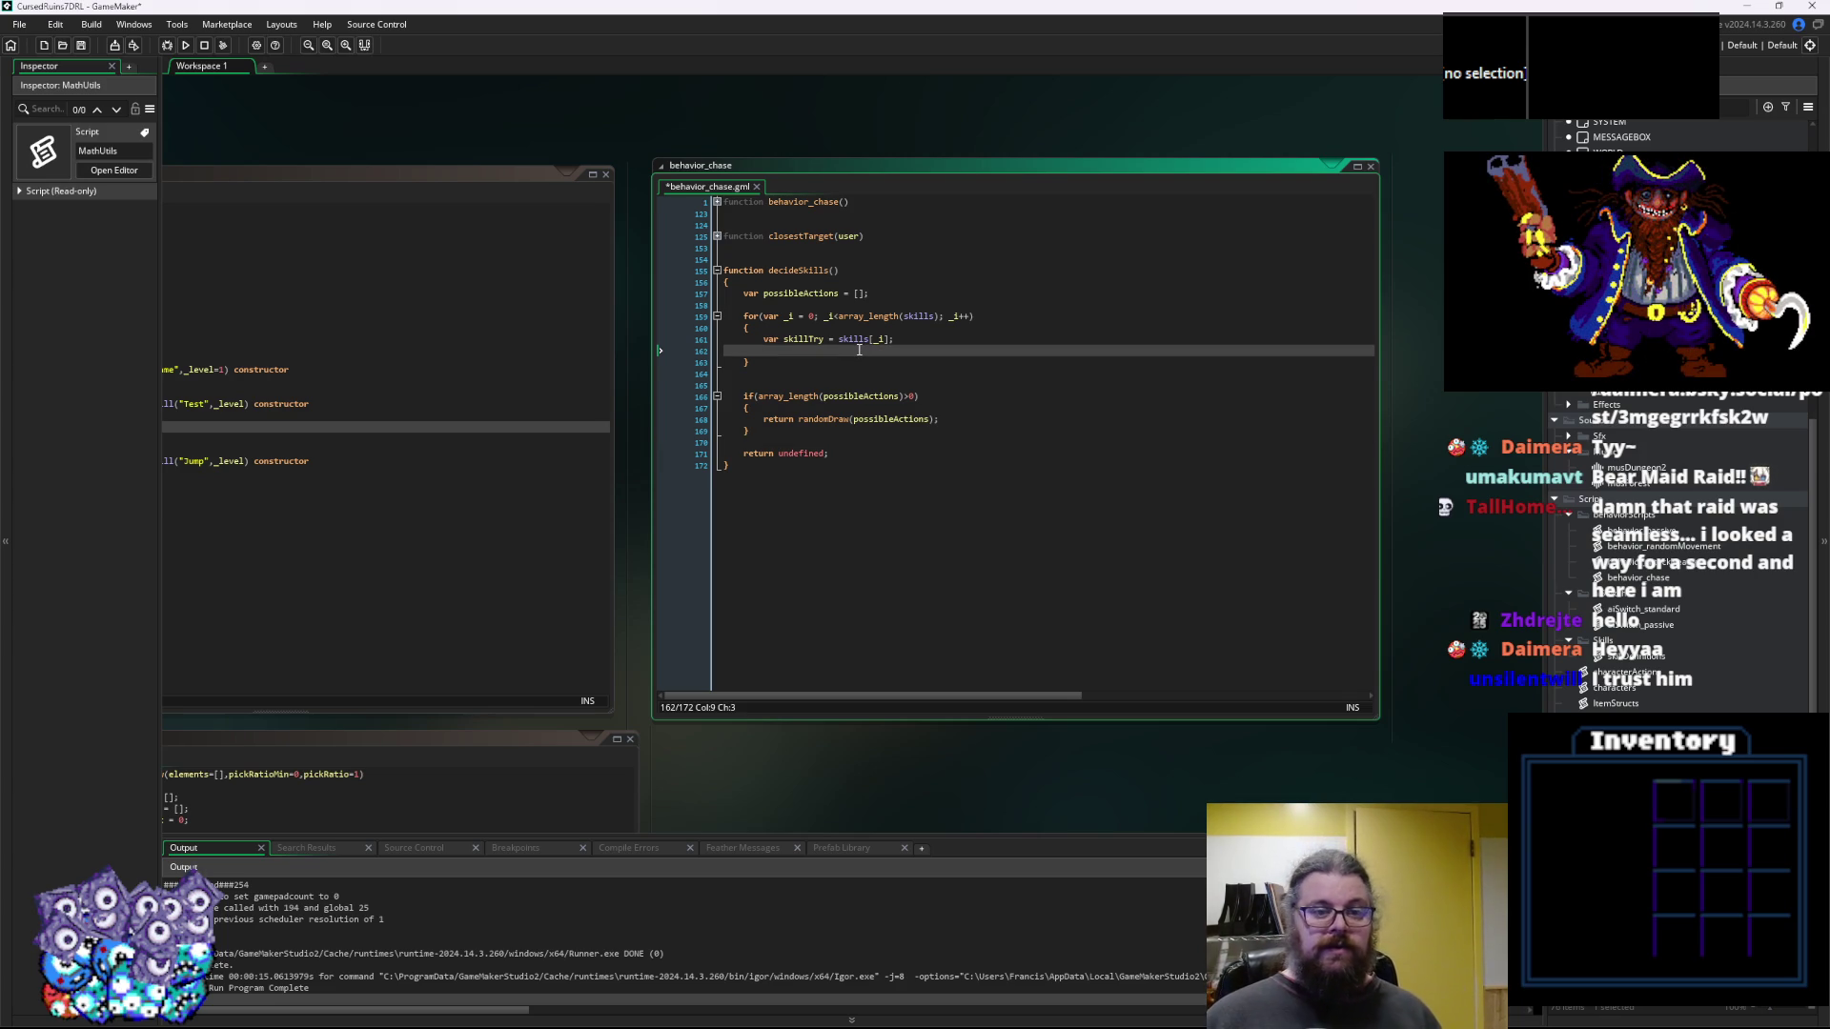
key("Return")
key("BackSpace")
type("var isSkill")
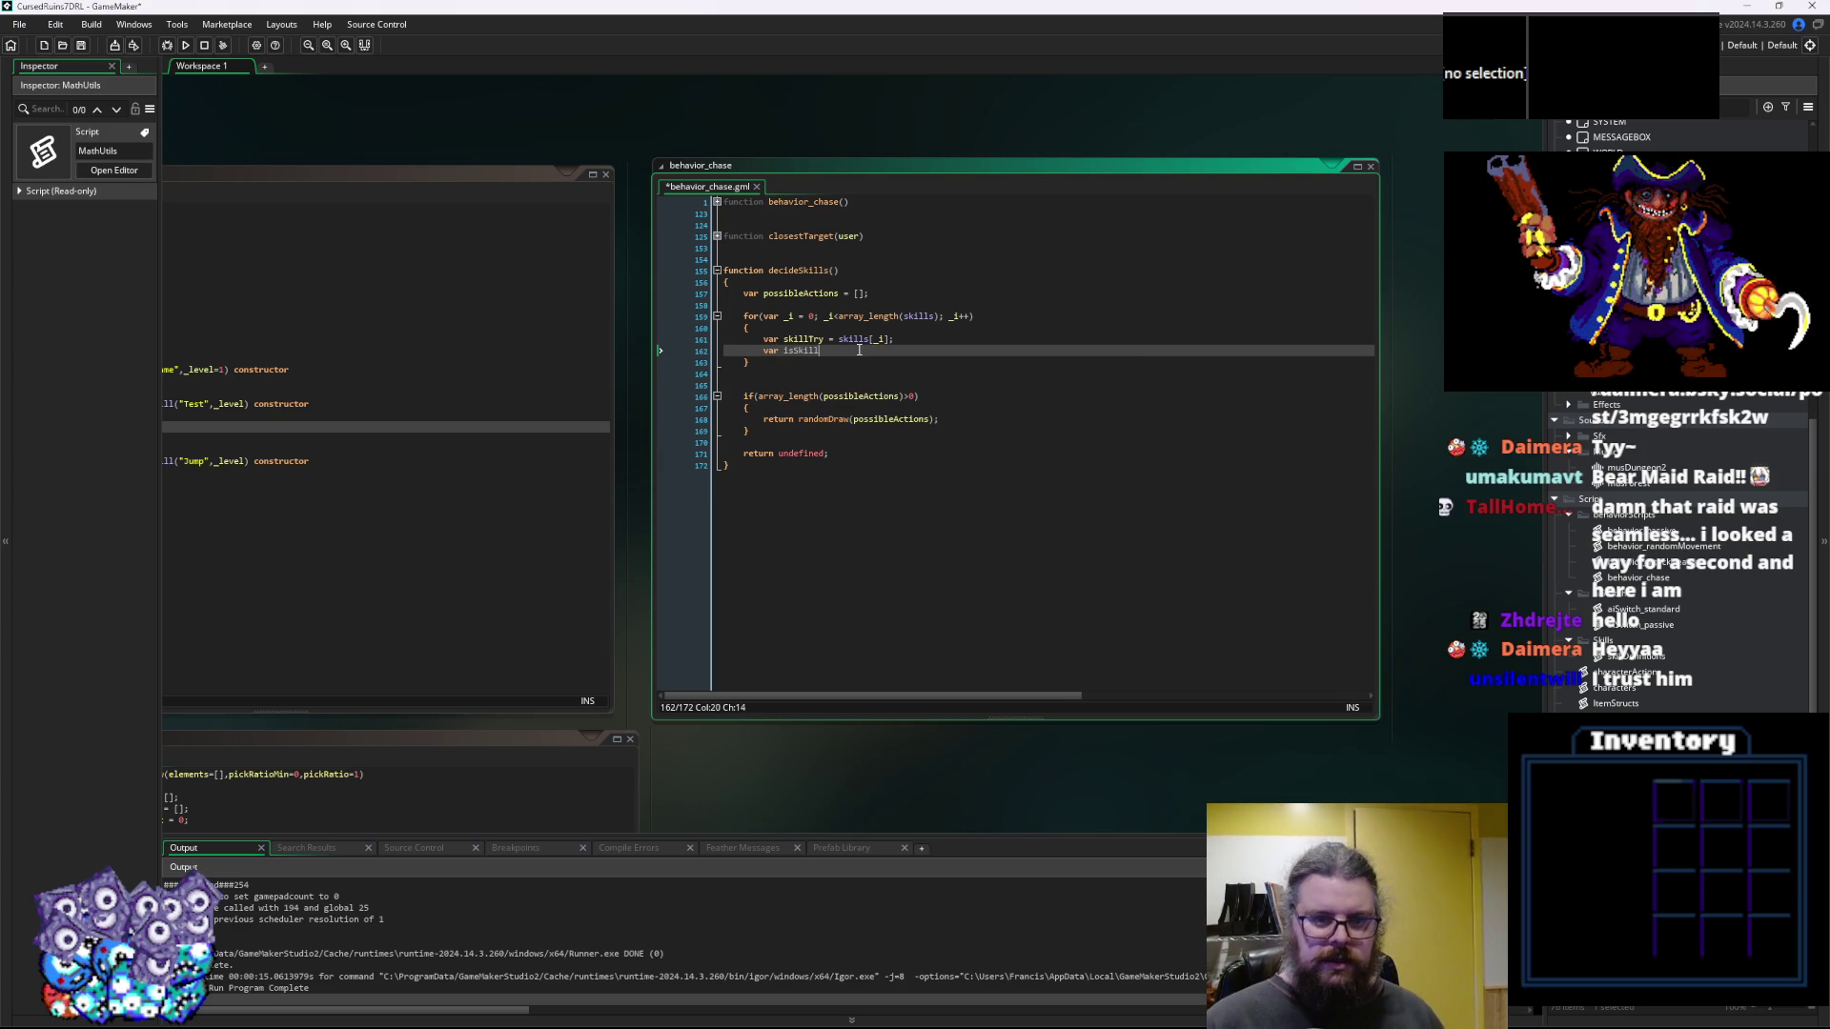
key("BackSpace")
key("BackSpace")
key("BackSpace")
type("if(skillTy")
type("y")
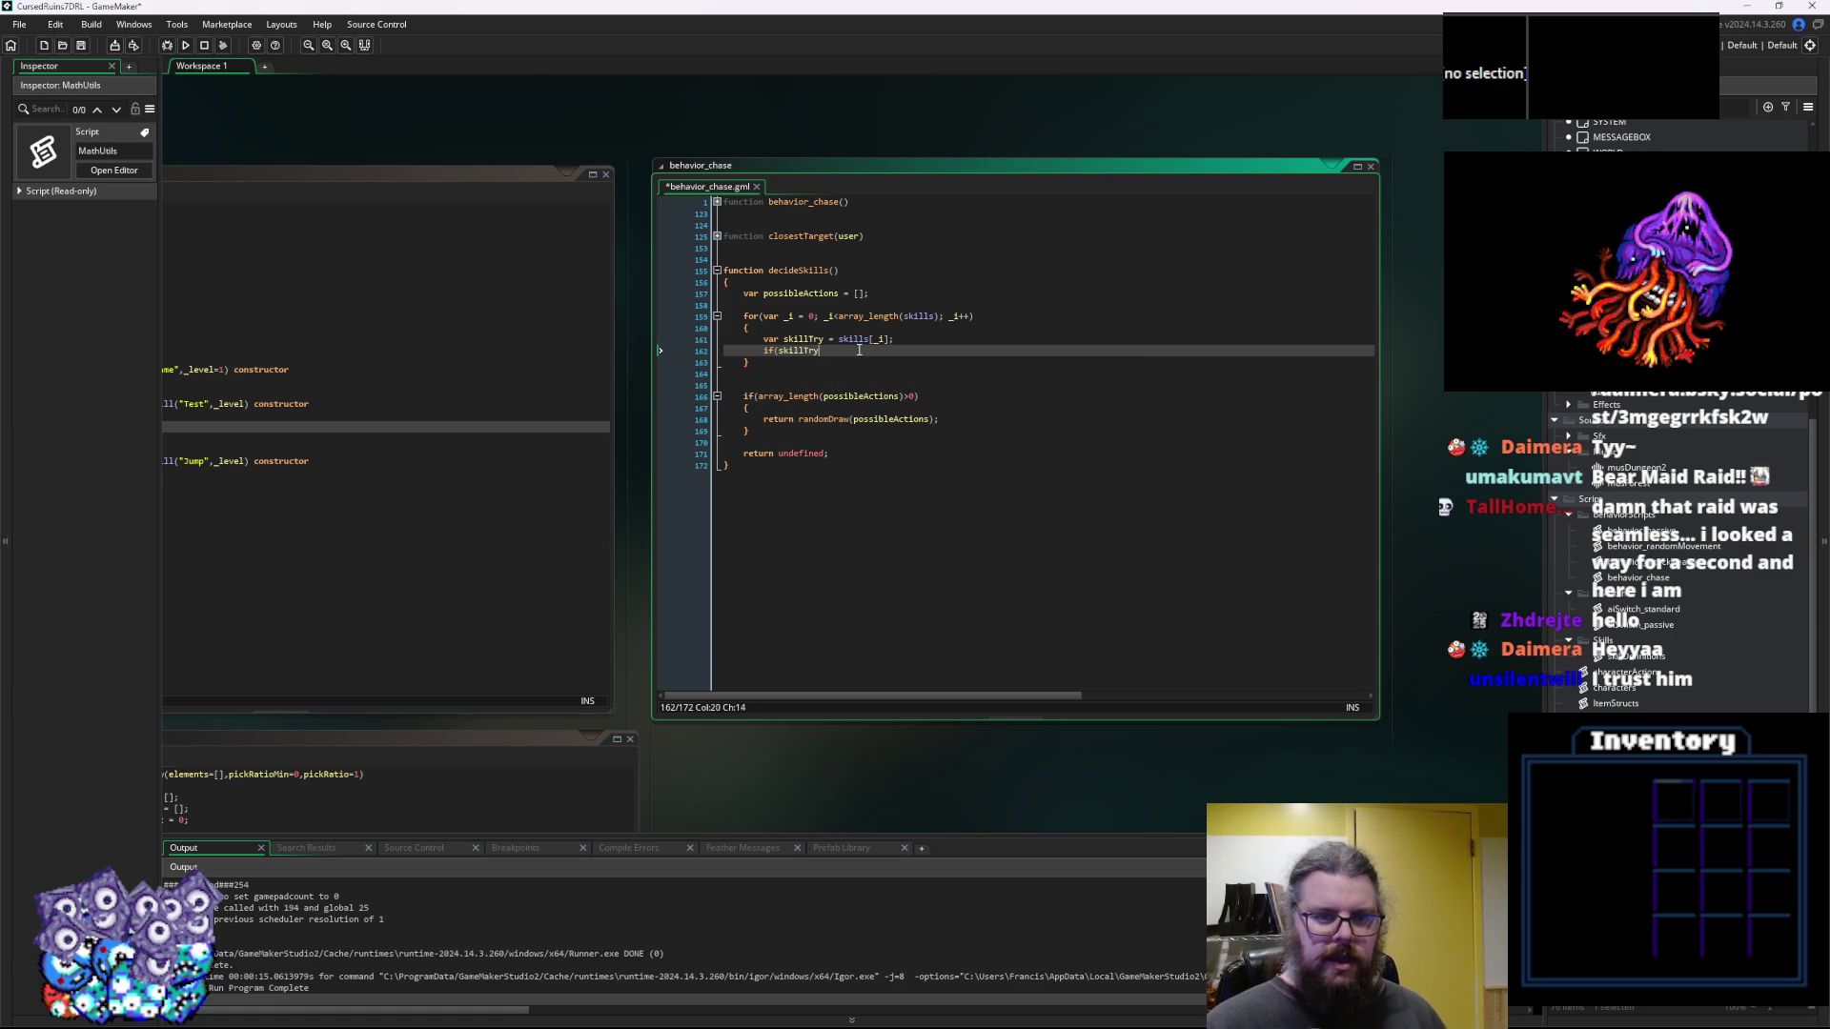
left_click(837, 478)
Expand the skill constructor in skillDefinitions and check canUse's parameters
key("ctrl+Tab")
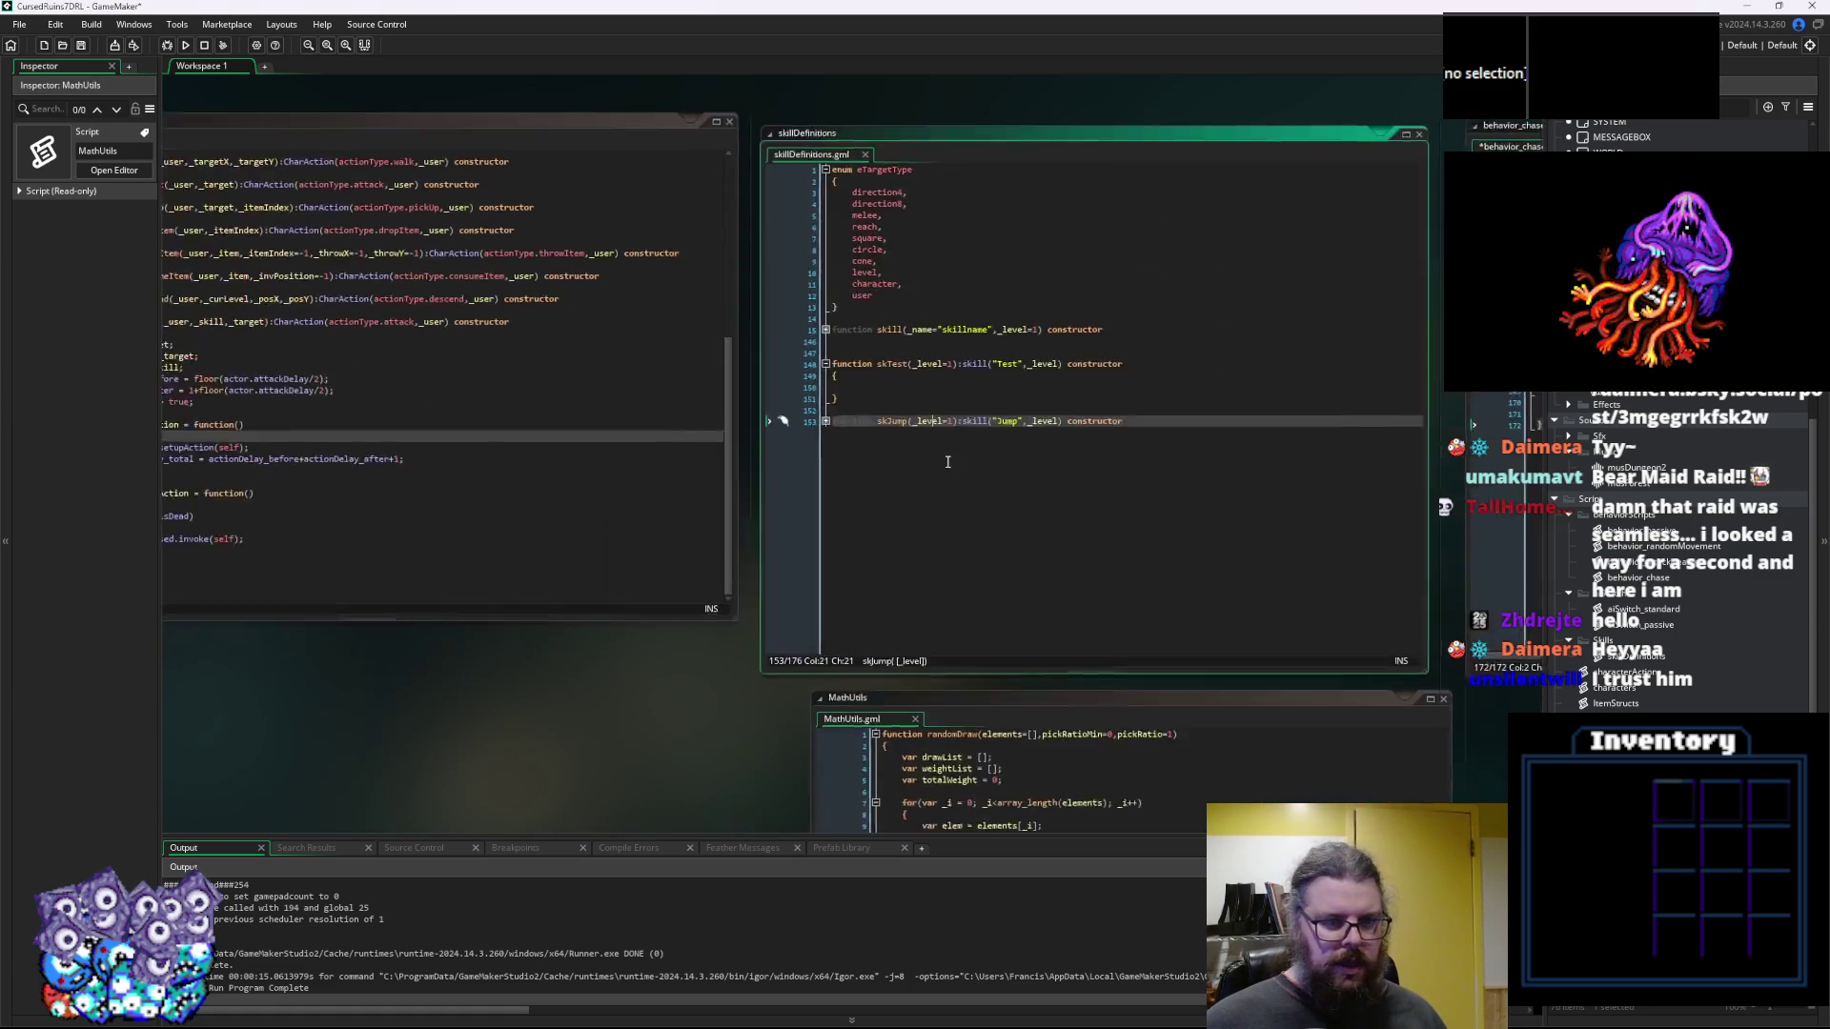
key("ctrl+Tab")
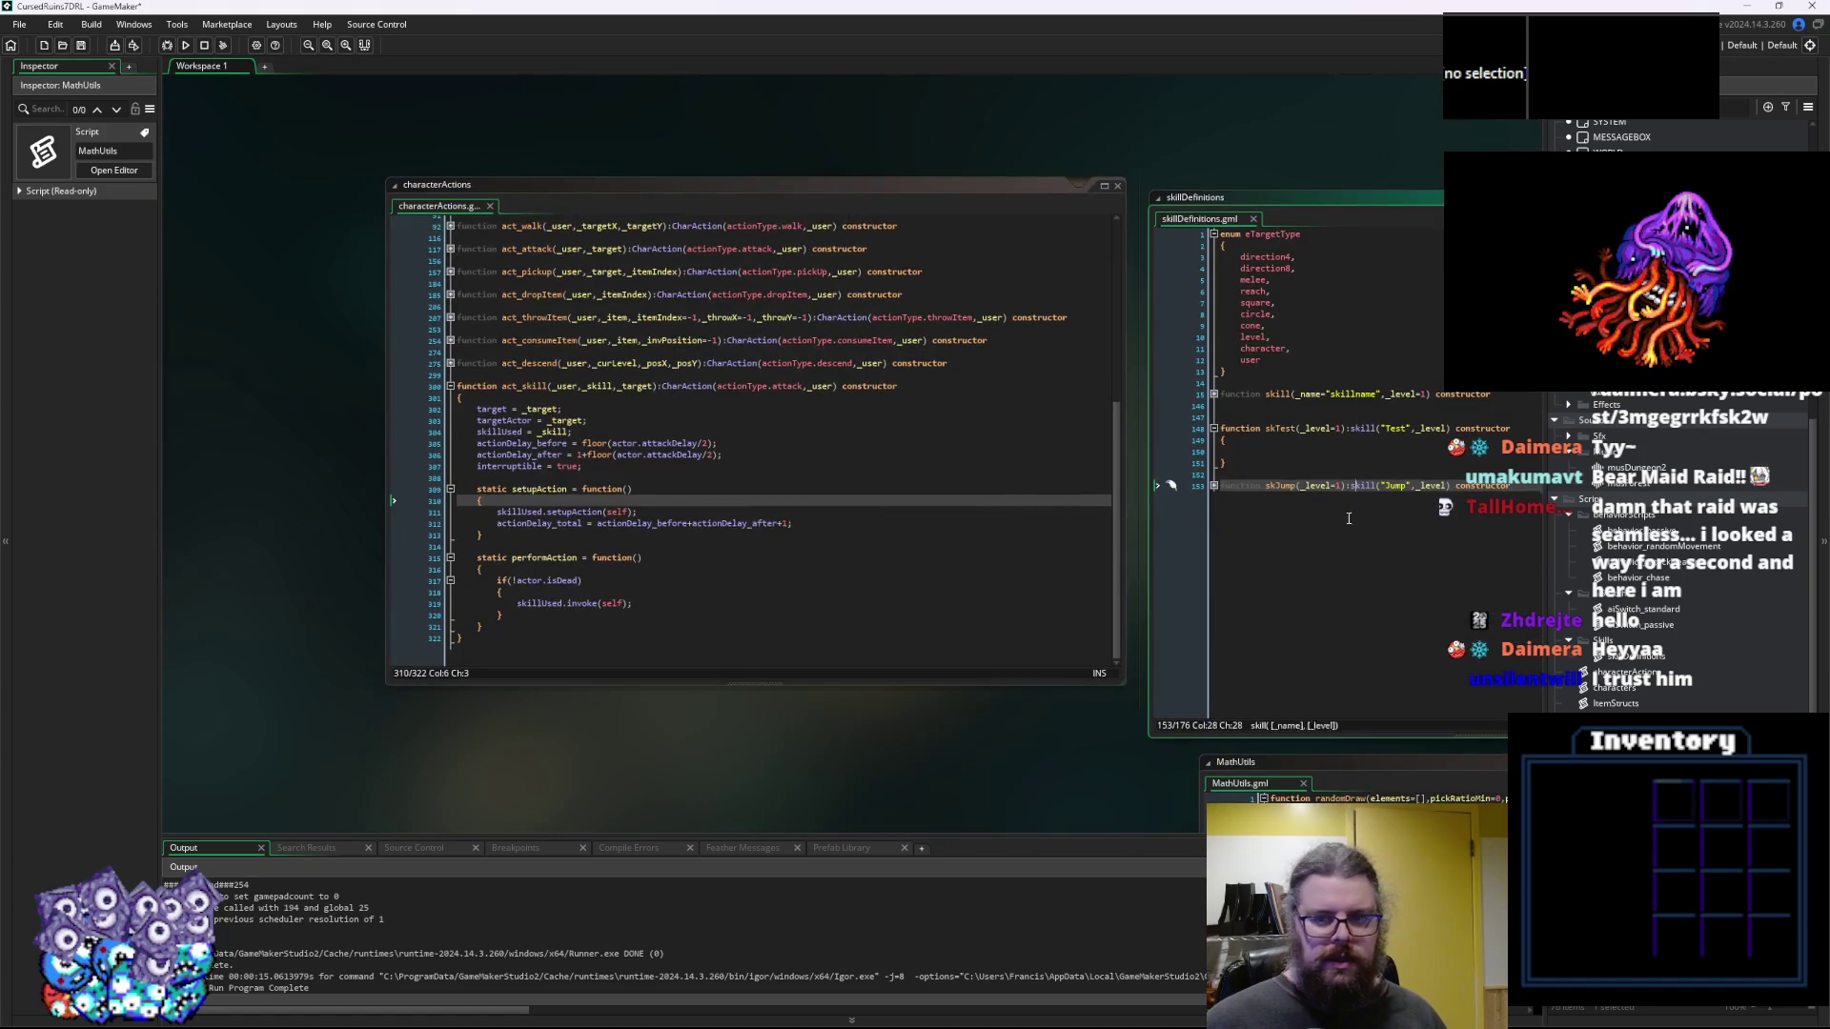
left_click(616, 371)
left_click(696, 461)
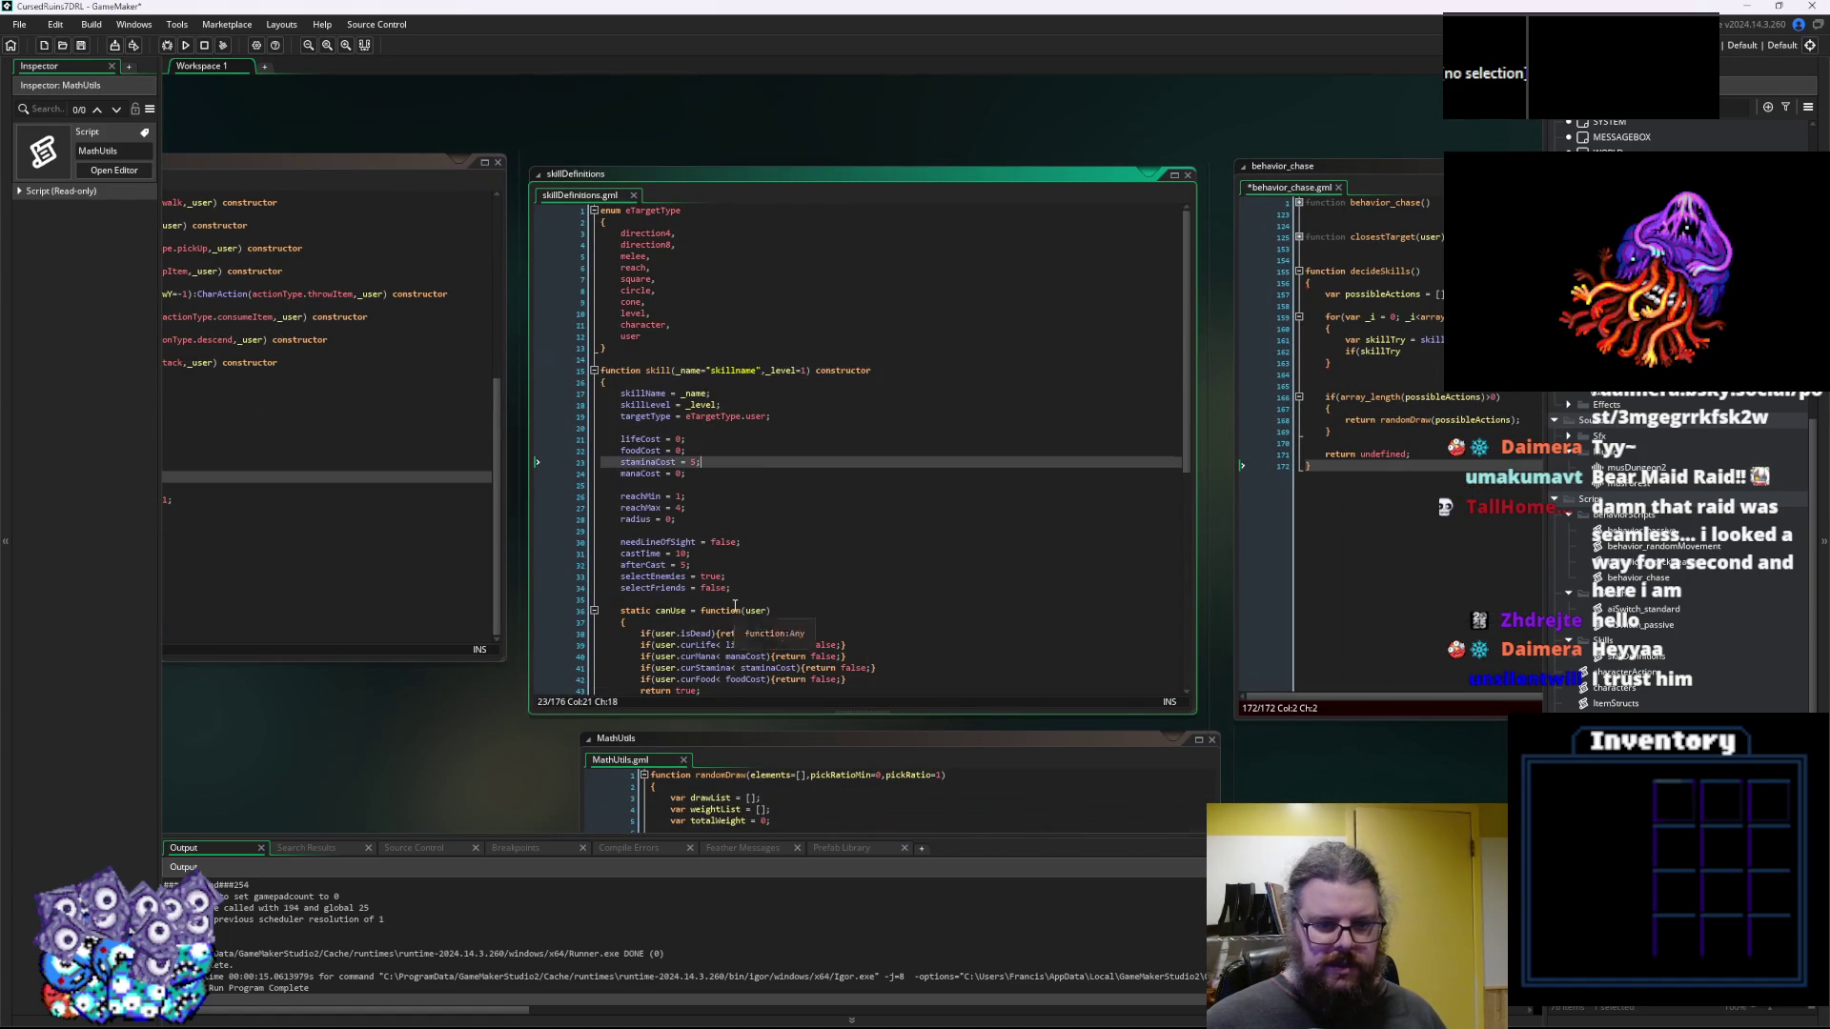
scroll(673, 515, "down", 3)
left_click(772, 497)
Complete the condition as if(skillTry.canUse(self)) with an empty braced block
key("ctrl+Tab")
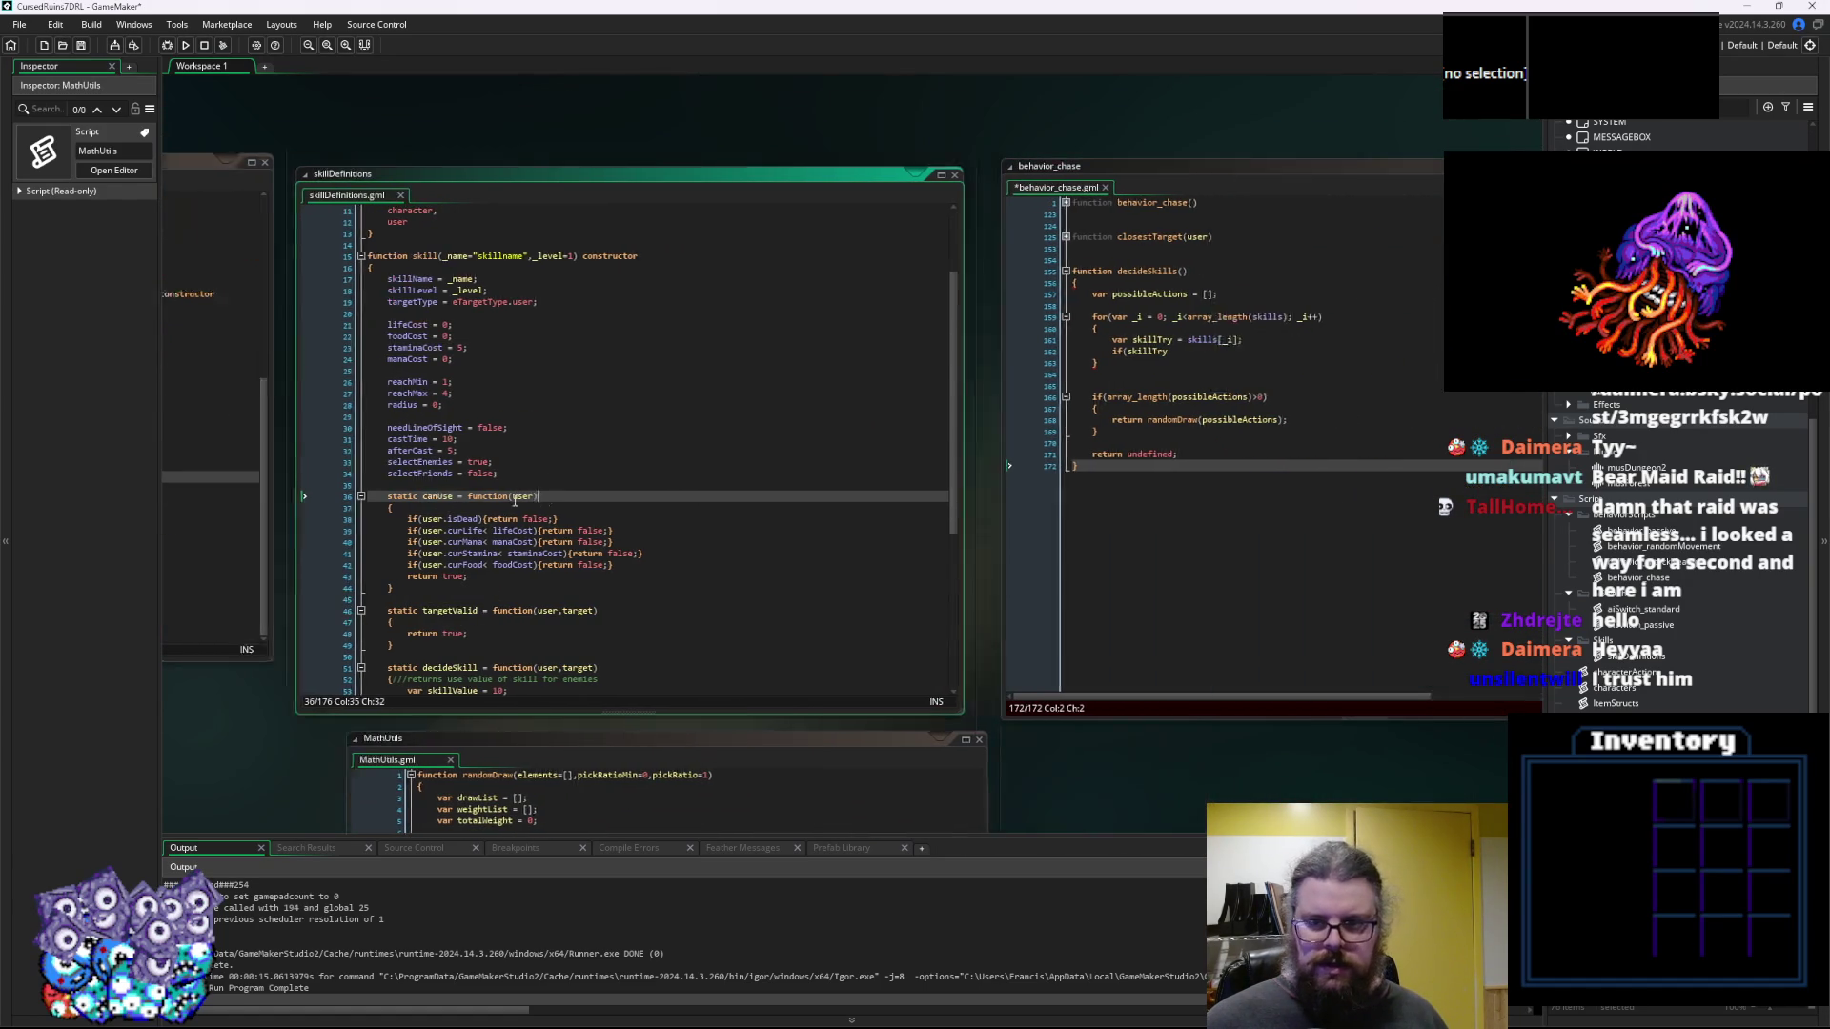
left_click(1013, 351)
type("canUse")
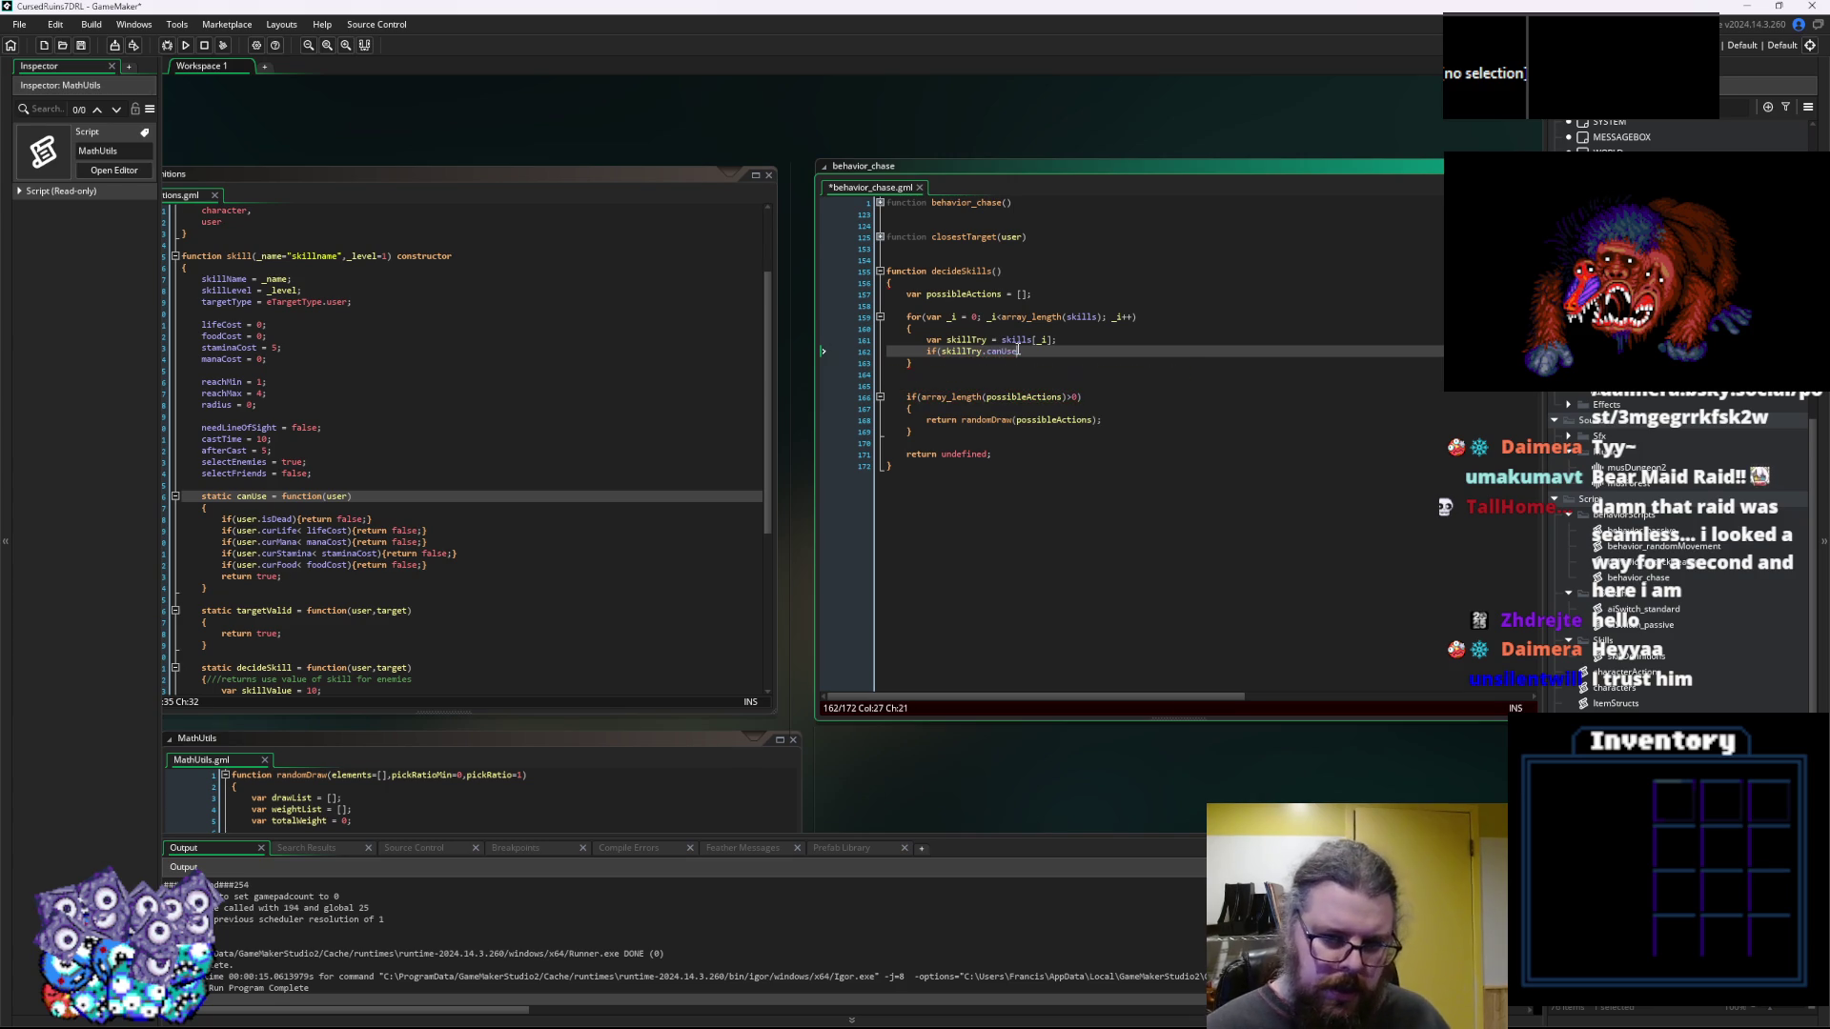
type("(self")
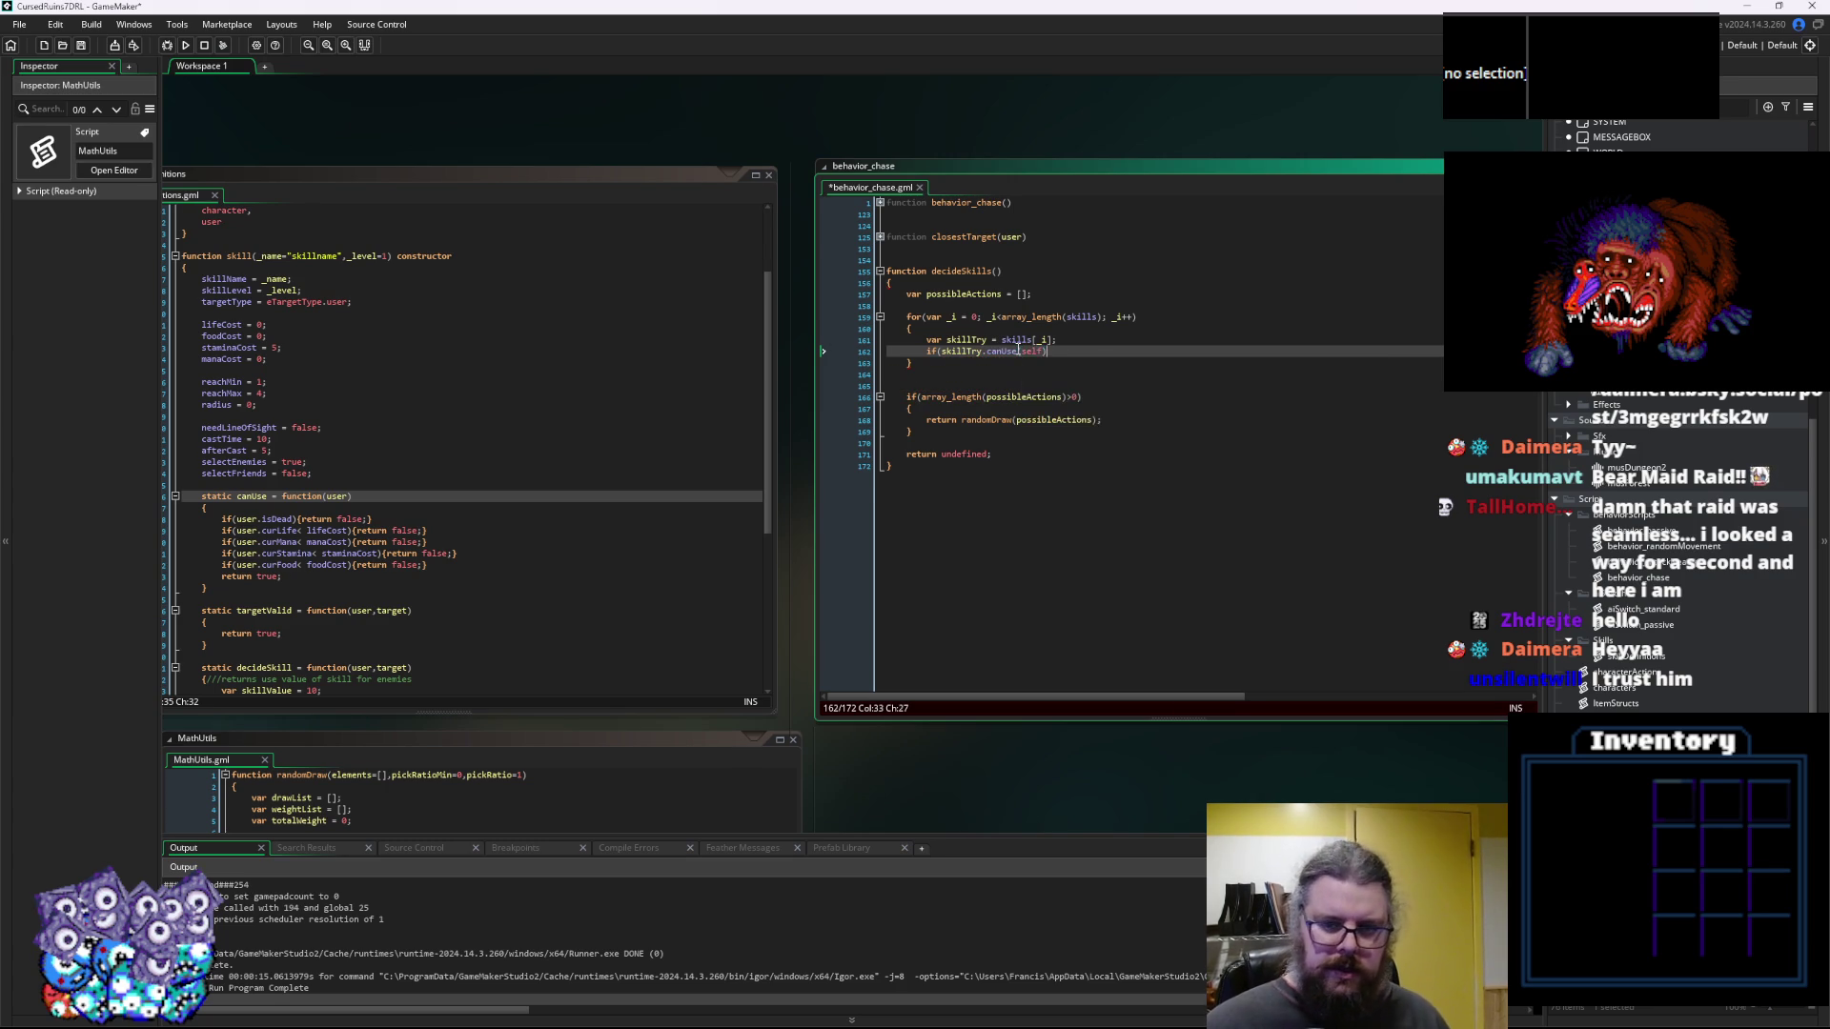
key("Return")
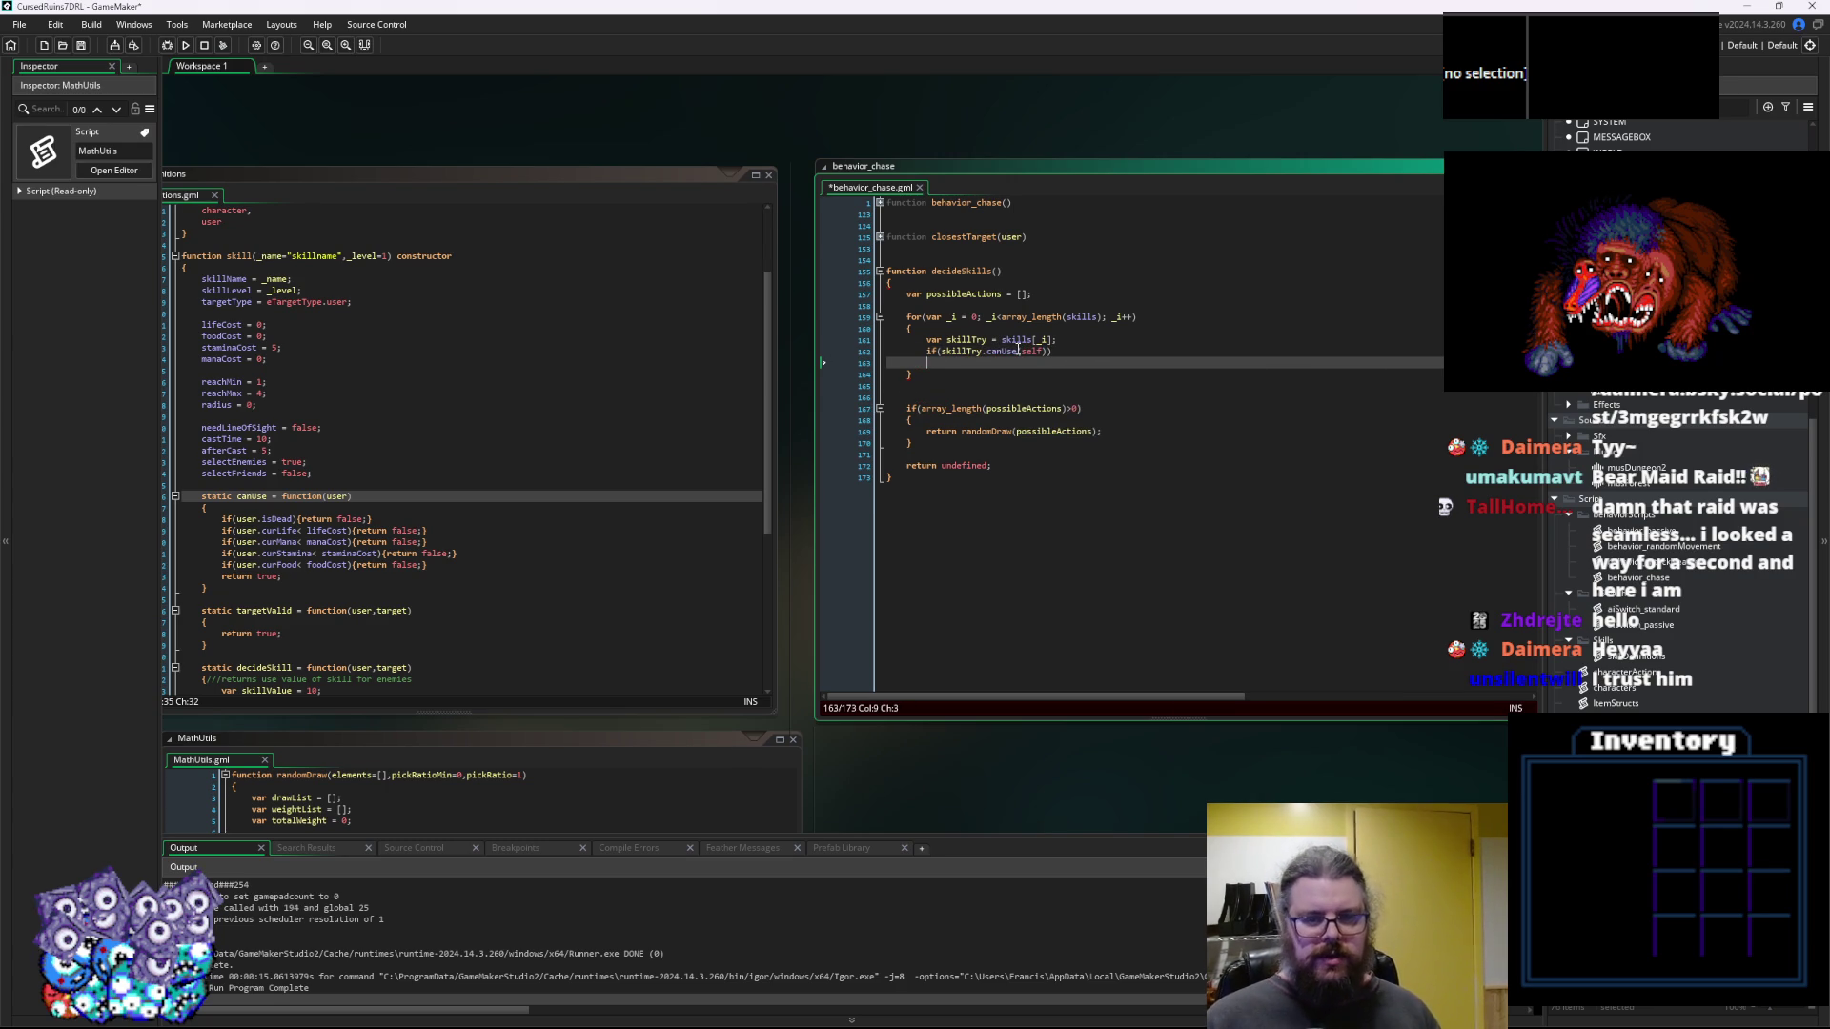
type("{")
key("Return")
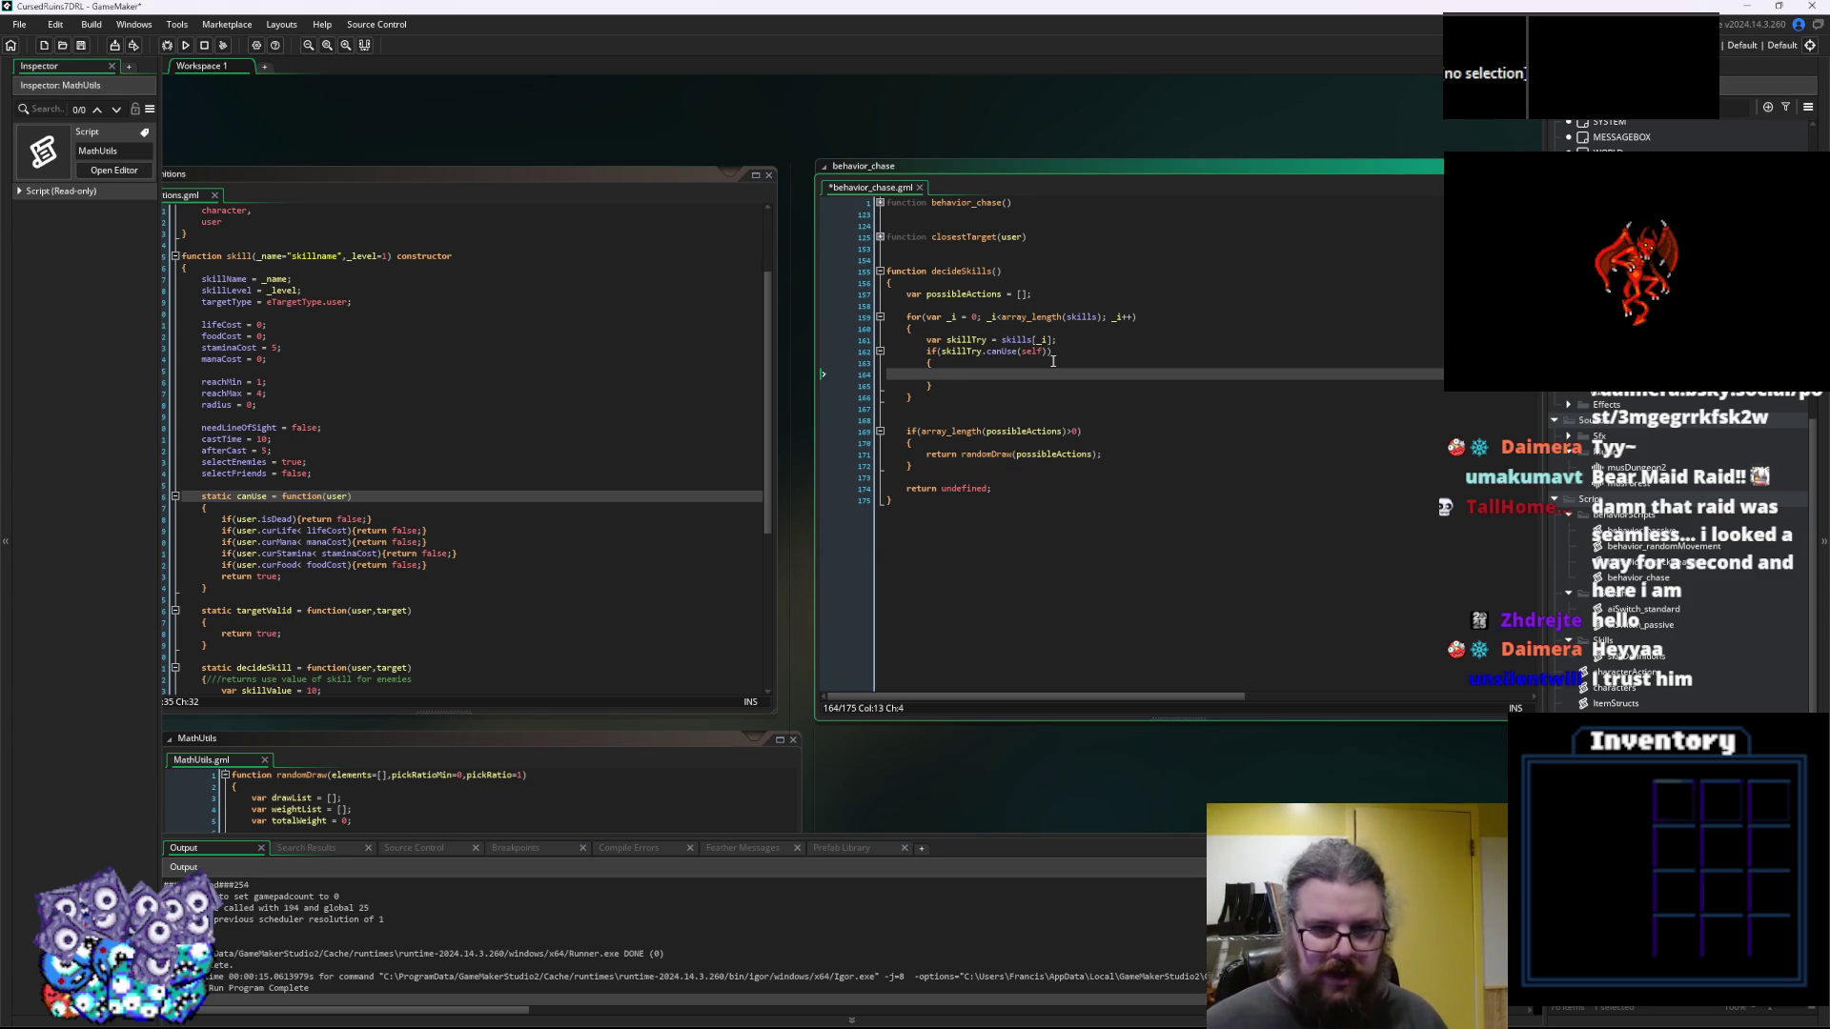
Expand the folded getTargets function in skillDefinitions and scroll through its targeting code
scroll(639, 534, "down", 7)
left_click(638, 610)
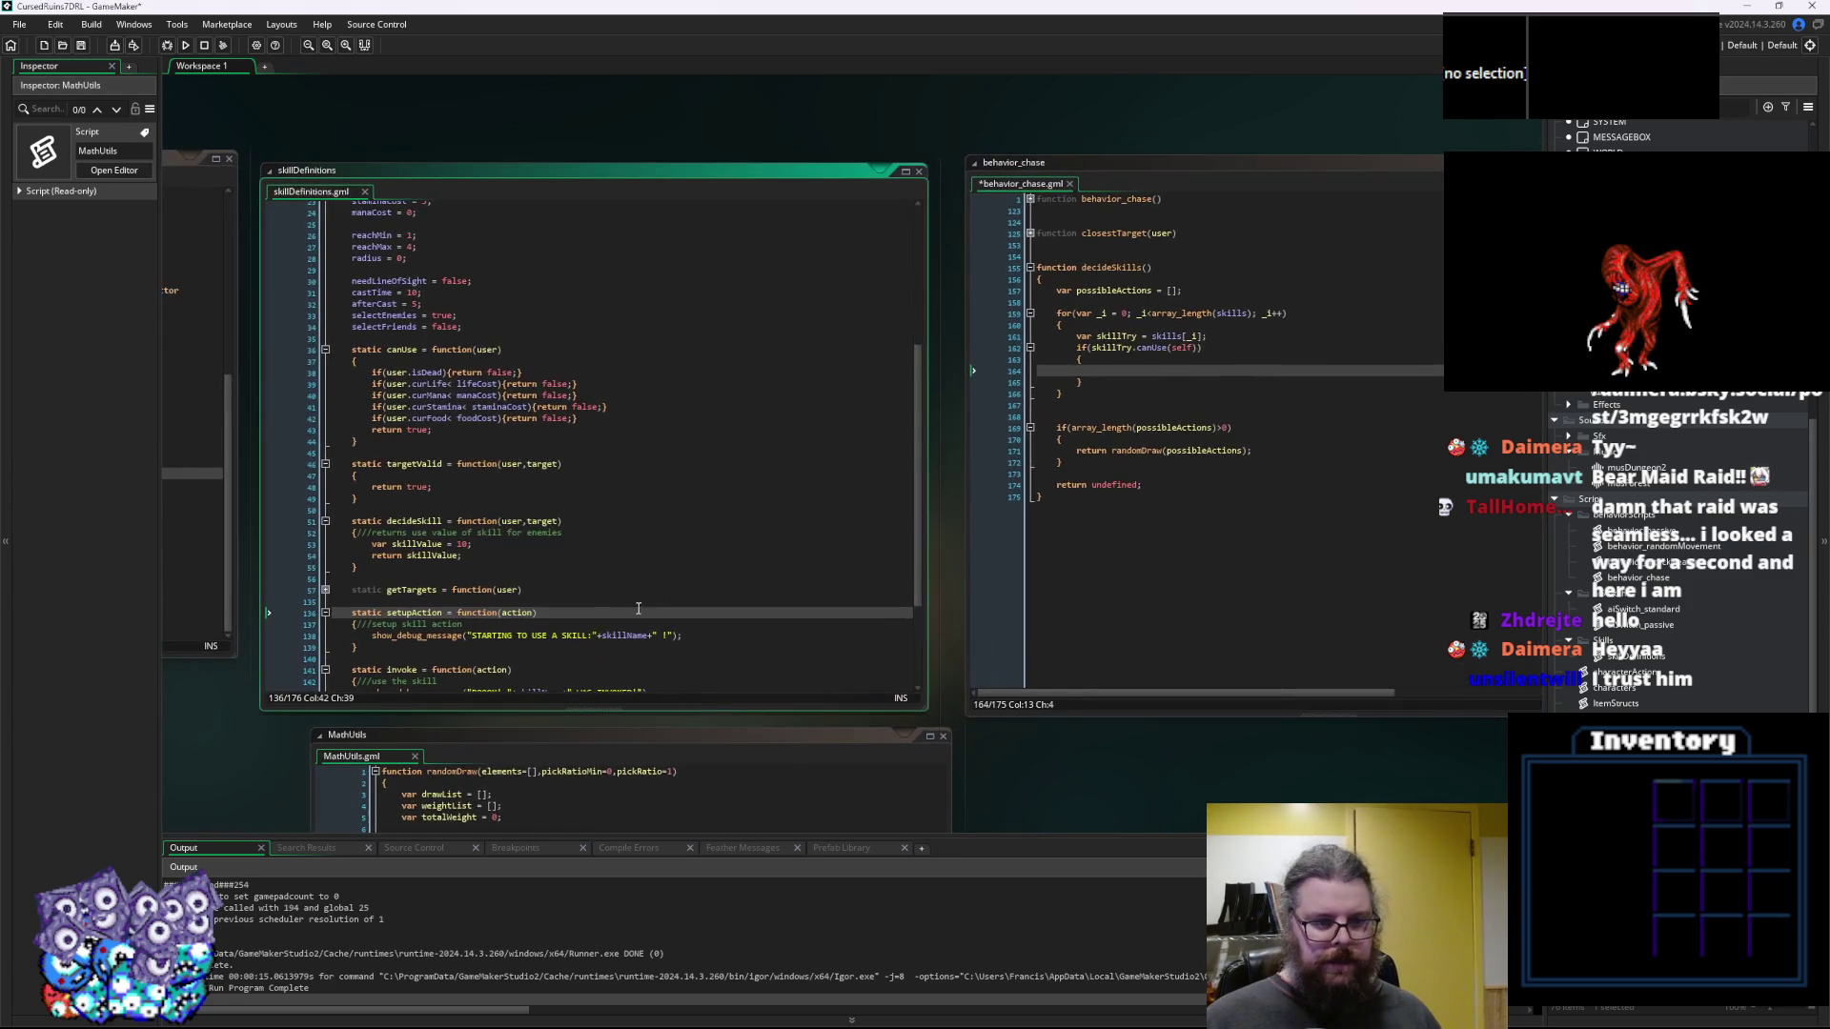
left_click(638, 603)
scroll(644, 612, "down", 3)
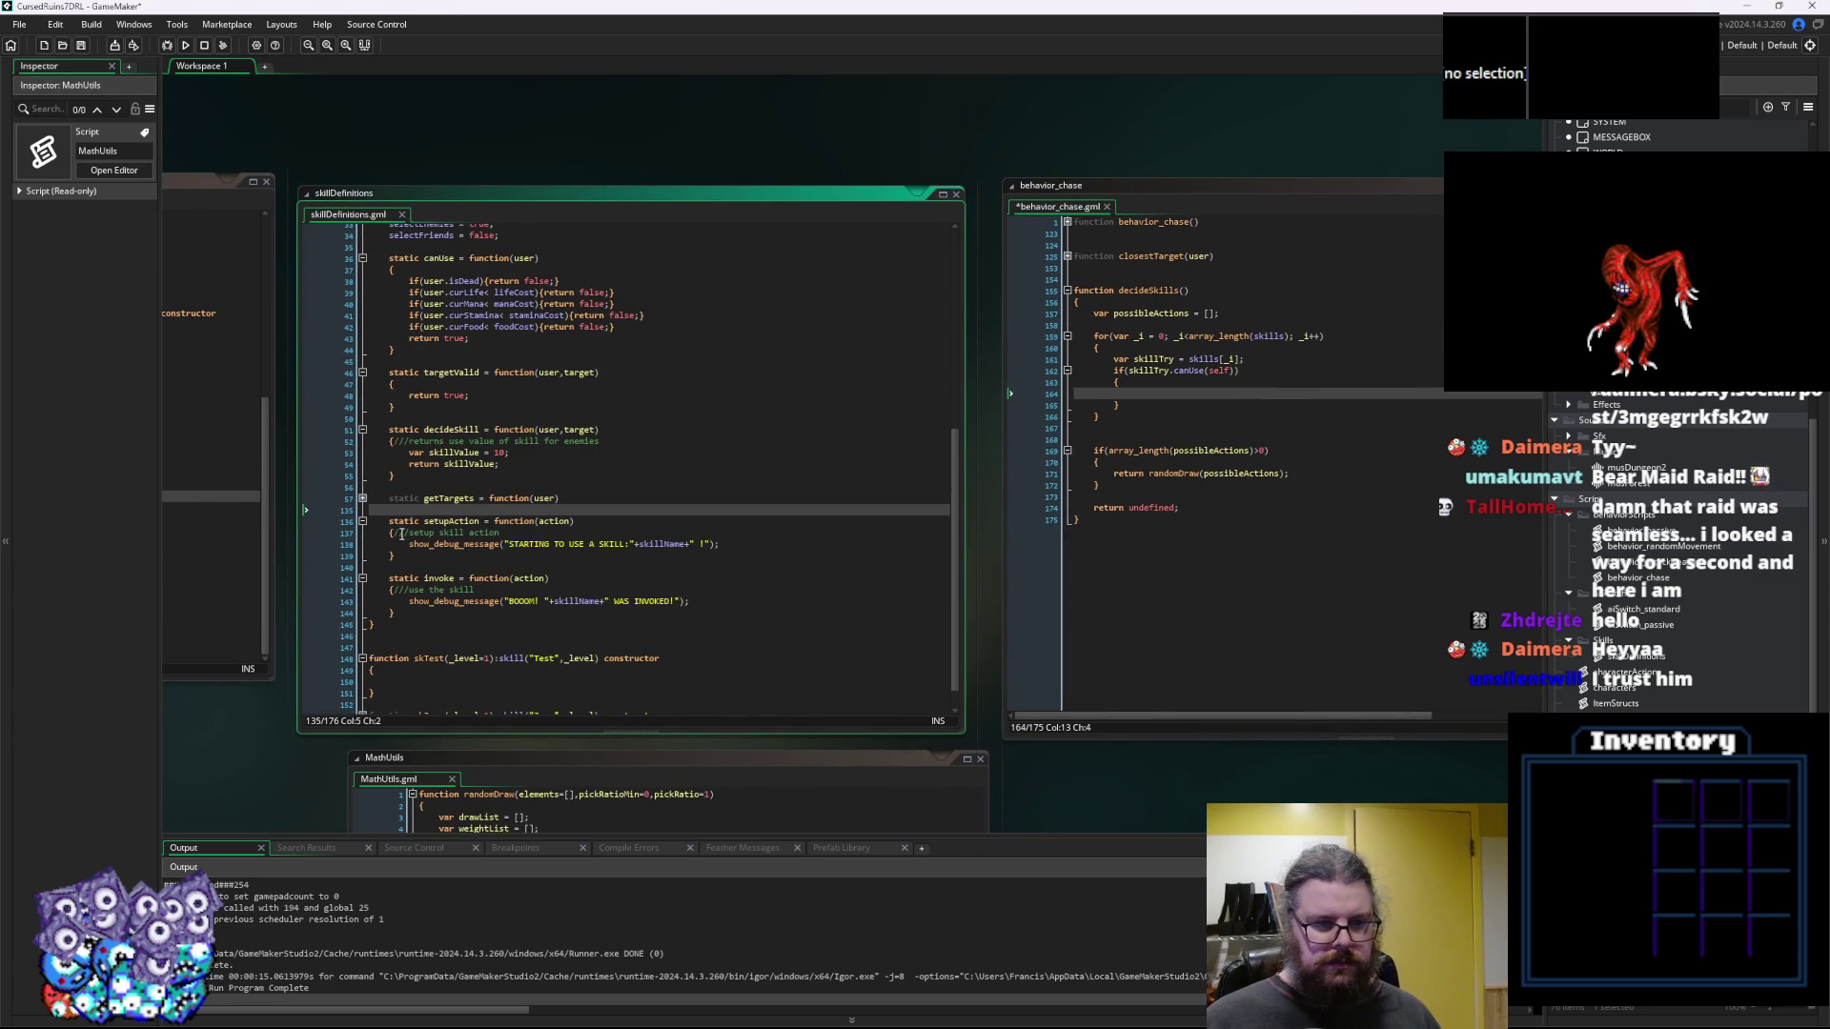
left_click(363, 498)
left_click(570, 569)
scroll(608, 582, "down", 3)
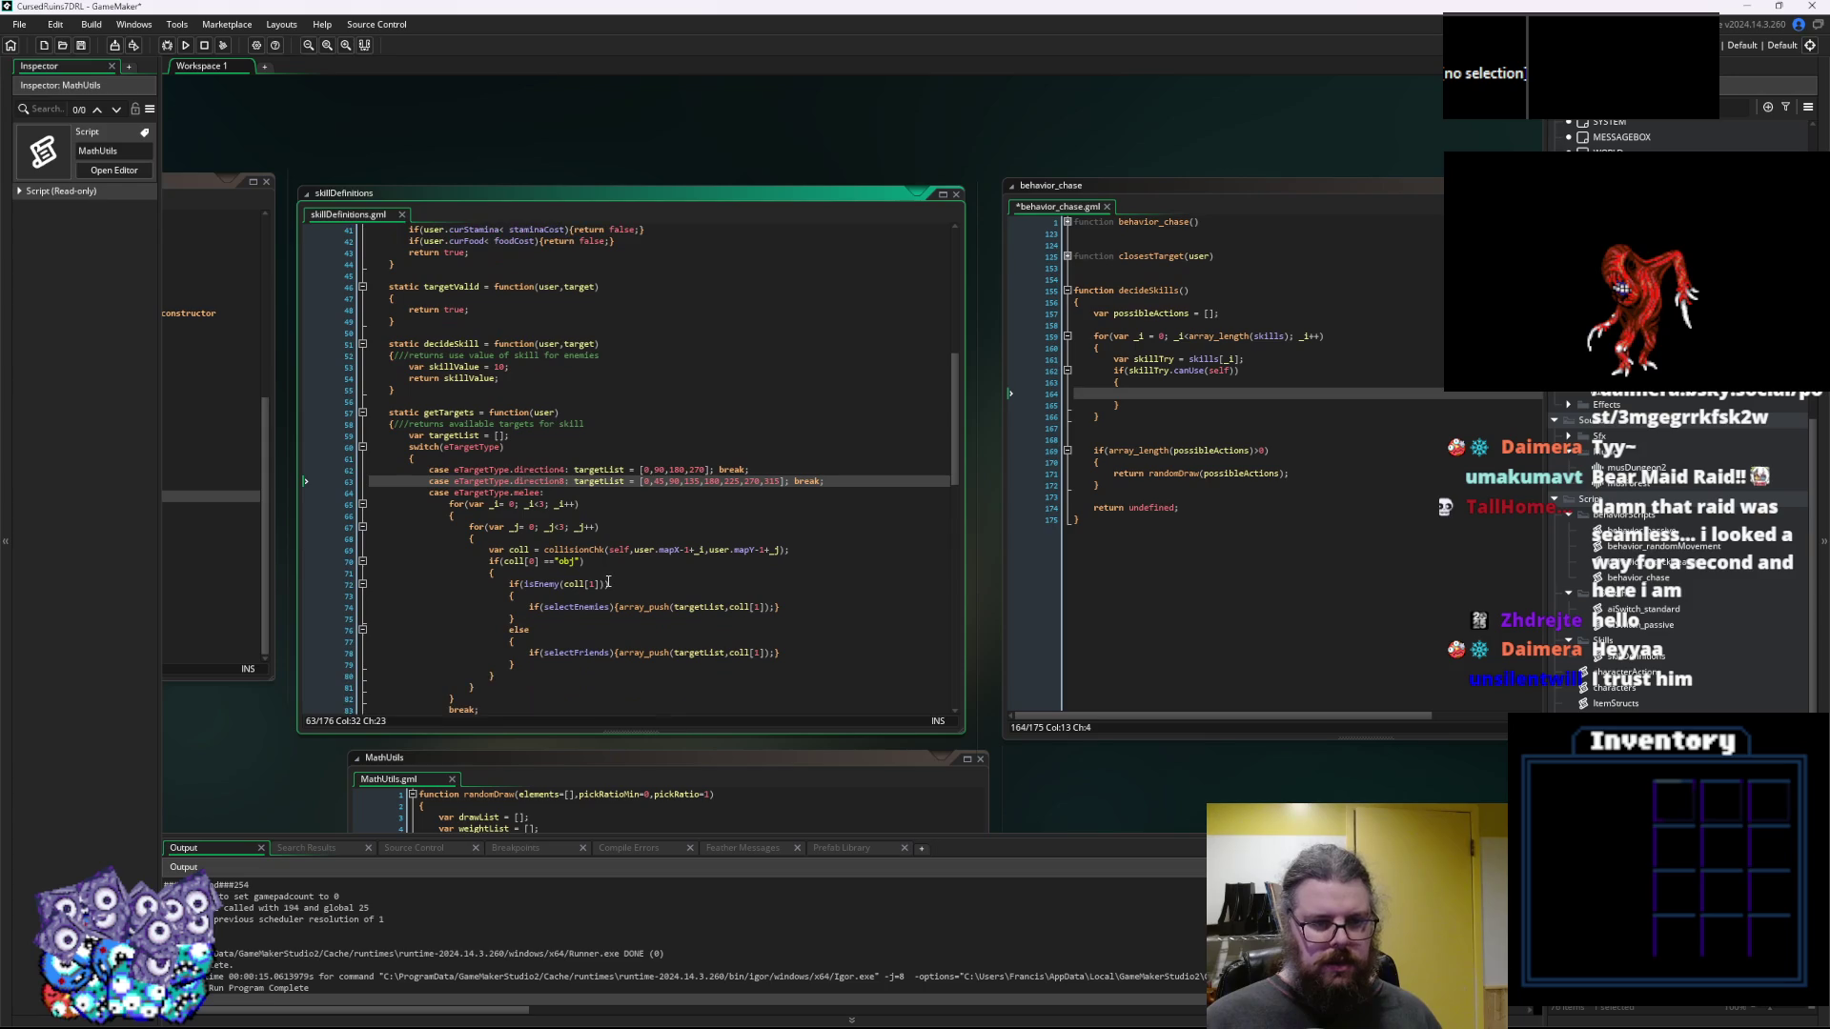
left_click(1171, 399)
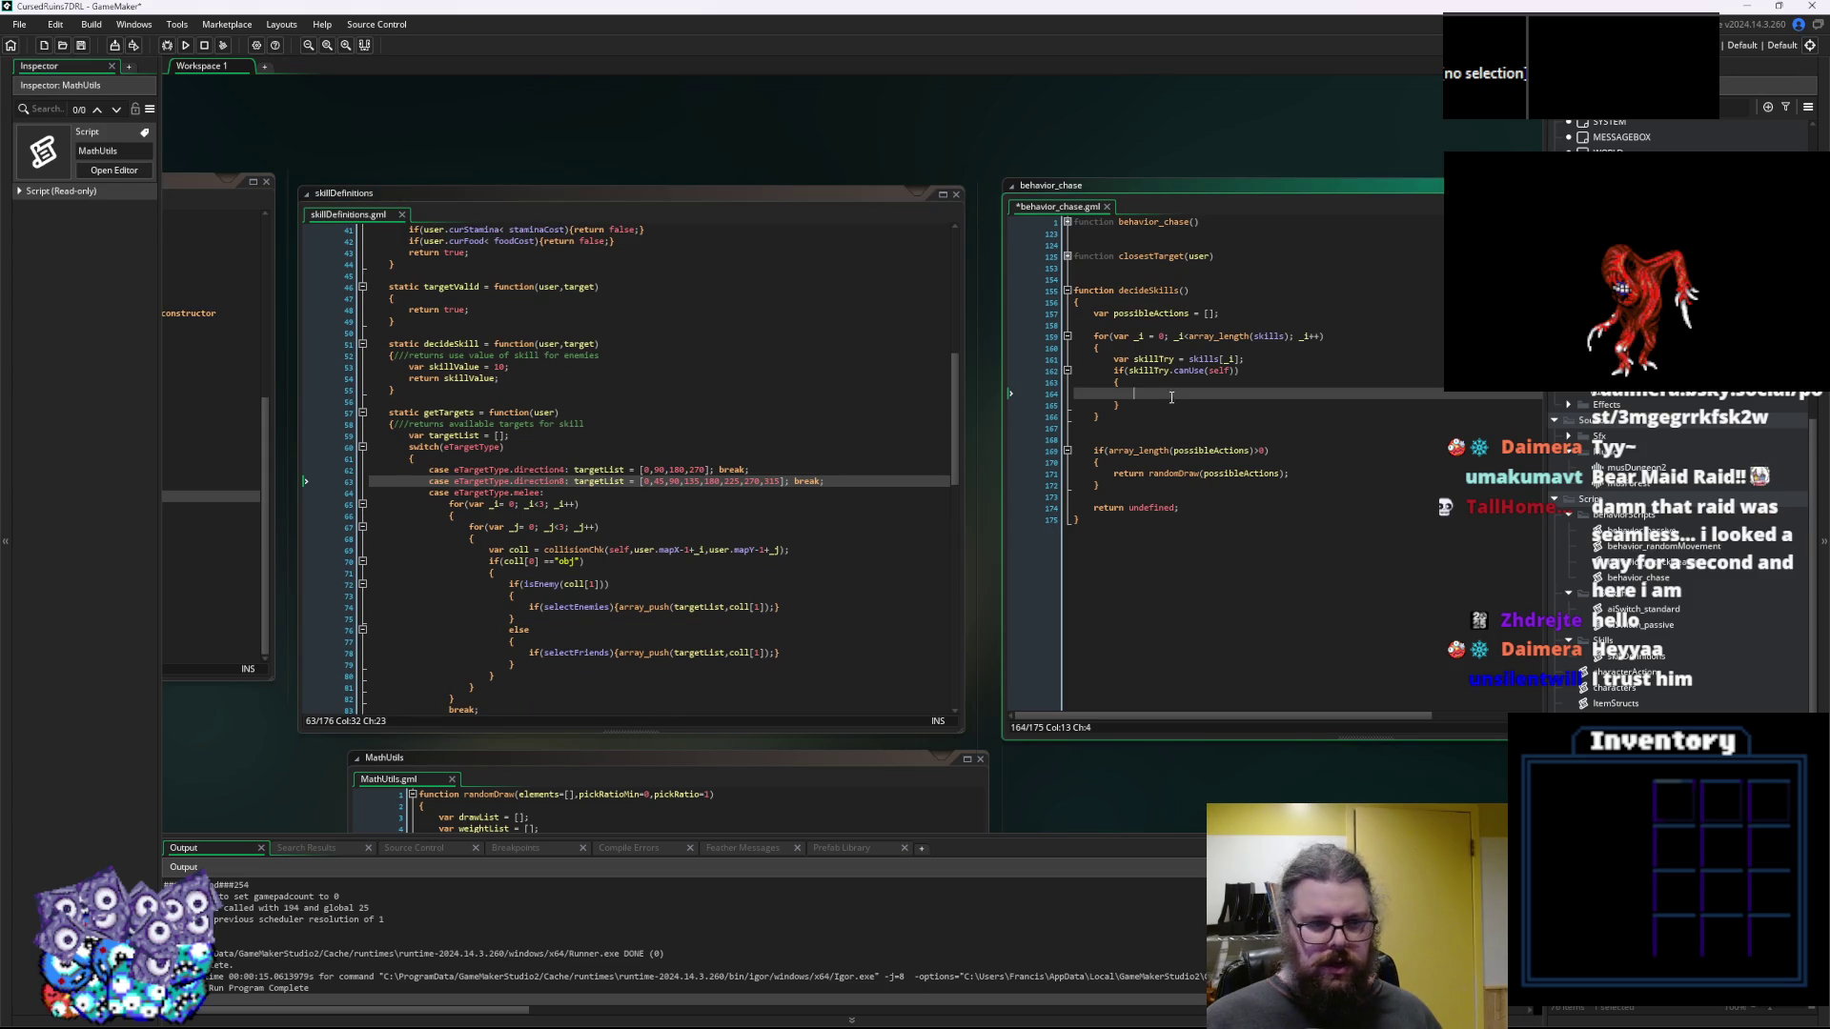
Type var targets = skillTry.getTargets(self); in the canUse block, correcting the misspelled variable name
type("var t")
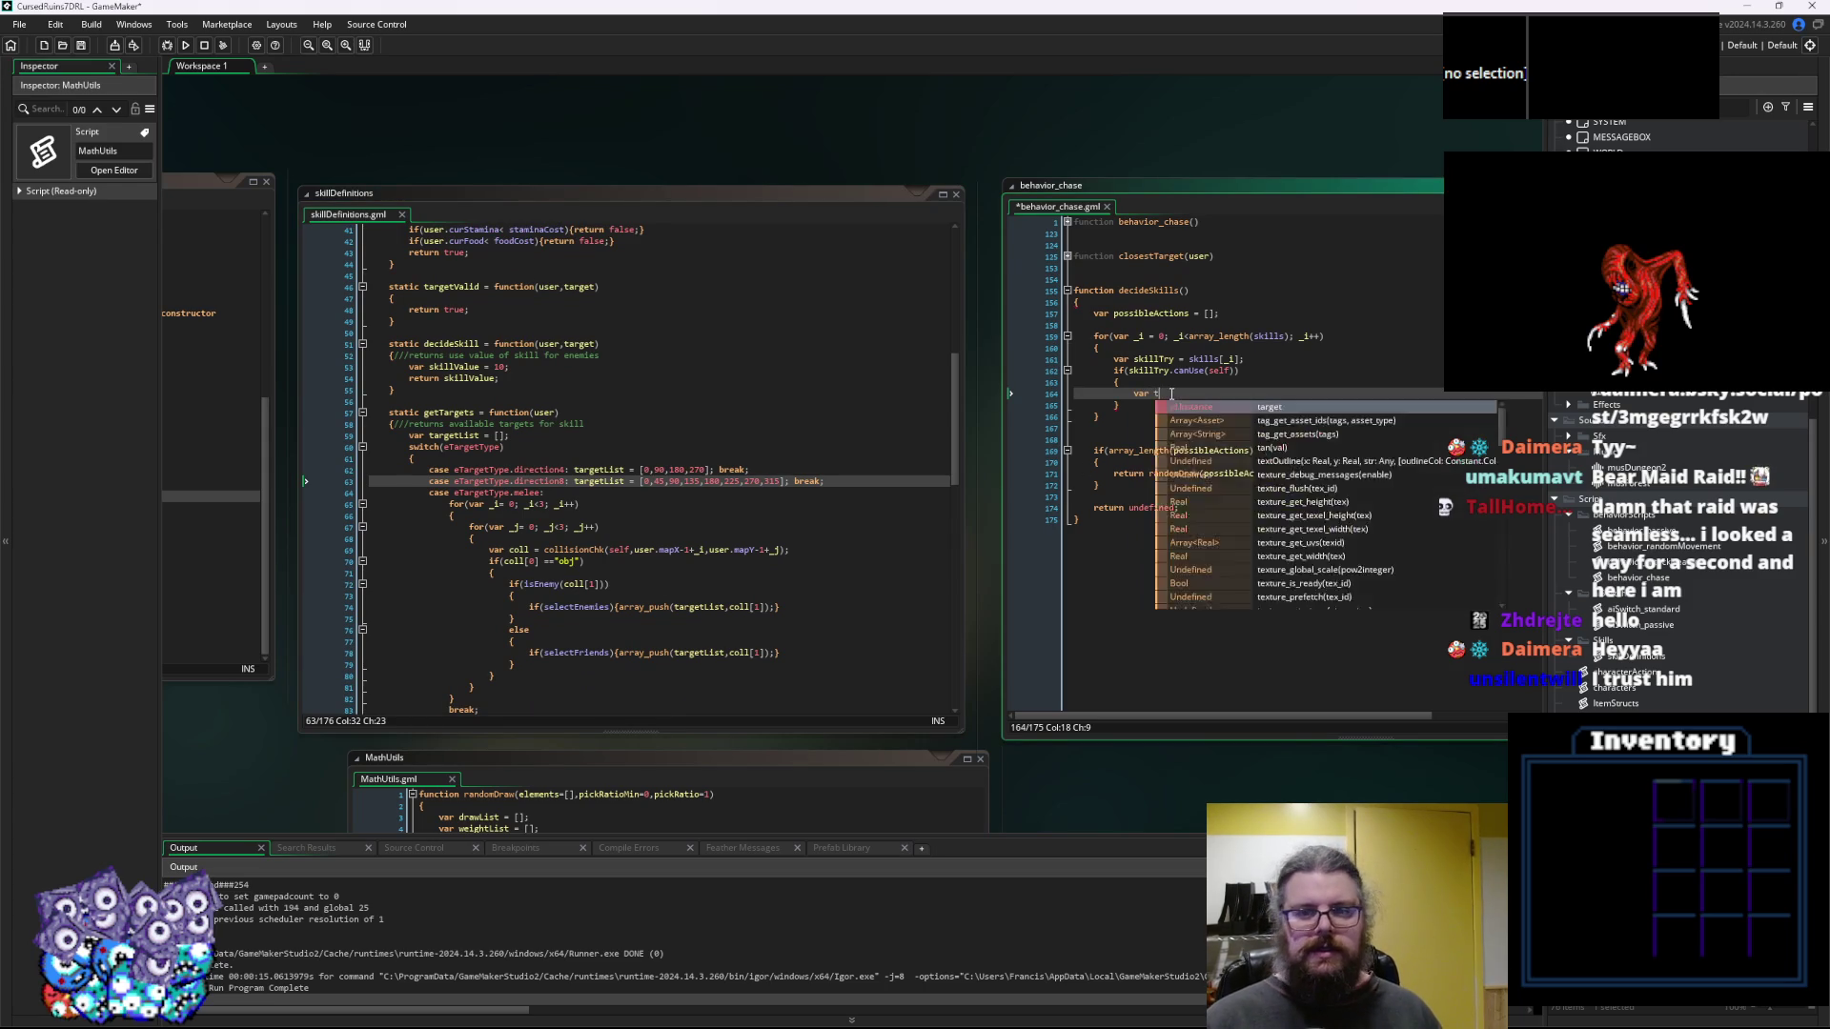
type("args =")
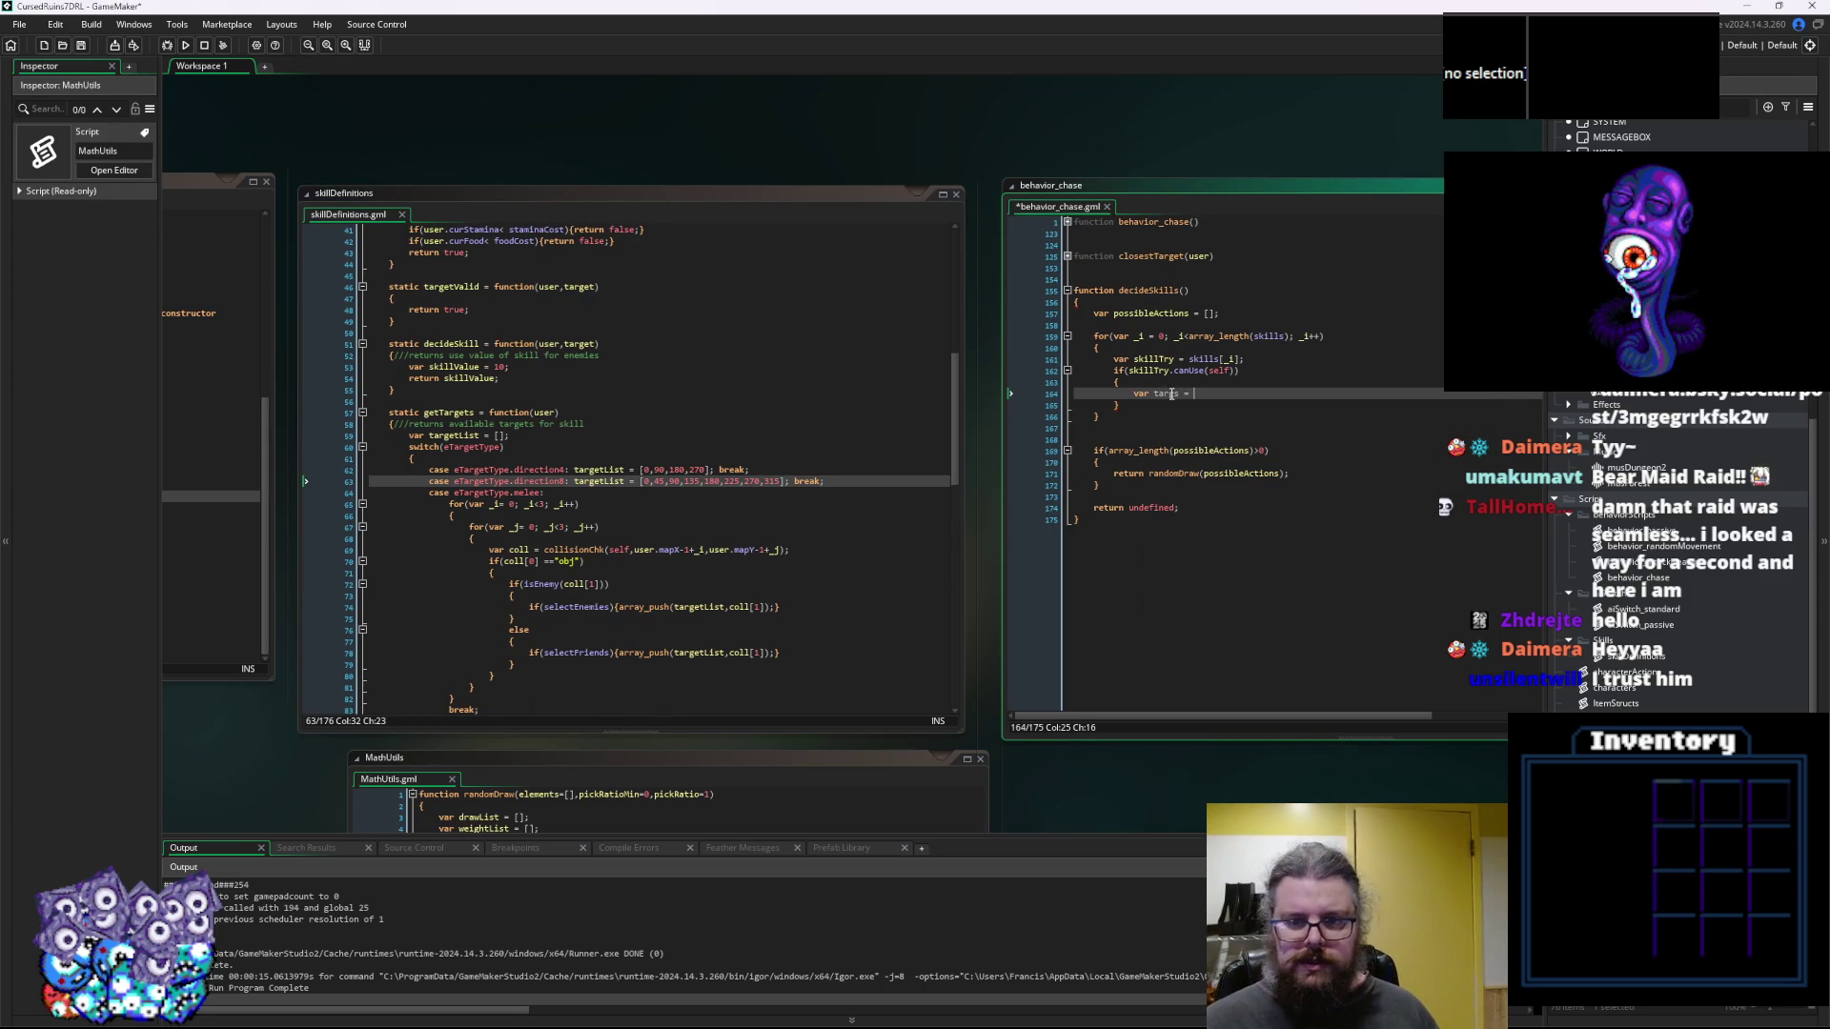
key("BackSpace")
key("BackSpace")
key("BackSpace")
type("ets = s")
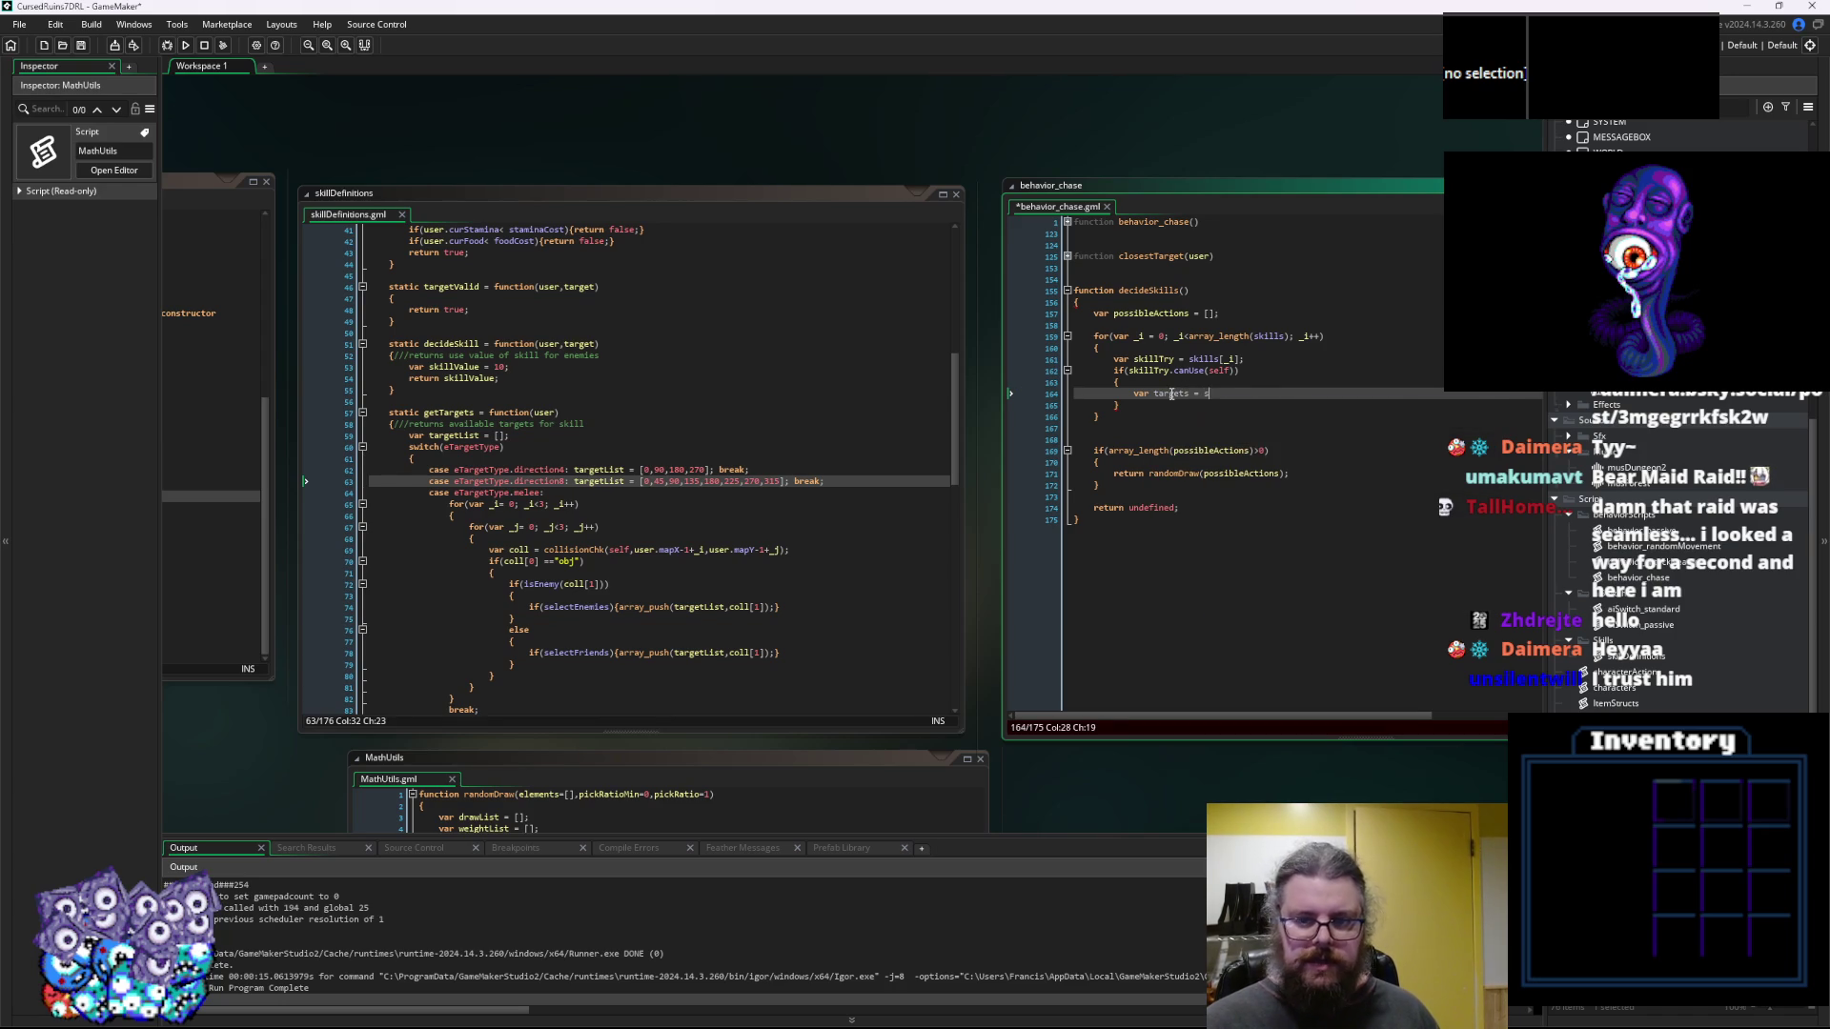
type("killTry.getTargets")
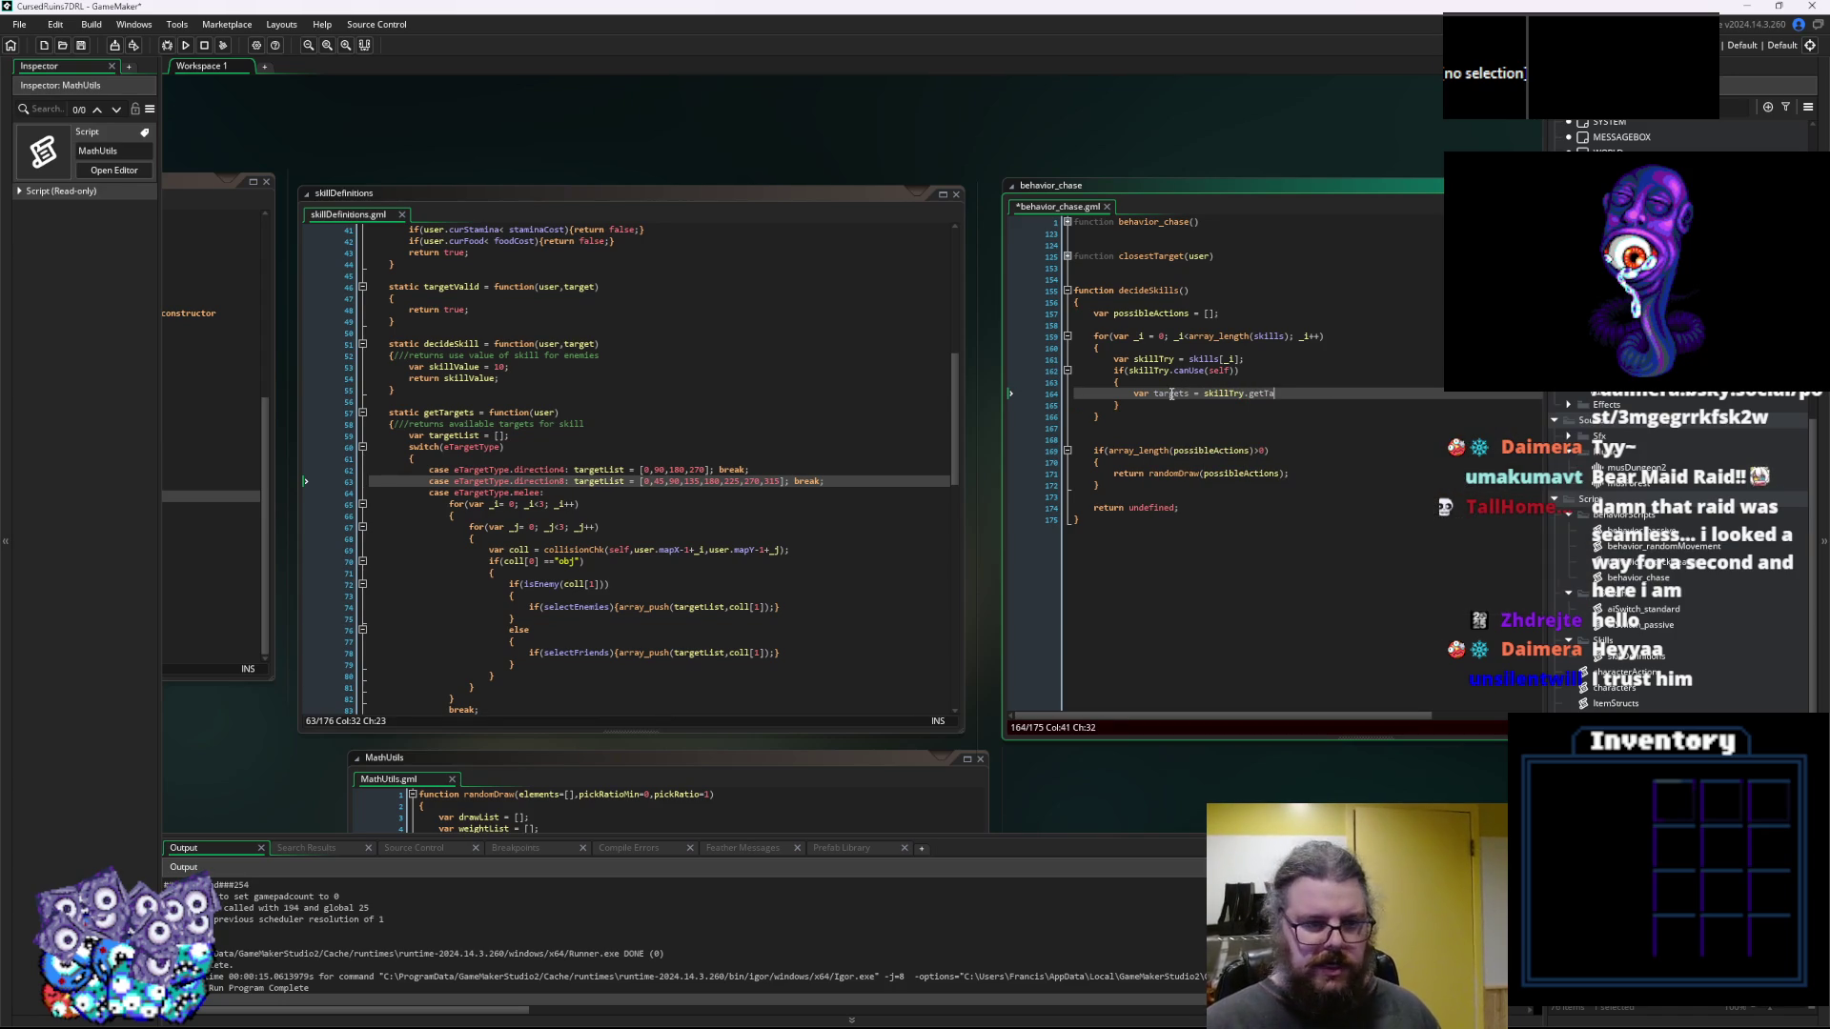
type("(")
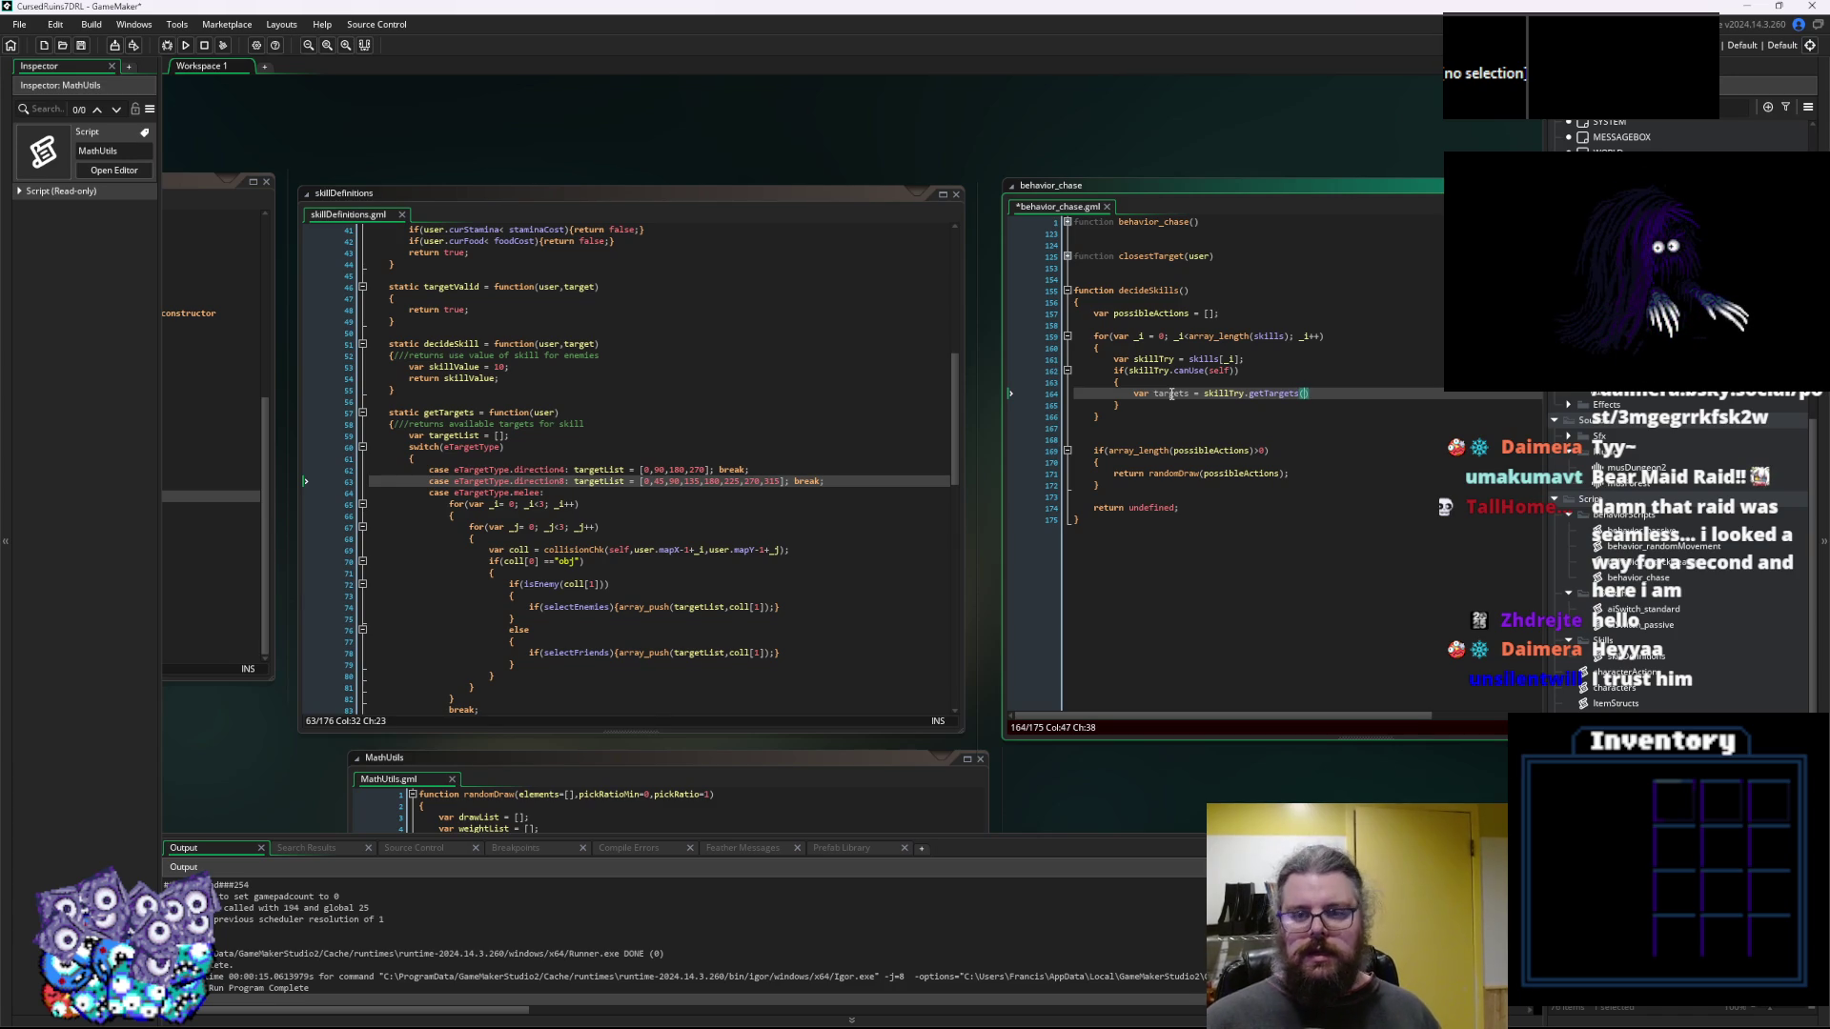
type("self")
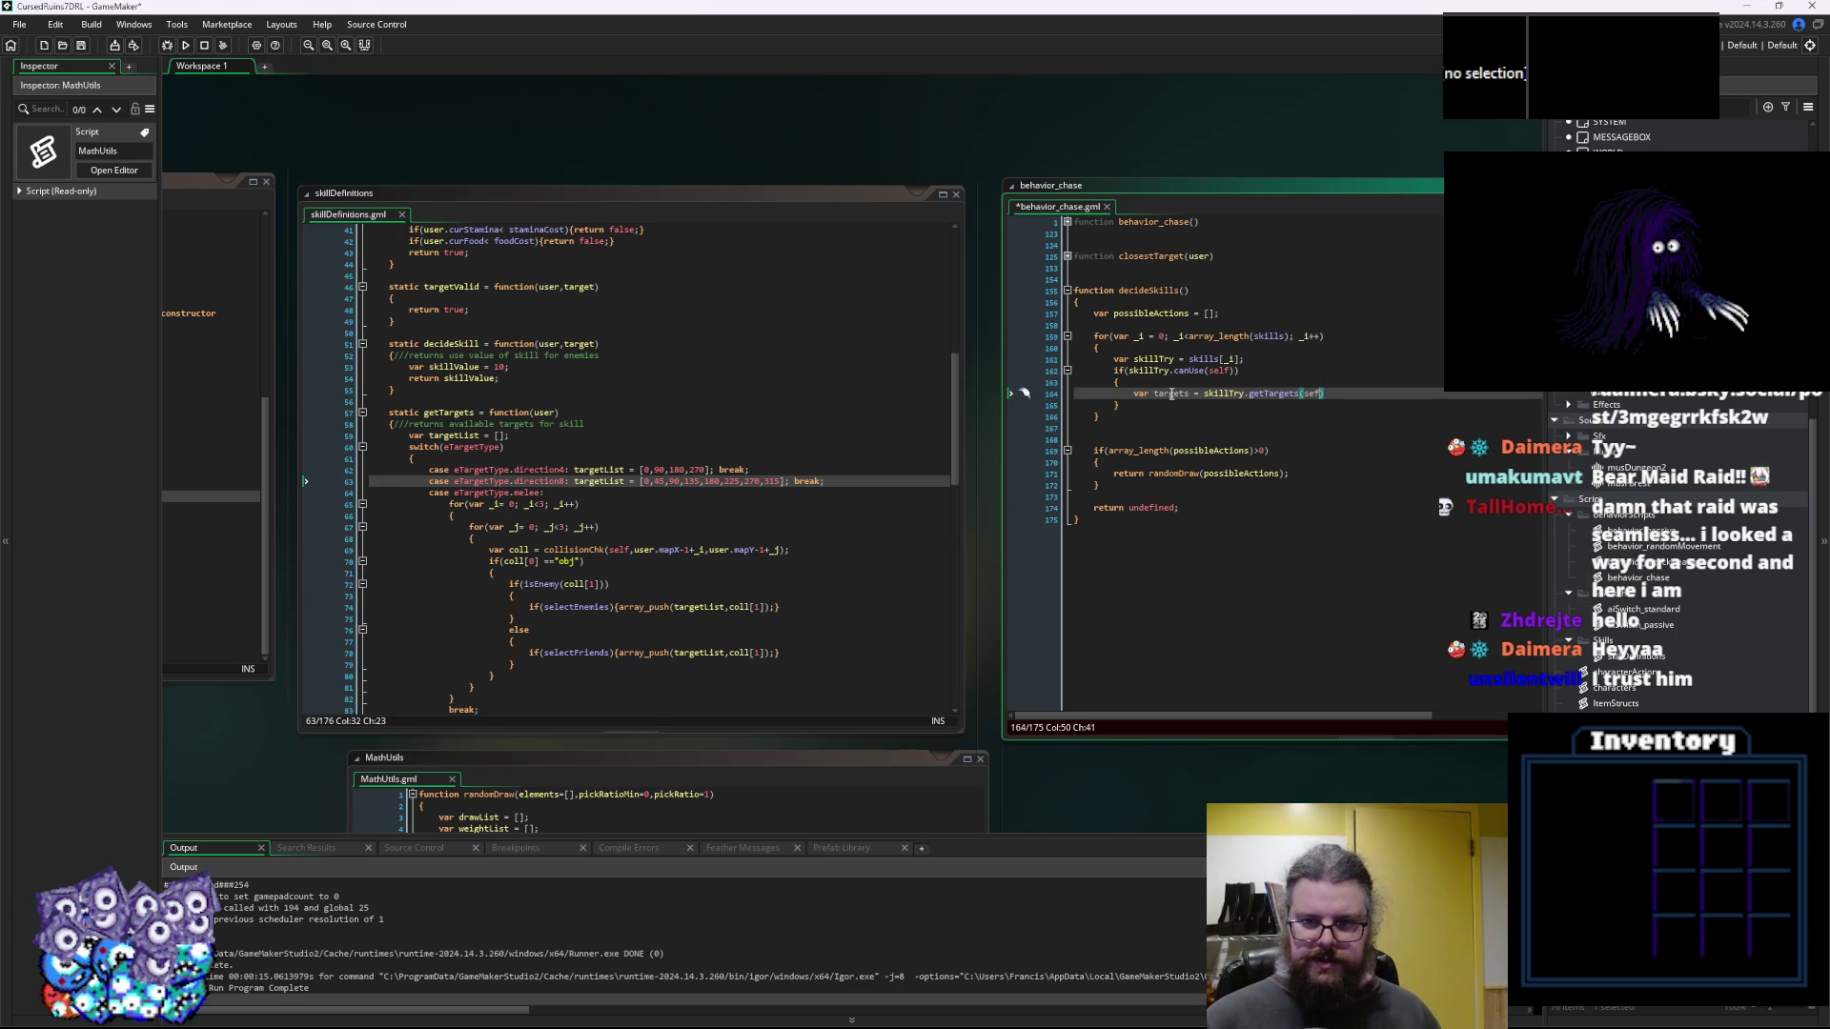
type(");")
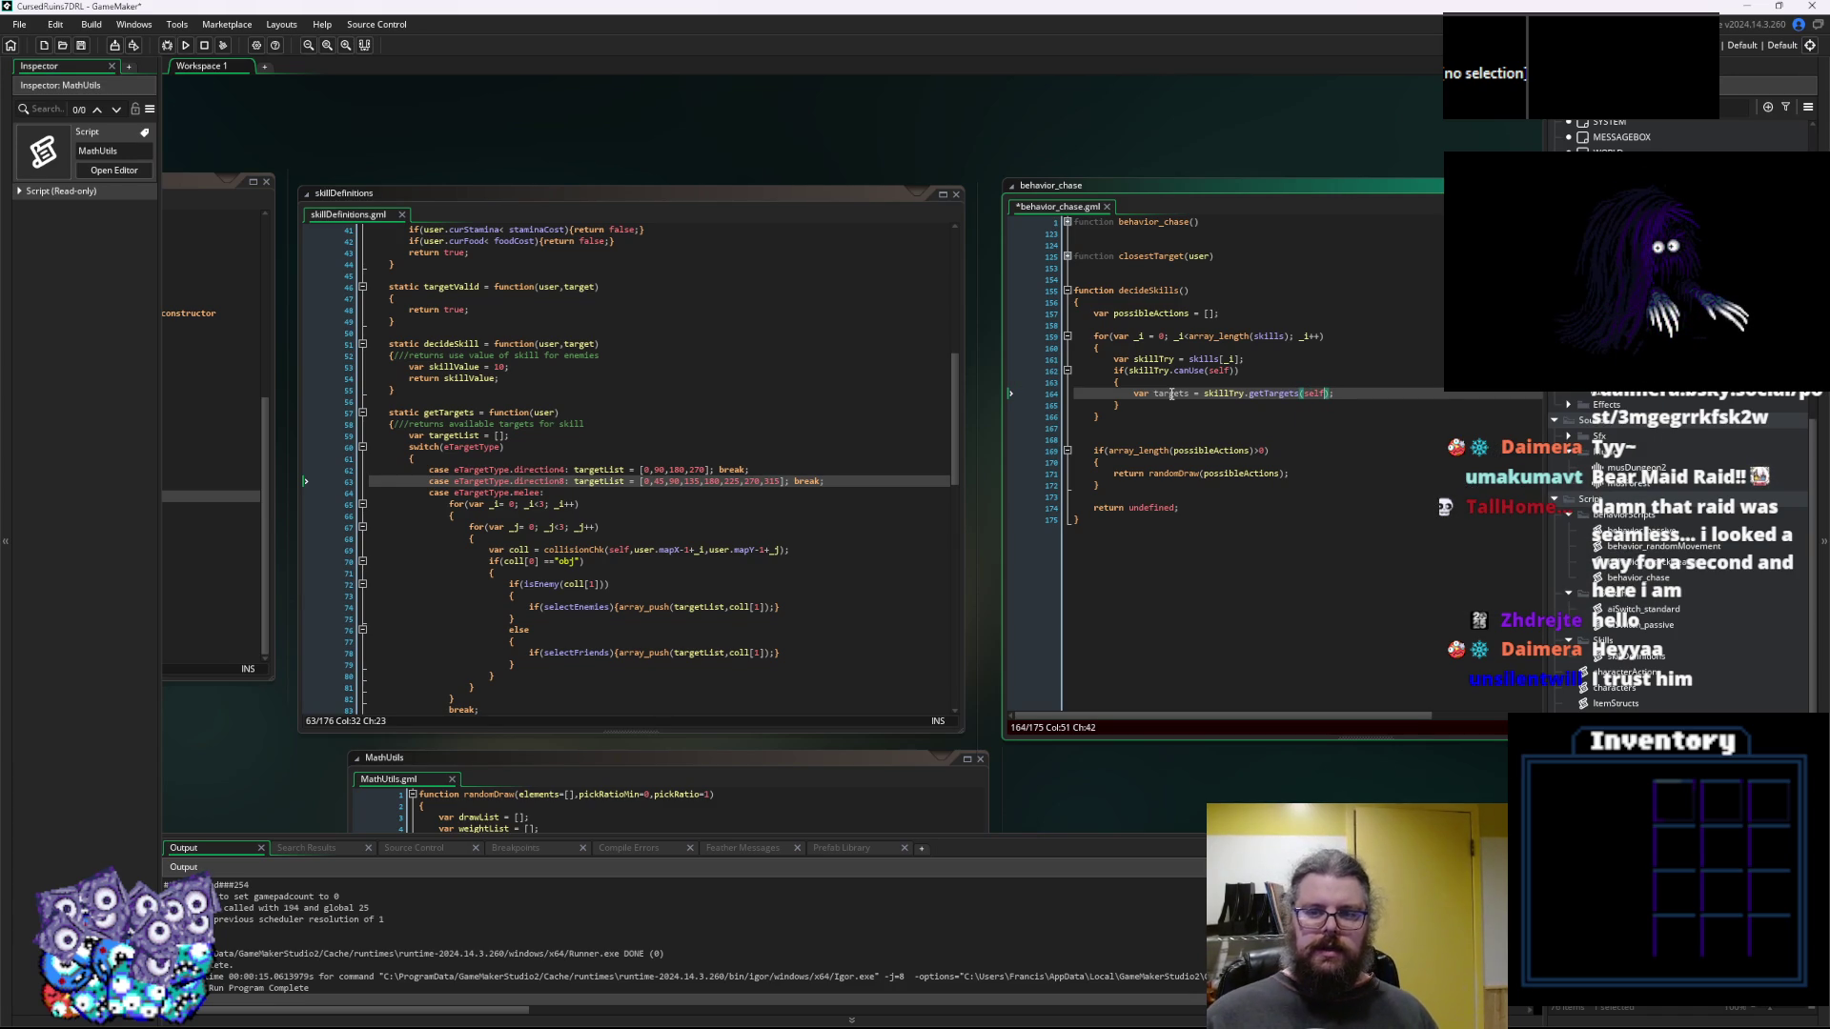
Below the targets line, add an if using the copied array_length(possibleActions)>0 condition, plus an opening brace
key("Left")
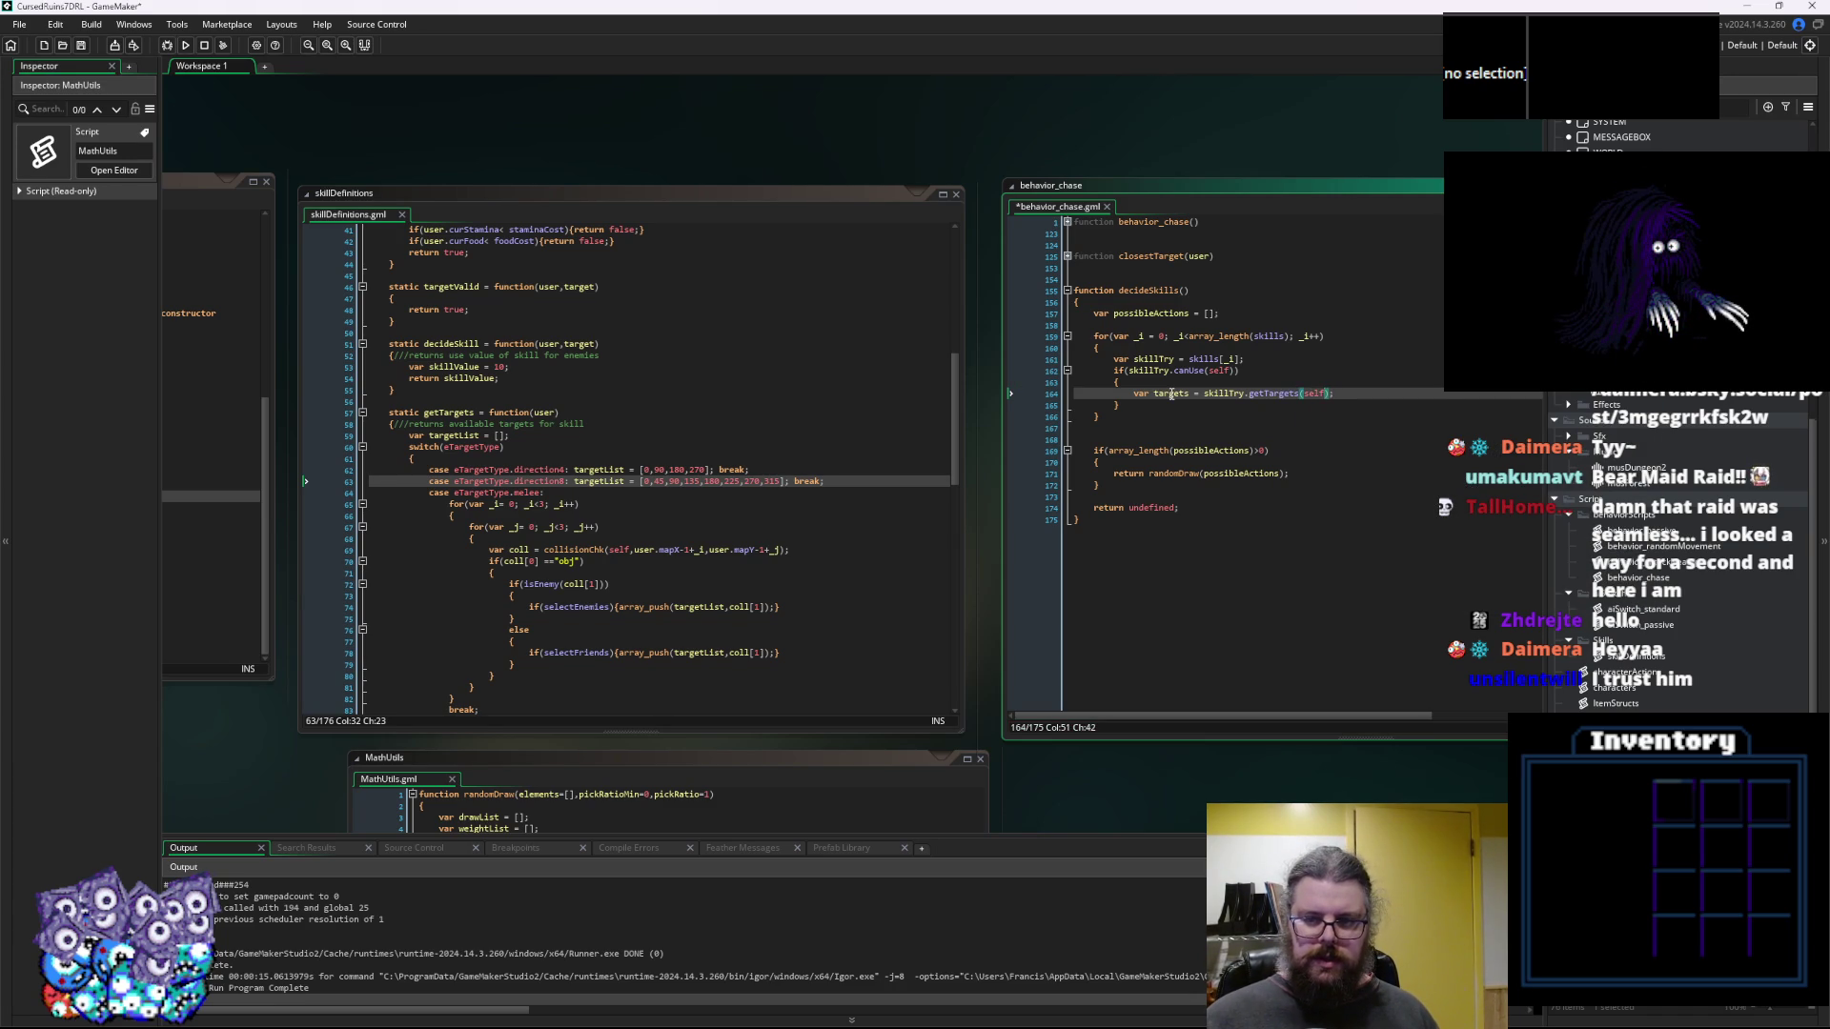
key("Right")
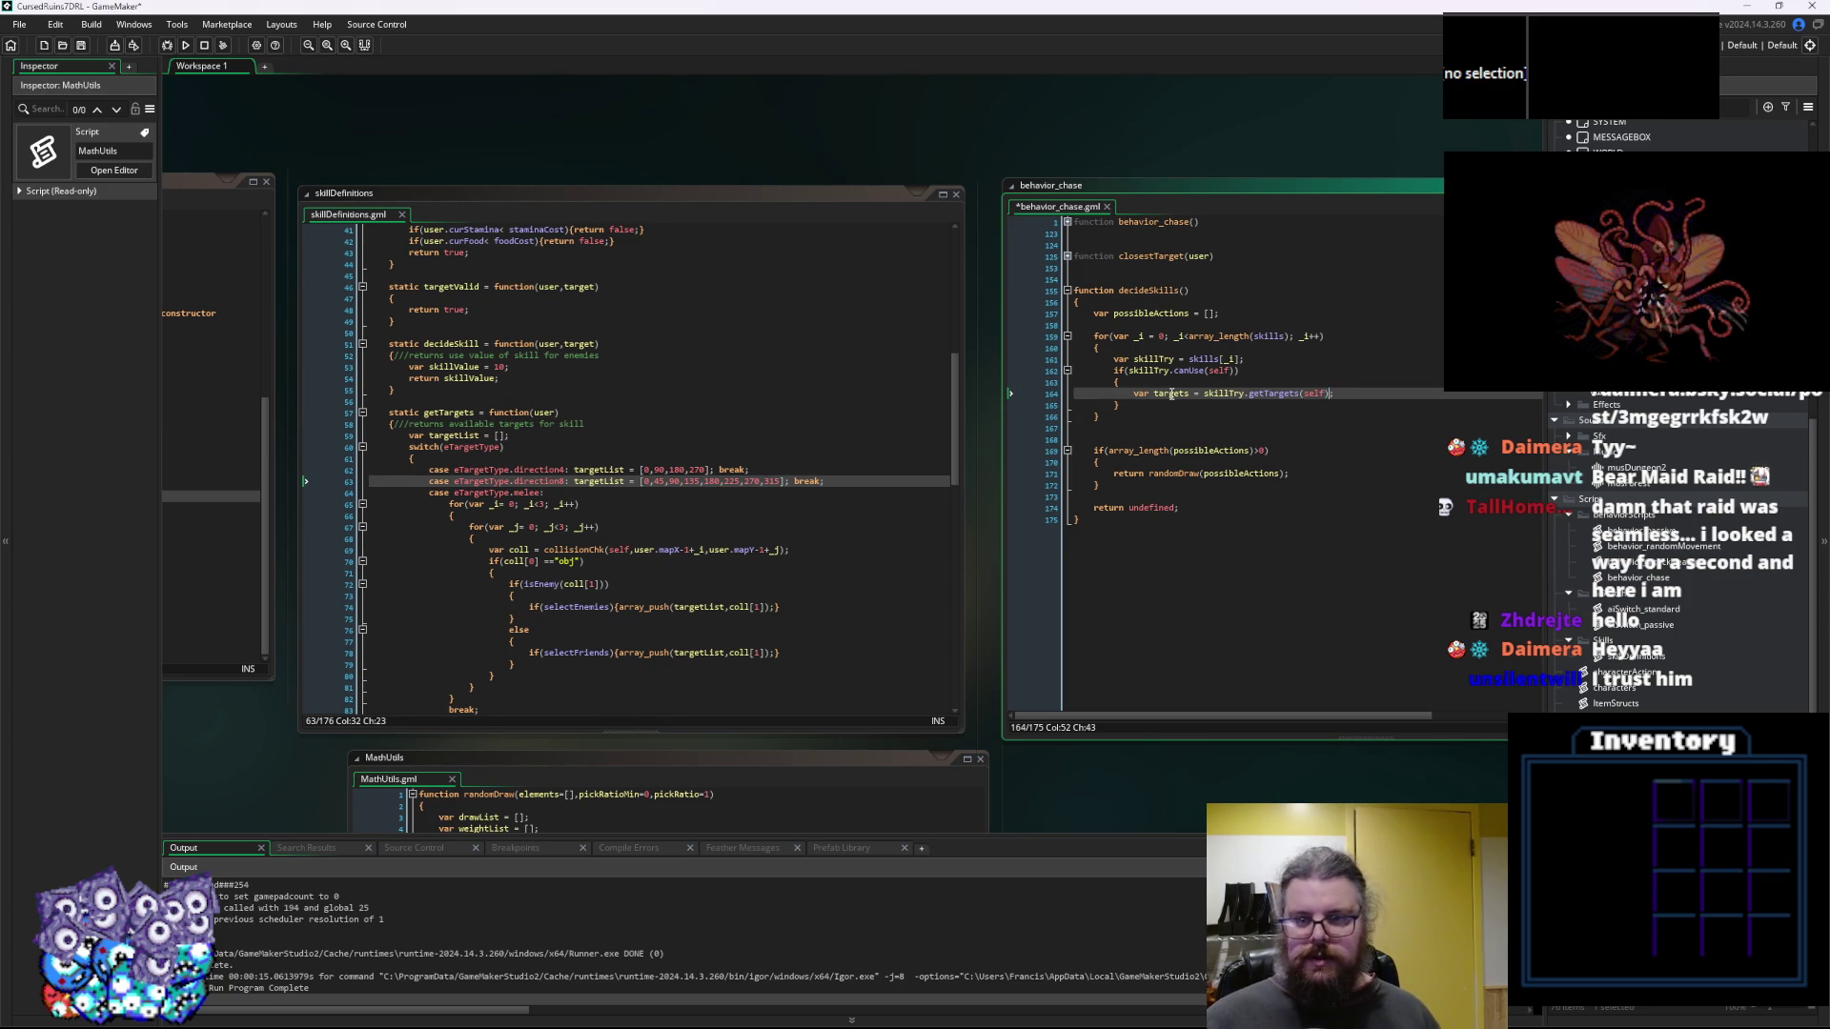
key("Return")
key("Return")
type("if(")
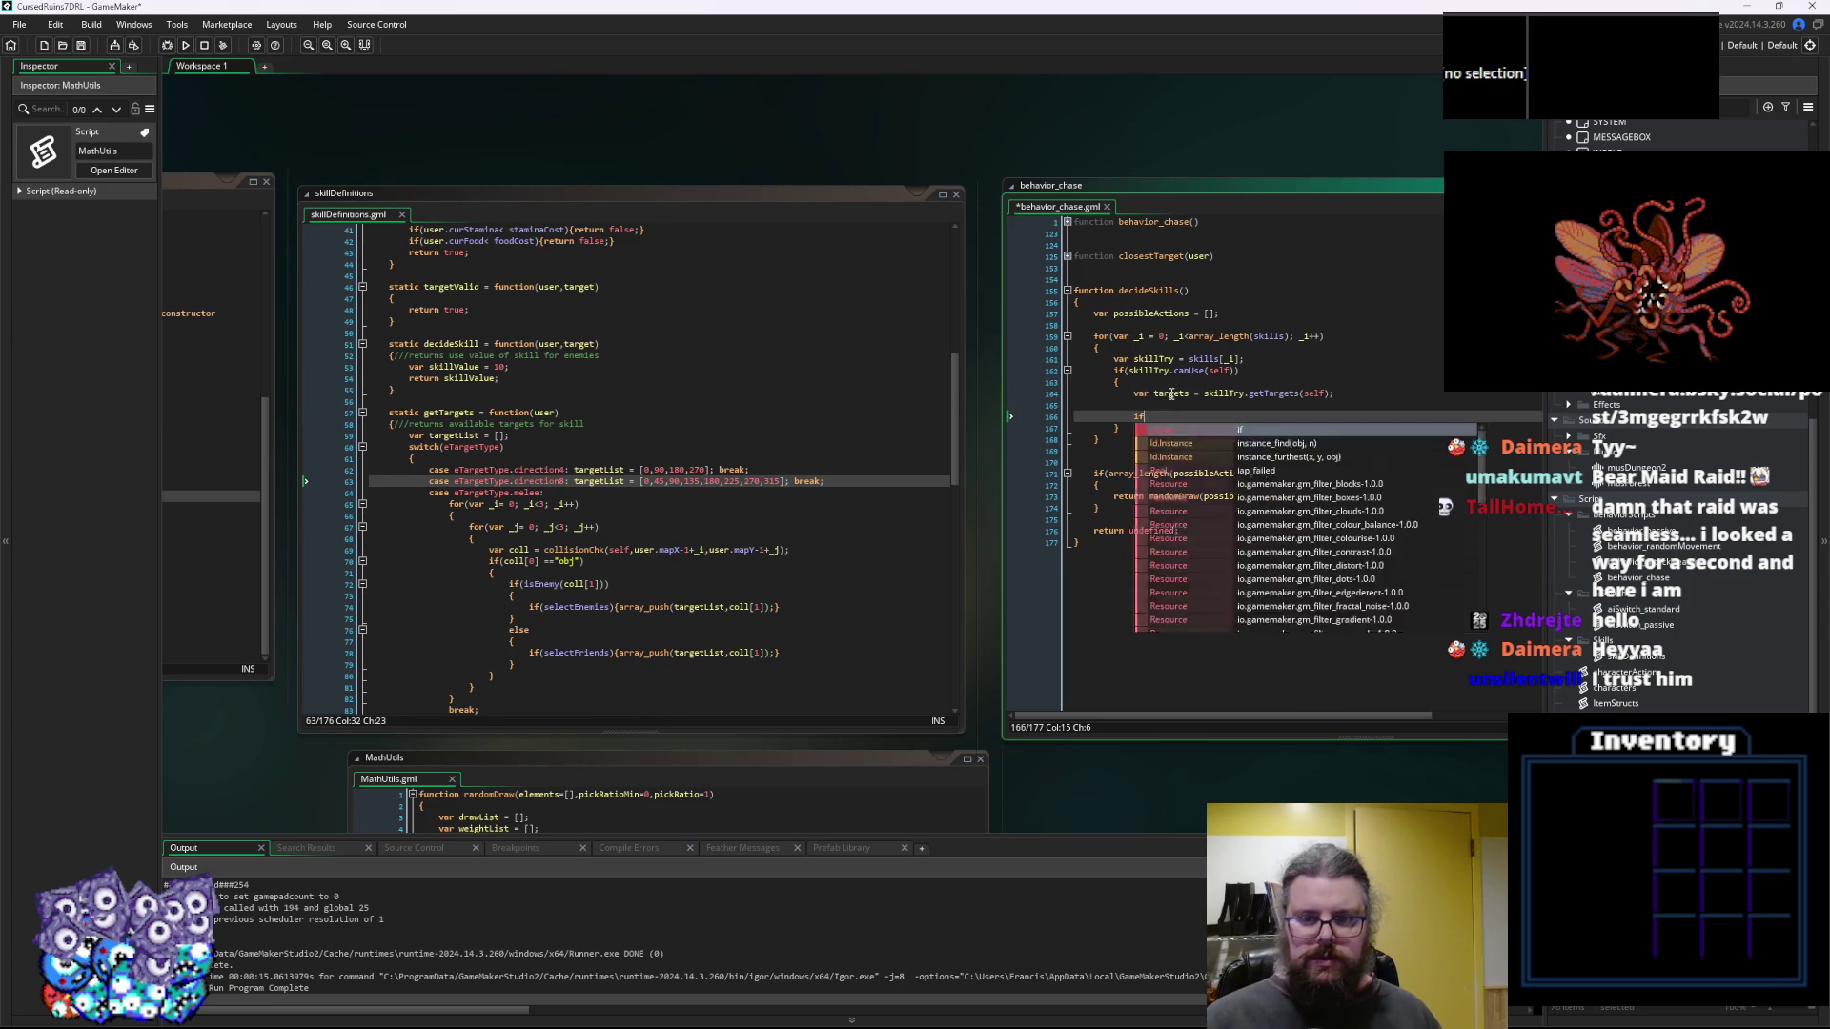
left_click_drag(1271, 474, 1094, 485)
key("ctrl+c")
left_click(1158, 416)
key("ctrl+v")
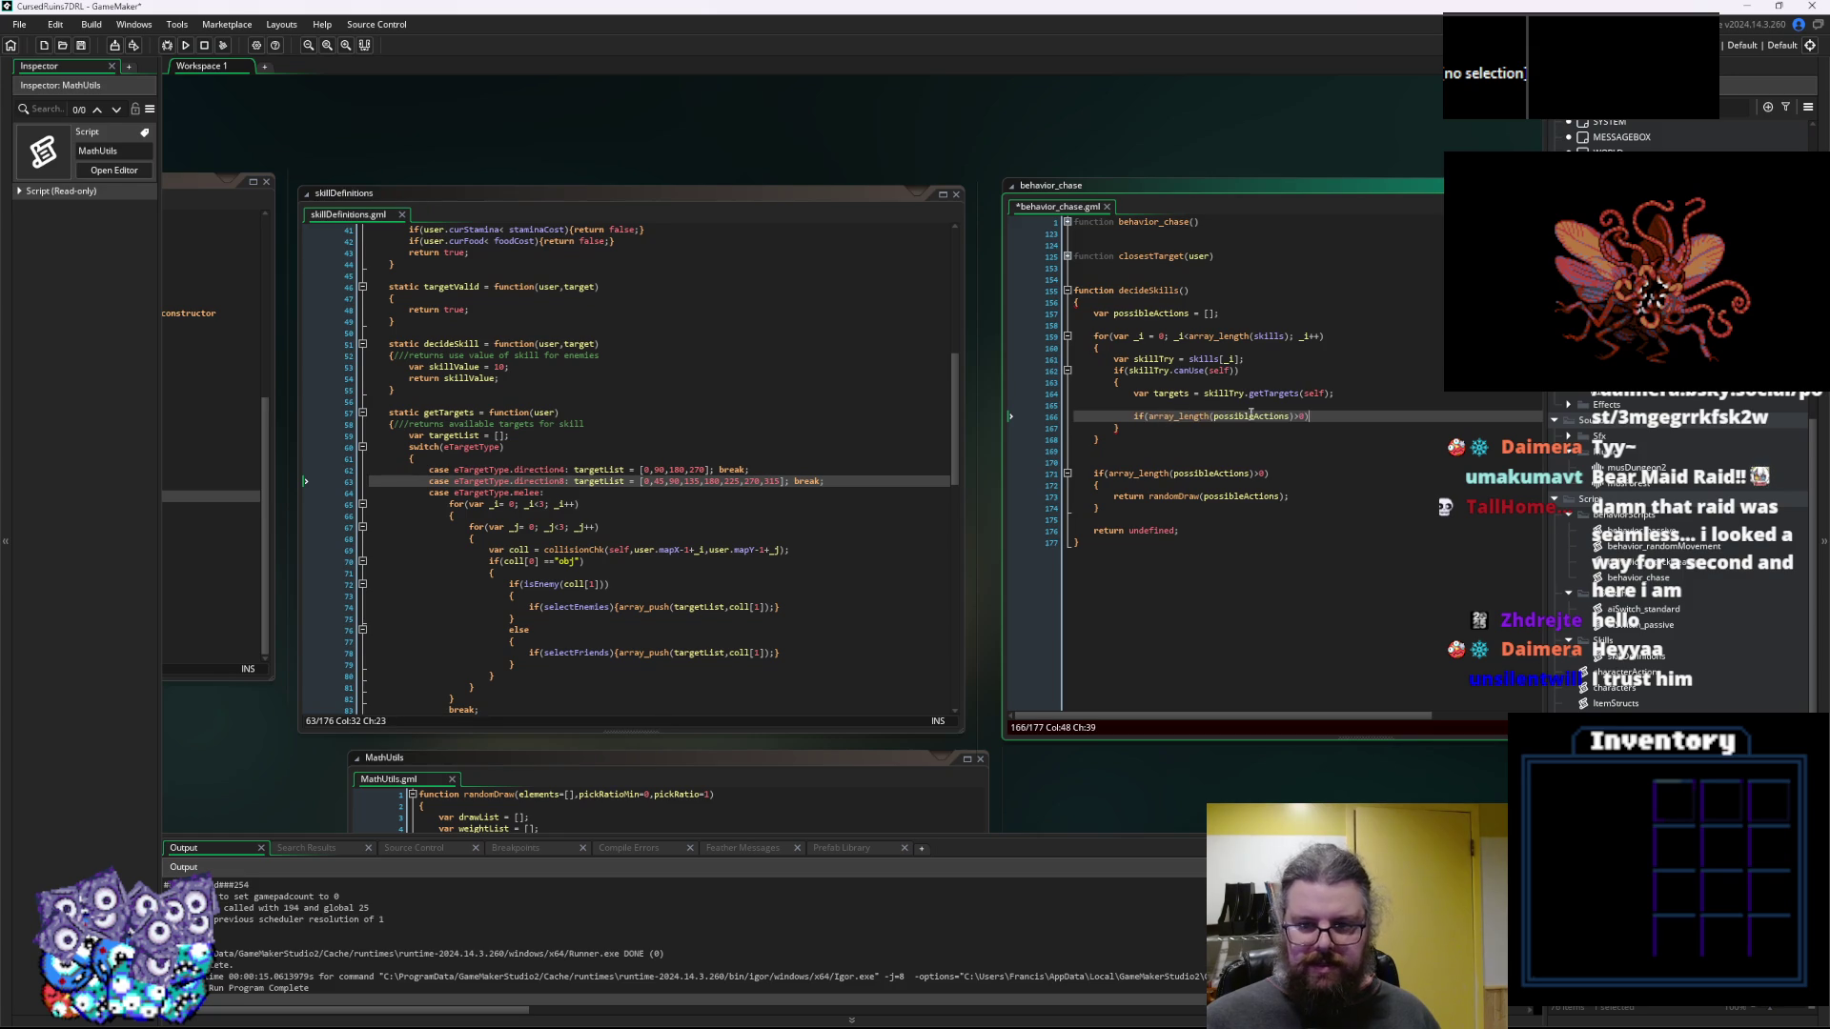
key("Return")
type("{")
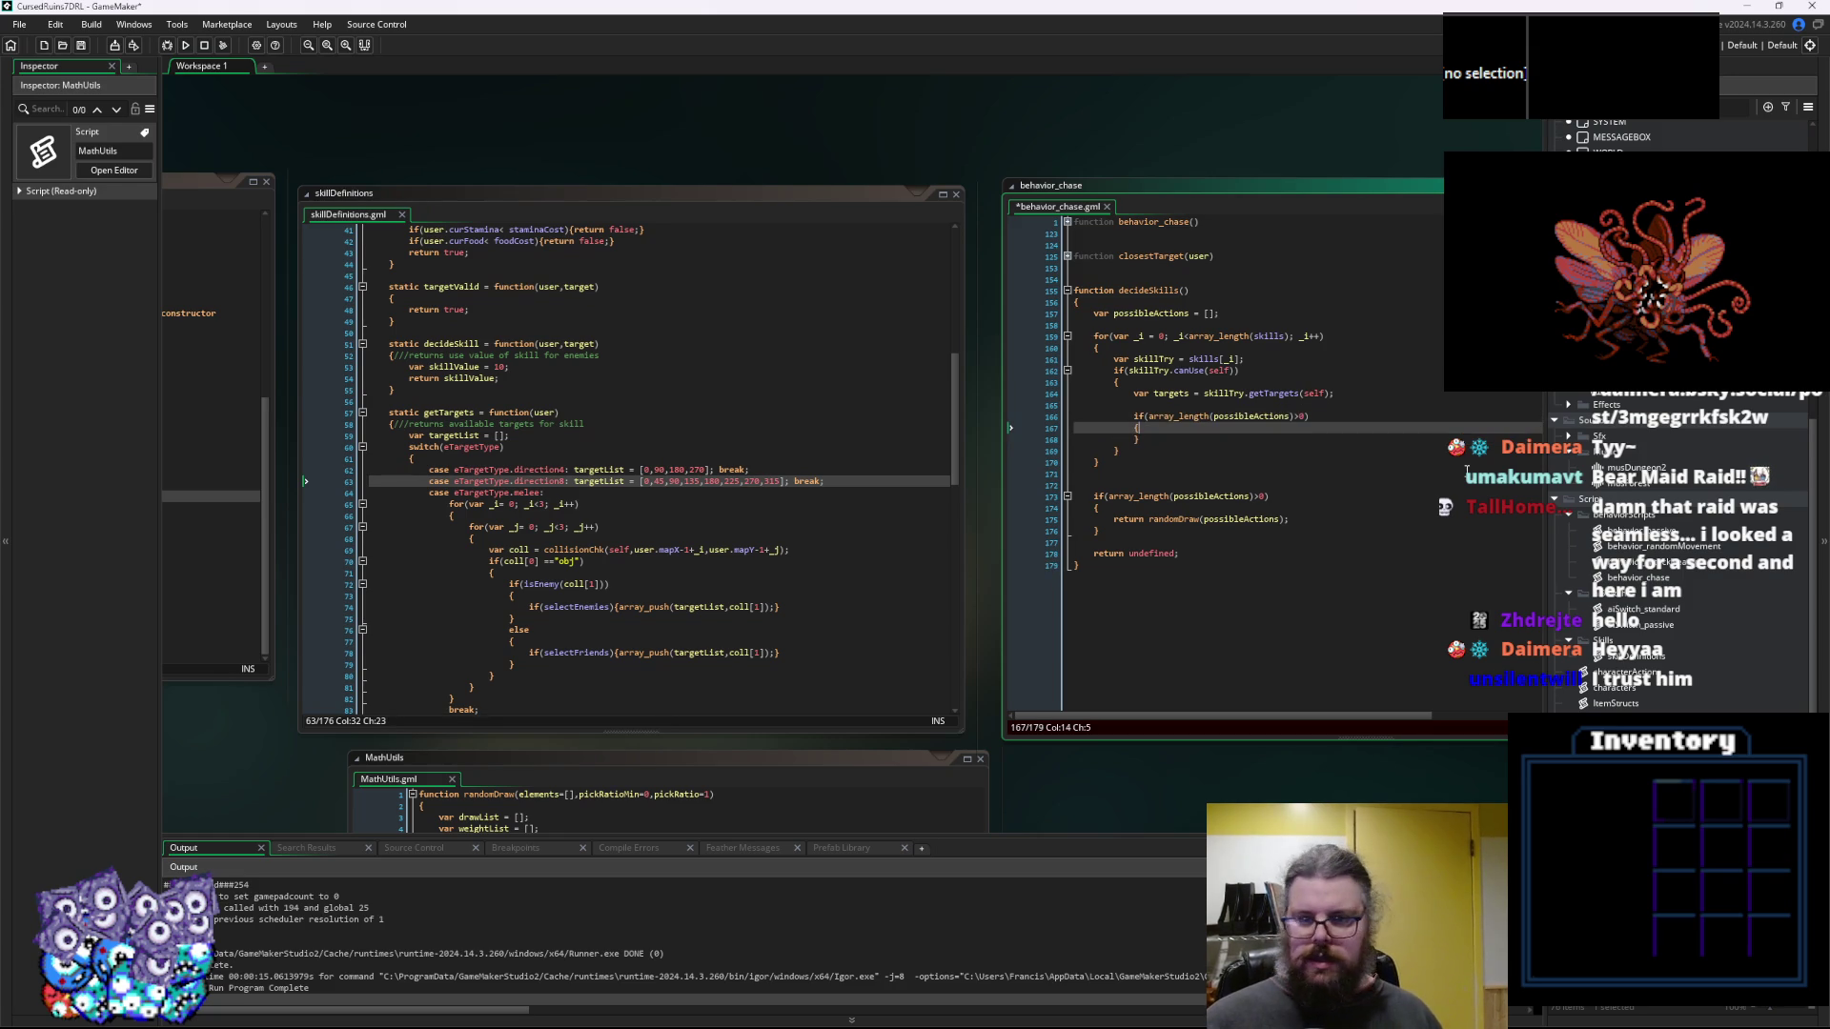
Change the condition to array_length(targets)>0, remove the stray blank line, and open the block's body
double_click(1239, 416)
type("targets")
left_click(1164, 406)
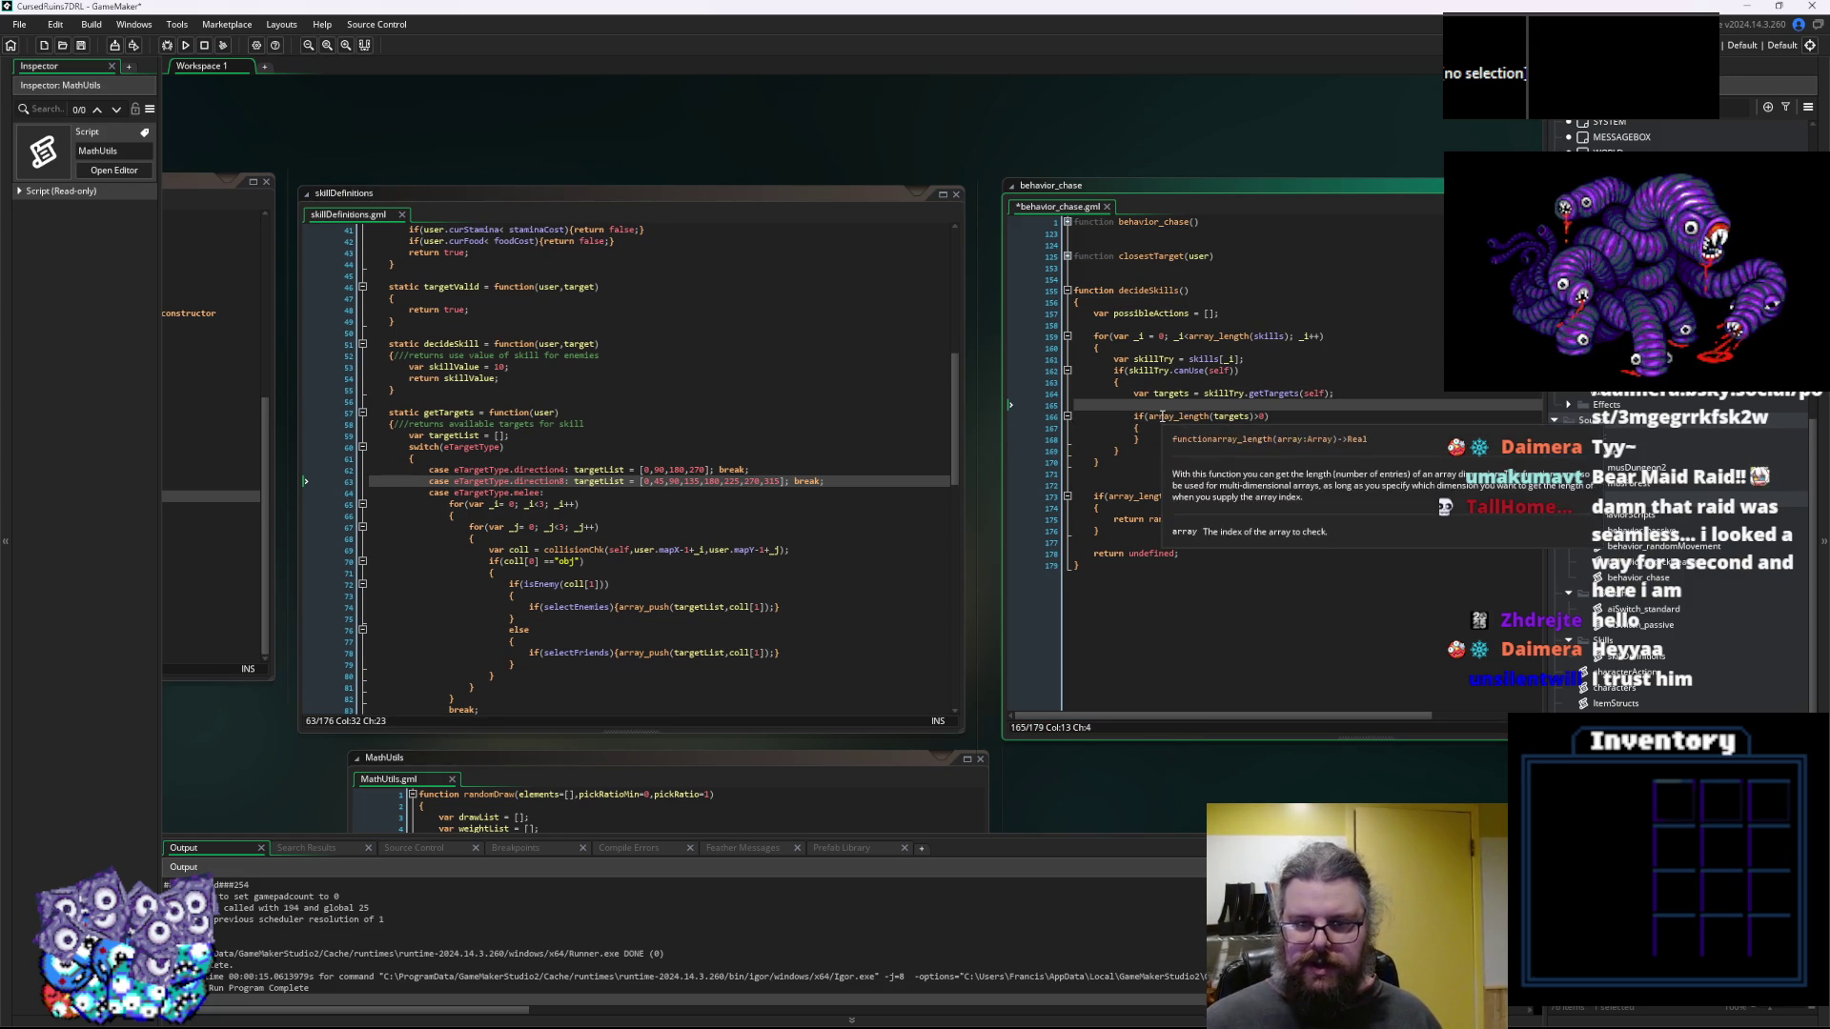
key("BackSpace")
key("Down")
key("Down")
key("Return")
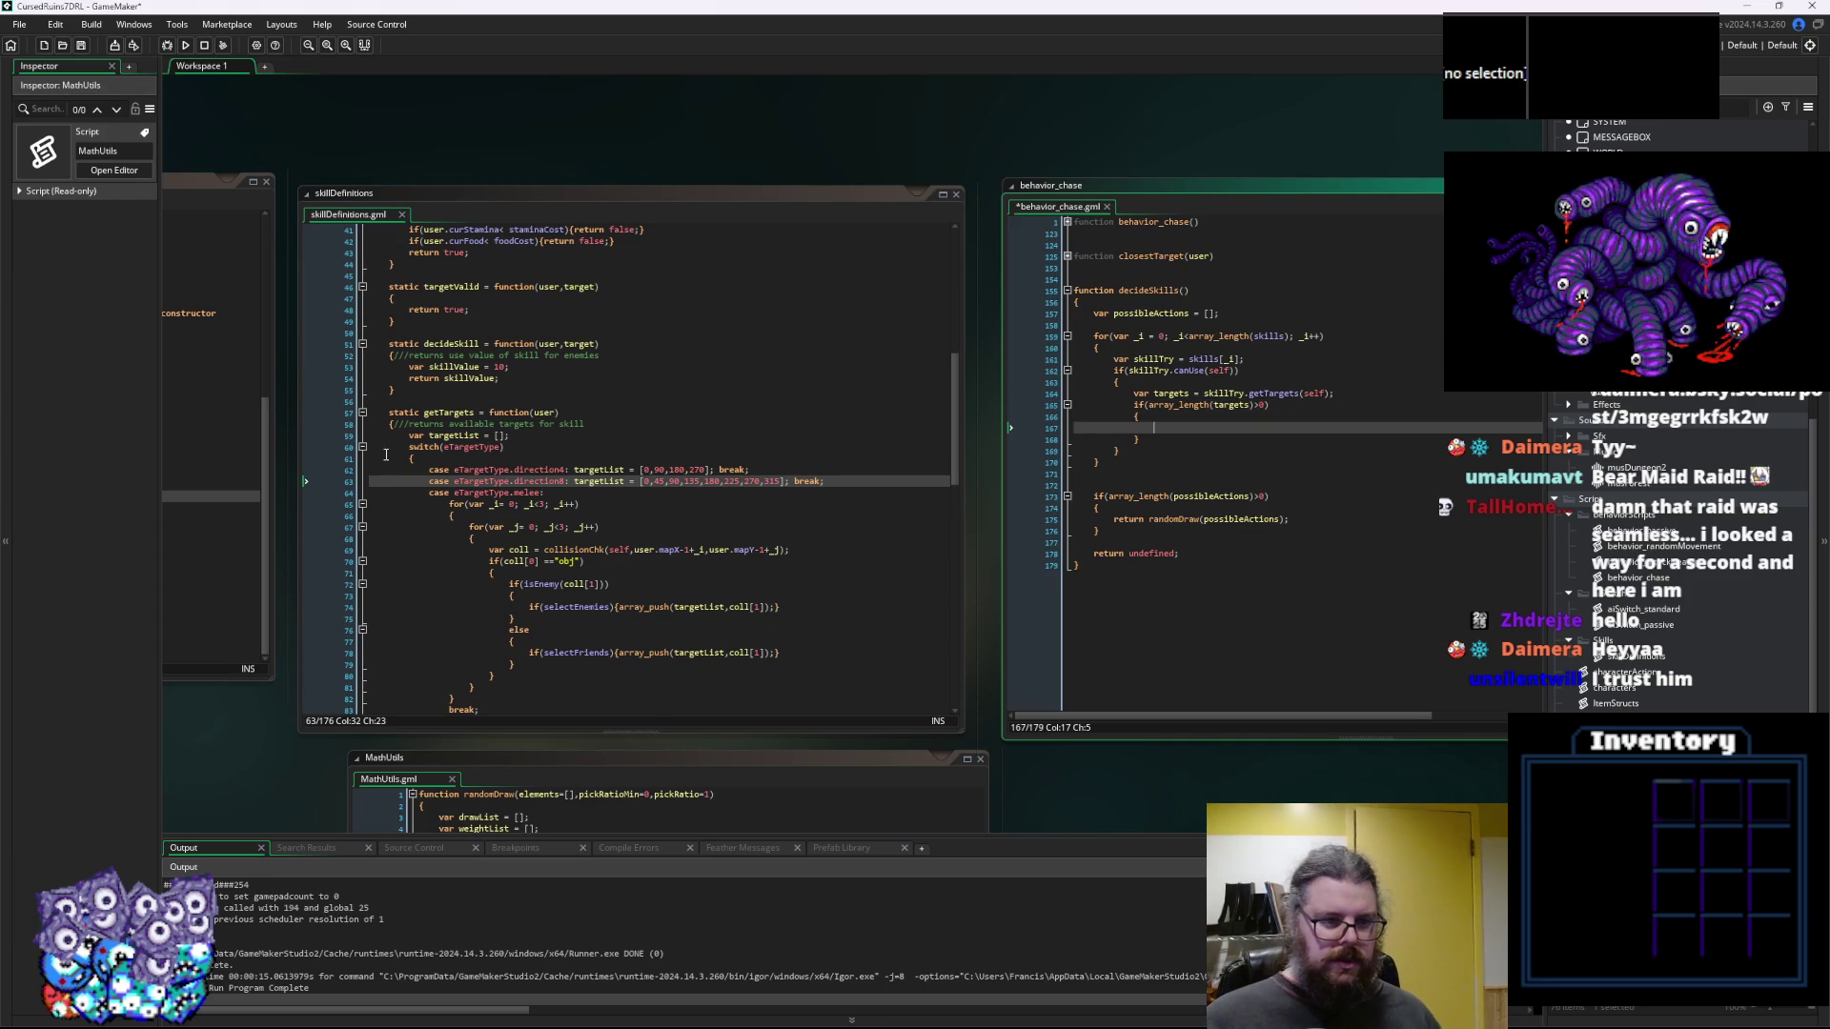
left_click(363, 412)
Check decideSkill's parameters and write var actionValue = skillTry.decideSkill(self,targets[]) inside the if block
left_click(454, 502)
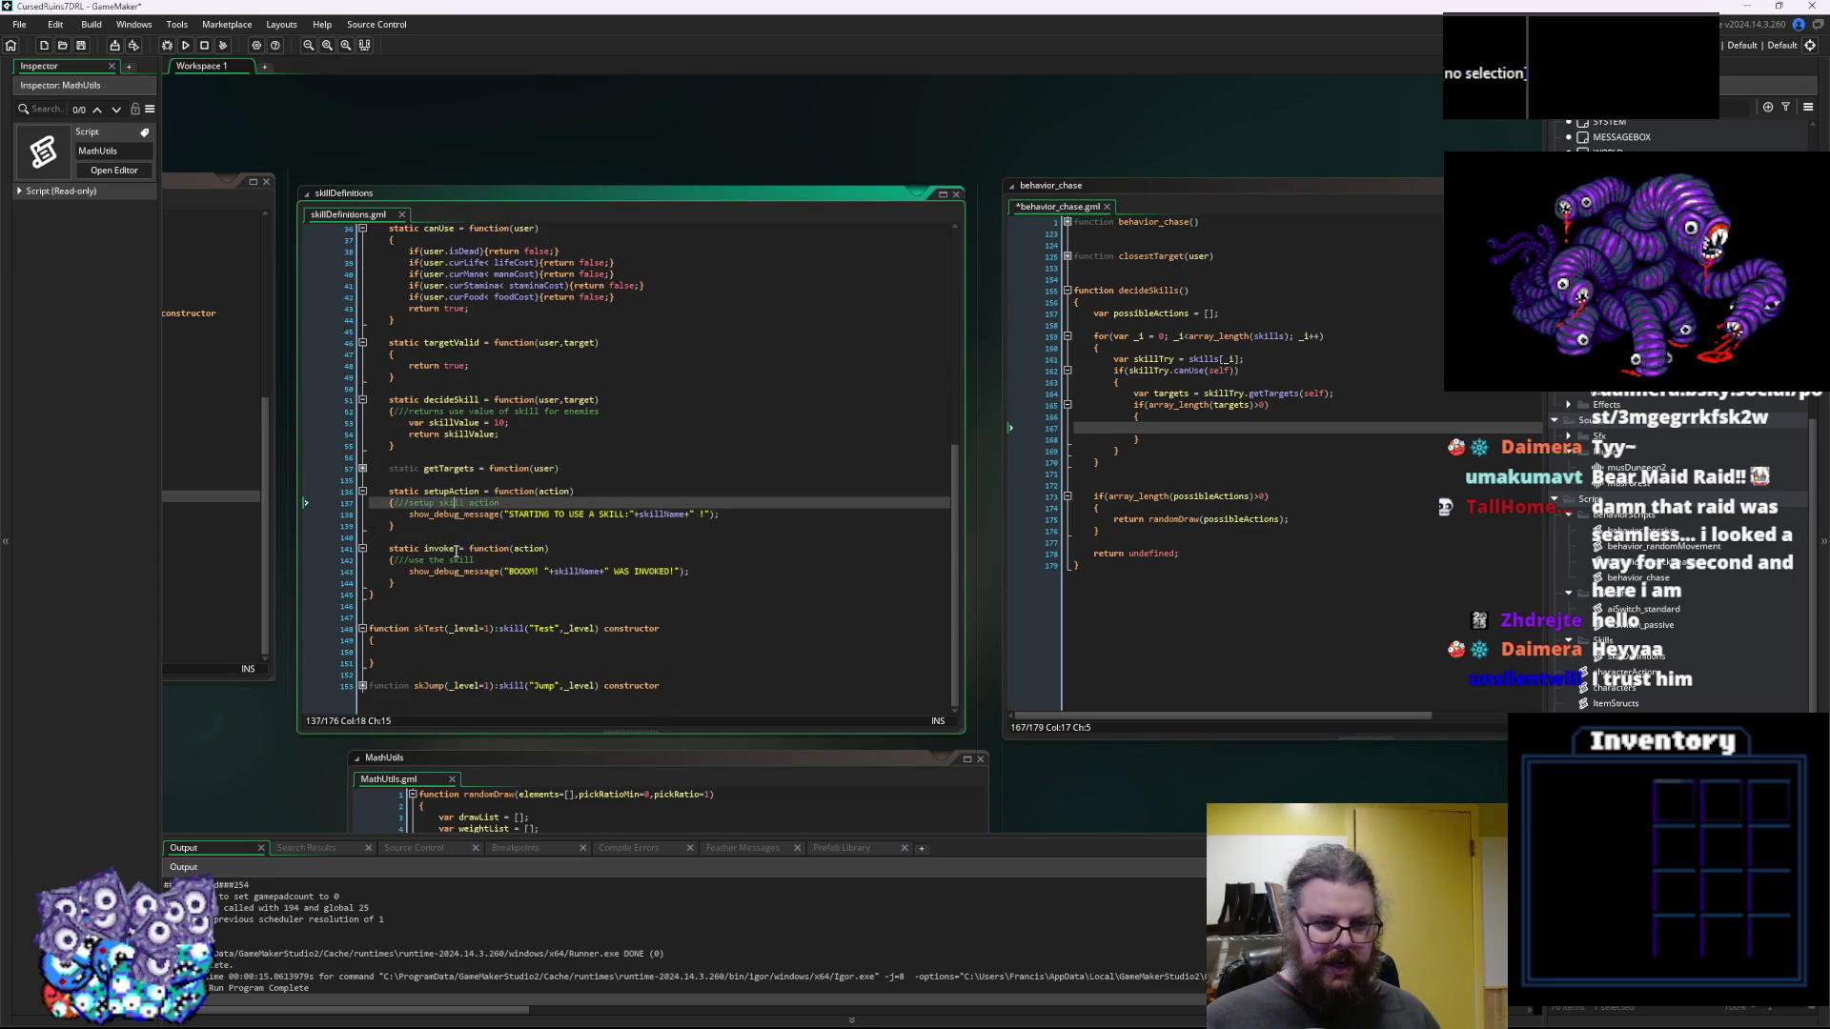
double_click(442, 401)
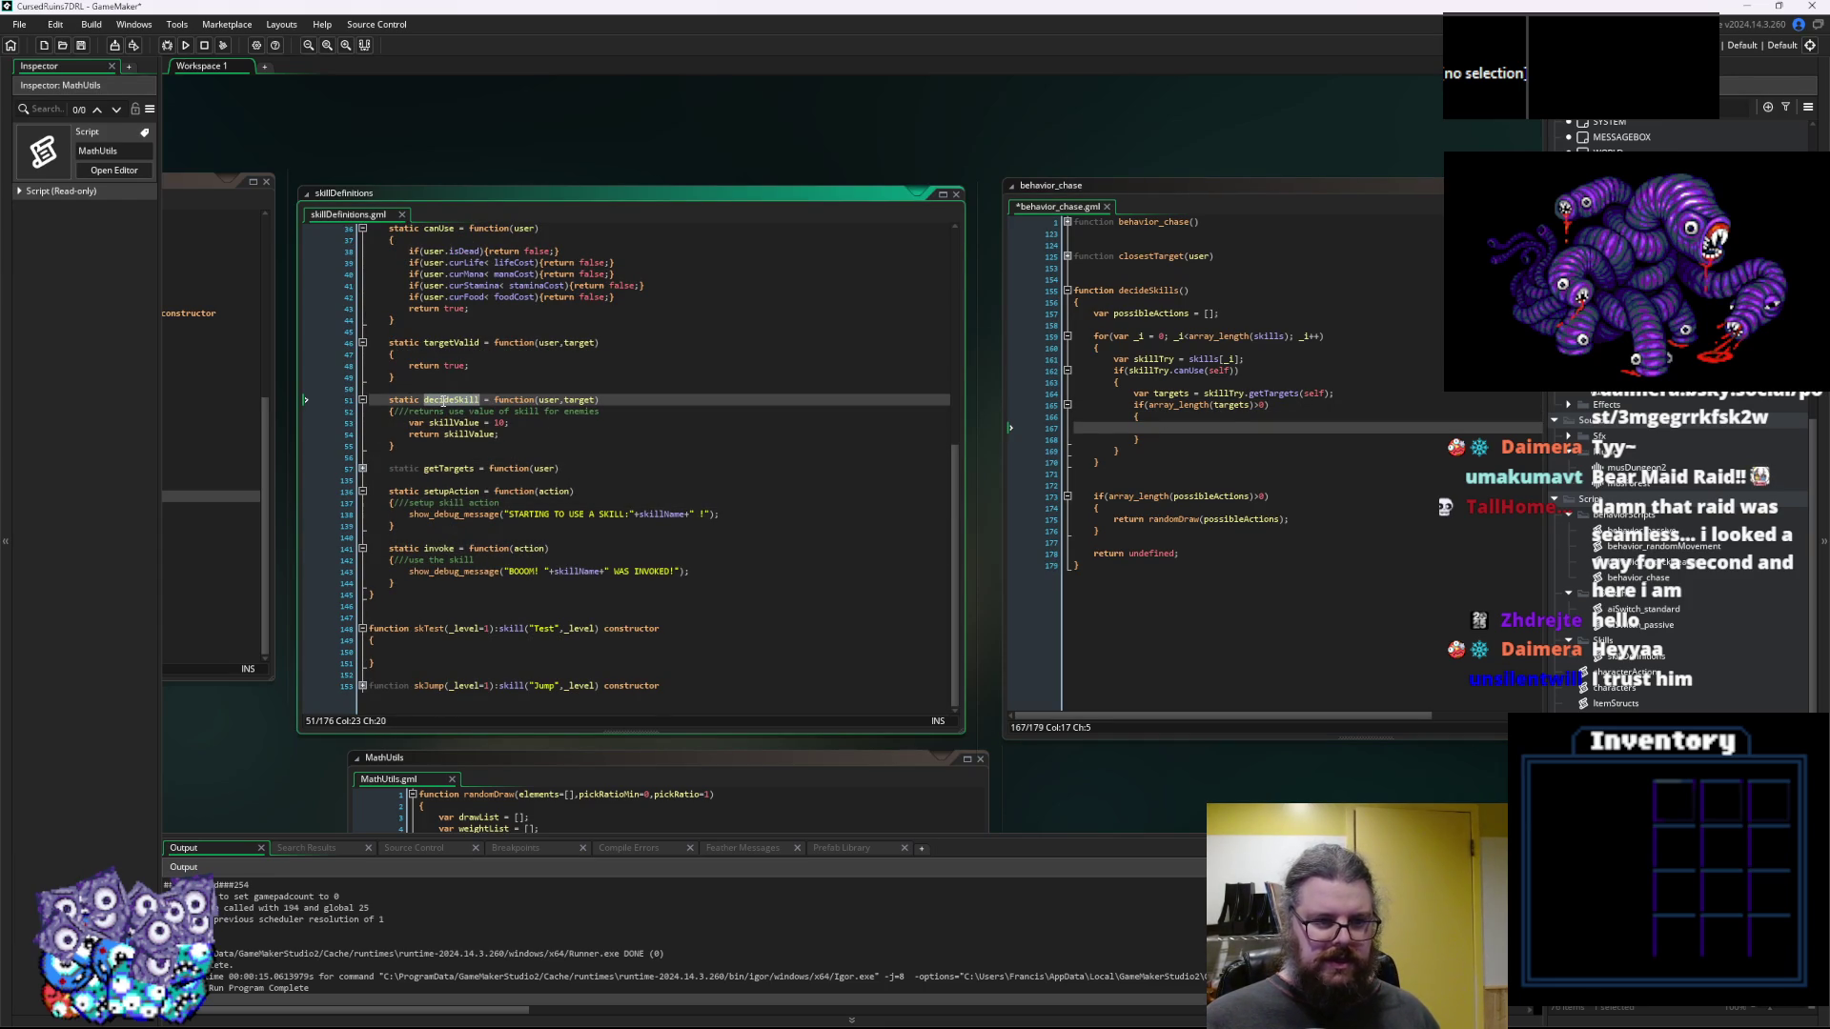
left_click(1013, 450)
type("var")
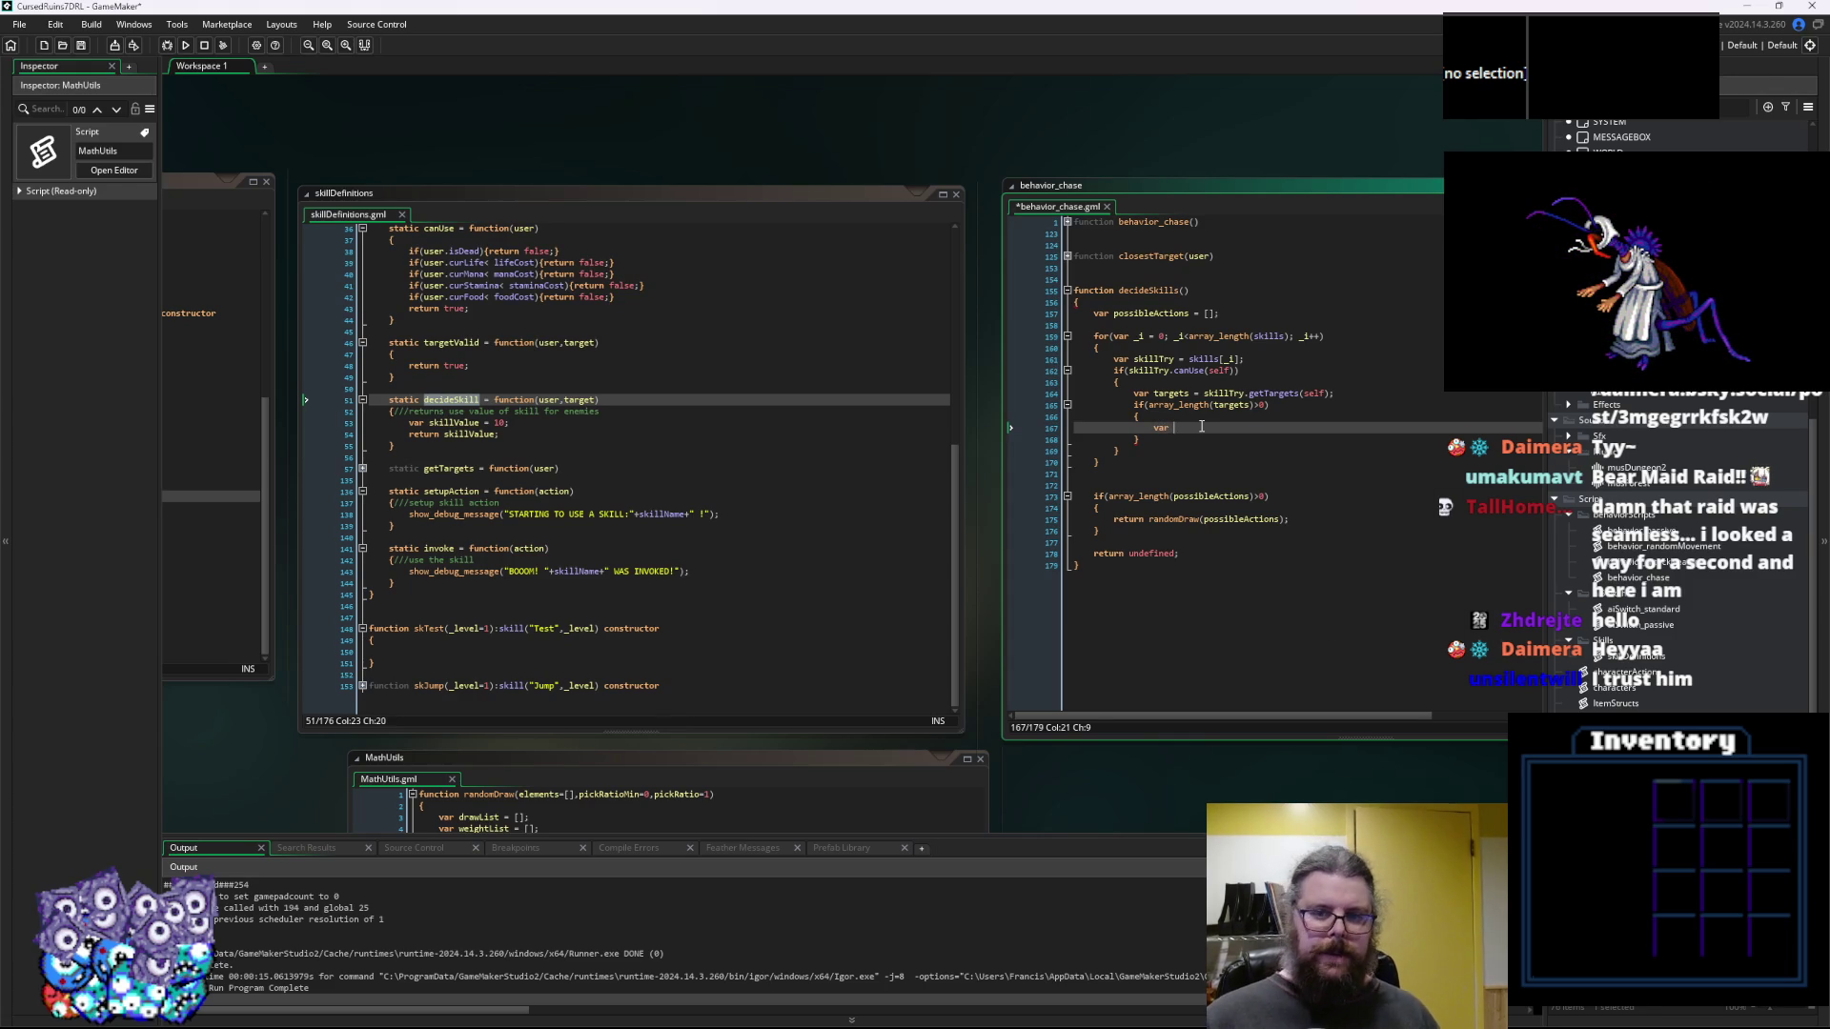
type("actions")
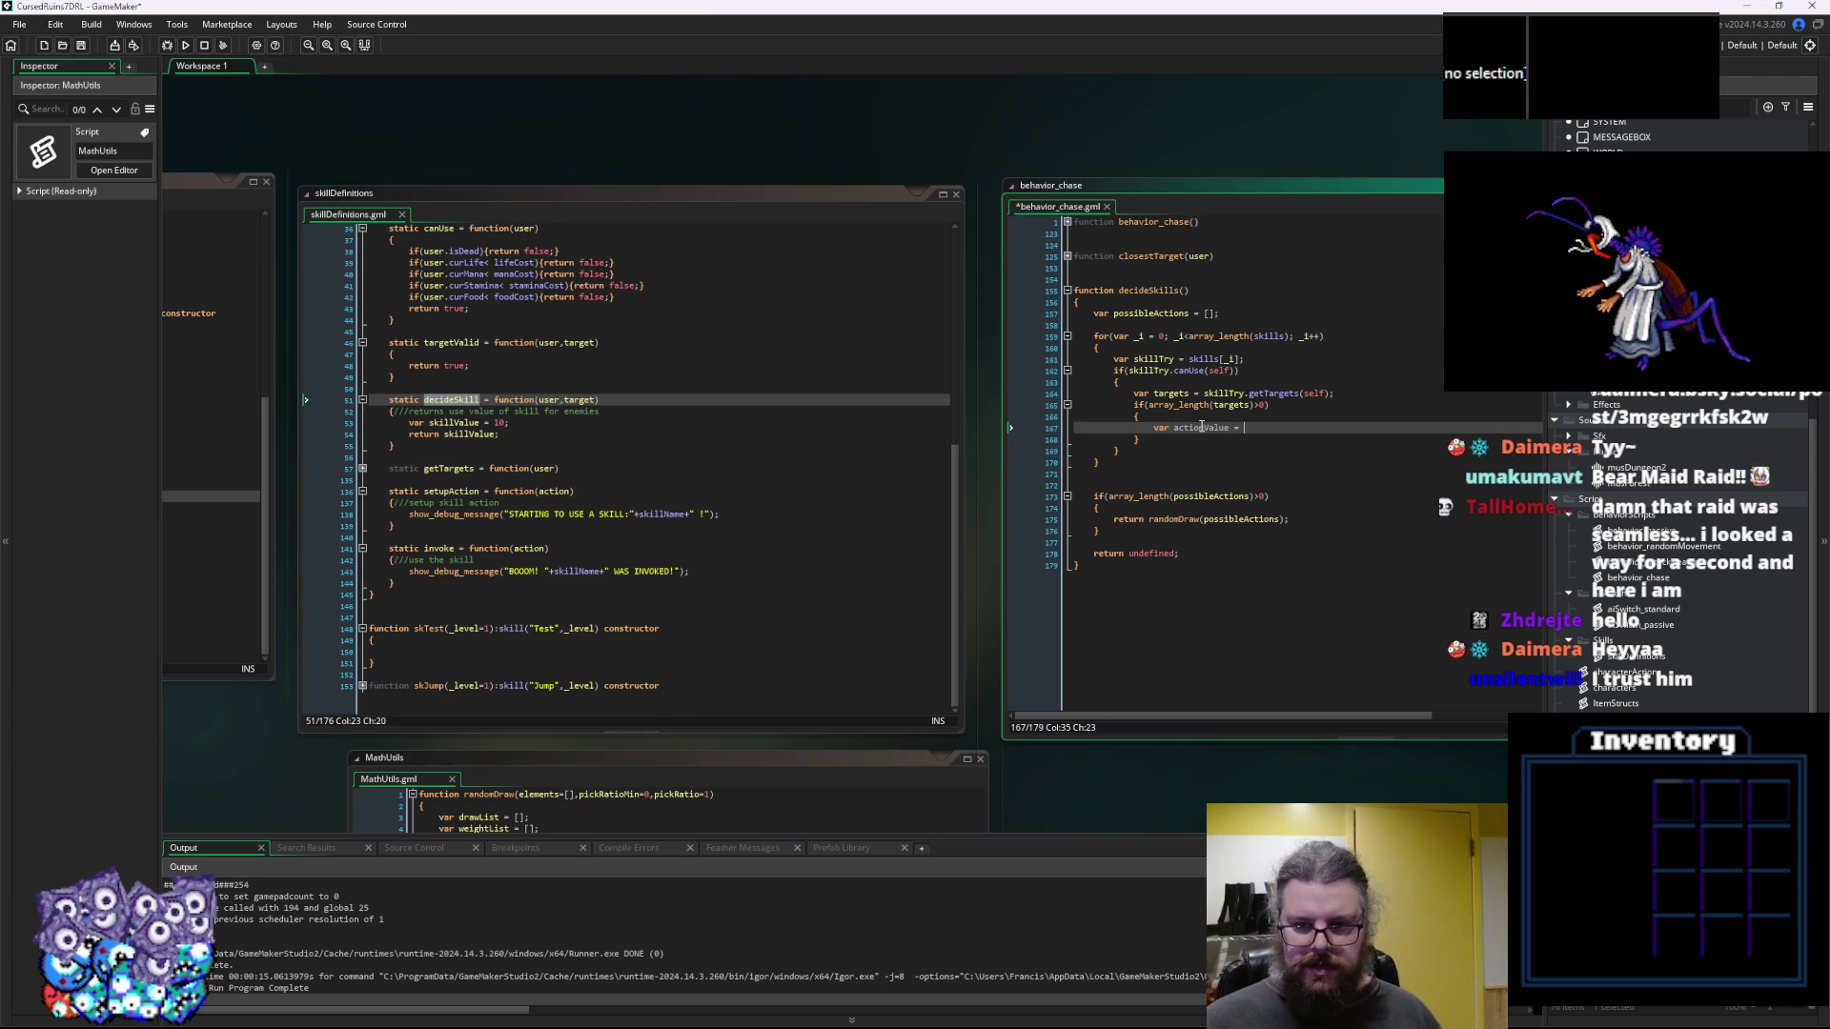
type(" killTry,")
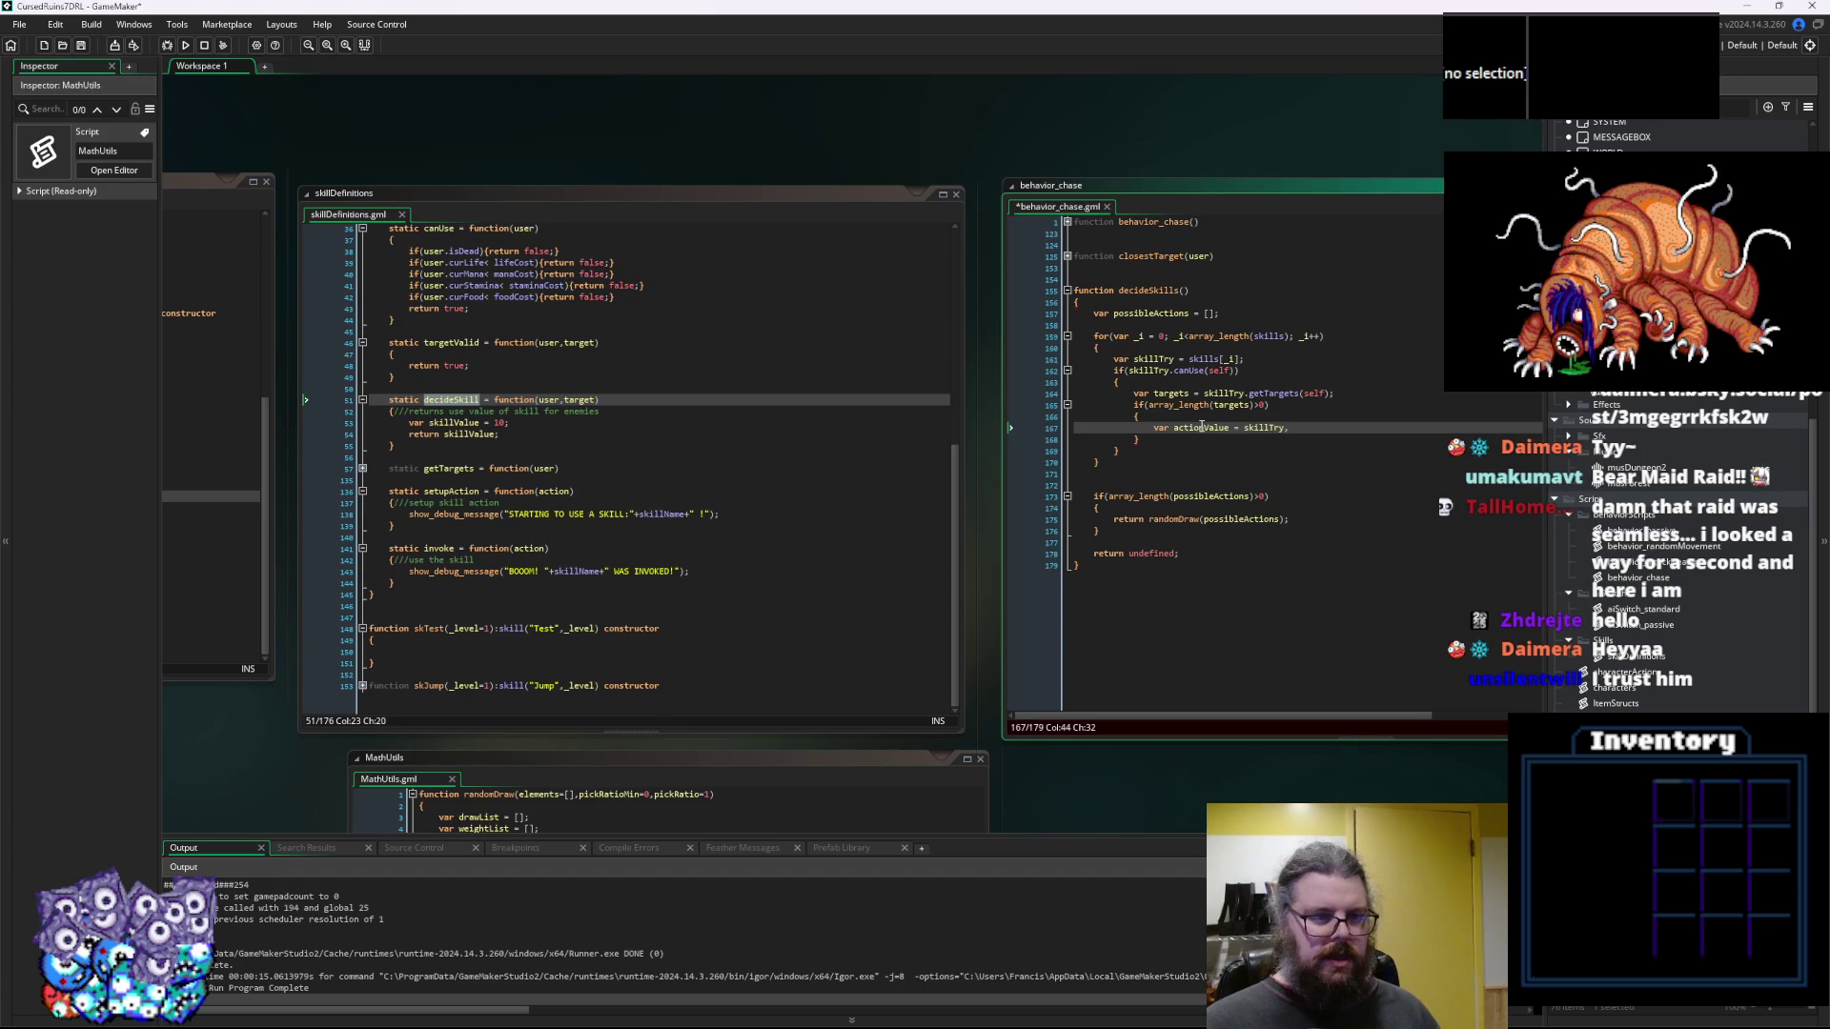
type("decideSki")
key("BackSpace")
key("BackSpace")
key("BackSpace")
type(".decideSkill(")
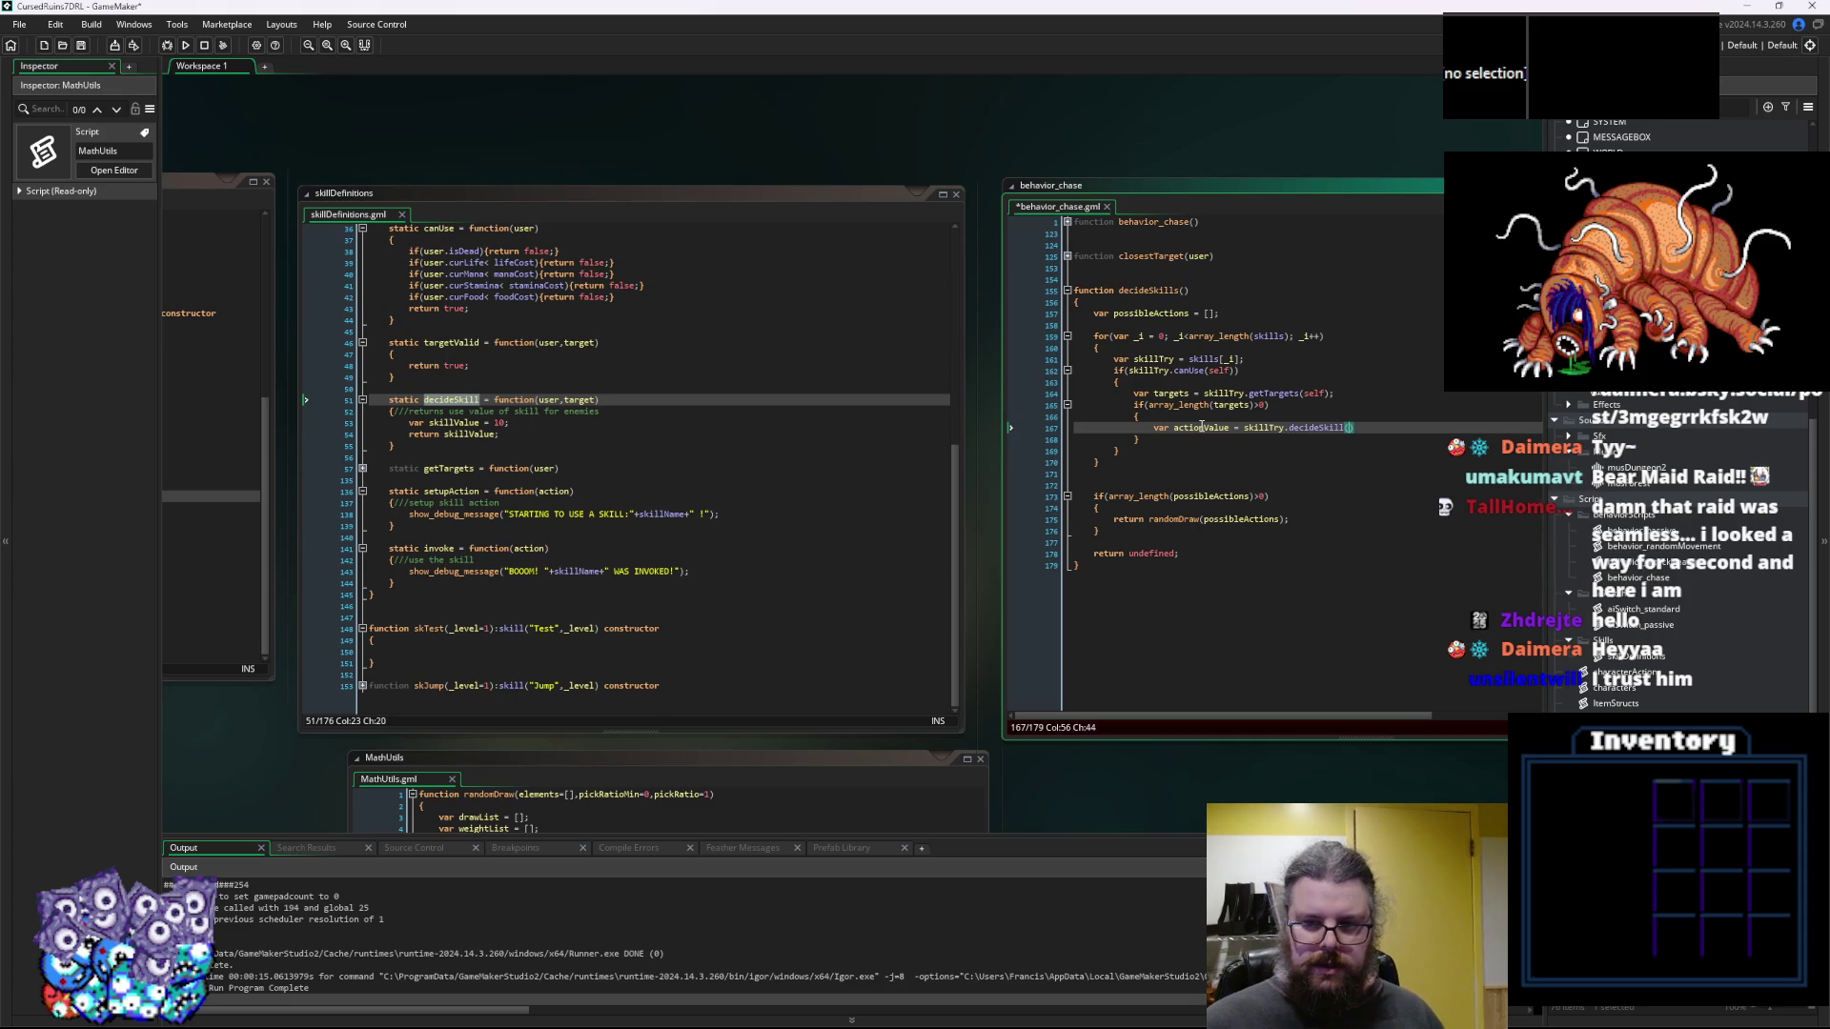
type("self,")
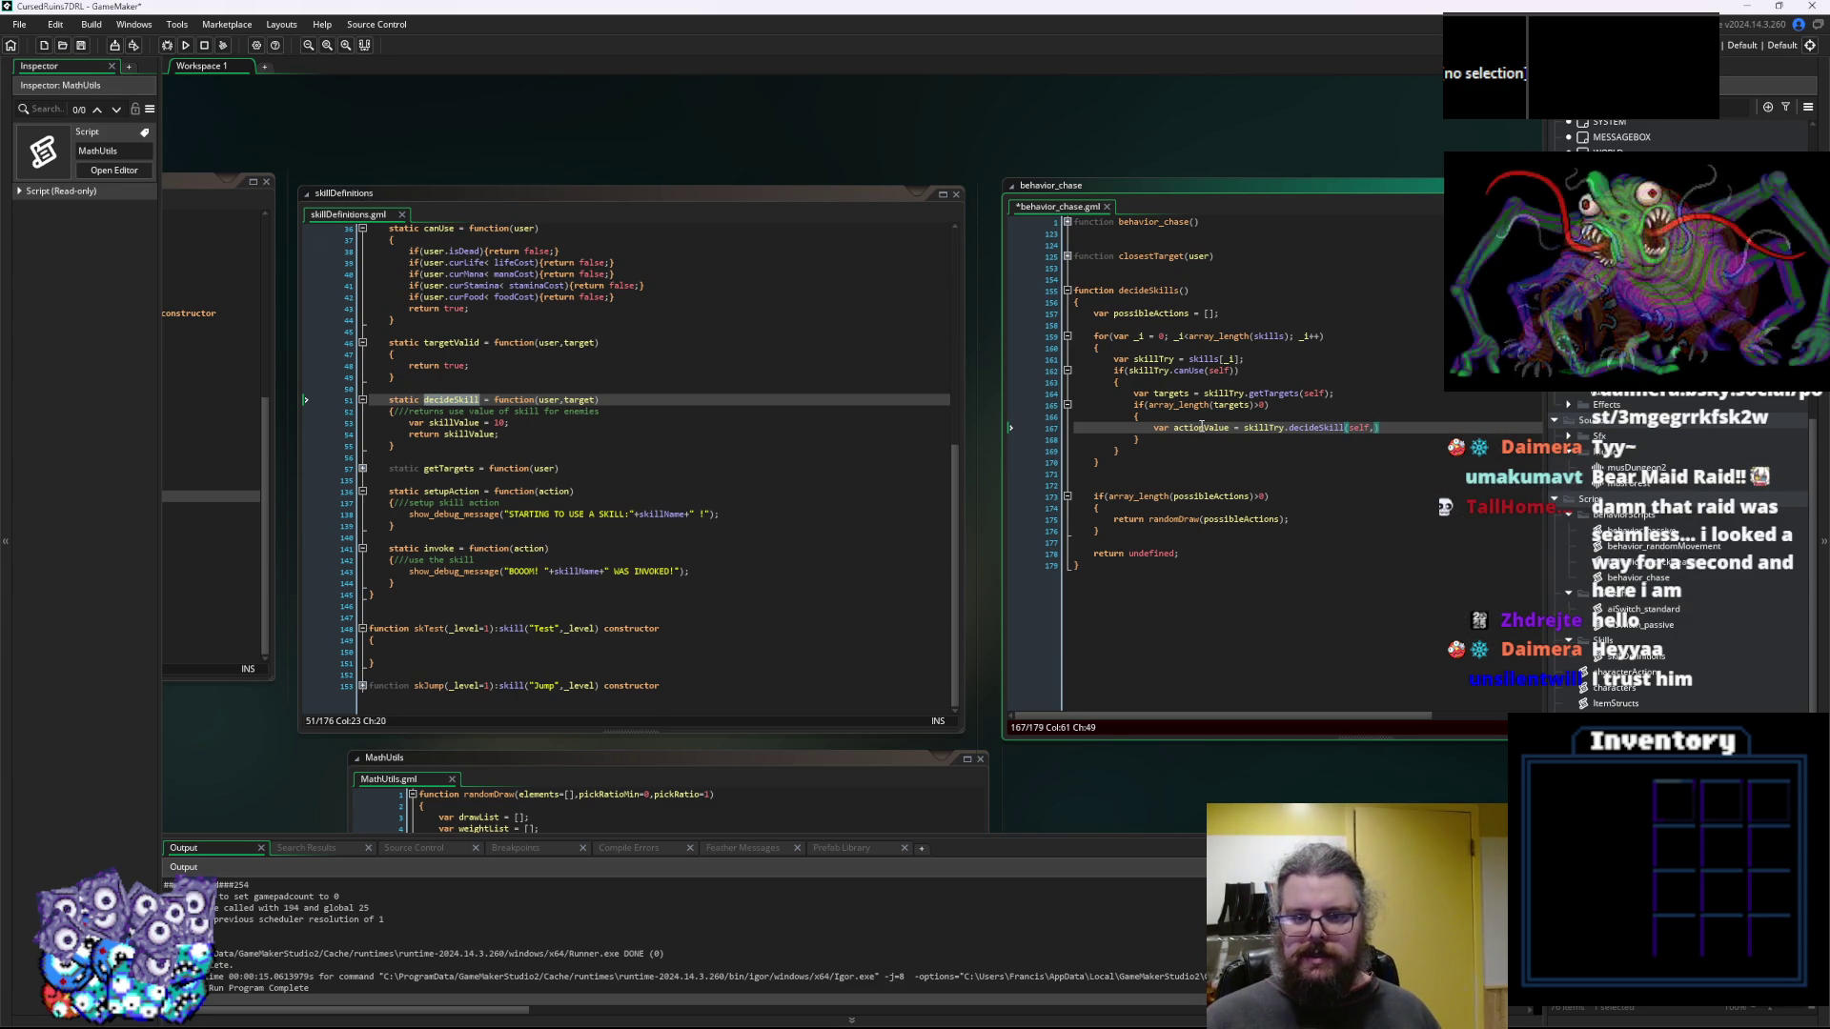
type("targets[]")
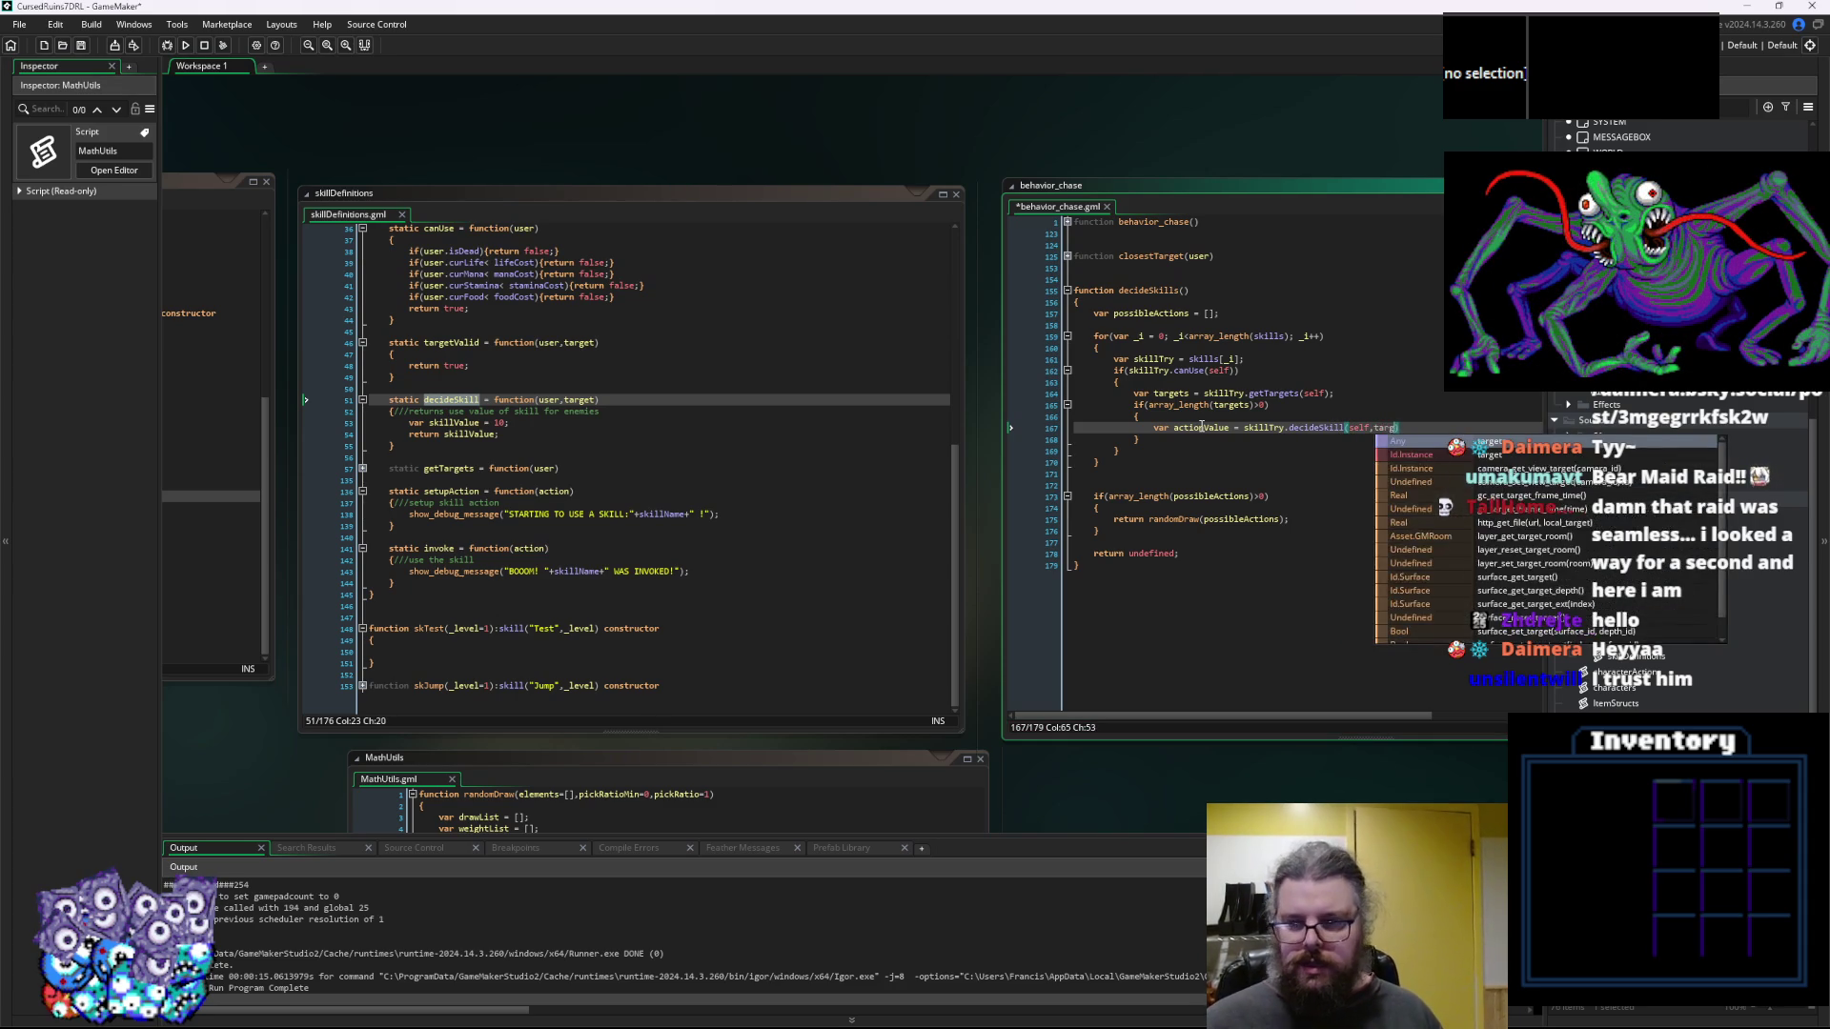
Insert a blank line above the actionValue line and select the skill loop header to reuse
key("Left")
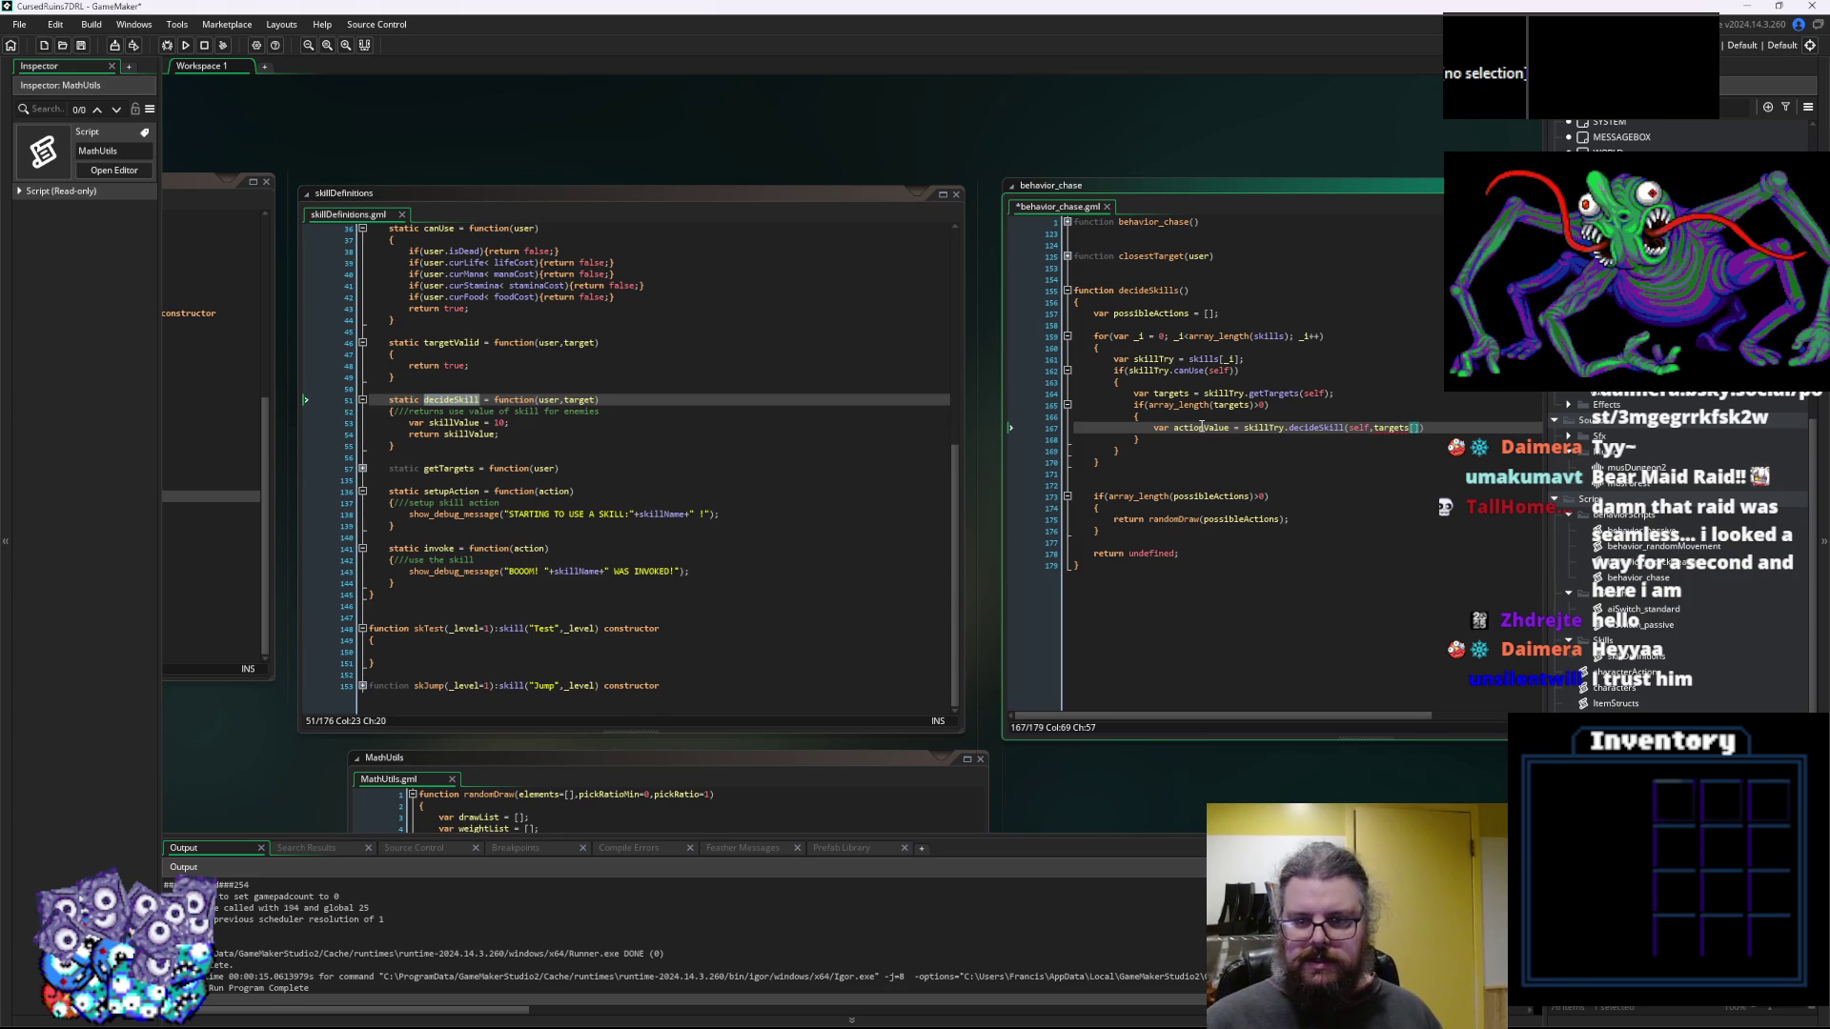
key("Home")
key("Return")
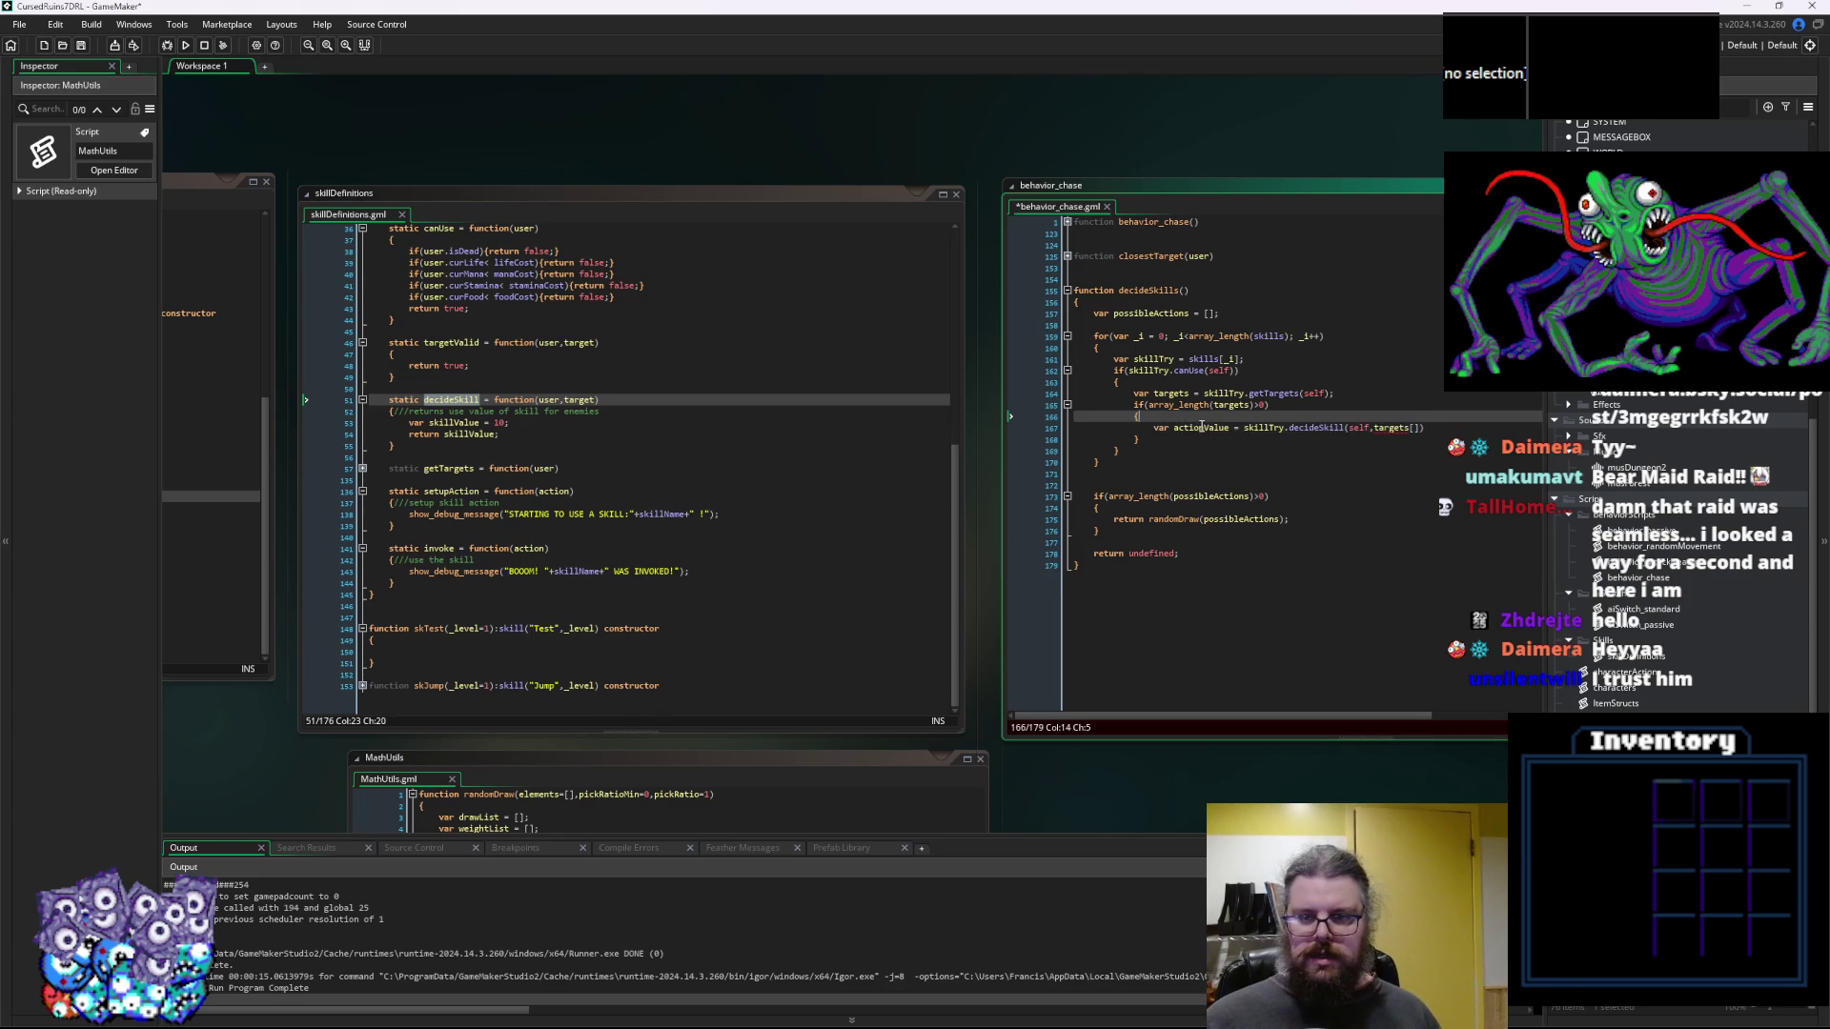
key("Up")
left_click_drag(1094, 335, 1102, 347)
Wrap the actionValue line in a pasted for loop, close it, and fix the indentation
key("ctrl+c")
left_click(1153, 427)
key("ctrl+v")
key("Down")
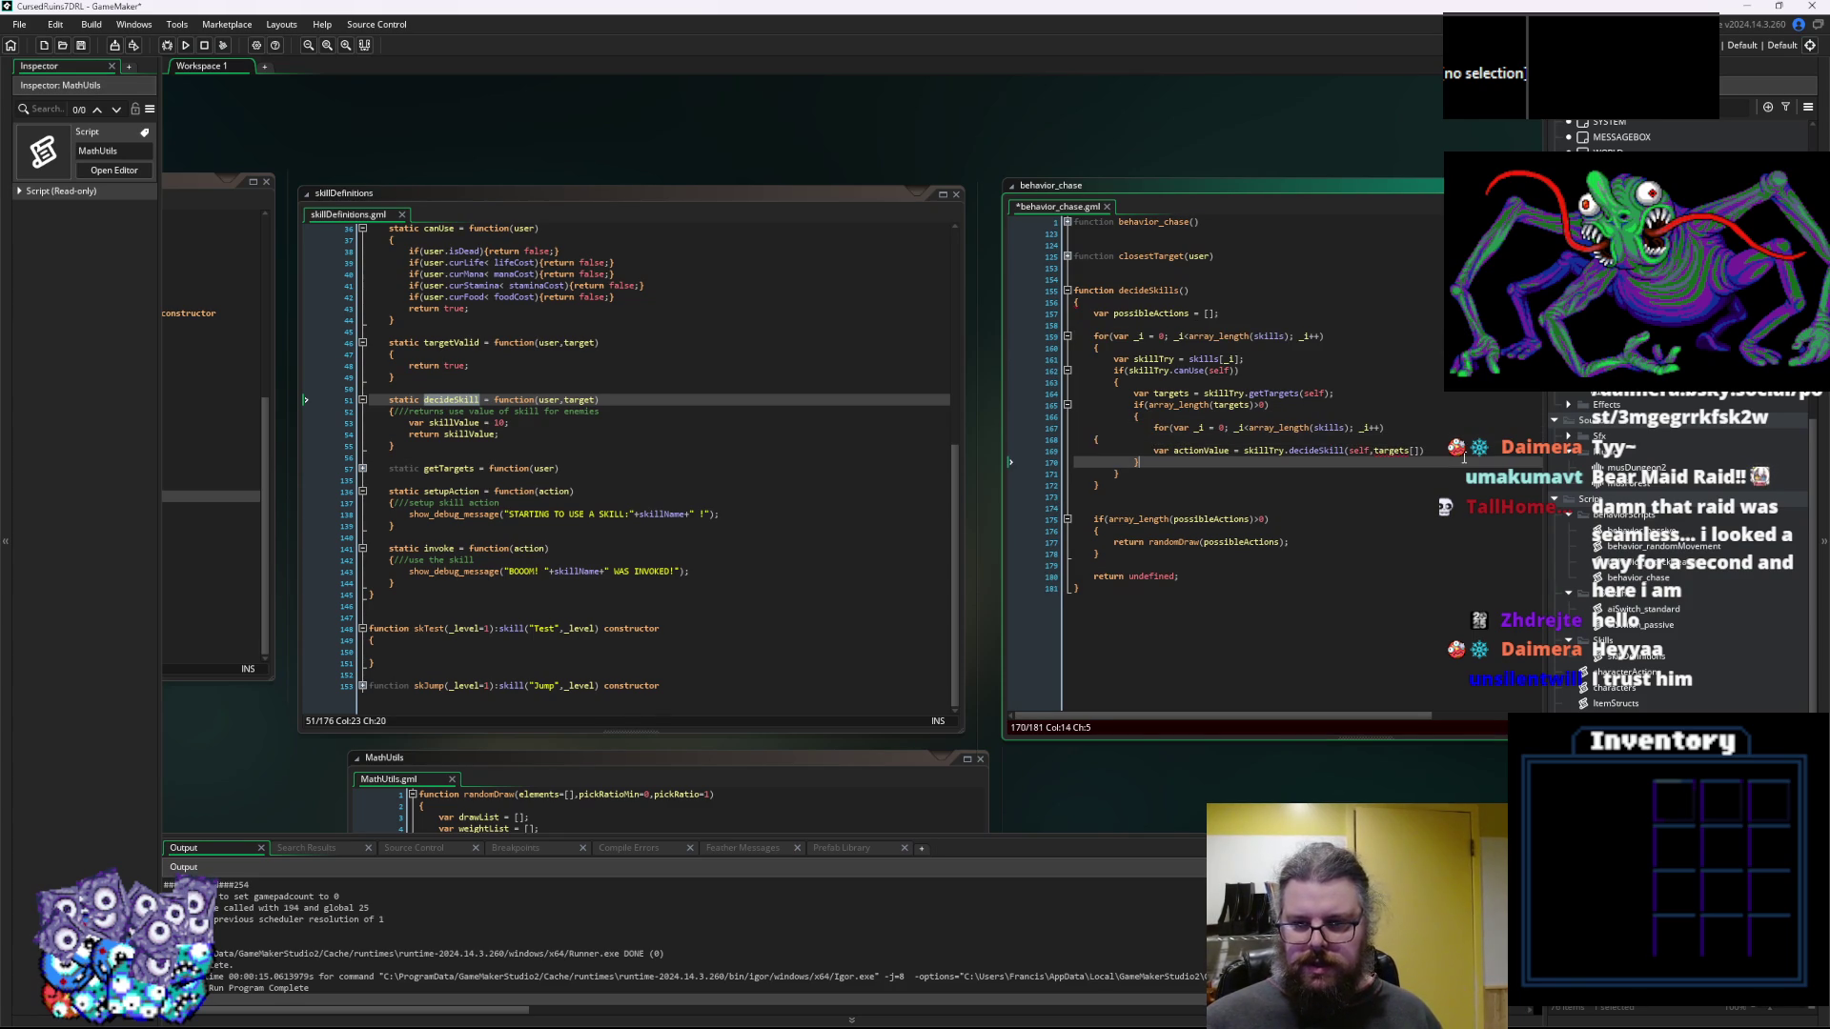
key("End")
key("Return")
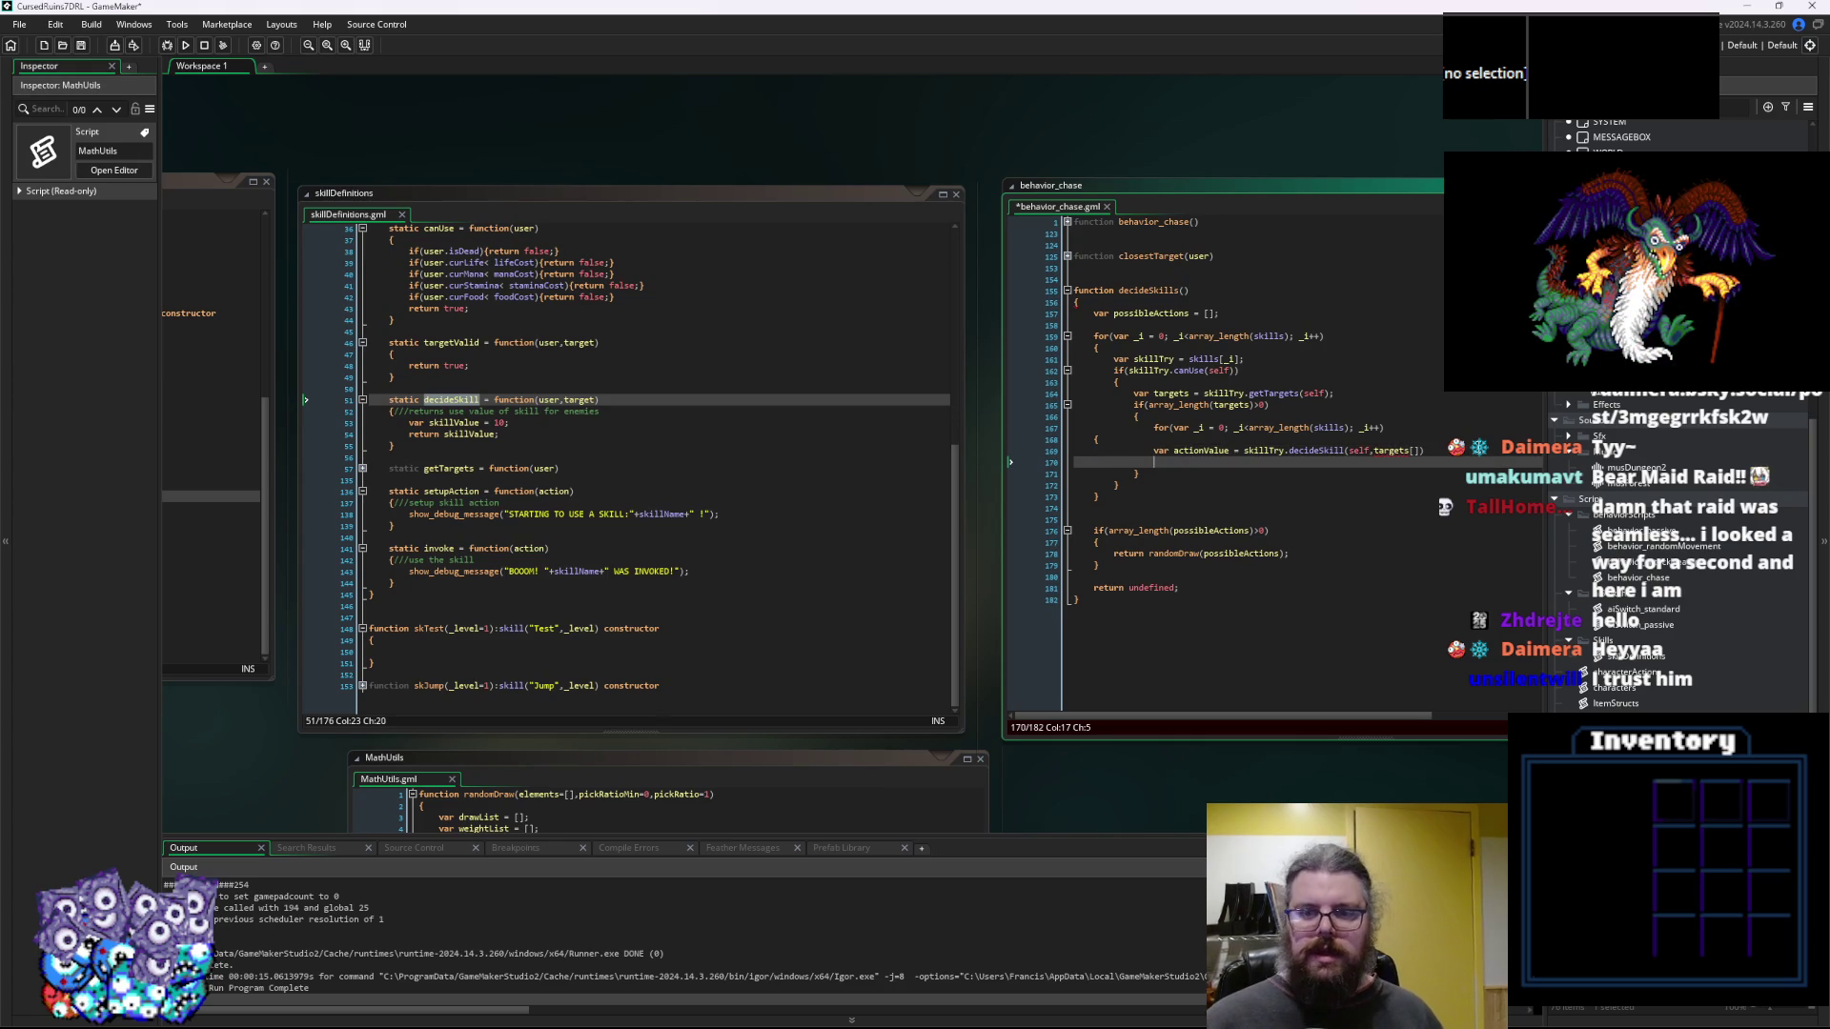
type("}")
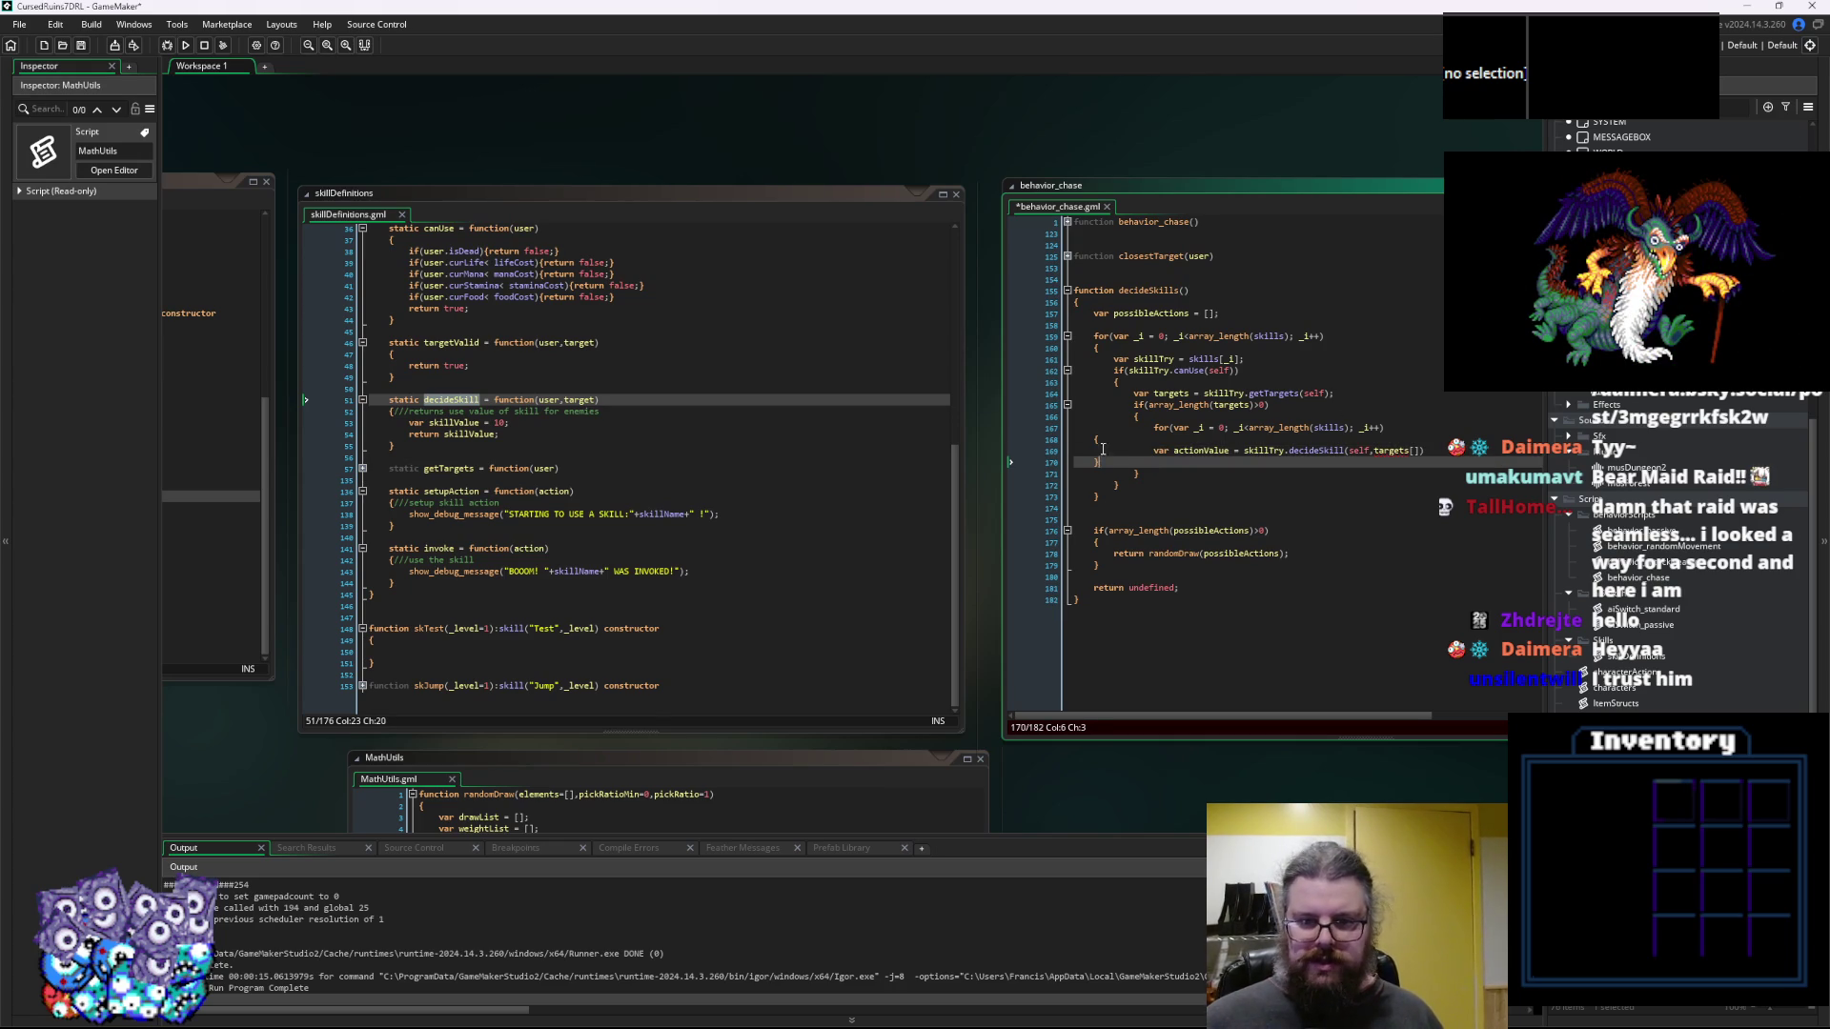
key("shift+Up")
key("shift+Up")
key("Tab")
key("Tab")
key("Tab")
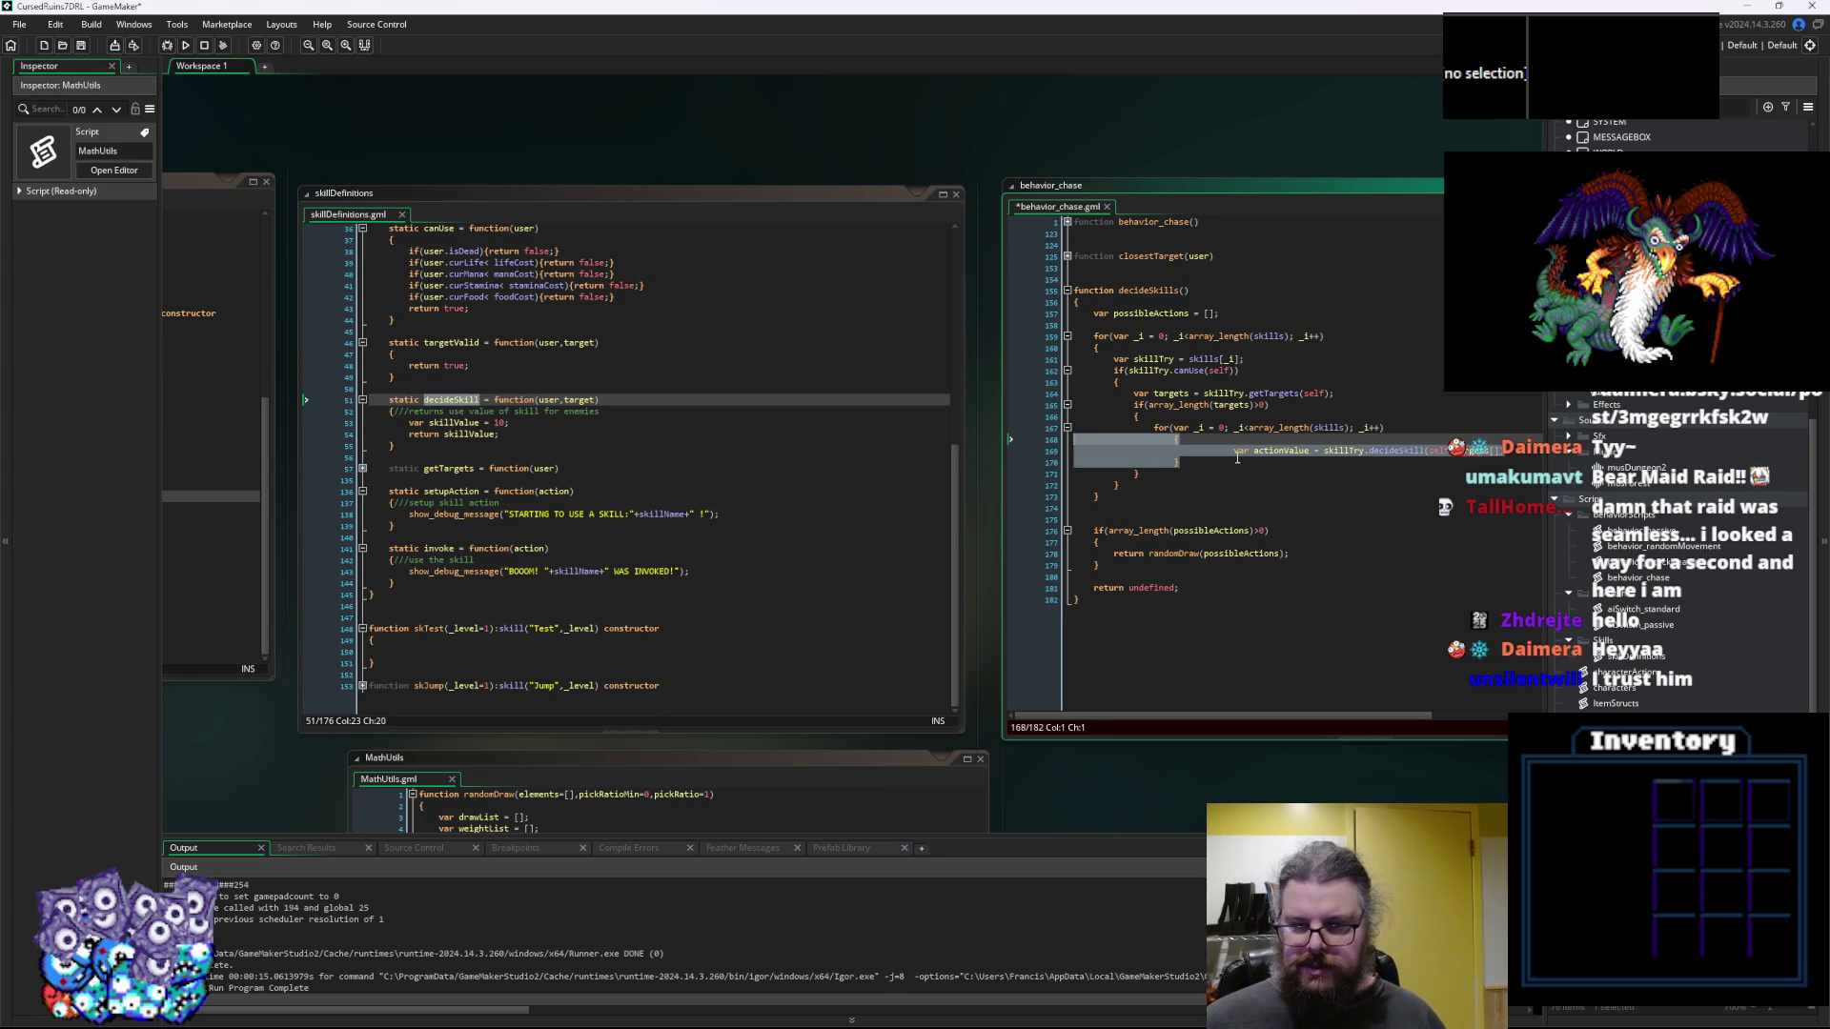
key("shift+Tab")
key("Down")
key("shift+Tab")
key("shift+Tab")
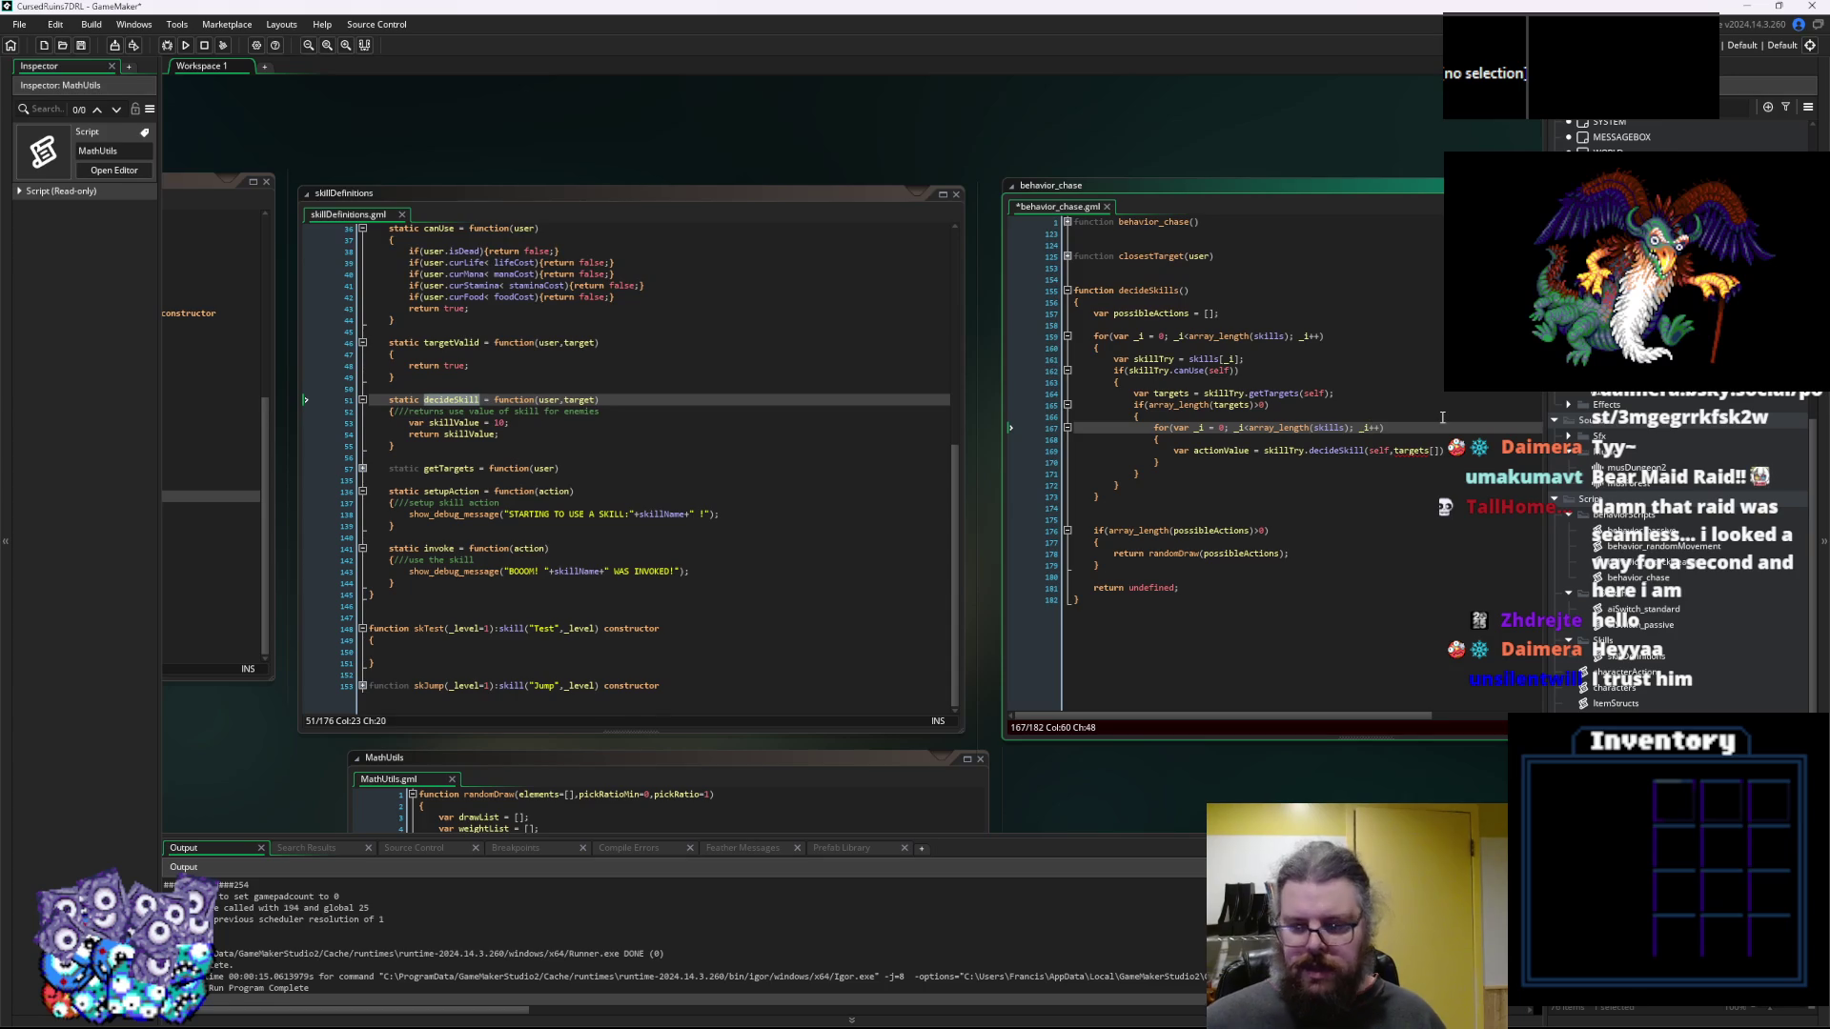
Fill the brackets so actionValue uses decideSkill(self,targets[_j]), then start a new line below
left_click(1240, 428)
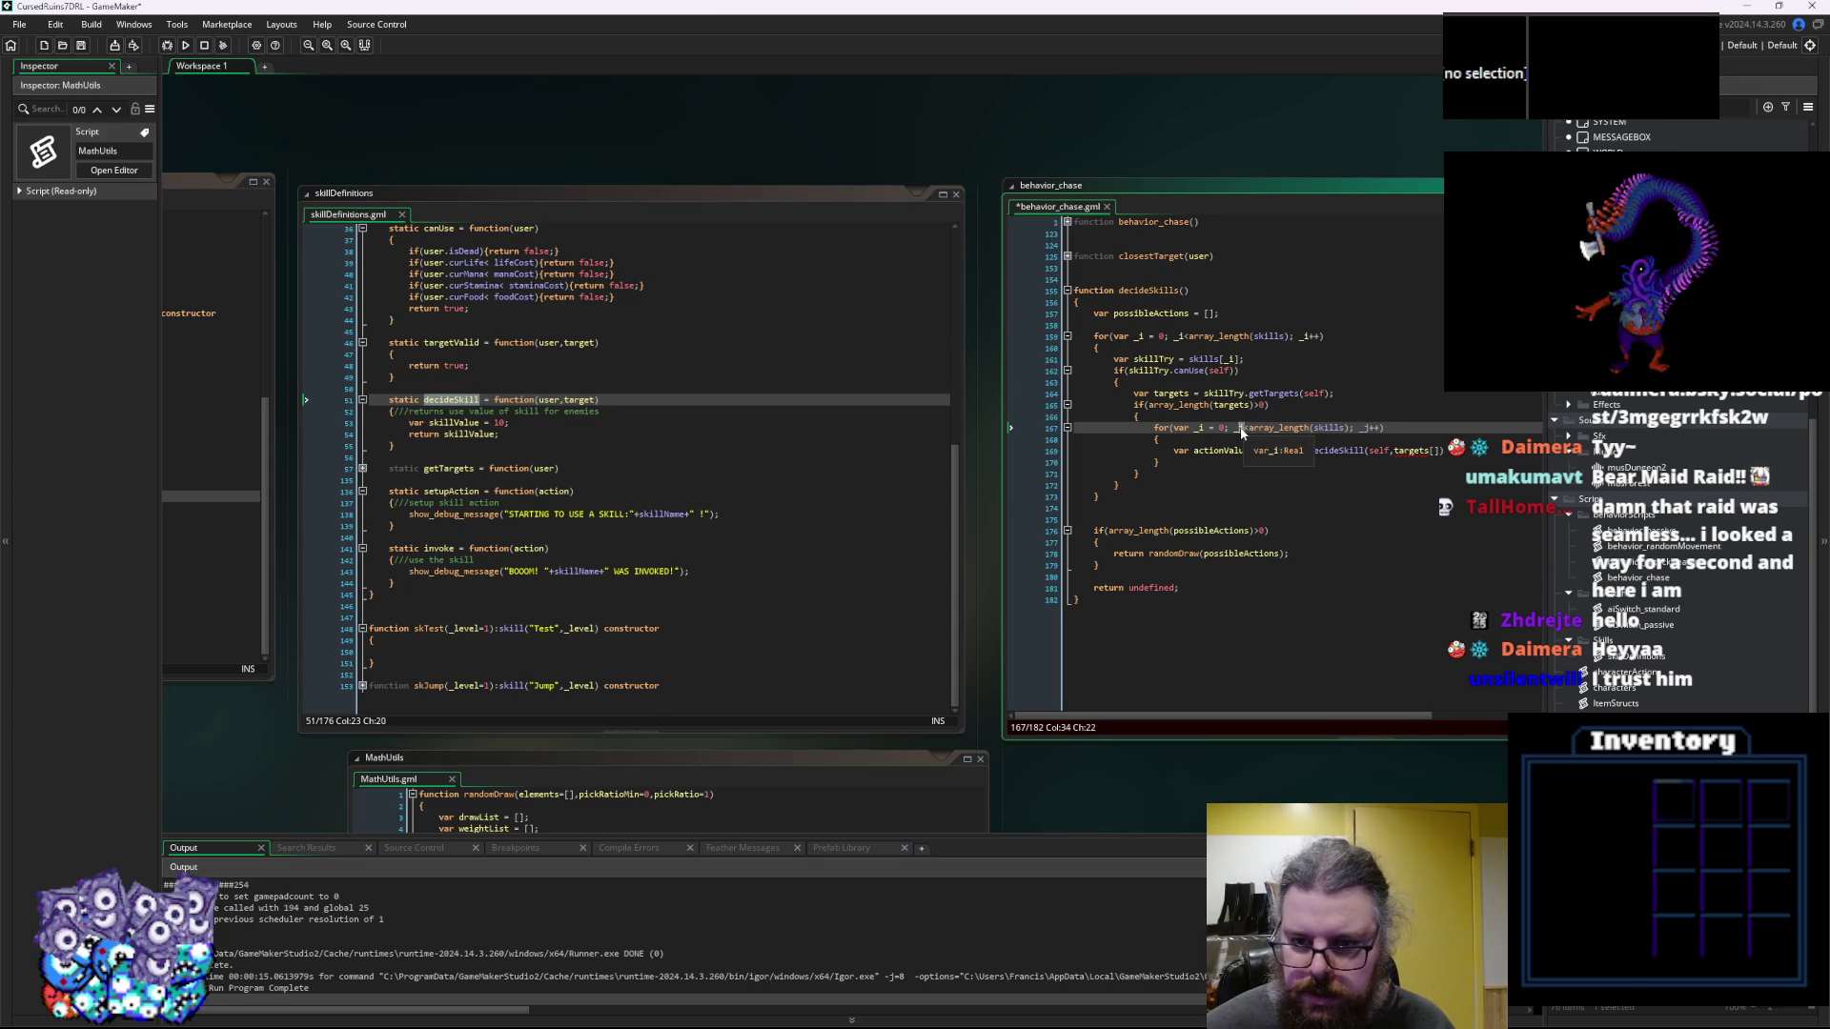
left_click(1204, 428)
left_click(1298, 452)
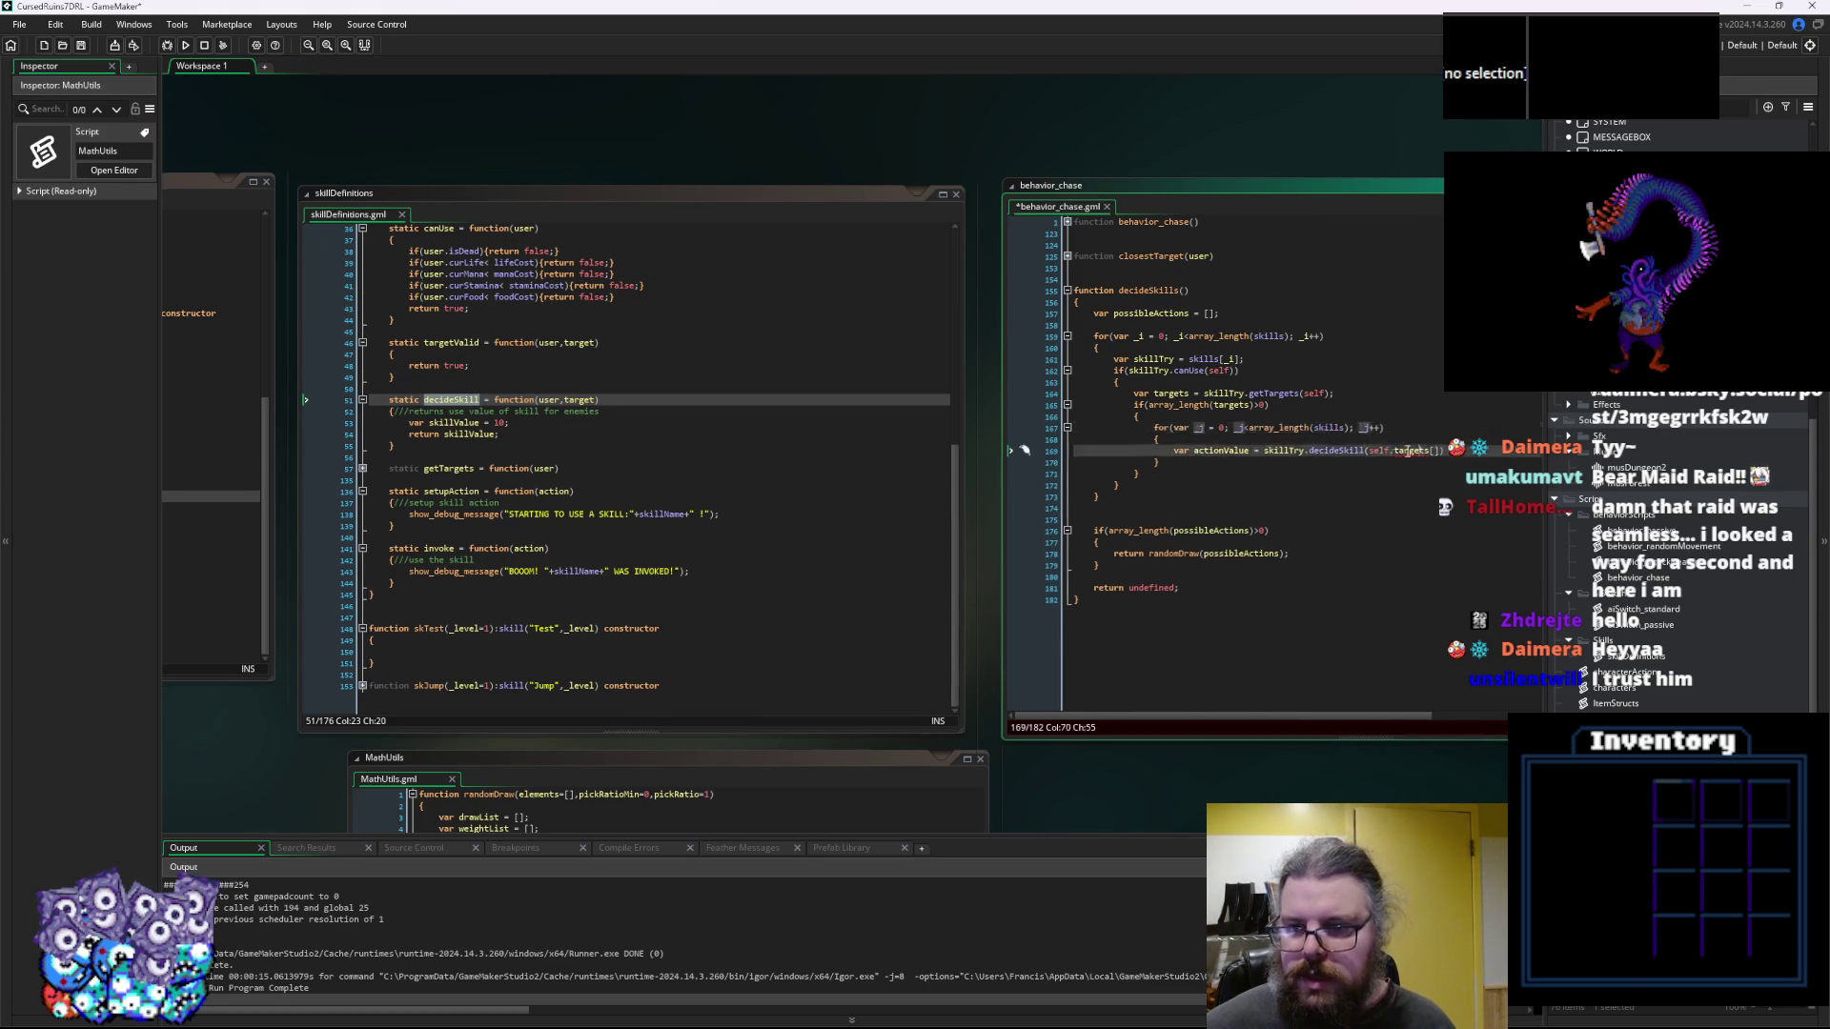
left_click(1324, 453)
key("Left")
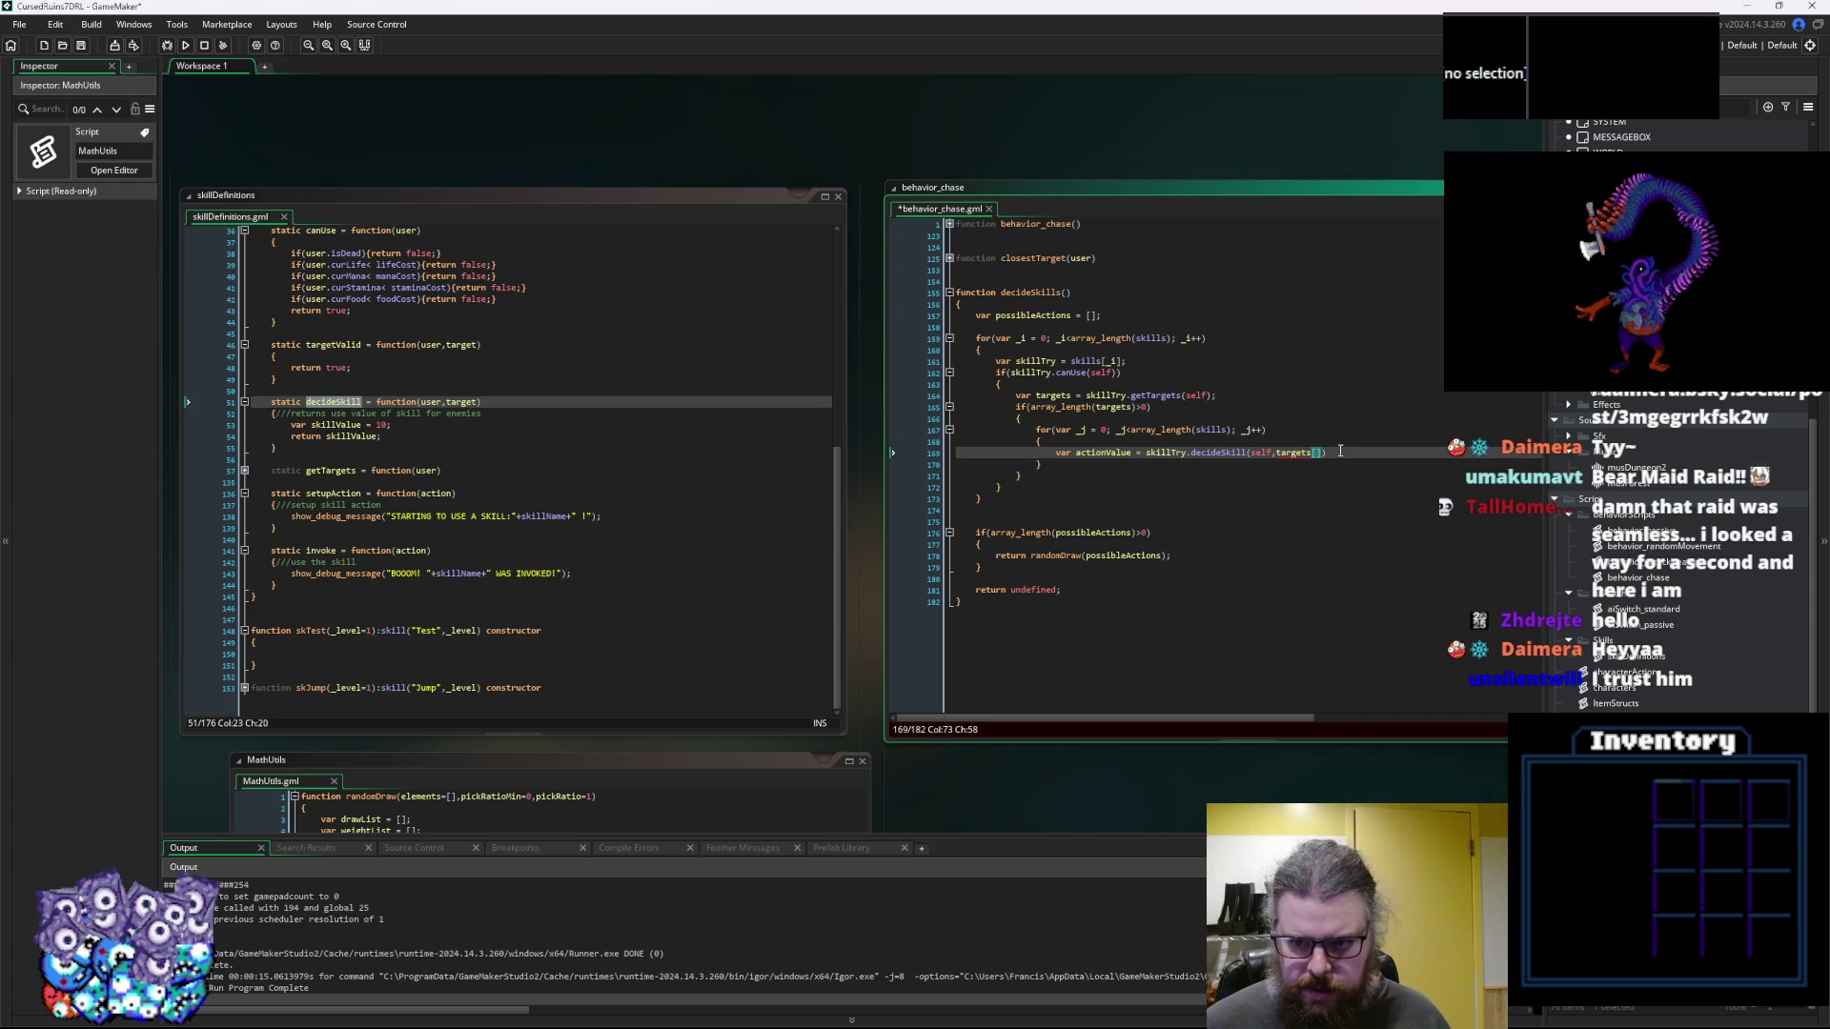
type("_j])")
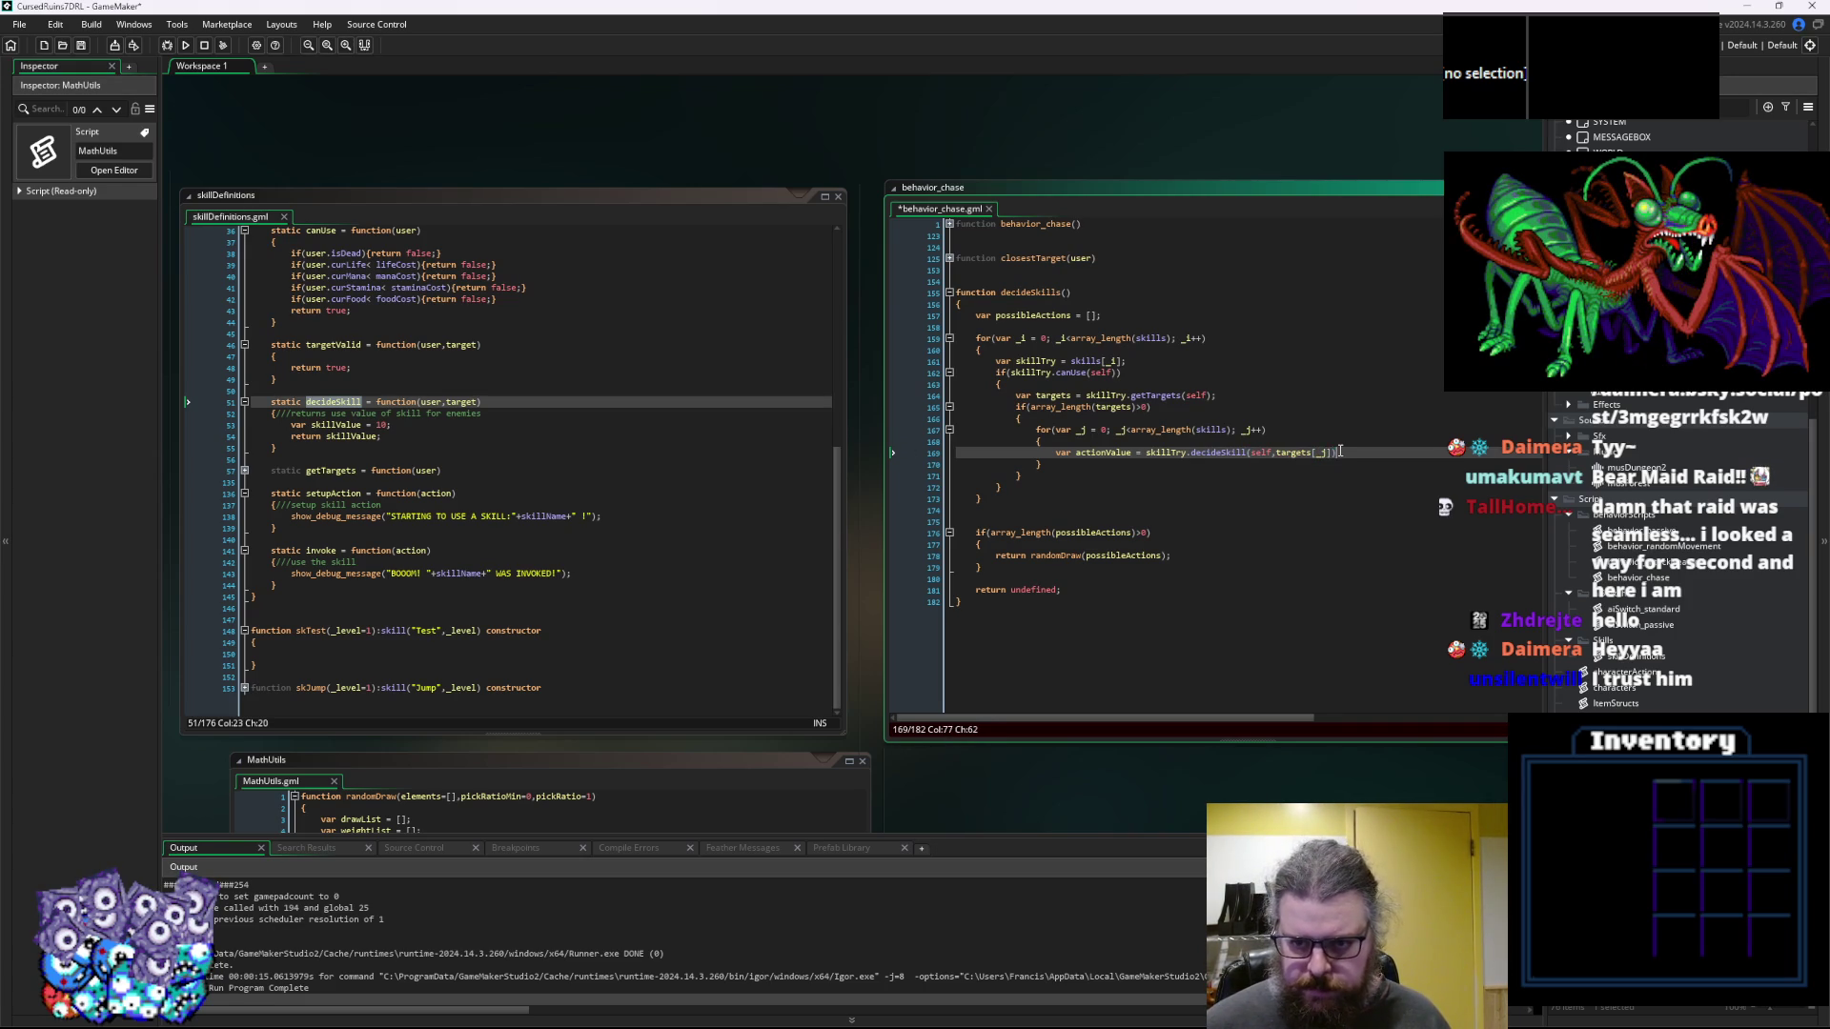
key("Return")
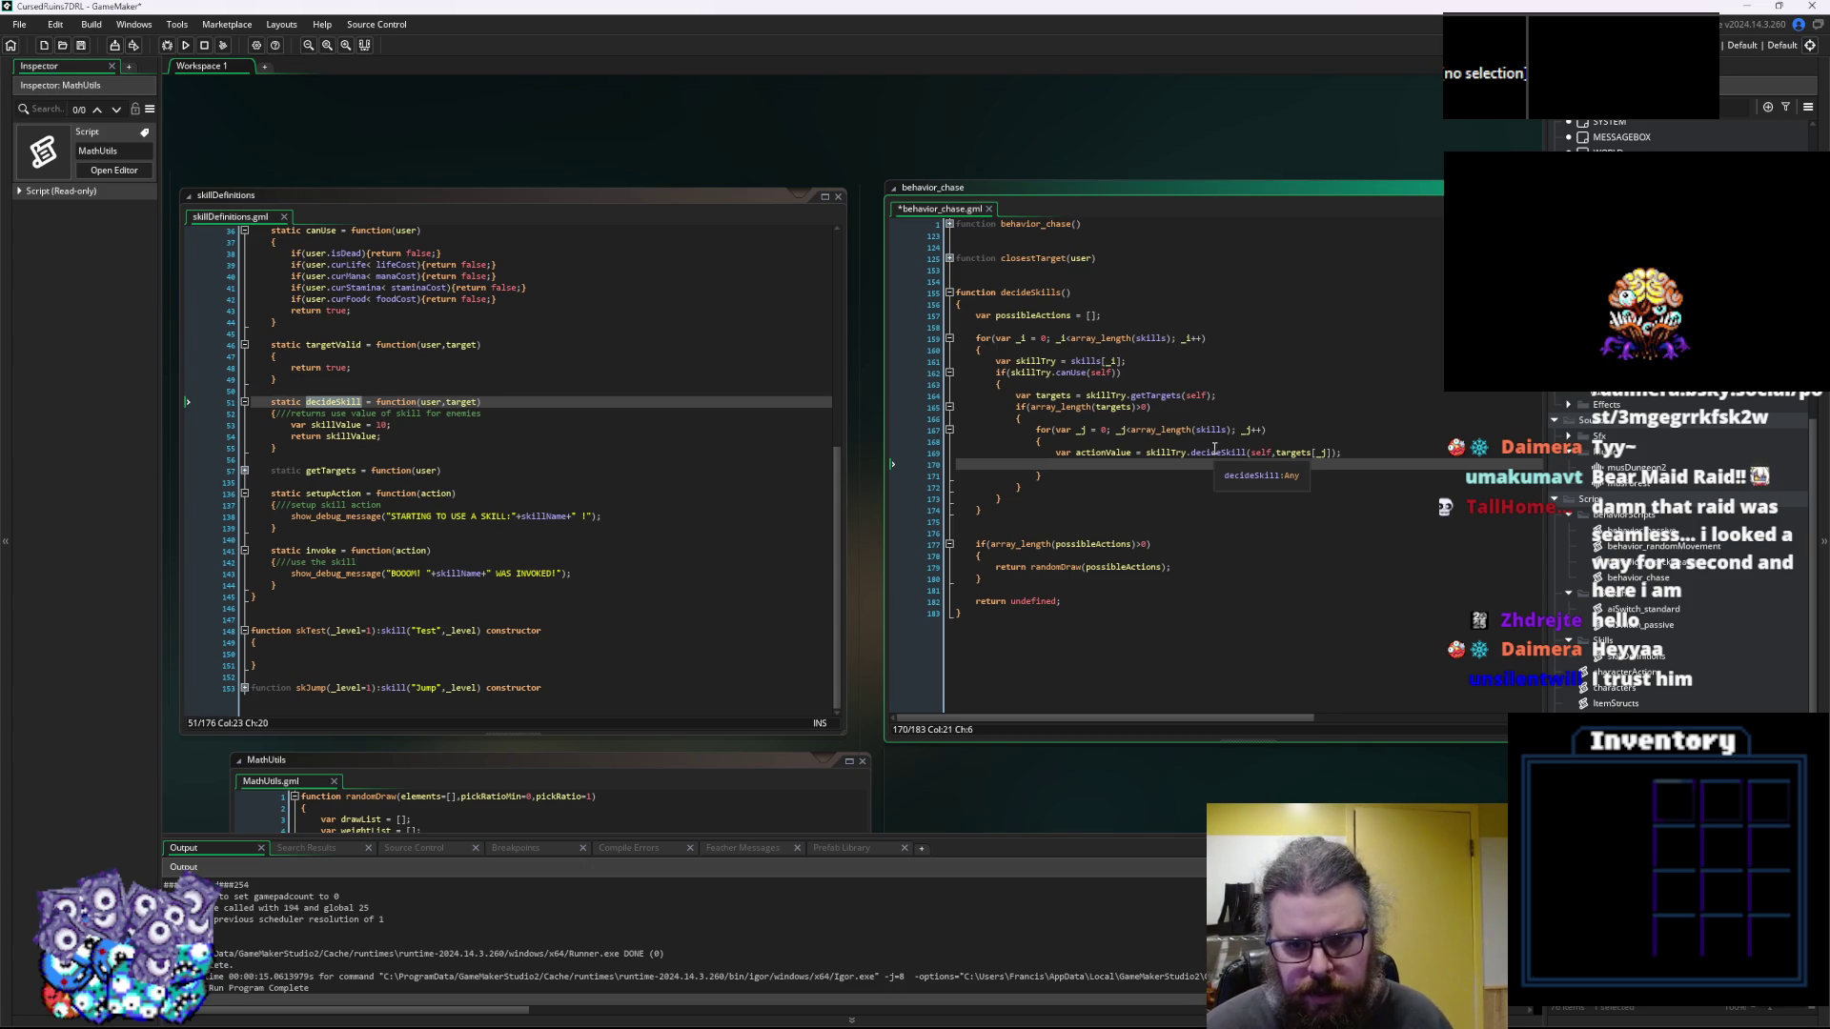
Add an if(actionValue>…) block with braces beneath the actionValue line
type("if(")
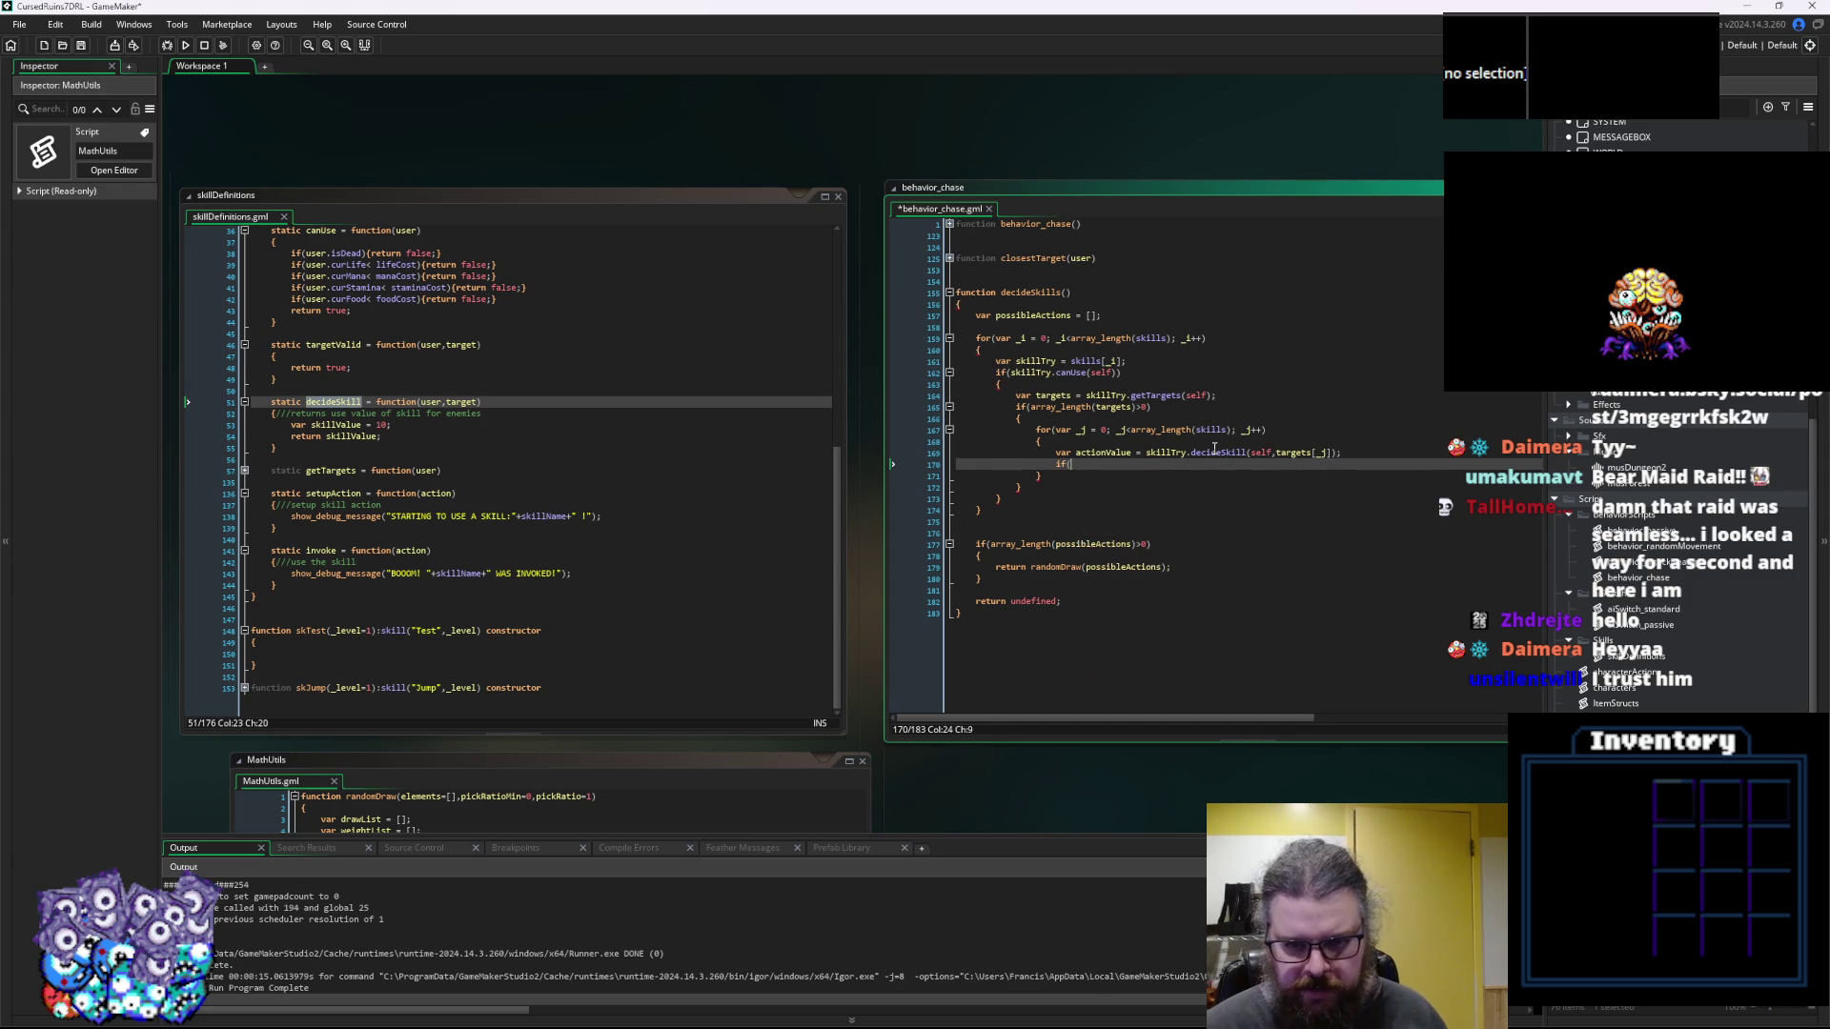
type("actionValue>5")
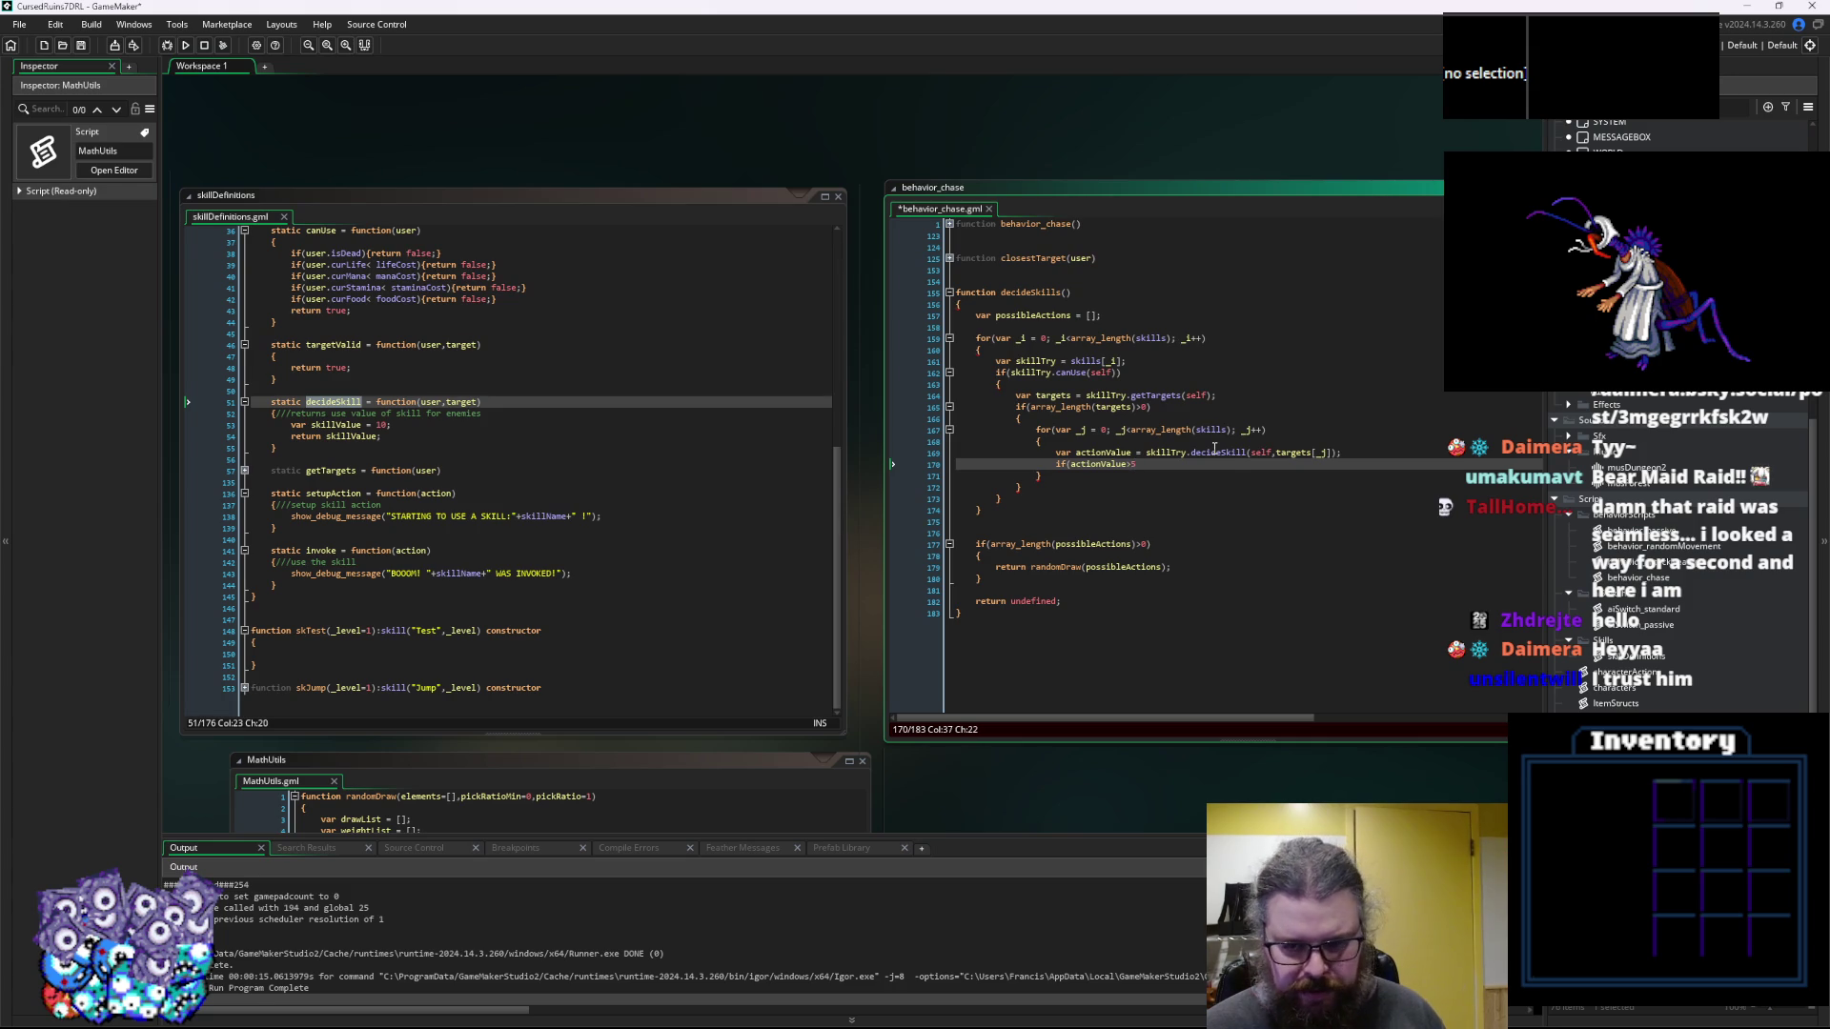
key("Return")
type("{")
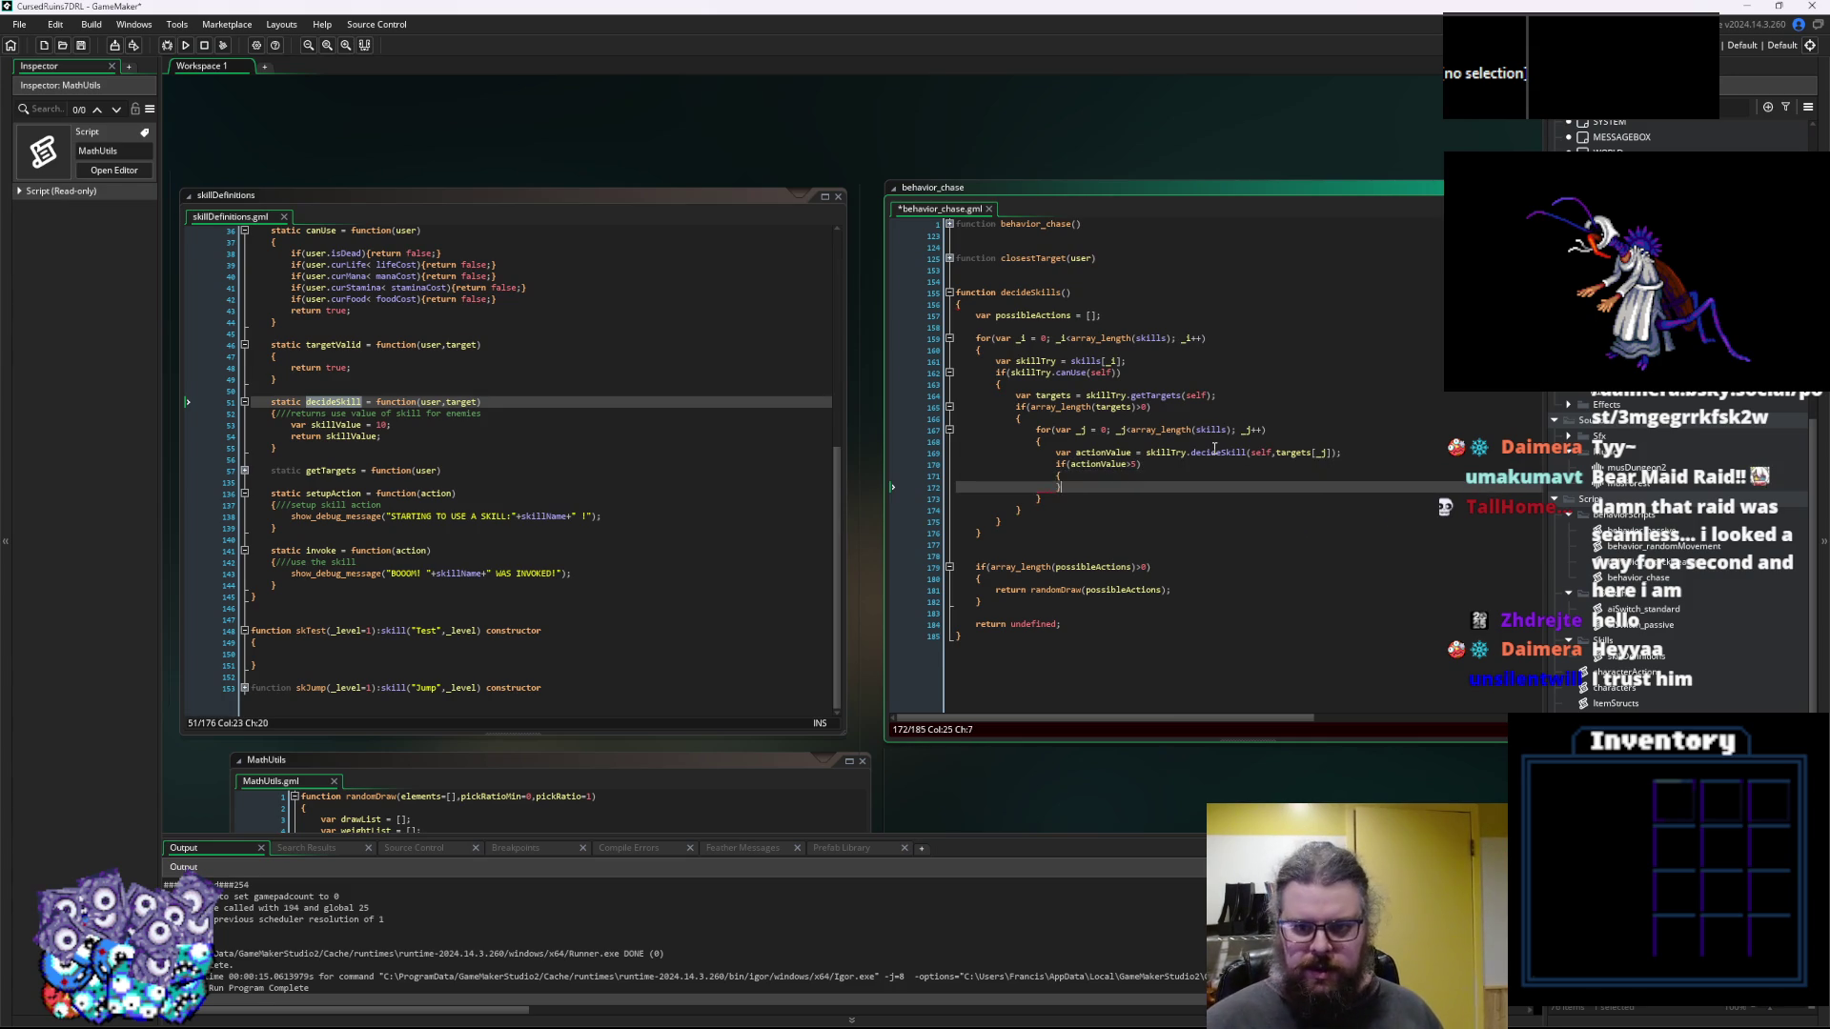
key("Return")
key("ctrl+space")
key("Escape")
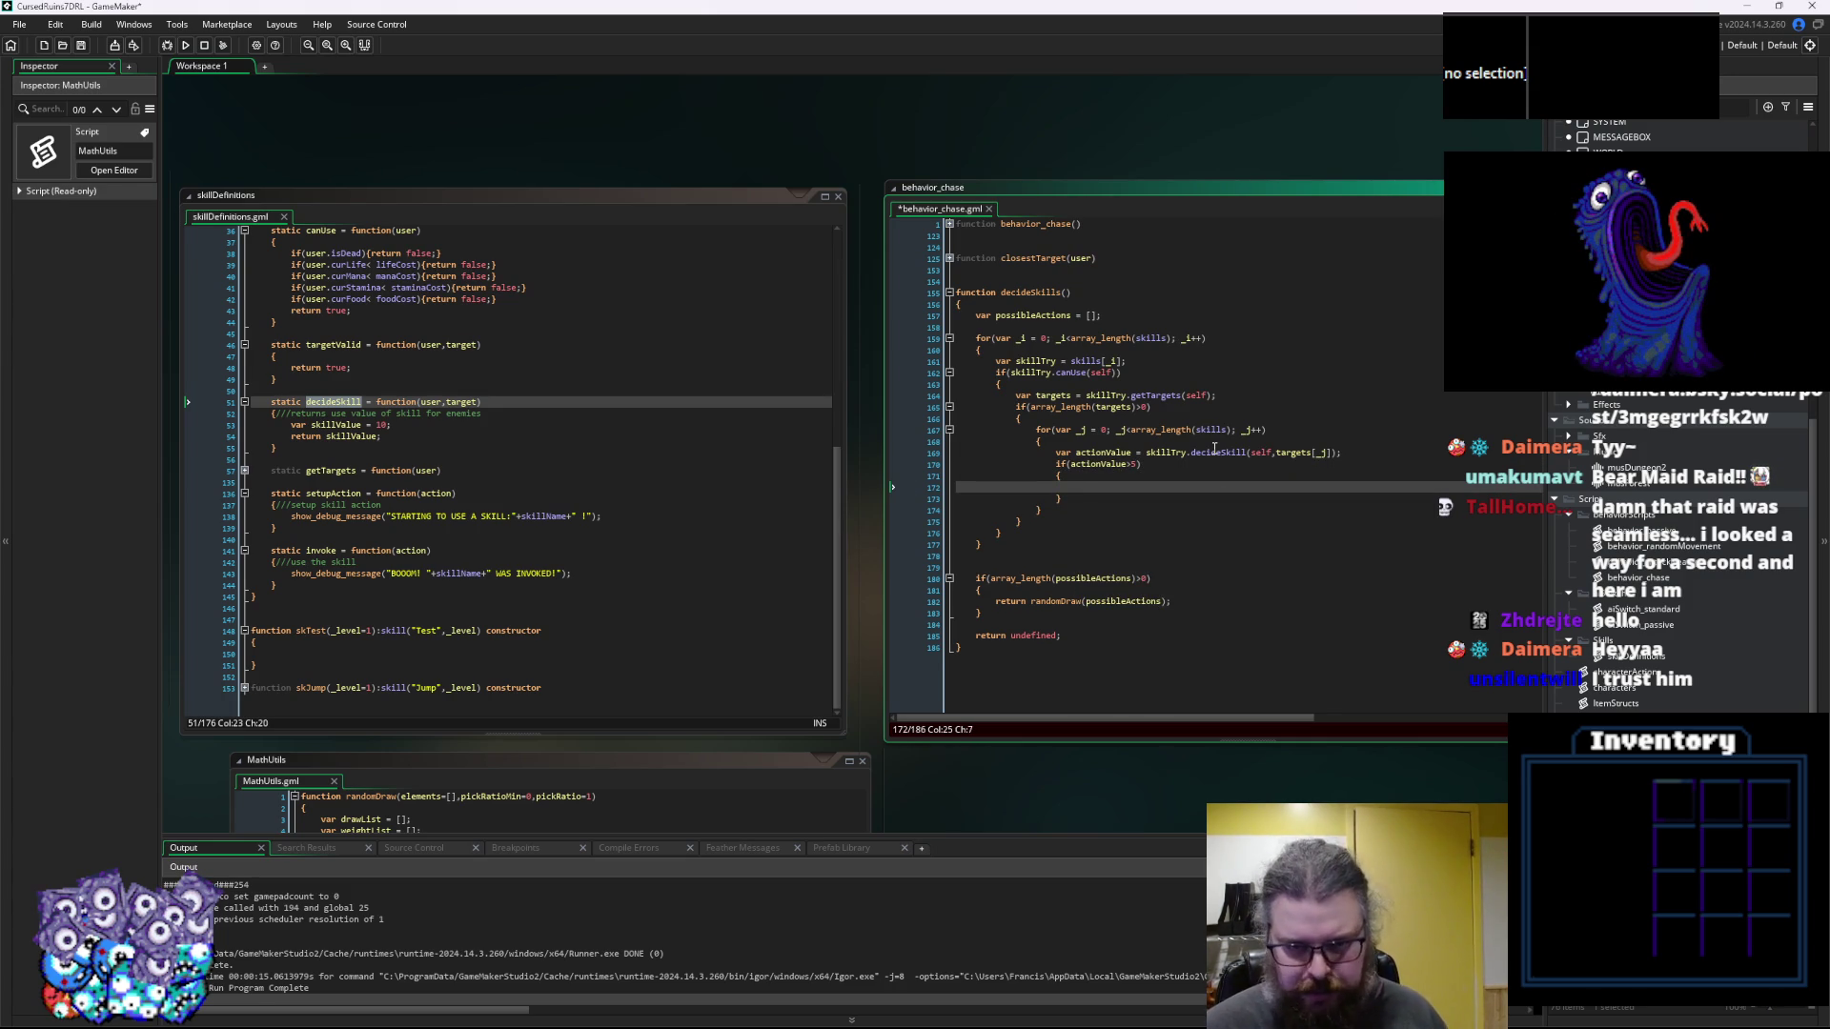
Inside the block write array_push(possibleActions,[]); with an empty entry, using autocomplete
key("BackSpace")
type("p")
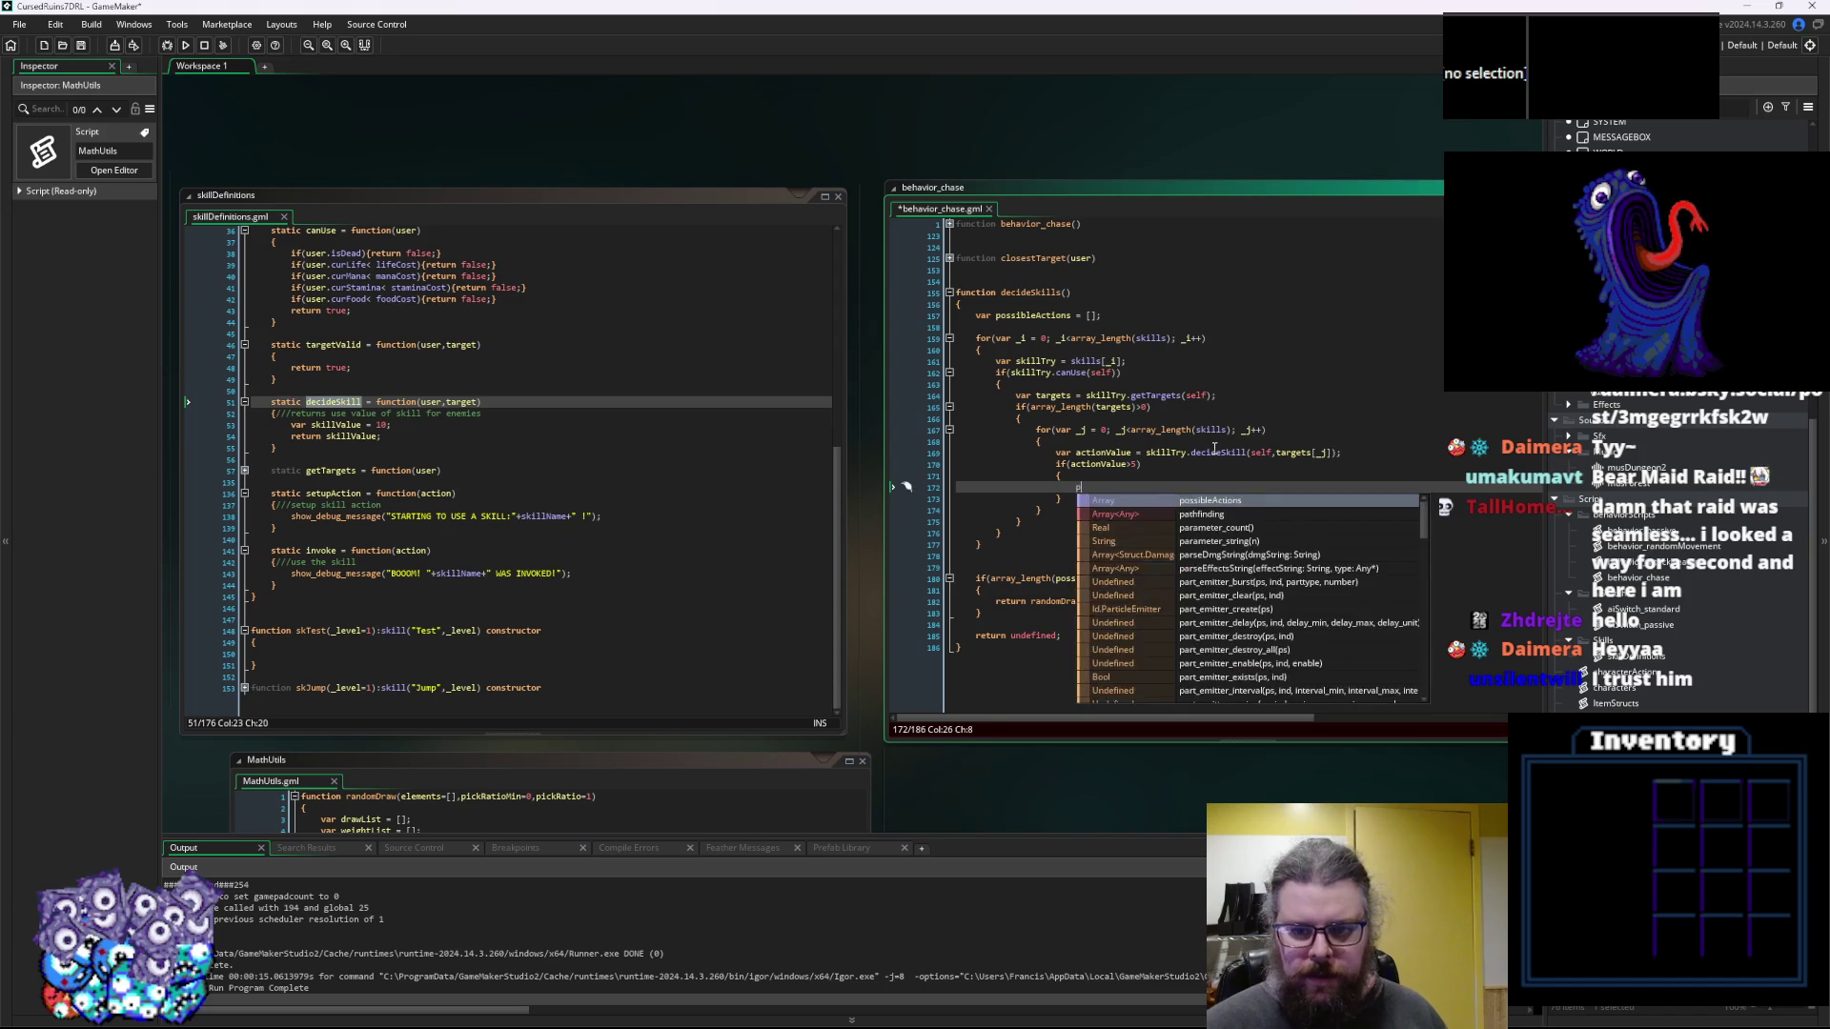
key("BackSpace")
type("array")
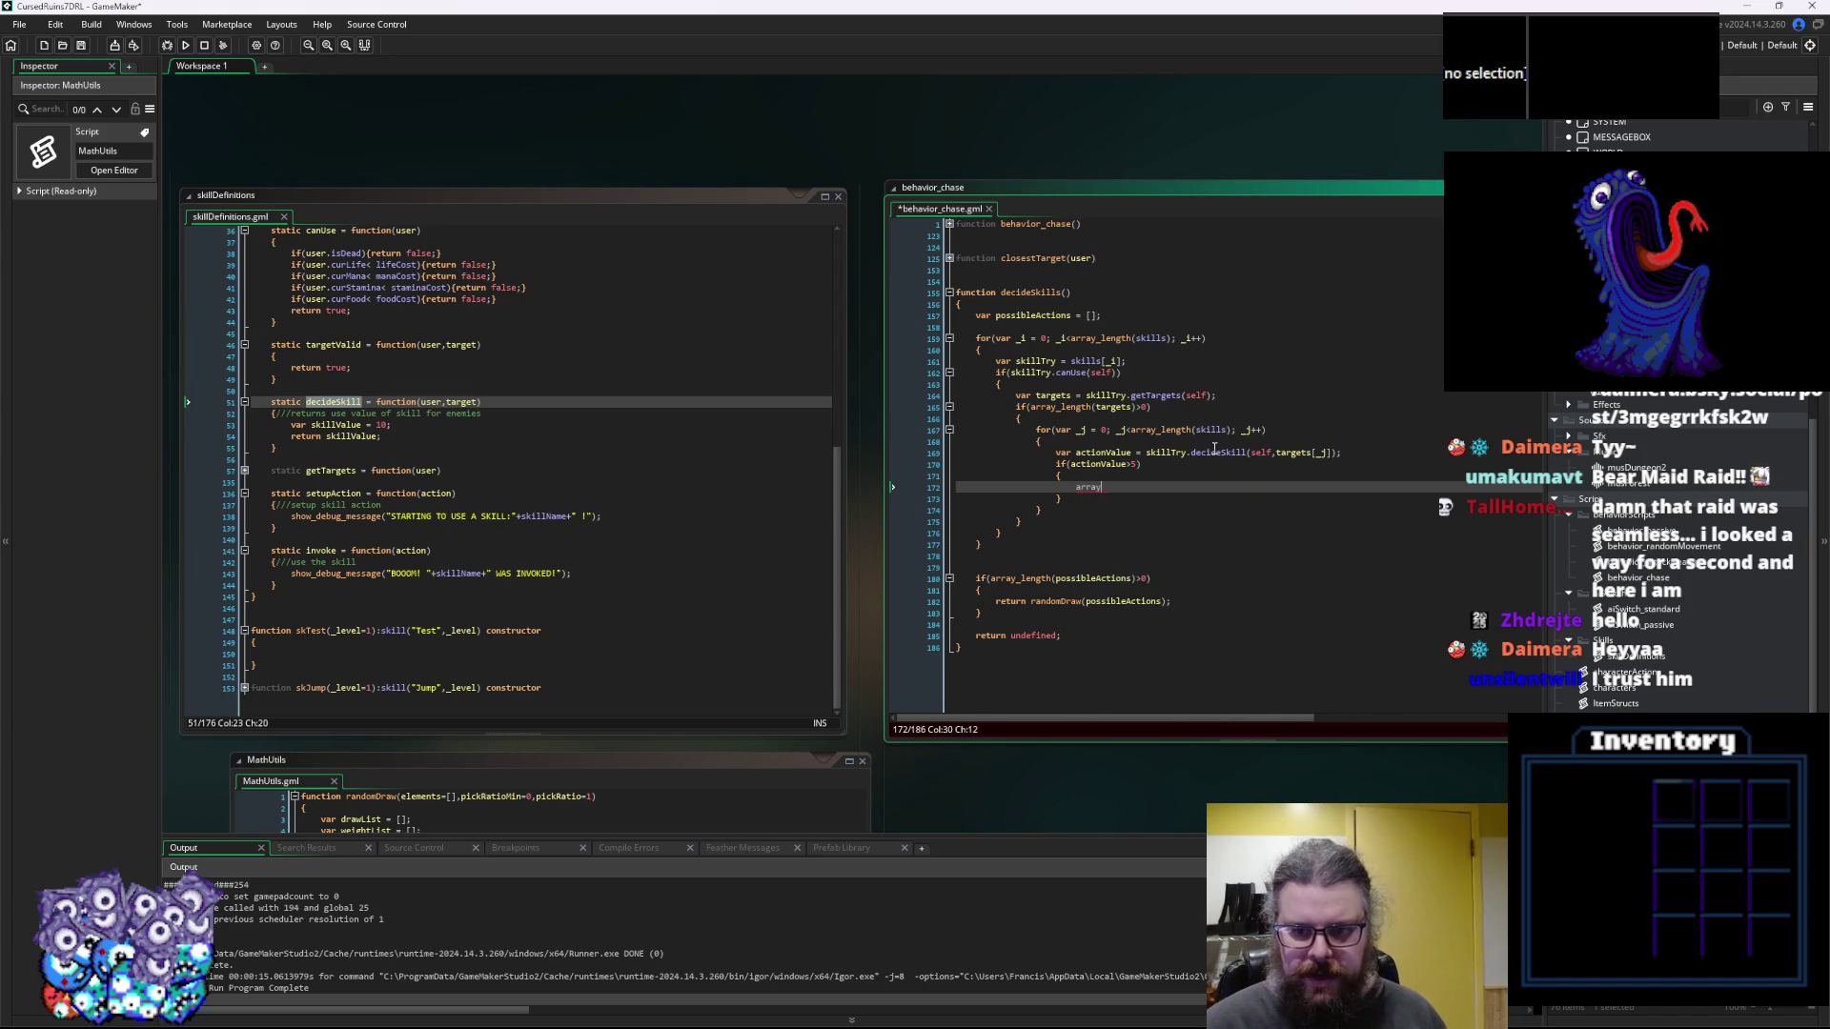
type("_push(po")
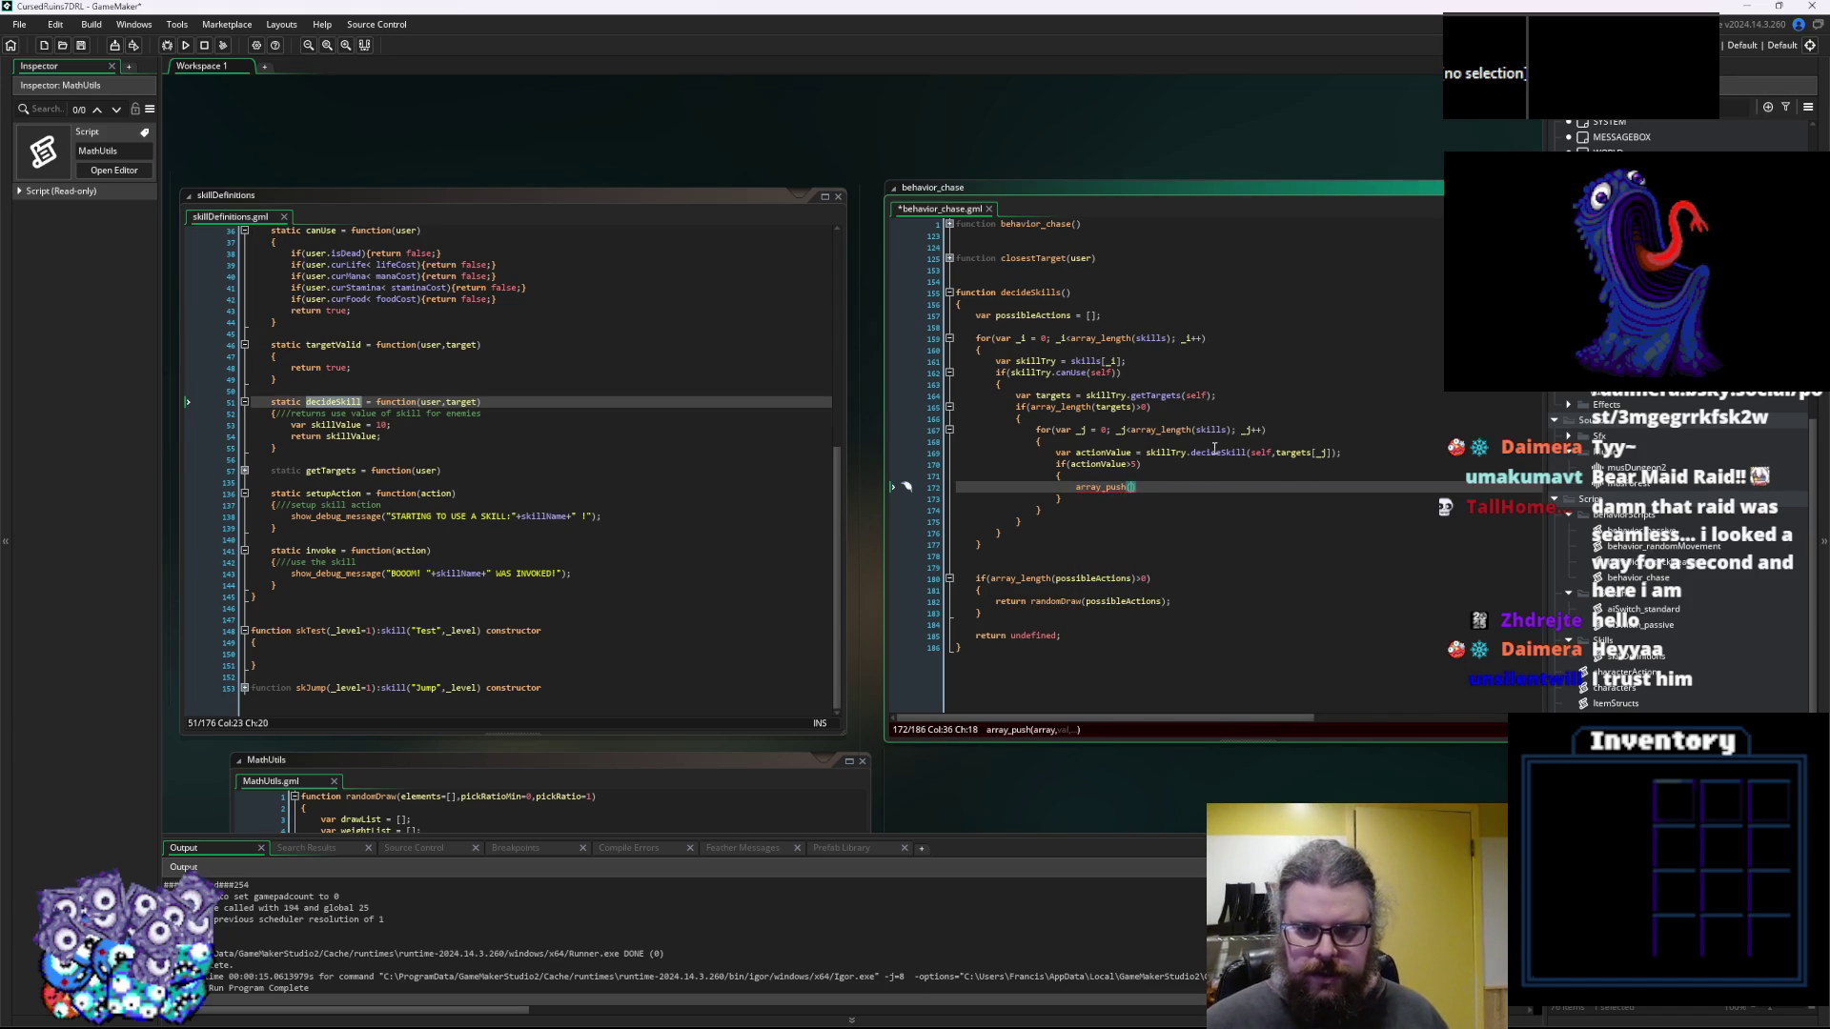
type("ssibleActio")
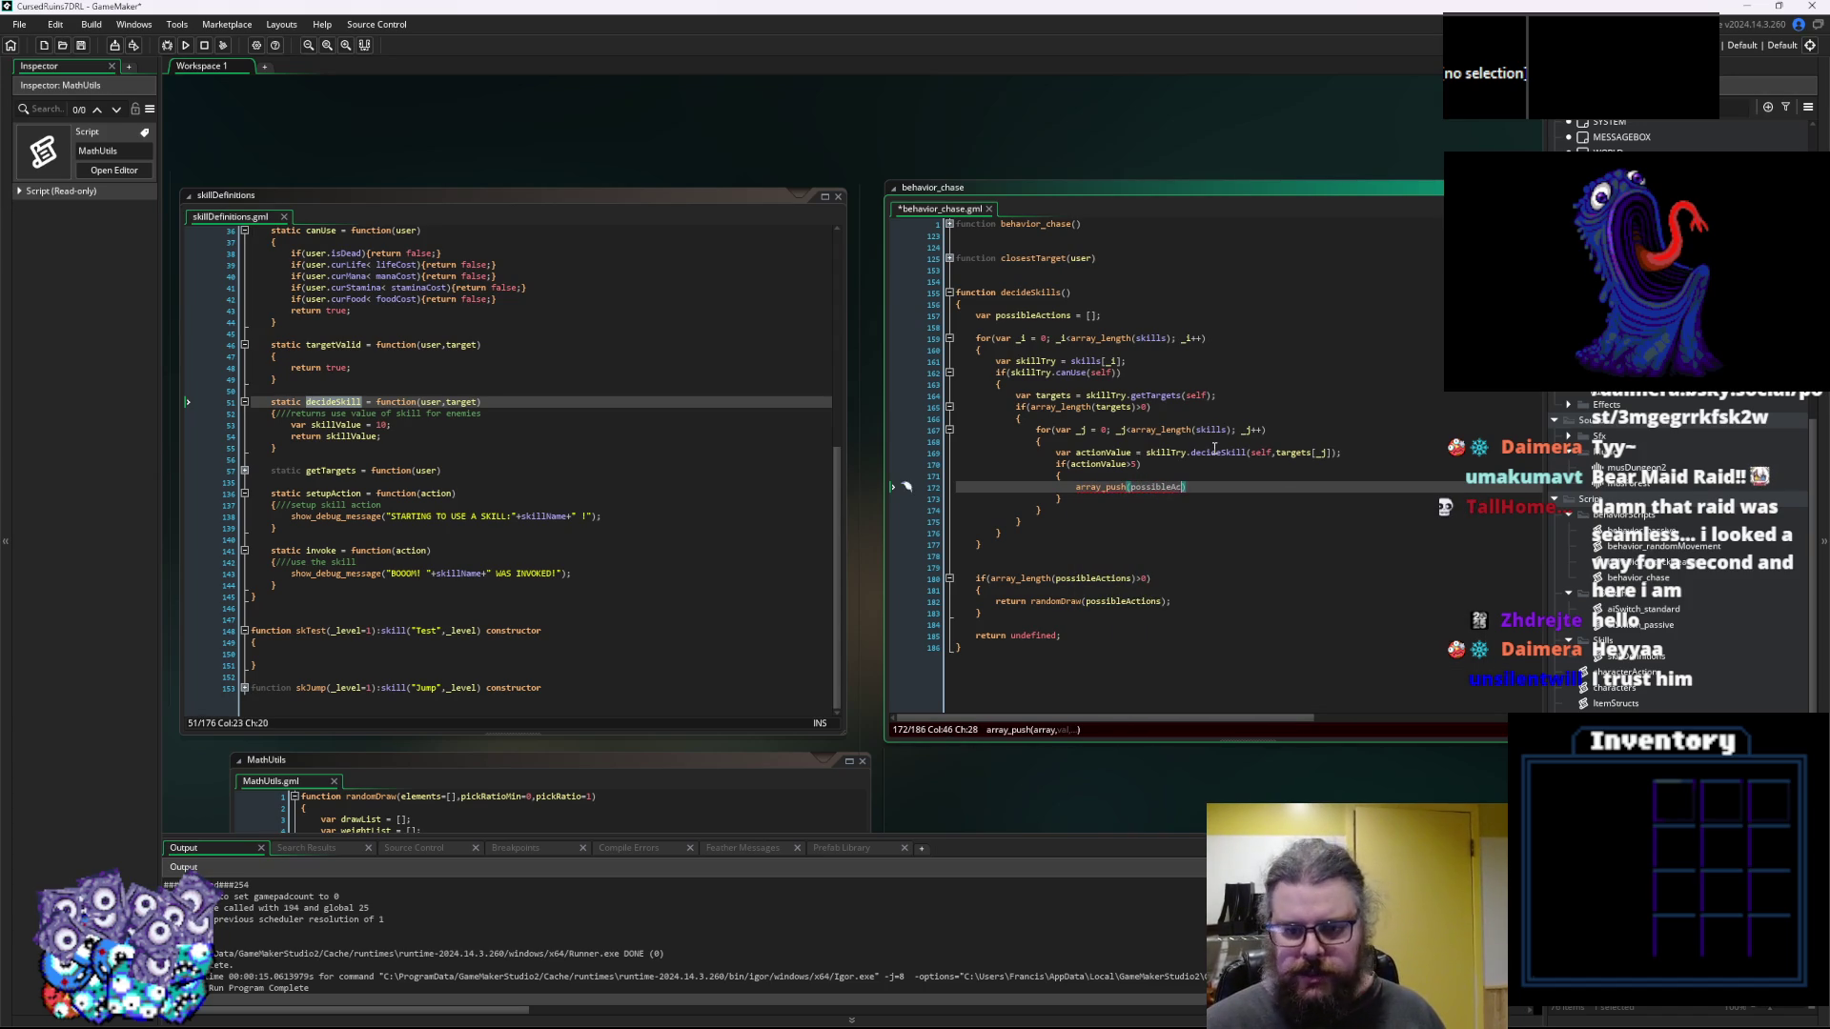
key("Return")
type(",")
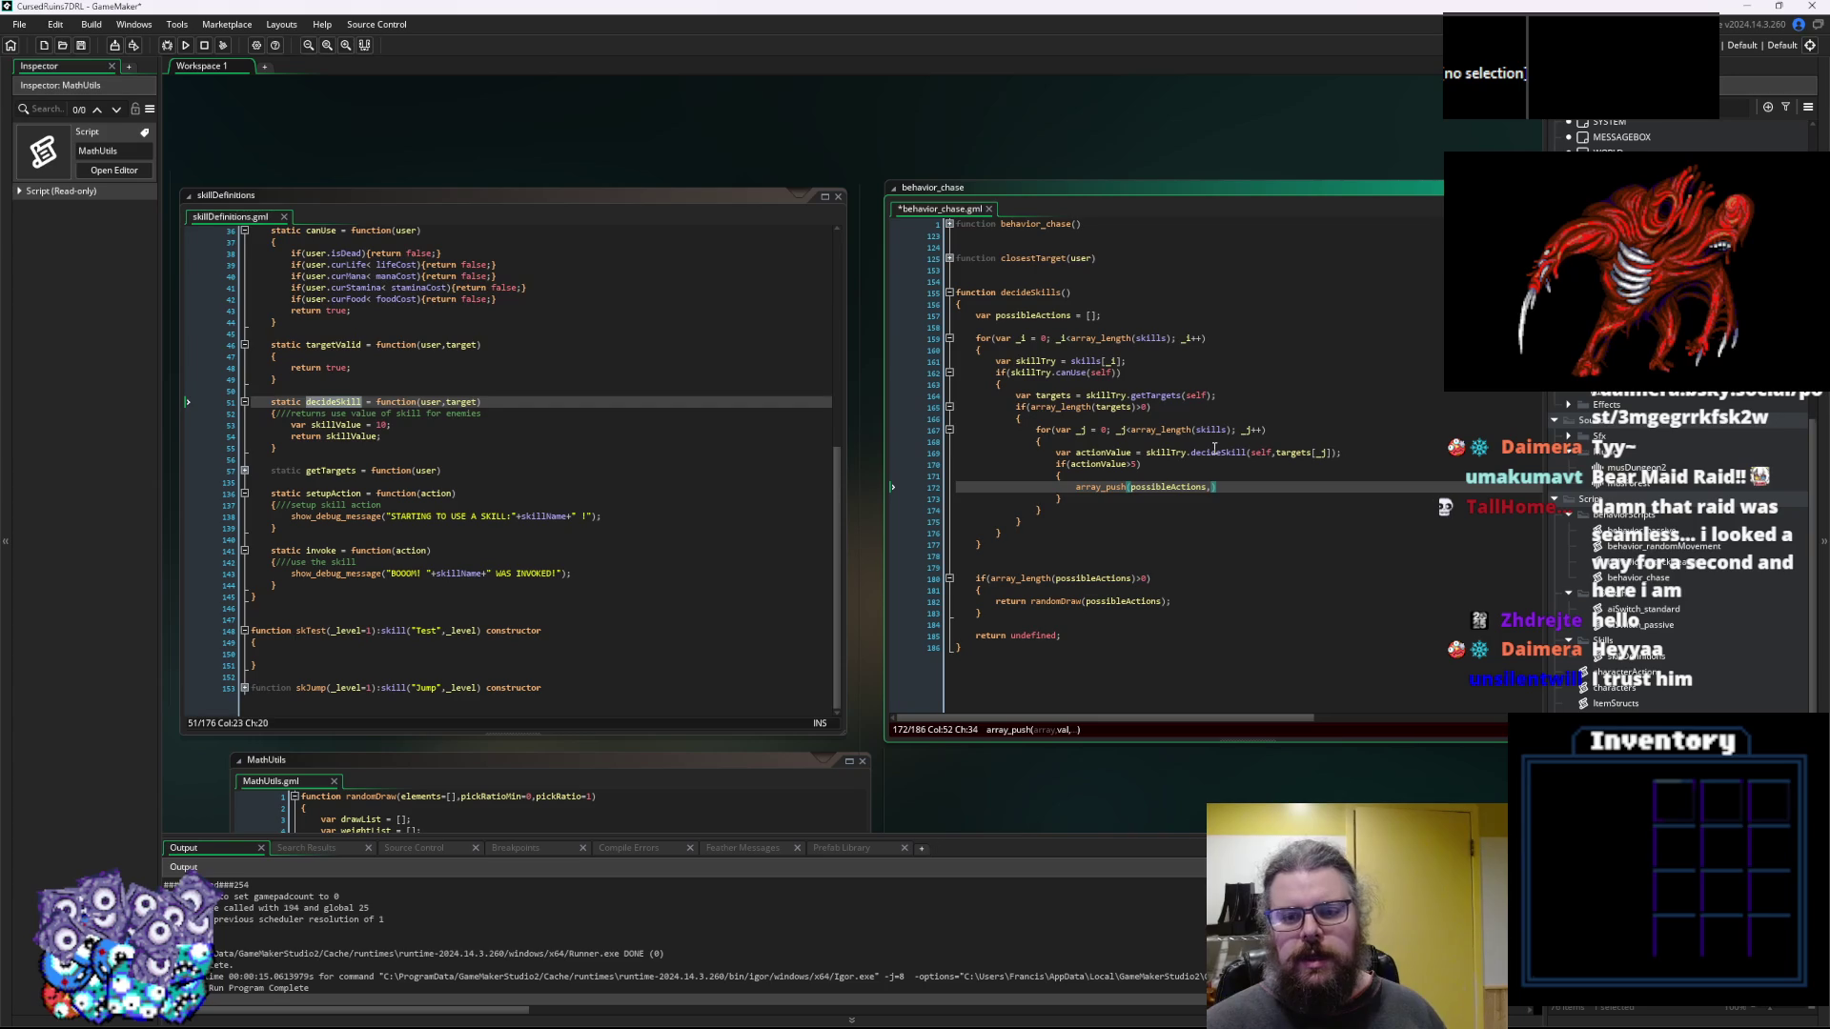
type("[]")
key("End")
type(";")
key("Left")
key("Left")
key("Left")
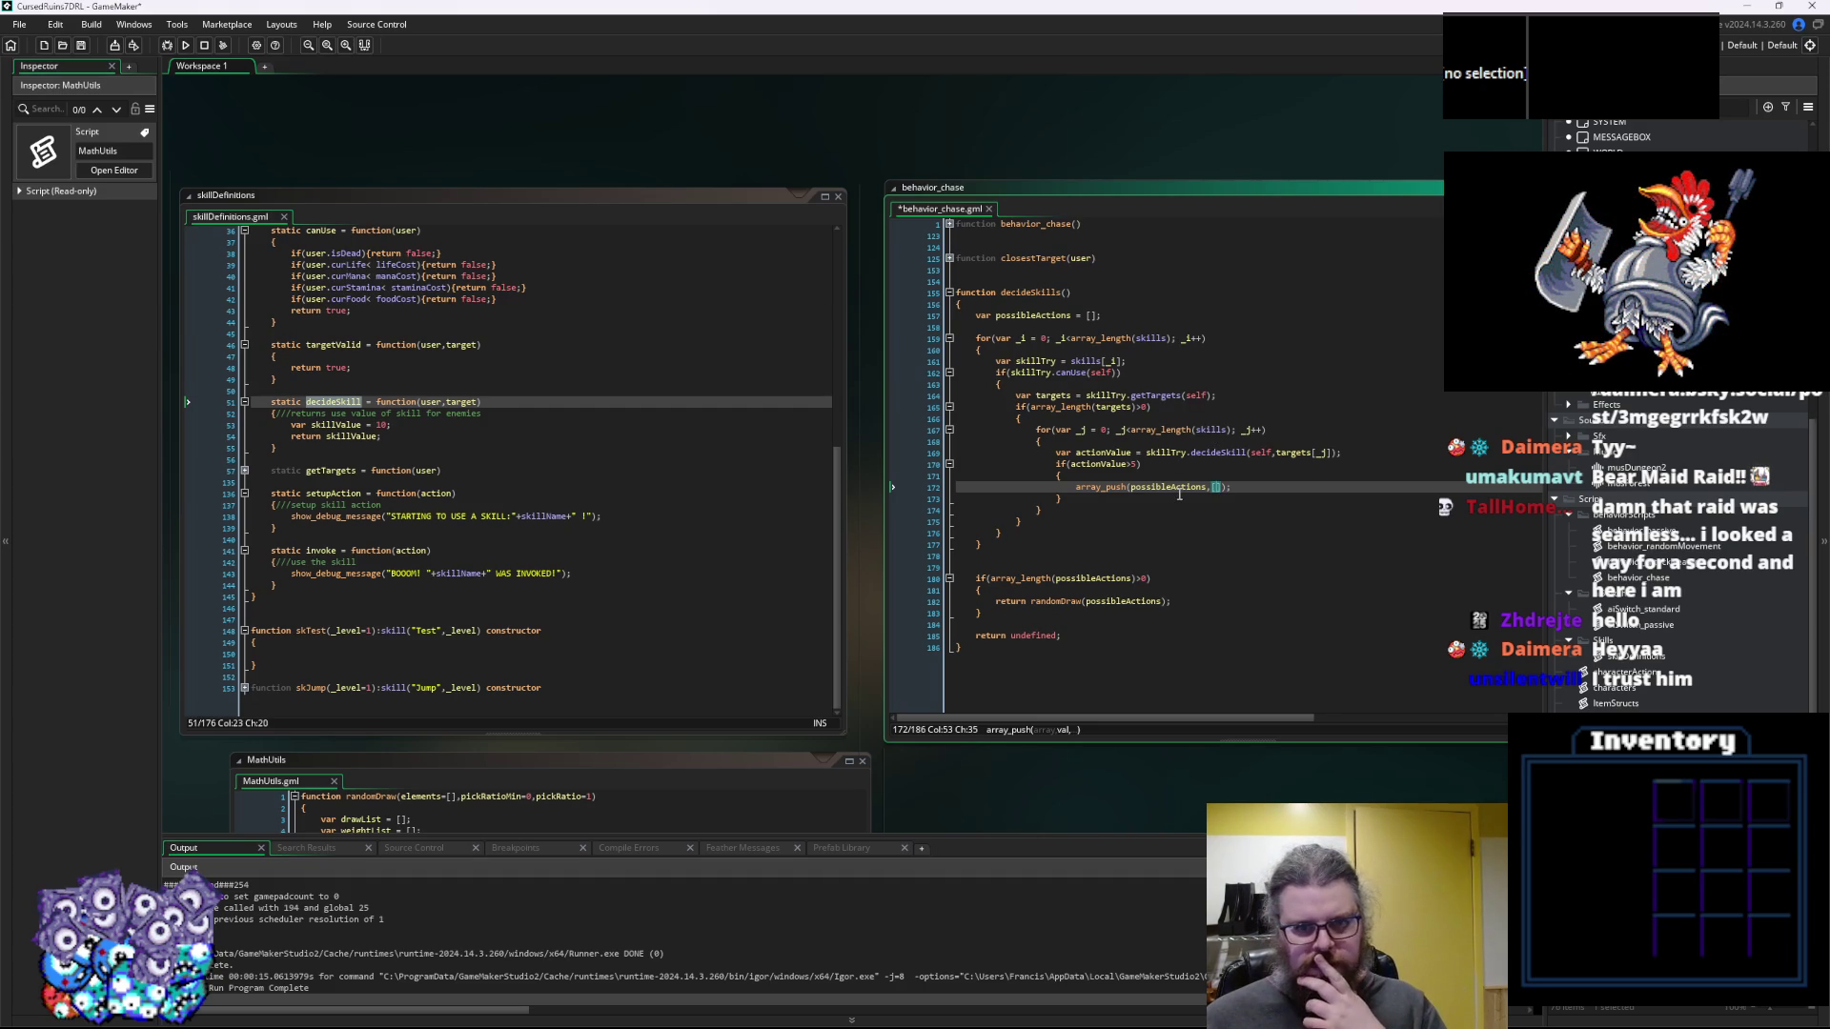
key("ctrl+Tab")
key("ctrl+Tab")
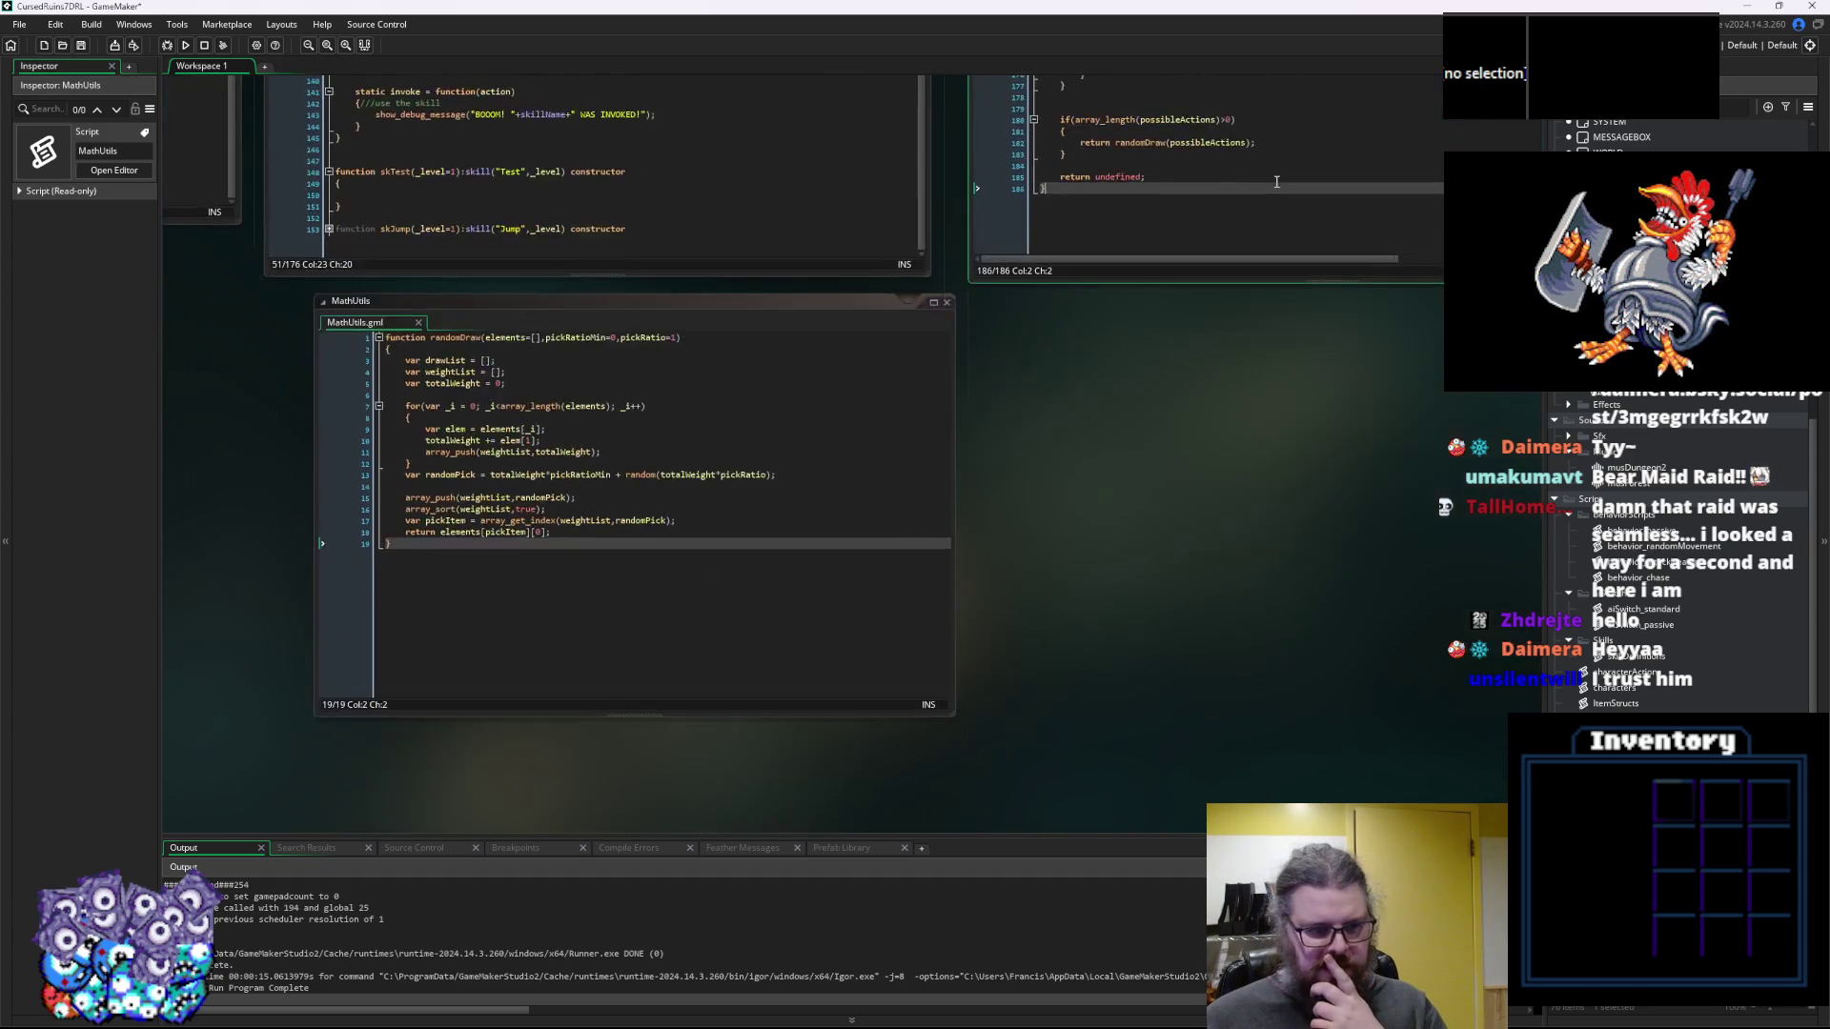
Back in behavior_chase, fill the possibleActions entry with new act_skill(self,skillTry,) after checking act_skill
key("ctrl+Tab")
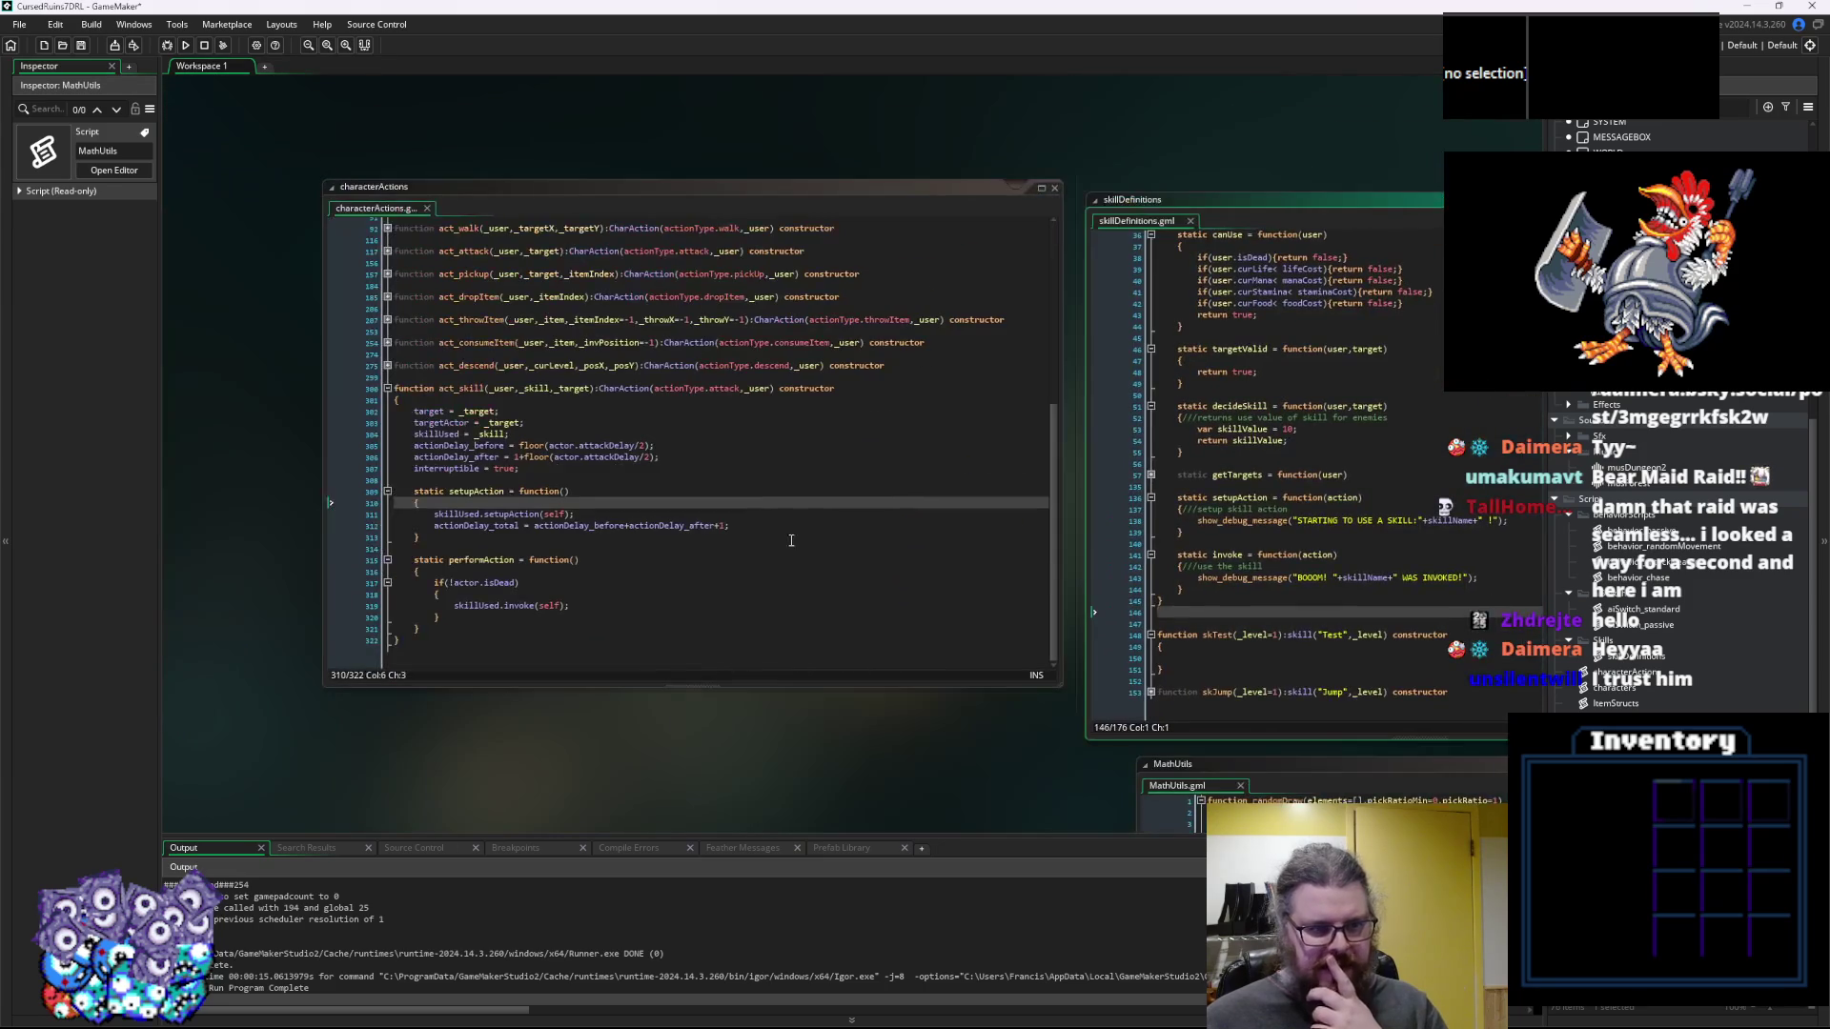
key("ctrl+Tab")
key("ctrl+Tab")
key("ctrl+Tab")
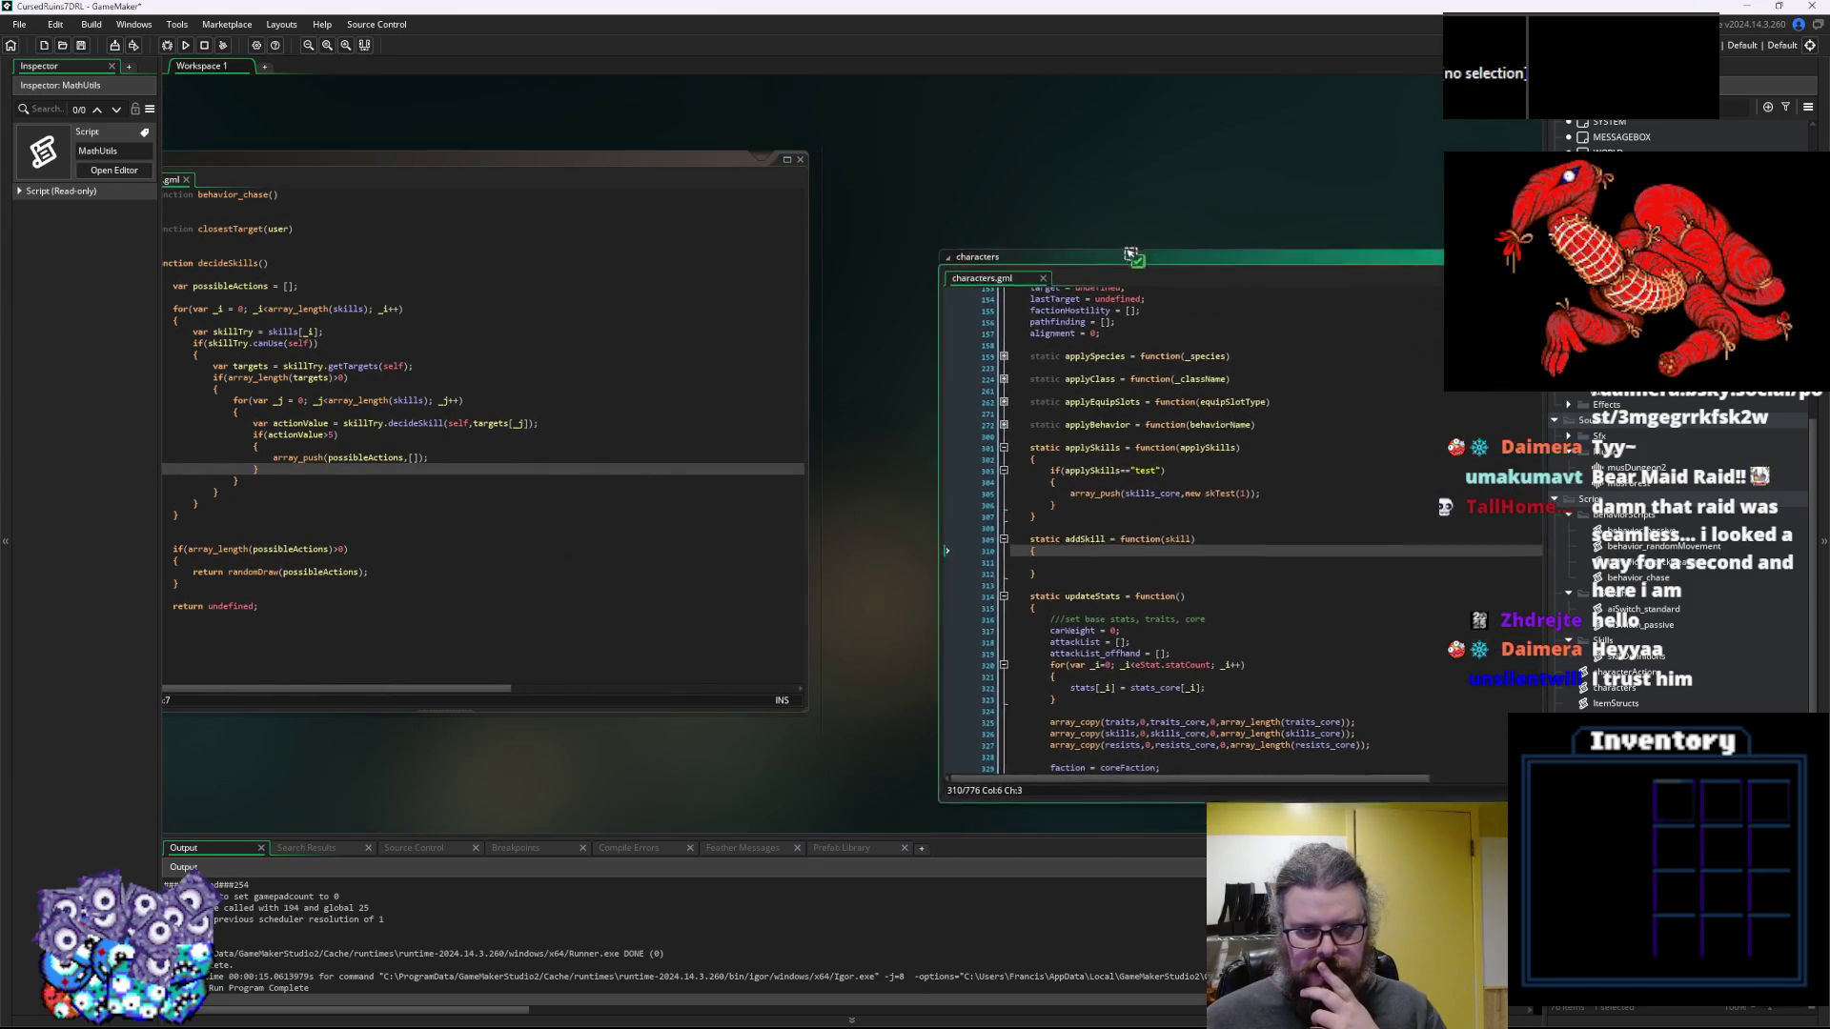
left_click(1046, 473)
left_click(894, 427)
type("n")
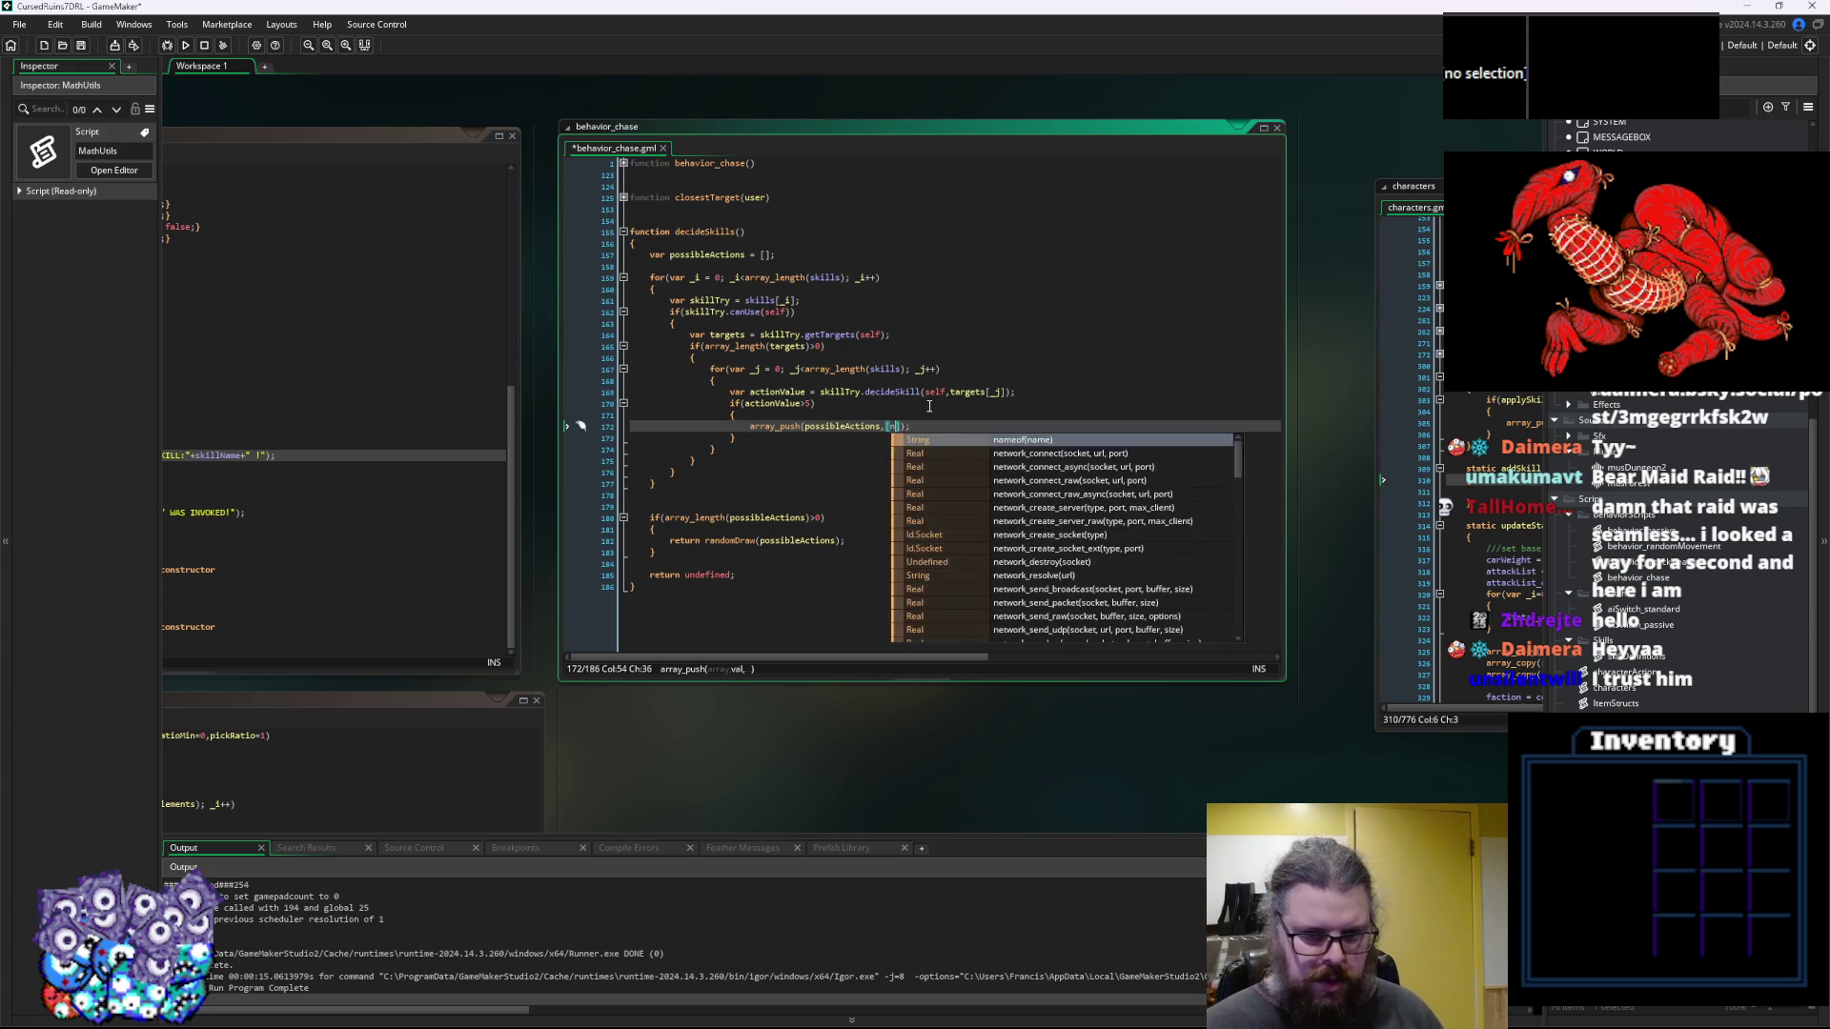
key("Escape")
type("new act_")
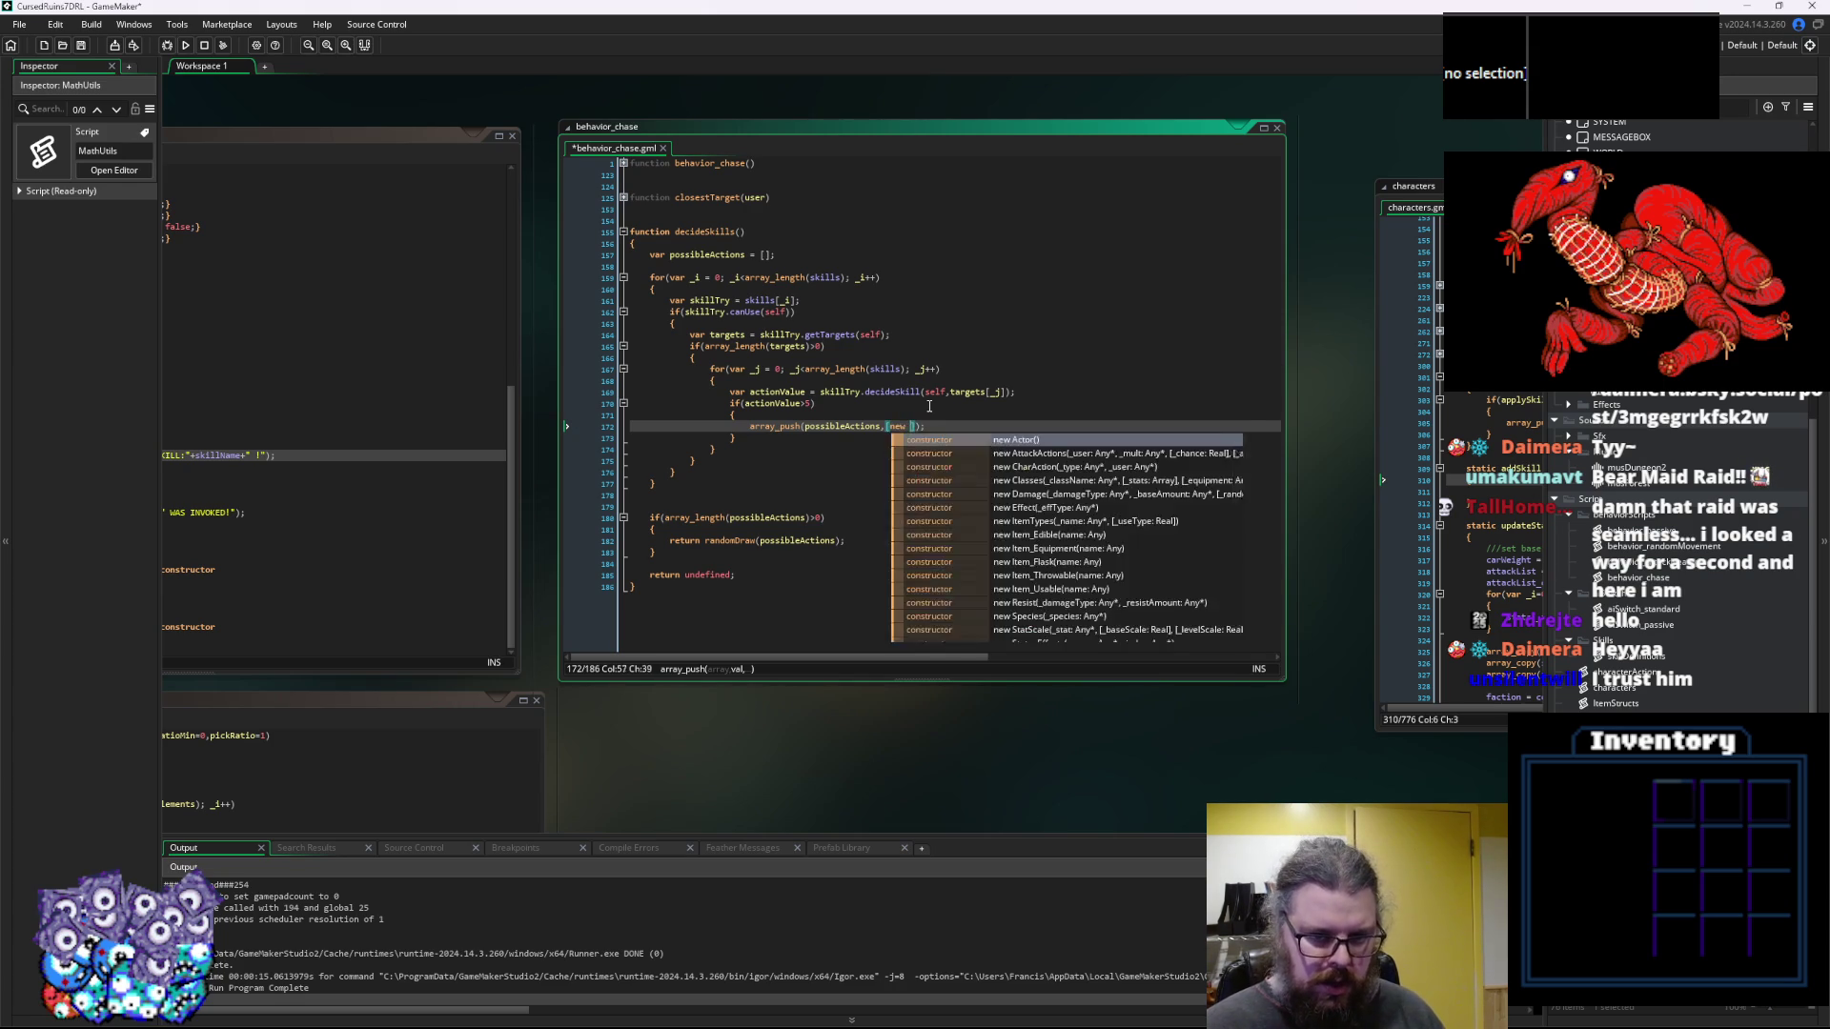
type("skill()")
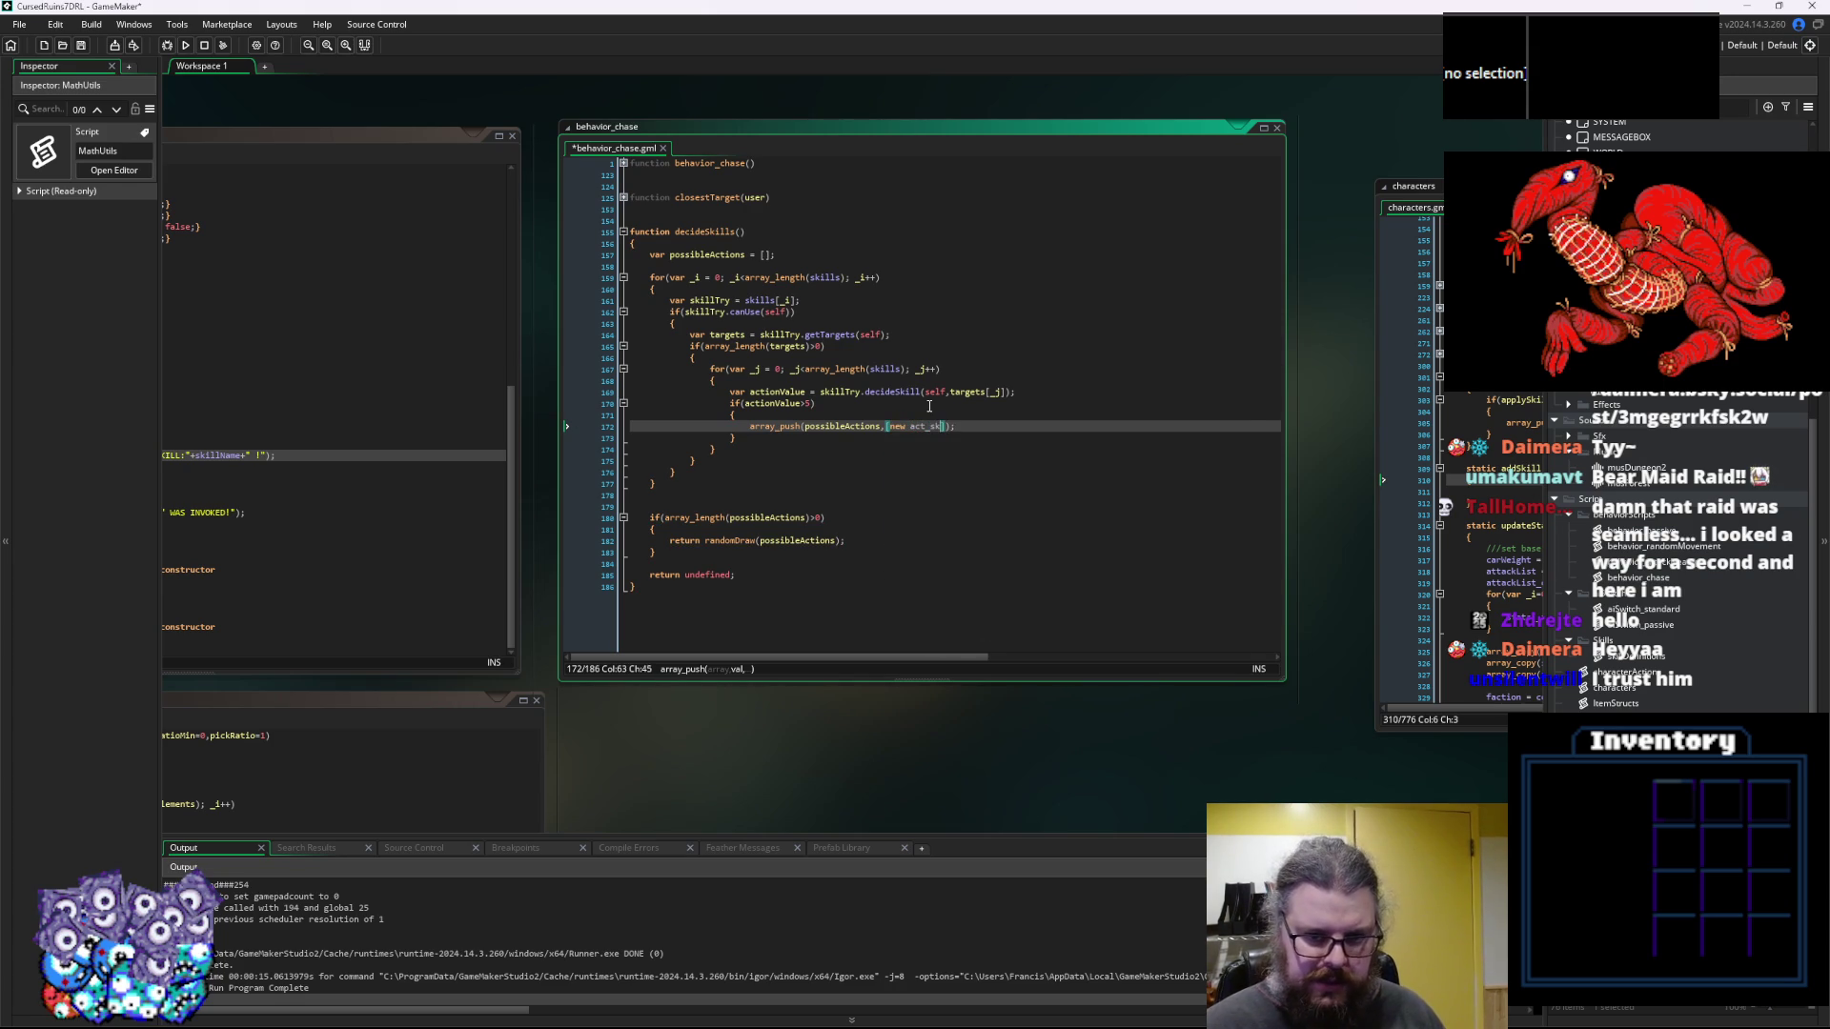
key("Left")
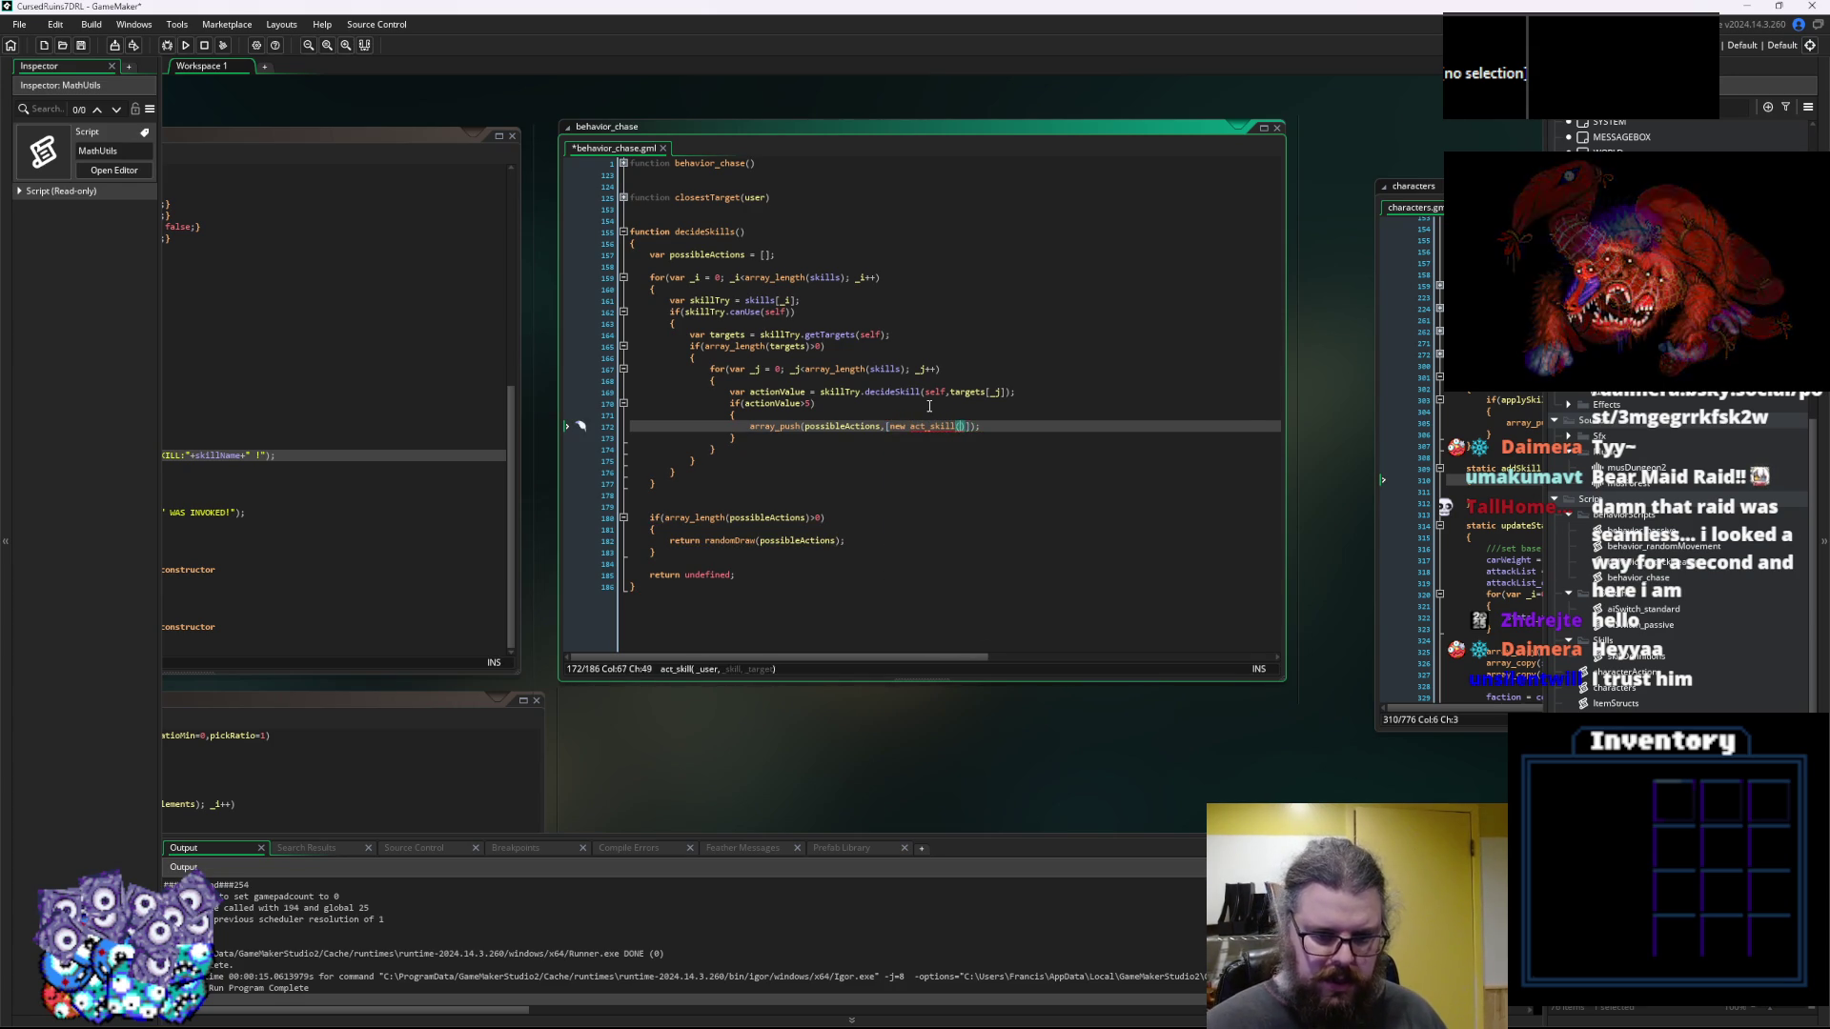
type("self,")
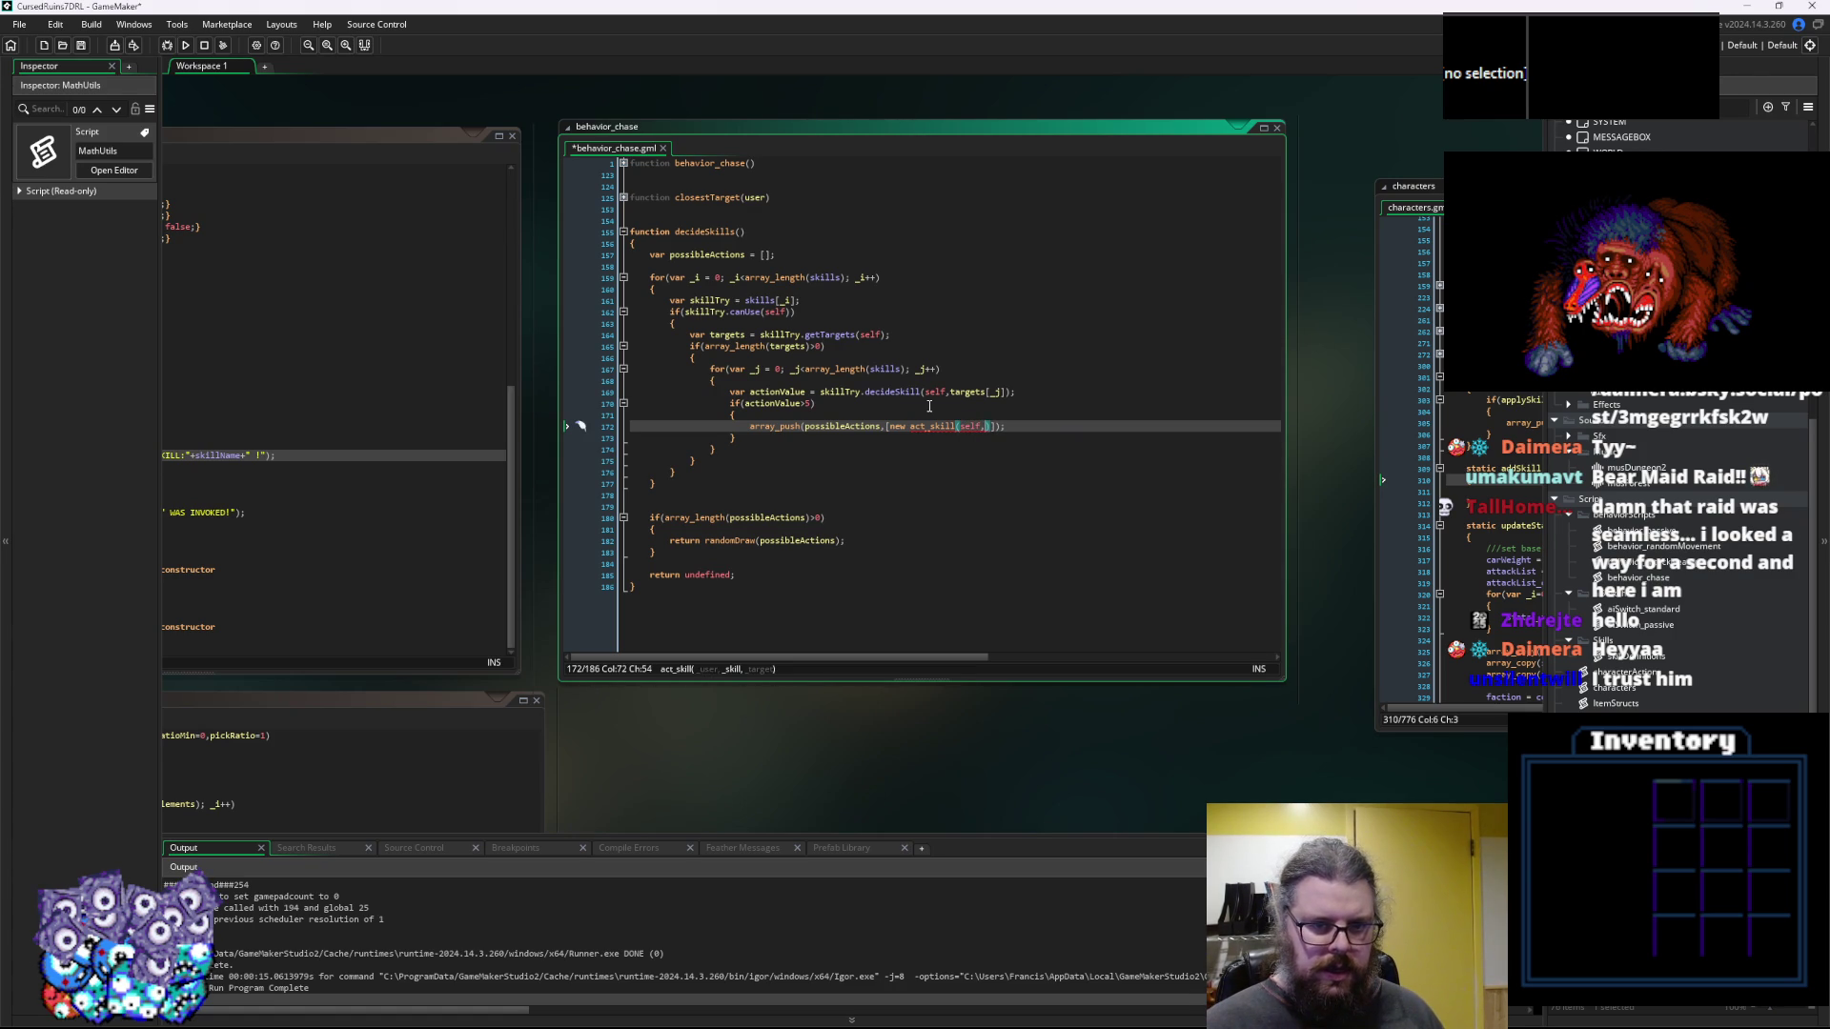
type("skillT")
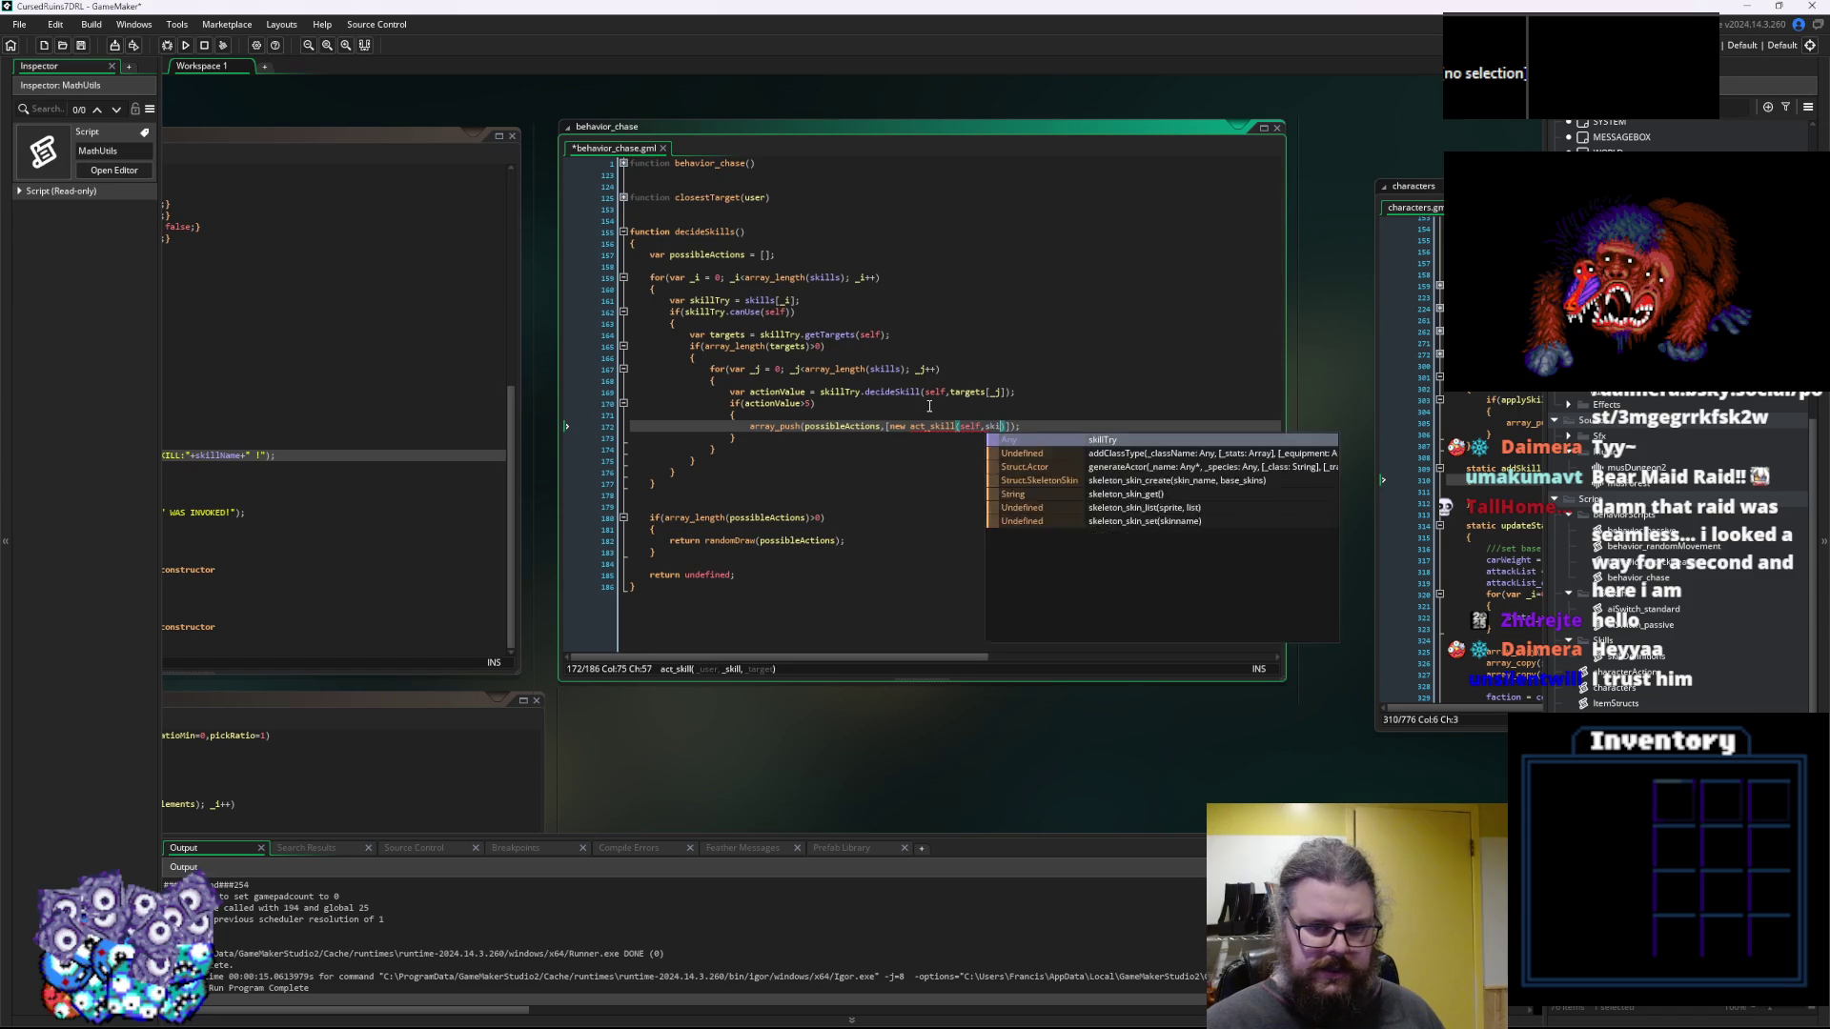
type("ry")
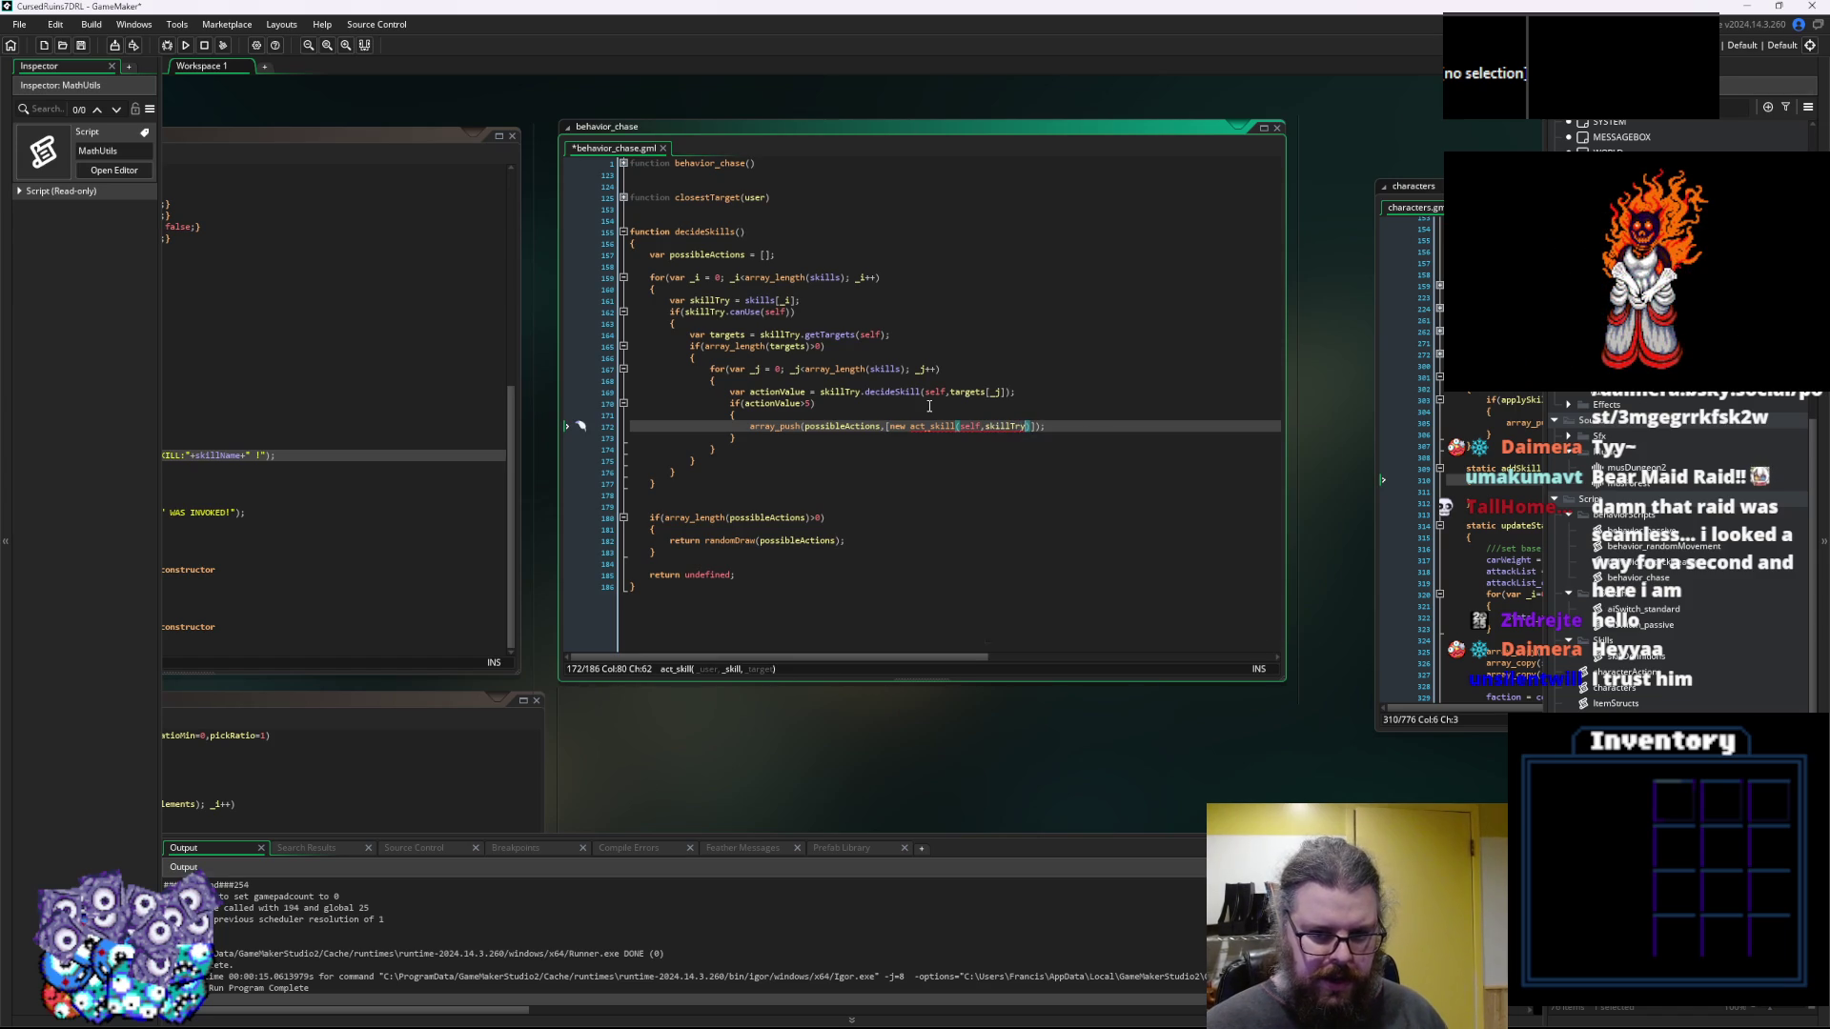
type(",")
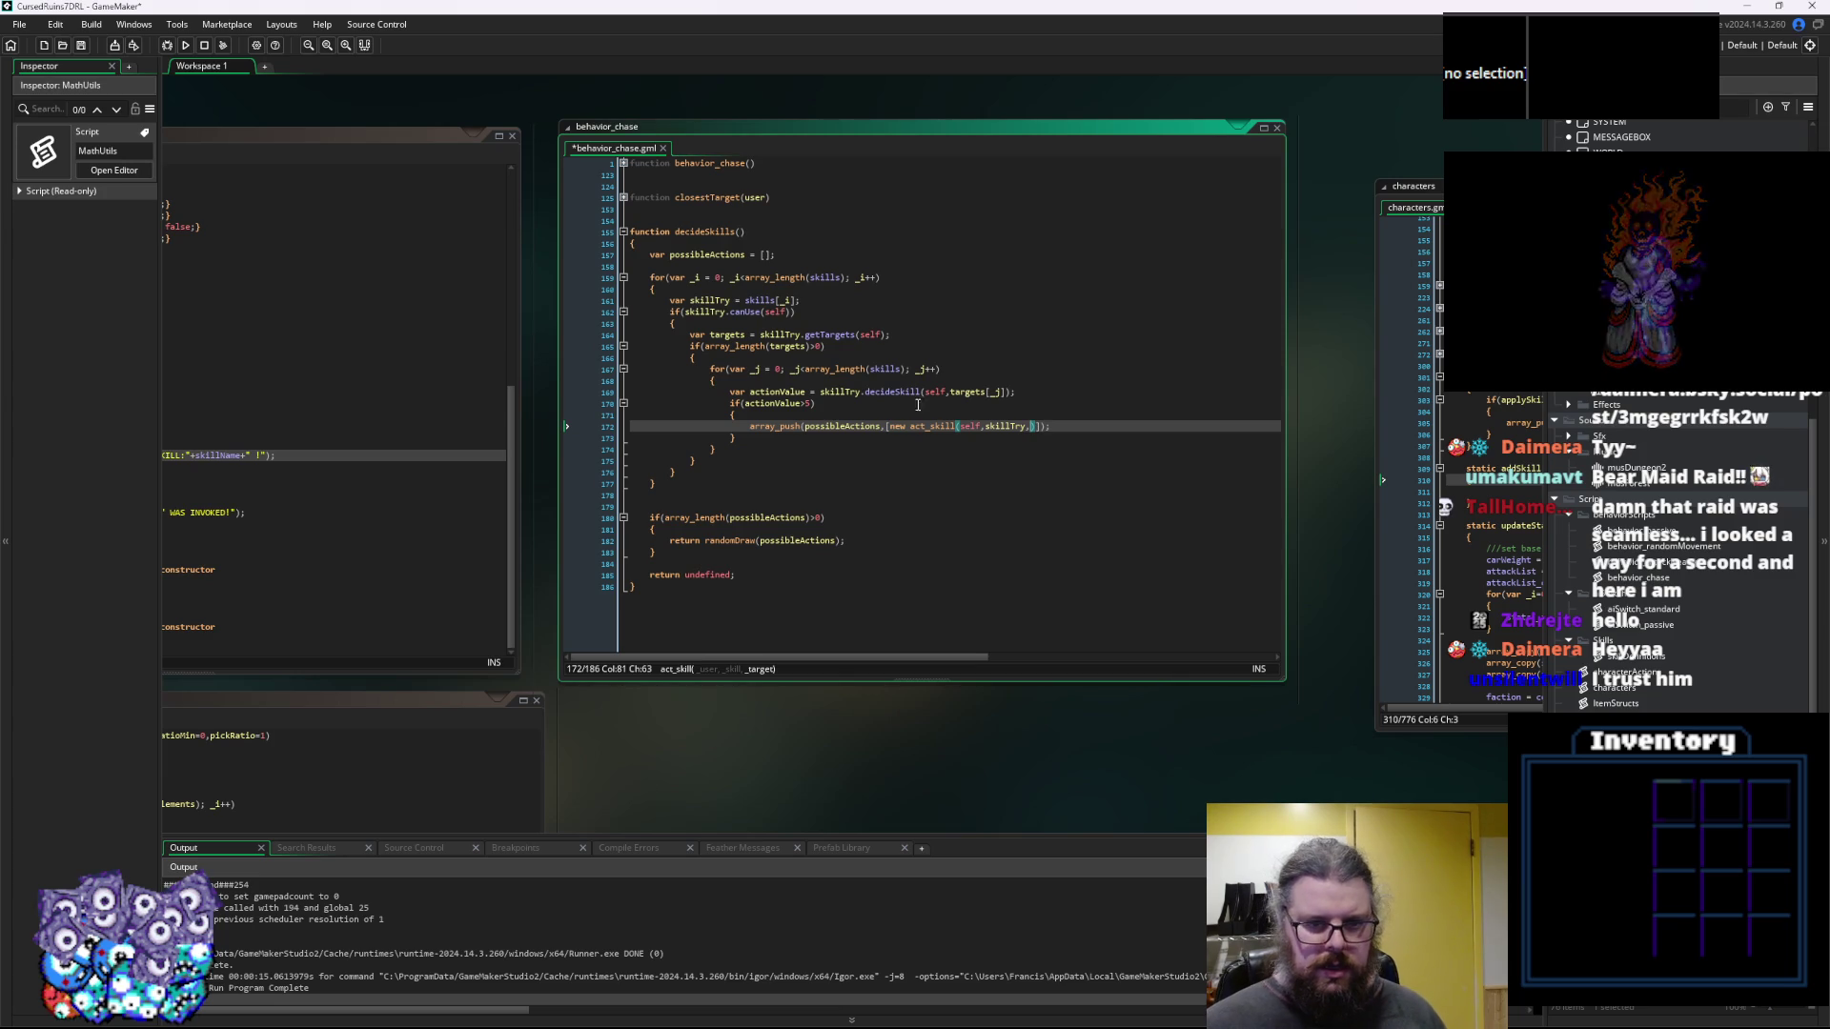
left_click(859, 384)
Add var targ = targets[_j]; at the top of the inner target loop
key("Return")
type("var t")
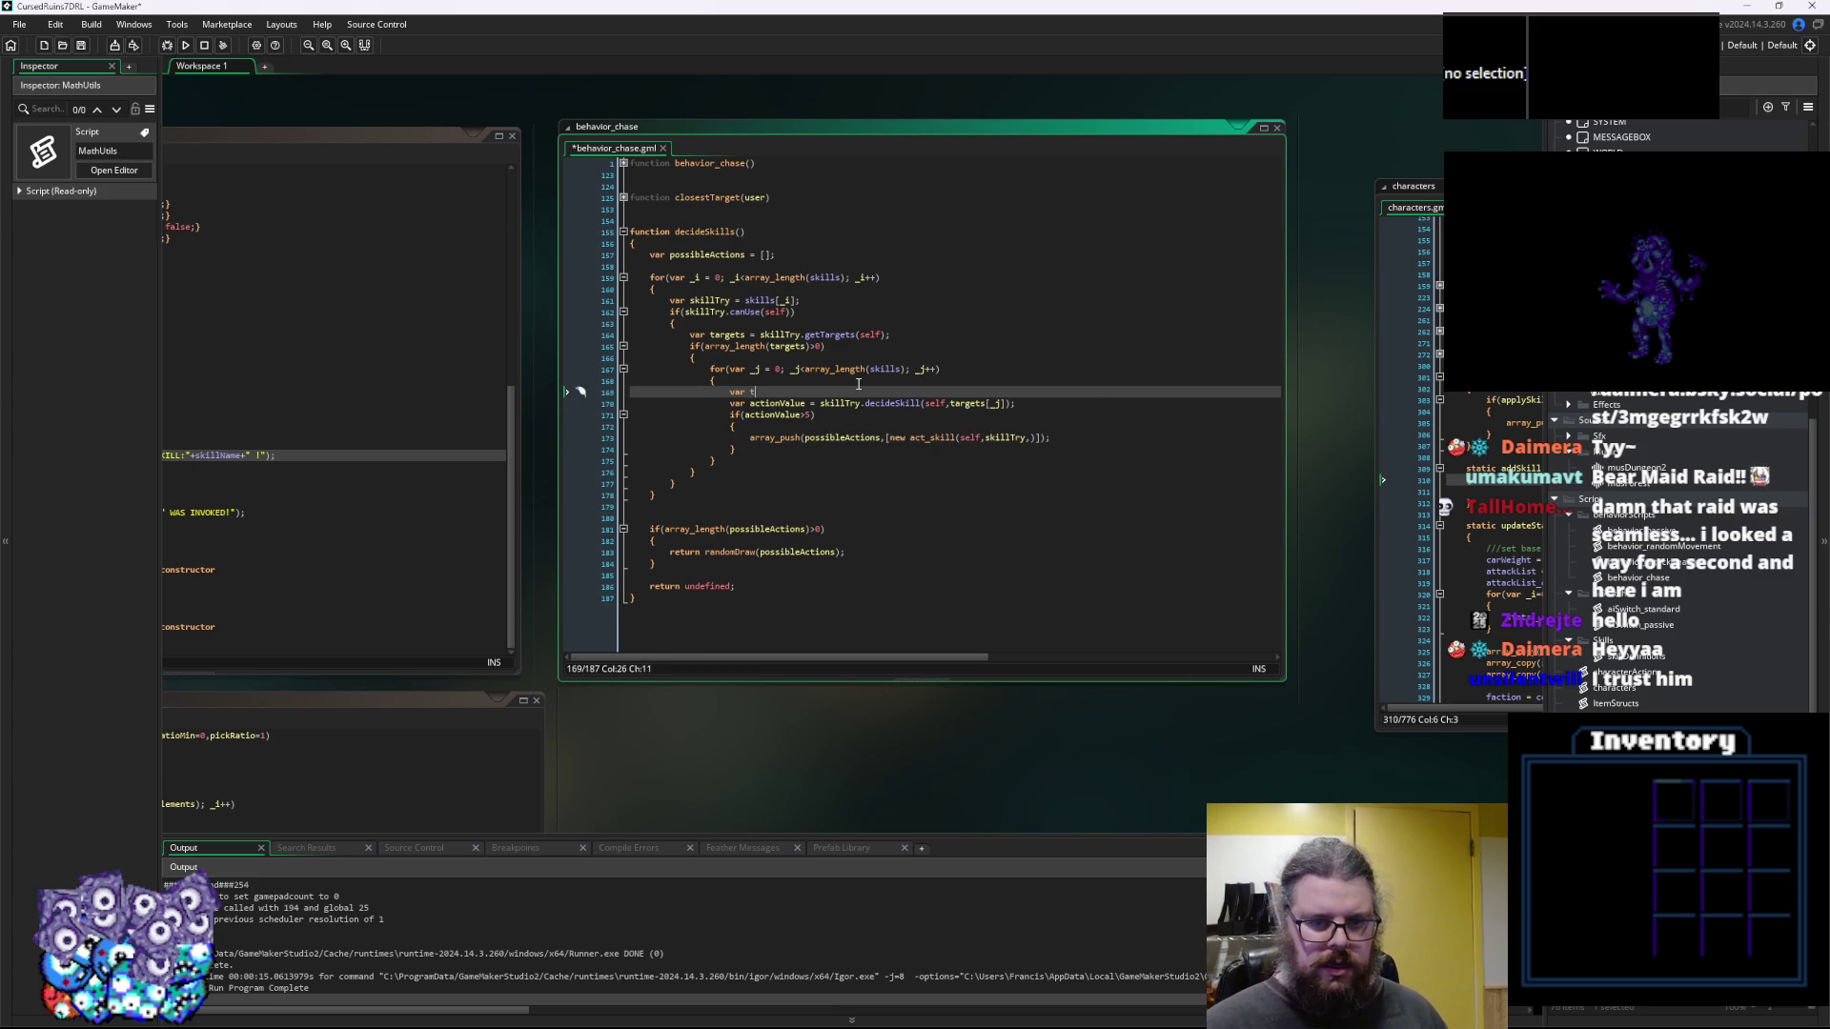
type("arget")
key("BackSpace")
key("BackSpace")
key("BackSpace")
type("targ =")
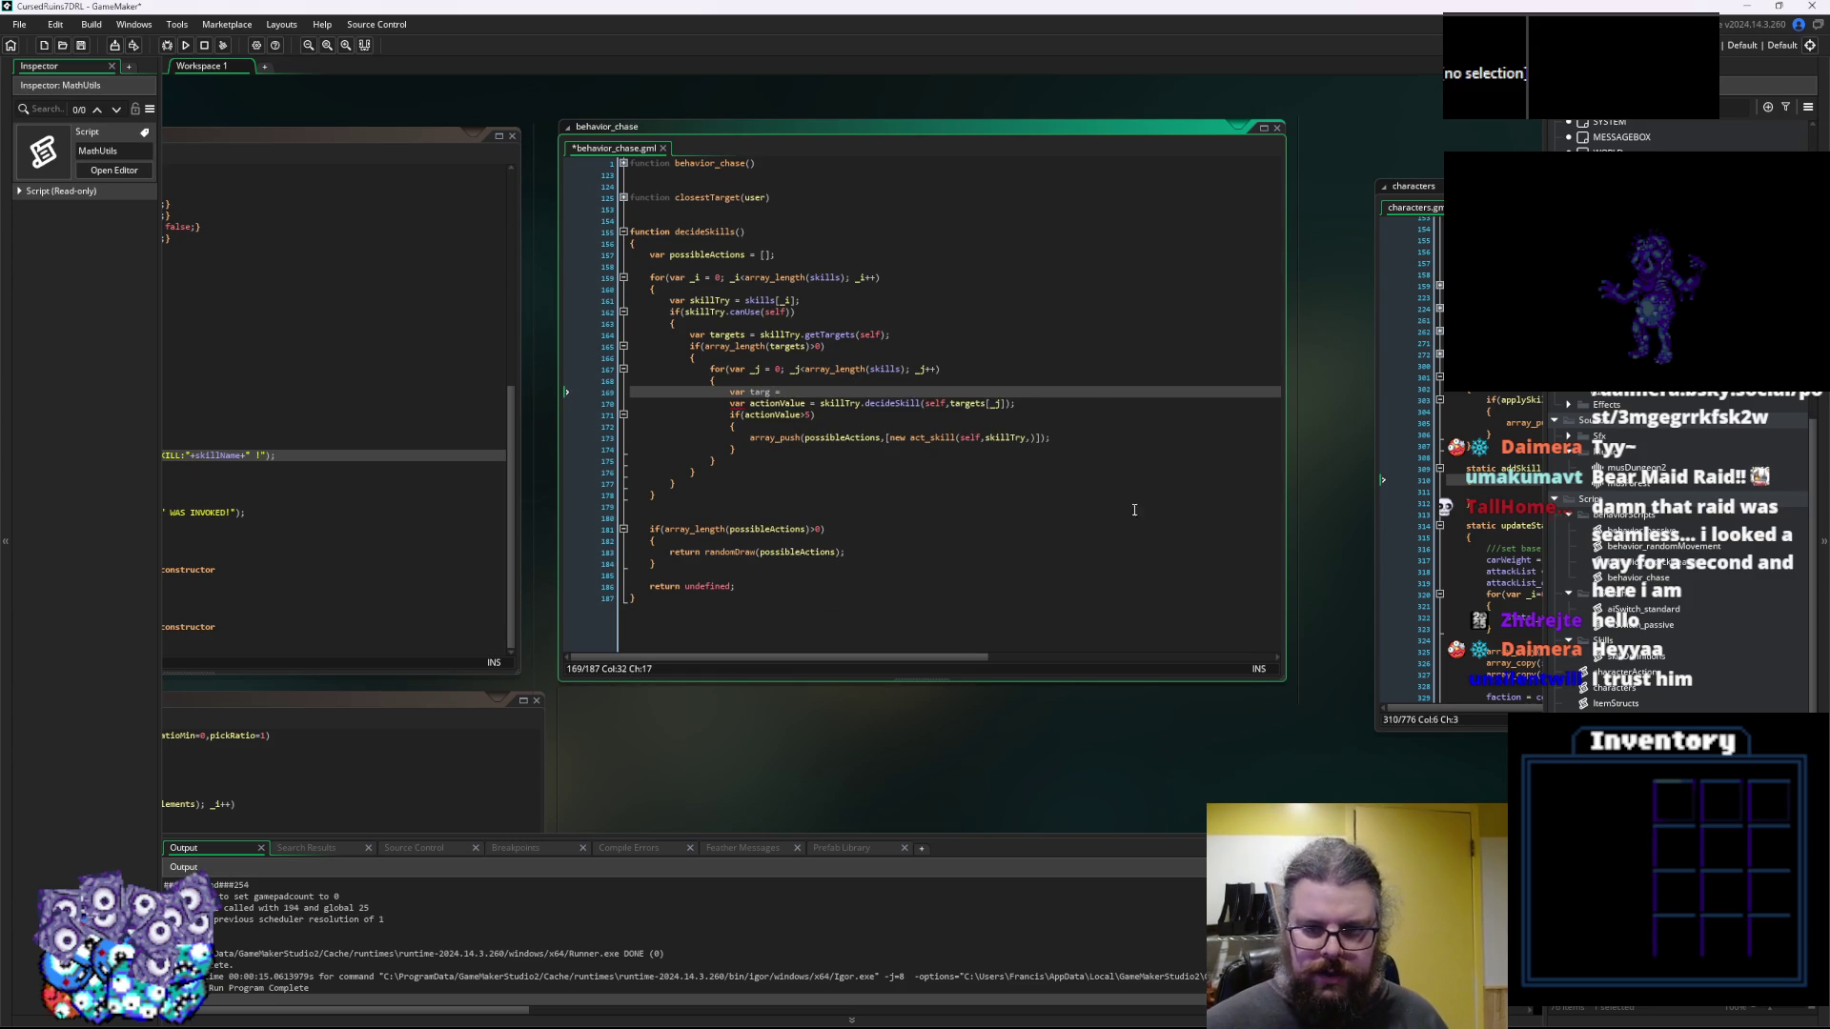
left_click(1008, 404)
left_click_drag(1009, 405, 952, 404)
key("ctrl+c")
left_click(866, 394)
key("ctrl+v")
type(";")
Use targ in decideSkill and complete the entry as [new act_skill(self,skillTry,targ),actionValue]
double_click(760, 391)
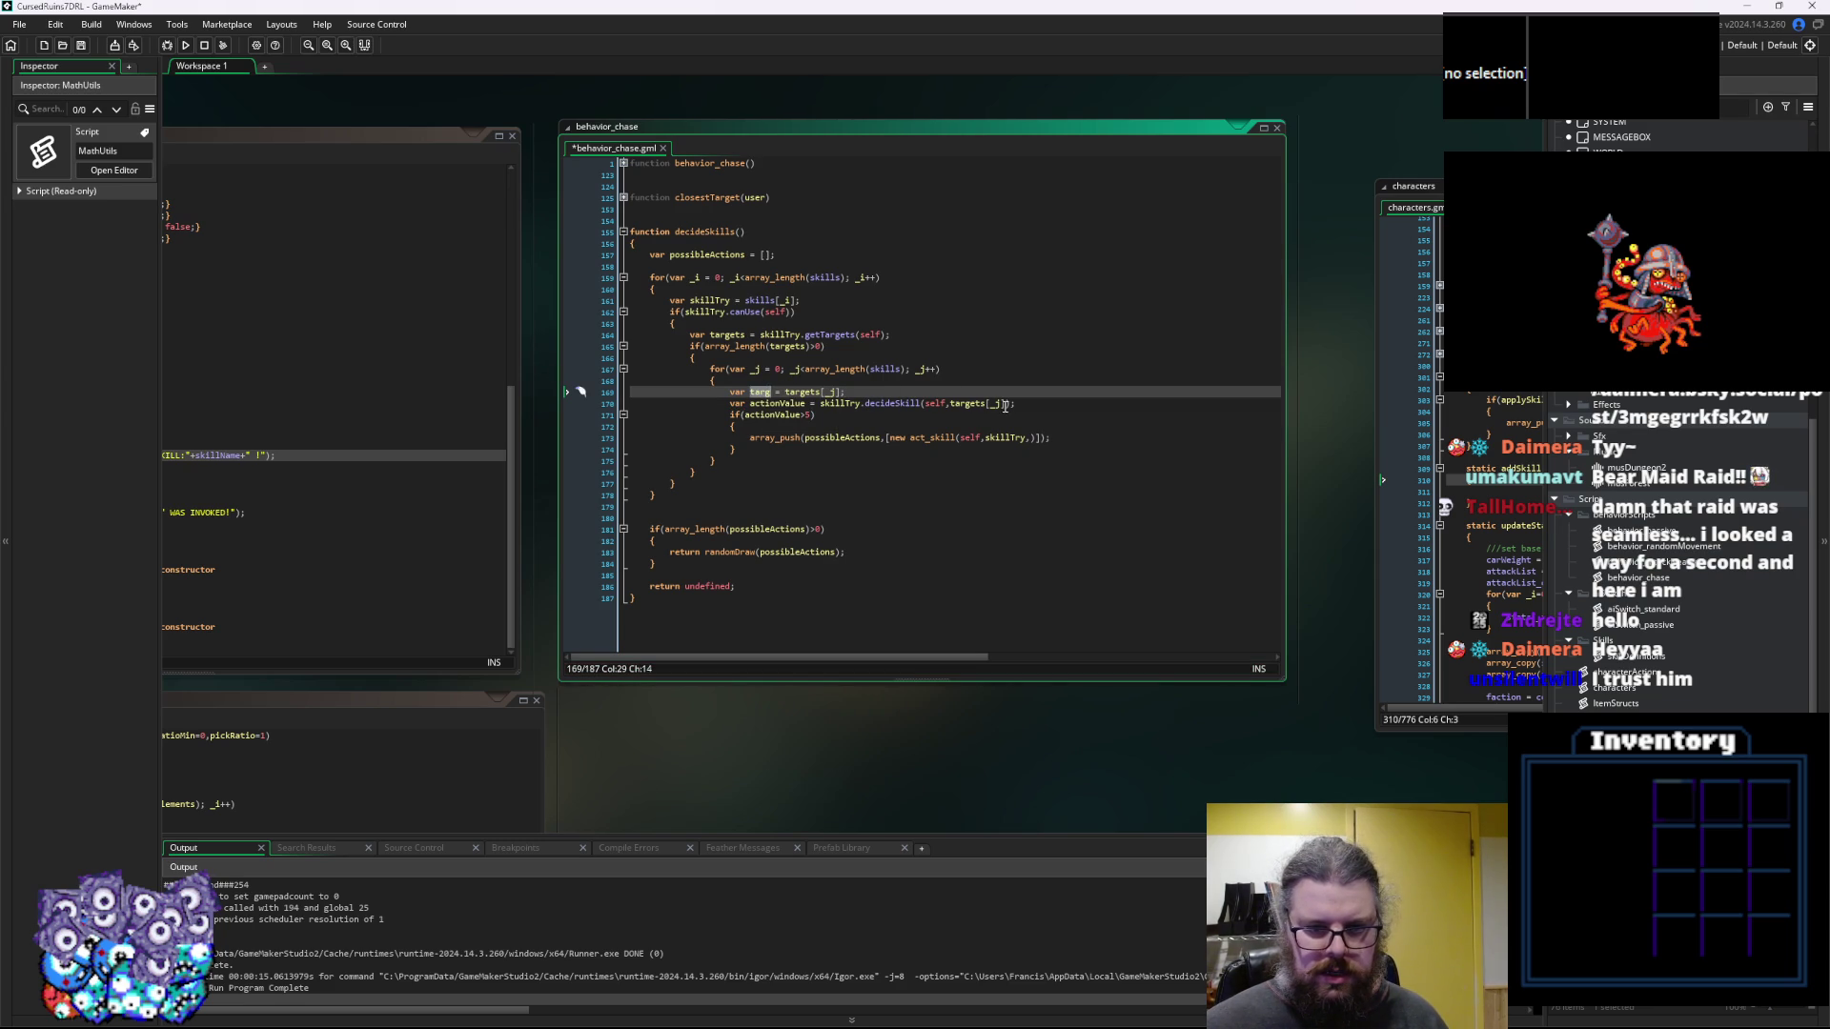
key("ctrl+c")
left_click_drag(1004, 404, 950, 404)
key("ctrl+v")
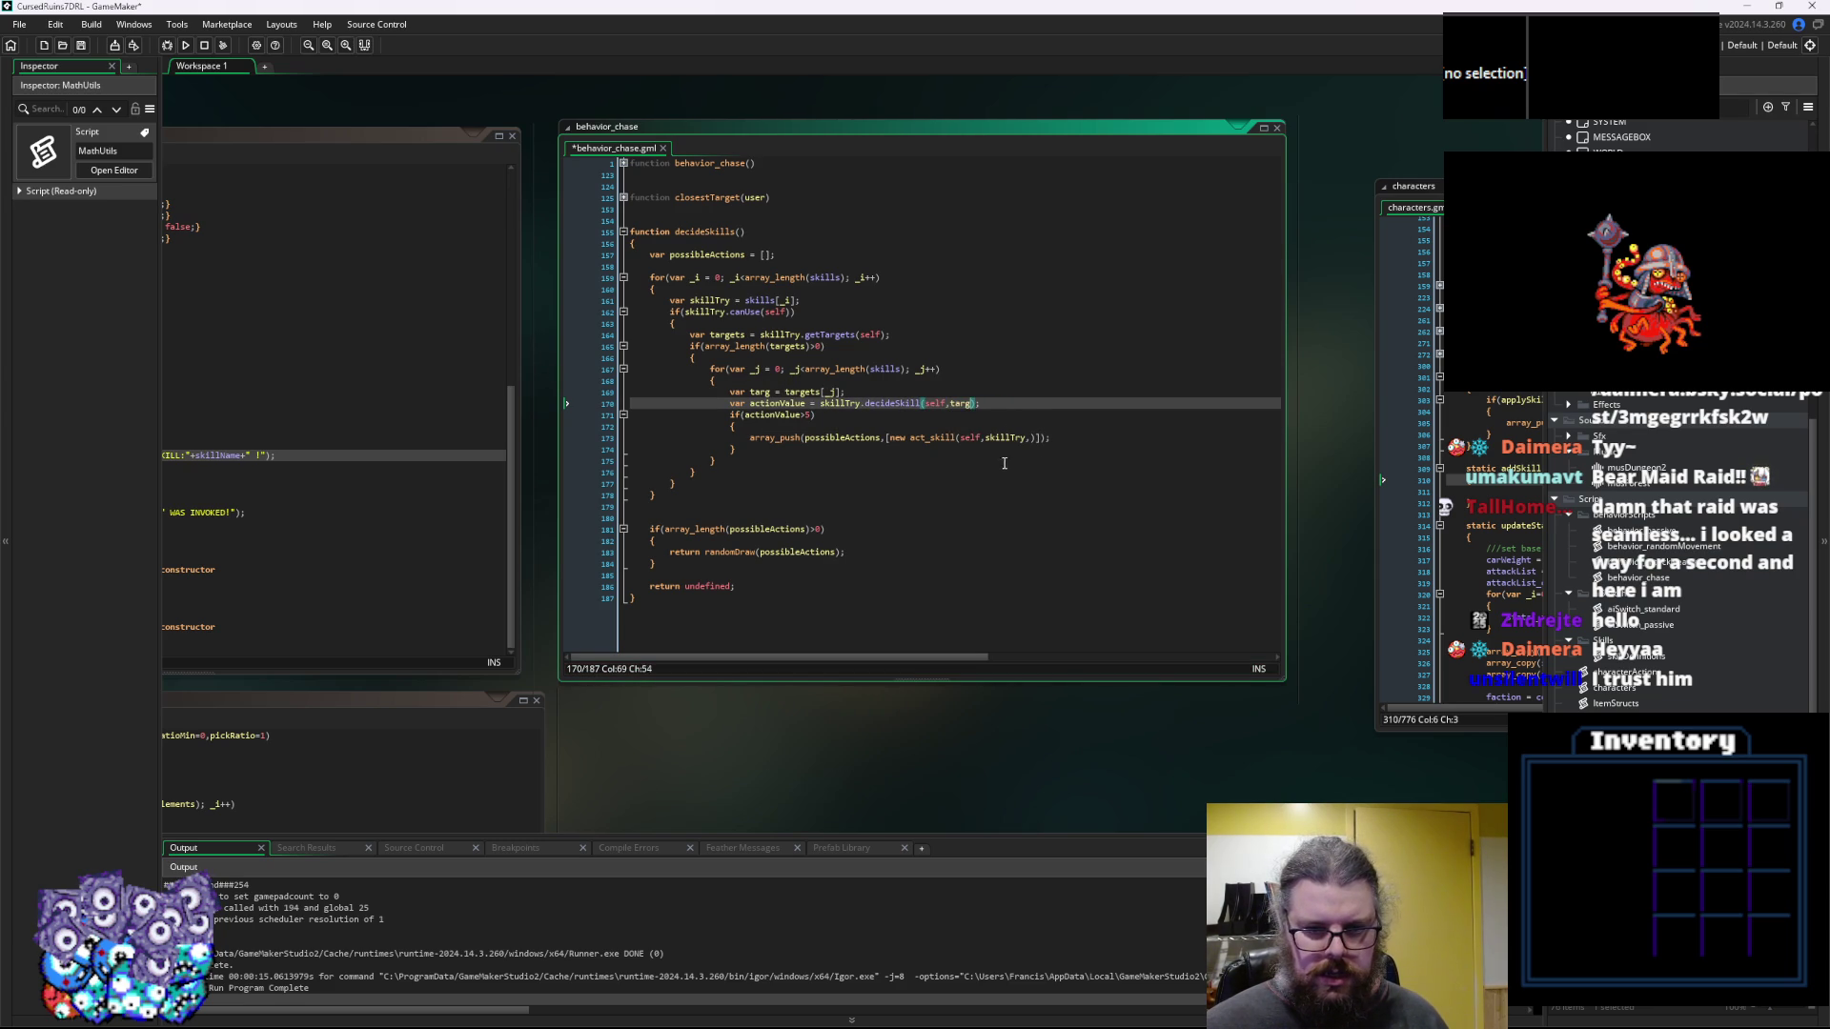
left_click(1029, 438)
type(",targ")
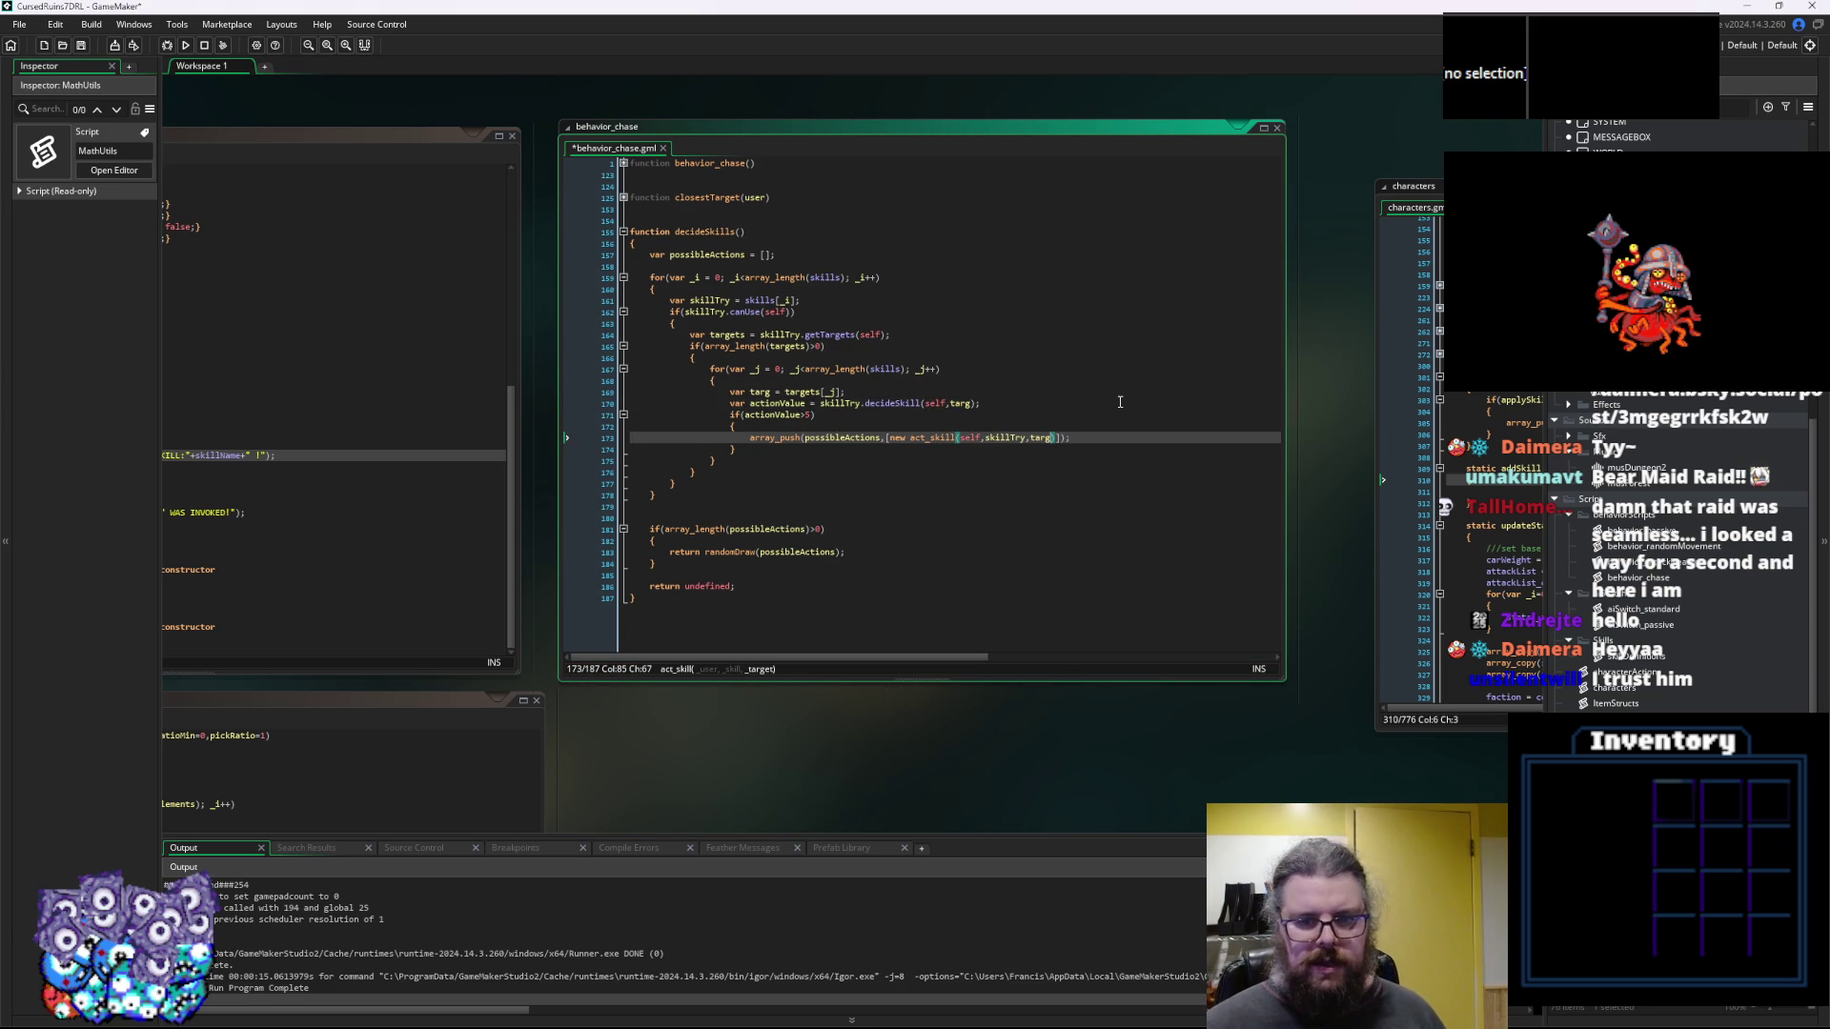
type(")")
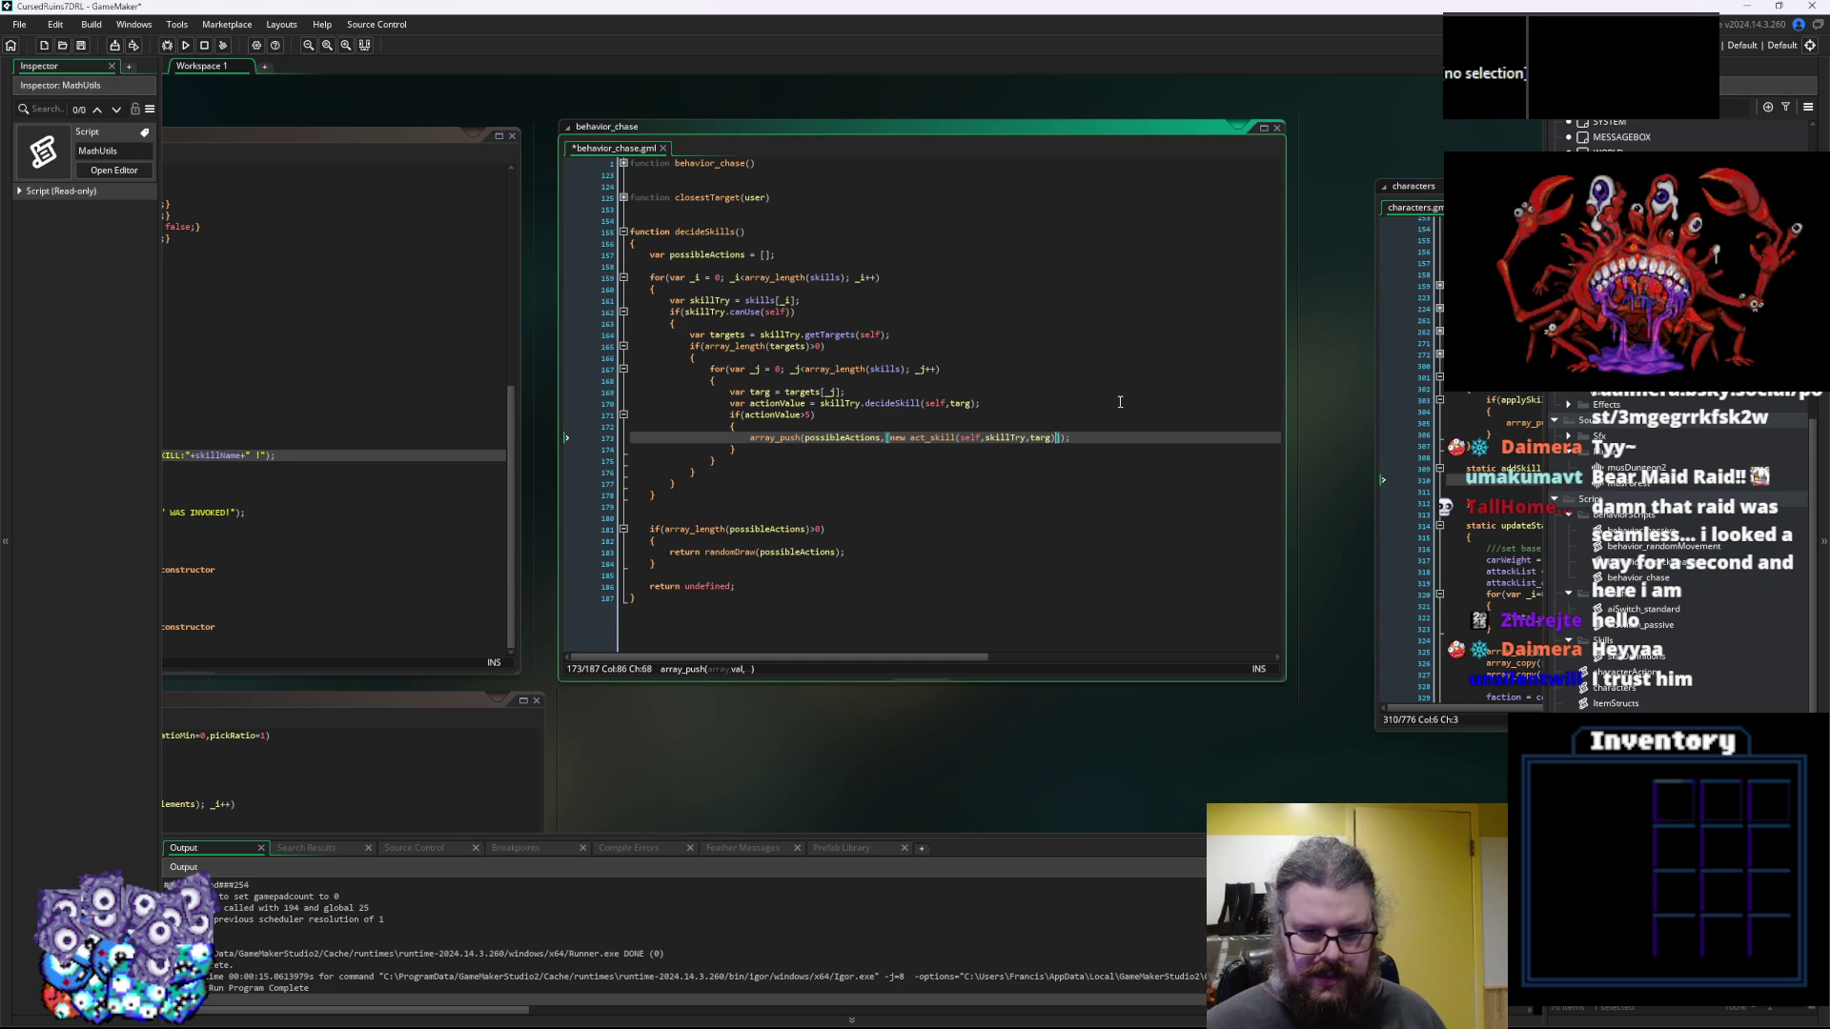
type(",")
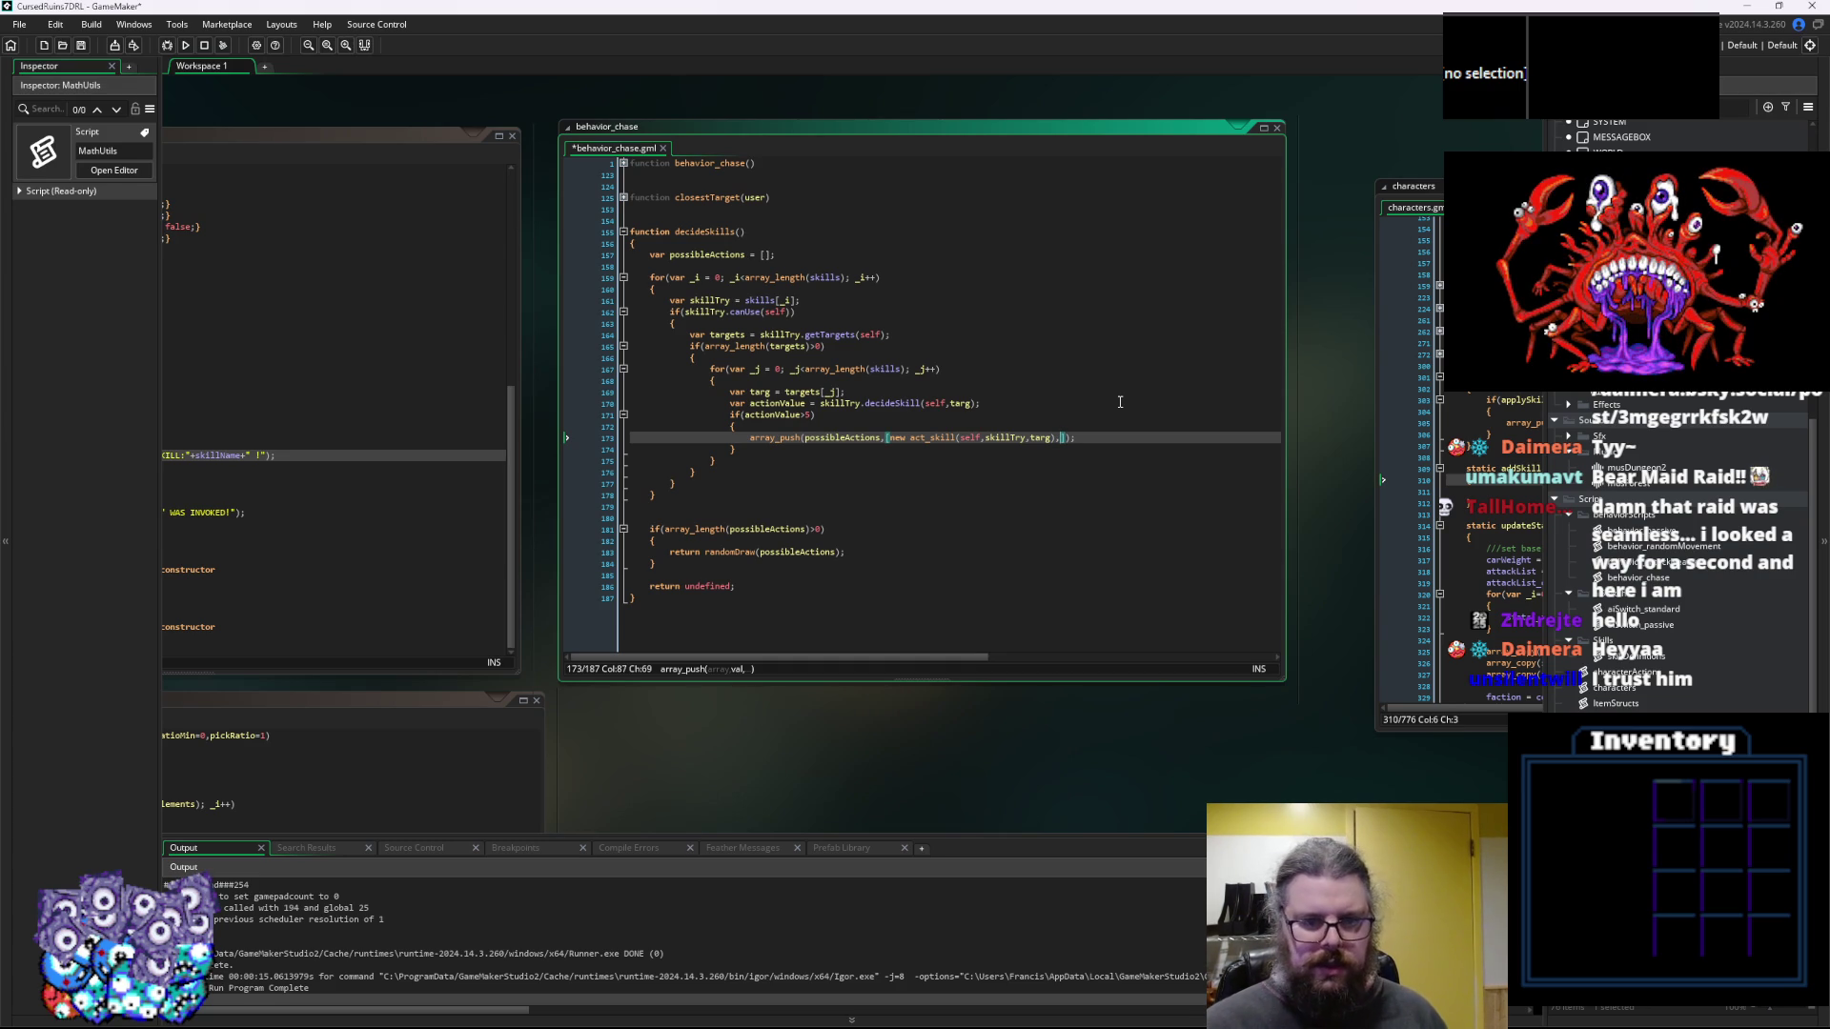
type("actionValue")
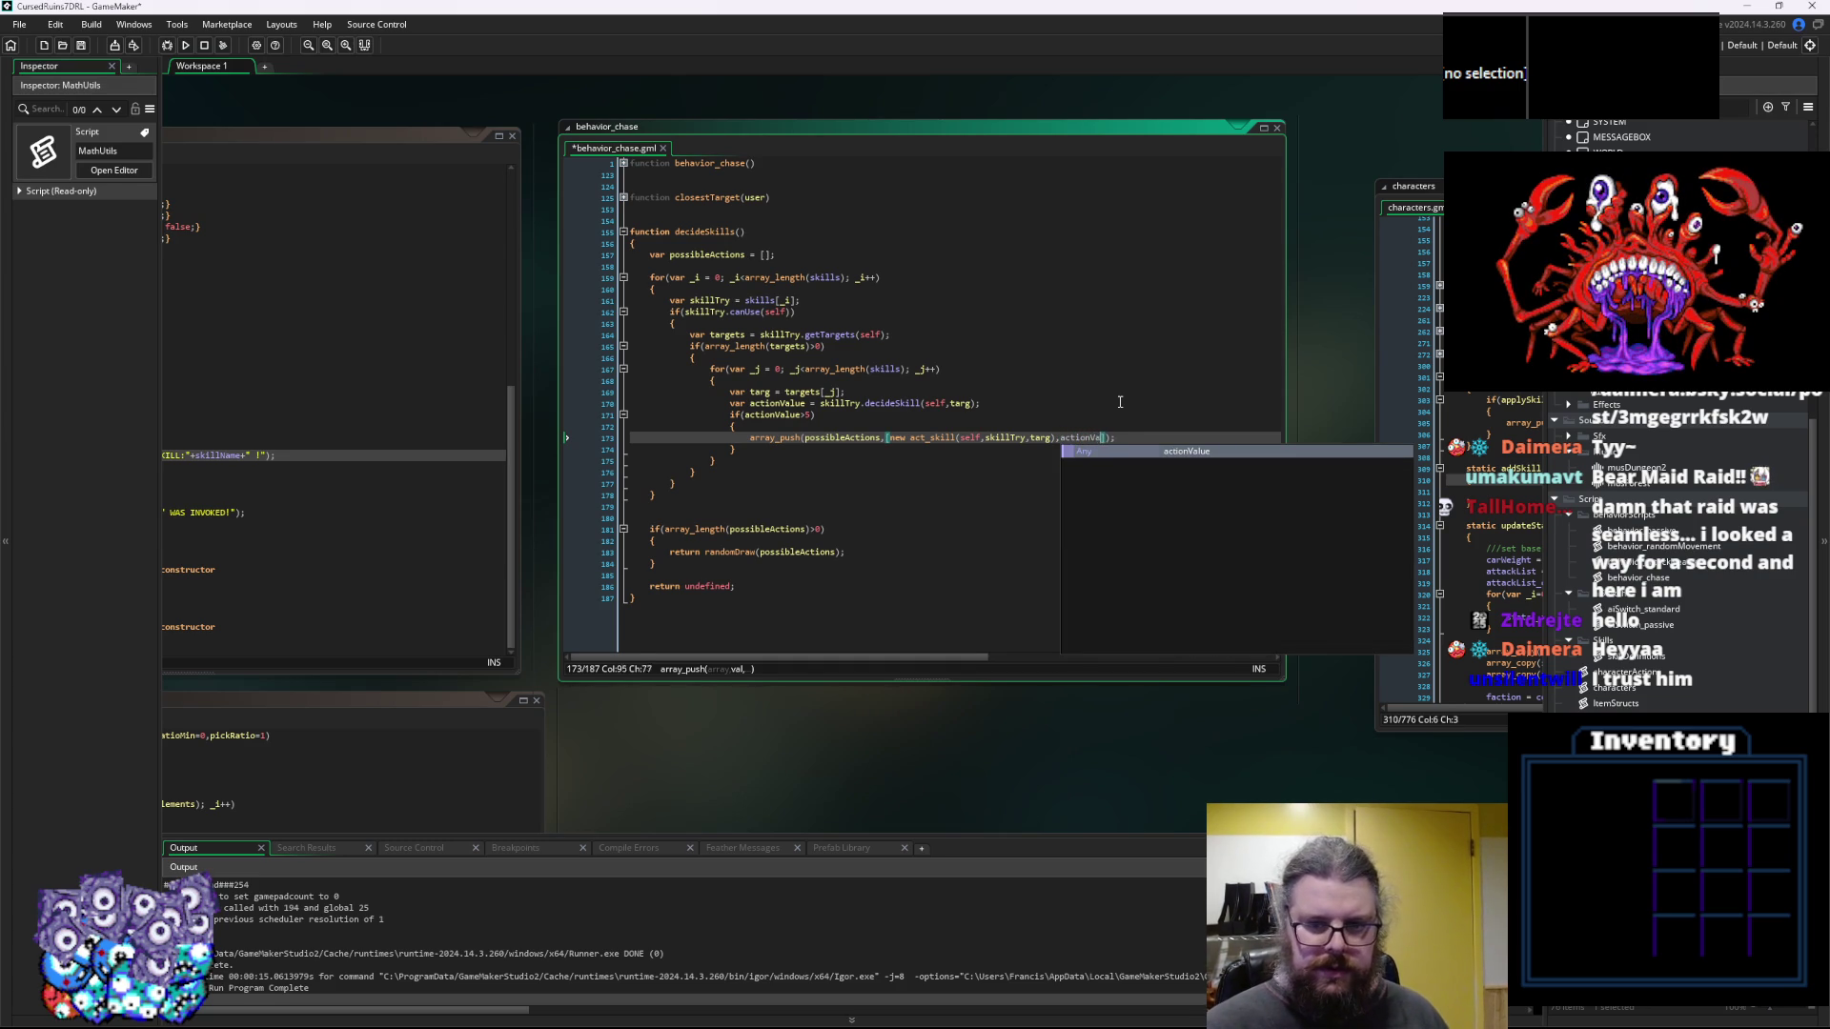
key("Right")
key("Right")
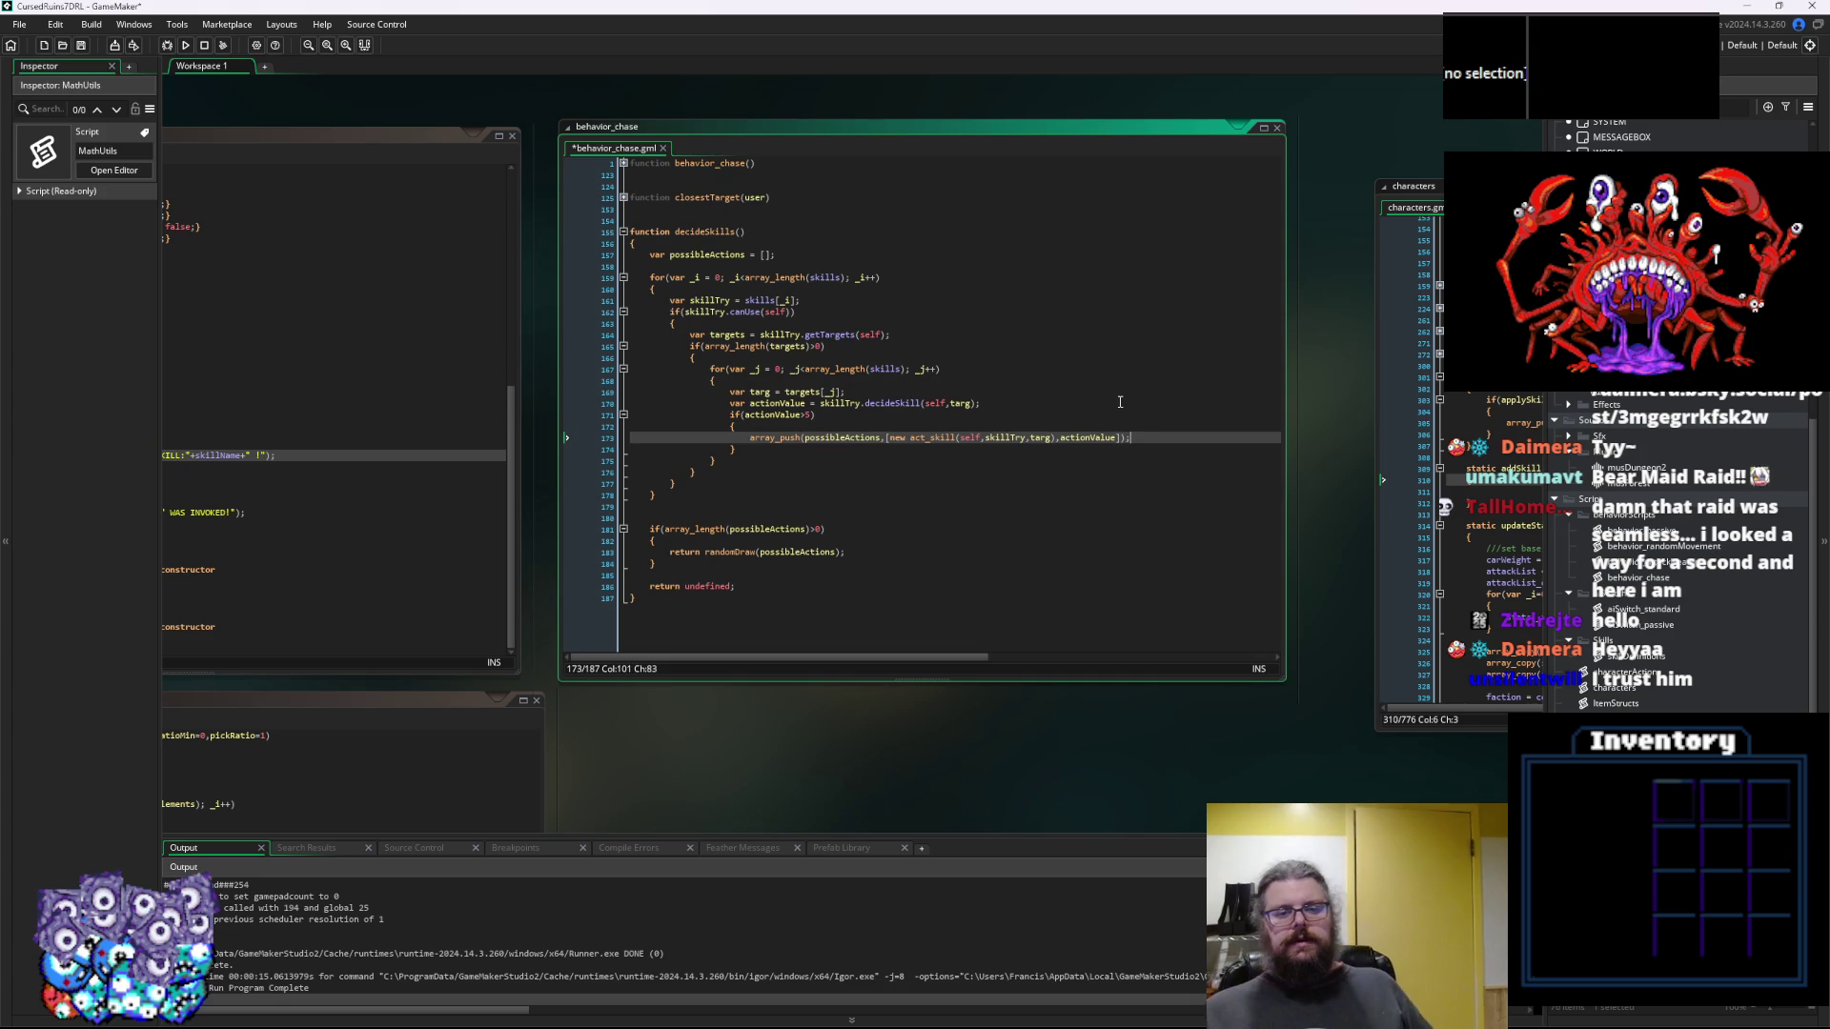
key("Left")
key("Left")
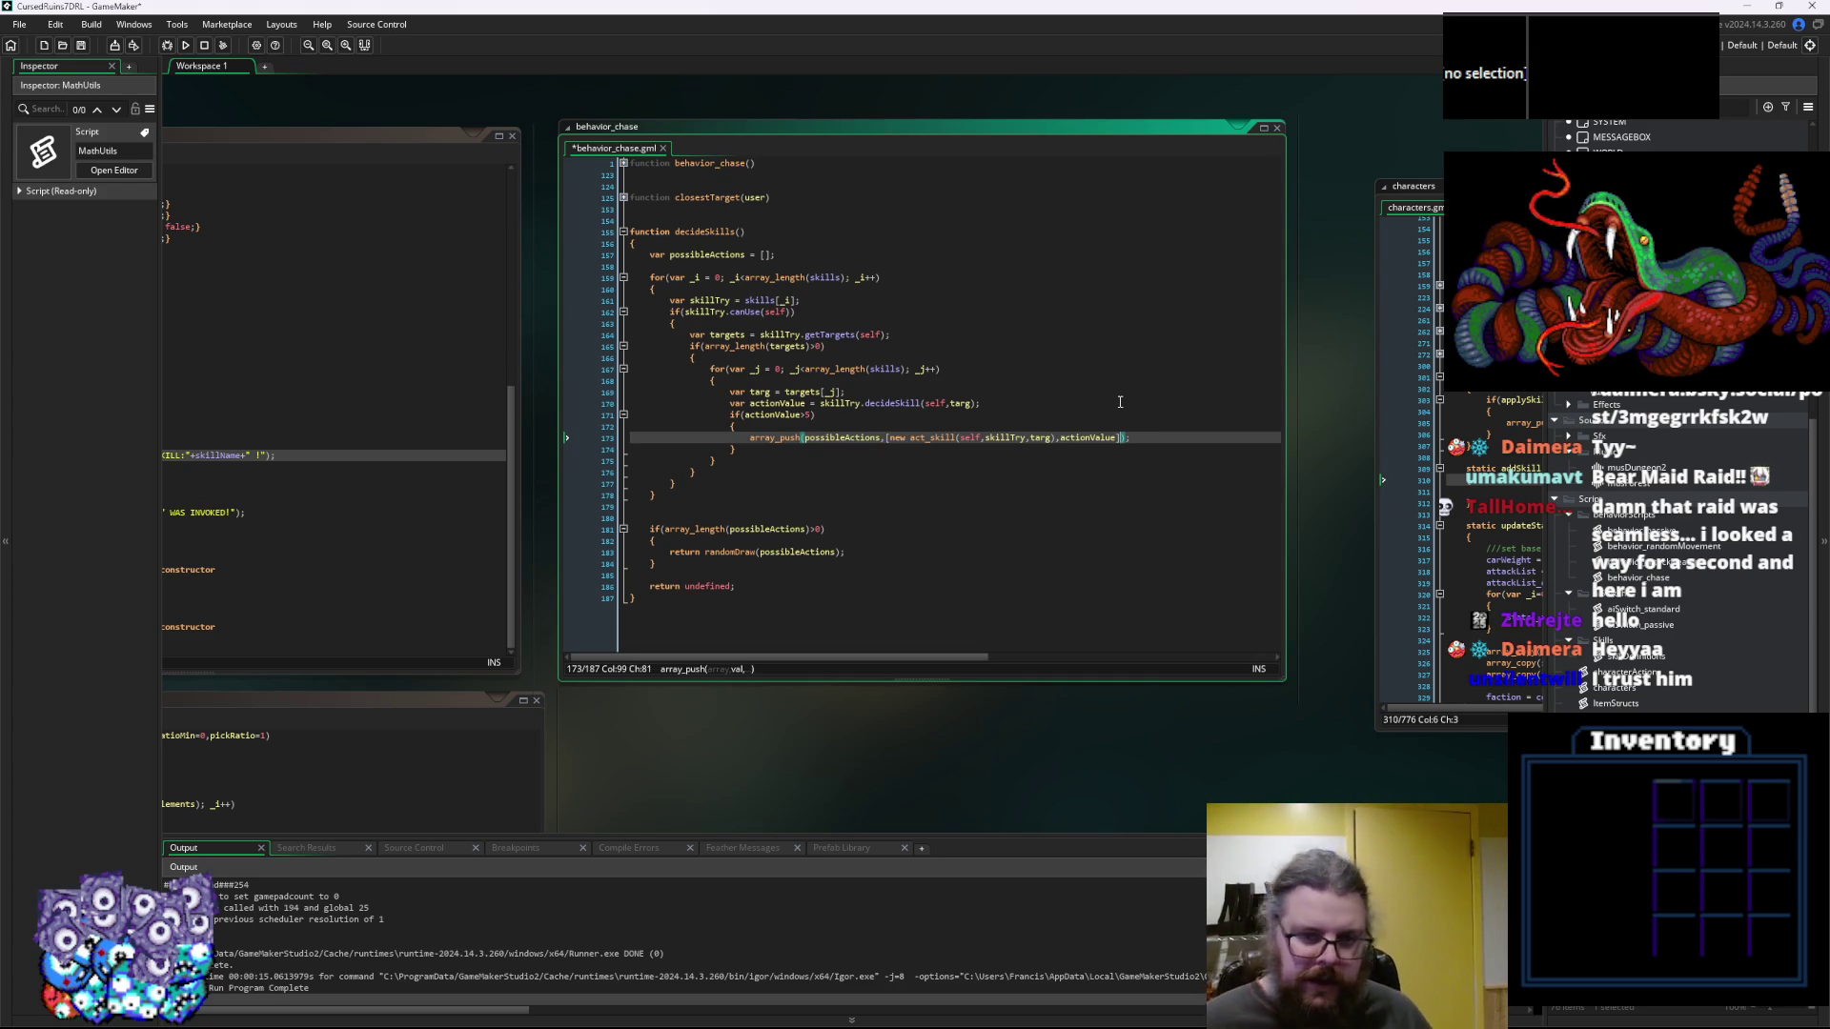
left_click(944, 530)
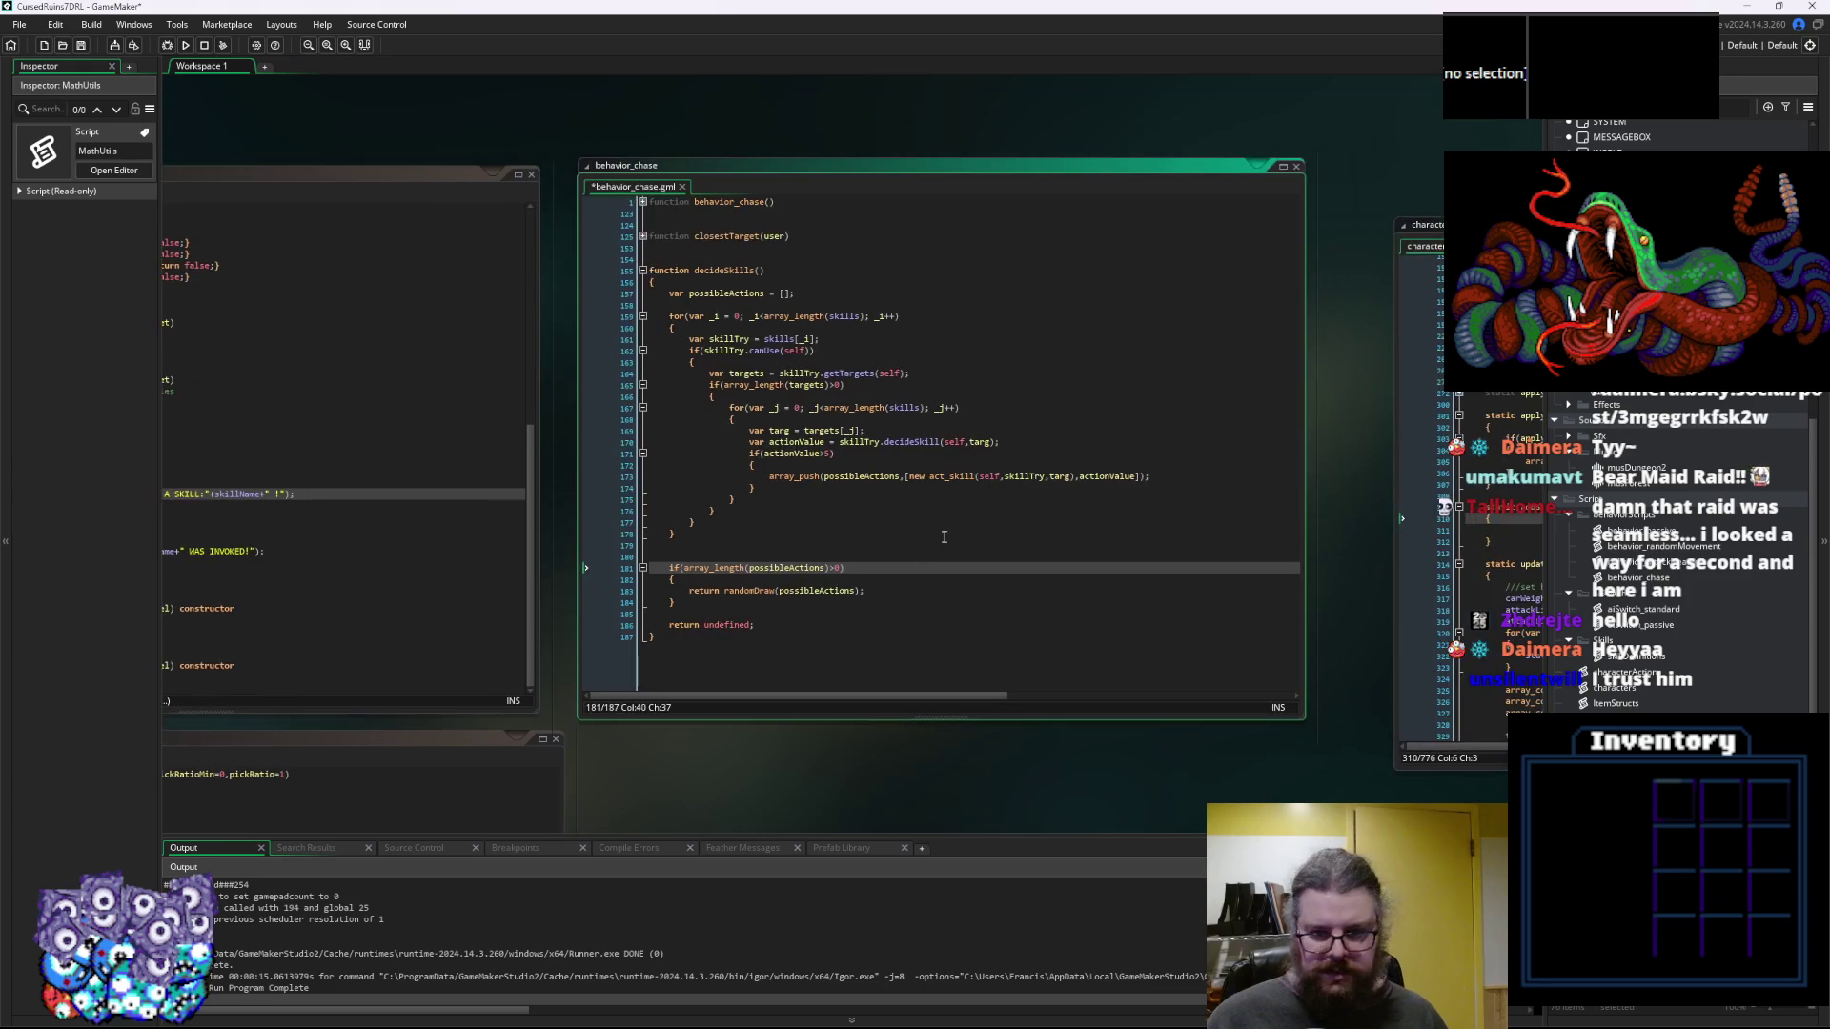
left_click(1144, 474)
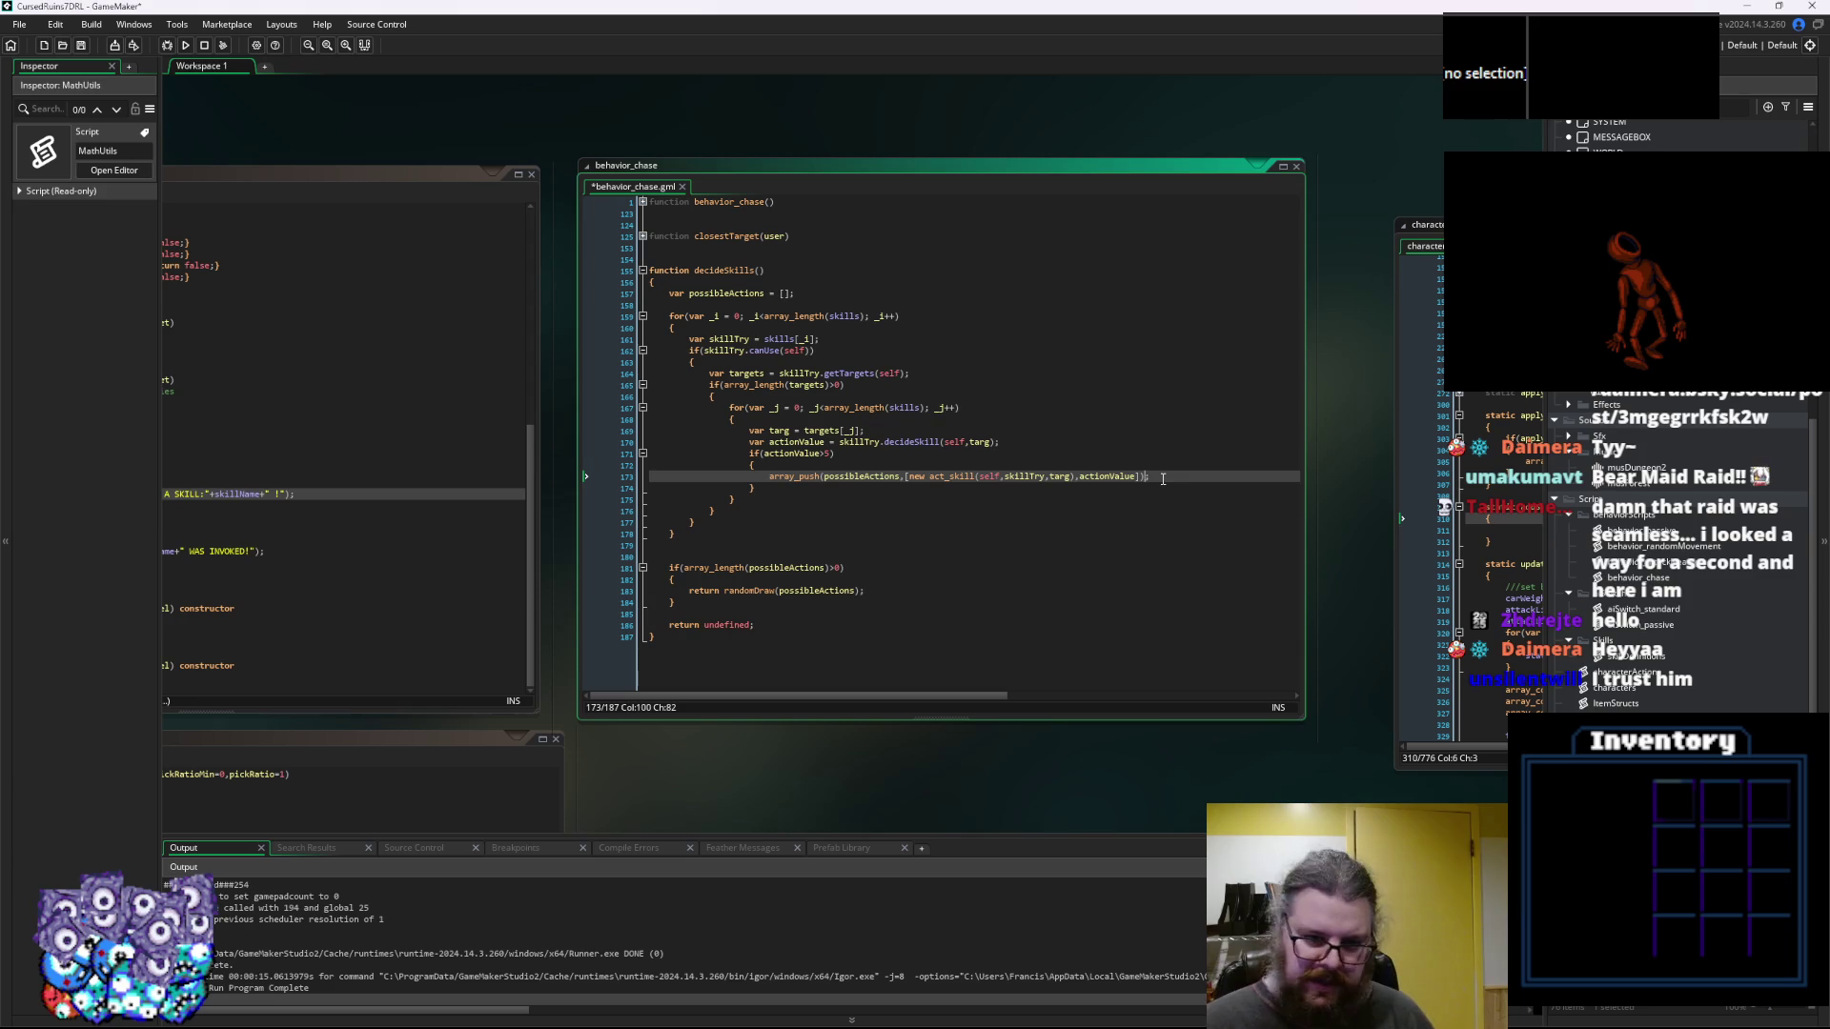
key("Down")
key("Down")
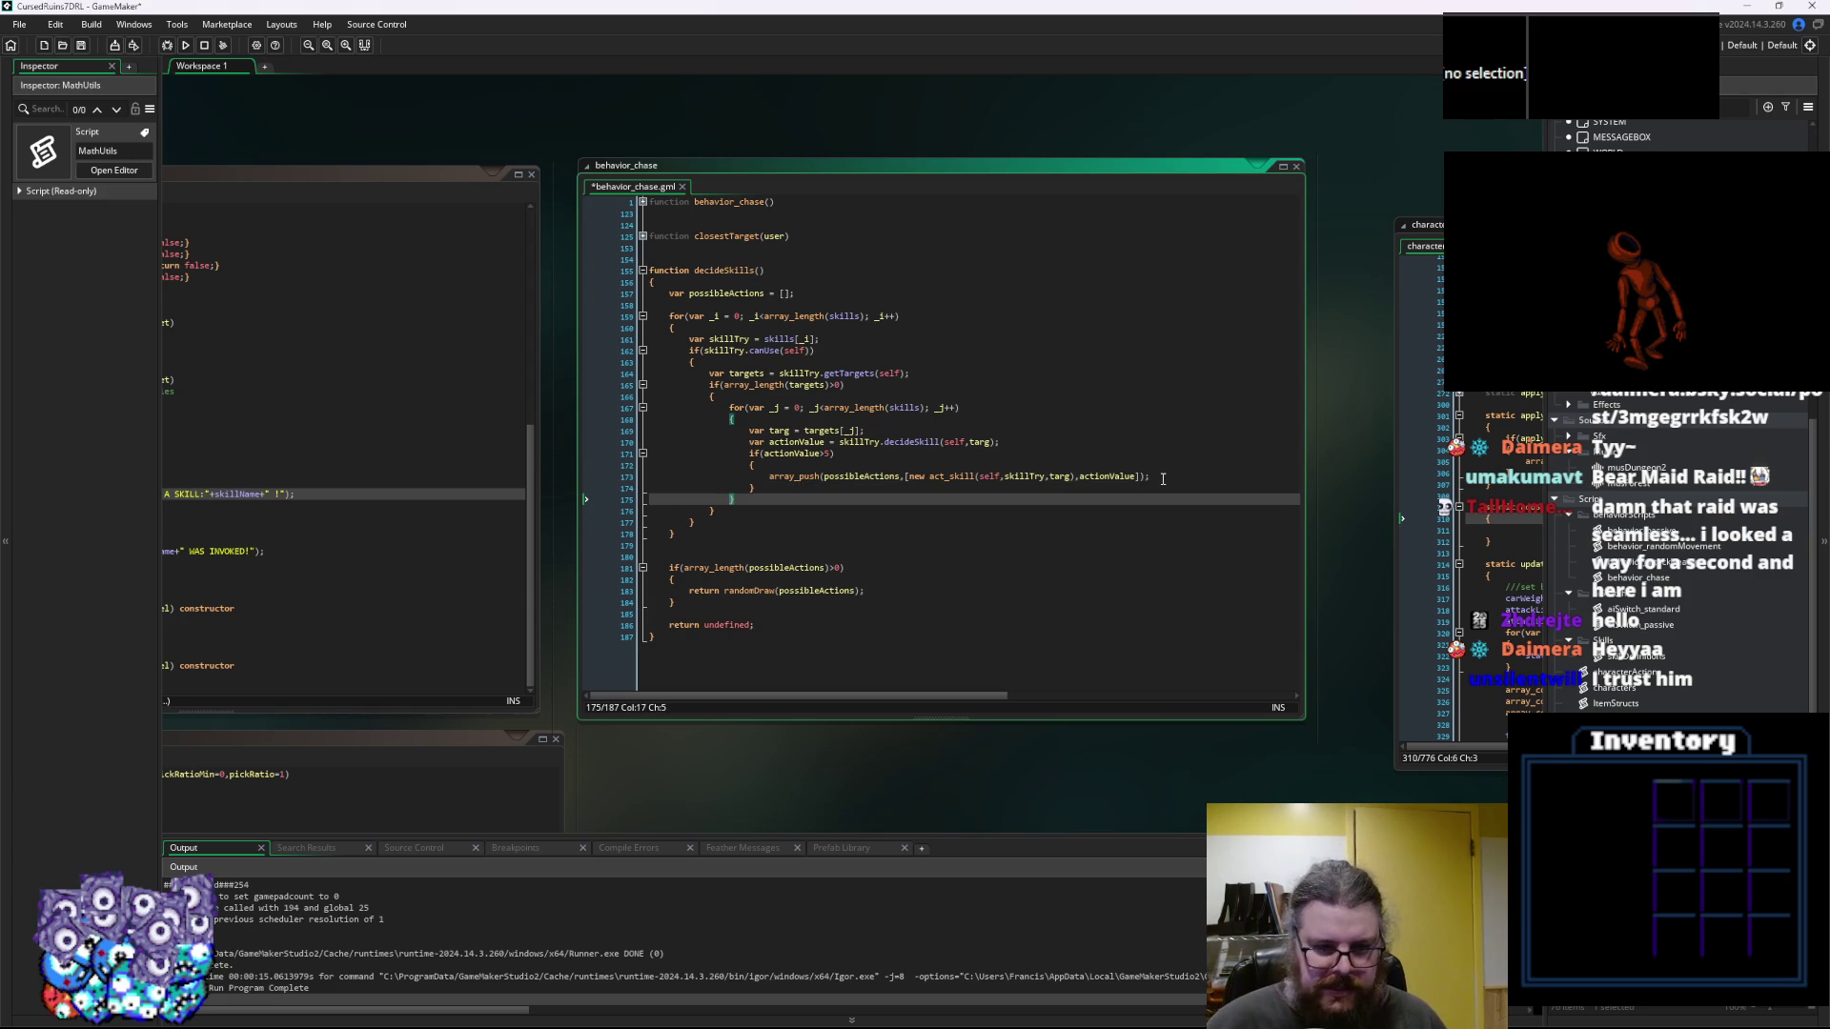
key("Up")
key("Up")
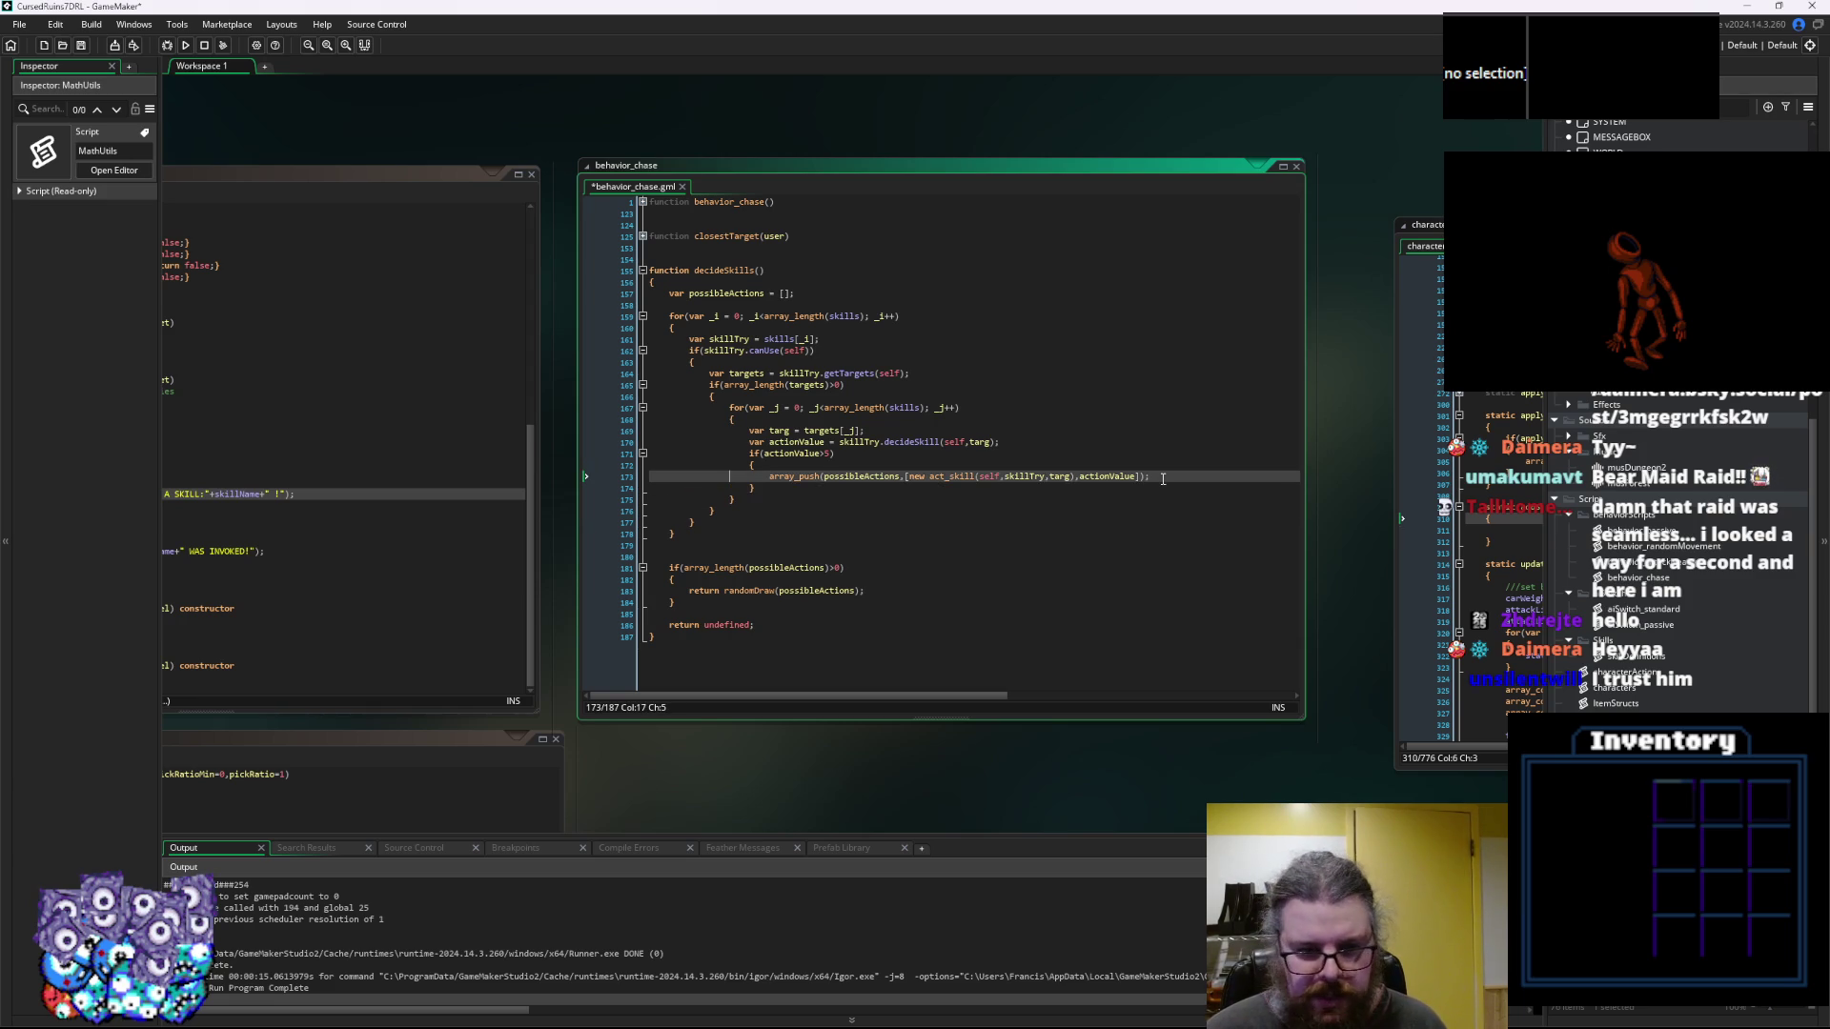
key("Down")
key("Down")
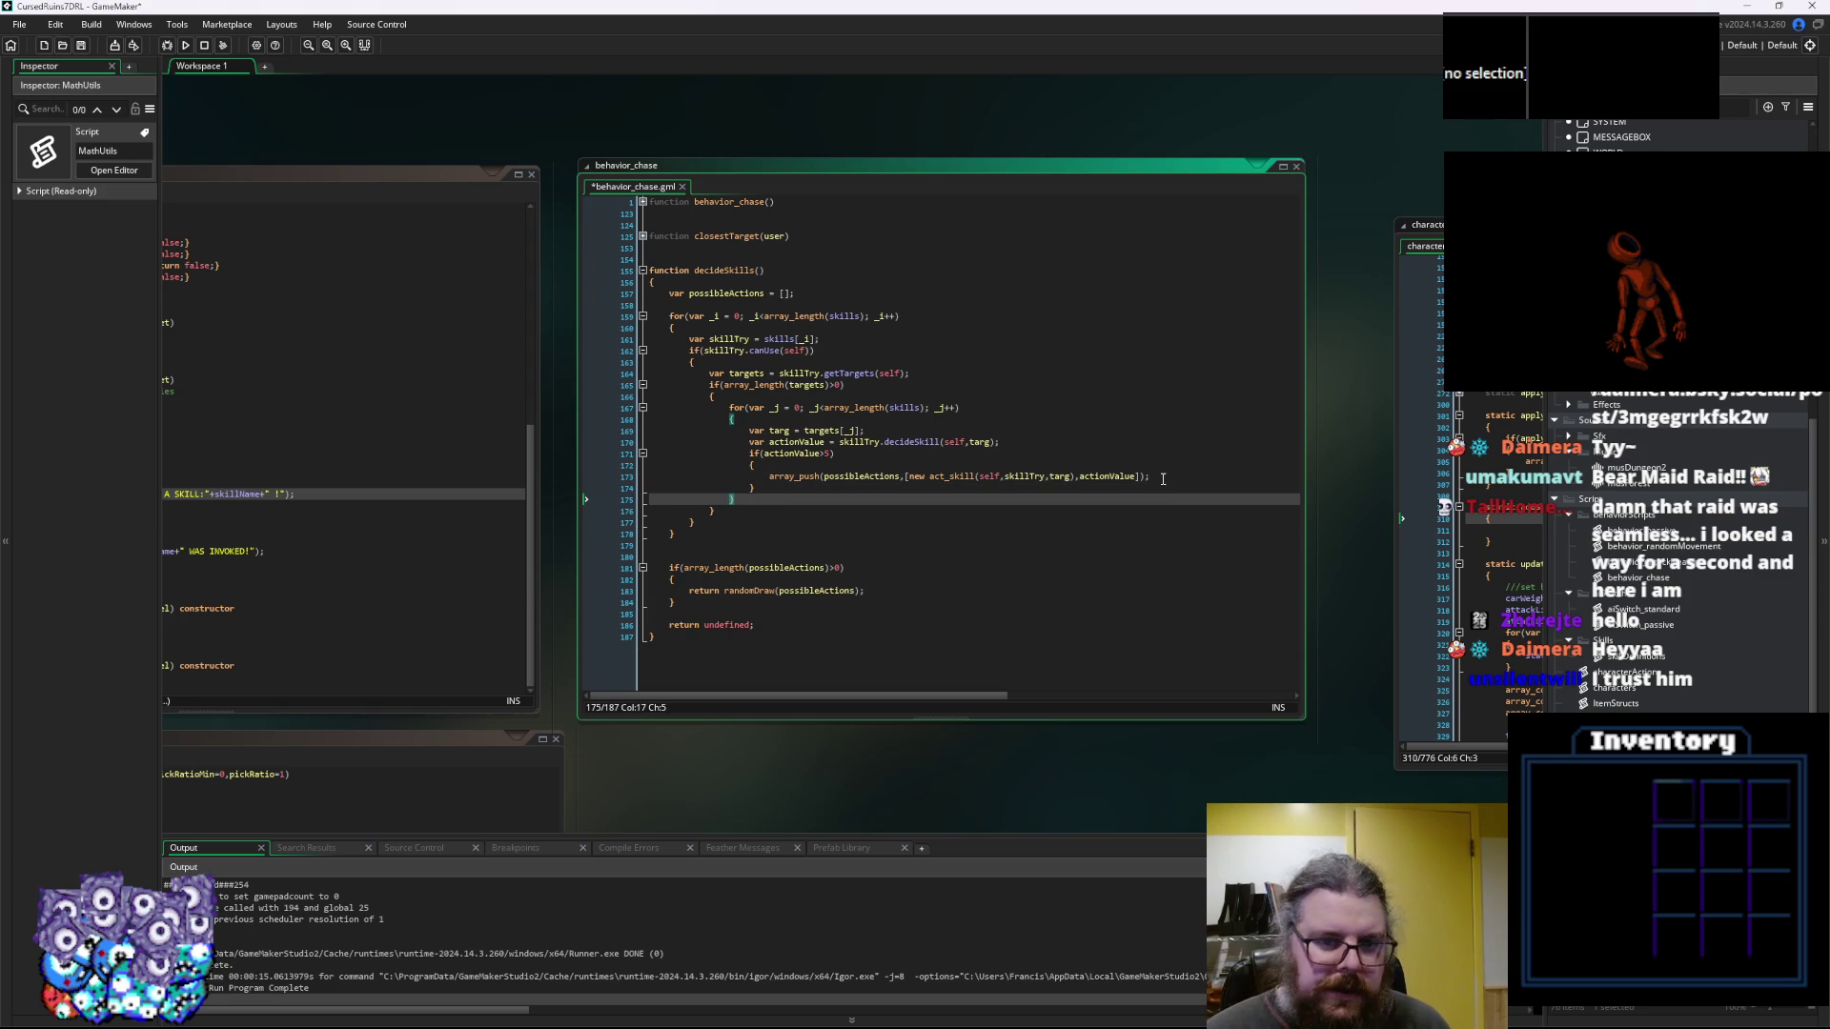
key("Up")
key("Up")
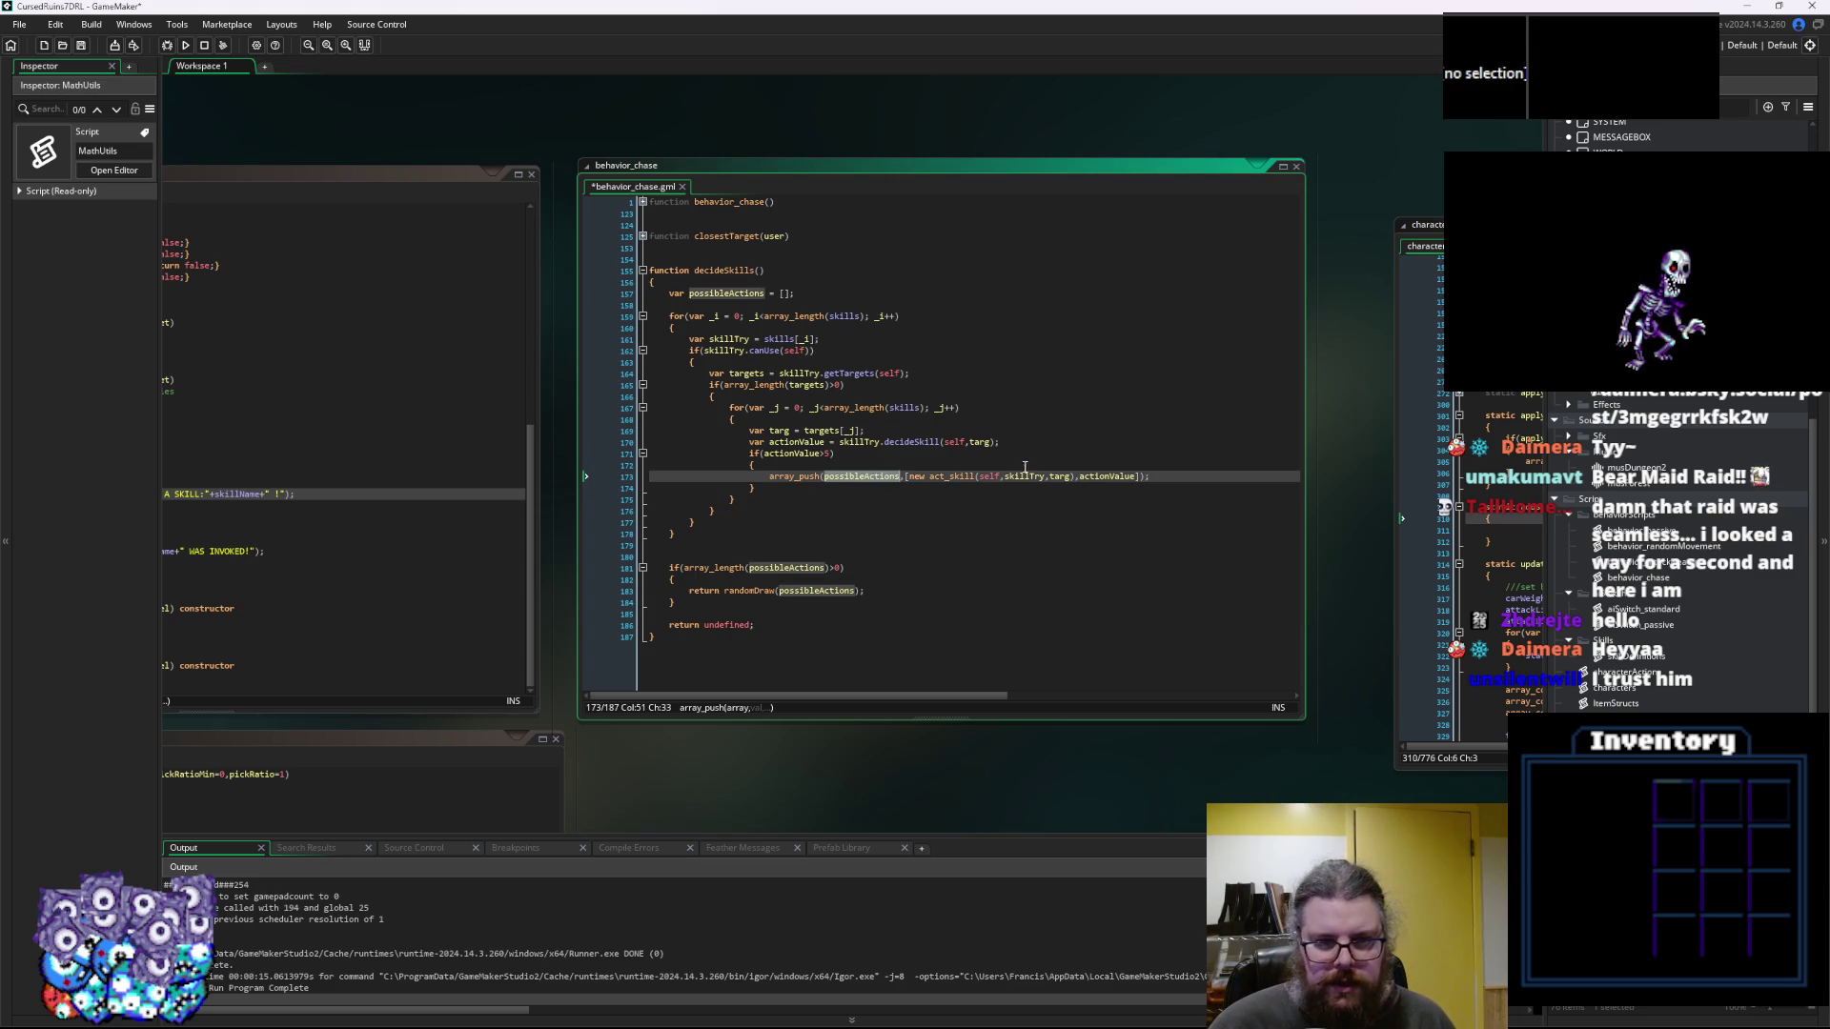
left_click(971, 535)
left_click(945, 543)
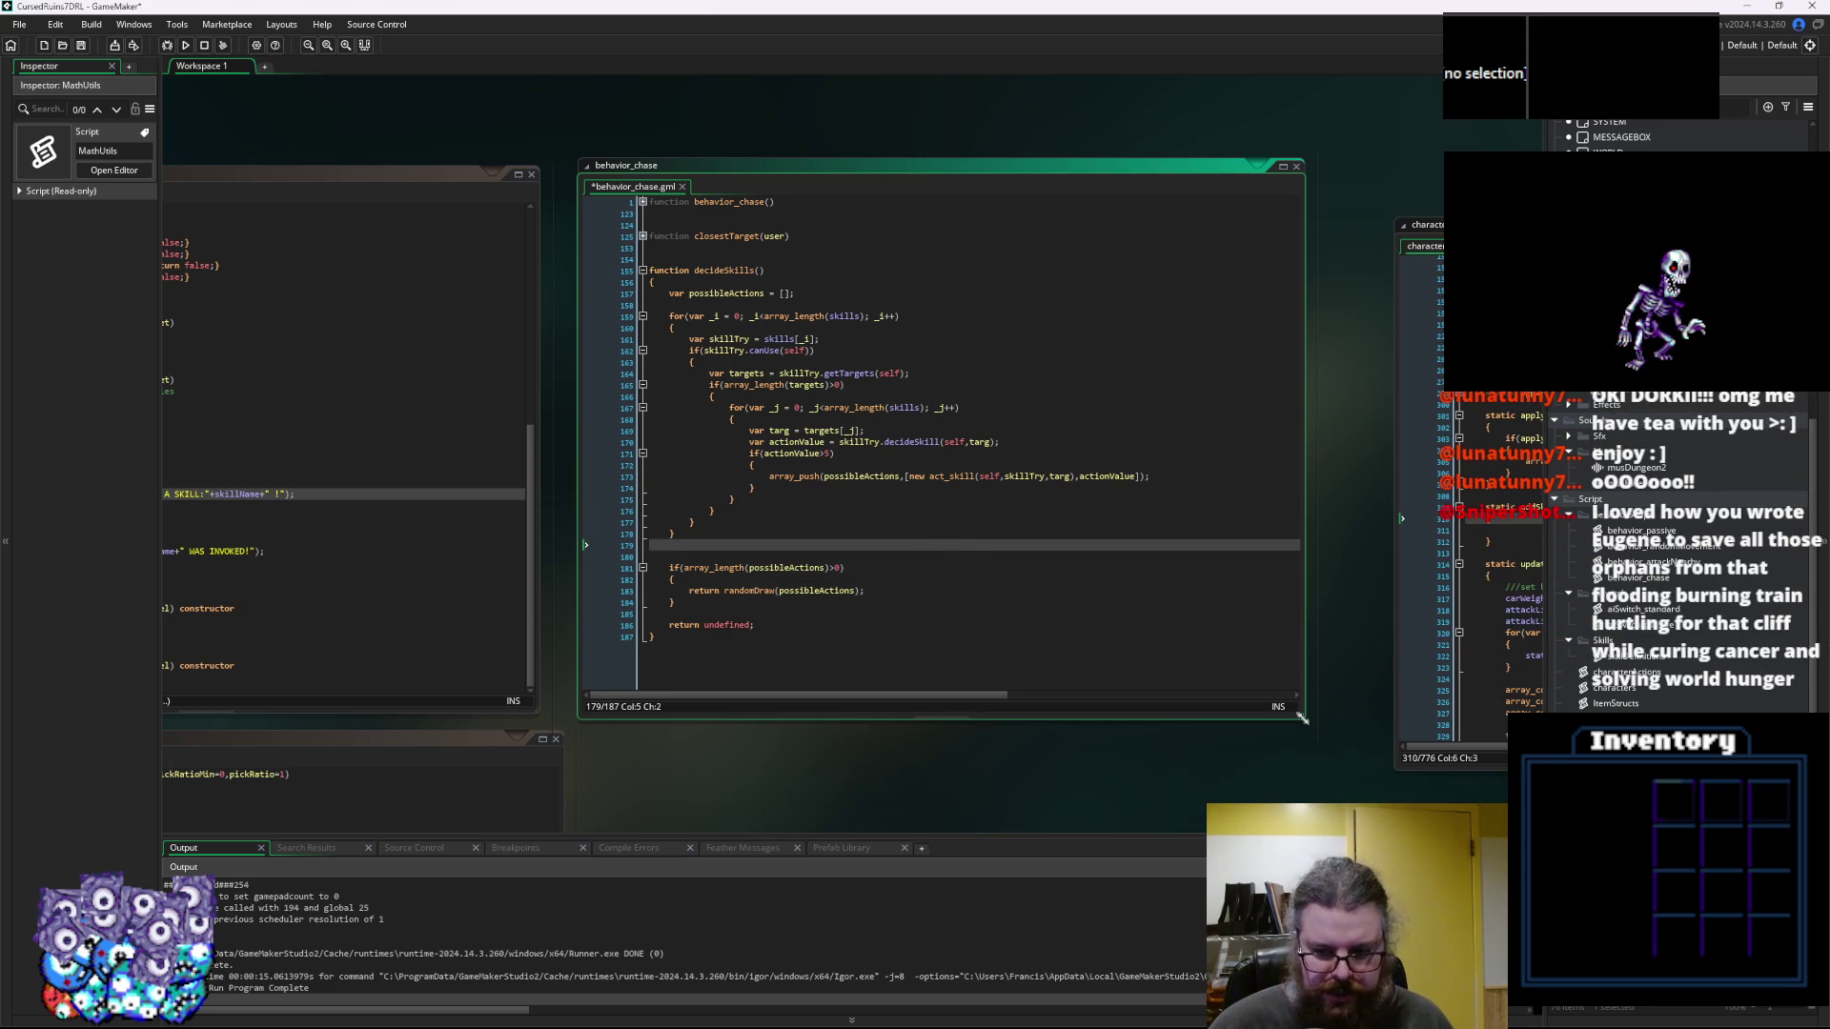
left_click_drag(1301, 721, 1326, 741)
left_click(1136, 595)
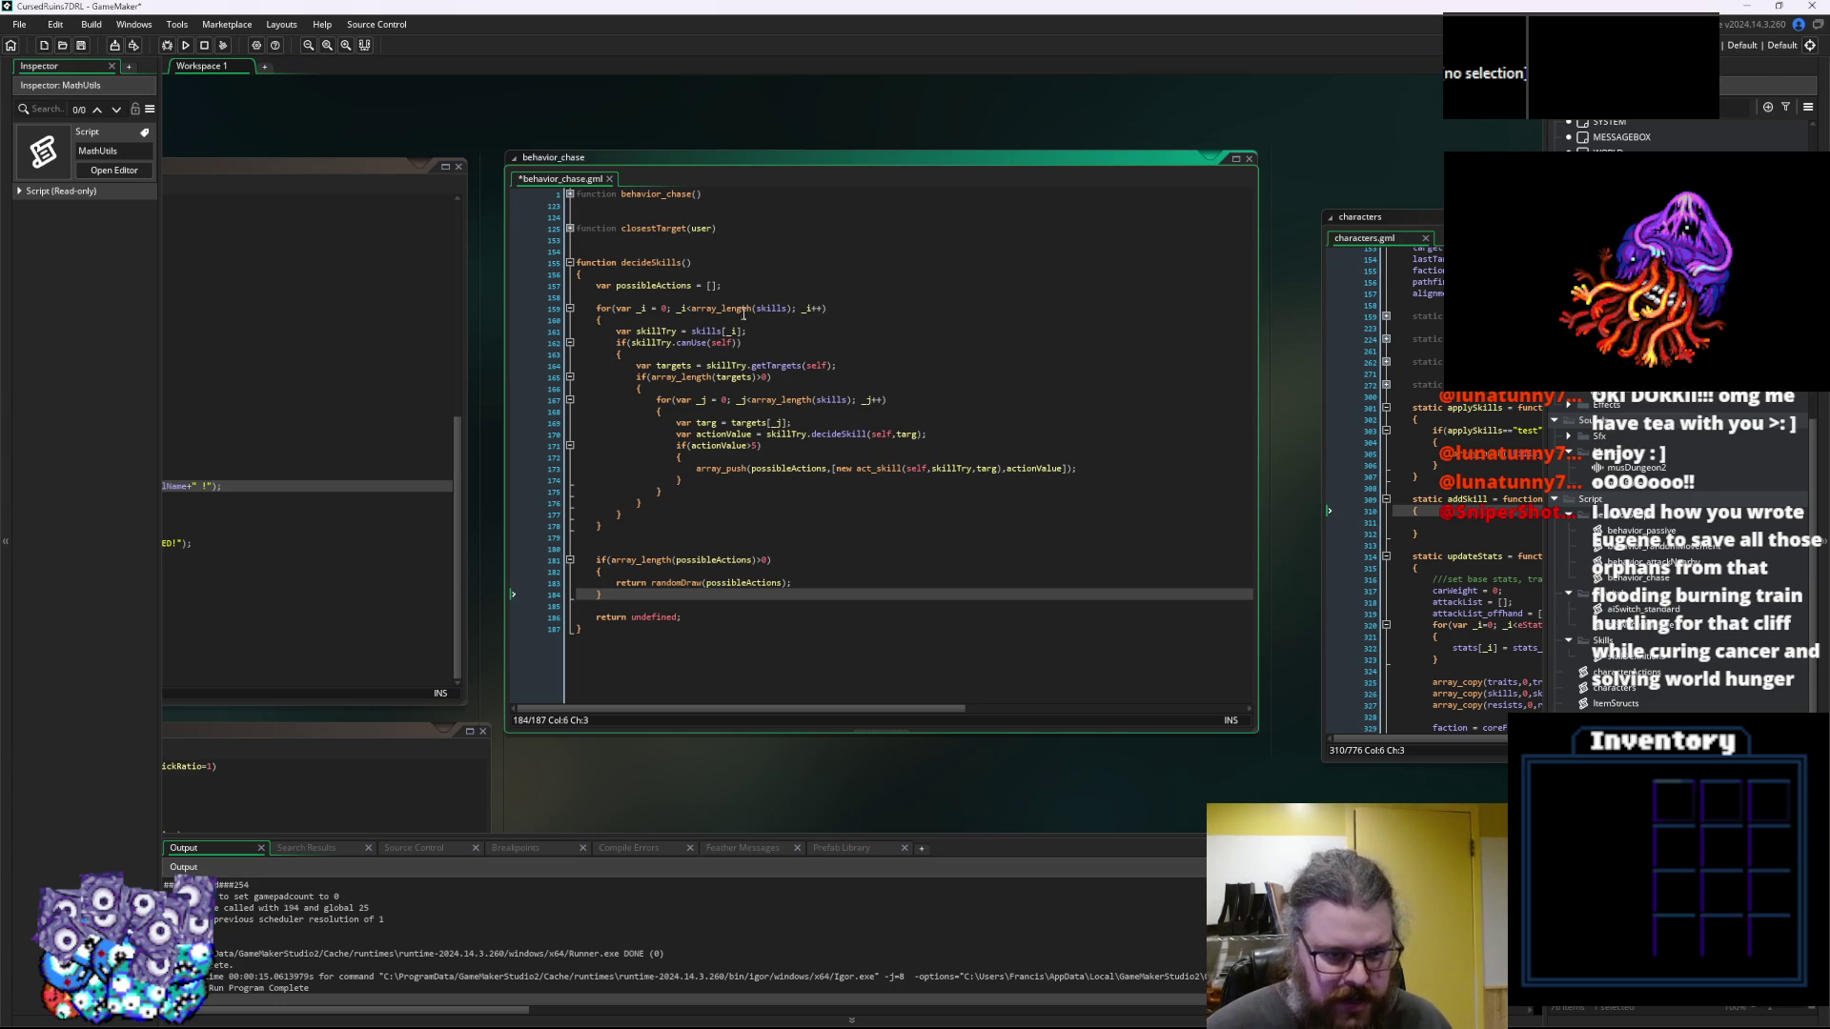
Review decideSkills: the canUse check, getTargets call, targets length check, actionValue and array_push statement
left_click(697, 344)
double_click(696, 344)
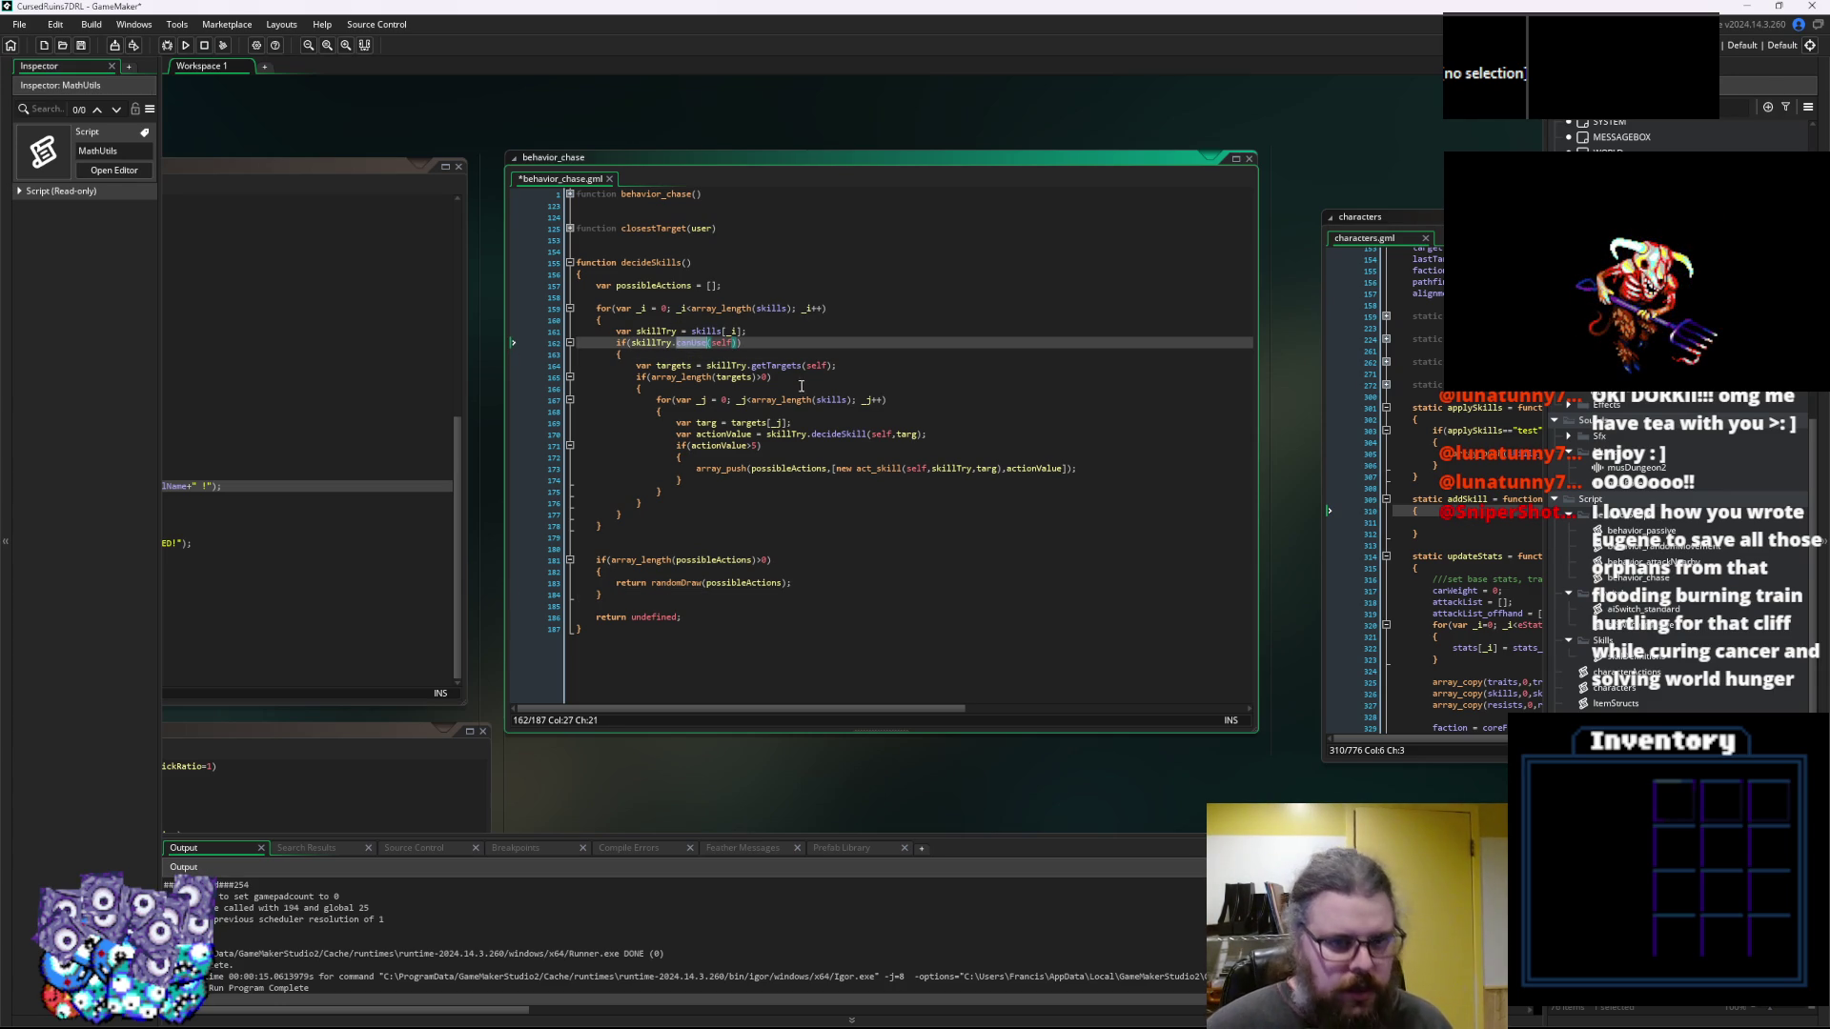
left_click_drag(747, 366, 839, 368)
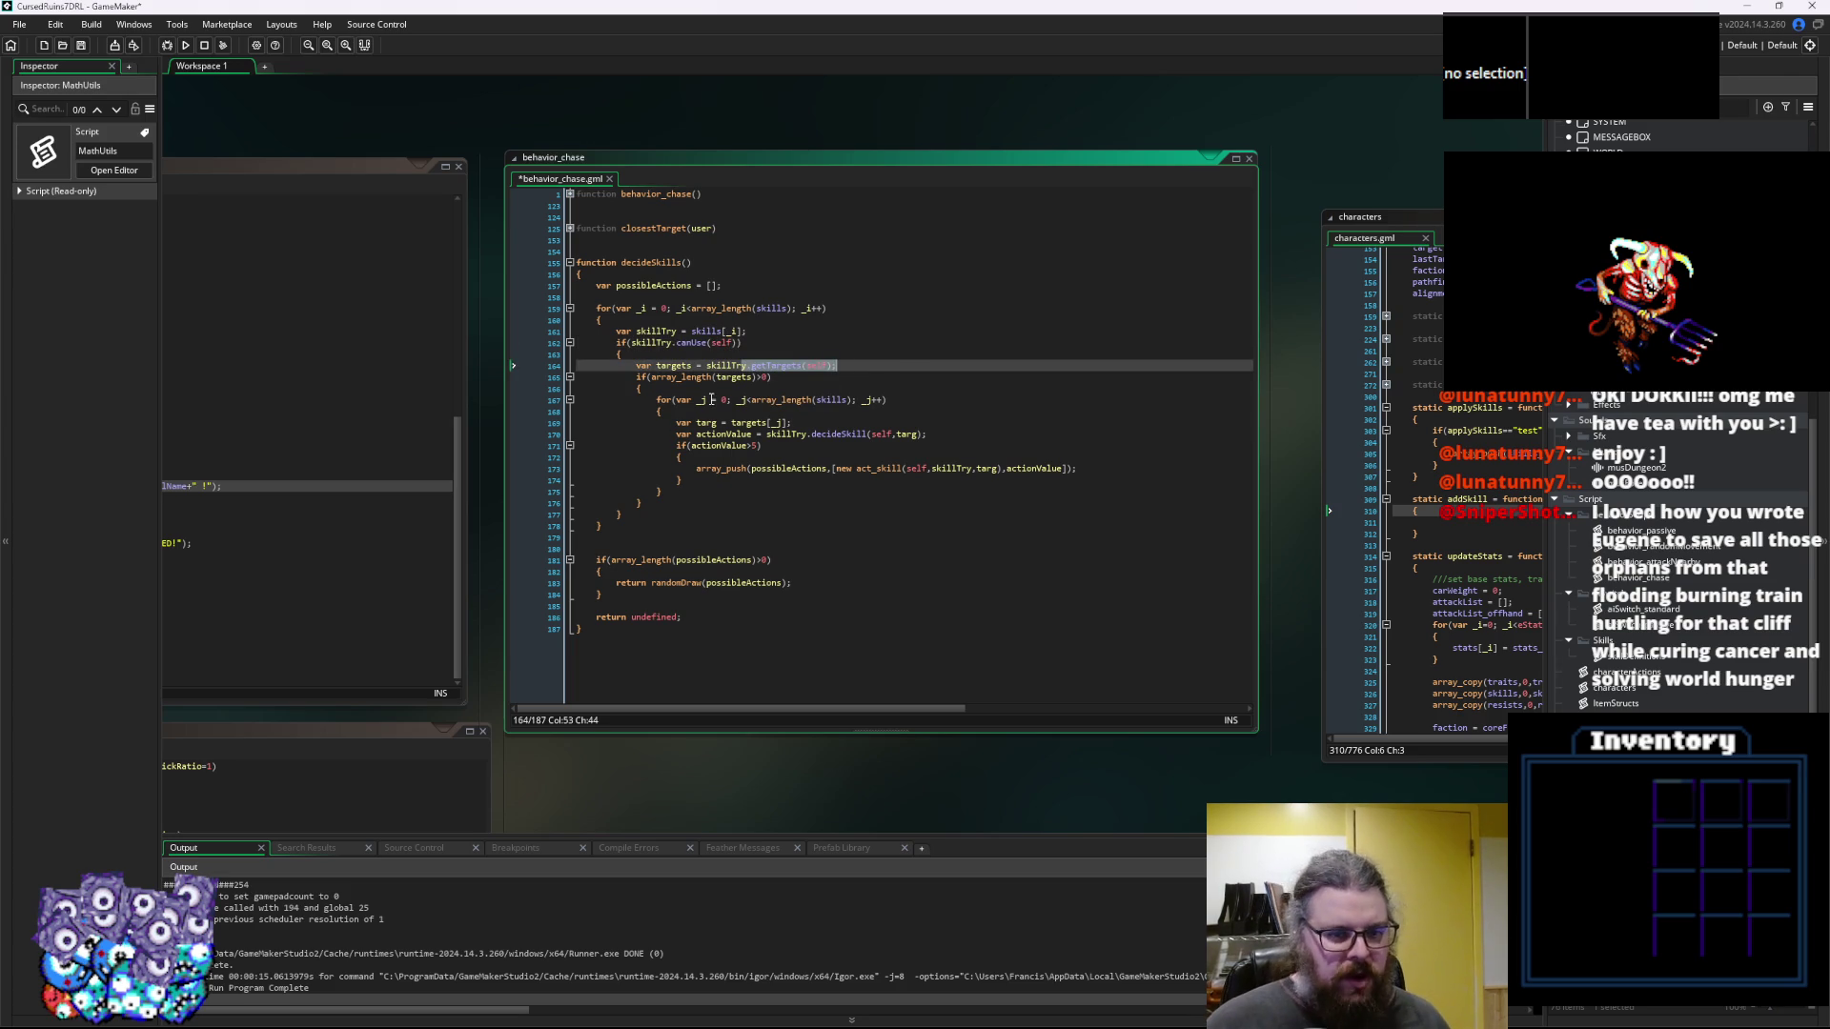
left_click_drag(635, 389, 630, 382)
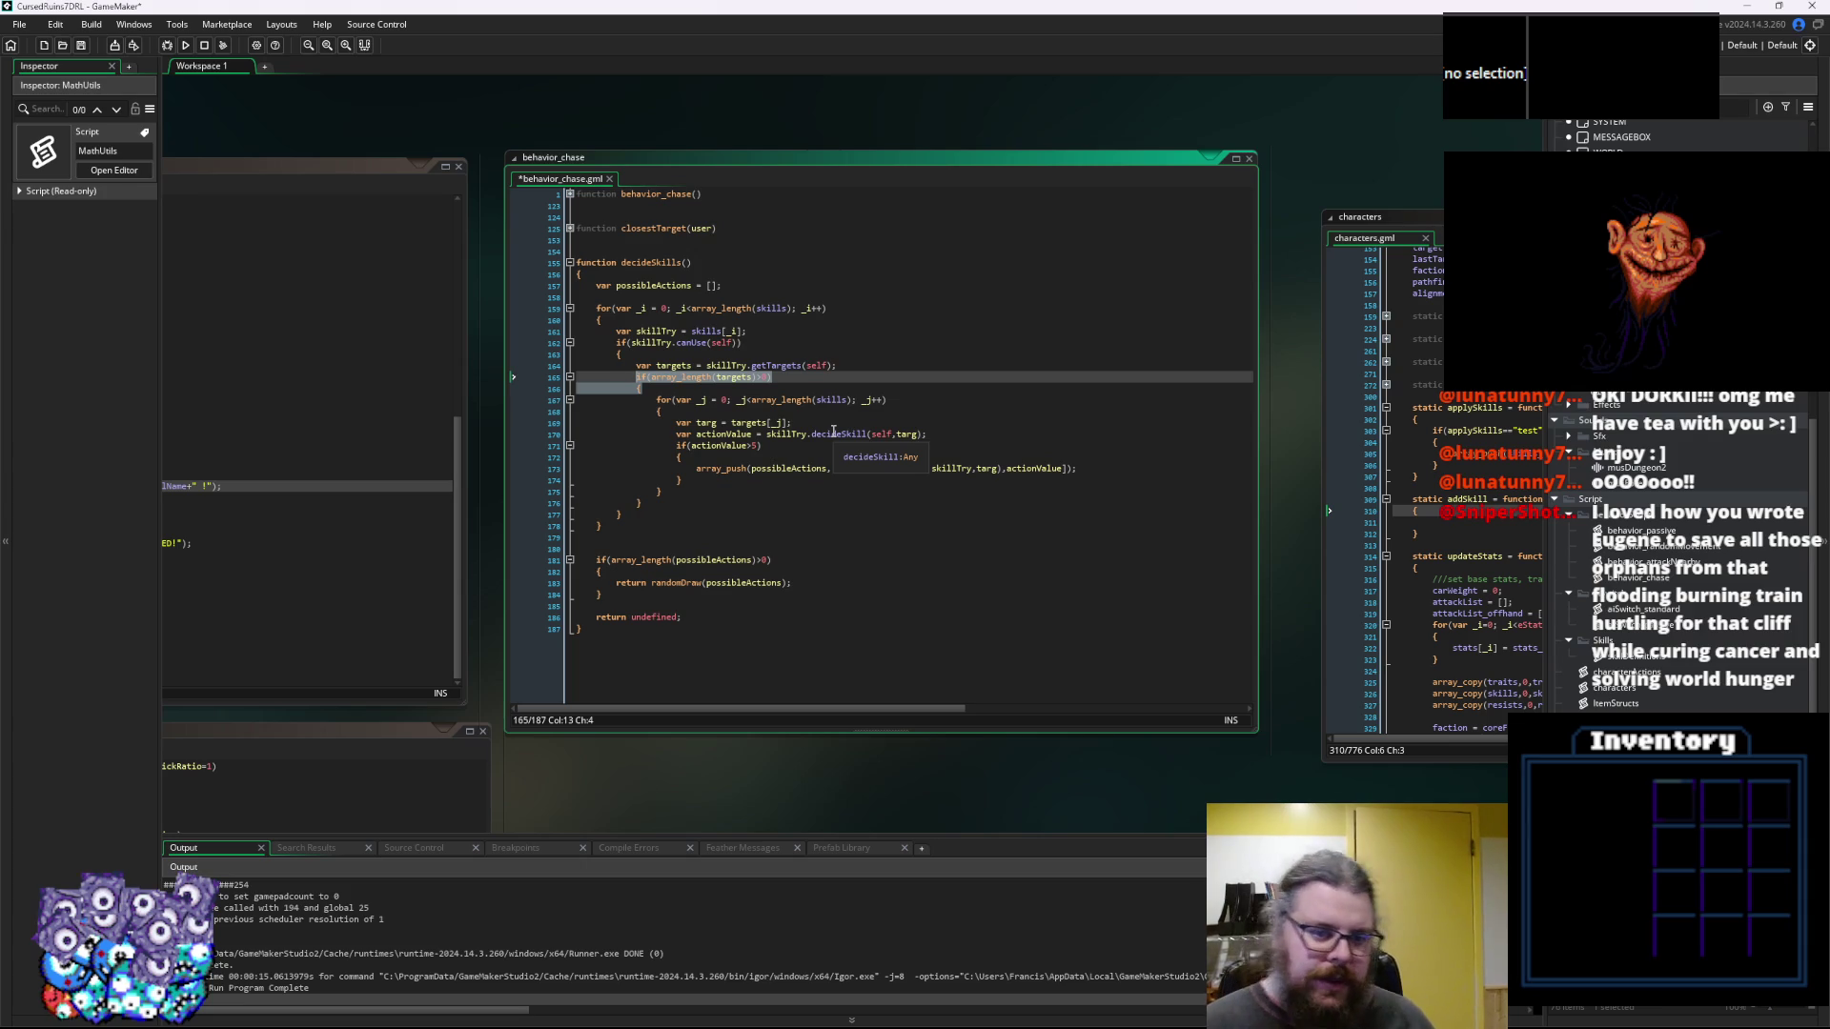
left_click(751, 434)
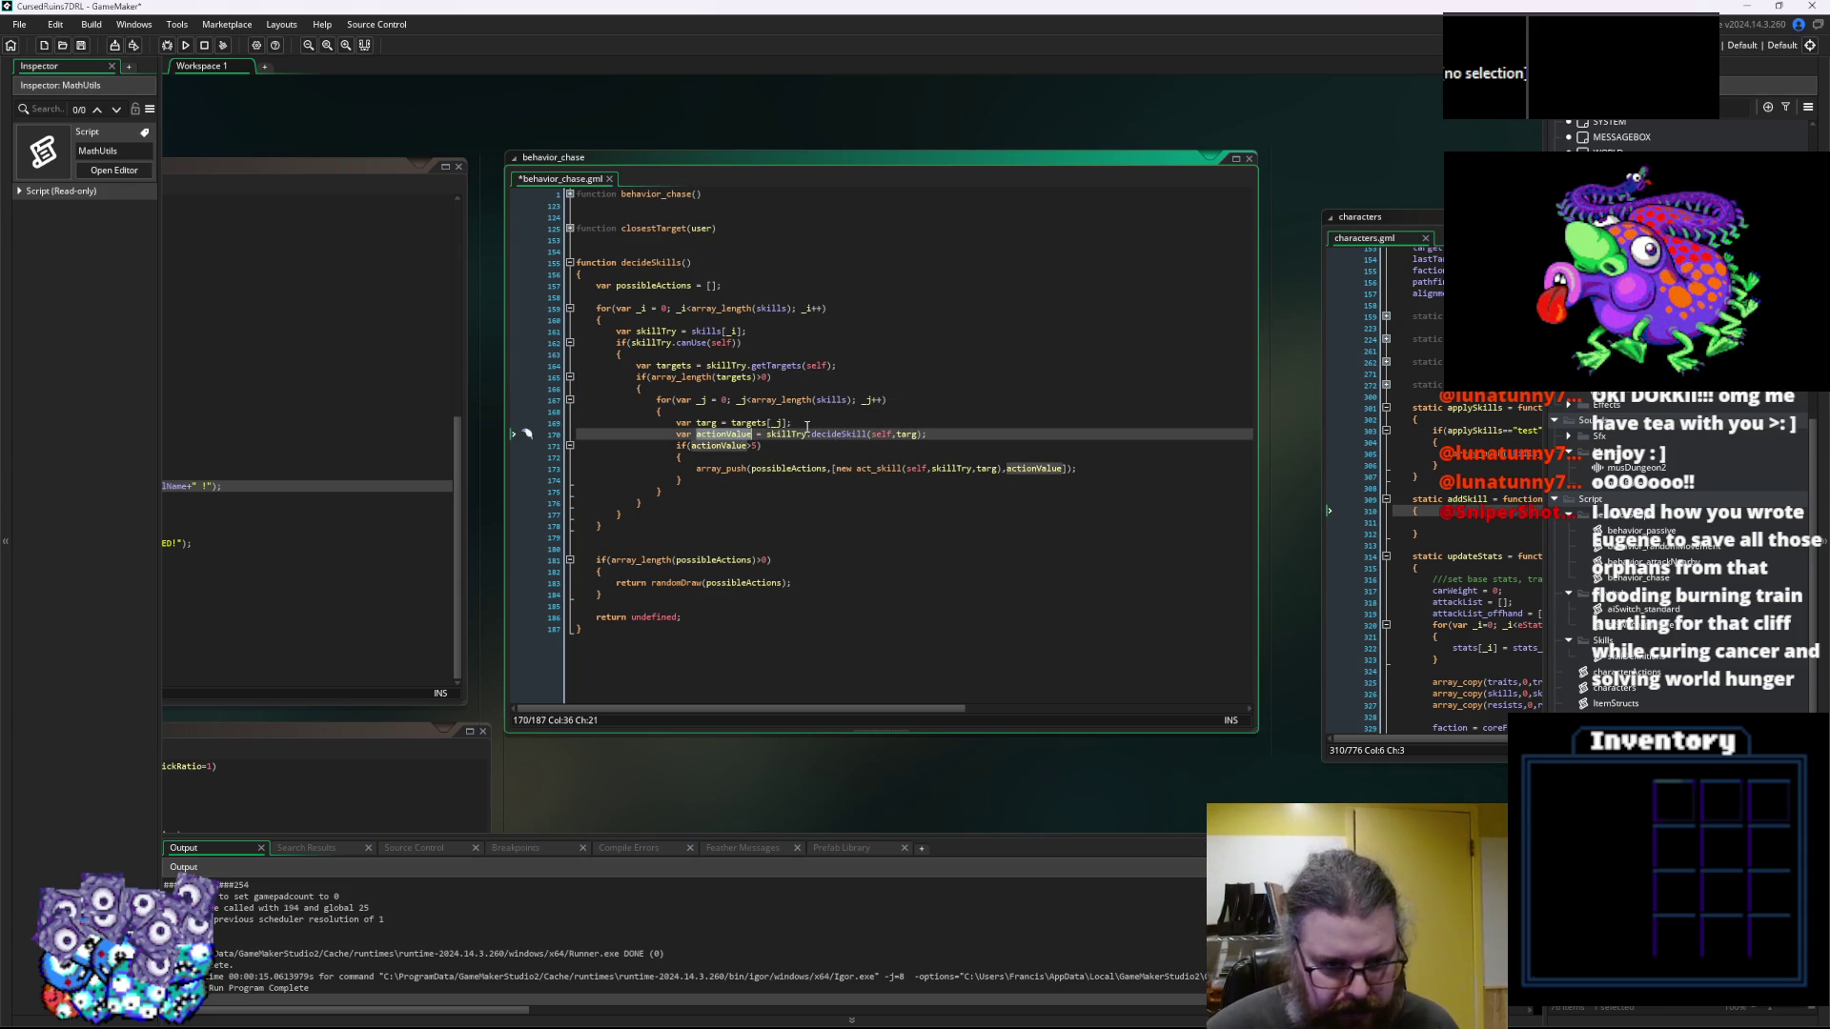
left_click_drag(698, 468, 1075, 469)
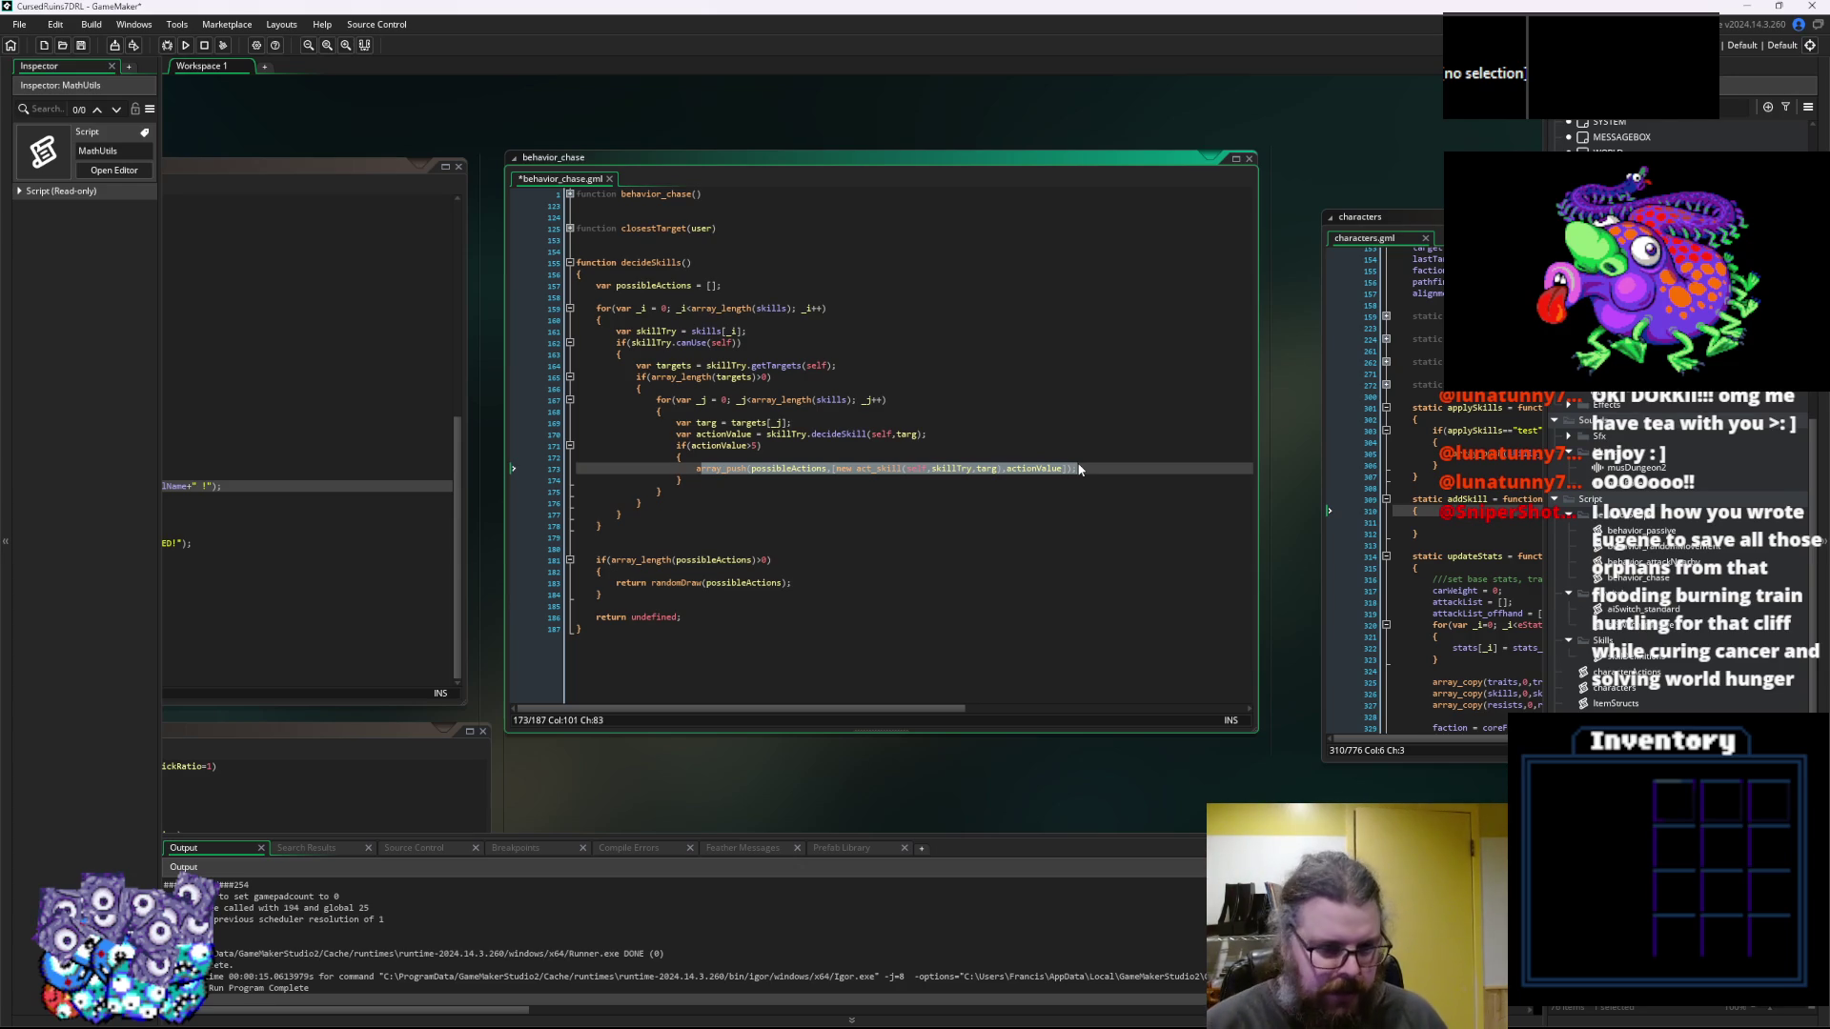
left_click(719, 561)
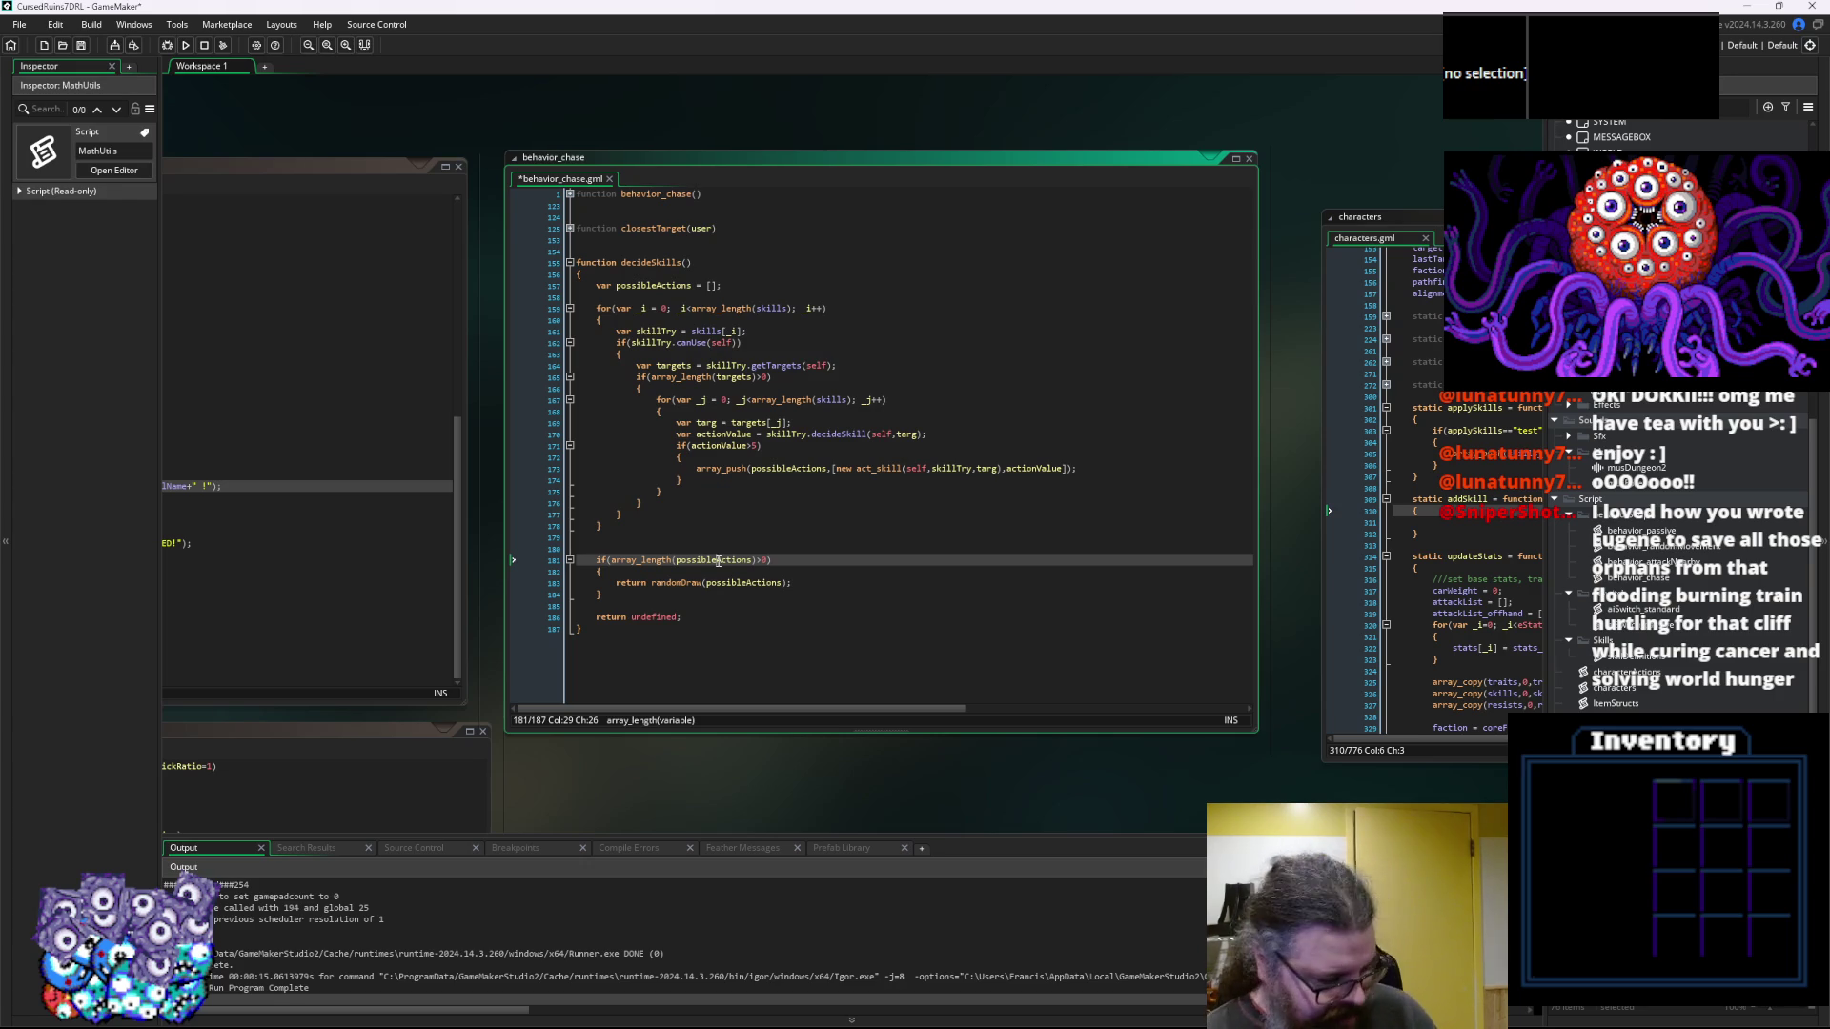
left_click(788, 561)
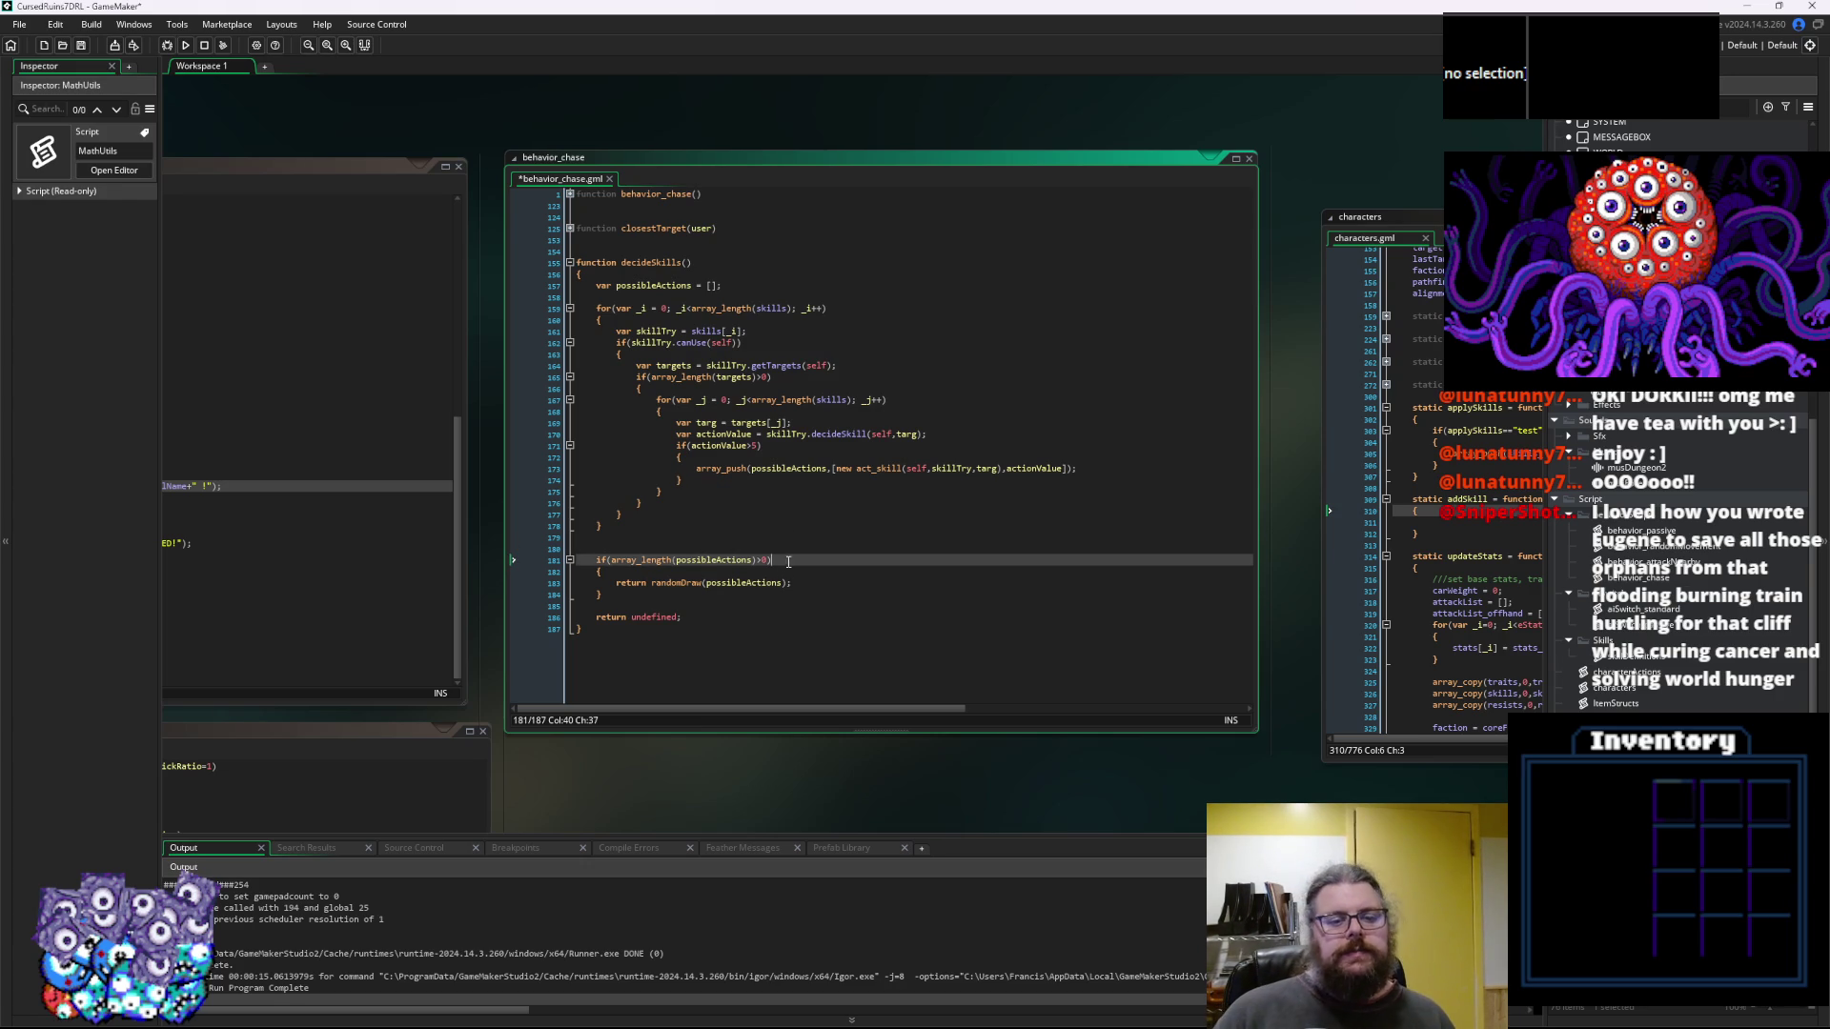
Save behavior_chase and delete the blank line after the skill loop
left_click(81, 45)
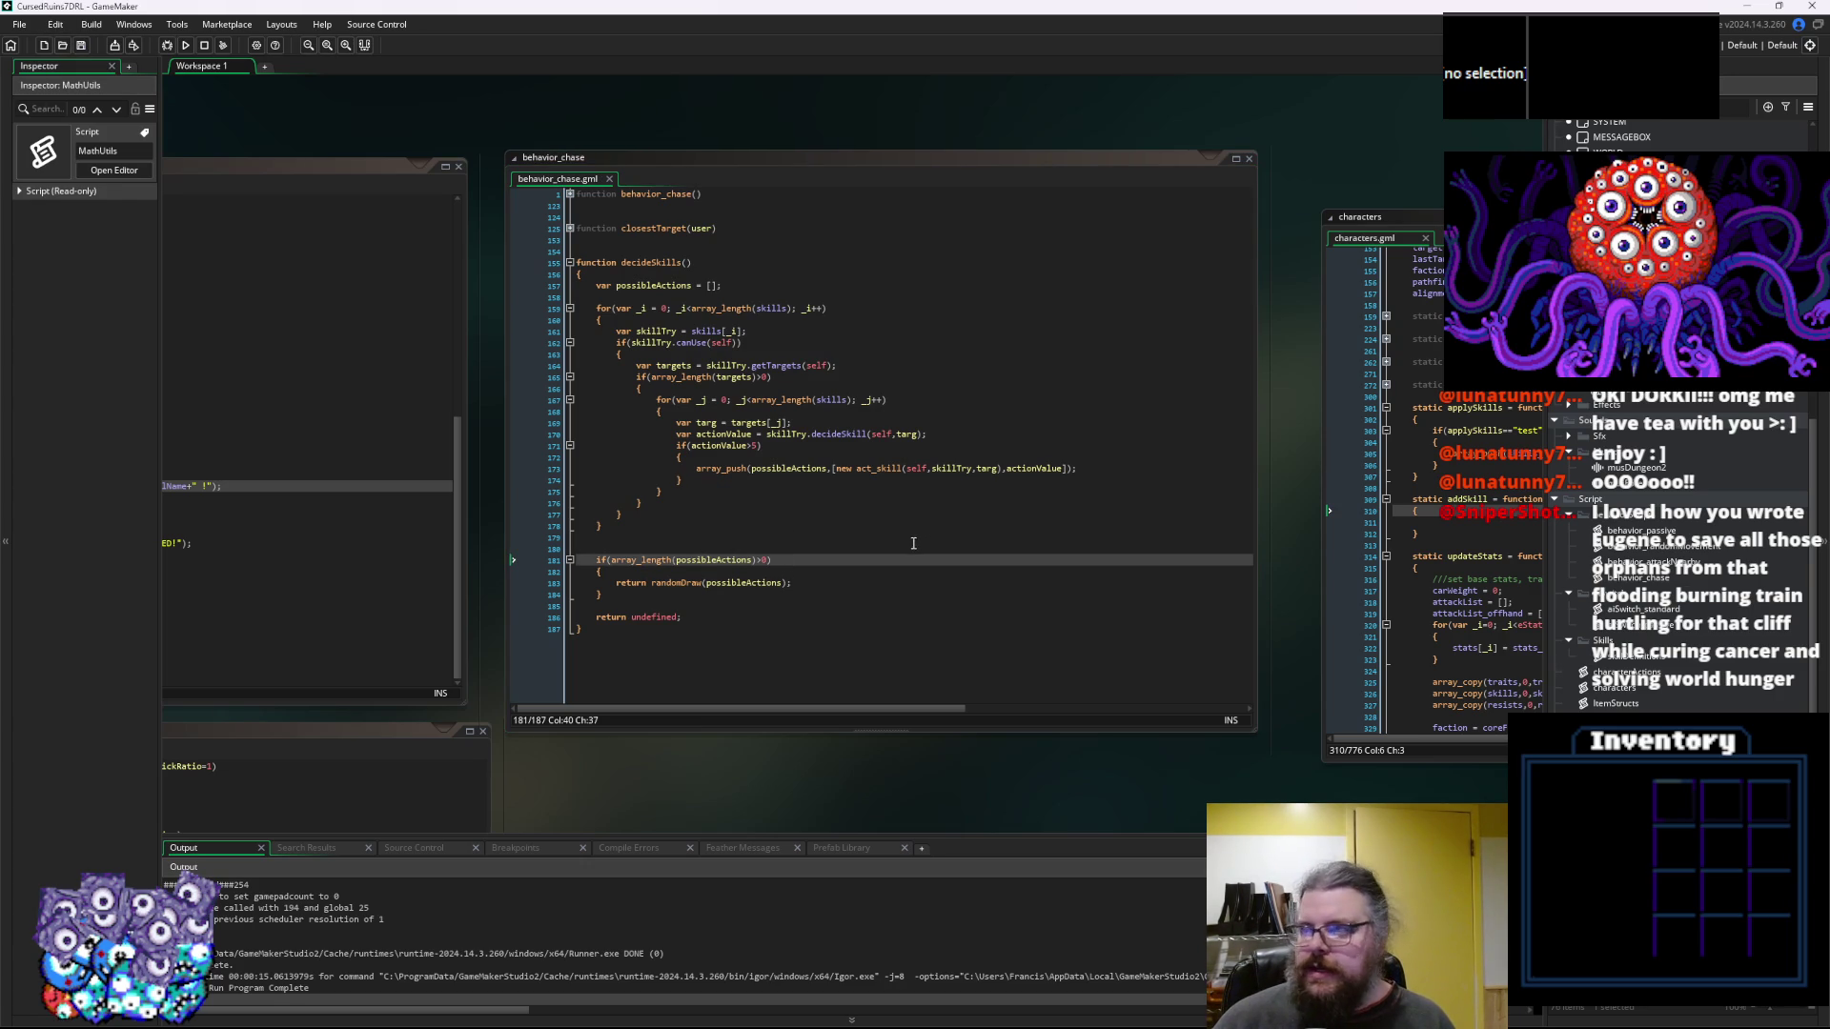
left_click(846, 595)
left_click(917, 529)
key("BackSpace")
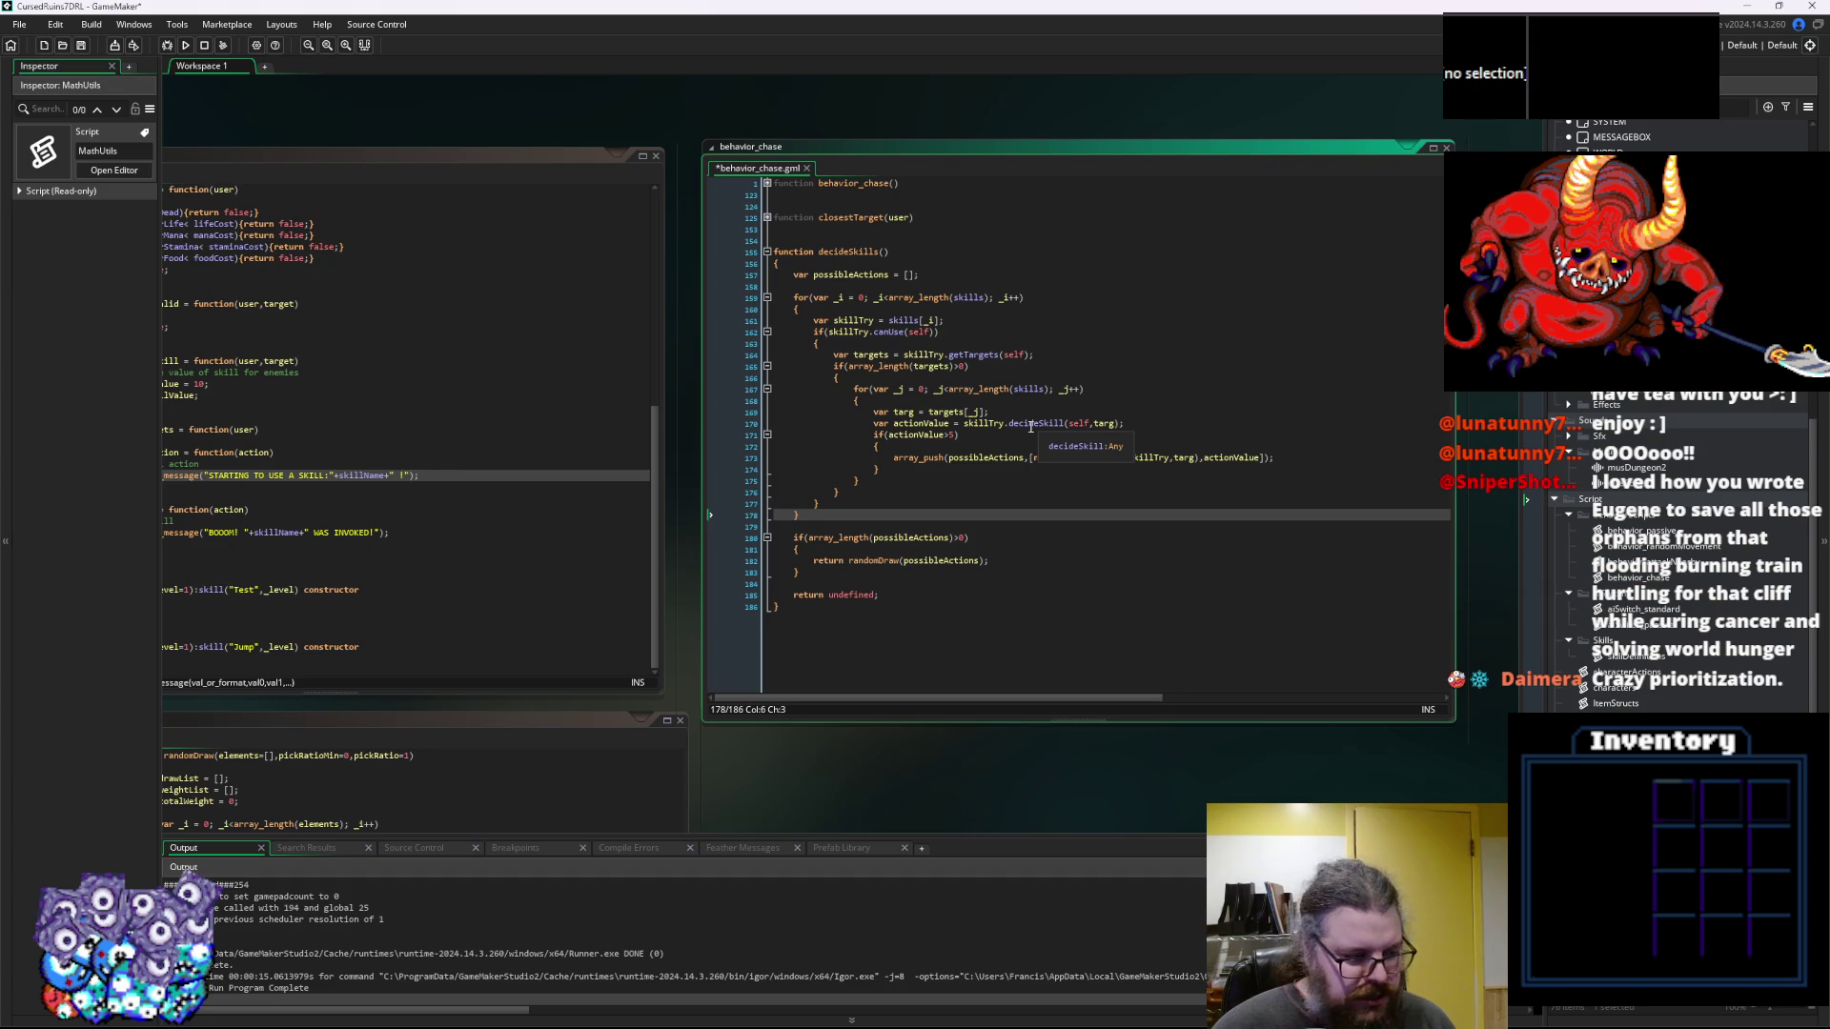
left_click(1204, 459)
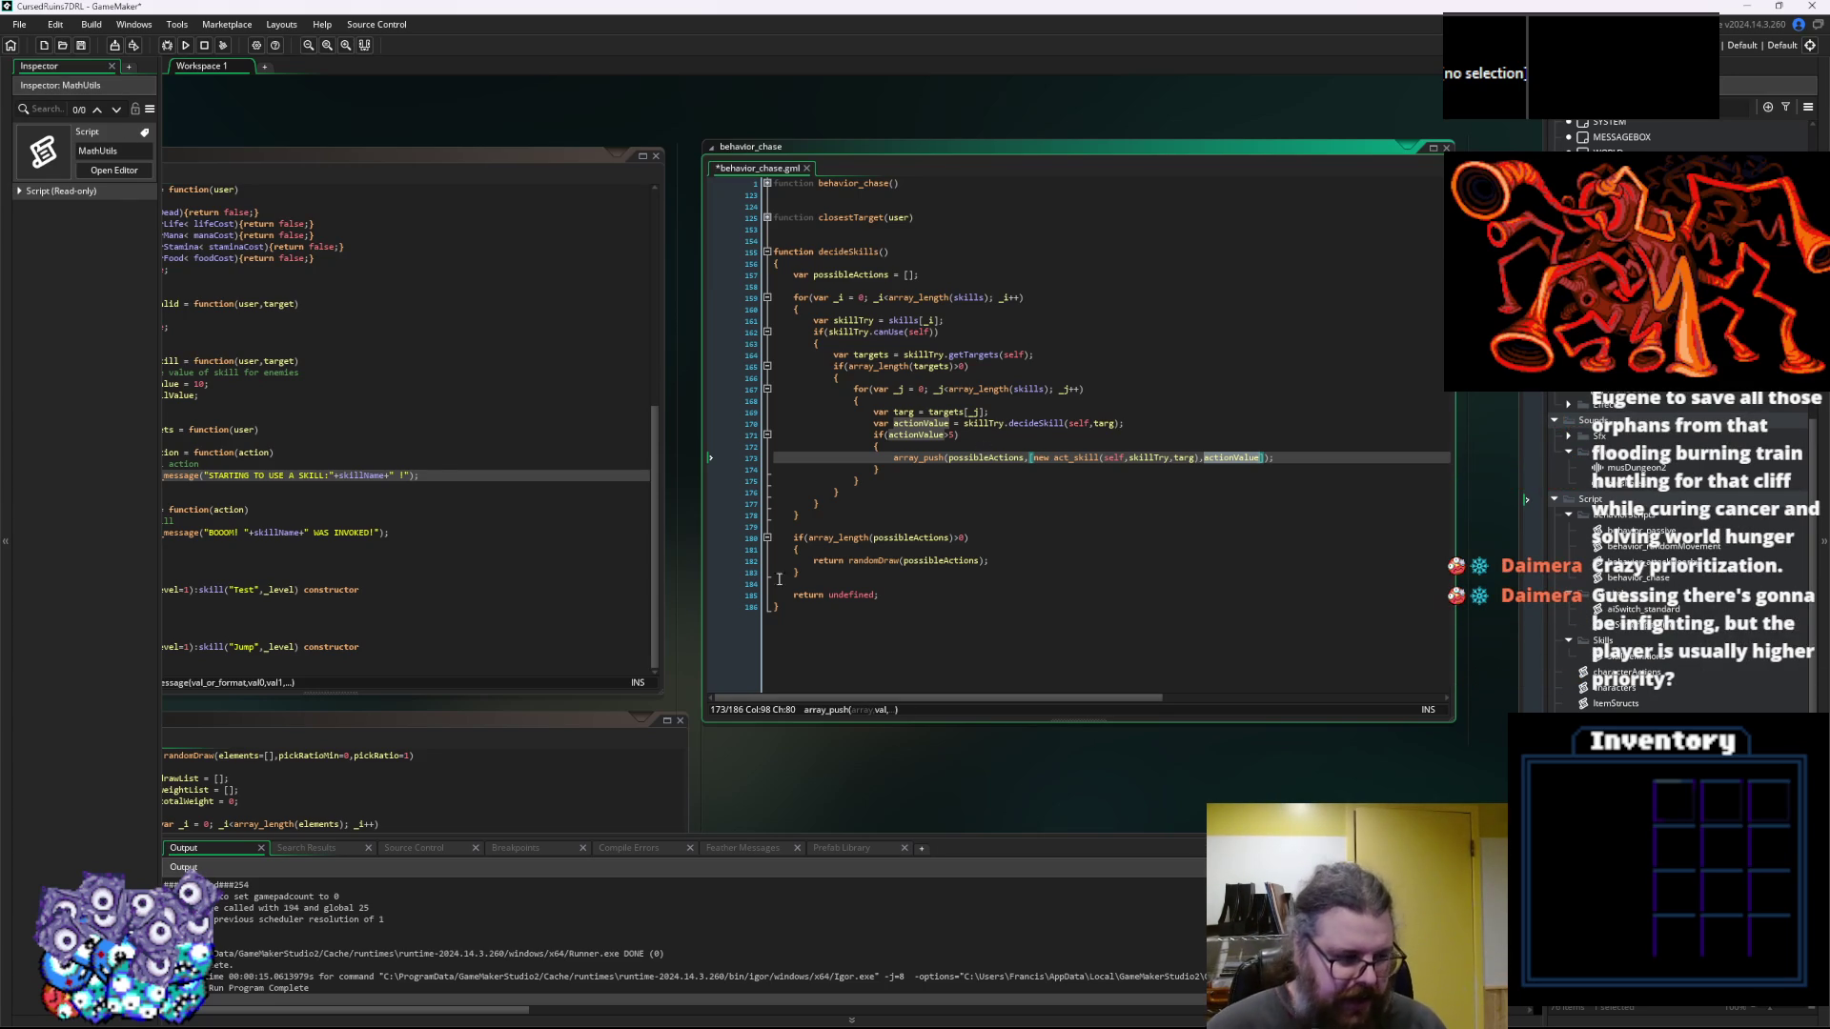
key("Down")
key("Down")
key("Down")
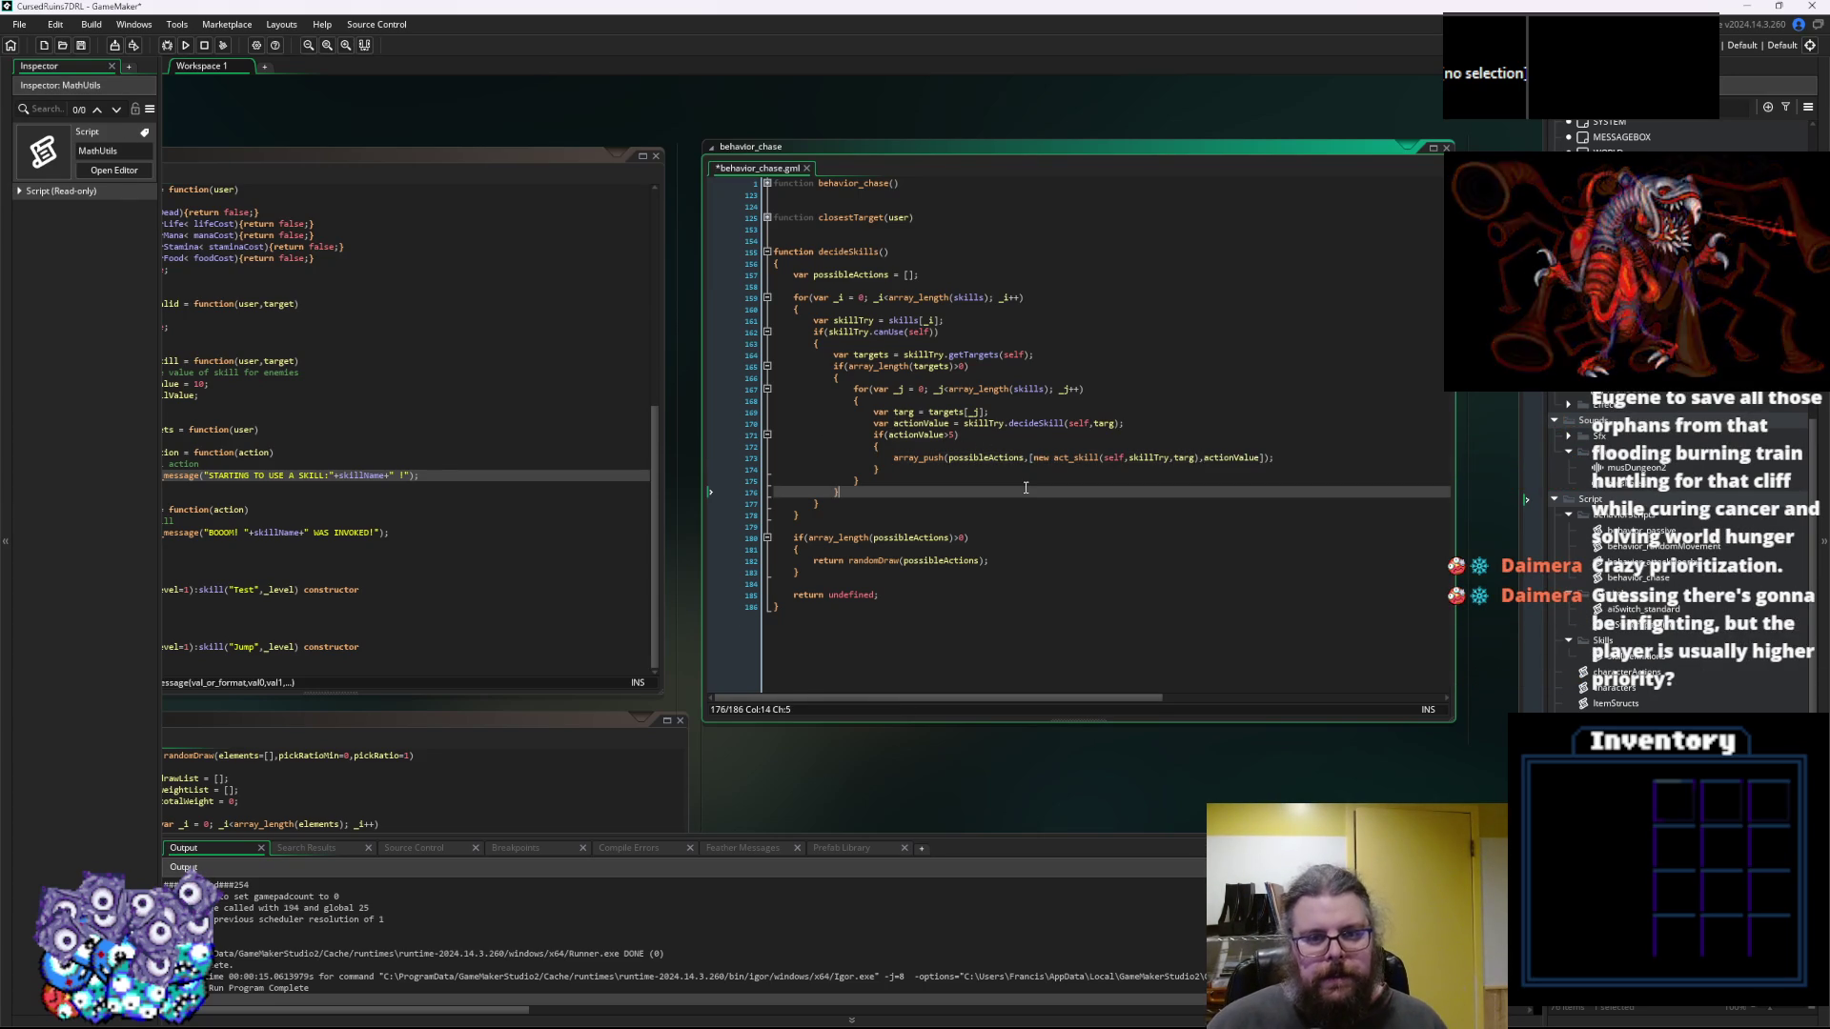
left_click(1027, 468)
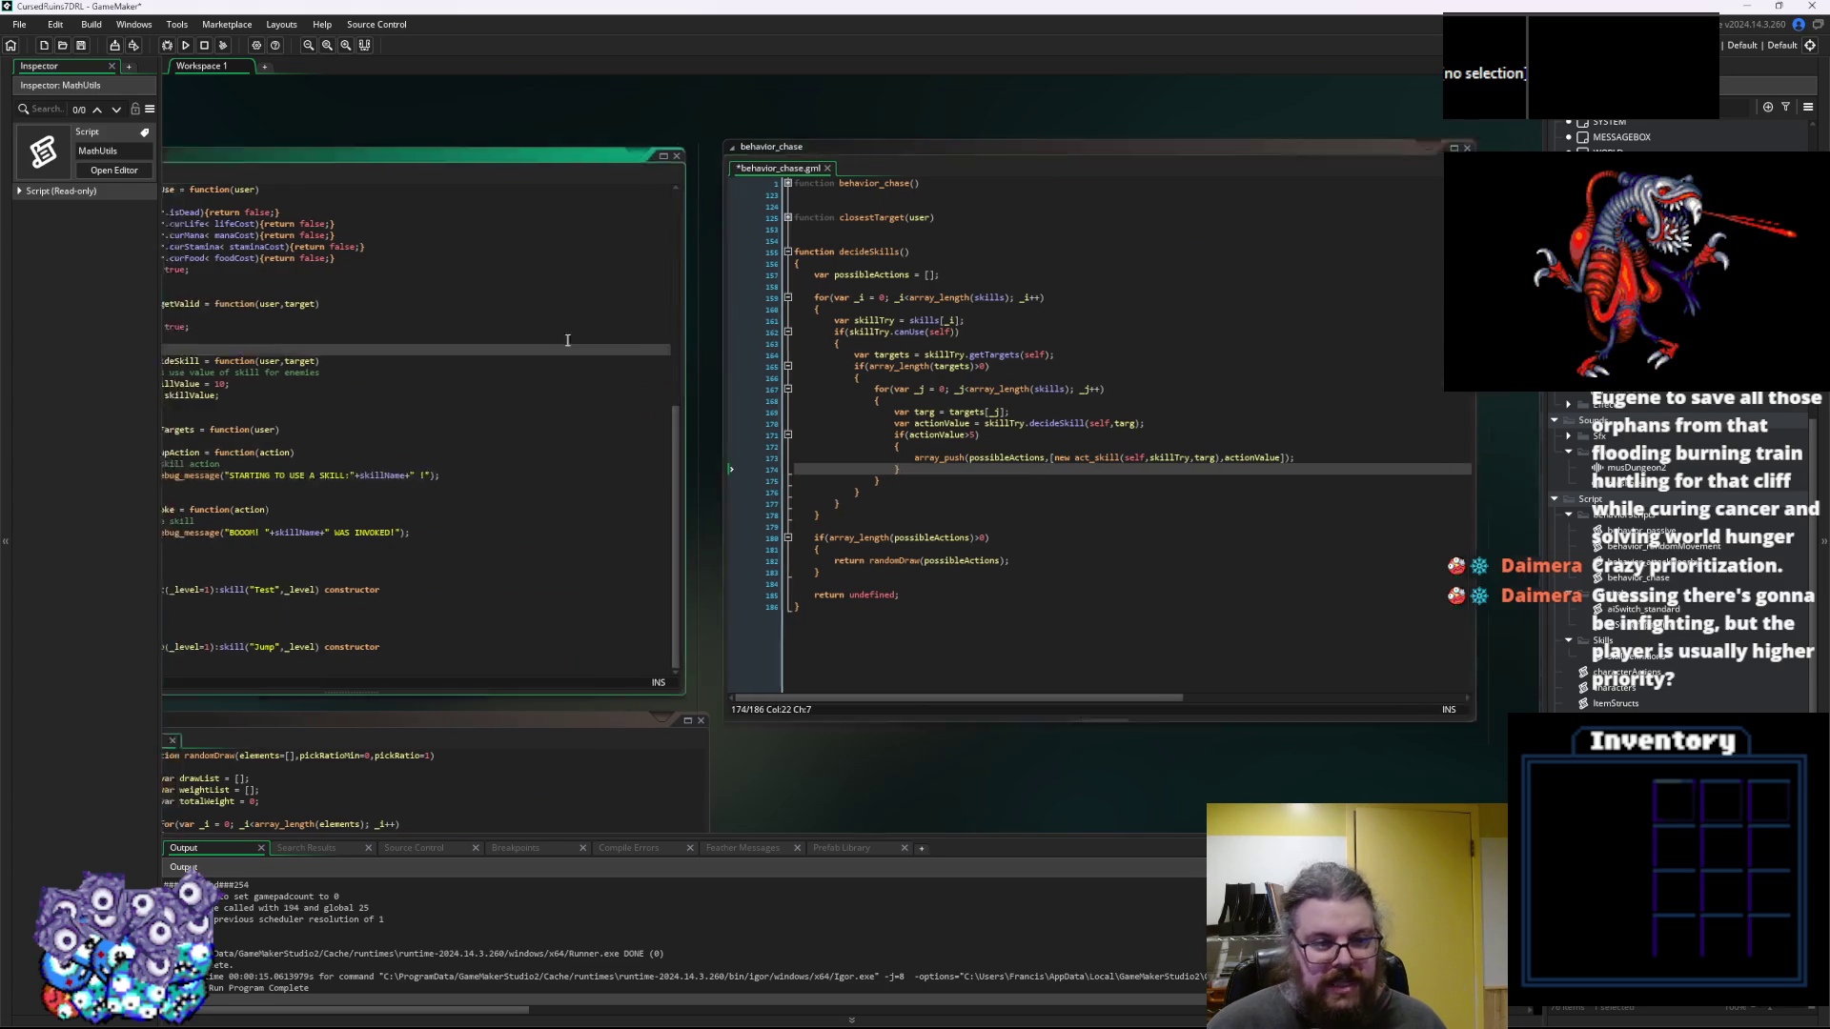
left_click(1216, 284)
mouse_move(1216, 284)
left_mouse_down()
mouse_move(678, 382)
mouse_move(863, 428)
mouse_move(740, 419)
mouse_move(363, 520)
left_mouse_up()
left_click(1002, 503)
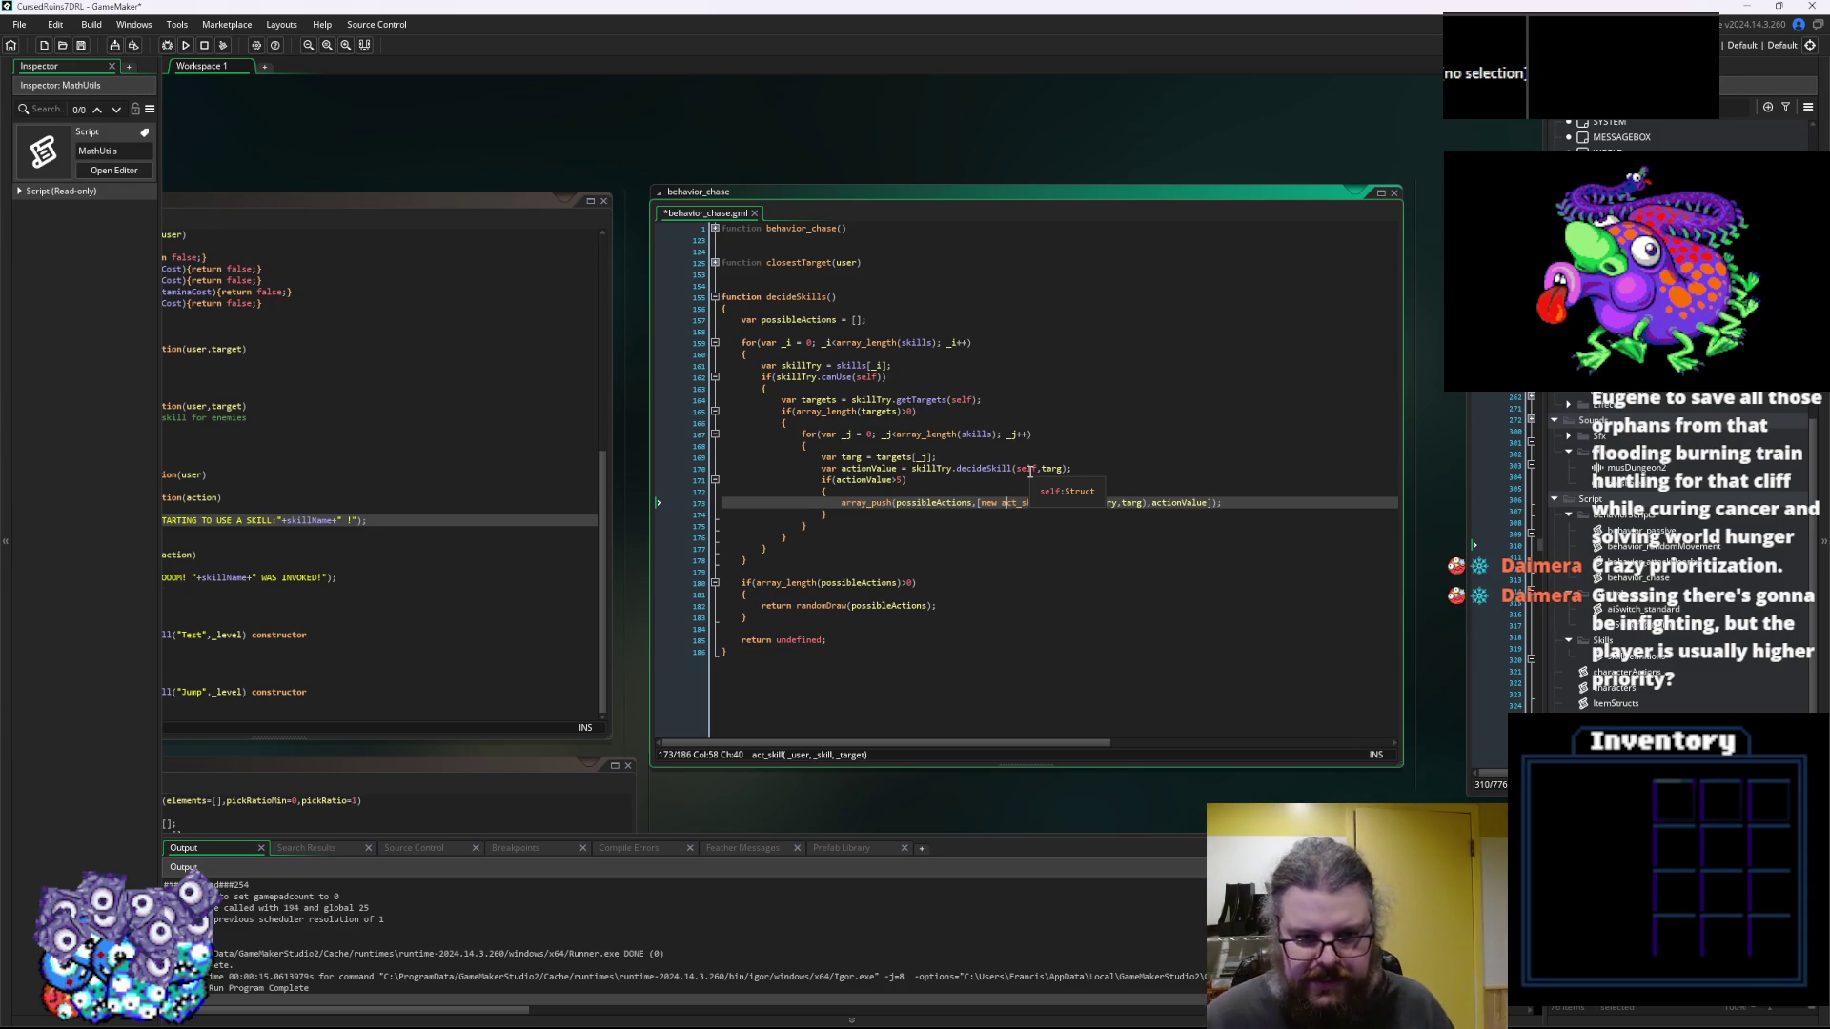
left_click(1201, 504)
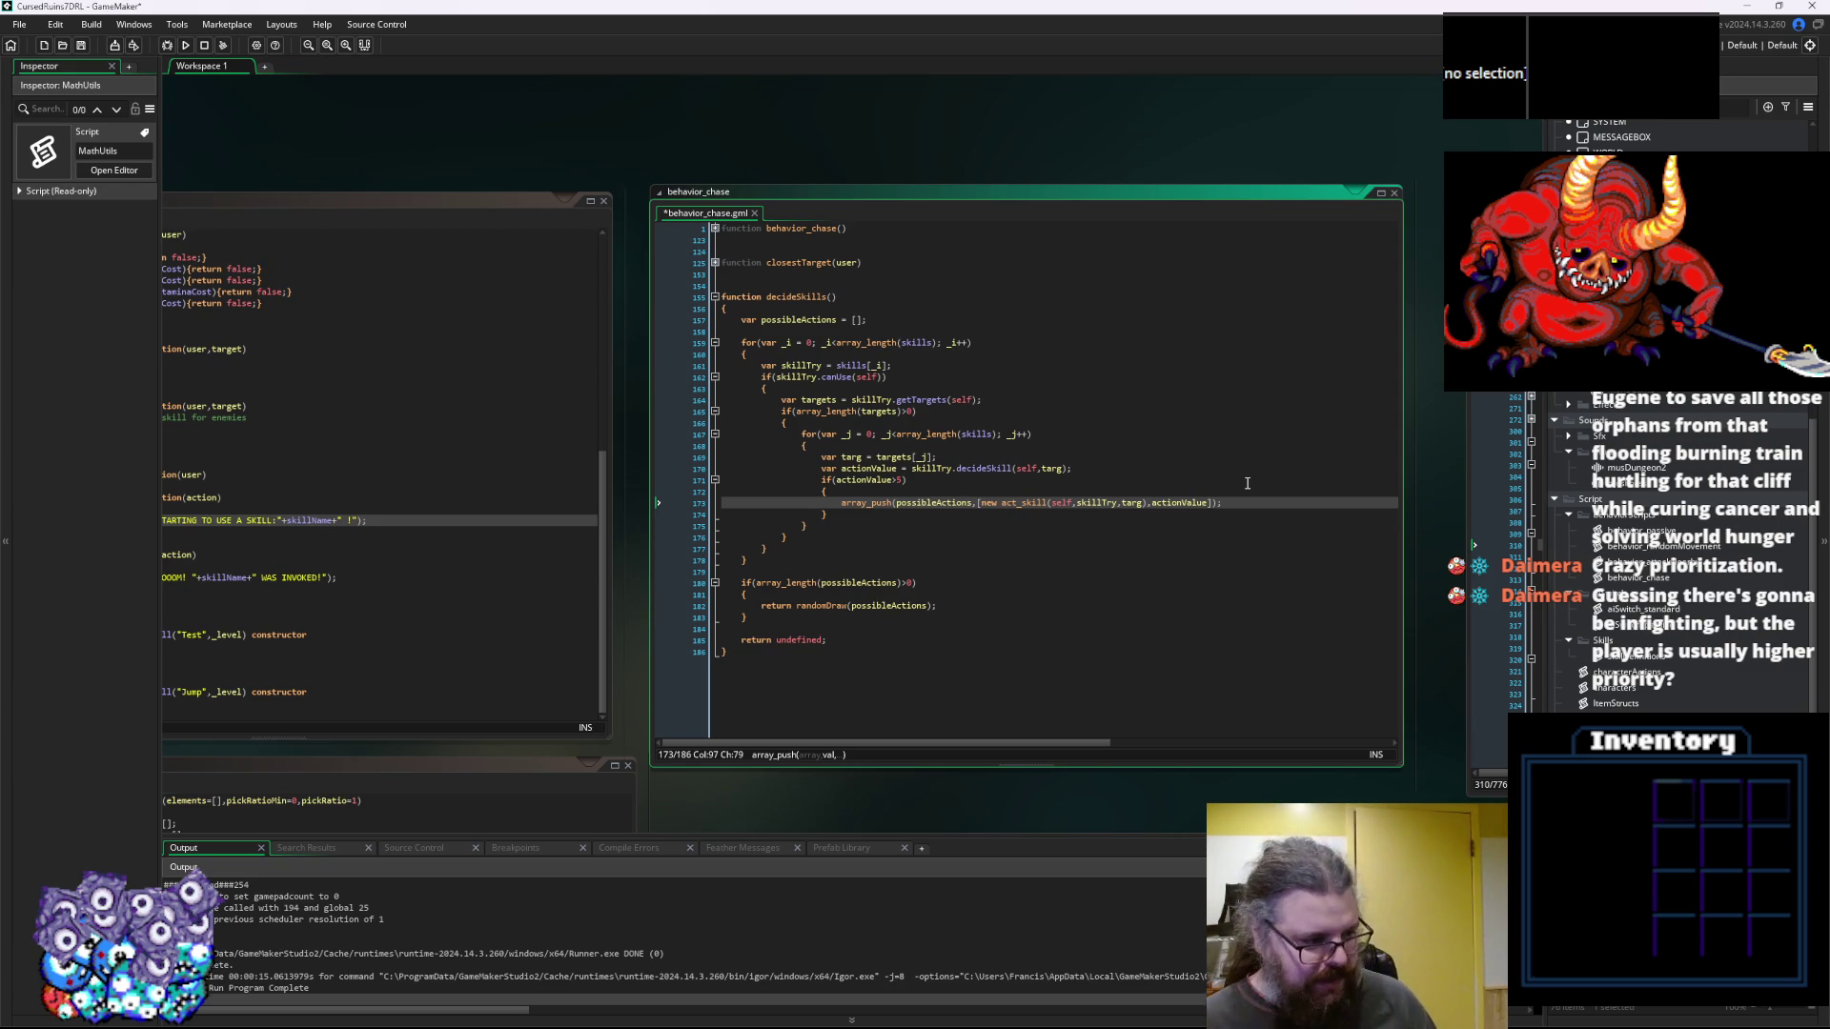
key("Right")
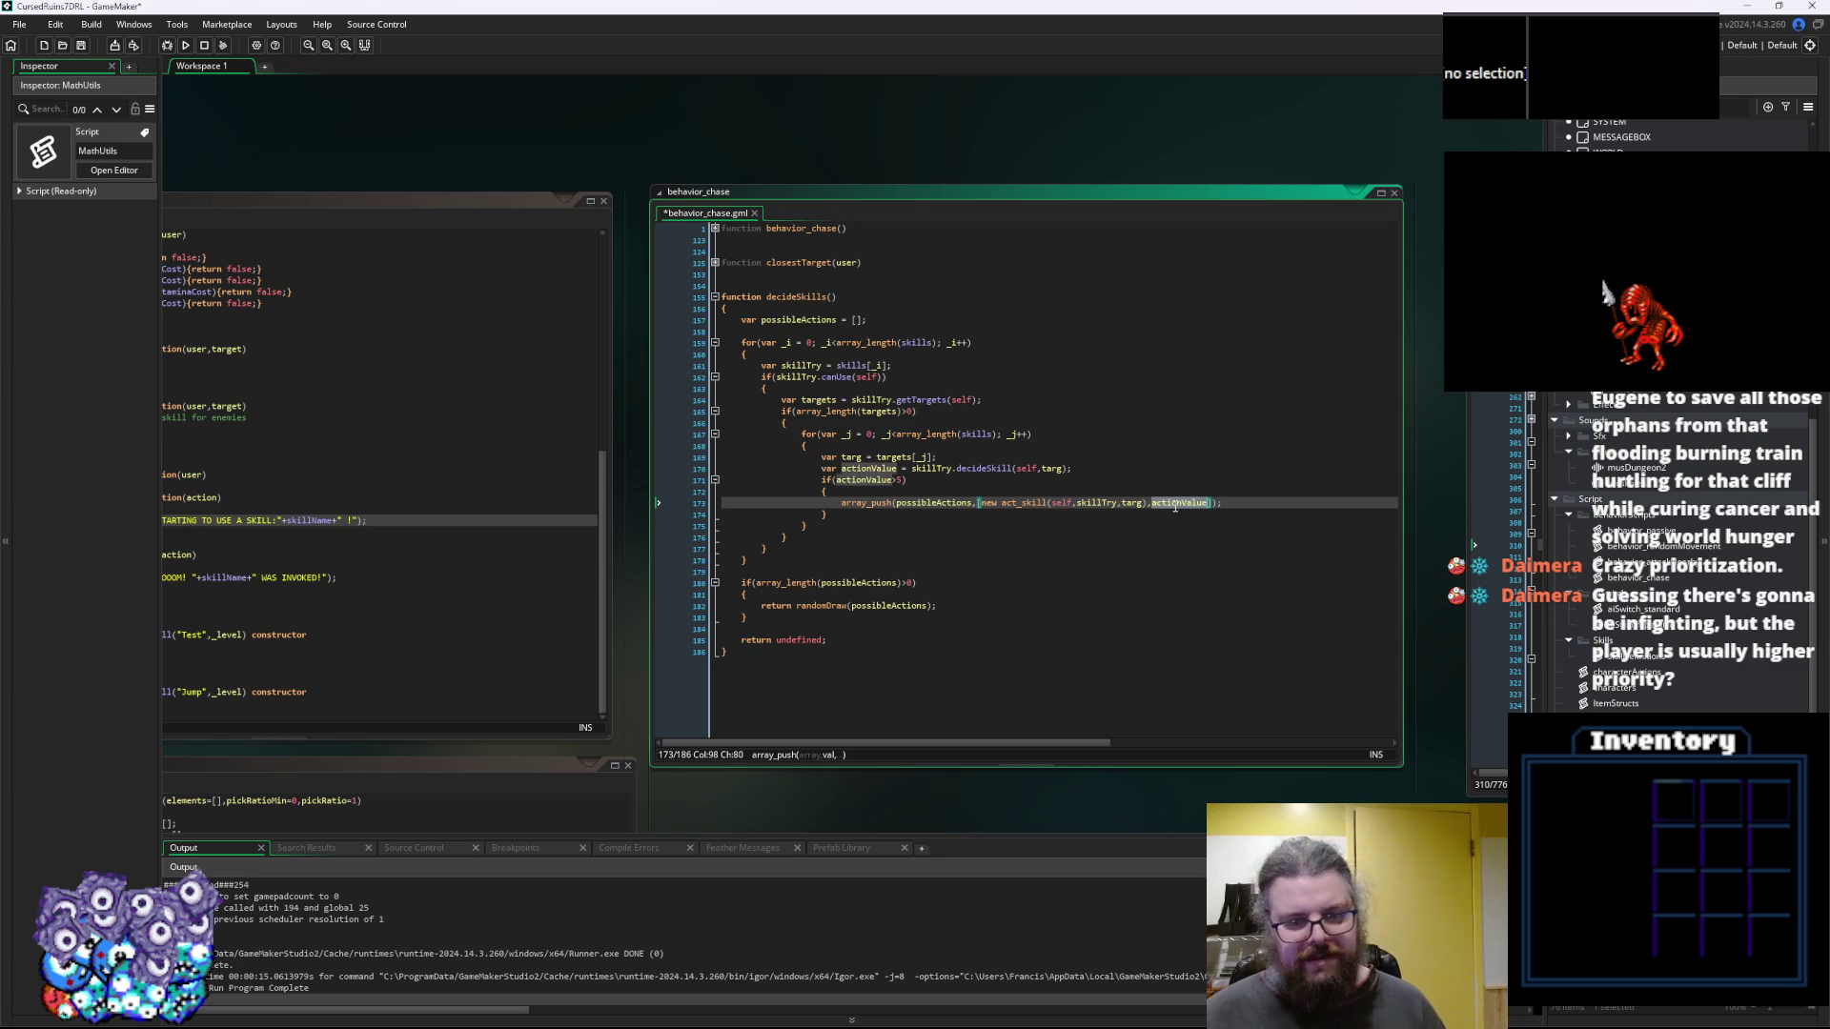
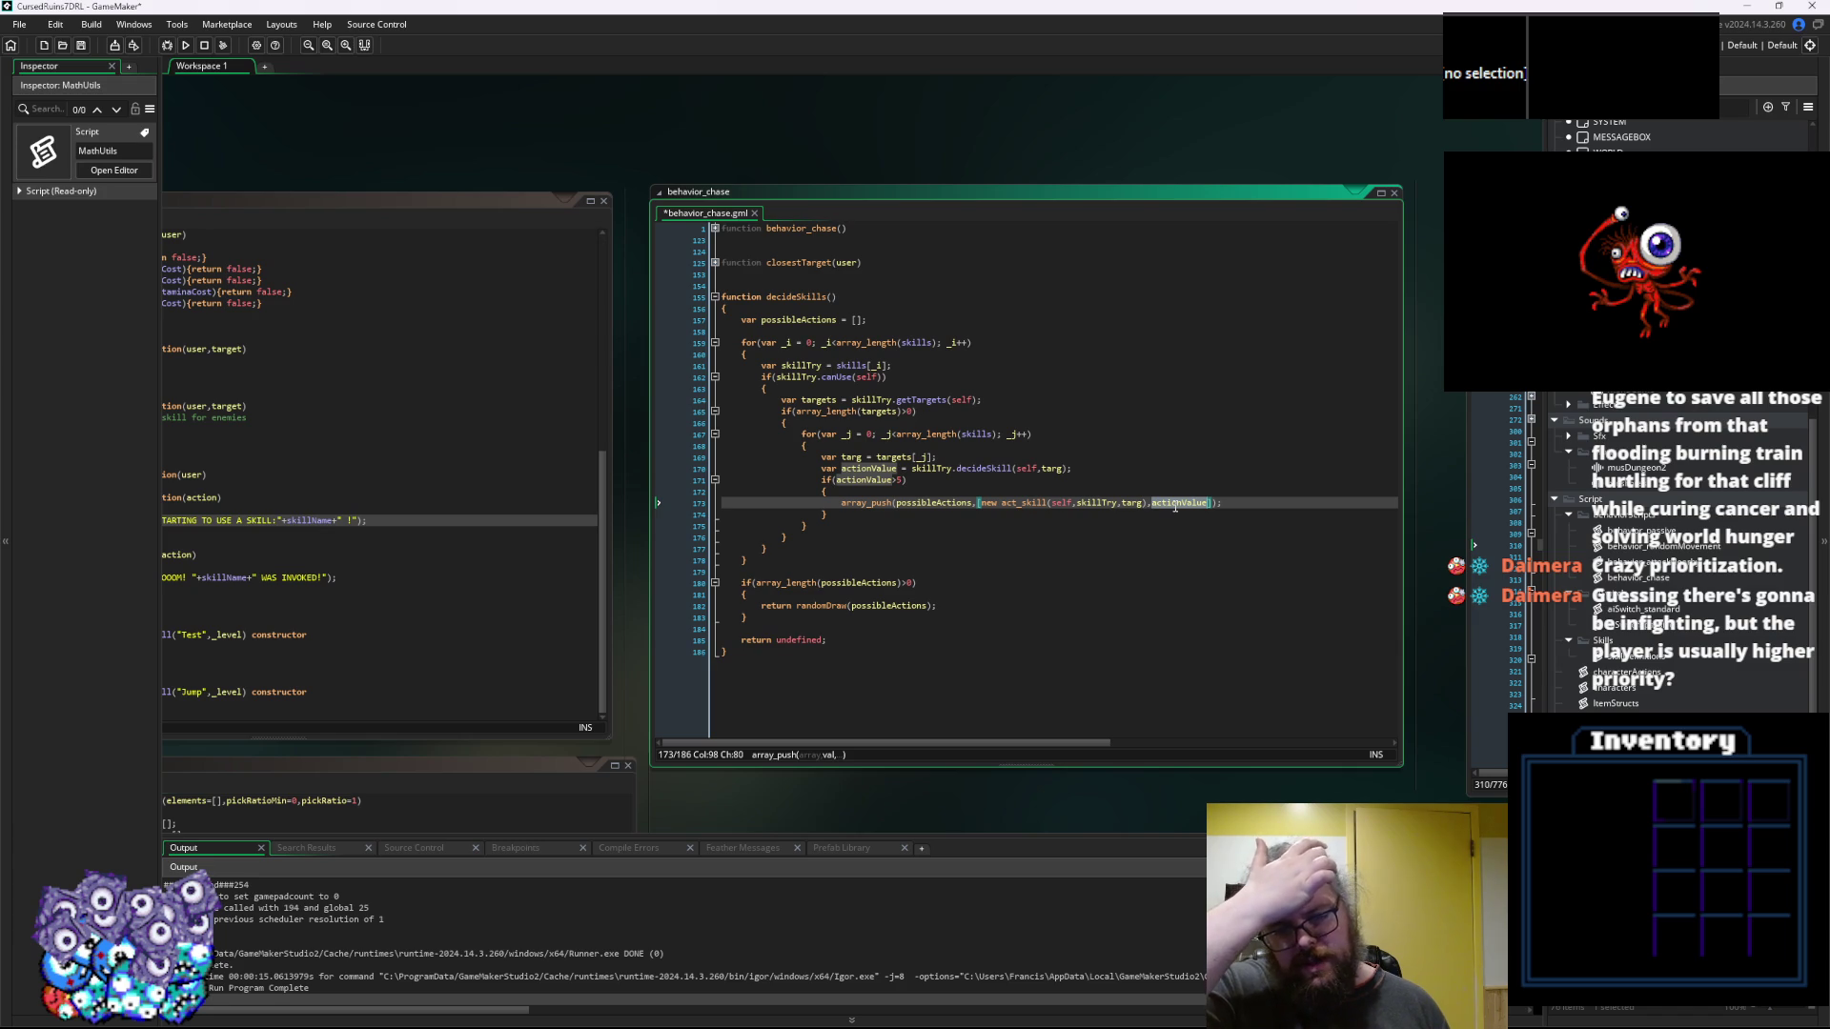
Insert a blank line above show_debug_message in skillDefinitions' invoke function
left_click(969, 624)
left_click(875, 561)
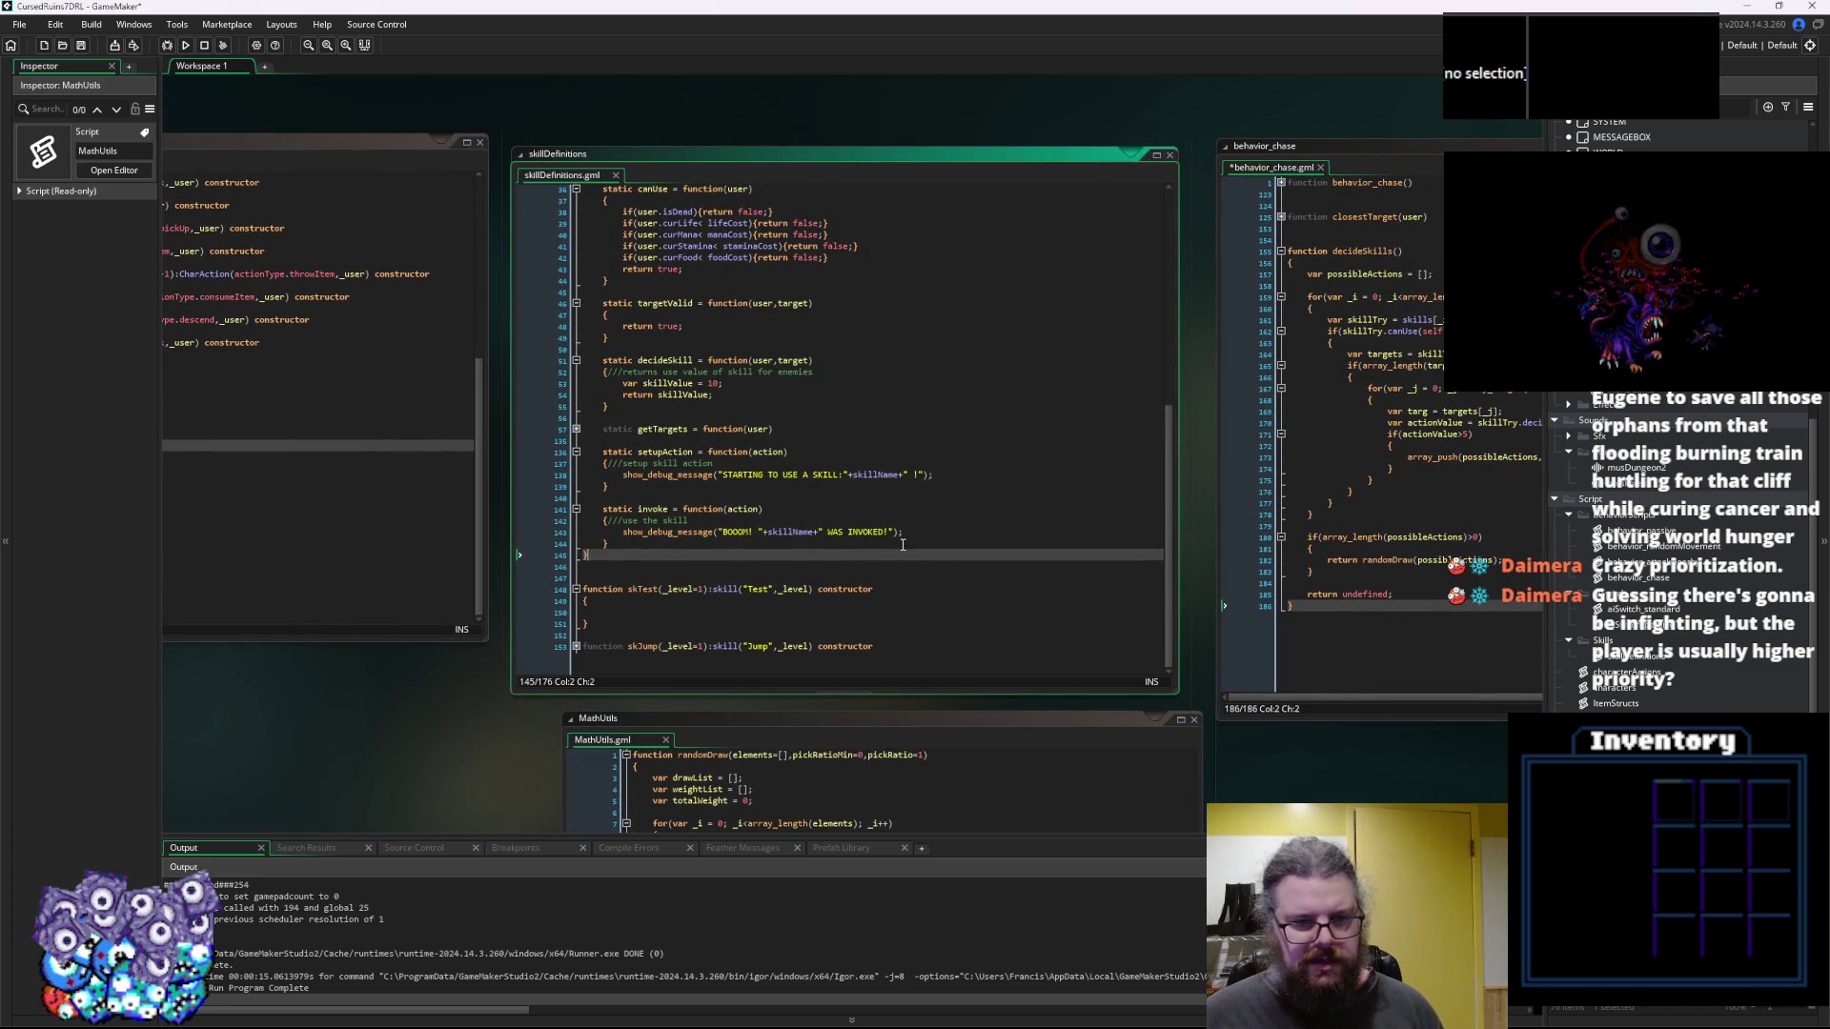
left_click(946, 567)
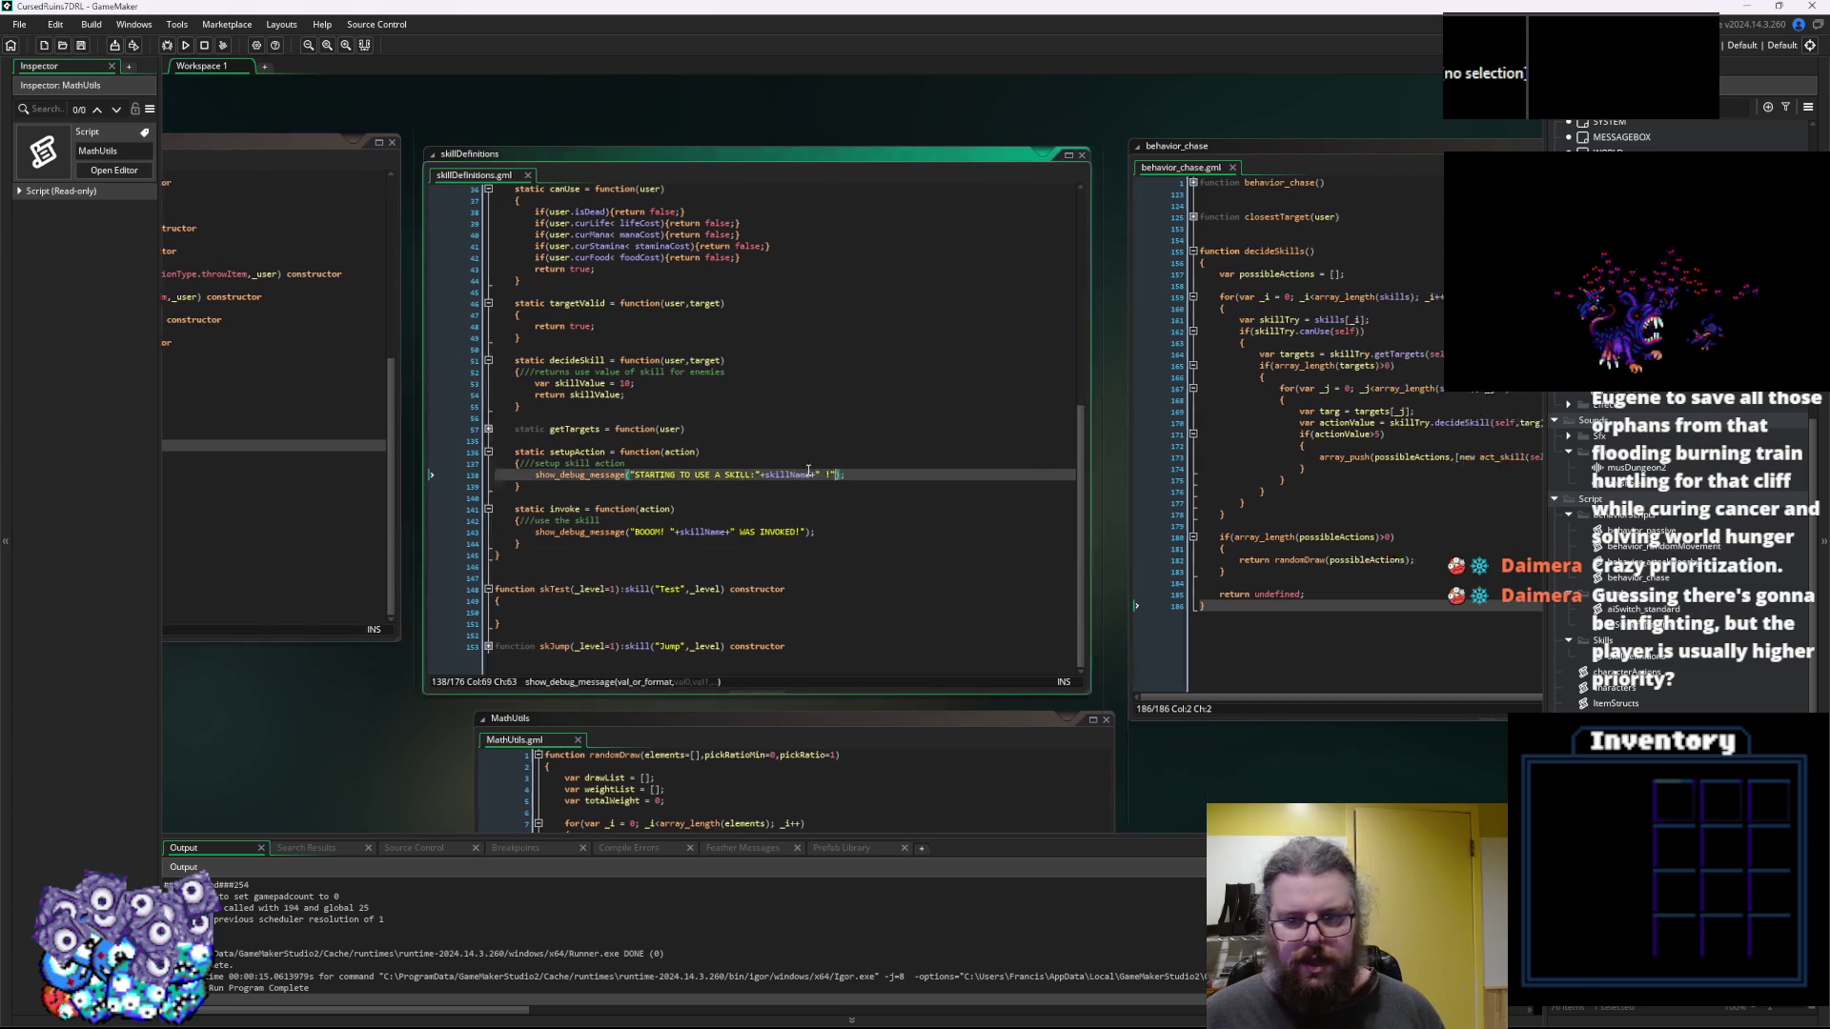
left_click(1008, 531)
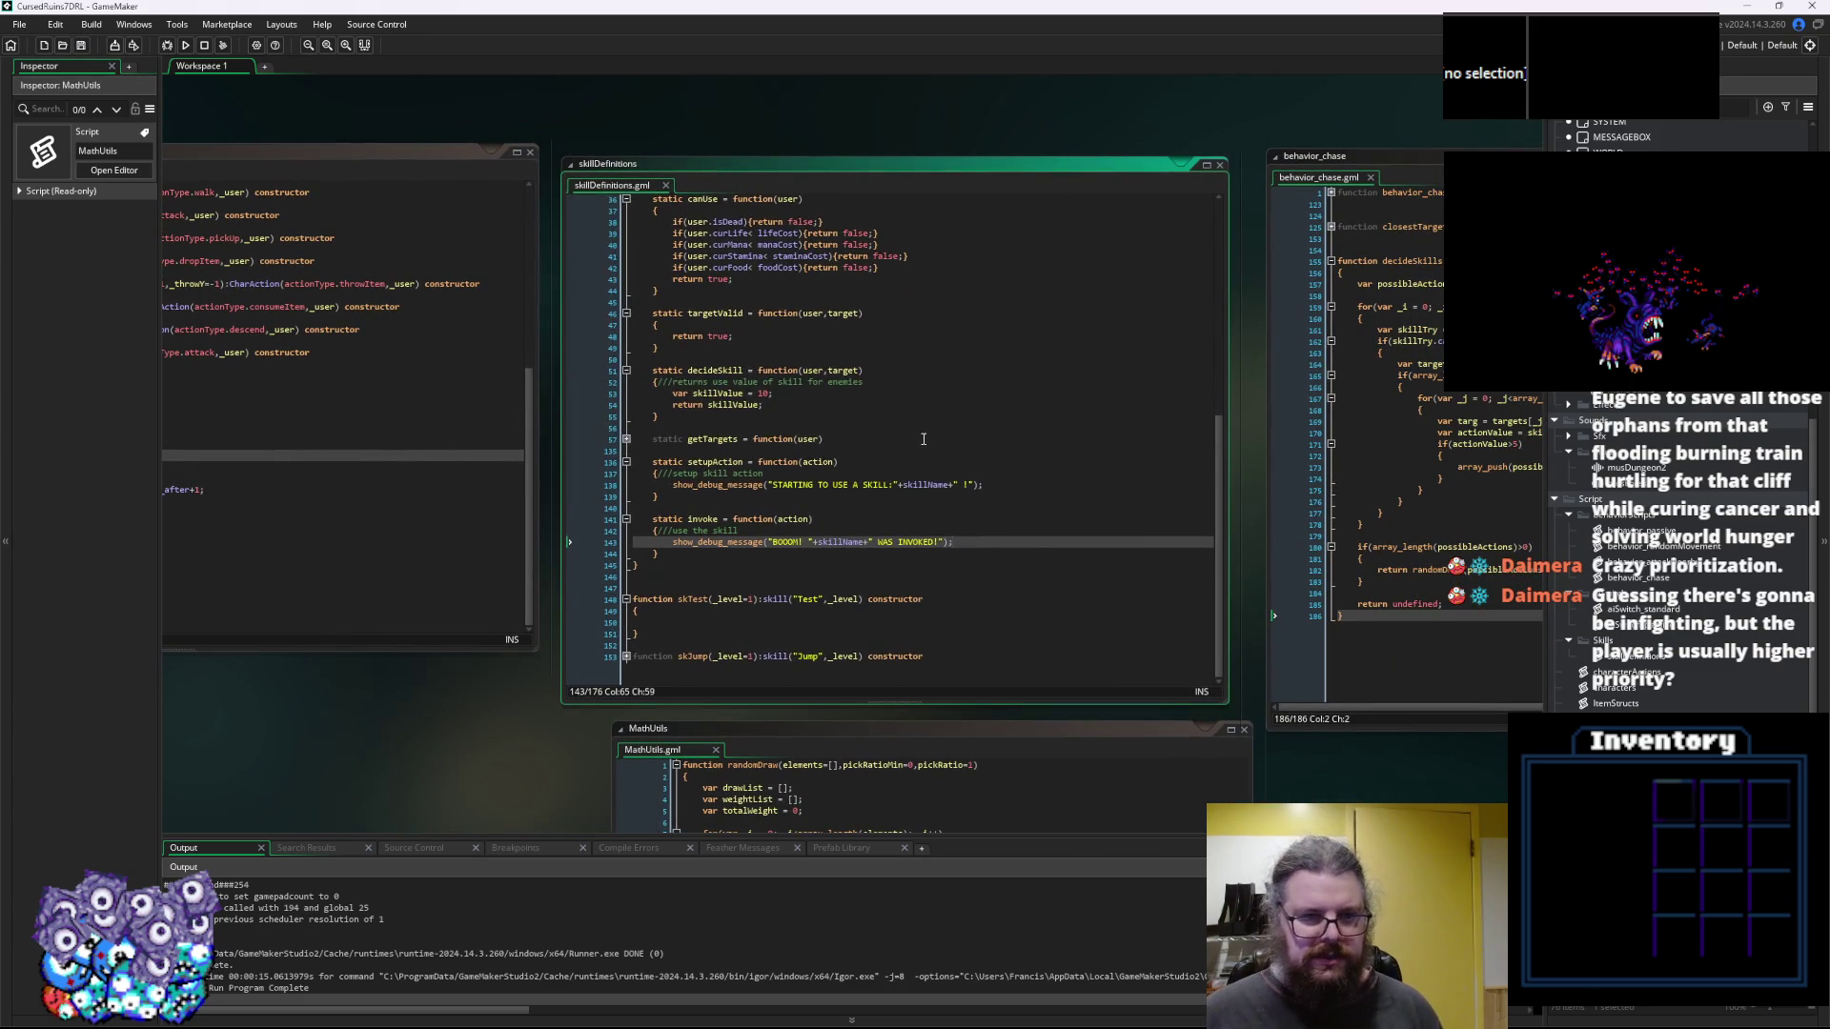
key("Home")
key("Return")
key("Up")
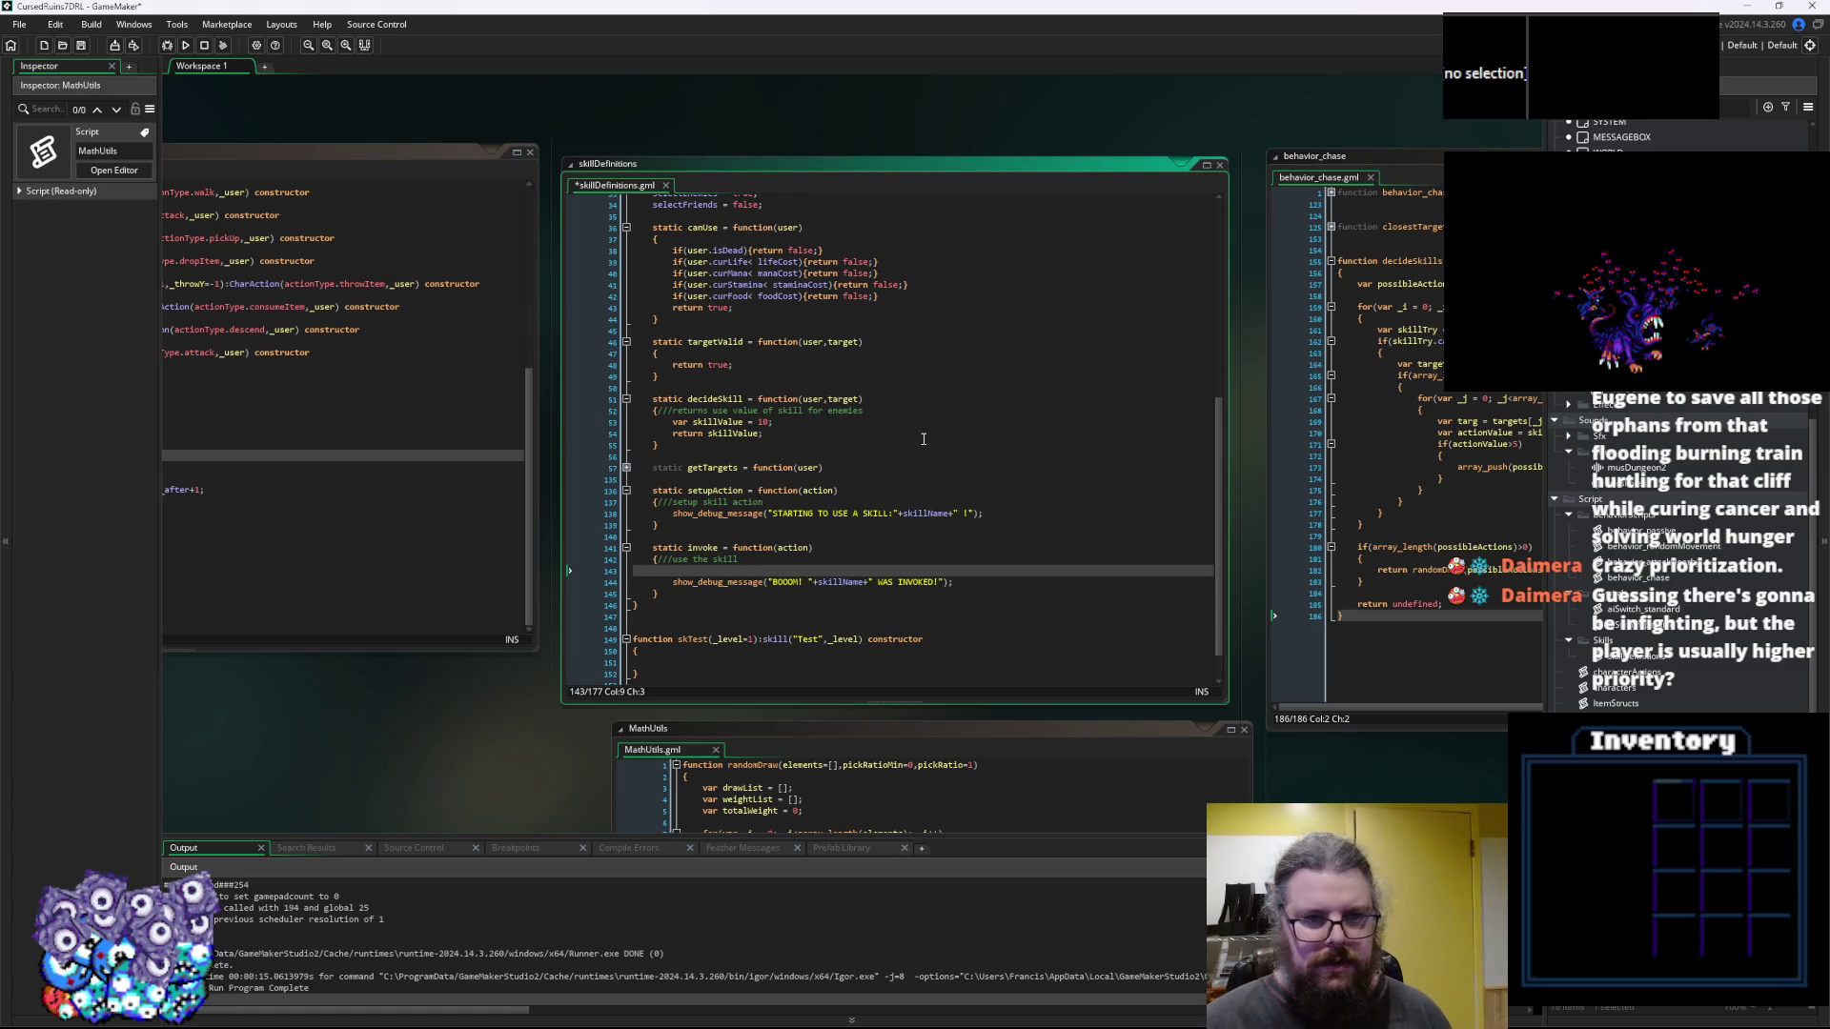
Write the line action.user.curLife -= lifeCost; in invoke
type("user.curLife-=")
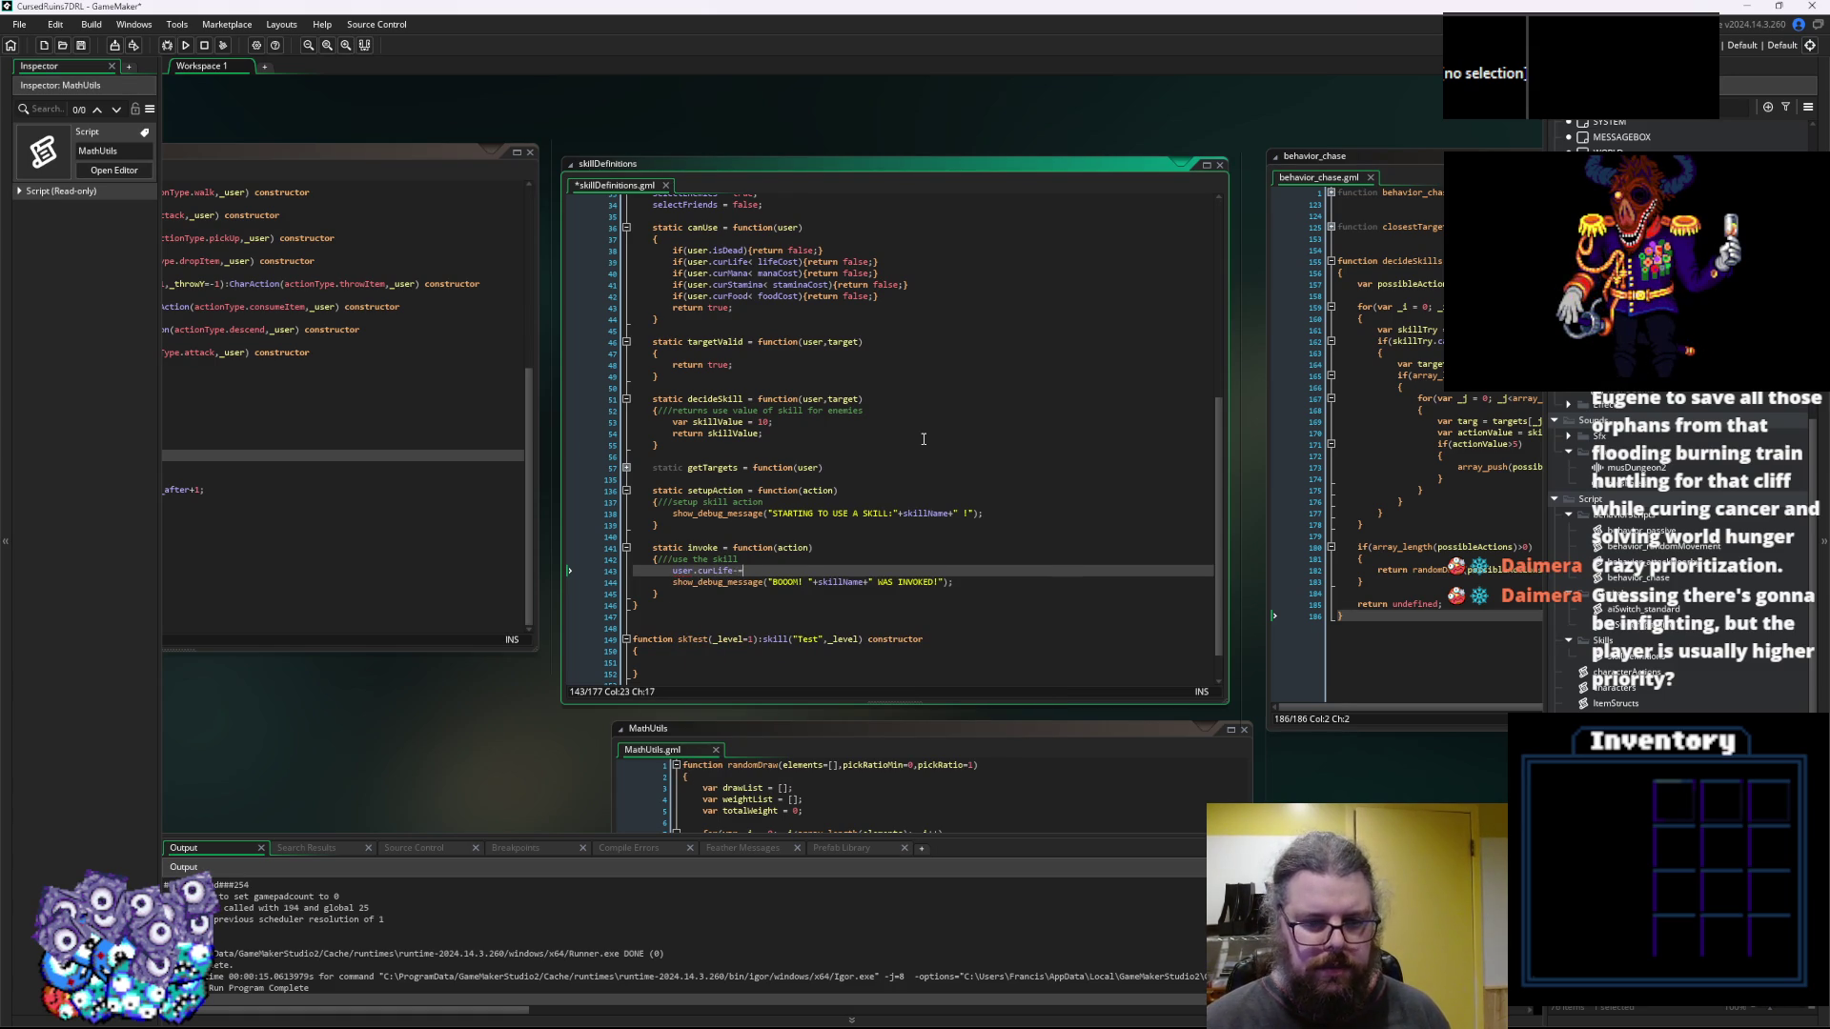
left_click_drag(867, 297, 680, 258)
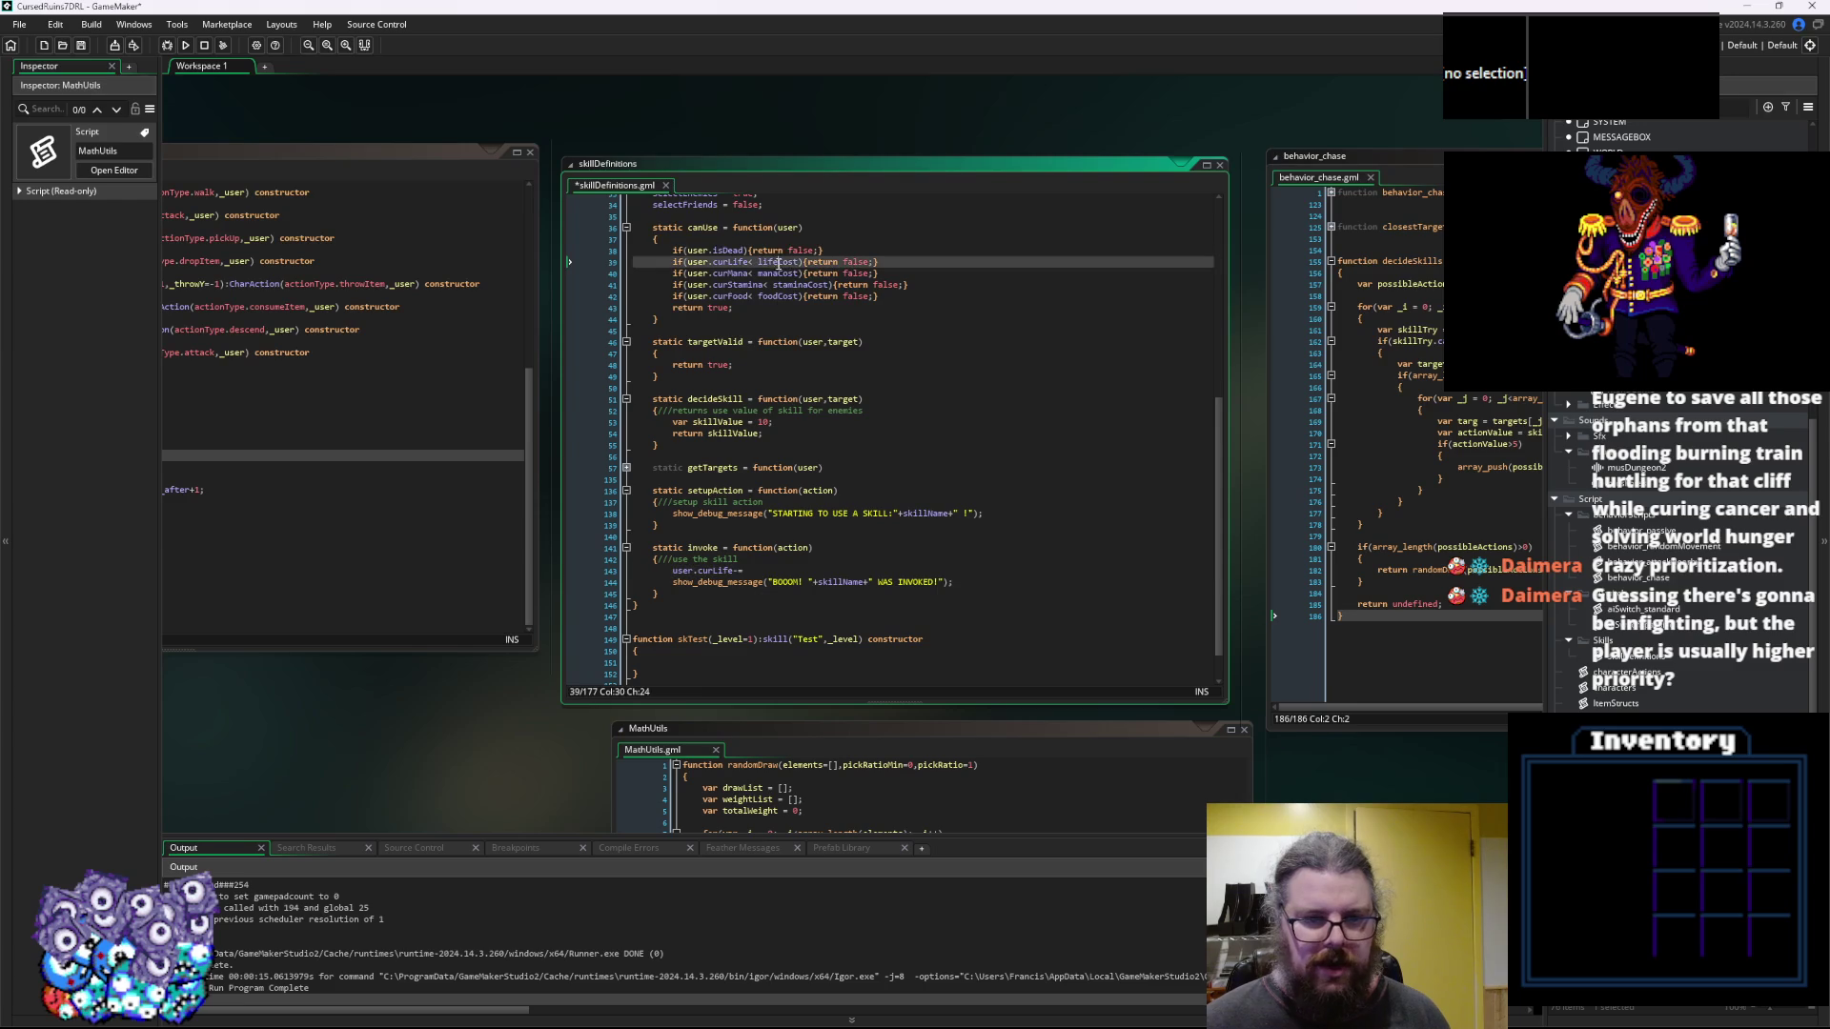
left_click(770, 570)
type("lifeCost;")
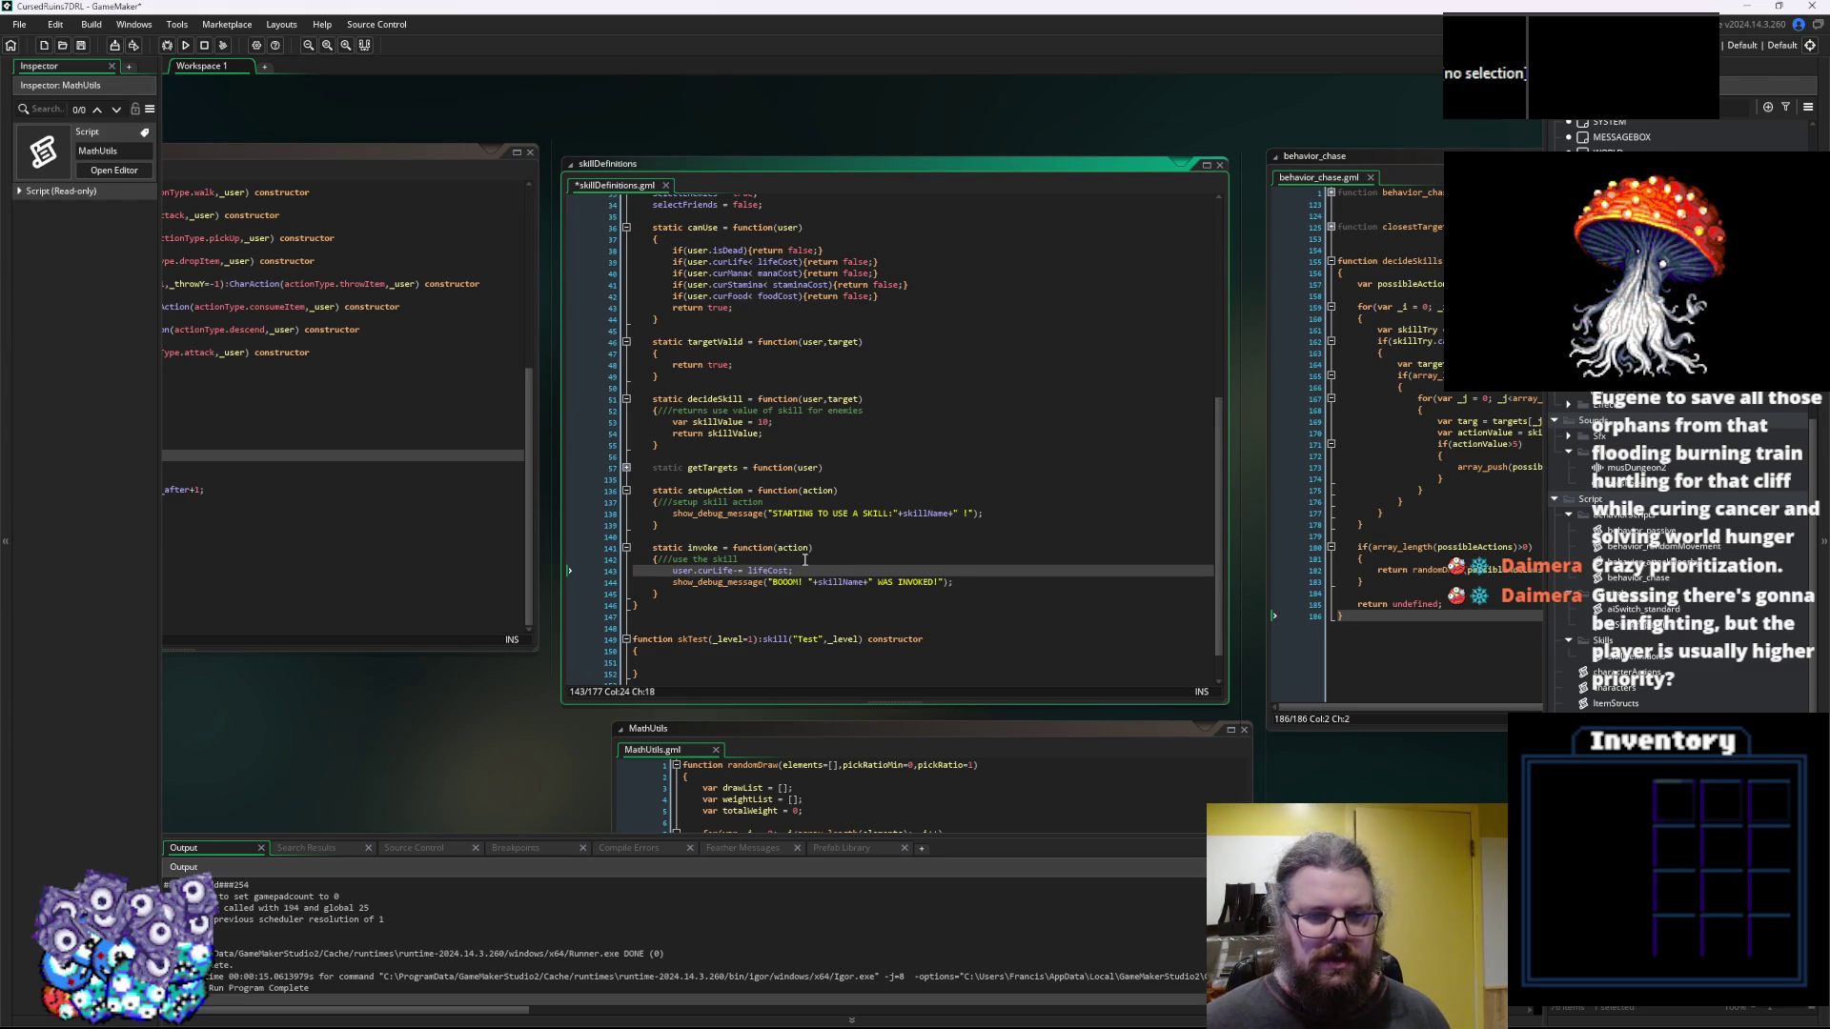
left_click(828, 548)
left_click(789, 548)
left_click(793, 547)
left_click(792, 548)
key("Left")
left_click(671, 569)
type("action")
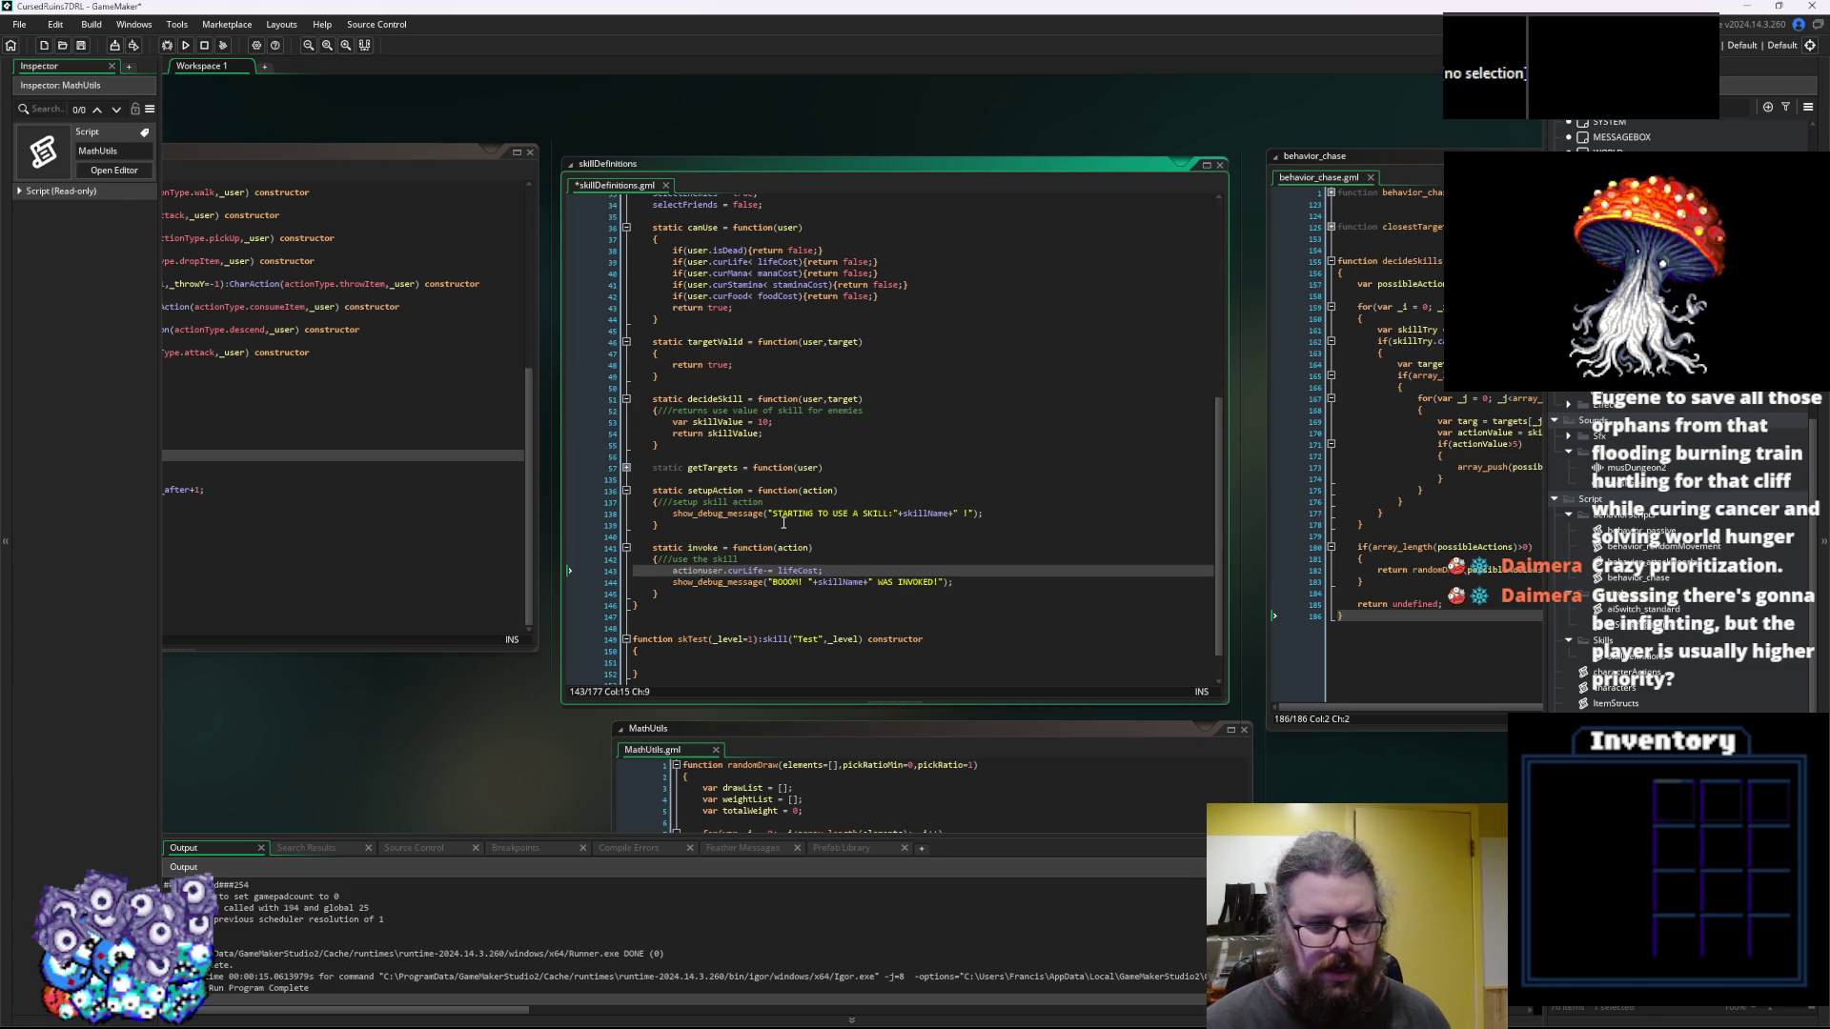
type(".")
mouse_move(829, 570)
left_mouse_down()
mouse_move(667, 574)
mouse_move(852, 565)
left_mouse_up()
left_click(972, 630)
left_click(908, 567)
Duplicate the deduction line and make the first copy subtract manaCost from curMana
key("ctrl+d")
key("ctrl+d")
key("ctrl+d")
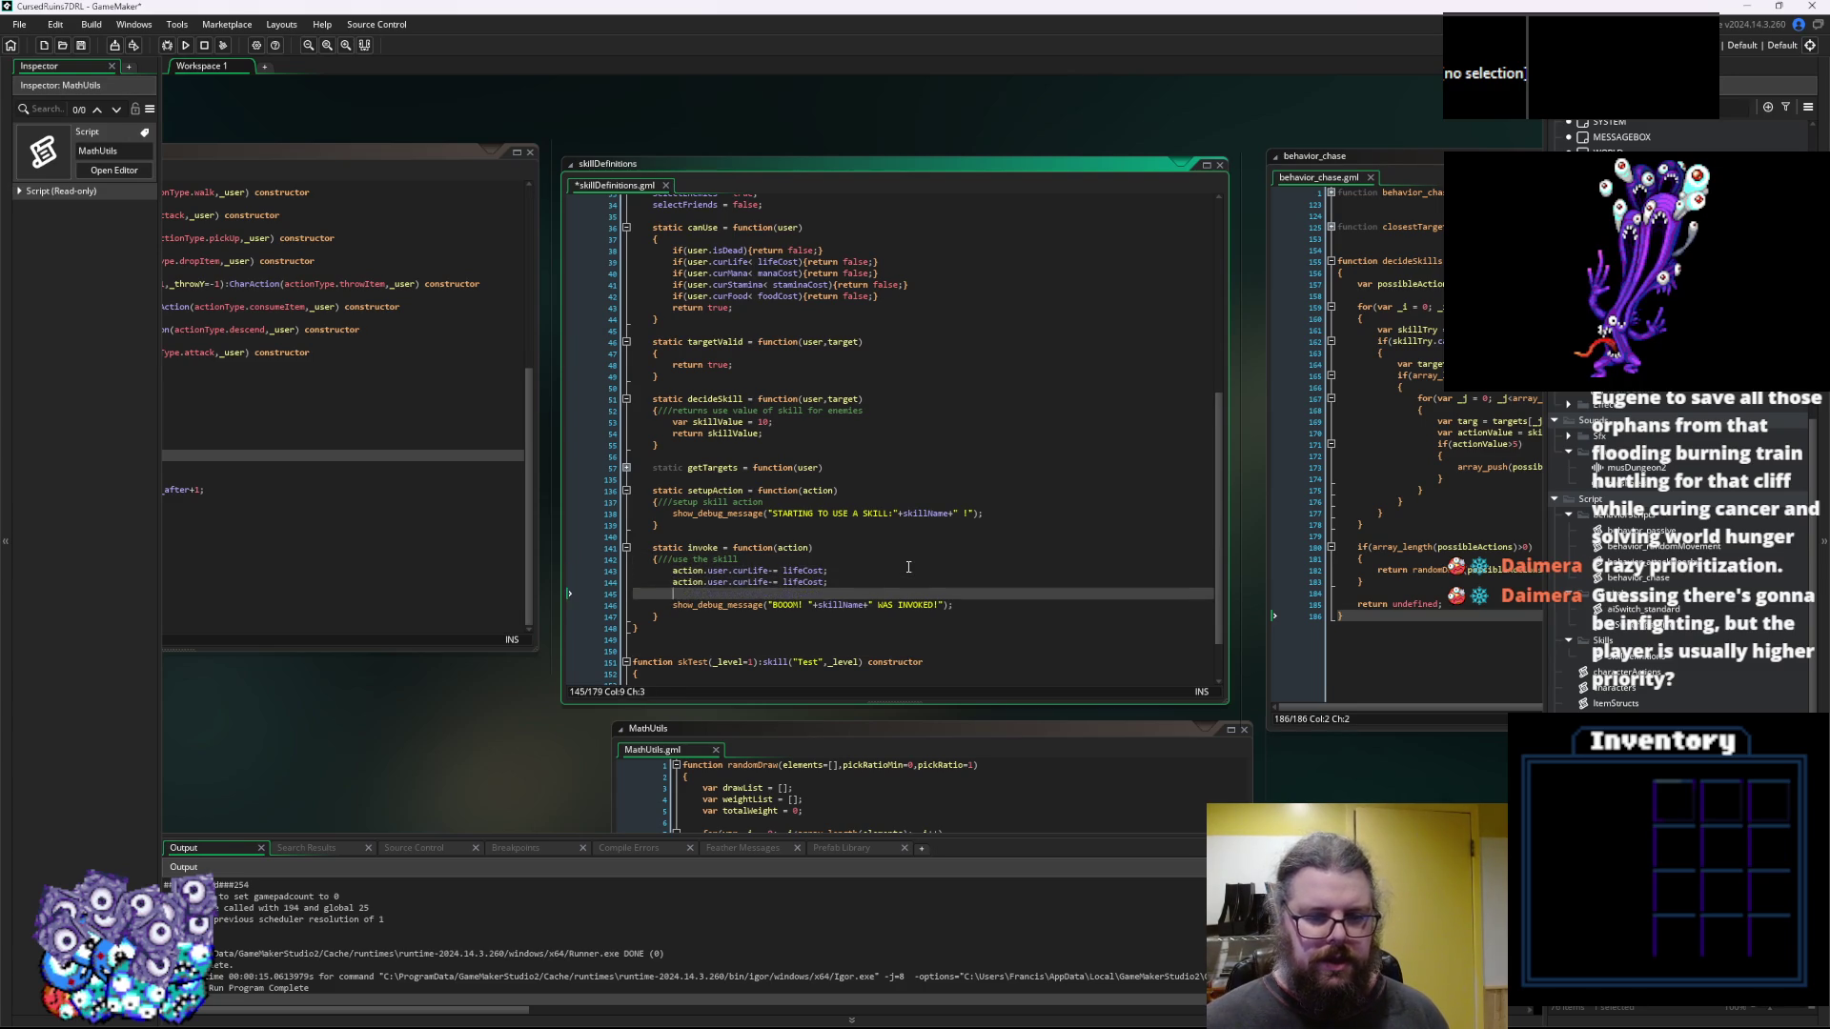
left_click(749, 273)
key("ctrl+c")
double_click(752, 582)
key("ctrl+v")
left_click(799, 582)
key("BackSpace")
key("BackSpace")
key("BackSpace")
type("mana")
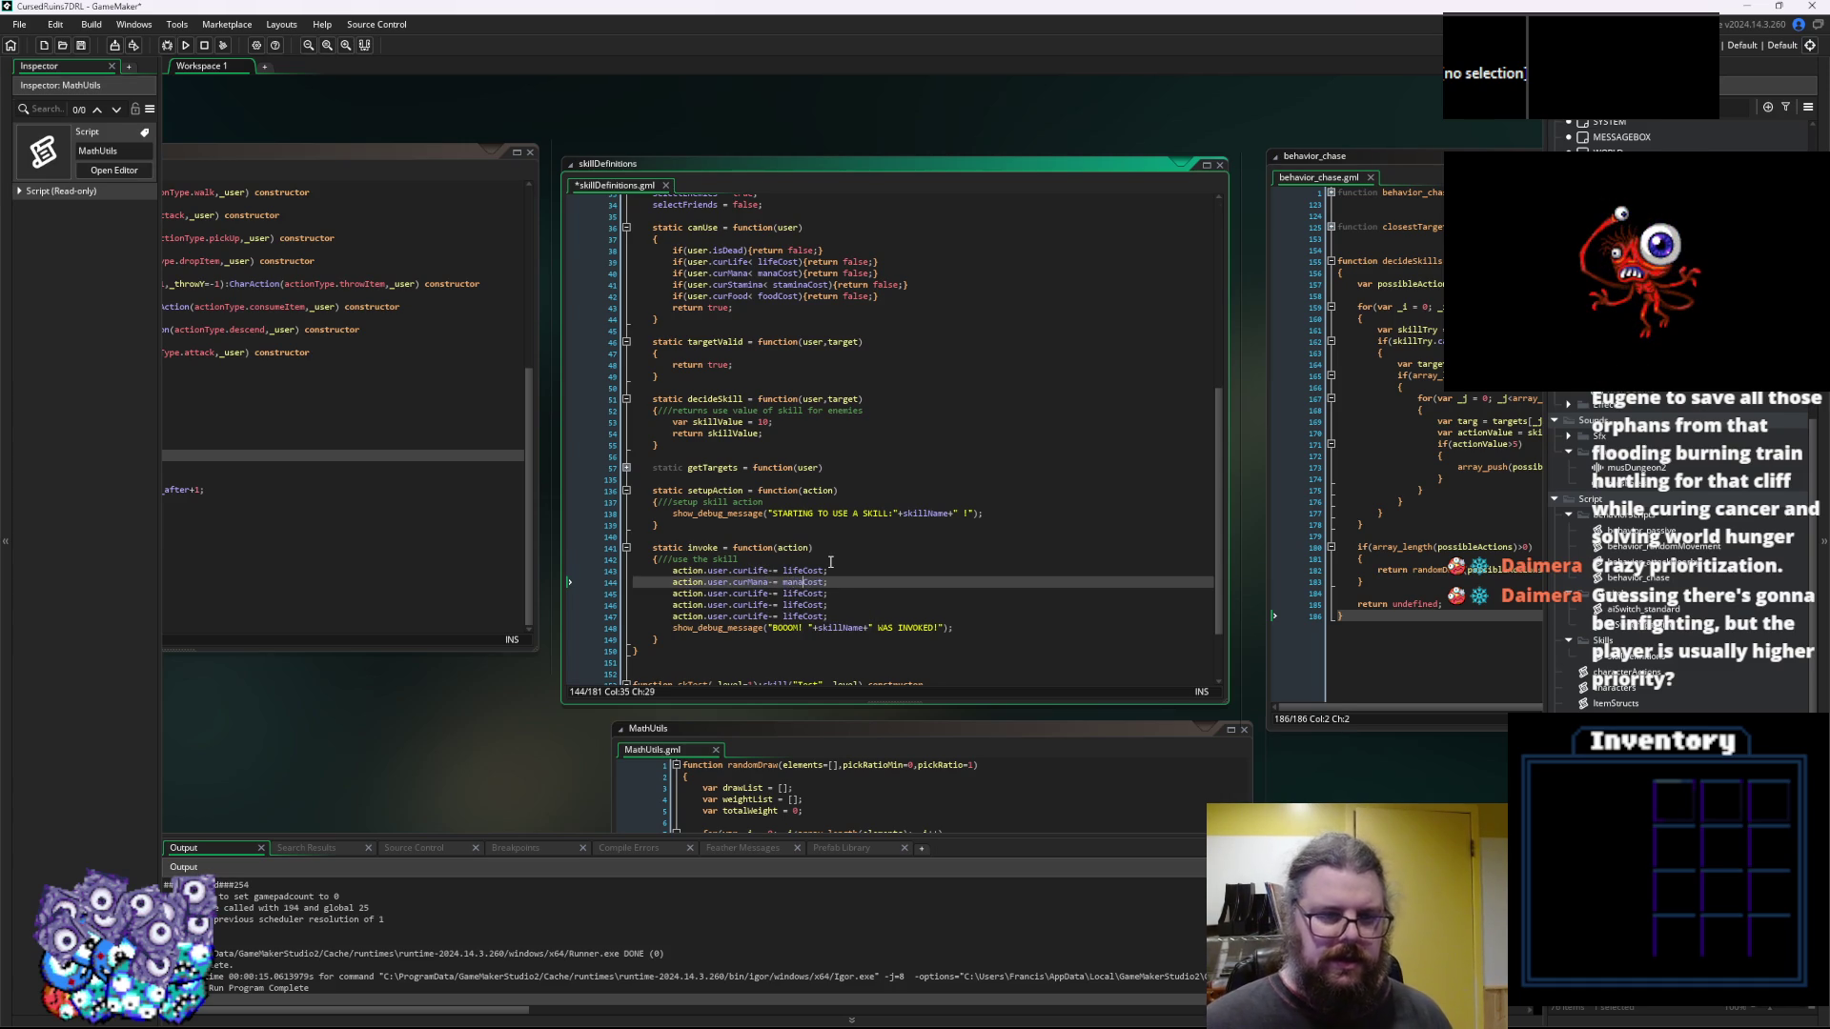
Change the next copy to subtract staminaCost from curStamina
left_click(742, 285)
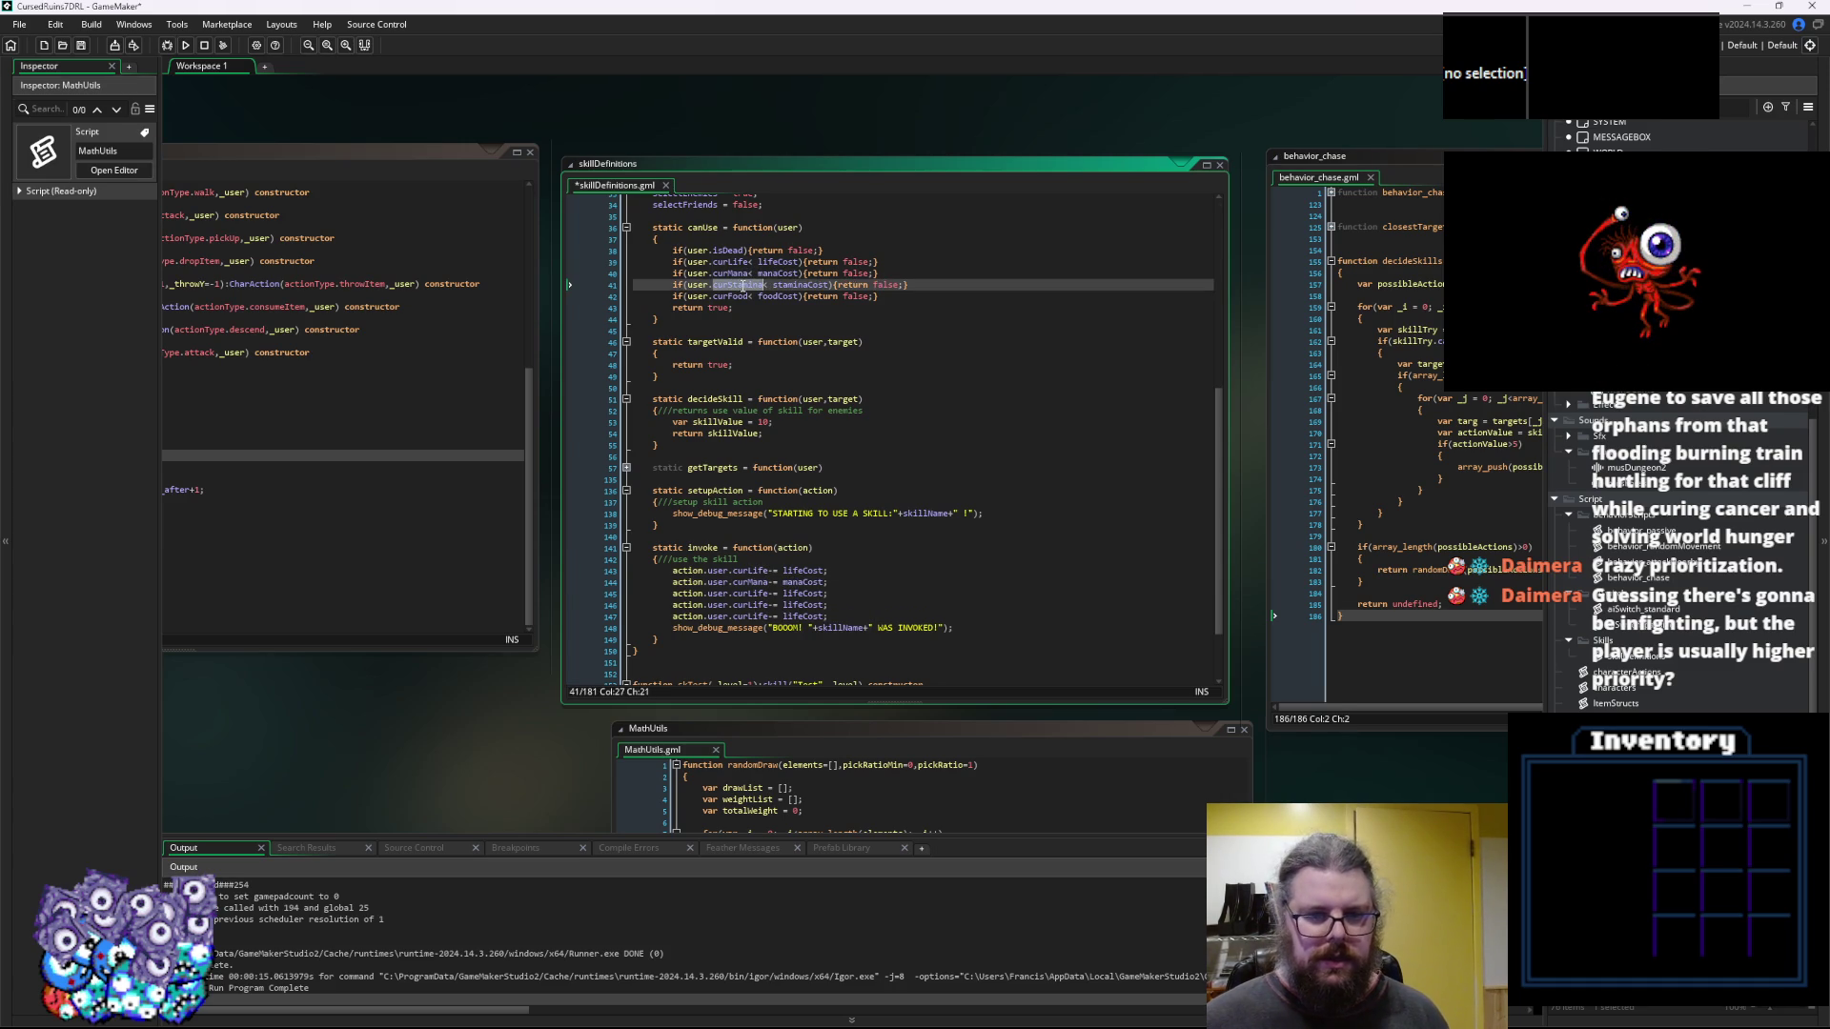
key("ctrl+c")
double_click(750, 593)
key("ctrl+v")
left_click(823, 594)
key("BackSpace")
key("BackSpace")
key("BackSpace")
type("stamina")
Change the next copy to subtract foodCost from curFood
left_click(784, 296)
left_click(753, 606)
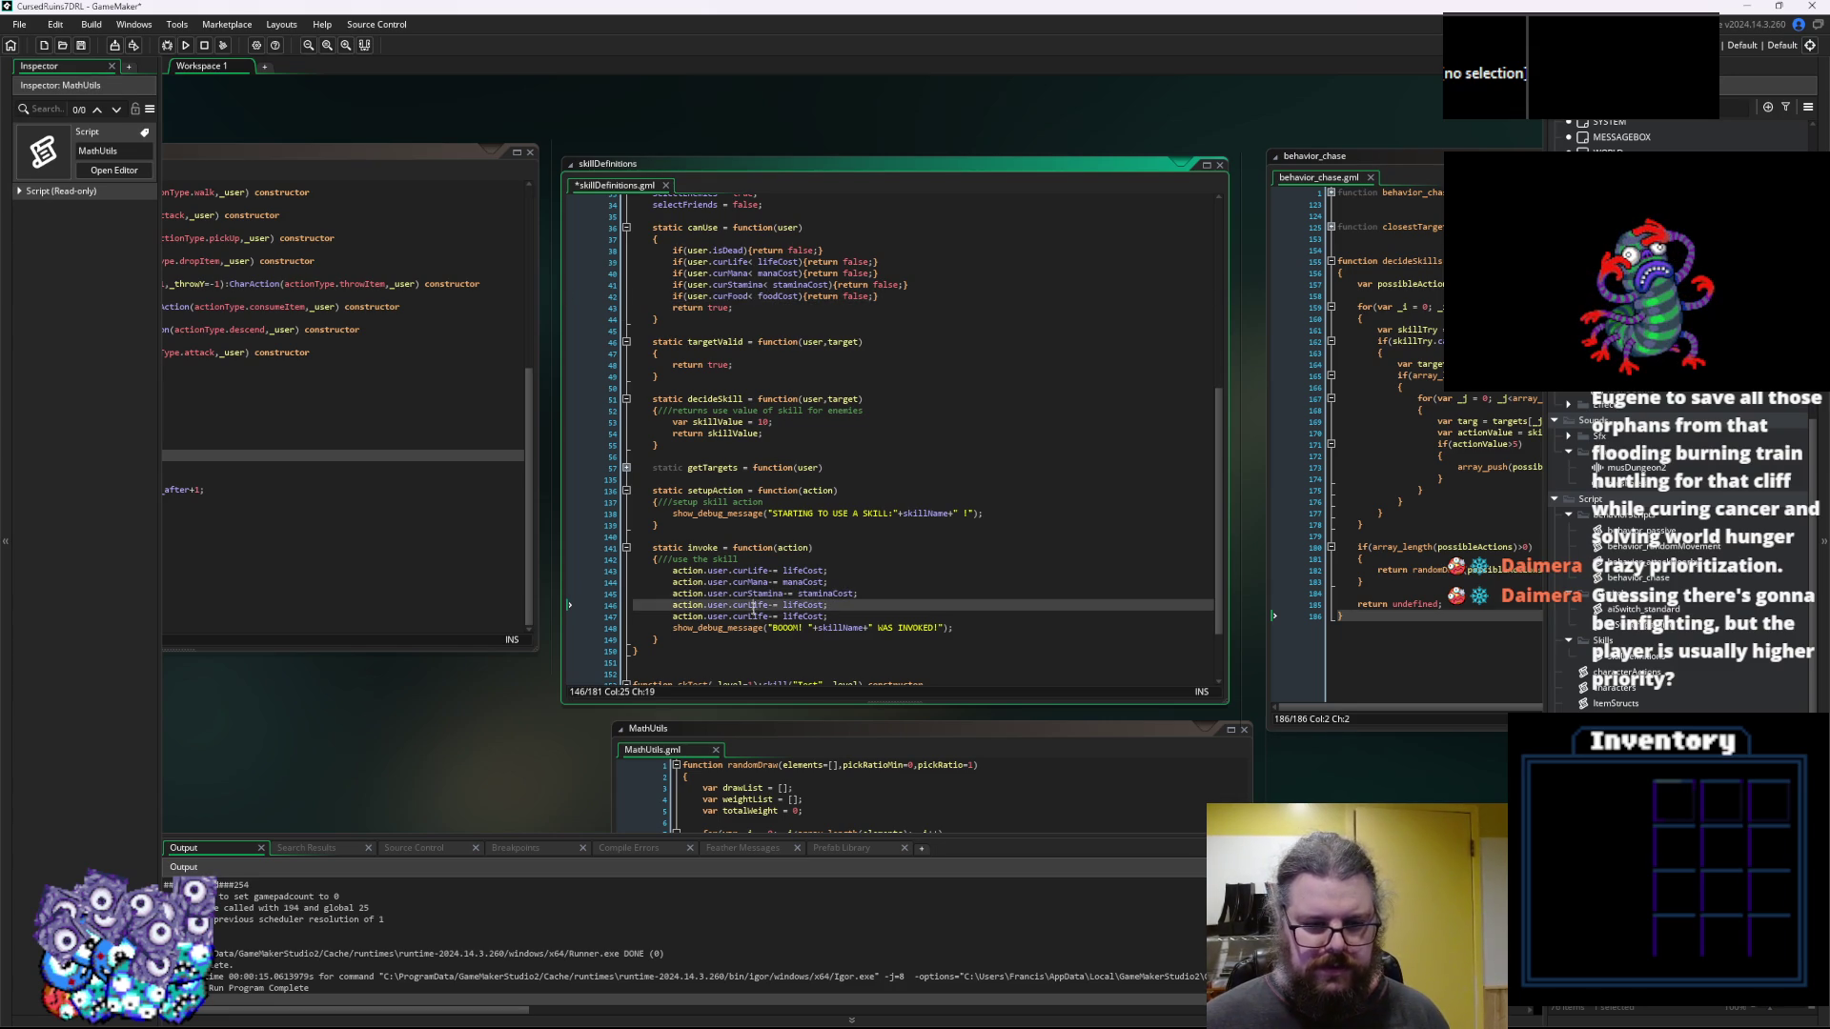
double_click(753, 607)
type("curFood")
left_click(805, 607)
key("BackSpace")
key("BackSpace")
key("BackSpace")
type("food")
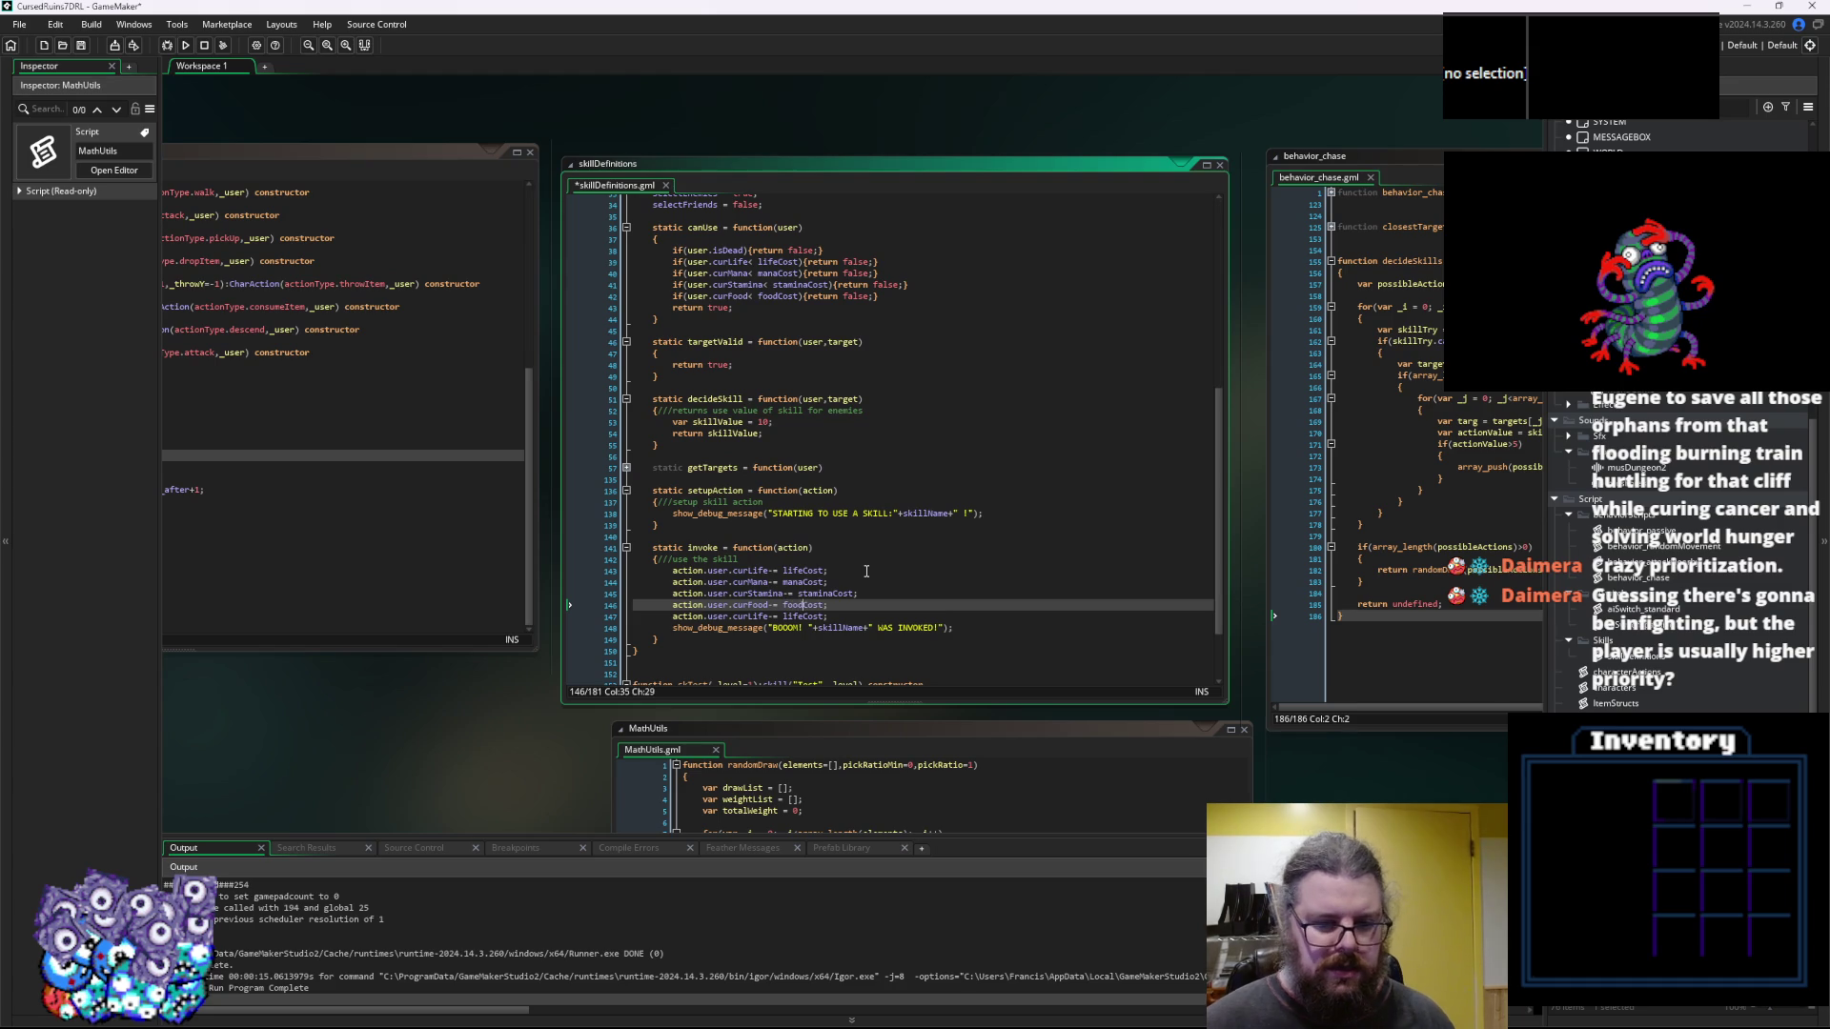
Delete the leftover duplicate line and save skillDefinitions
left_click_drag(829, 604, 1004, 620)
key("Delete")
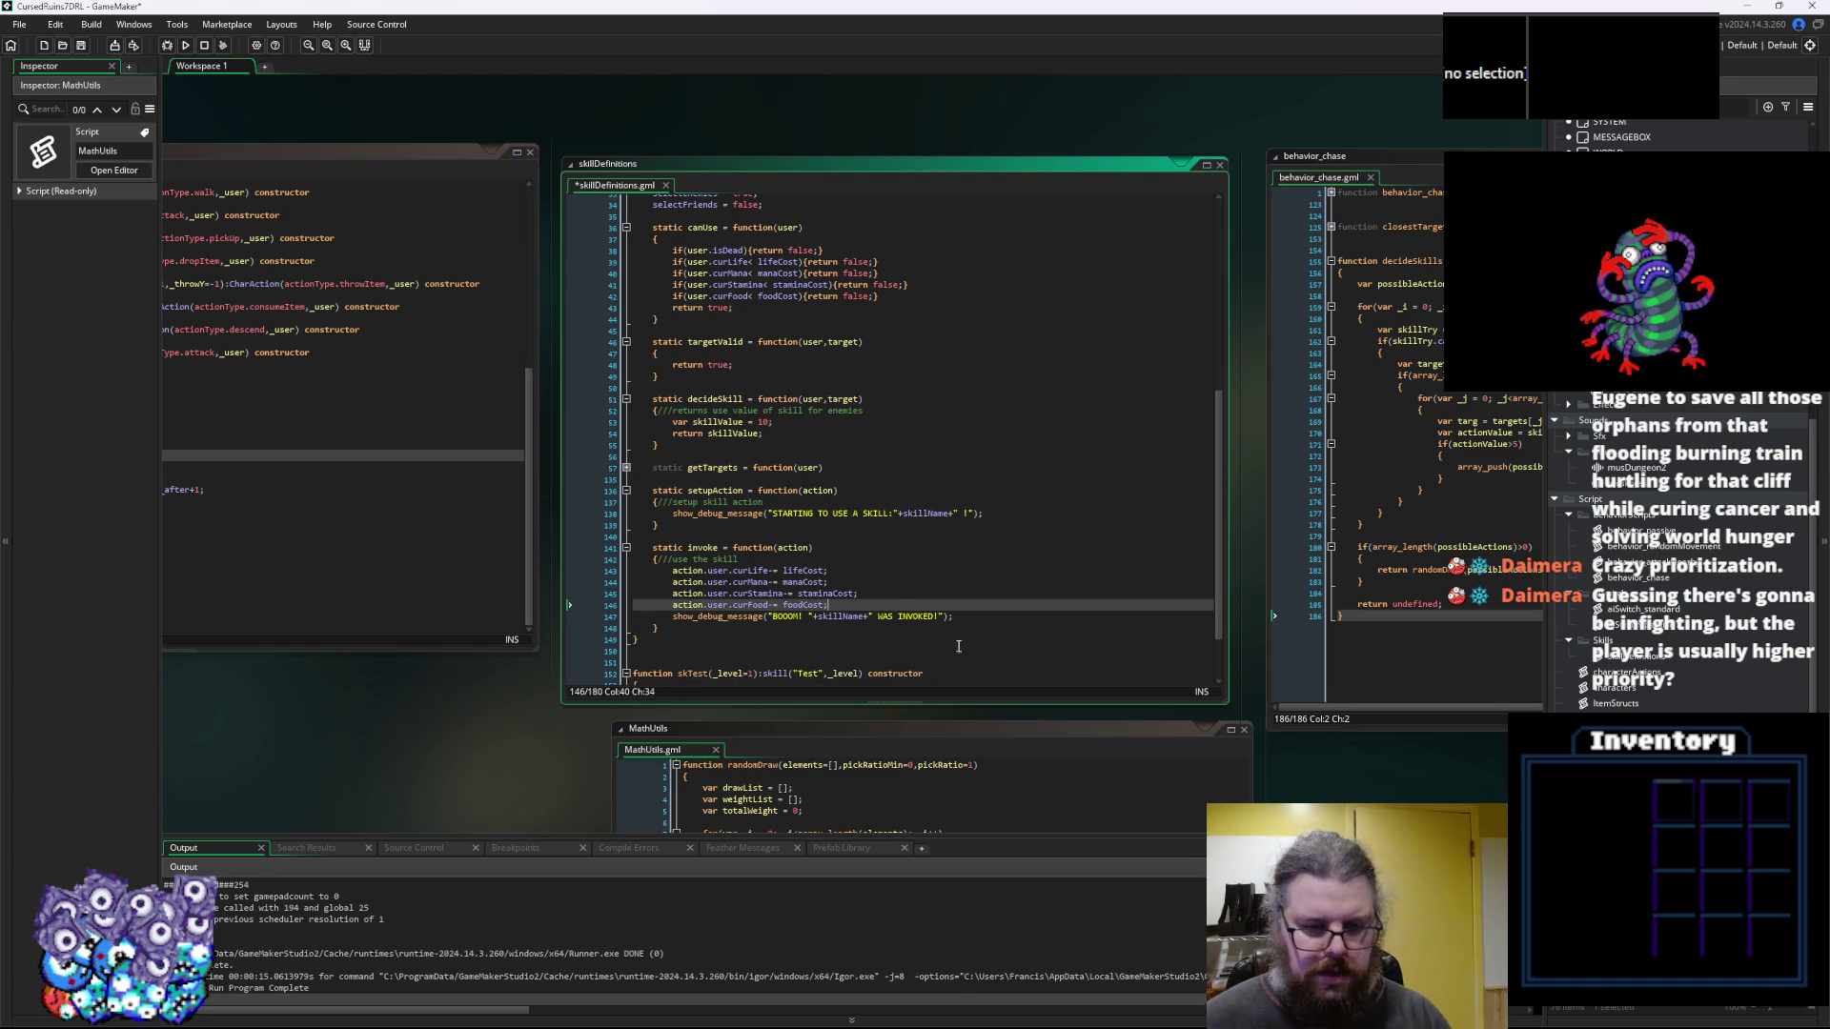
left_click(1004, 619)
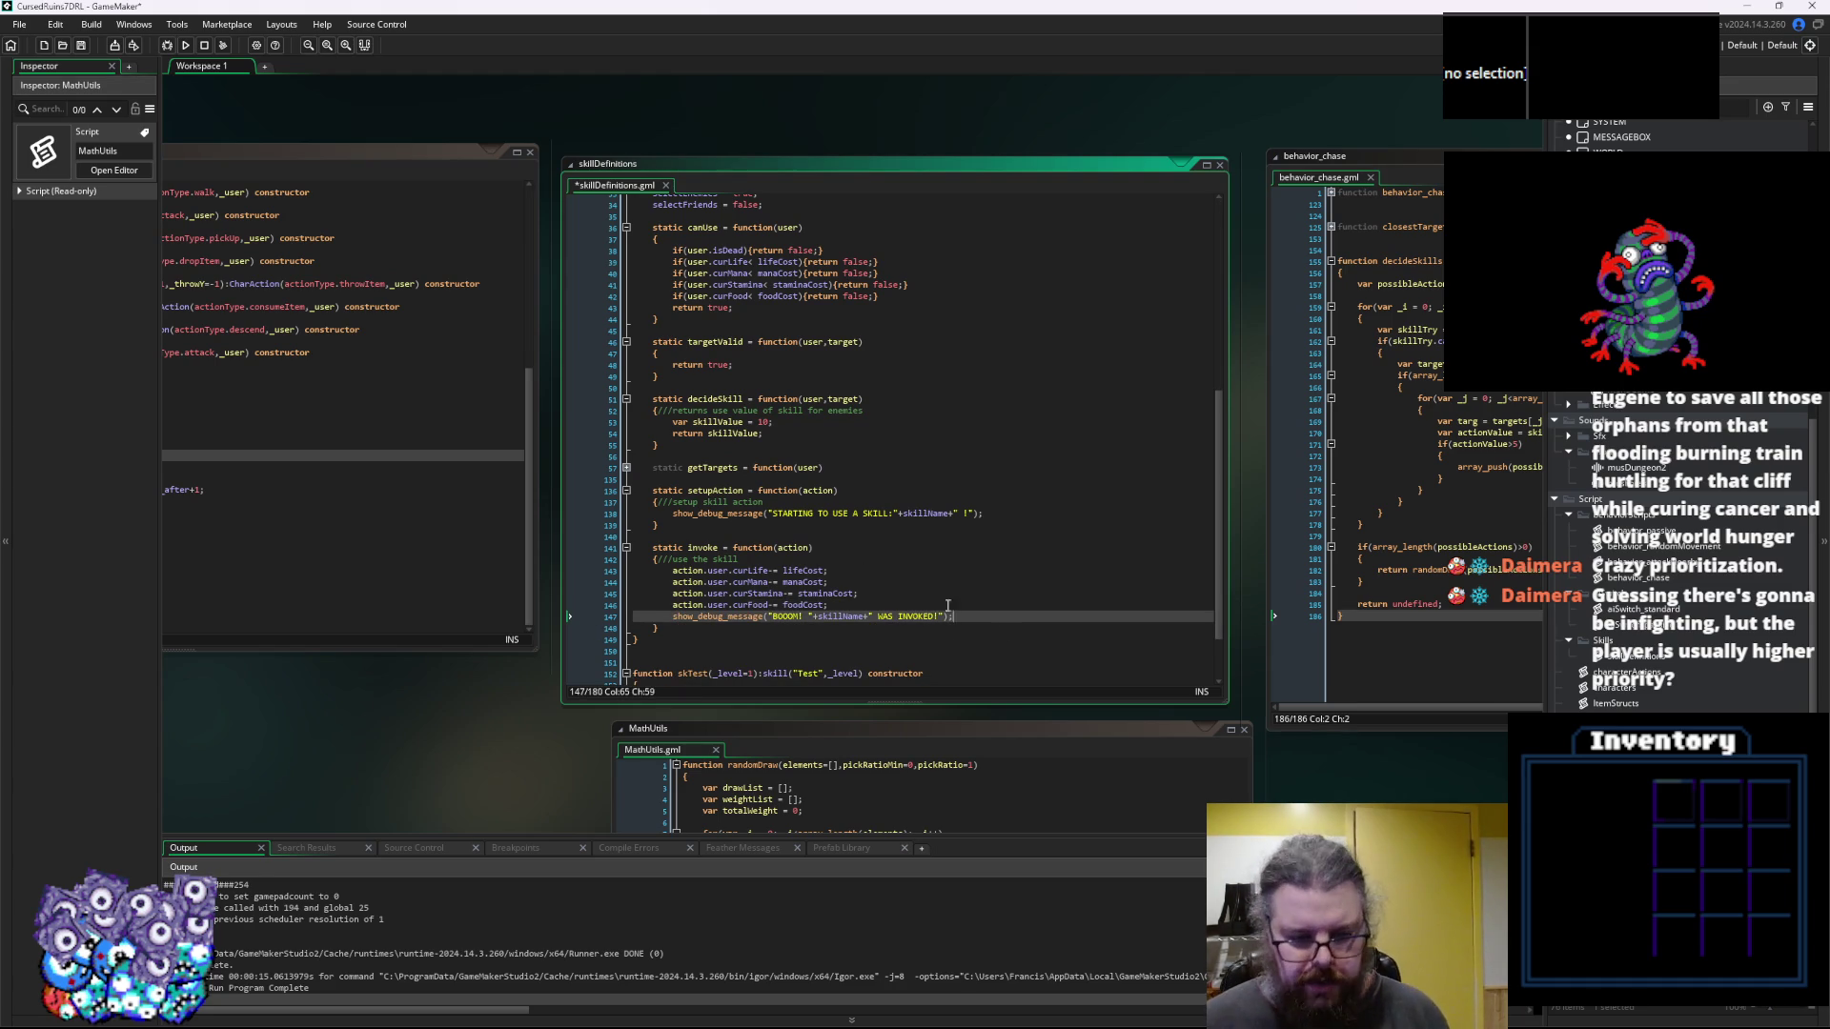
key("ctrl+s")
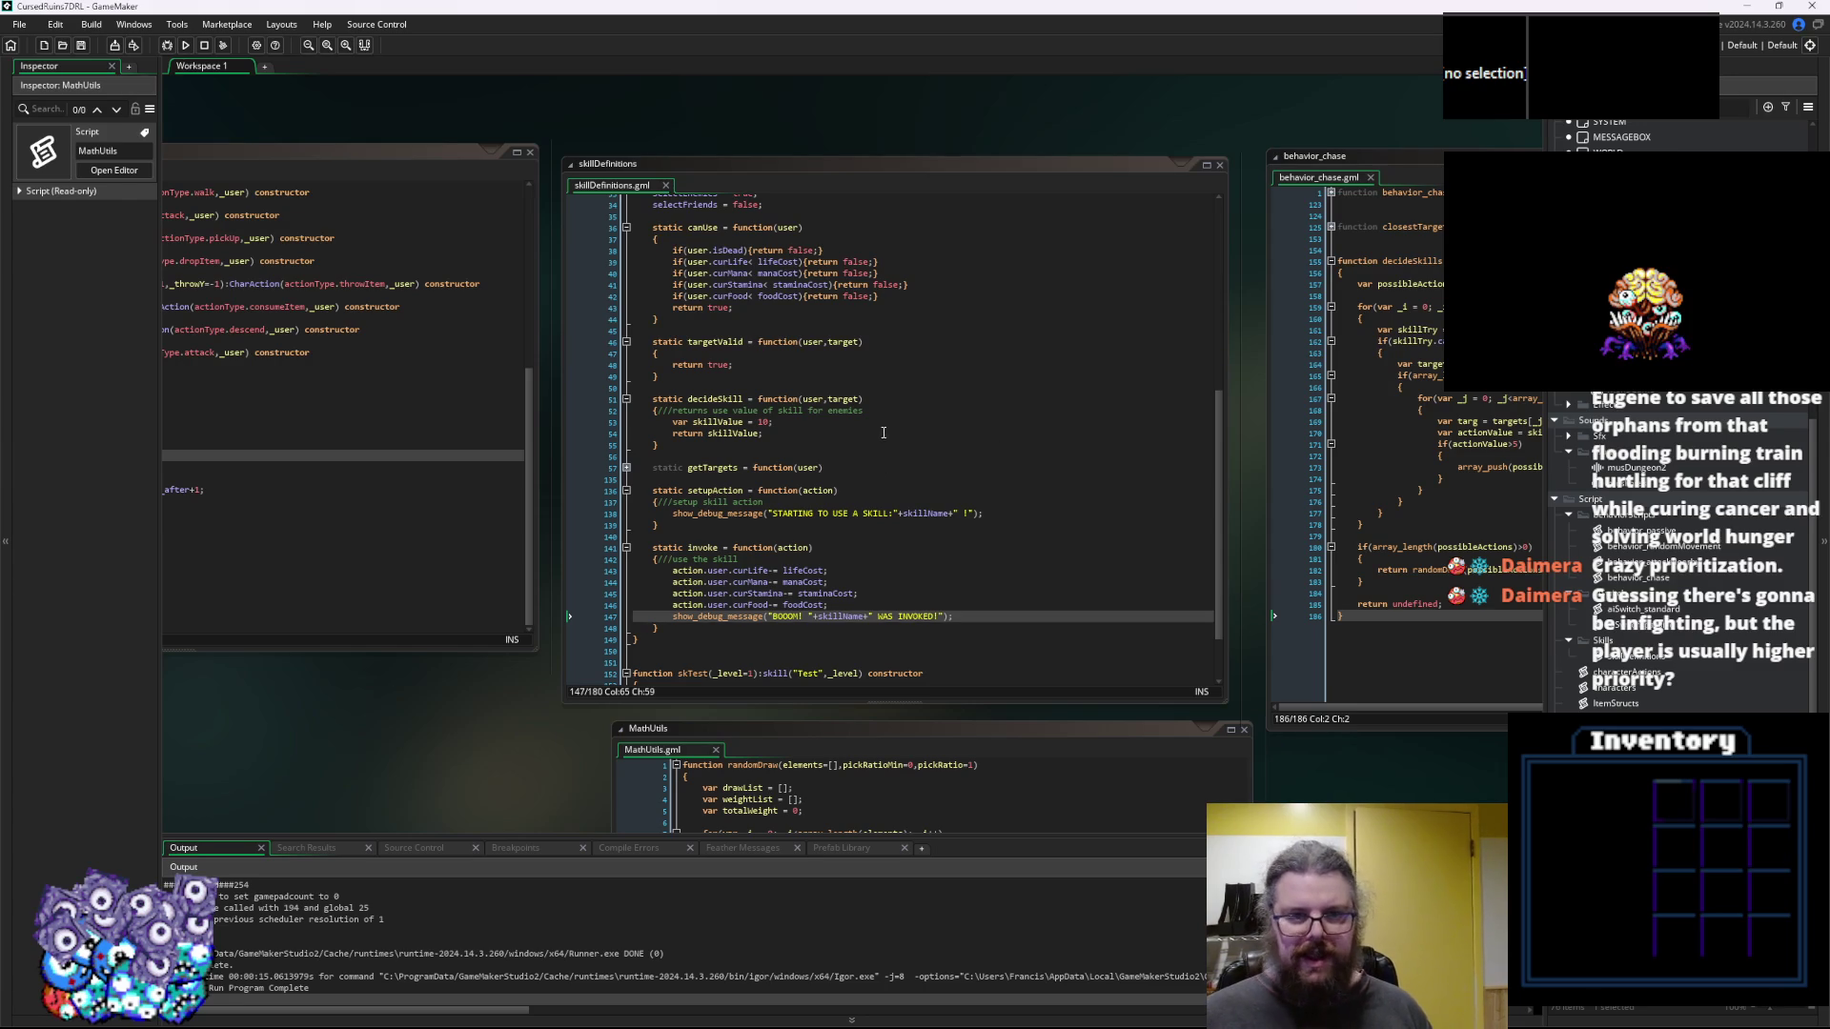
scroll(884, 432, "up", 3)
left_click(1112, 455)
mouse_move(1112, 456)
left_mouse_down()
mouse_move(1365, 441)
mouse_move(971, 410)
left_mouse_up()
mouse_move(1038, 515)
left_mouse_down()
mouse_move(667, 382)
mouse_move(643, 402)
left_mouse_up()
left_click(643, 401)
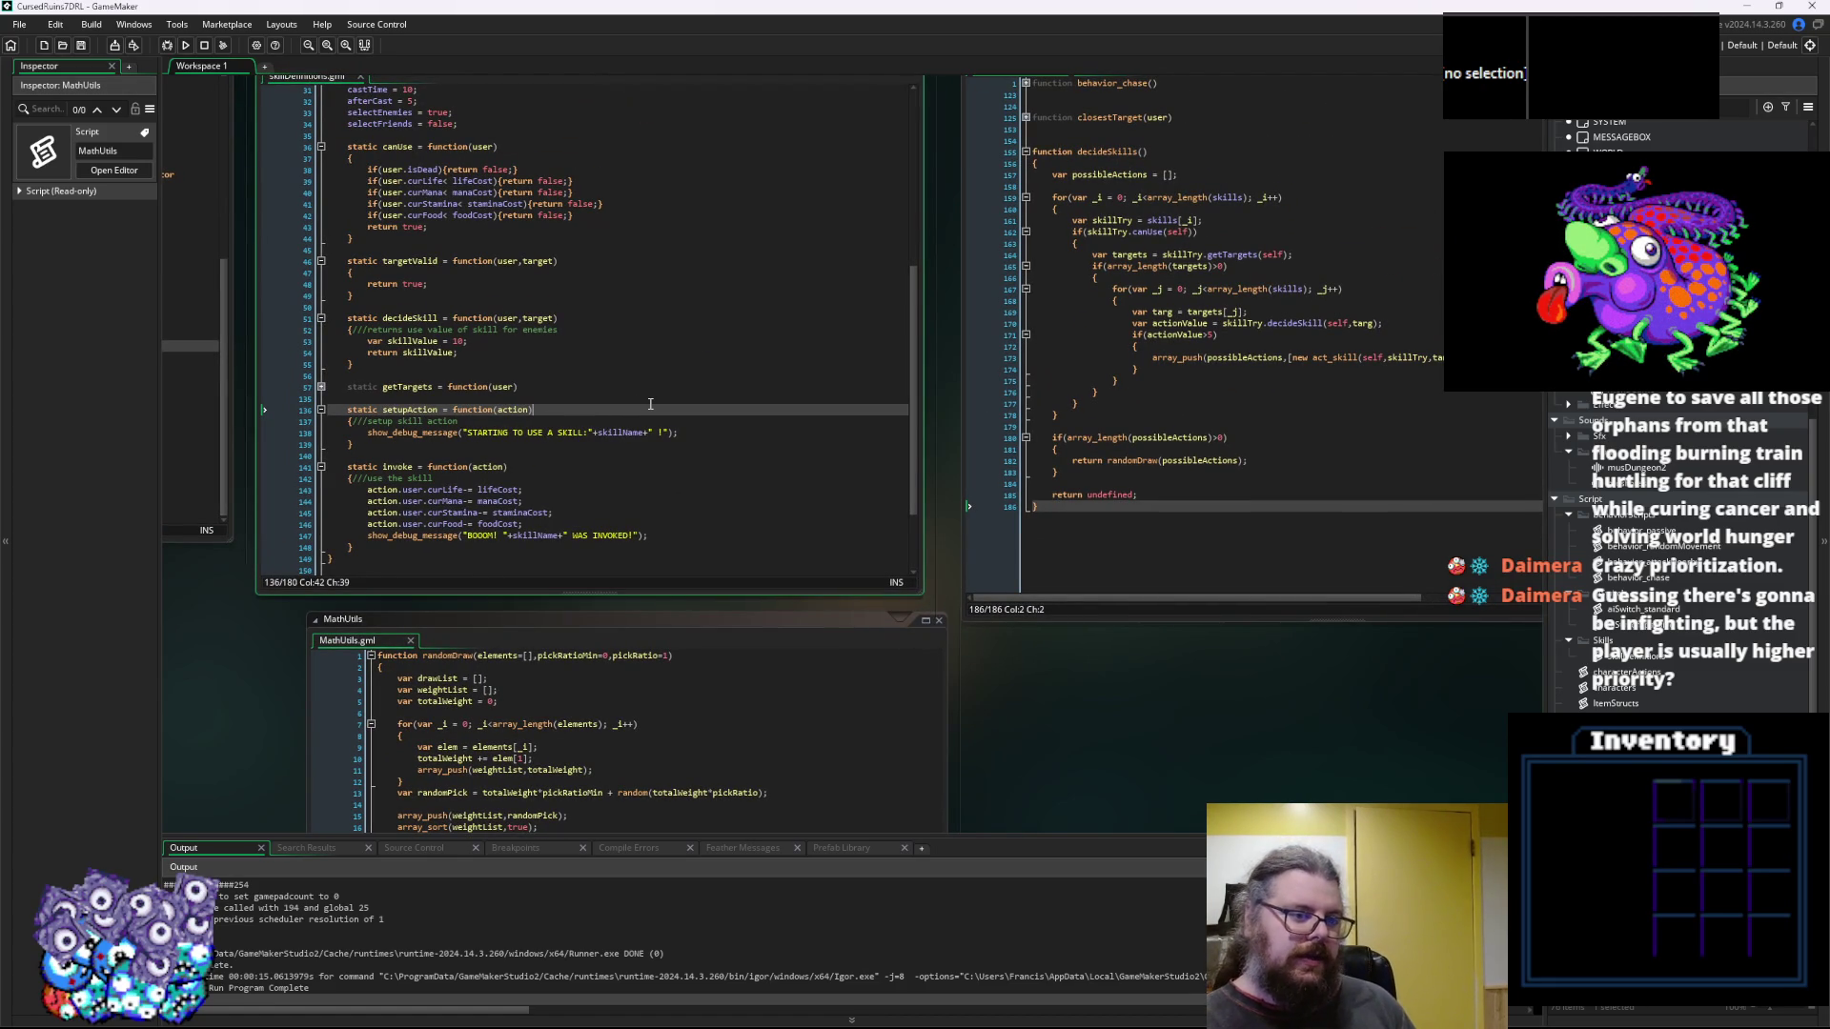
key("ctrl+Tab")
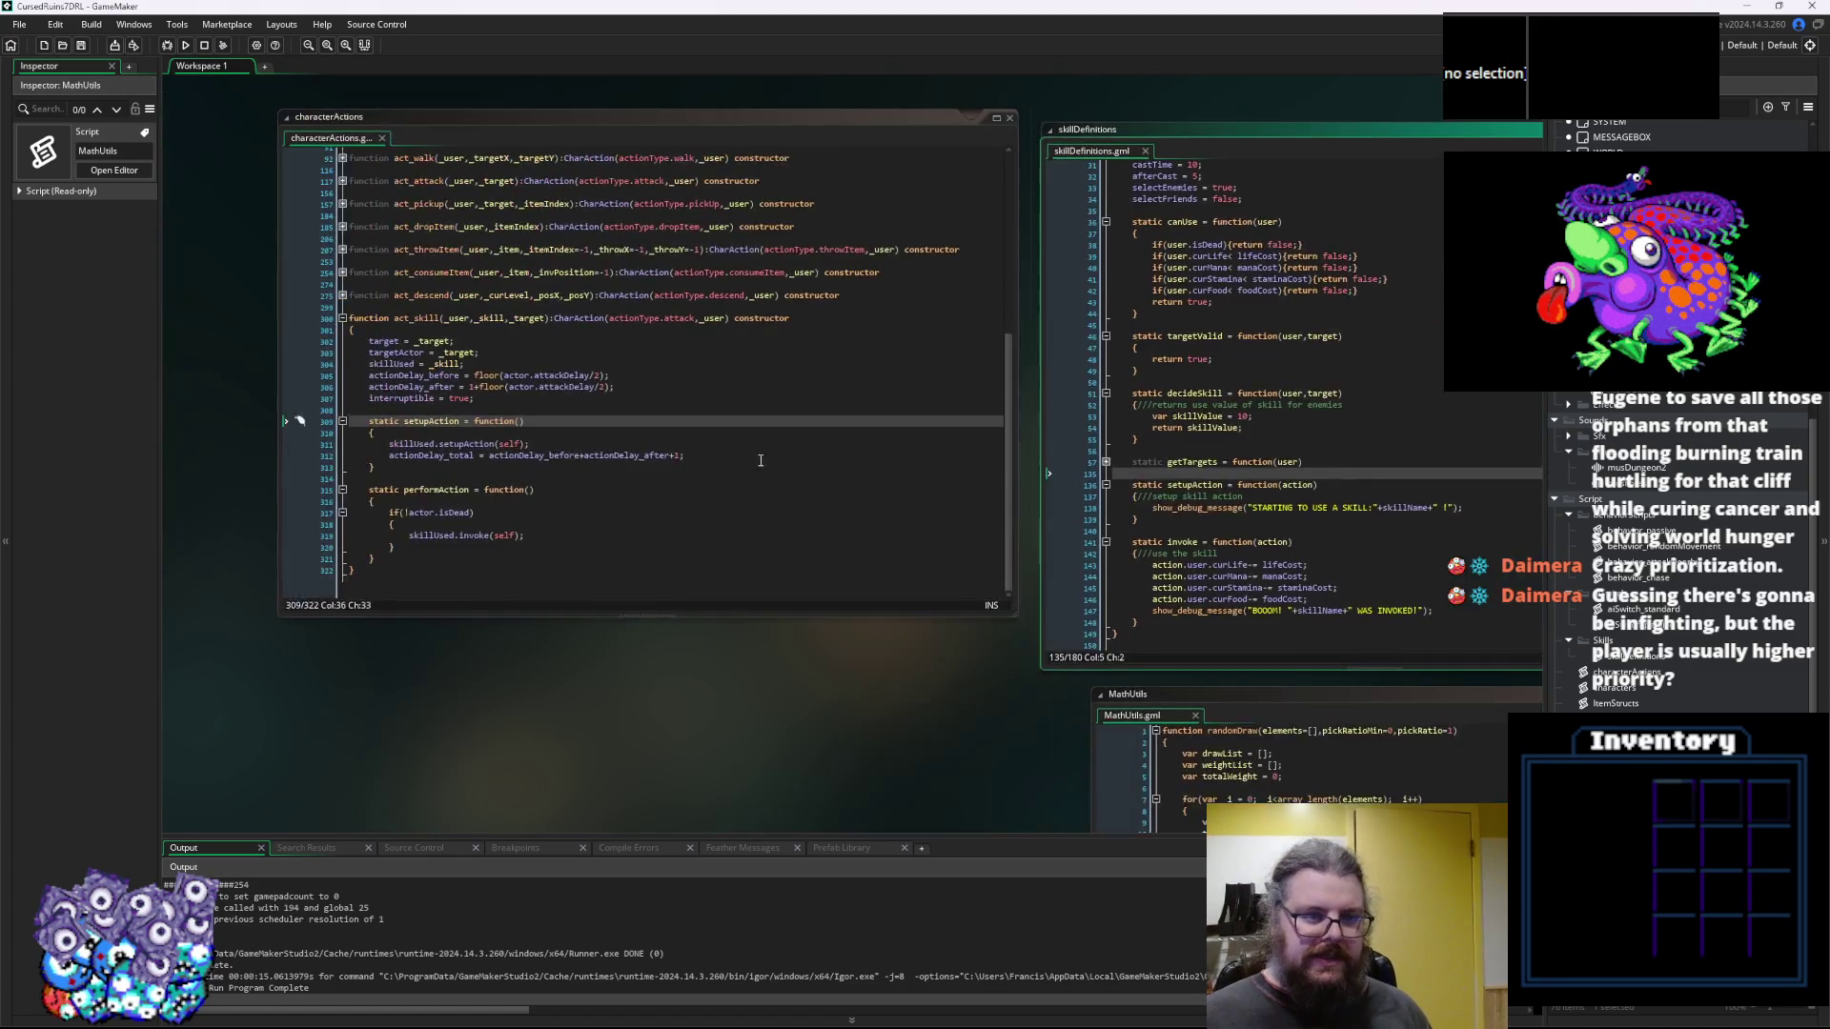
left_click(761, 460)
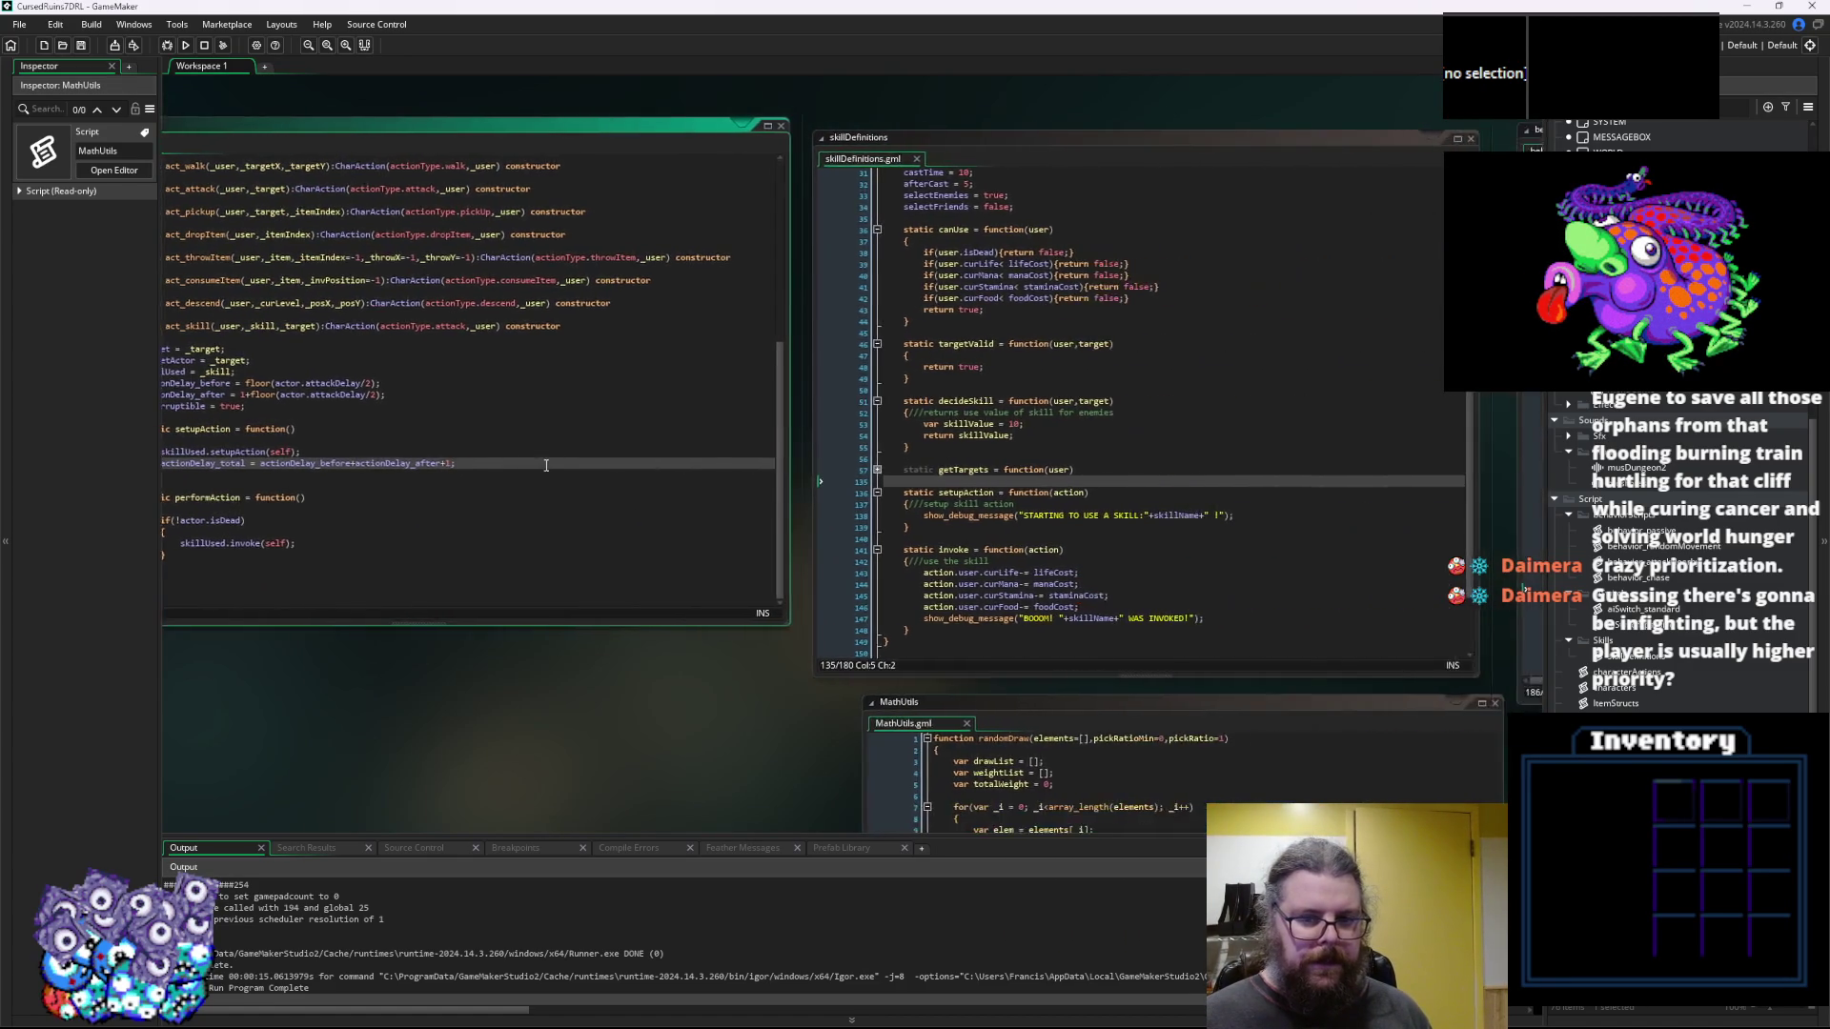
left_click(871, 488)
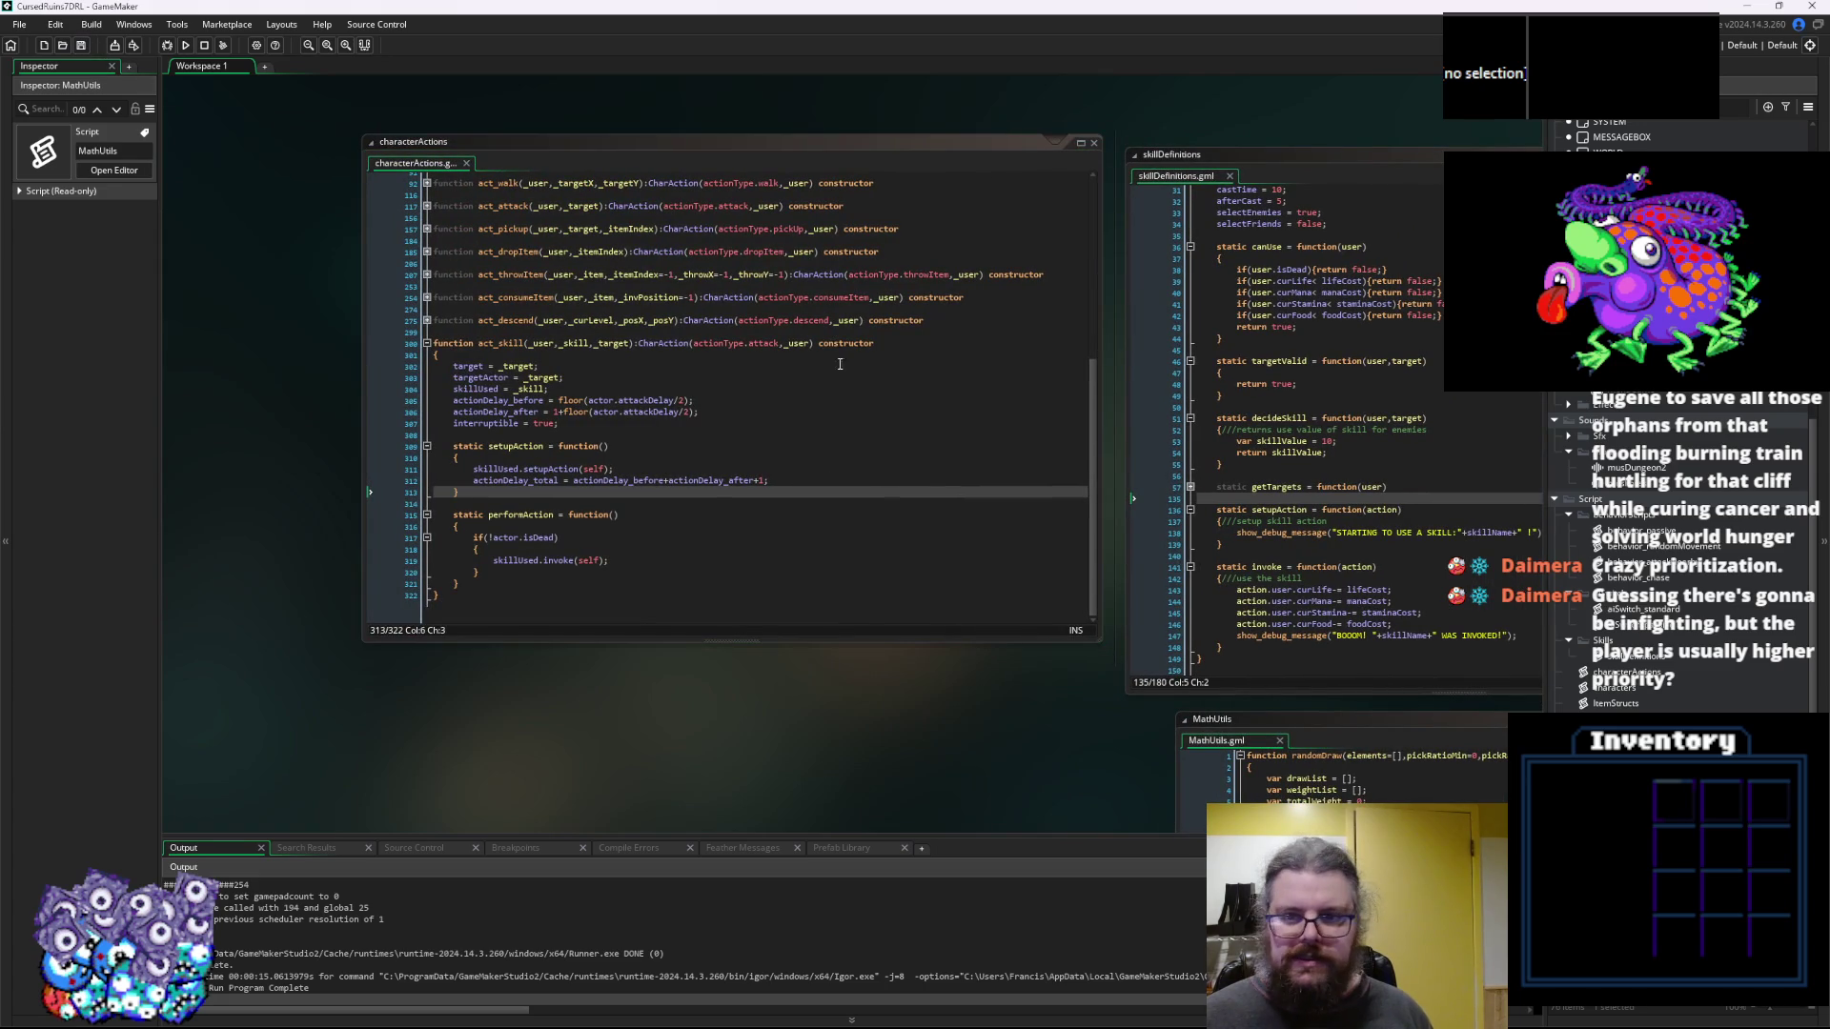
left_click(1318, 479)
scroll(895, 343, "up", 9)
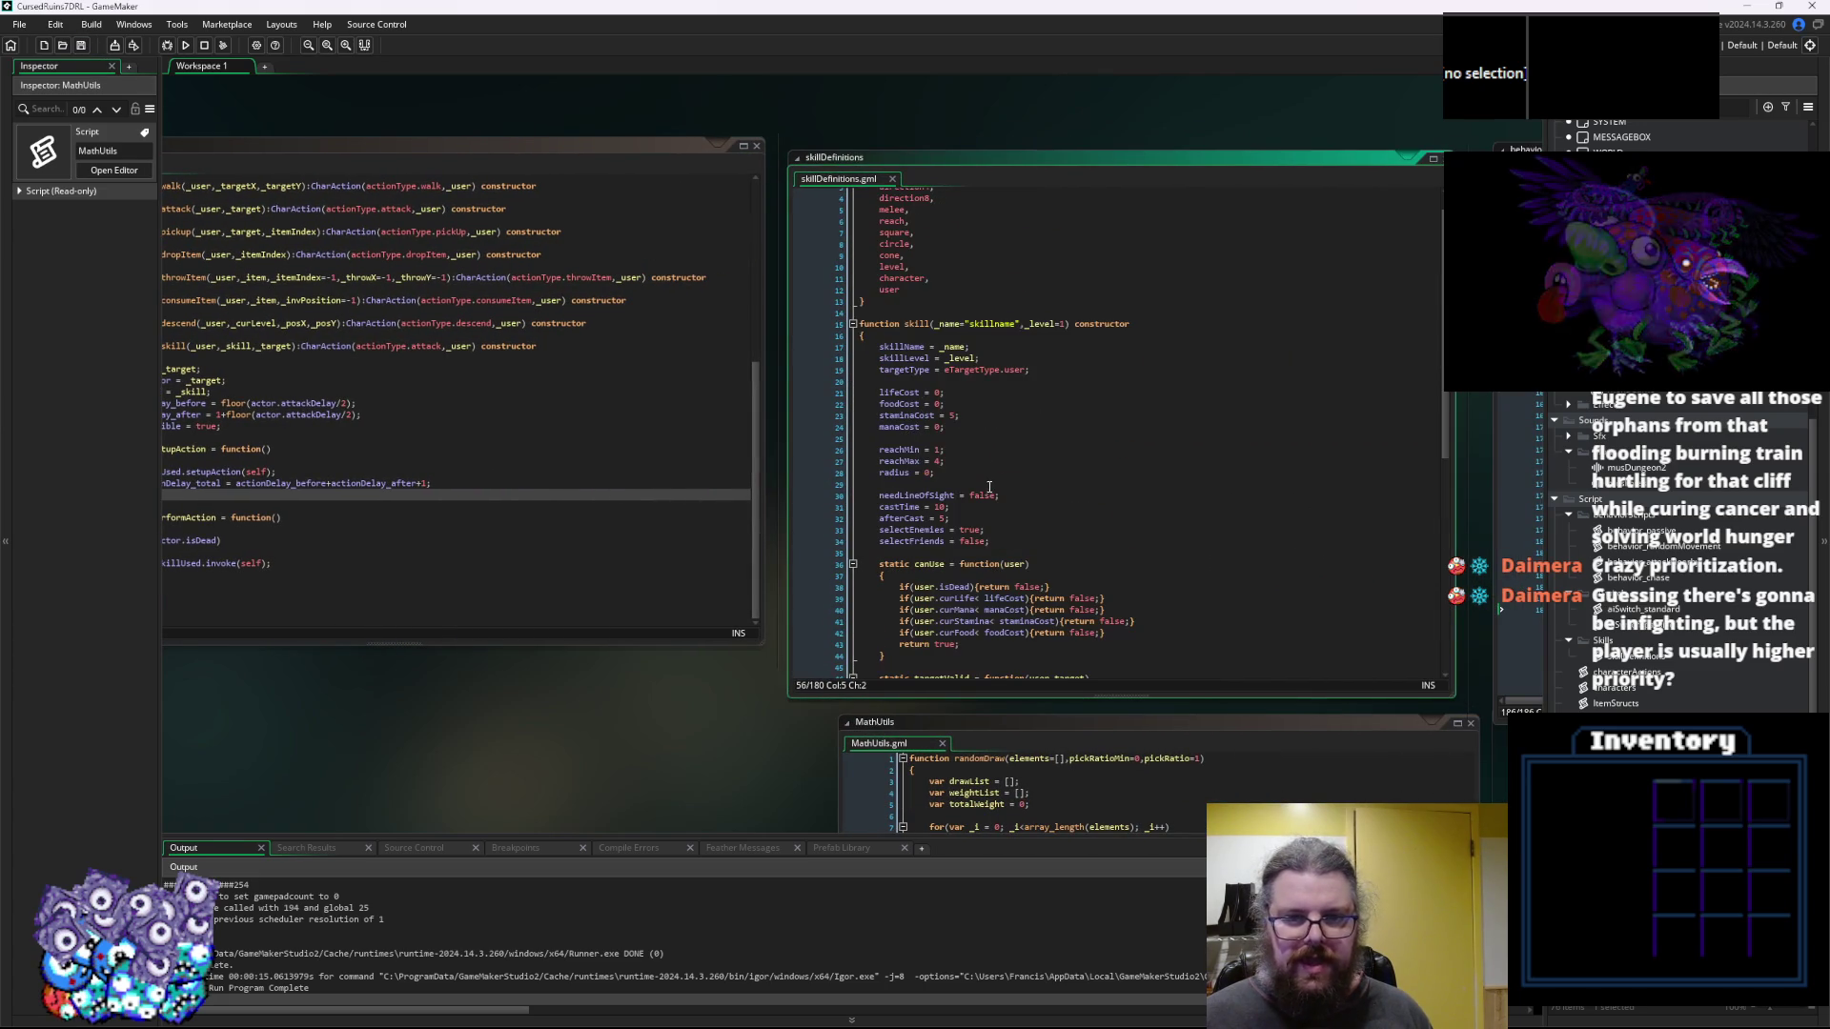
left_click(853, 324)
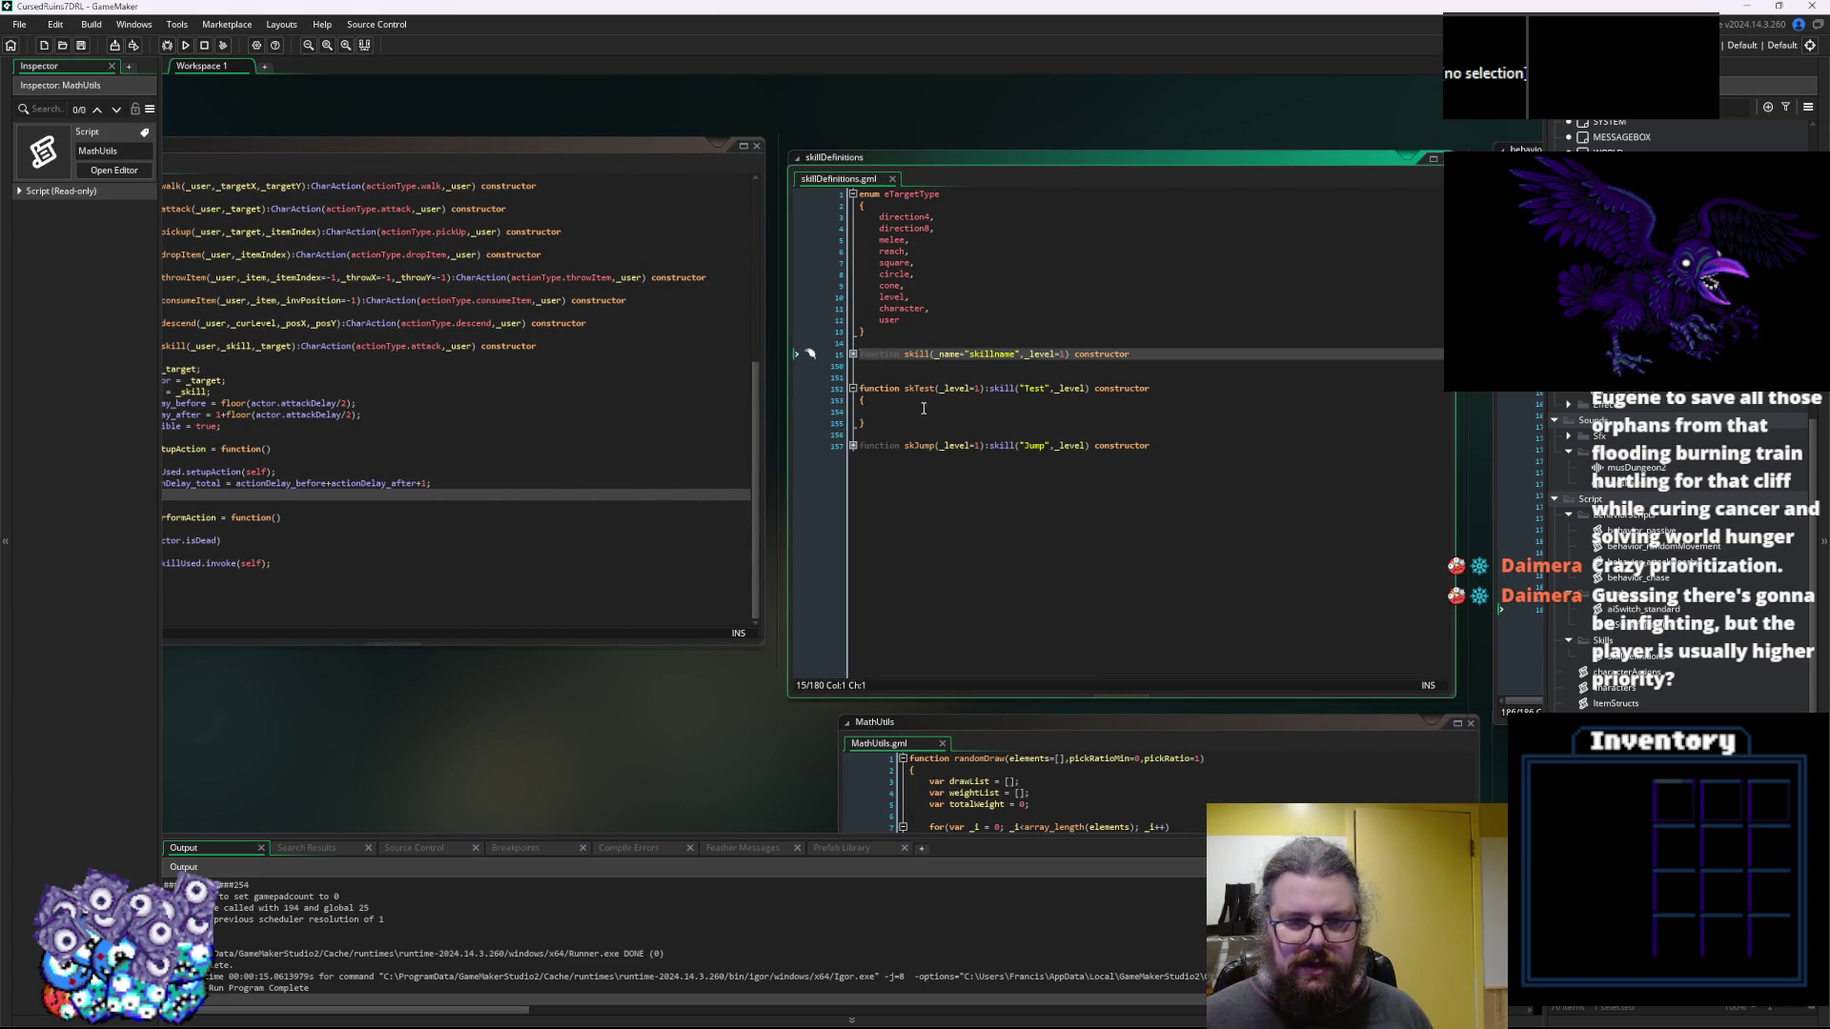
left_click(906, 411)
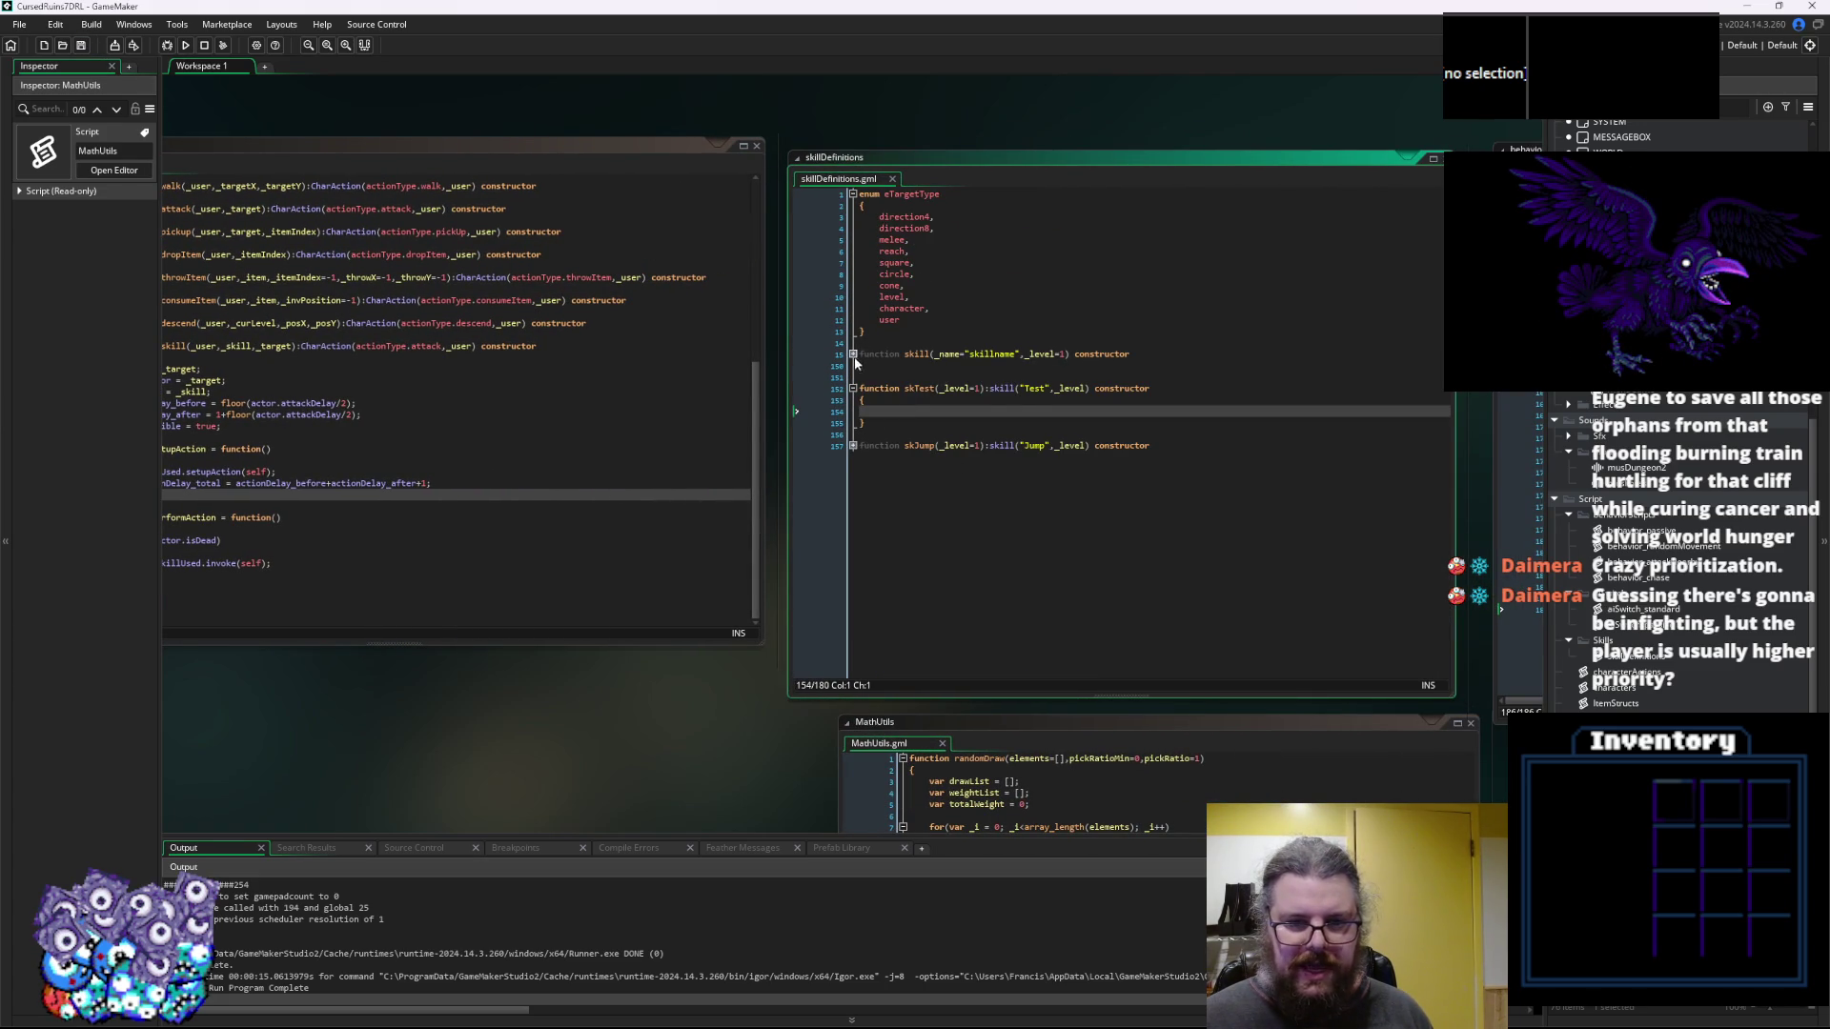
left_click(854, 357)
left_click(988, 465)
left_click(1074, 534)
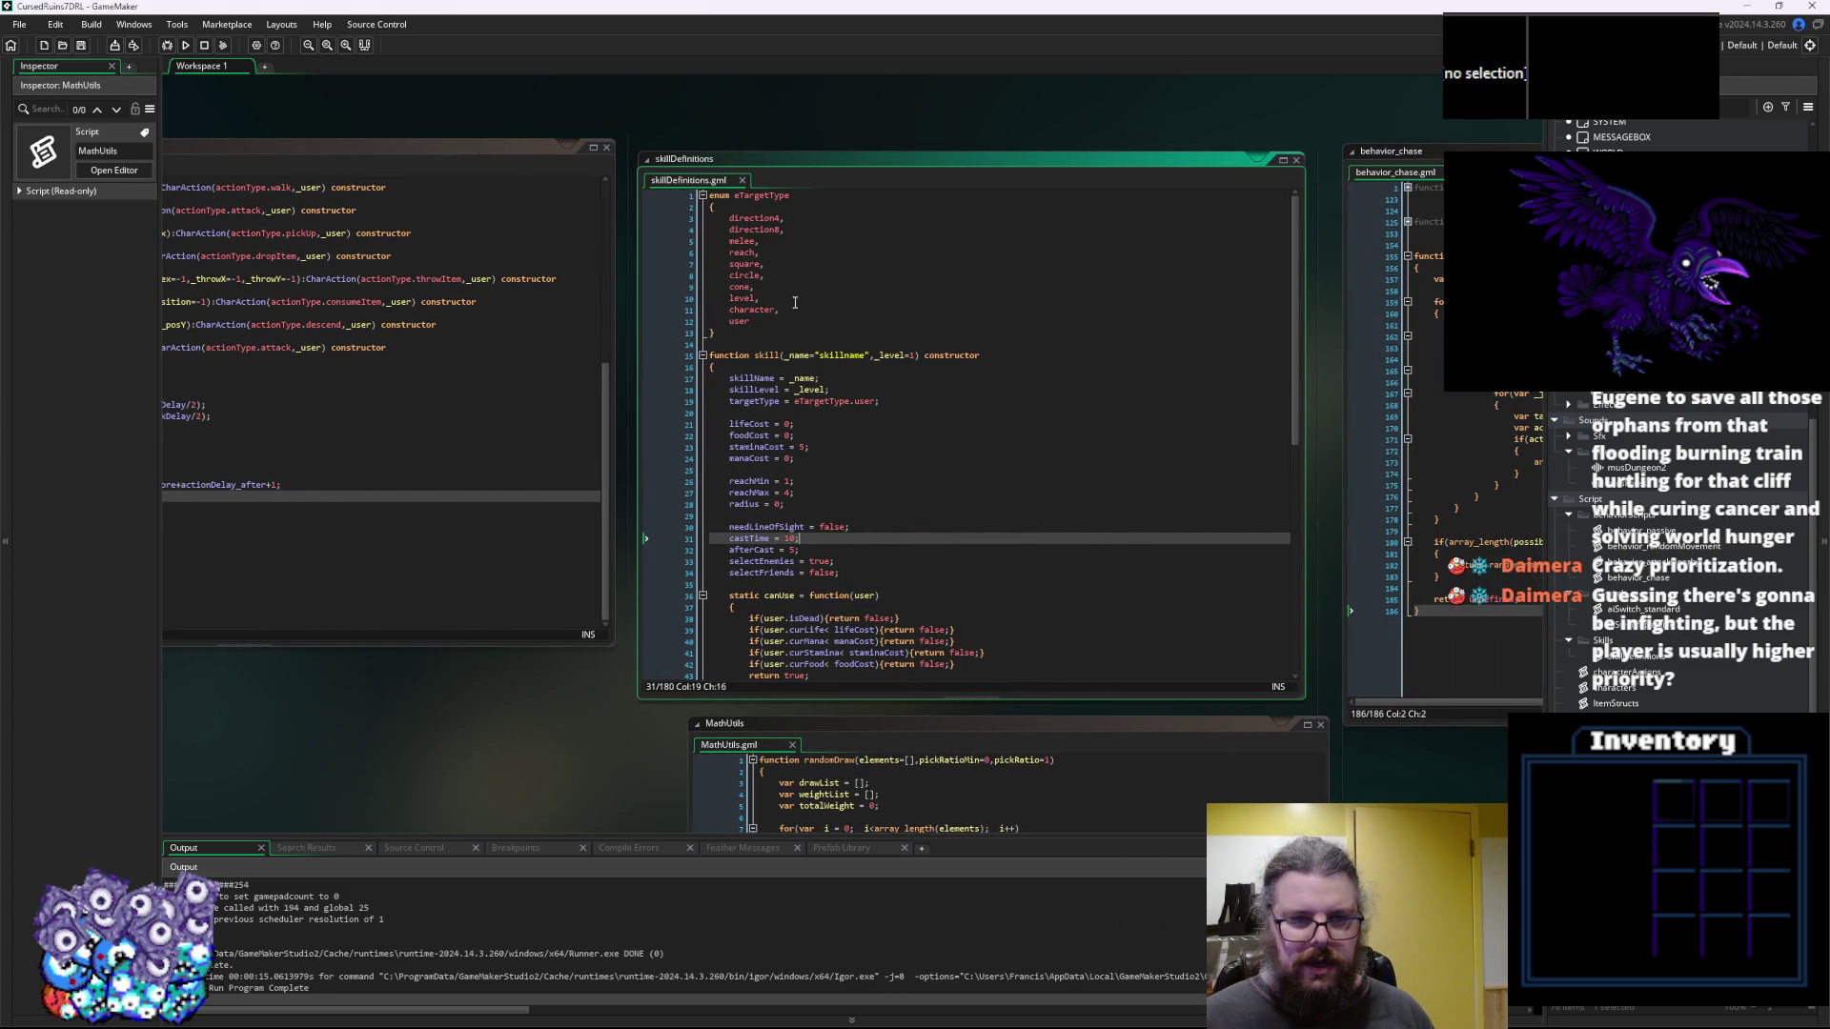
left_click(750, 253)
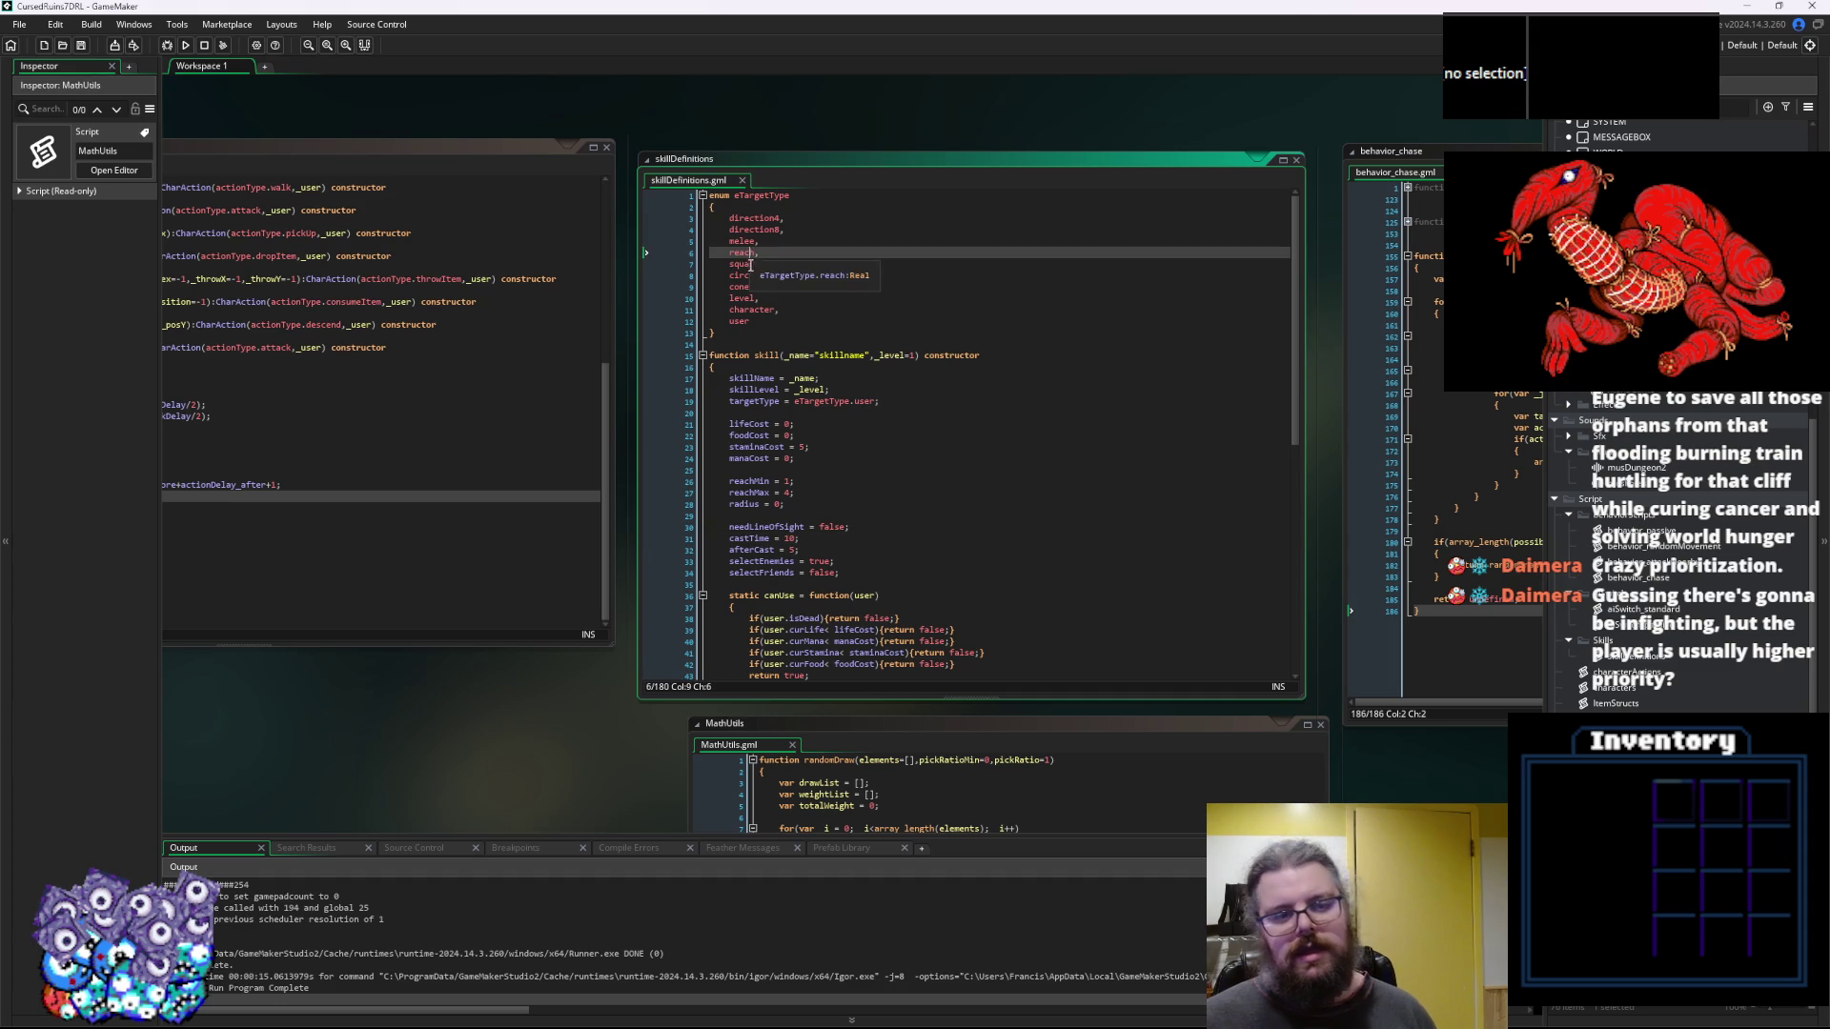
double_click(750, 253)
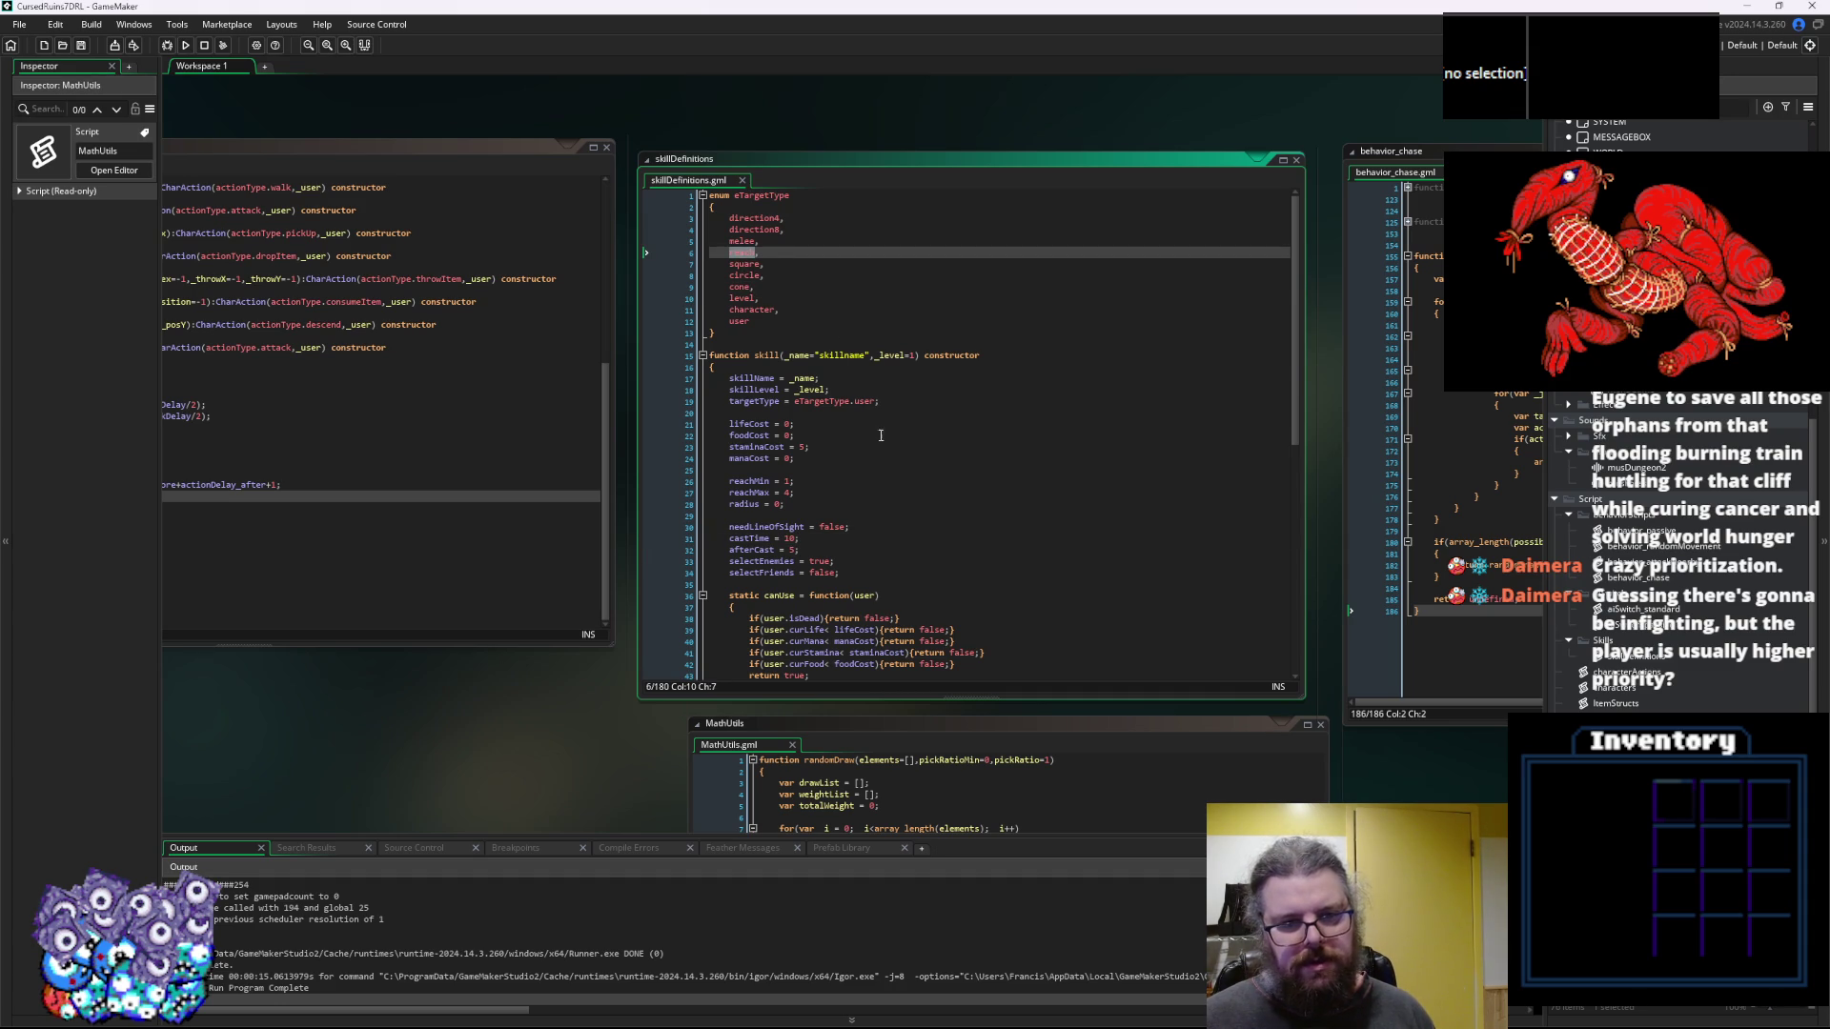
left_click_drag(894, 404, 729, 401)
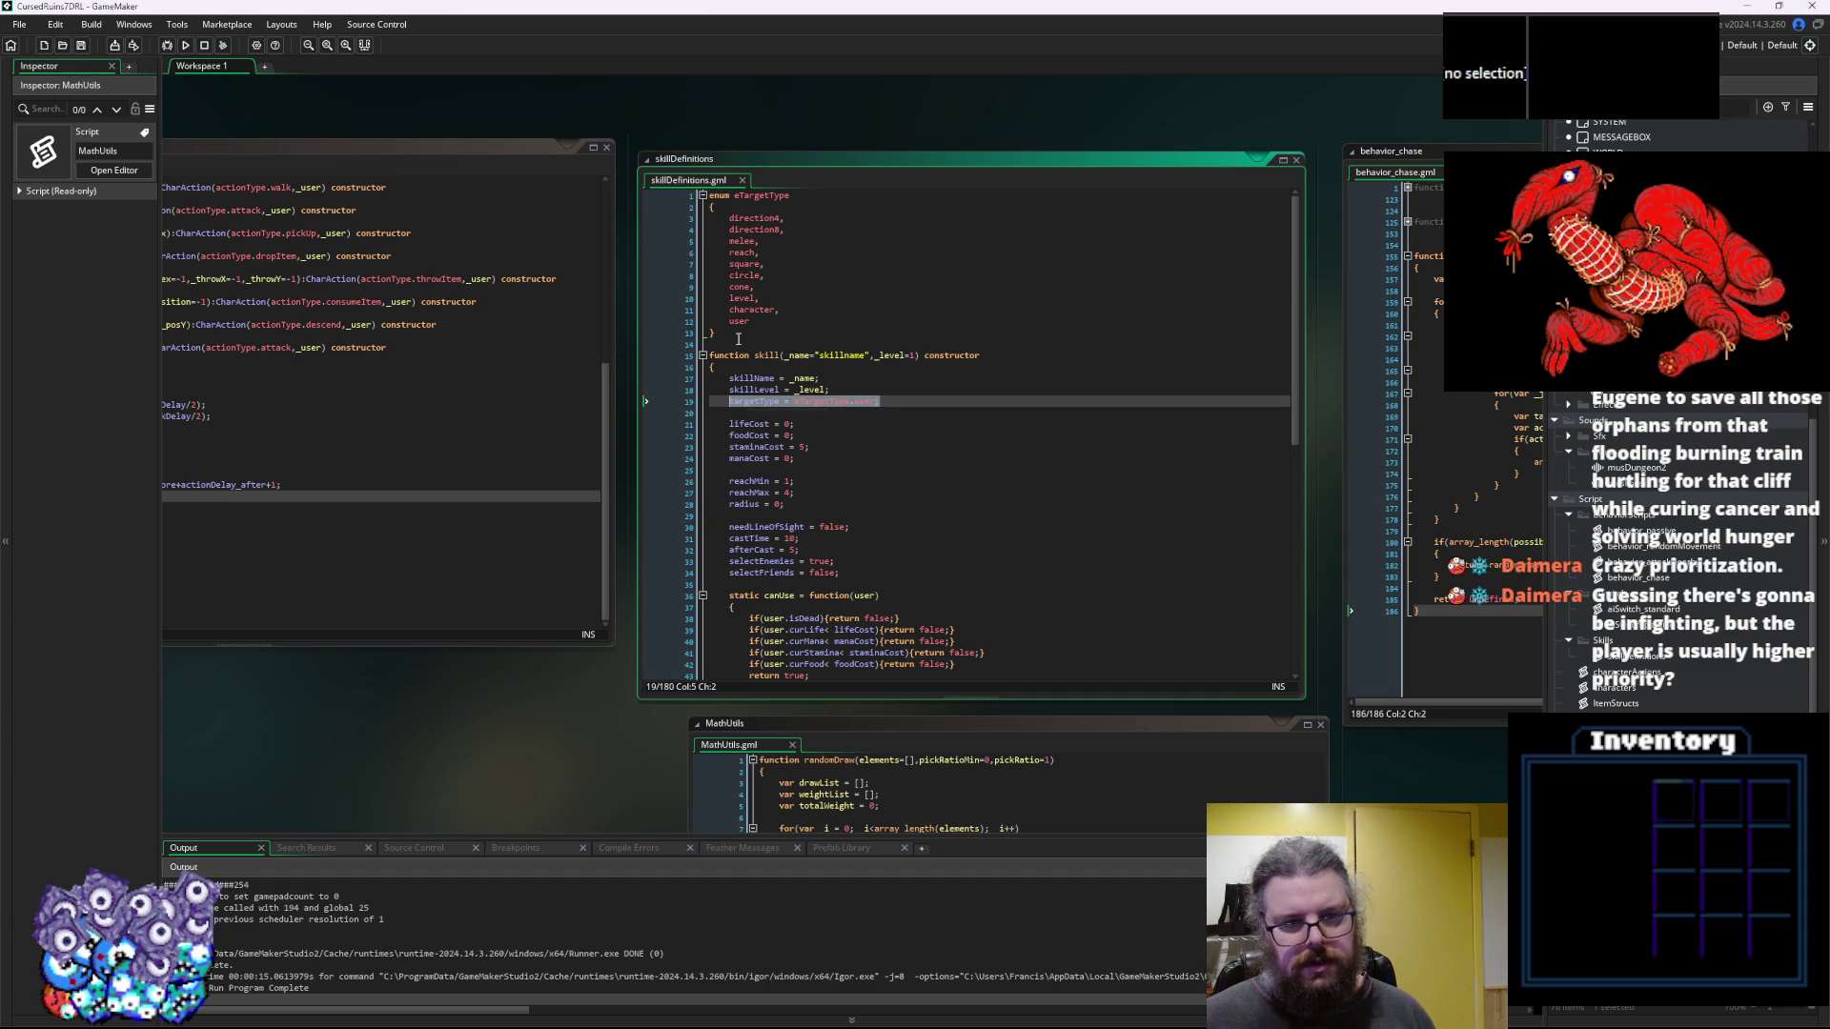
left_click(703, 195)
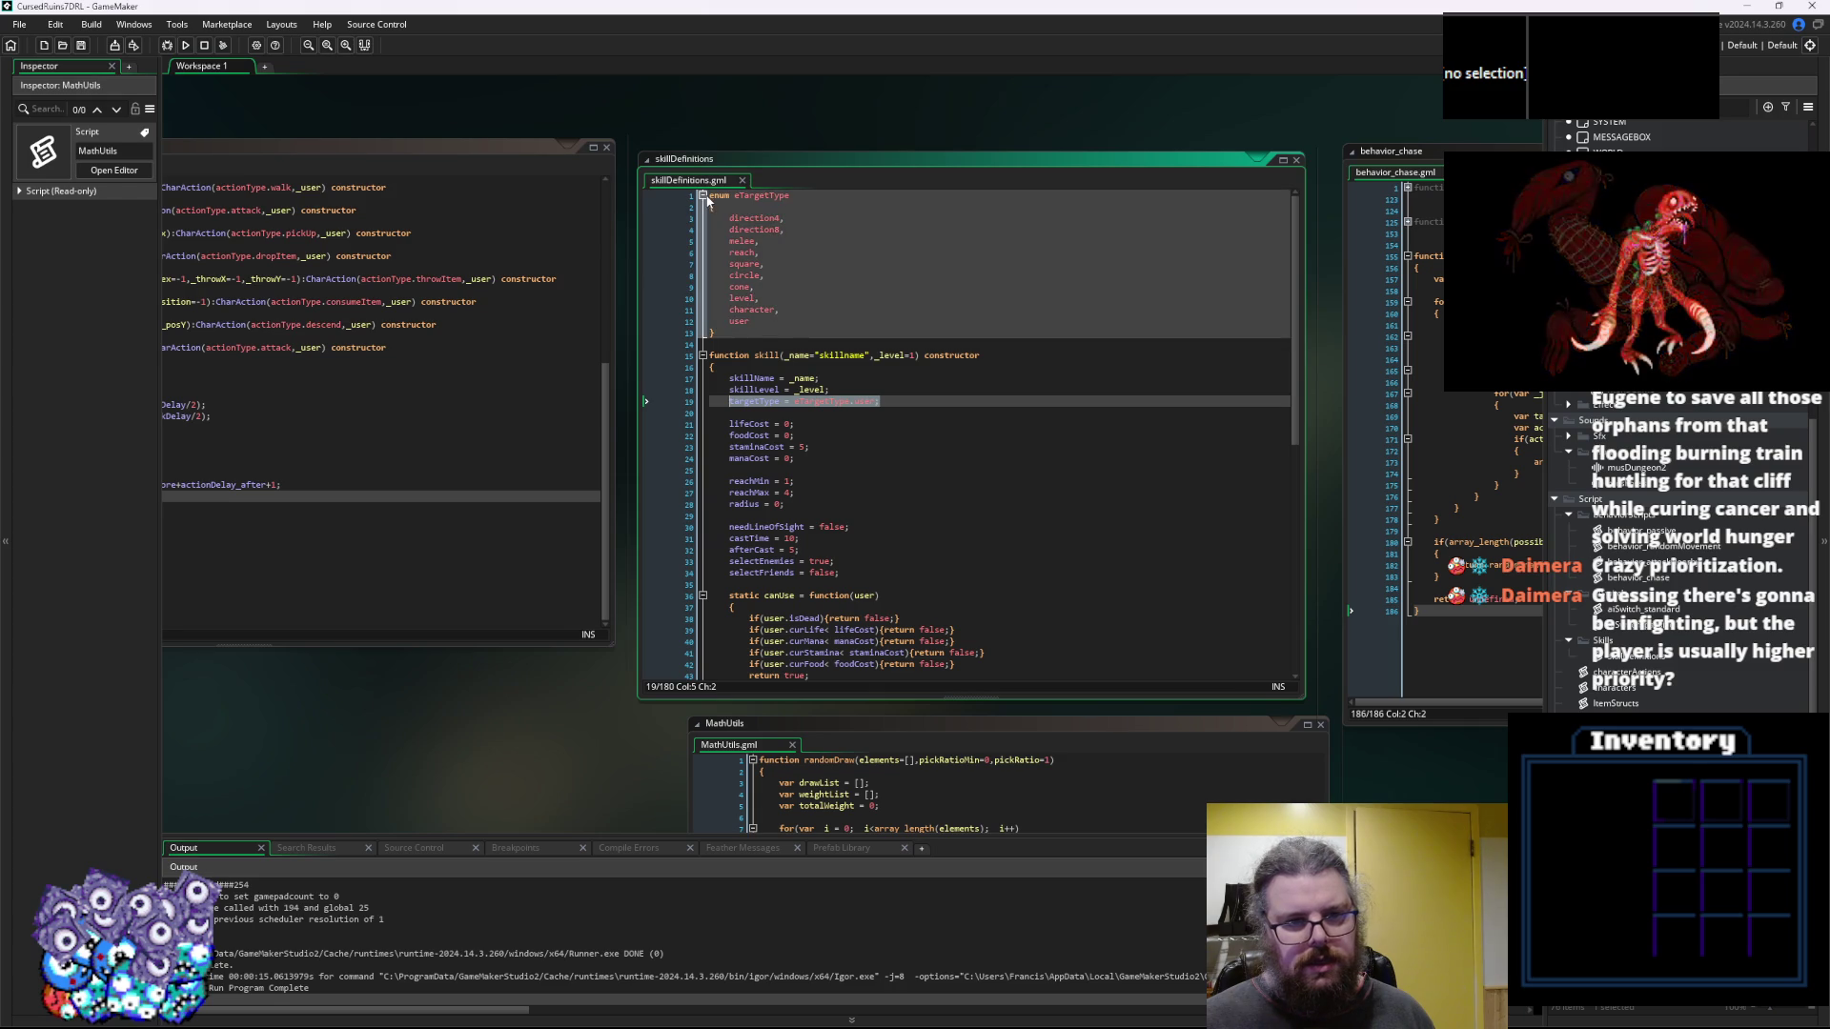
left_click(864, 434)
scroll(868, 439, "down", 9)
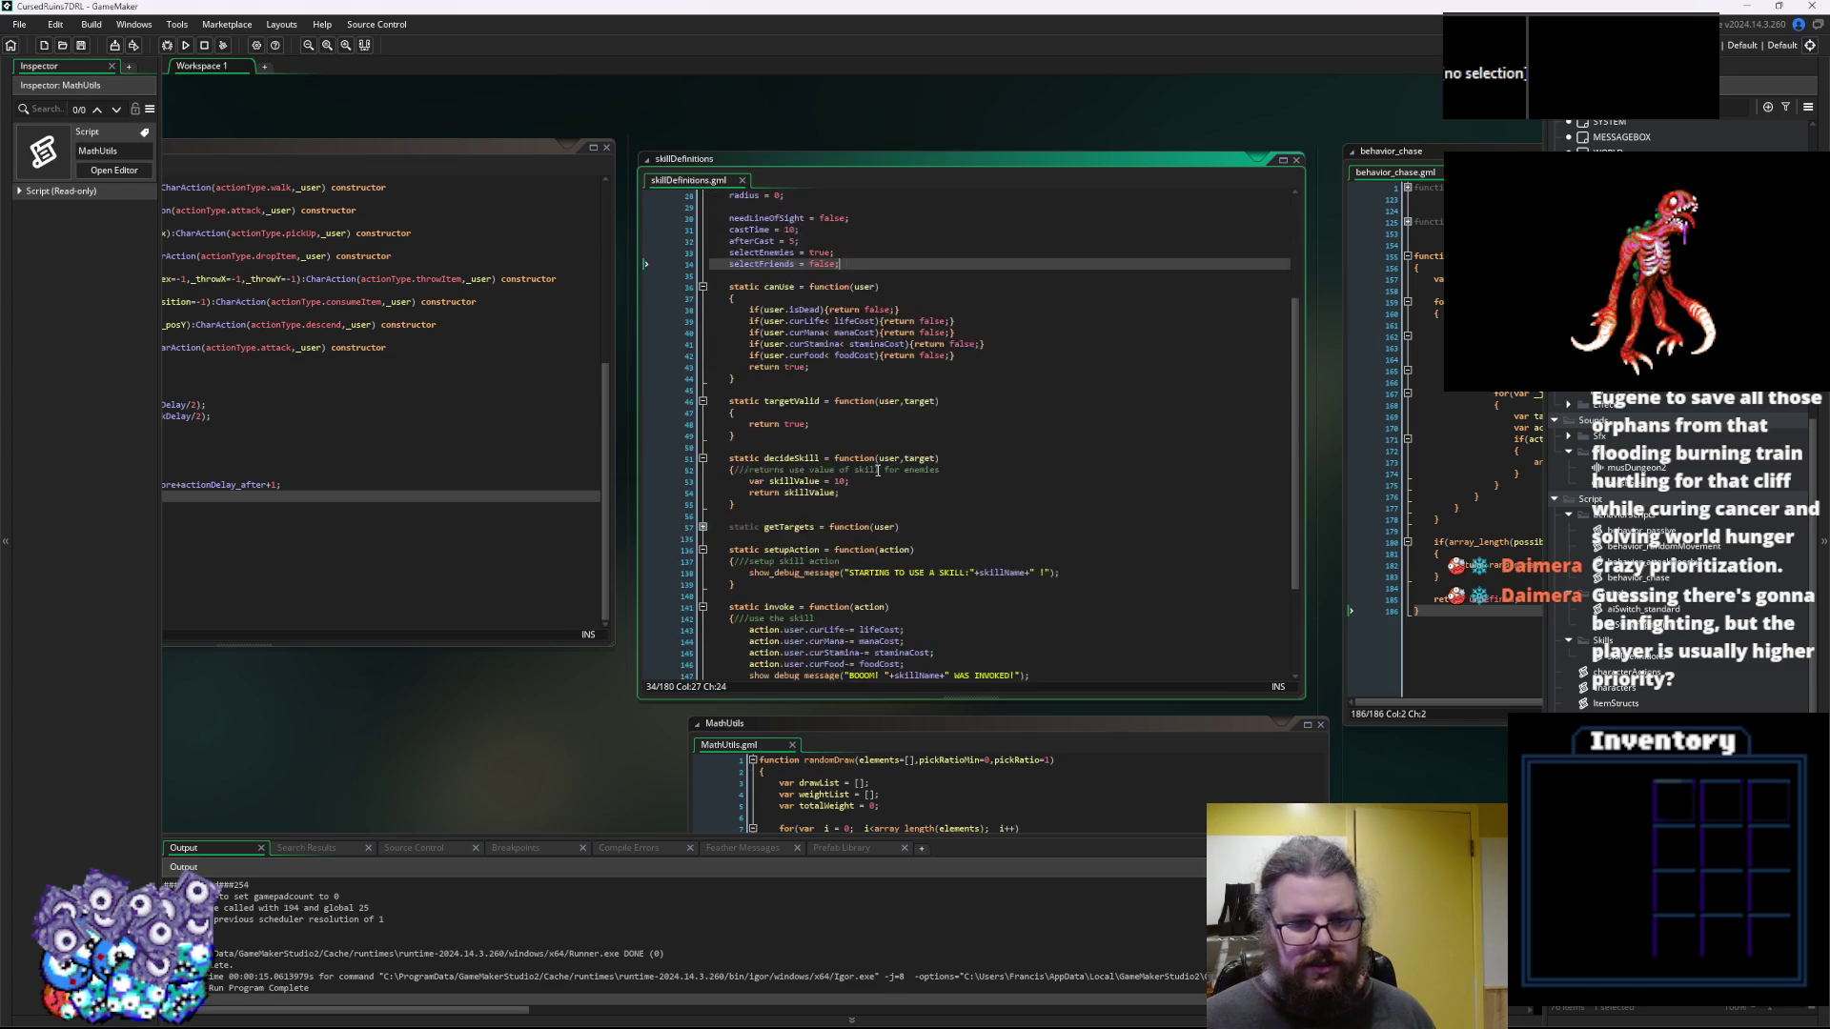
left_click(751, 619)
Add a targetType = eTargetType line to the Test skill
type("targetType = eTargetType.user;")
left_click(892, 617)
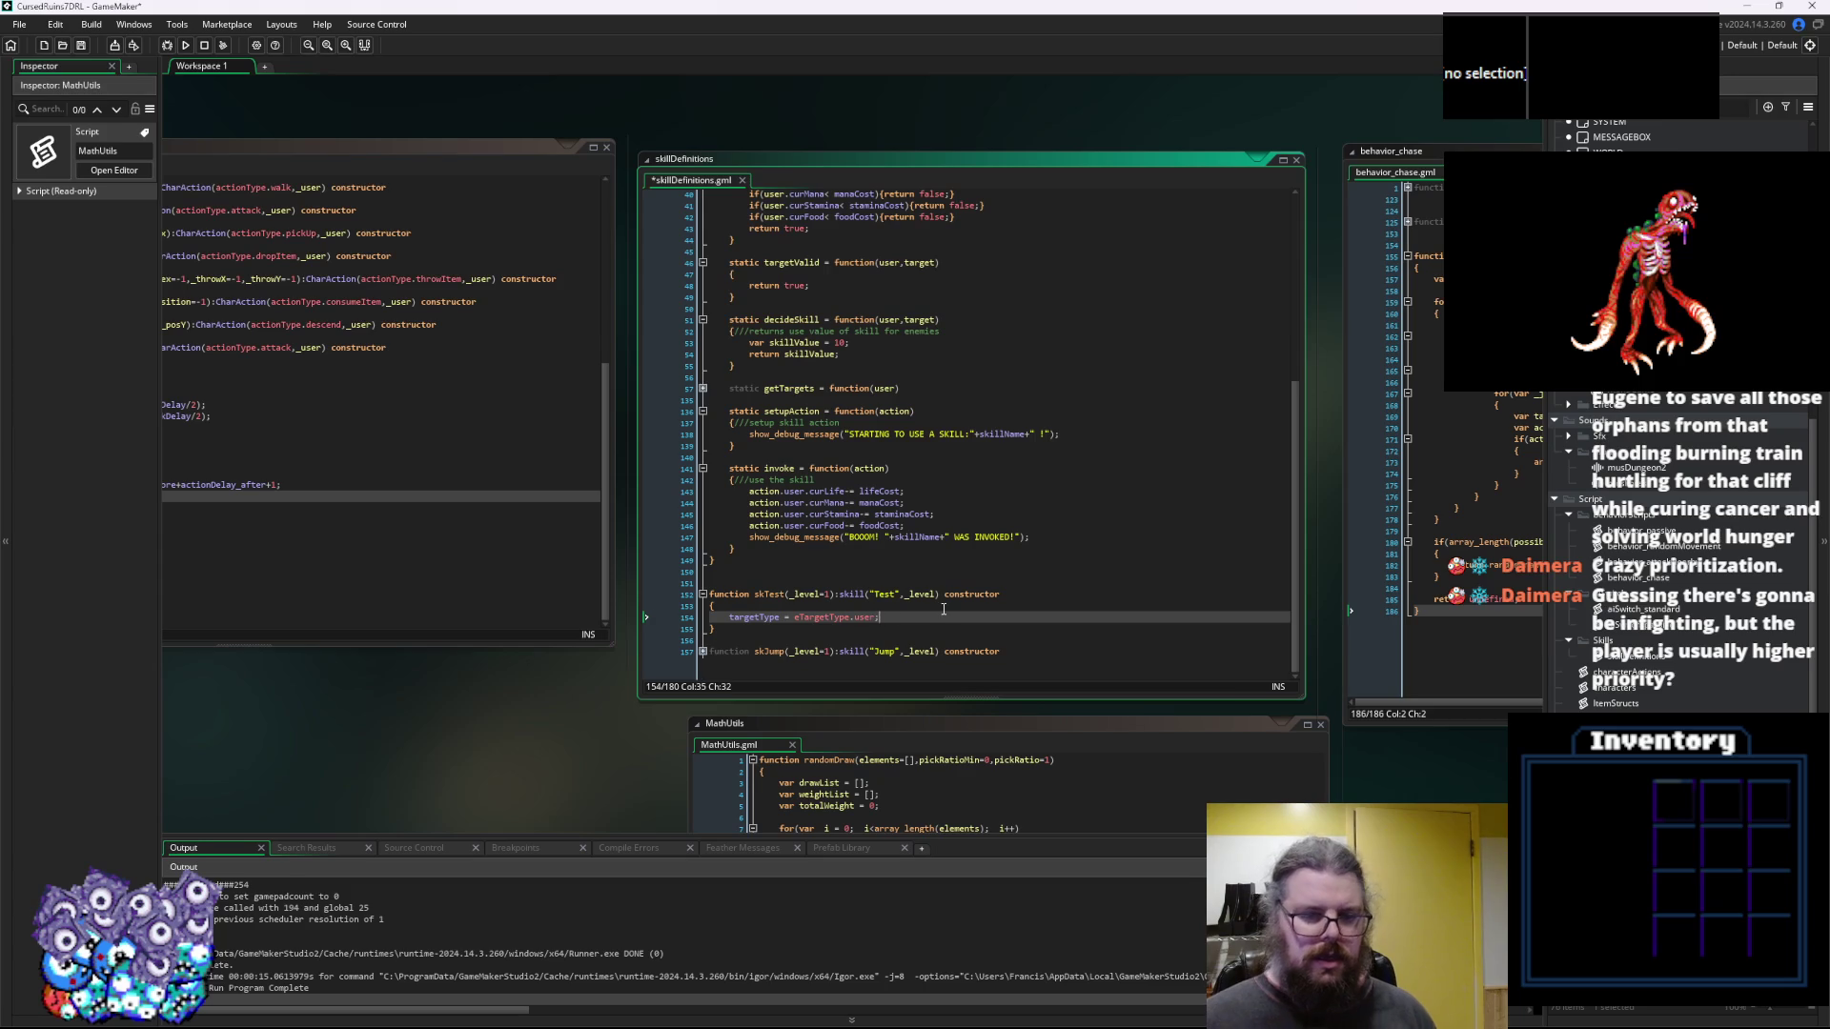
key("Left")
key("BackSpace")
key("BackSpace")
key("BackSpace")
type("level")
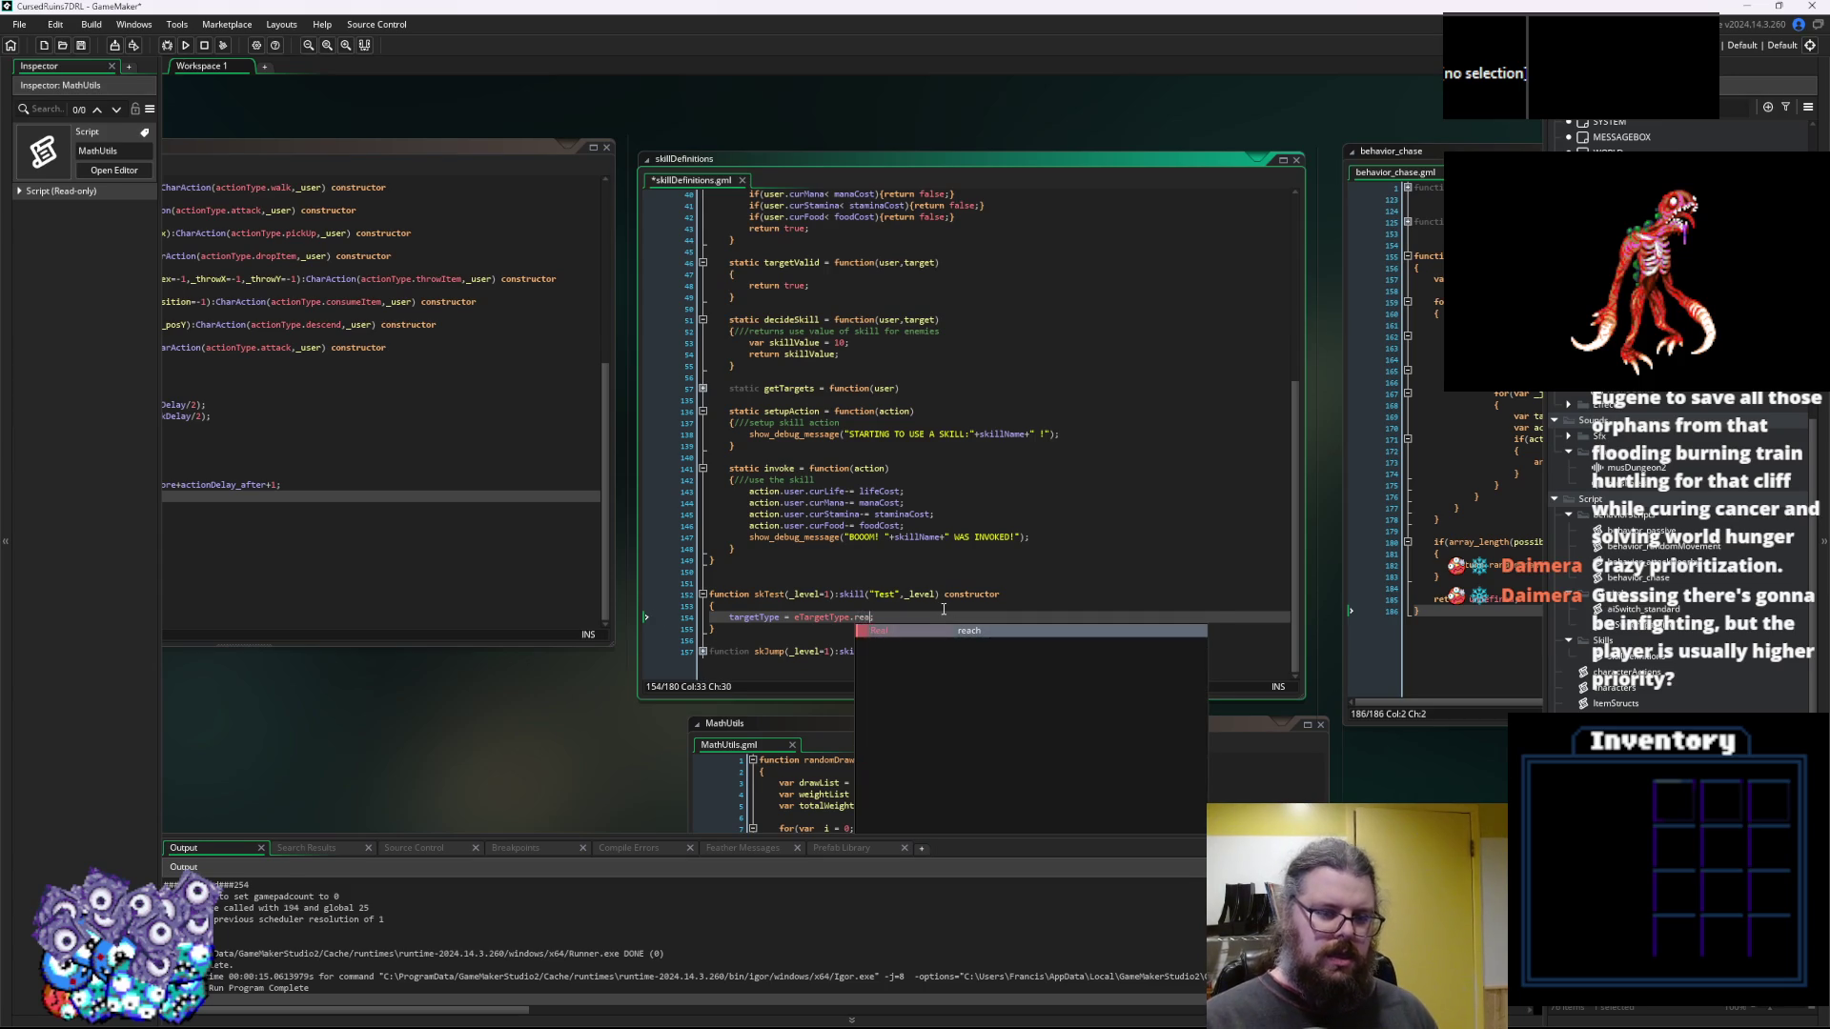
Copy the base skill's reachMin and reachMax lines into skTest, with reachMax set to 3
scroll(939, 608, "up", 5)
scroll(939, 608, "up", 4)
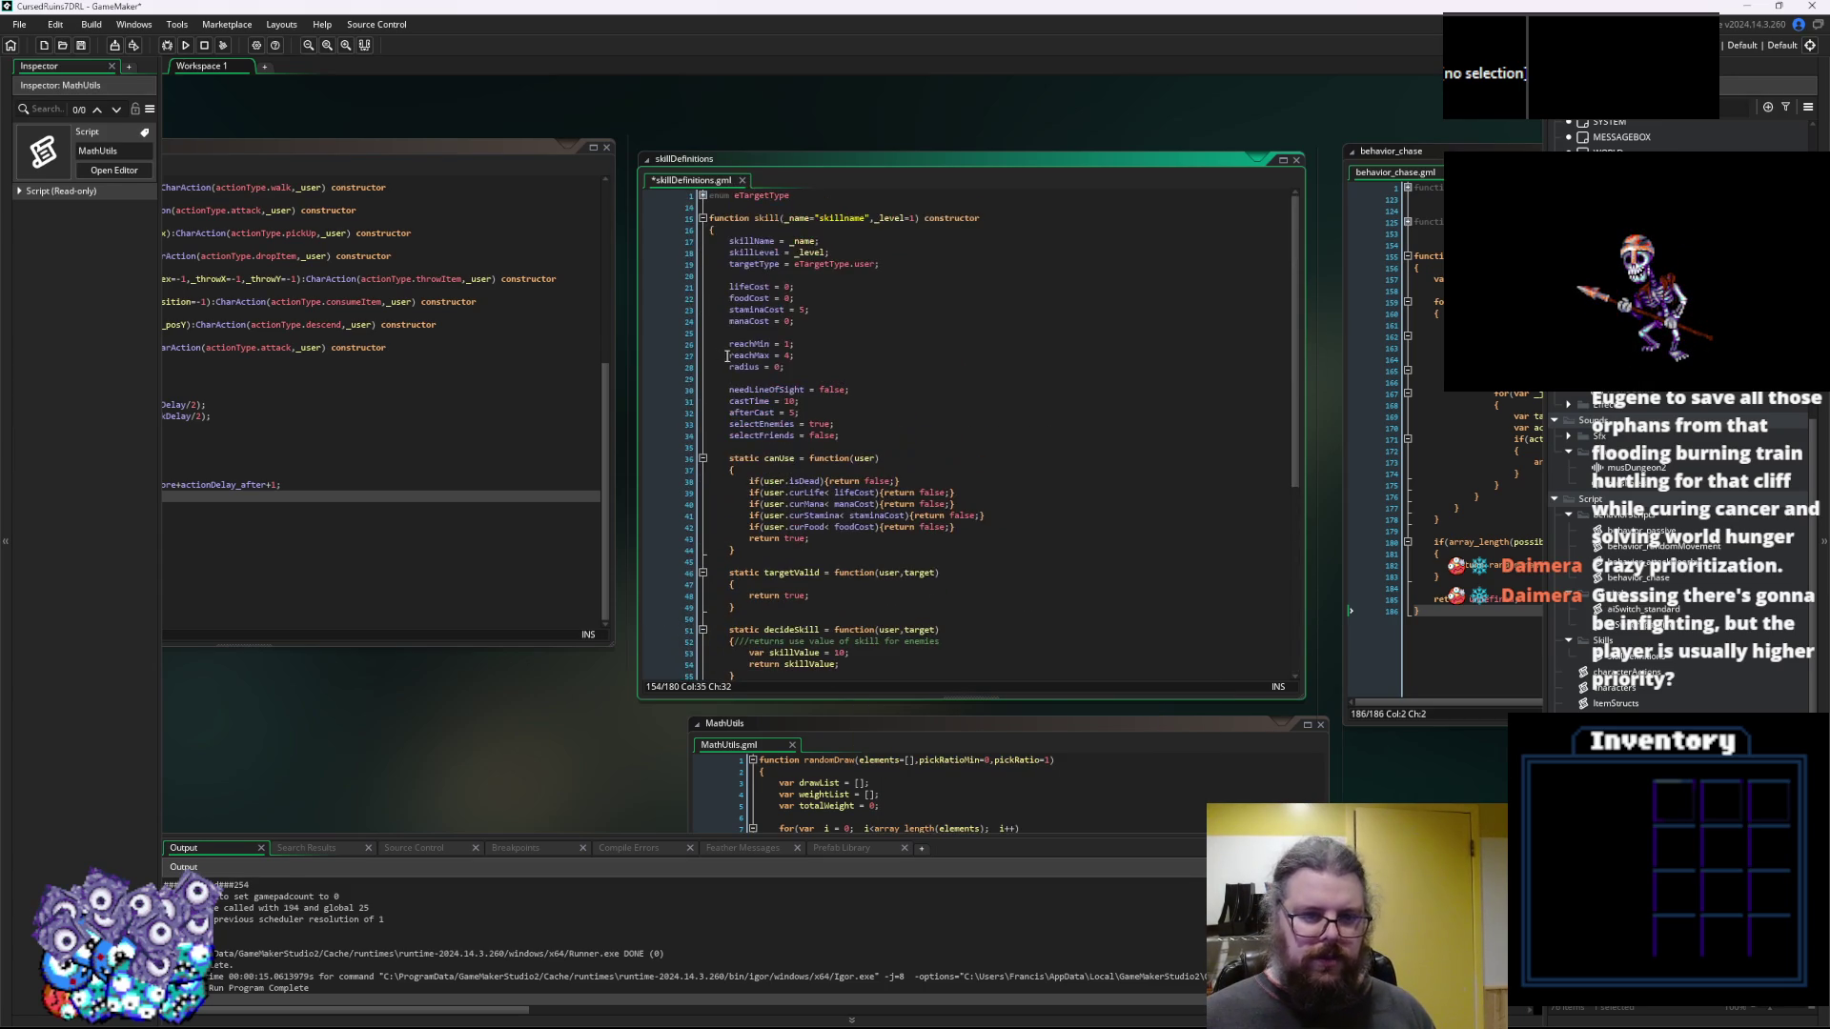
left_click(823, 352)
key("Home")
scroll(873, 605, "down", 9)
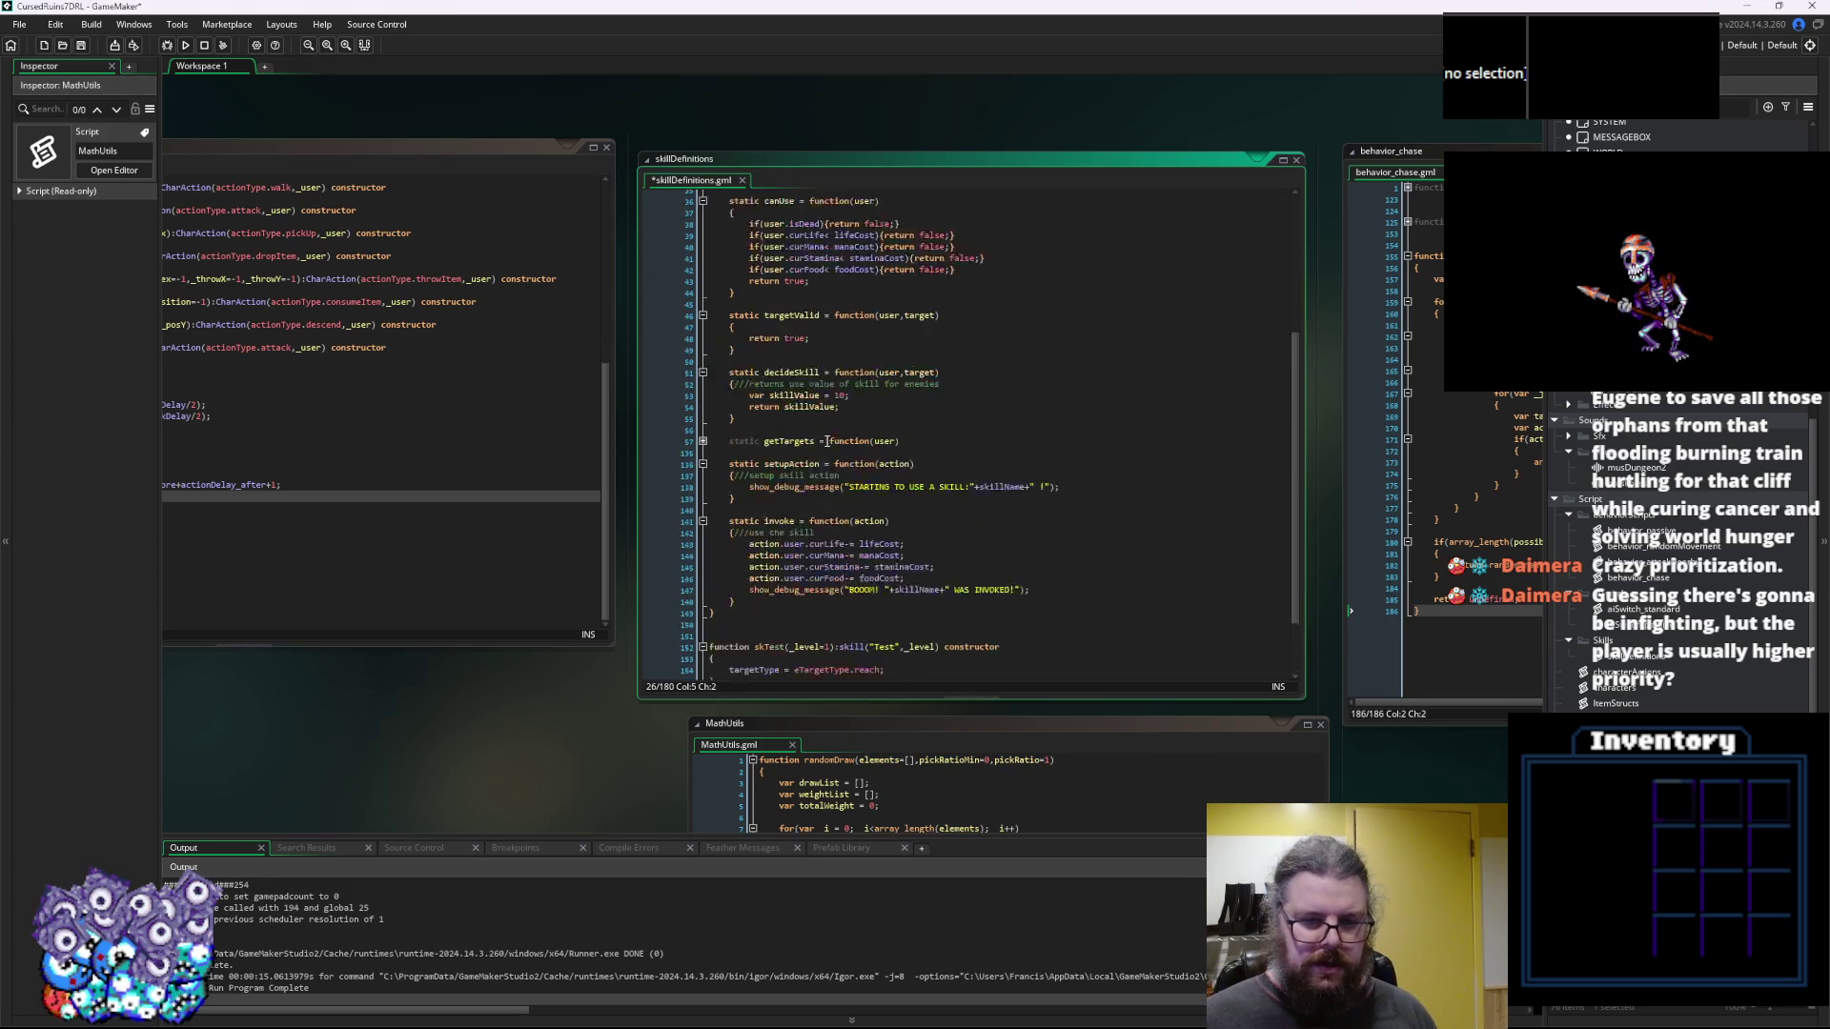
left_click(903, 620)
key("Return")
type("reachMin = 1;")
key("Return")
type("reachMax = 4;")
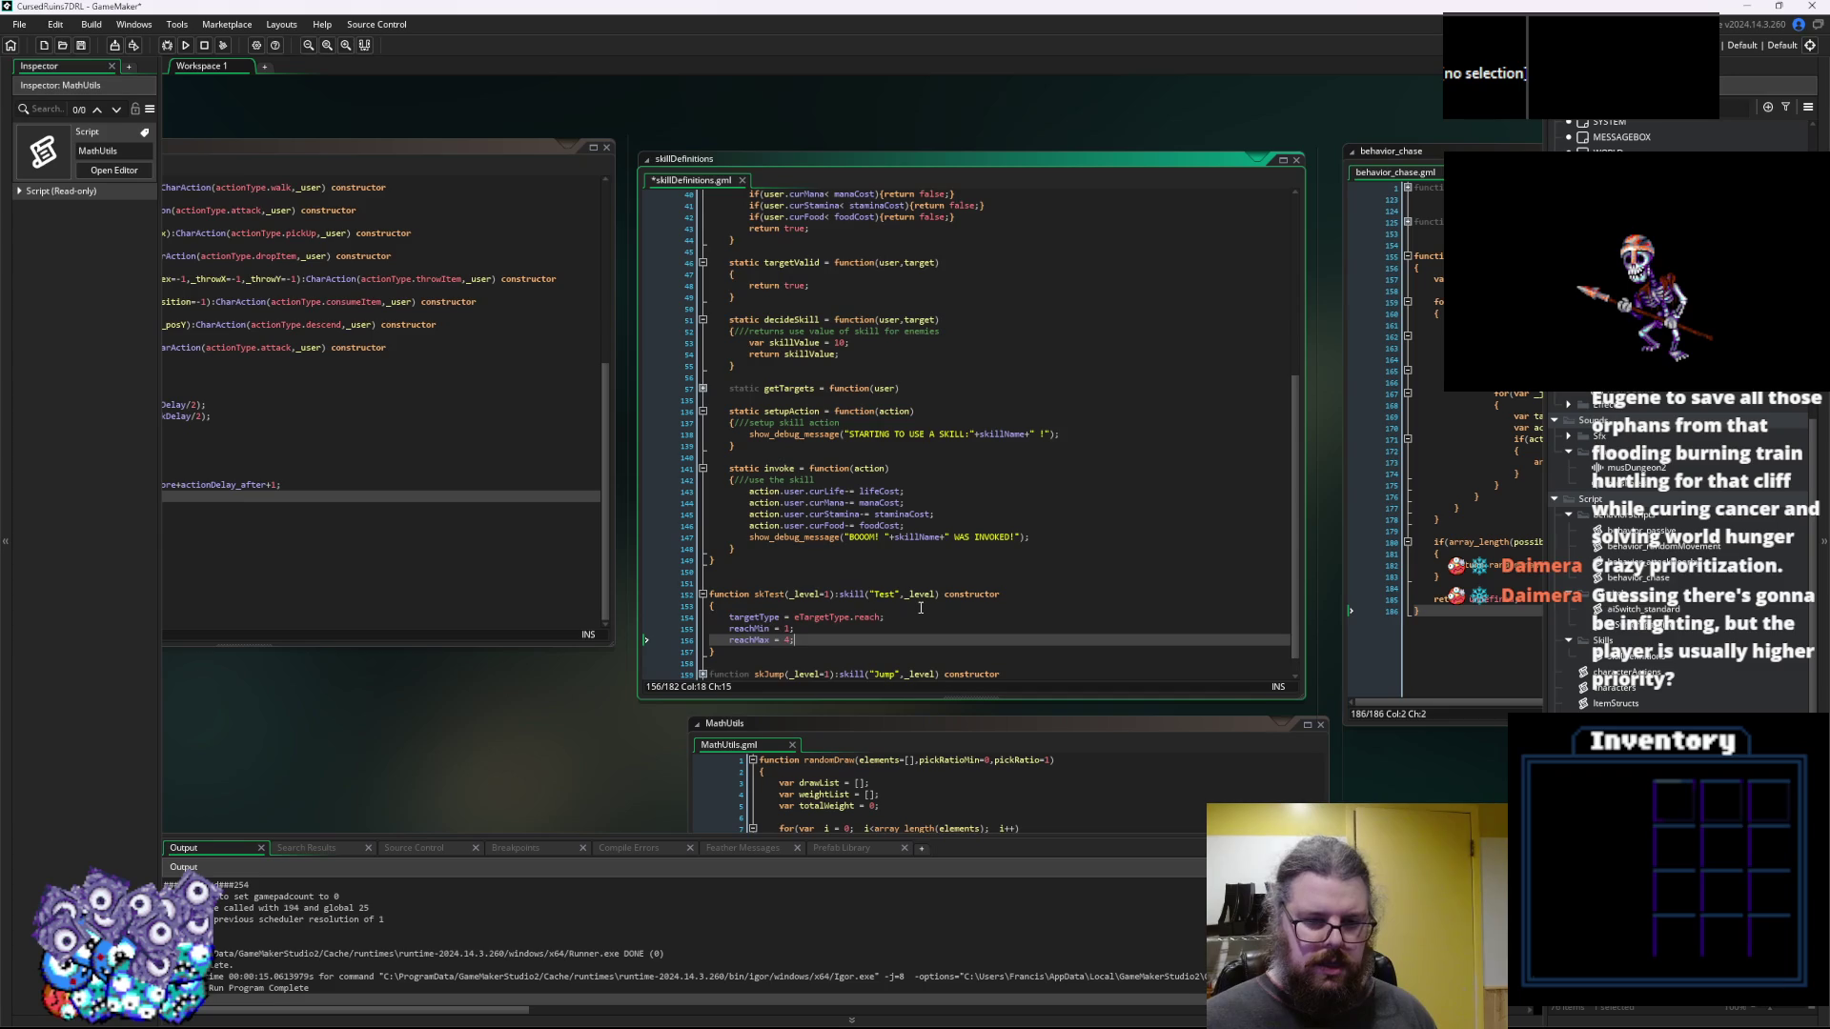
key("Up")
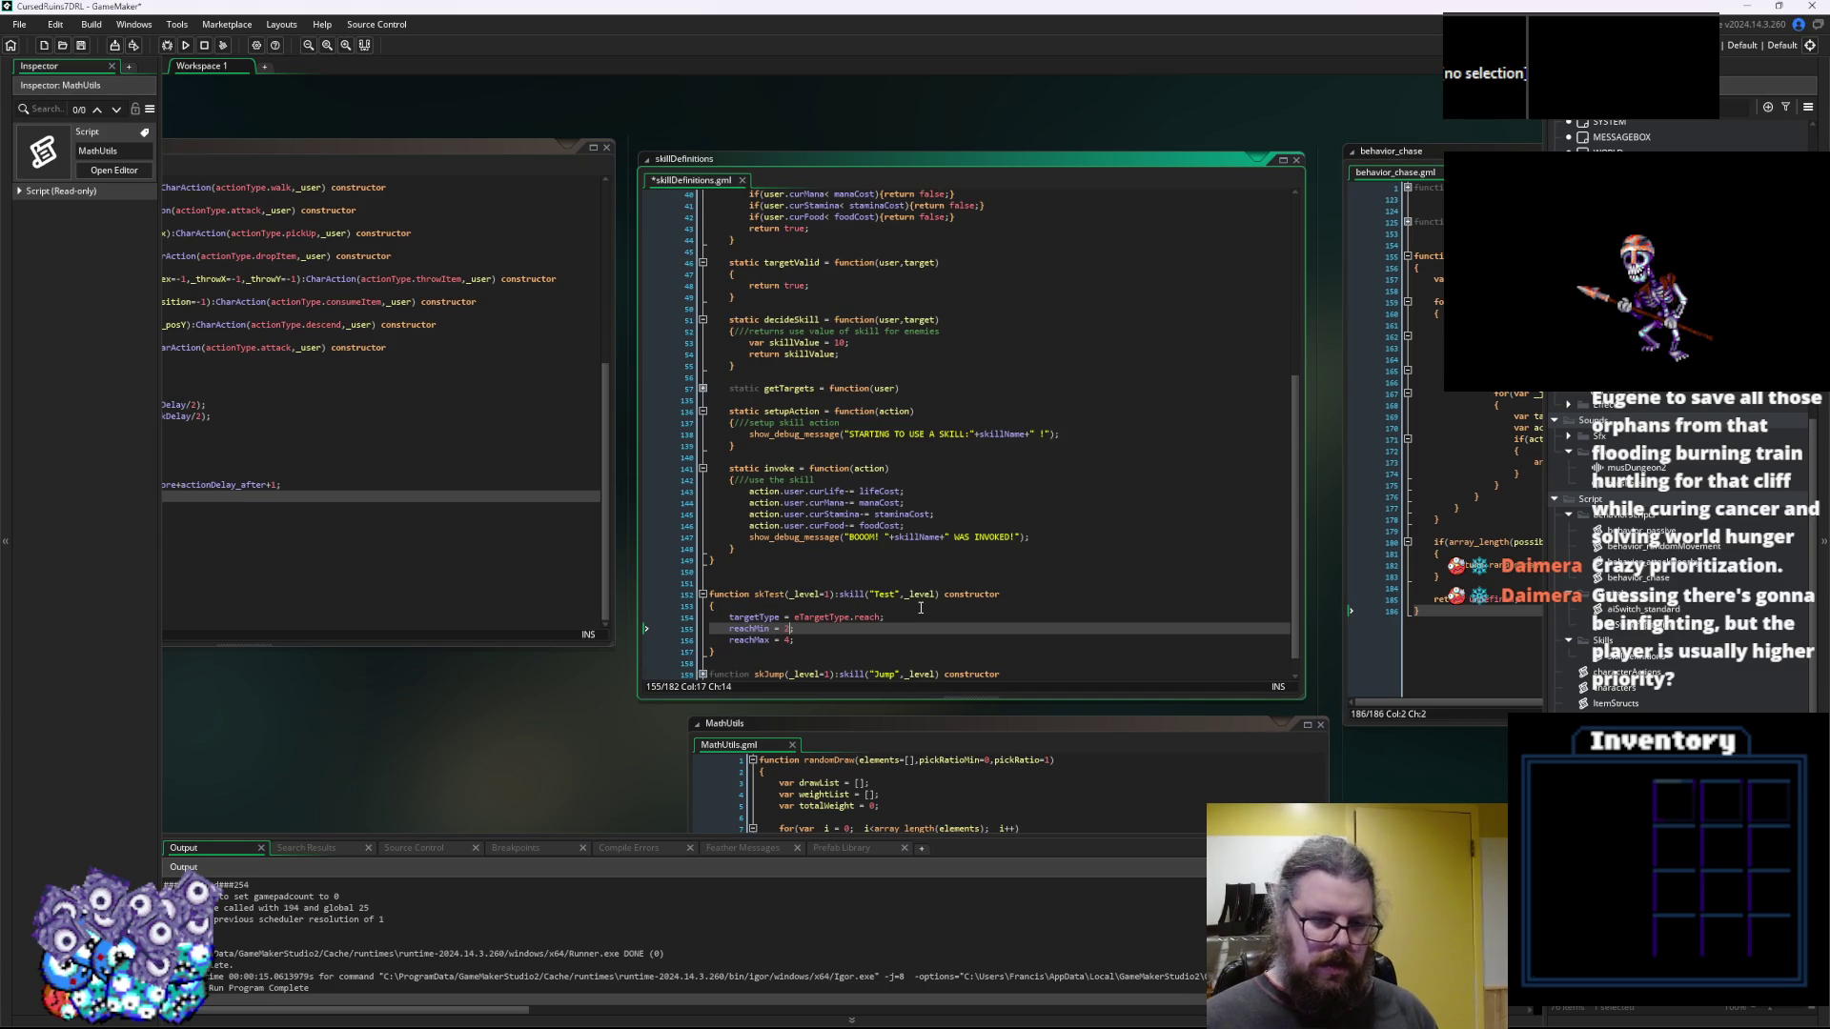
key("Down")
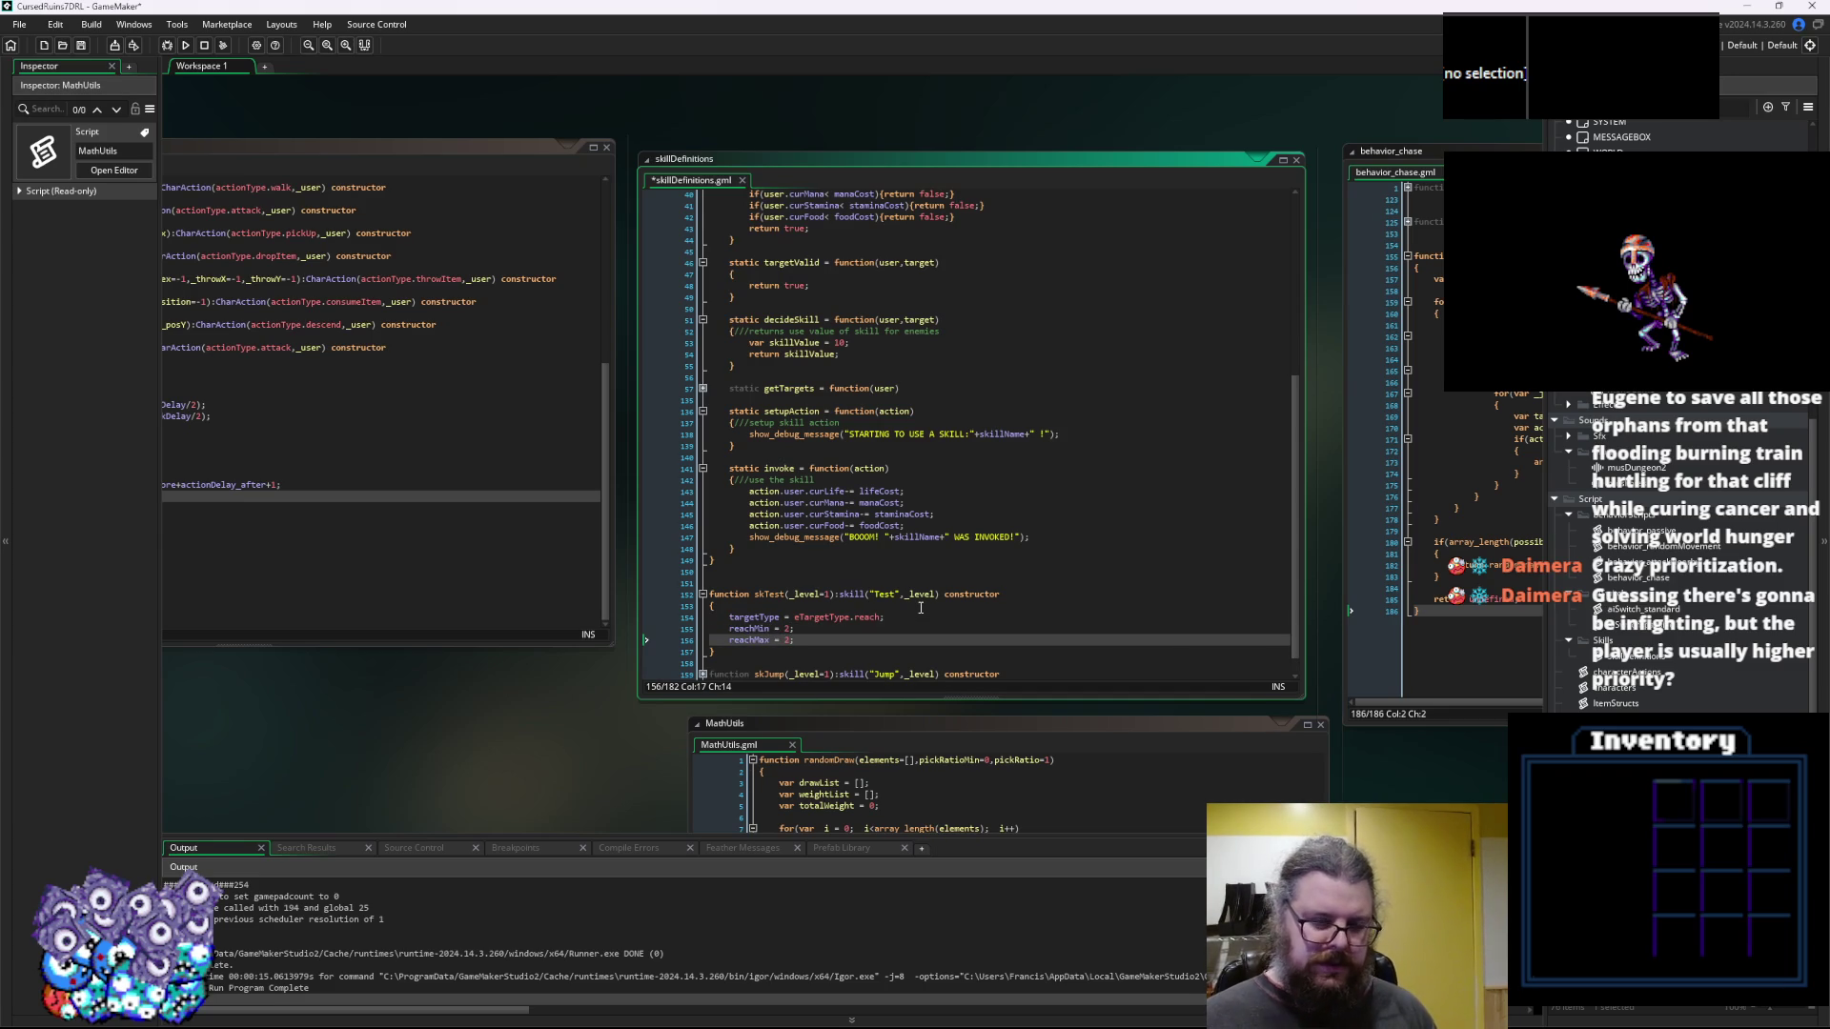
key("BackSpace")
type("3")
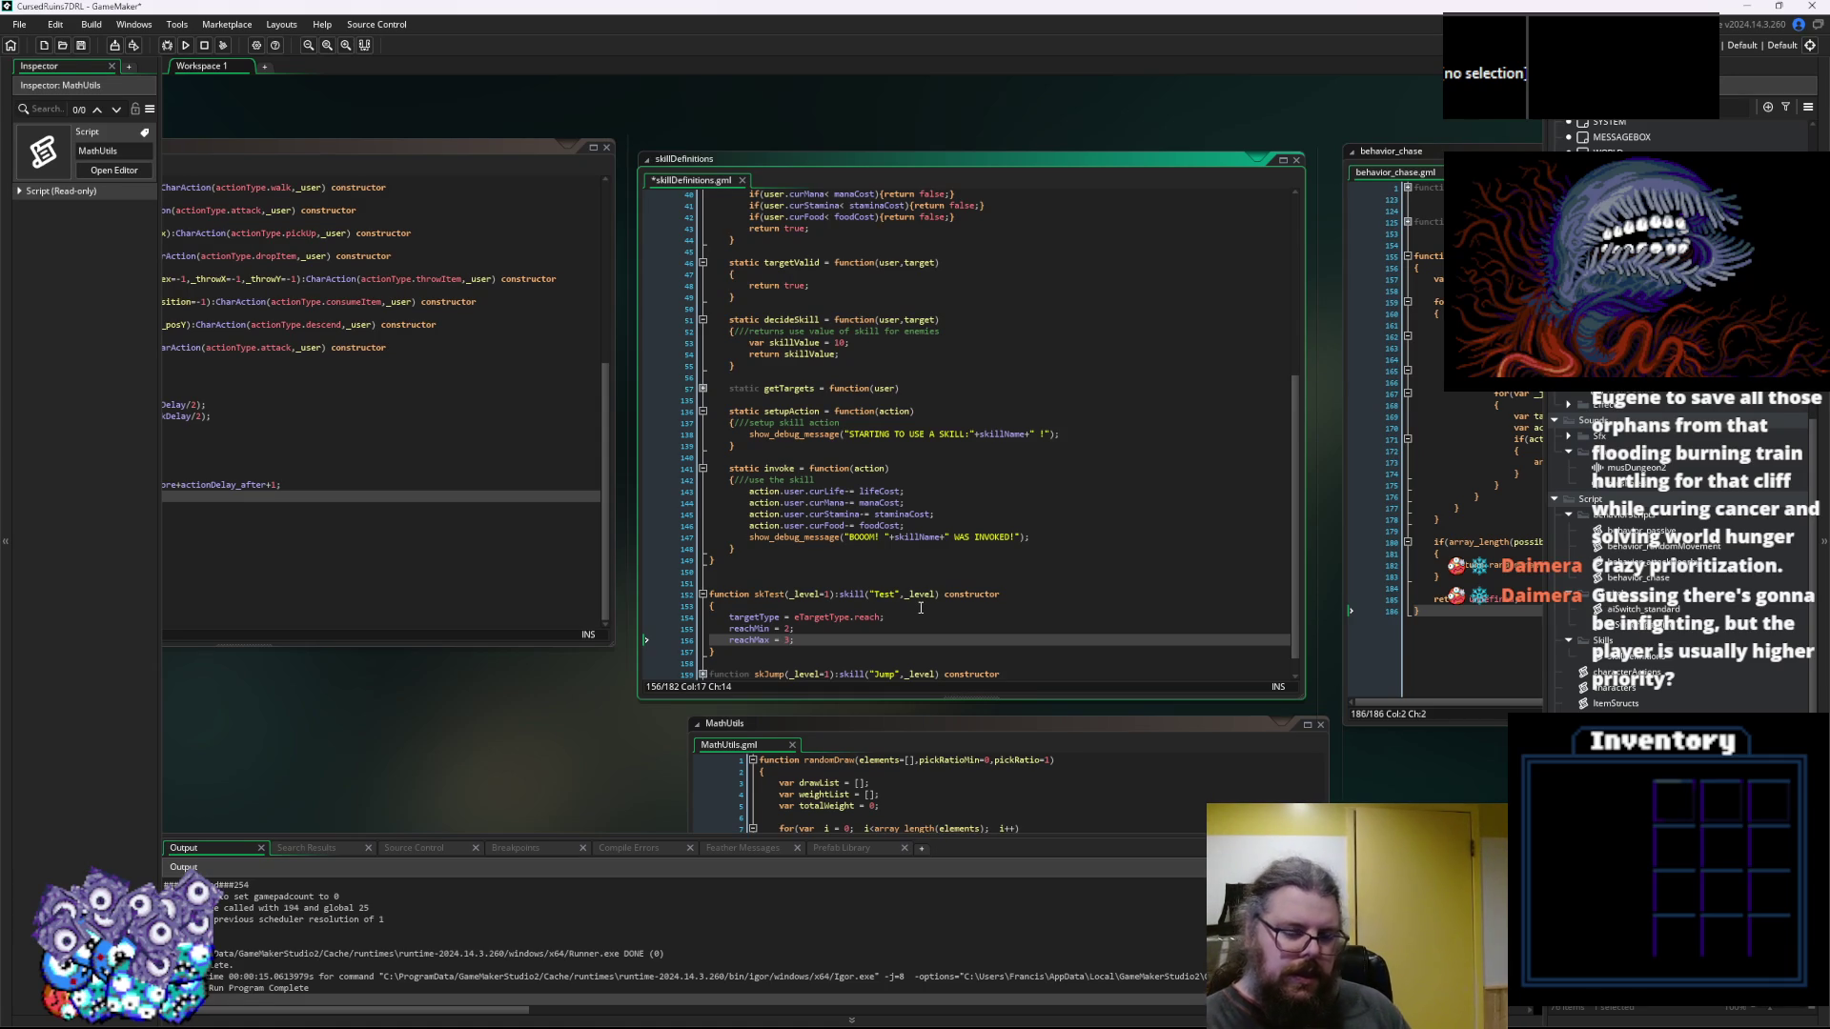
Change skTest's targetType from eTargetType.reach to eTargetType.character and save
scroll(921, 607, "up", 9)
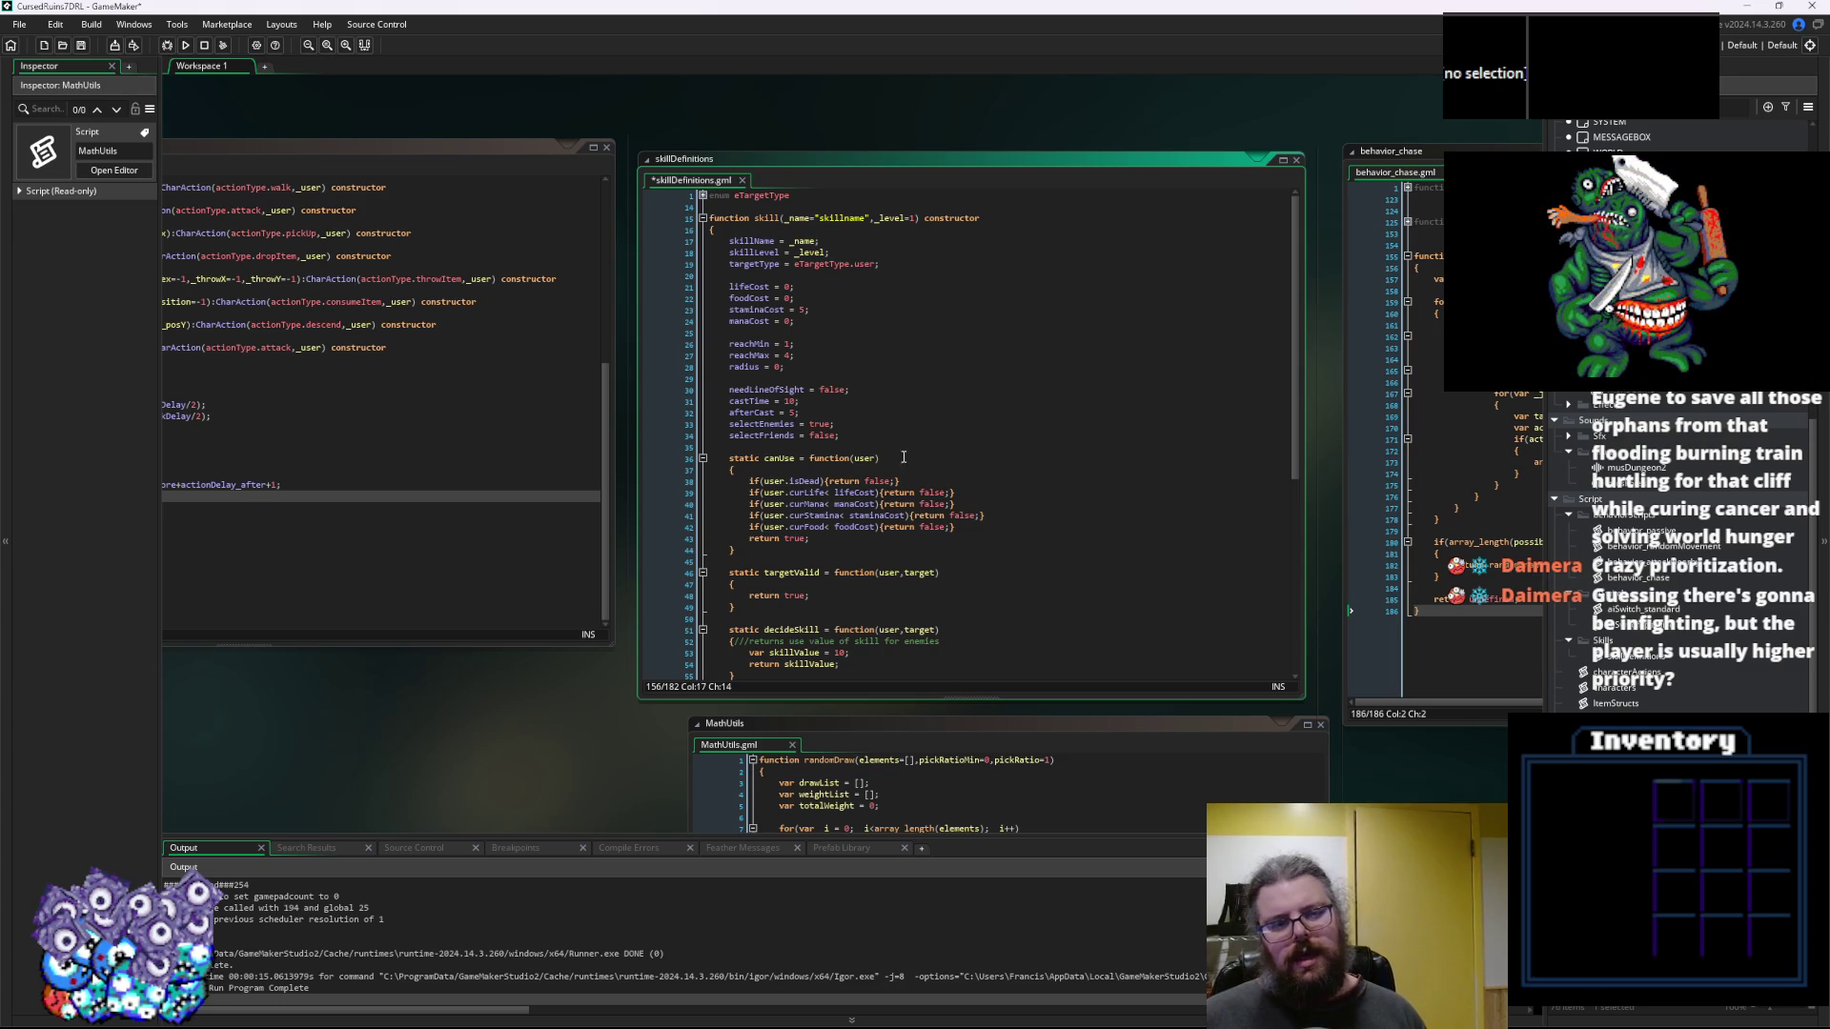
left_click(873, 357)
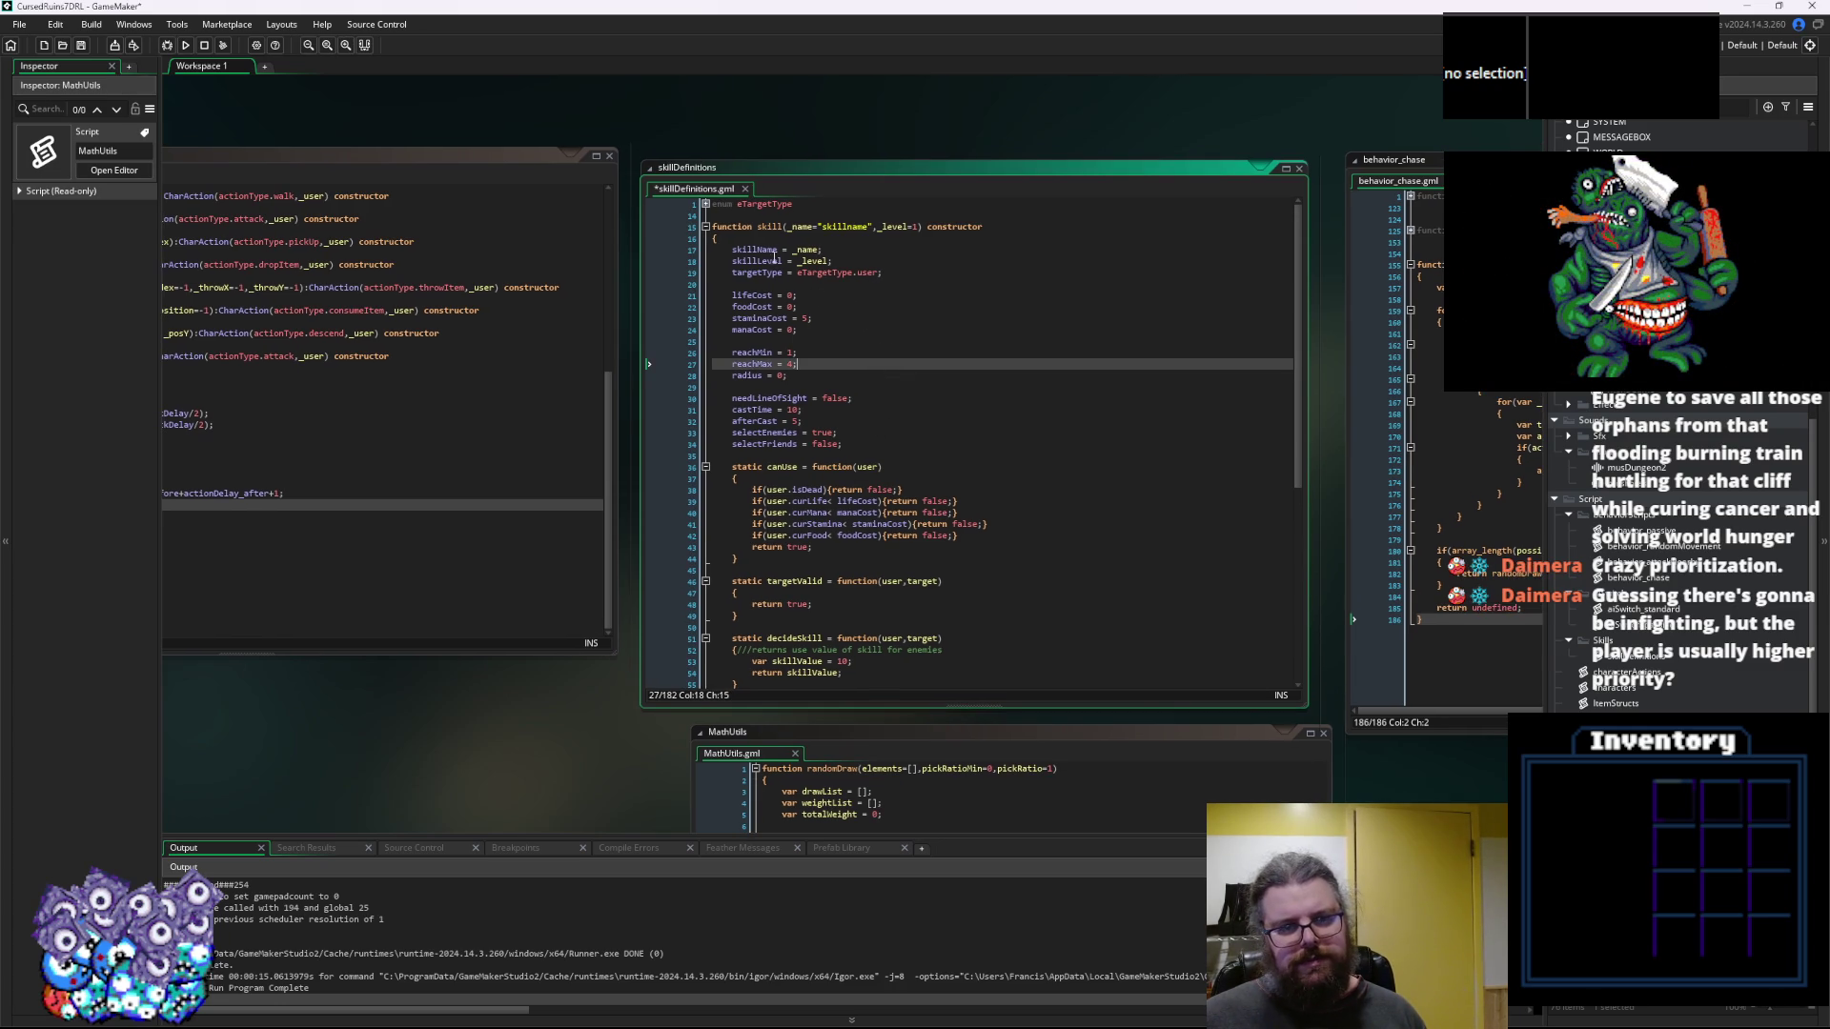
left_click(706, 205)
double_click(810, 316)
key("ctrl+c")
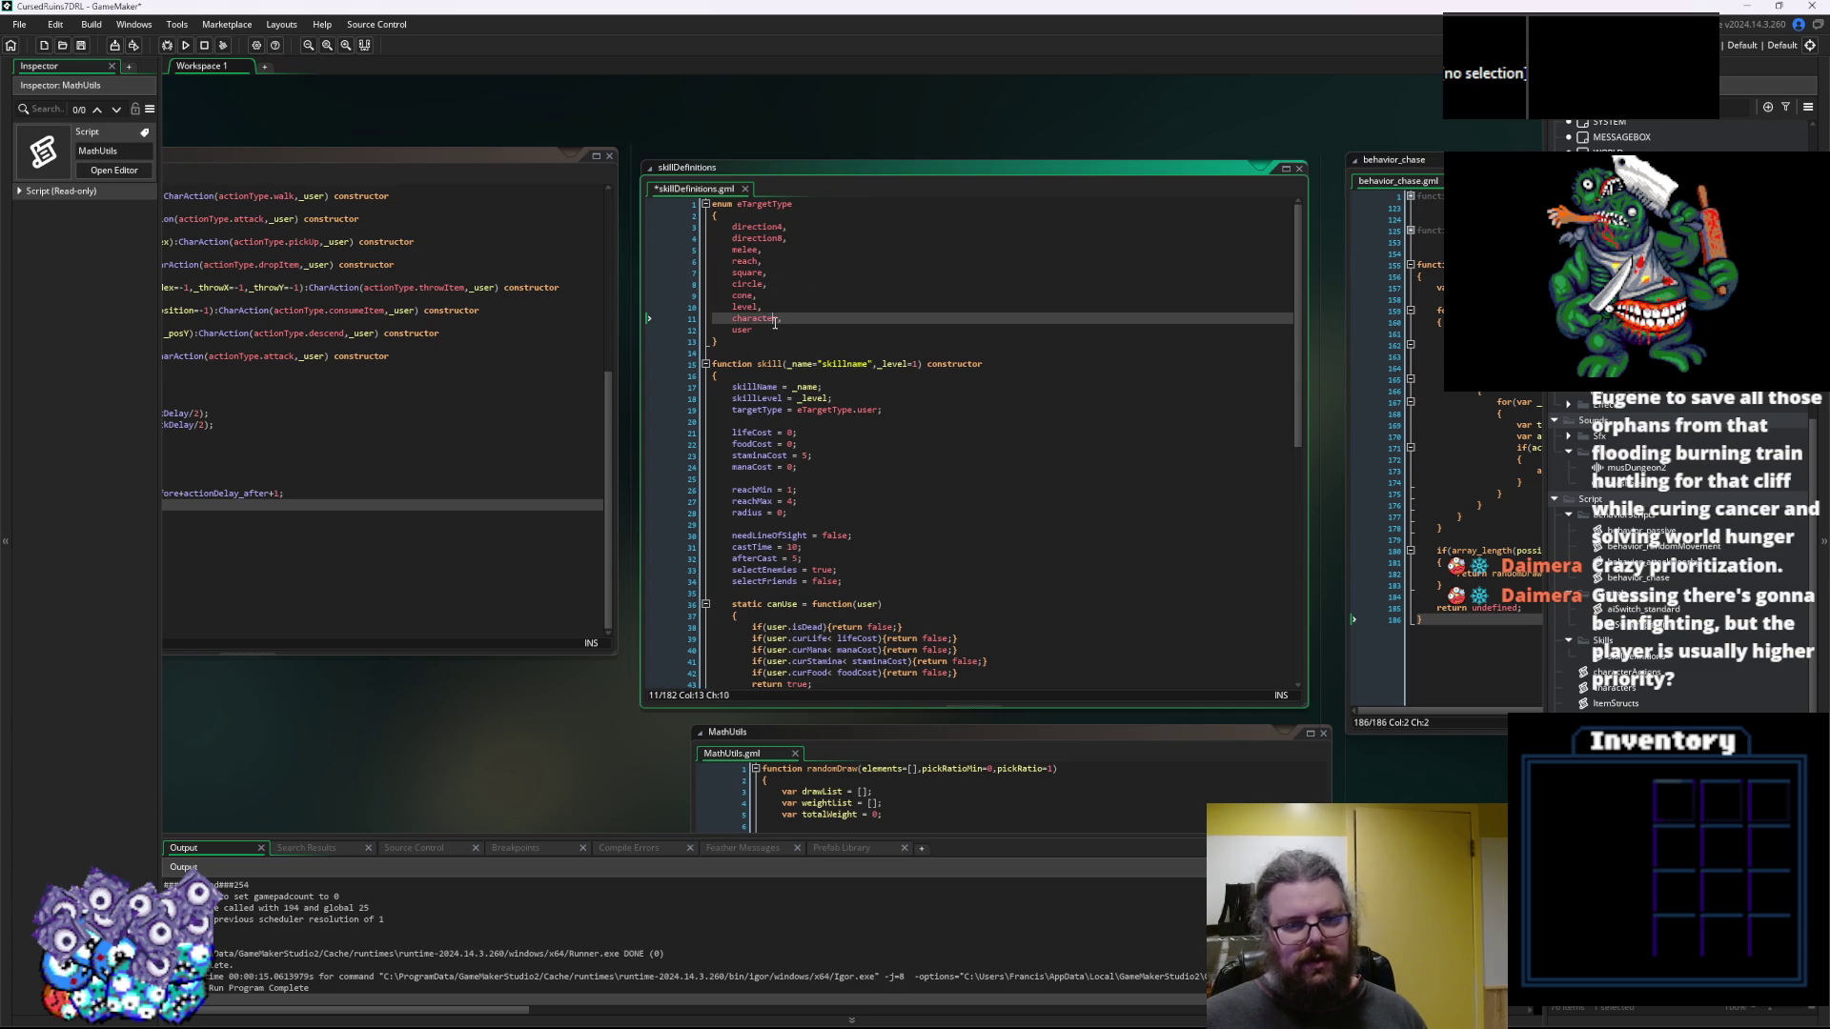
left_click(706, 205)
scroll(887, 613, "down", 10)
double_click(869, 602)
key("ctrl+v")
left_click(933, 601)
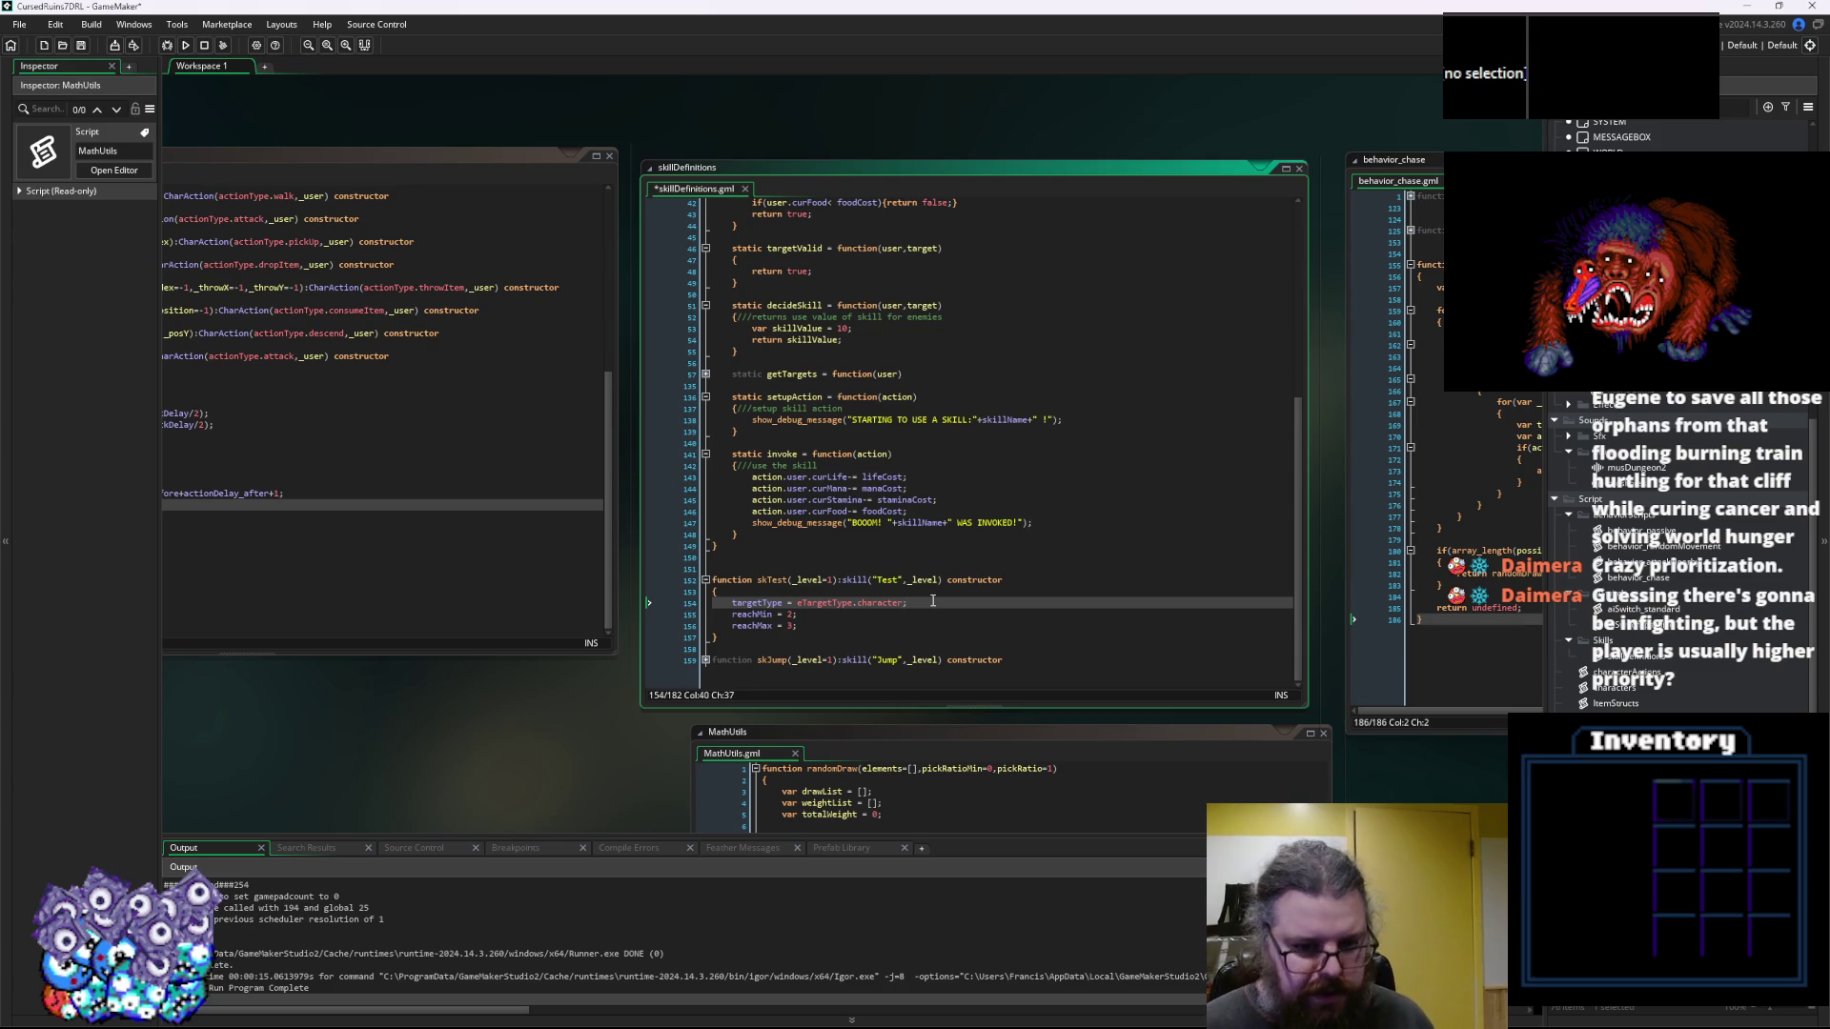
key("ctrl+s")
Raise the base skill's castTime to 20 and save skillDefinitions
scroll(929, 427, "up", 7)
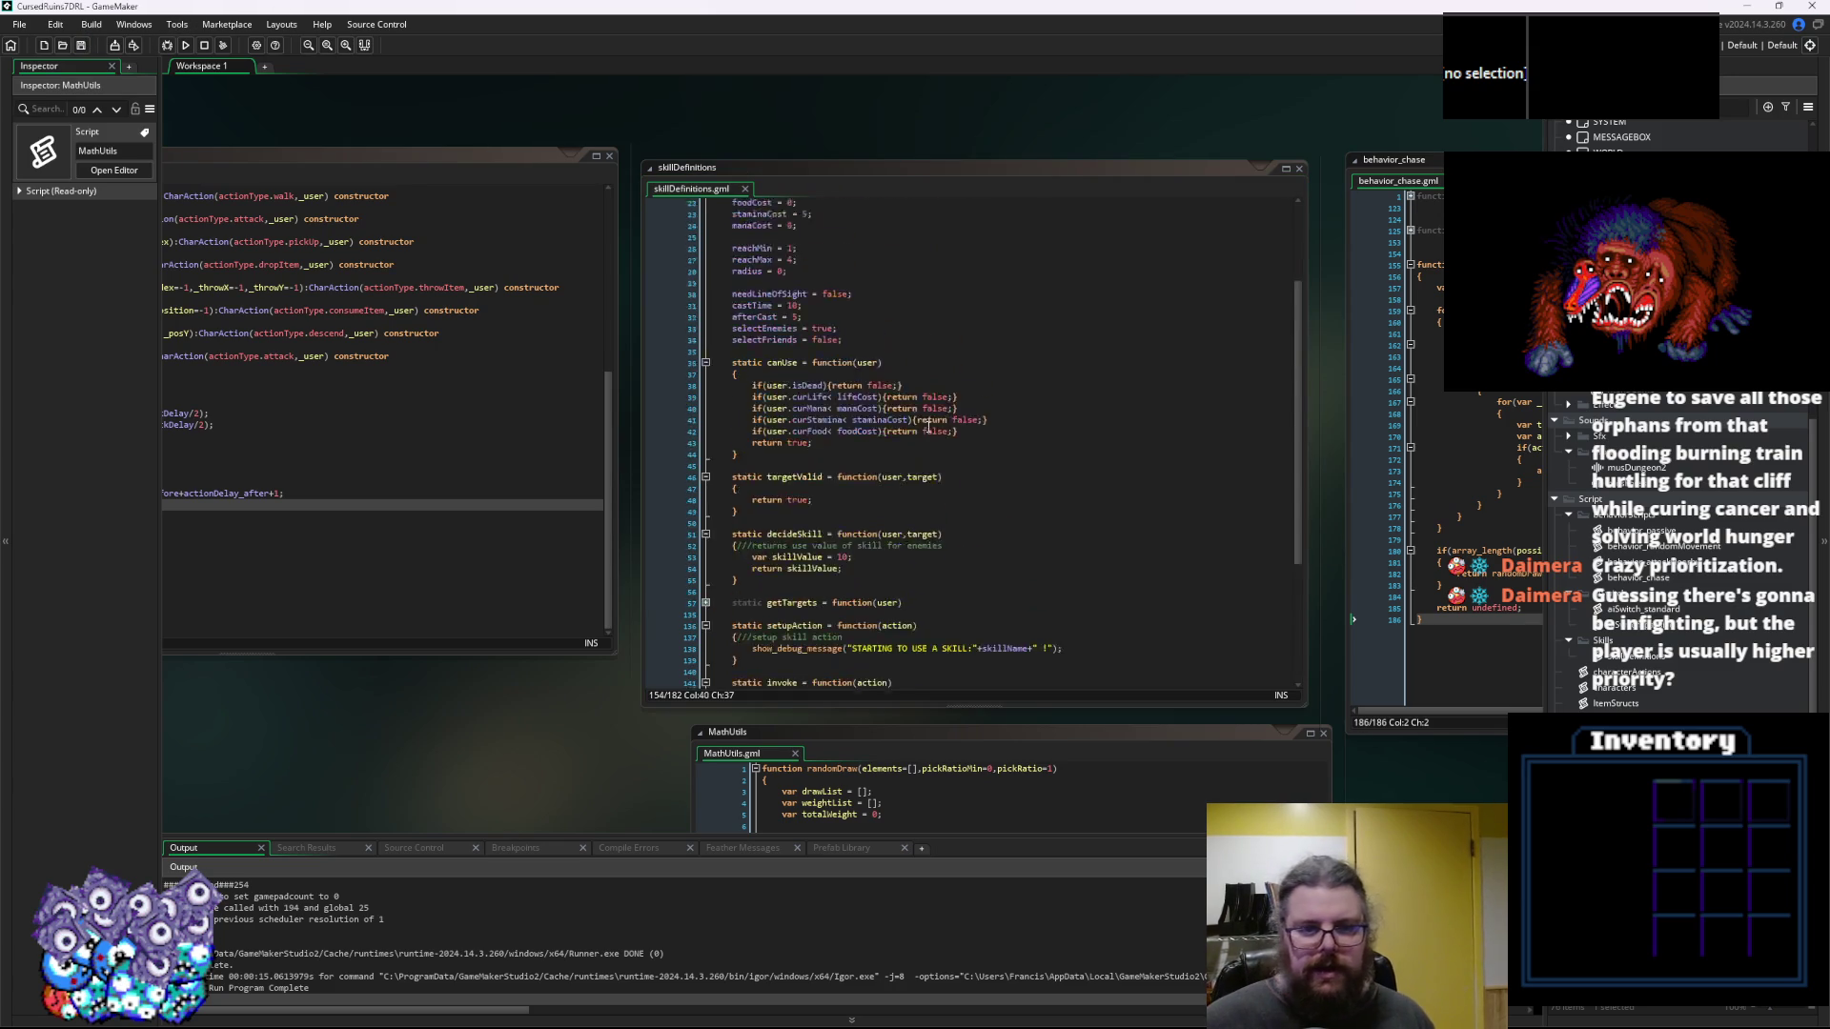
scroll(923, 428, "up", 3)
double_click(774, 433)
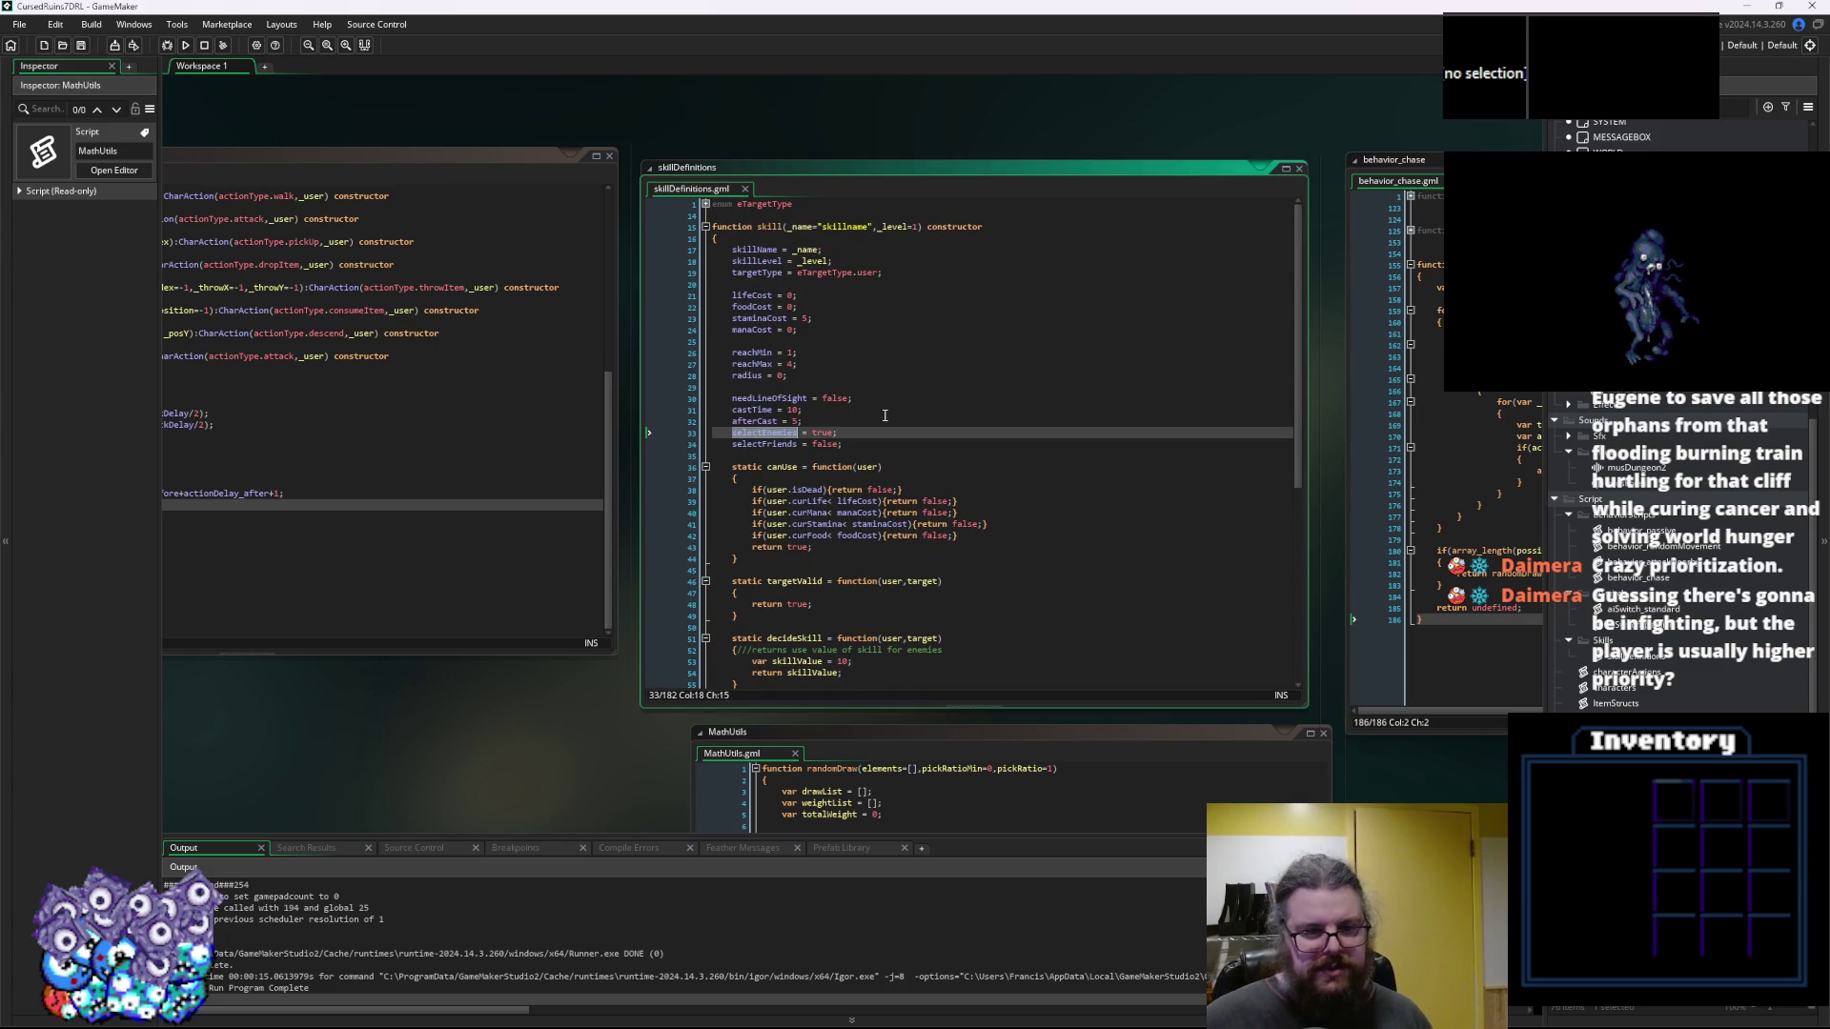
double_click(767, 399)
left_click(766, 399)
left_click(759, 410)
left_click(773, 398)
left_click(841, 425)
left_click(792, 409)
key("BackSpace")
type("2")
key("Down")
type("0")
key("BackSpace")
key("BackSpace")
type("5")
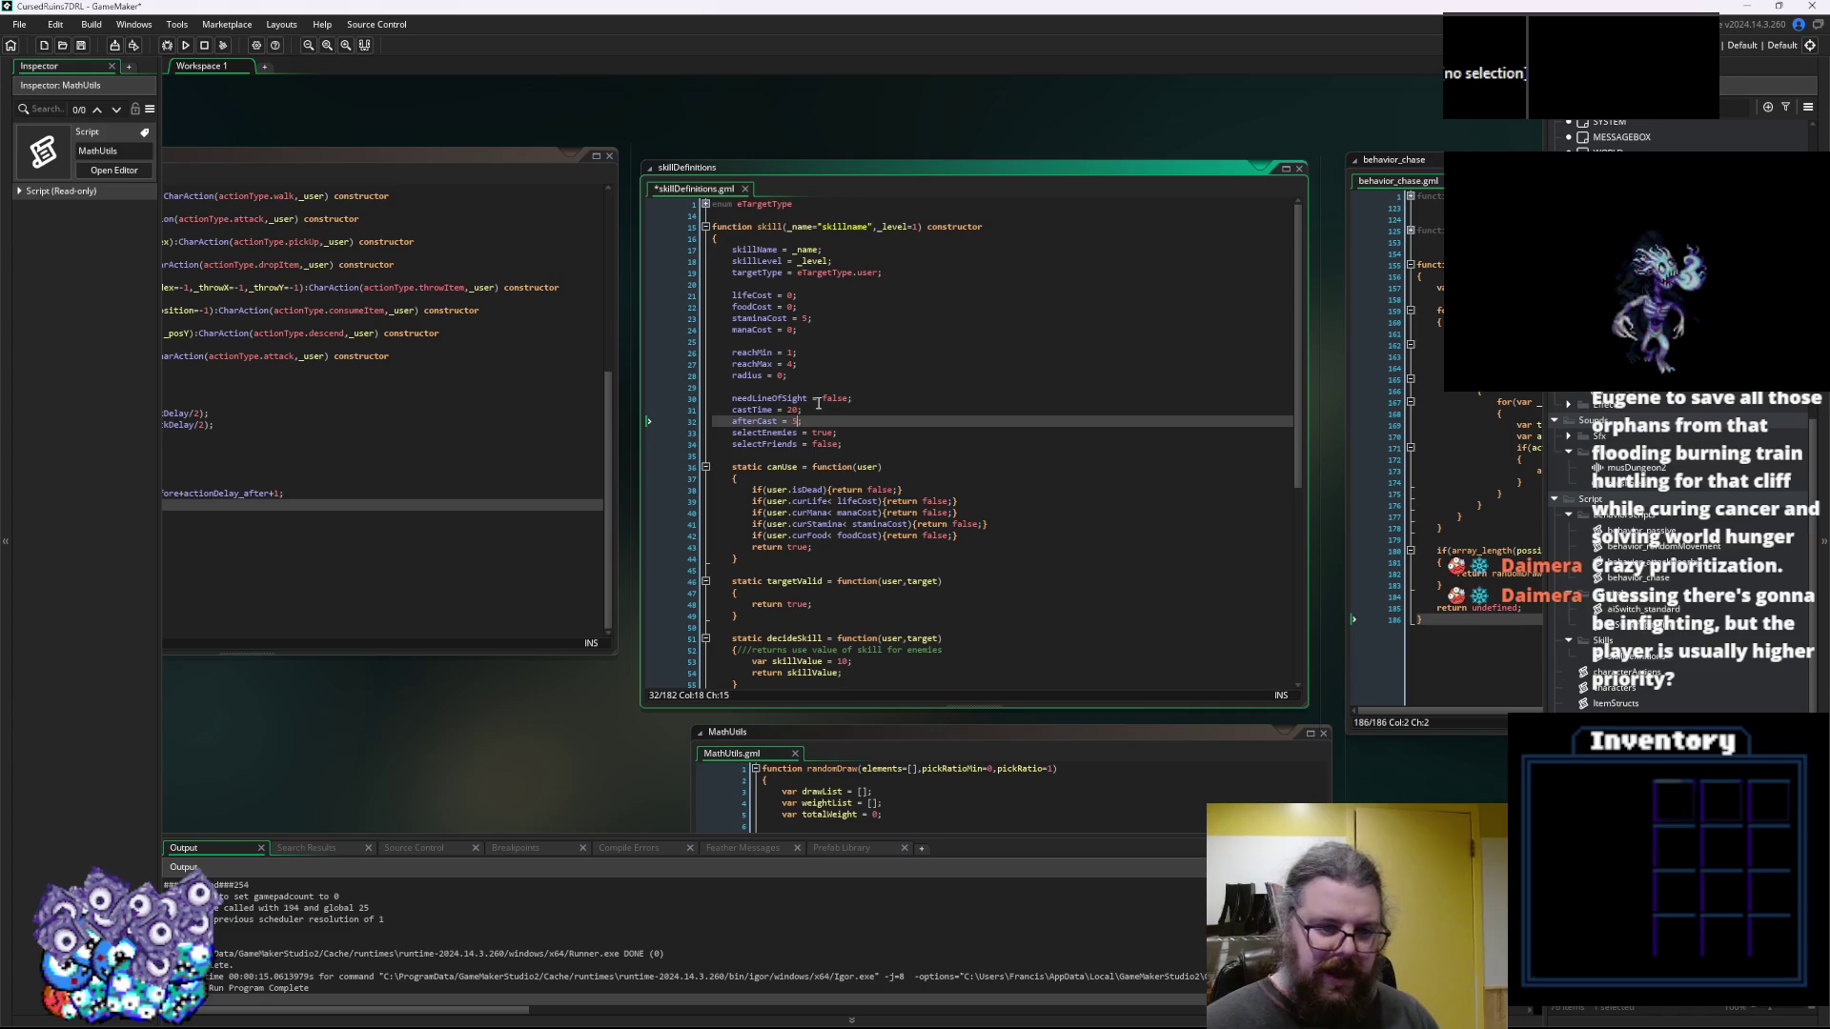
key("ctrl+s")
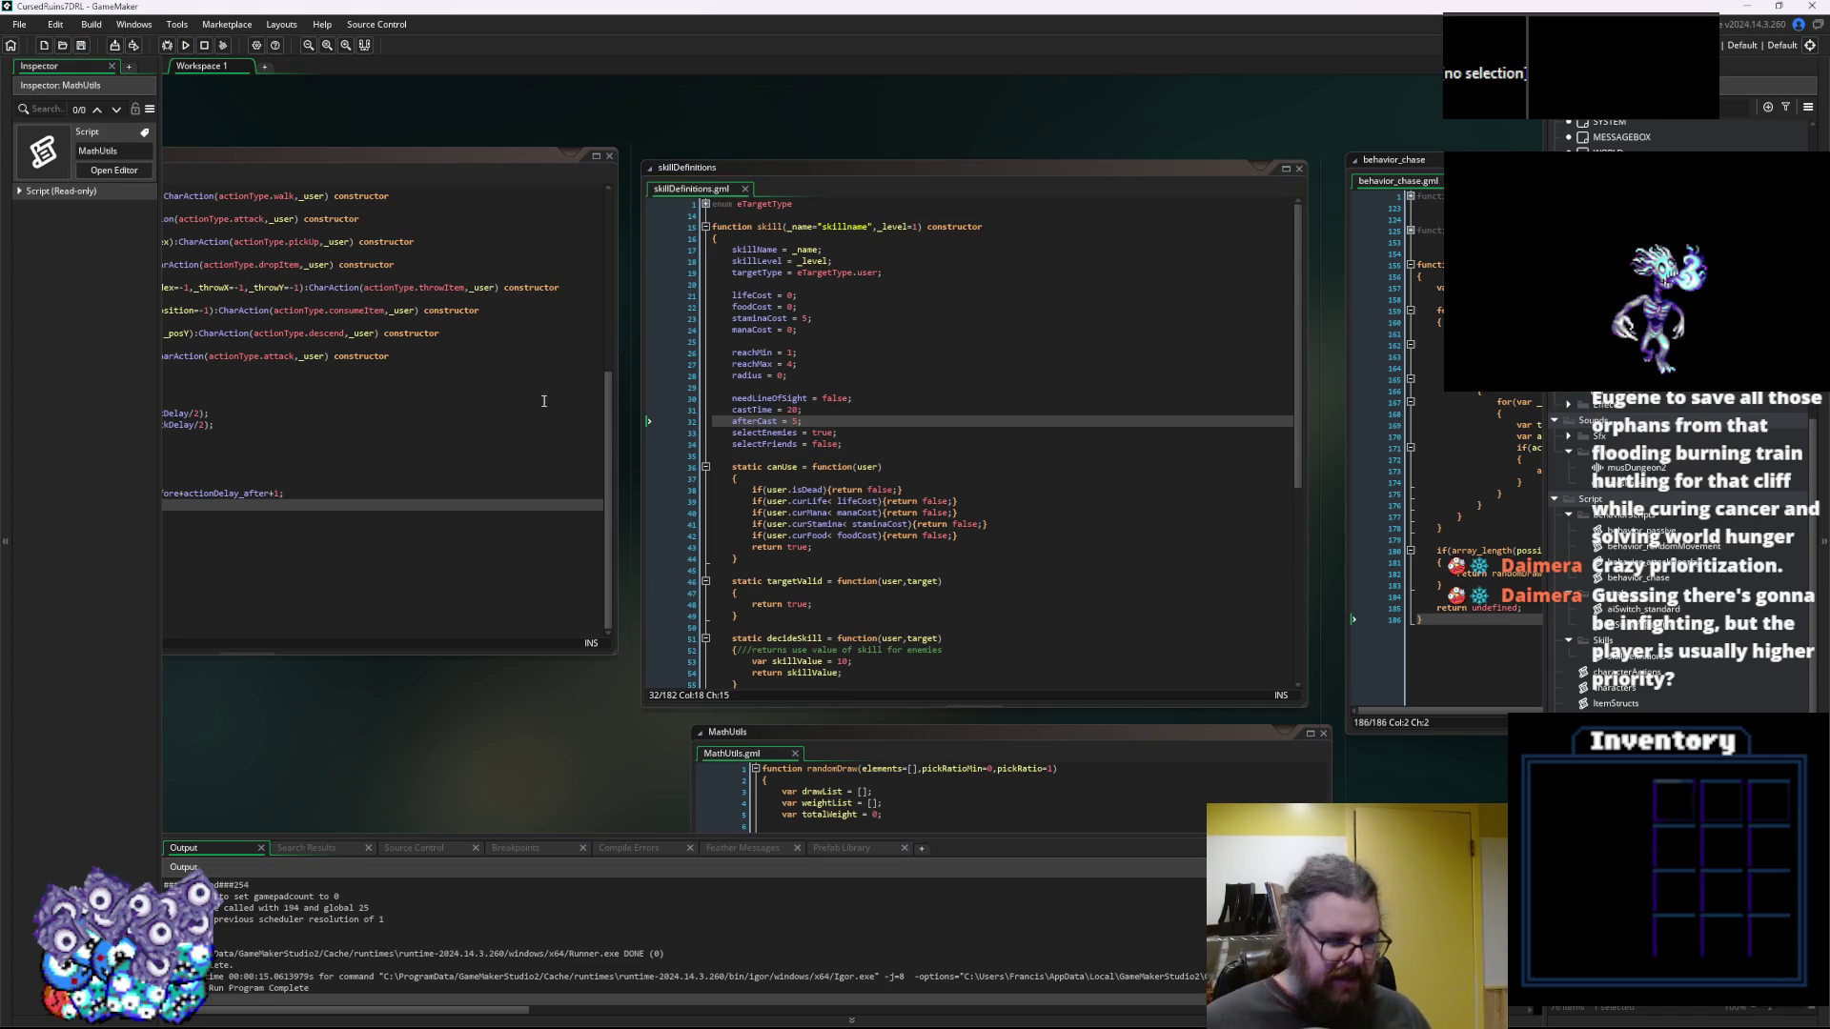
Review the castTime line and the Test skill's targetType and reach lines
left_click(815, 411)
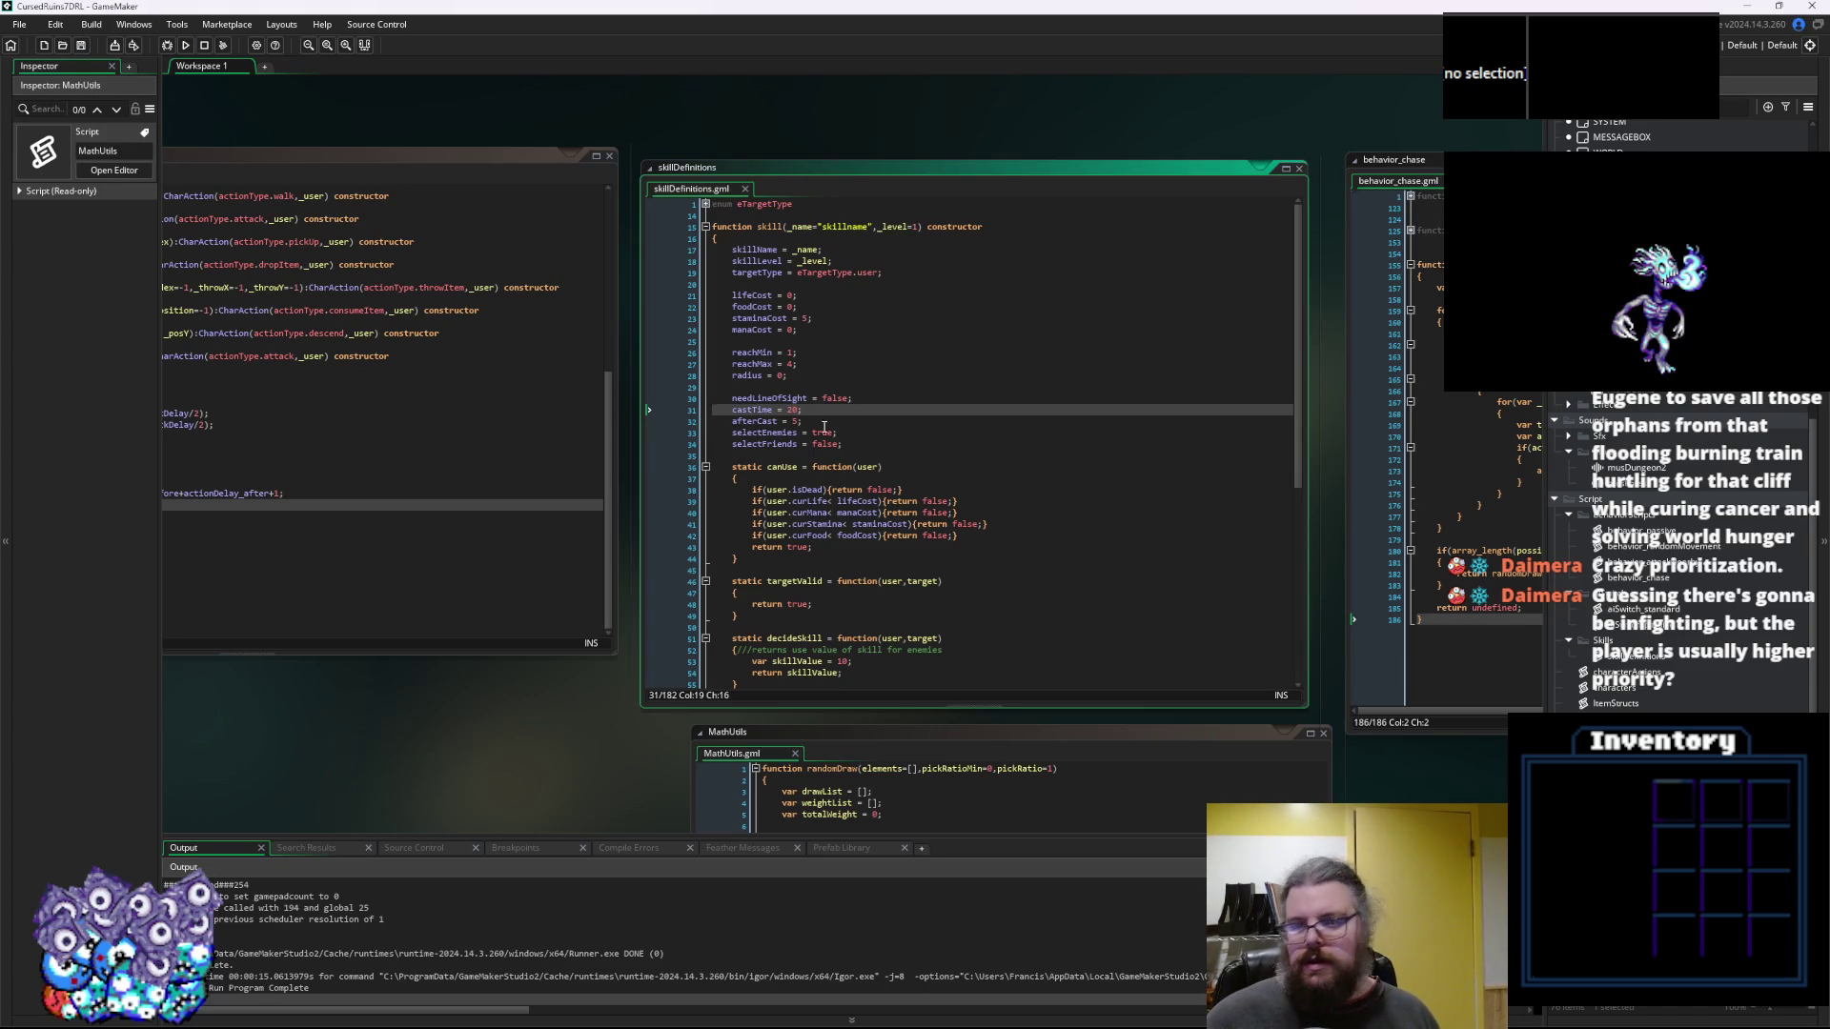
key("Down")
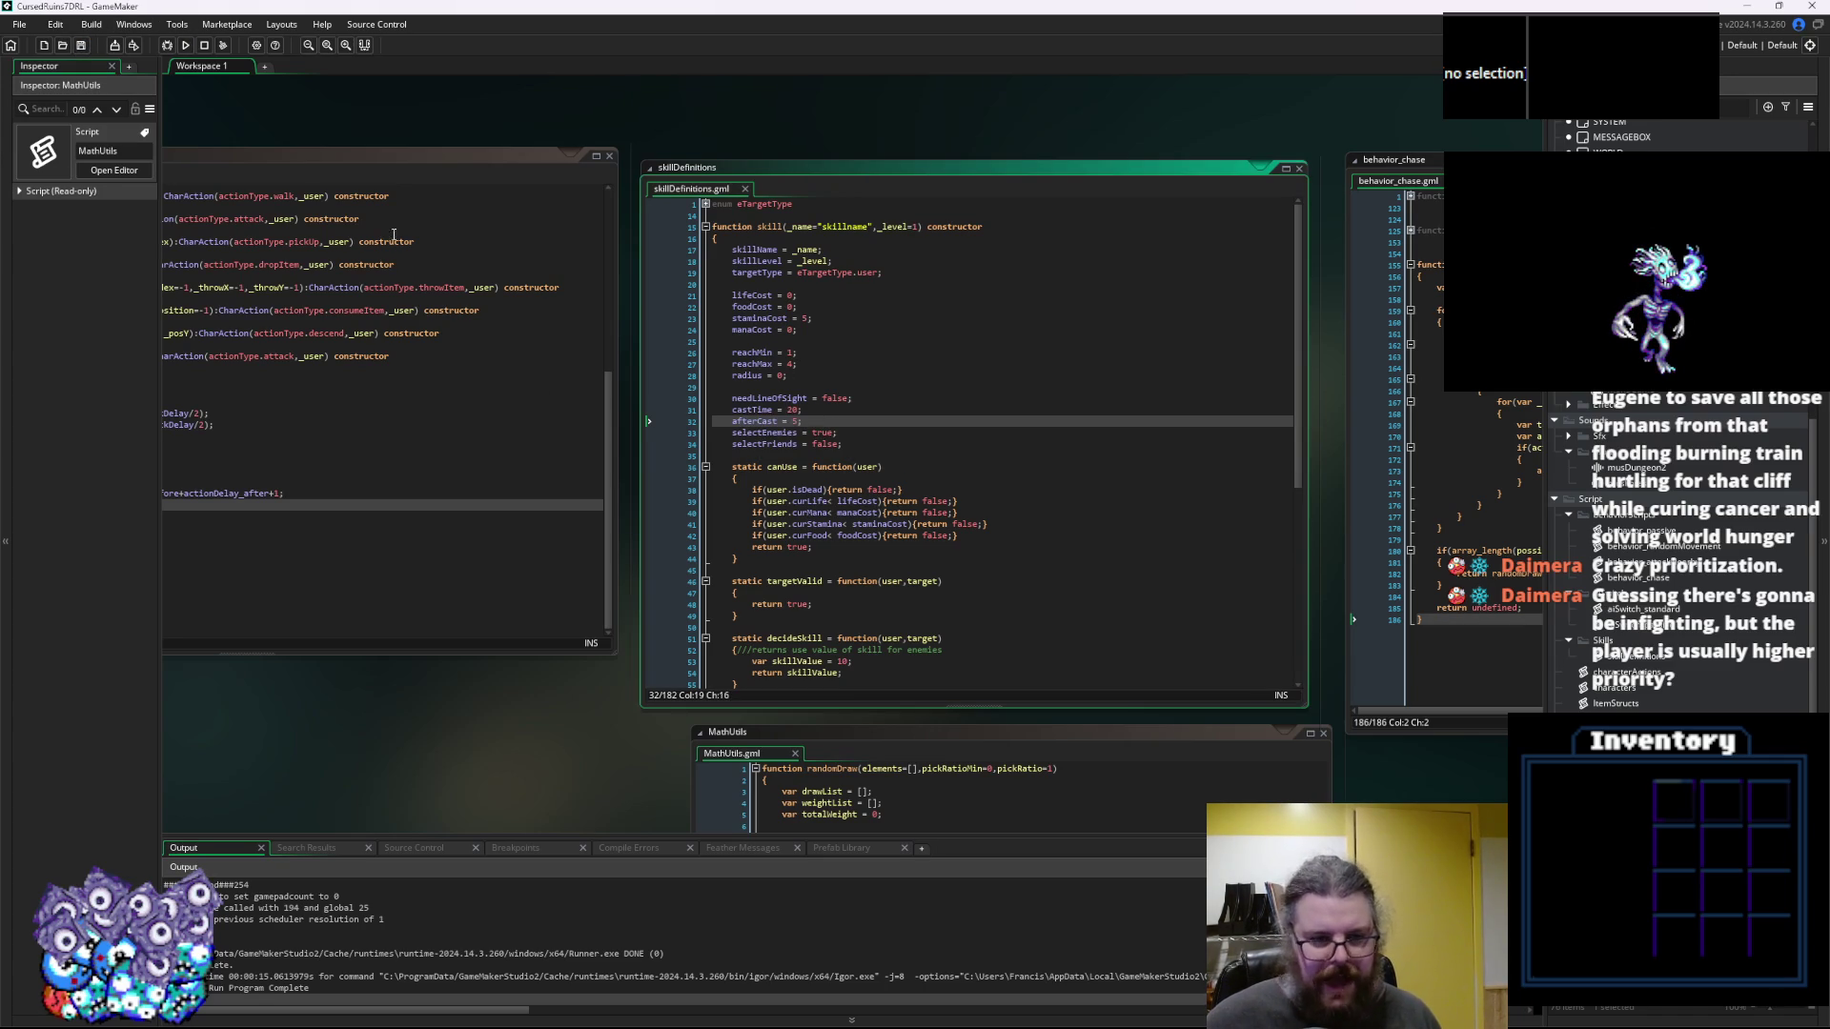
double_click(1620, 672)
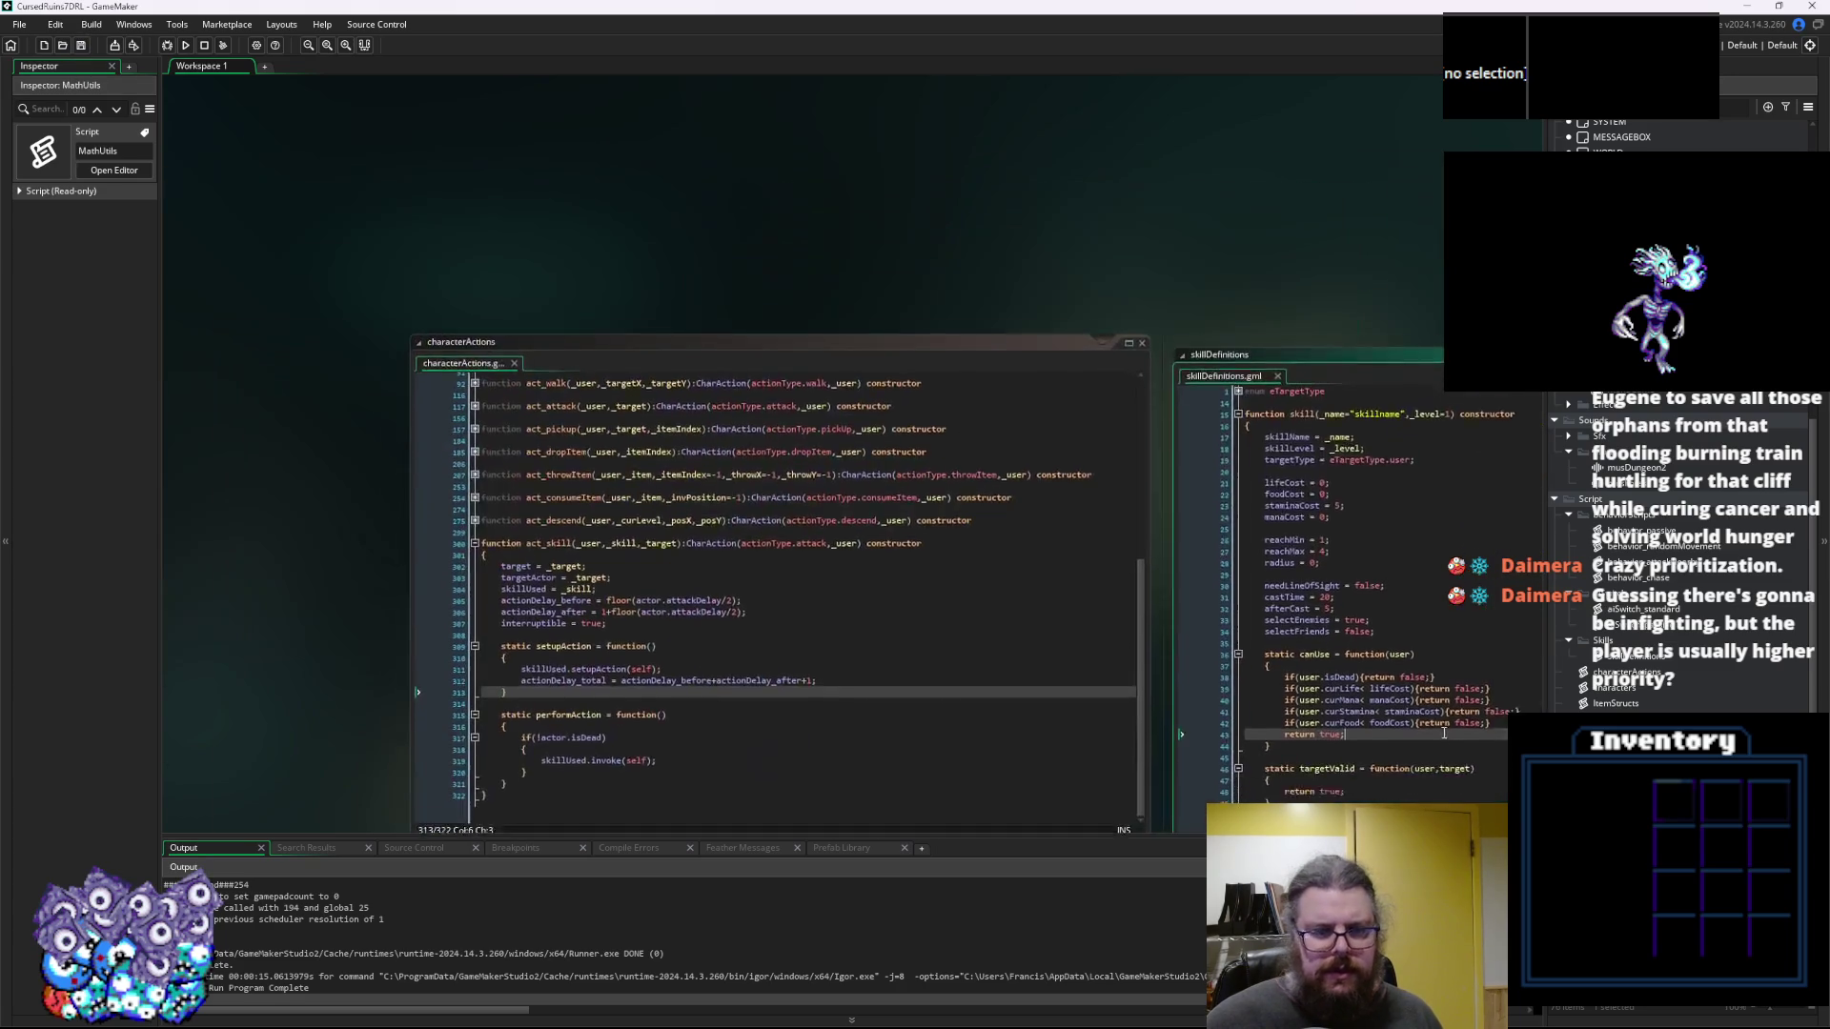
left_click(1426, 706)
scroll(781, 568, "down", 9)
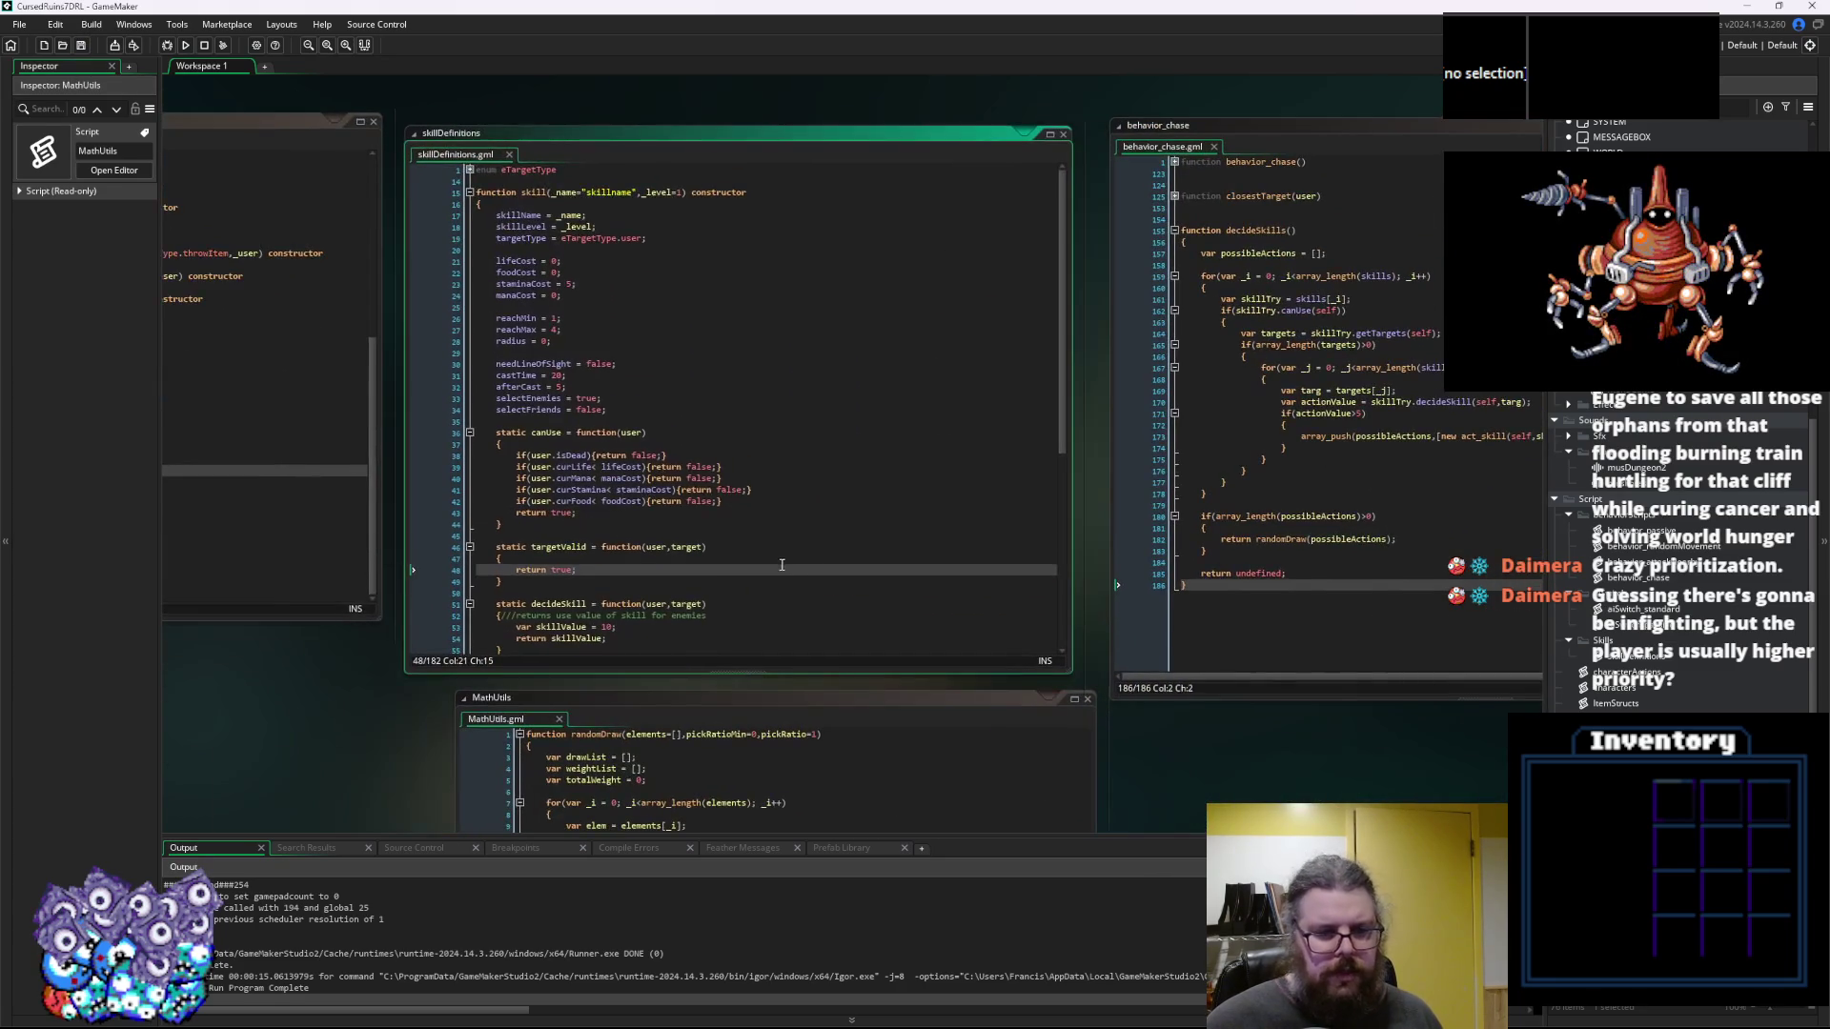
scroll(783, 581, "up", 10)
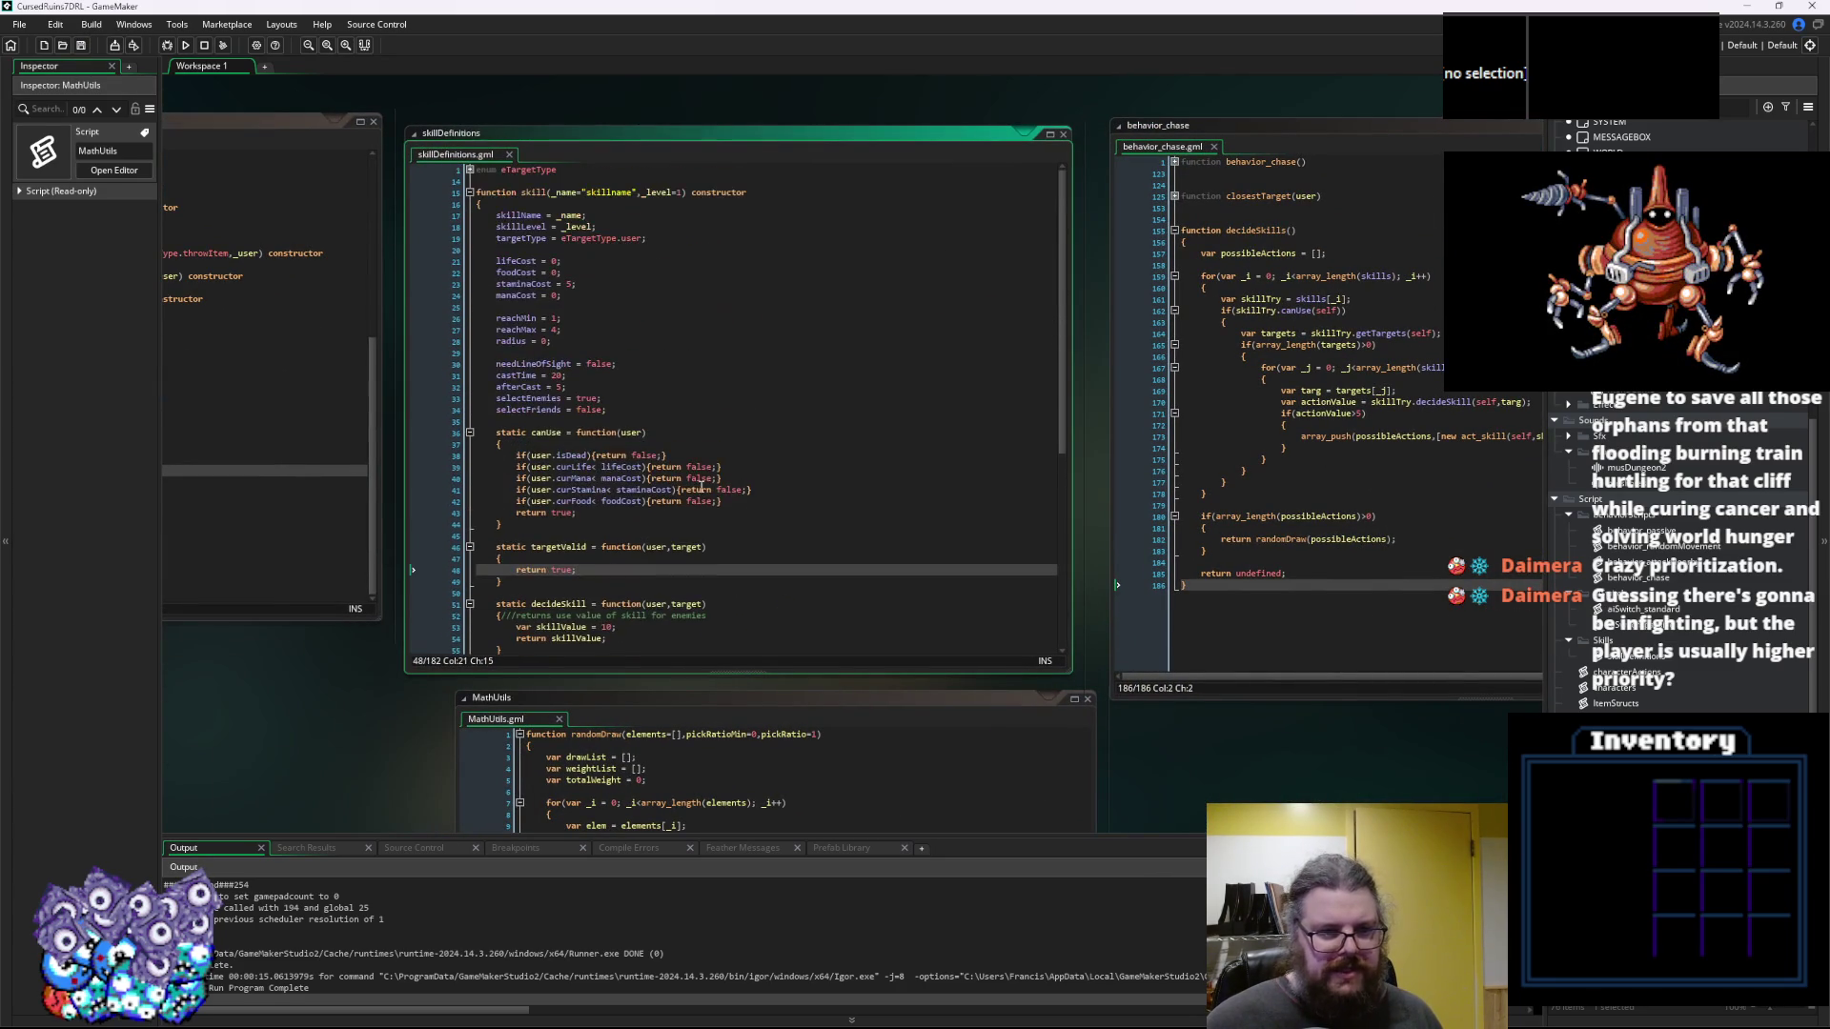
left_click_drag(570, 376, 481, 385)
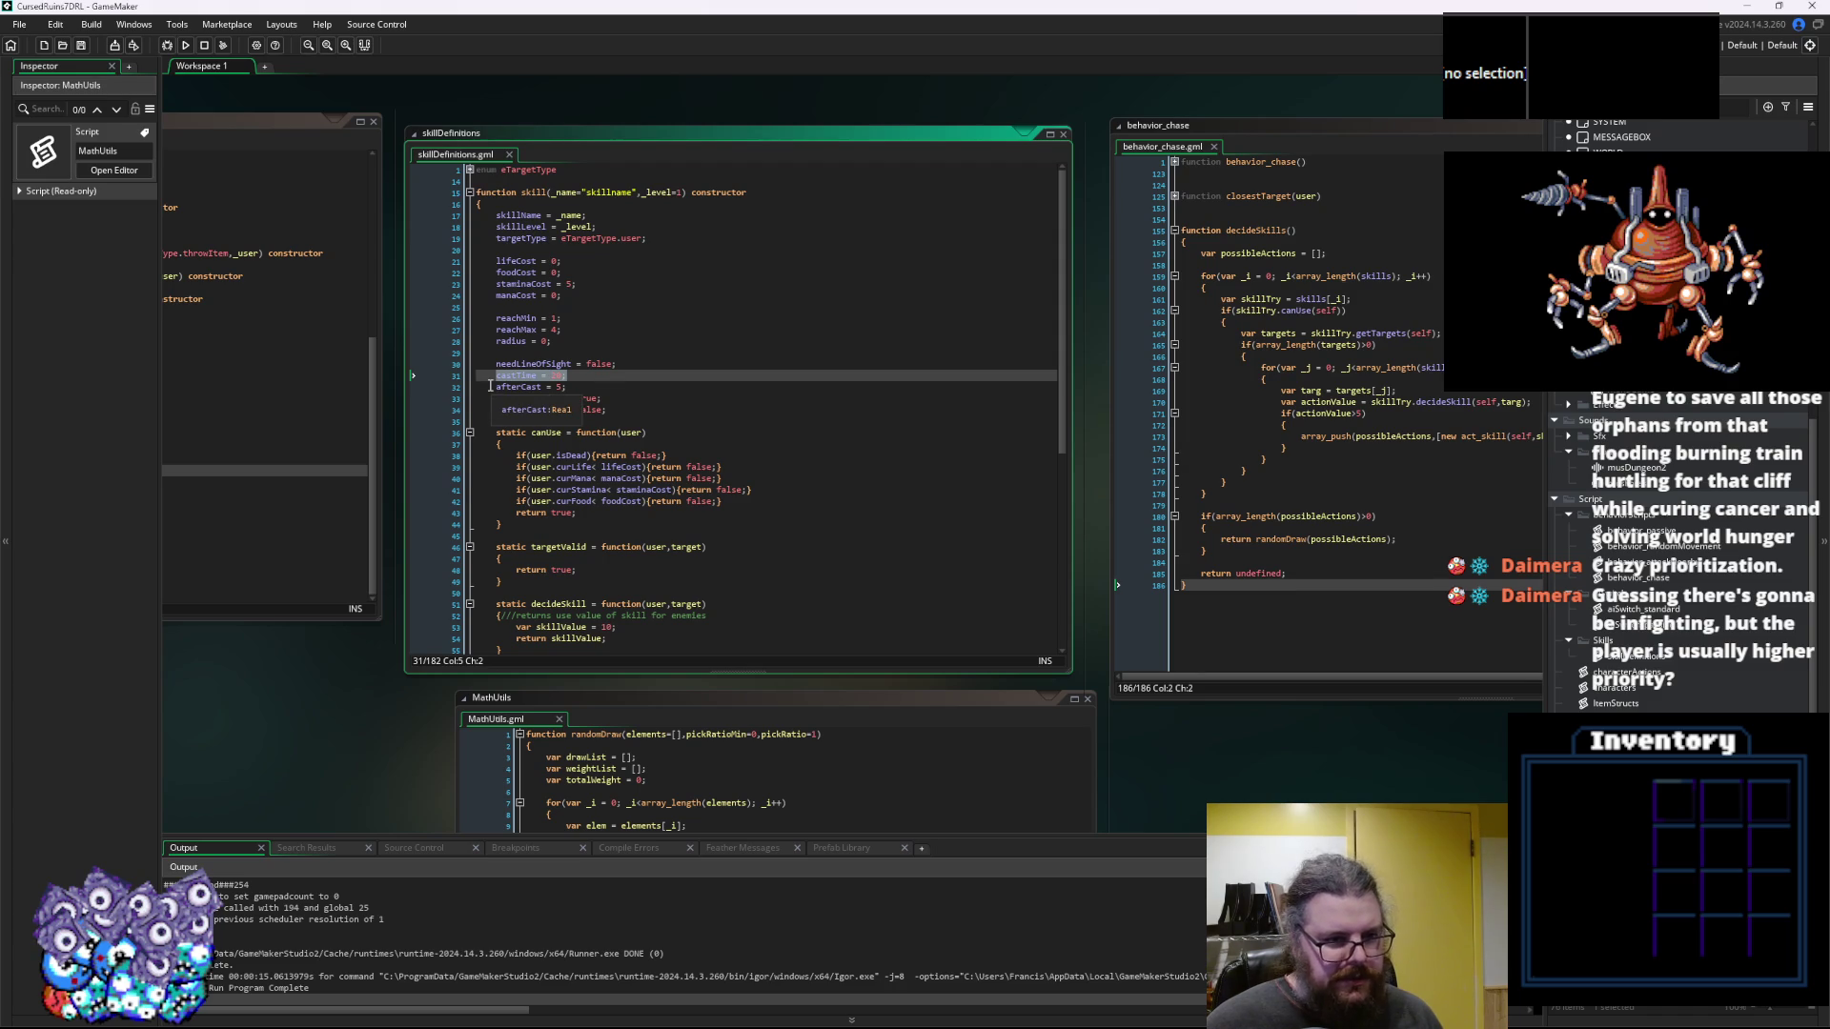
left_click(575, 386)
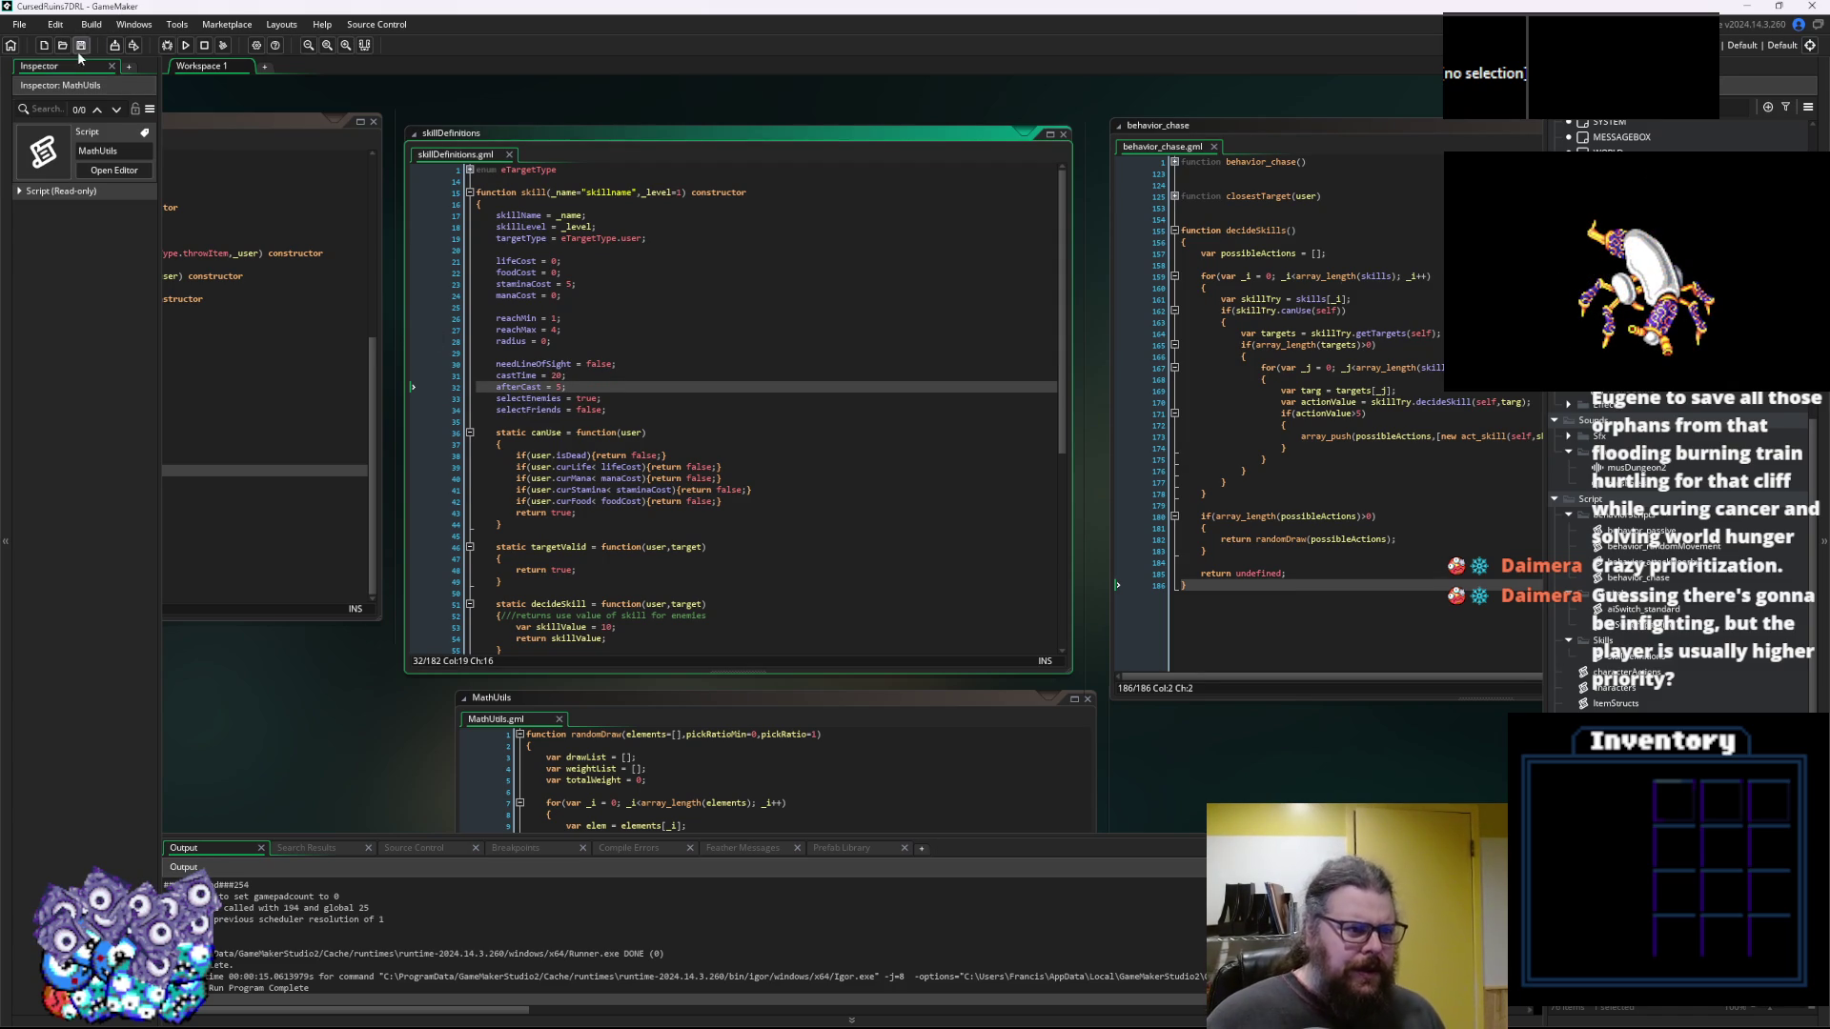
left_click(669, 381)
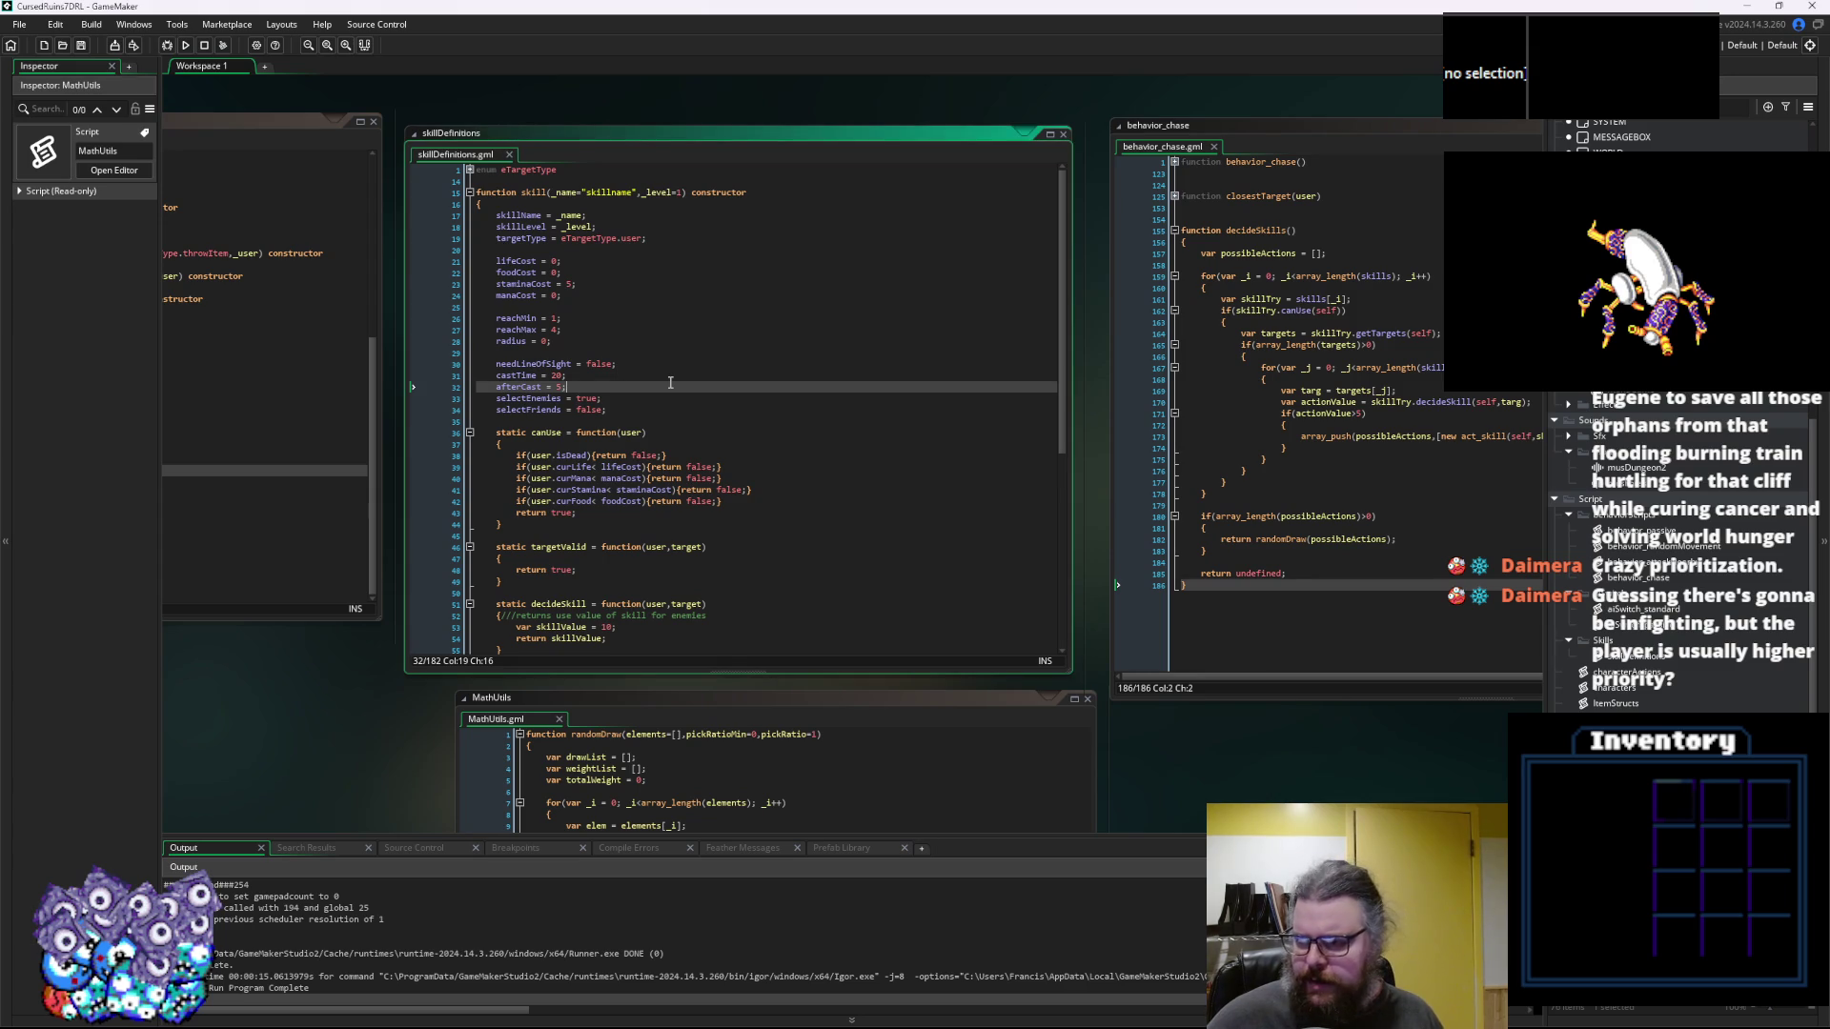
scroll(670, 382, "down", 10)
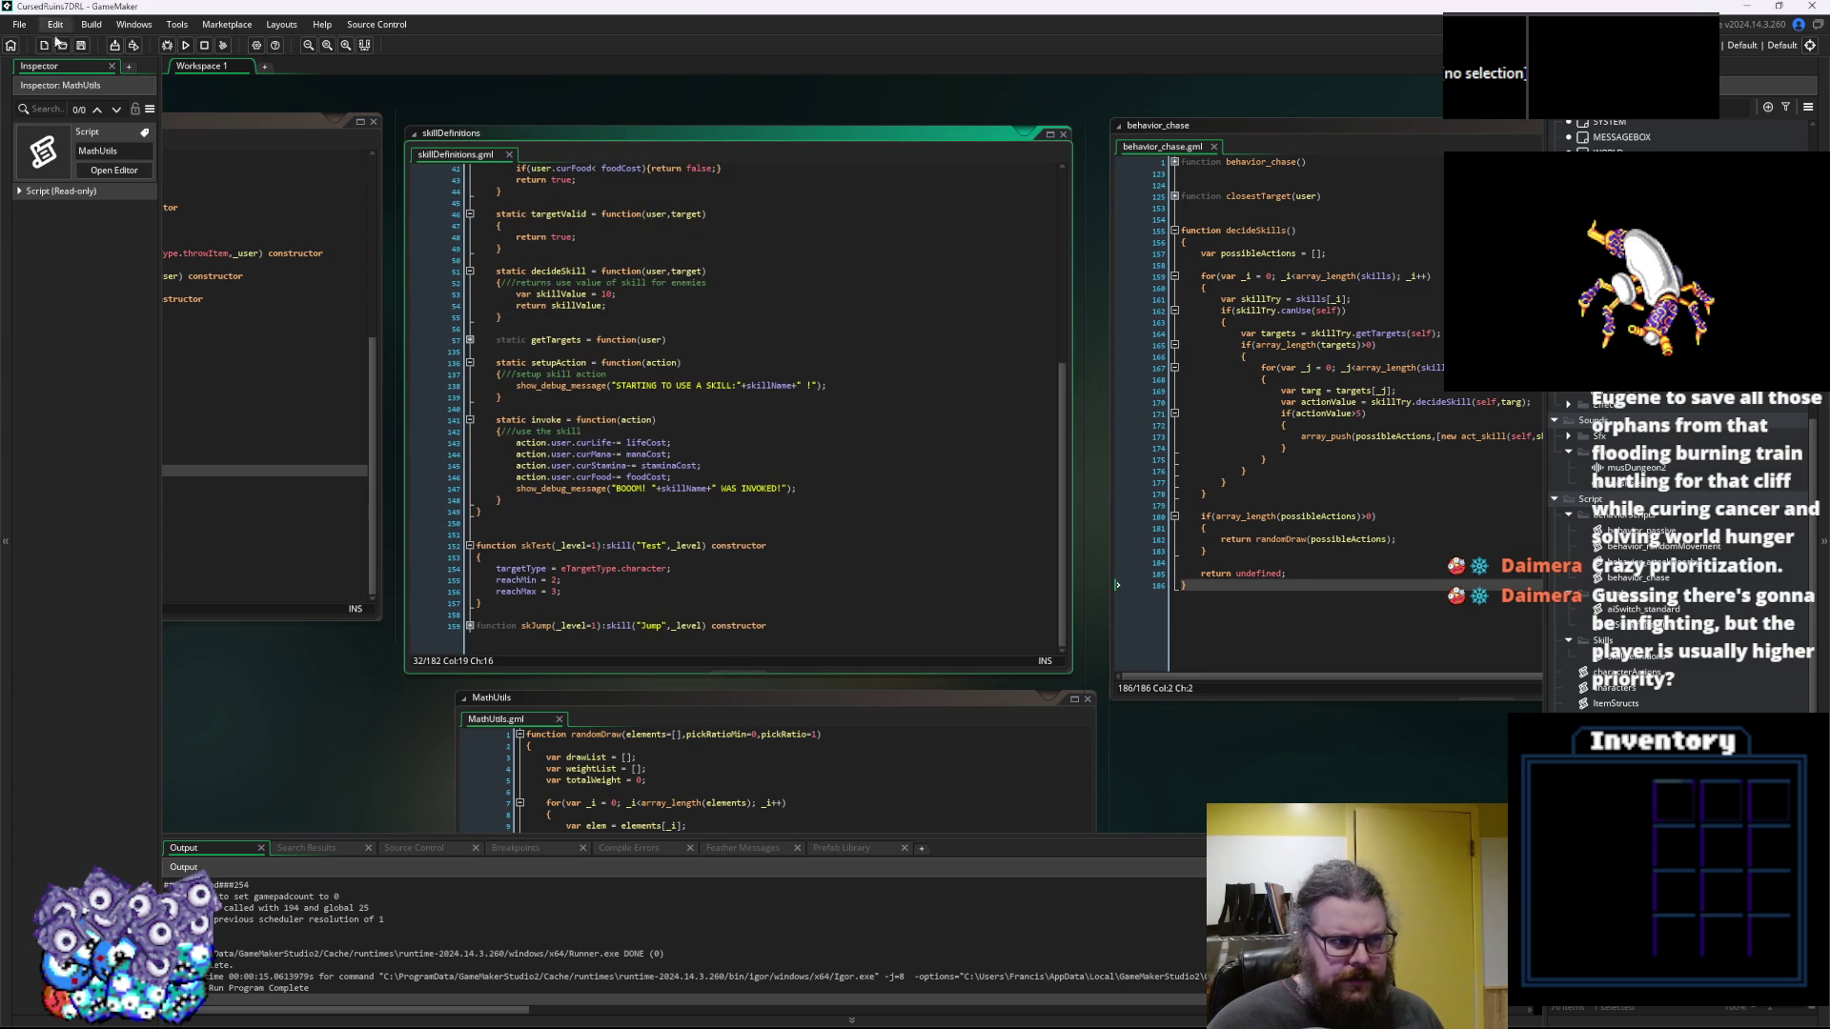
left_click(810, 572)
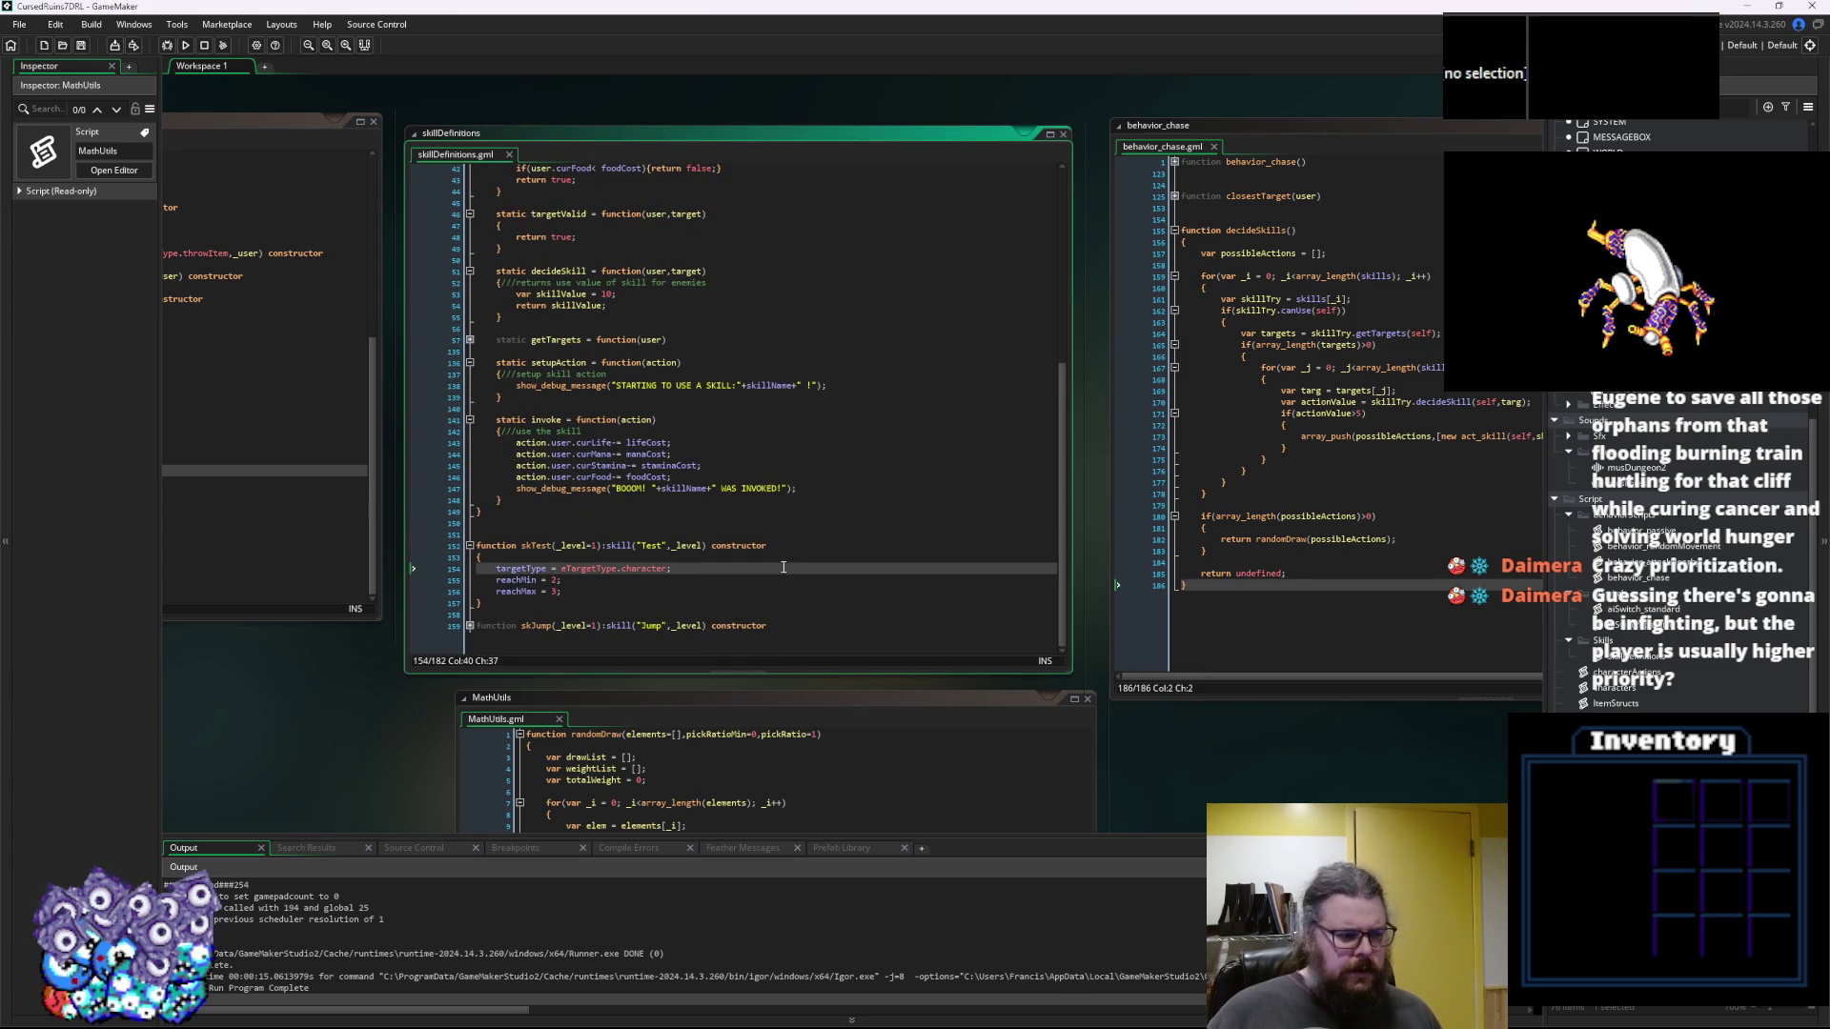
key("Down")
key("Down")
key("Down")
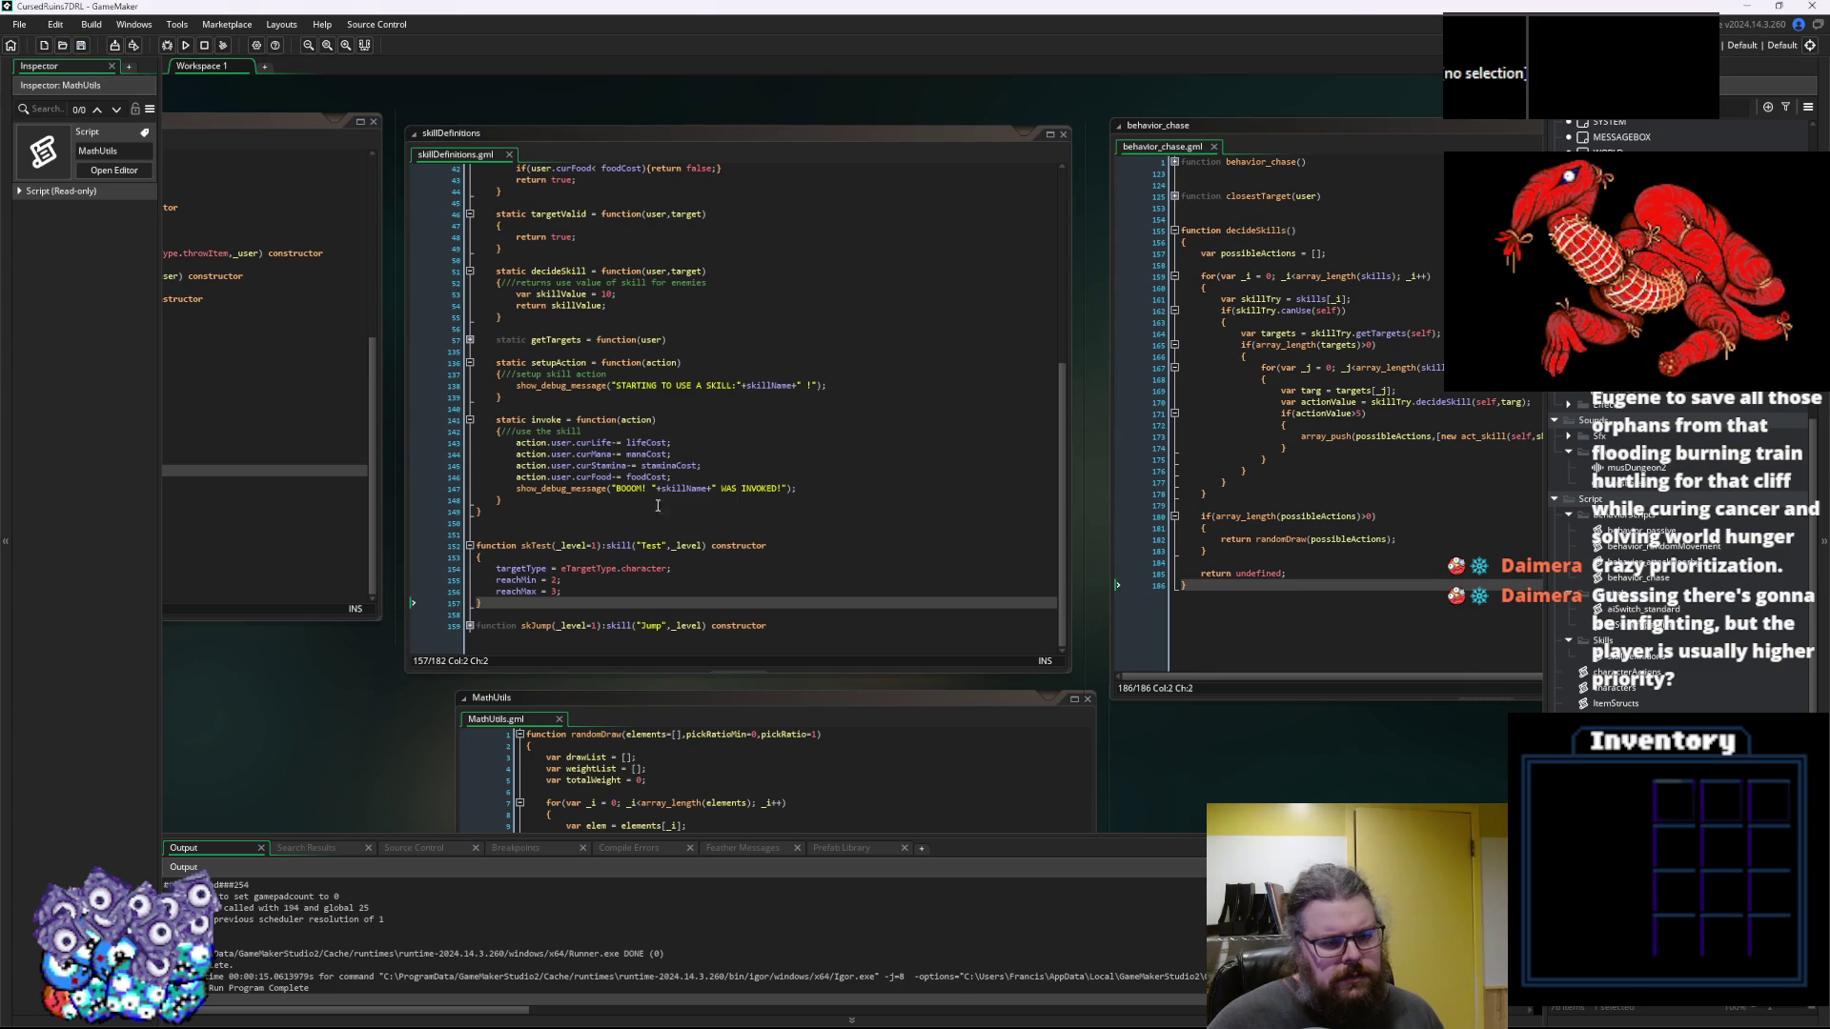
left_click(721, 588)
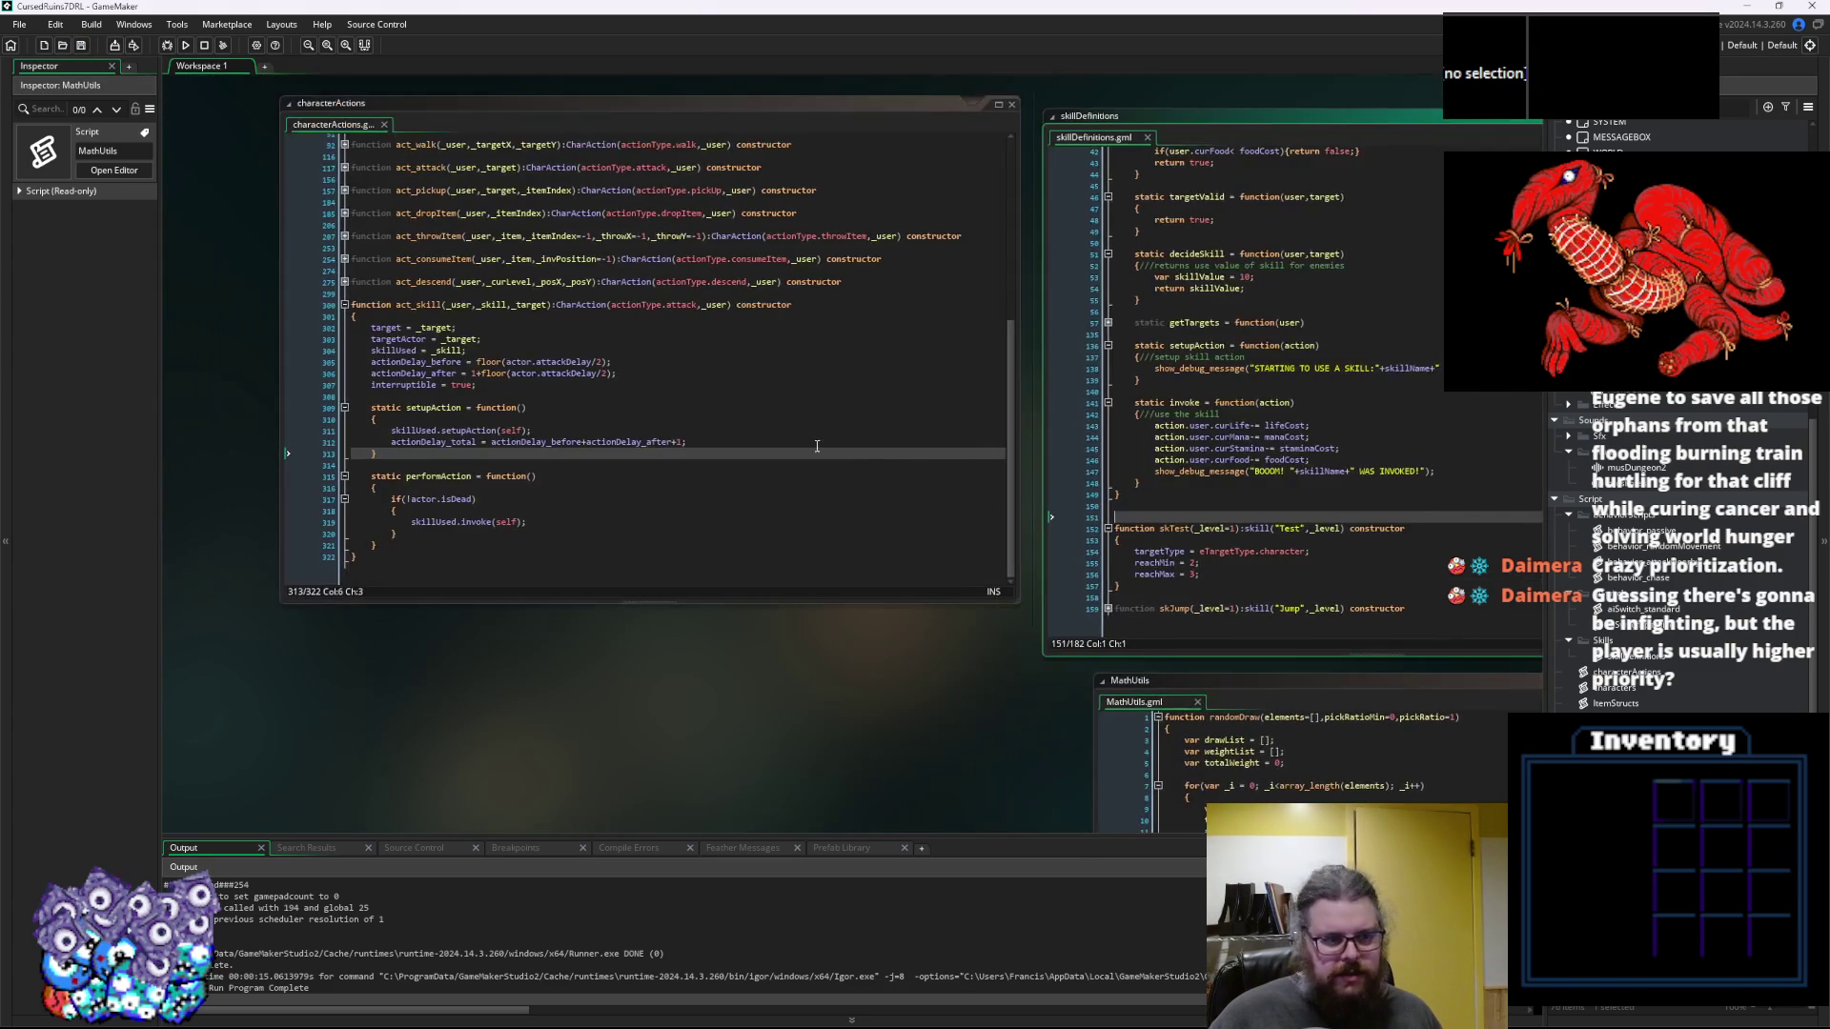
Switch to the characters script and locate the skTest(1) call in applySkills
left_click(807, 529)
scroll(805, 526, "up", 3)
left_click_drag(879, 646, 788, 633)
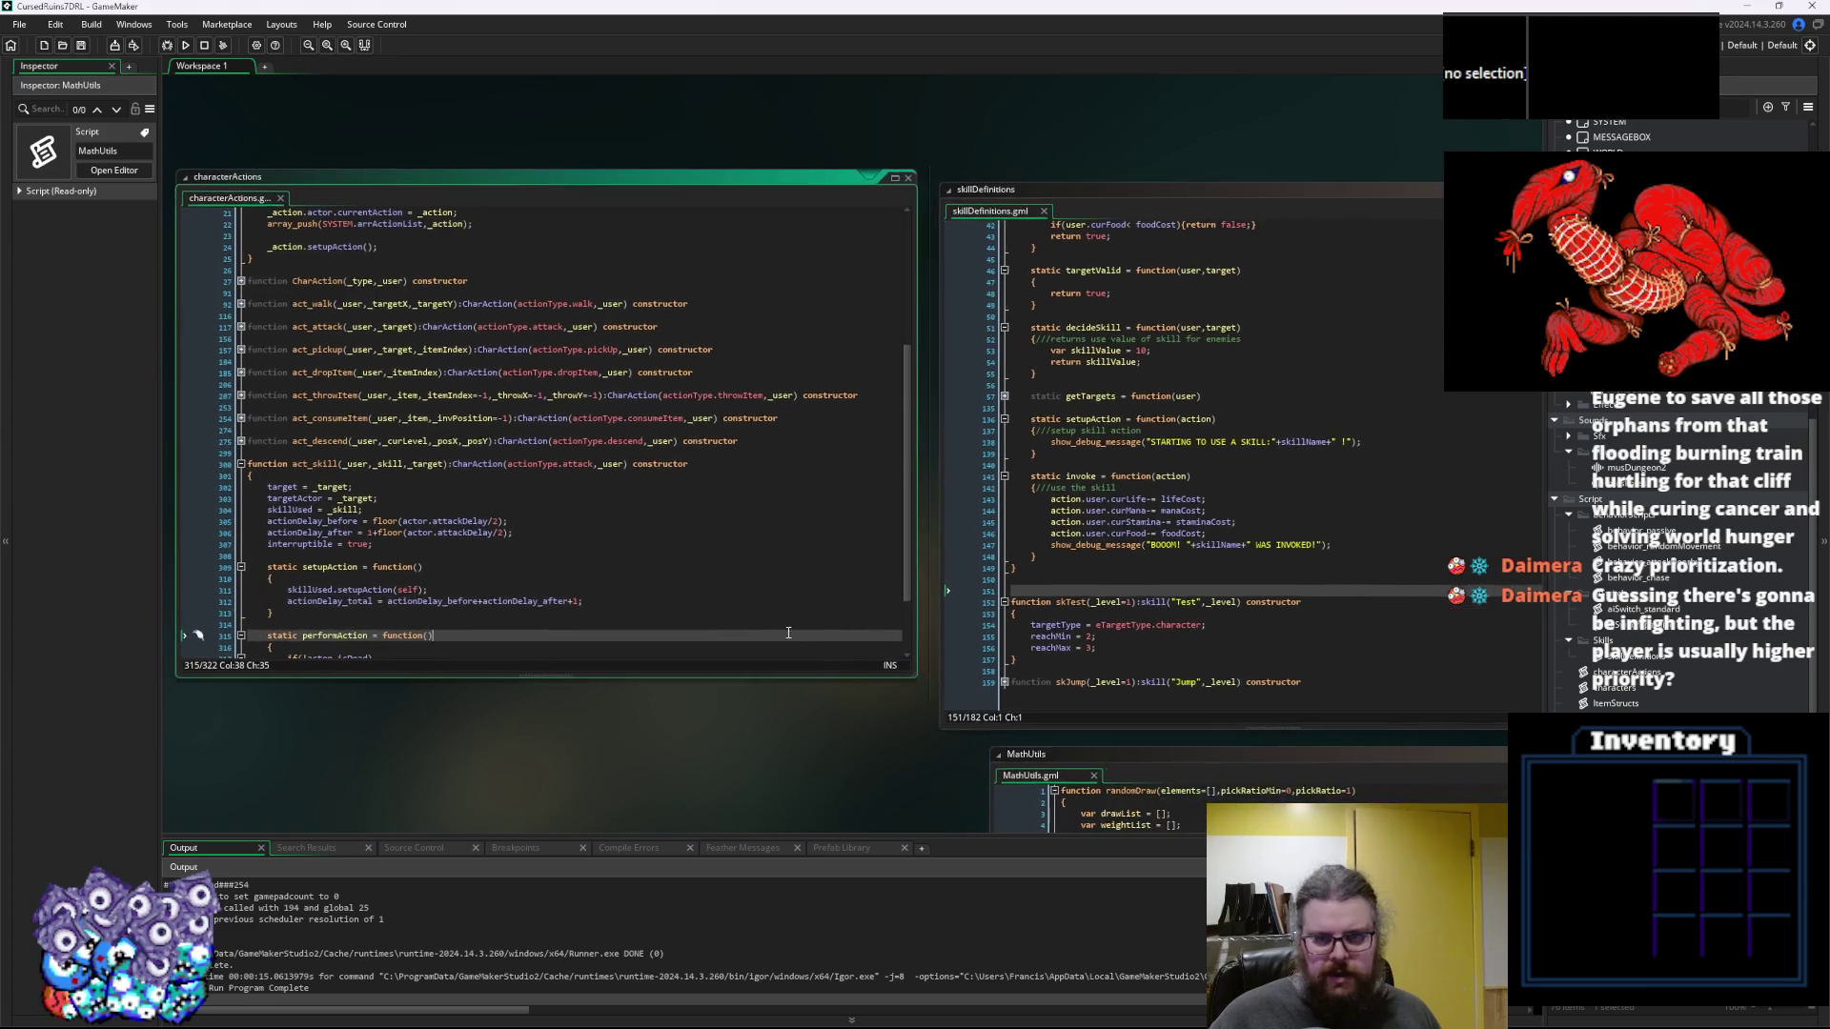
key("ctrl+Tab")
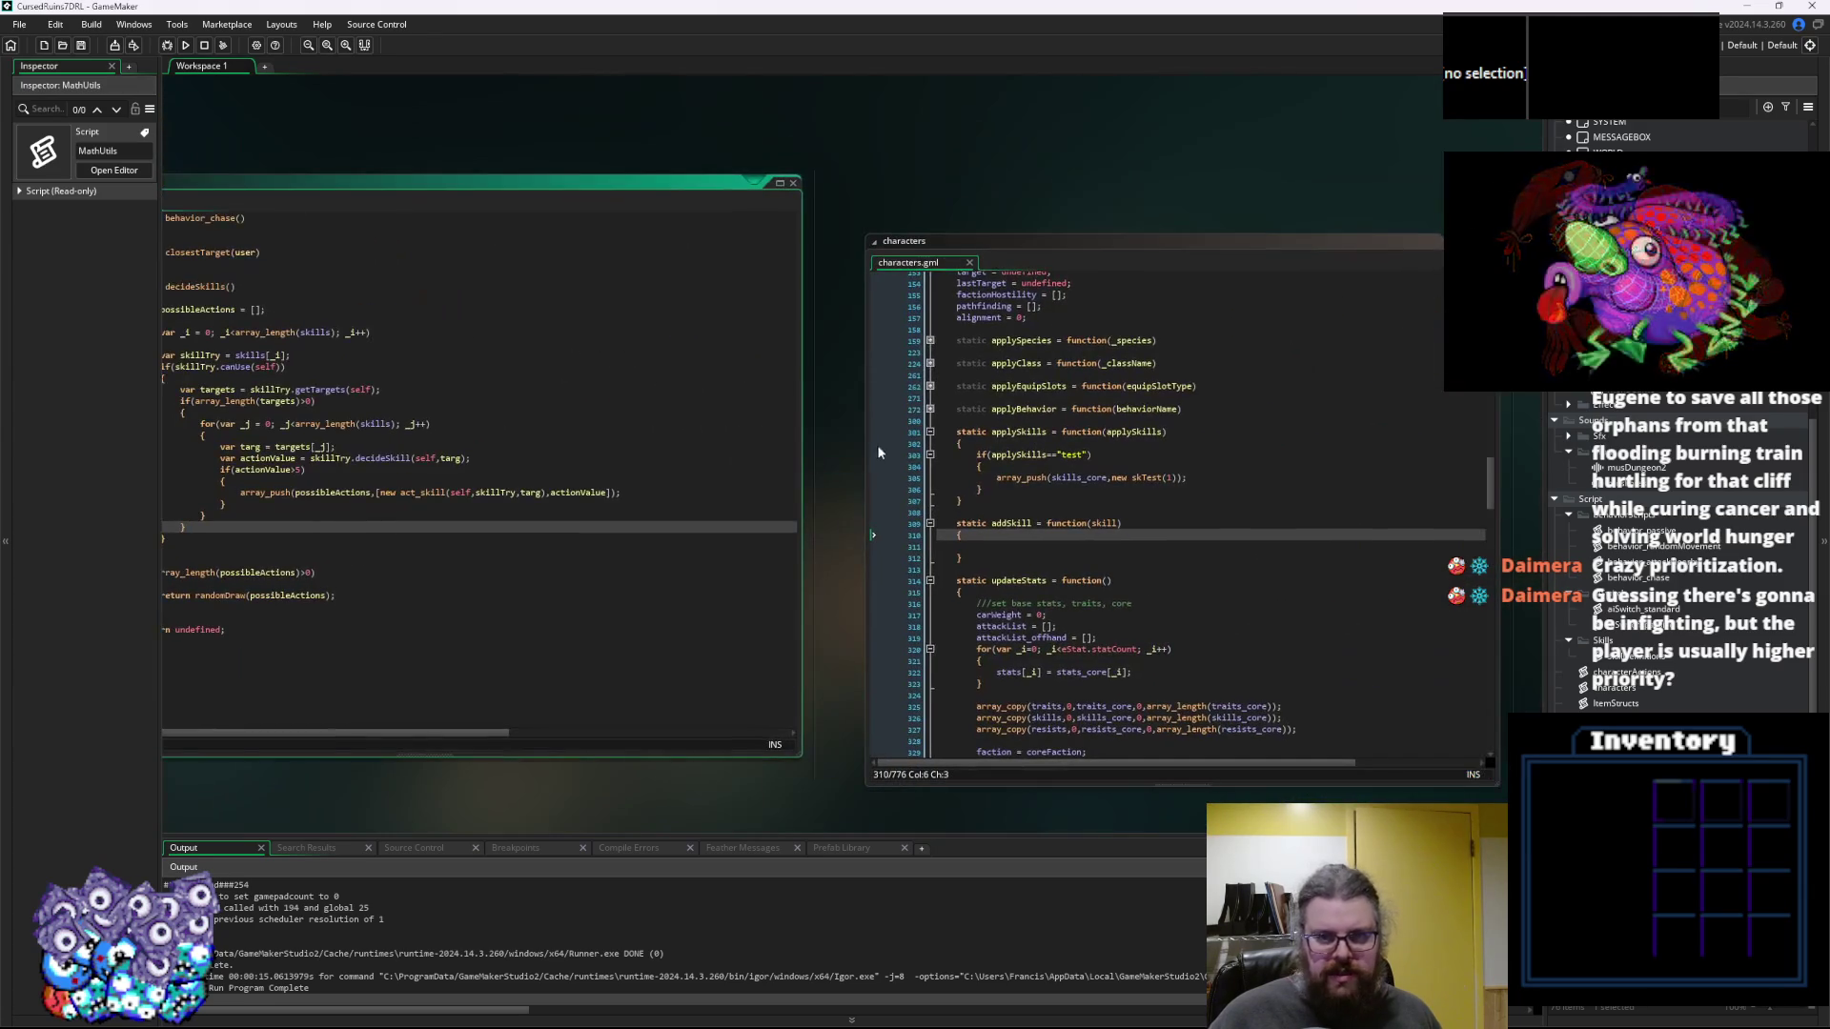
left_click(893, 376)
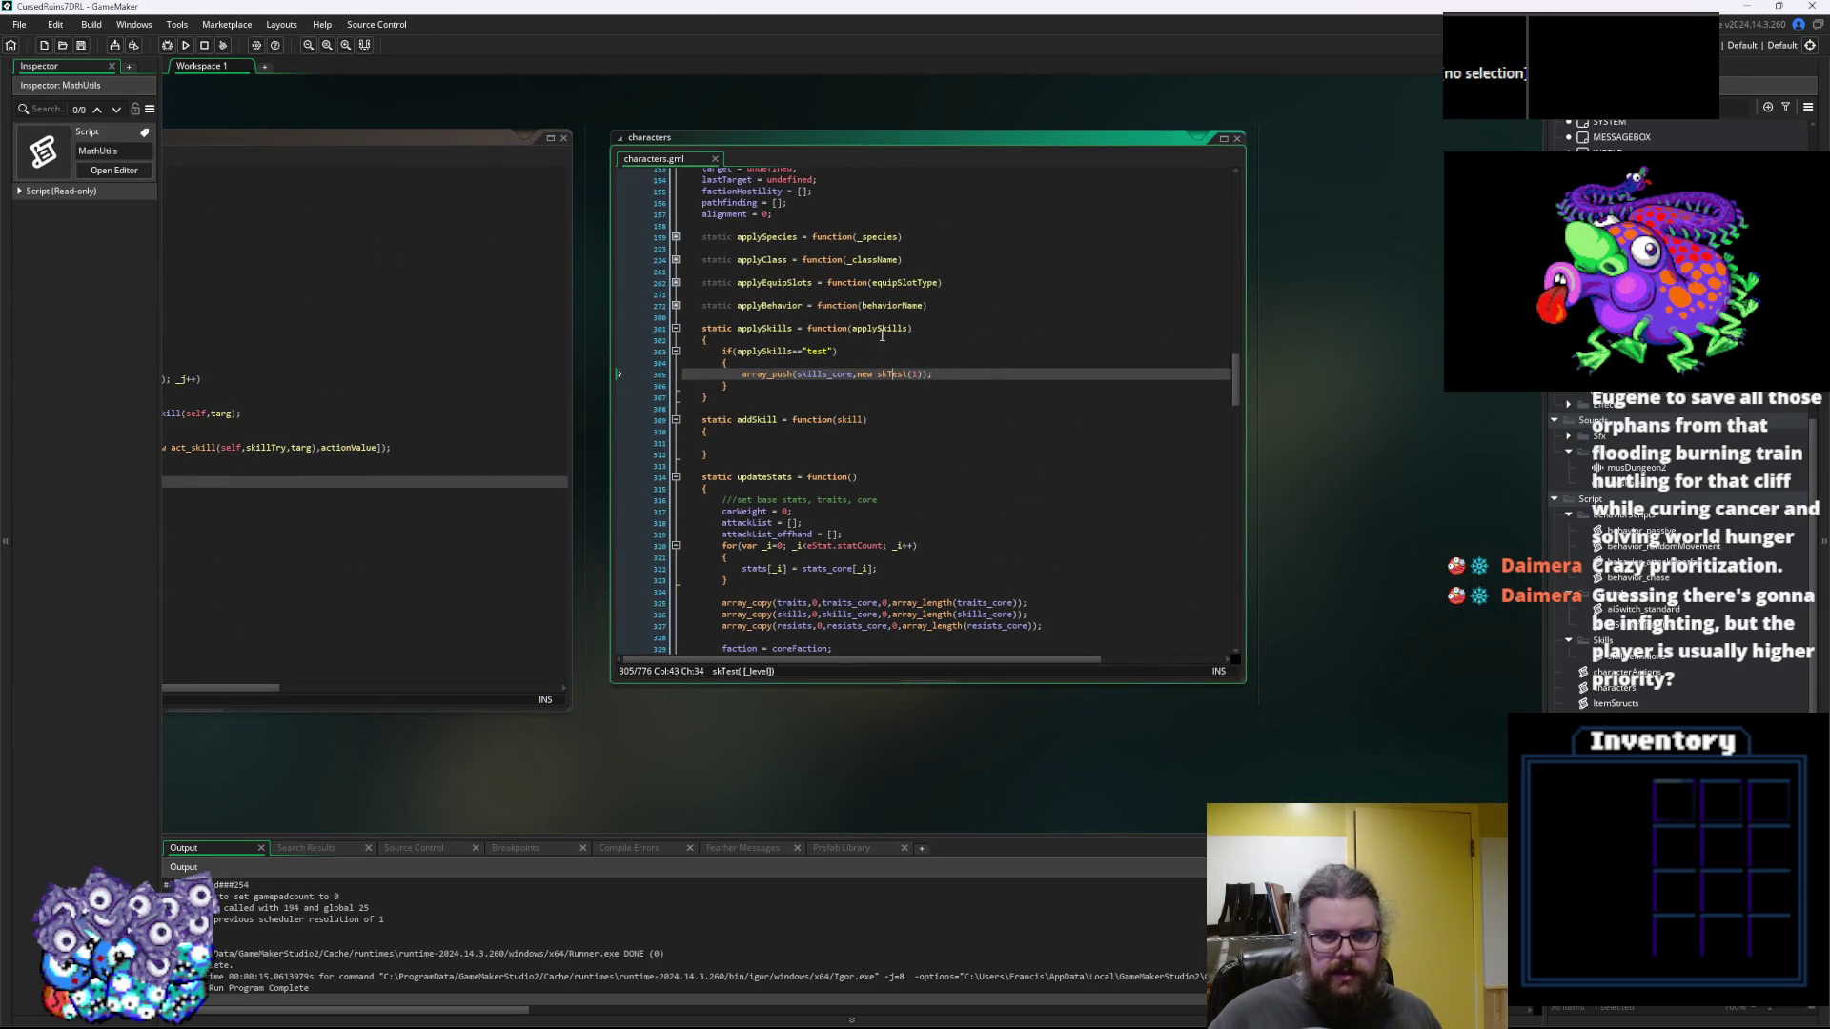
key("End")
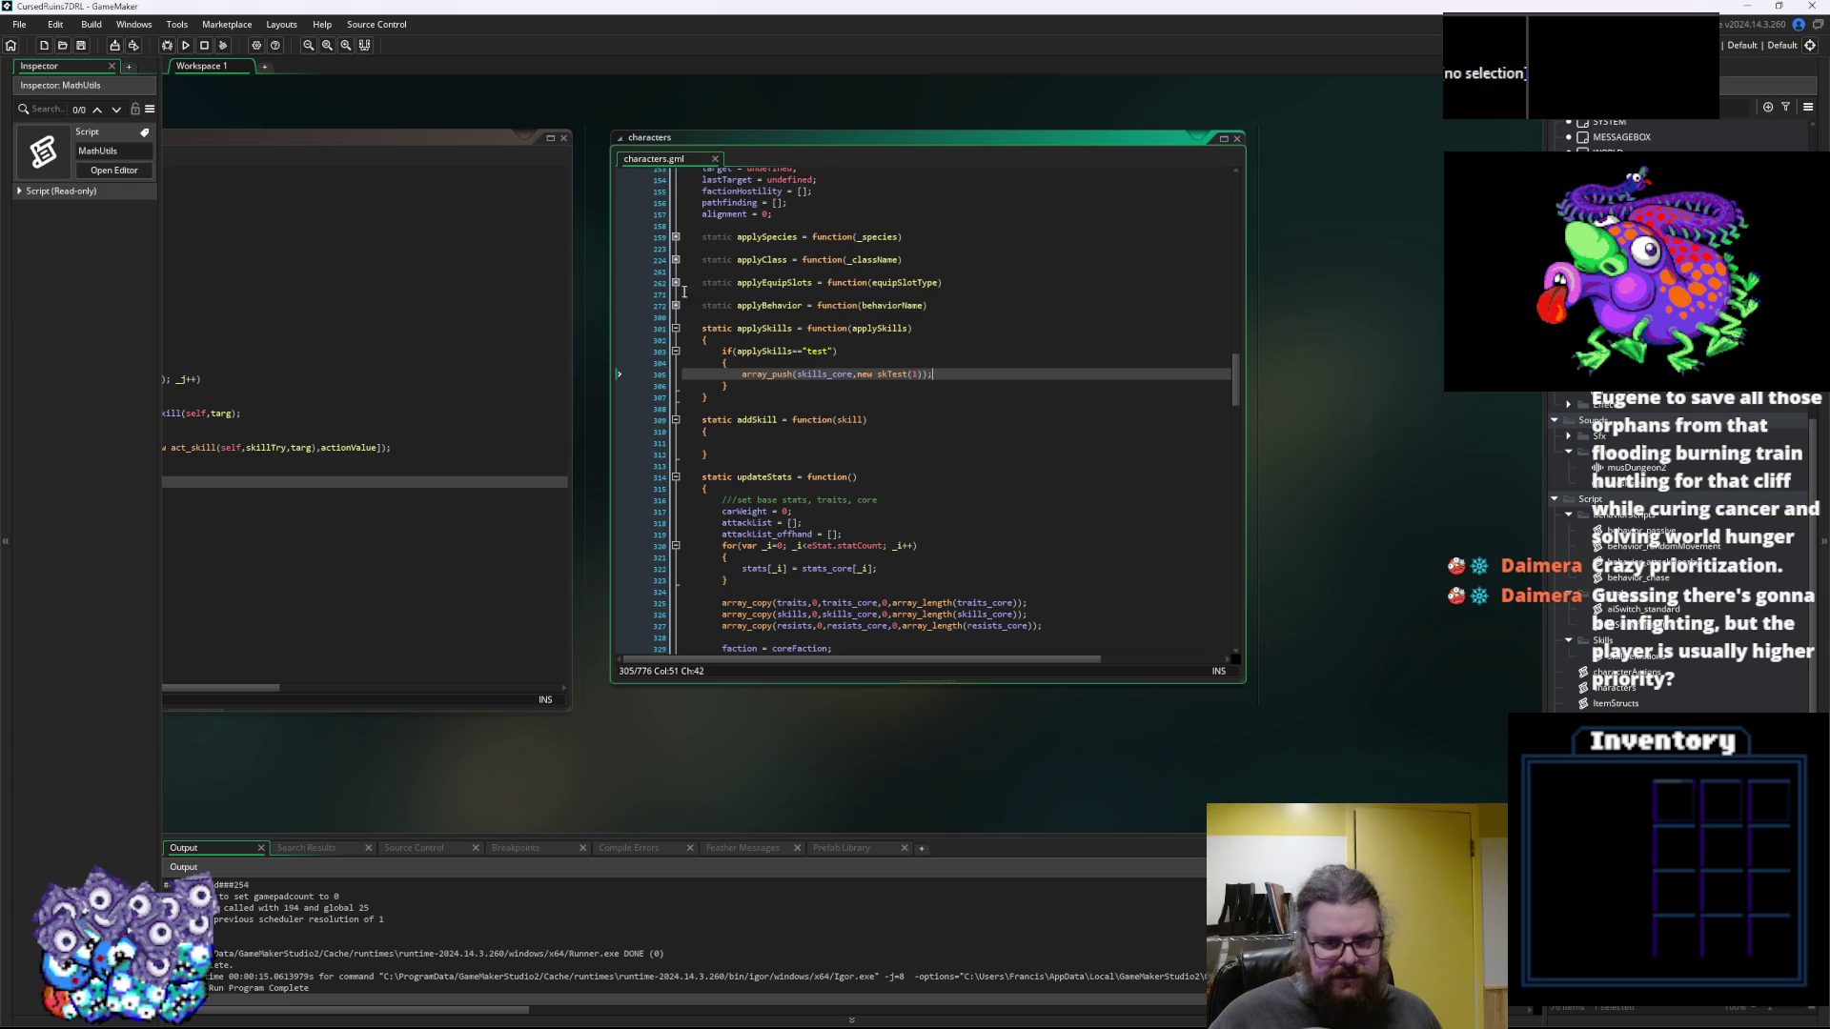
Run the game and inspect the failing line 62 in getTargets
left_click(169, 46)
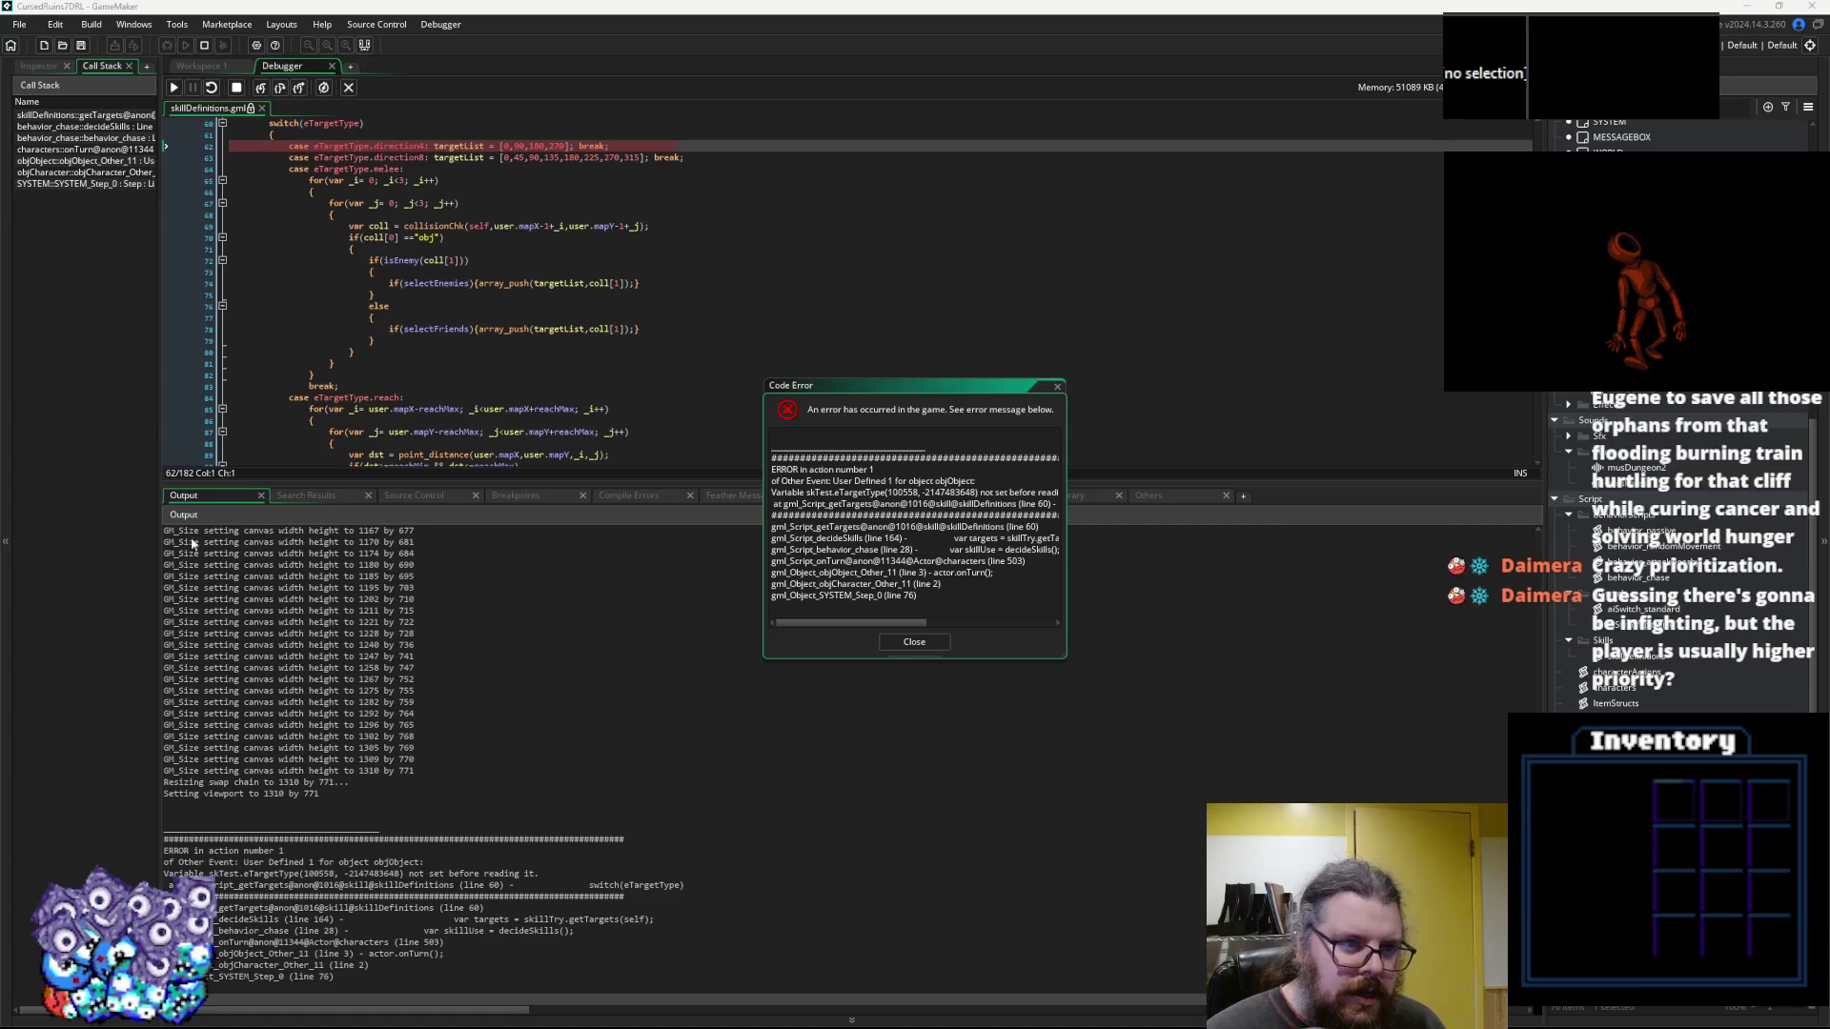
scroll(351, 419, "up", 4)
mouse_move(454, 263)
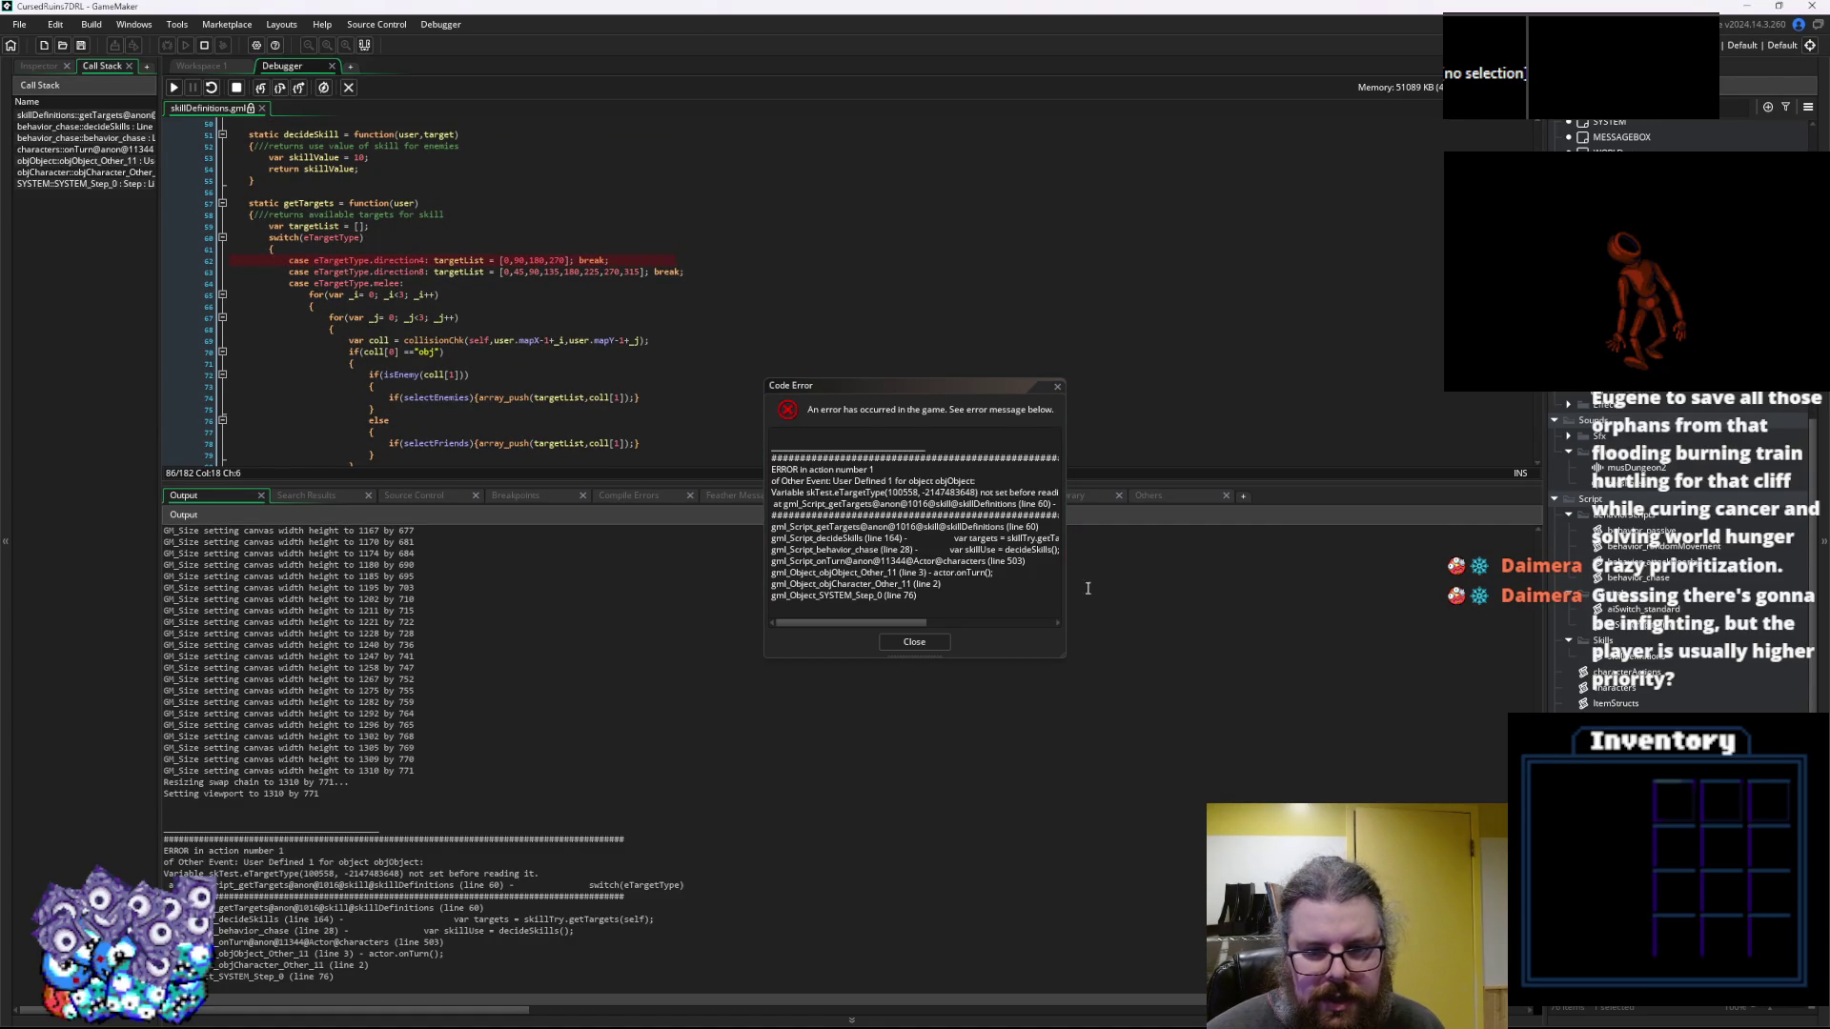
left_click(559, 260)
Examine where eTargetType is referenced, then close the Code Error report
mouse_move(466, 258)
mouse_move(349, 265)
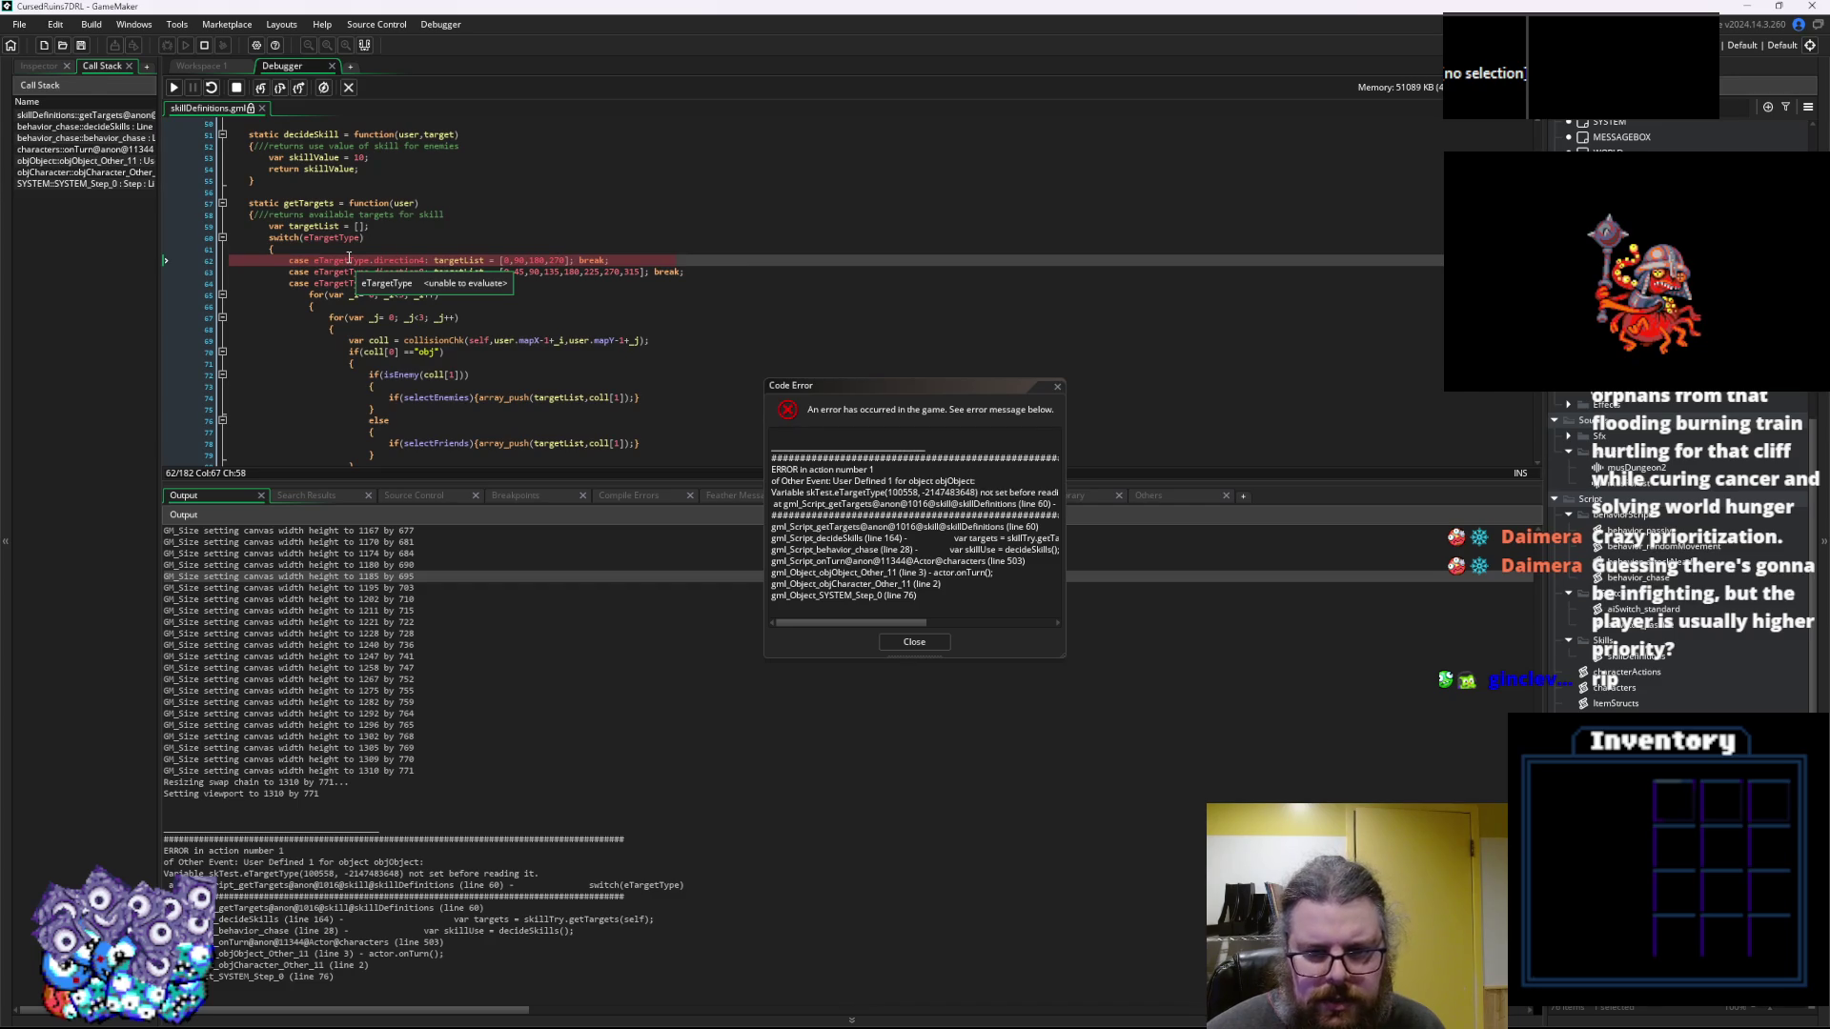
double_click(350, 259)
scroll(409, 303, "up", 3)
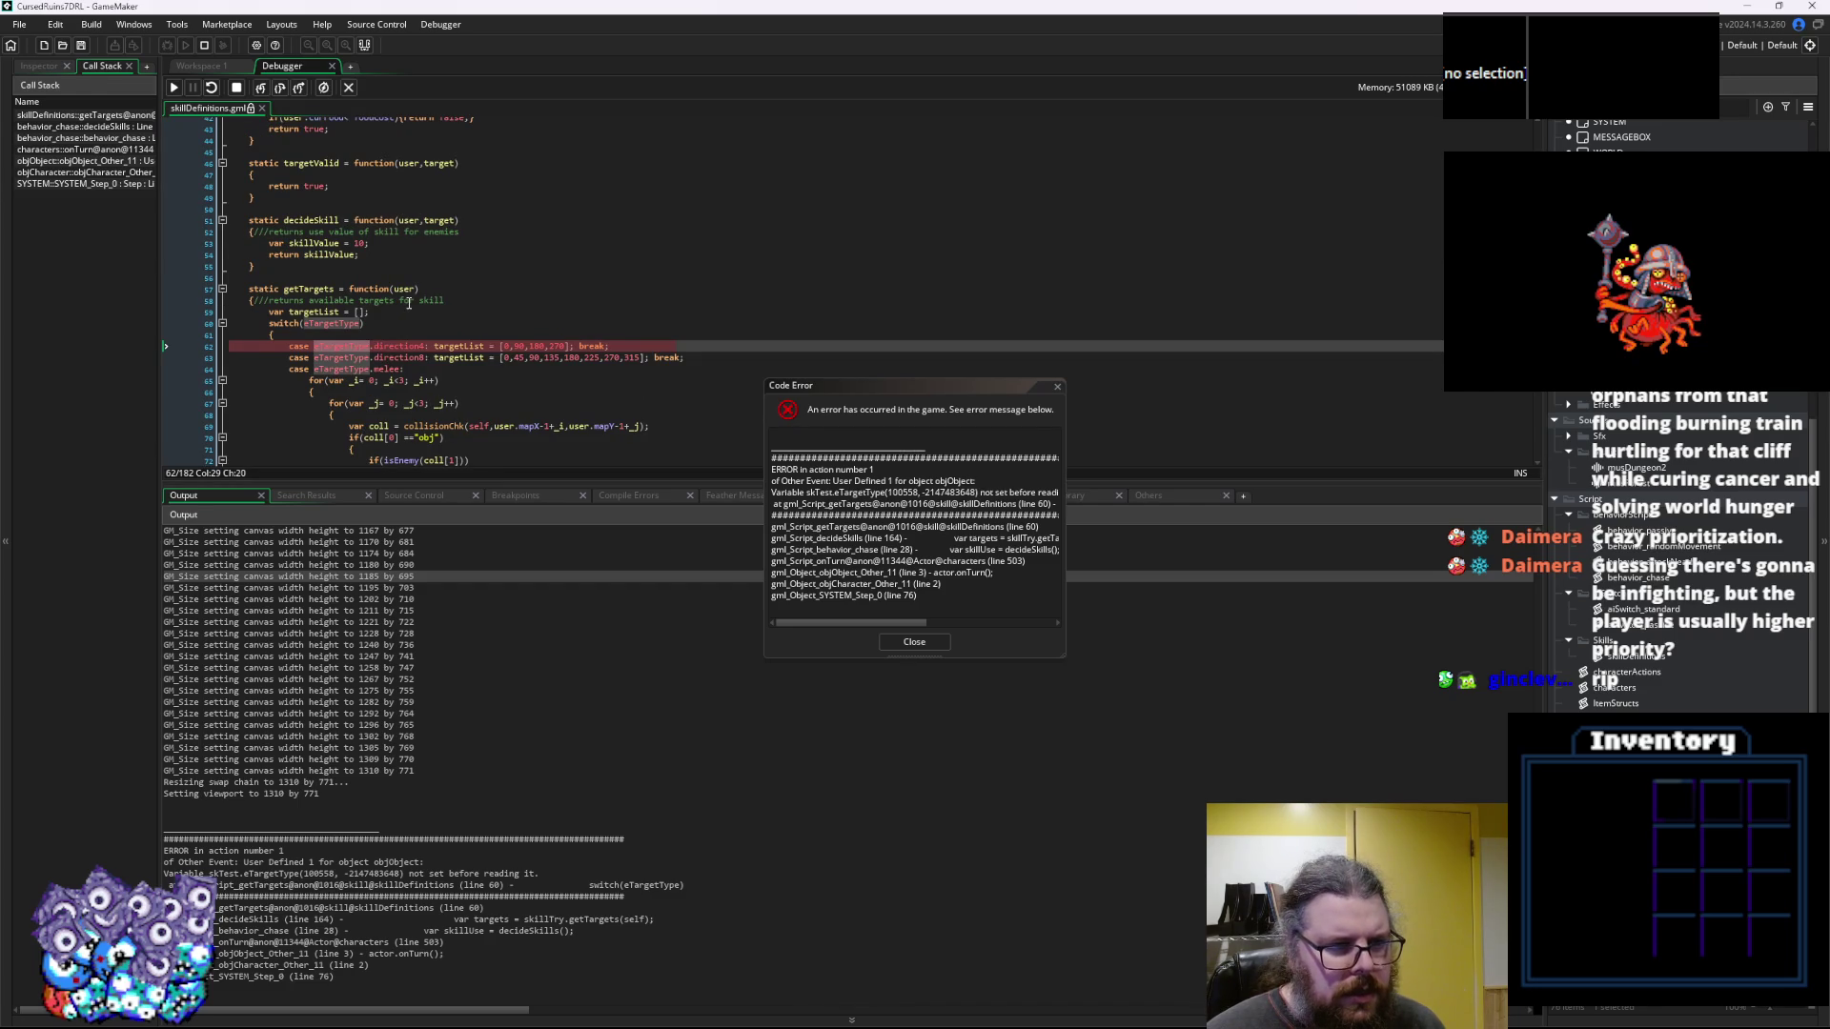
scroll(409, 303, "up", 9)
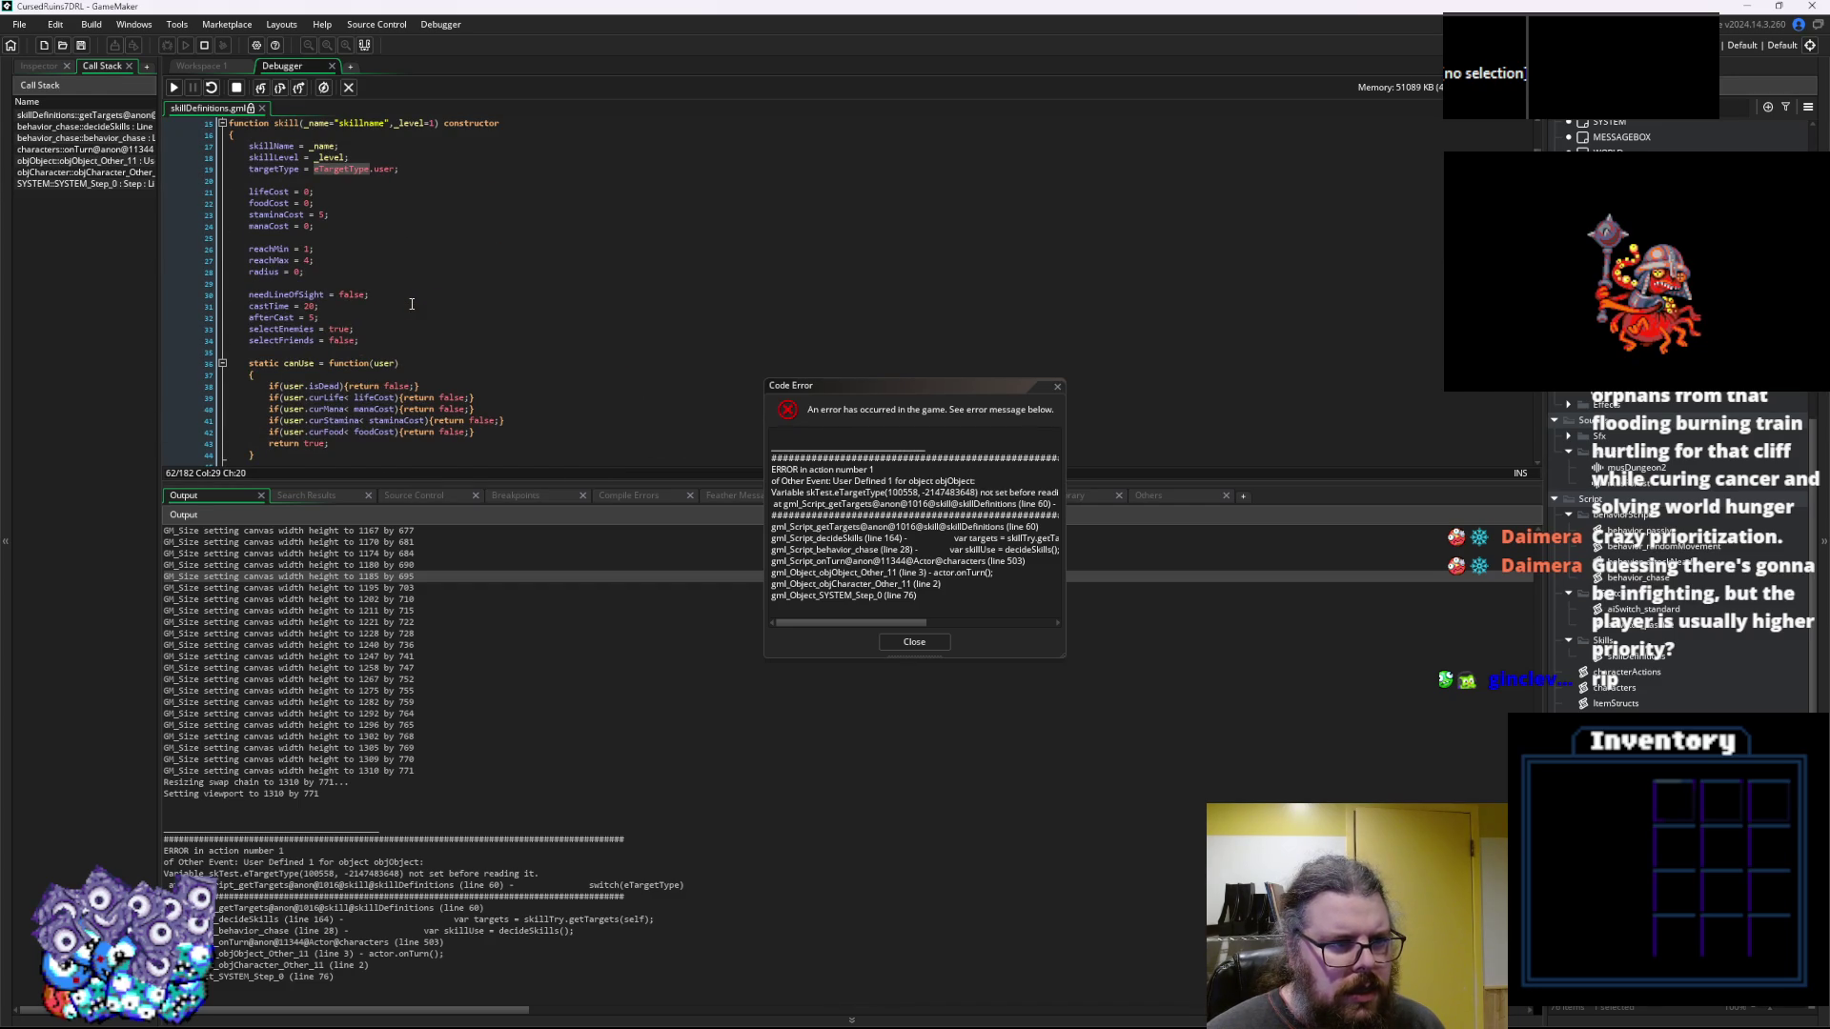
scroll(412, 303, "up", 5)
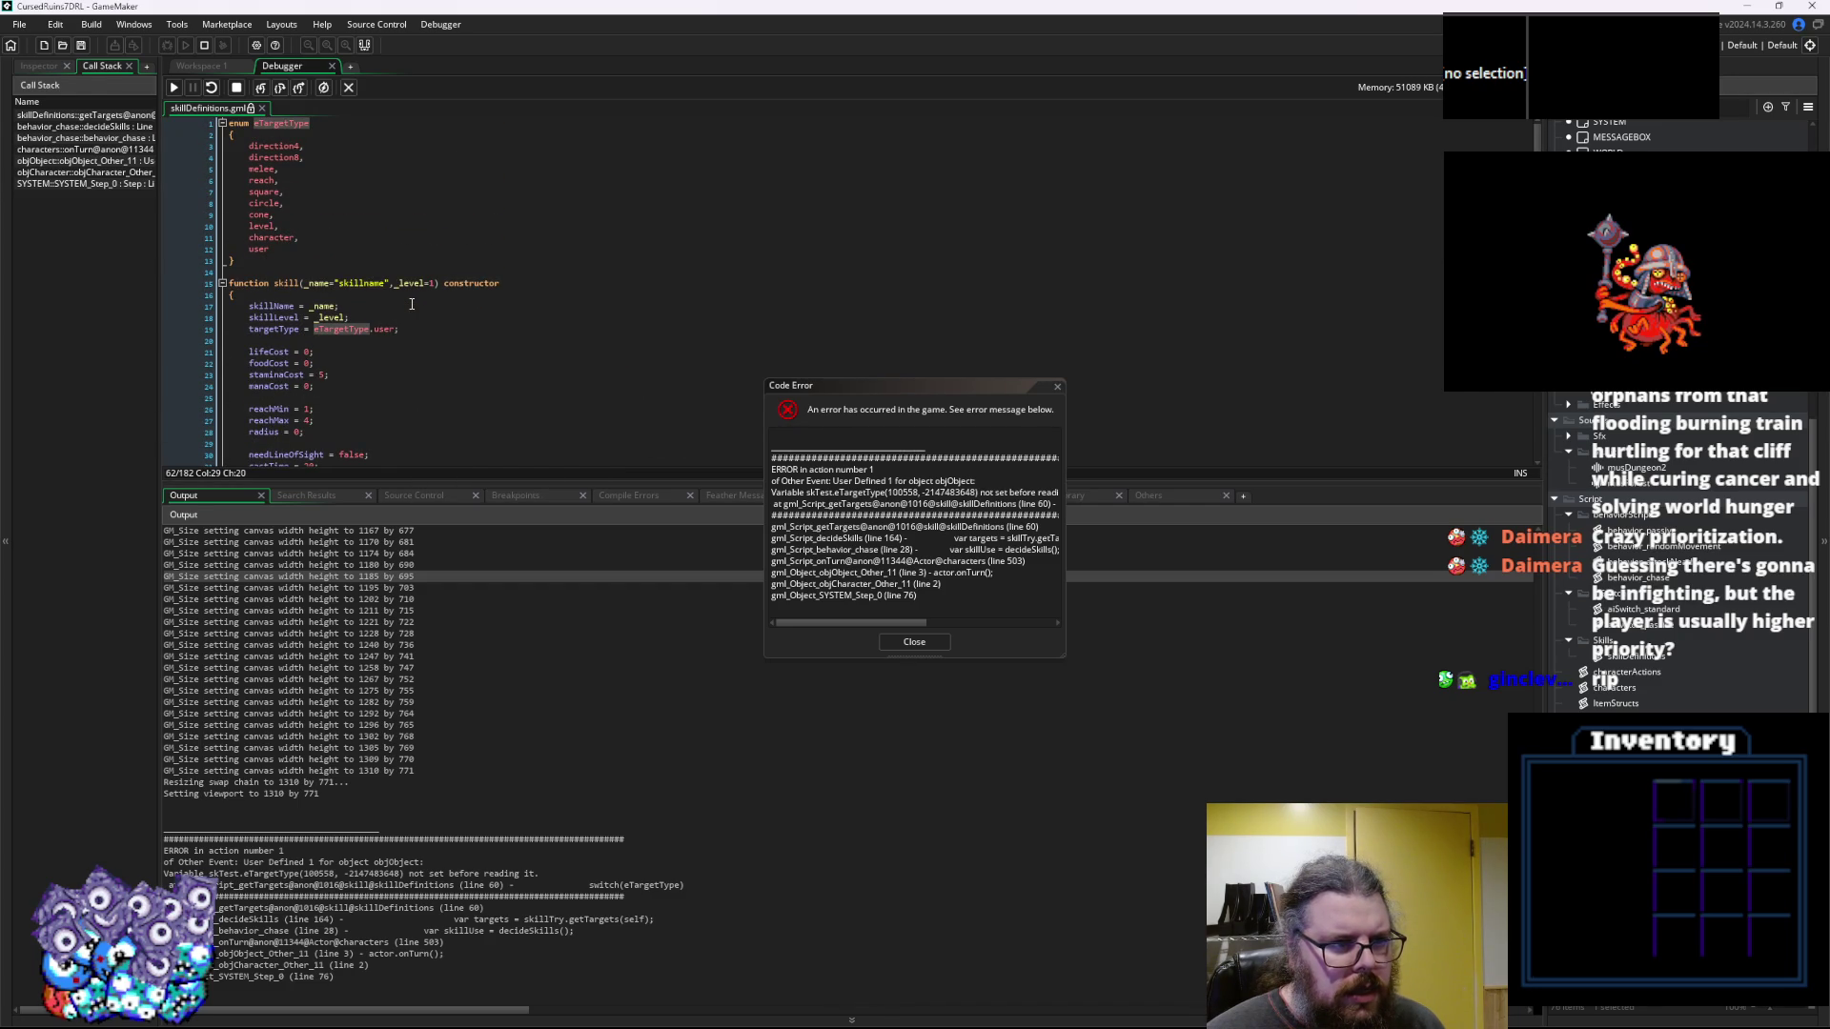
scroll(412, 303, "down", 12)
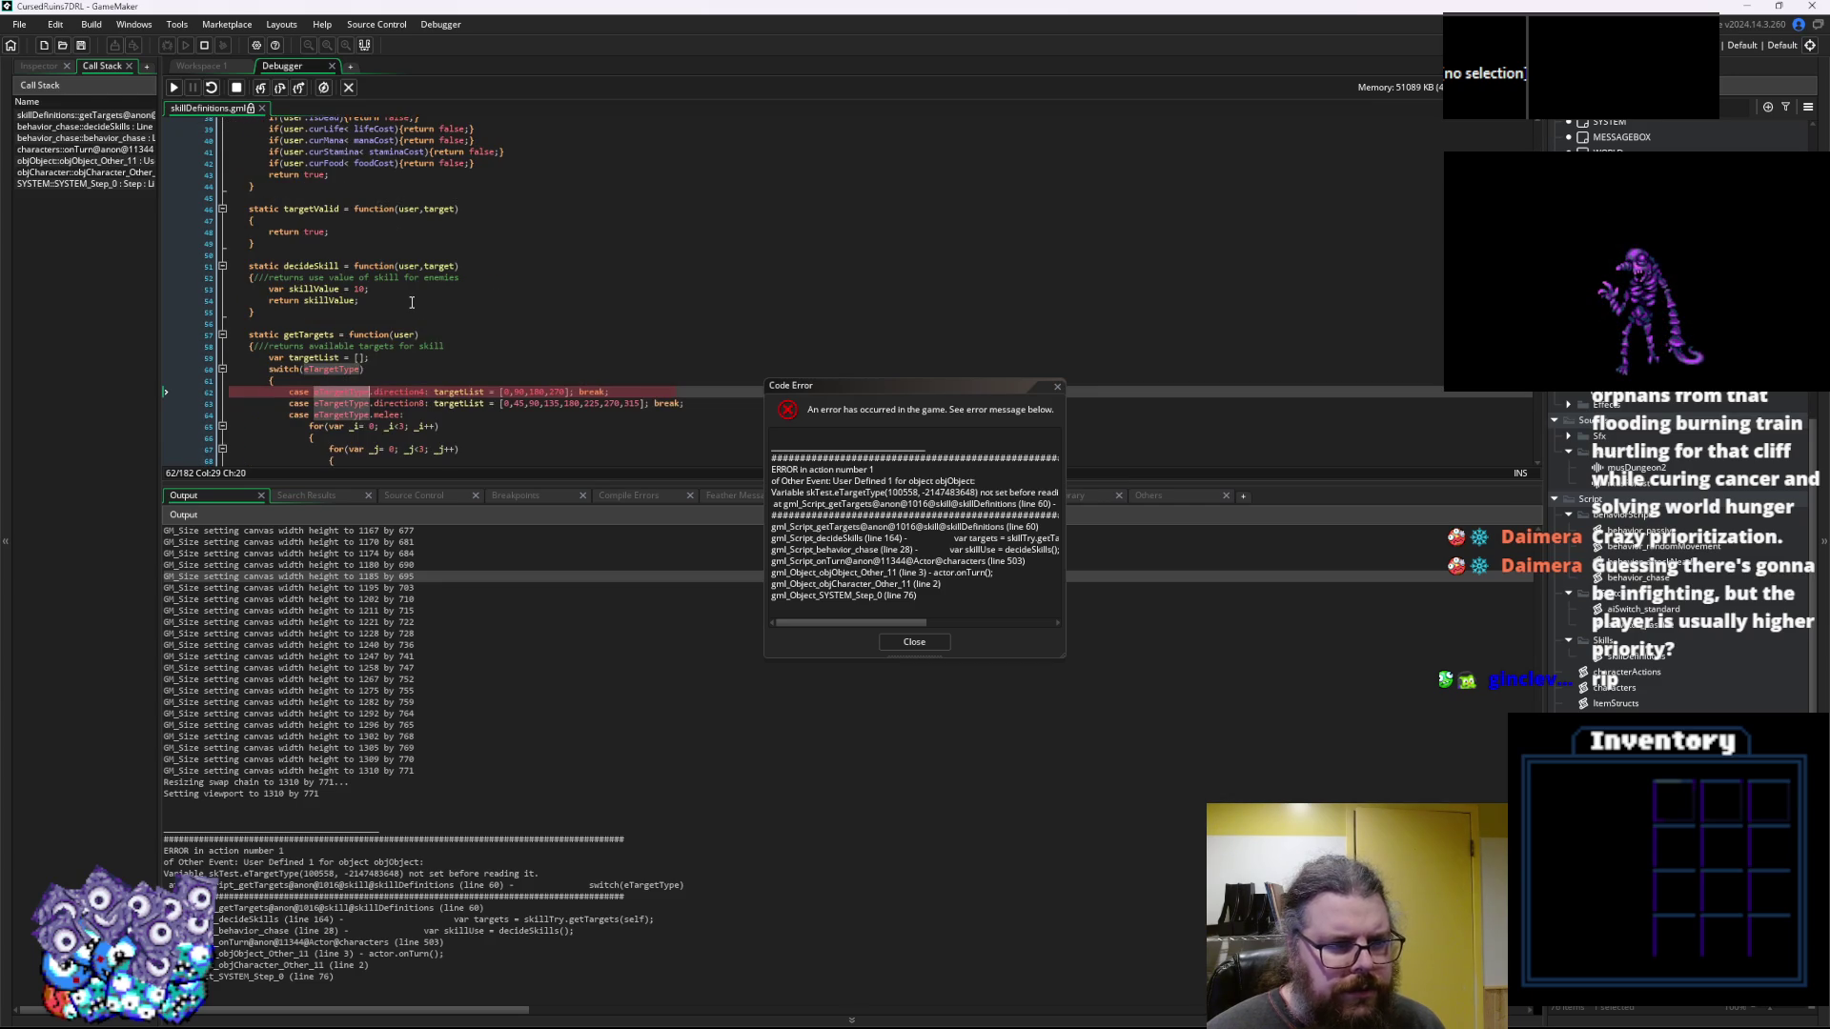
left_click(400, 392)
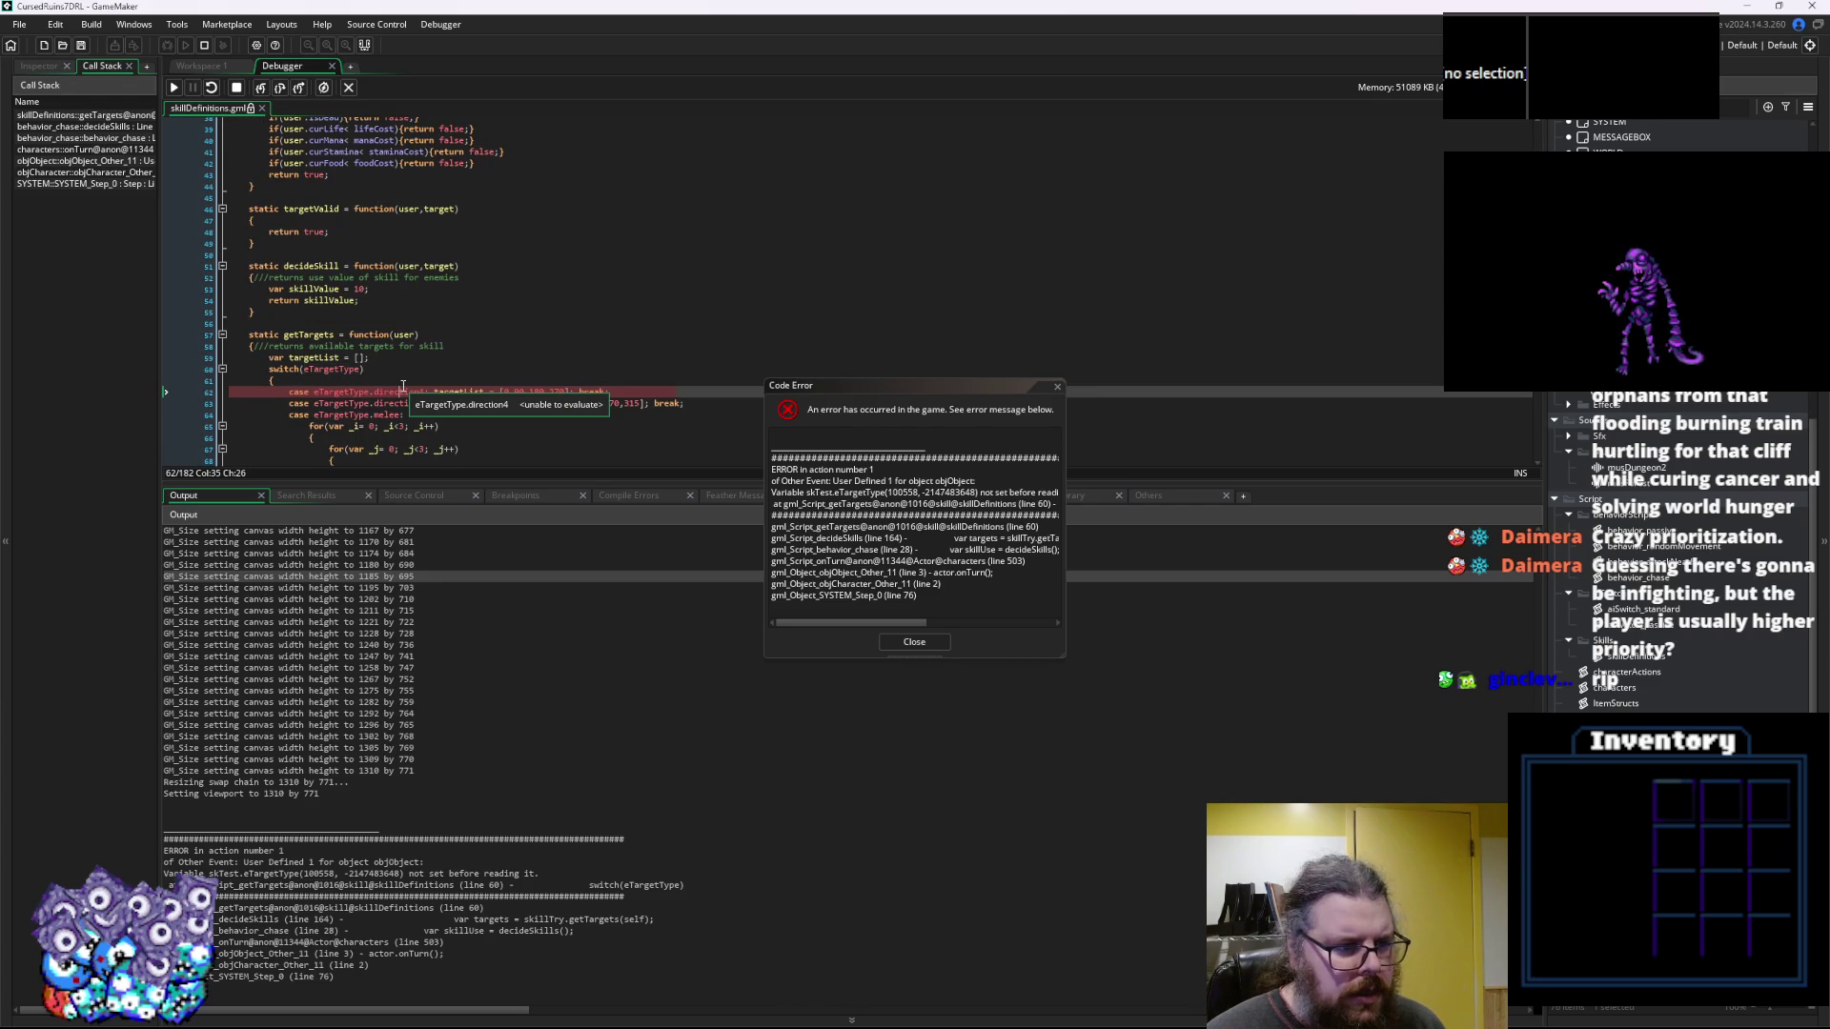
left_click(913, 643)
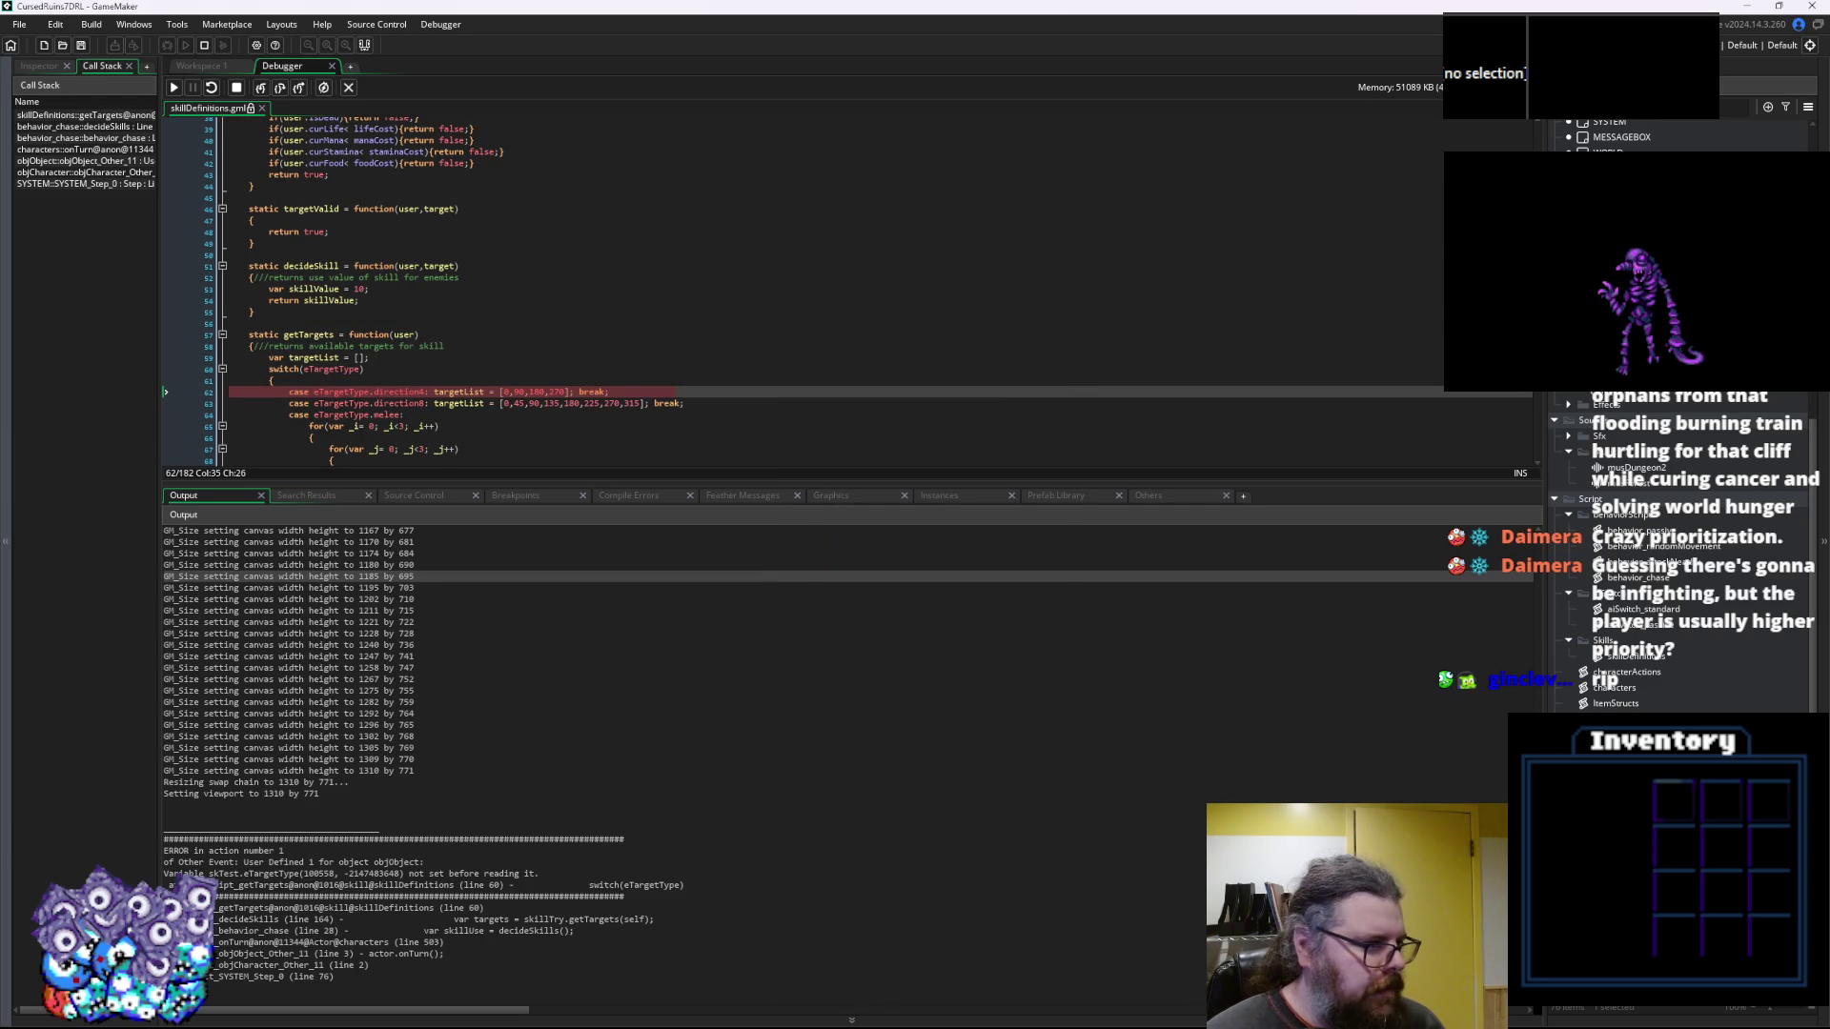
Replace eTargetType with targetType in getTargets' switch statement
left_click(422, 333)
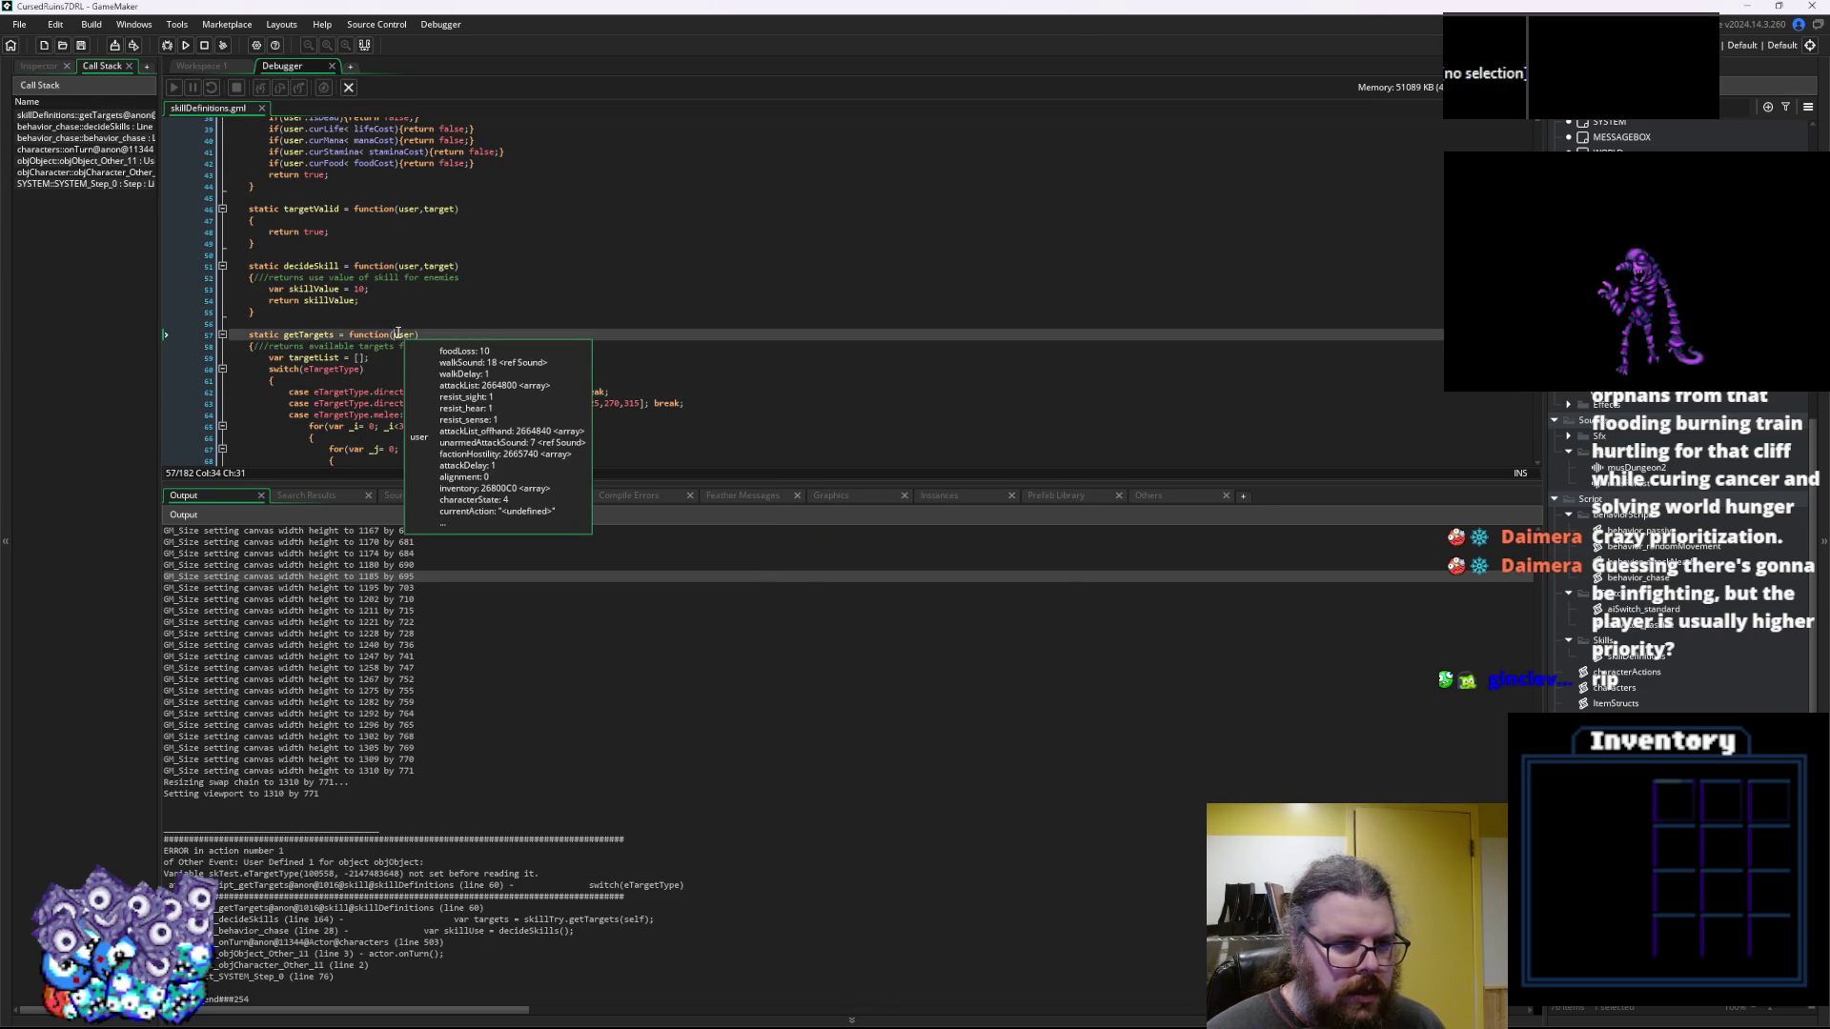
left_click(336, 372)
scroll(324, 305, "up", 9)
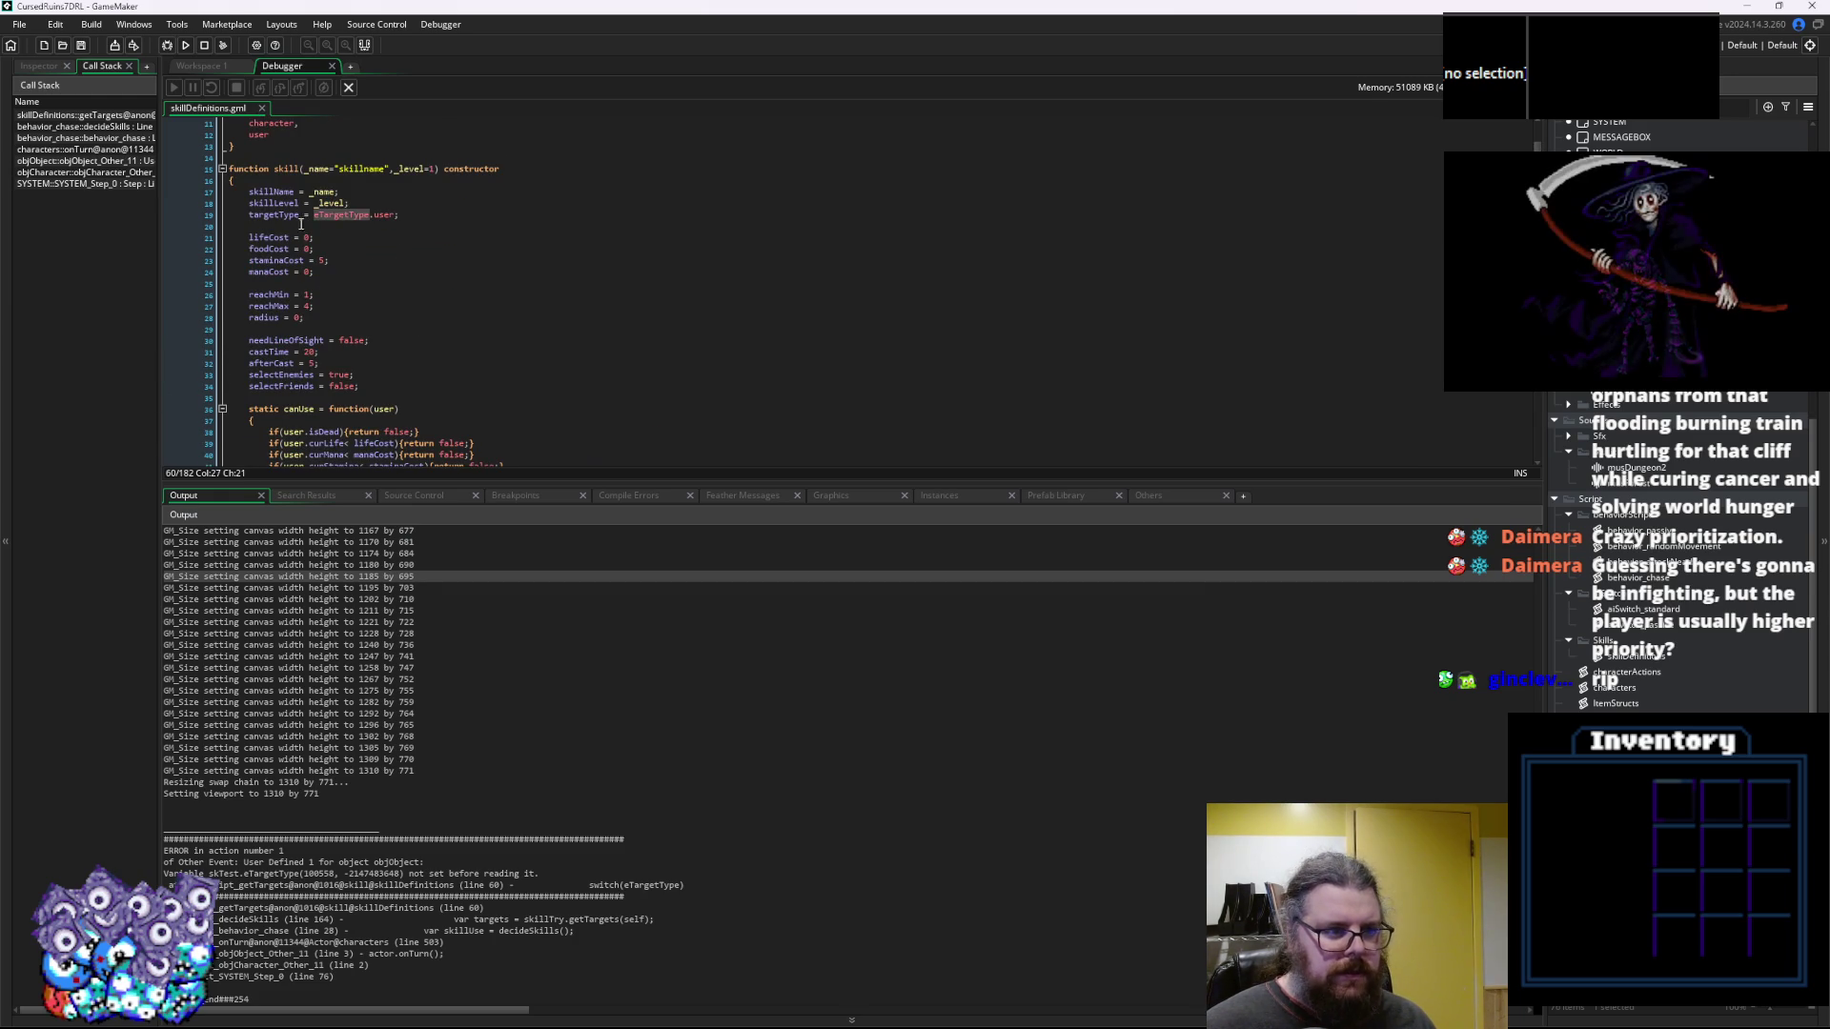
left_click(301, 223)
scroll(324, 286, "down", 10)
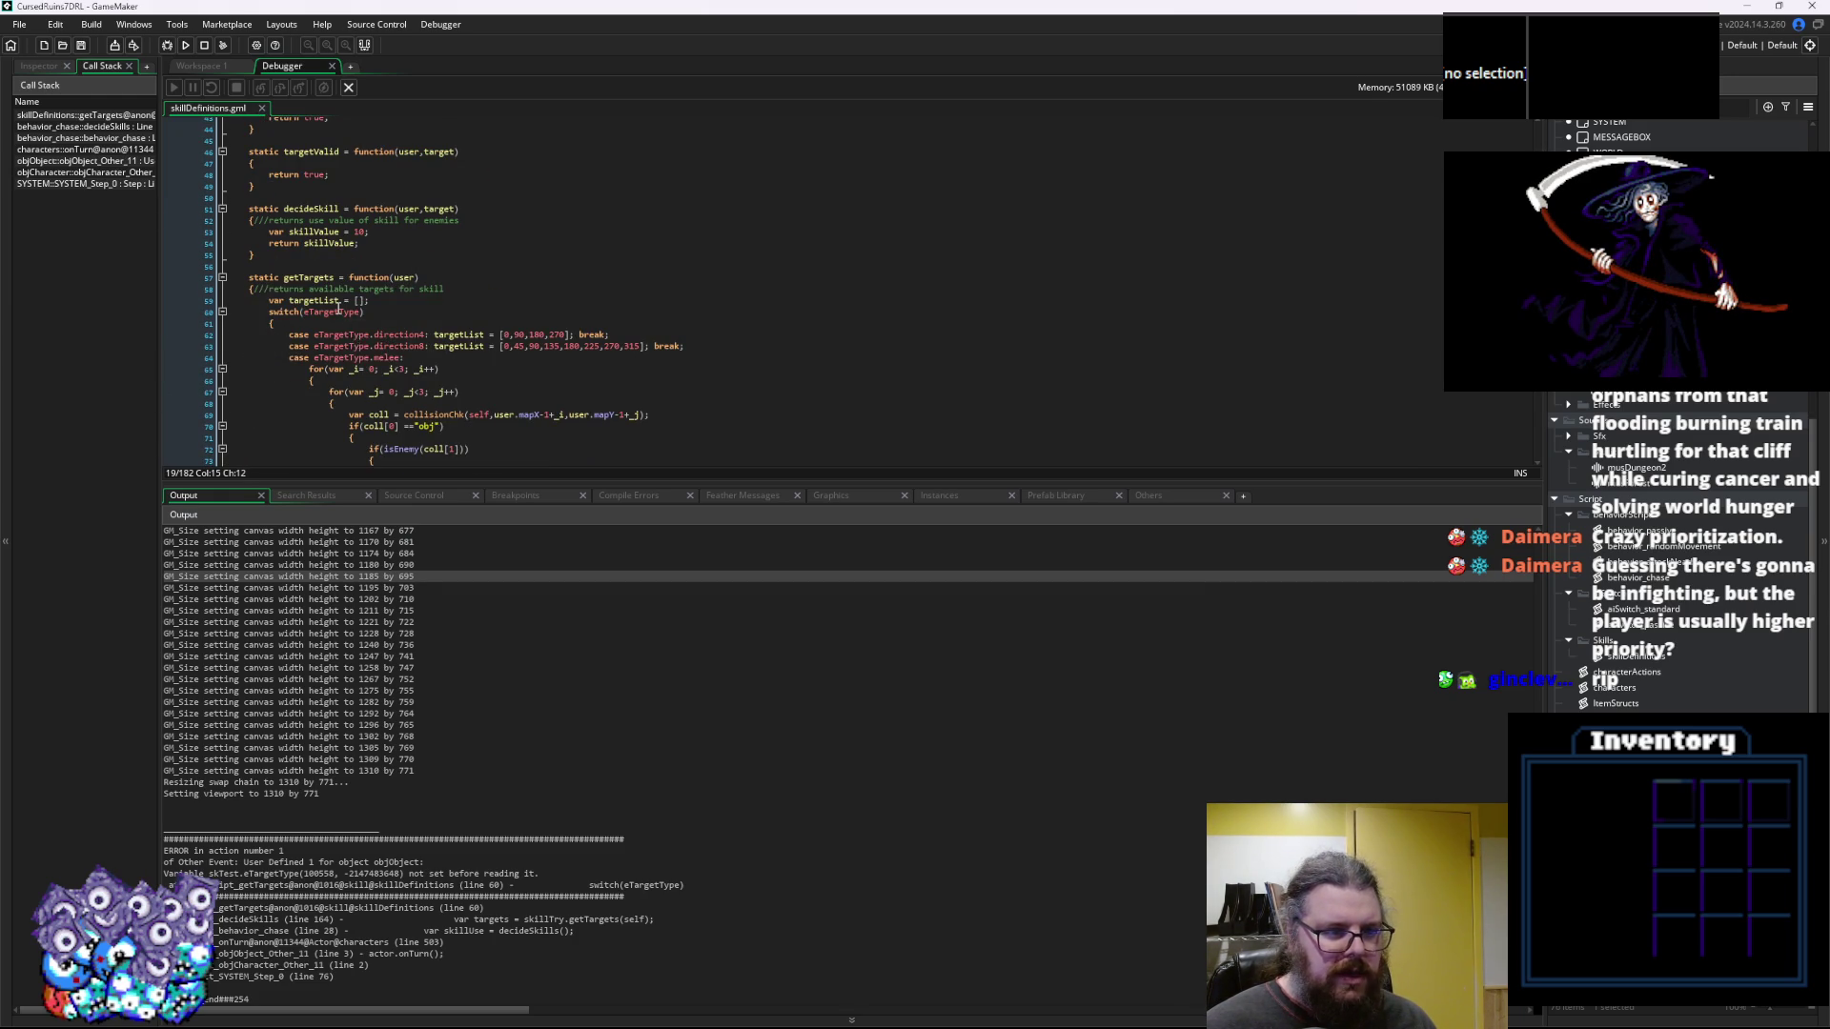
double_click(338, 312)
type("targetType")
Save skillDefinitions and relaunch the game
scroll(337, 310, "down", 3)
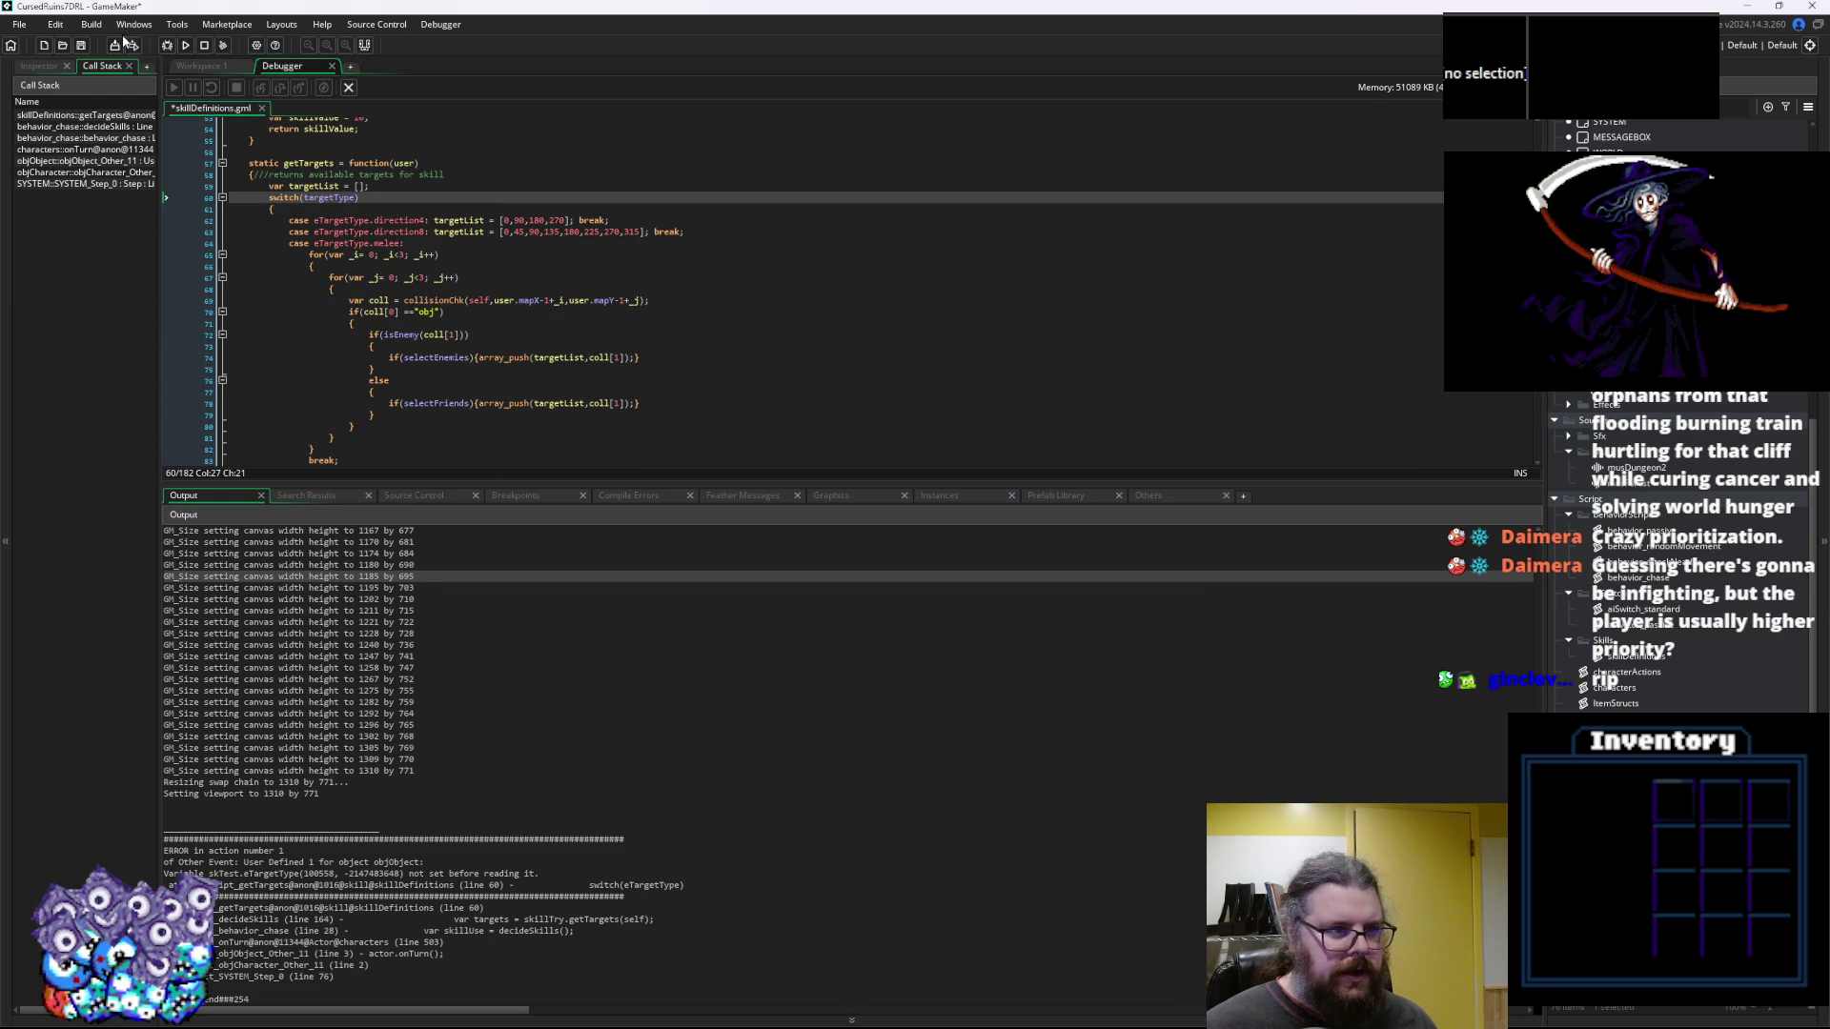
left_click(84, 43)
left_click(348, 88)
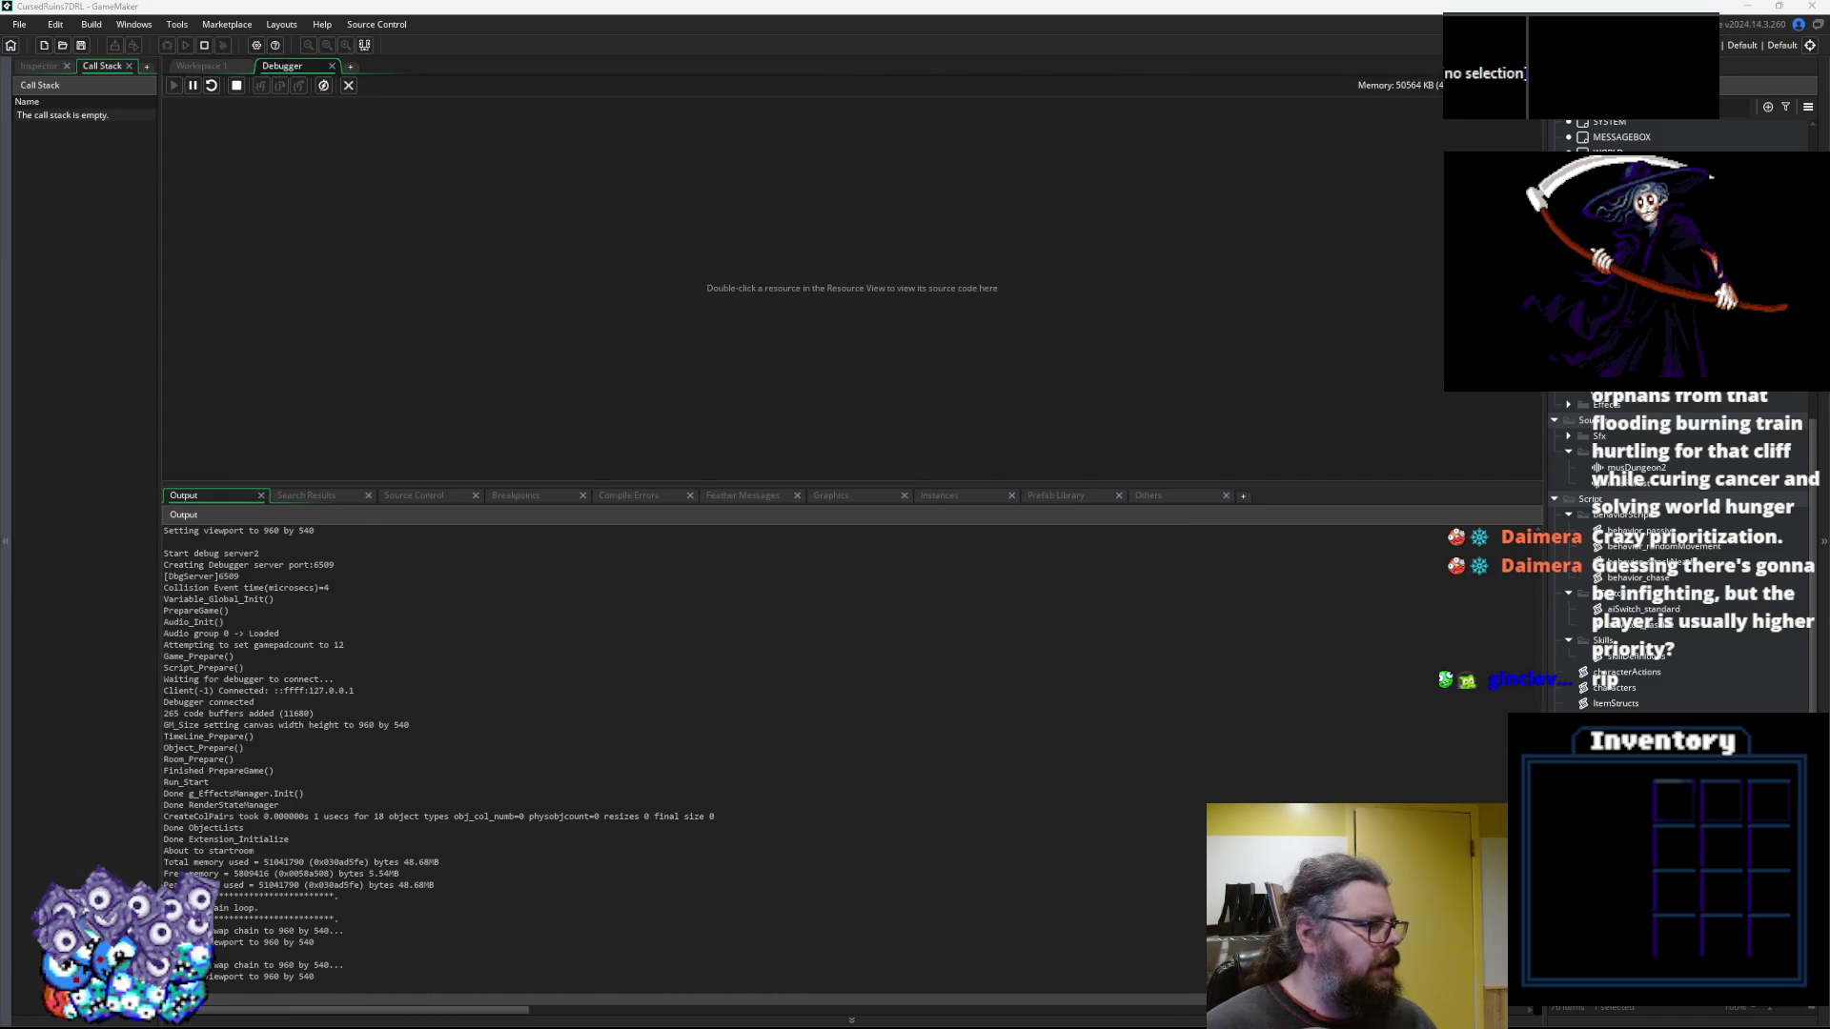
Start a new game and walk the player down-right, right, up and then left
key("Return")
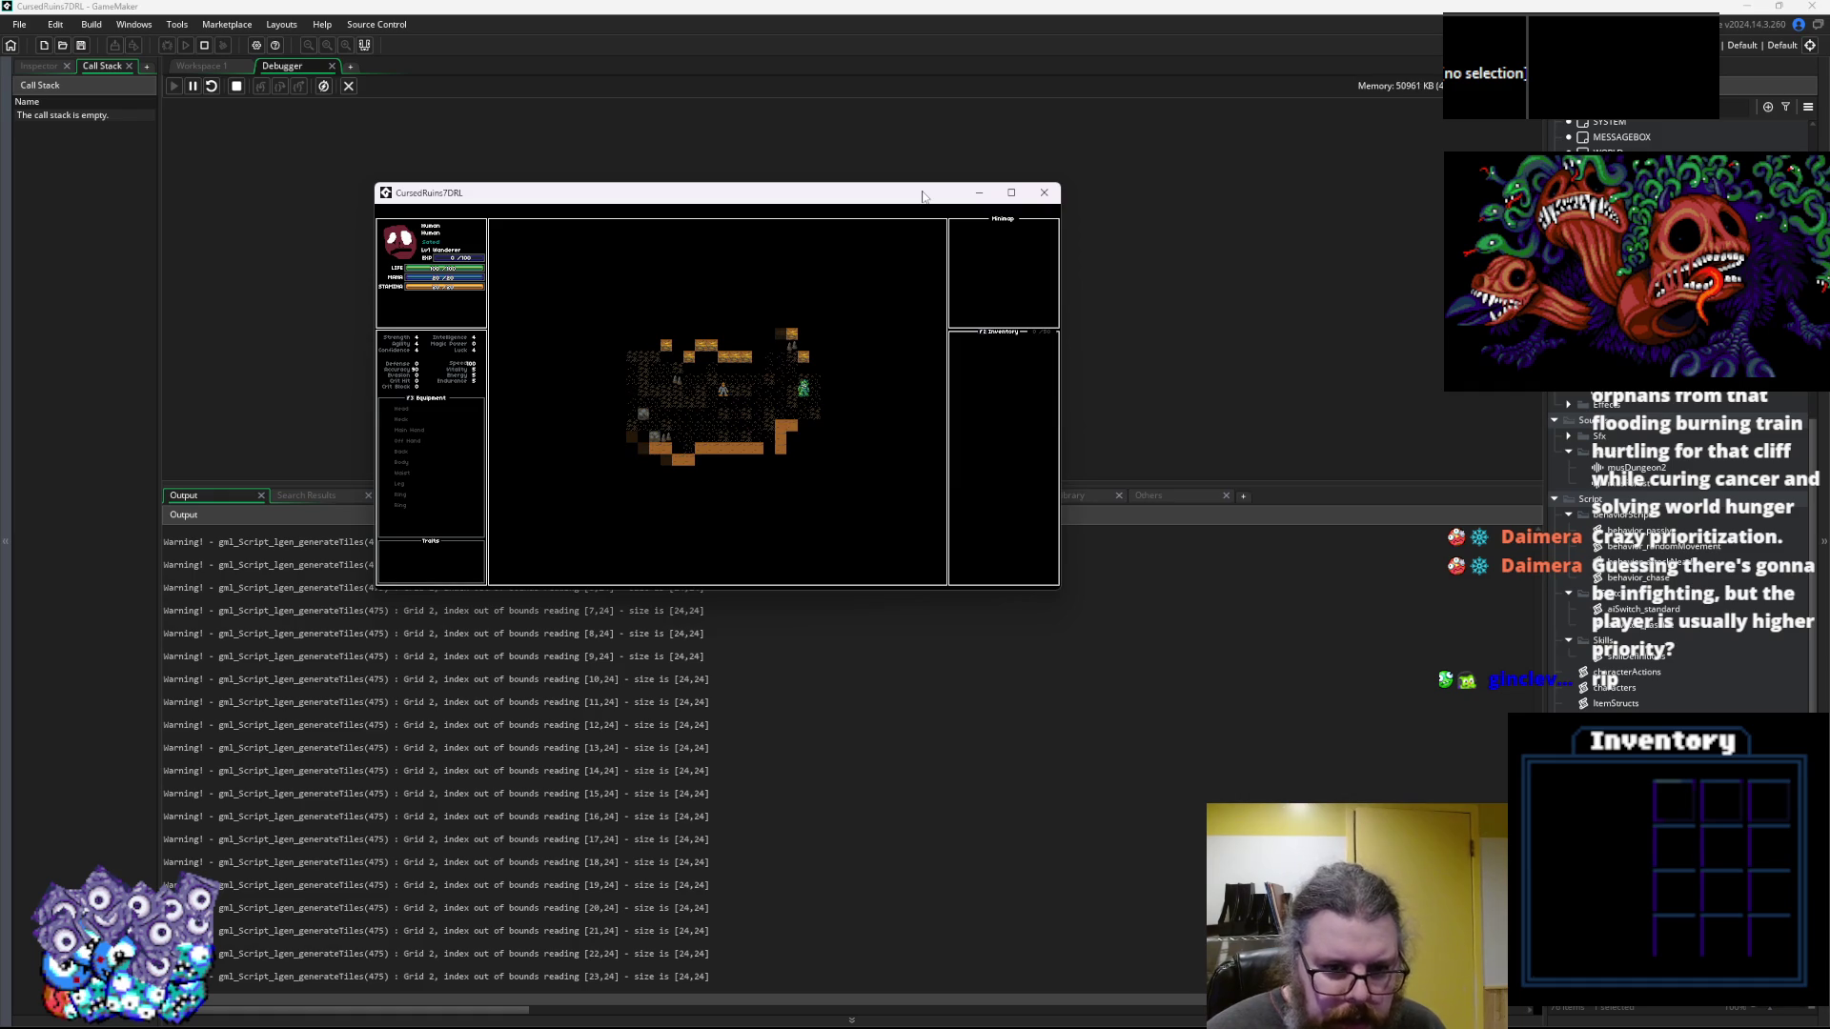
key("KP_3")
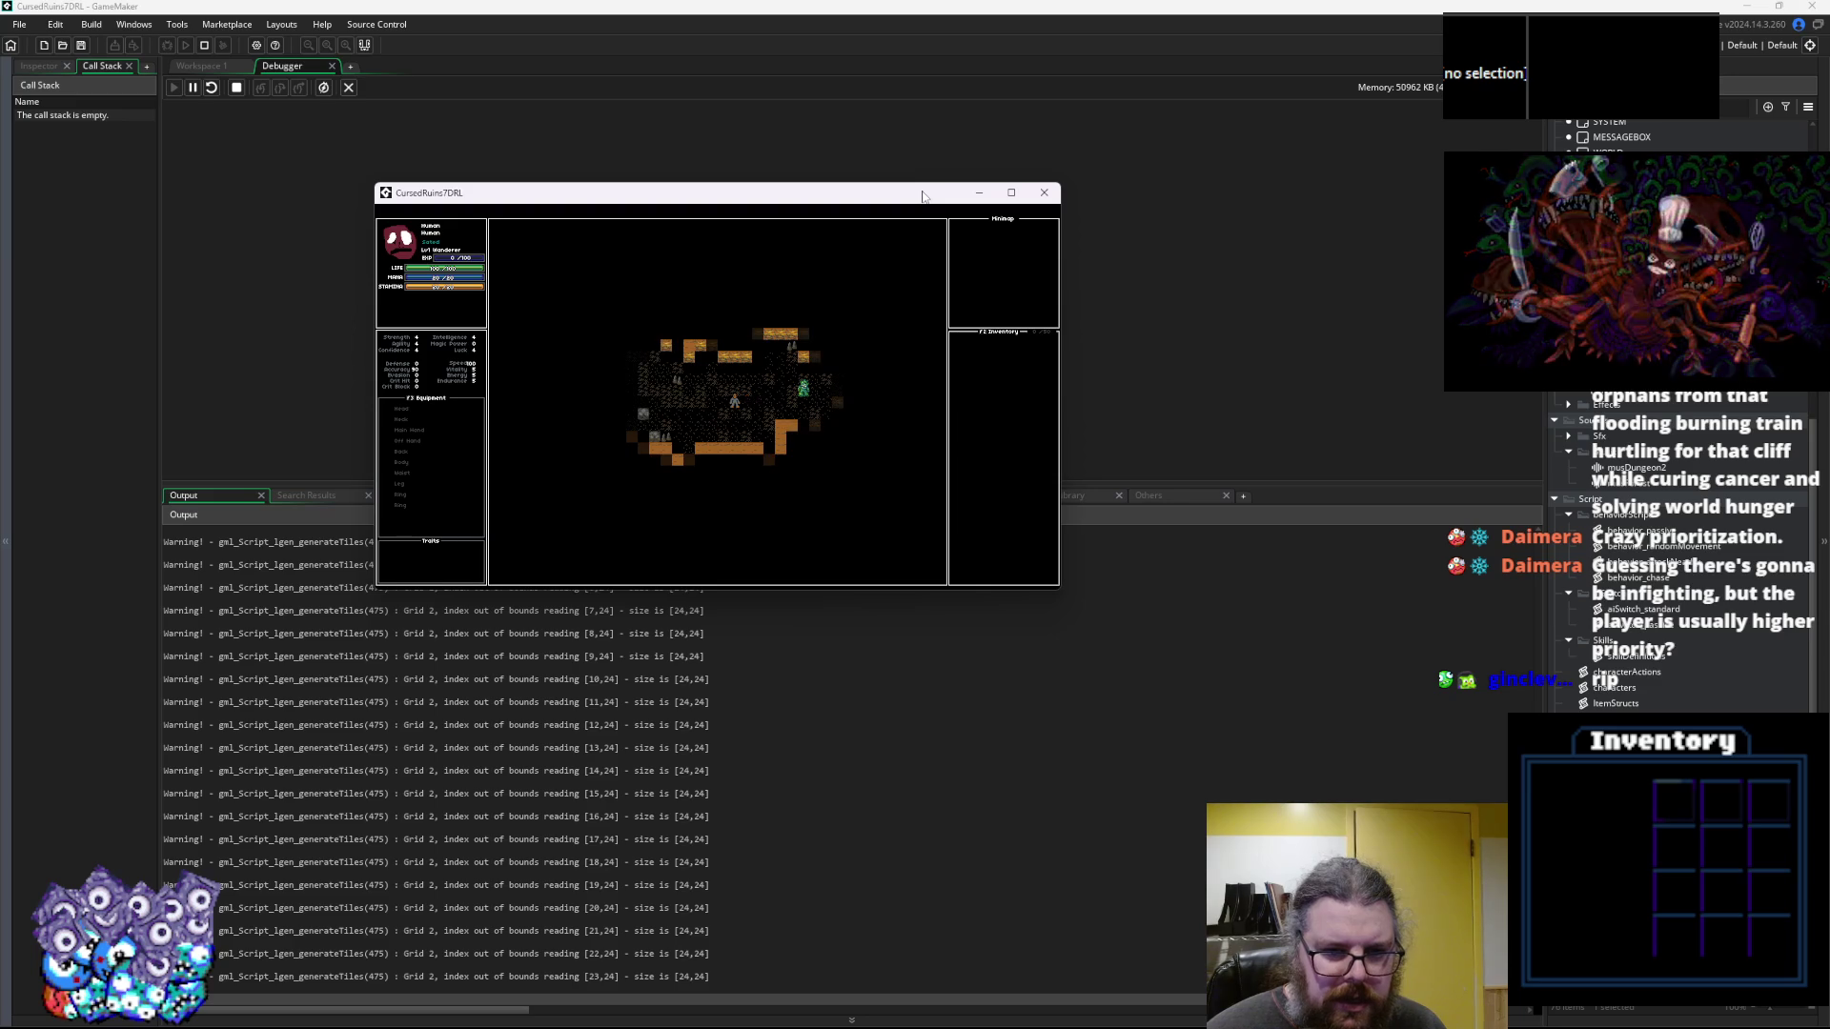
key("Right")
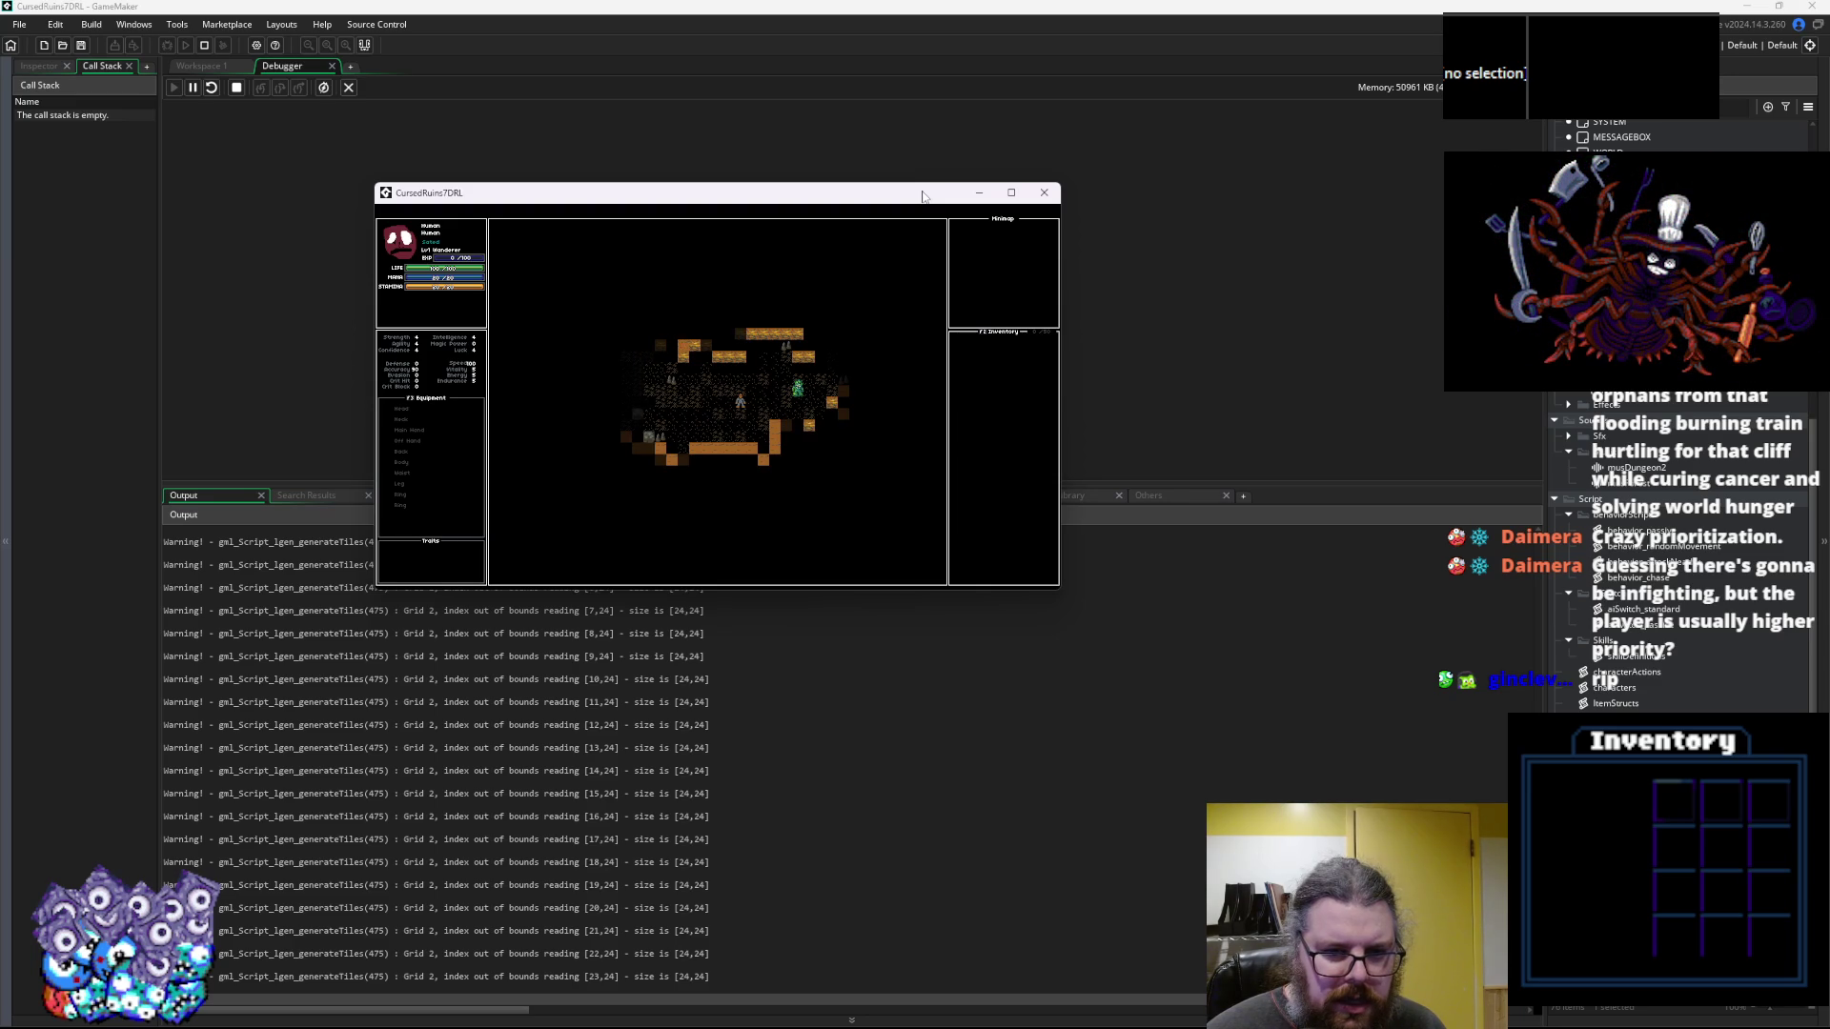
key("Up")
key("Right")
key("Left")
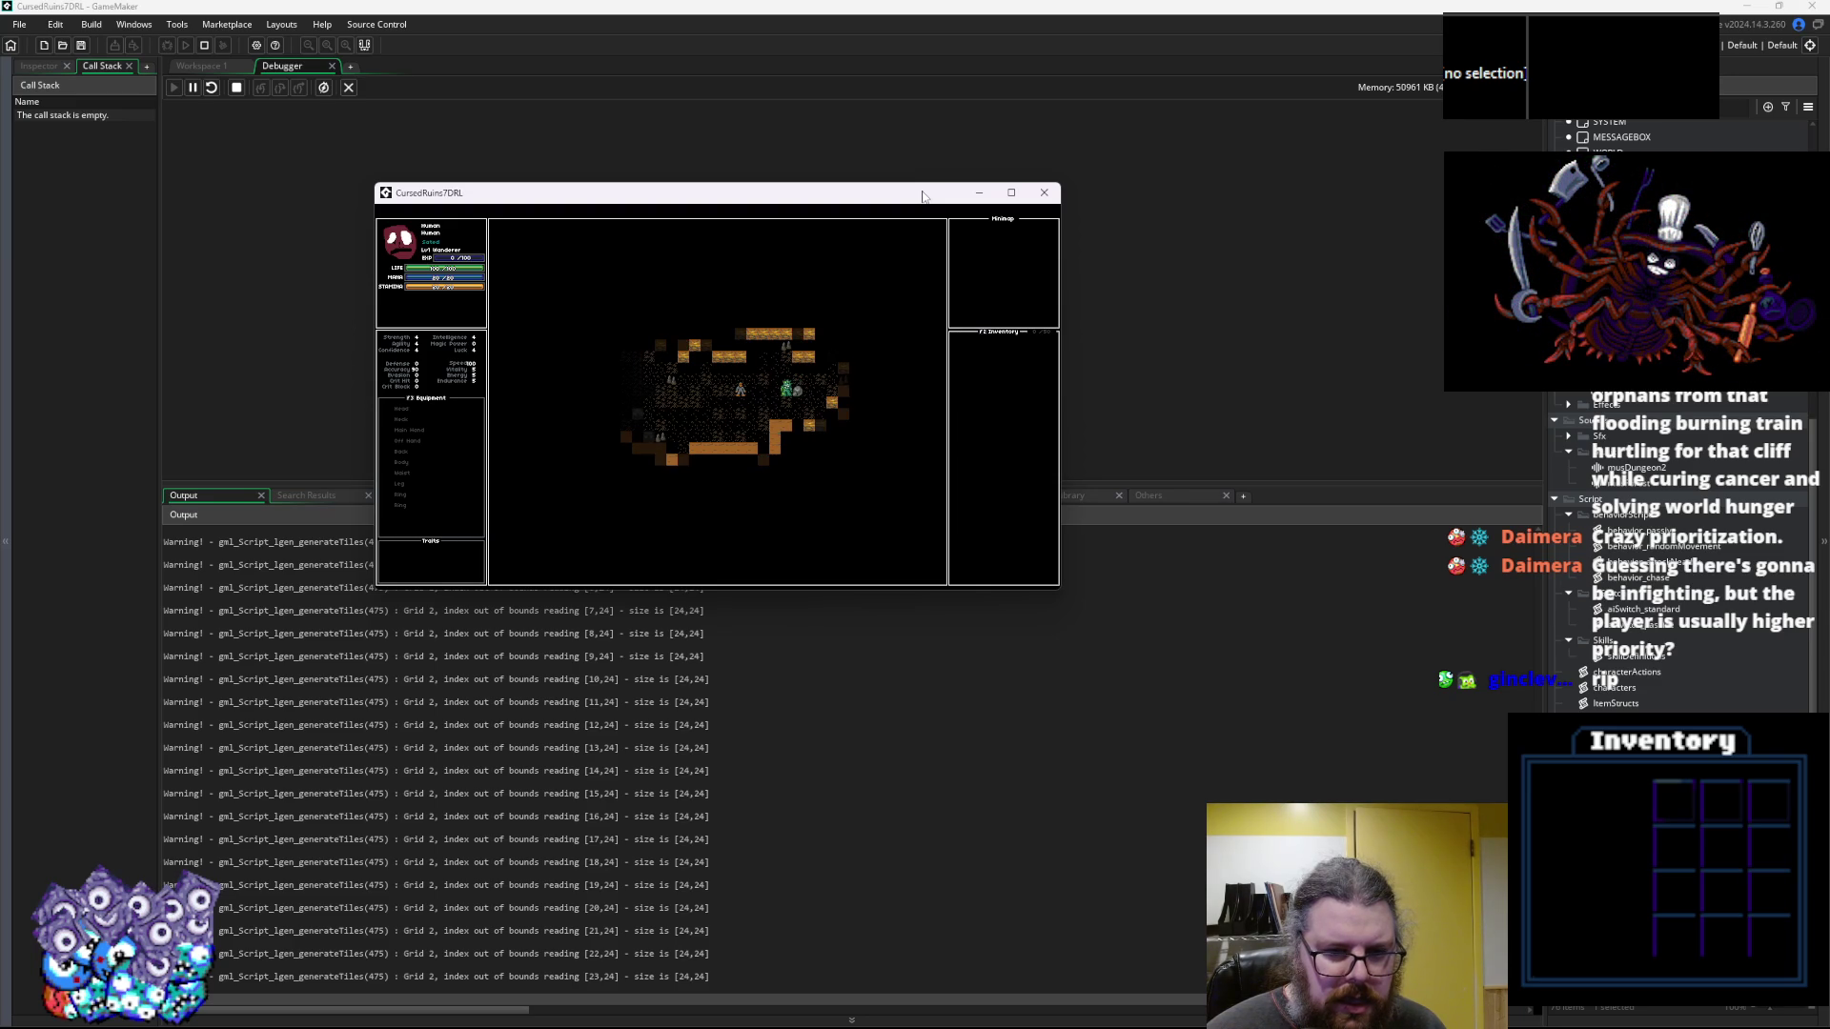
key("Left")
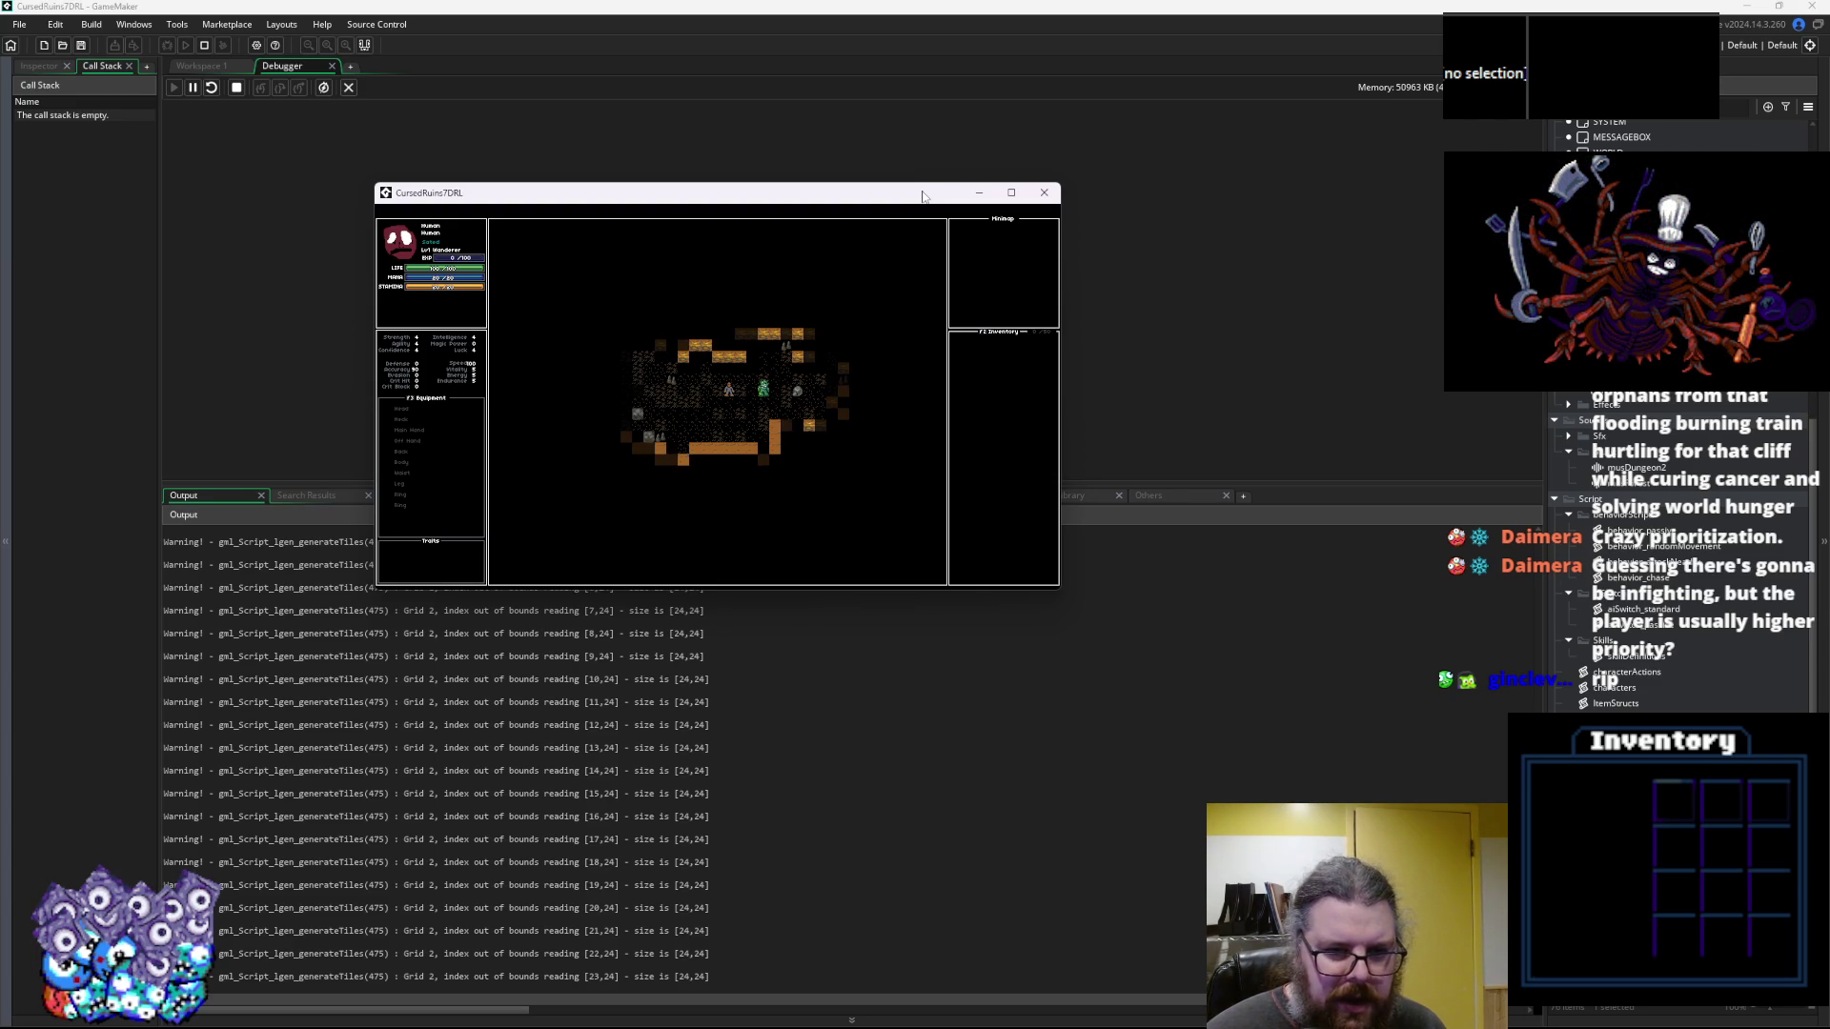
key("Left")
key("Left")
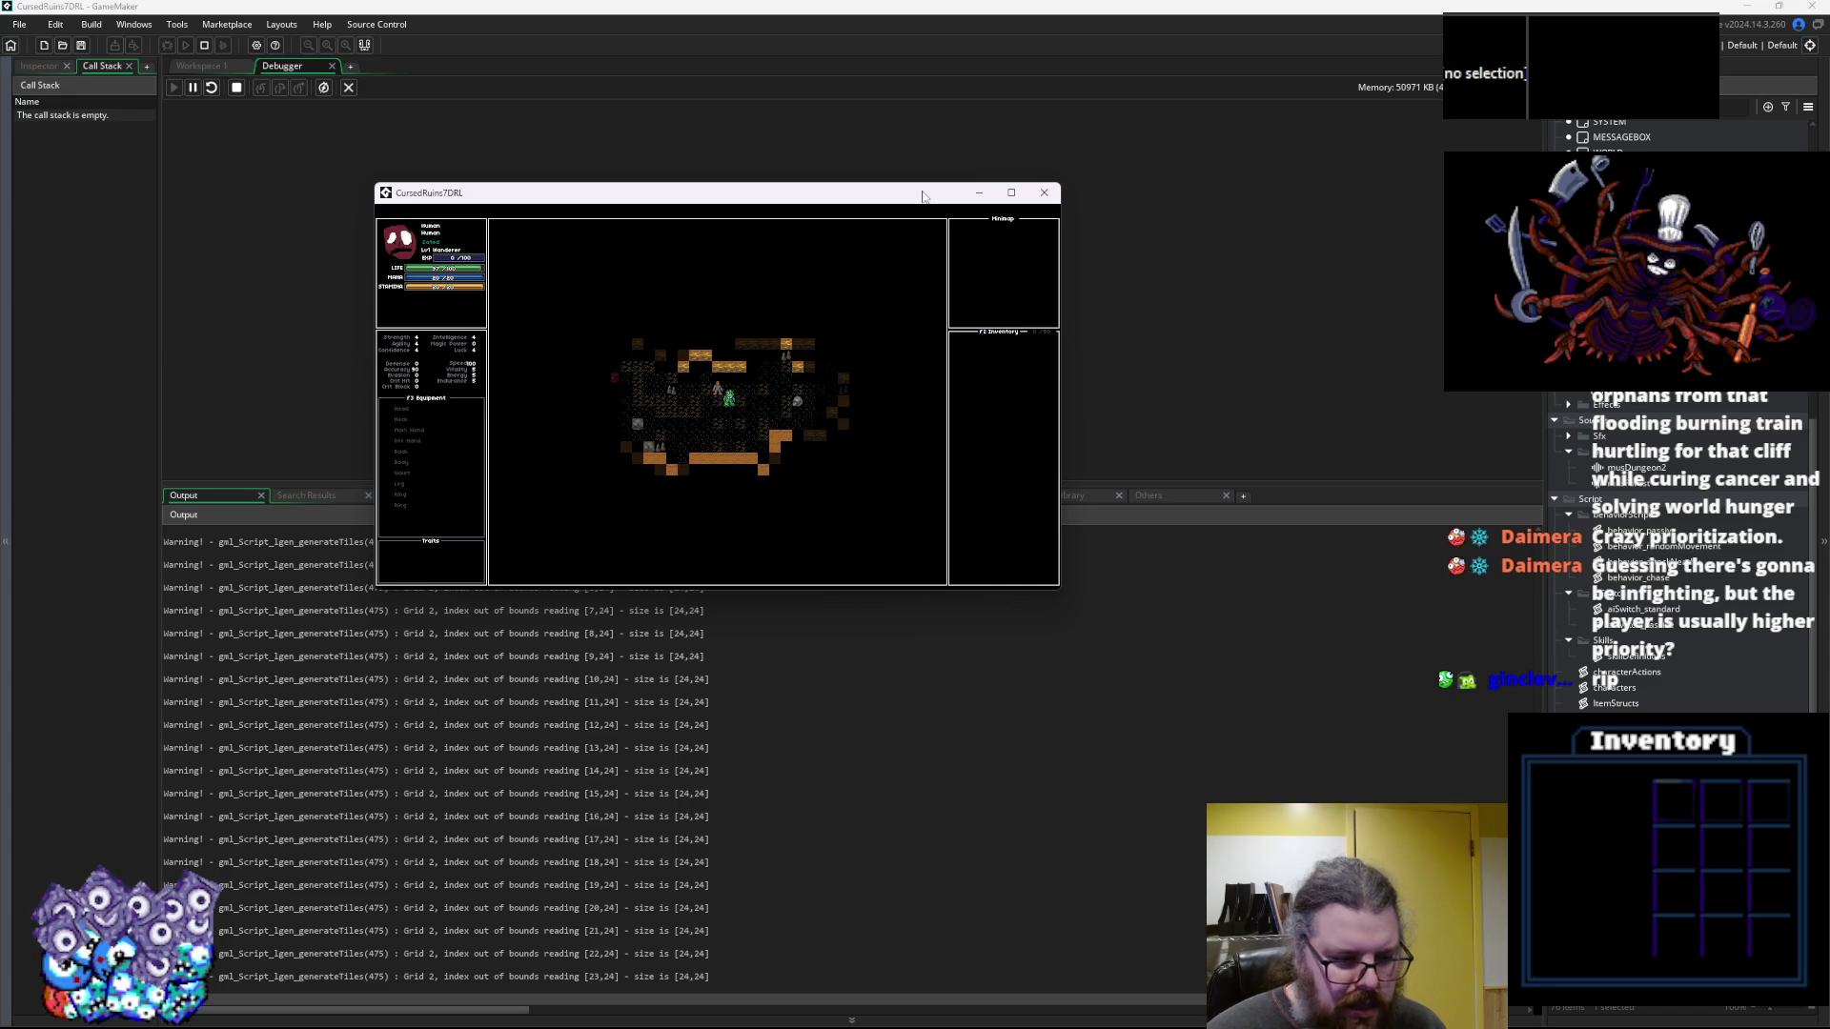
Keep walking the player left, down, then up and right around the generated dungeon
scroll(1120, 732, "down", 1)
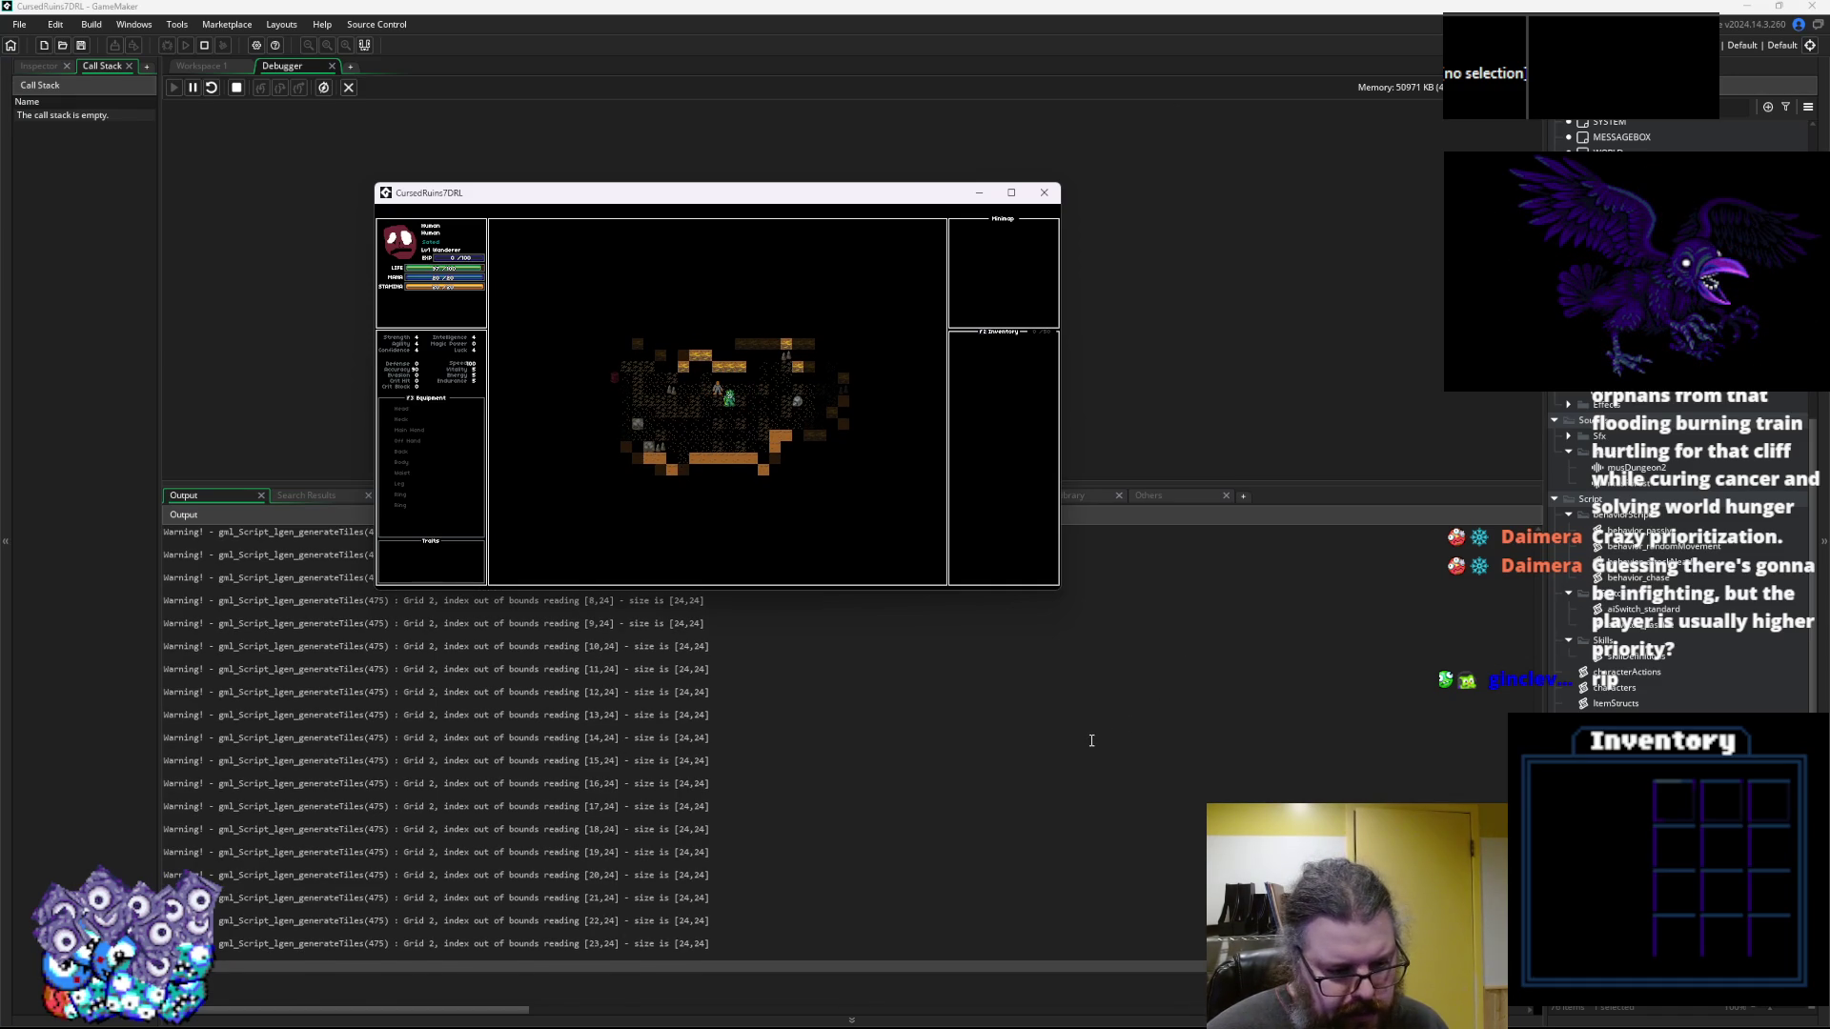
scroll(1091, 740, "up", 5)
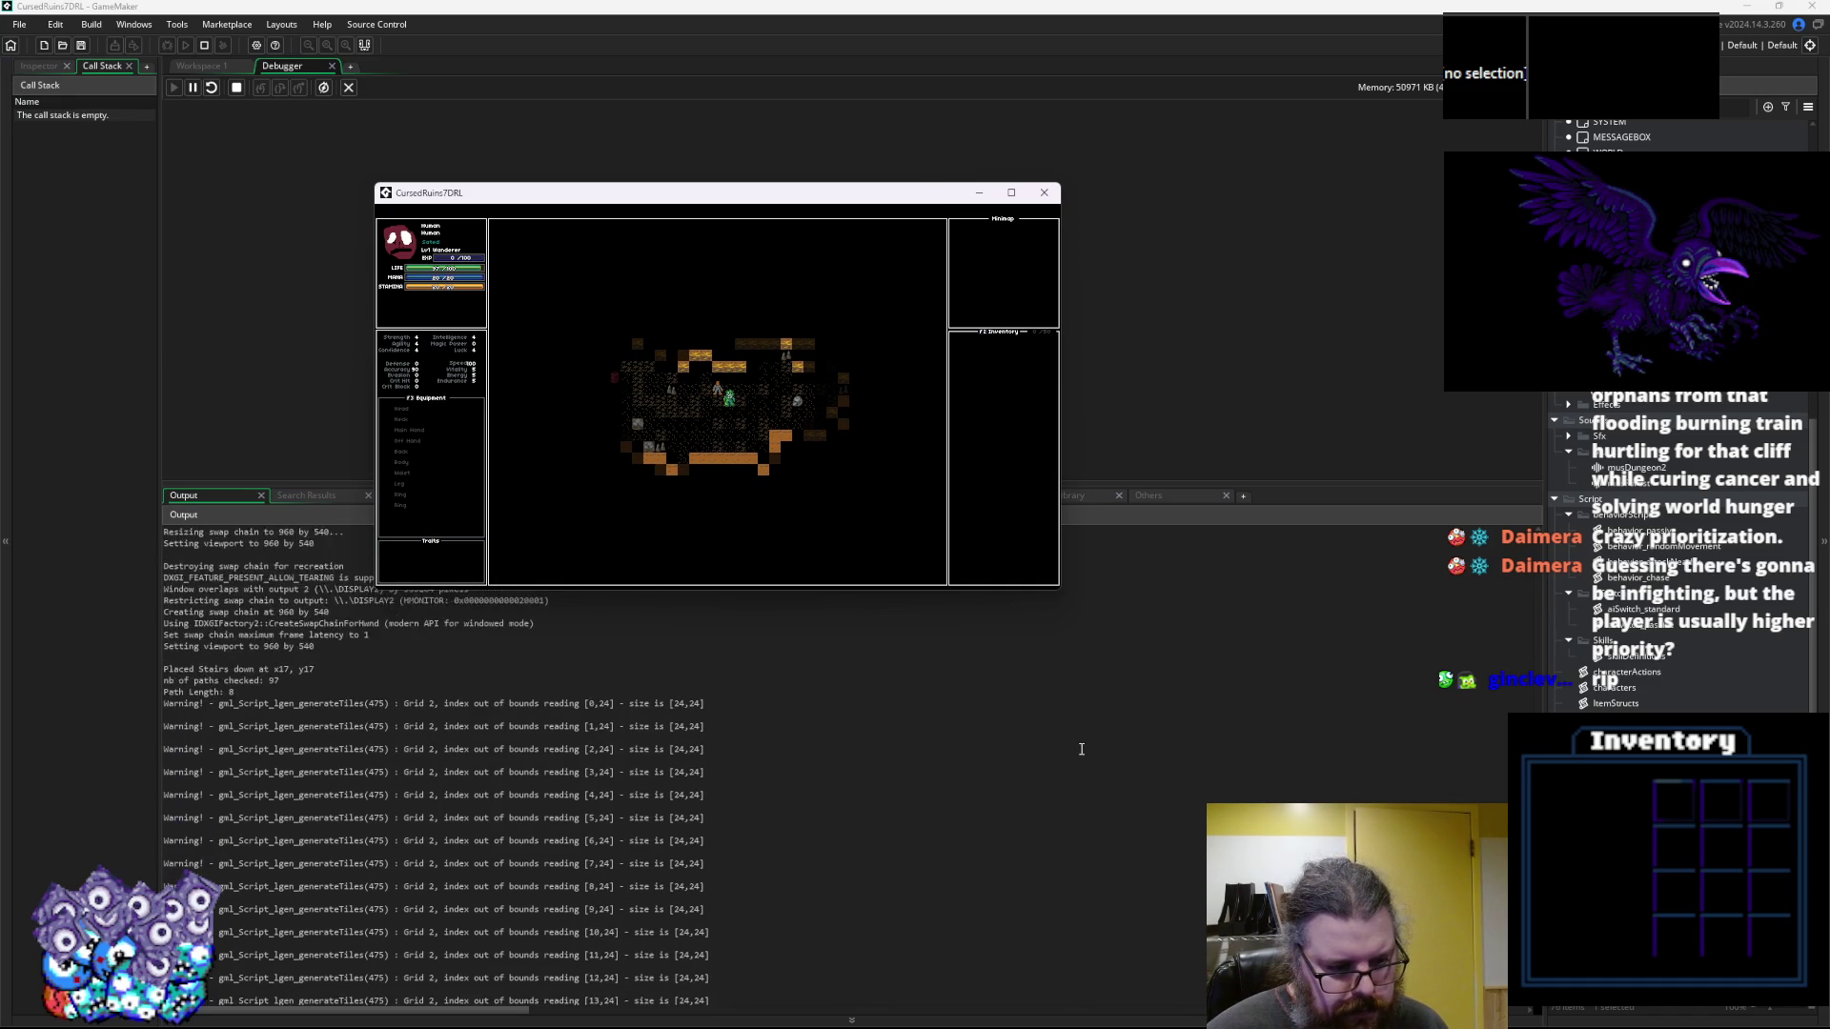
scroll(1081, 749, "down", 5)
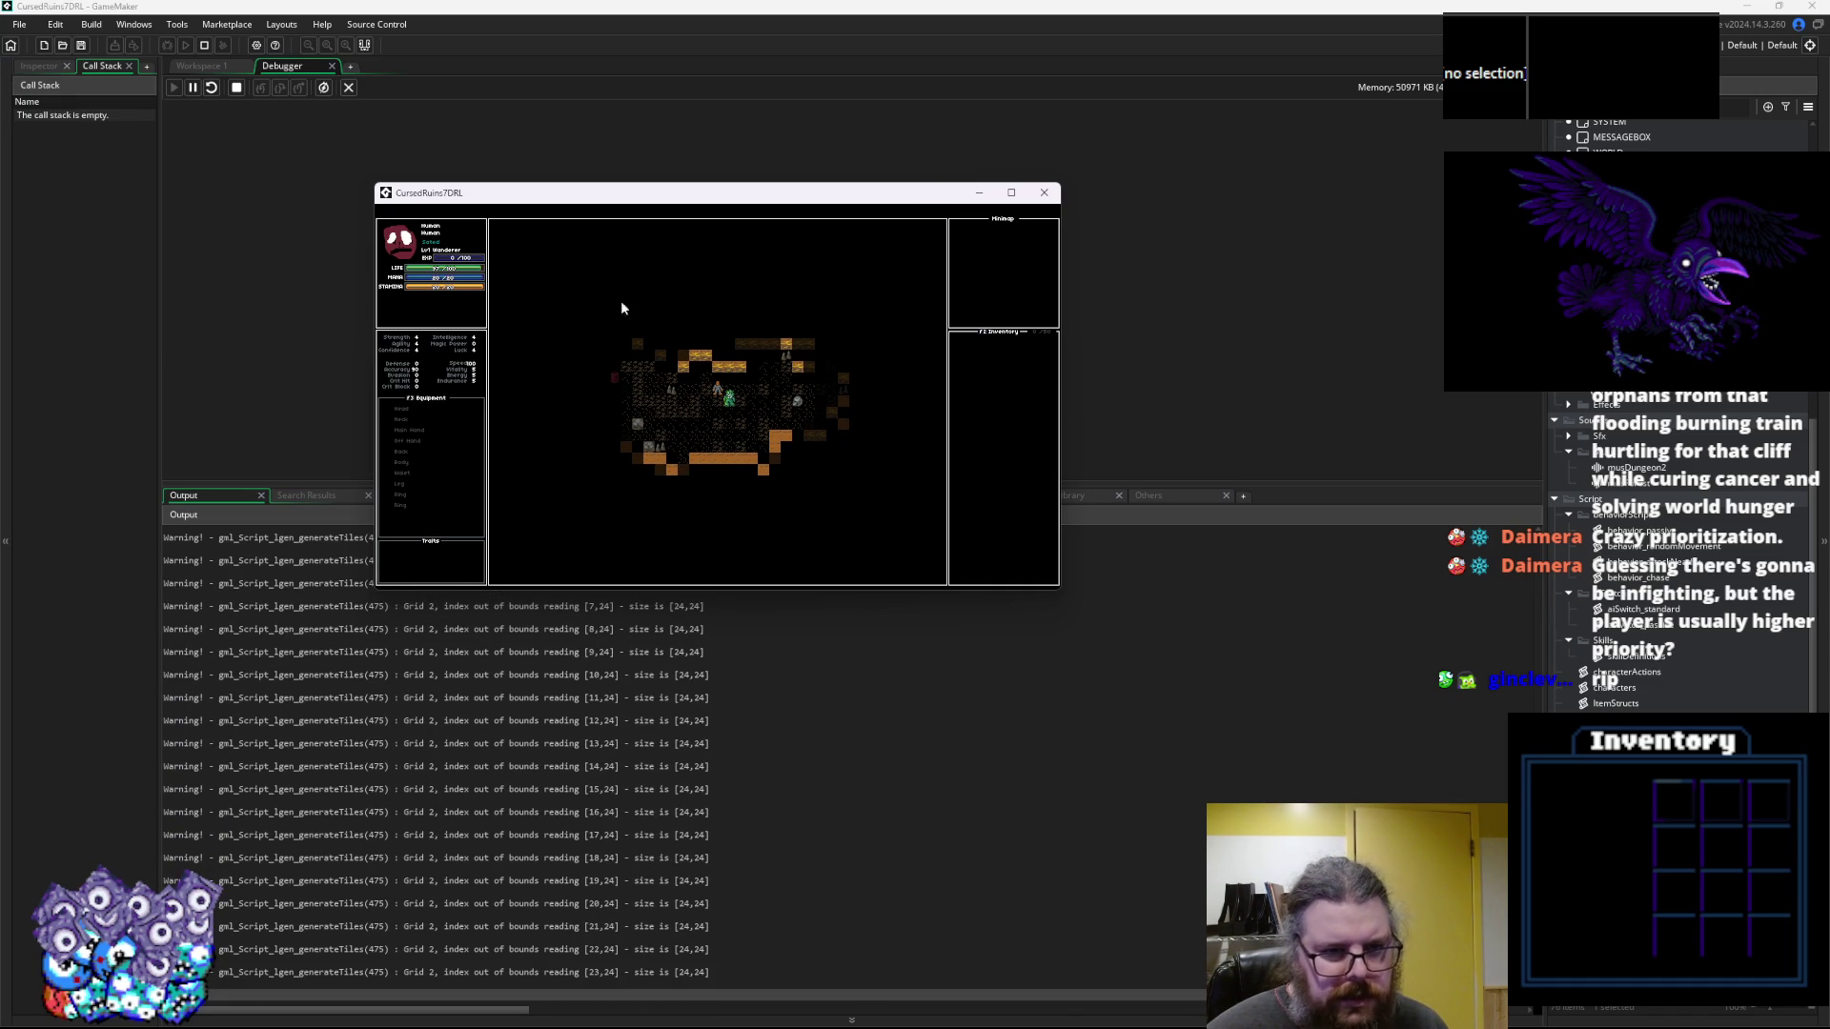
key("Left")
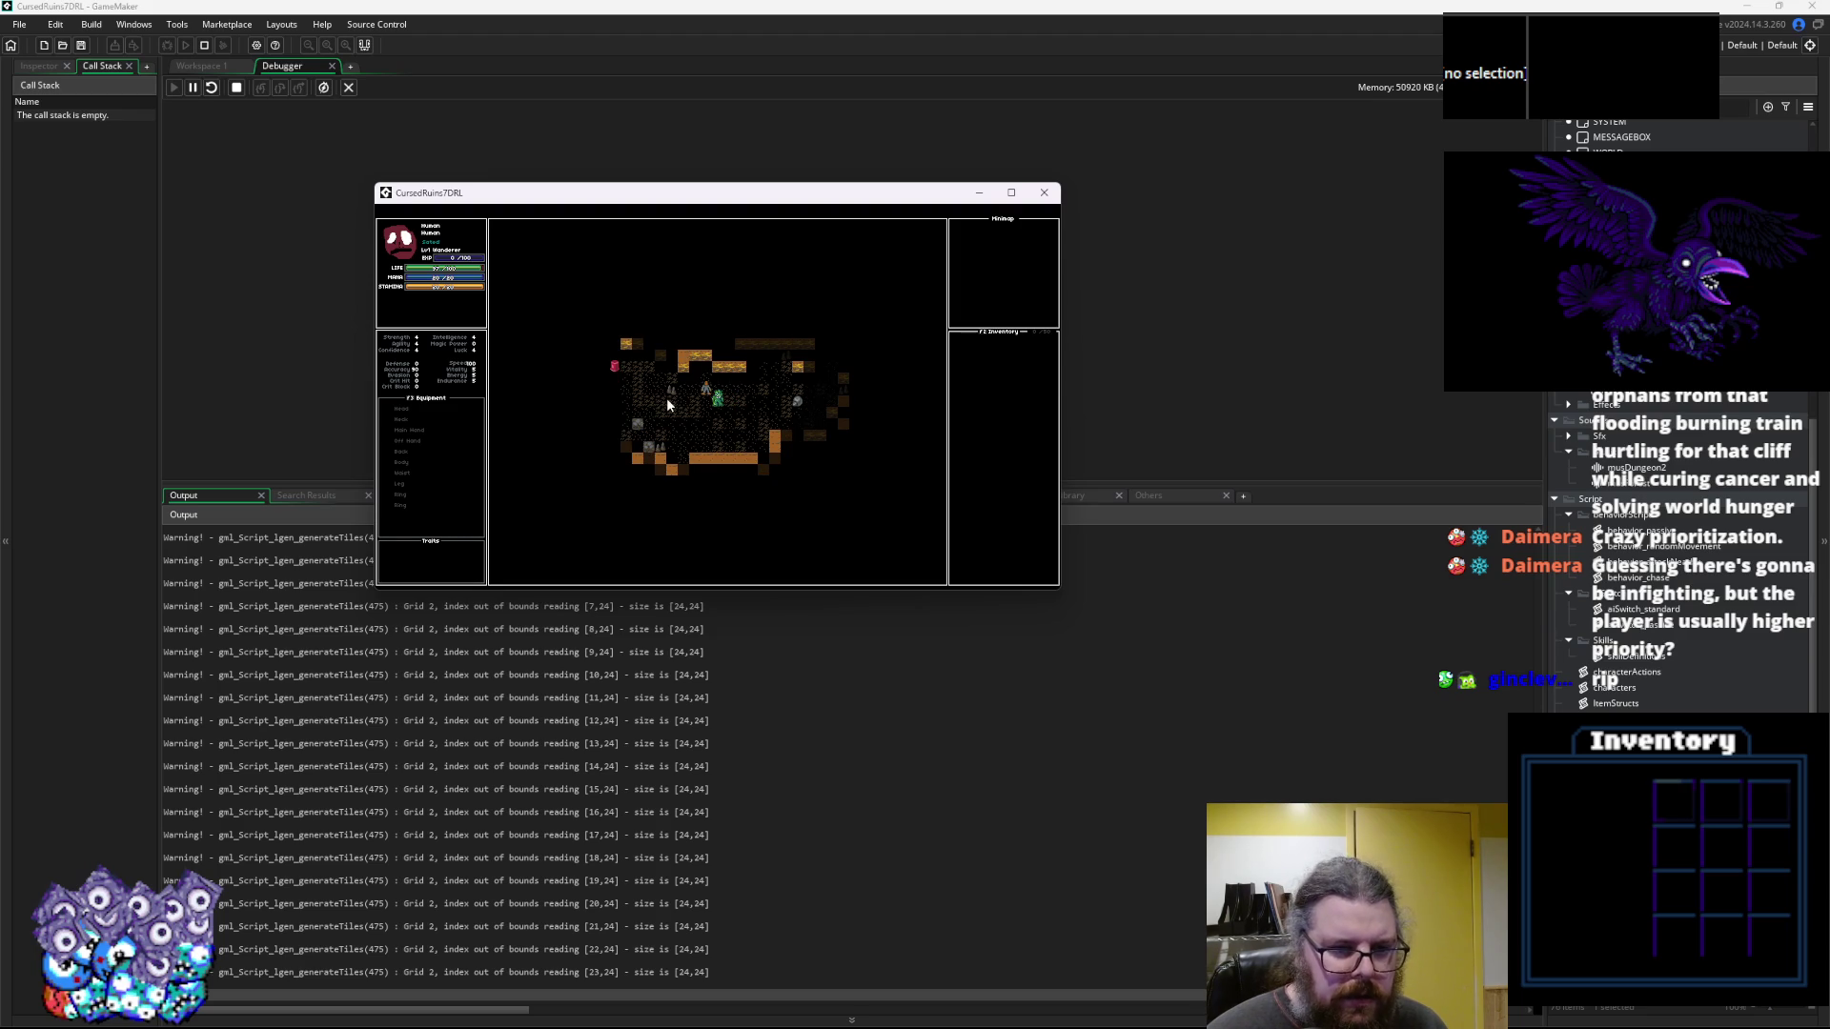
key("Left")
key("Left")
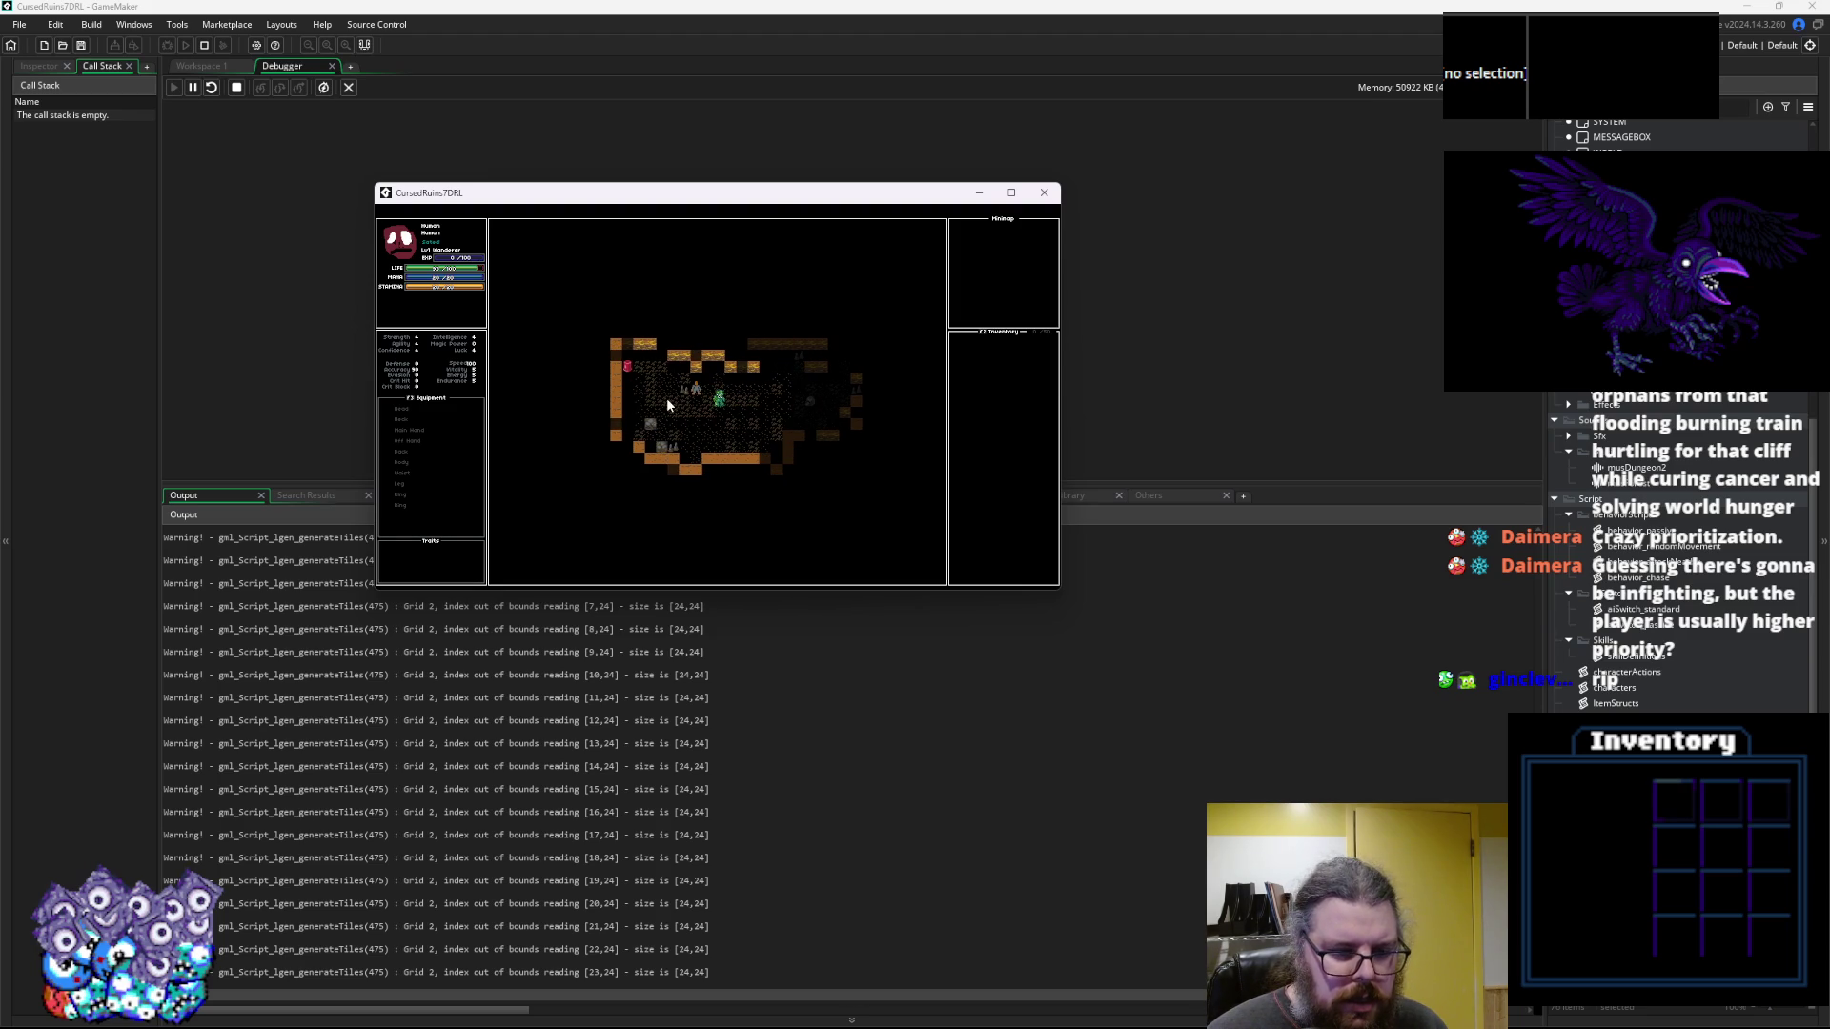
key("Left")
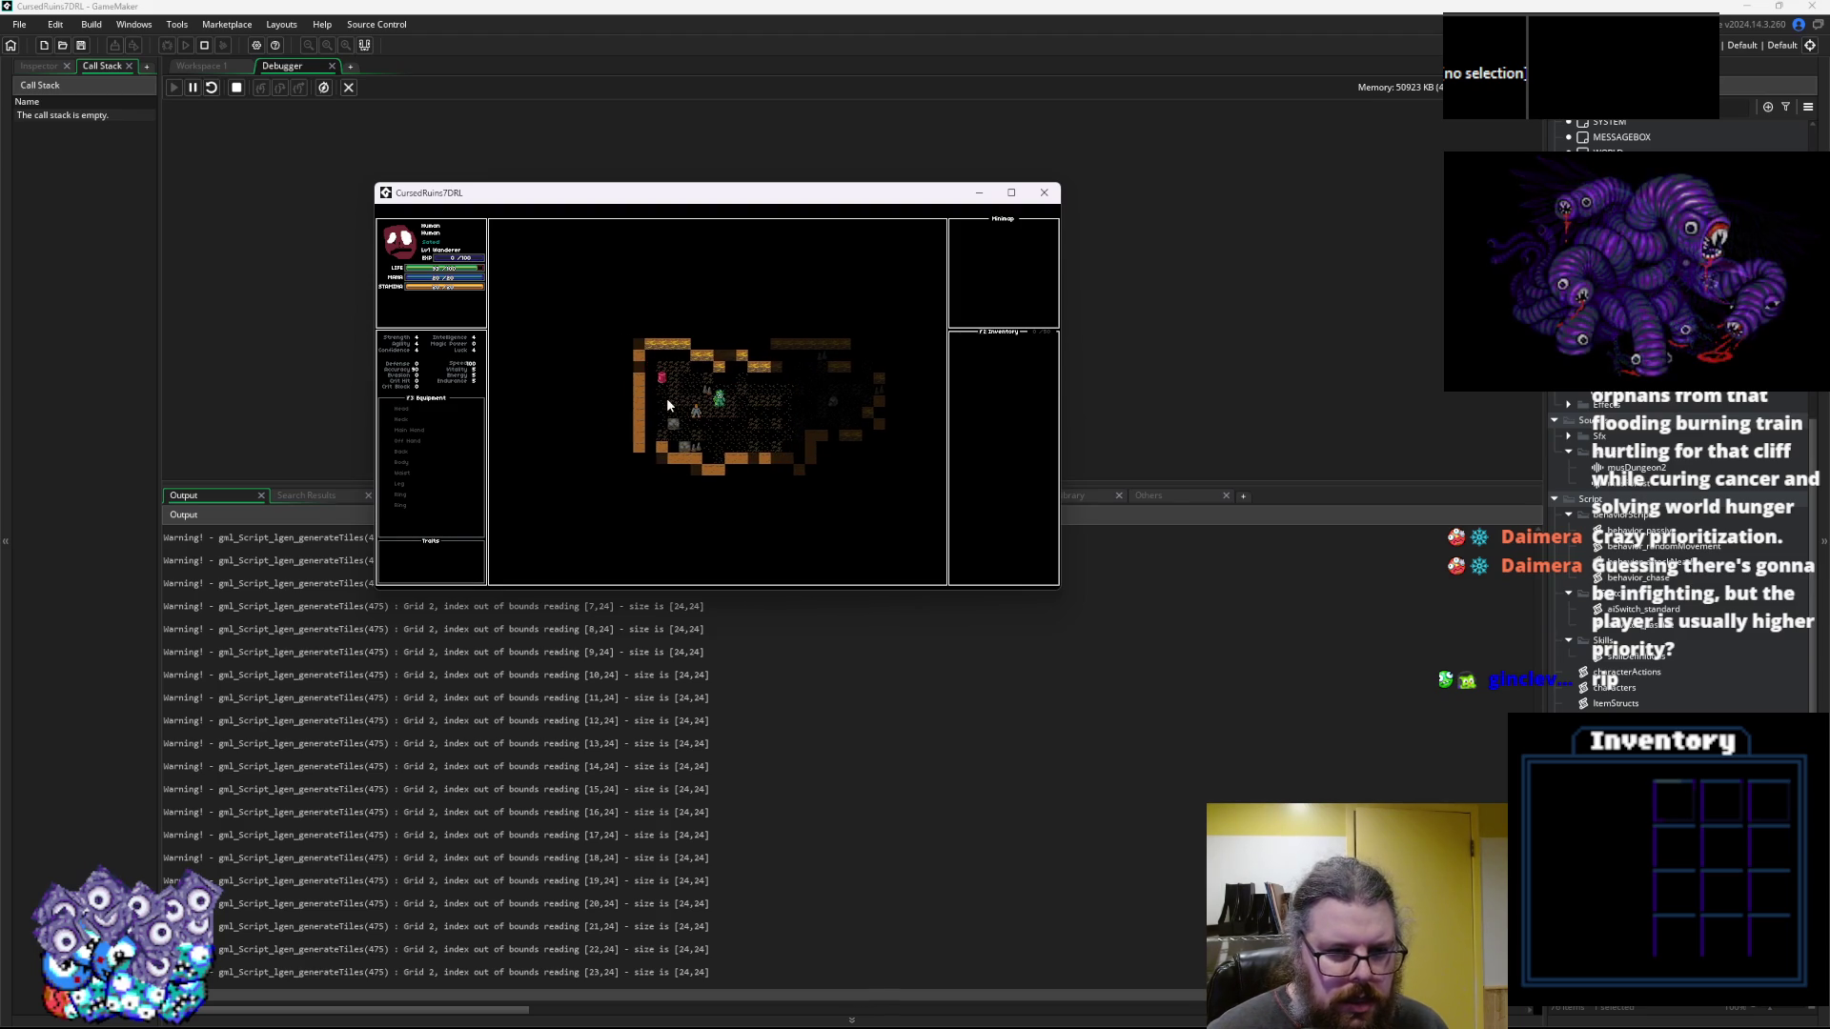
key("Down")
key("Down")
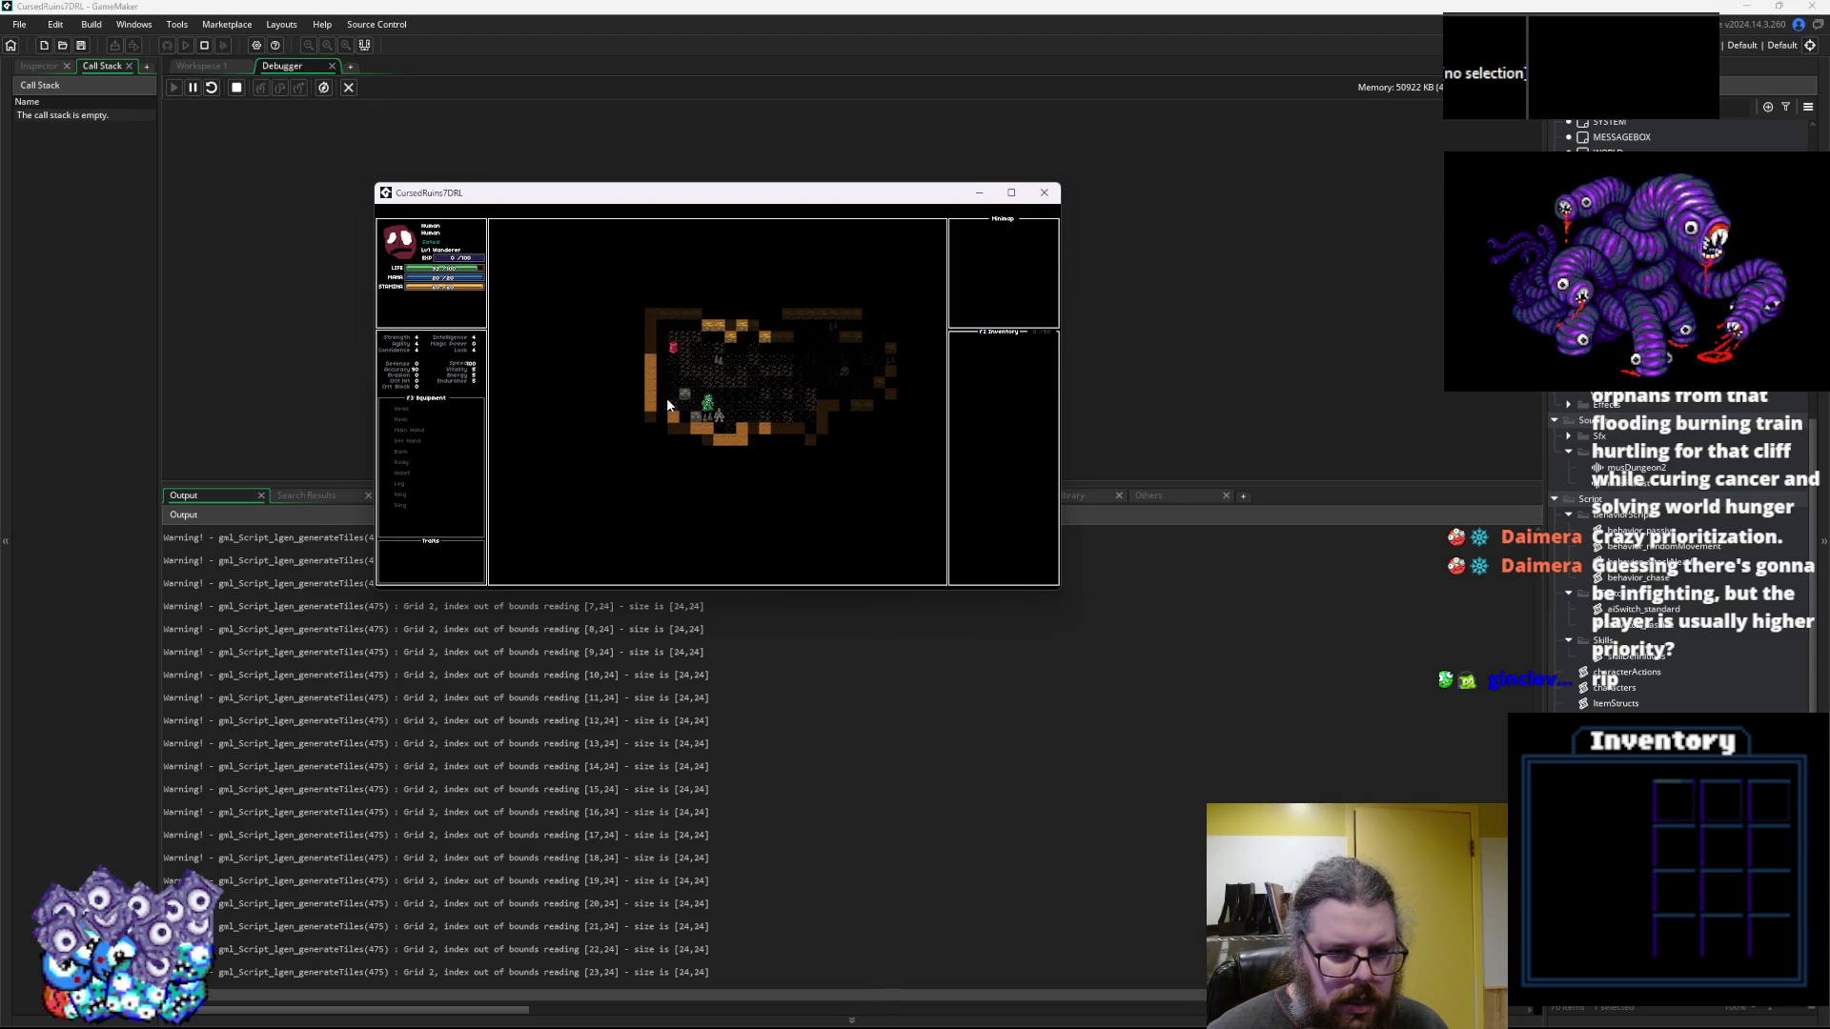
key("Up")
key("Right")
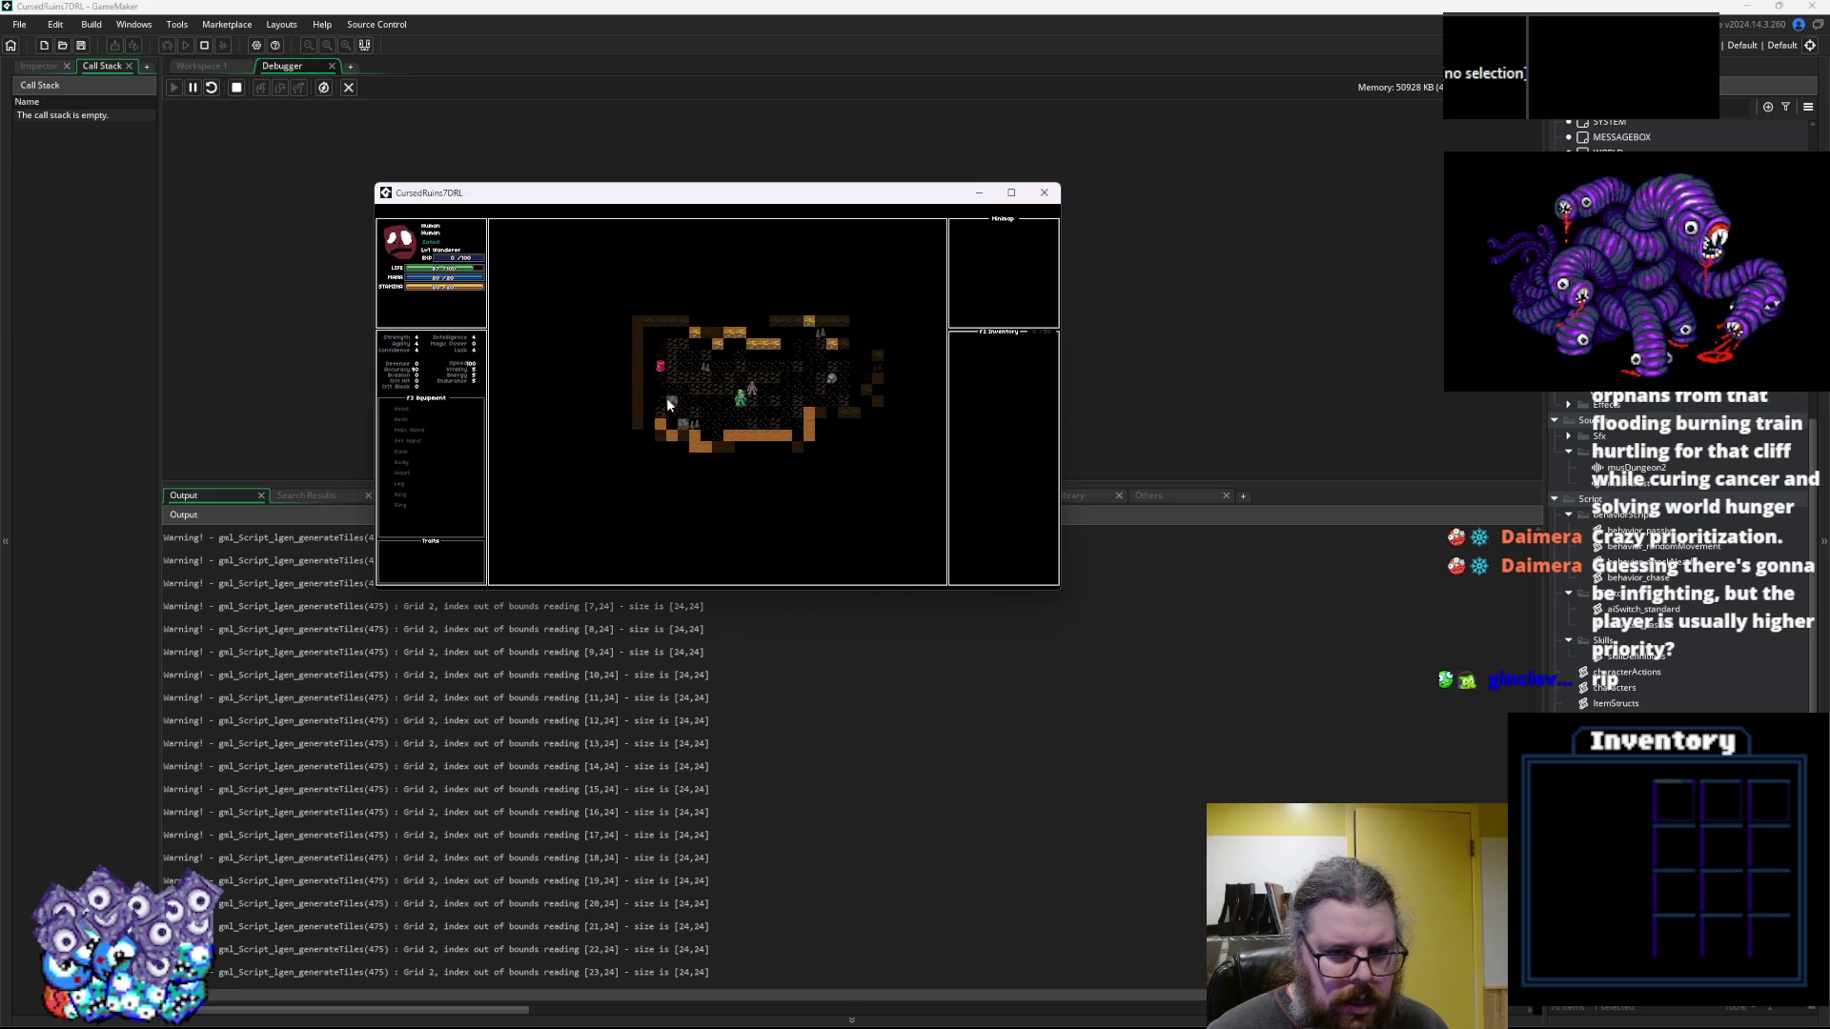
key("Up")
key("Right")
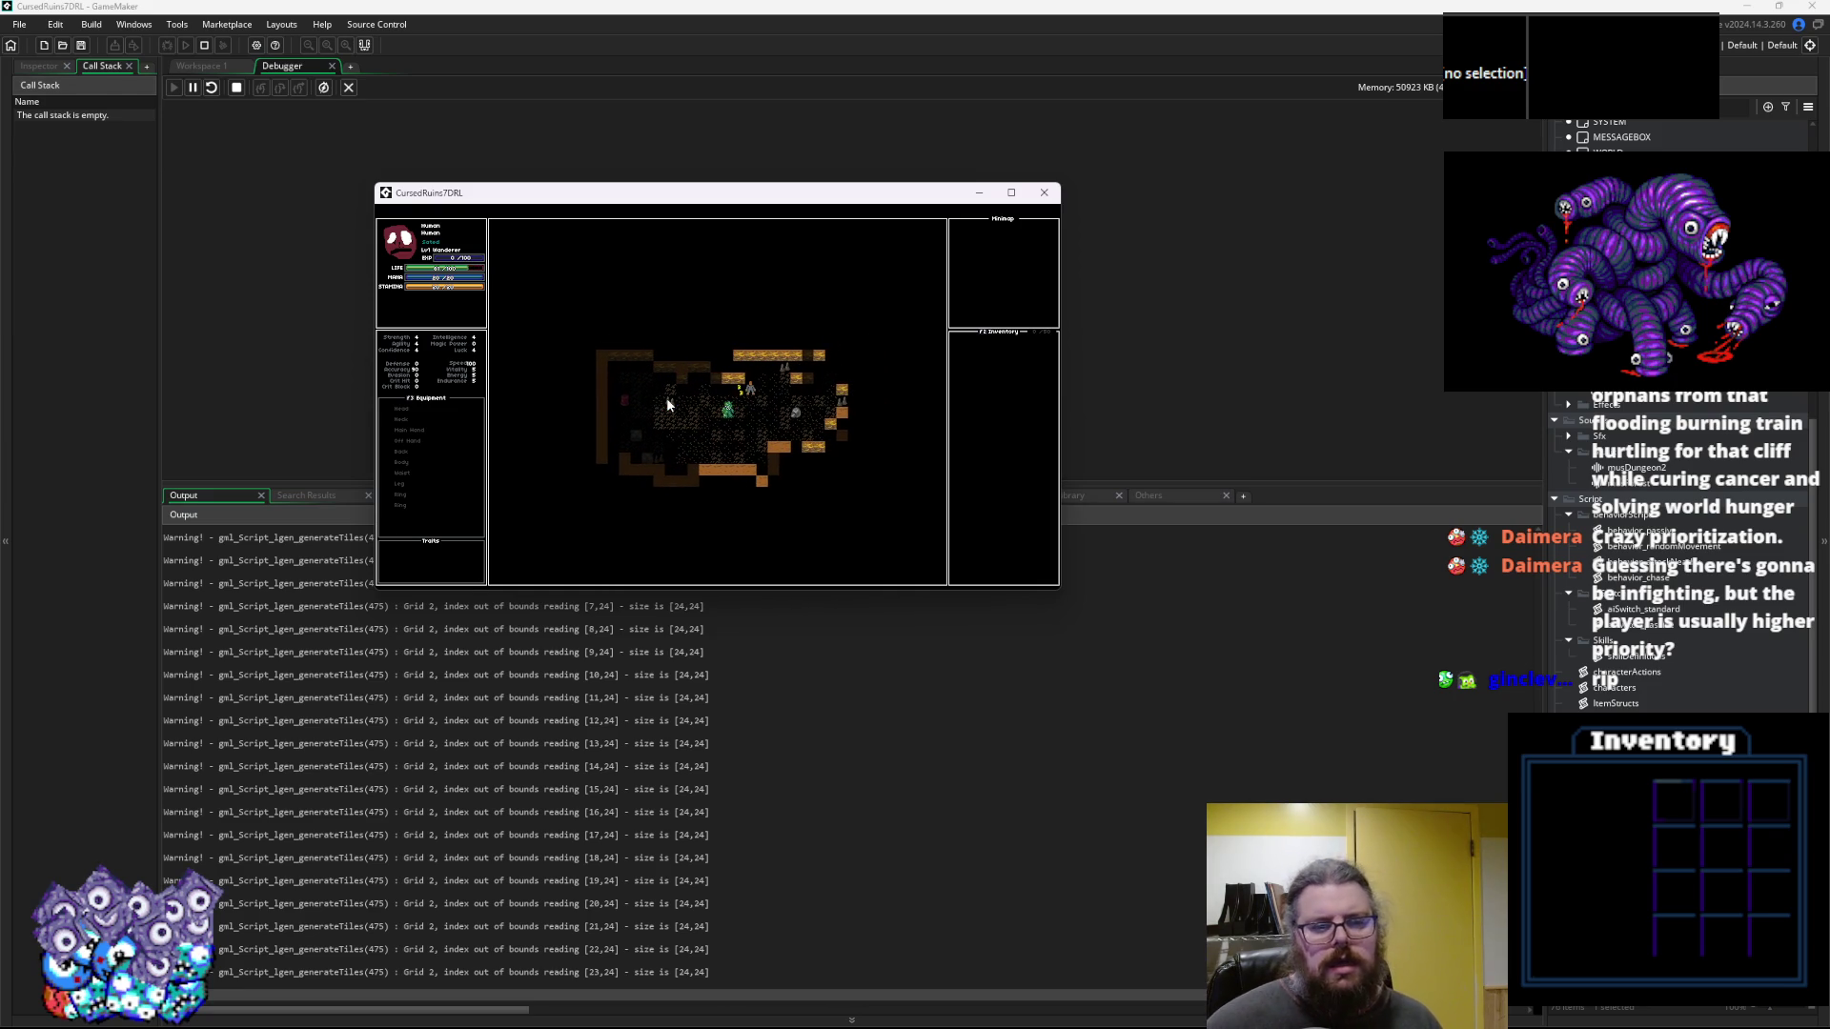
Minimize the game, return to Workspace 1 and shrink the Output panel
key("super+Down")
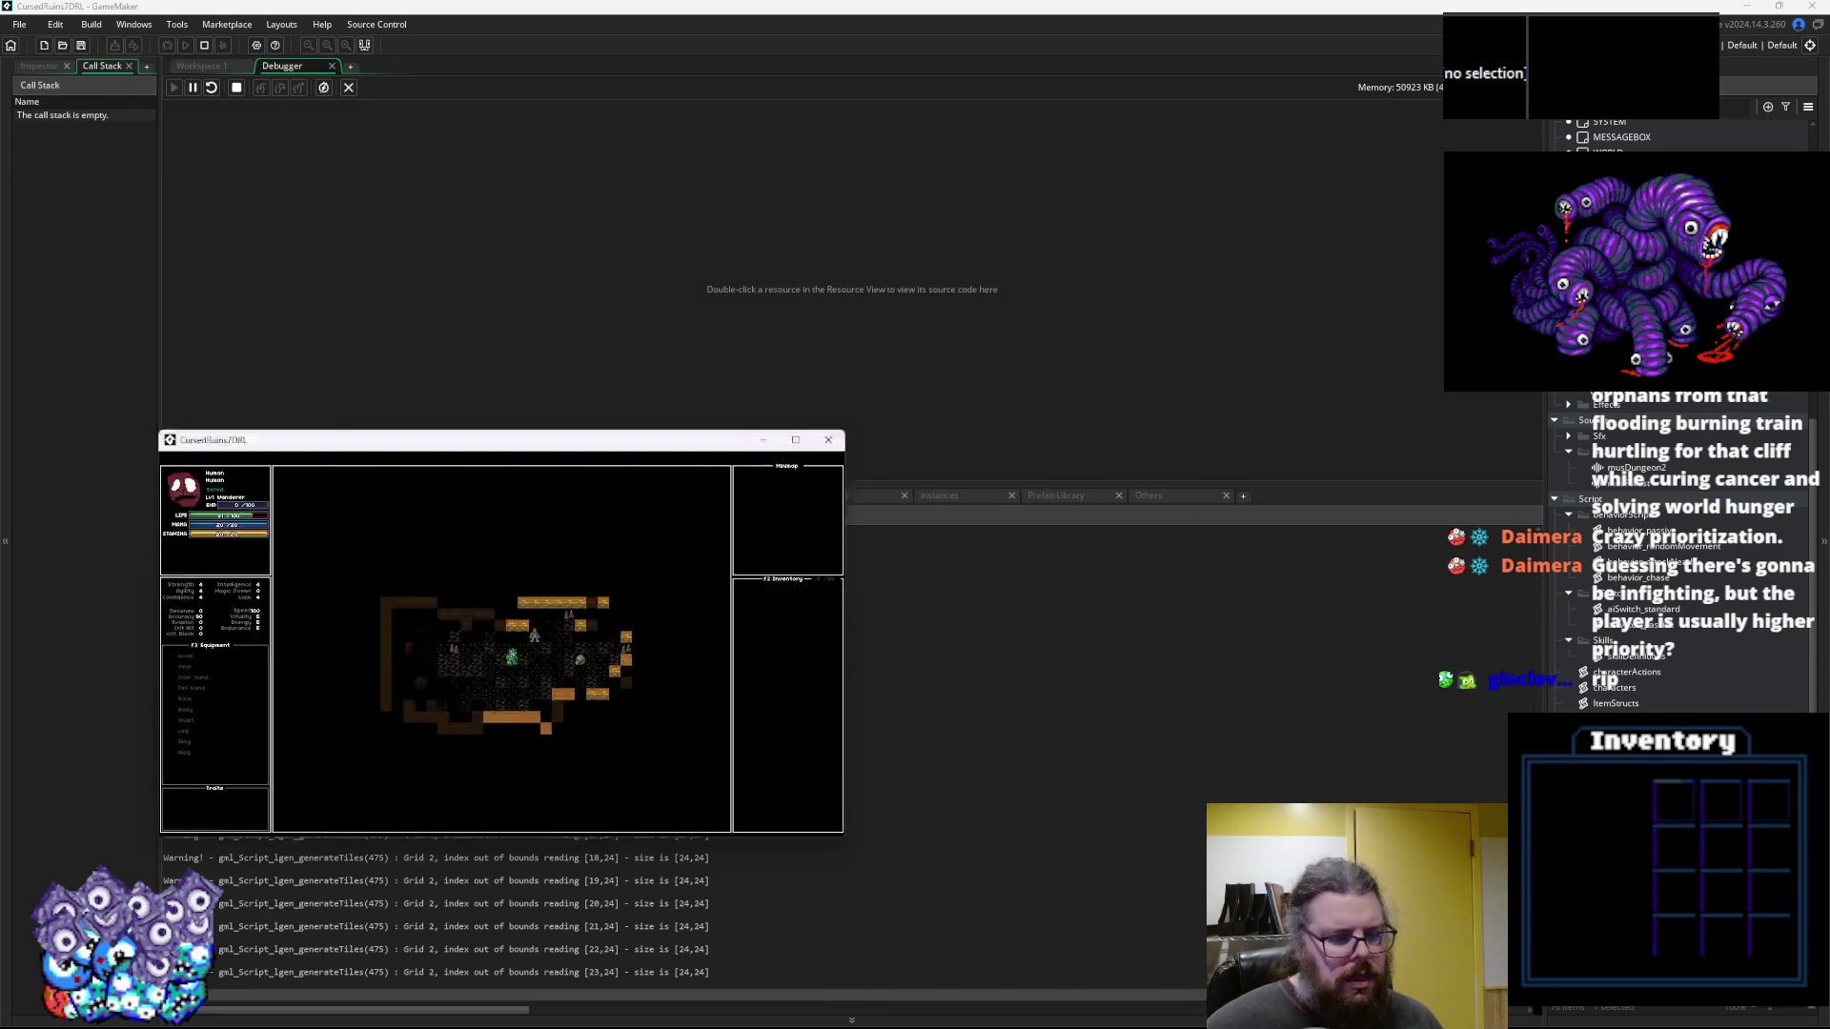
left_click(191, 67)
left_click_drag(806, 484, 811, 665)
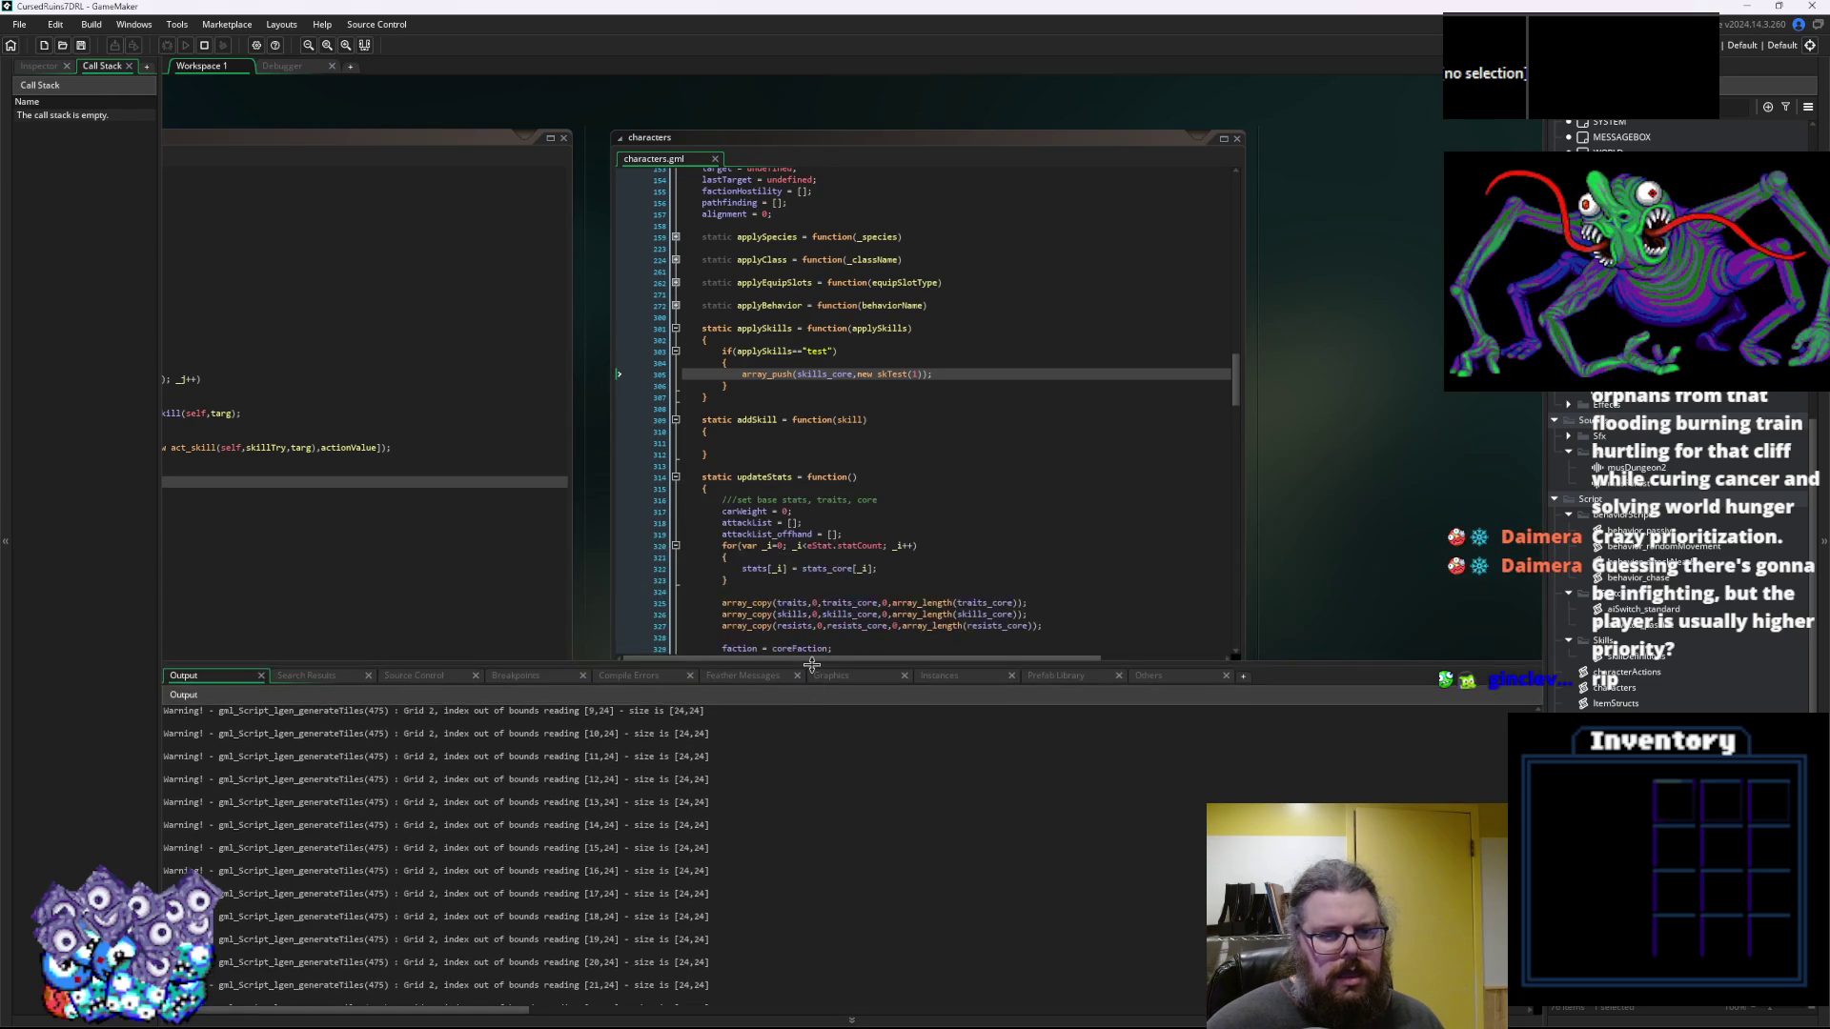
Bring behavior_chase into view and add a breakpoint on decideSkills' loop at line 159
left_click(794, 591)
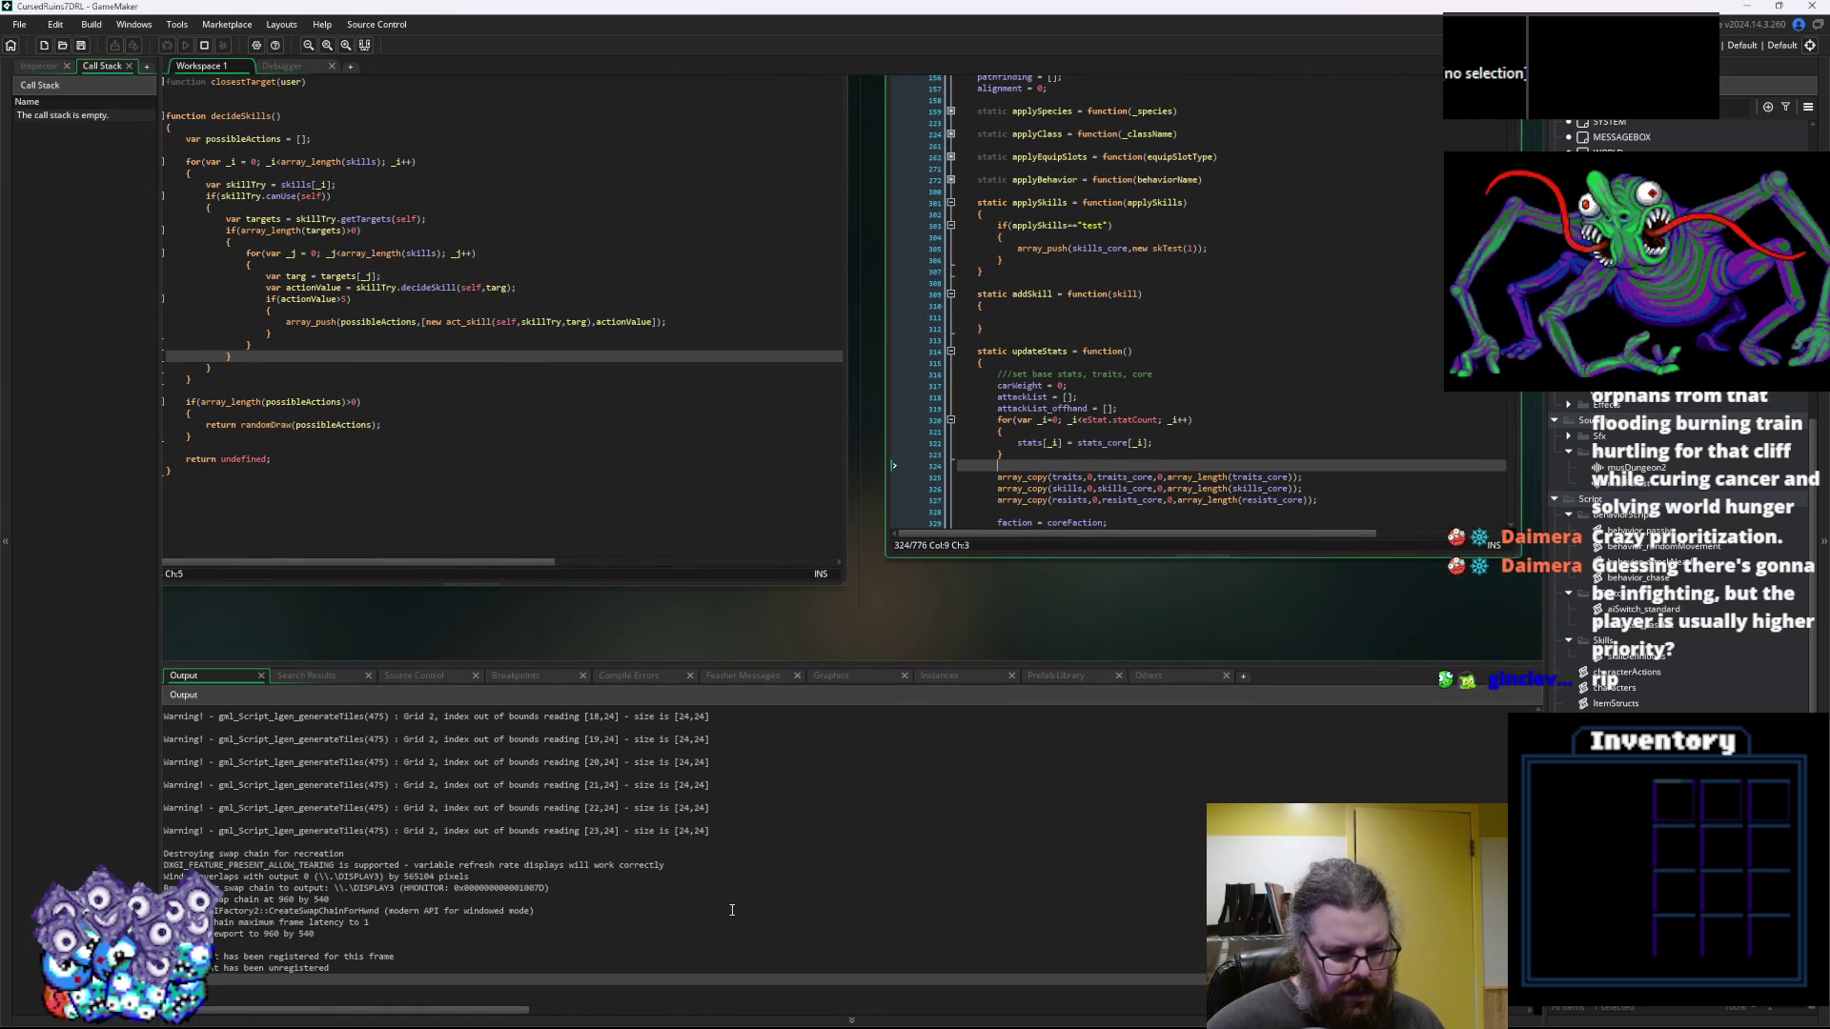
scroll(732, 910, "down", 1)
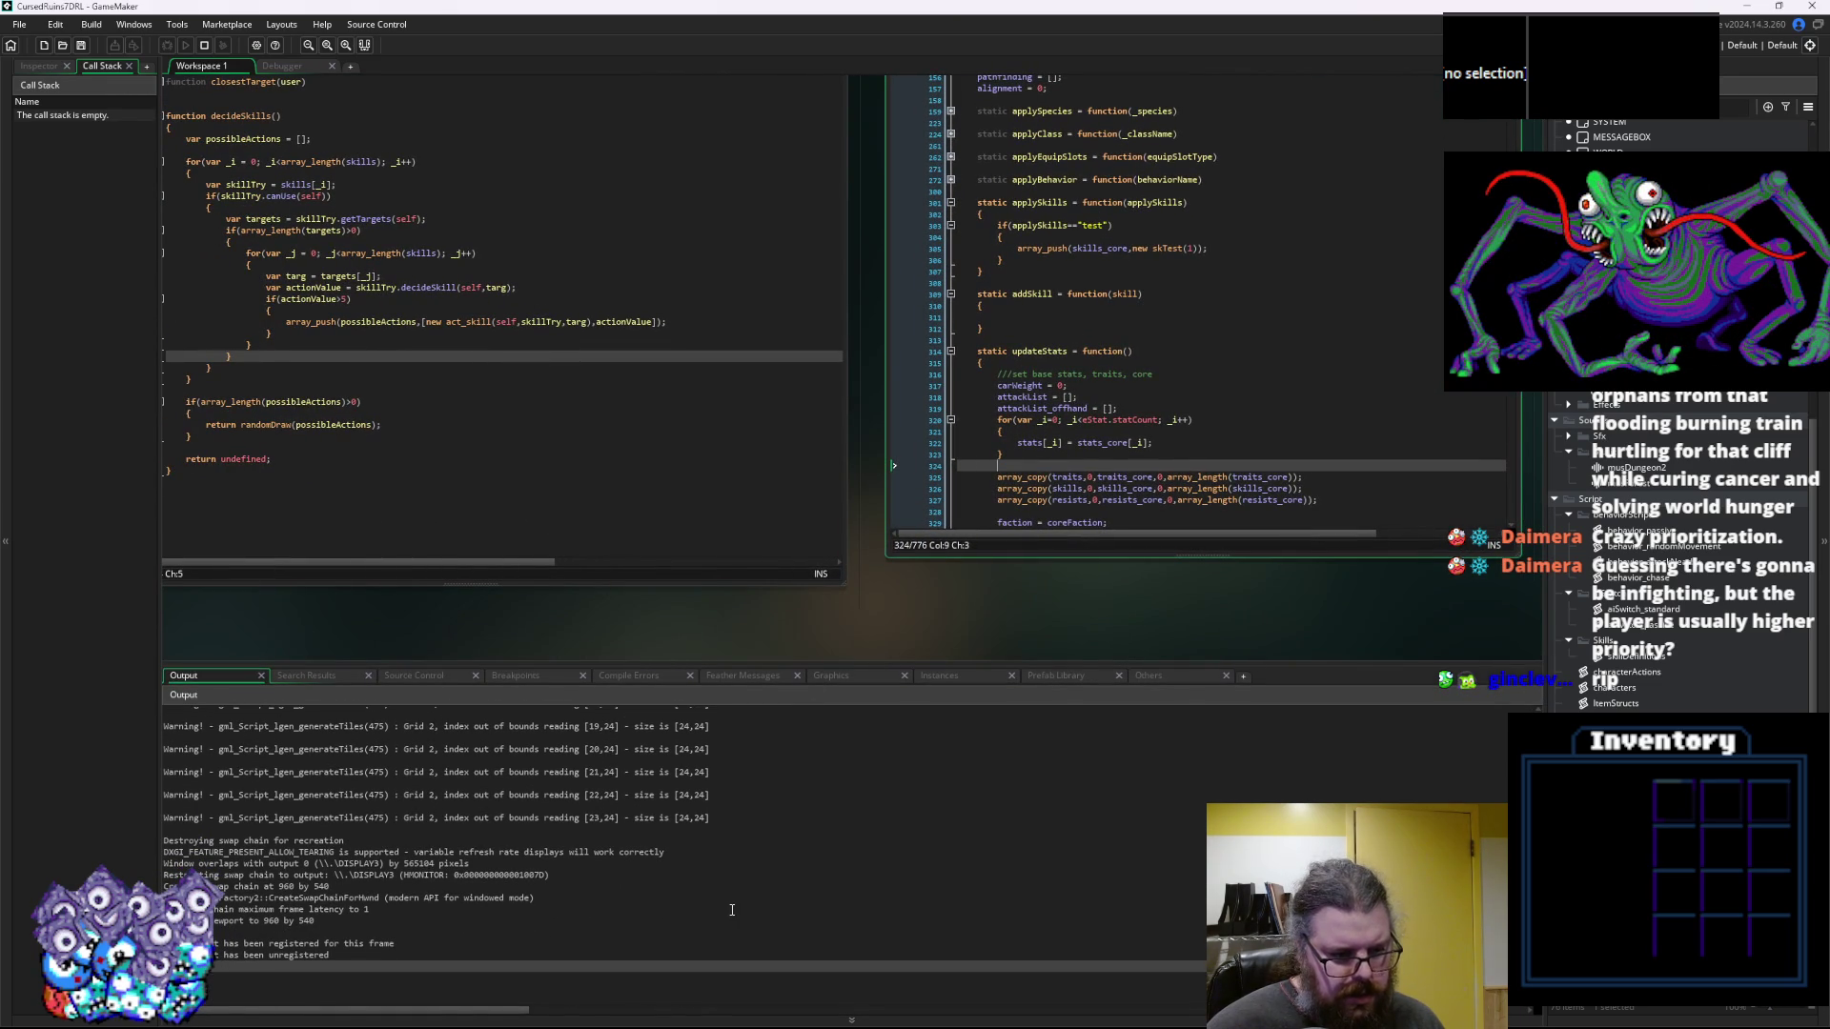
left_click(351, 299)
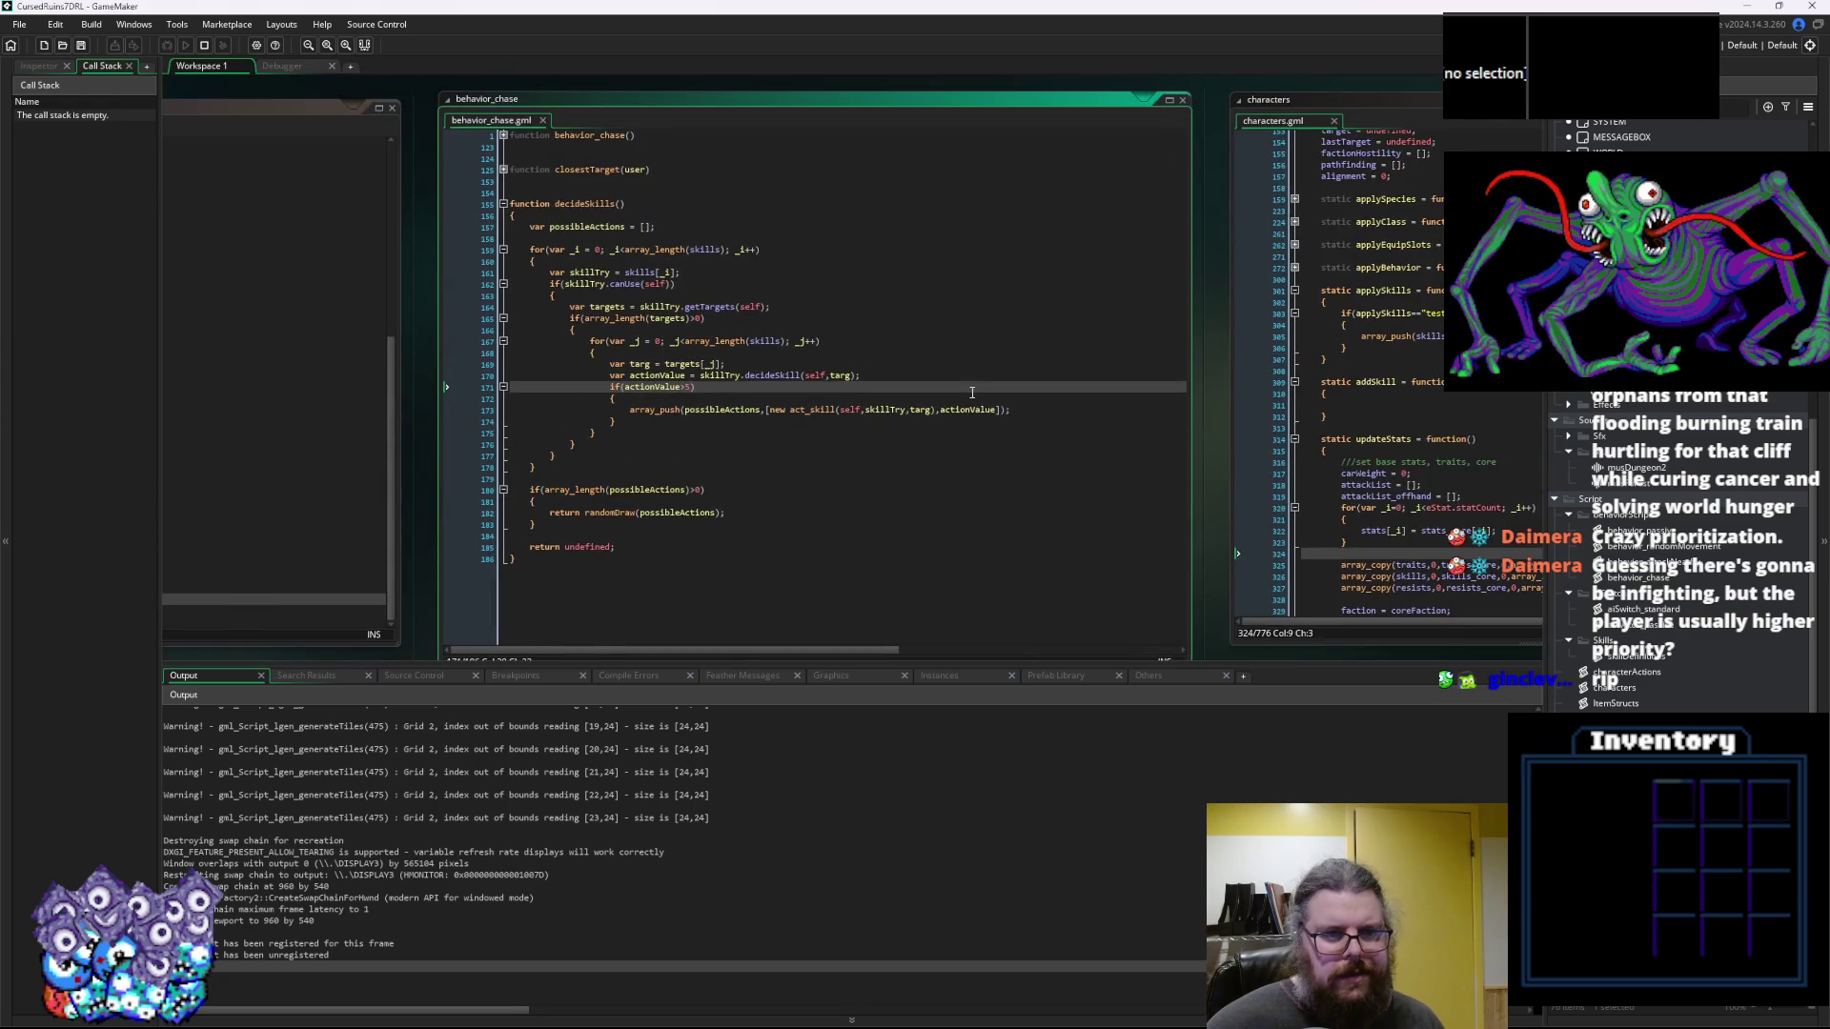
mouse_move(686, 461)
left_mouse_down()
mouse_move(1051, 279)
mouse_move(796, 348)
left_mouse_up()
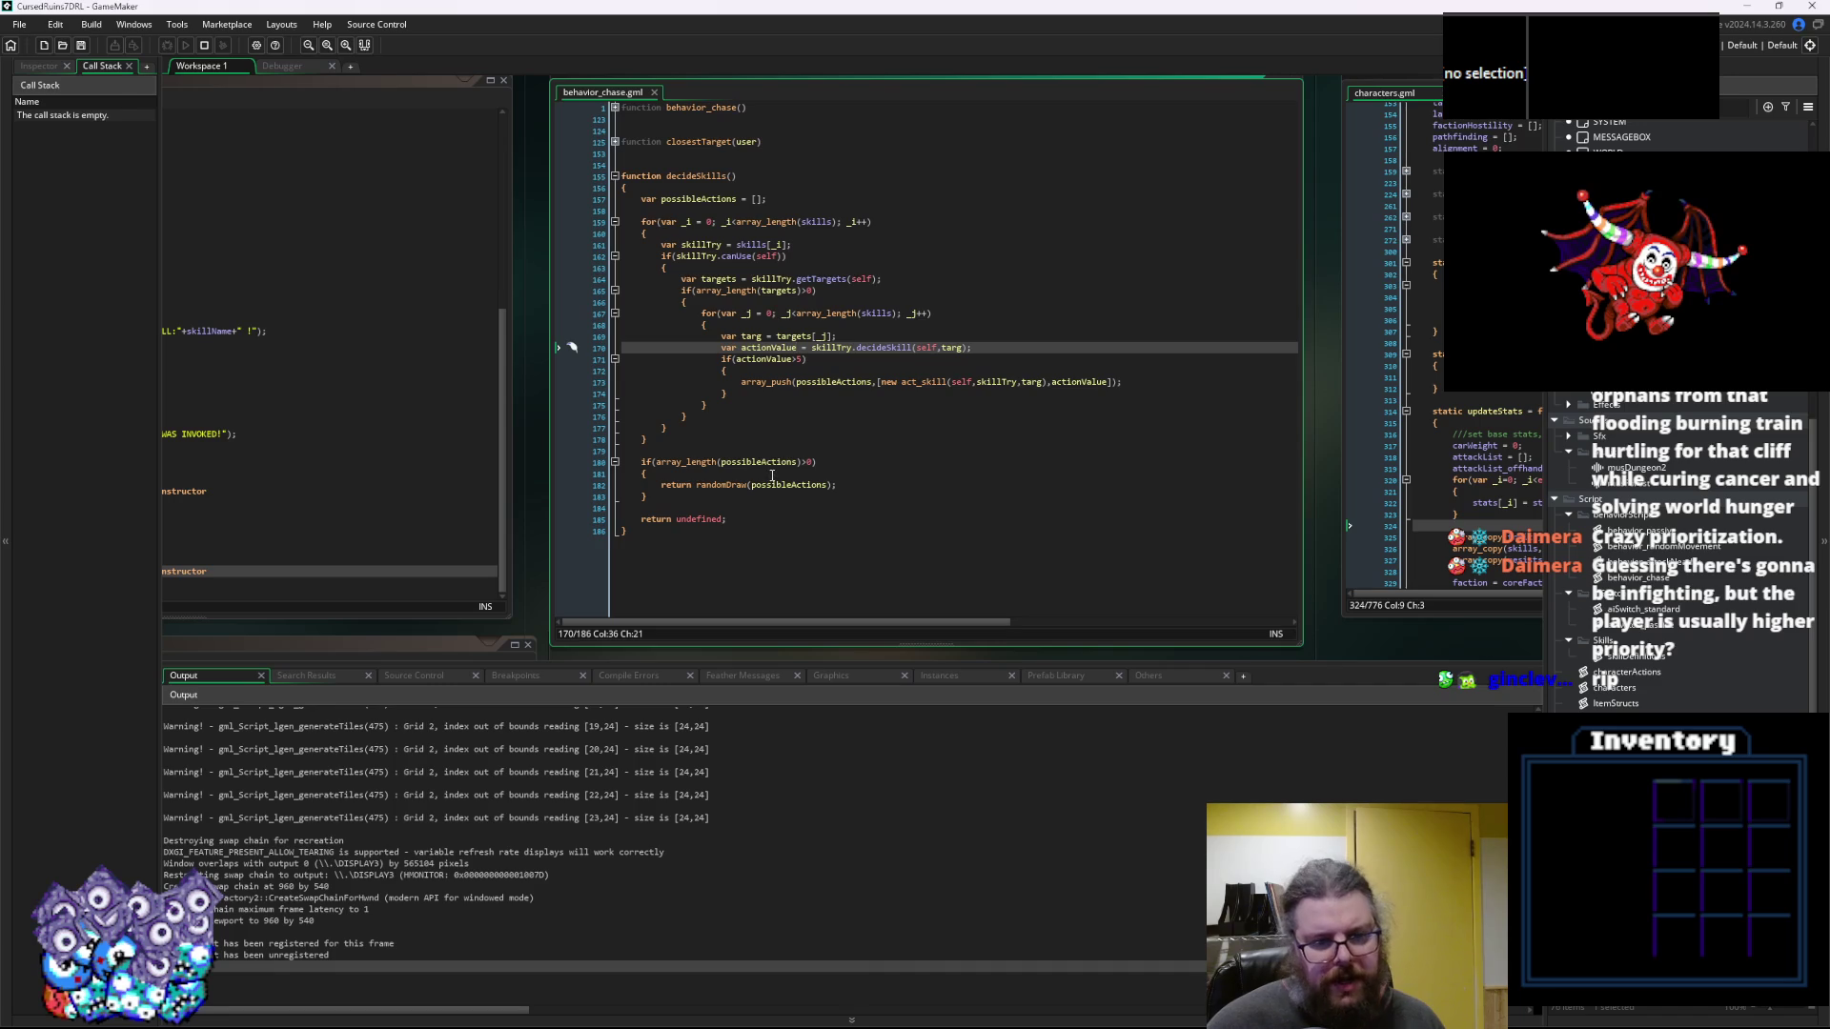
left_click(587, 221)
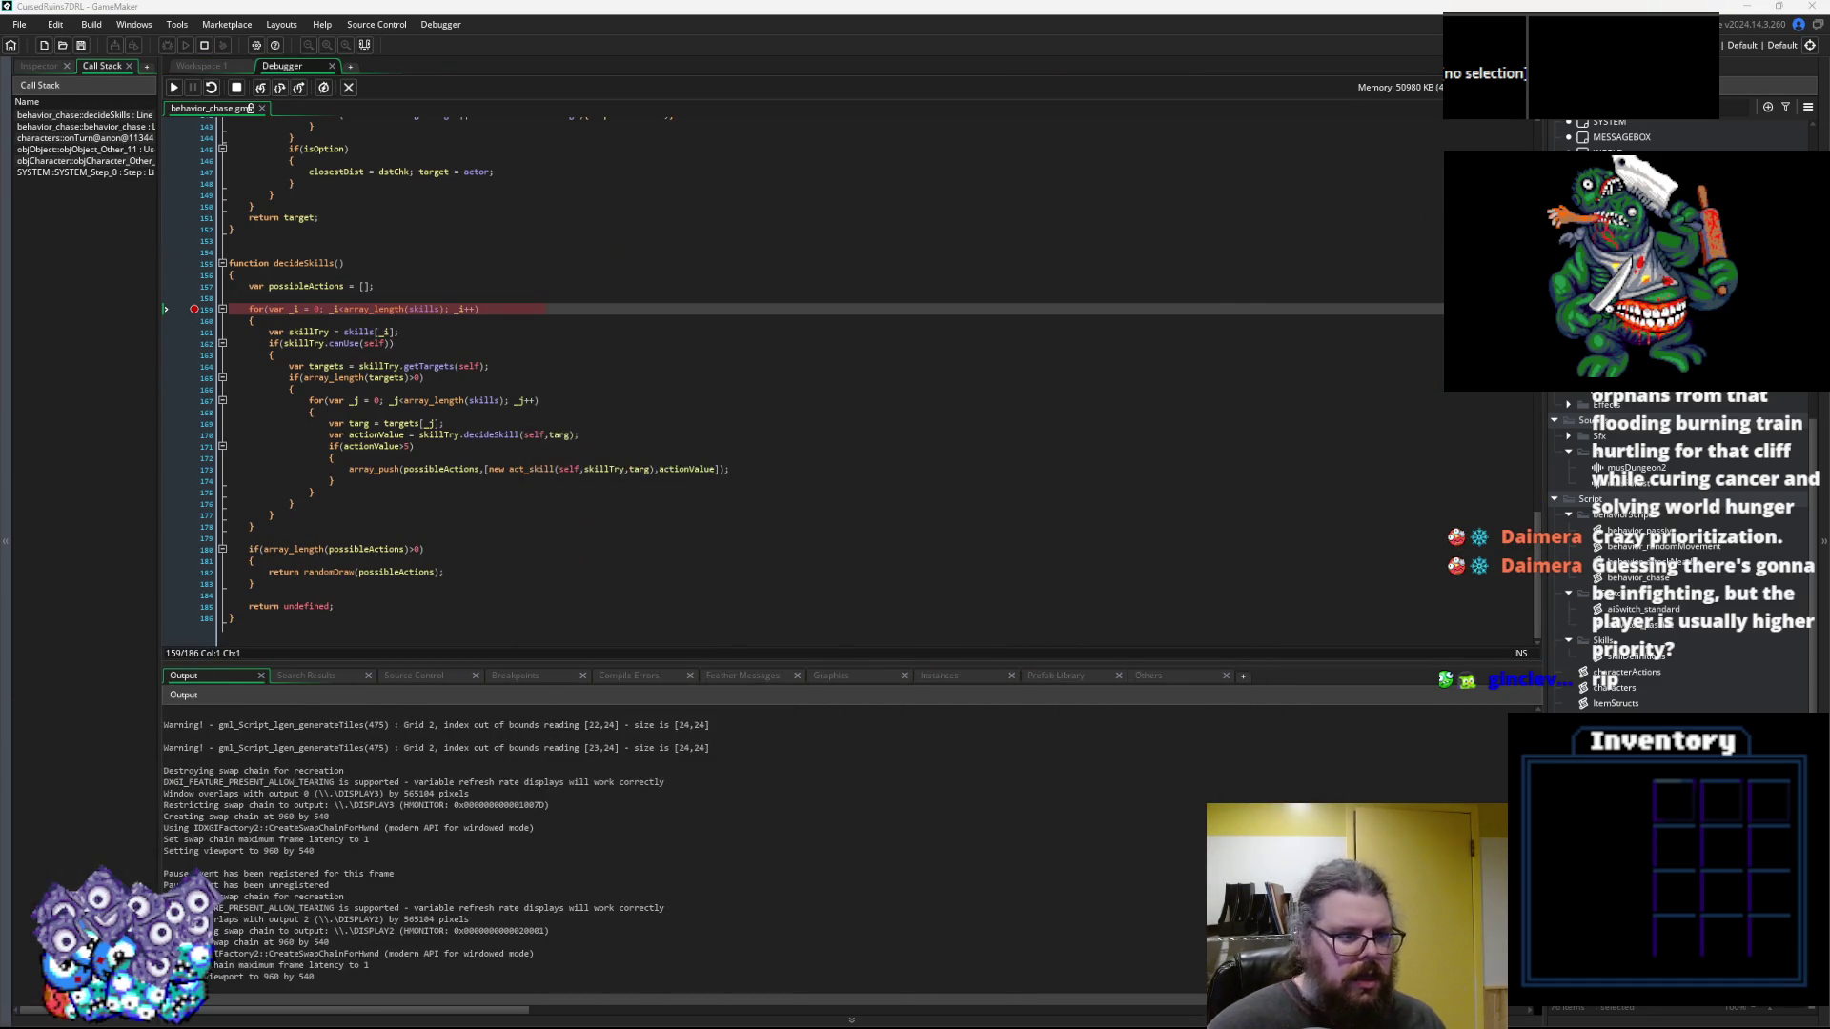
Step over past the canUse check to the getTargets call on line 164, then step into it
left_click(280, 87)
left_click(282, 89)
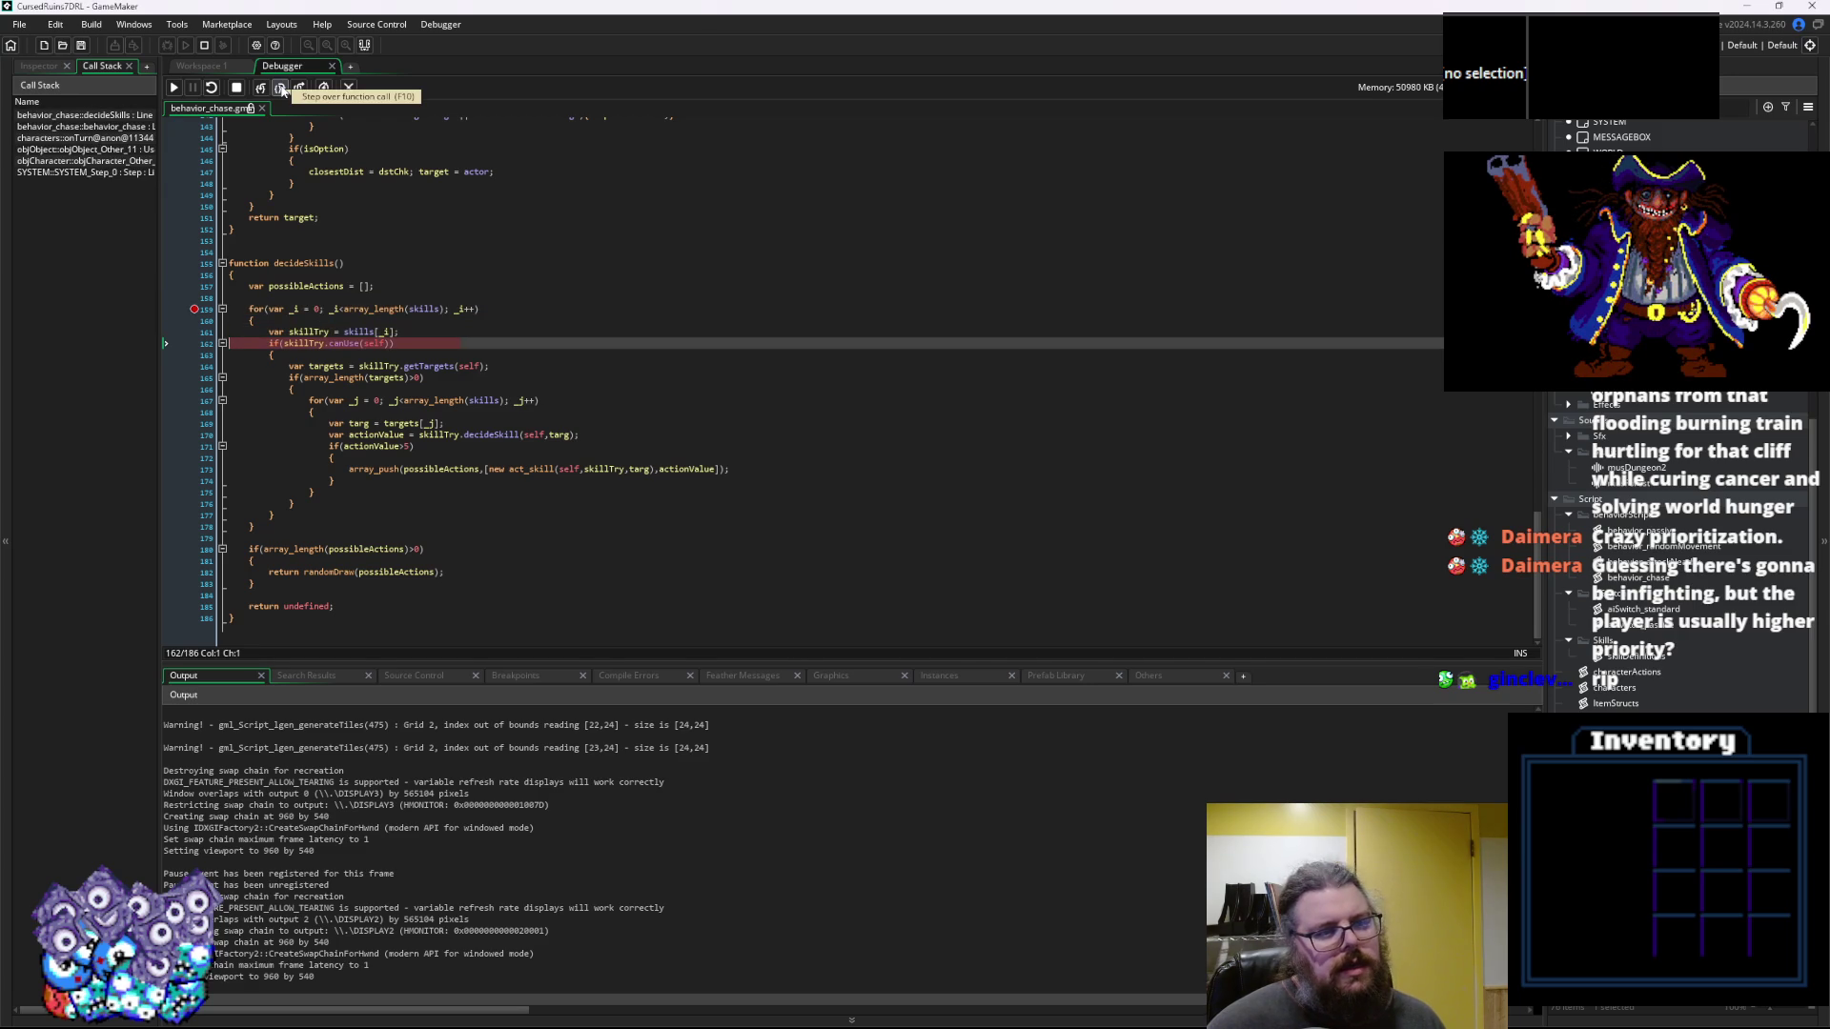
left_click(282, 89)
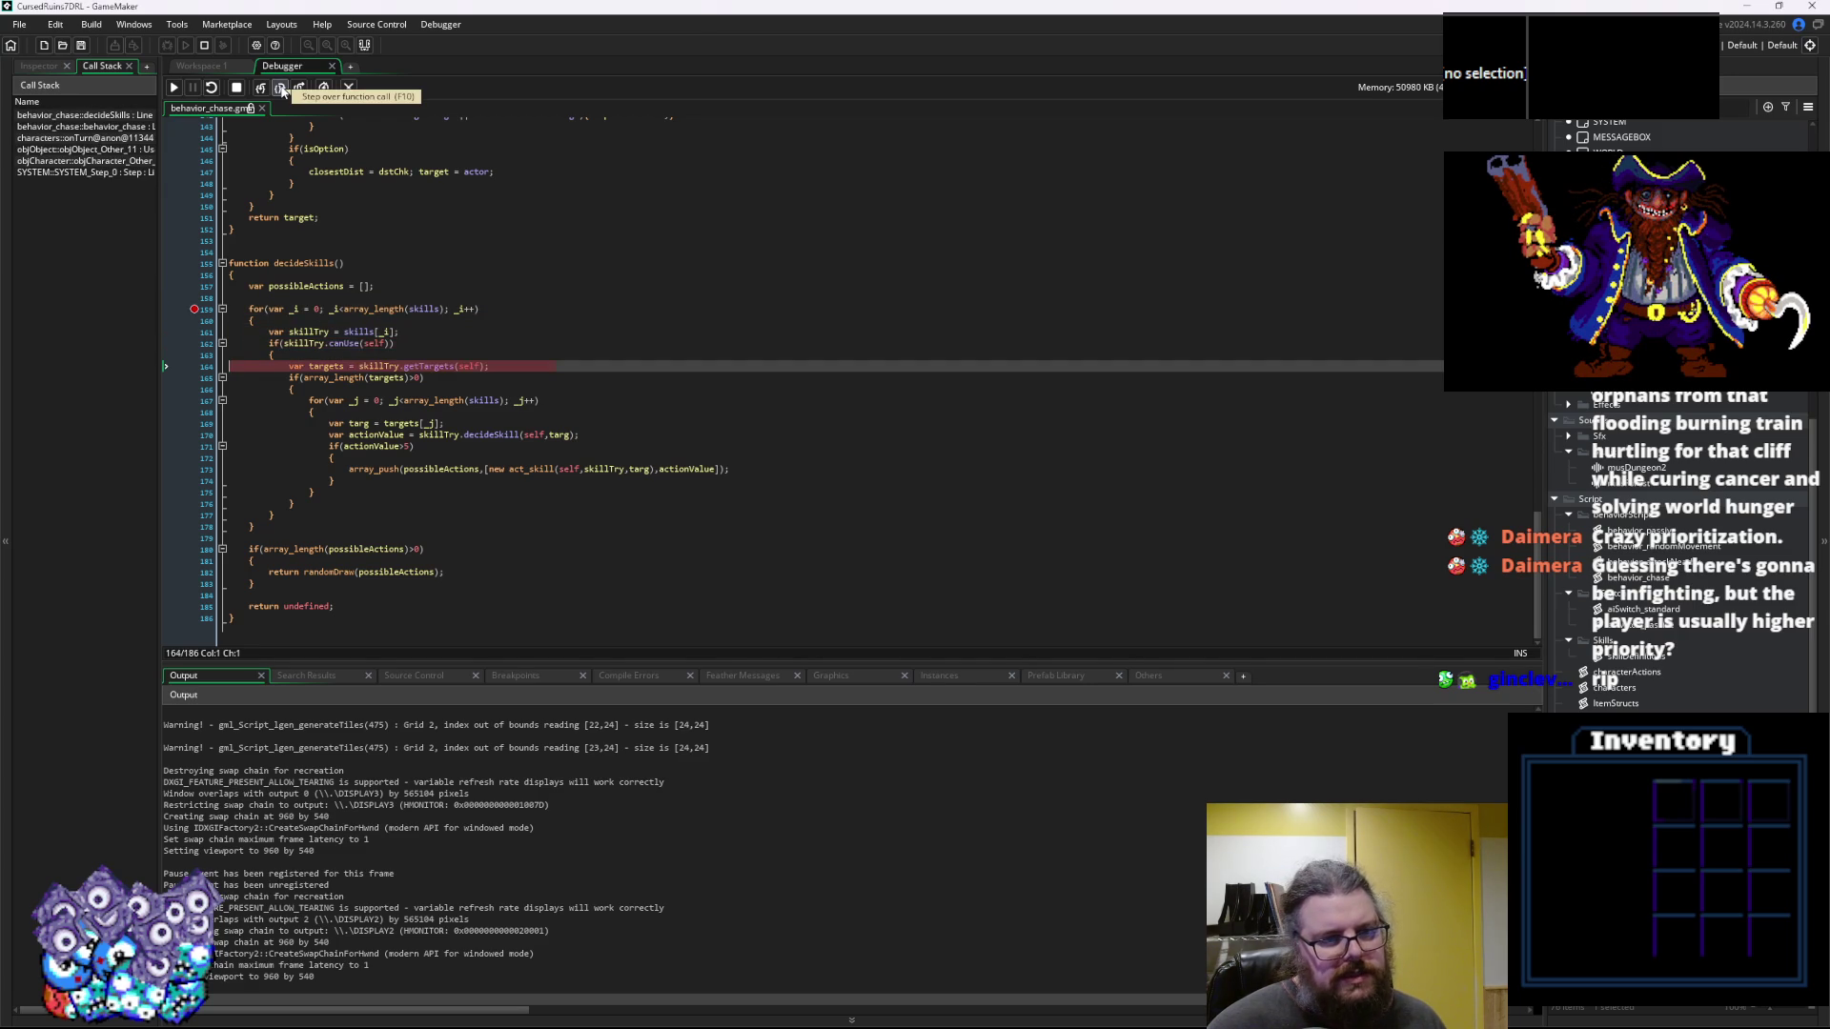
mouse_move(343, 345)
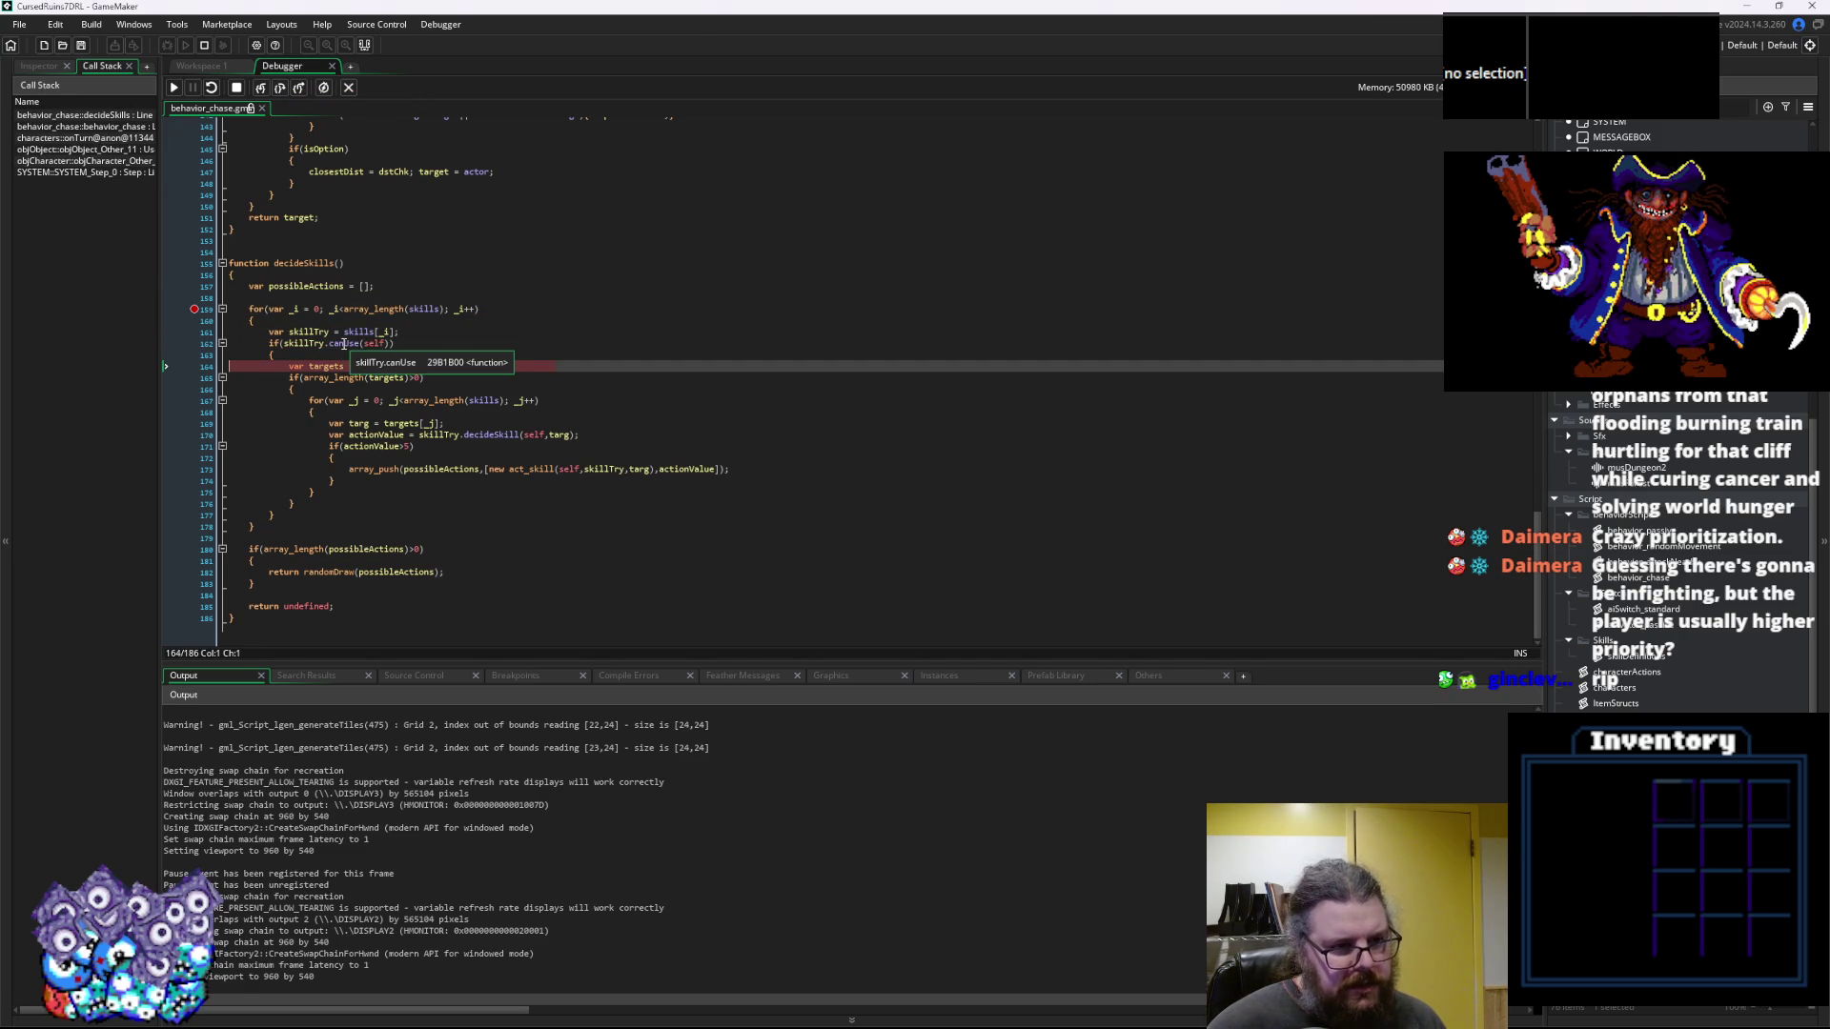
mouse_move(420, 366)
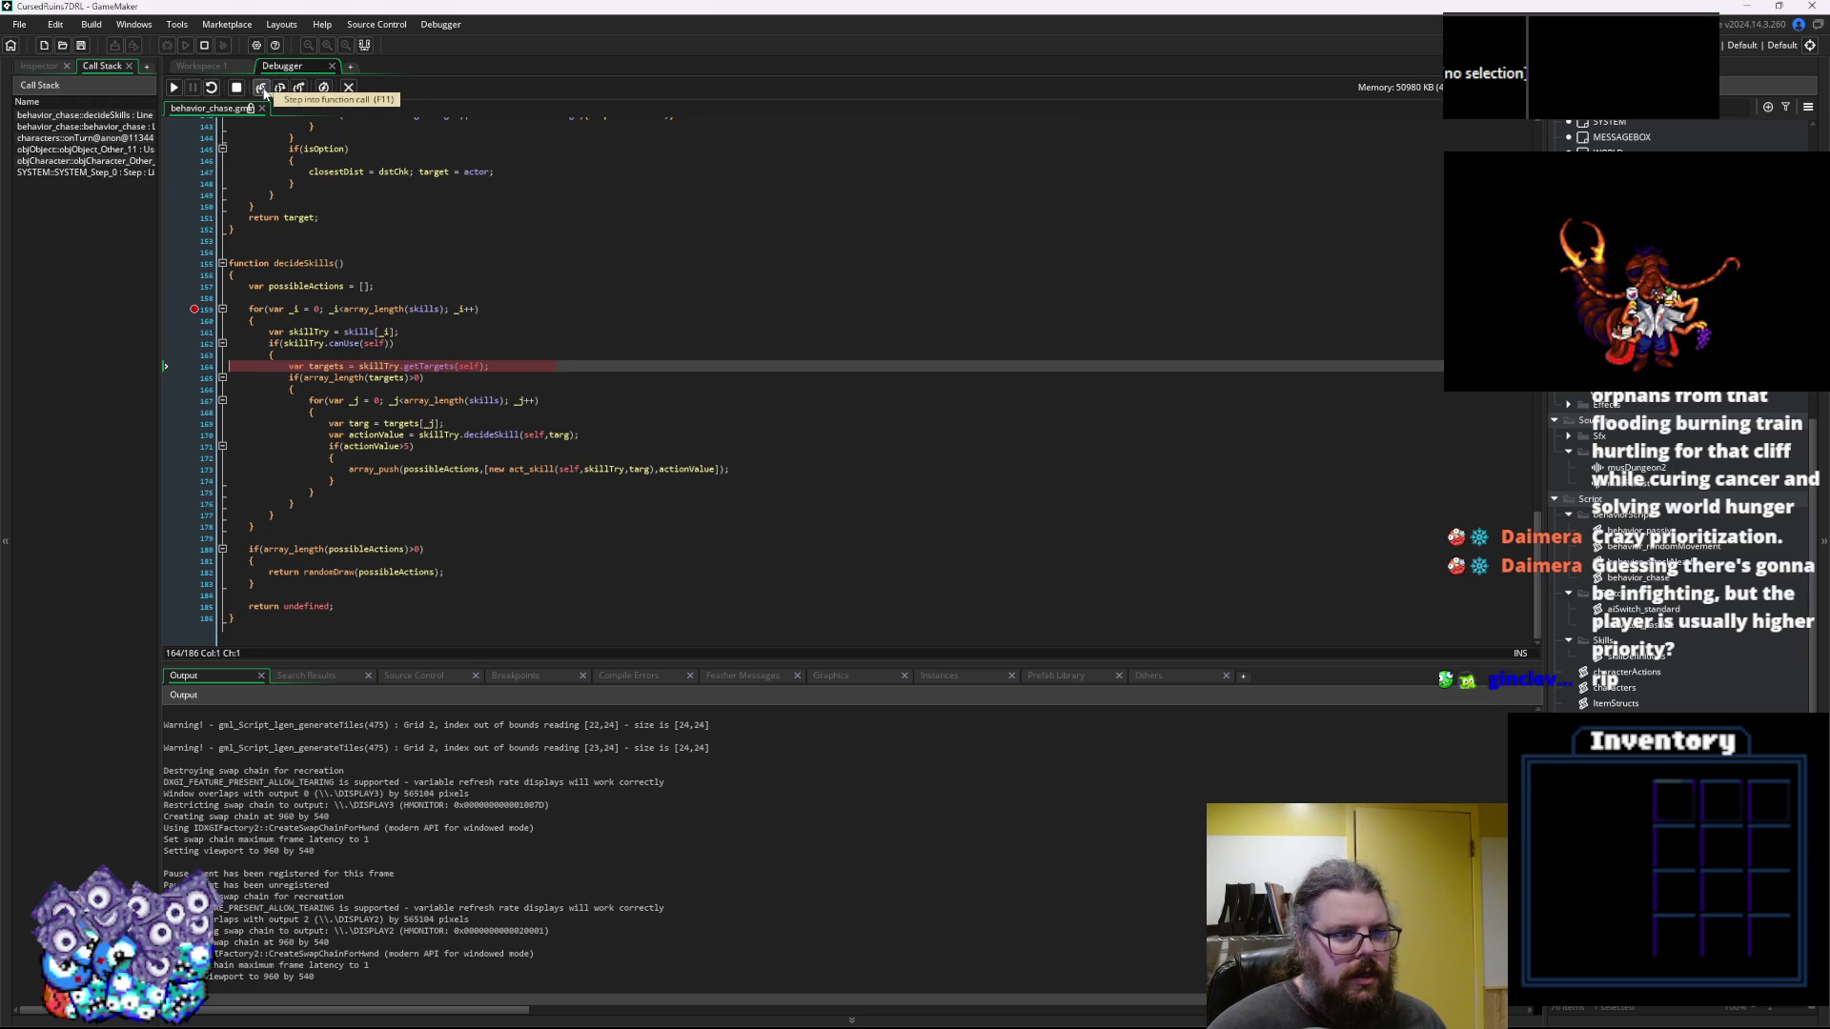
left_click(261, 88)
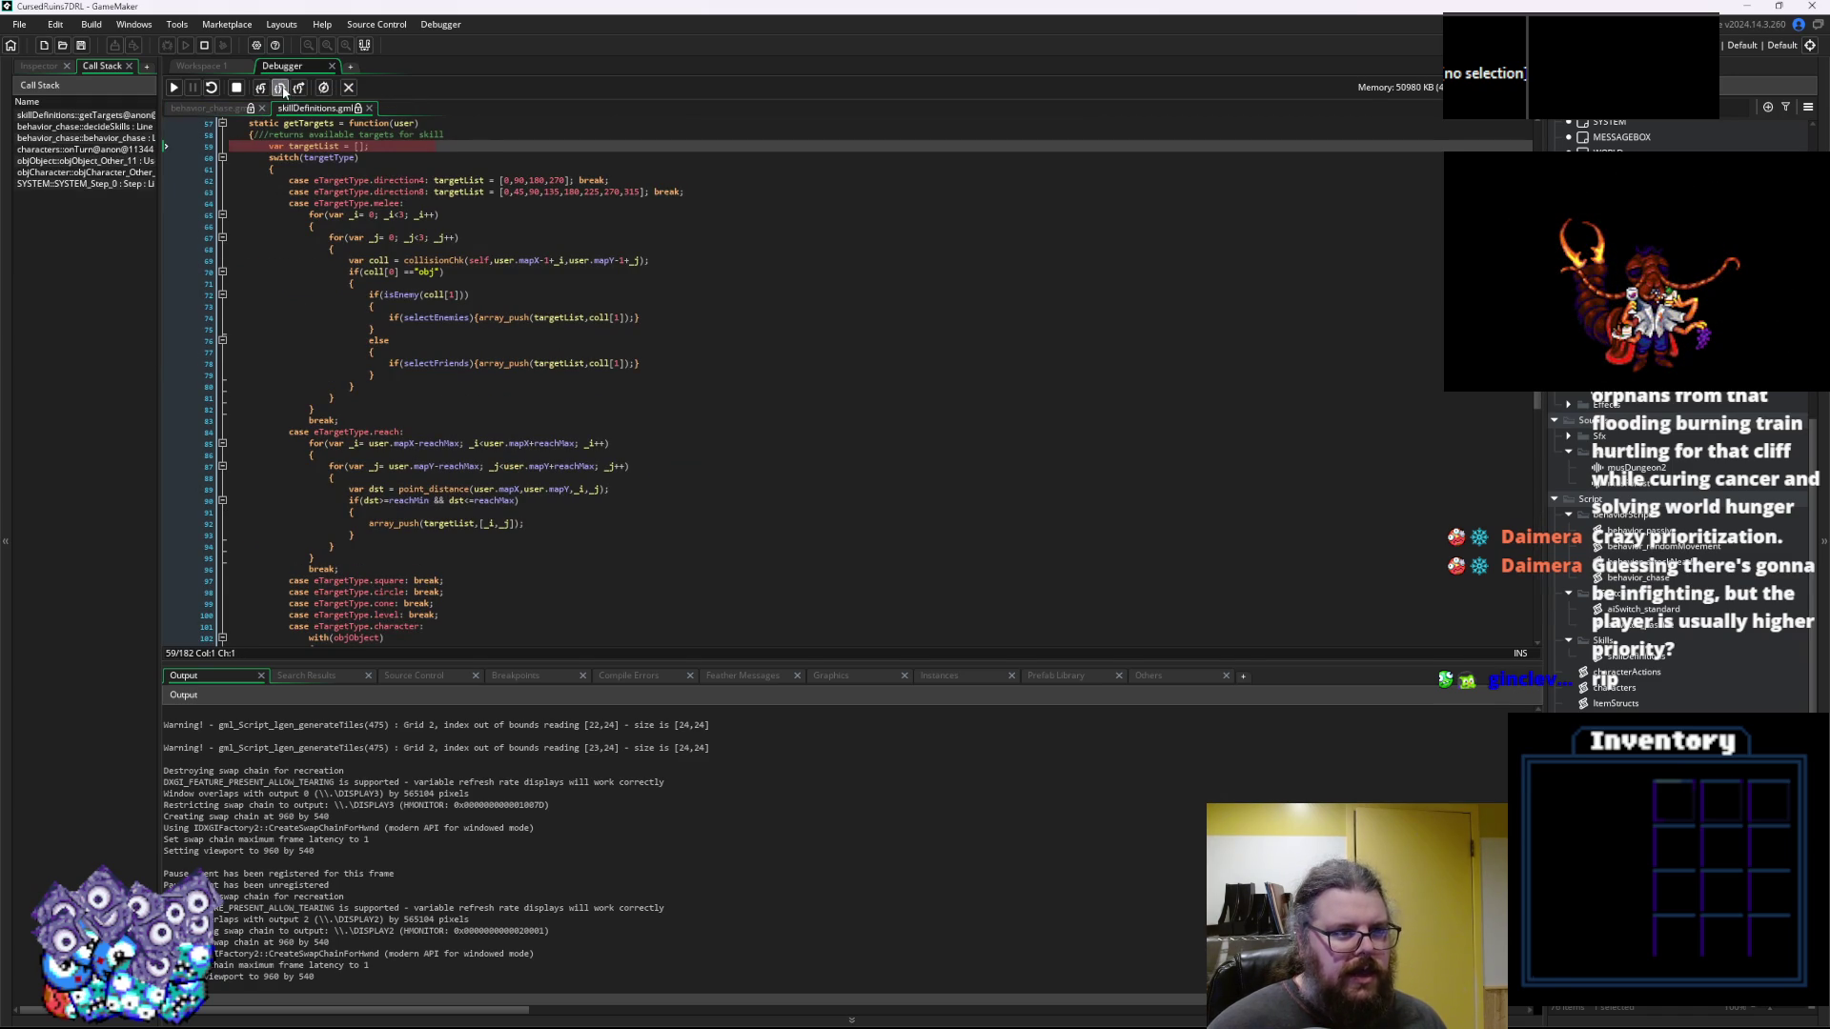
Step through getTargets' target-type switch to the character case's allow line 104 and show variables
left_click(281, 88)
left_click(283, 90)
left_click(282, 90)
left_click(283, 90)
left_click(282, 90)
left_click(283, 90)
left_click(282, 89)
left_click(282, 89)
left_click(282, 89)
left_click(282, 89)
left_click(282, 89)
scroll(506, 314, "down", 6)
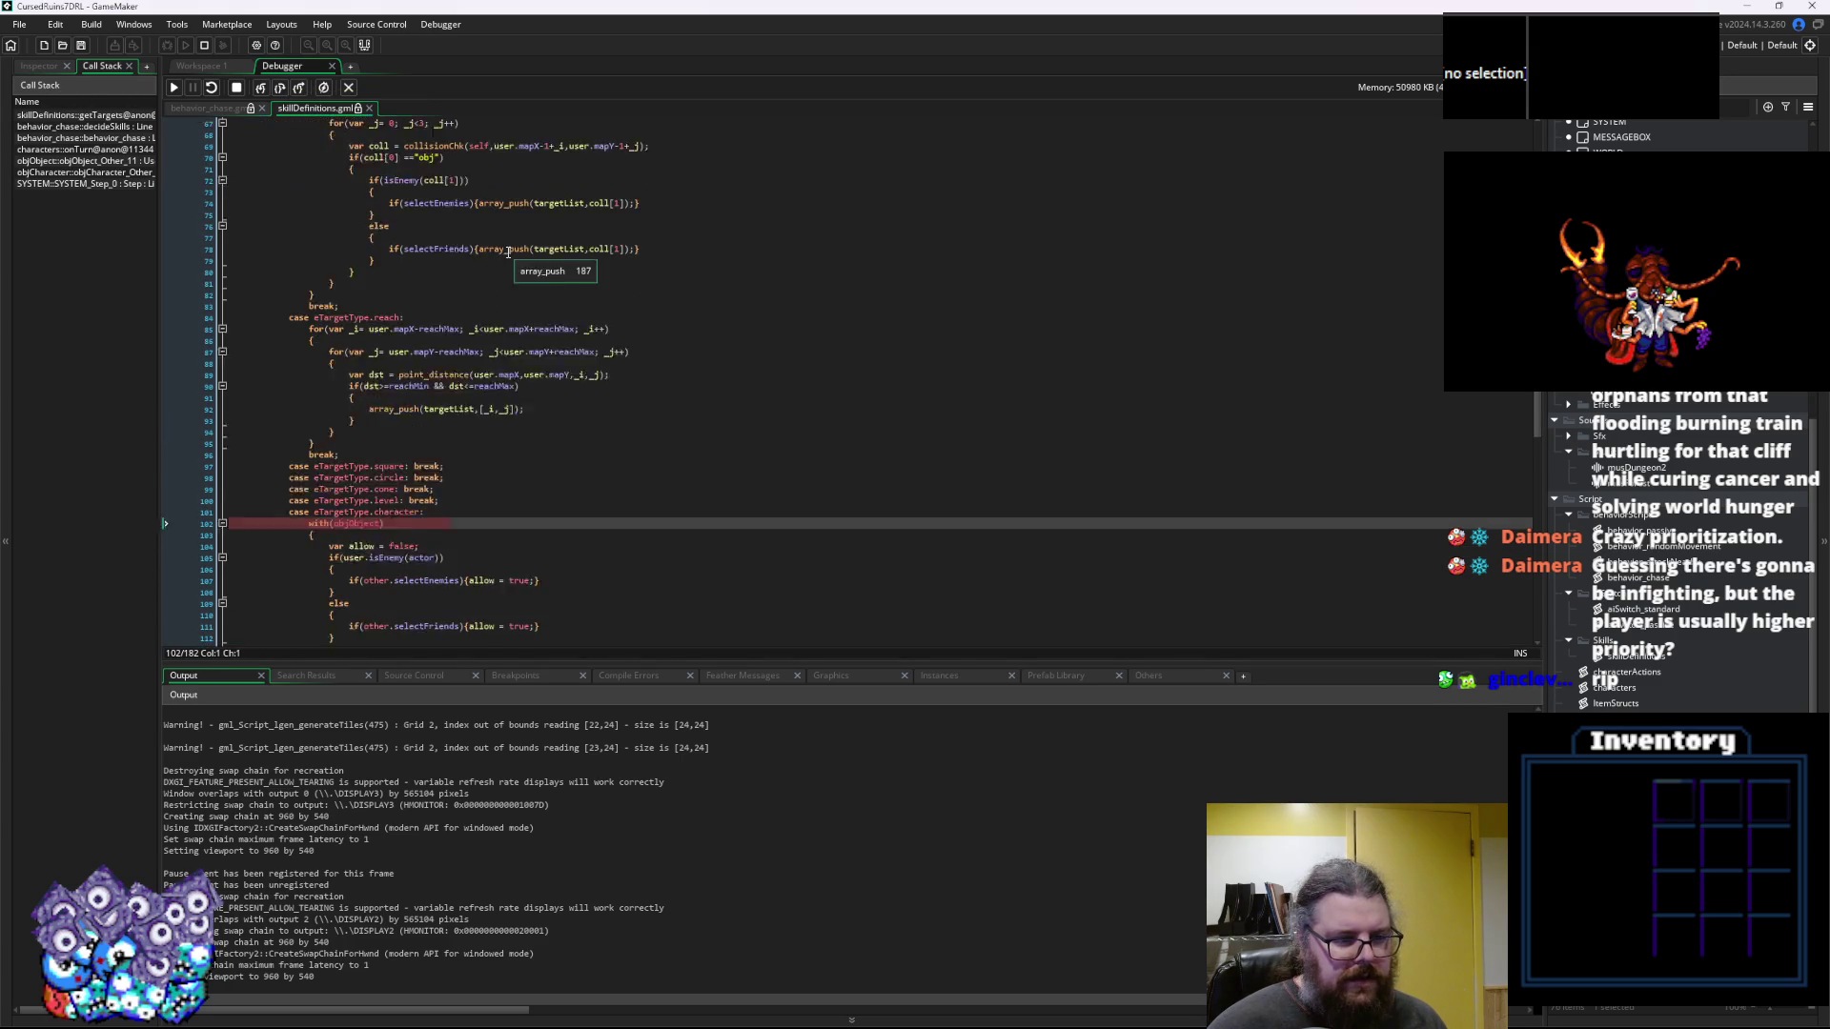
left_click(282, 89)
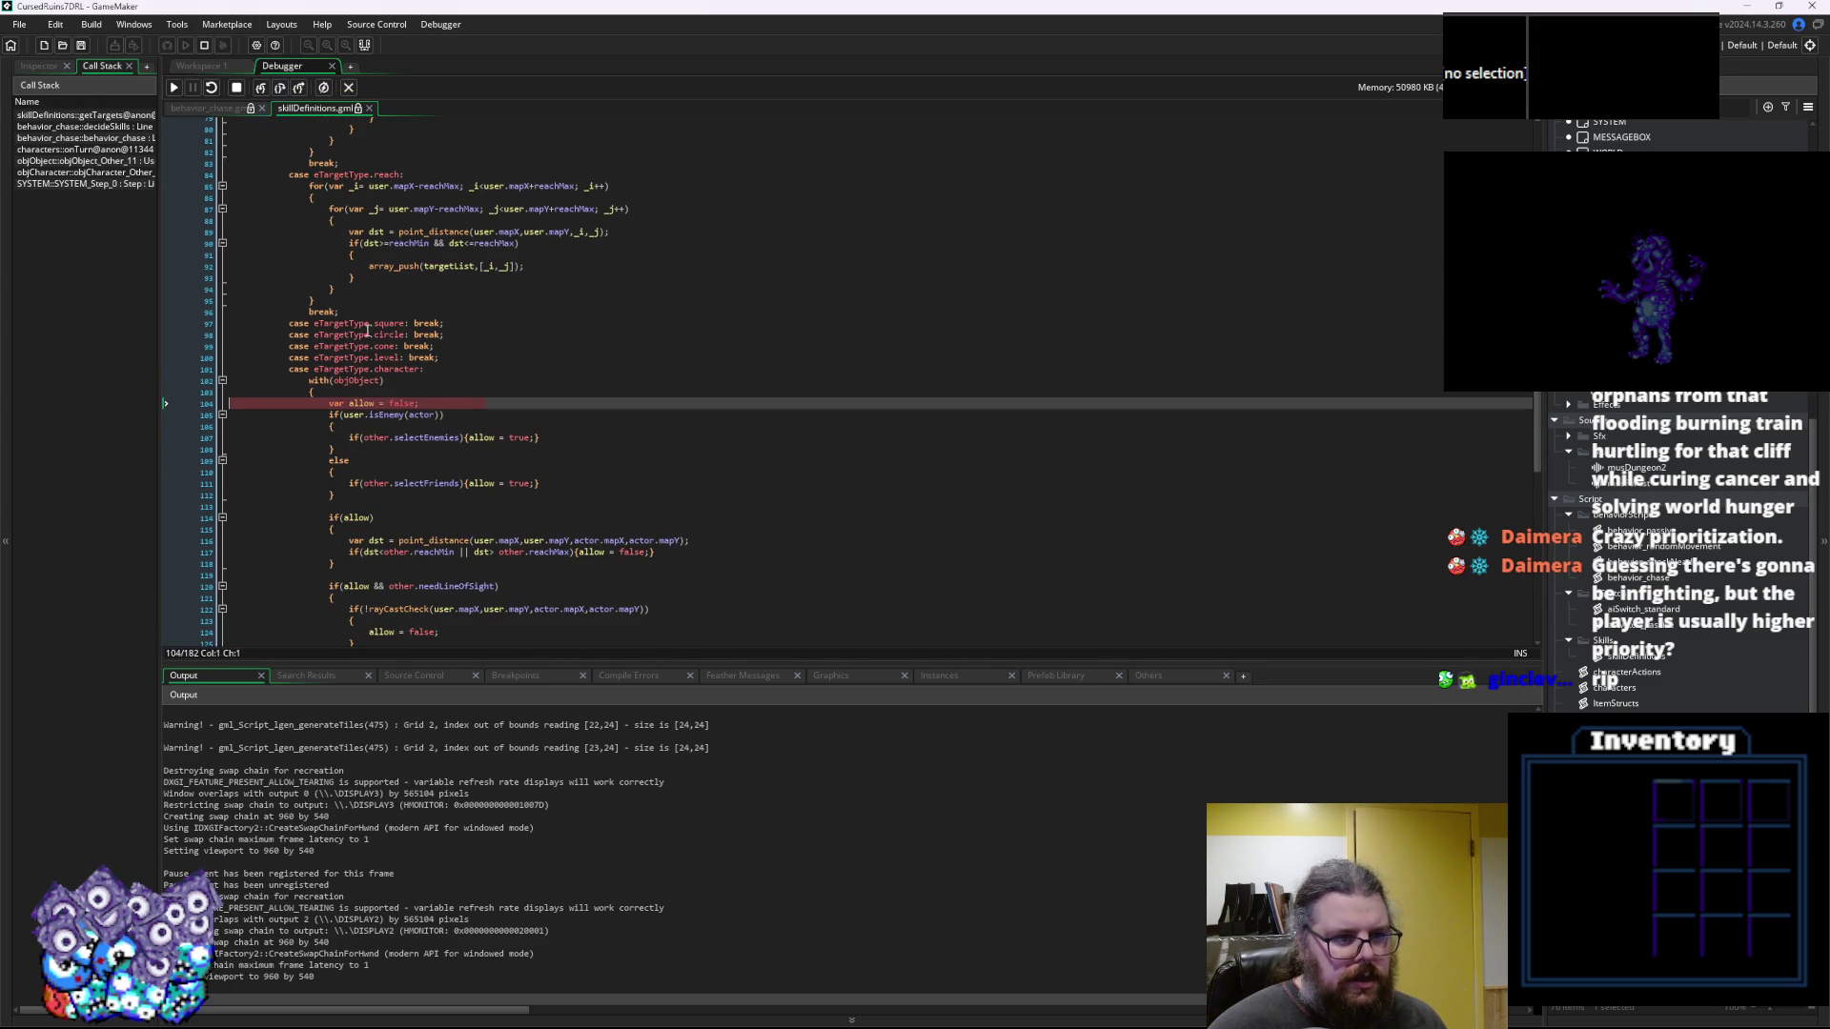
left_click(949, 676)
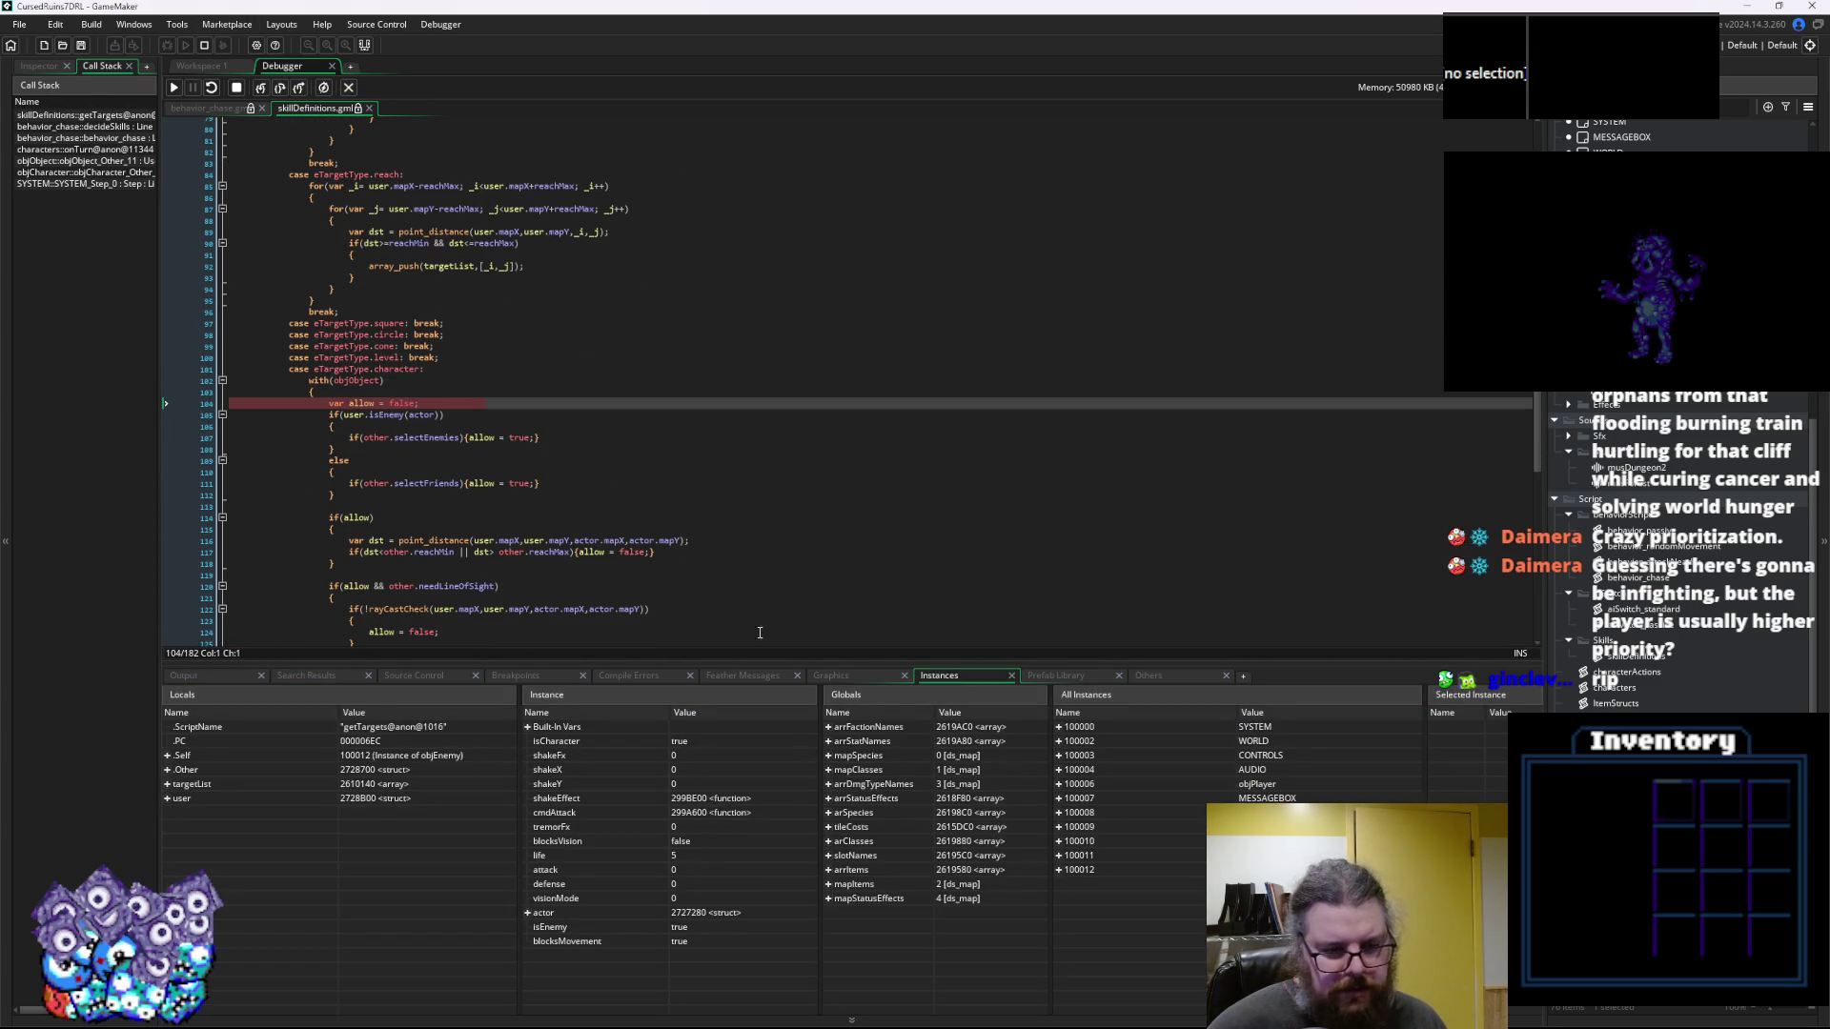
Expand .Self and step the first object through lines 111 and 114 to the loop's end
left_click(168, 756)
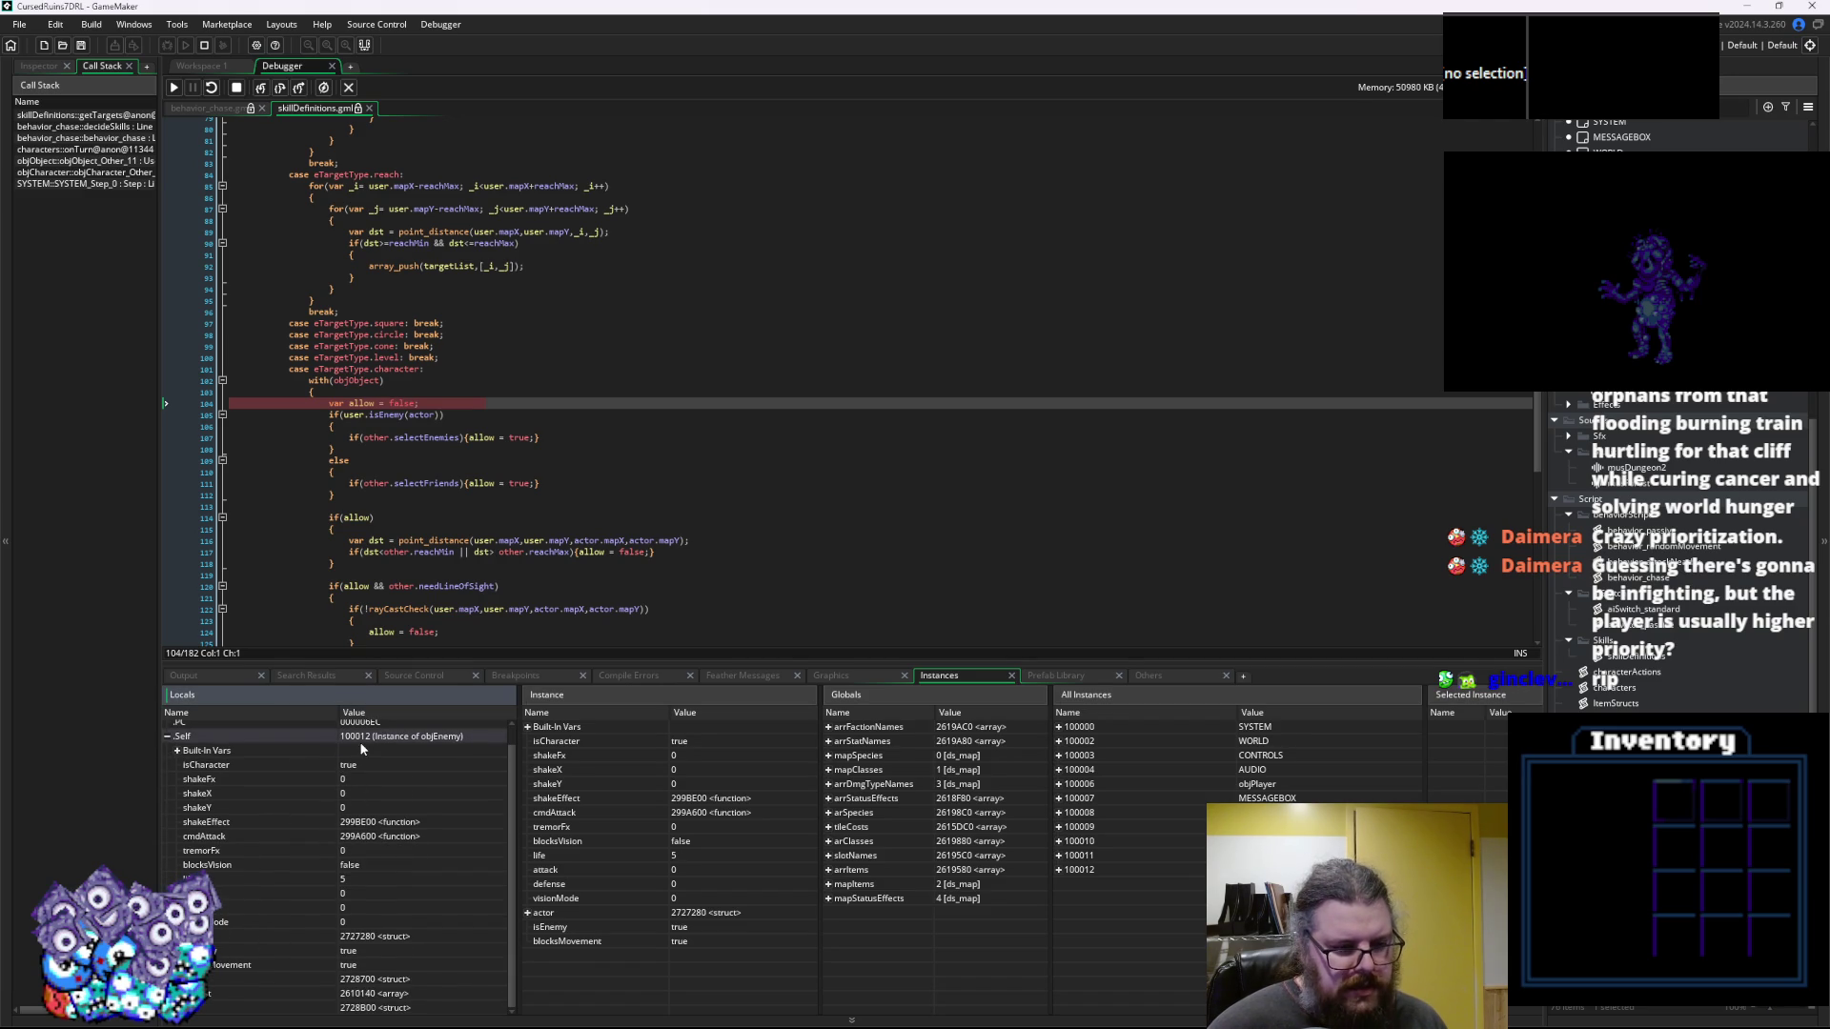
left_click(282, 89)
left_click(281, 88)
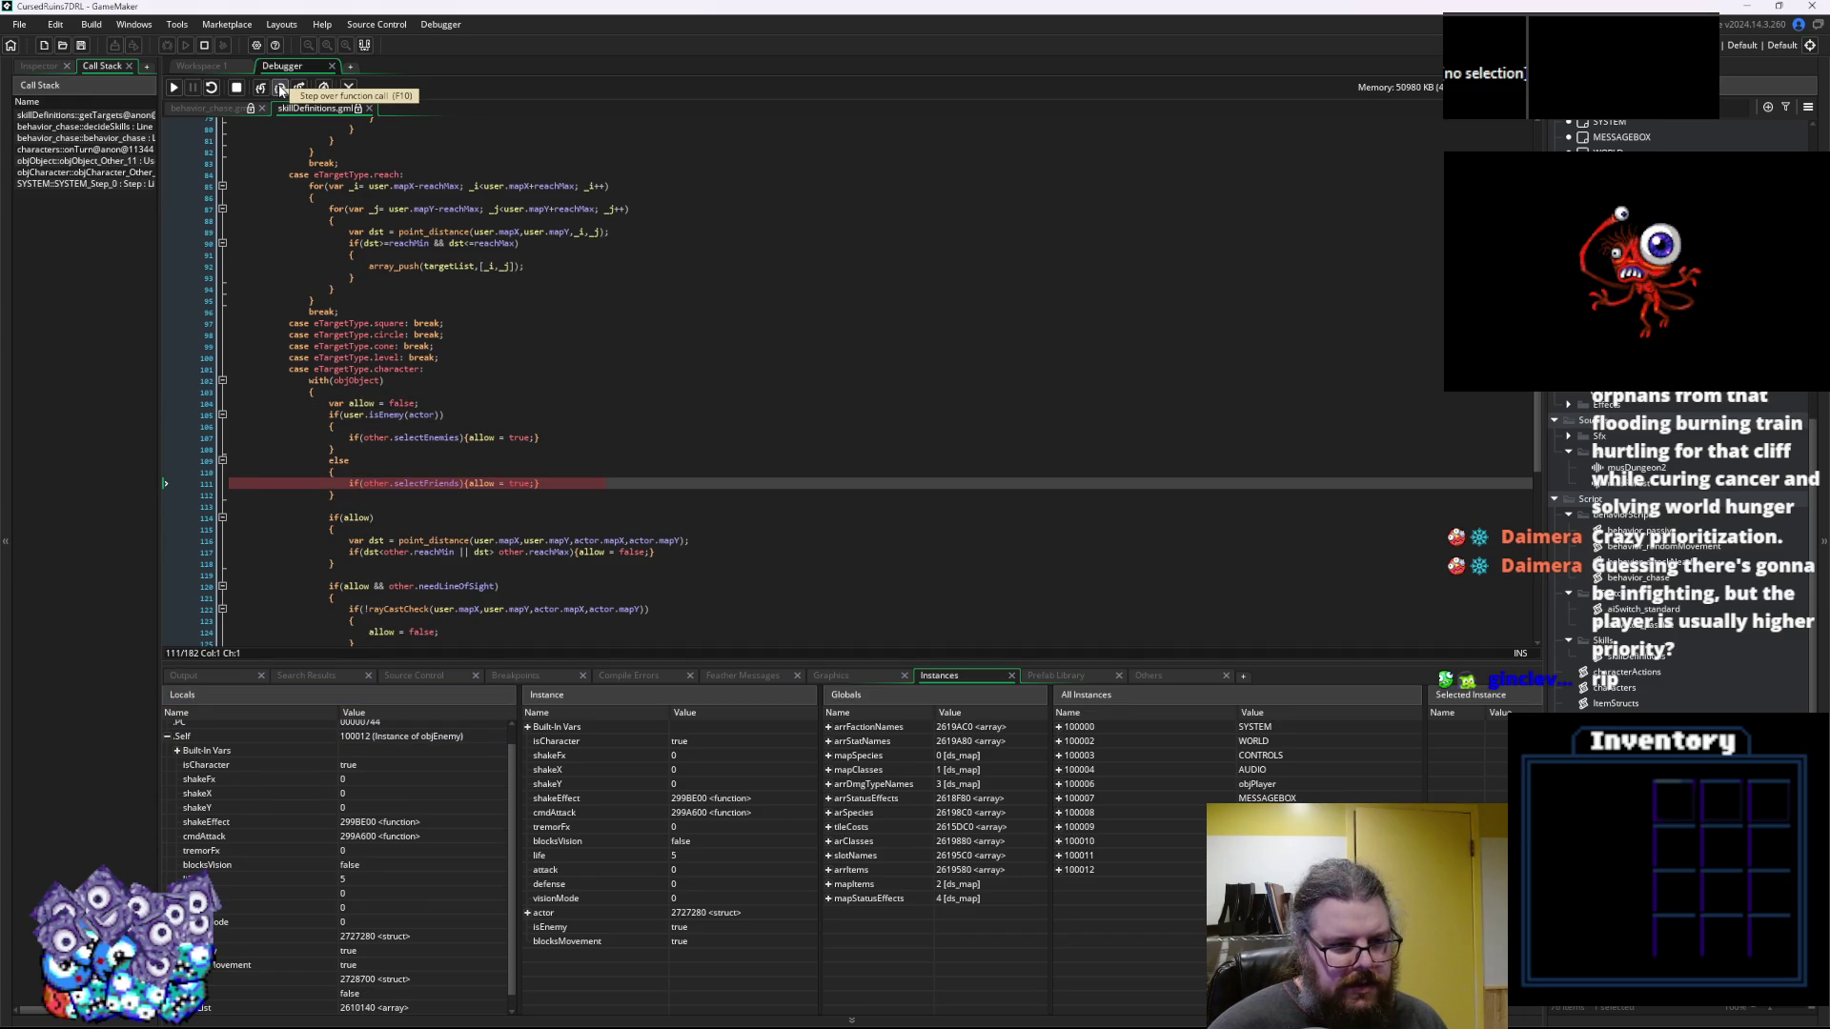
left_click(281, 88)
left_click(281, 89)
left_click(281, 89)
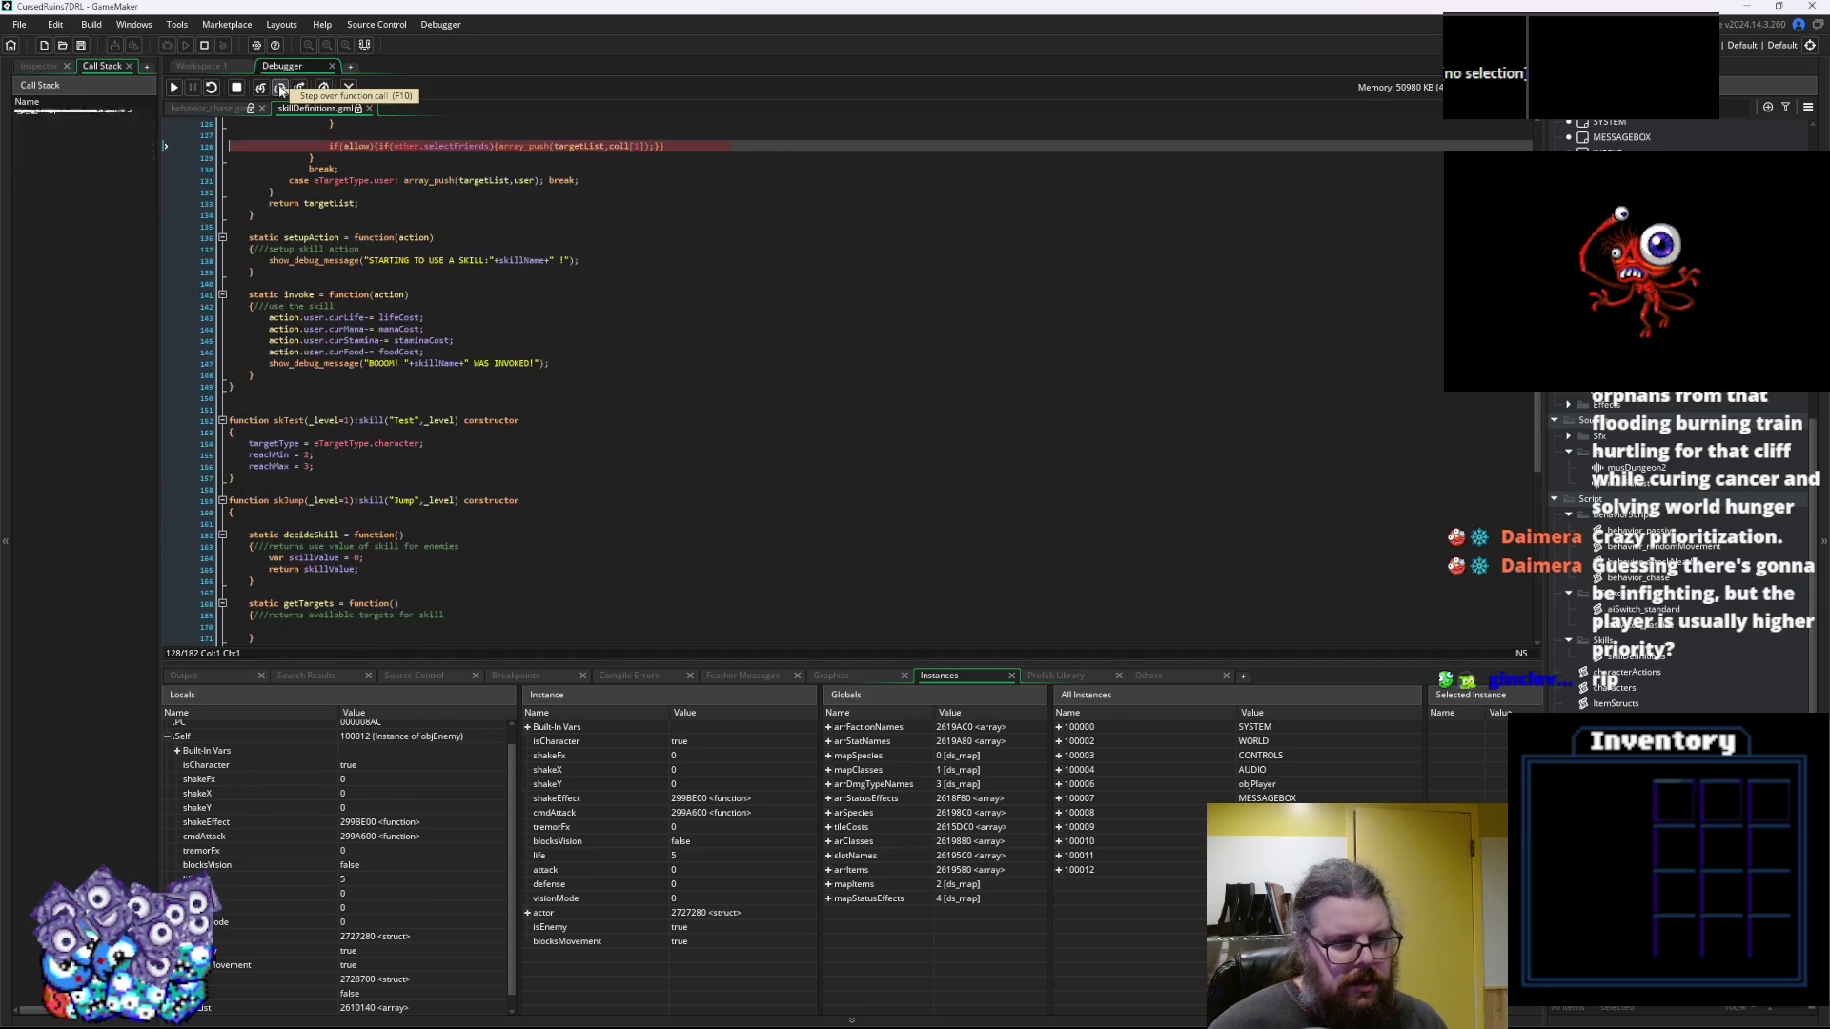
left_click(281, 89)
left_click(281, 89)
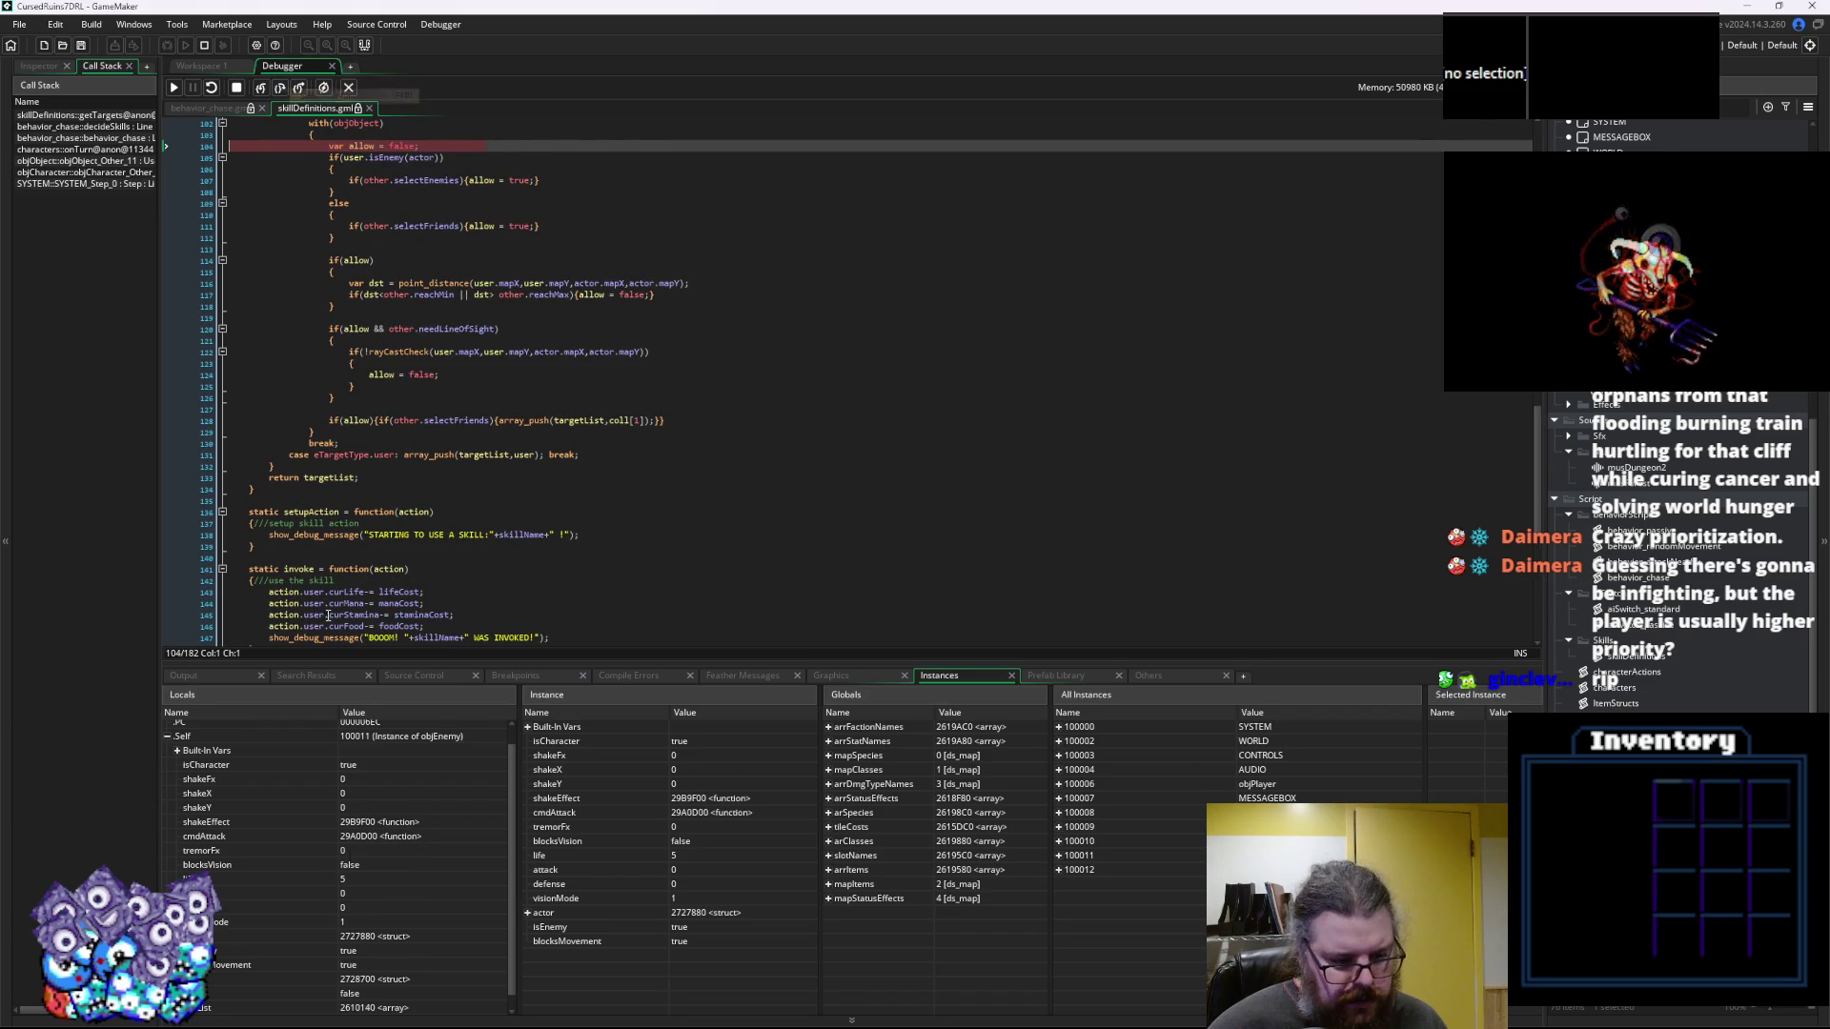
Step the next objects through their checks until reaching the isEnemy check on line 105
scroll(370, 872, "up", 1)
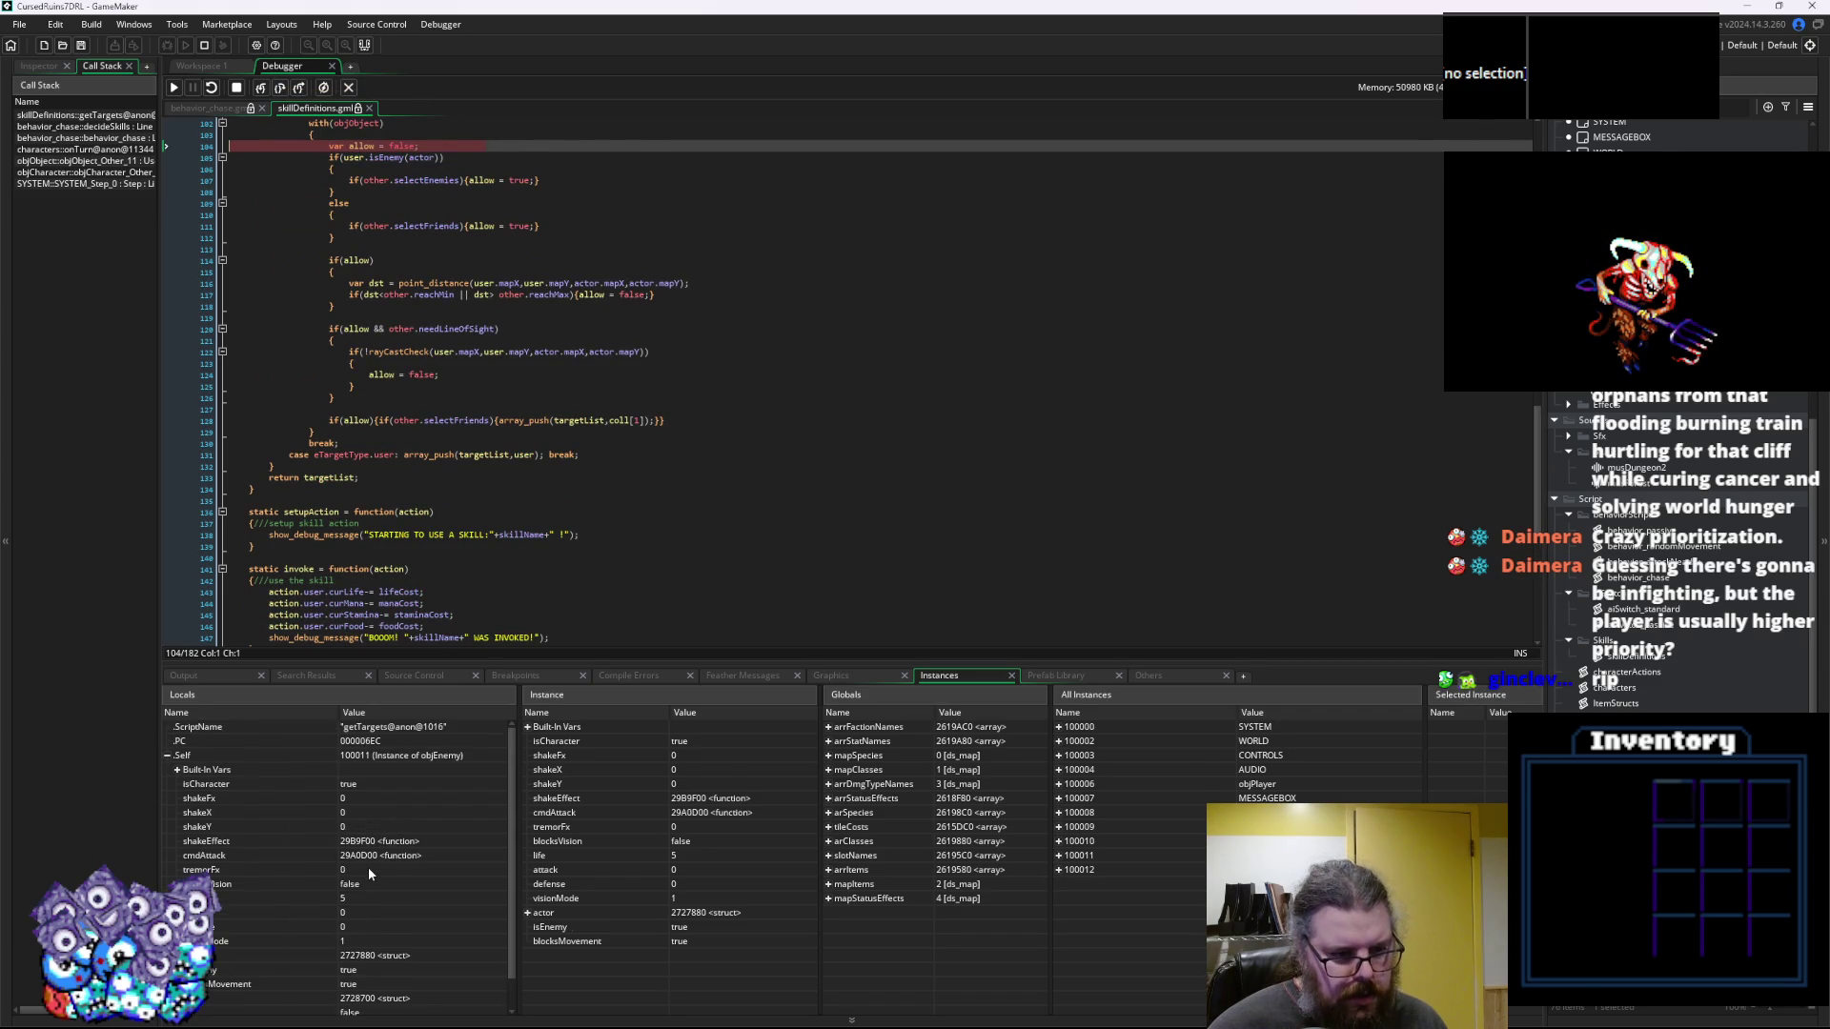
scroll(370, 572, "up", 1)
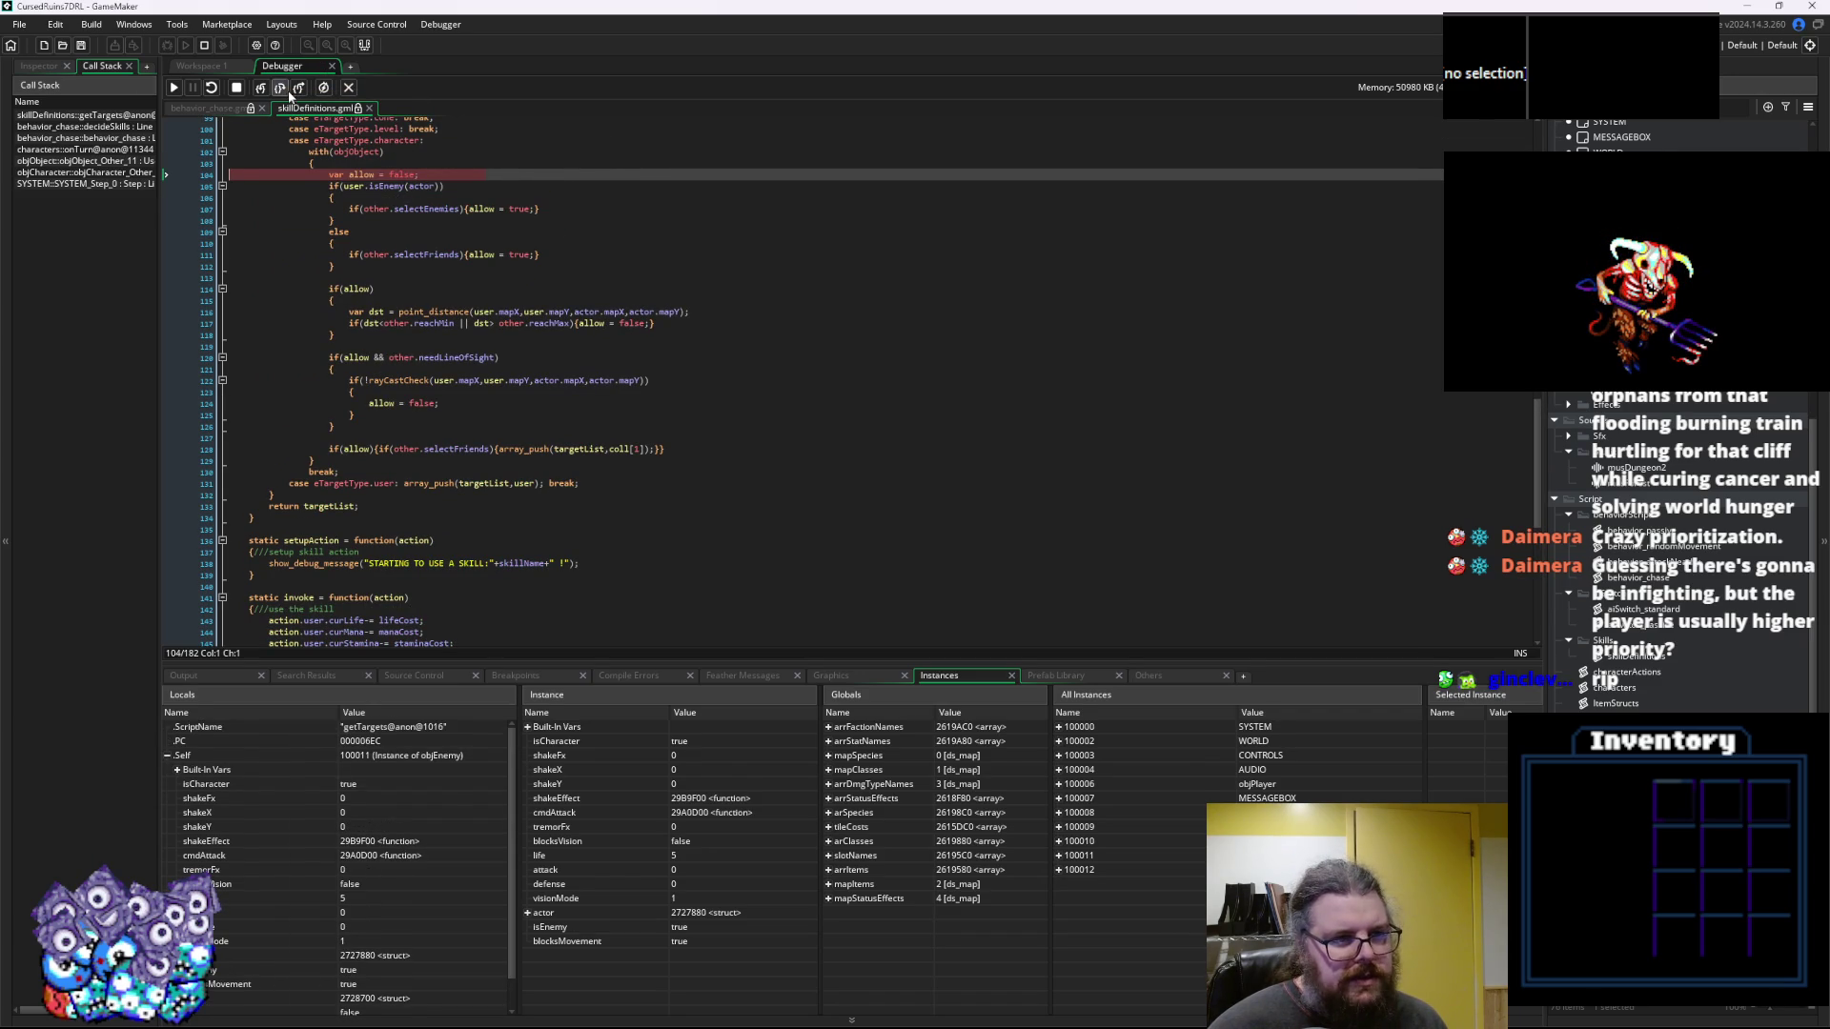
left_click(282, 88)
left_click(282, 88)
left_click(282, 88)
left_click(282, 88)
left_click(283, 88)
left_click(282, 87)
left_click(282, 87)
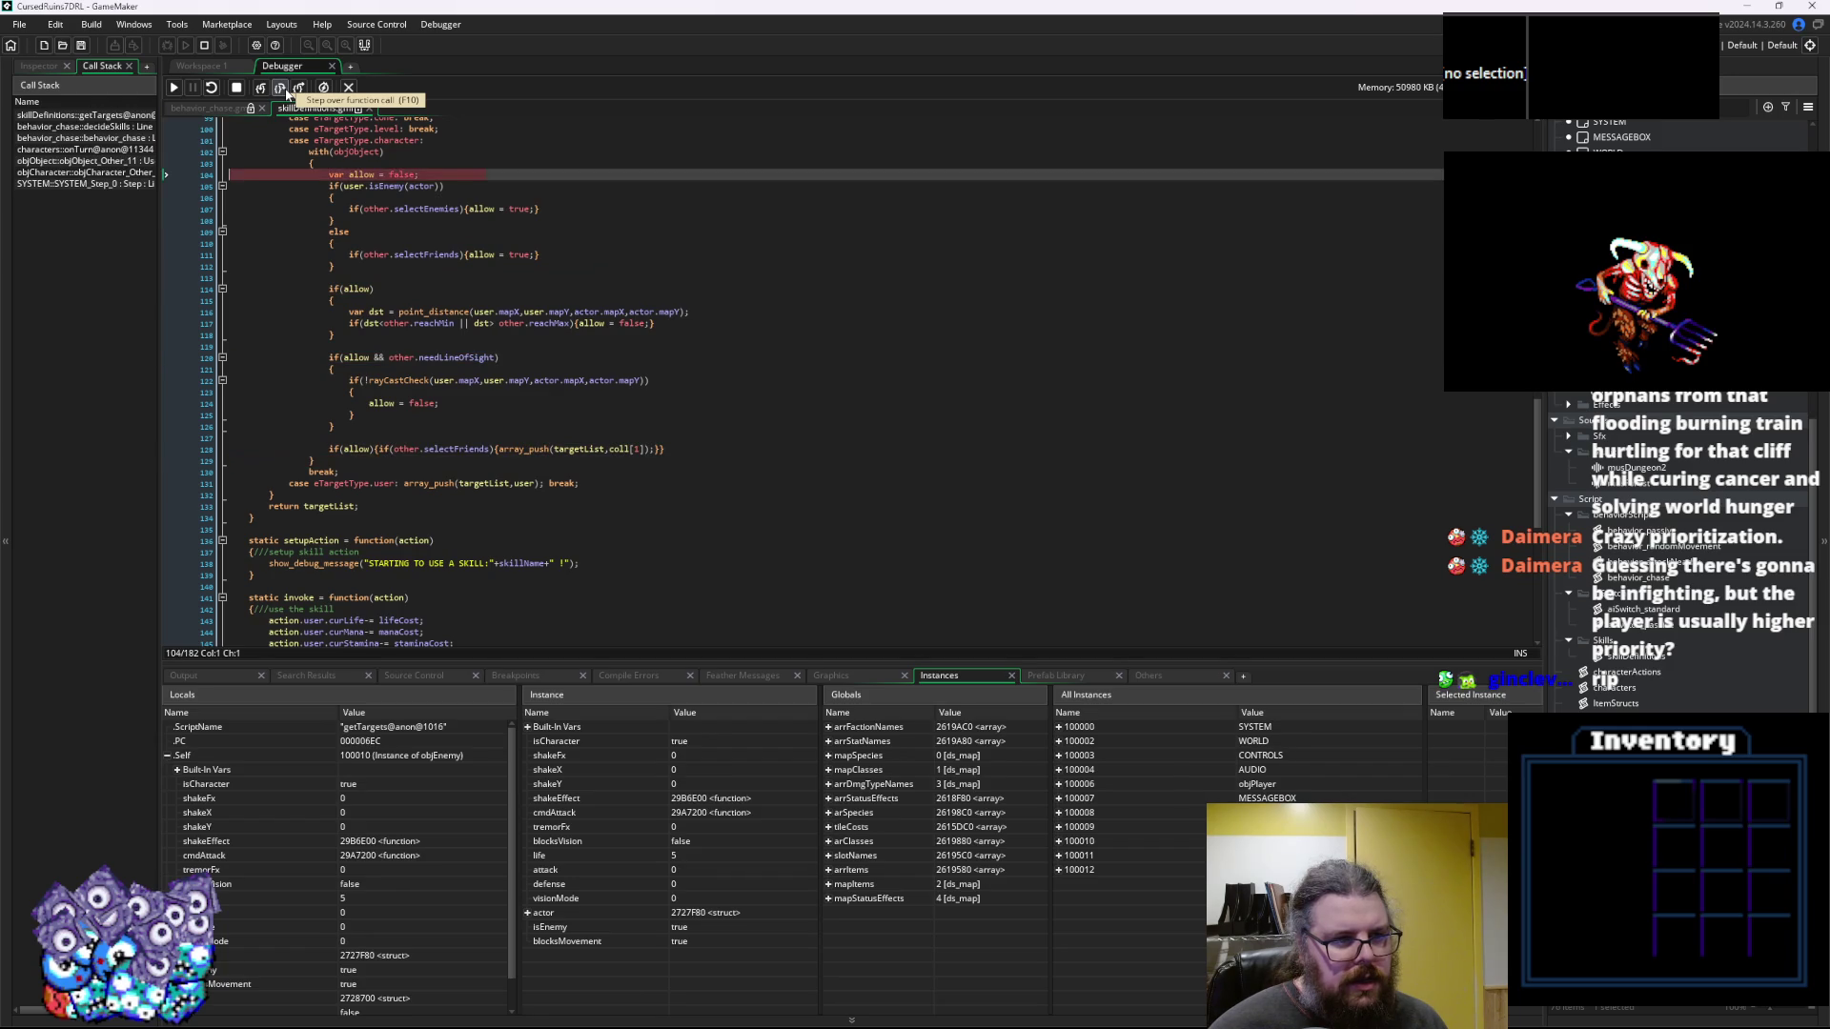
left_click(282, 87)
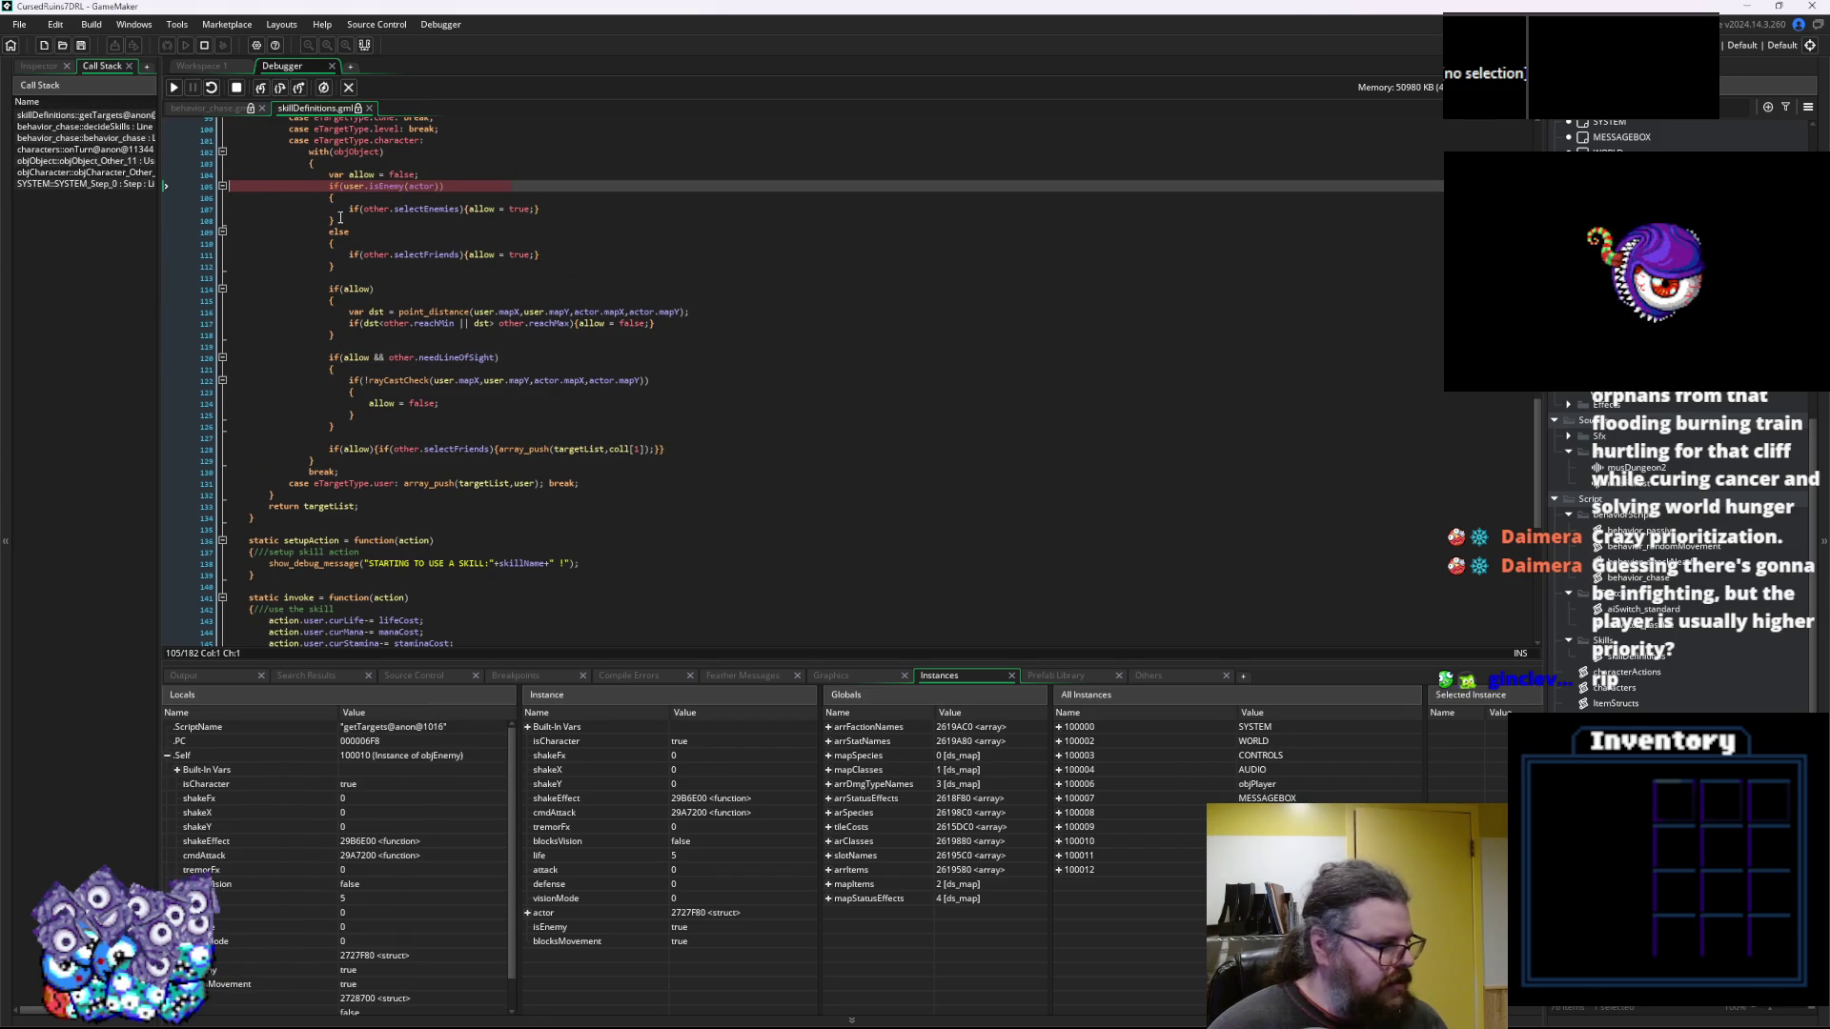
Step past the selectFriends and allow checks and on through objects to instance 100009
left_click(282, 88)
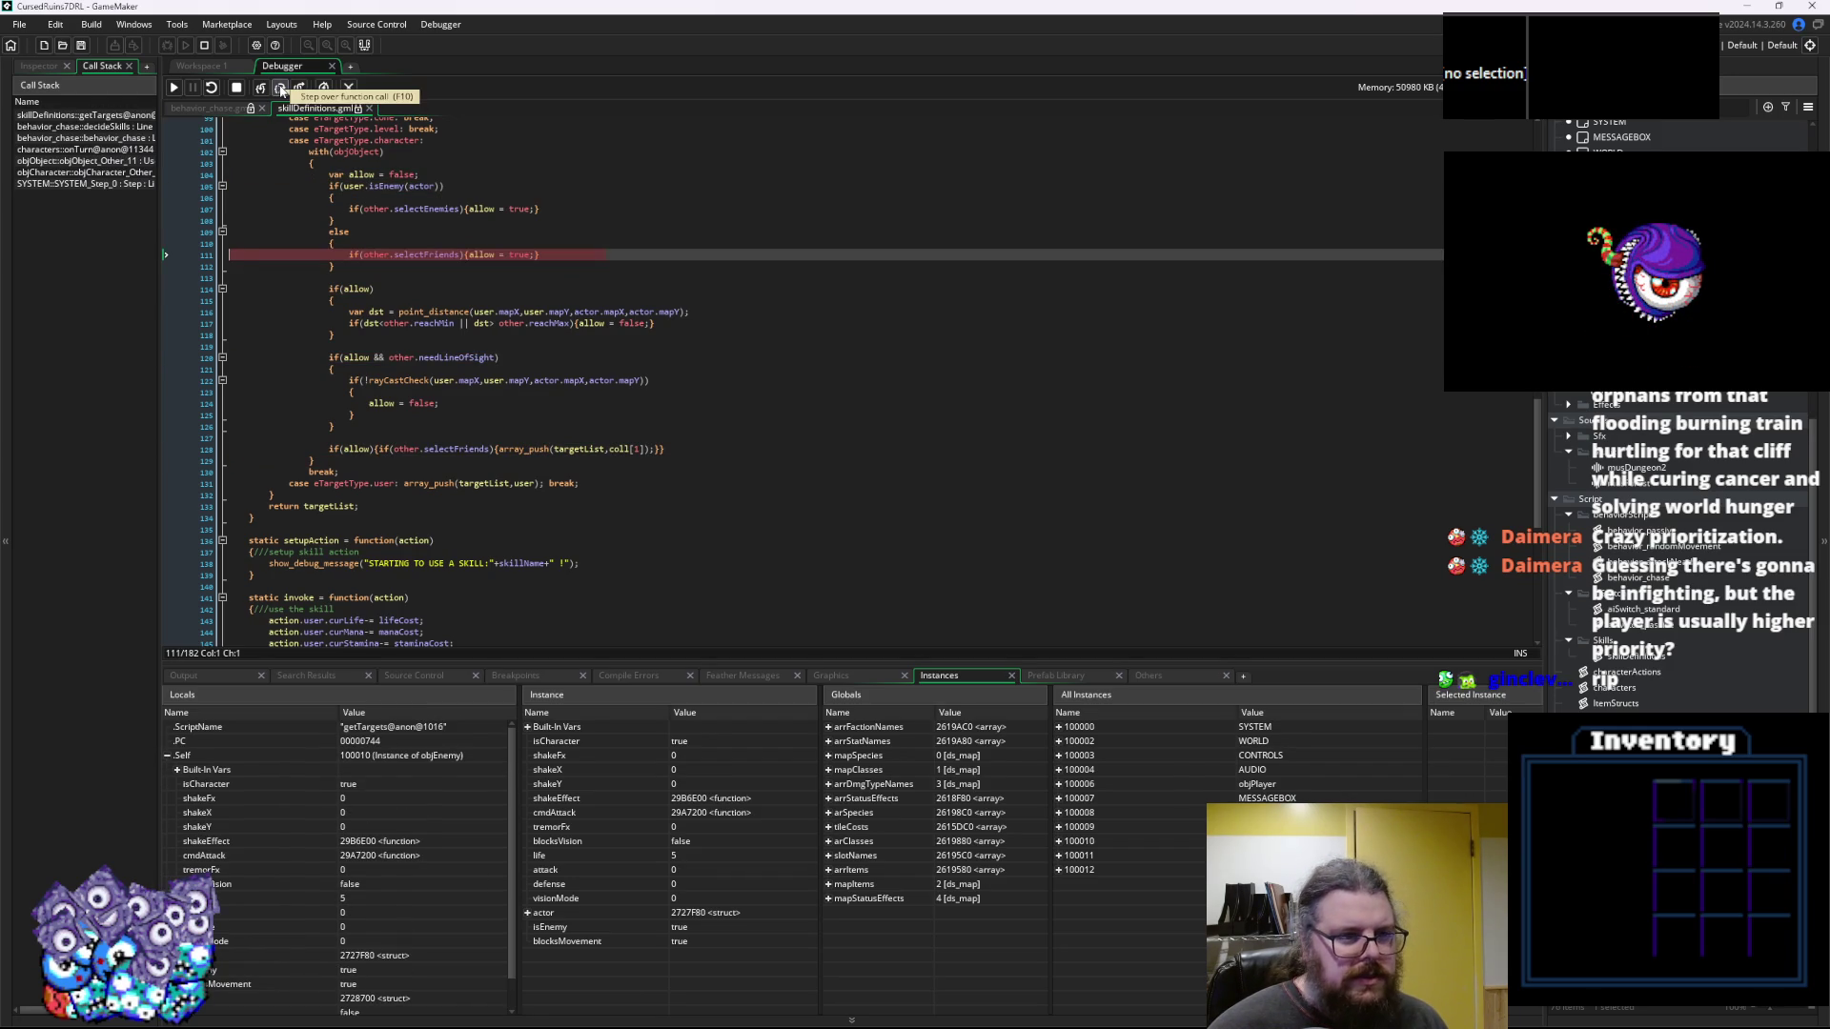
left_click(282, 90)
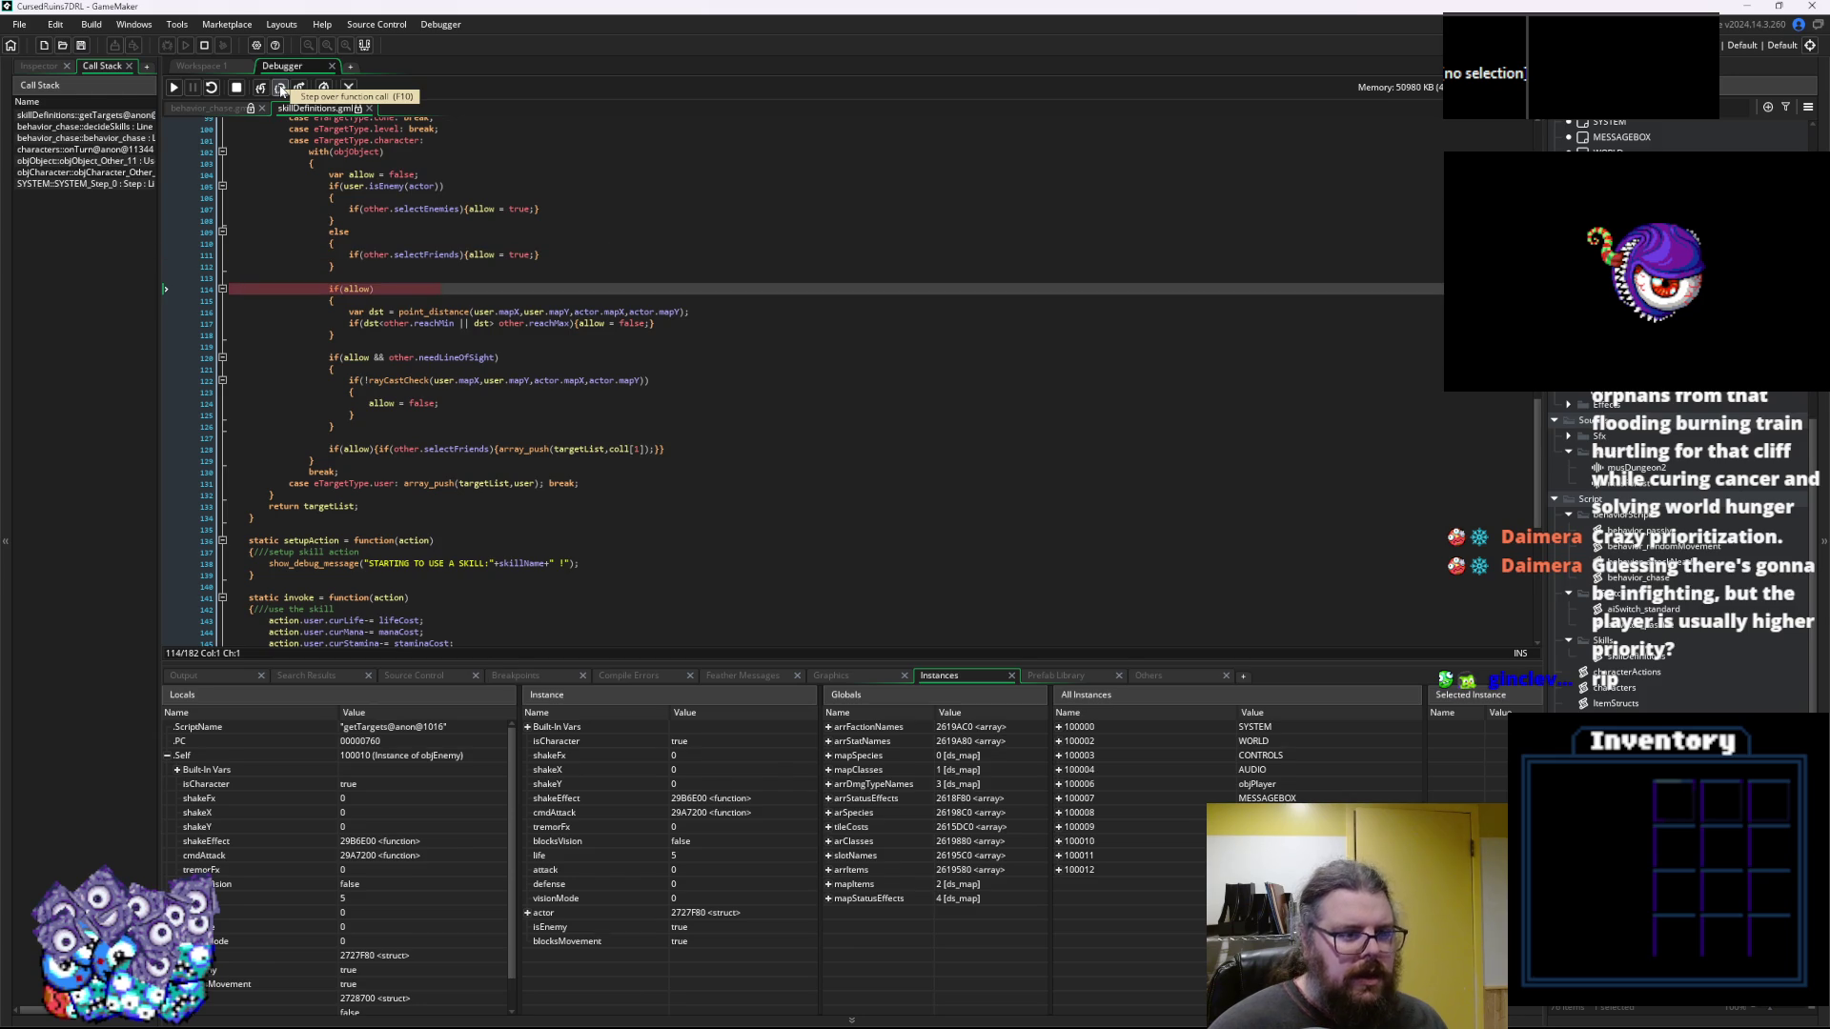
left_click(282, 90)
left_click(282, 90)
left_click(282, 89)
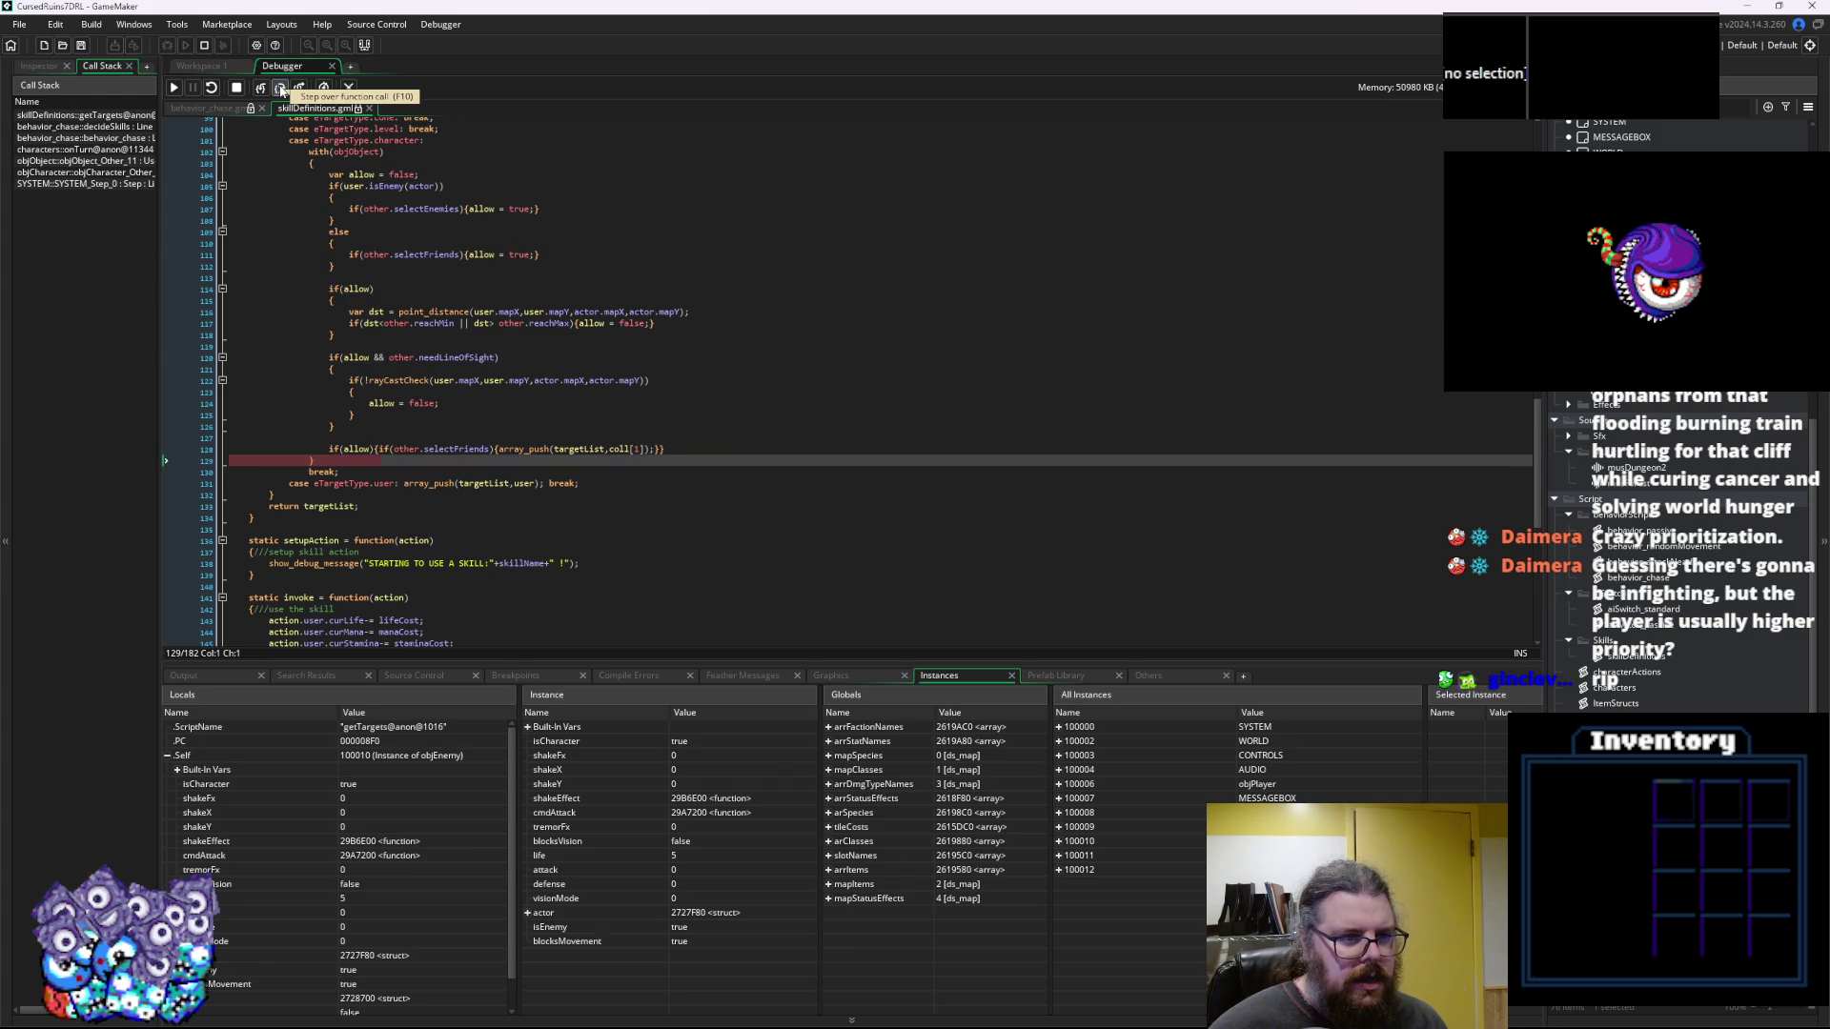
left_click(282, 90)
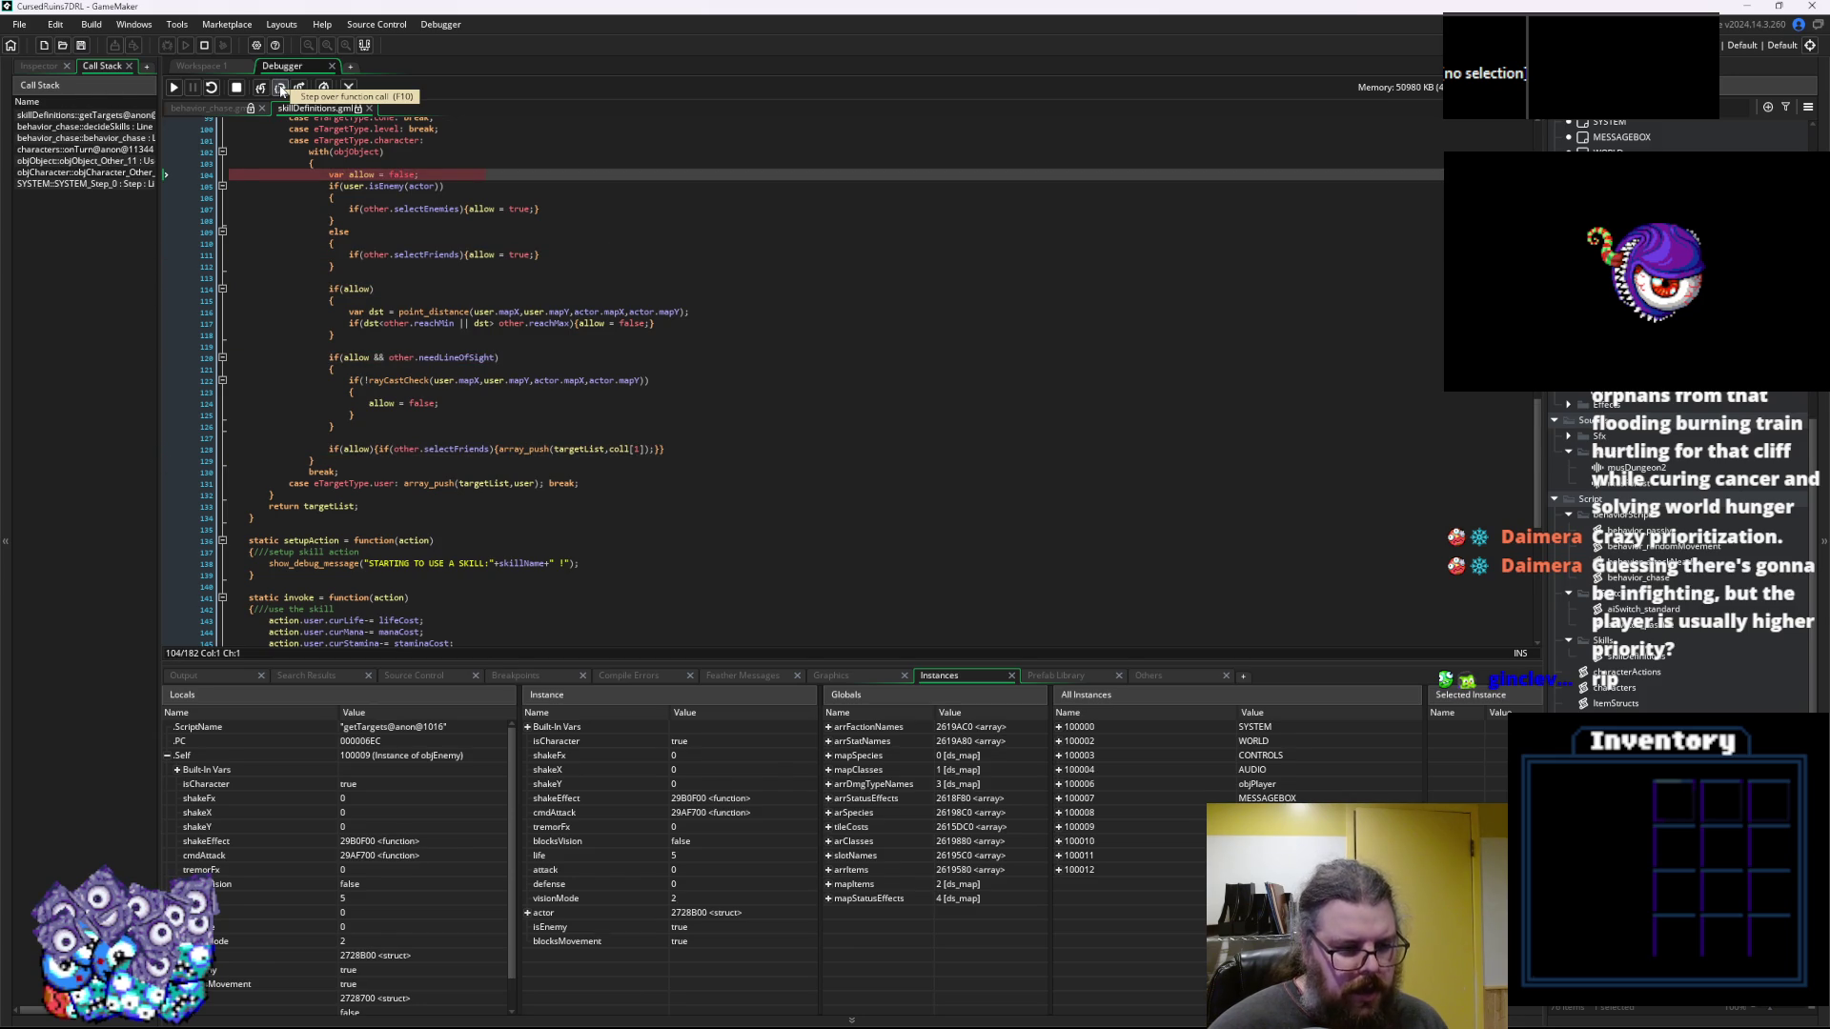
left_click(282, 90)
left_click(282, 90)
left_click(282, 89)
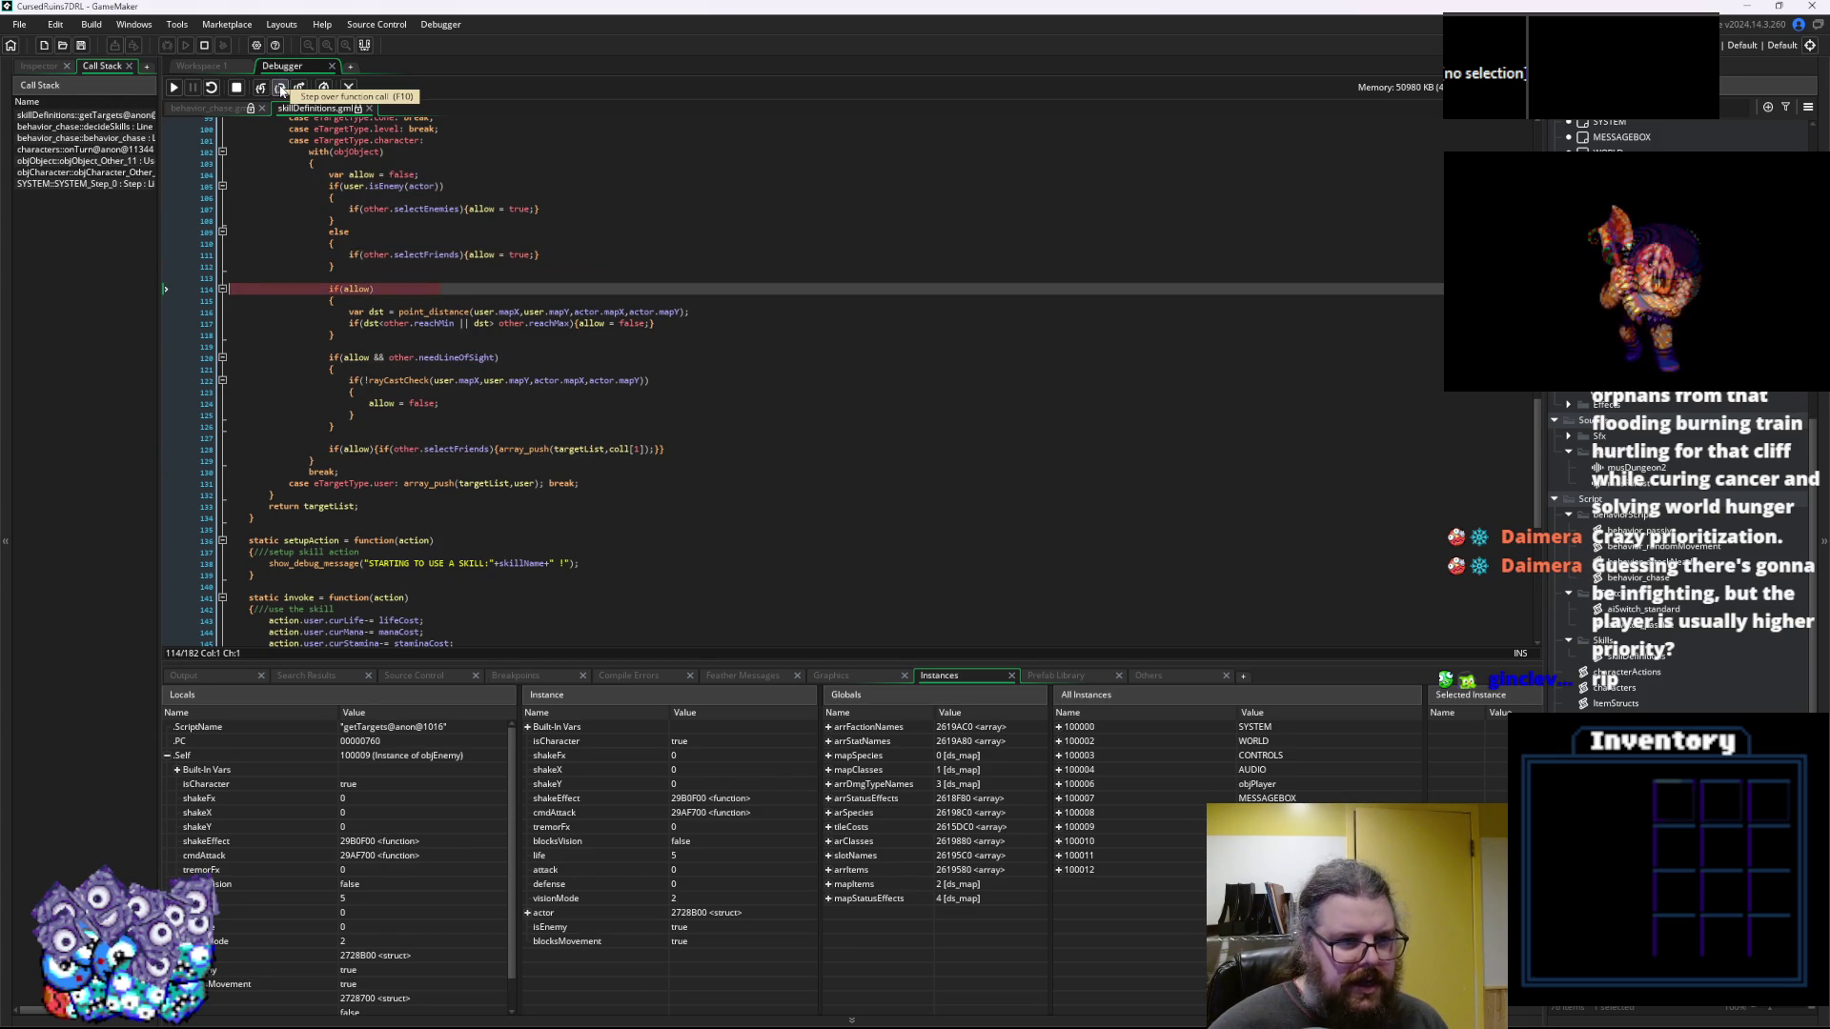
left_click(282, 89)
left_click(282, 89)
left_click(282, 90)
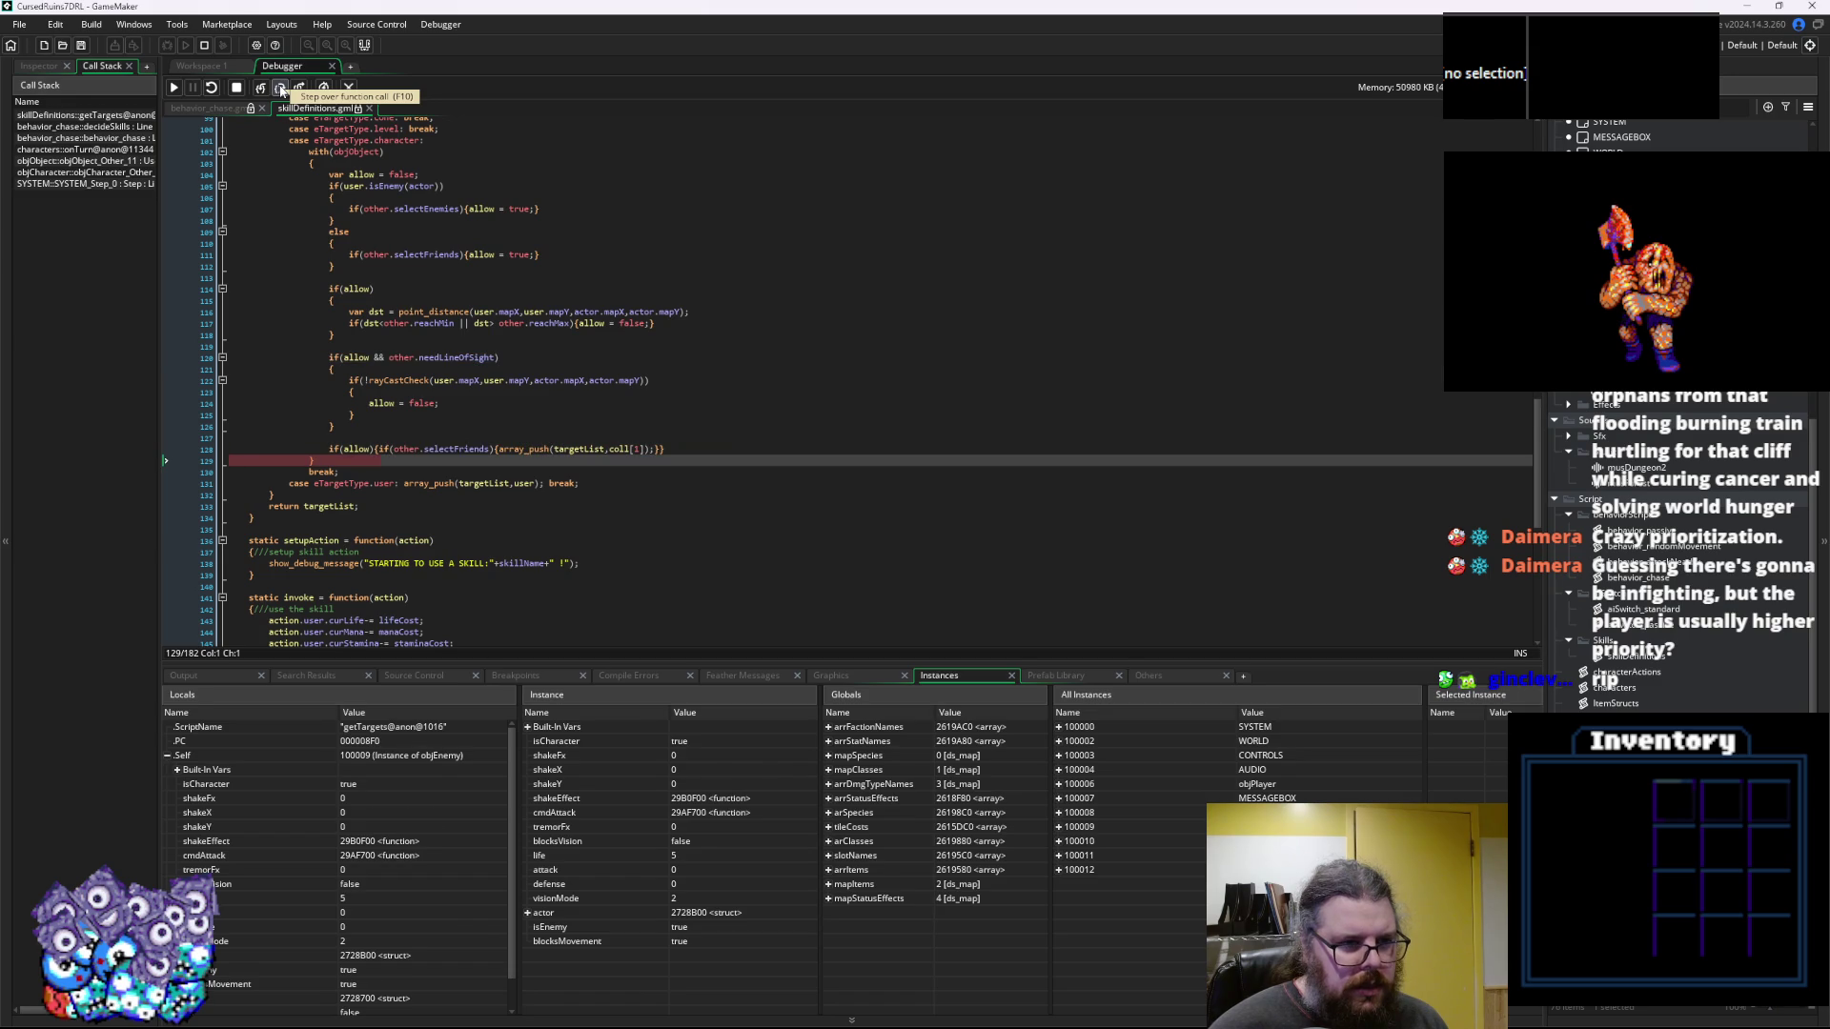
left_click(282, 90)
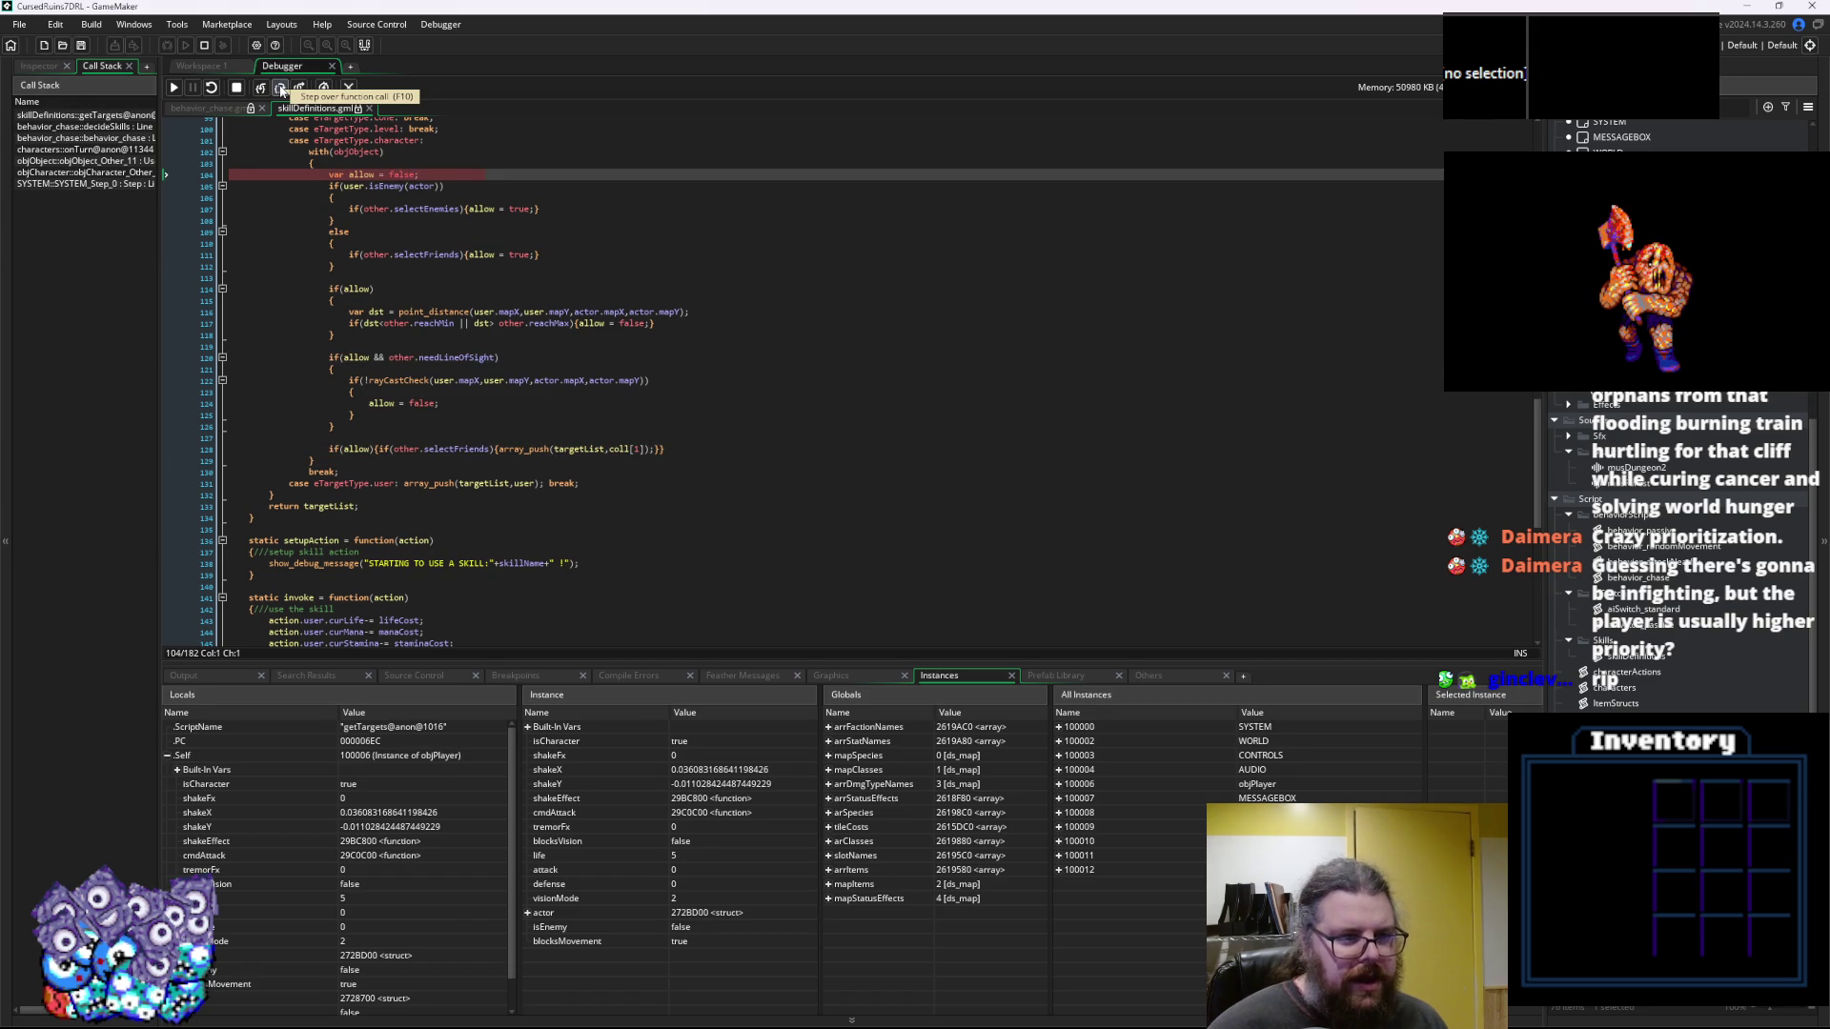
Inspect variable values and step past the selectEnemies and allow checks to the reach range check
mouse_move(419, 182)
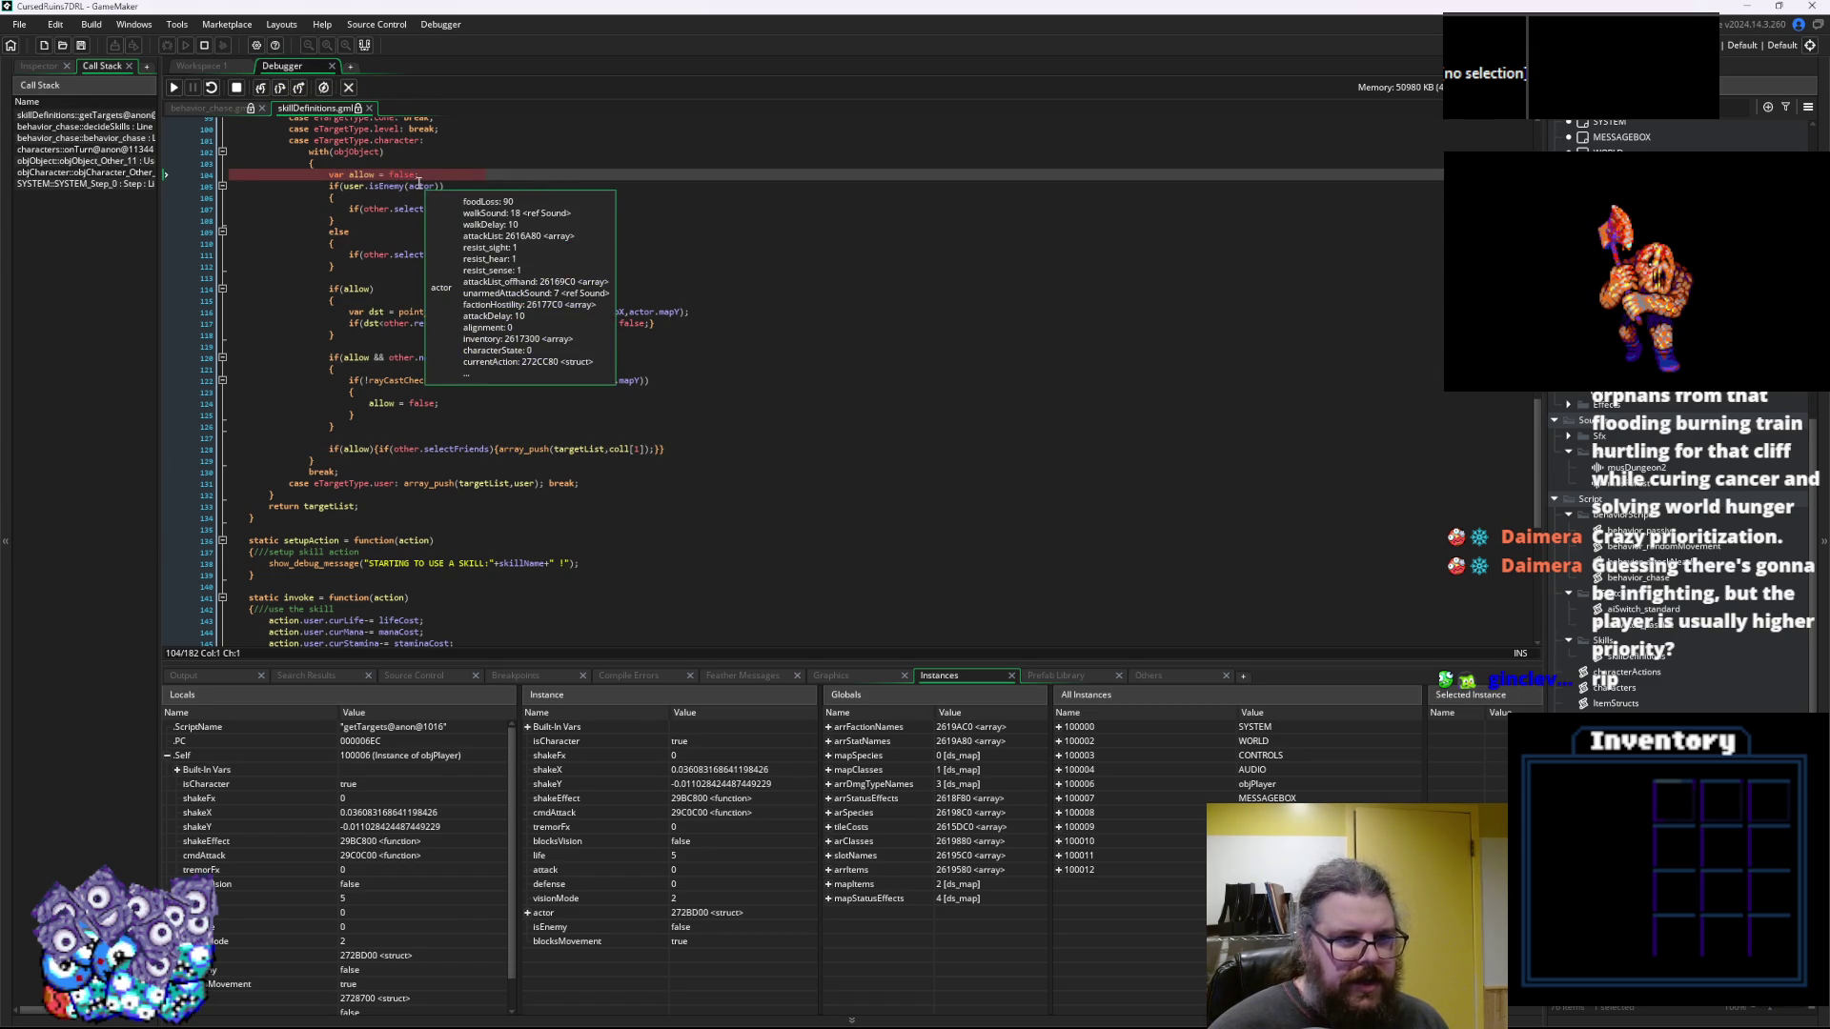
mouse_move(350, 190)
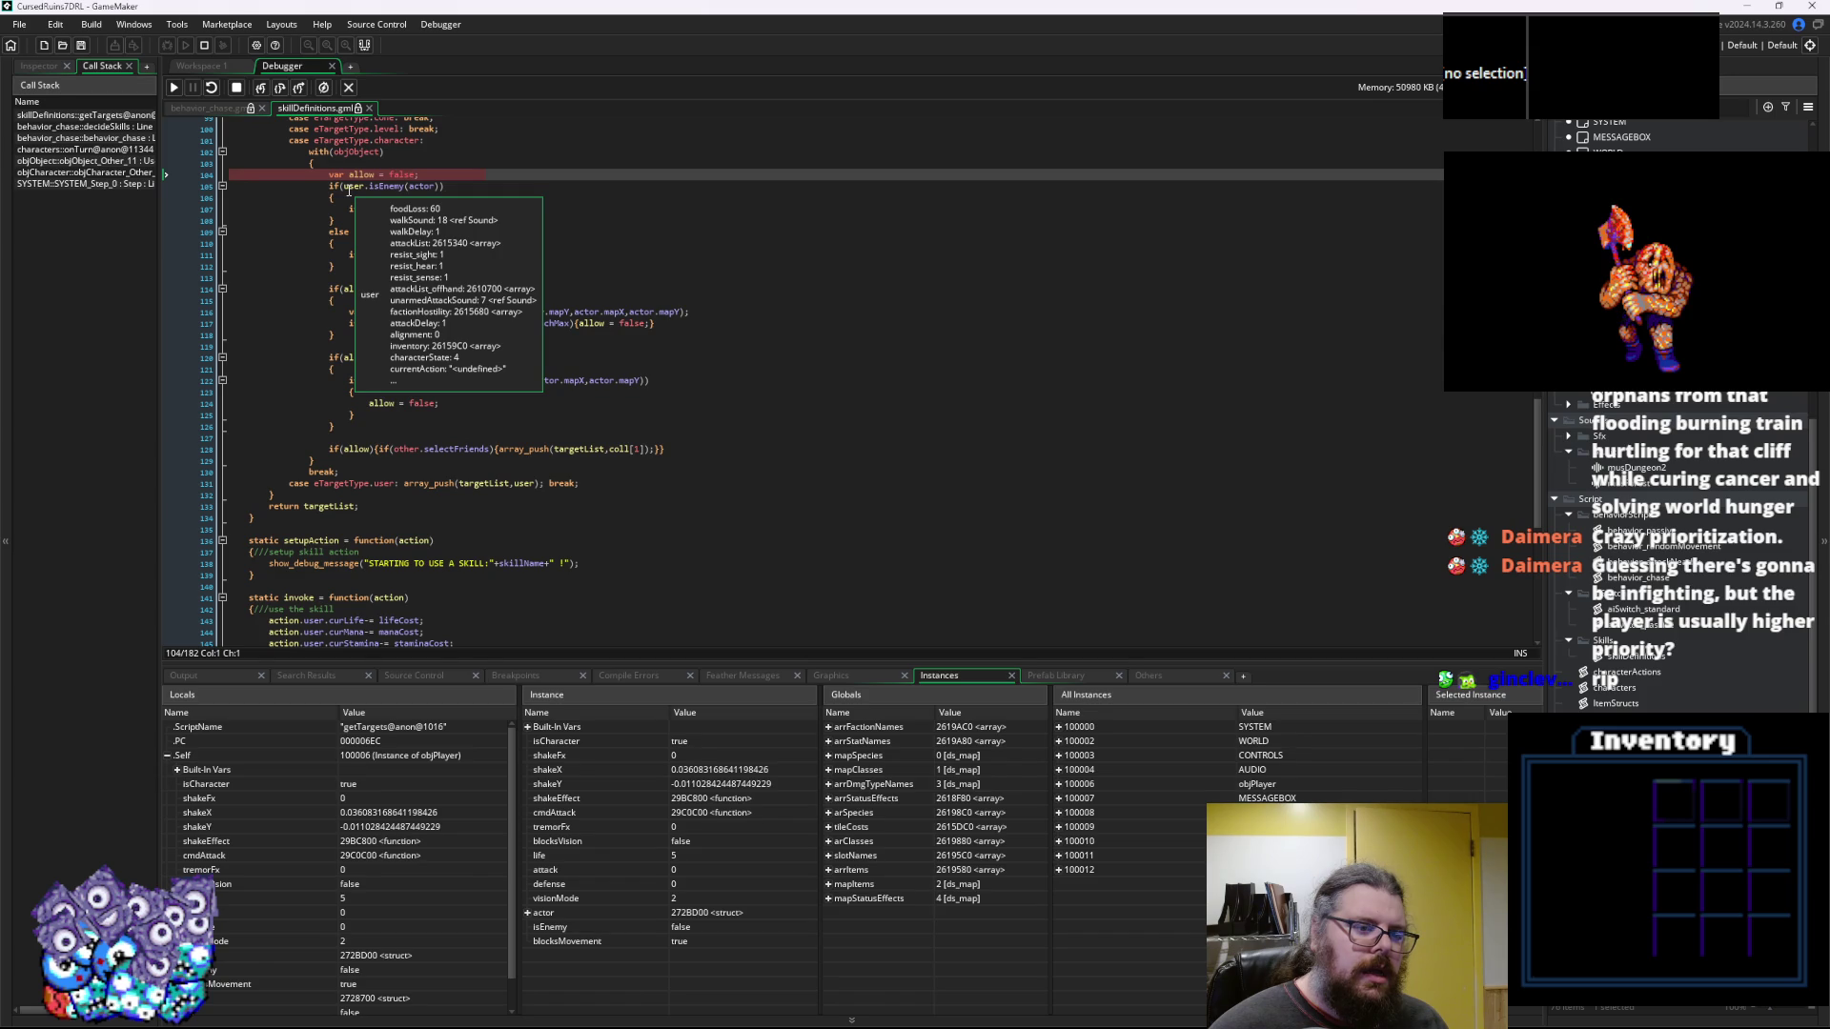
left_click(281, 87)
left_click(282, 89)
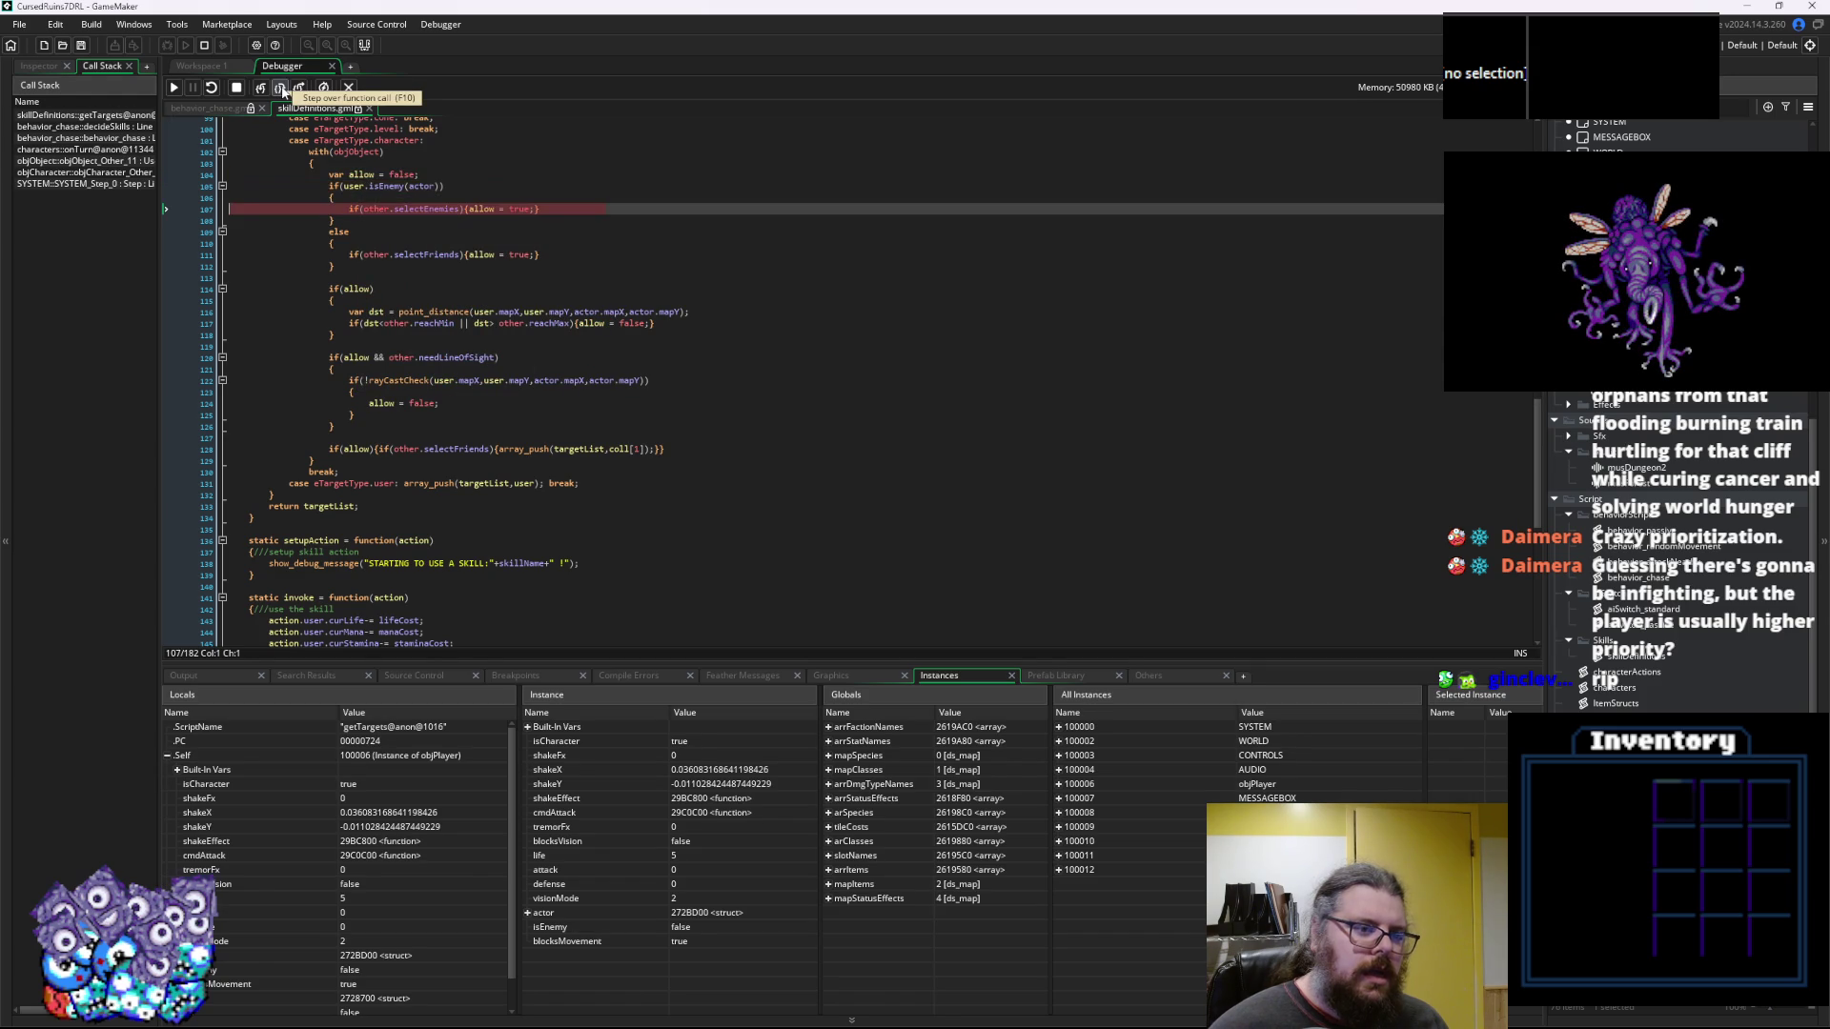
mouse_move(482, 208)
left_click(282, 89)
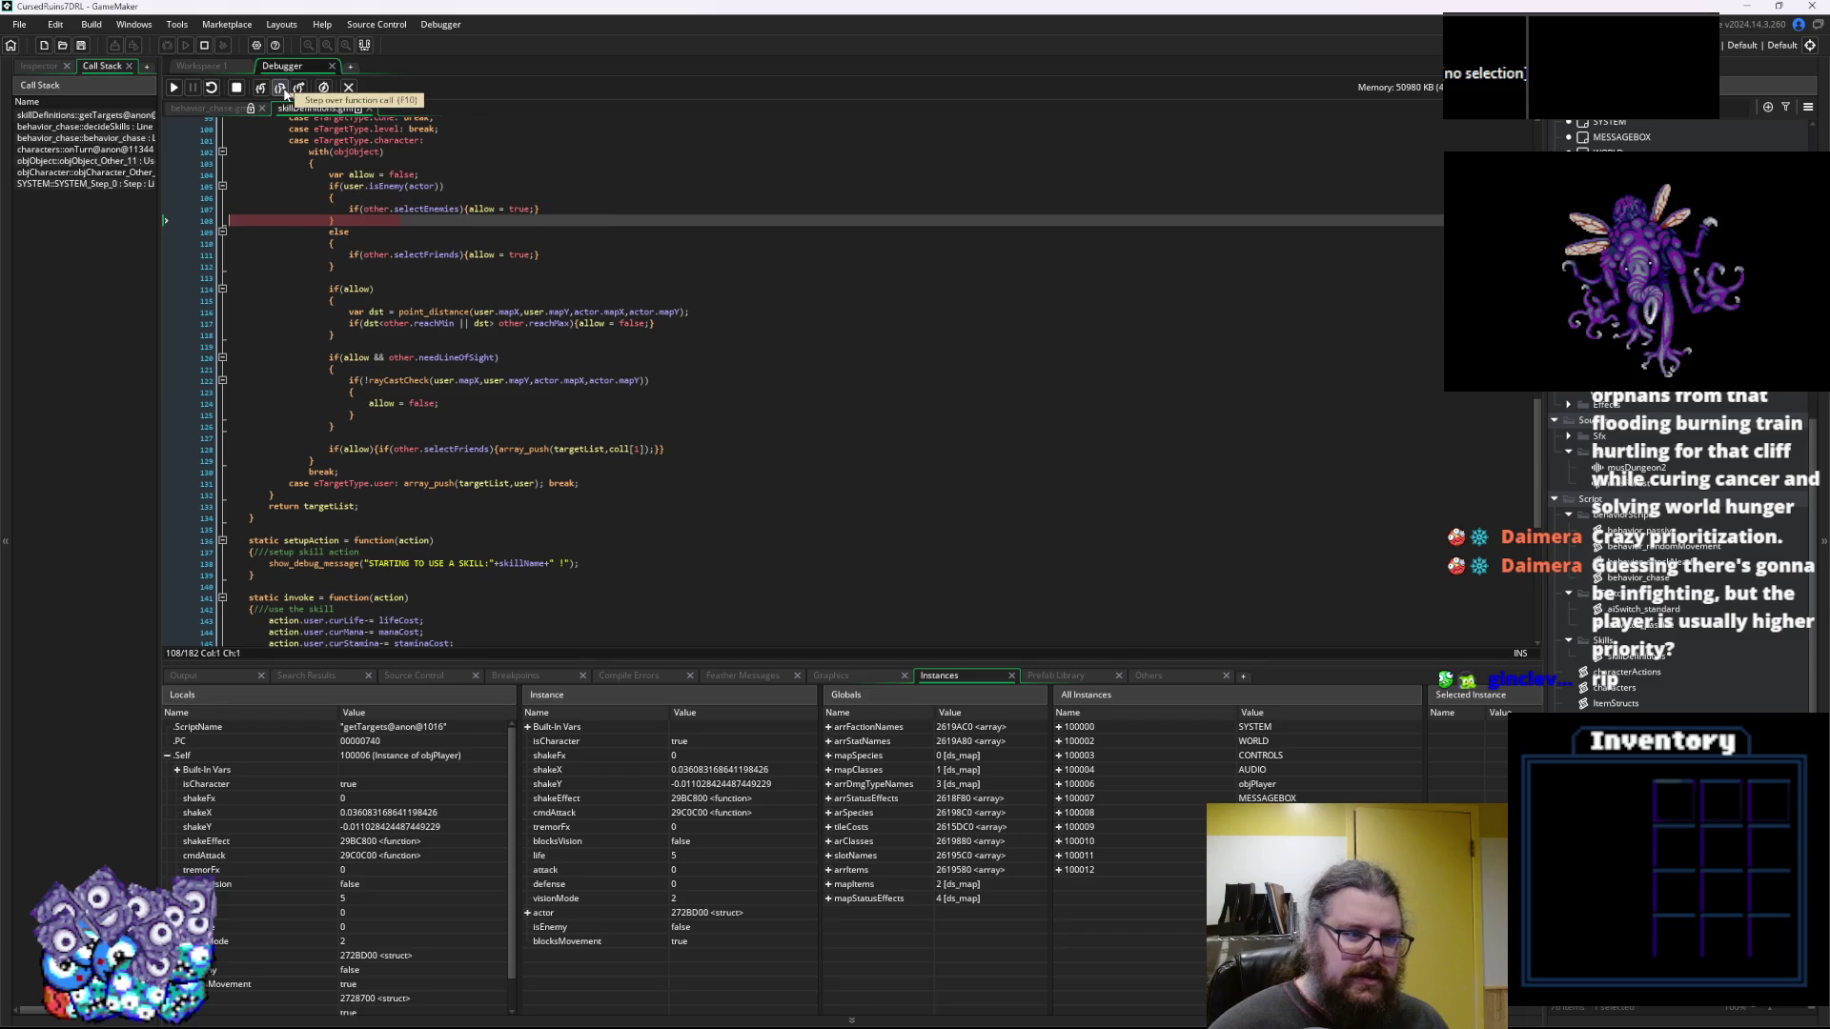
left_click(282, 89)
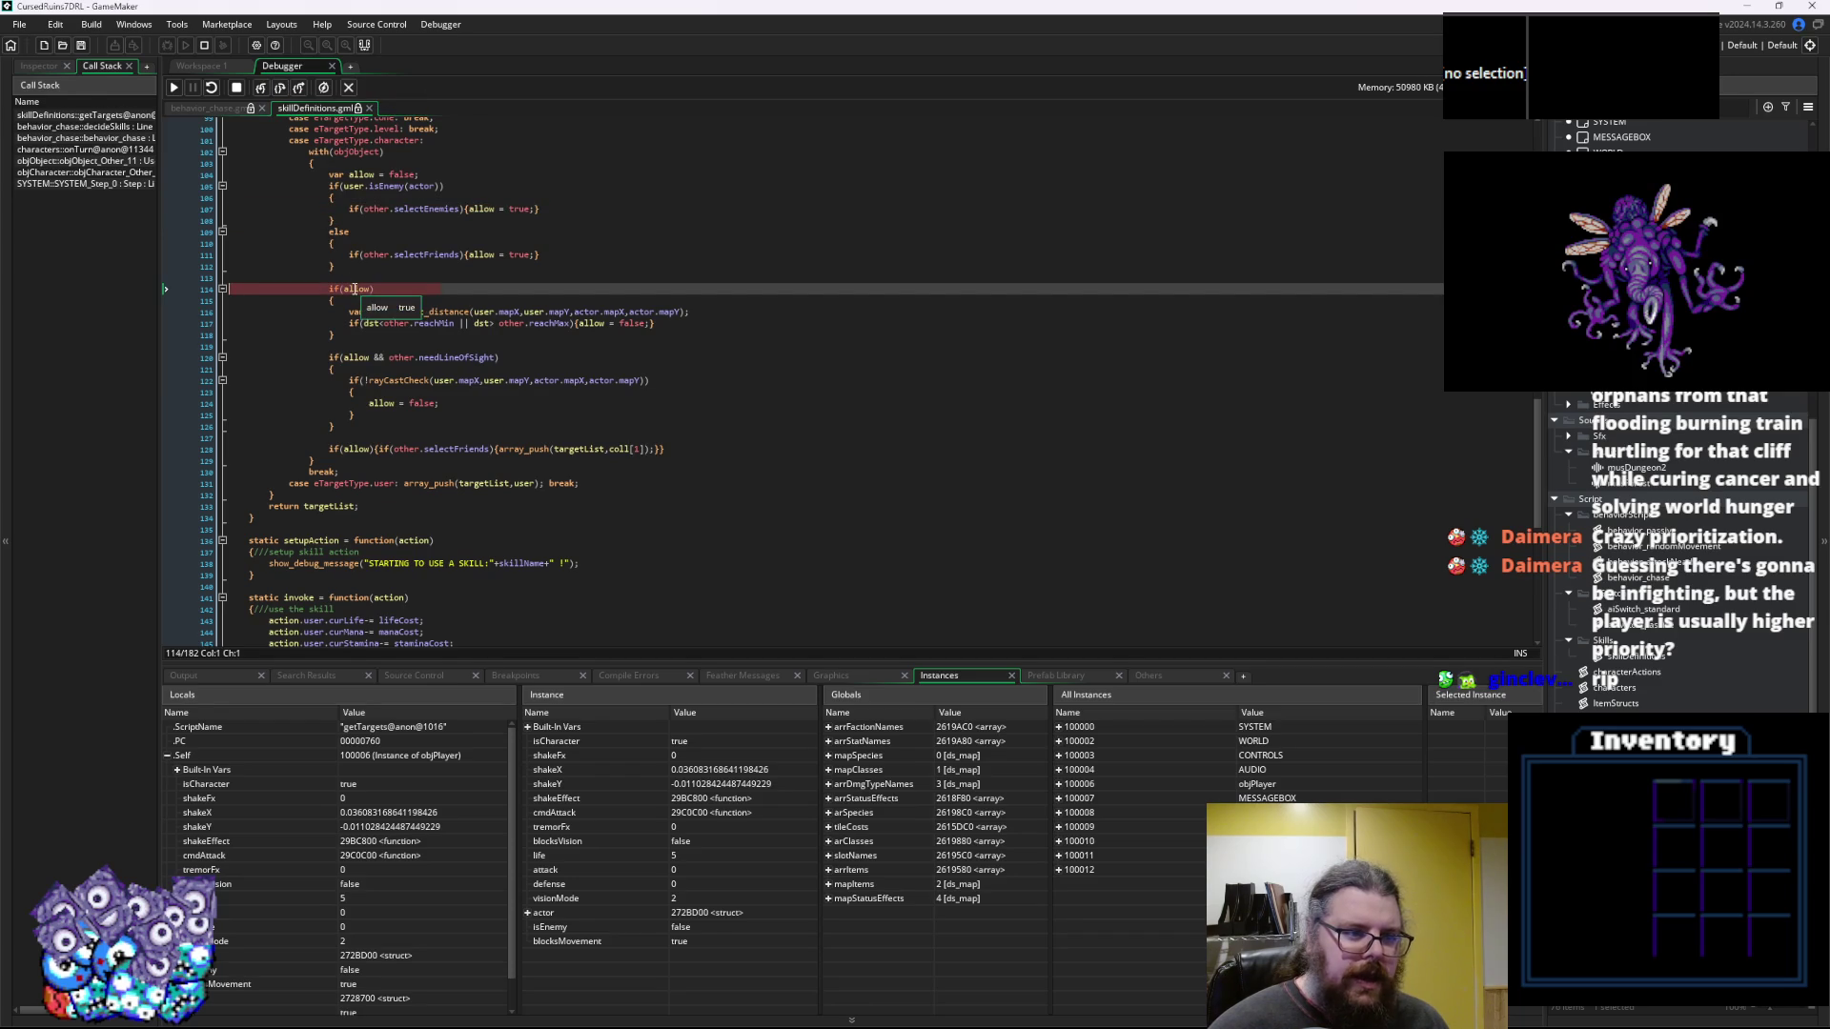
left_click(283, 89)
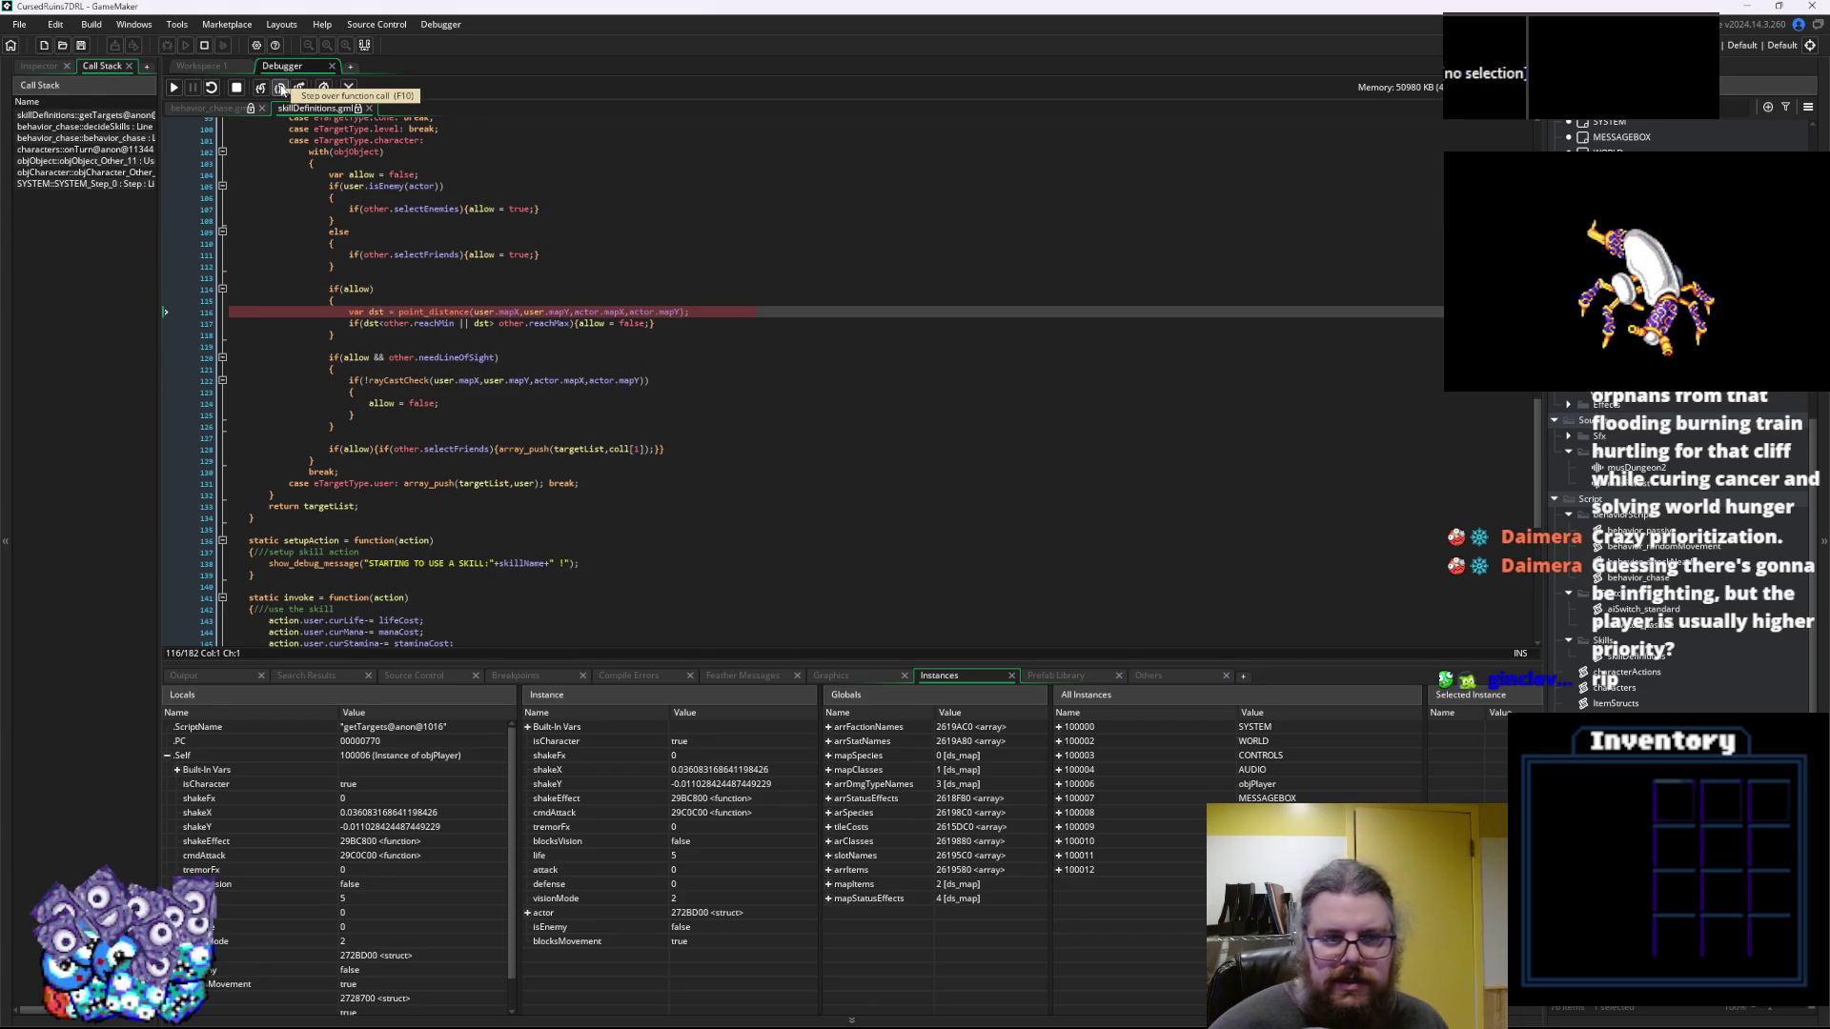
left_click(282, 88)
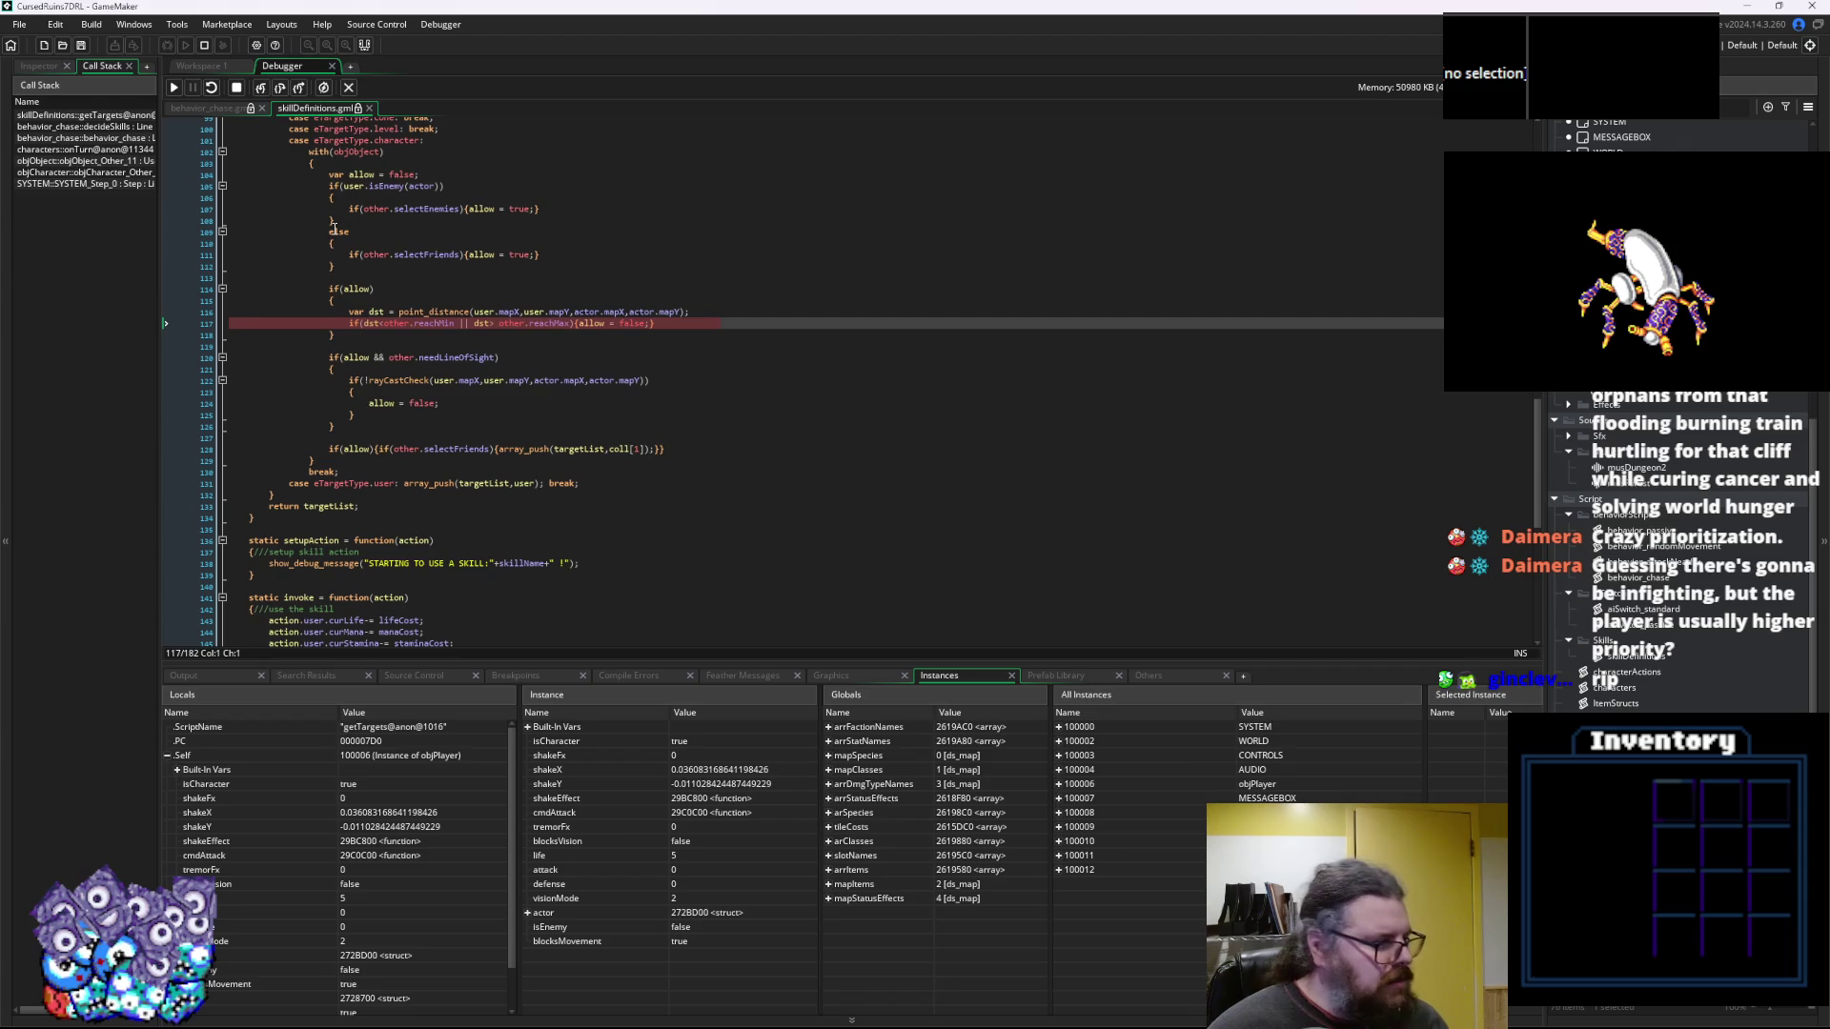
Check reach and line-of-sight values, step to the target push, and inspect the targetList local
mouse_move(377, 309)
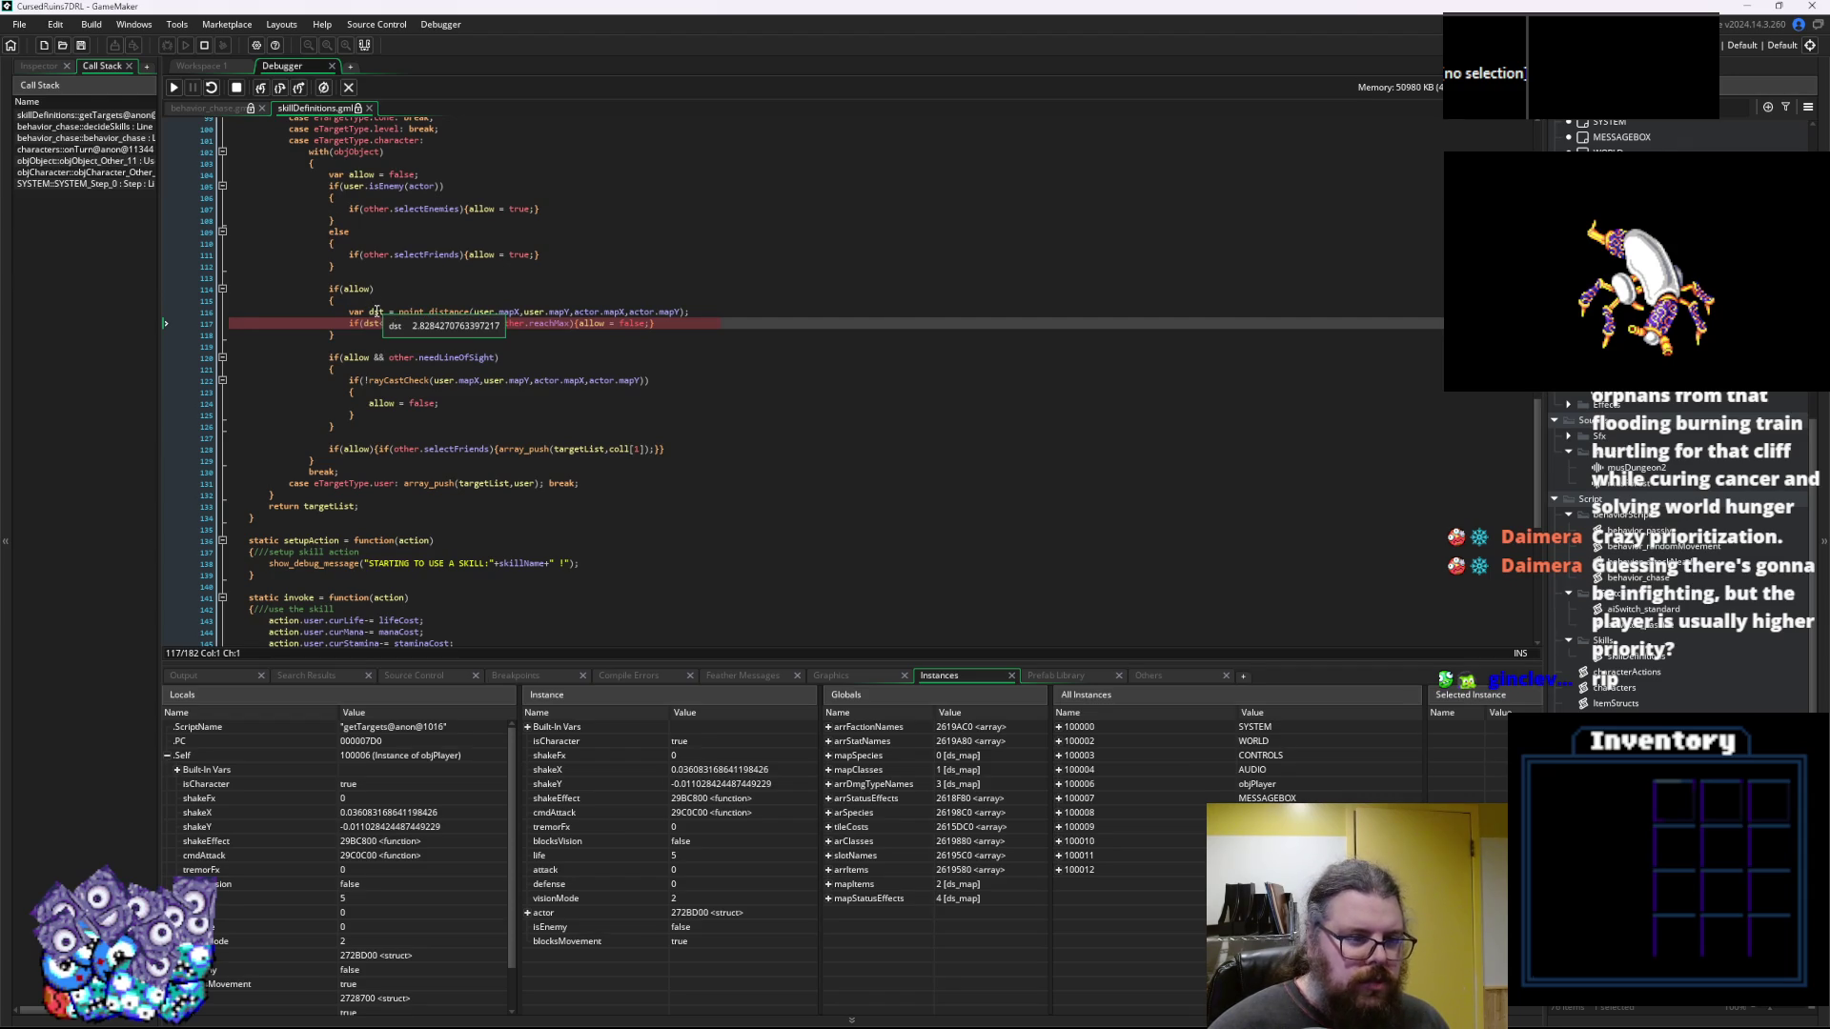
mouse_move(440, 324)
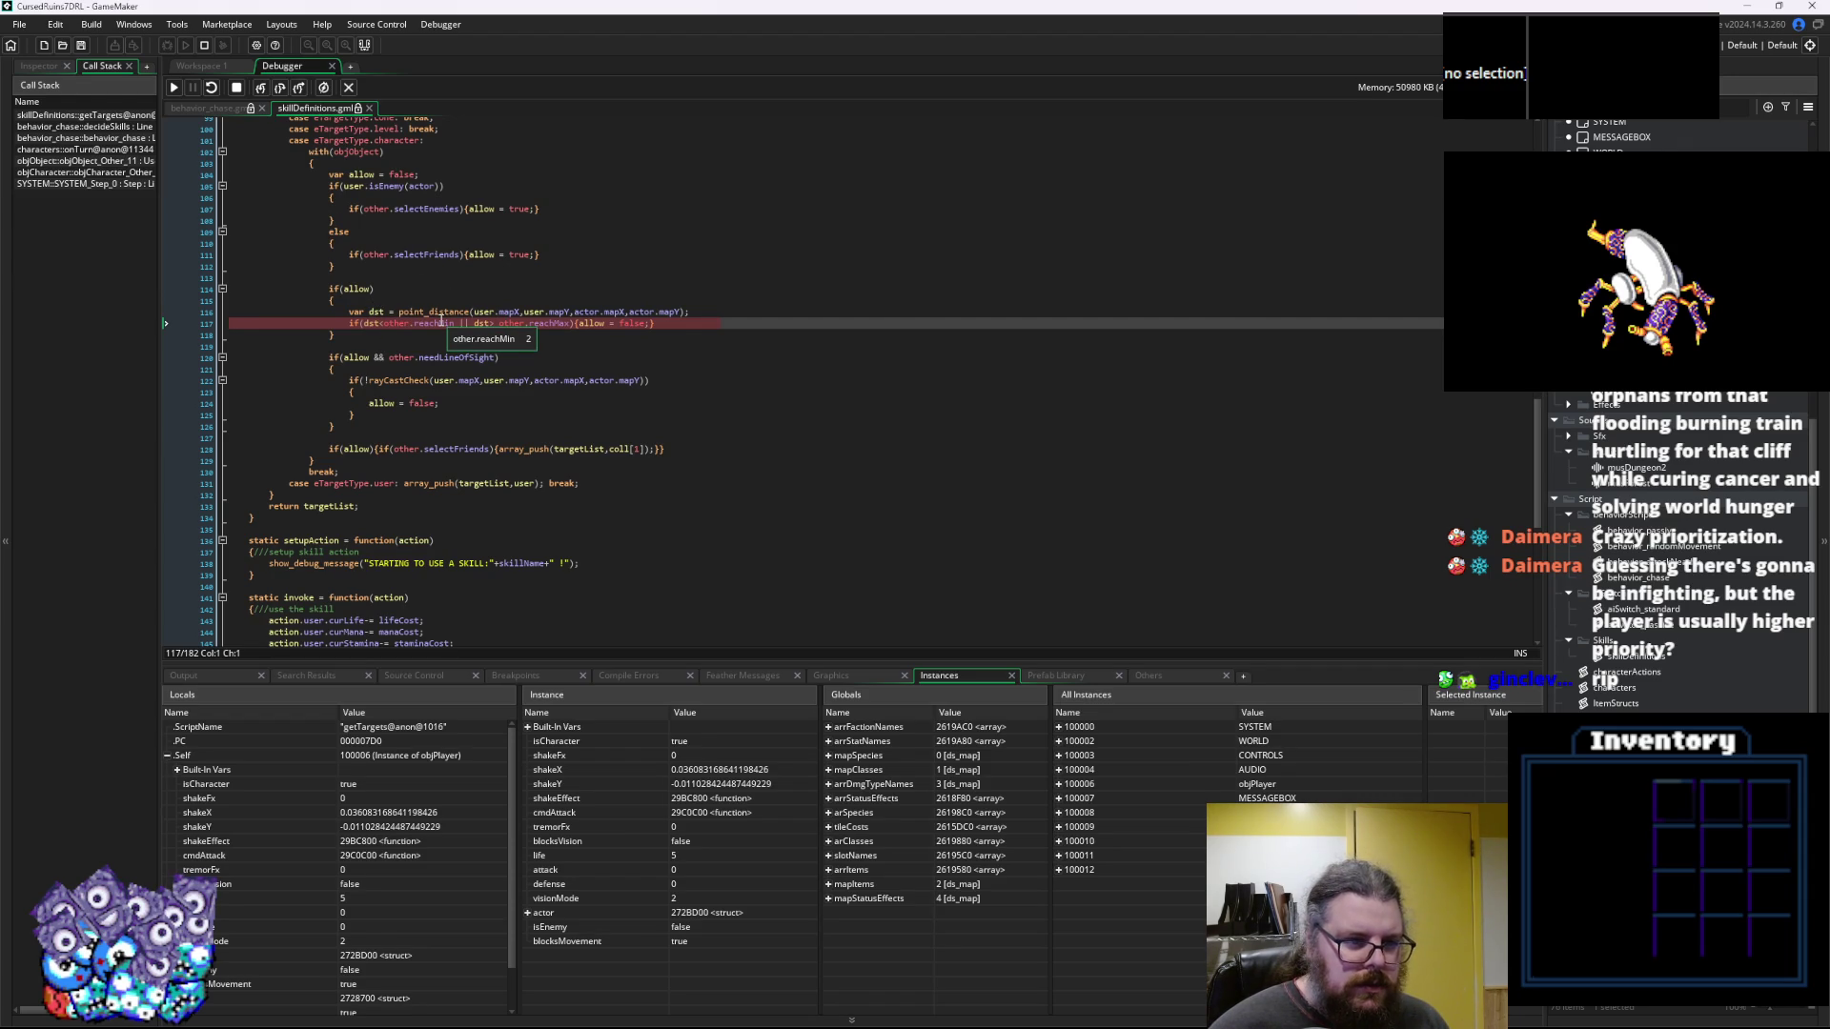
mouse_move(546, 325)
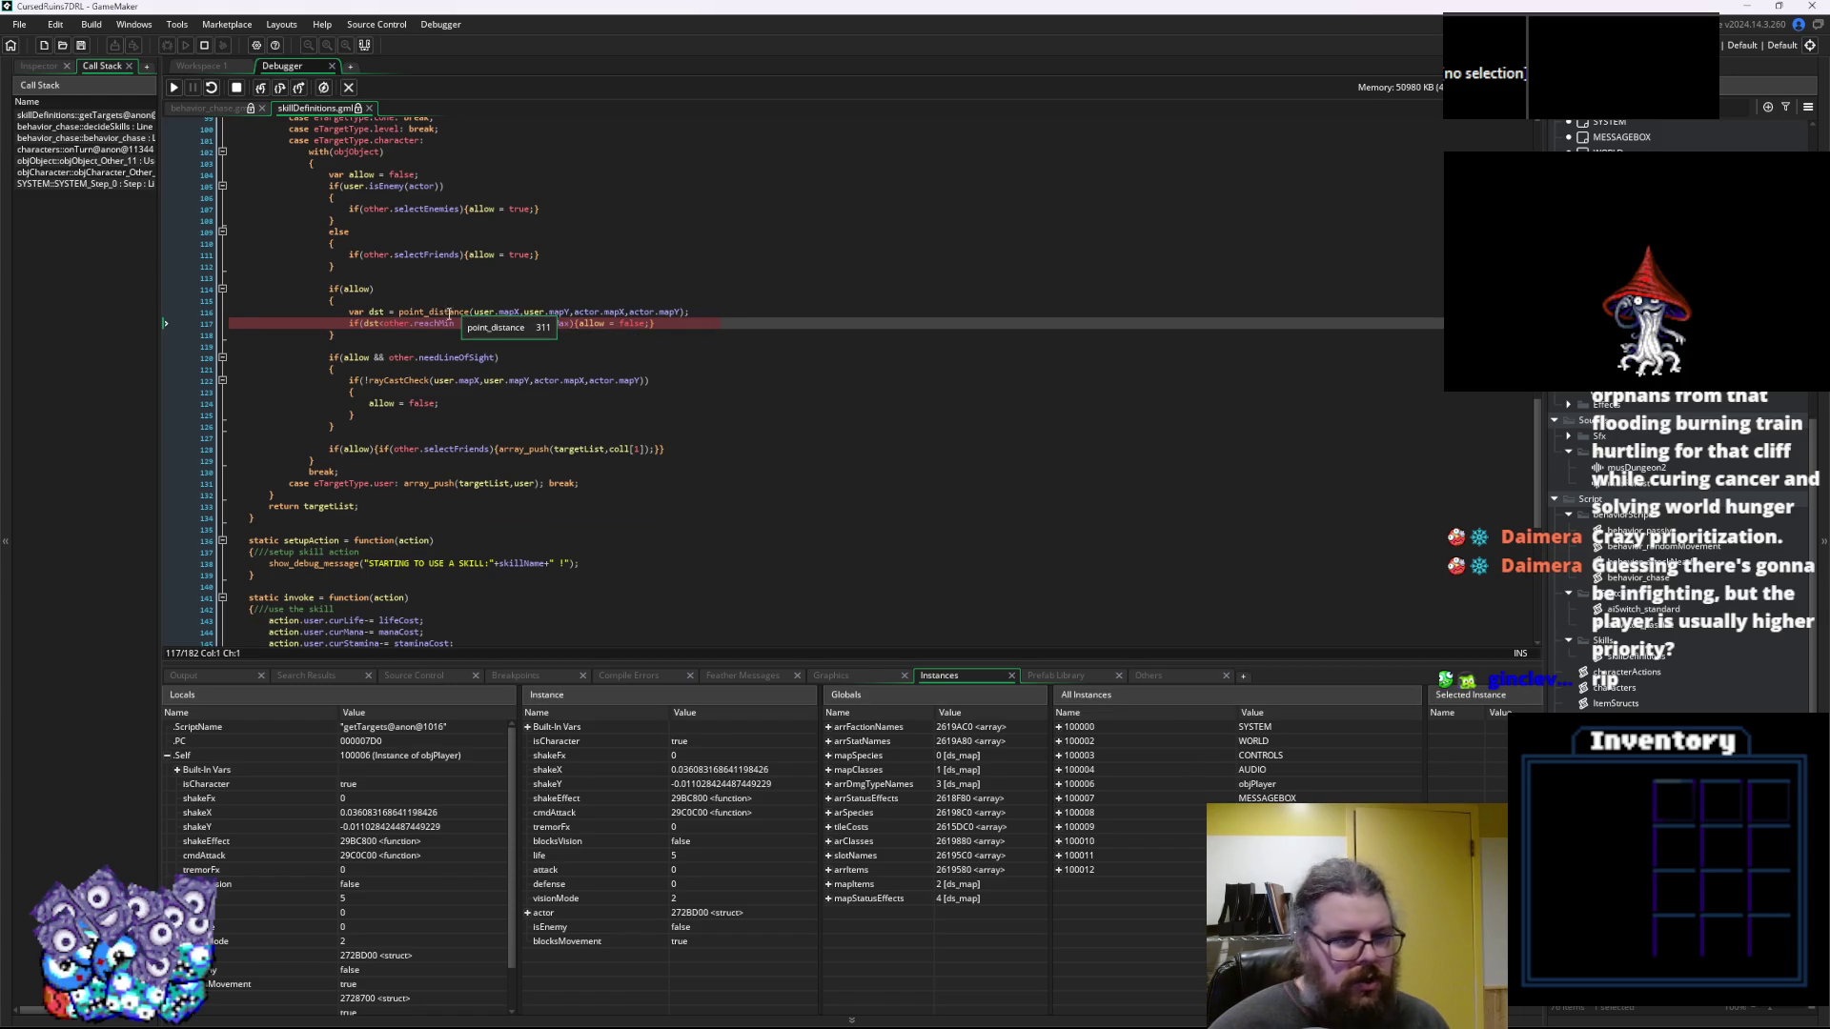
mouse_move(614, 324)
left_click(280, 87)
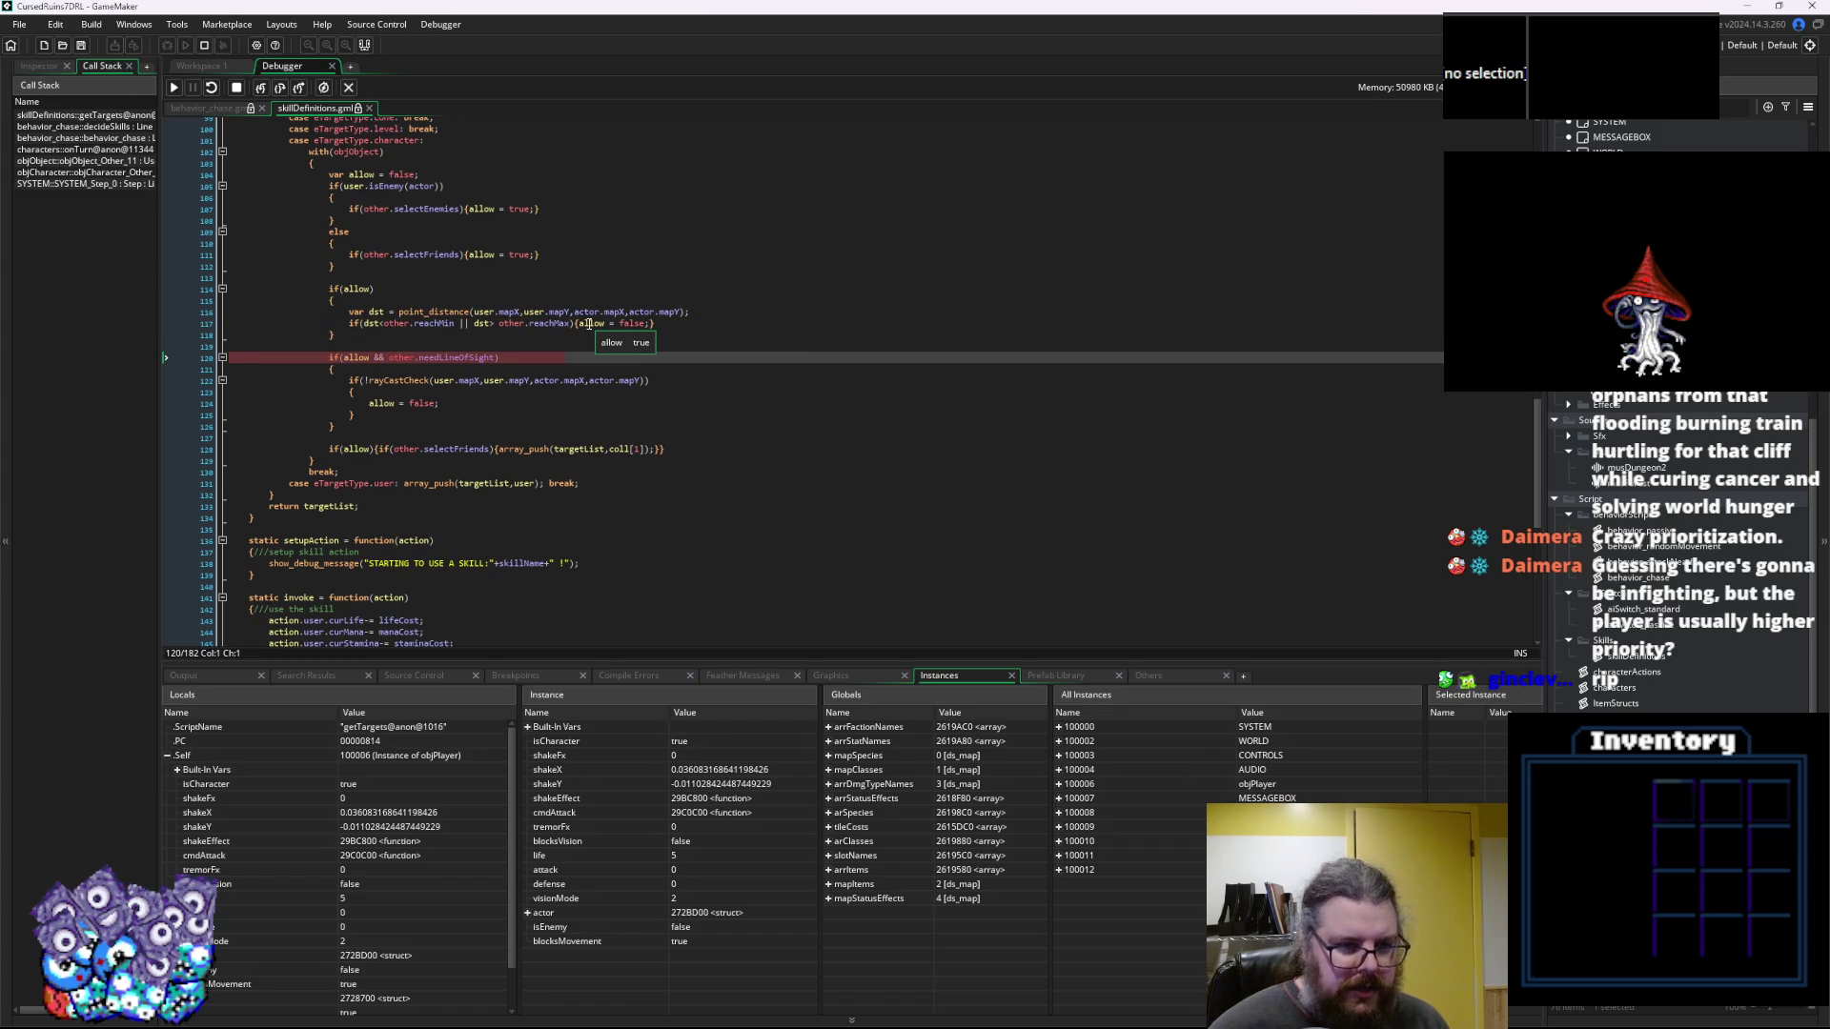
mouse_move(444, 360)
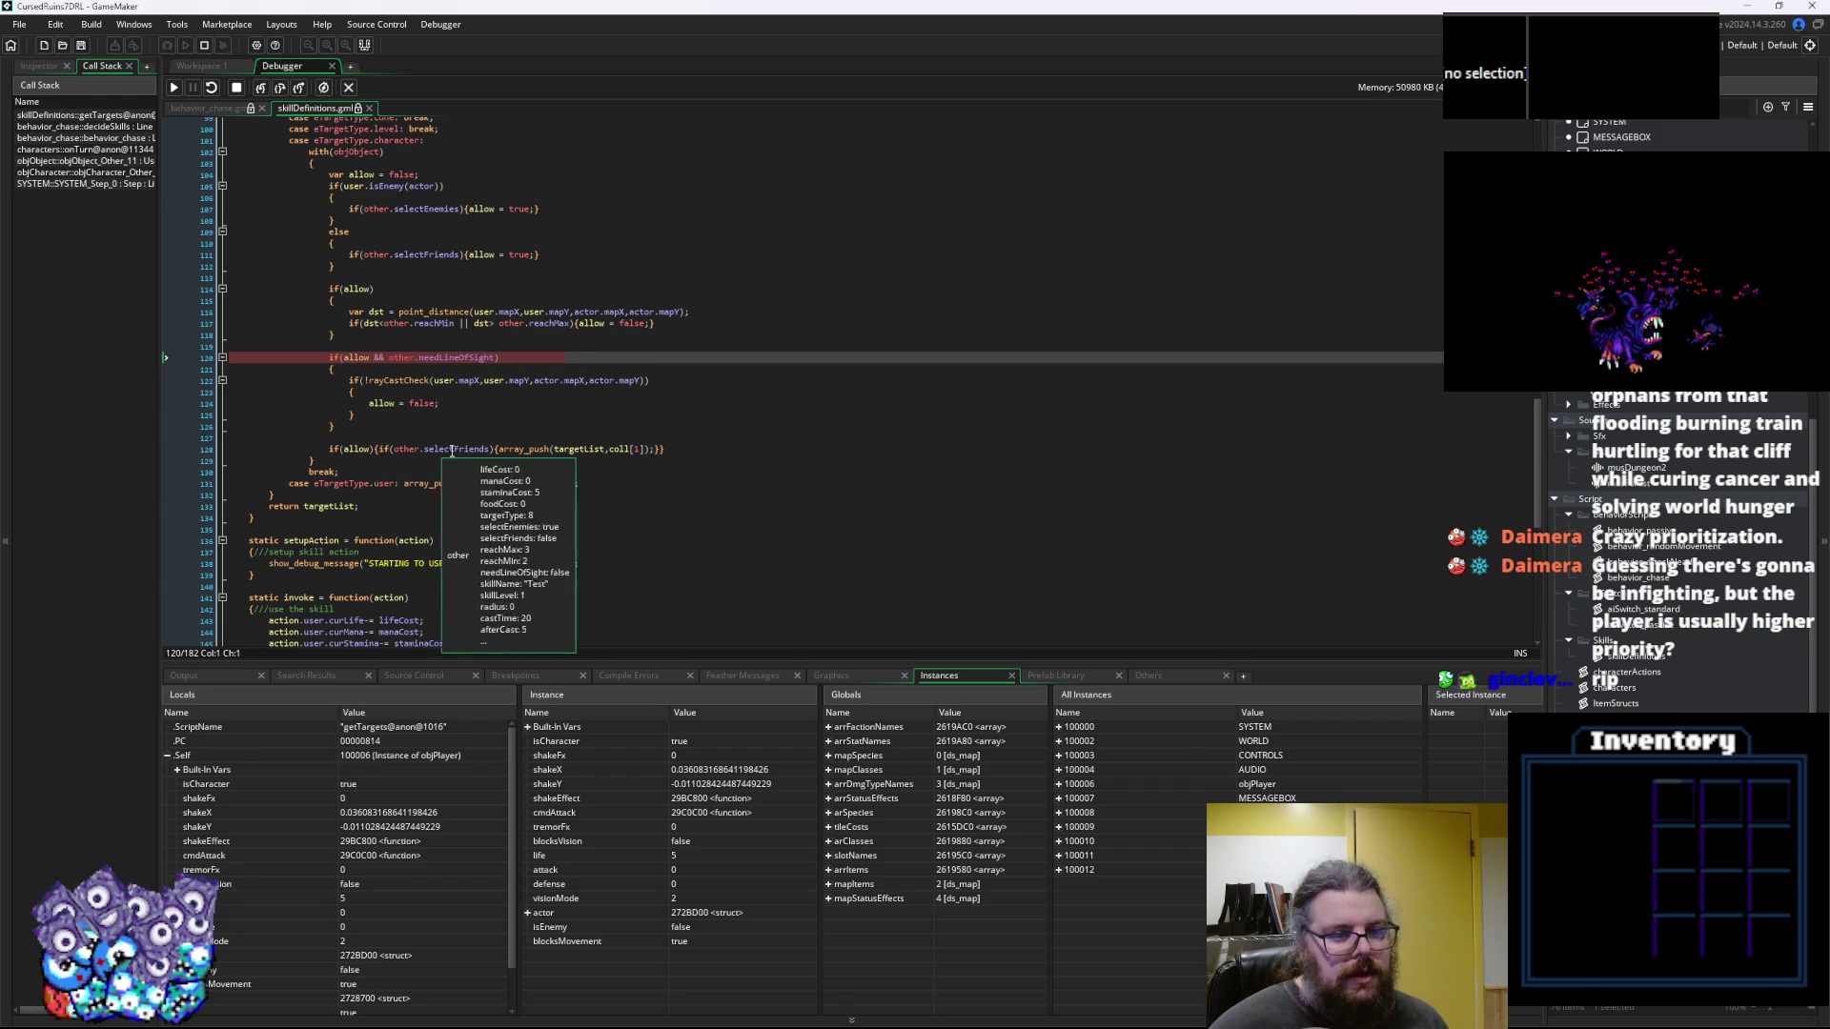
left_click(279, 89)
left_click(280, 89)
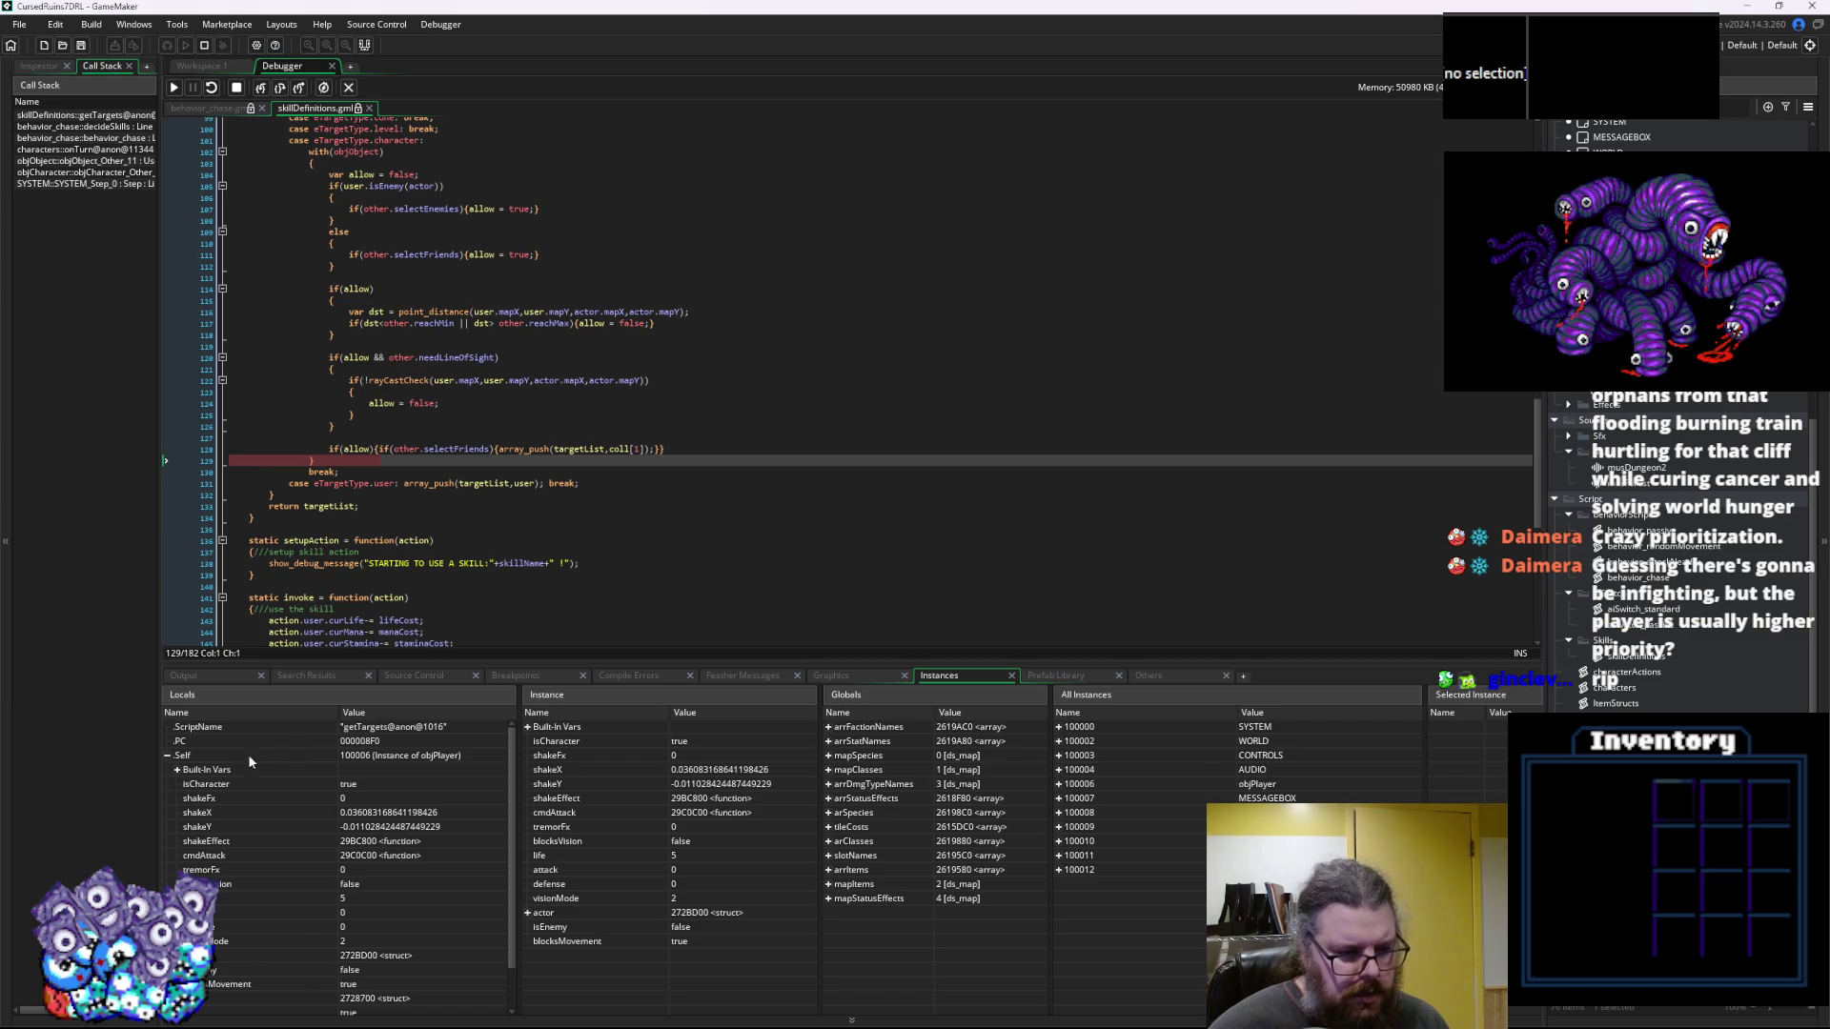
left_click(169, 756)
left_click(168, 799)
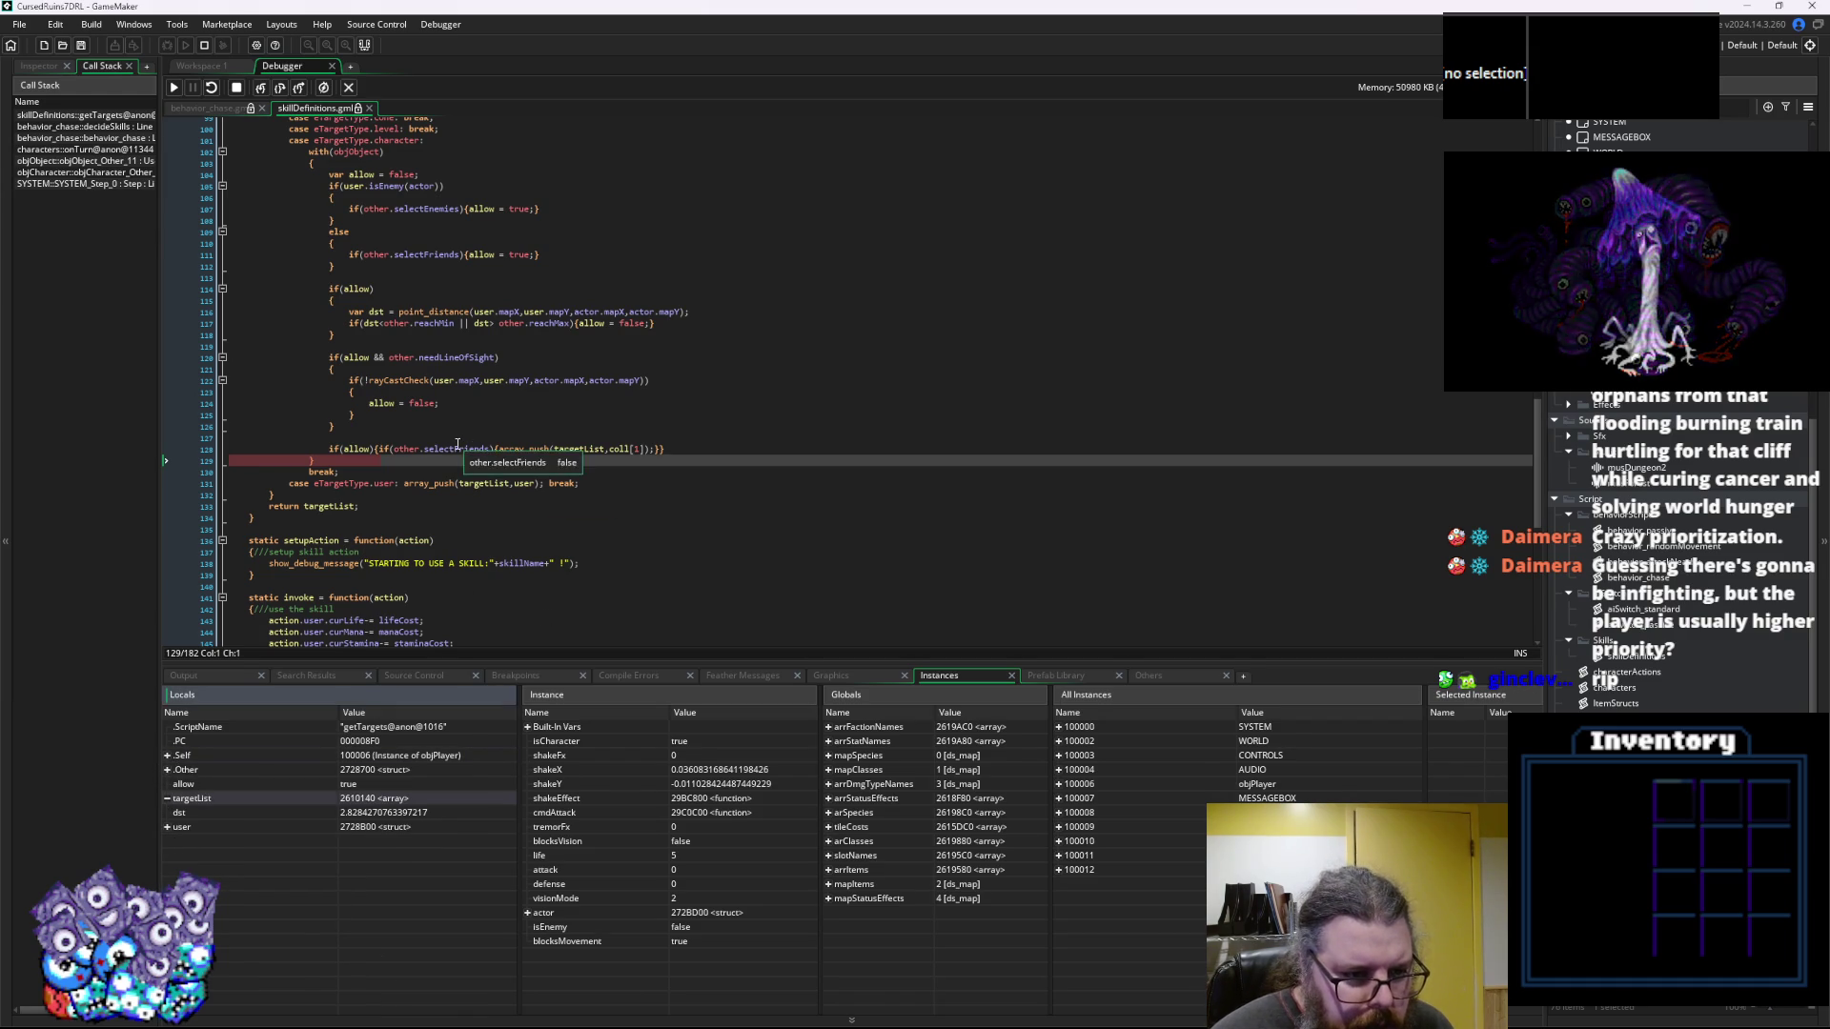
key("F10")
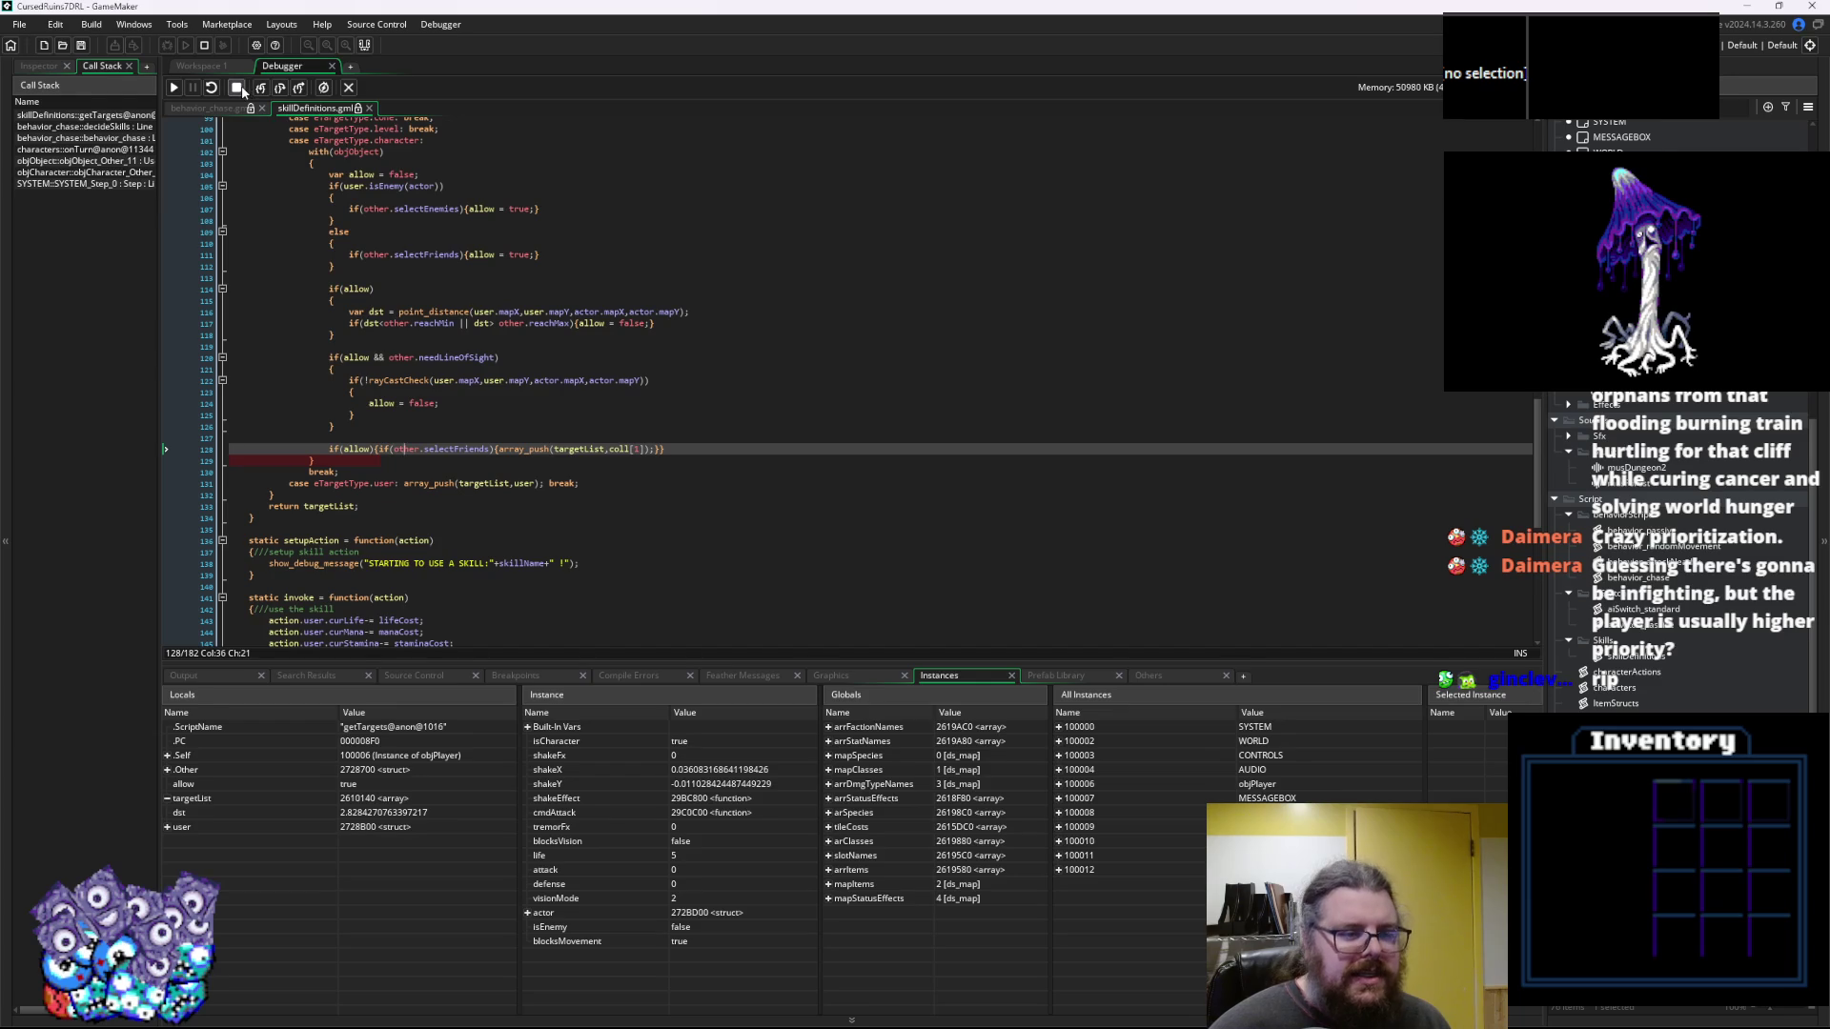
Stop the game, close the Debugger and pan back to the skill code
left_click(241, 87)
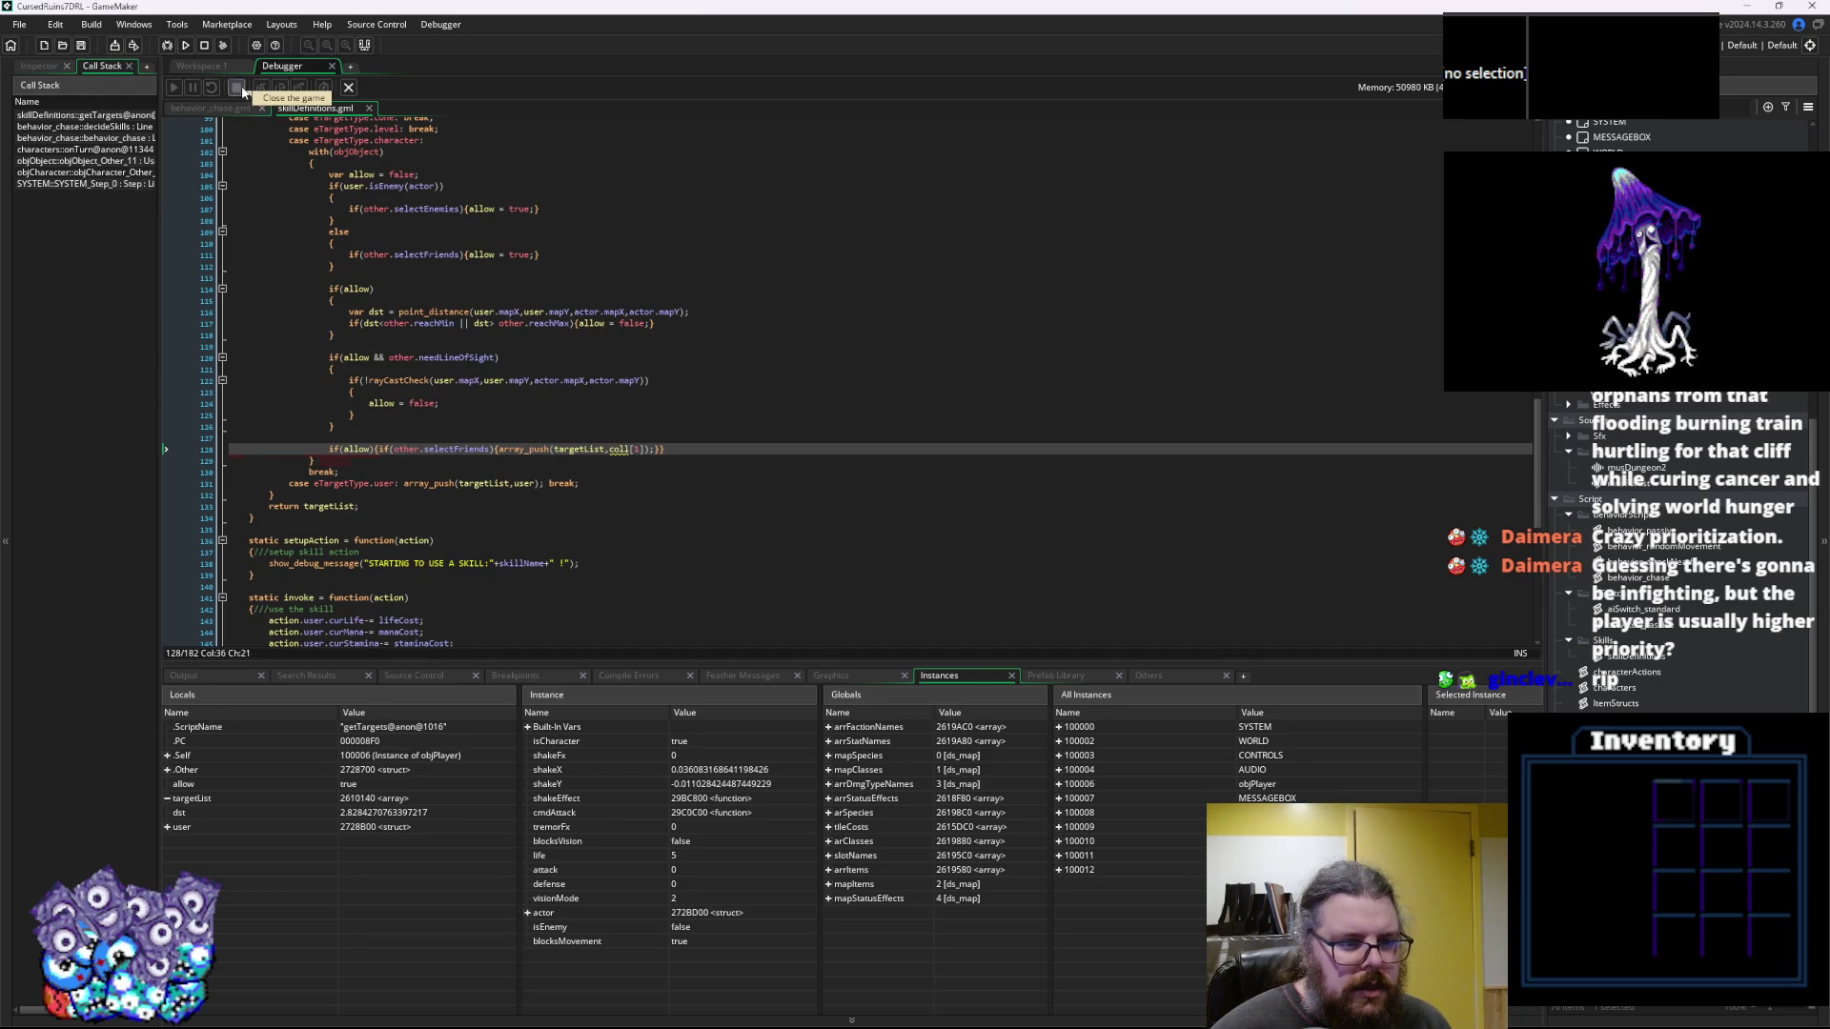
left_click(349, 87)
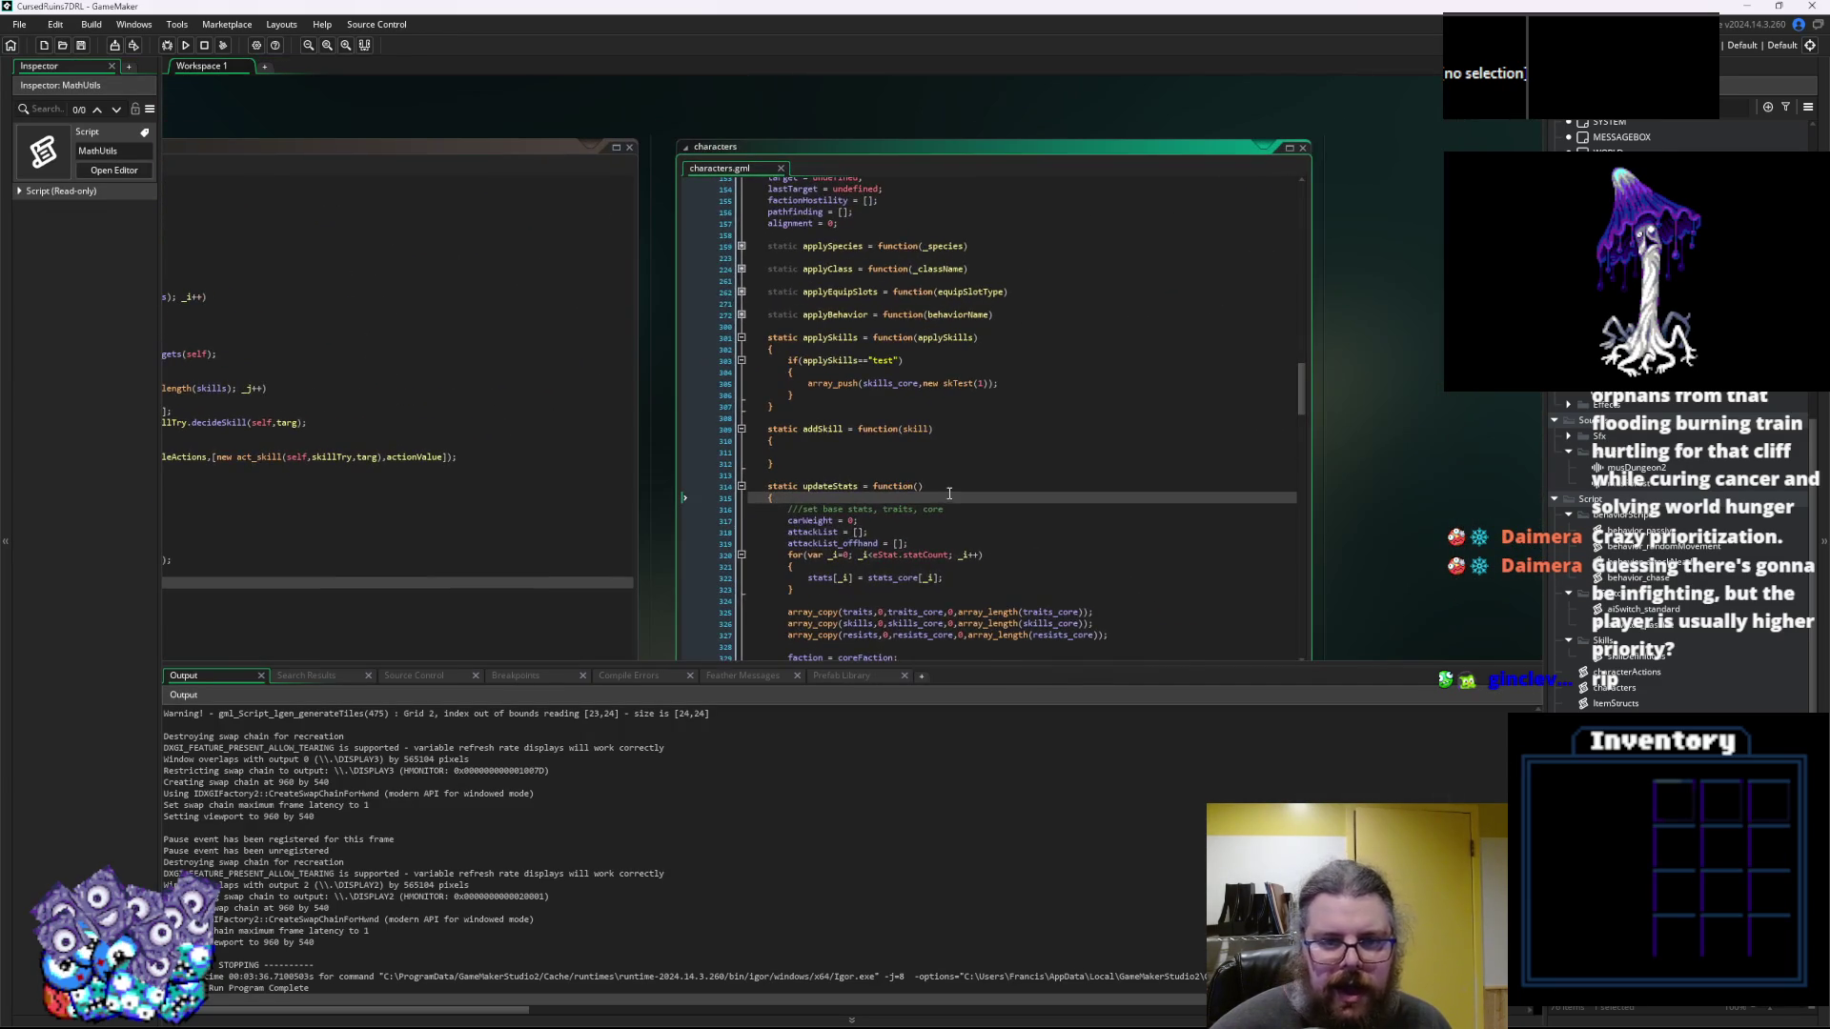
scroll(949, 492, "up", 2)
left_click_drag(447, 398, 1128, 440)
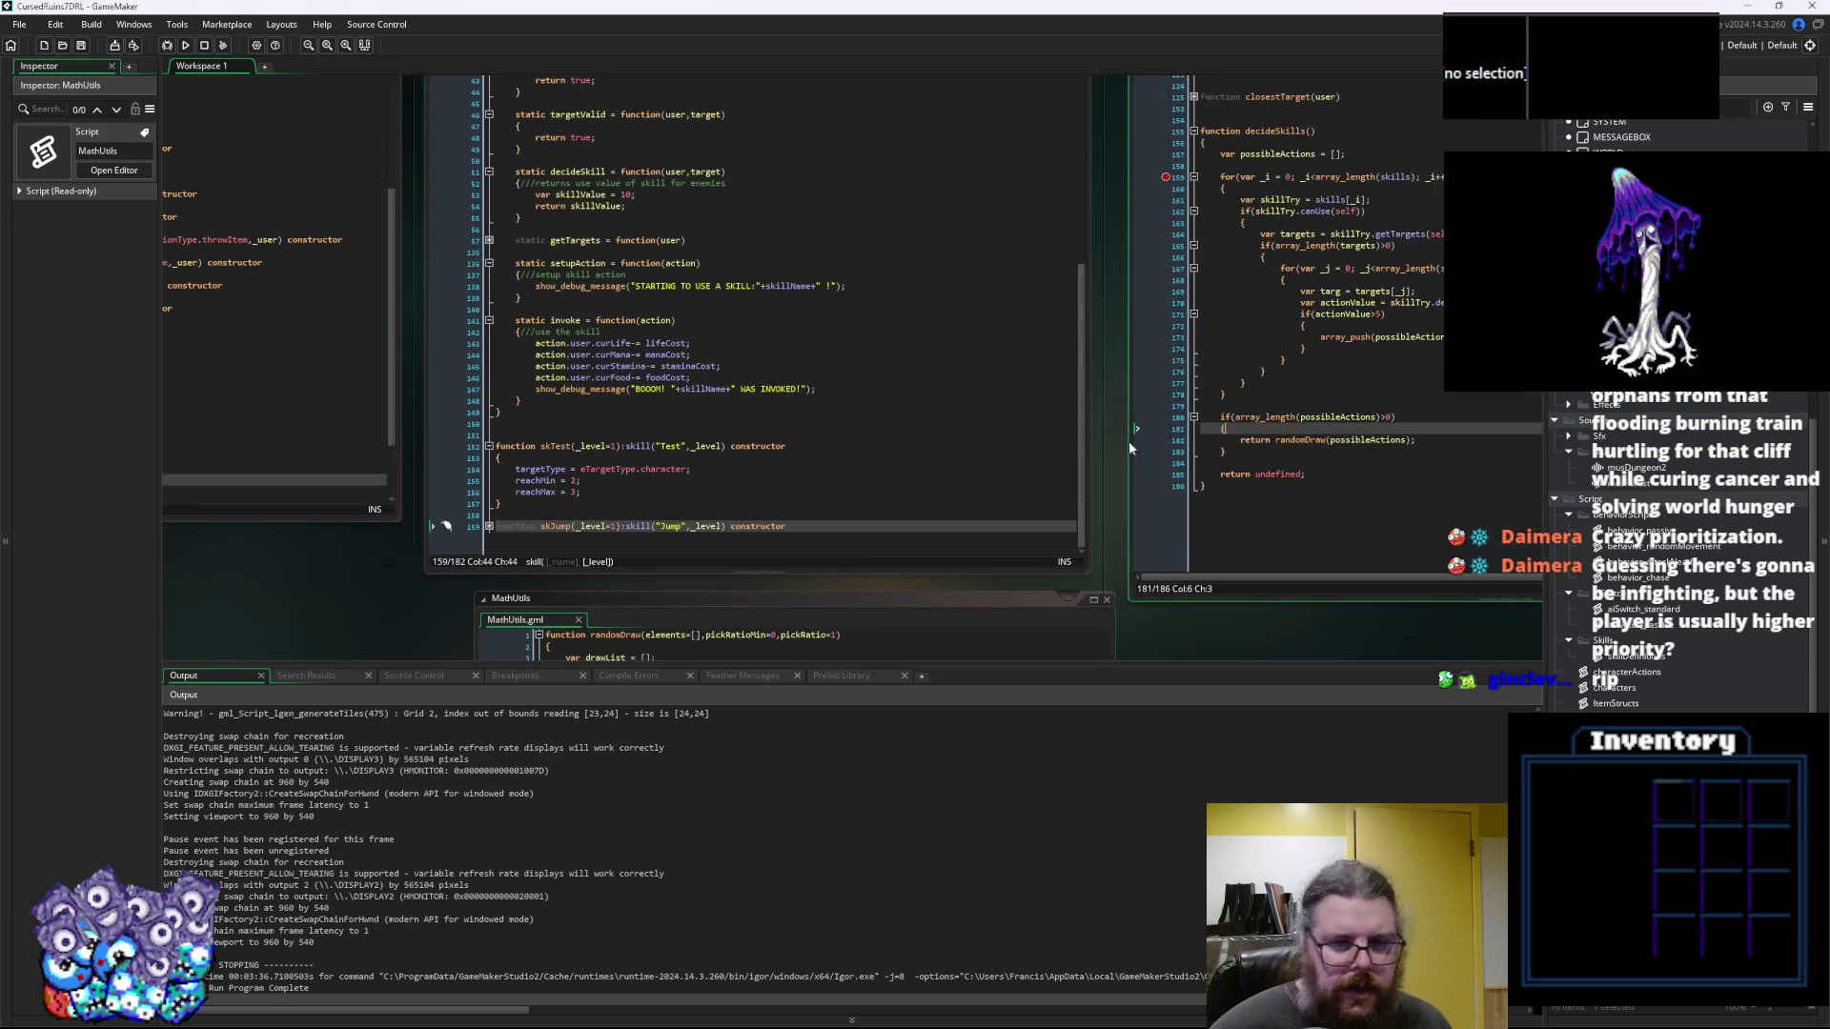
Rearrange the workspace and jump from behavior_chase's randomDraw call to its definition in skillDefinitions
left_click_drag(453, 437, 994, 447)
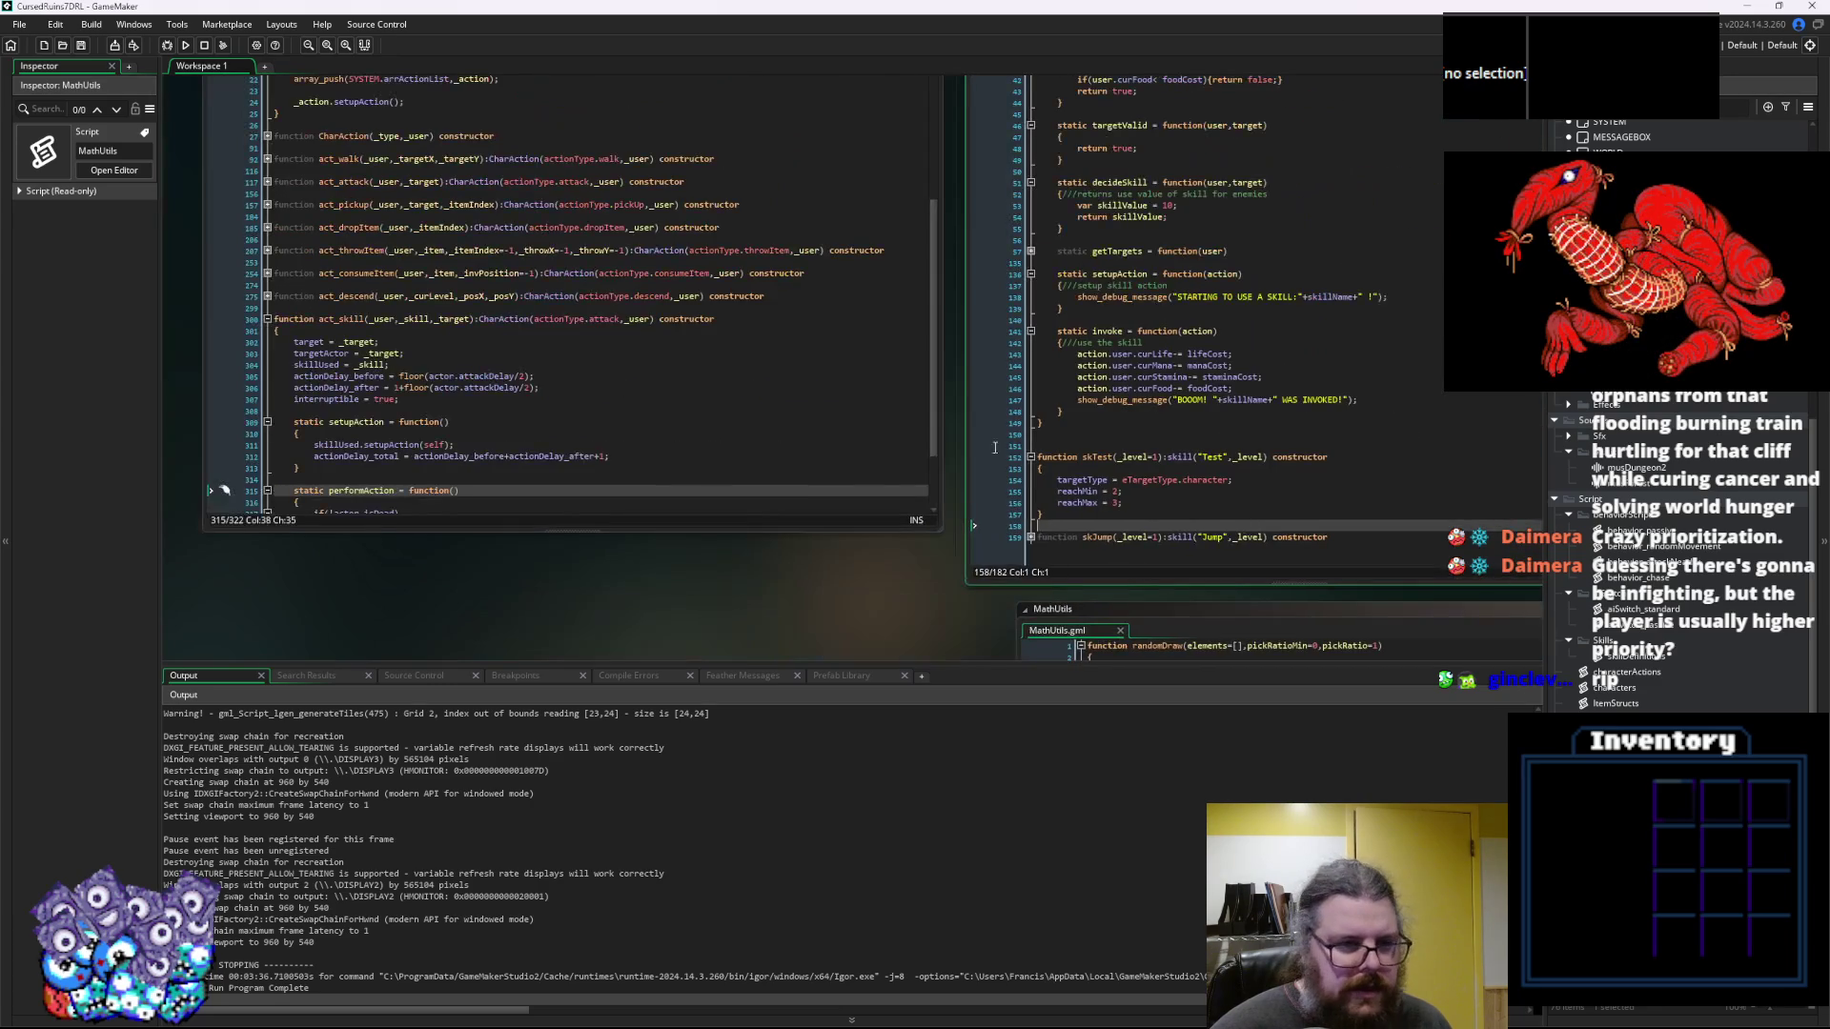
scroll(587, 425, "down", 3)
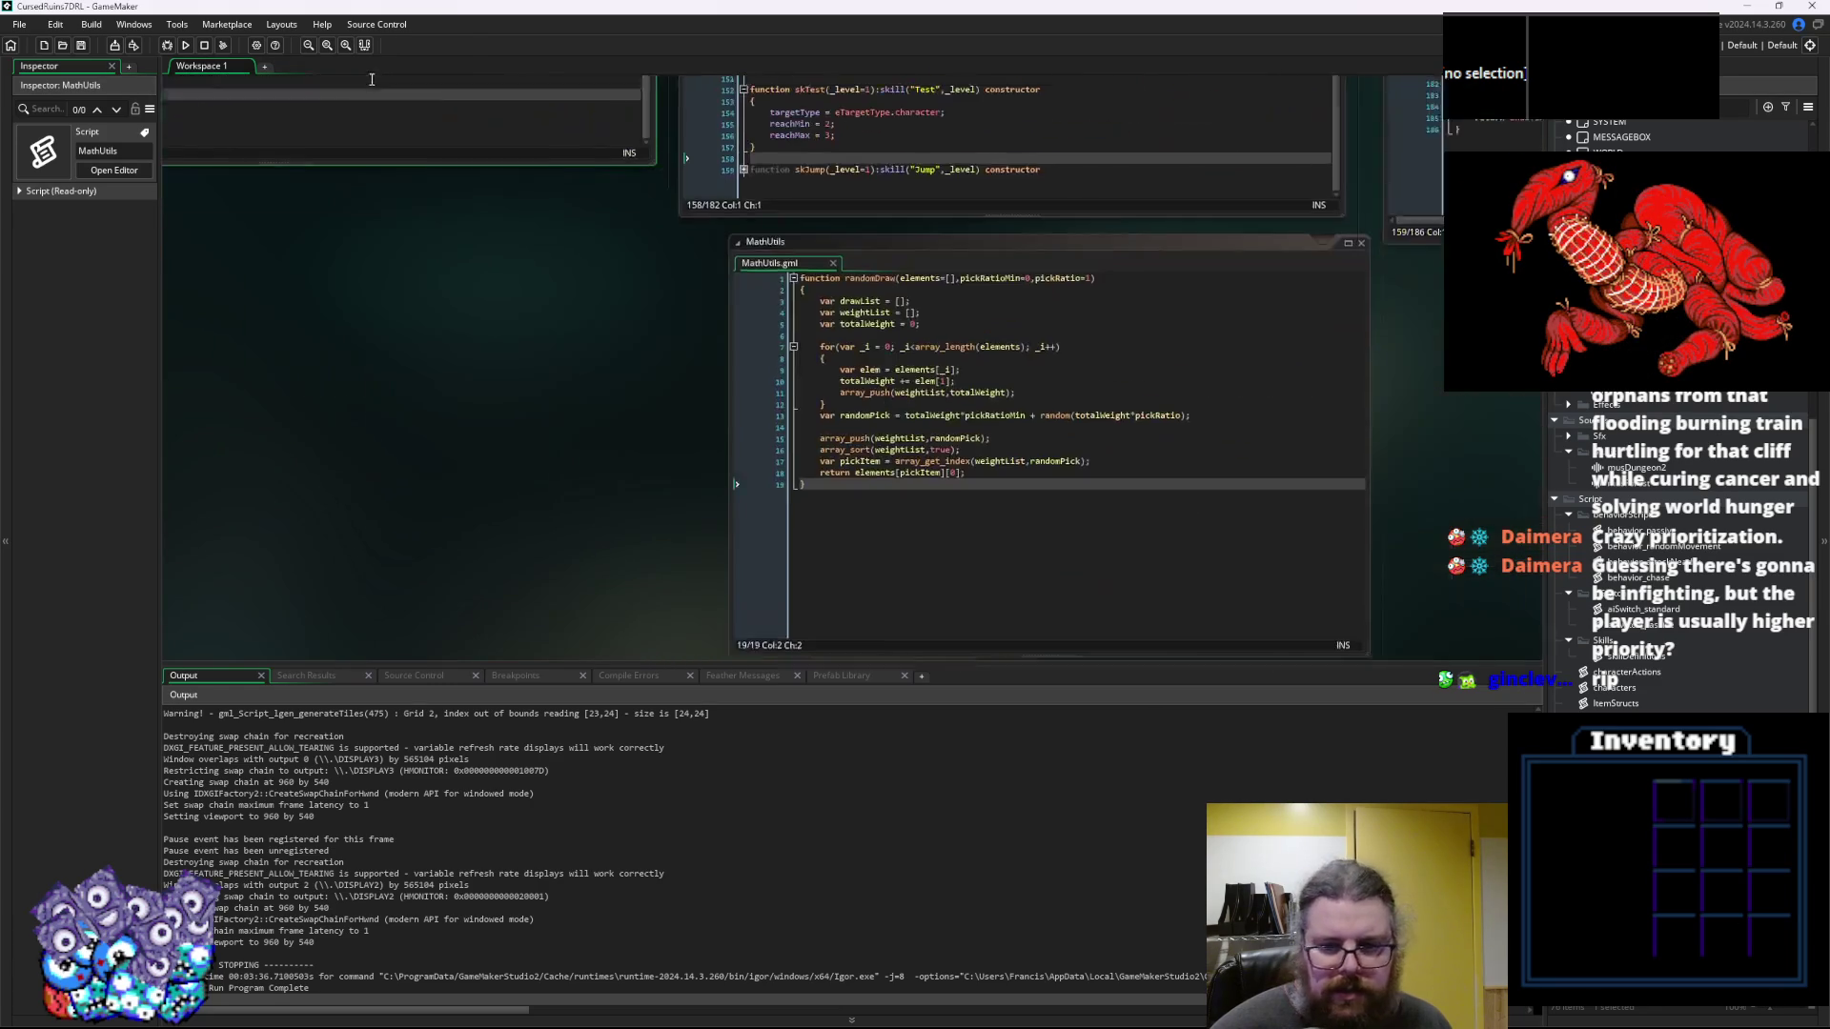
mouse_move(920, 421)
left_mouse_down()
mouse_move(698, 621)
mouse_move(721, 723)
left_mouse_up()
mouse_move(782, 237)
left_mouse_down()
mouse_move(740, 565)
mouse_move(645, 514)
left_mouse_up()
left_click(768, 564)
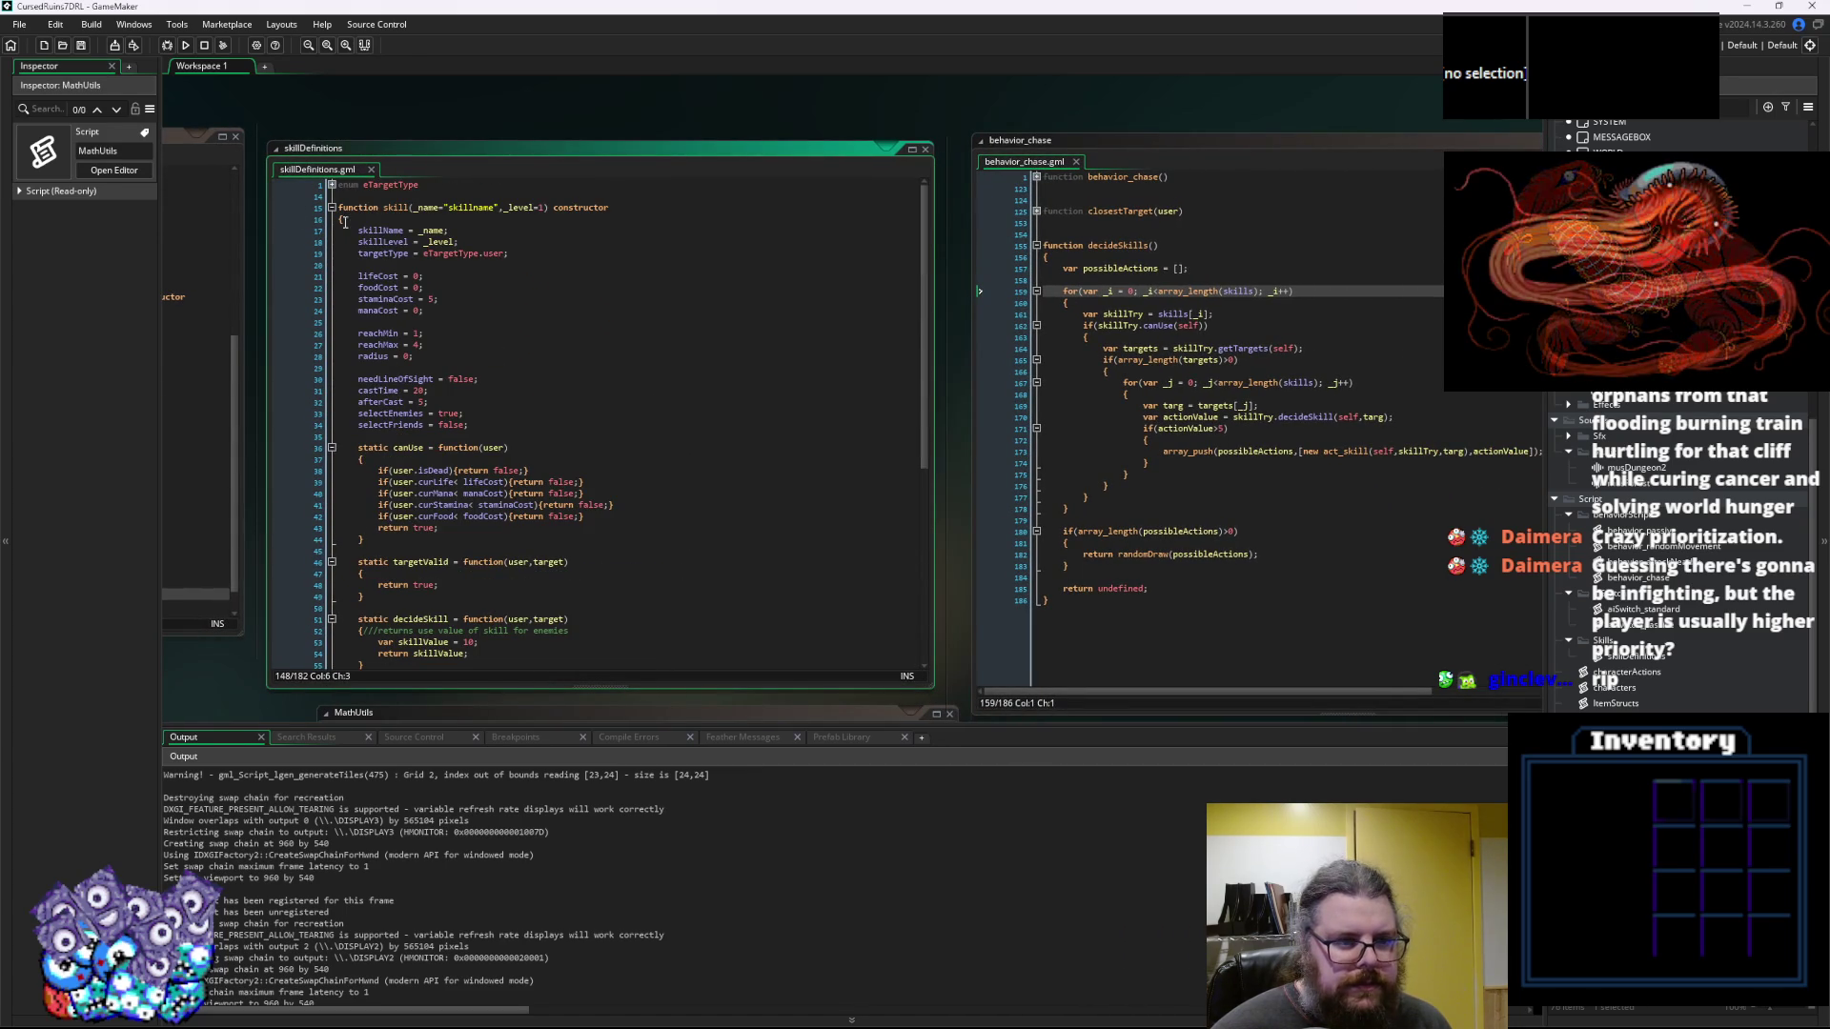
scroll(331, 212, "up", 10)
scroll(495, 515, "down", 10)
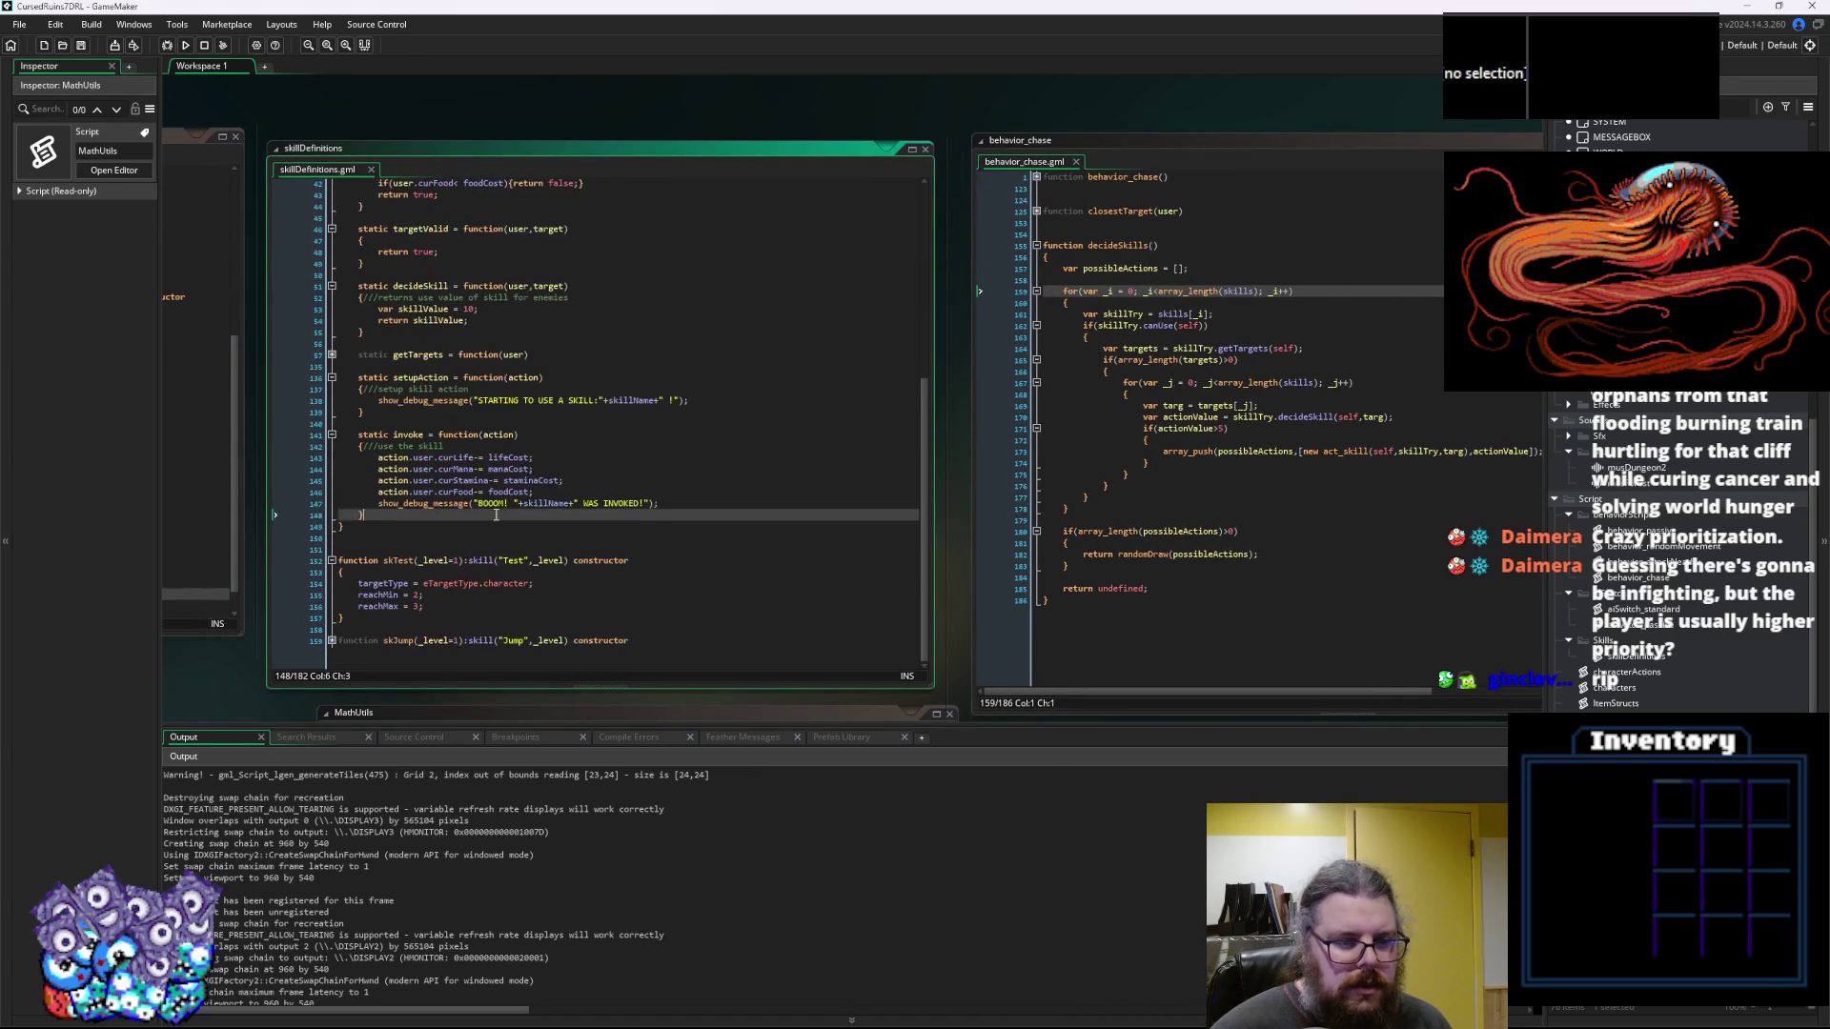
left_click(1101, 464)
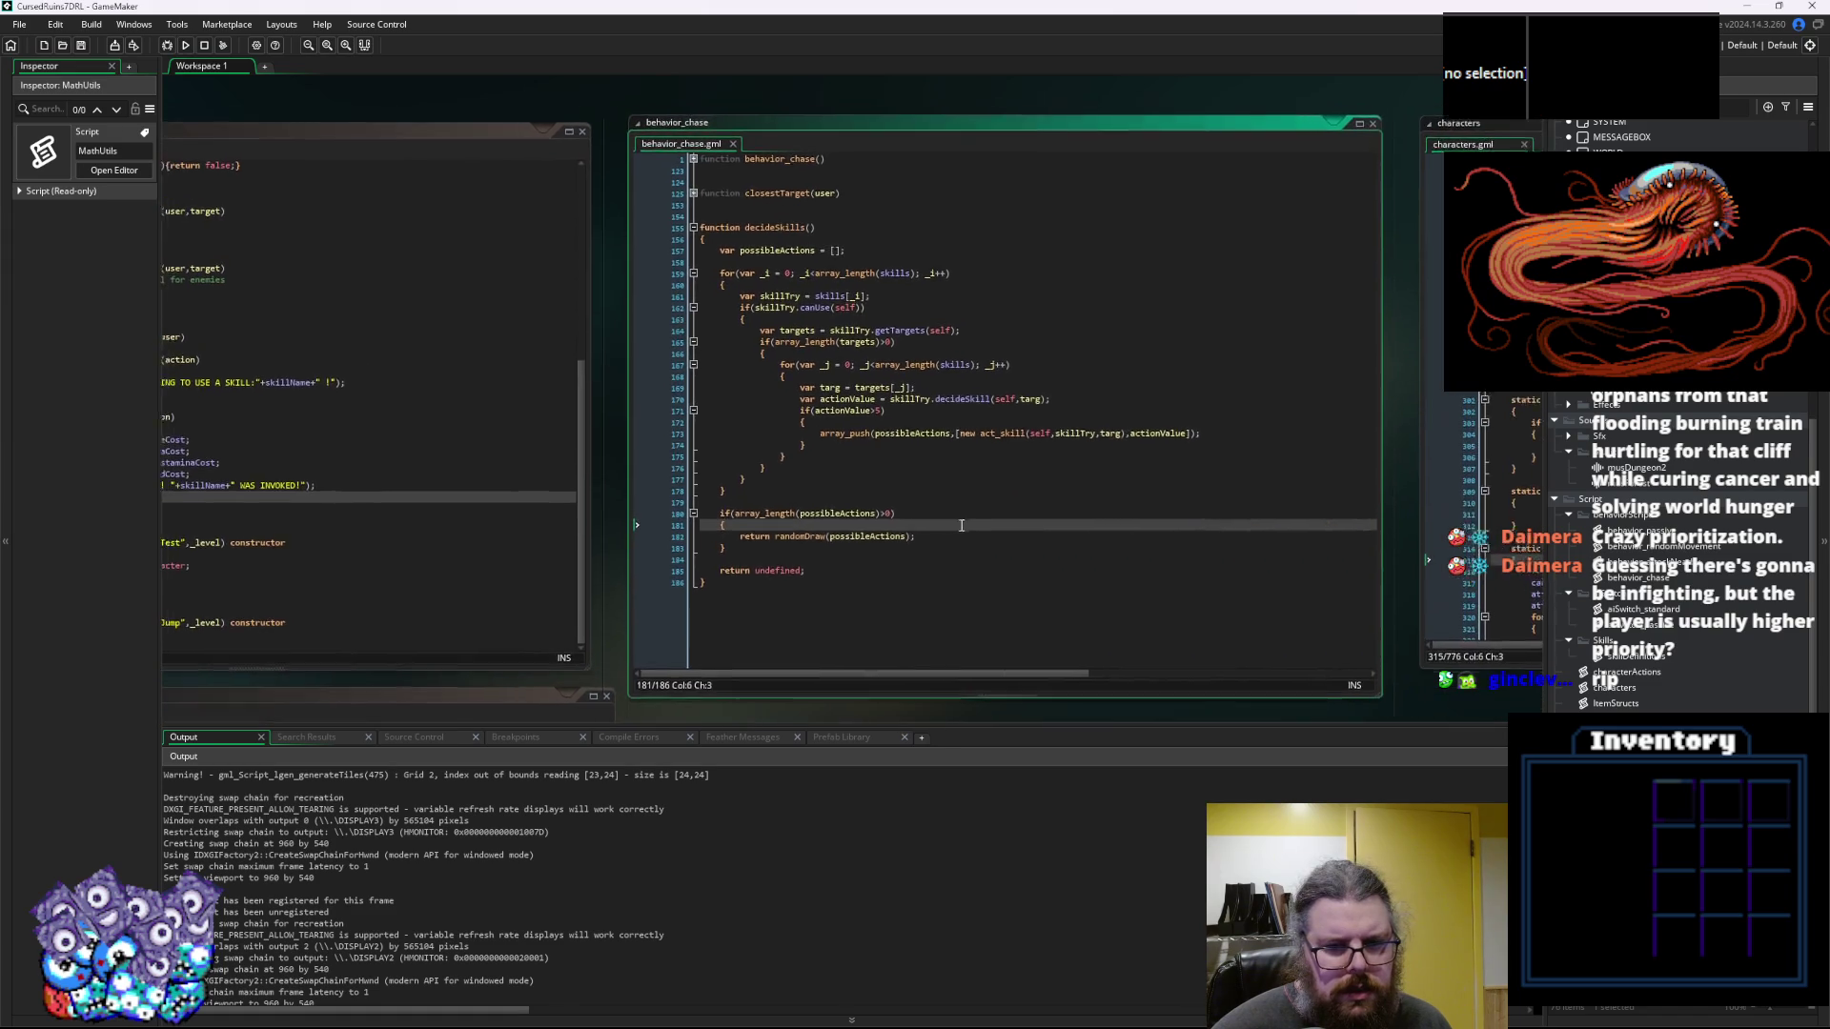
left_click(1000, 527)
middle_click(851, 537)
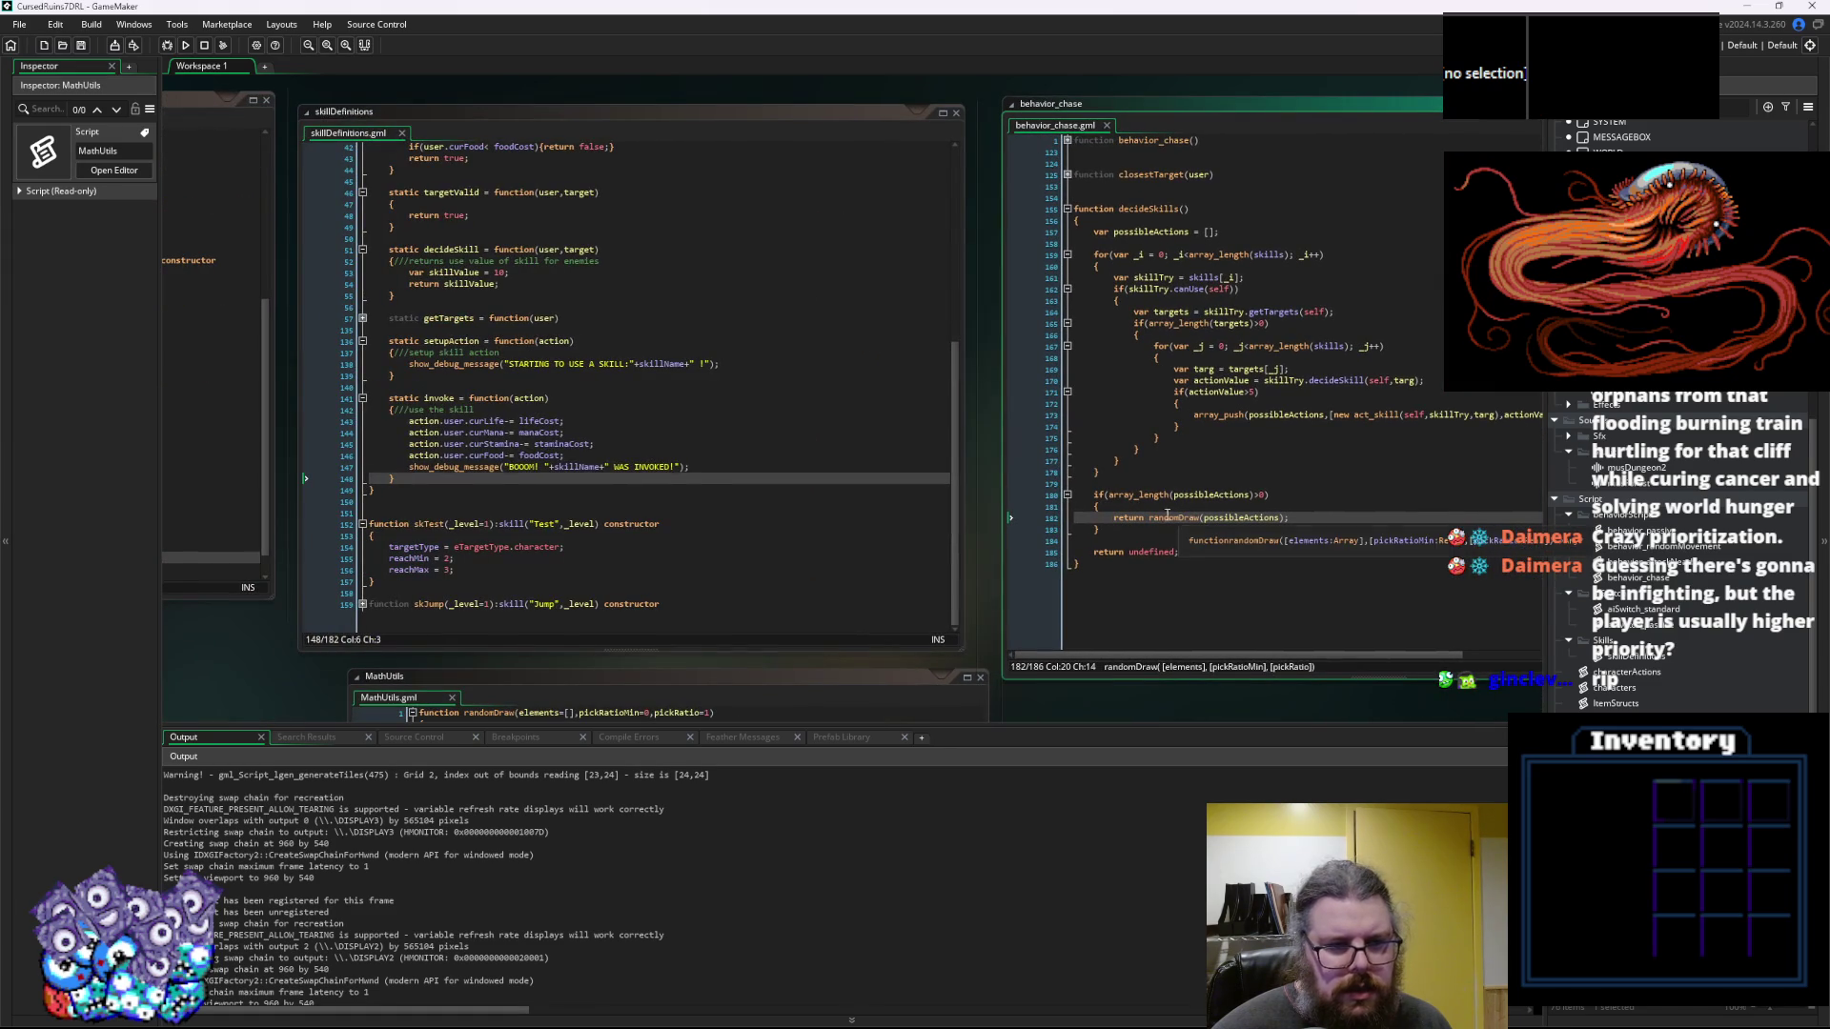
Delete "if(other.selectFriends){" from line 128 of getTargets, then save and start a debug run
left_click(363, 462)
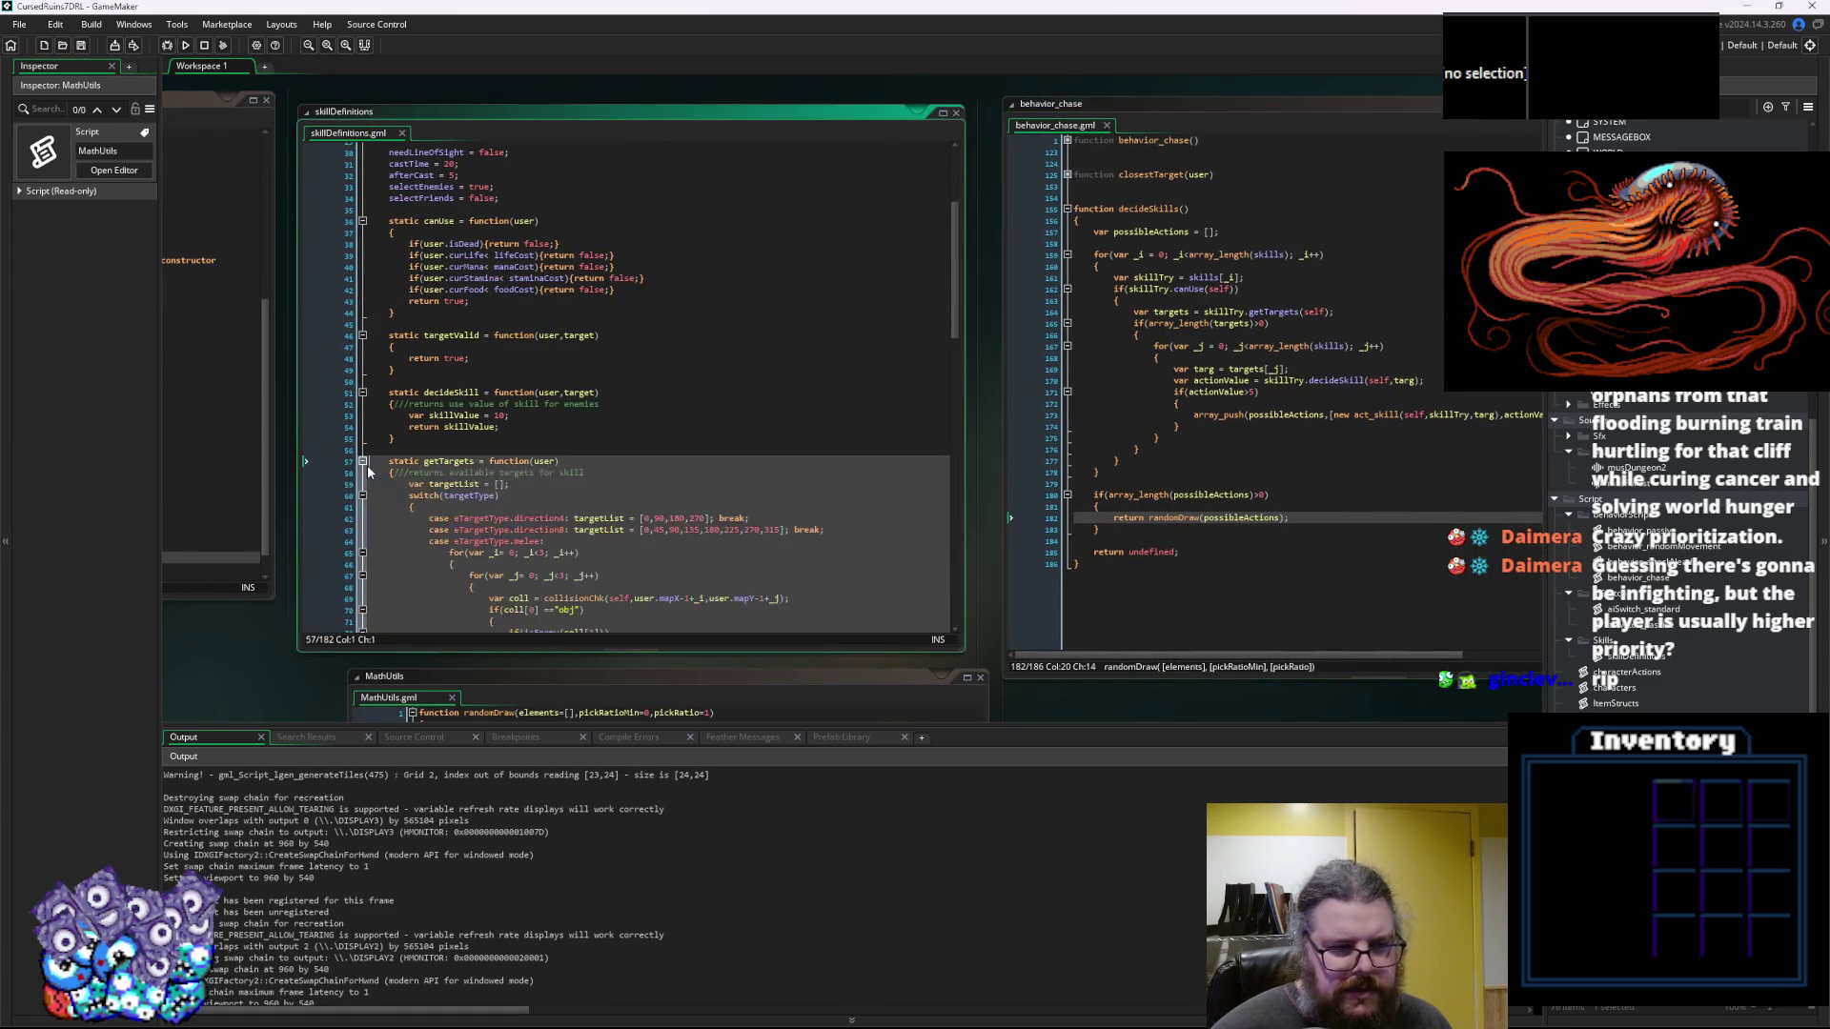
scroll(712, 469, "down", 10)
scroll(712, 468, "down", 10)
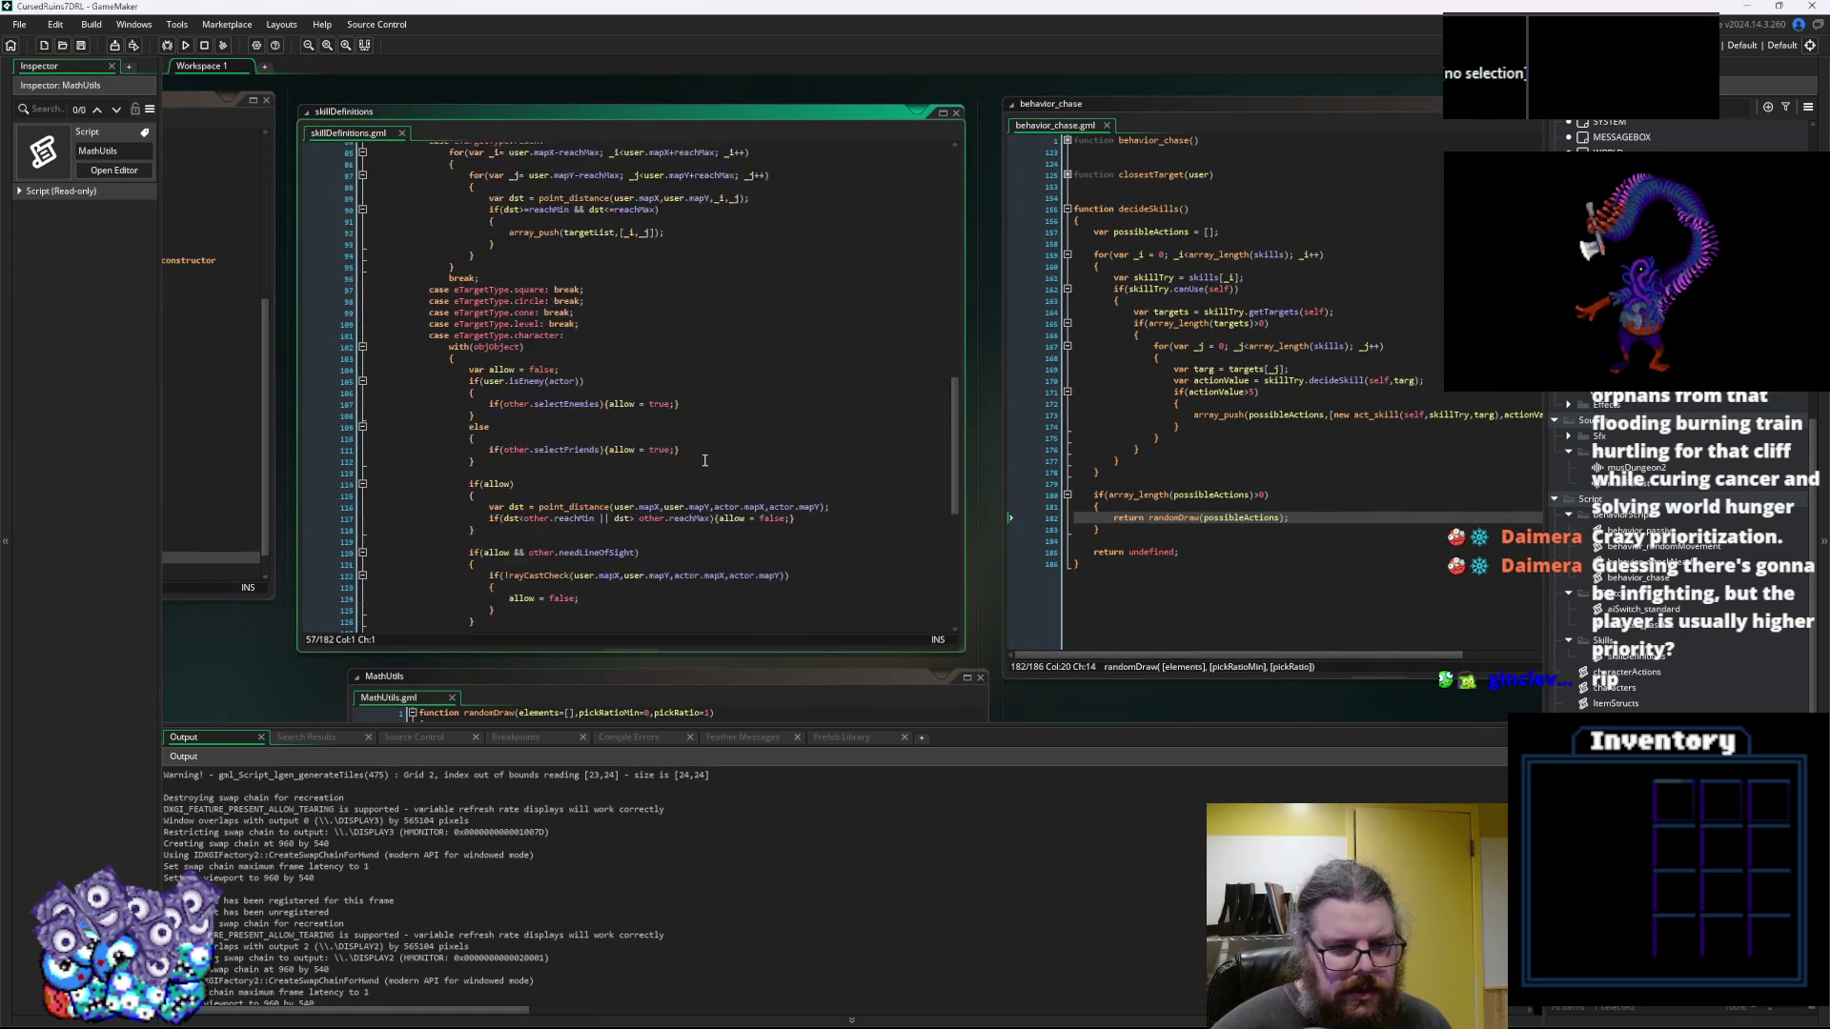
left_click_drag(637, 444, 523, 444)
key("Delete")
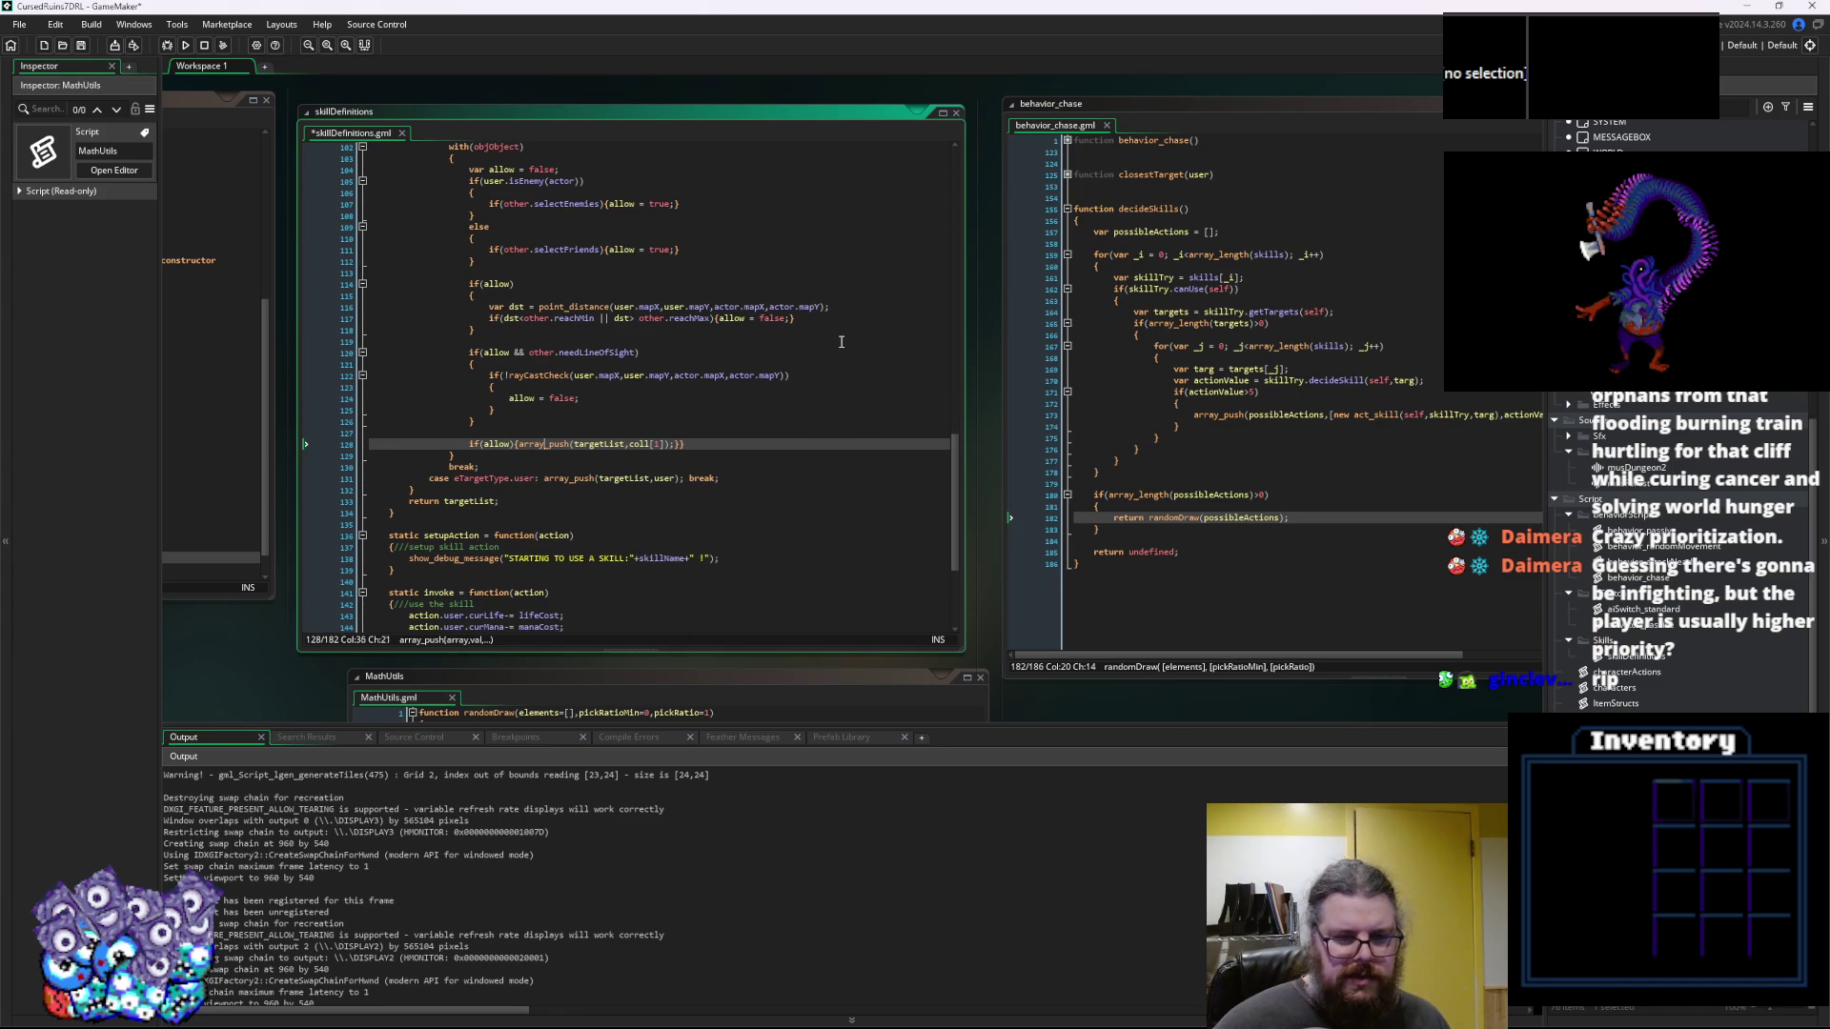
key("End")
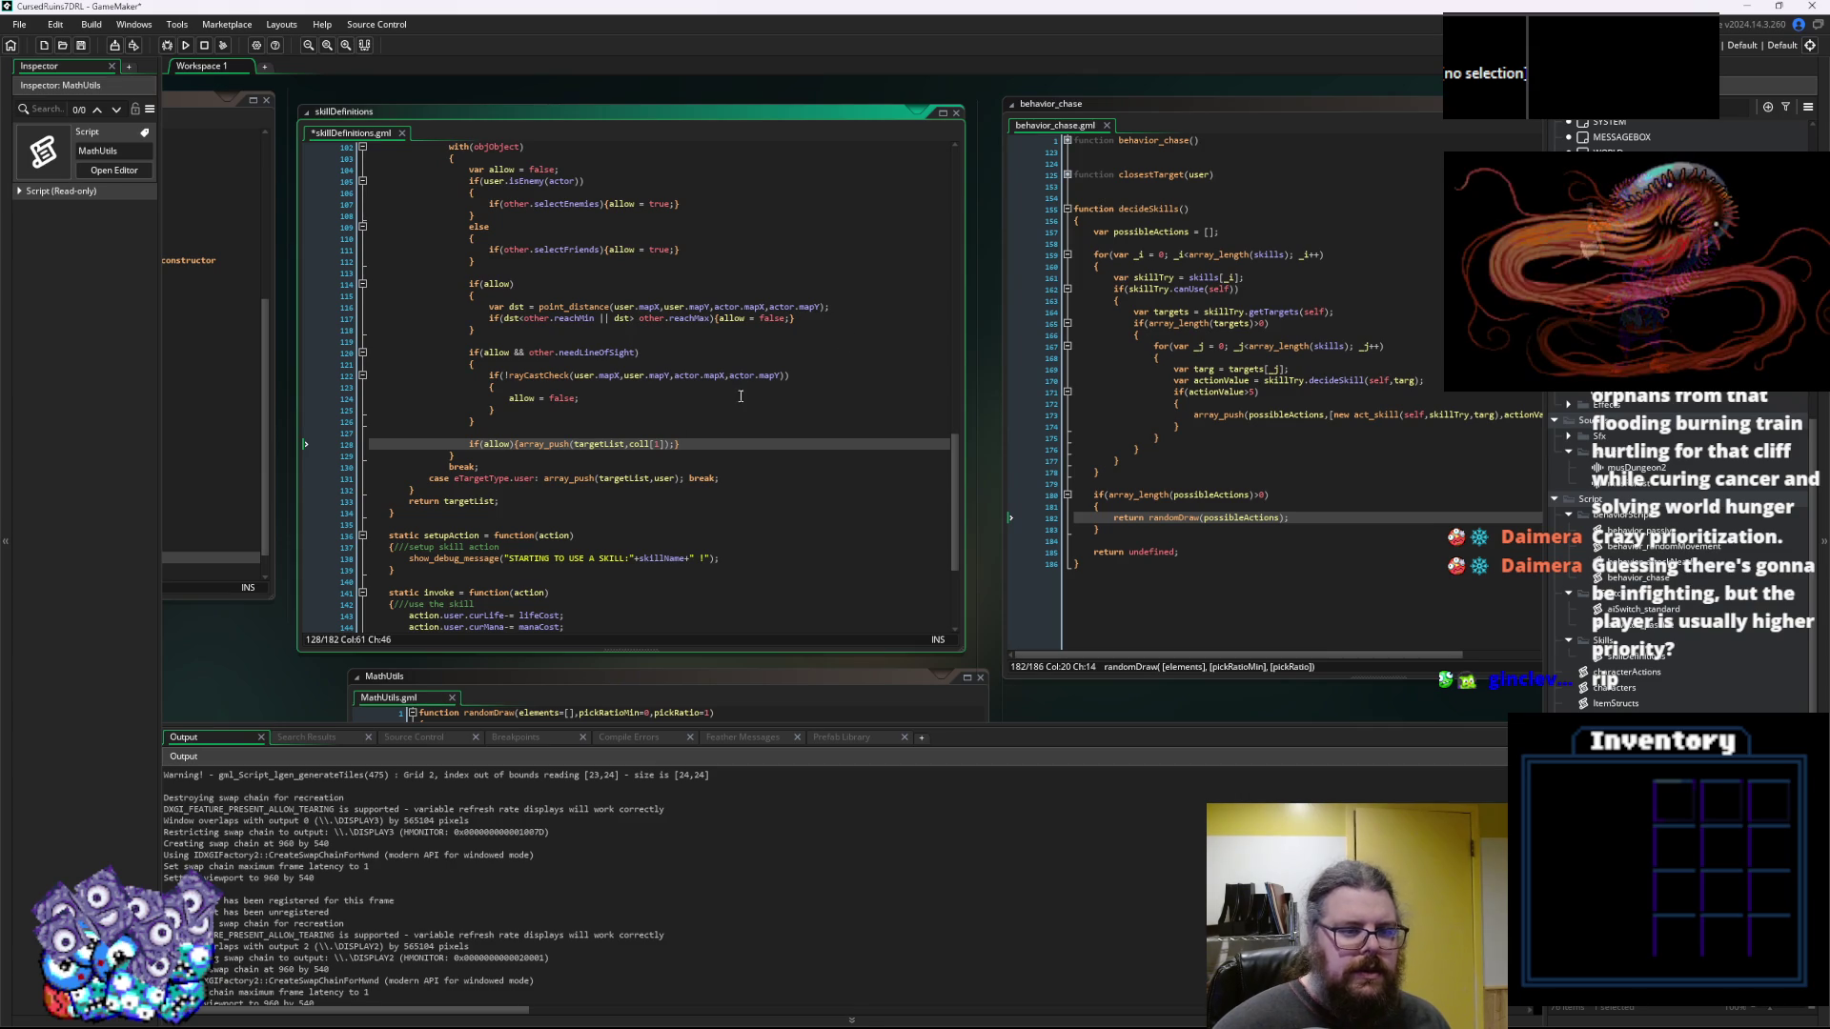
left_click(601, 445)
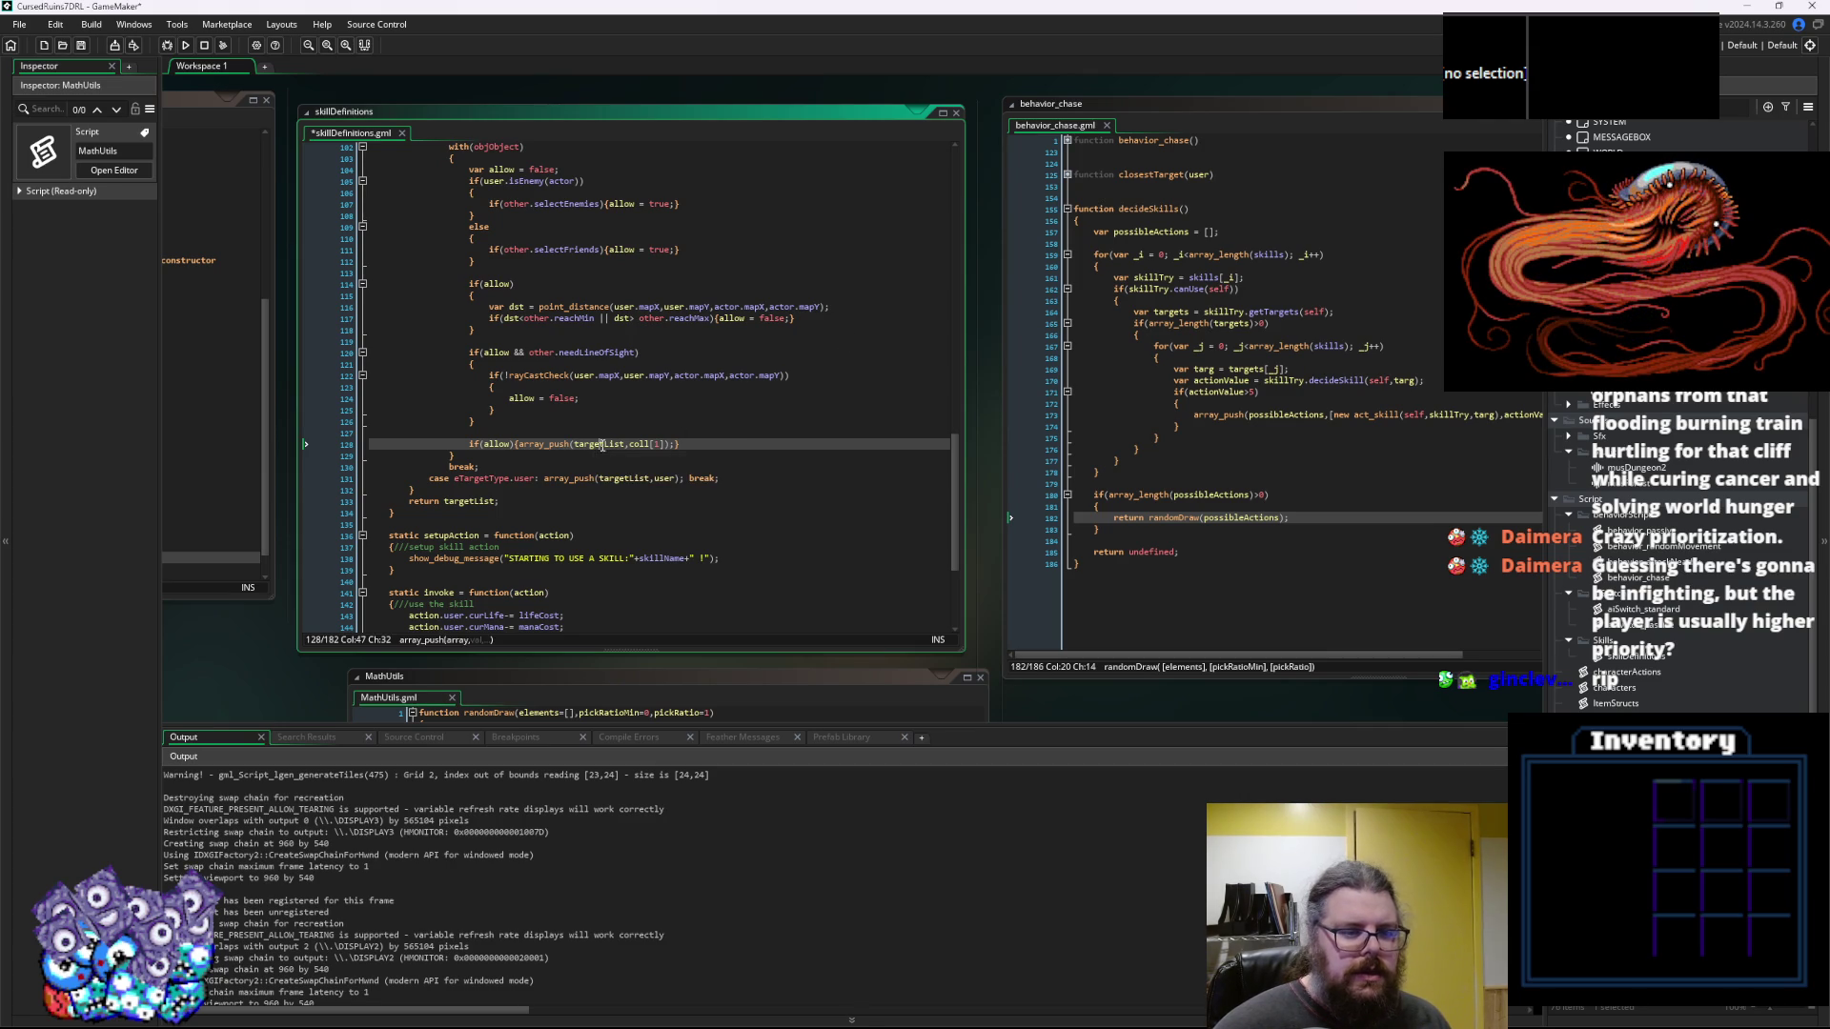
left_click(81, 45)
Run the game in debug, start a new game and move the player until it crashes
left_click(166, 44)
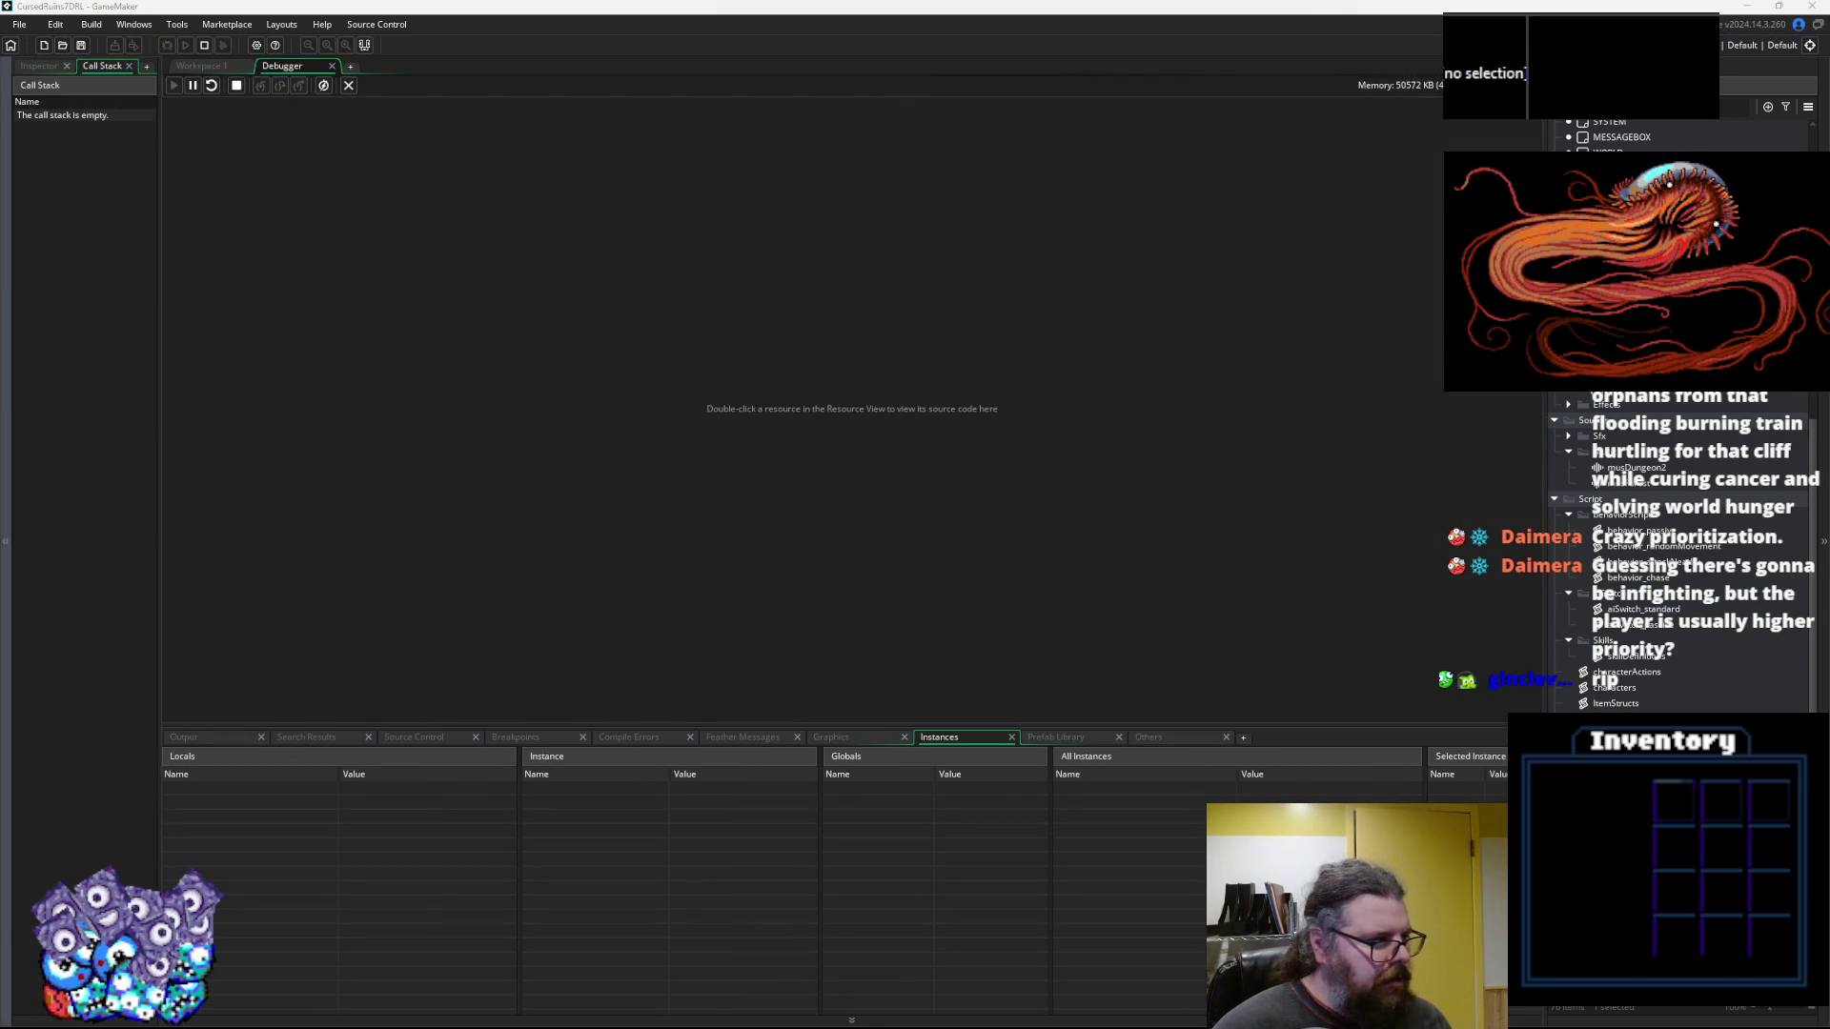
key("Return")
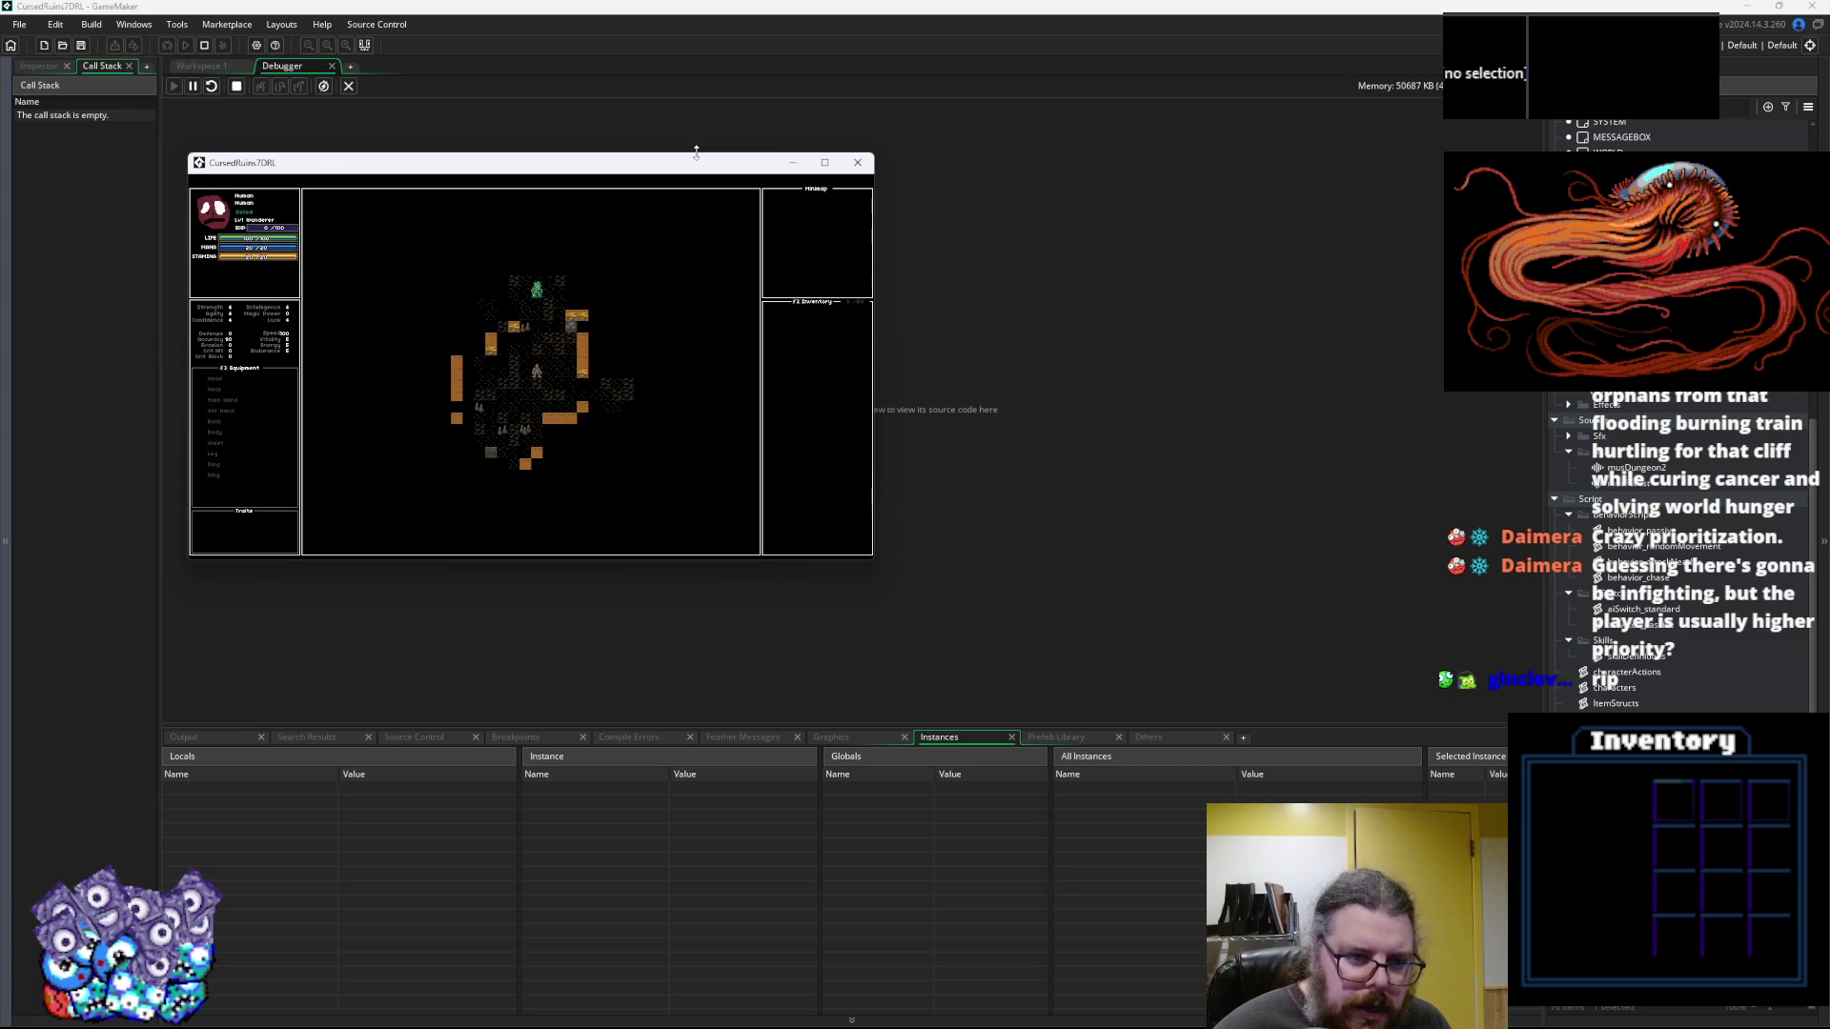
key("Up")
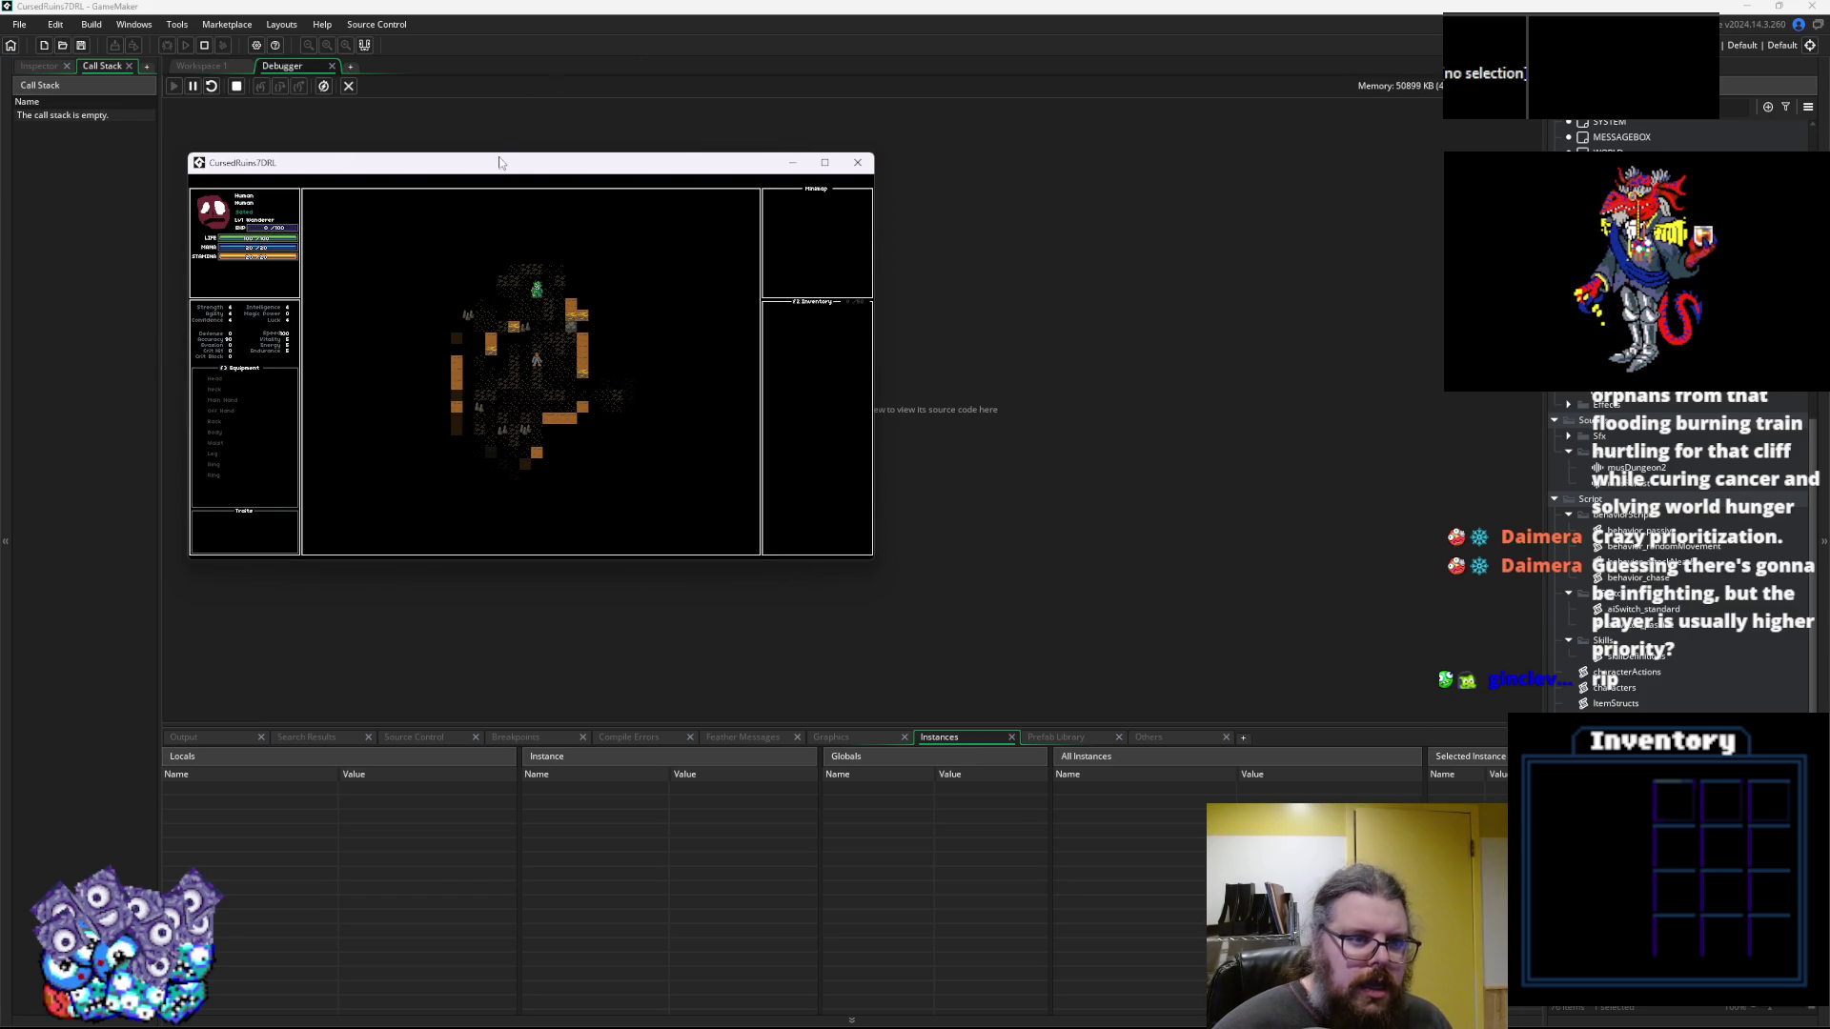
key("Escape")
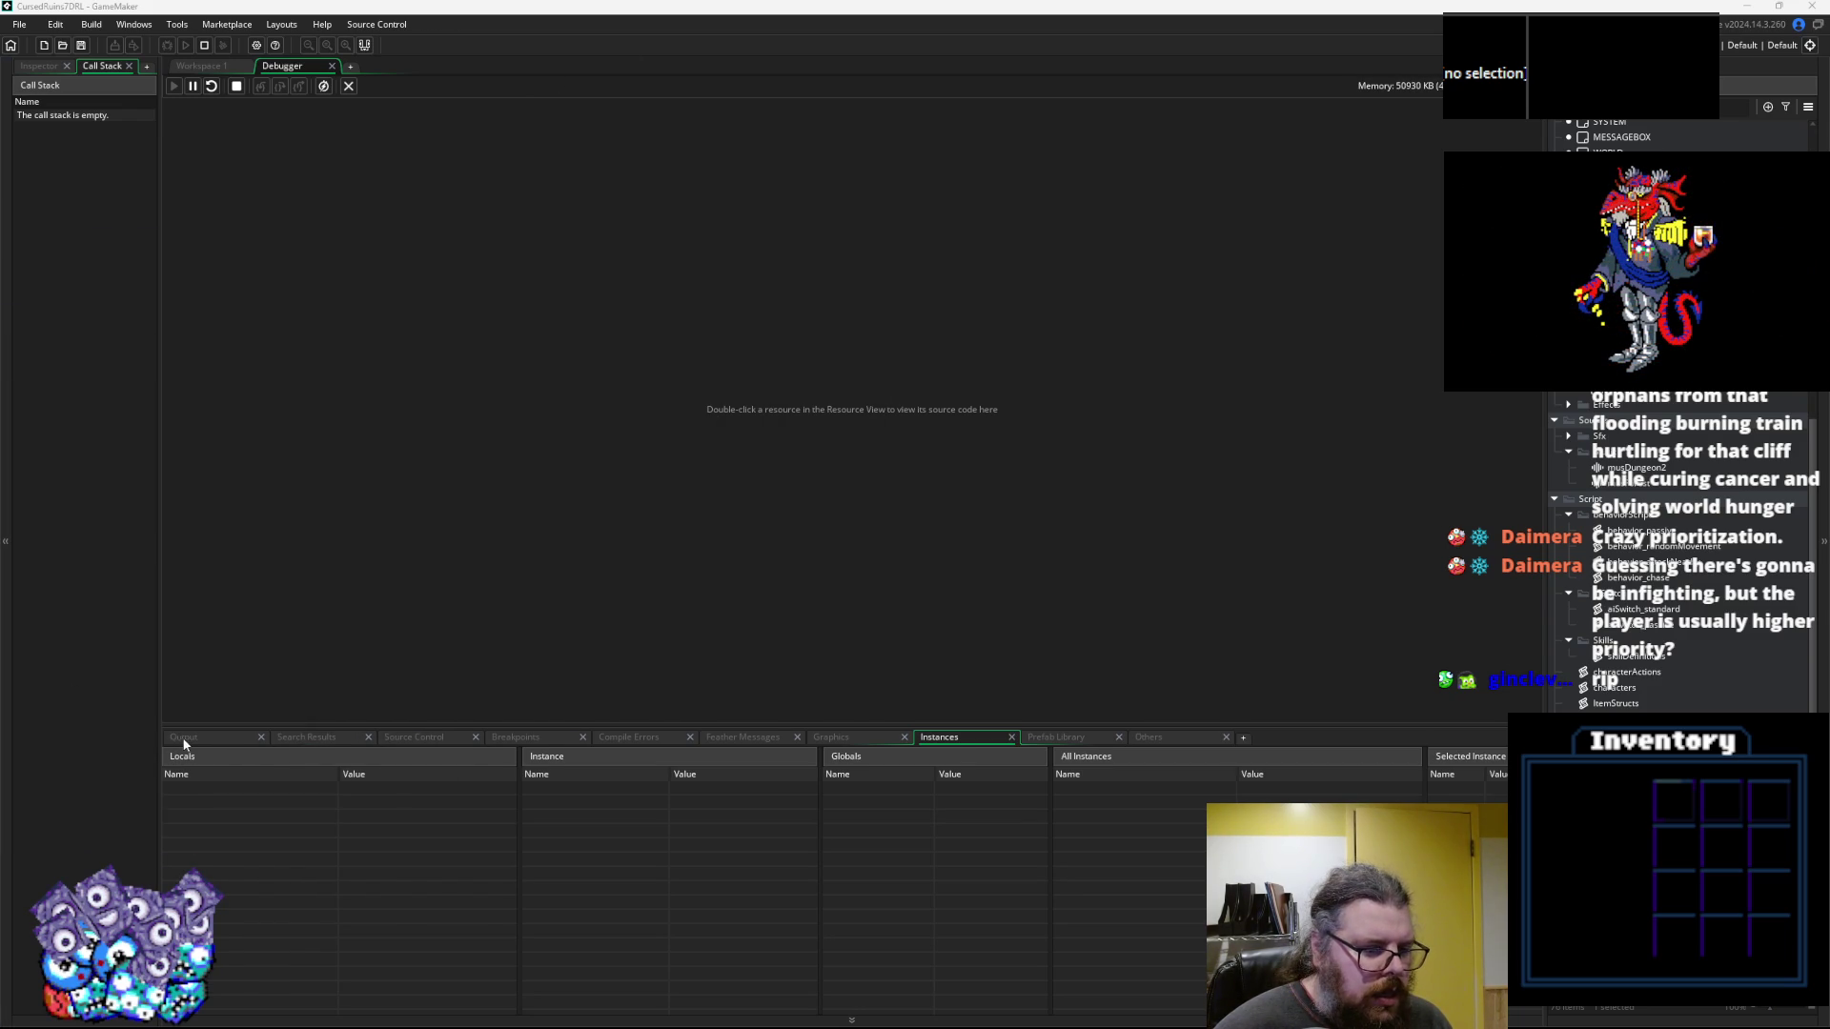
left_click(184, 742)
left_click_drag(234, 722, 243, 547)
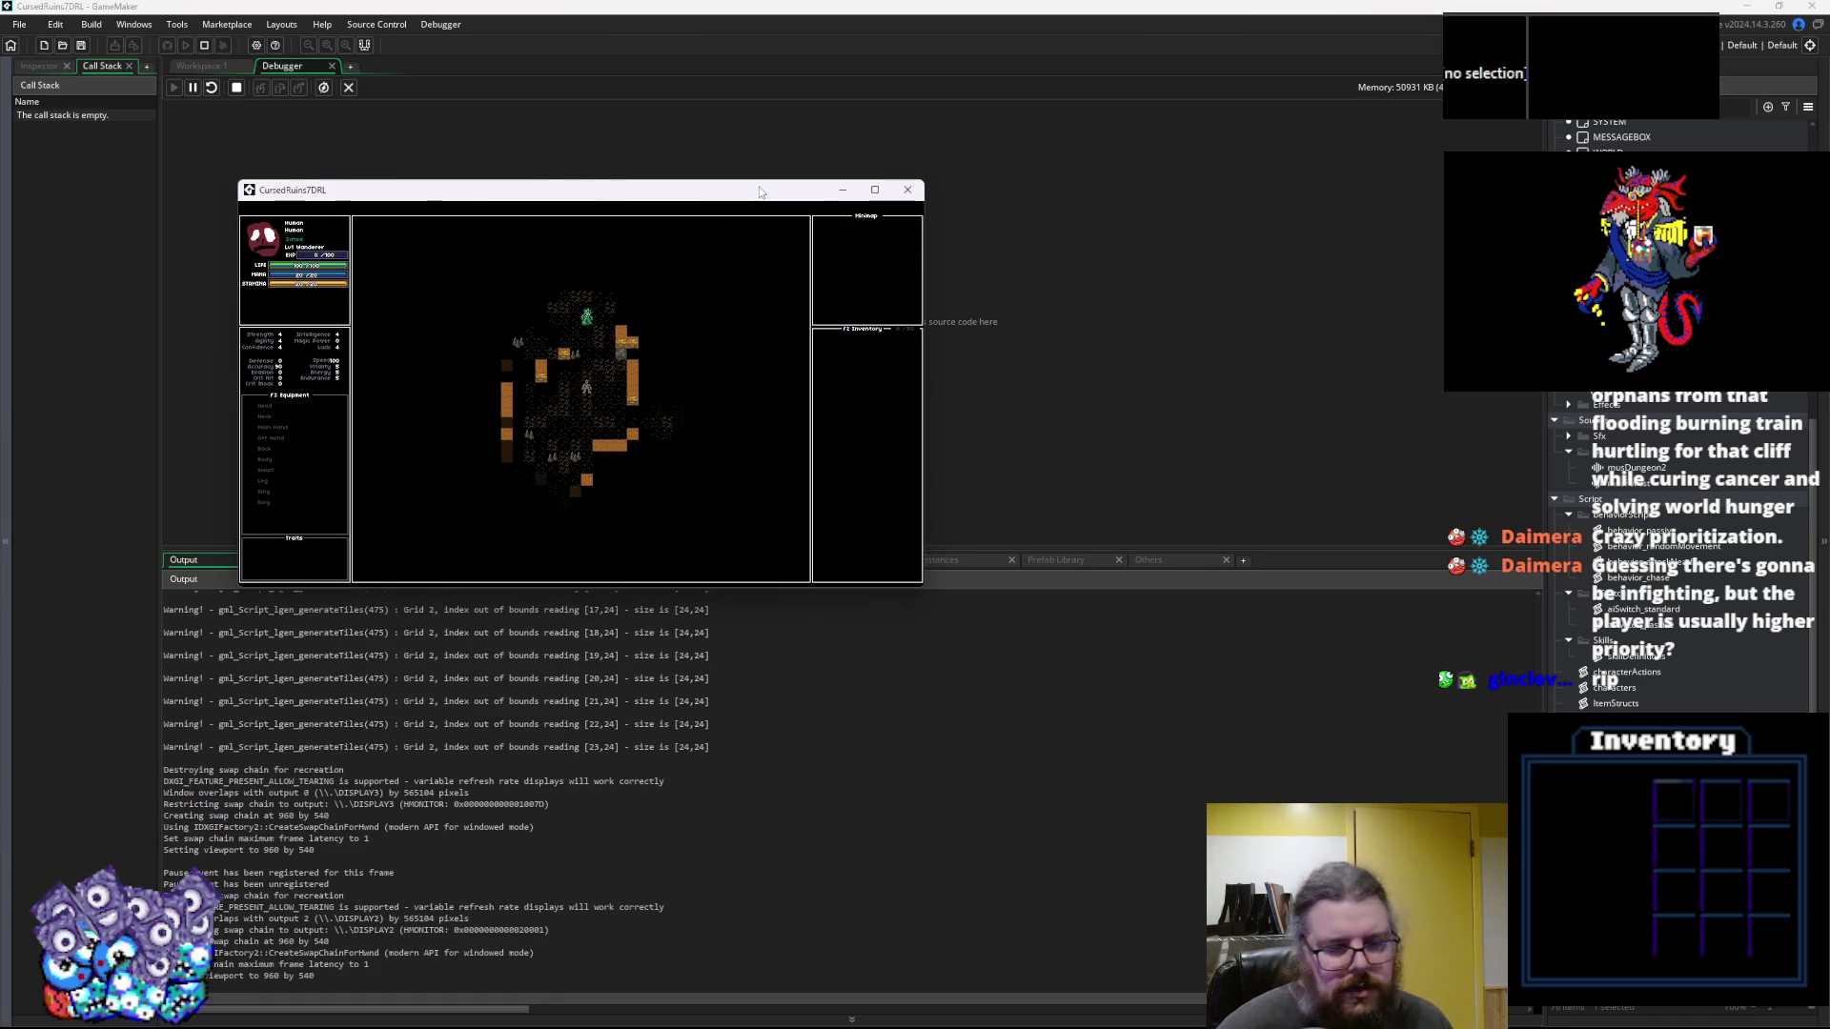
key("Up")
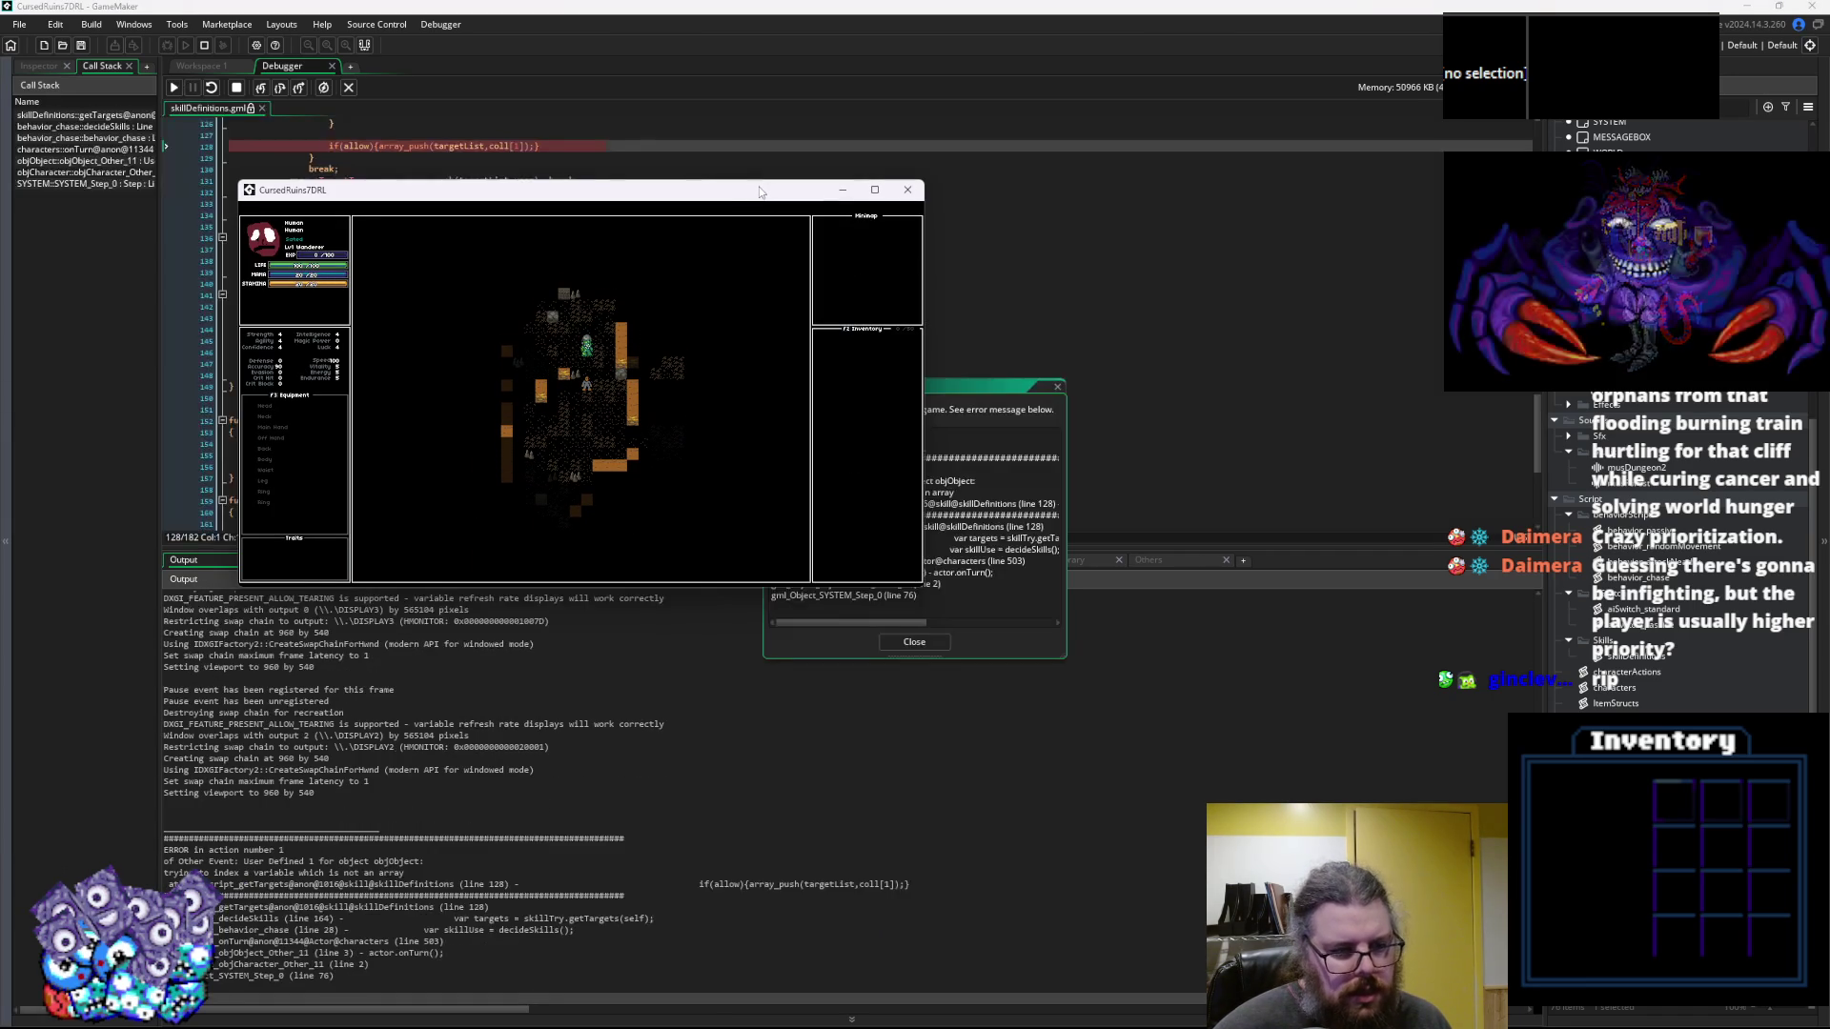
Move the game window aside and check targetList's value on line 128
left_click_drag(752, 198, 743, 547)
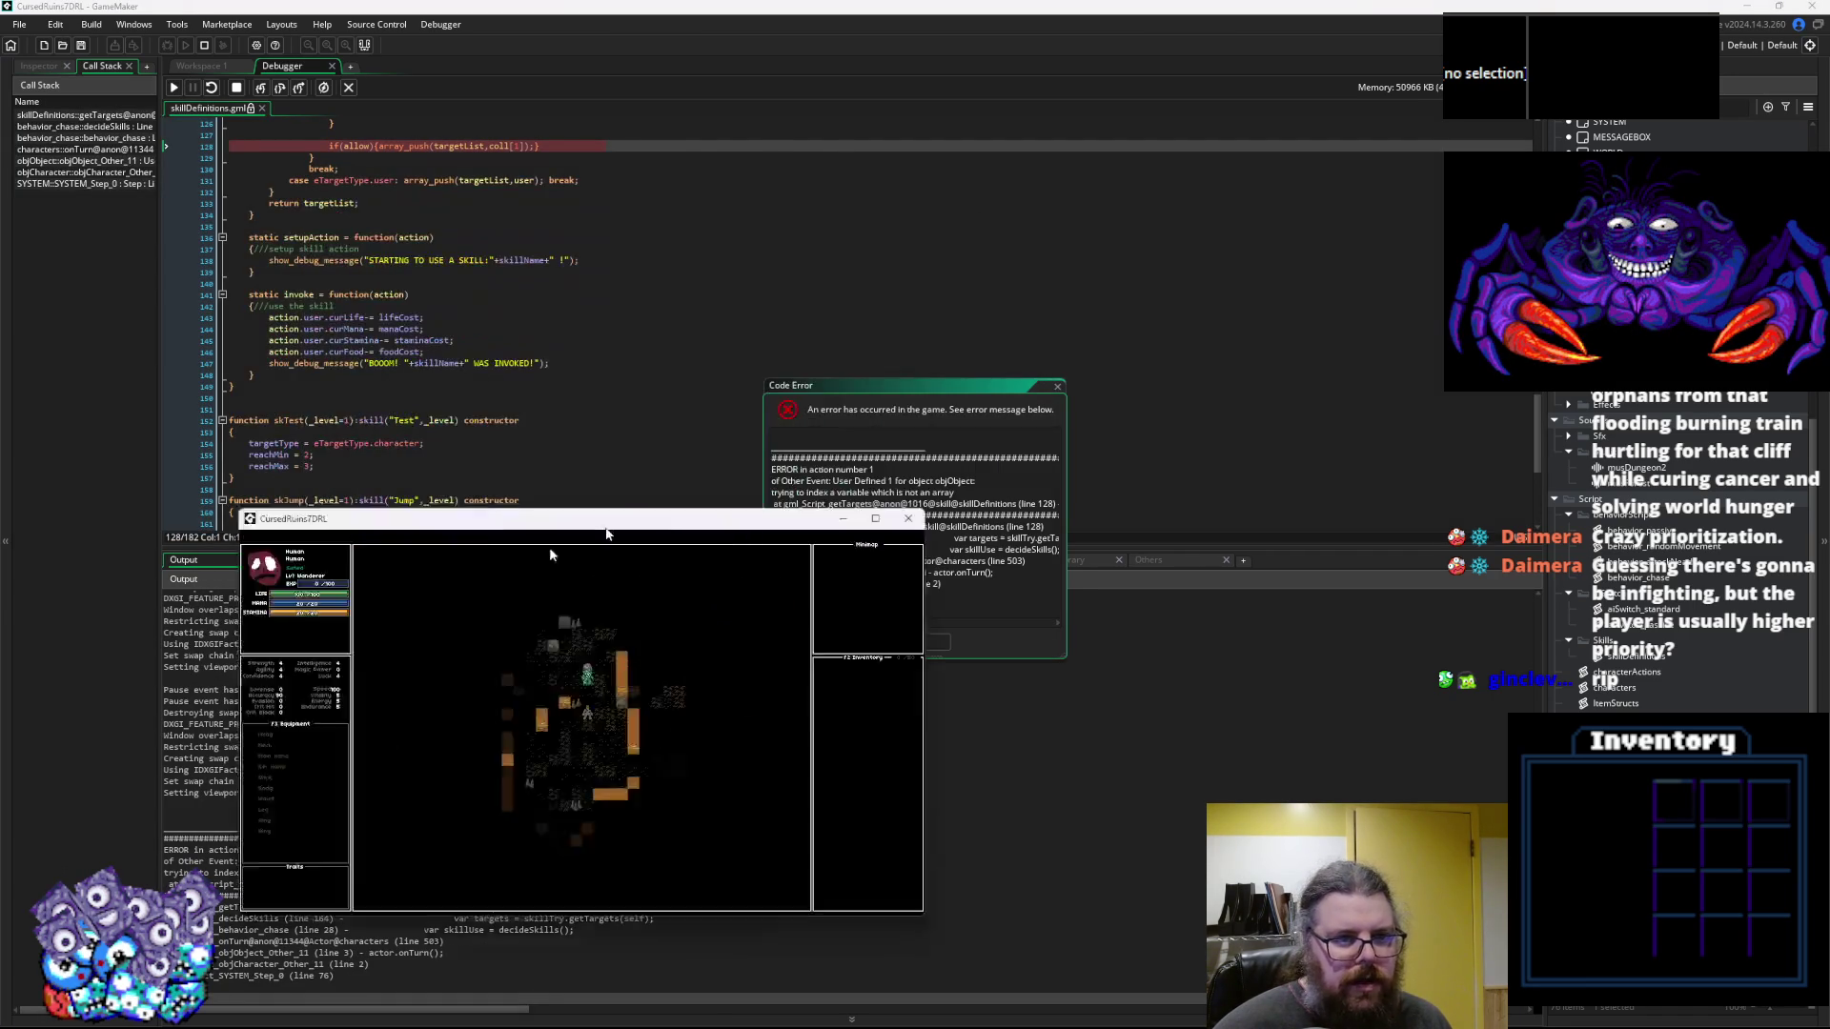
left_click(459, 449)
scroll(477, 410, "up", 6)
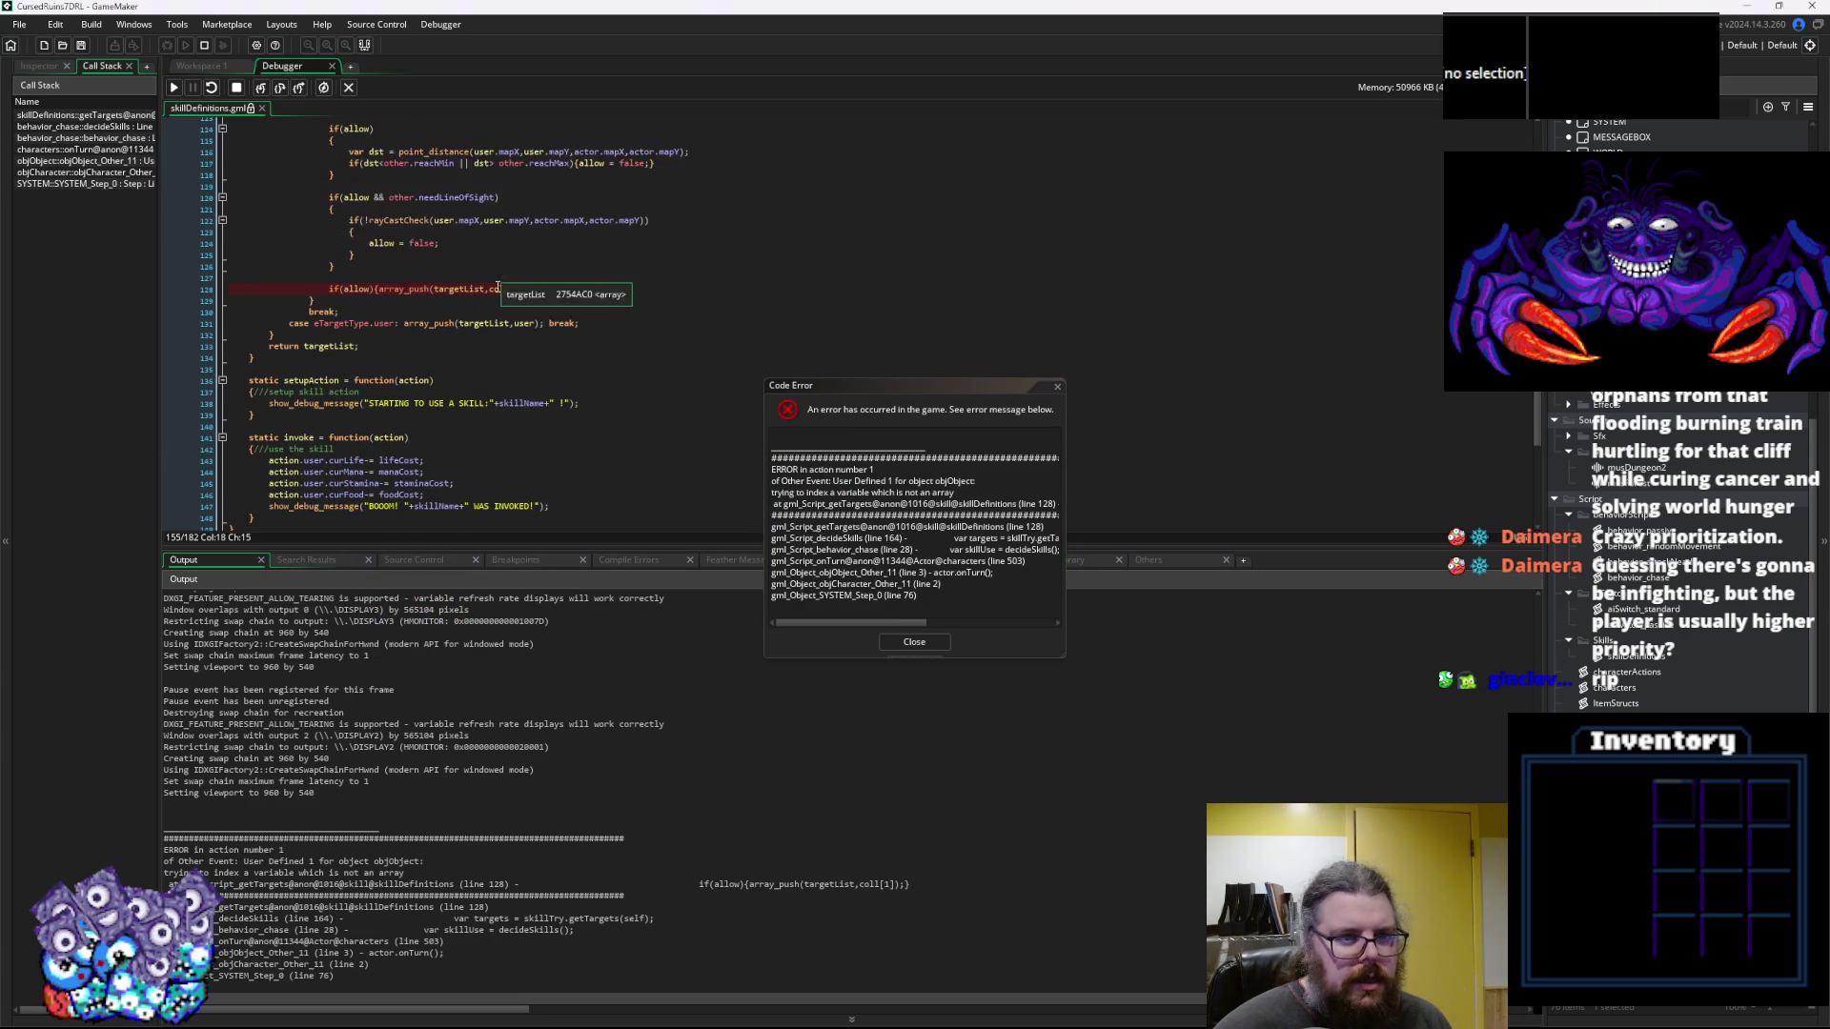
mouse_move(476, 345)
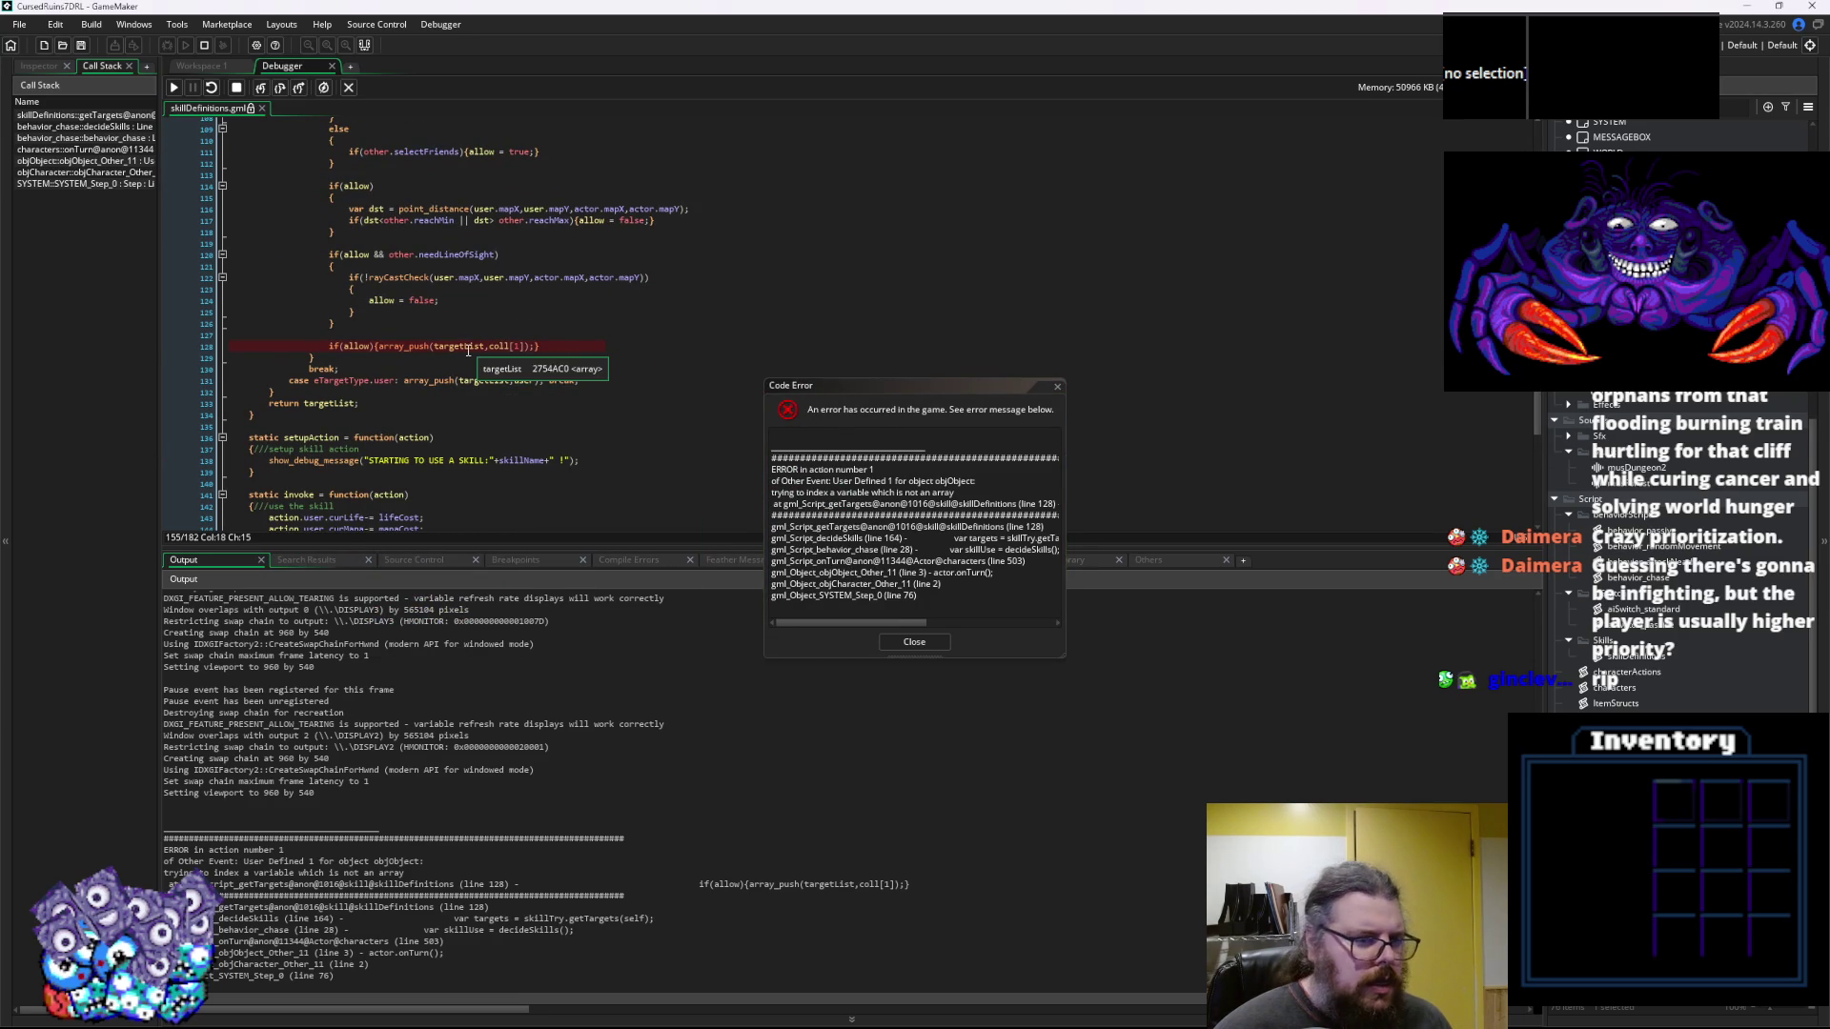
left_click(468, 348)
Inspect coll on line 128, then close the Code Error report to end the run
double_click(504, 346)
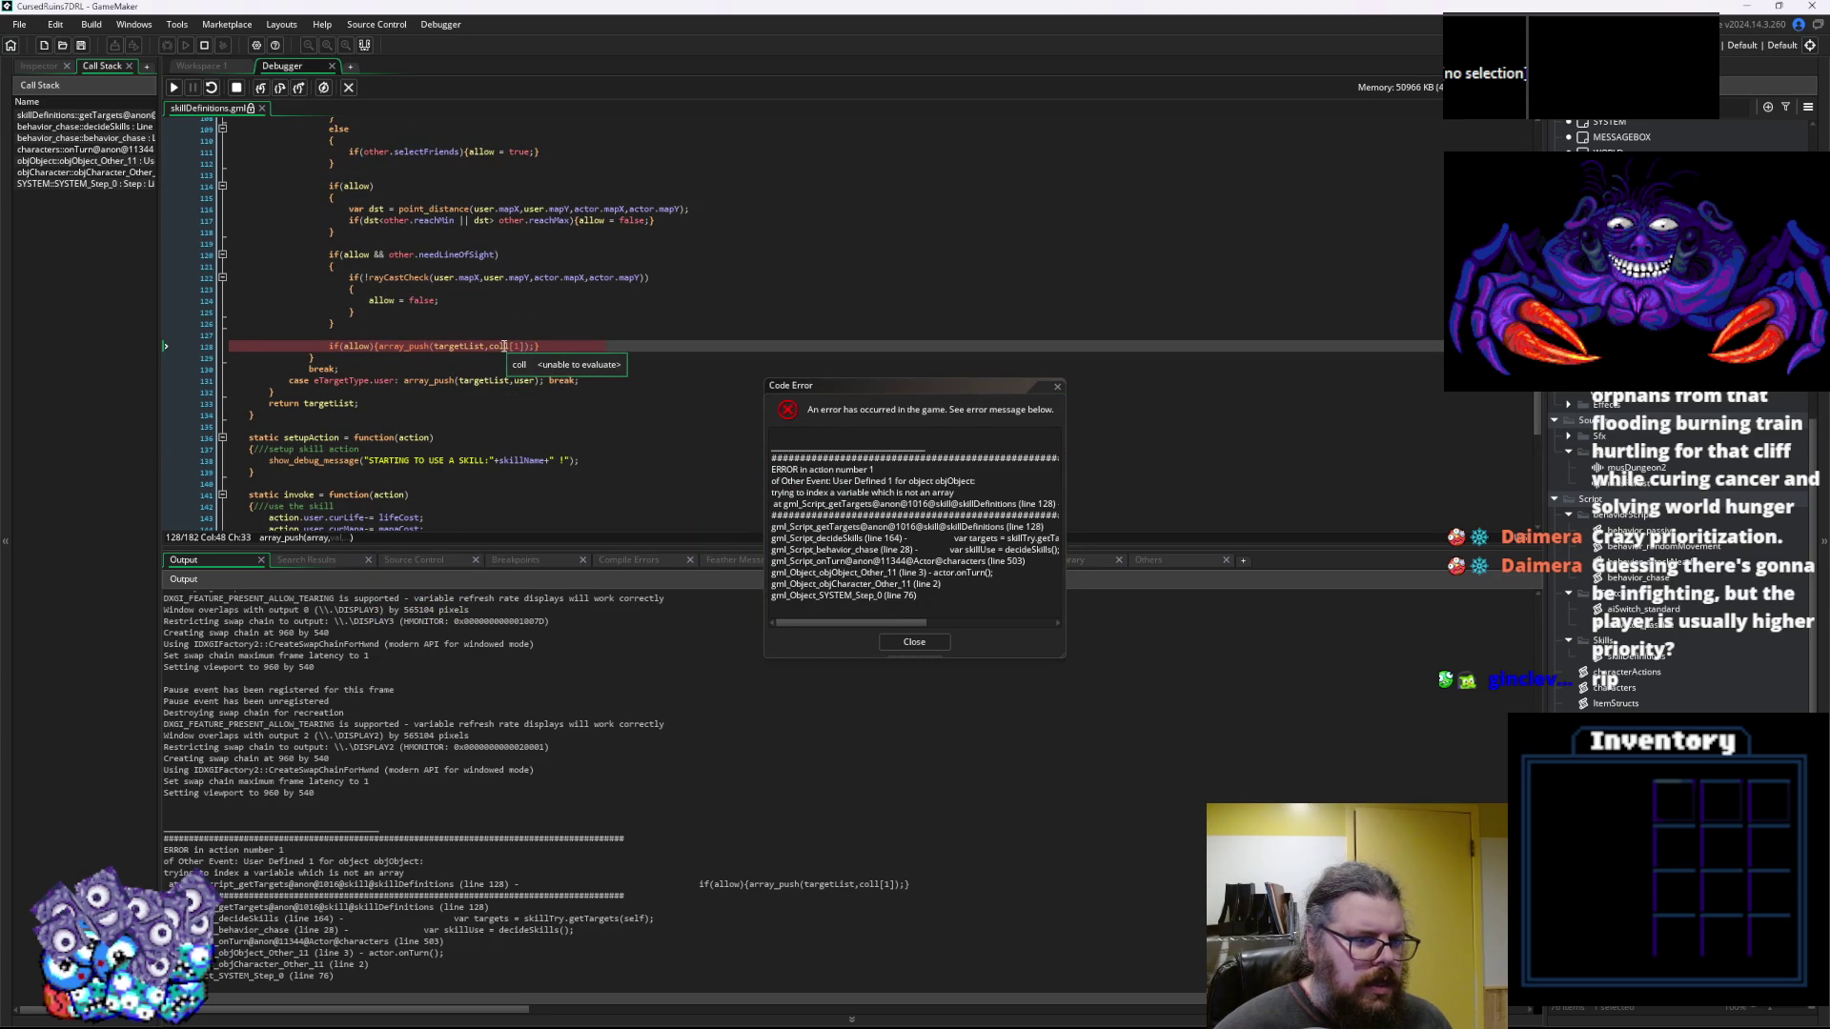
scroll(503, 349, "up", 3)
scroll(505, 352, "down", 2)
scroll(514, 359, "up", 3)
scroll(519, 362, "up", 1)
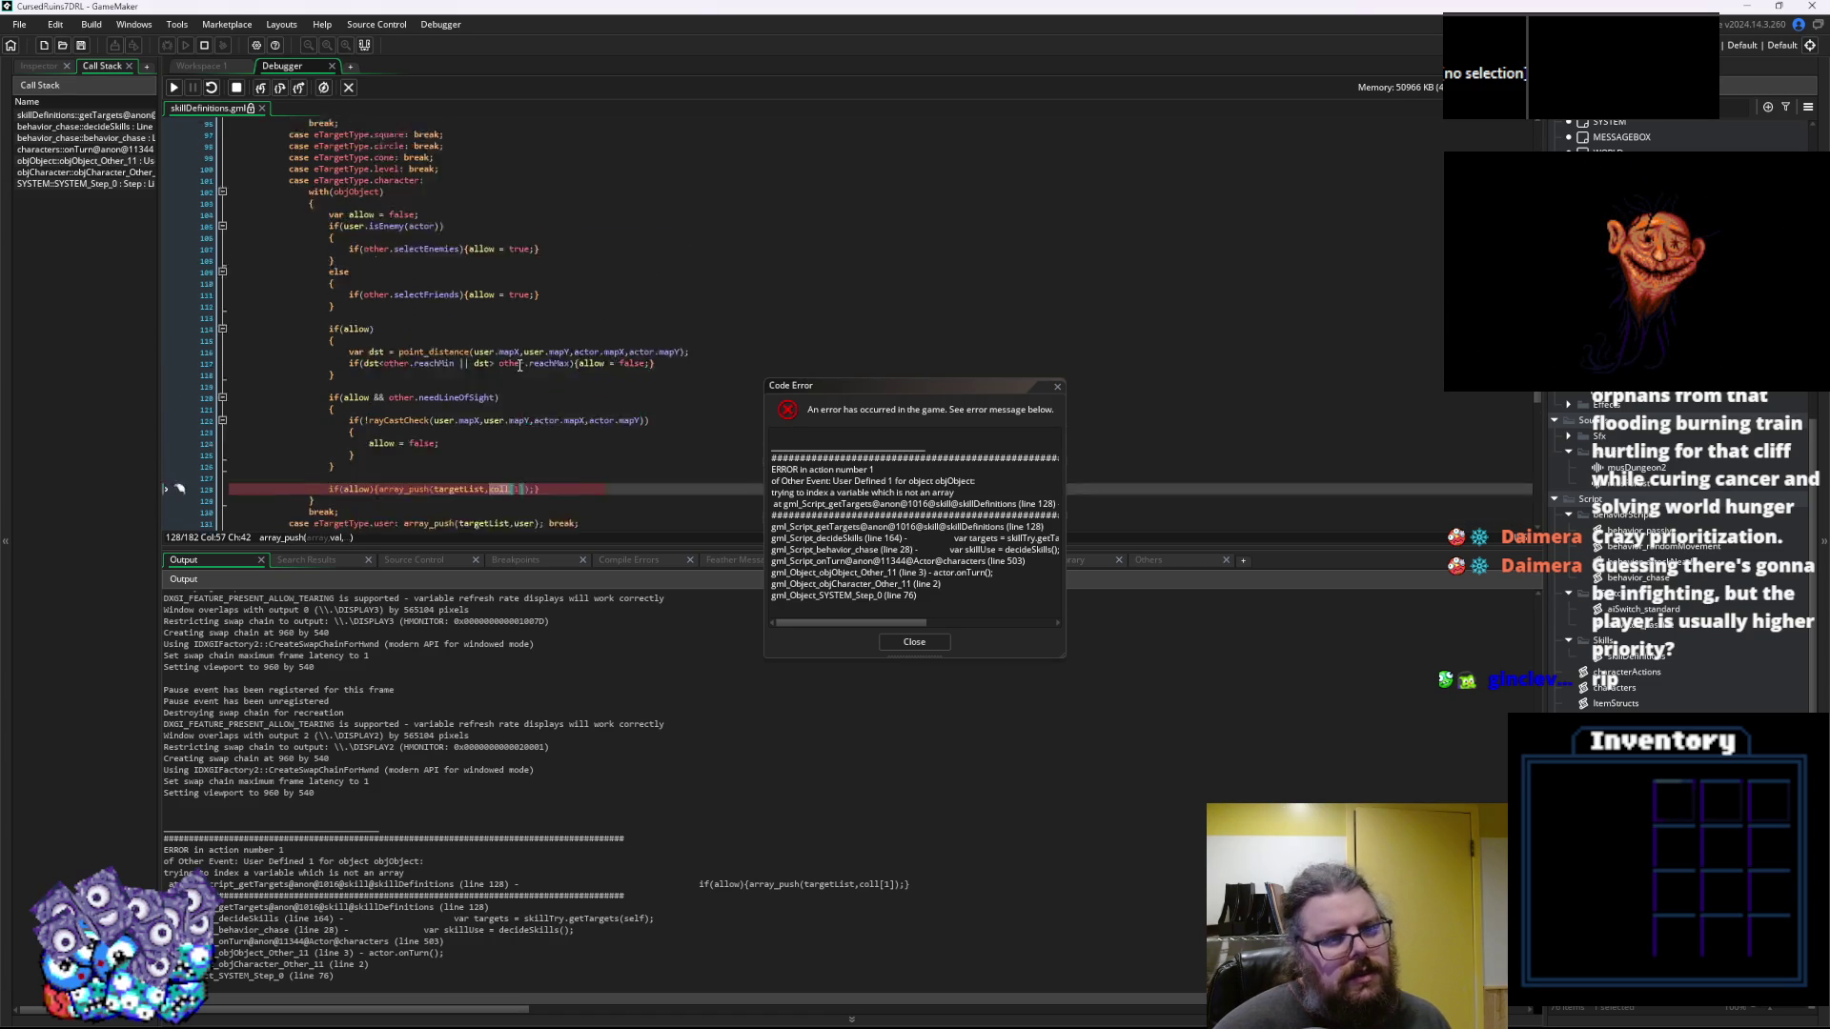
scroll(543, 390, "down", 3)
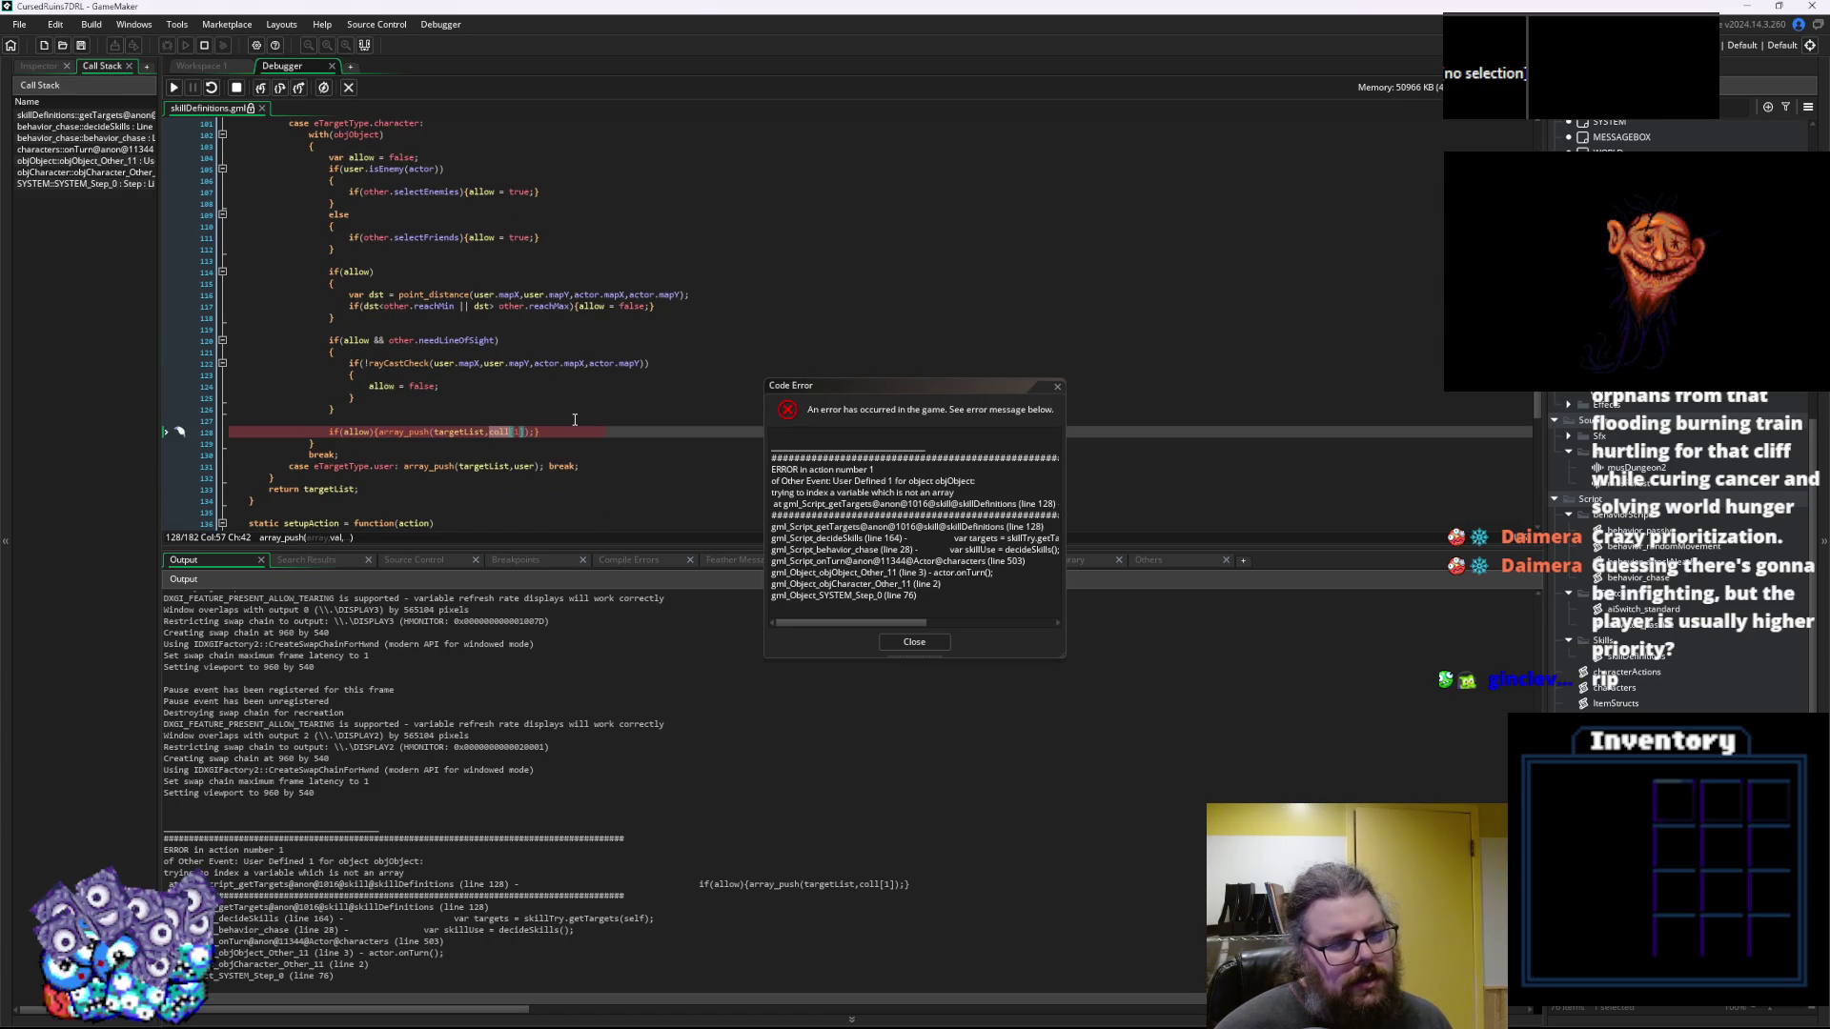
scroll(574, 419, "down", 1)
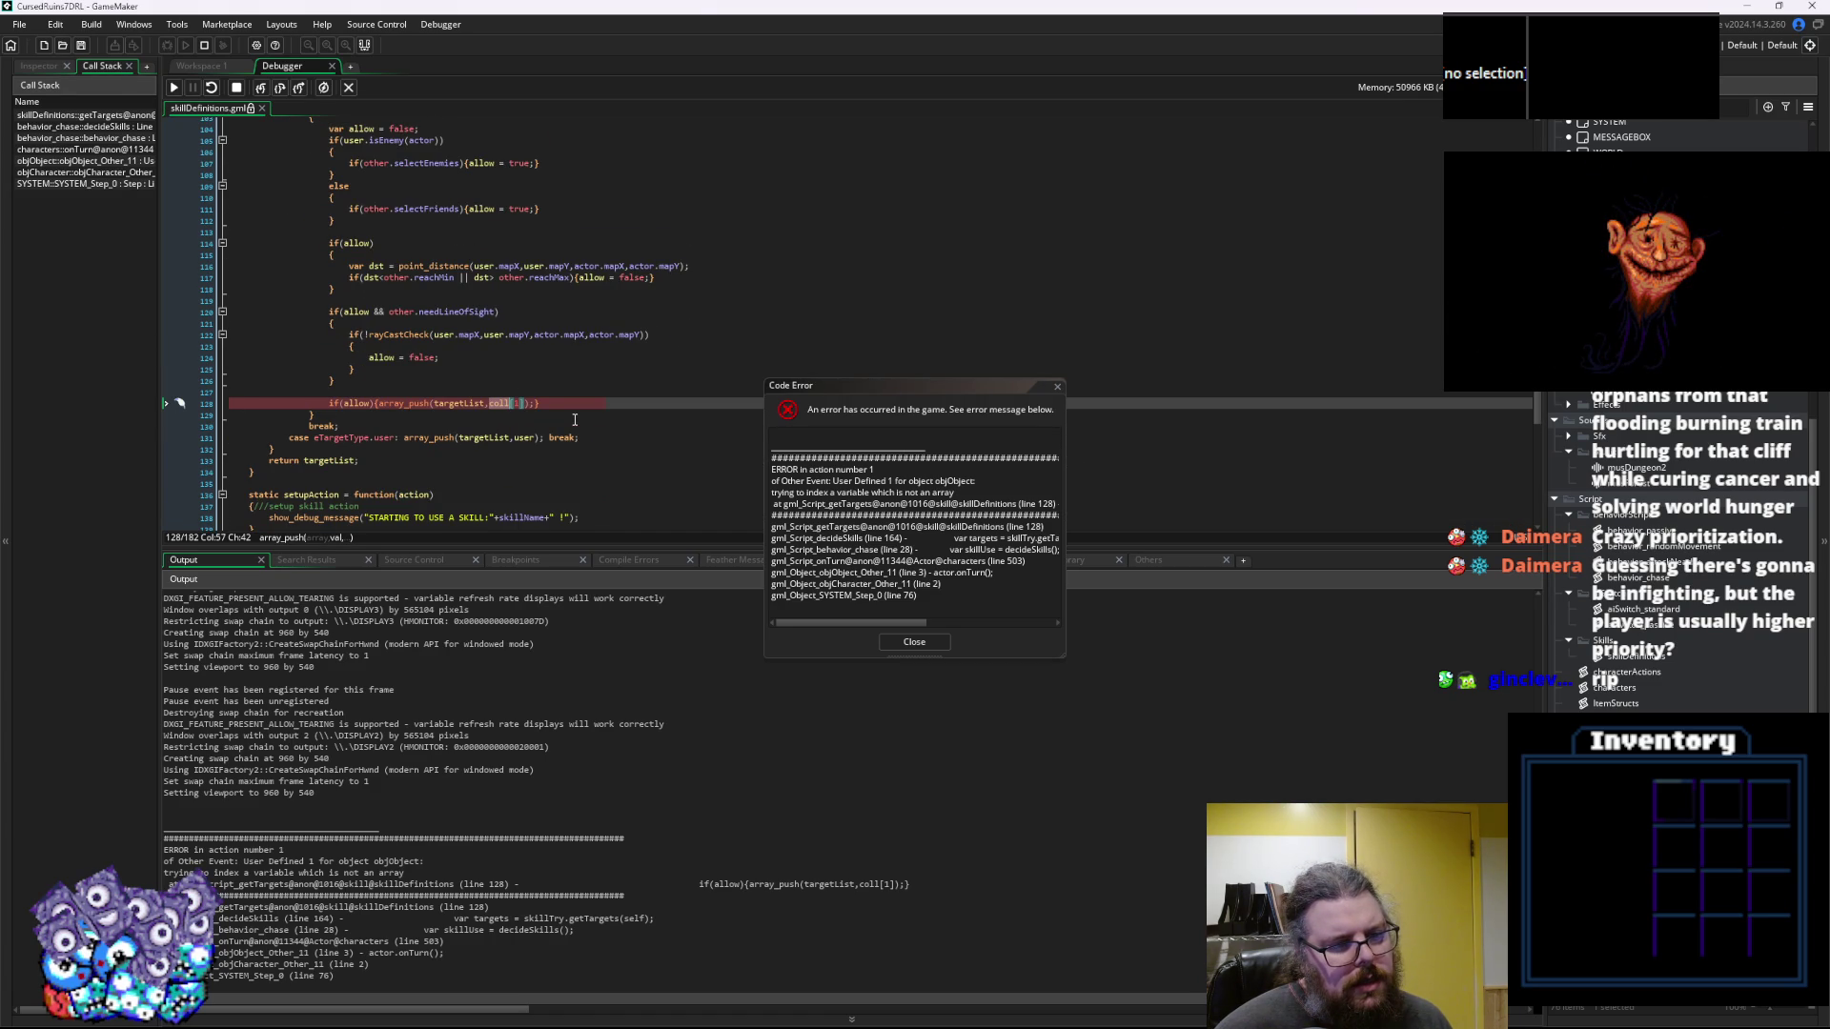
scroll(575, 419, "up", 1)
left_click(501, 431)
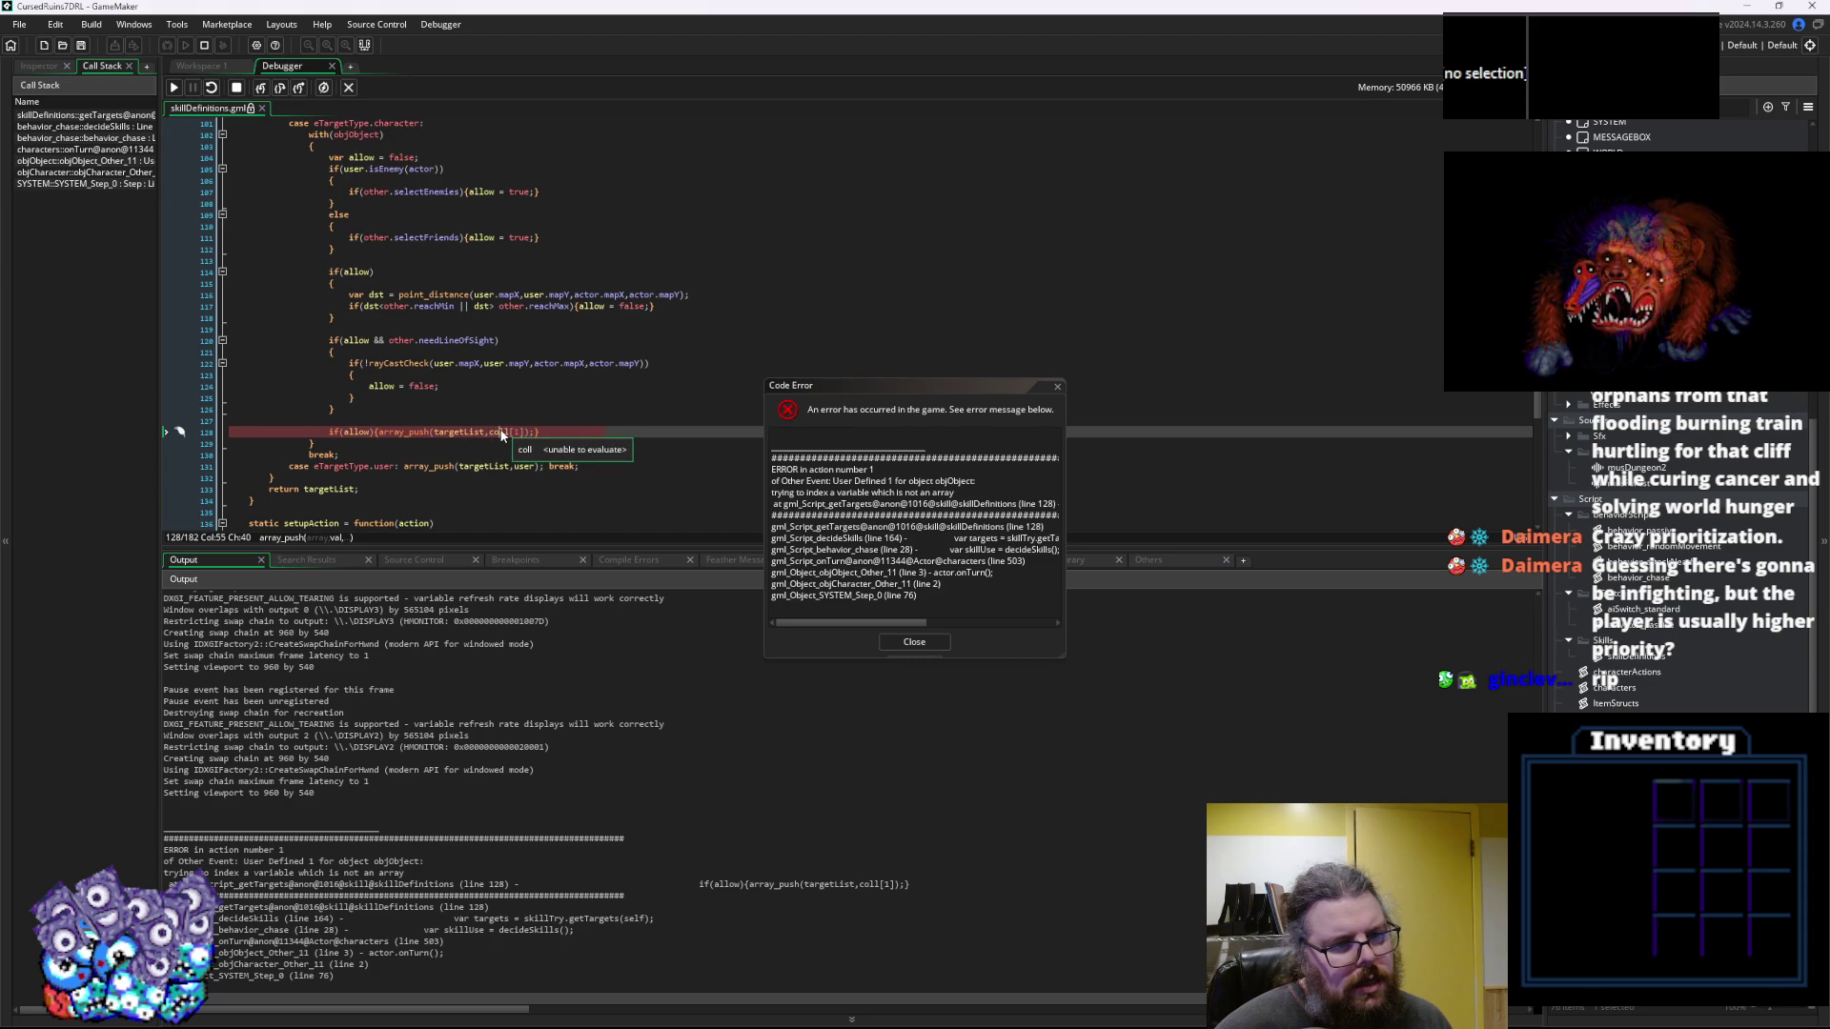
left_click(913, 643)
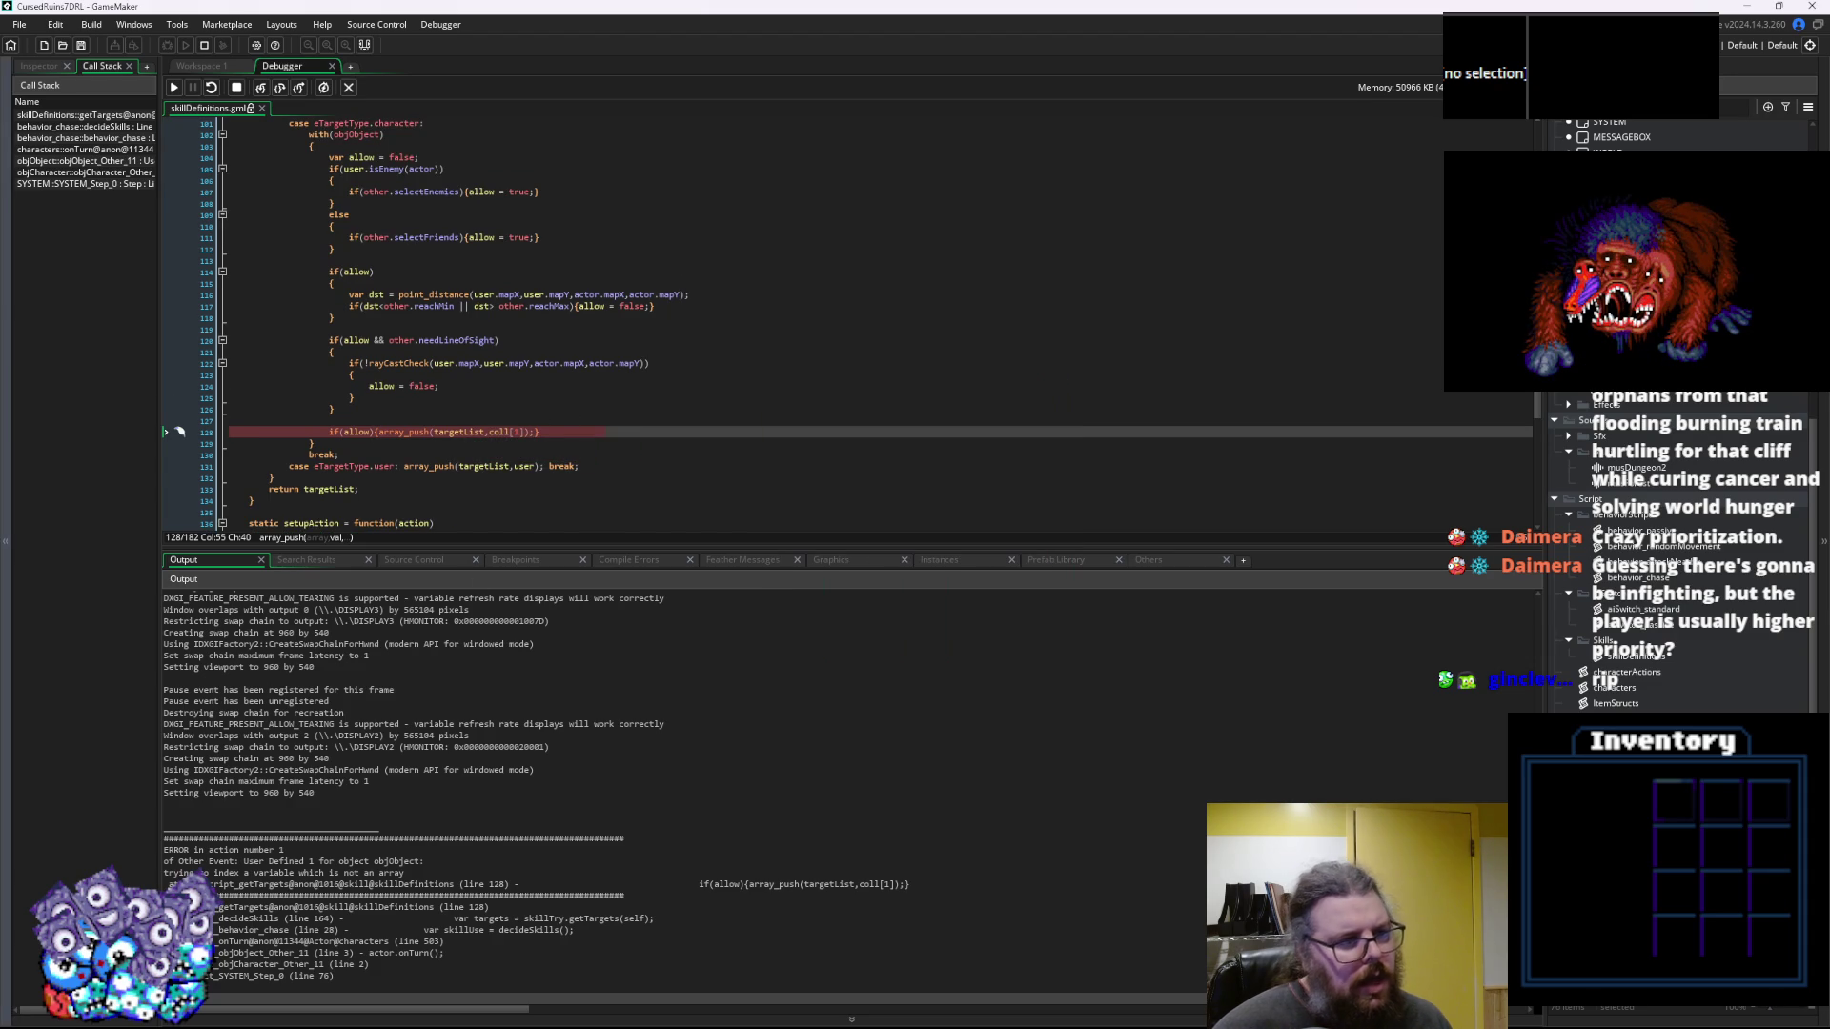
left_click(554, 398)
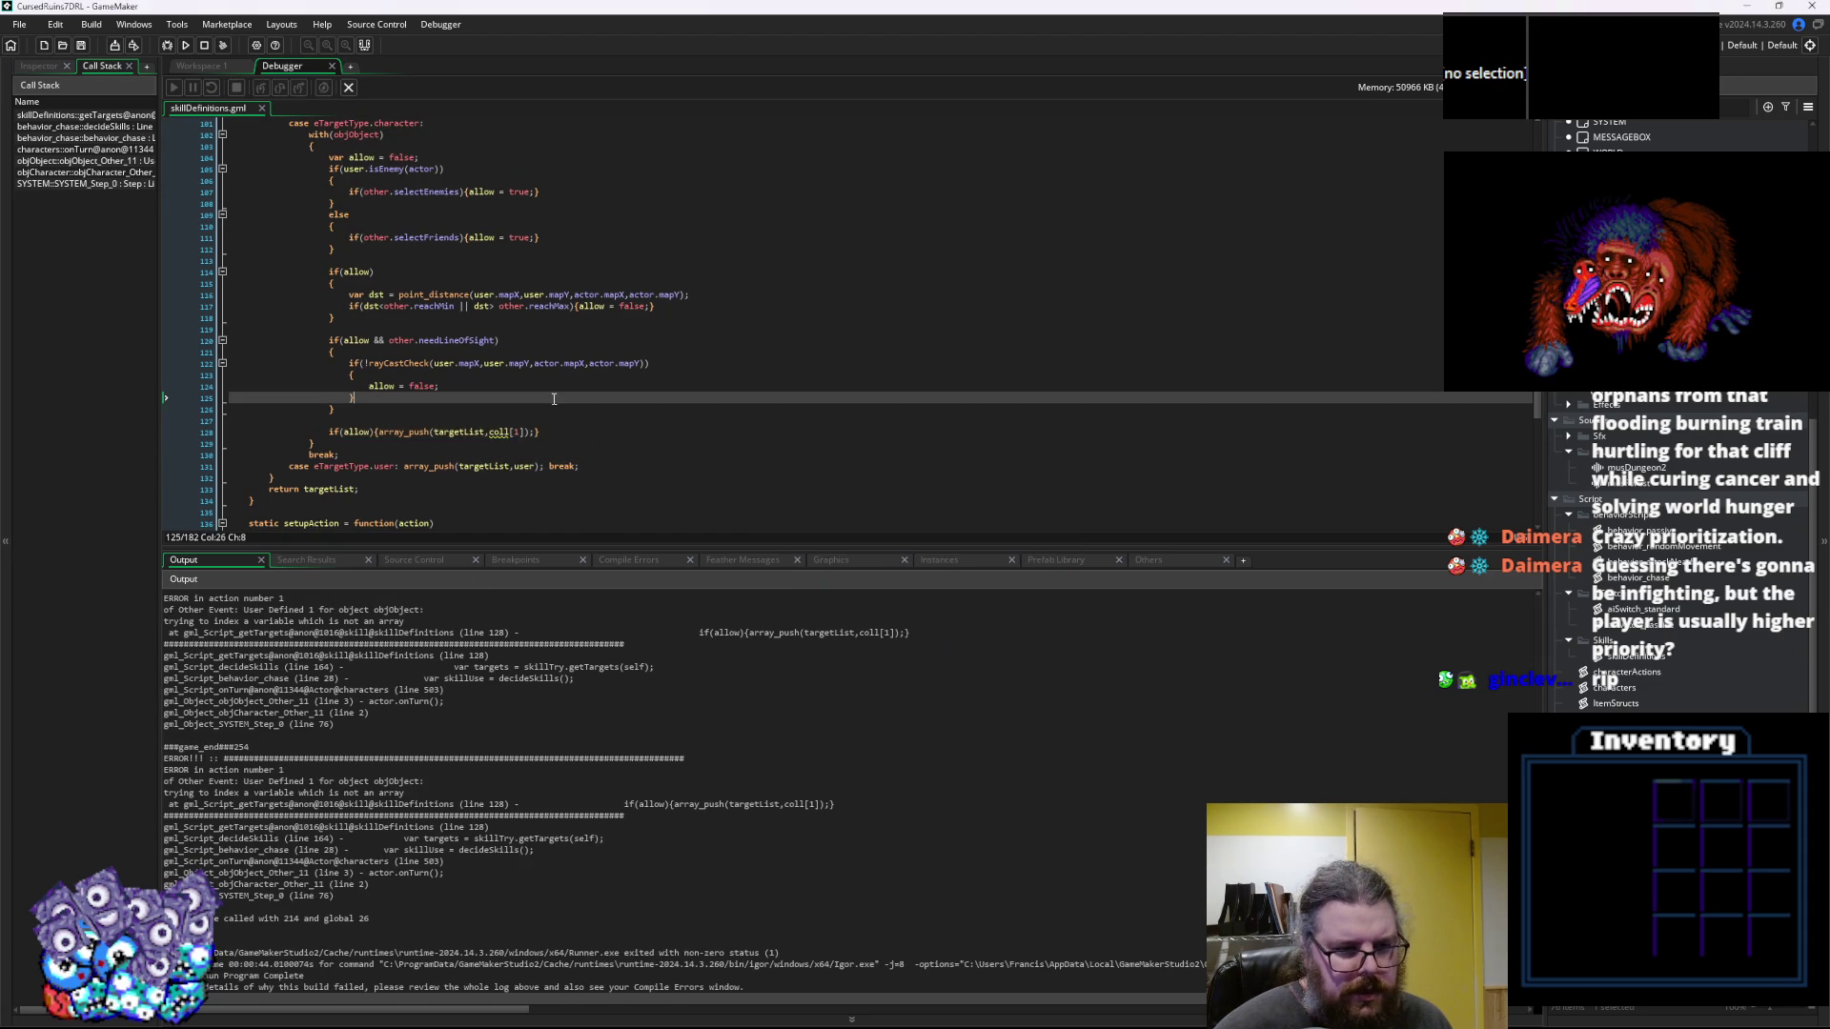
Inspect coll on line 128 and actor on line 122
left_click(498, 462)
double_click(498, 462)
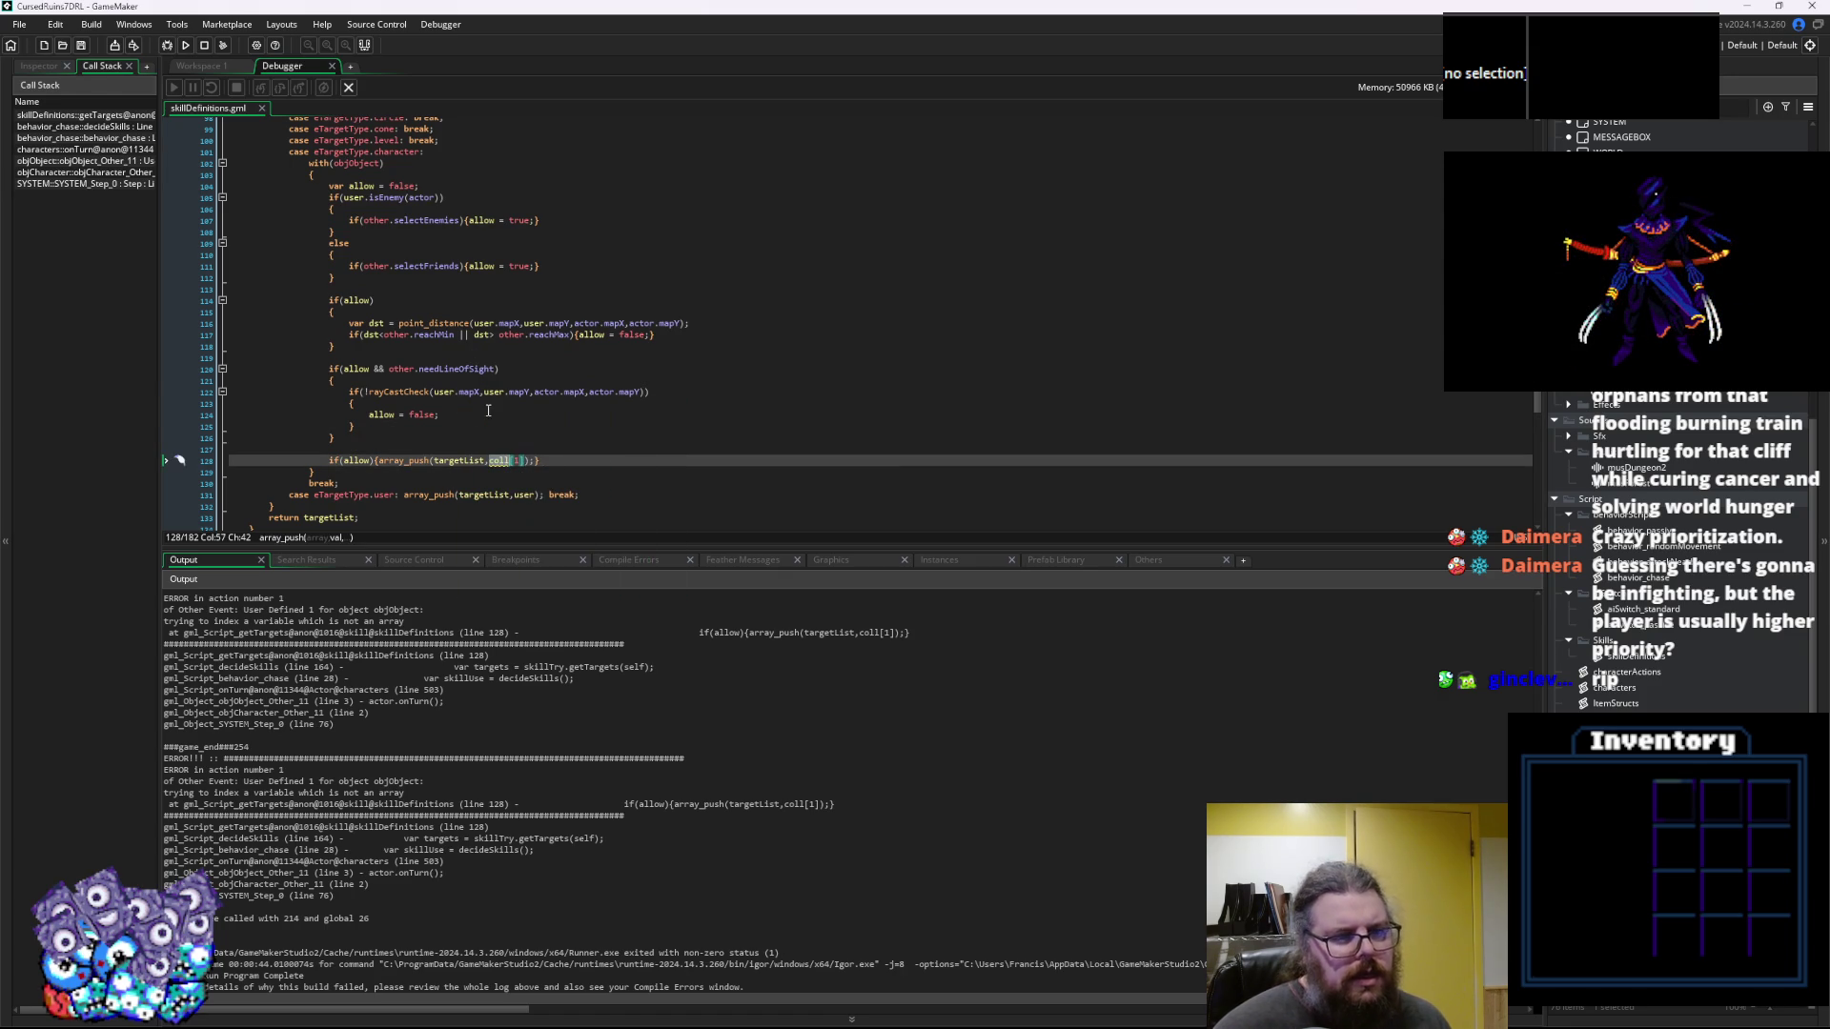
left_click(549, 392)
double_click(549, 392)
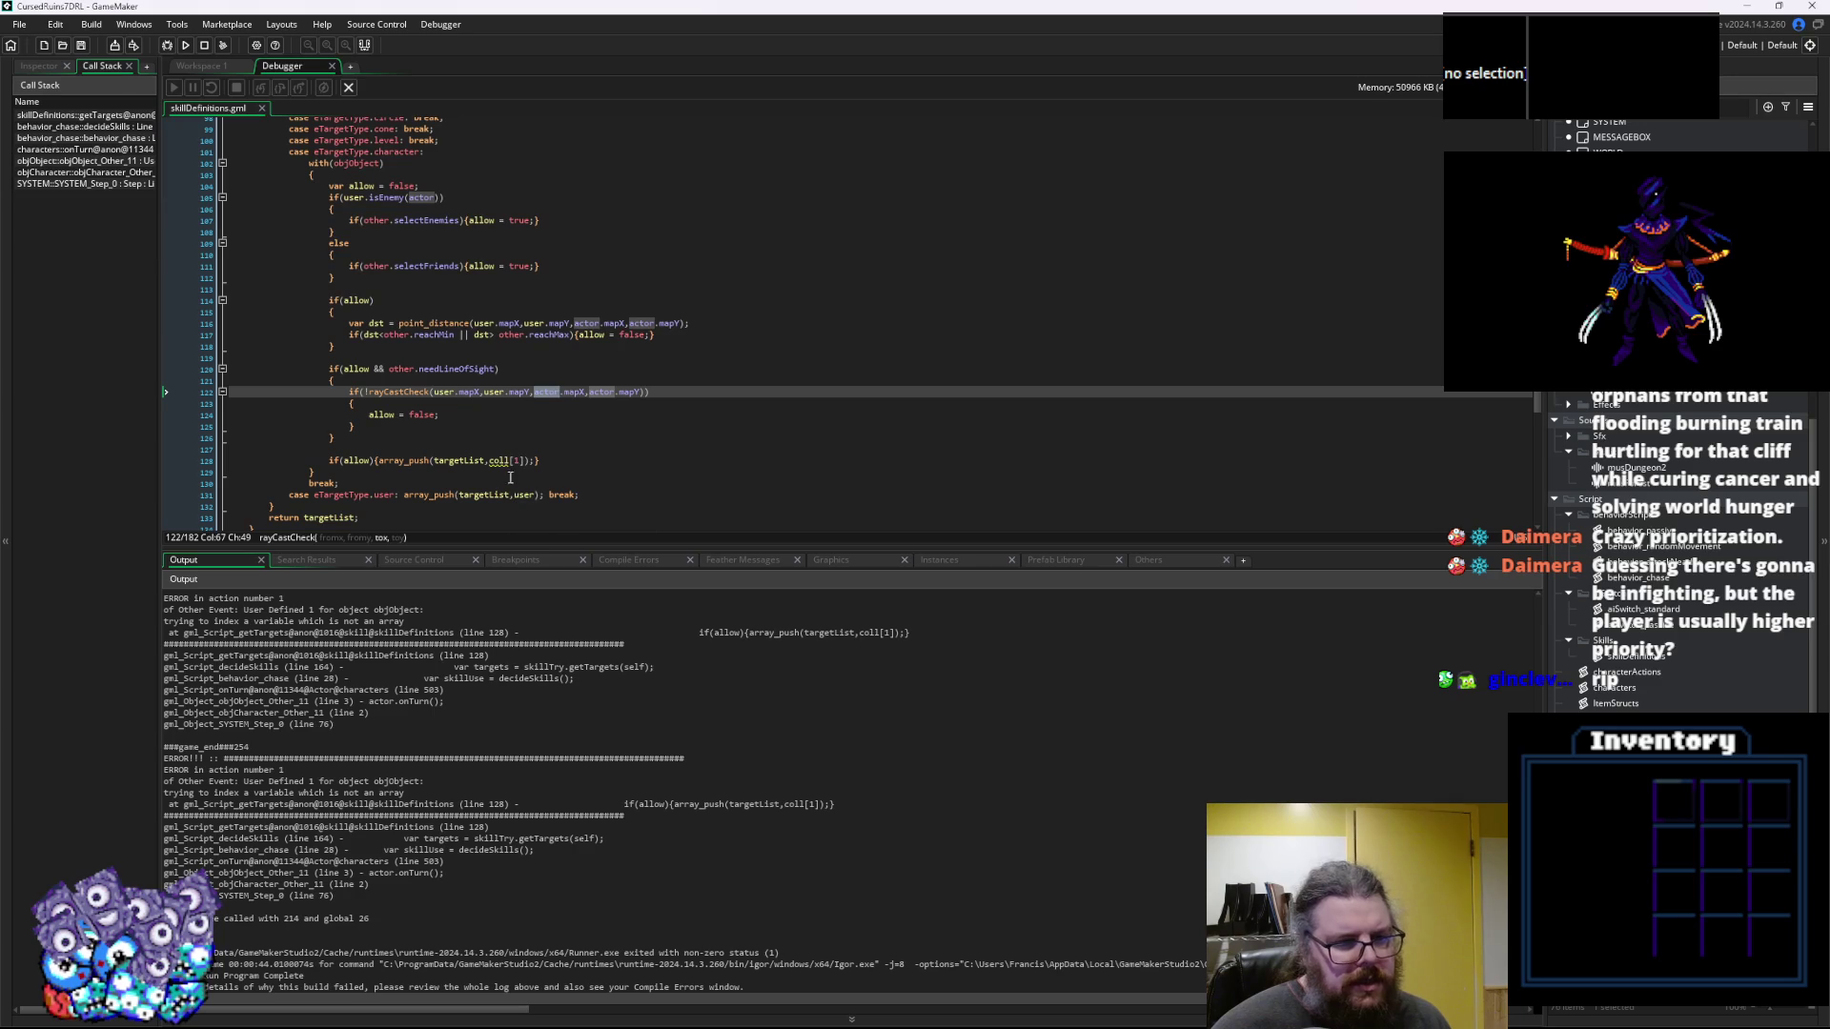
Replace coll[1] with actor on line 128, then save and run in debug
left_click_drag(527, 462, 489, 461)
type("actor")
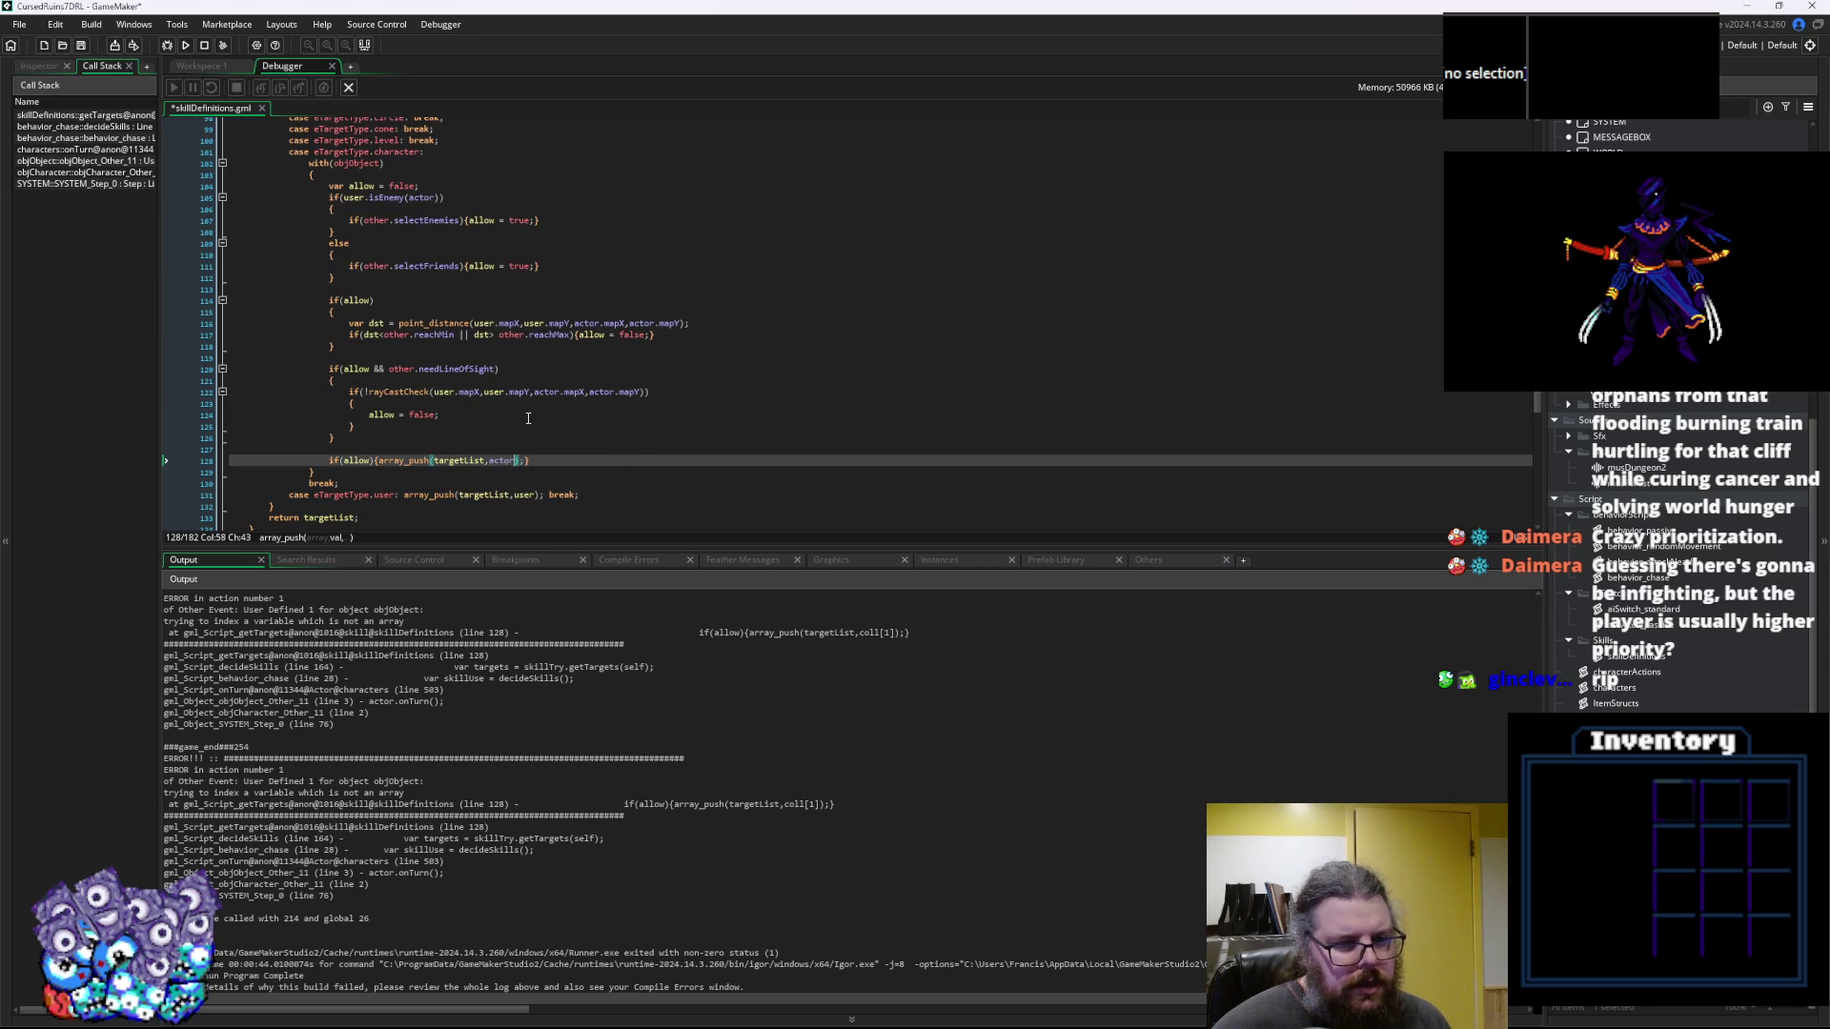
left_click(476, 414)
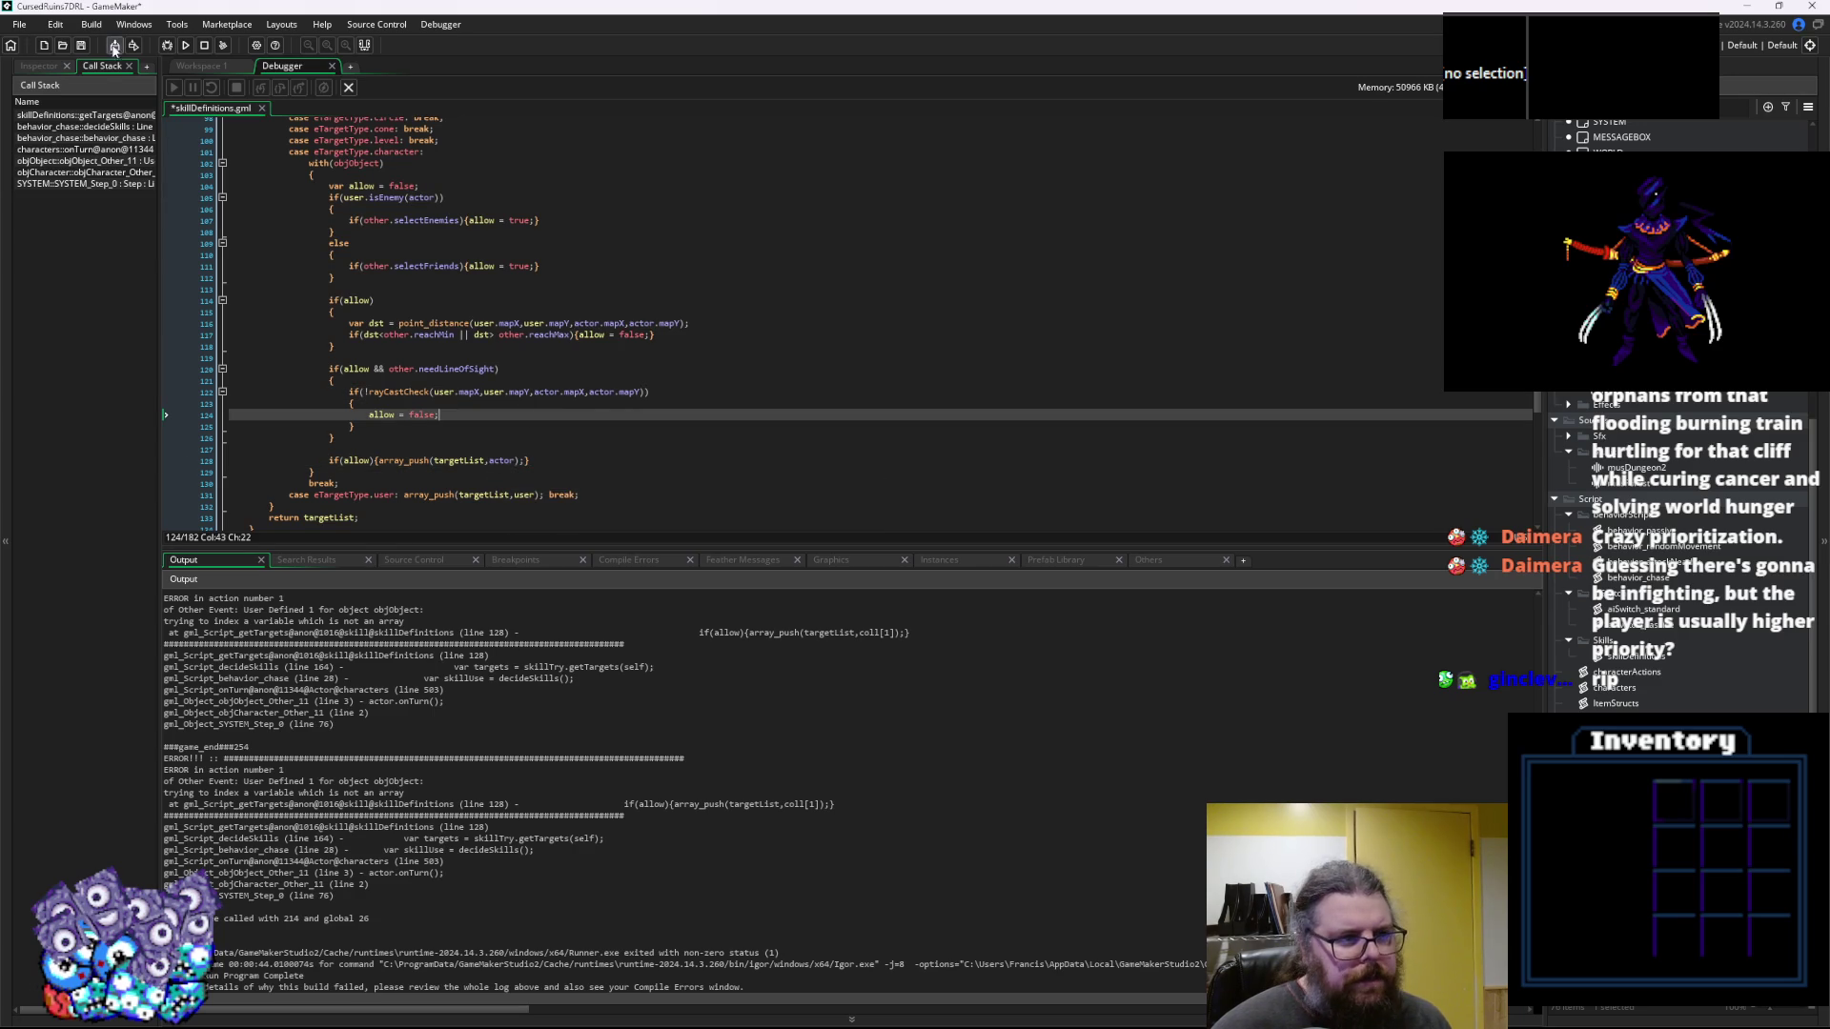
left_click(164, 48)
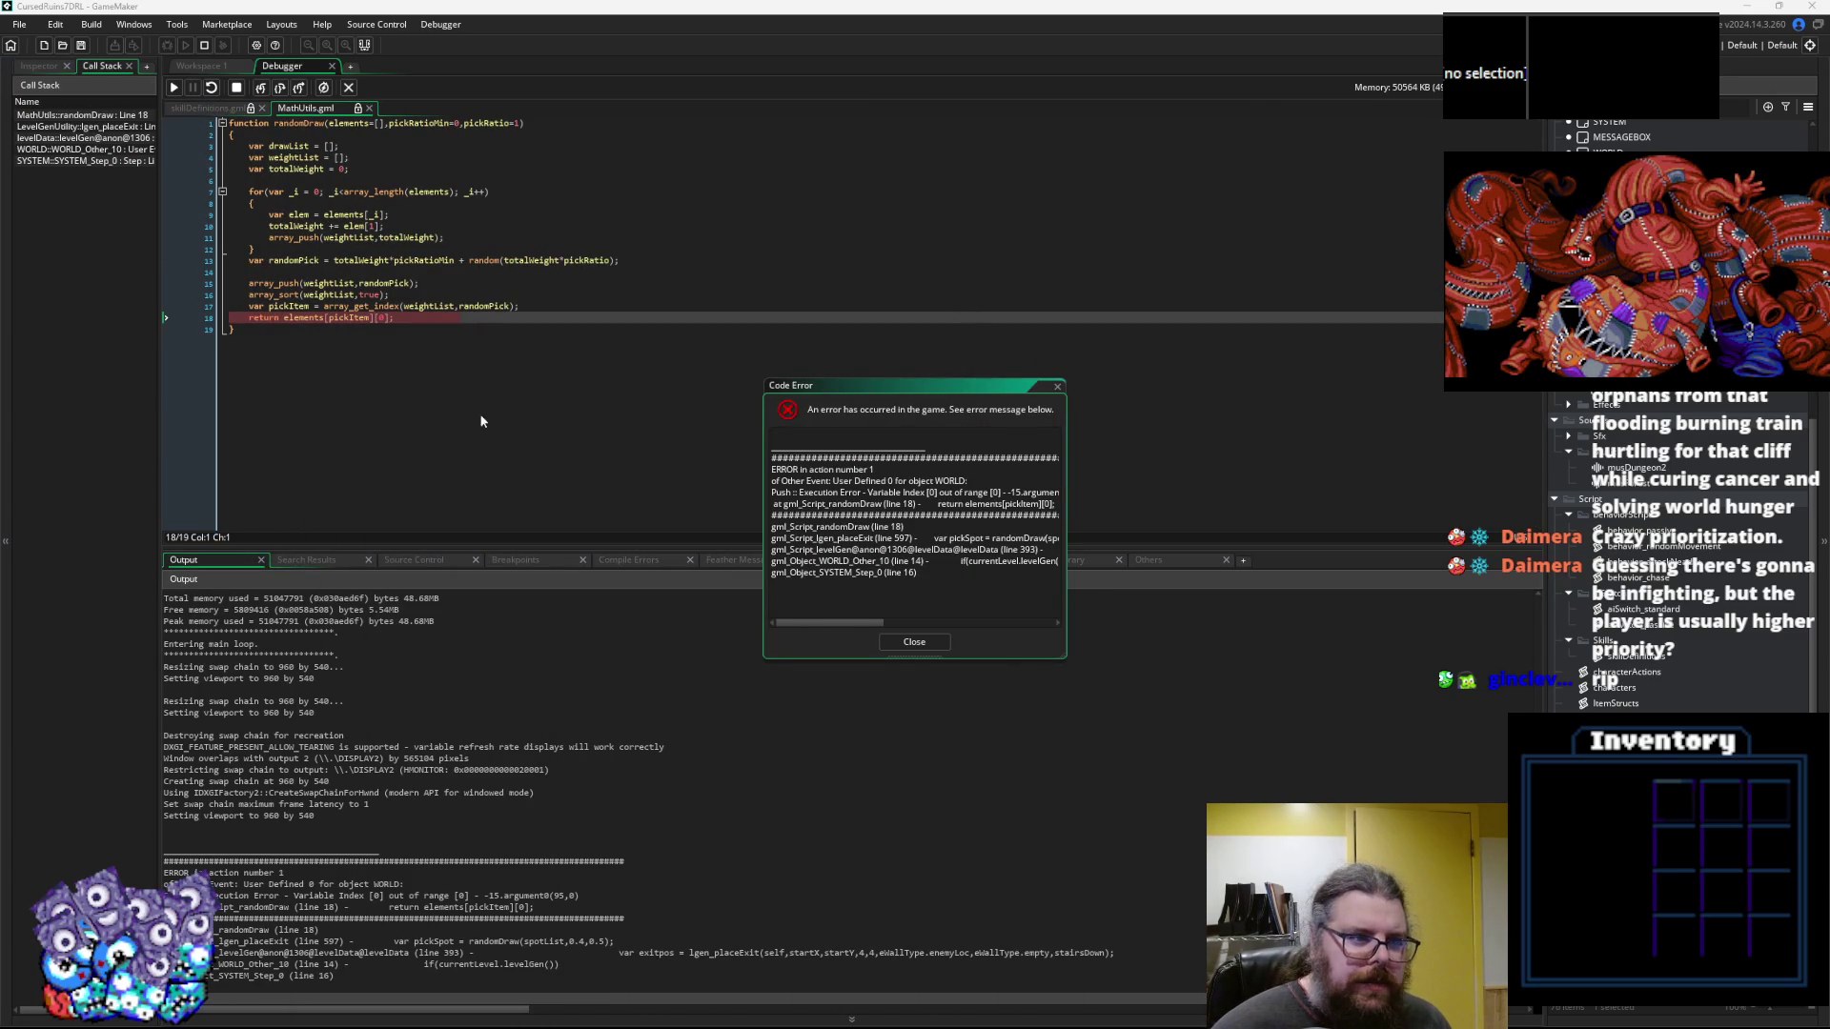
Move the crash report aside and view the debugger's locals, globals and instances
left_click(488, 388)
left_click_drag(858, 385, 1078, 213)
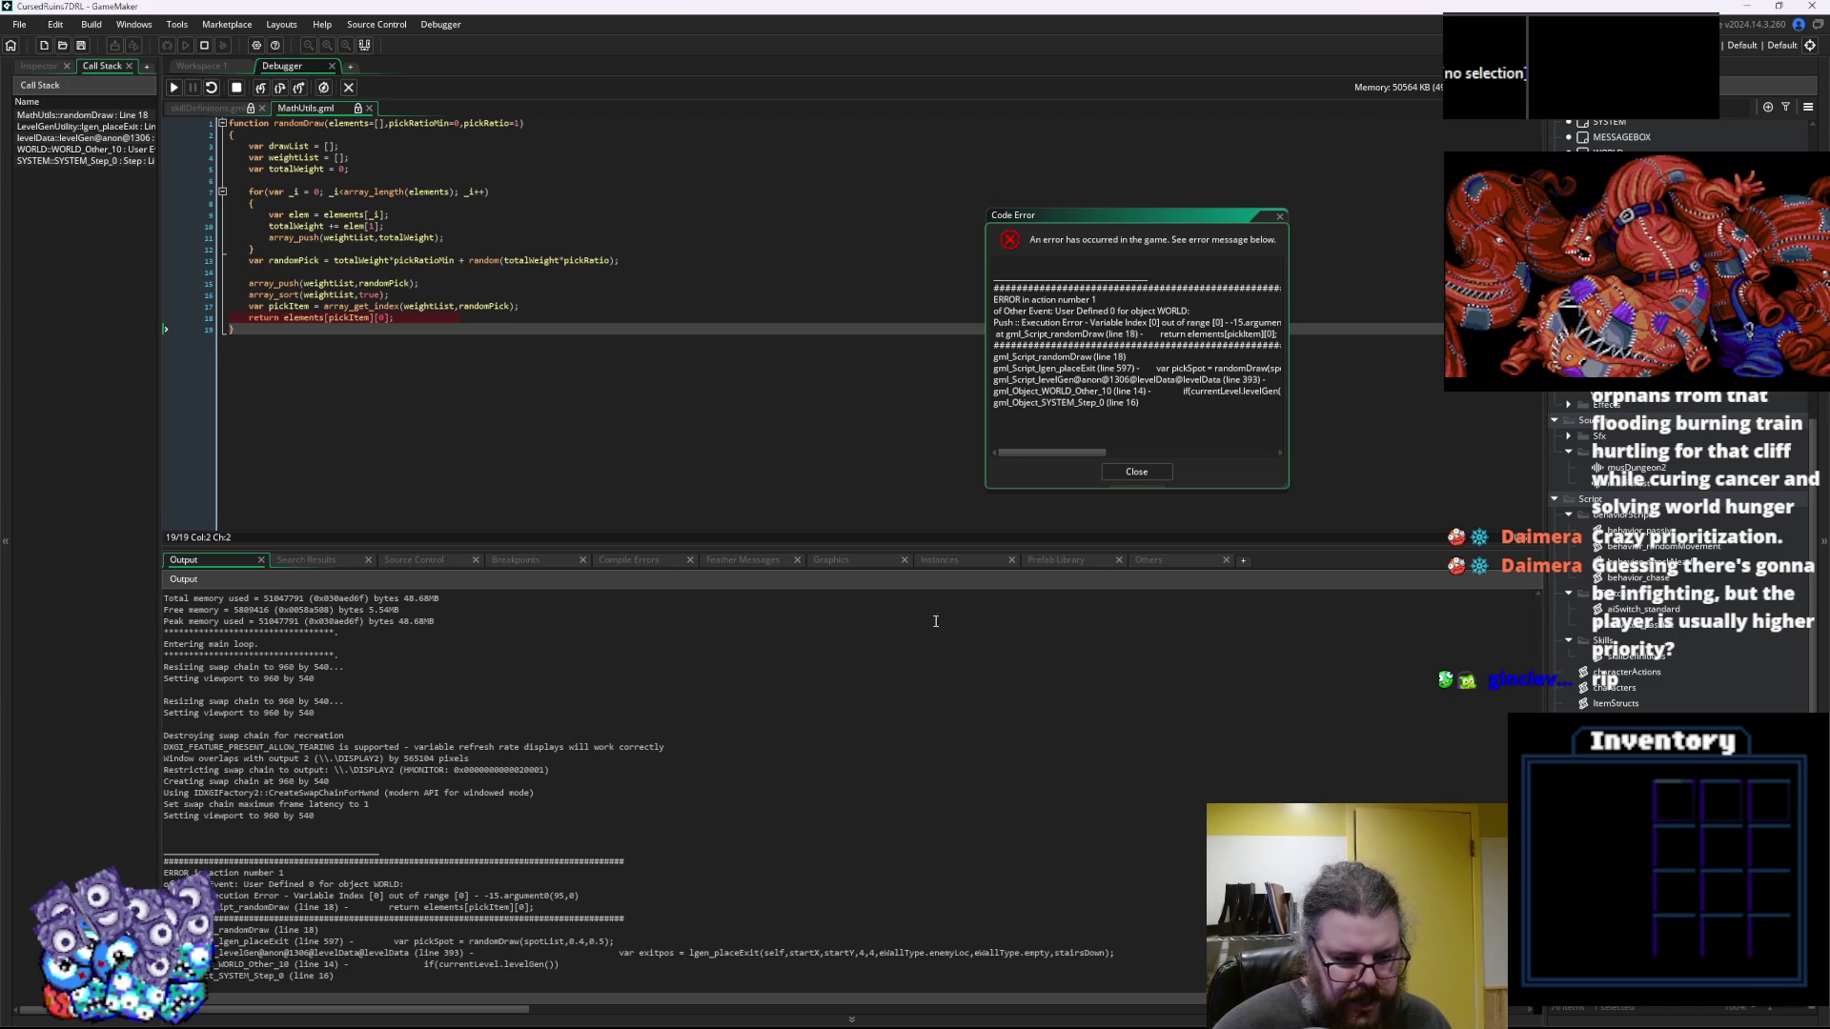
left_click(507, 419)
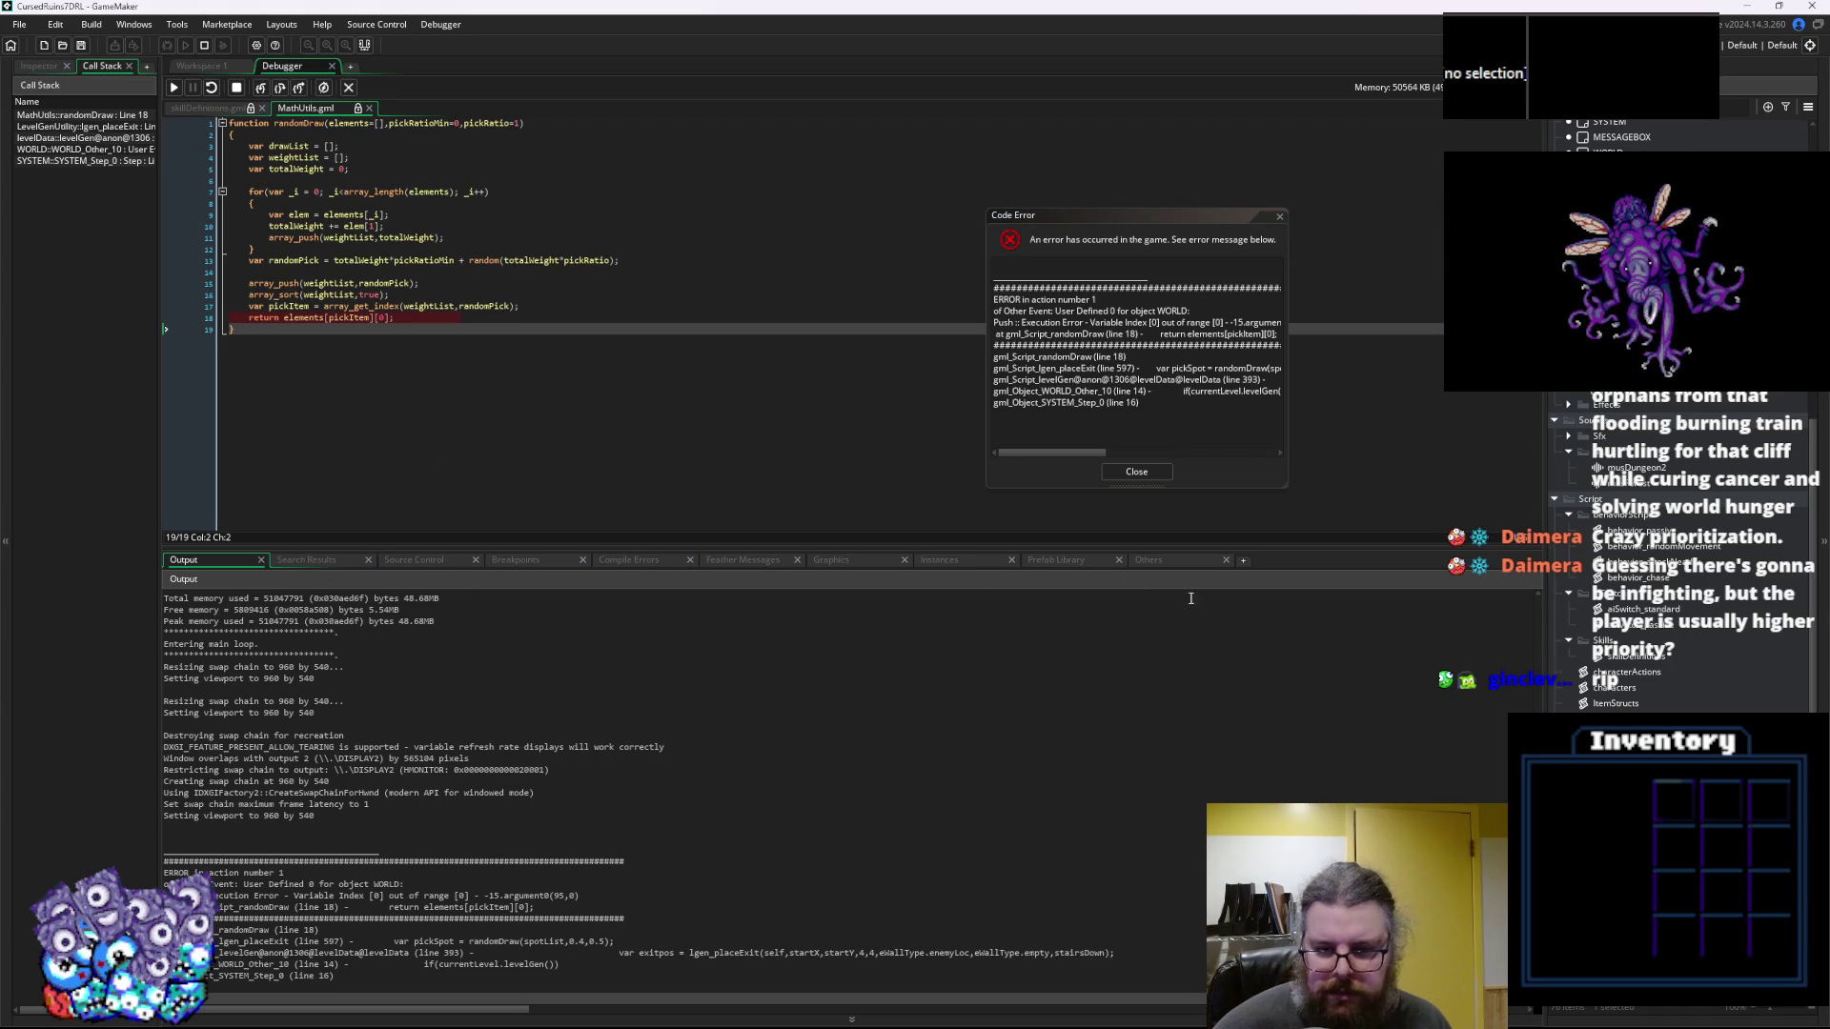
left_click(943, 560)
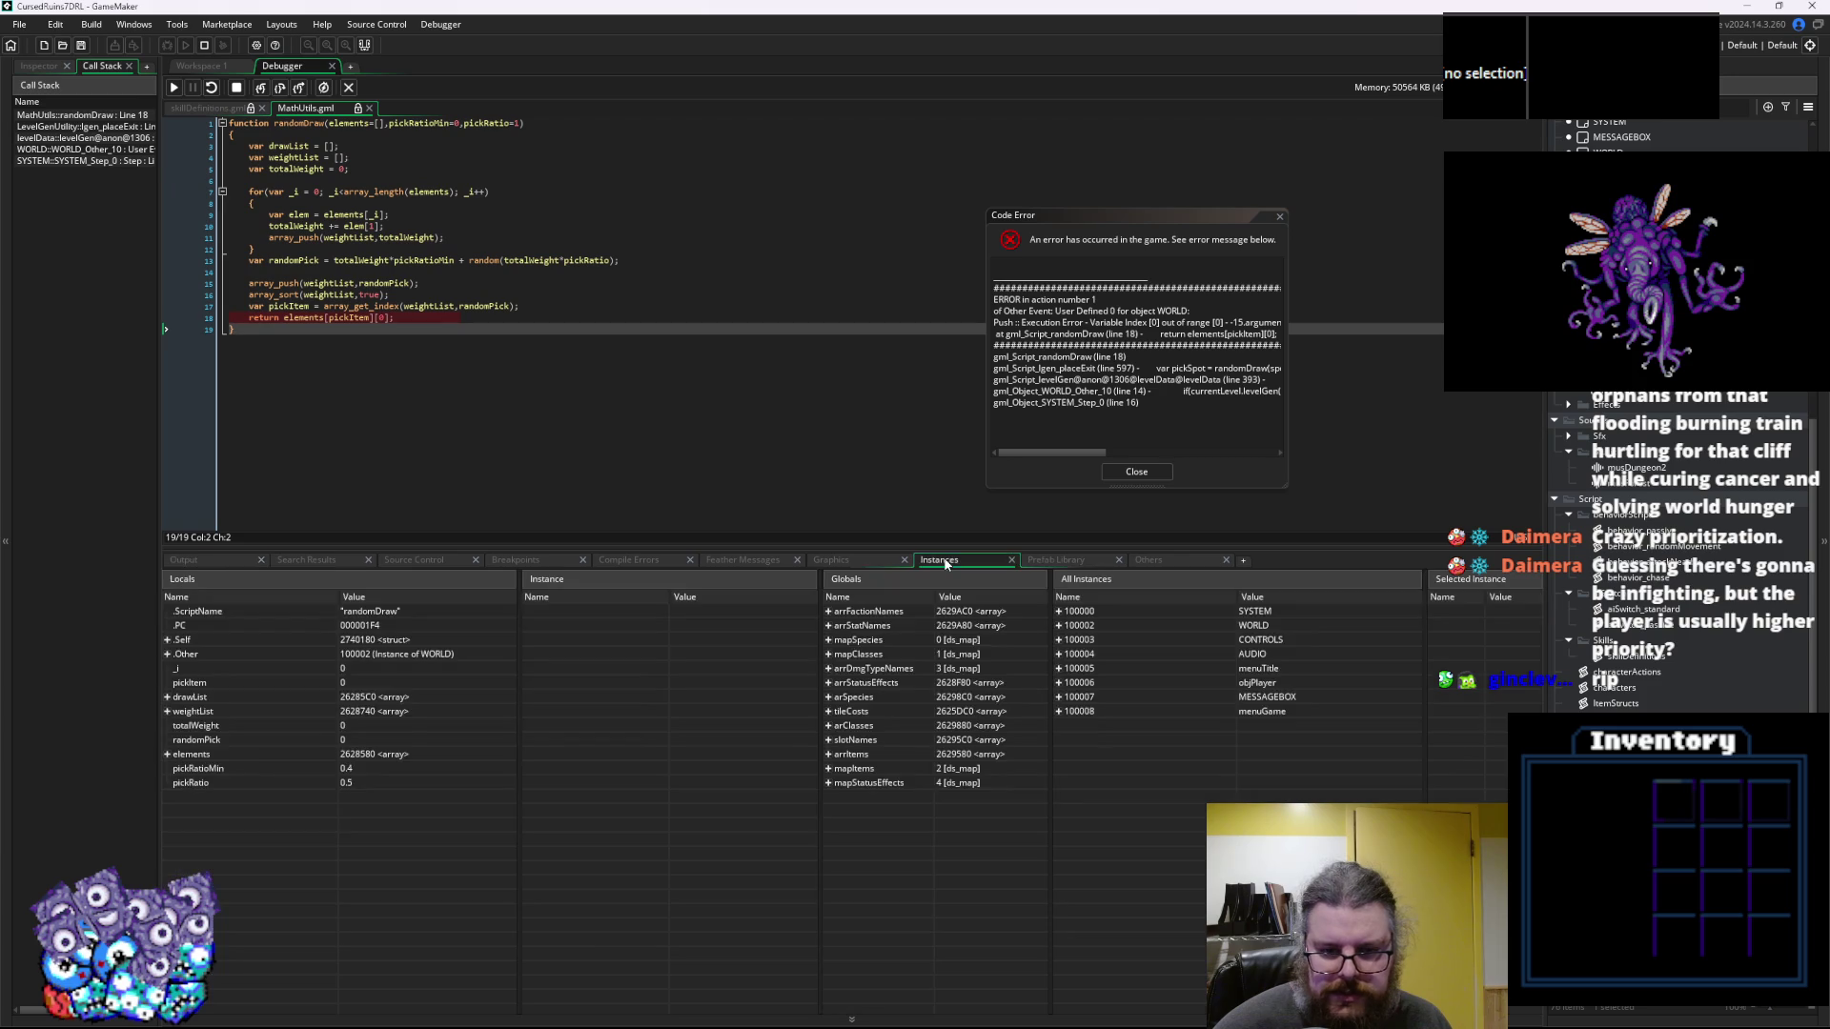
left_click(216, 561)
Trace the call stack through lgen_placeExit line 597, levelData line 393 and MathUtils randomDraw
left_click(82, 128)
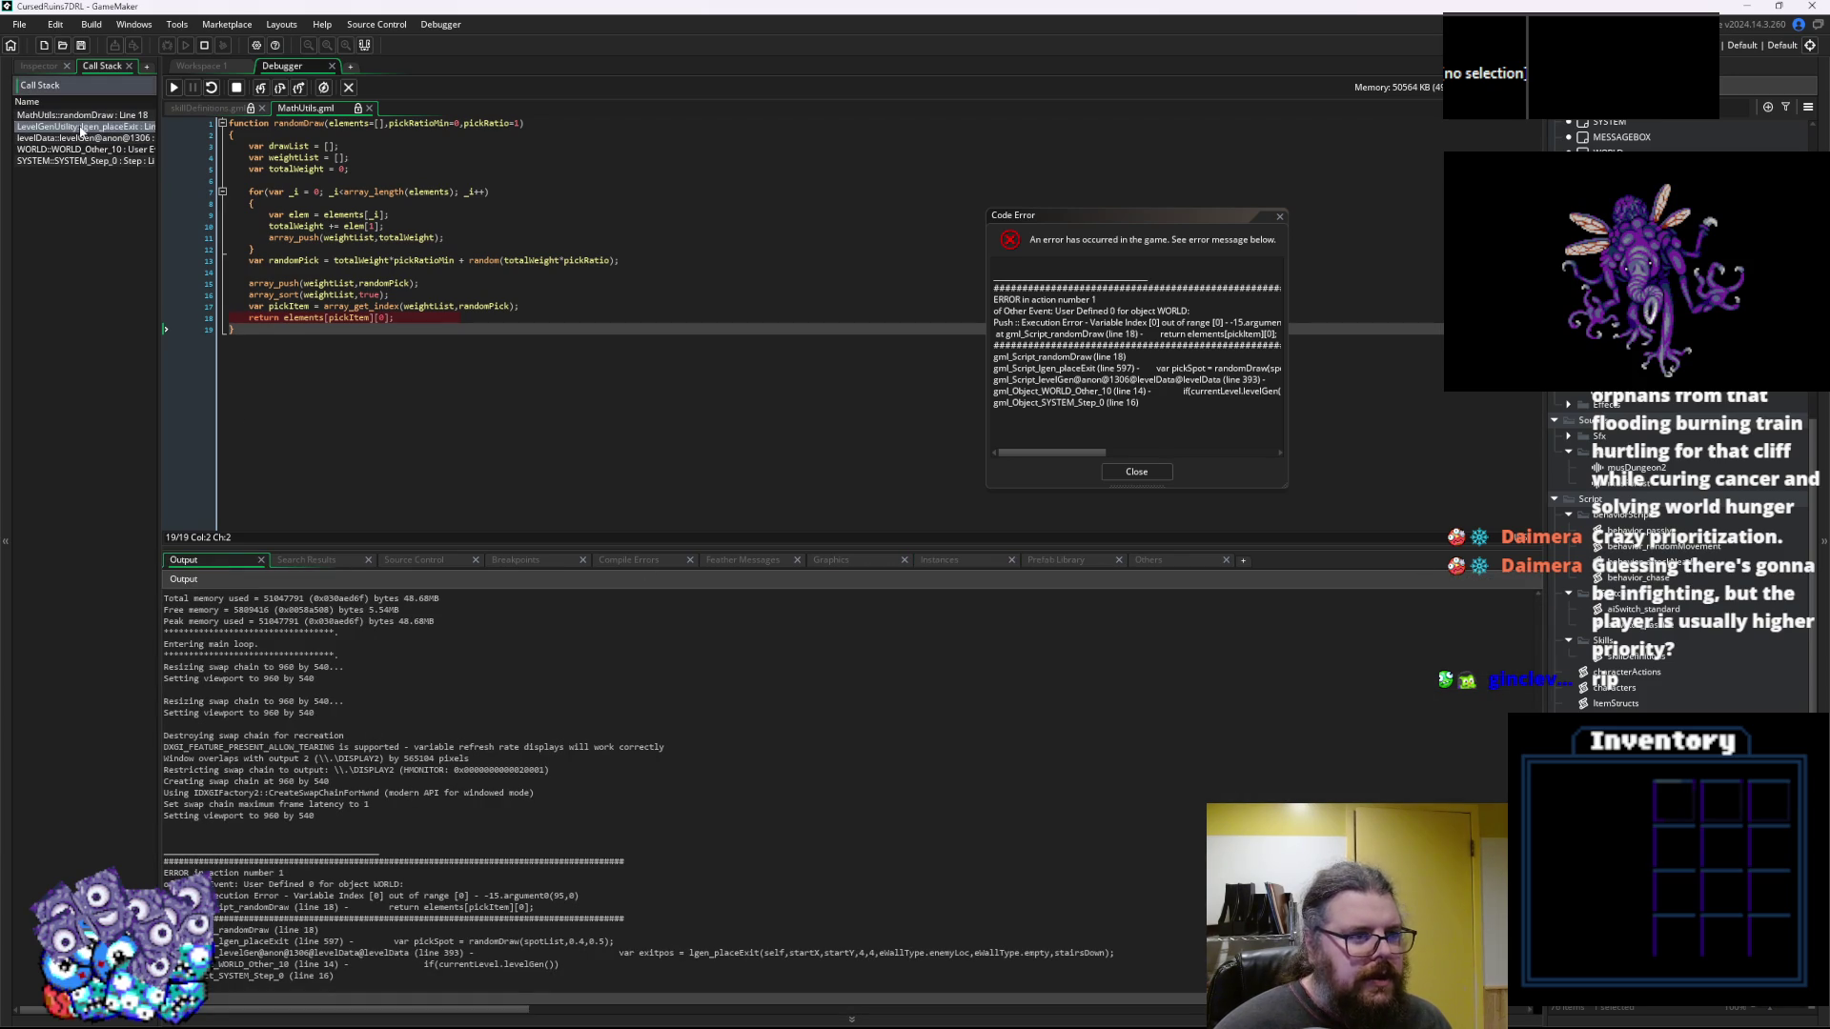
left_click(82, 137)
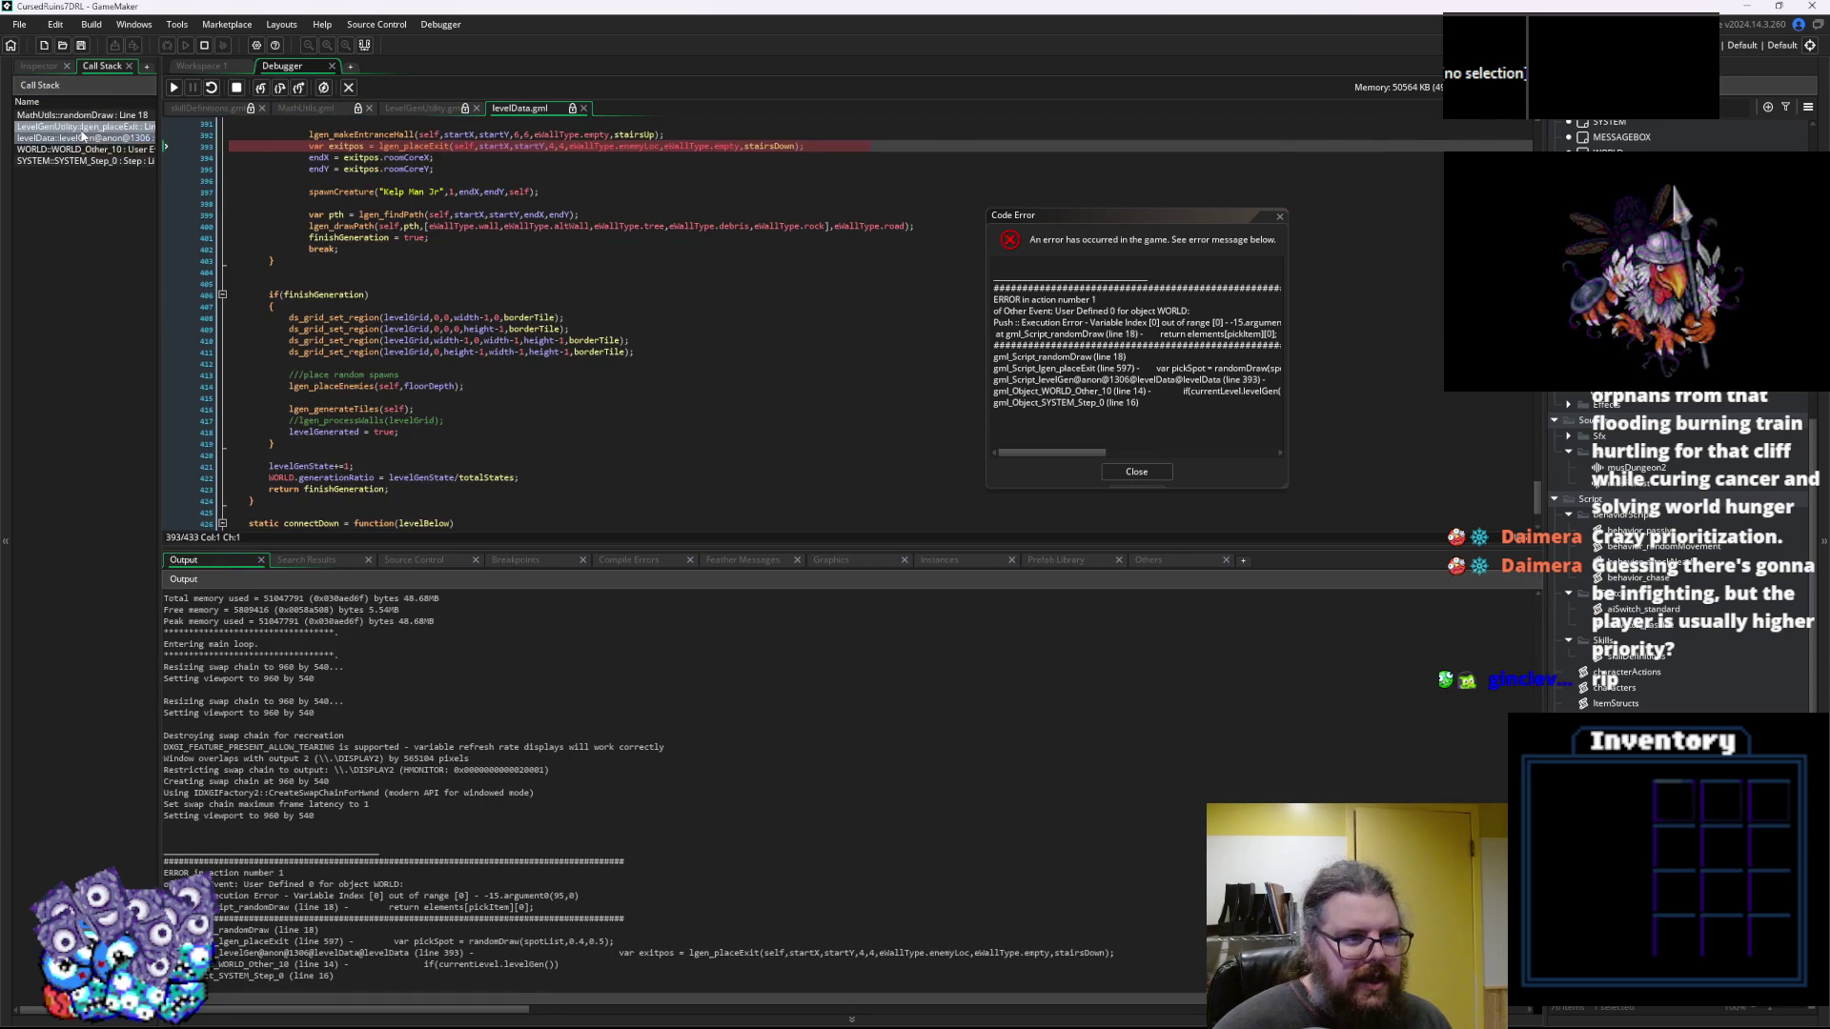
left_click(81, 130)
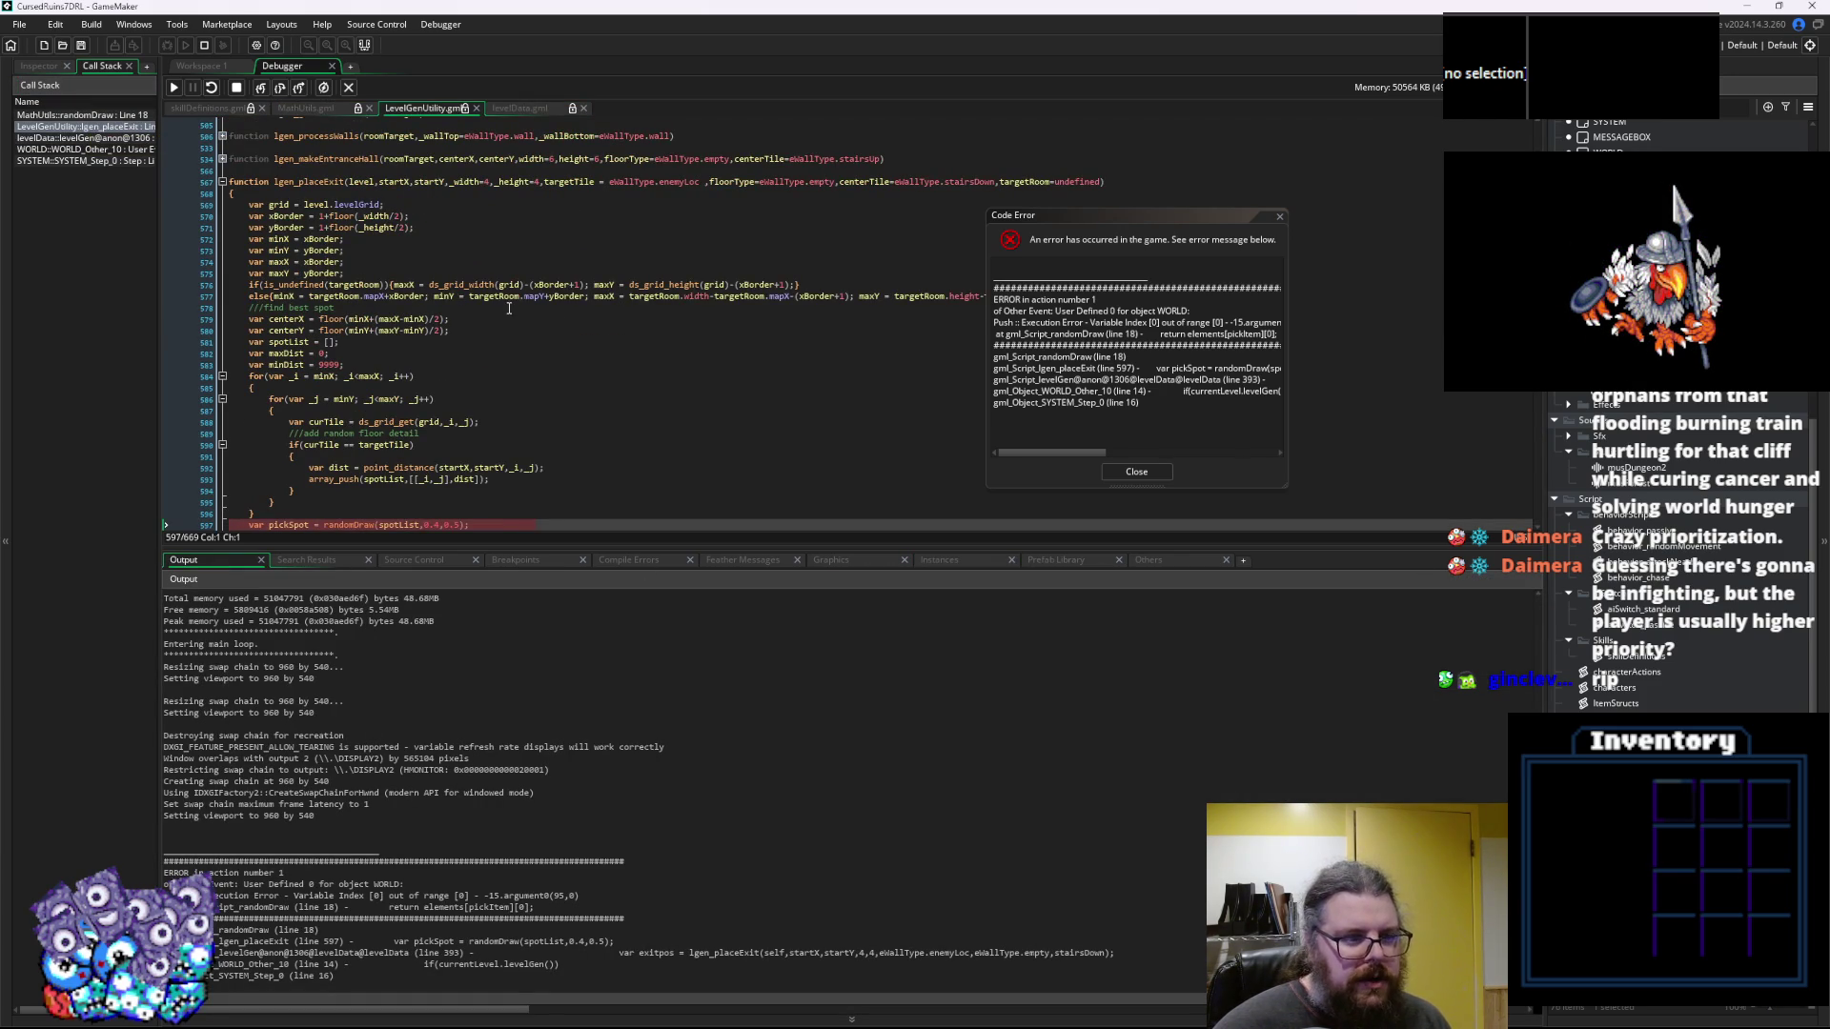
scroll(509, 307, "down", 2)
left_click(399, 467)
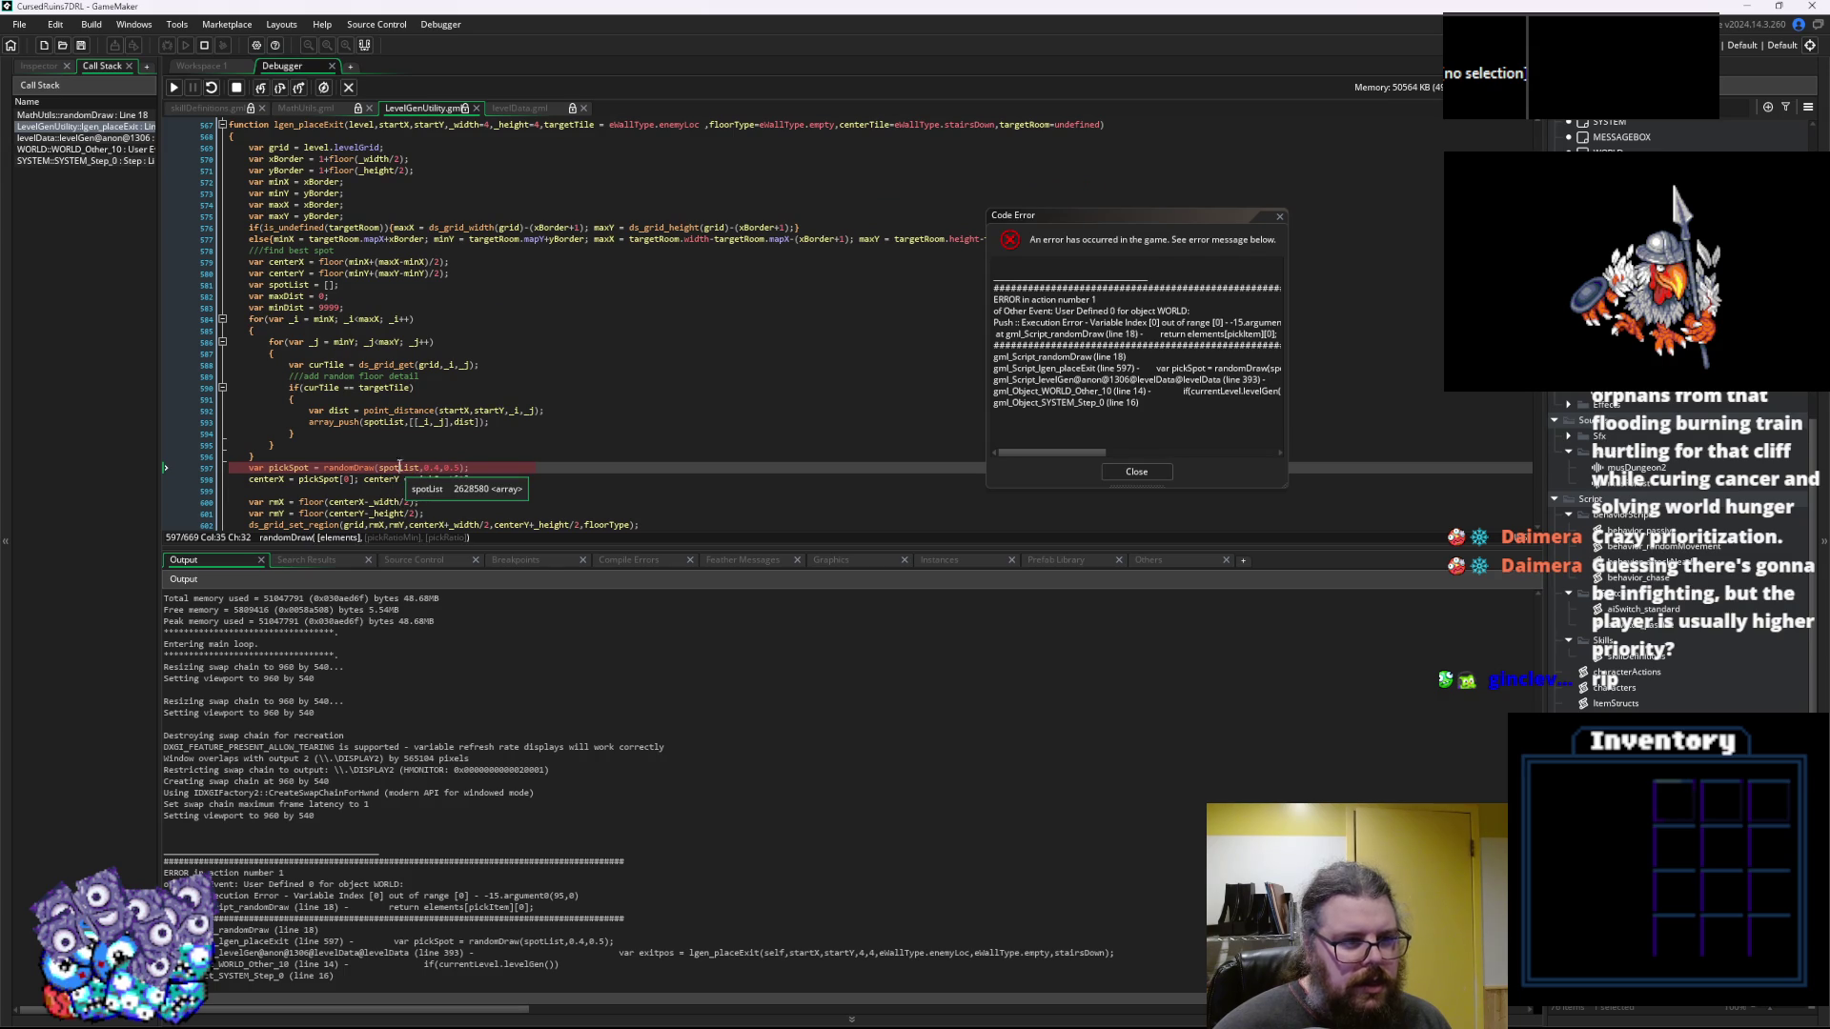
double_click(81, 114)
left_click(491, 333)
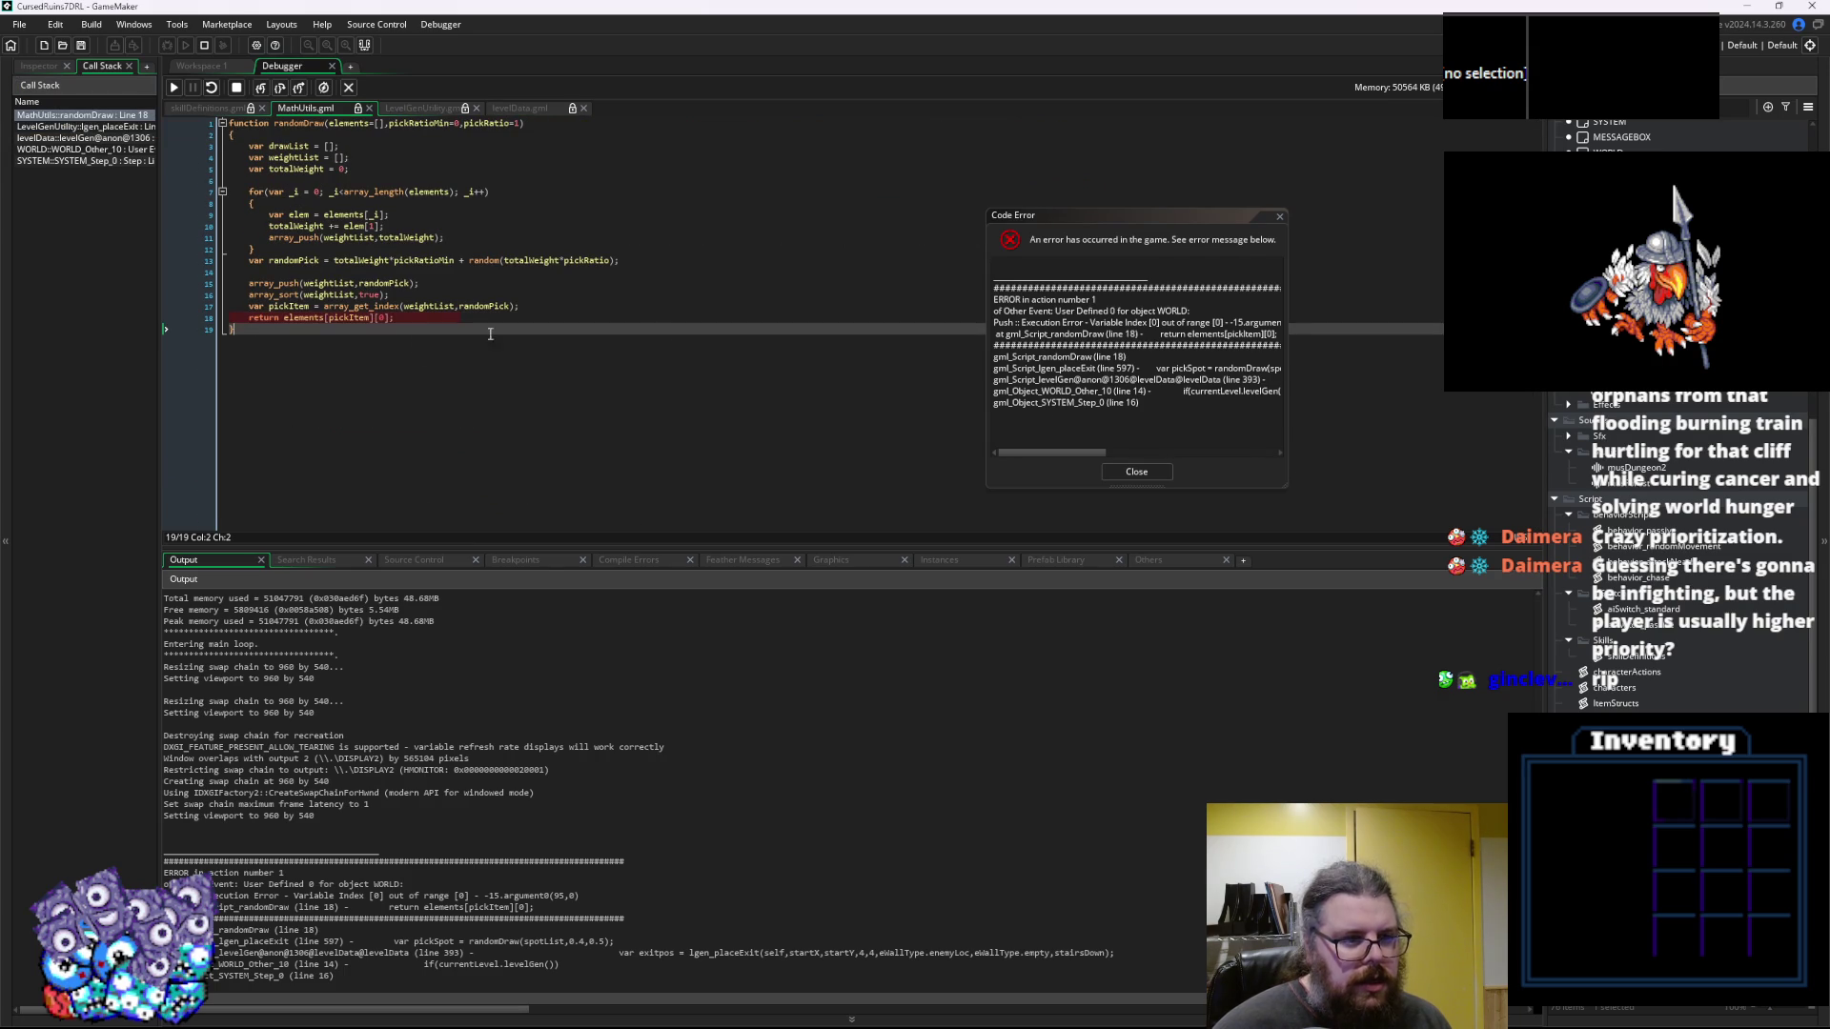
Dismiss the error, end the debugging session and rerun the game in debug
left_click(1143, 473)
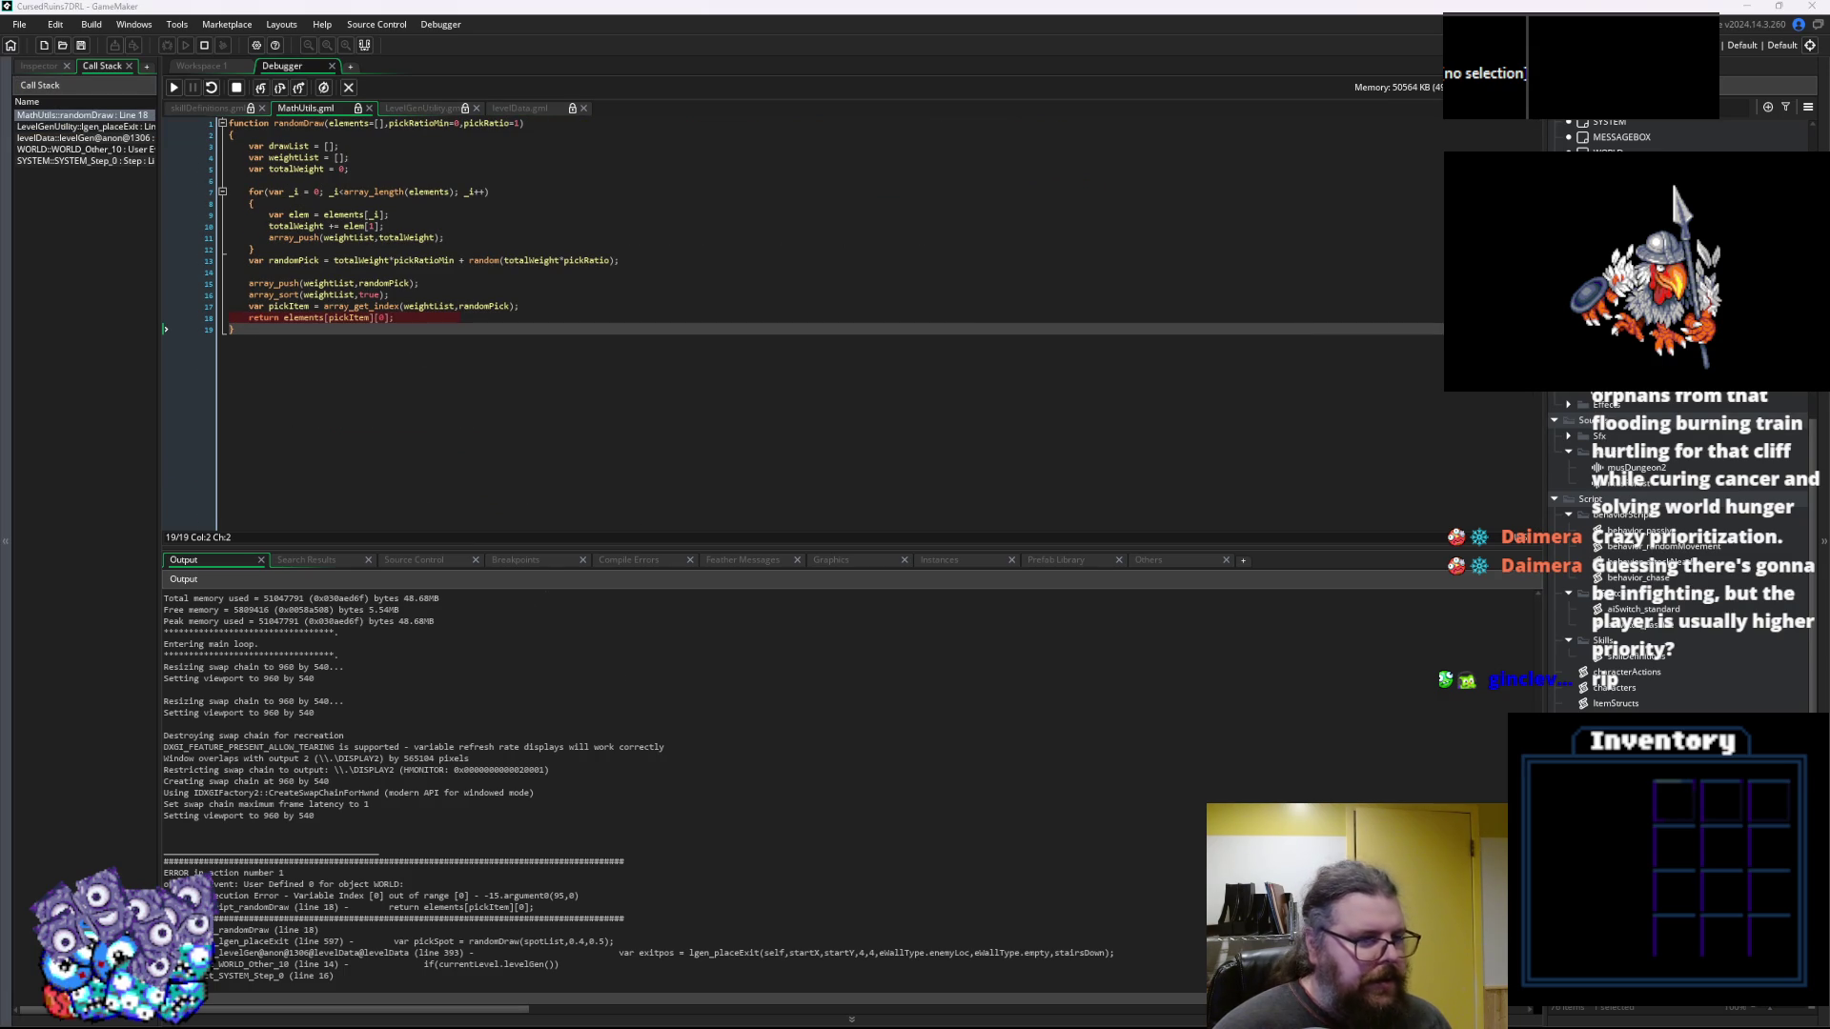
left_click(324, 88)
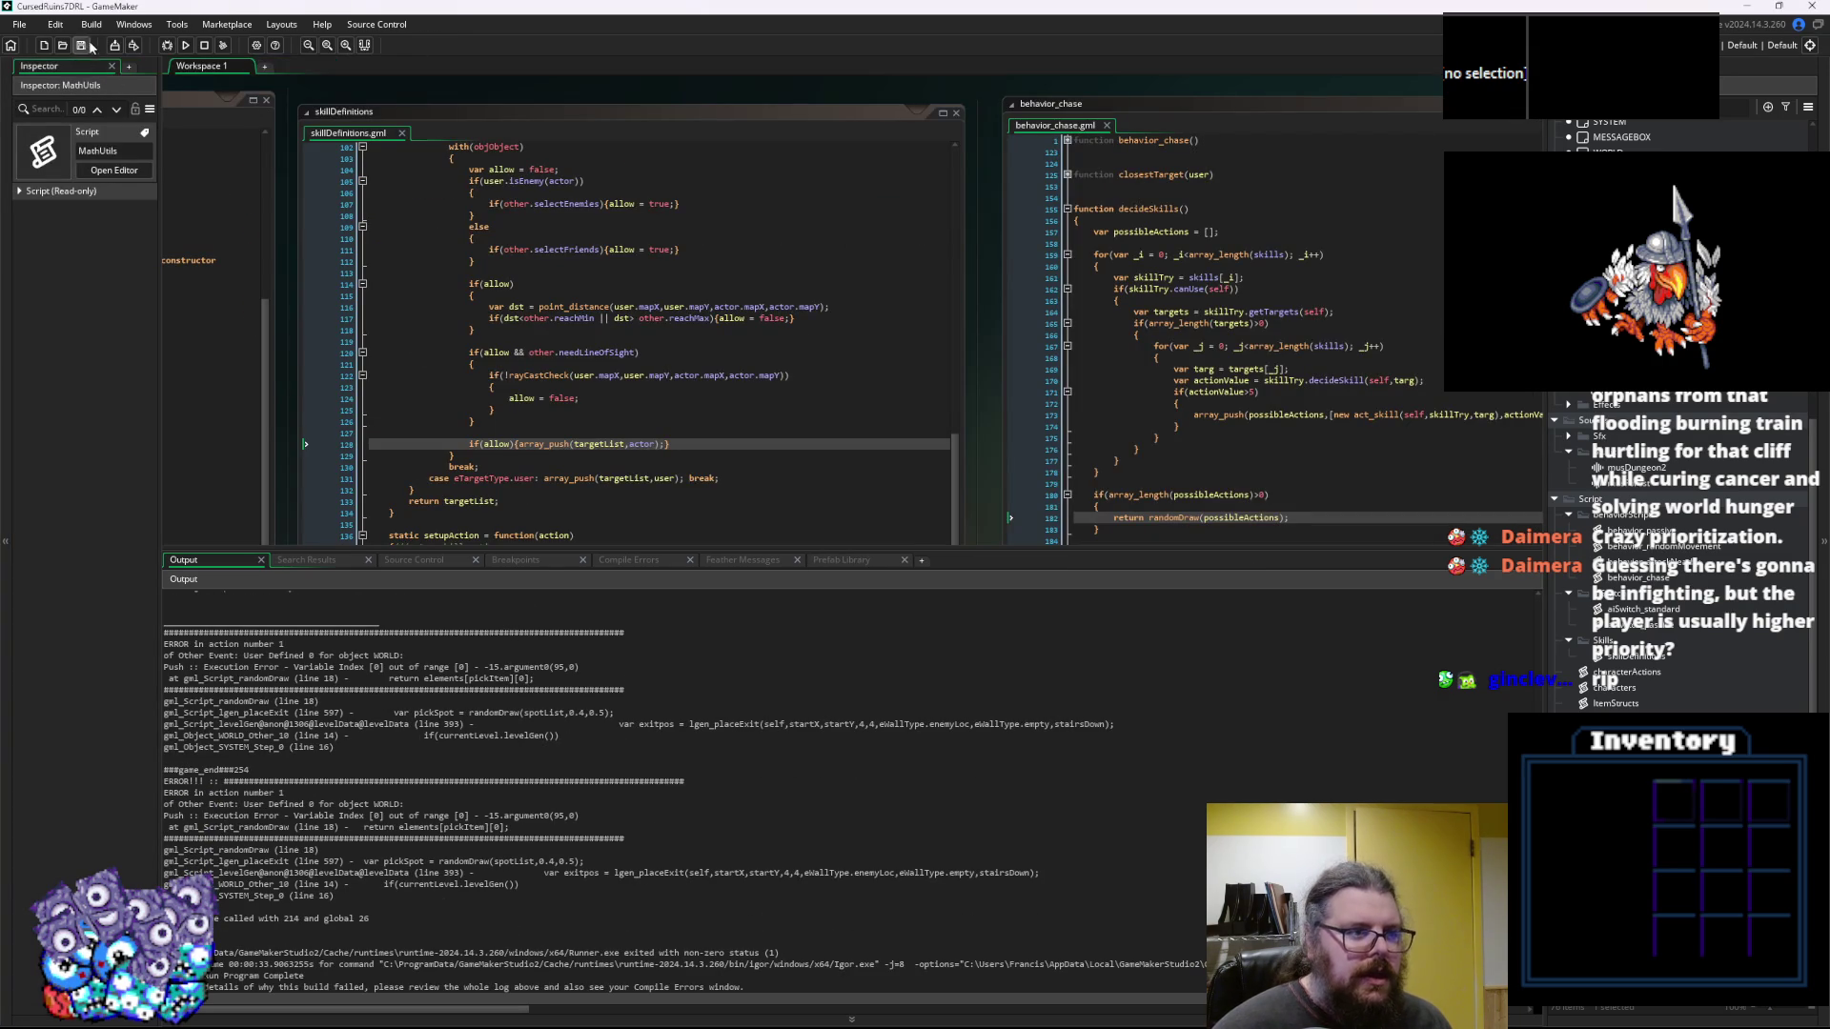
left_click(166, 46)
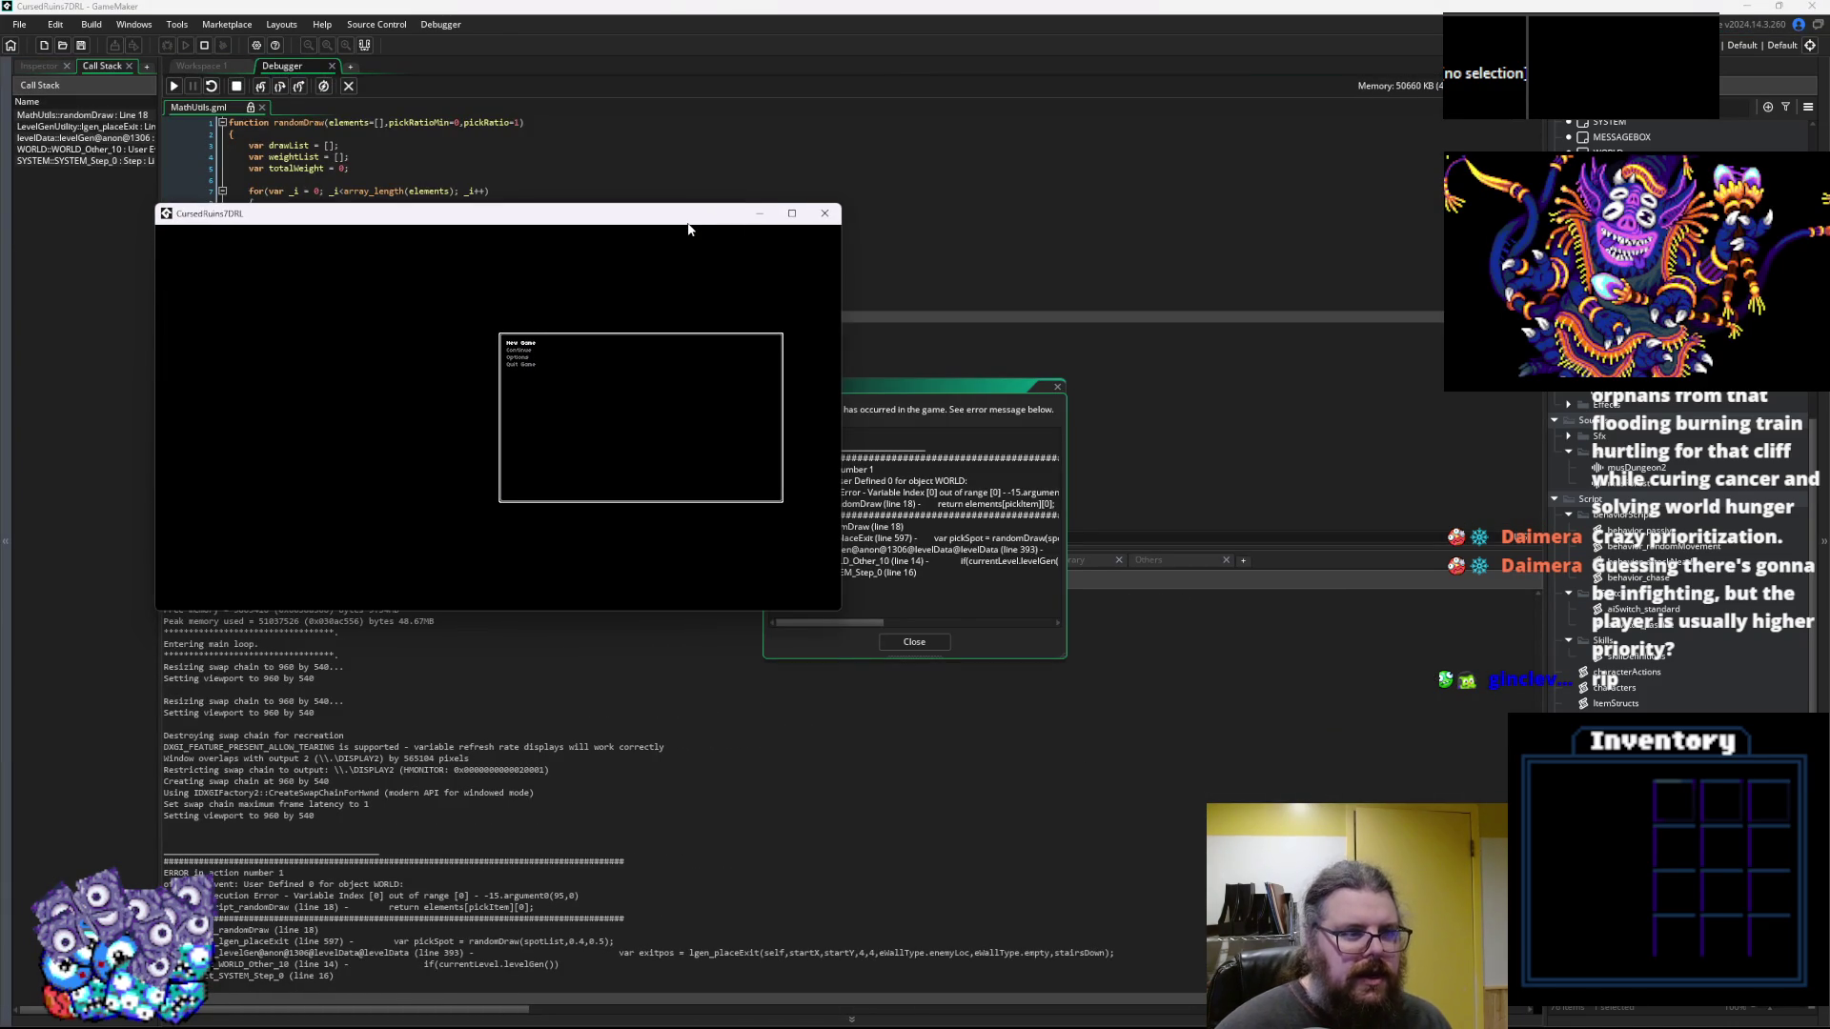
Inspect the randomDraw crash, expanding the elements array in the debugger locals
left_click(569, 196)
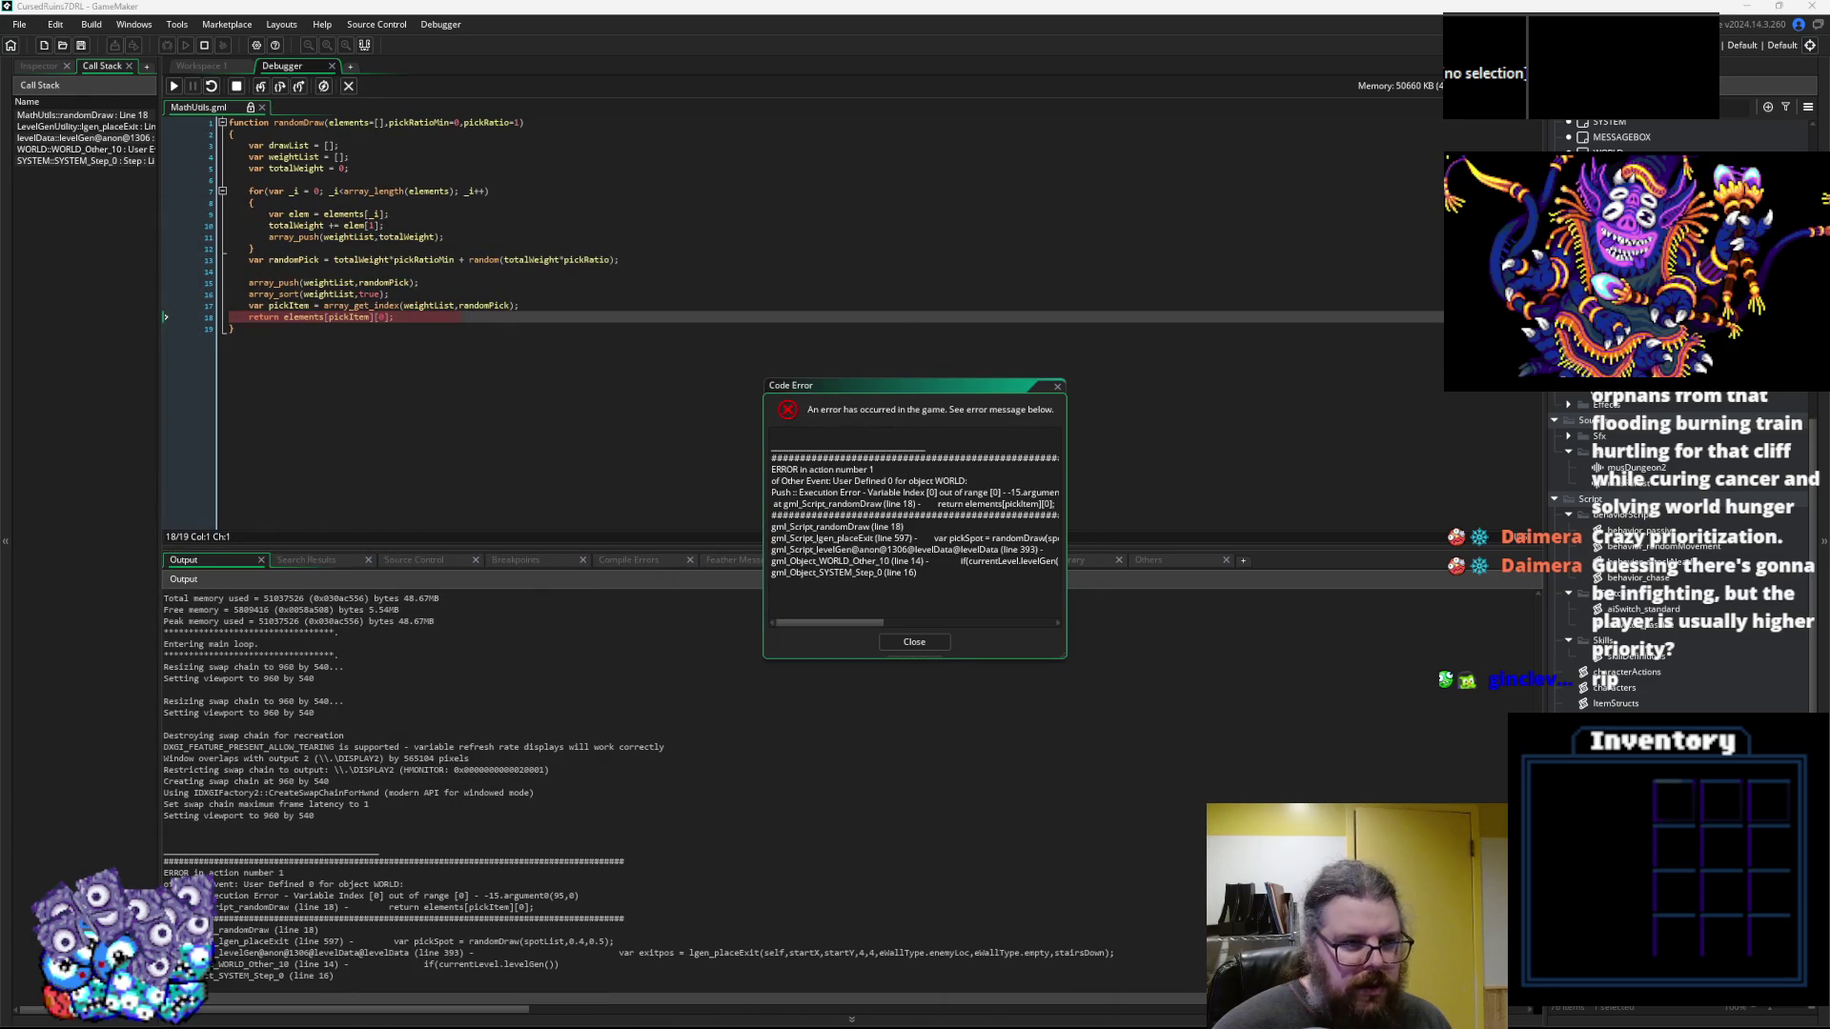
left_click(354, 122)
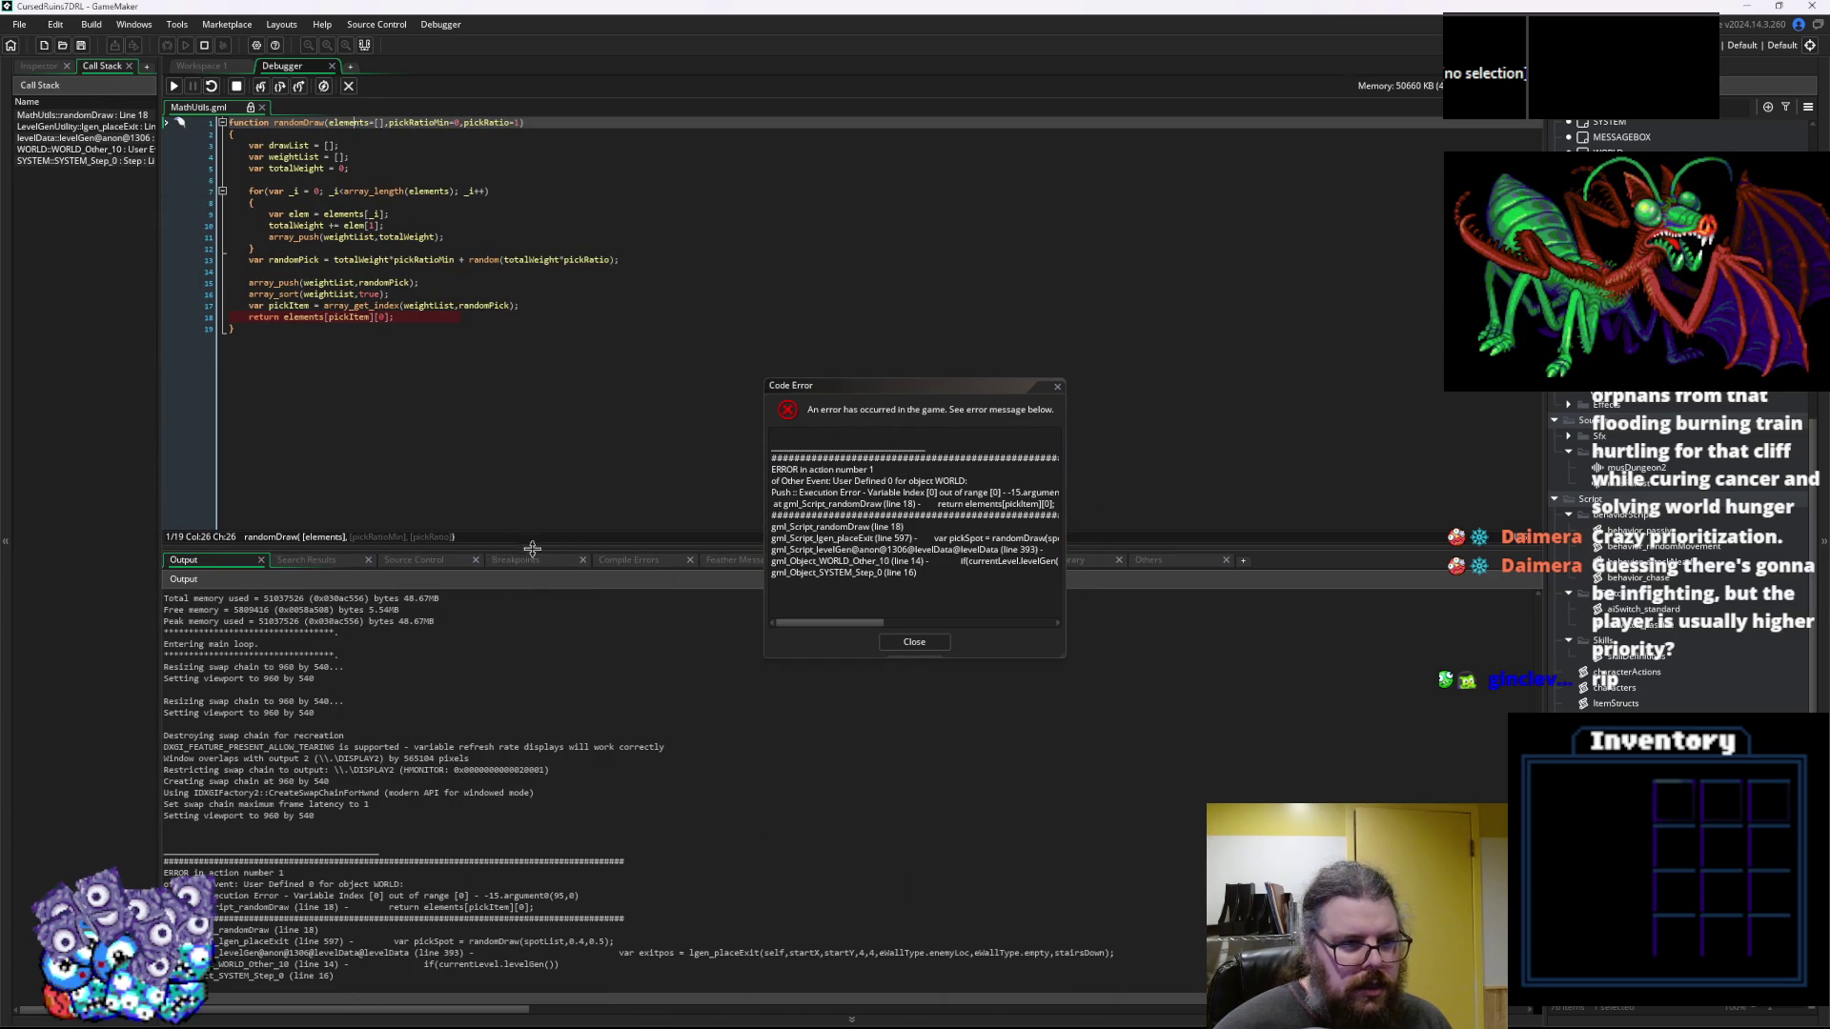
left_click_drag(551, 547, 550, 429)
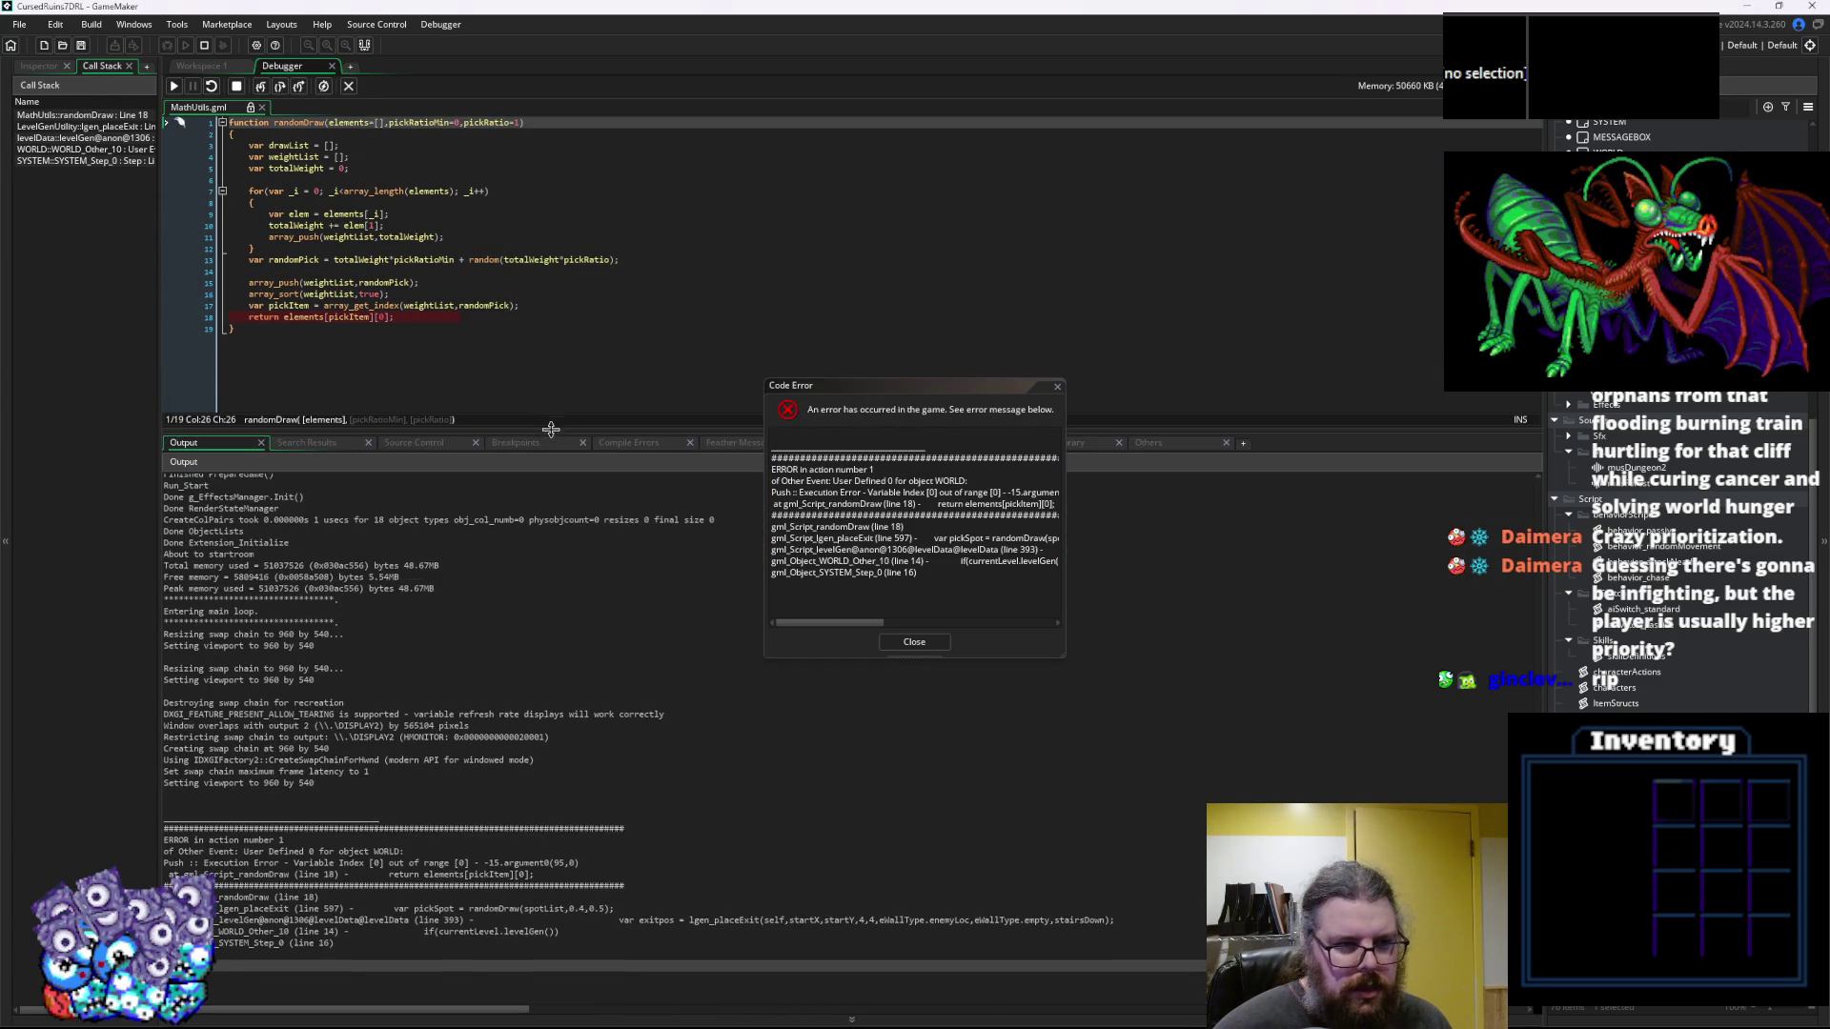
left_click(378, 644)
left_click_drag(923, 388, 1021, 169)
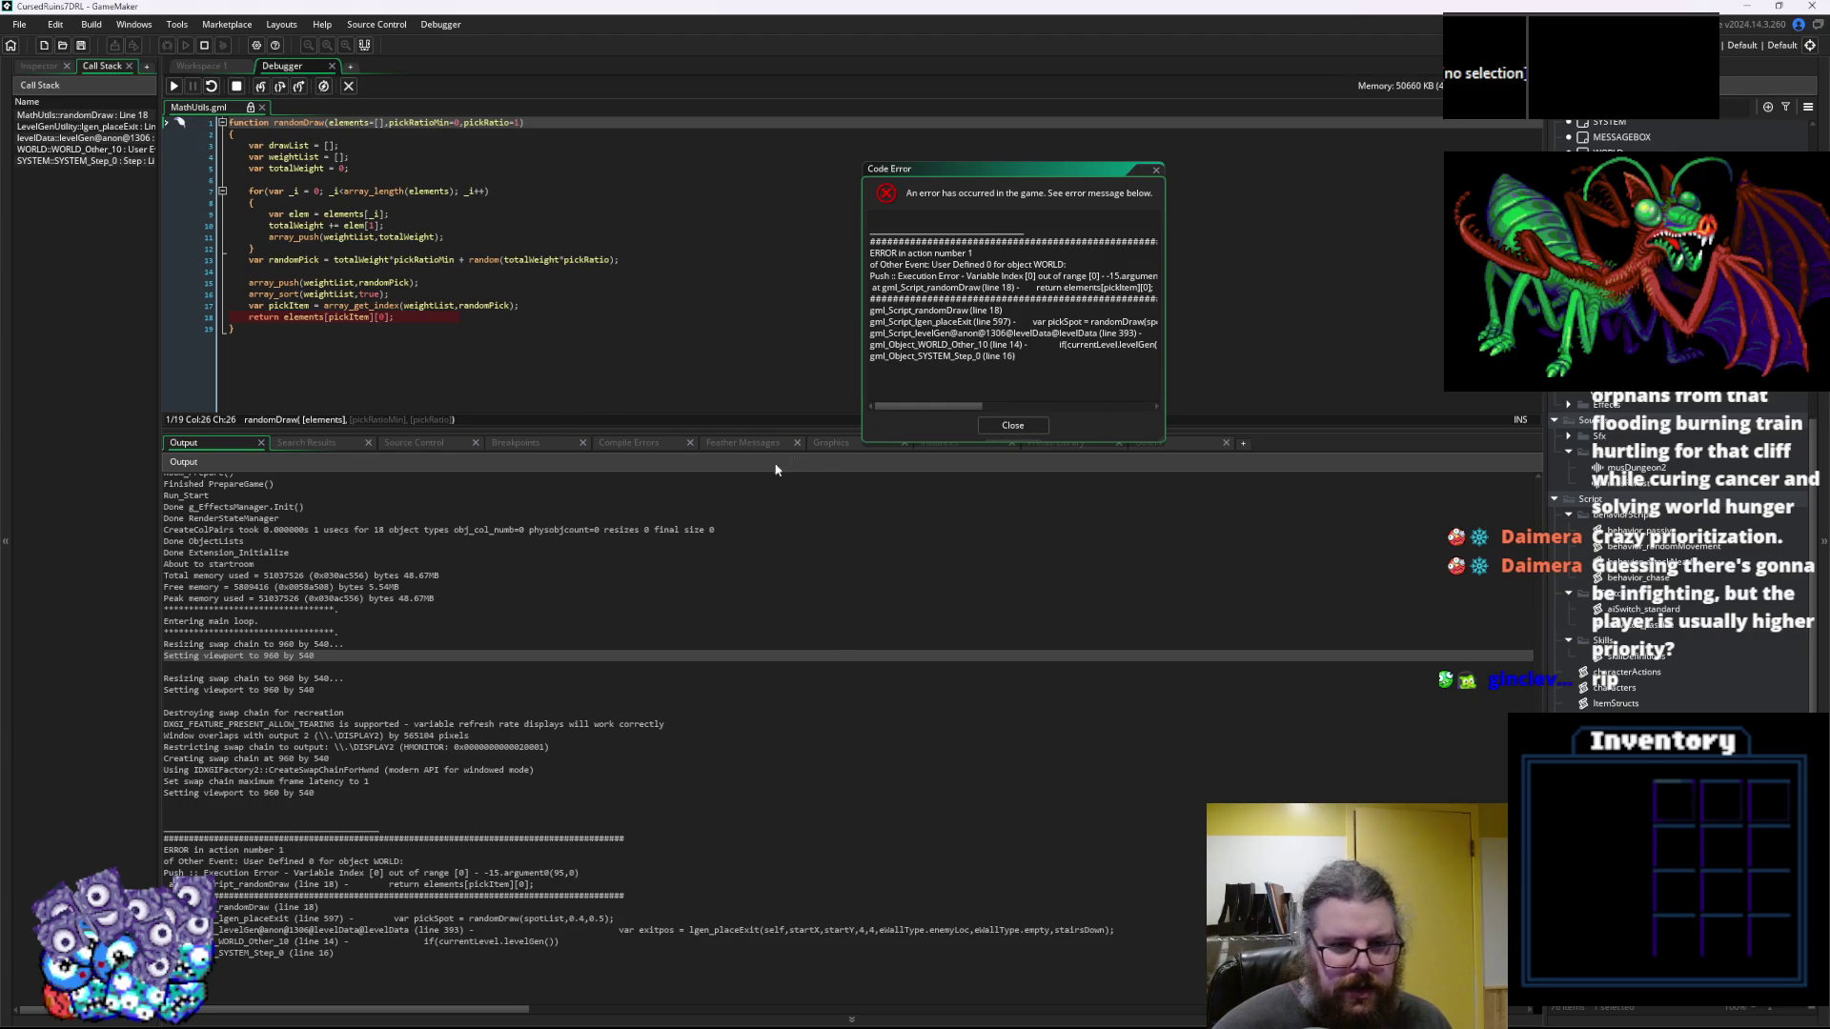
left_click(831, 443)
left_click_drag(1026, 172, 1160, 98)
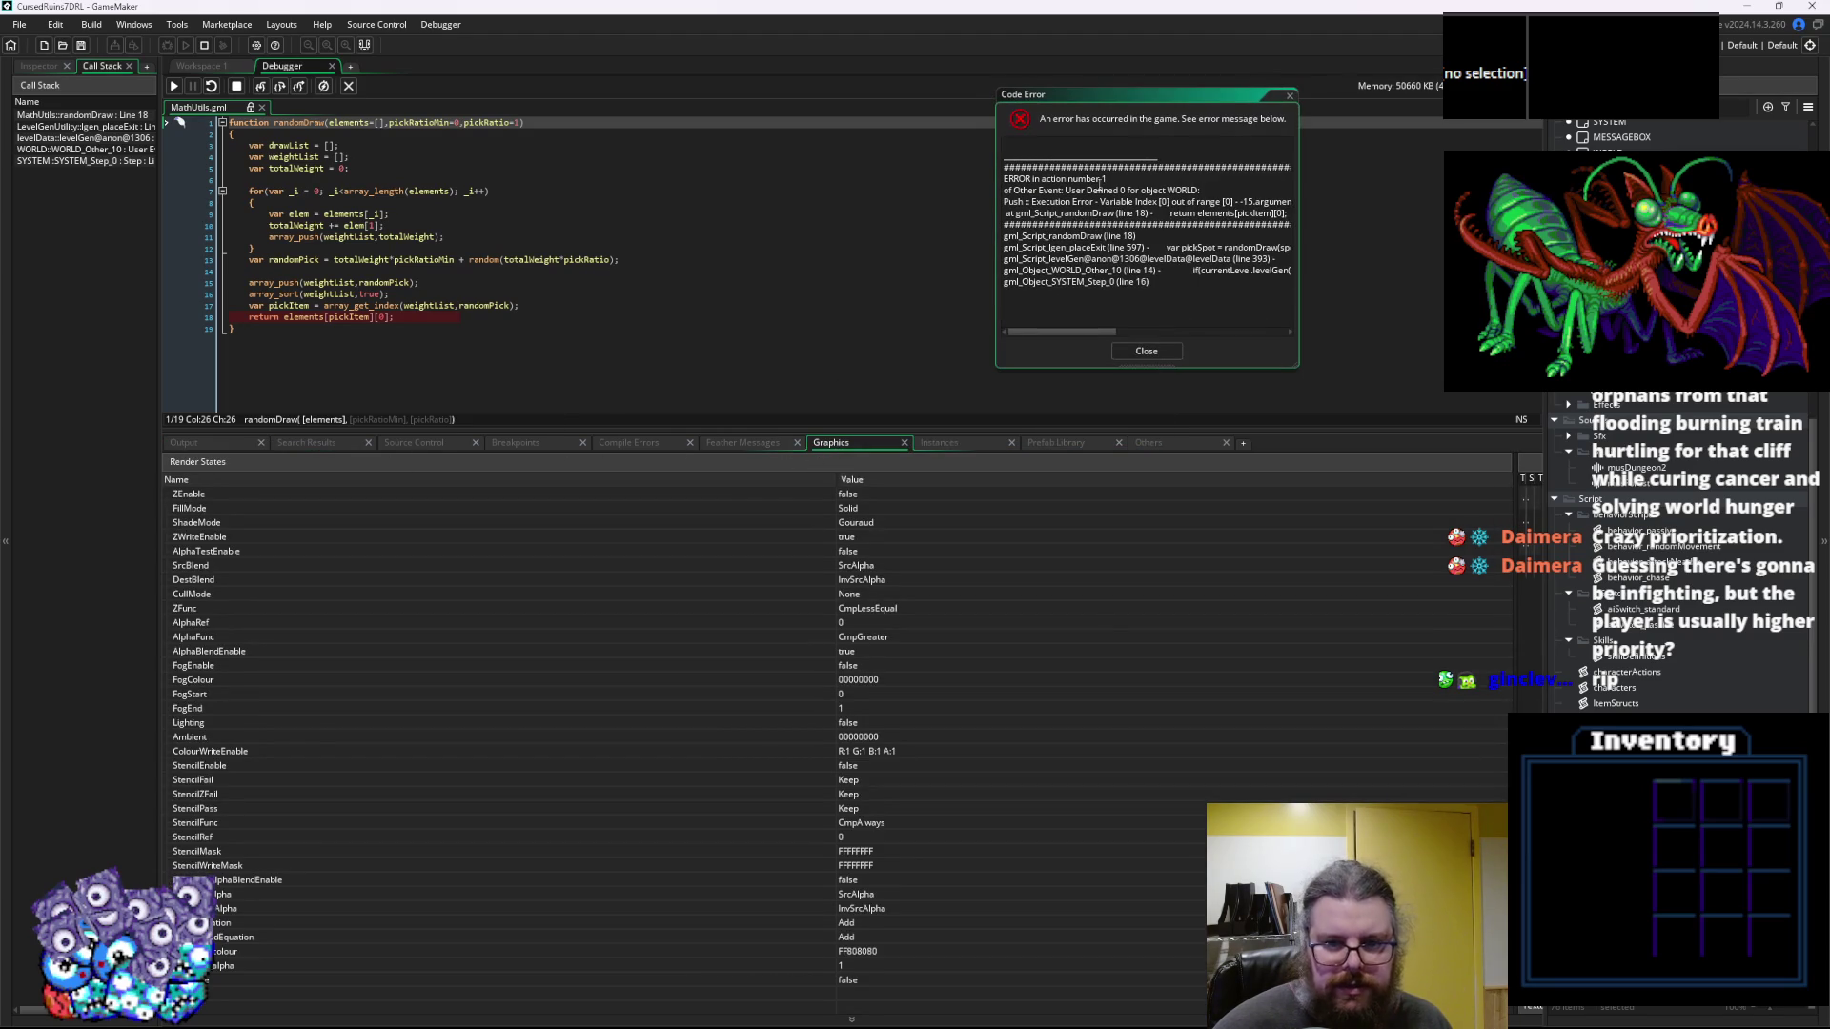
left_click(943, 443)
left_click(167, 637)
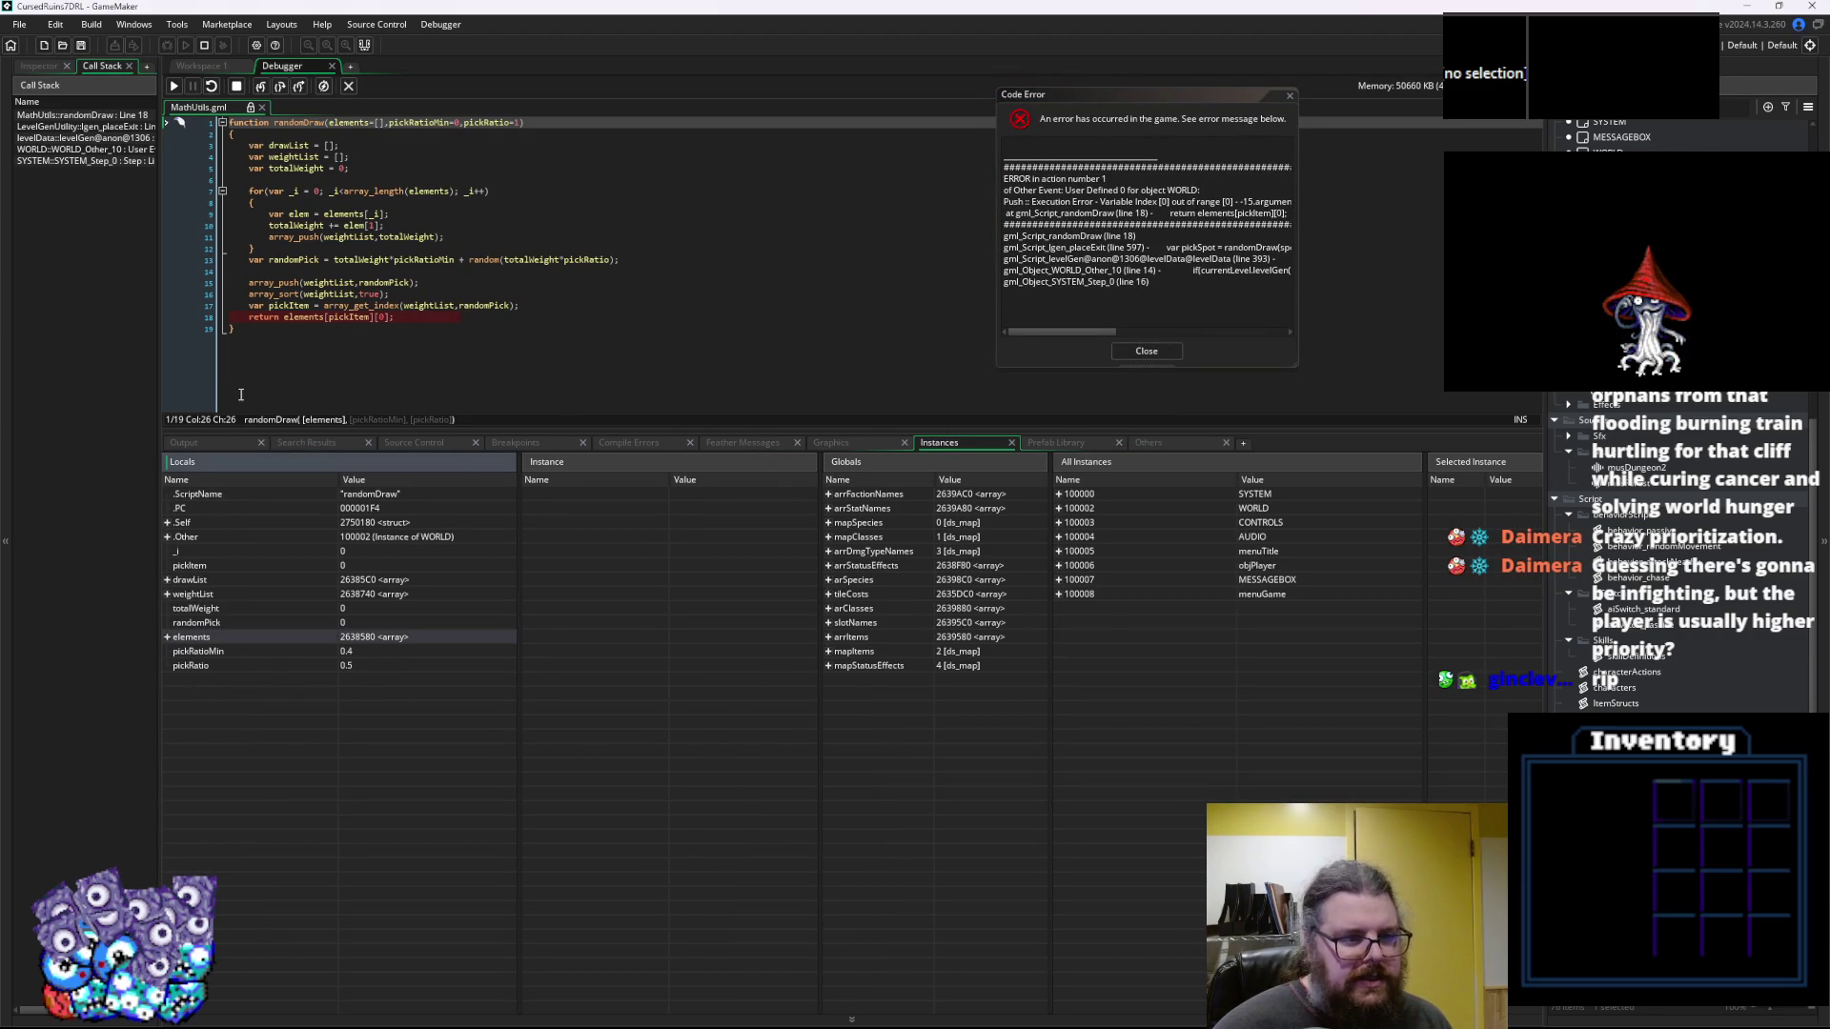
Close the crash report, enlarge the code workspace and open characterActions
left_click(1153, 351)
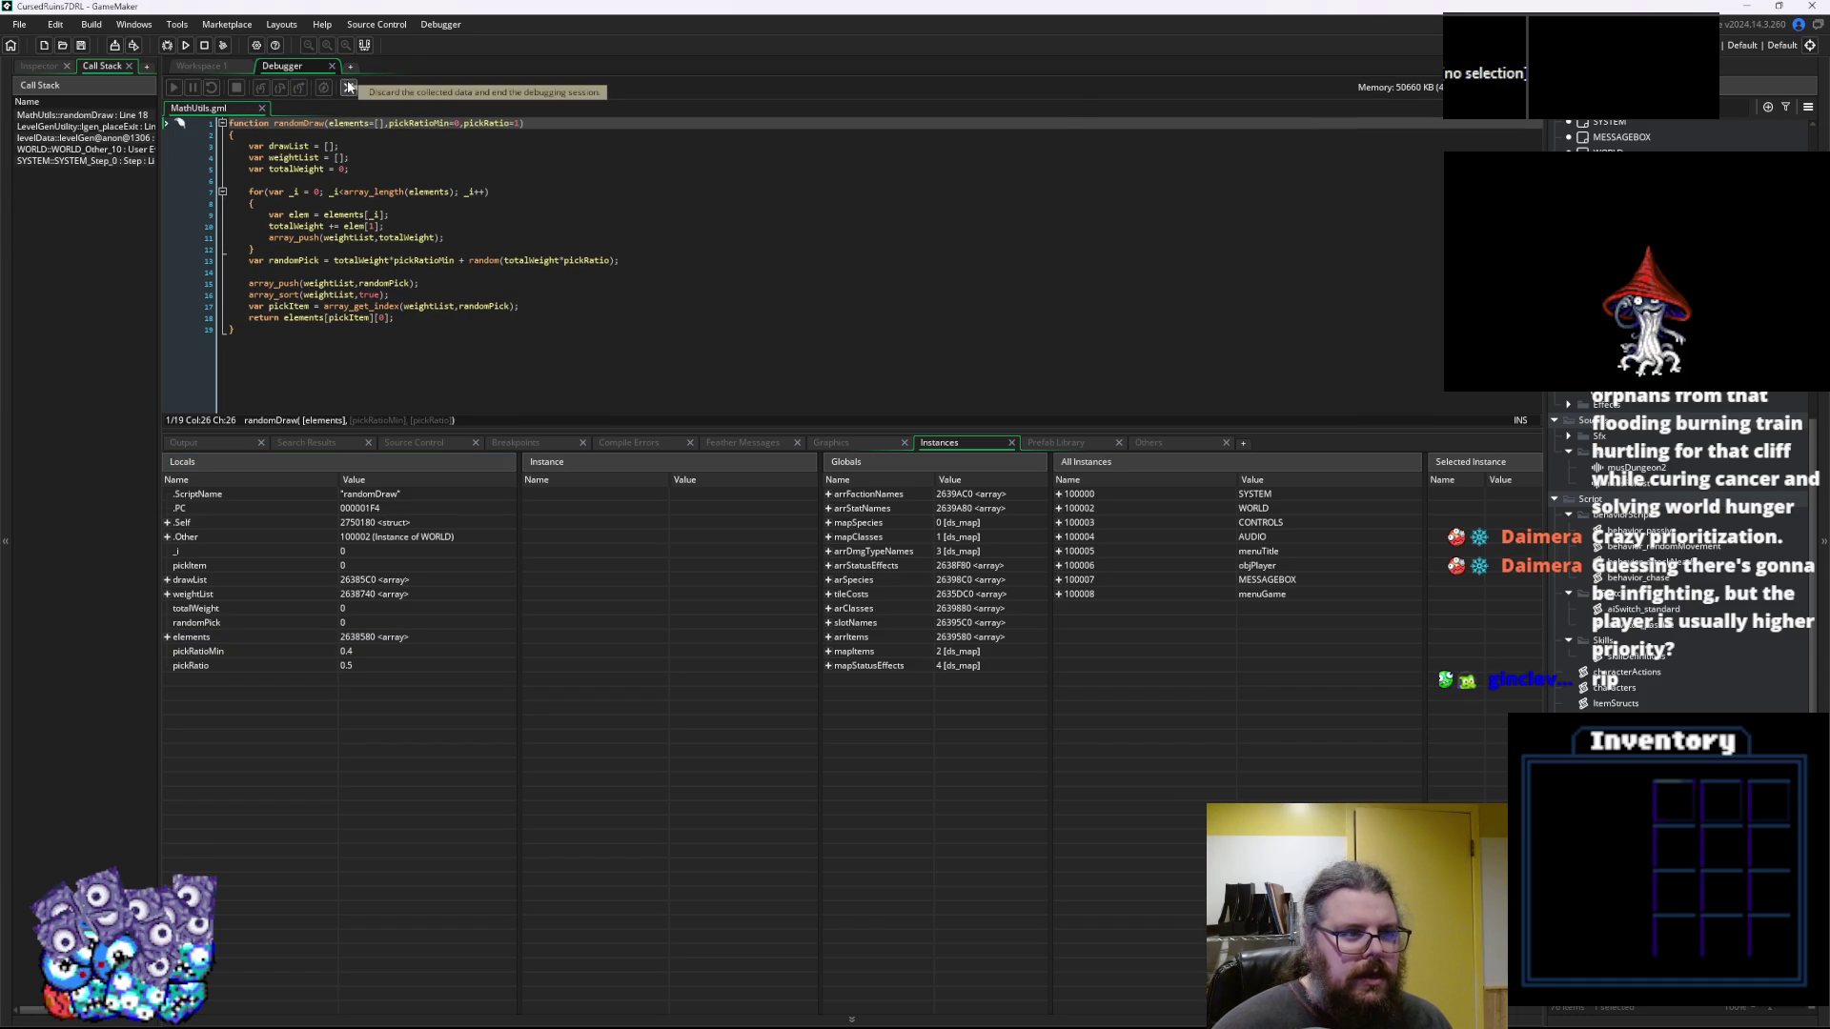
left_click_drag(596, 433, 620, 792)
left_click(1627, 672)
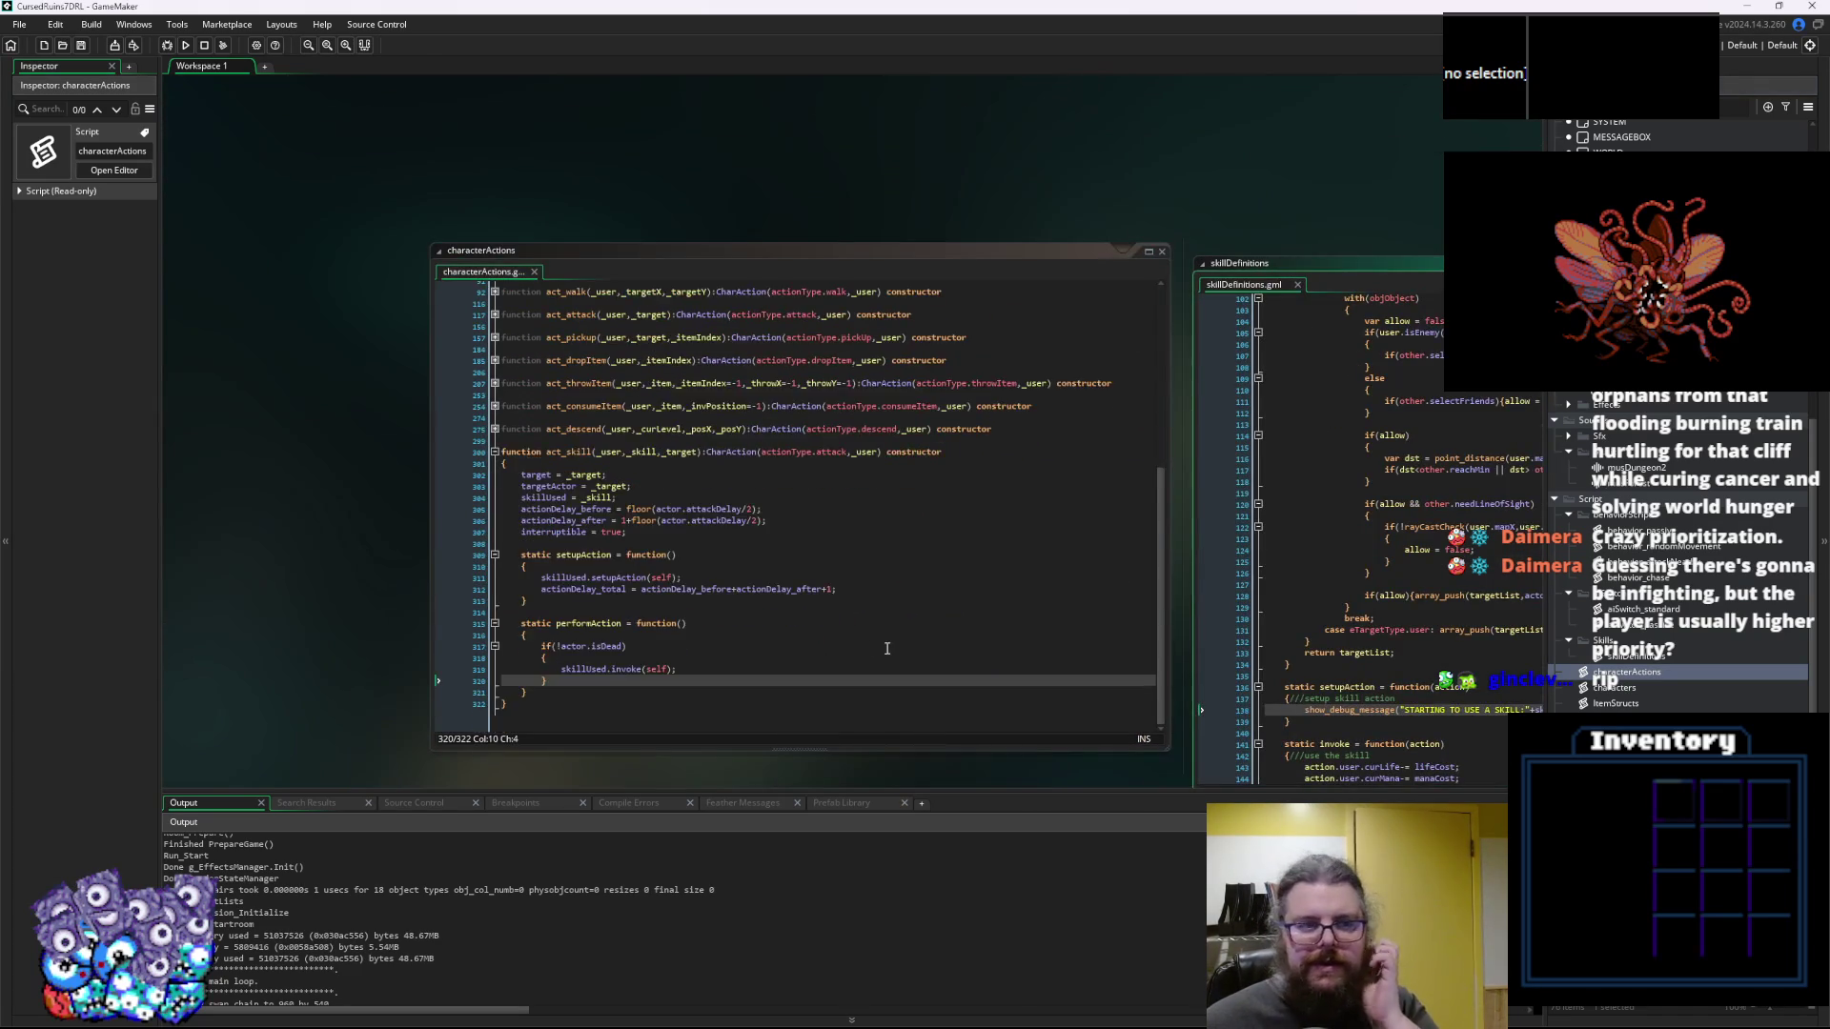
Read MathUtils and the unfolded lgen_placeEnemies function in an enlarged LevelGenUtility window
left_click(1218, 644)
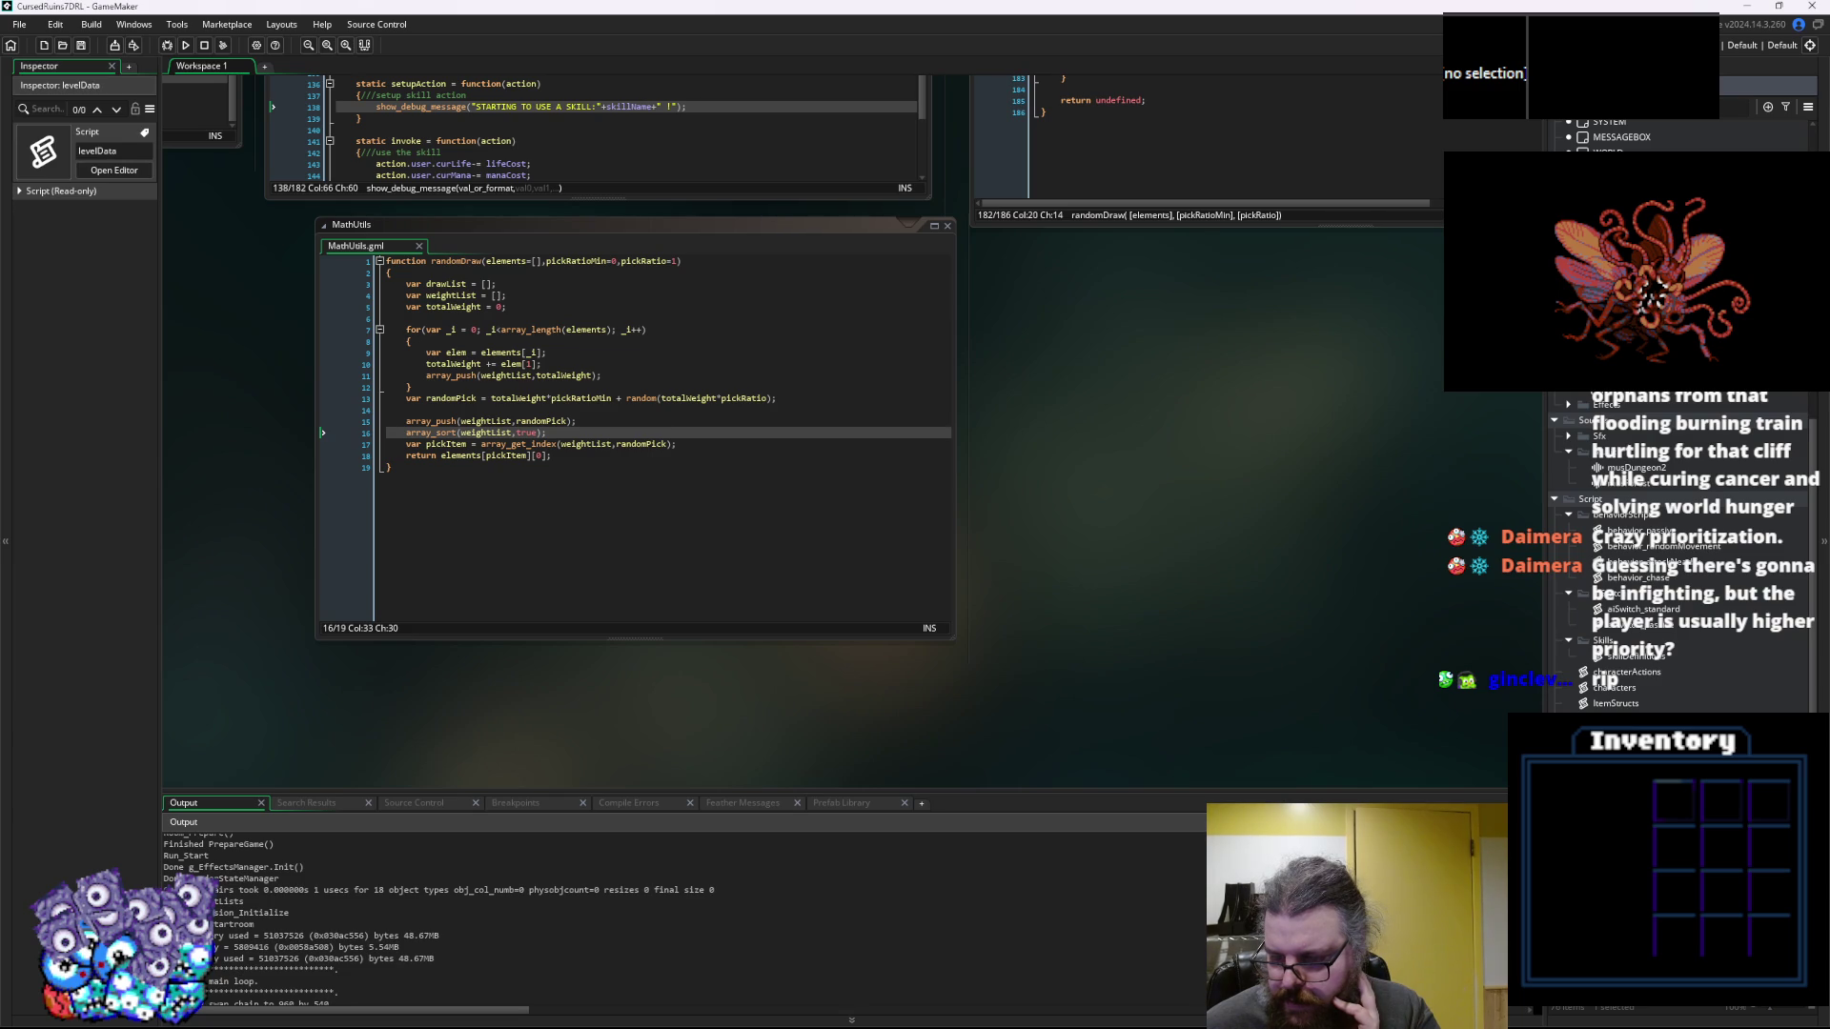
left_click(912, 584)
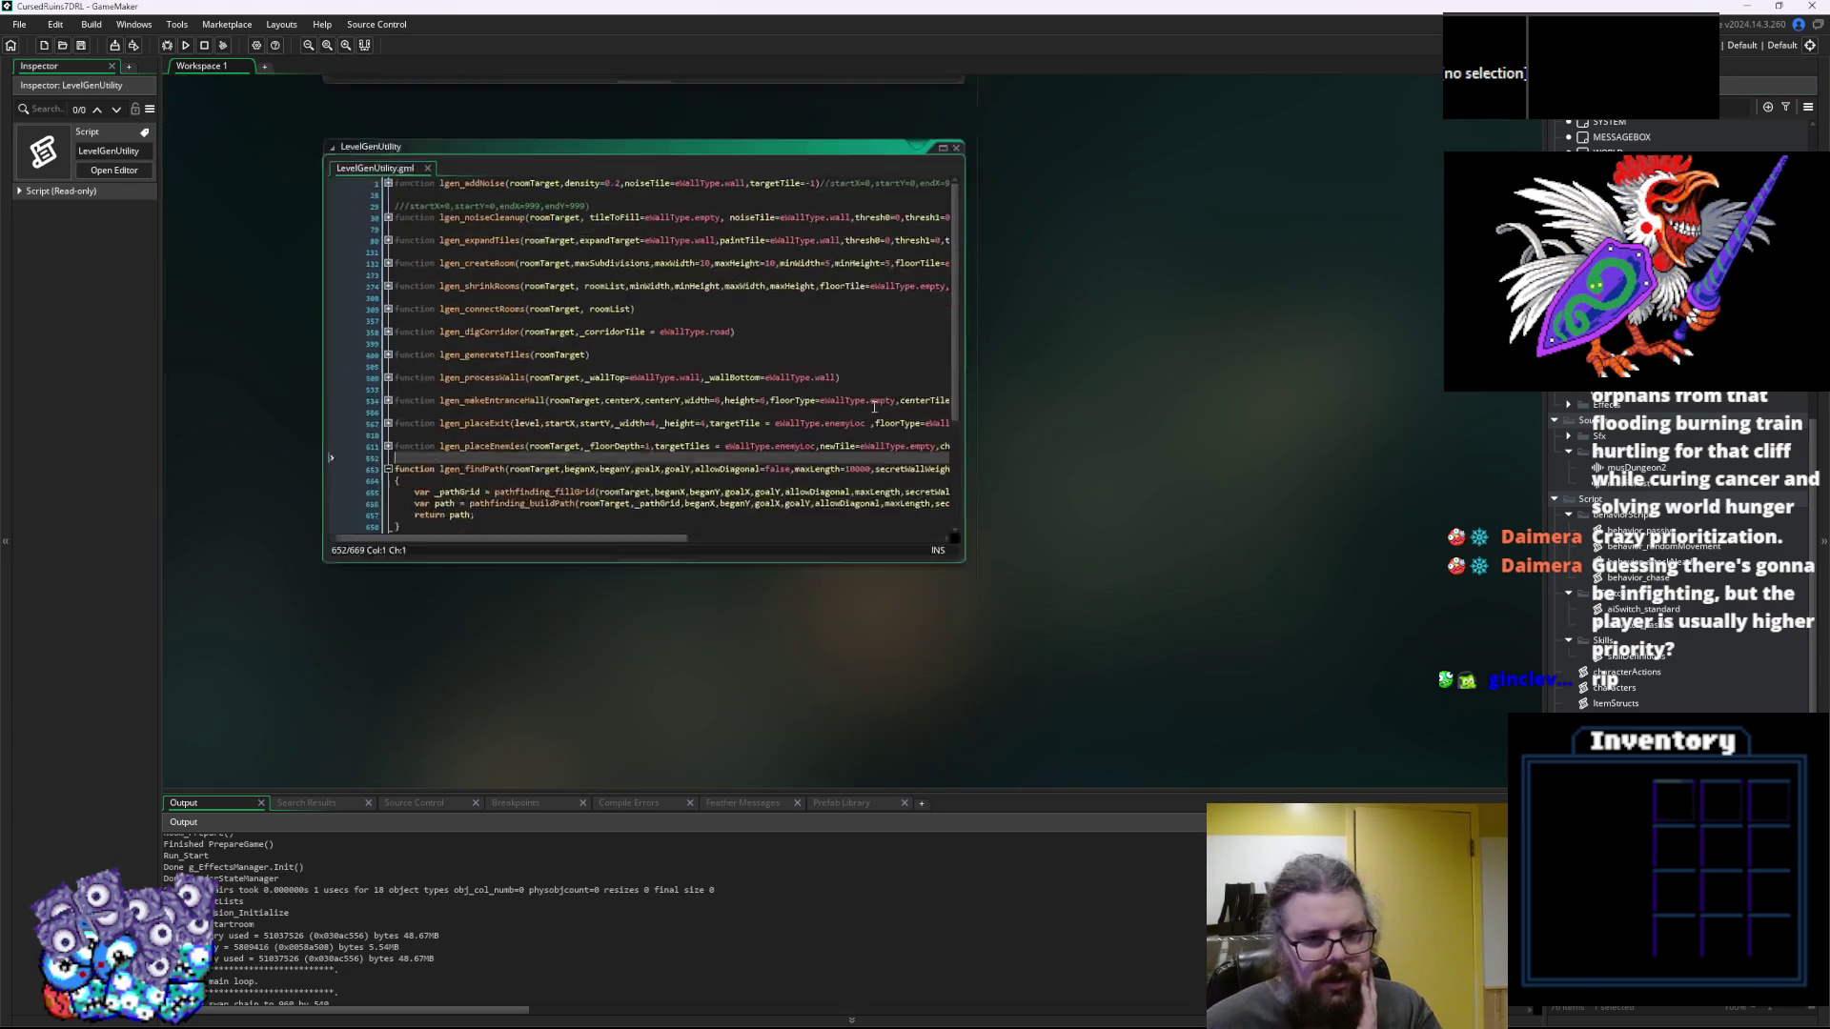
left_click_drag(956, 501, 1368, 700)
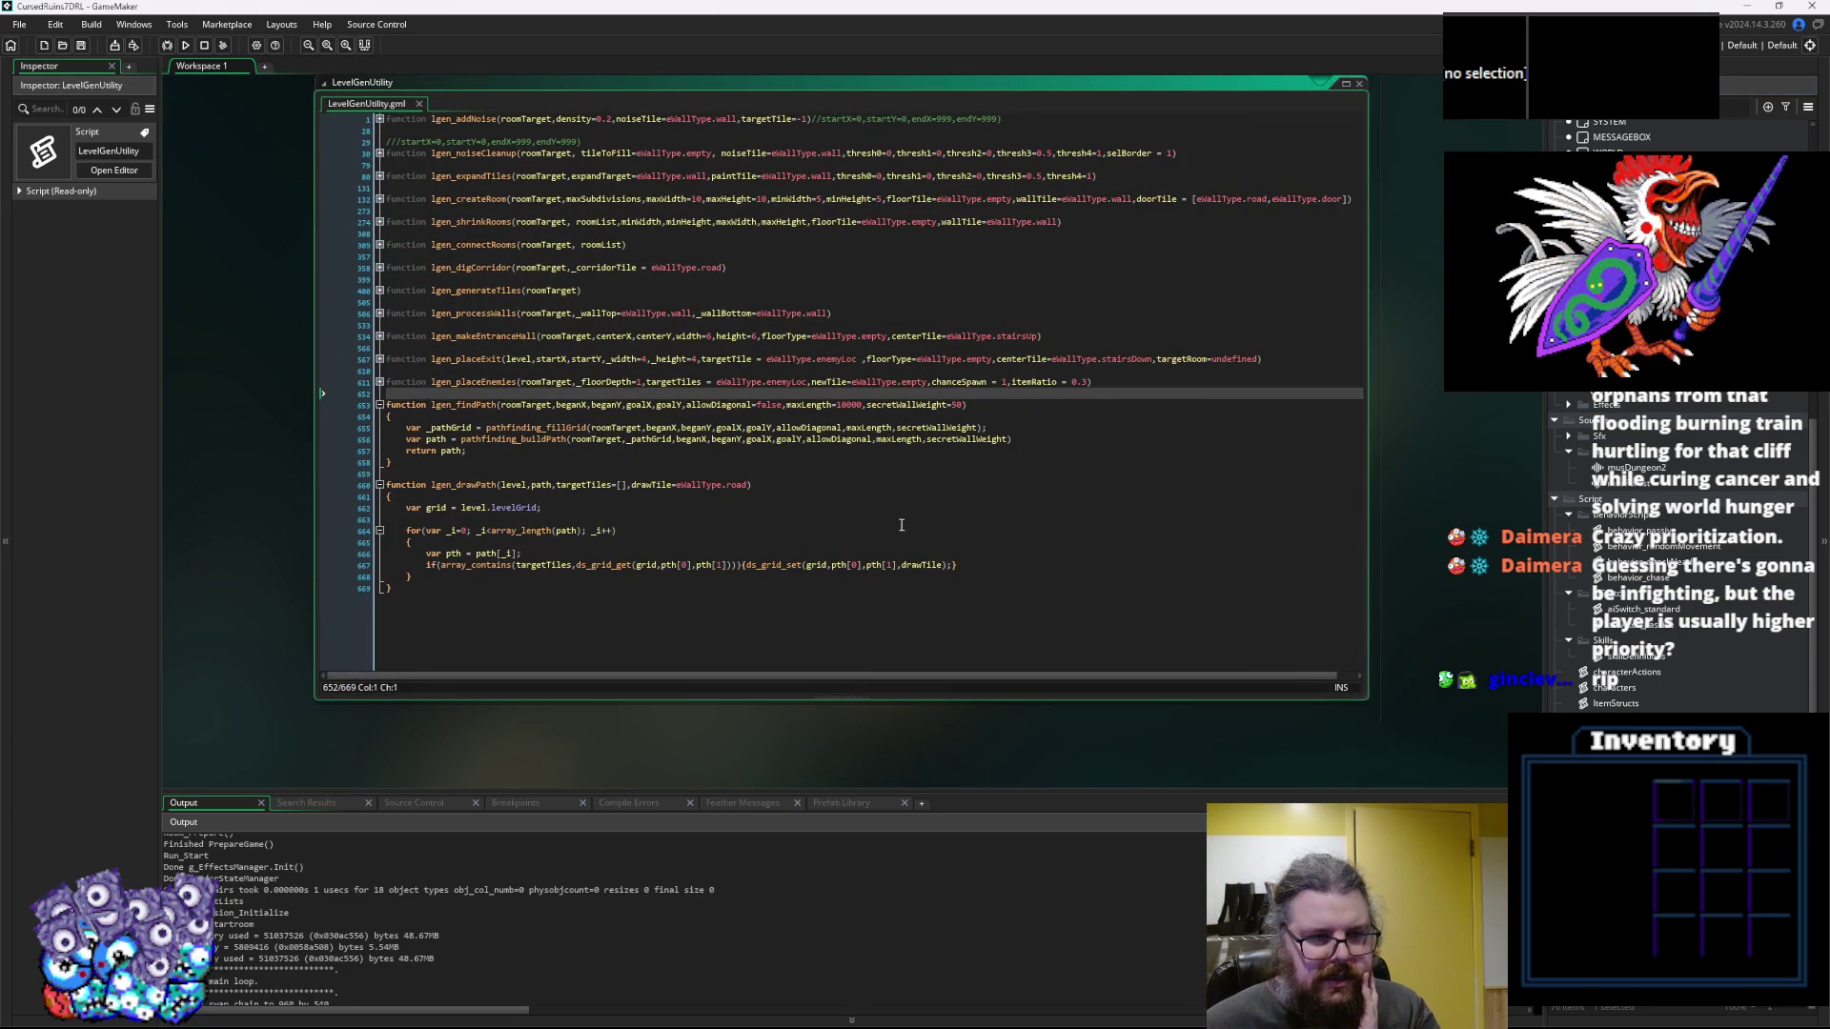
left_click(899, 559)
left_click(390, 410)
scroll(784, 552, "down", 3)
left_click(783, 549)
scroll(784, 553, "down", 4)
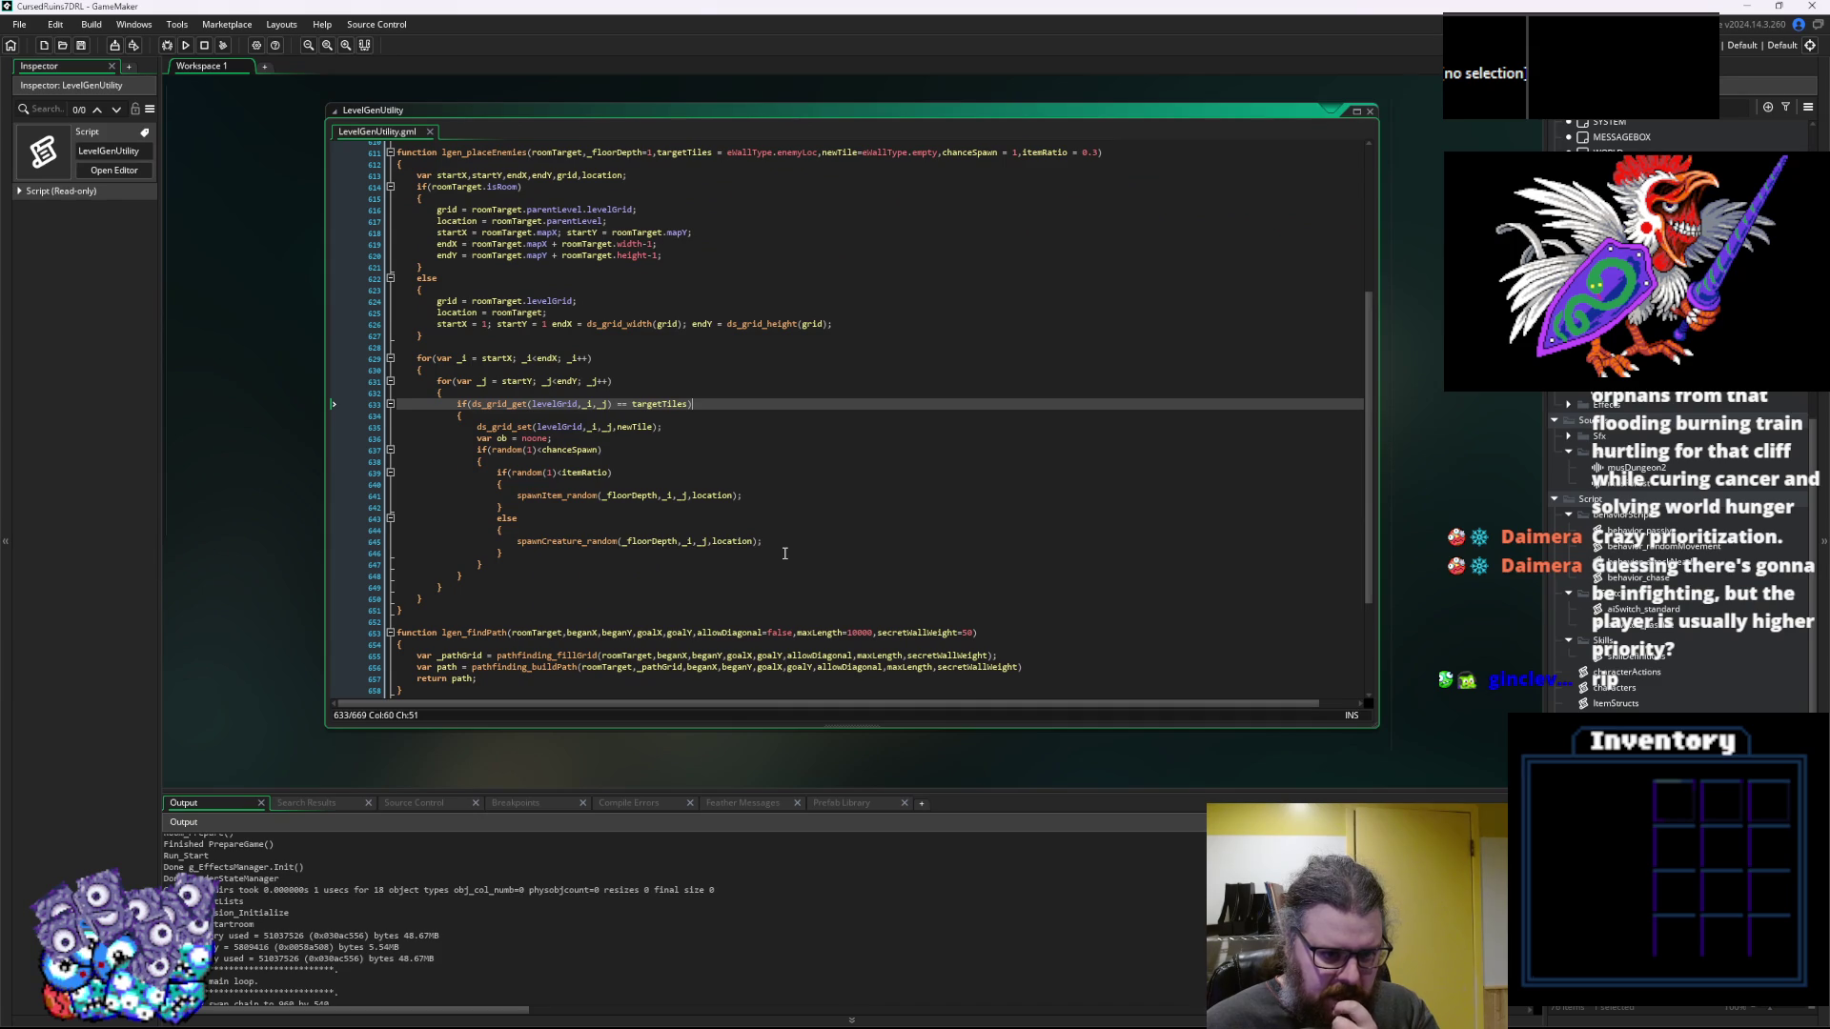
scroll(785, 553, "up", 2)
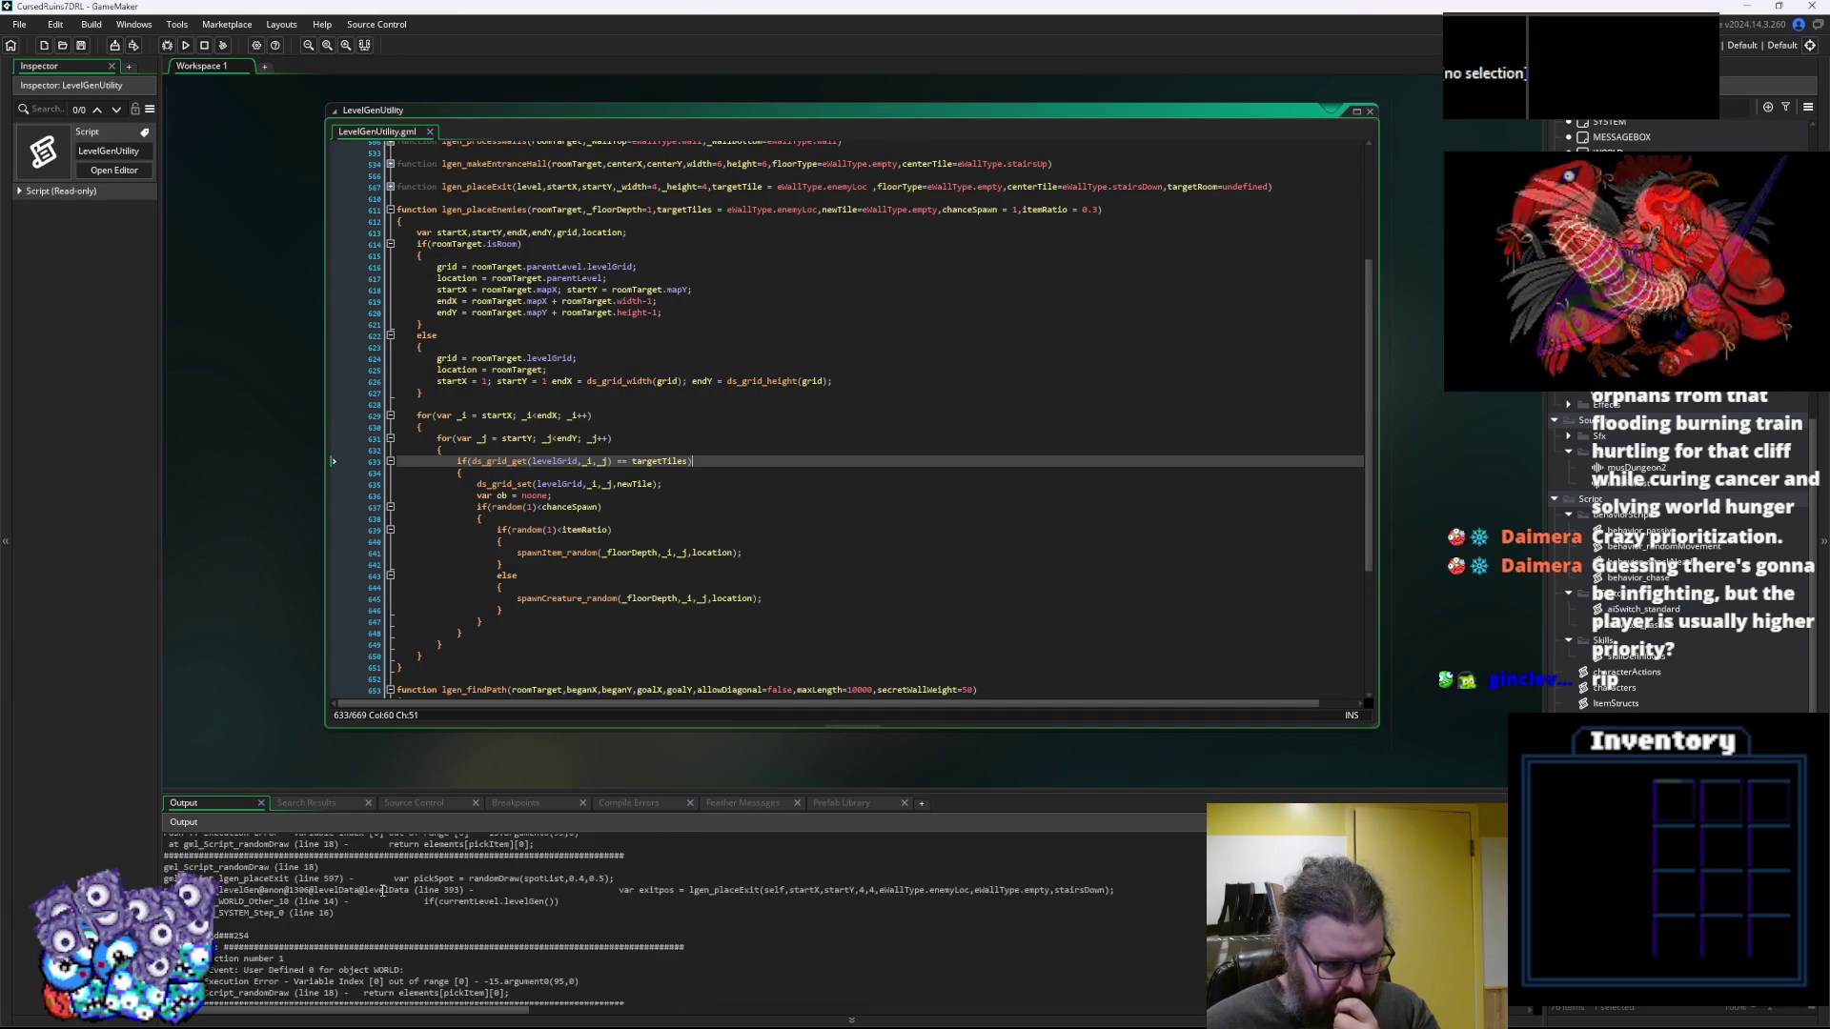
left_click_drag(381, 793, 393, 695)
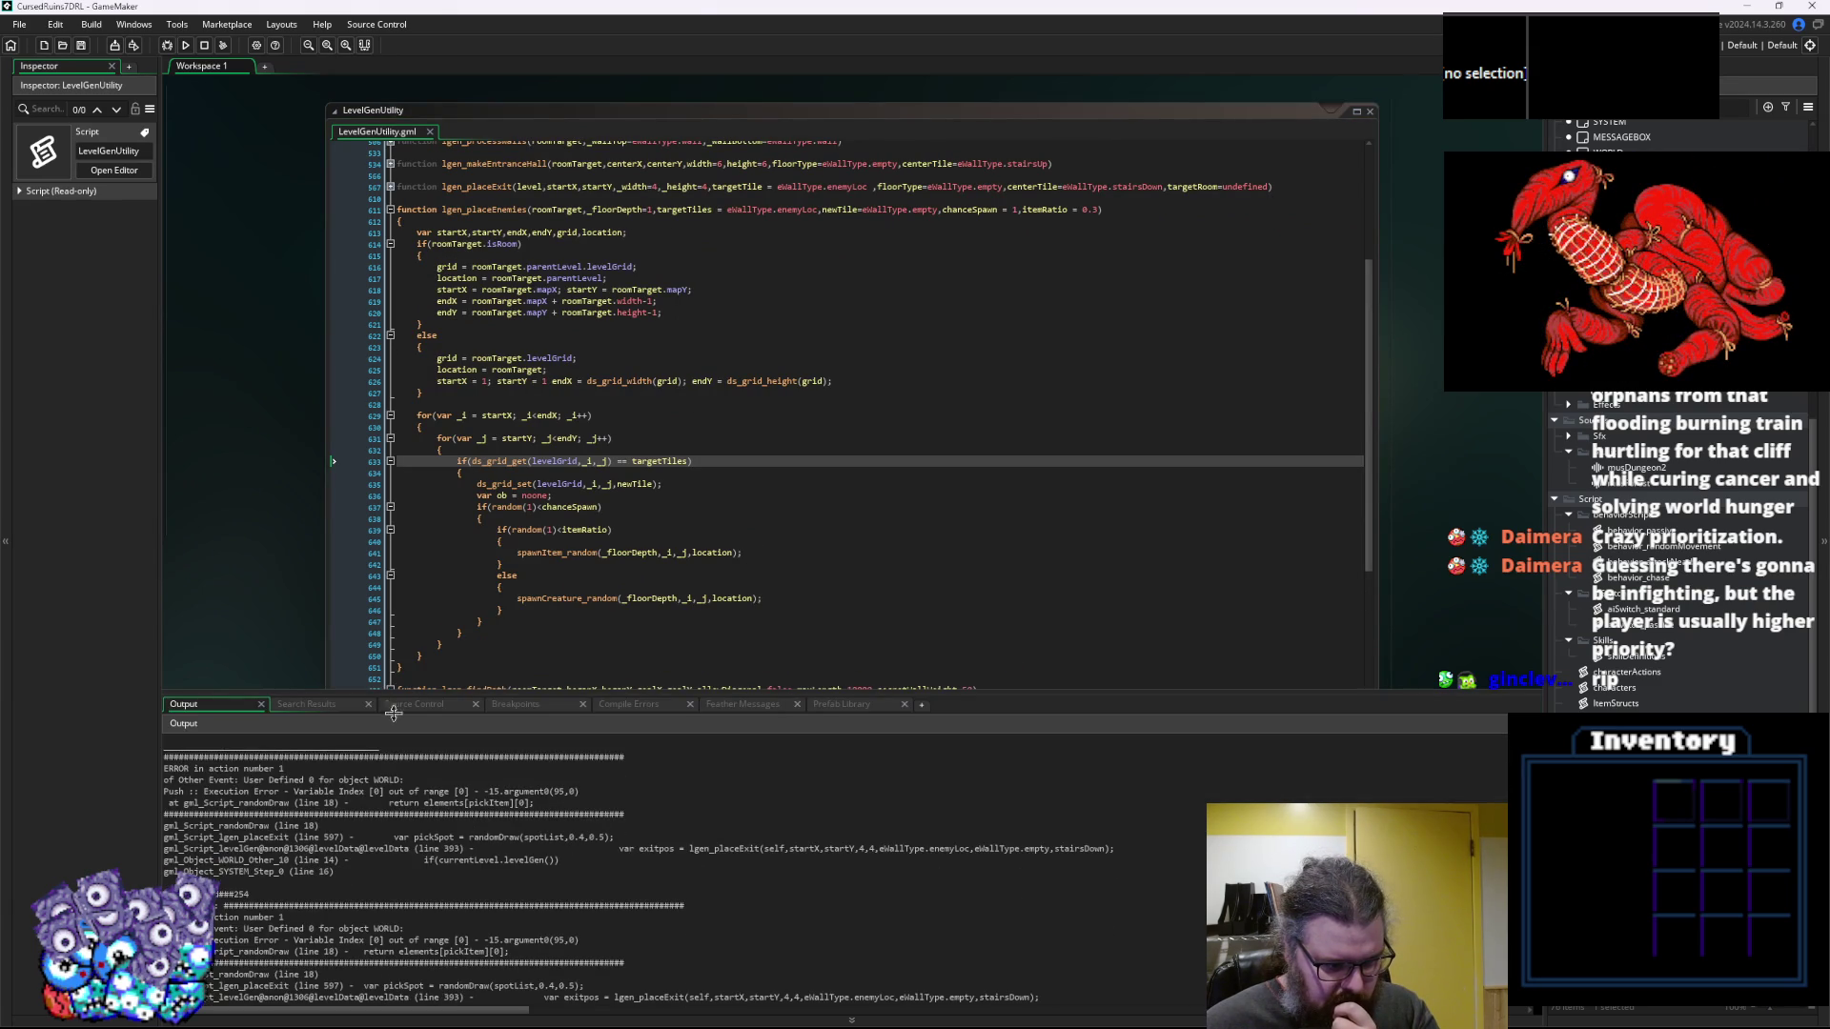
left_click_drag(274, 619, 288, 512)
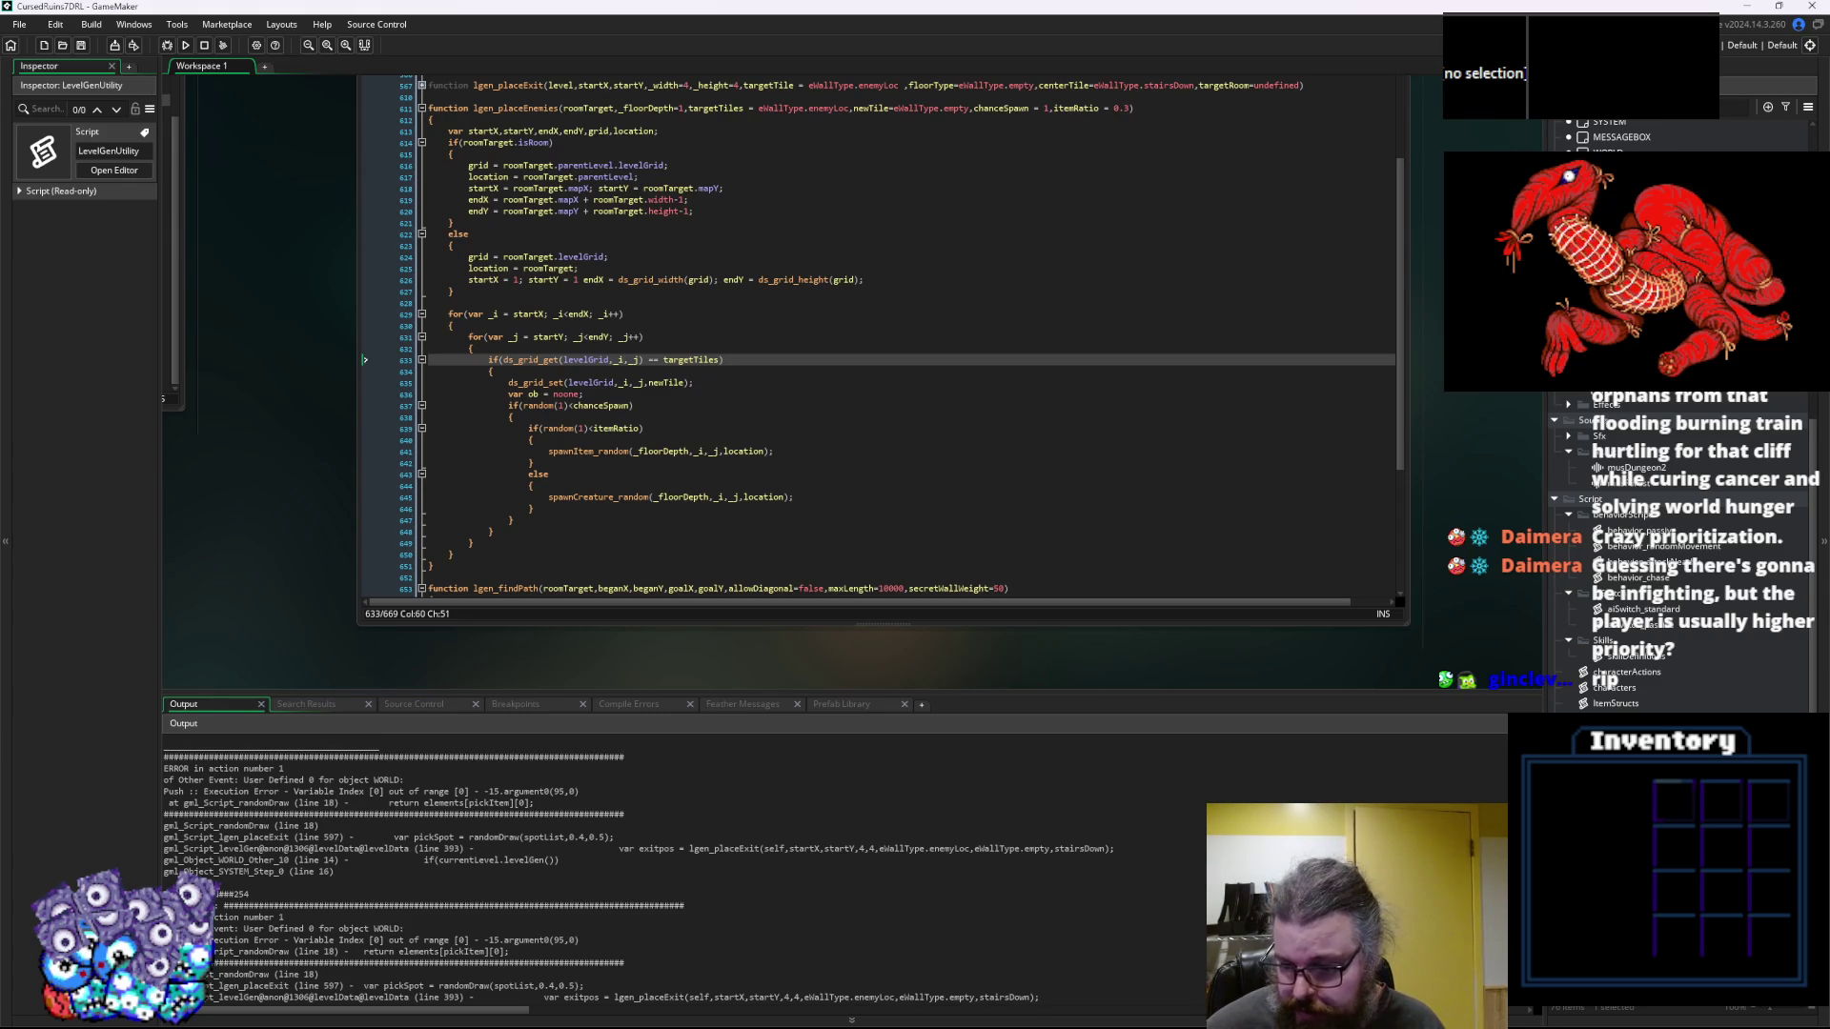
Browse the collisionChk and AttackActions assets and review characterActions and skillDefinitions code
left_click(1620, 695)
key("Up")
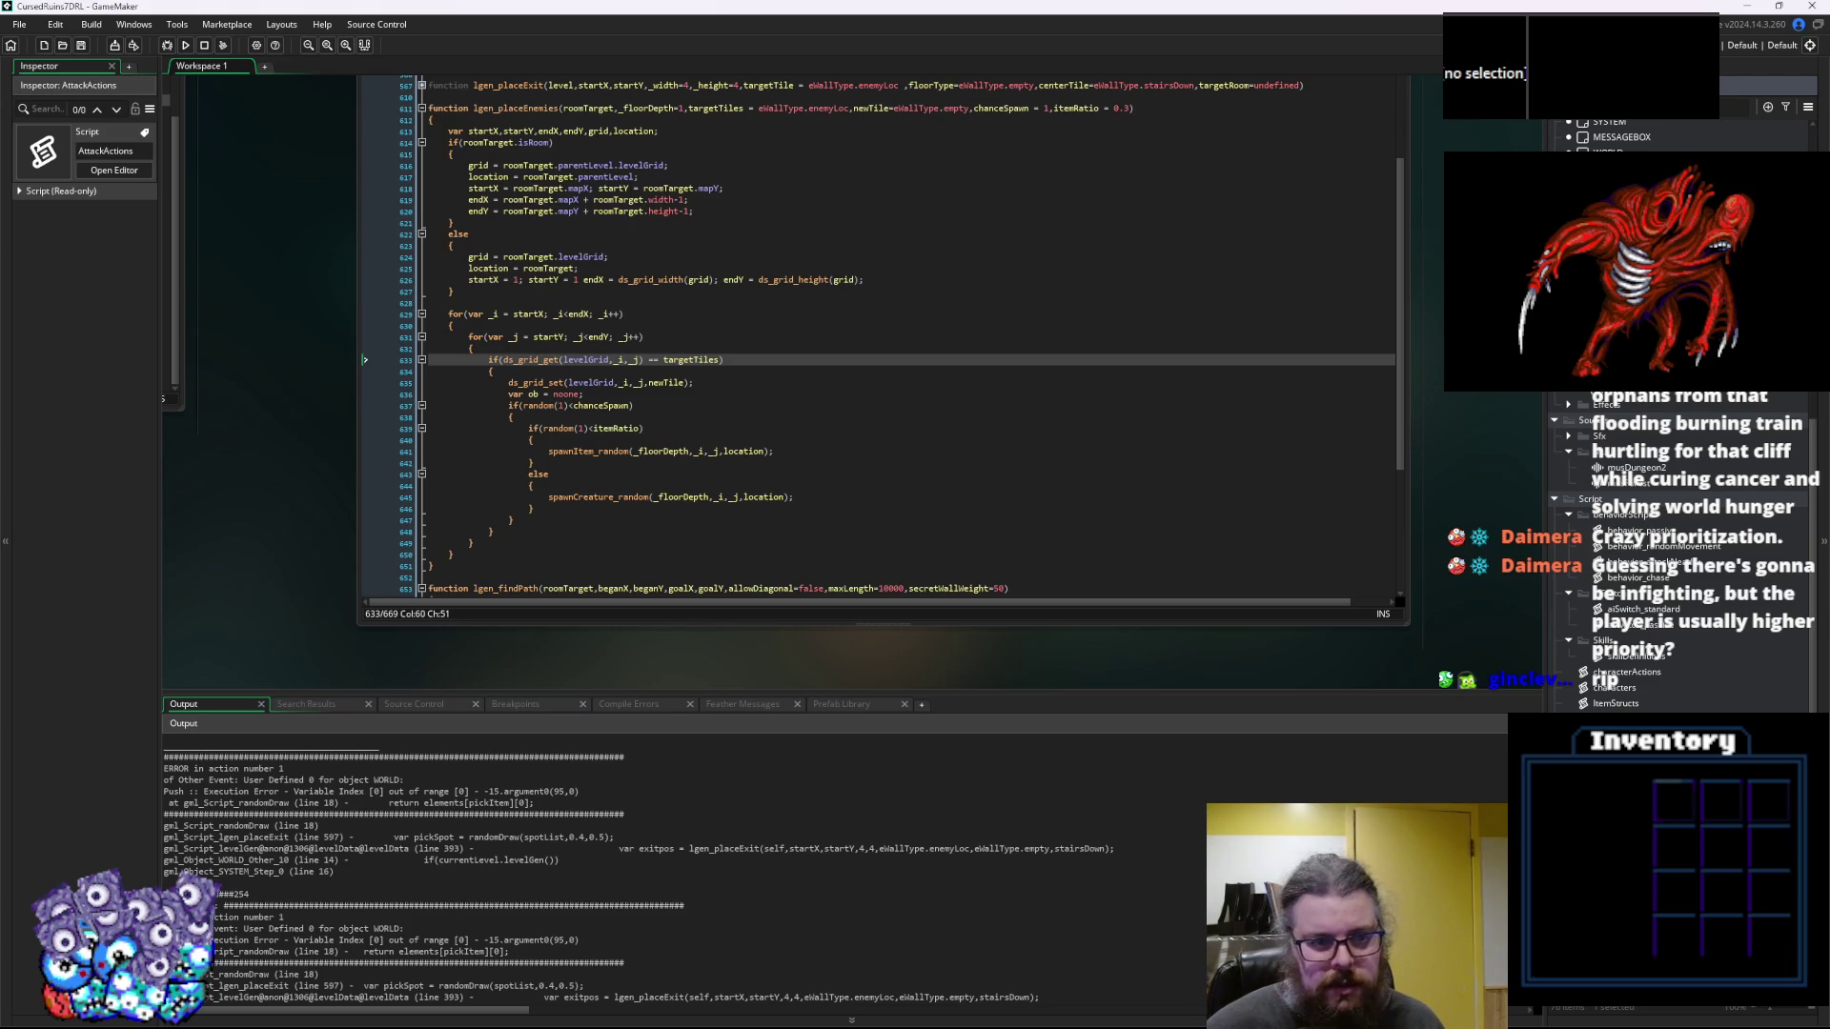
left_click(887, 520)
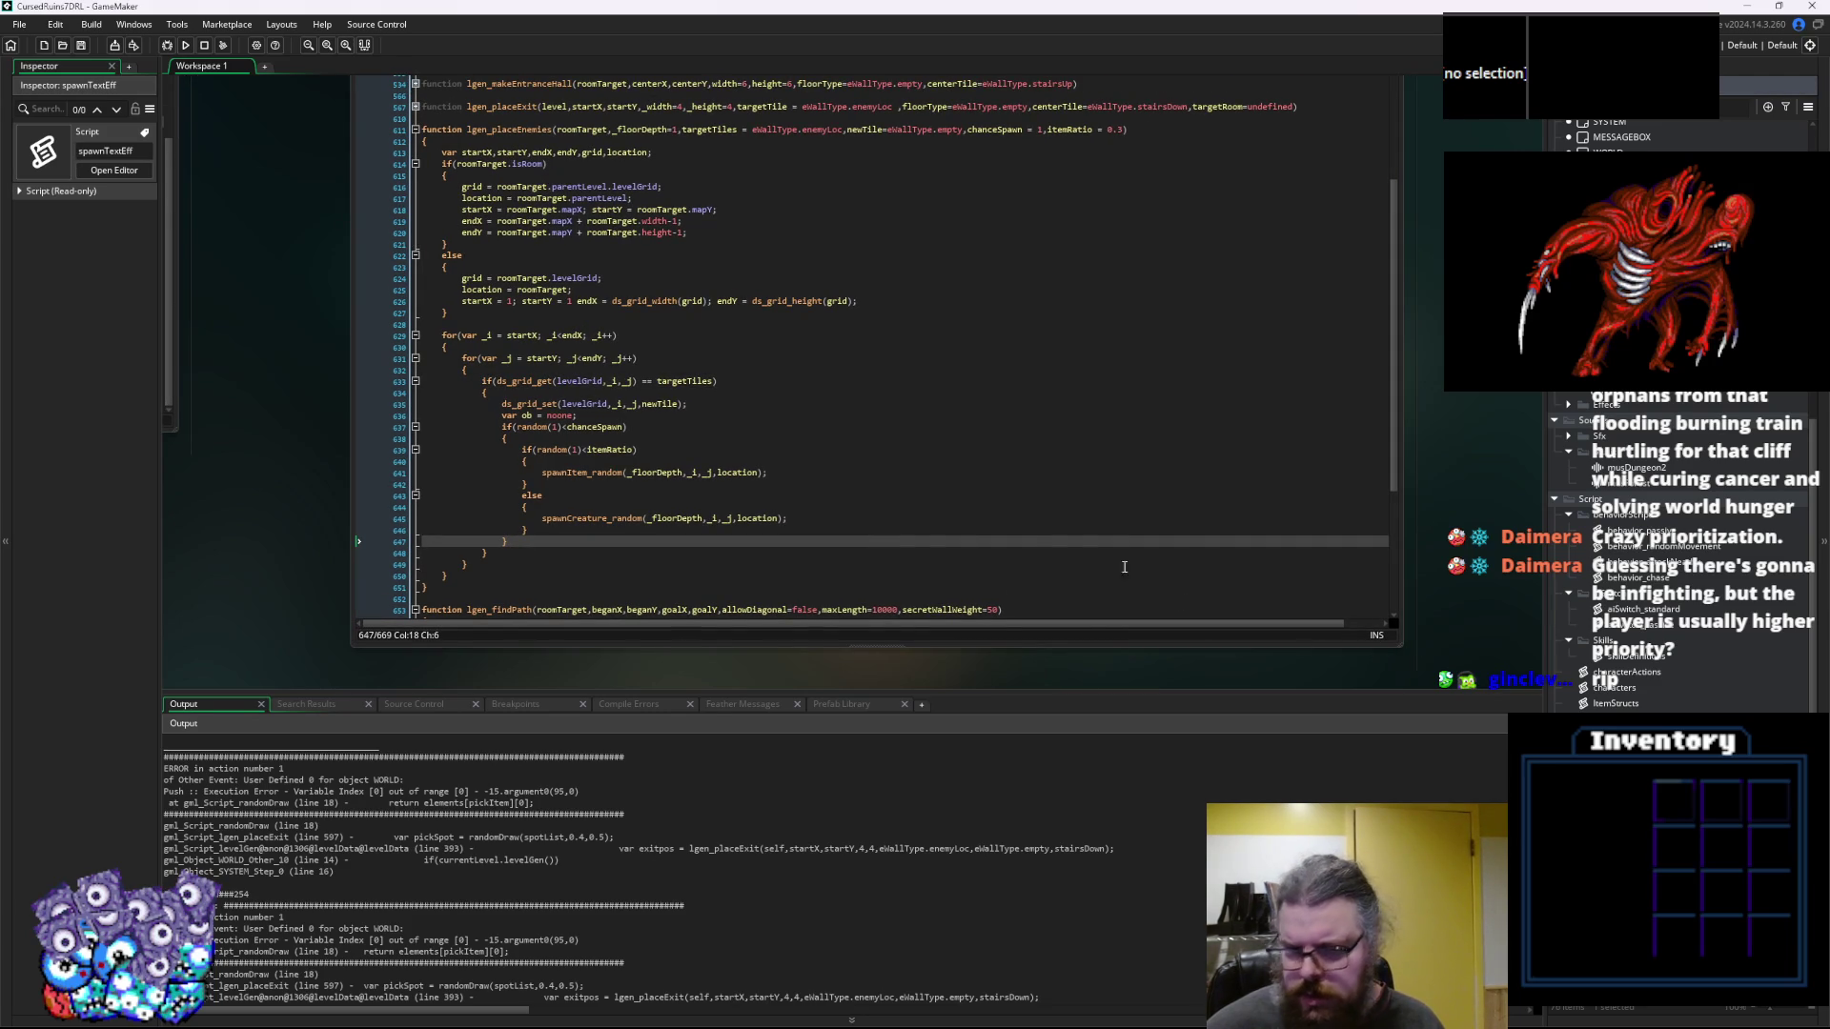
scroll(1125, 567, "up", 10)
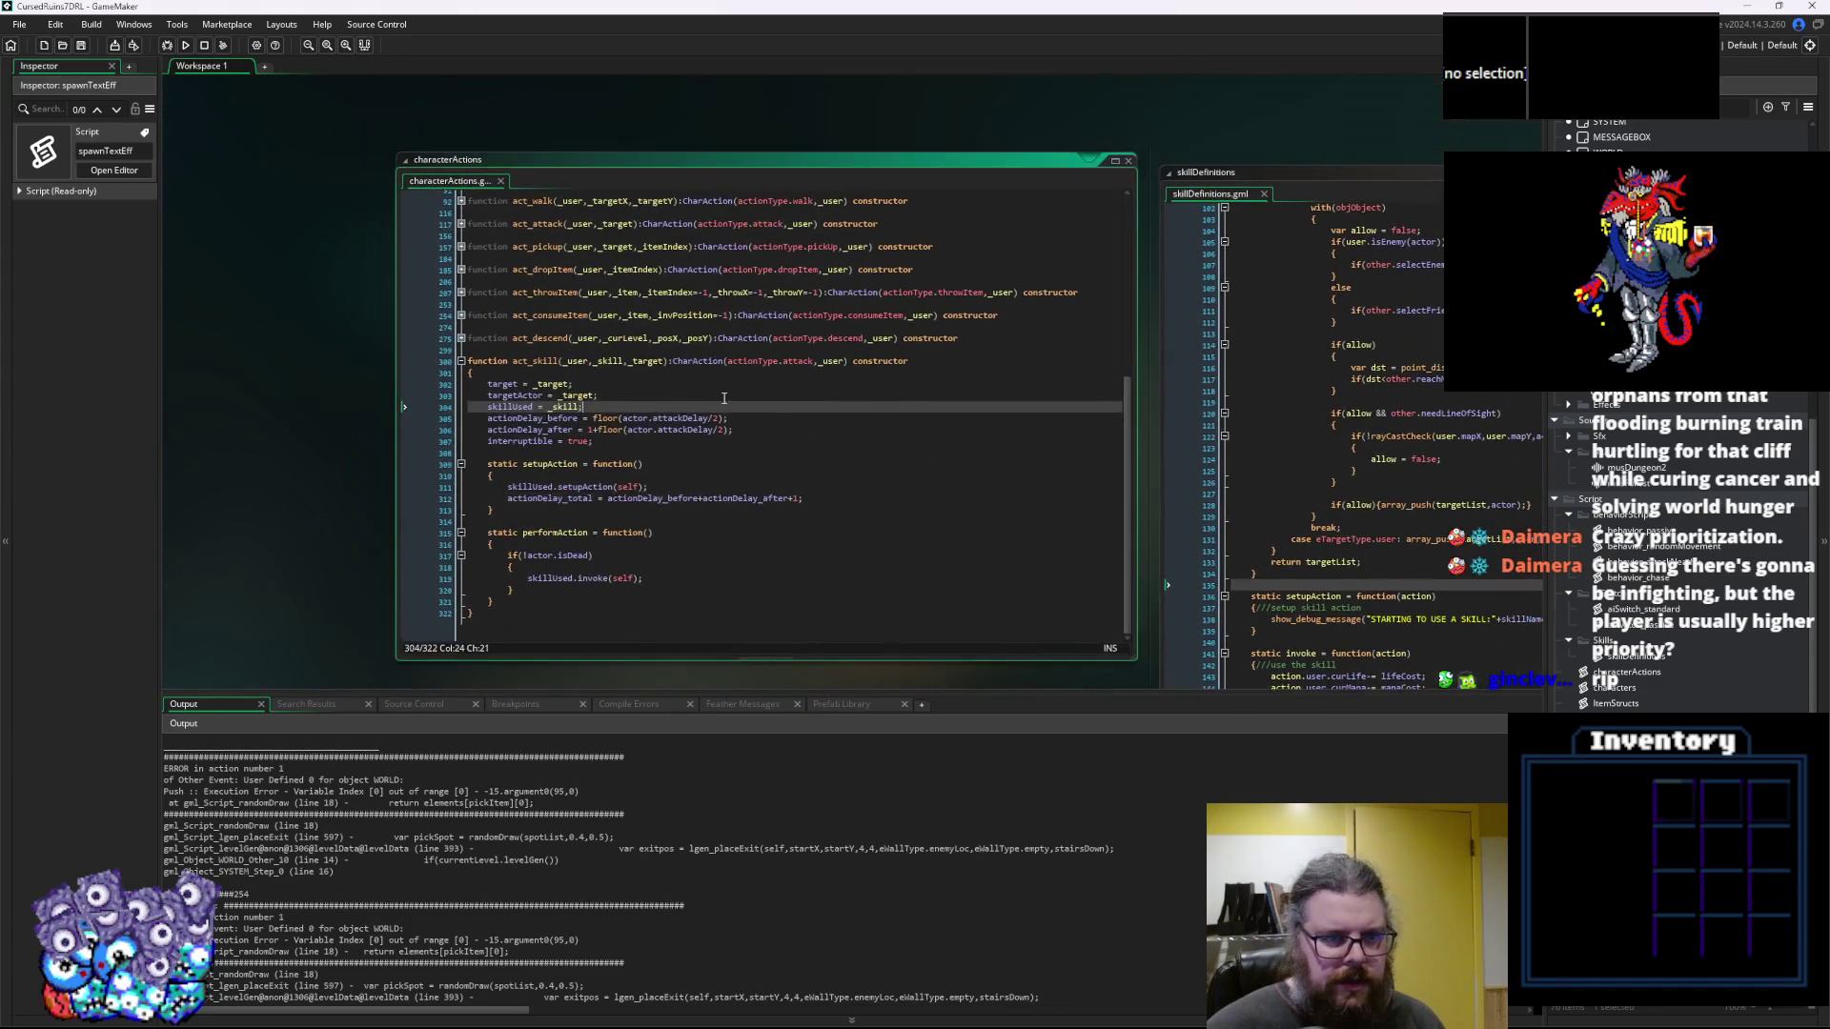
scroll(723, 397, "up", 2)
left_click(494, 463)
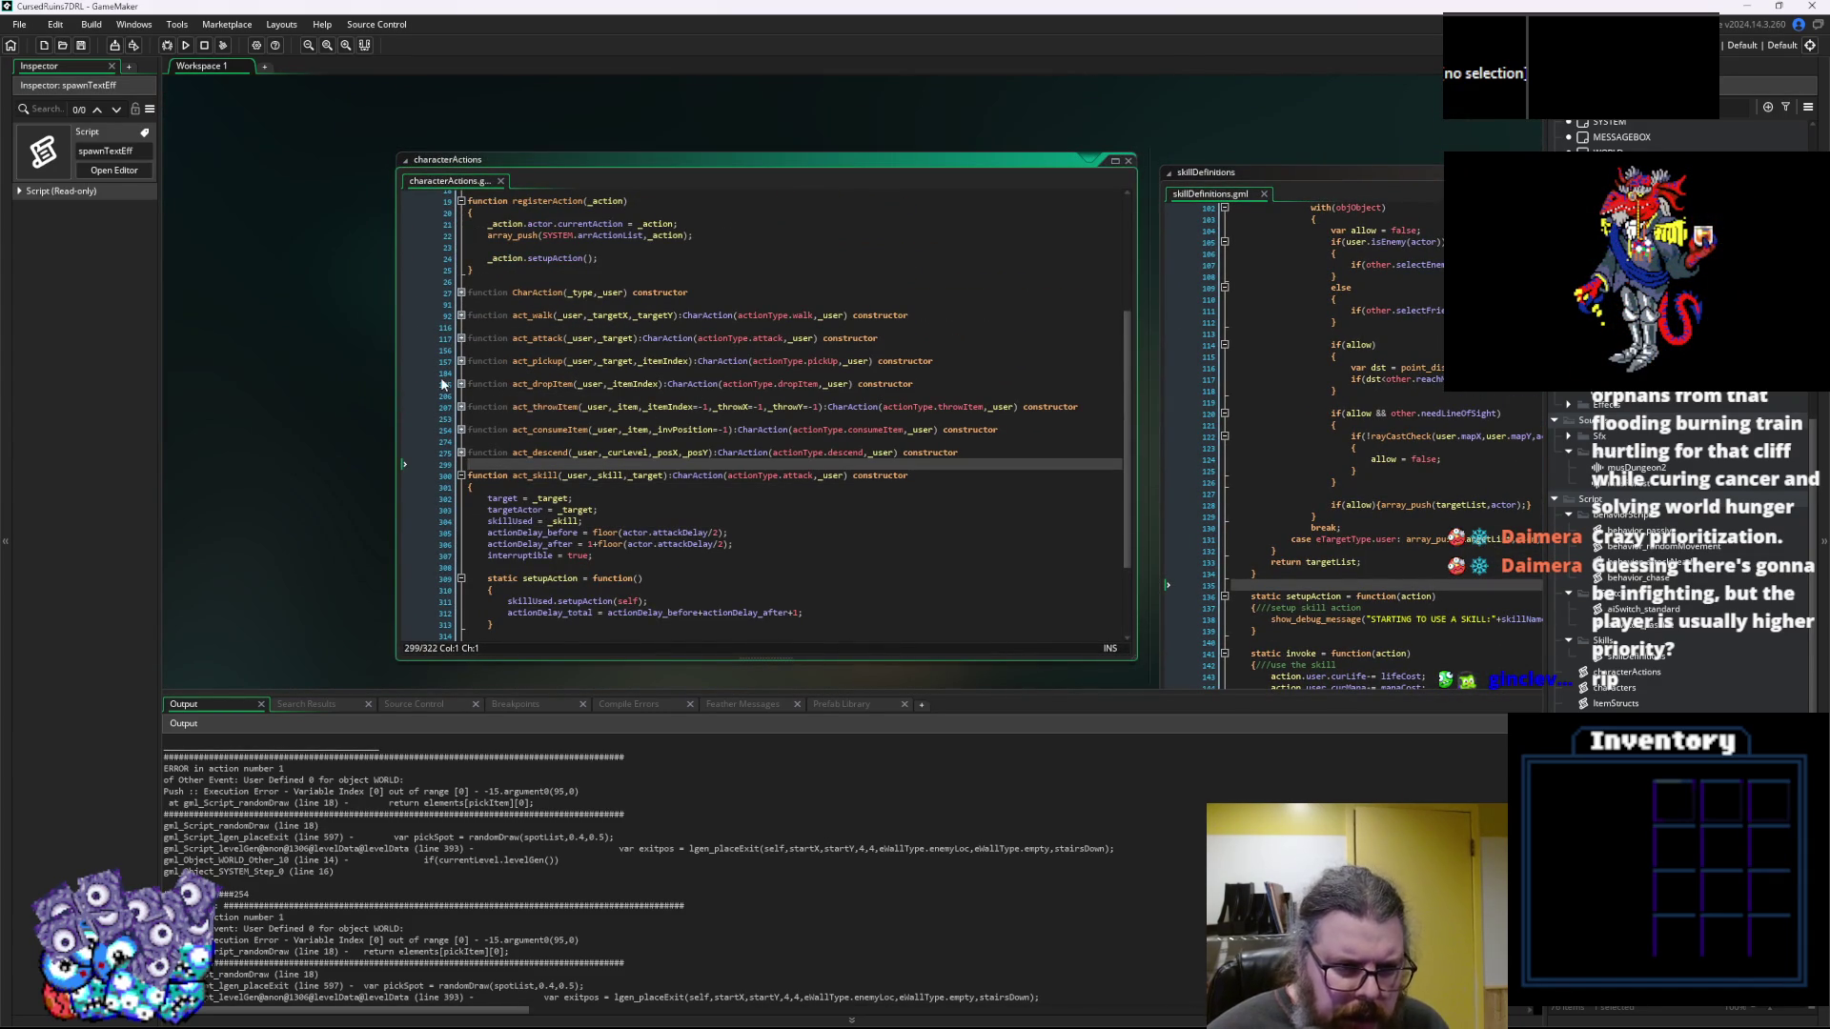
scroll(514, 386, "up", 5)
scroll(523, 384, "down", 3)
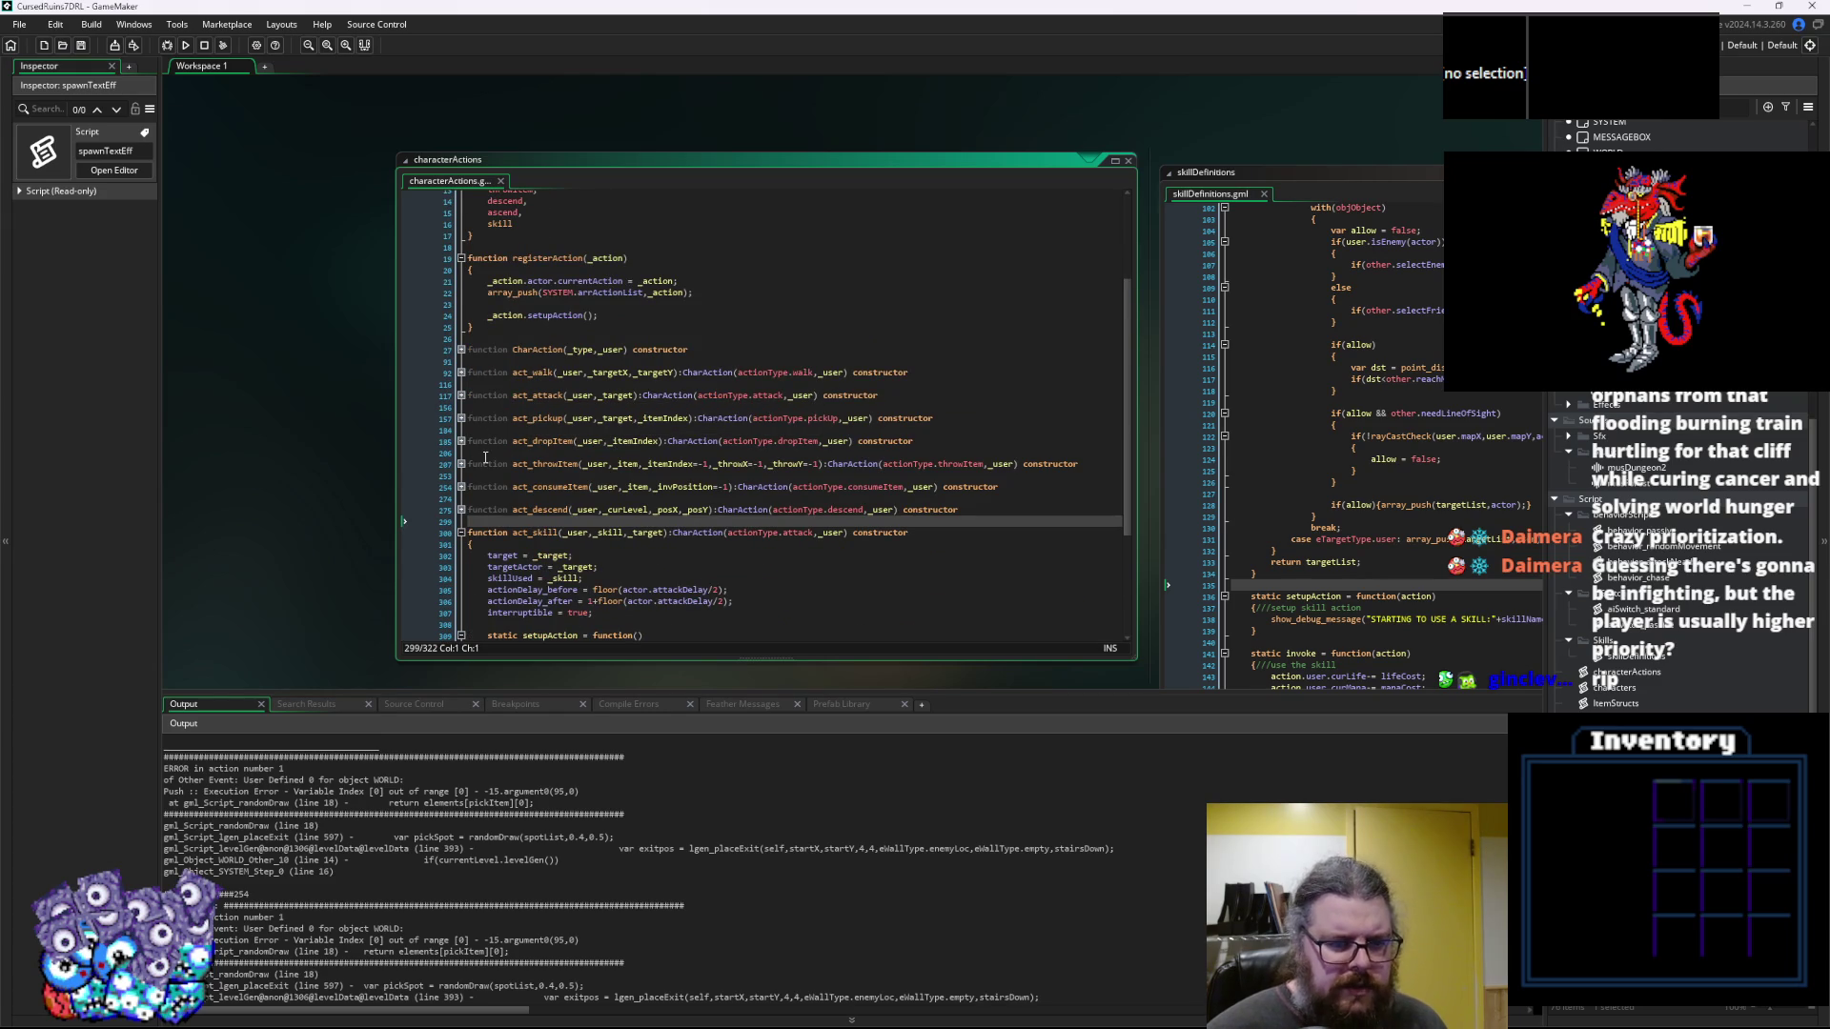
left_click(1327, 504)
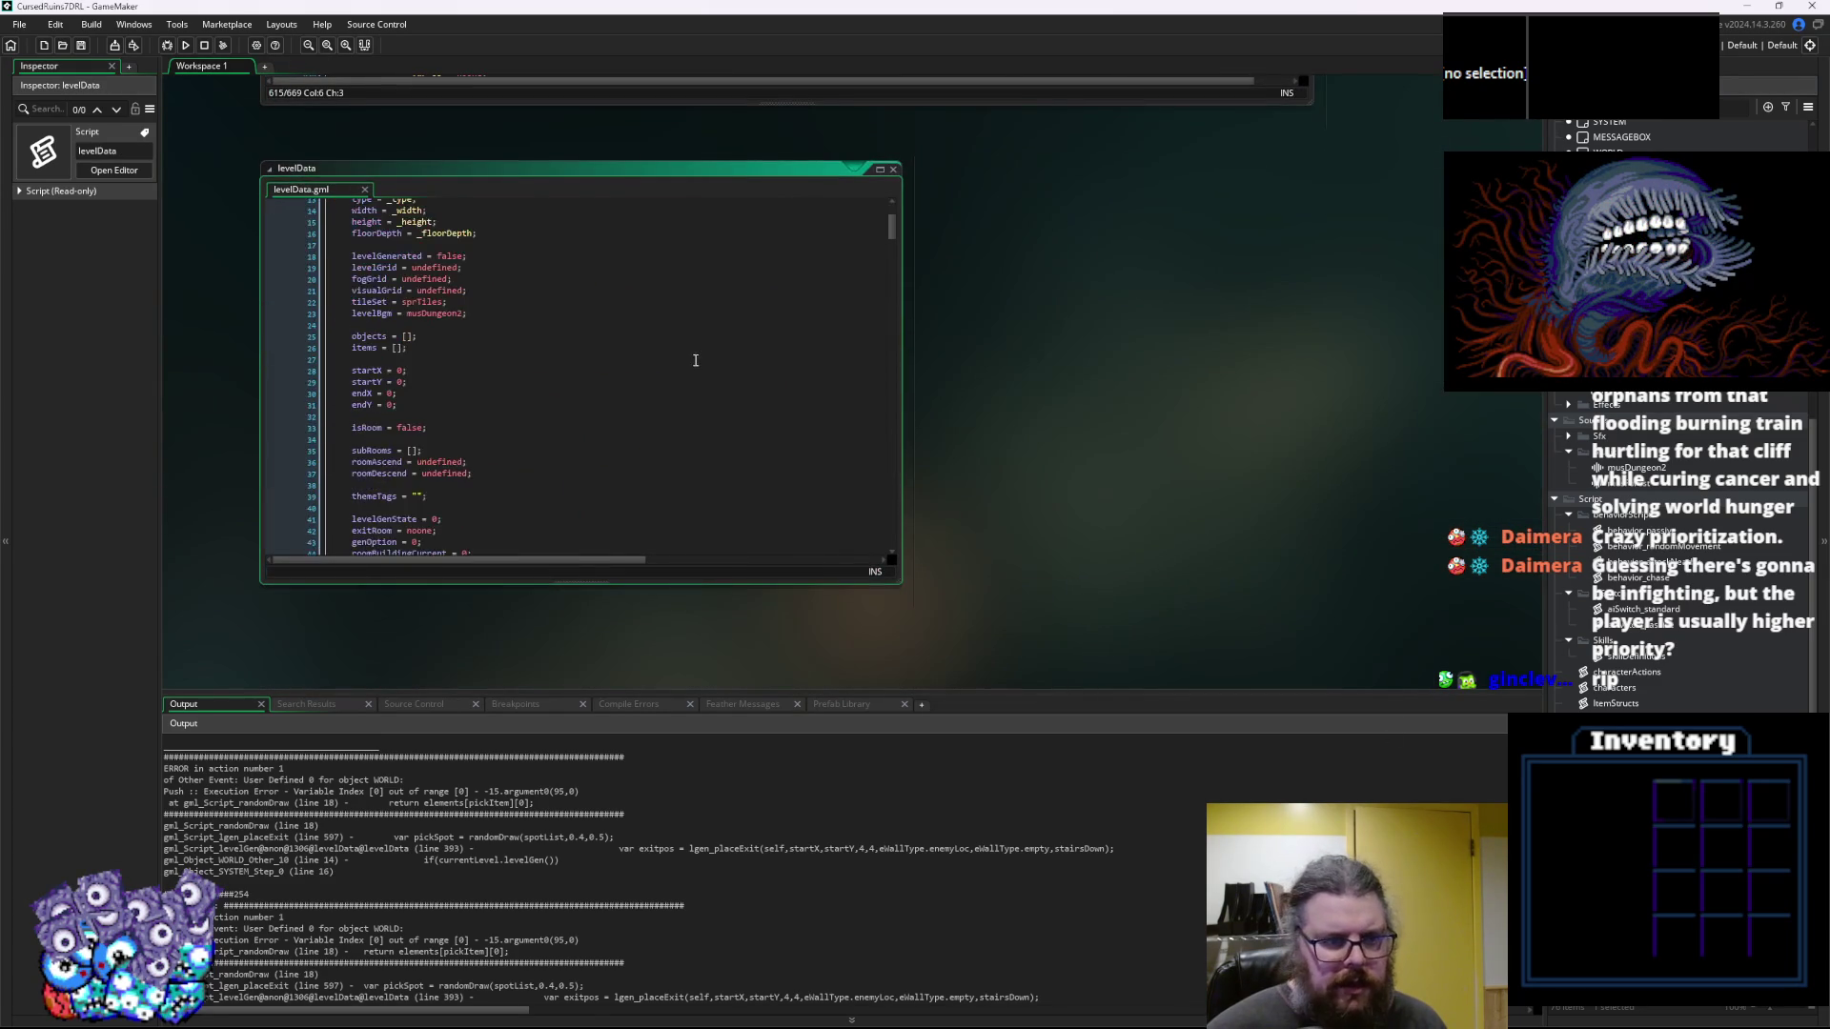
Change the testCave enemy noise density in levelData from 100 to 50
scroll(696, 360, "down", 10)
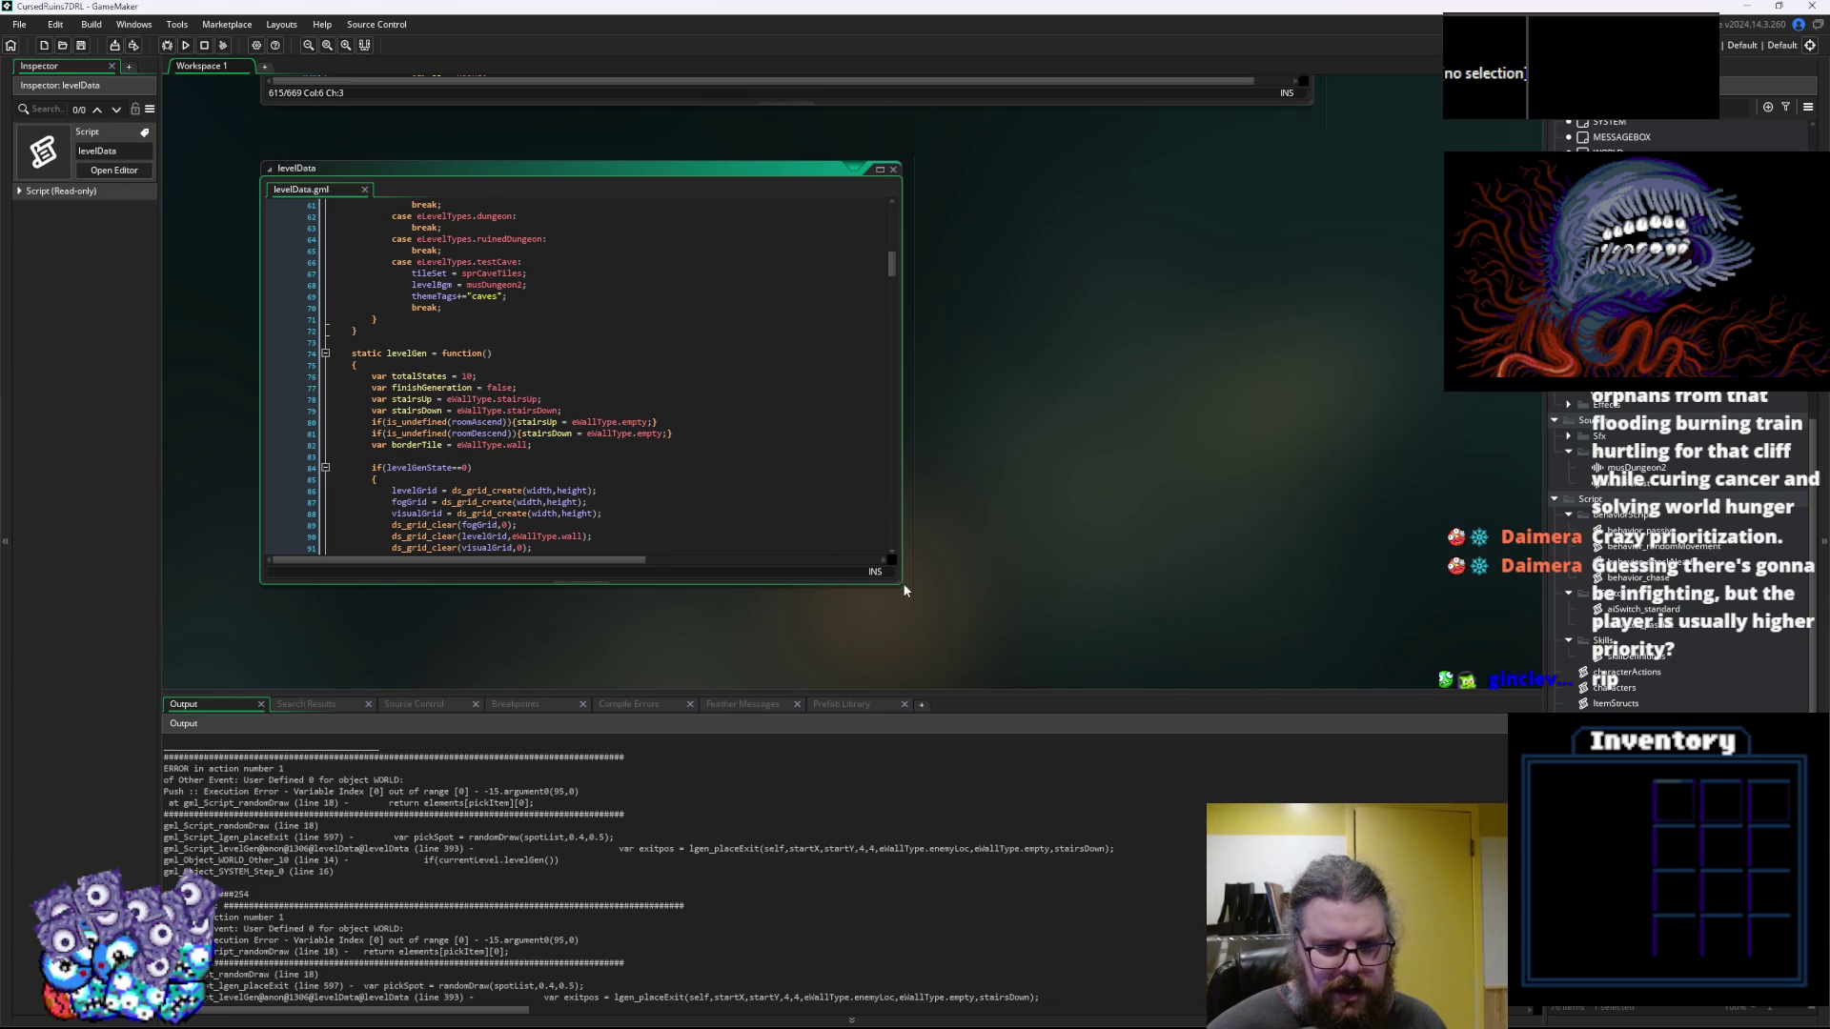
left_click_drag(904, 590, 1198, 626)
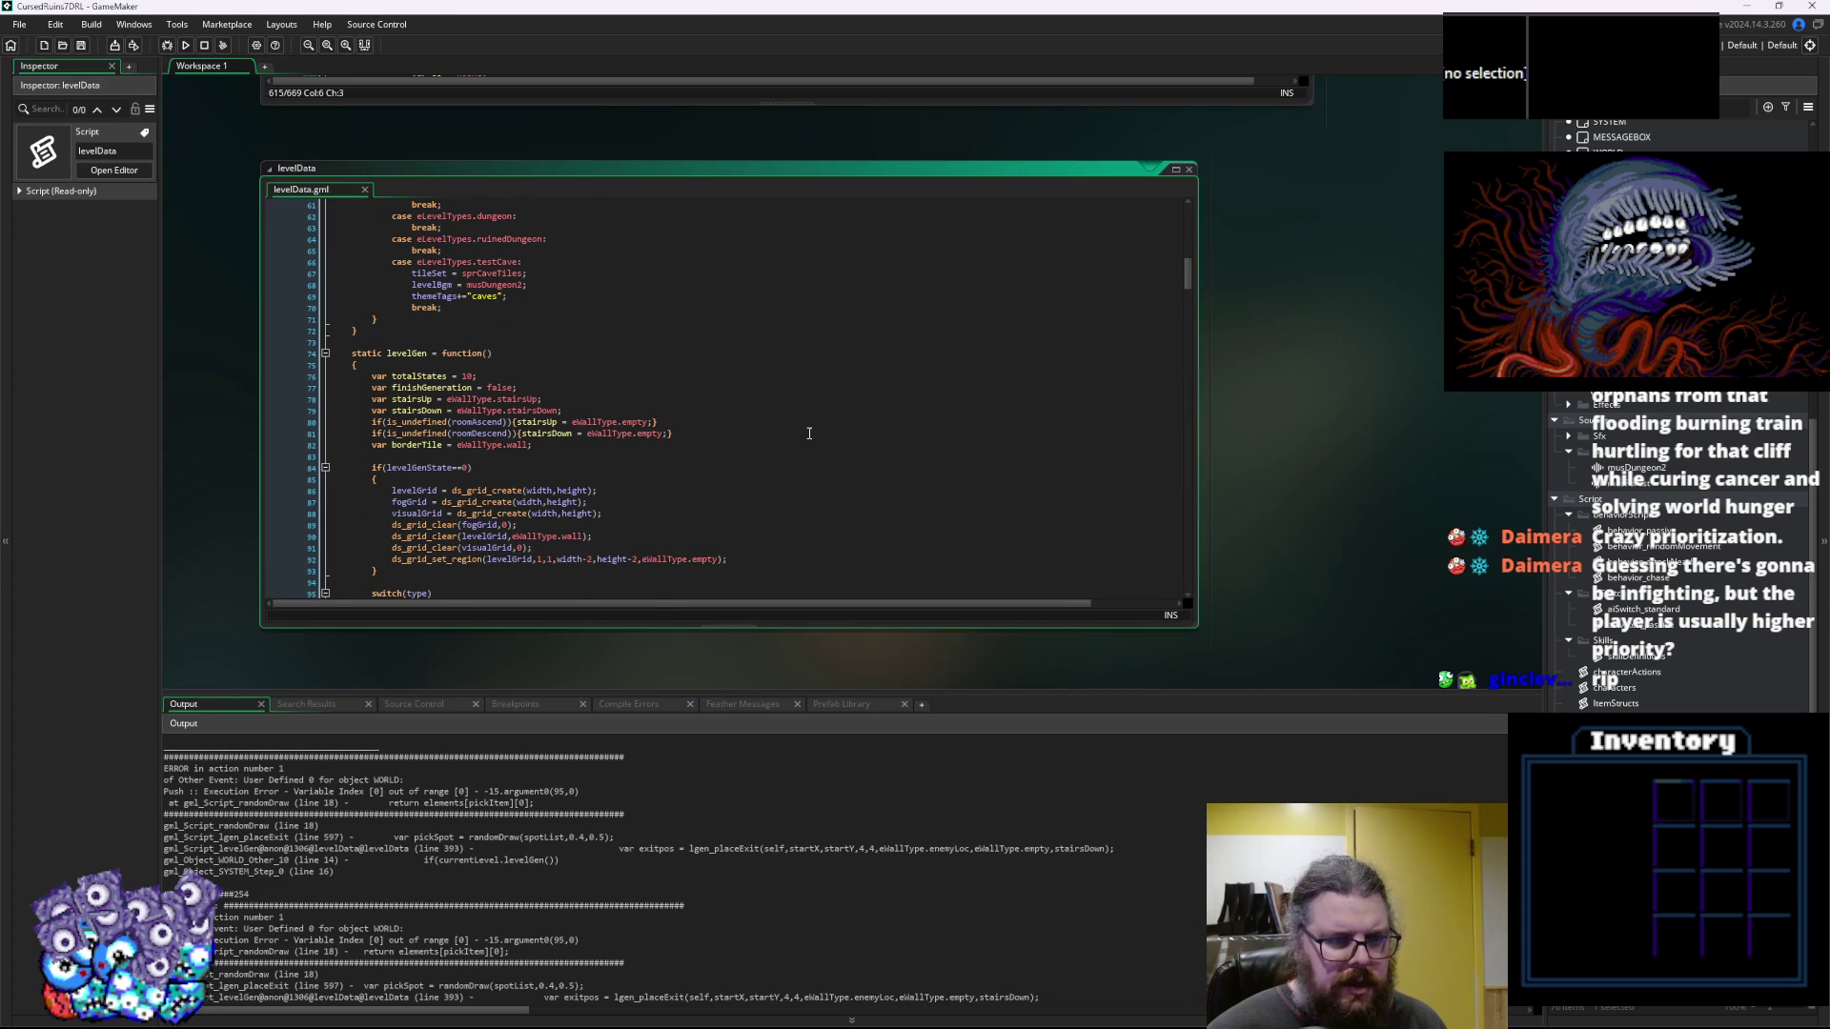
scroll(809, 433, "down", 20)
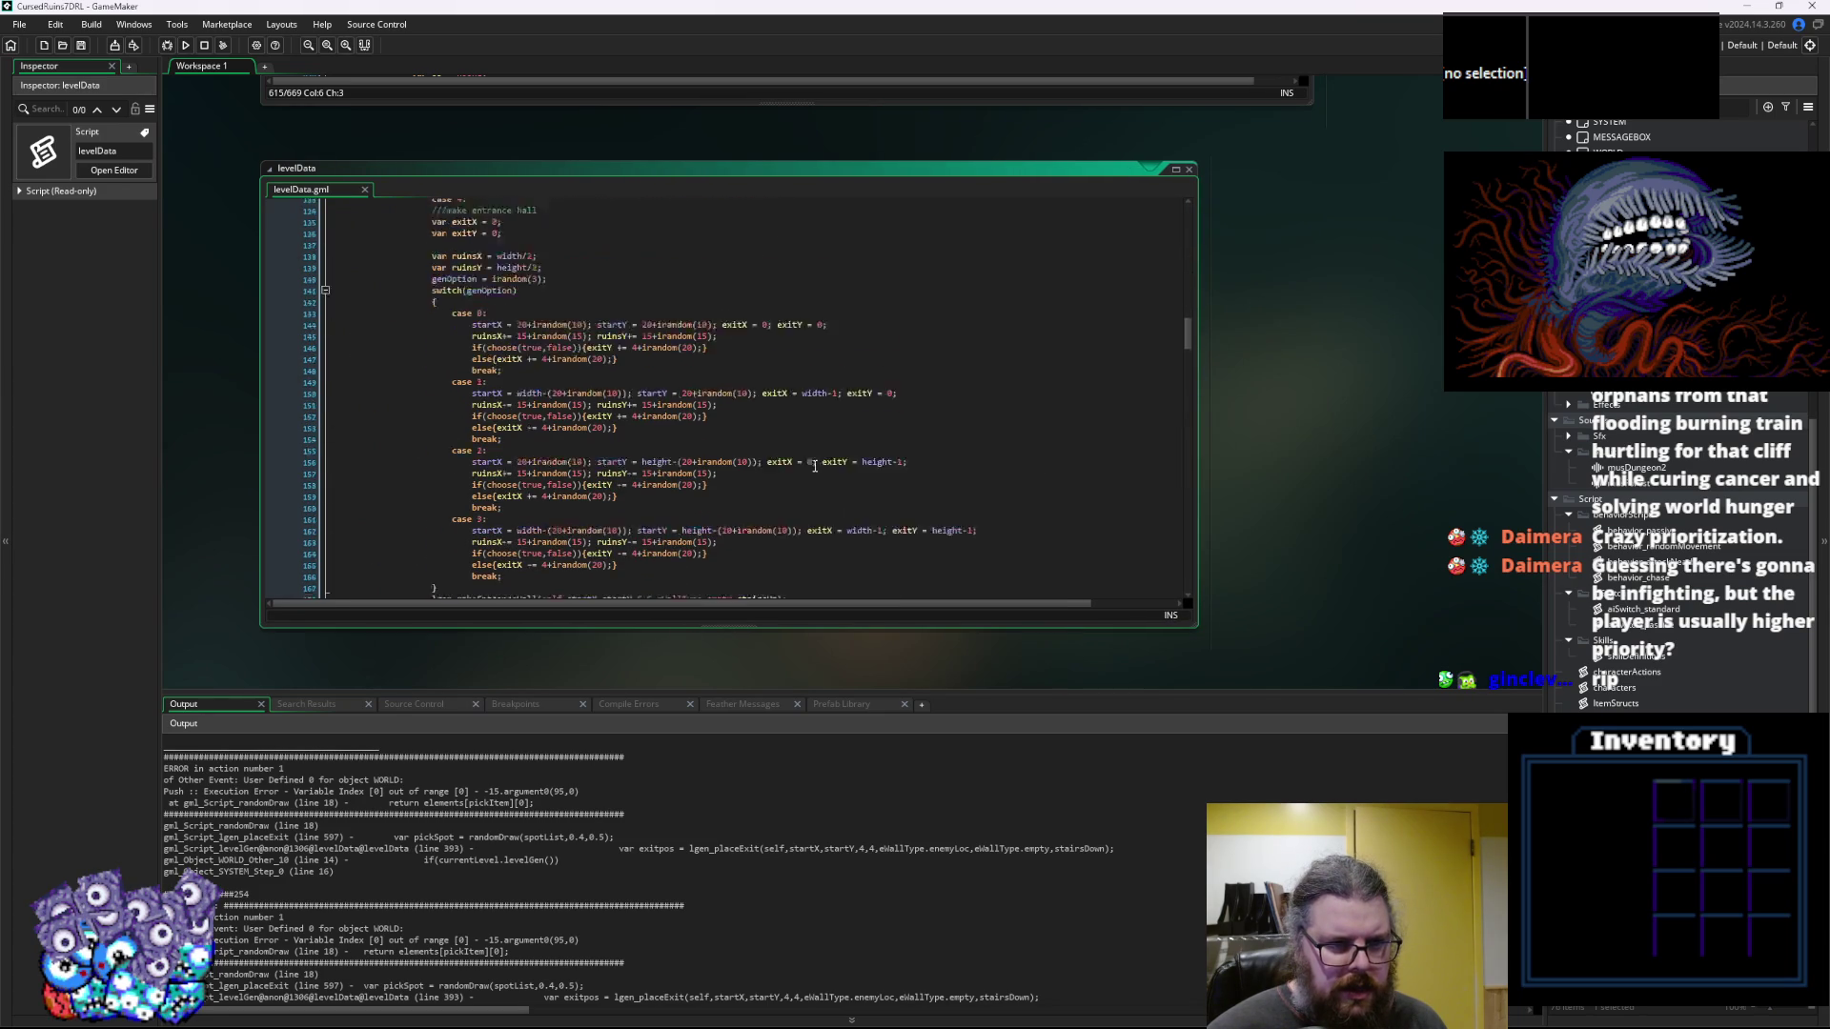
scroll(815, 466, "down", 10)
scroll(814, 466, "down", 17)
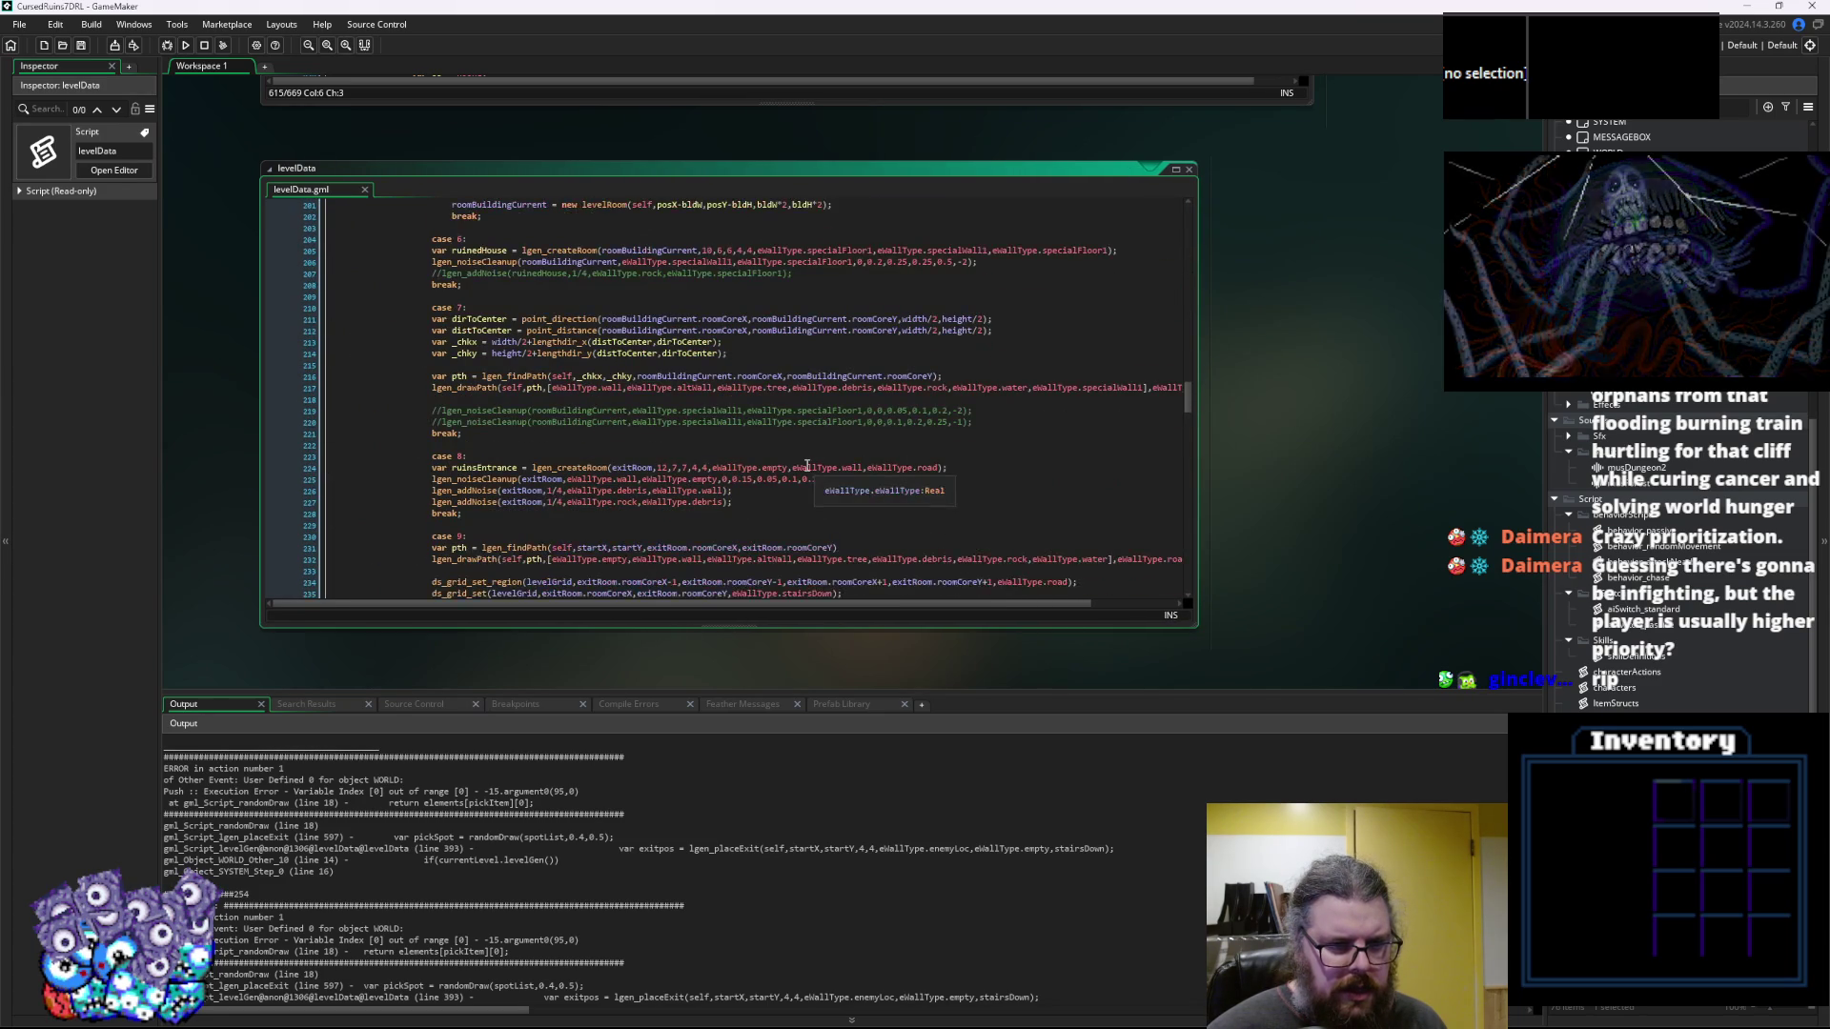
scroll(816, 460, "down", 2)
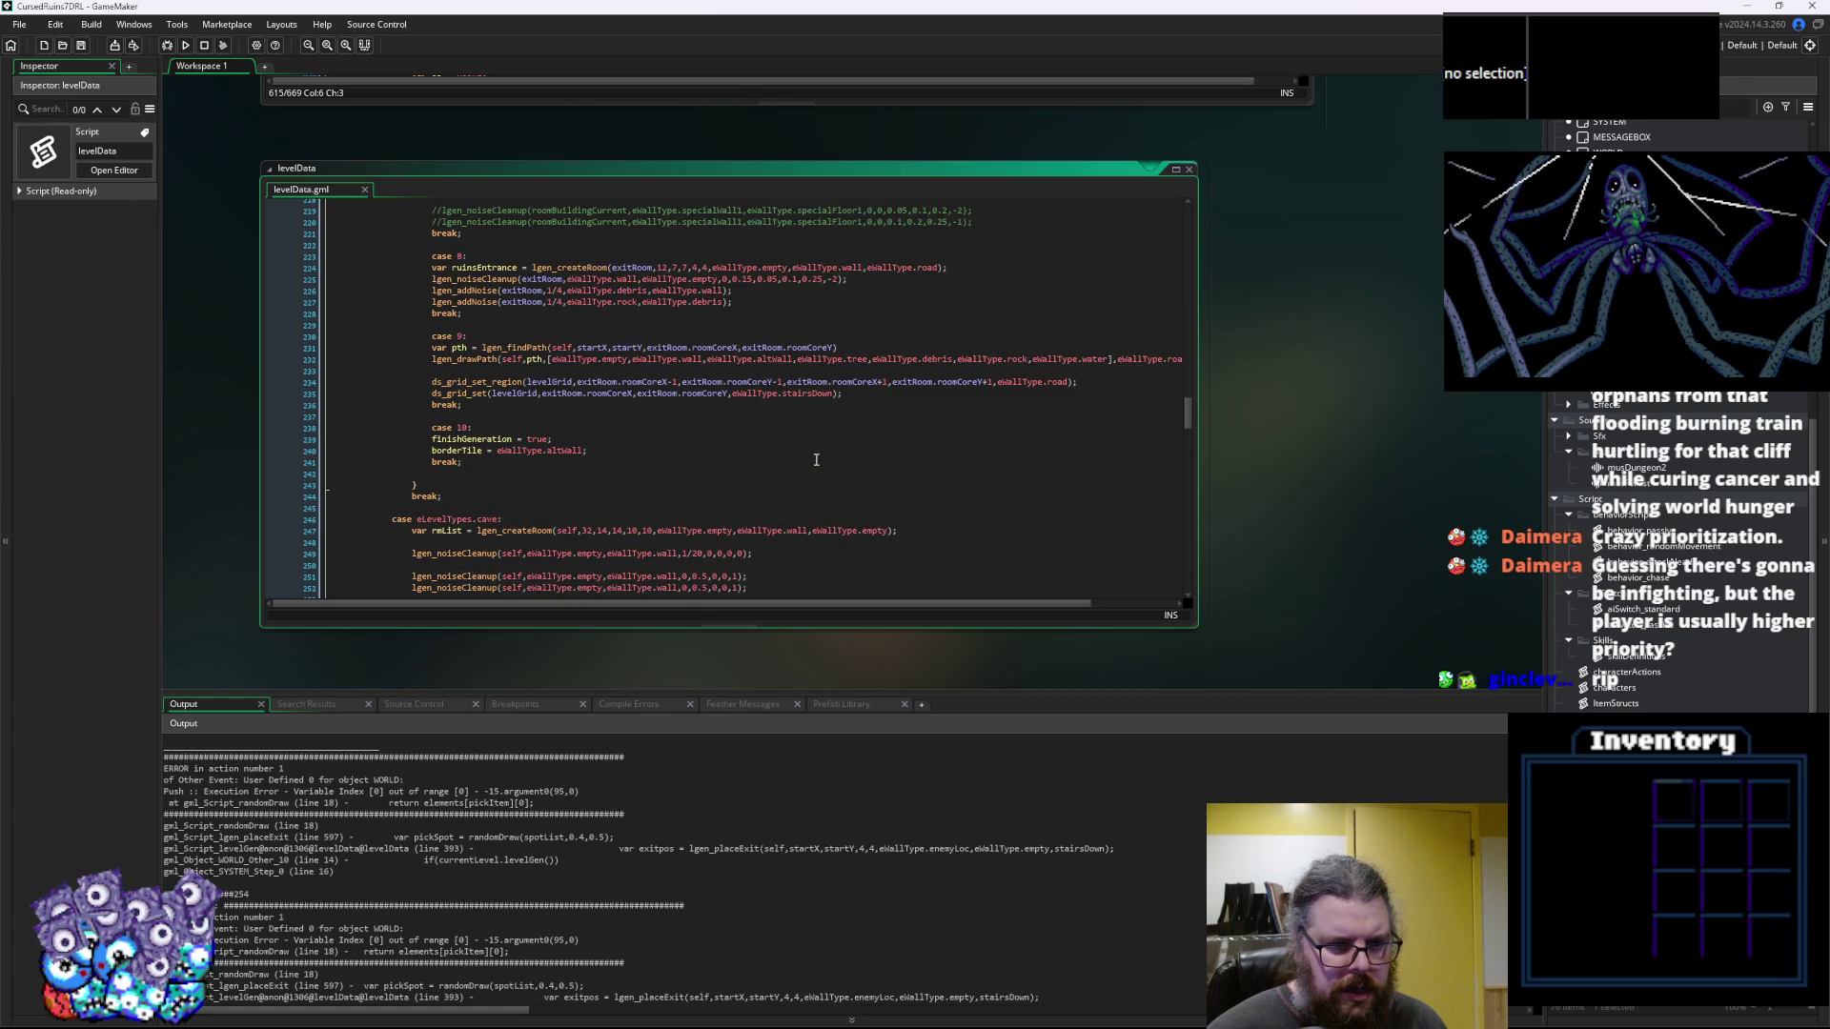
scroll(816, 461, "down", 20)
scroll(830, 450, "down", 17)
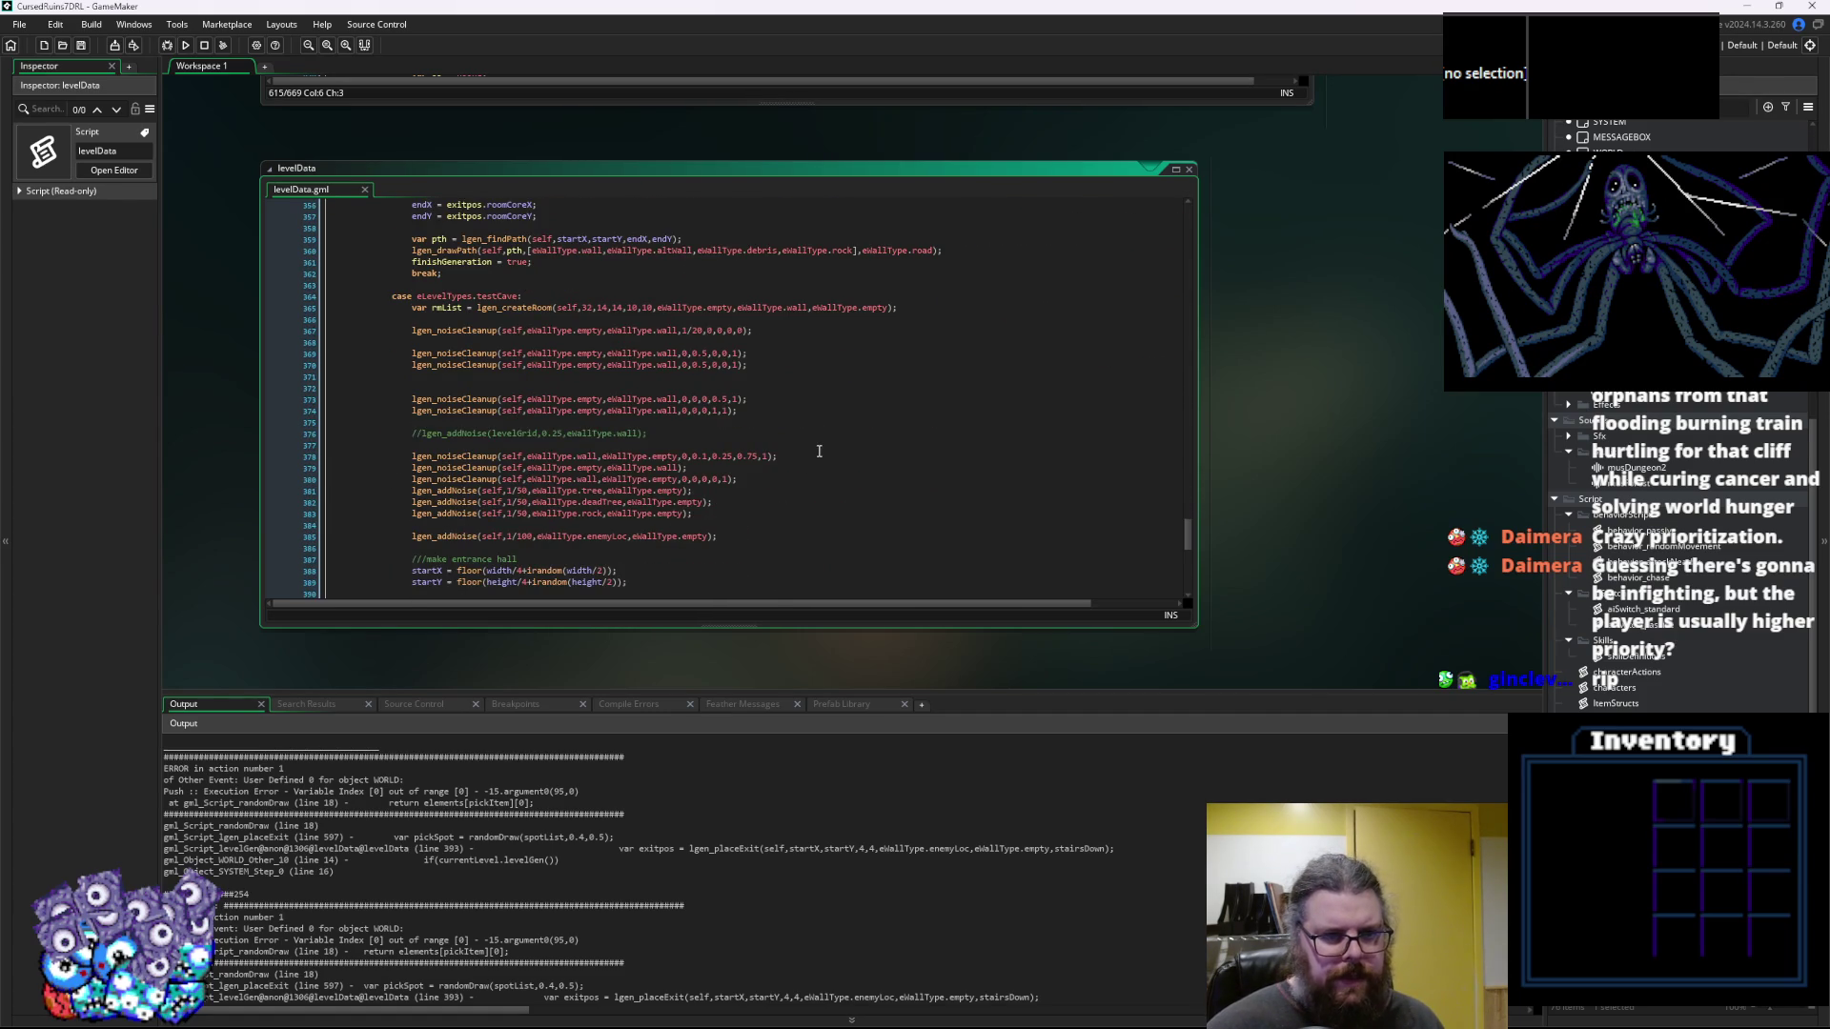
scroll(818, 451, "down", 3)
double_click(518, 449)
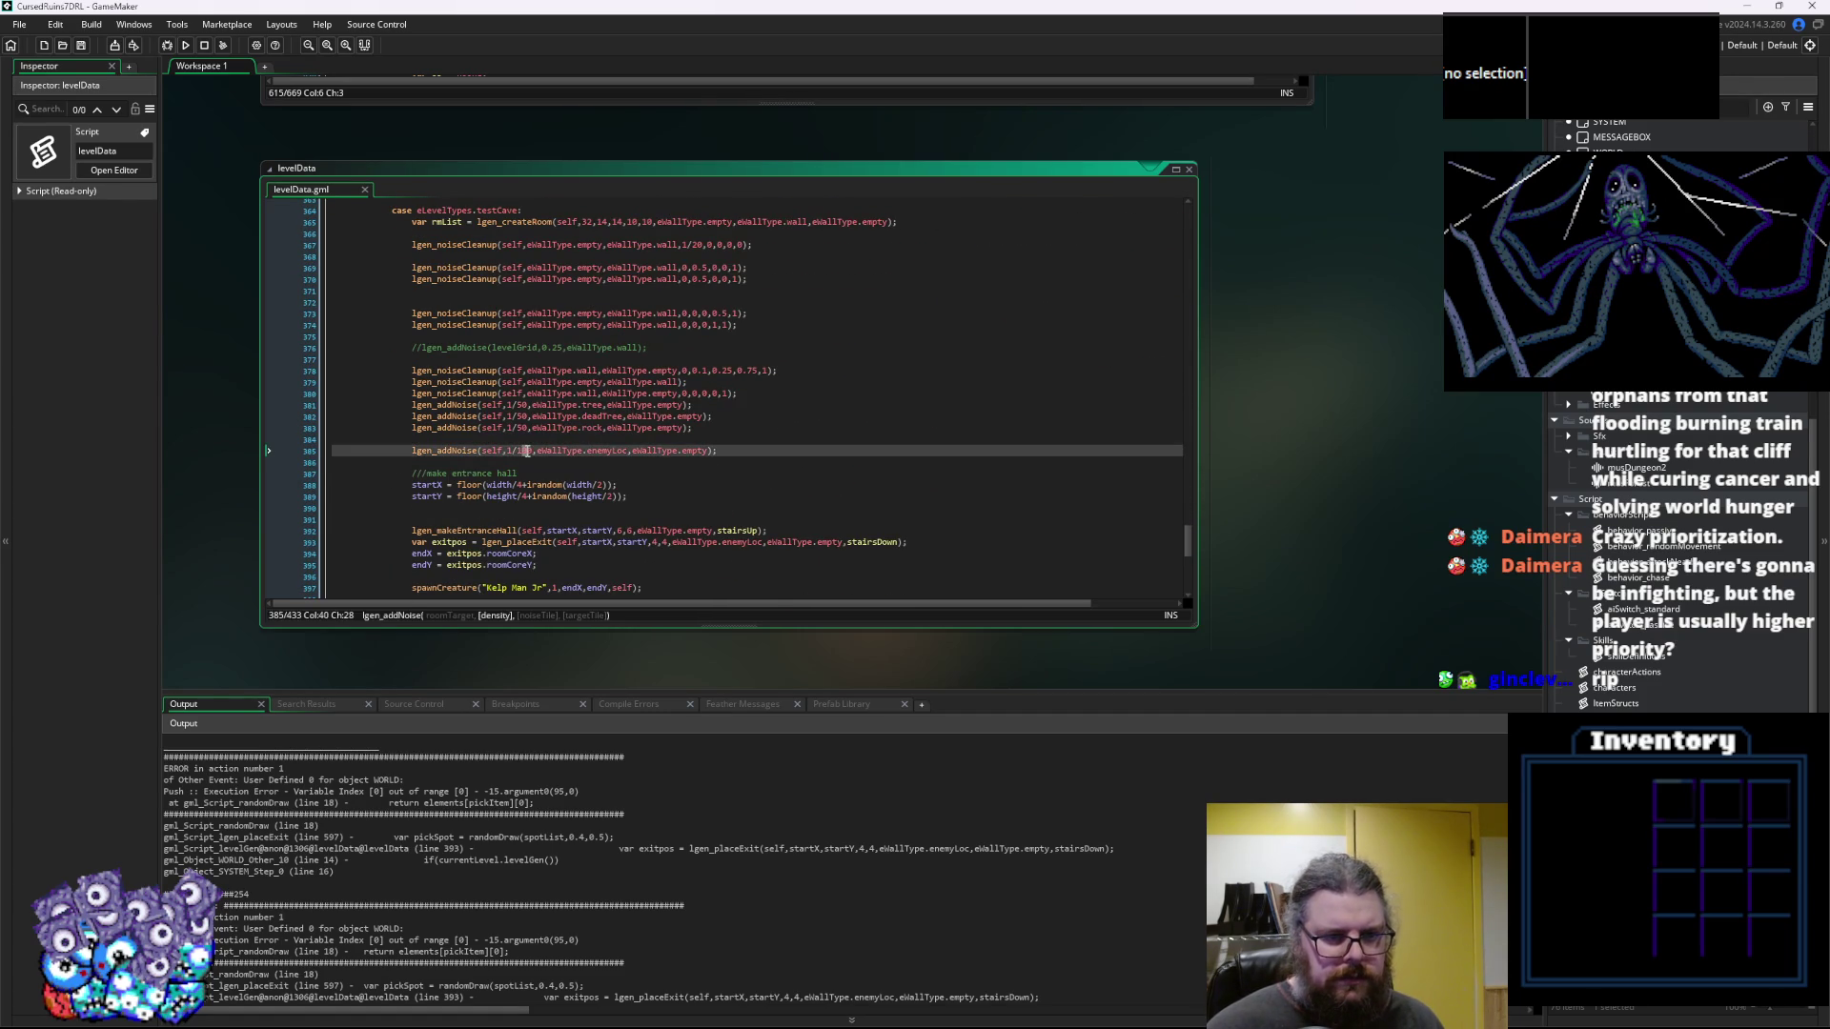
type("50")
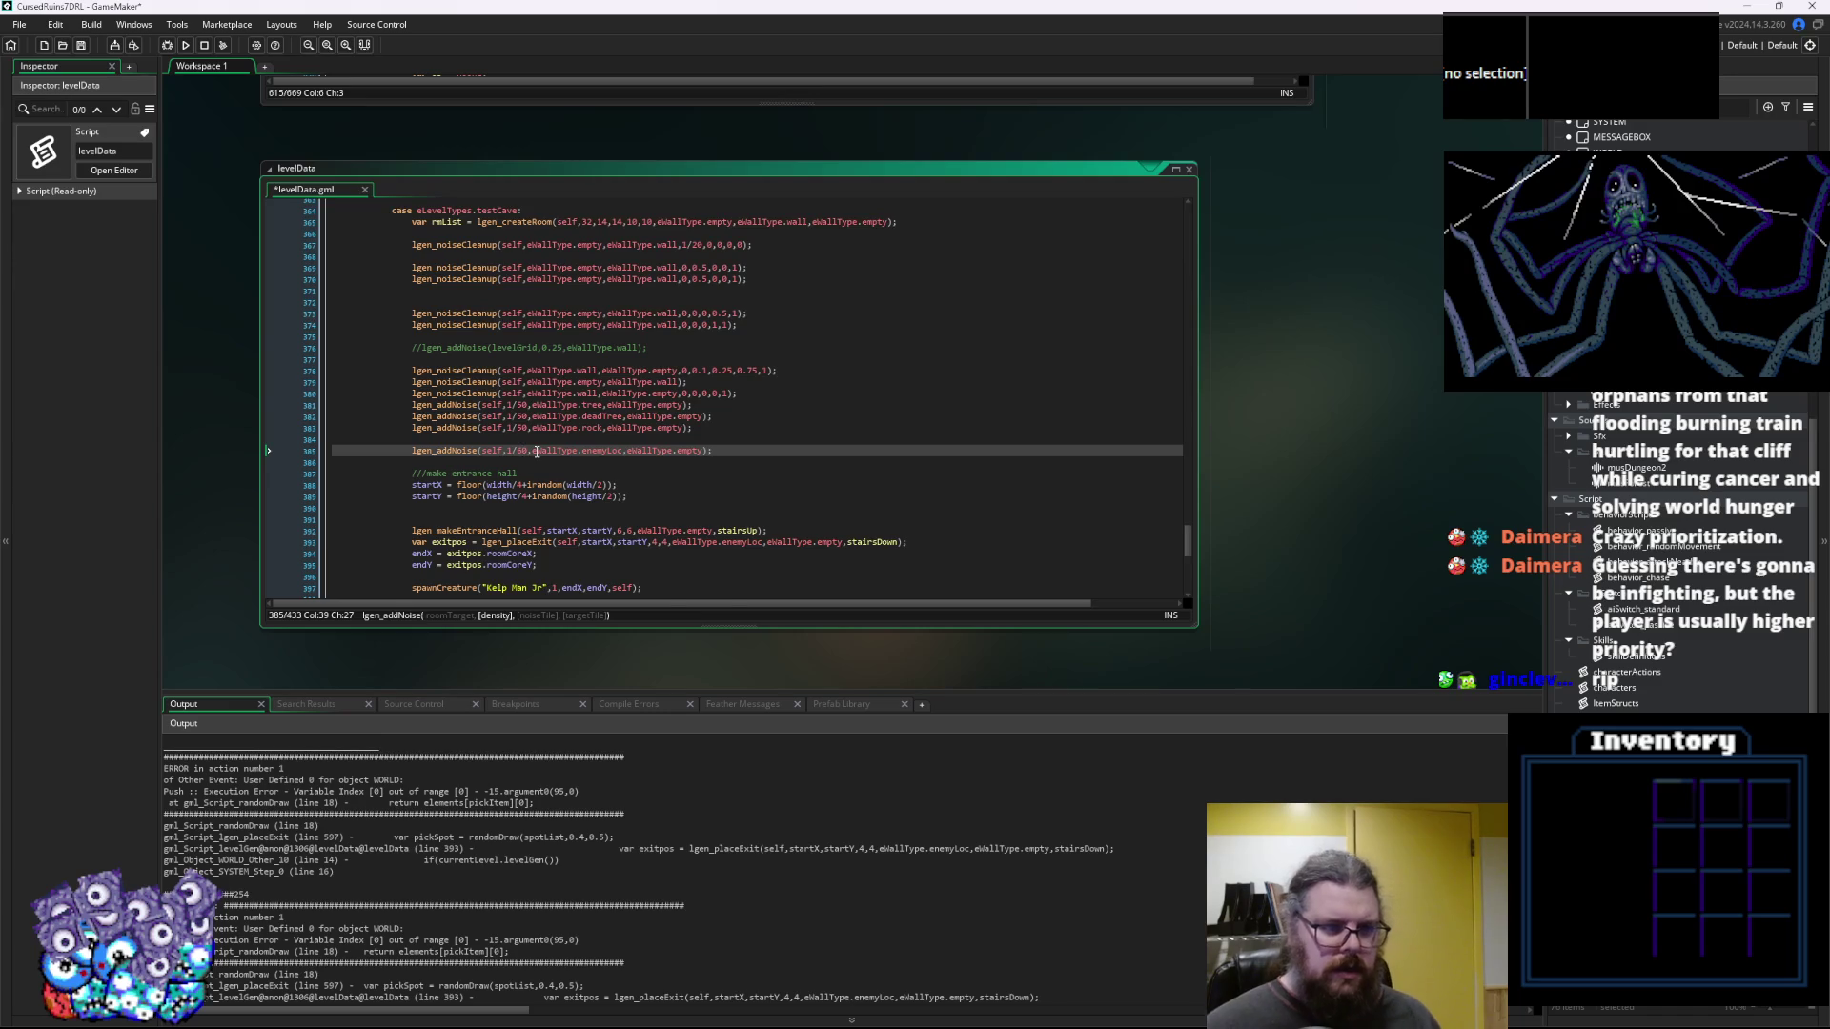
Jump to the lgen_placeExit definition from its call on line 393
scroll(534, 477, "down", 4)
scroll(532, 512, "down", 2)
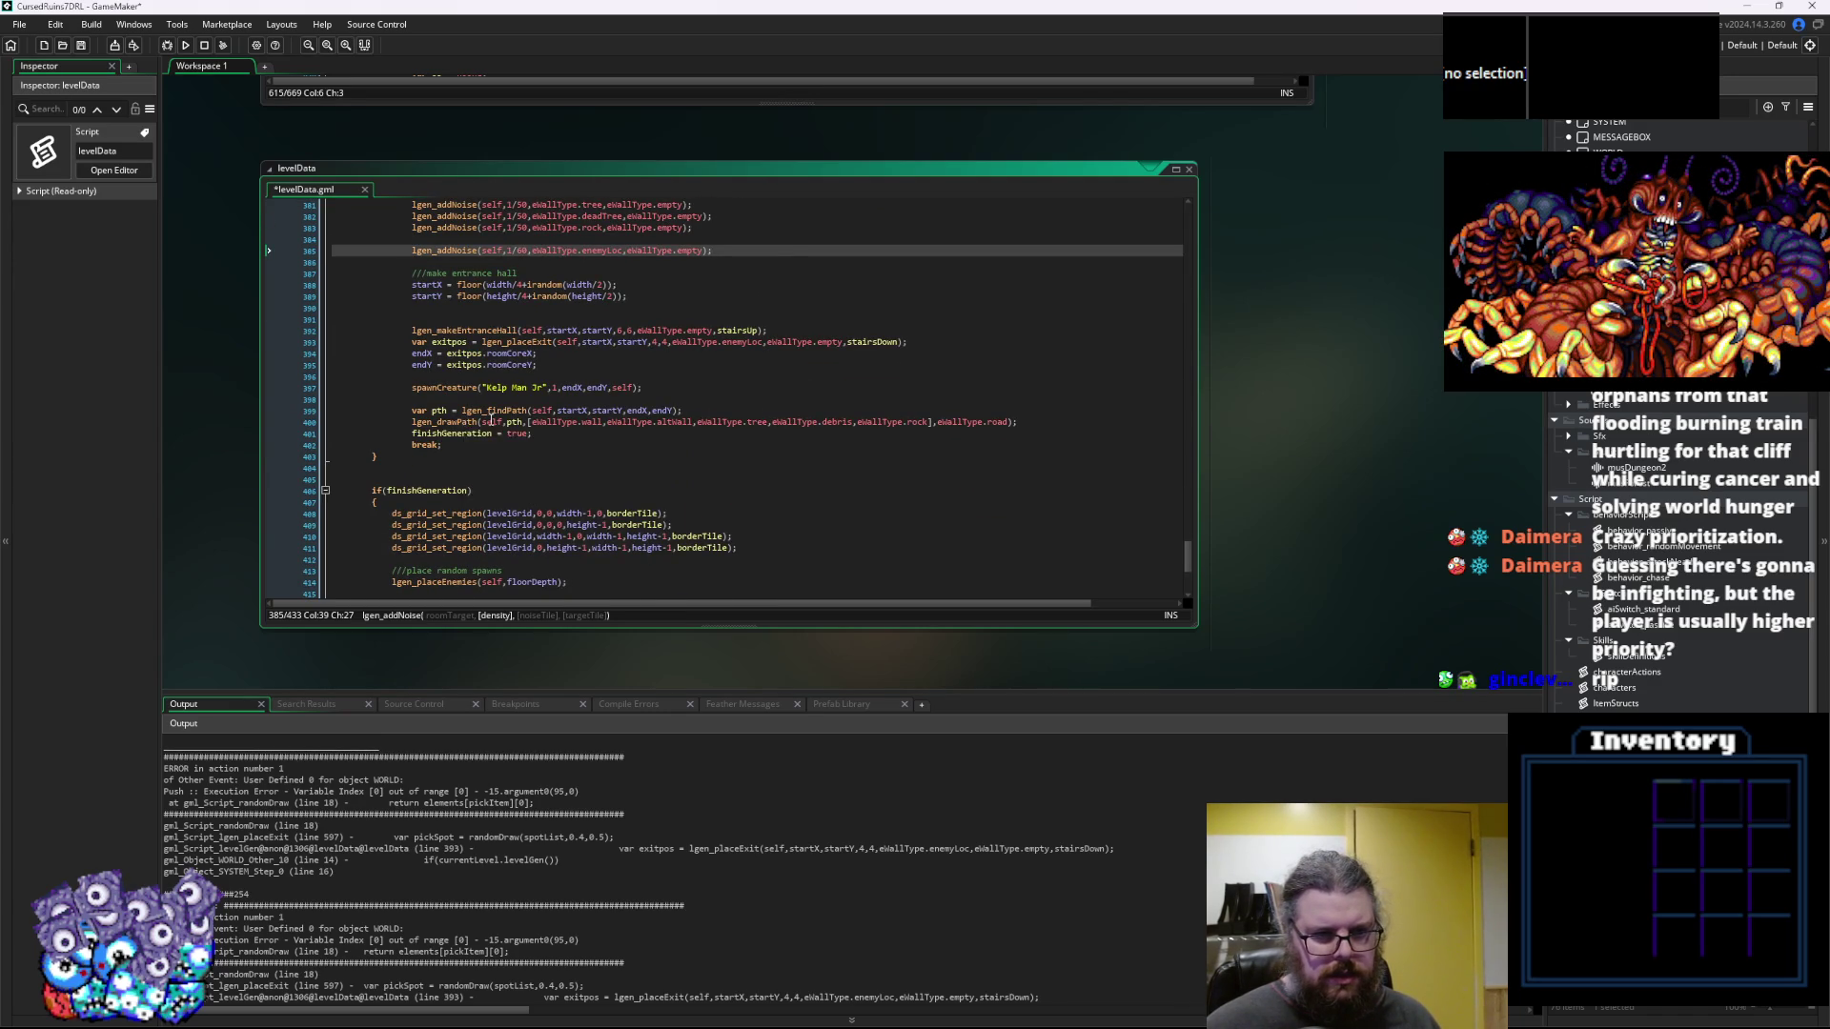
scroll(478, 421, "up", 1)
left_click(514, 372)
key("F12")
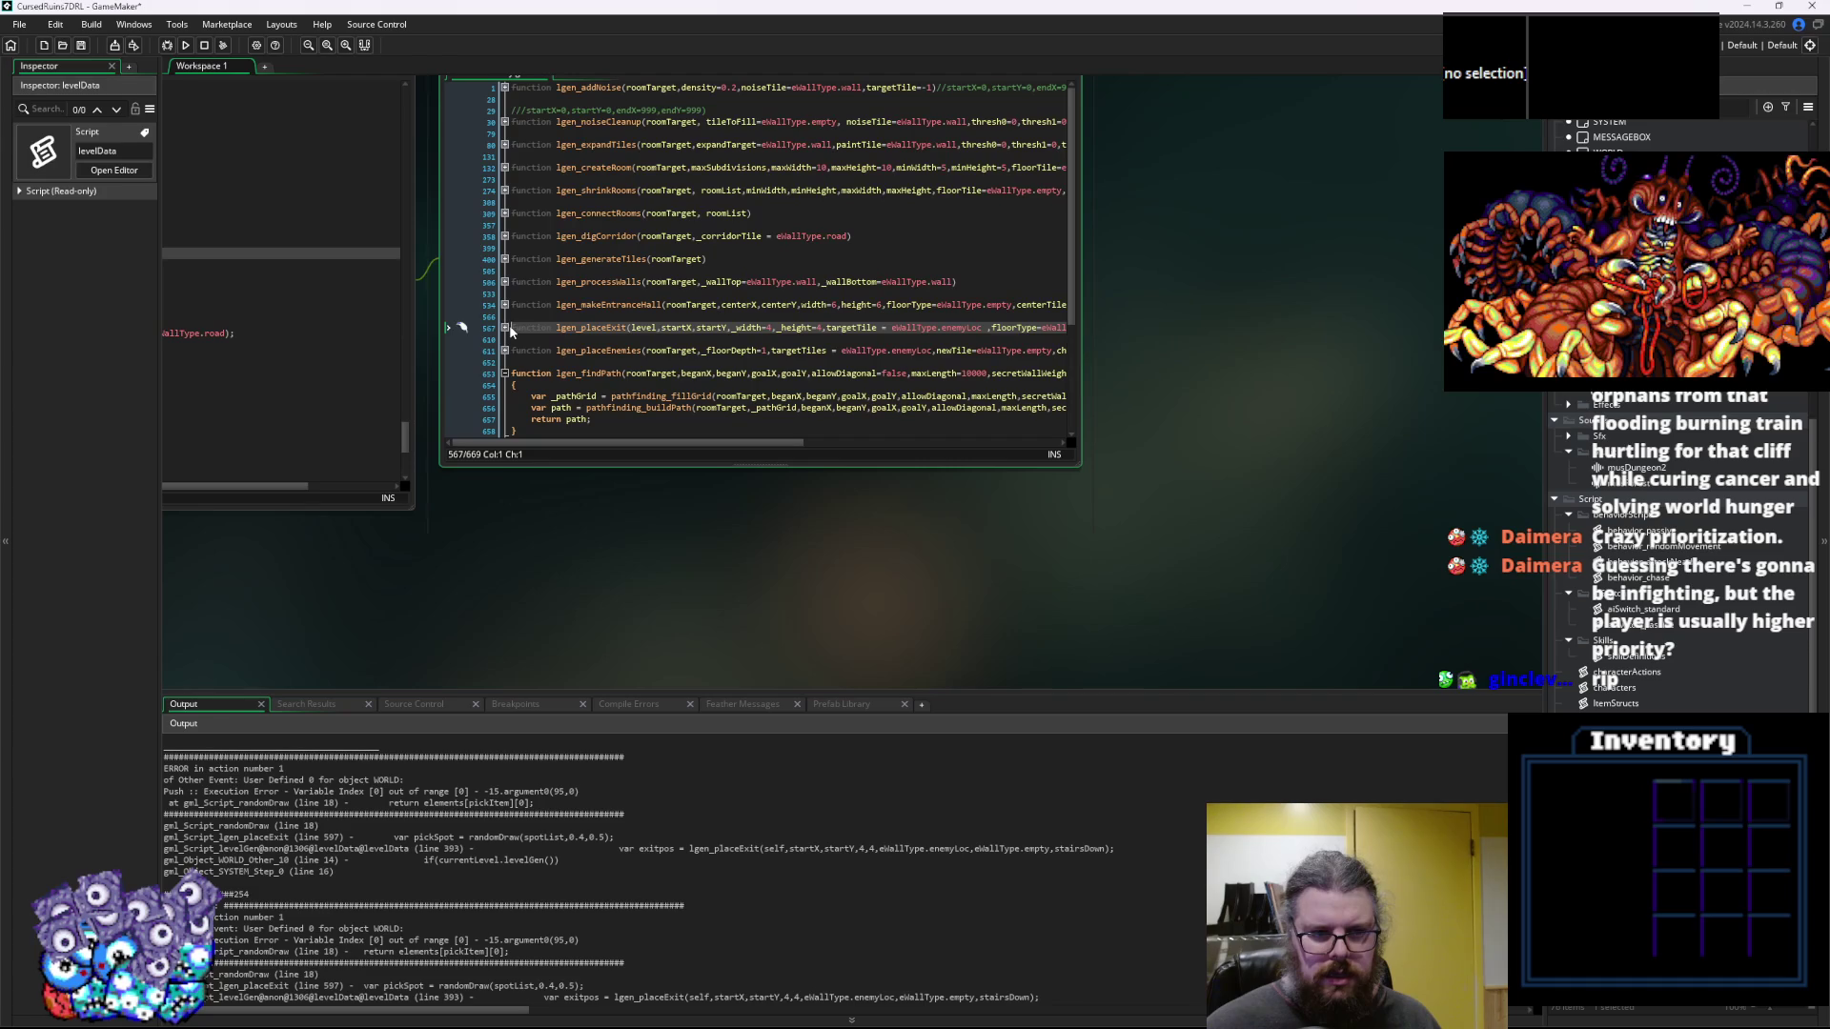
Insert a blank line after the loop's closing brace, above the pickSpot line 597
left_click(504, 327)
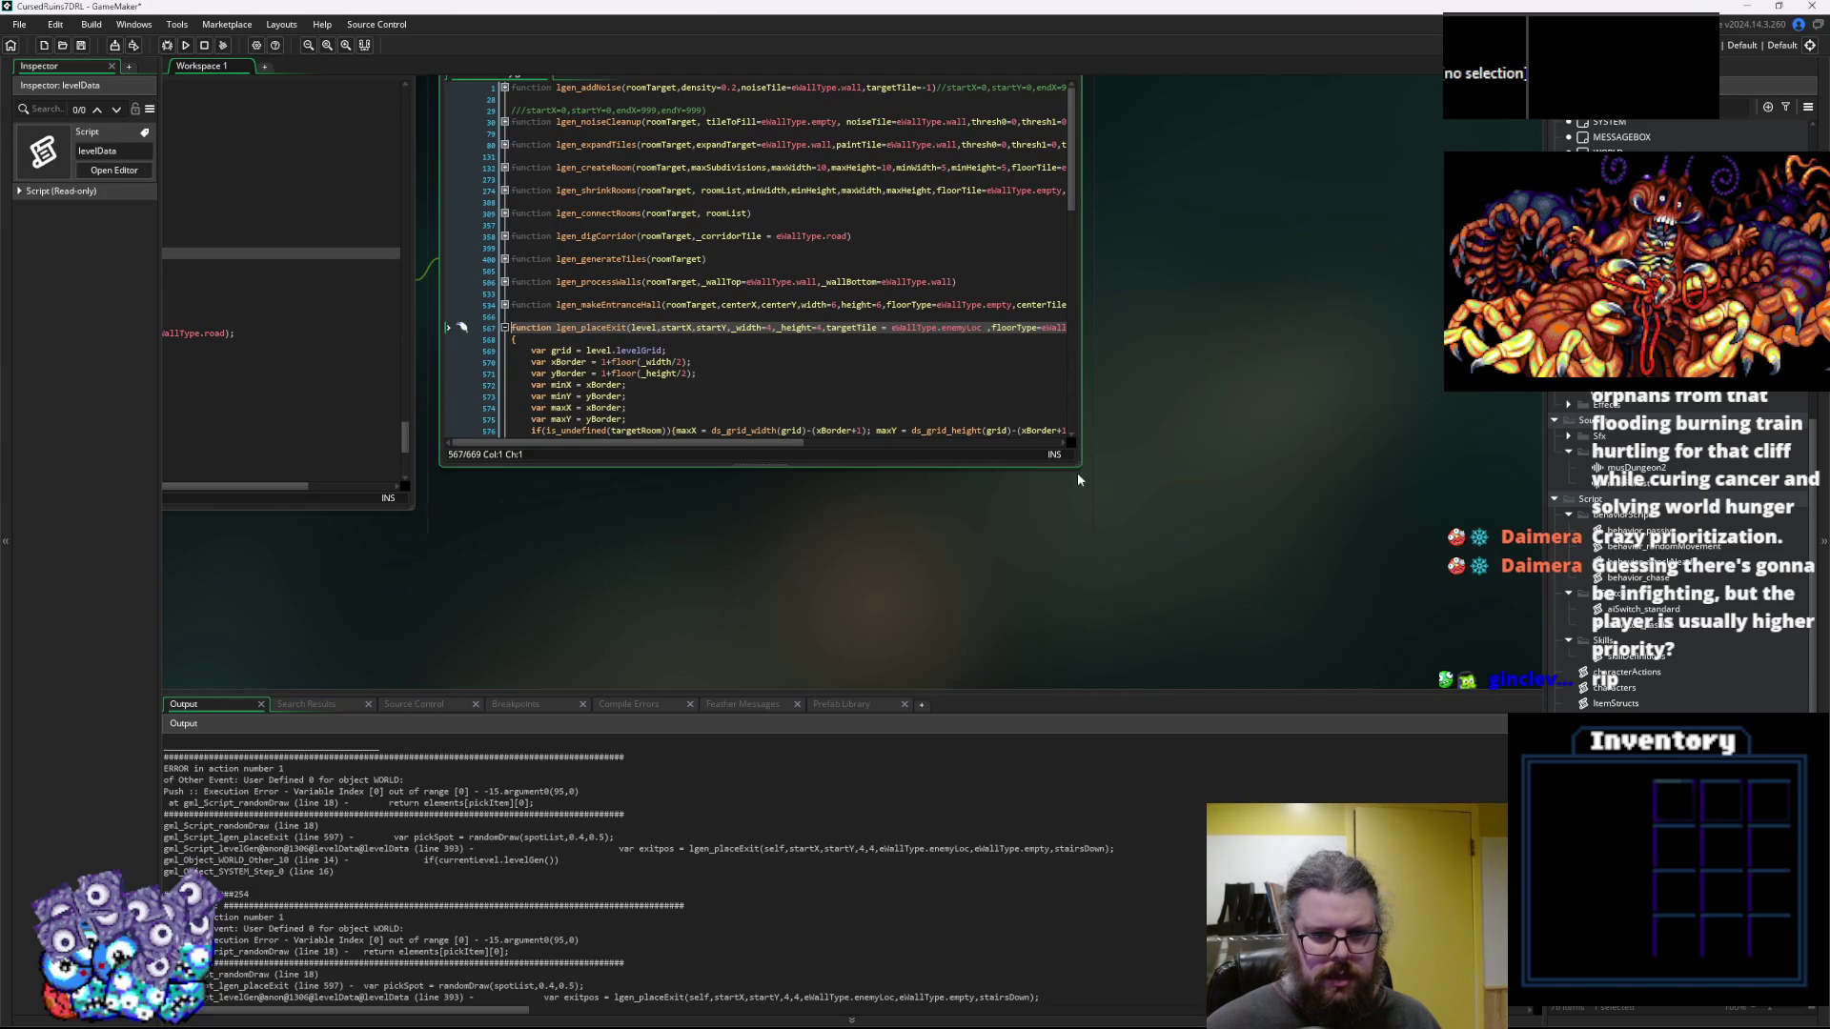
left_click_drag(1079, 470, 1458, 624)
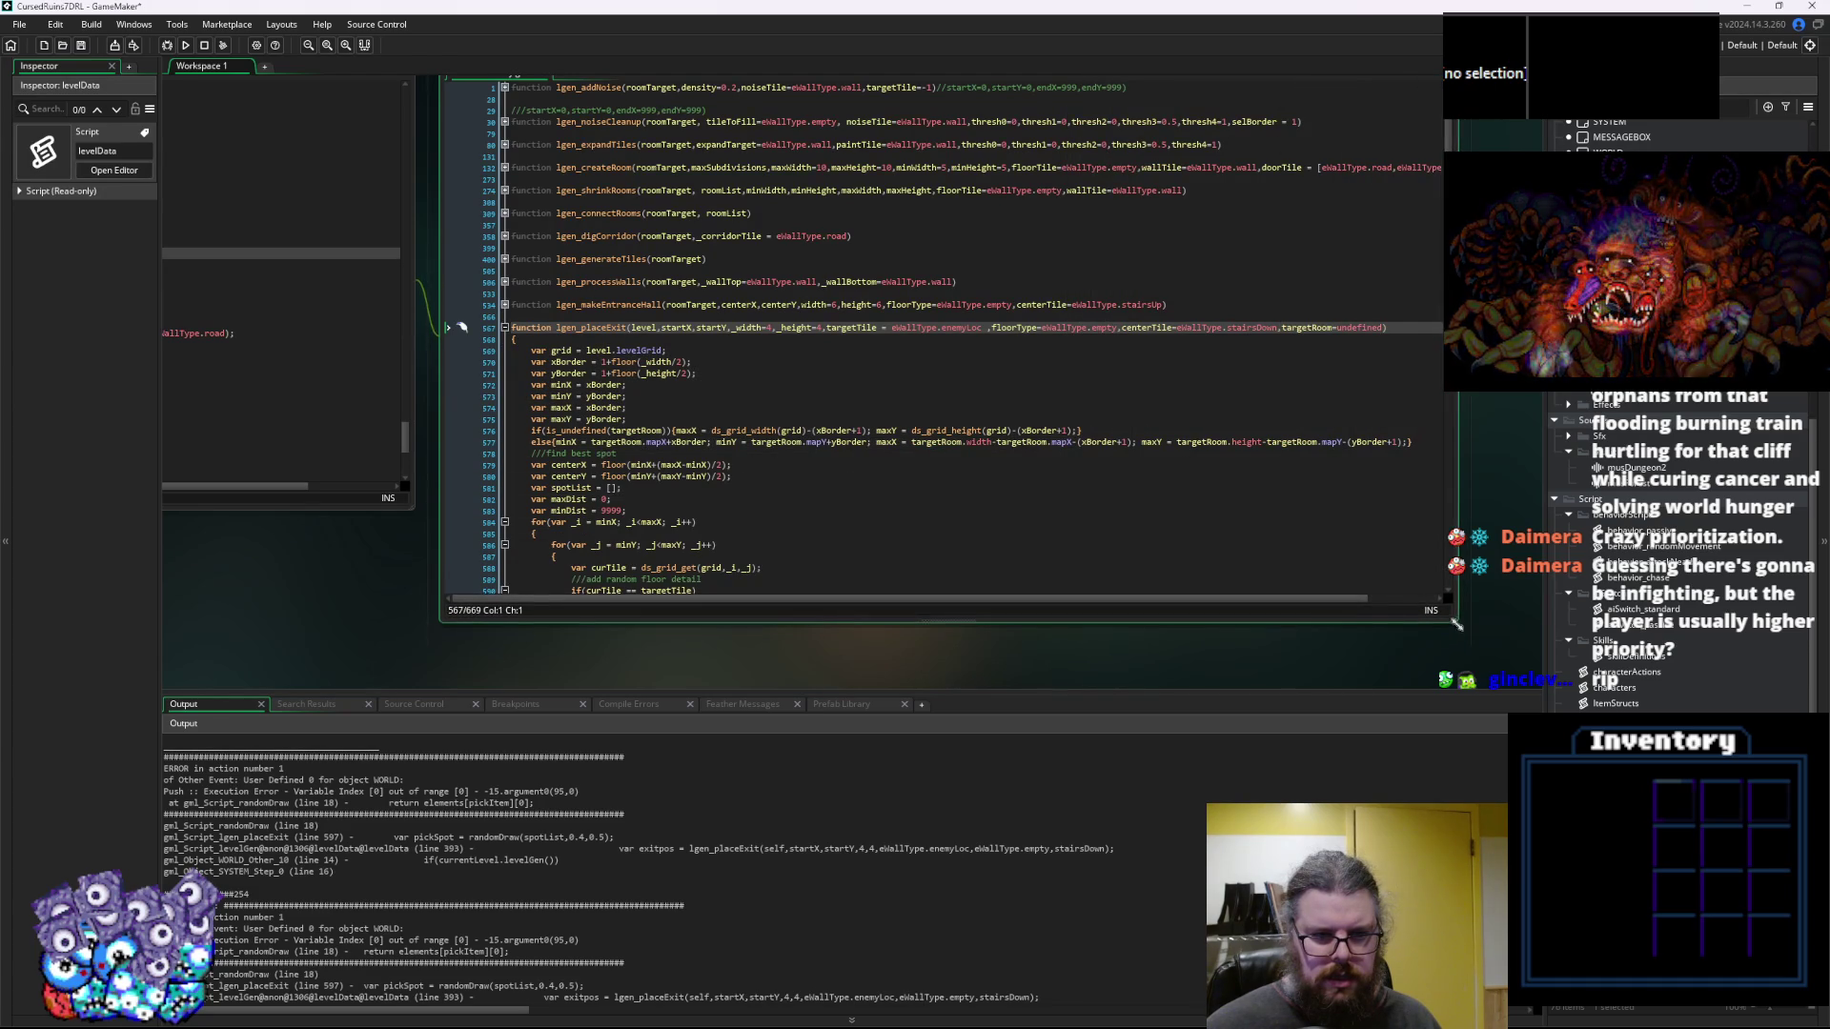
scroll(631, 340, "down", 8)
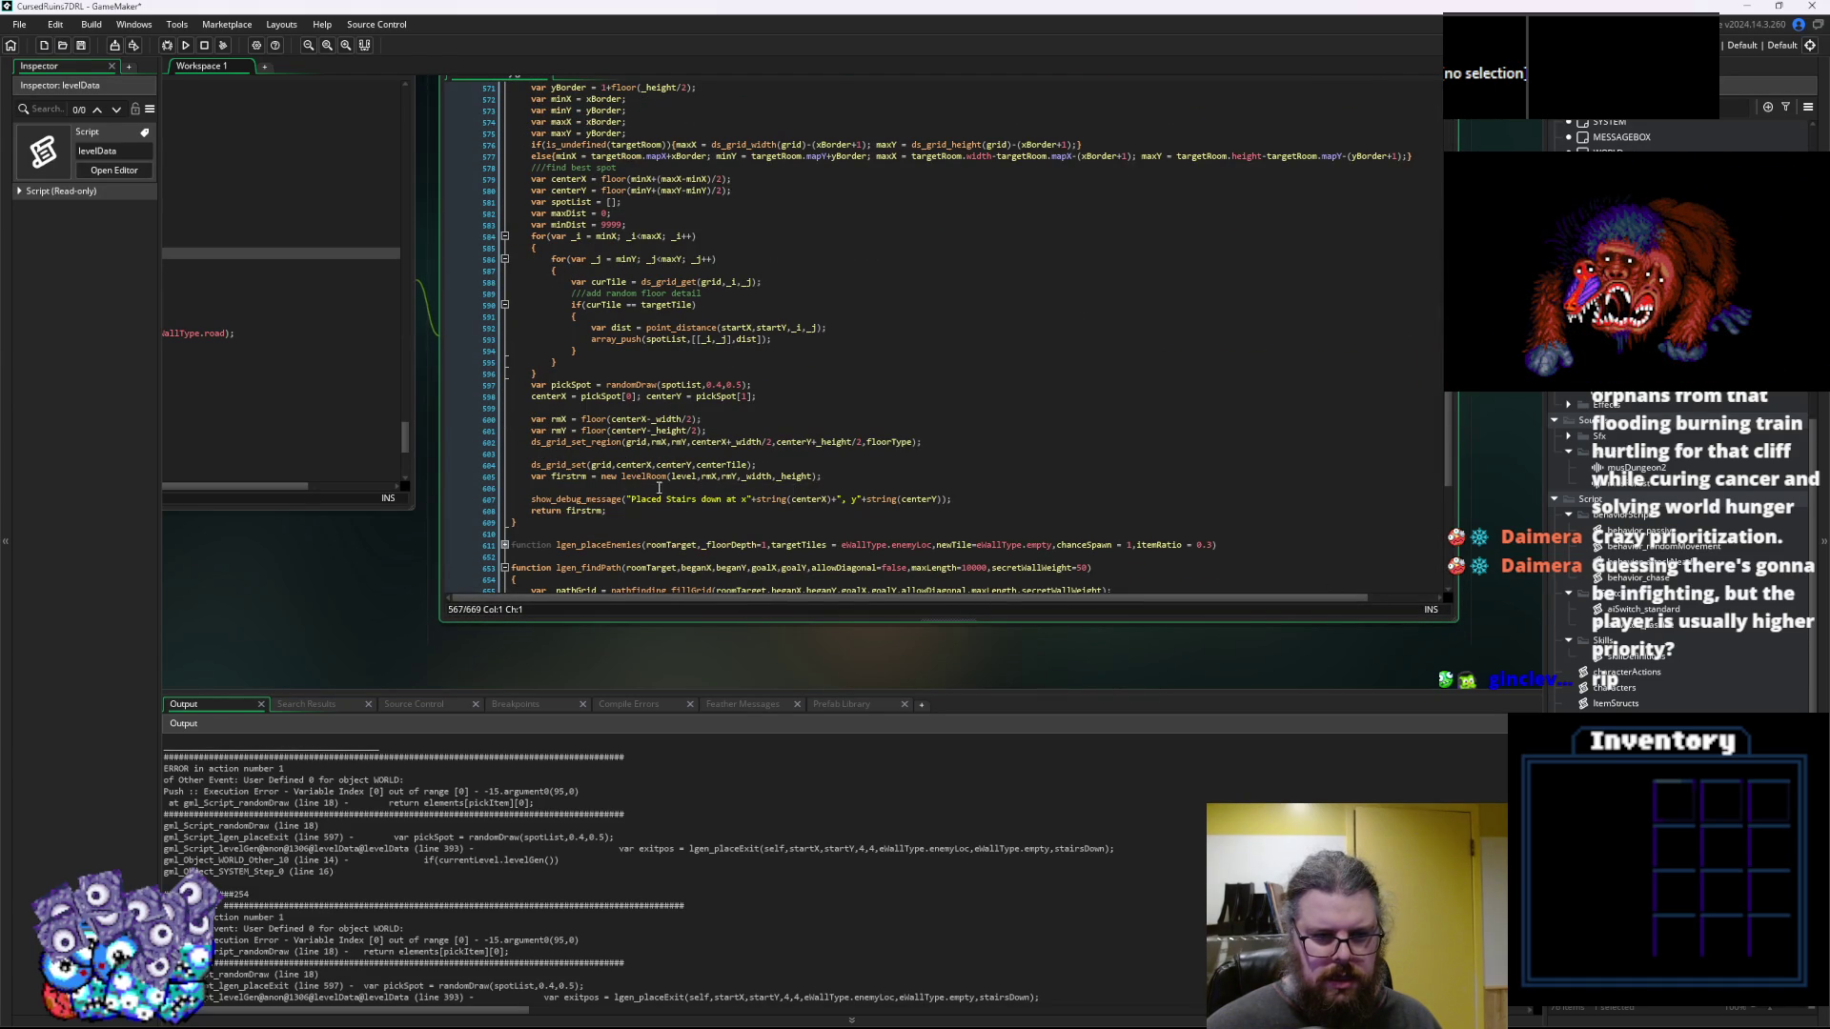
left_click(576, 385)
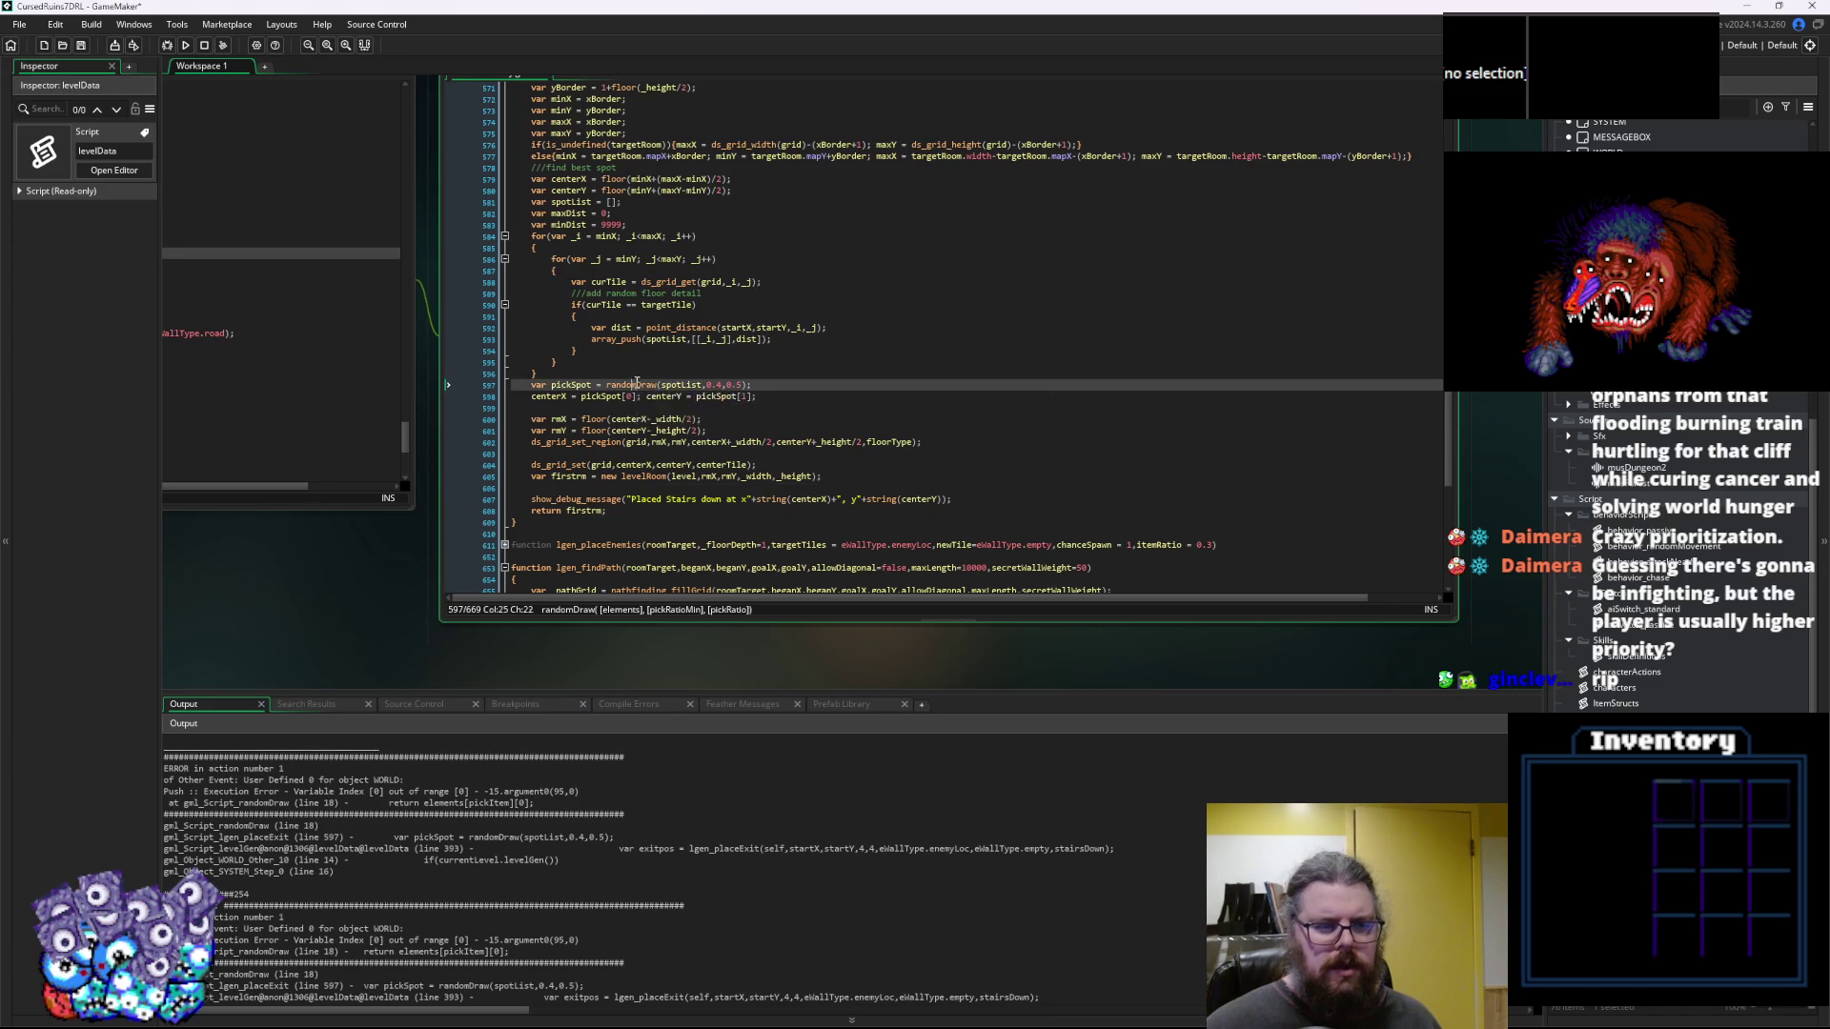
left_click(664, 384)
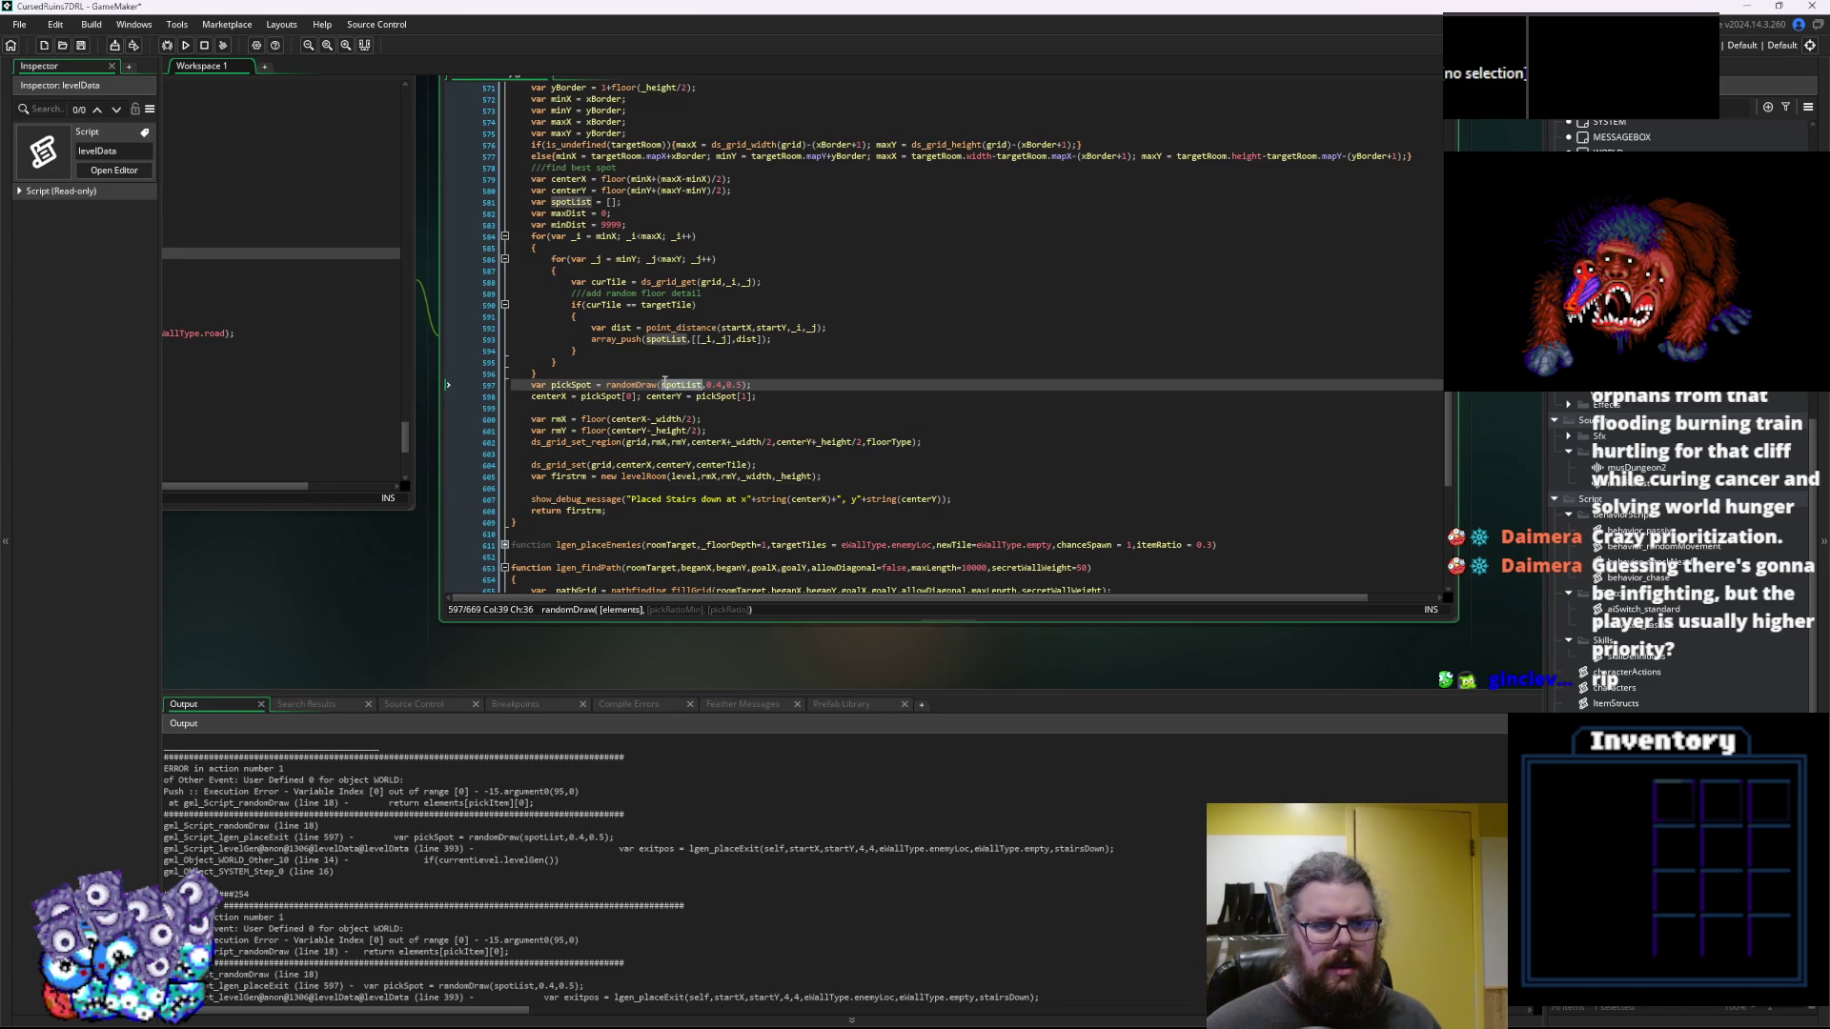
left_click(668, 370)
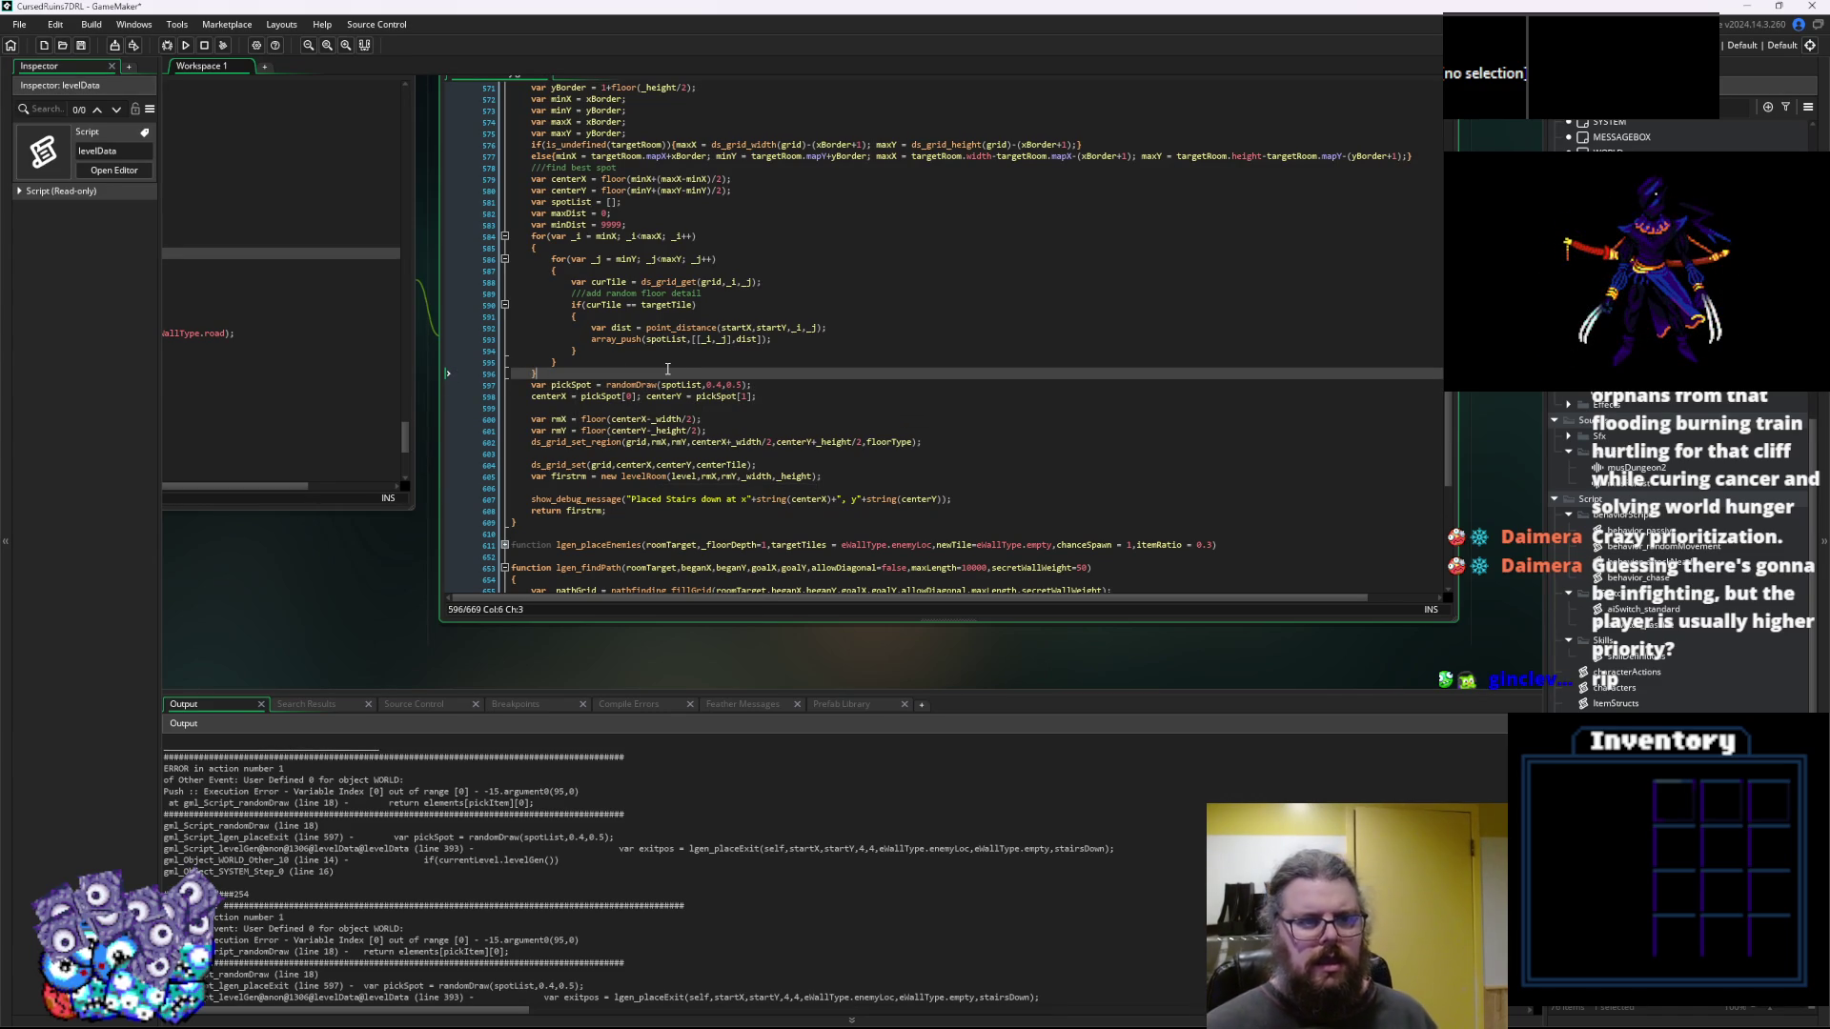
key("Return")
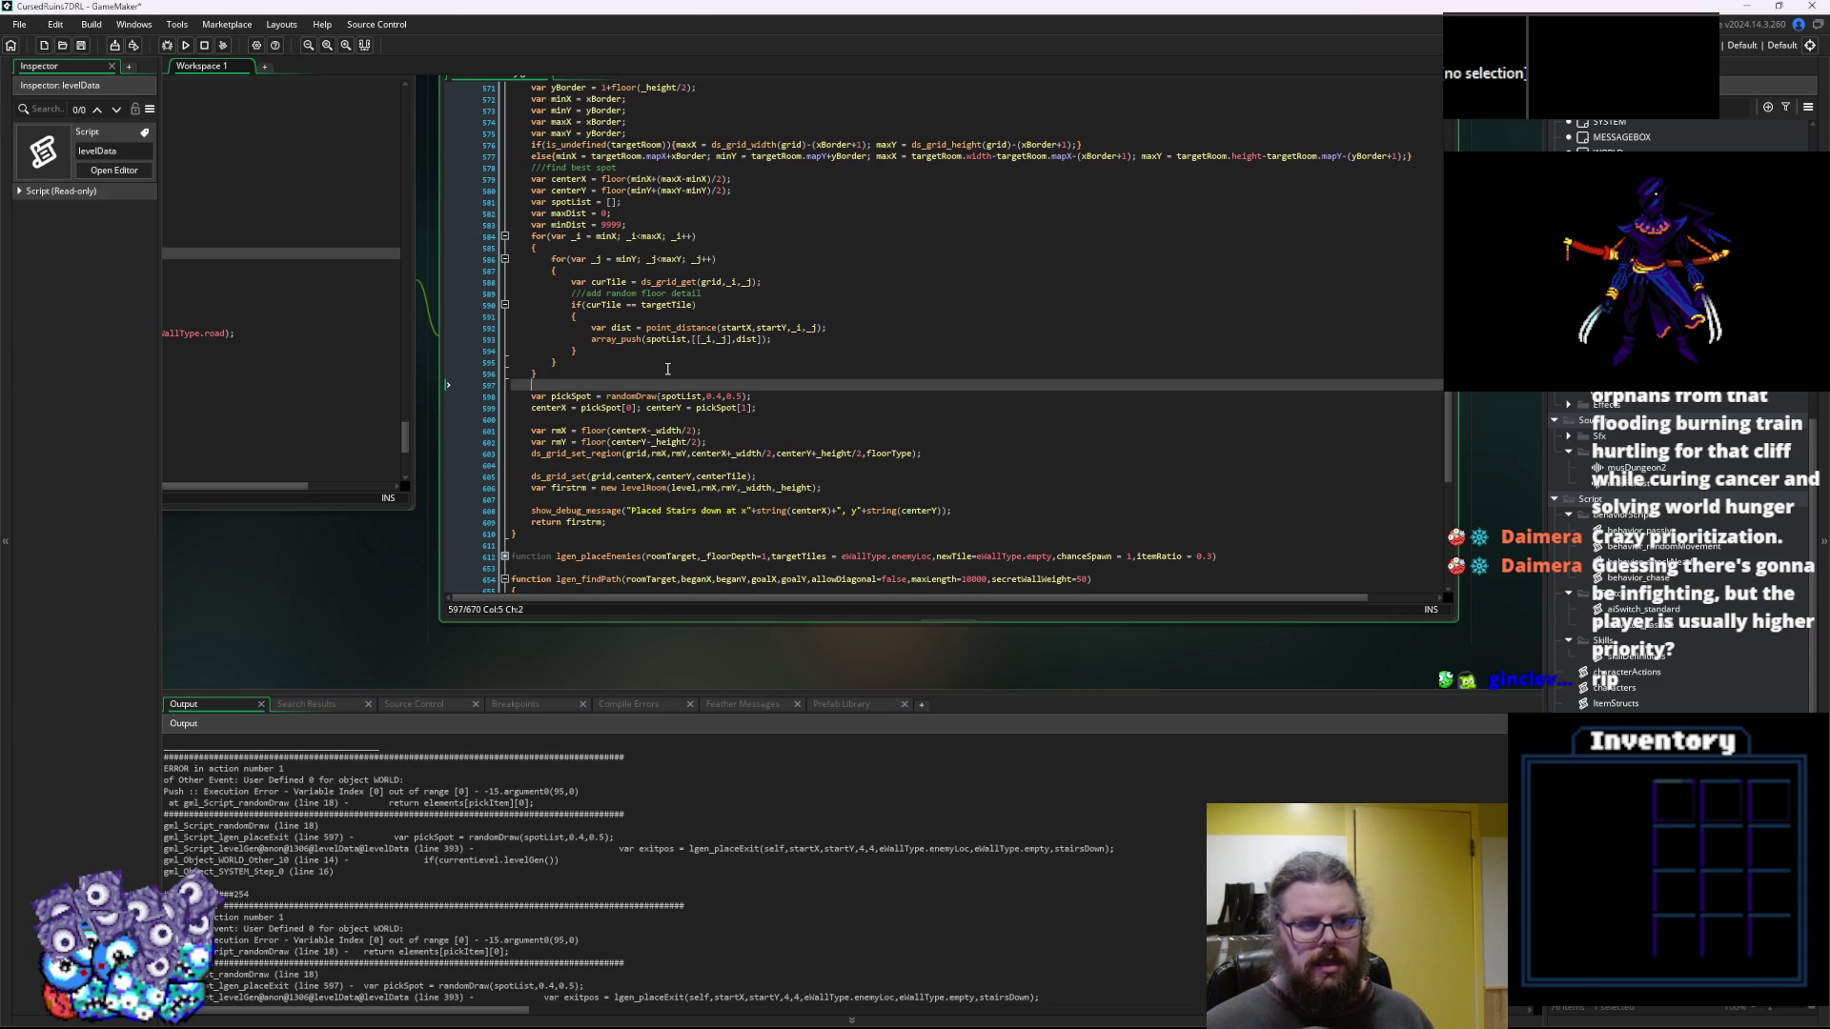
Type the condition if(array_length(spotList)>0) on the new line
type("if")
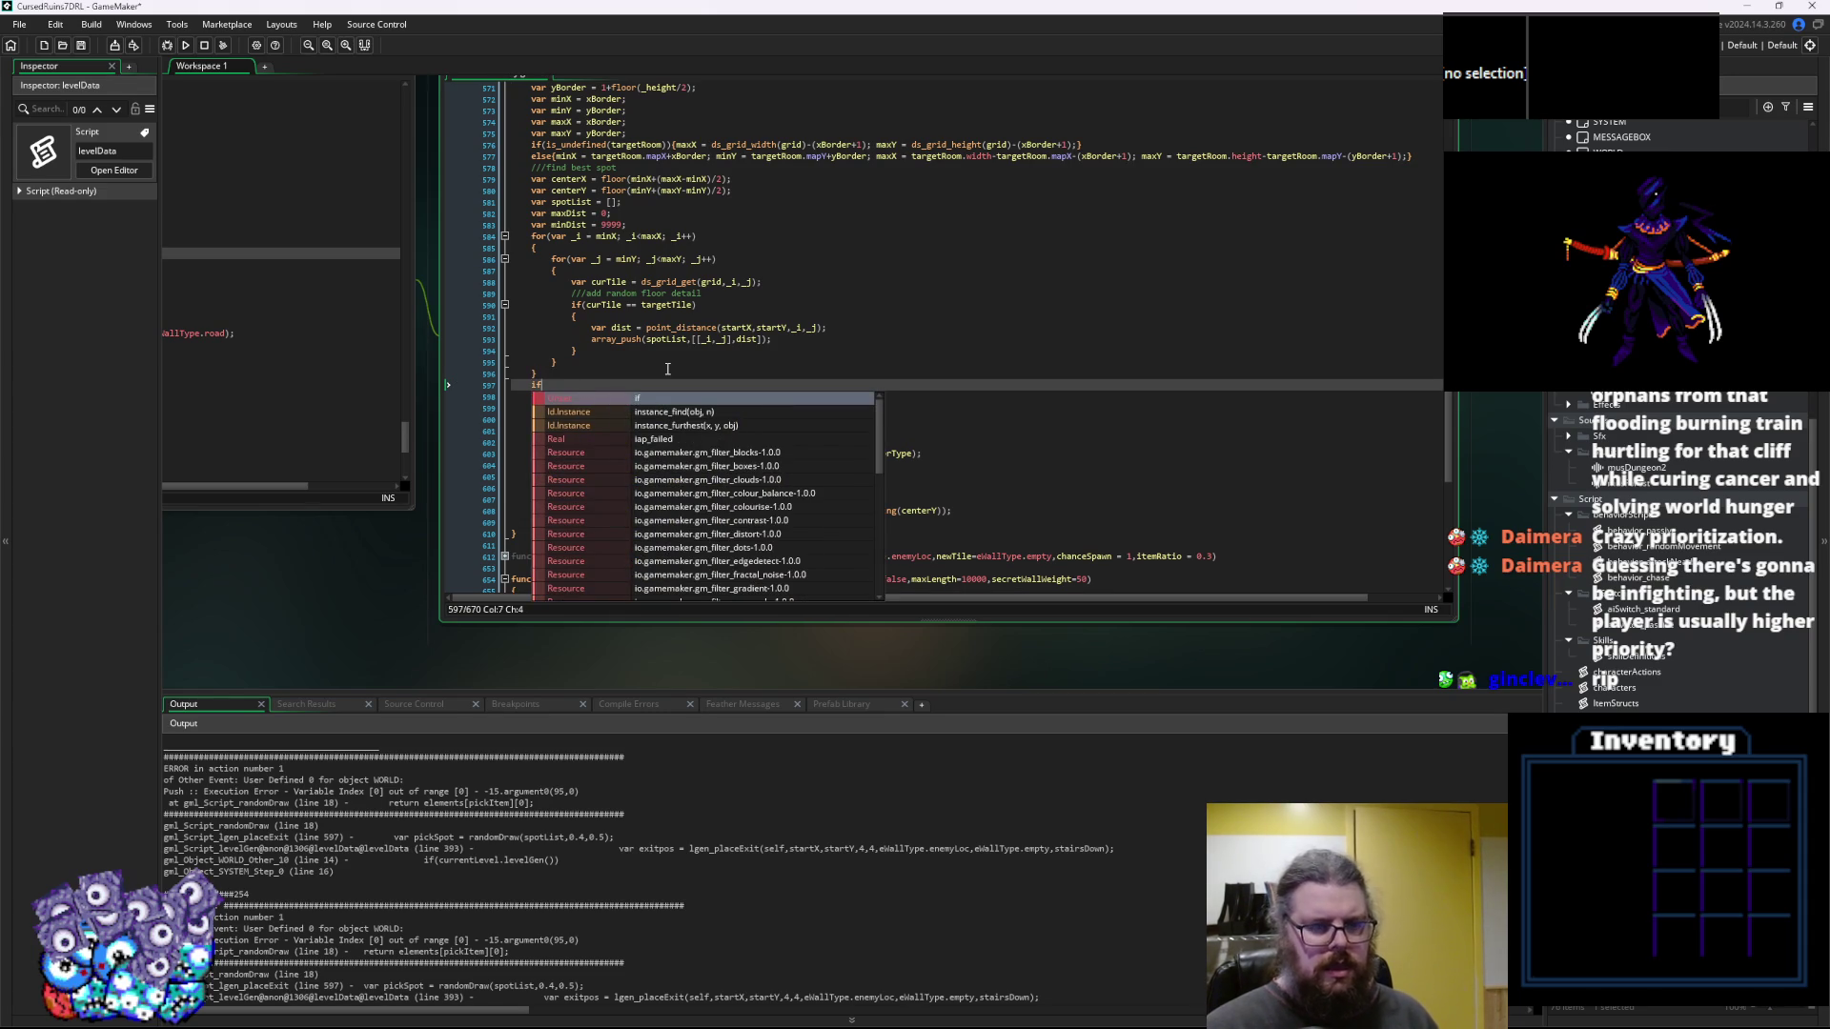
type("(spot")
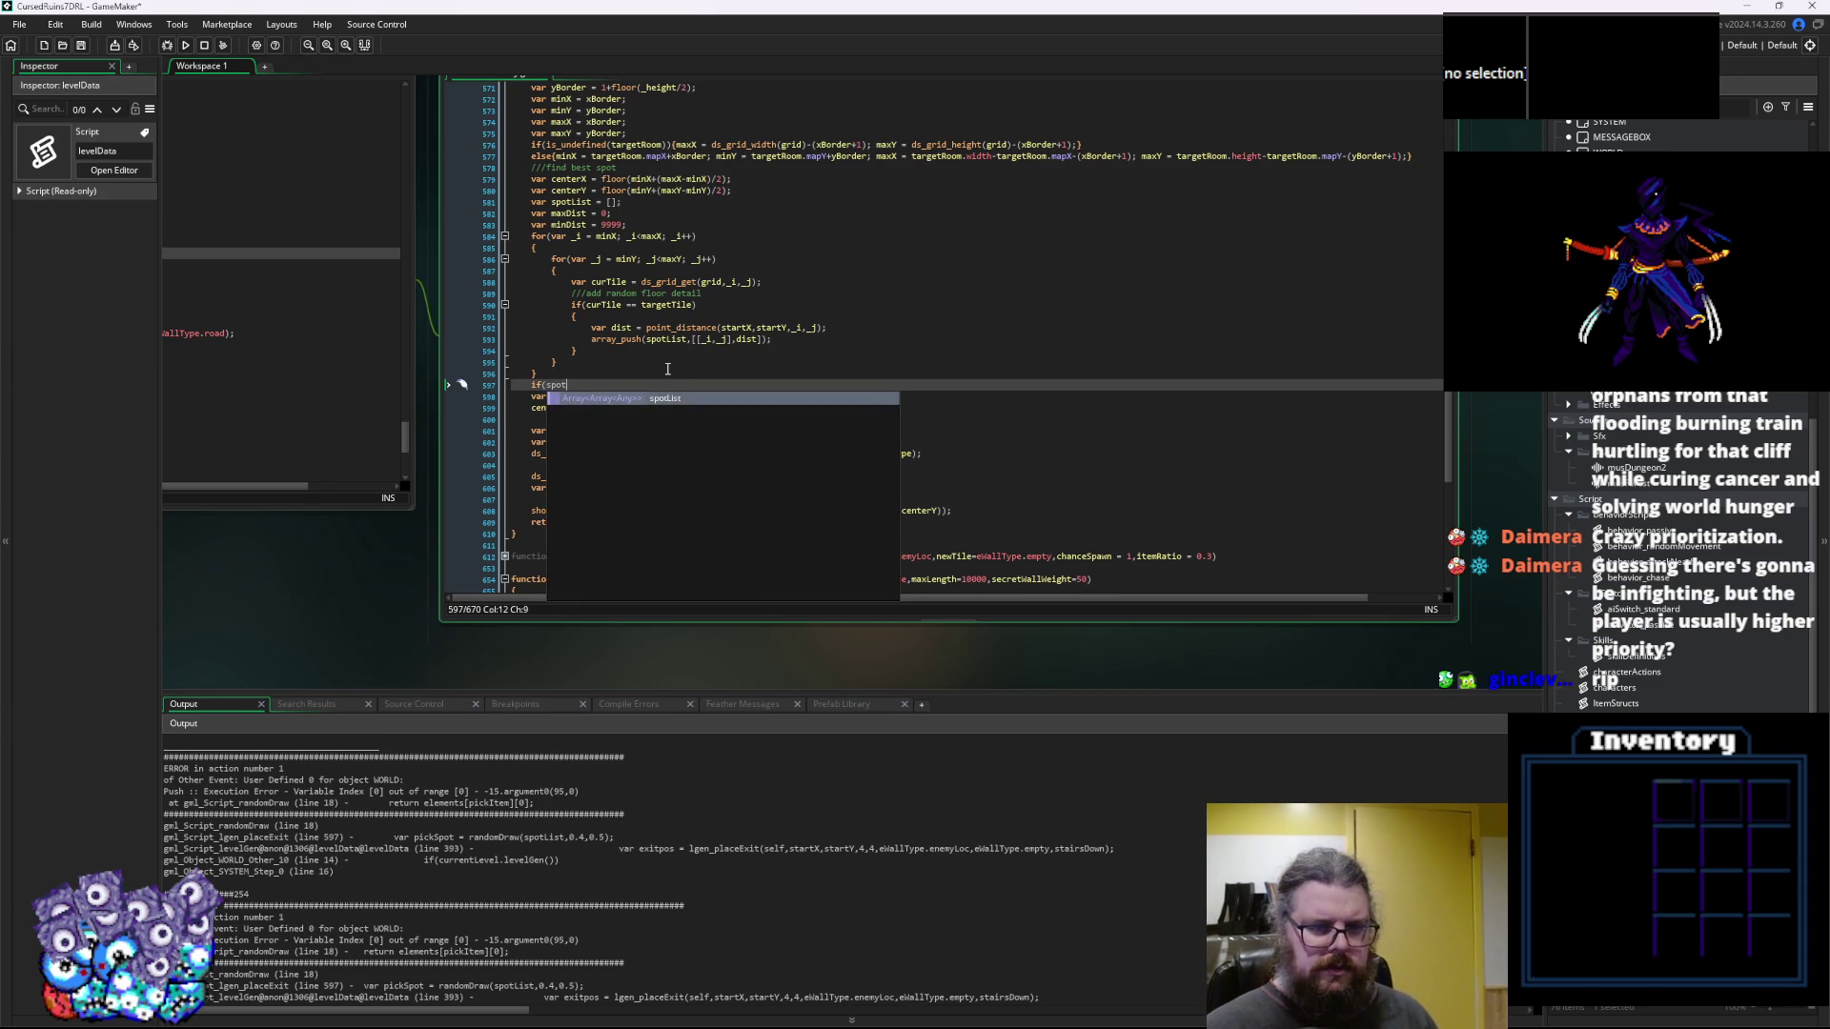
key("BackSpace")
key("BackSpace")
key("BackSpace")
key("BackSpace")
type("array")
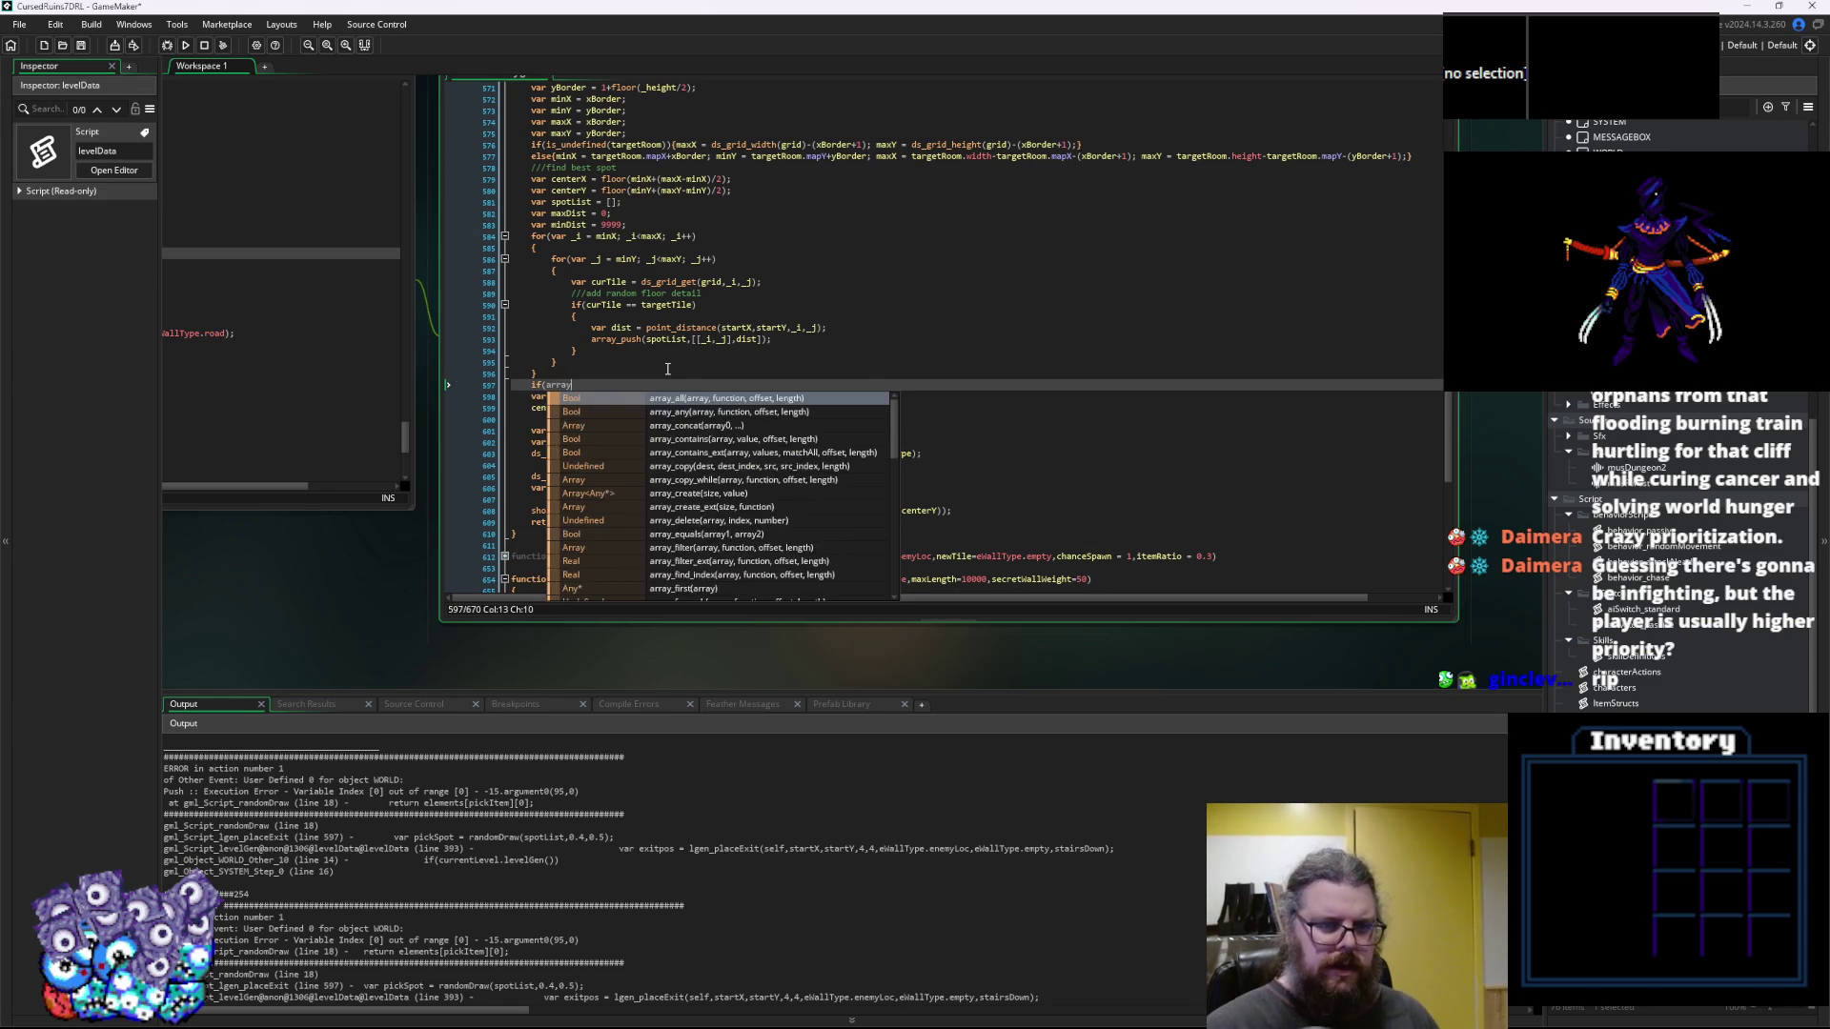
type("_length(s ")
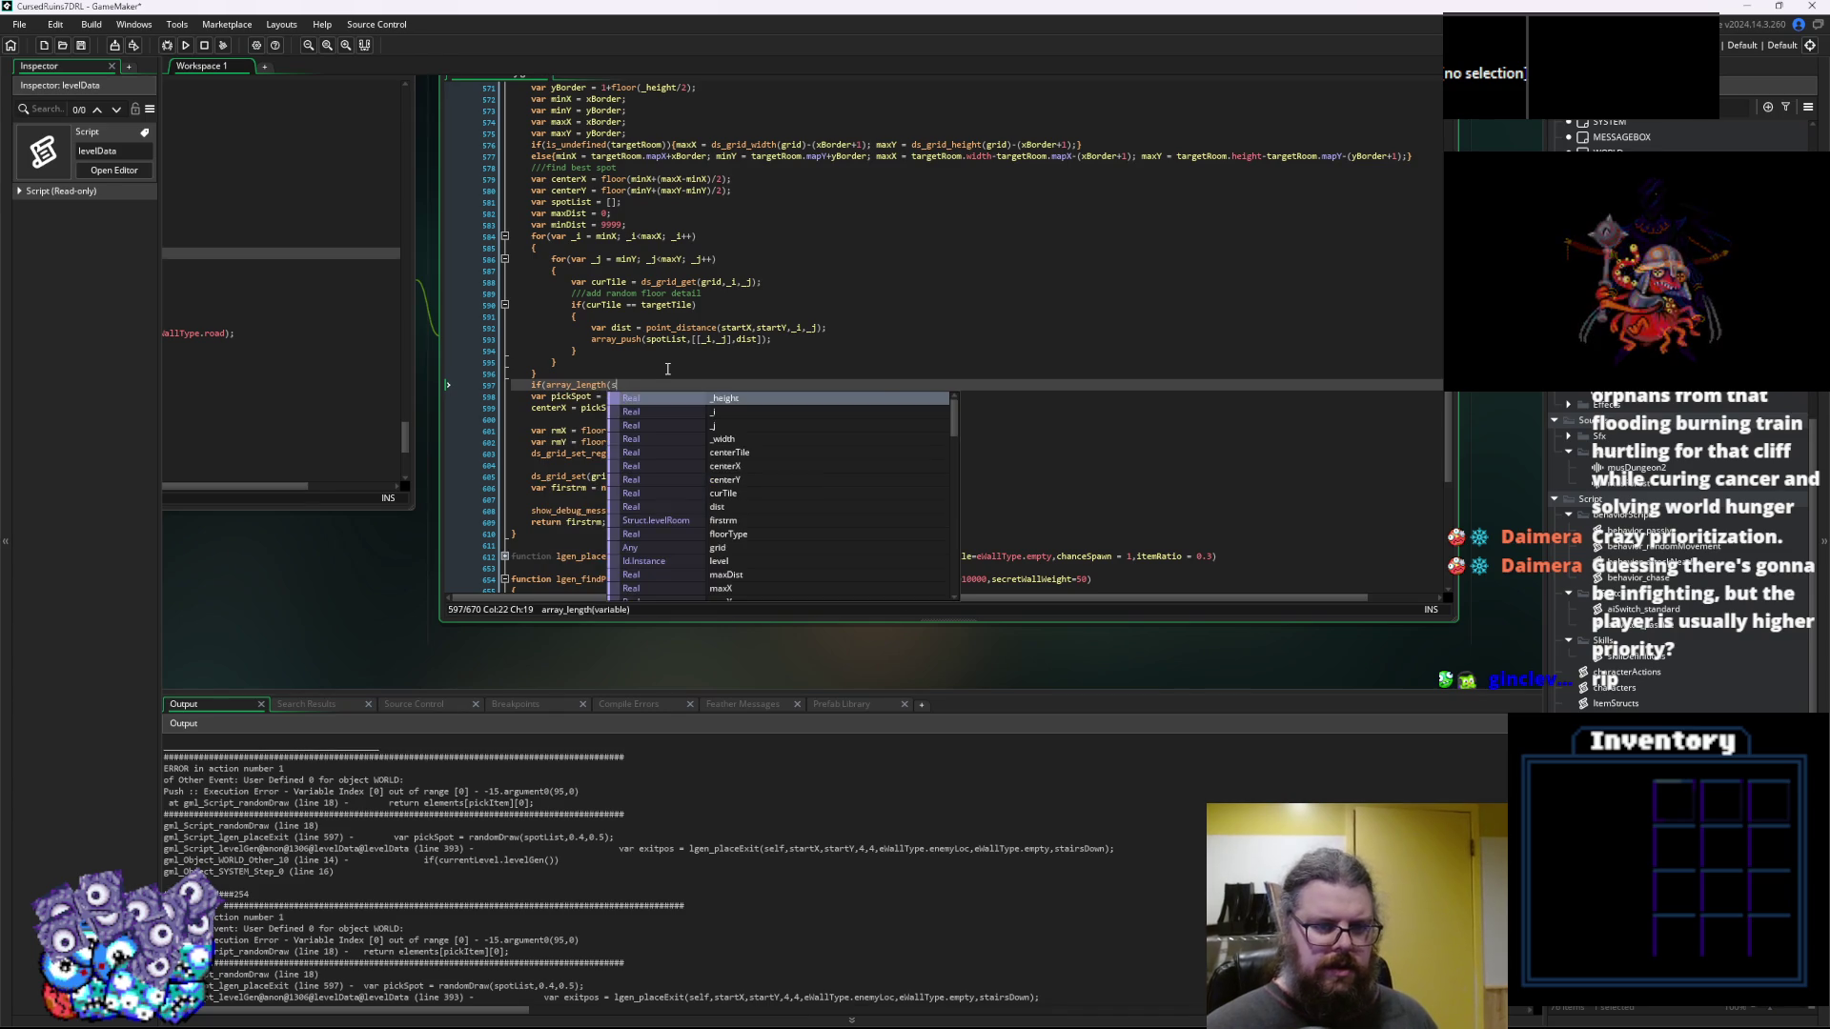
type("potLis")
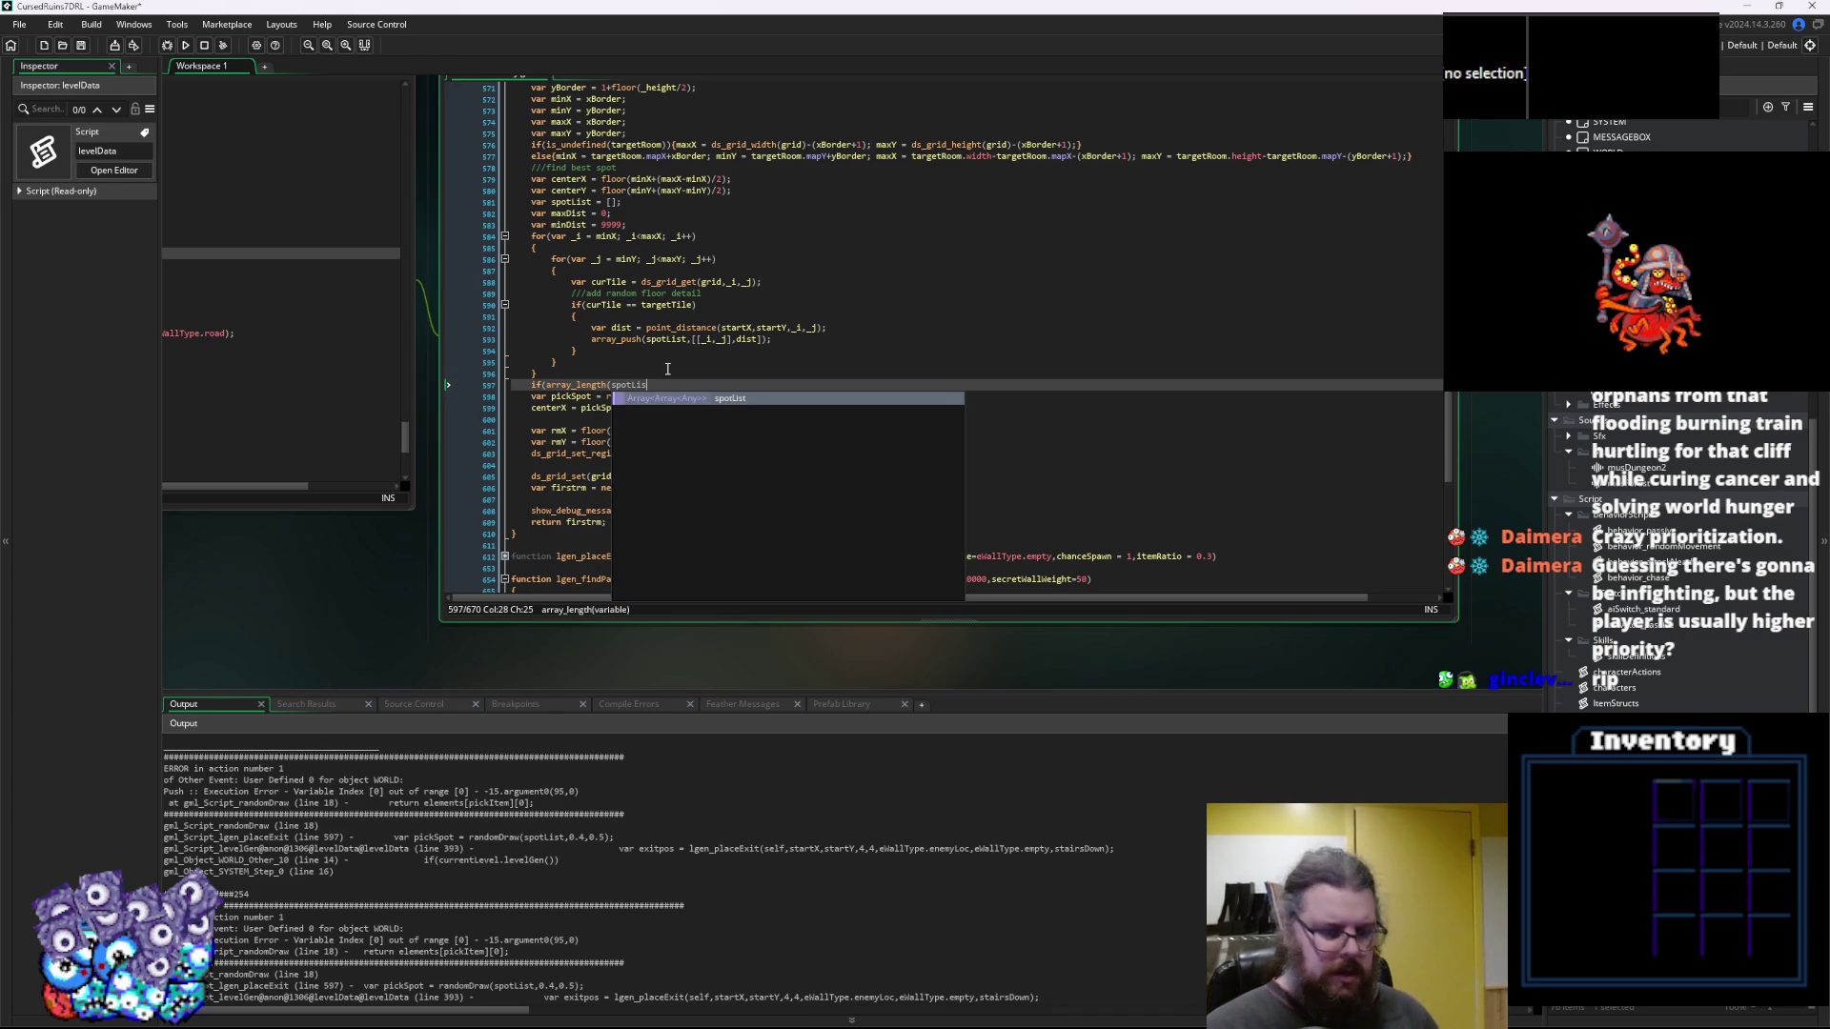
type("t)==0")
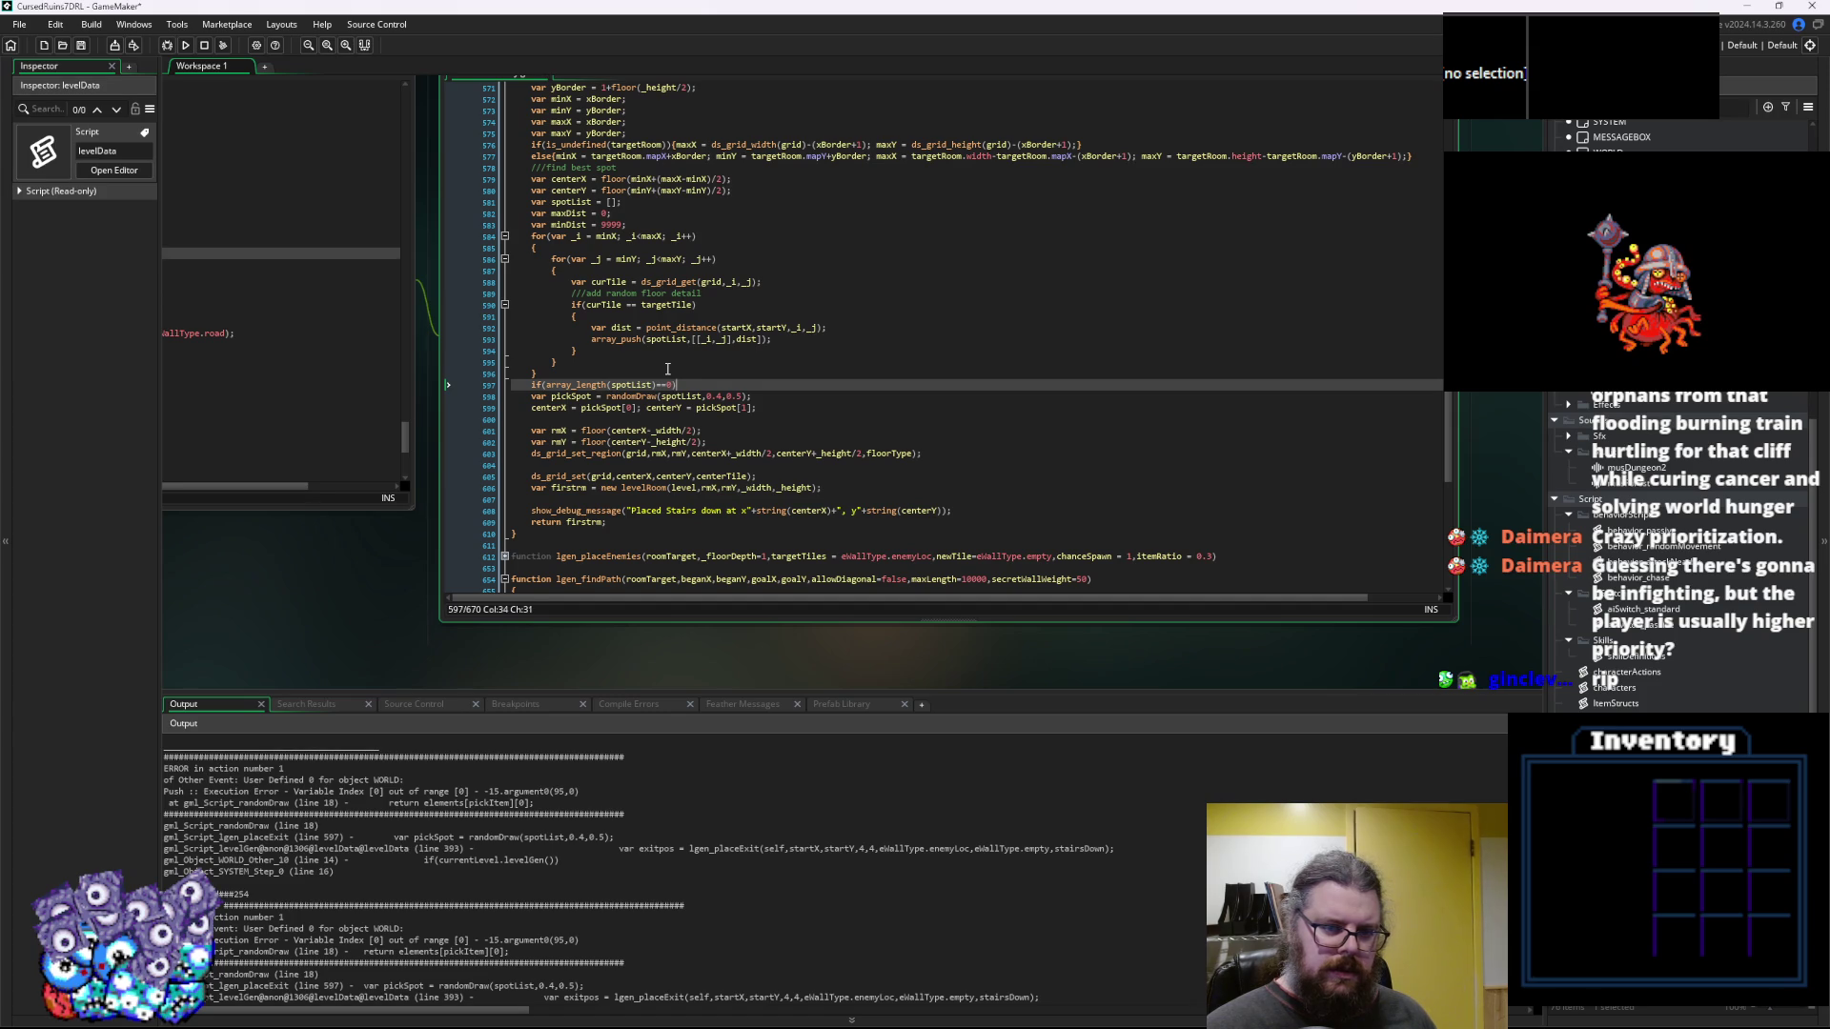
type("c")
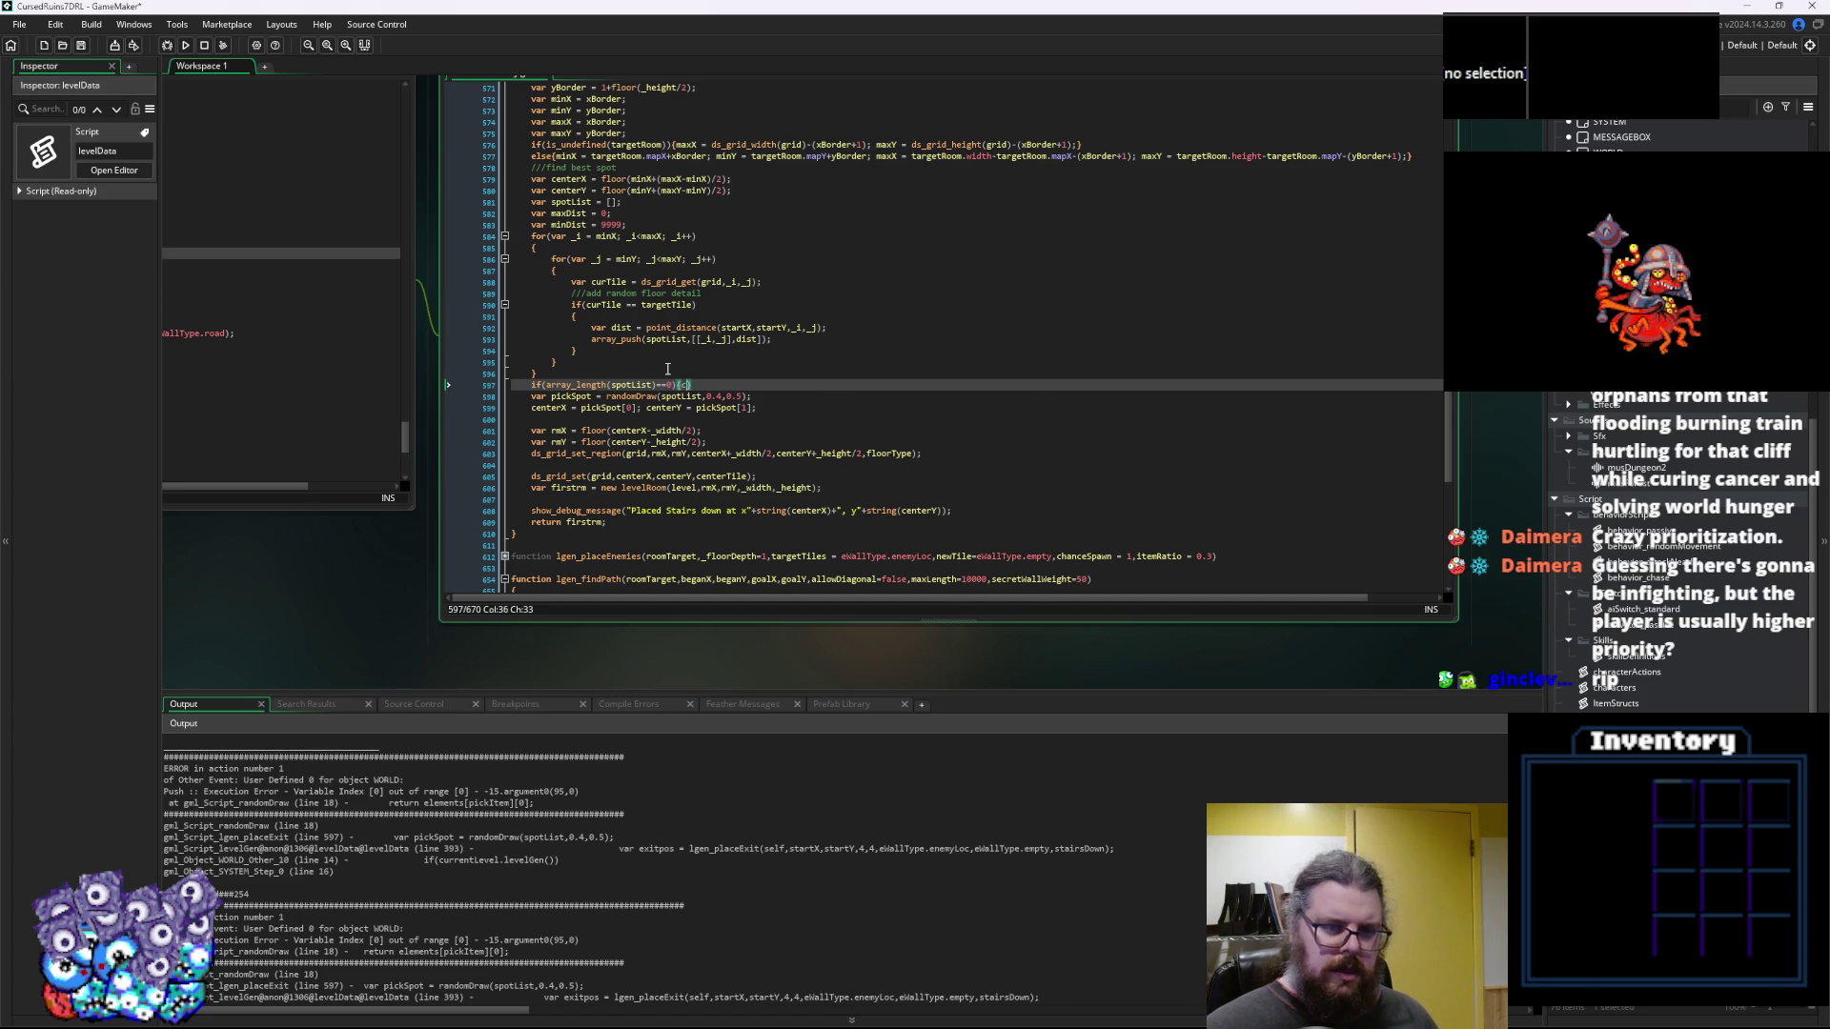
type("enterX =")
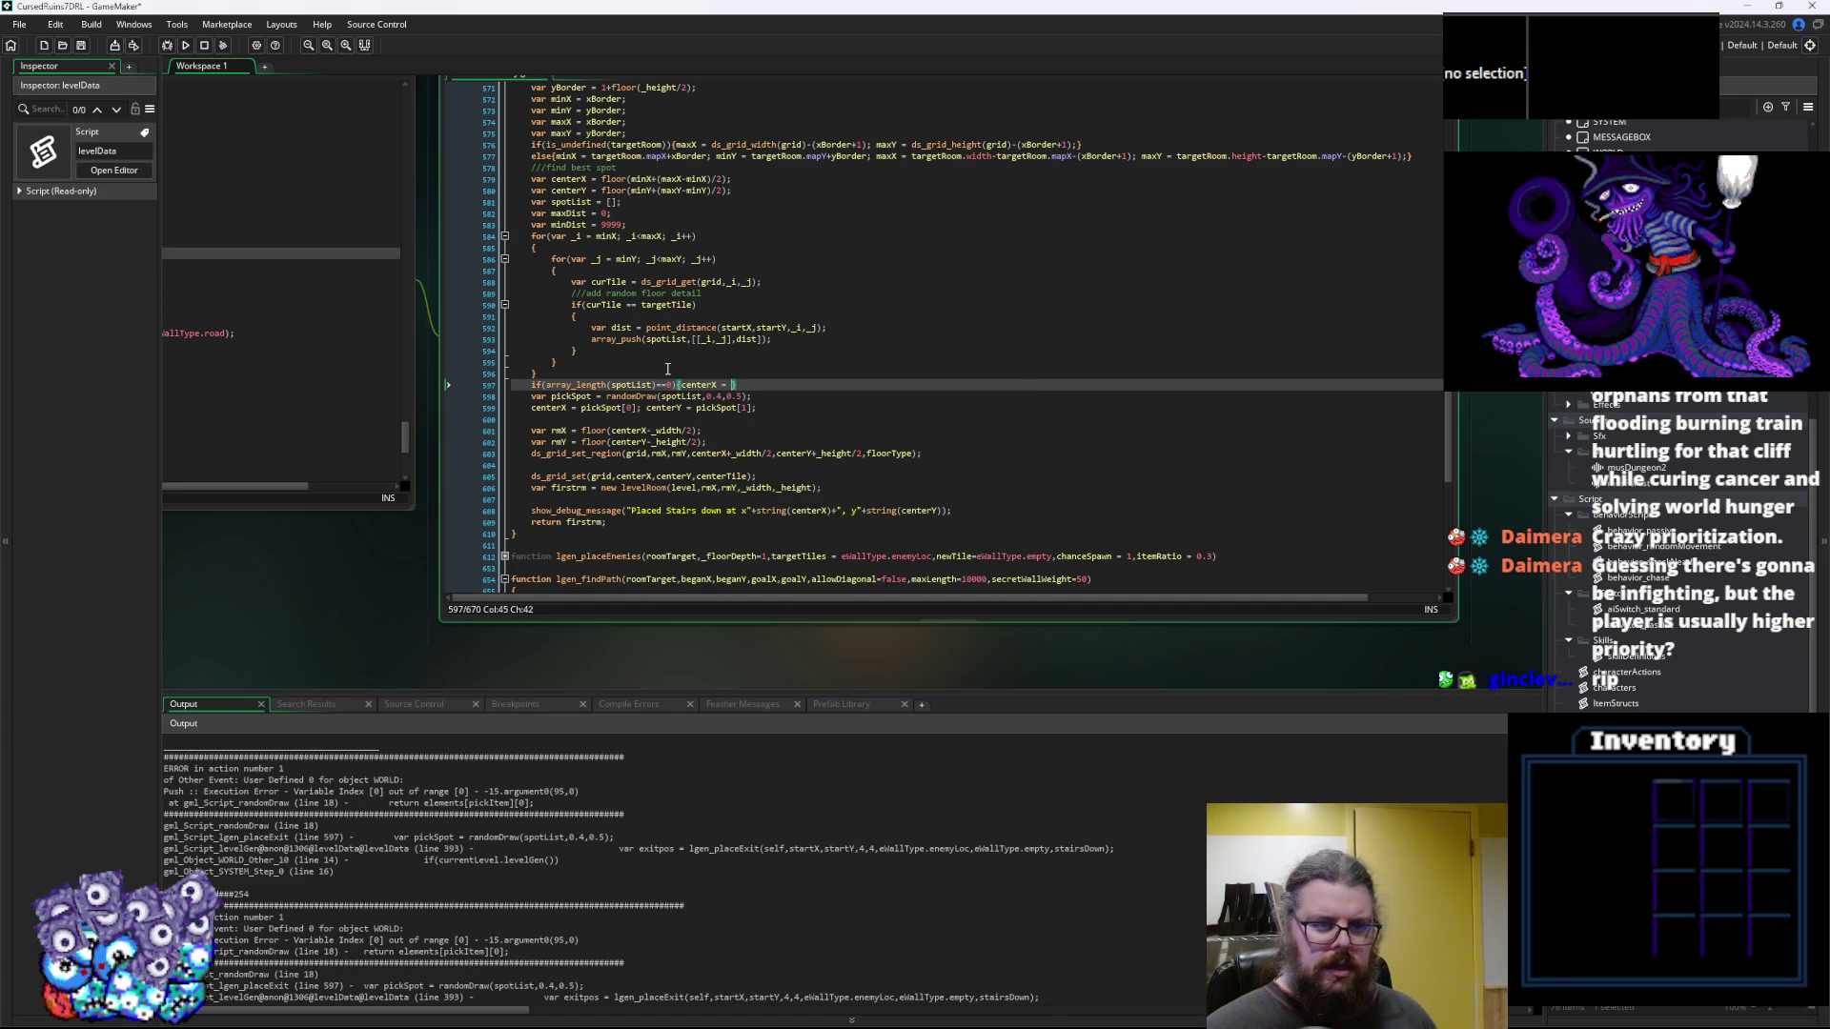
key("BackSpace")
key("BackSpace")
key("BackSpace")
type(">")
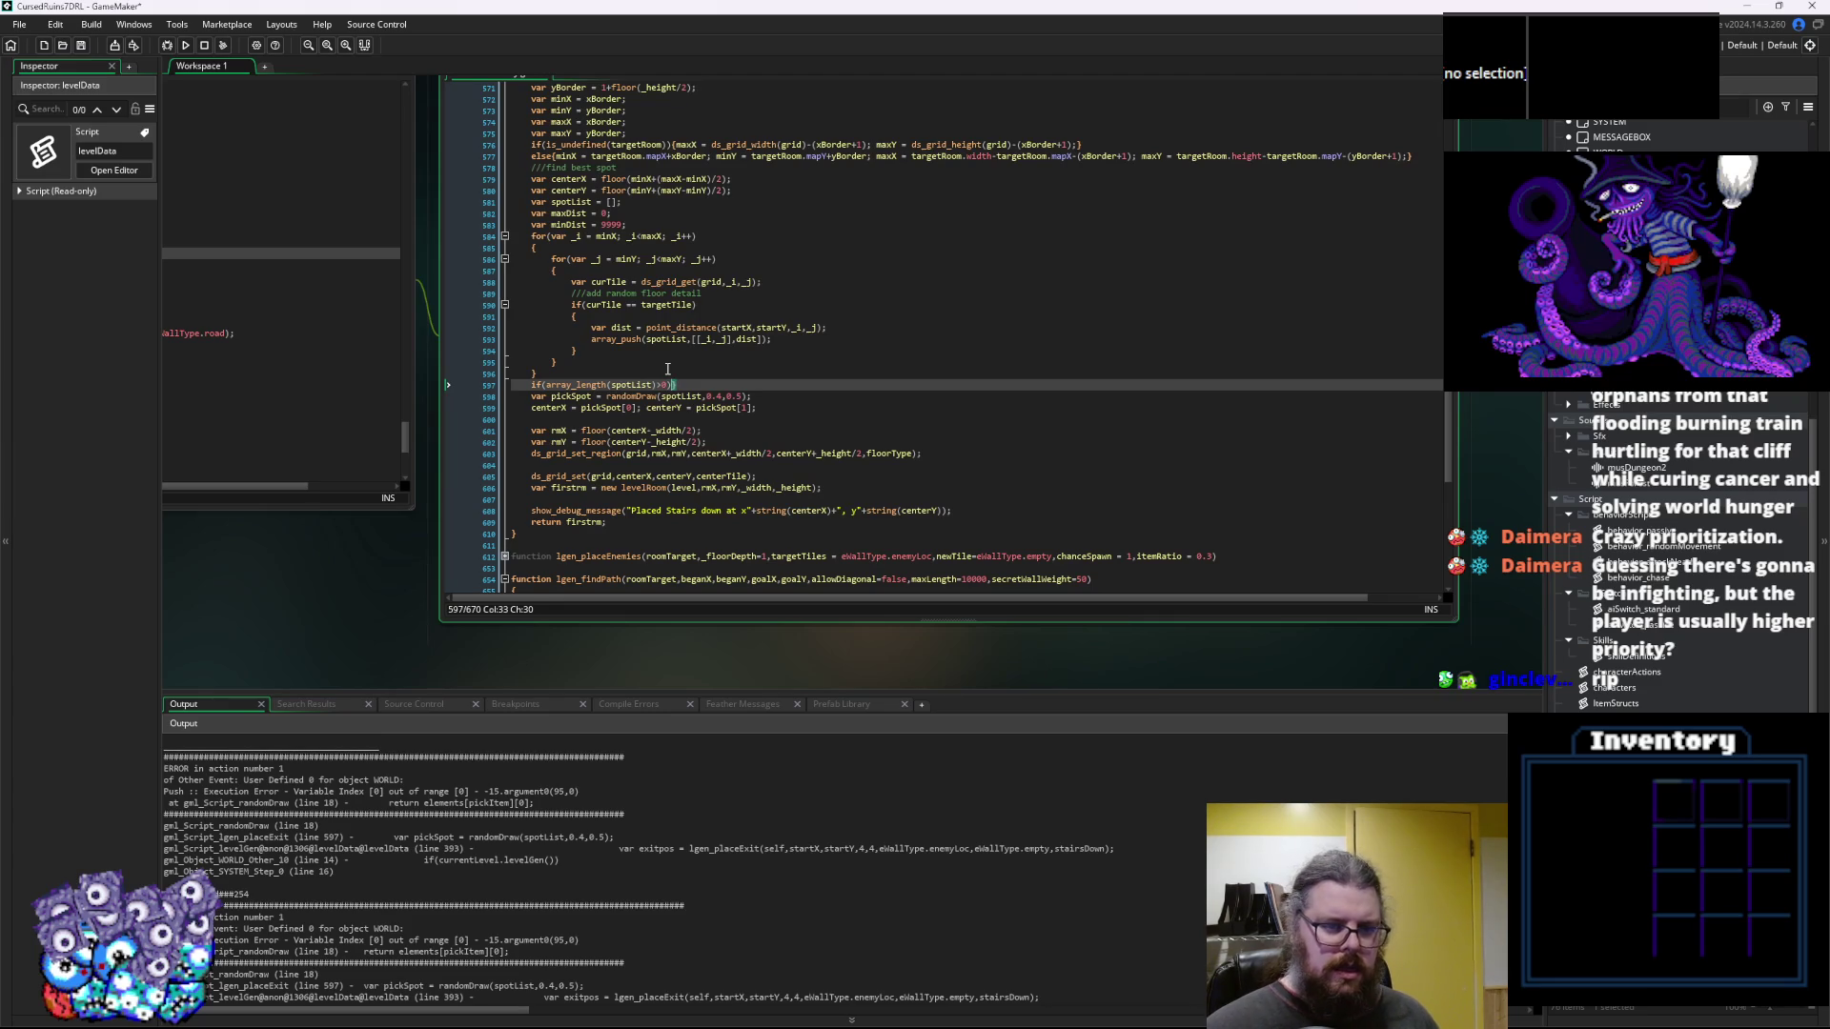
Add braces and indent the pickSpot and centerX/centerY lines inside the if block
key("Return")
type("{")
key("Down")
key("Down")
key("Down")
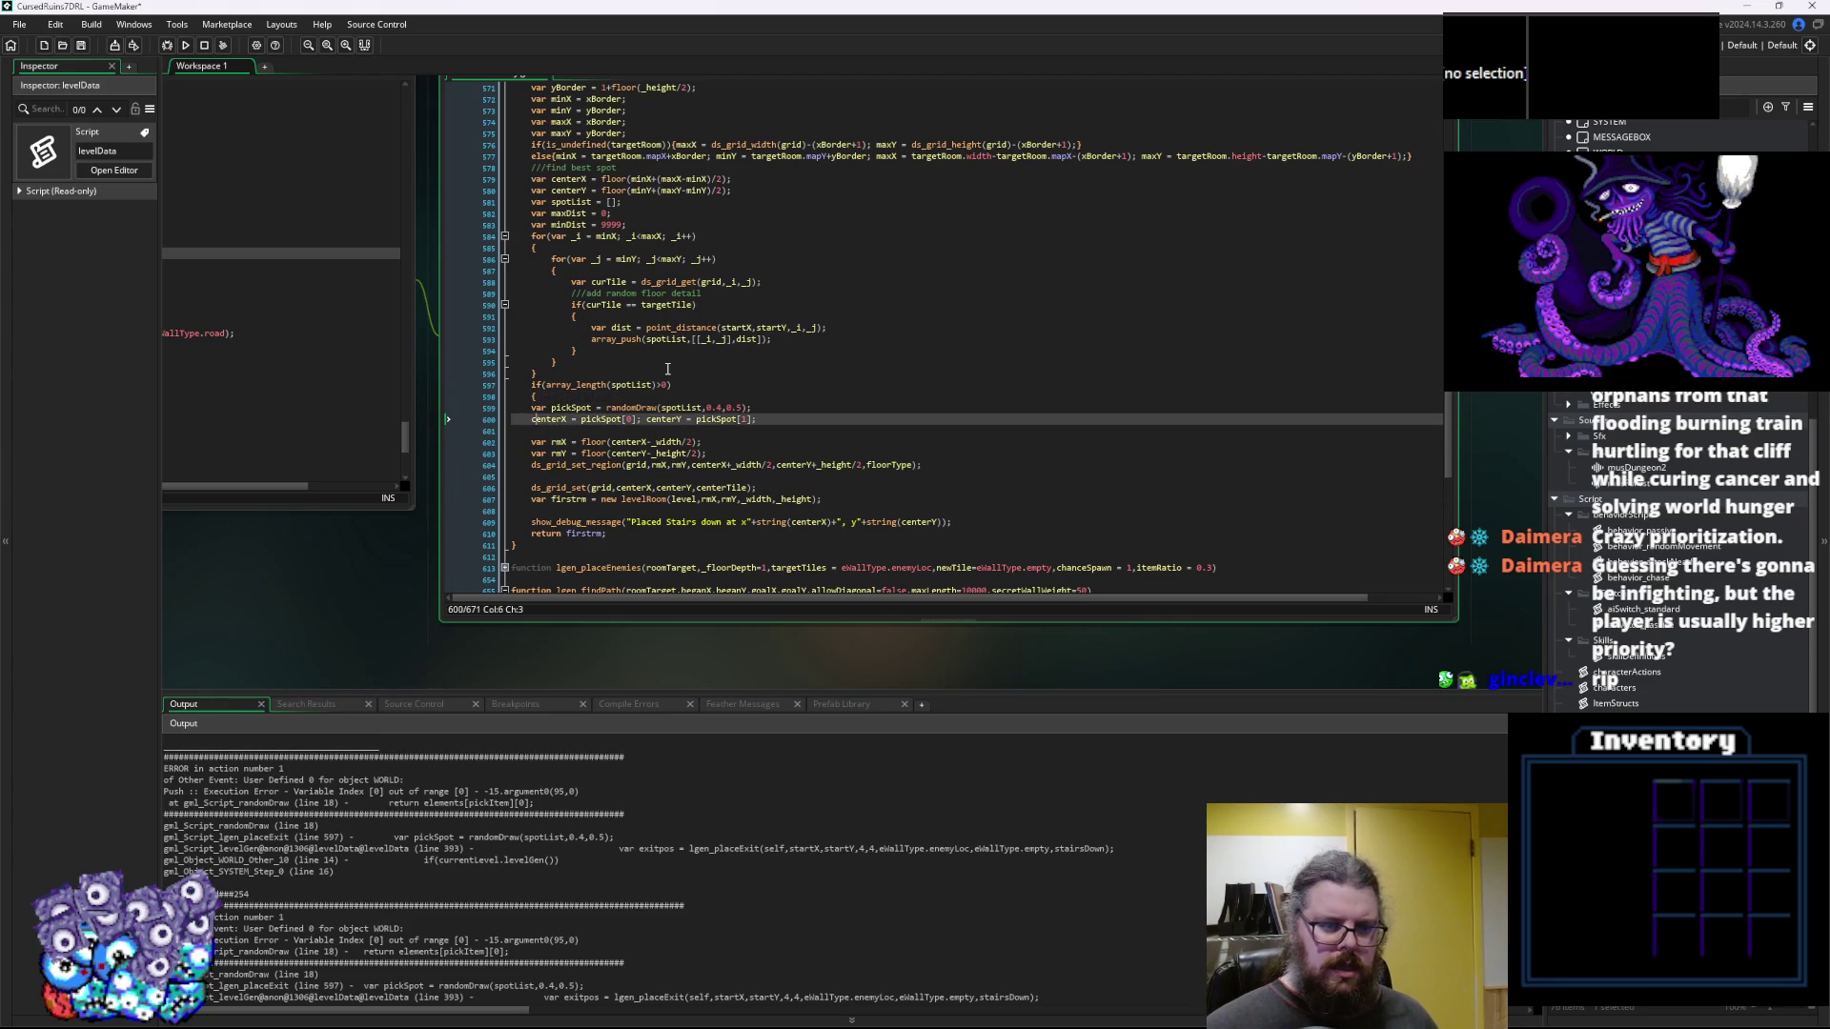
key("Return")
key("Up")
key("Up")
key("Tab")
key("Up")
key("Tab")
Save the LevelGenUtility fix and relaunch the game in debug mode
left_click(667, 368)
left_click(83, 54)
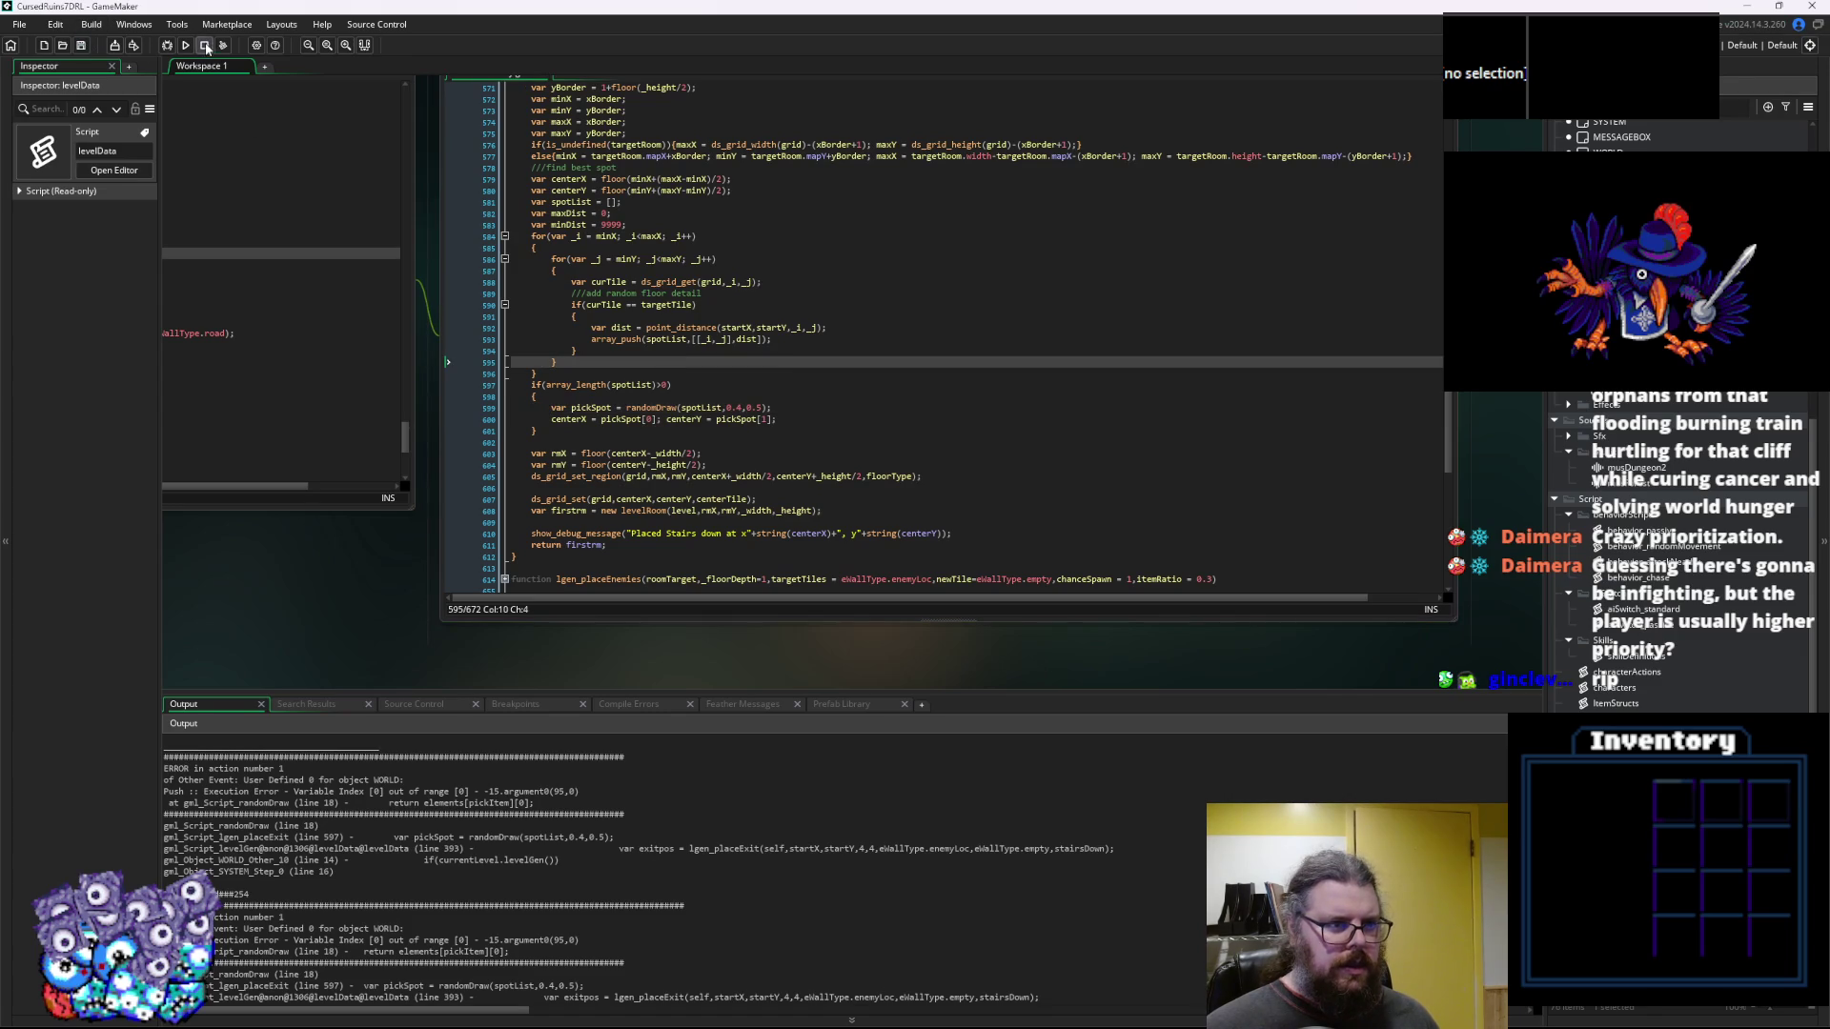
middle_click(664, 407)
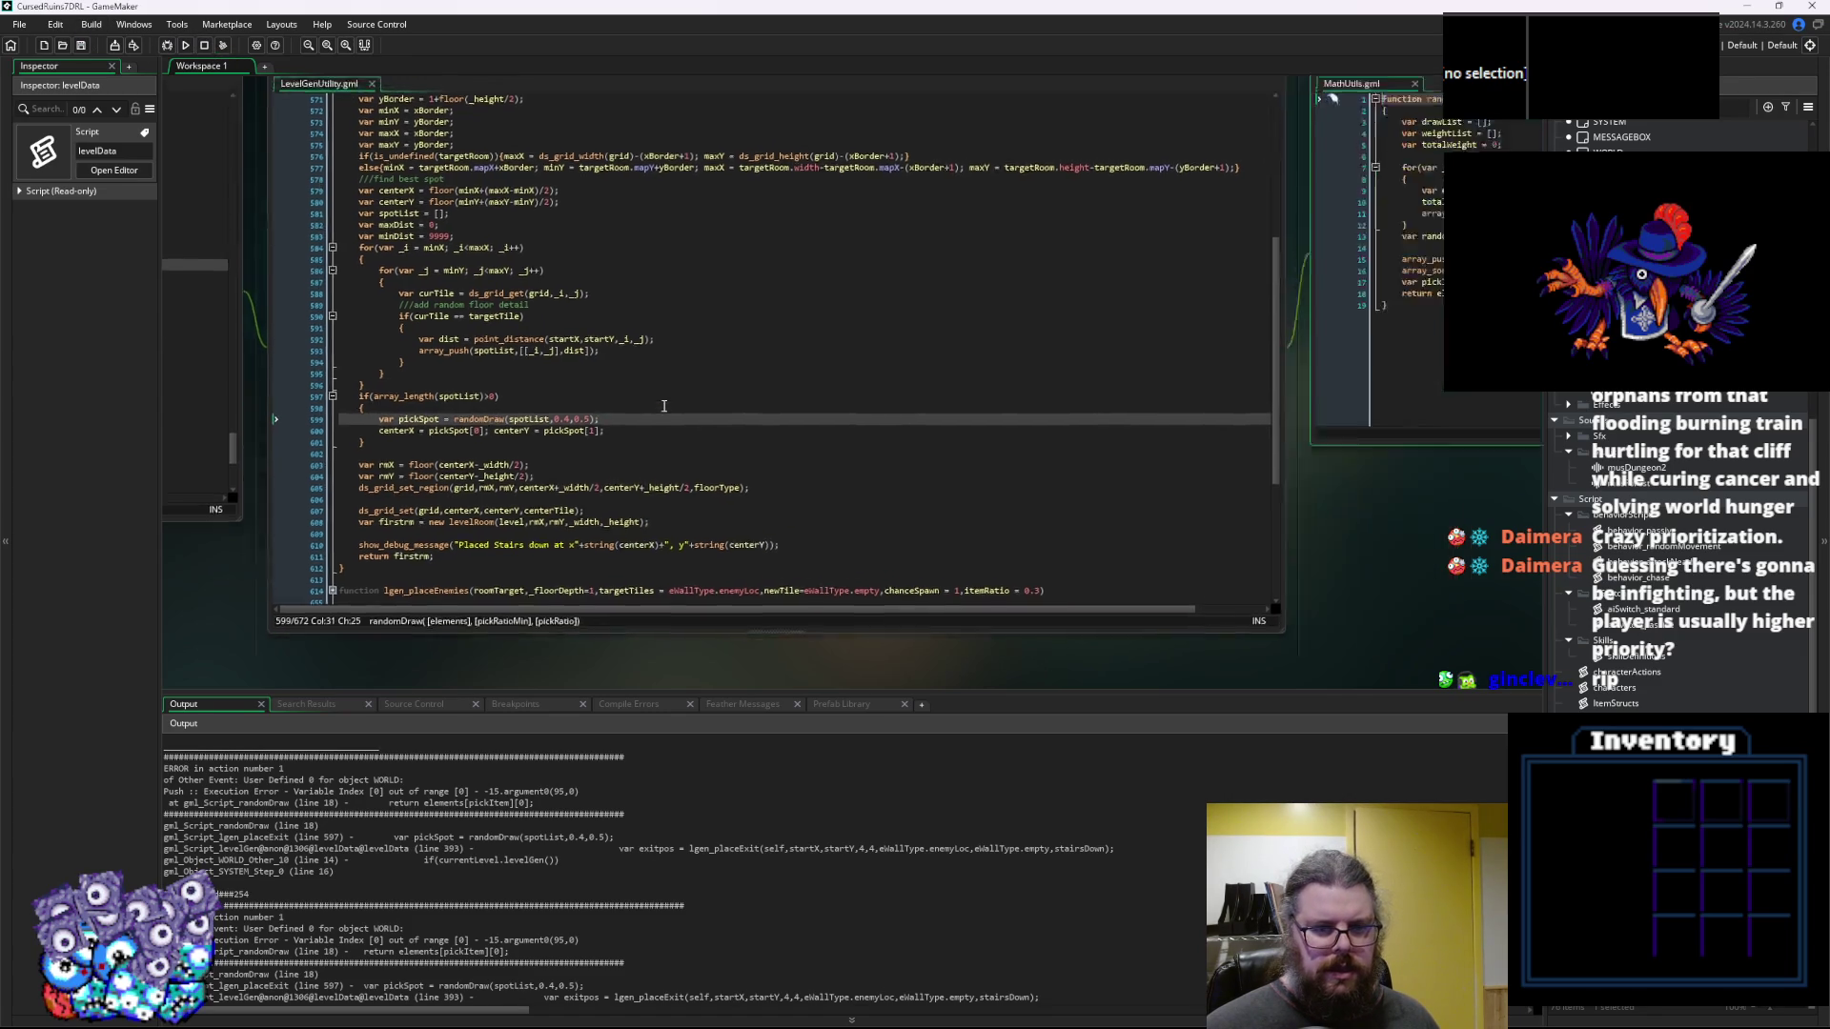
left_click(165, 45)
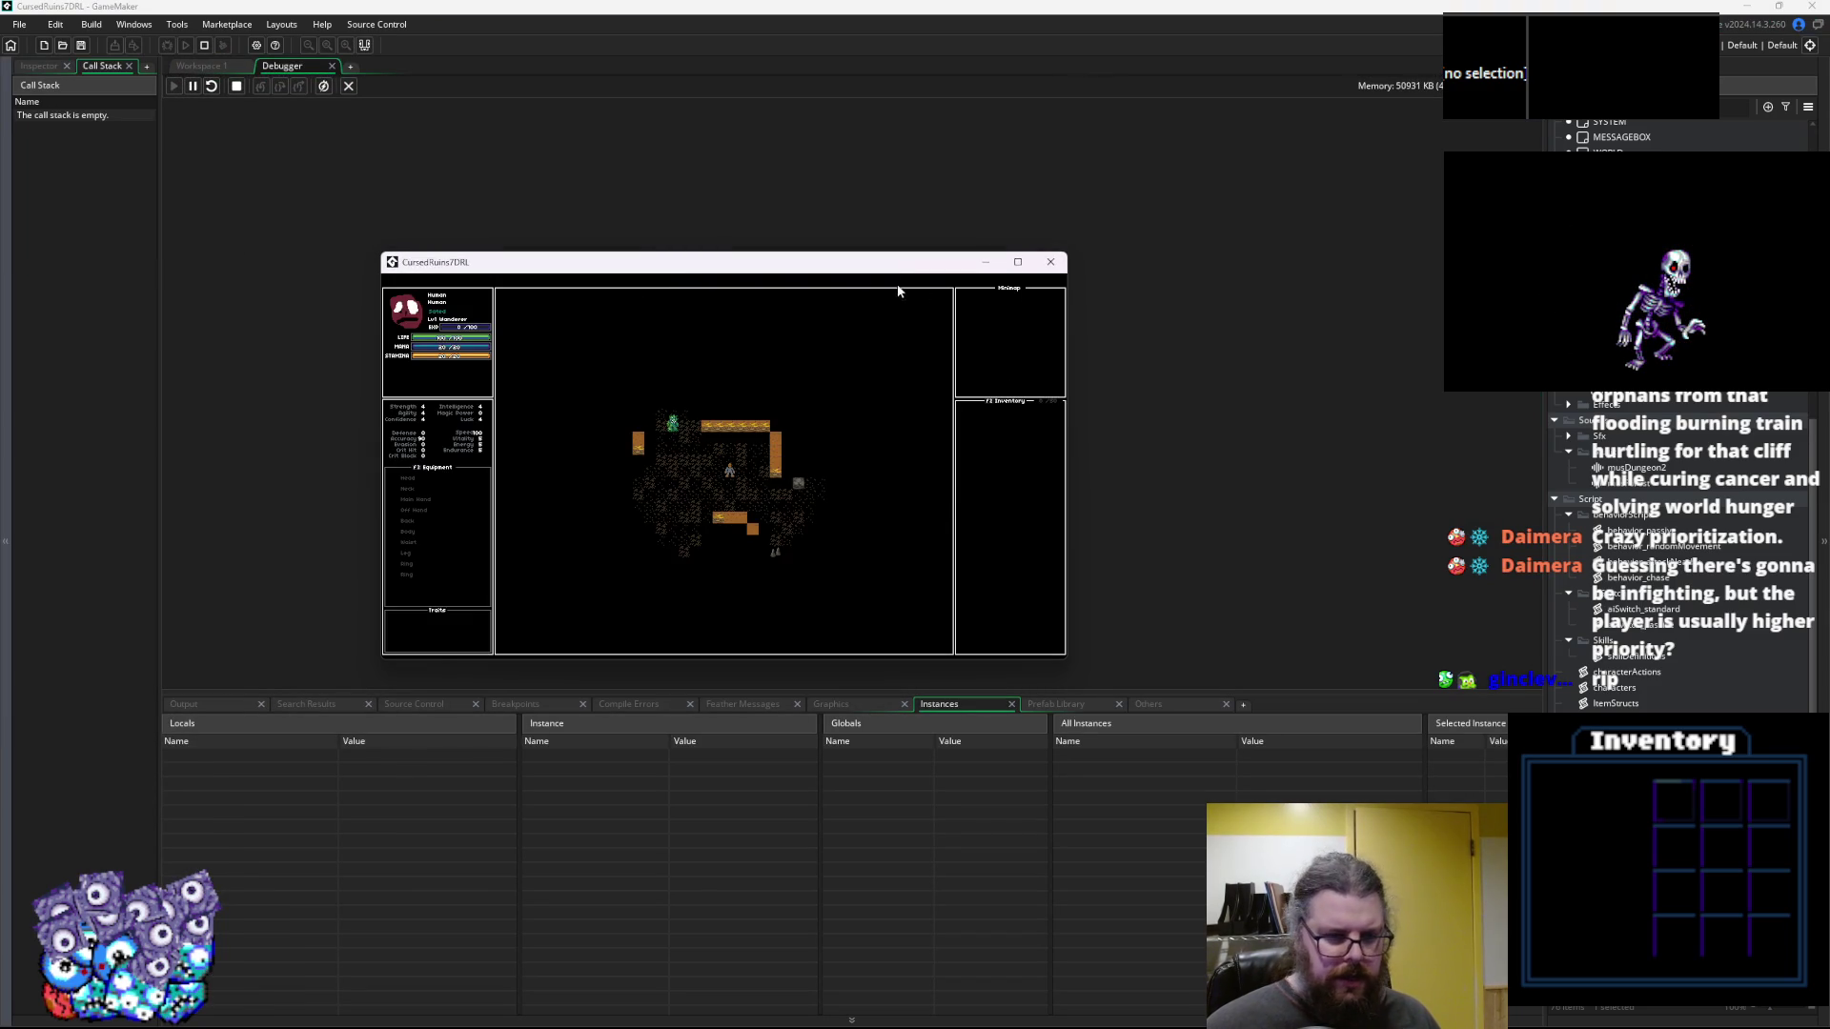
Walk the player left and down through the dungeon, then use the Test skill
key("Escape")
left_click(211, 703)
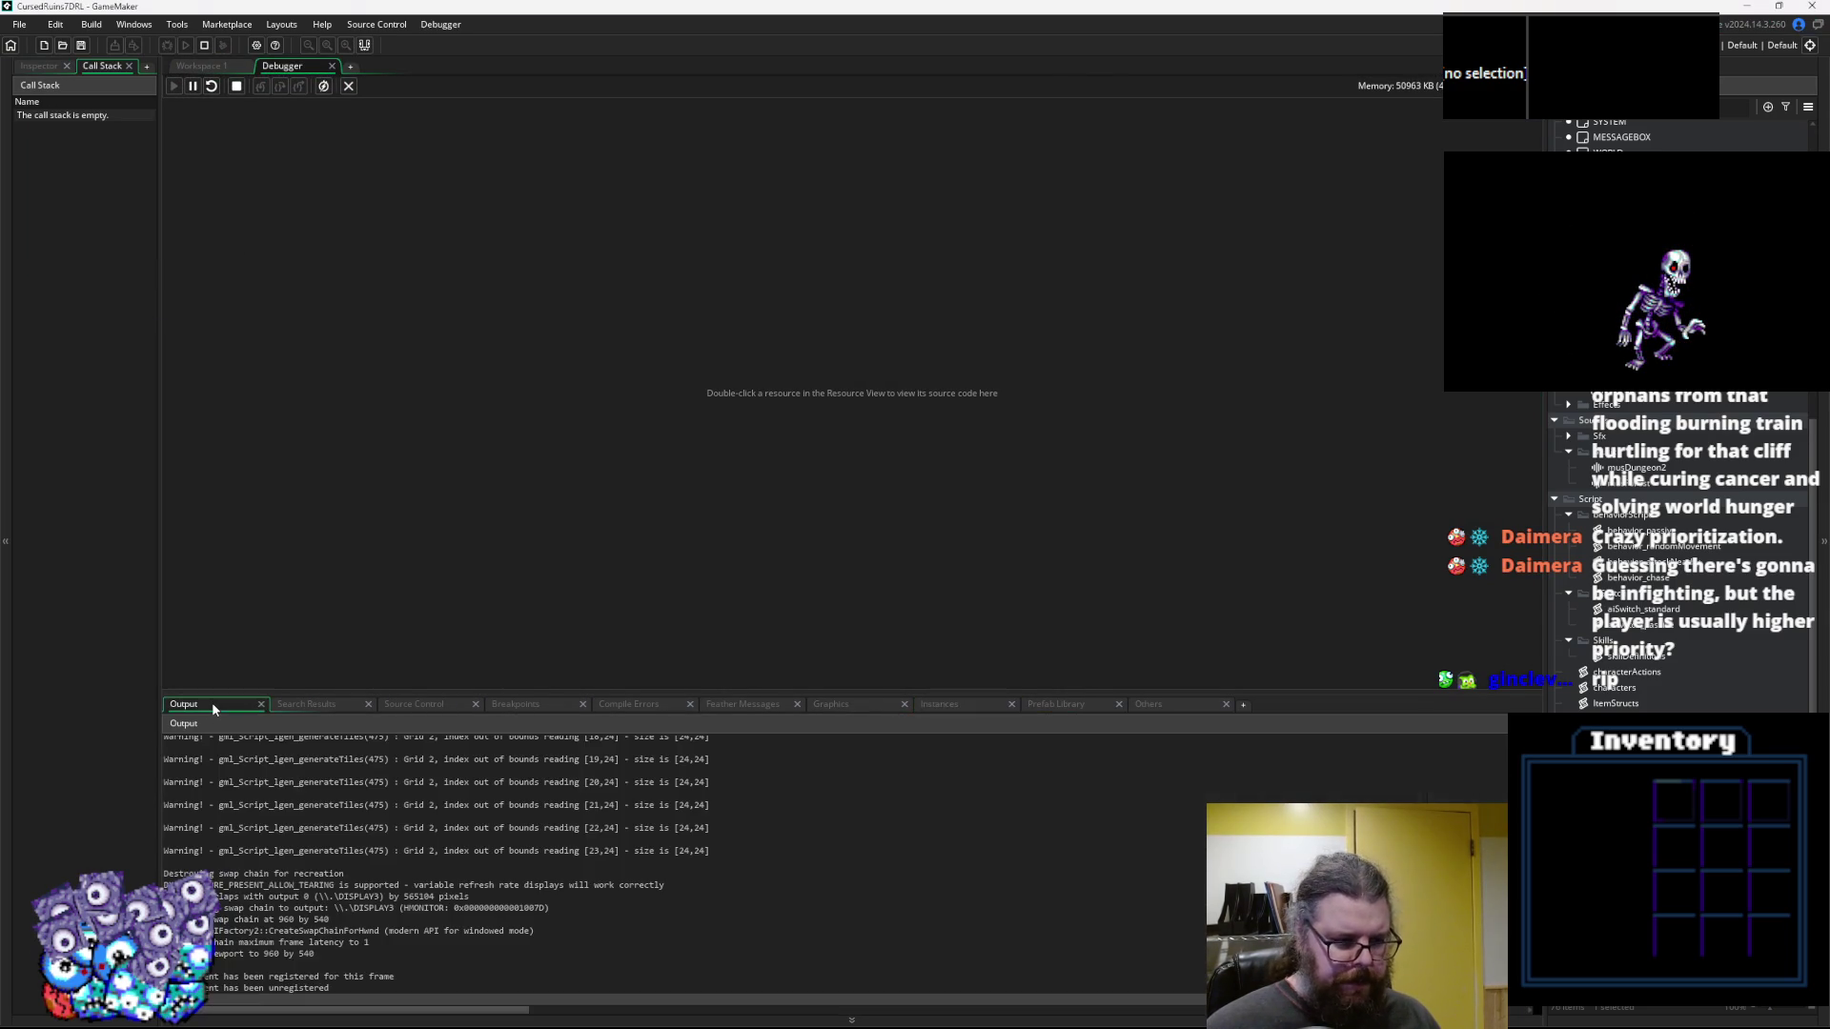
left_click_drag(247, 693, 249, 640)
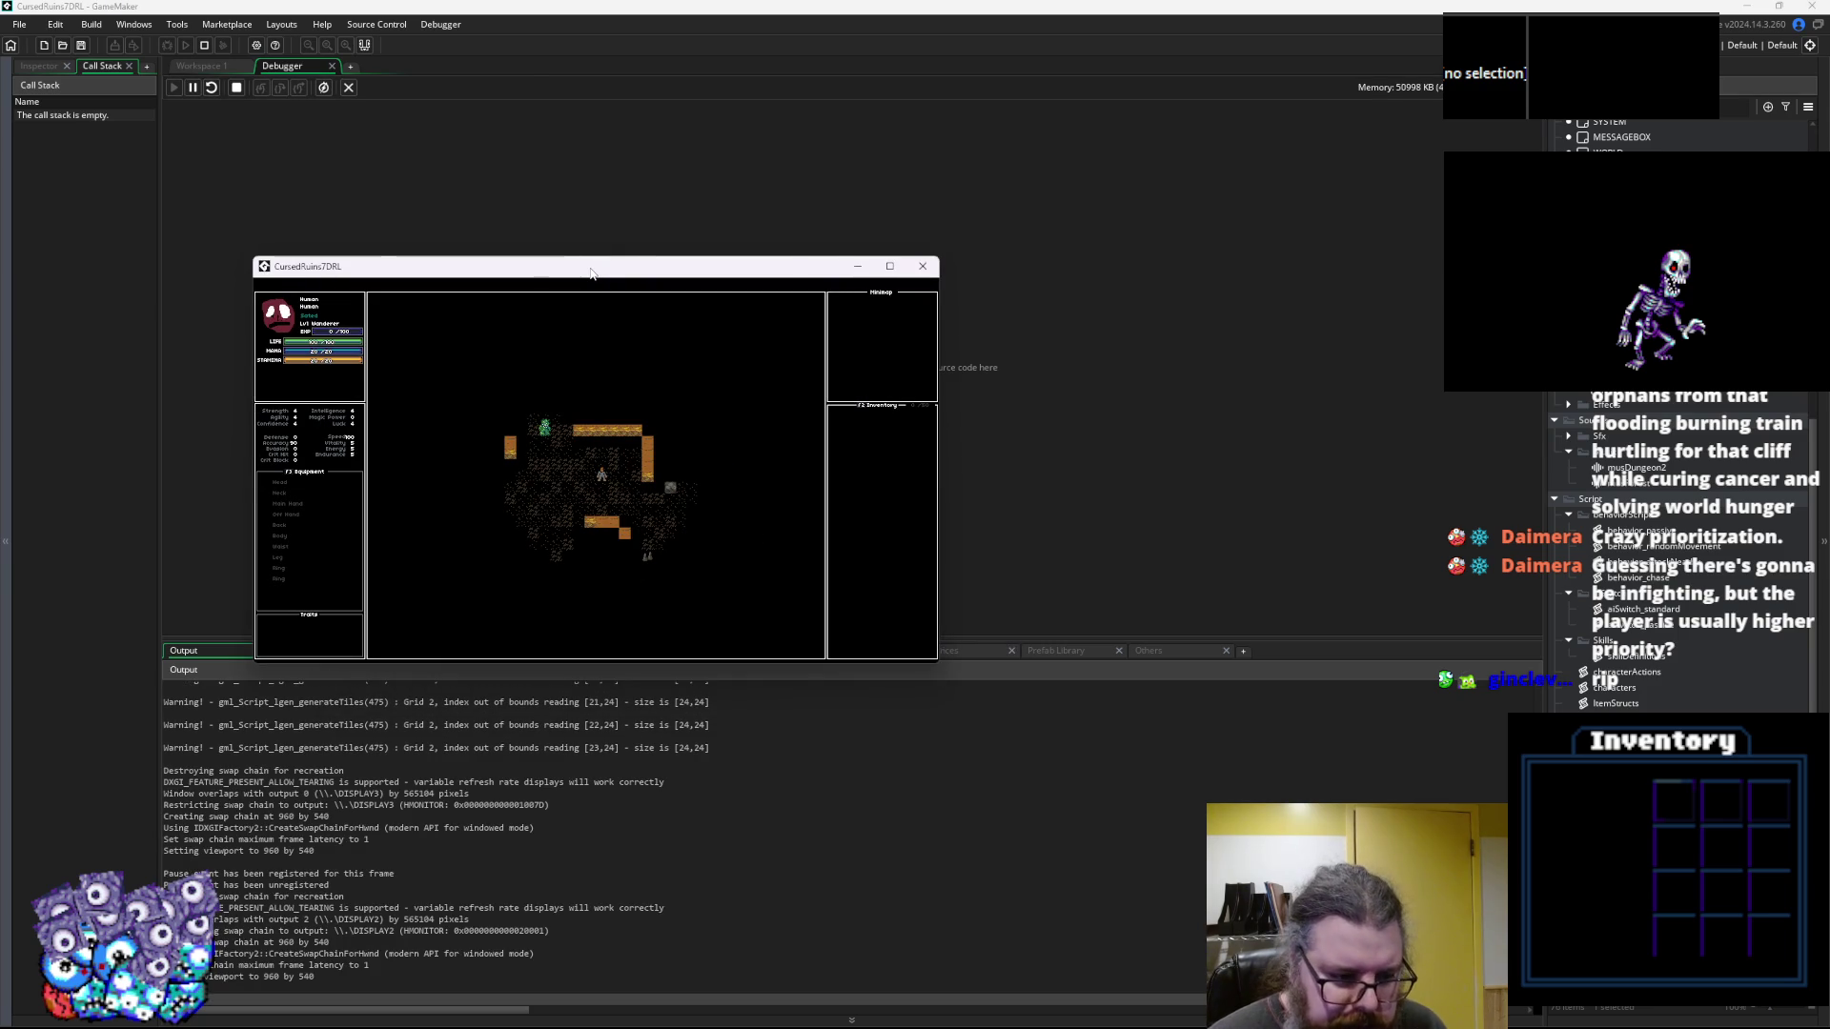
key("Left")
key("Left")
key("Down")
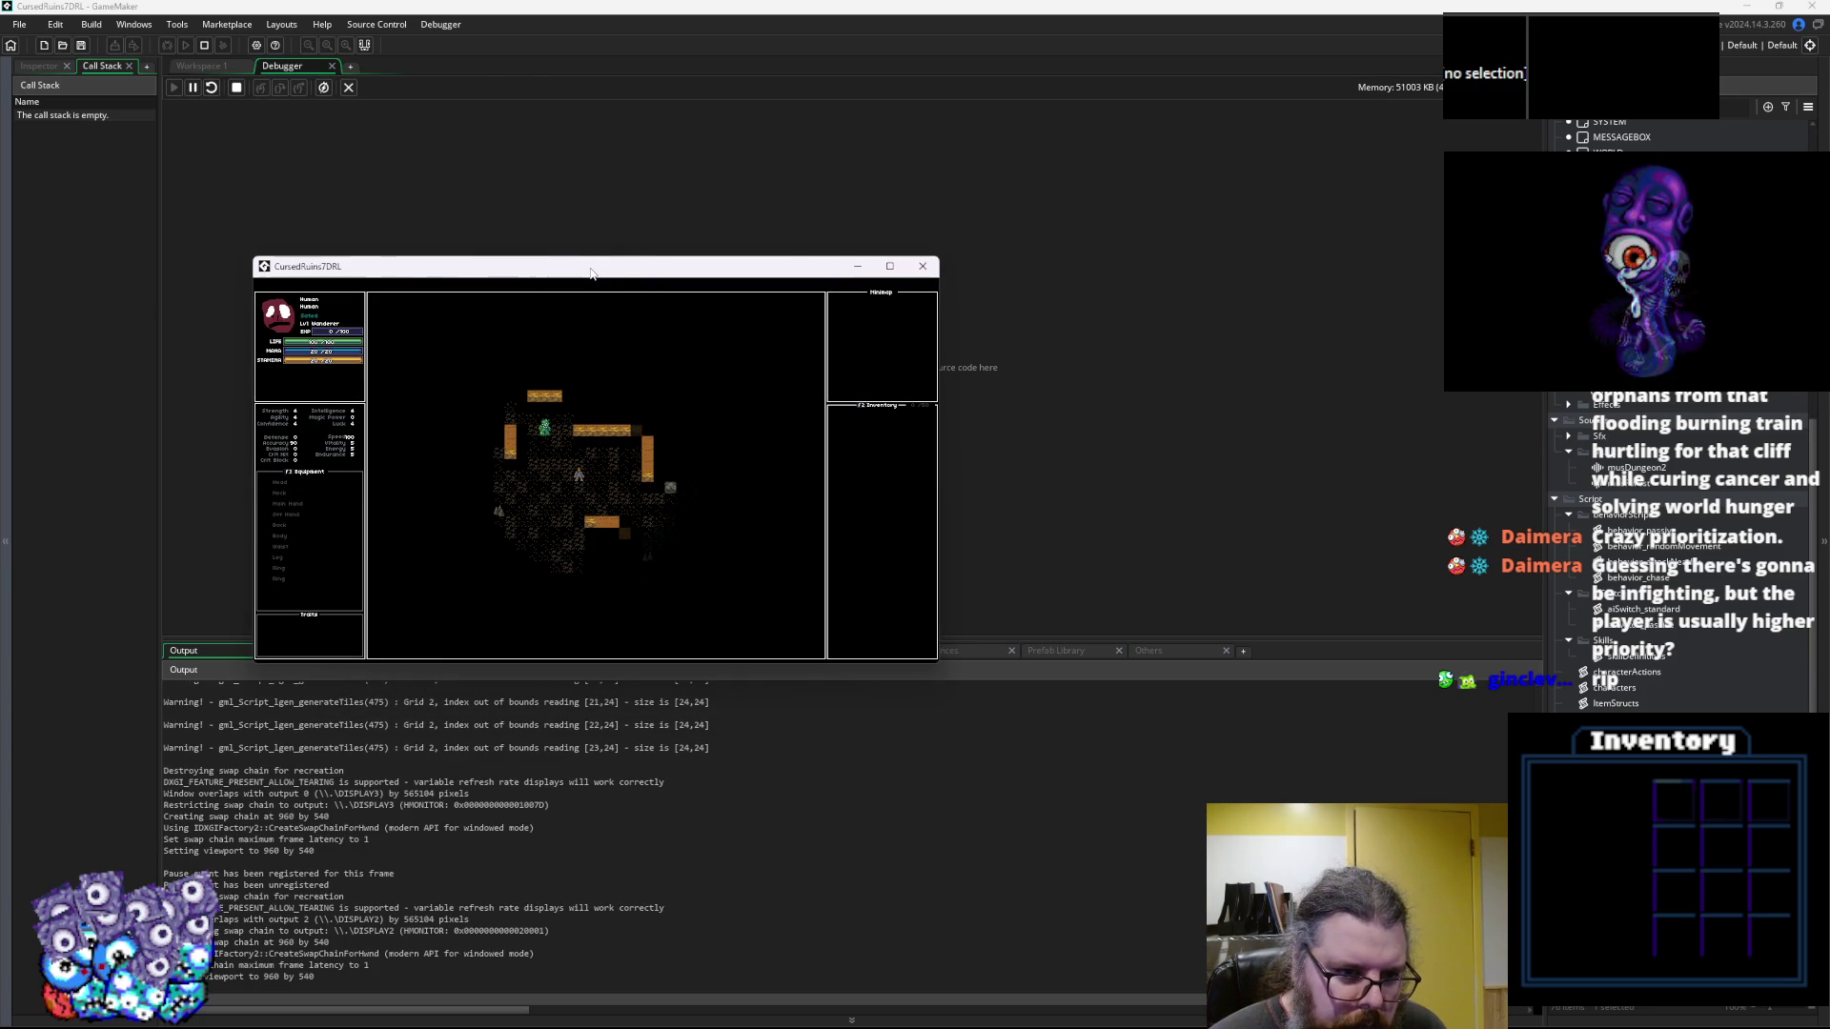
key("Left")
key("Left")
key("Left")
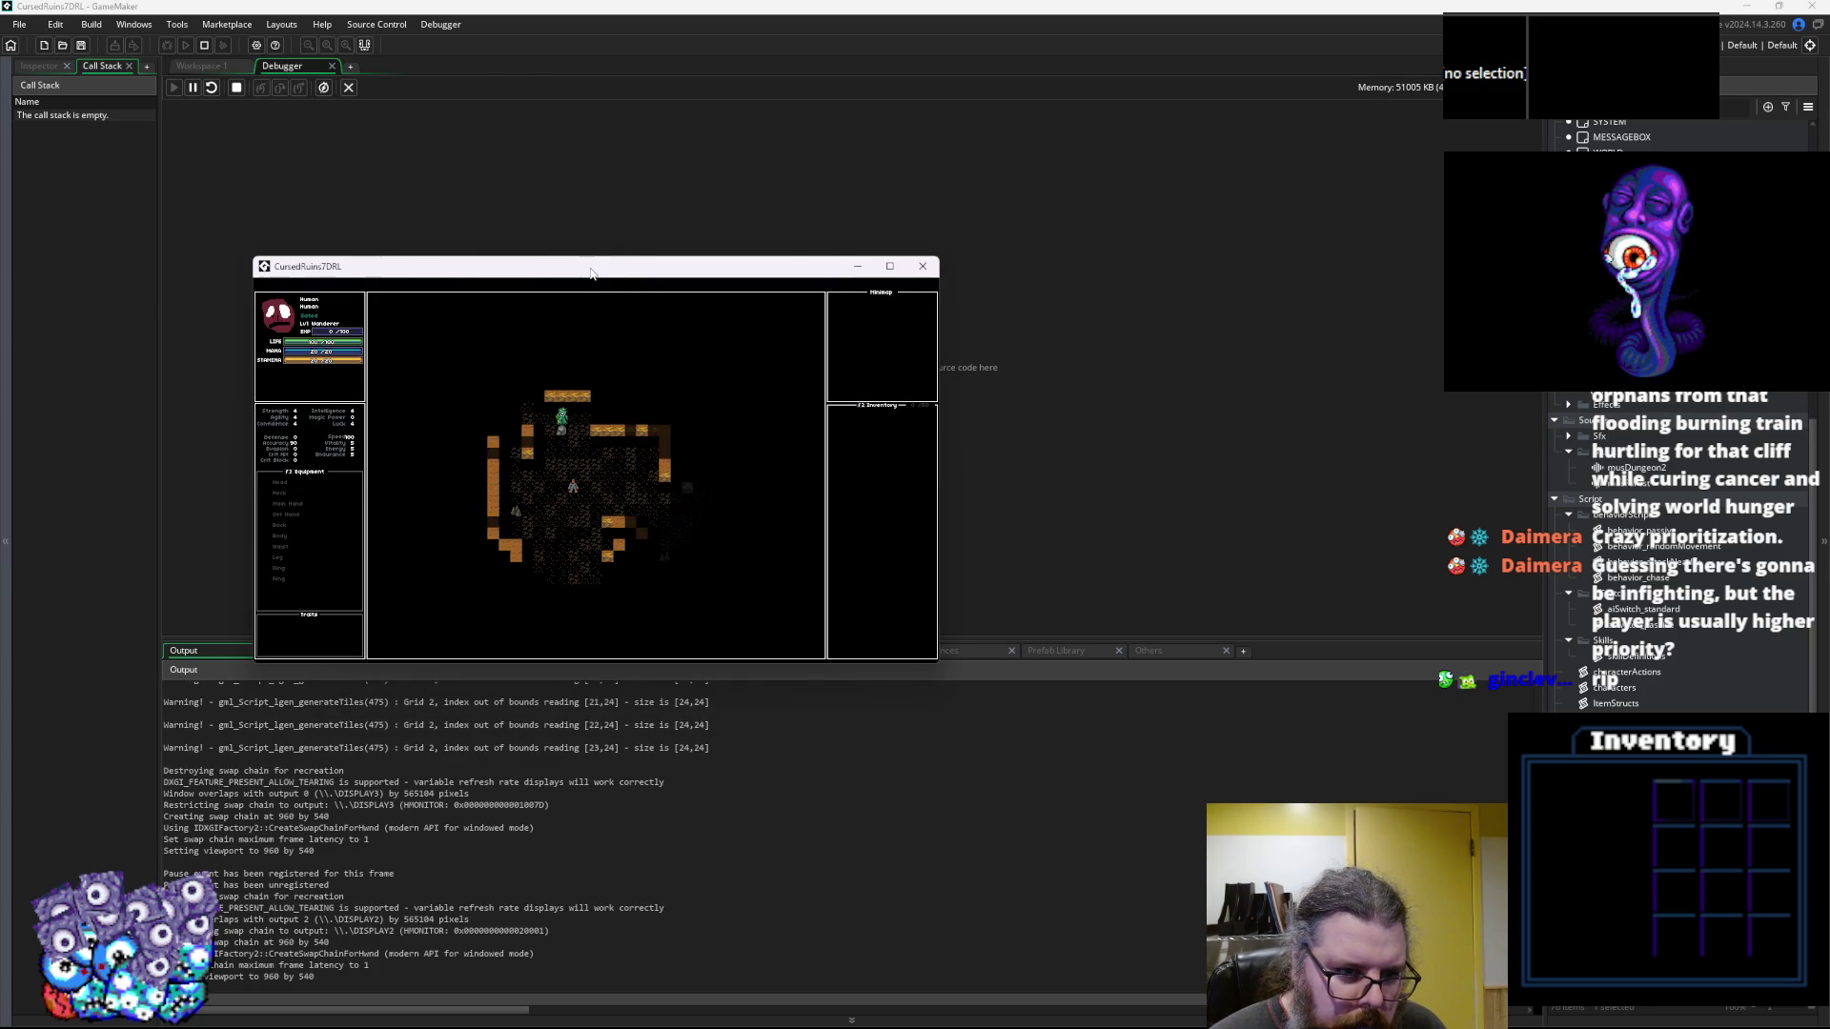
key("Left")
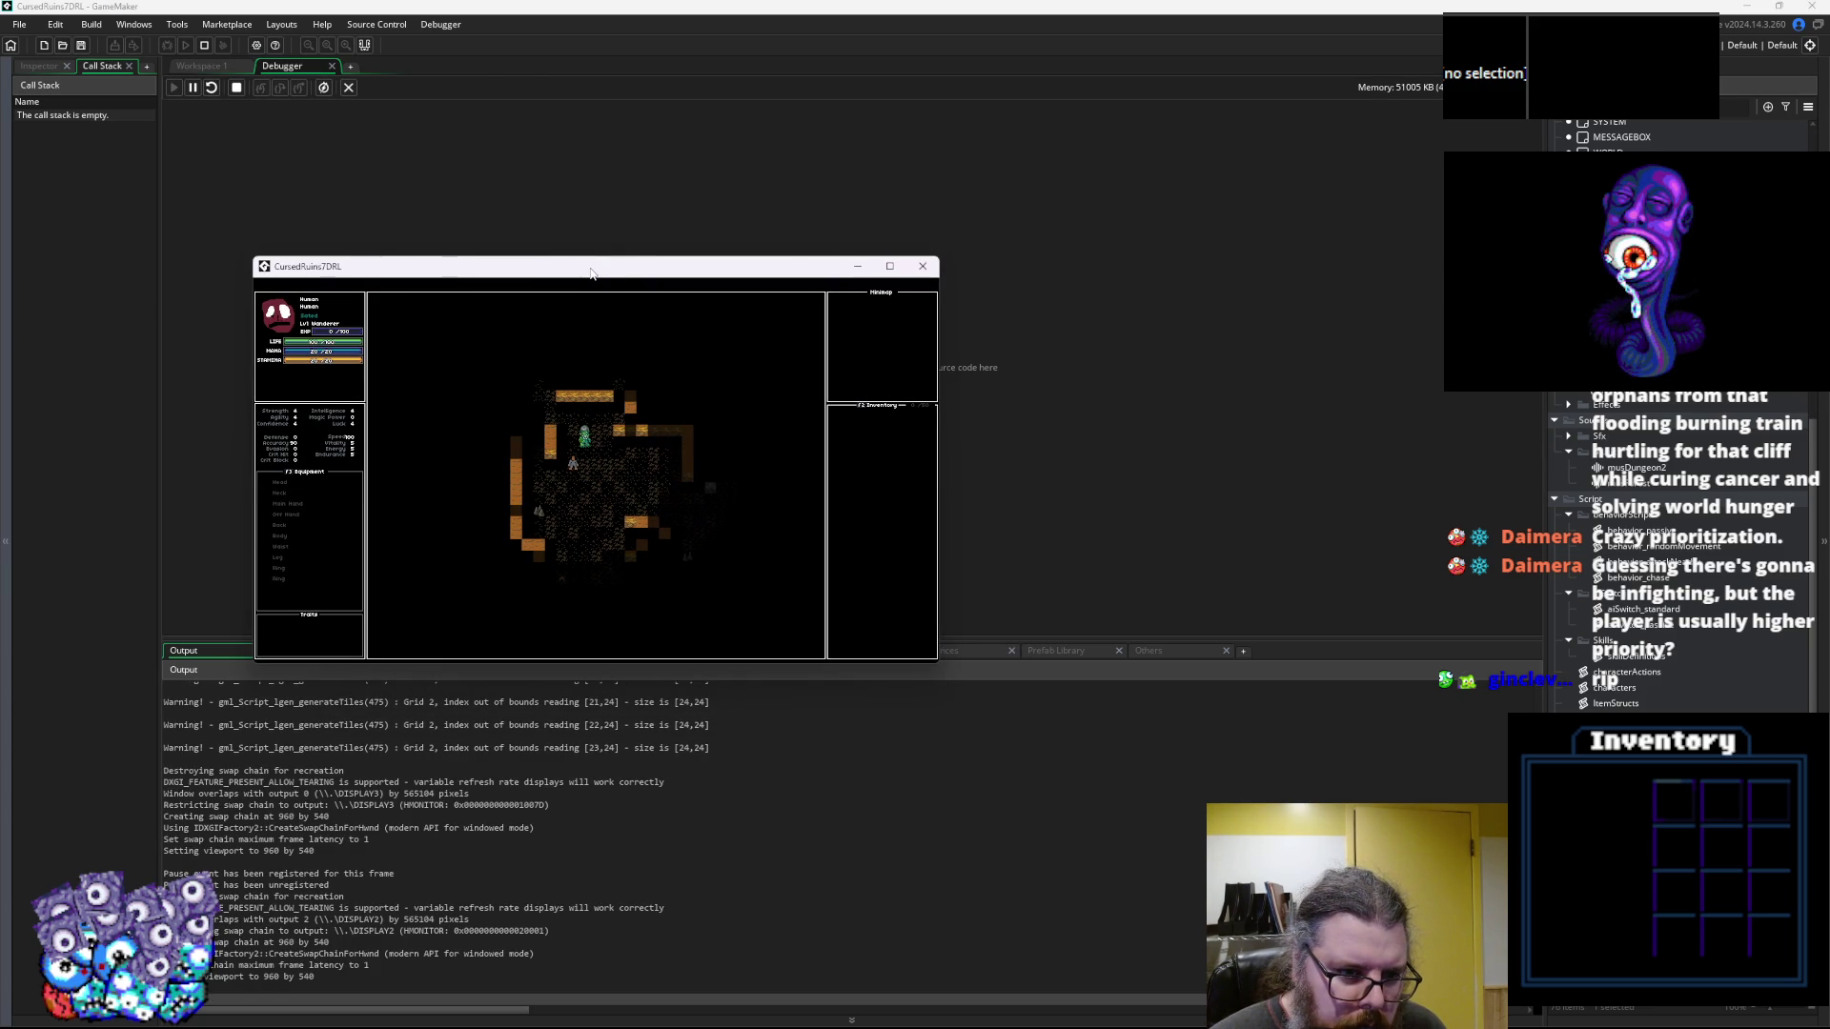
key("1")
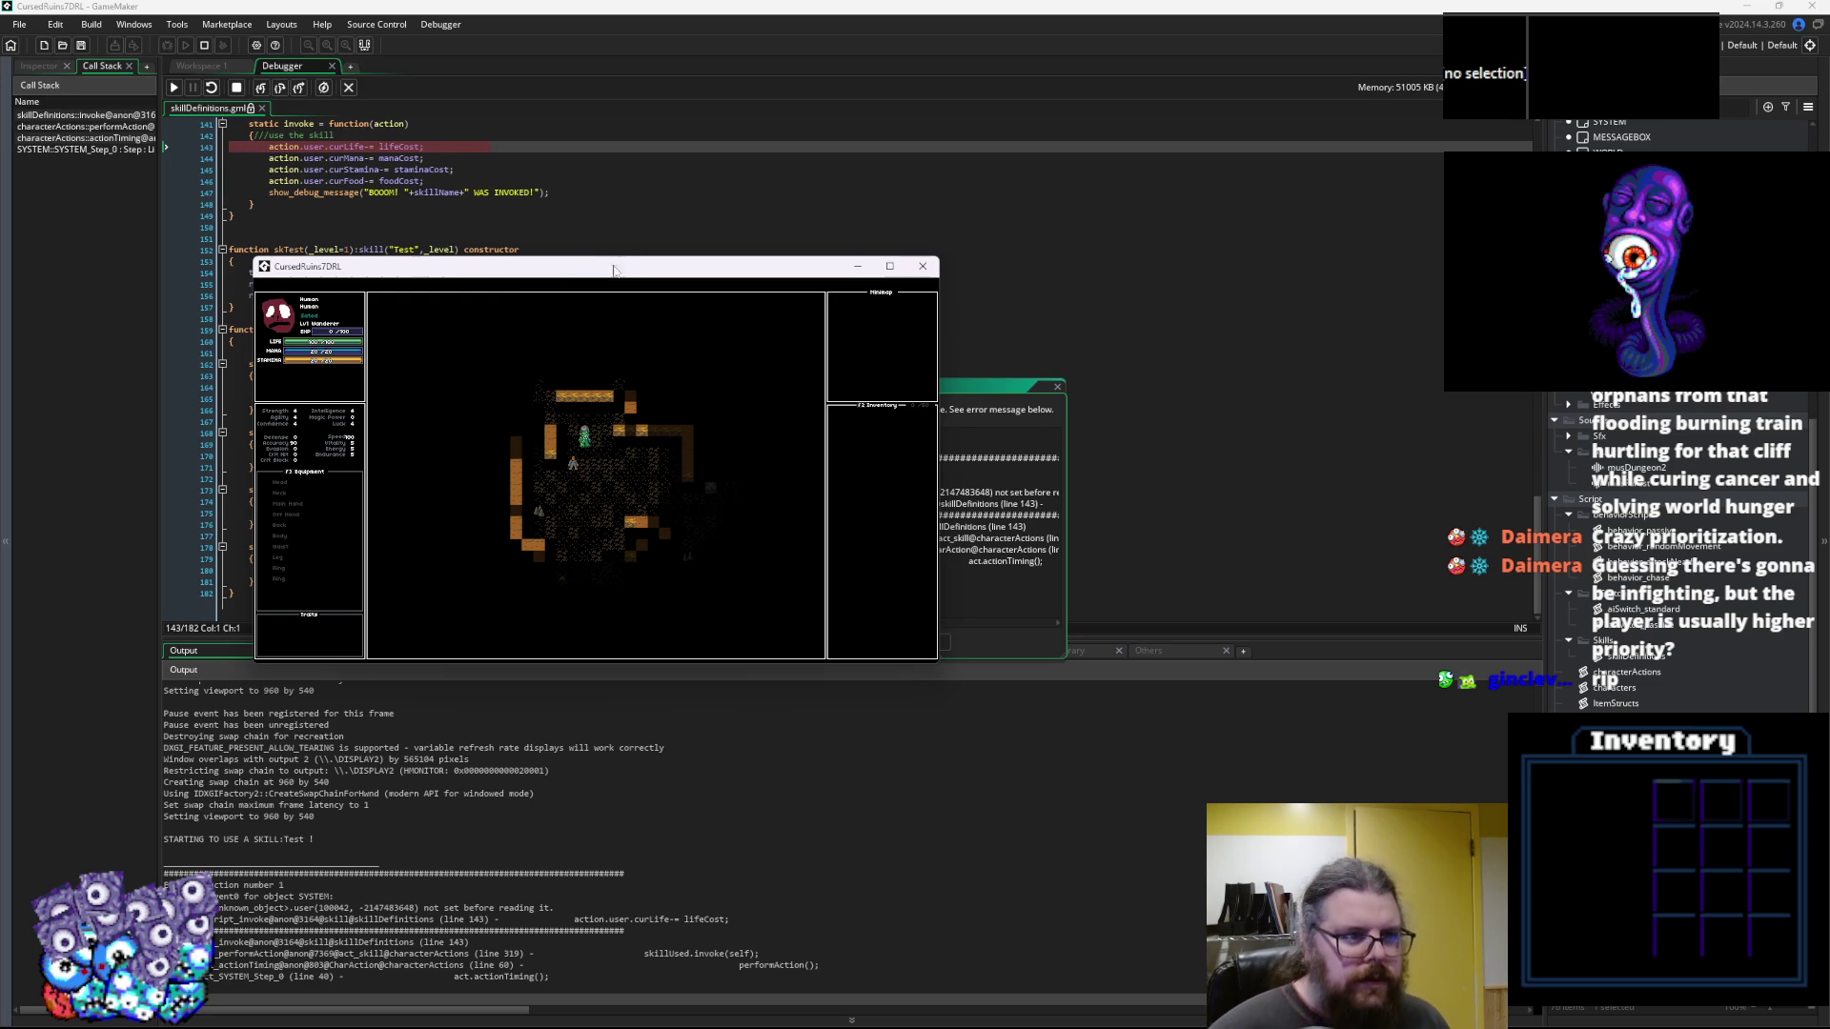
Close the error report, inspect action.user on line 143, then stop the debug session
mouse_move(553, 279)
left_mouse_down()
mouse_move(810, 286)
mouse_move(1177, 371)
left_mouse_up()
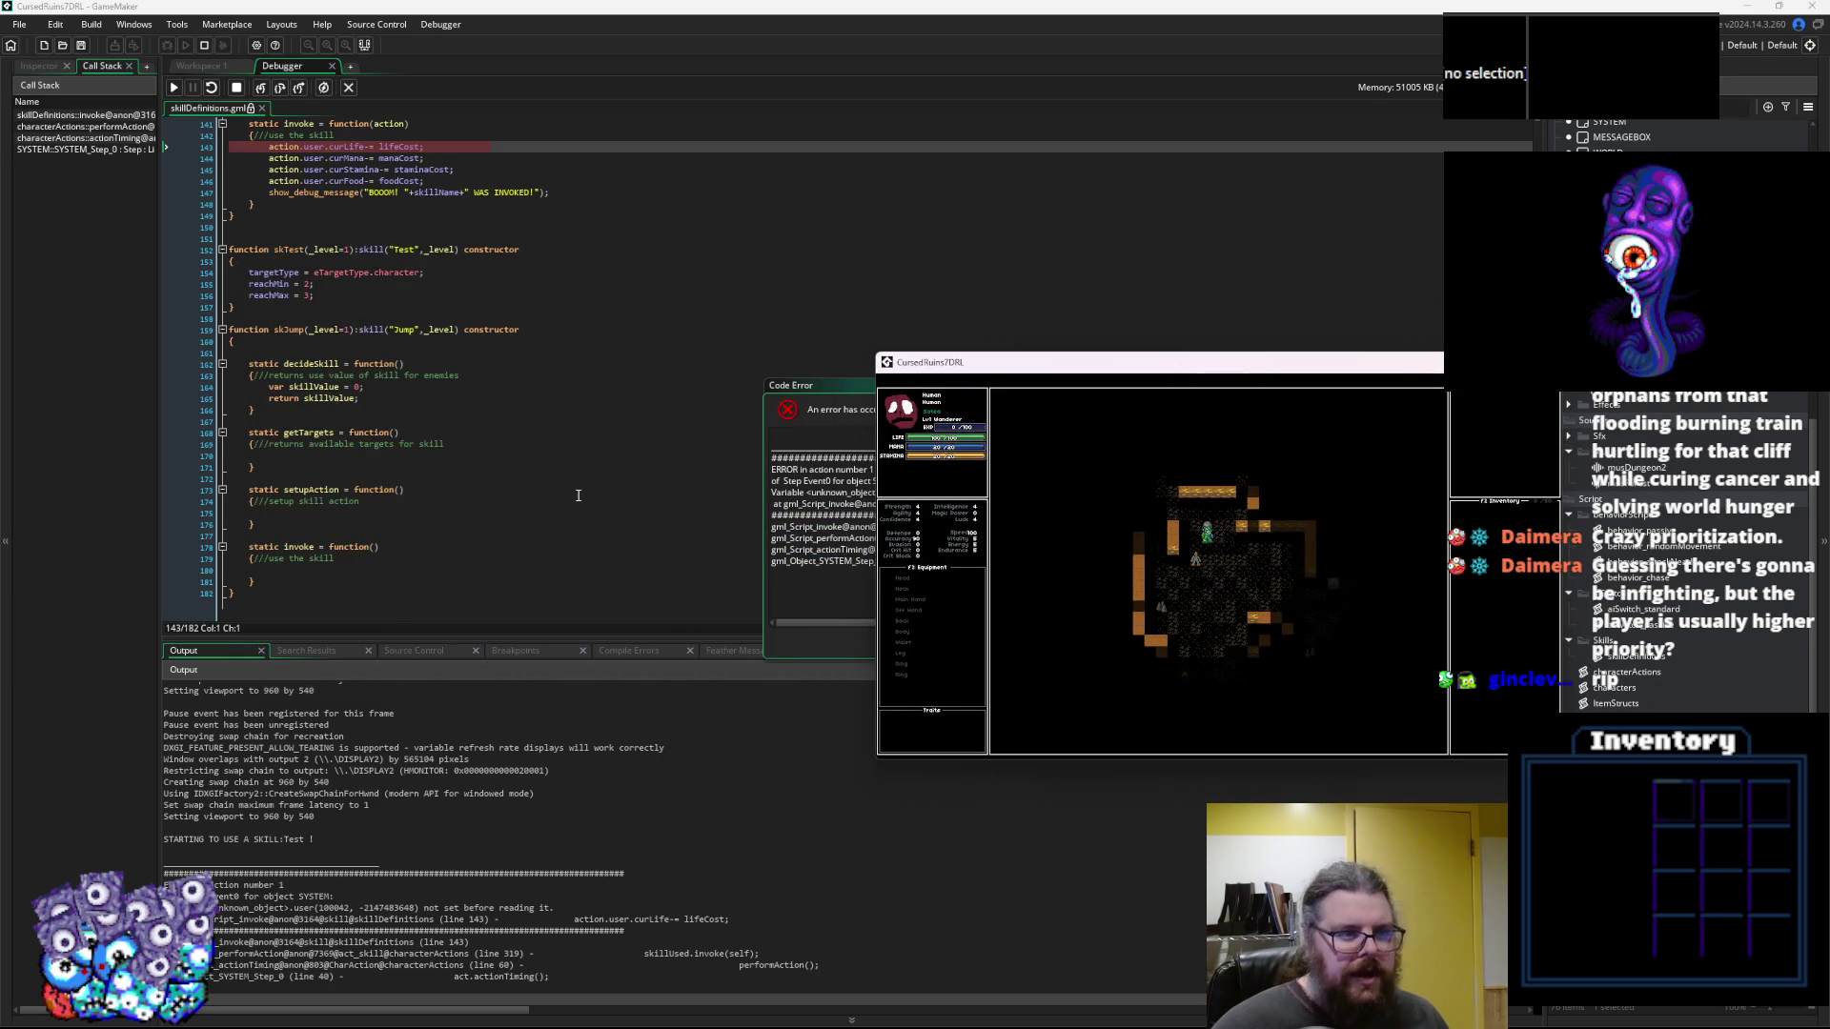
left_click(459, 375)
scroll(404, 362, "up", 6)
left_click(404, 349)
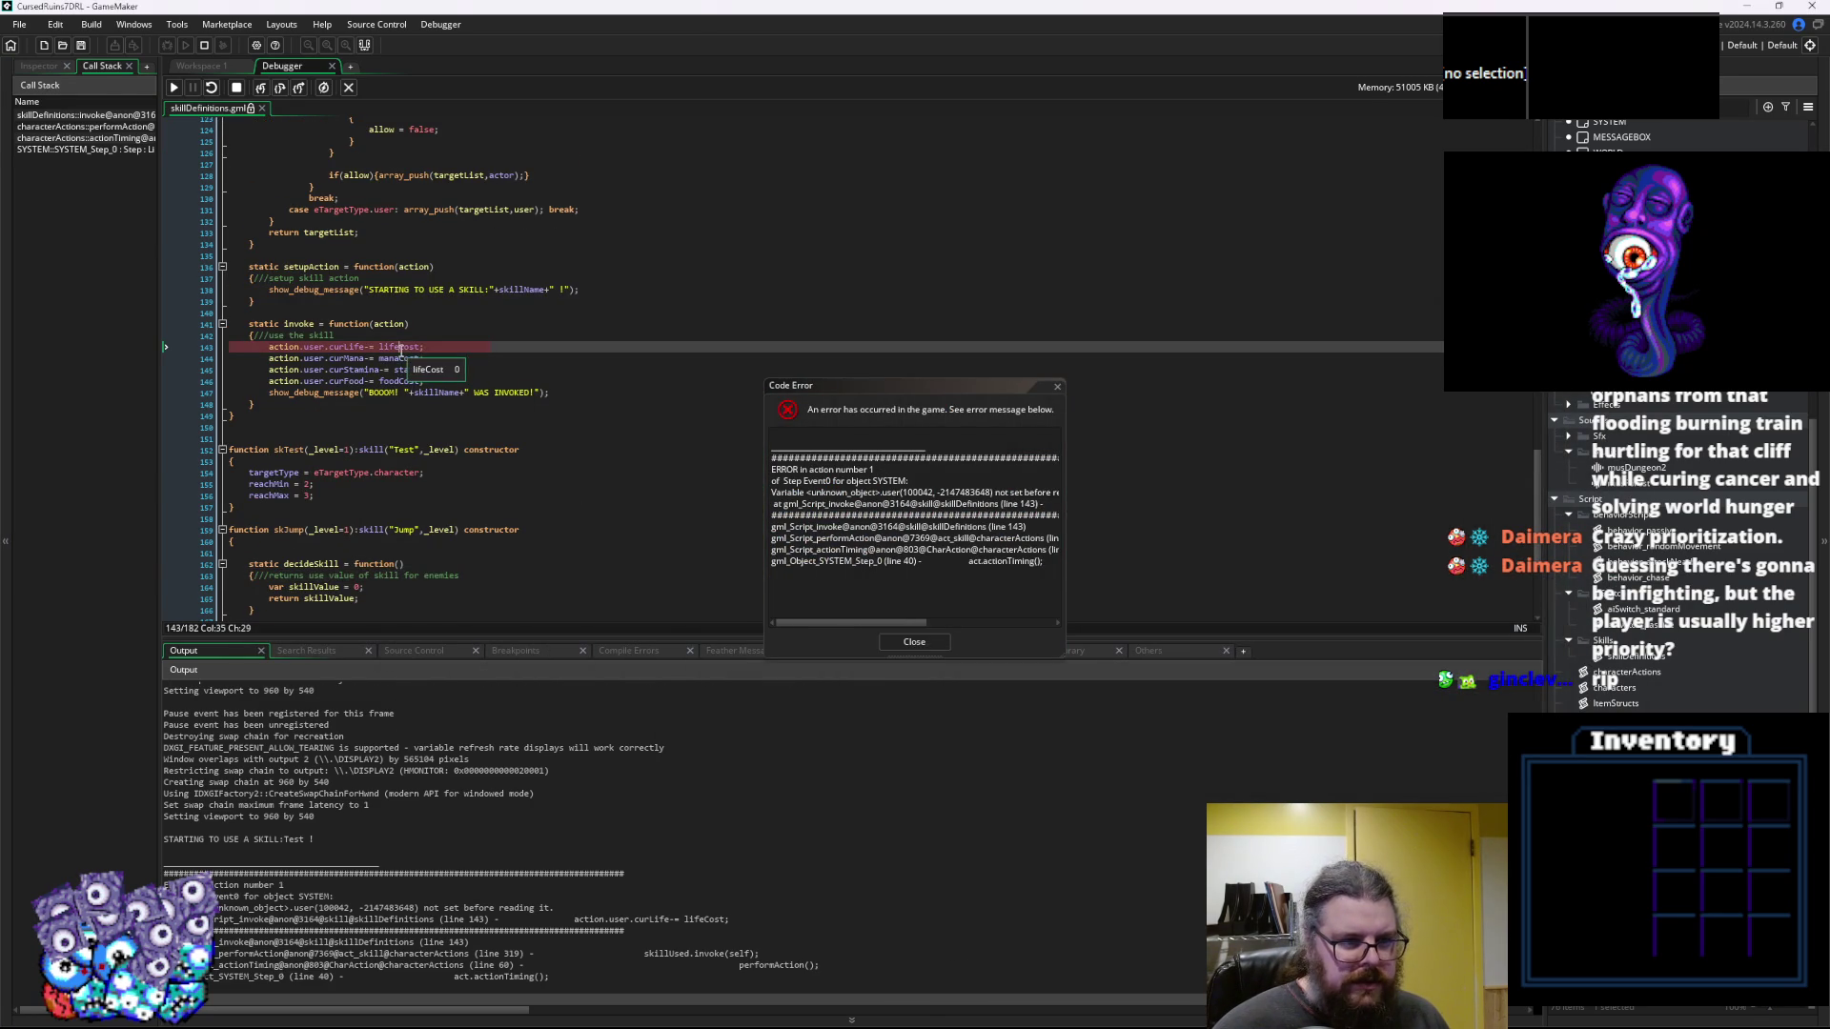
left_click(916, 641)
scroll(374, 430, "up", 3)
mouse_move(395, 432)
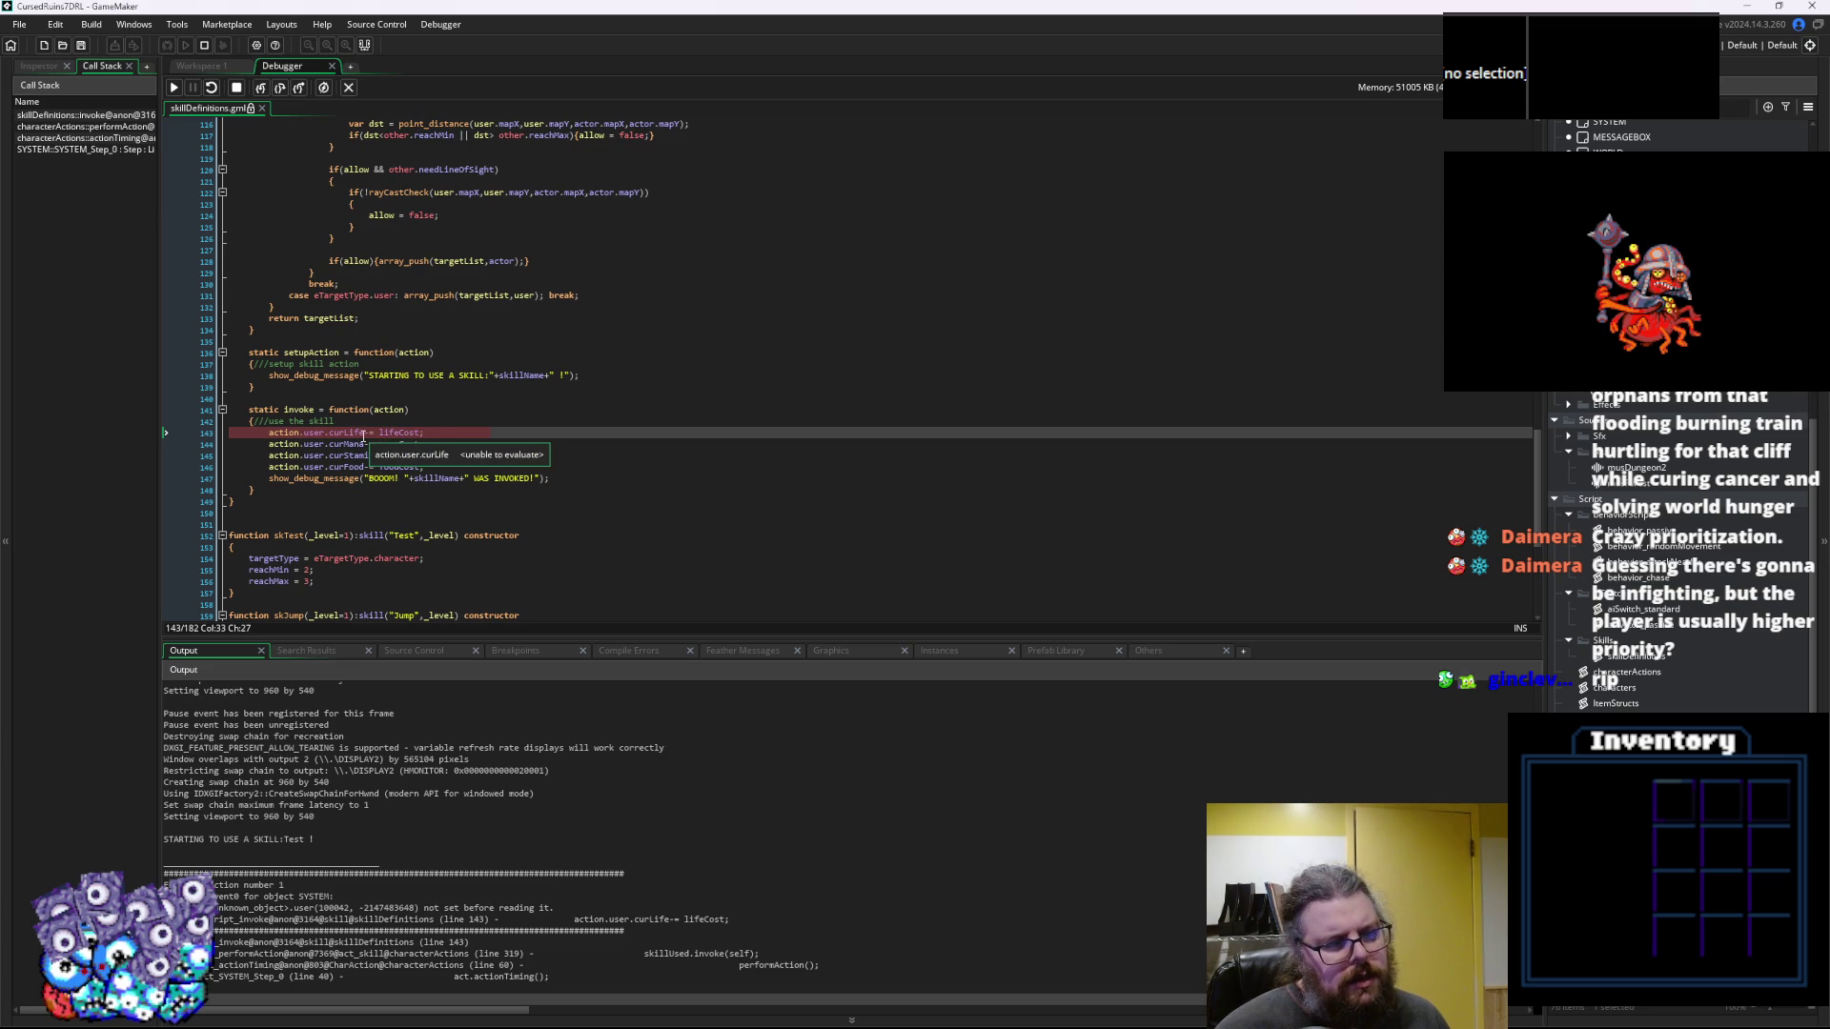
left_click(313, 434)
mouse_move(282, 434)
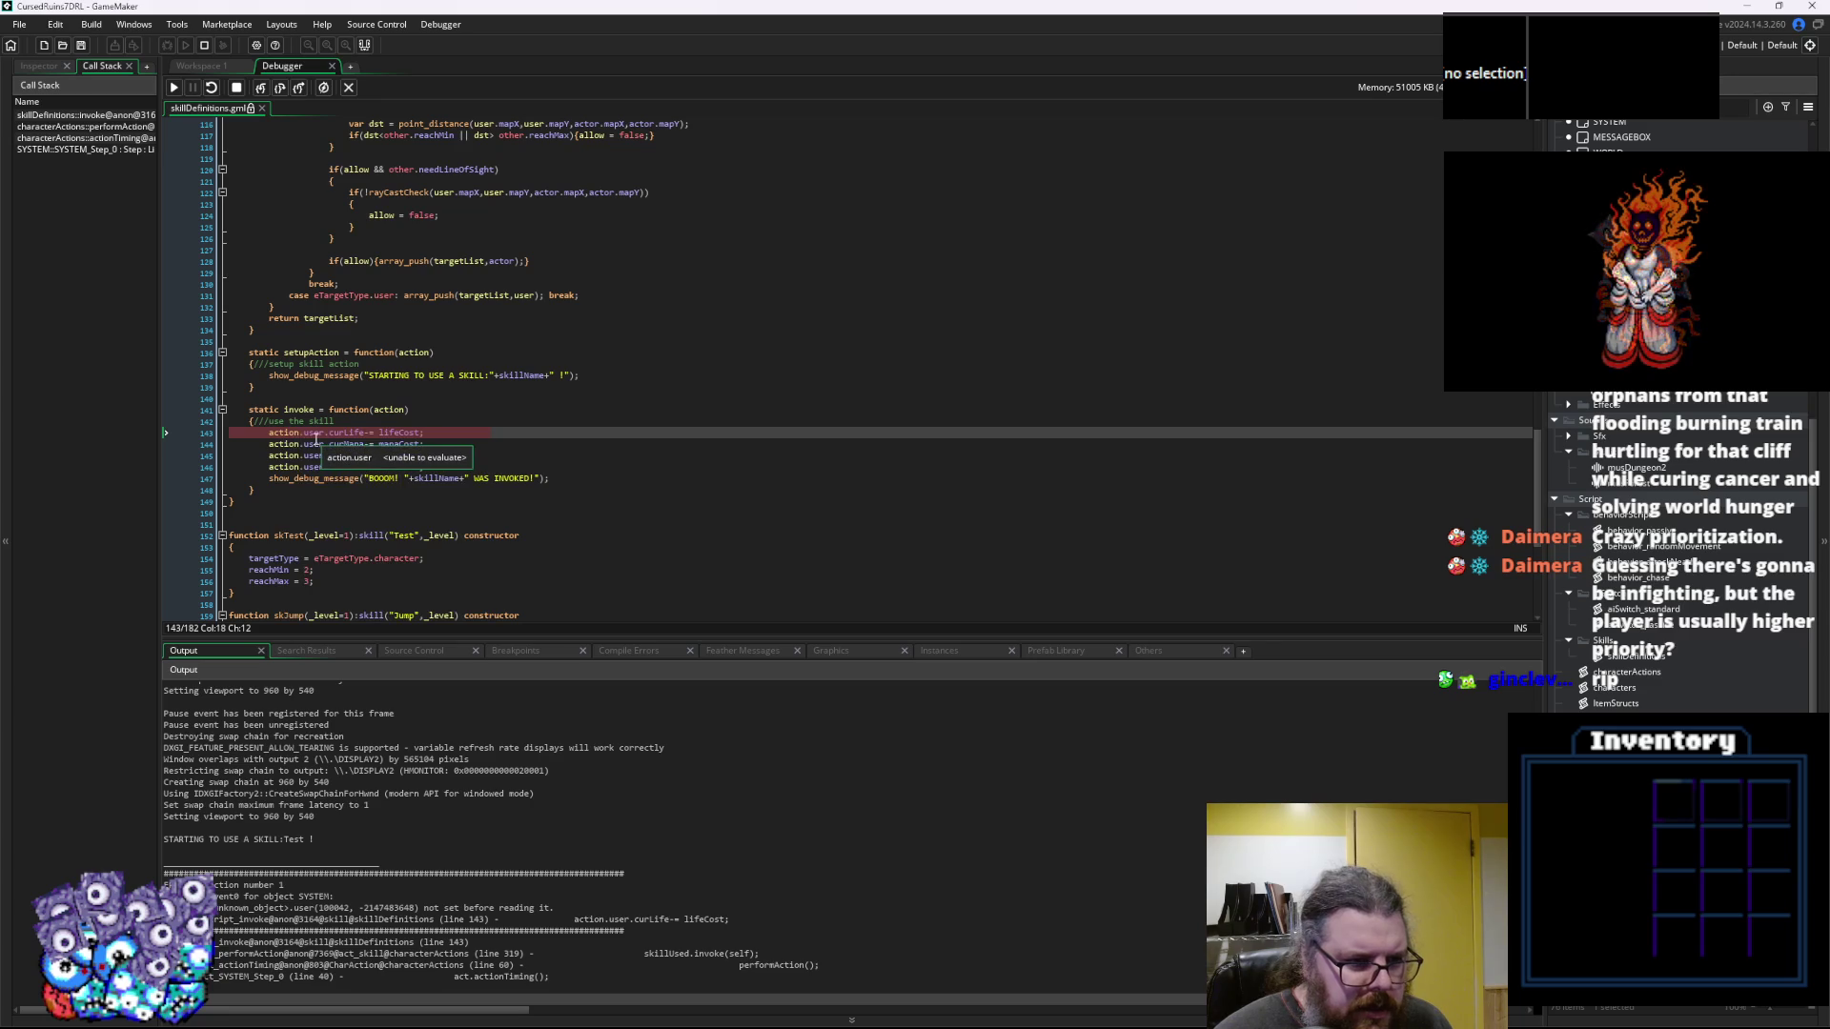
left_click(351, 87)
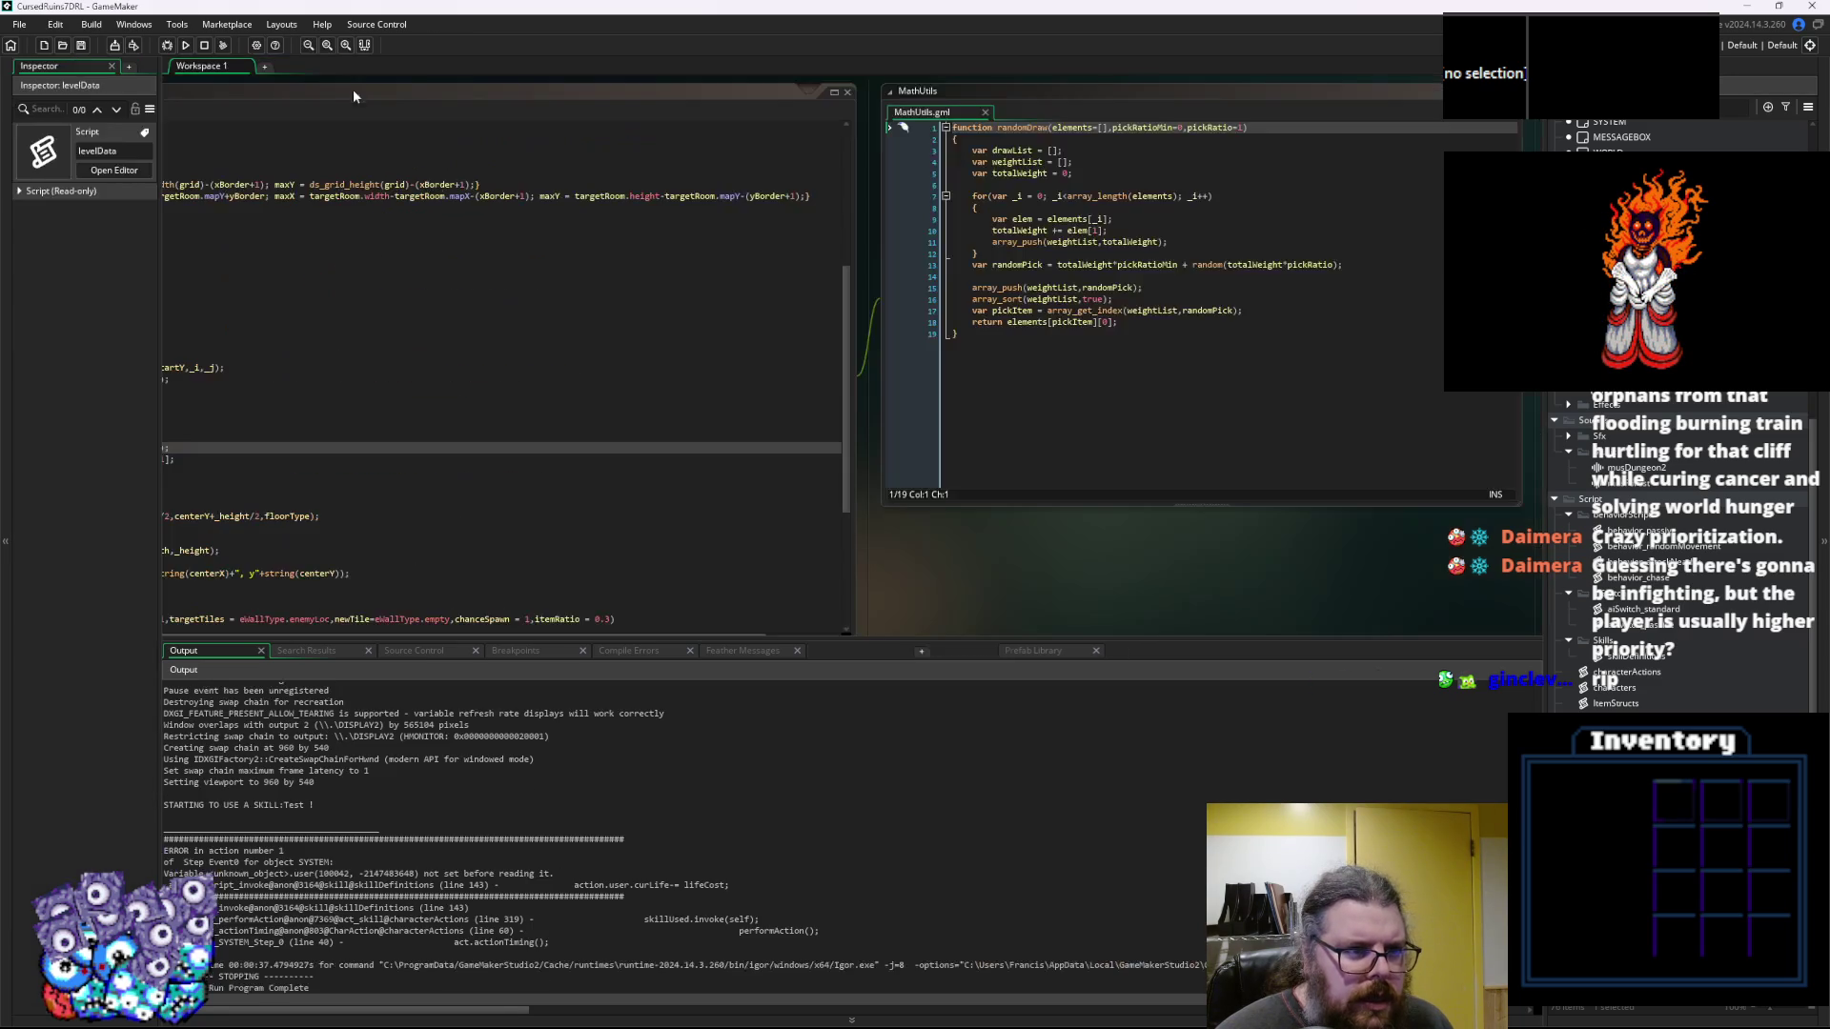
Shrink the output log and revisit the region-setting line in the level generator code
left_click_drag(739, 635, 739, 767)
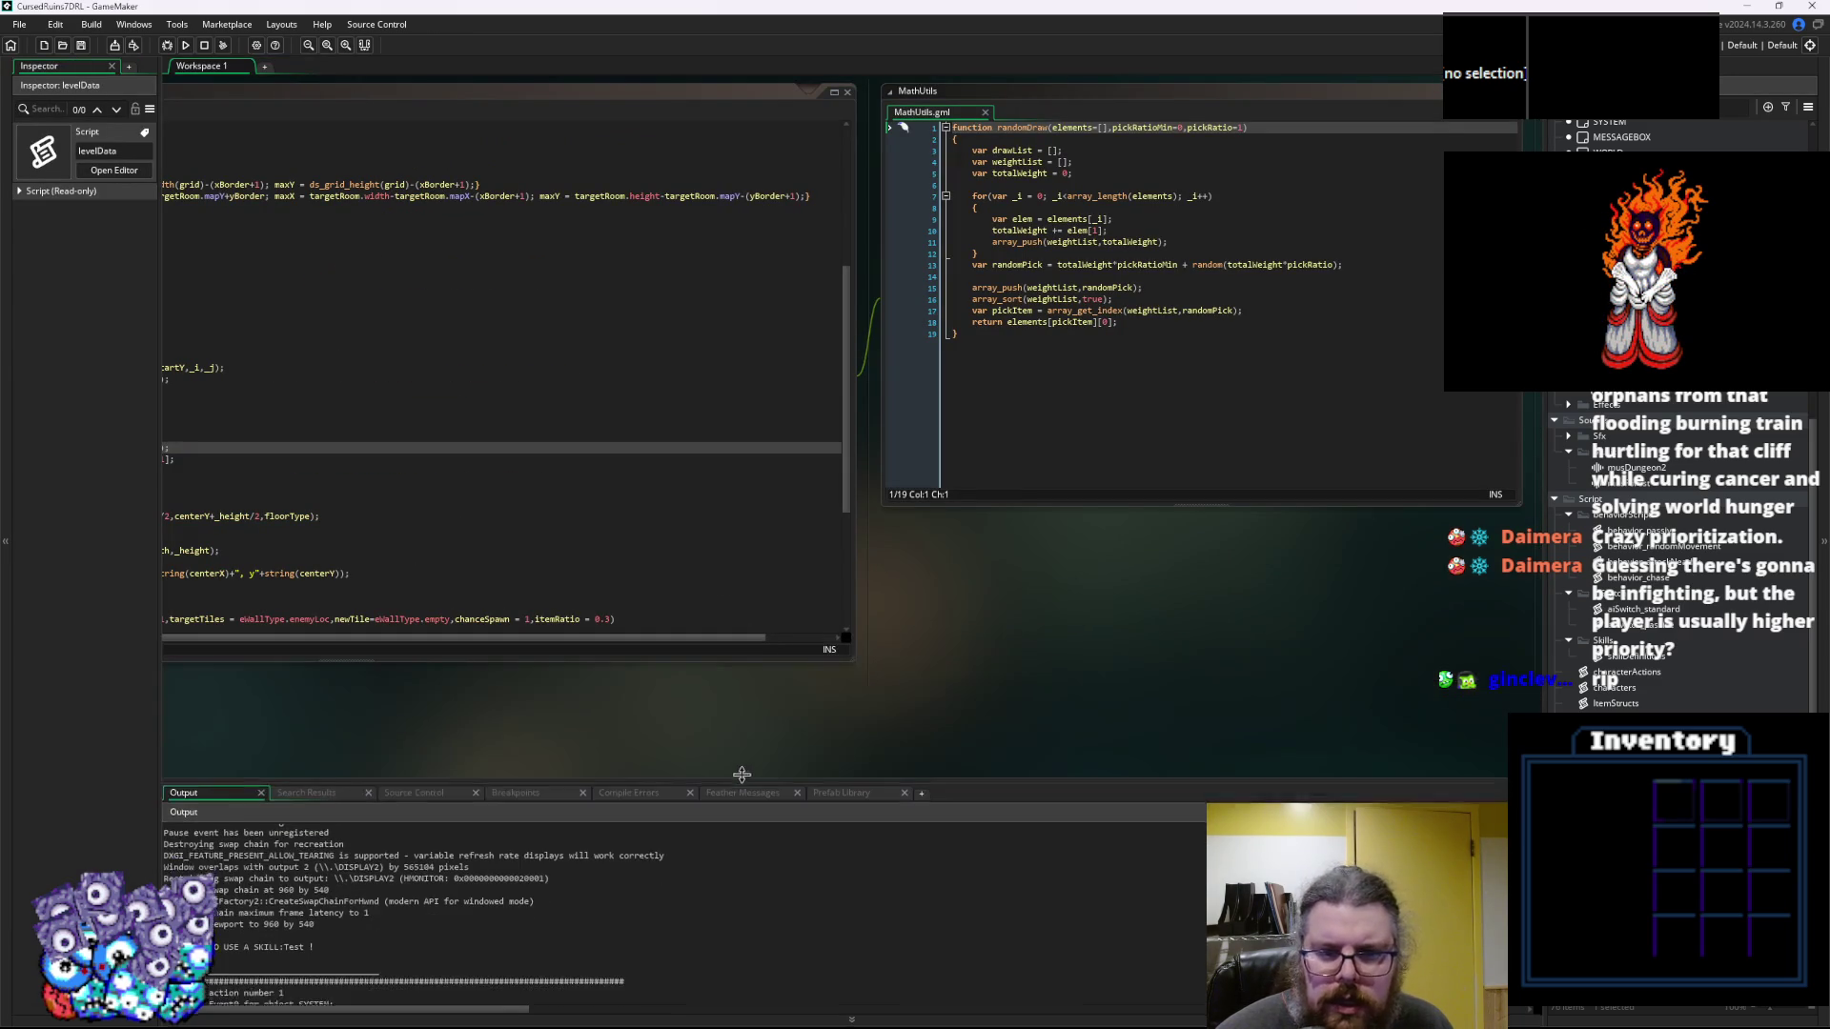
left_click(891, 459)
left_click(777, 490)
left_click(1436, 543)
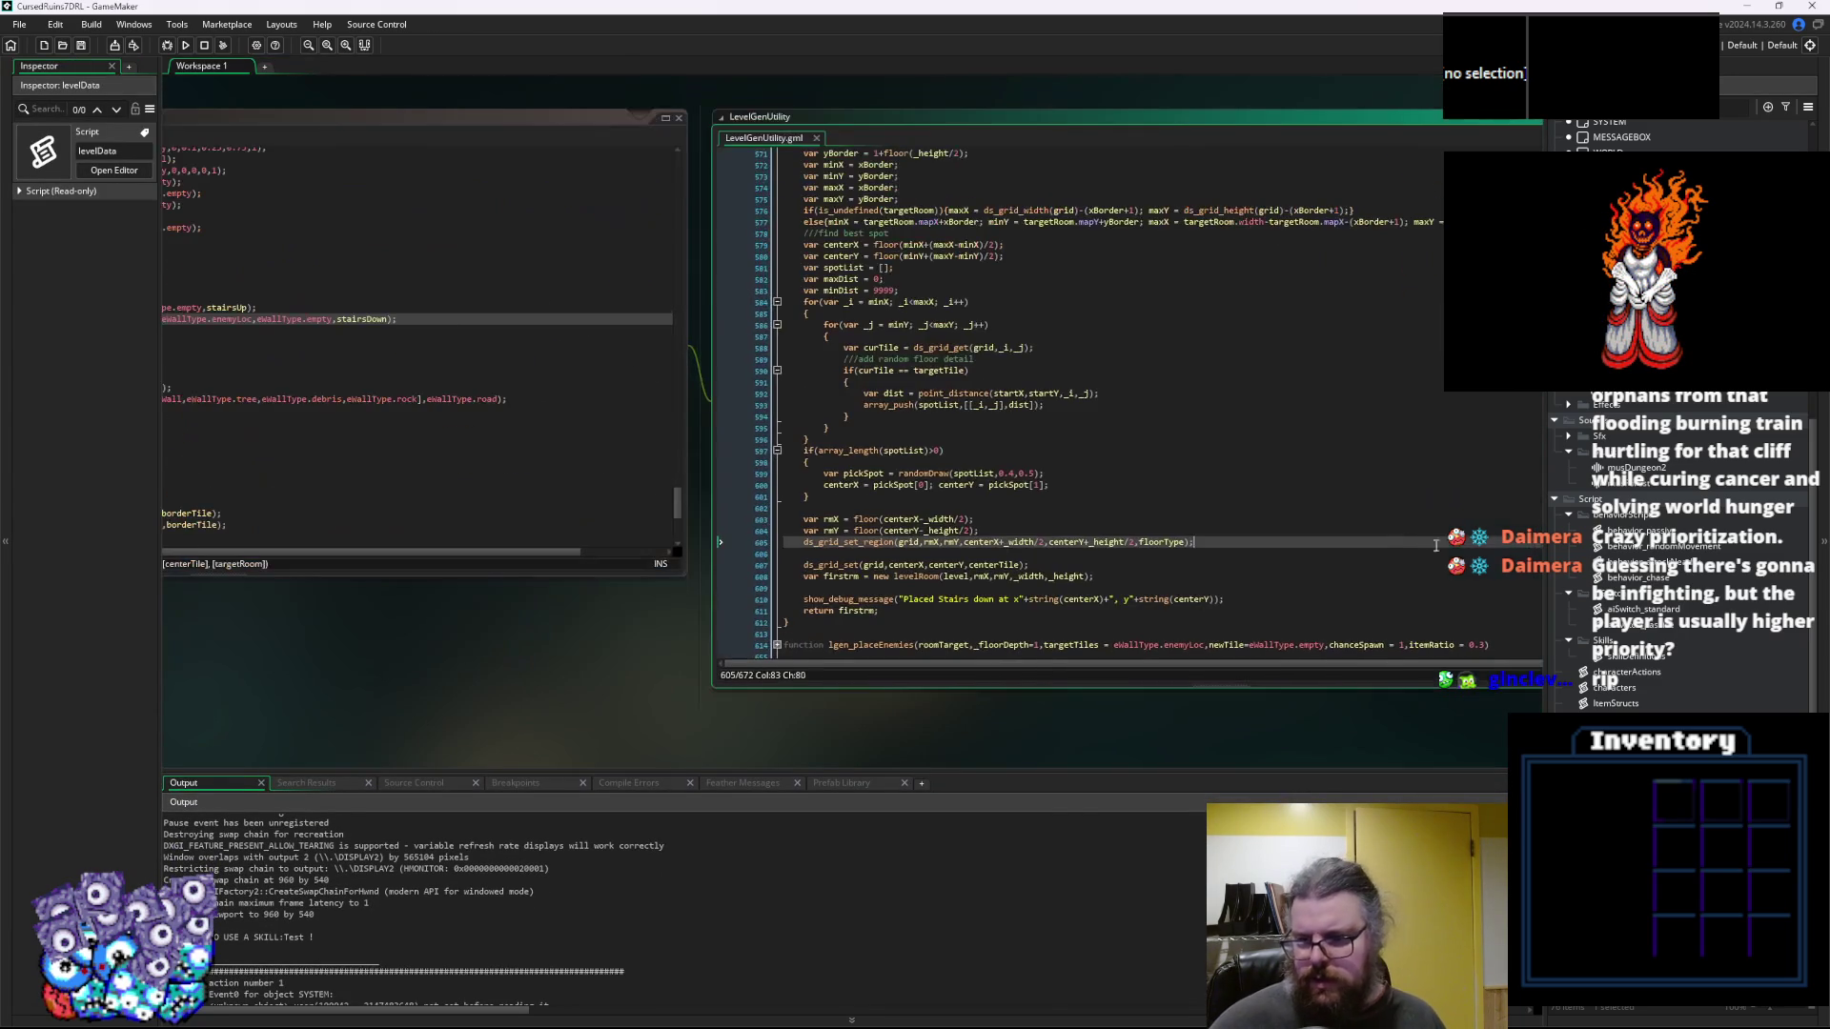
Inspect the characterActions script to confirm CharAction stores its actor field
double_click(1626, 672)
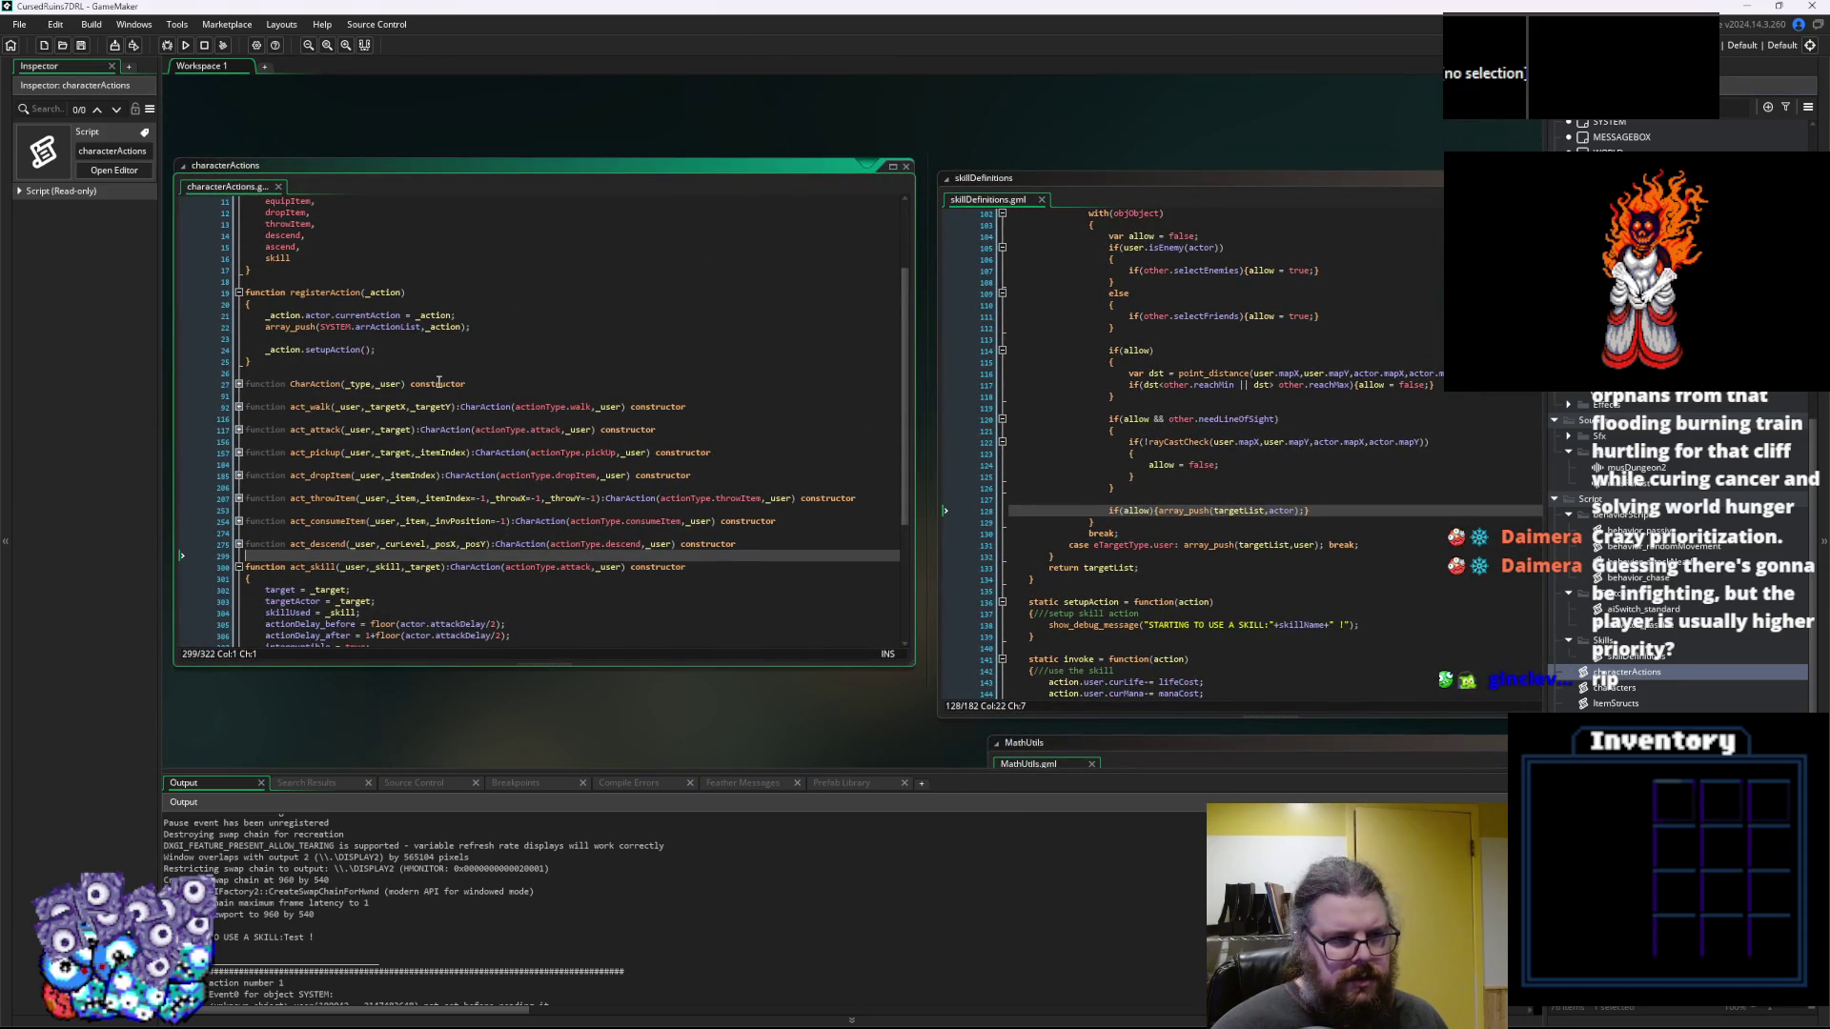
scroll(351, 374, "down", 1)
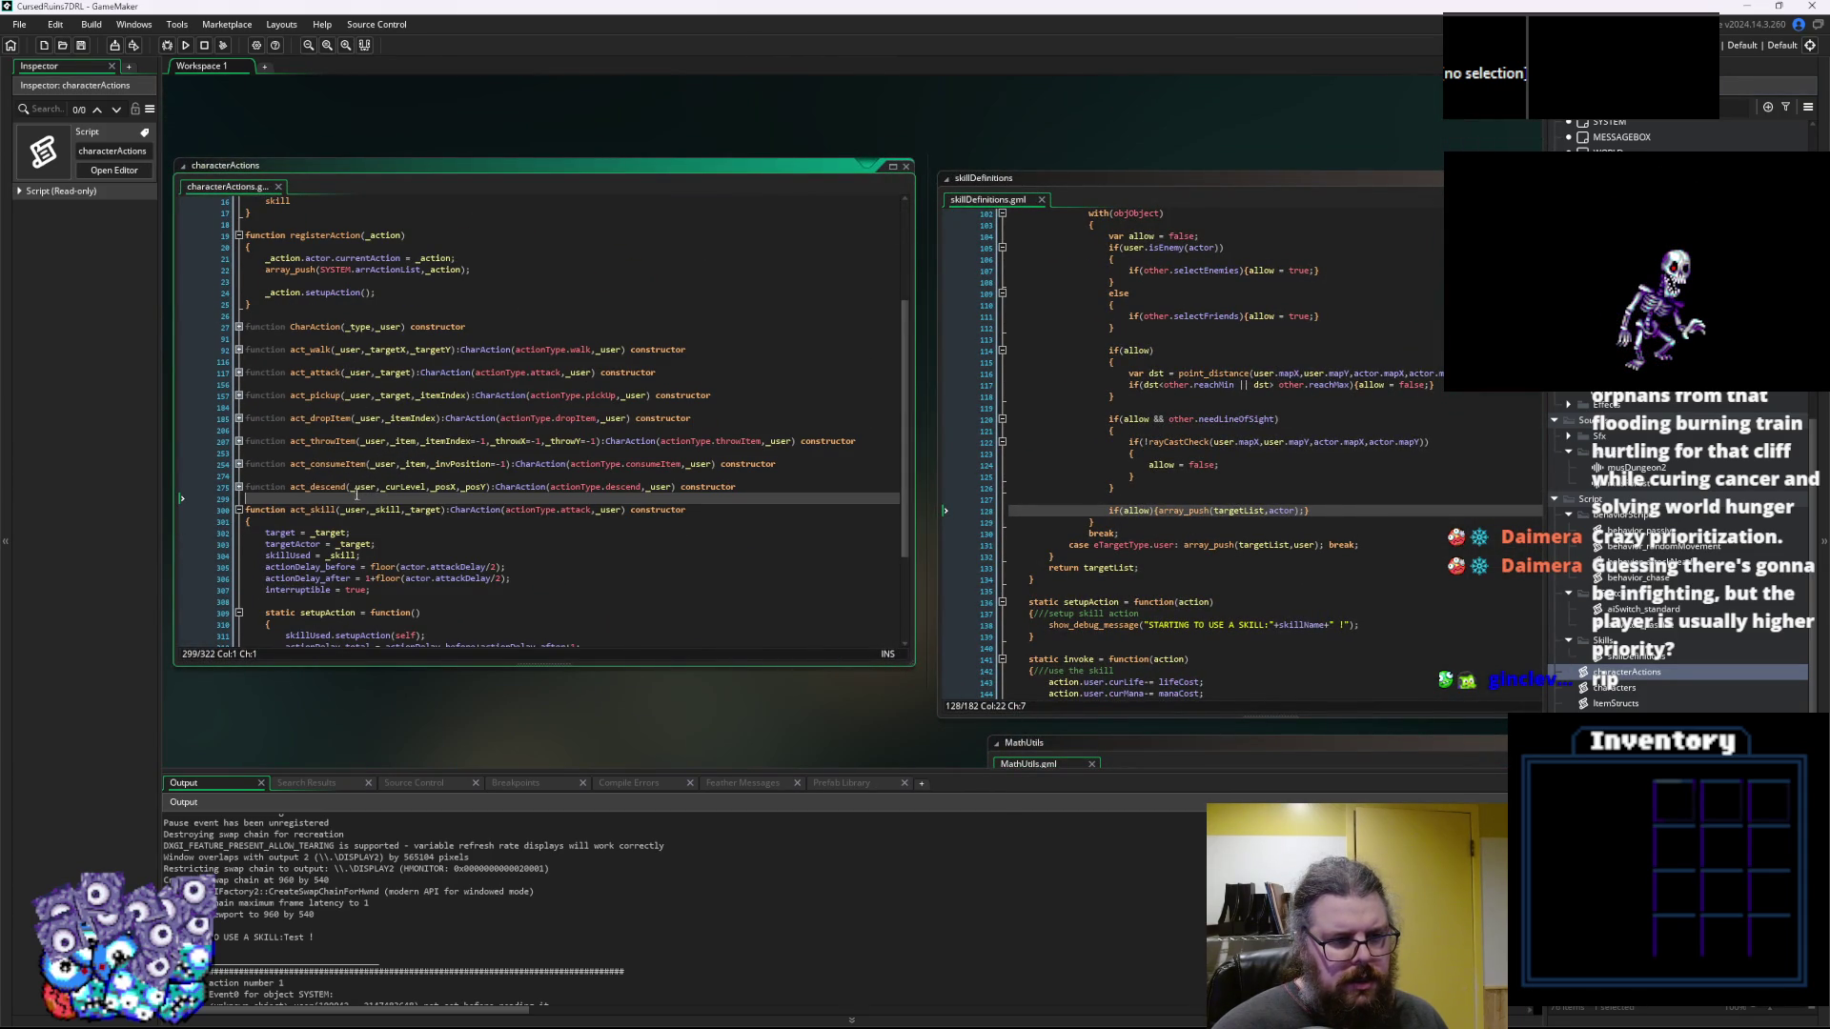
scroll(326, 409, "up", 3)
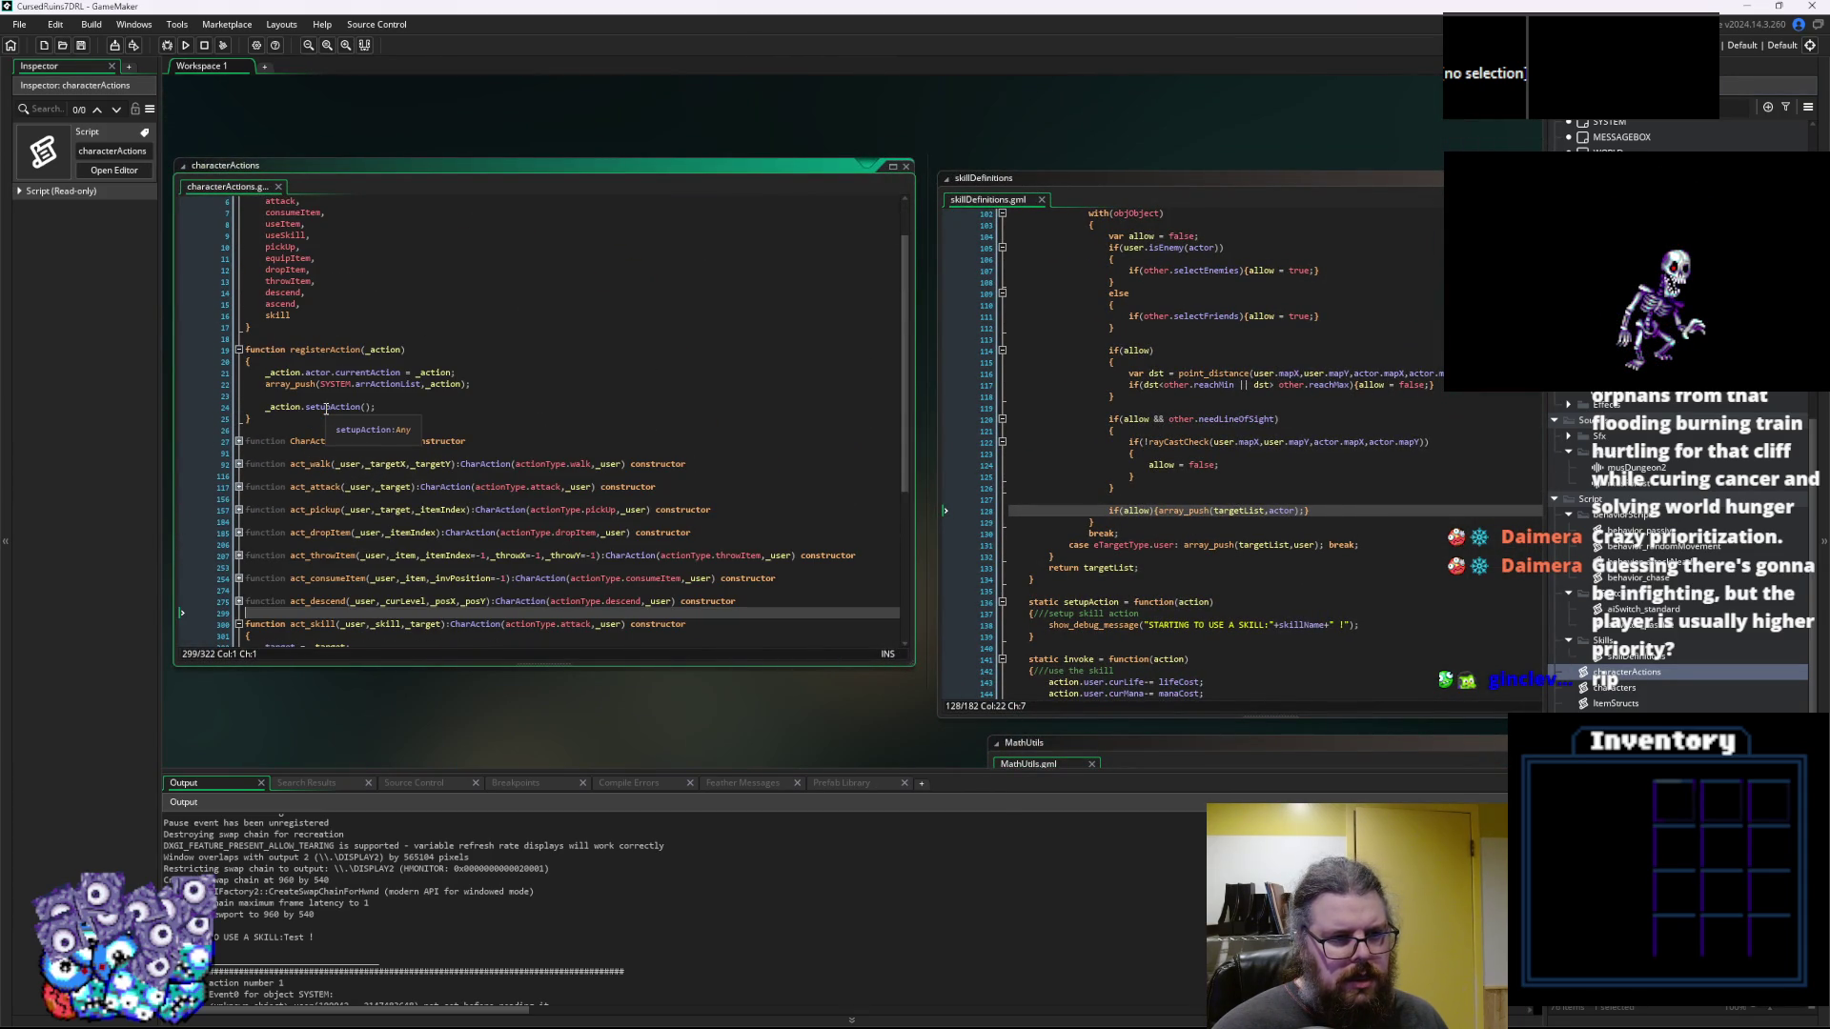
scroll(326, 409, "down", 5)
left_click(481, 572)
scroll(482, 527, "up", 4)
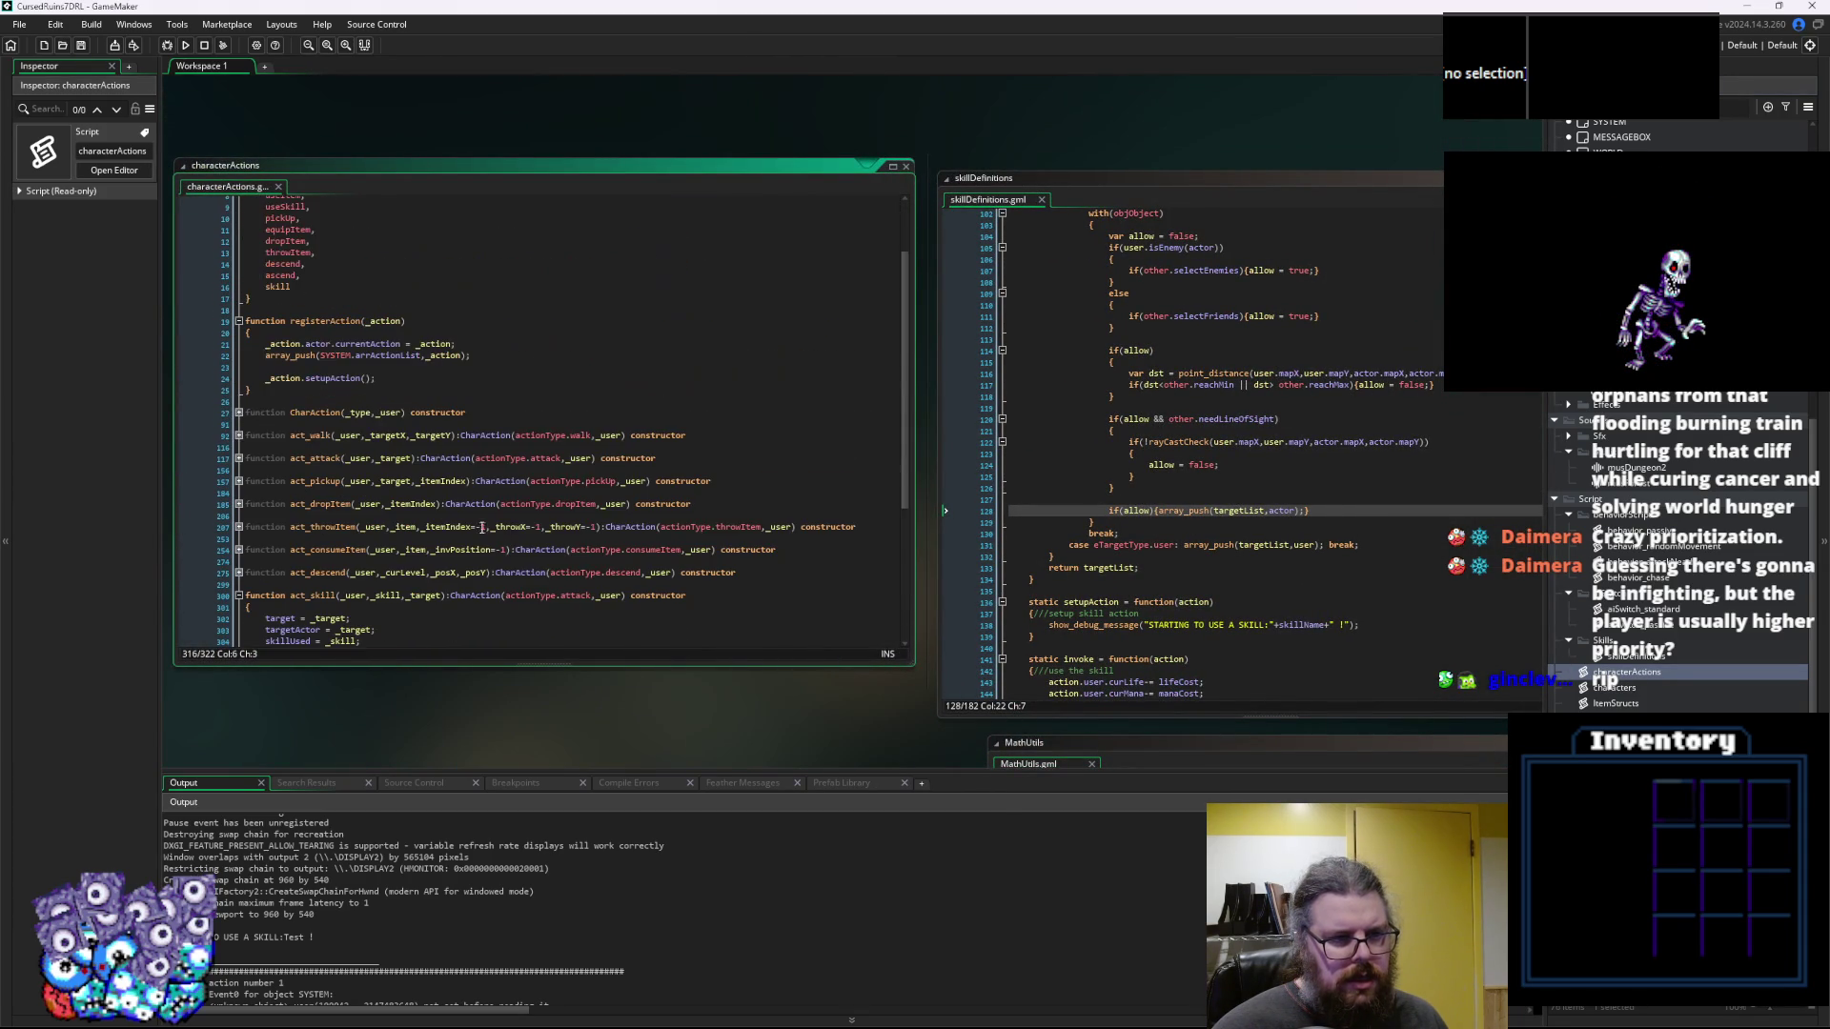
left_click(239, 413)
left_click(327, 467)
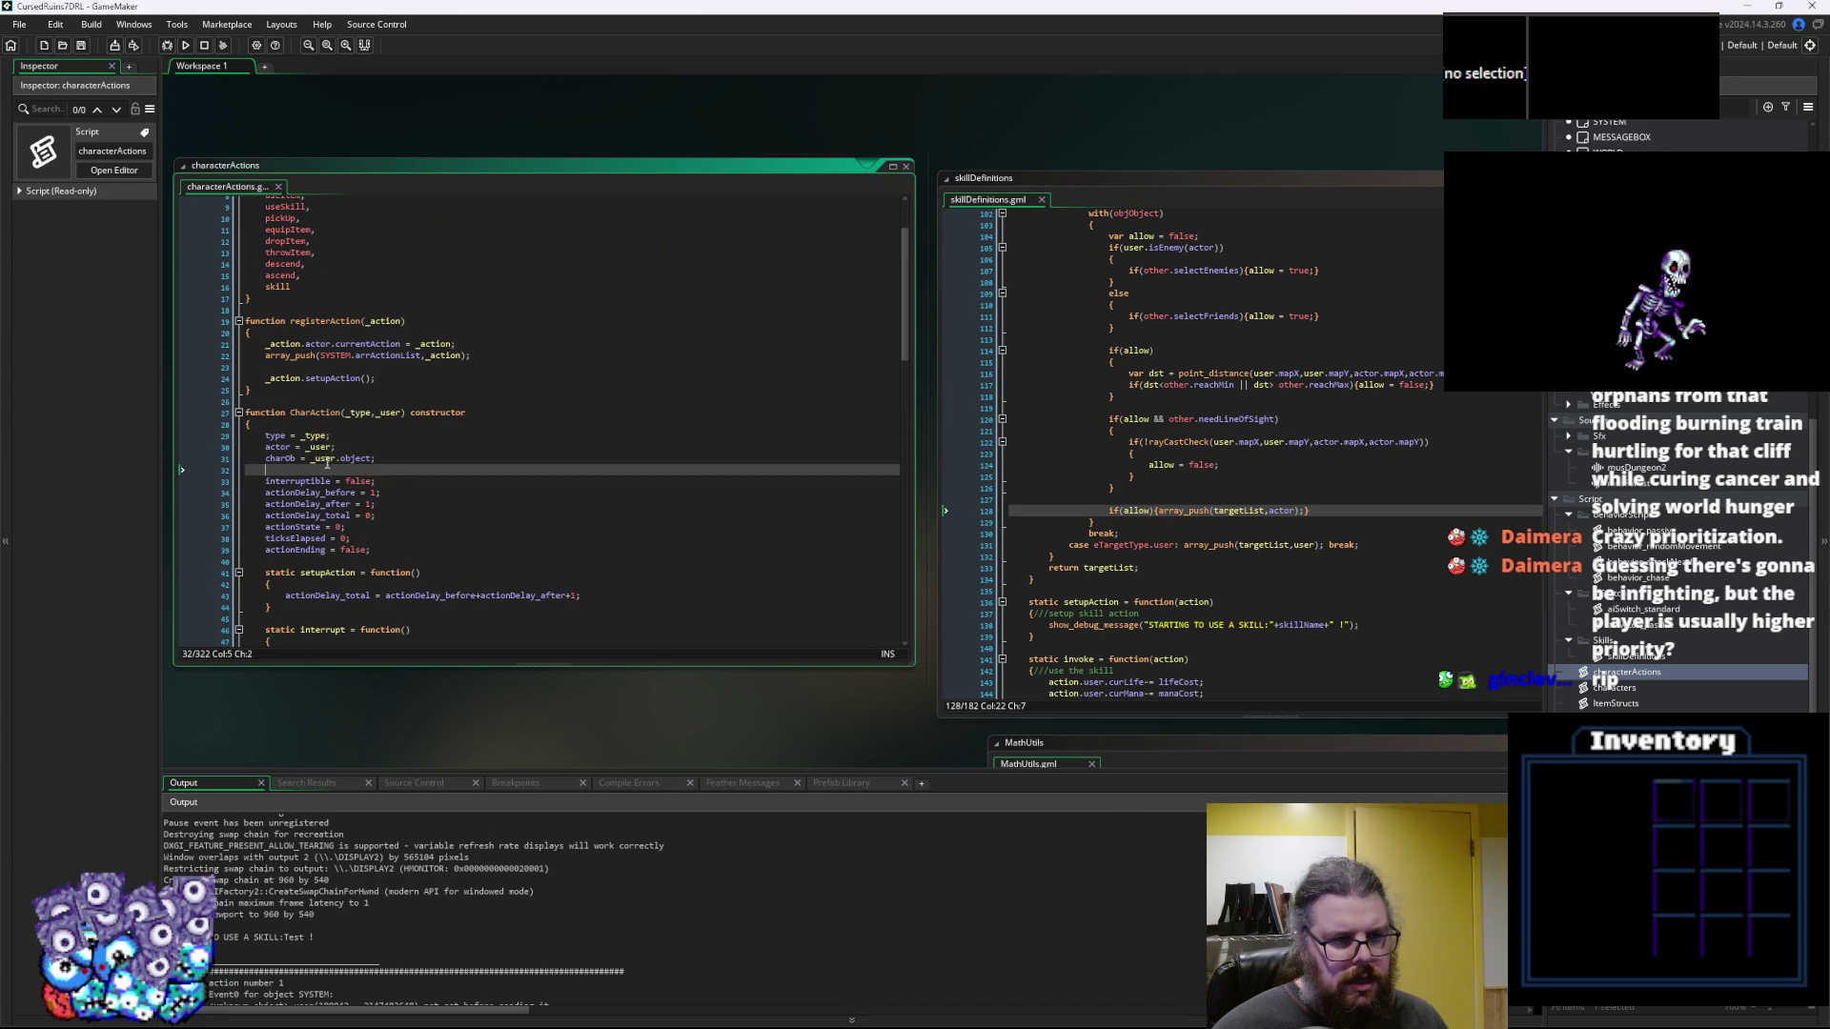
key("Up")
key("Up")
left_click(469, 479)
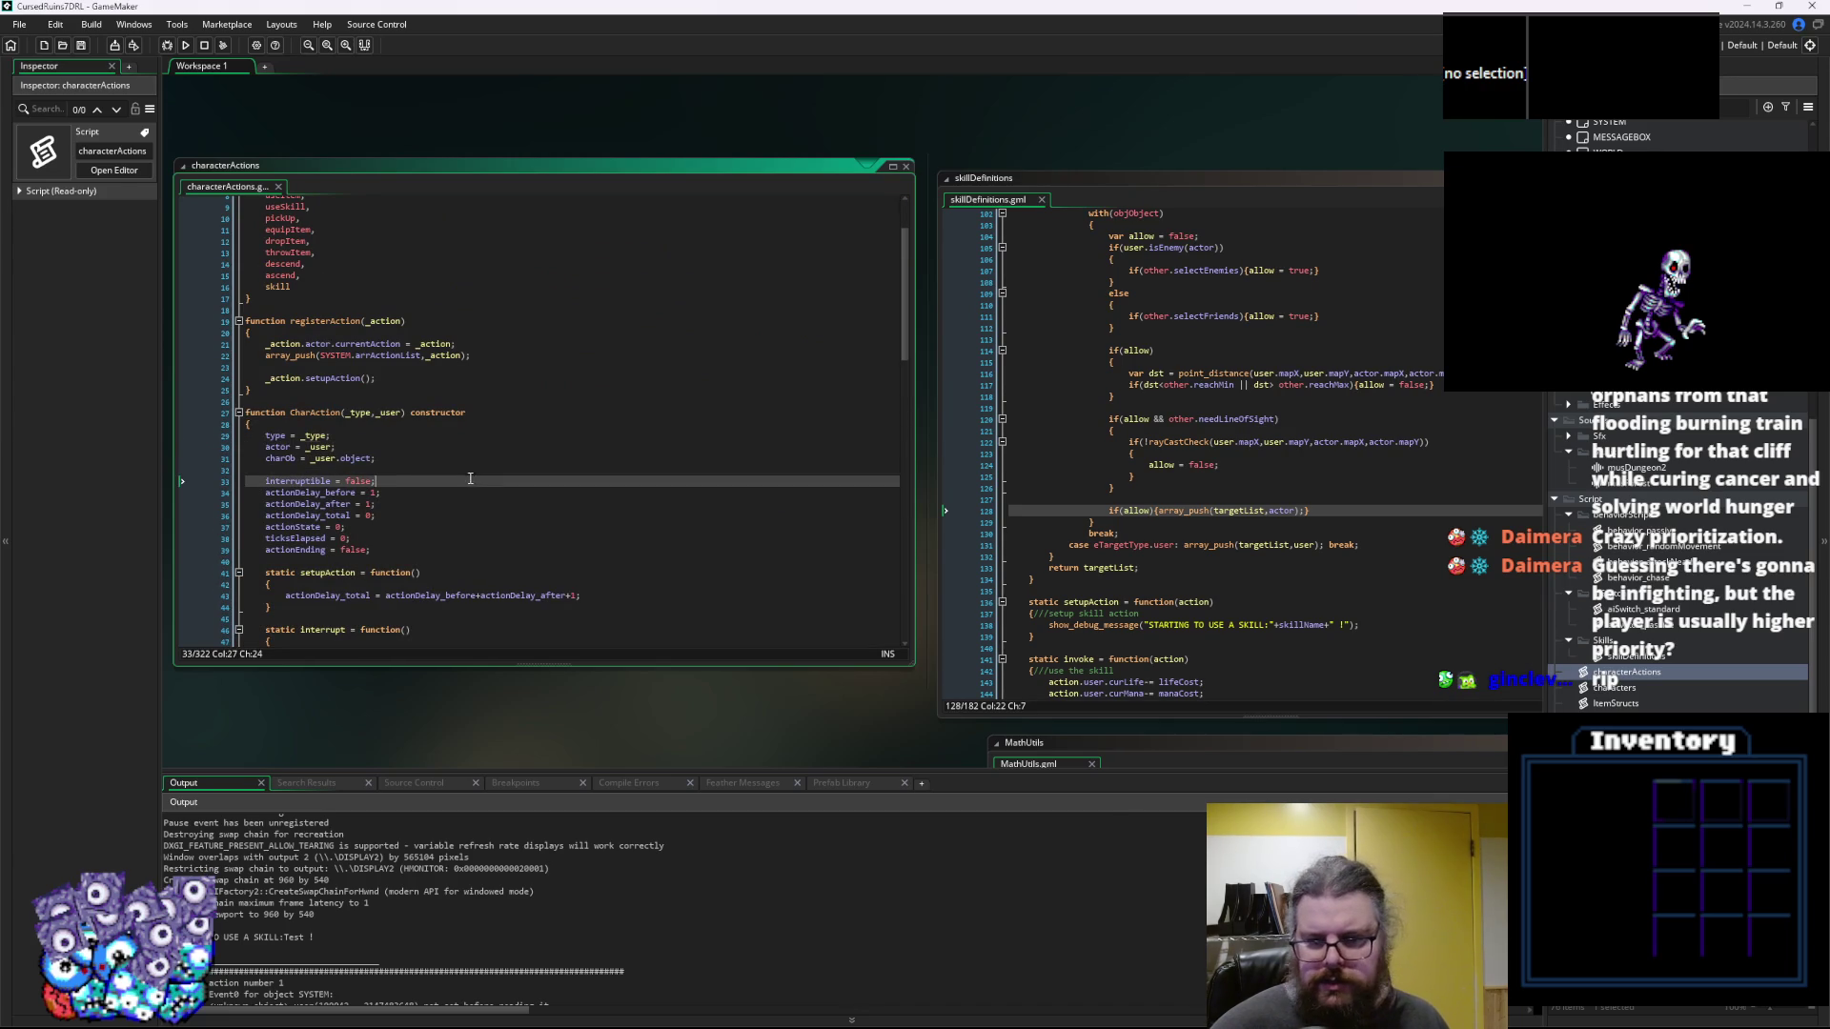
In skillDefinitions' invoke, change action.user to action.actor on the life, mana, stamina and food cost lines
left_click(1246, 603)
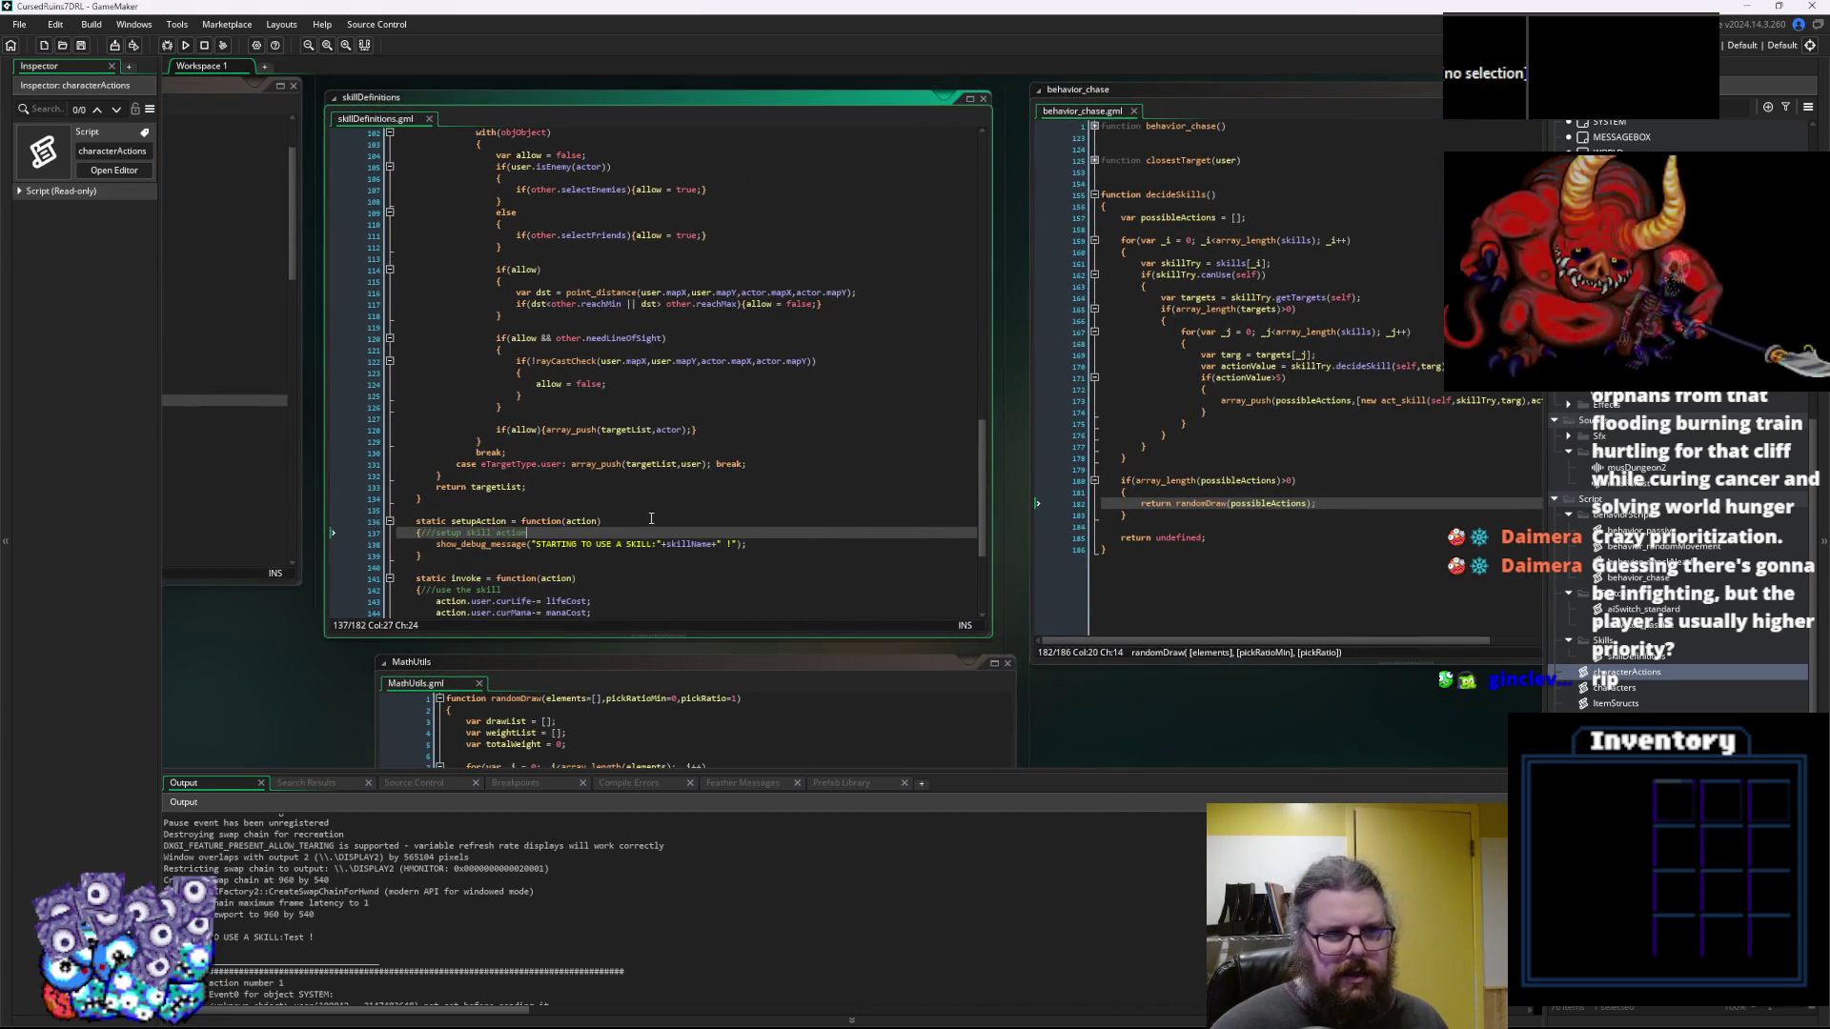
scroll(652, 521, "down", 4)
double_click(469, 473)
type("actor")
double_click(470, 485)
type("actor")
double_click(470, 496)
type("actor")
double_click(470, 508)
type("actor")
left_click(505, 451)
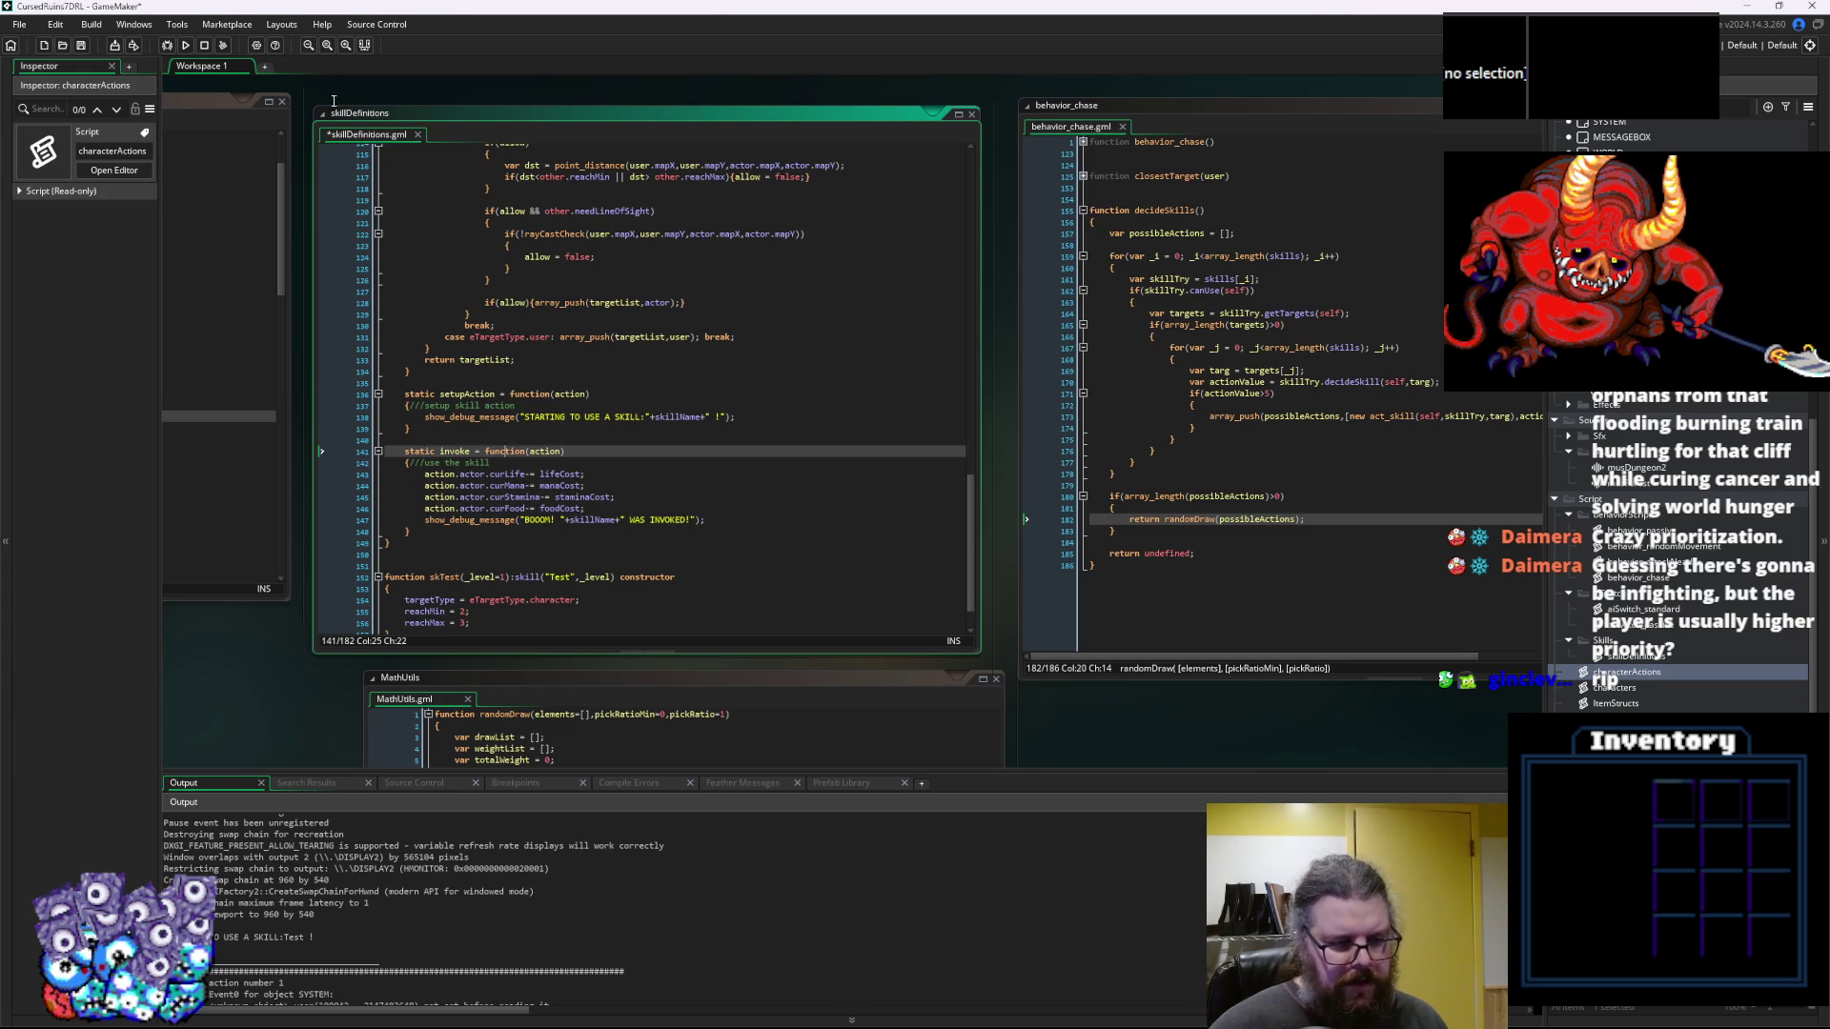
Save skillDefinitions, recheck the stamina cost line, and run the game
key("ctrl+s")
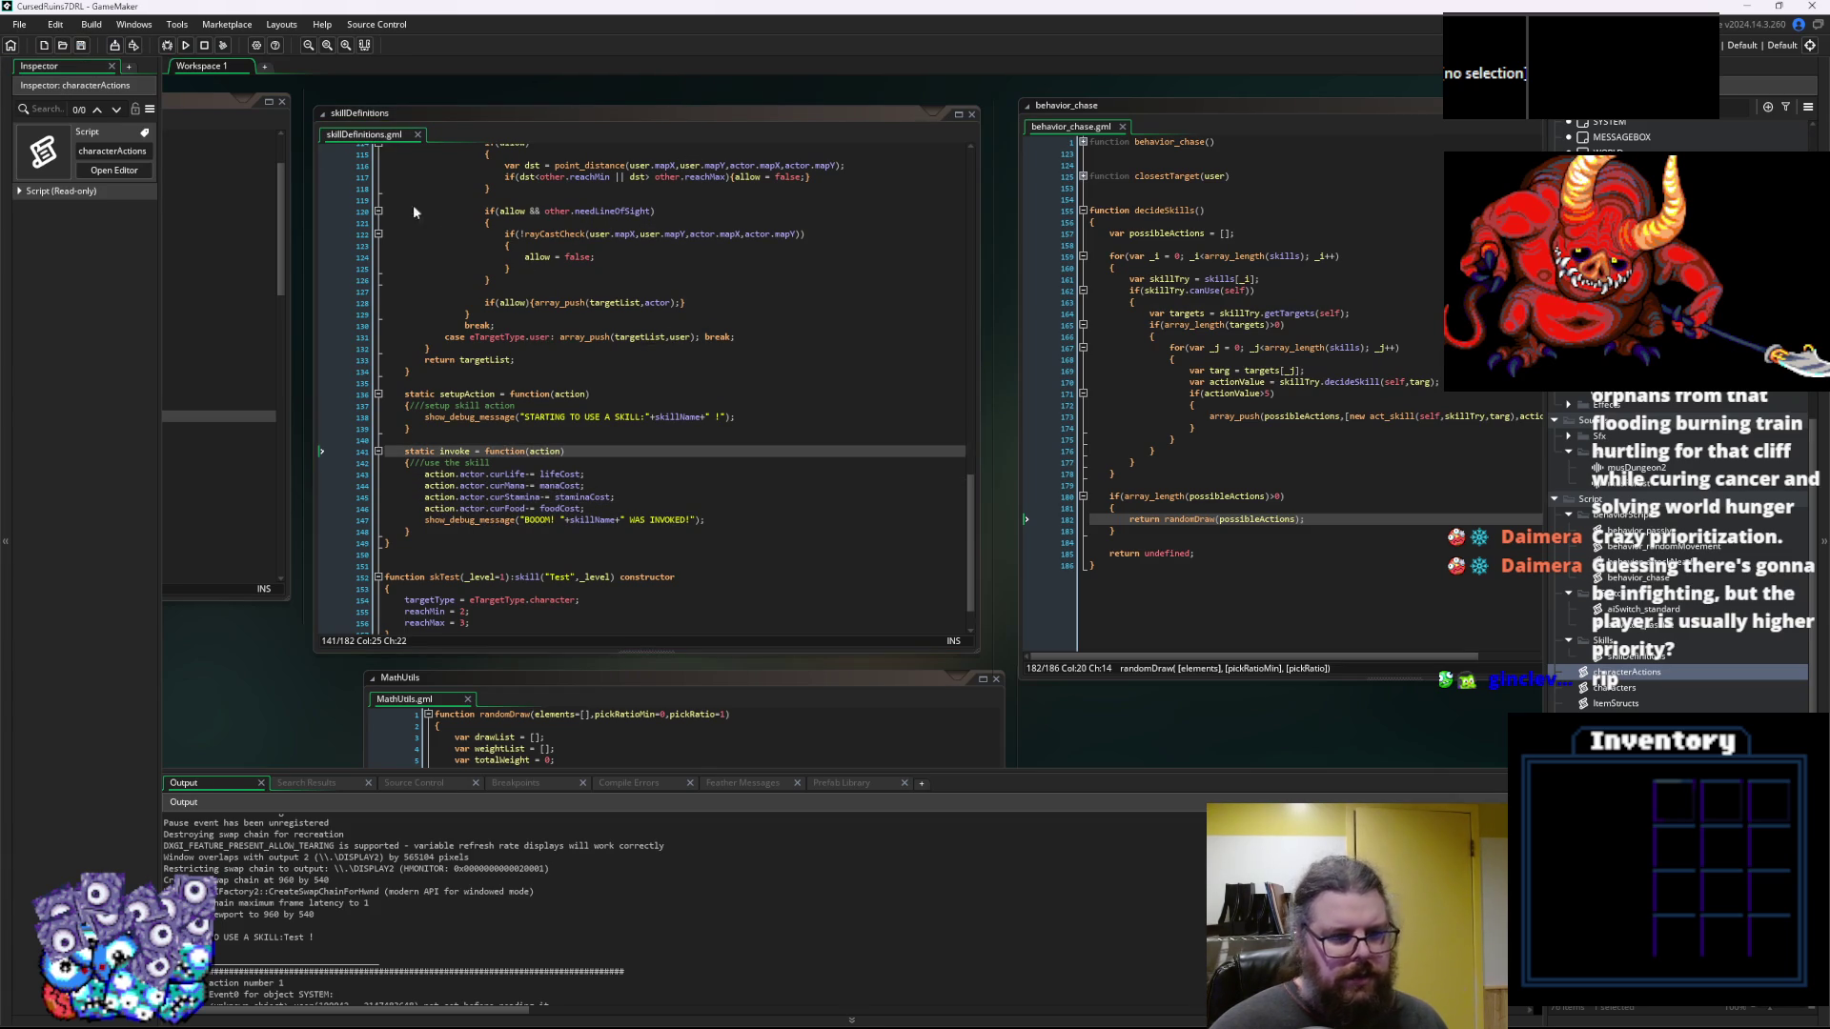
left_click(723, 417)
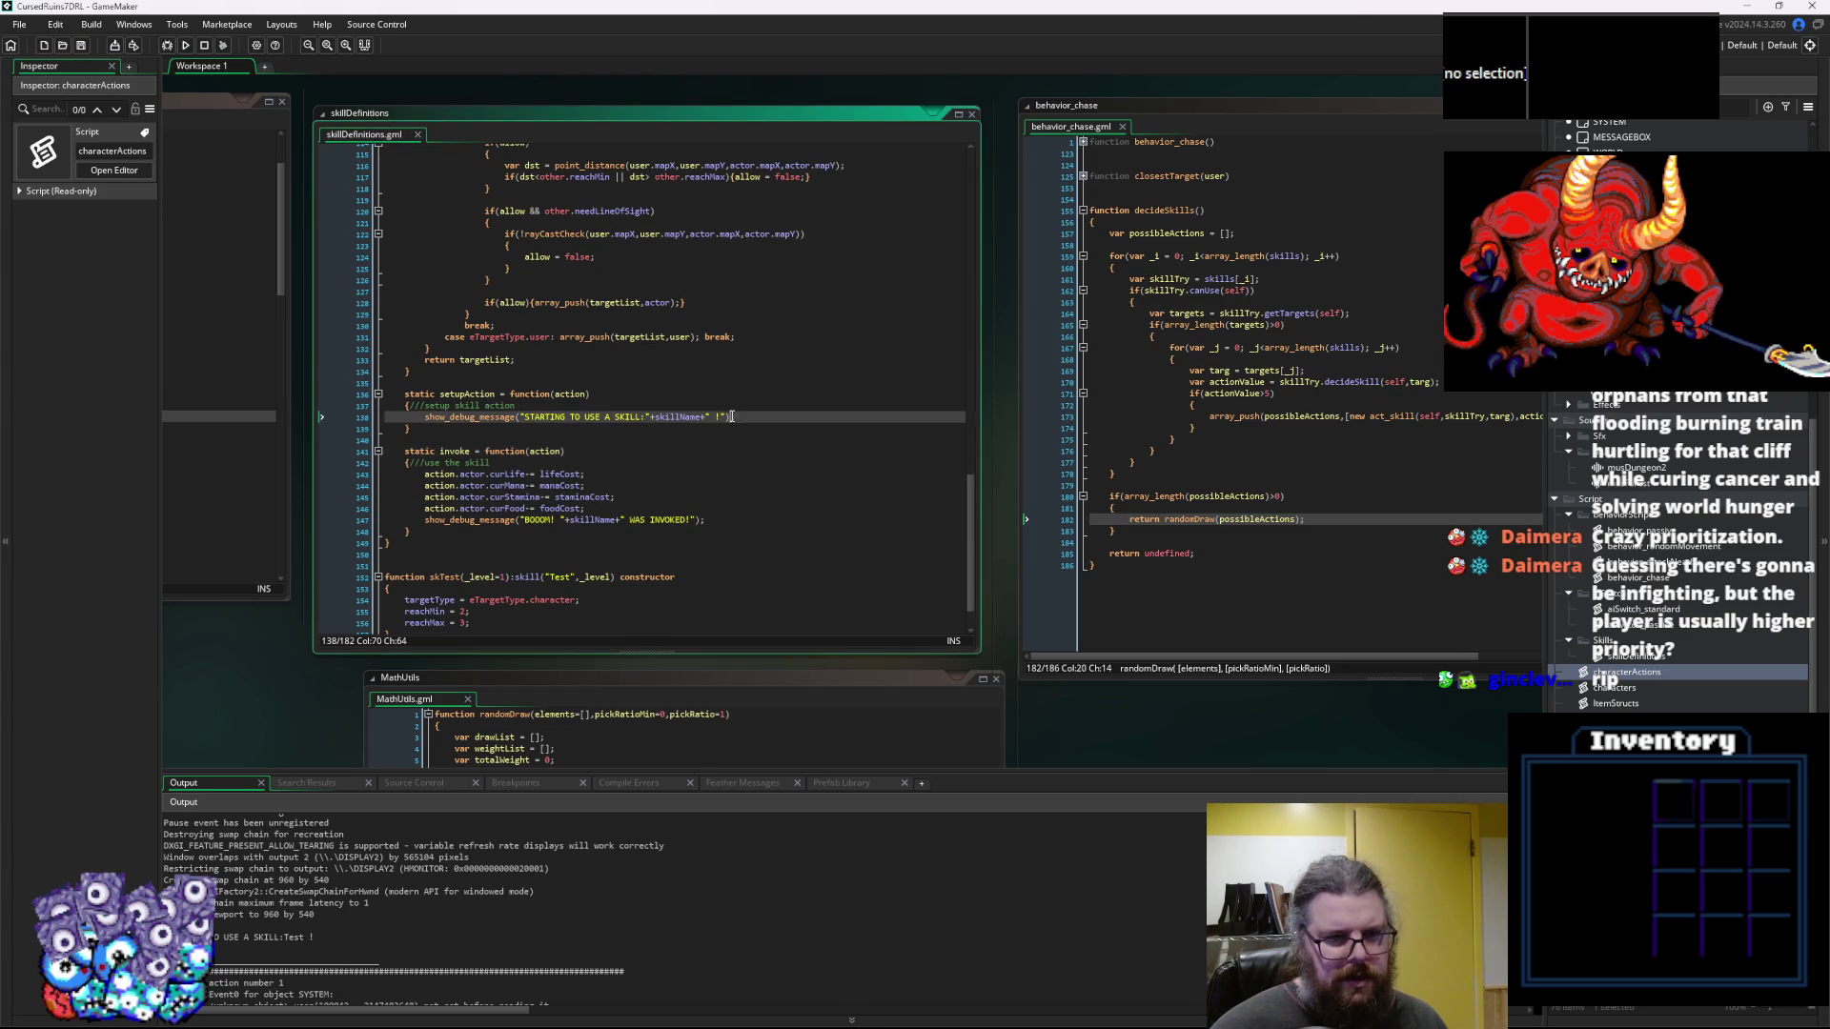
left_click(667, 497)
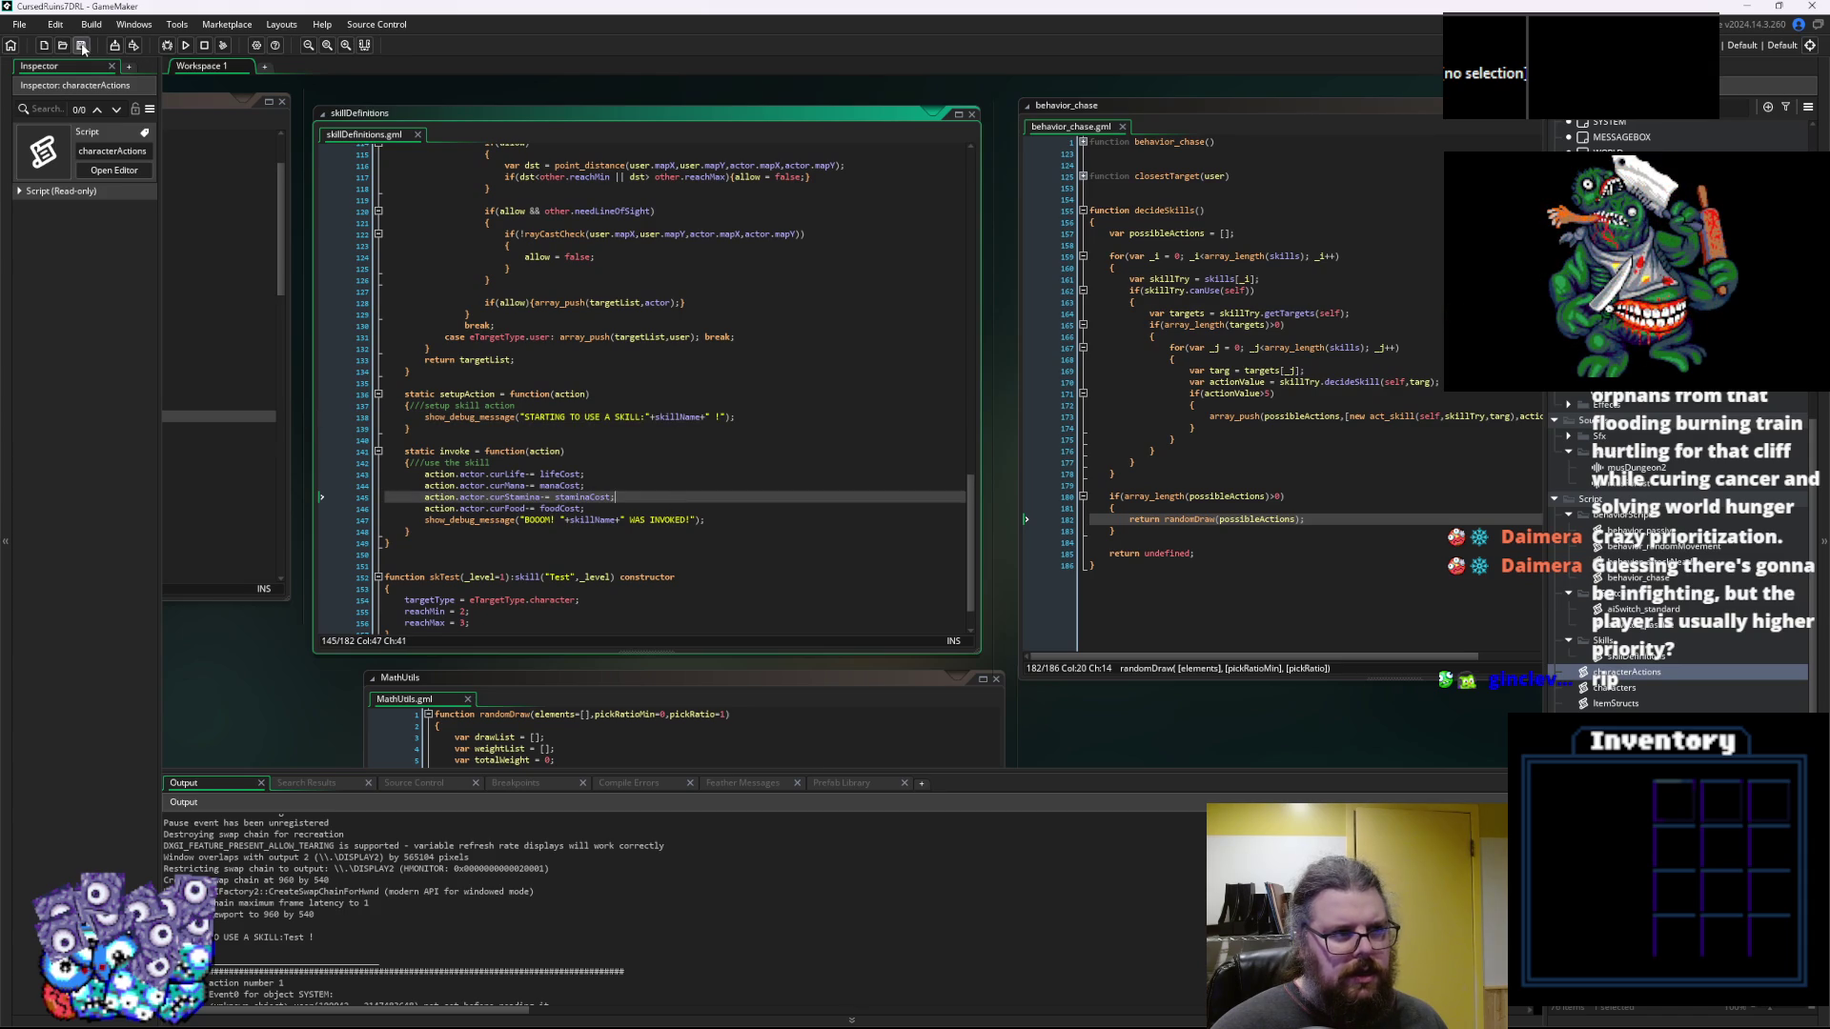
left_click(167, 45)
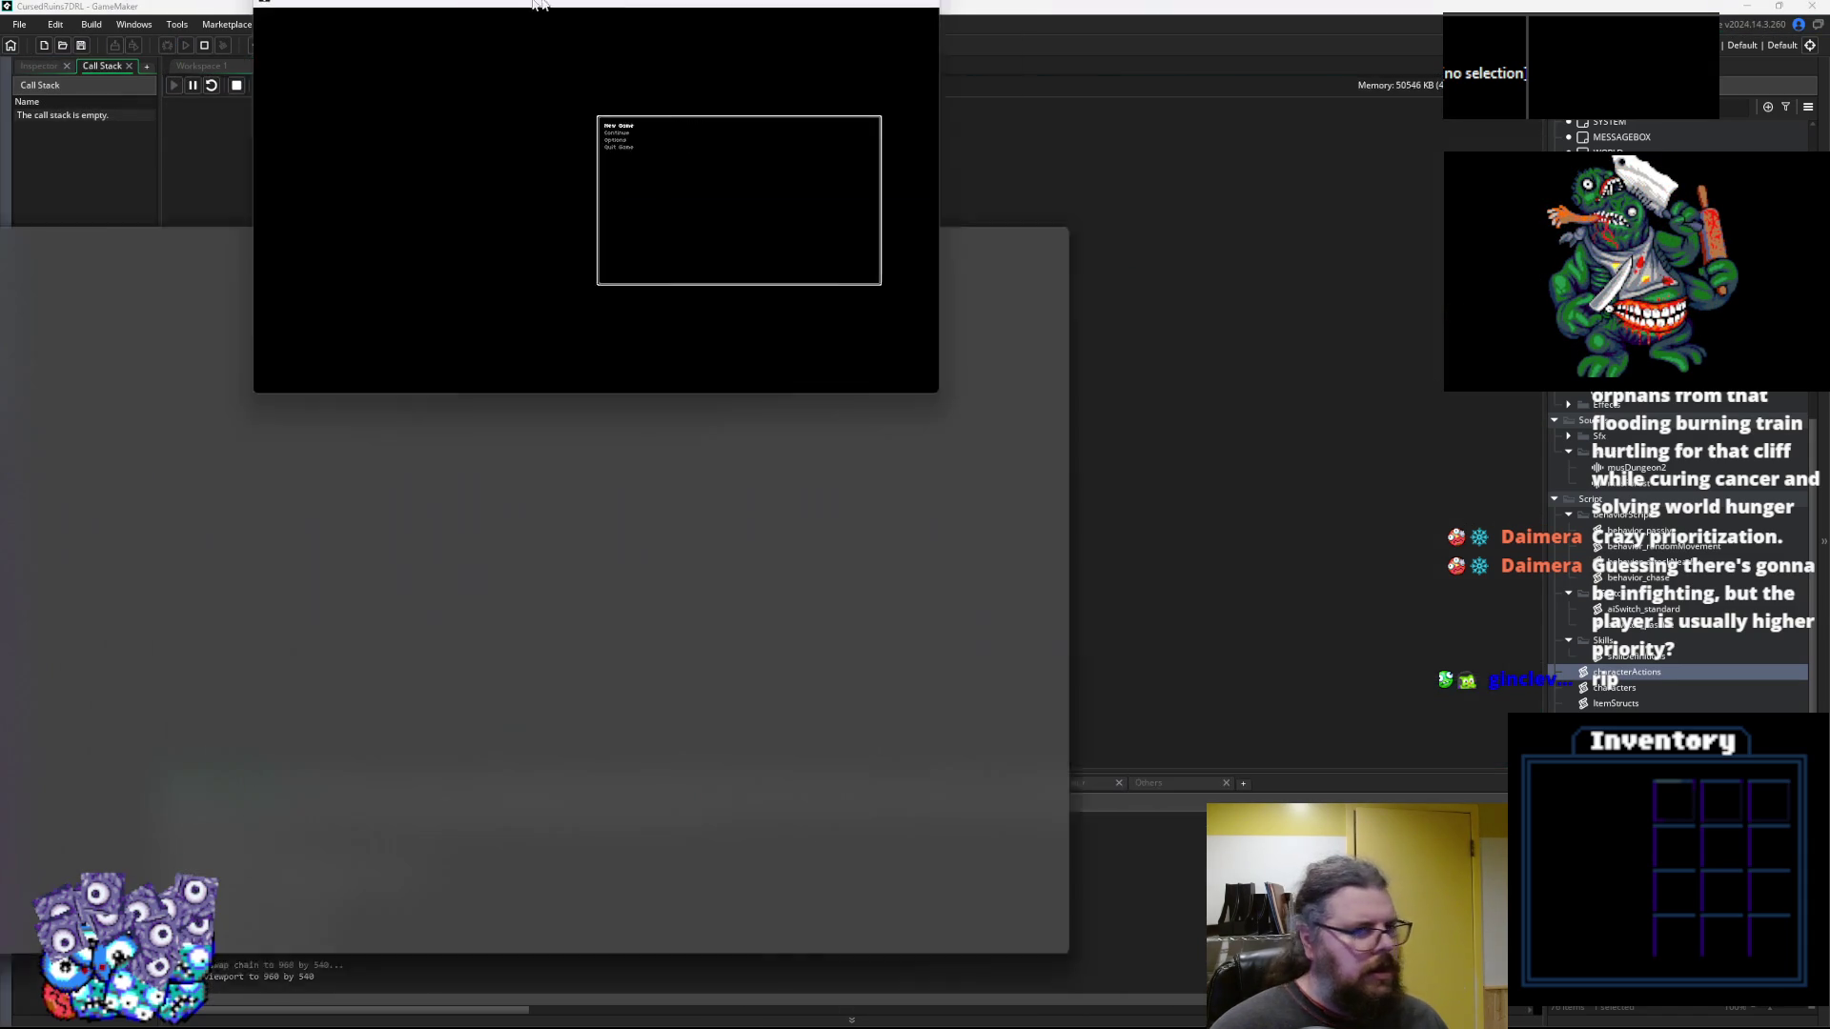
Start a new game, take the game window out of fullscreen, and enlarge the output log
key("Return")
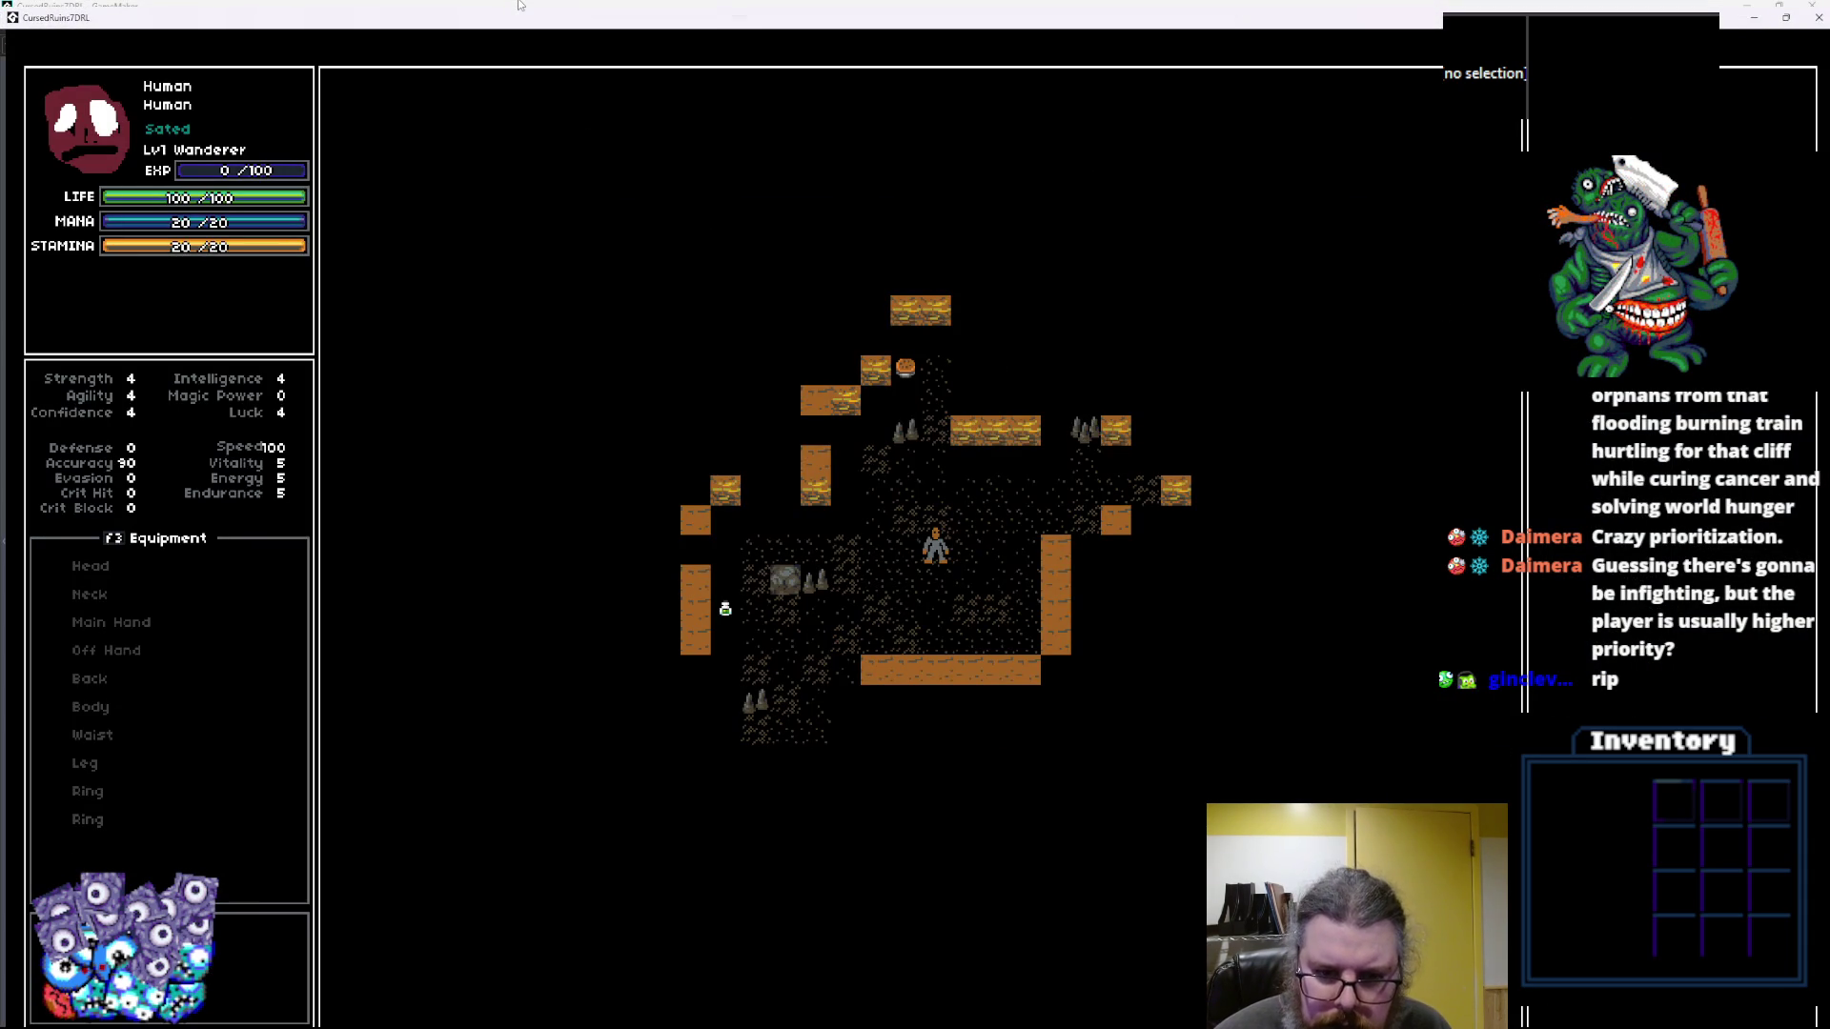
key("Left")
key("Down")
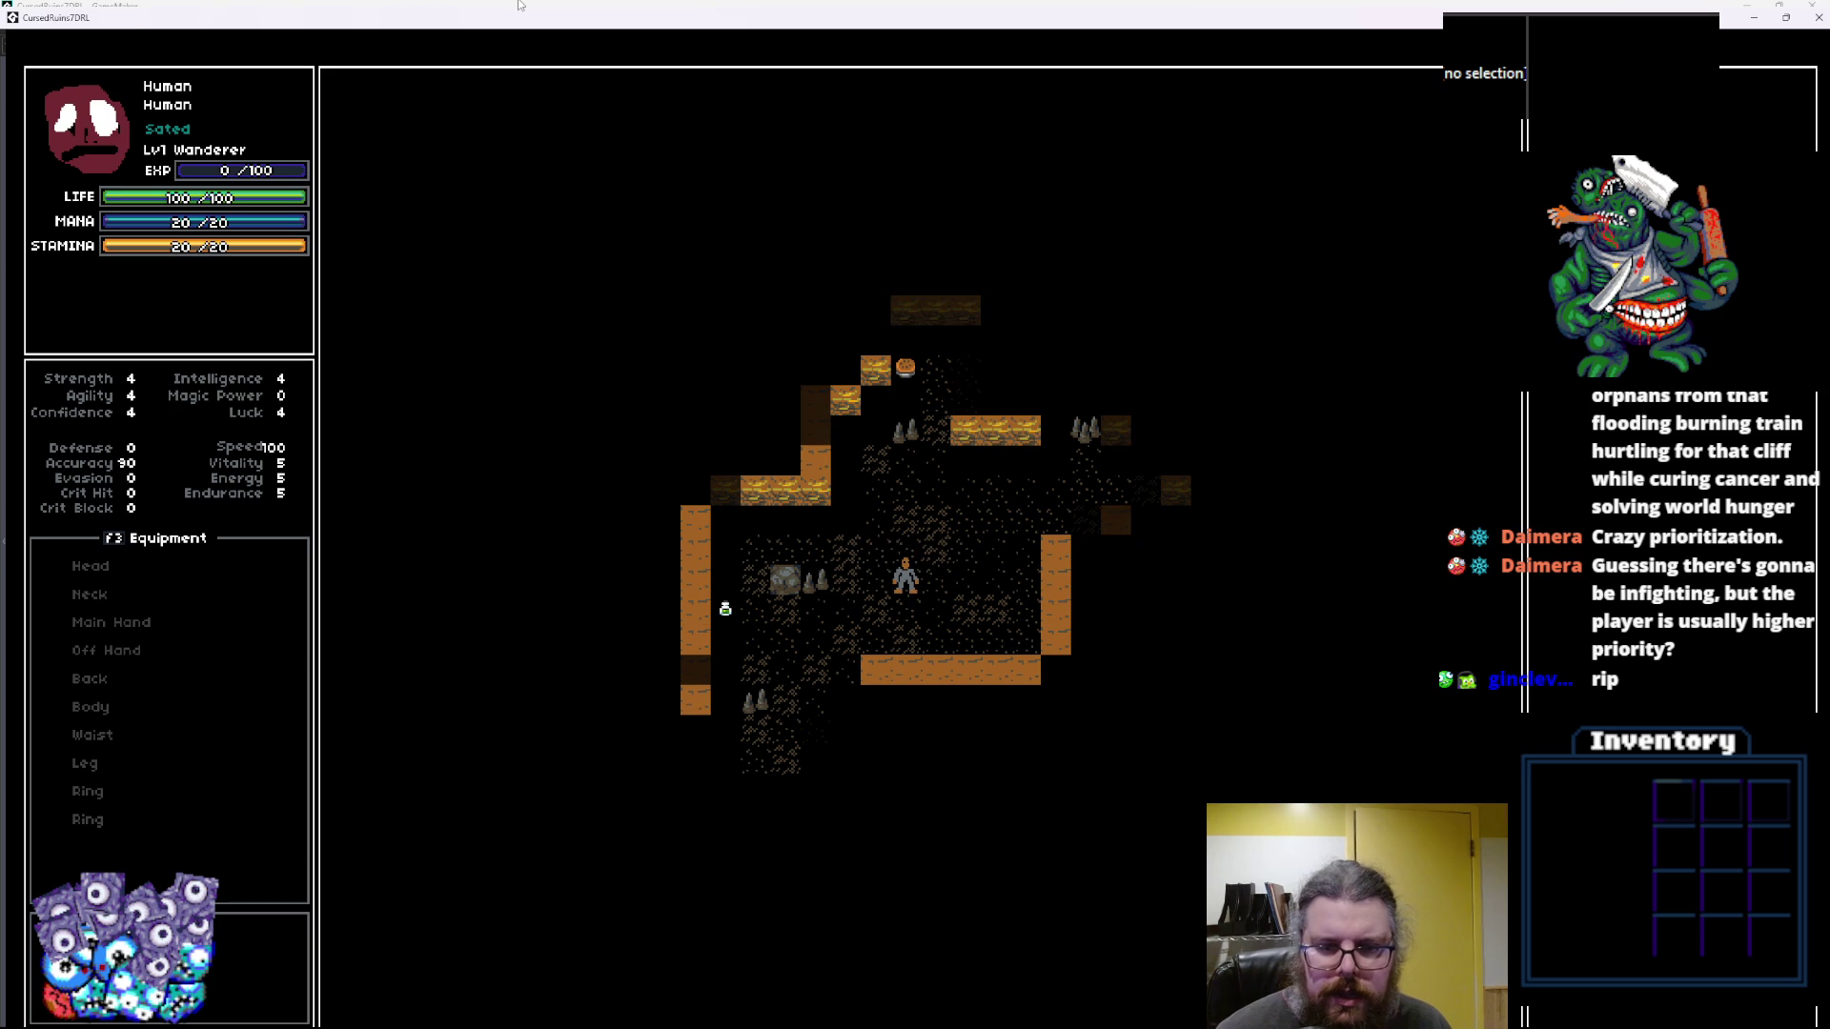
double_click(654, 21)
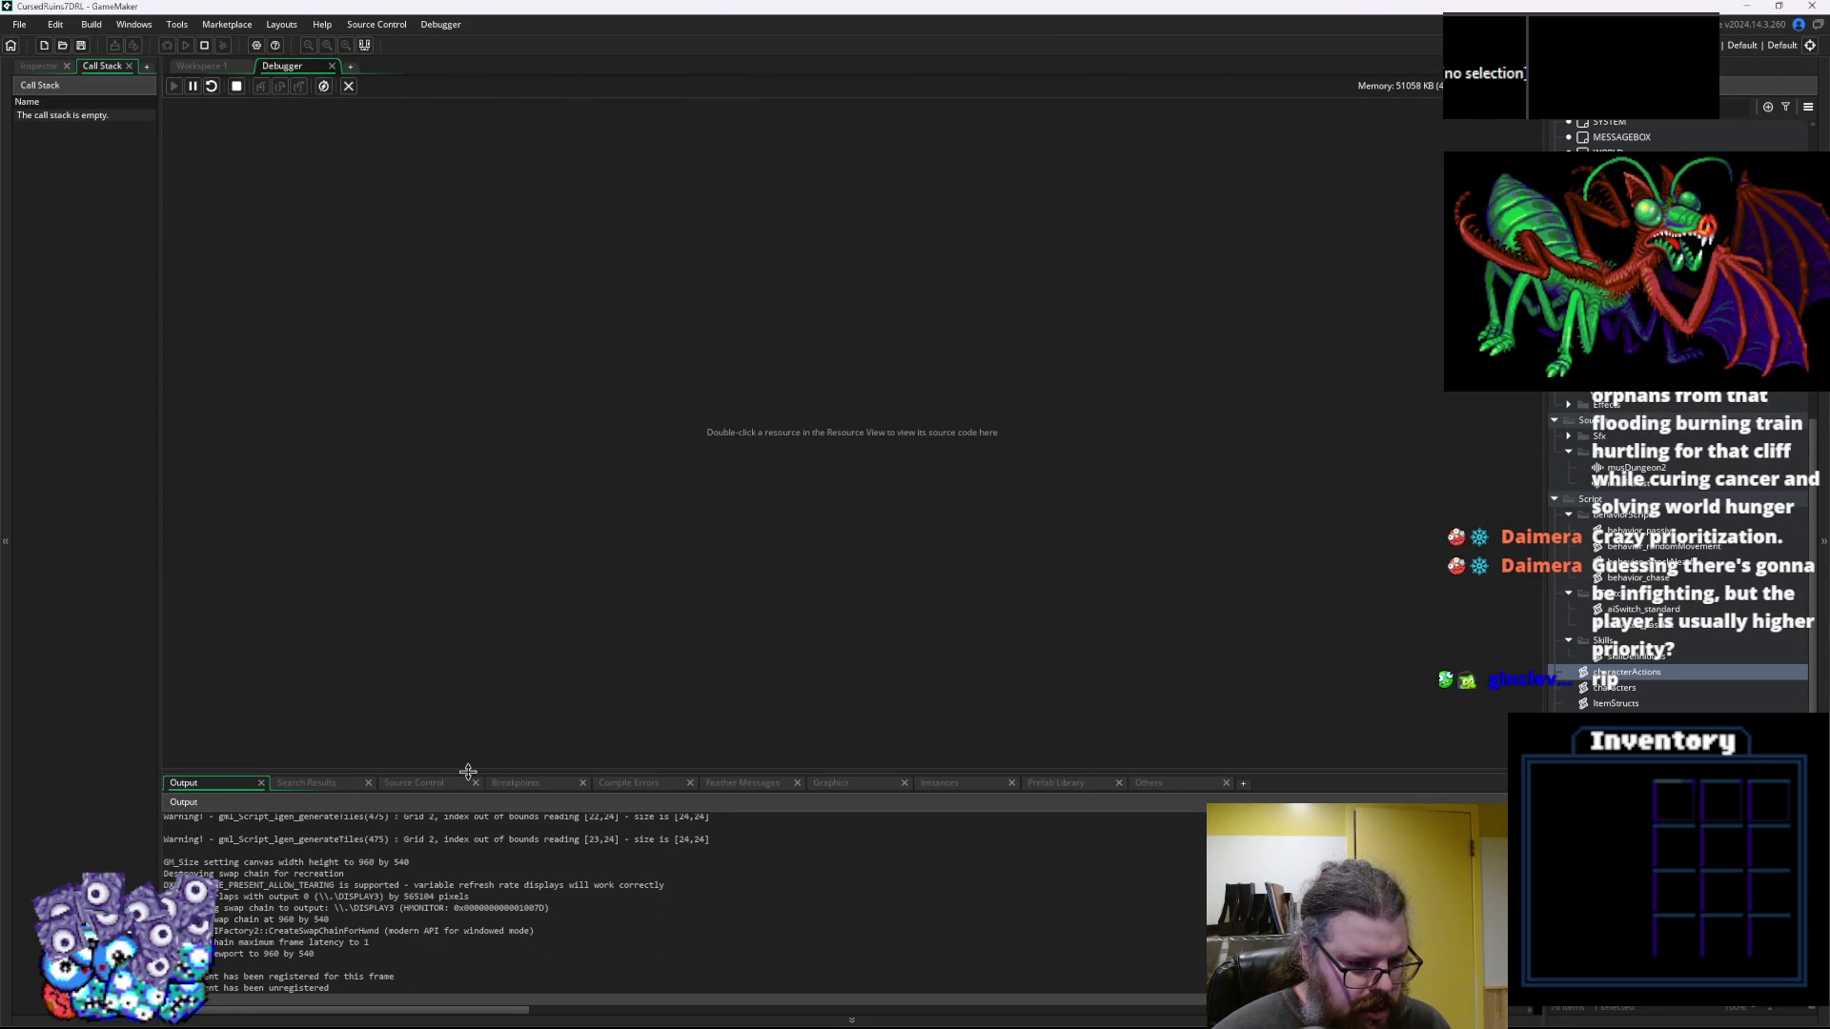
left_click_drag(467, 769, 468, 553)
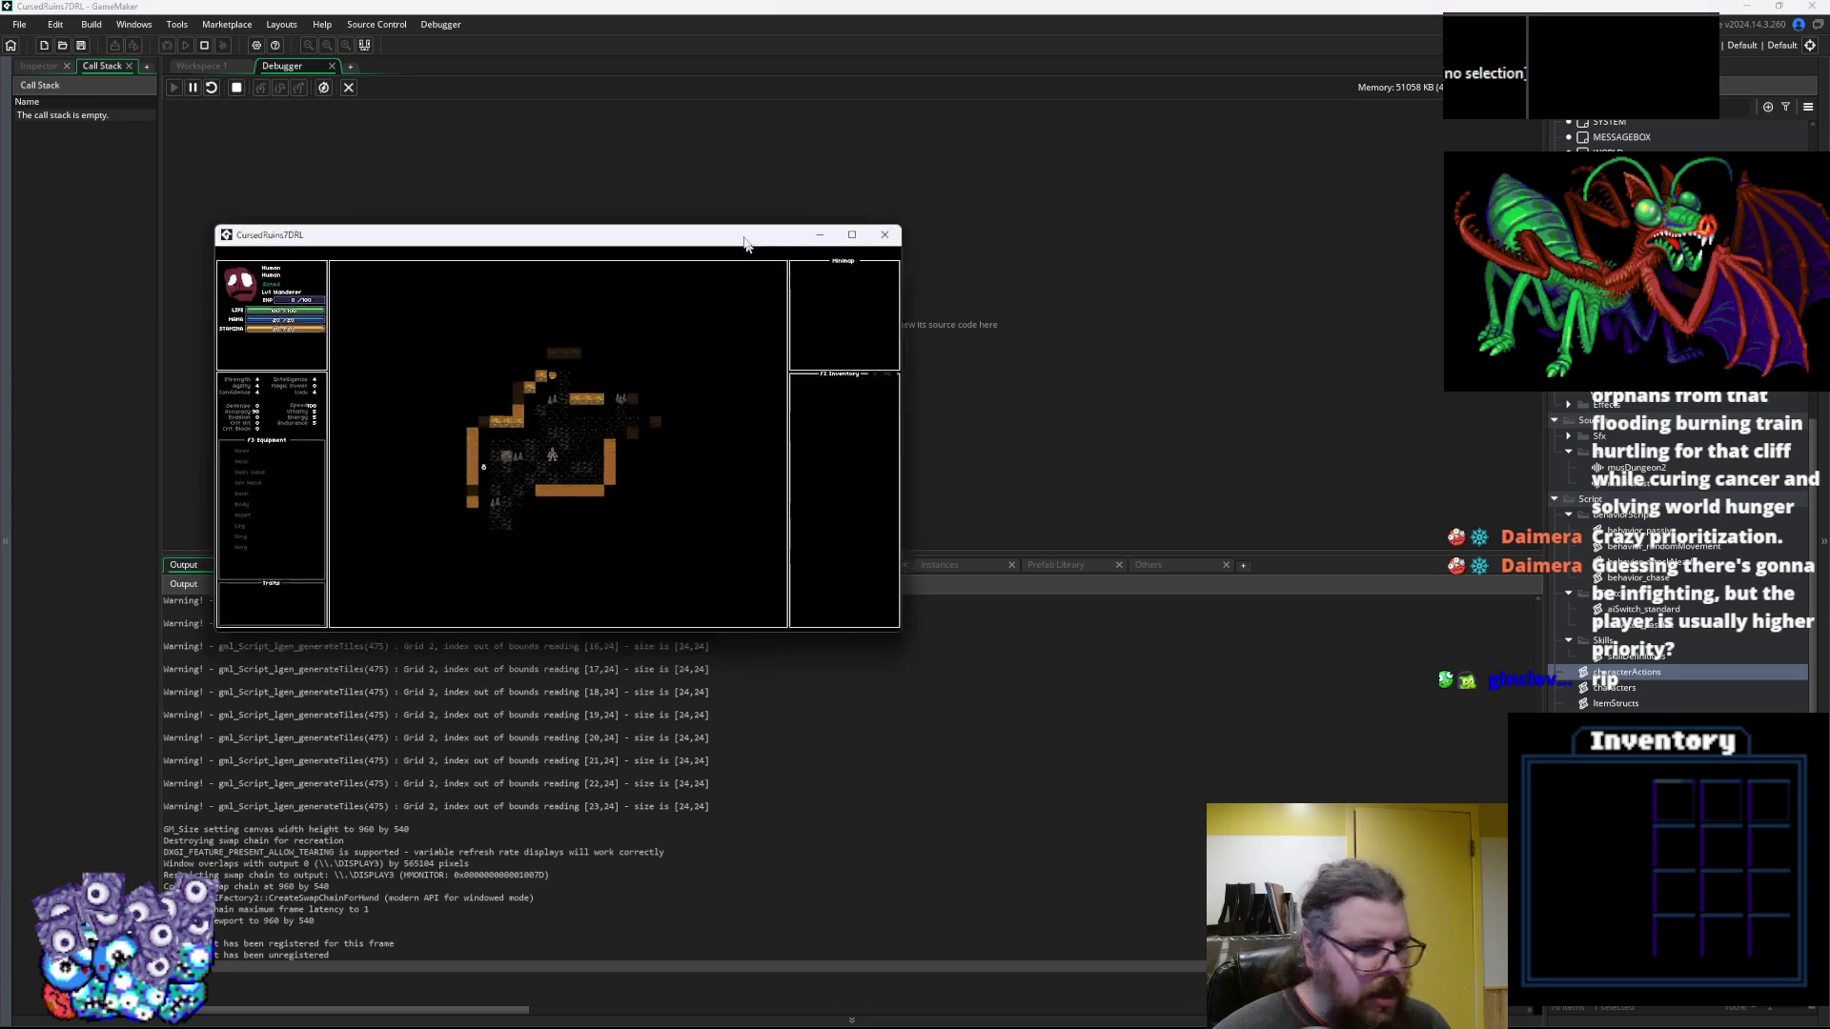
Walk the player through the dungeon past the green creature until the Test skill is invoked
key("Left")
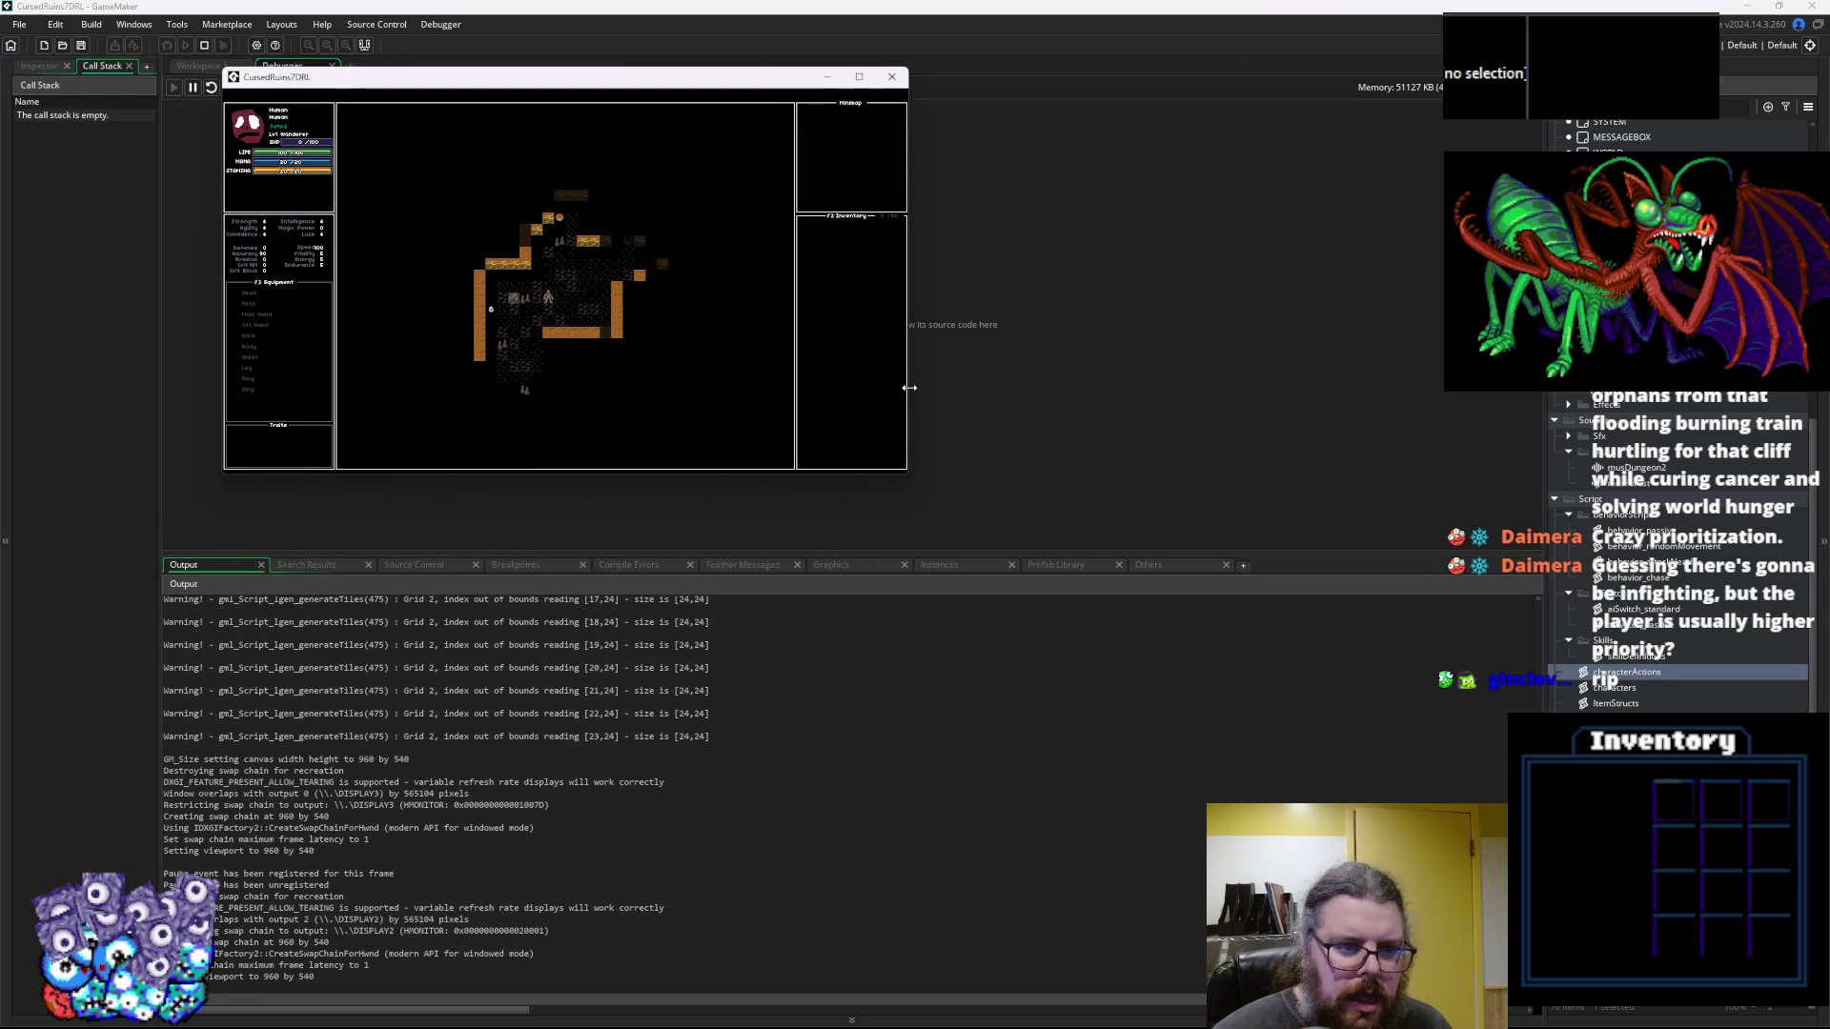
key("Down")
key("Down")
key("Down")
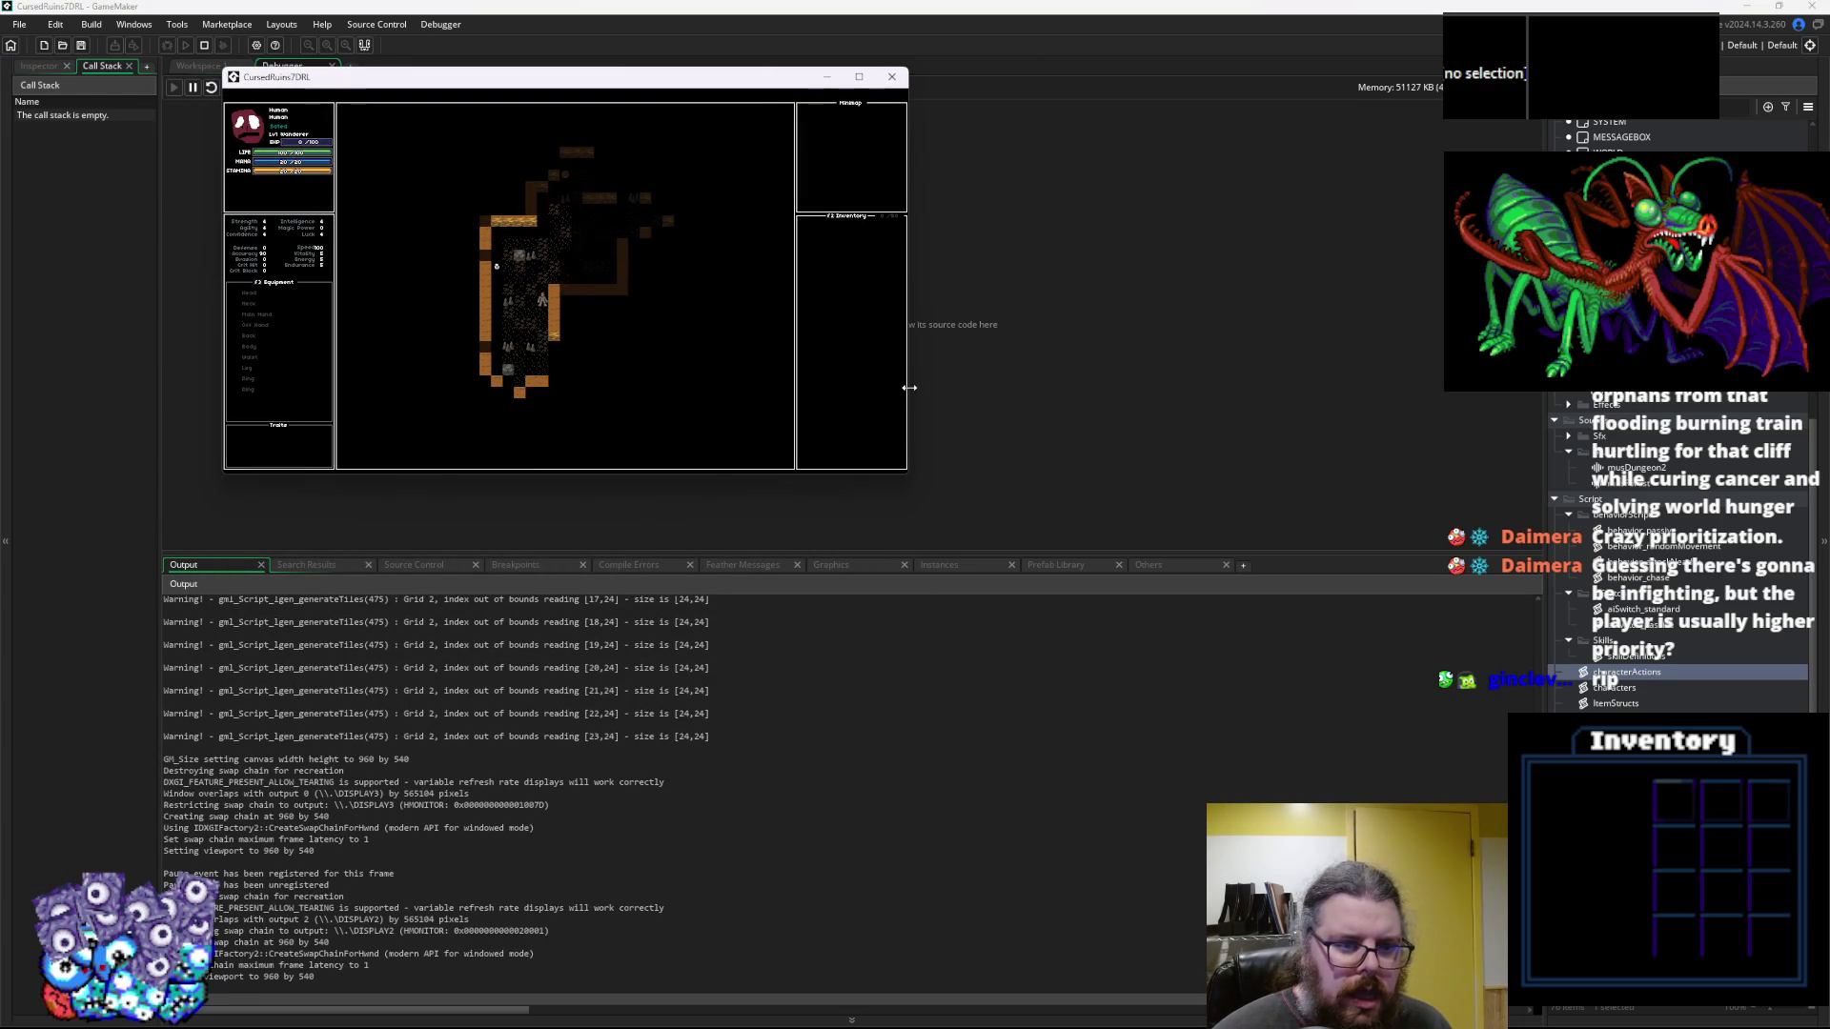
key("Down")
key("Down")
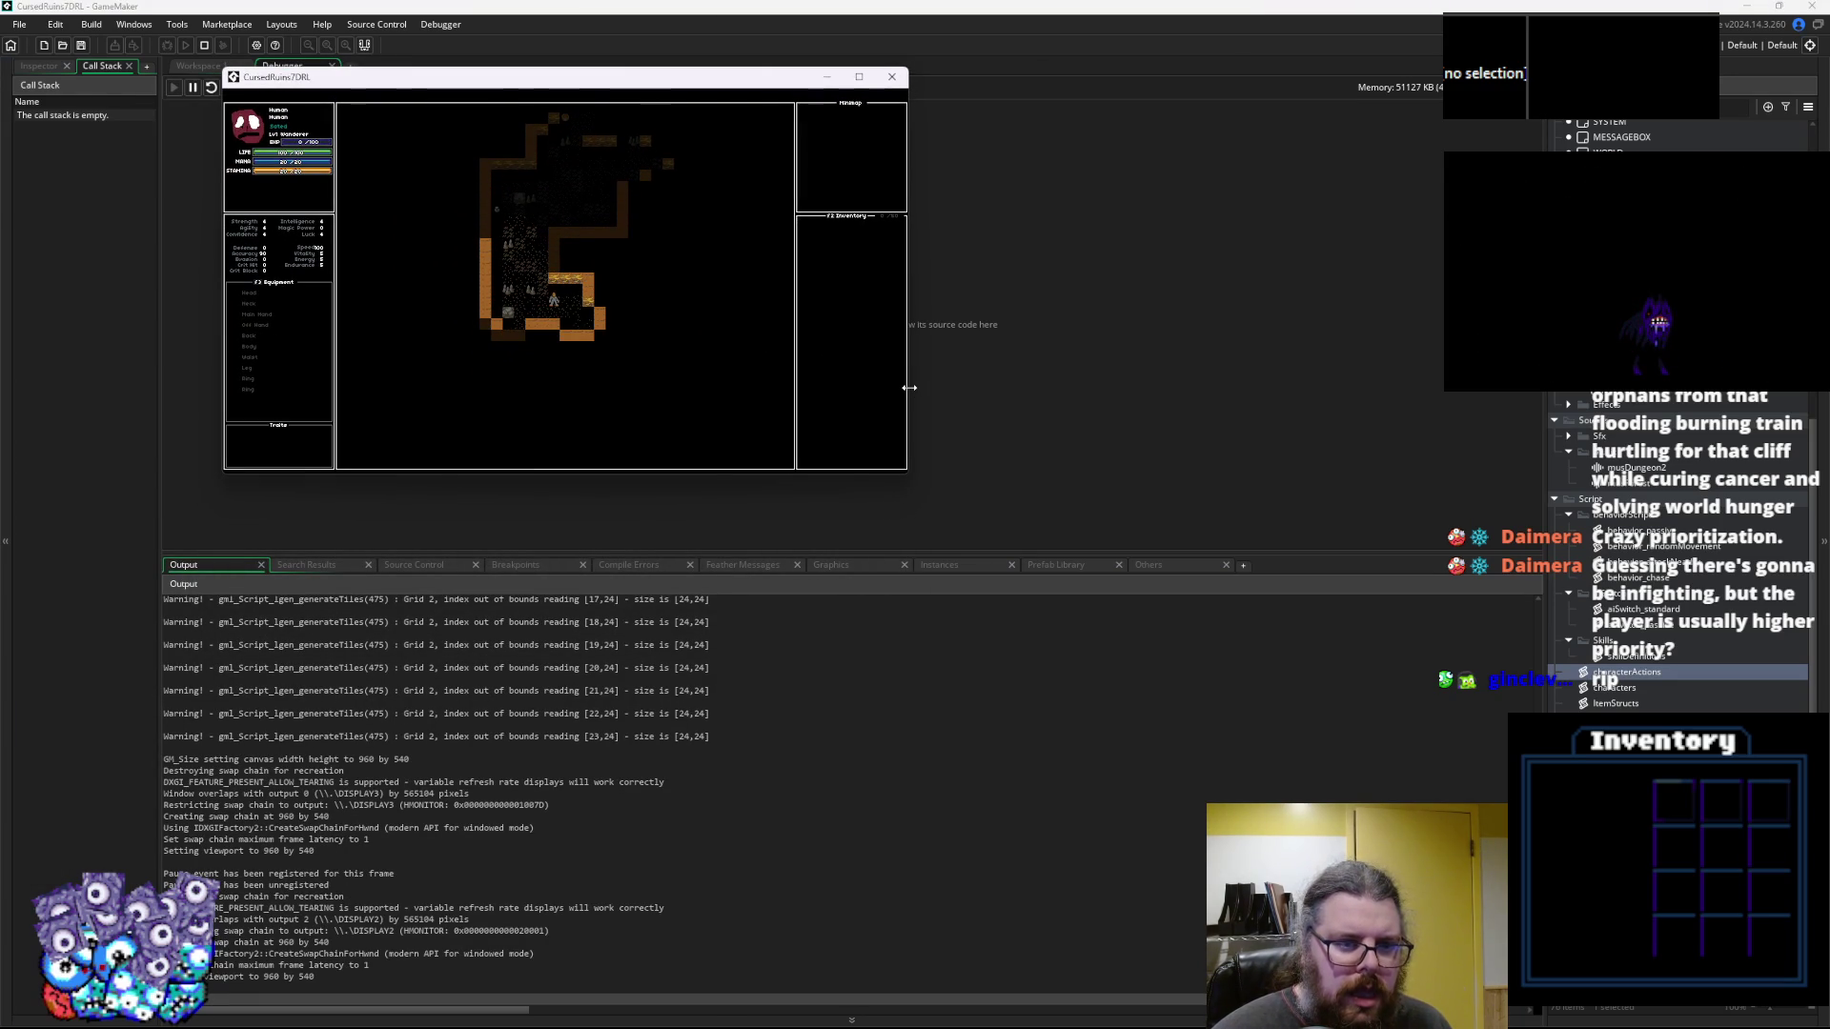
key("Up")
key("Up")
key("Up")
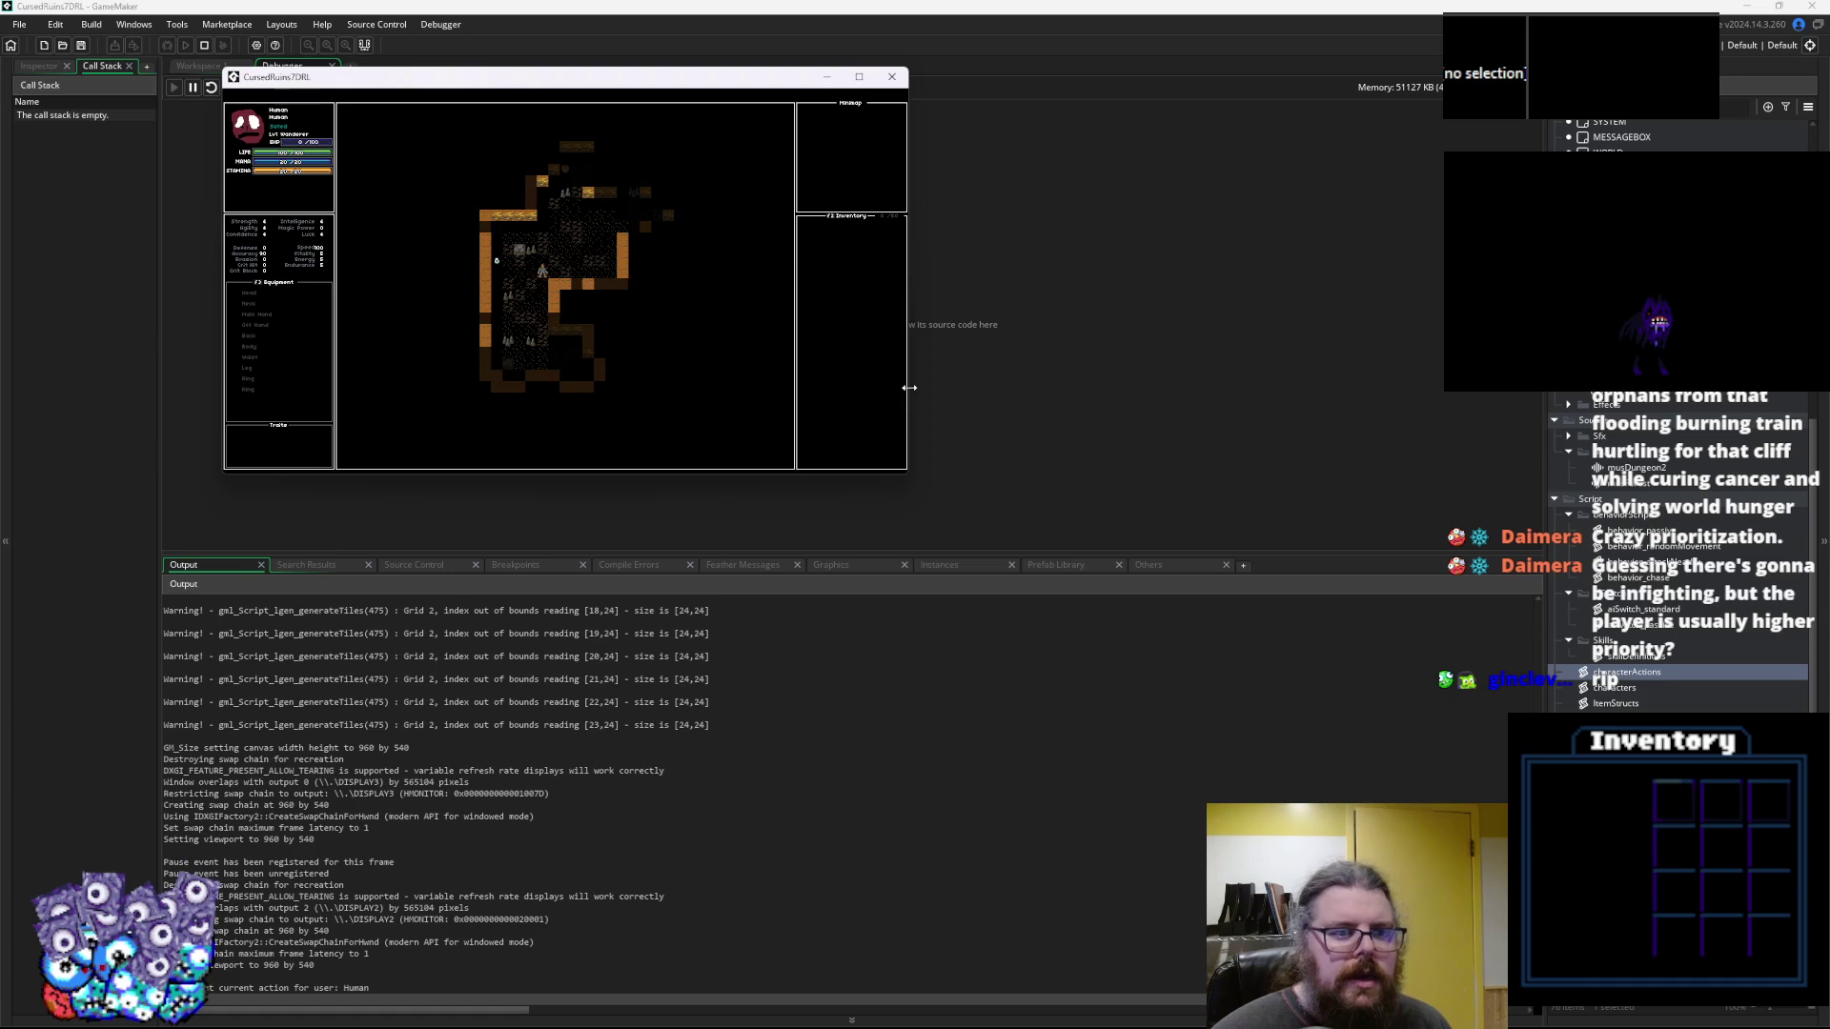
key("Up")
key("Up")
key("Up")
key("Right")
key("Right")
key("Right")
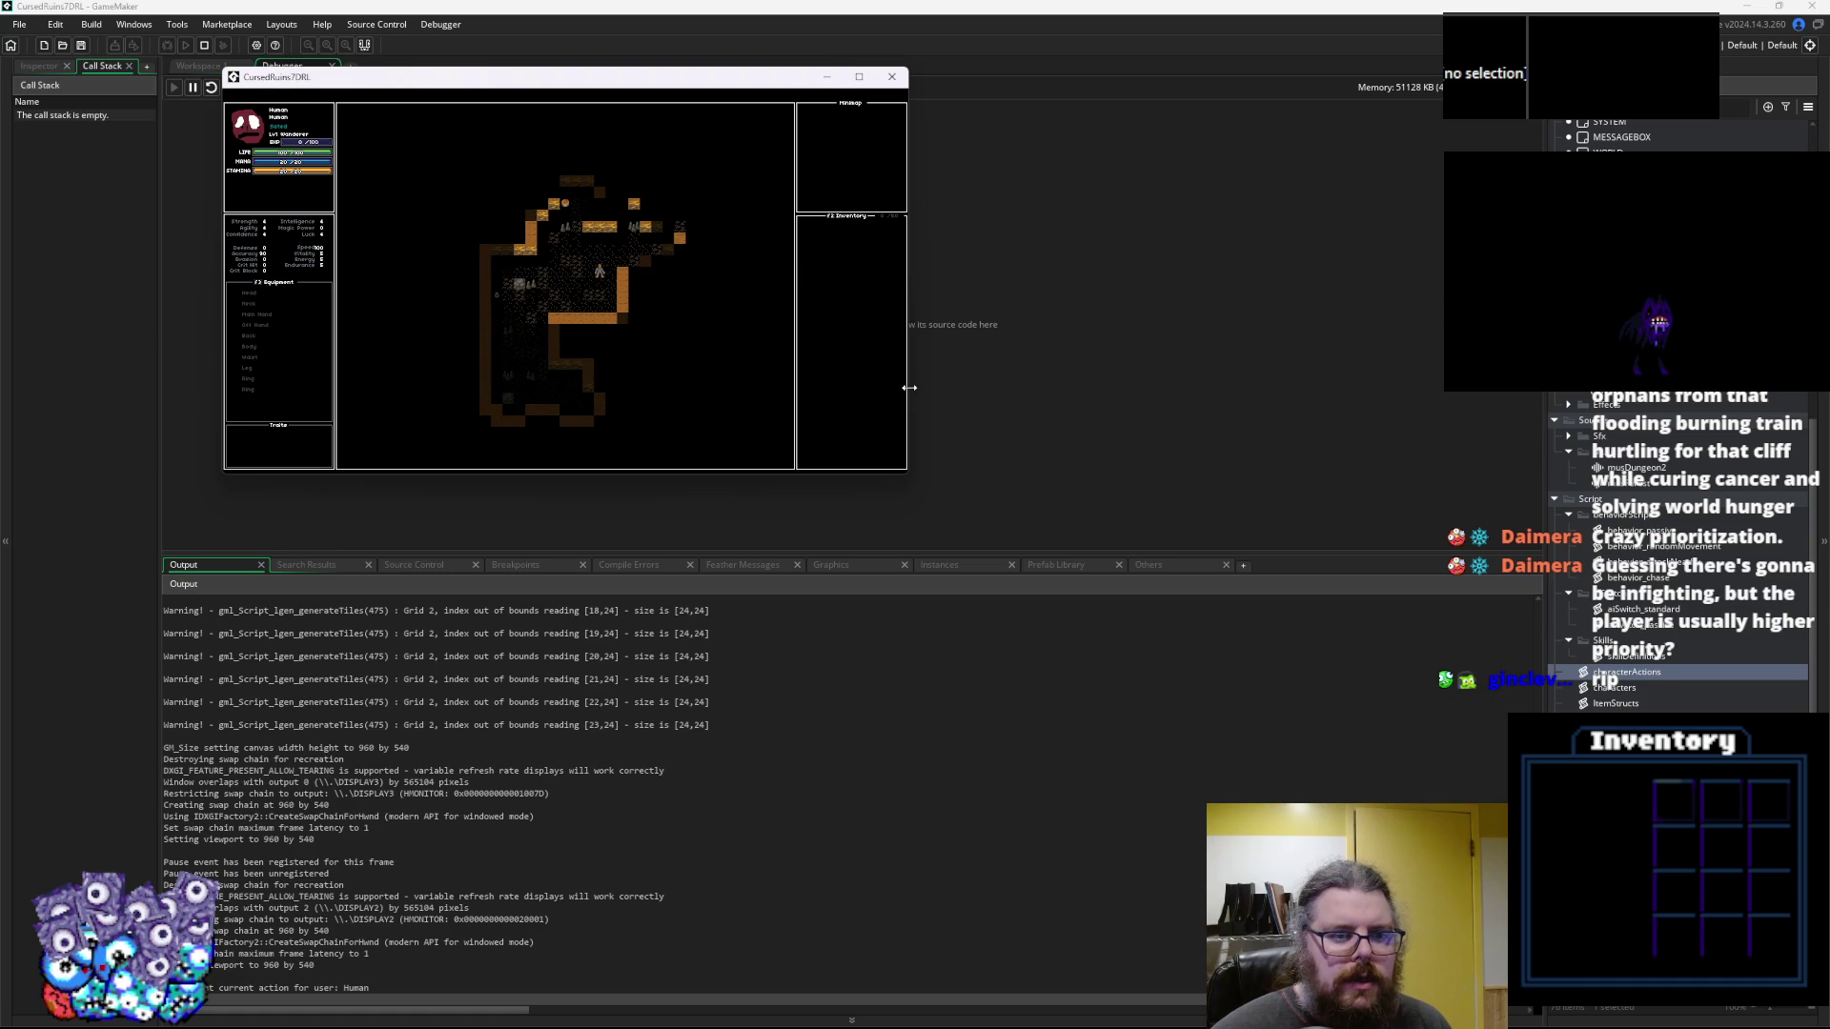
key("Right")
key("Right")
key("Right")
key("Up")
key("Up")
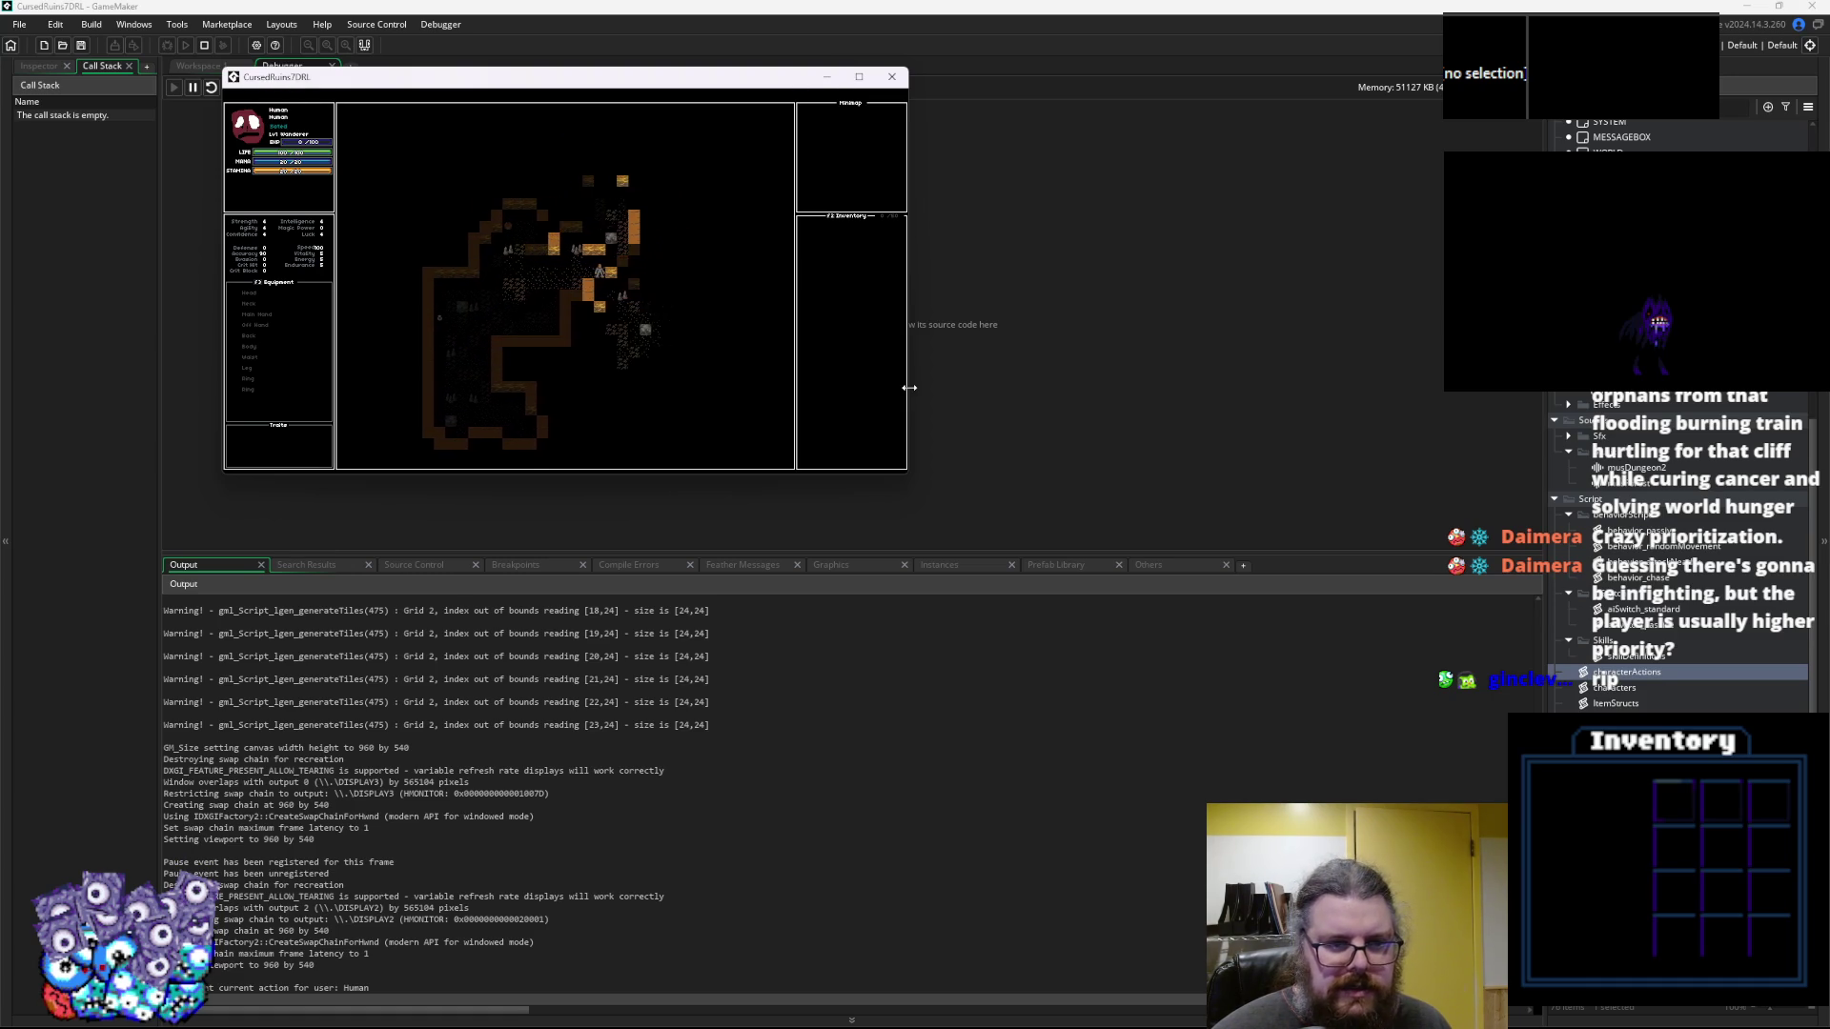
key("Down")
key("Down")
key("Down")
key("Right")
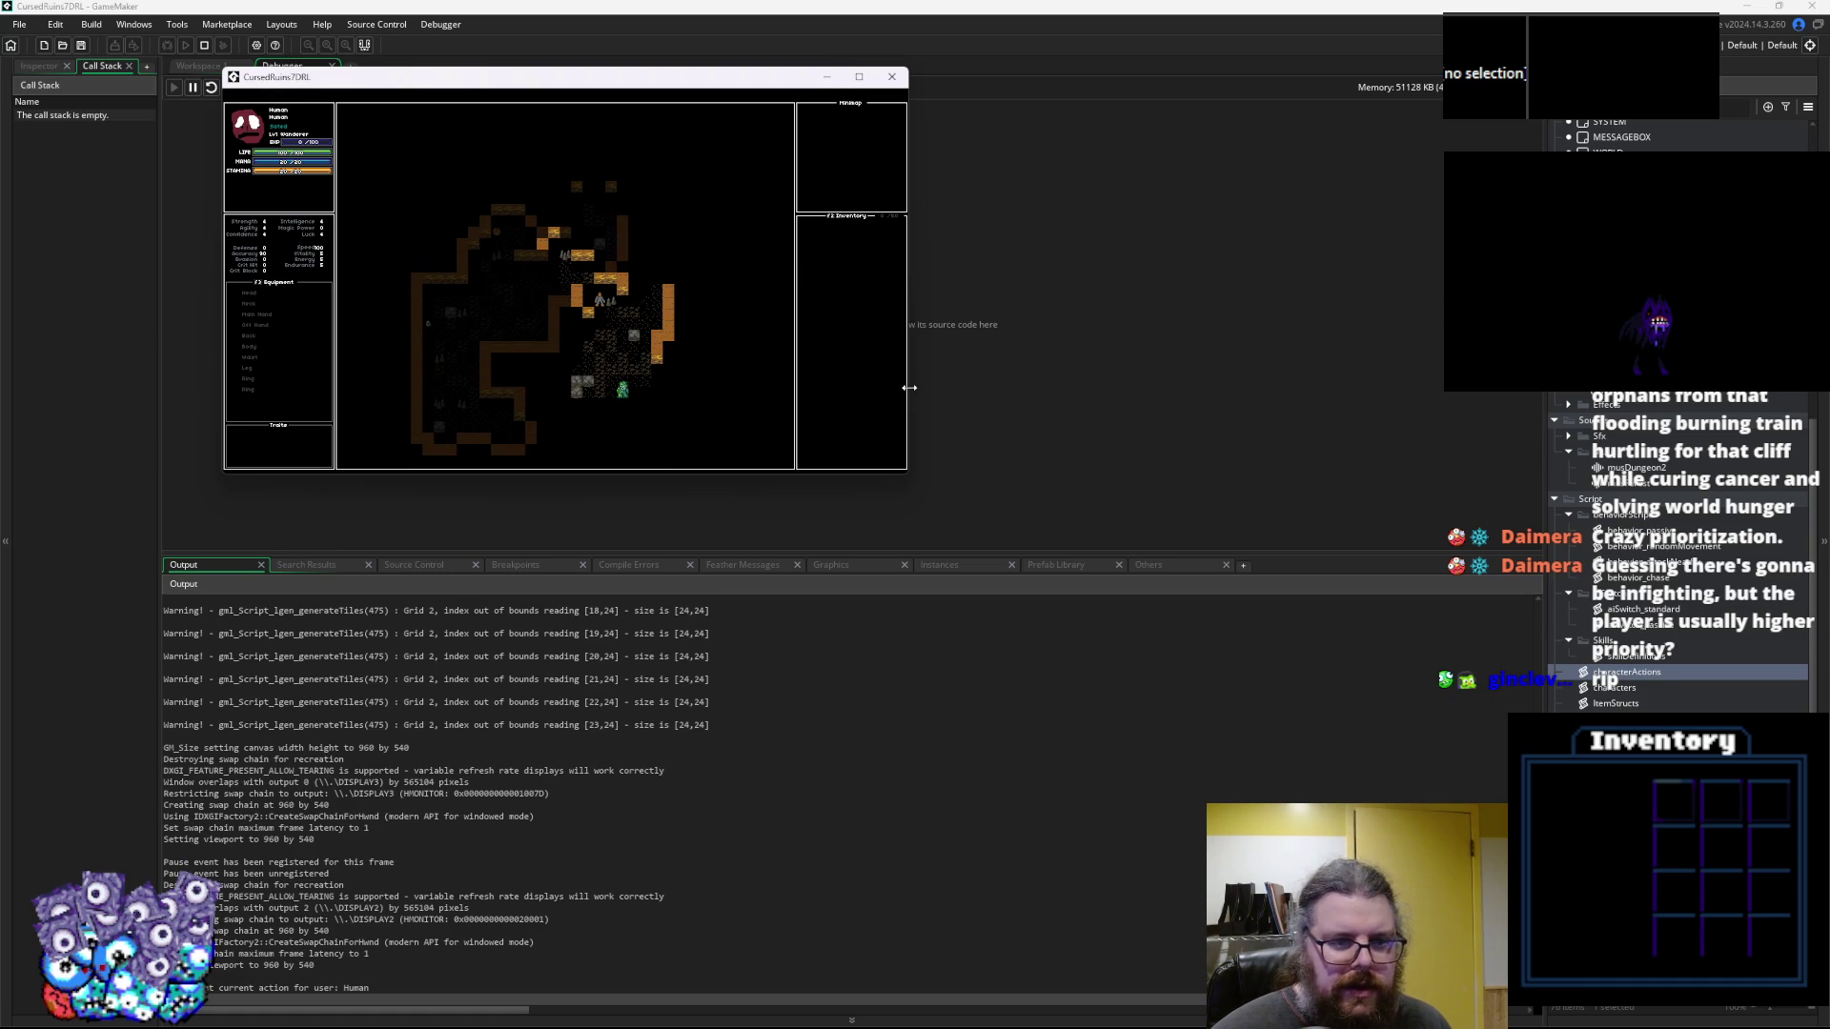
key("Down")
key("Down")
key("Down")
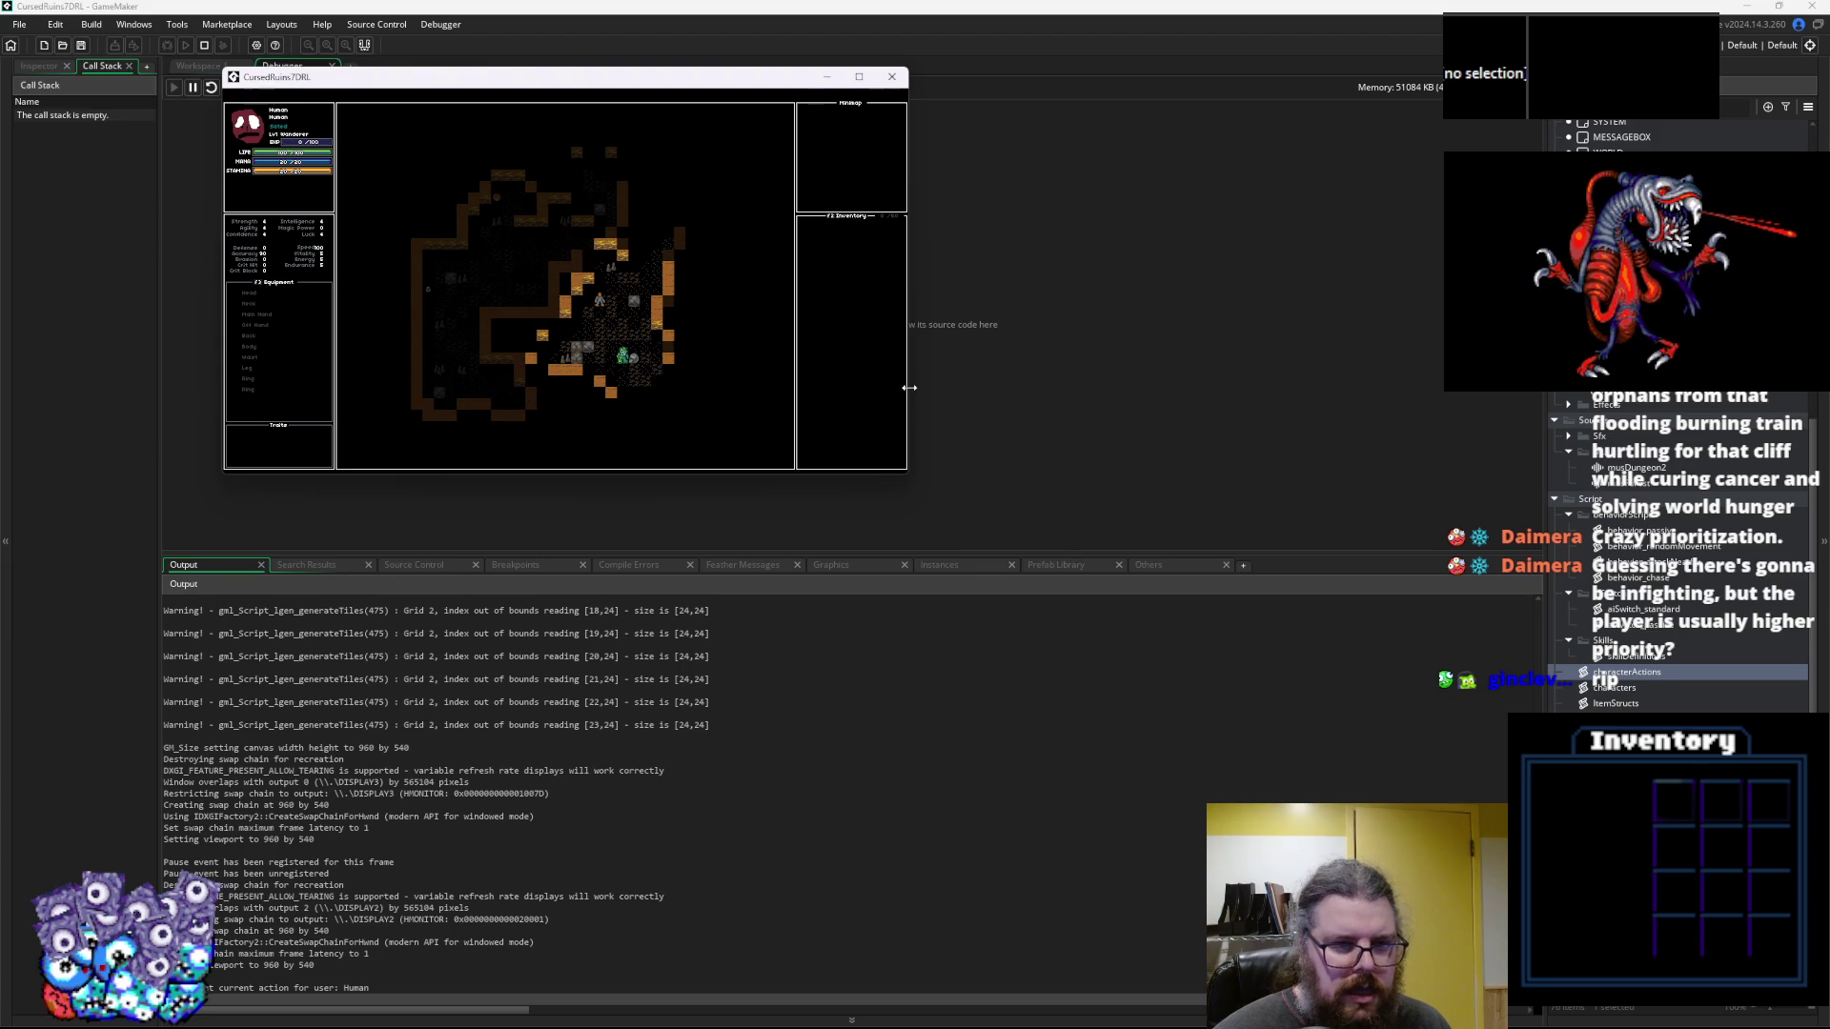
key("Down")
key("Left")
key("Up")
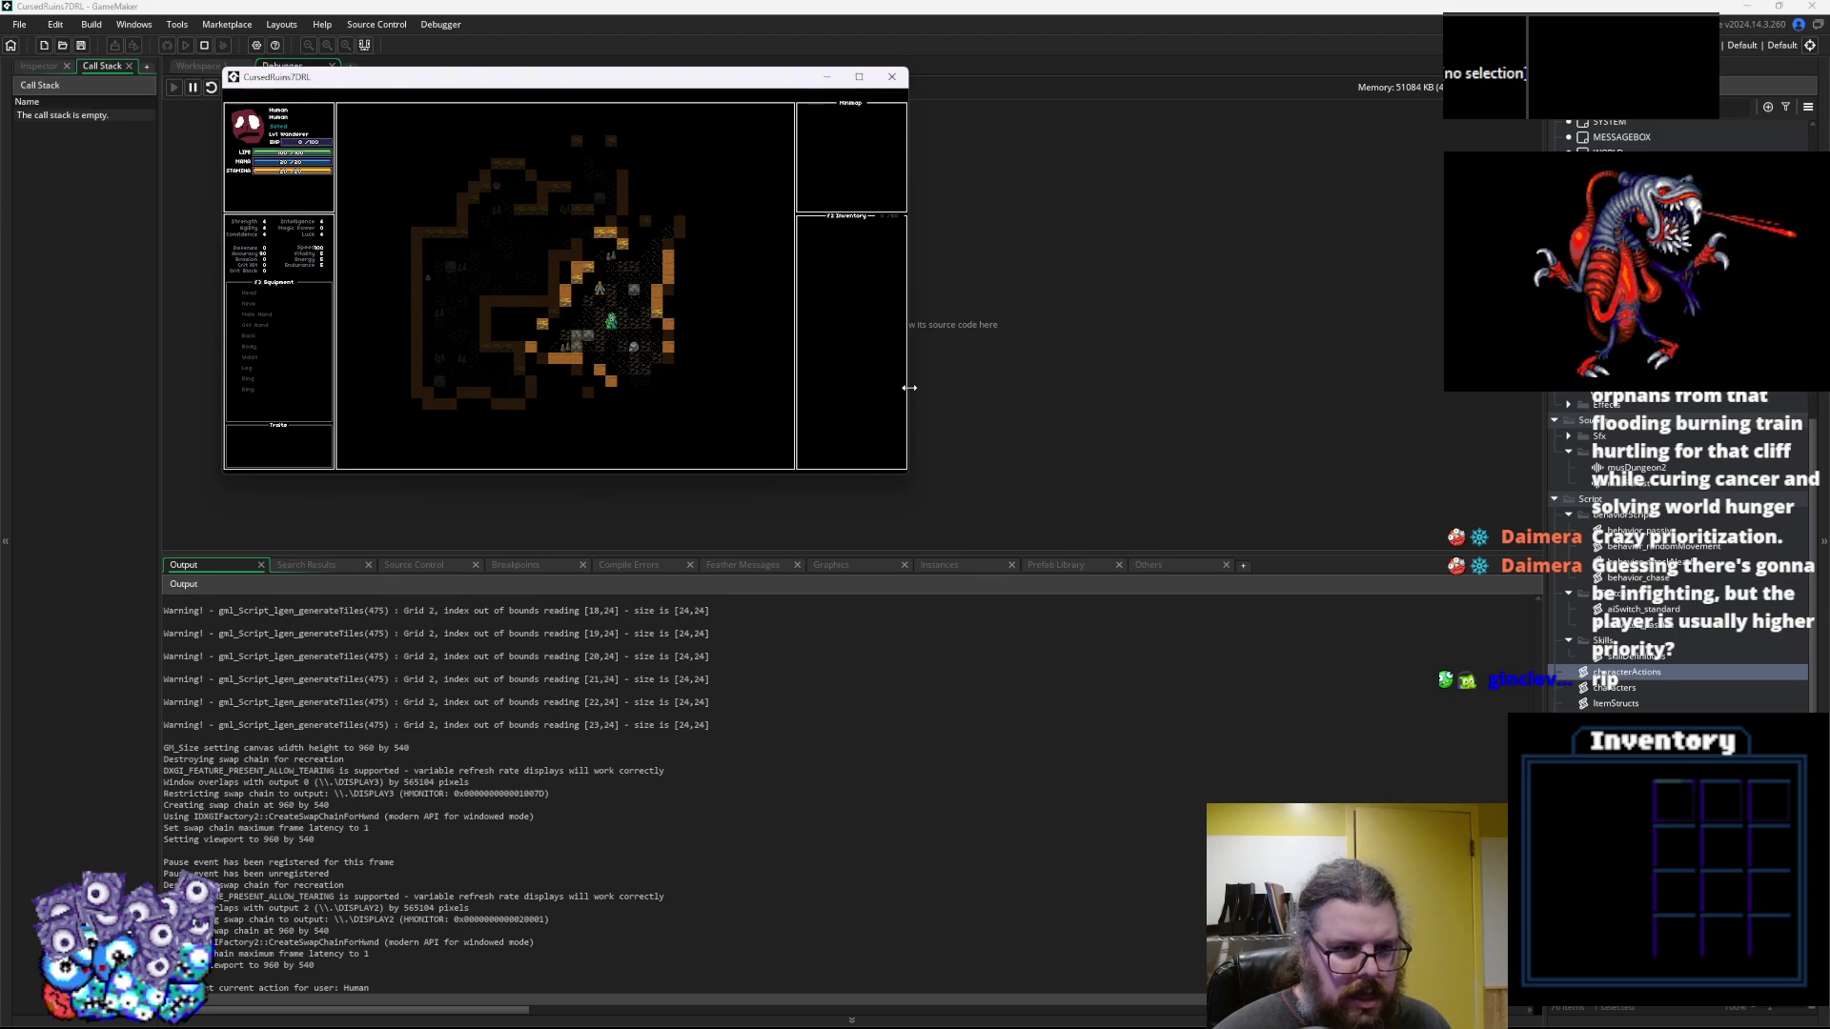
key("Up")
key("Up")
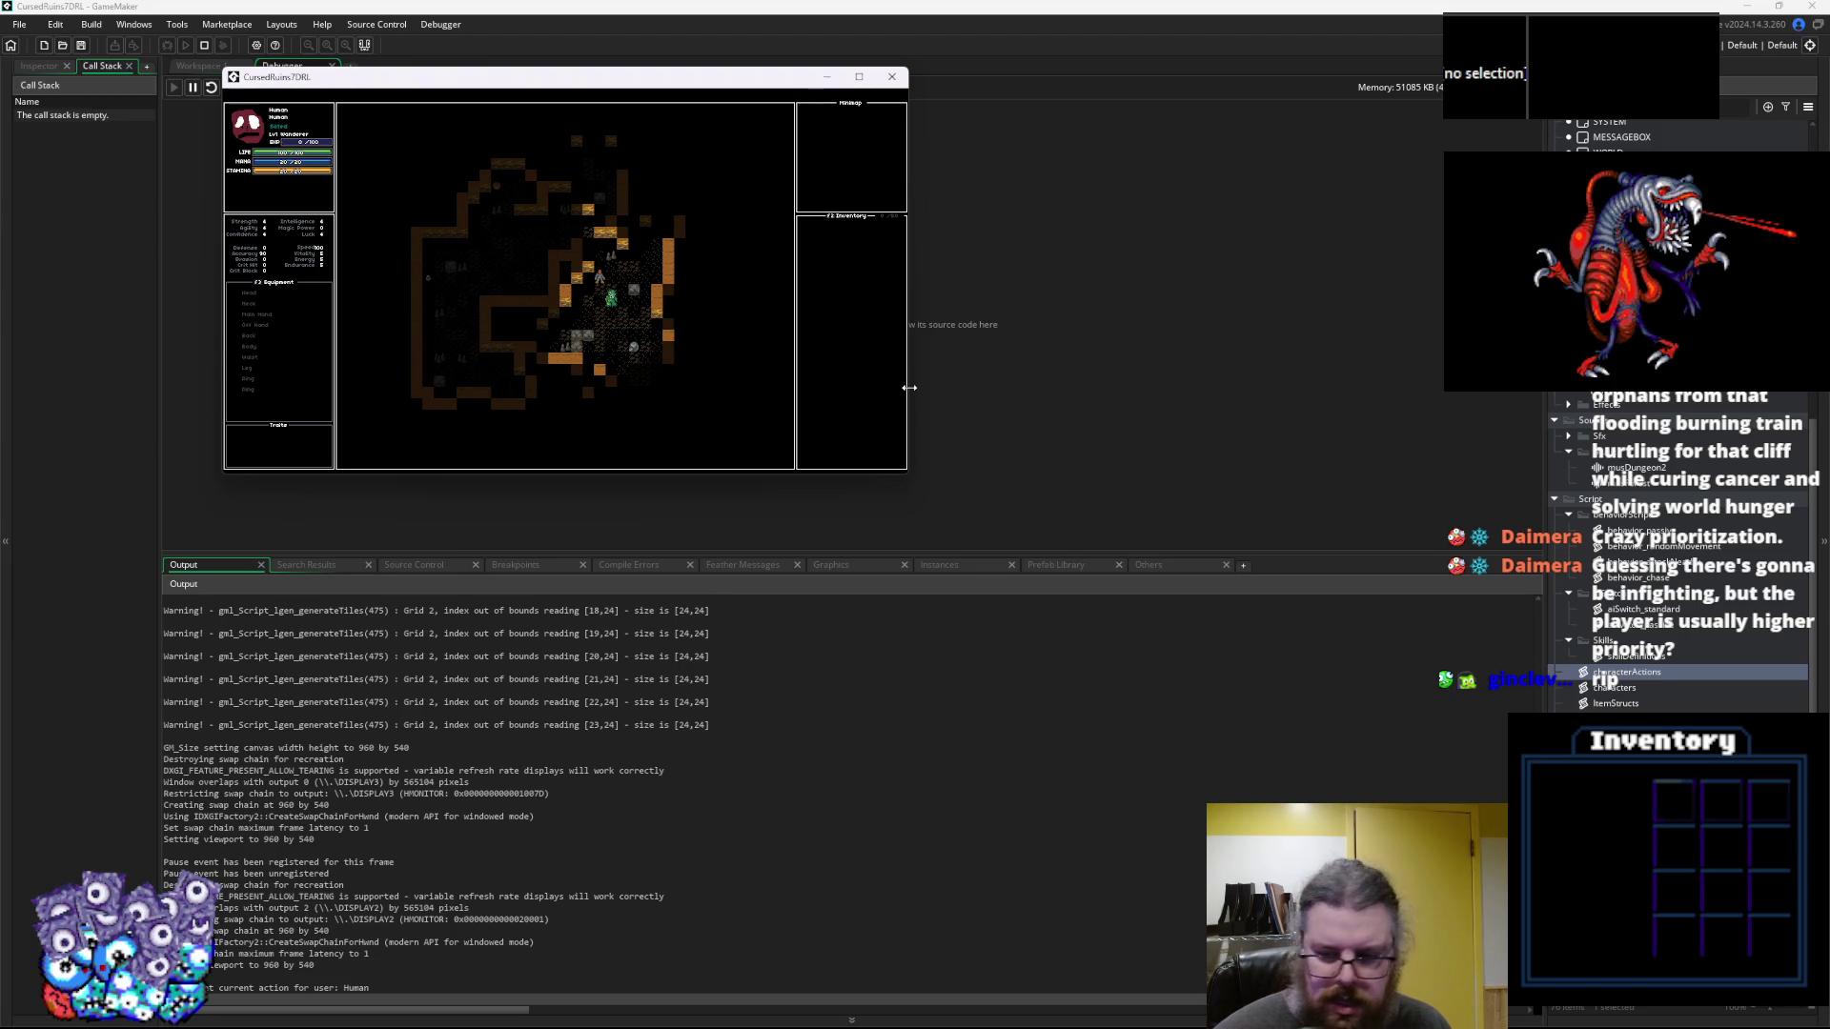
key("Up")
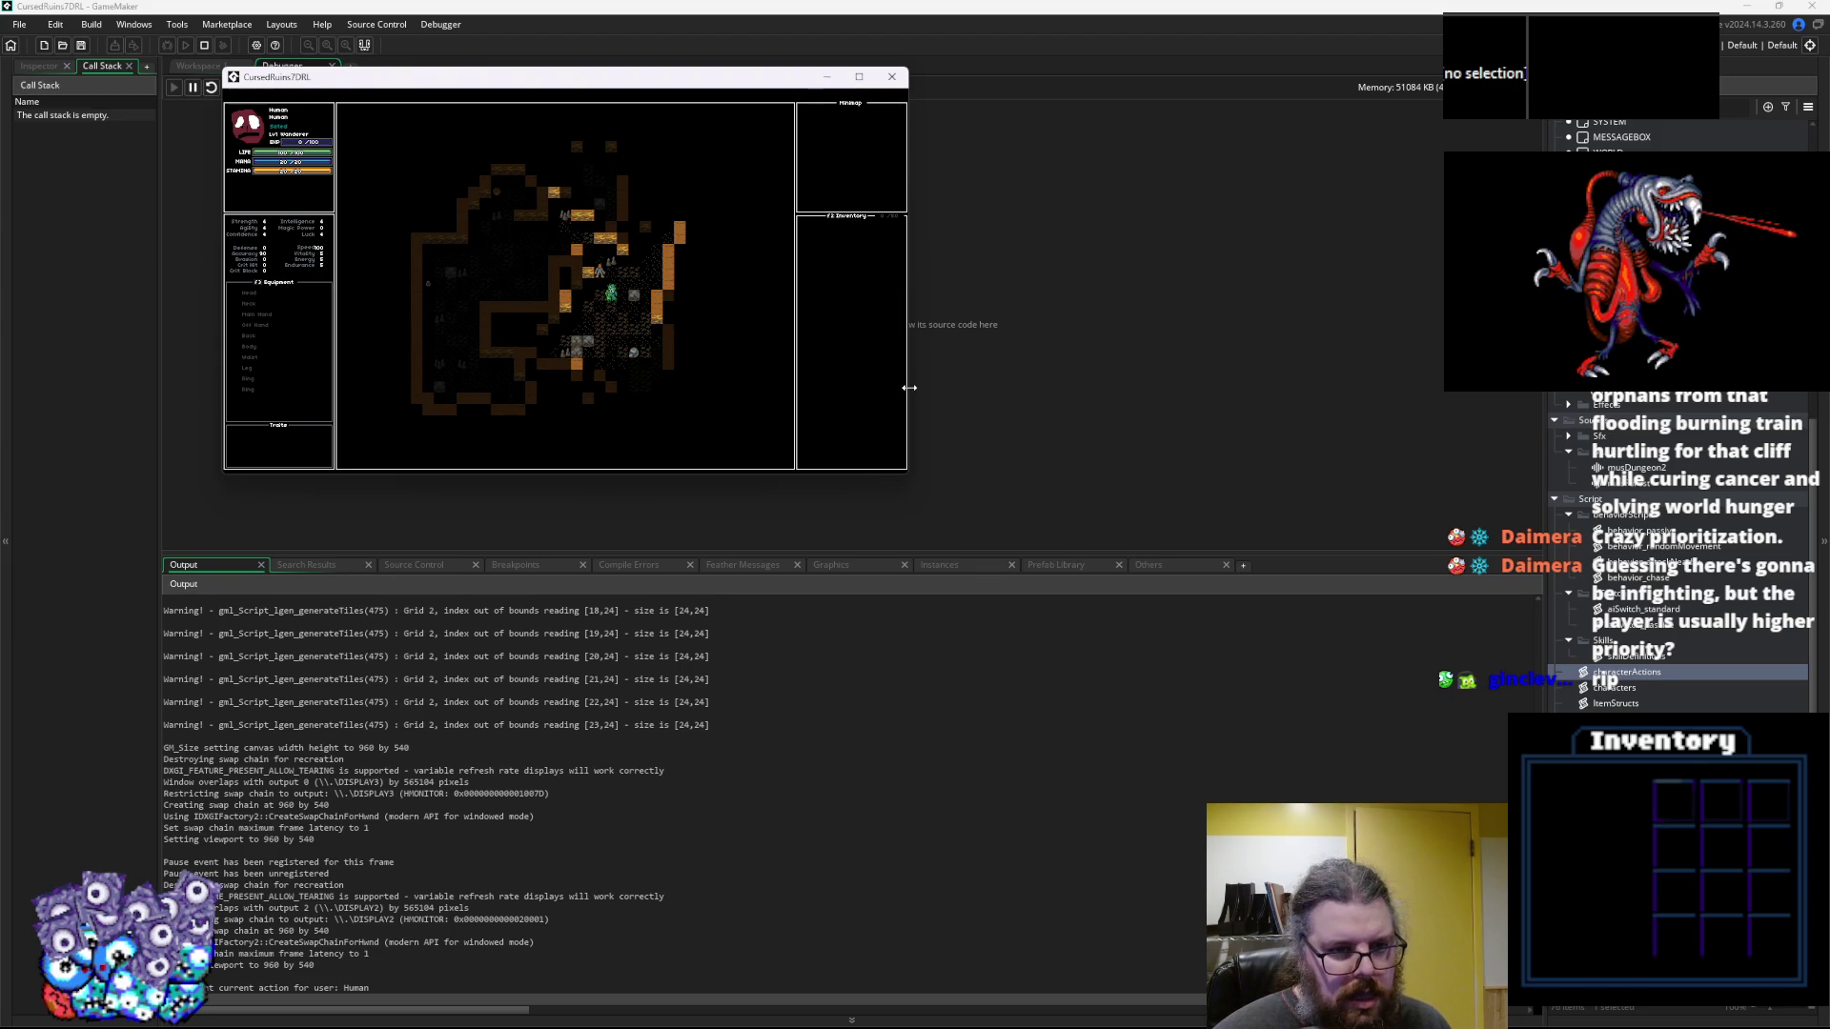
key("Up")
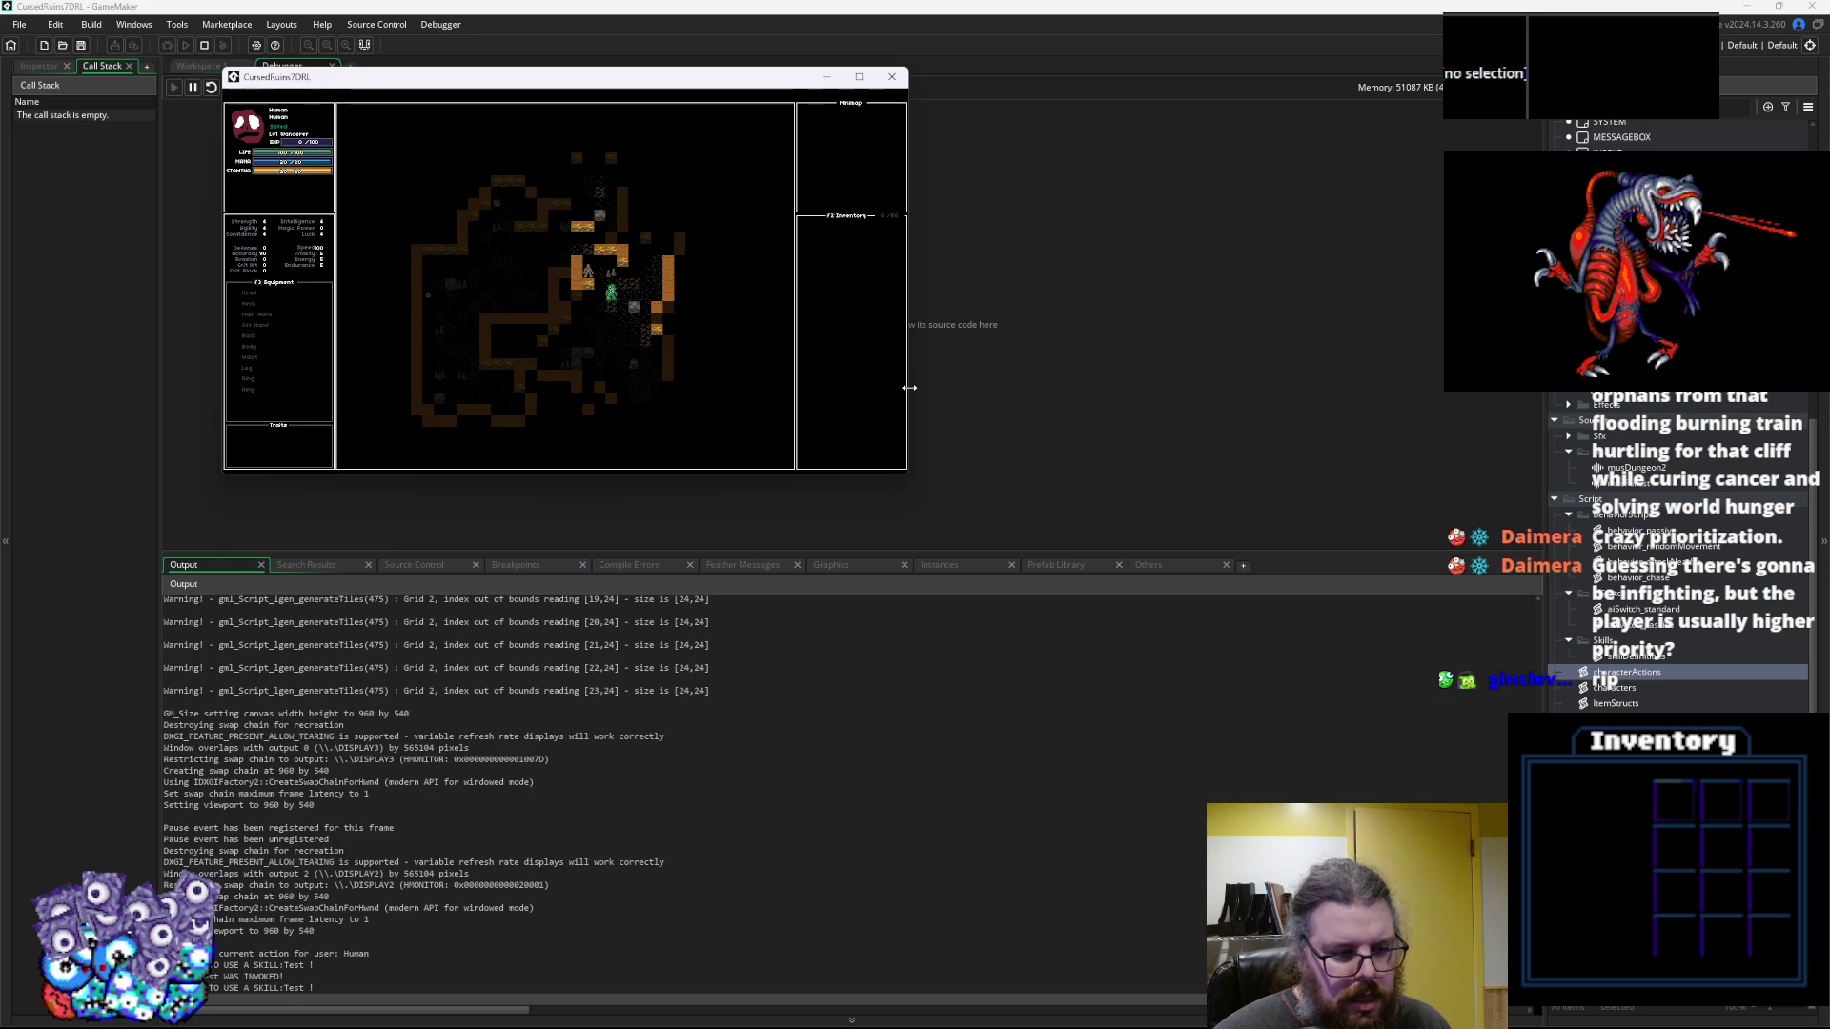
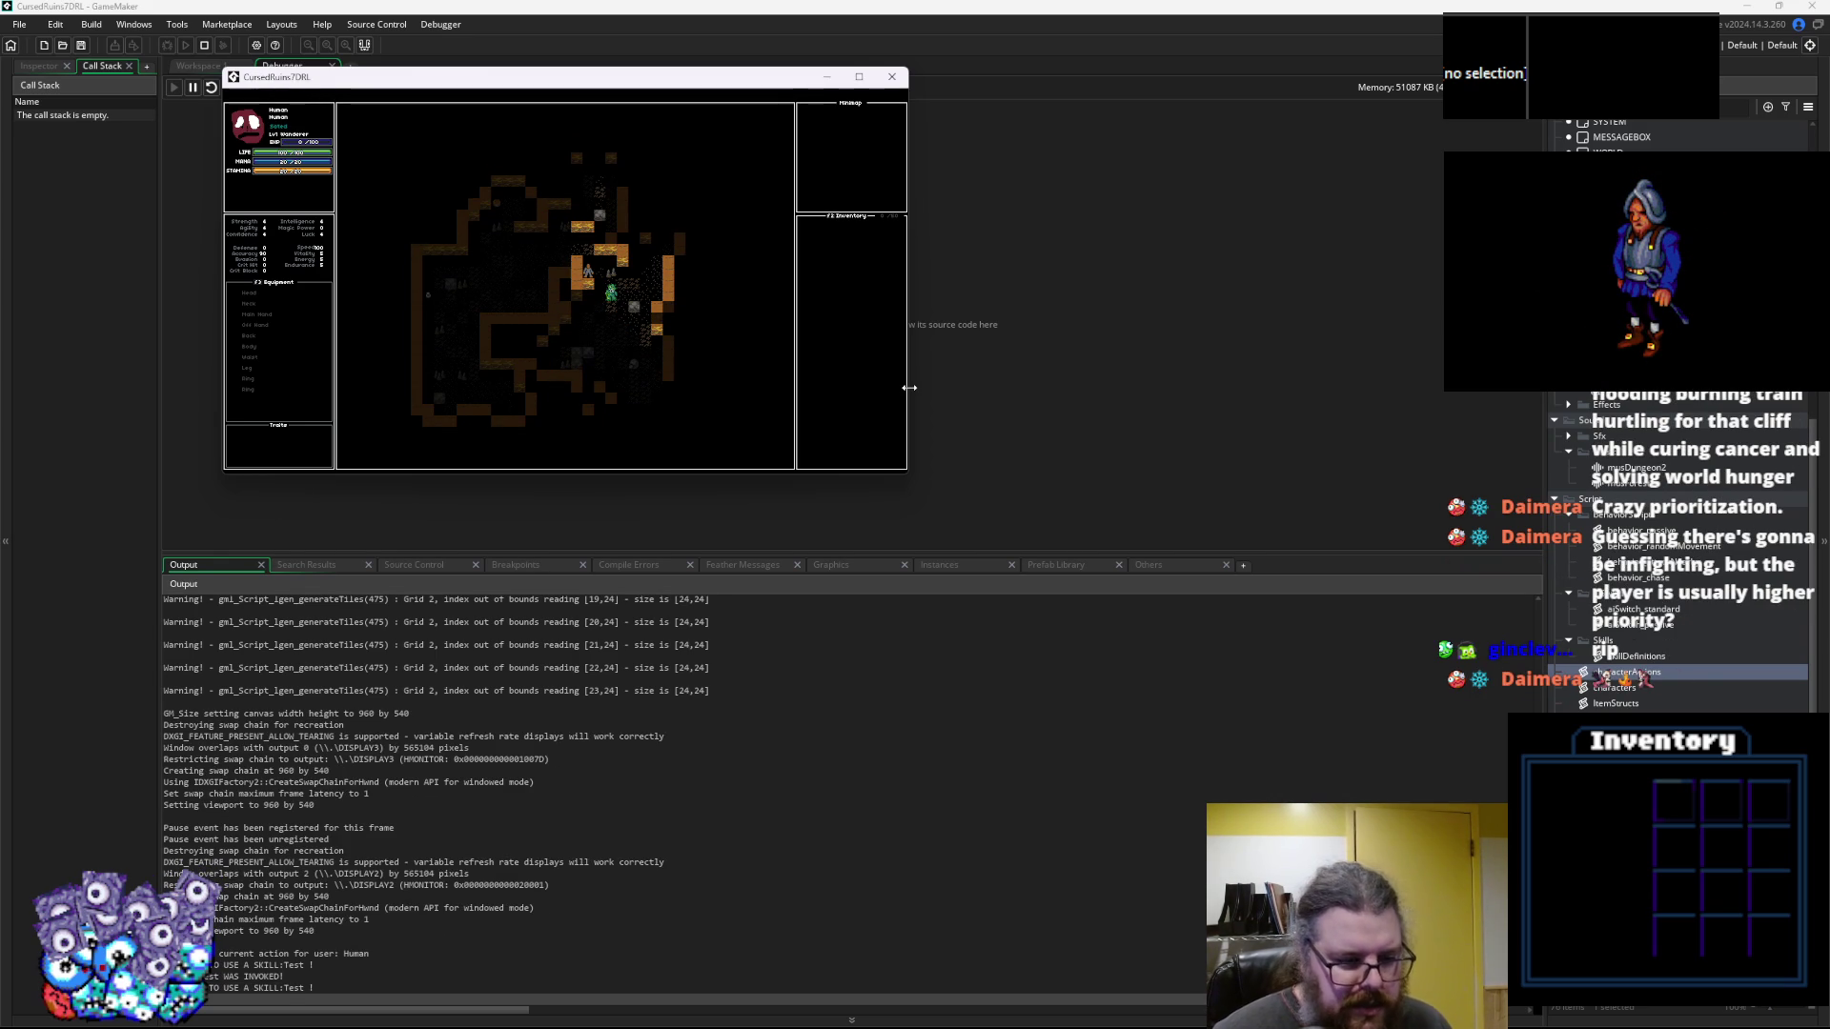
Walk the player left and down through the dungeon, passing turns so the creature acts
key("Left")
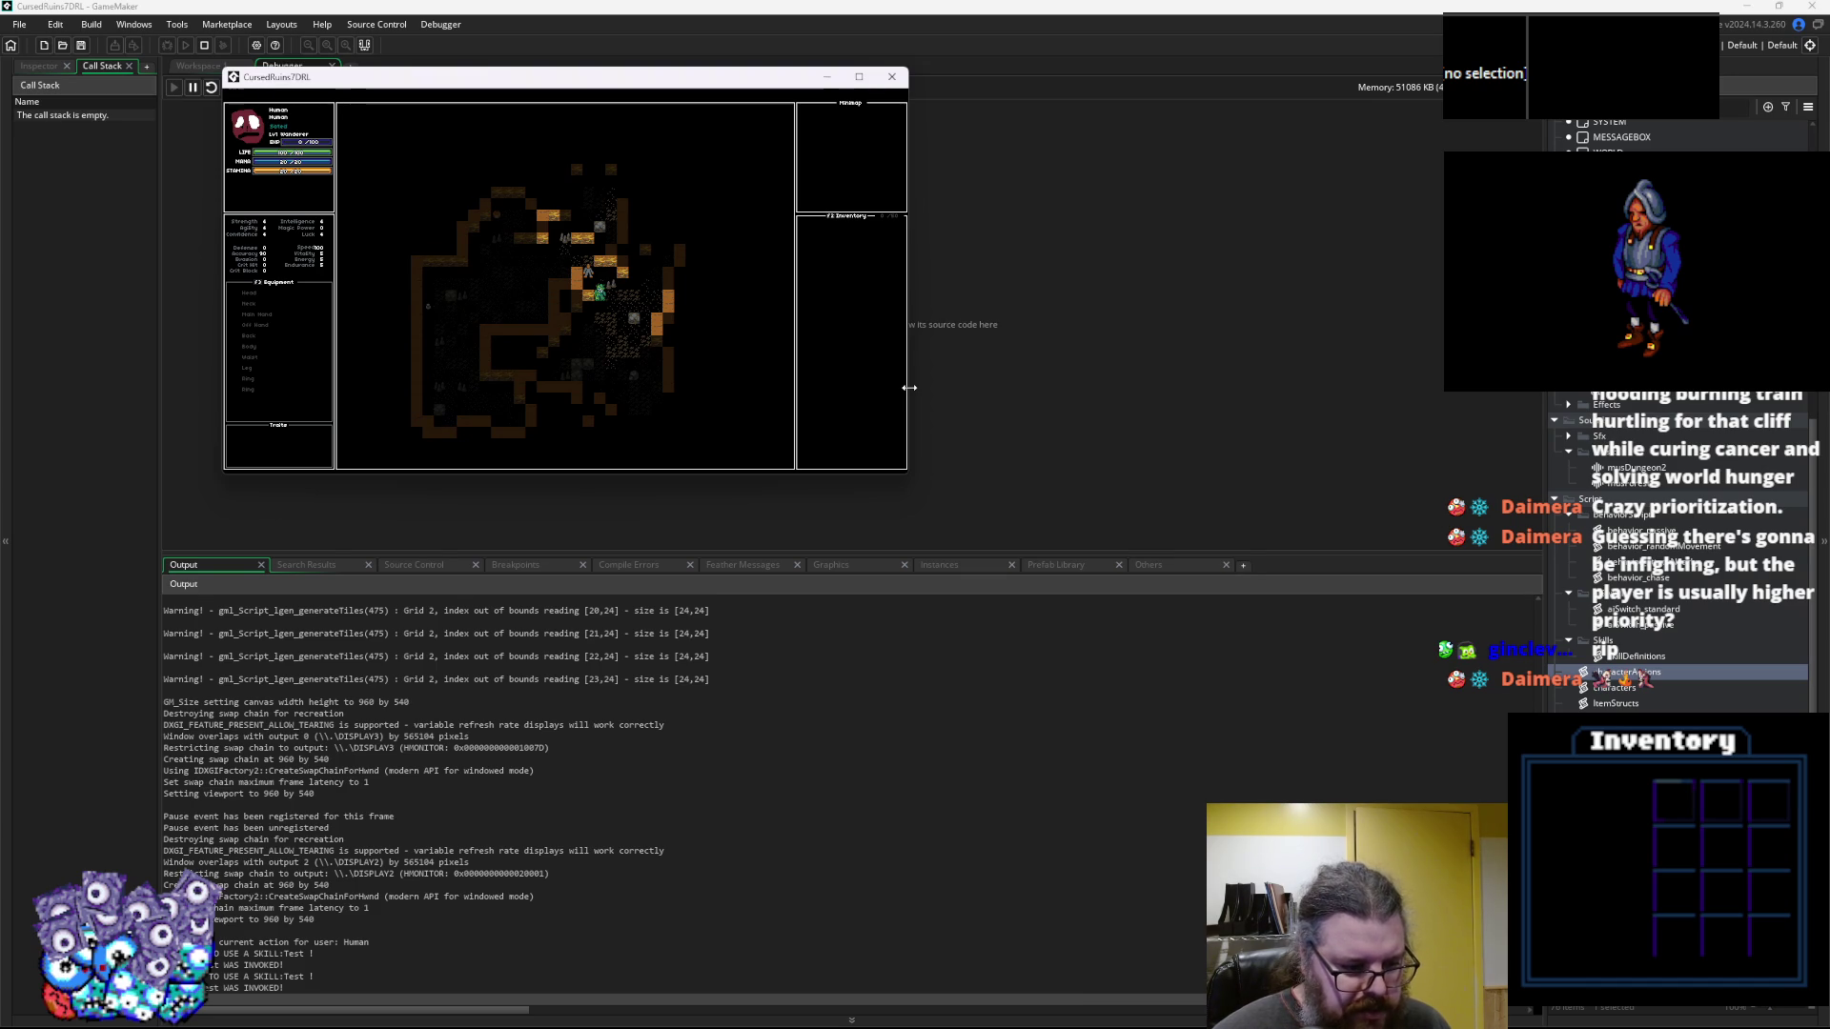
key("Left")
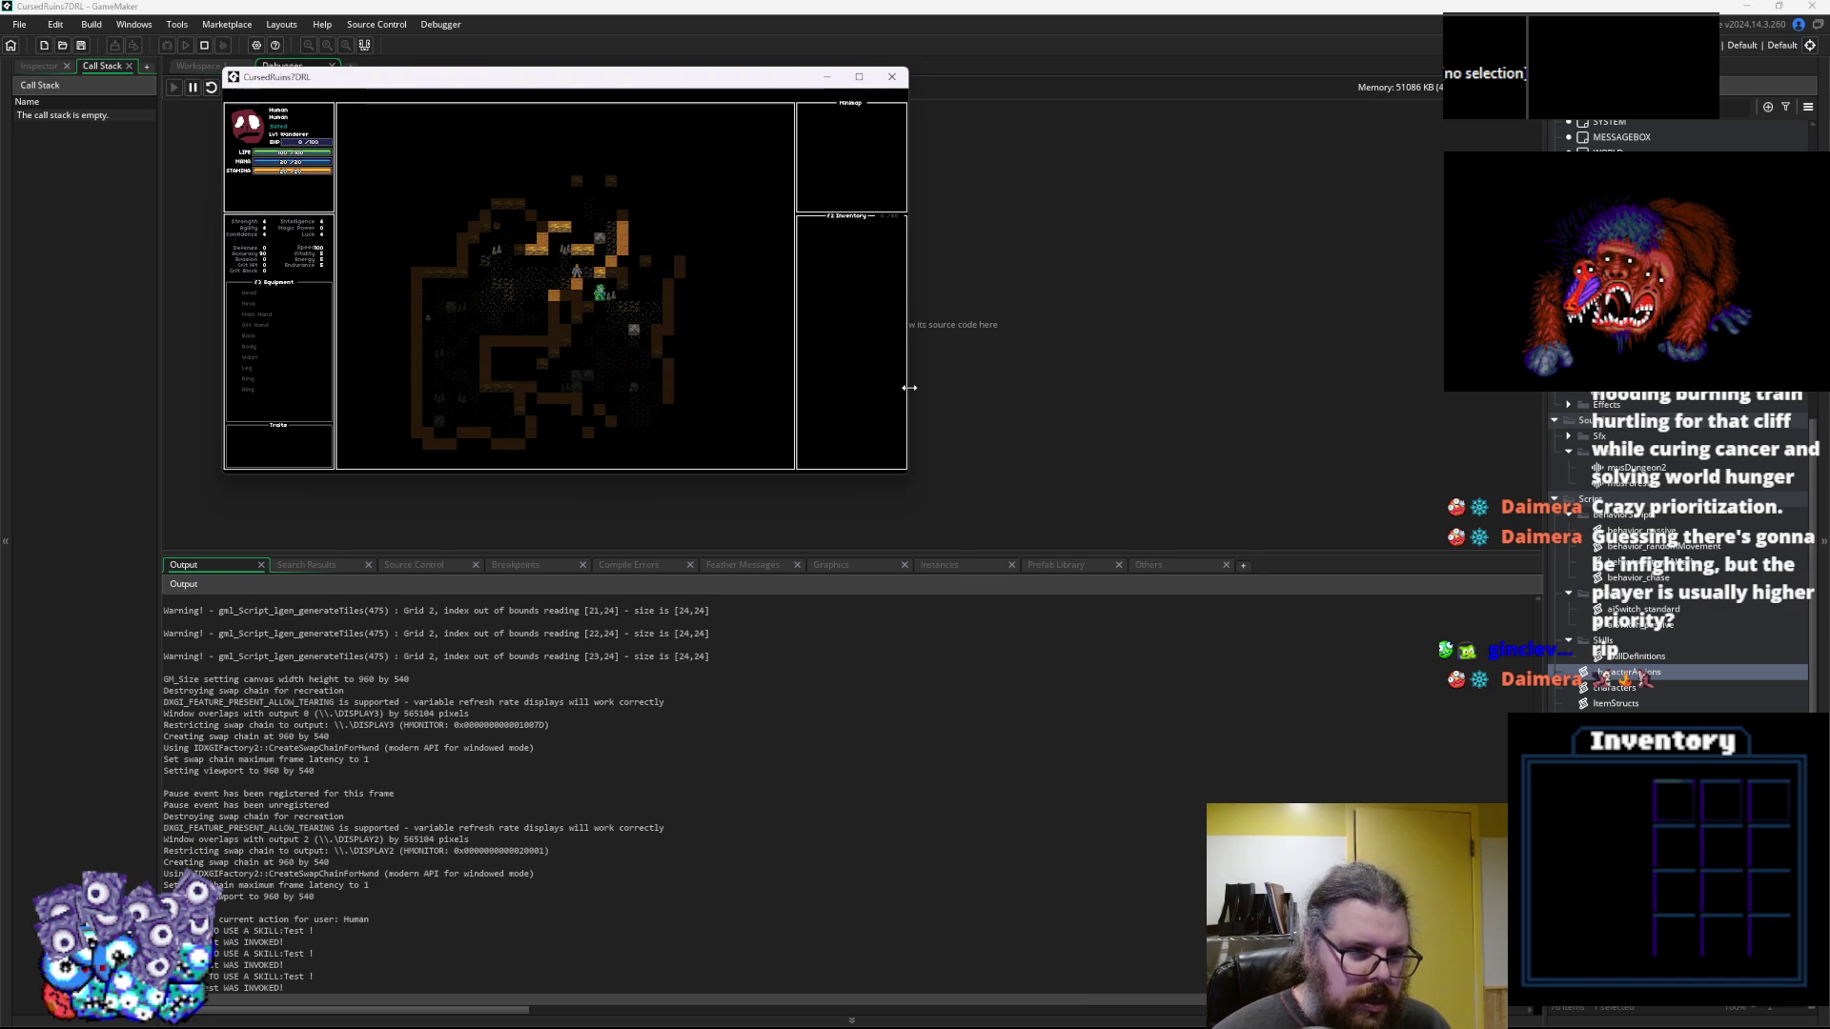
key("Left")
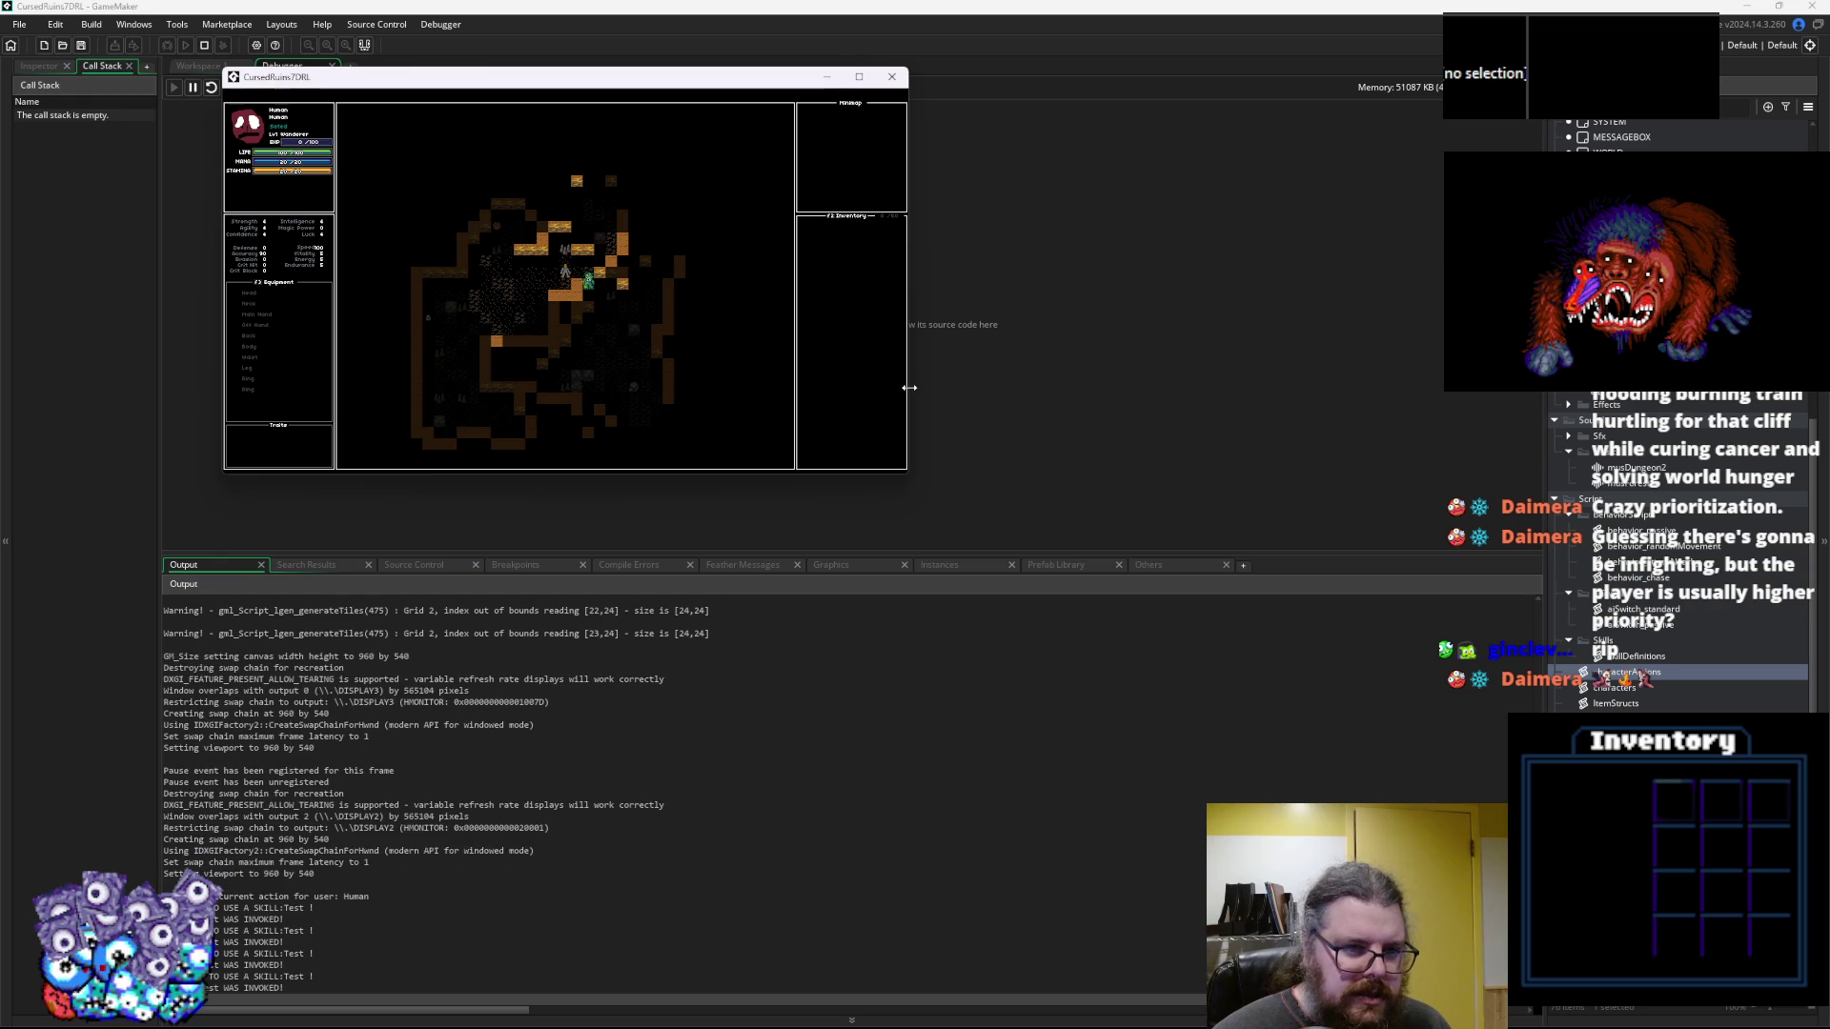
key("Left")
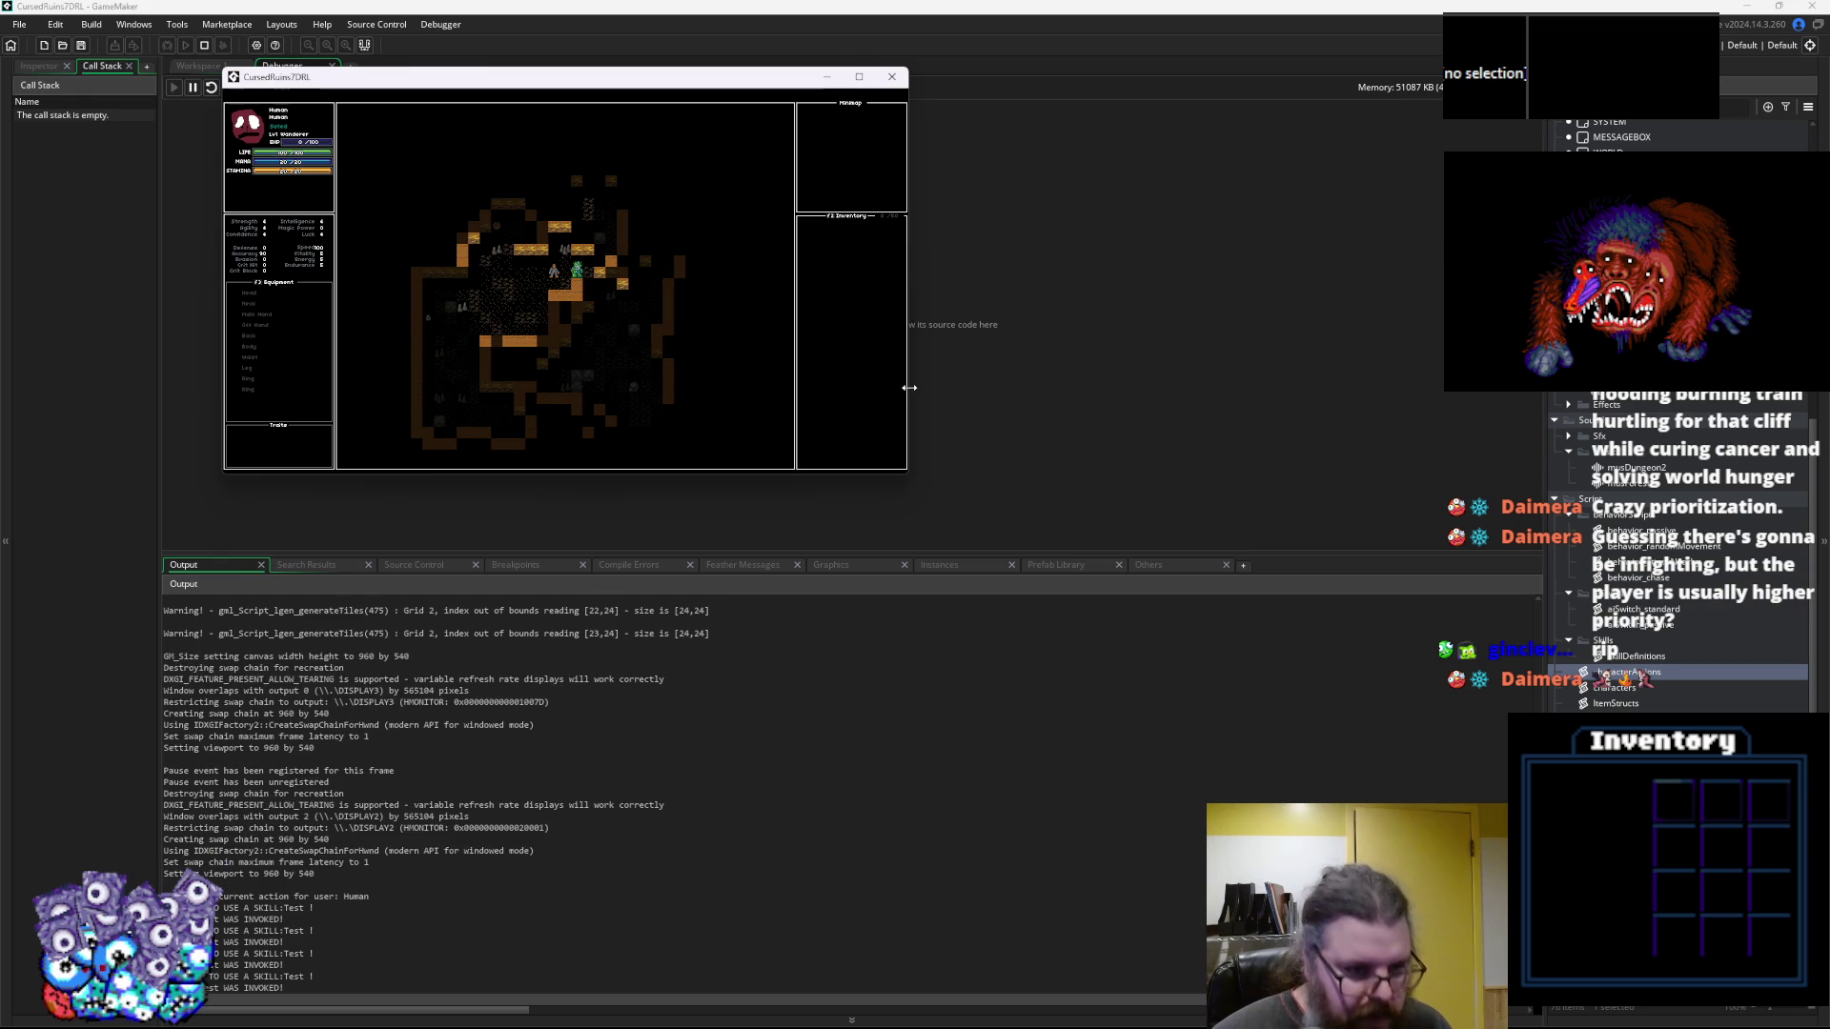
key("Left")
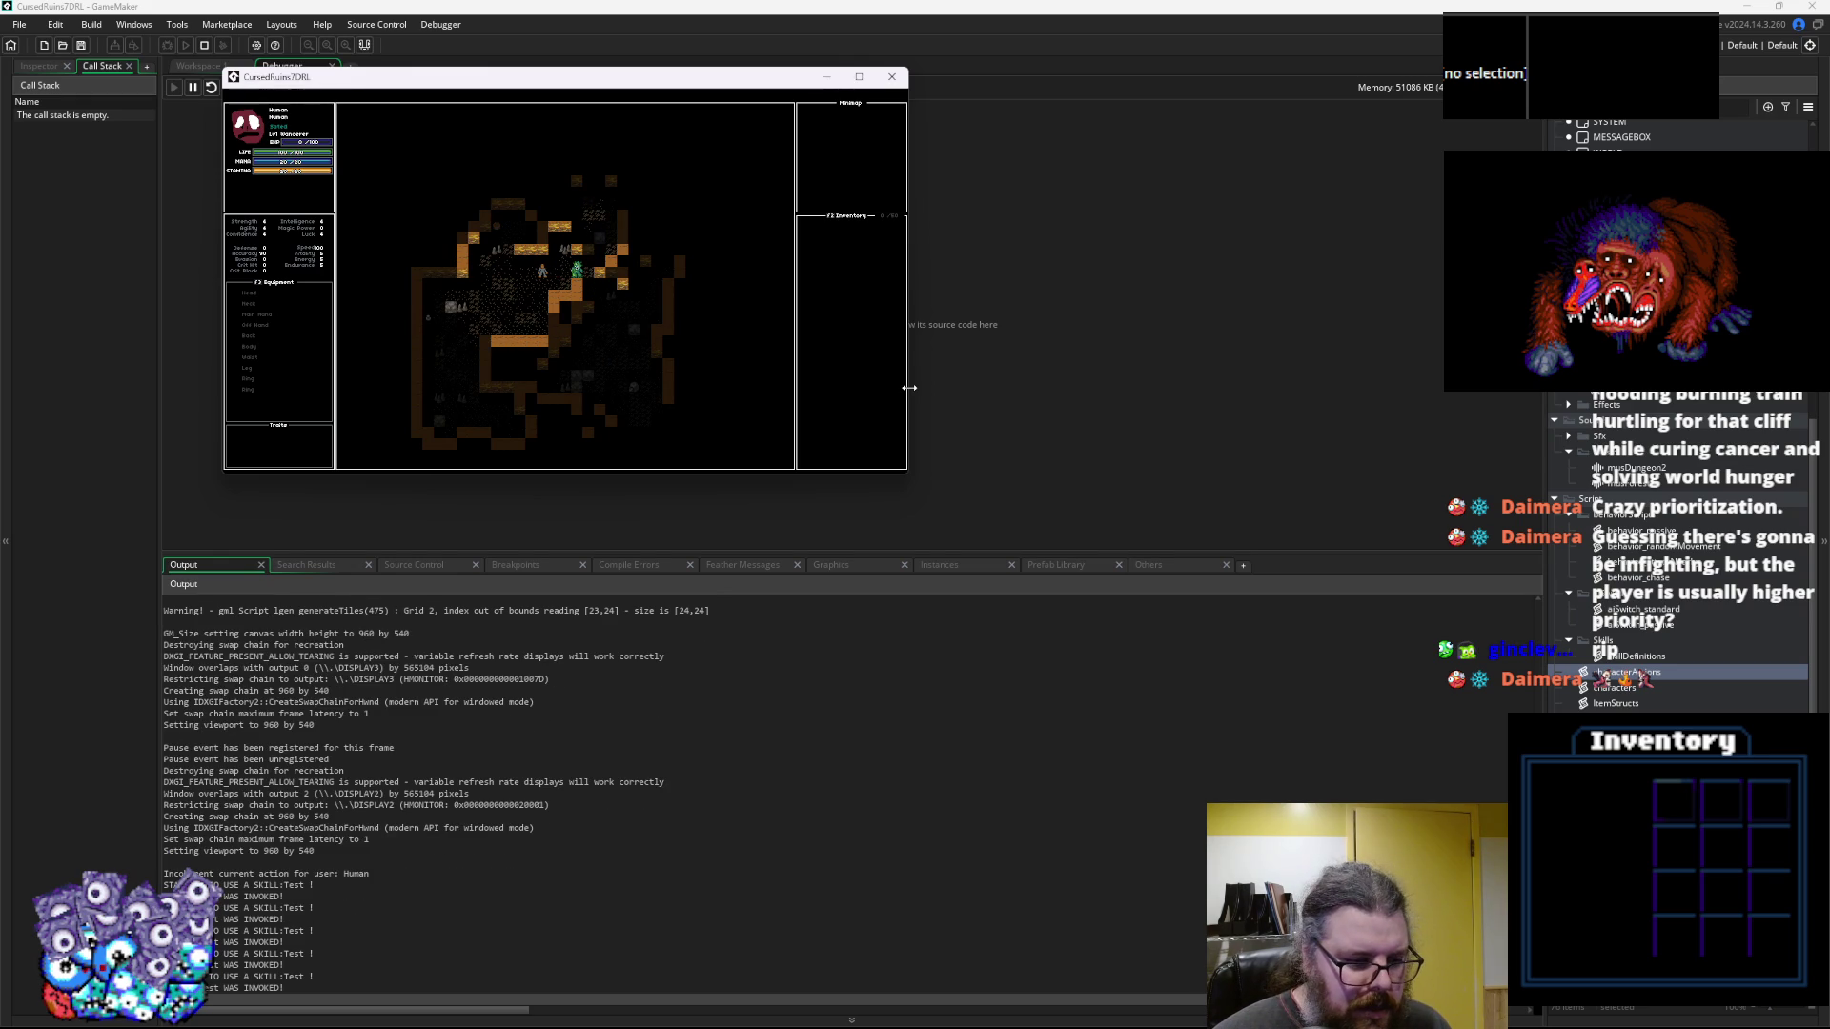
key("Left")
key("Left")
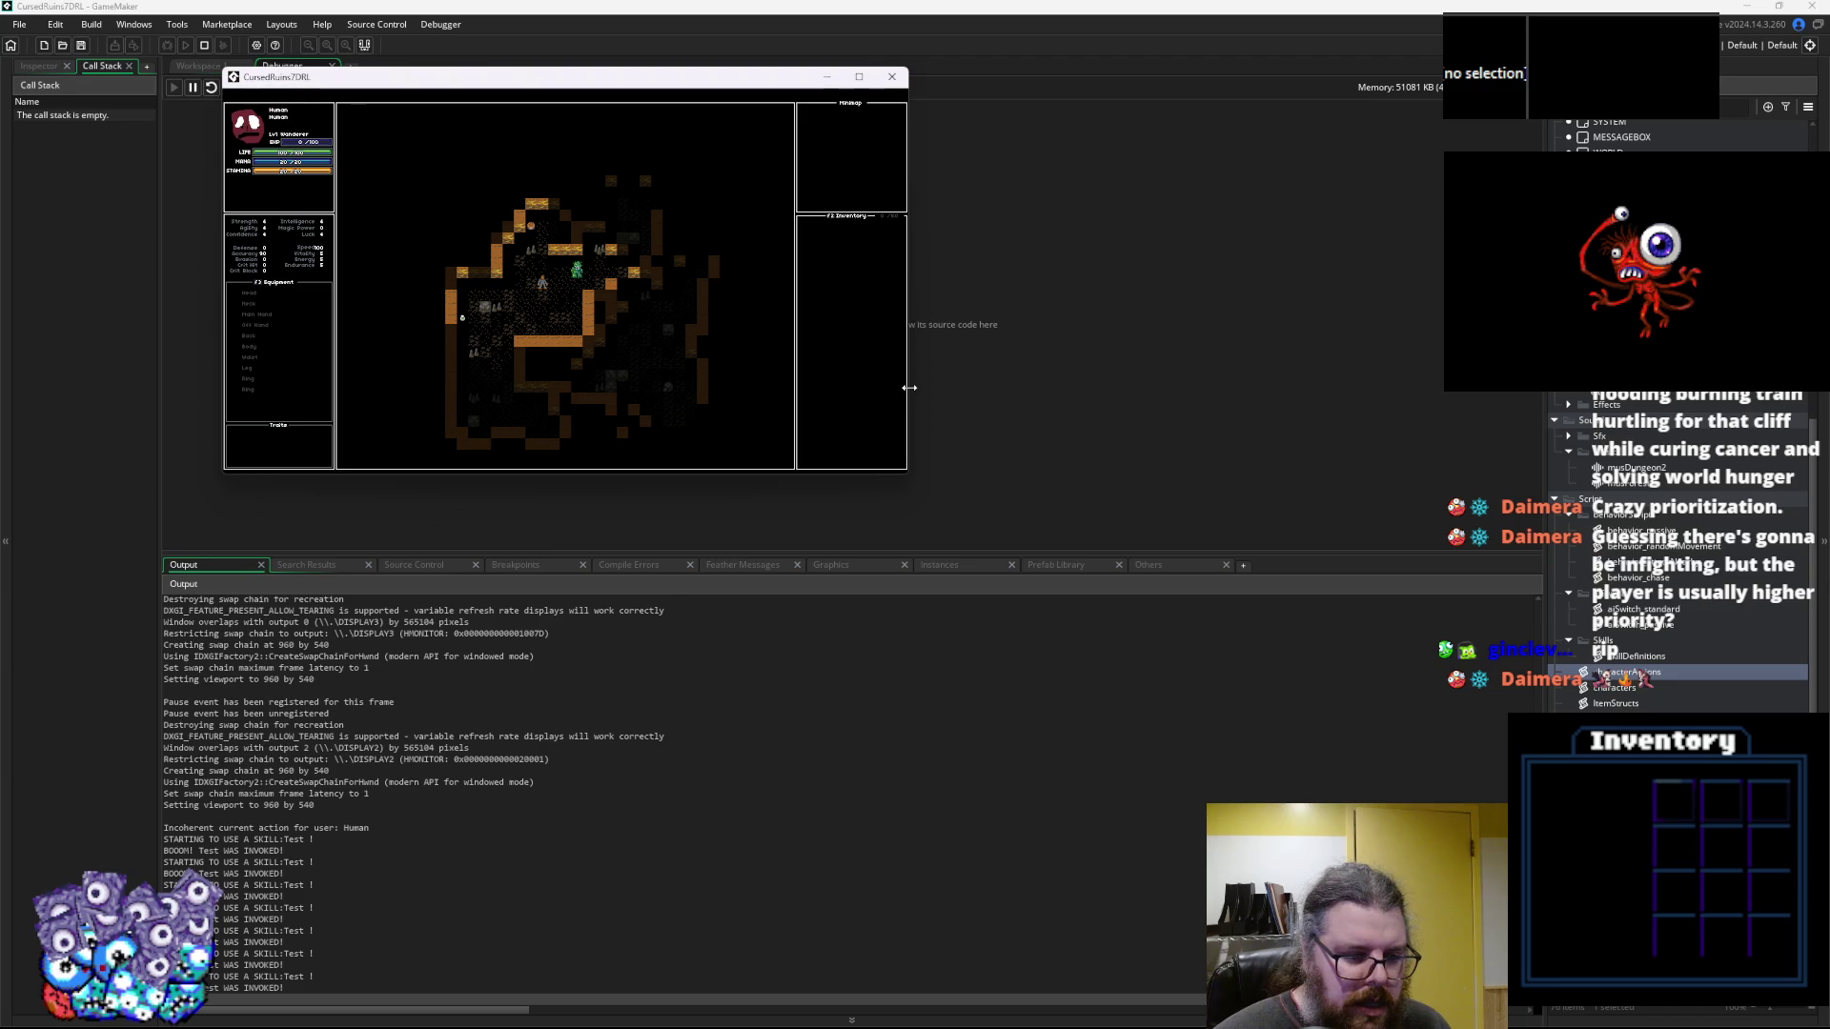
key("Down")
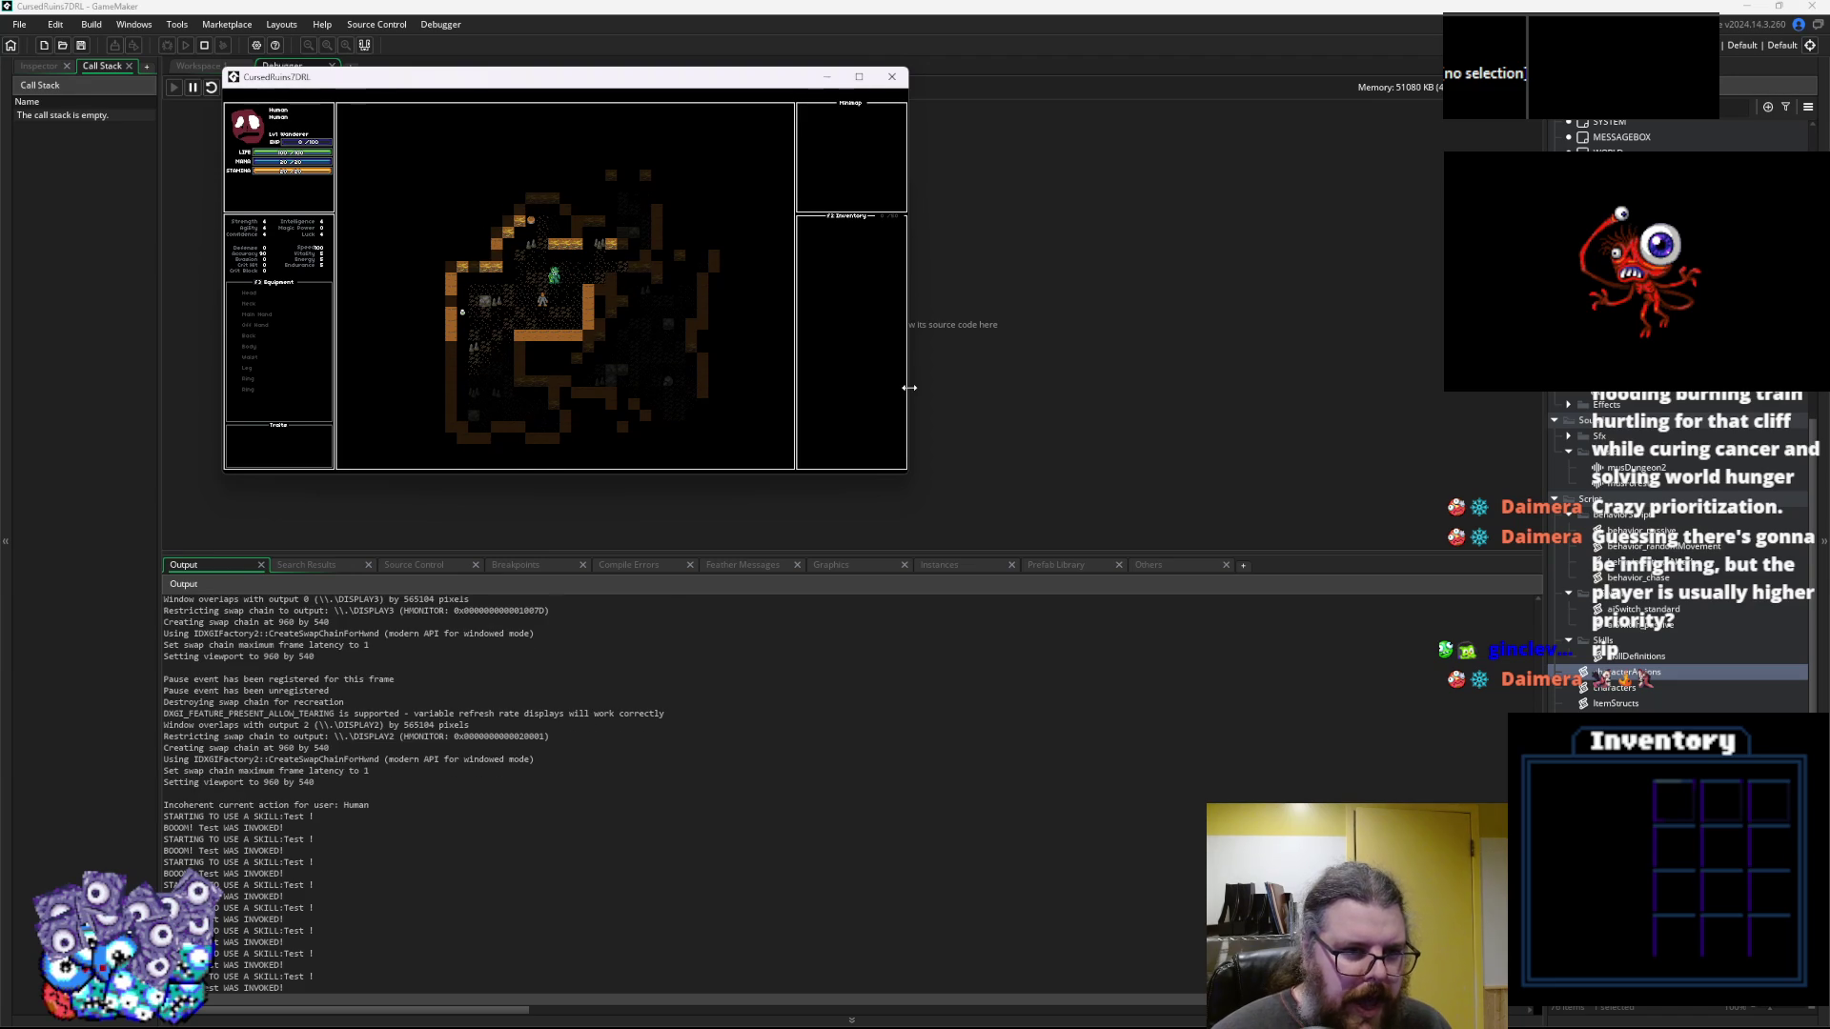
key("Down")
key("Left")
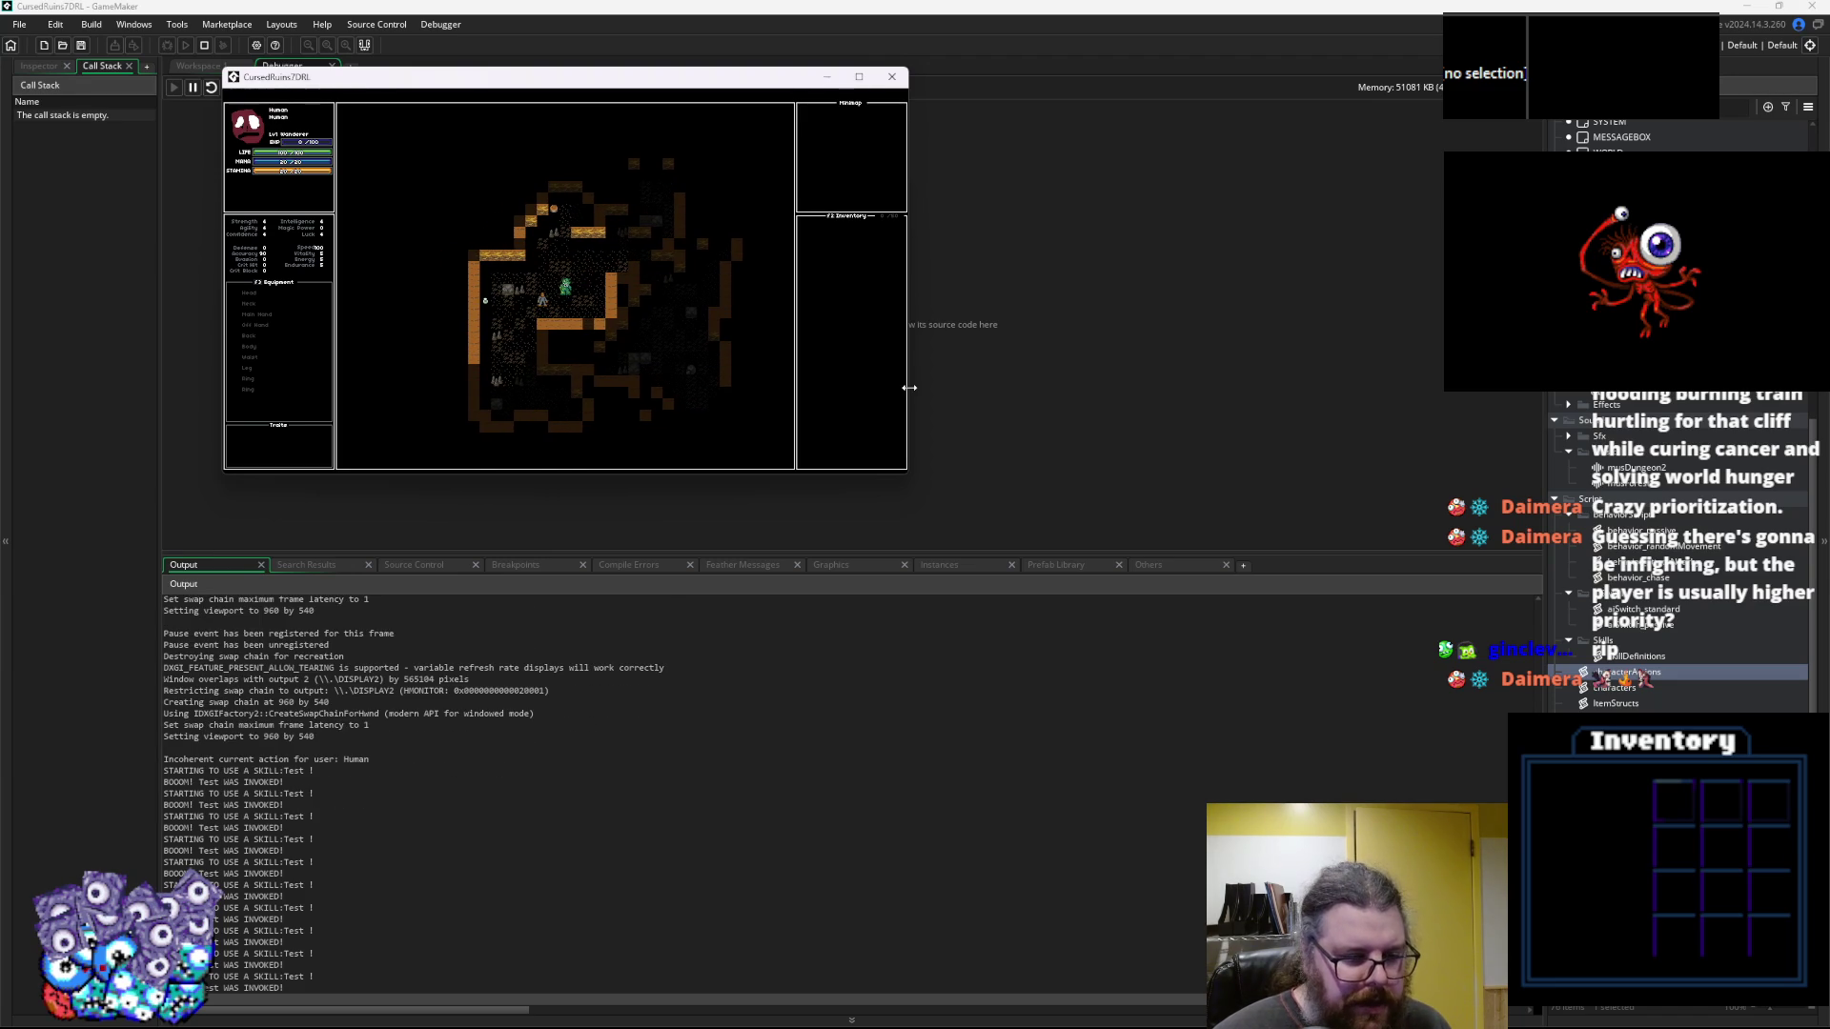
key("Left")
key("Left")
key("Down")
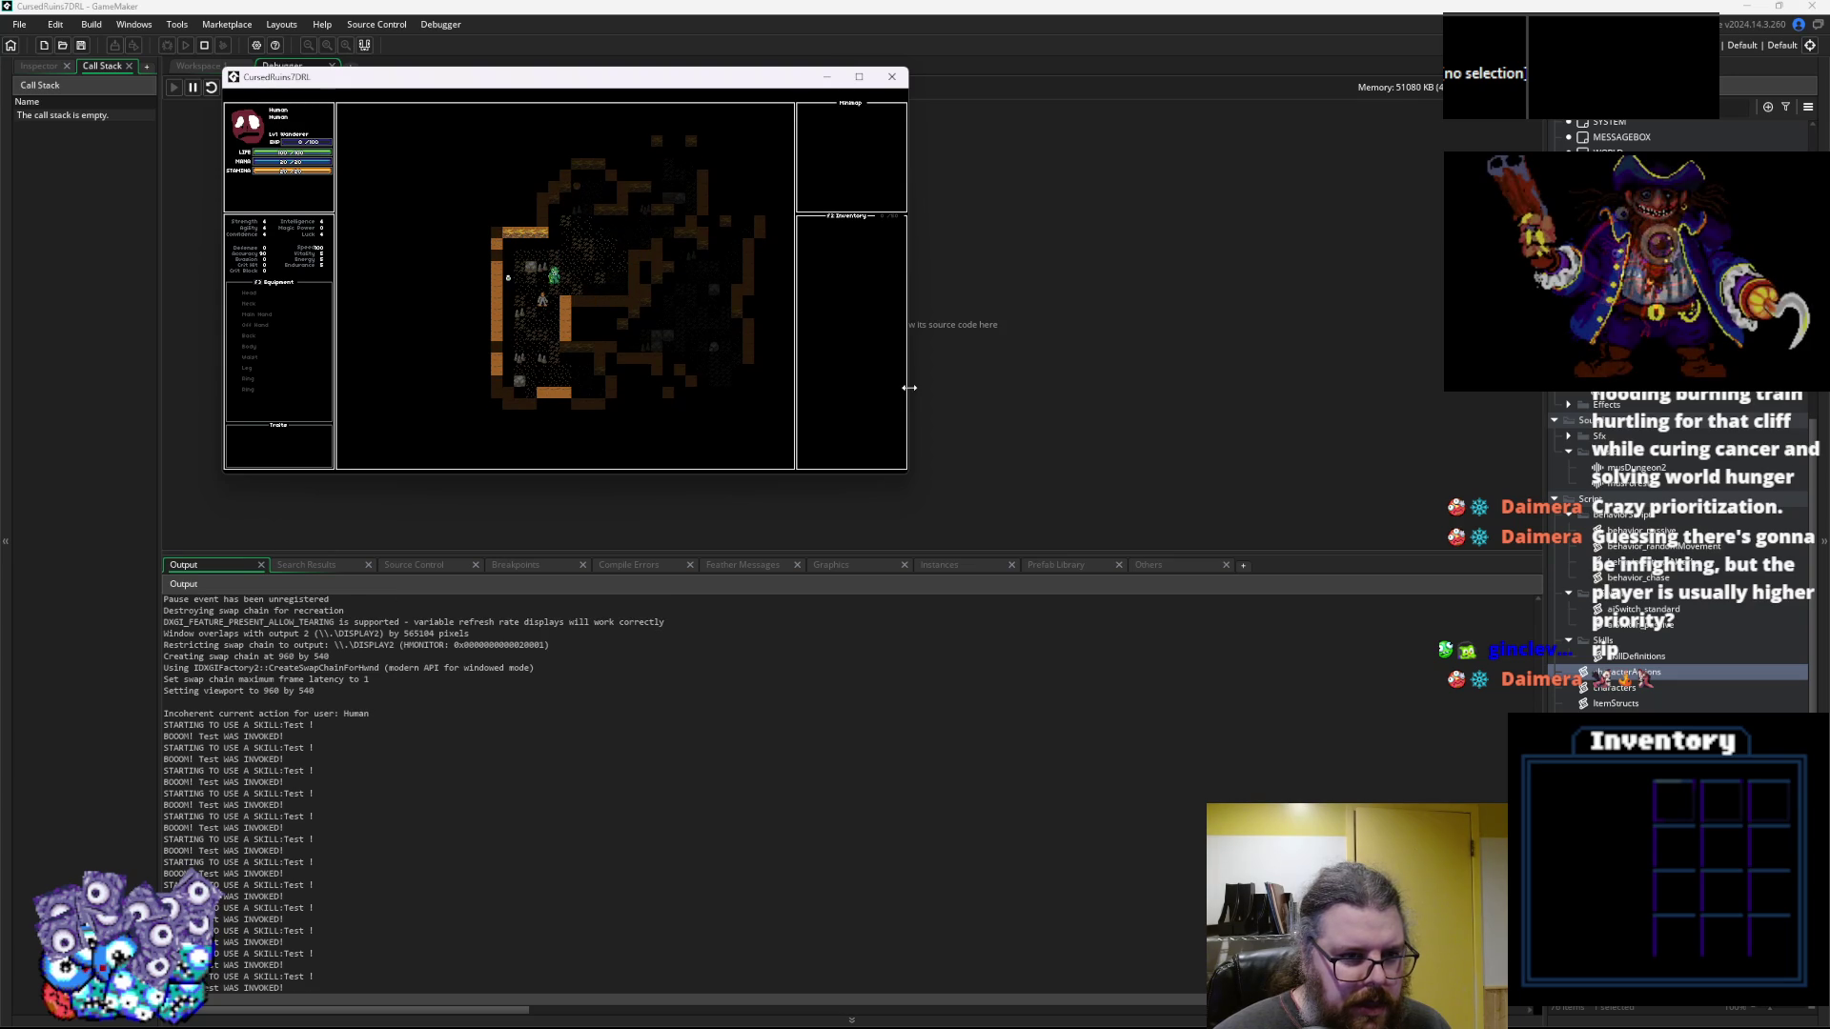
key("Down")
key("Down")
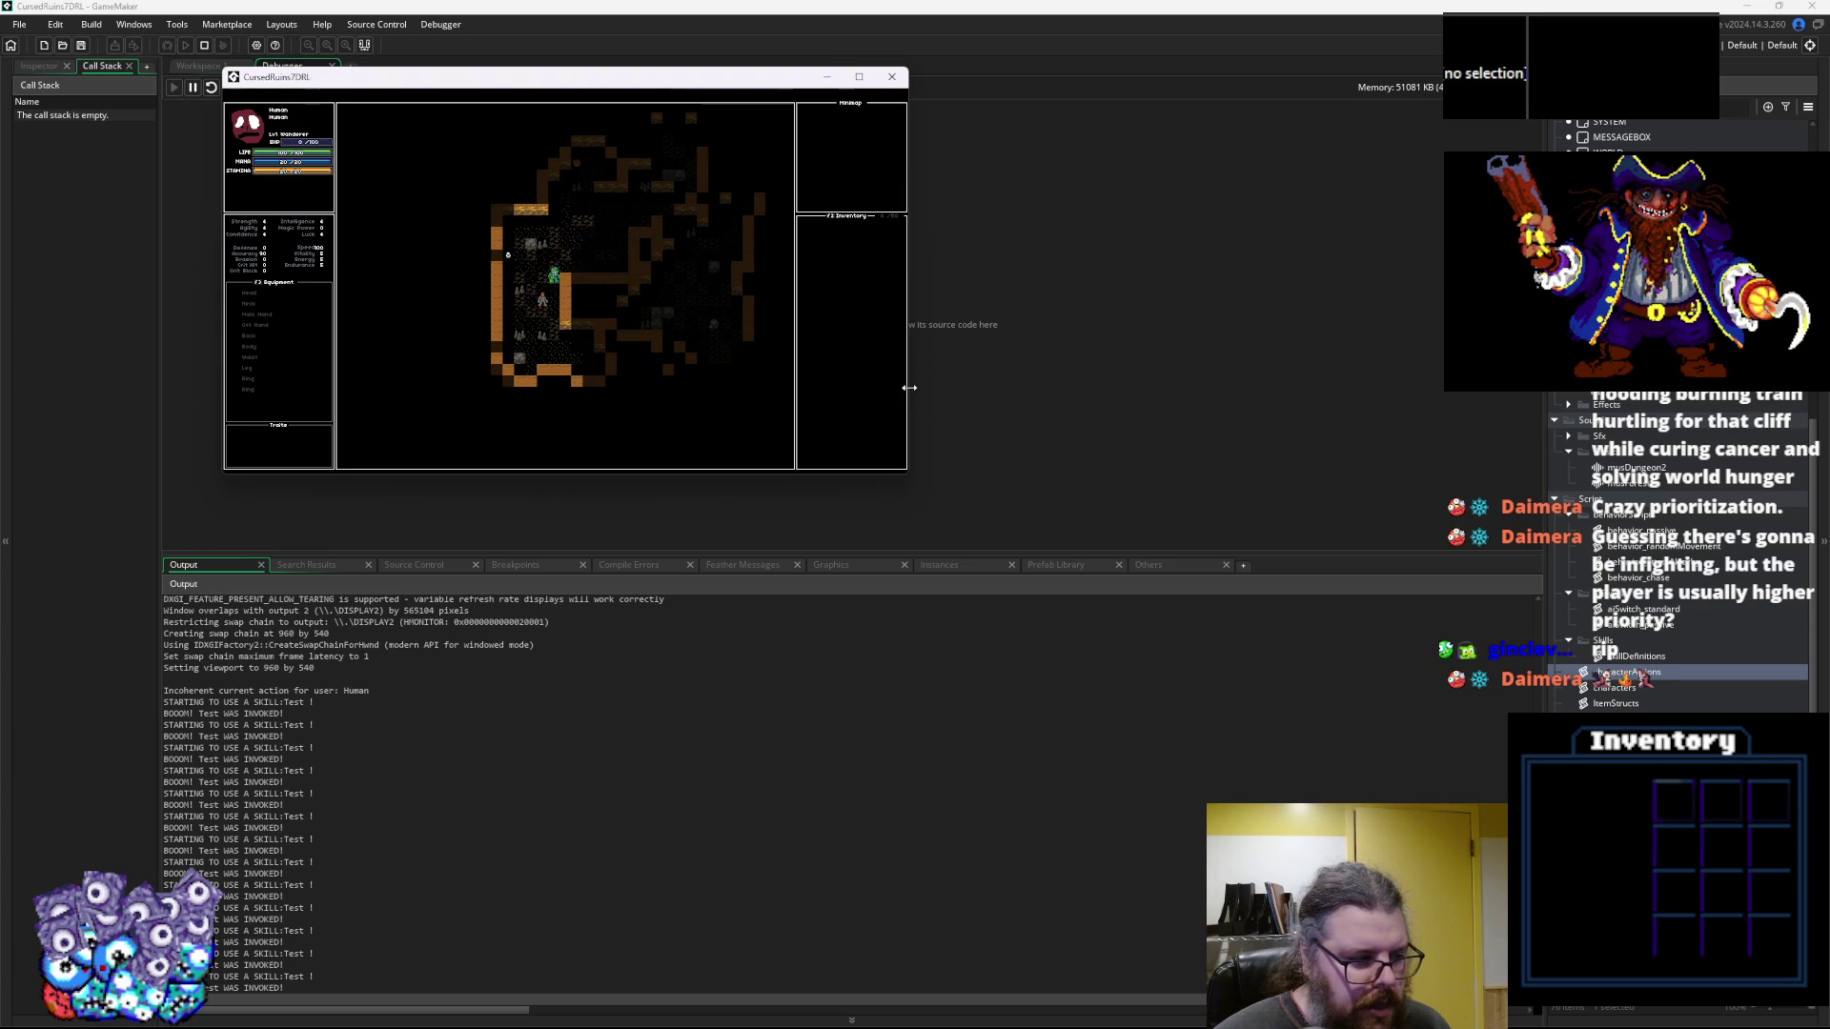
key("Down")
key("Left")
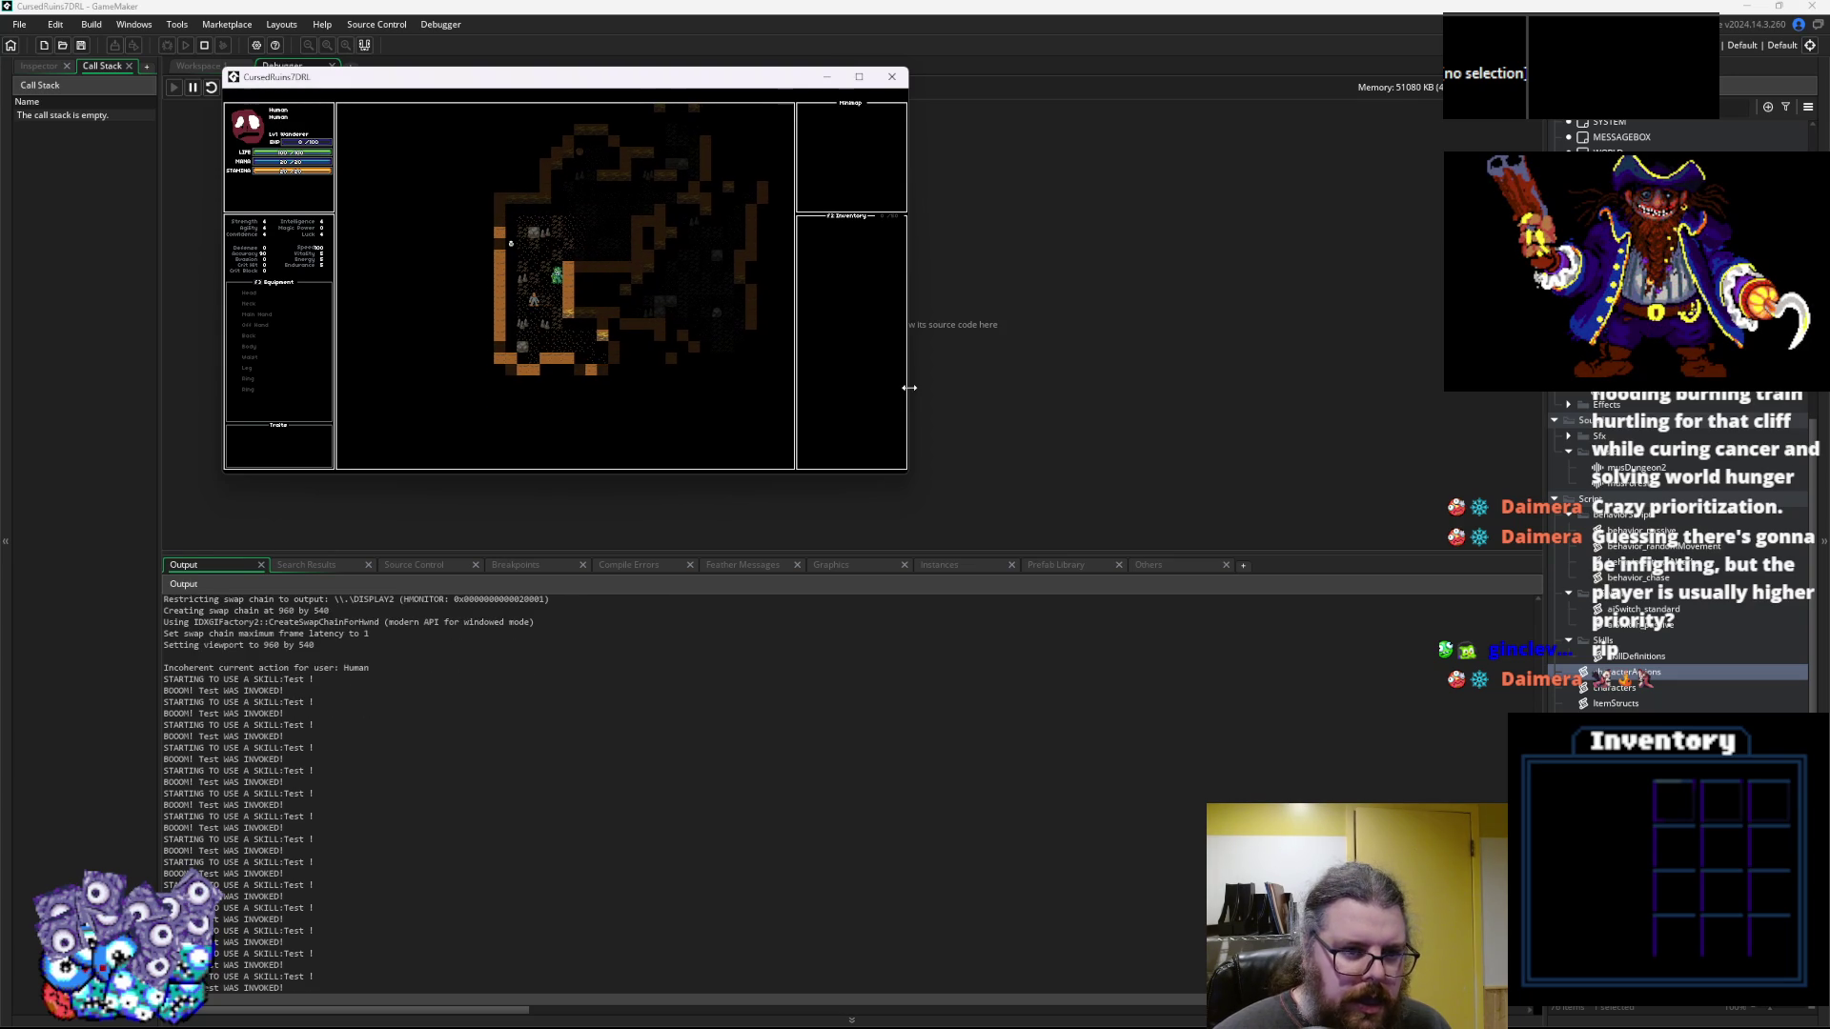
key("Right")
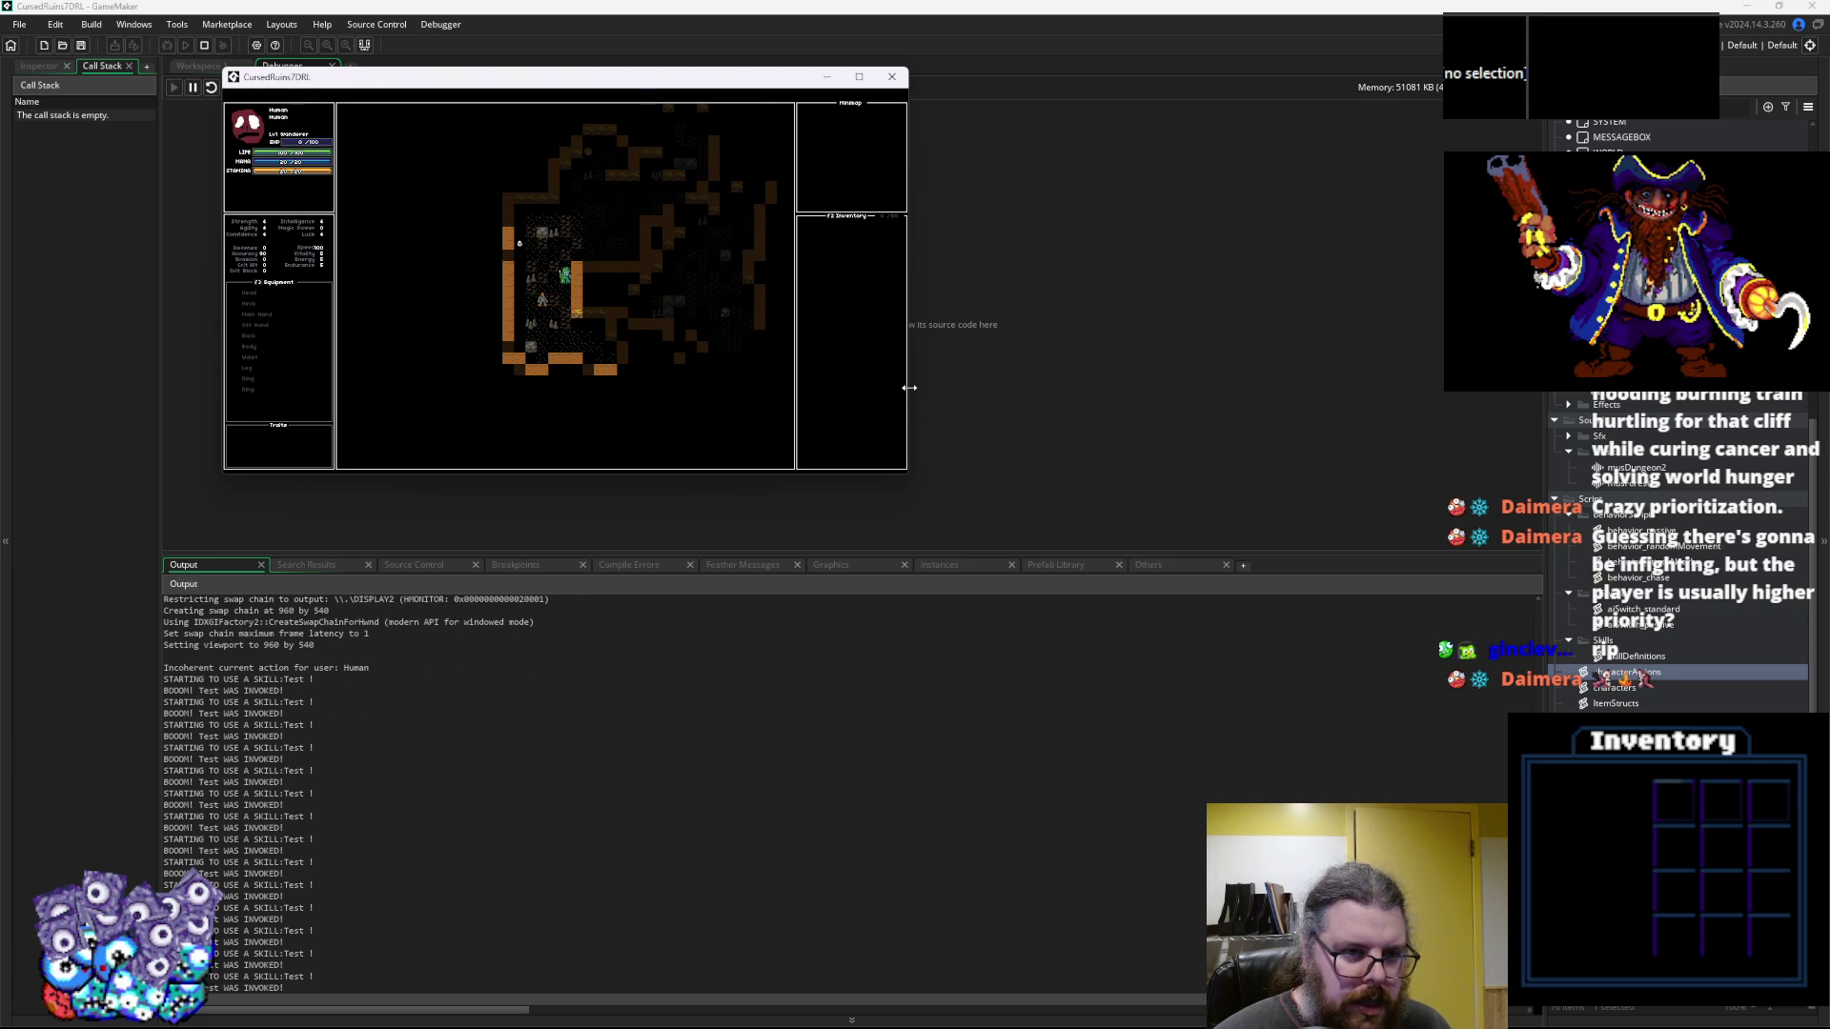
key("Right")
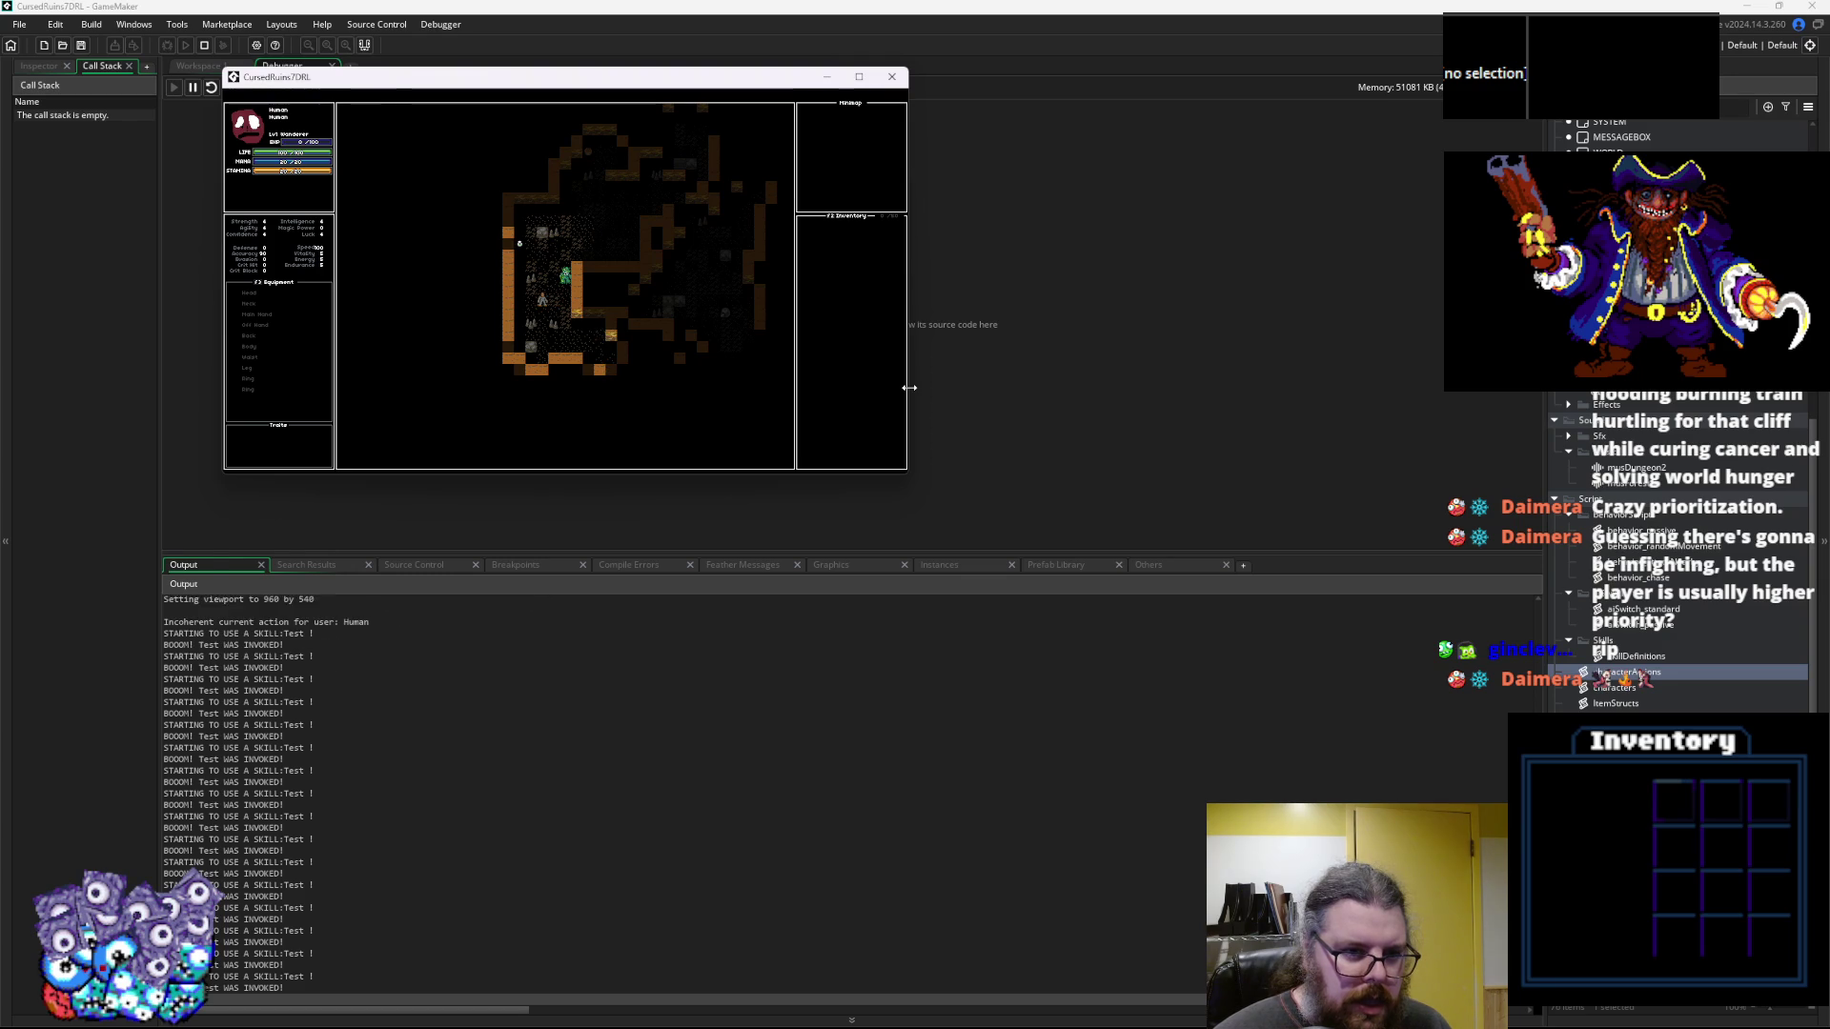
key("Right")
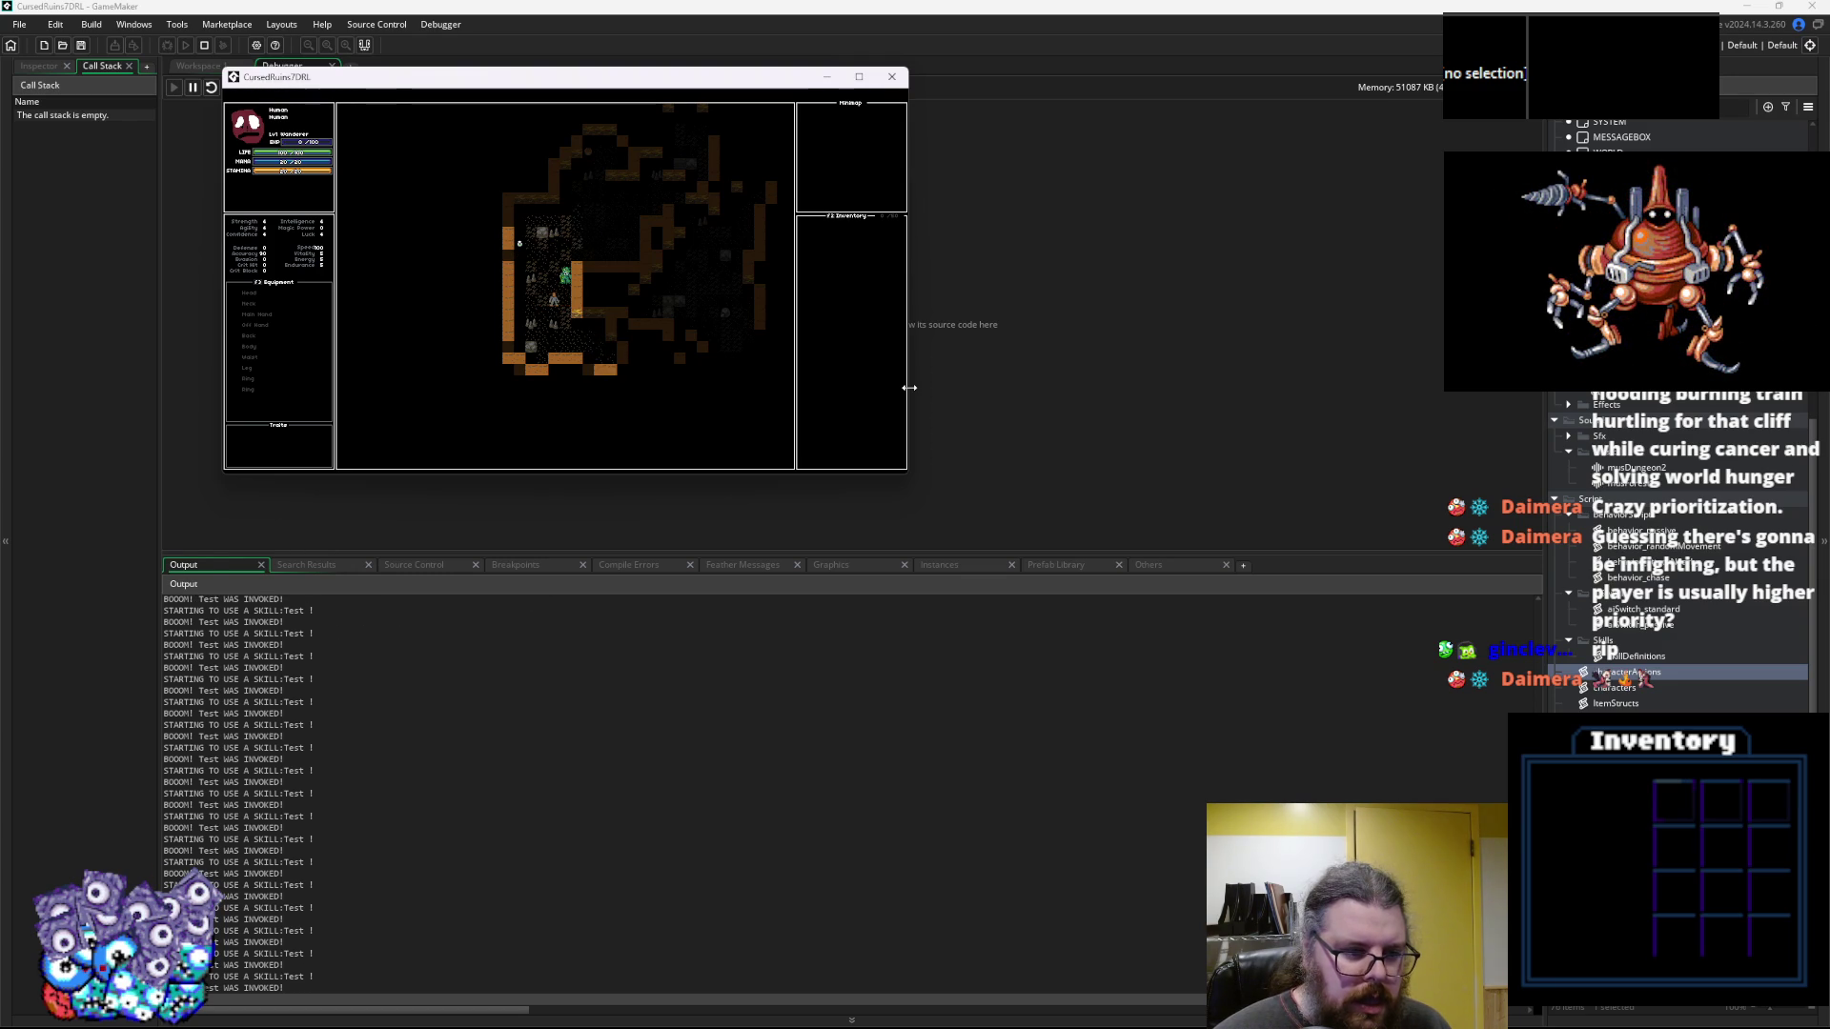
Keep exploring and fighting the grey creature, then move the game window aside for the IDE
key("Left")
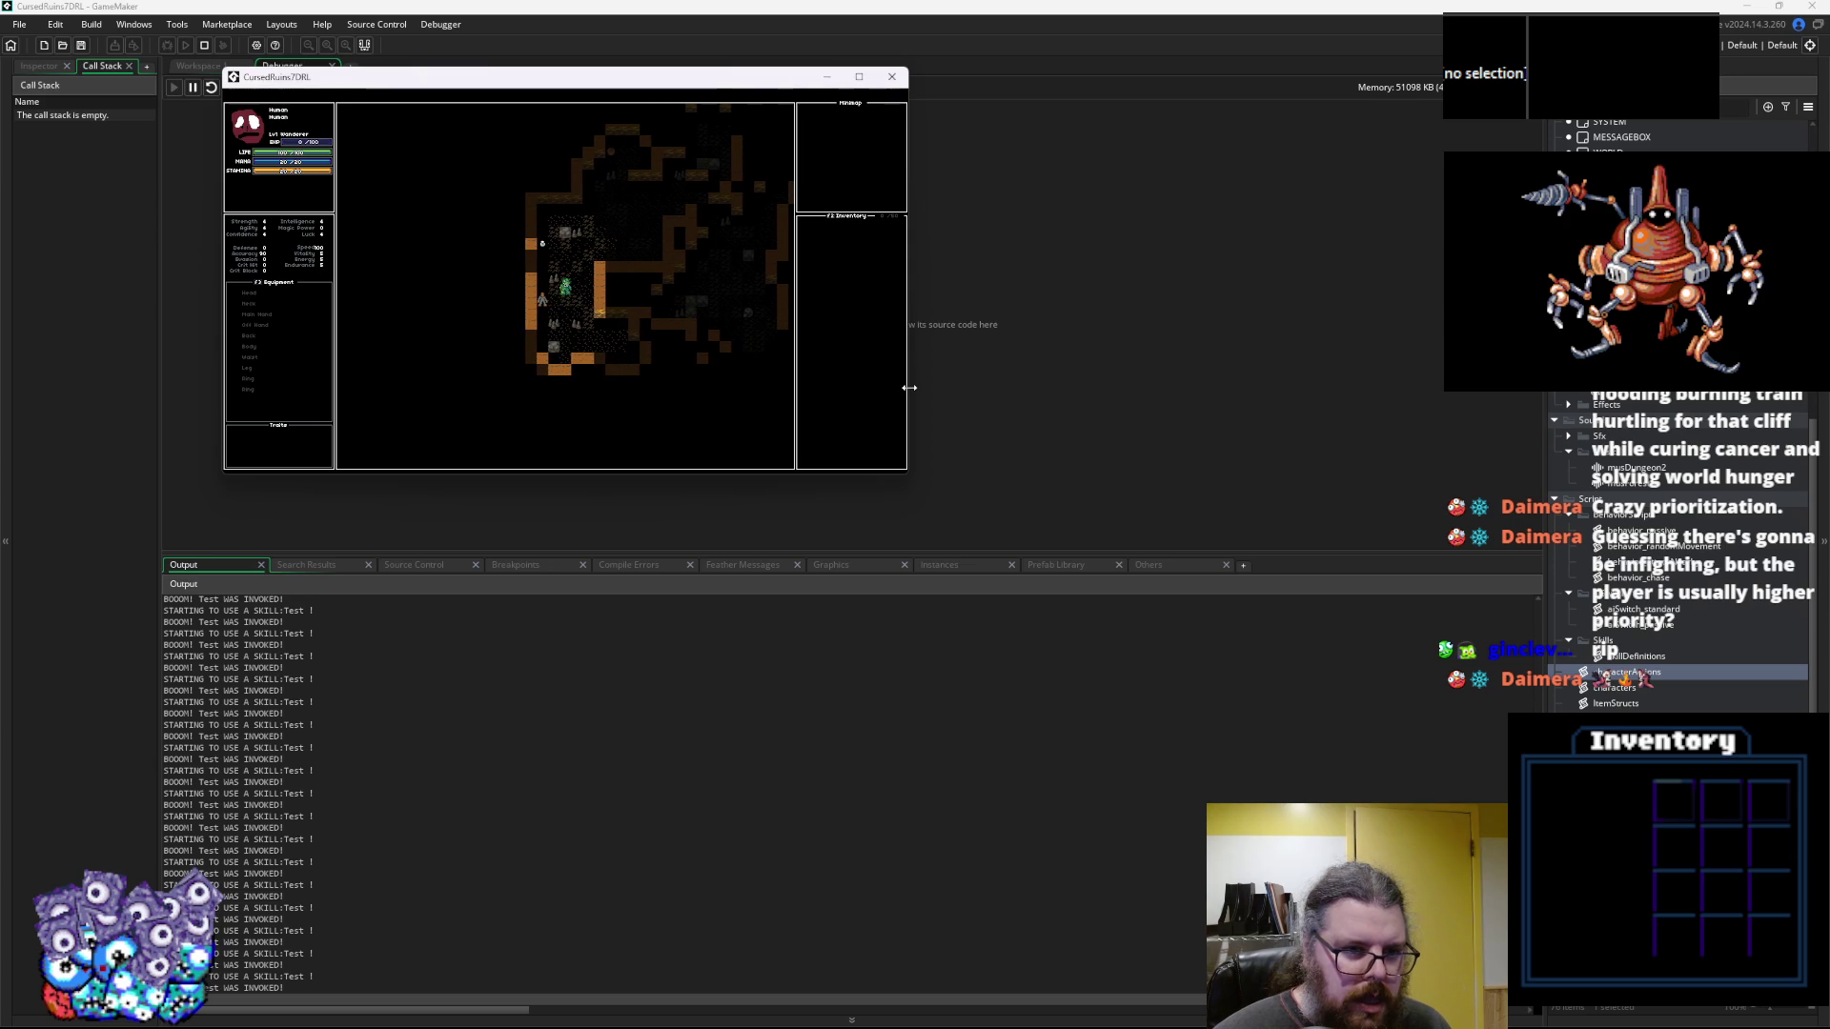
key("Left")
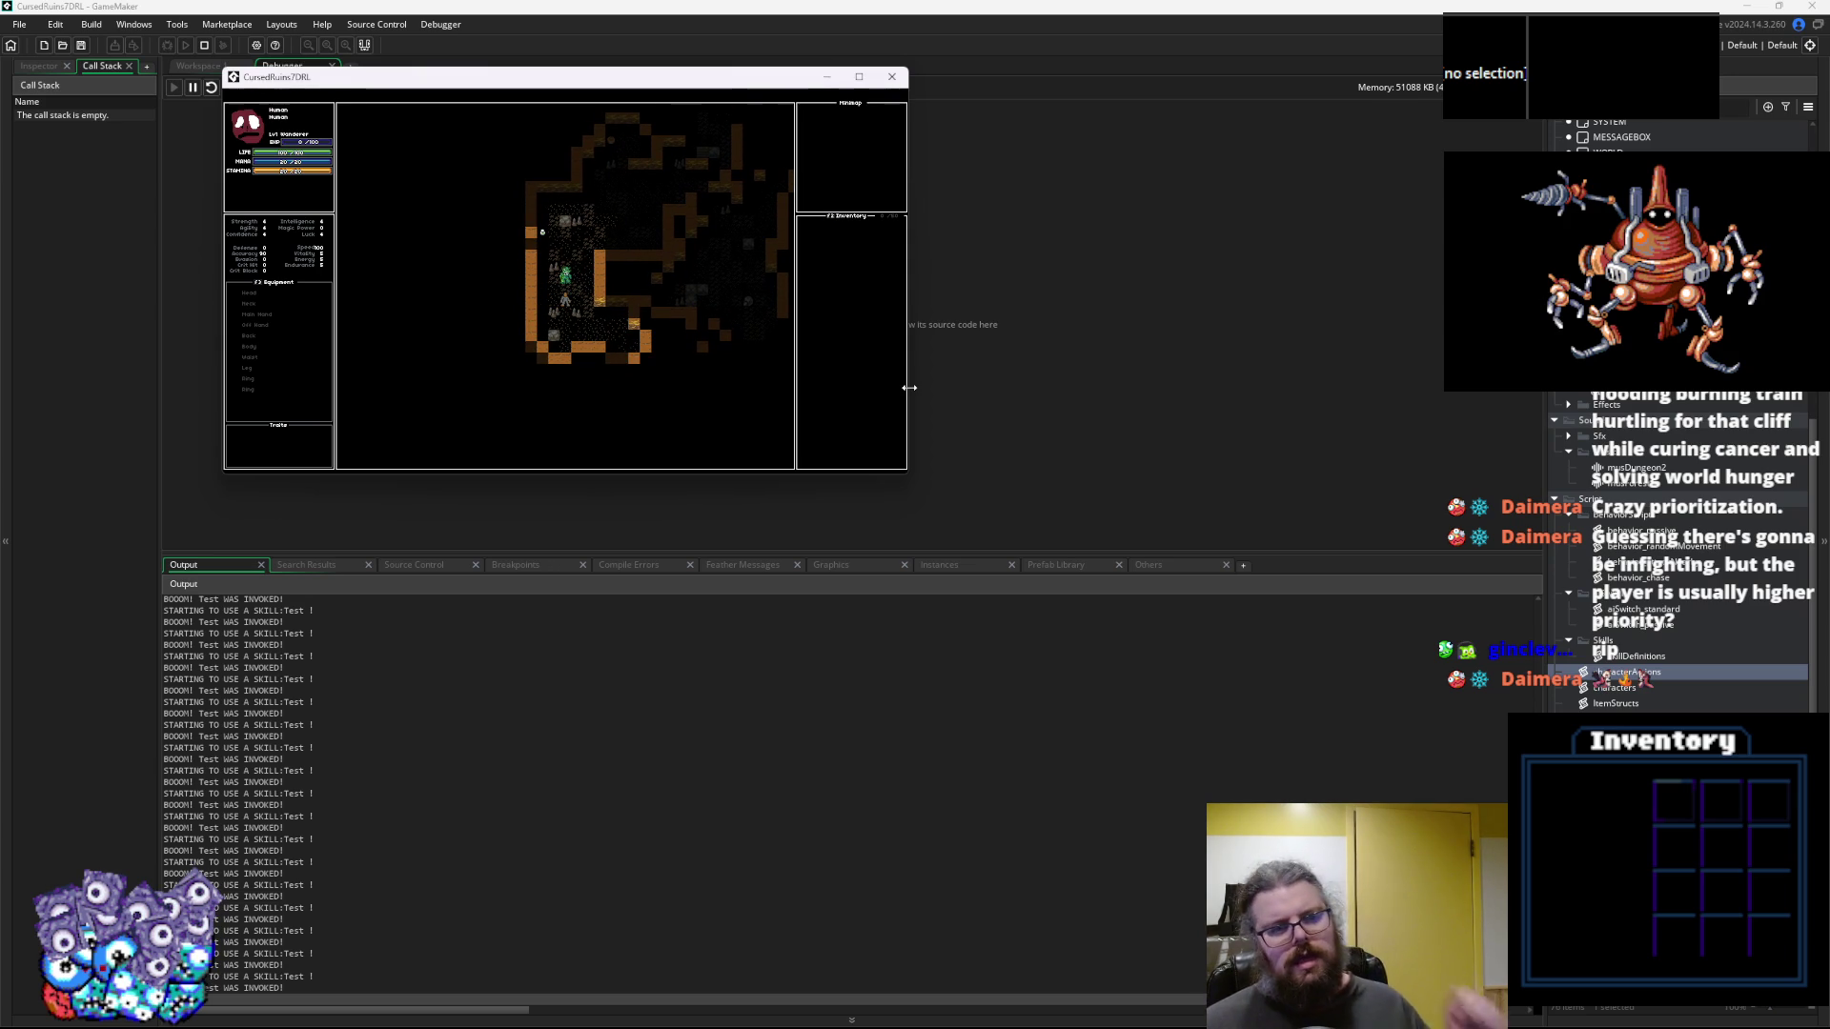
key("Up")
key("Up")
key("Up")
key("Right")
key("Right")
key("Right")
key("Up")
key("Up")
key("Up")
key("Right")
key("Right")
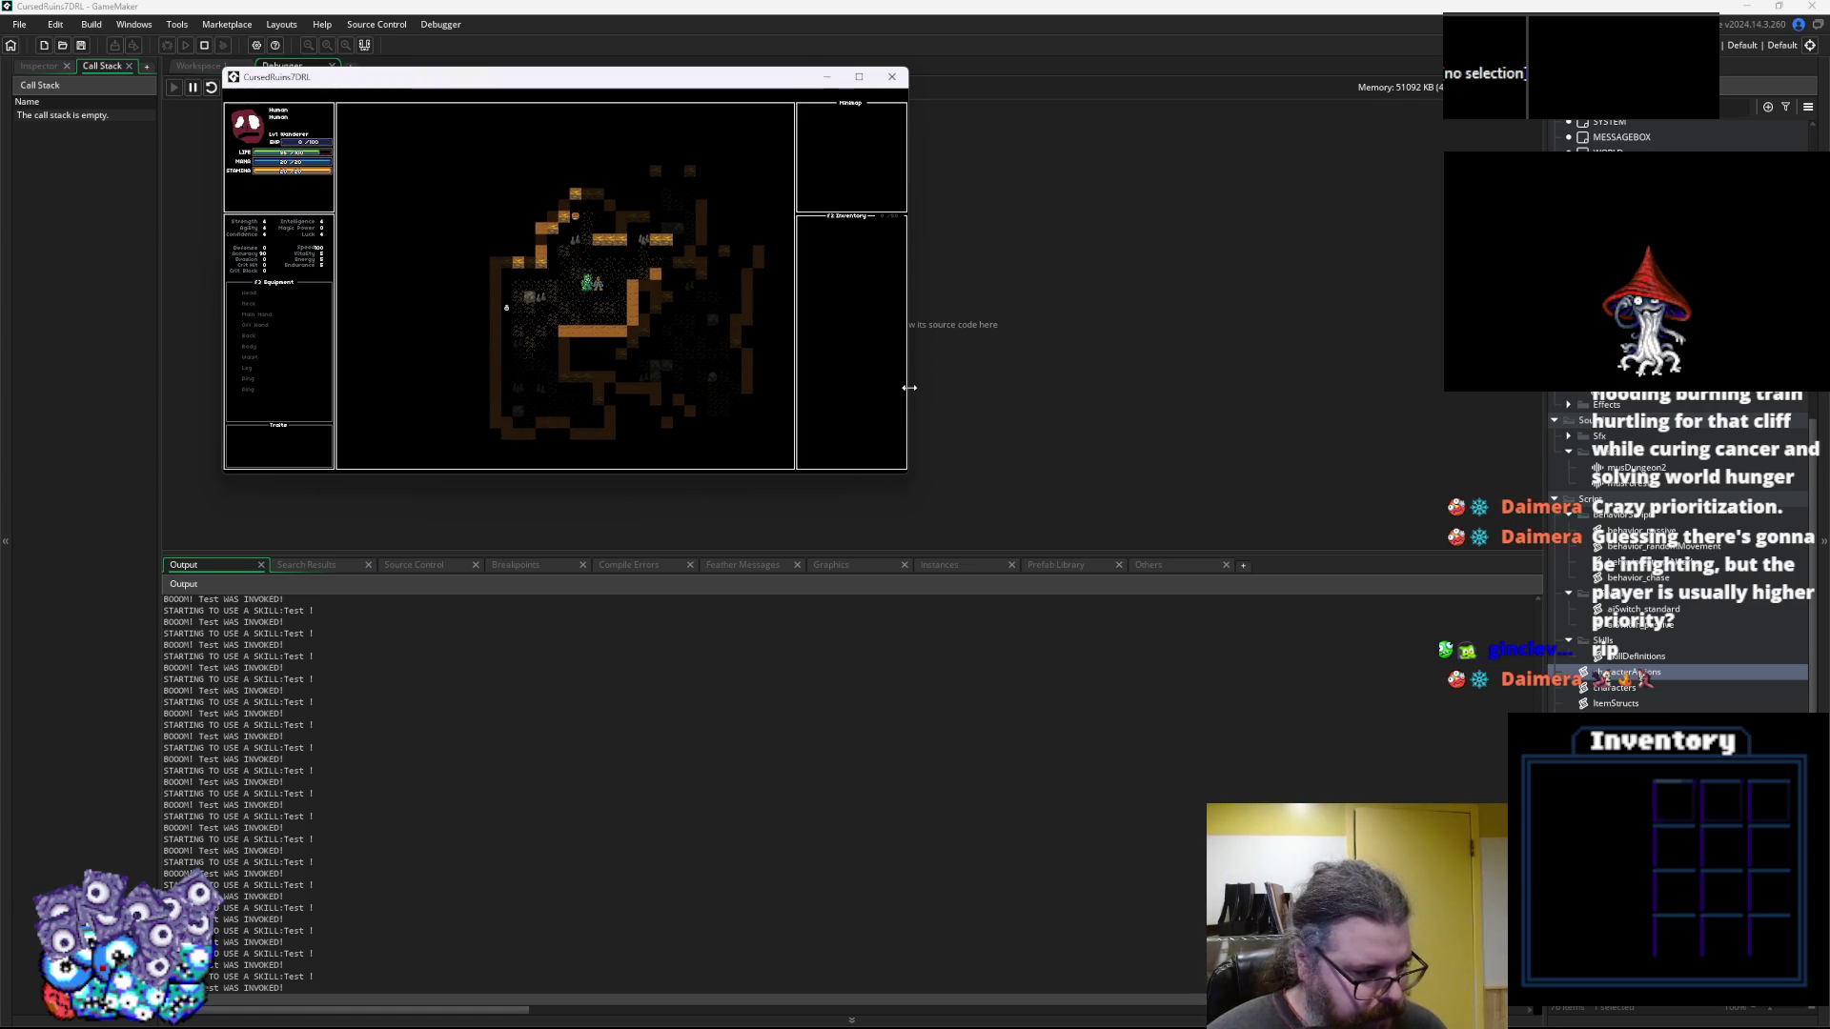
key("Right")
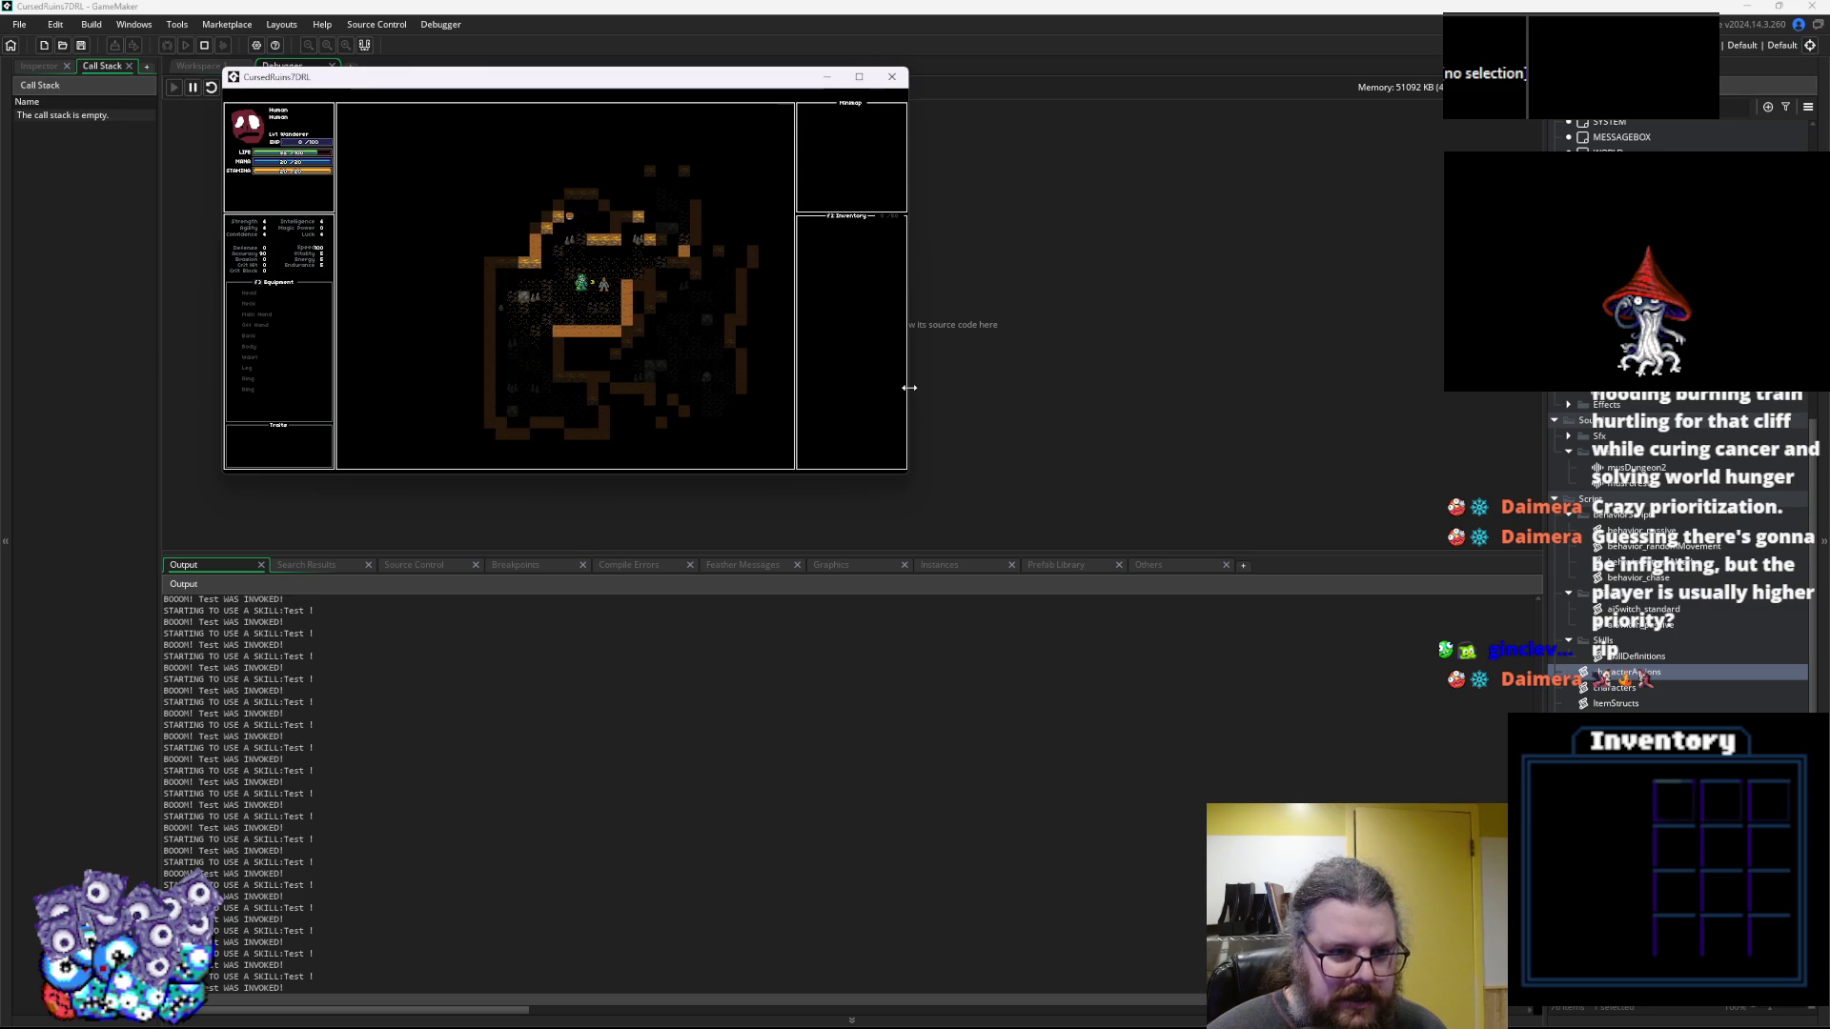
key("Right")
key("Right")
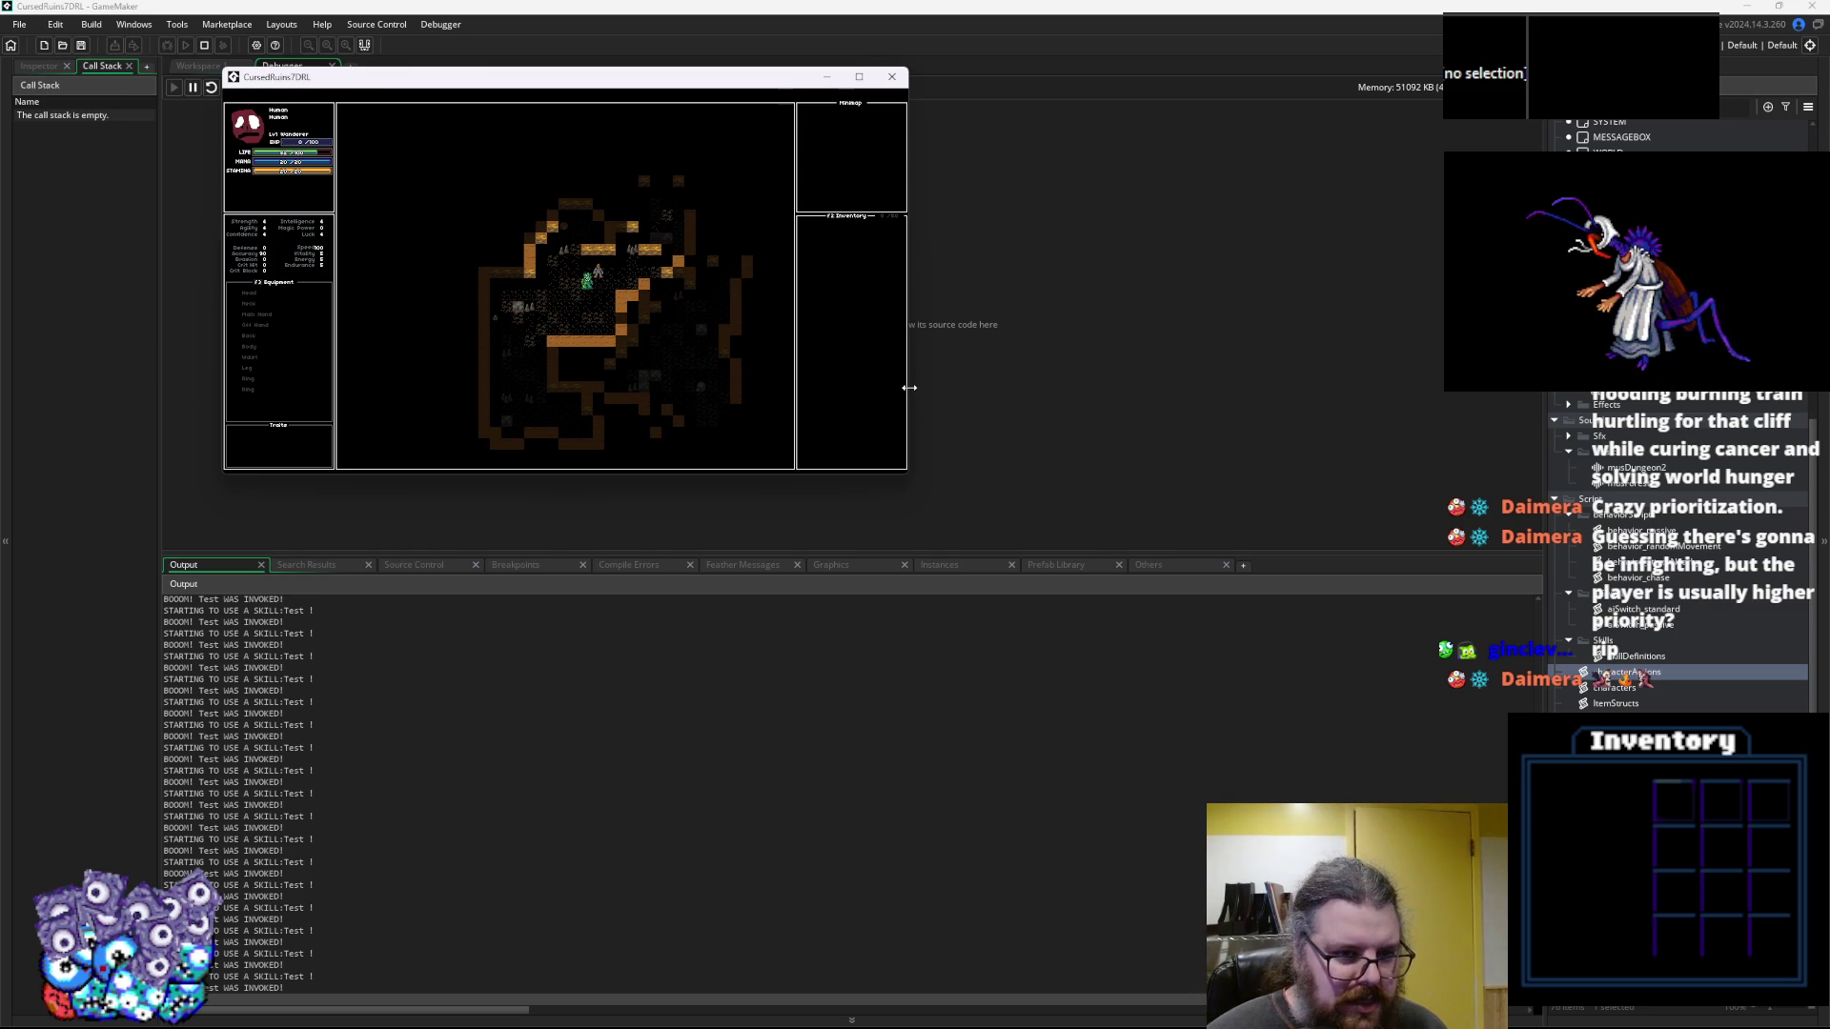
key("Right")
key("Right")
key("Right")
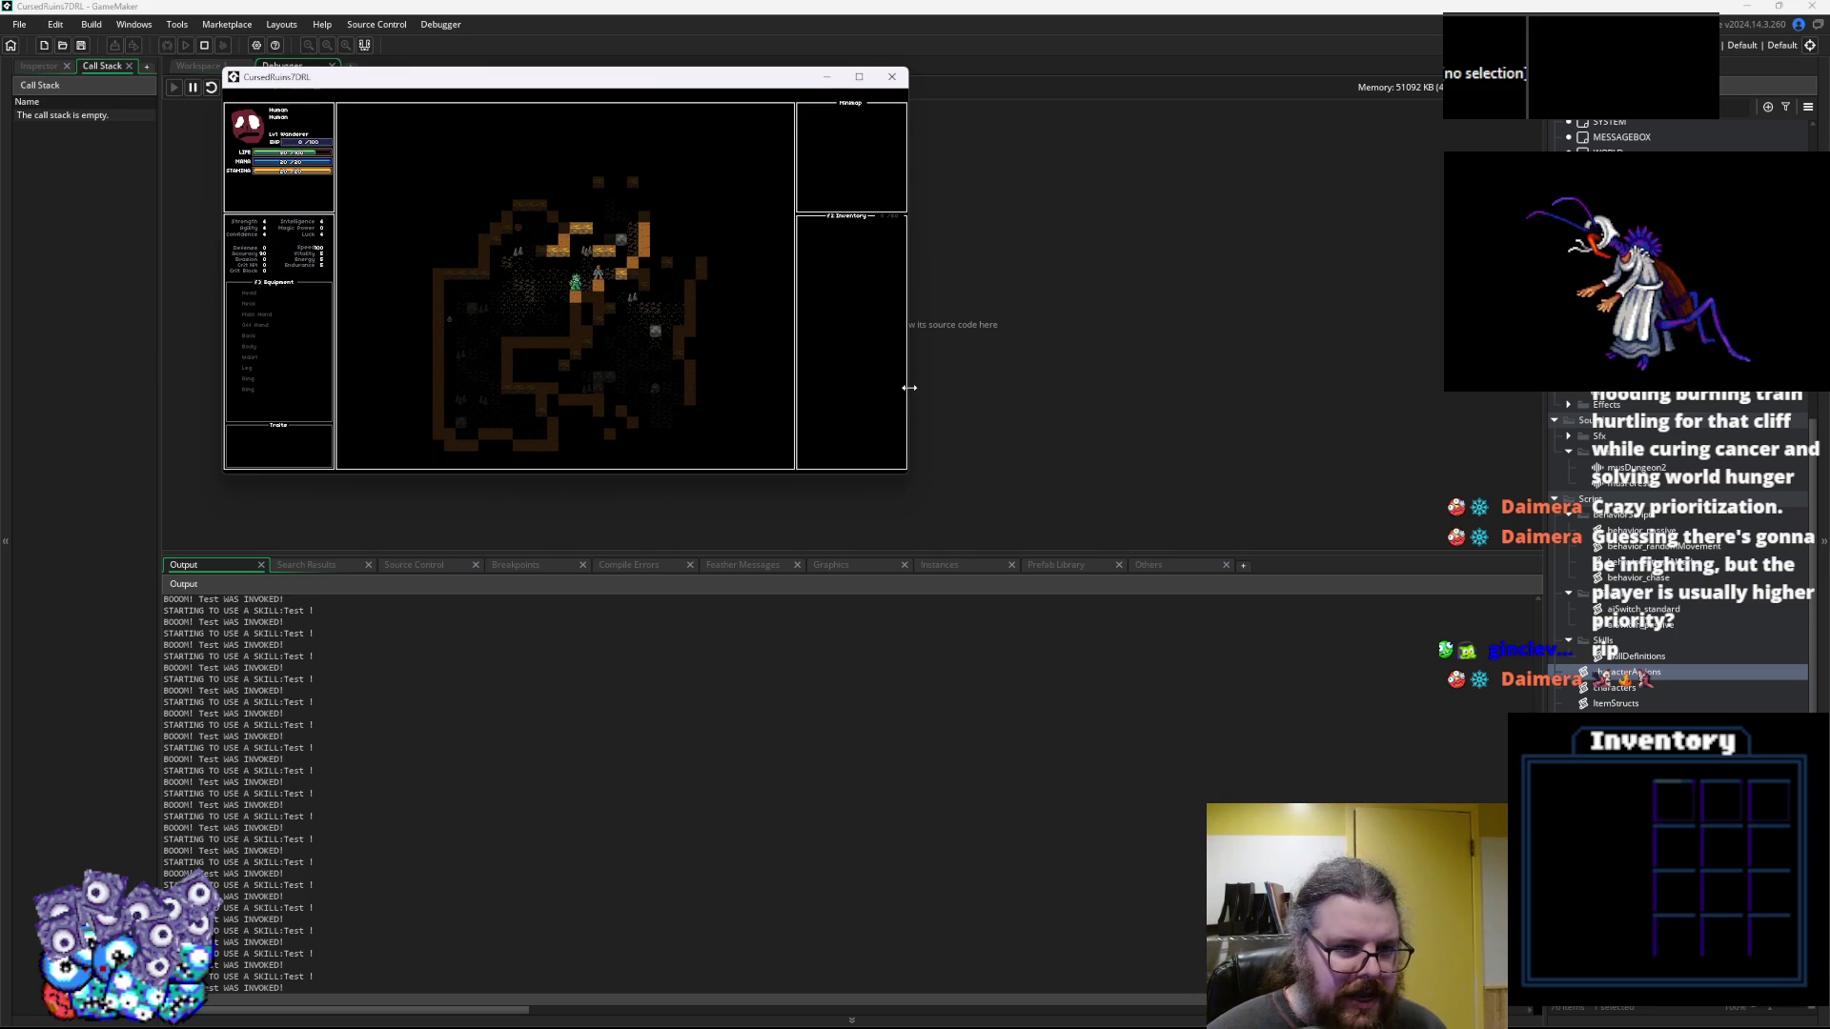
key("Left")
key("Left")
key("Left")
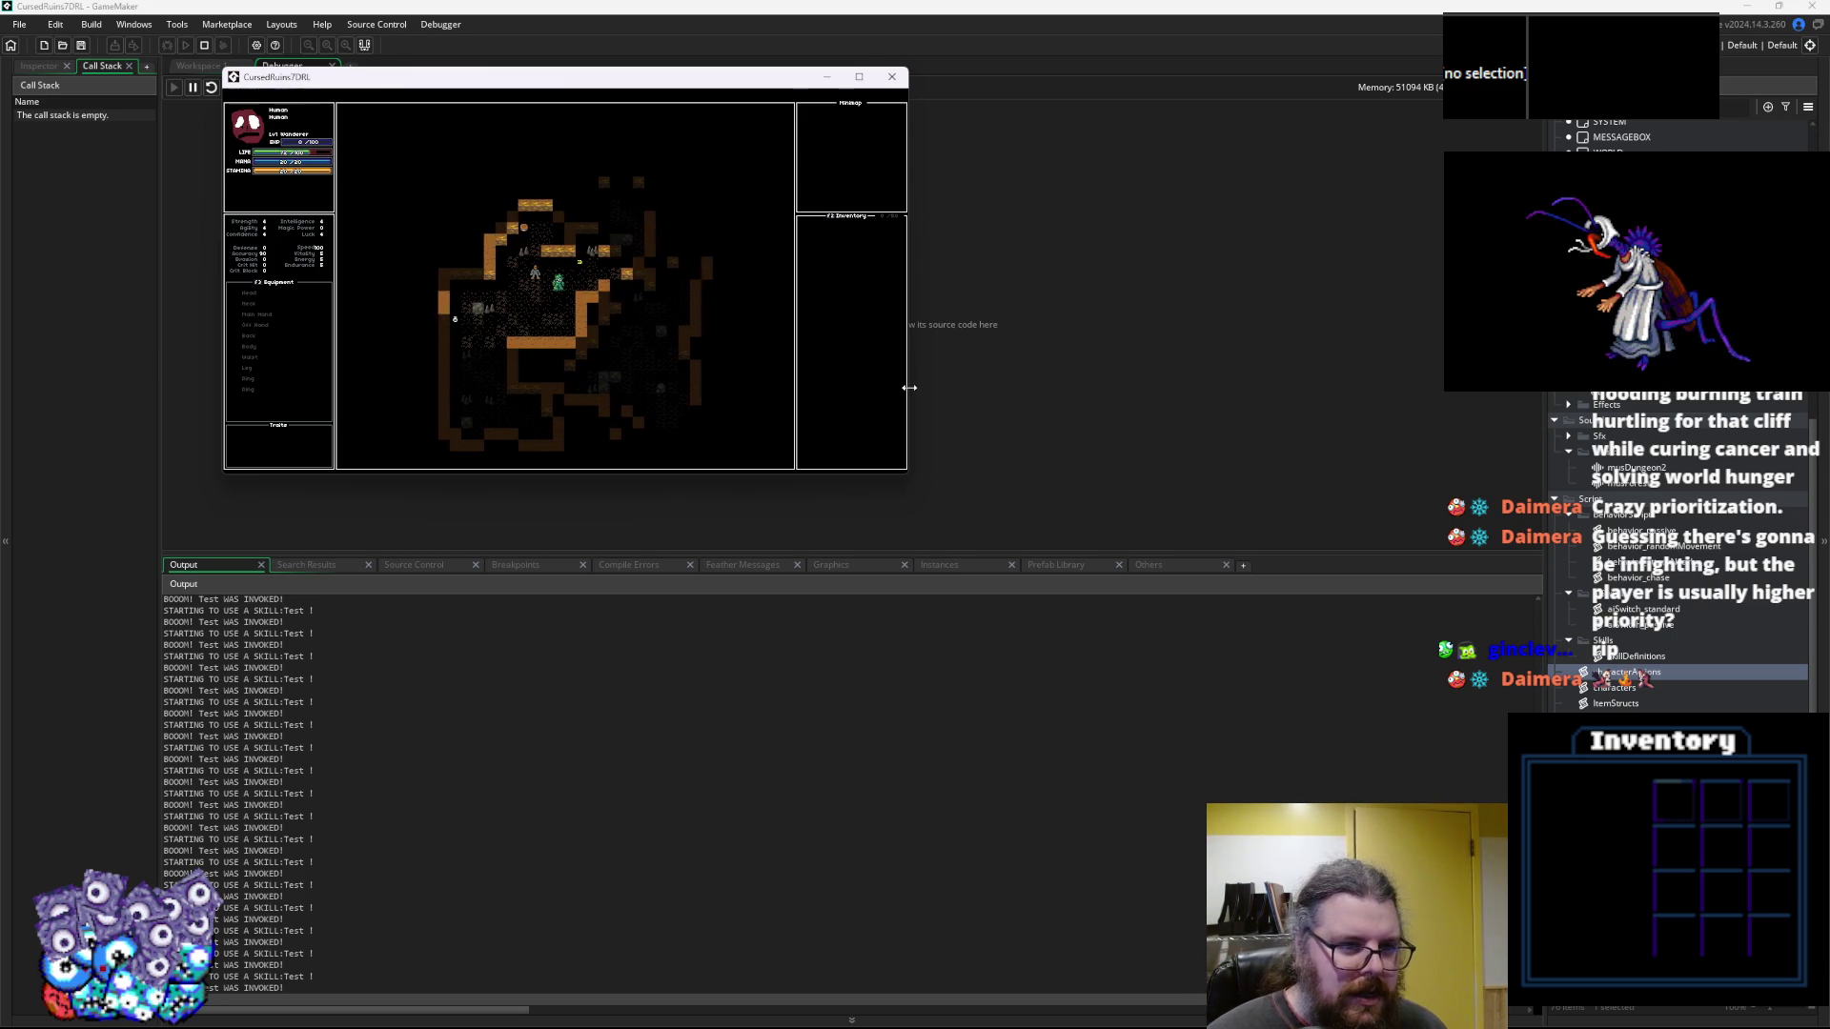
key("Down")
key("Down")
key("Down")
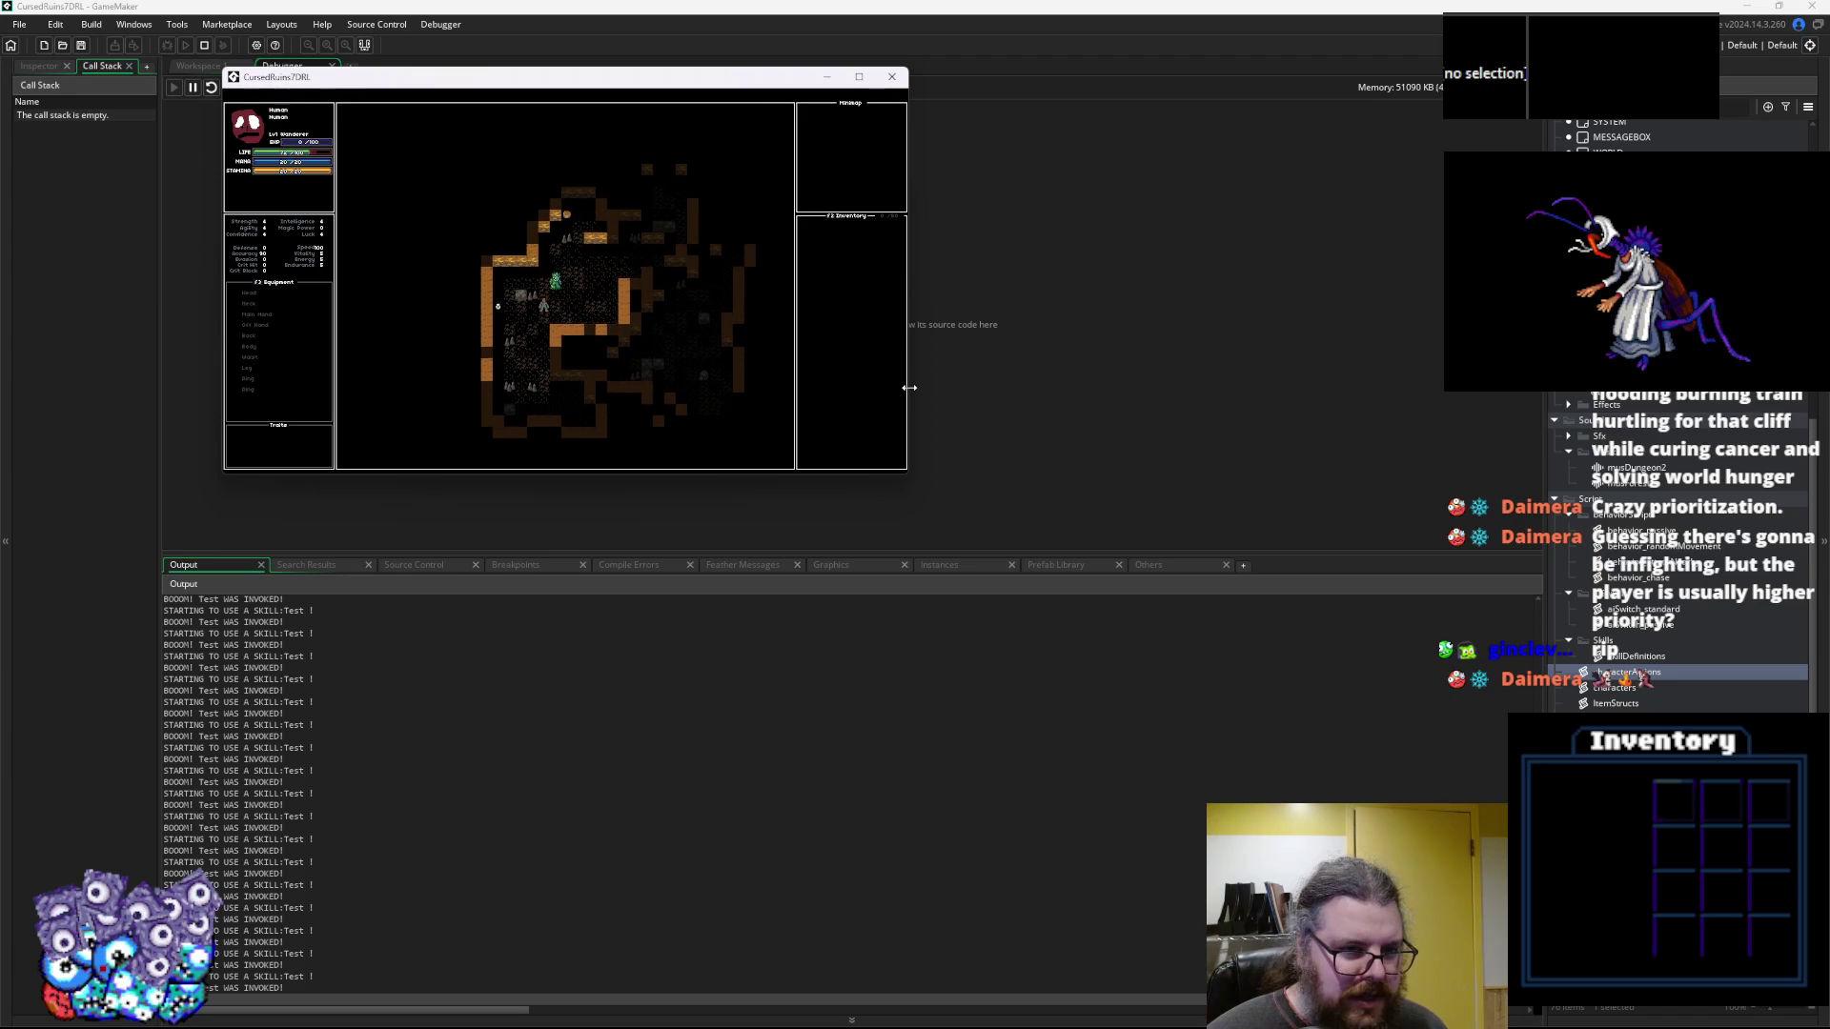
key("Left")
key("Down")
key("Down")
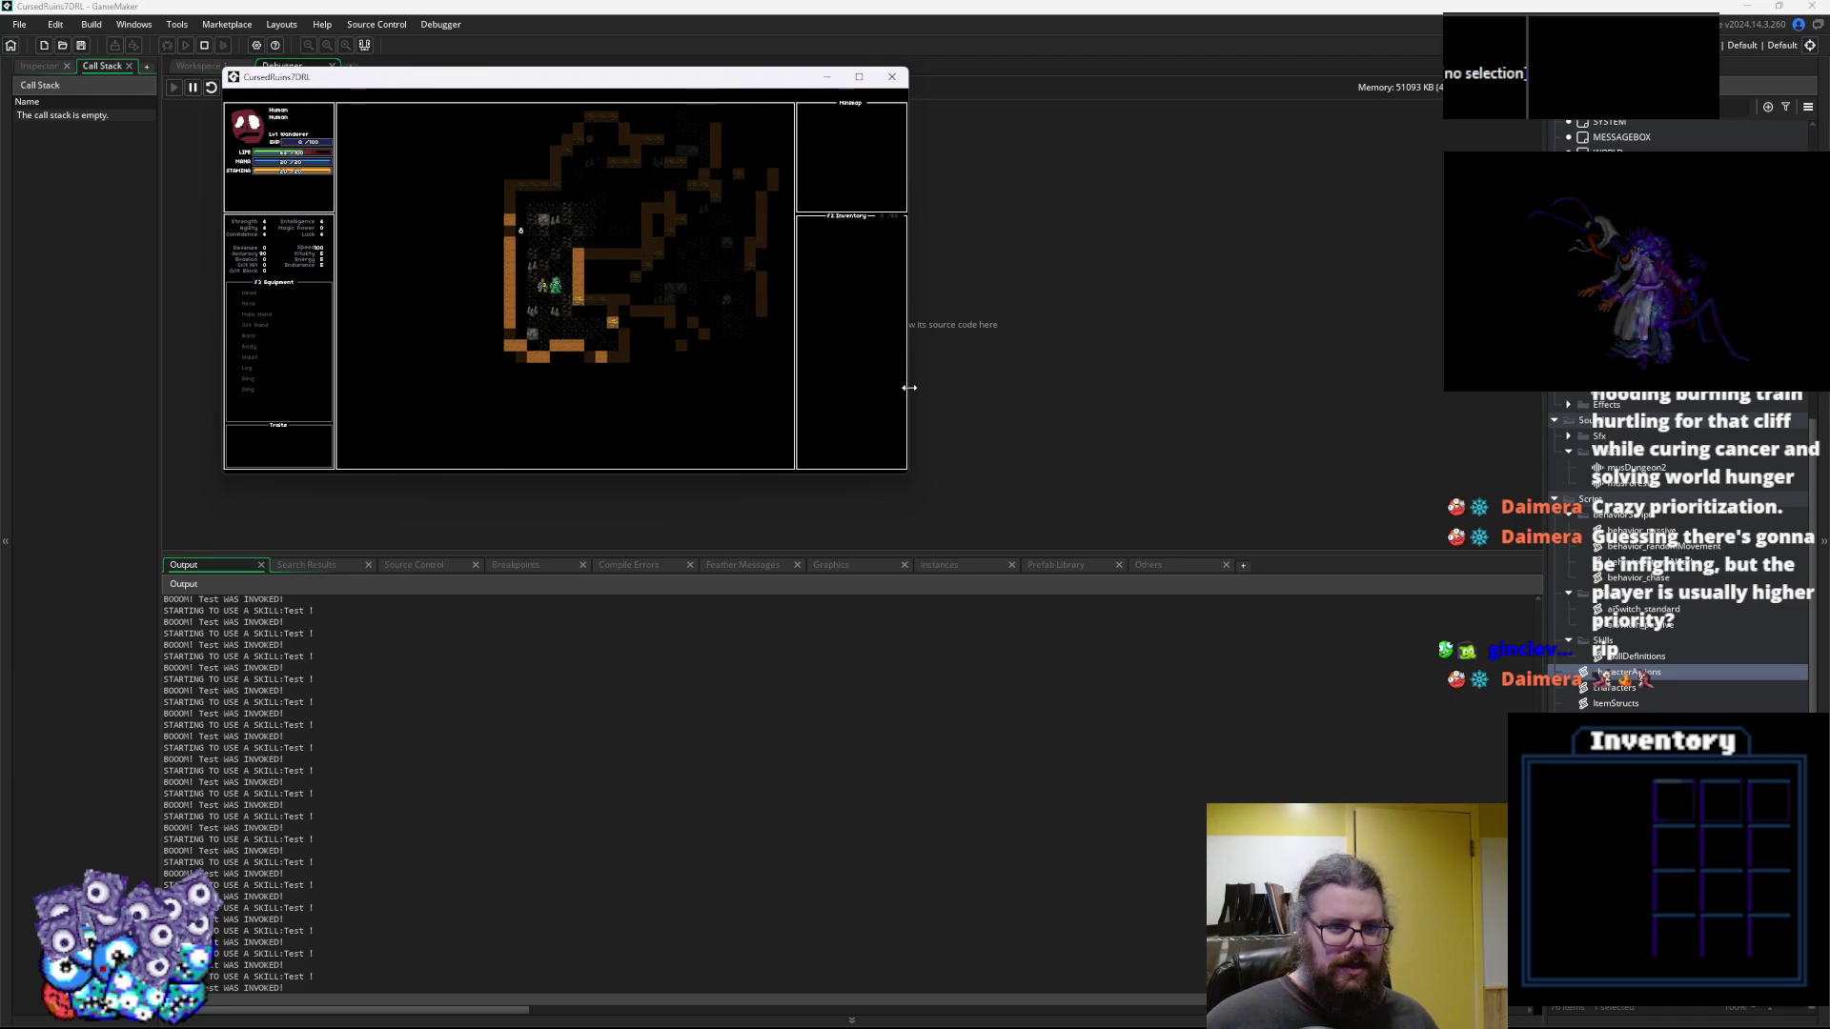
key("Left")
key("Left")
key("Down")
key("Left")
key("Up")
key("Up")
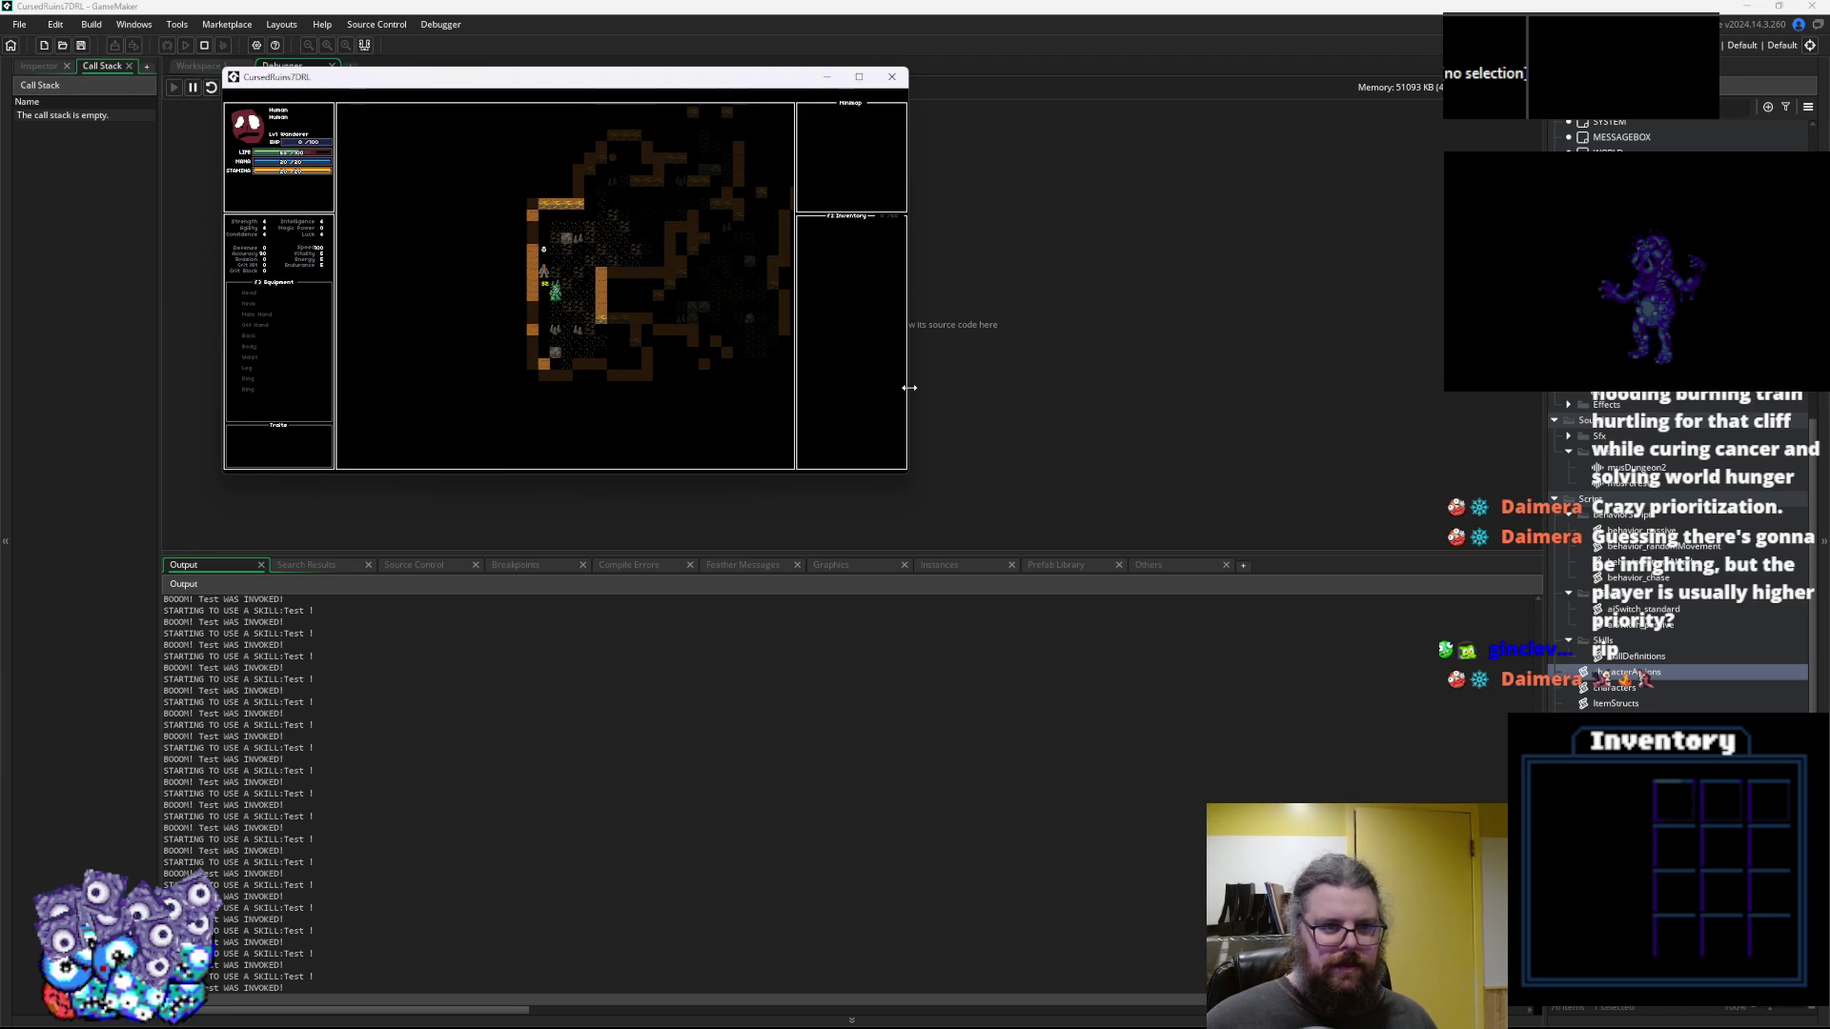
key("Right")
key("Up")
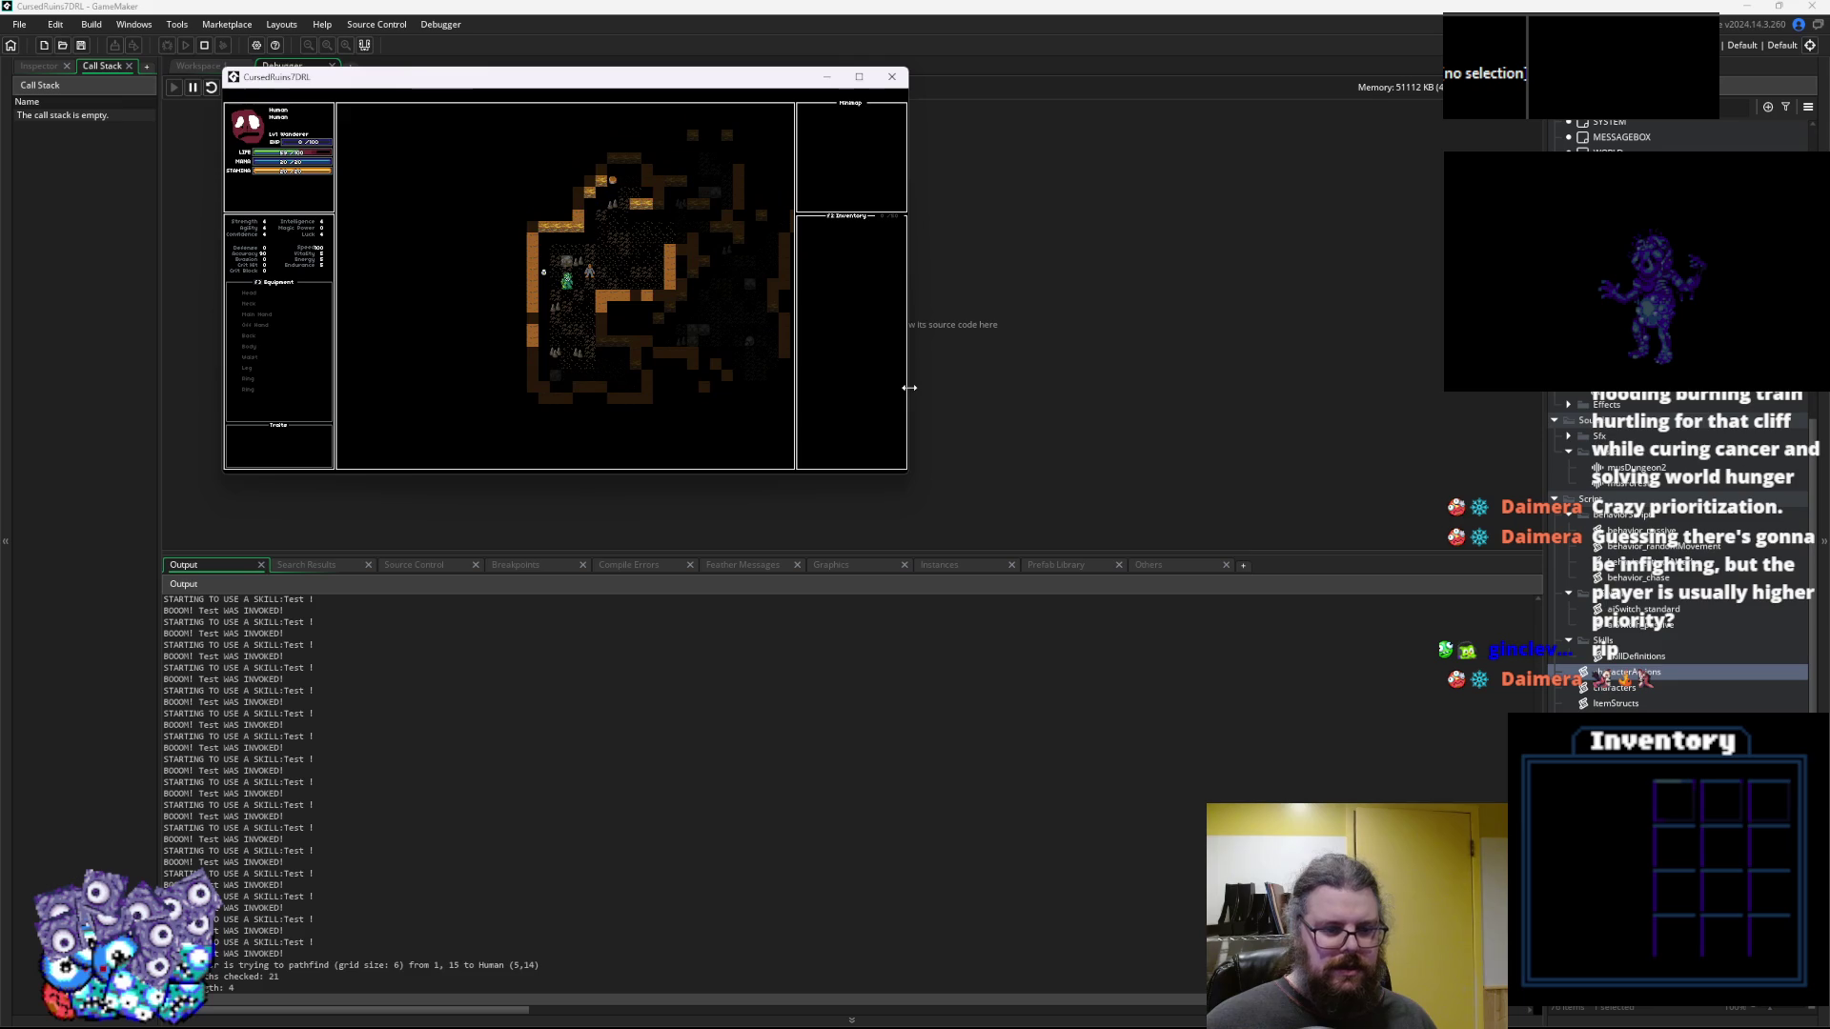
key("Right")
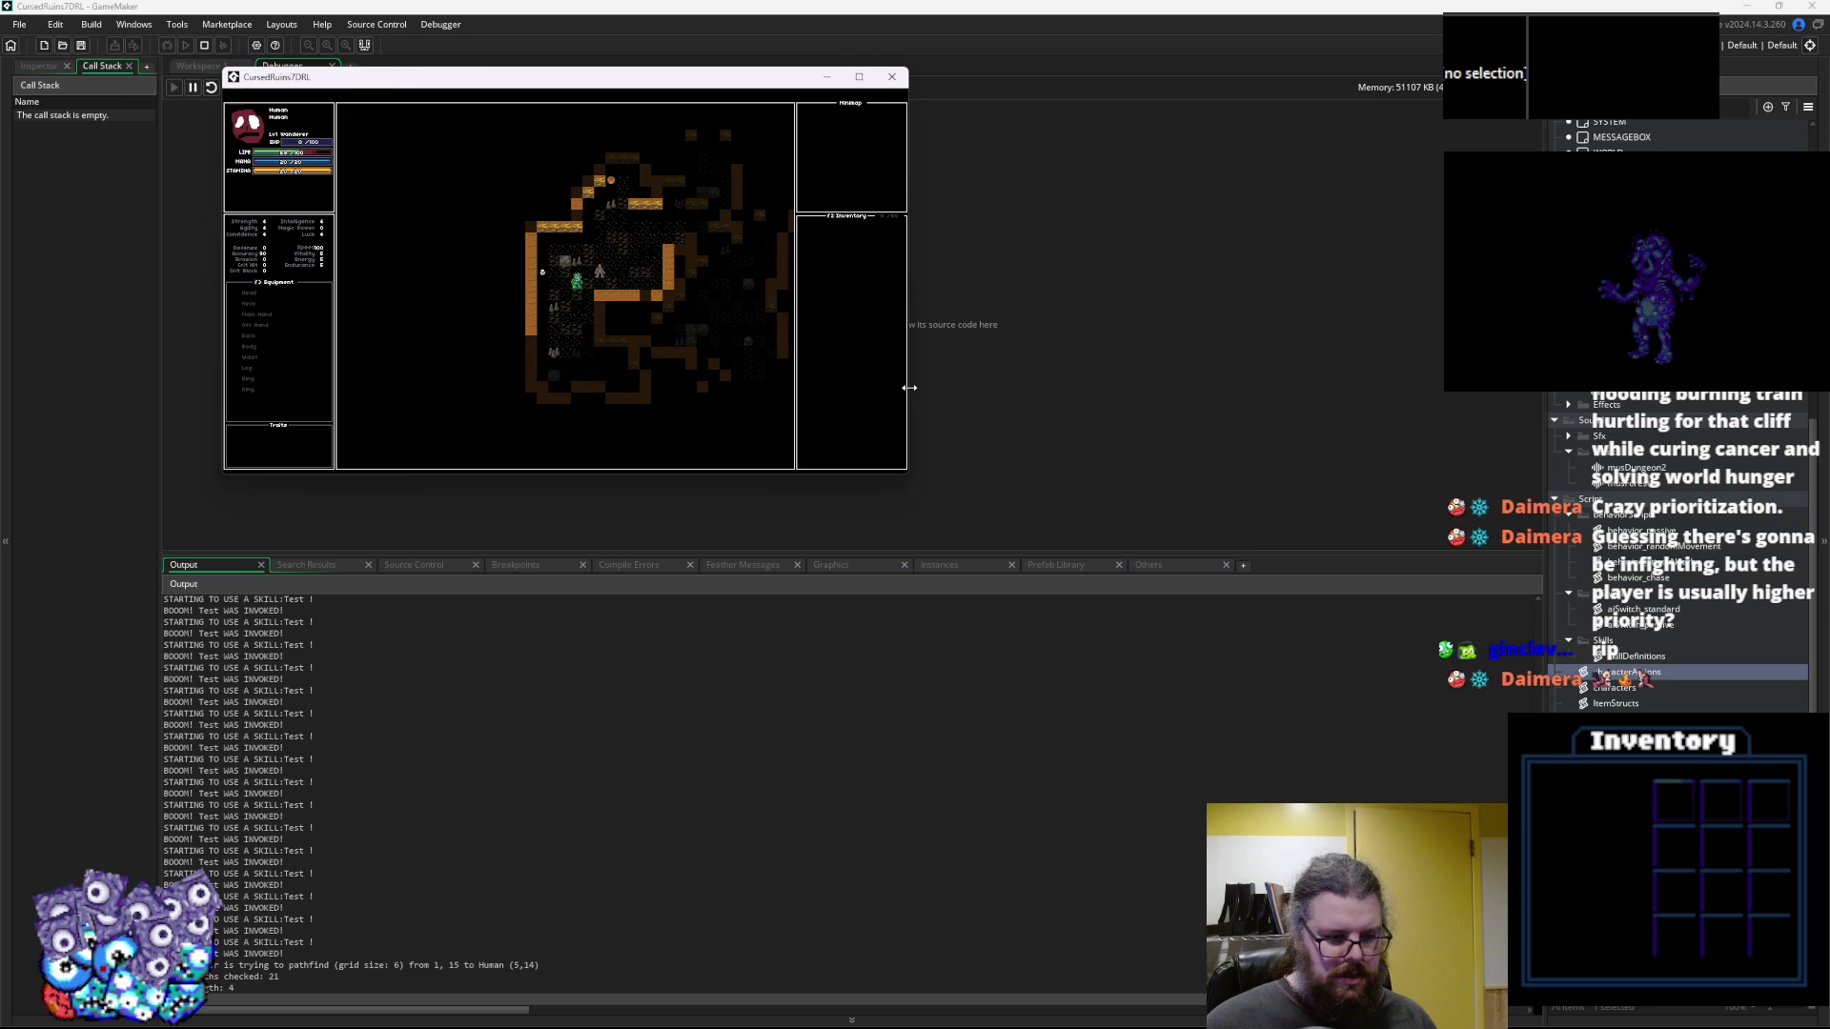
key("1")
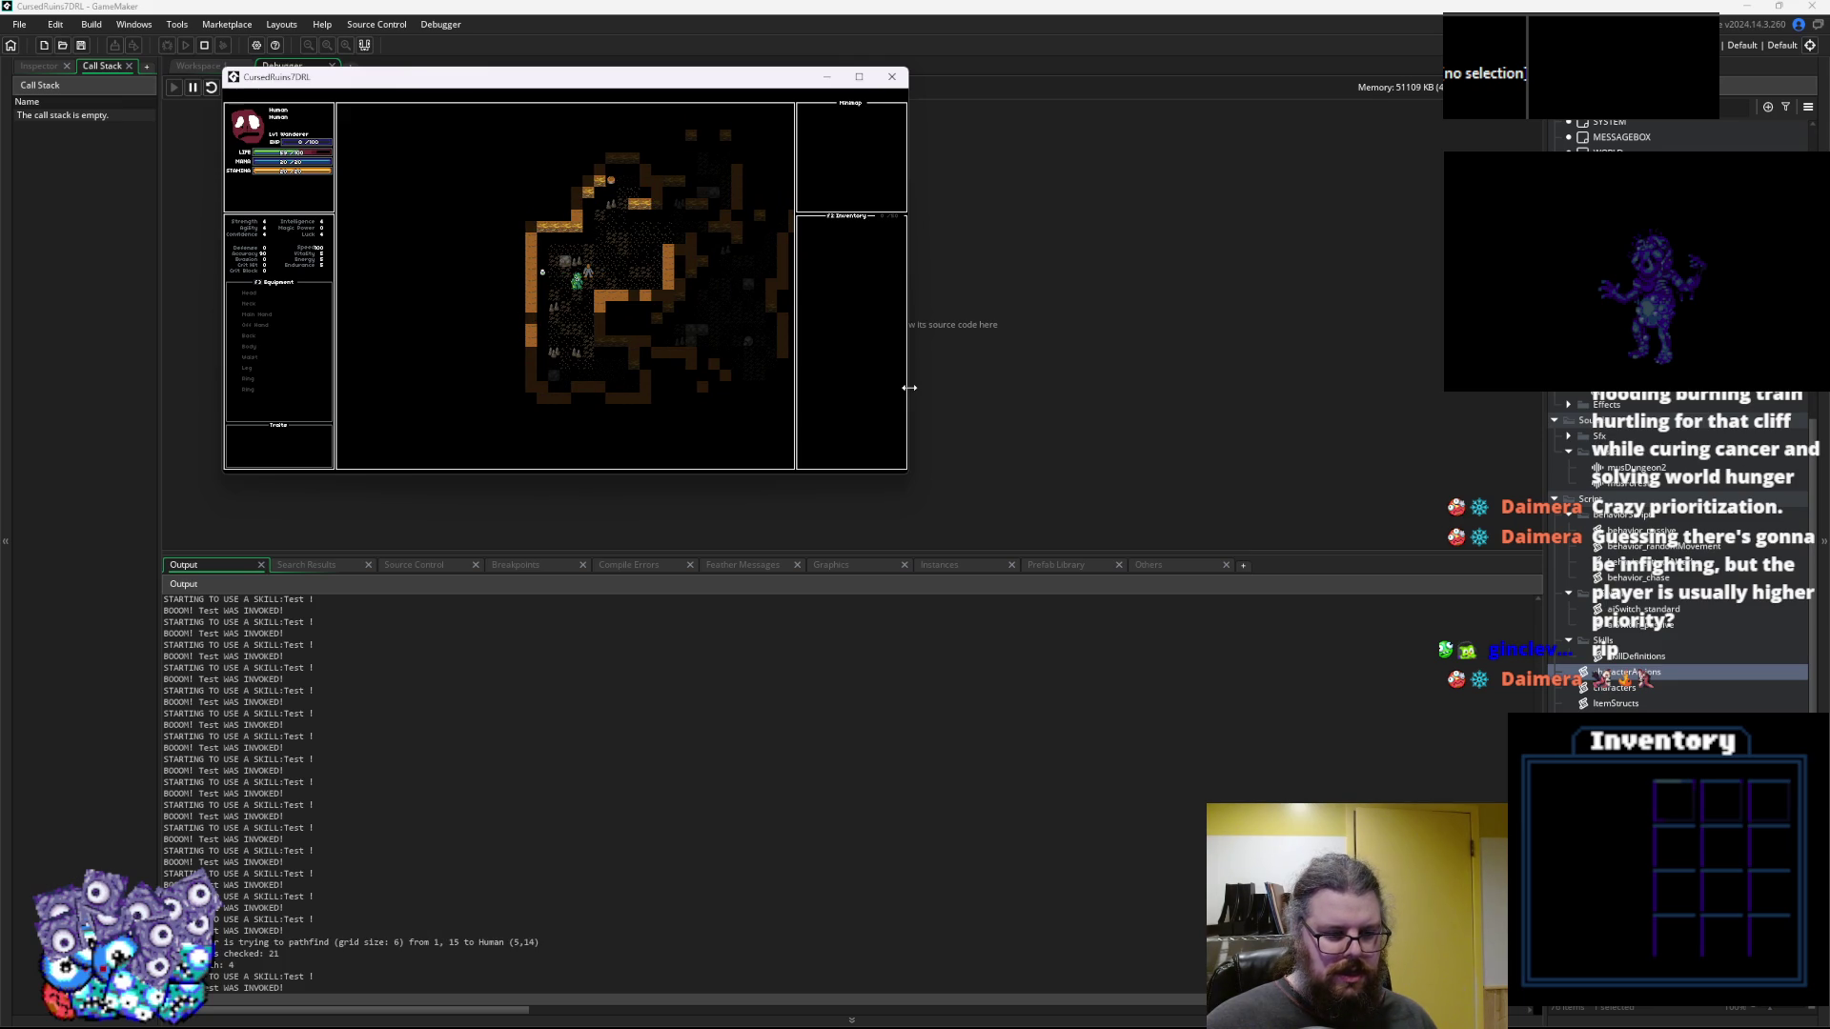
key("Right")
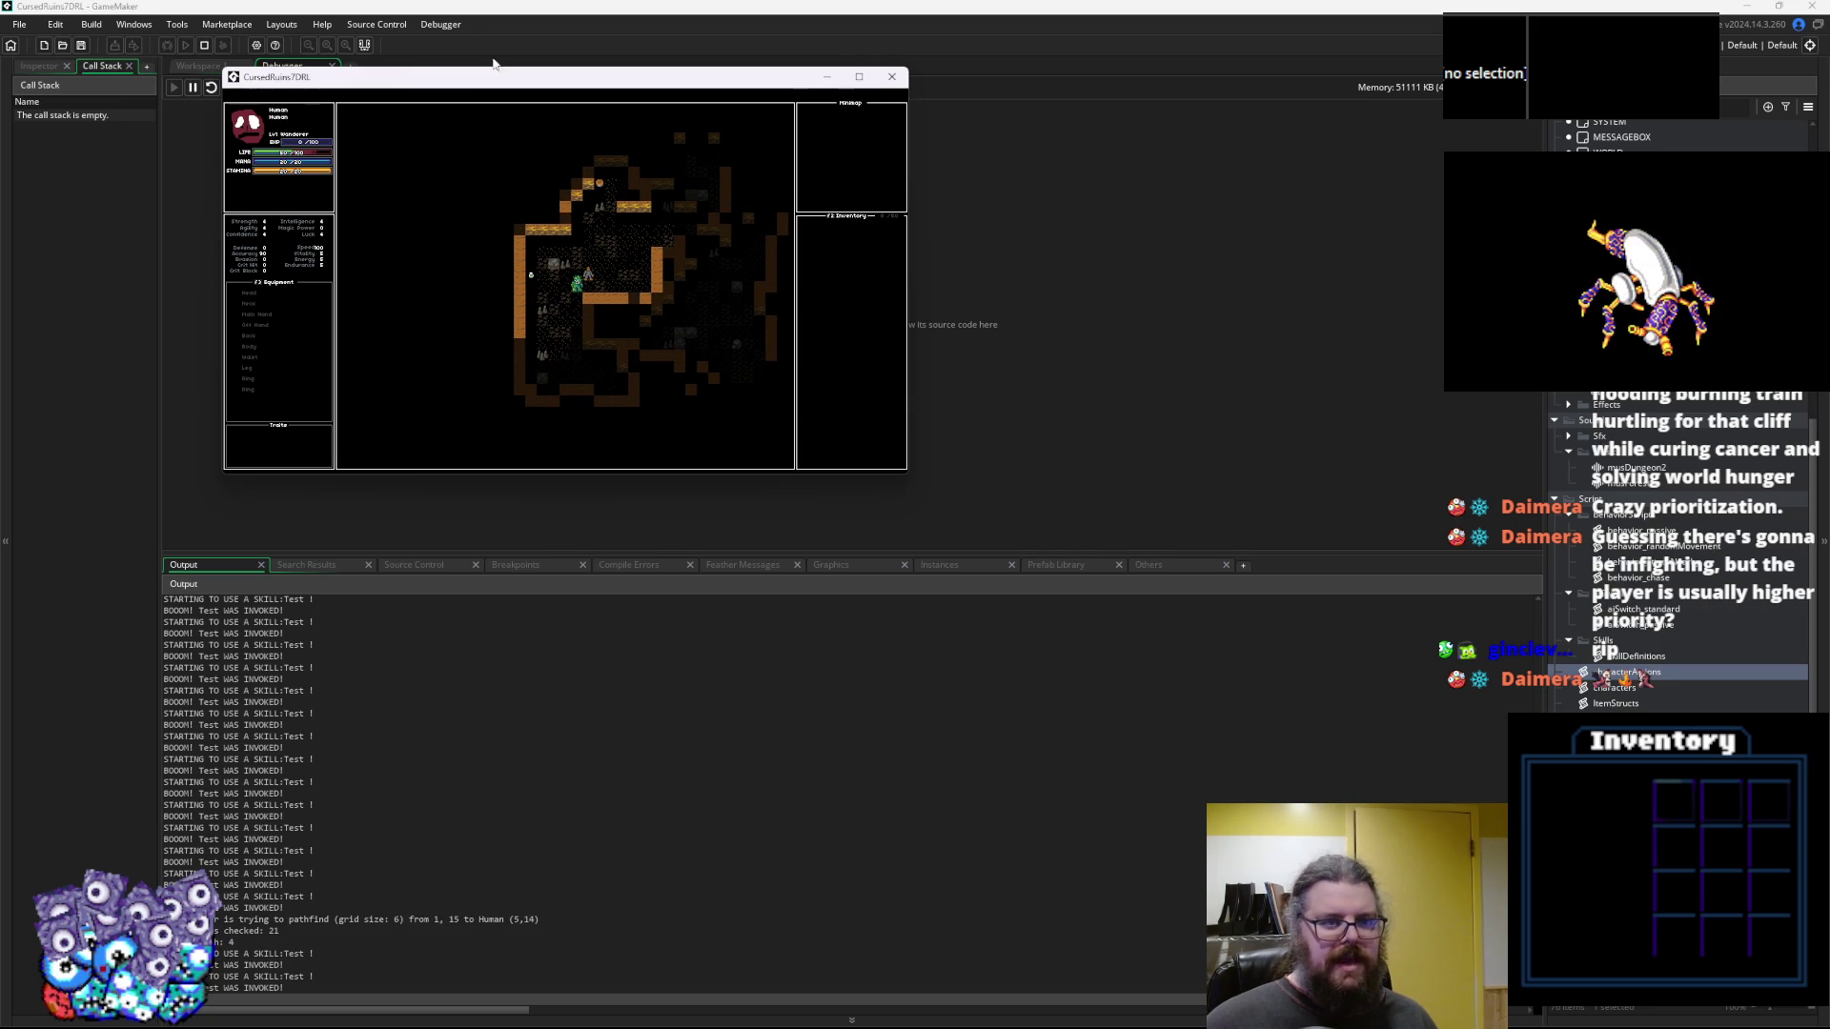
left_click_drag(504, 84, 566, 383)
key("alt+Tab")
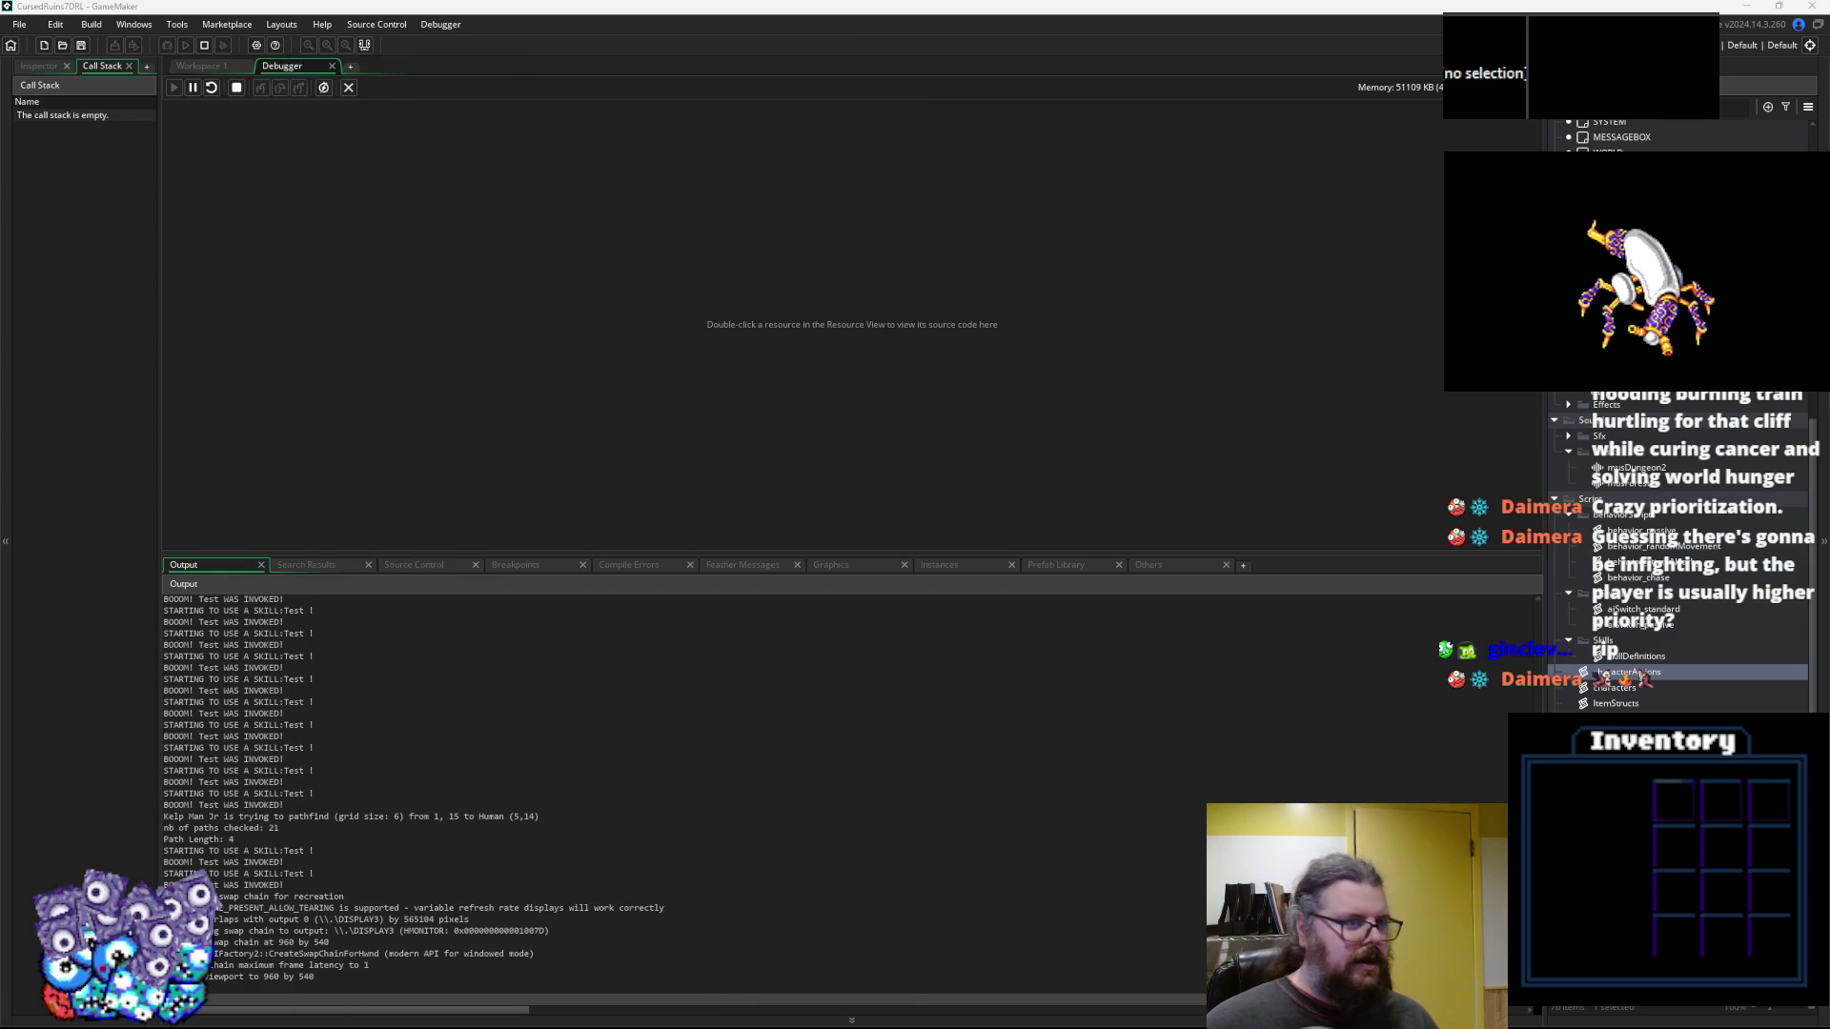
Set a breakpoint on line 38 in canUse and inspect its cost variables
left_click(211, 67)
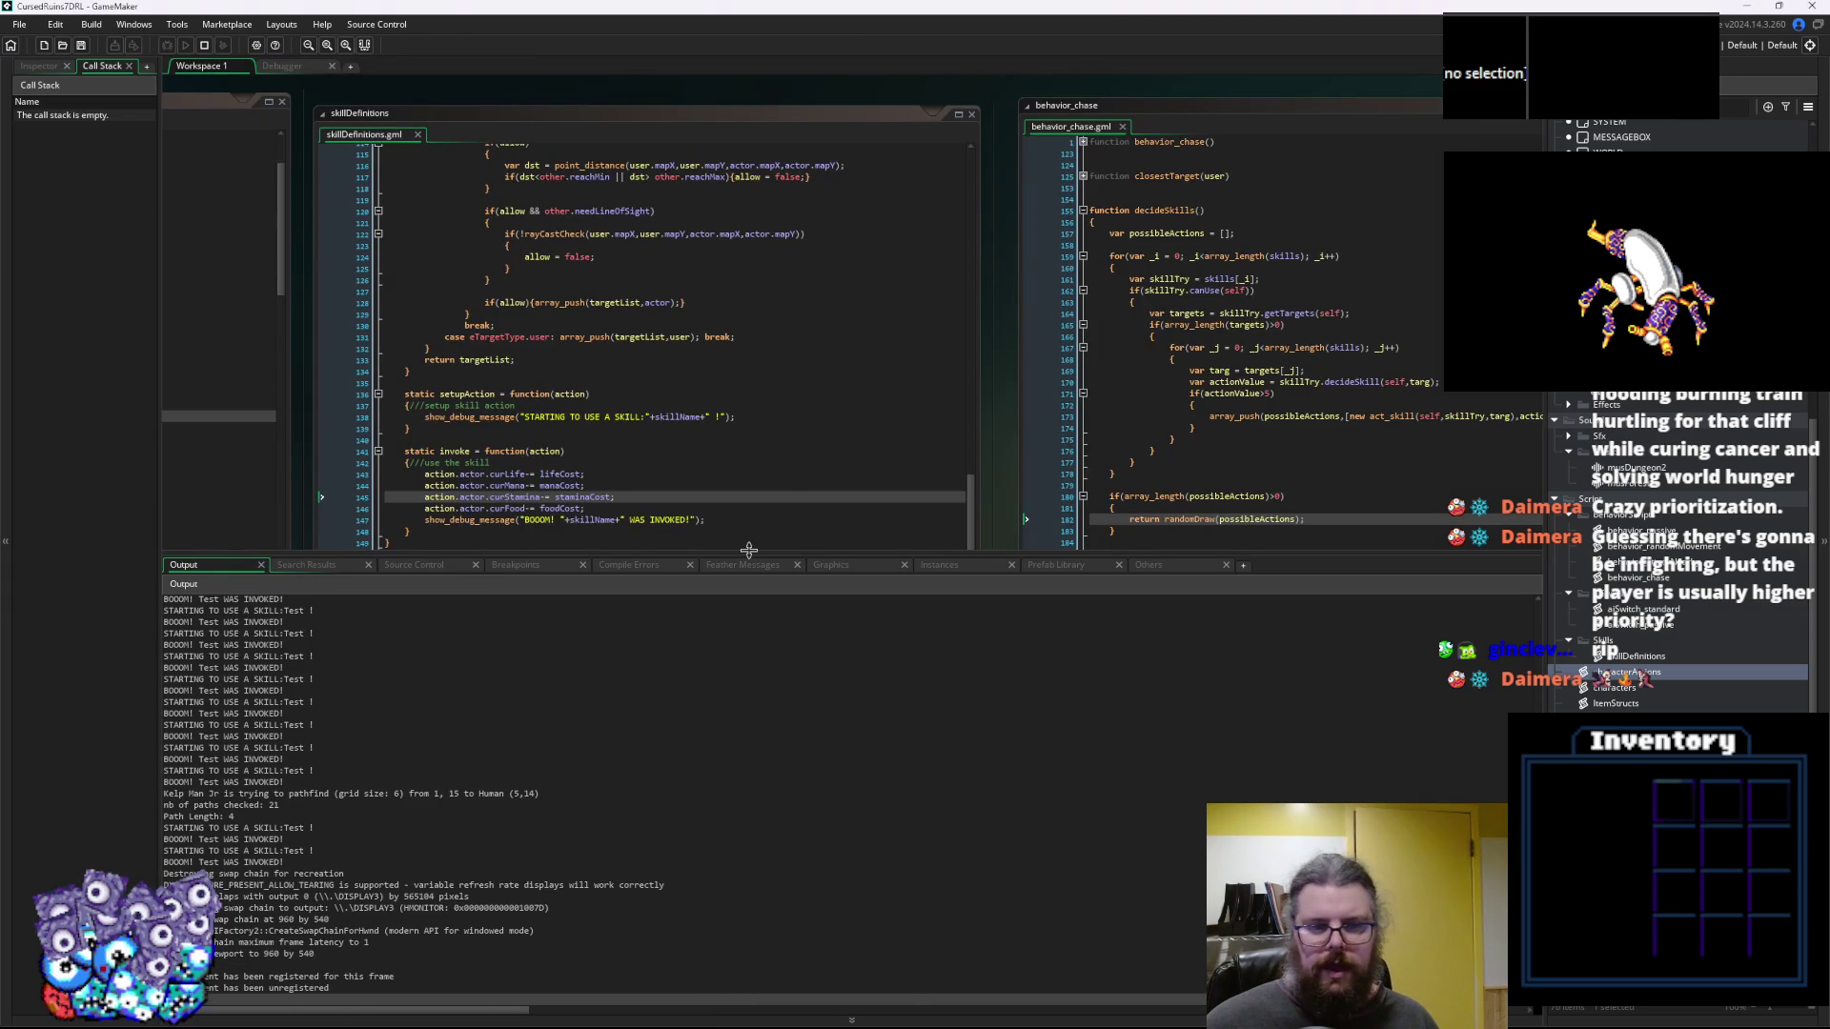
left_click_drag(749, 553, 755, 721)
scroll(688, 389, "up", 10)
scroll(688, 389, "up", 15)
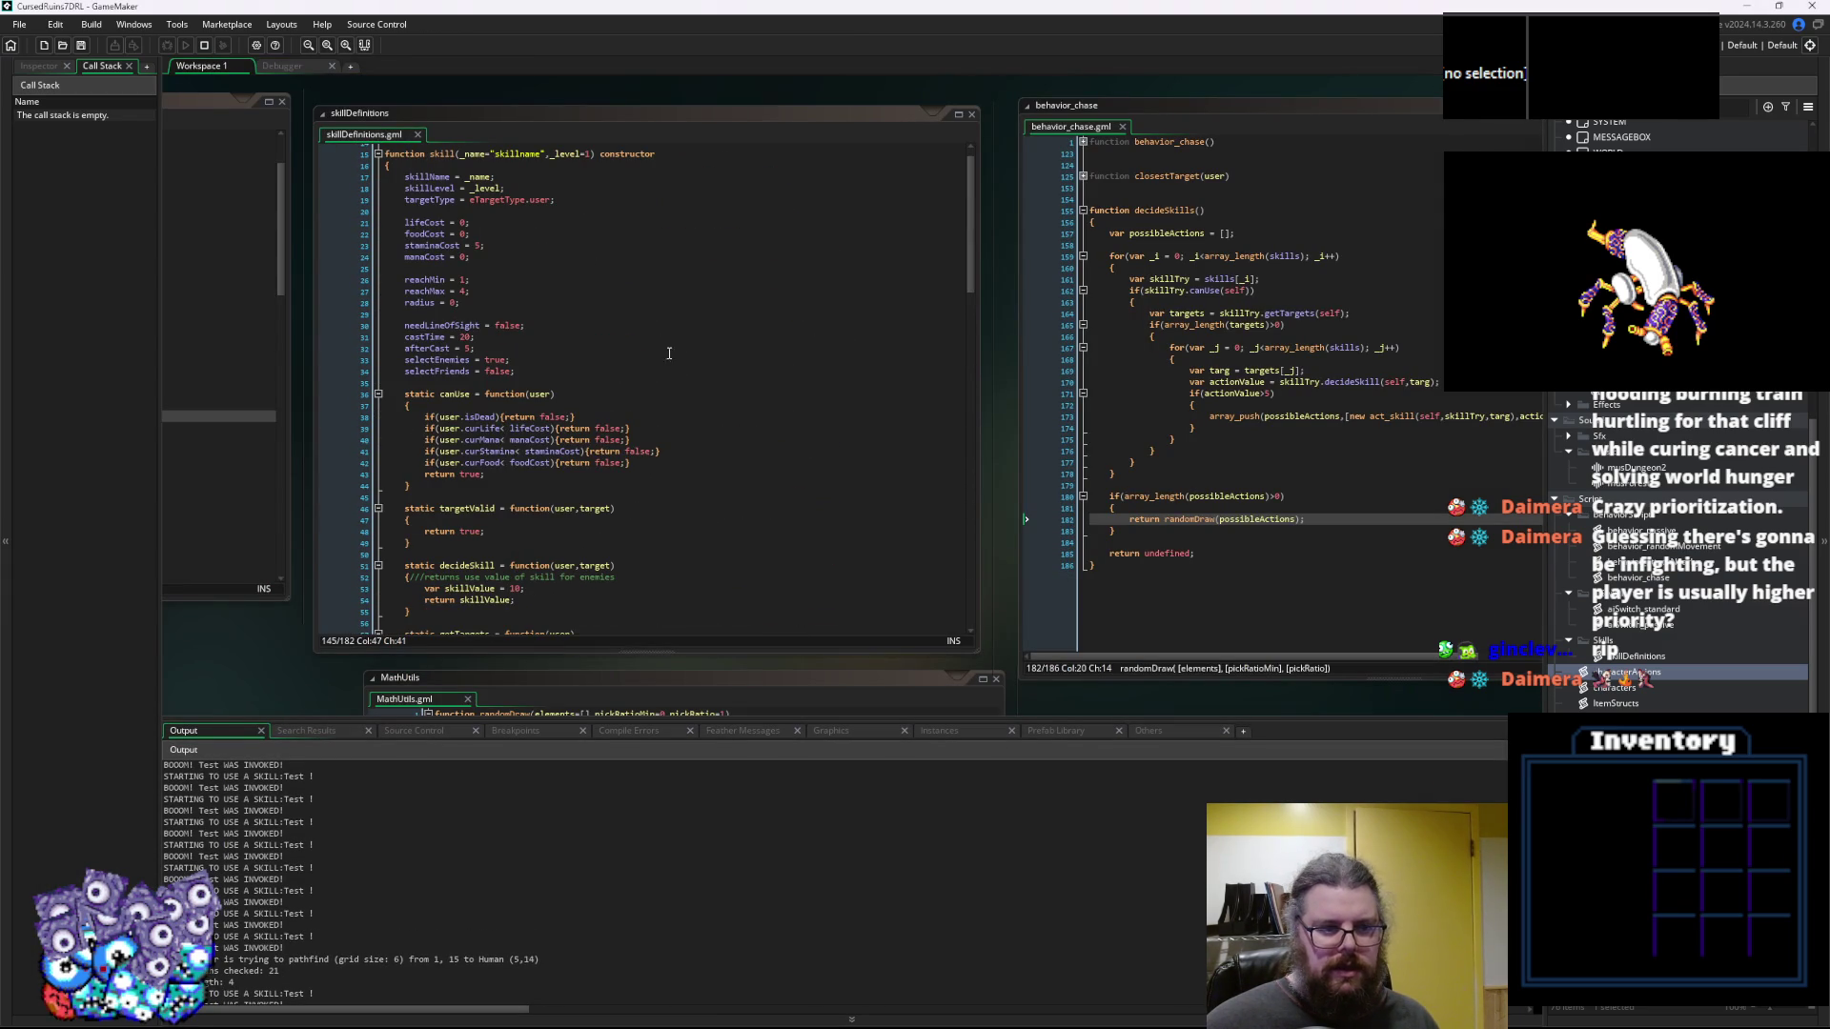
left_click(380, 419)
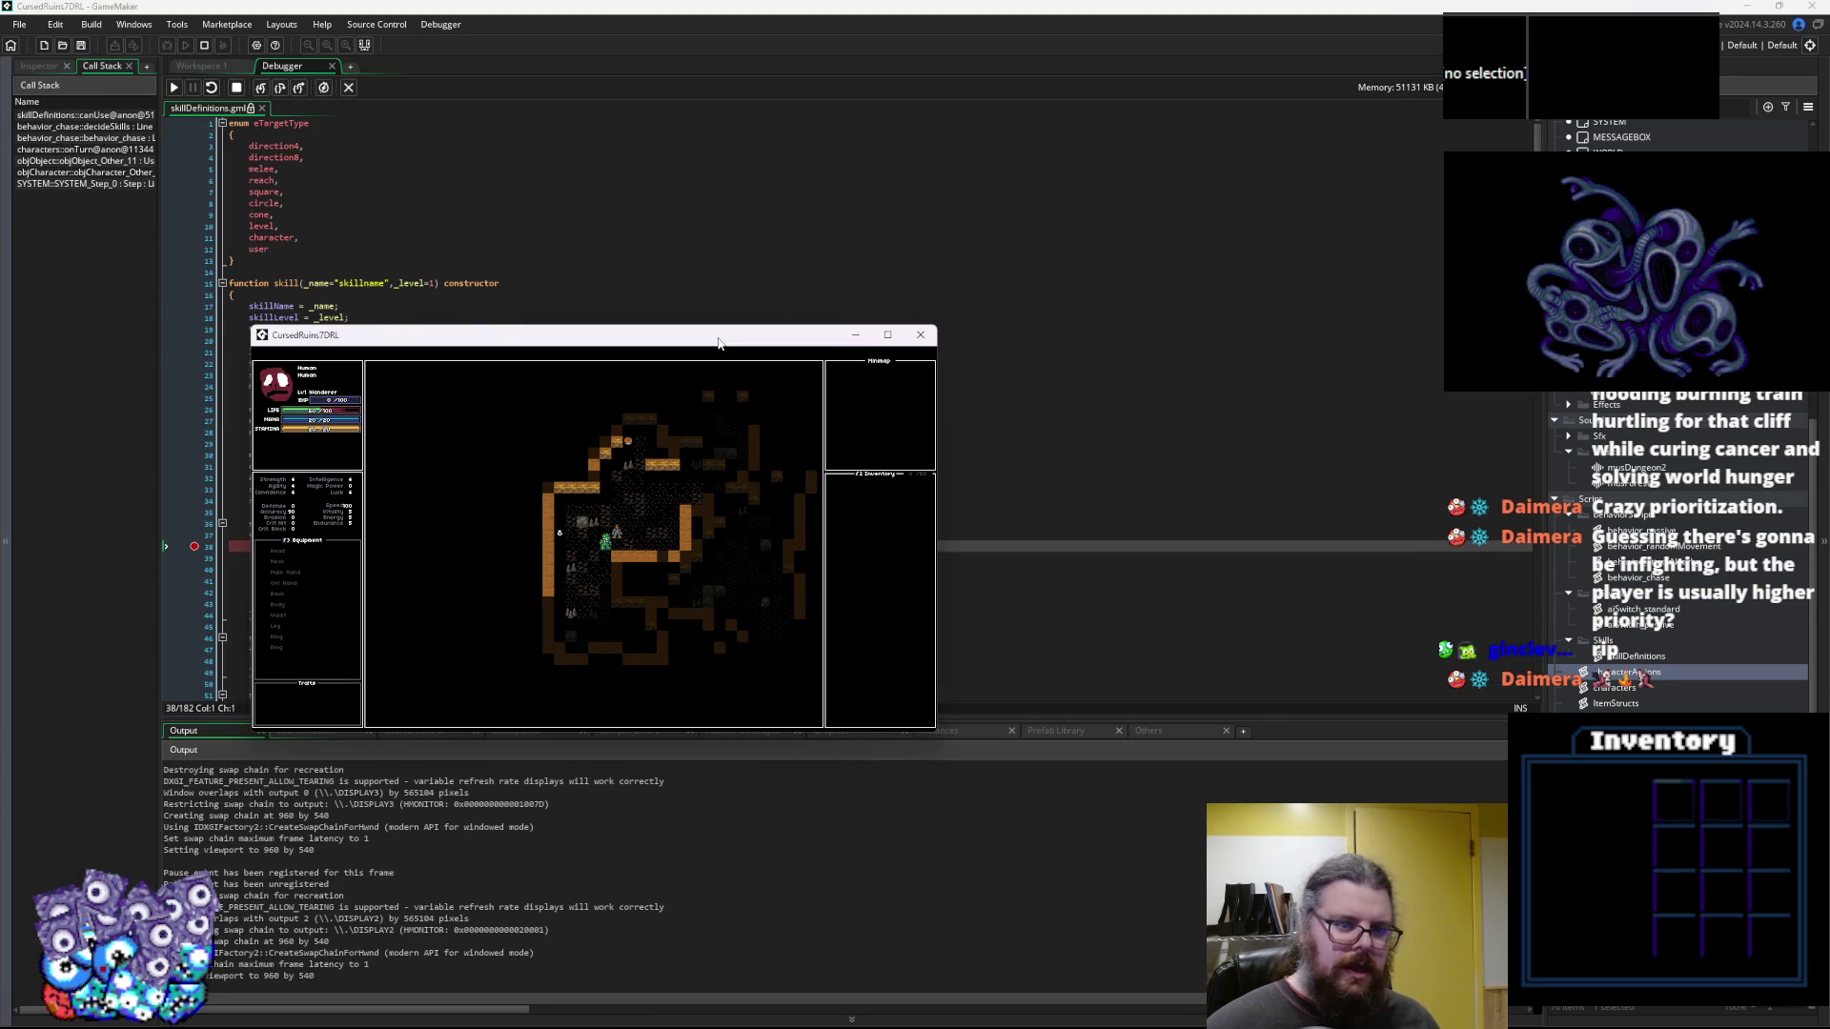
mouse_move(323, 558)
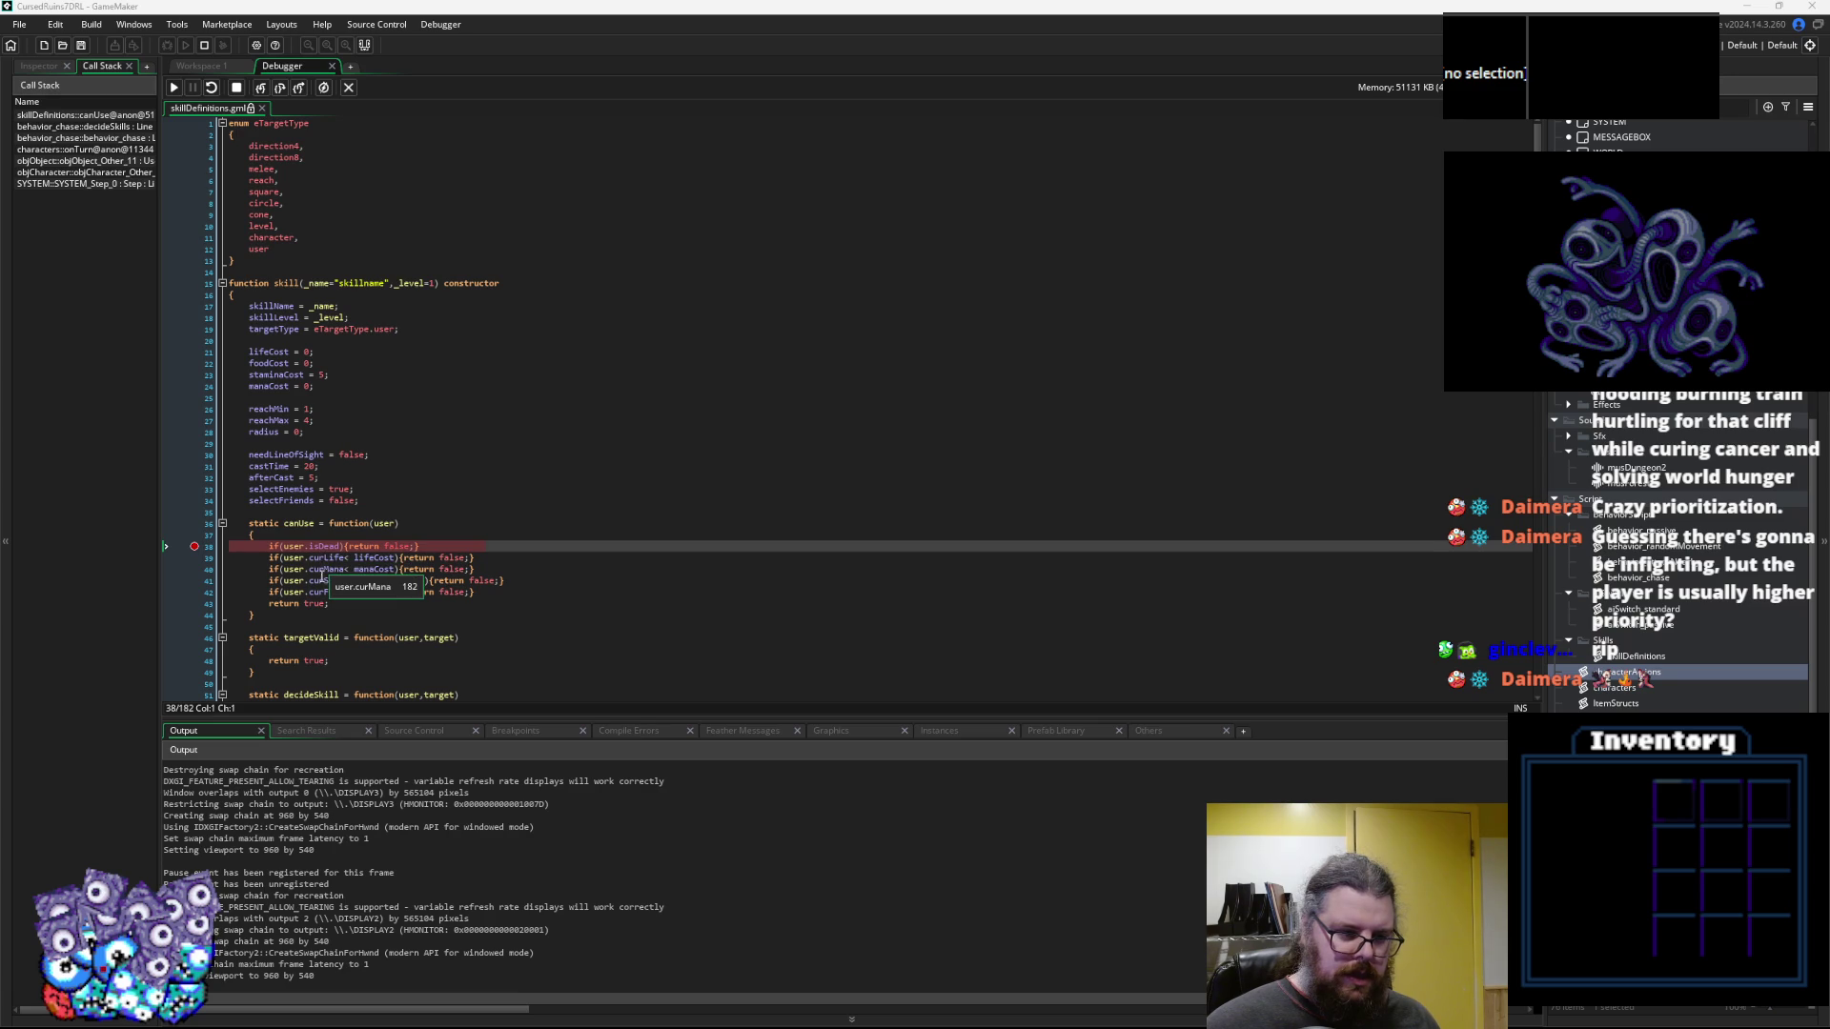
mouse_move(376, 585)
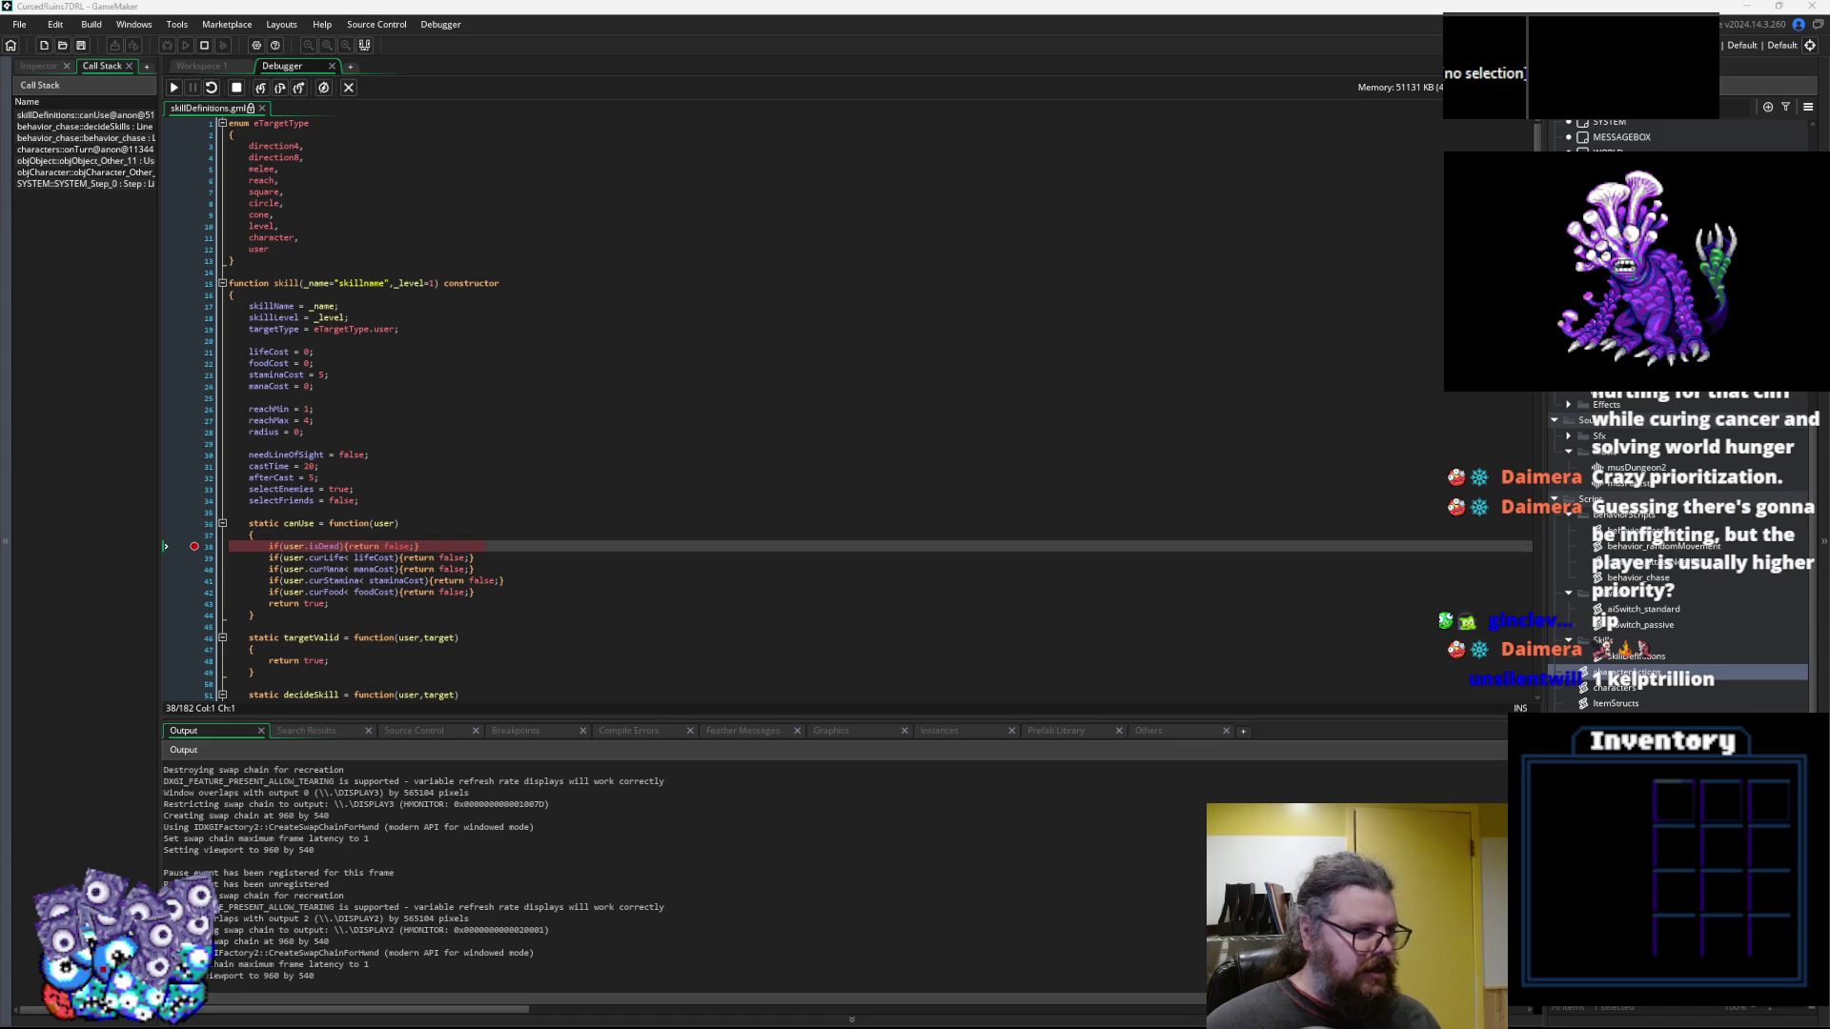
Resume past the breakpoint twice, enlarging the game window in between
key("alt+Tab")
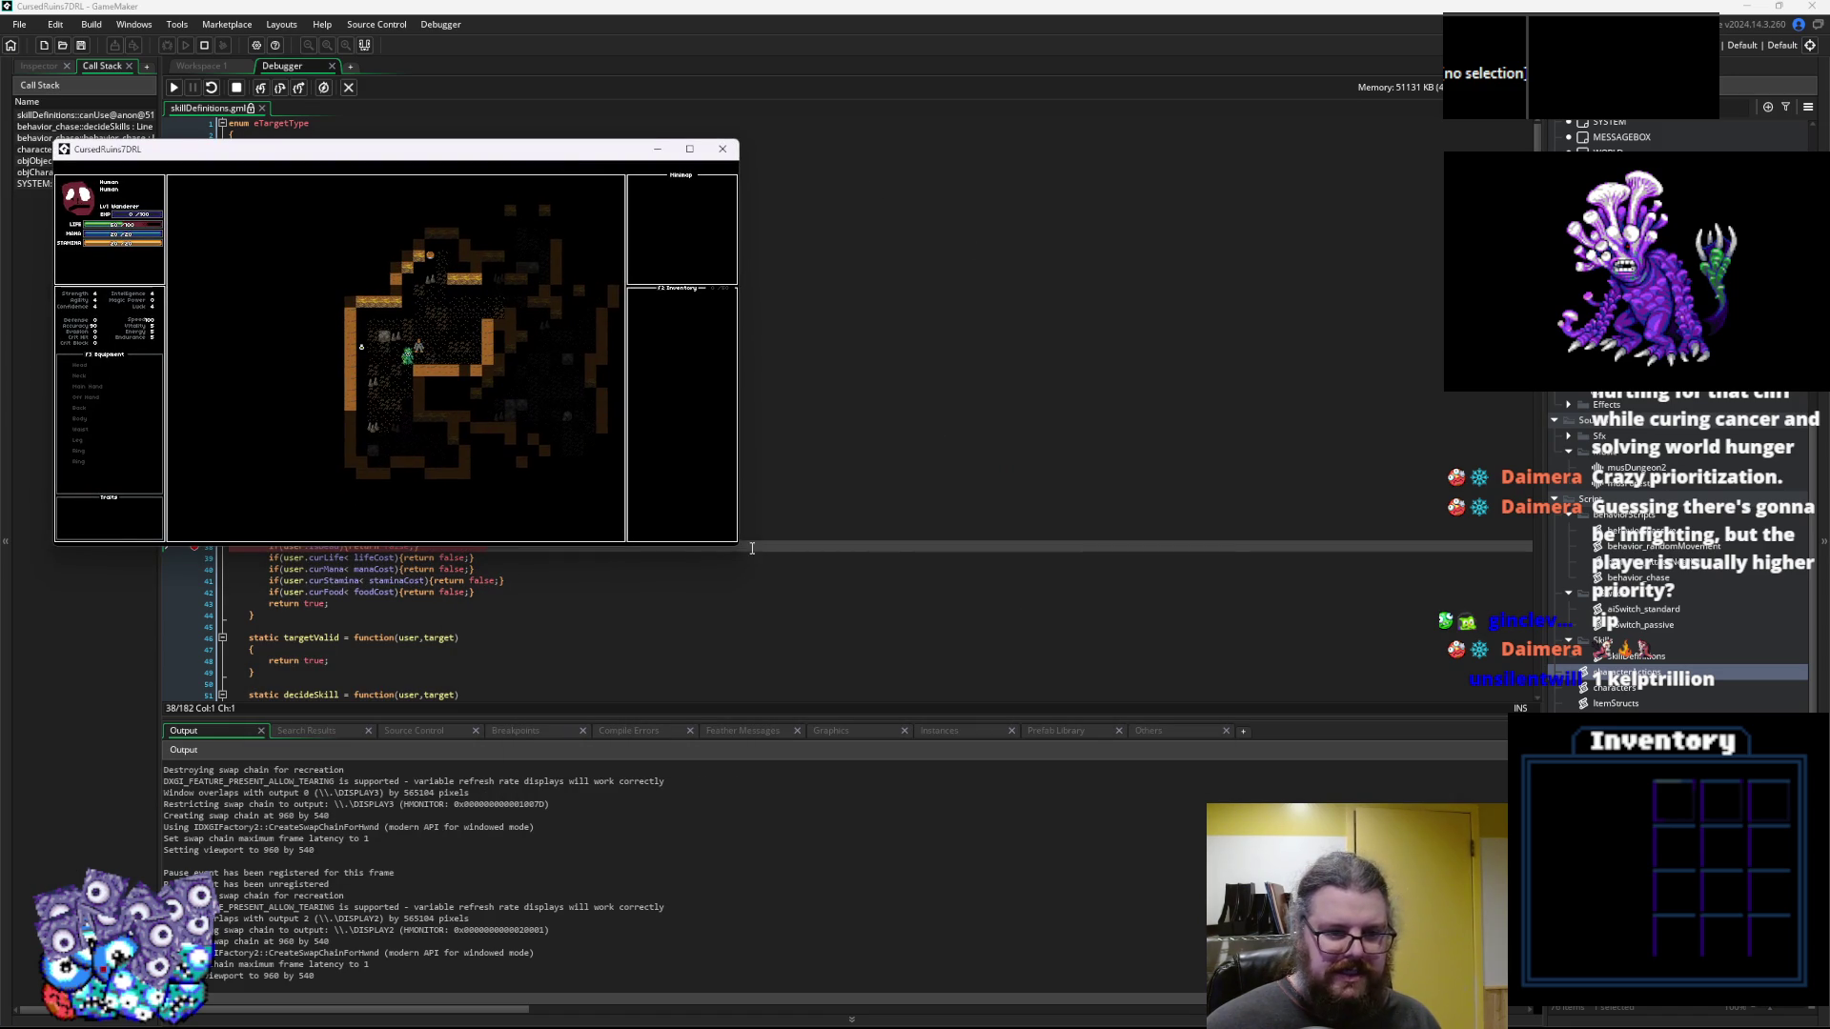
key("alt+Tab")
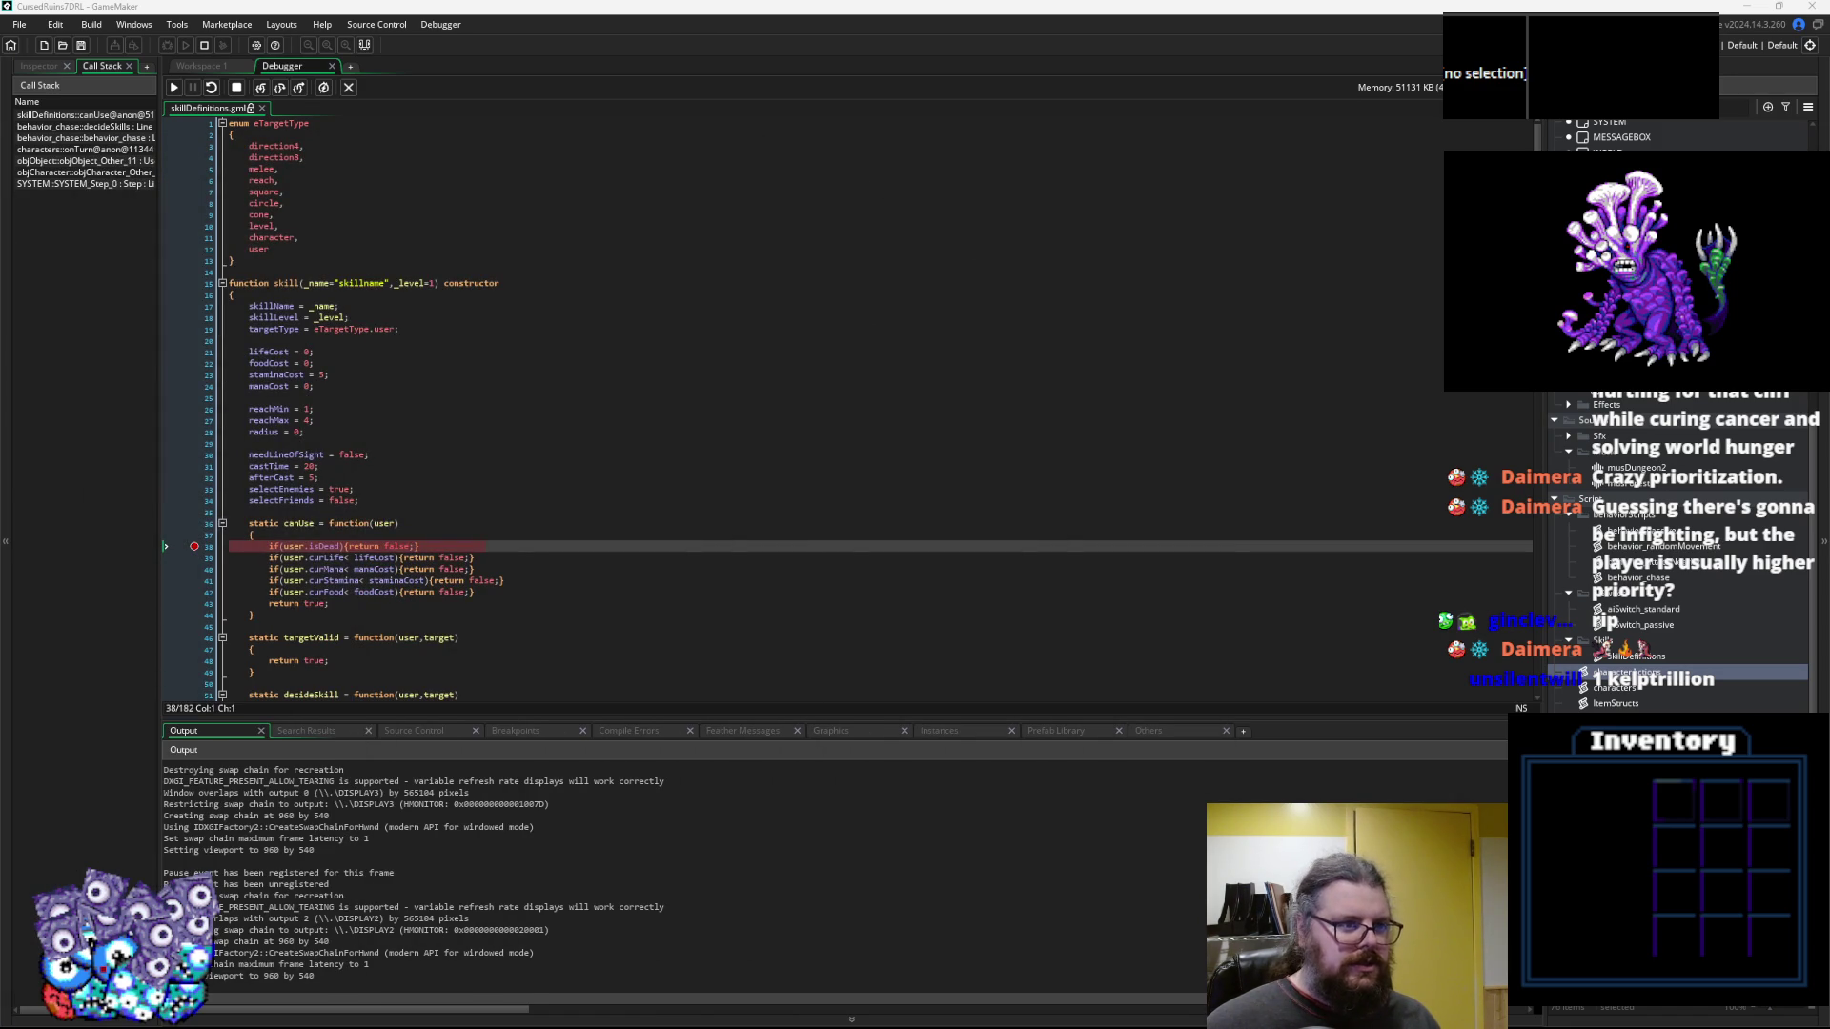
left_click(173, 87)
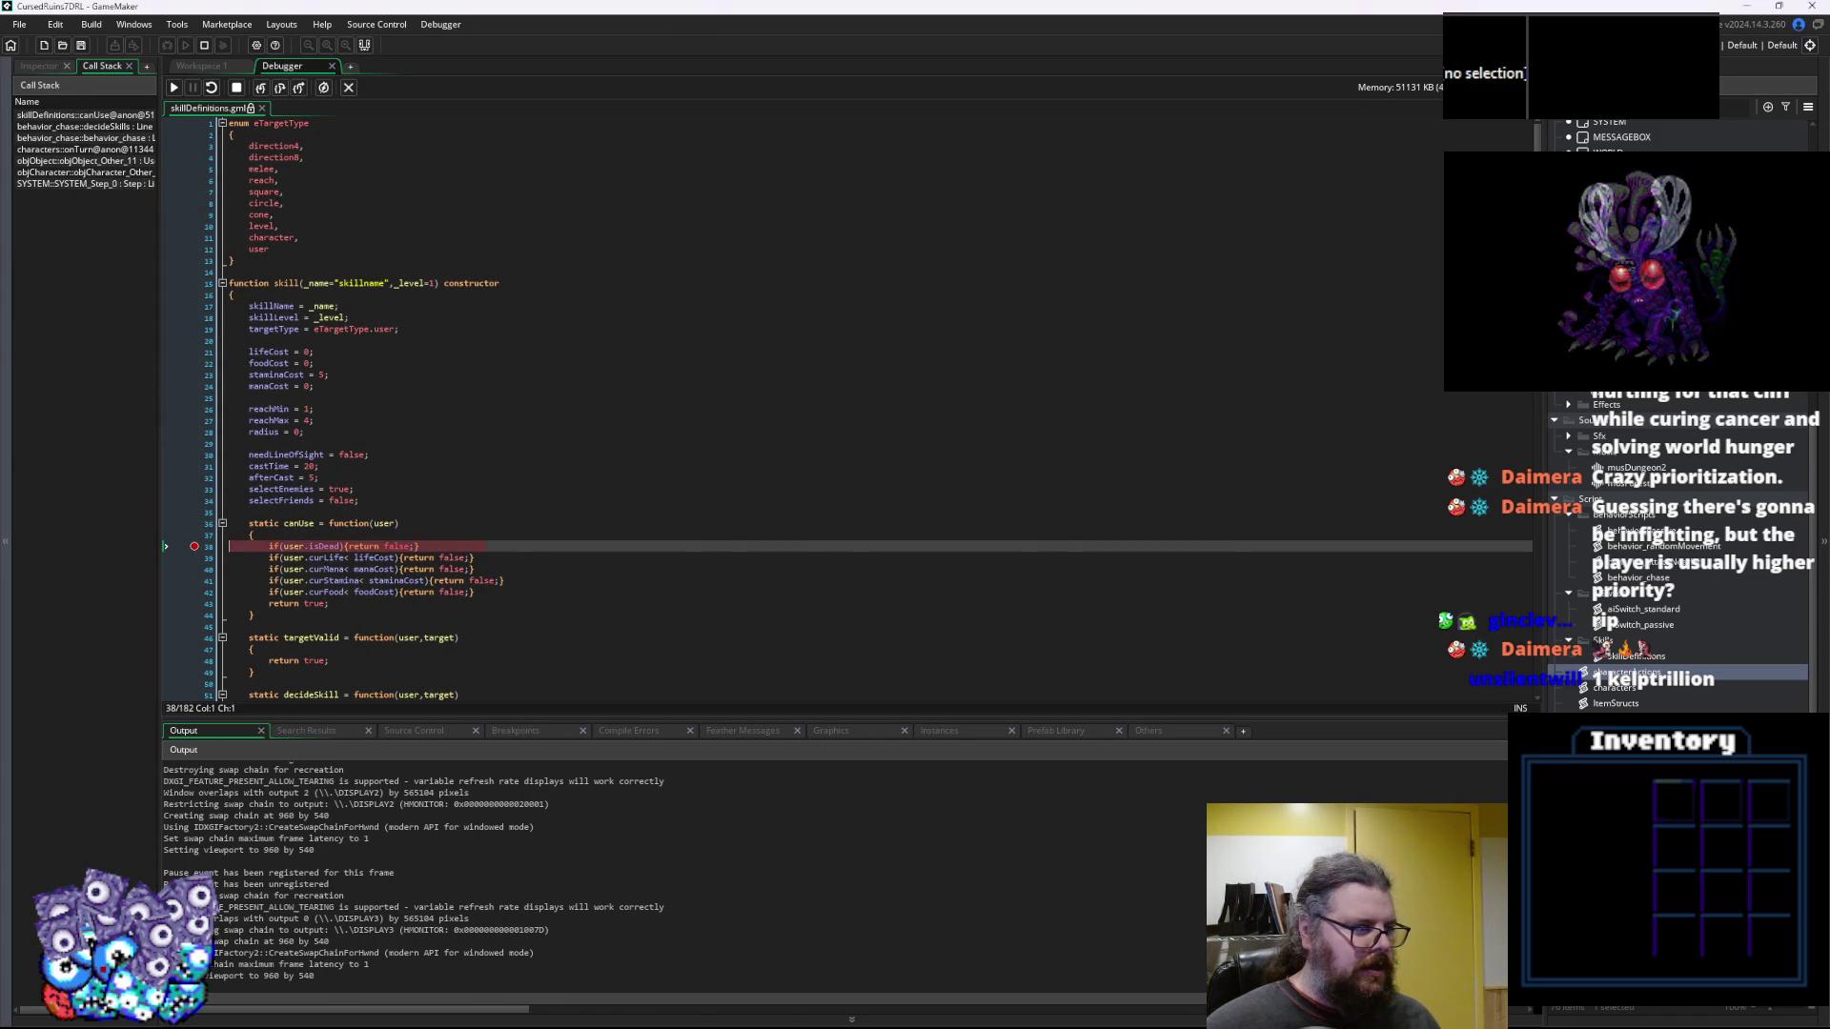
key("alt+Tab")
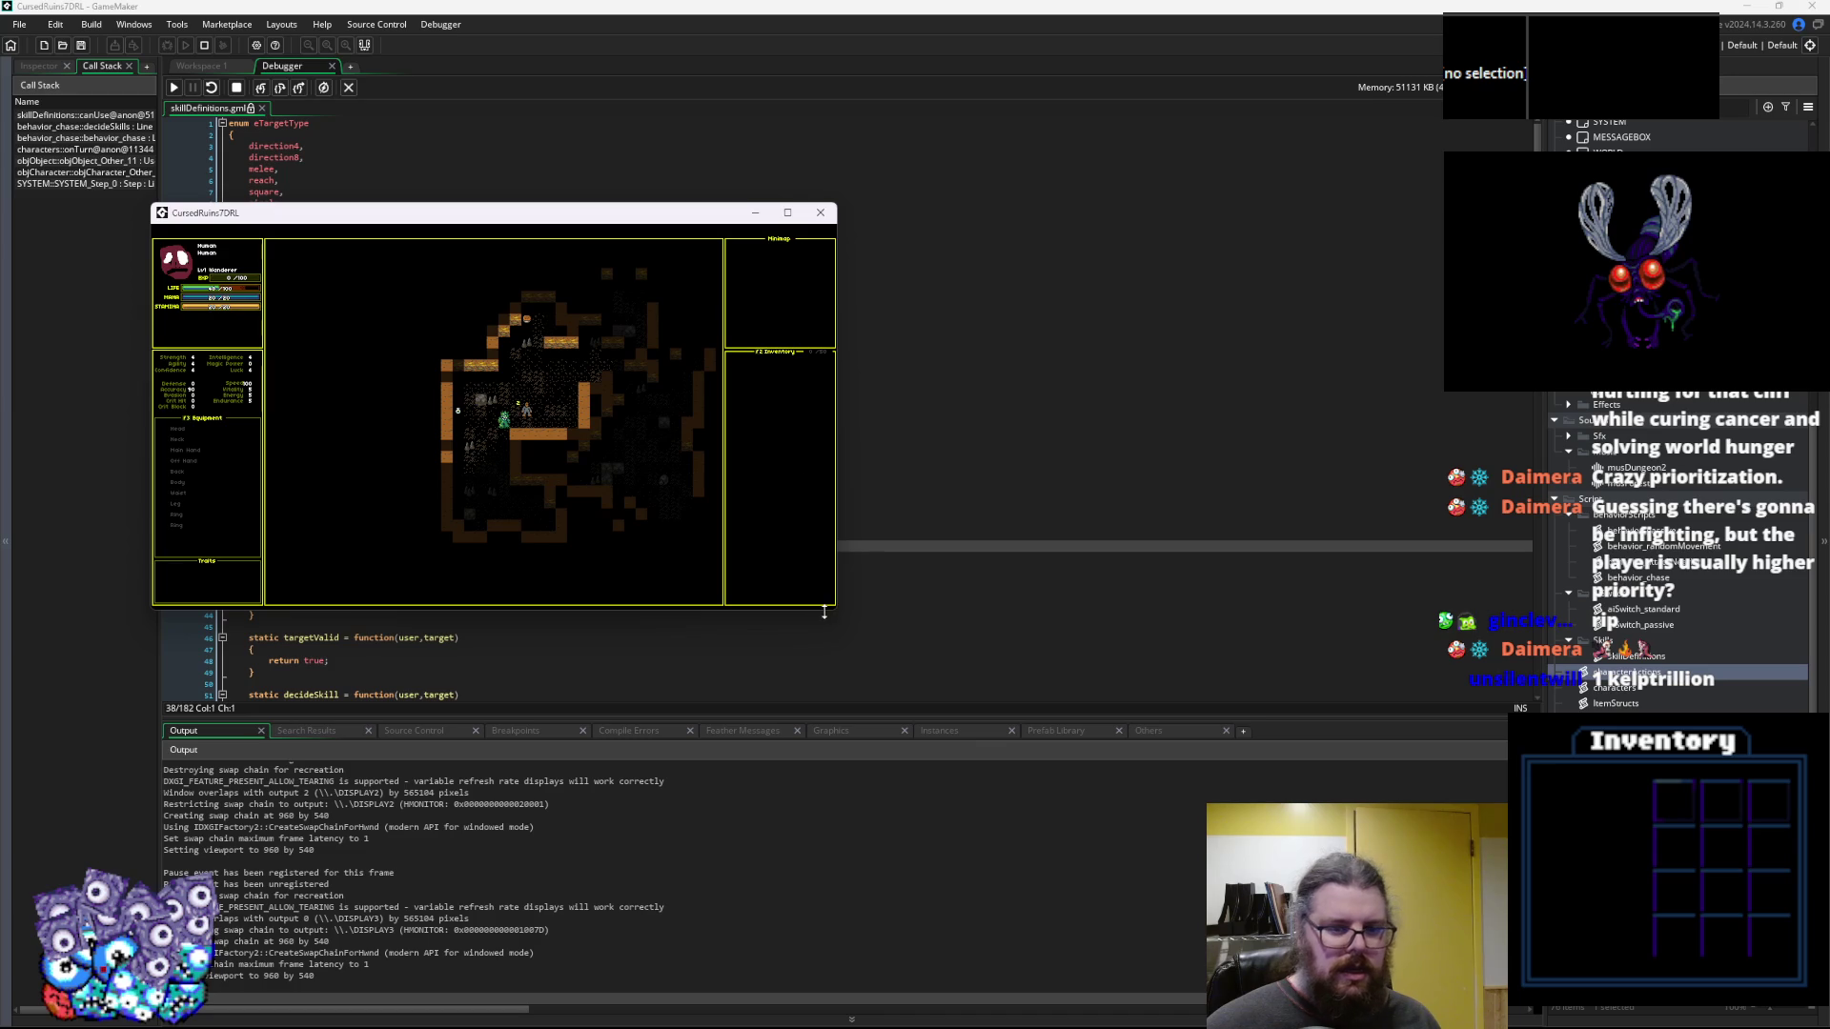
left_click_drag(837, 613, 1381, 902)
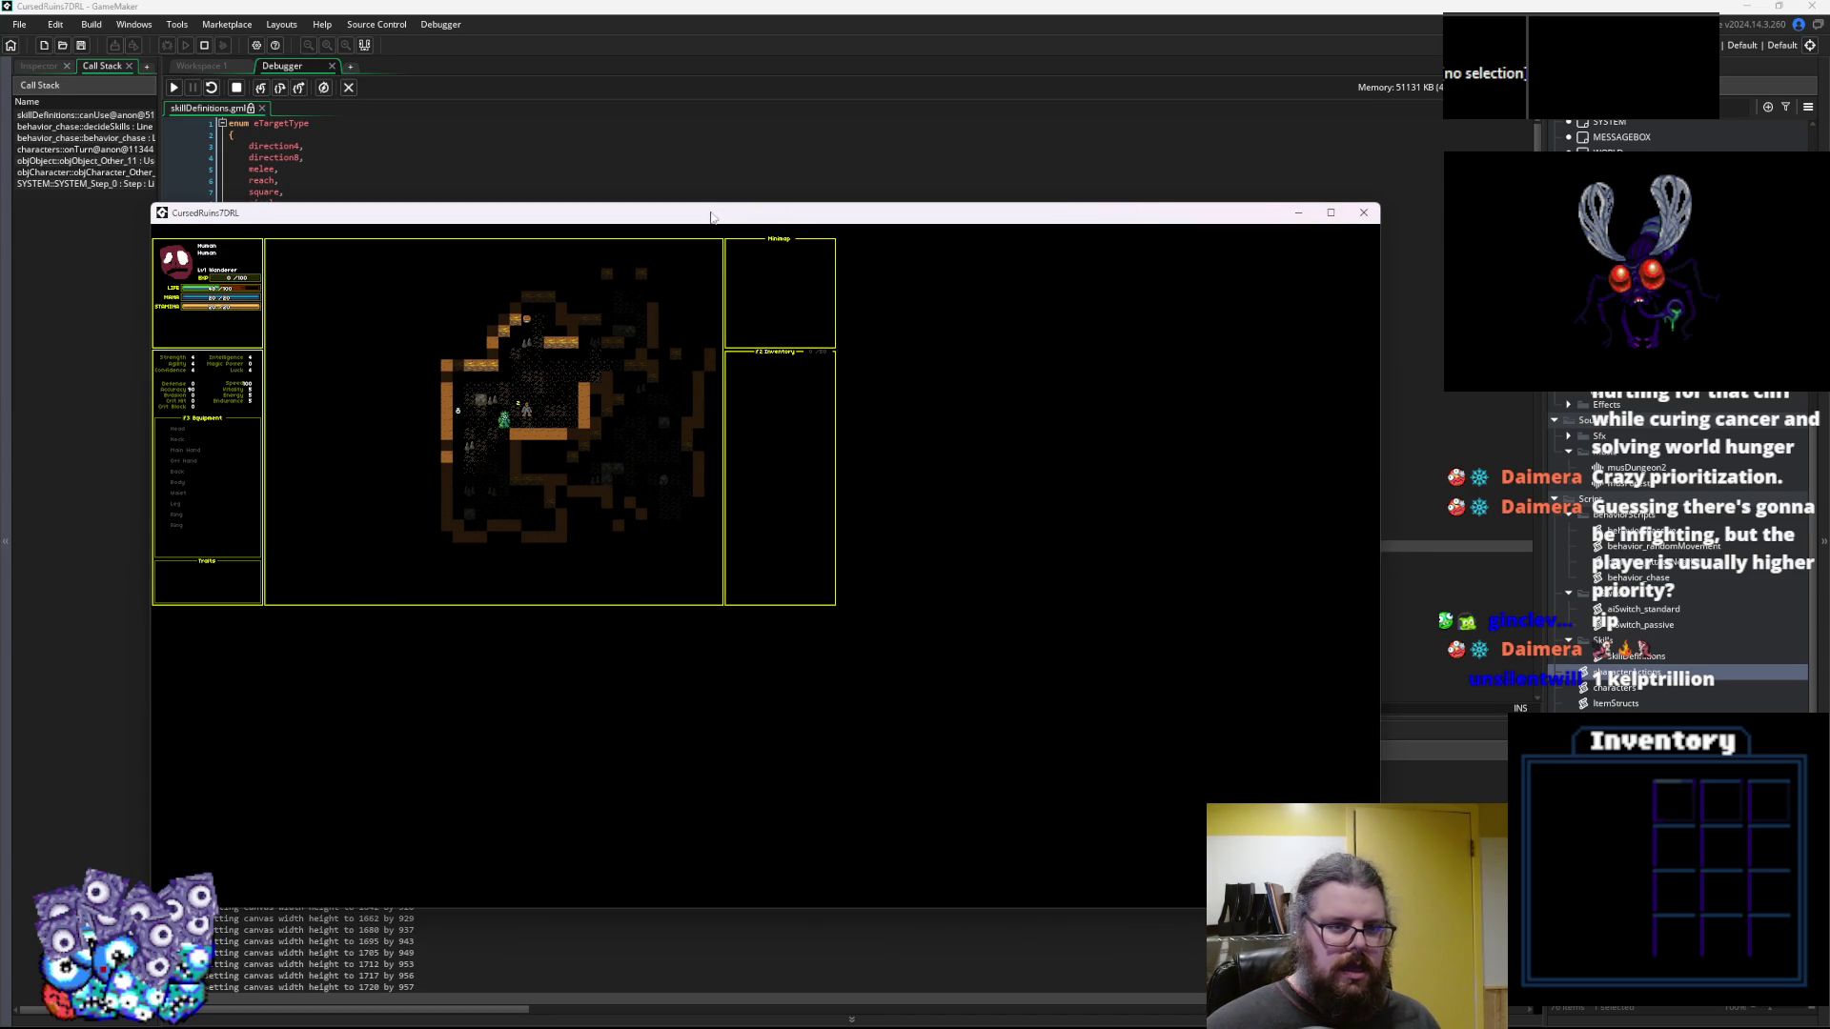
key("alt+Tab")
left_click(173, 86)
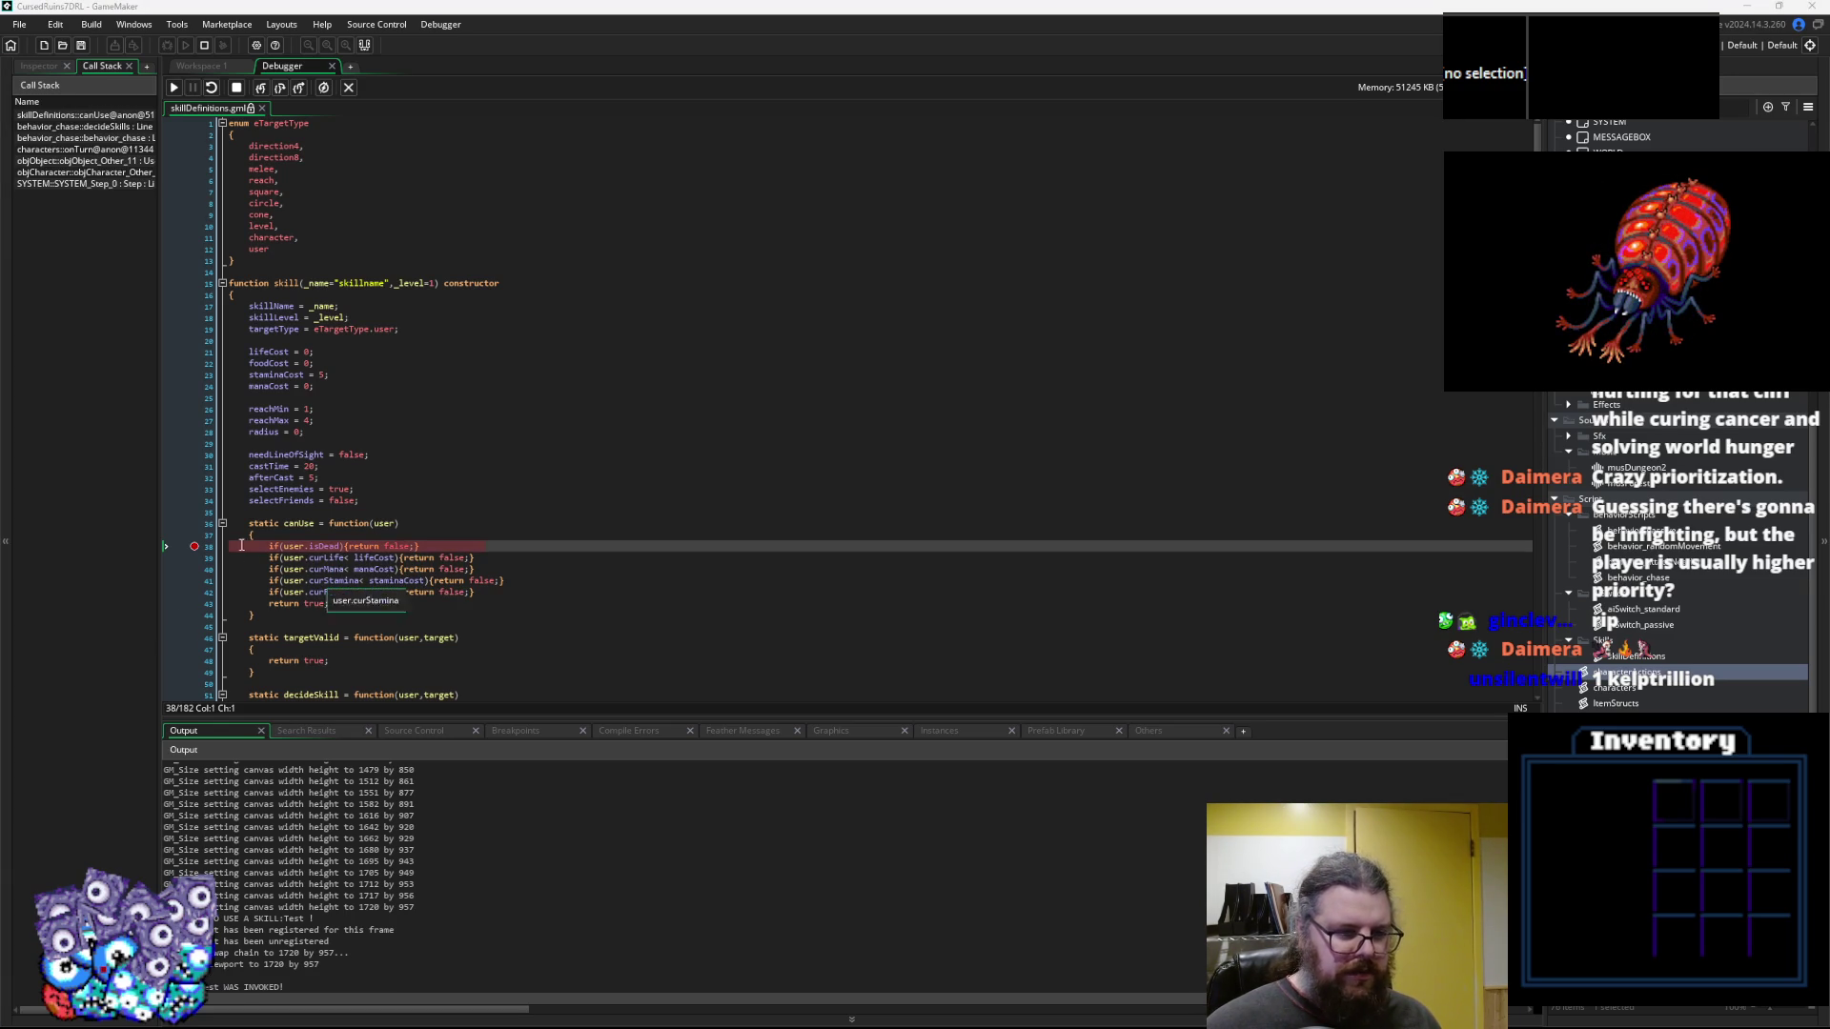
Remove the line 38 breakpoint, continue with F5, and close the game
left_click(195, 546)
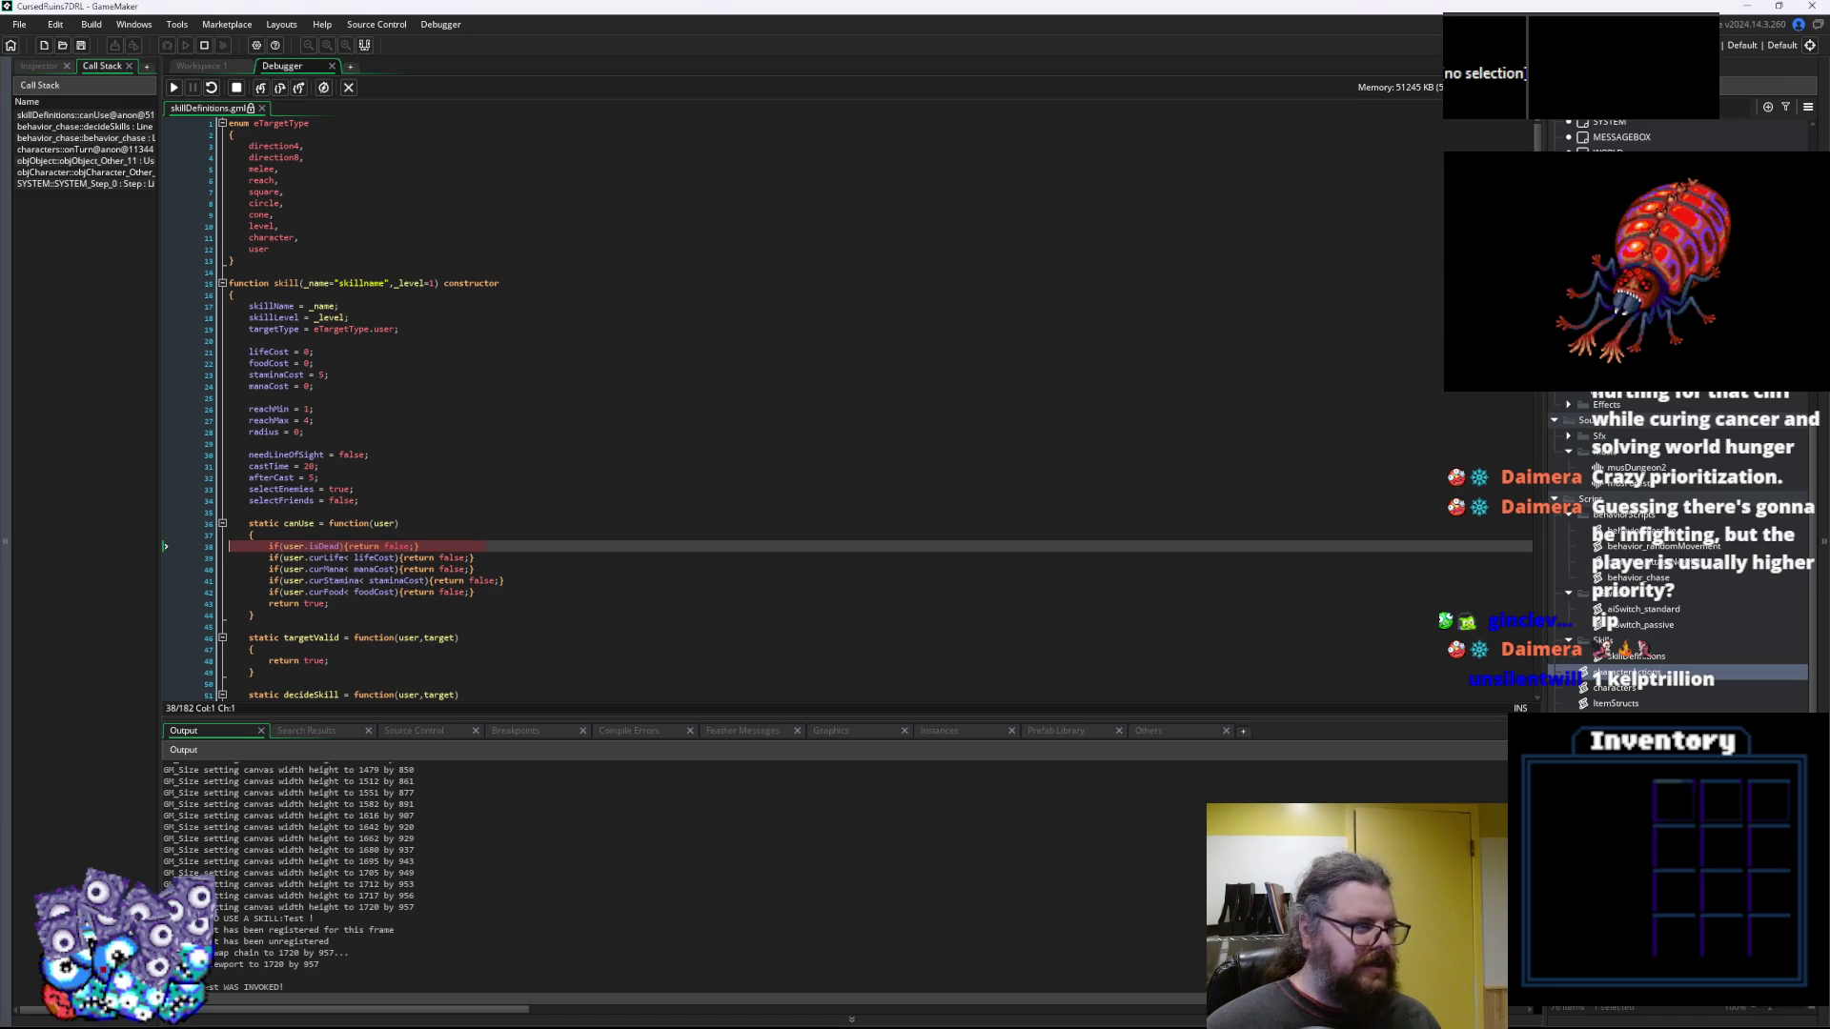
key("F5")
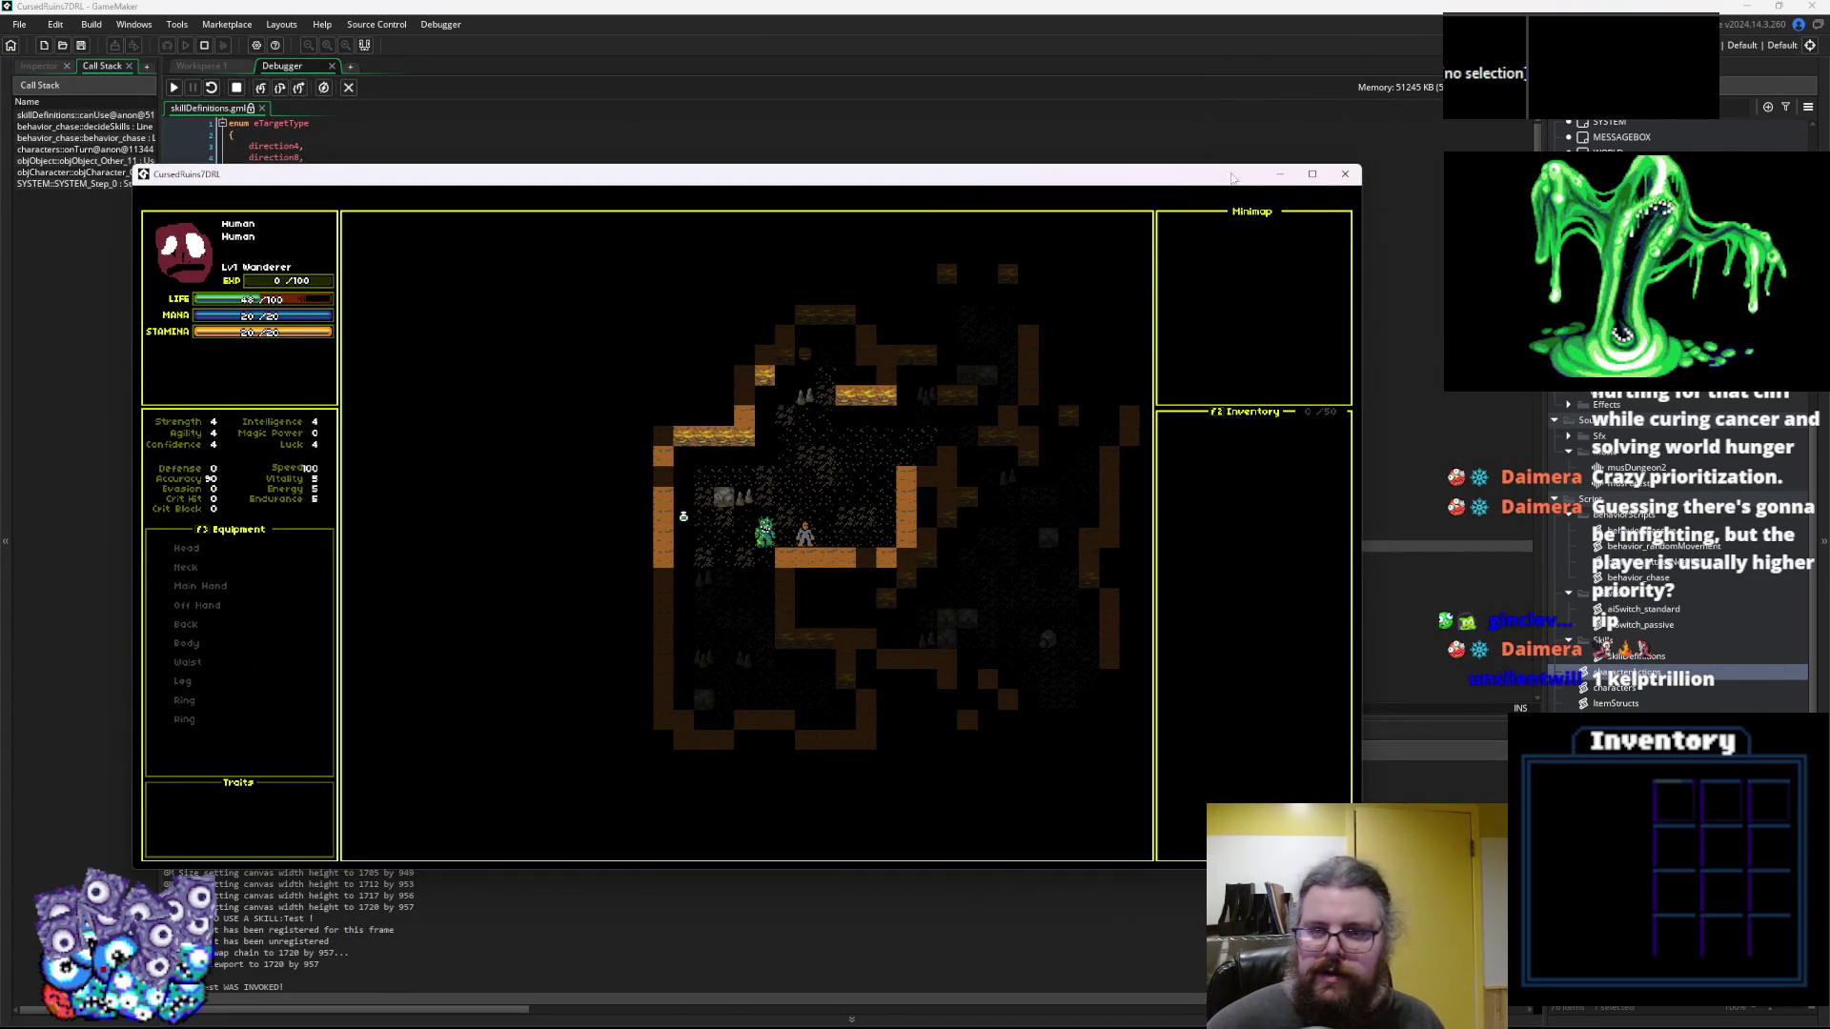
left_click(1345, 173)
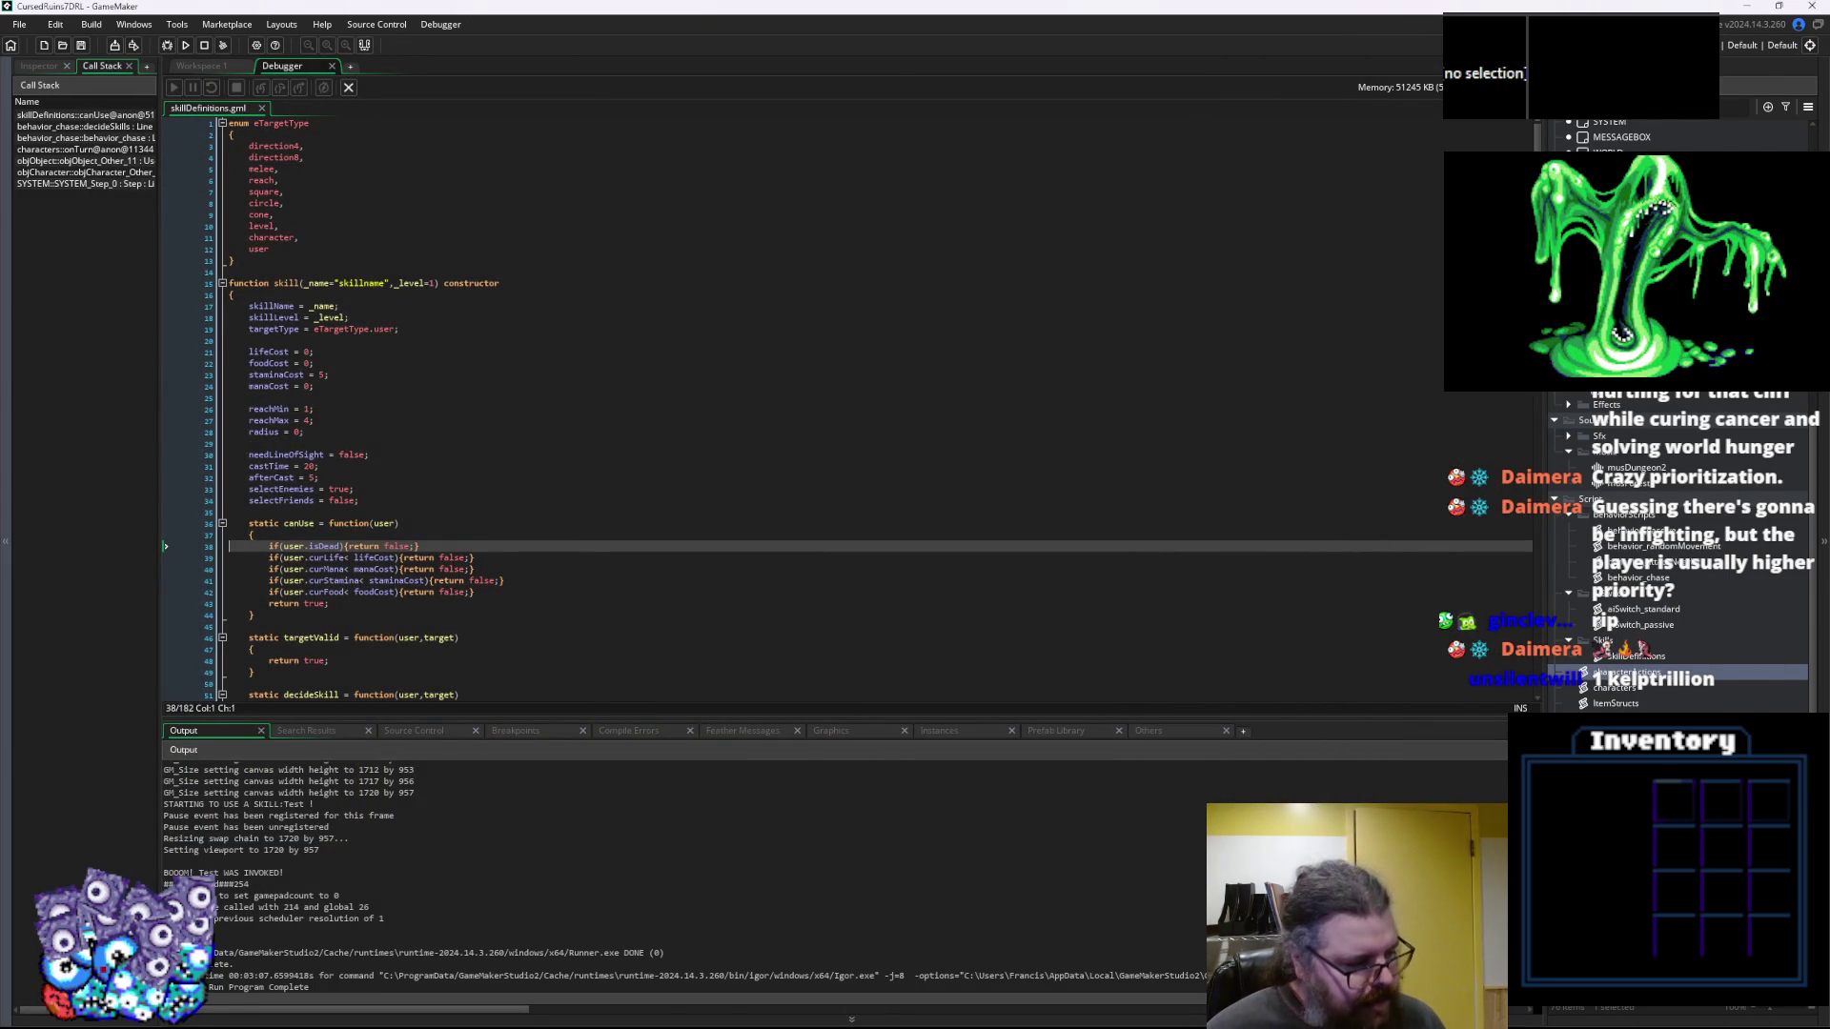
key("alt+Tab")
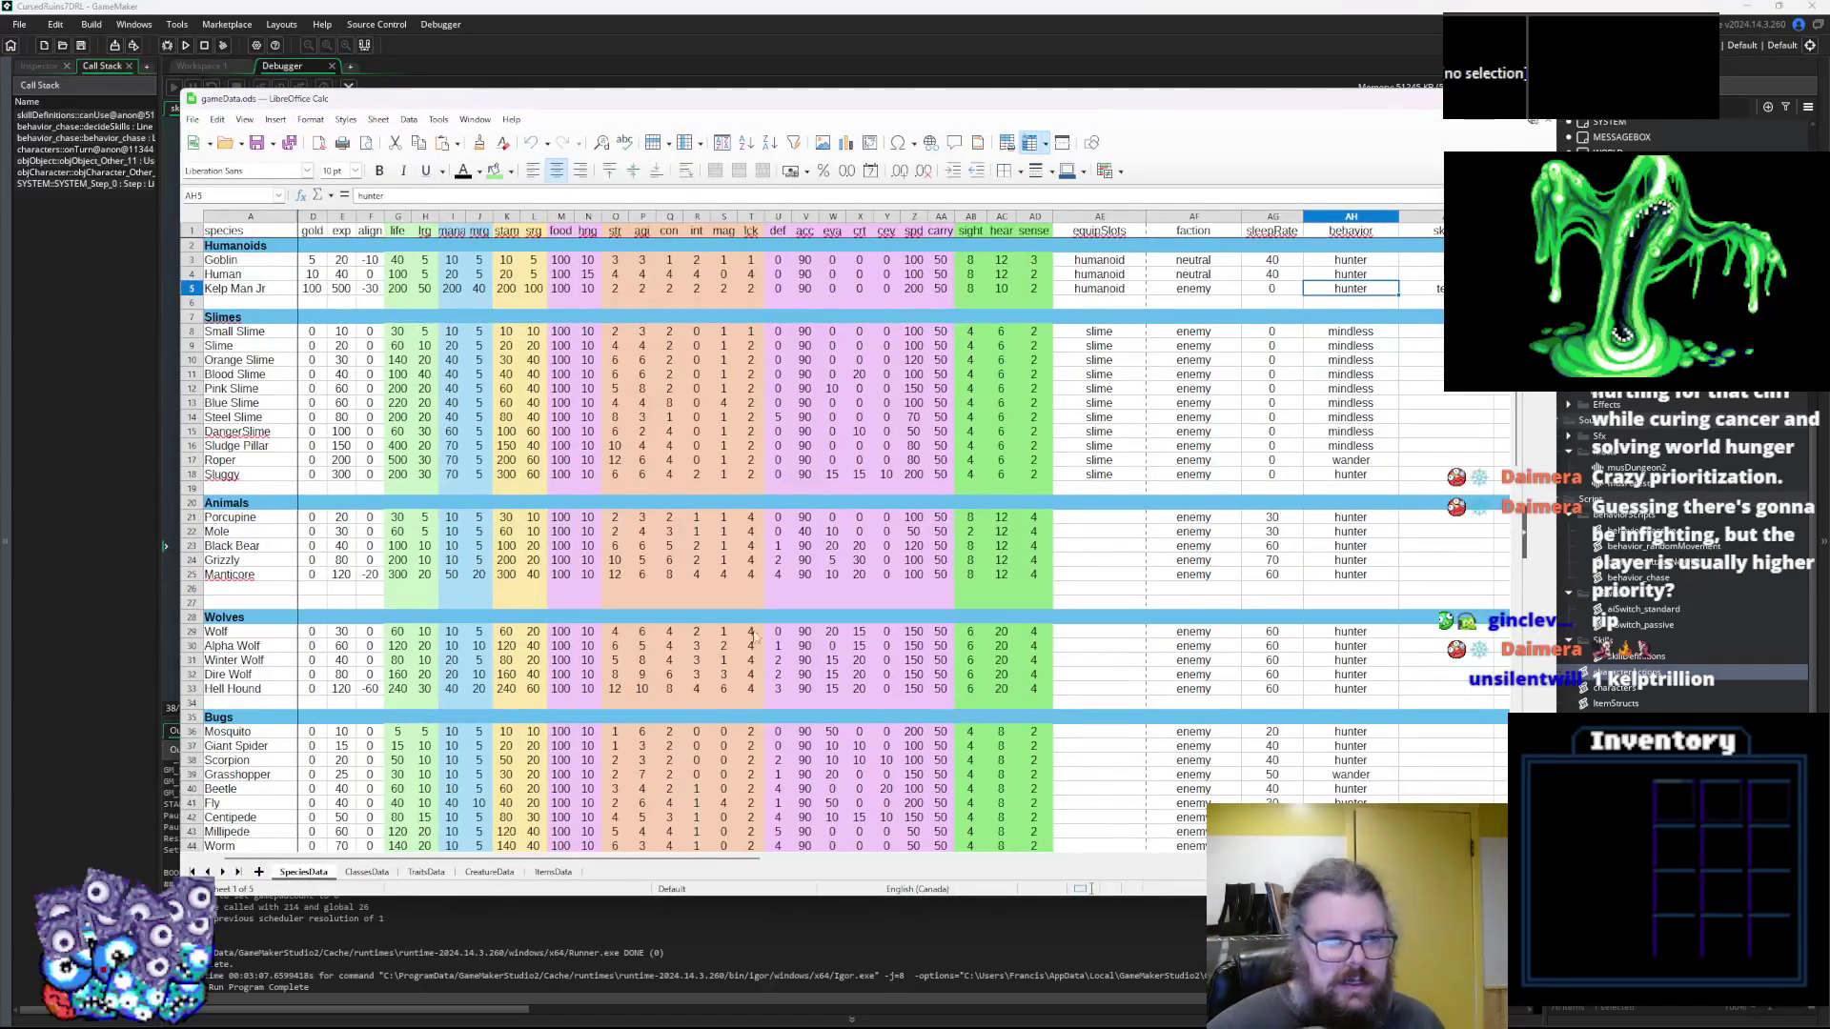
Try a new value in Kelp Man Jr's H5, then undo it back to 50
left_click(427, 291)
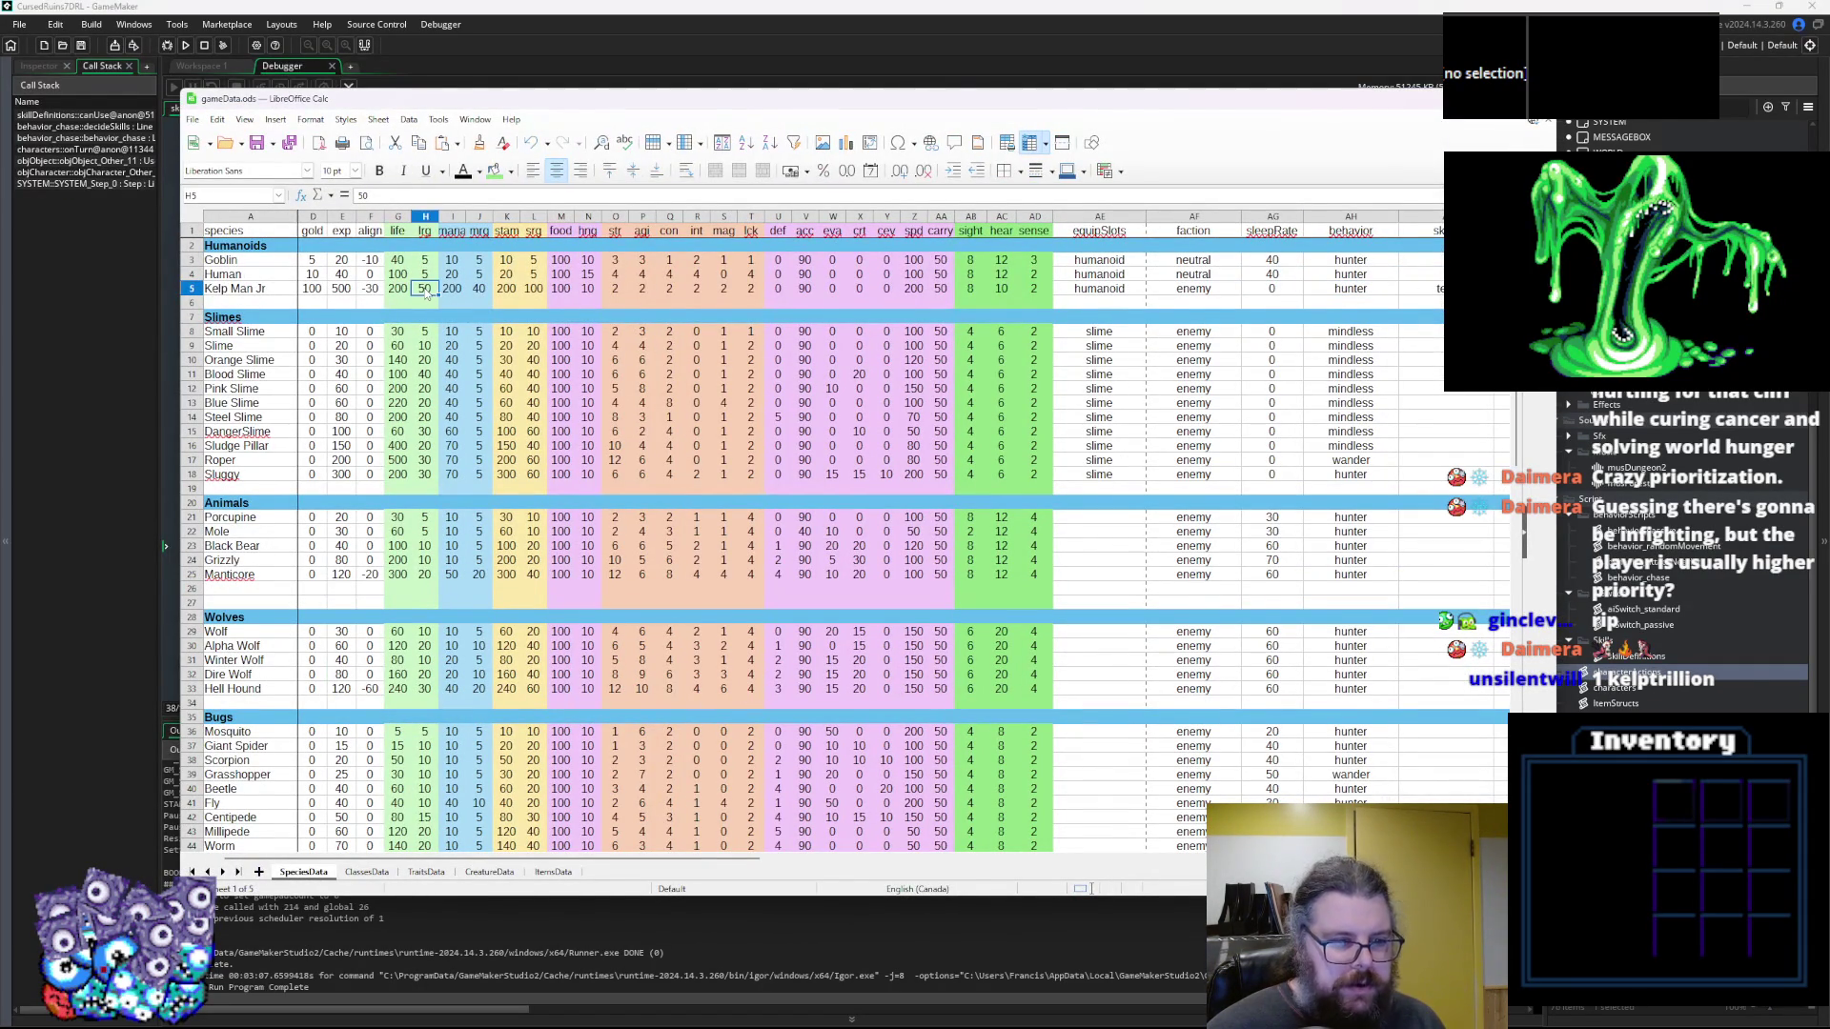
scroll(495, 425, "down", 10)
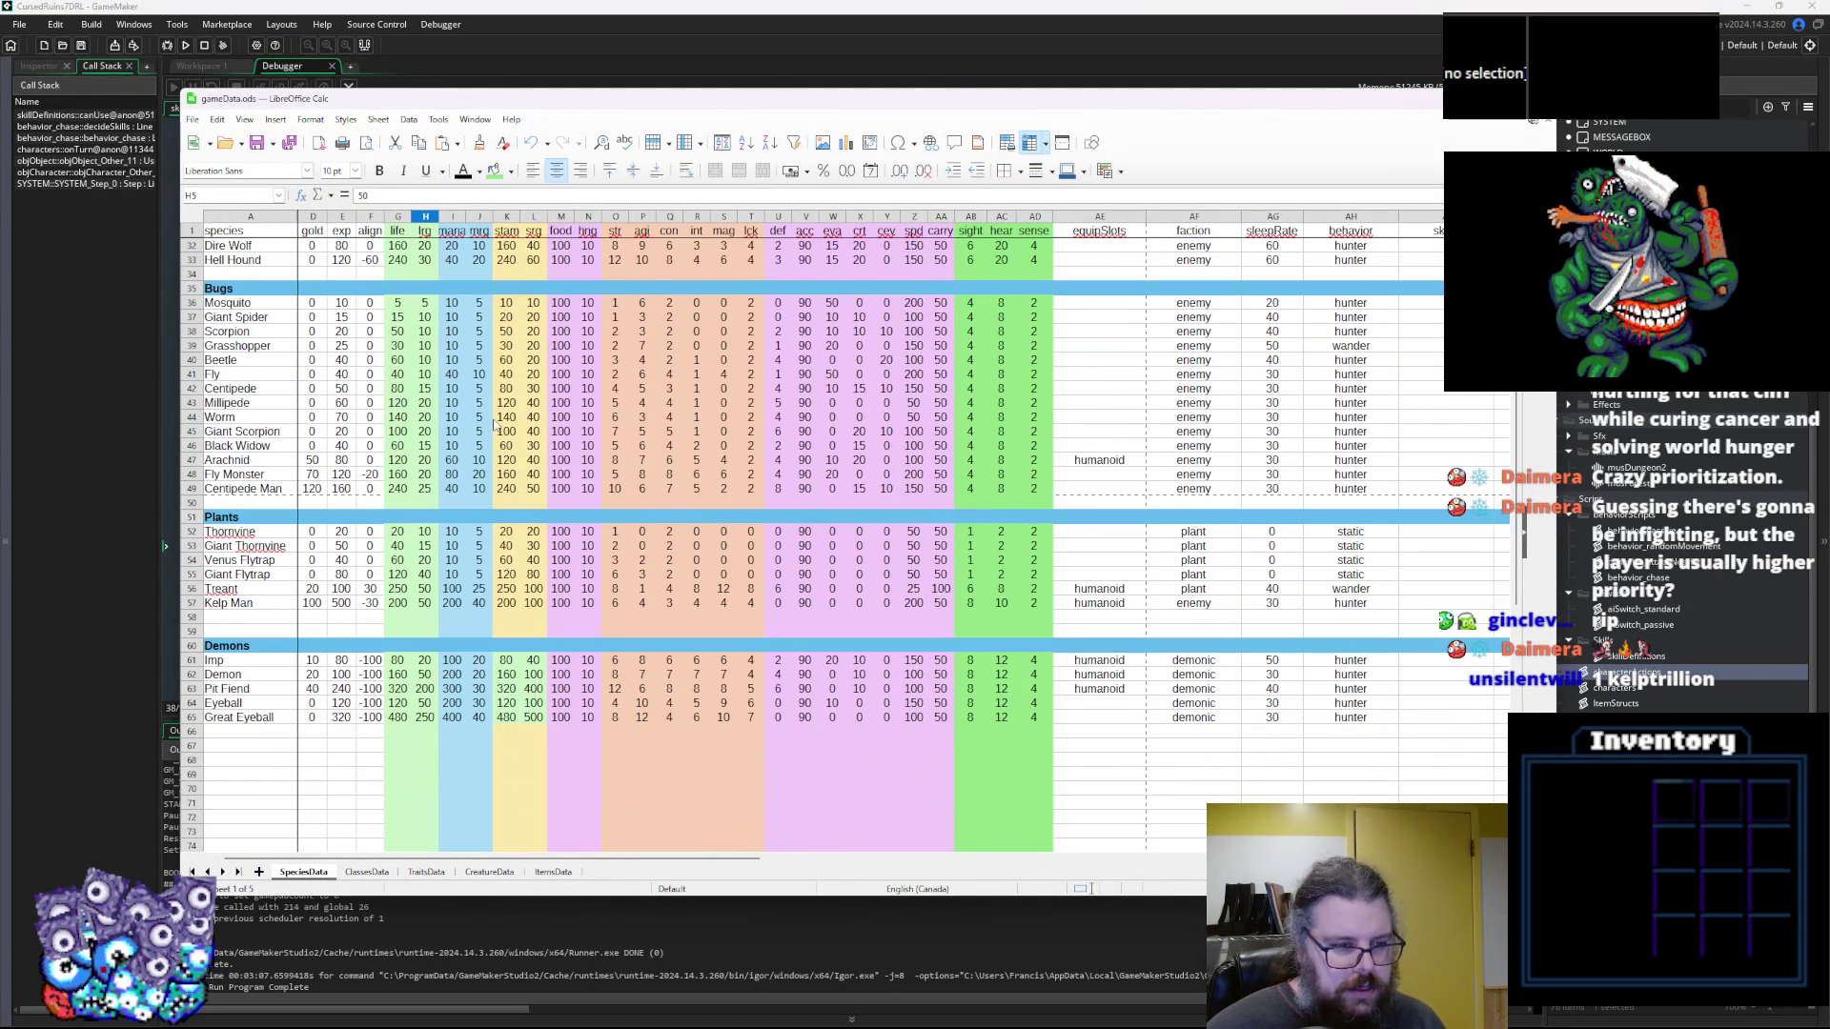
scroll(468, 629, "up", 10)
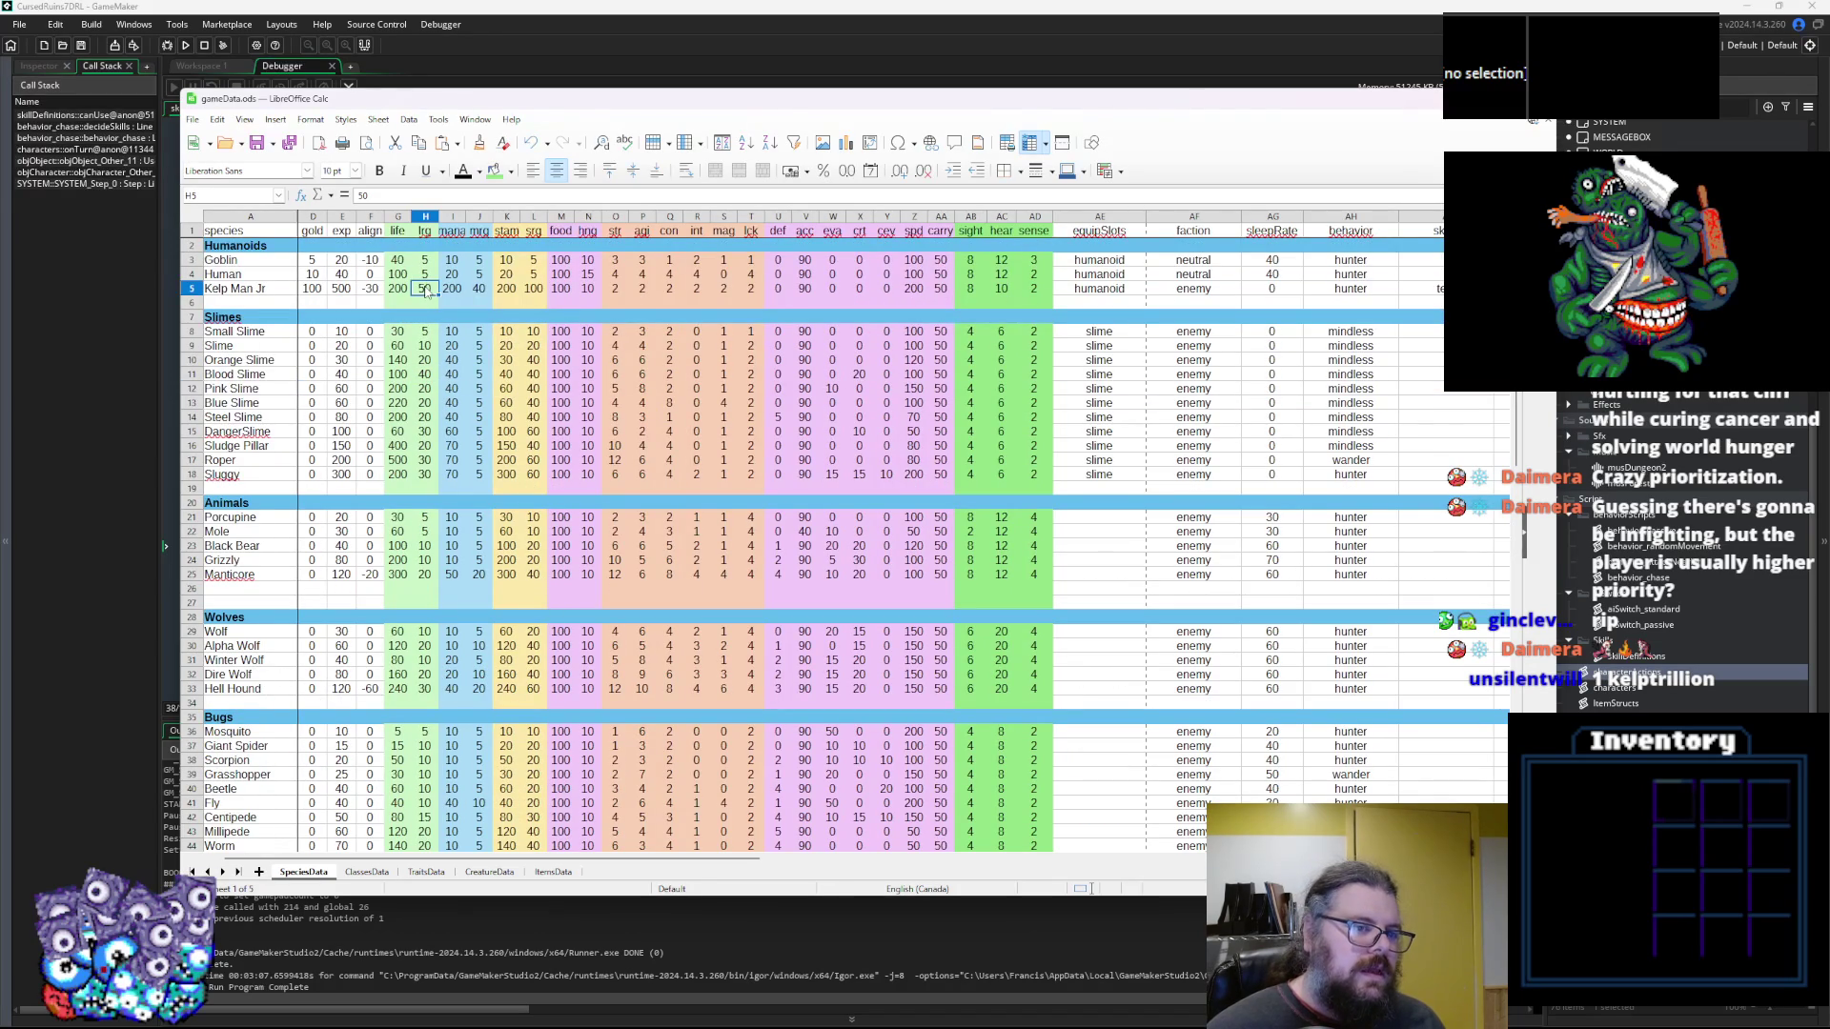
type("2")
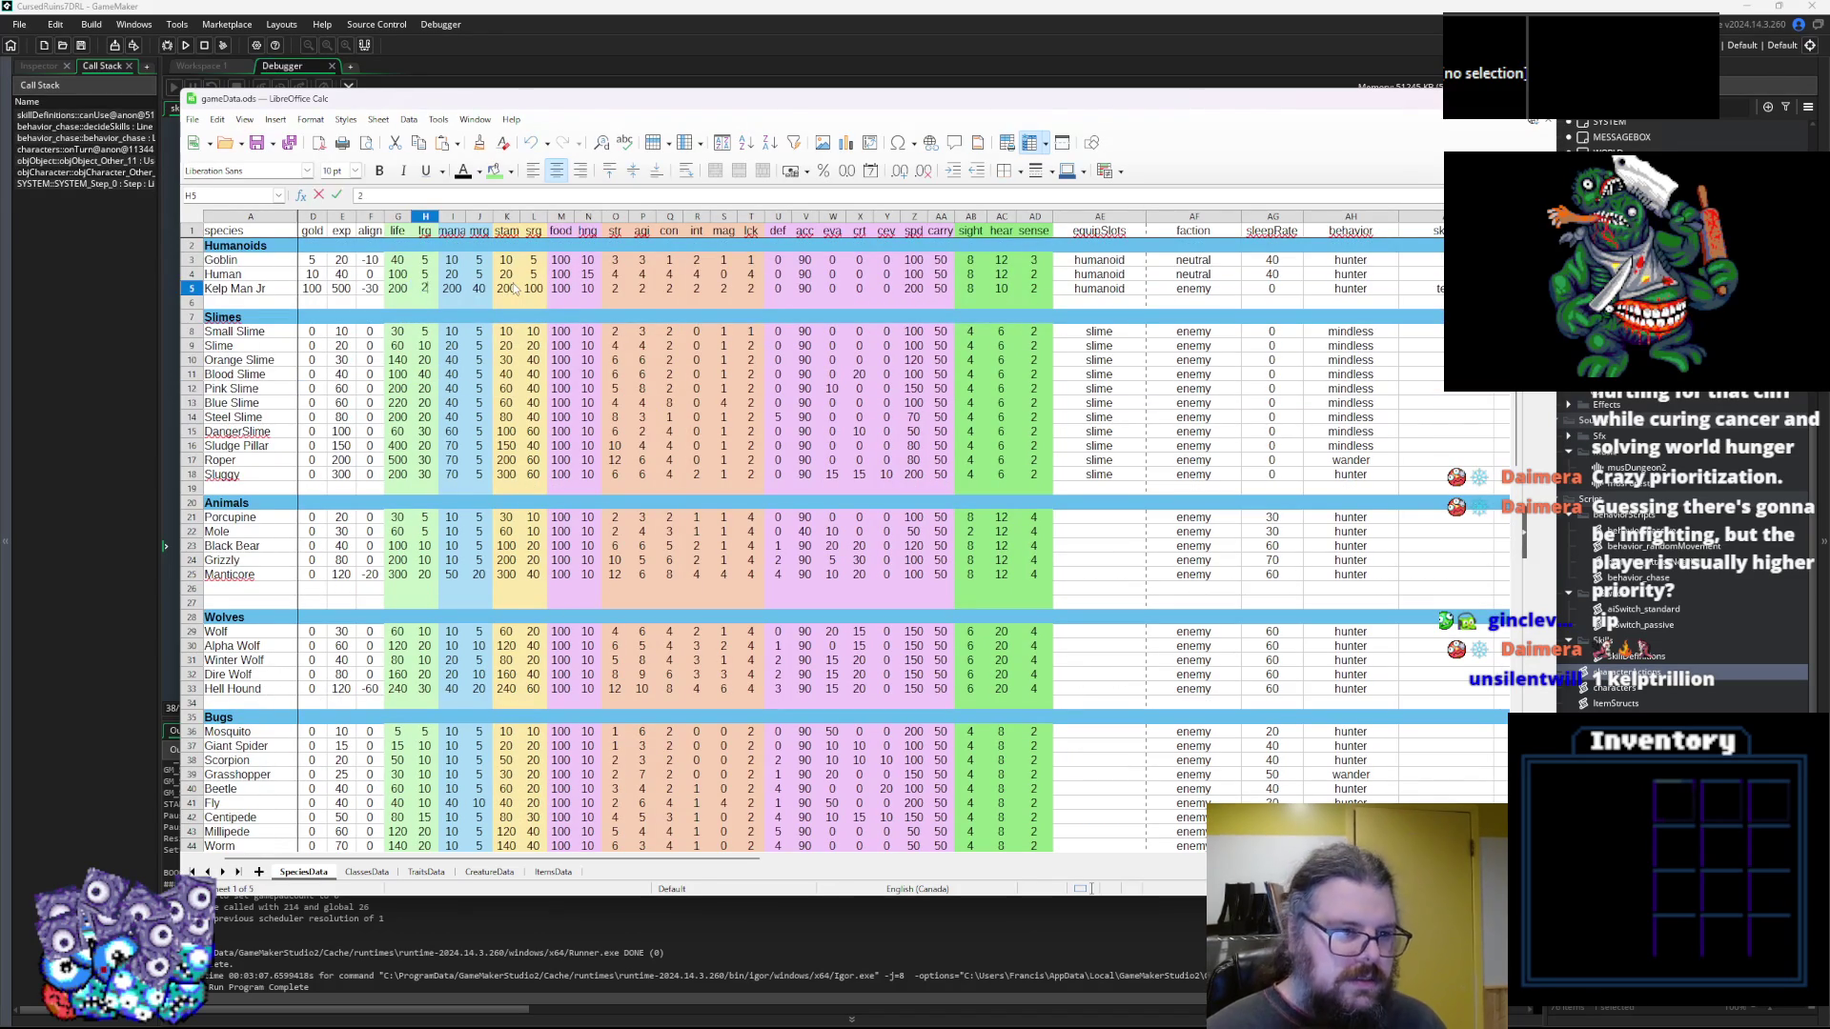
key("BackSpace")
type("10")
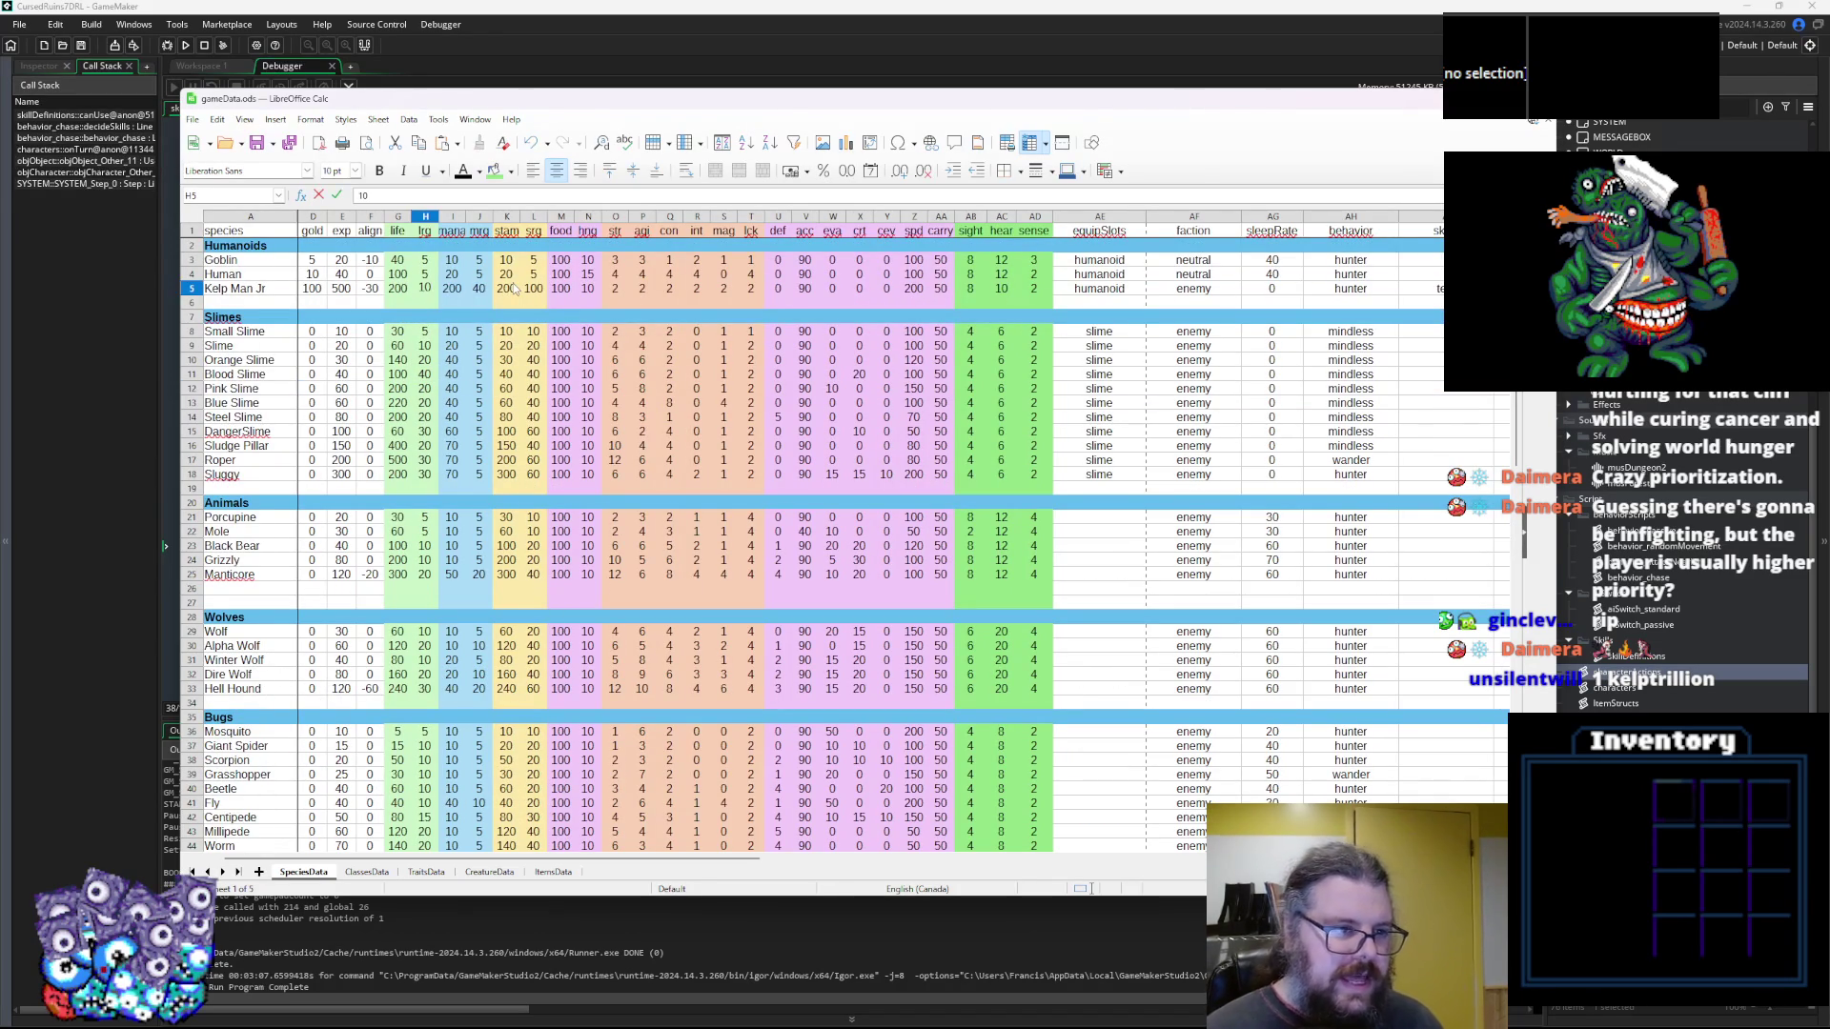
left_click(451, 430)
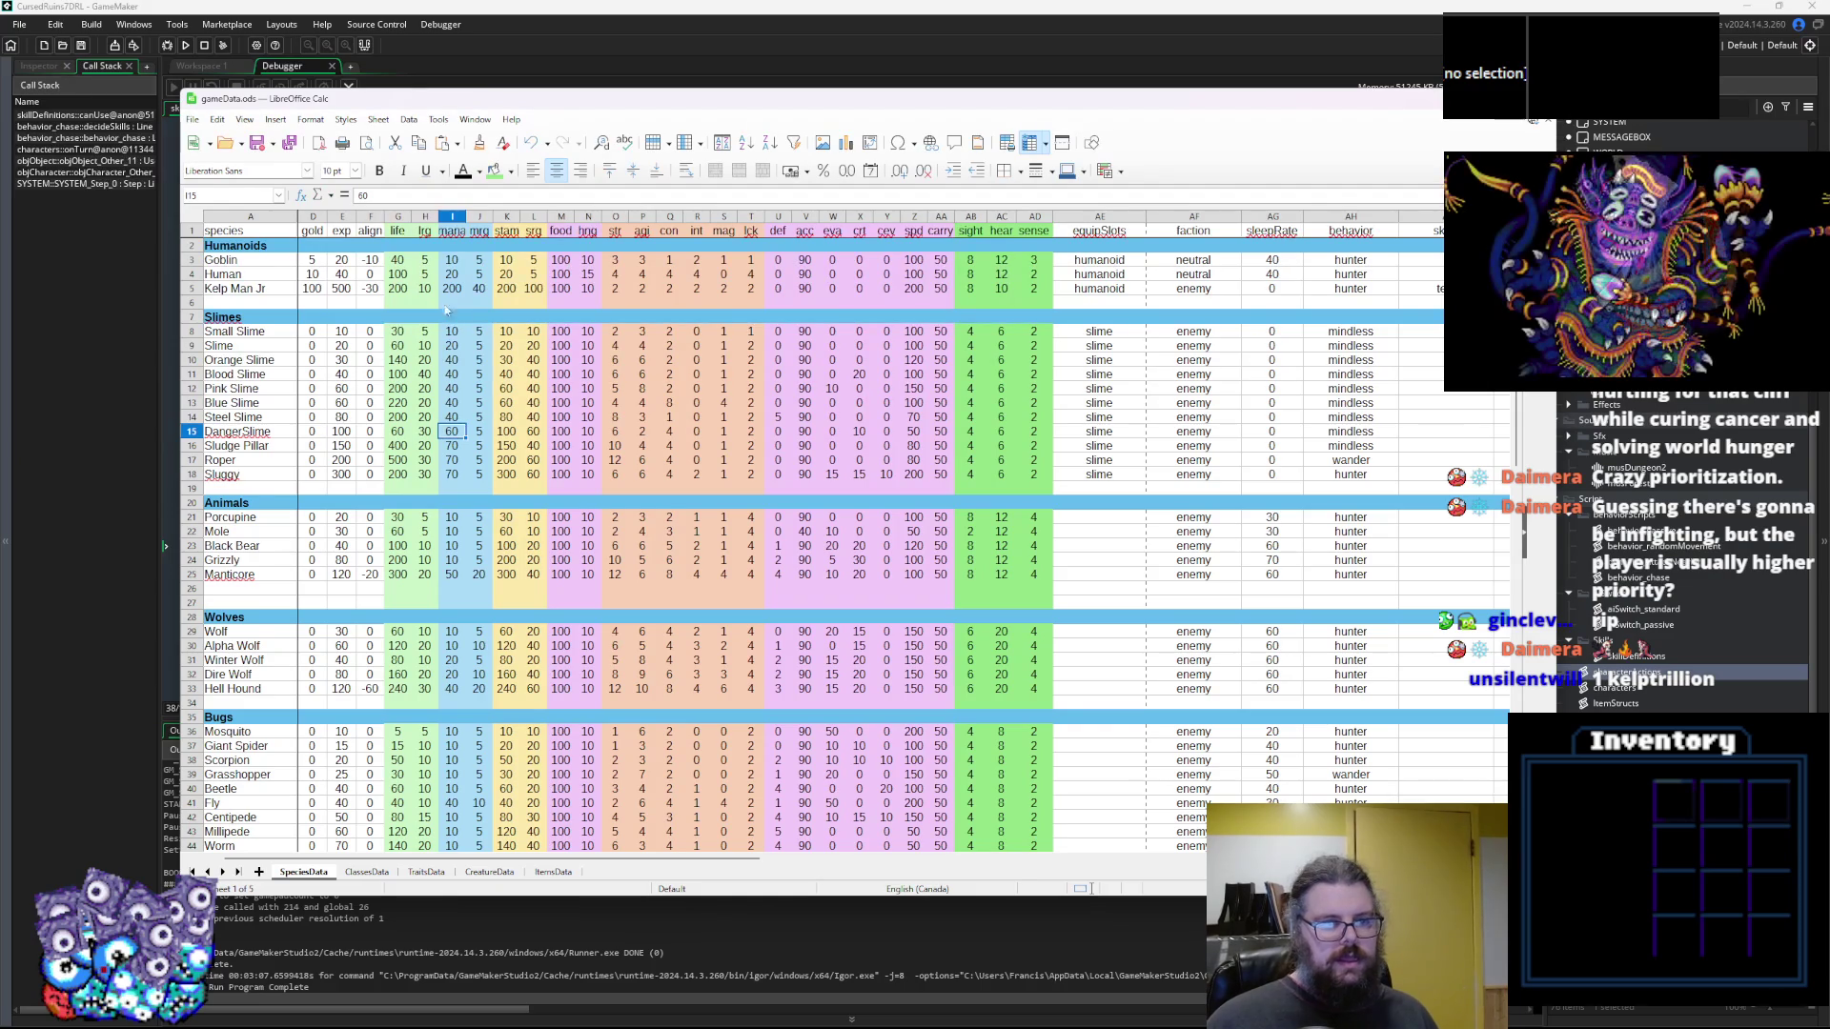
key("ctrl+z")
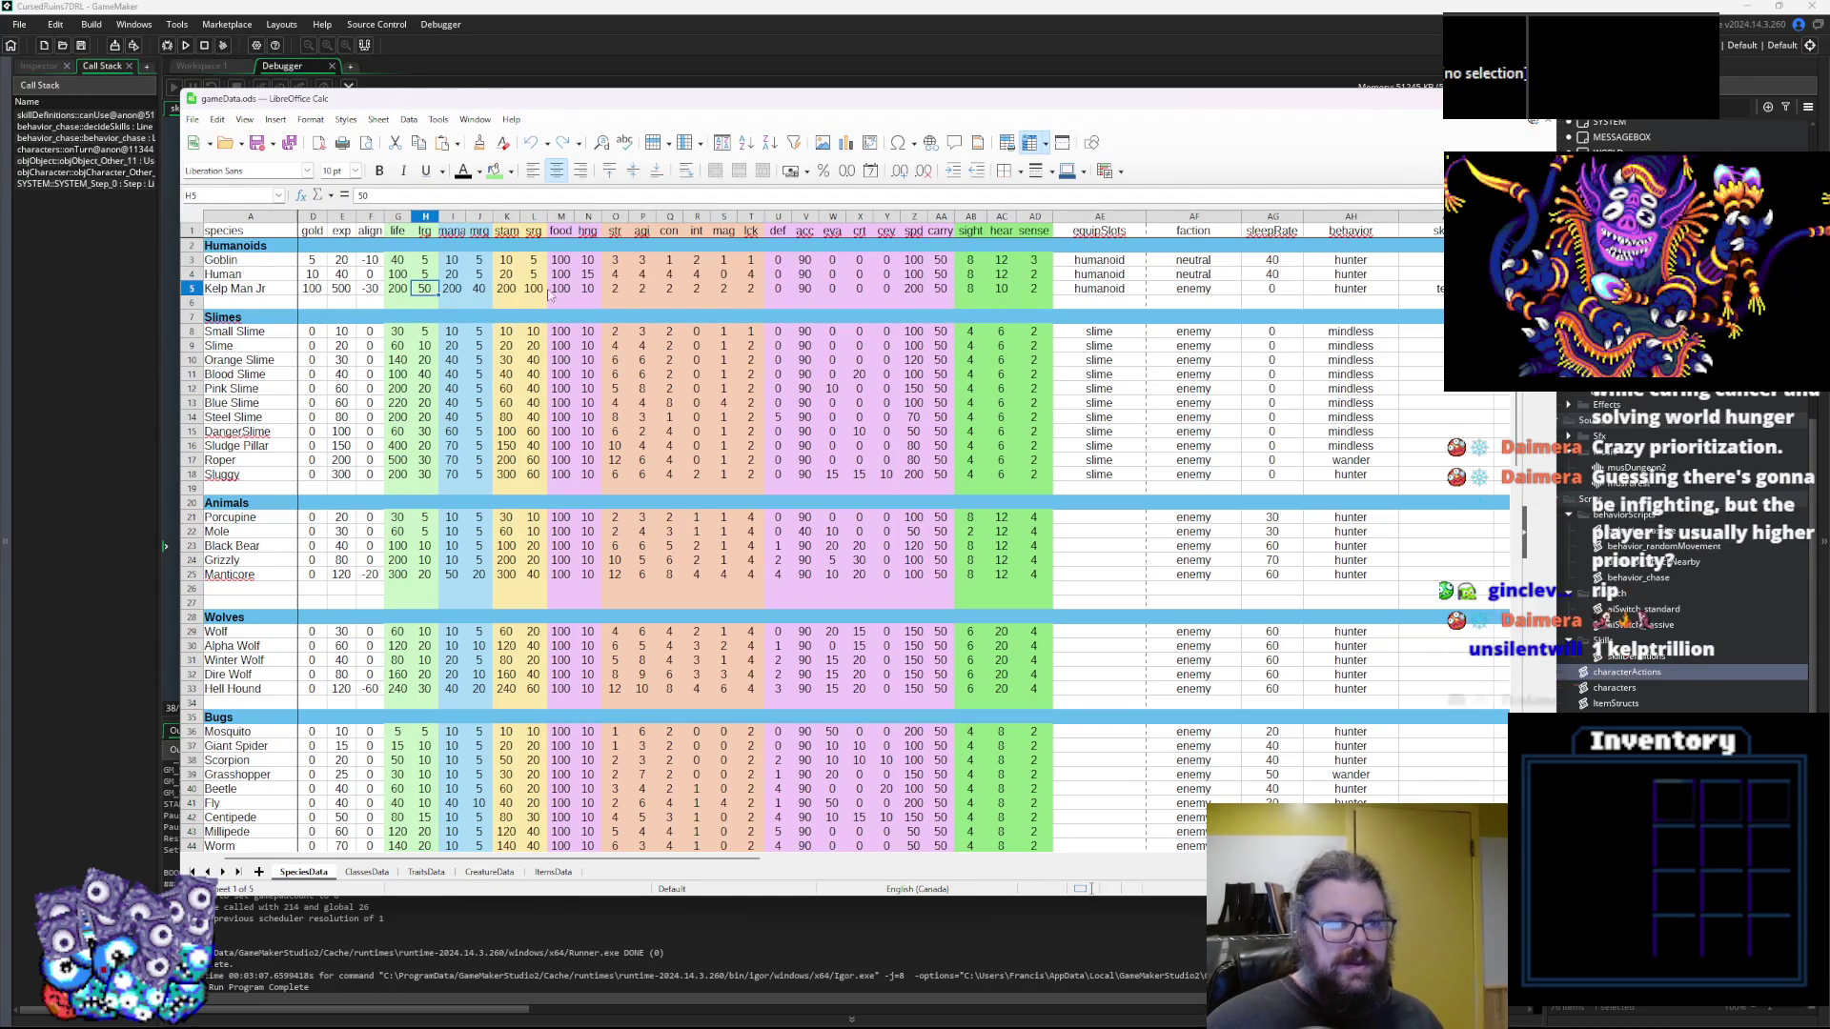
Enter 20 in Kelp Man Jr's L5 in place of 100, discarding a stray extra edit
left_click(540, 291)
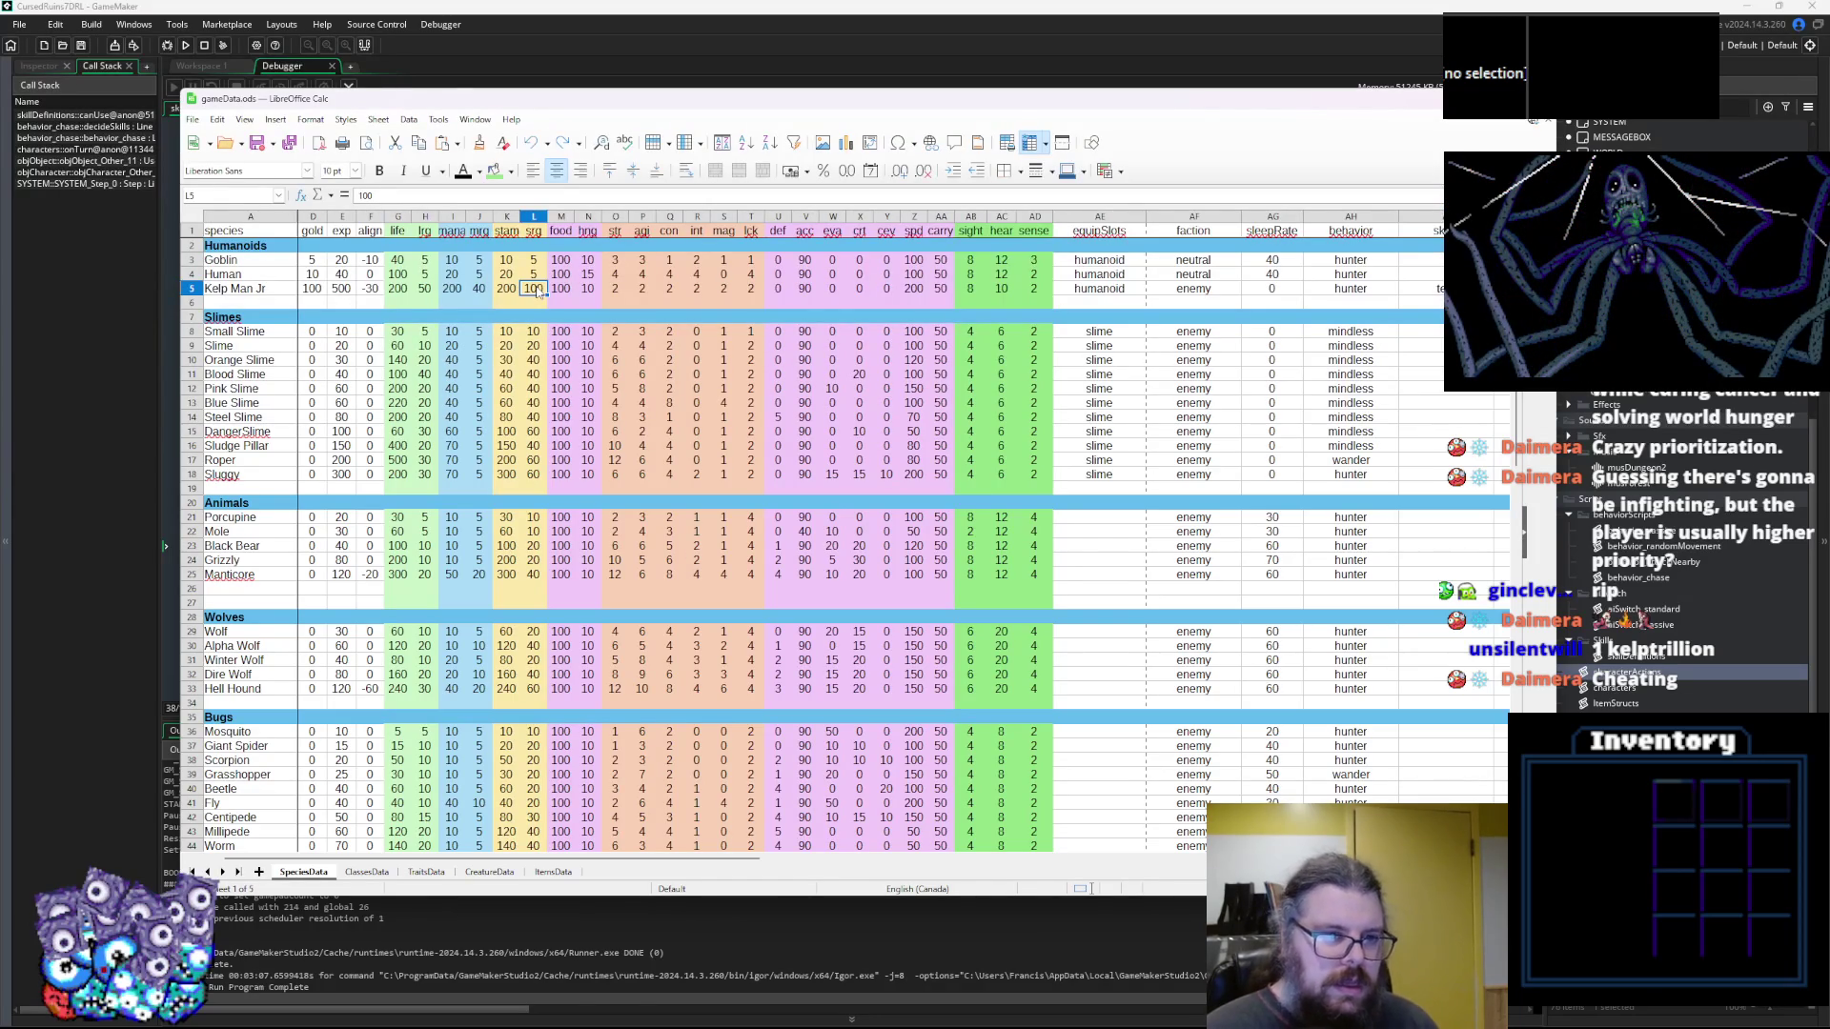
type("20")
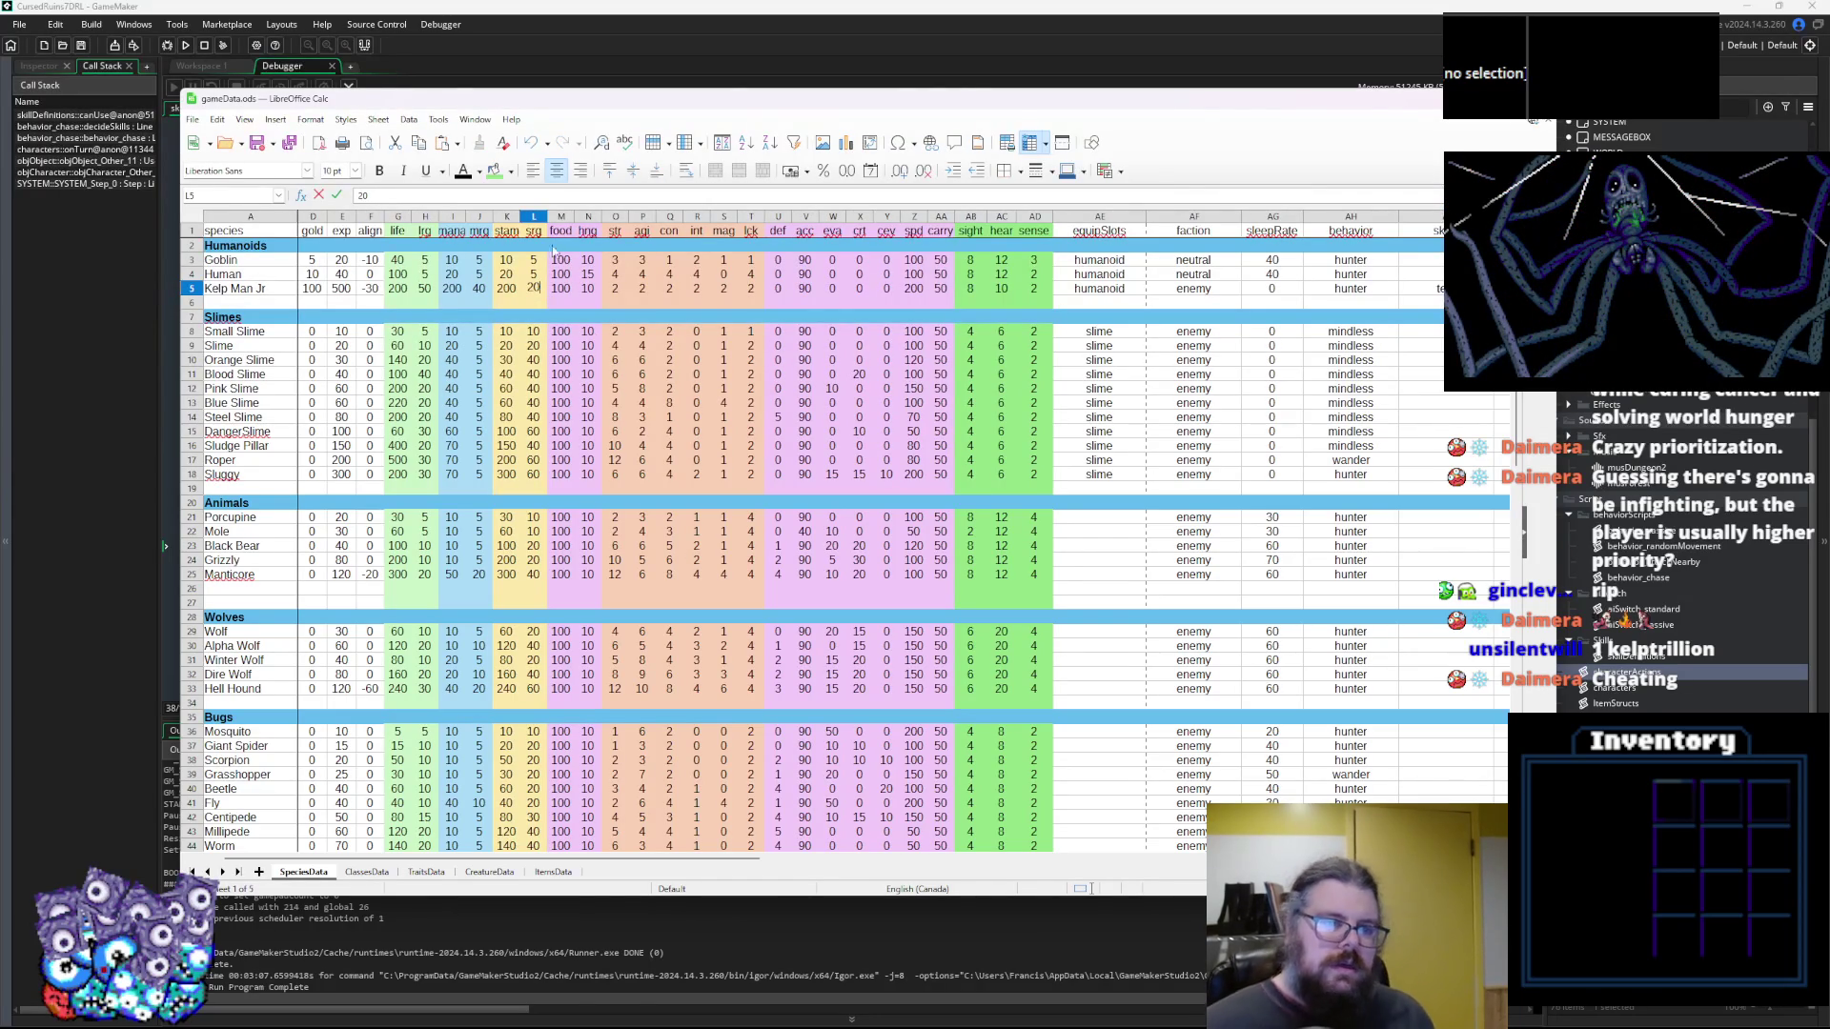
key("Tab")
left_click(533, 291)
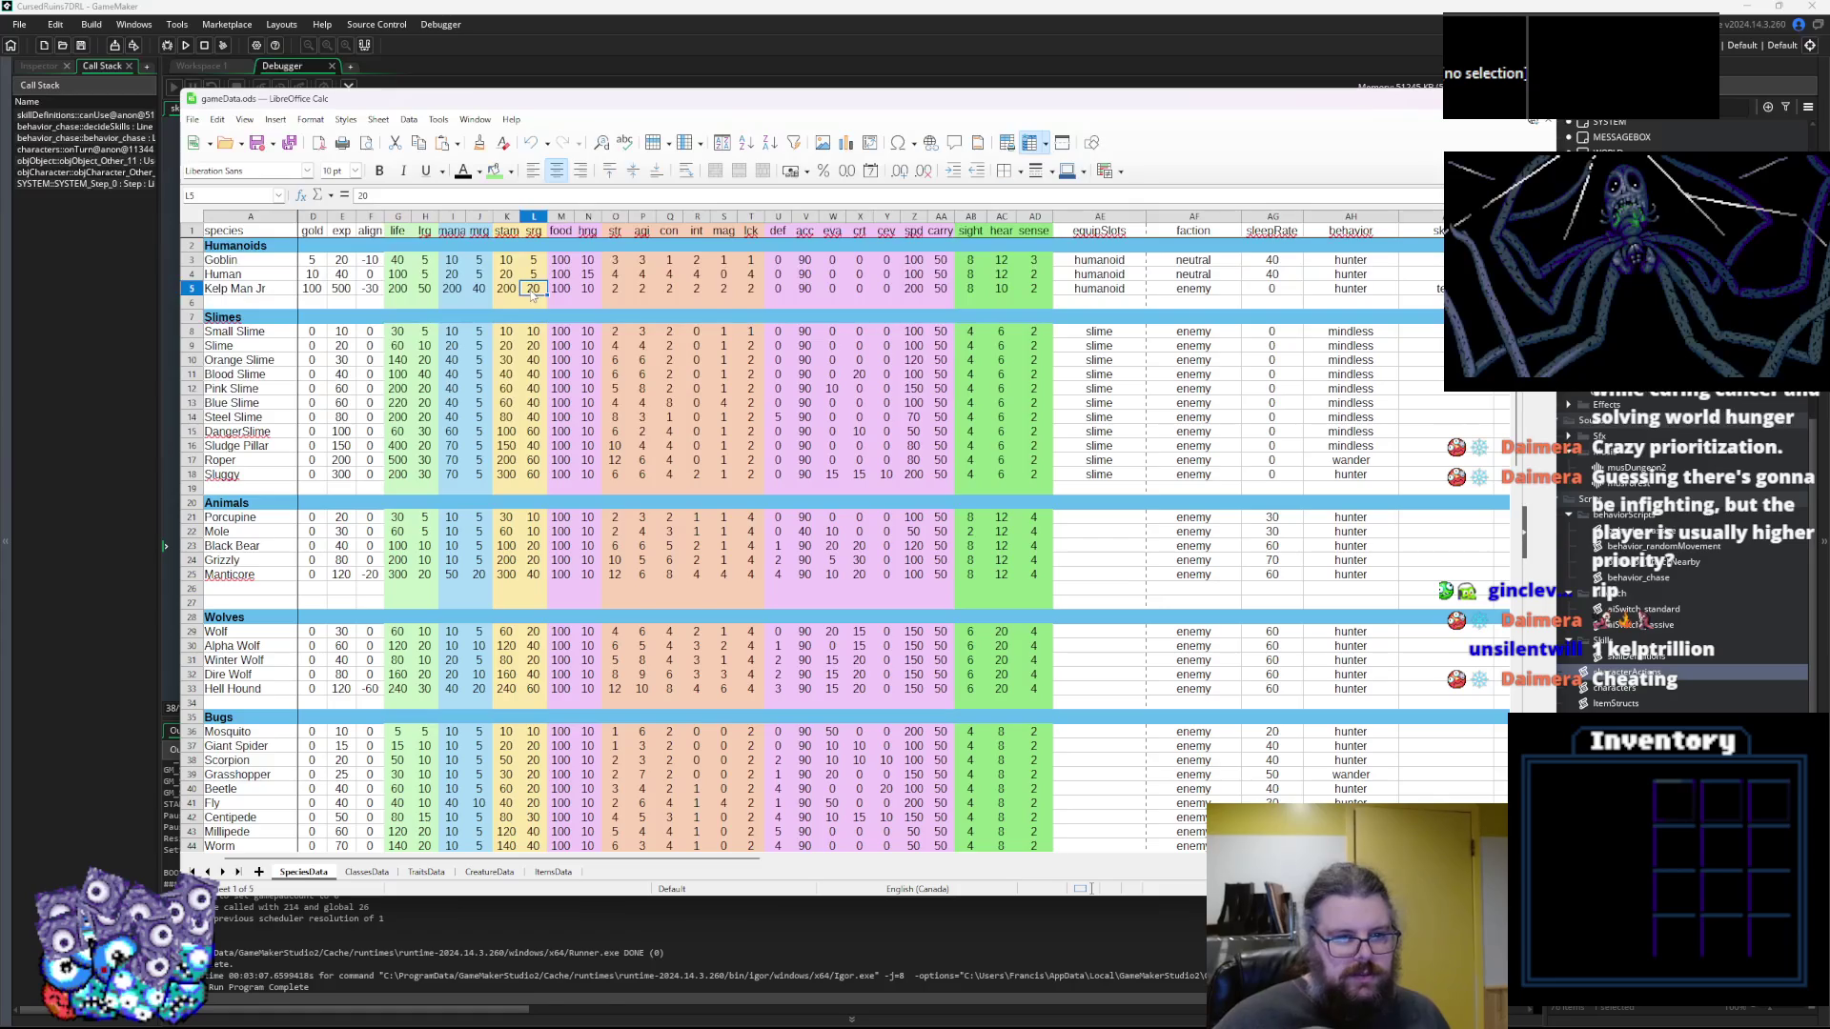
type("1")
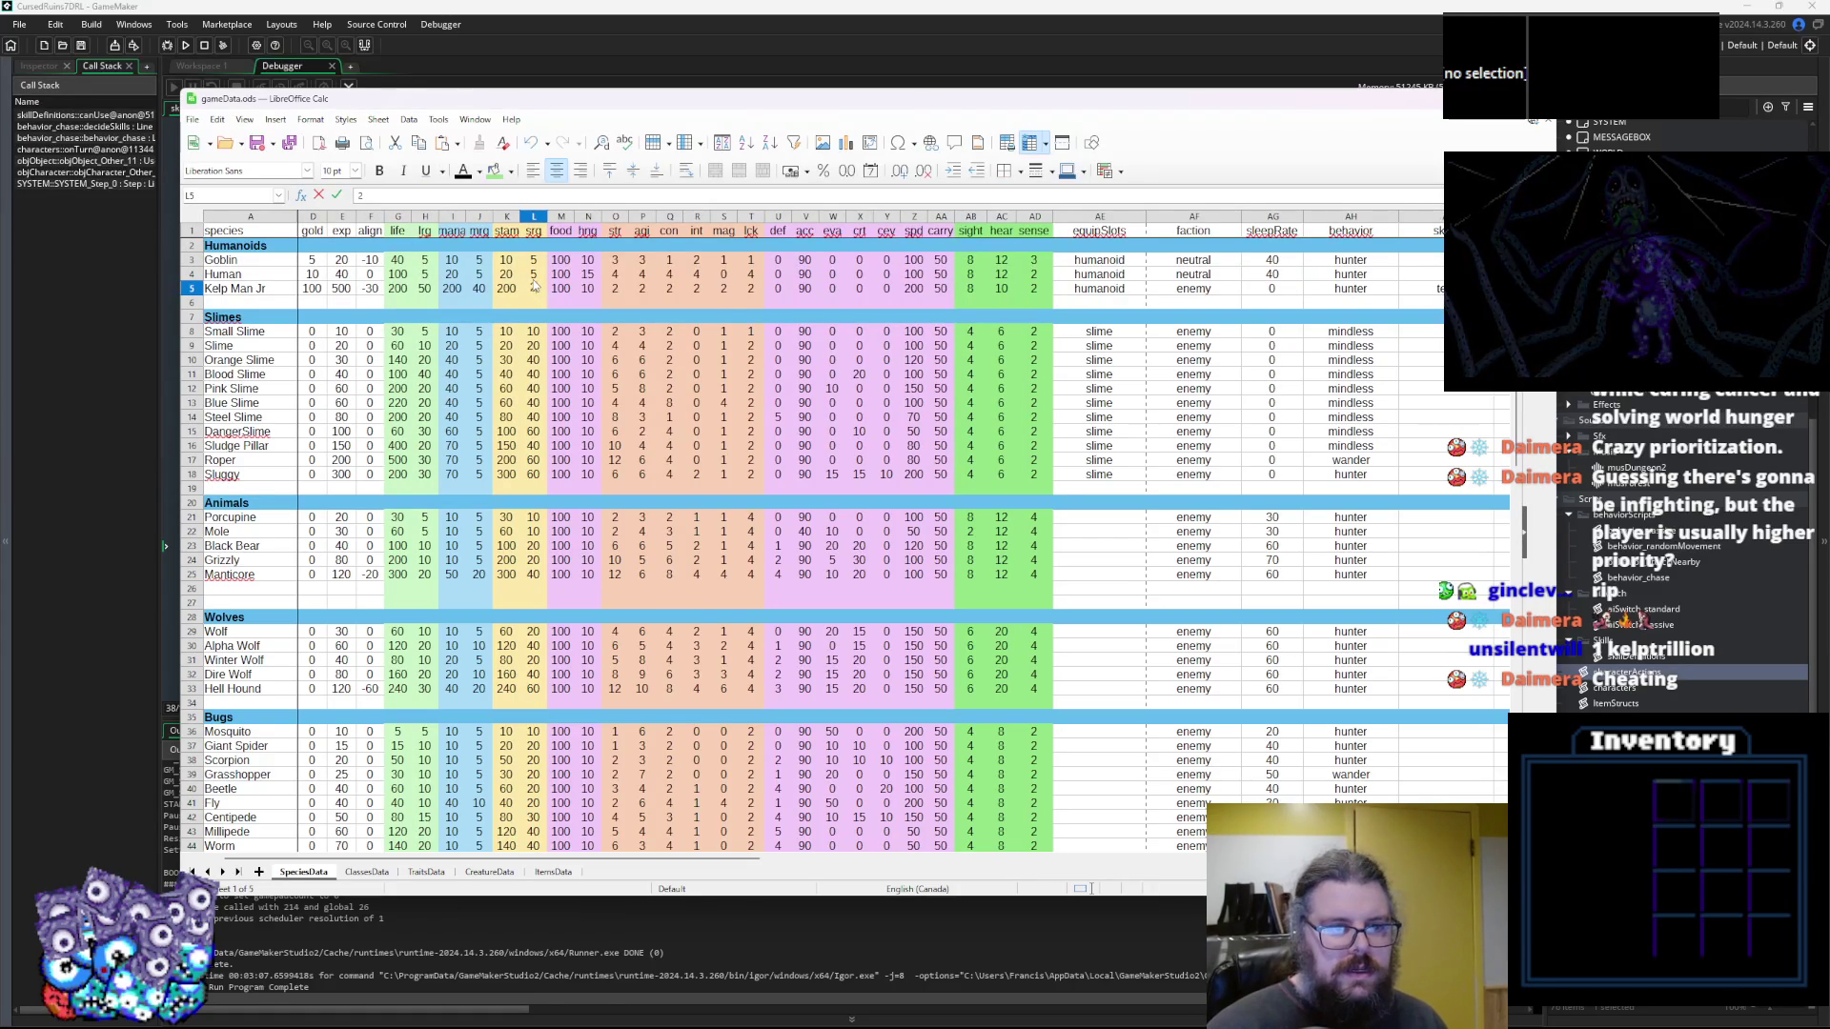
type("0")
left_click(560, 346)
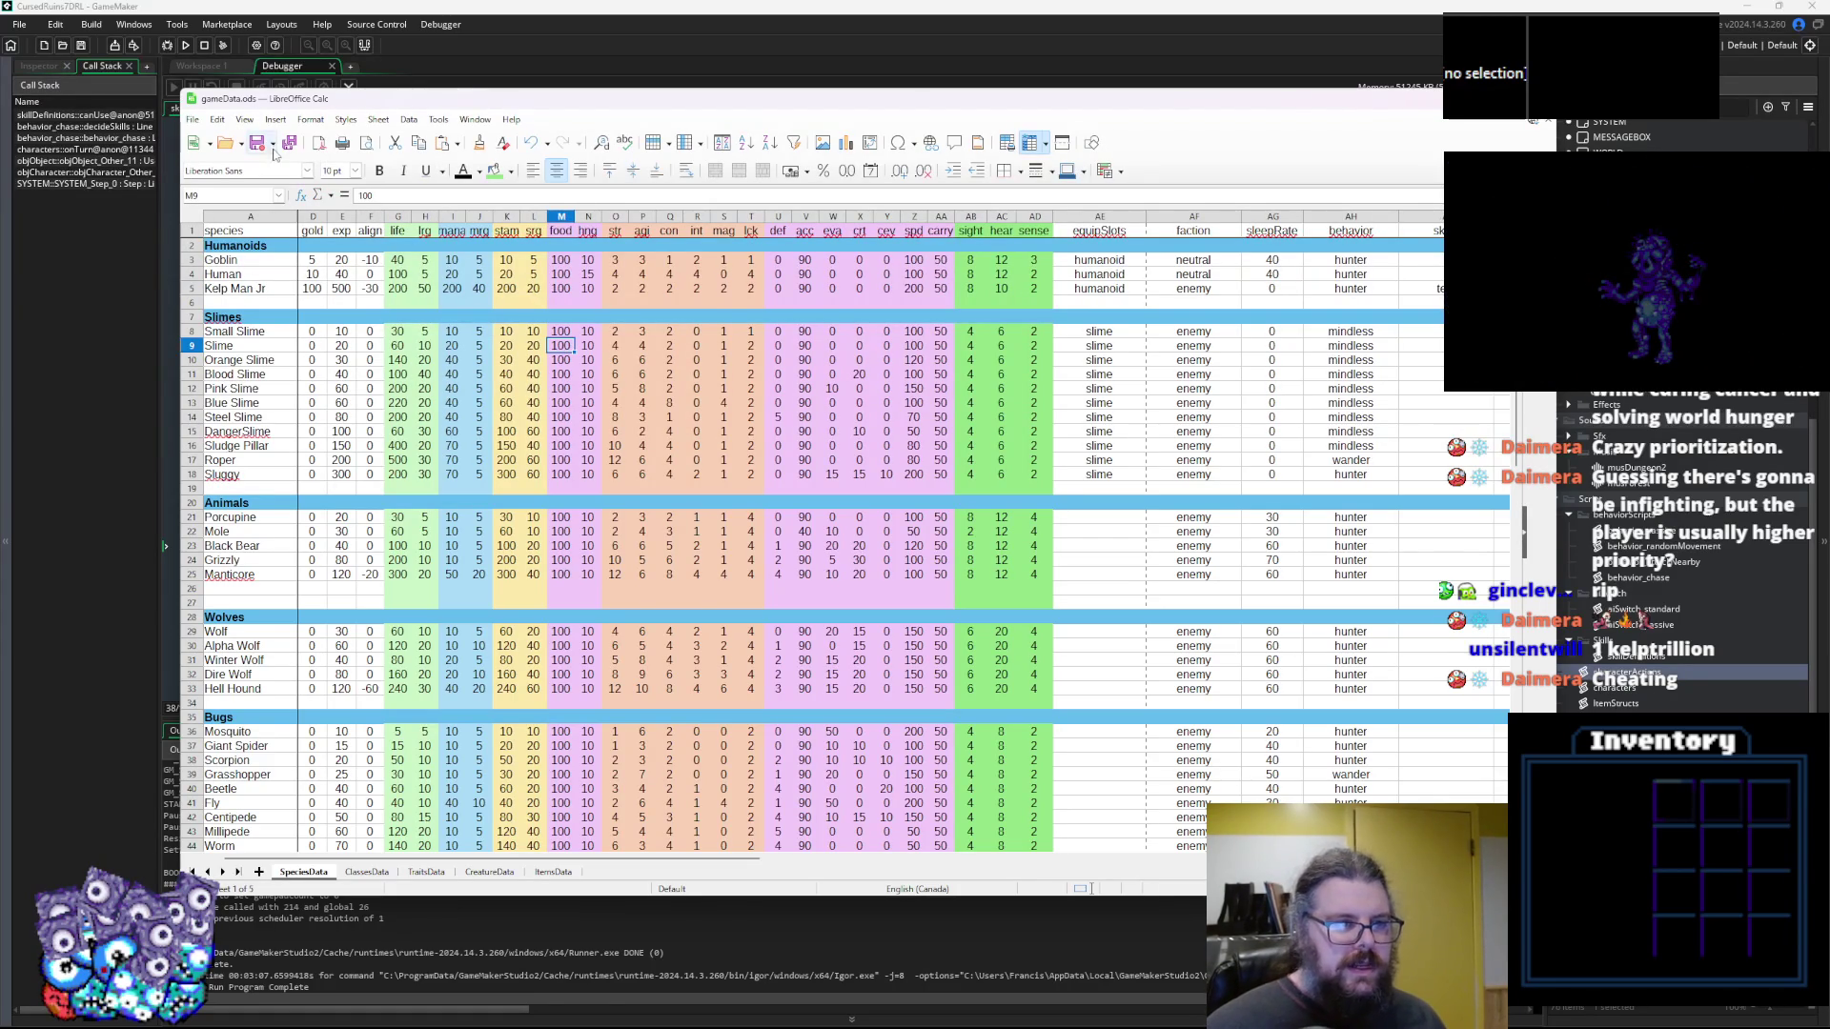
left_click(426, 30)
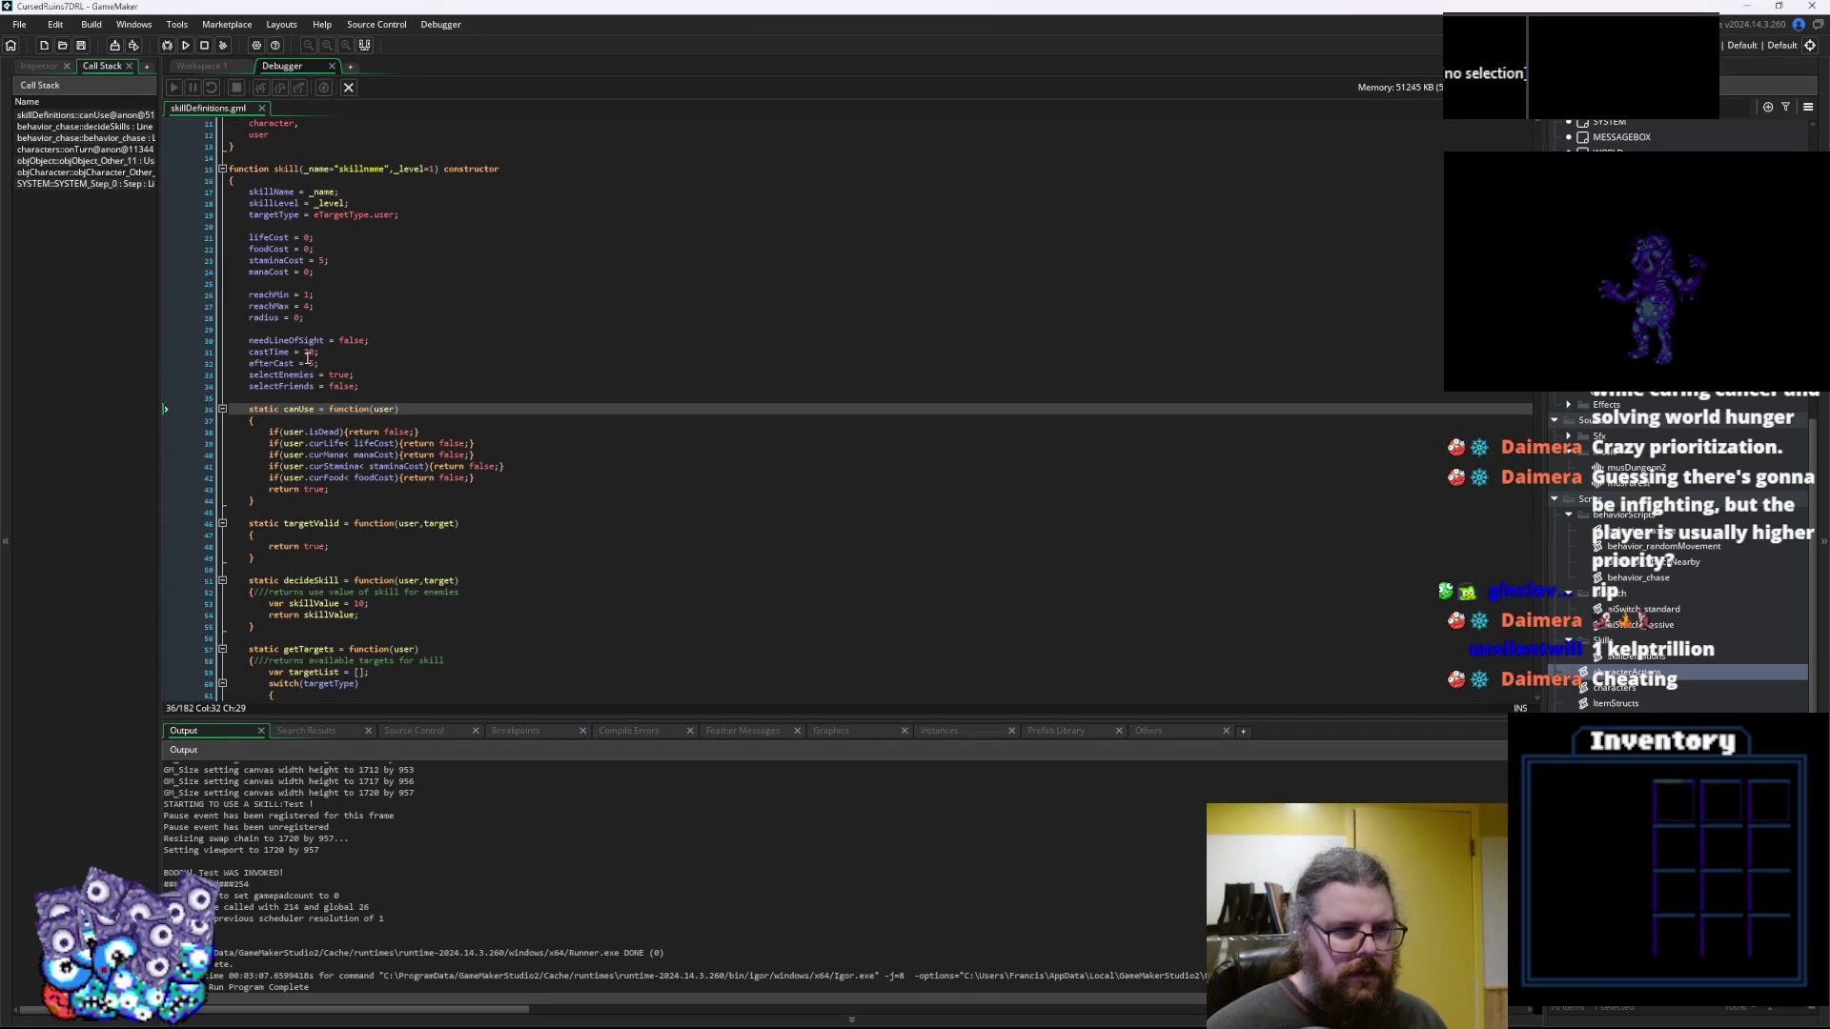
Review the base skill's reach, radius and staminaCost settings in skillDefinitions.gml
scroll(358, 389, "down", 20)
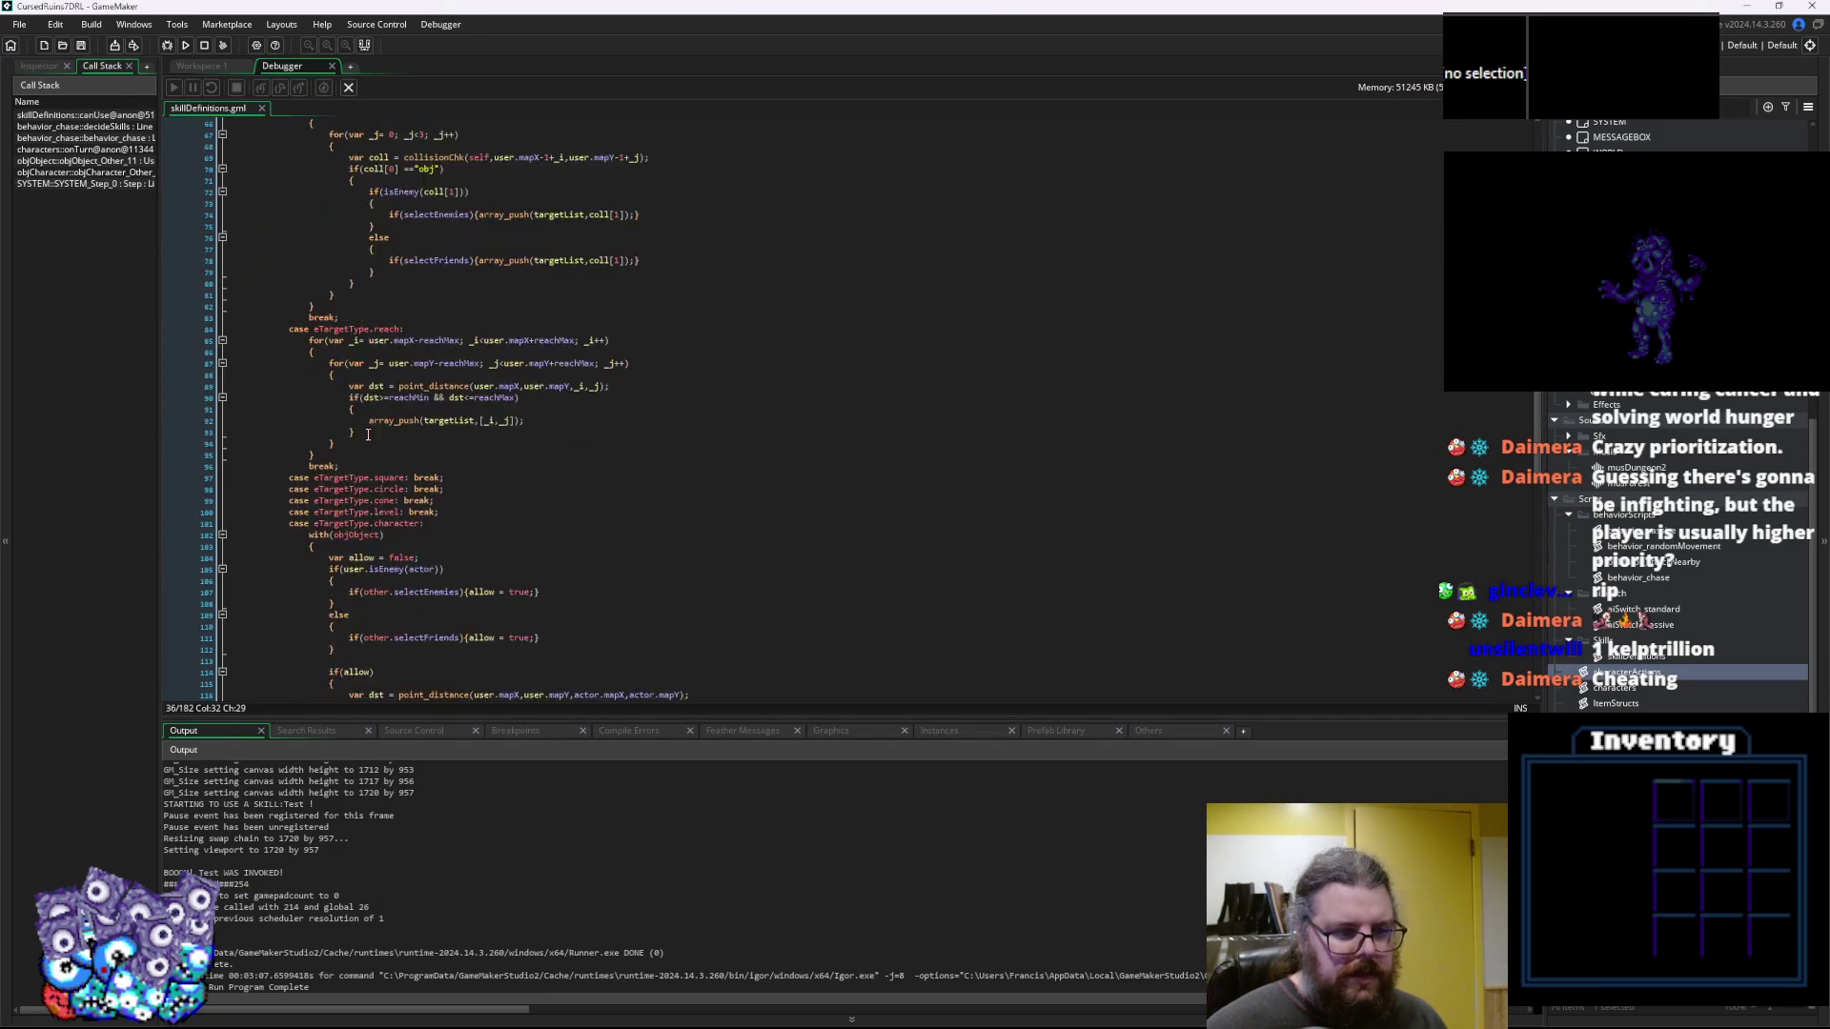
scroll(303, 654, "up", 20)
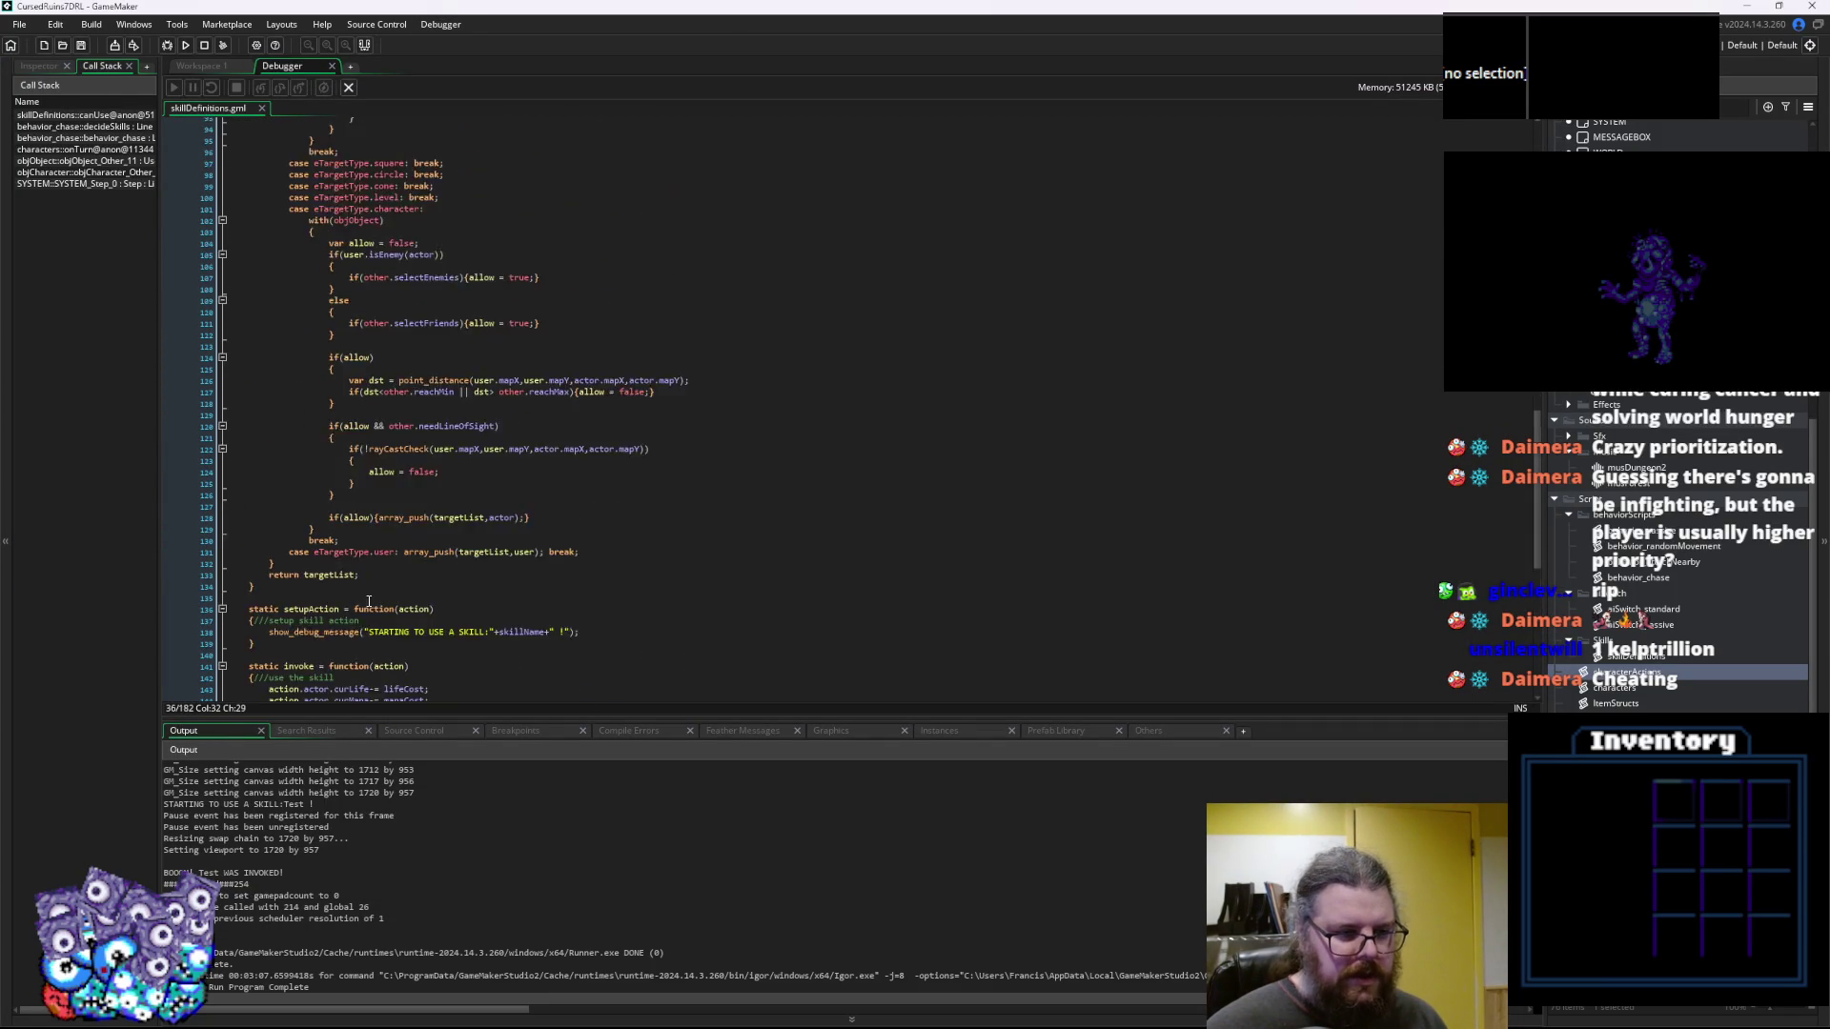
mouse_move(298, 297)
scroll(315, 281, "up", 3)
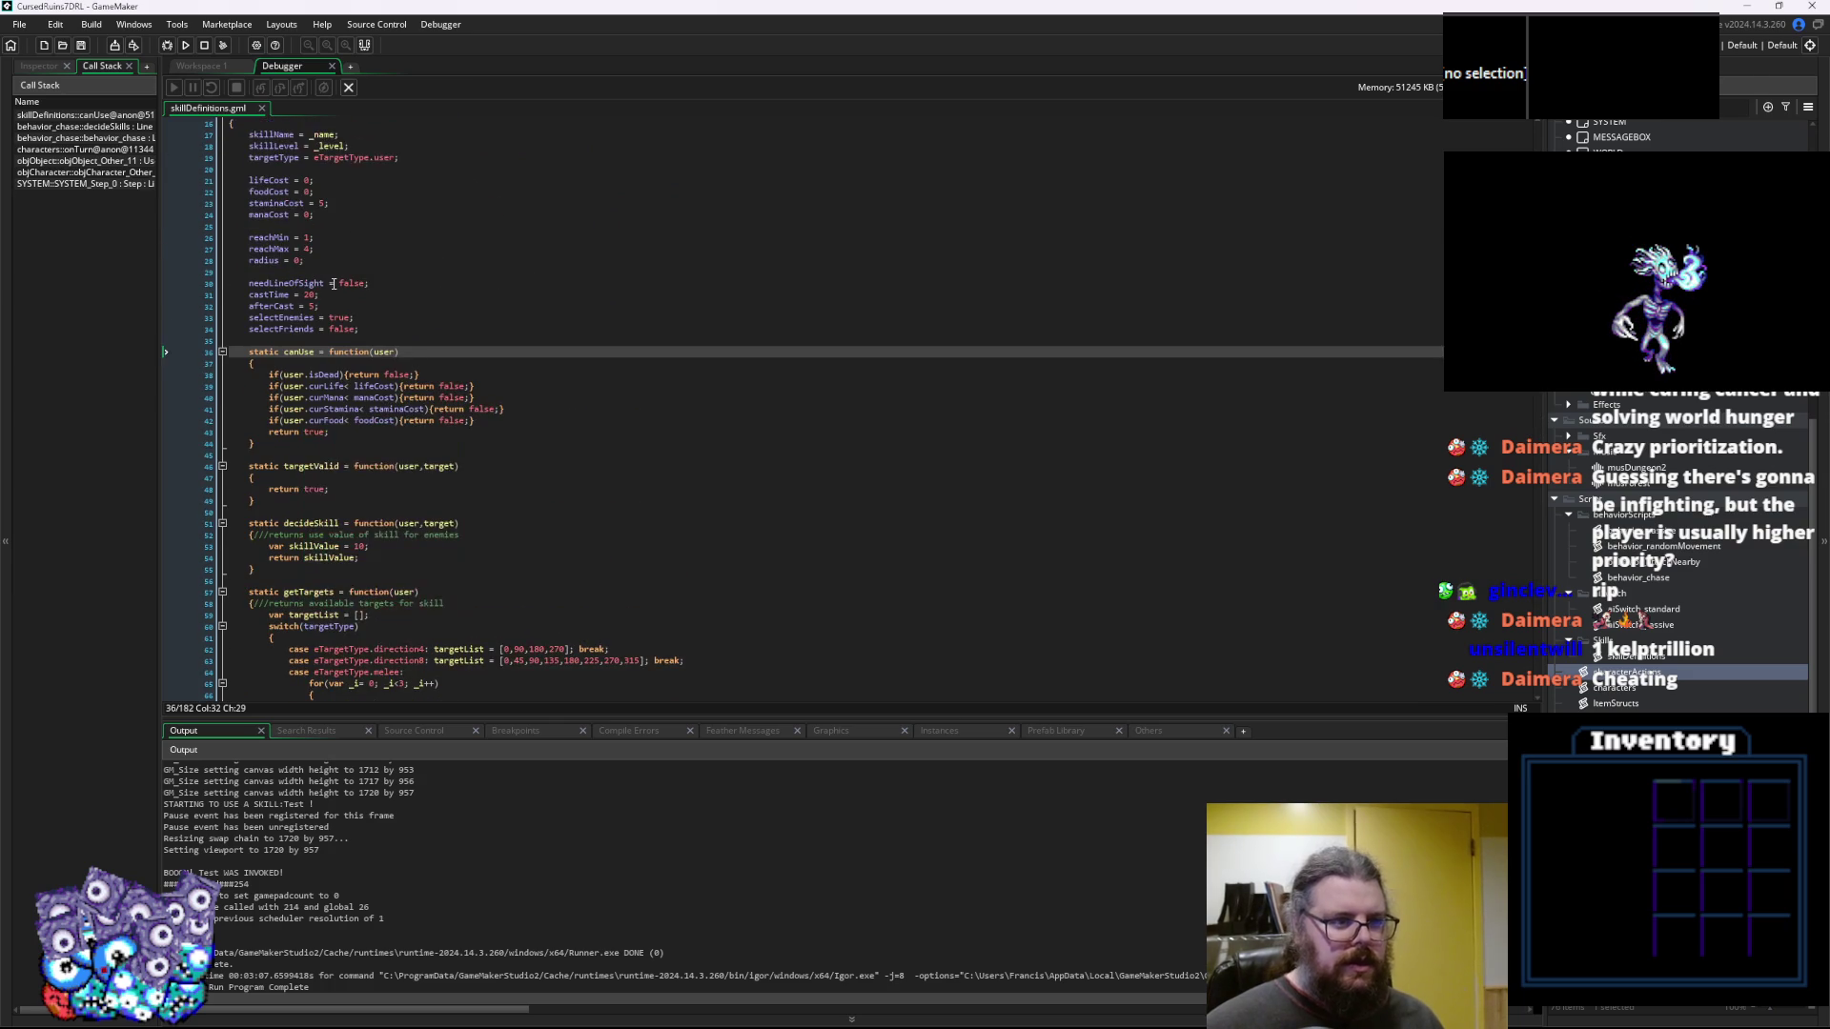
left_click(340, 260)
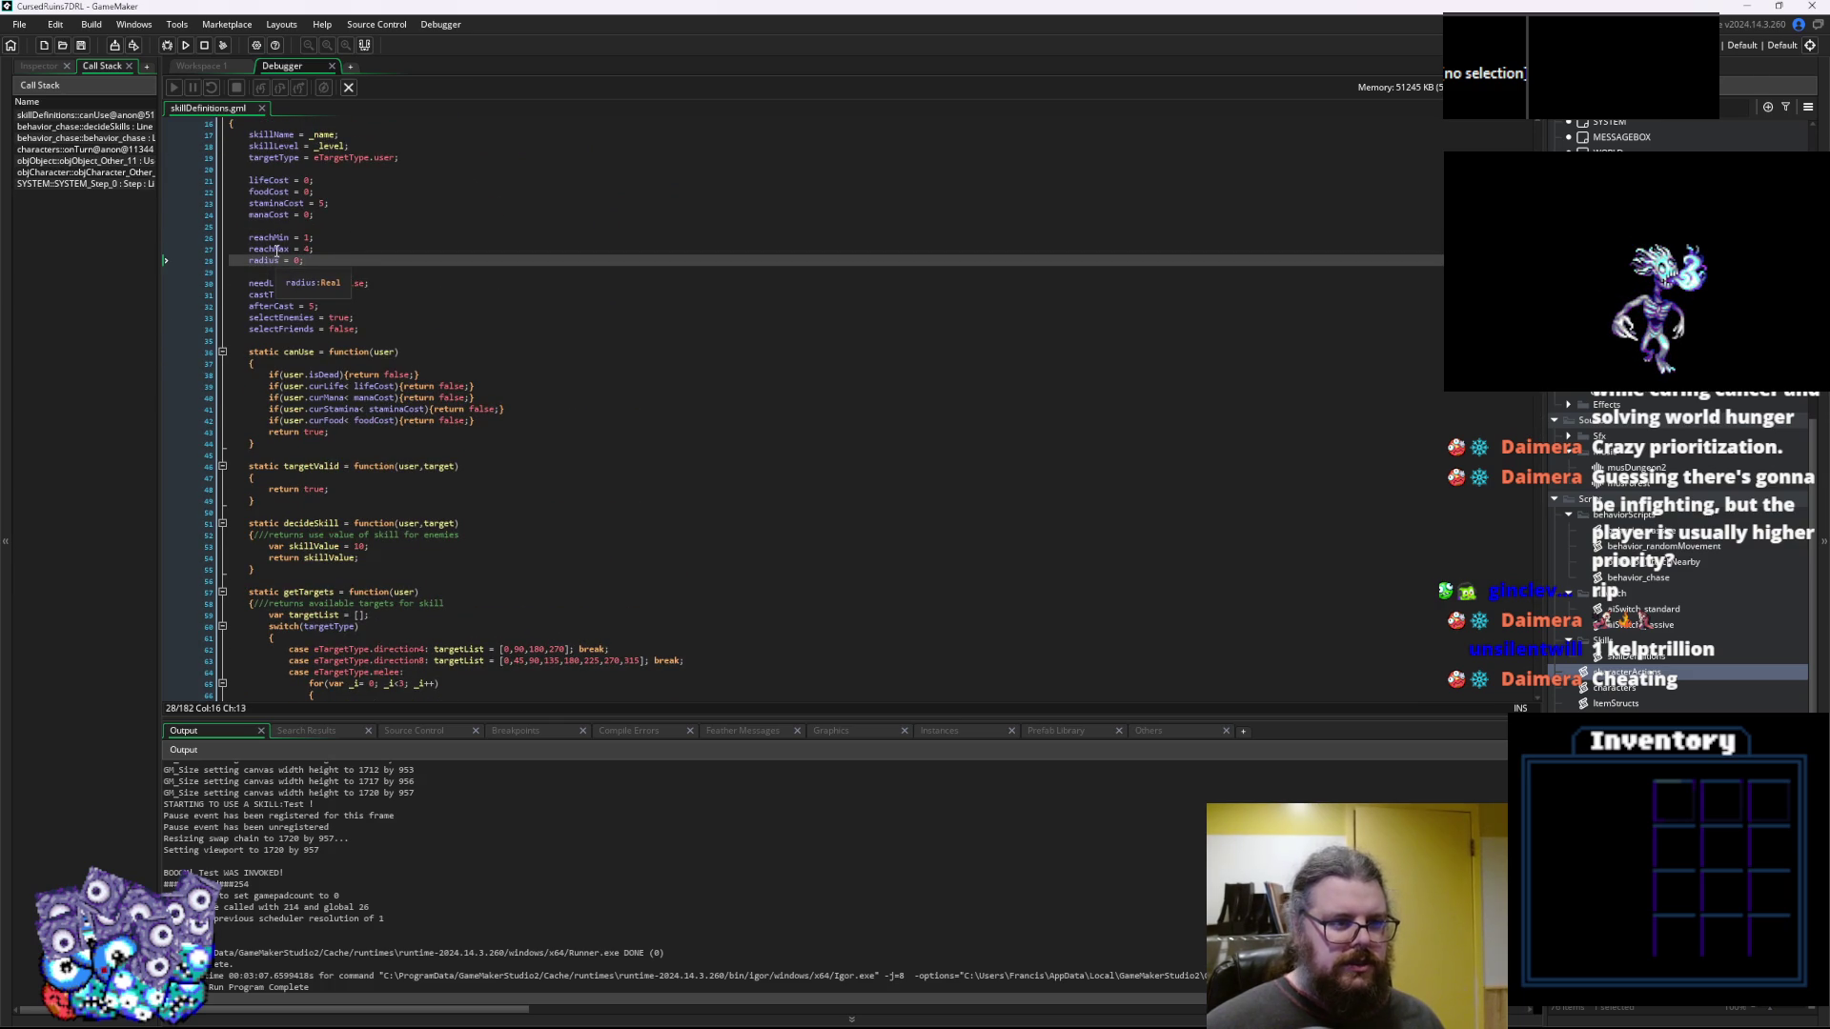
left_click(277, 238)
scroll(298, 272, "up", 2)
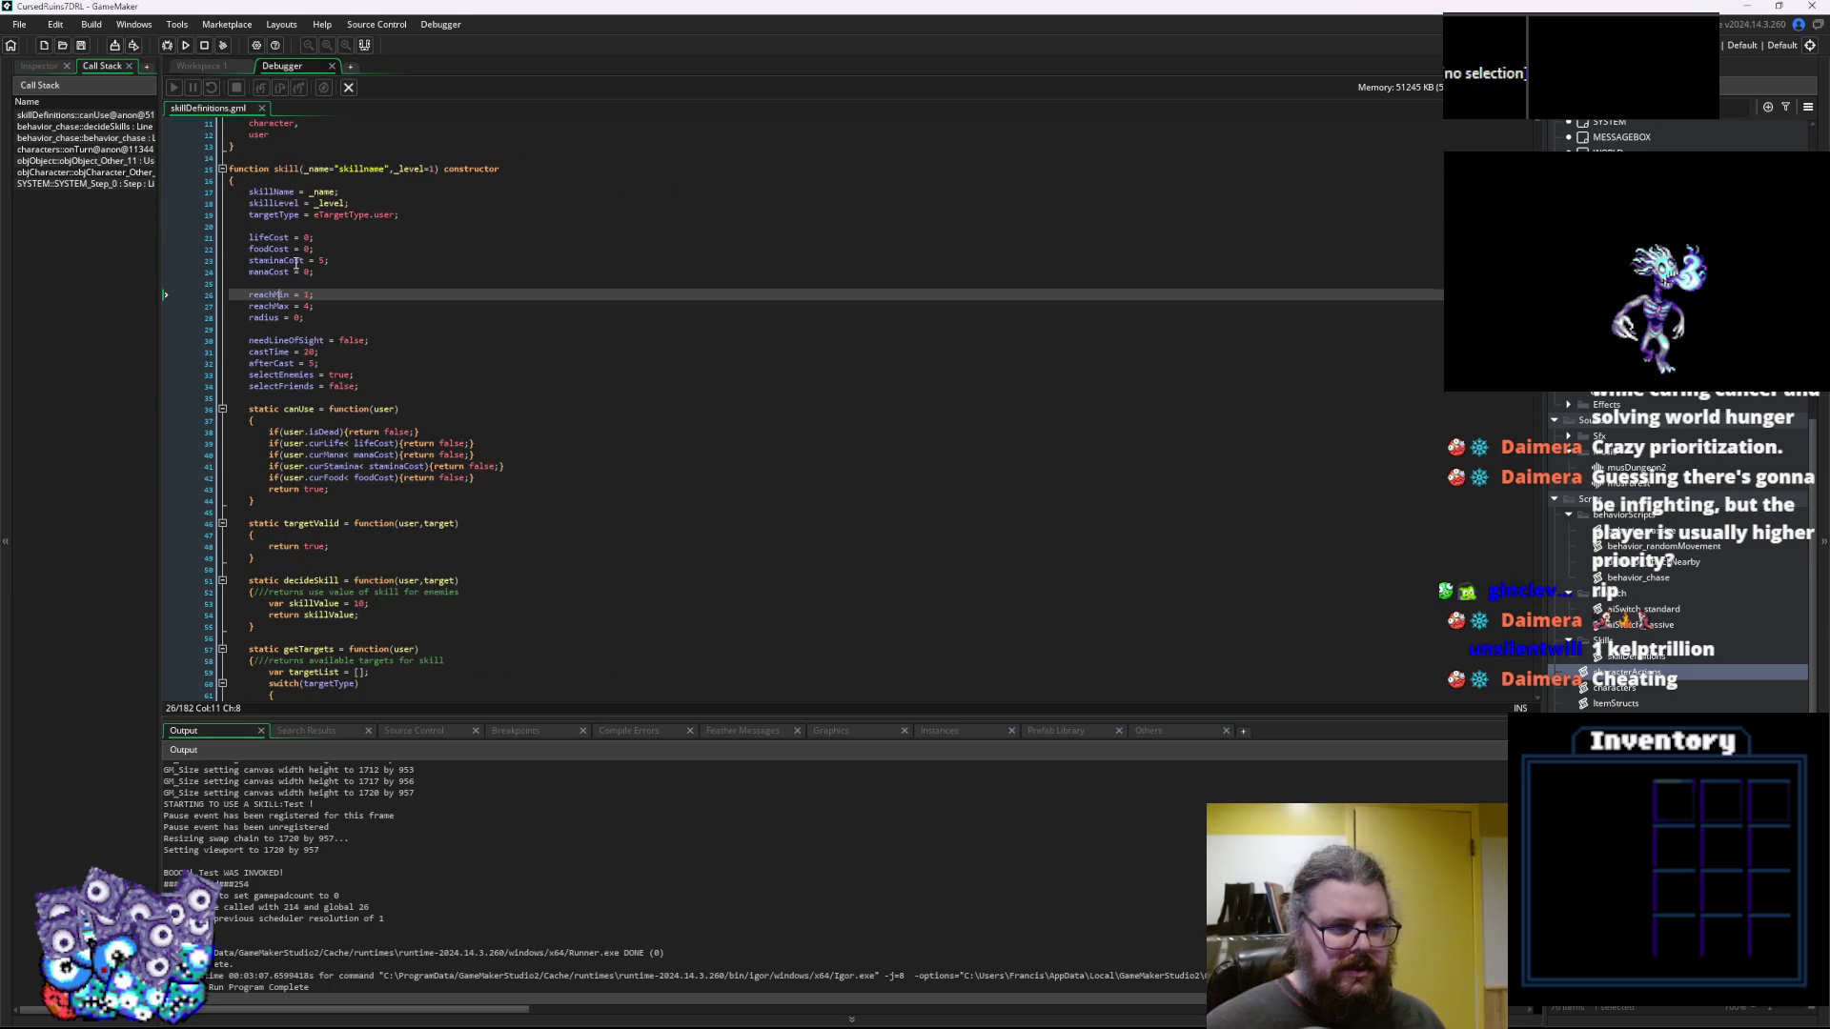
double_click(296, 261)
scroll(348, 294, "down", 20)
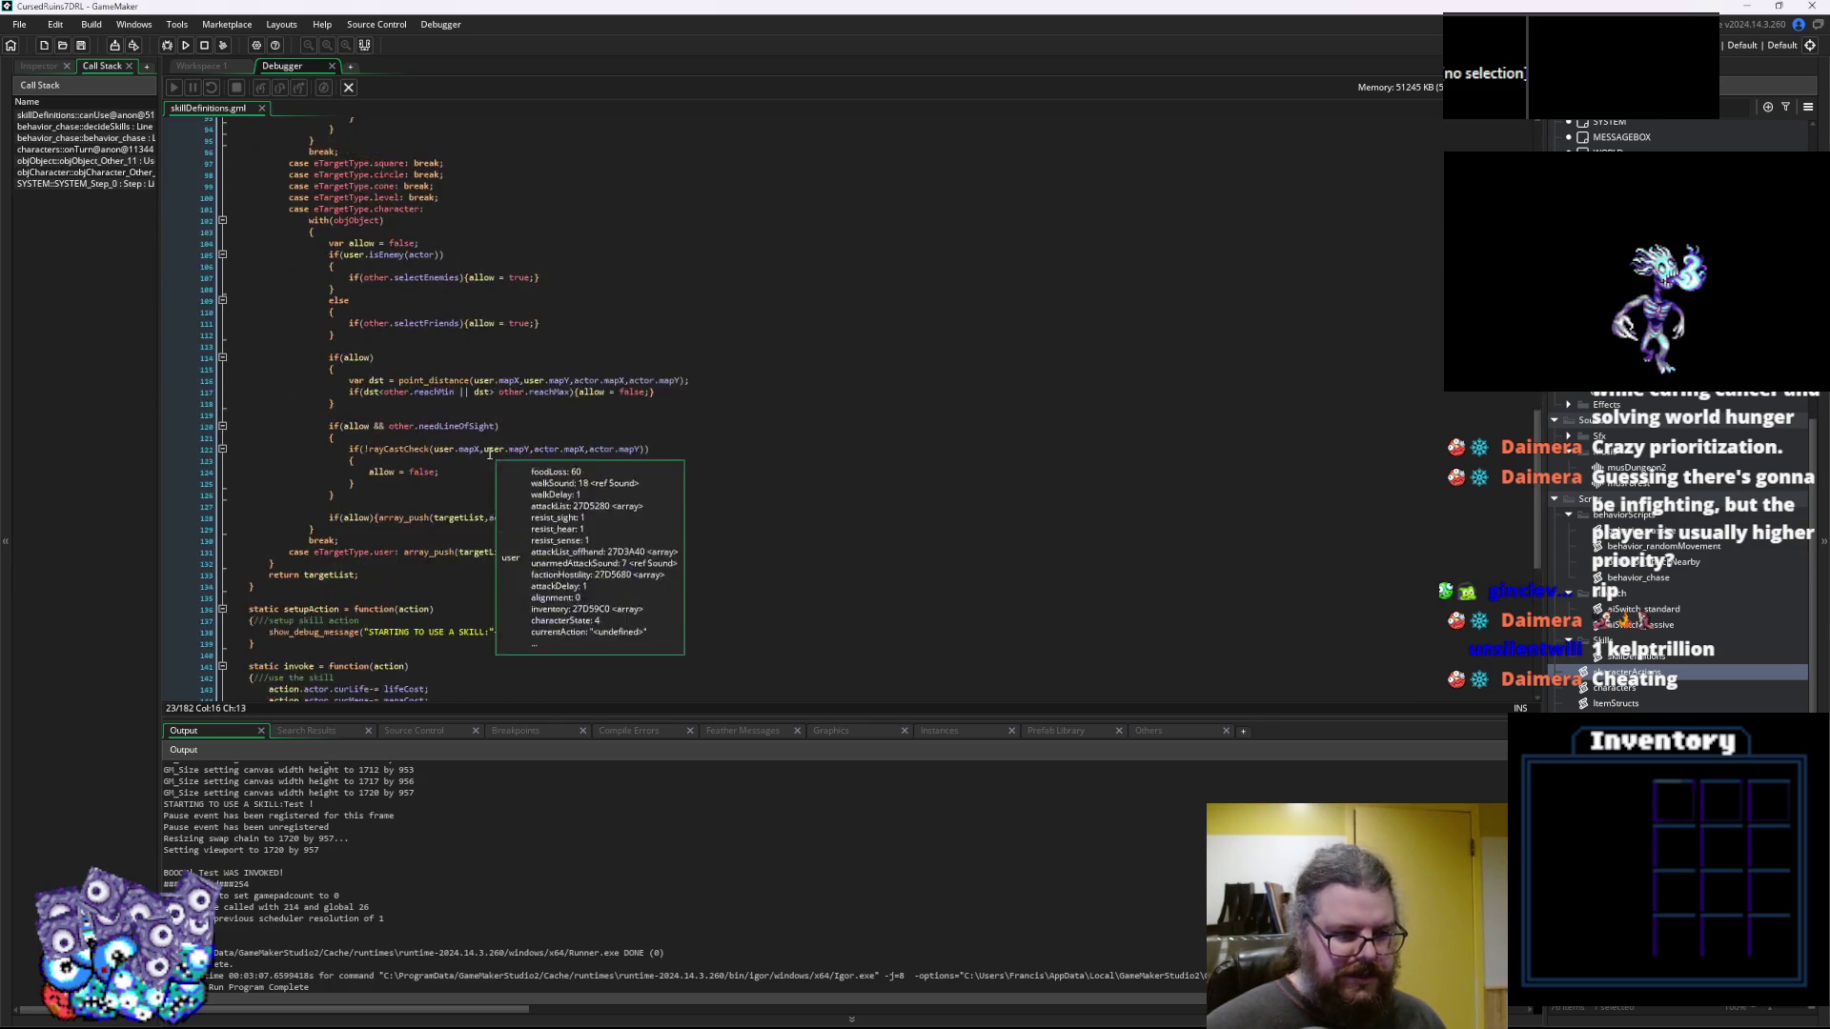
Add 'staminaCost = 20;' after skTest's reachMax line, save, and start a debug run
left_click(412, 618)
key("Down")
key("Down")
key("End")
key("Return")
type("staminaCost = 20;")
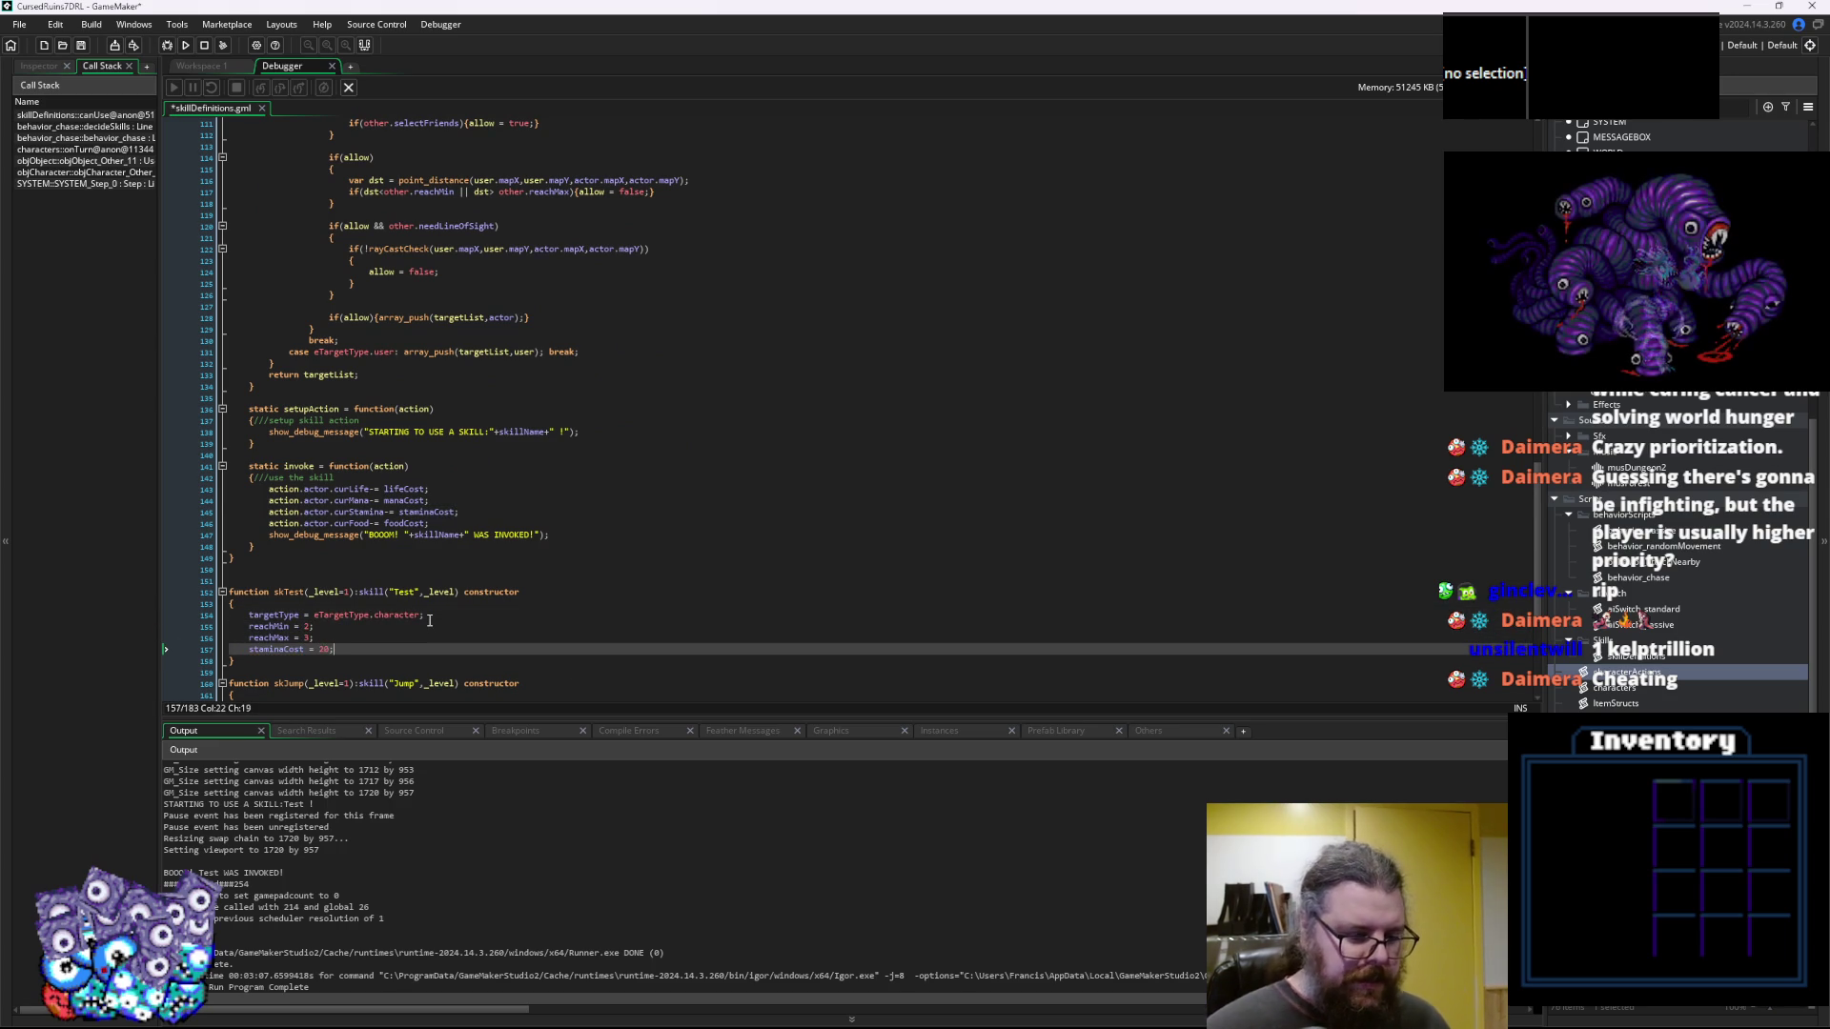
left_click(81, 45)
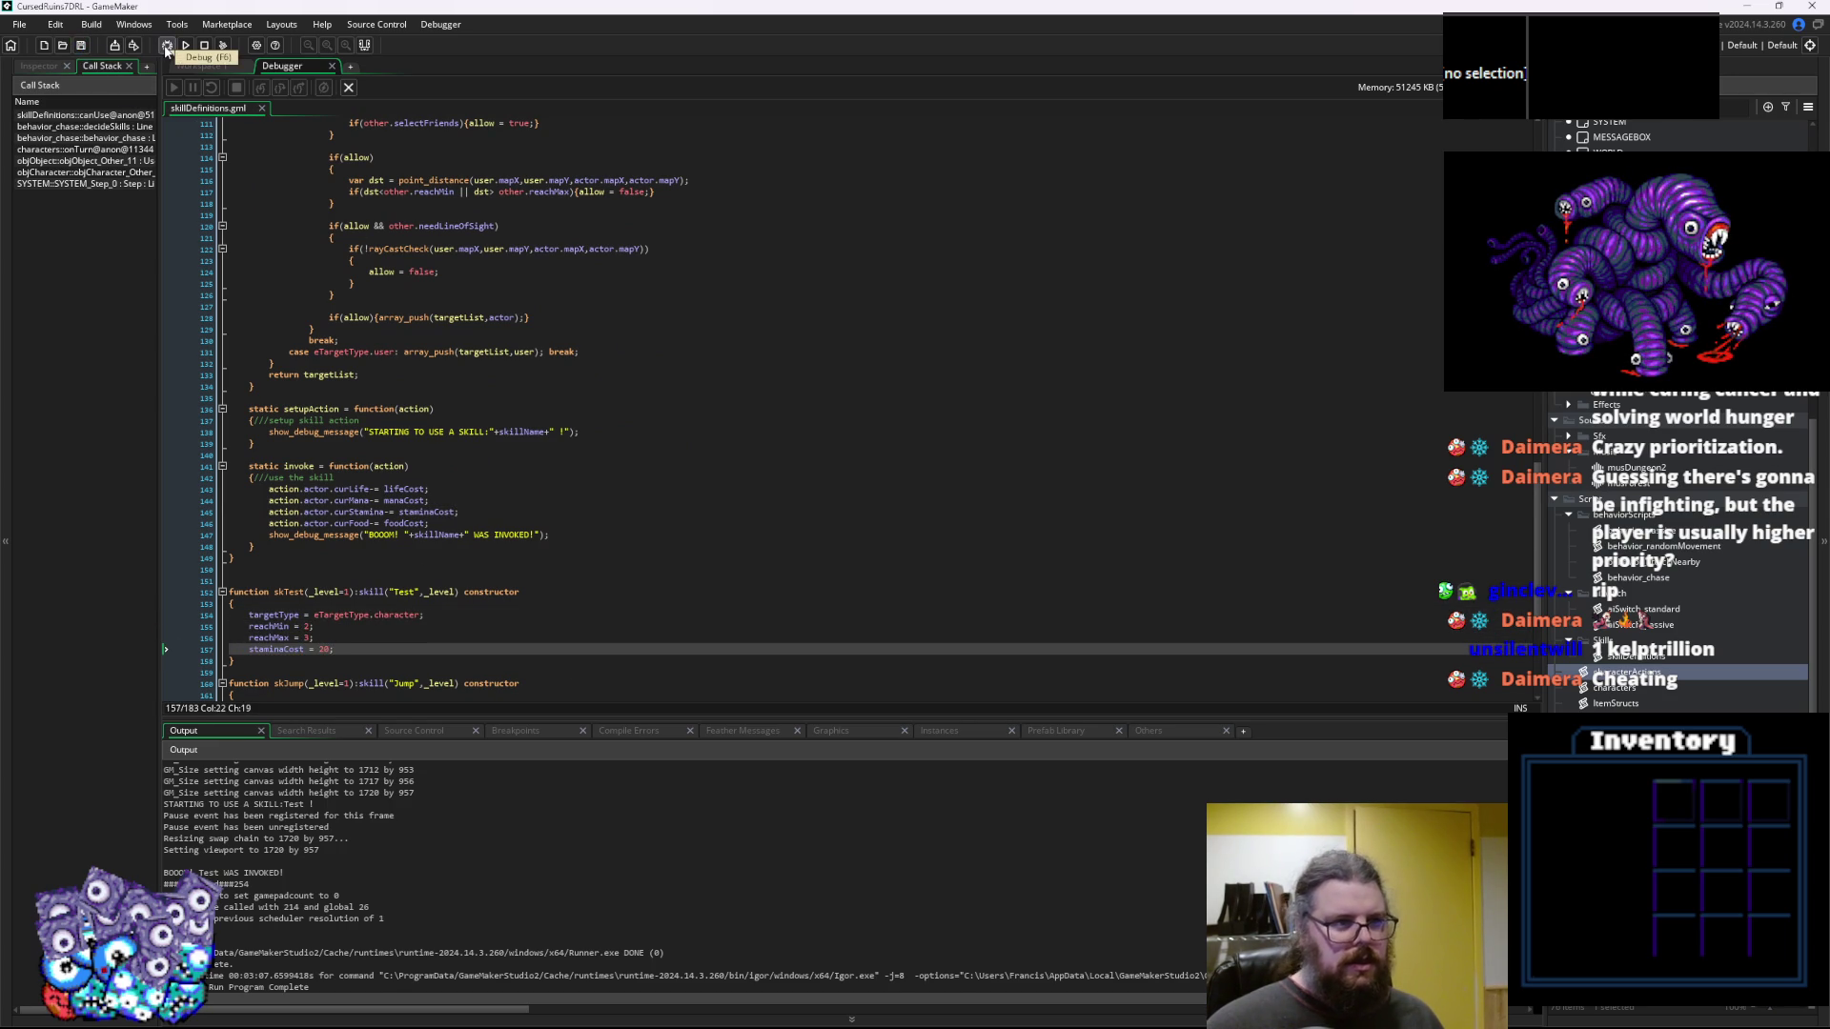
left_click(166, 46)
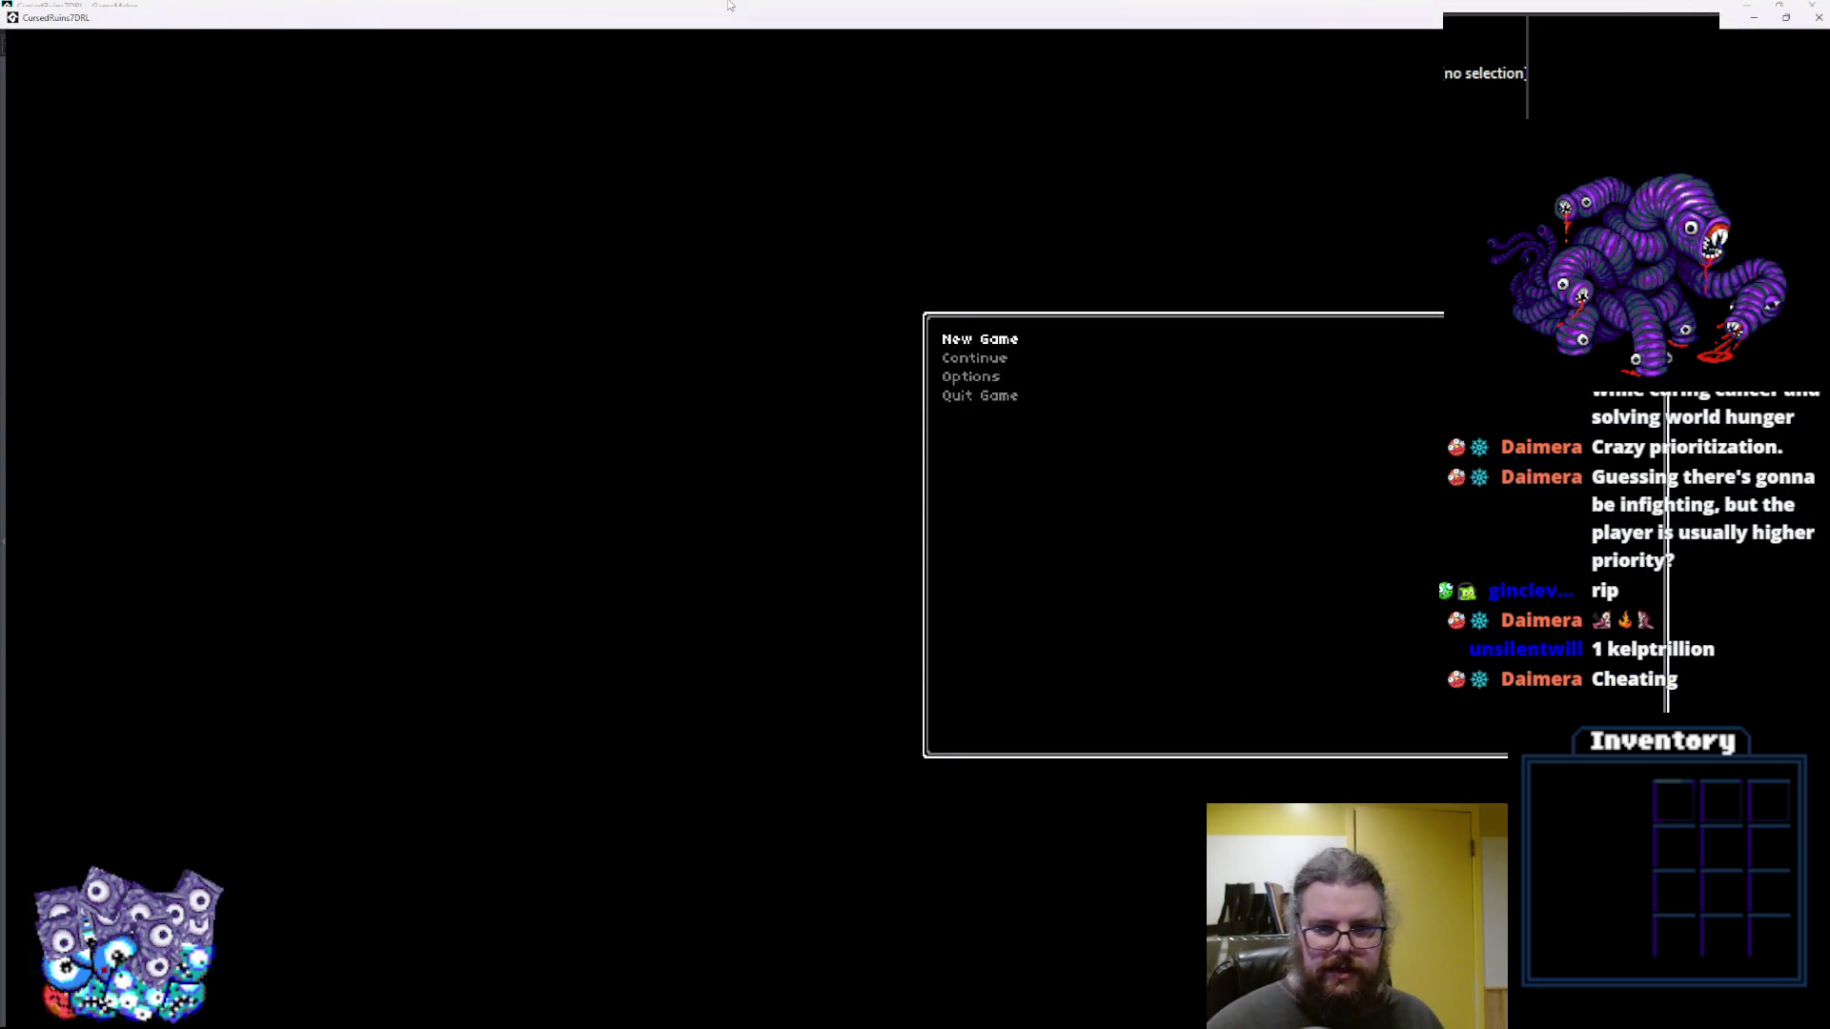
Start a new game, walk through the dungeon past the green creatures, then bring GameMaker back
key("Return")
key("Left")
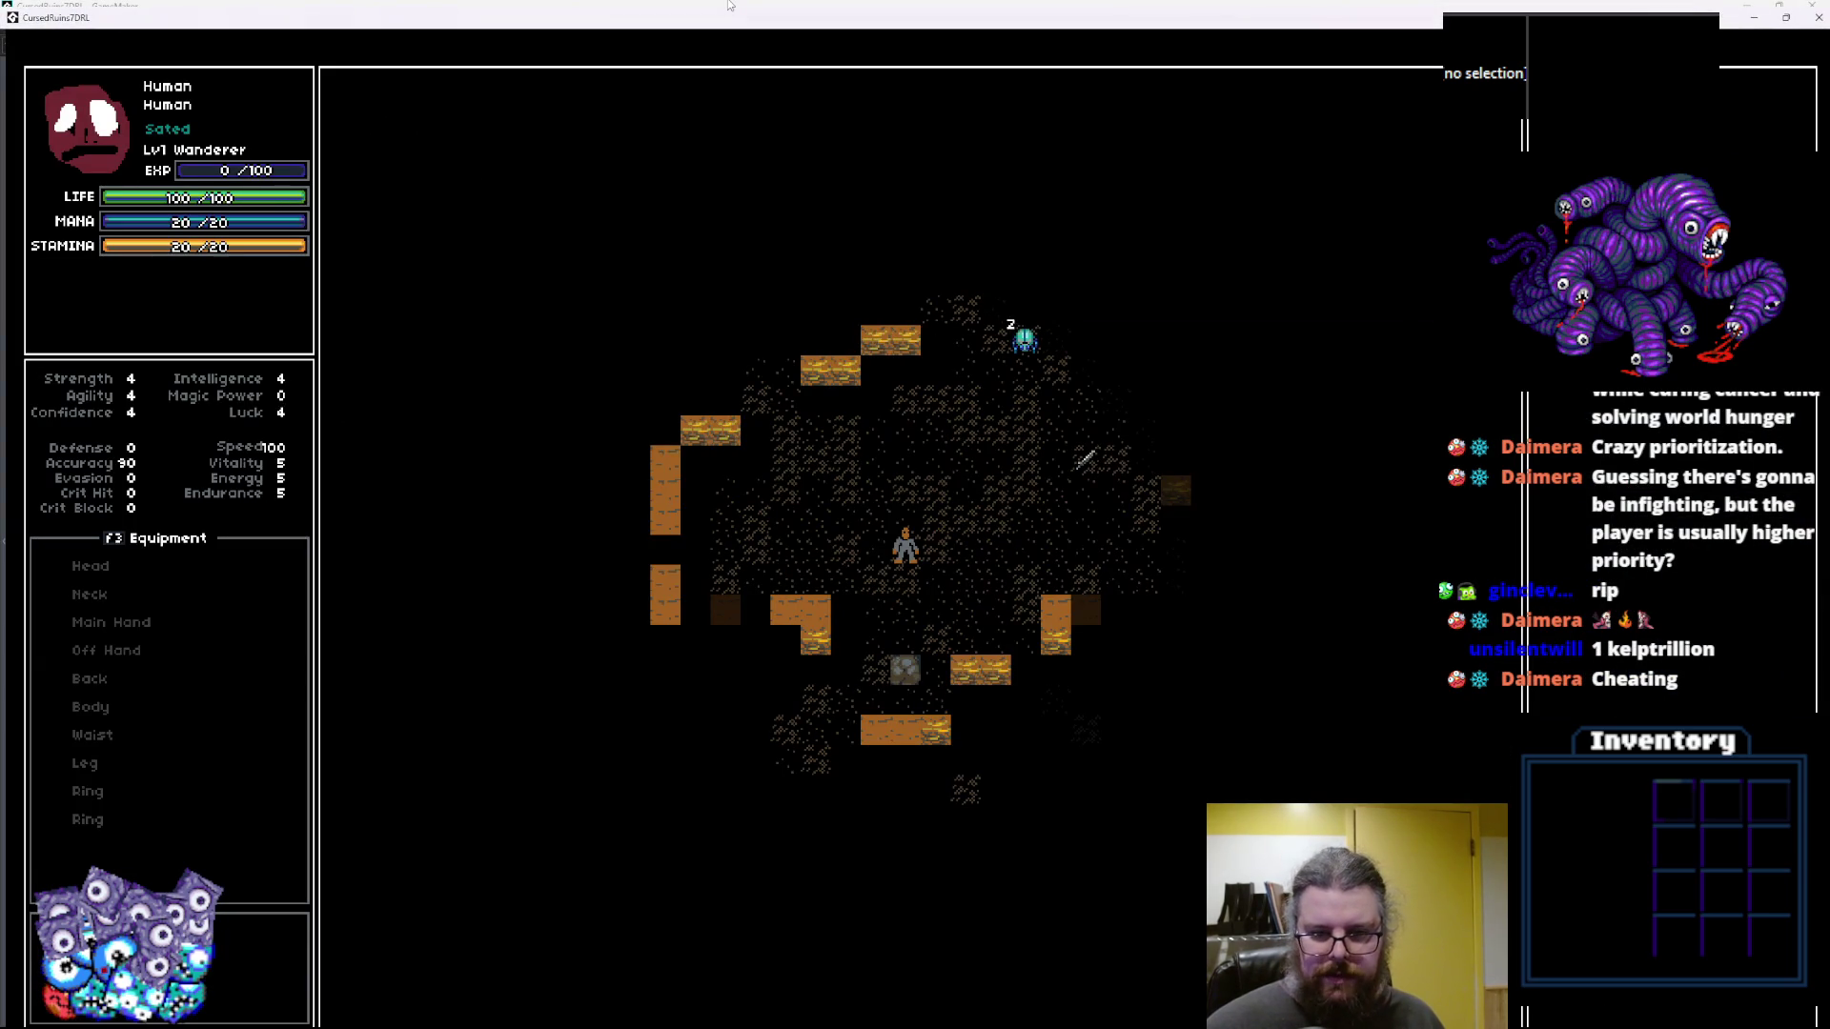
key("Down")
key("Down")
key("Down")
key("Down")
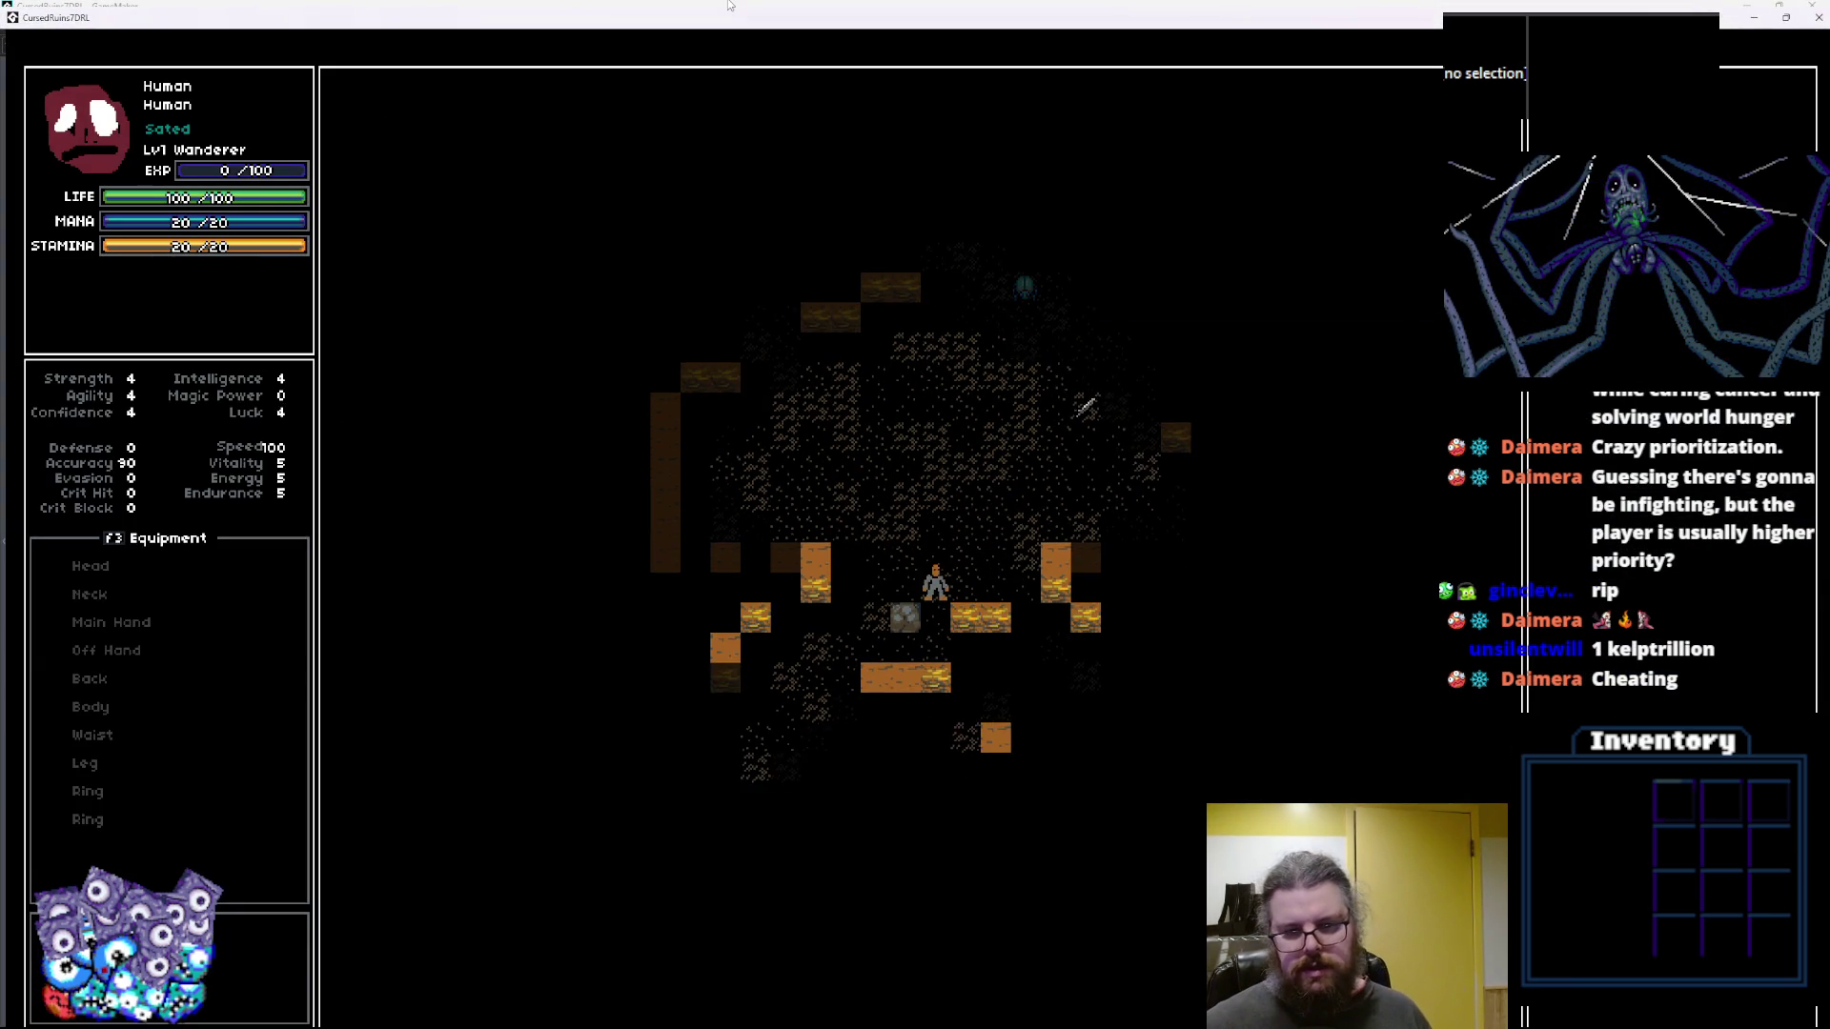
key("Right")
key("Right")
key("Down")
key("Down")
key("Down")
key("Down")
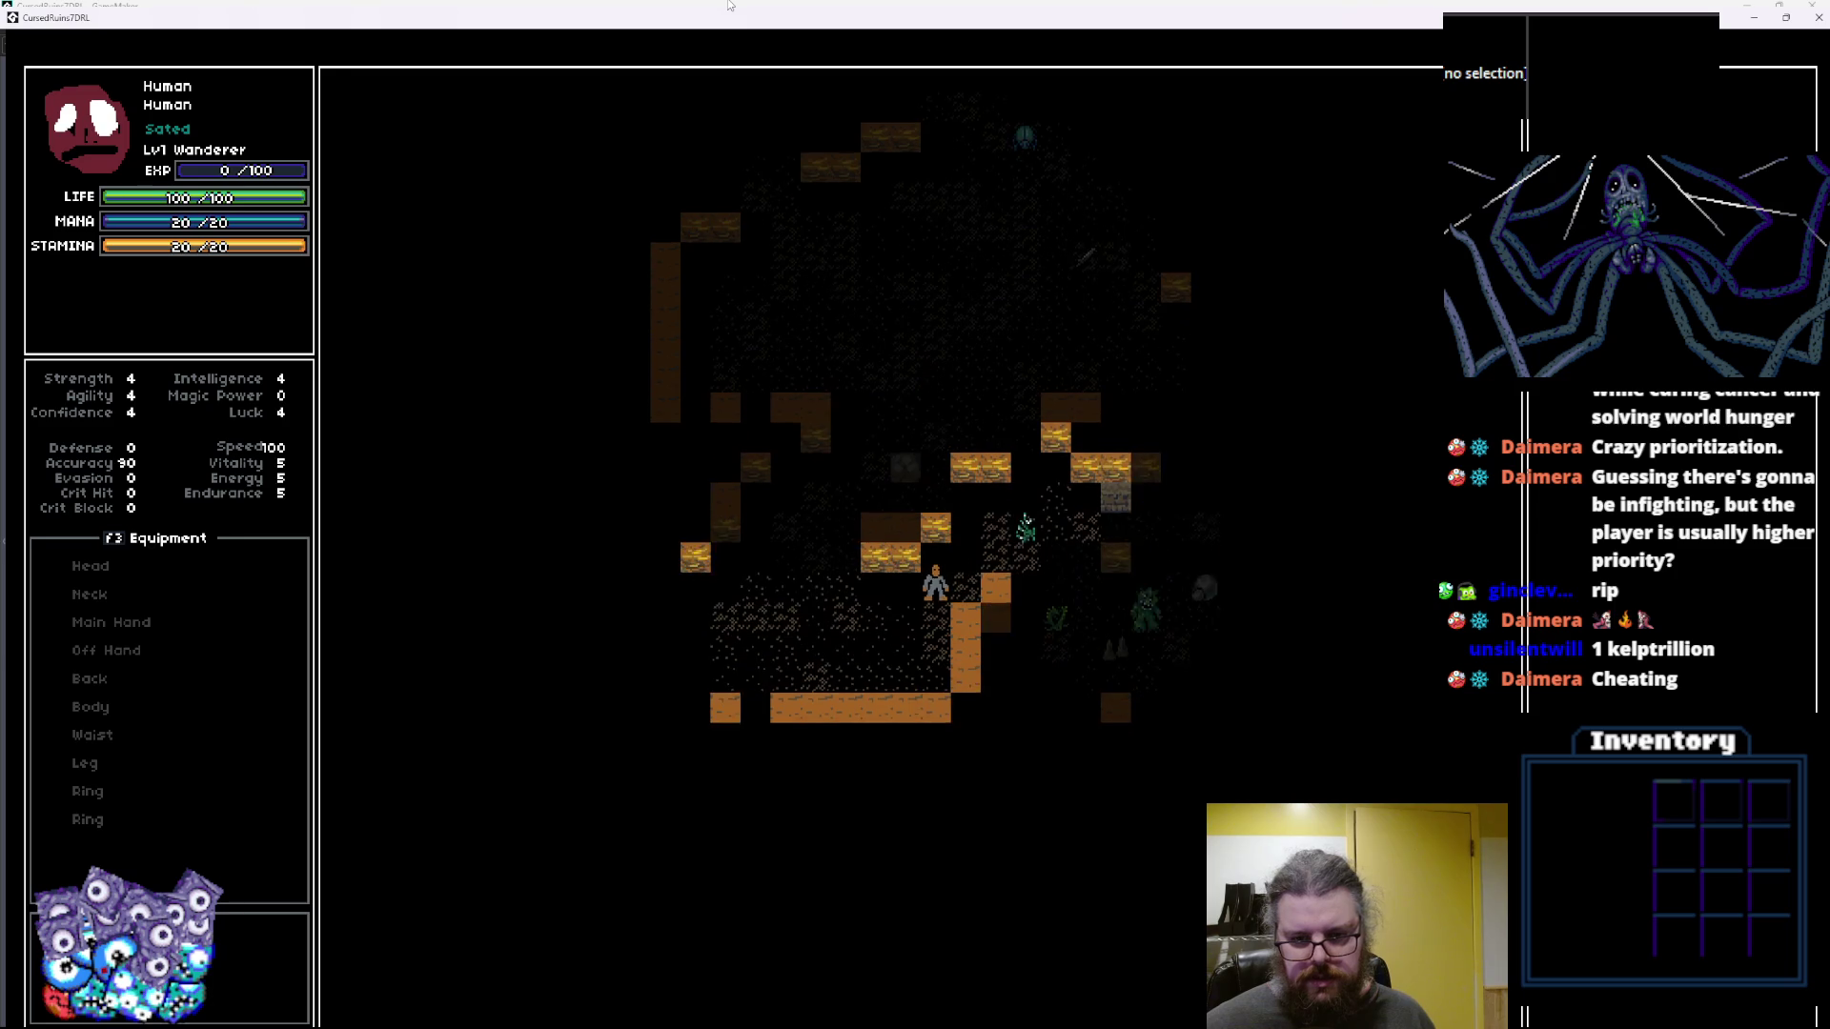
key("Left")
key("Right")
key("Right")
key("Right")
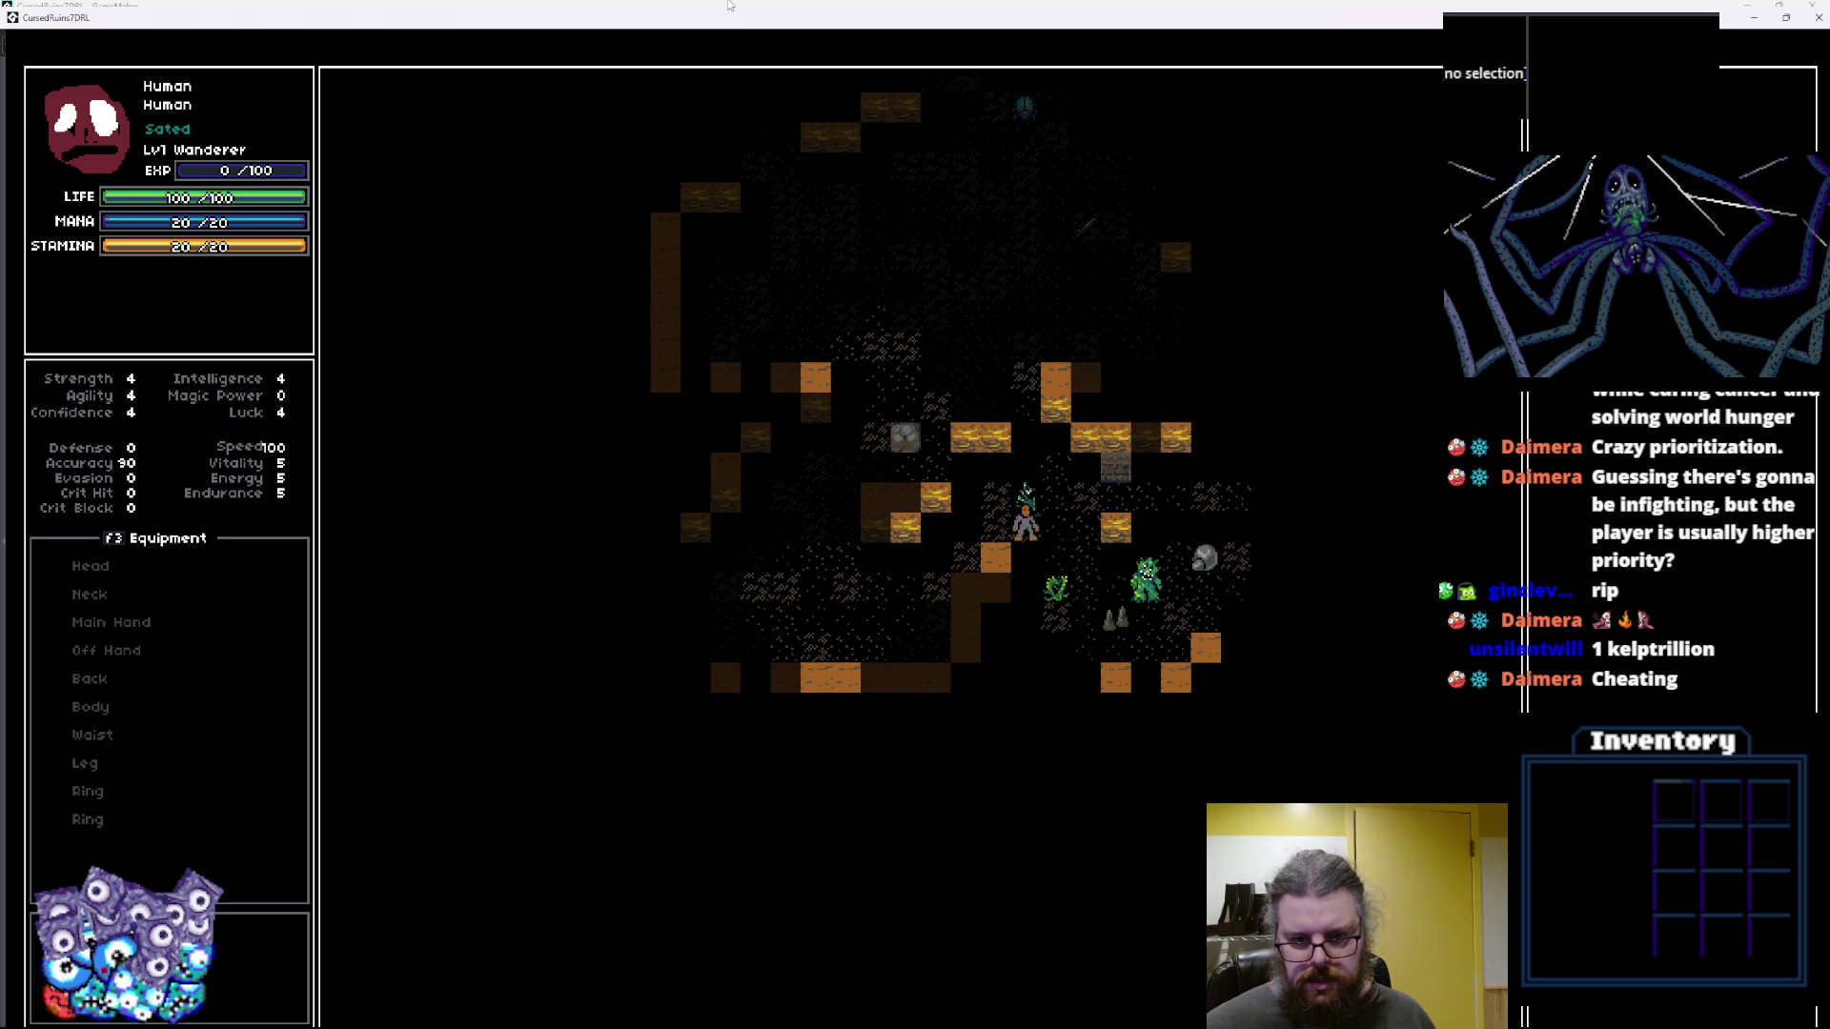
key("Left")
key("Left")
key("Left")
key("Up")
key("Up")
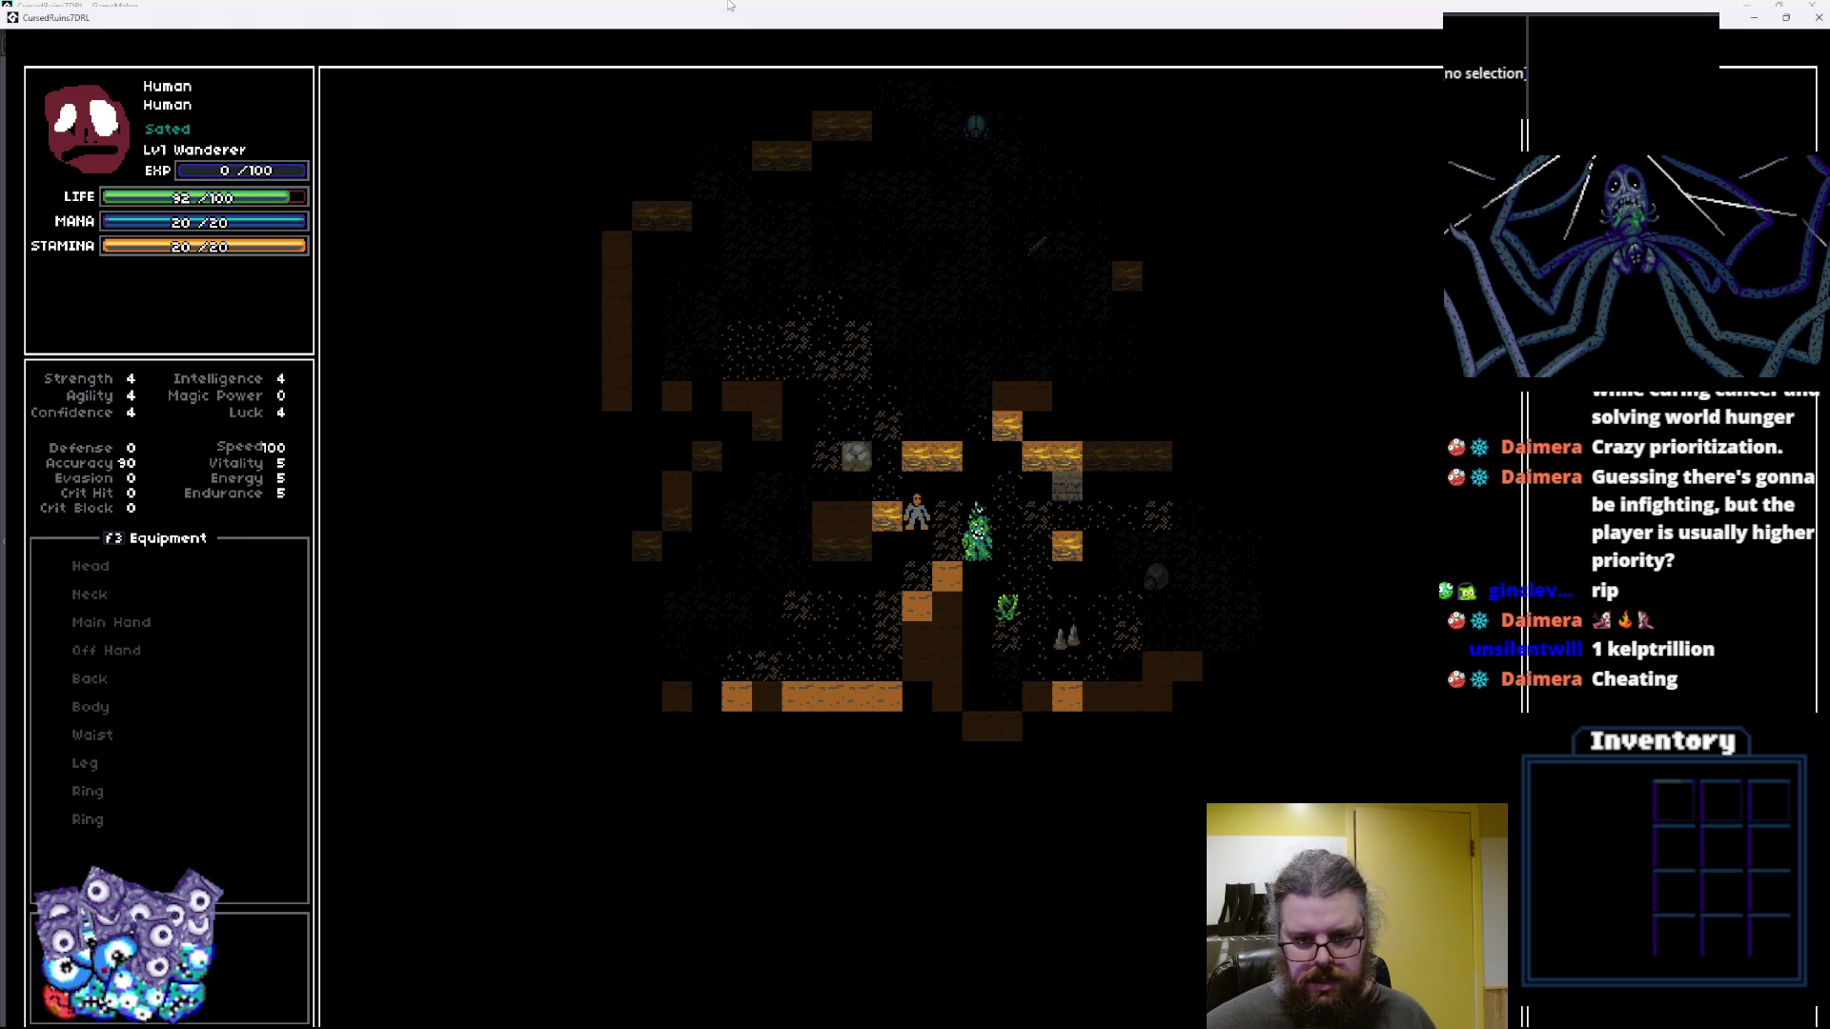
key("Left")
key("Down")
key("Left")
key("Down")
key("Left")
key("Down")
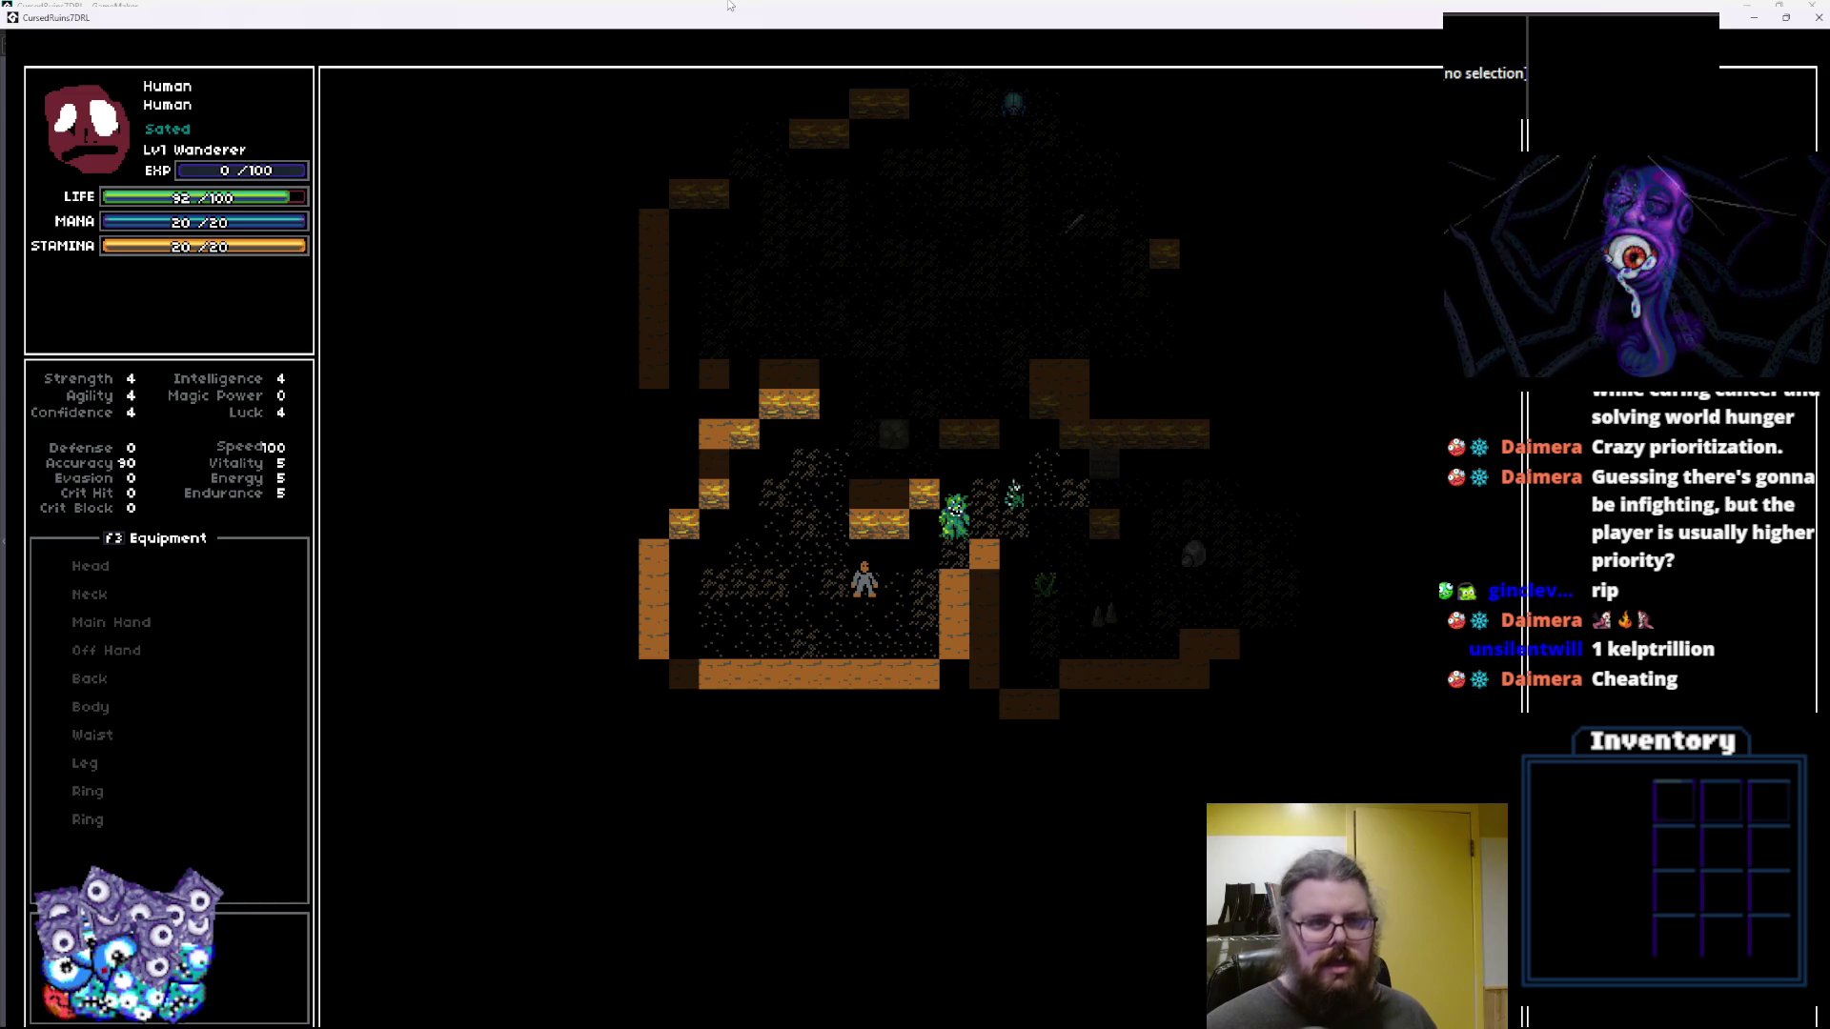
mouse_move(697, 5)
left_mouse_down()
mouse_move(683, 72)
mouse_move(793, 255)
mouse_move(739, 73)
mouse_move(690, 99)
left_mouse_up()
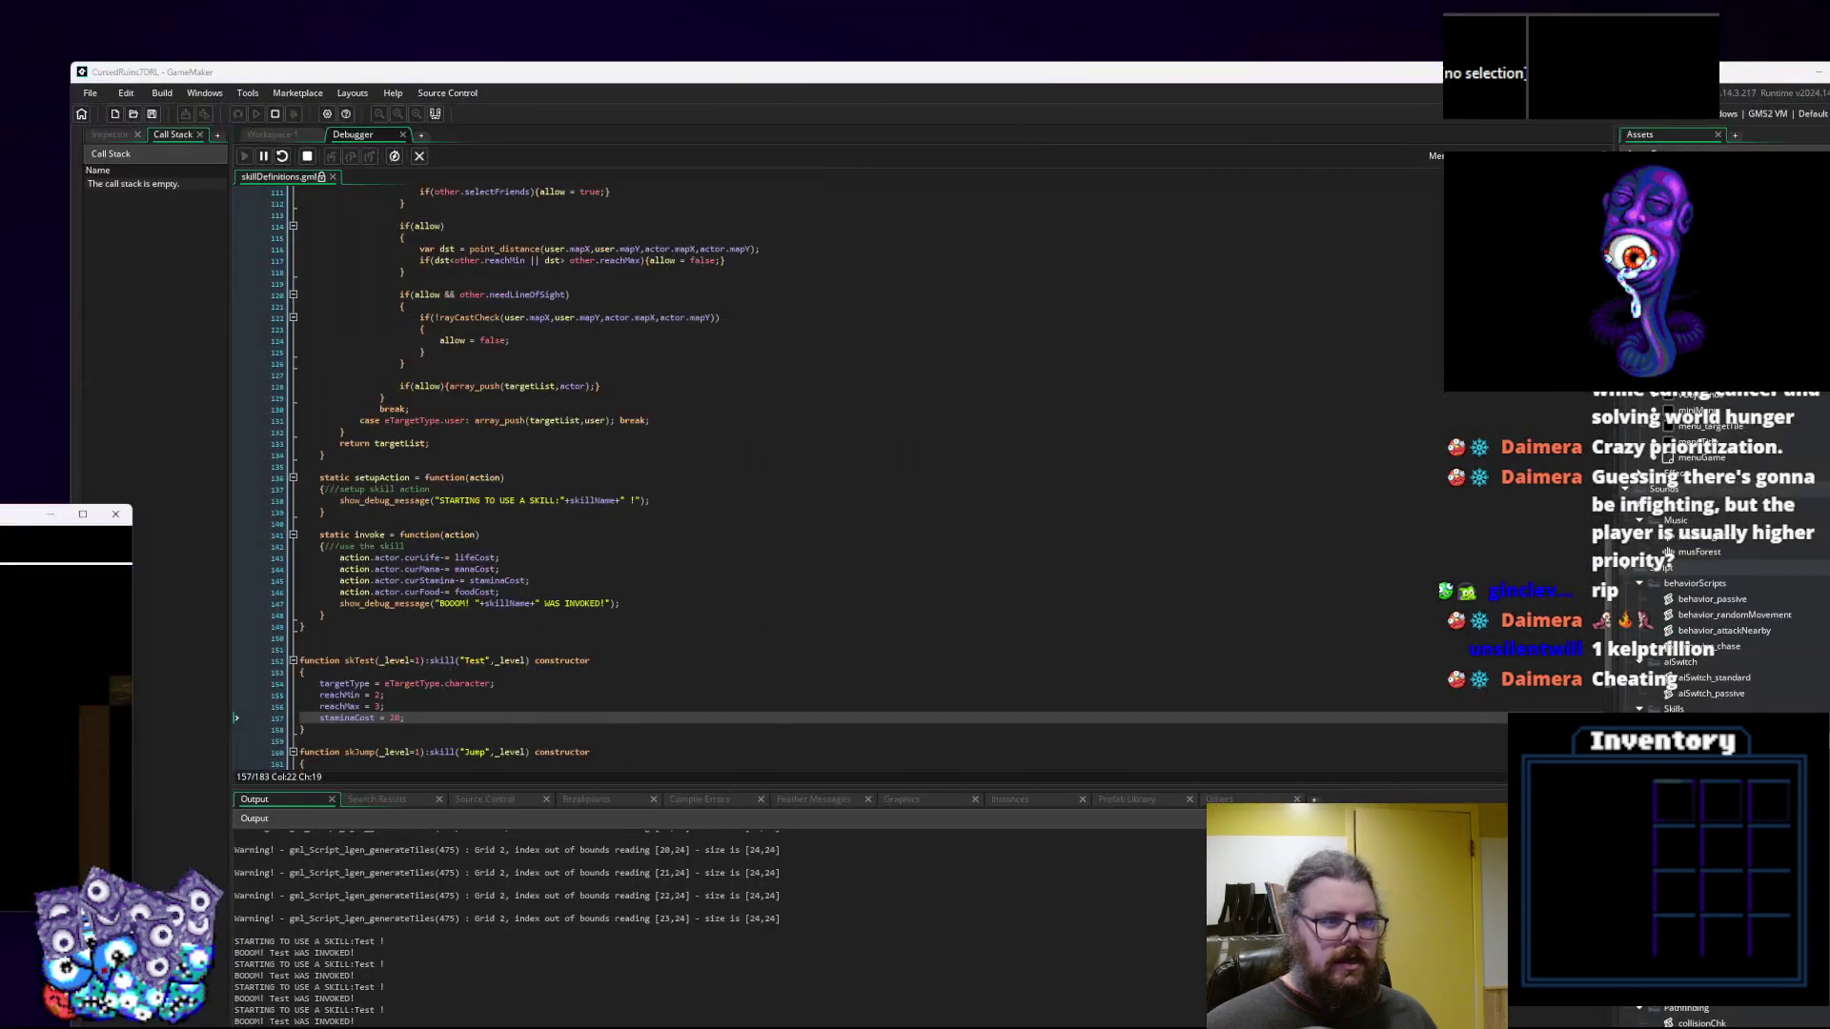
Place and enlarge the game window over the editor, then trigger the Test skill with key 1
double_click(458, 78)
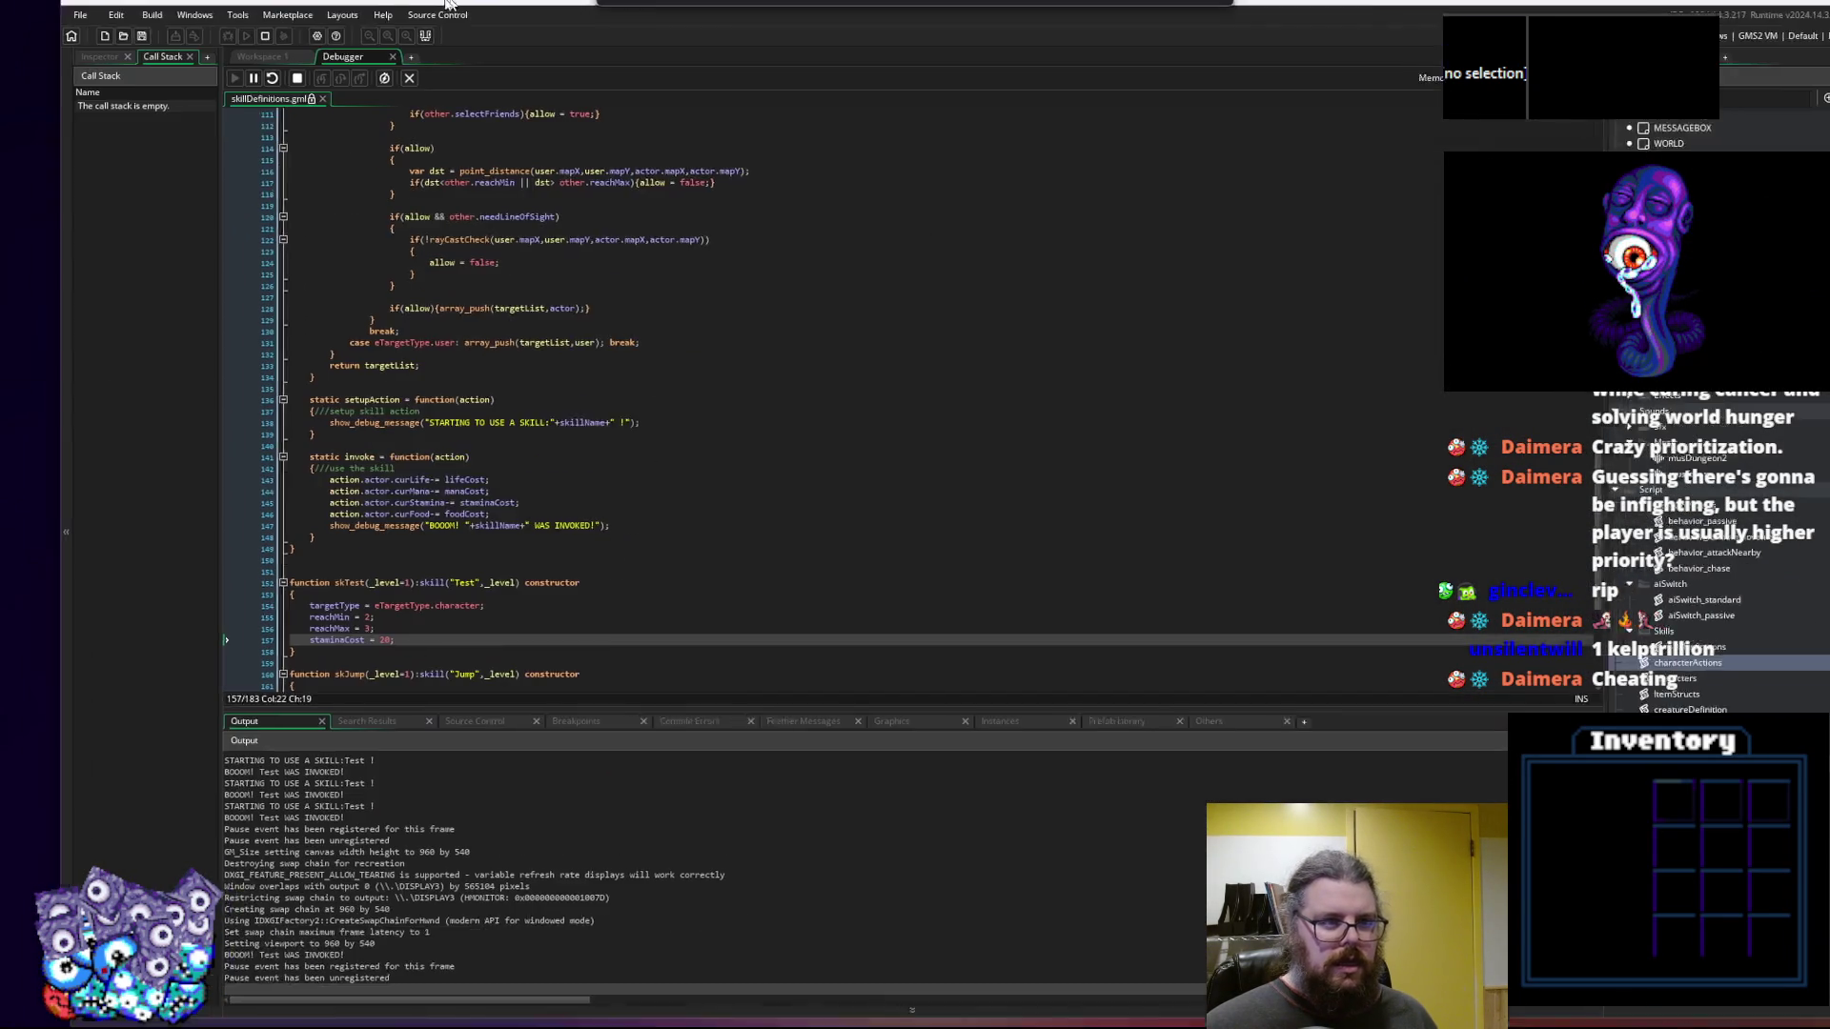
mouse_move(0, 381)
left_mouse_down()
mouse_move(53, 379)
mouse_move(724, 132)
left_mouse_up()
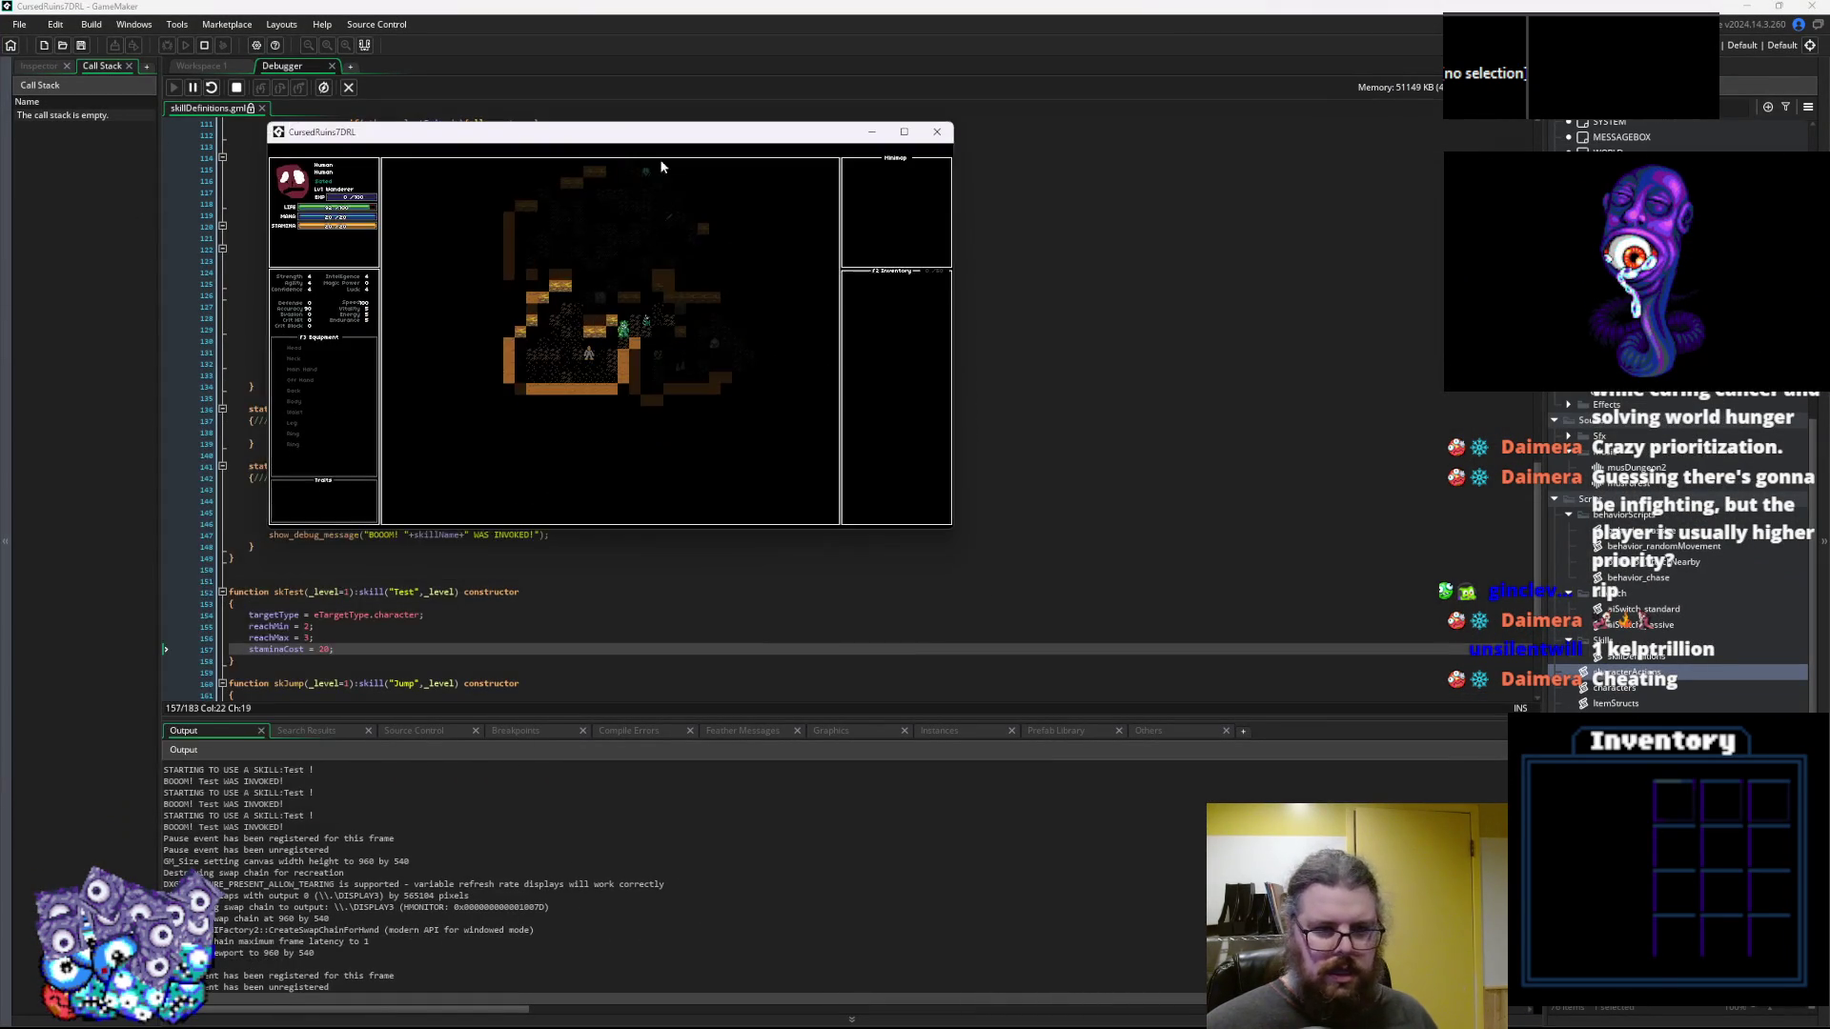
mouse_move(957, 531)
left_mouse_down()
mouse_move(1121, 648)
mouse_move(1206, 672)
left_mouse_up()
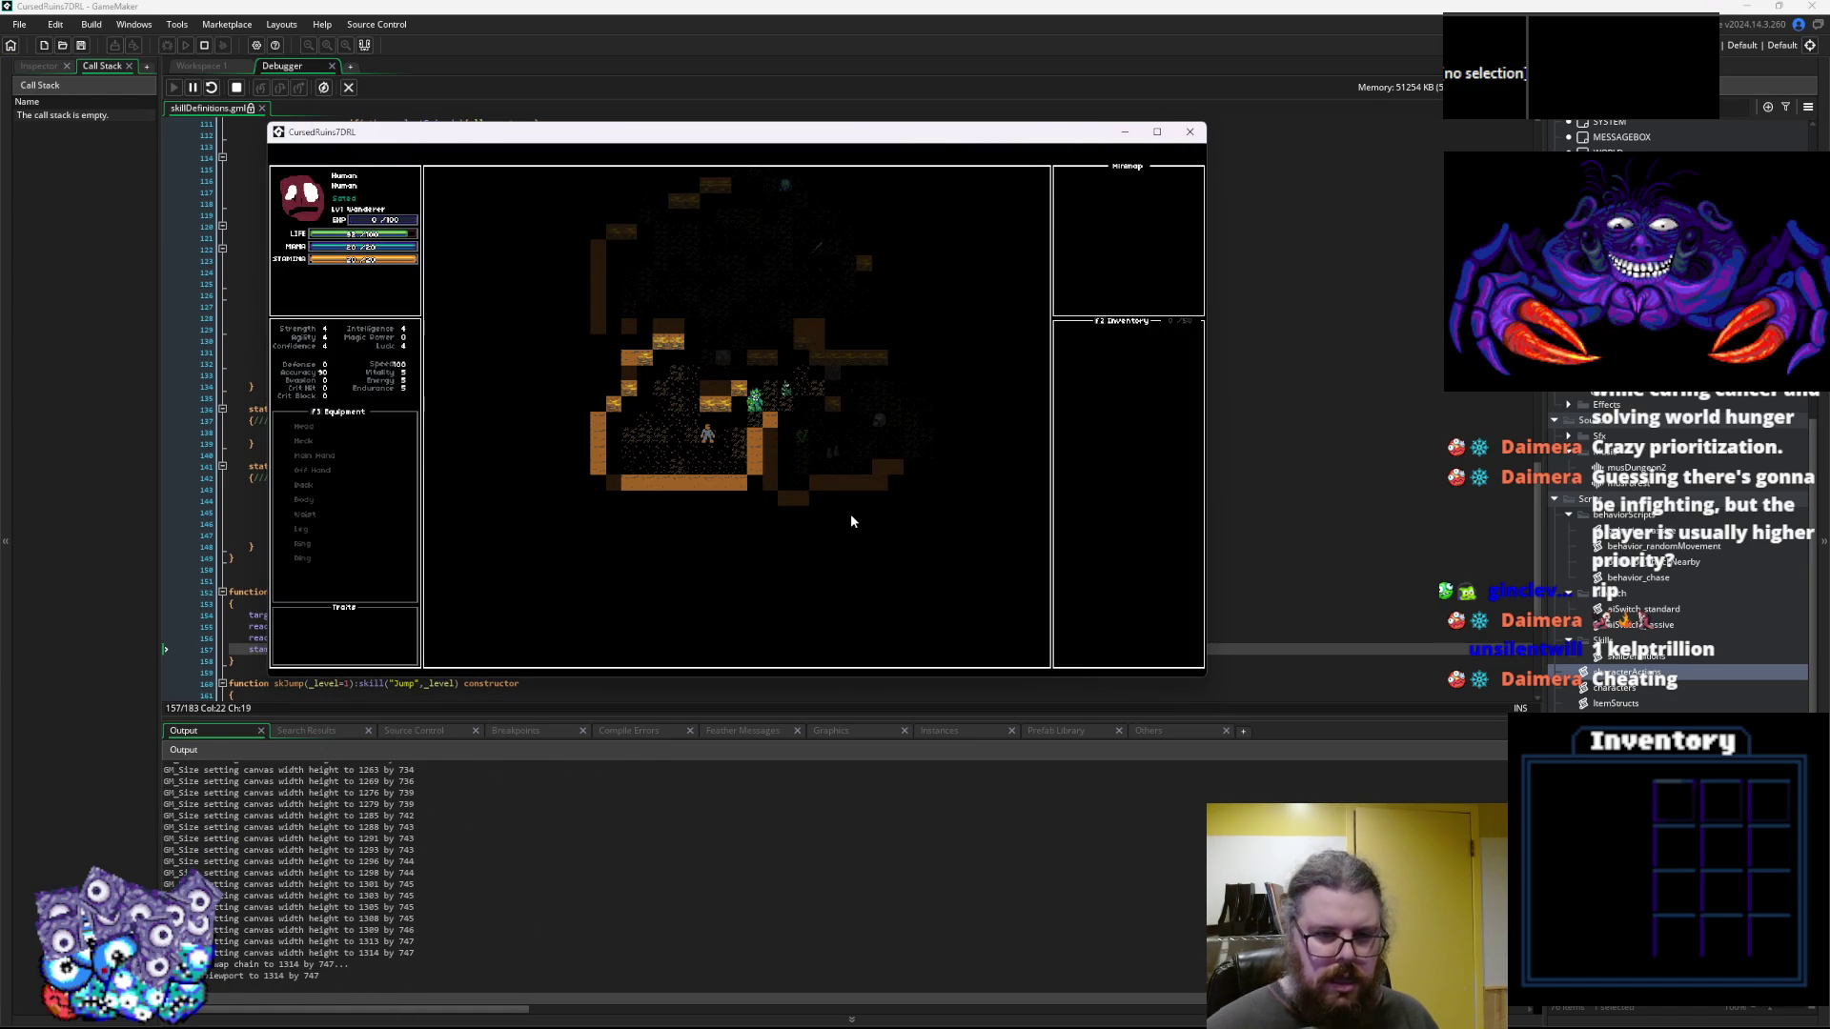
key("Left")
key("1")
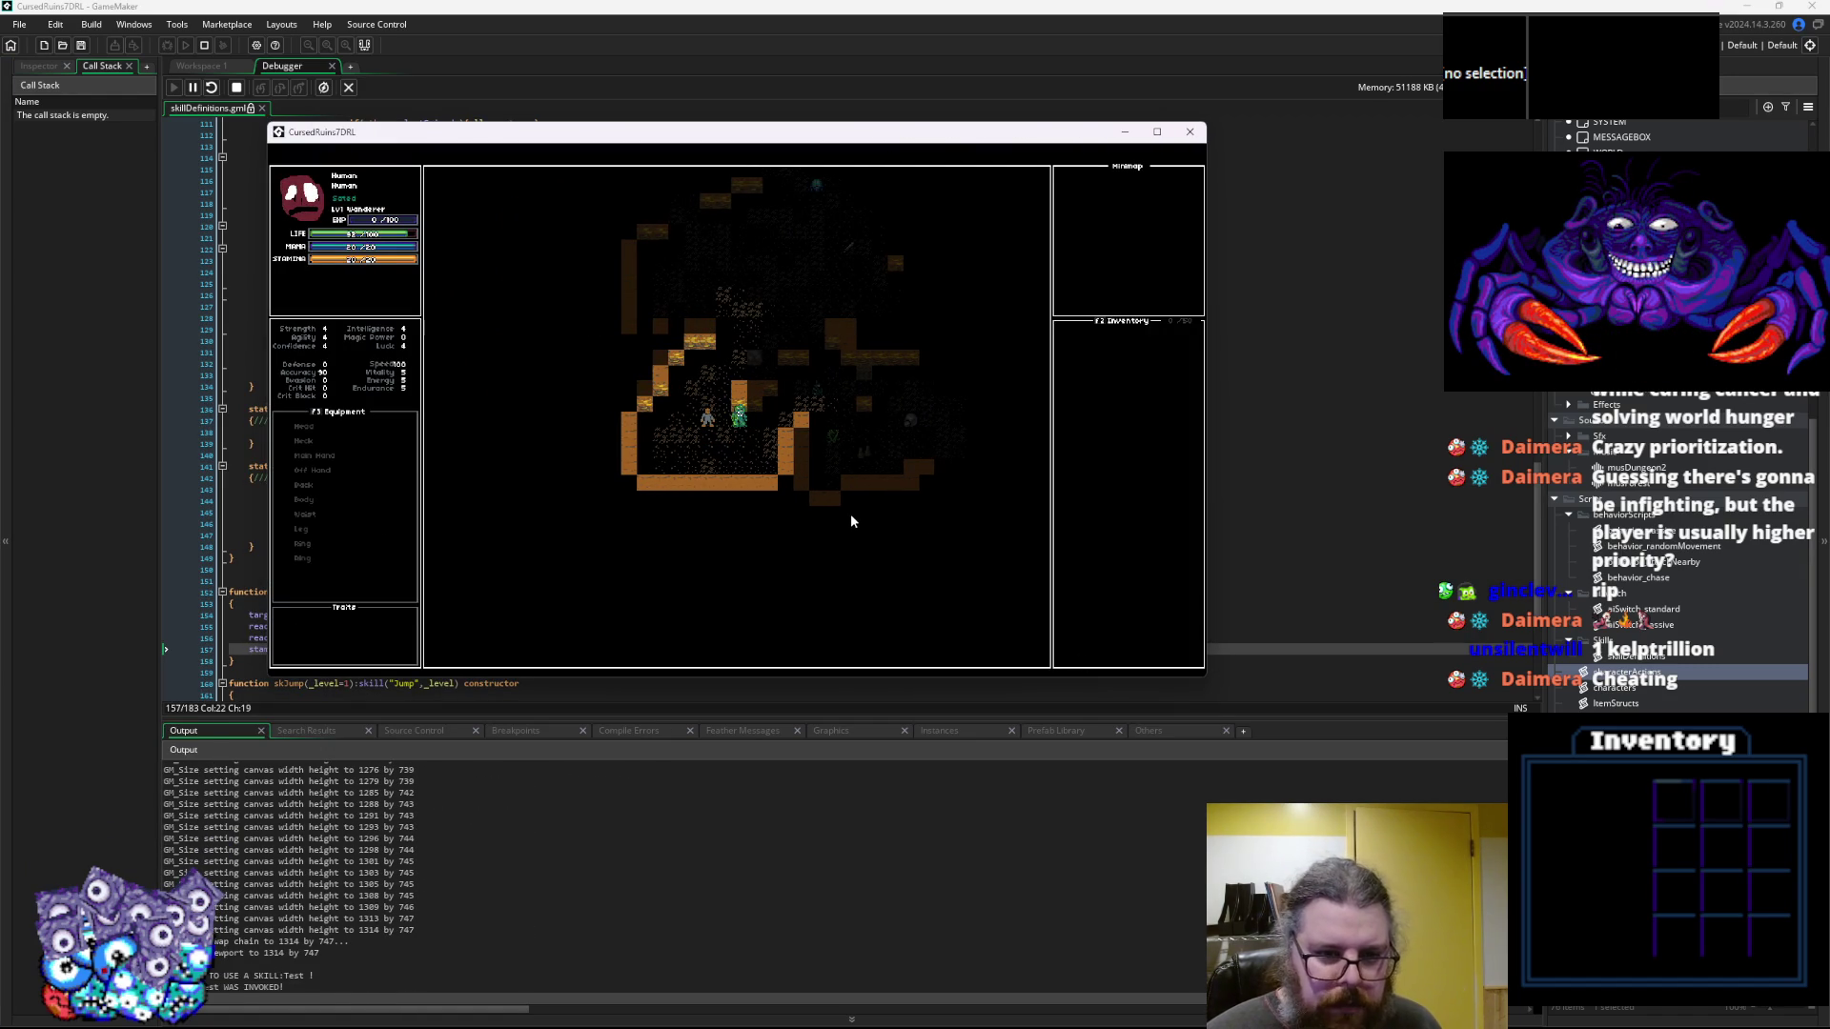
key("1")
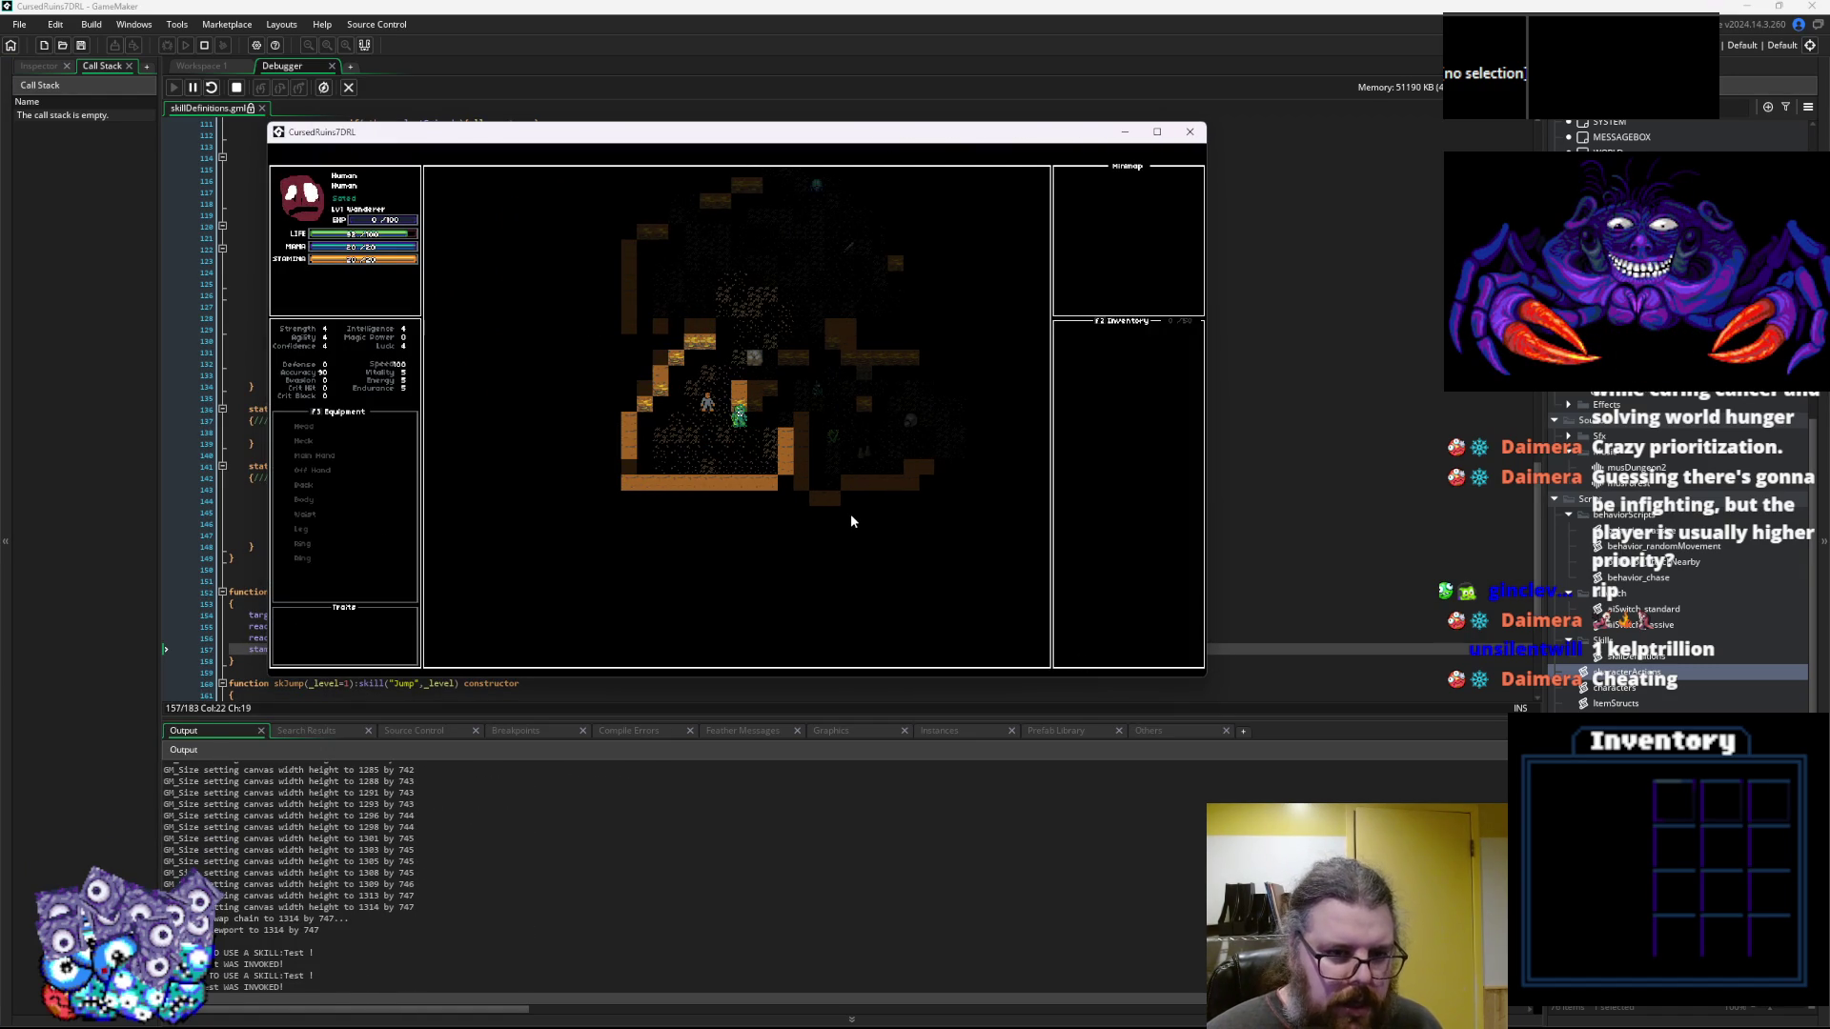
Explore upward past the enemy to reveal more map, then close the game
key("Left")
key("Down")
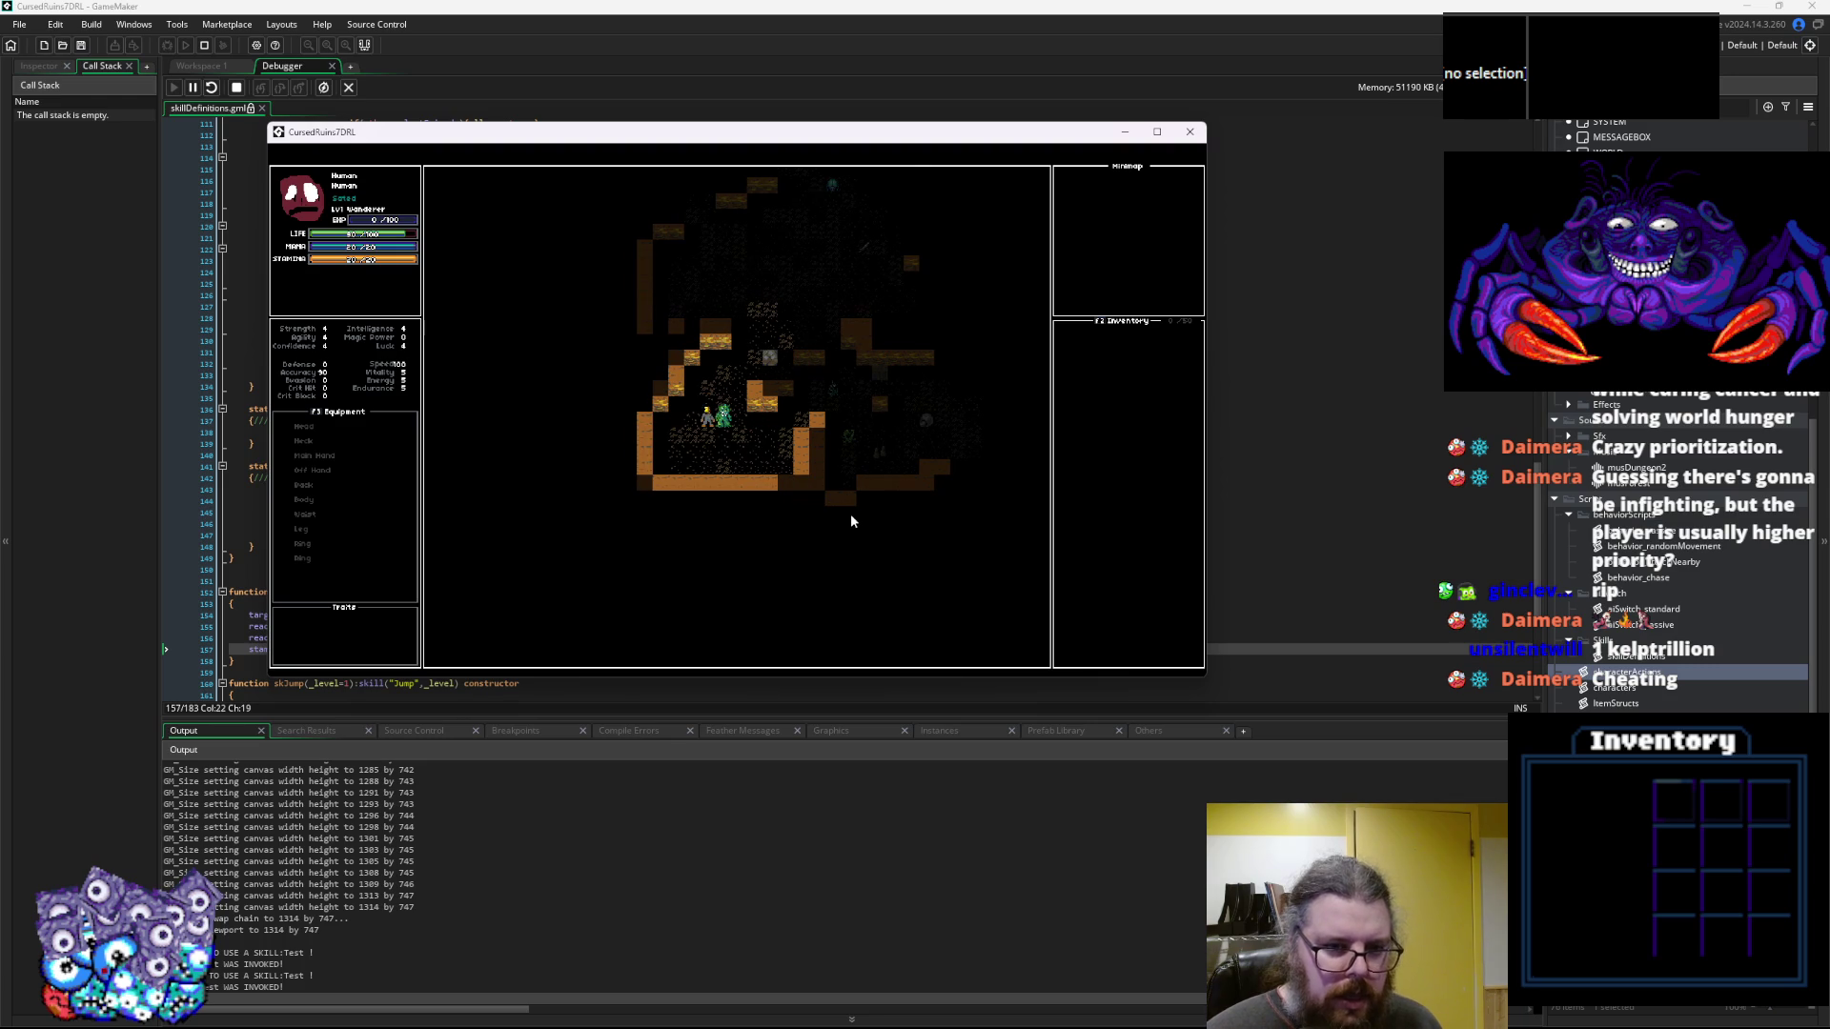
key("Left")
key("Down")
key("Down")
key("Down")
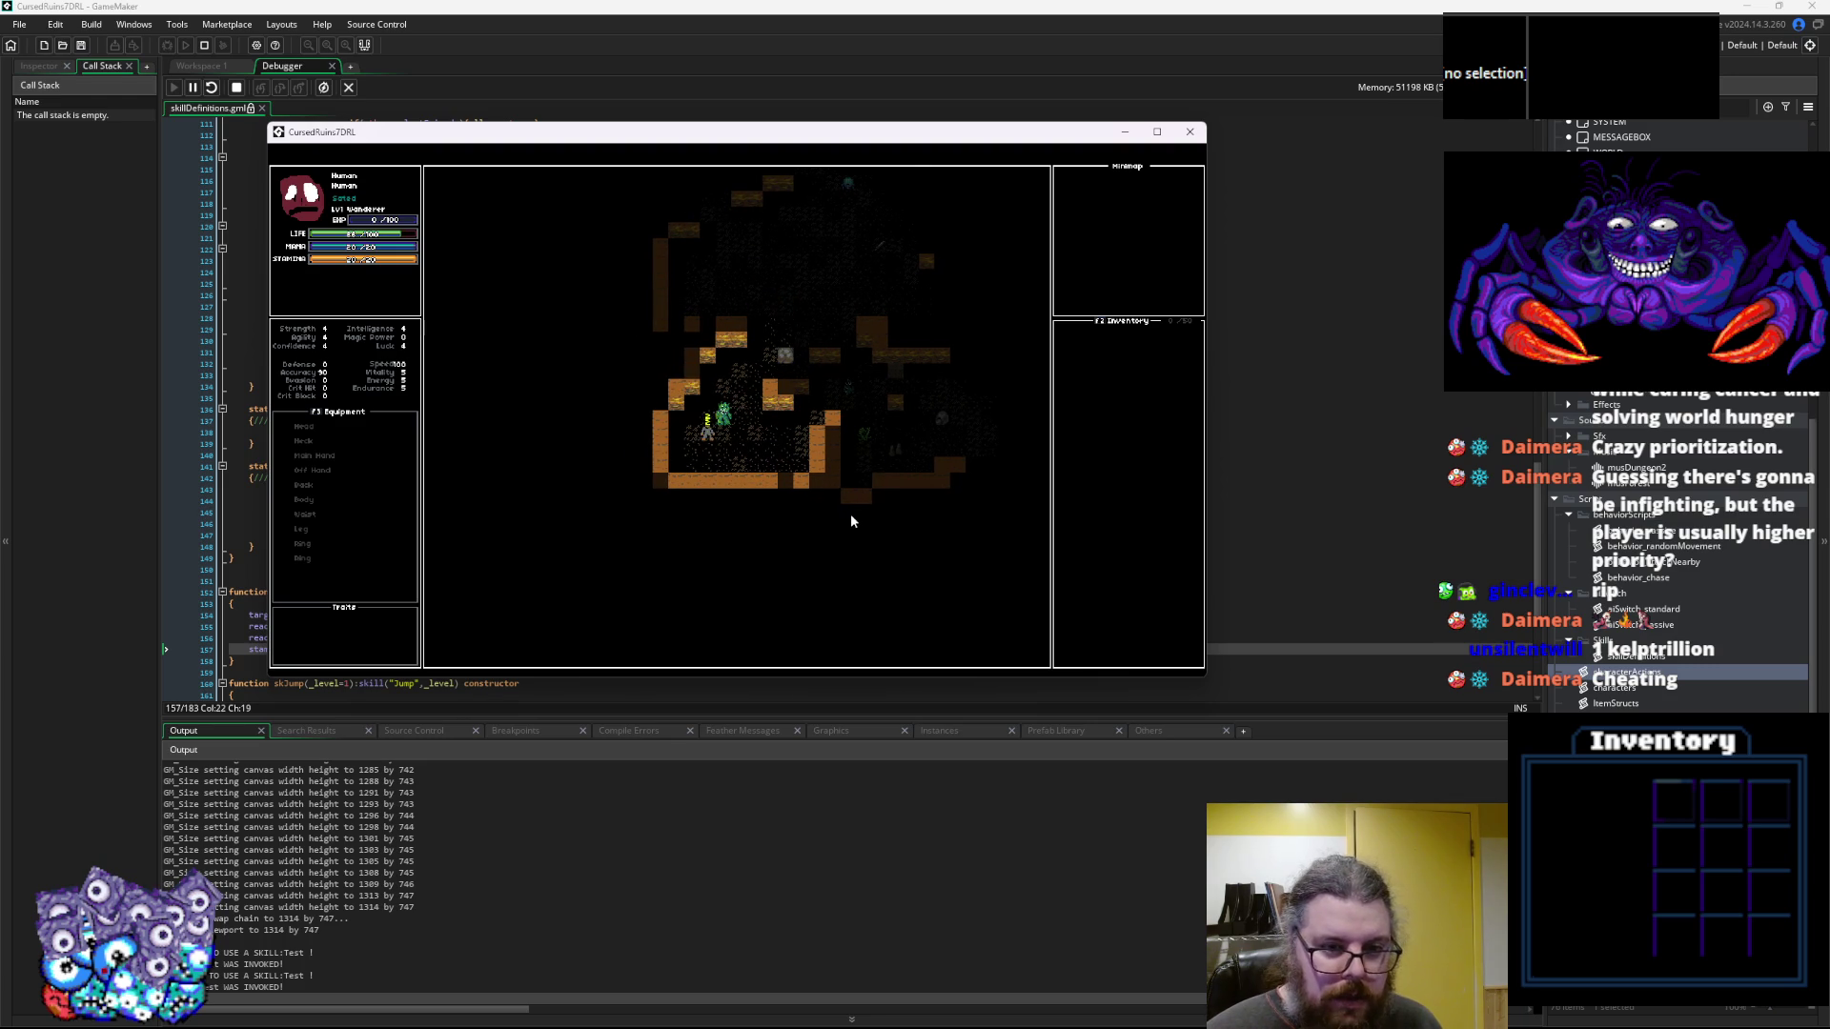
key("Up")
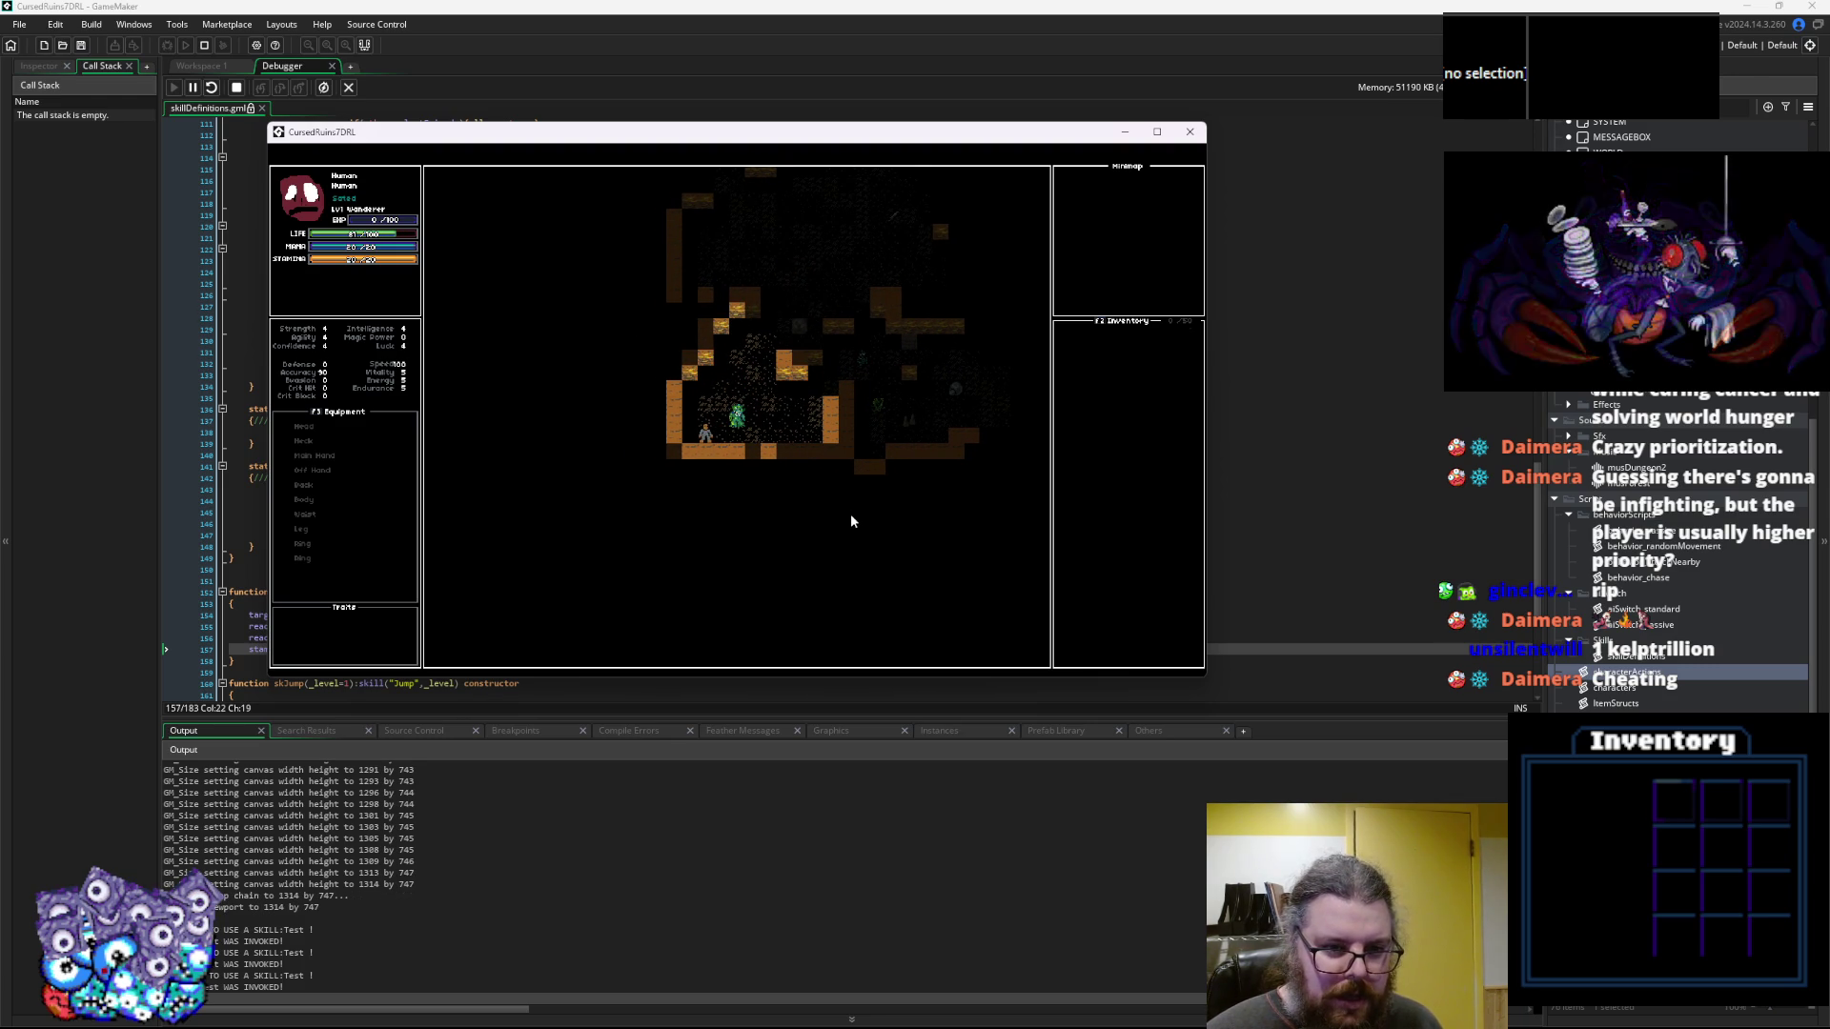
key("Left")
key("Up")
key("Up")
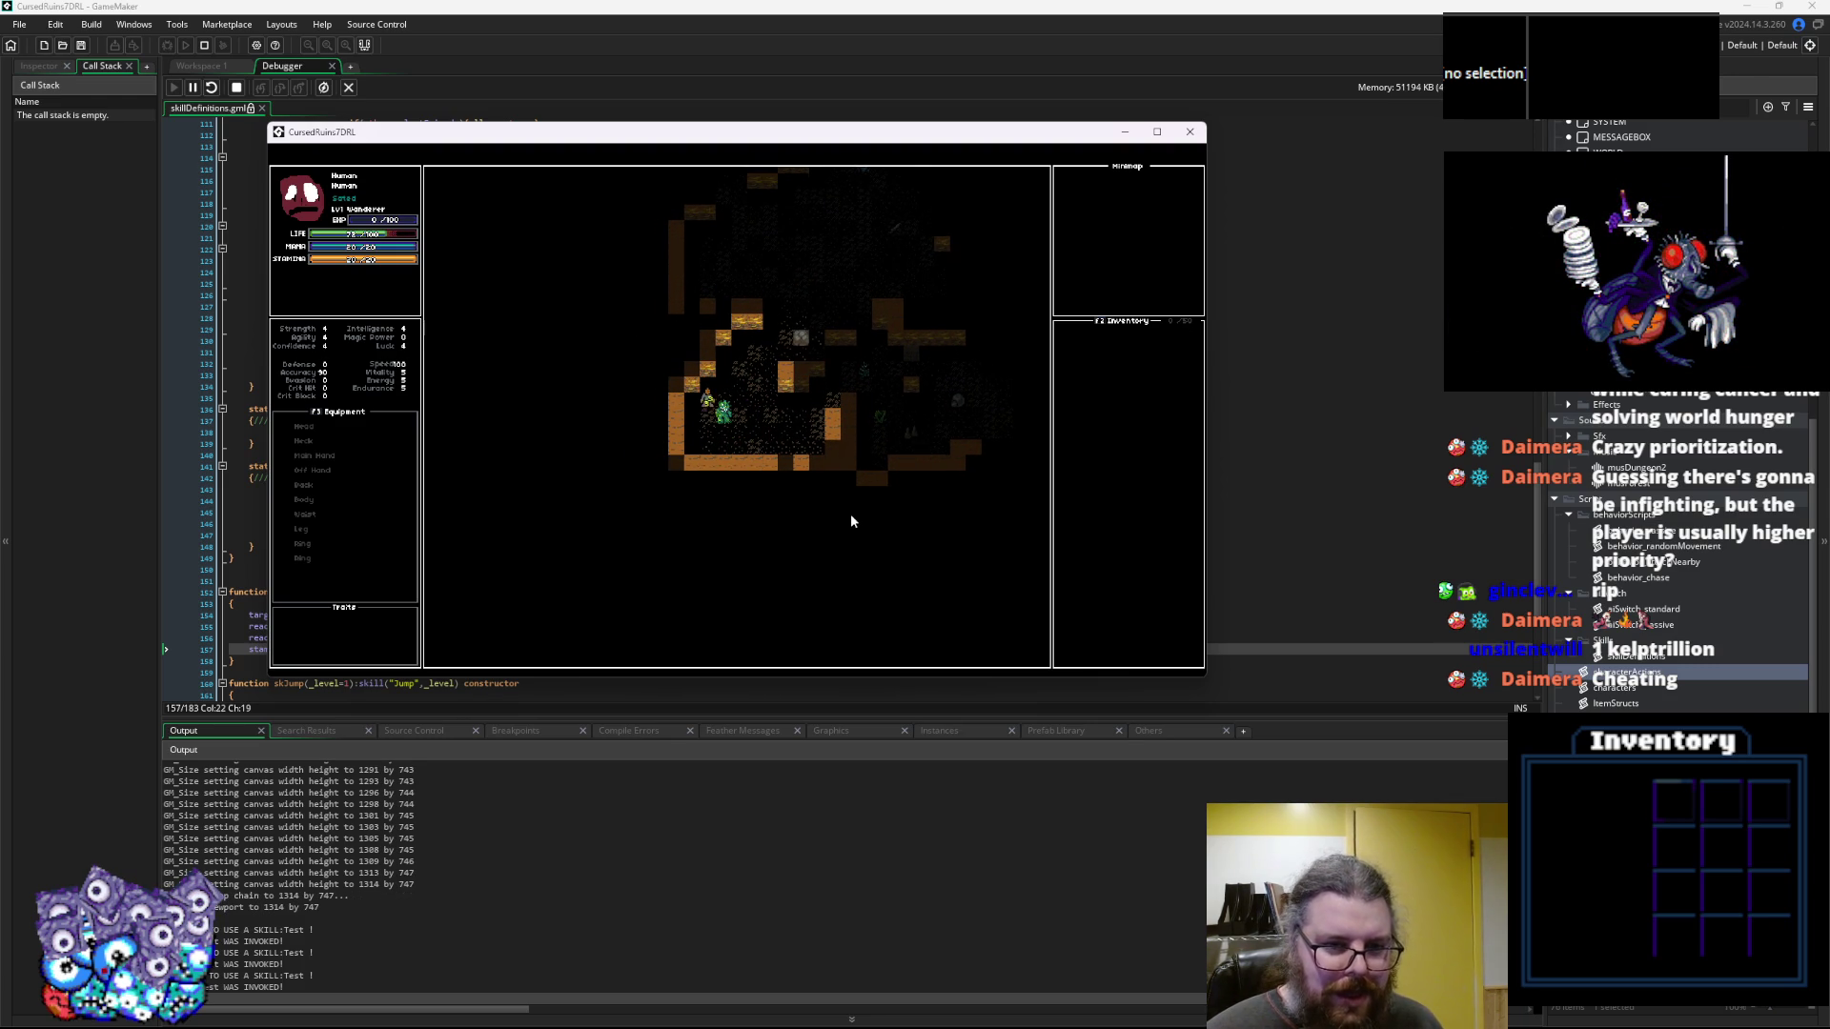
key("Up")
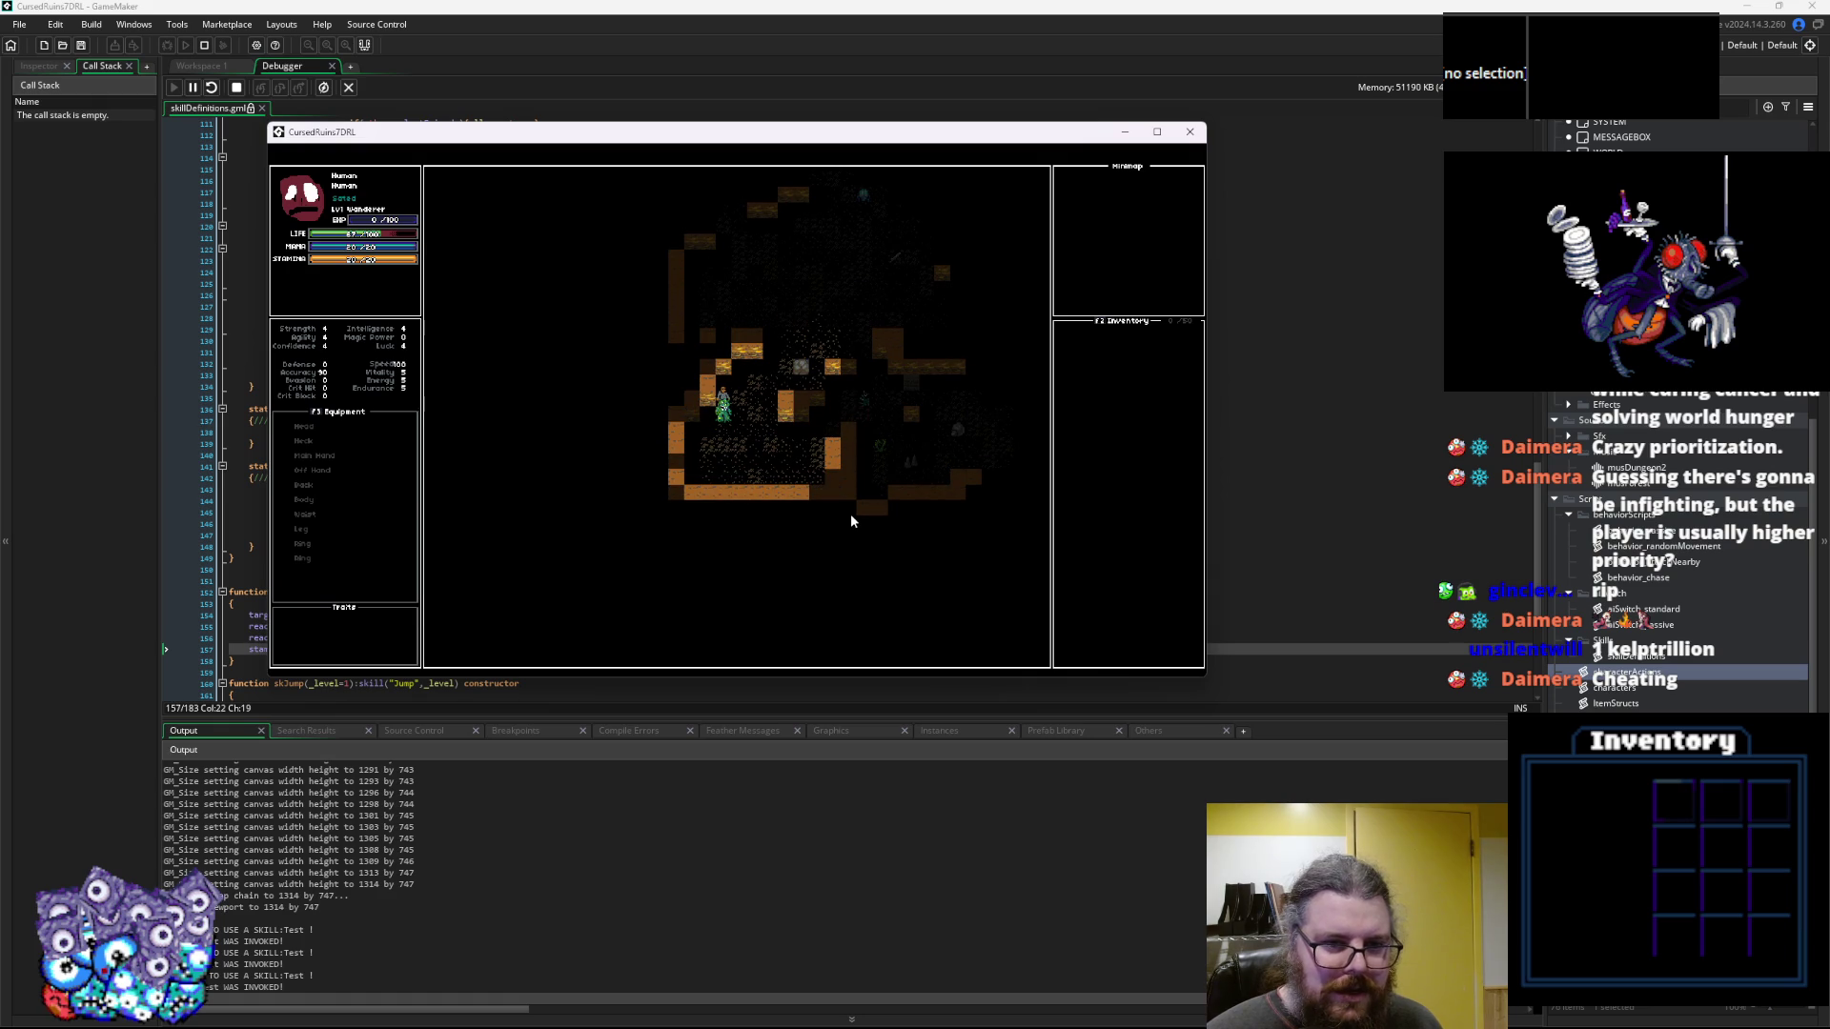
key("Up")
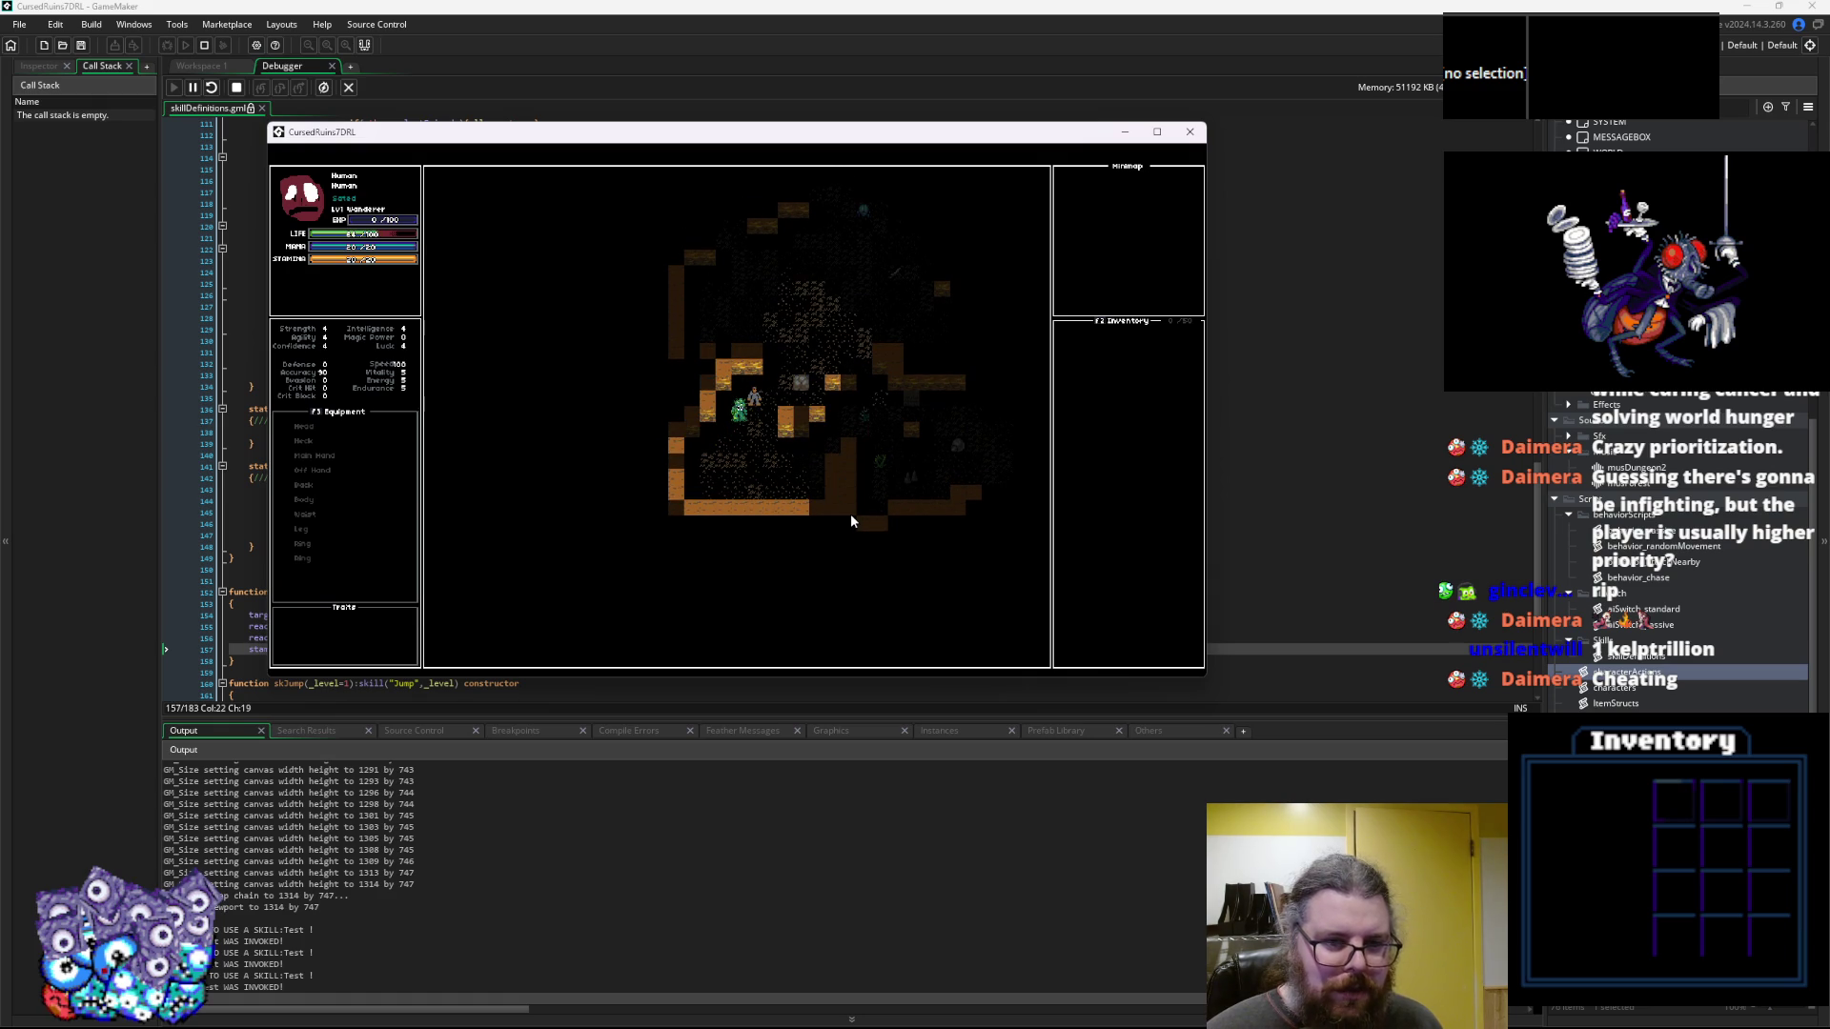
key("Right")
key("Up")
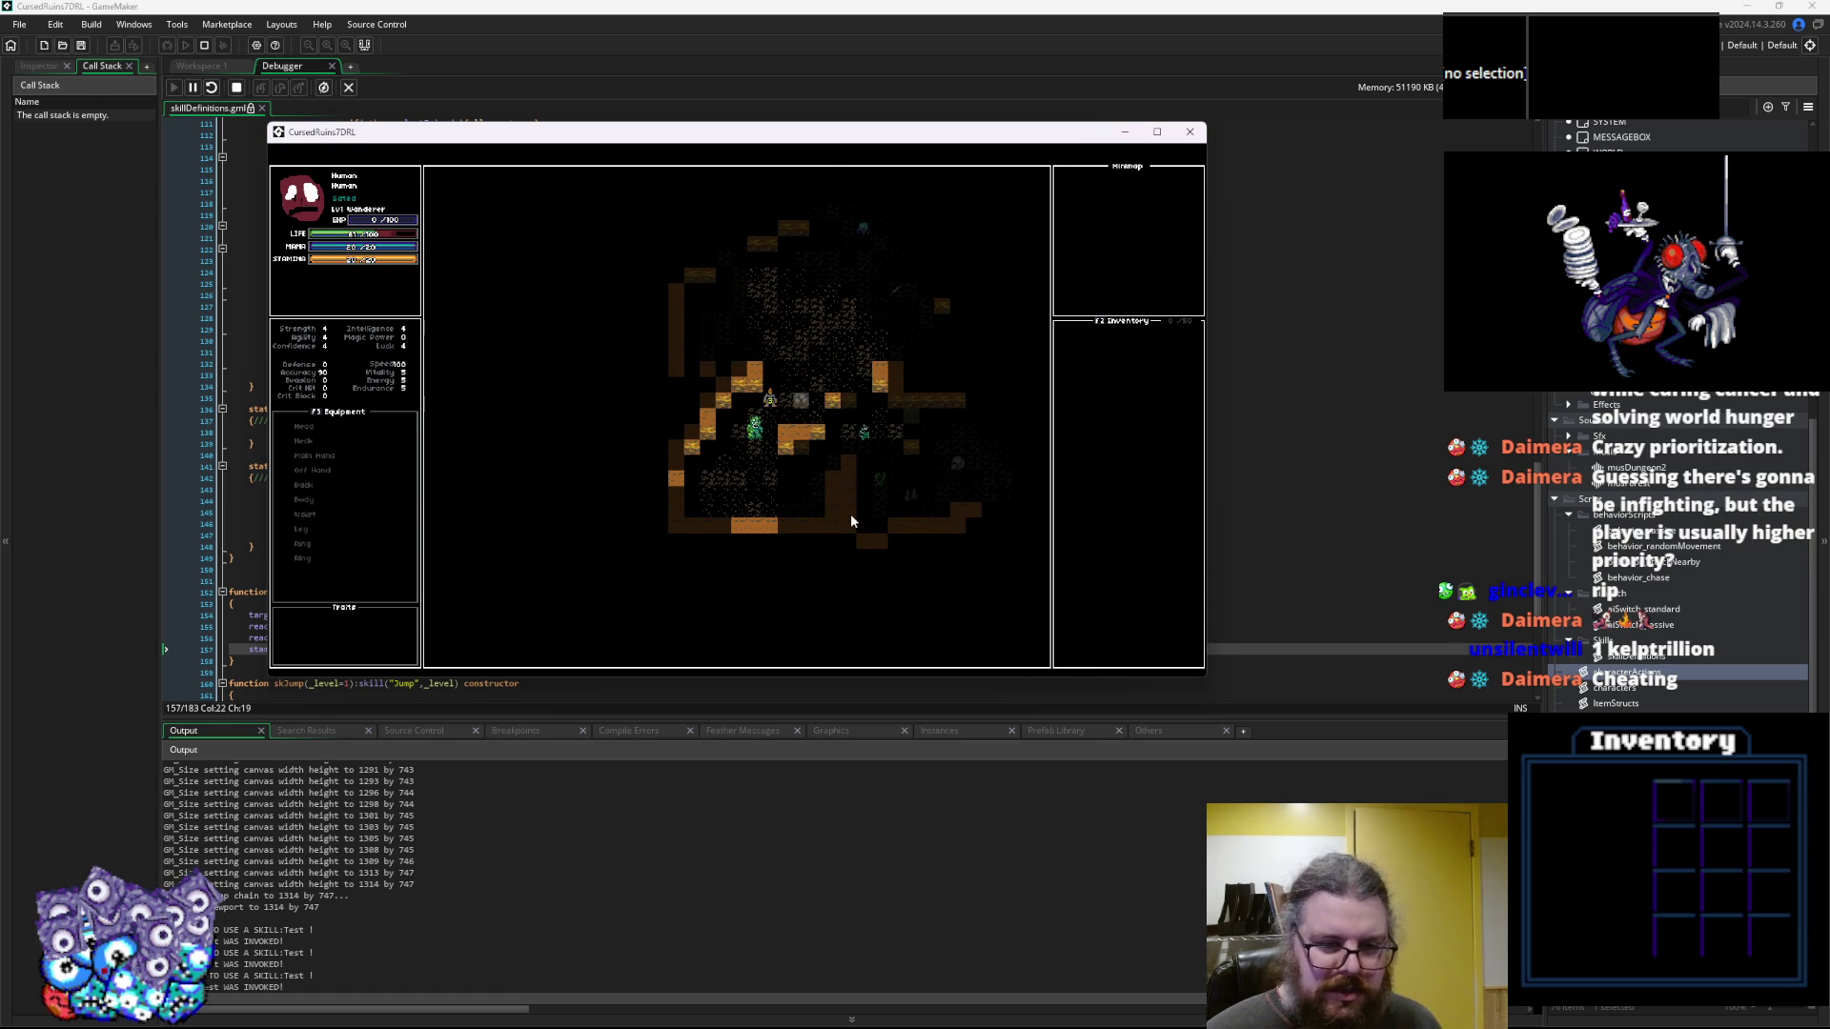
key("Up")
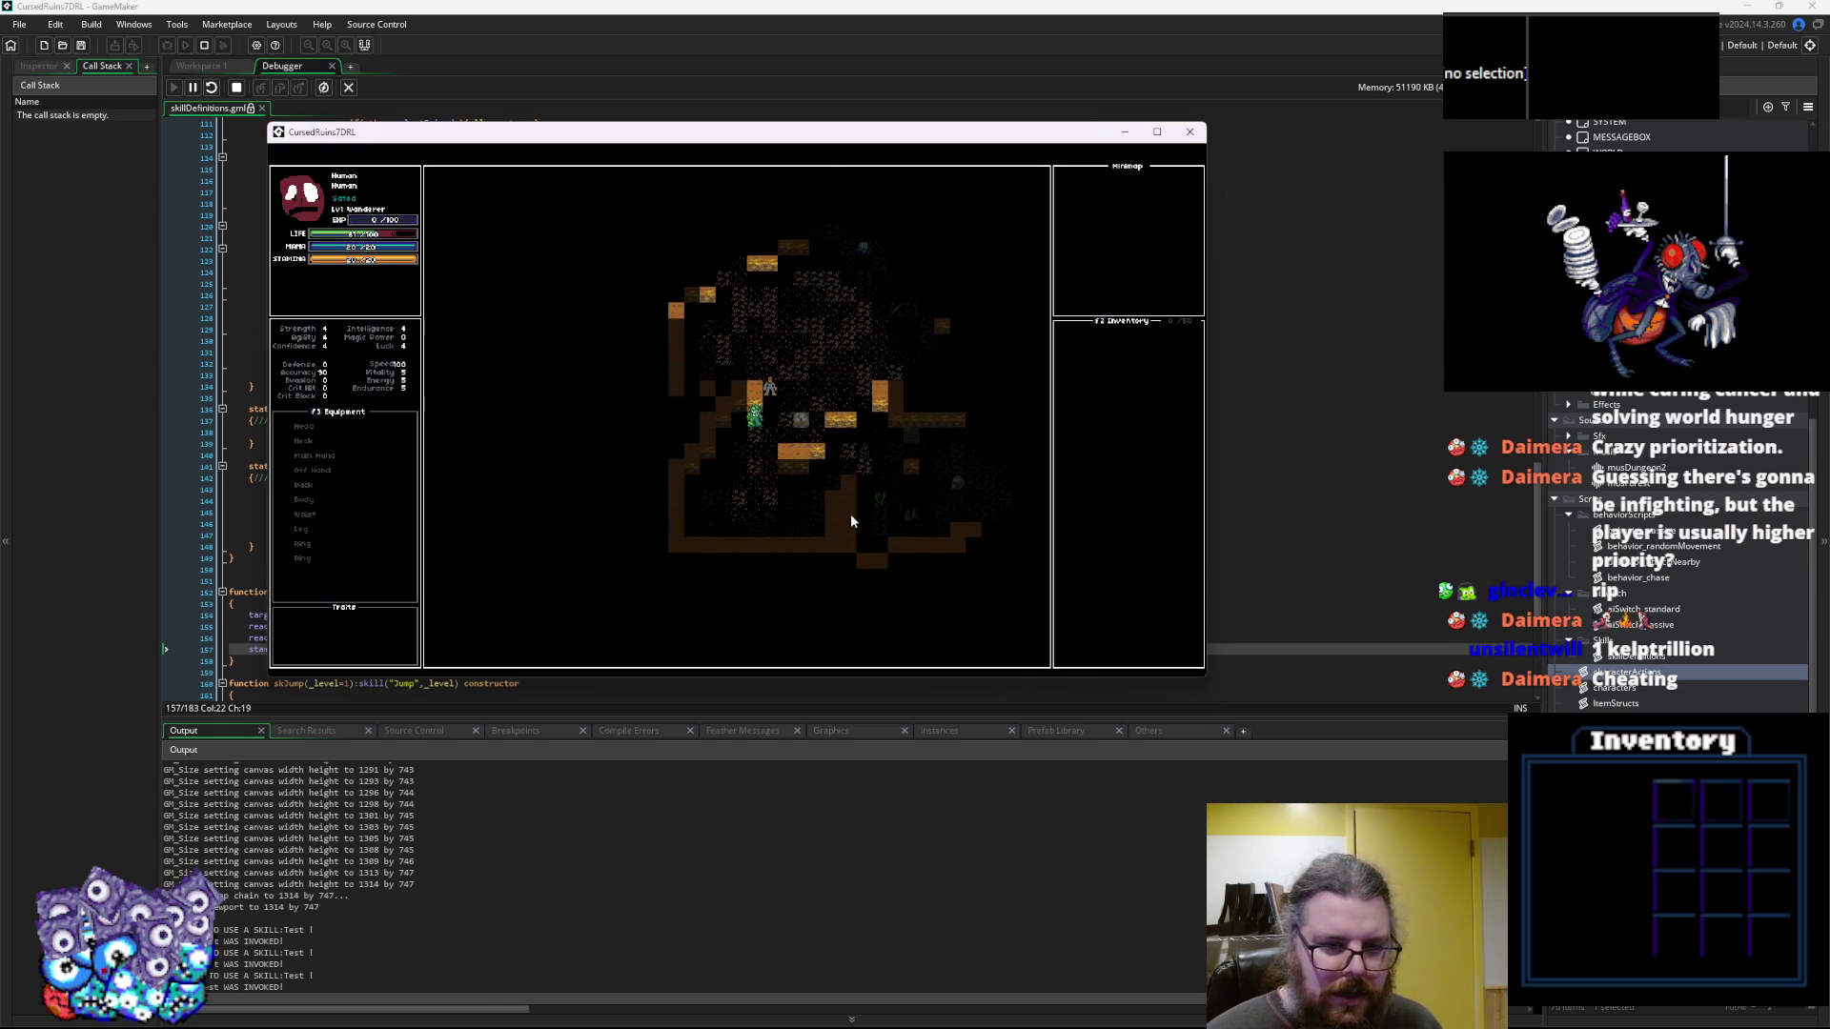
key("Up")
key("Up")
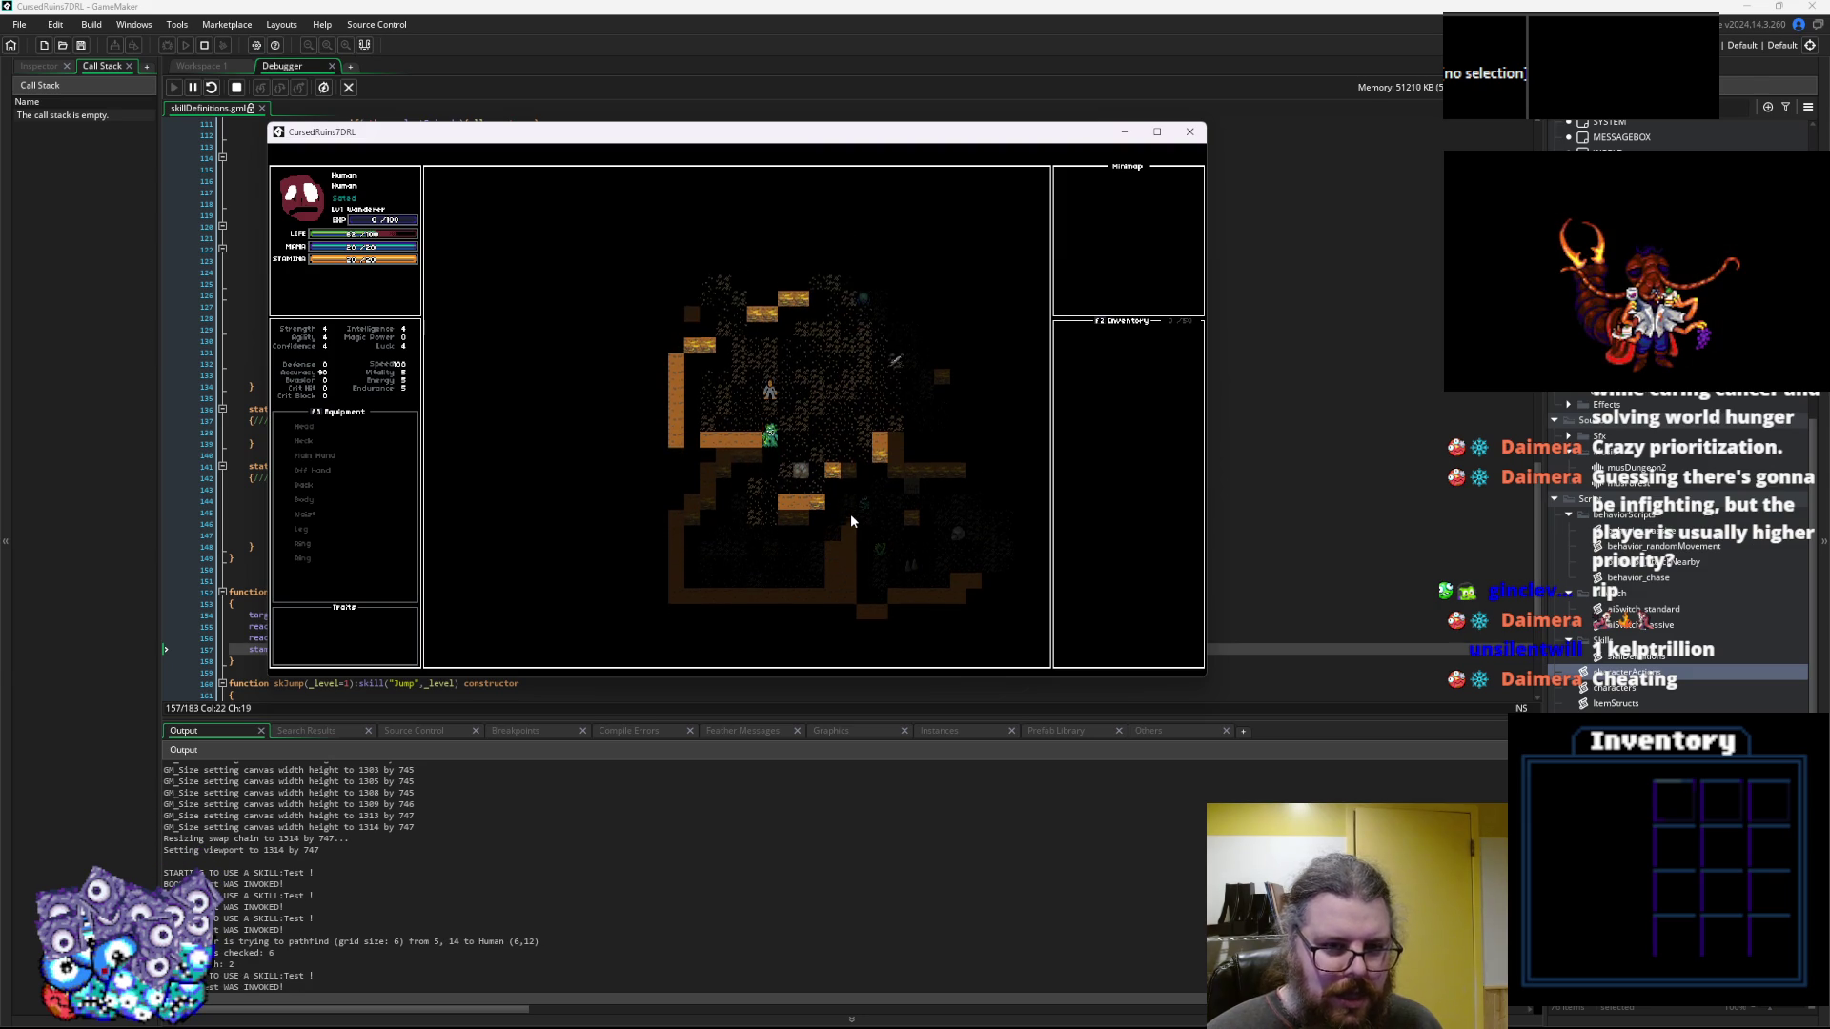
key("Up")
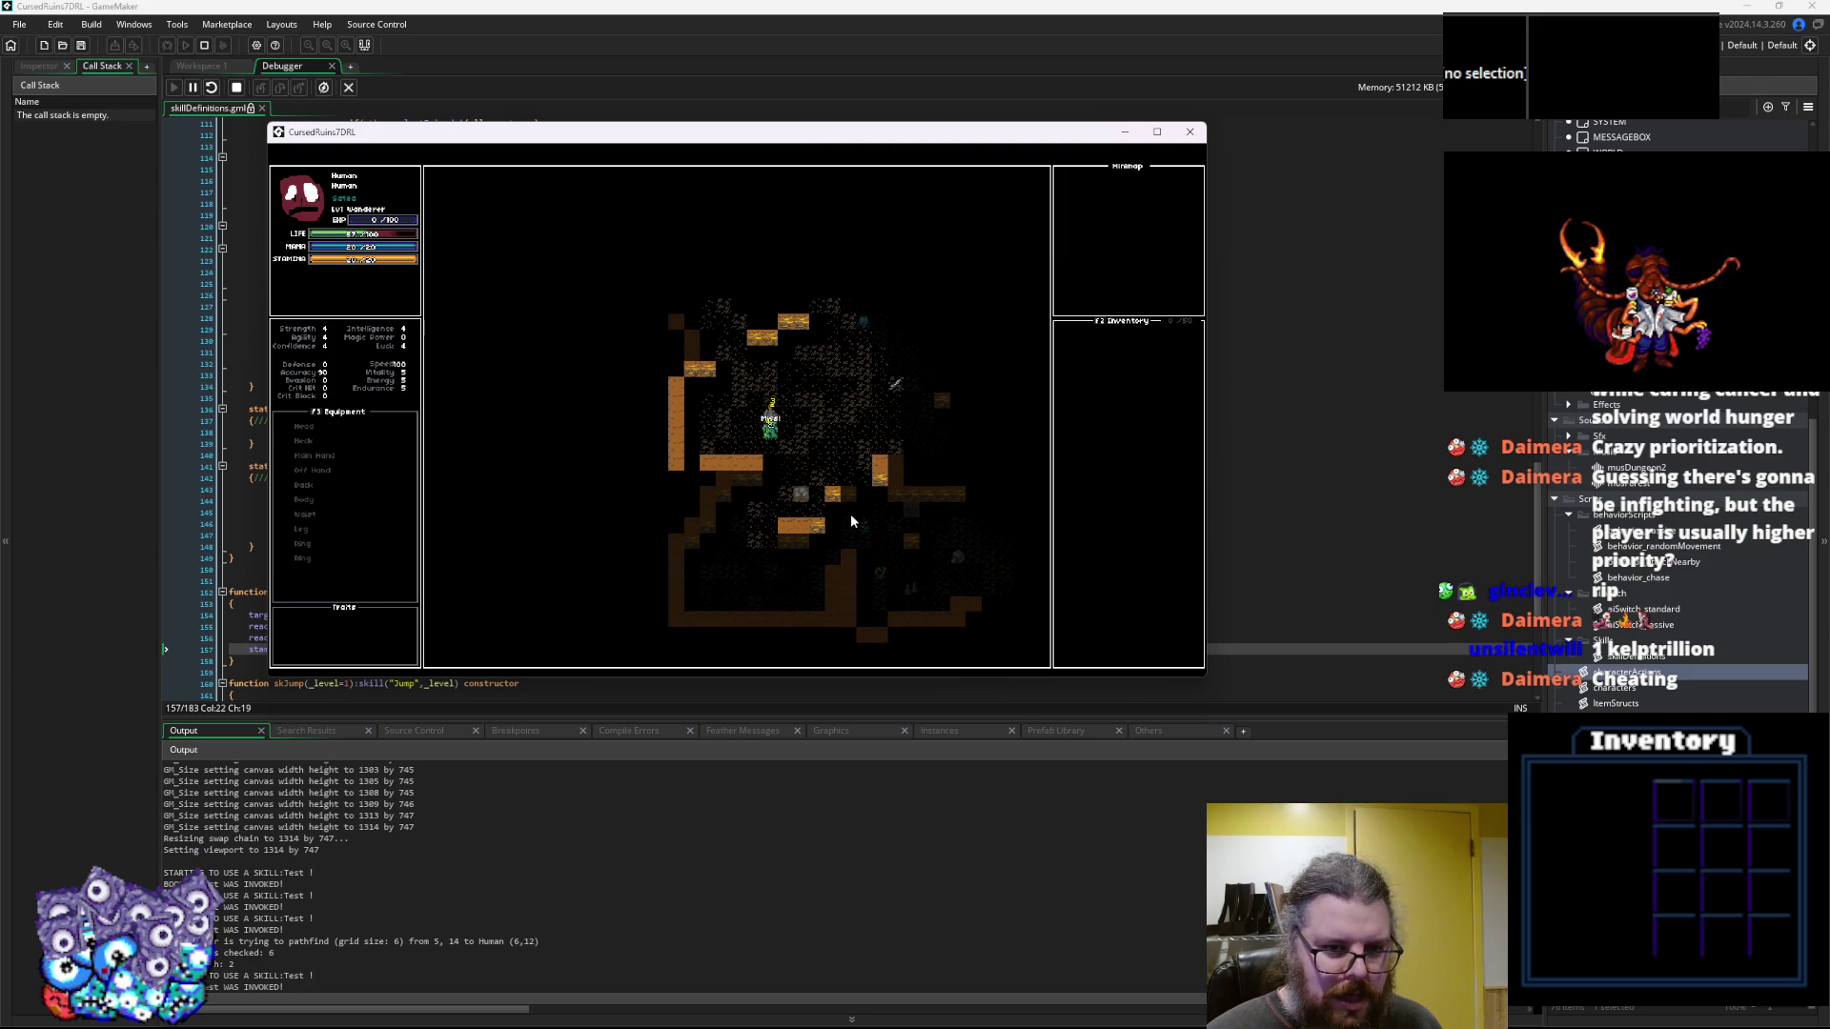
key("Up")
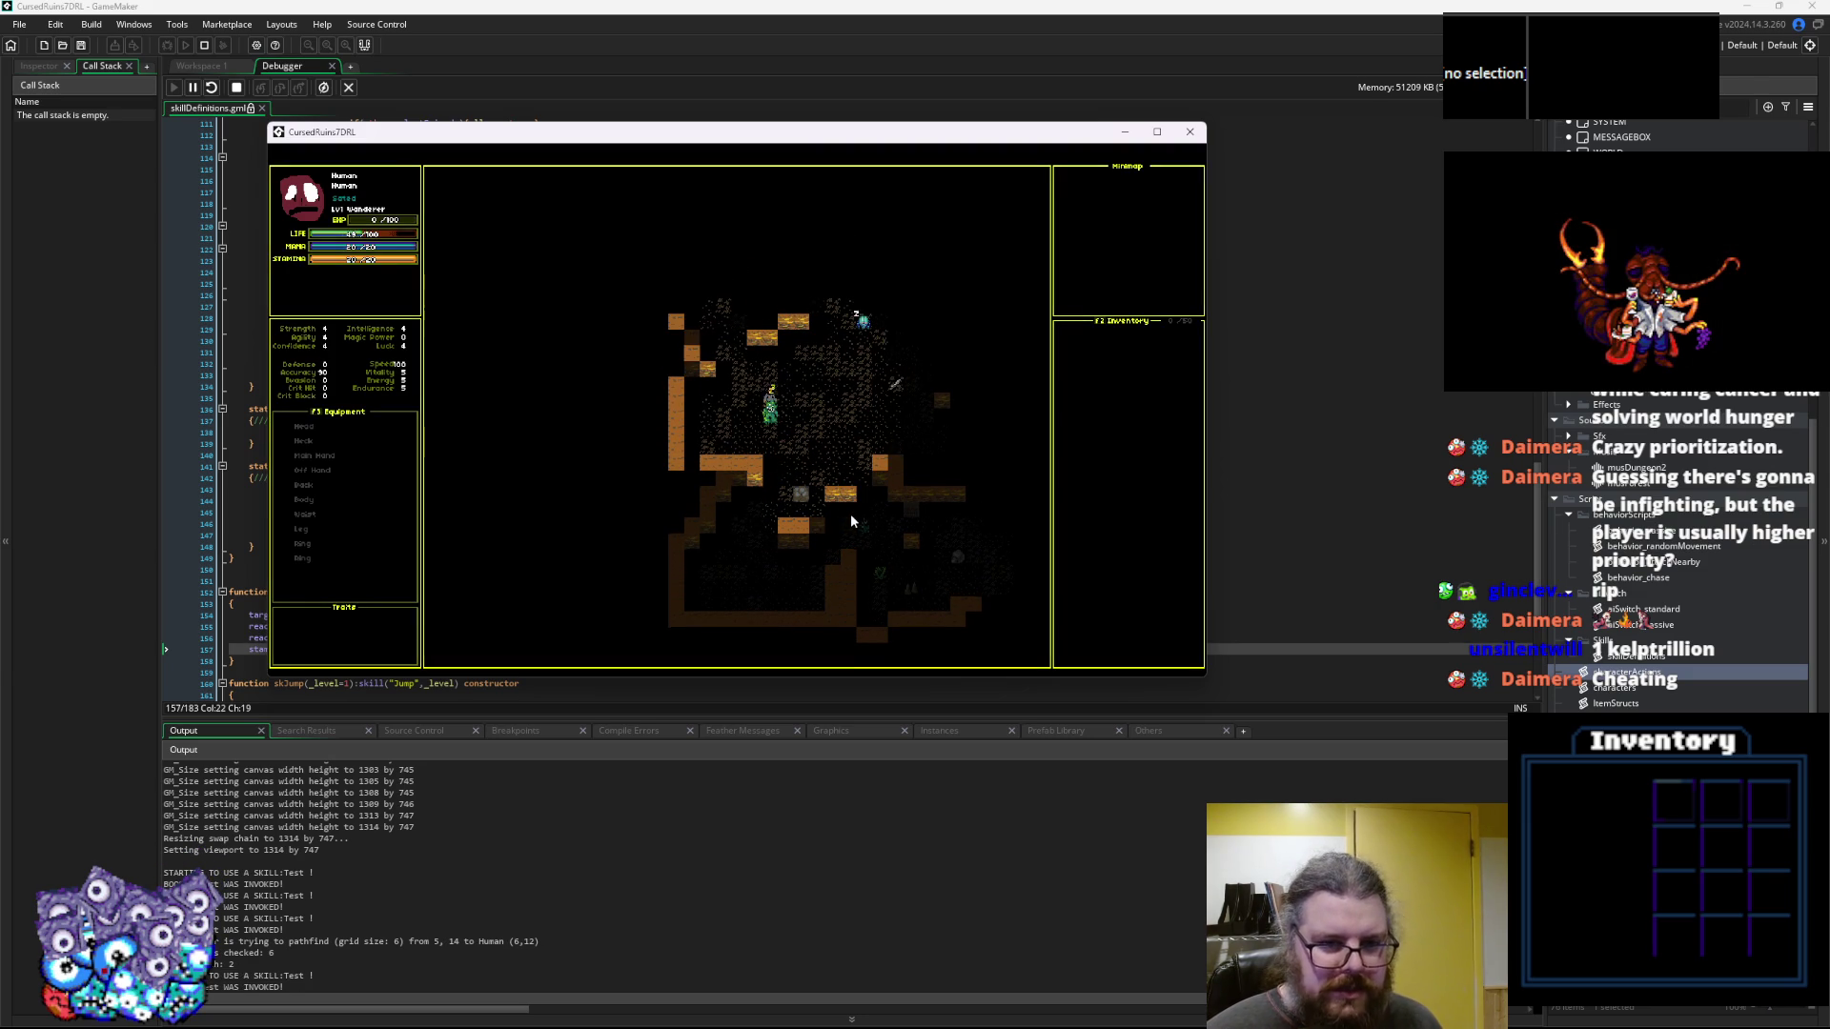
key("Up")
key("Right")
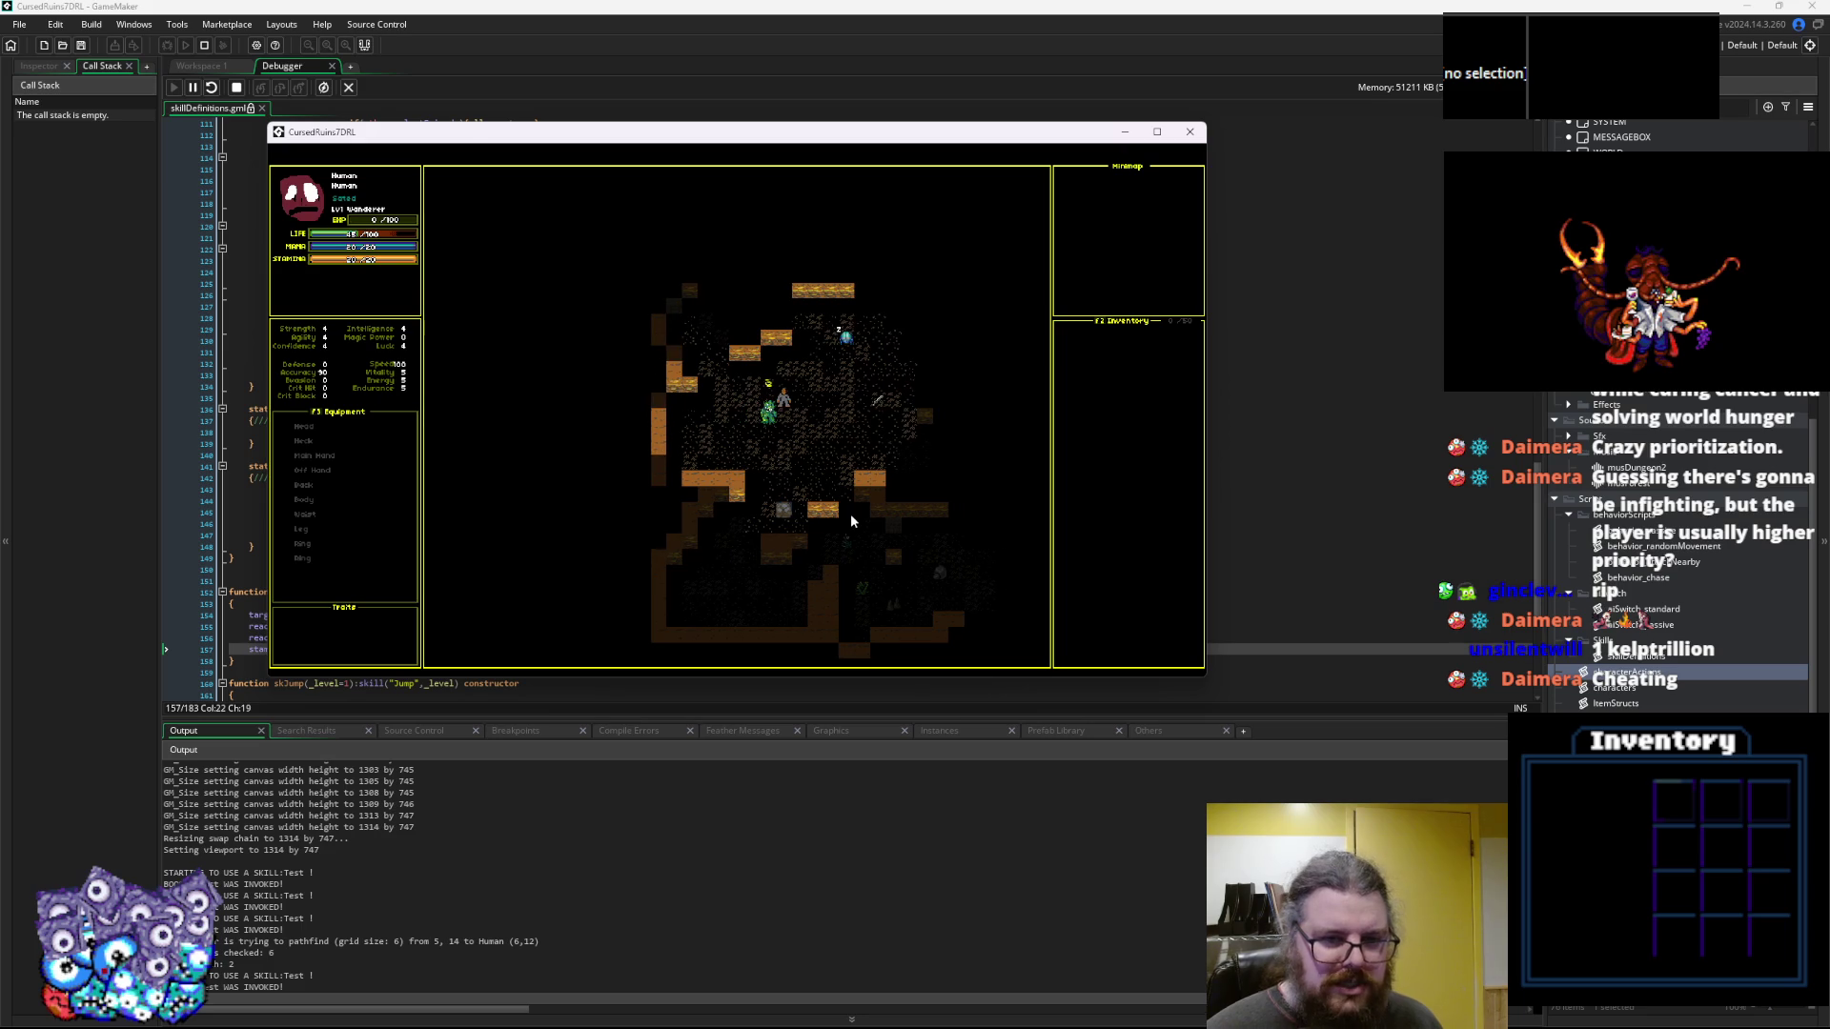
left_click(1190, 132)
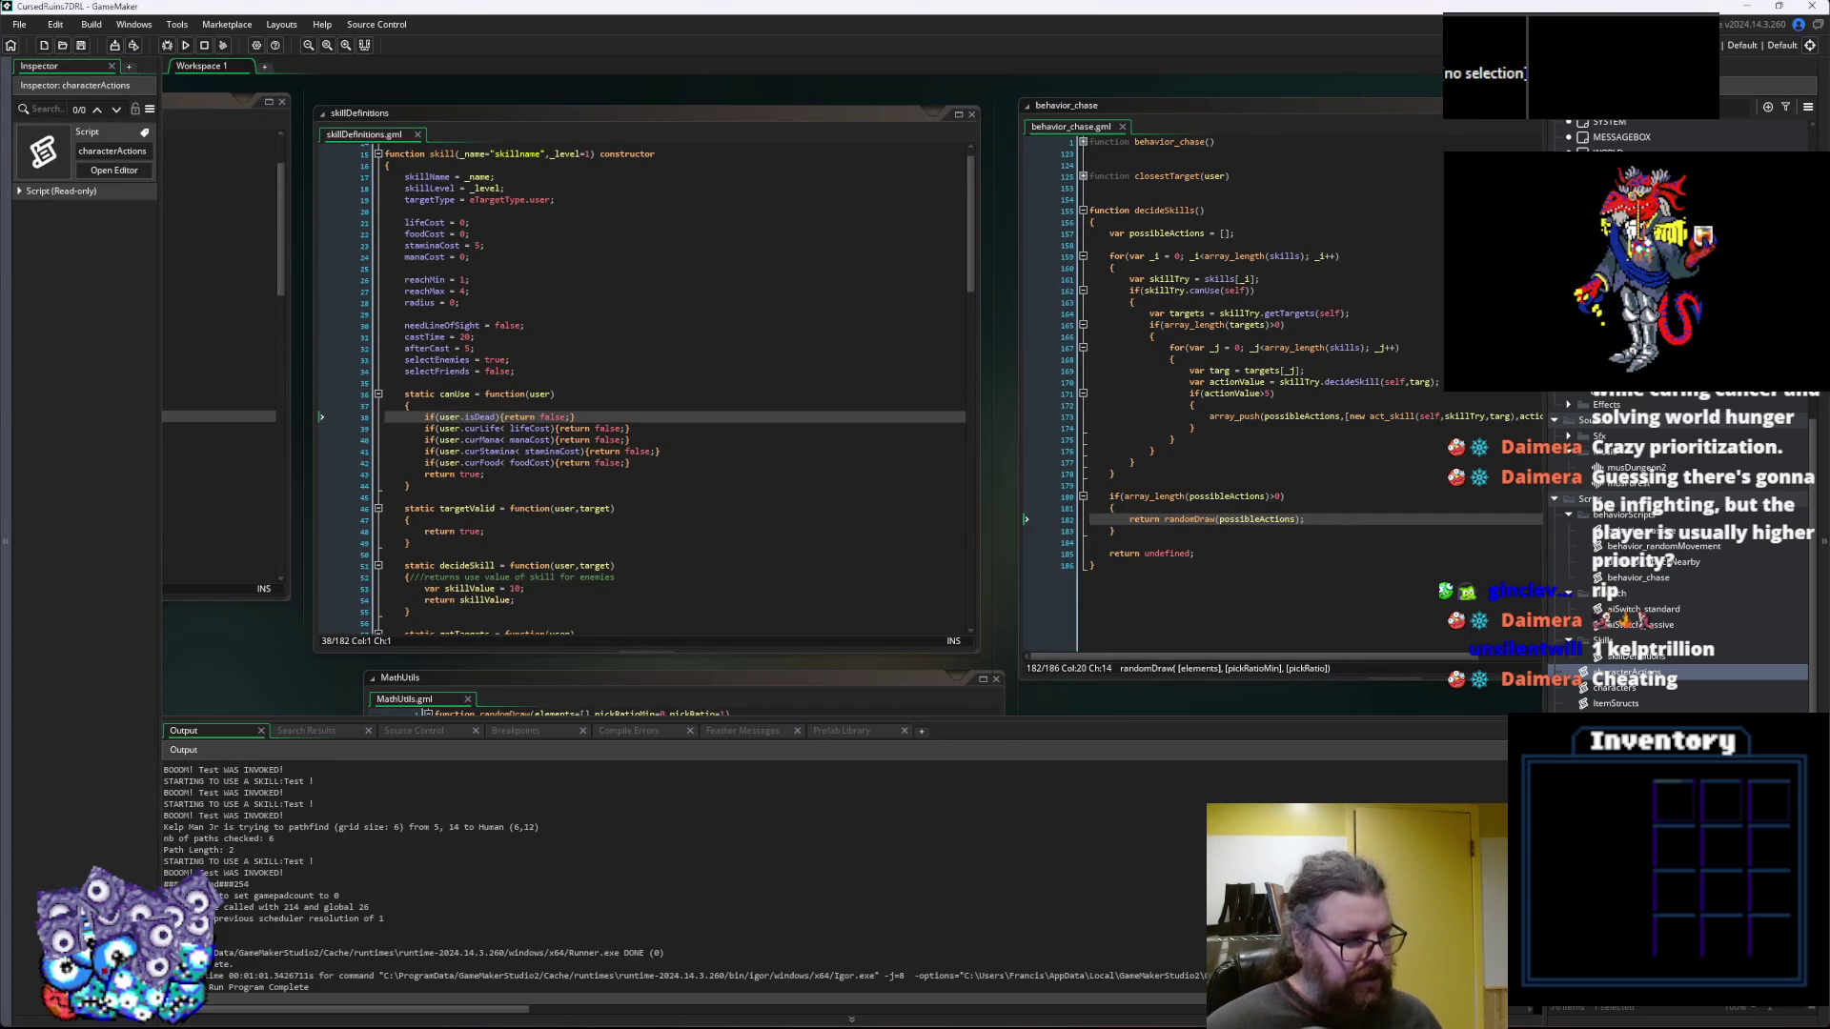
Change Kelp Man Jr's spd in Z5 to 50
key("alt+Tab")
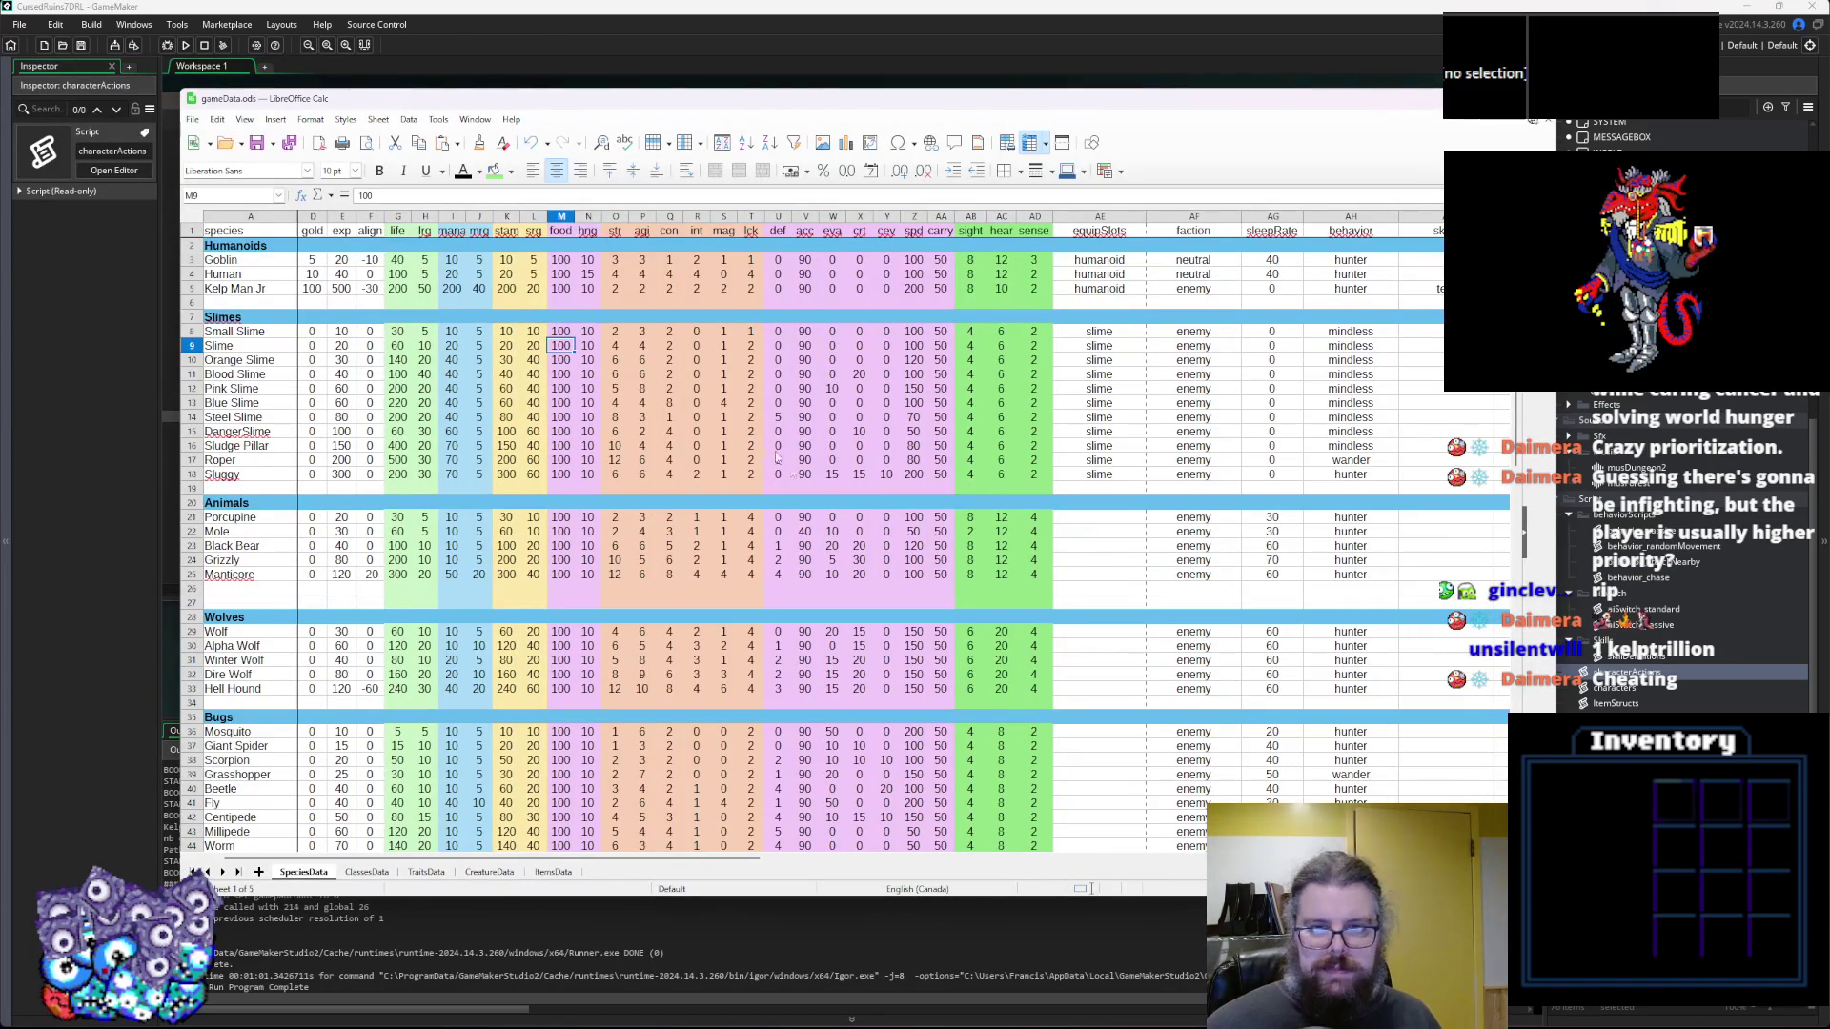
left_click(941, 289)
left_click(917, 293)
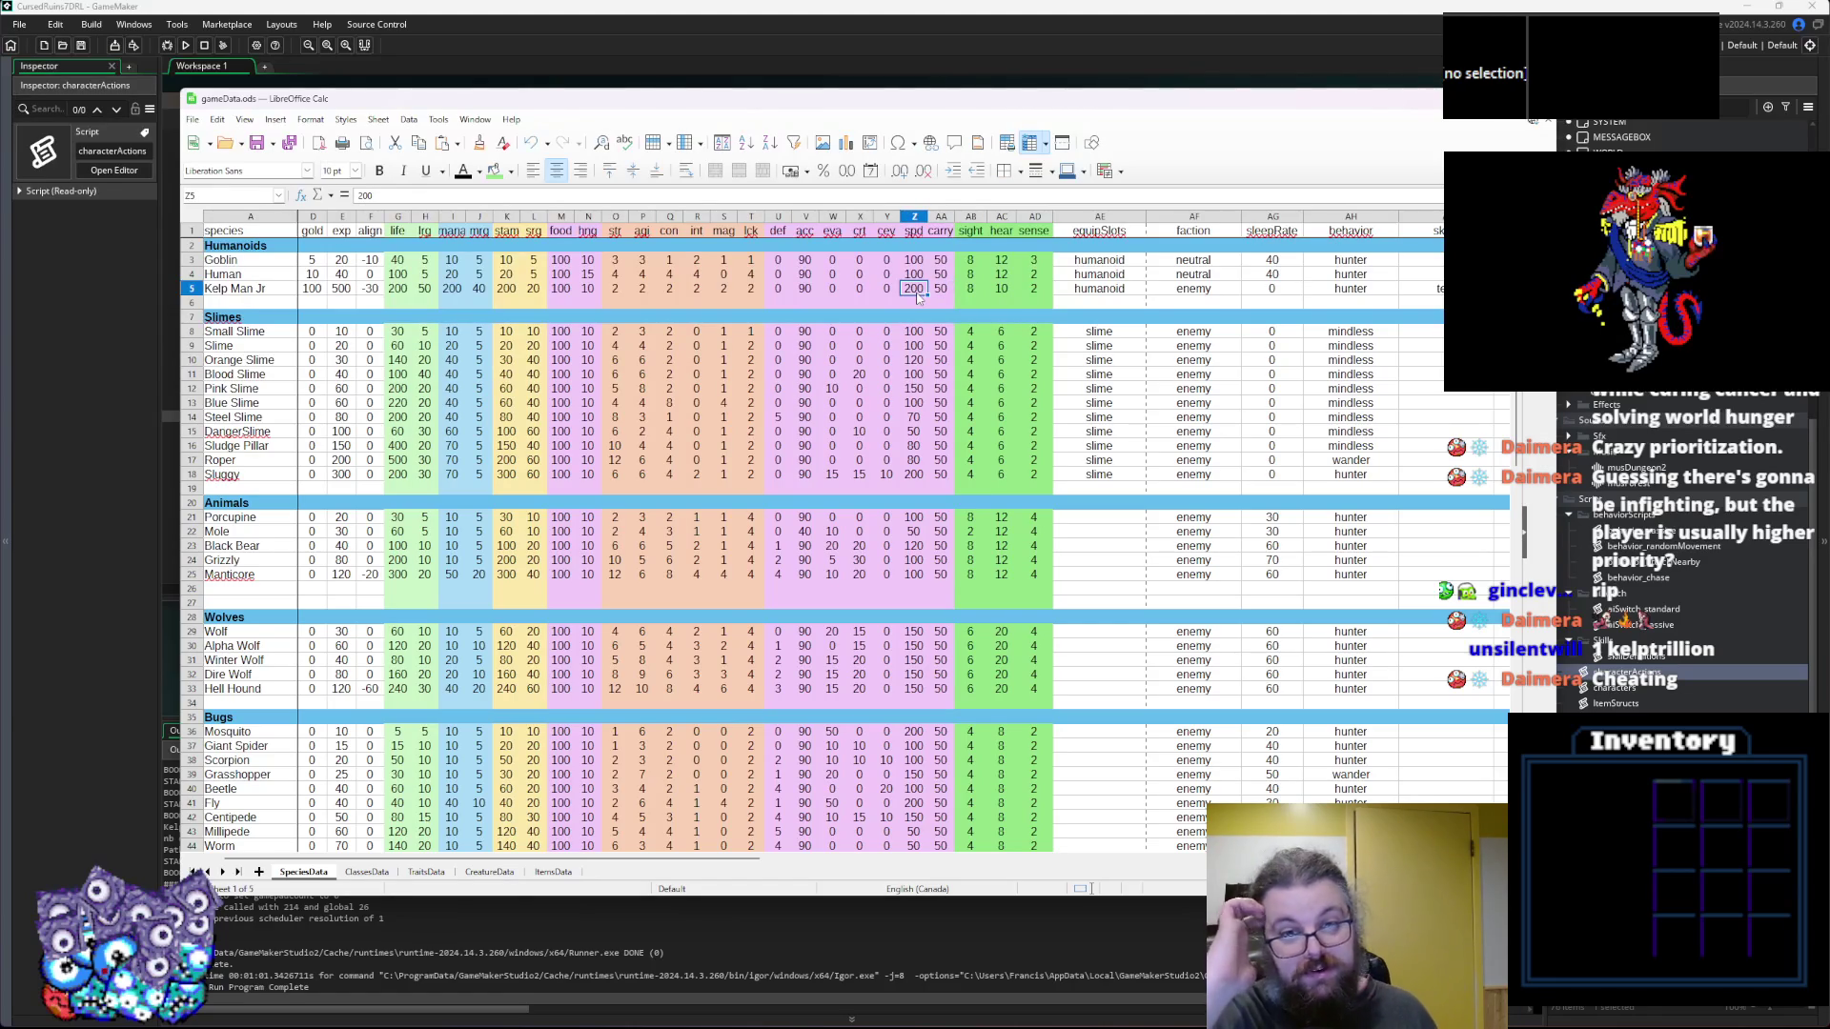
type("50")
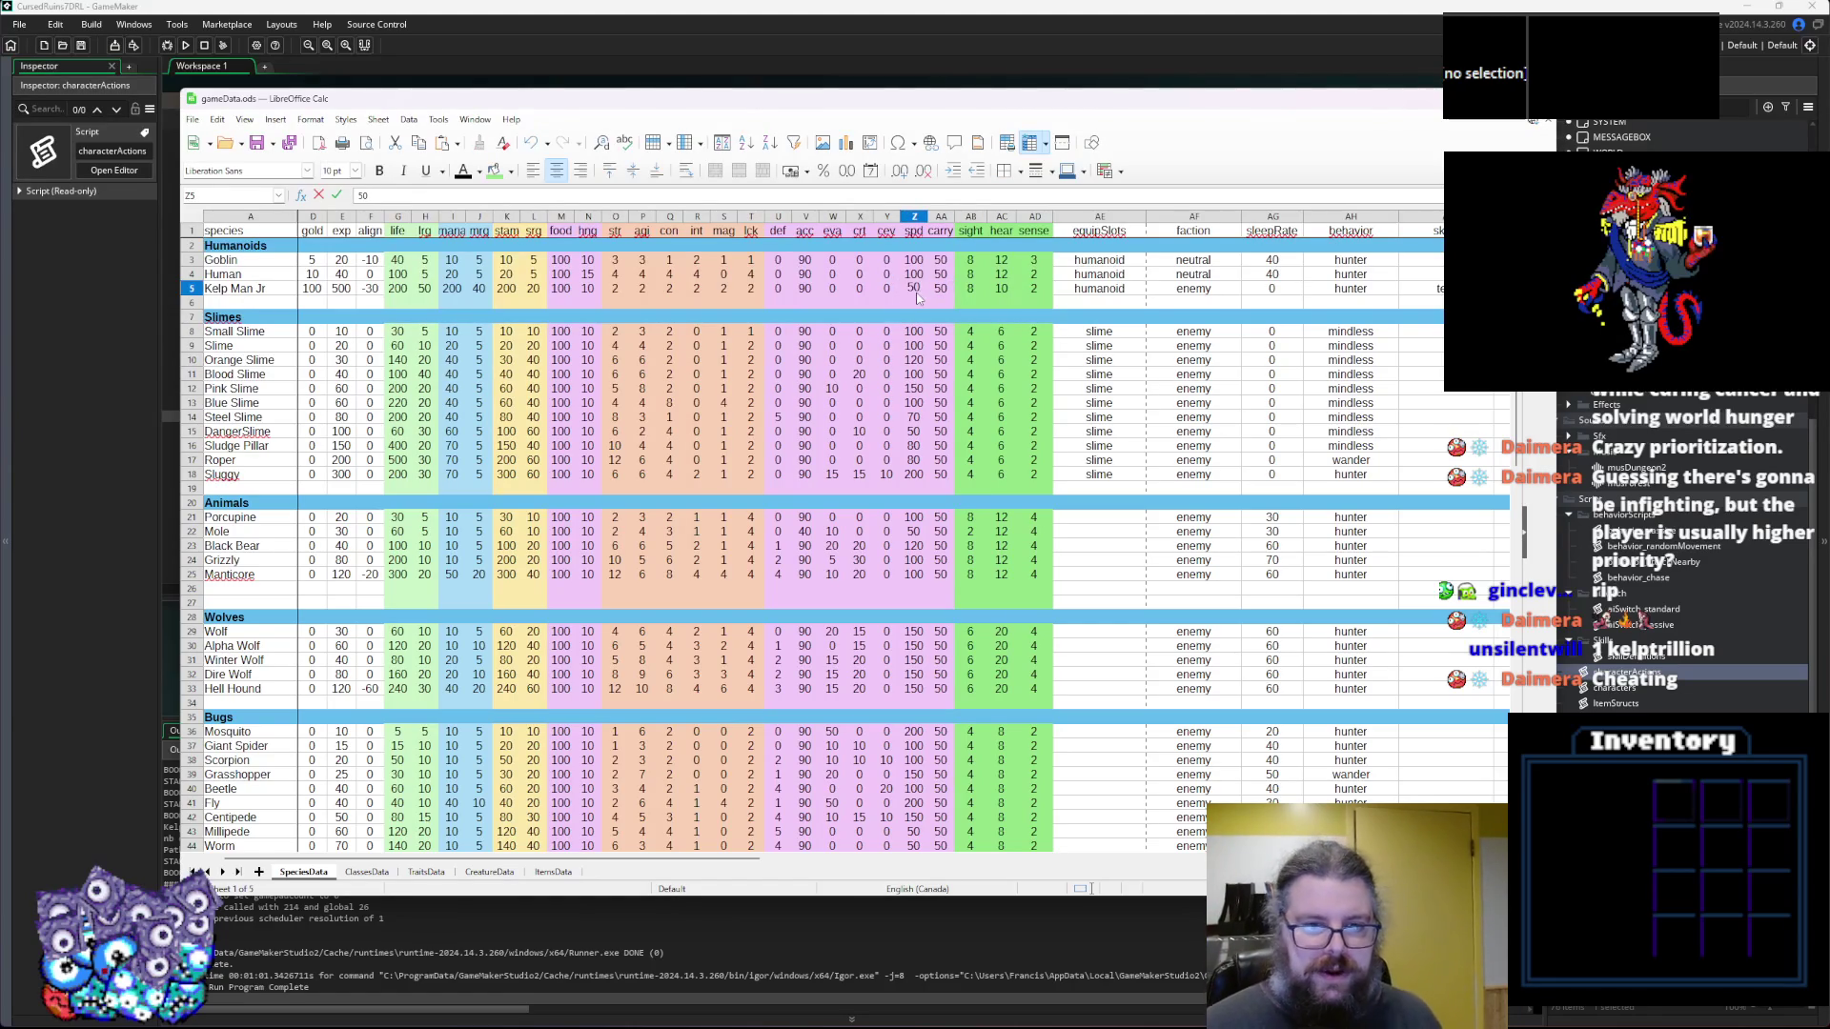
left_click(832, 331)
Export the game data sheets as CSVs with the toolbar macro and confirm
left_click(290, 143)
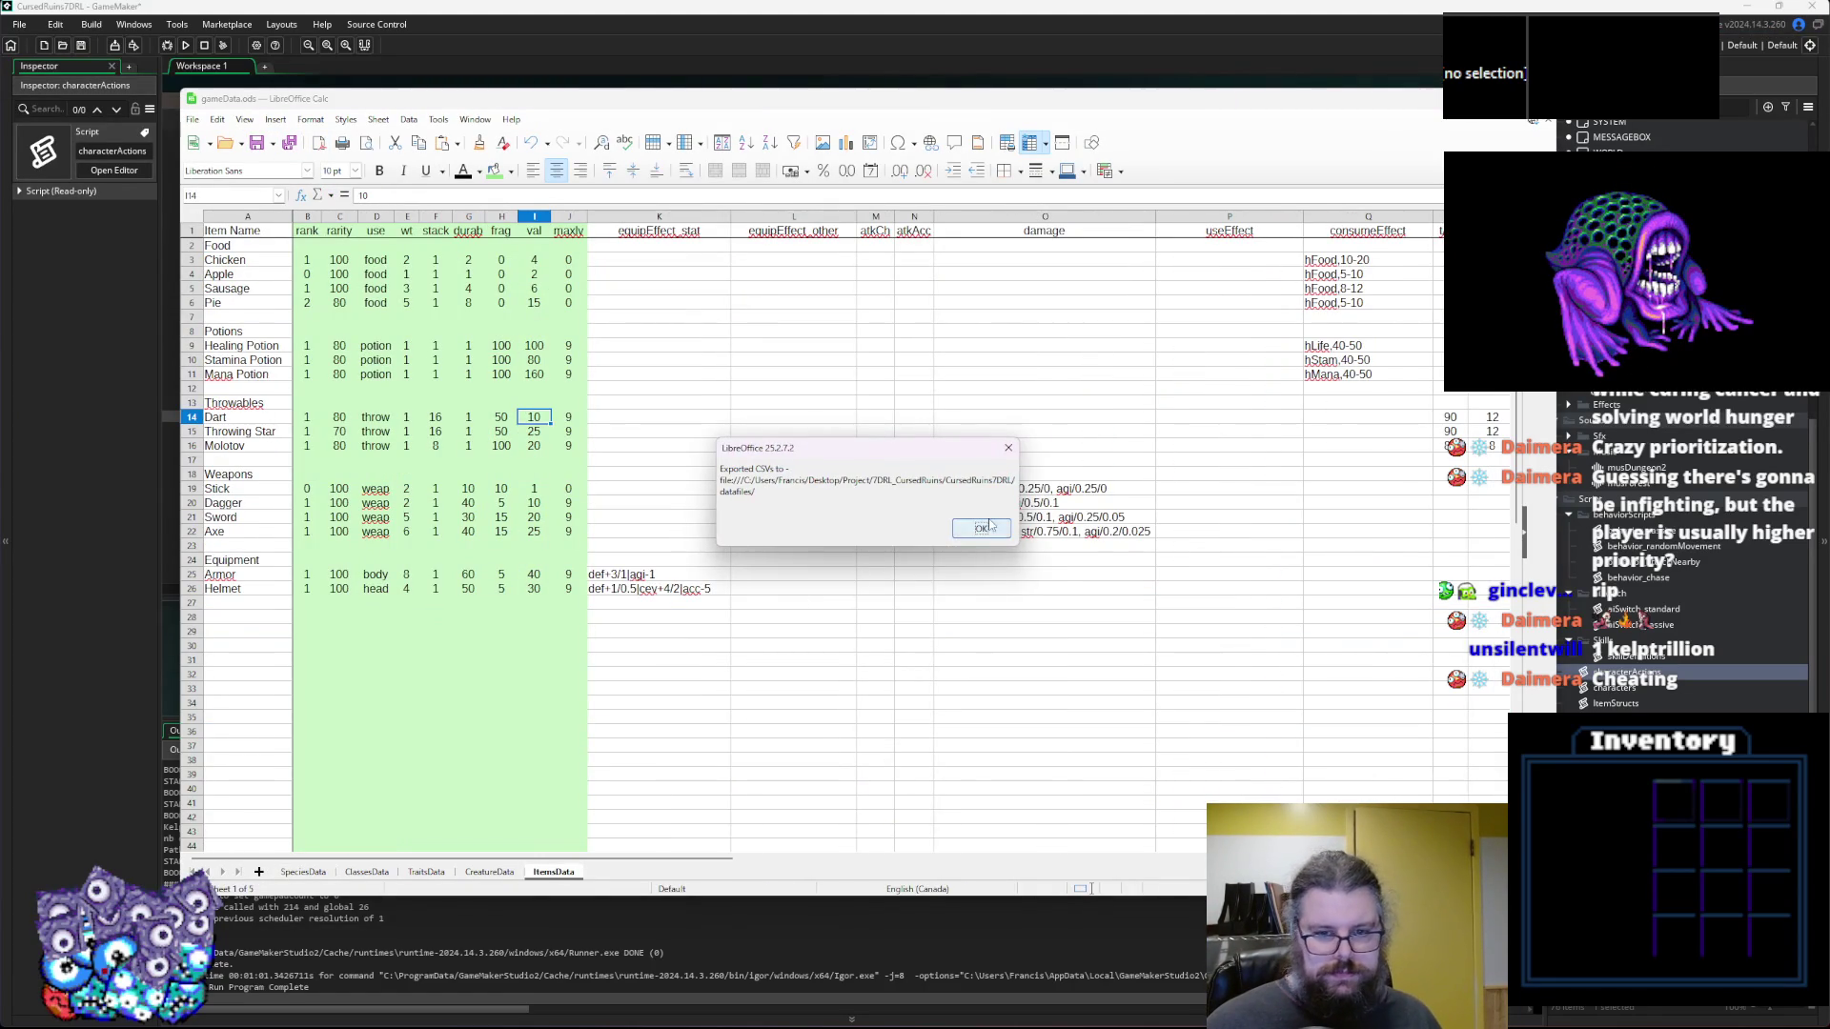
left_click(980, 528)
left_click(430, 54)
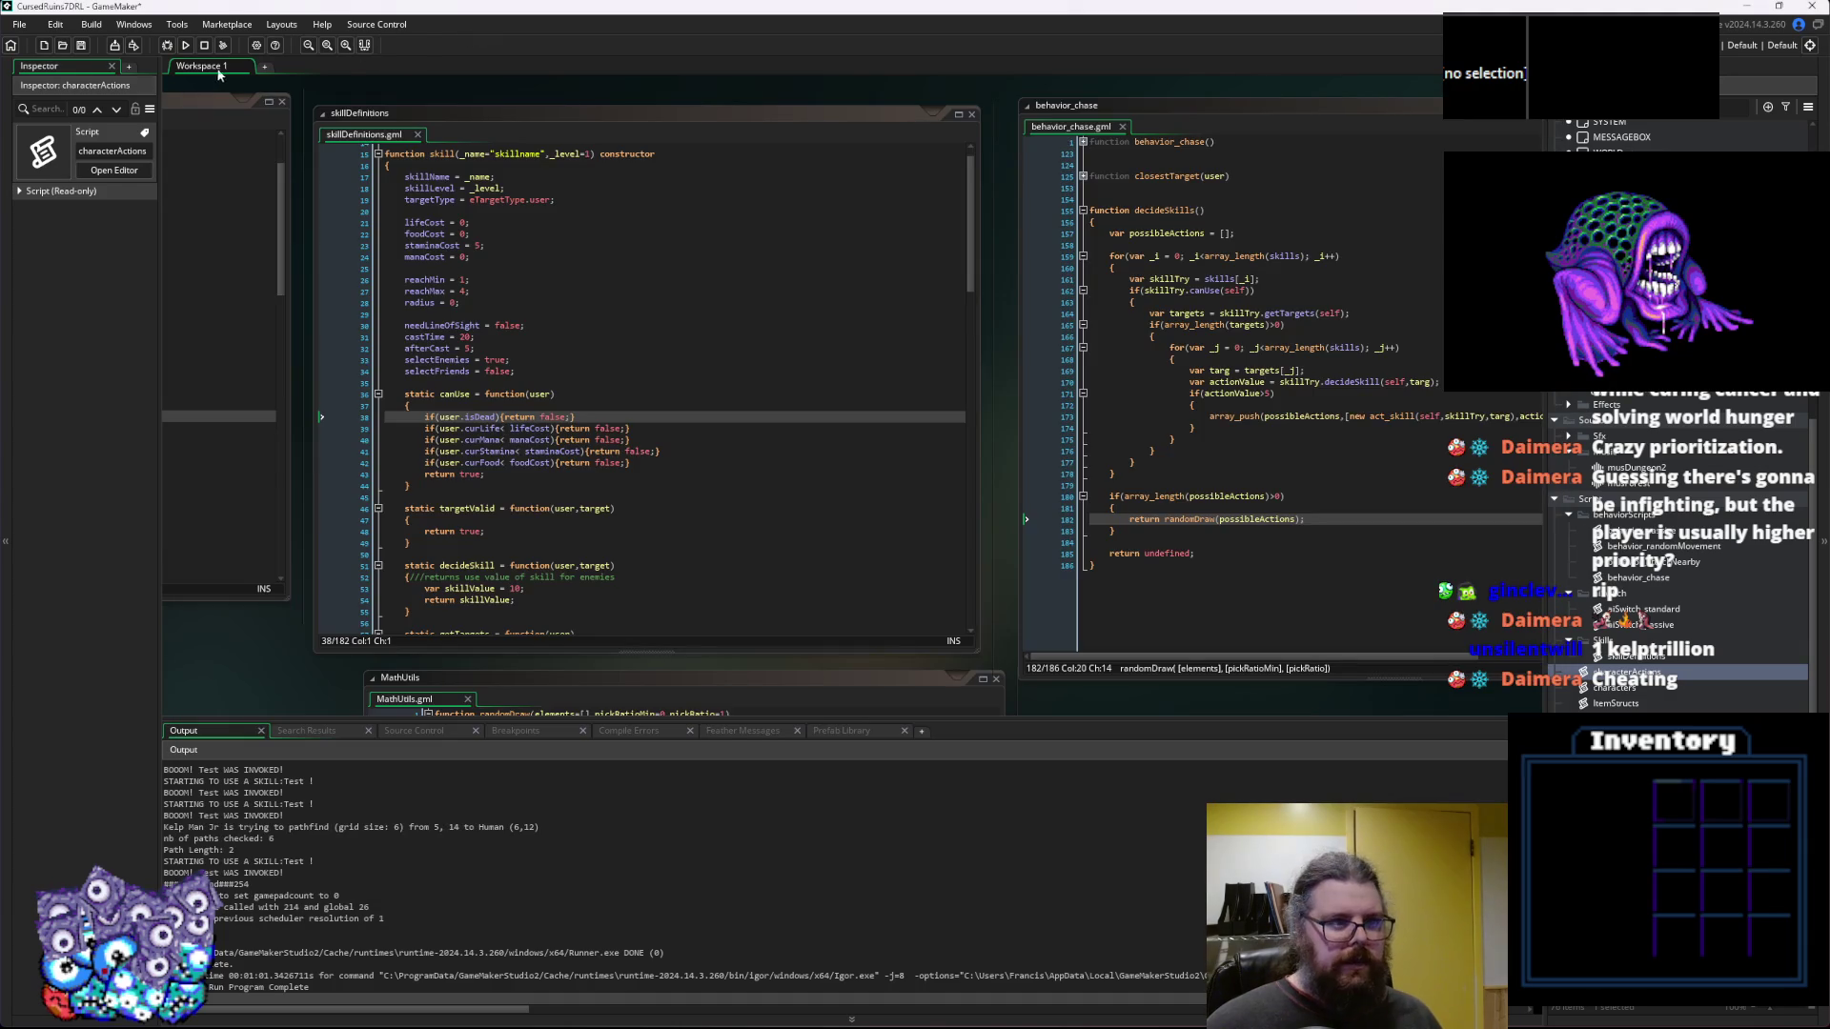
Debug-run CursedRuins7DRL, start a New Game, walk the character through the doorway, then leave fullscreen
left_click(168, 45)
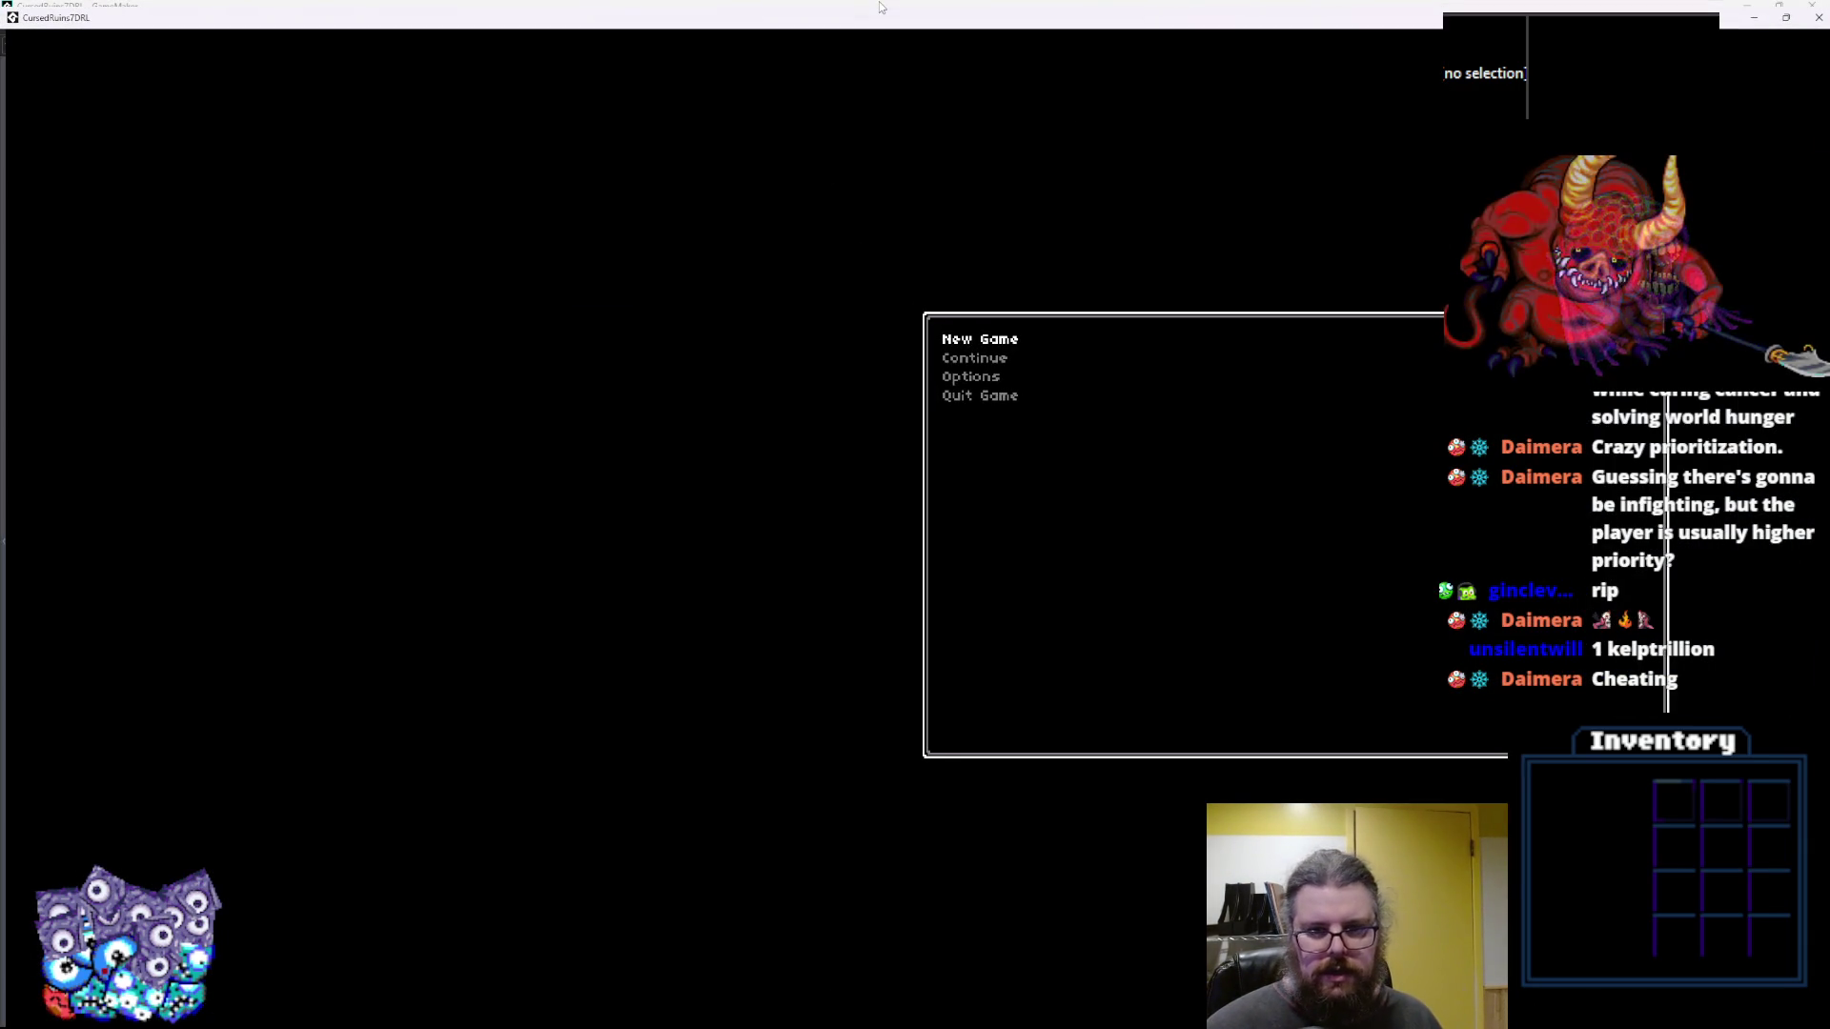
key("Return")
key("Up")
key("Up")
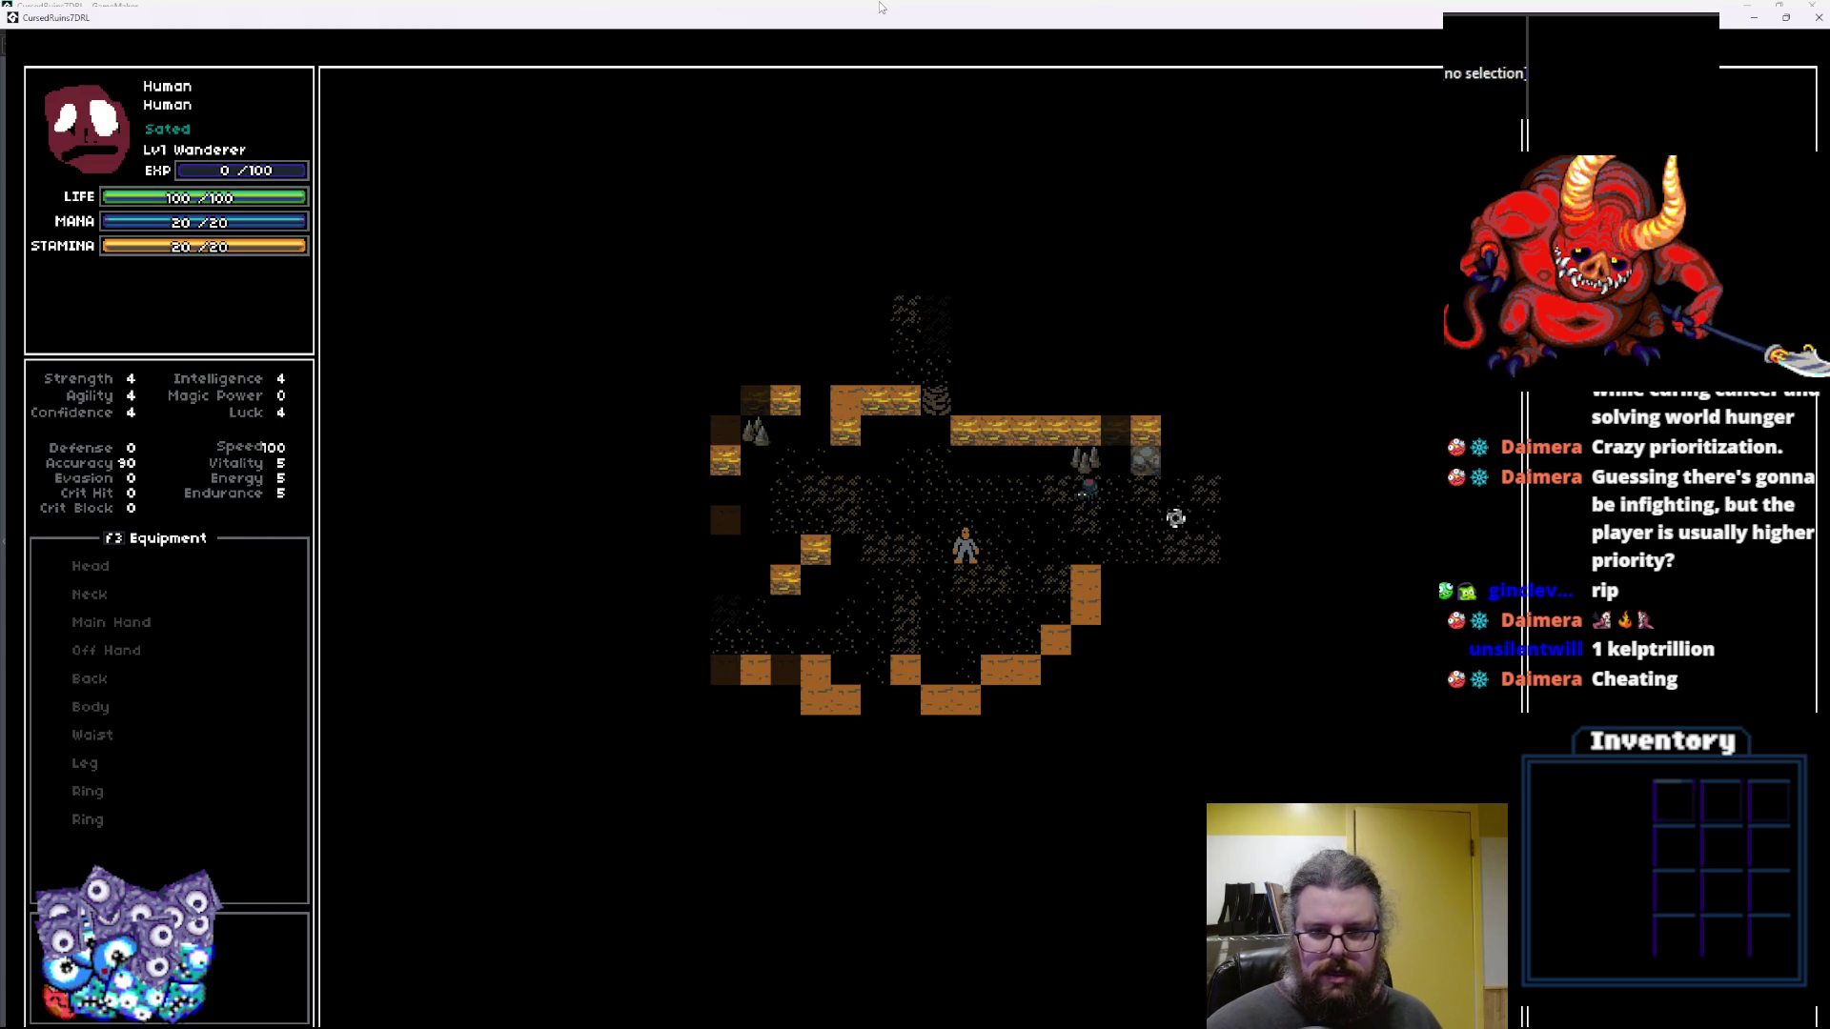
key("Left")
key("Right")
key("Up")
key("Up")
key("Up")
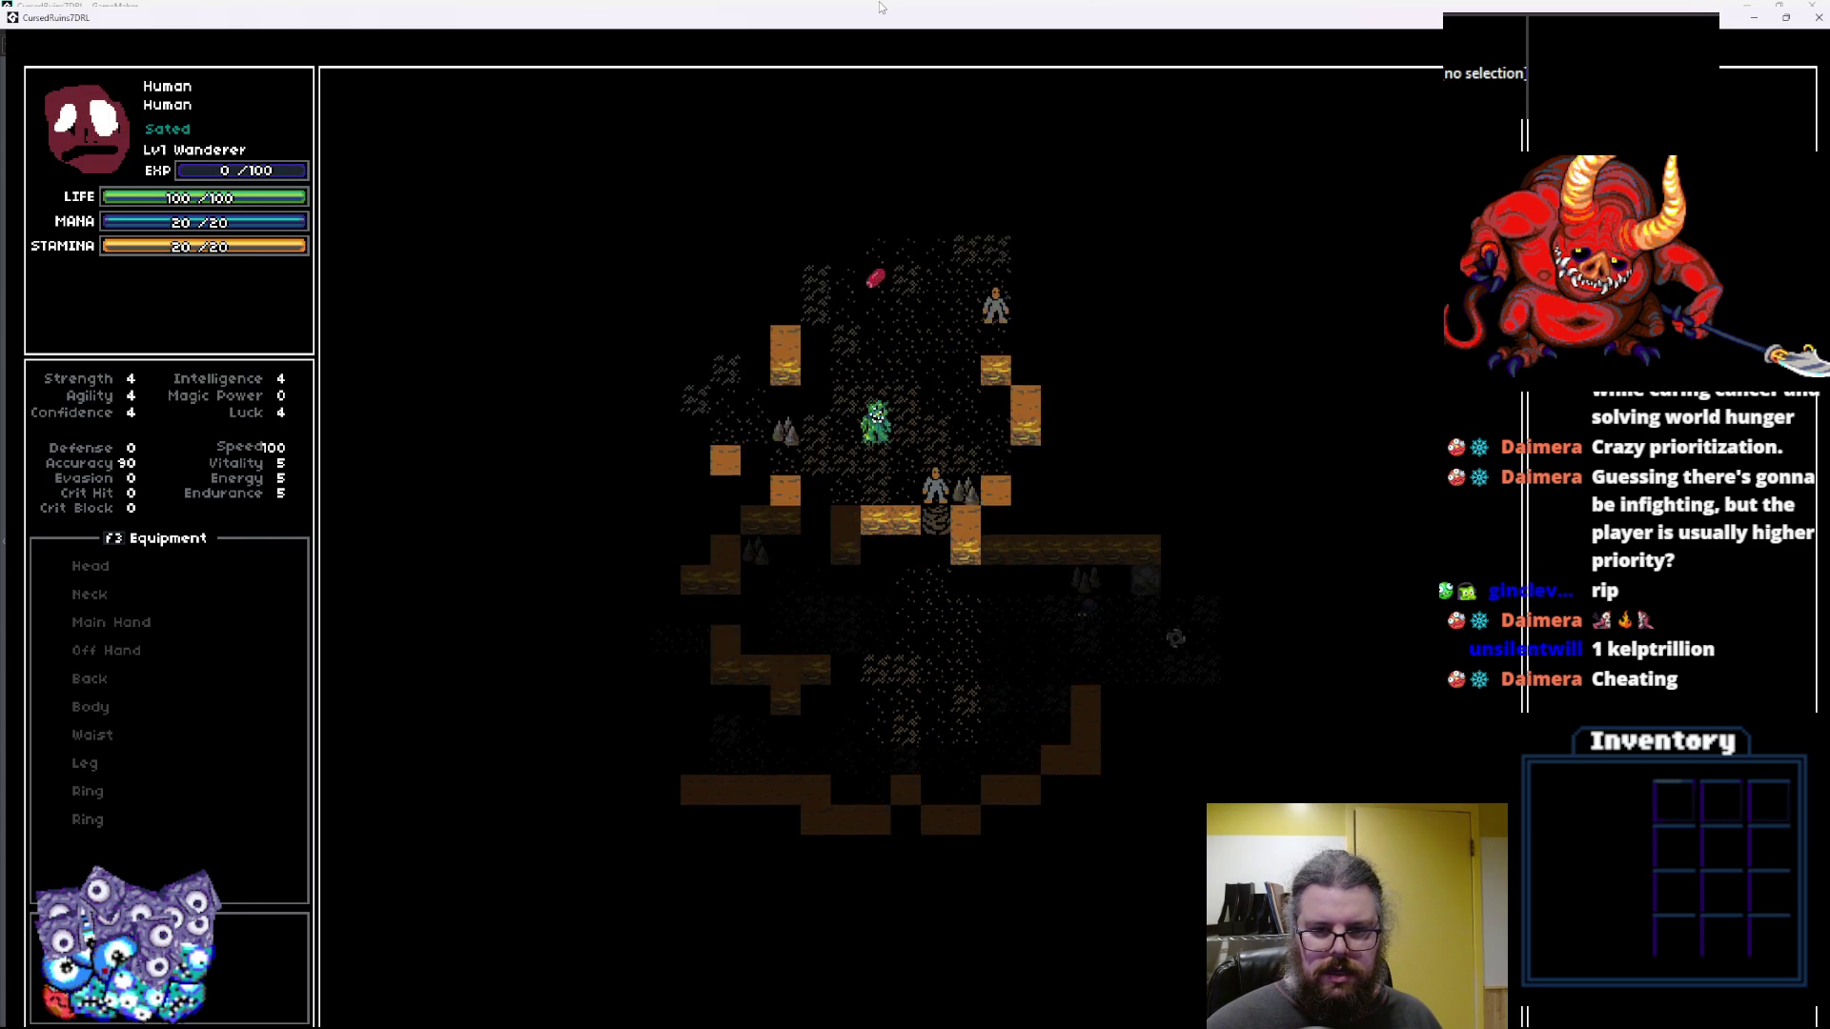
key("Down")
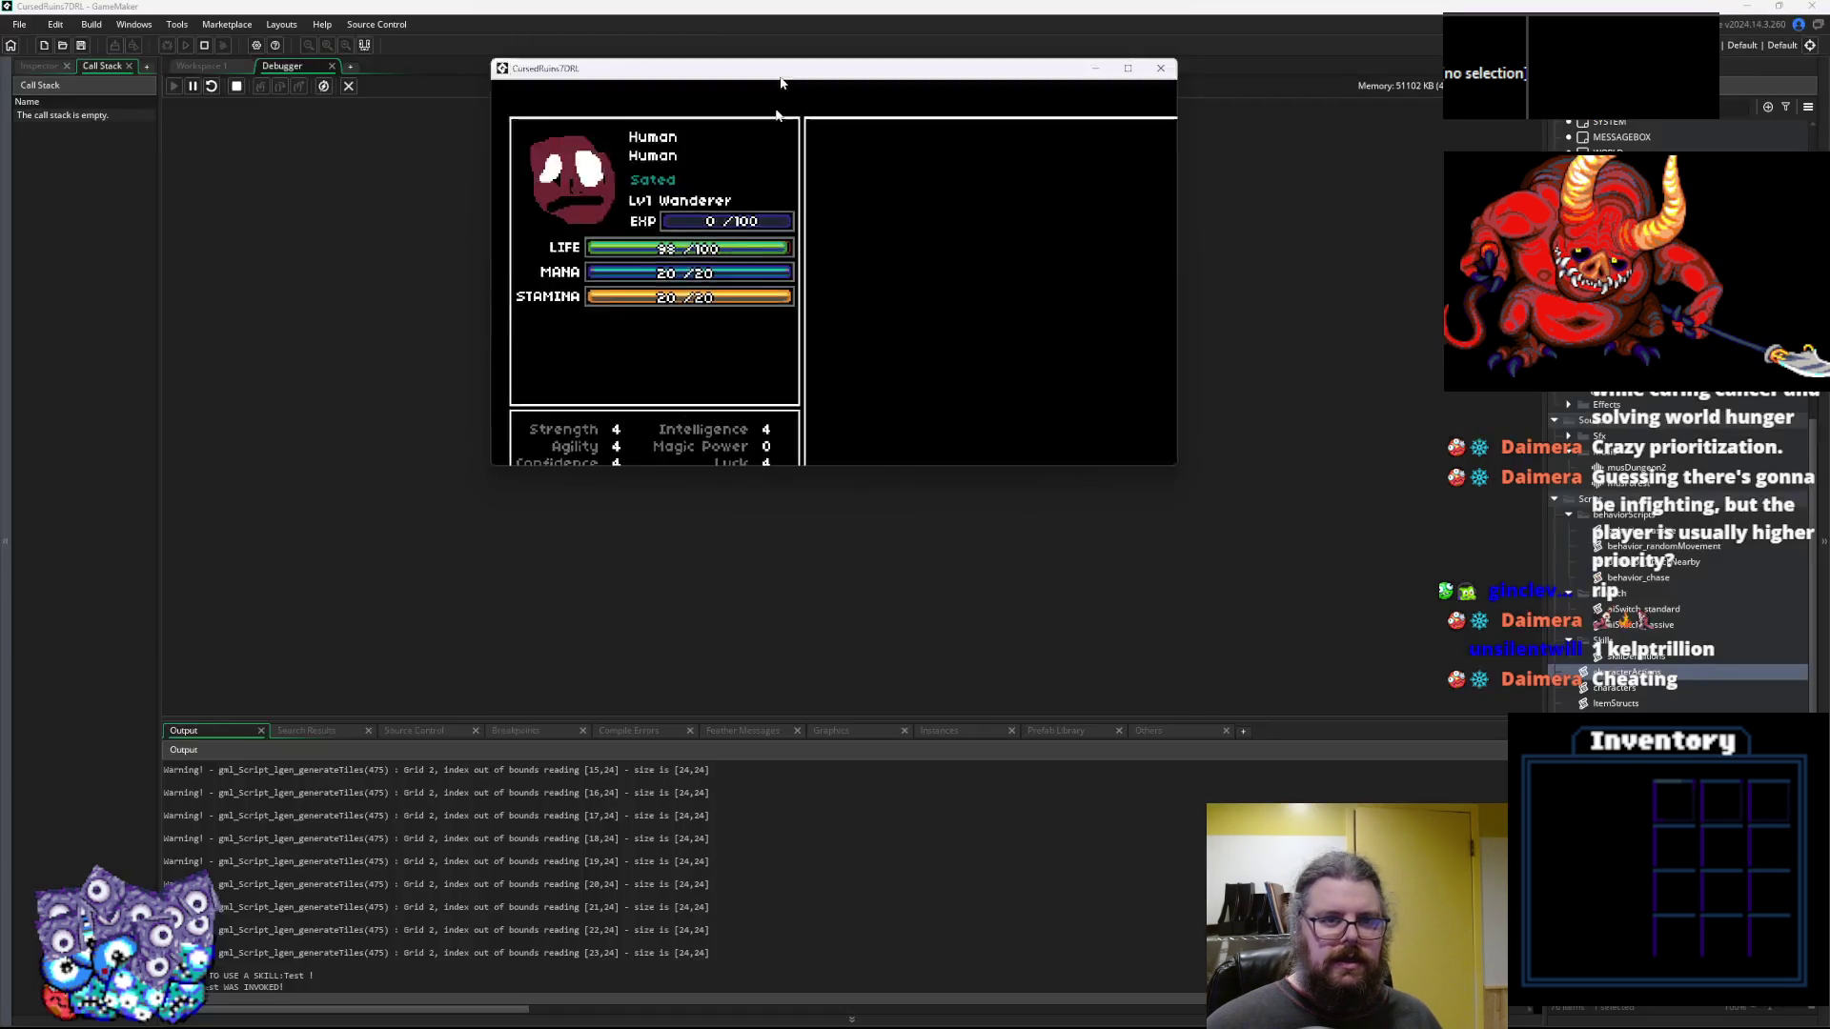
double_click(772, 26)
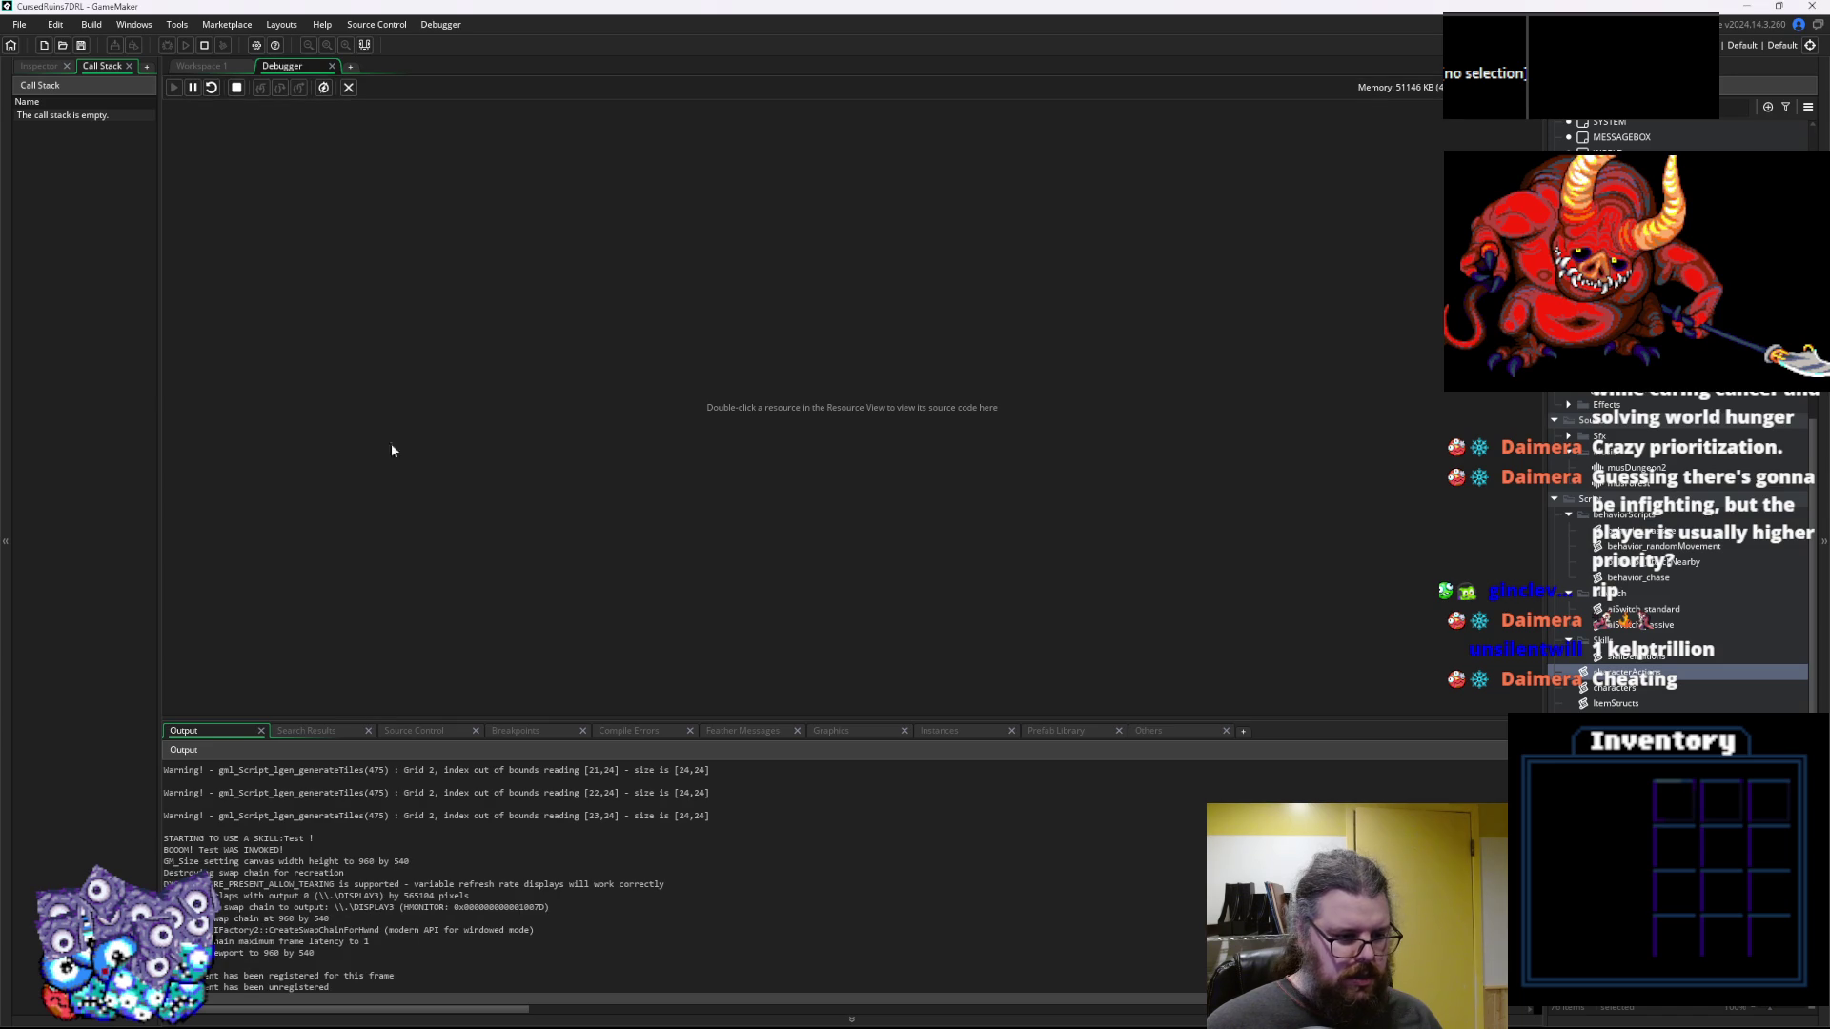
Enlarge the Output log and the game window, then step the character one tile south
left_click_drag(435, 716, 496, 312)
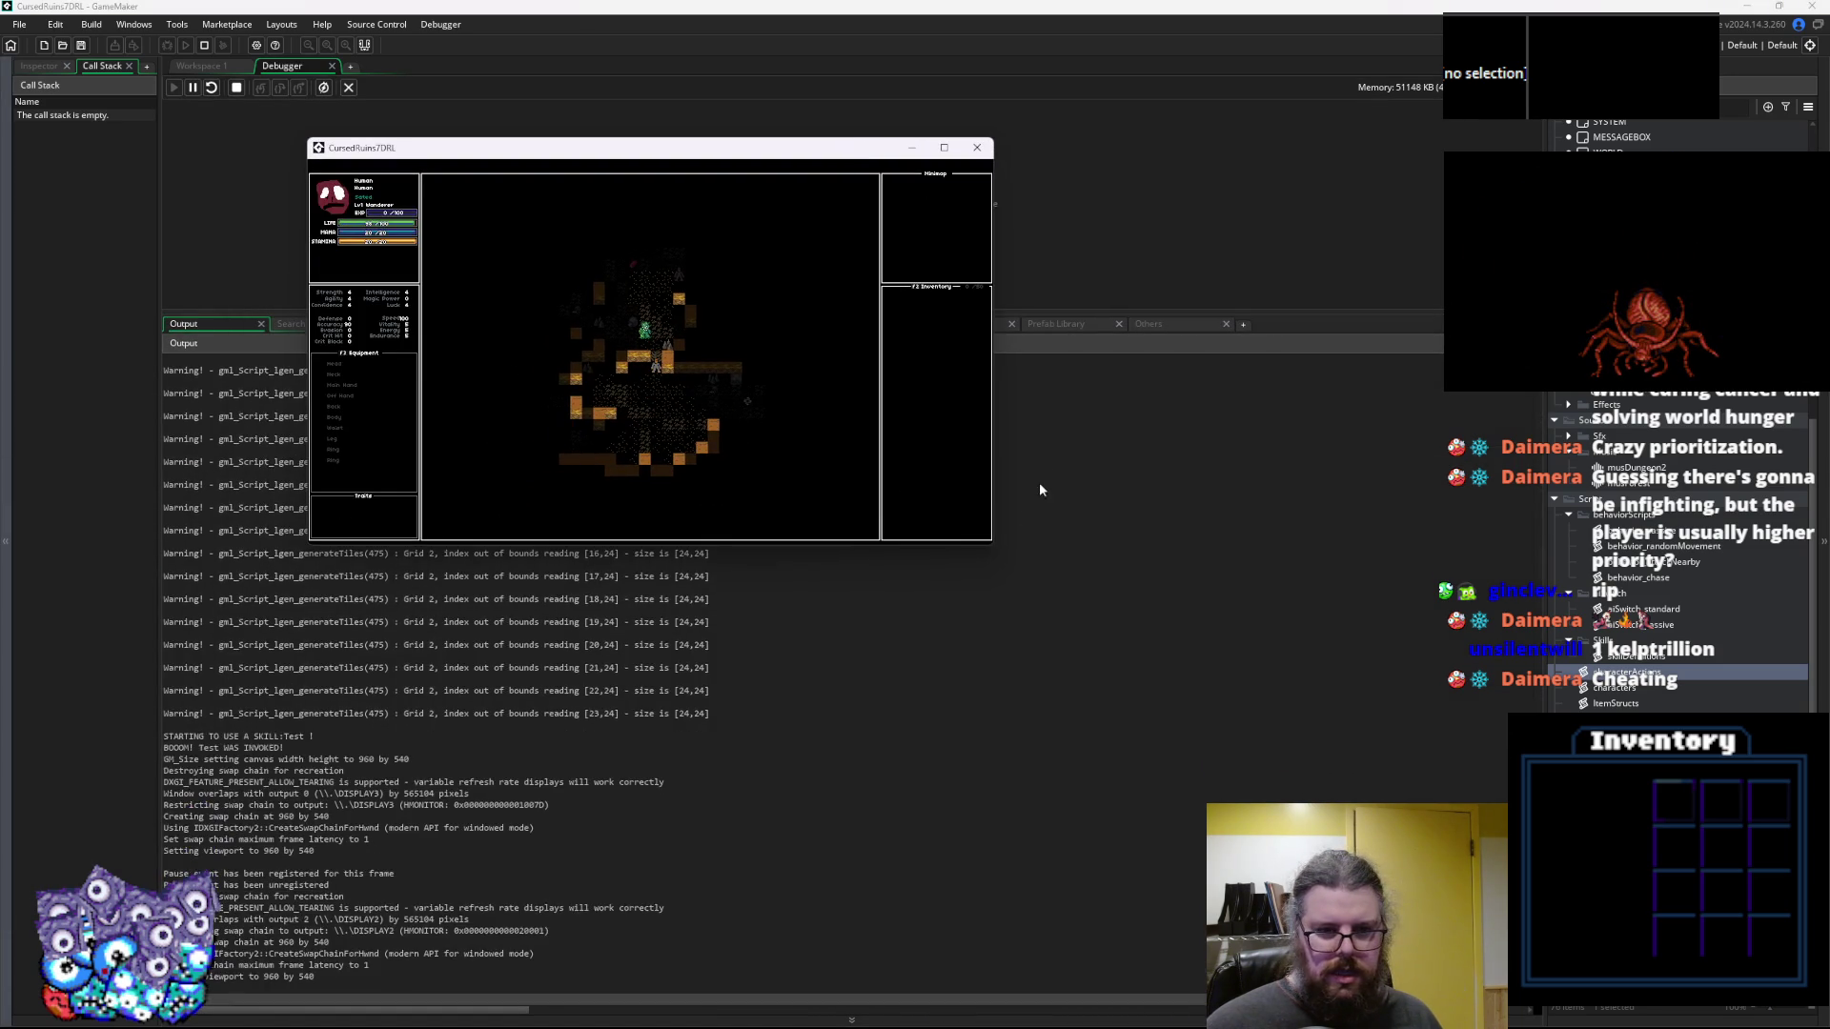
left_click_drag(995, 549, 1157, 629)
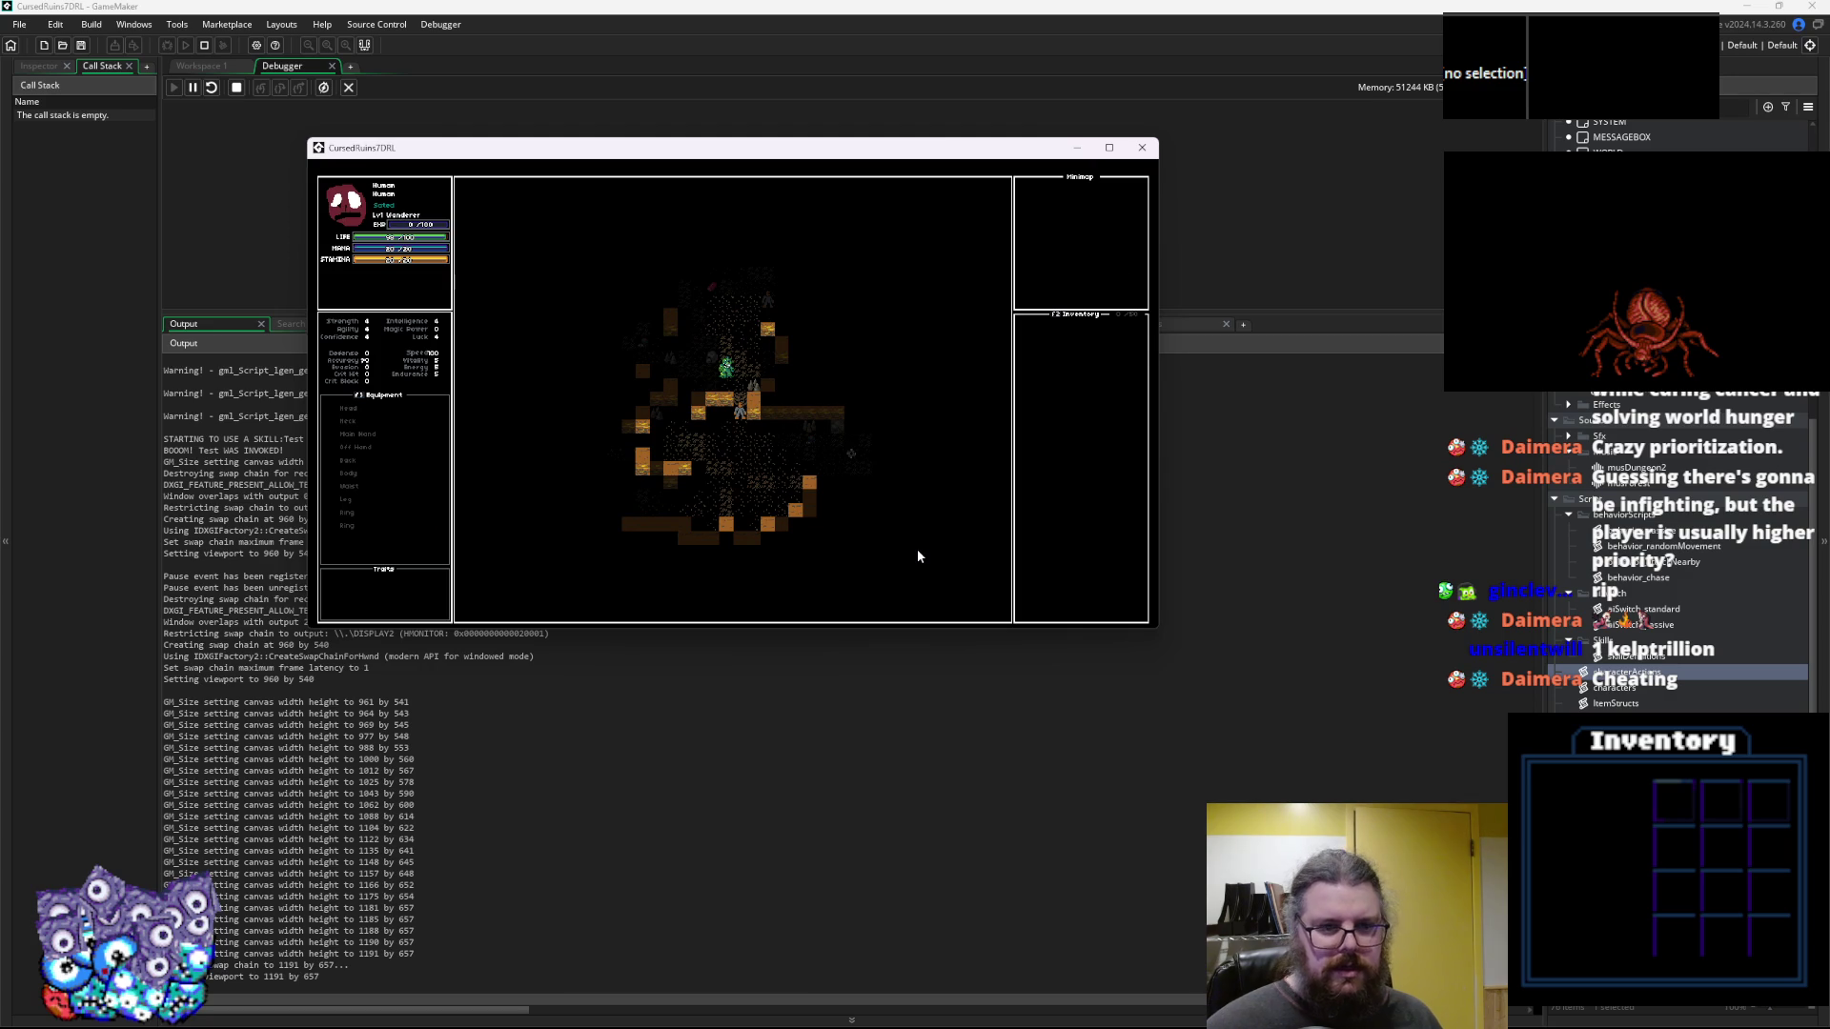
key("Down")
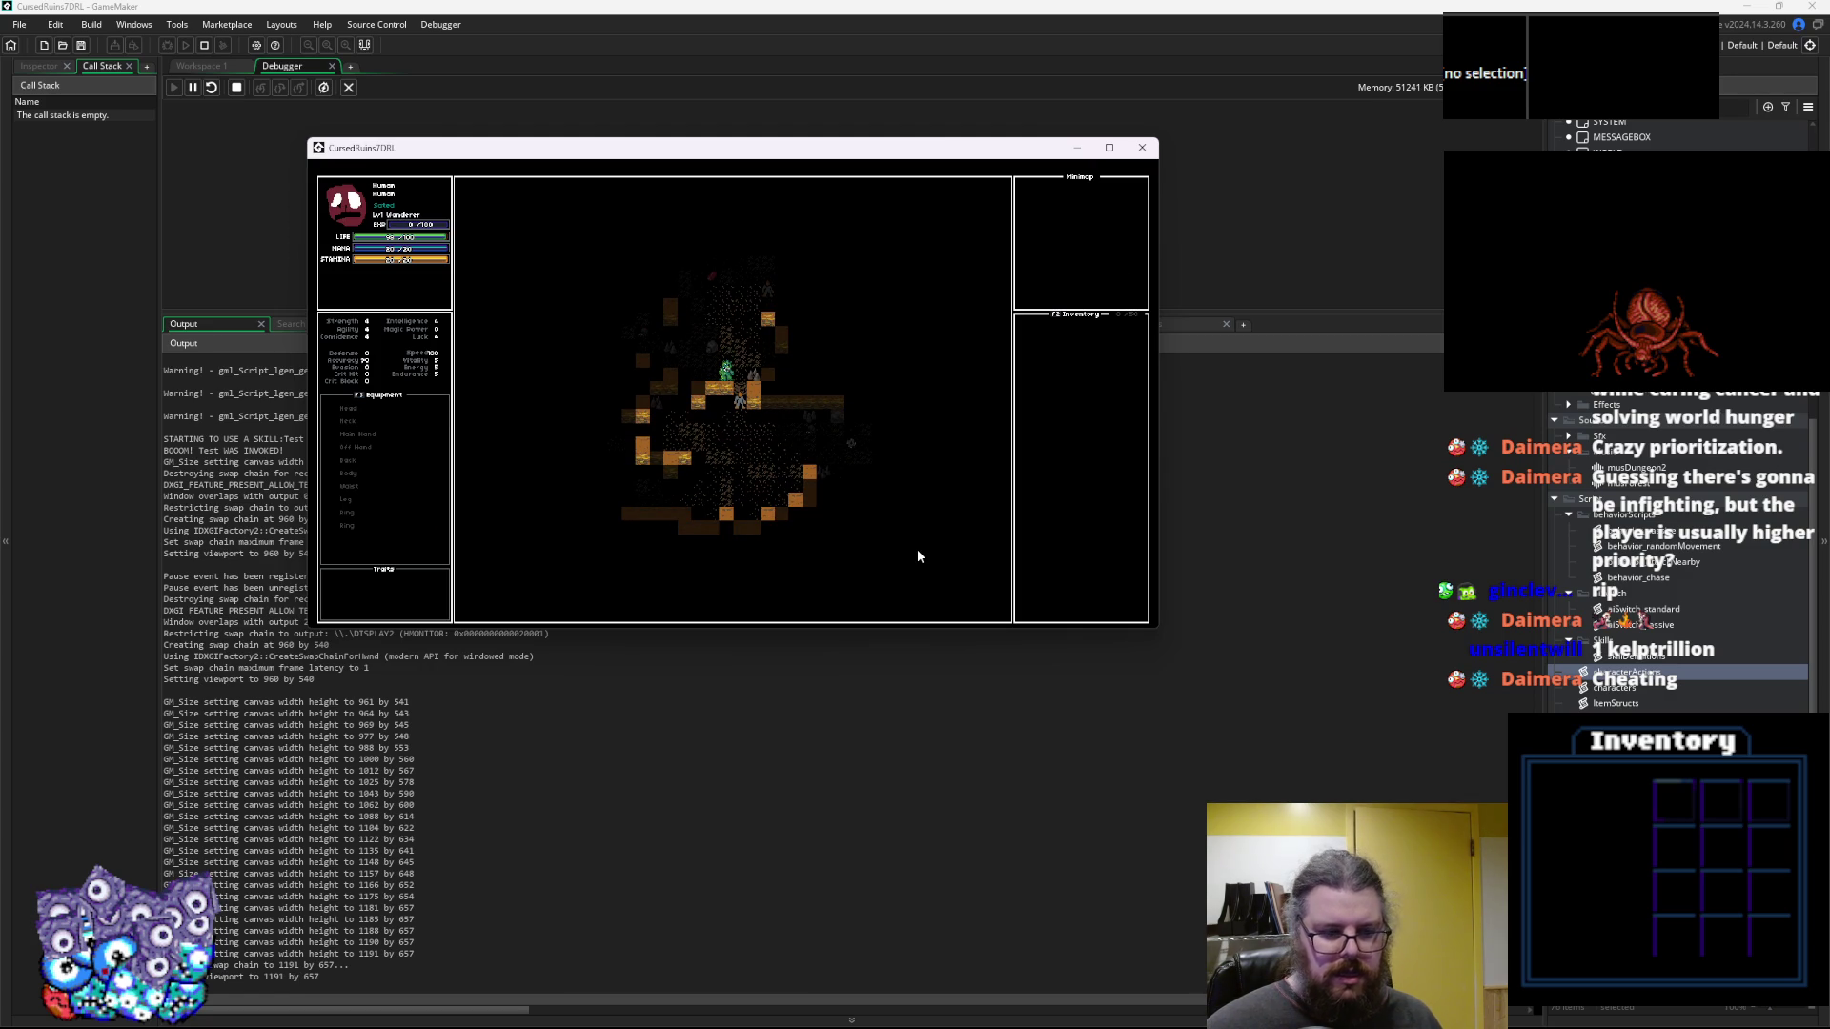
Use the Test skill three times, walk up two tiles, and switch to the gameData spreadsheet
key("1")
key("1")
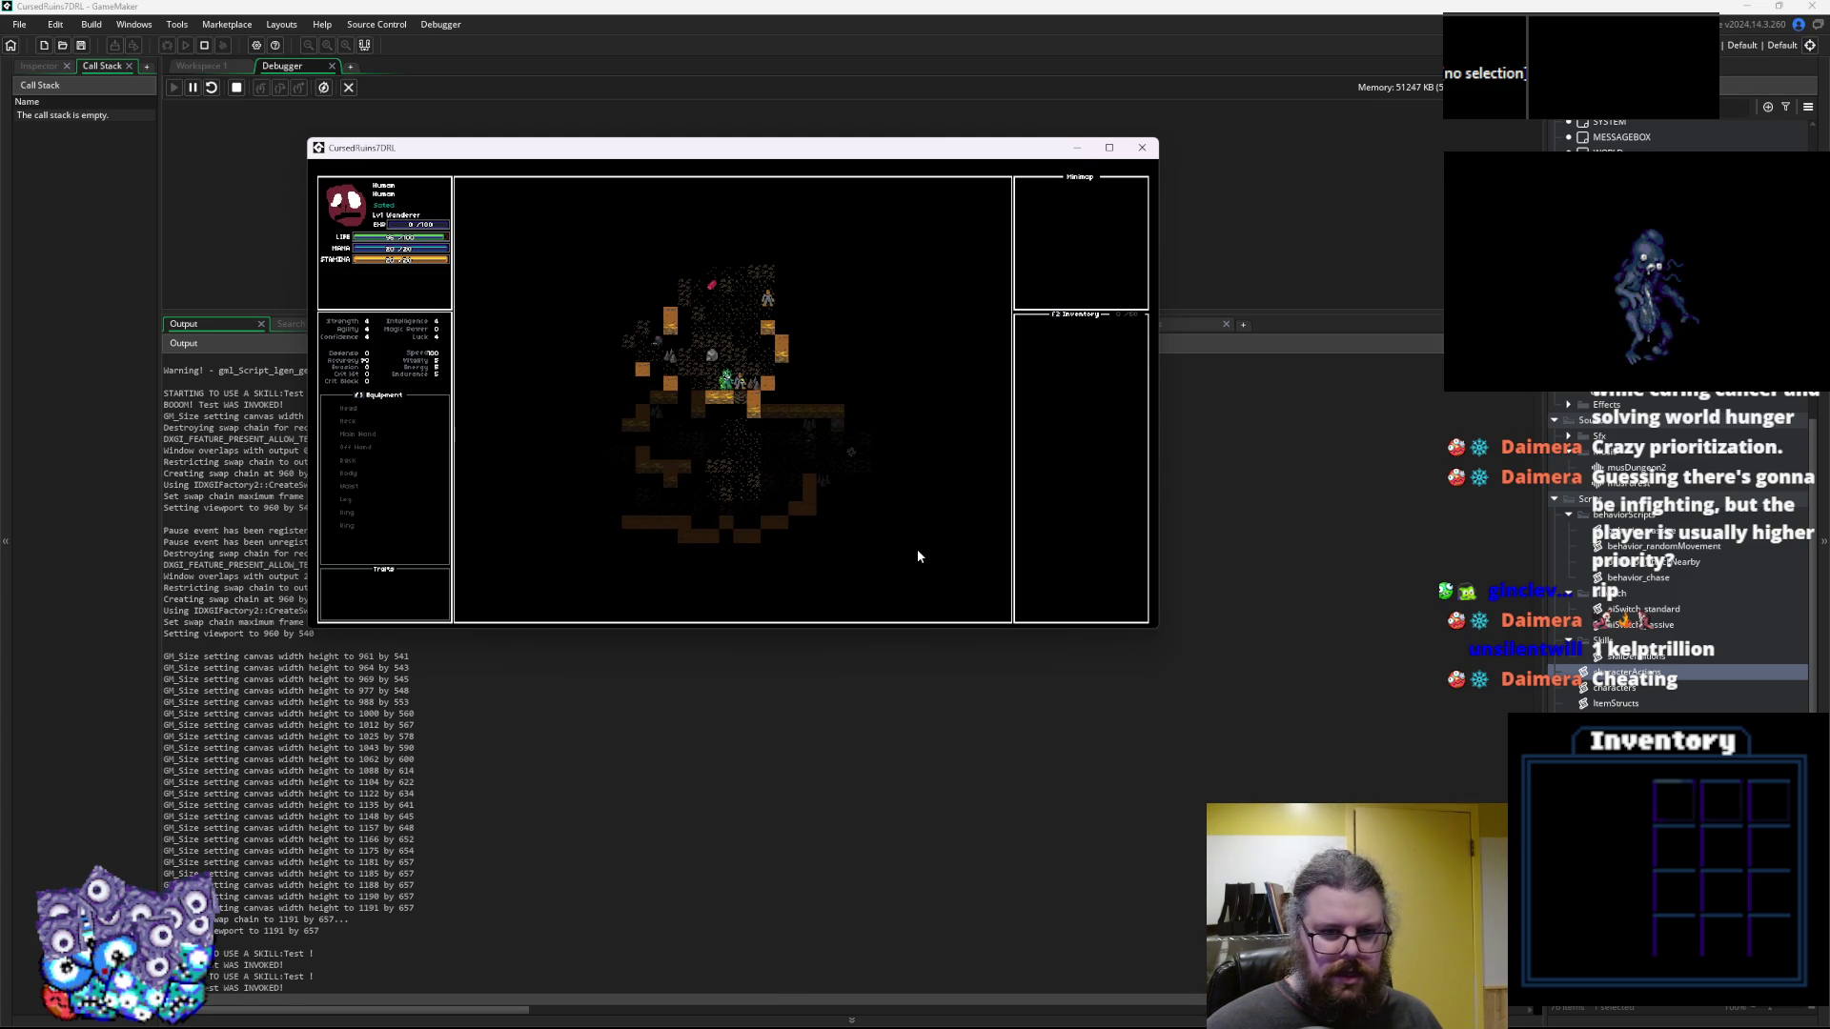
key("1")
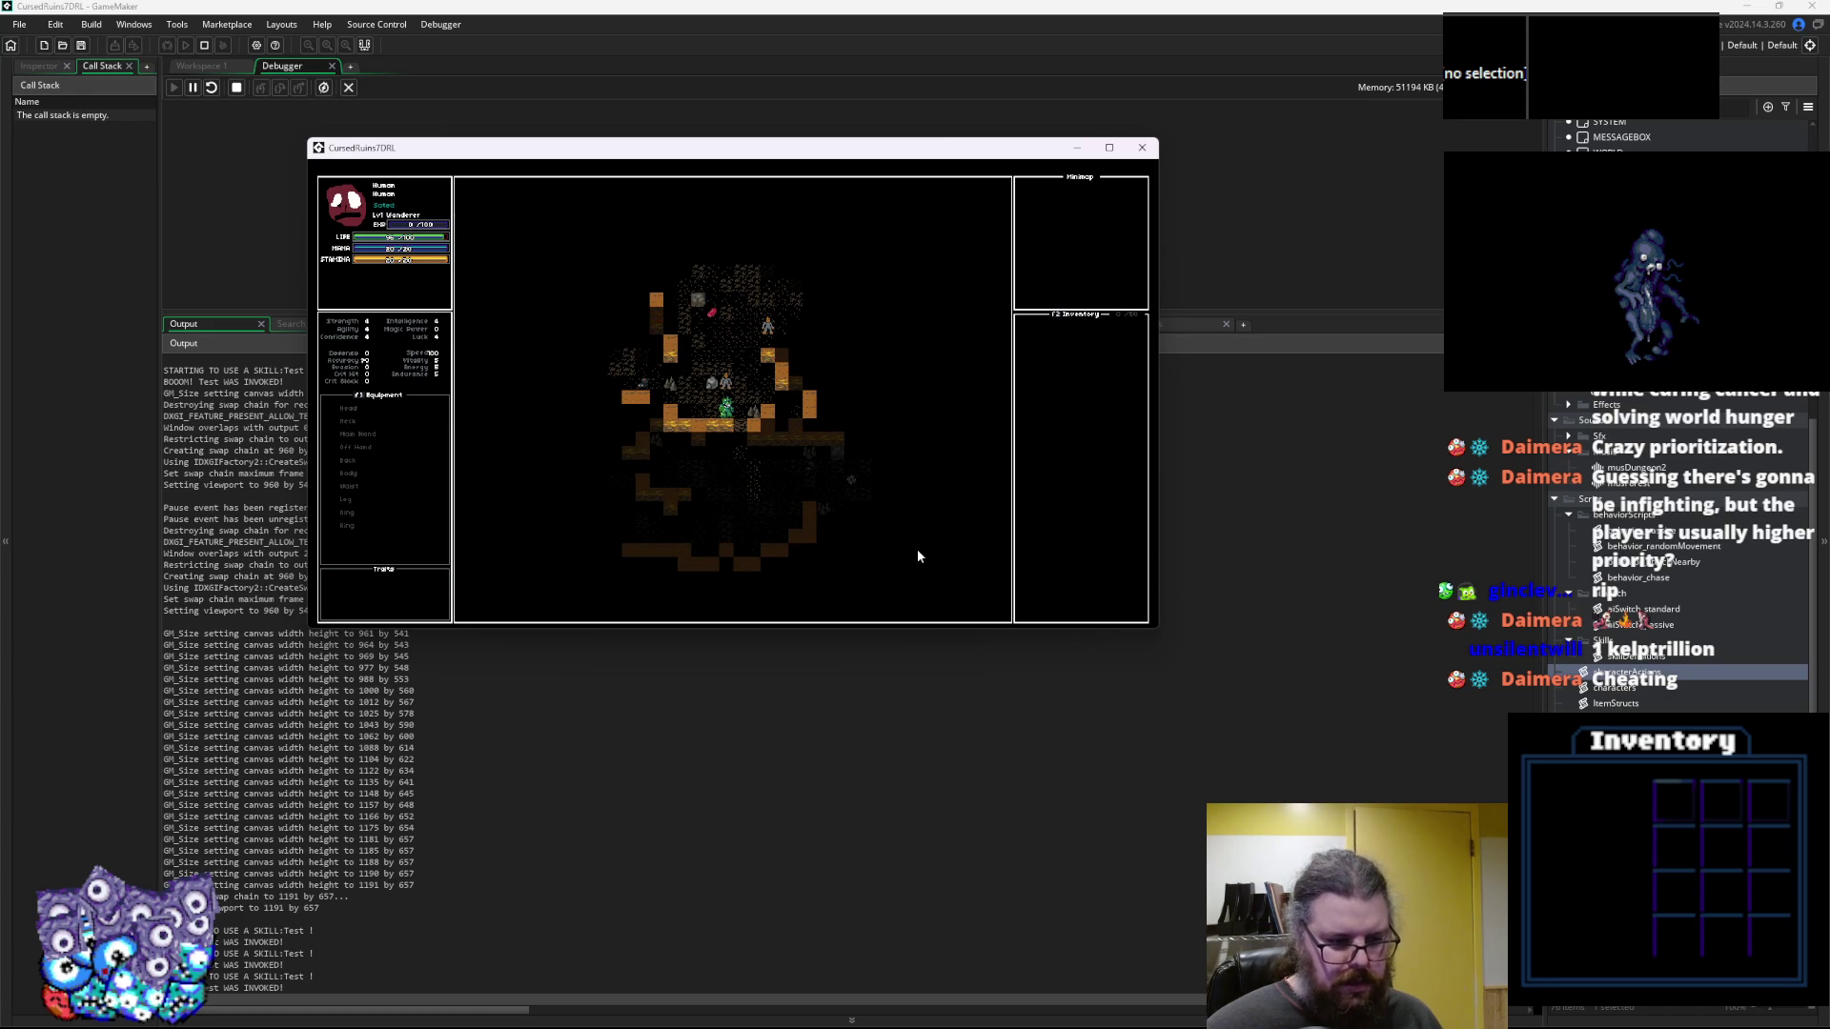
key("1")
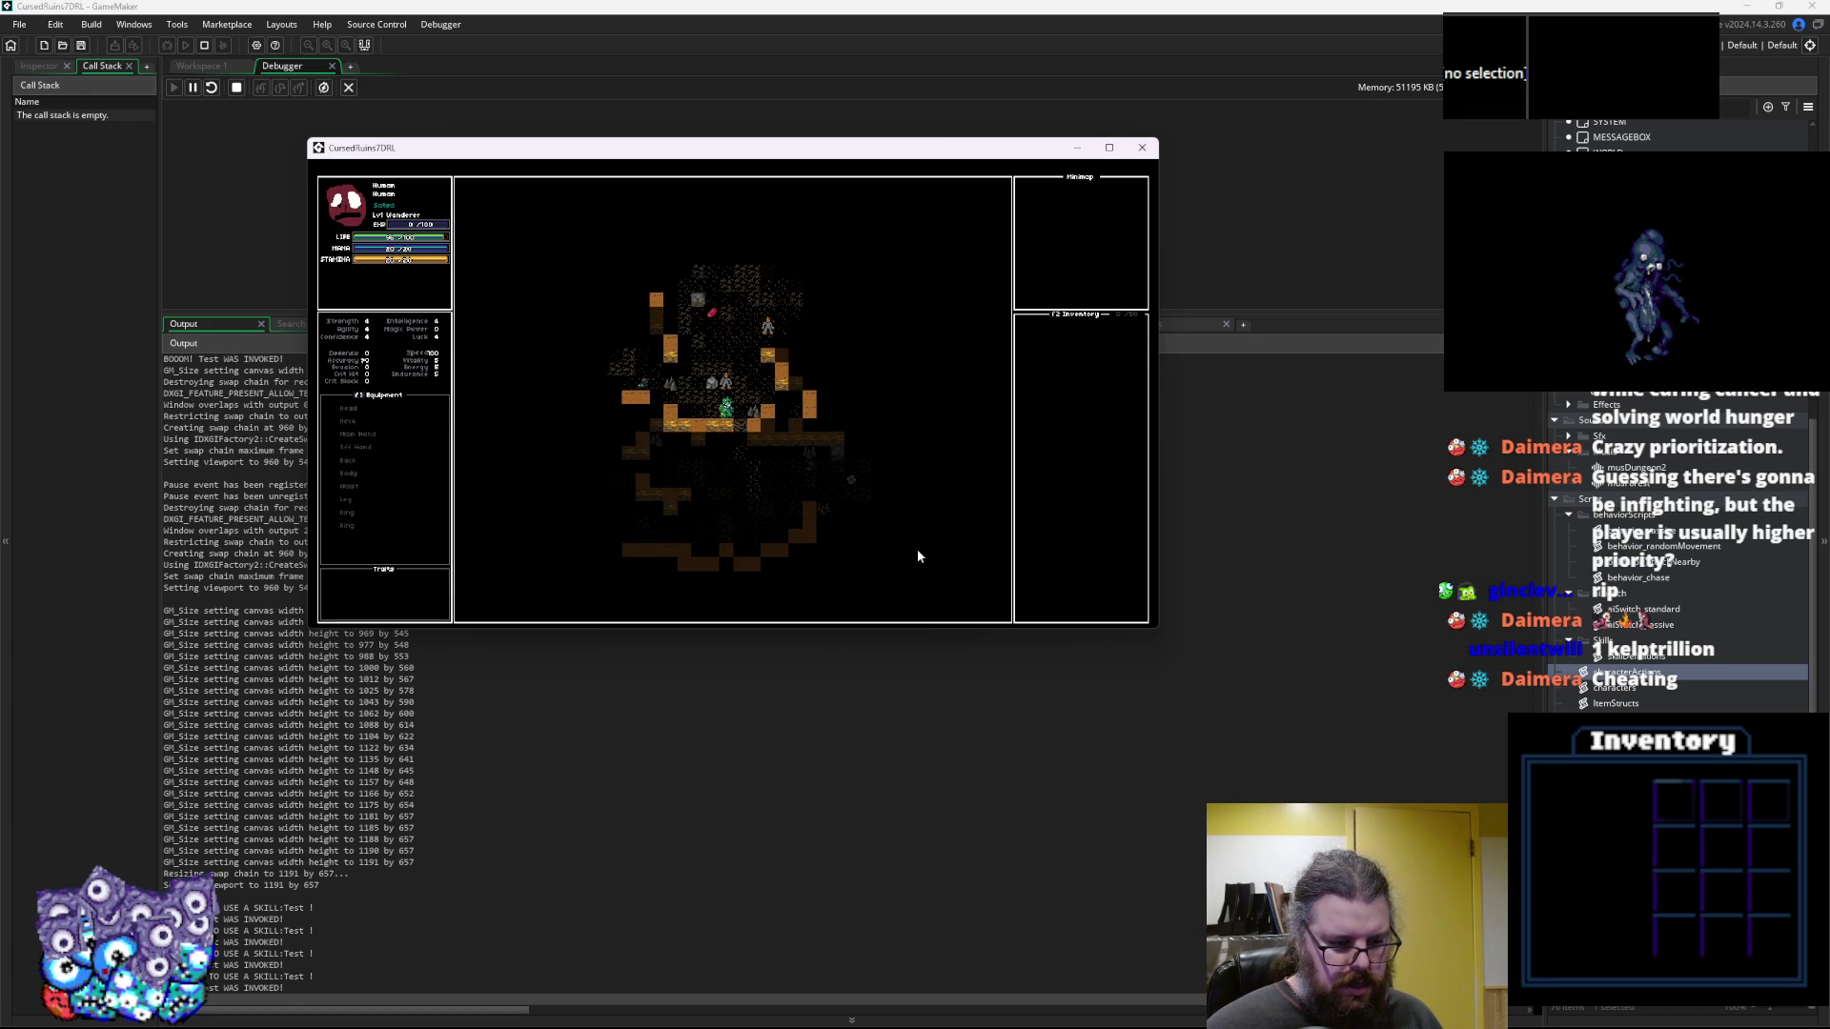
key("Up")
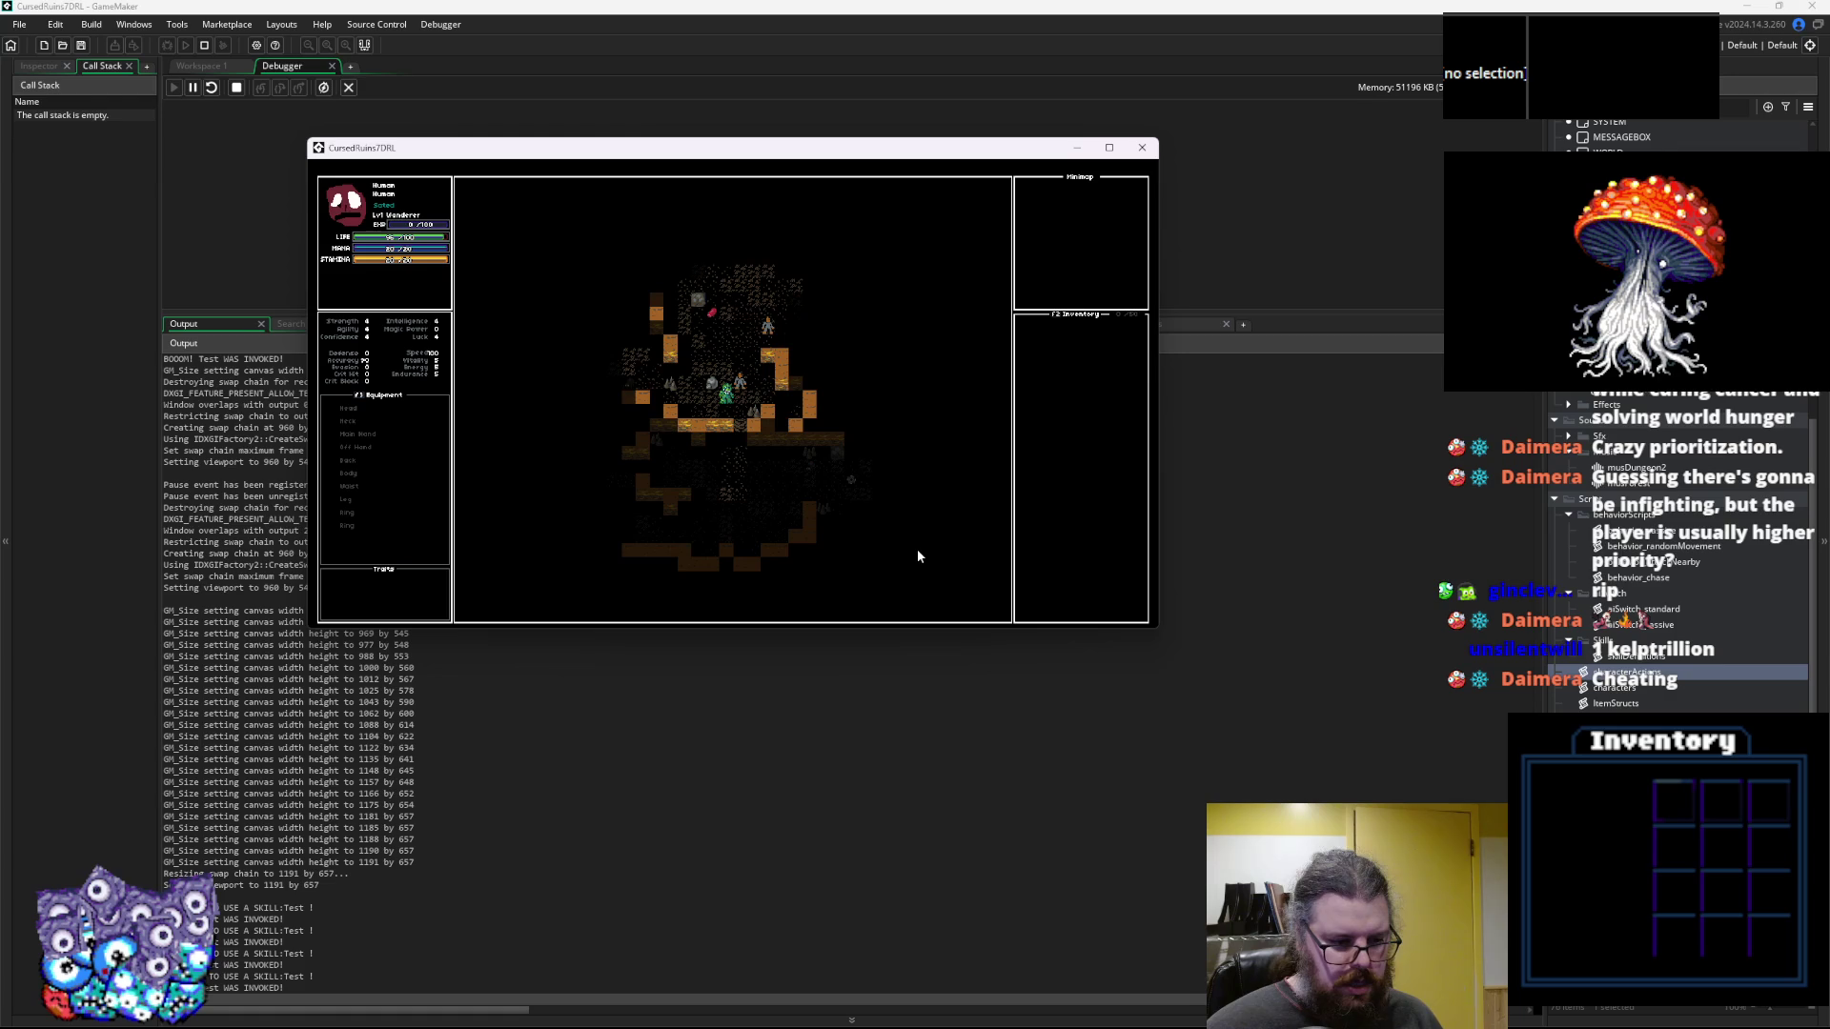
key("Up")
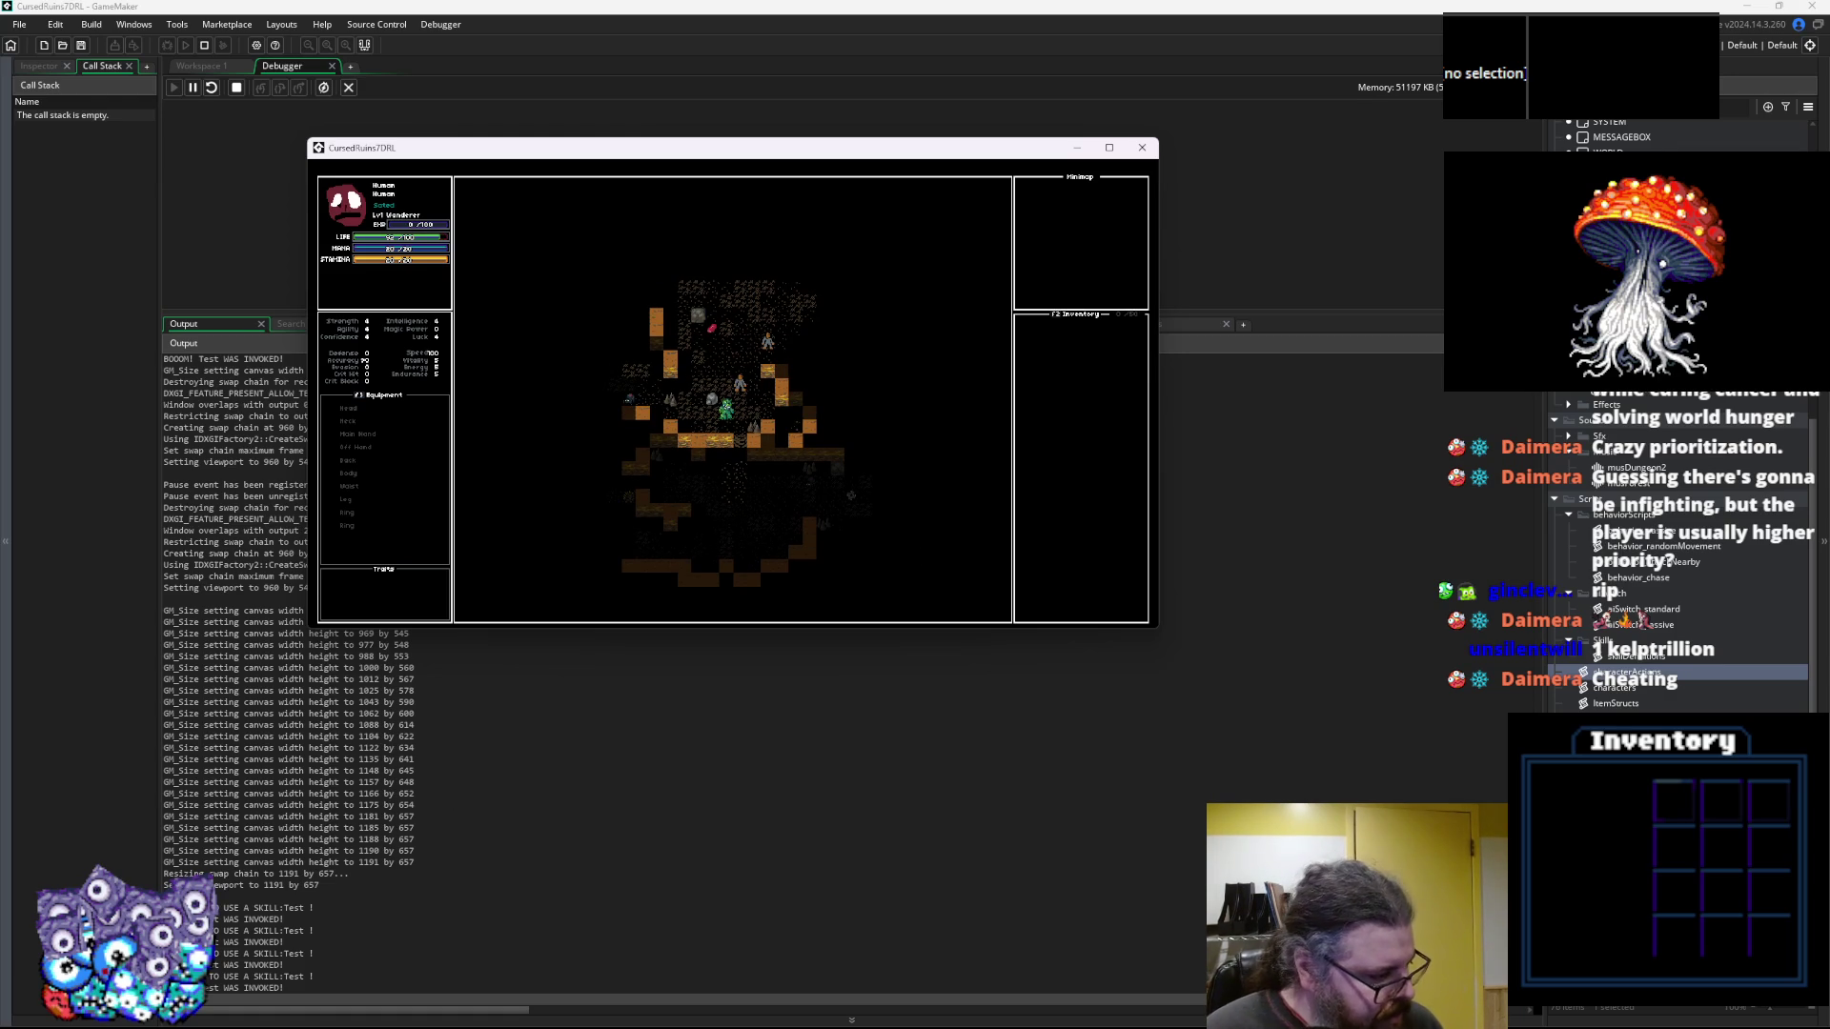
key("alt+Tab")
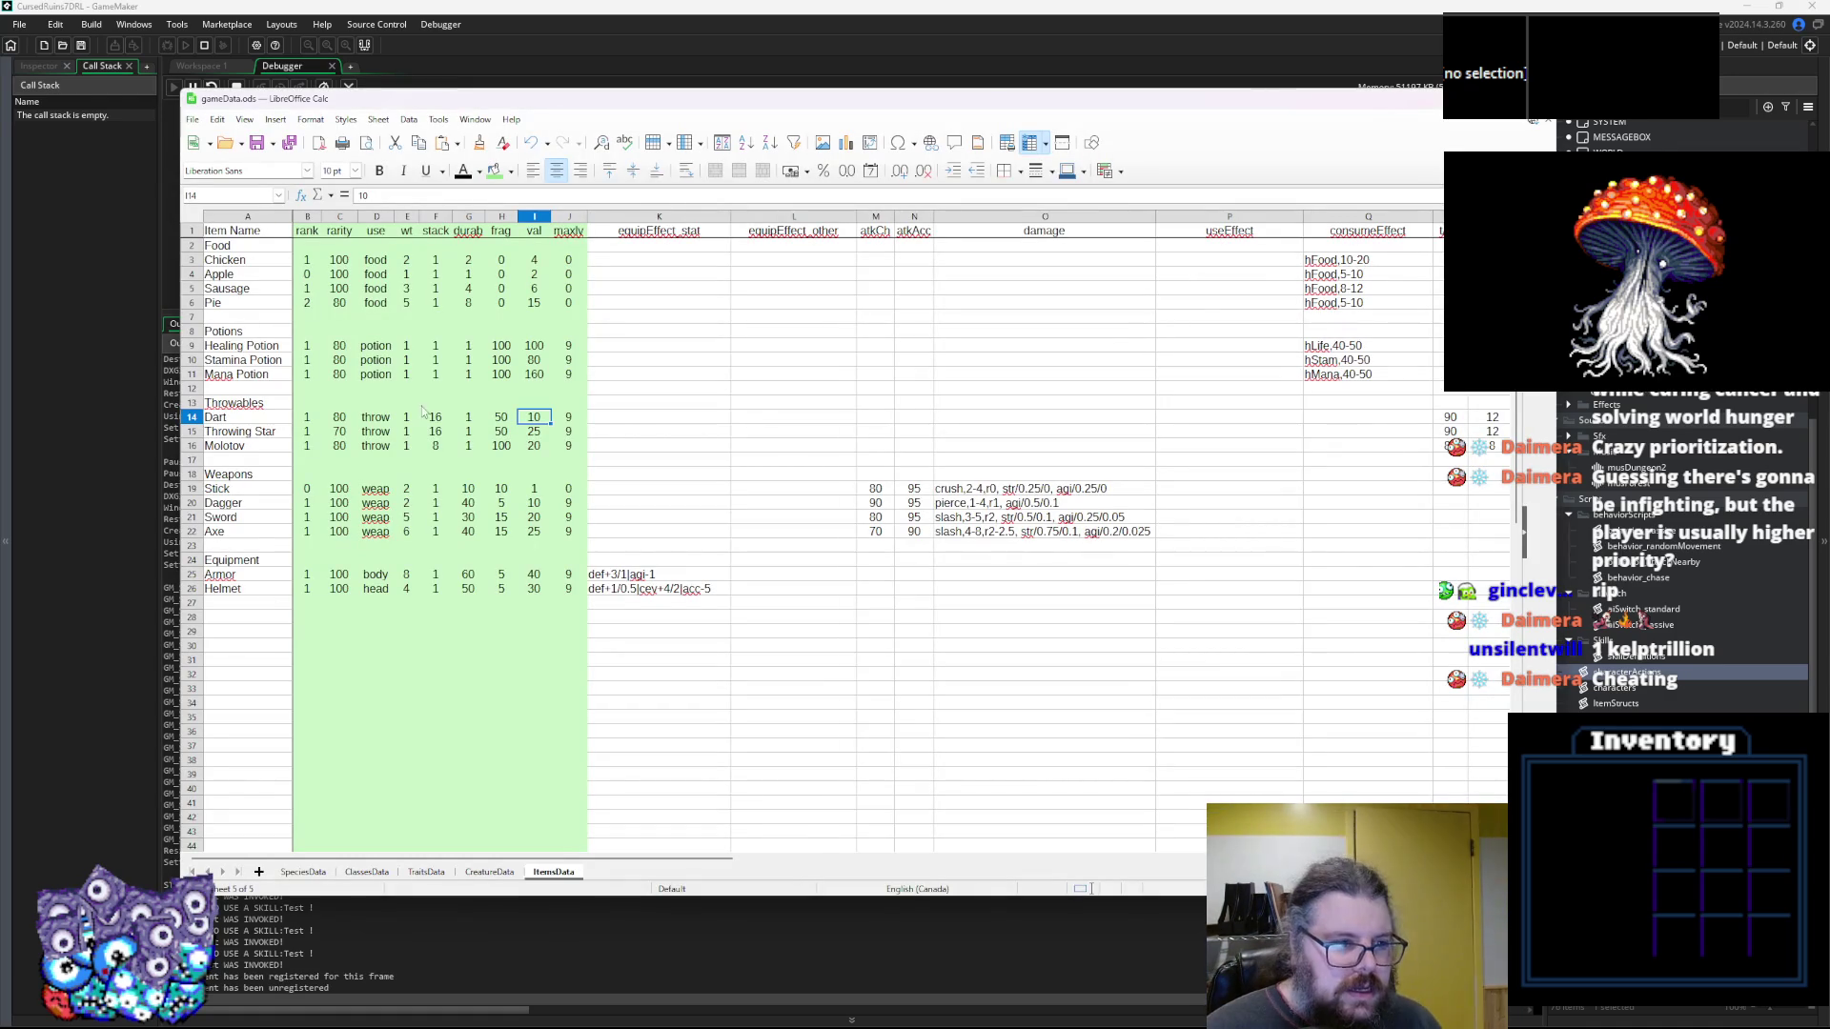
Check Kelp Man Jr's stam value in K5 on SpeciesData, then resume the game moving up-left
left_click(313, 873)
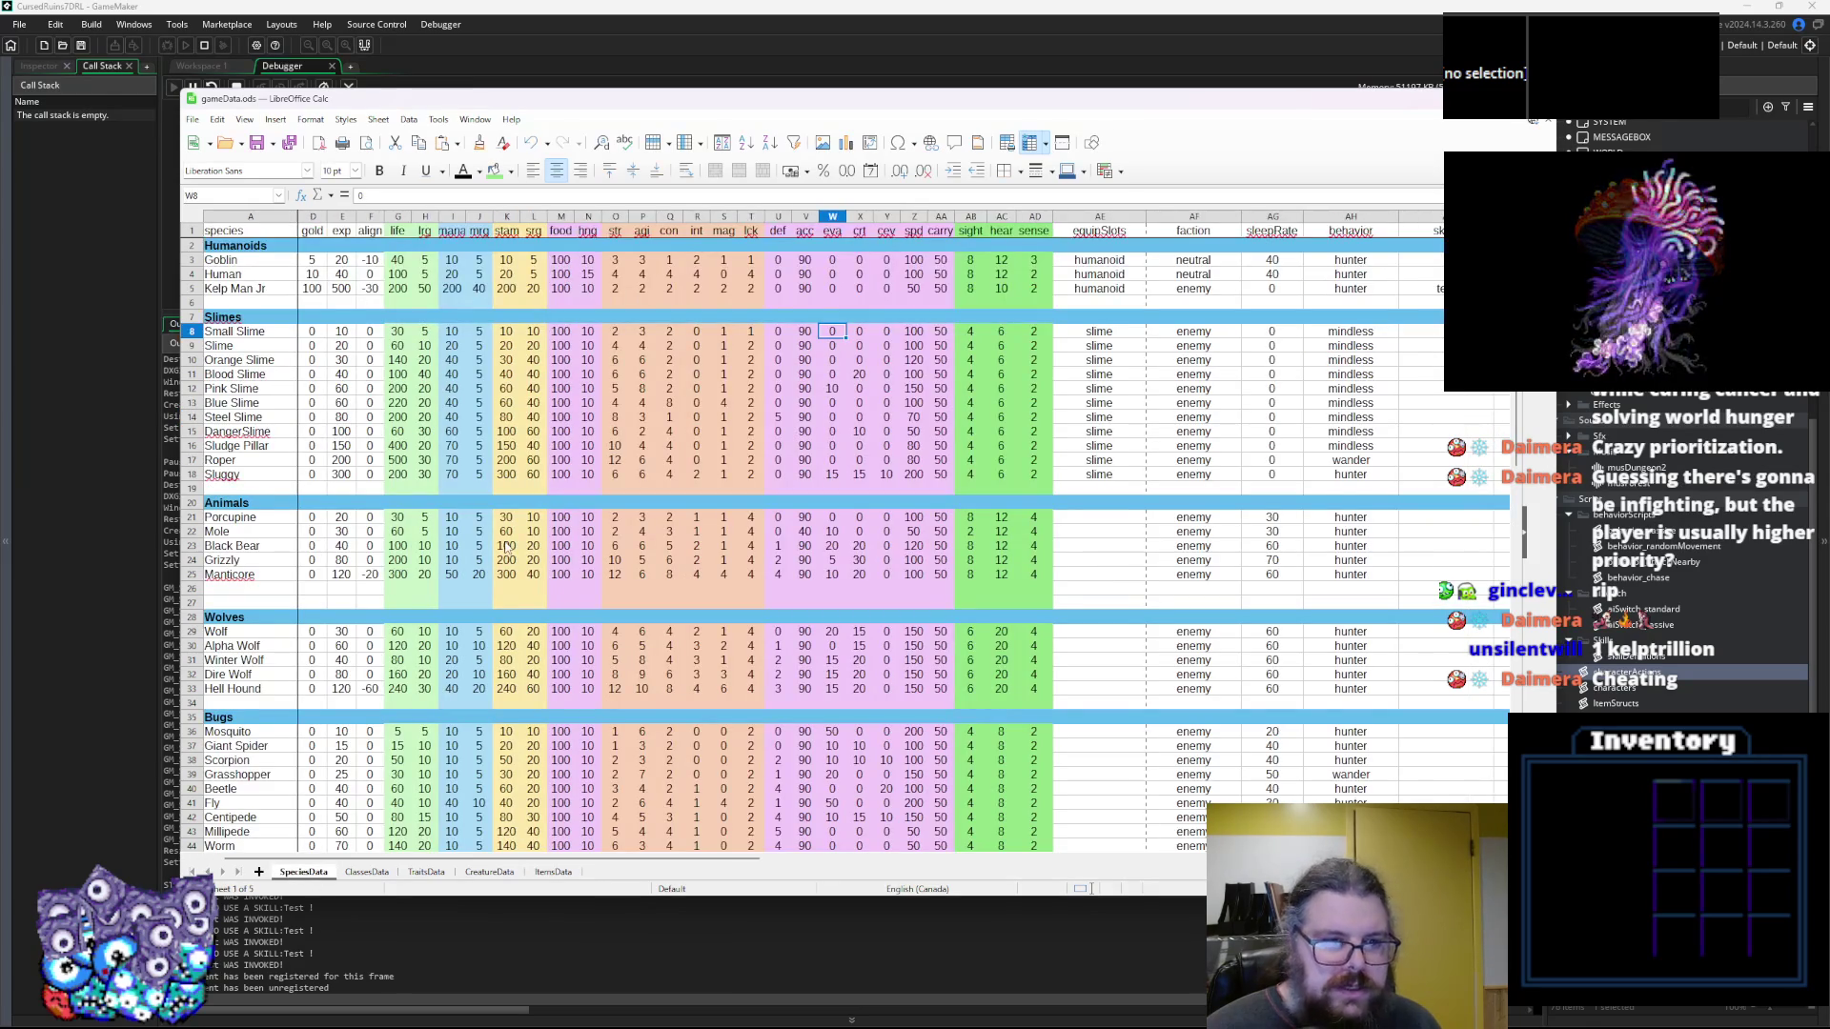
left_click(518, 297)
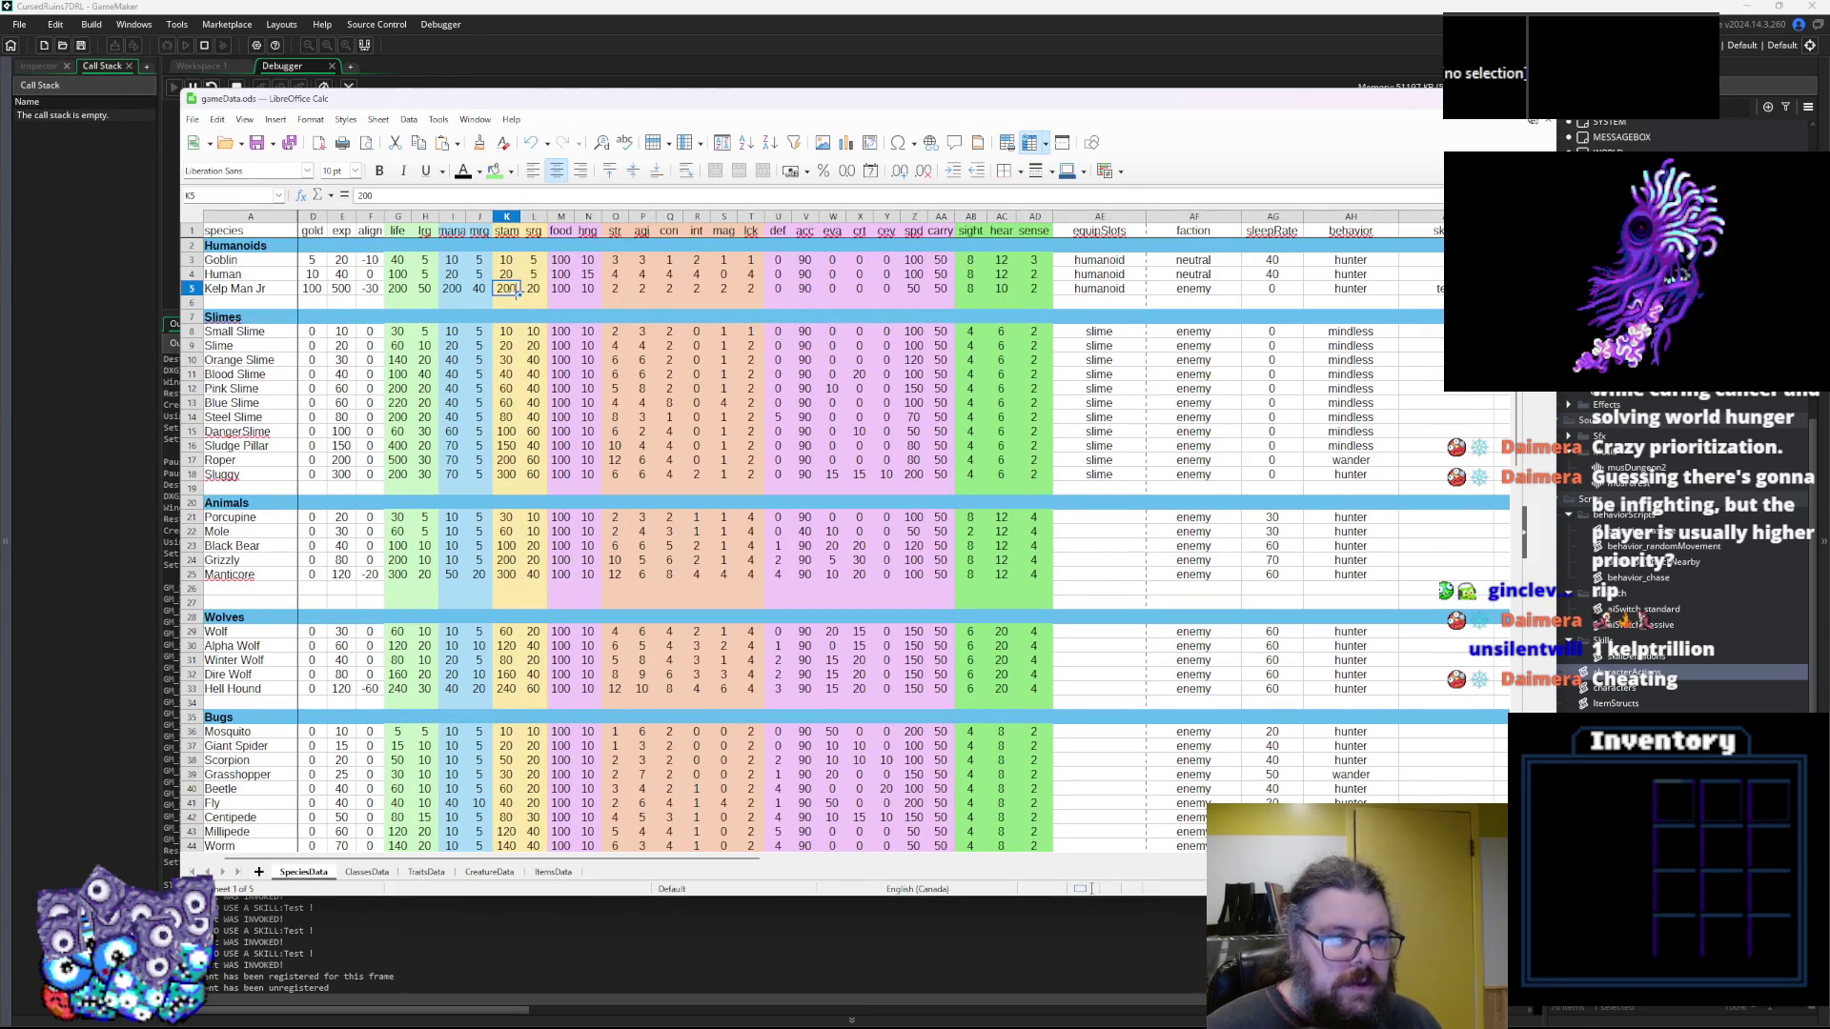
key("alt+Tab")
key("Left")
key("Up")
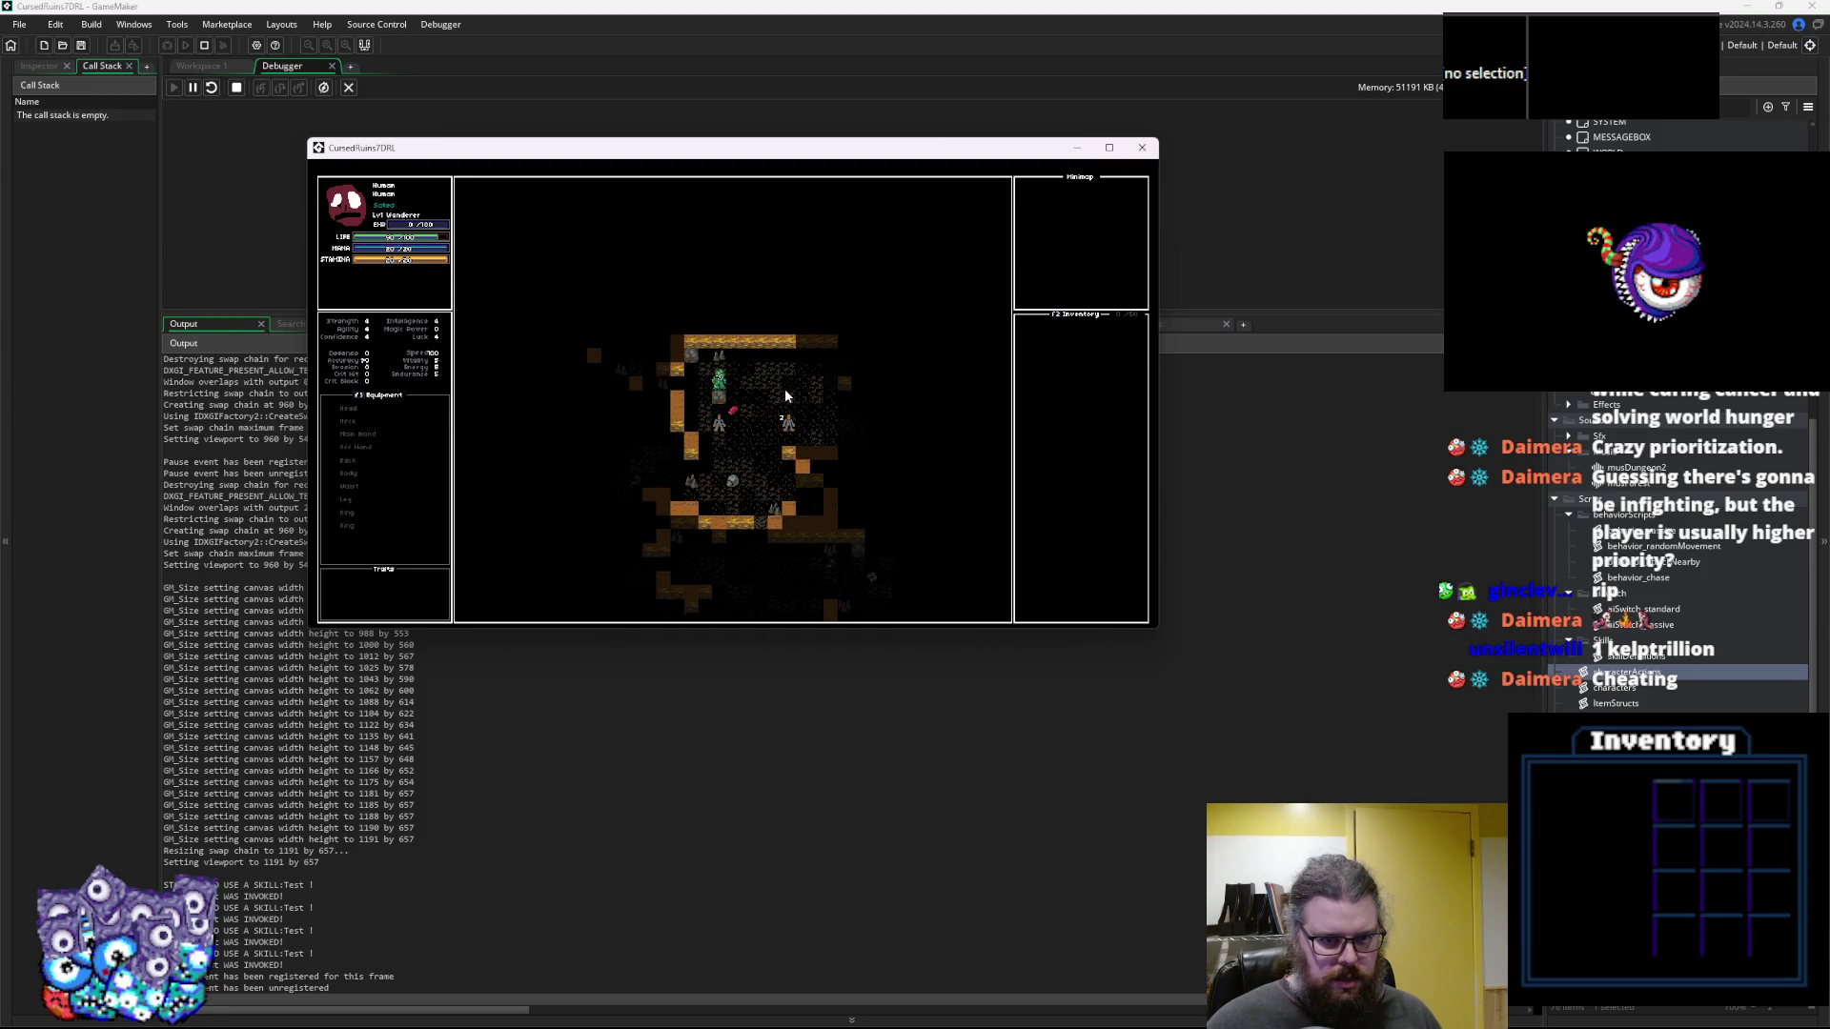
Walk the character right and down past the human monster, taking turns while Output logs Test skill uses
key("Right")
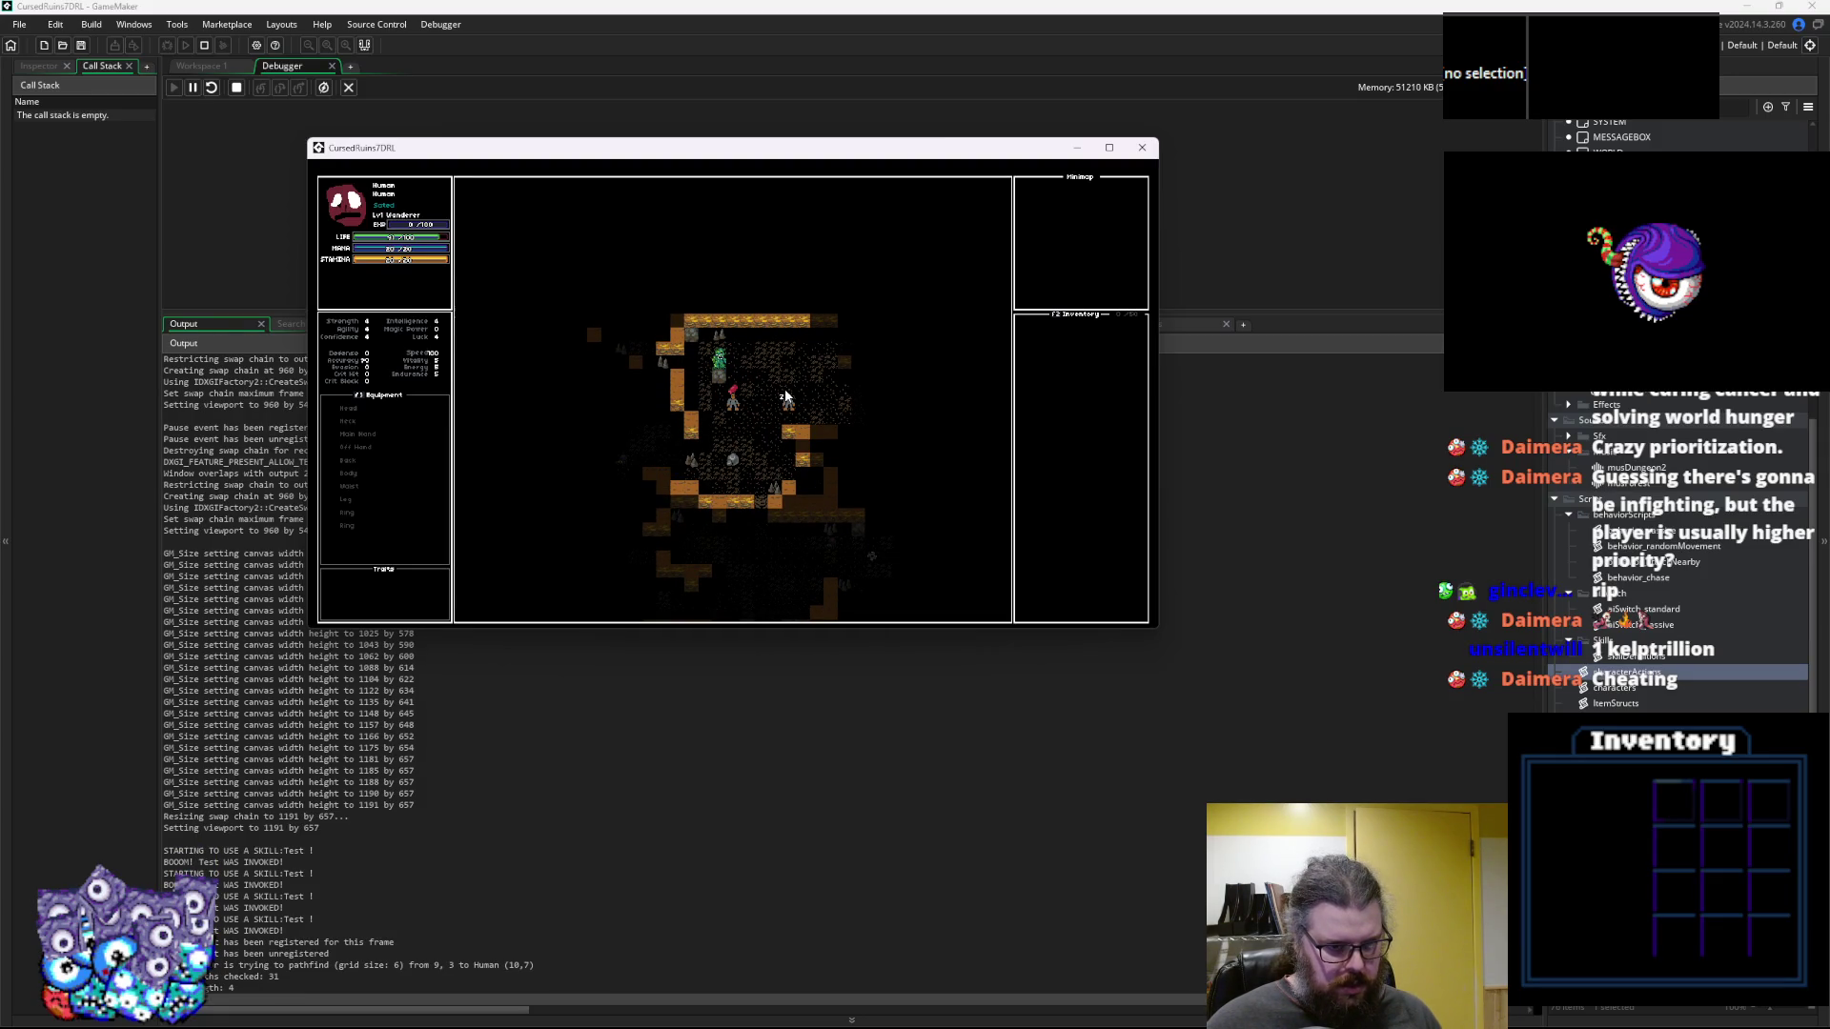
key("Up")
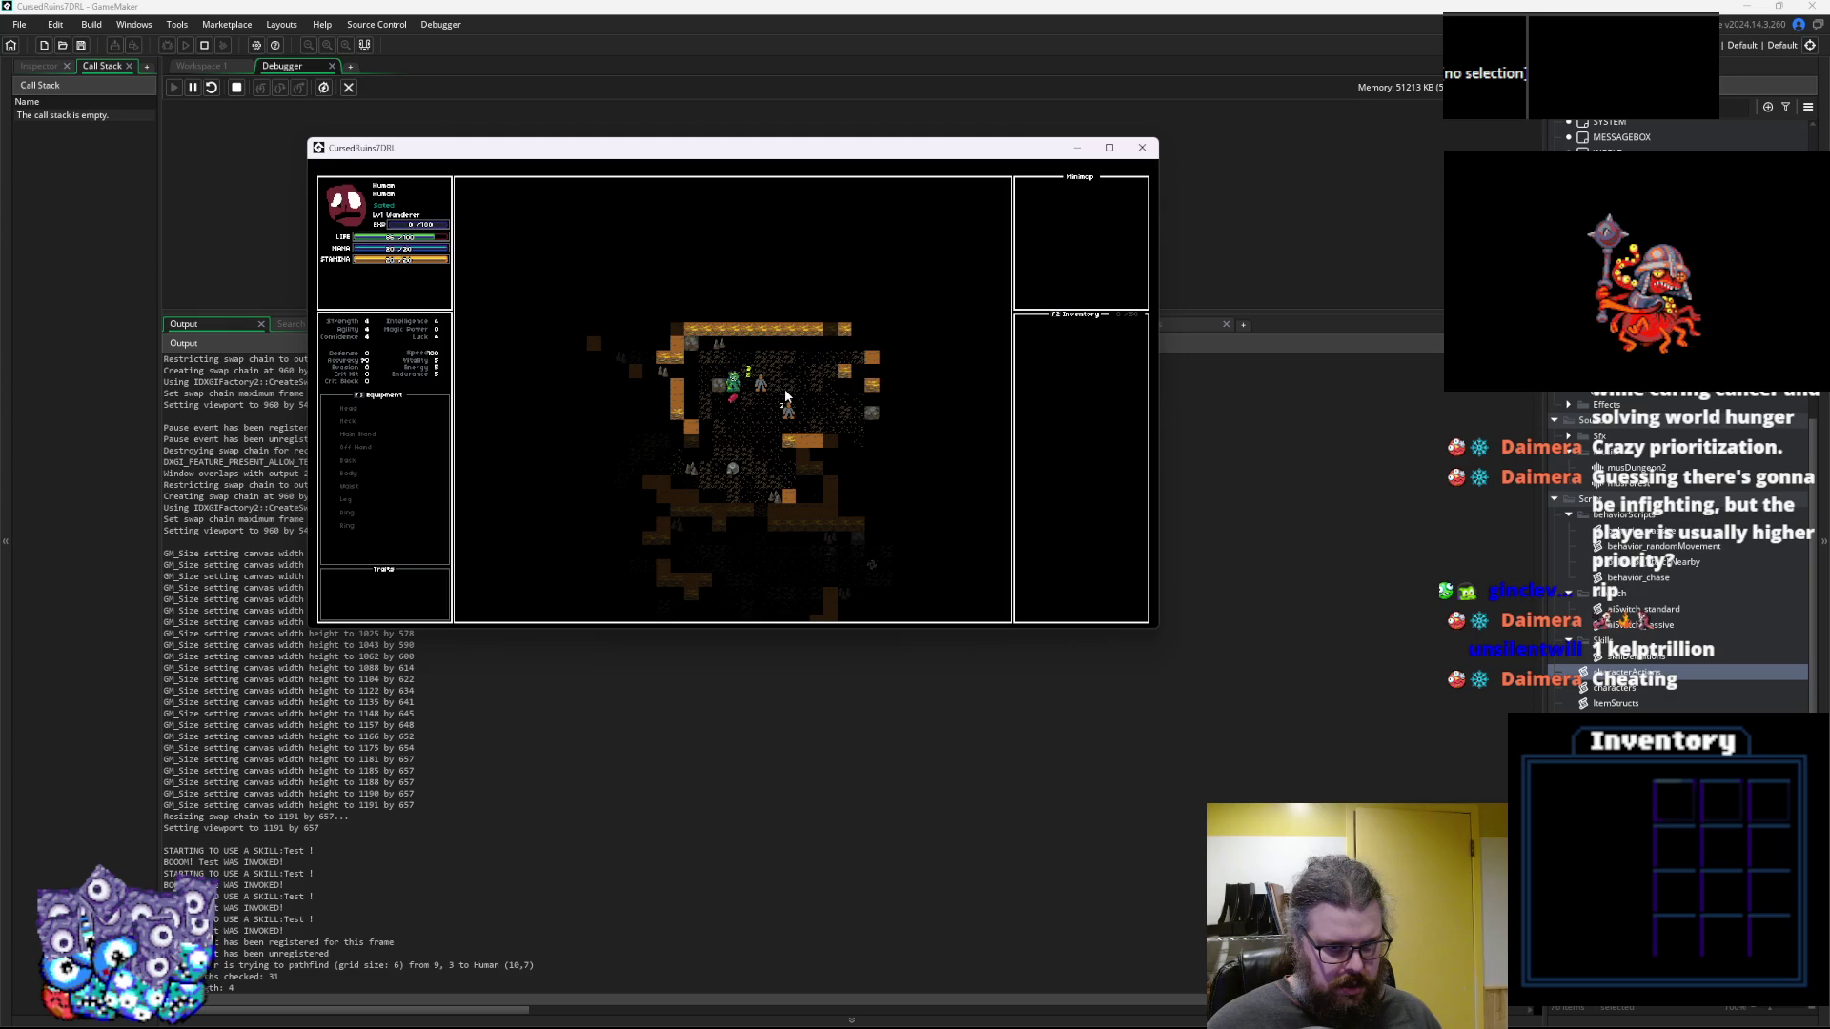
key("Right")
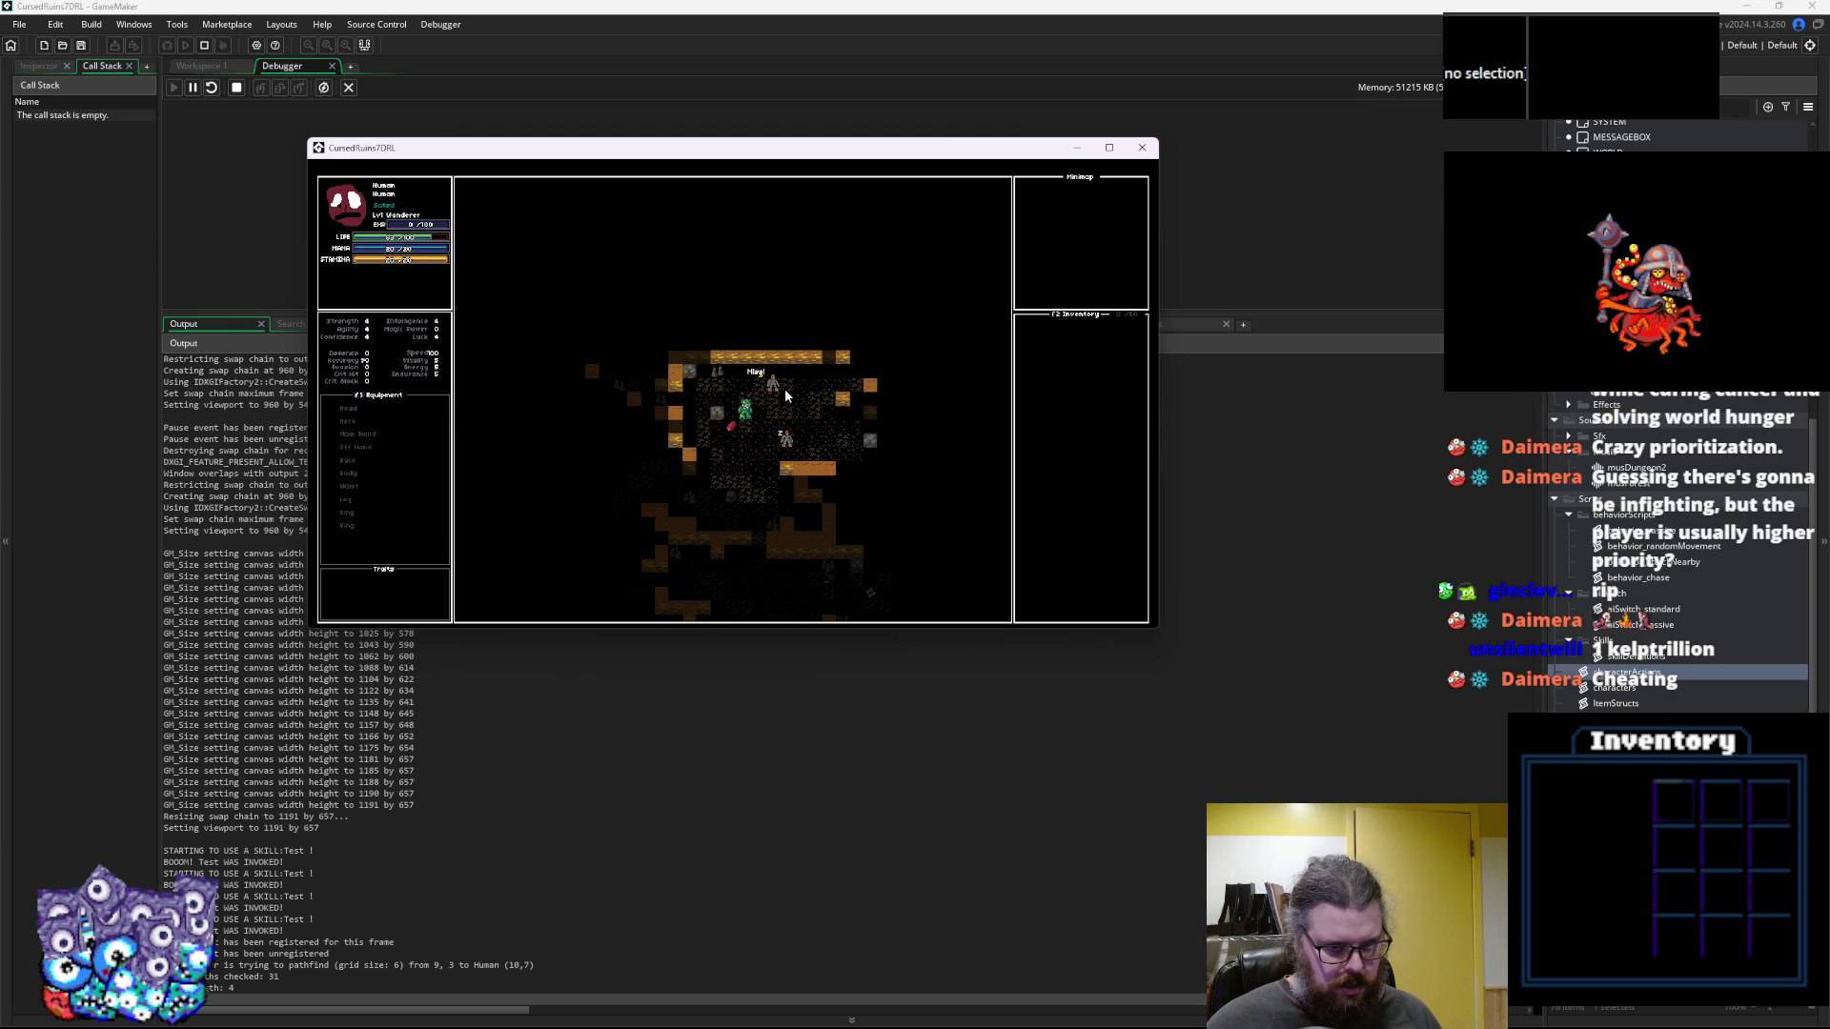
key("Right")
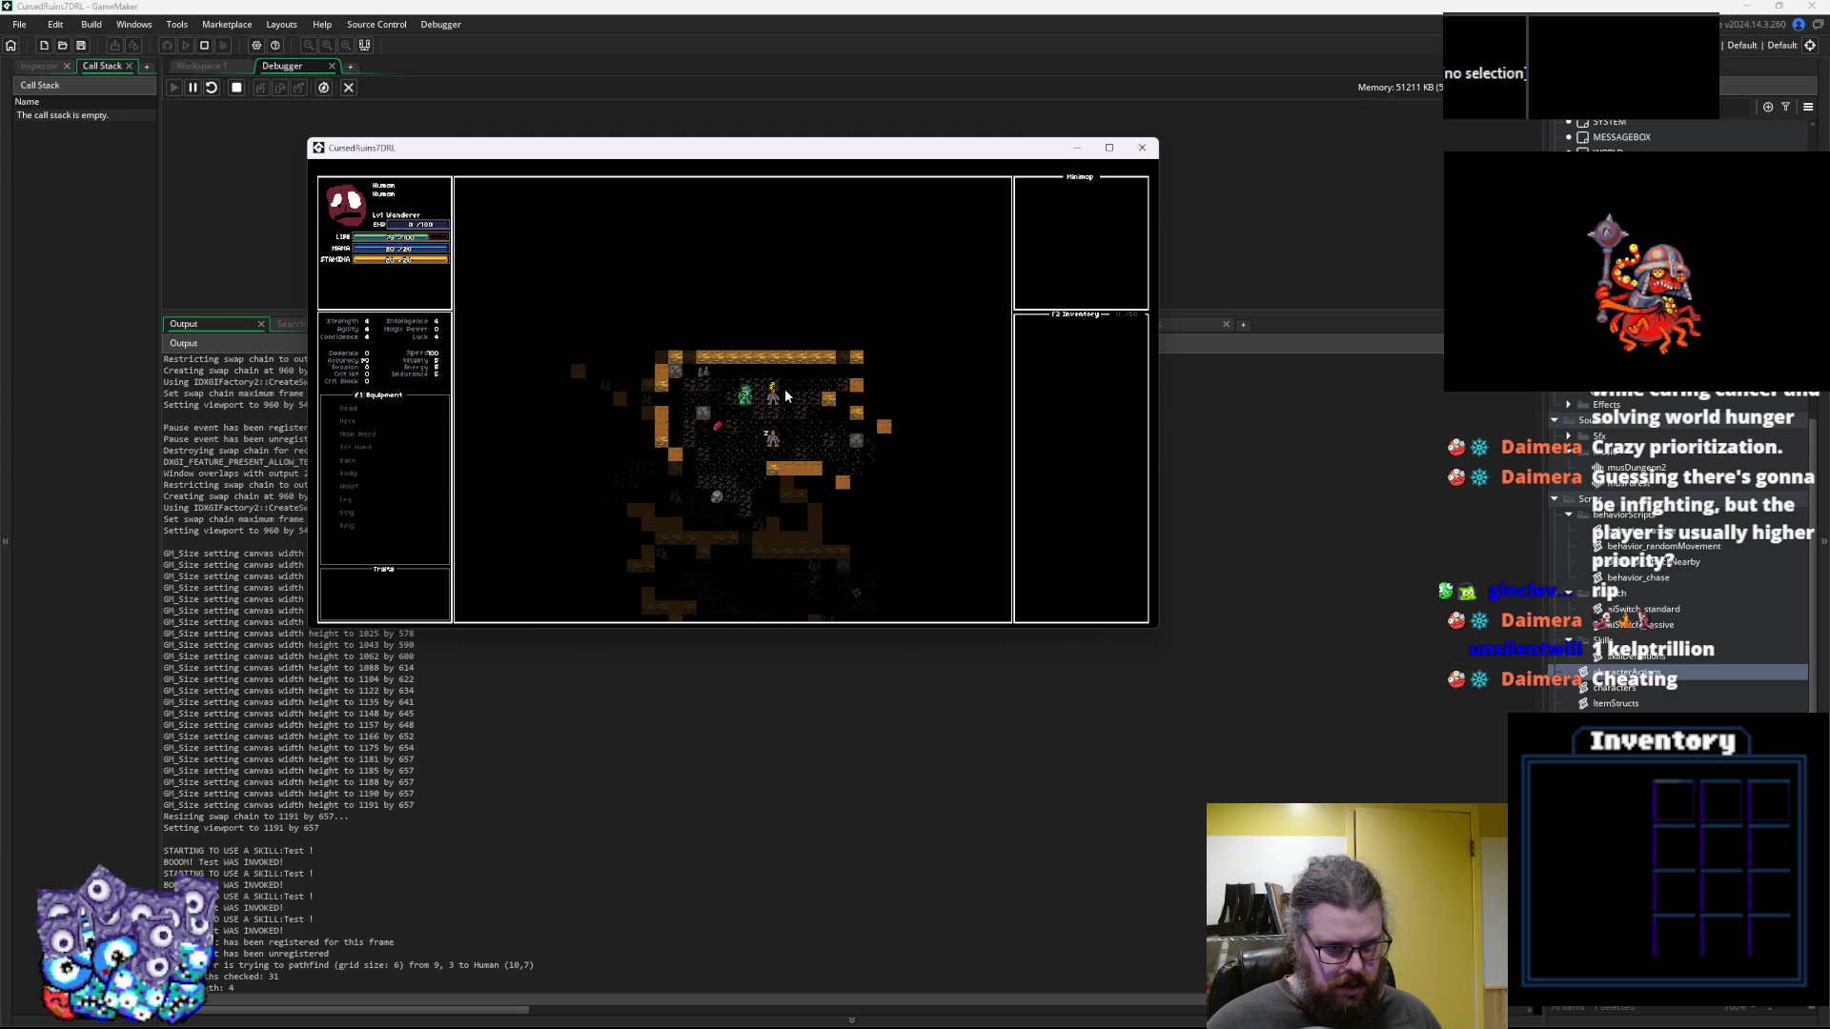
key("Right")
key("Right")
key("Right")
key("Down")
key("Down")
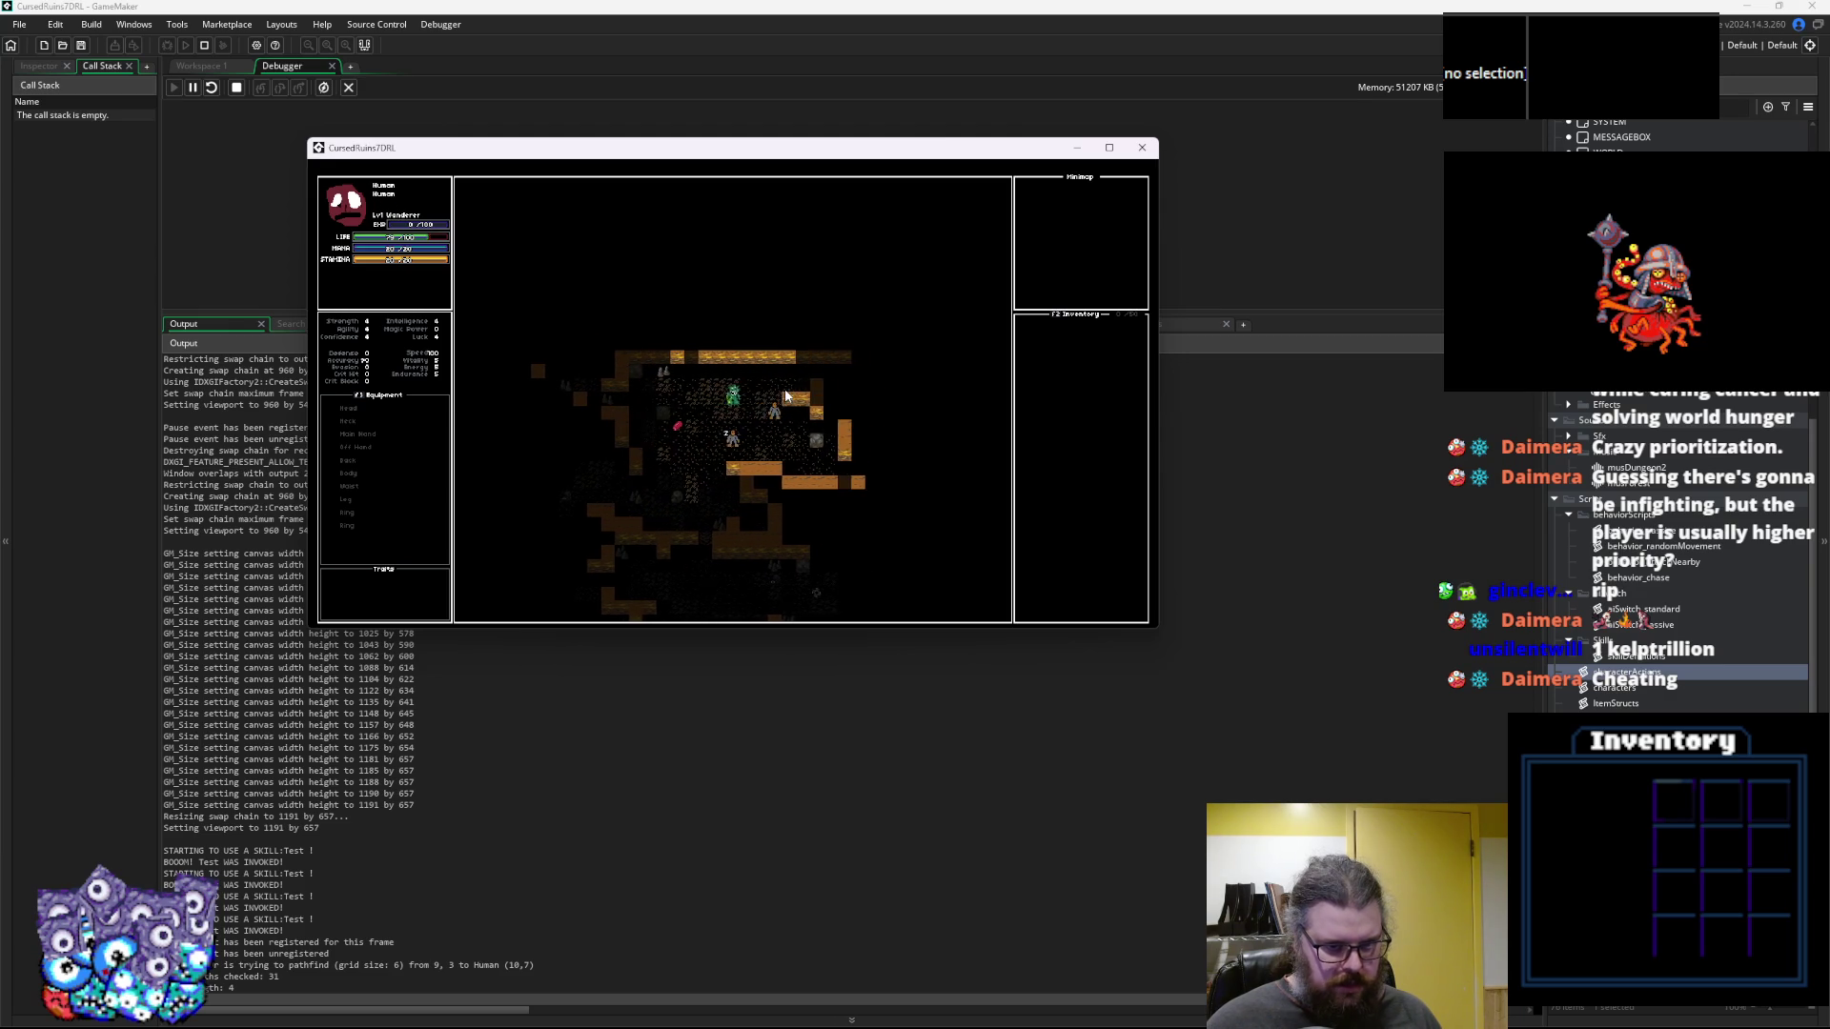
key("Right")
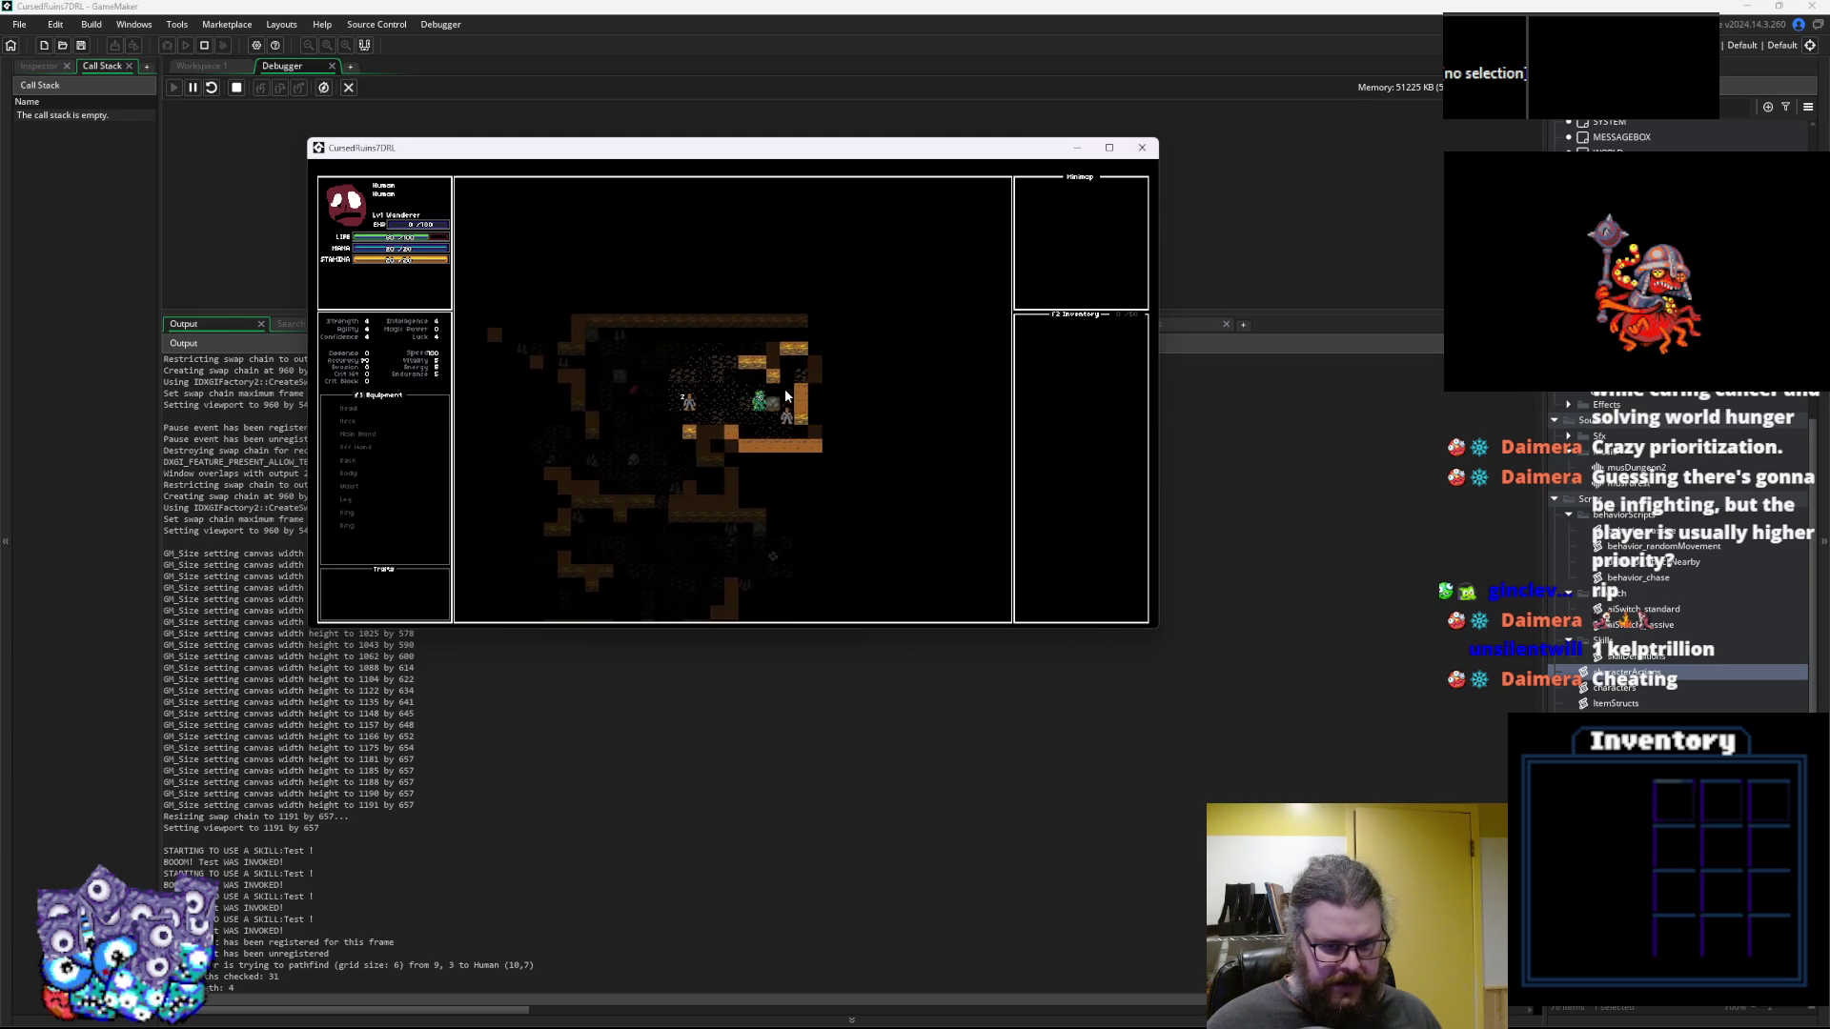
key("Down")
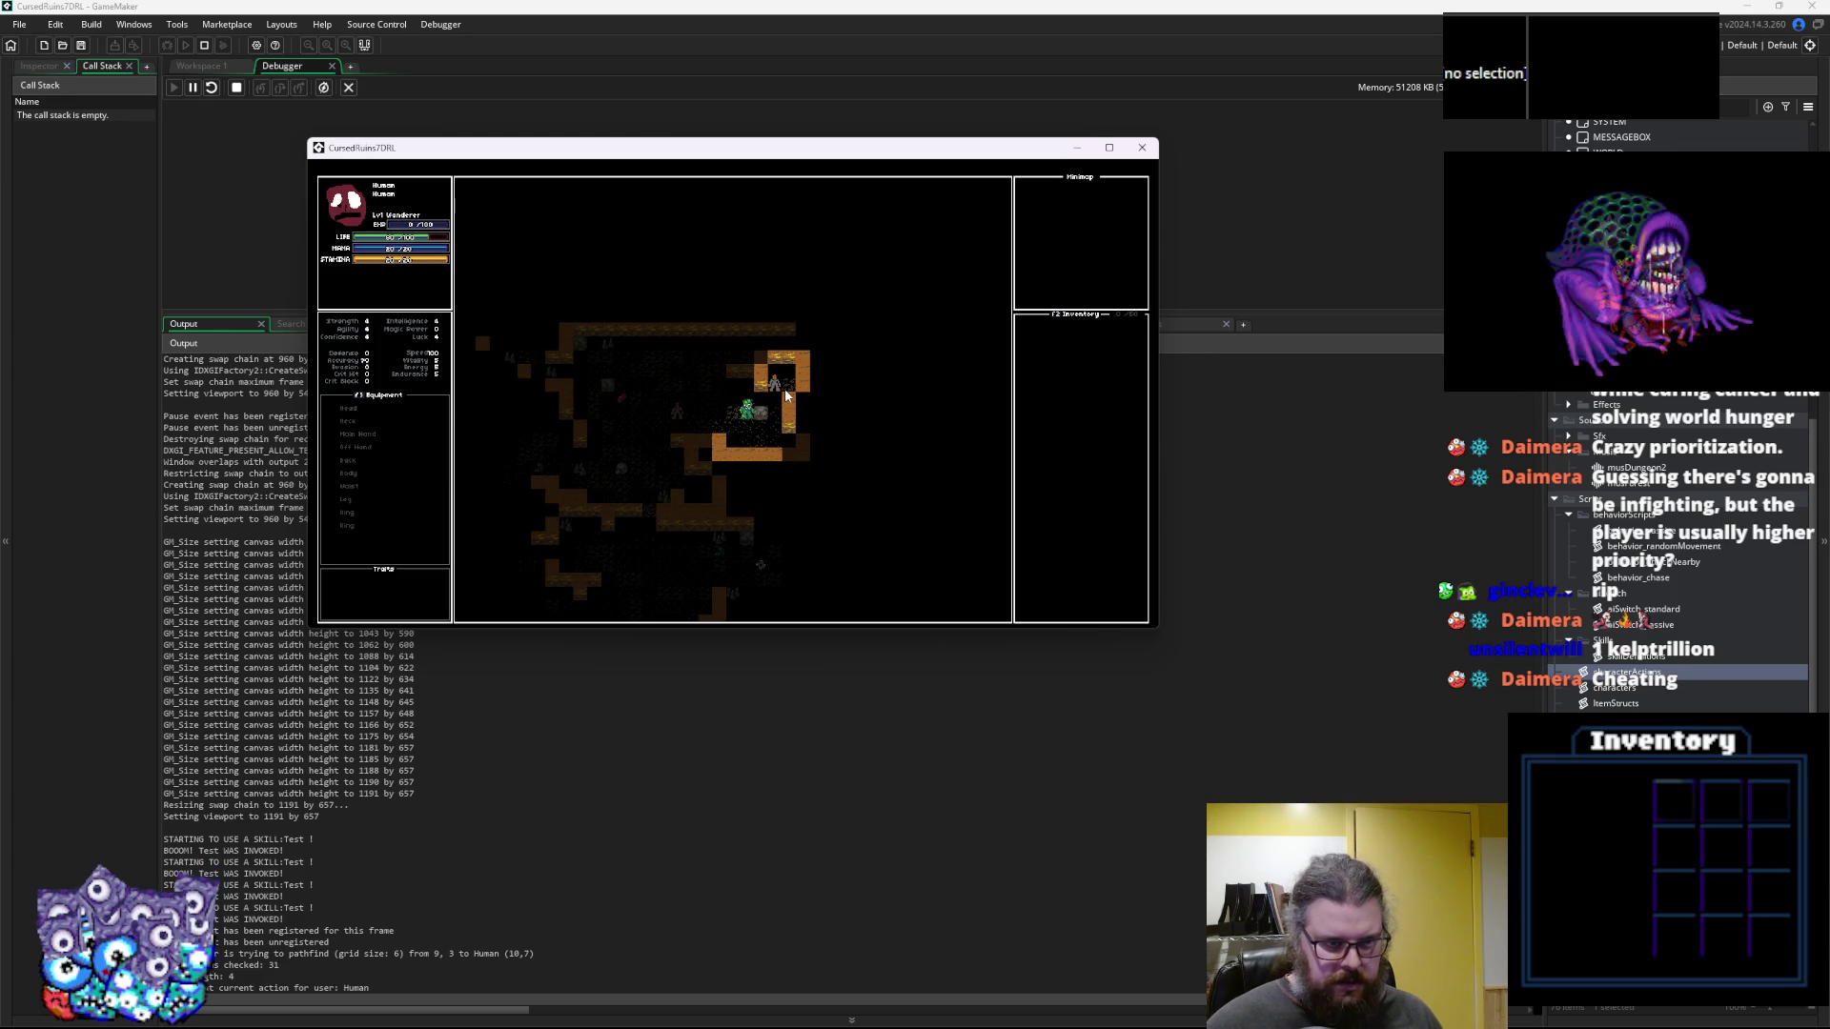
key("Up")
key("Right")
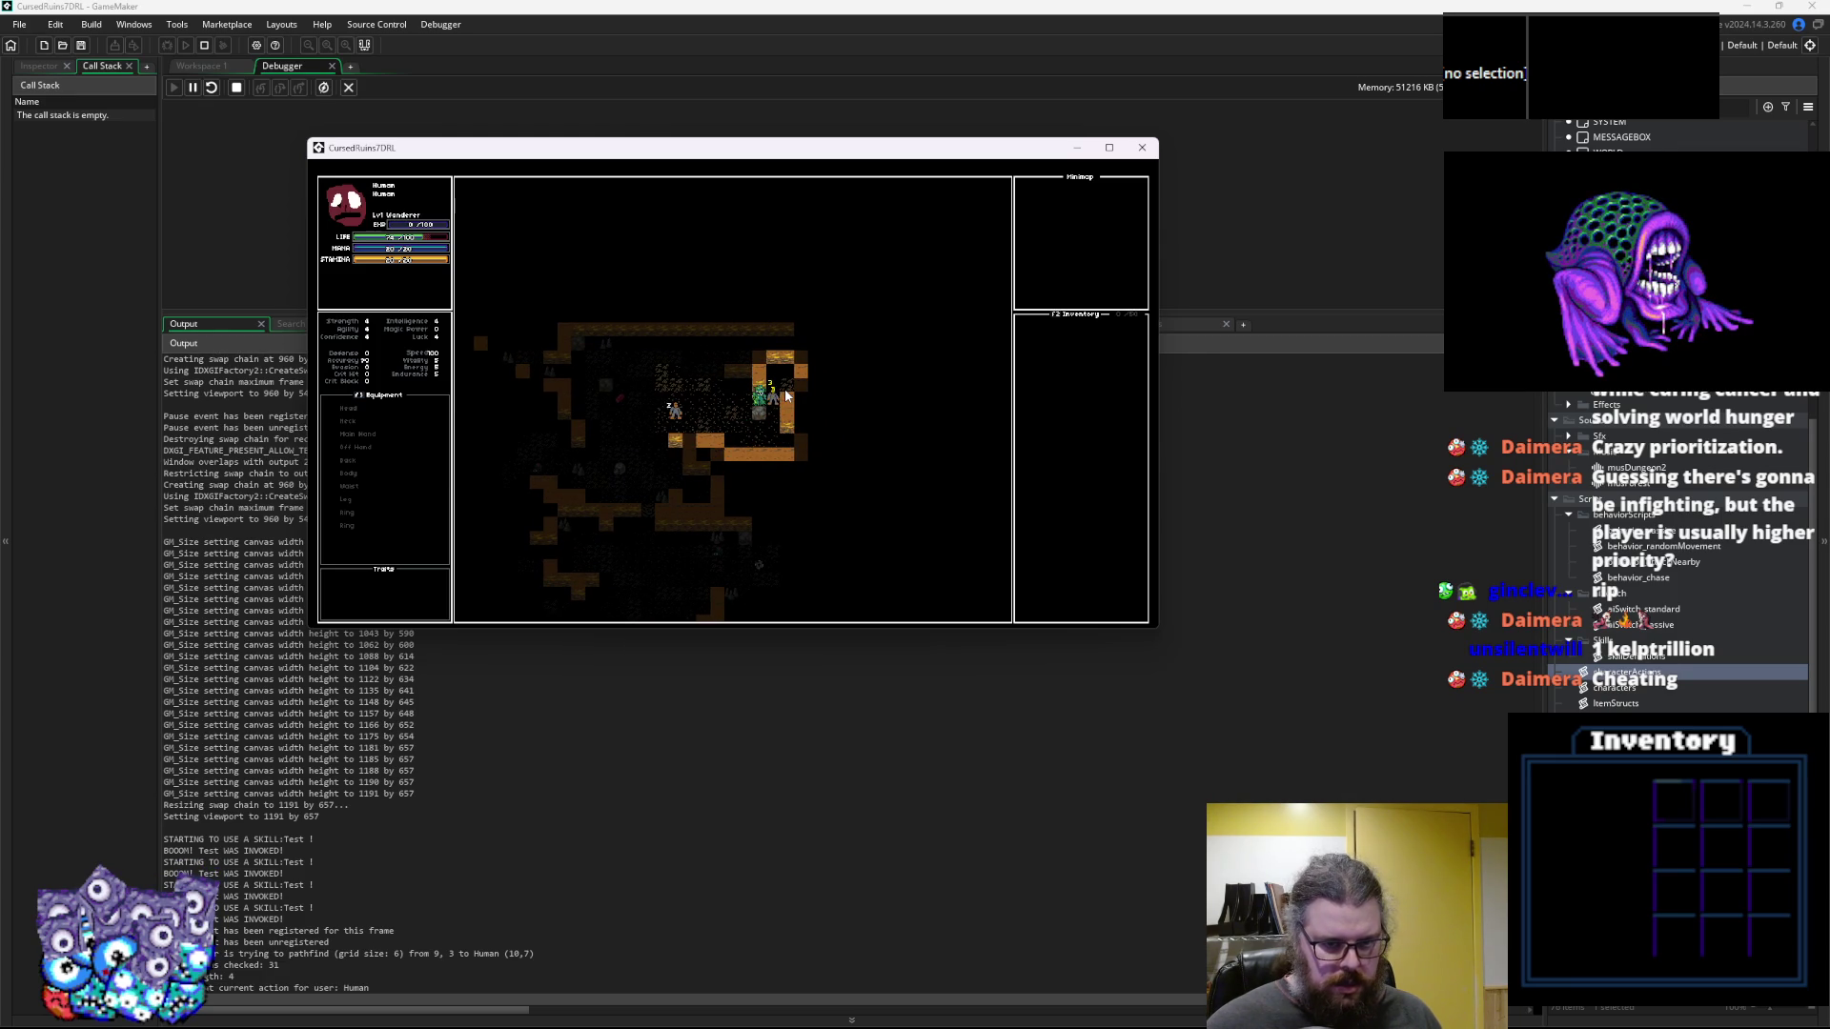
key("Right")
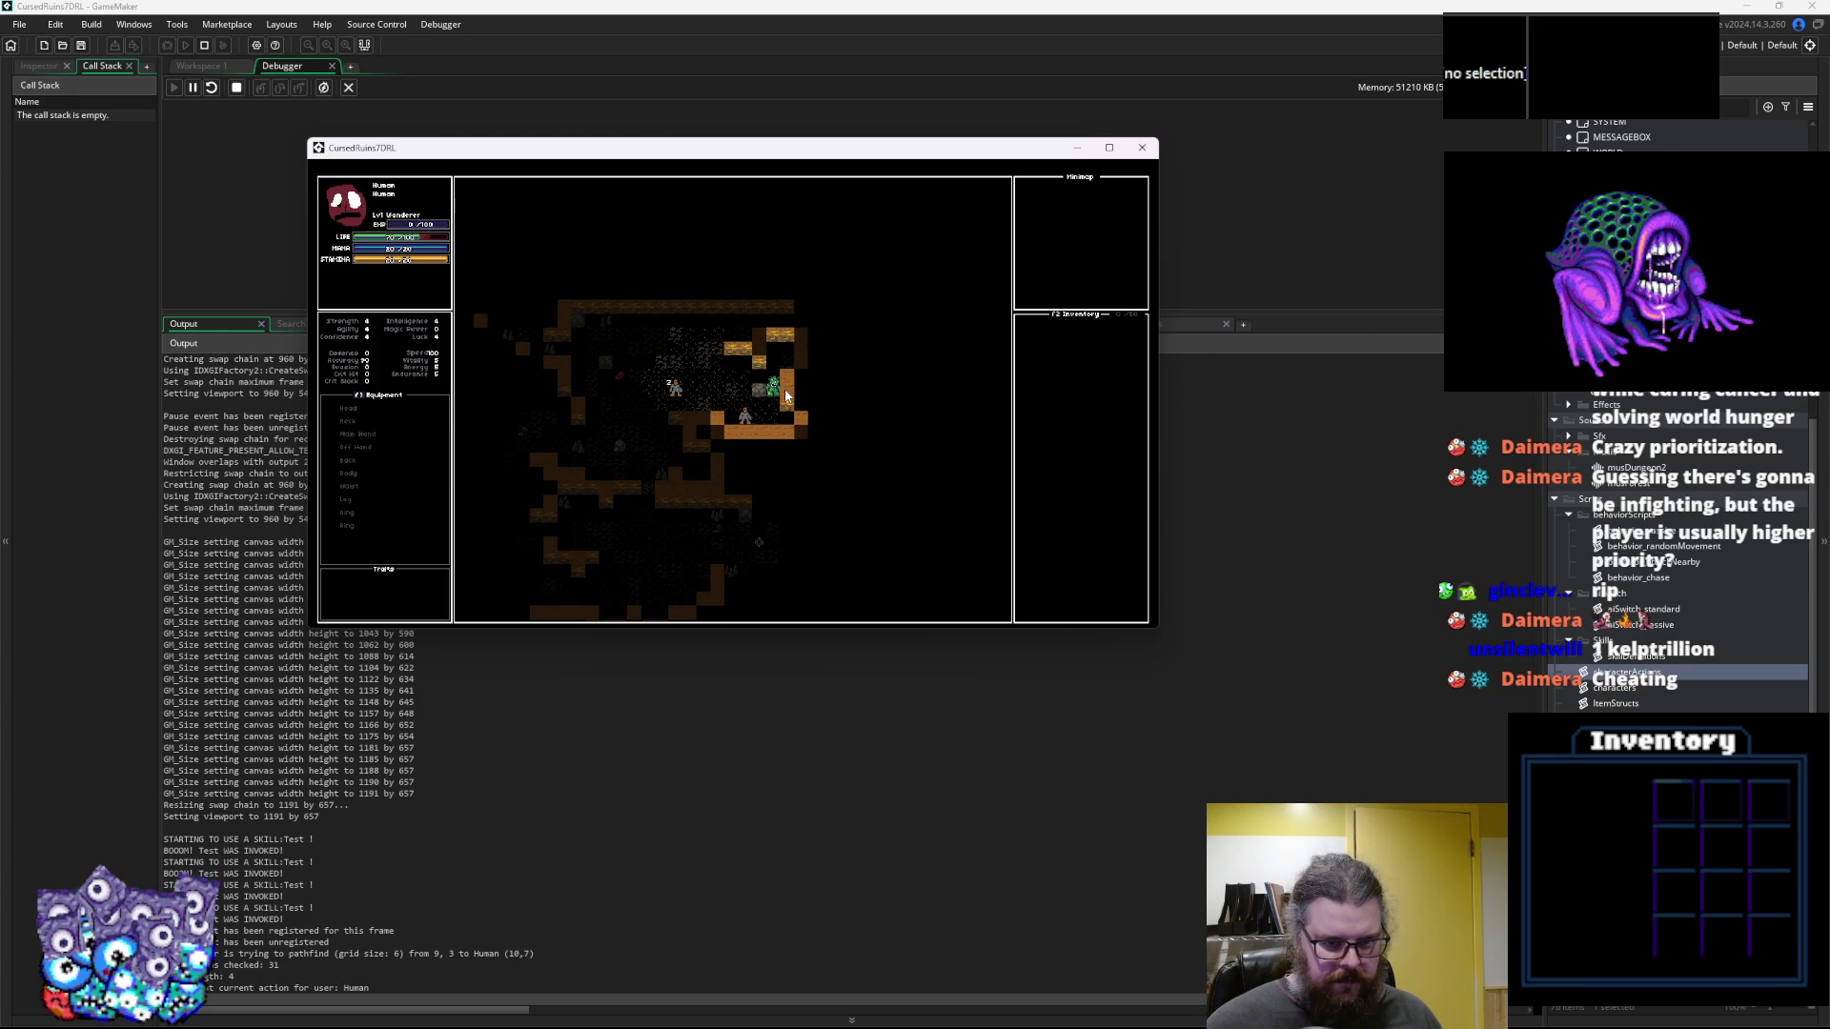
key("Down")
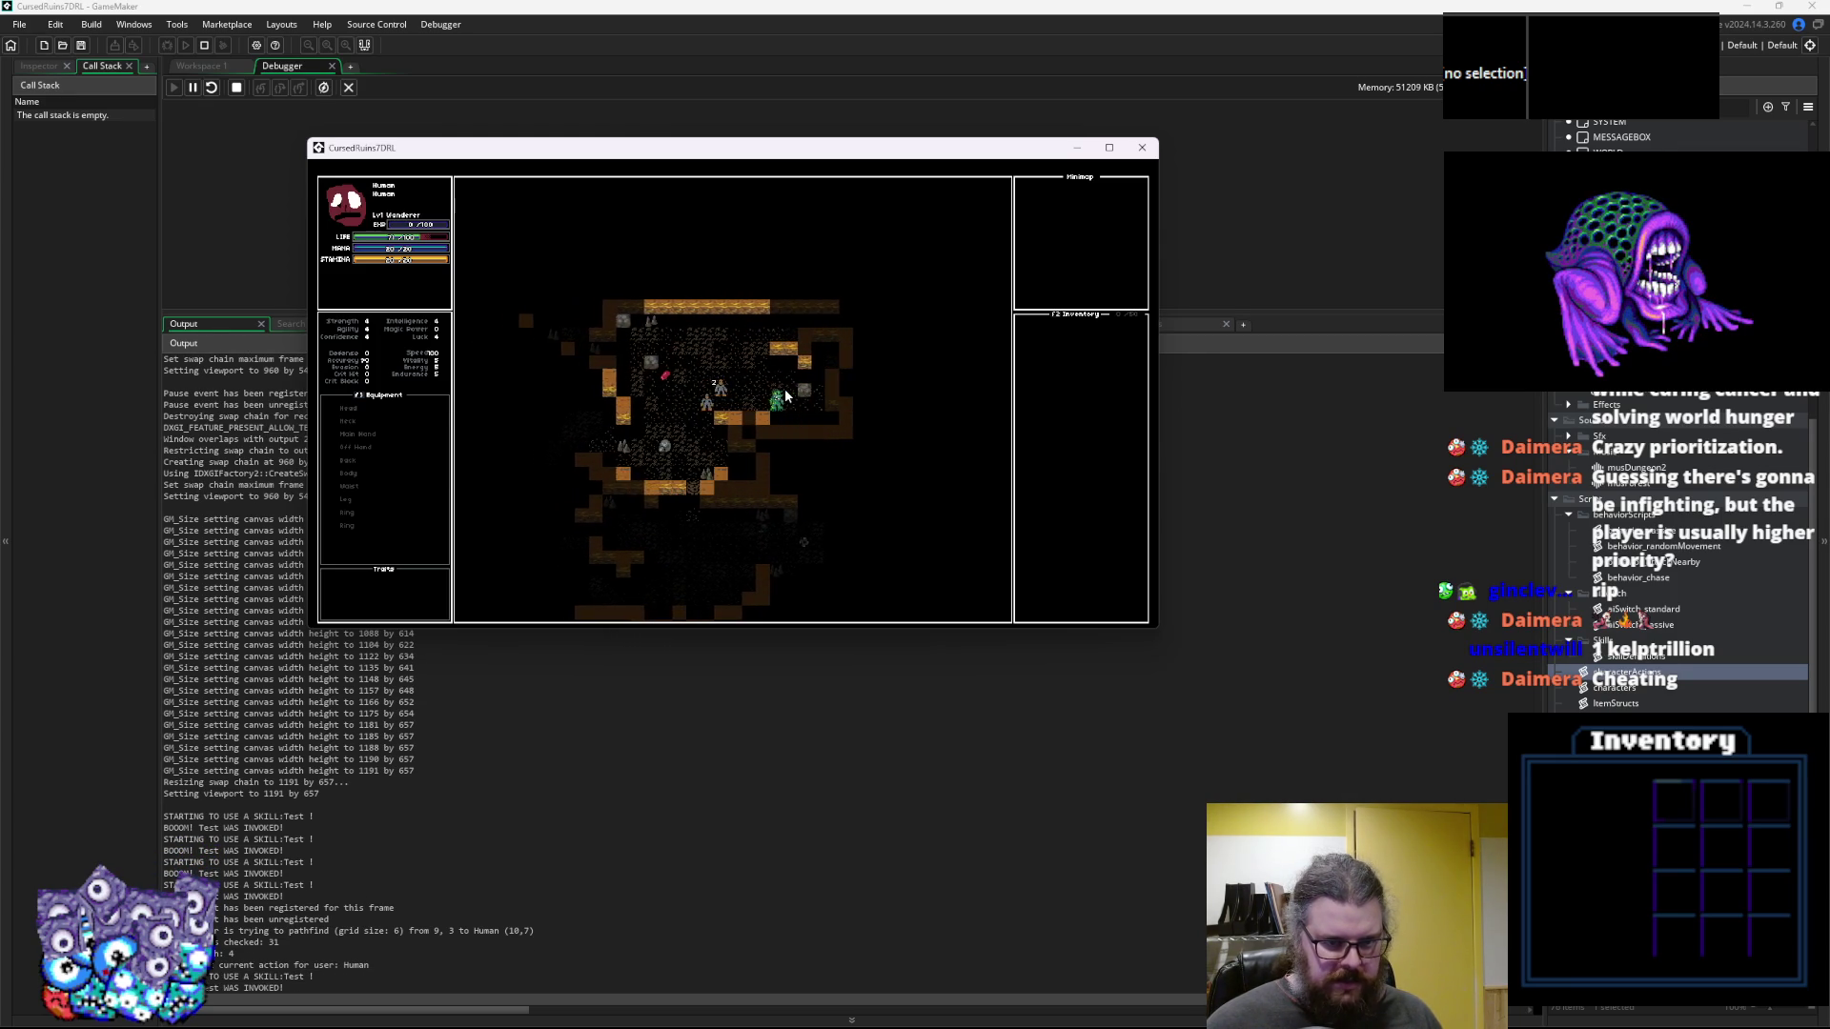
key("Left")
key("Down")
key("Down")
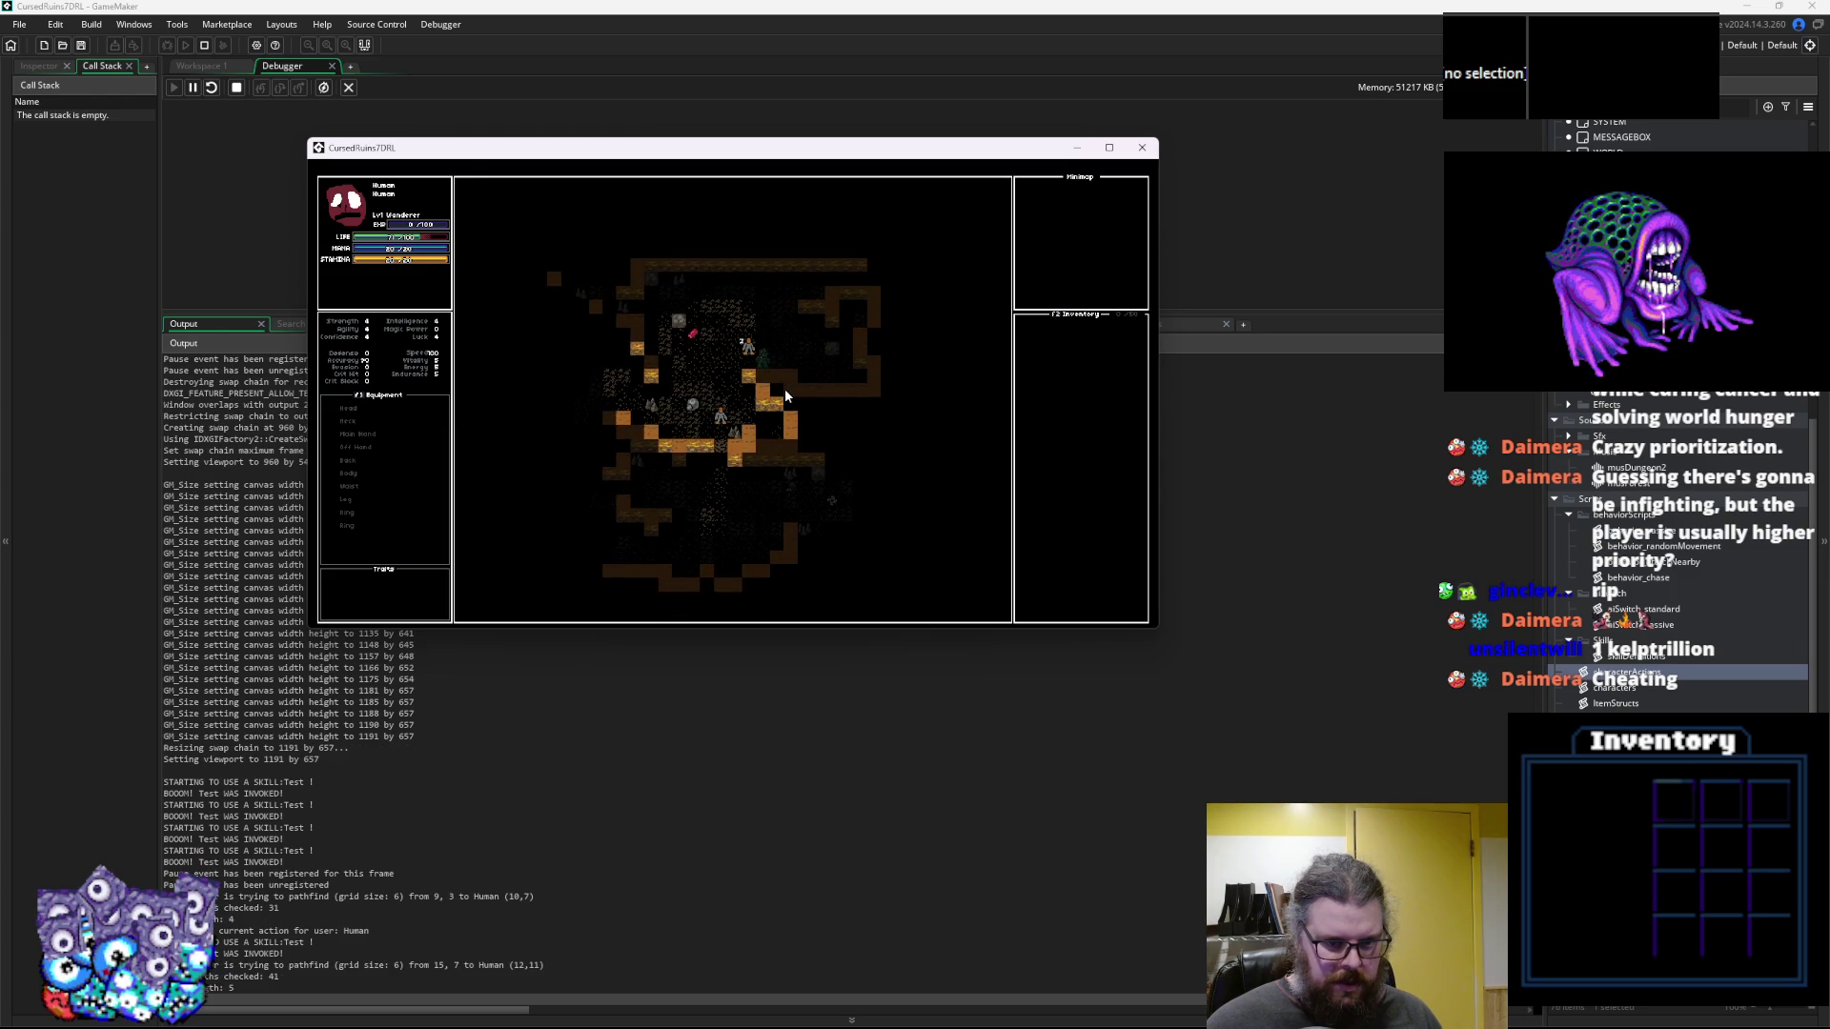
key("Down")
key("Left")
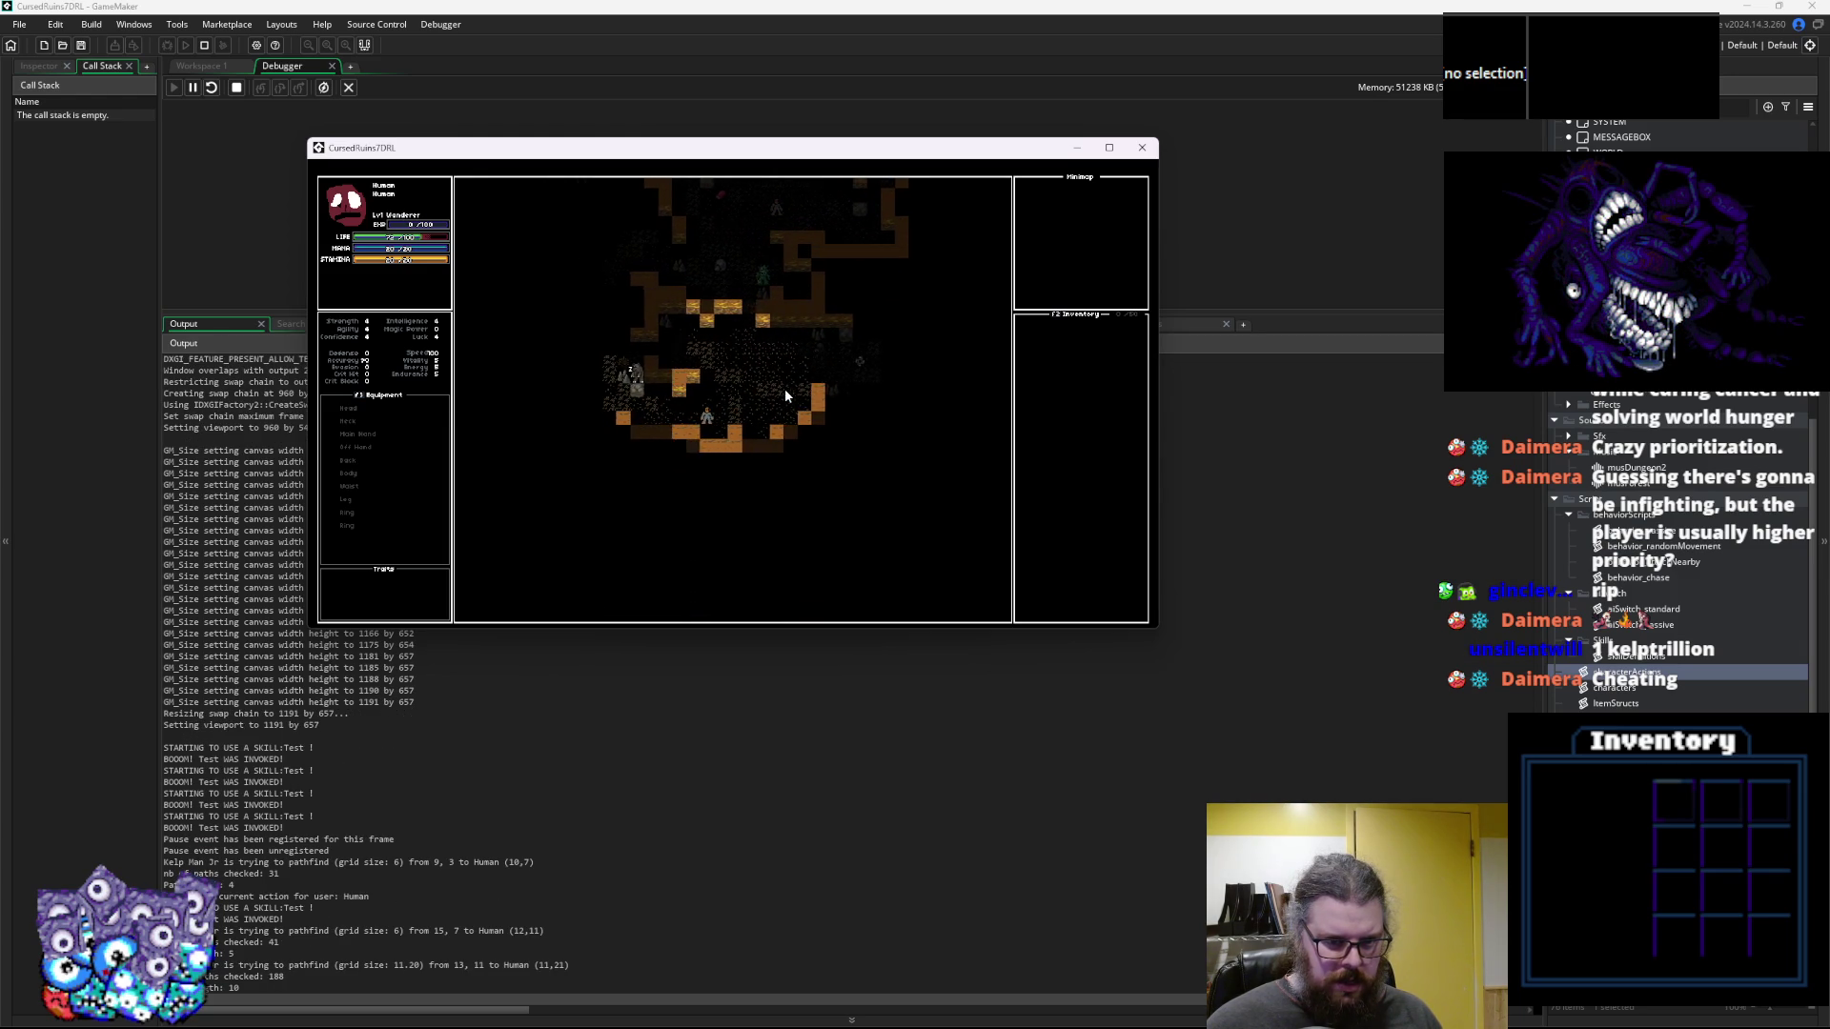
key("Down")
key("Down")
key("Down")
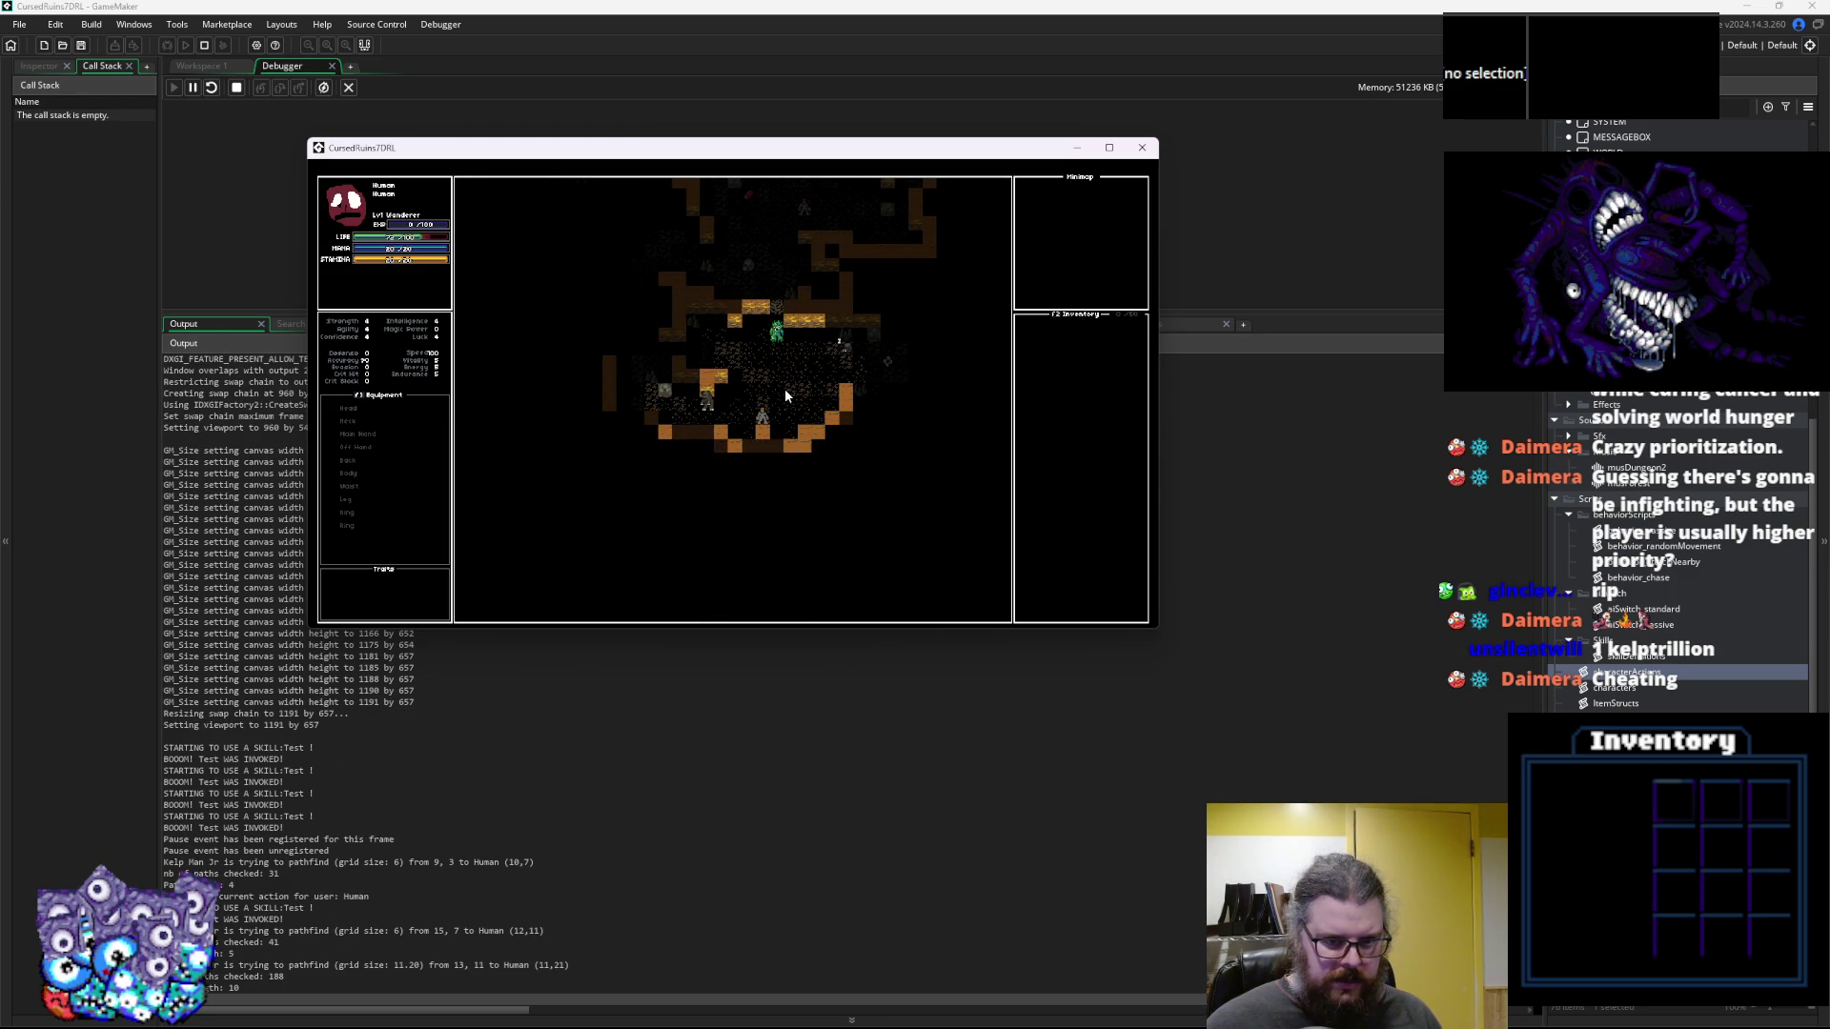
key("Right")
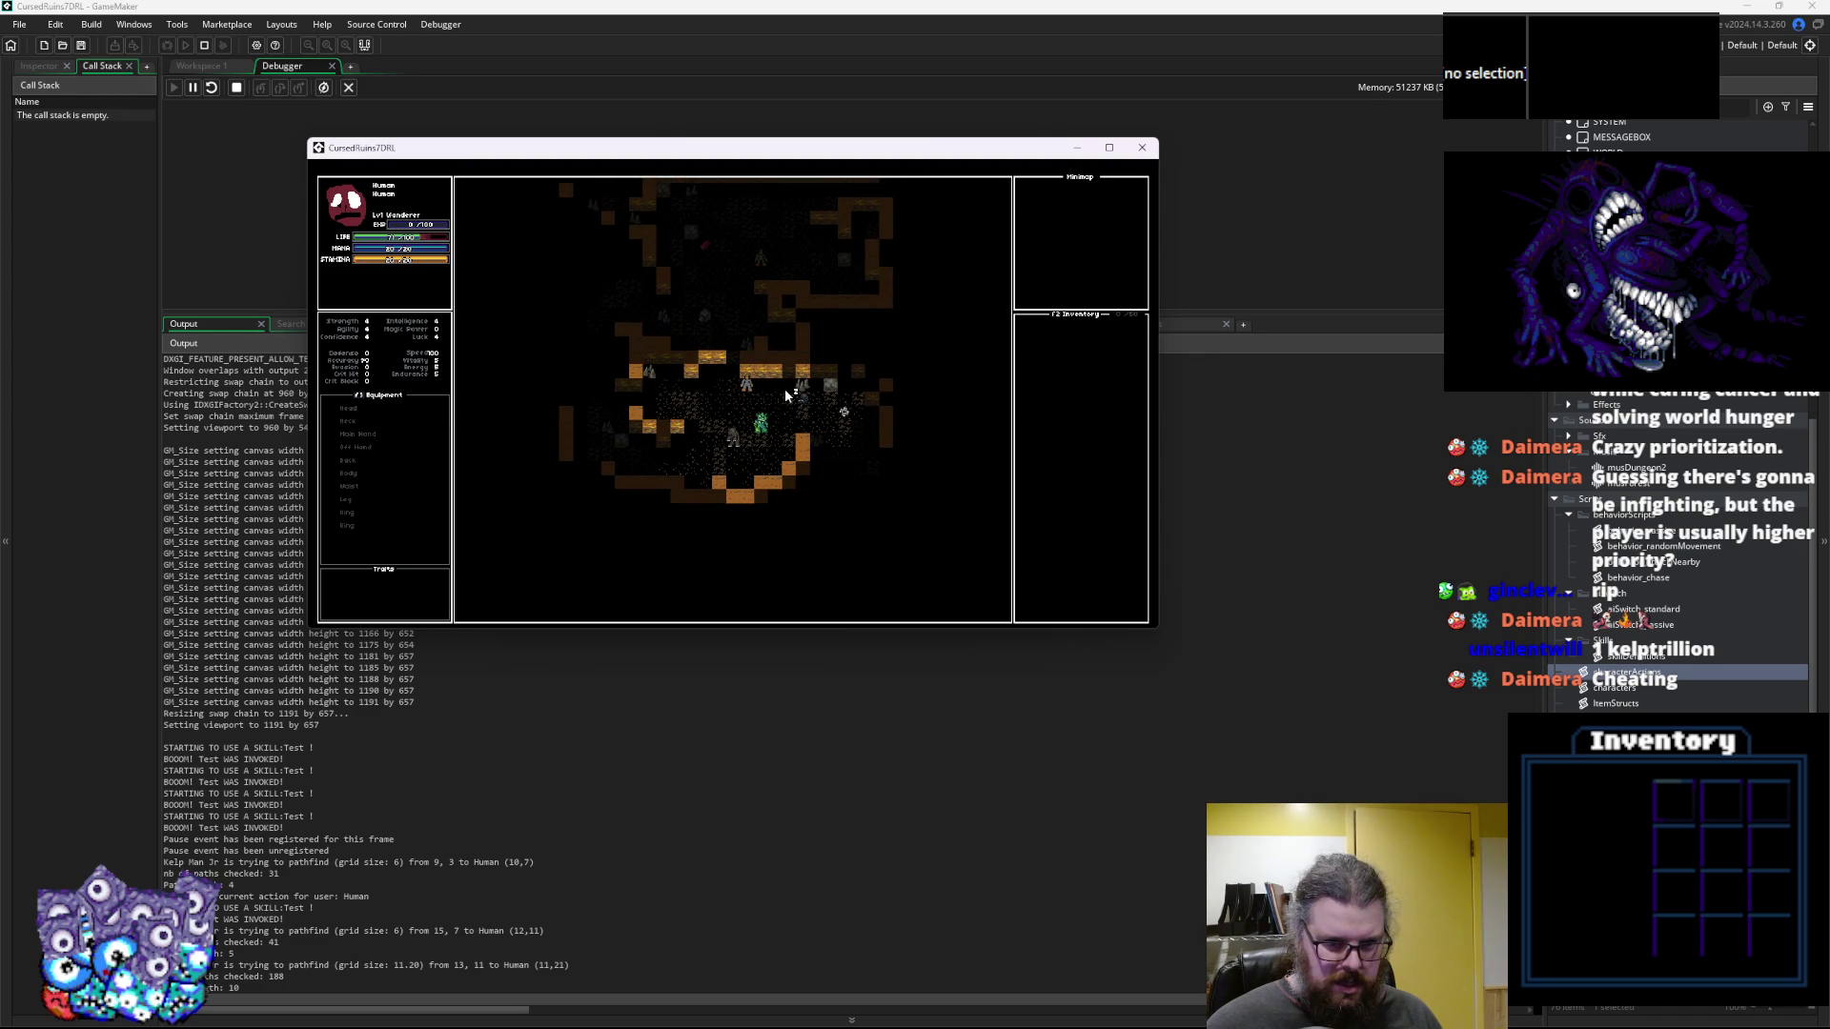
key("Up")
key("Up")
key("Up")
key("Up")
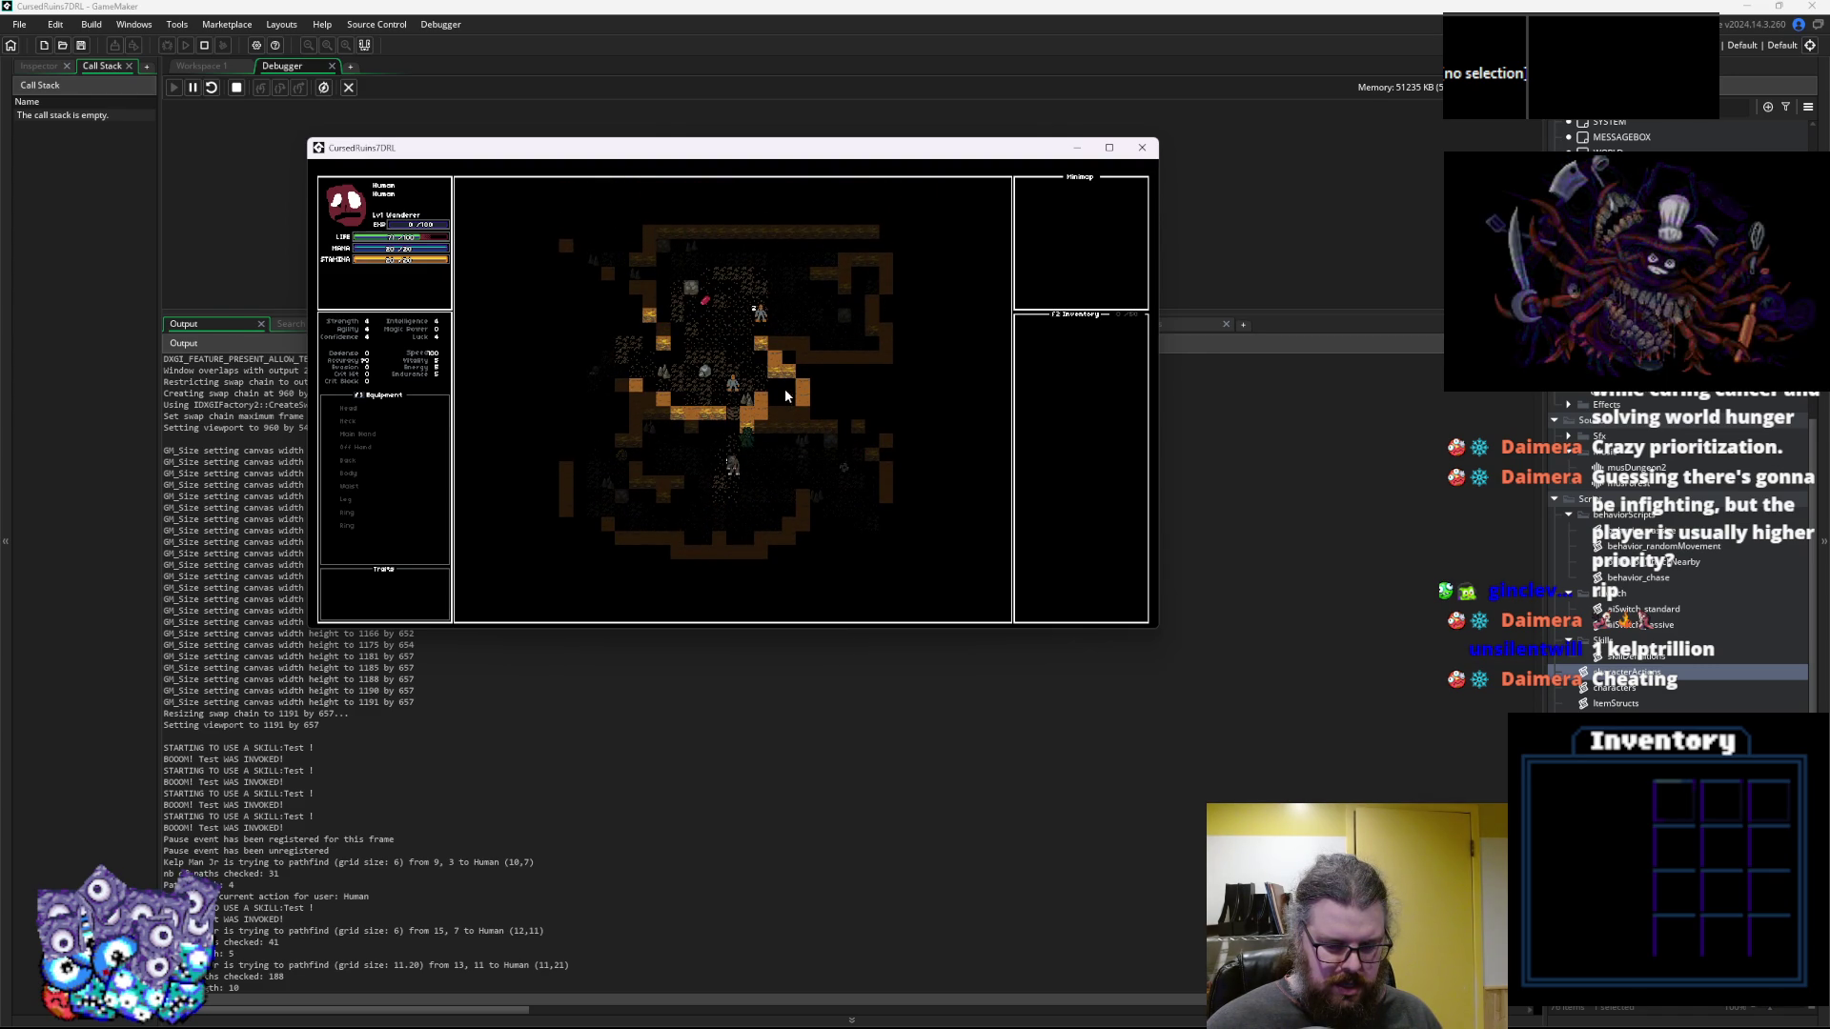
key("Up")
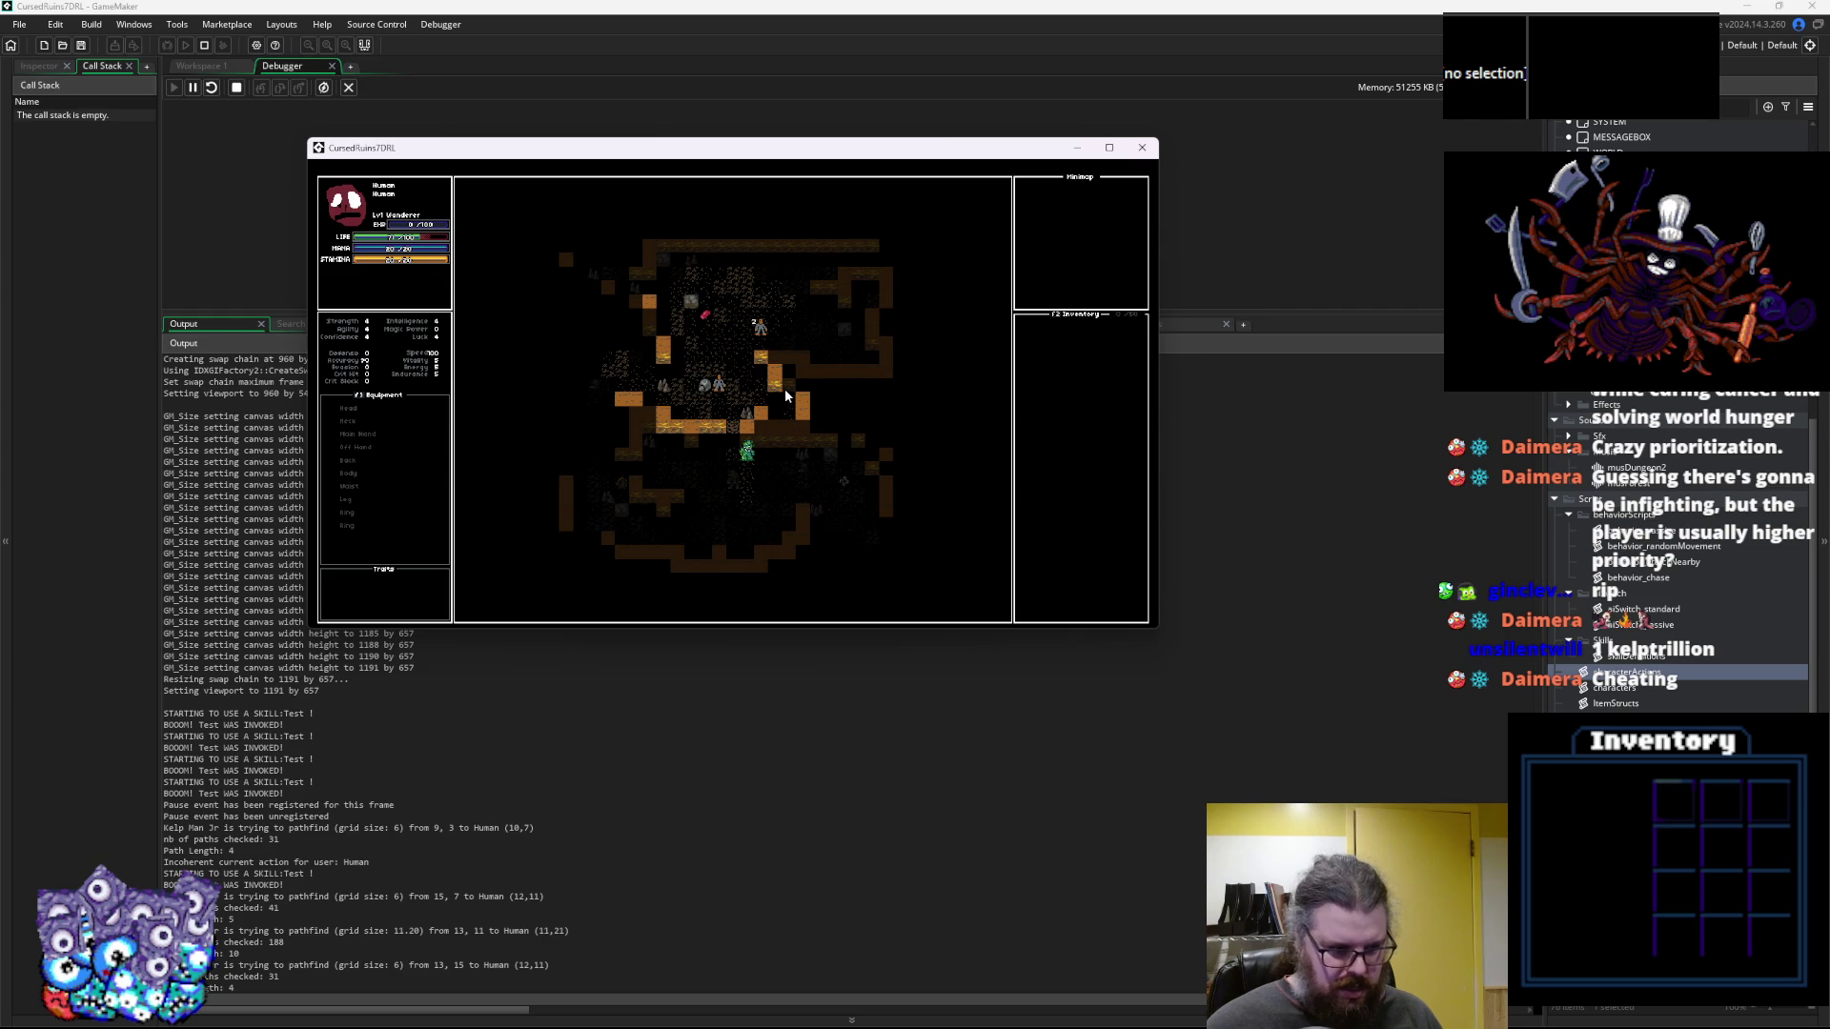
key("Up")
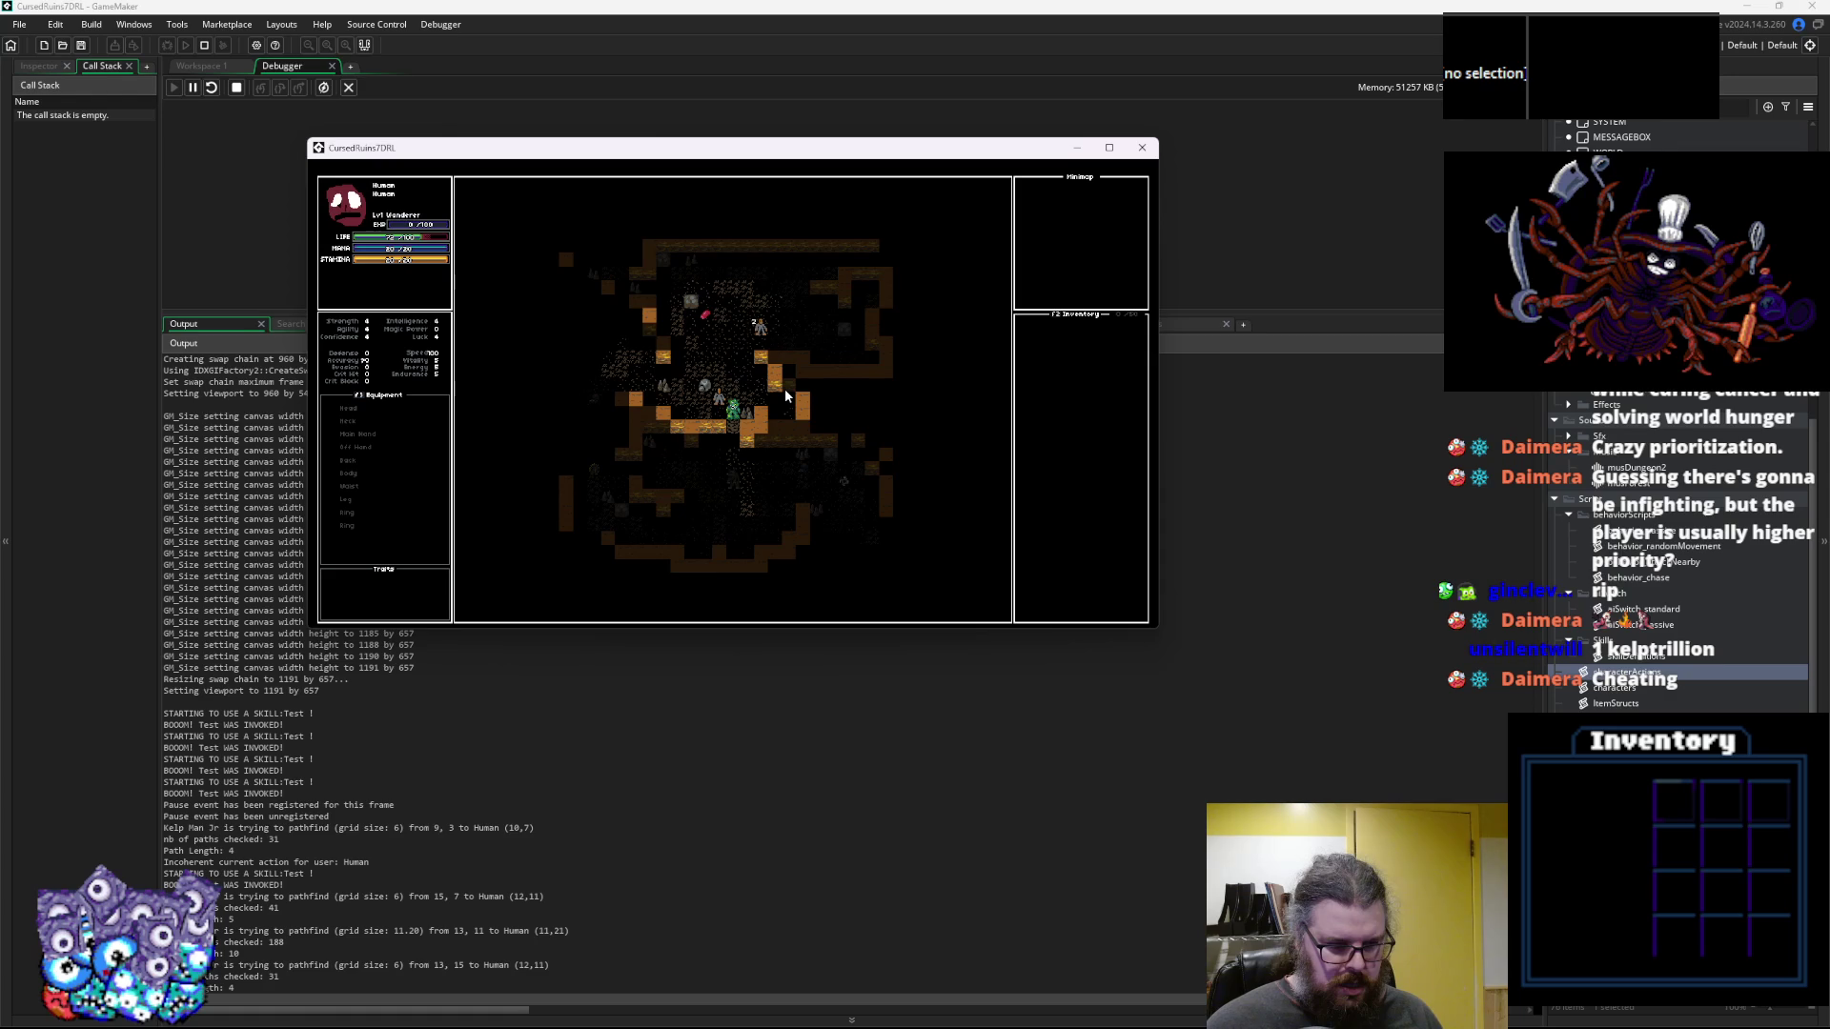
Take more turns beside the Kelp Man, move up through the dungeon, then close the game
key("Left")
key("Right")
key("Left")
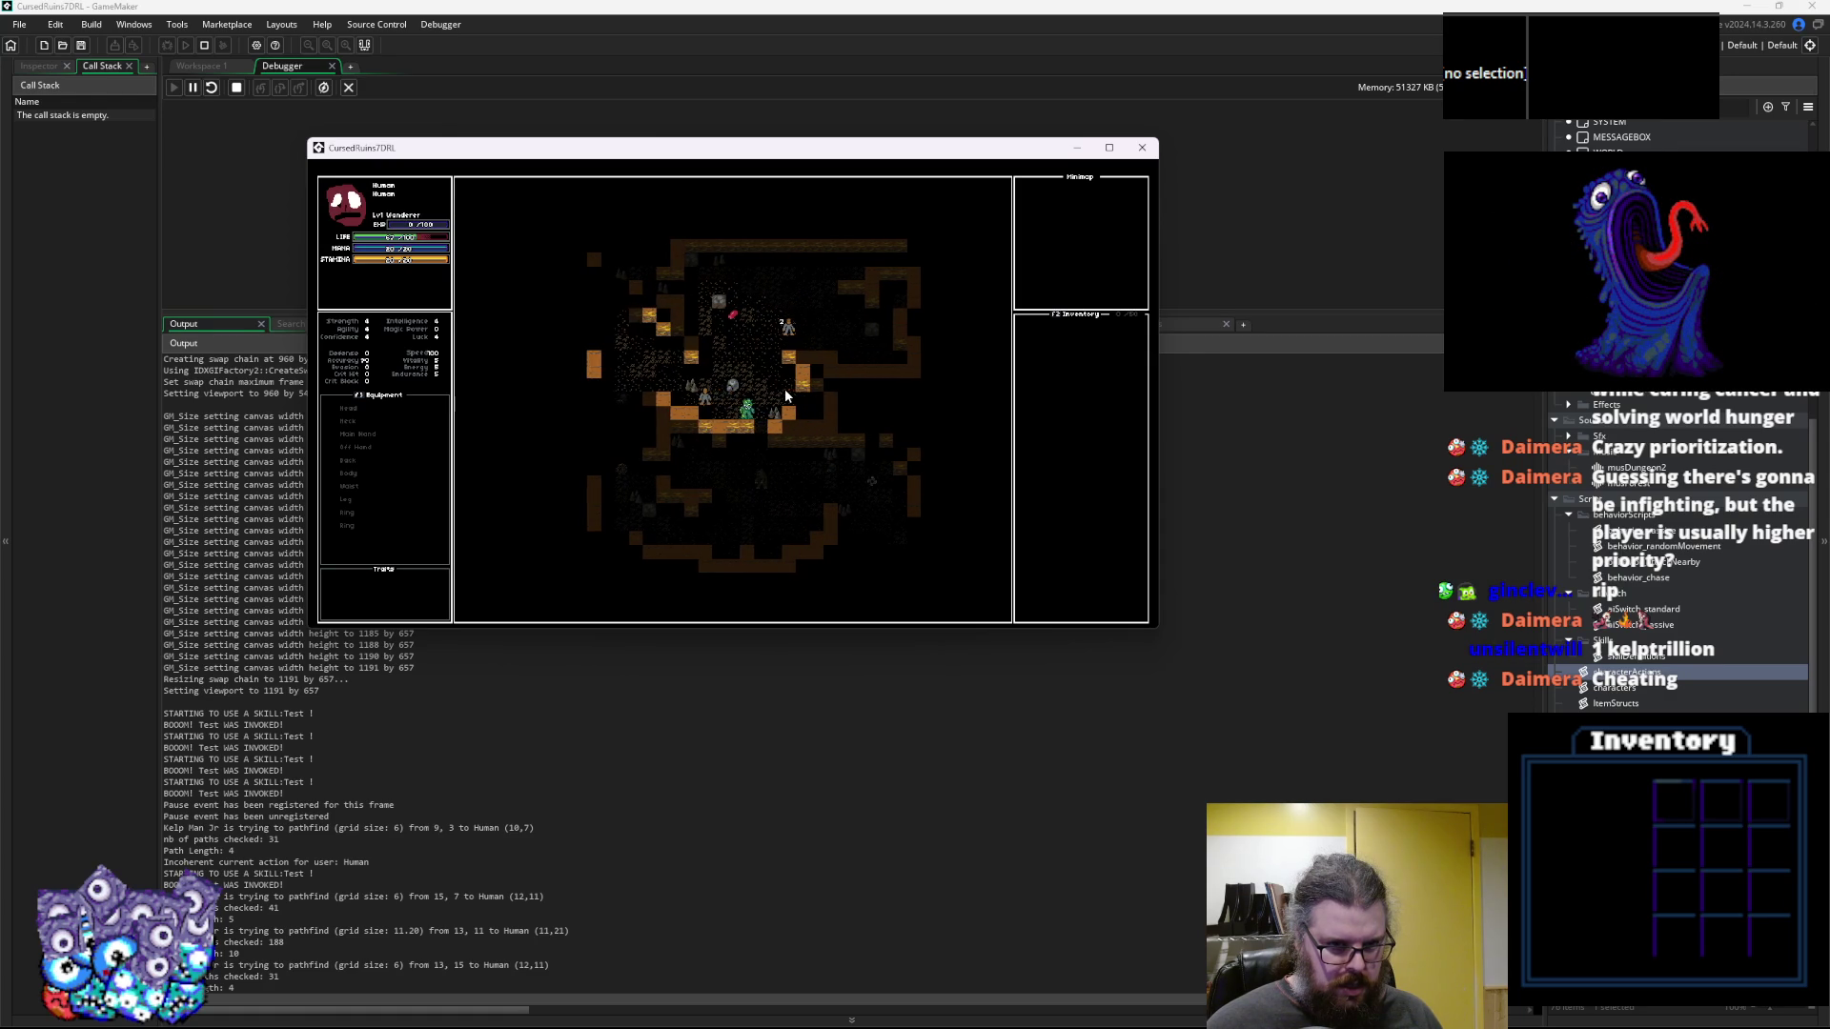
key("Up")
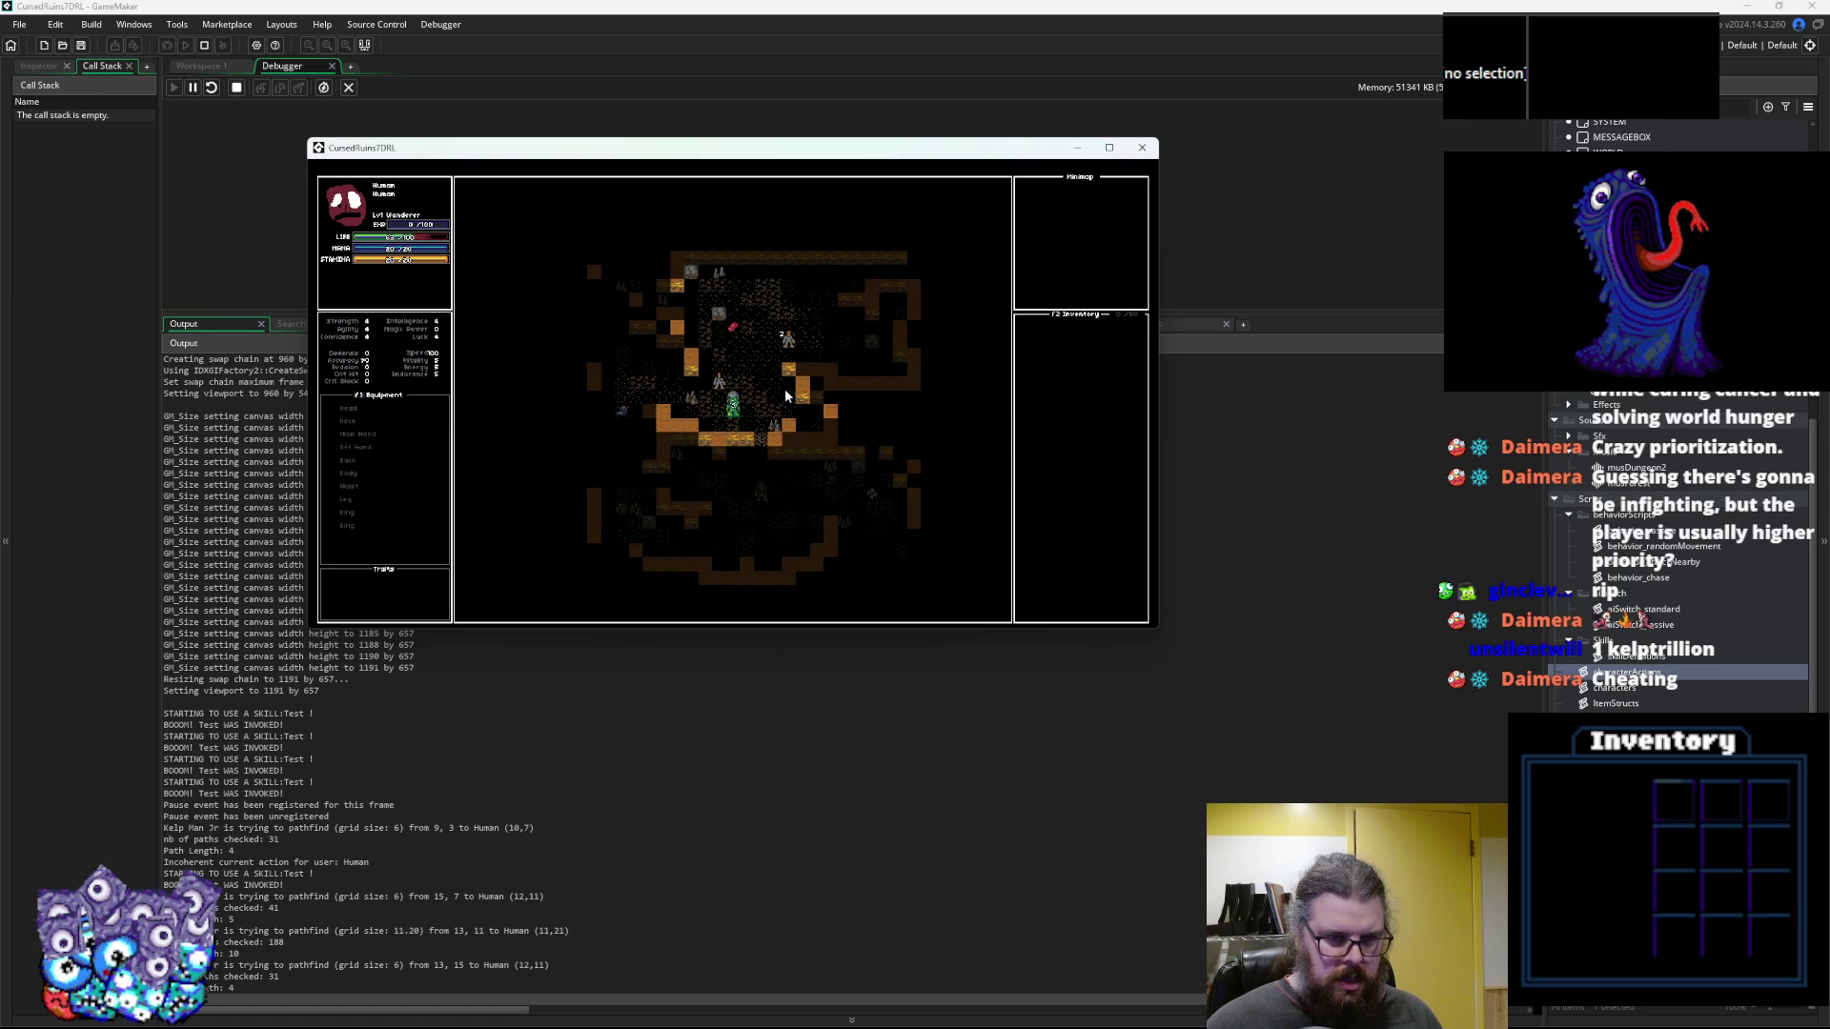
key("Left")
key("Down")
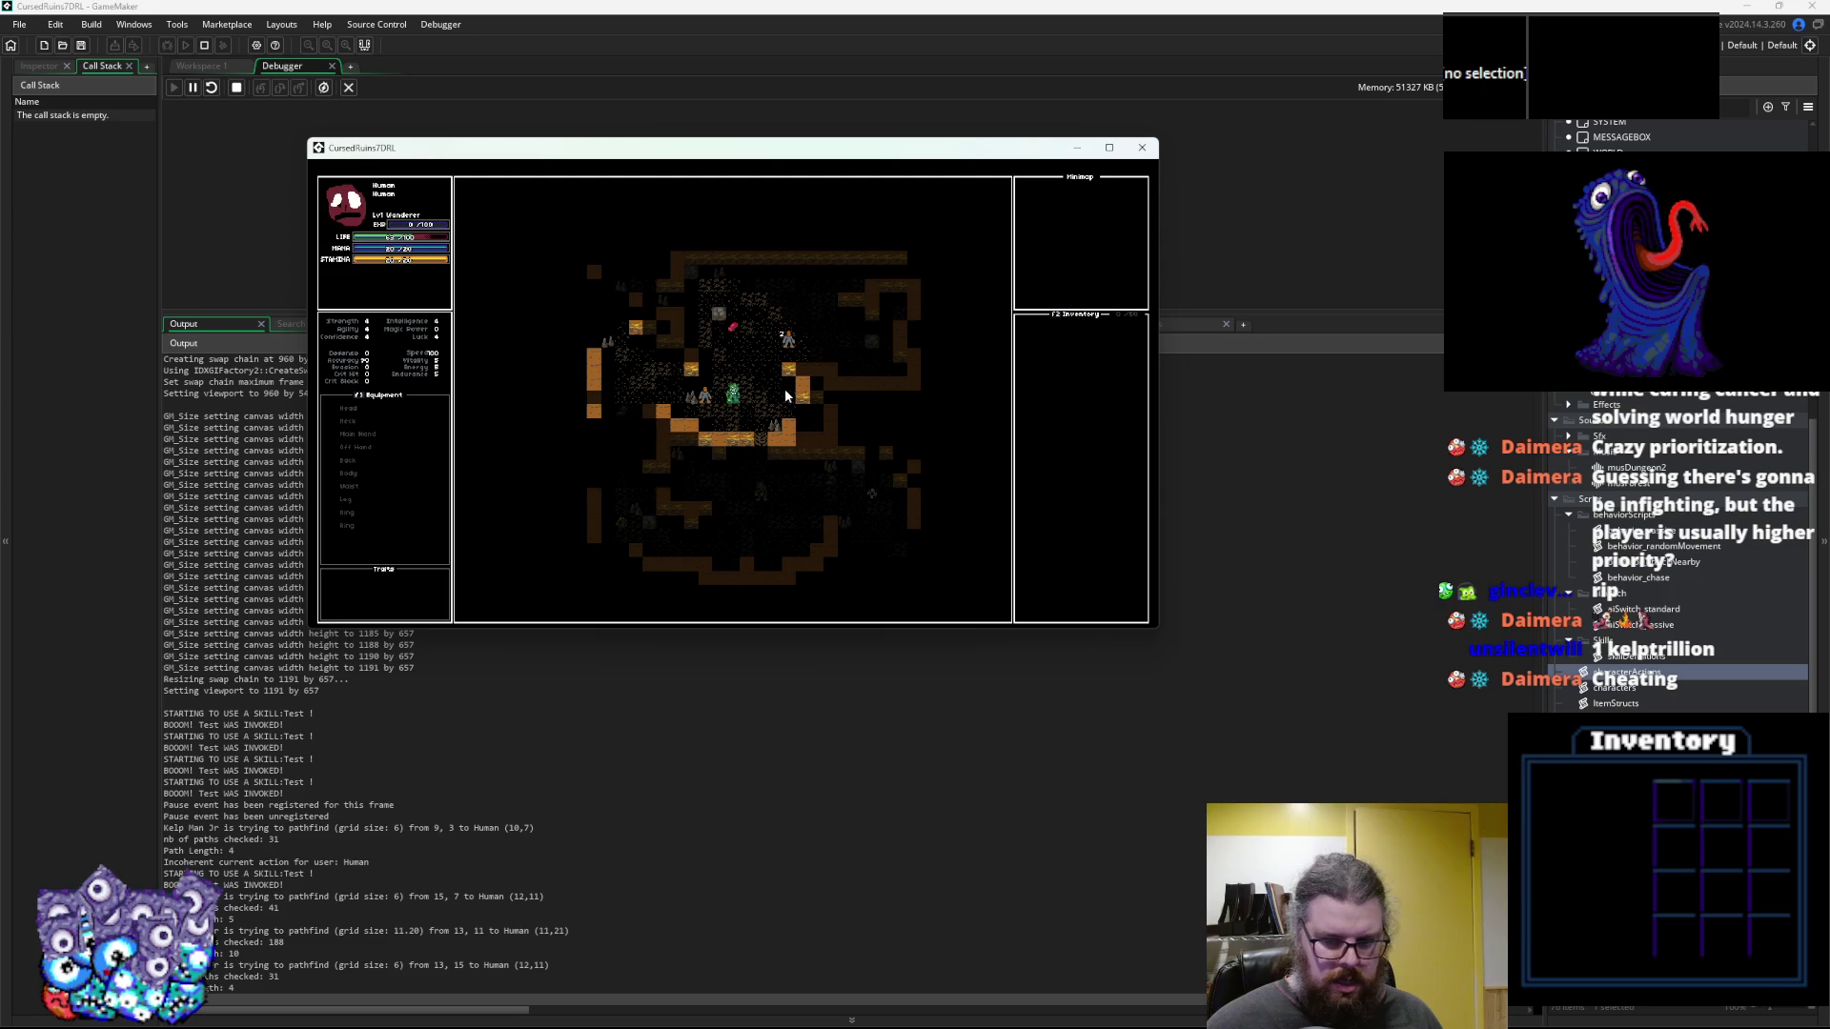
key("Down")
key("Right")
key("Right")
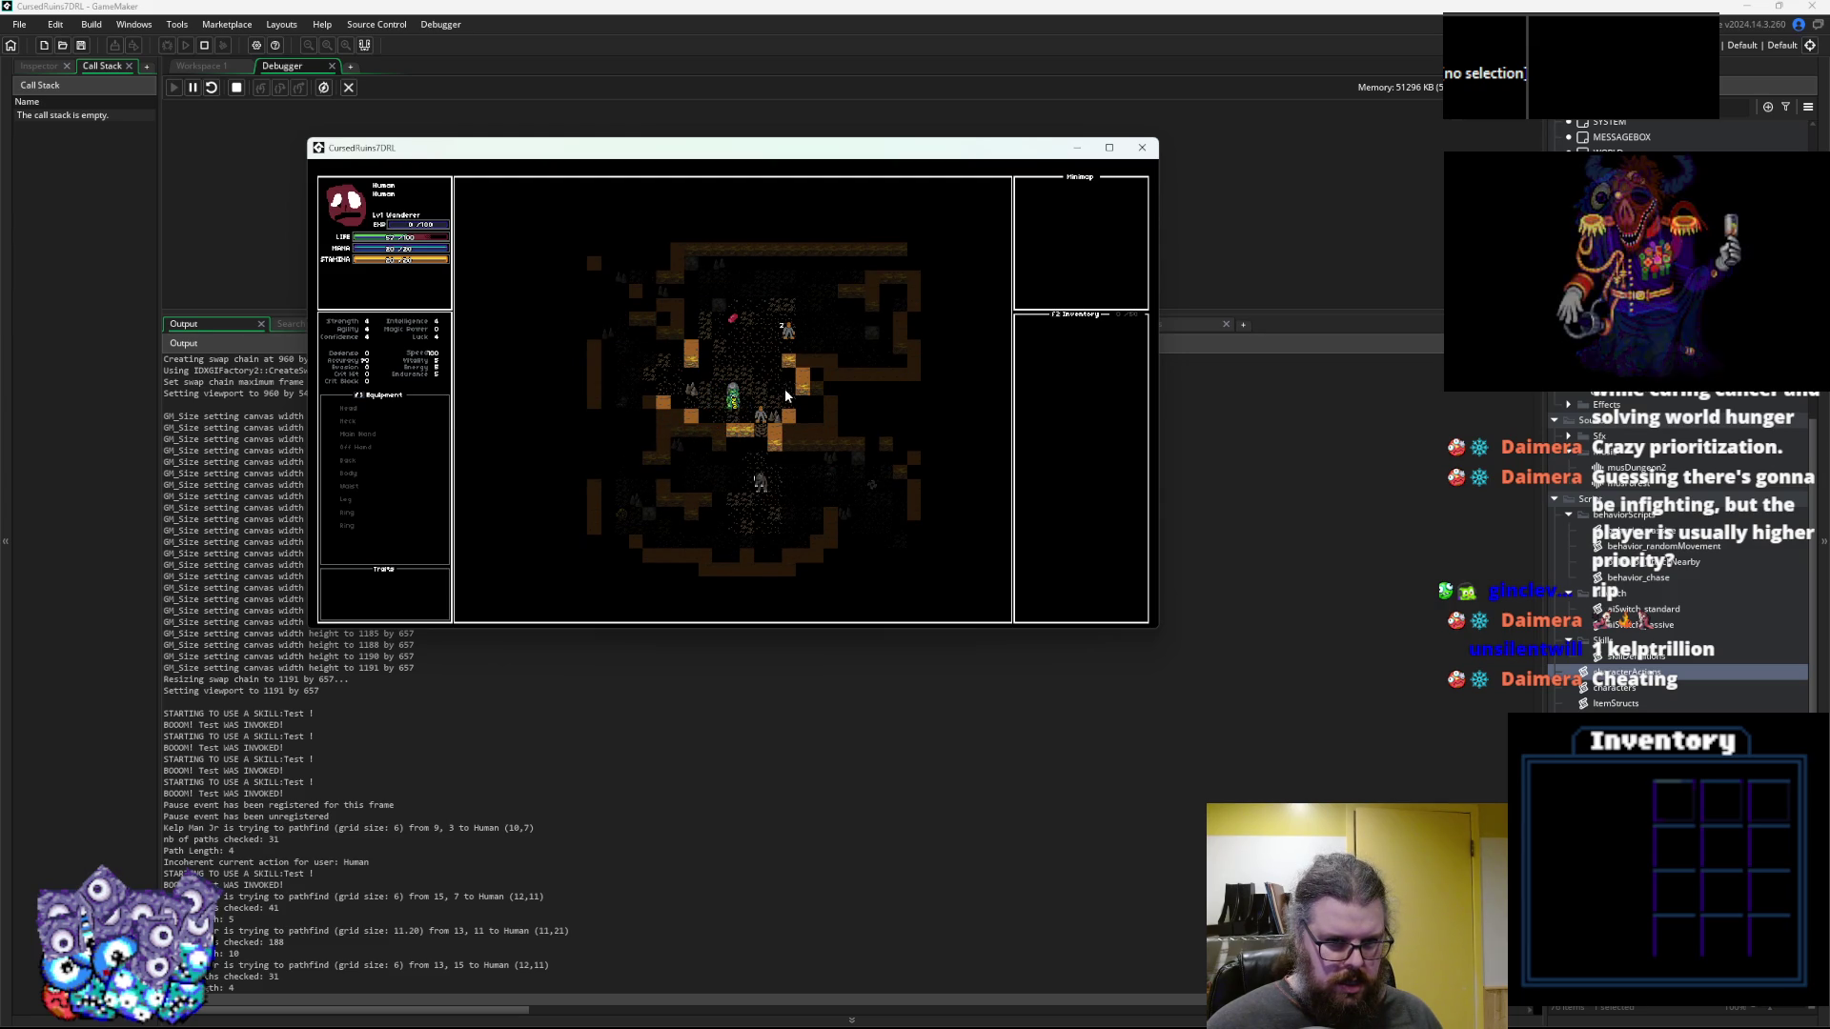
key("Right")
key("Up")
key("Up")
key("Up")
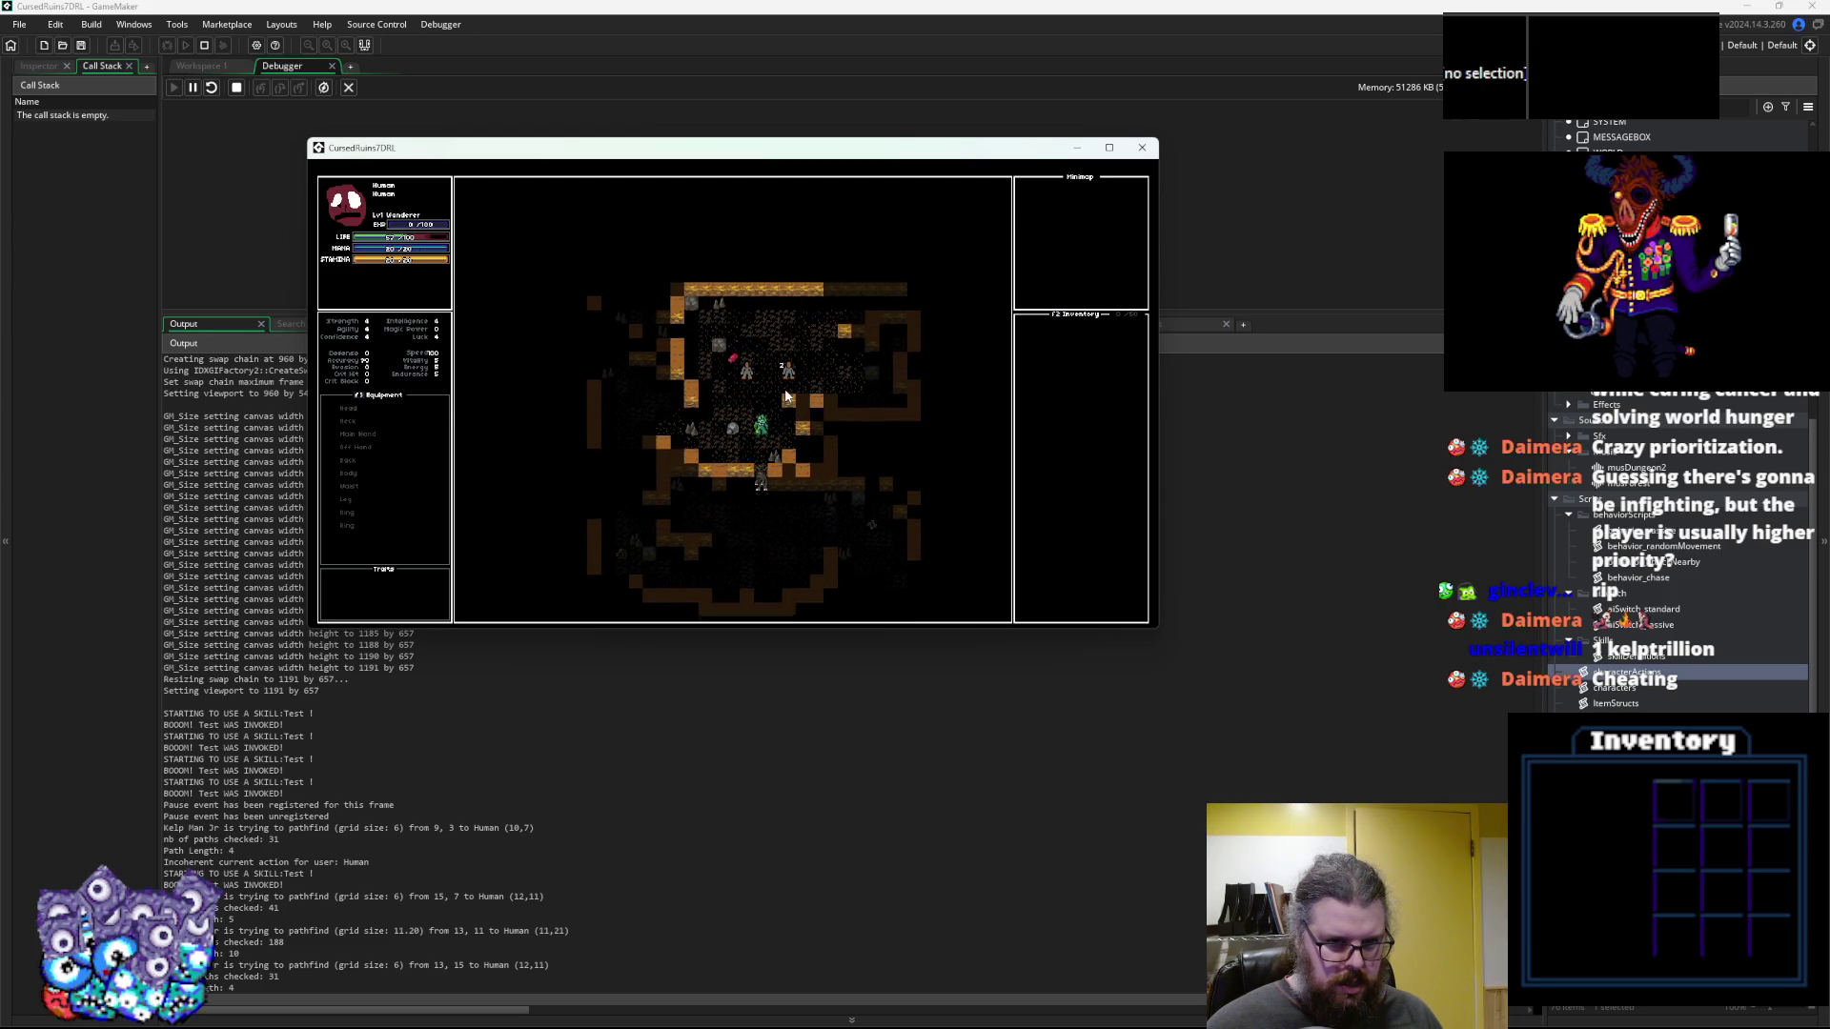
key("Up")
key("Up")
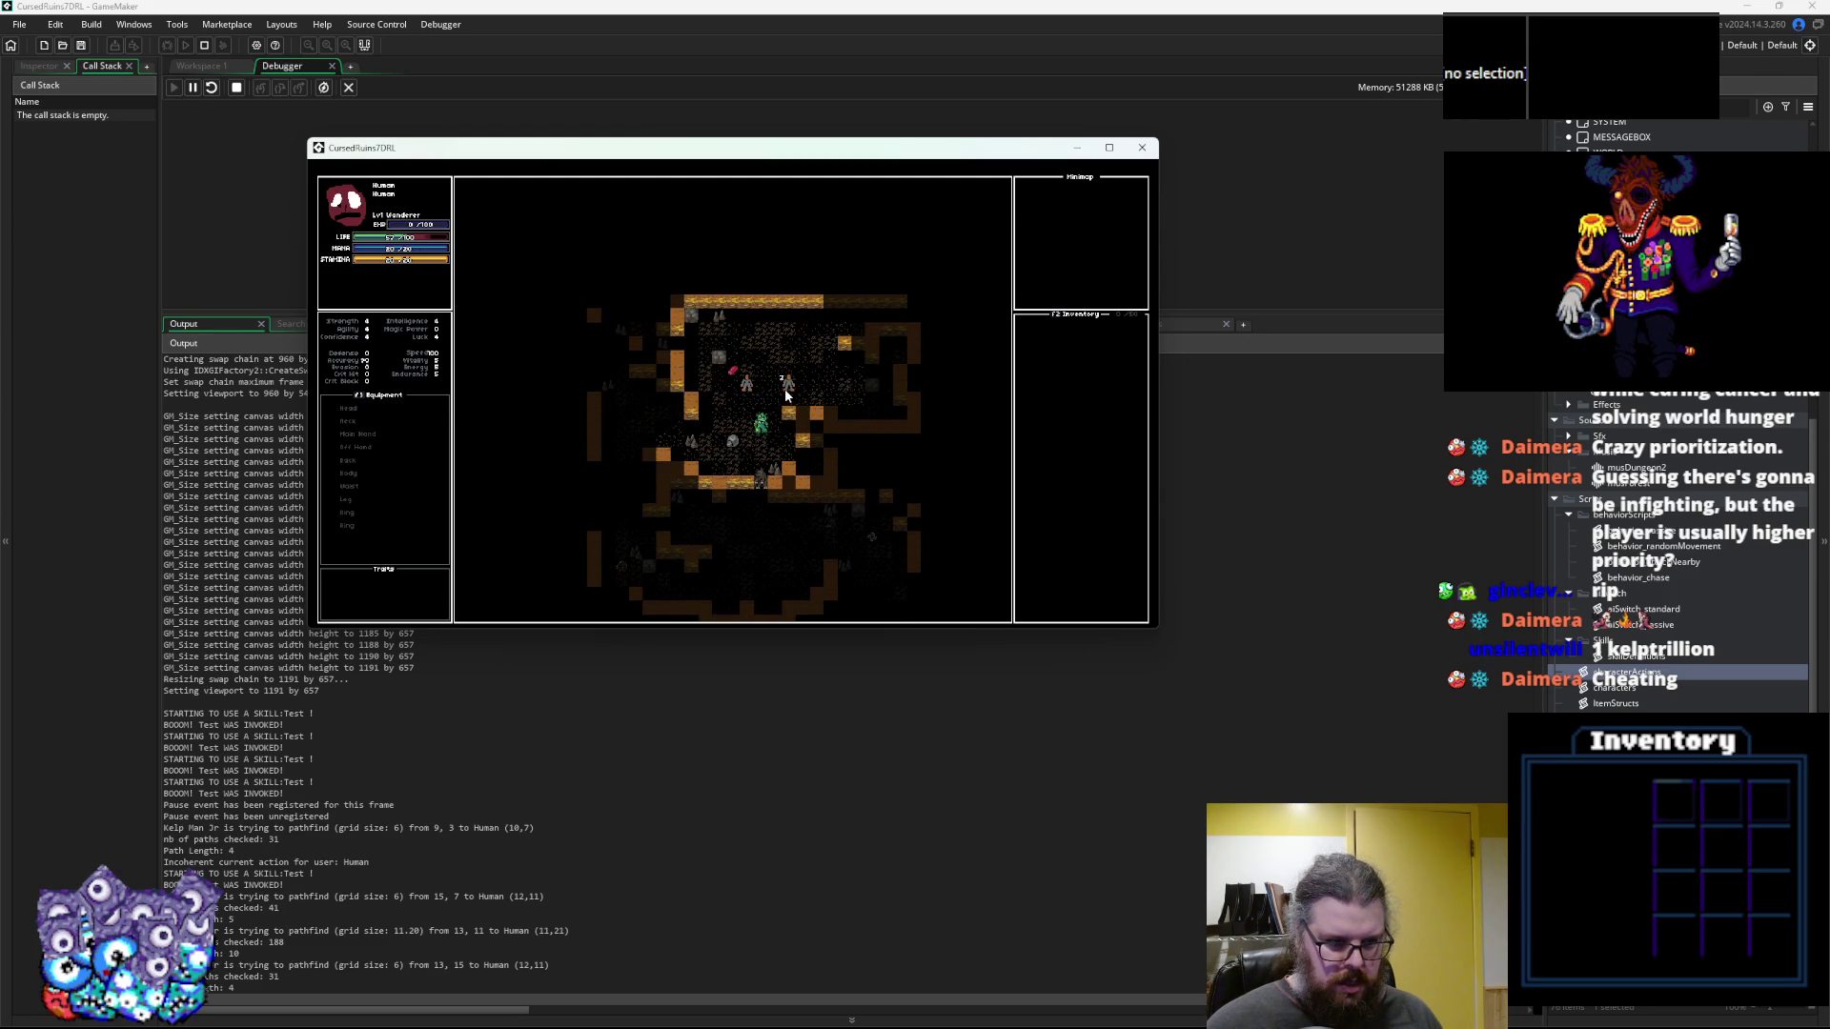
key("Up")
key("Up")
key("Up")
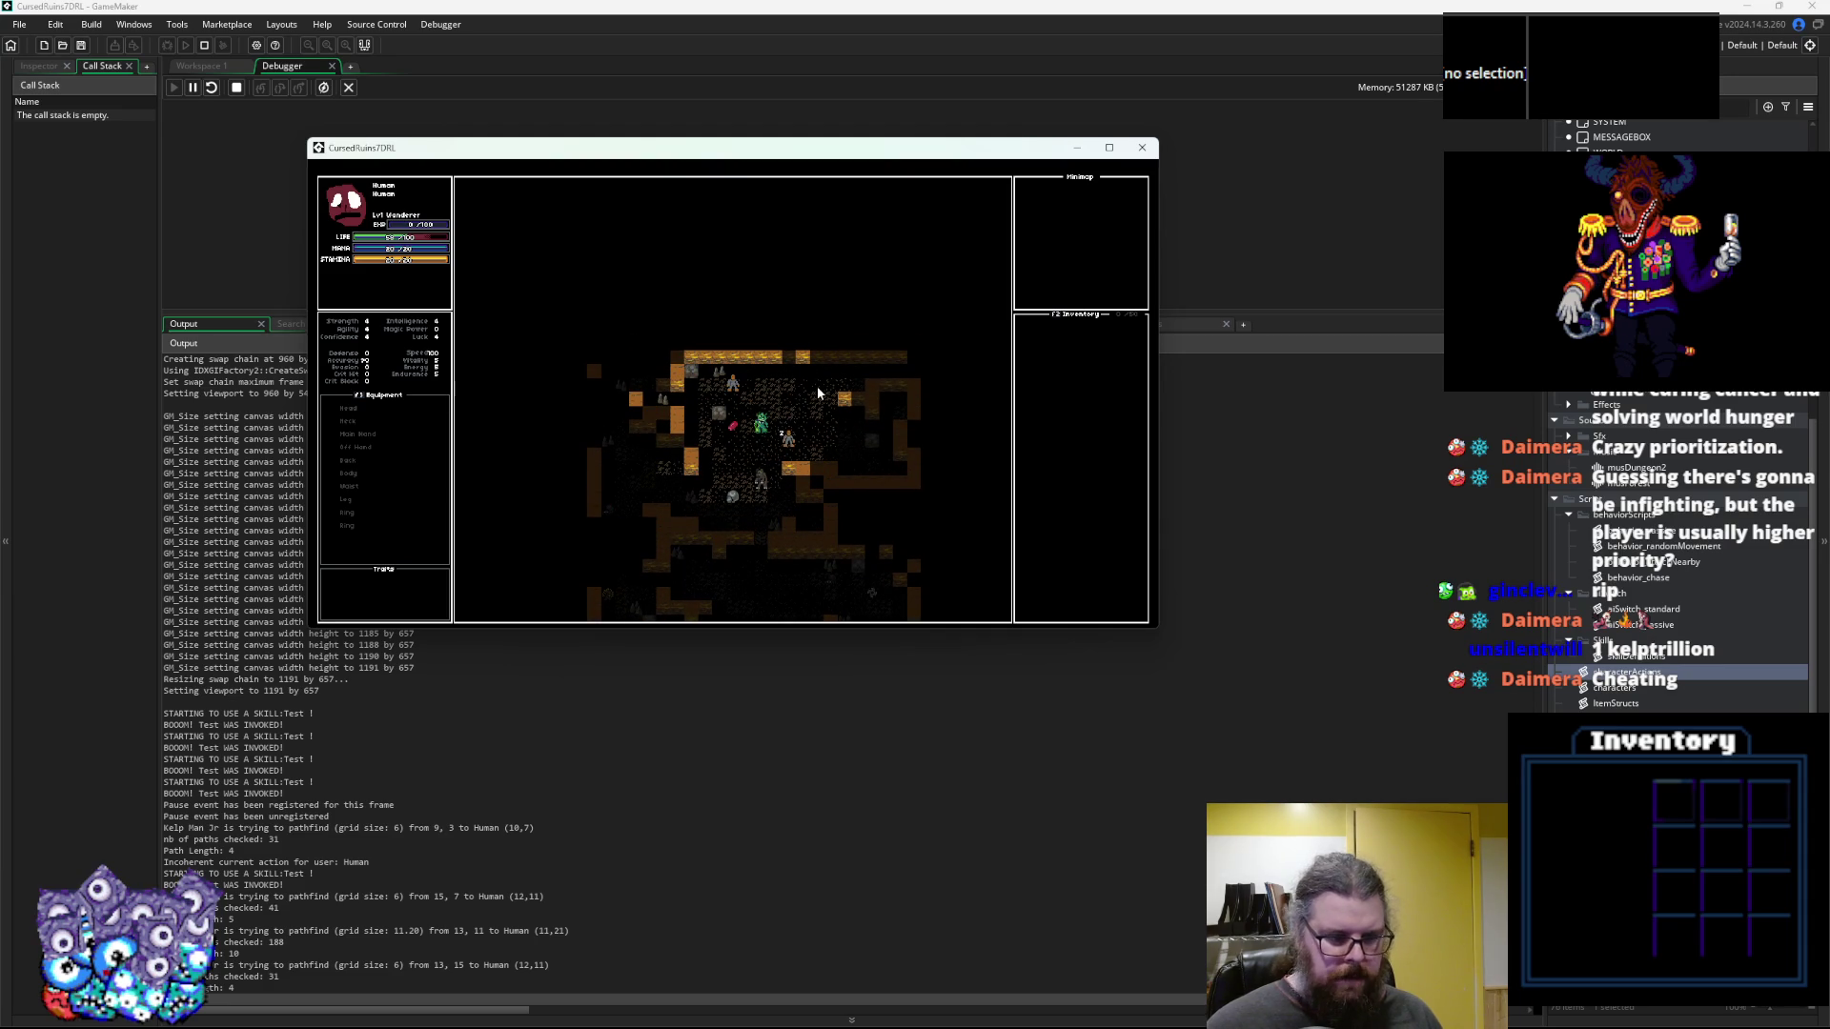
left_click(1147, 152)
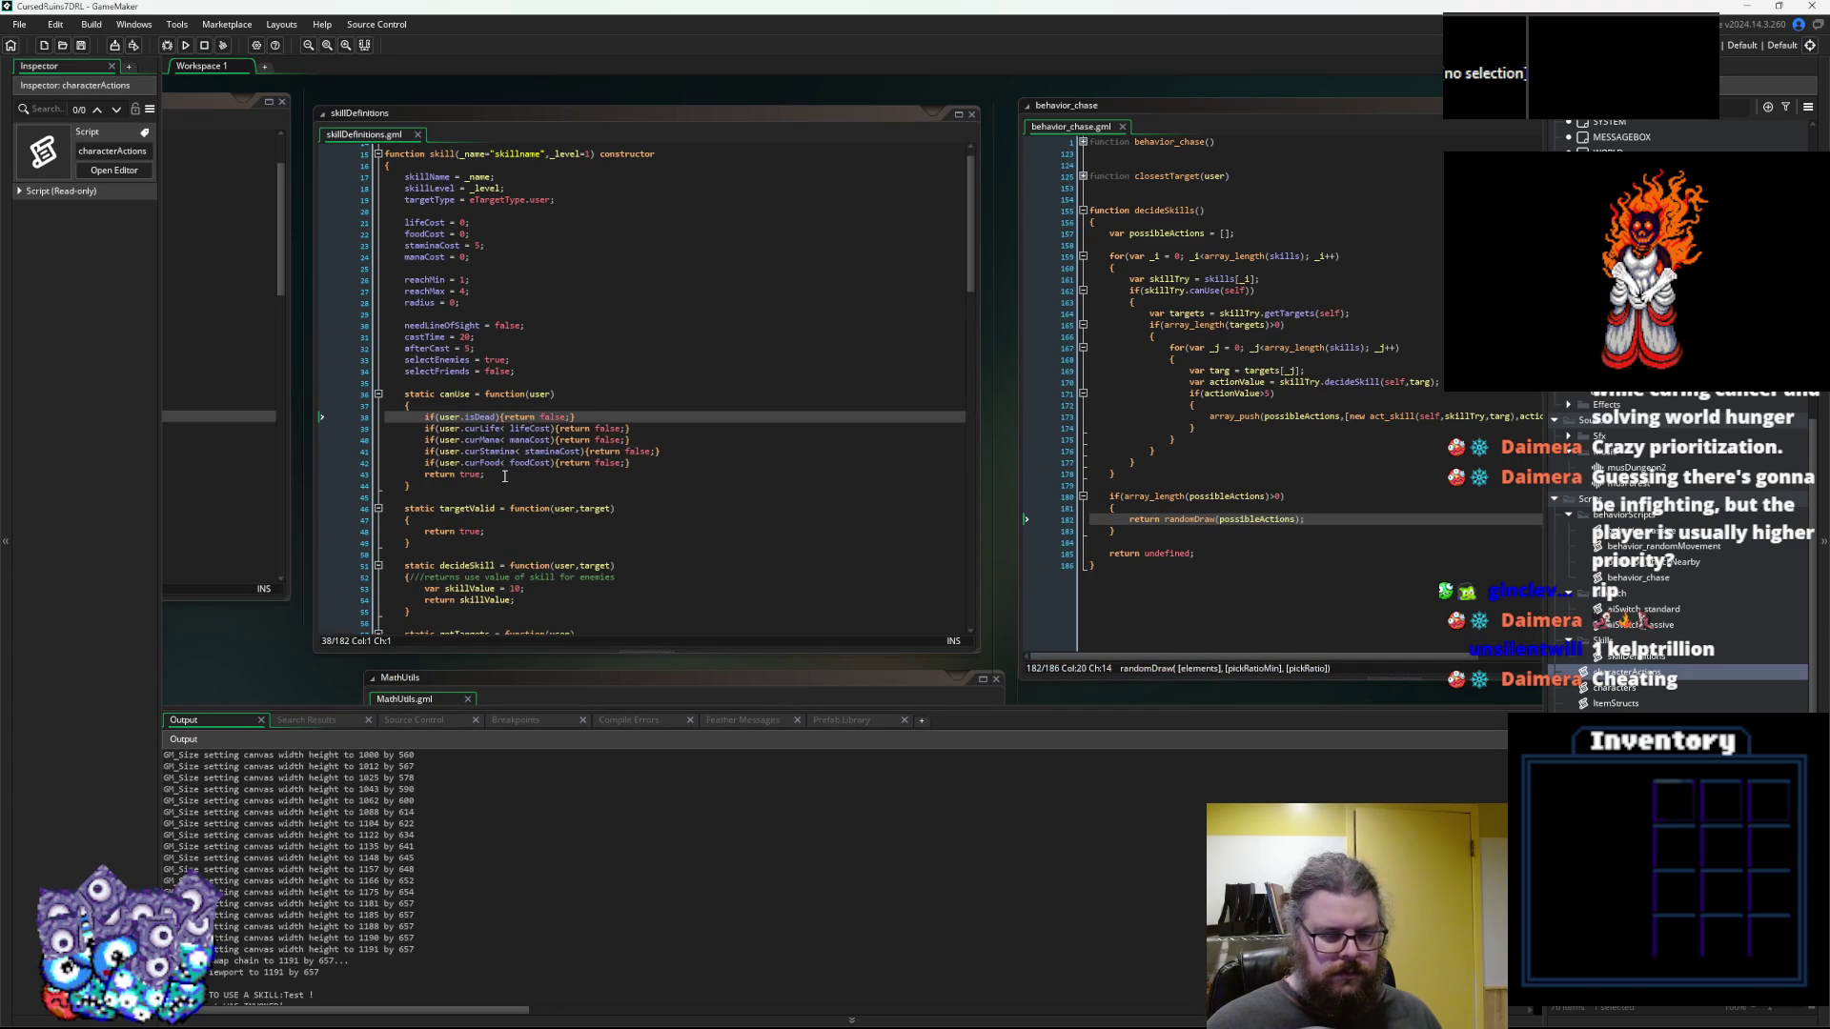
Open a new blank line at the top of canUse in skillDefinitions.gml
left_click(652, 462)
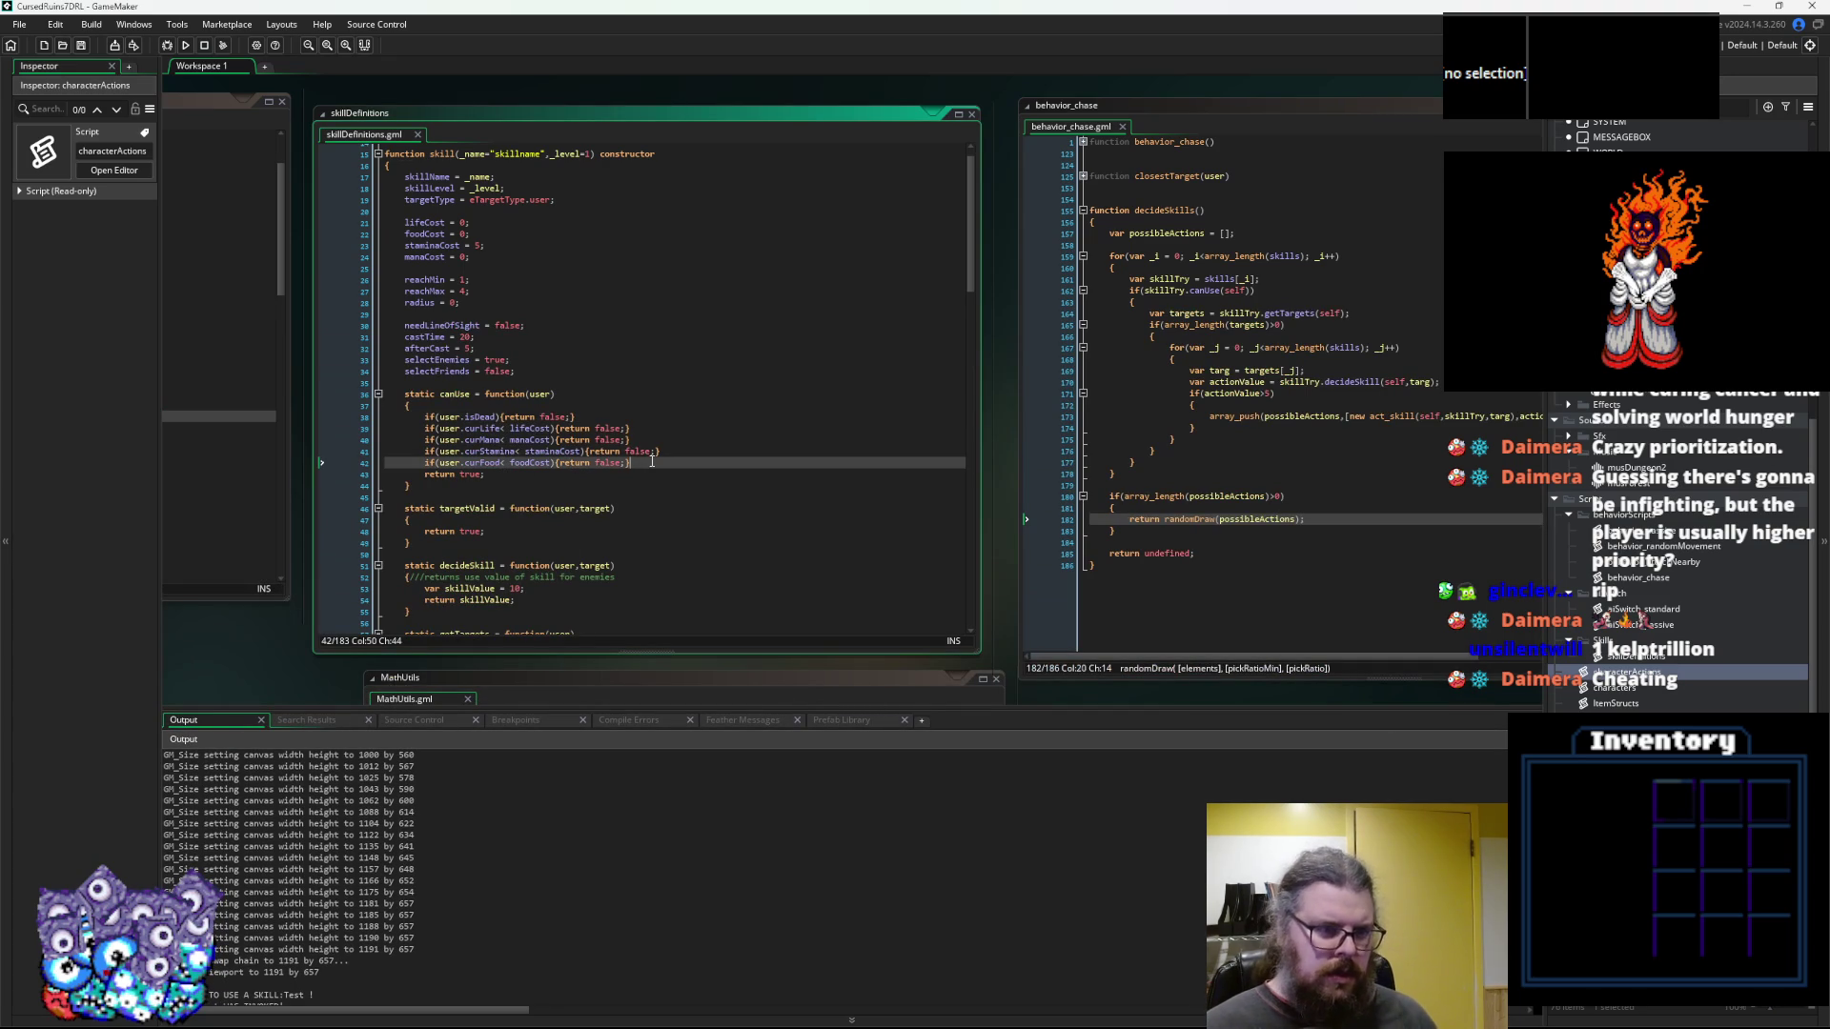
key("Return")
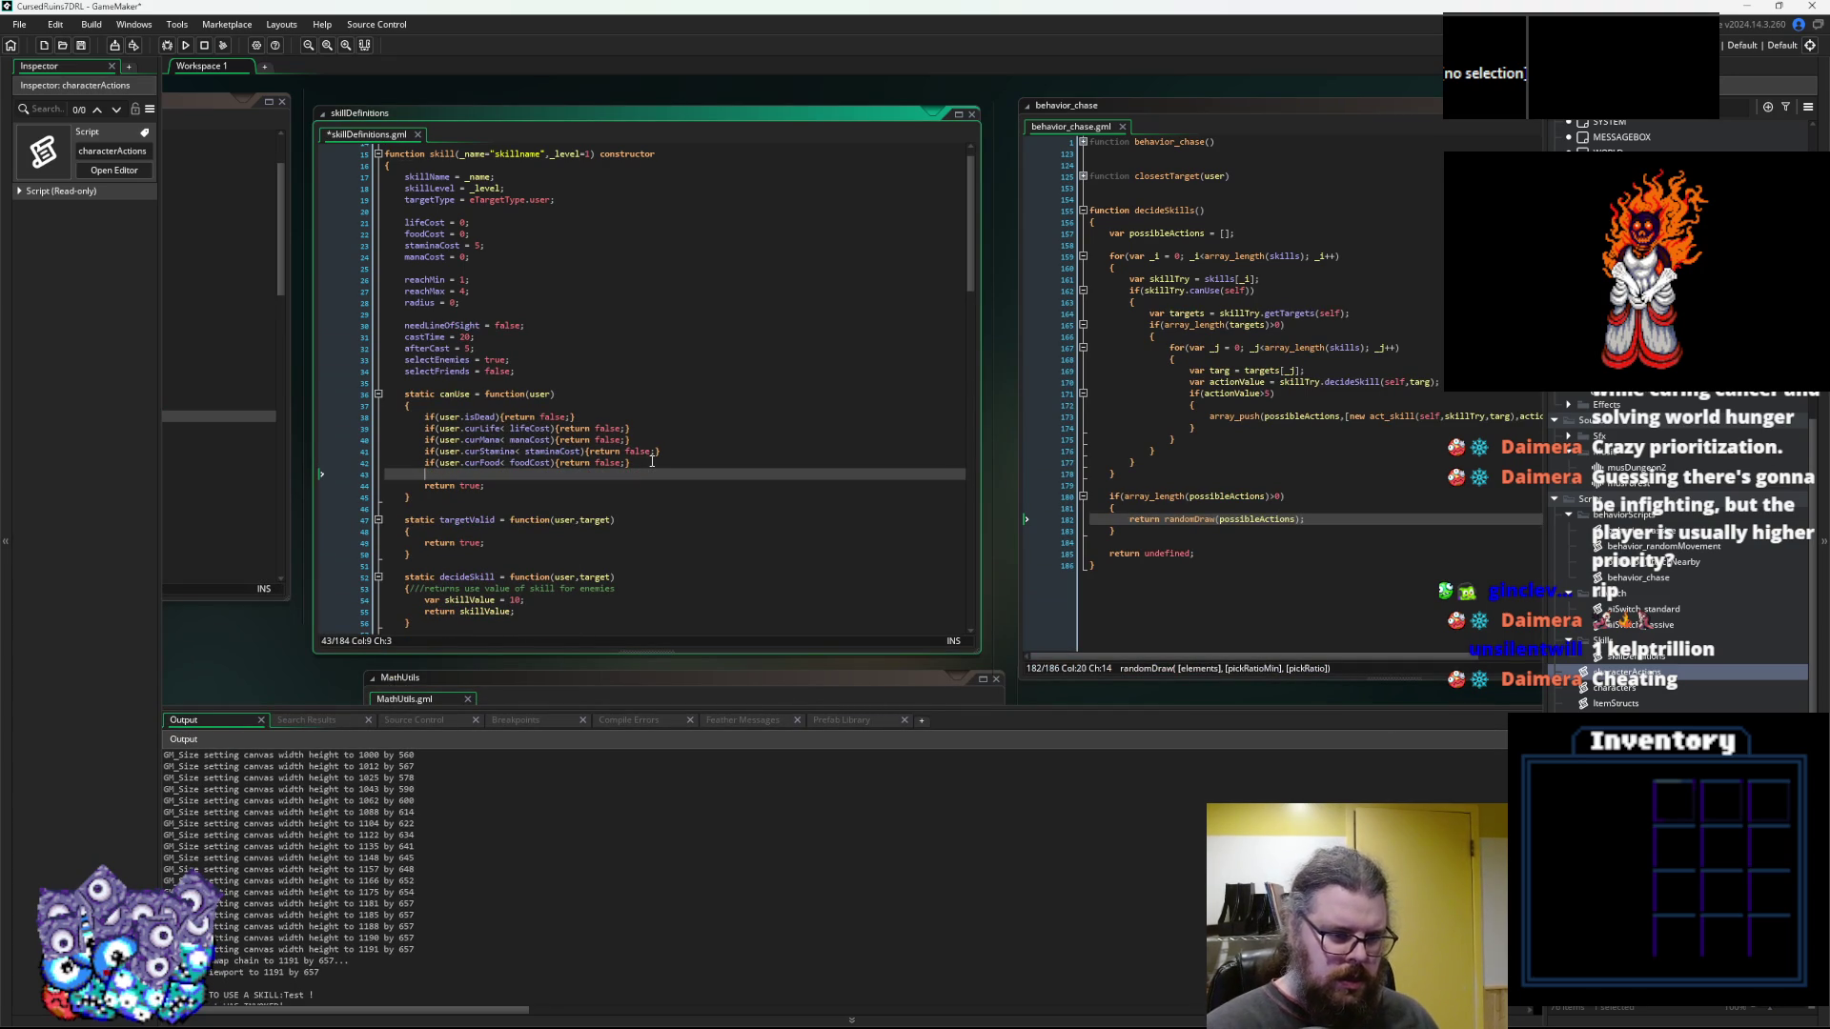
left_click(645, 452)
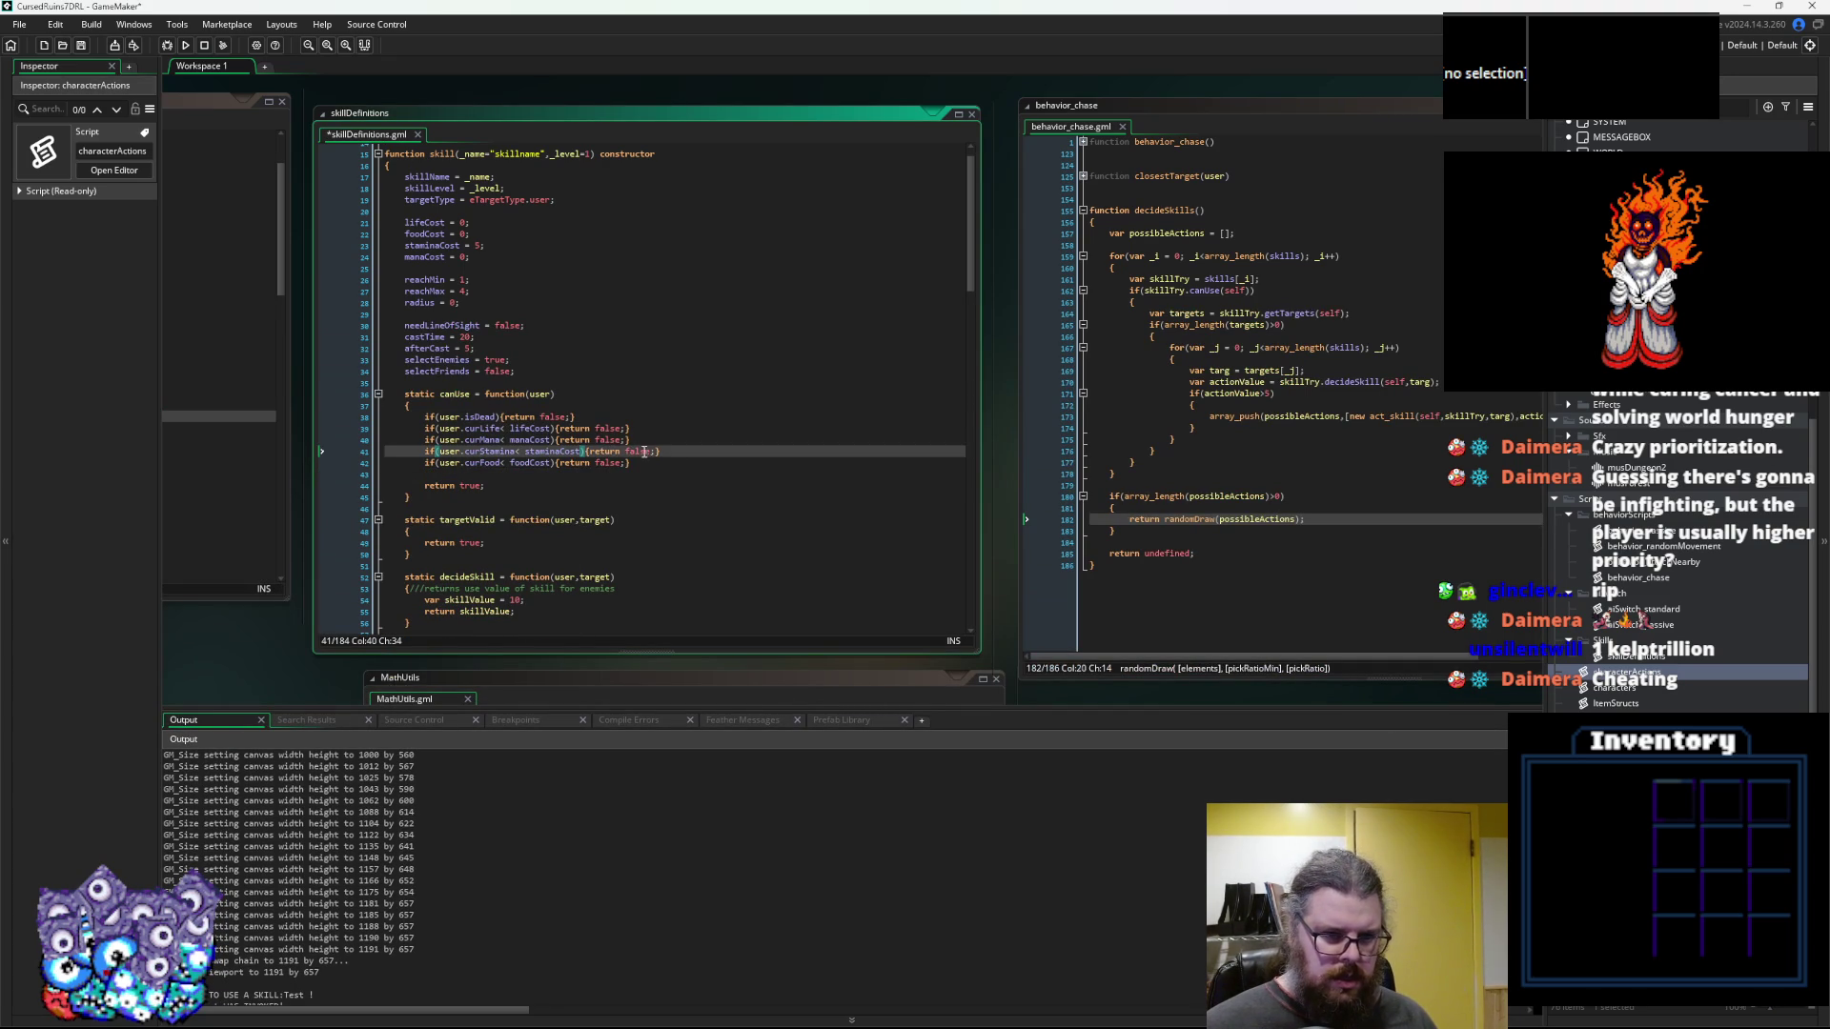
key("Right")
key("Right")
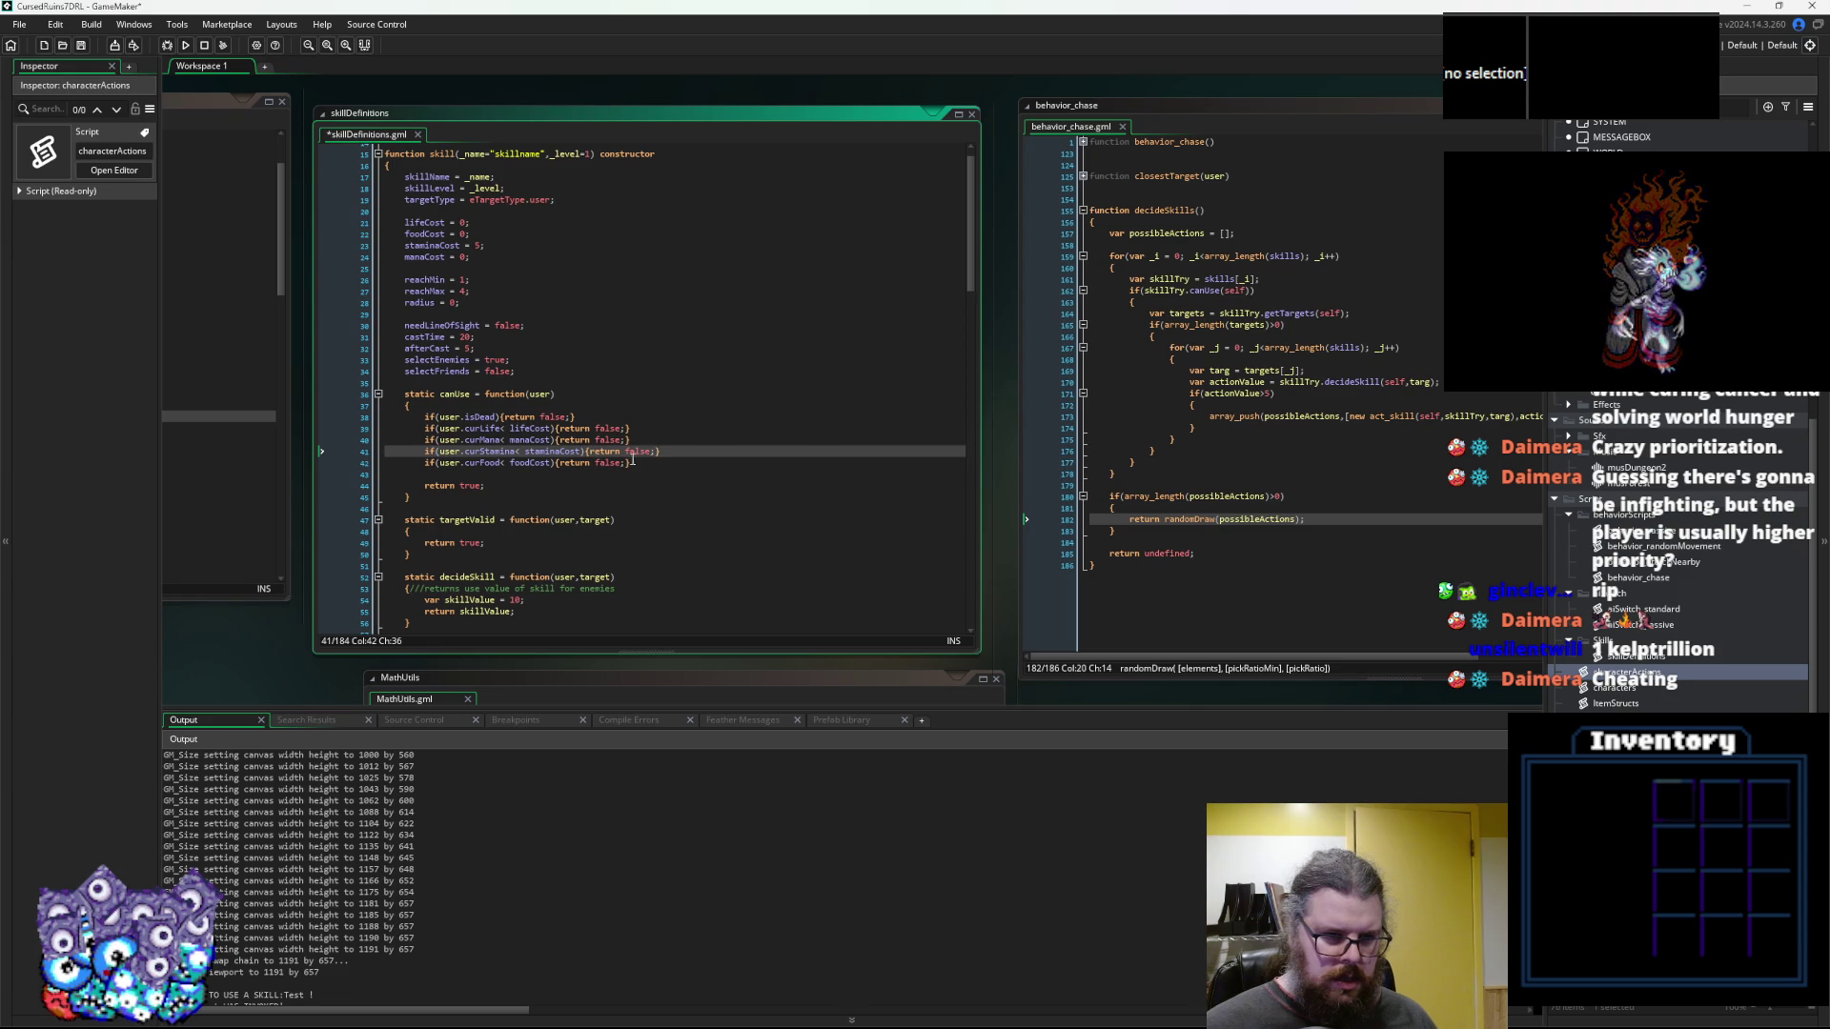
left_click(498, 474)
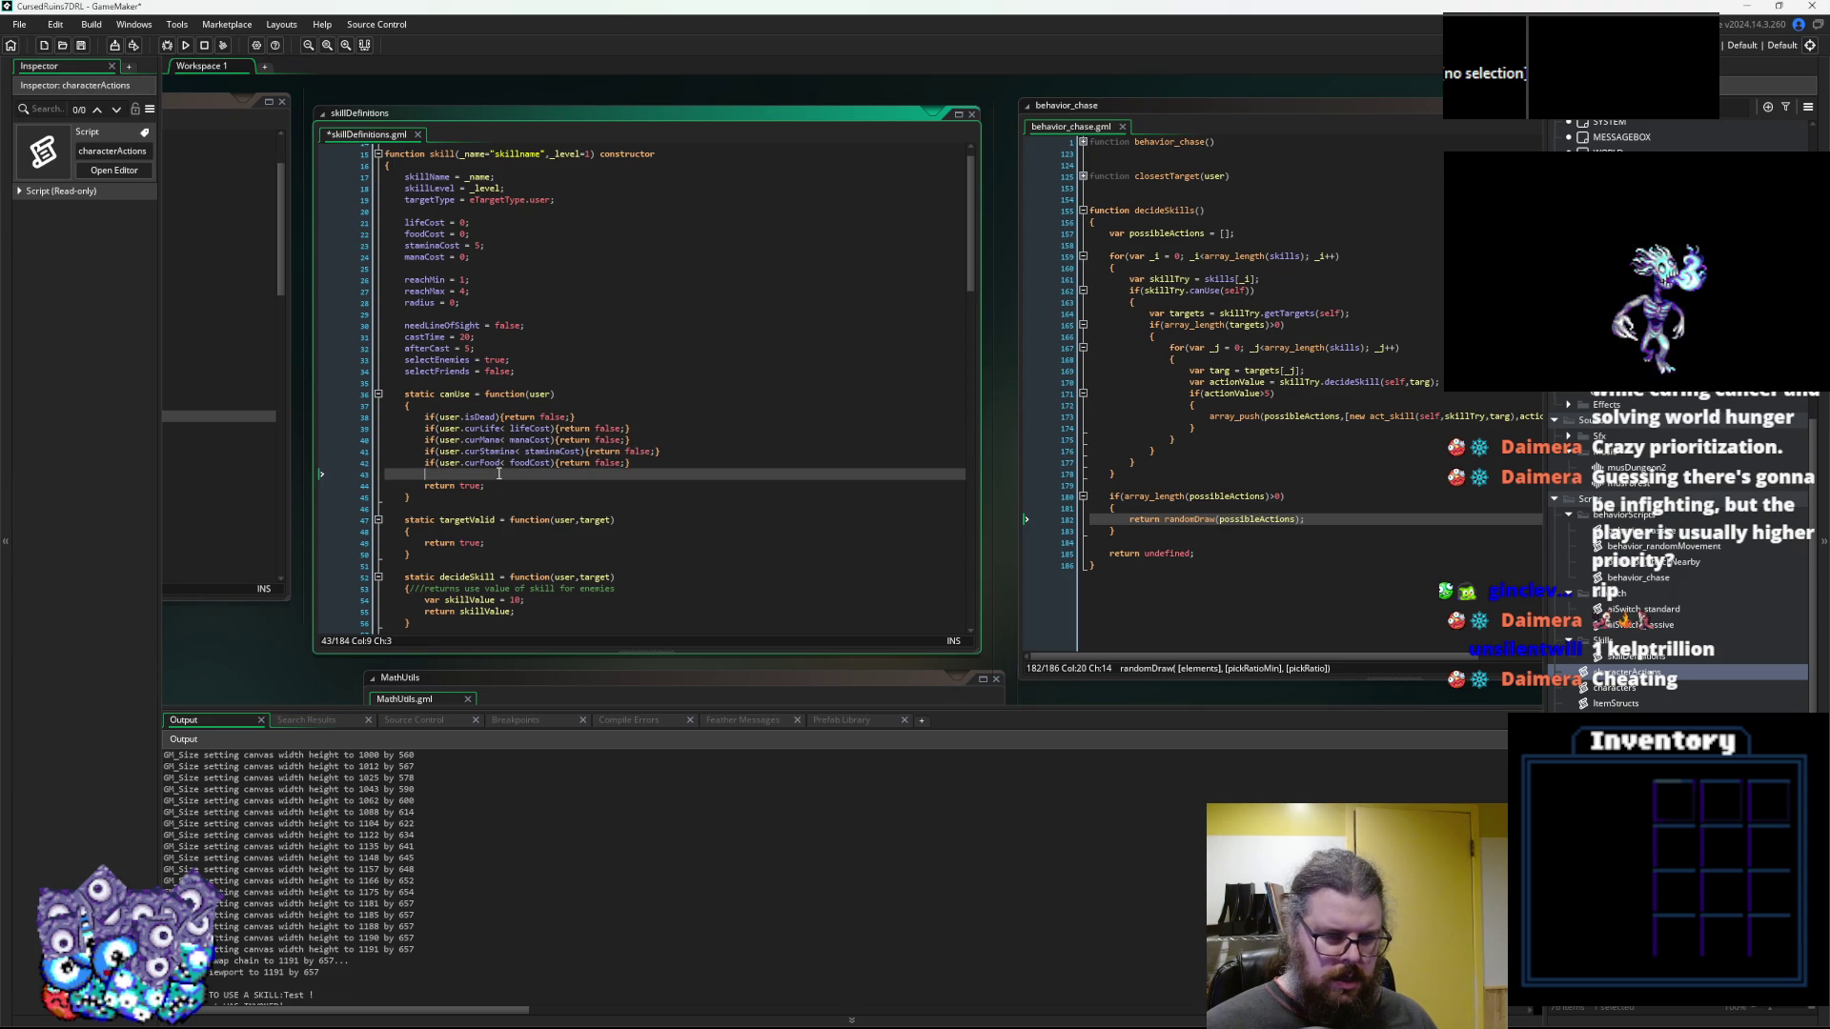
key("Up")
key("Up")
key("Up")
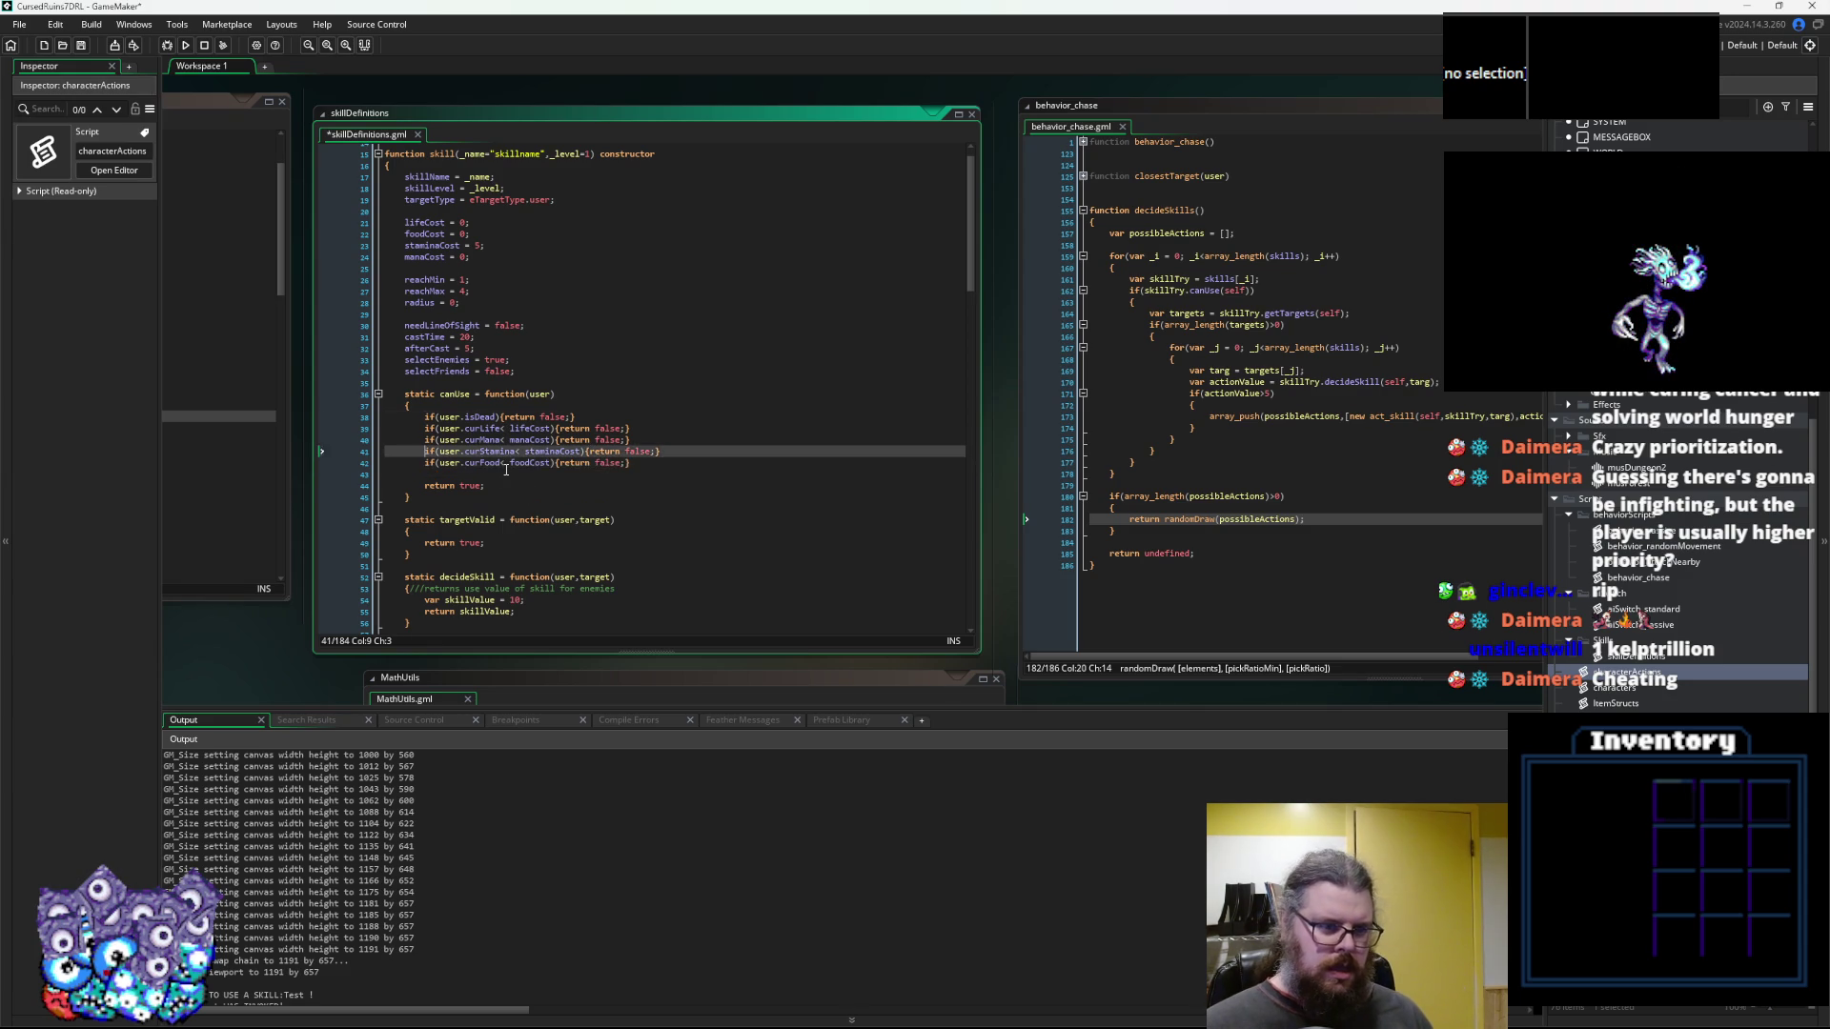
key("Return")
Start a show_debug_message("an has "+string( call on the new line using autocomplete
type("shop")
key("BackSpace")
type("w_debug_message")
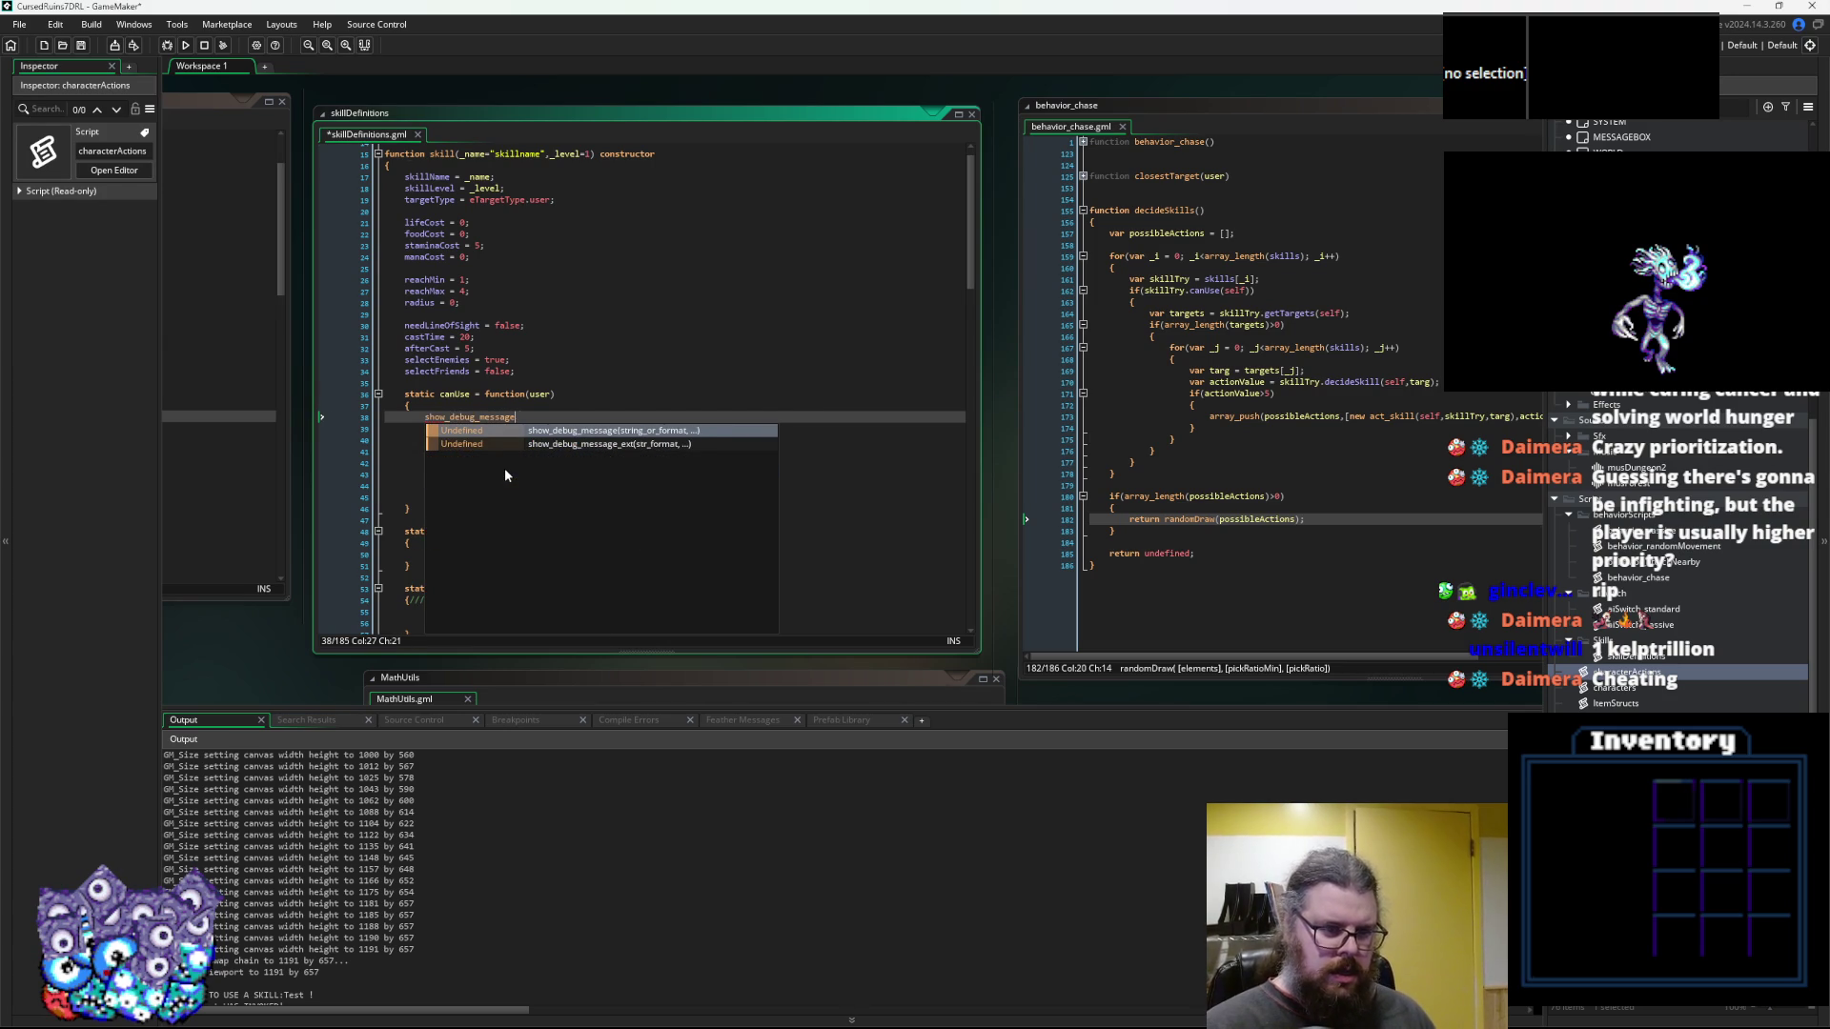
key("Return")
type("(\"\"")
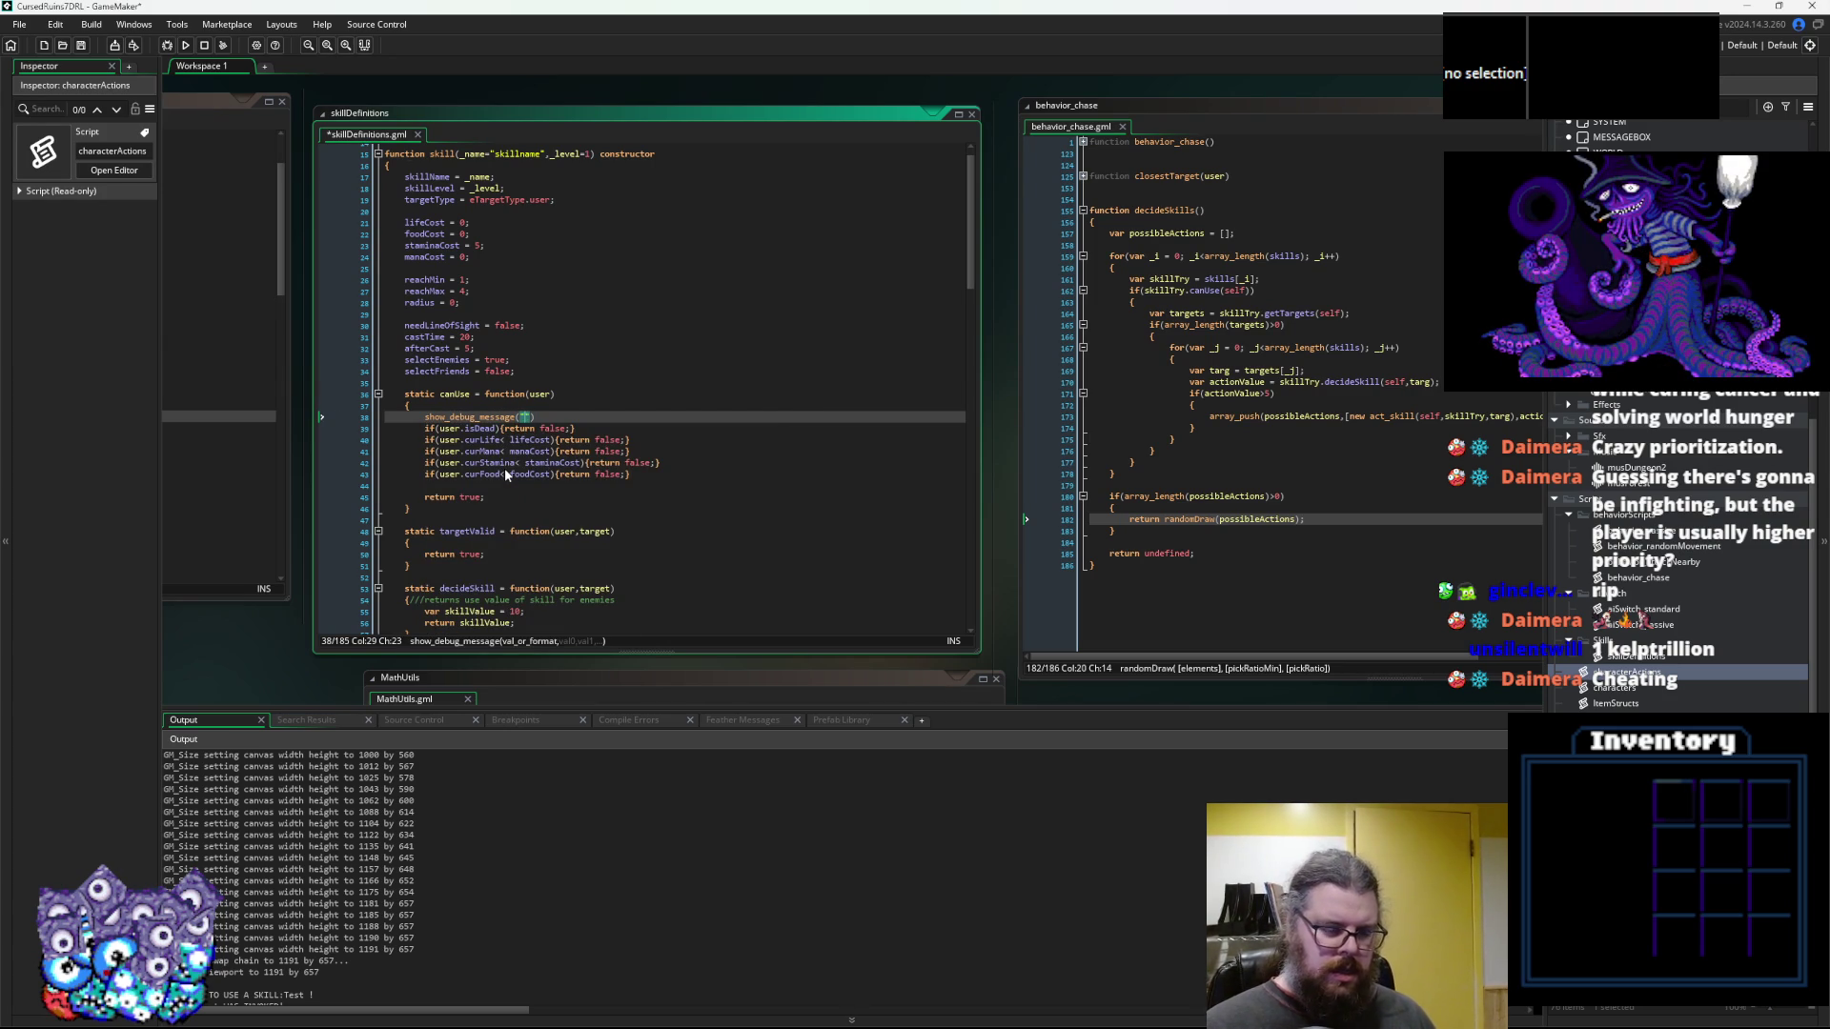
type("an has ")
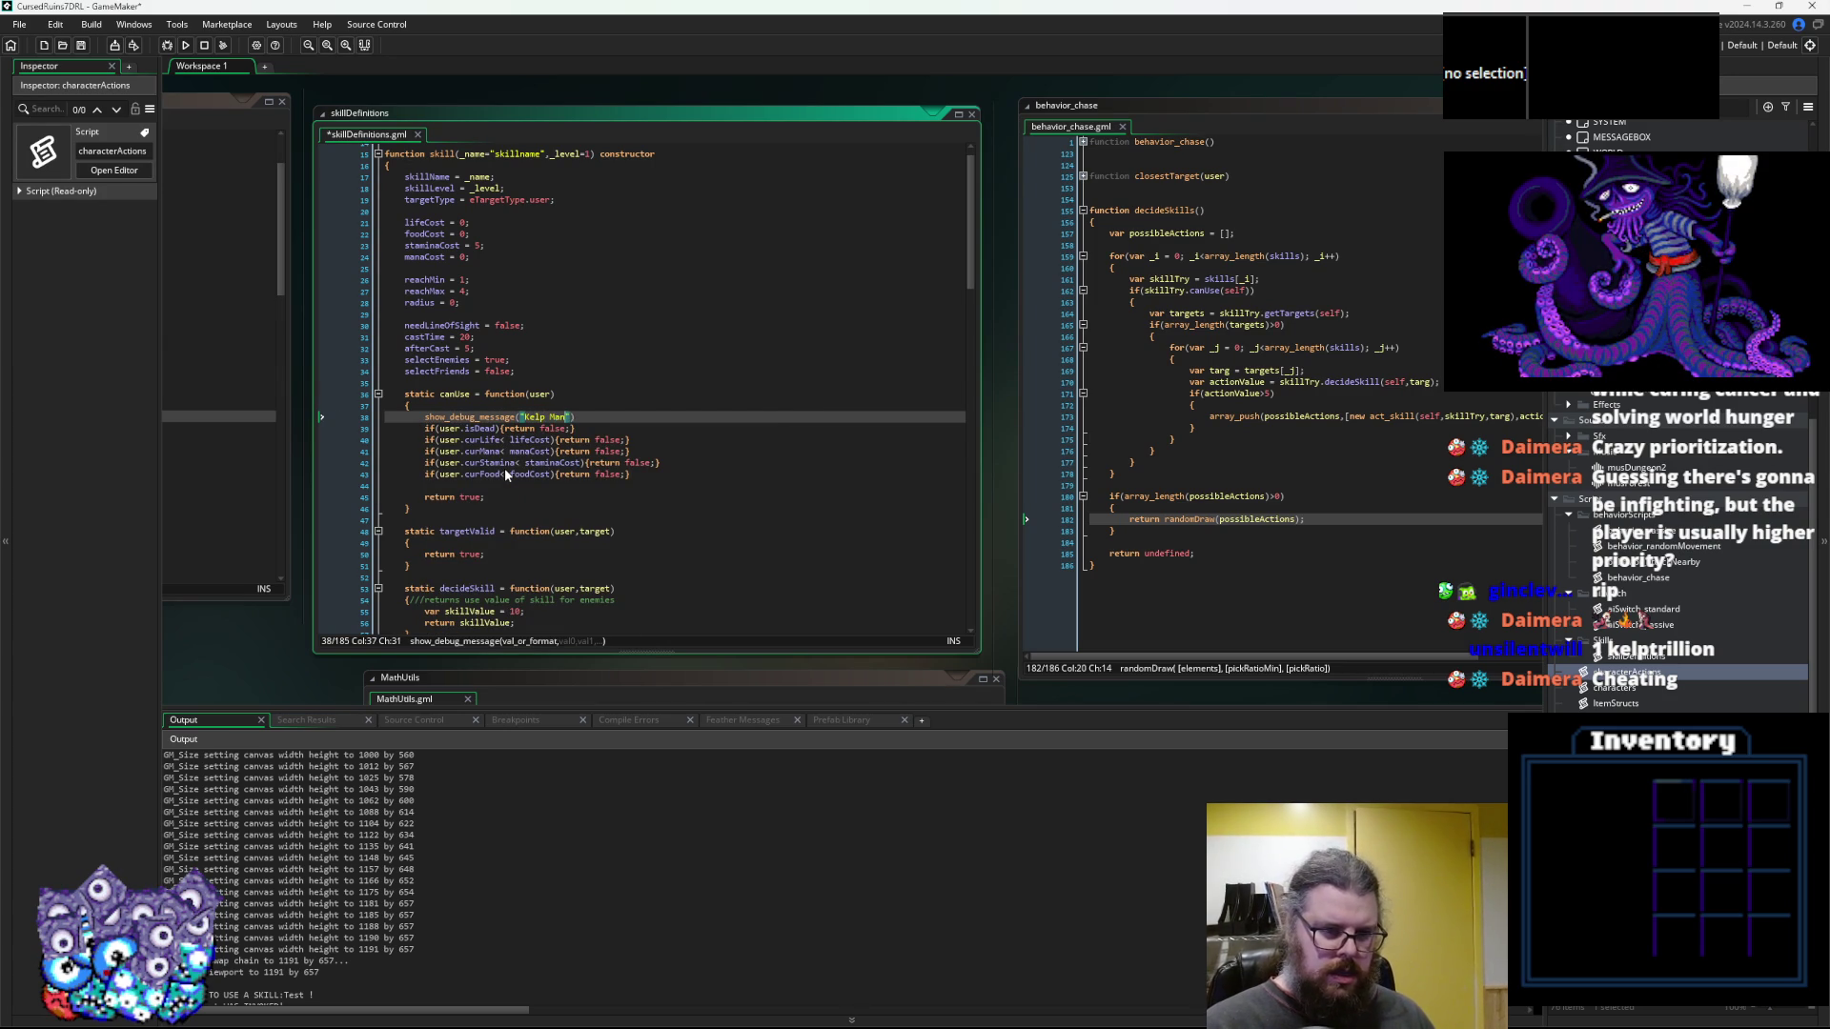
type("+stri")
type("ng()")
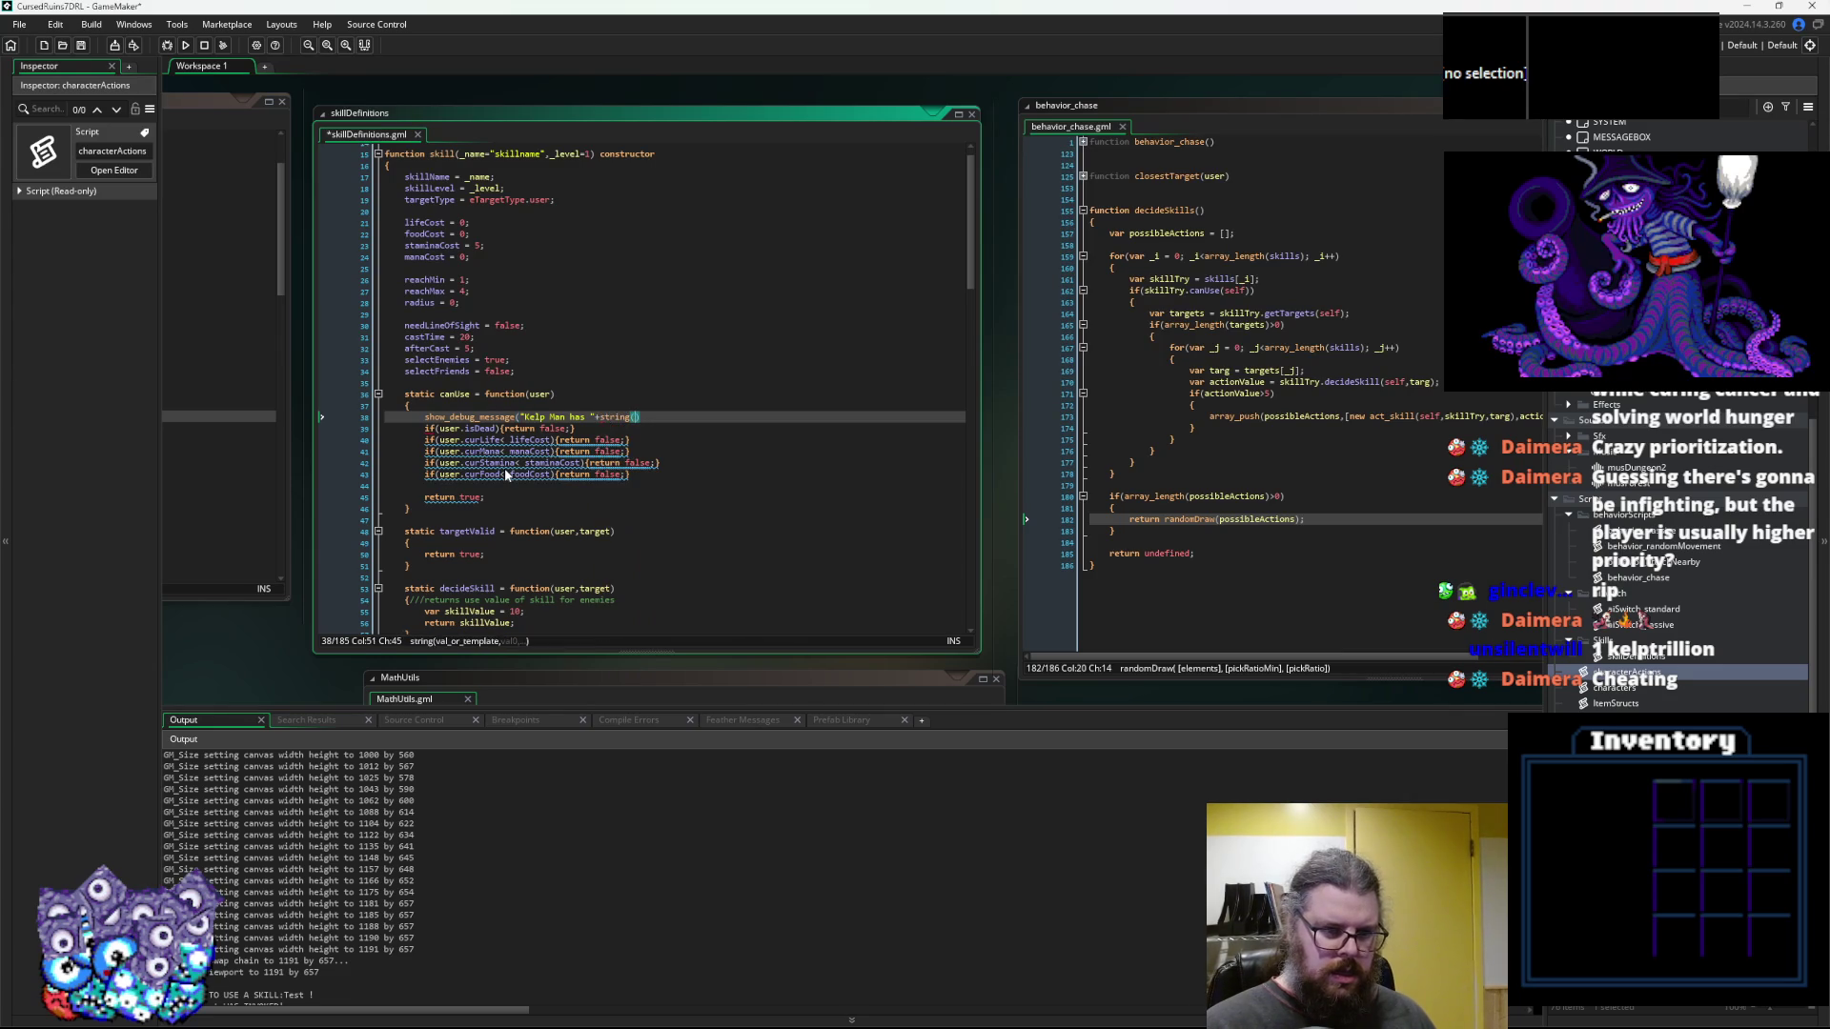
Fill string() with user.curStamina copied from the stamina check, append " stamina", and save the script
left_click_drag(519, 463, 439, 463)
key("ctrl+c")
left_click(631, 417)
key("ctrl+v")
type(")+\"")
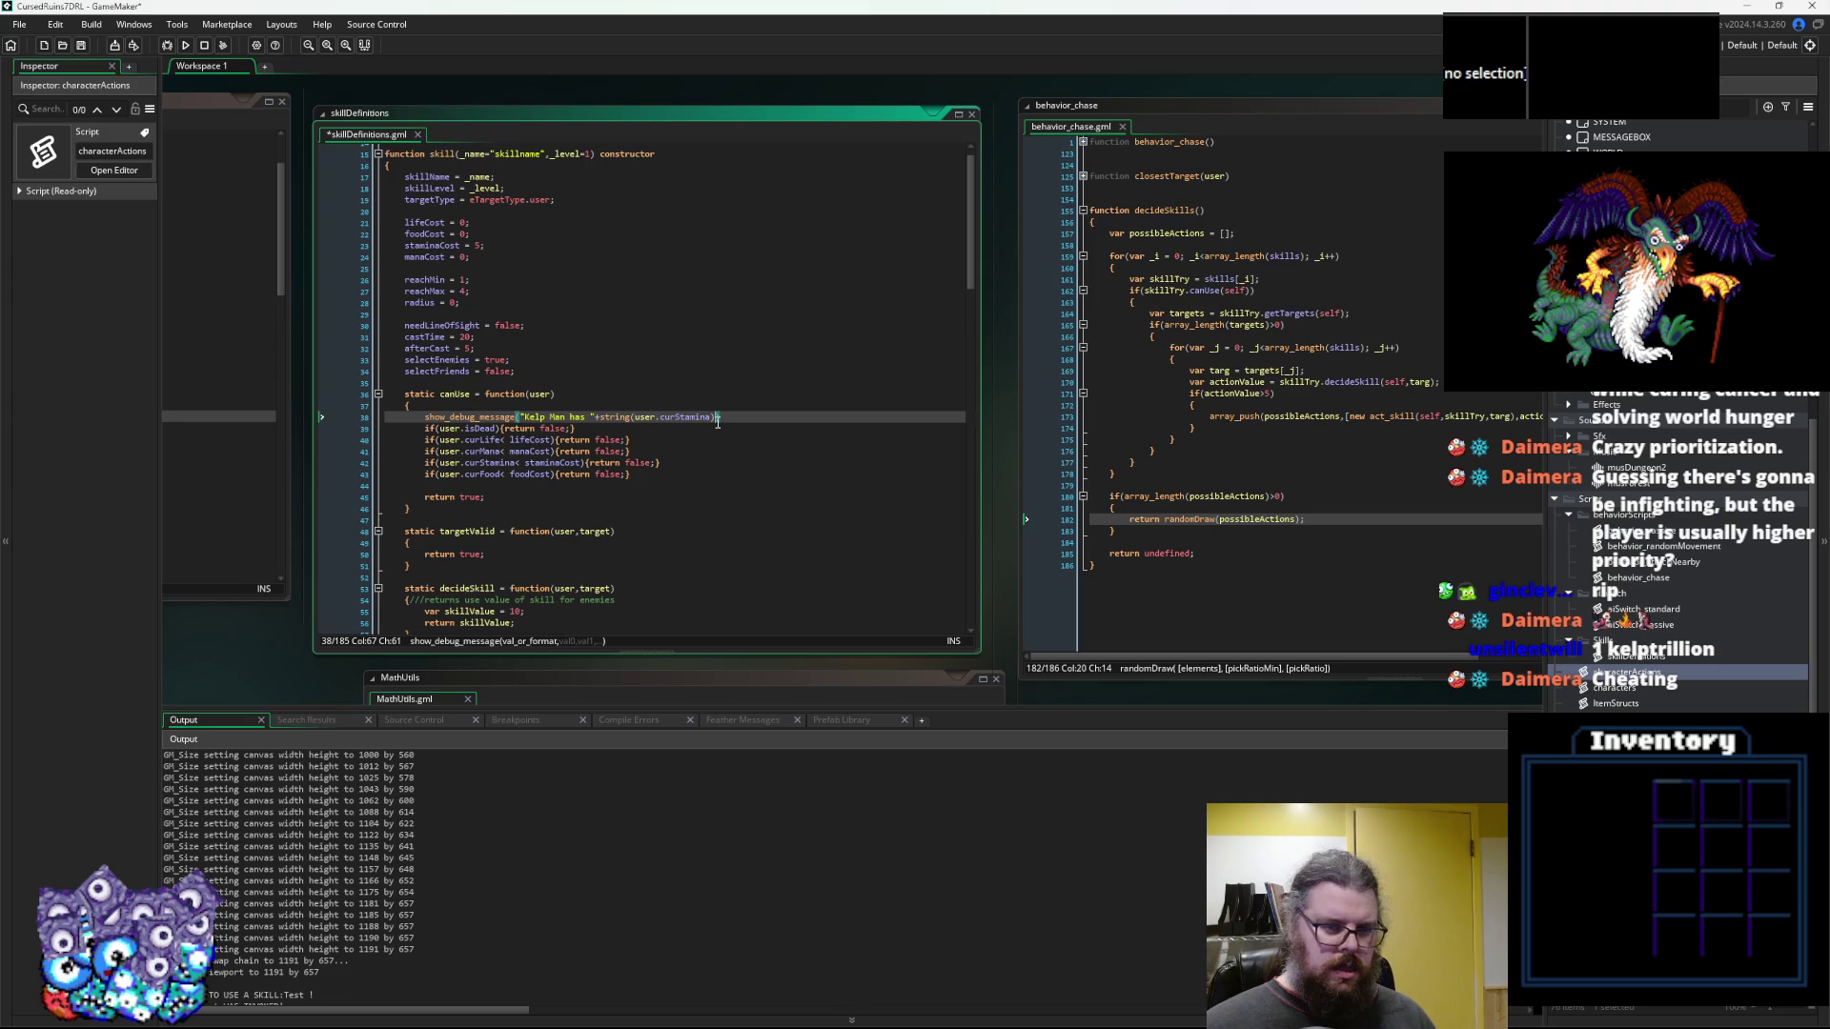
type(" stamina.")
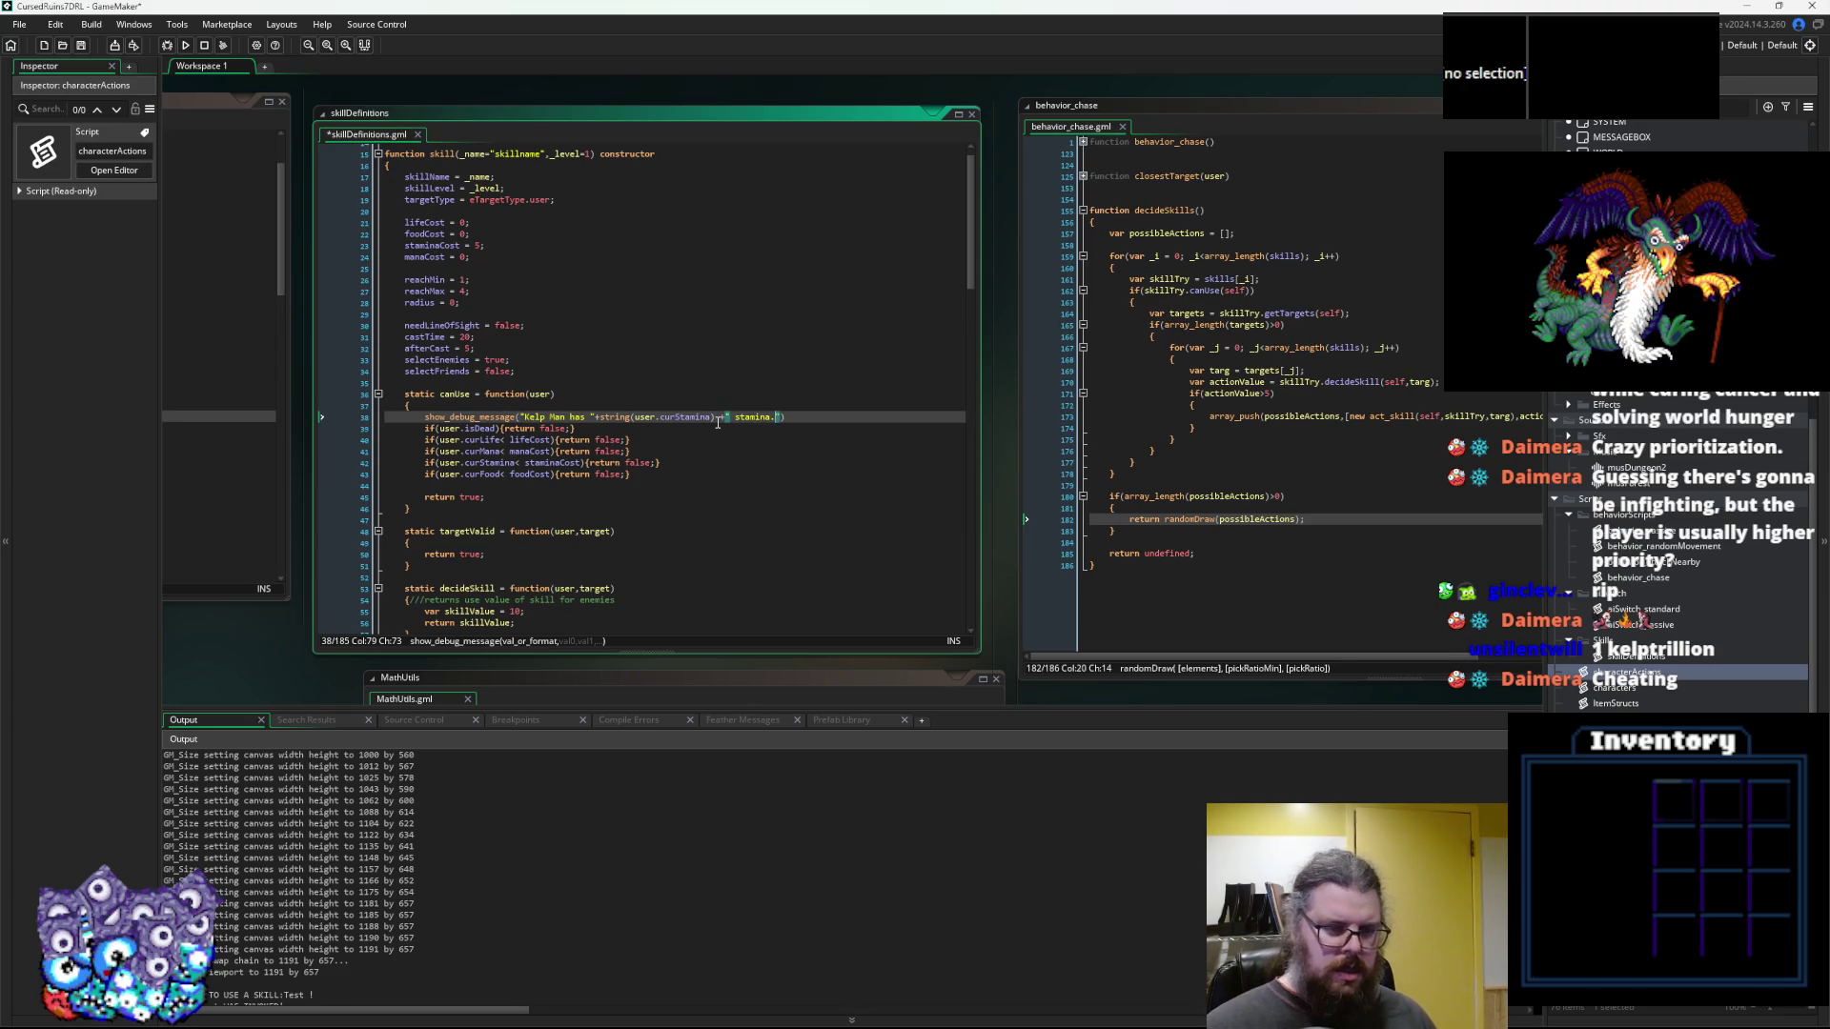
key("End")
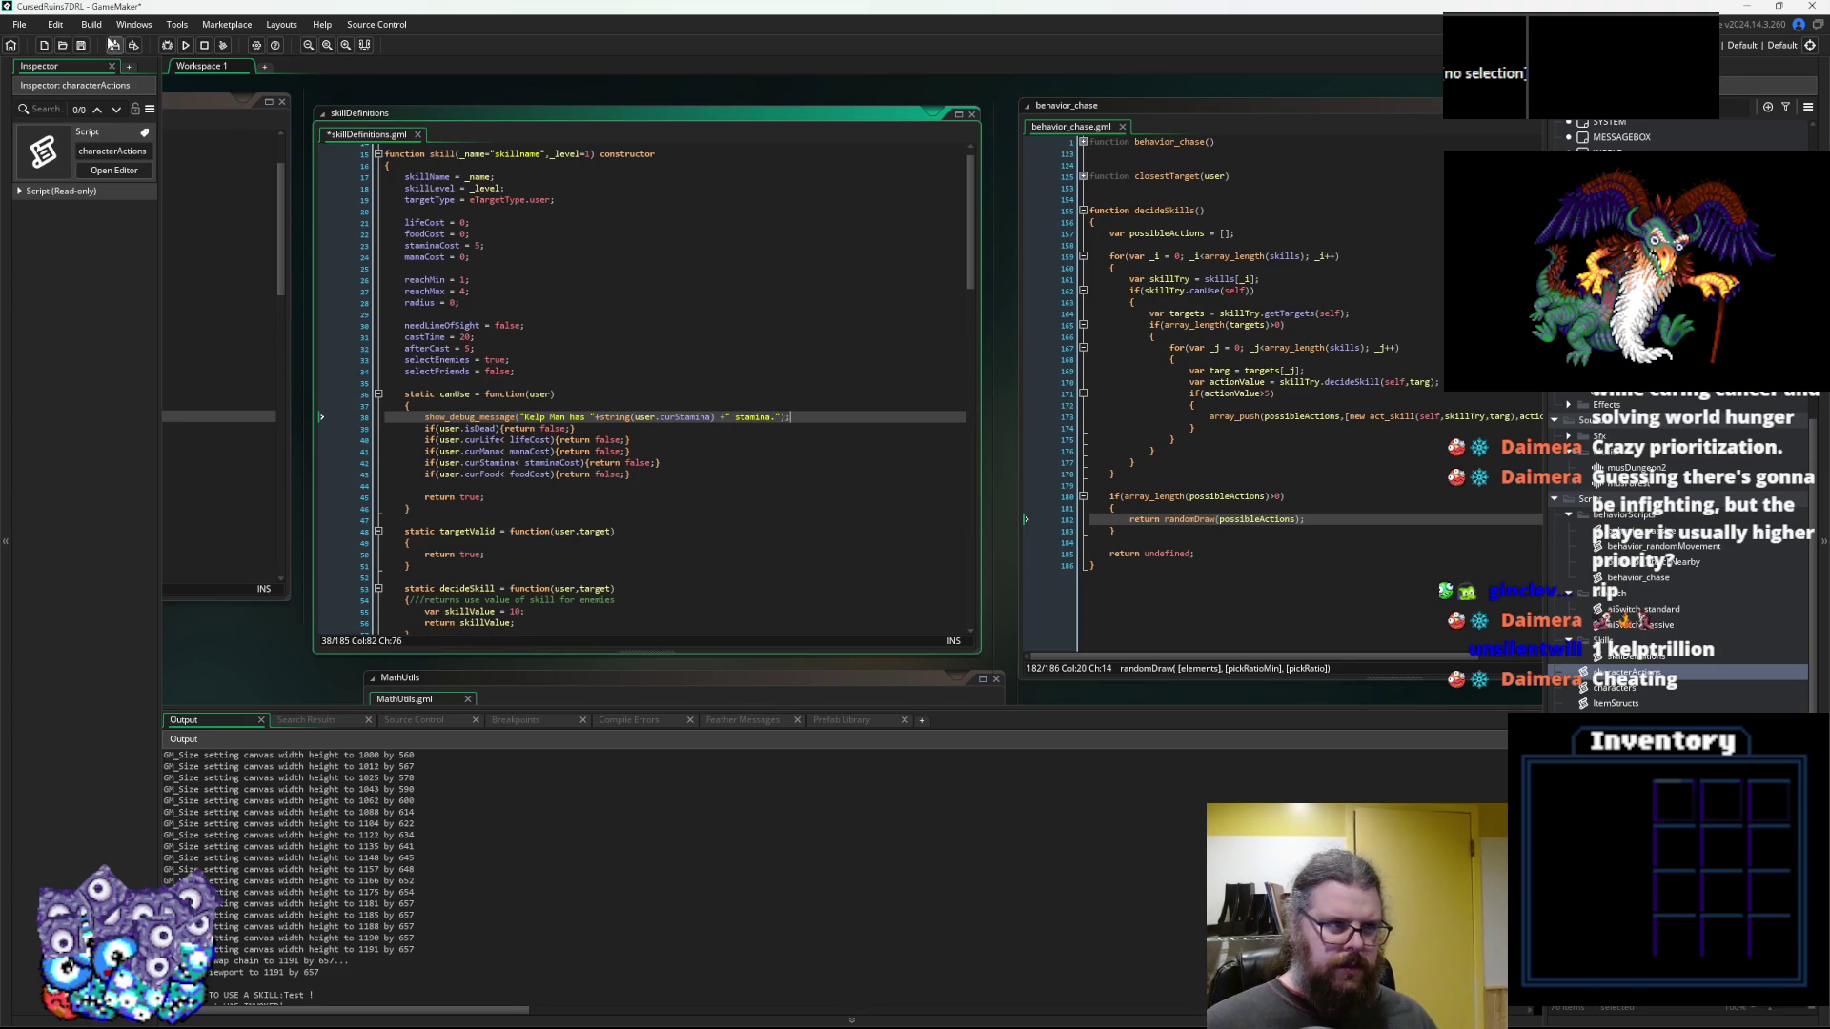
left_click(81, 45)
left_click(172, 44)
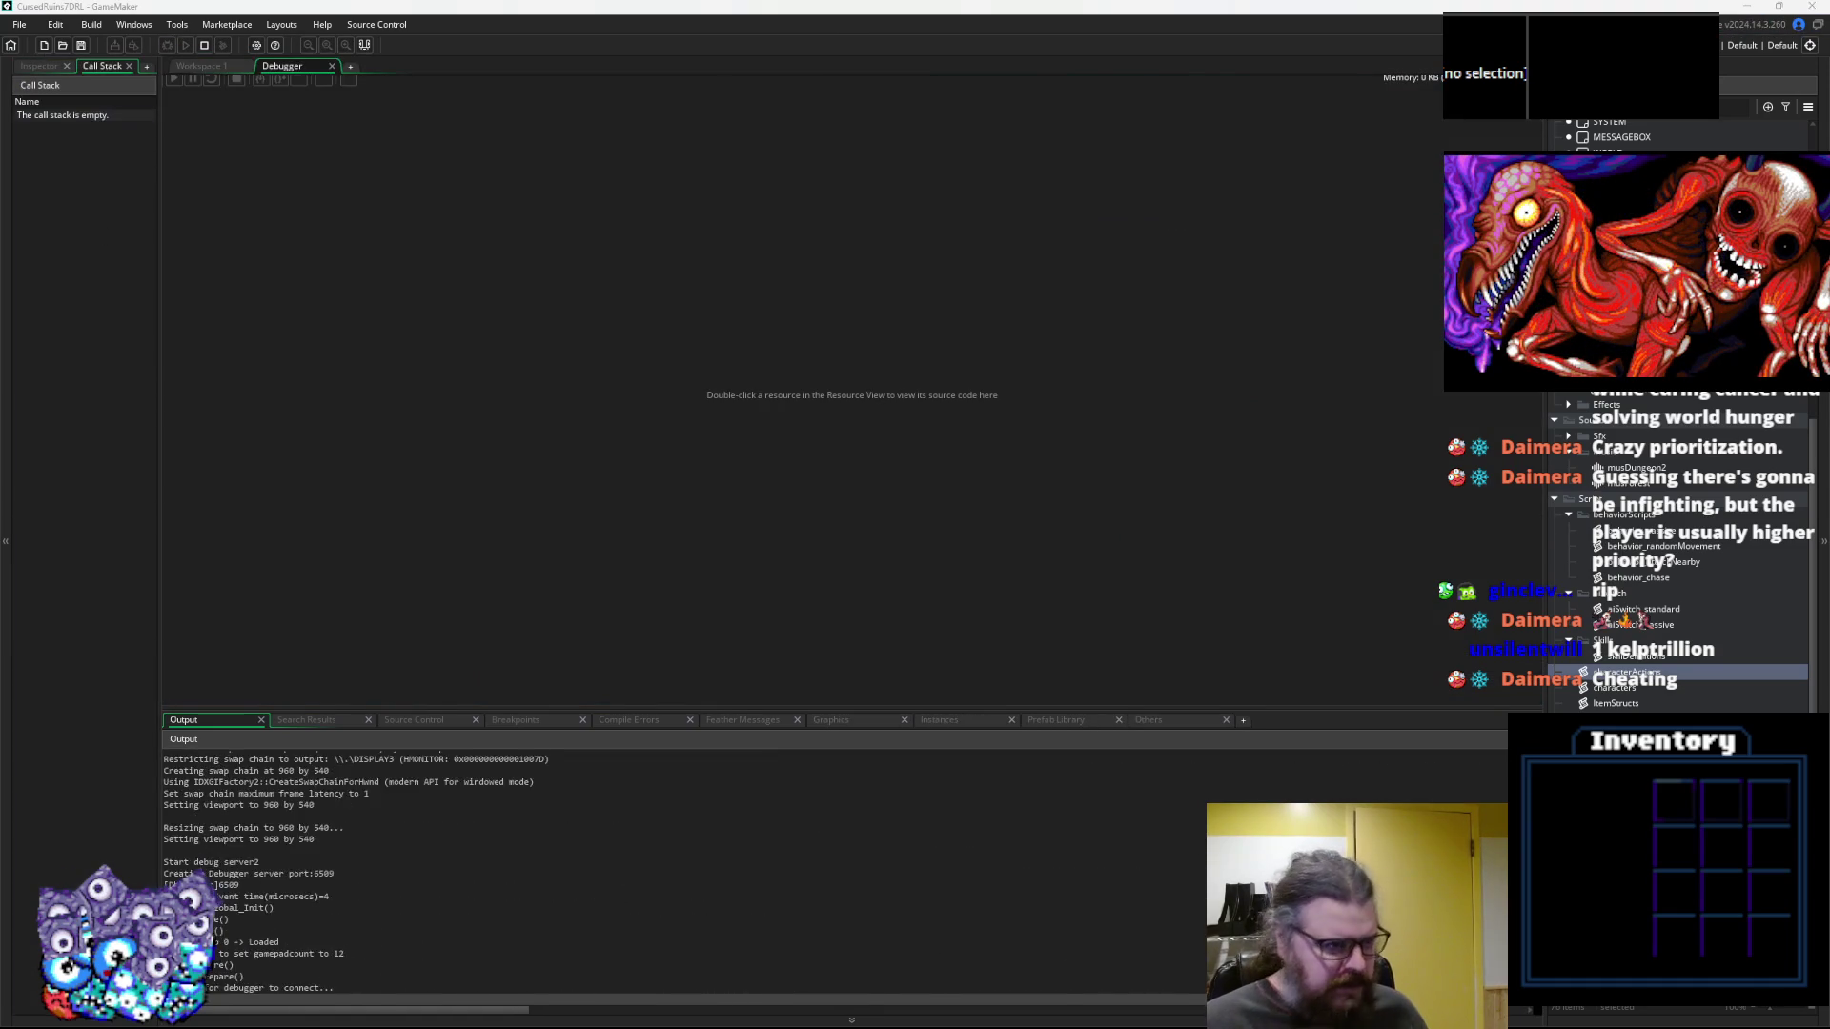
Reposition and enlarge the game window, start a New Game, and walk the player down toward the monster
mouse_move(634, 127)
left_mouse_down()
mouse_move(737, 80)
mouse_move(721, 94)
left_mouse_up()
left_click_drag(963, 506, 1405, 755)
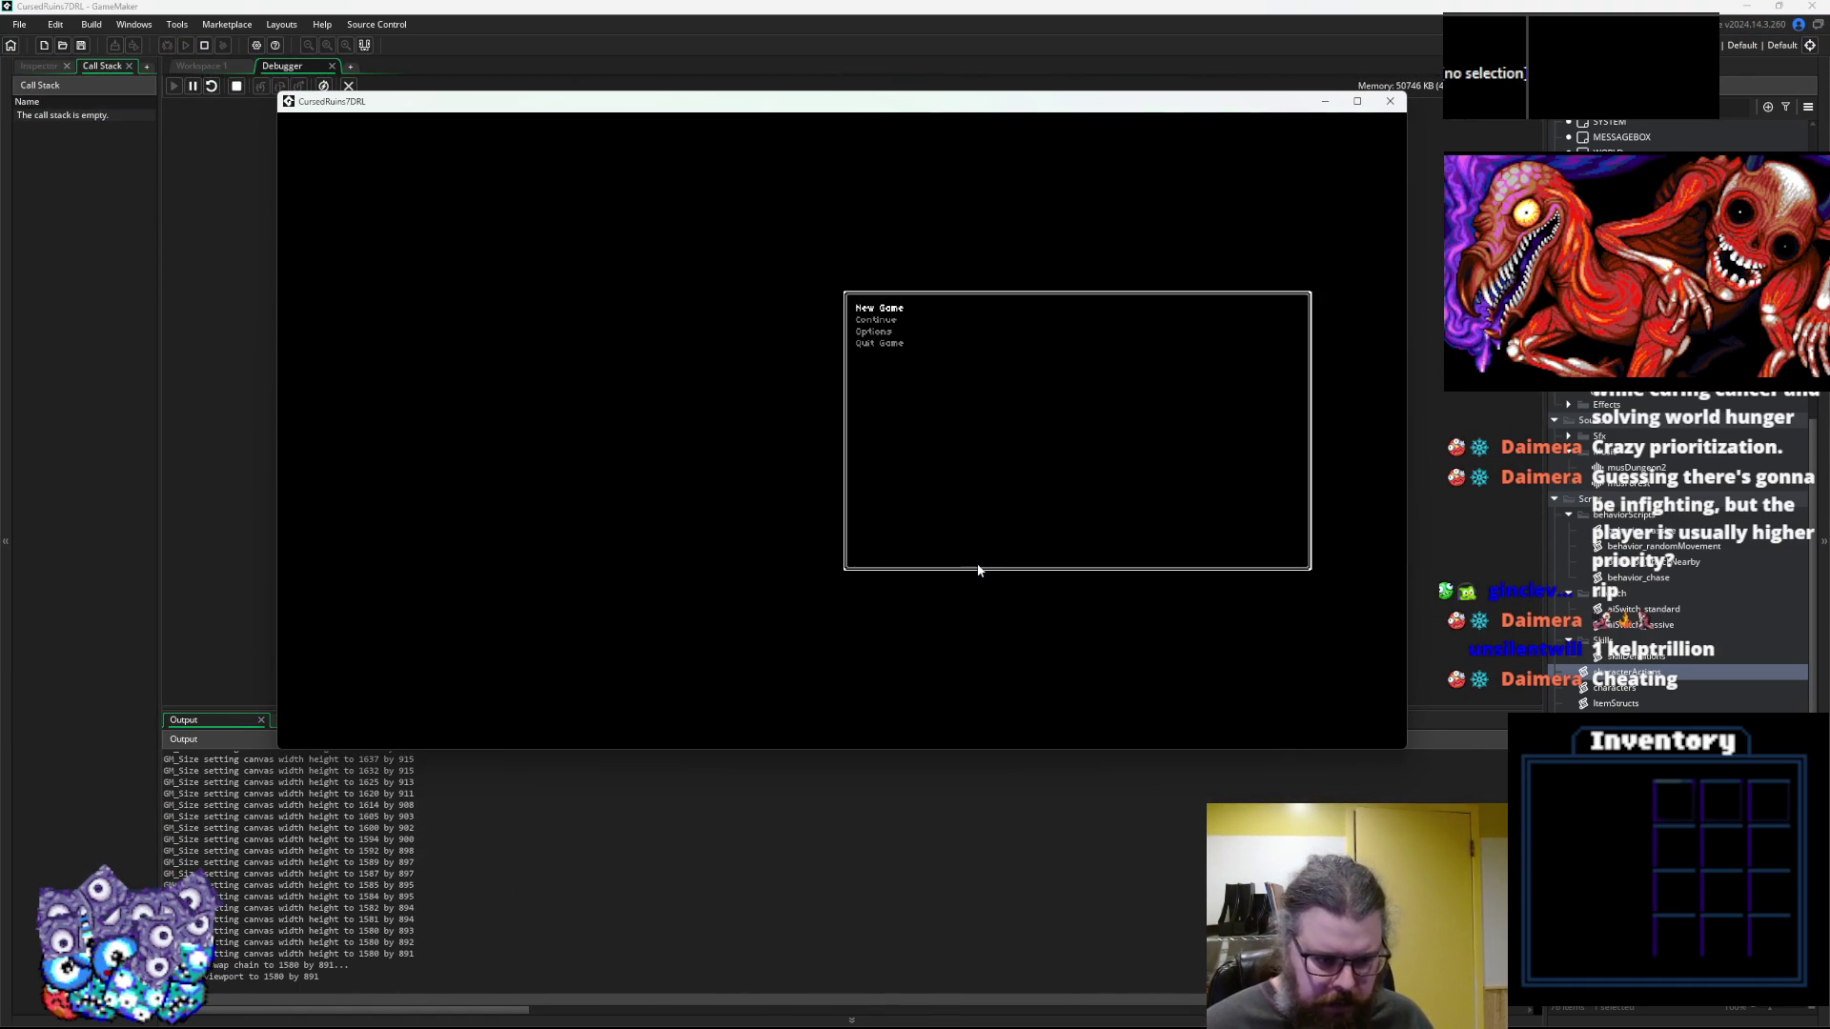
key("Return")
key("Down")
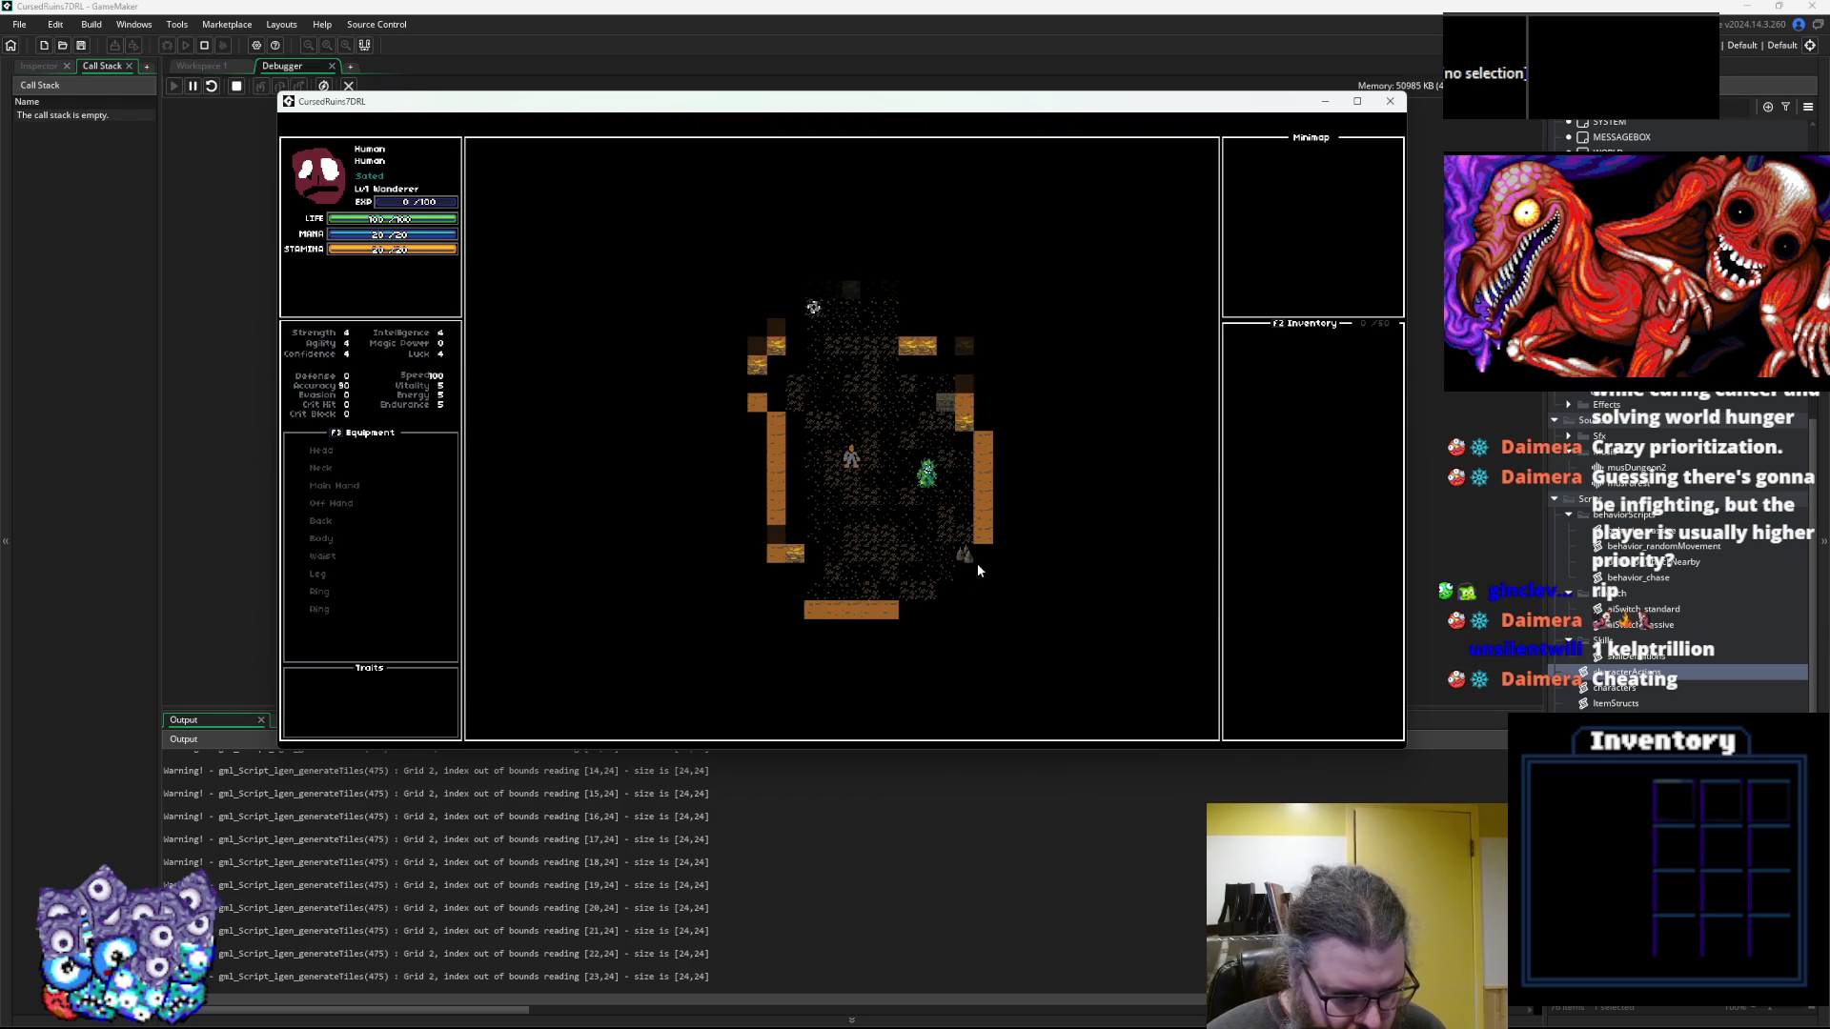
key("Down")
key("Down")
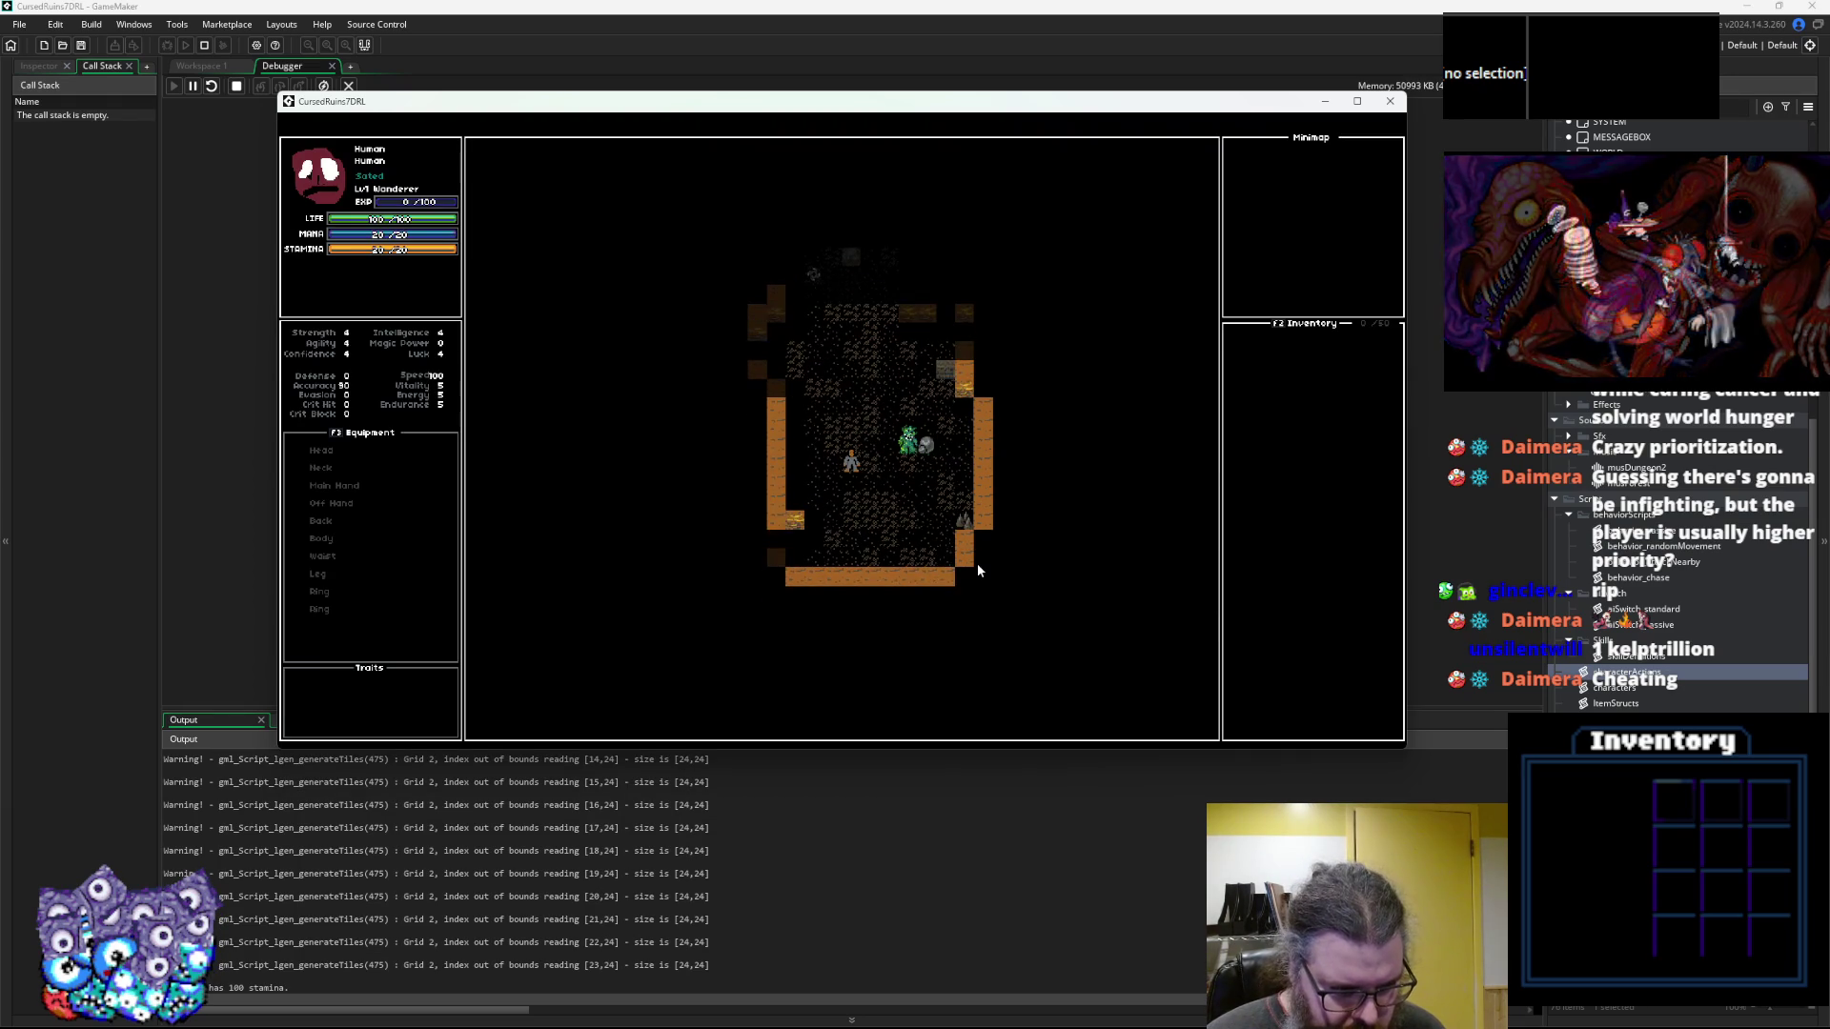
key("Left")
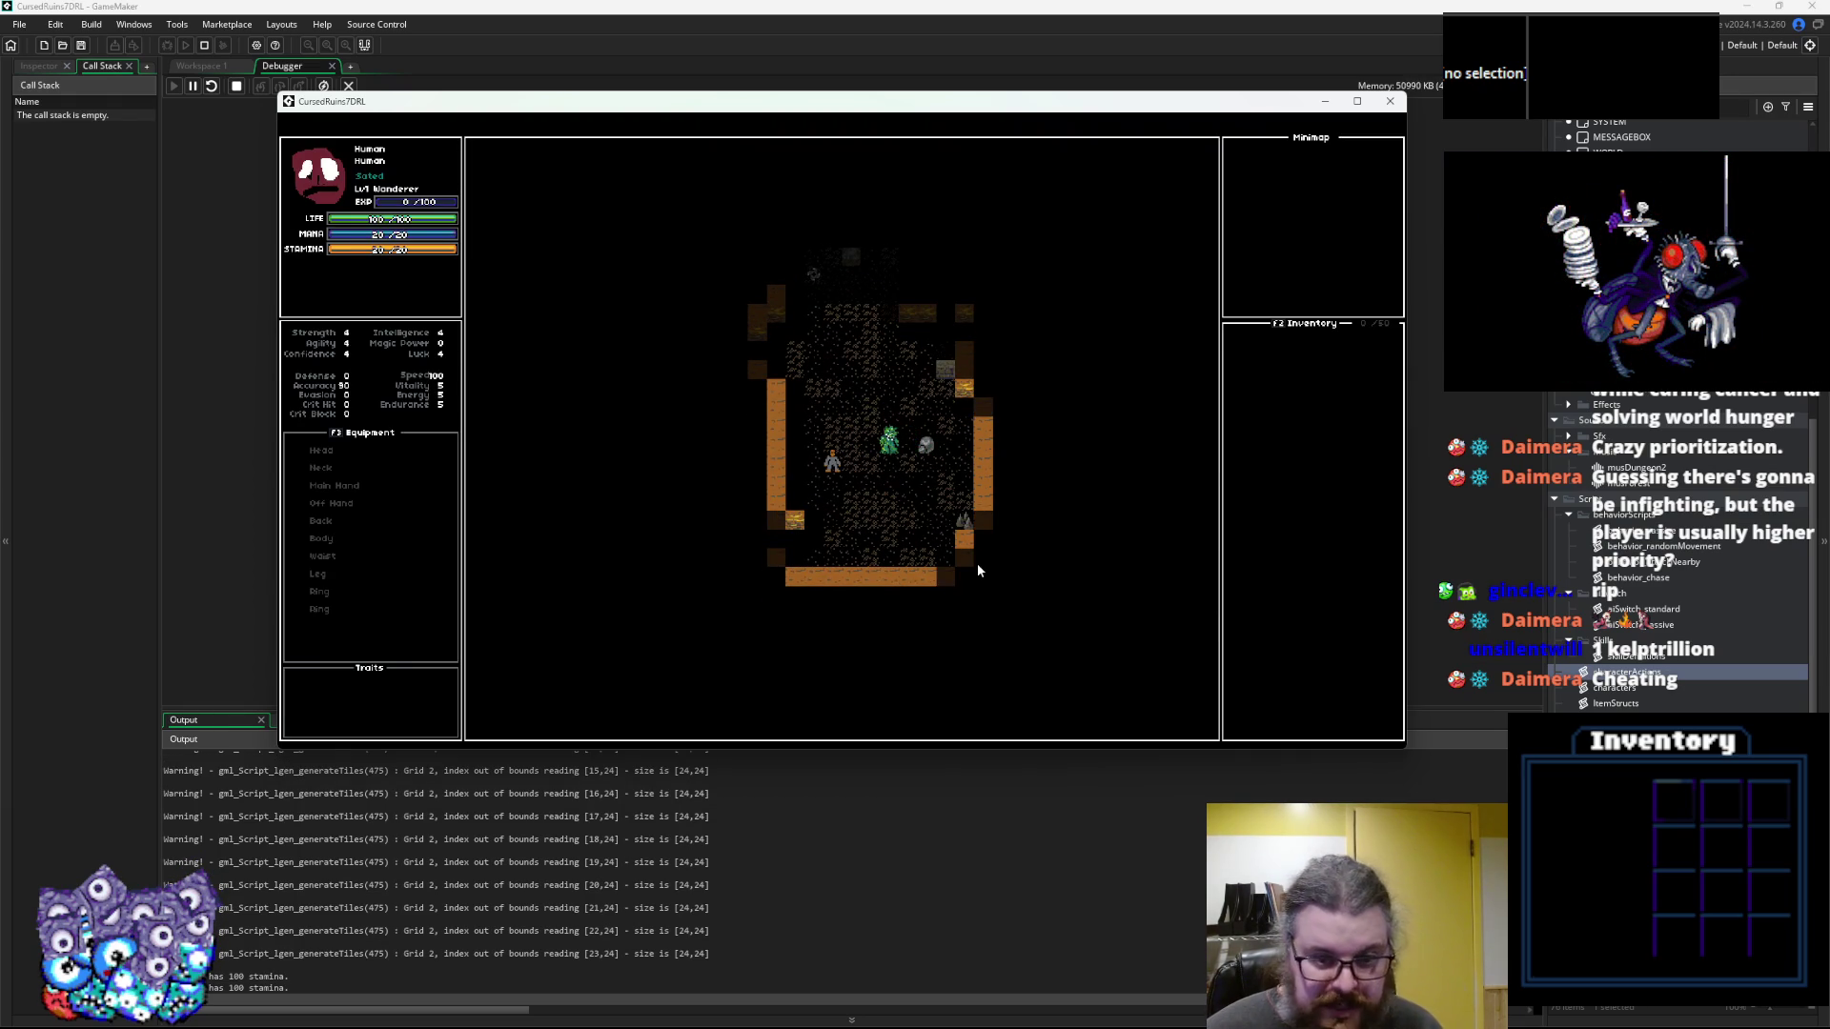
key("Down")
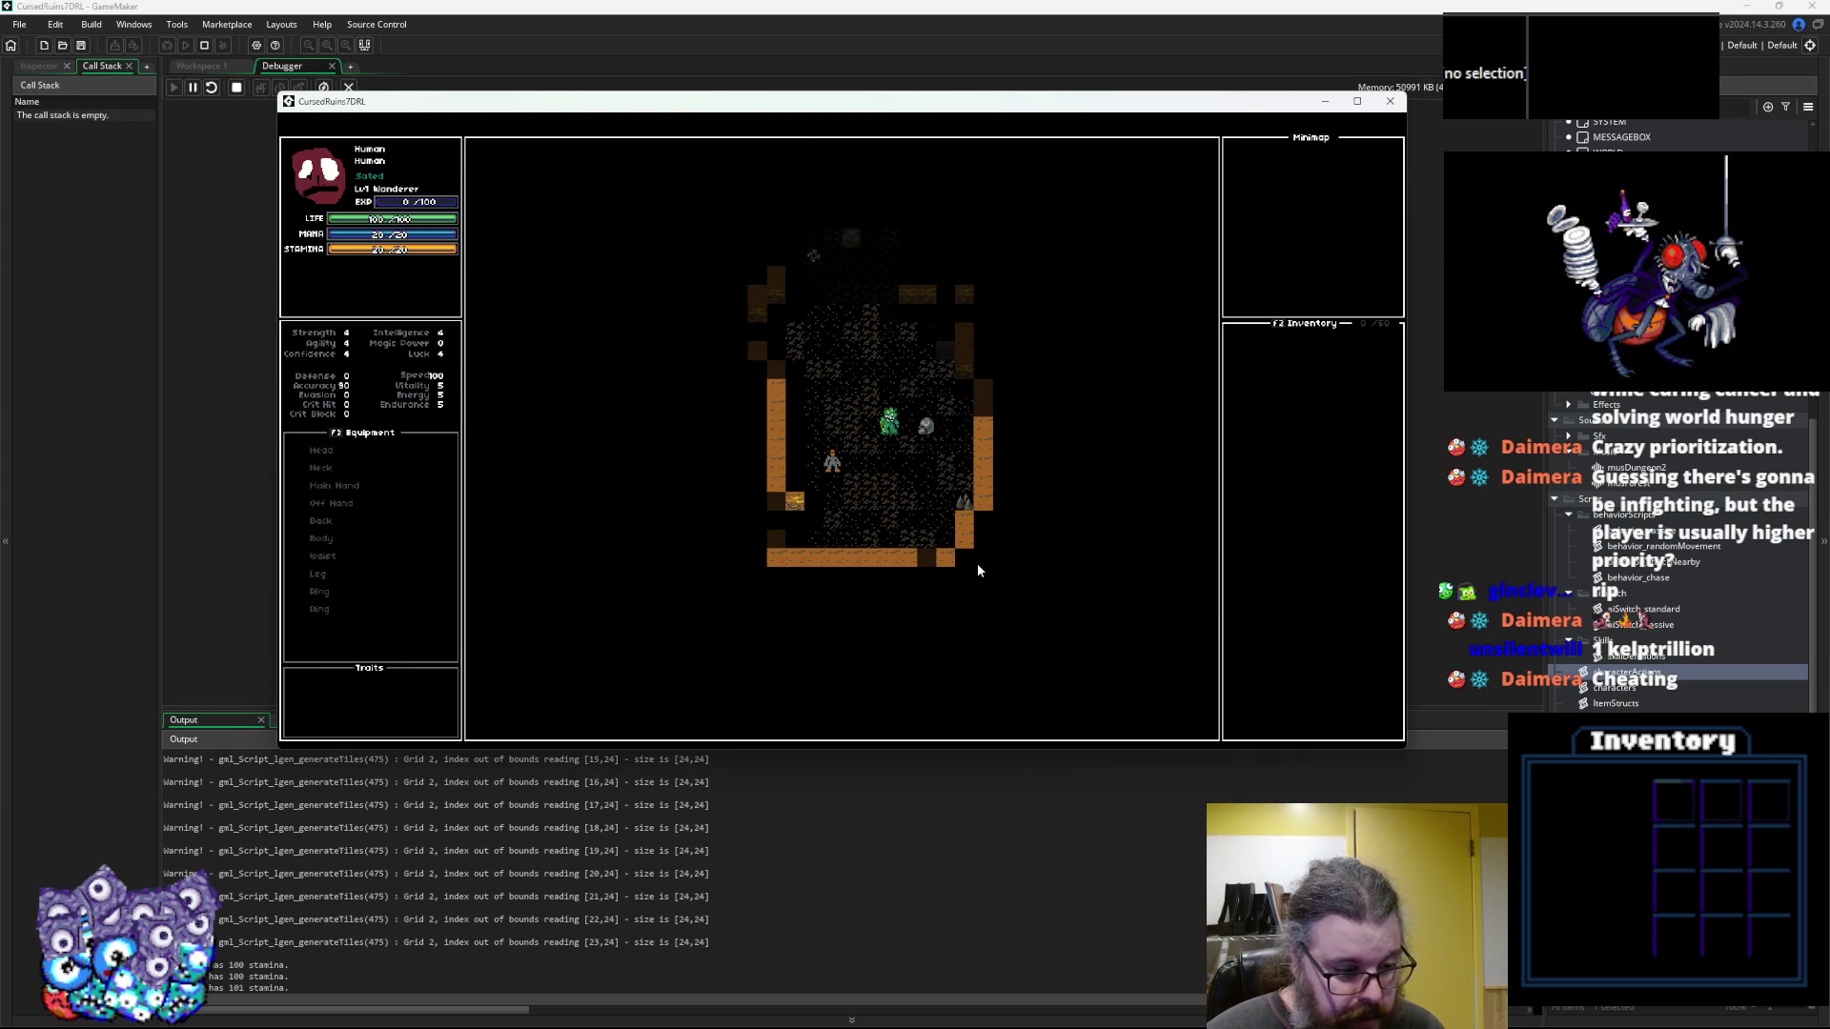
key("Down")
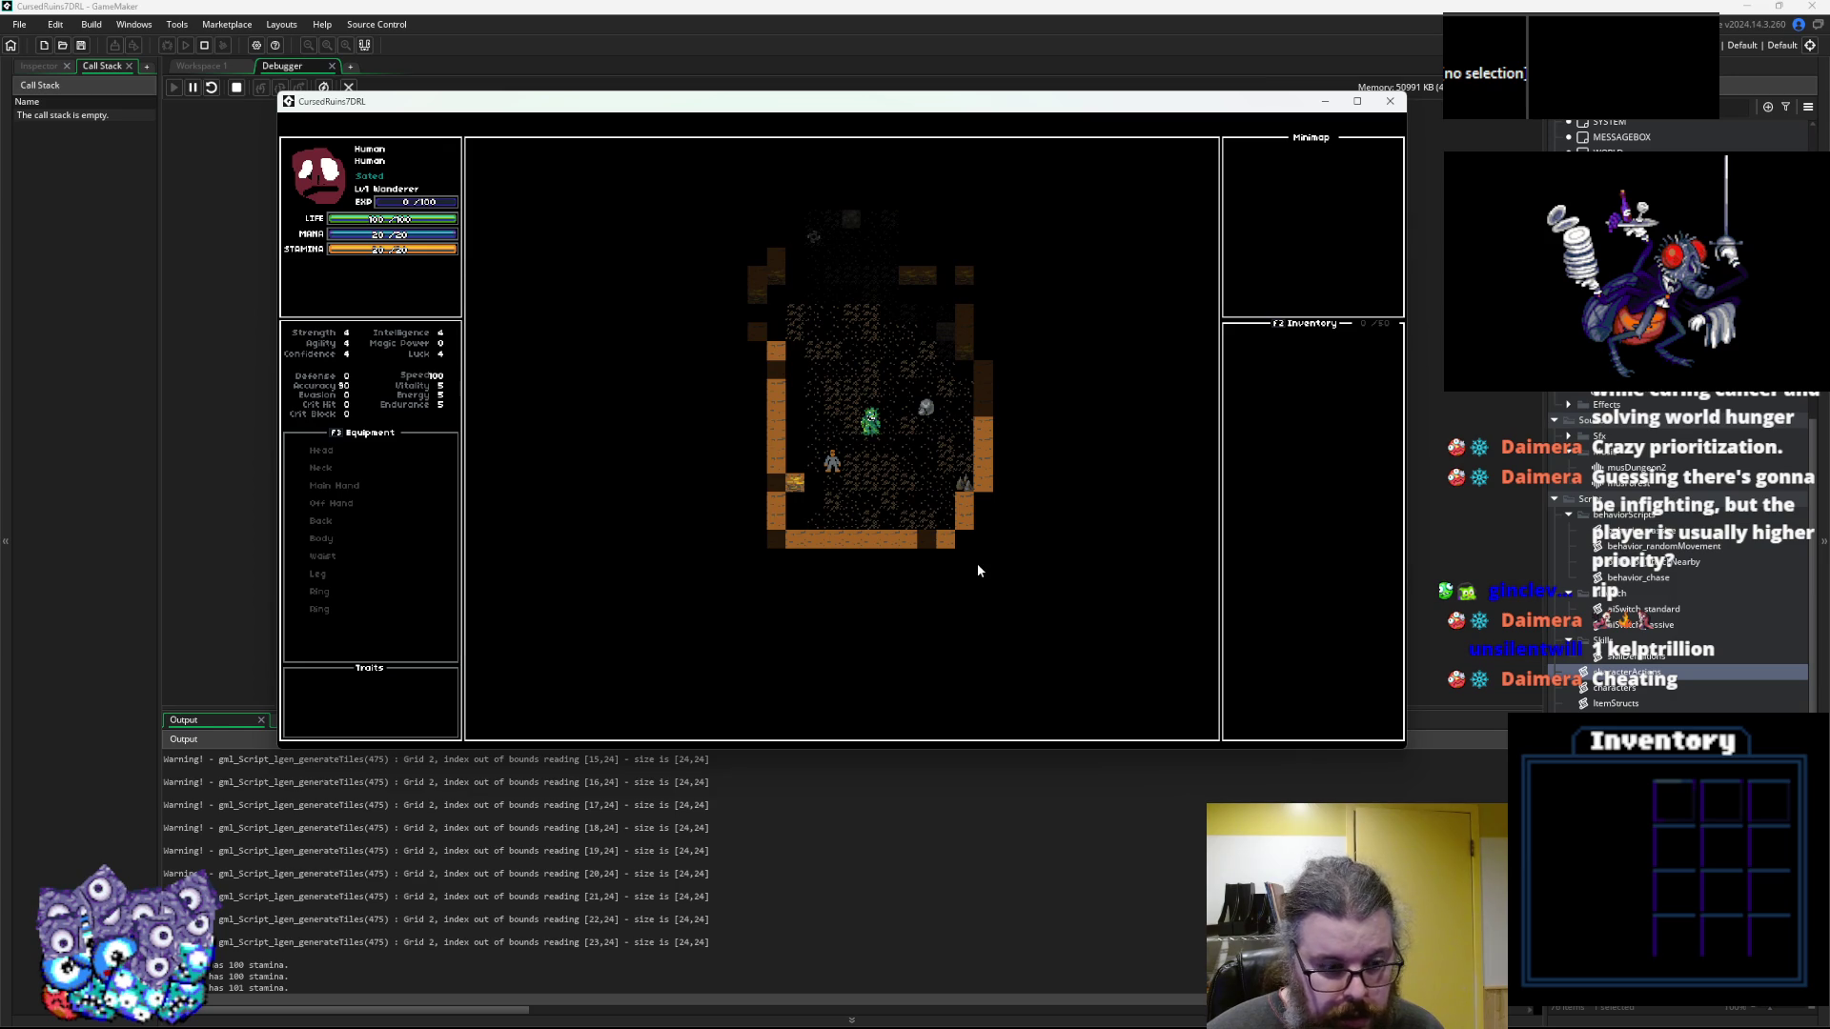
key("Down")
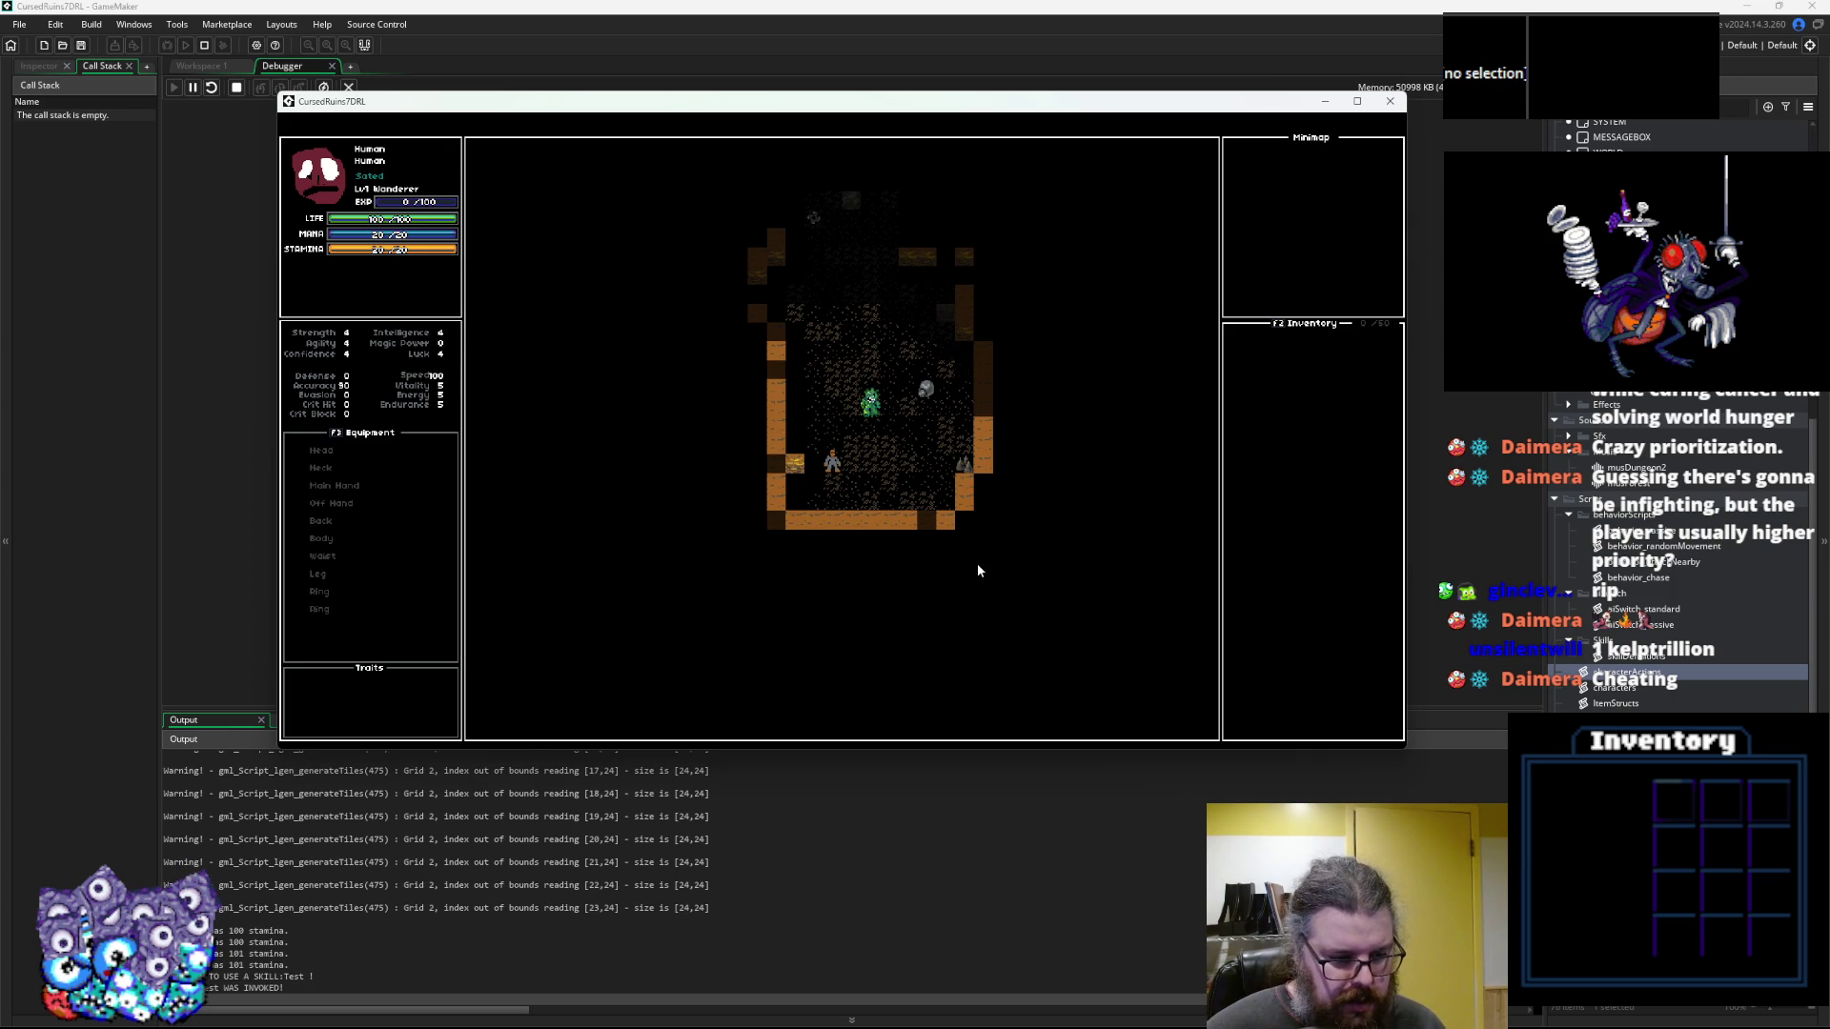
Pass turns beside the monster until the log shows stamina falling from 101 to 4, then stop the game
key("KP_3")
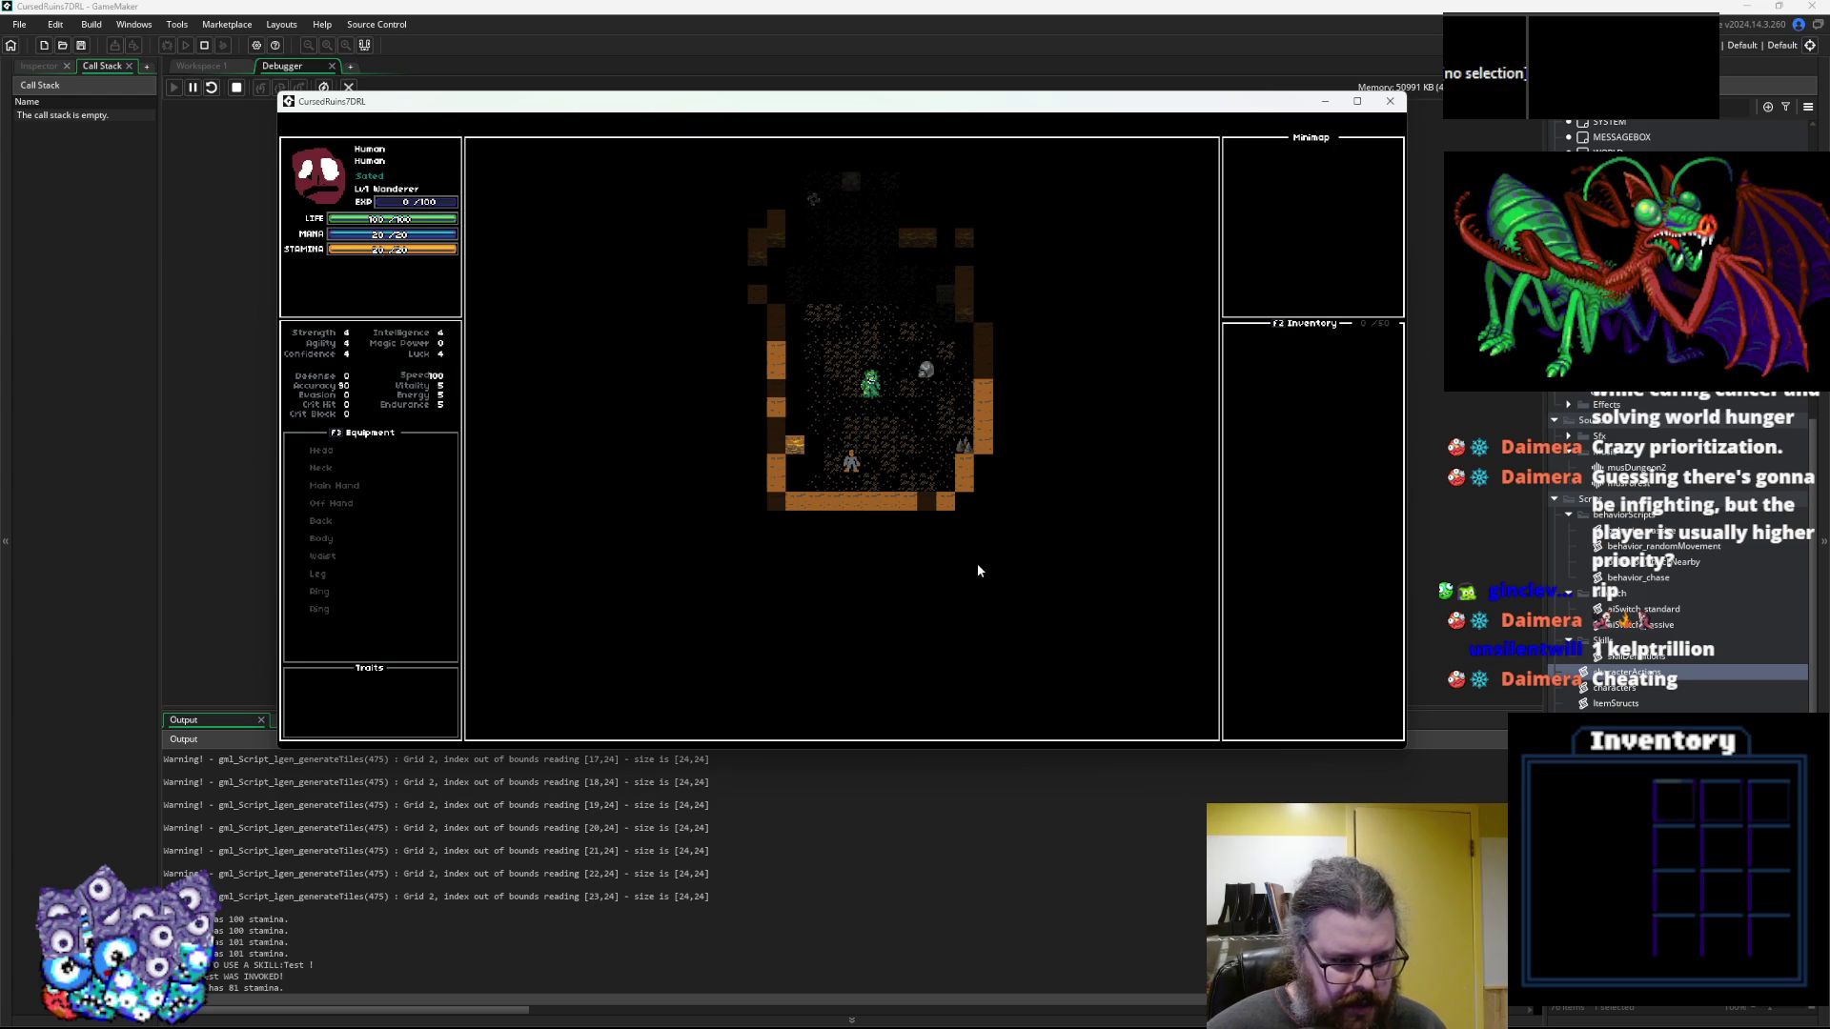
key("Right")
key("KP_5")
key("KP_5")
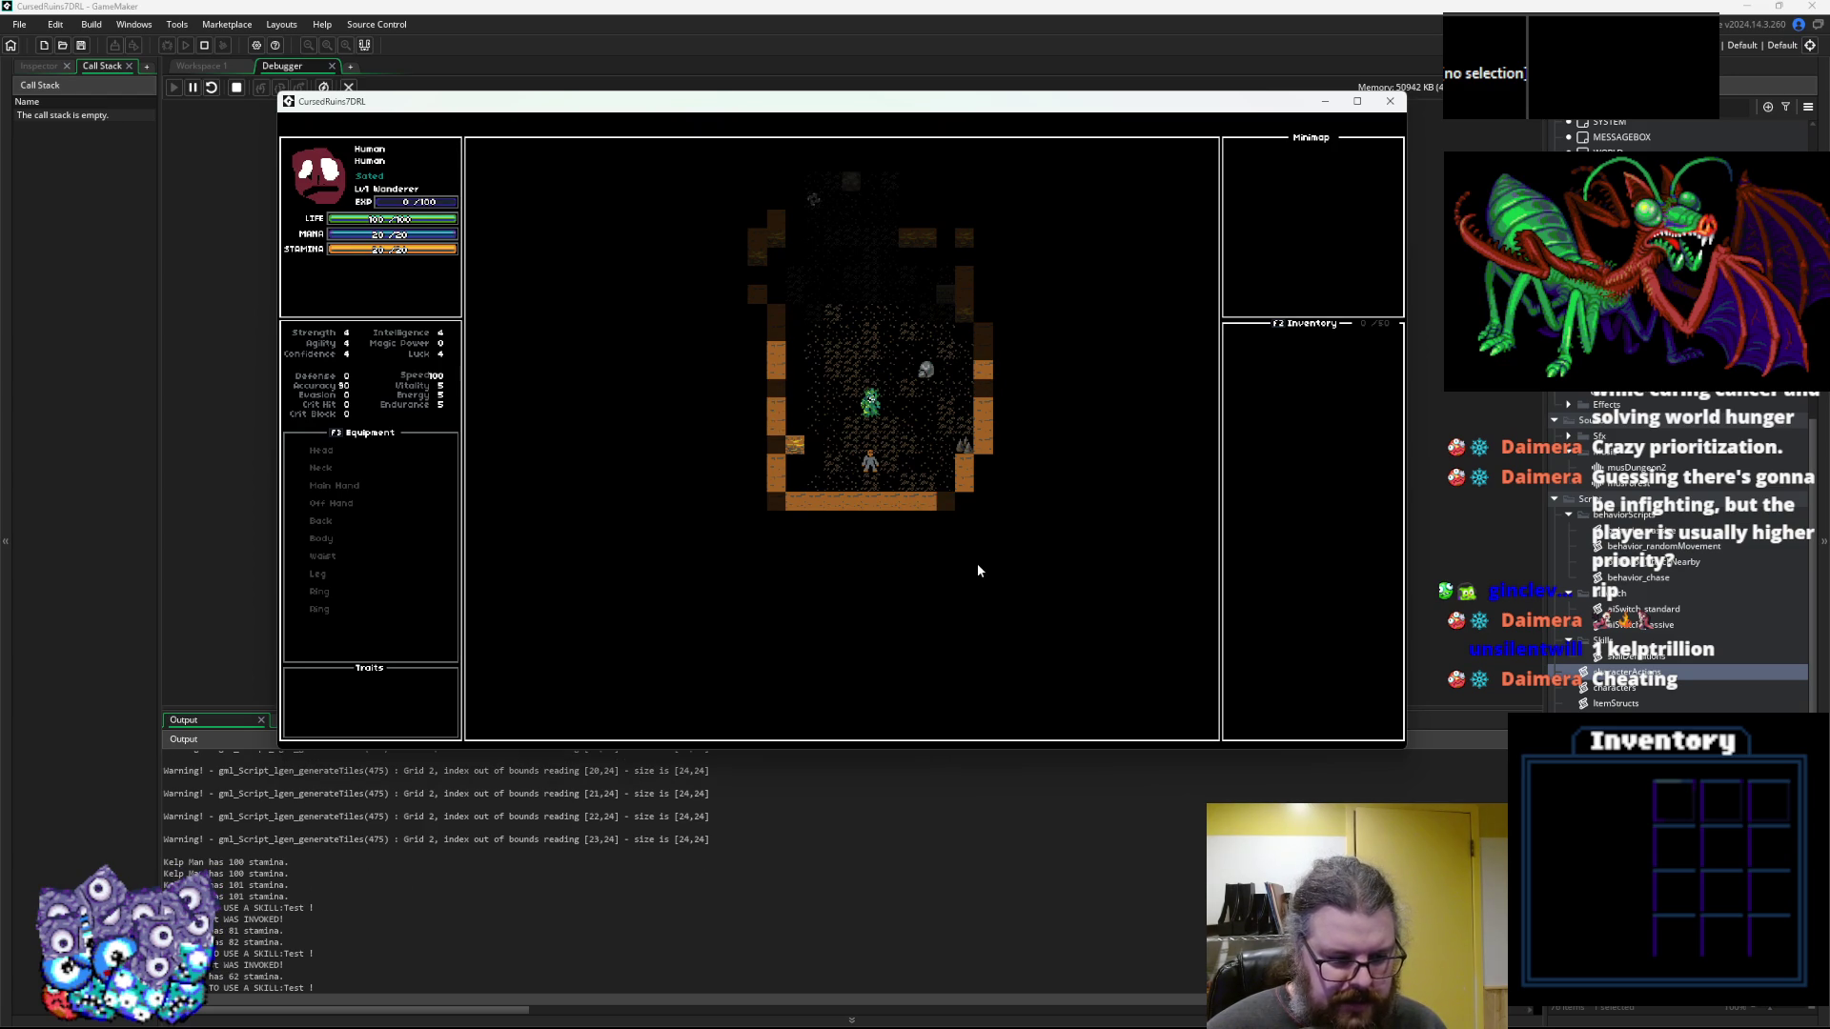
key("Left")
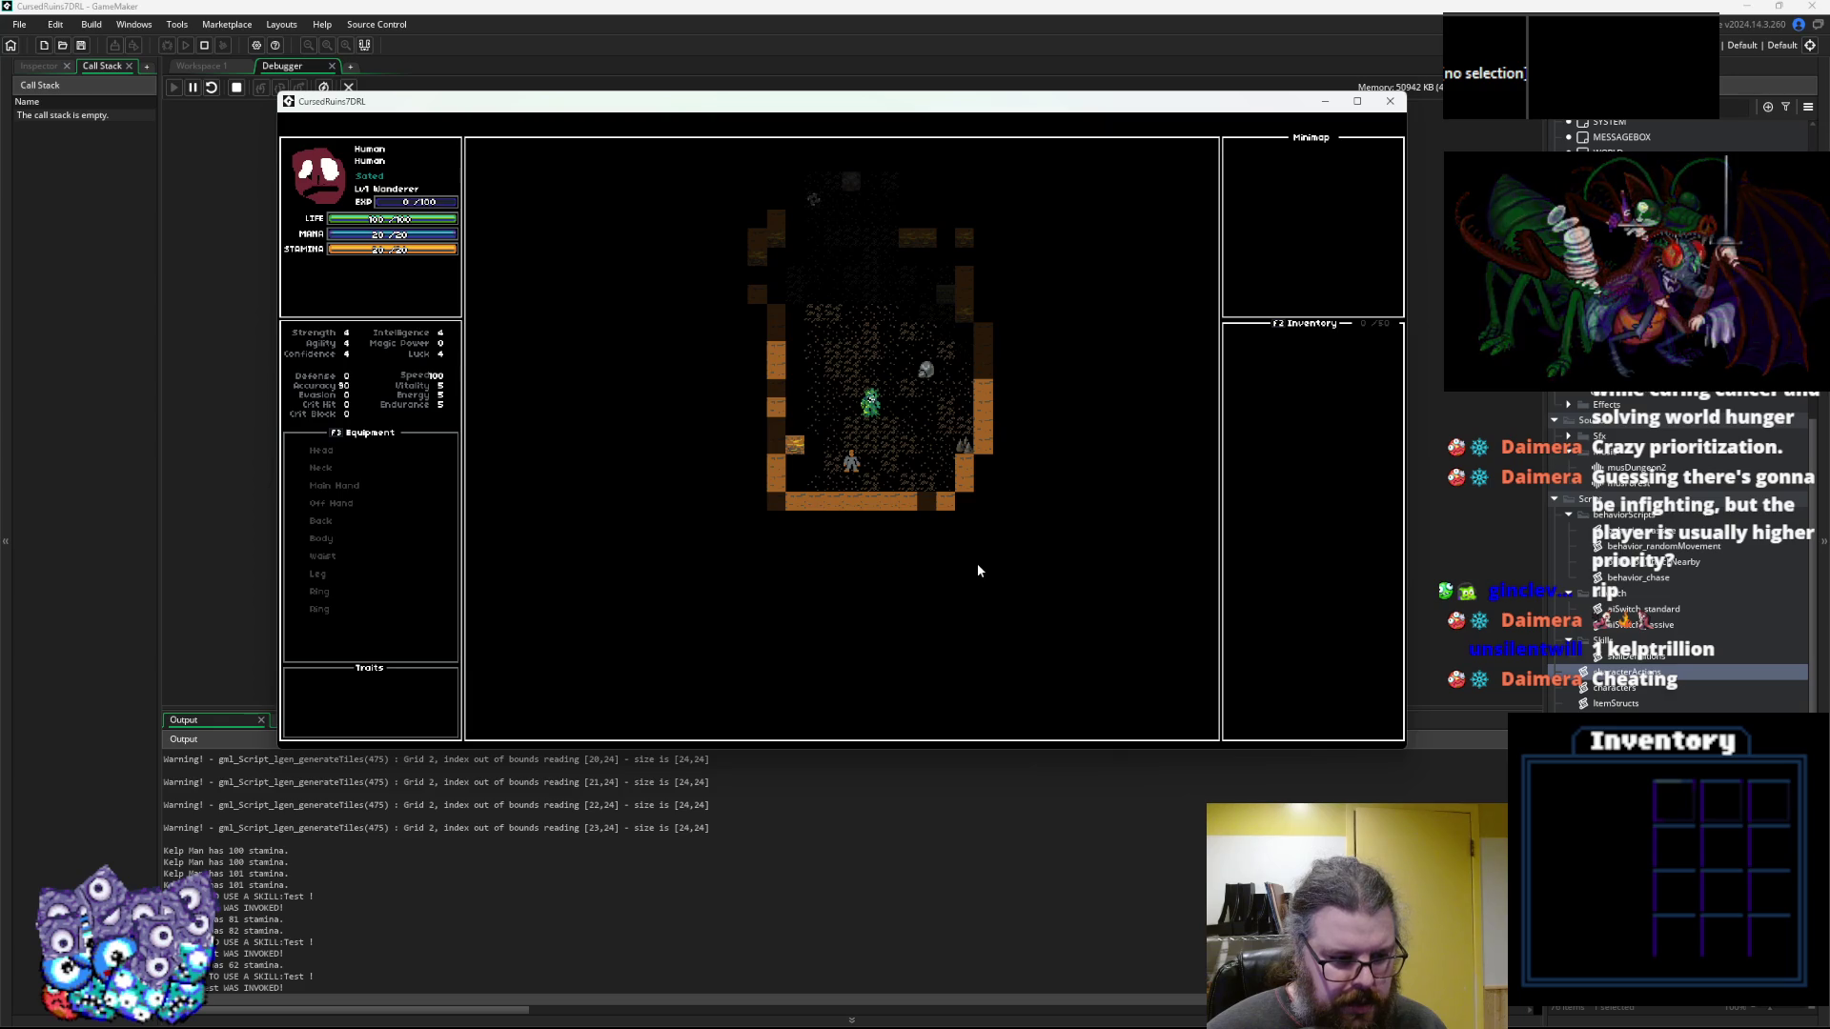
key("Right")
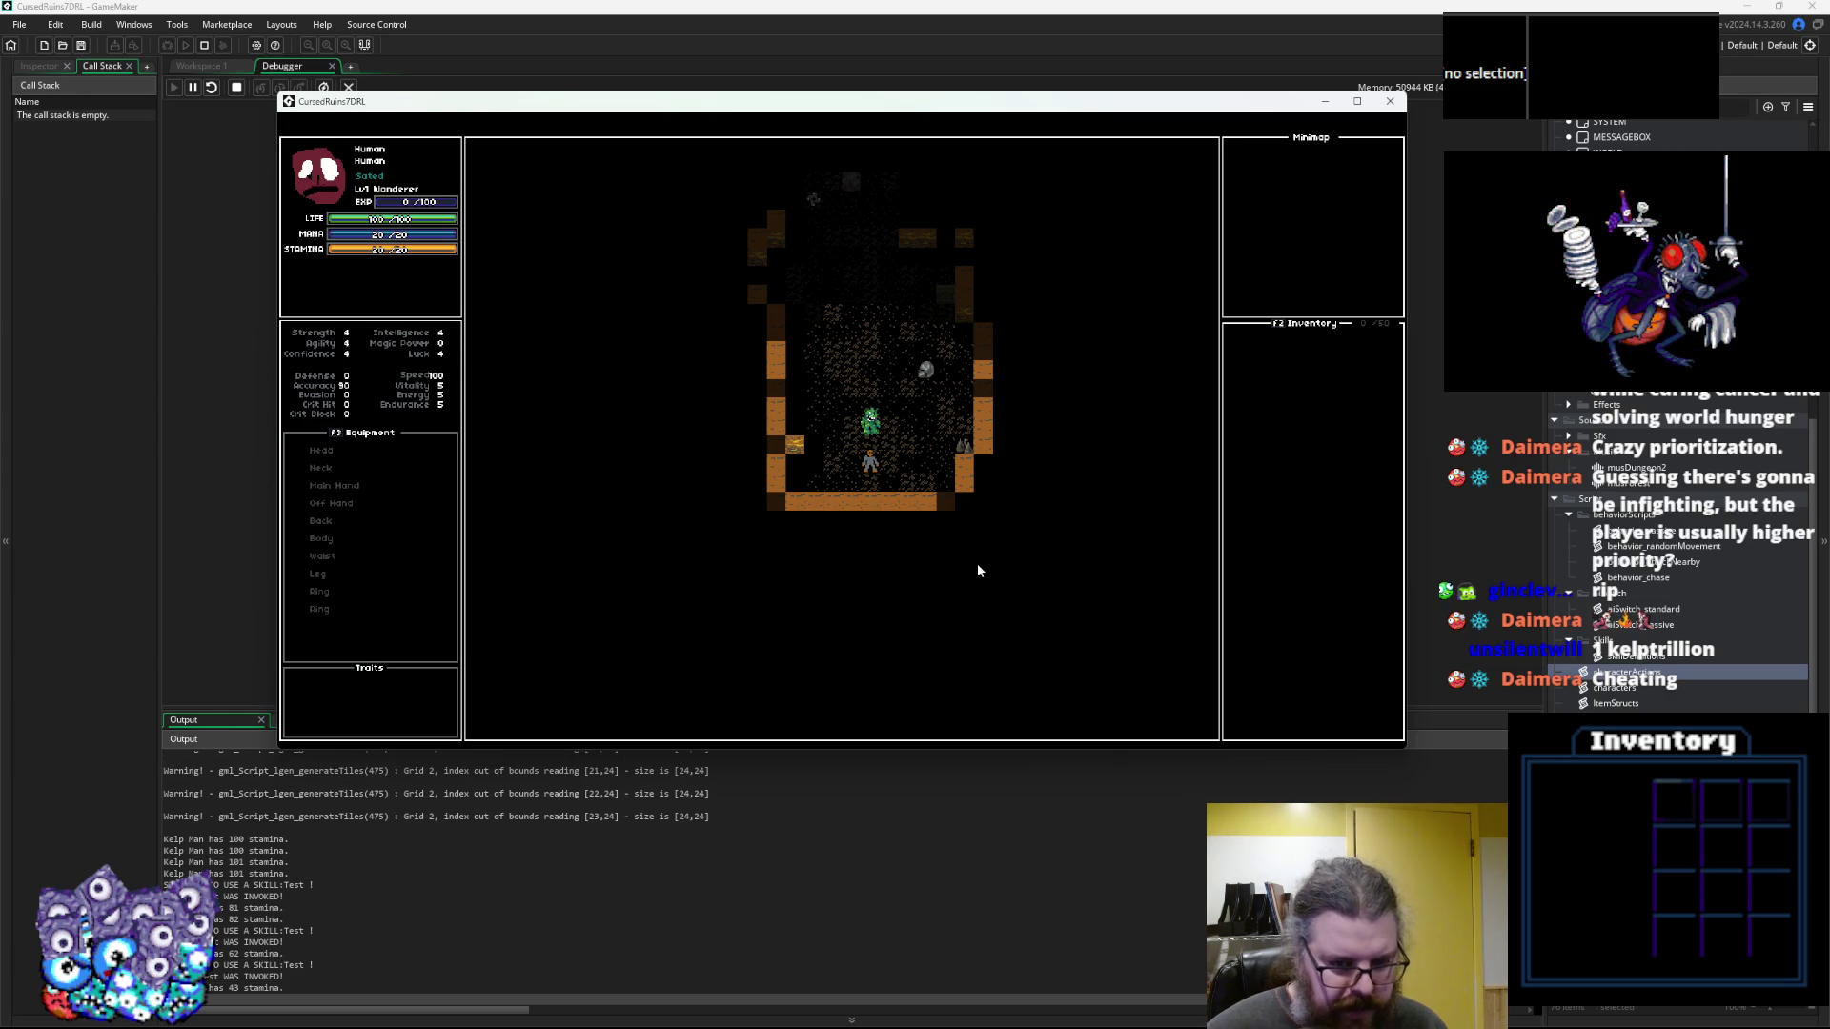
key("Left")
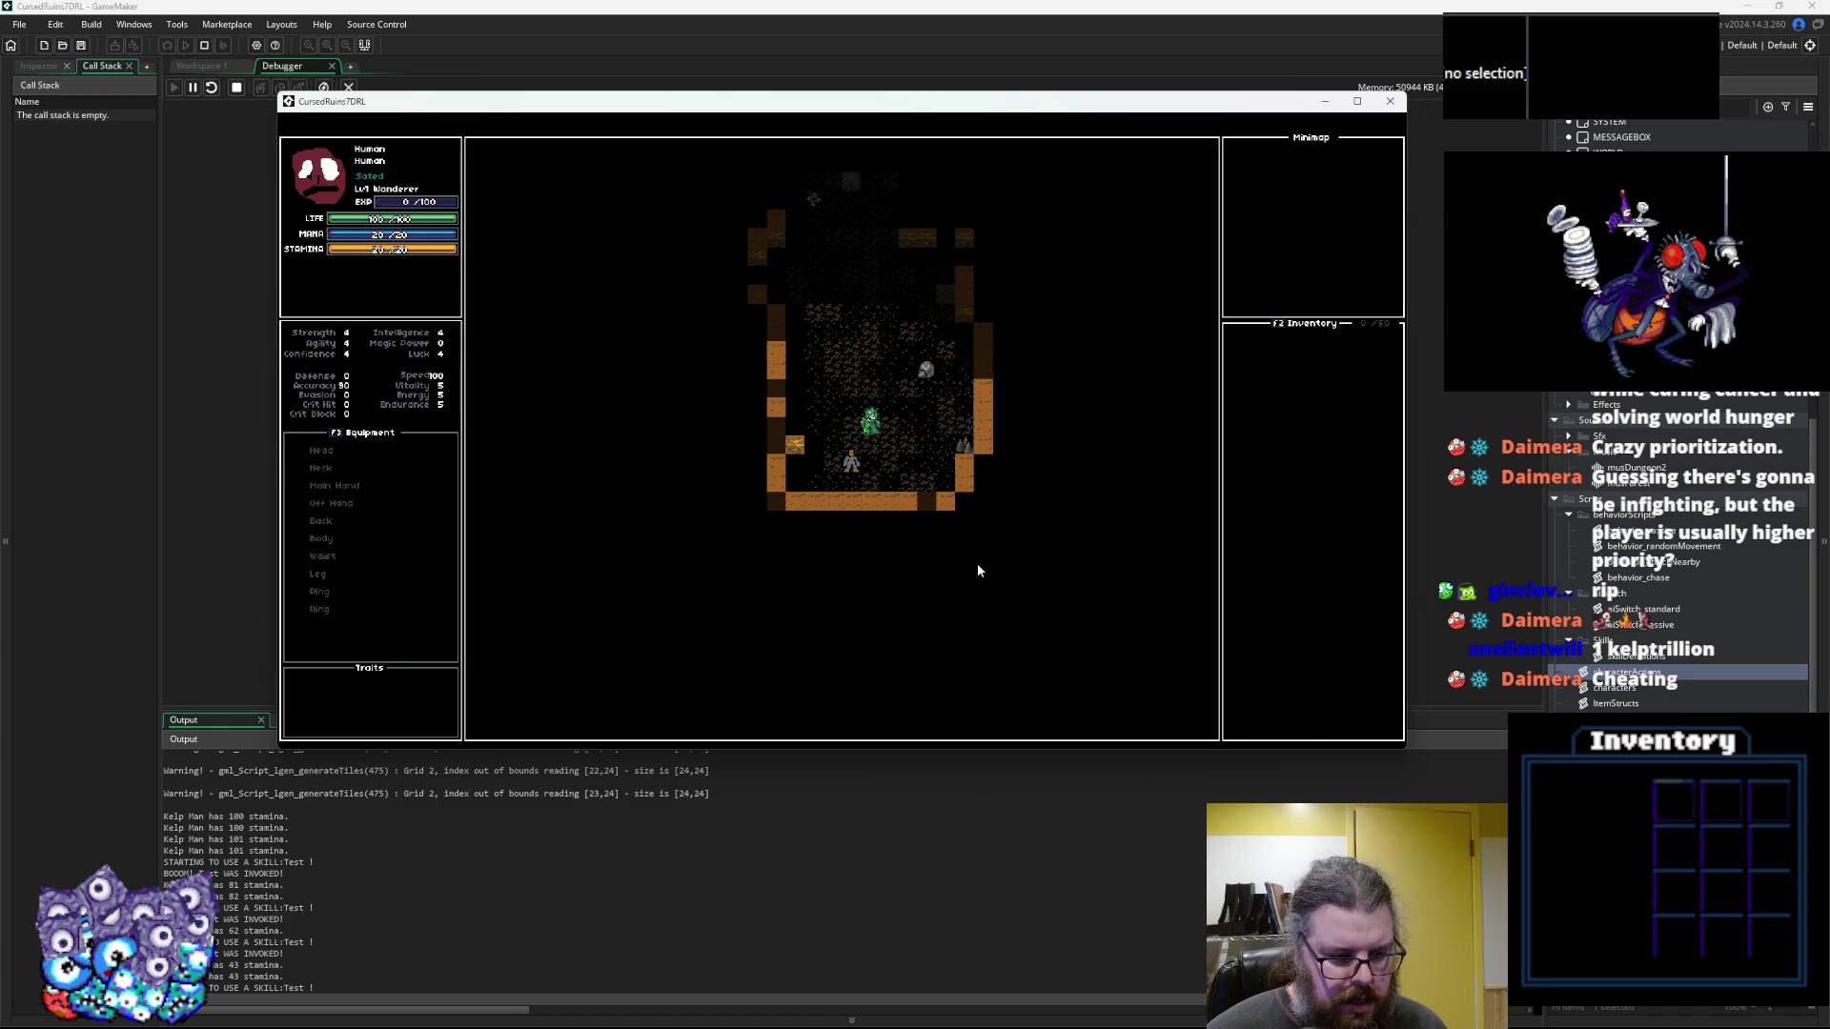
key("Right")
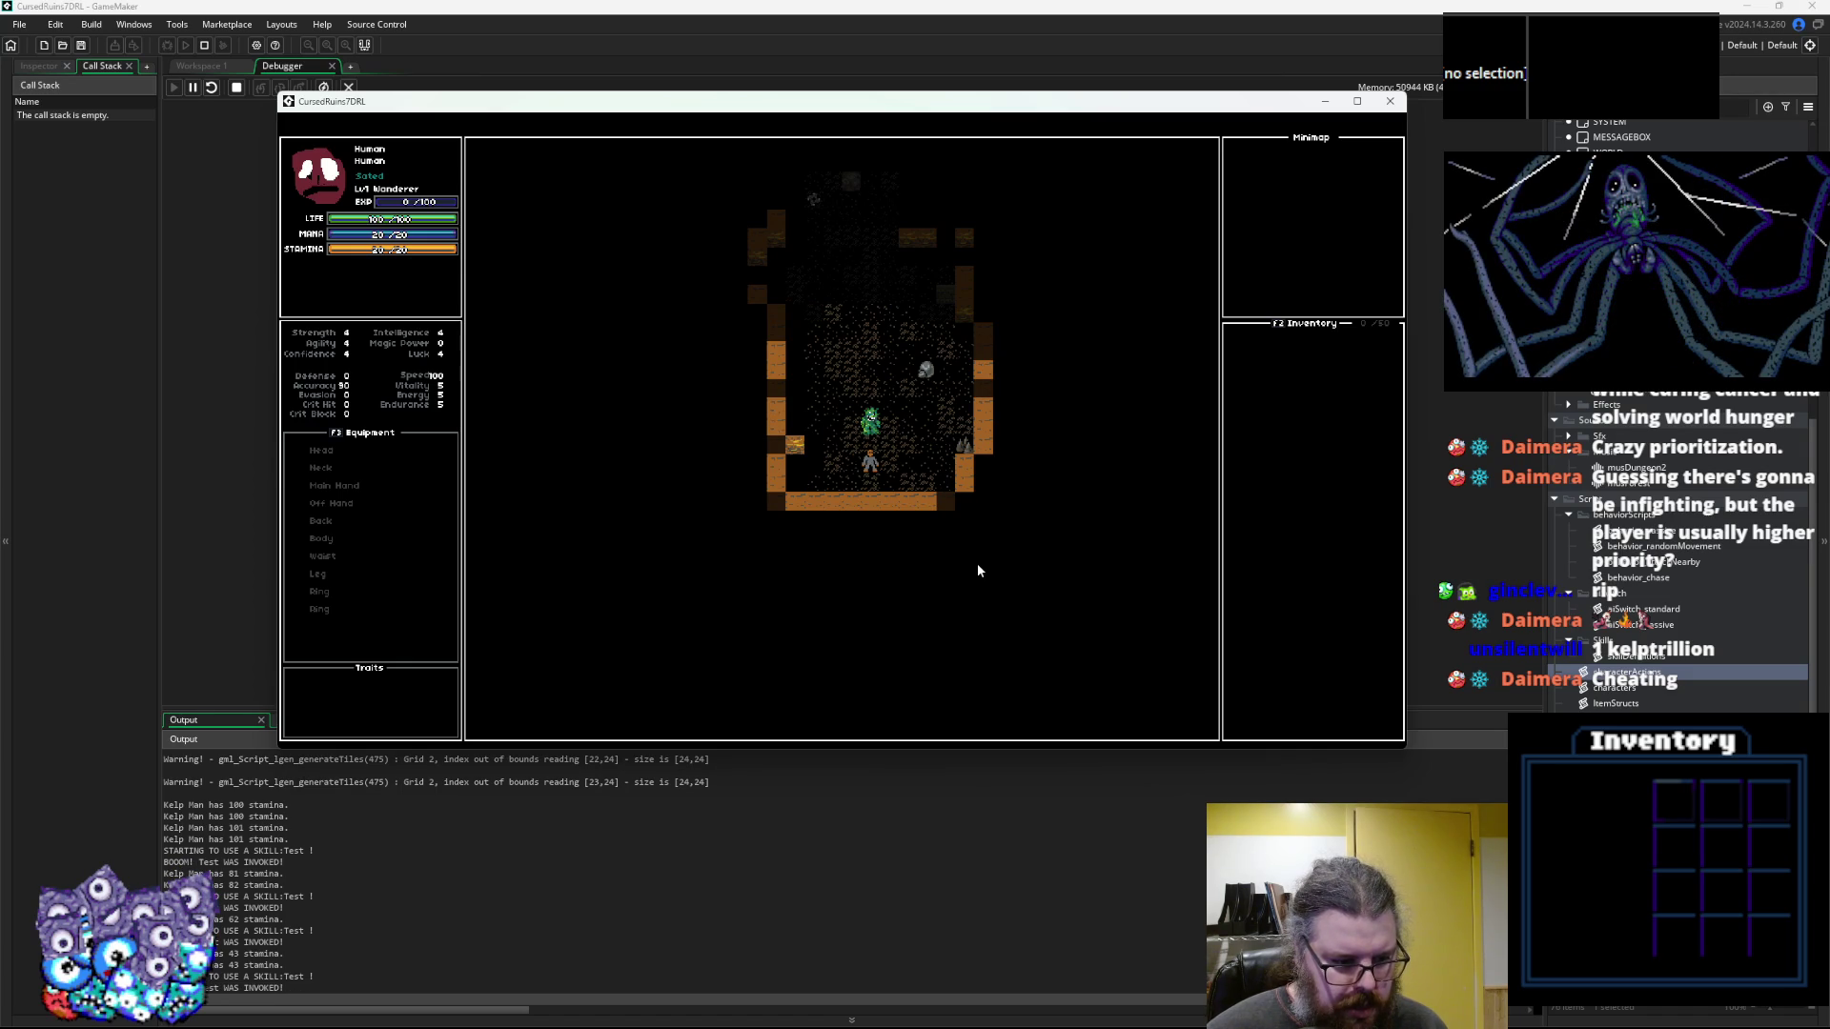
key("Left")
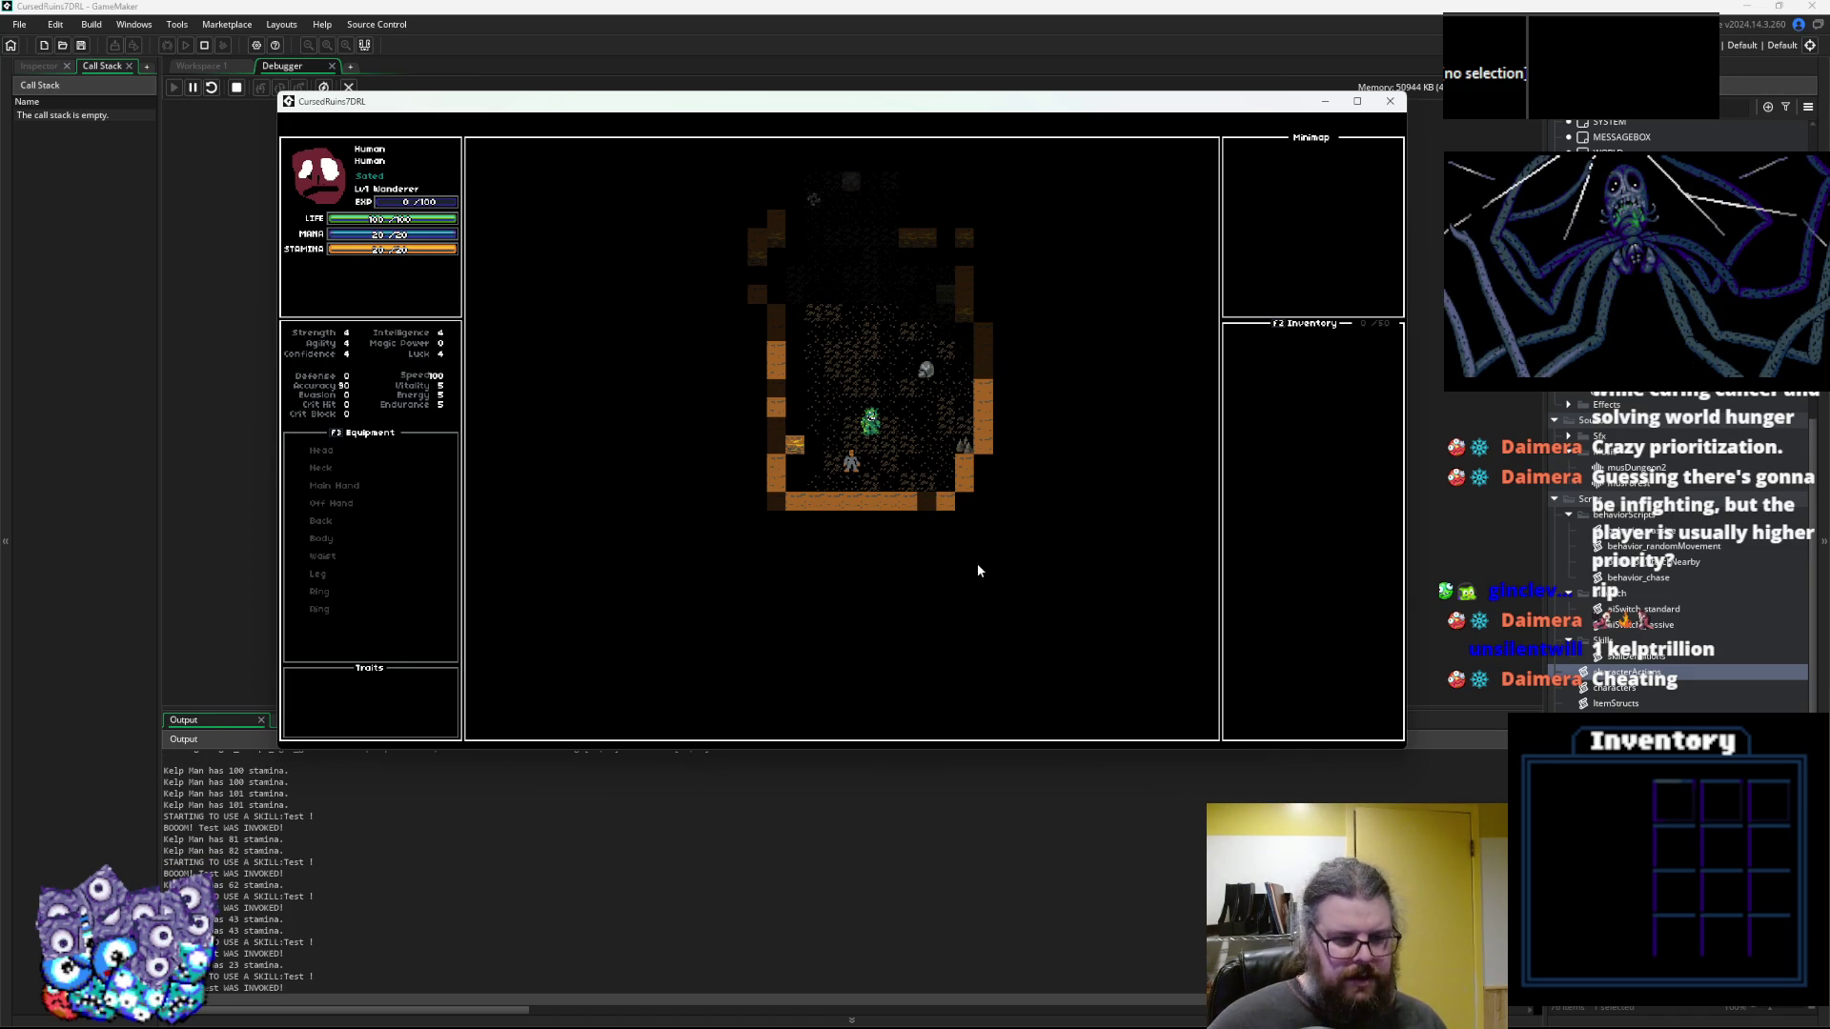
key("Right")
key("Left")
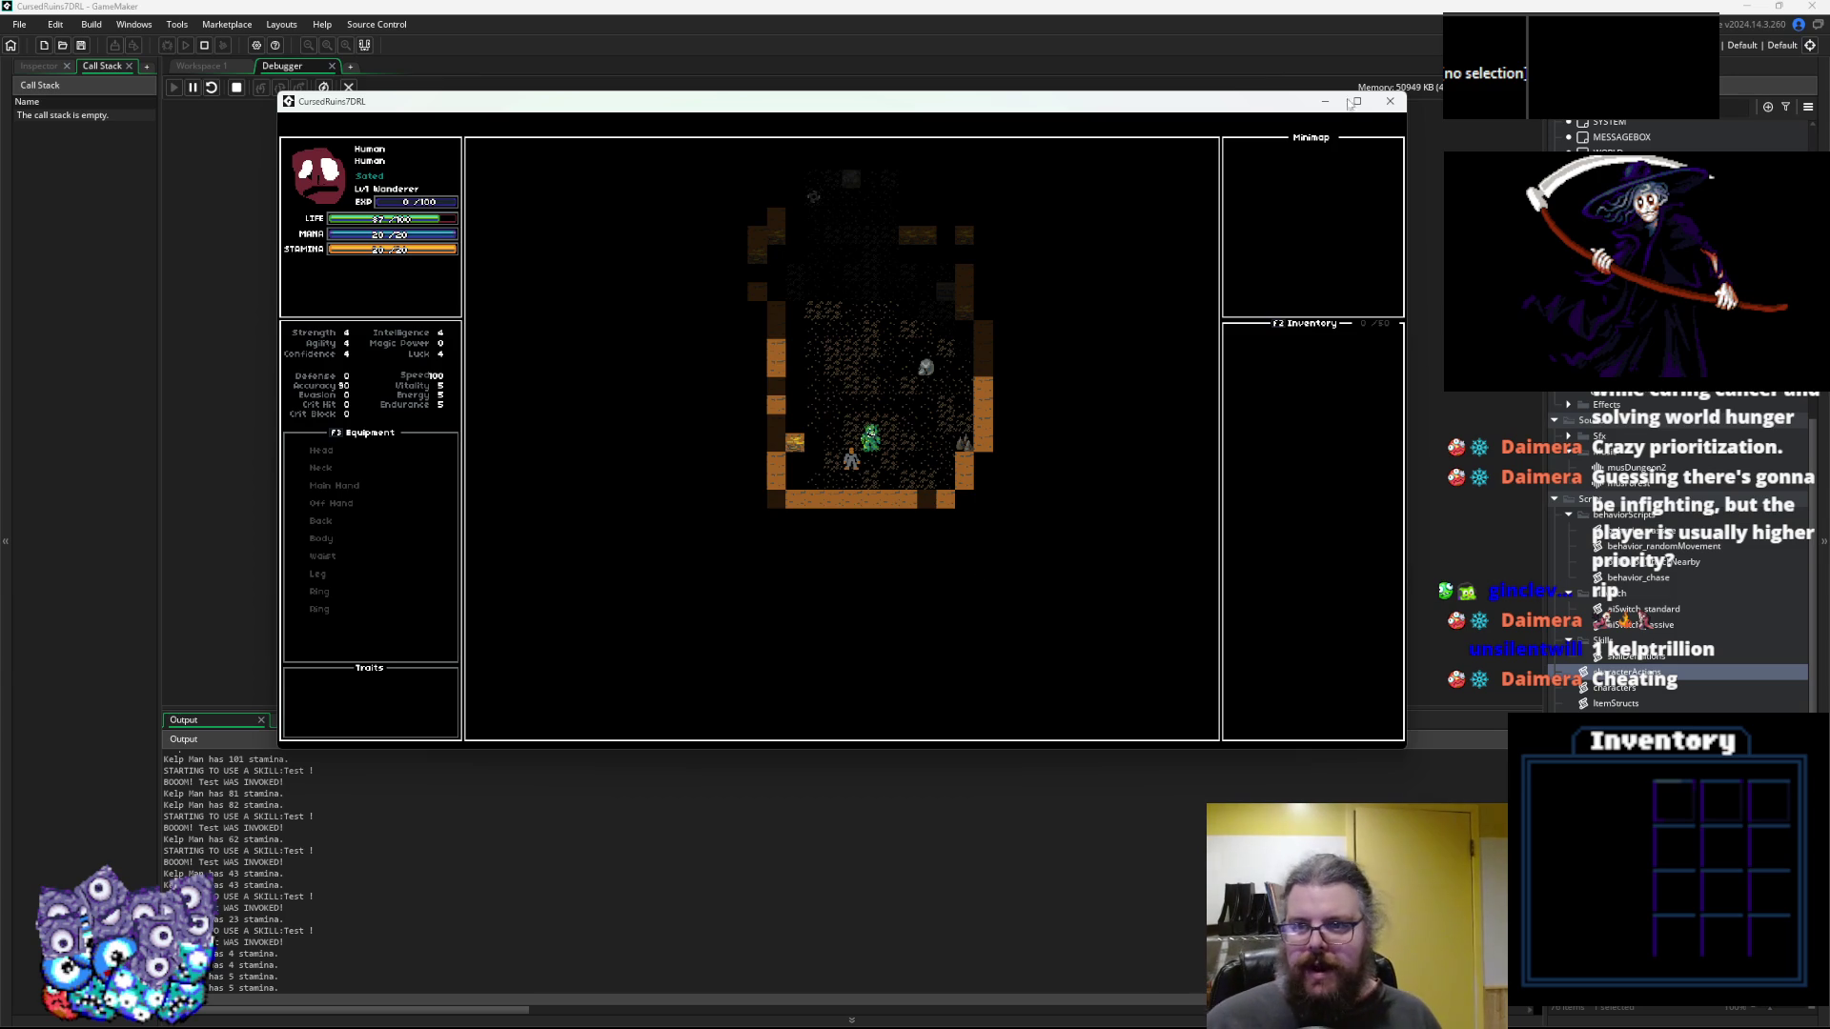
left_click(1389, 101)
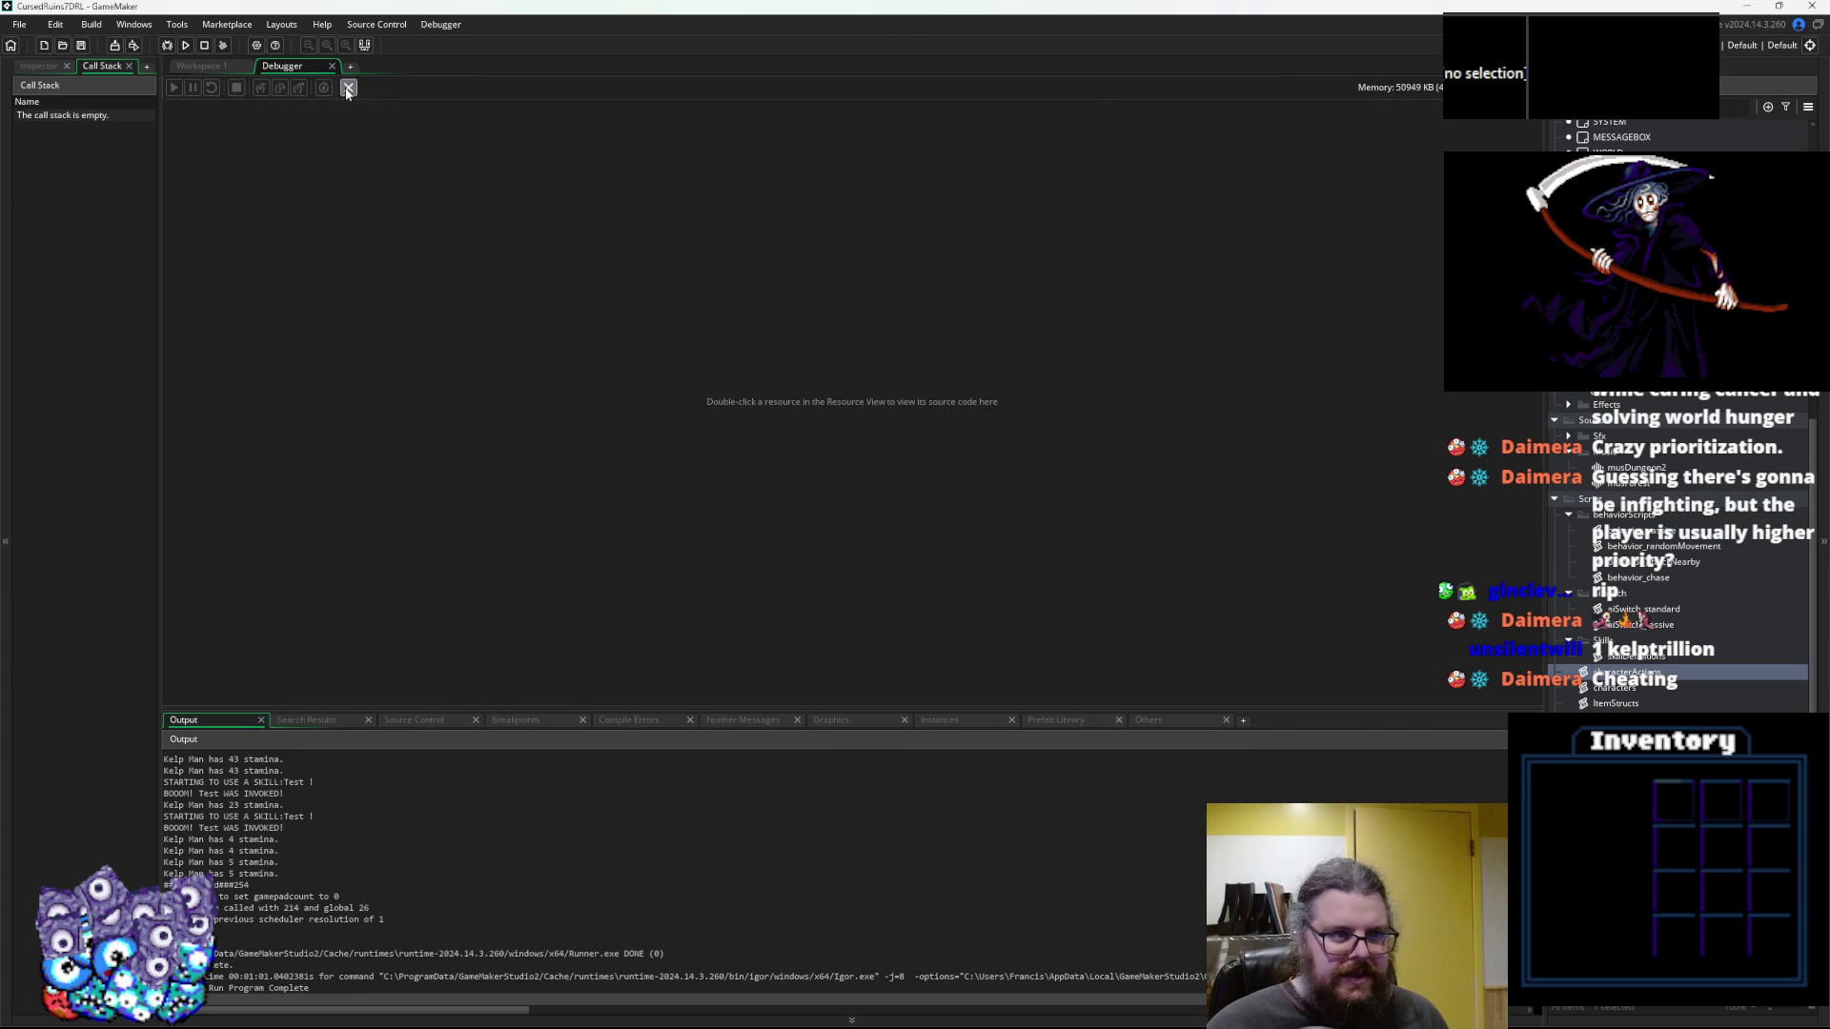
Close the debugger, open characterActions.gml, and bring behavior_chase's decideSkills code into view
left_click(348, 88)
left_click(647, 480)
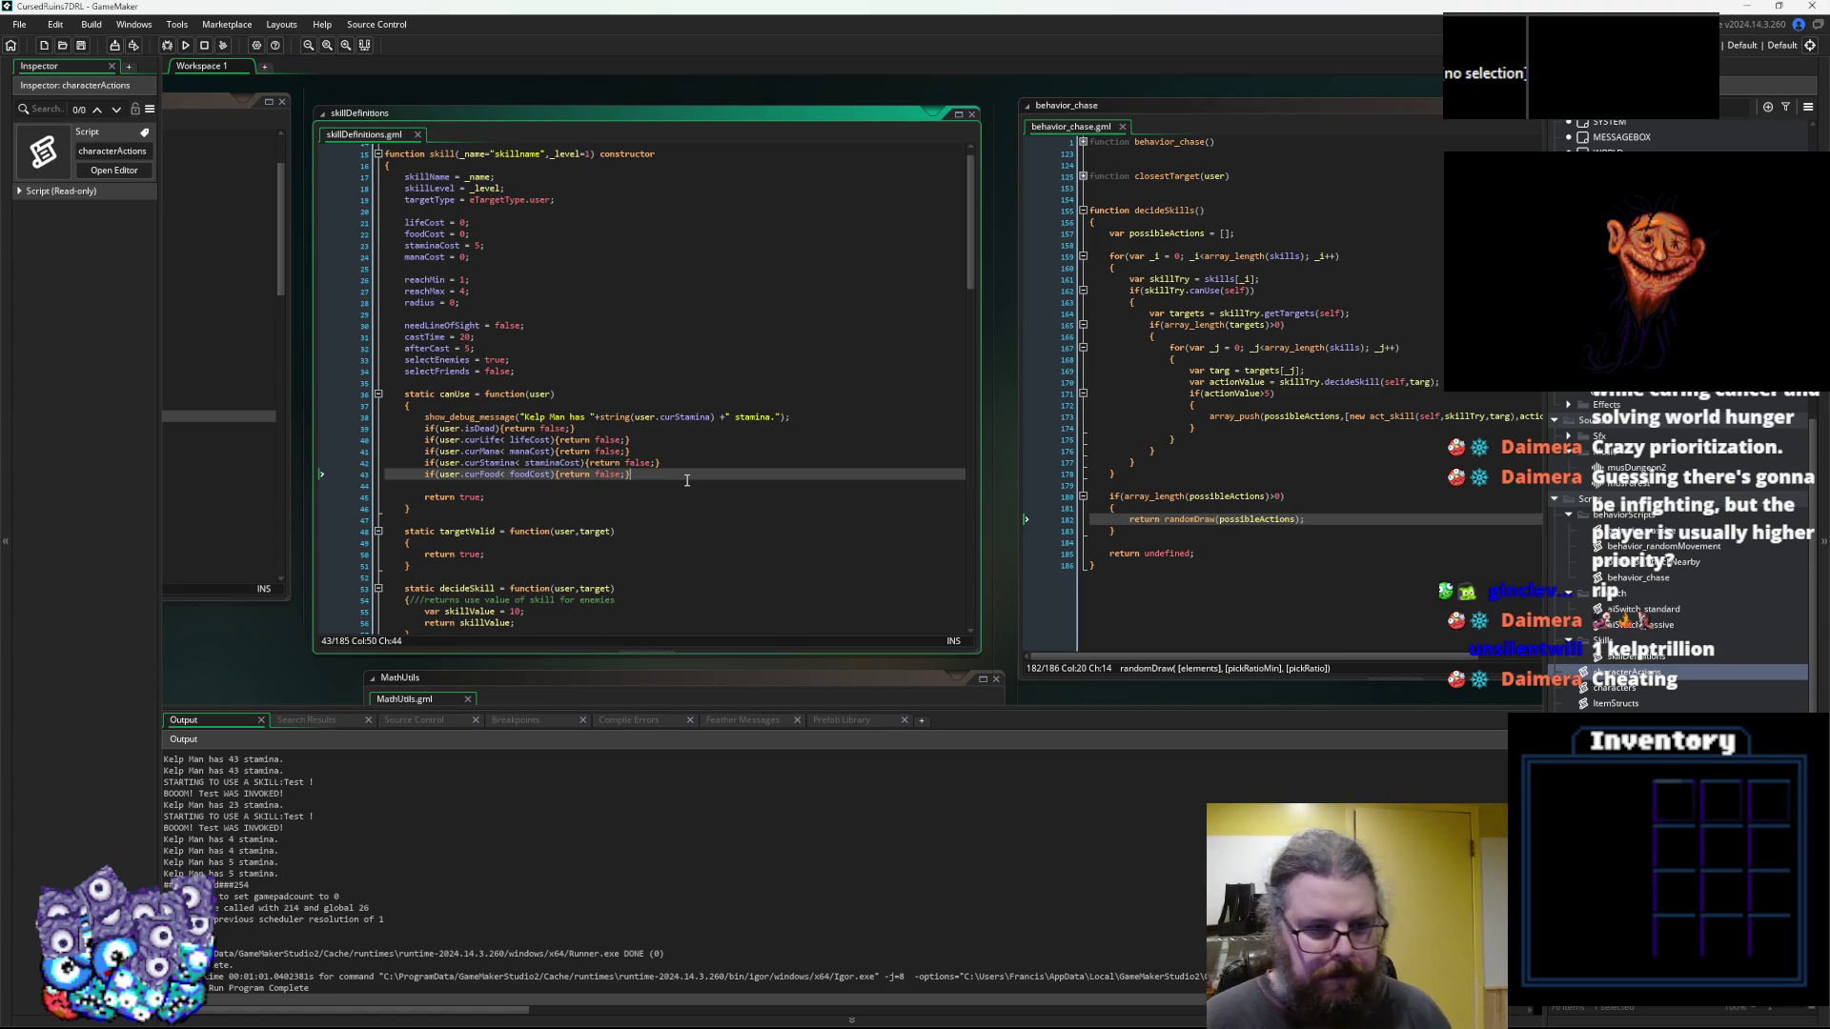
left_click(113, 170)
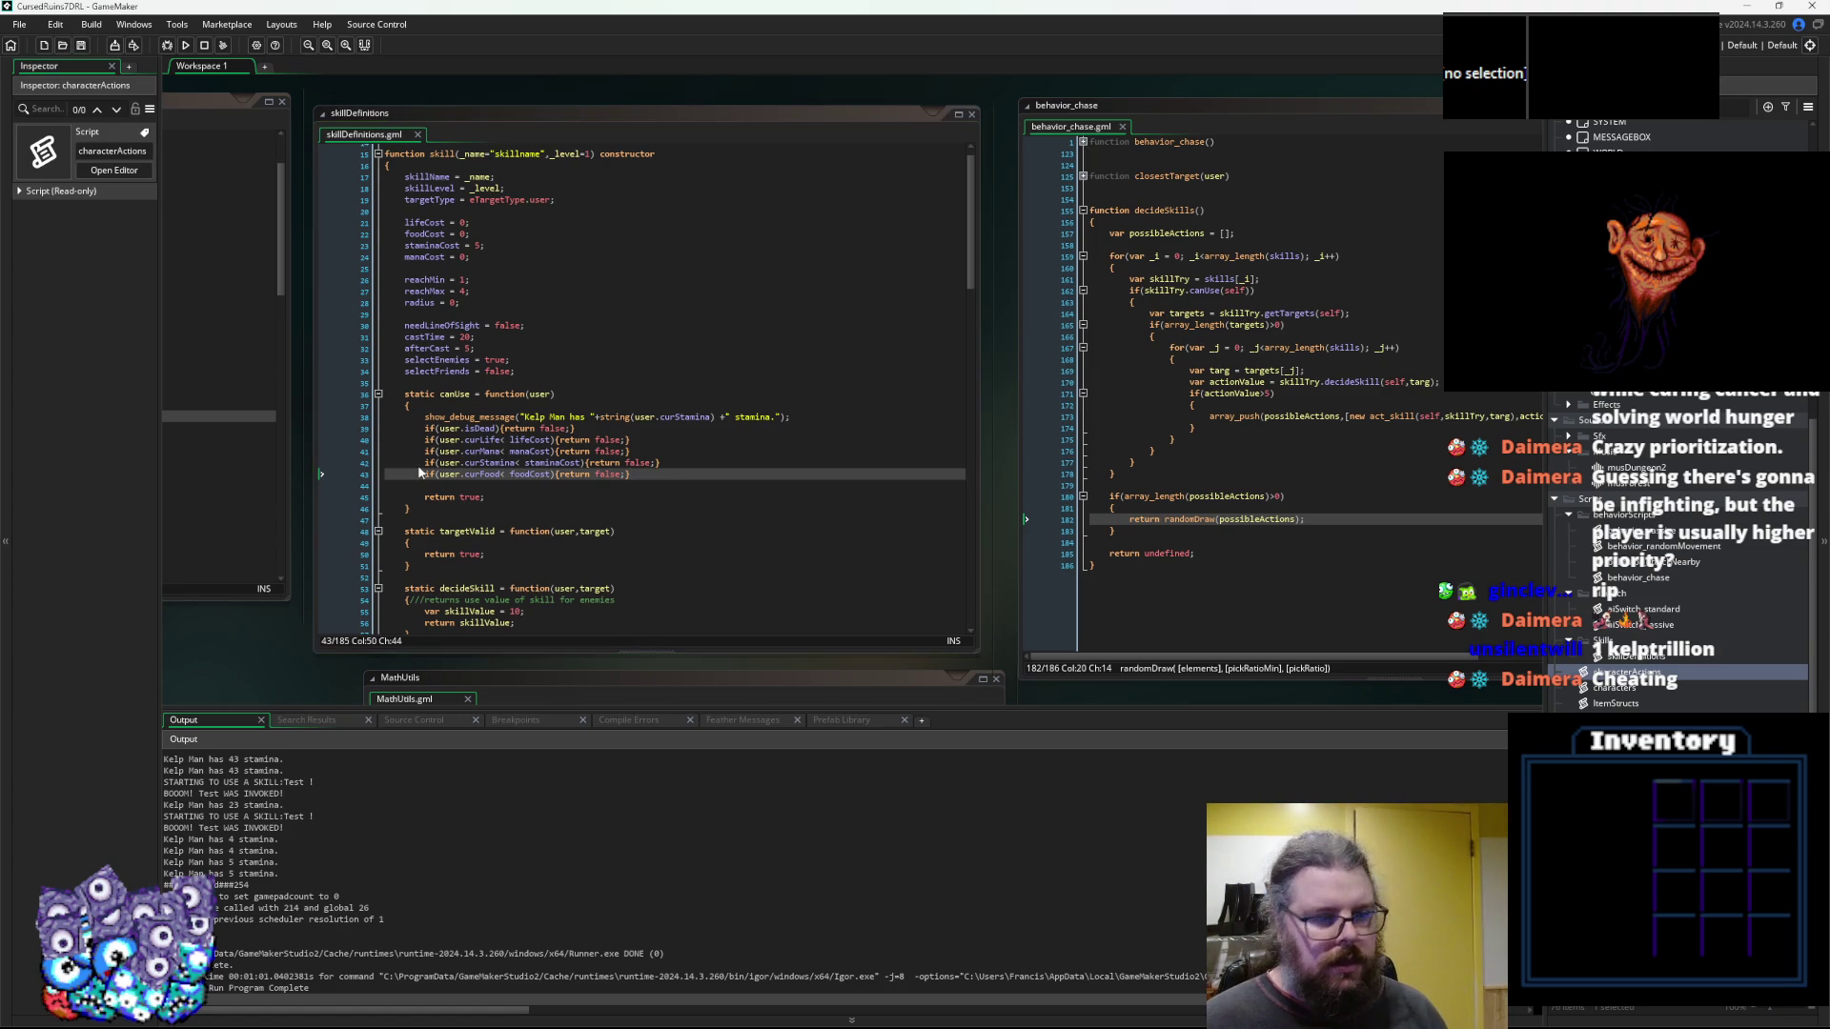
scroll(705, 500, "down", 10)
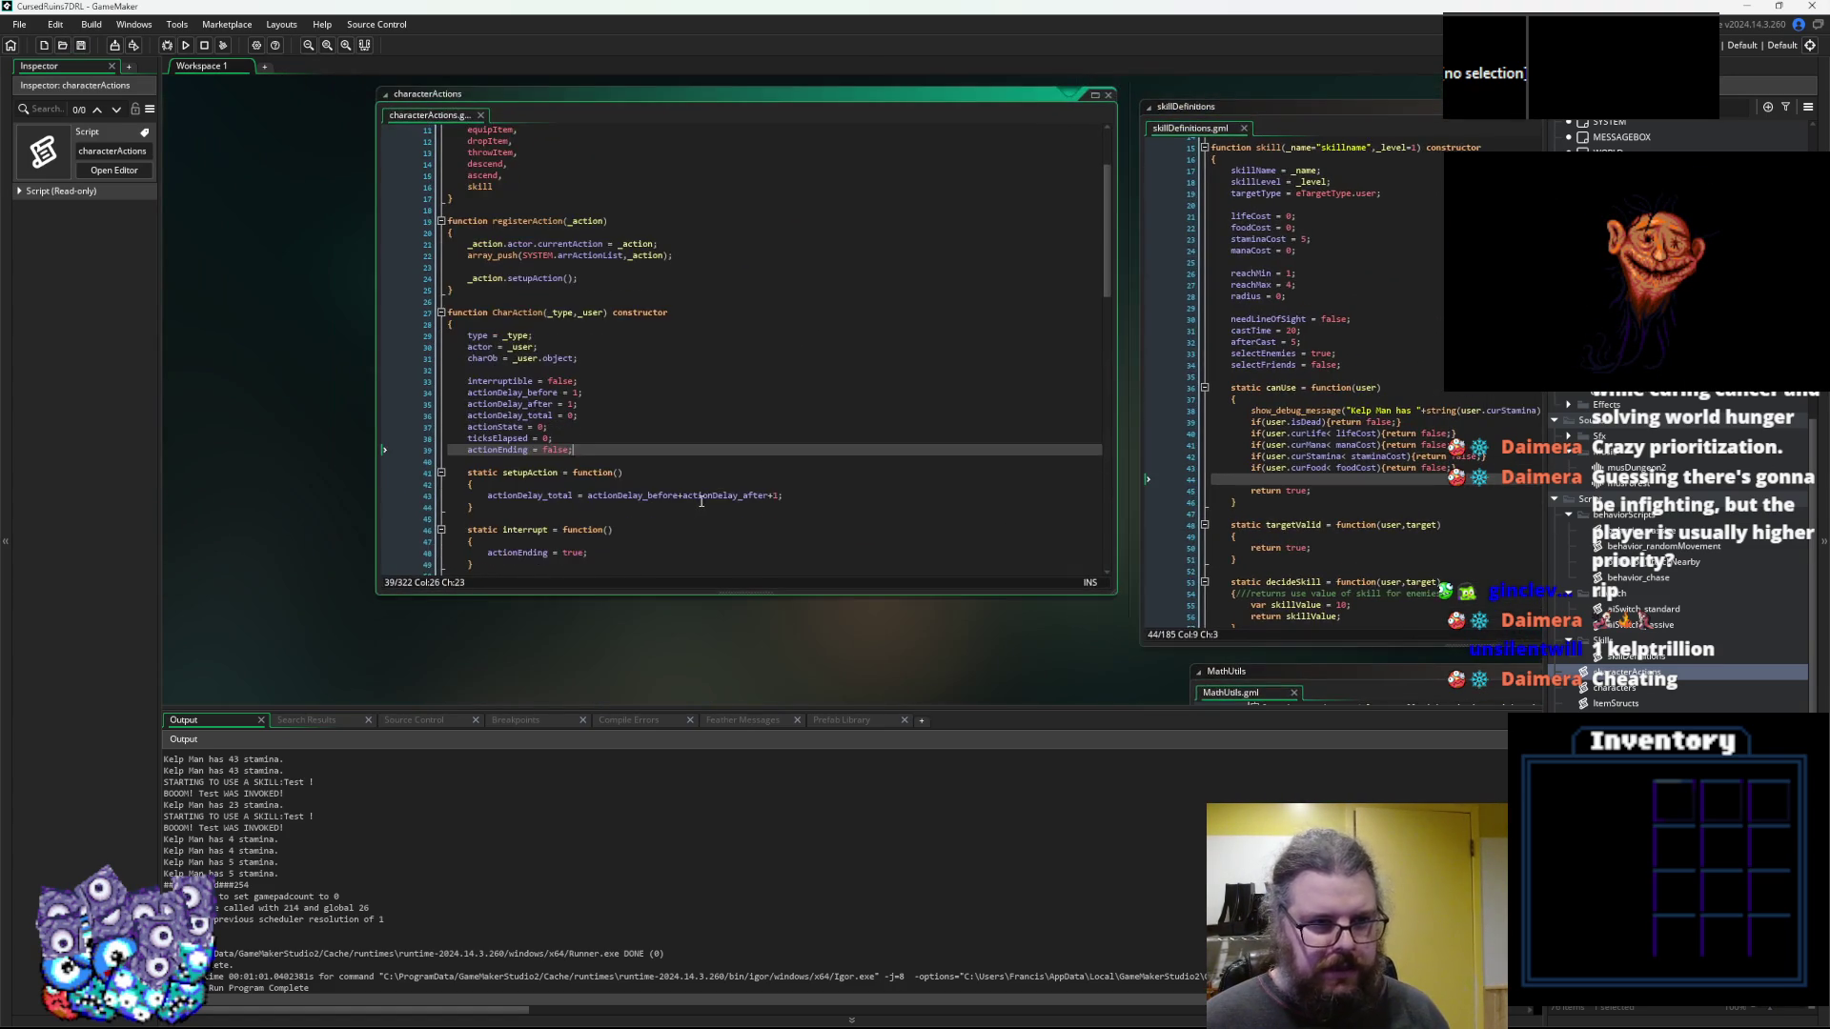
type("break")
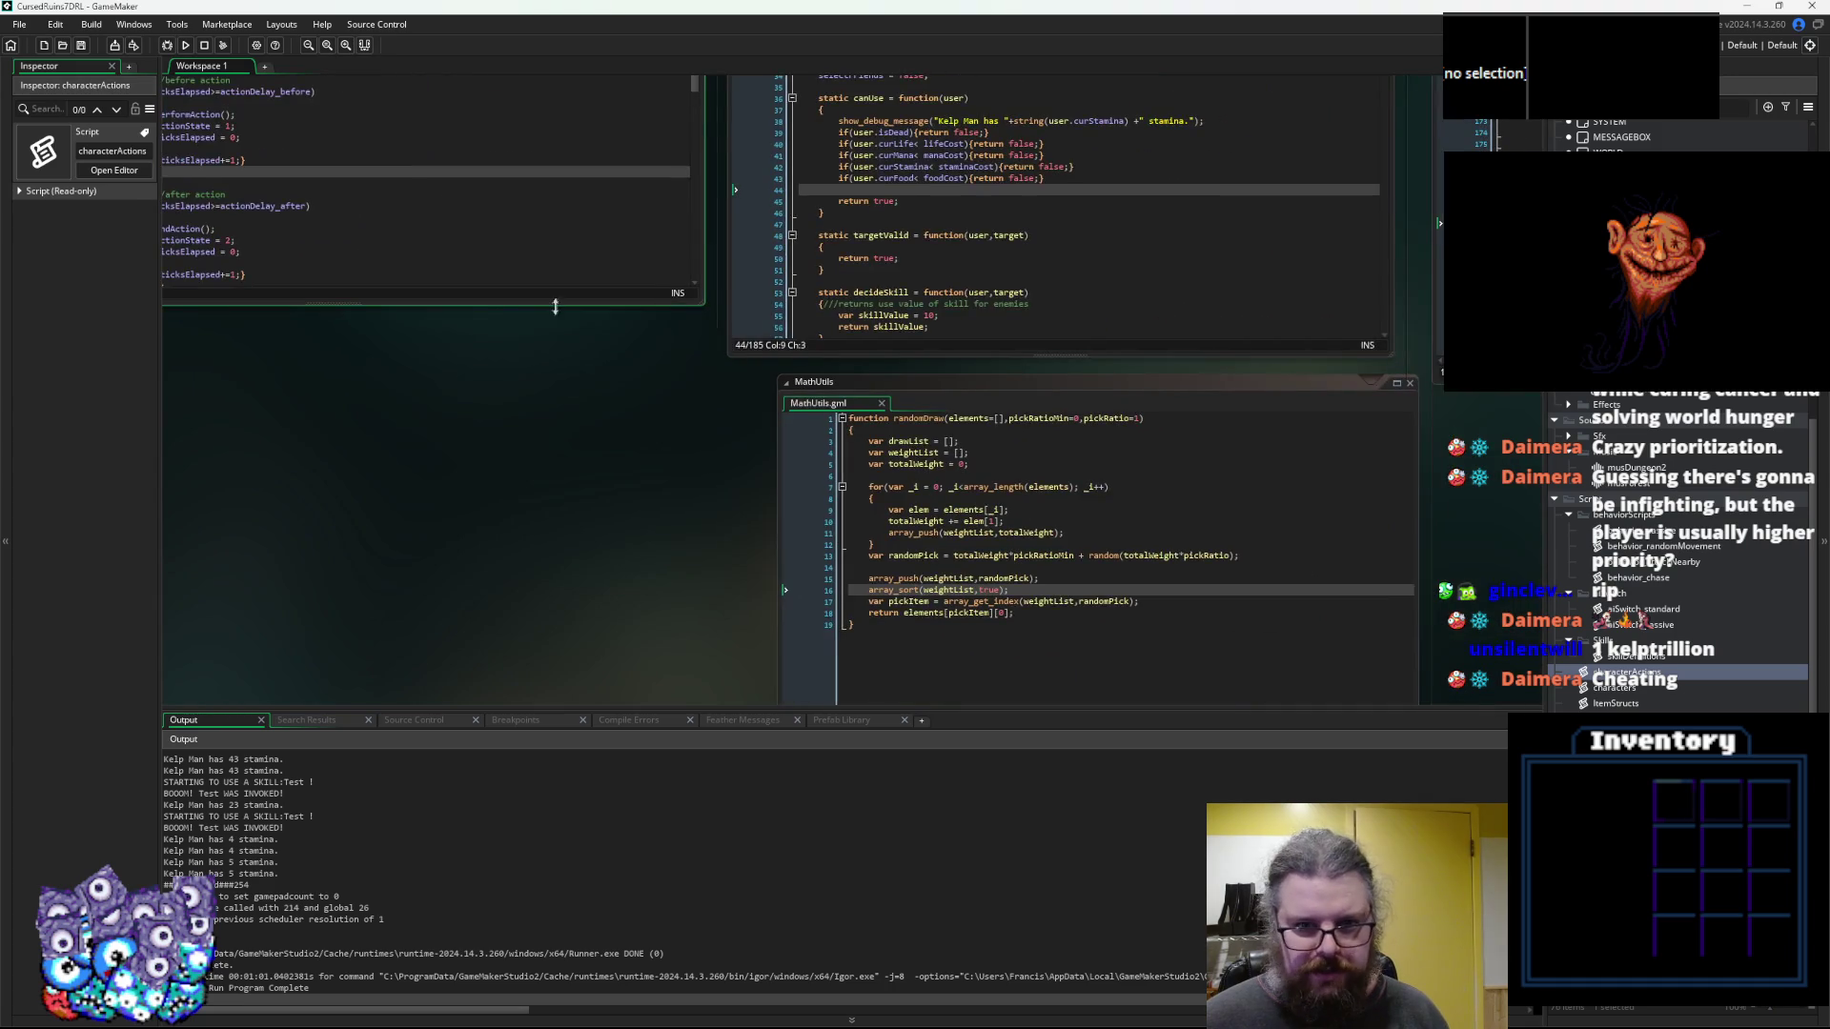
key("ctrl+Tab")
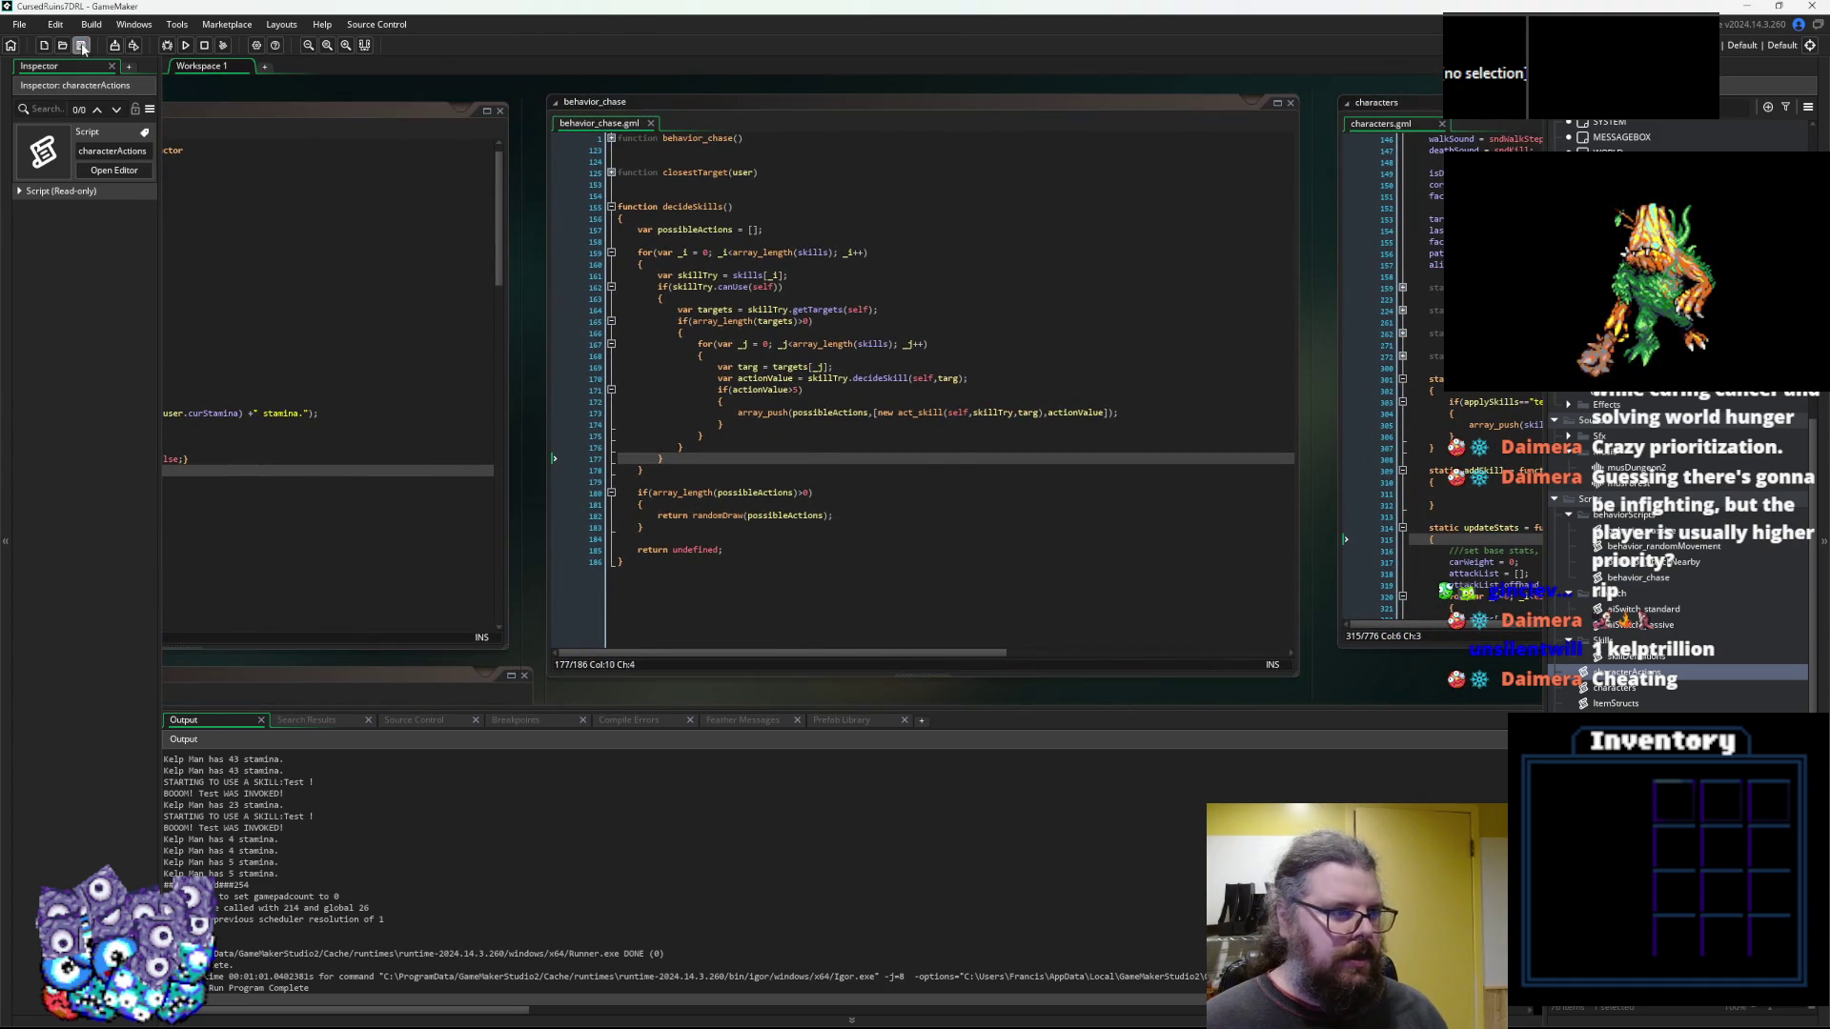
left_click(1059, 535)
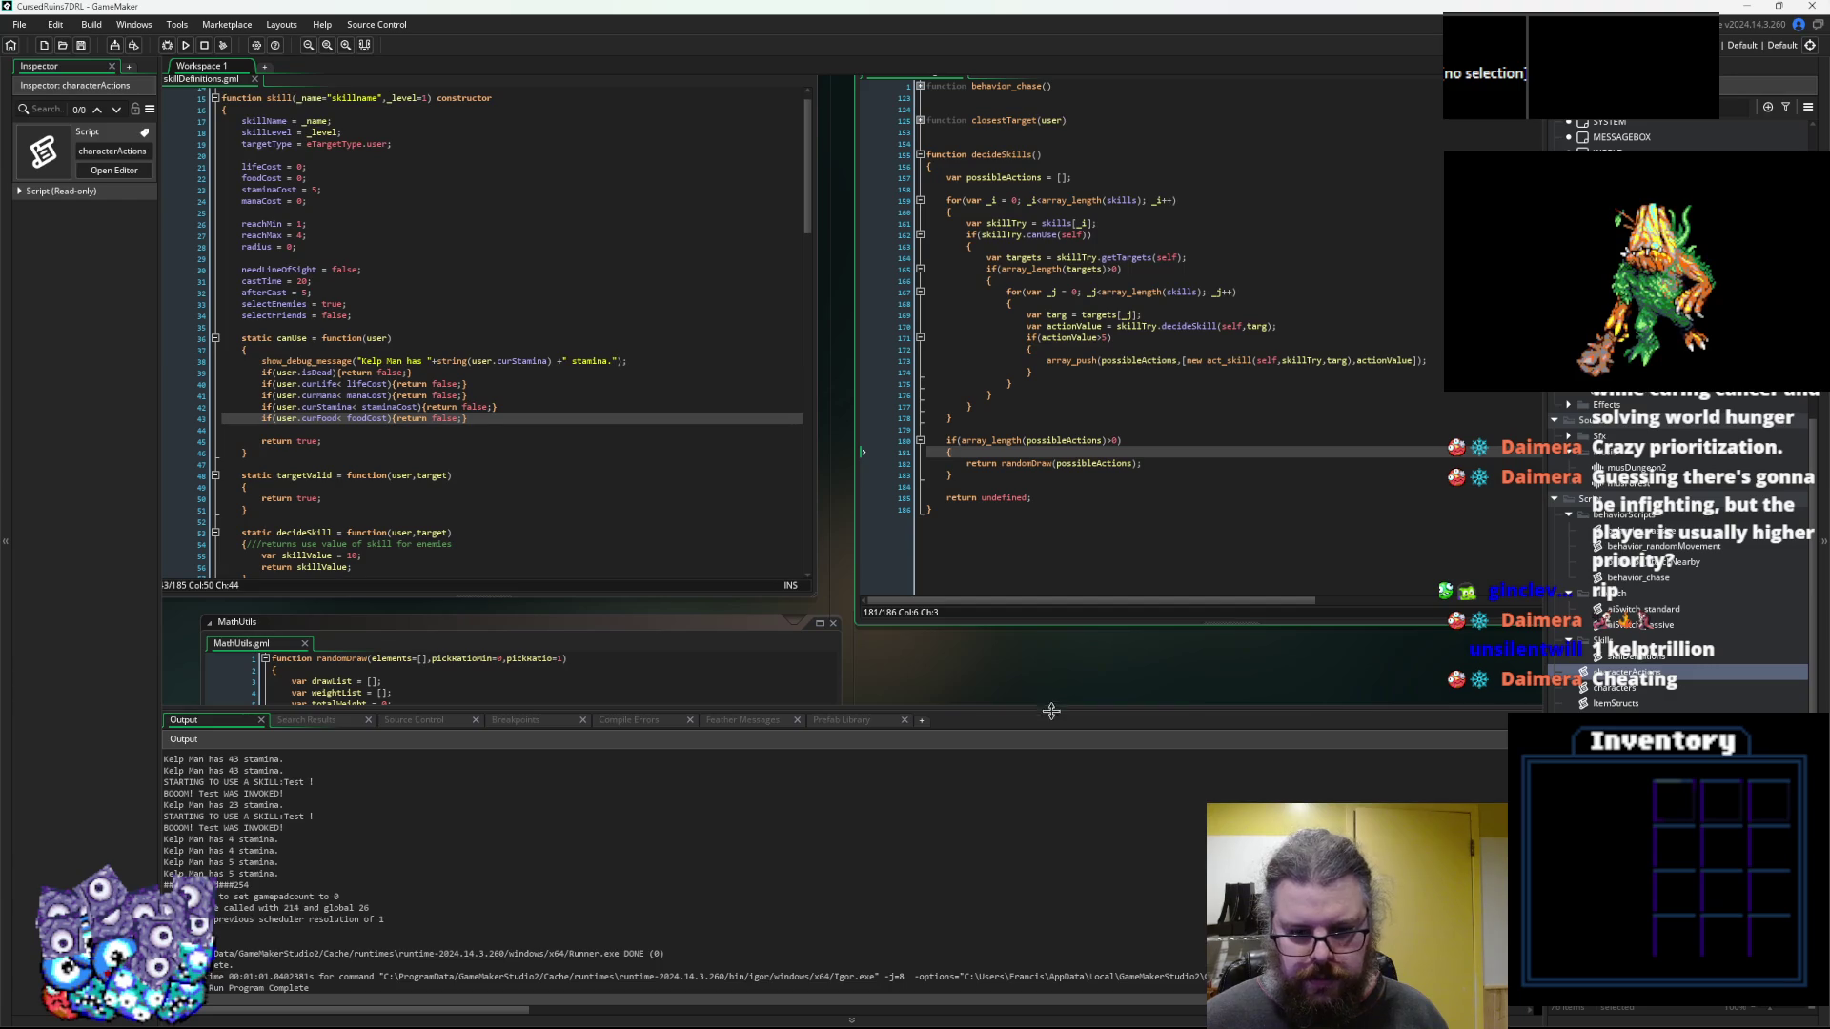
Make the code area taller above the Output and move and enlarge the skillDefinitions editor window
left_click_drag(1052, 709, 1052, 795)
mouse_move(620, 457)
left_mouse_down()
mouse_move(735, 469)
mouse_move(996, 567)
left_mouse_up()
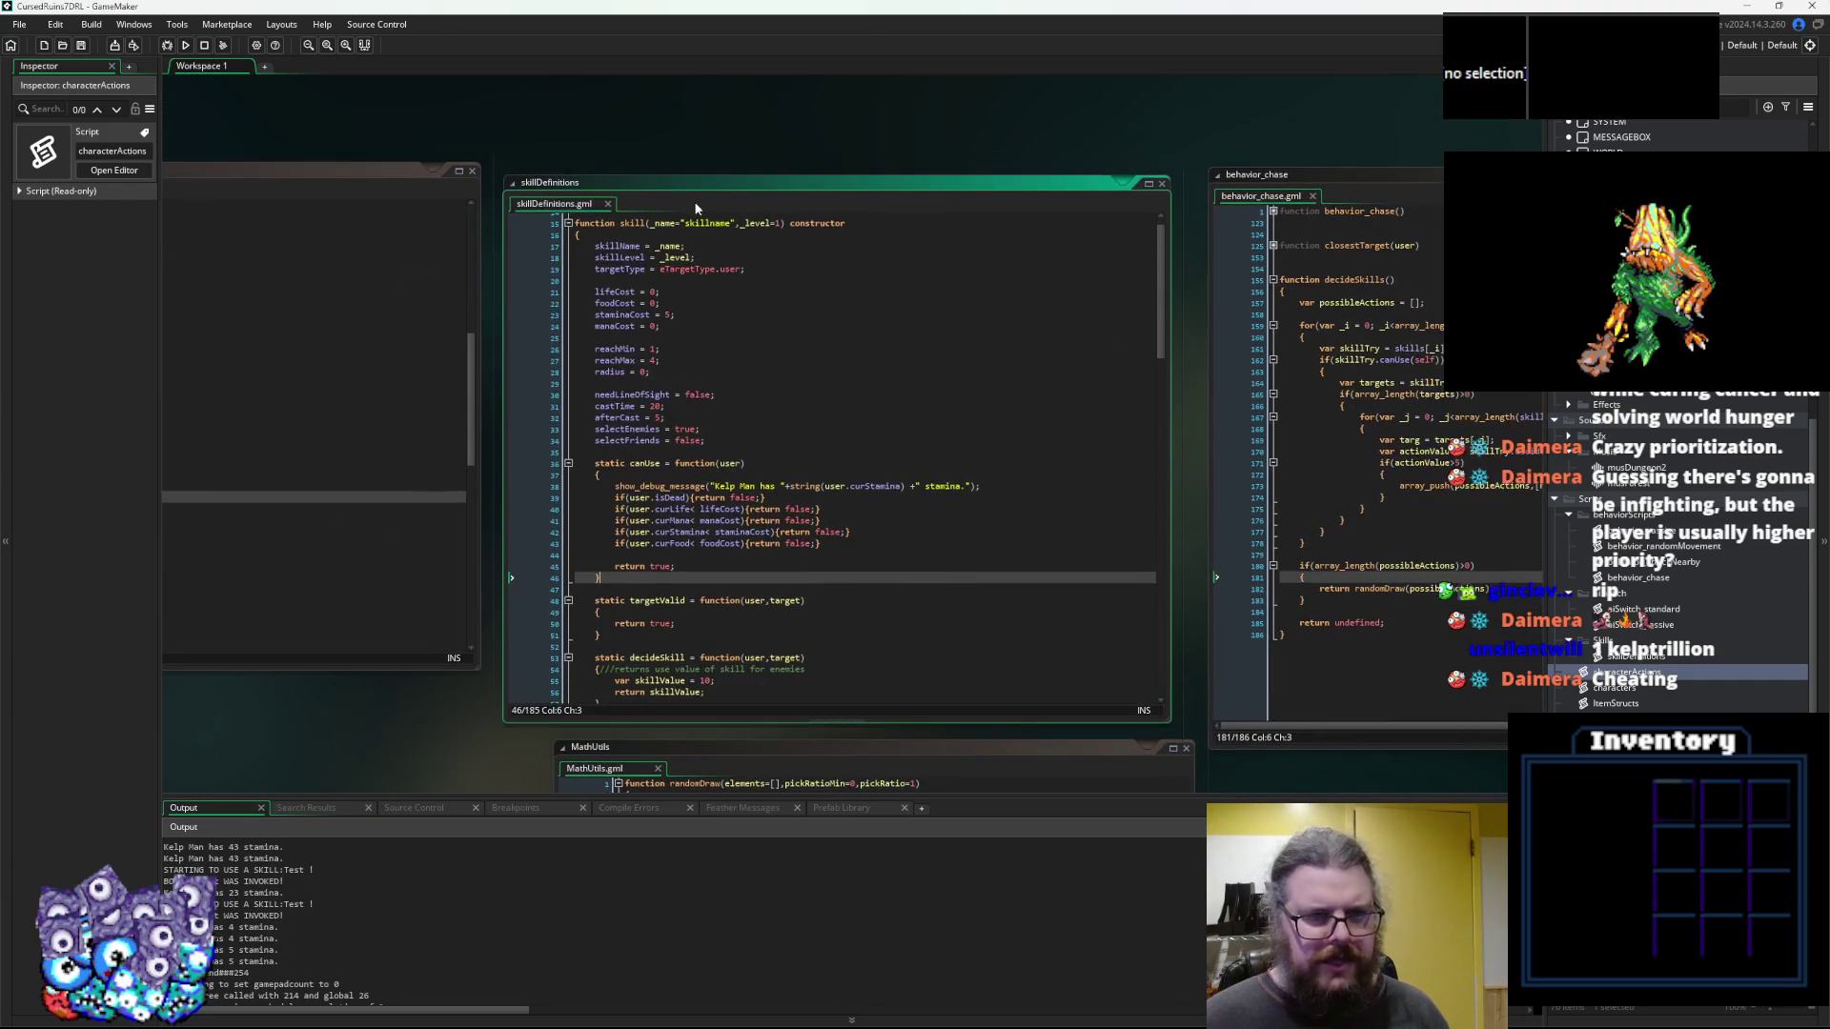
left_click_drag(710, 192, 717, 127)
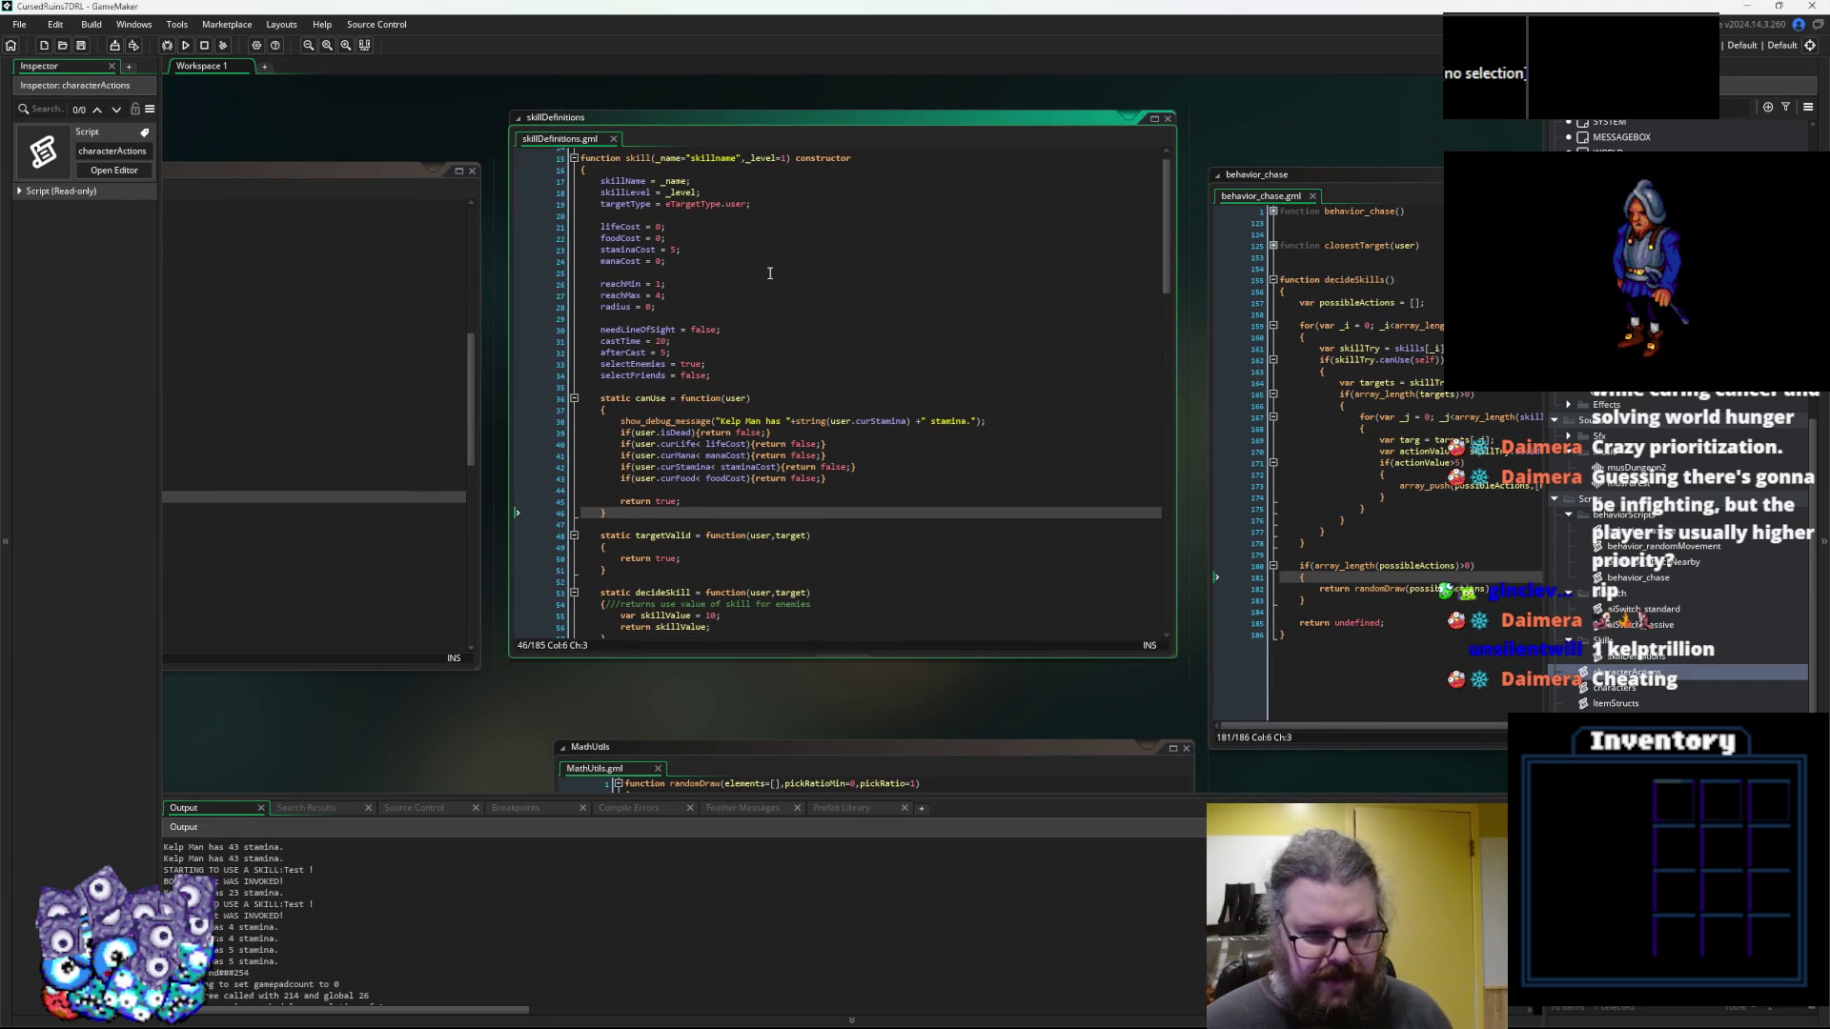
left_click_drag(1011, 654, 1012, 713)
left_click(950, 640)
left_click_drag(951, 643, 836, 664)
Fold the skill constructor to check the sk_Test definition, then unfold it back to the stamina message
scroll(835, 663, "down", 3)
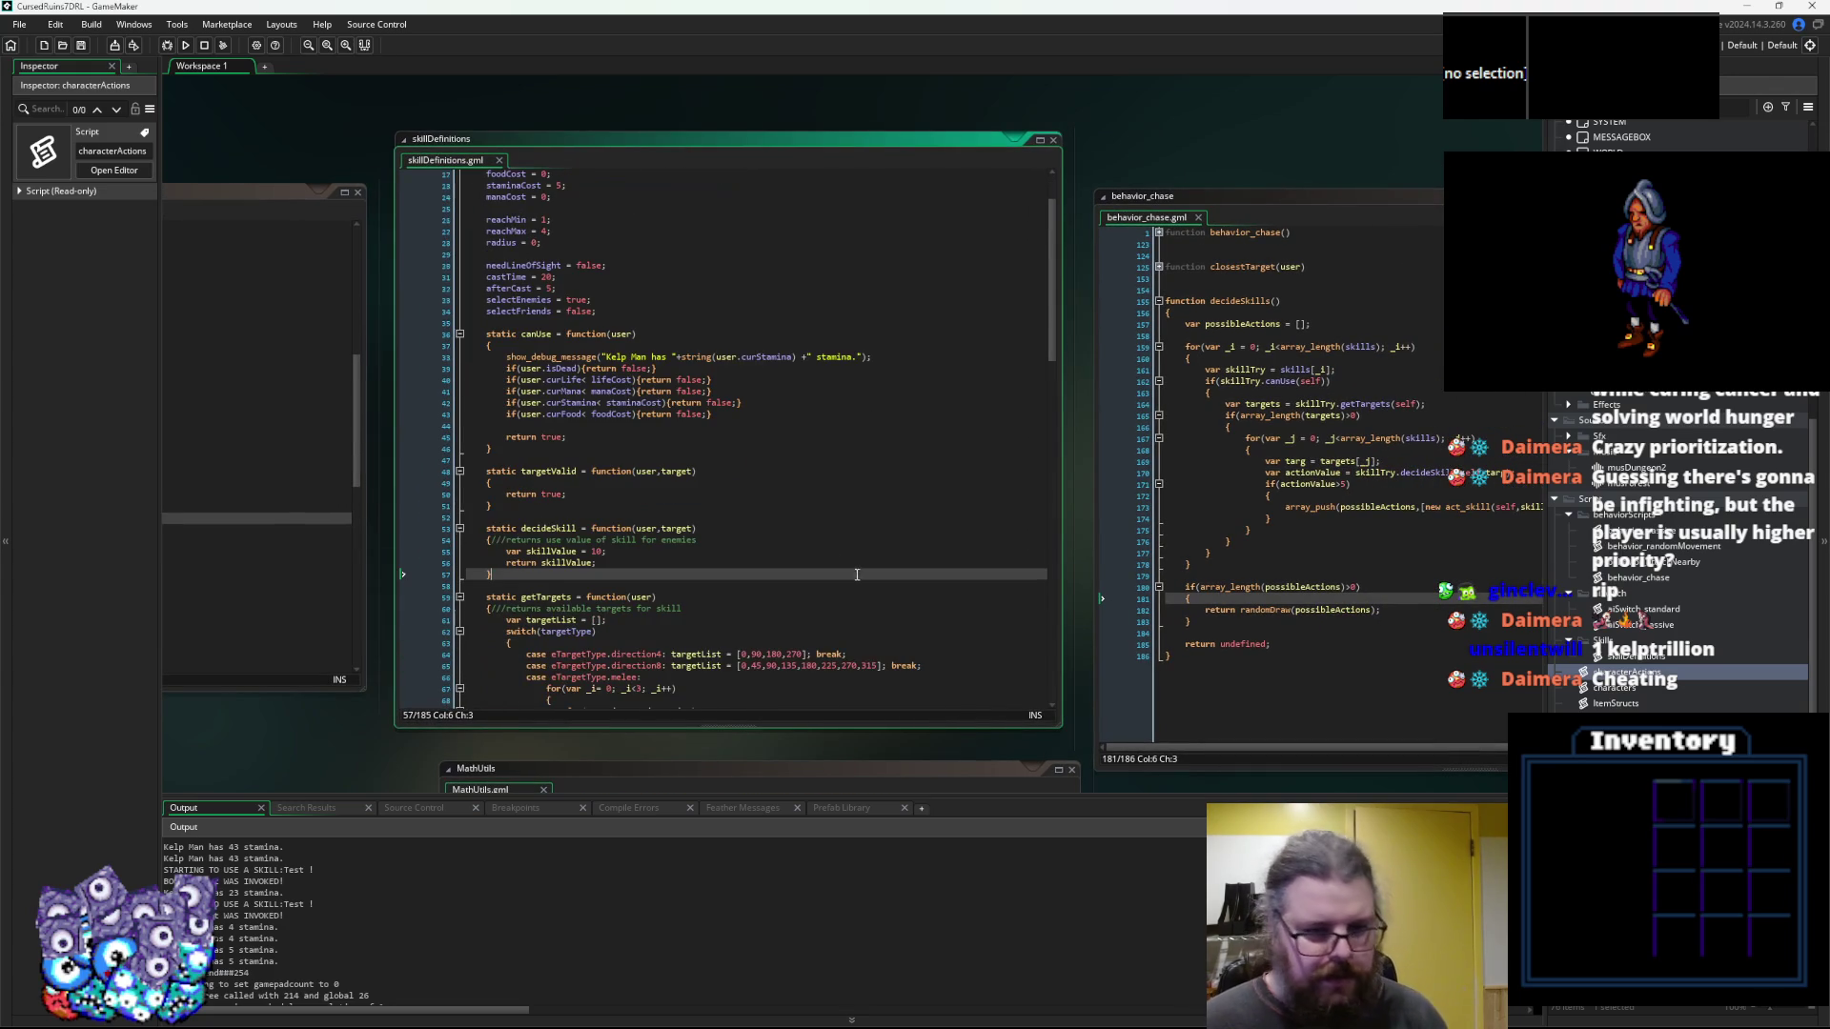
left_click(801, 563)
scroll(802, 563, "down", 3)
left_click(459, 180)
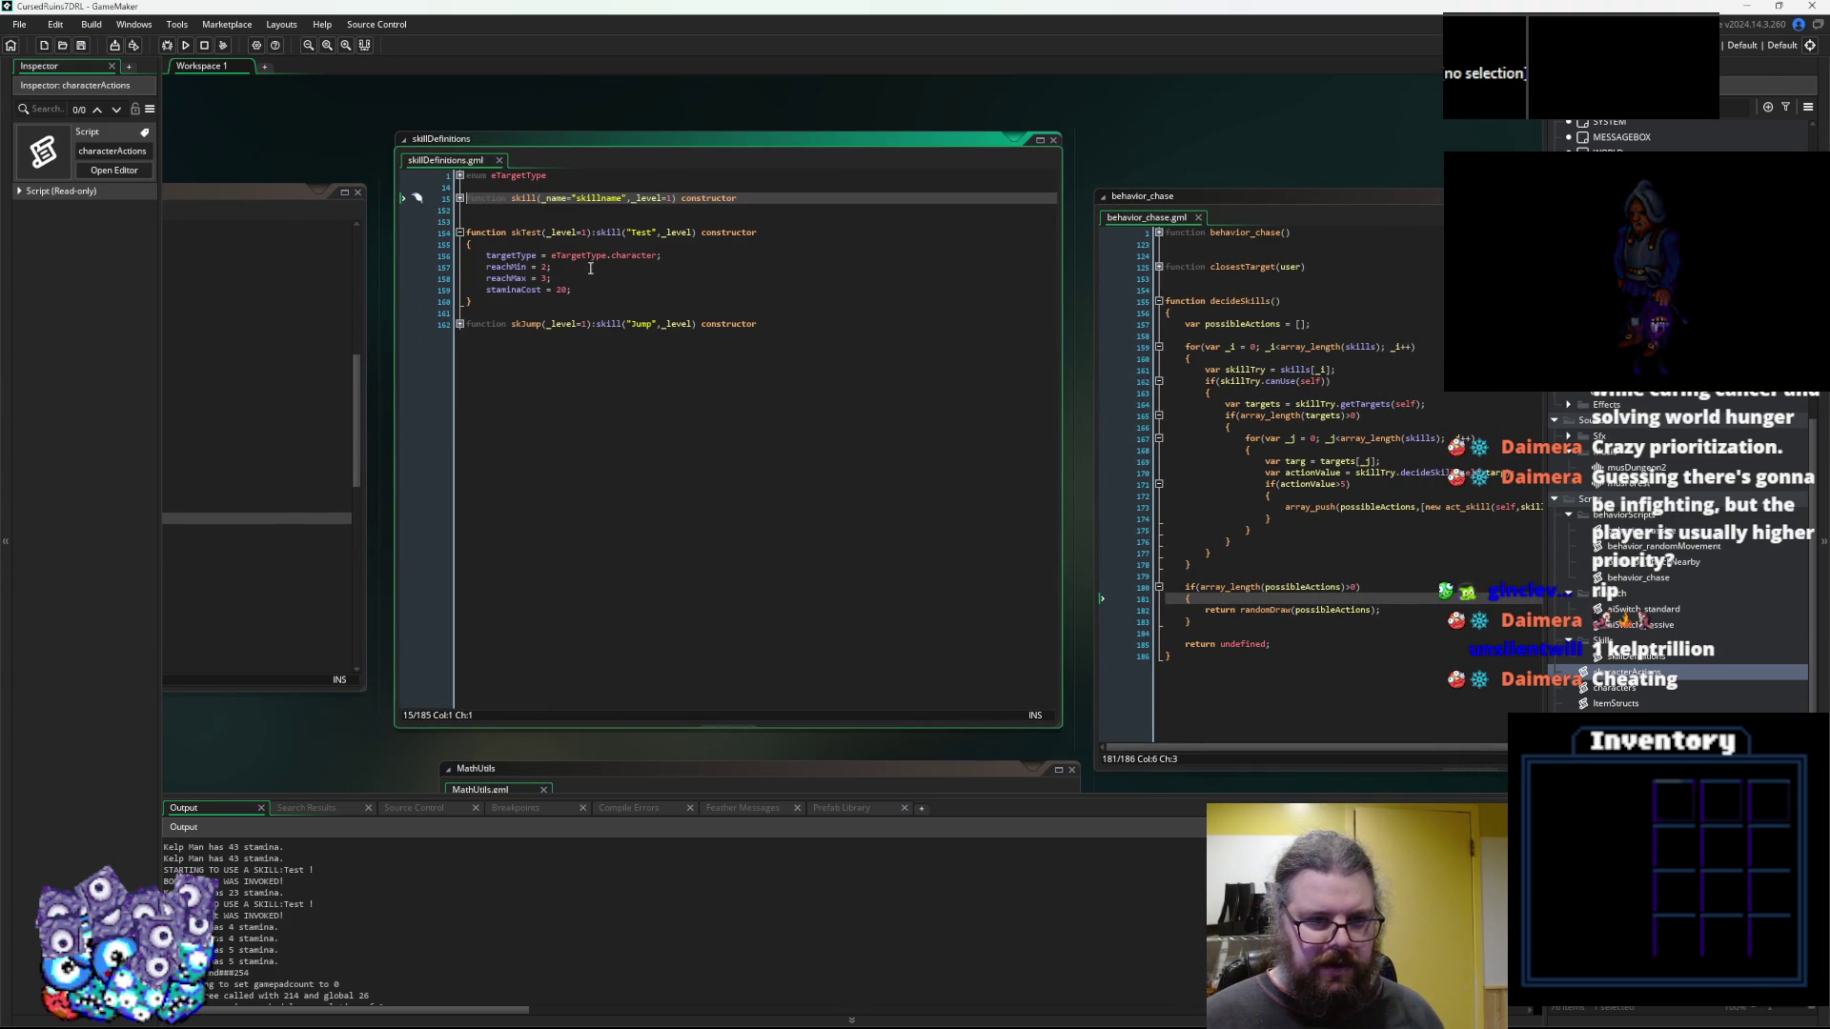
left_click(632, 302)
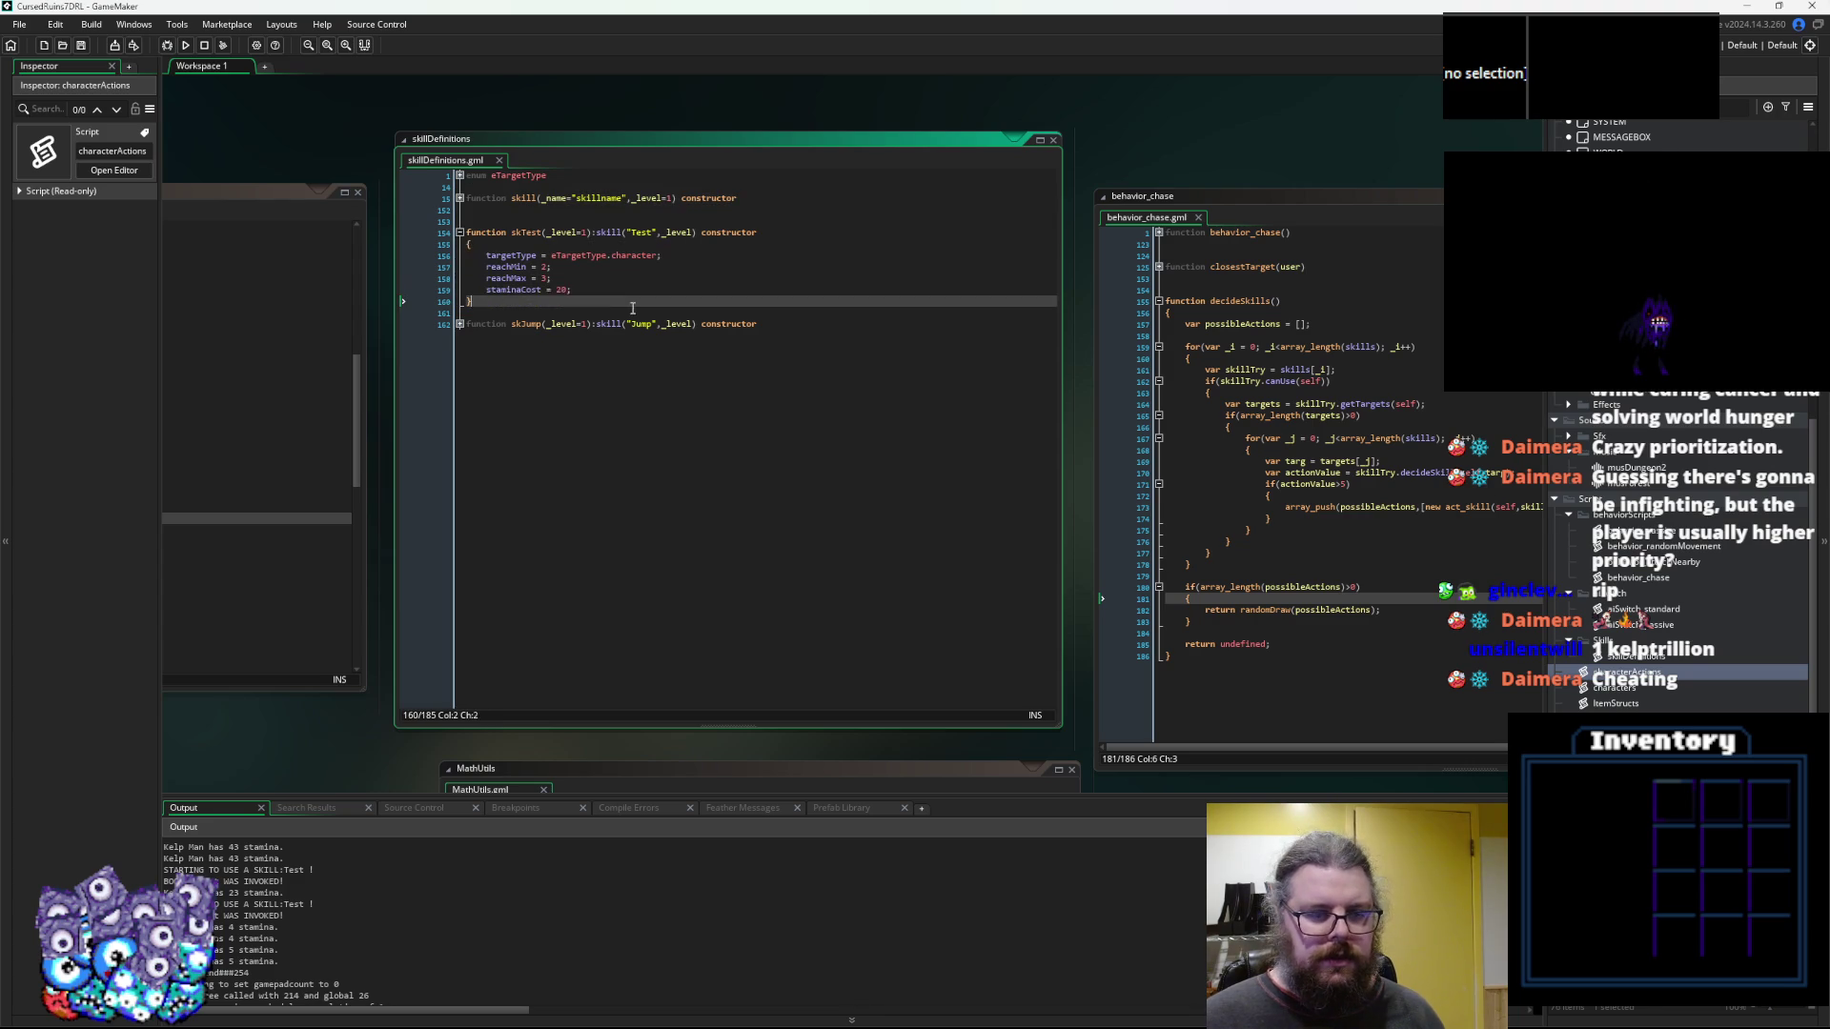
left_click(538, 207)
left_click(664, 414)
left_click(784, 471)
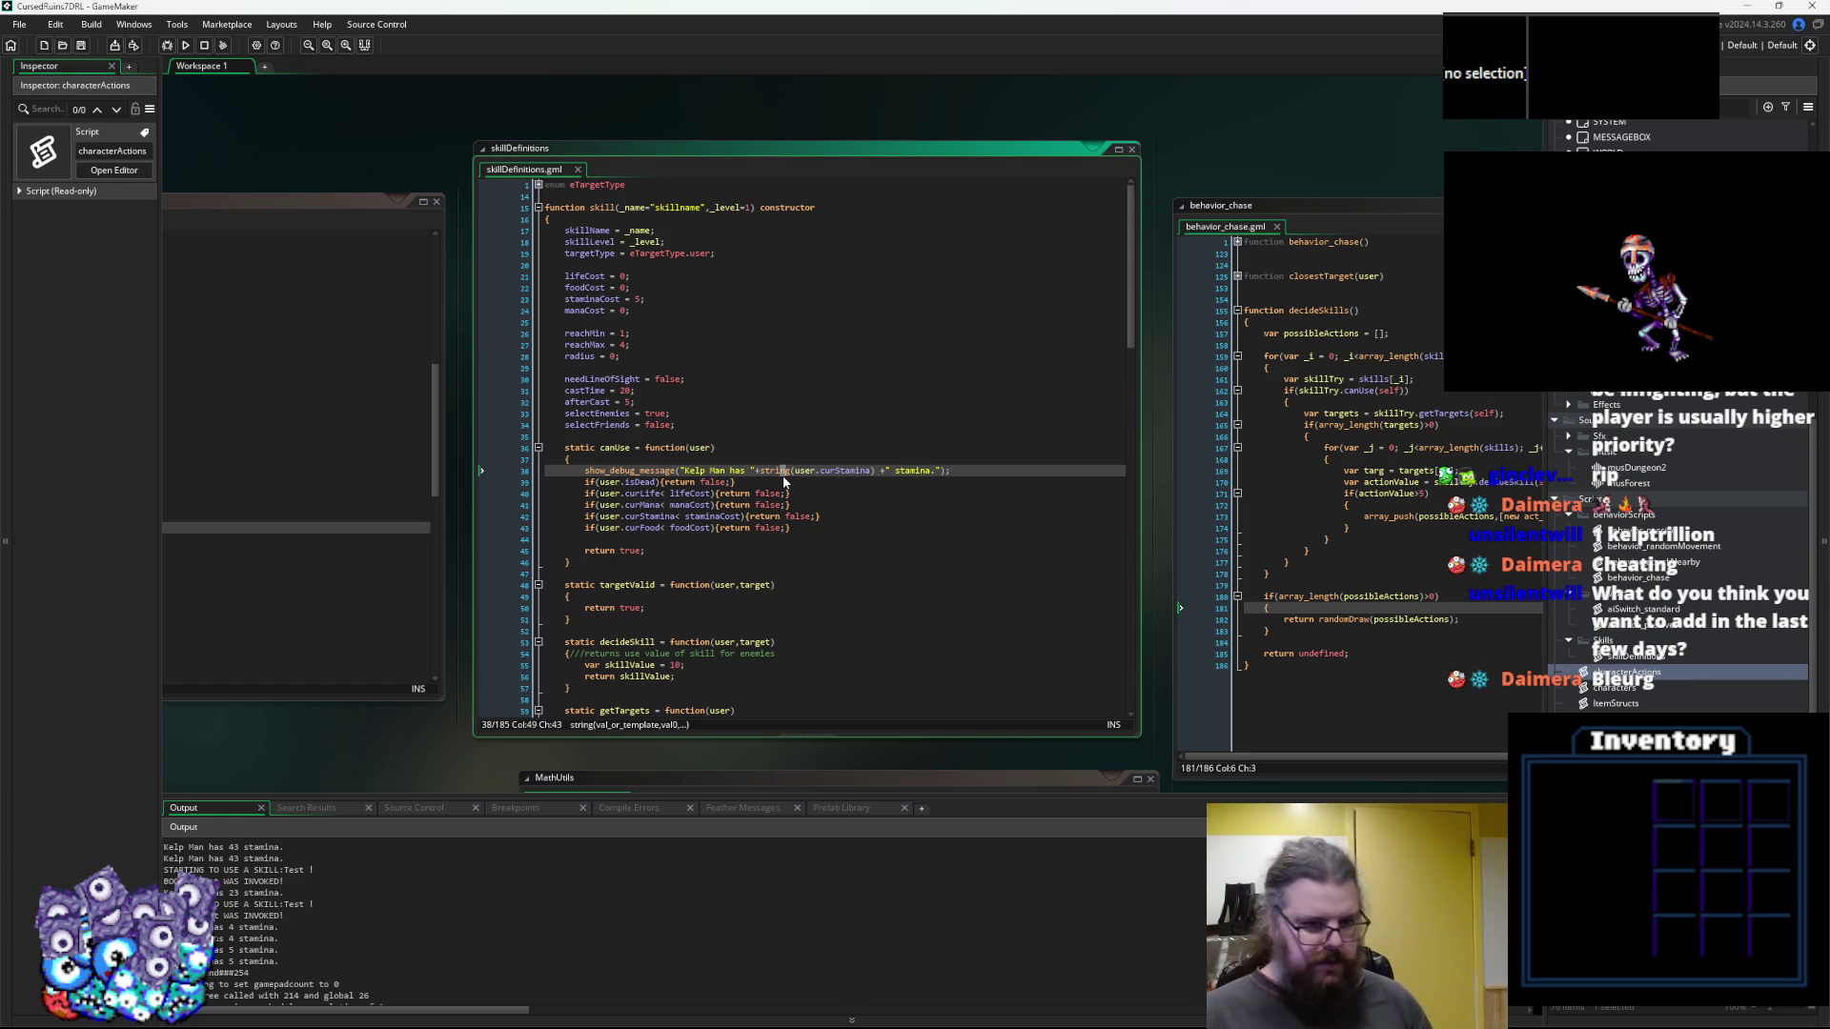
Reposition the workspace and enlarge the skillDefinitions window, reviewing canUse down to its return true
key("Down")
key("Down")
key("Down")
mouse_move(1220, 210)
left_mouse_down()
mouse_move(1129, 229)
mouse_move(1158, 215)
left_mouse_up()
left_click(584, 442)
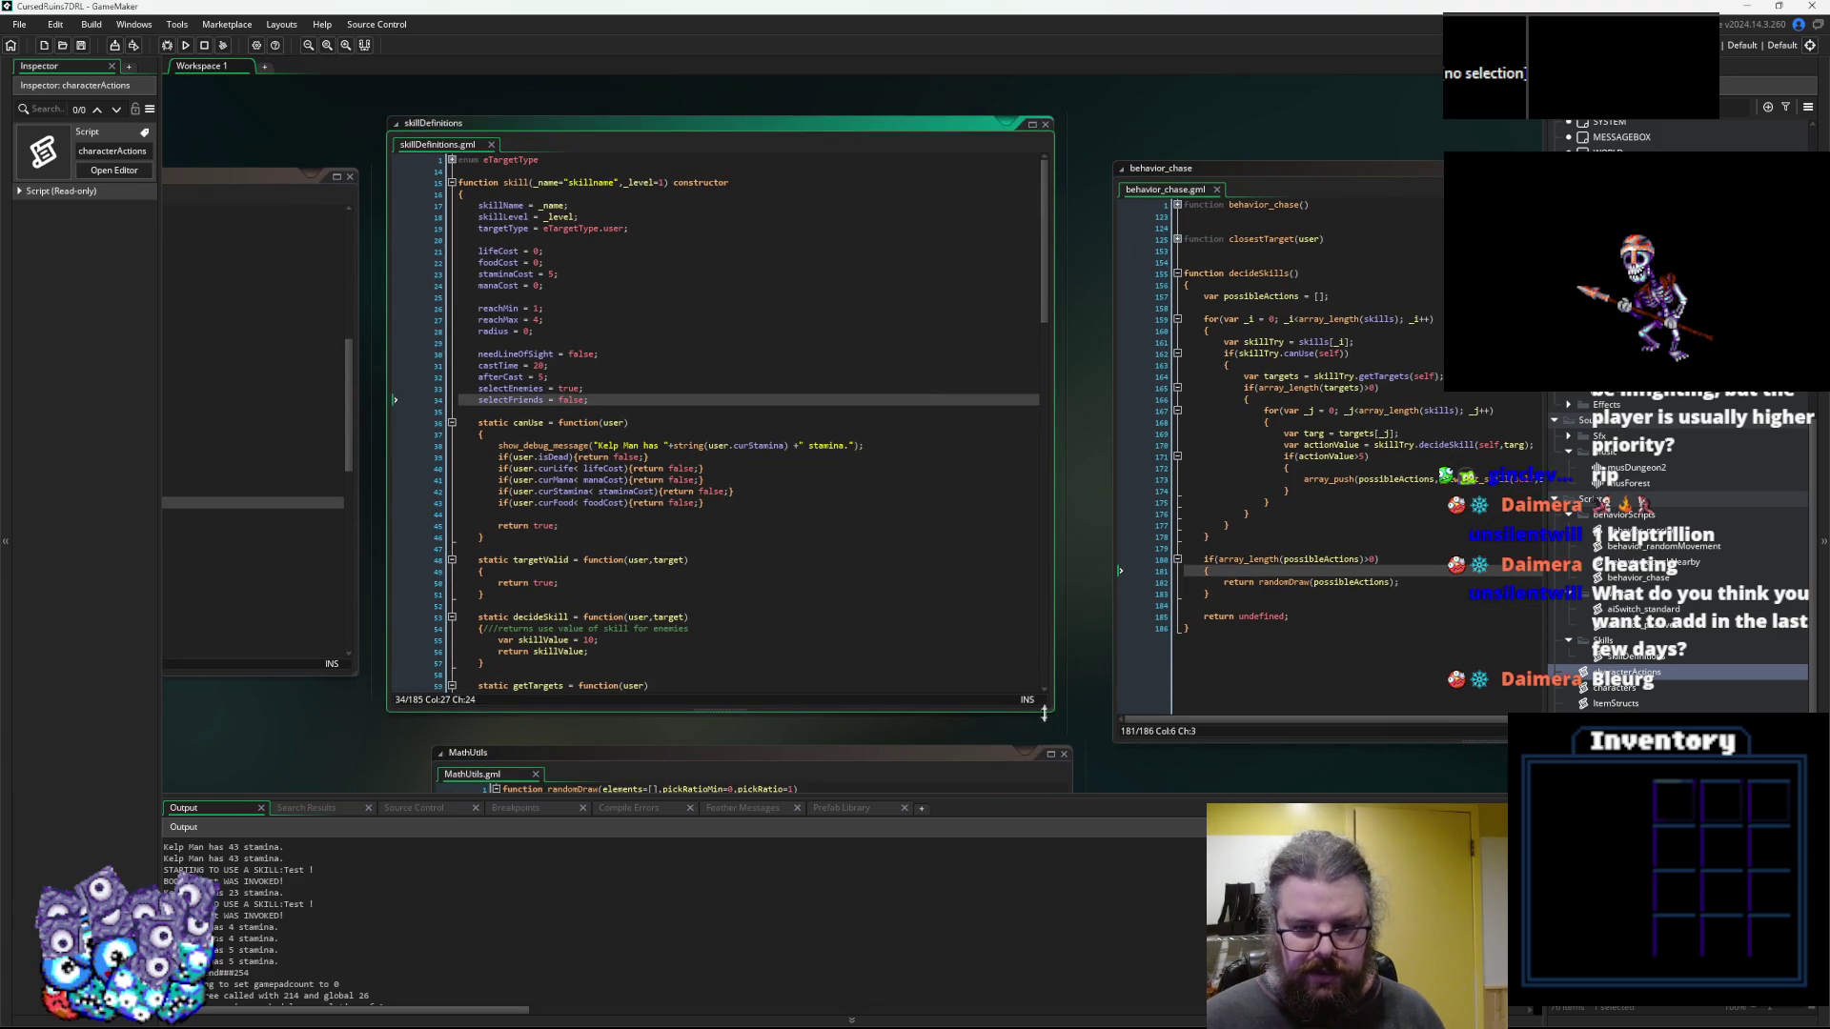
left_click_drag(1053, 714, 1101, 729)
left_click(816, 605)
scroll(817, 533, "up", 2)
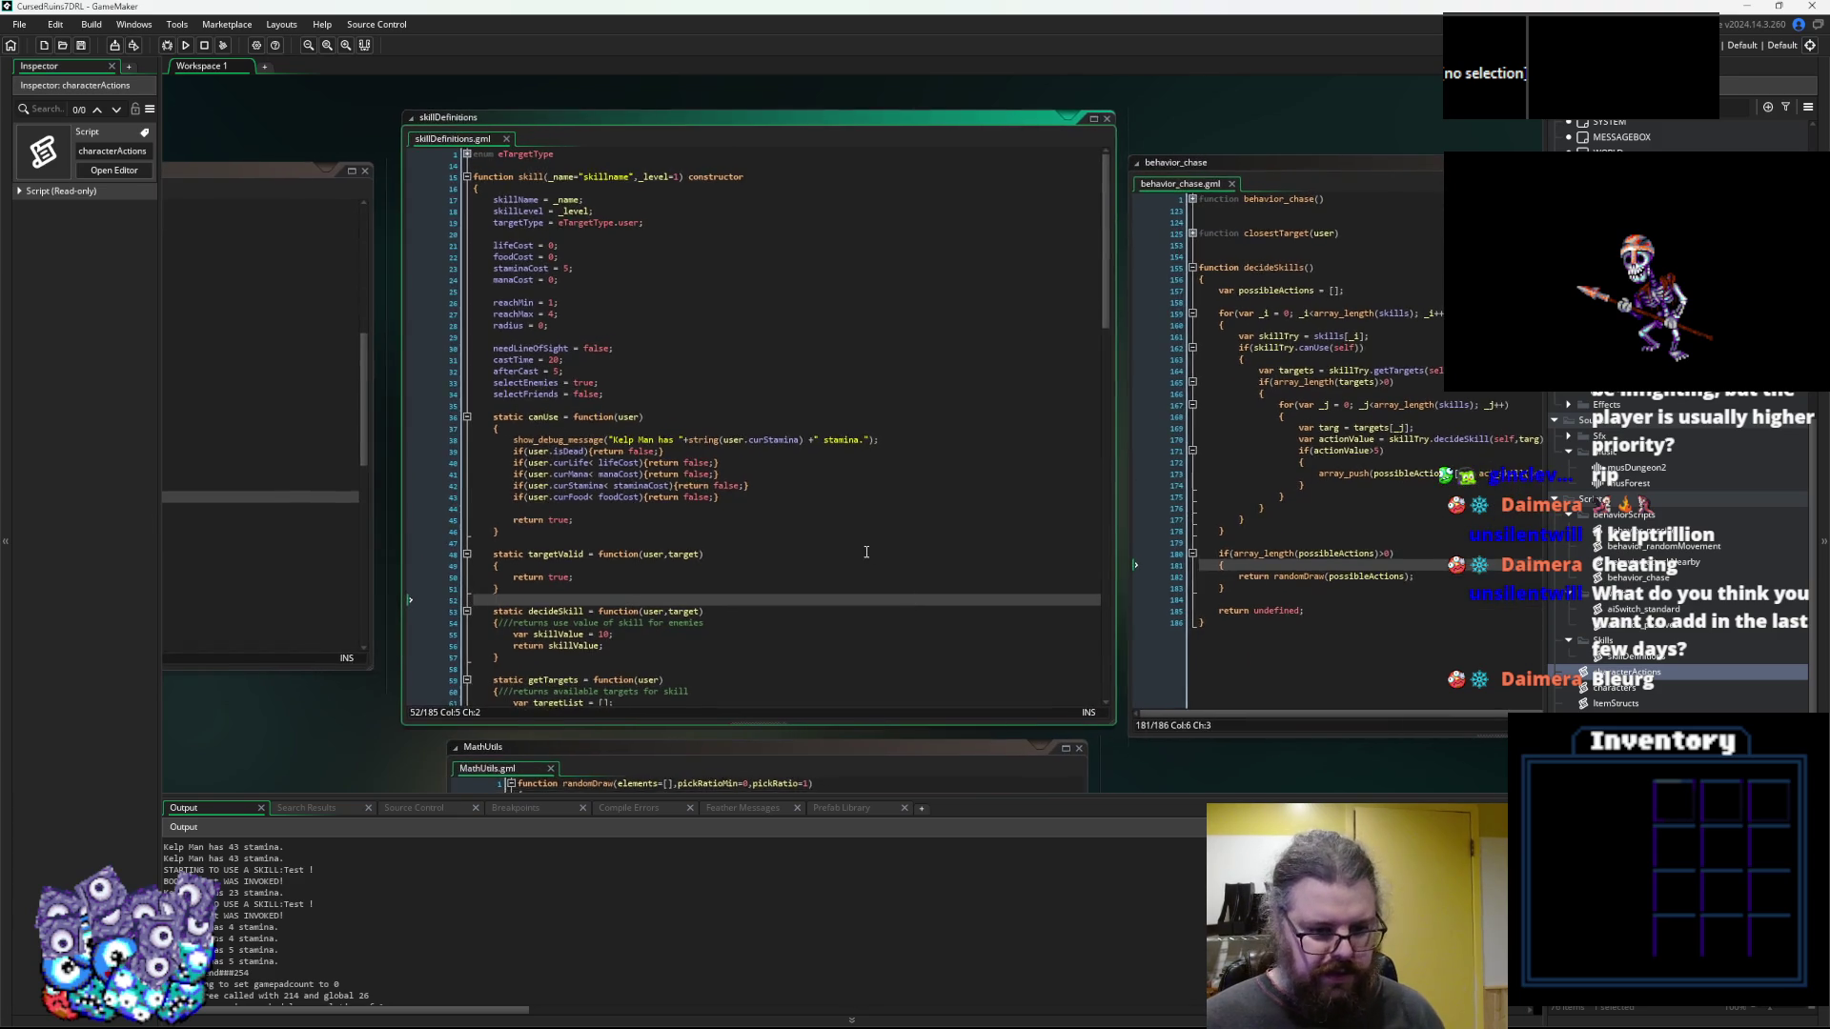
left_click(755, 572)
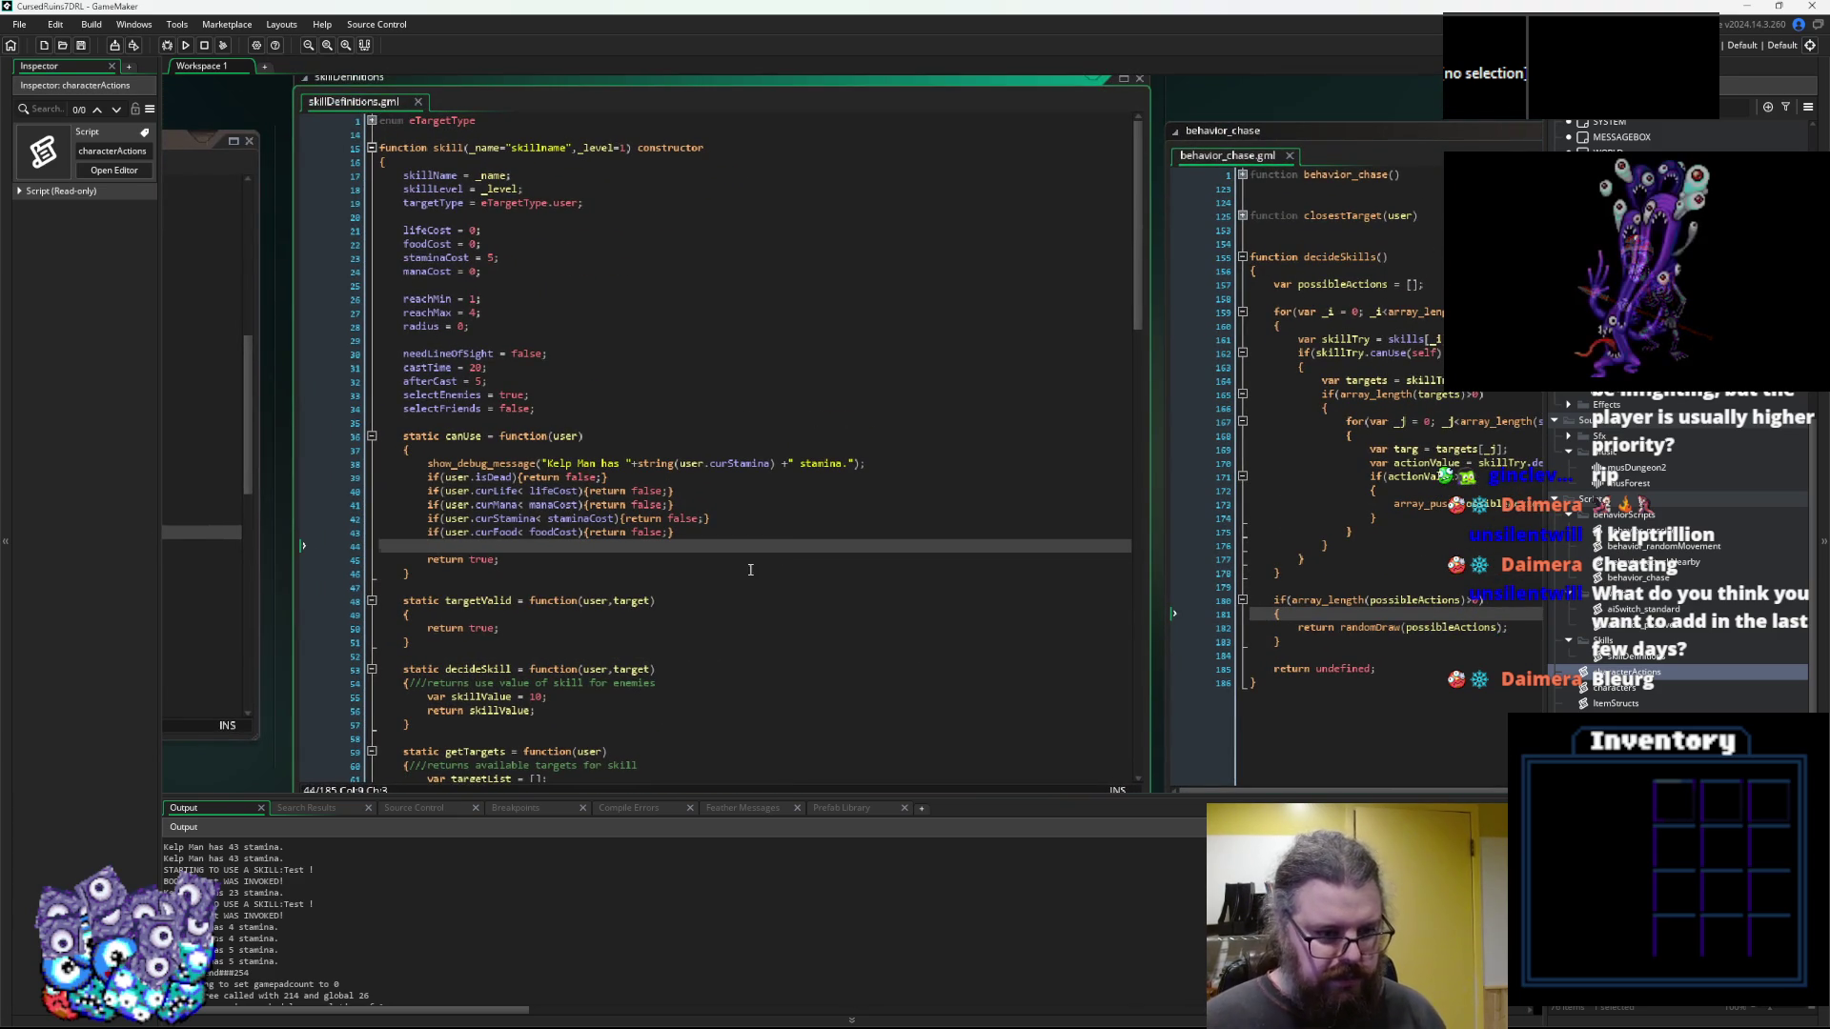
left_click(755, 555)
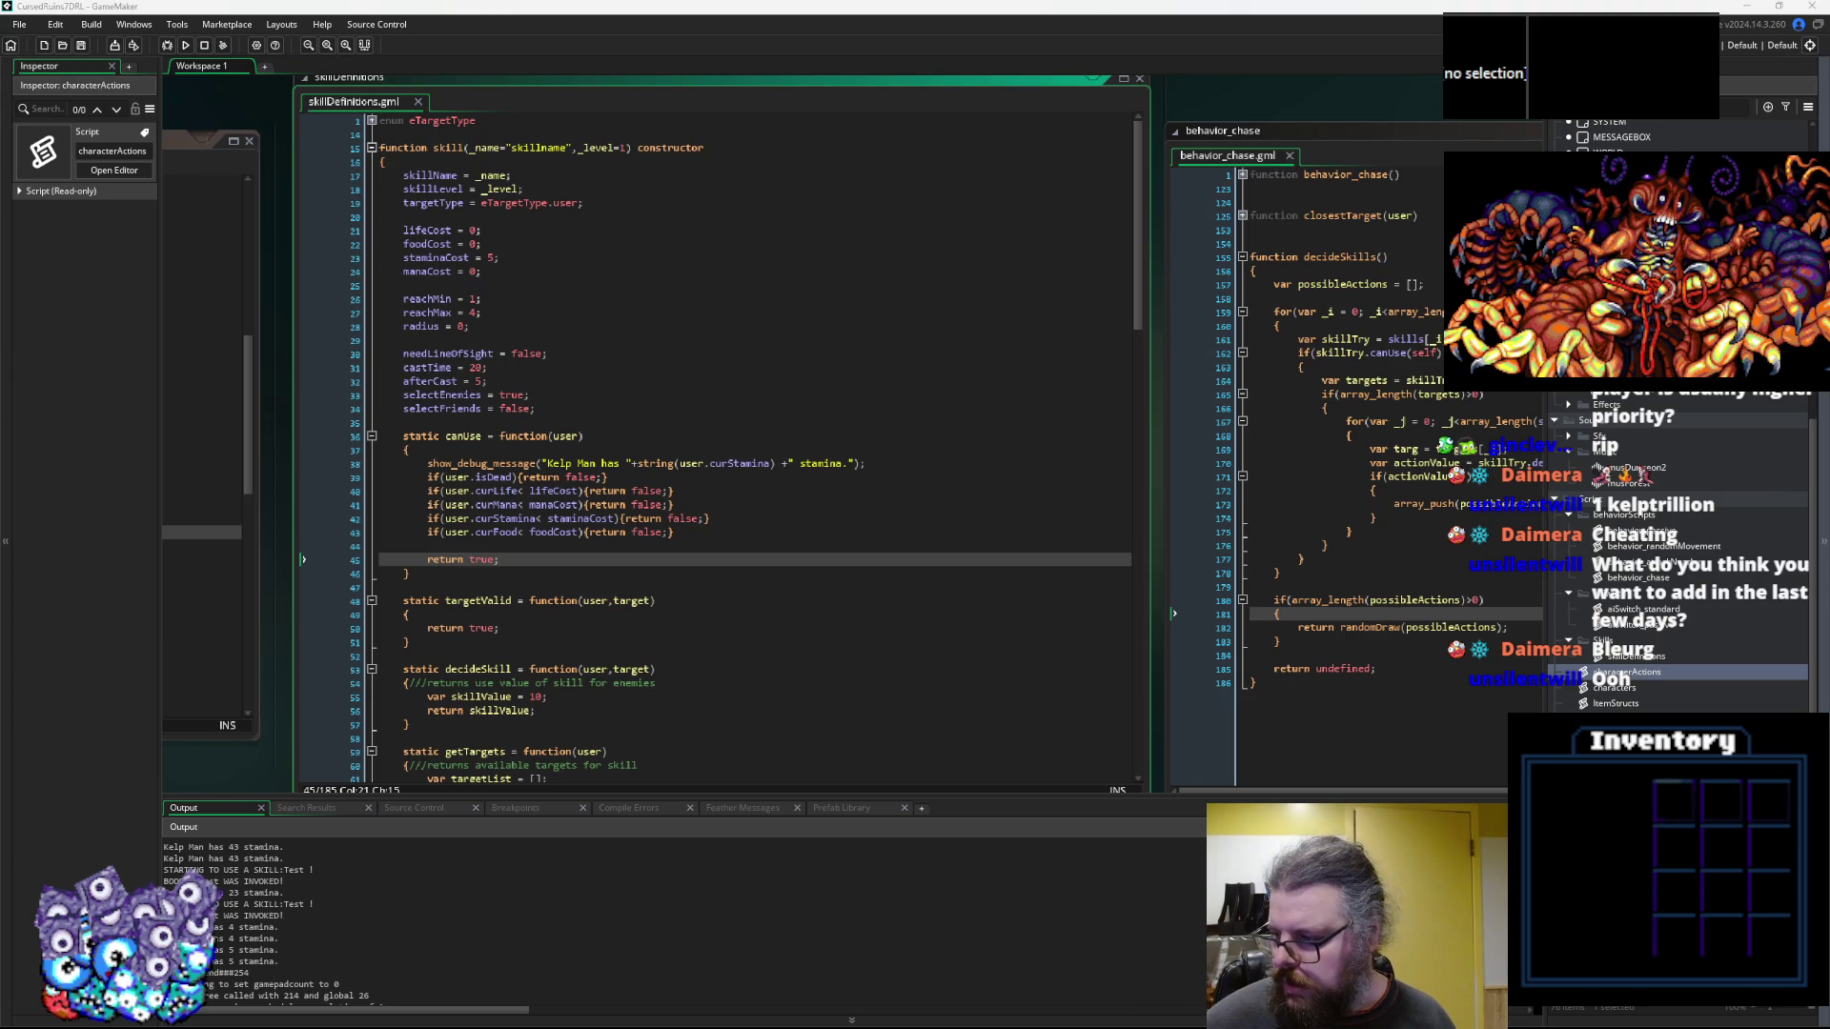
Review decideSkill's skillValue line and canUse's mana cost check, then switch to the gameData spreadsheet
left_click(853, 697)
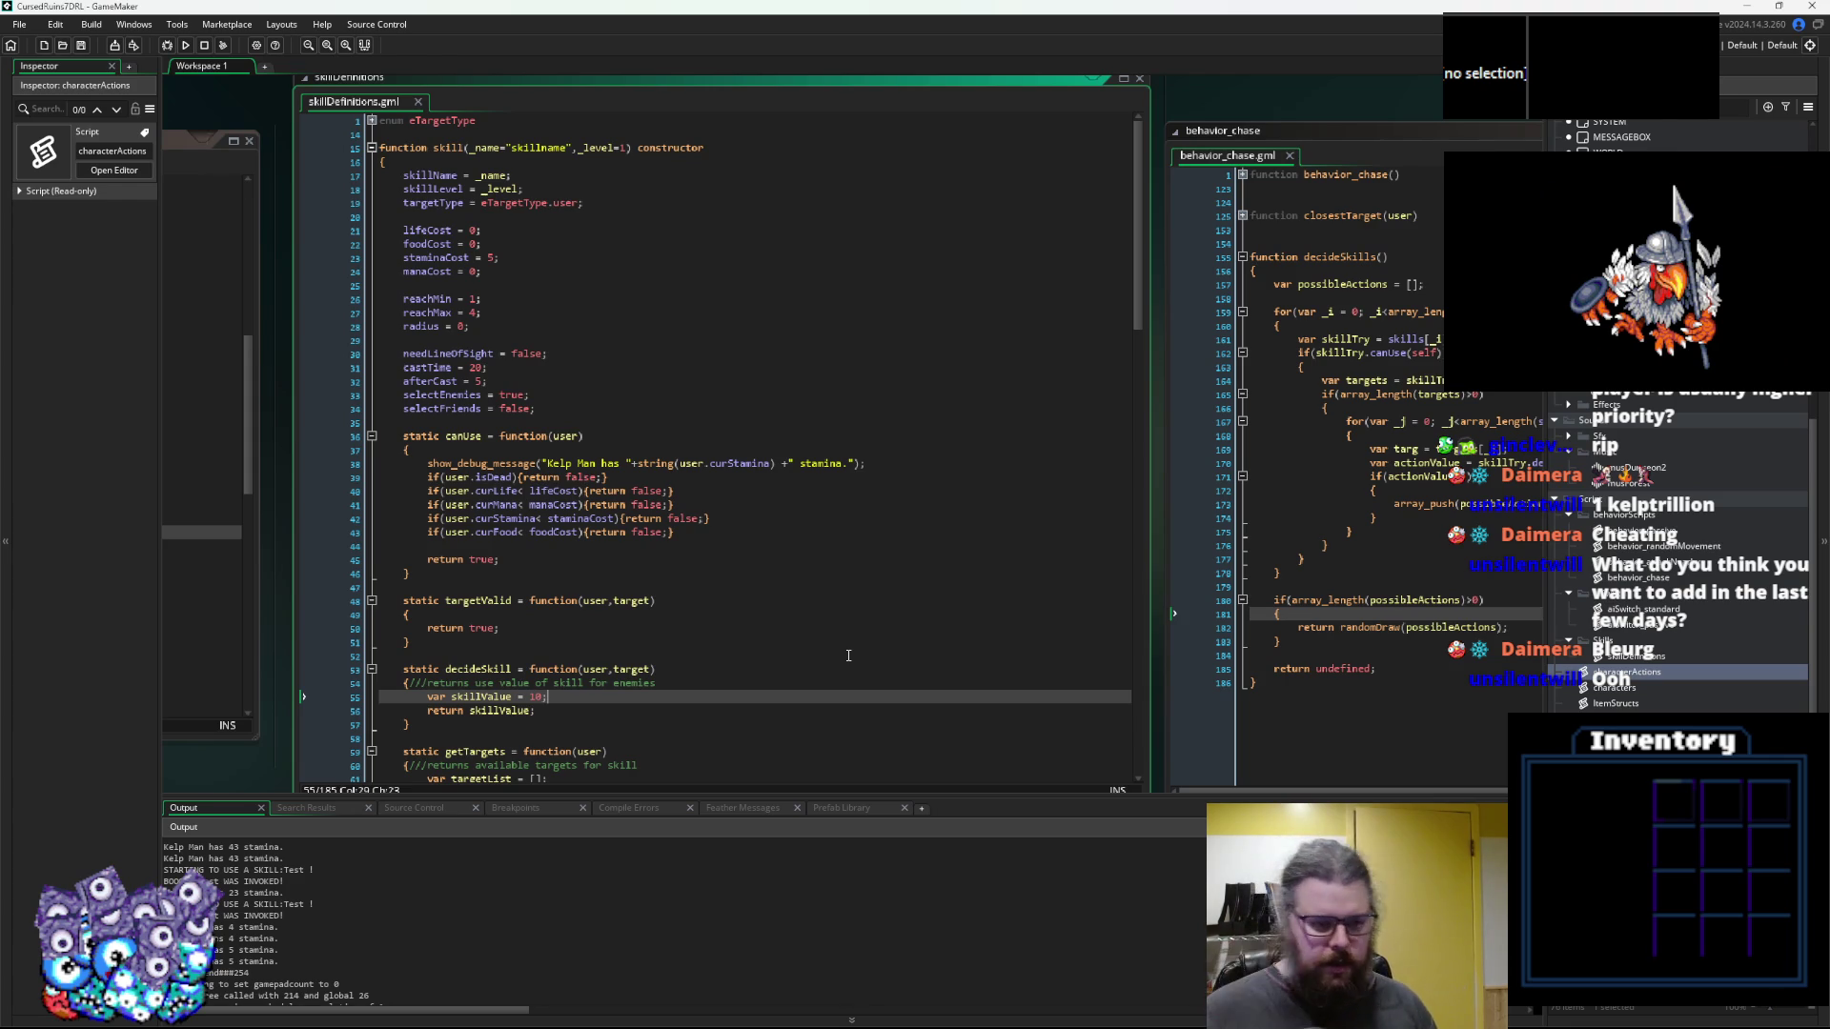
scroll(679, 549, "down", 3)
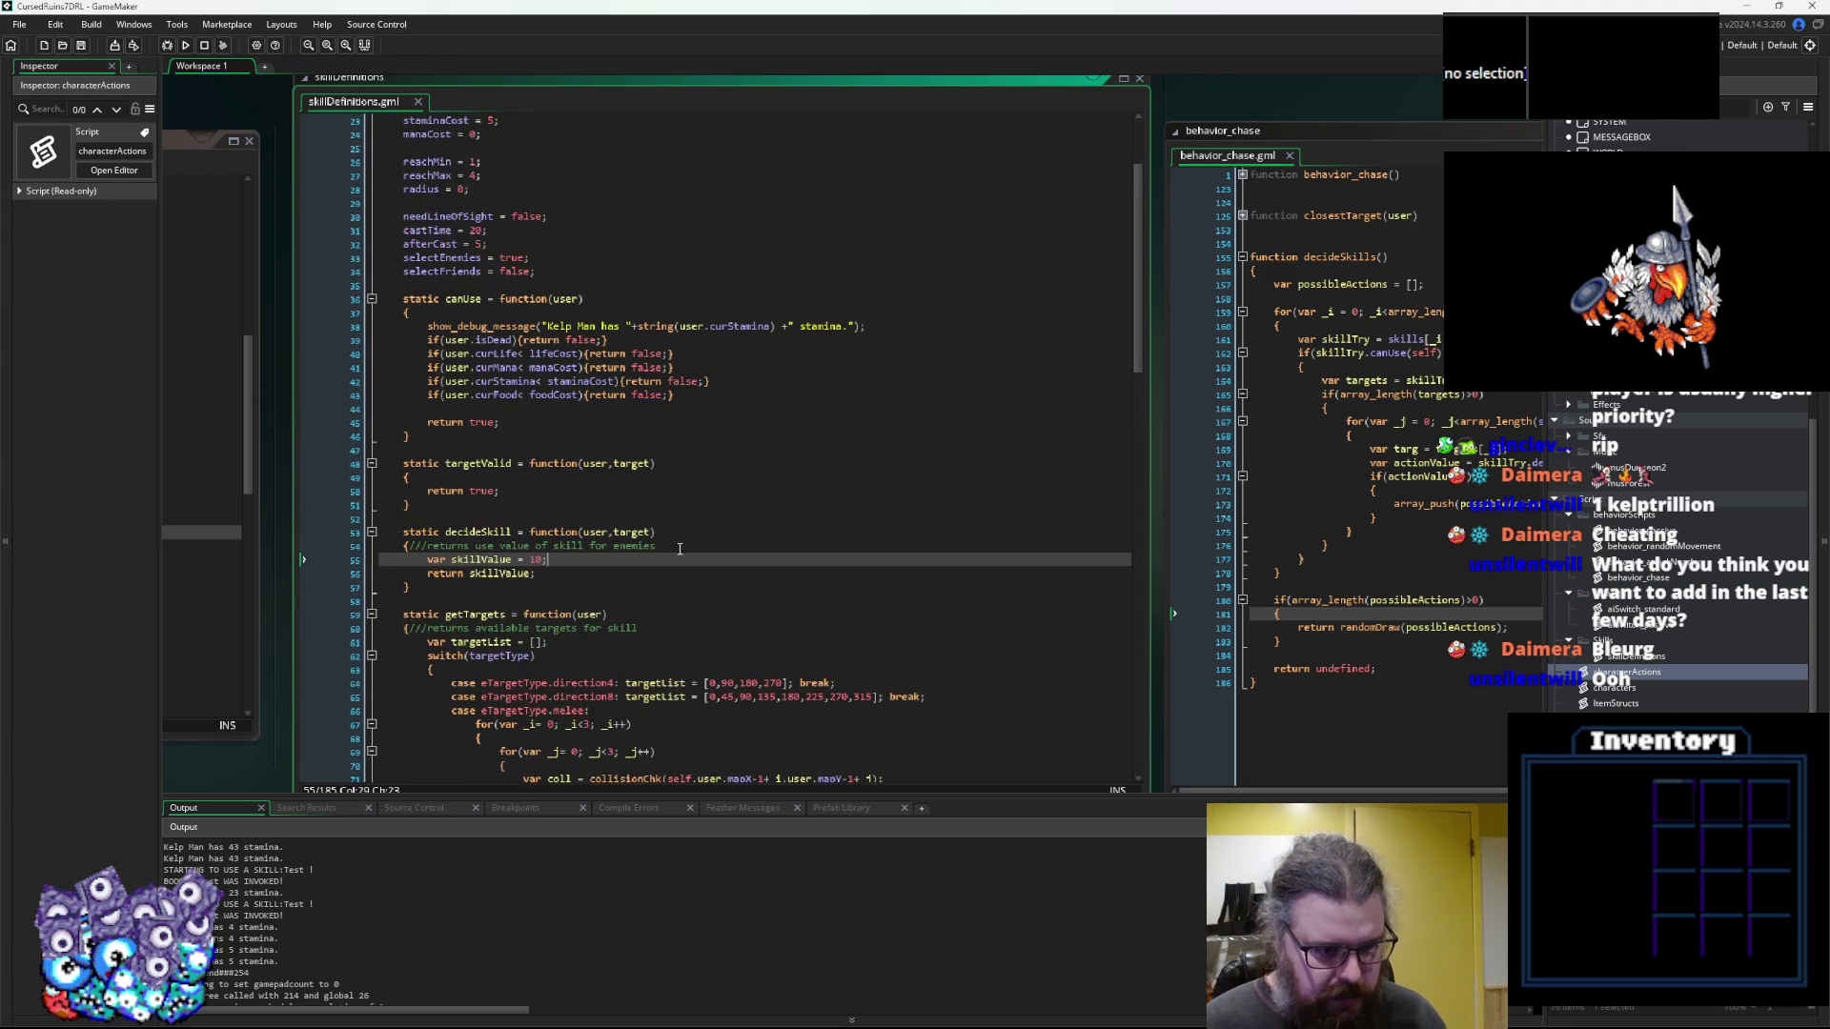
scroll(679, 549, "up", 2)
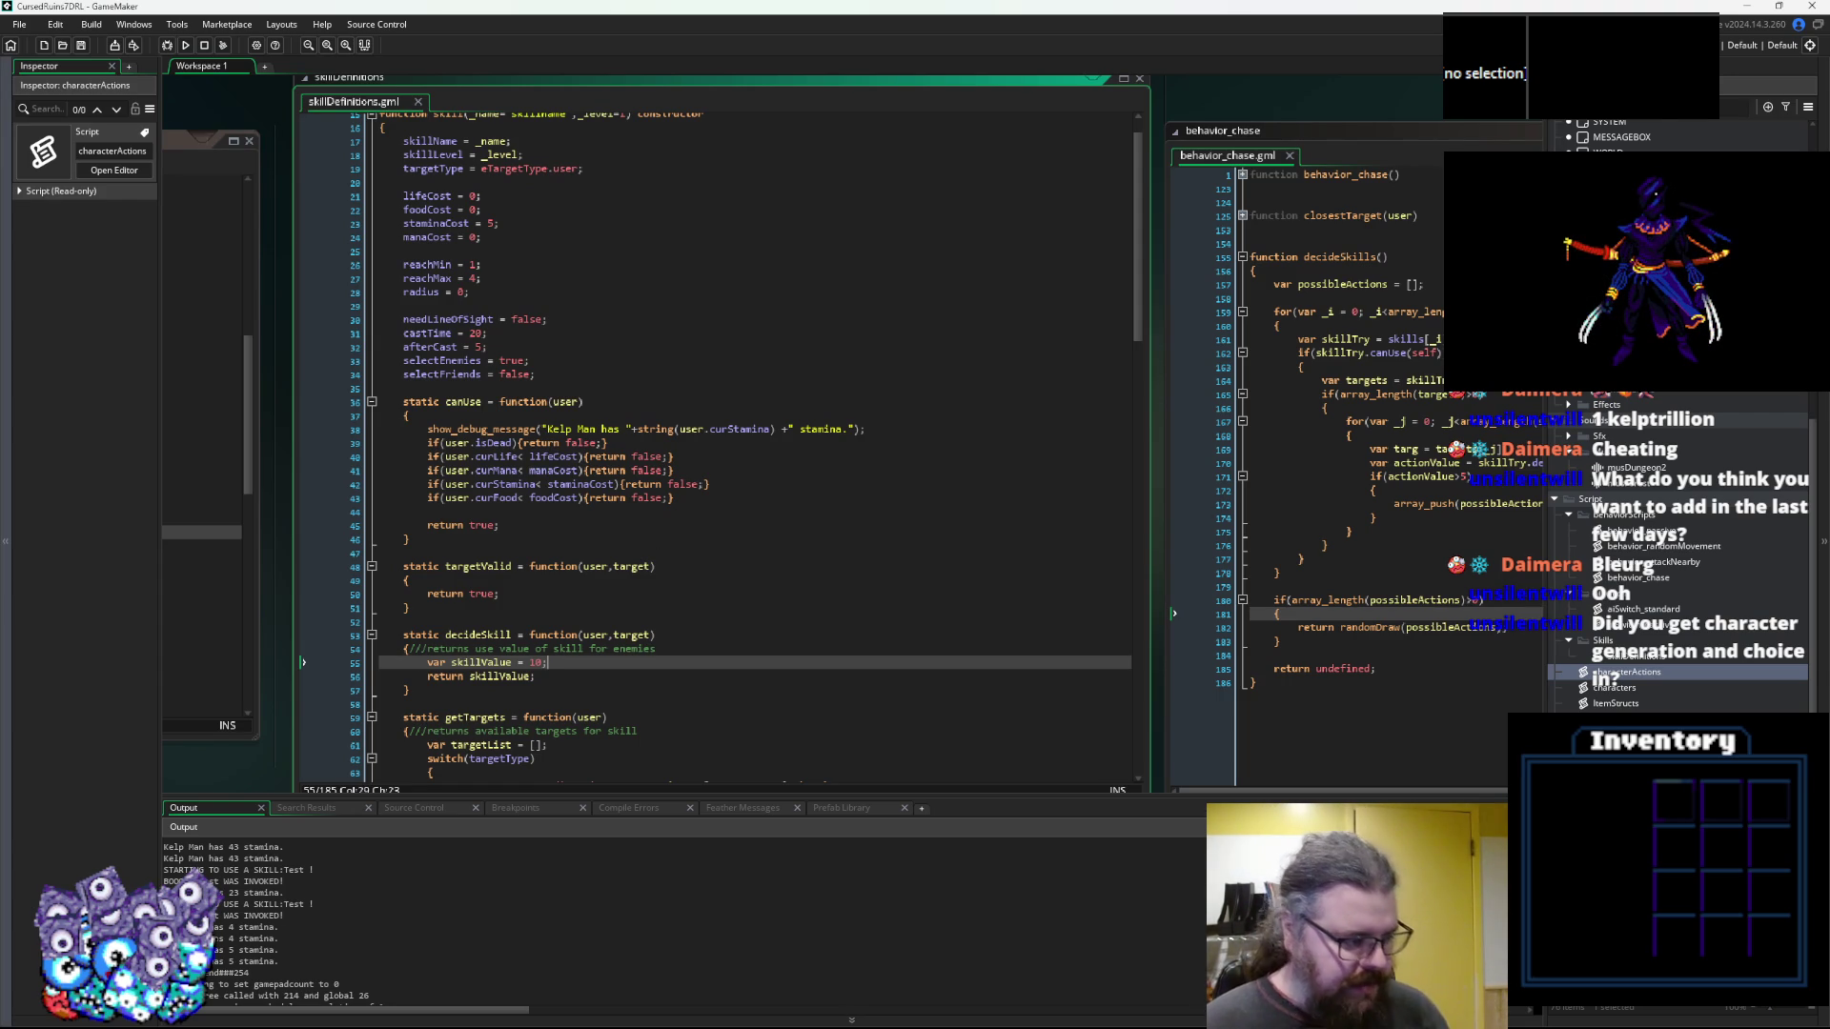
left_click(595, 513)
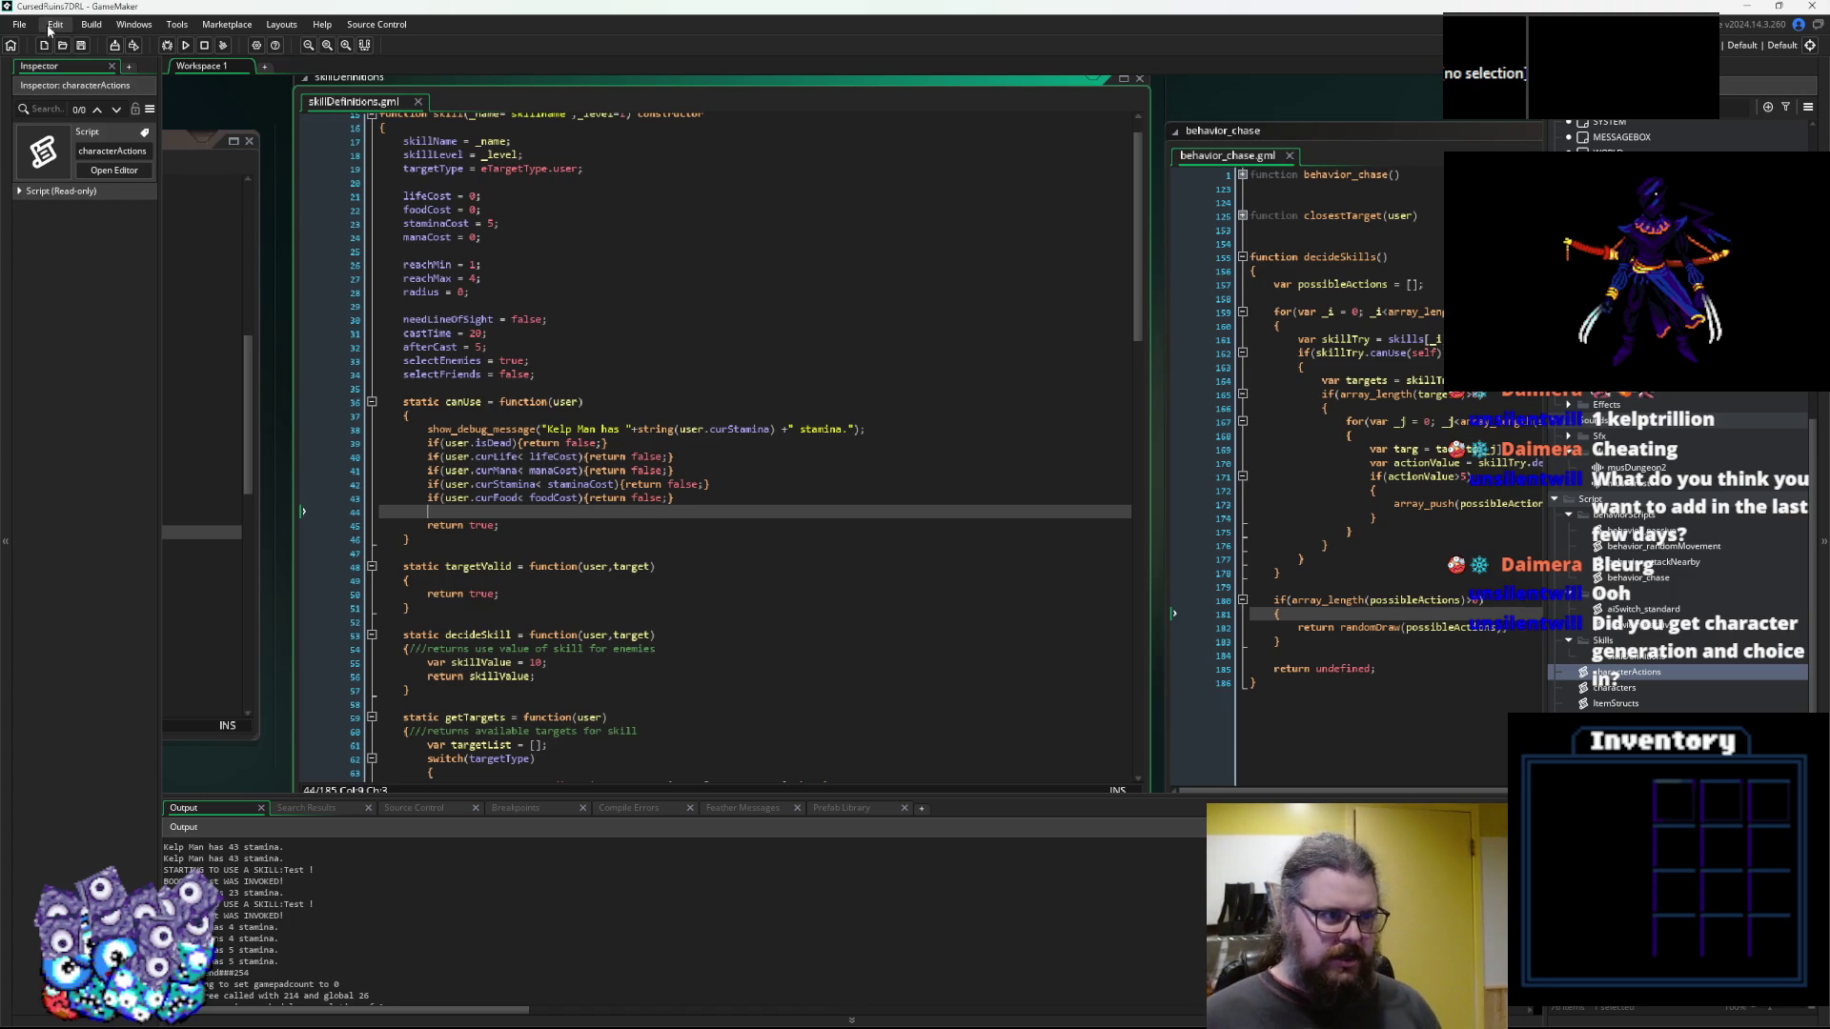
left_click(691, 467)
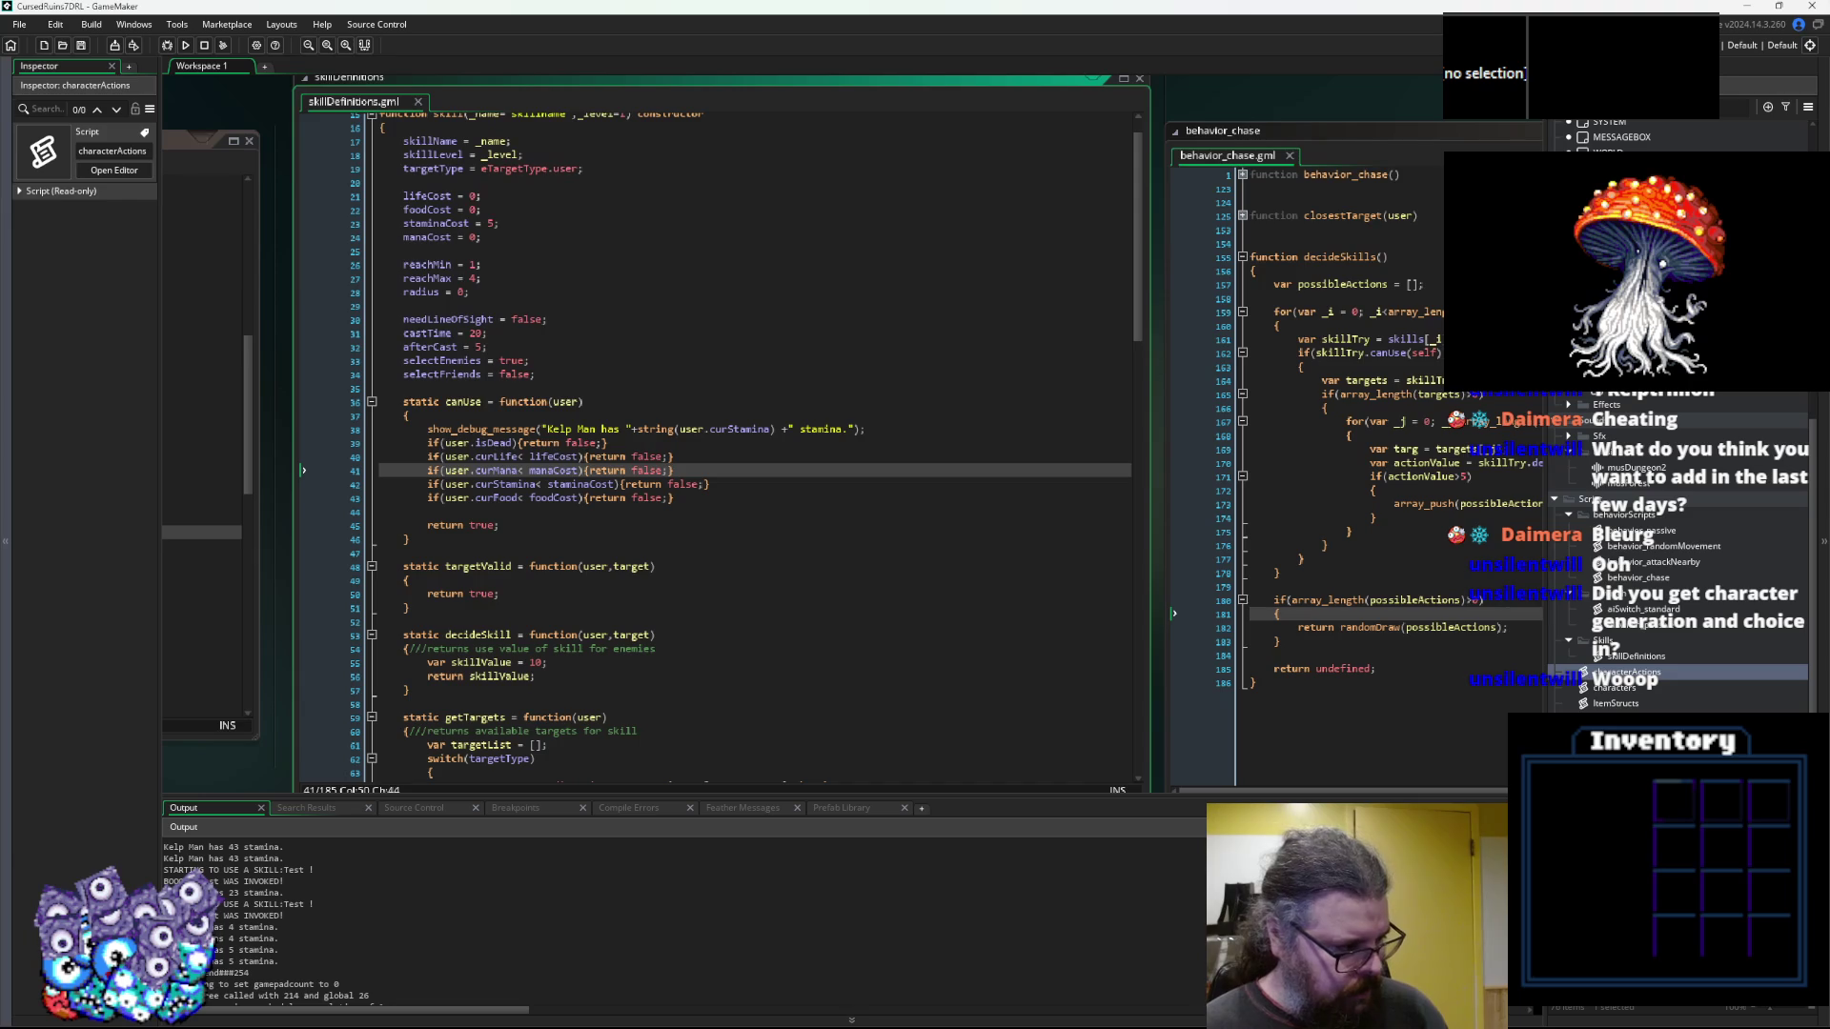
key("alt+Tab")
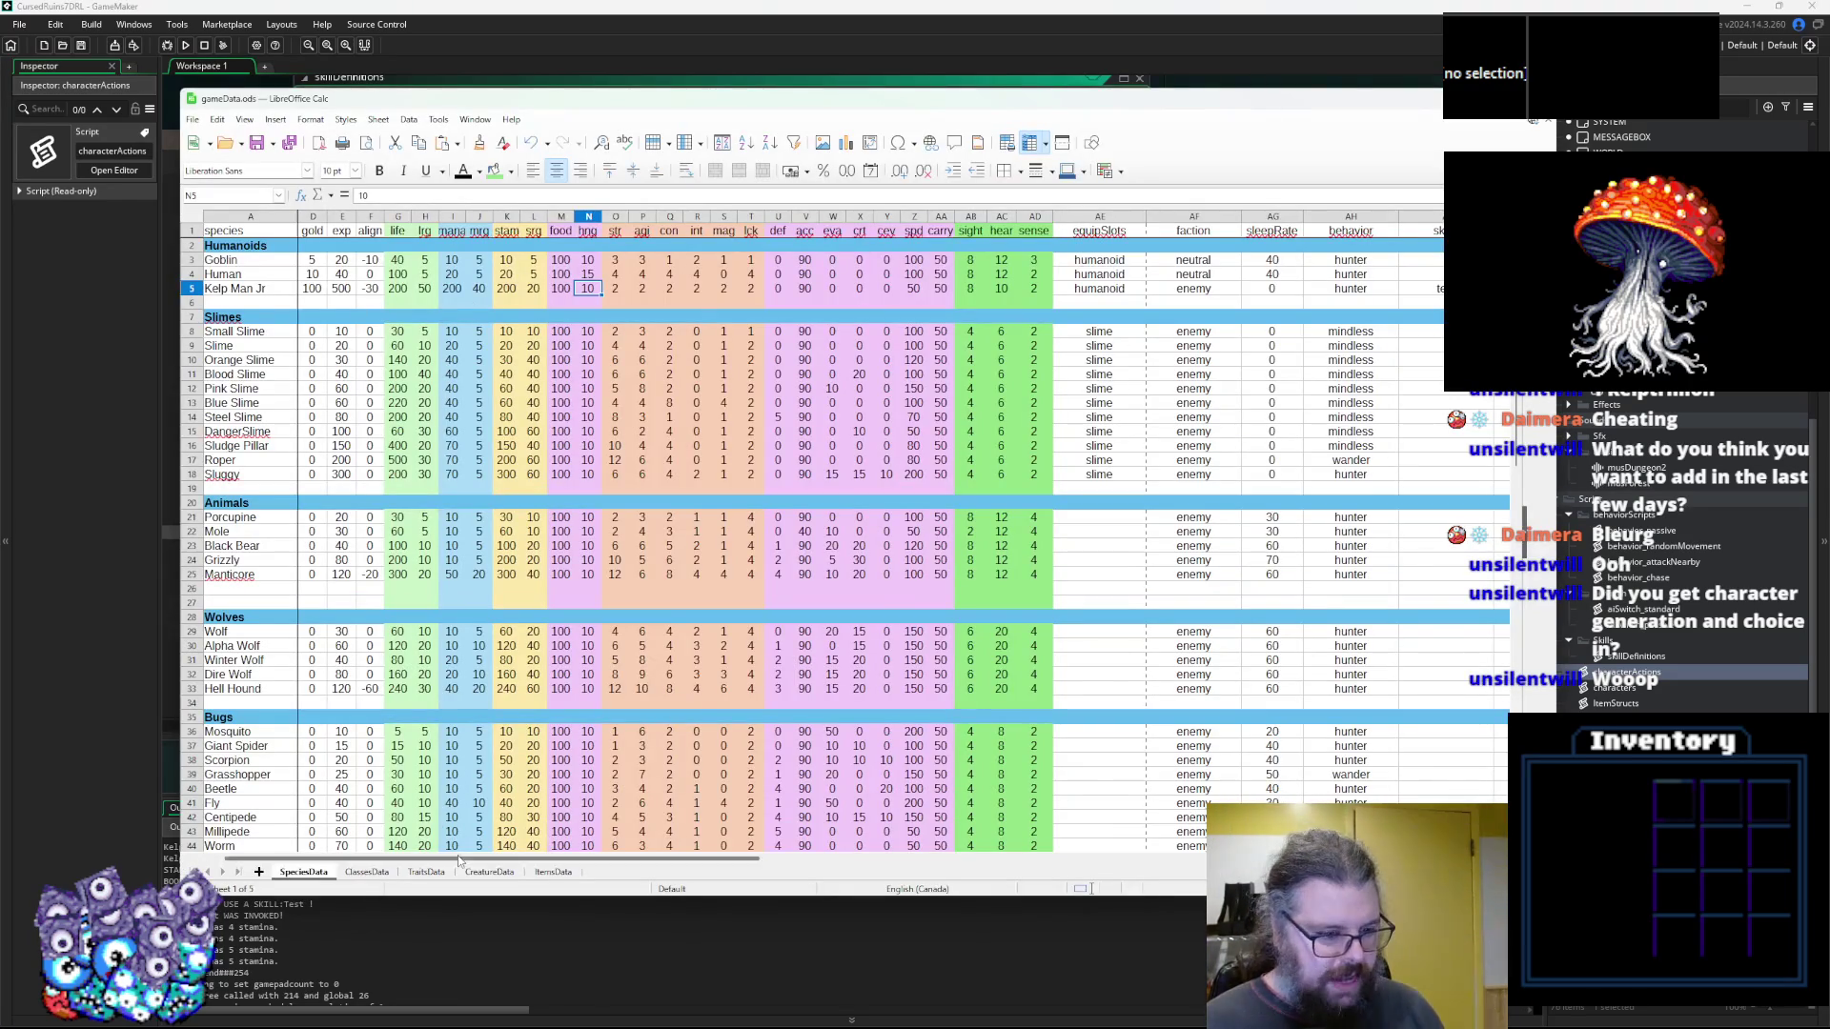
scroll(454, 862, "left", 2)
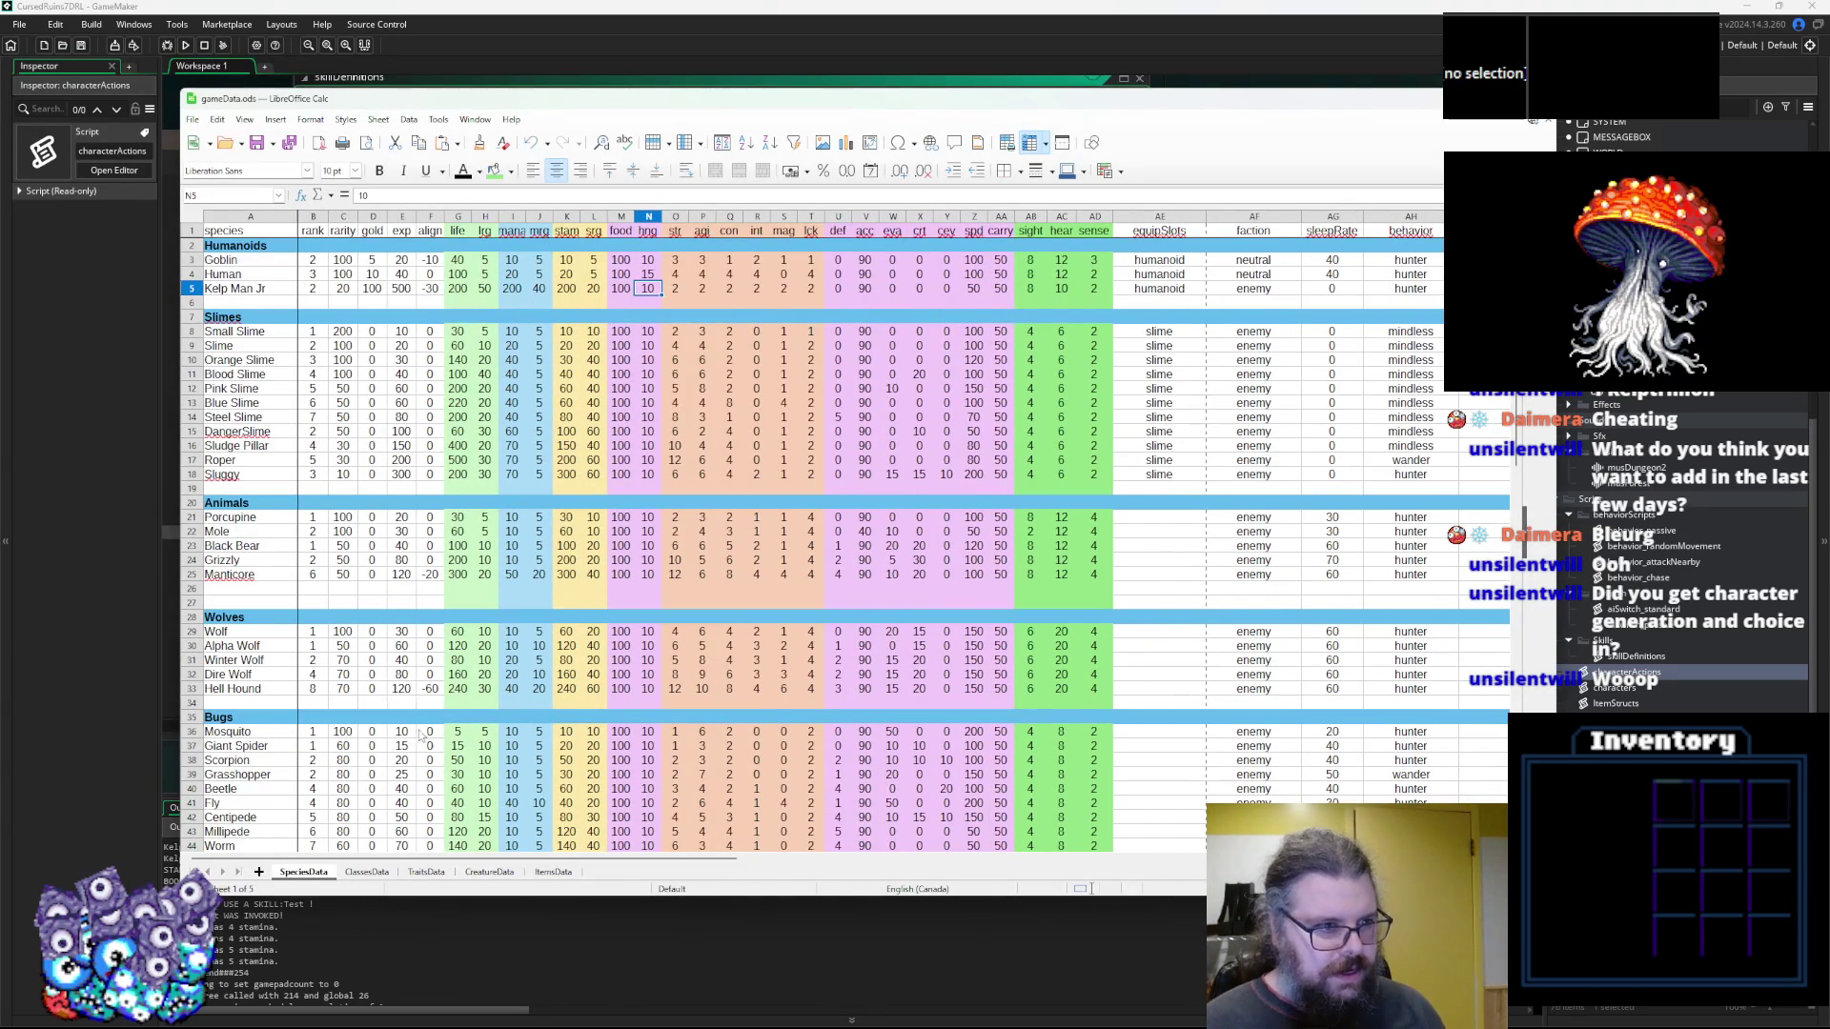
scroll(486, 494, "down", 4)
scroll(486, 493, "down", 6)
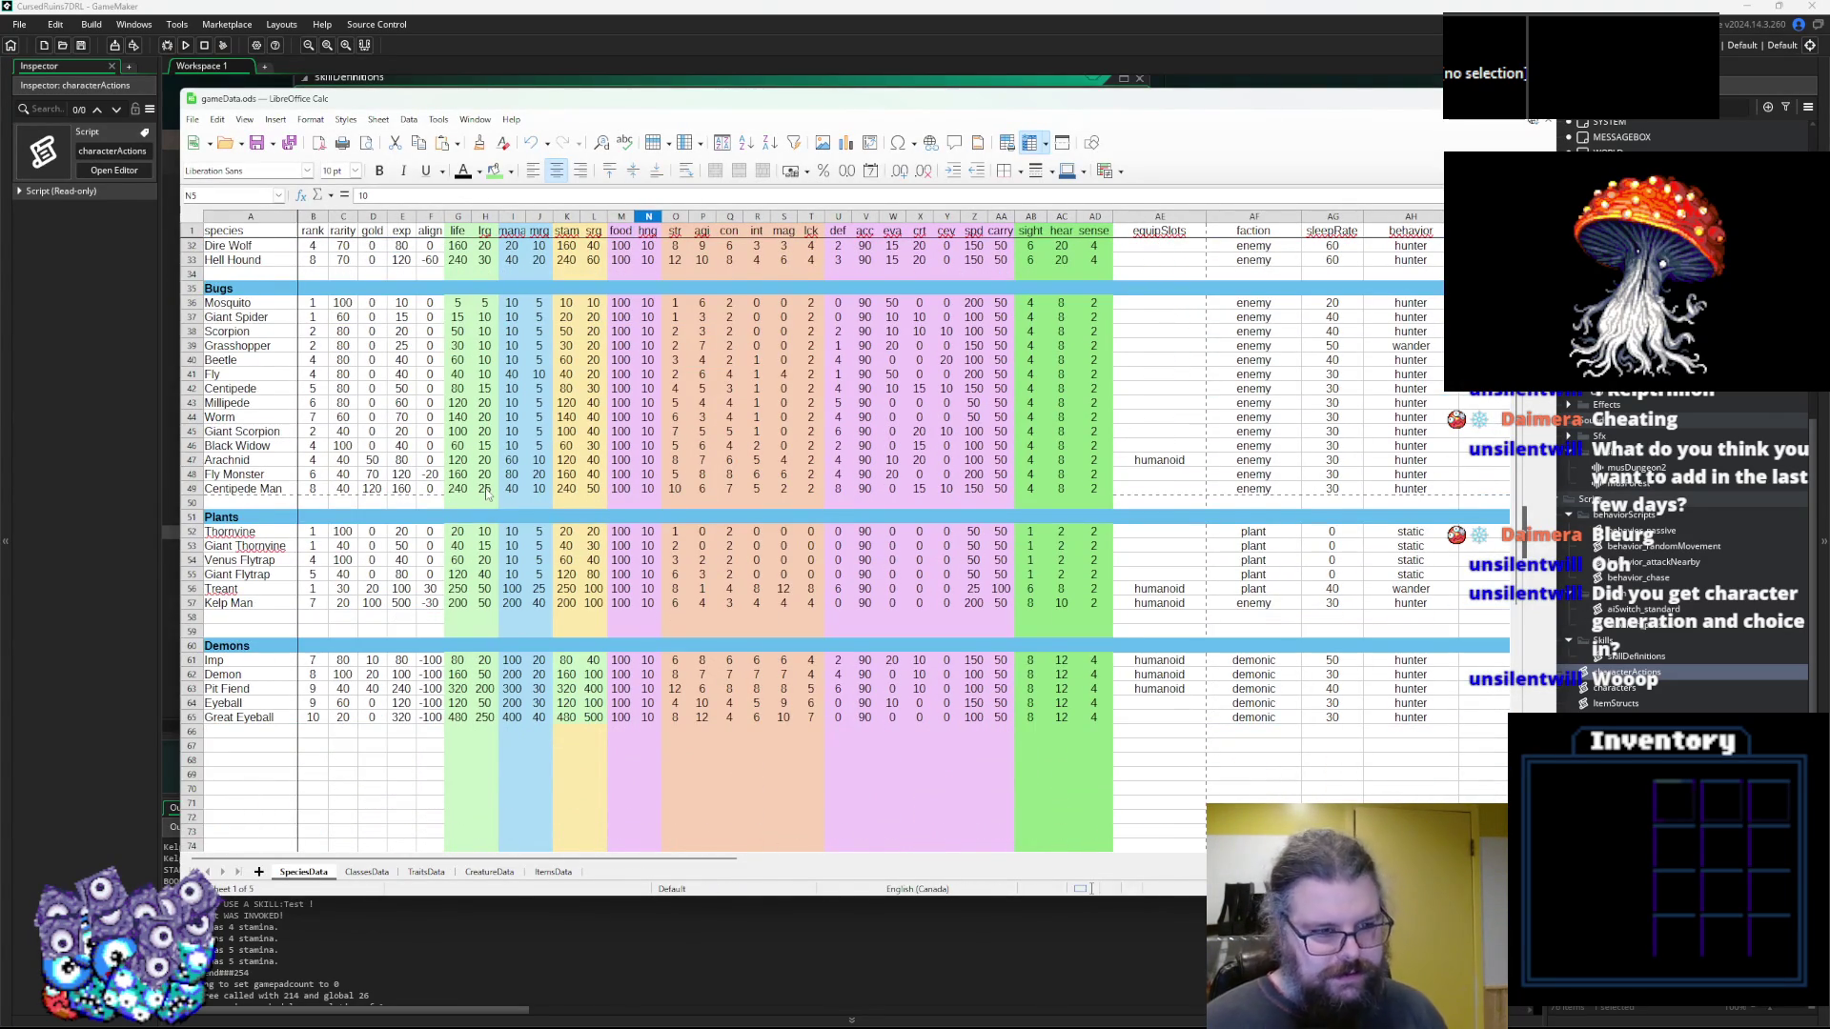
scroll(486, 494, "up", 10)
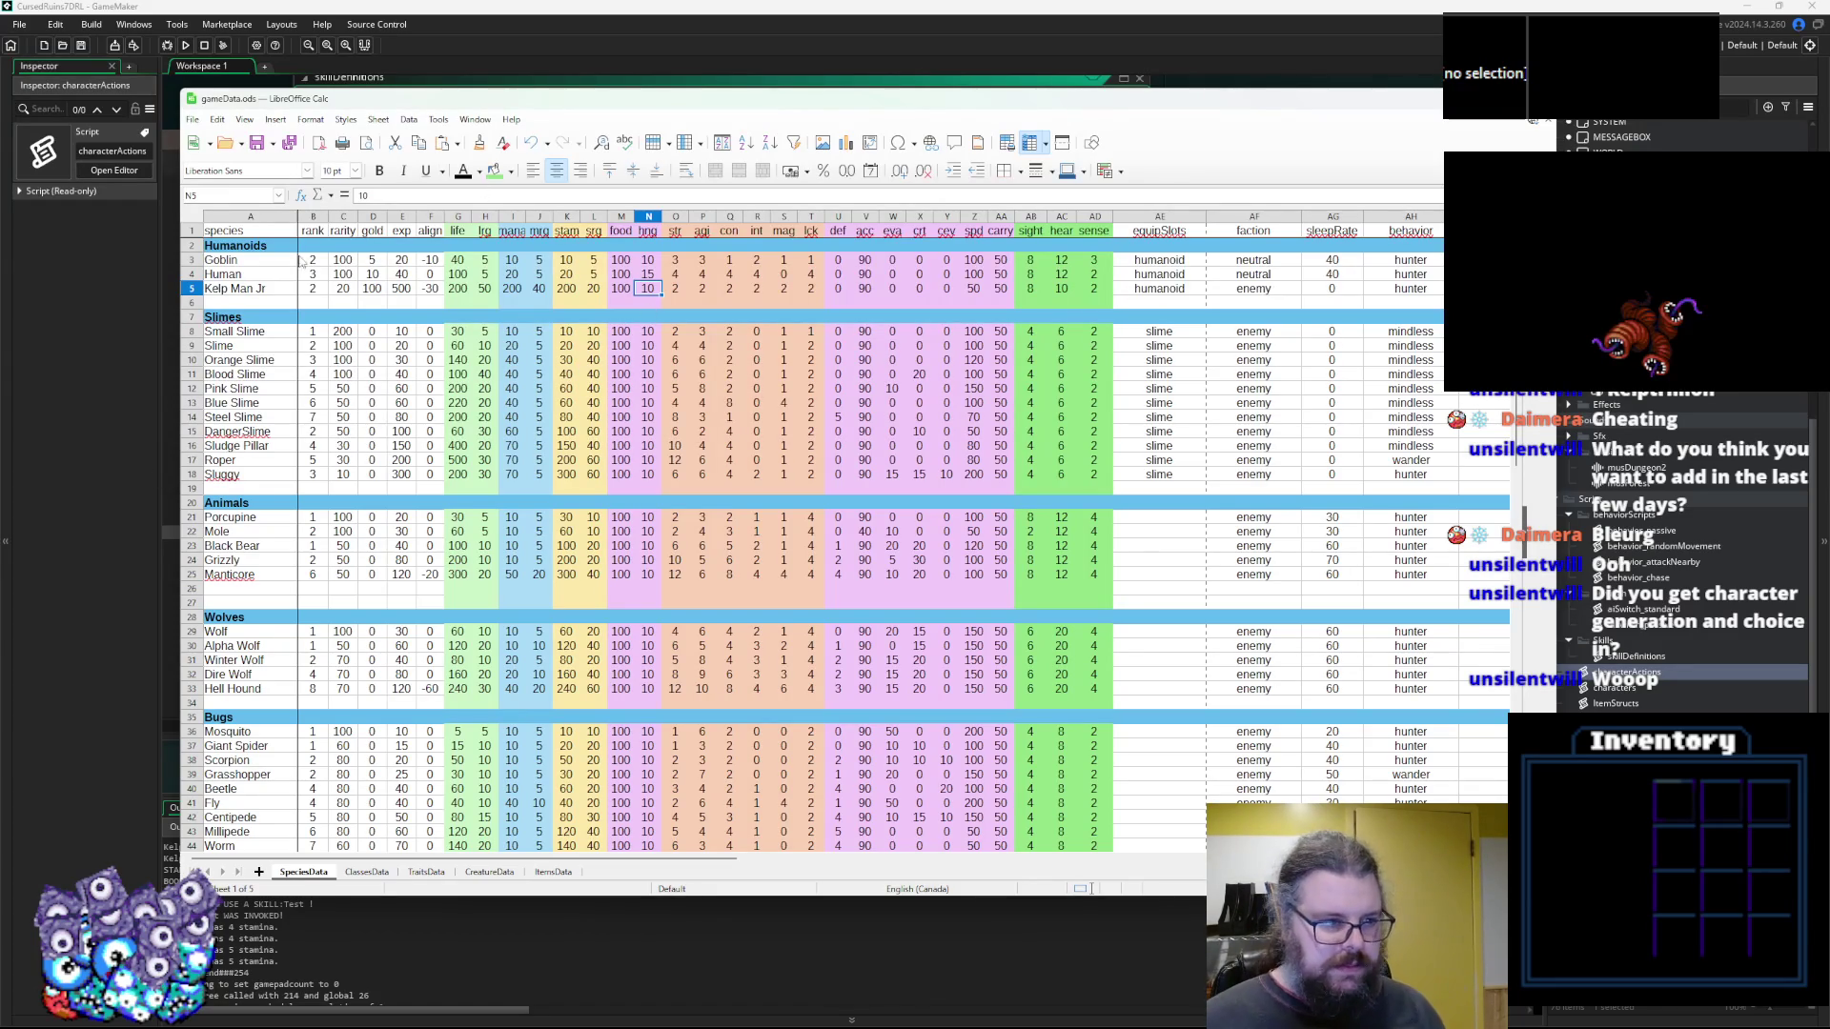
left_click_drag(228, 276, 426, 277)
left_click(426, 303)
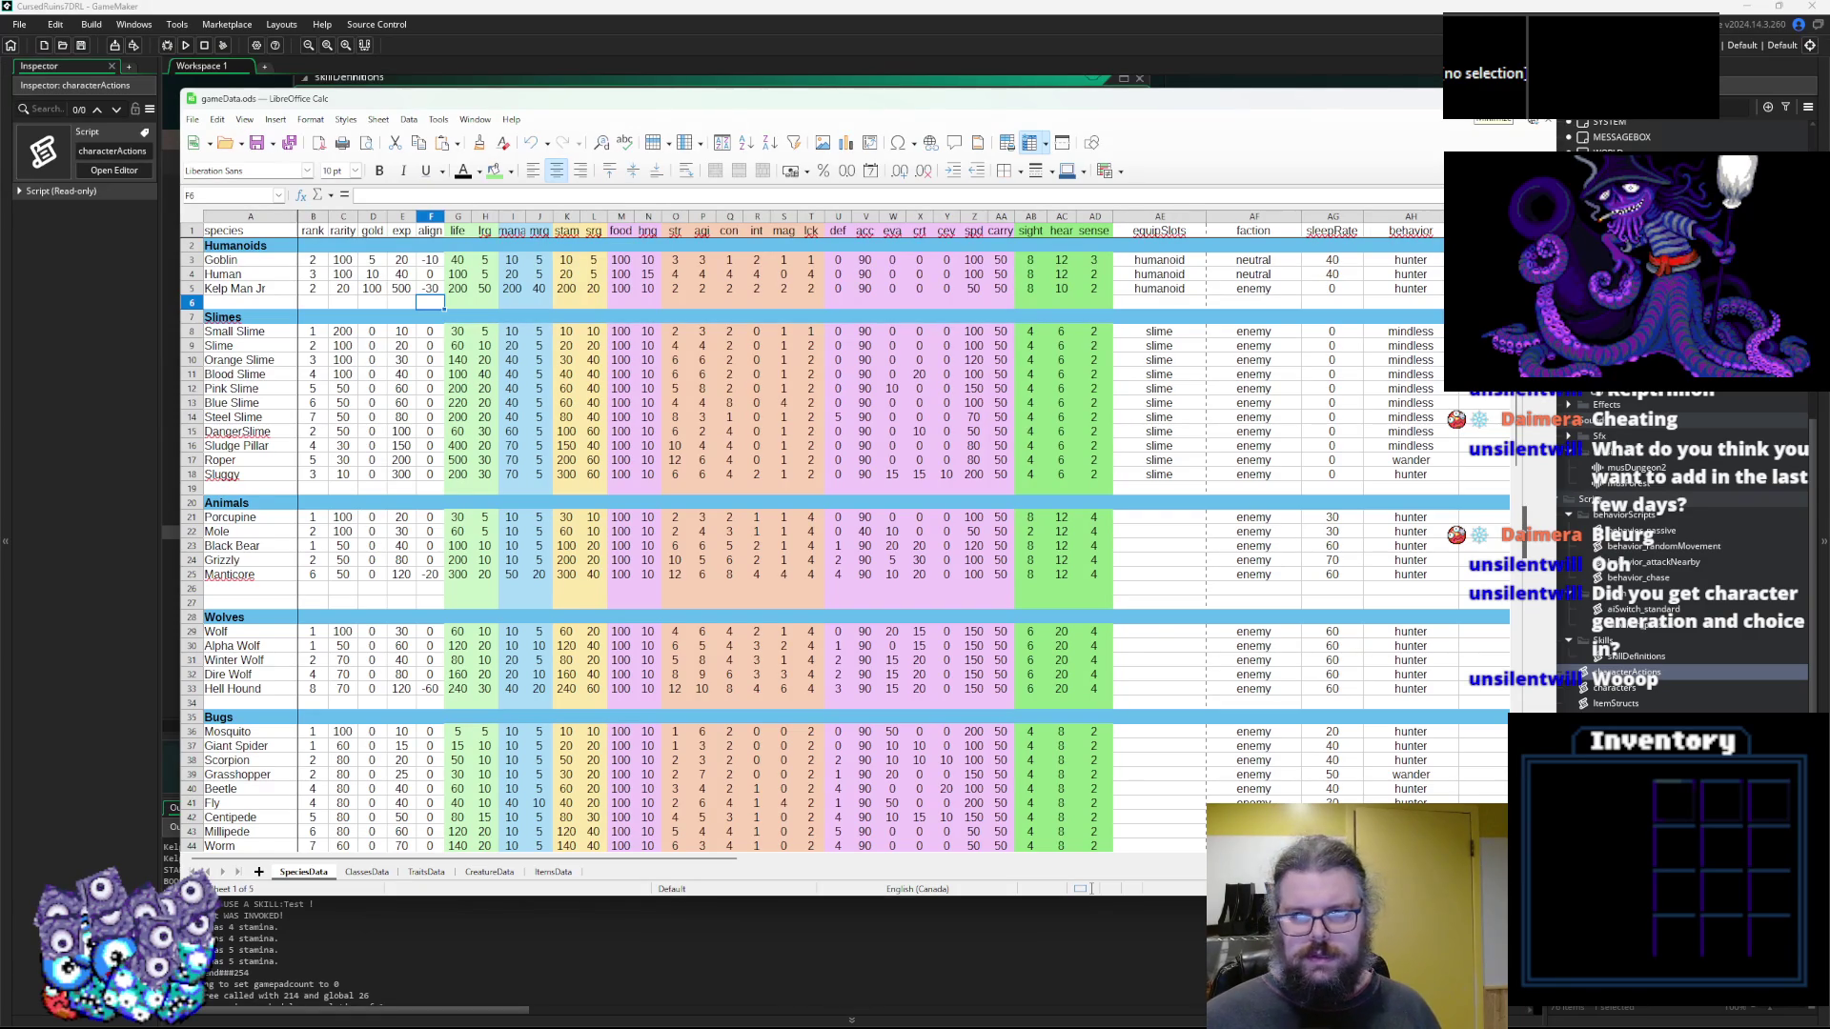
key("alt+Tab")
left_click(747, 396)
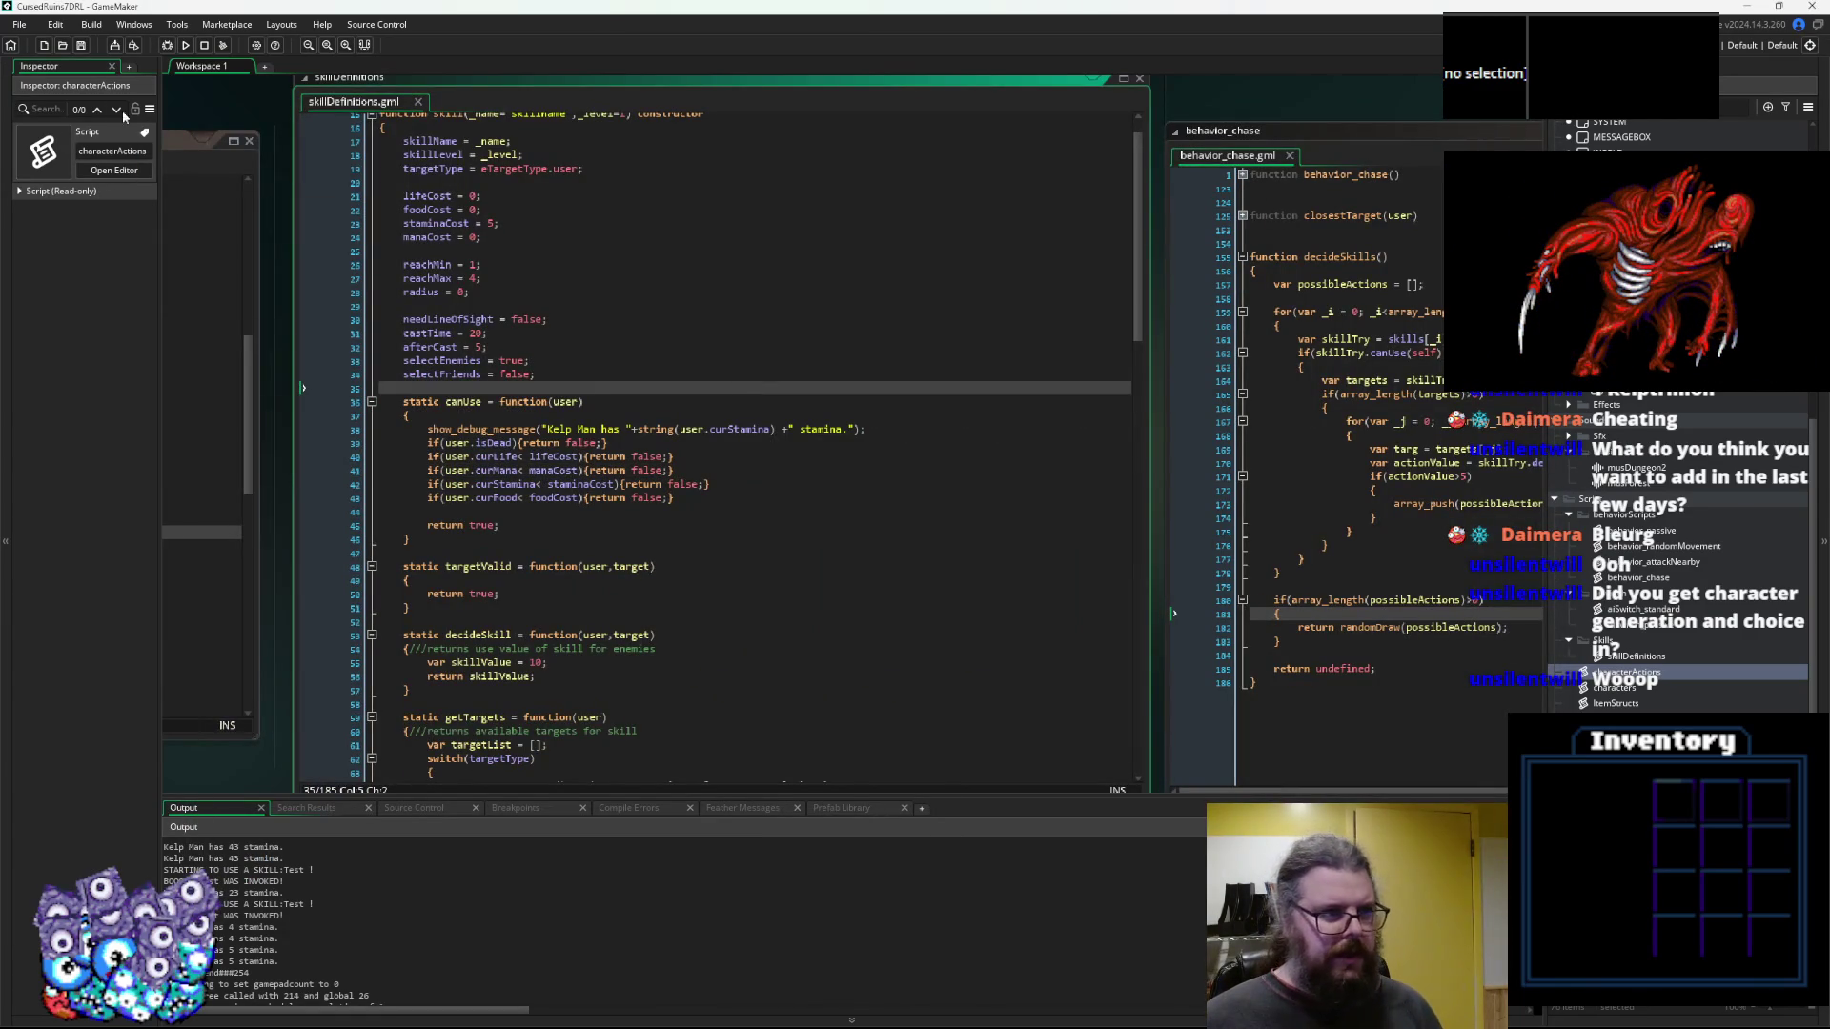
Save the skillDefinitions script
left_click(85, 50)
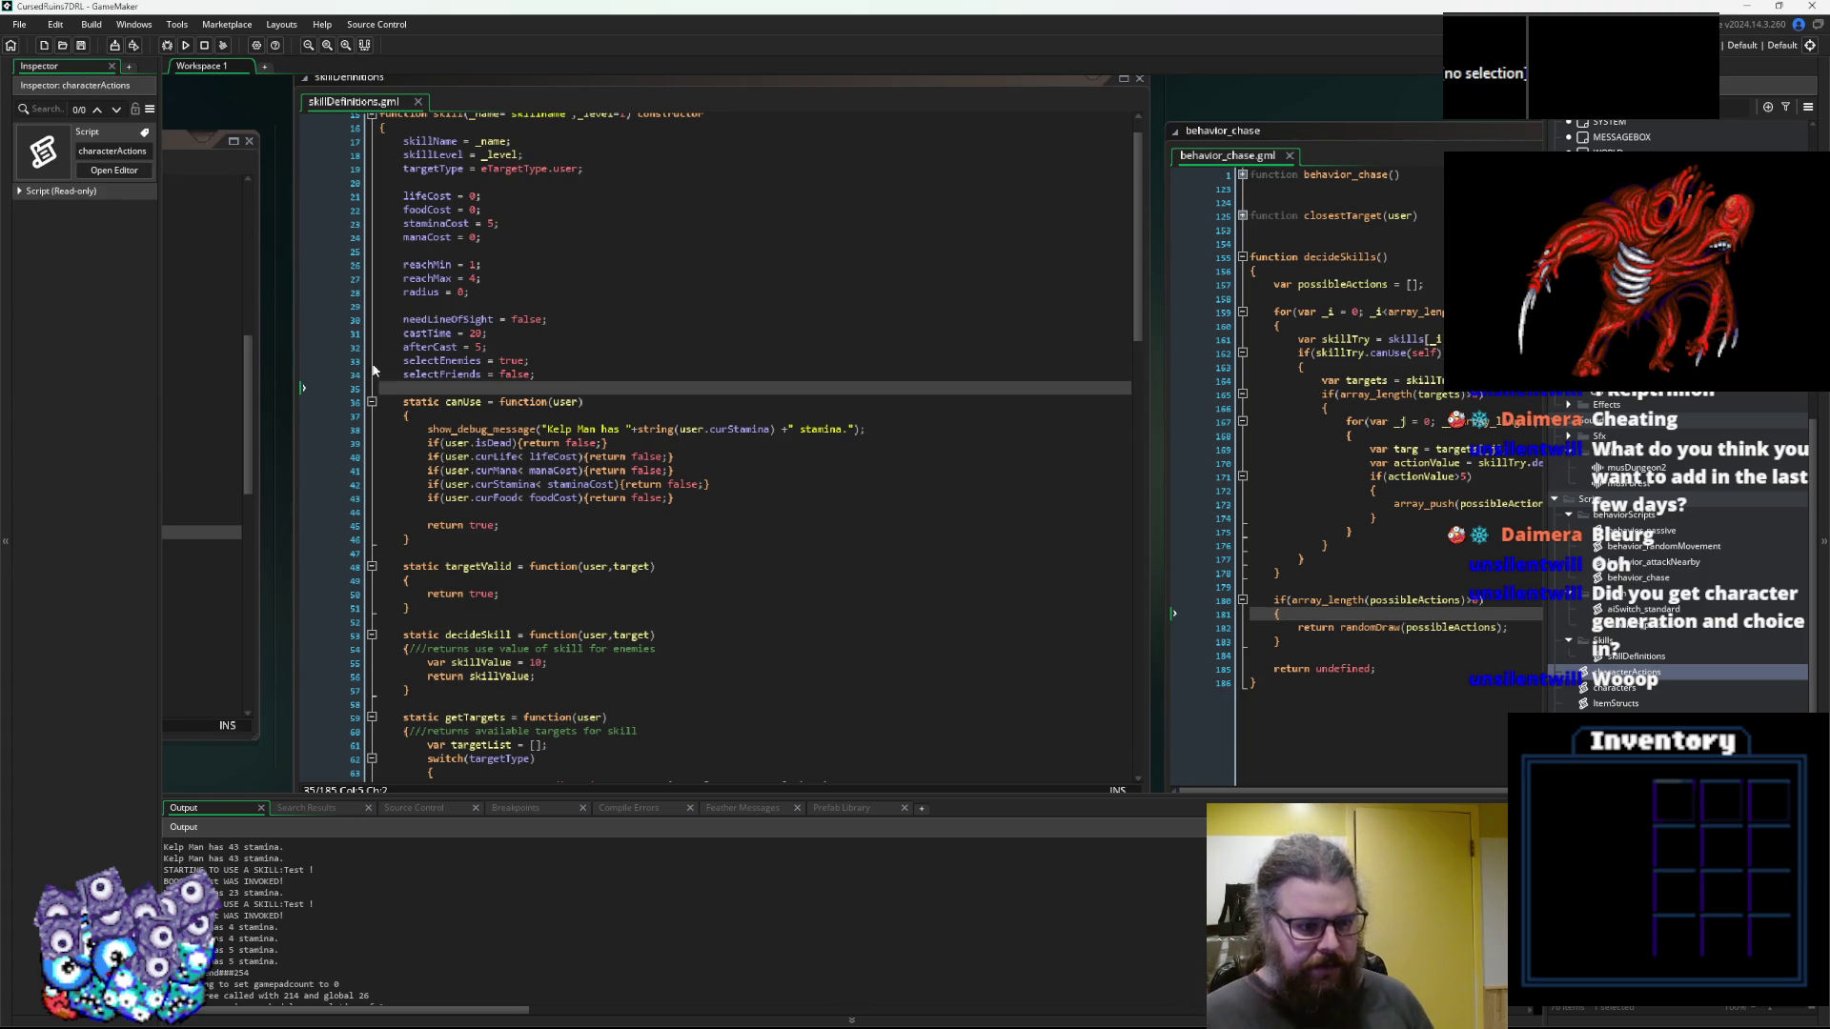
left_click(528, 515)
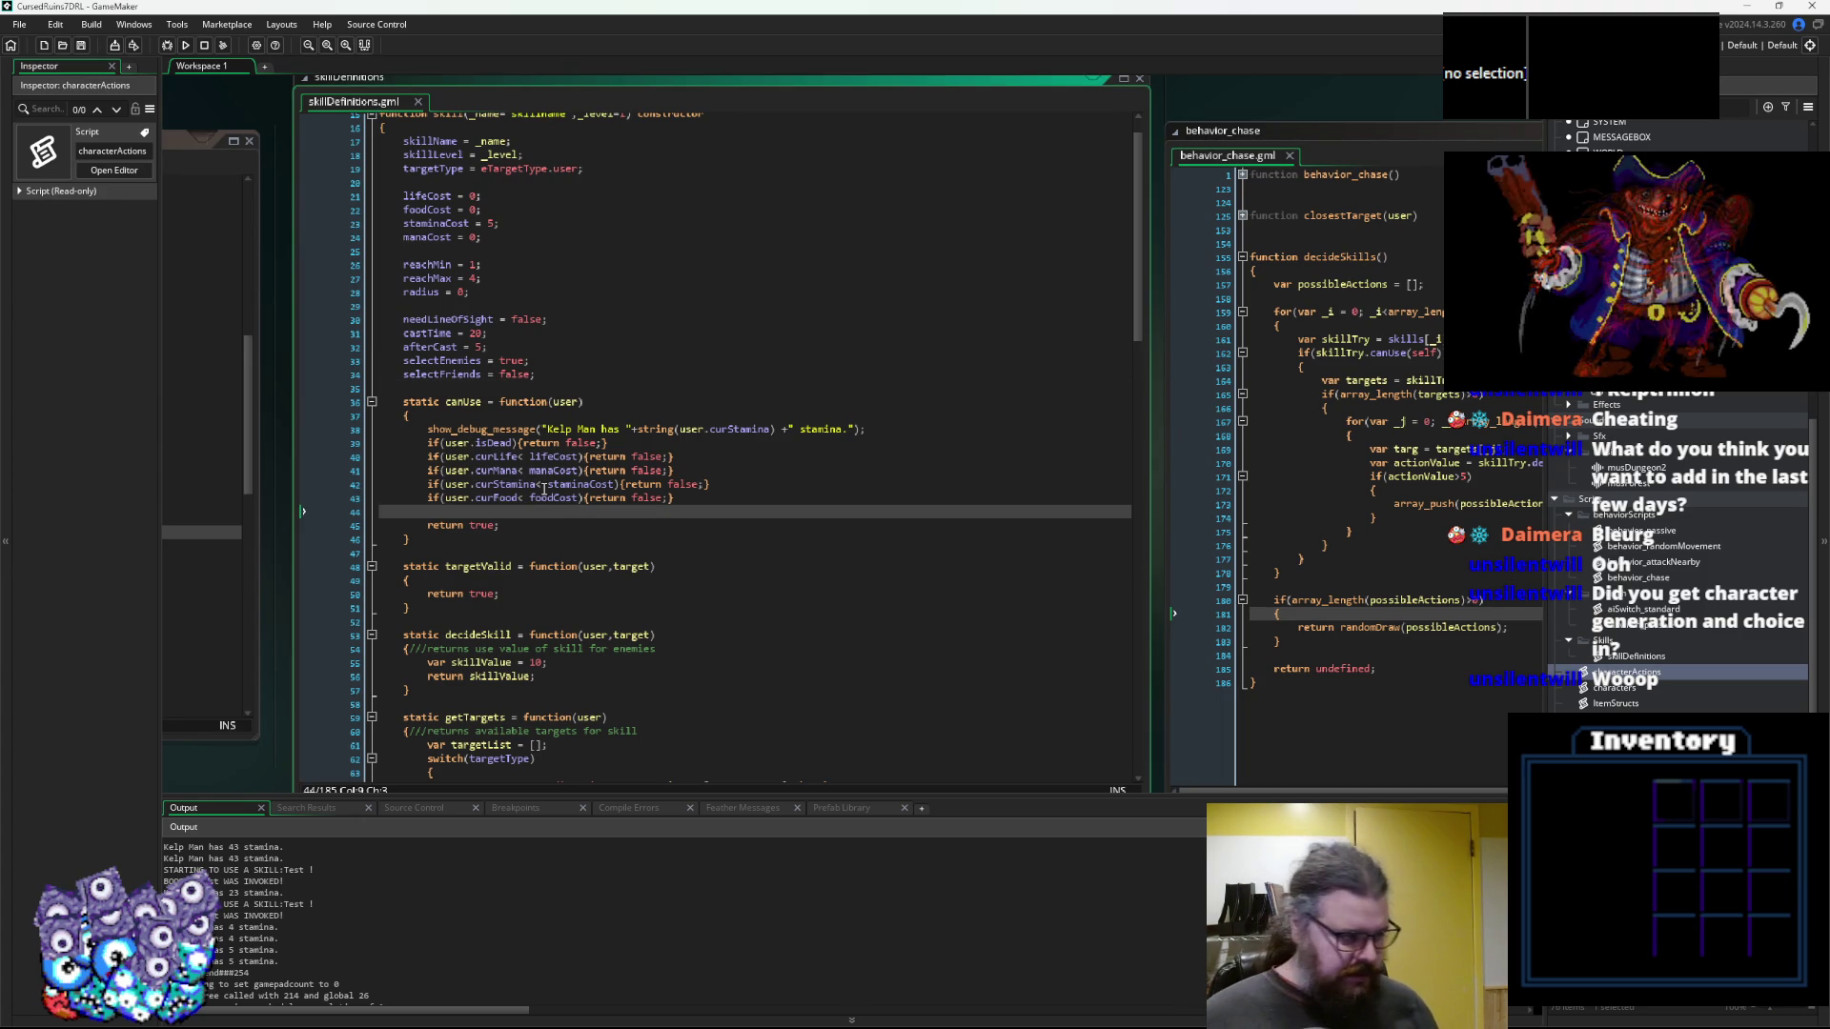
left_click(82, 47)
left_click(628, 515)
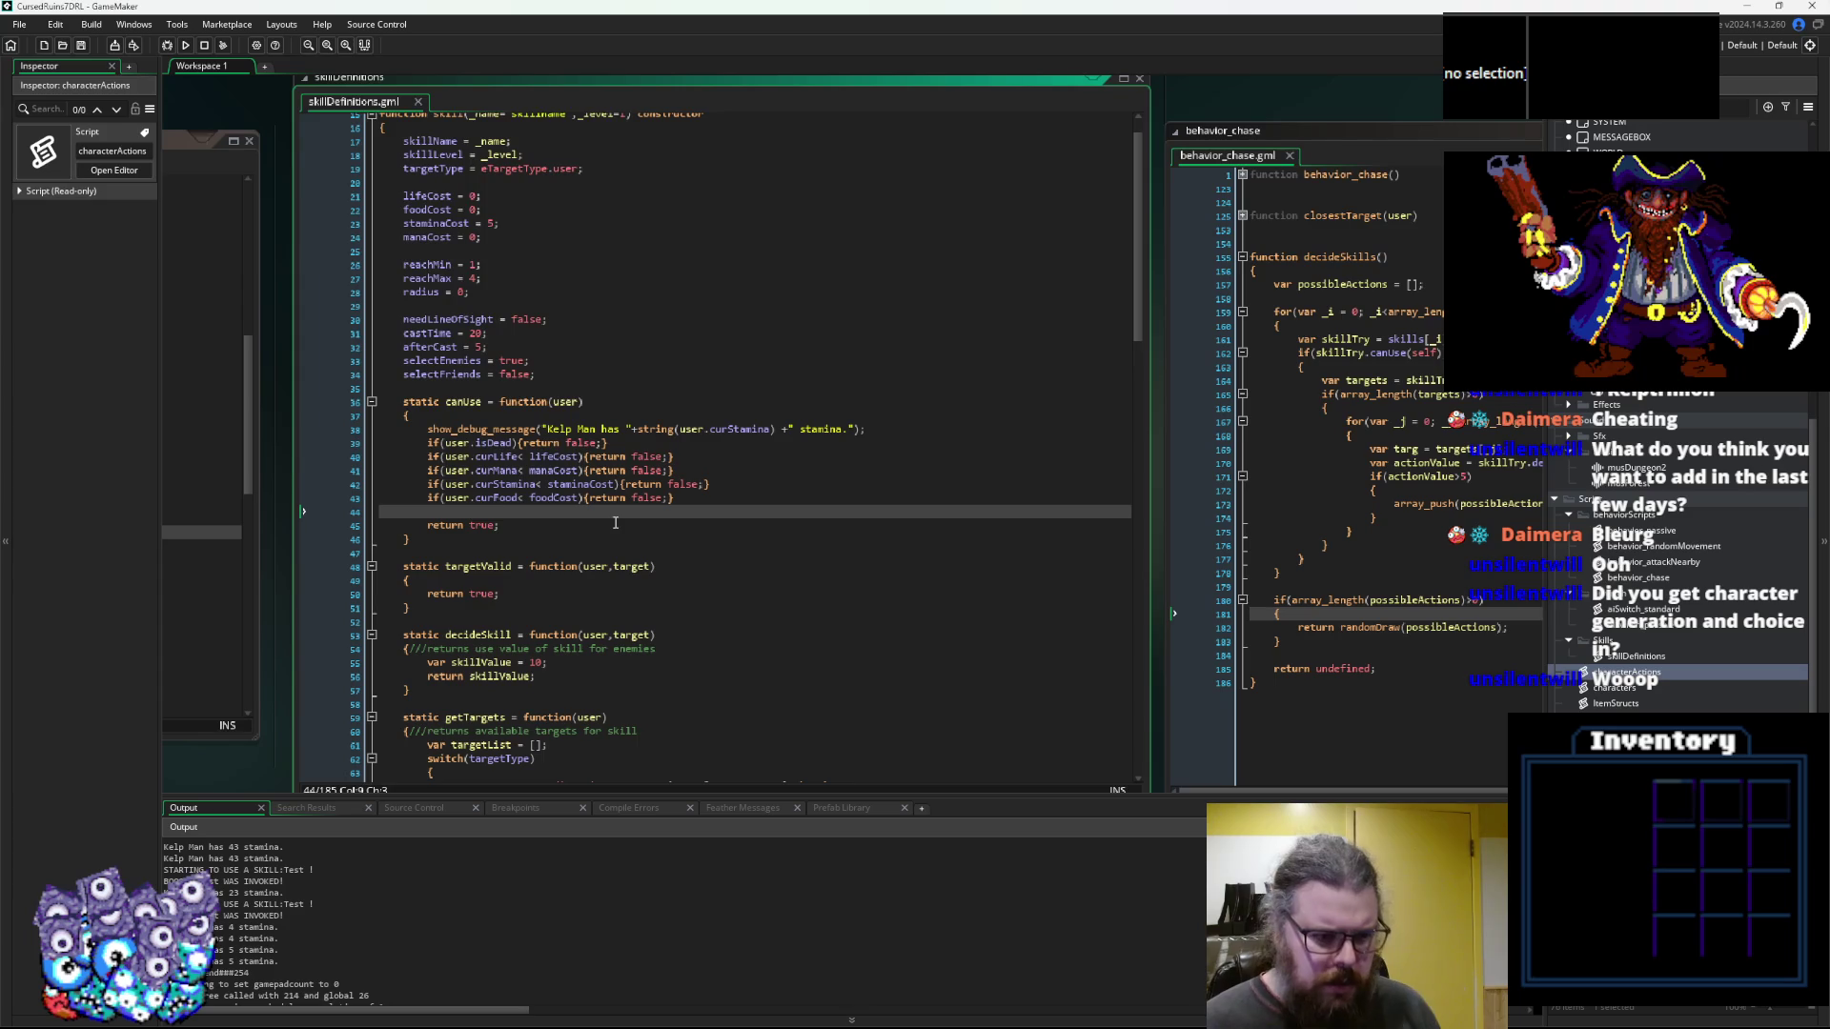
Collapse the getTargets function in skillDefinitions
scroll(614, 522, "up", 1)
scroll(608, 523, "down", 11)
scroll(608, 524, "up", 10)
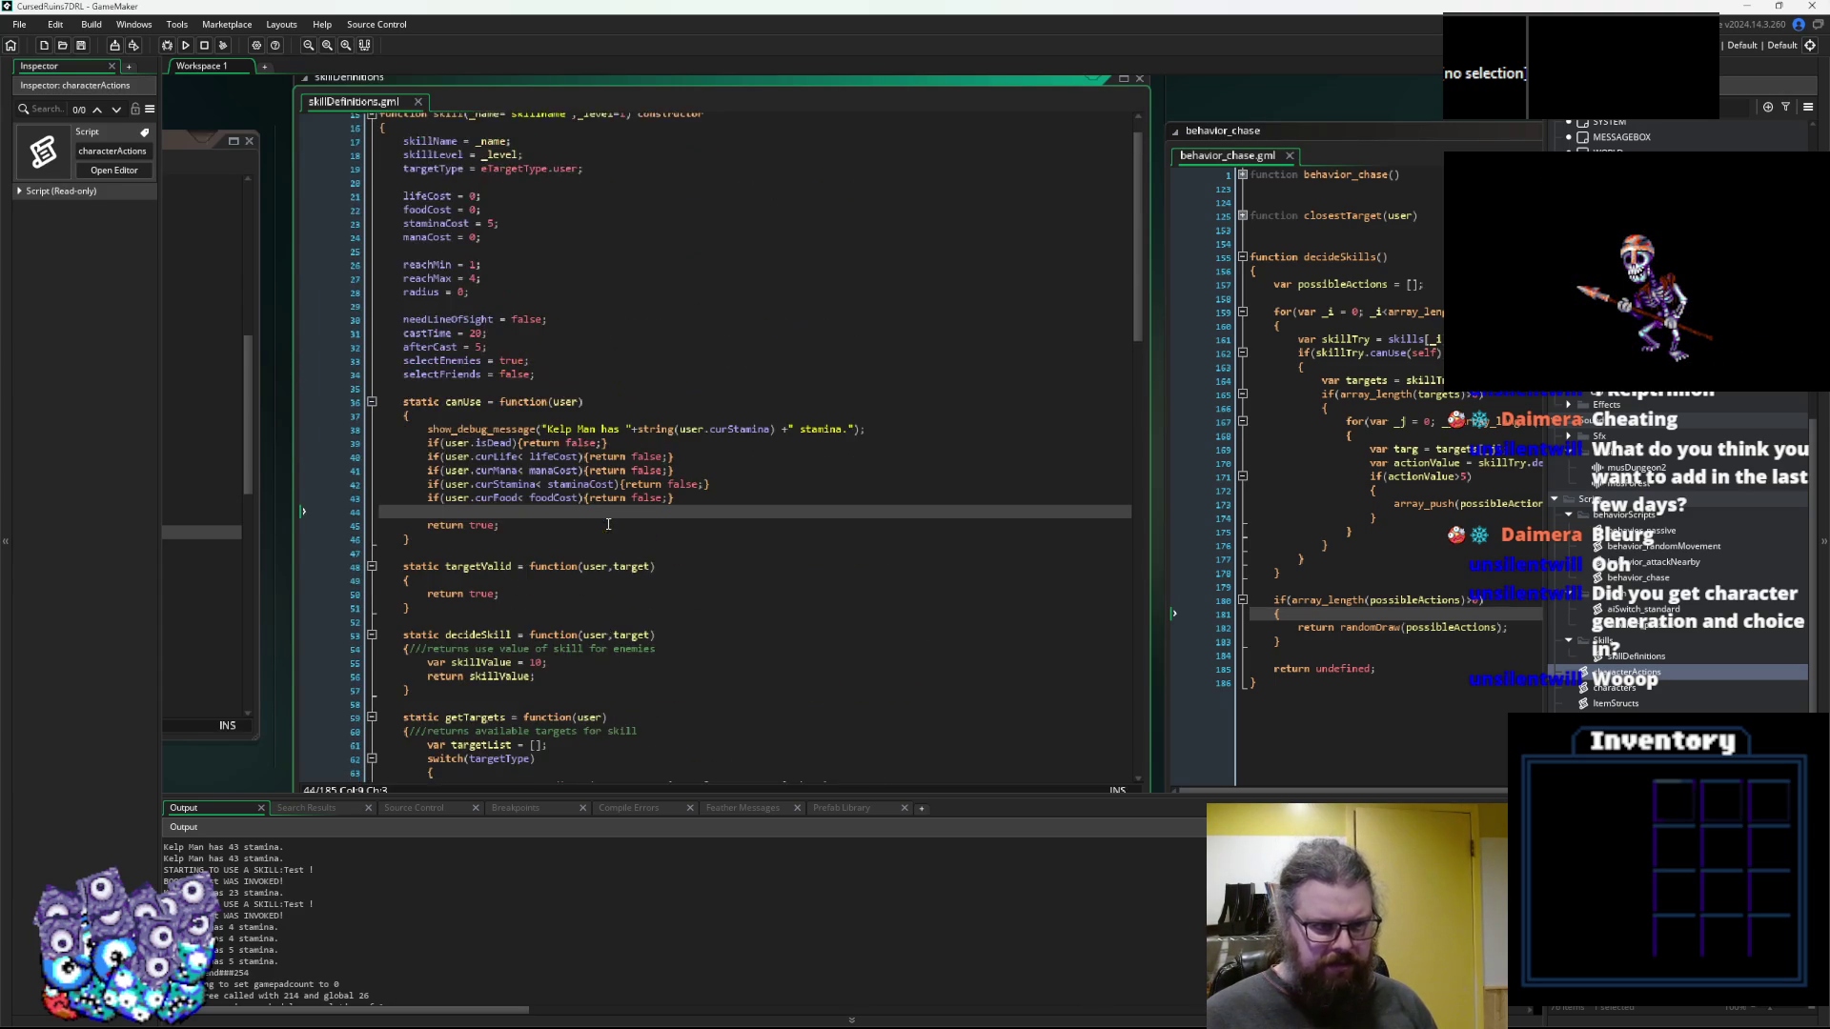
scroll(608, 525, "up", 1)
scroll(551, 477, "down", 4)
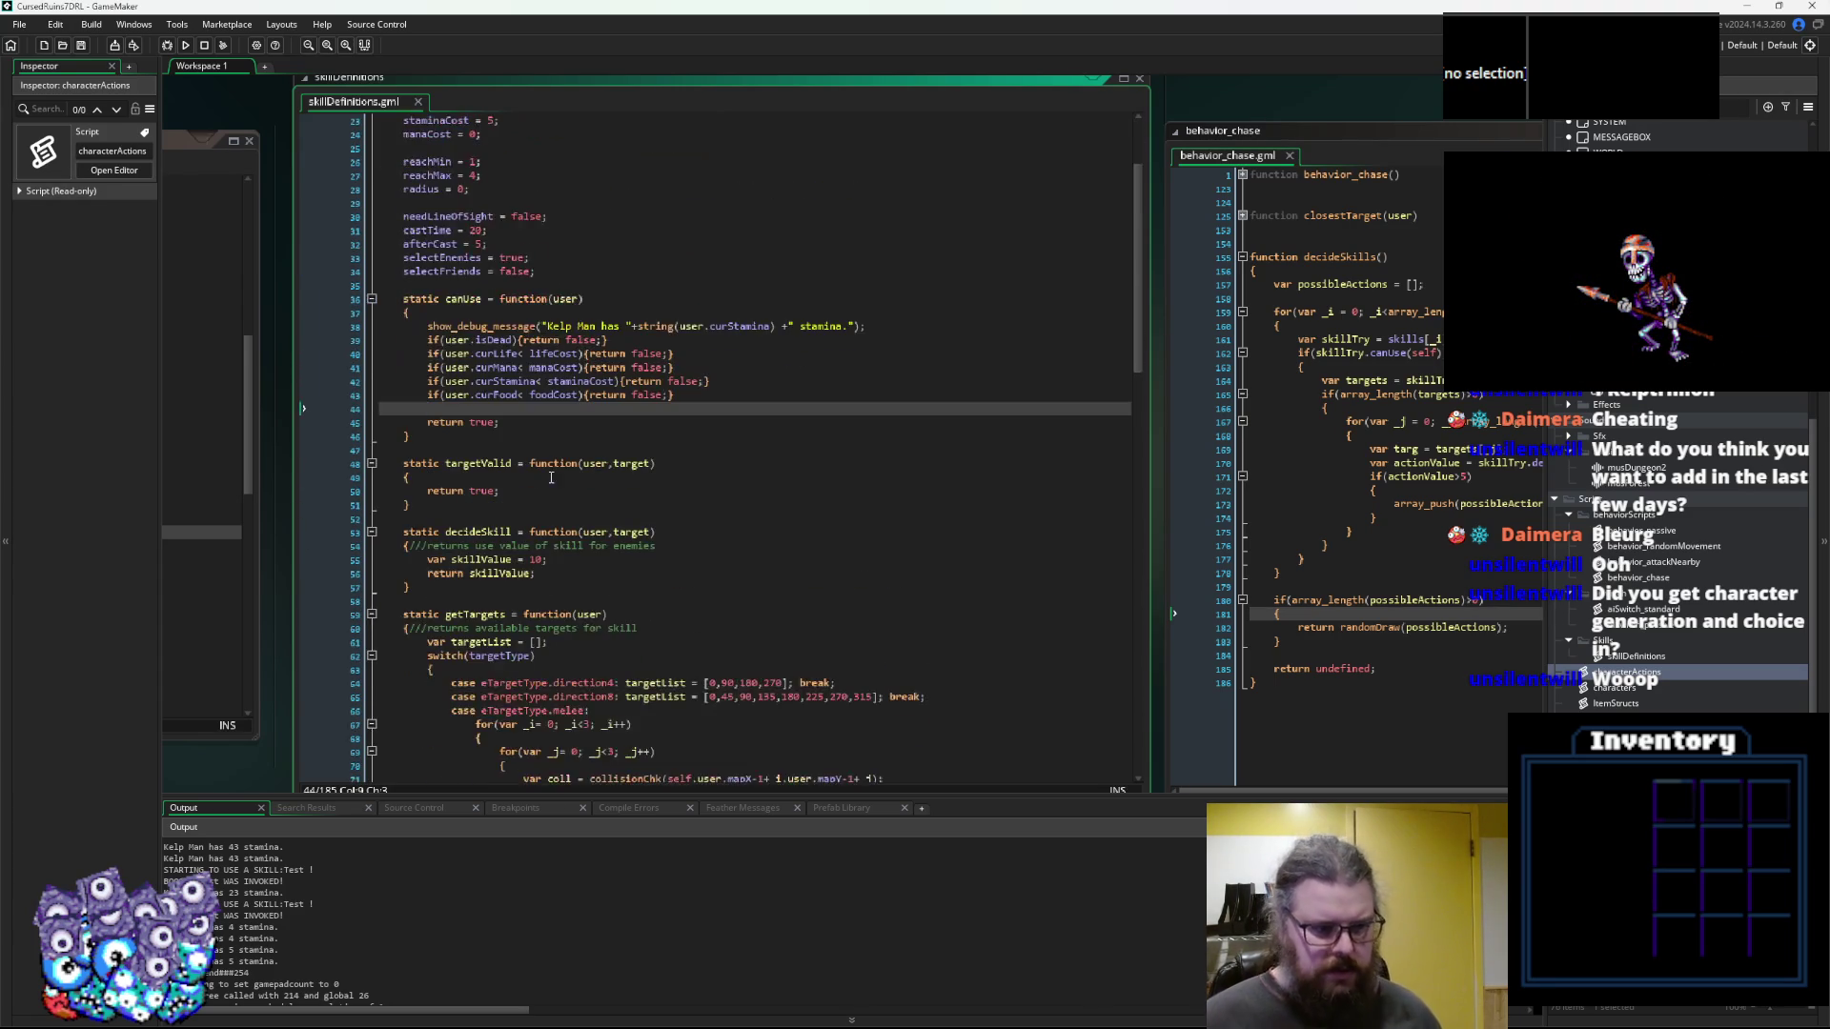
scroll(551, 478, "down", 3)
left_click(381, 481)
Select the base skill's static invoke function (lines 143–150) to copy it
left_click(492, 562)
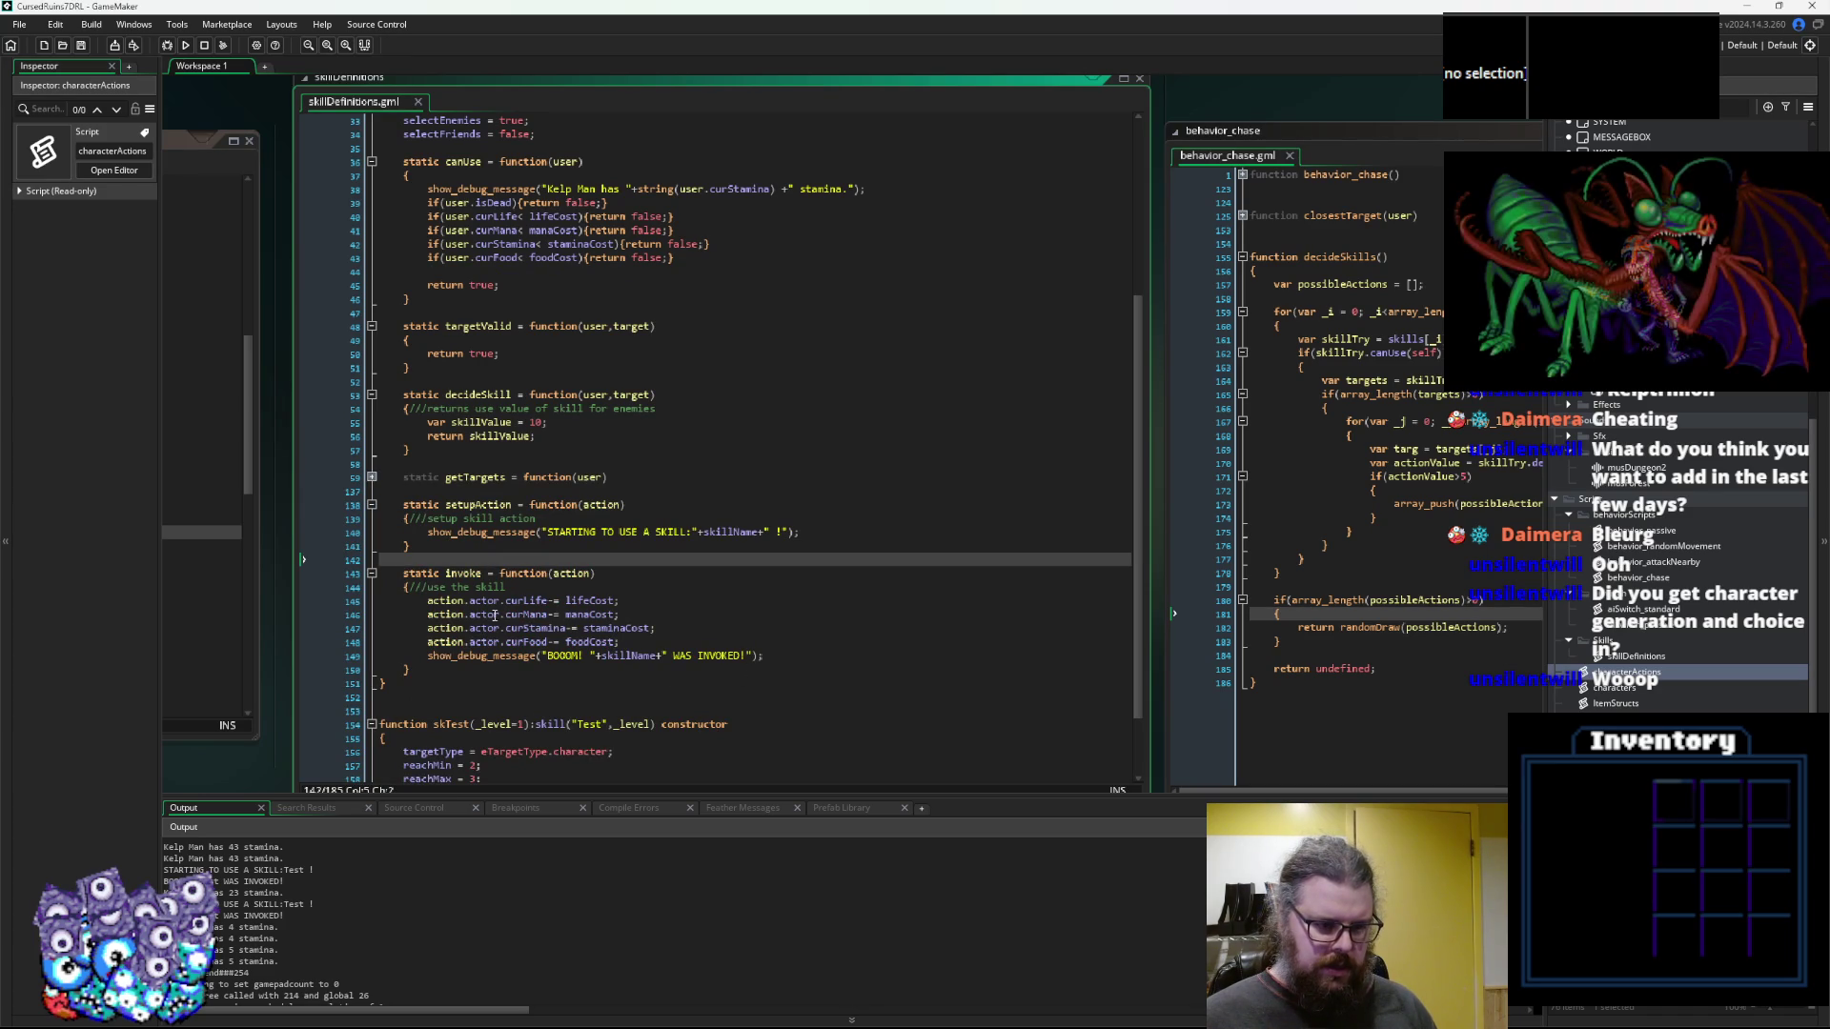
left_click(445, 673)
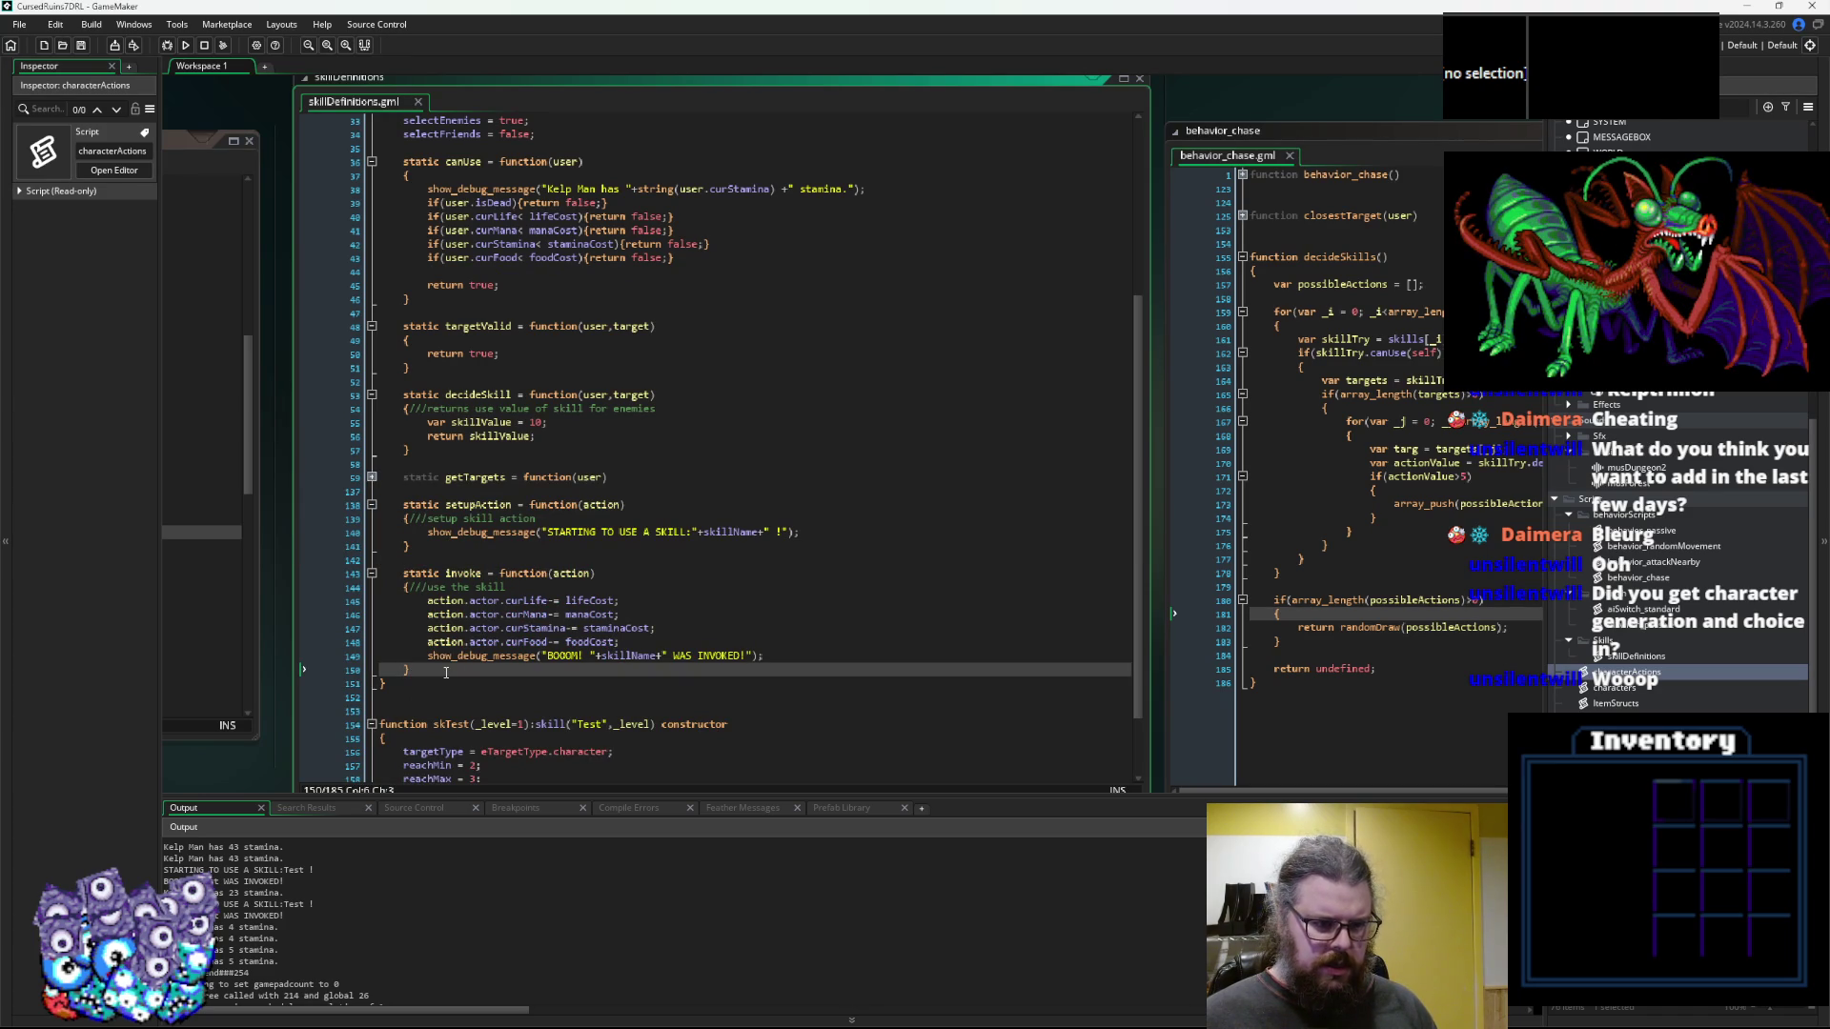
left_click_drag(445, 673, 405, 575)
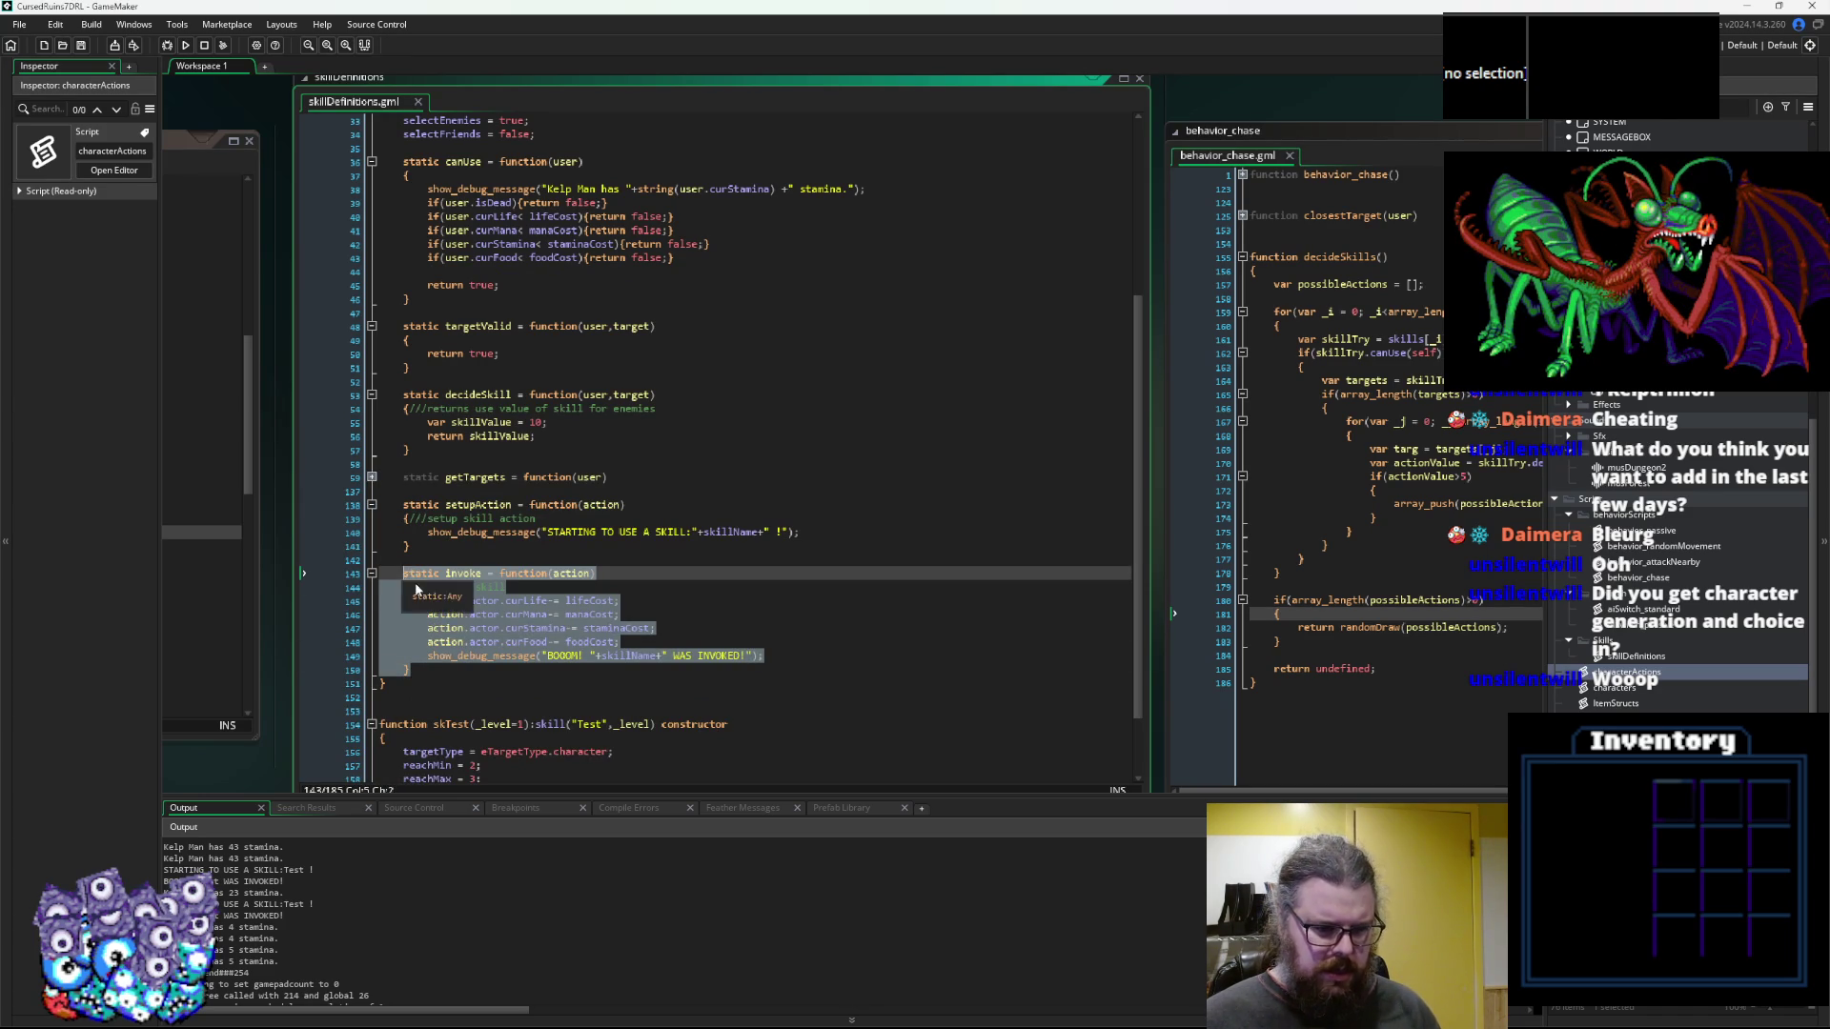
left_click(483, 628)
scroll(473, 648, "down", 2)
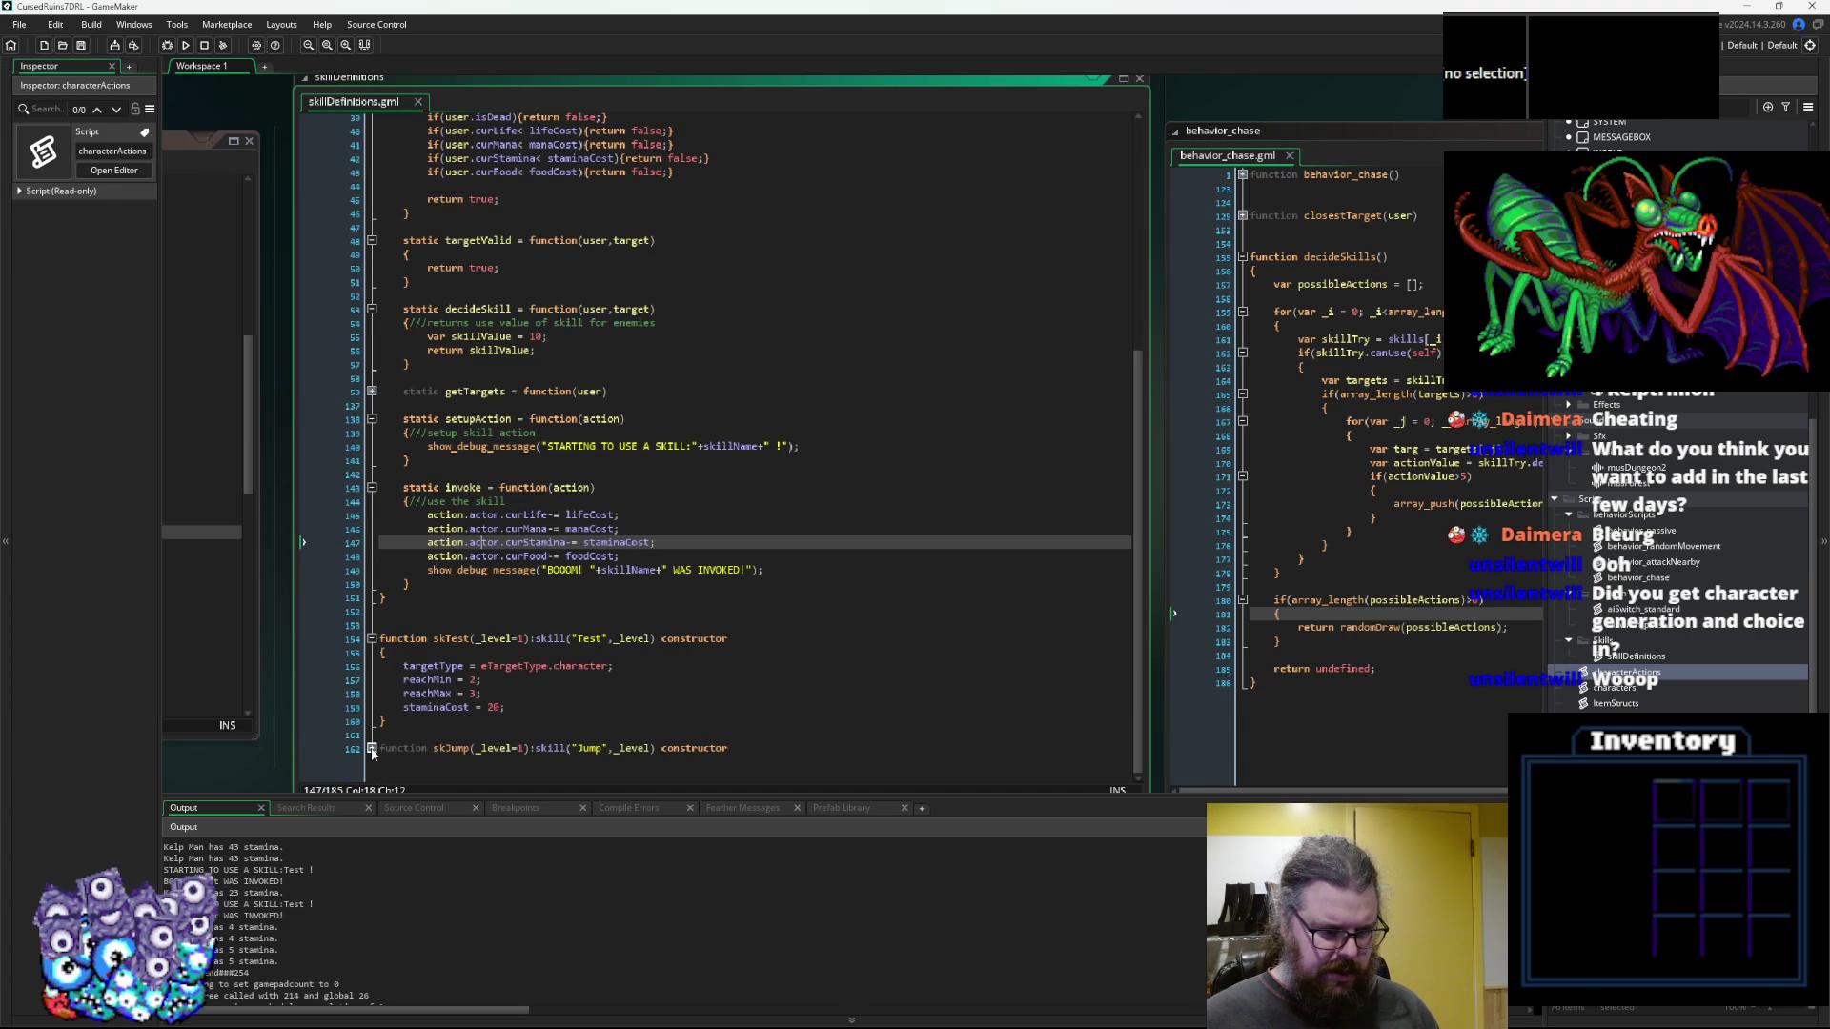
Paste the invoke function into skTest below staminaCost = 20
left_click(372, 749)
left_click(482, 679)
scroll(560, 660, "down", 4)
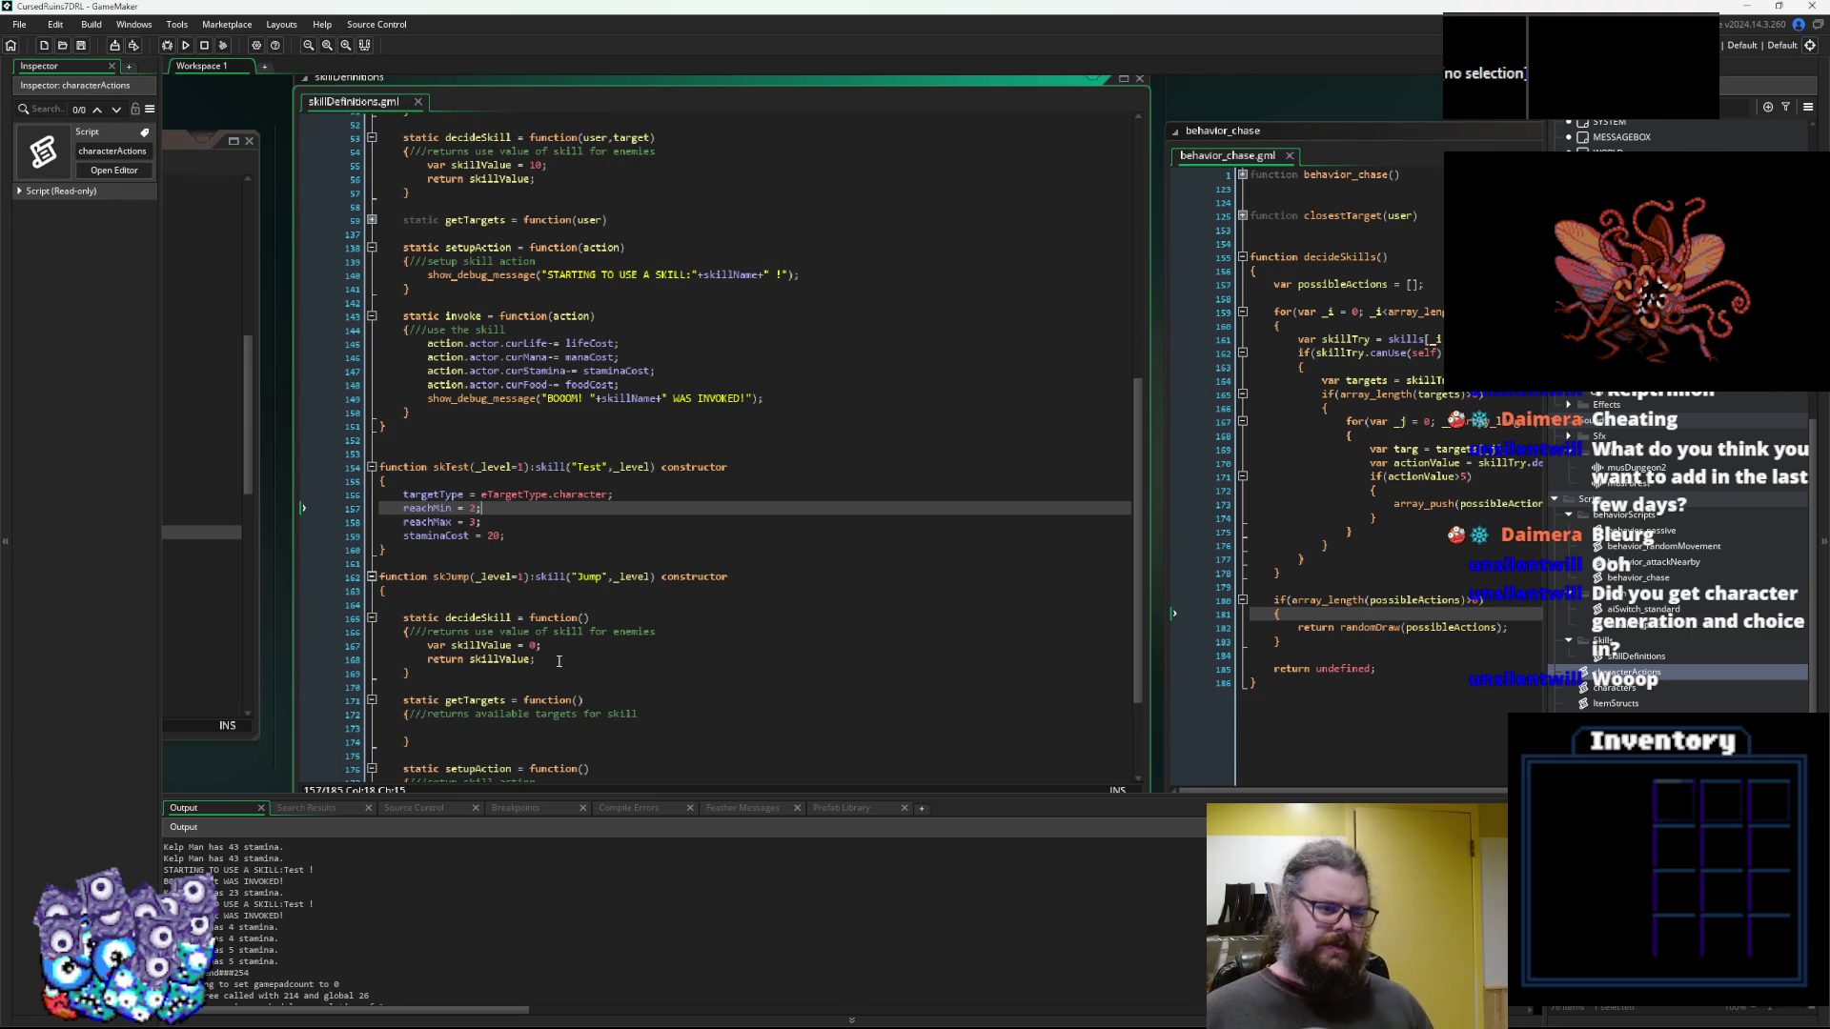
mouse_move(428, 413)
left_mouse_down()
mouse_move(423, 332)
mouse_move(403, 317)
left_mouse_up()
key("ctrl+c")
left_click(542, 527)
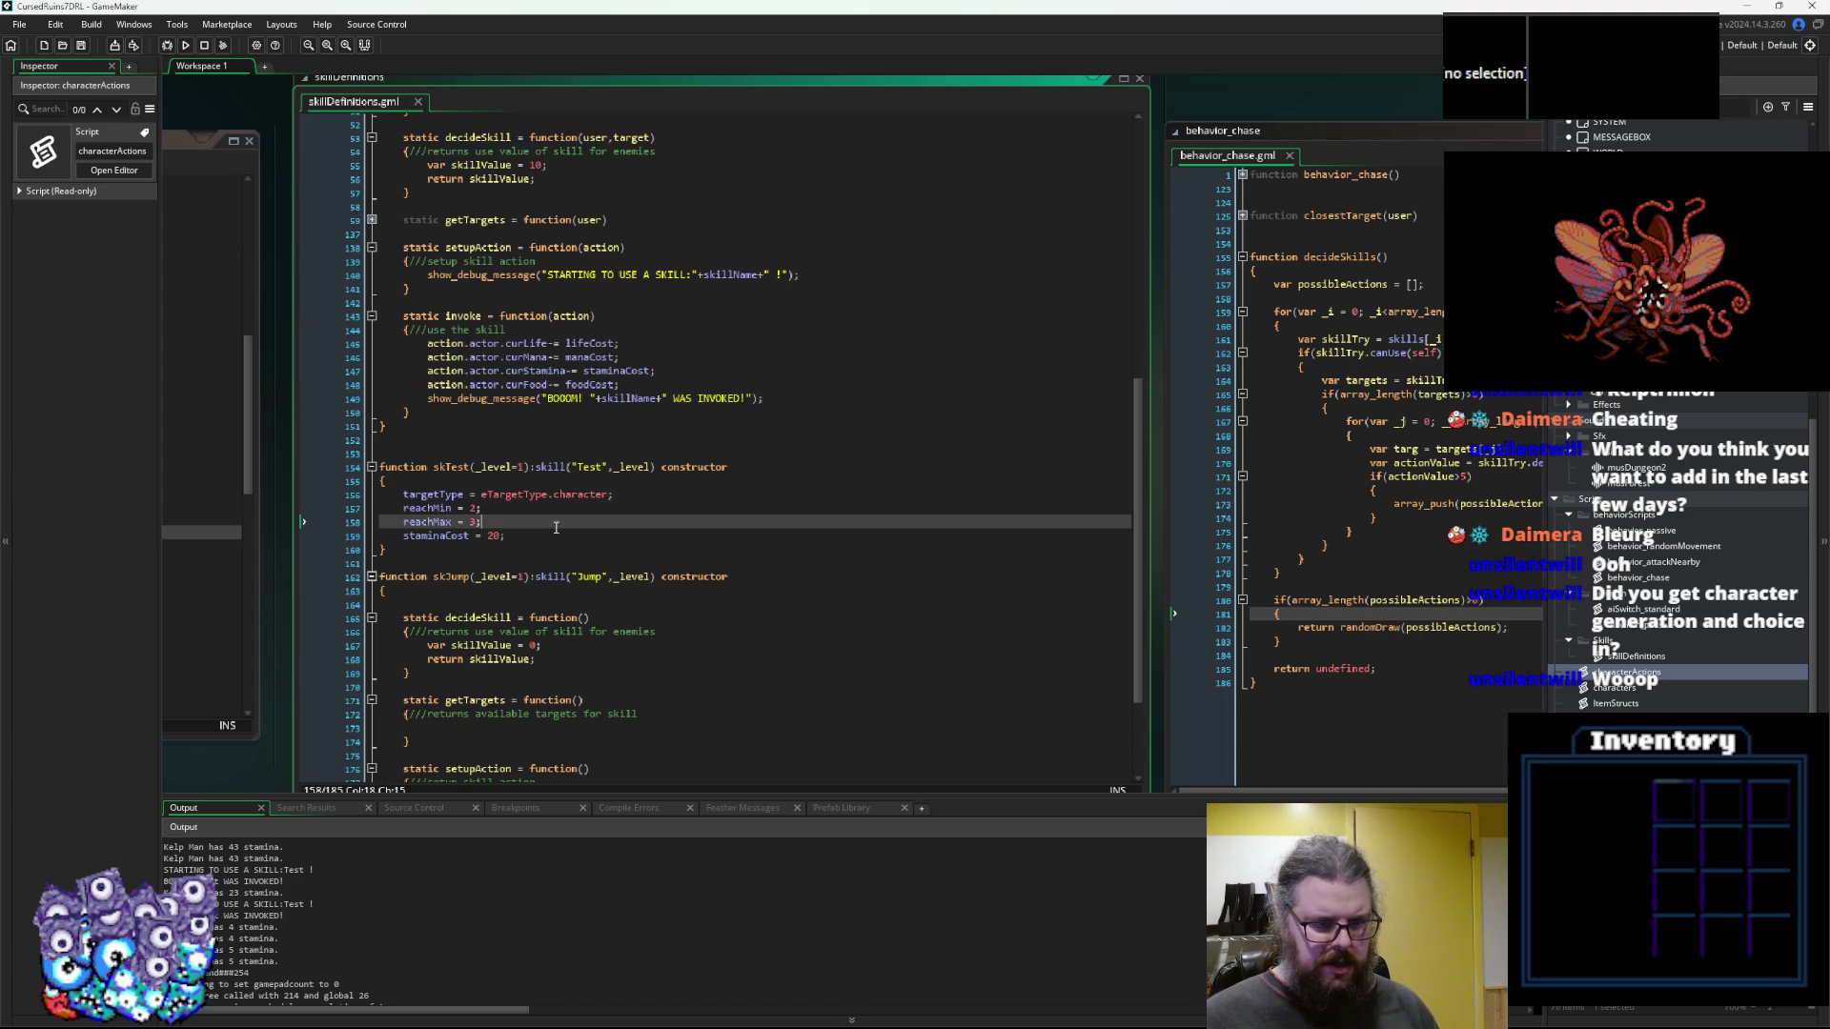
left_click(548, 533)
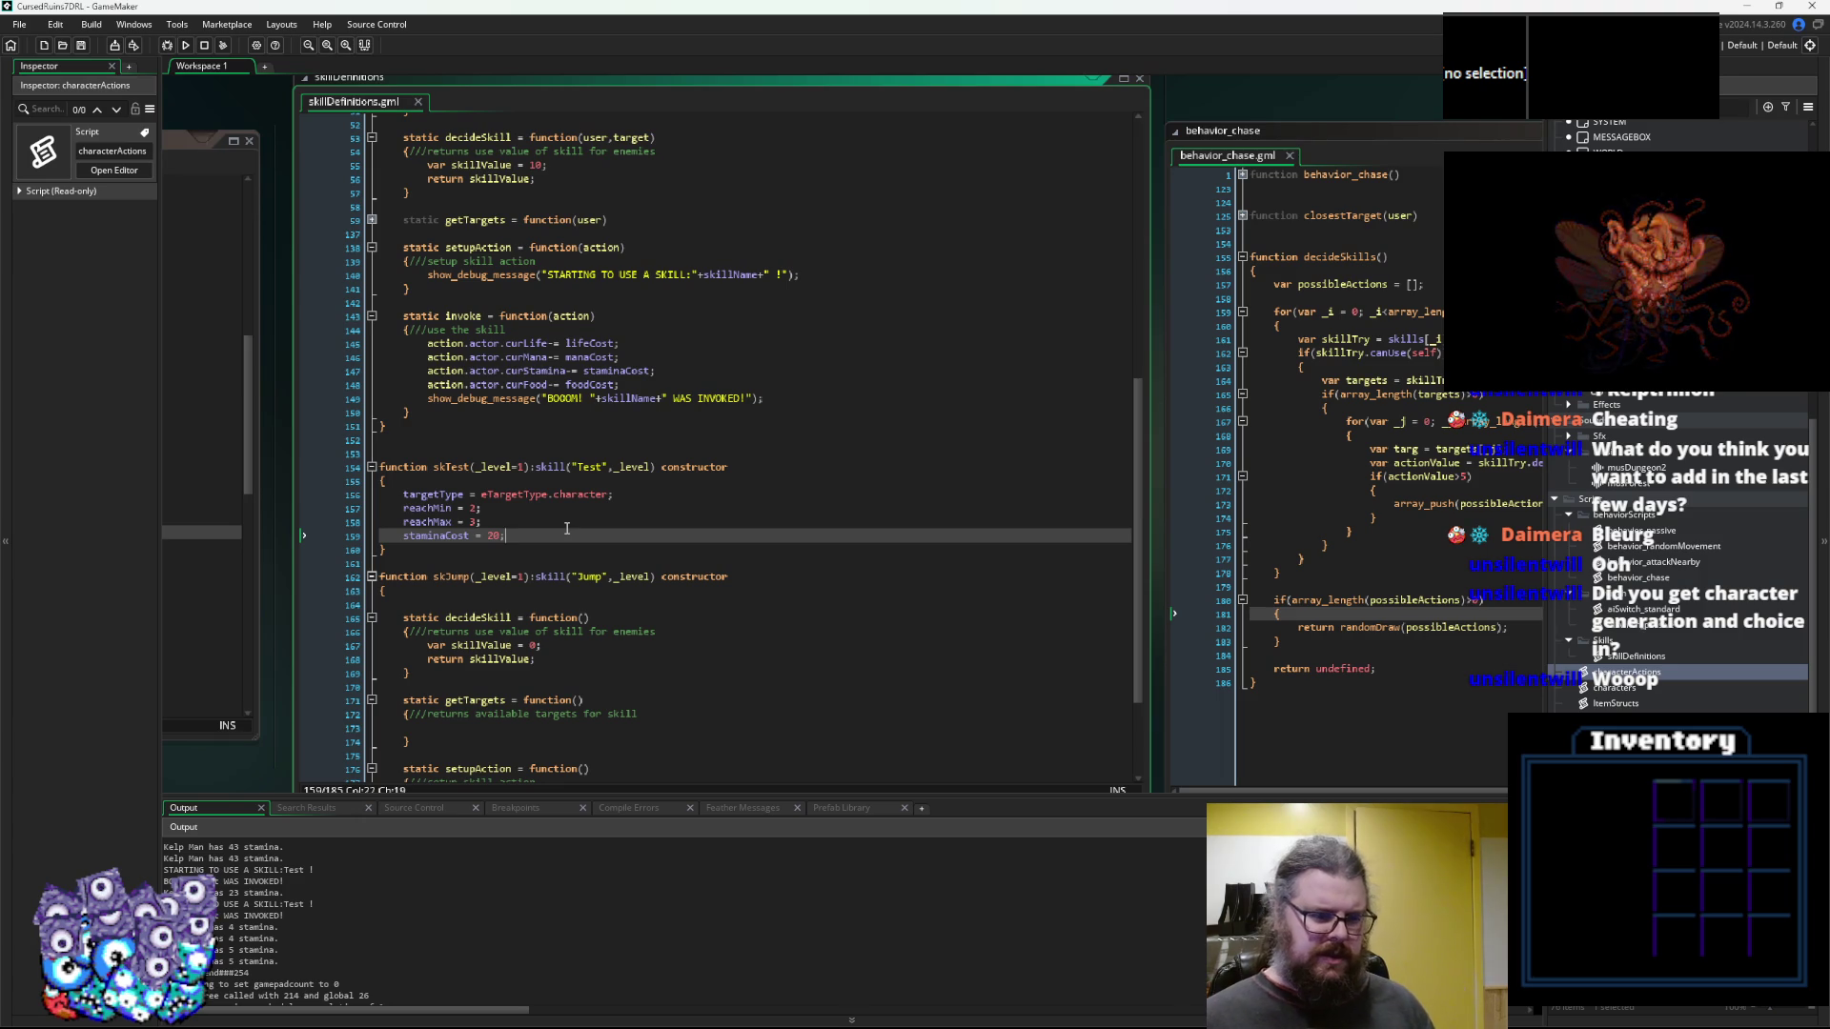
key("Return")
key("Return")
key("ctrl+v")
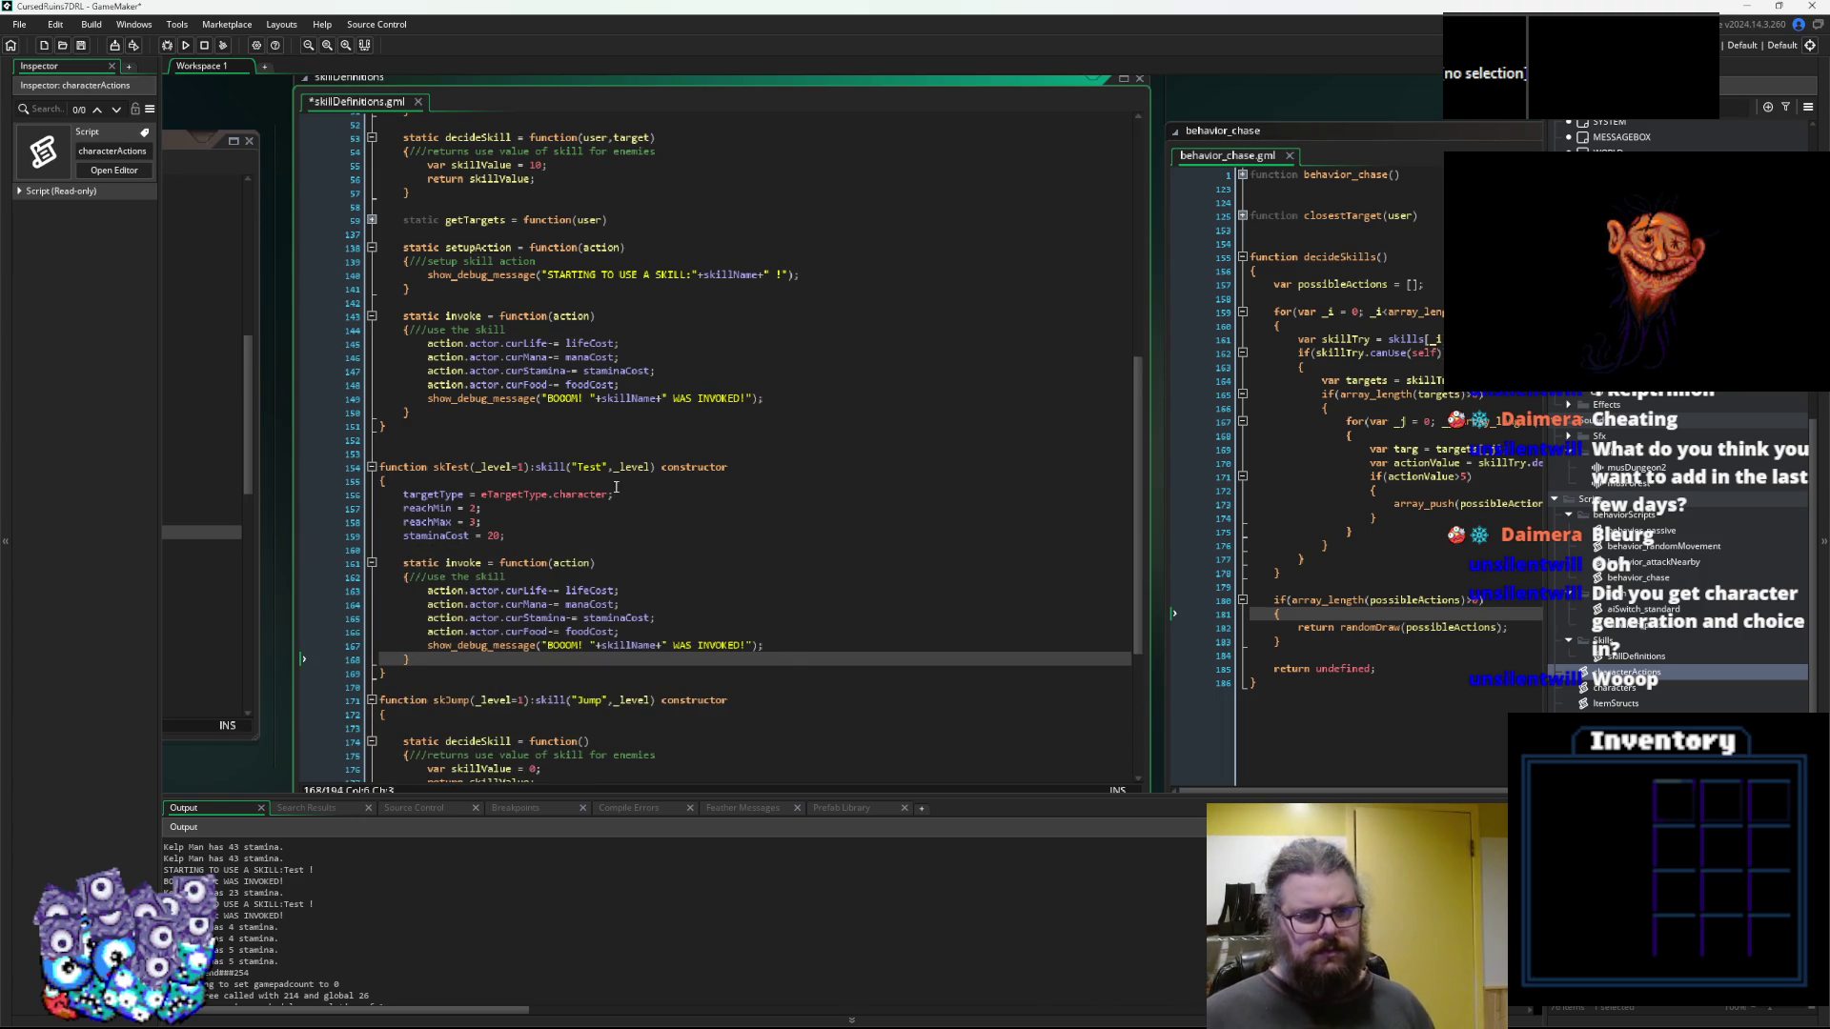
Delete the BOOOM show_debug_message line from skTest's invoke
left_click(772, 645)
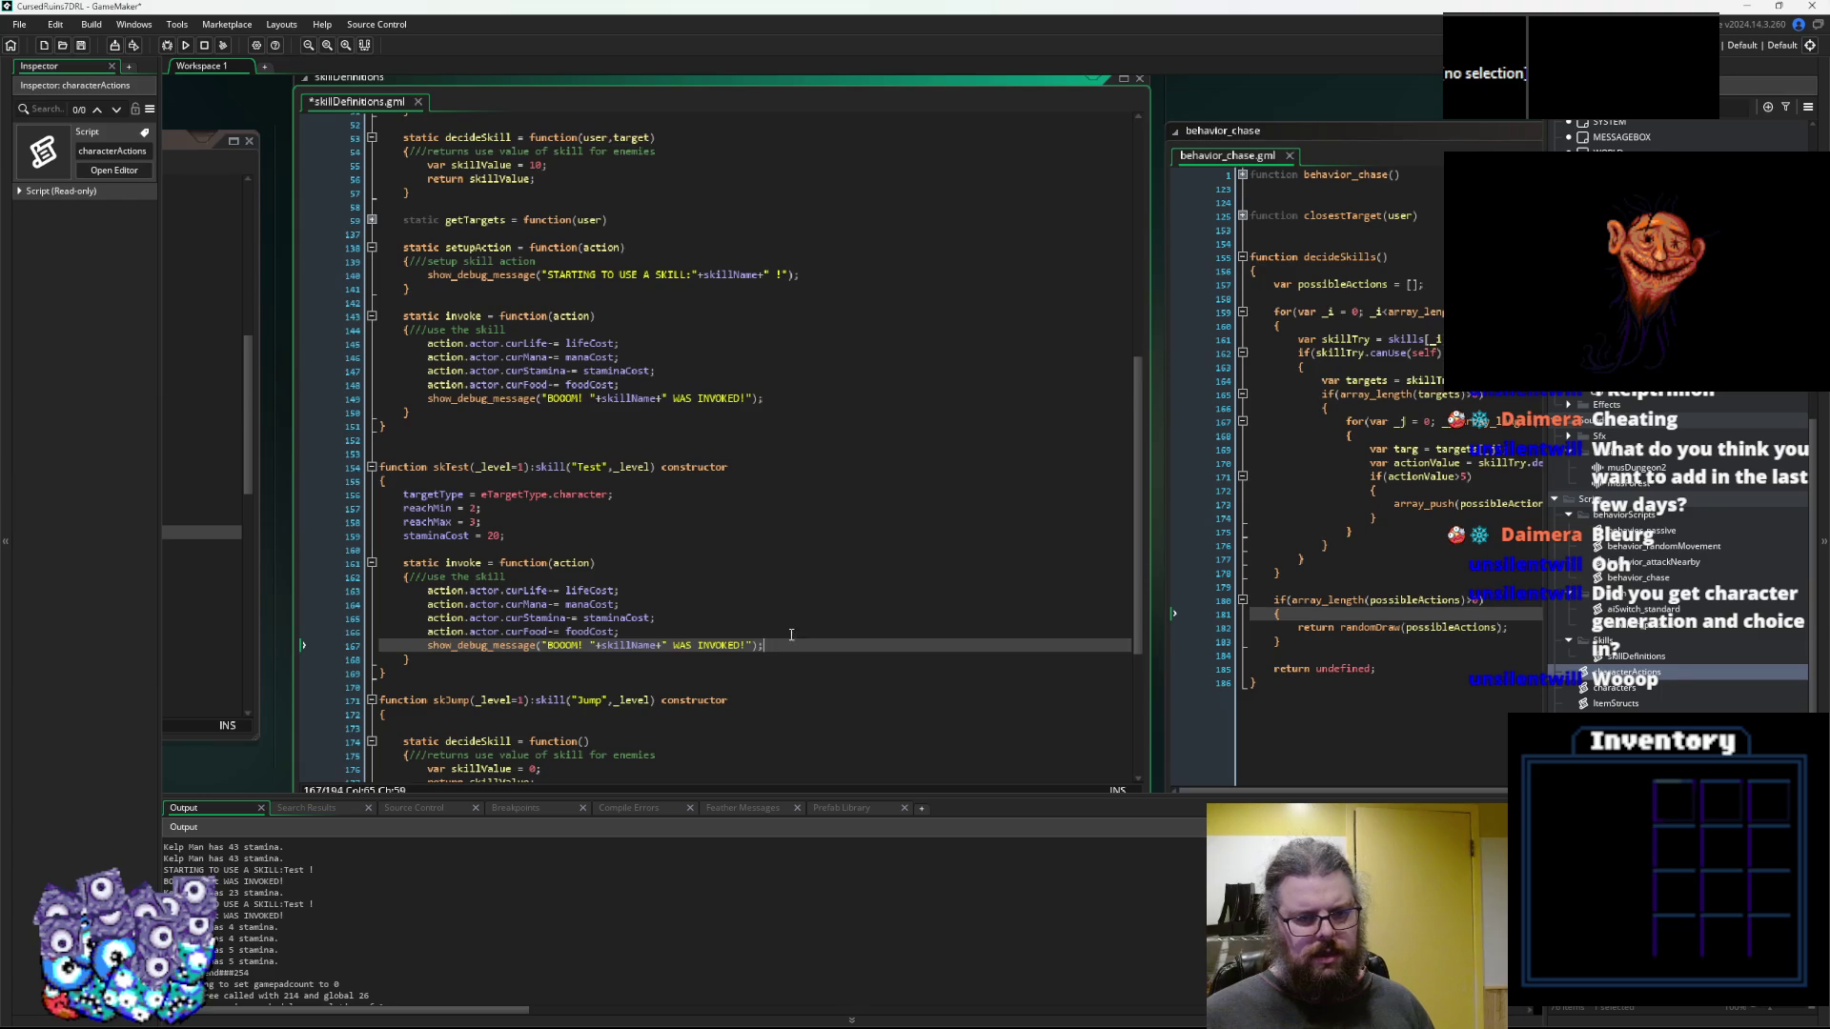
key("Return")
left_click_drag(764, 645, 427, 645)
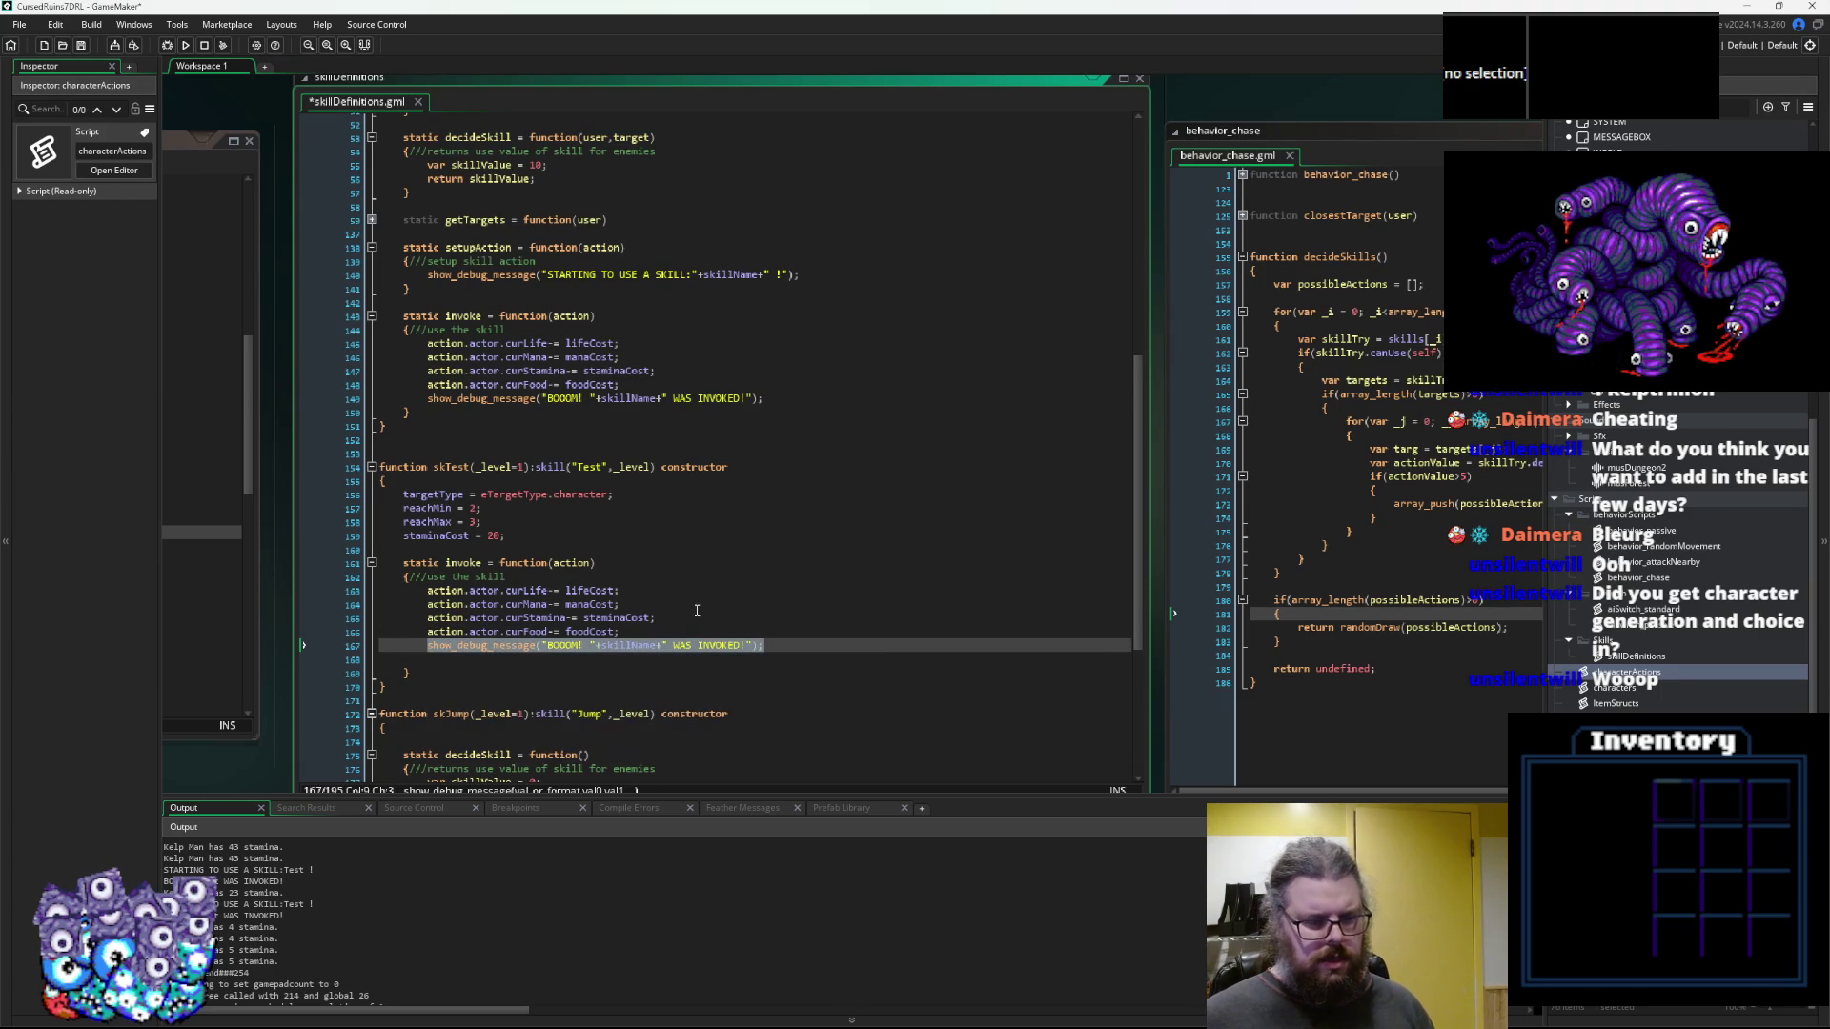
key("Delete")
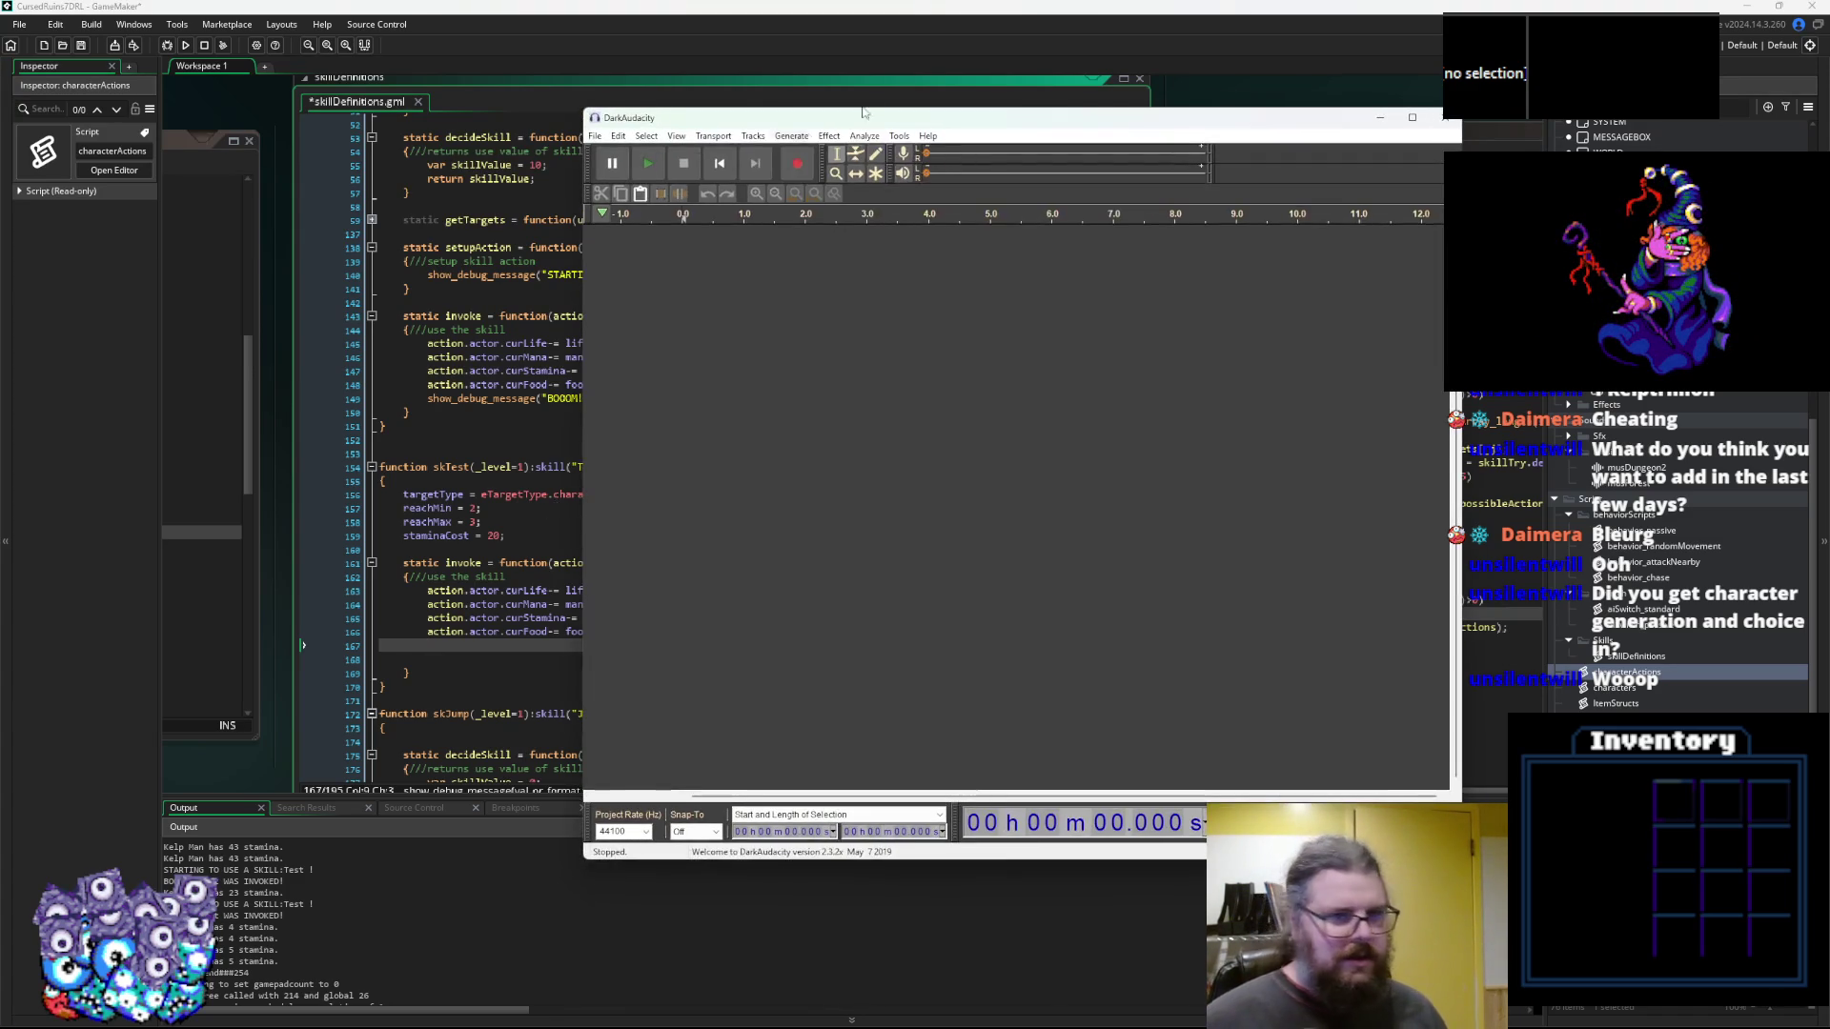
Record a short sound effect onto a new stereo track and play it back
left_click(796, 167)
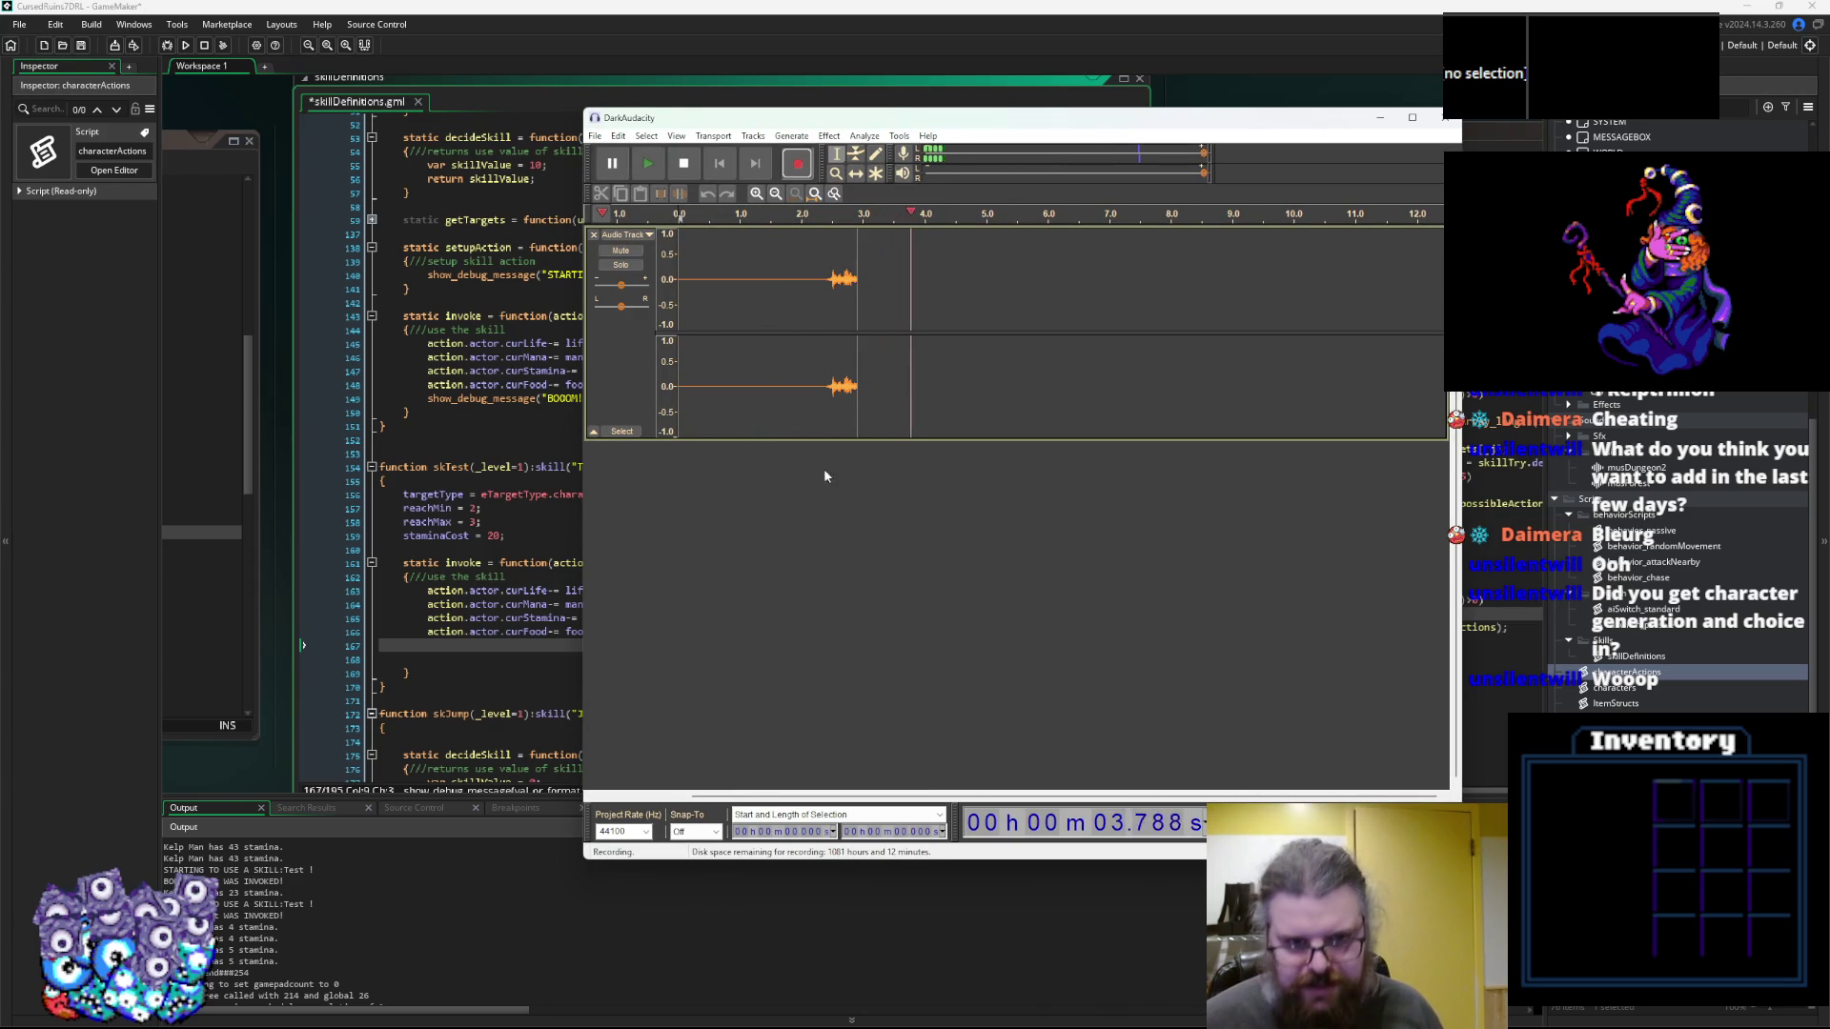
left_click(684, 163)
left_click(818, 257)
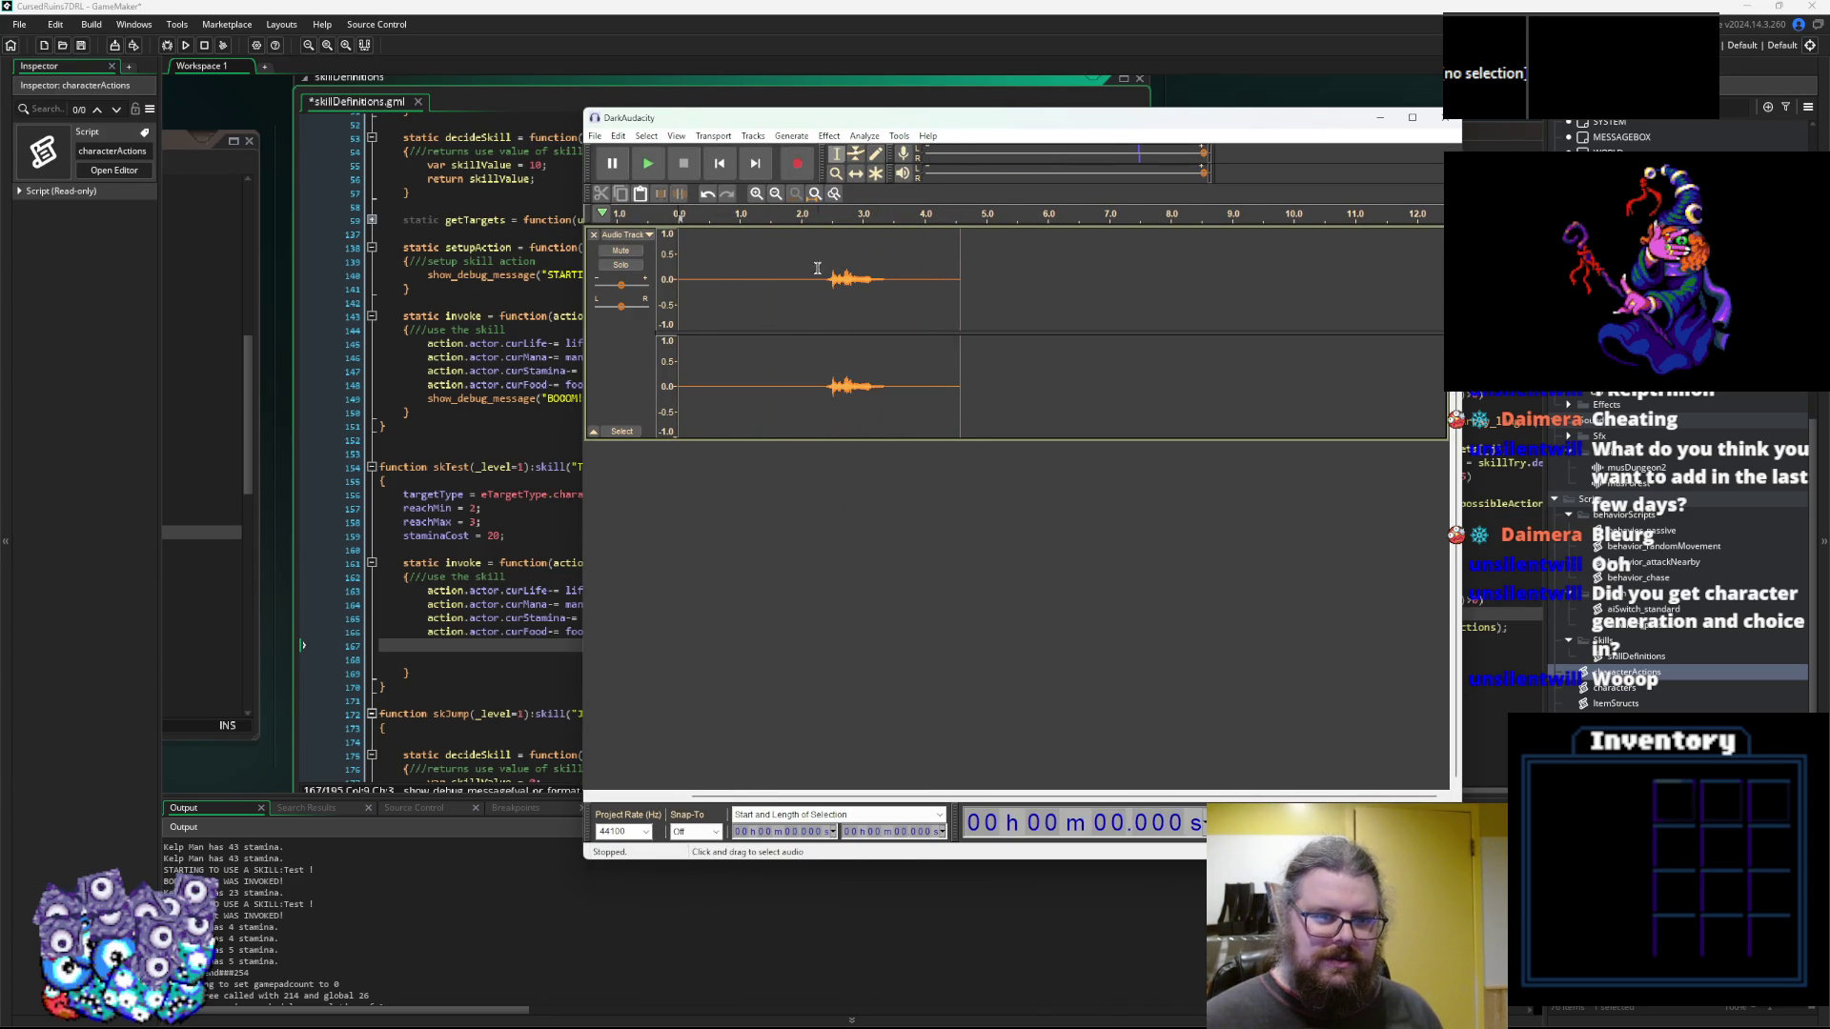
left_click(647, 163)
left_click(684, 165)
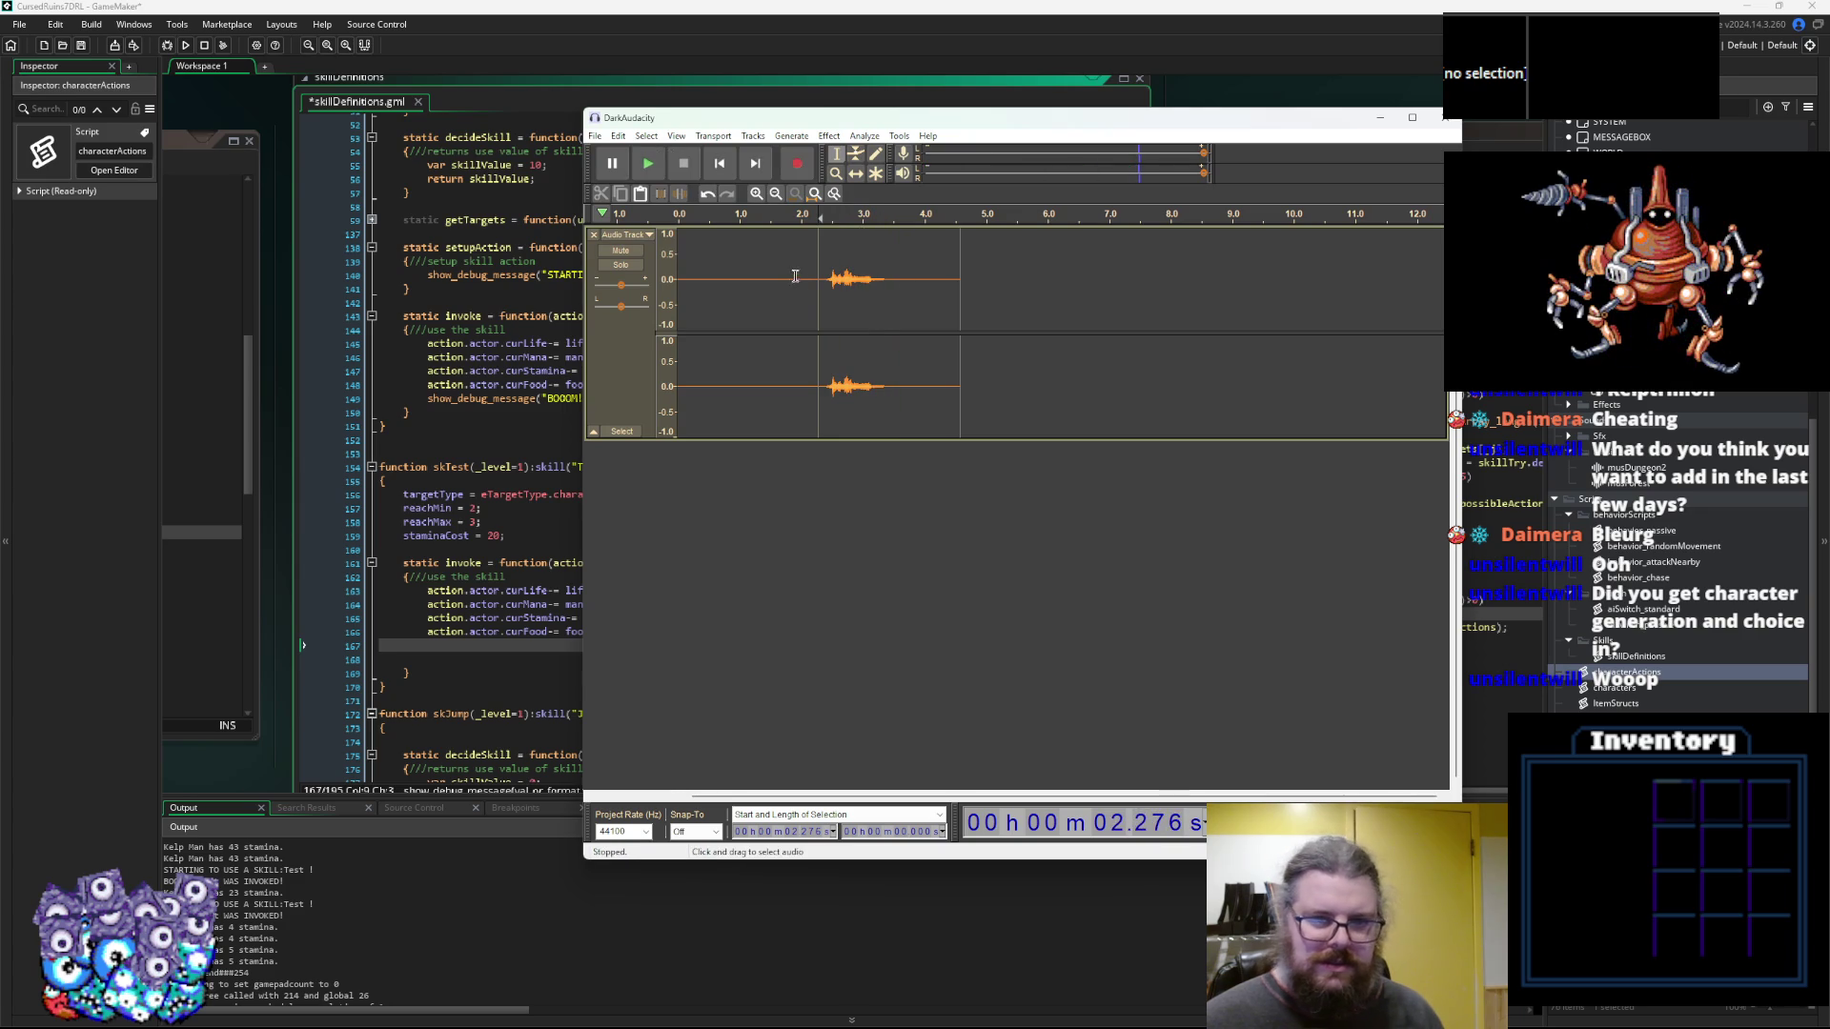
Select the quiet opening stretch of the recording as a noise sample
left_click(845, 286)
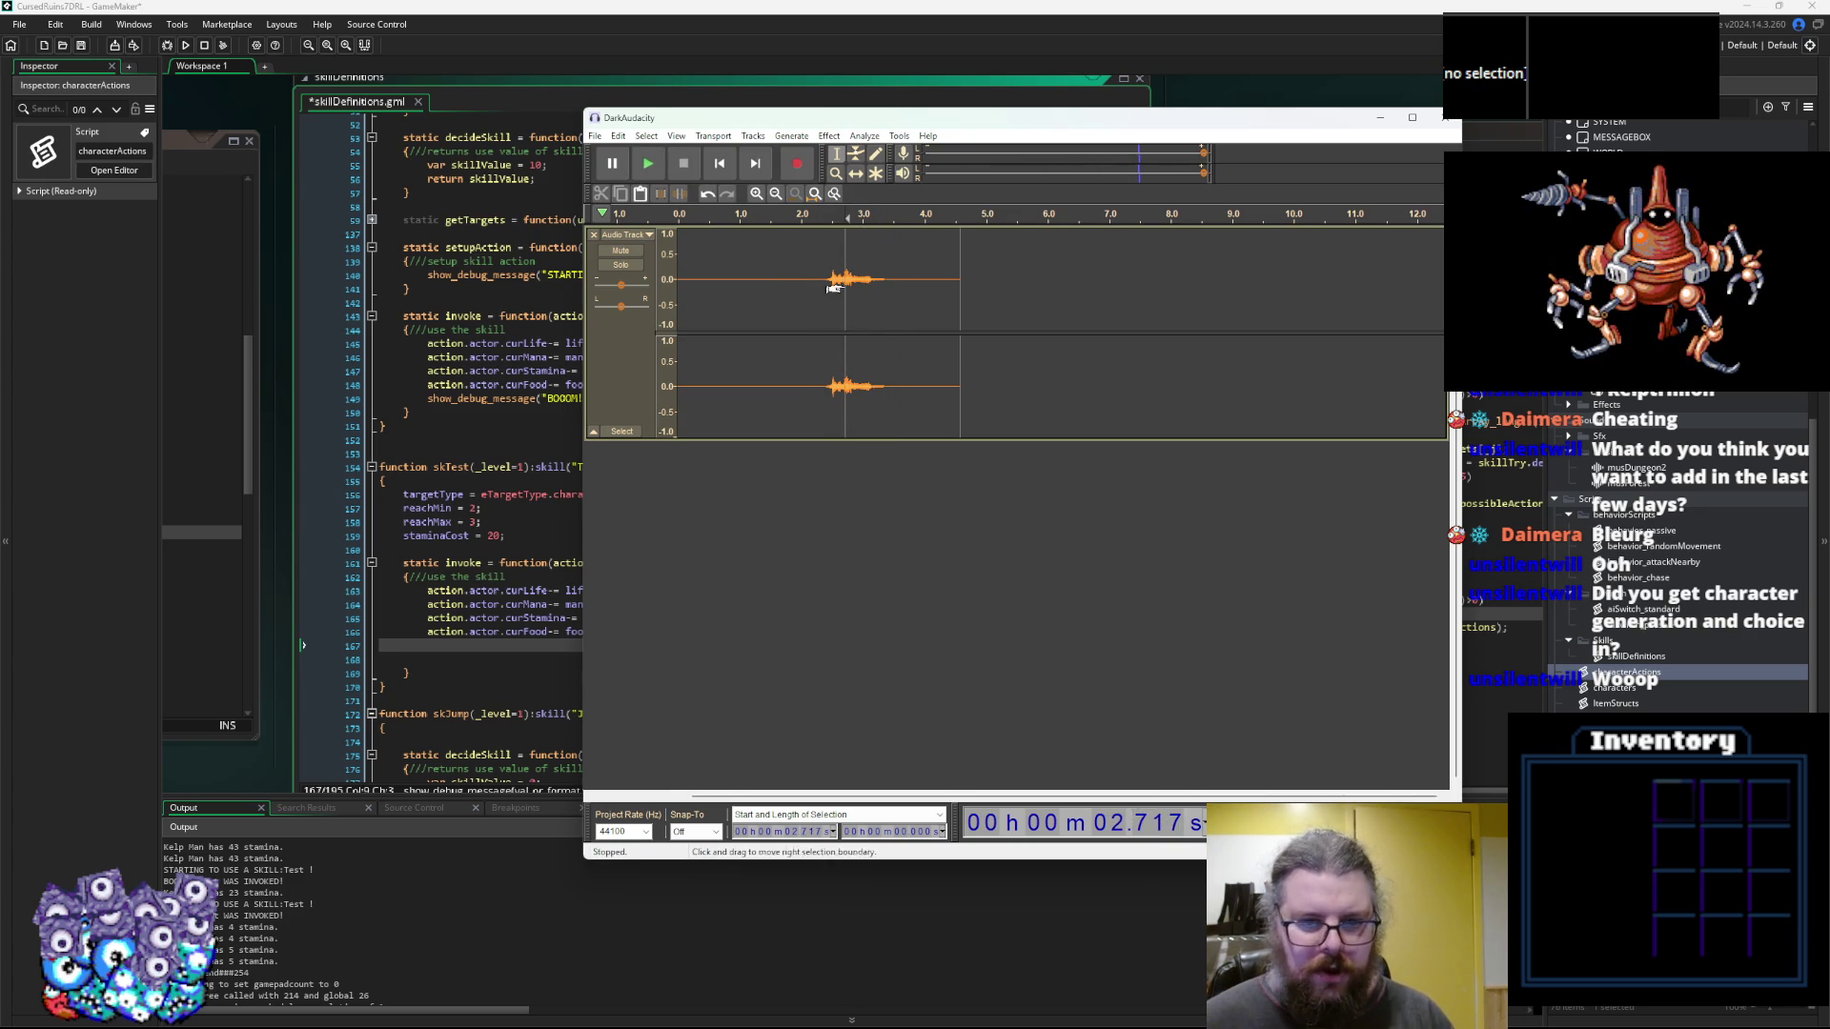
left_click_drag(810, 282, 679, 281)
left_click(828, 136)
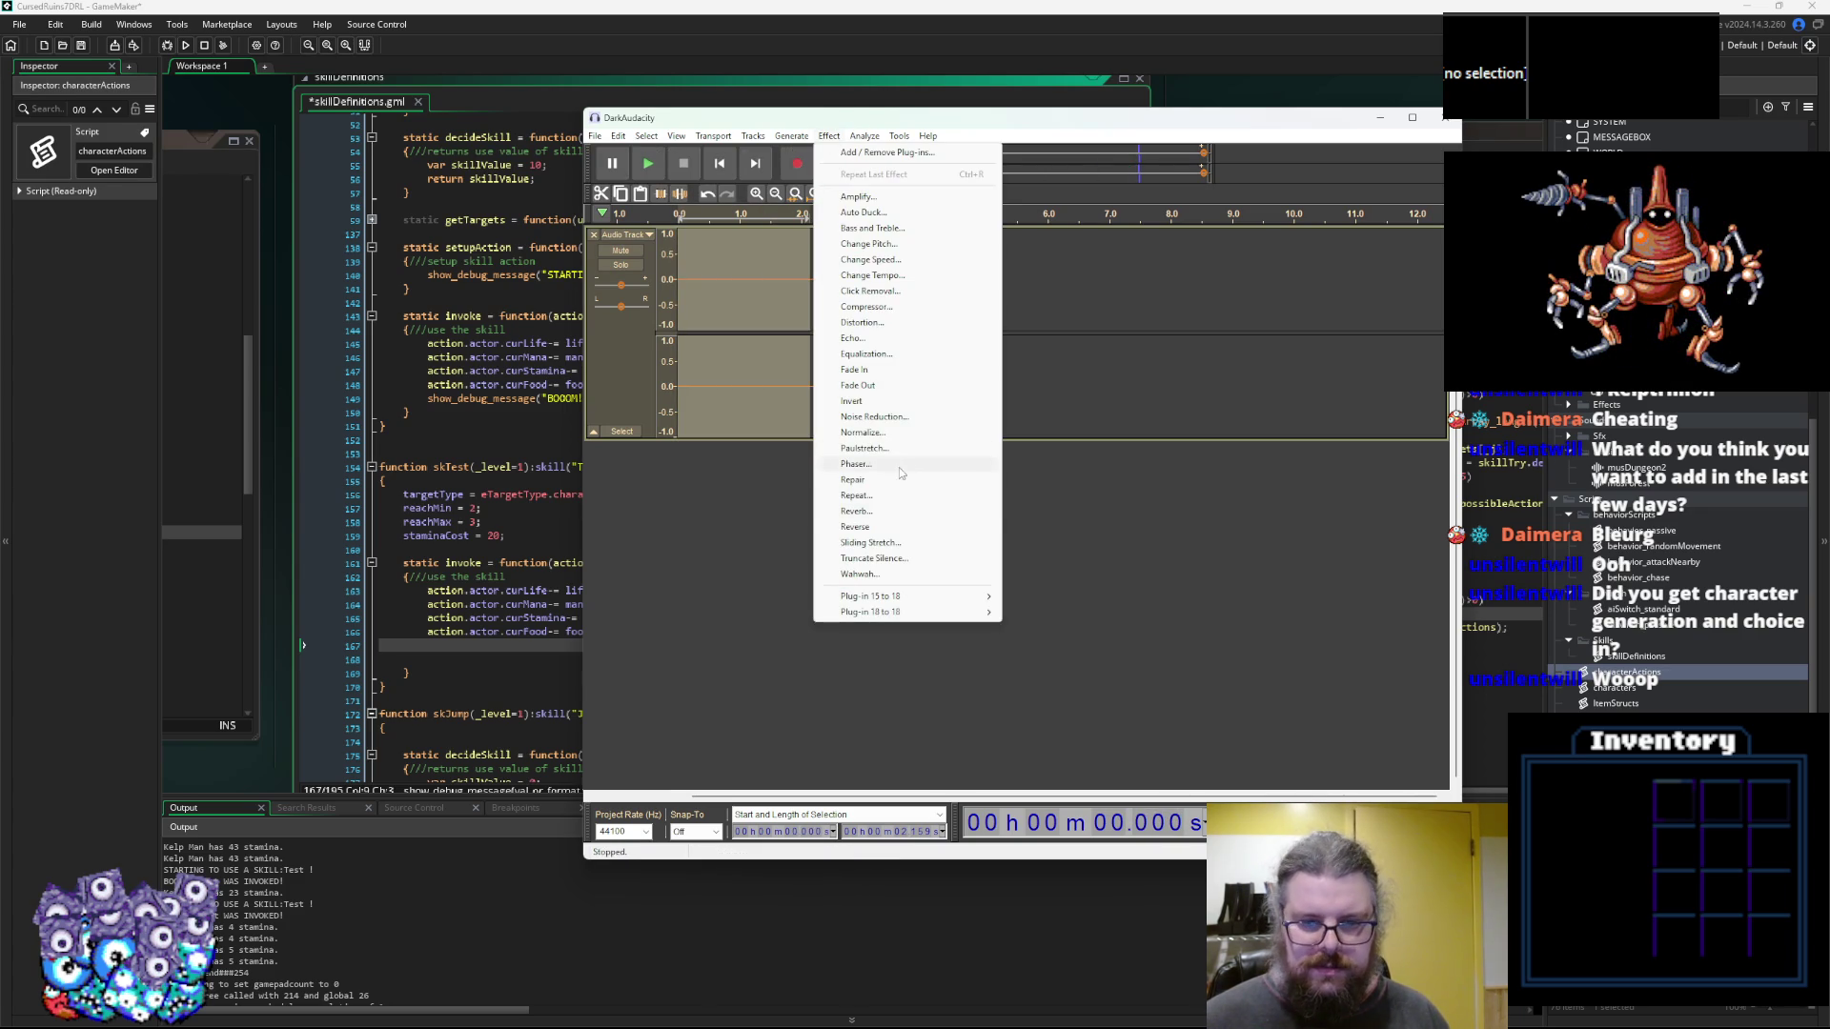
Capture a noise profile from the silence and apply Noise Reduction to the whole recording
left_click(875, 417)
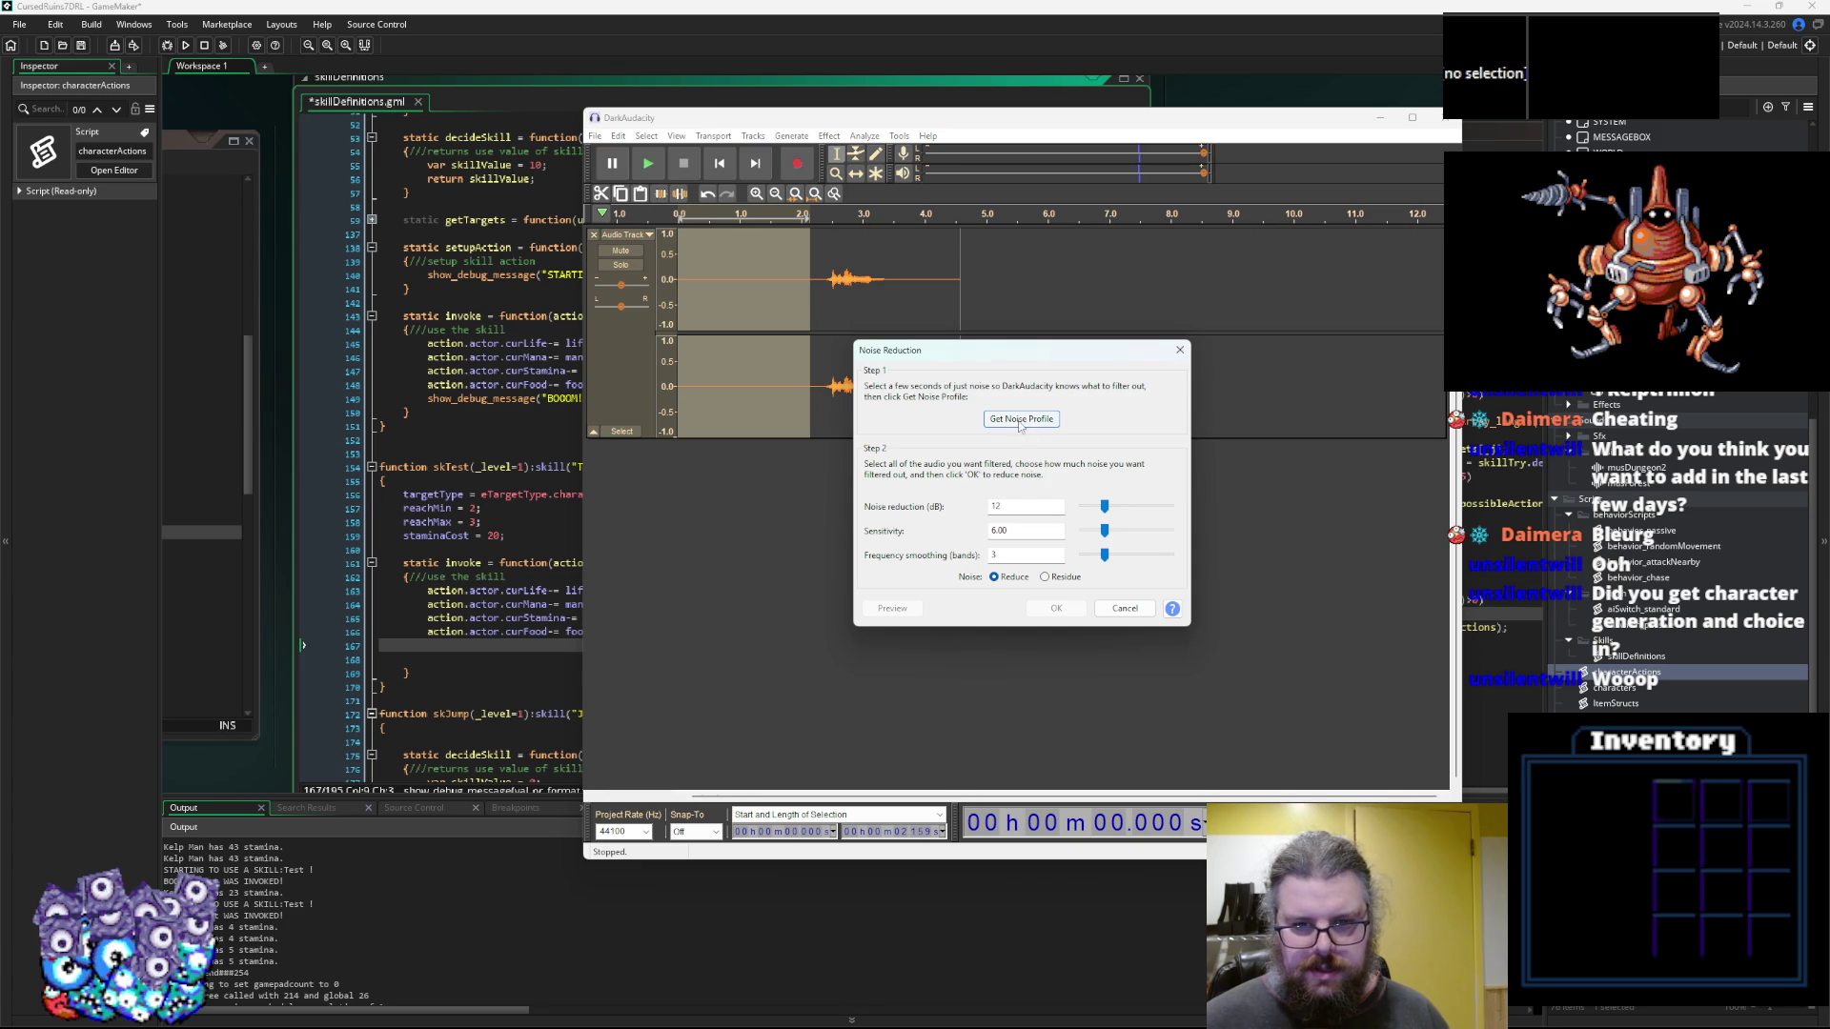
left_click(1019, 419)
key("ctrl+a")
left_click(828, 135)
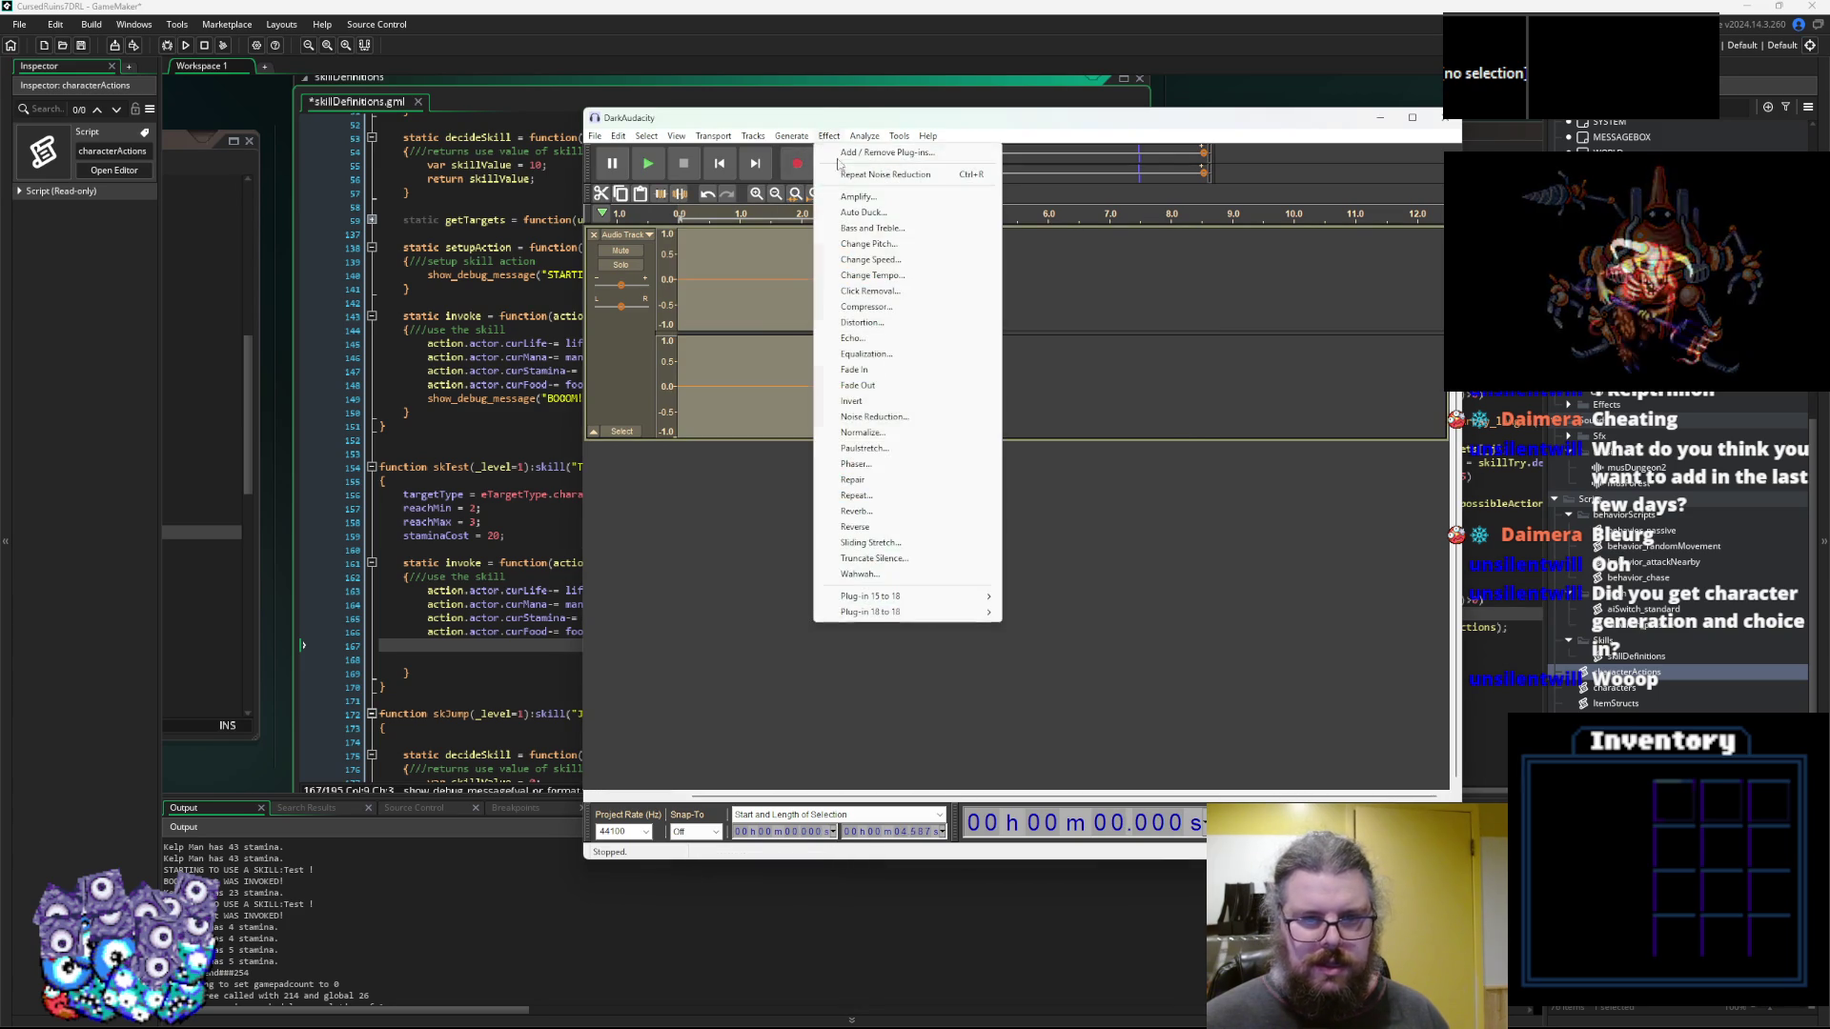
left_click(875, 416)
left_click(1056, 608)
Delete the silent lead-in and amplify the remaining audio
left_click_drag(817, 338, 570, 357)
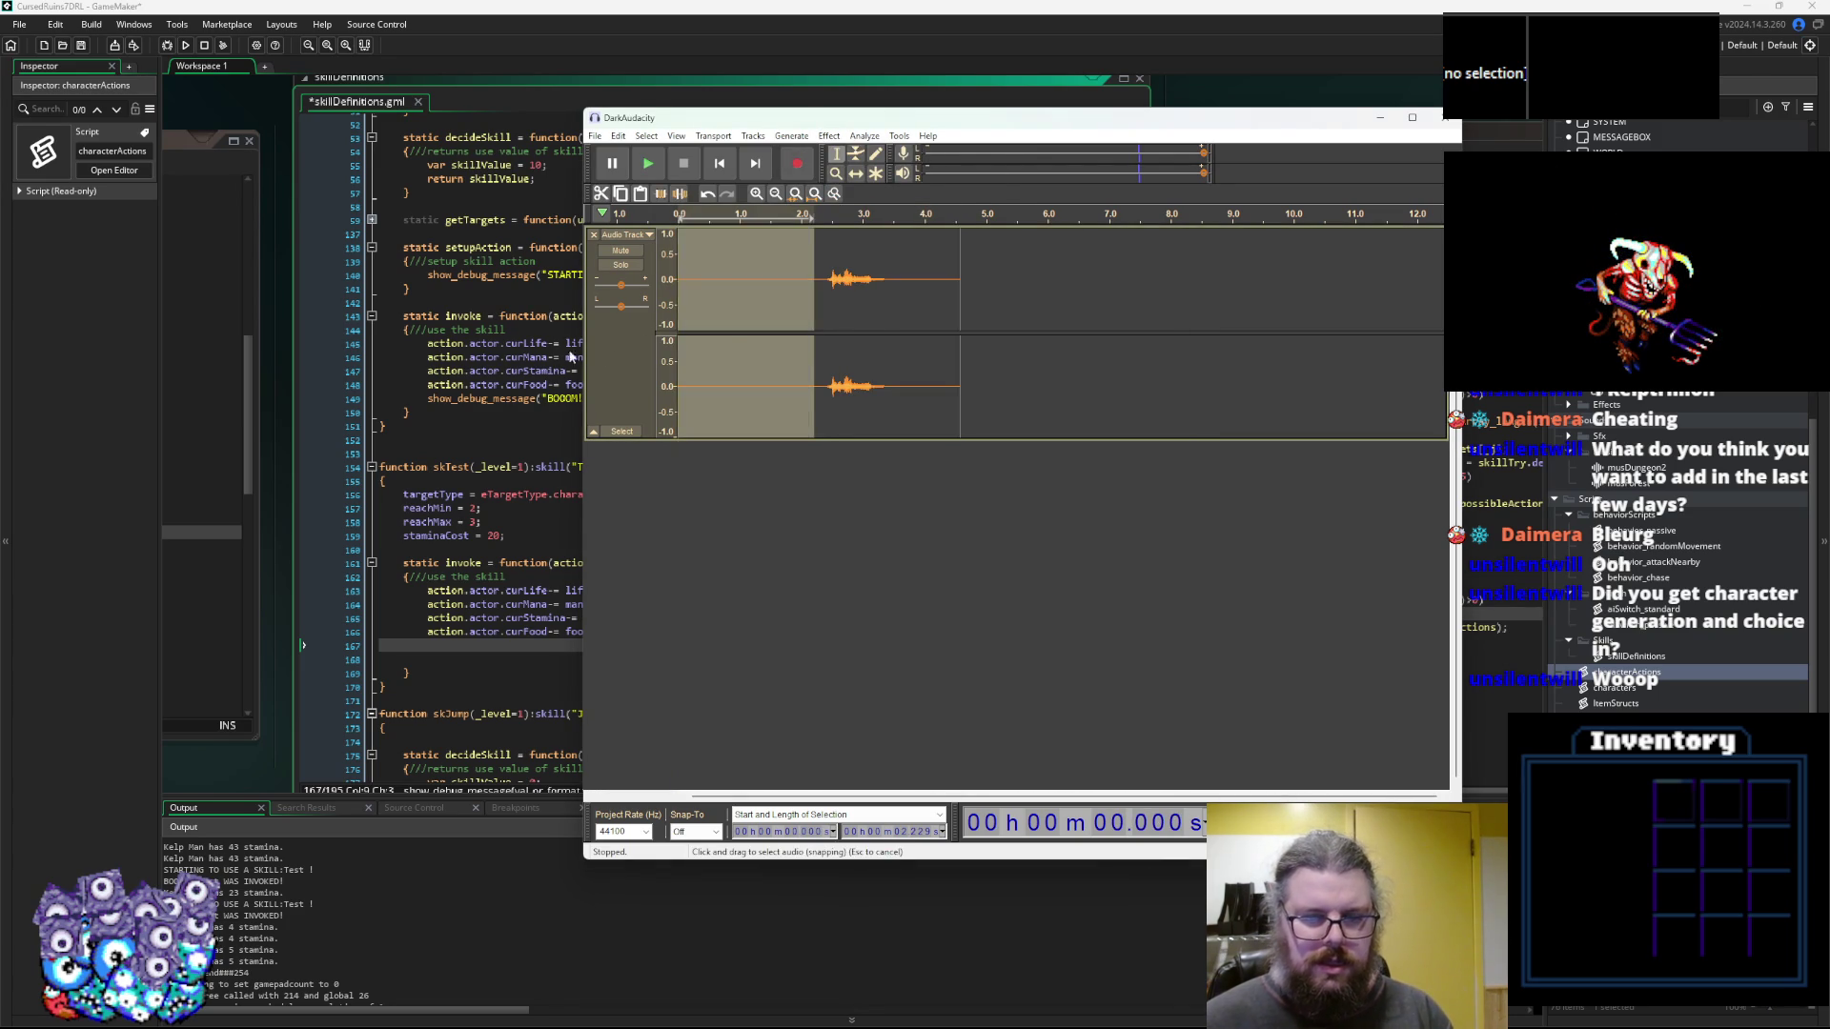
key("Delete")
key("ctrl+a")
left_click(828, 135)
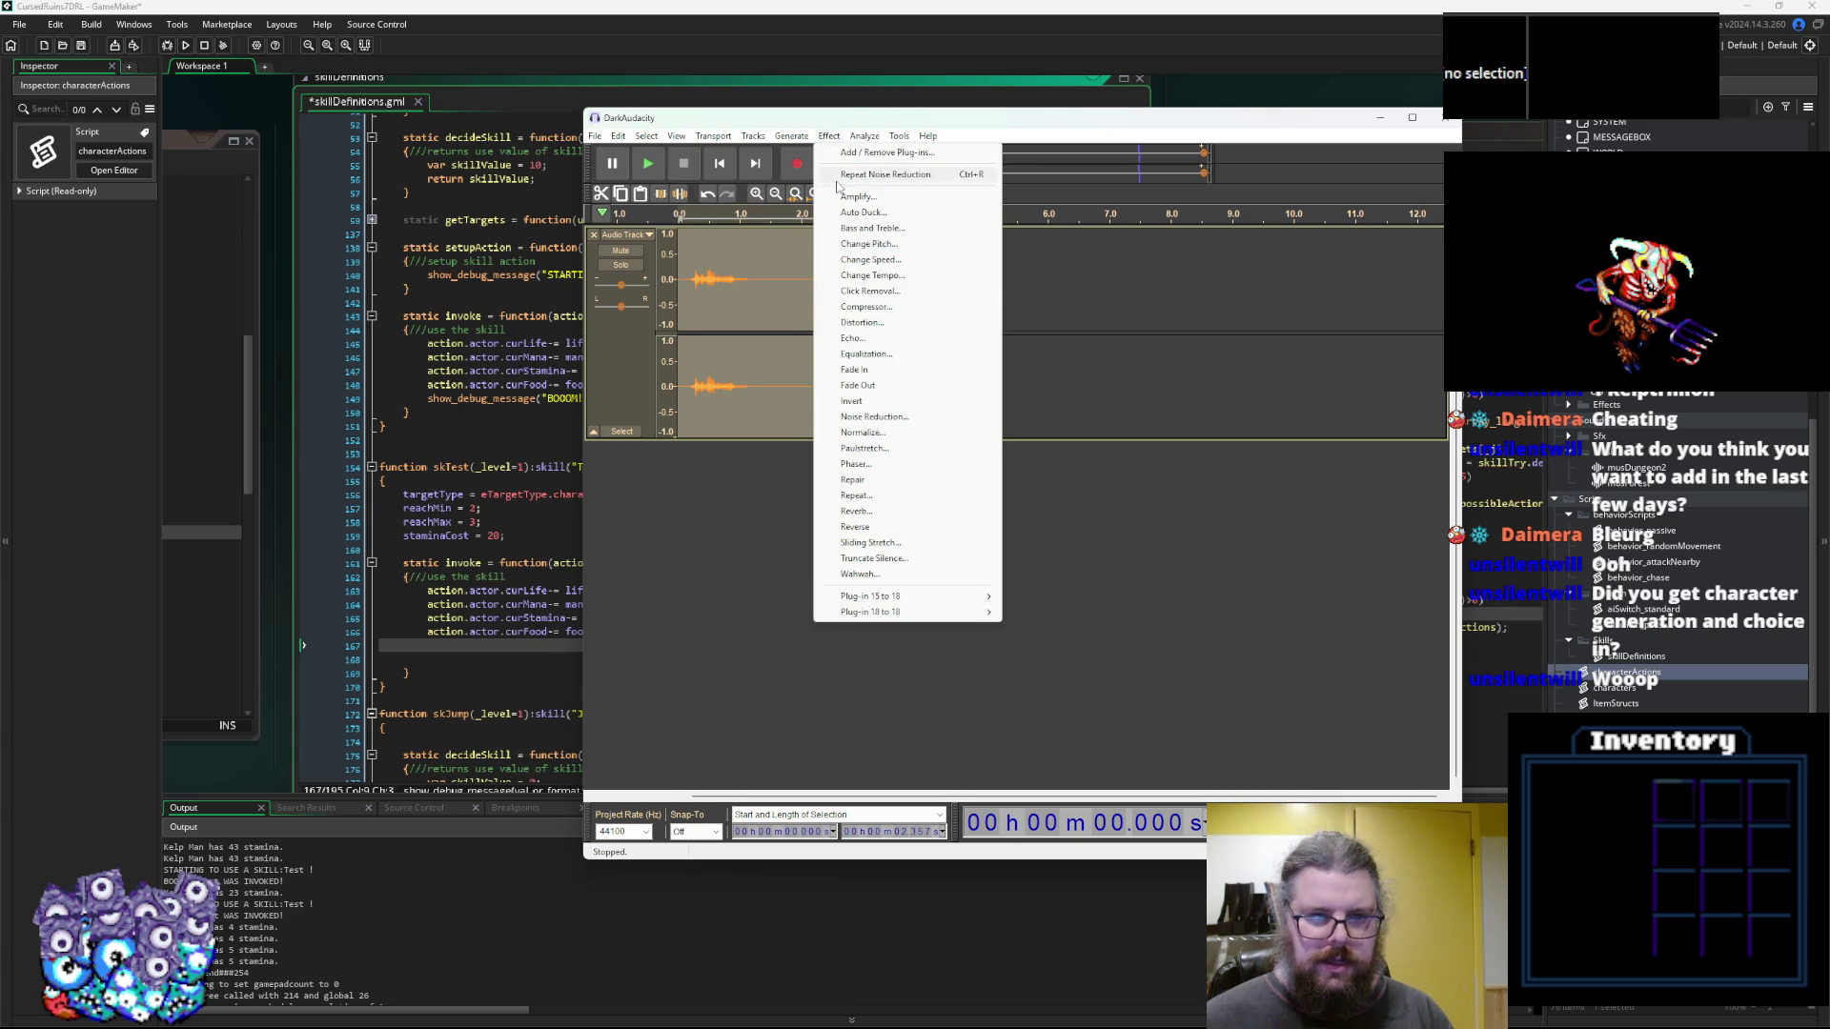
left_click(855, 197)
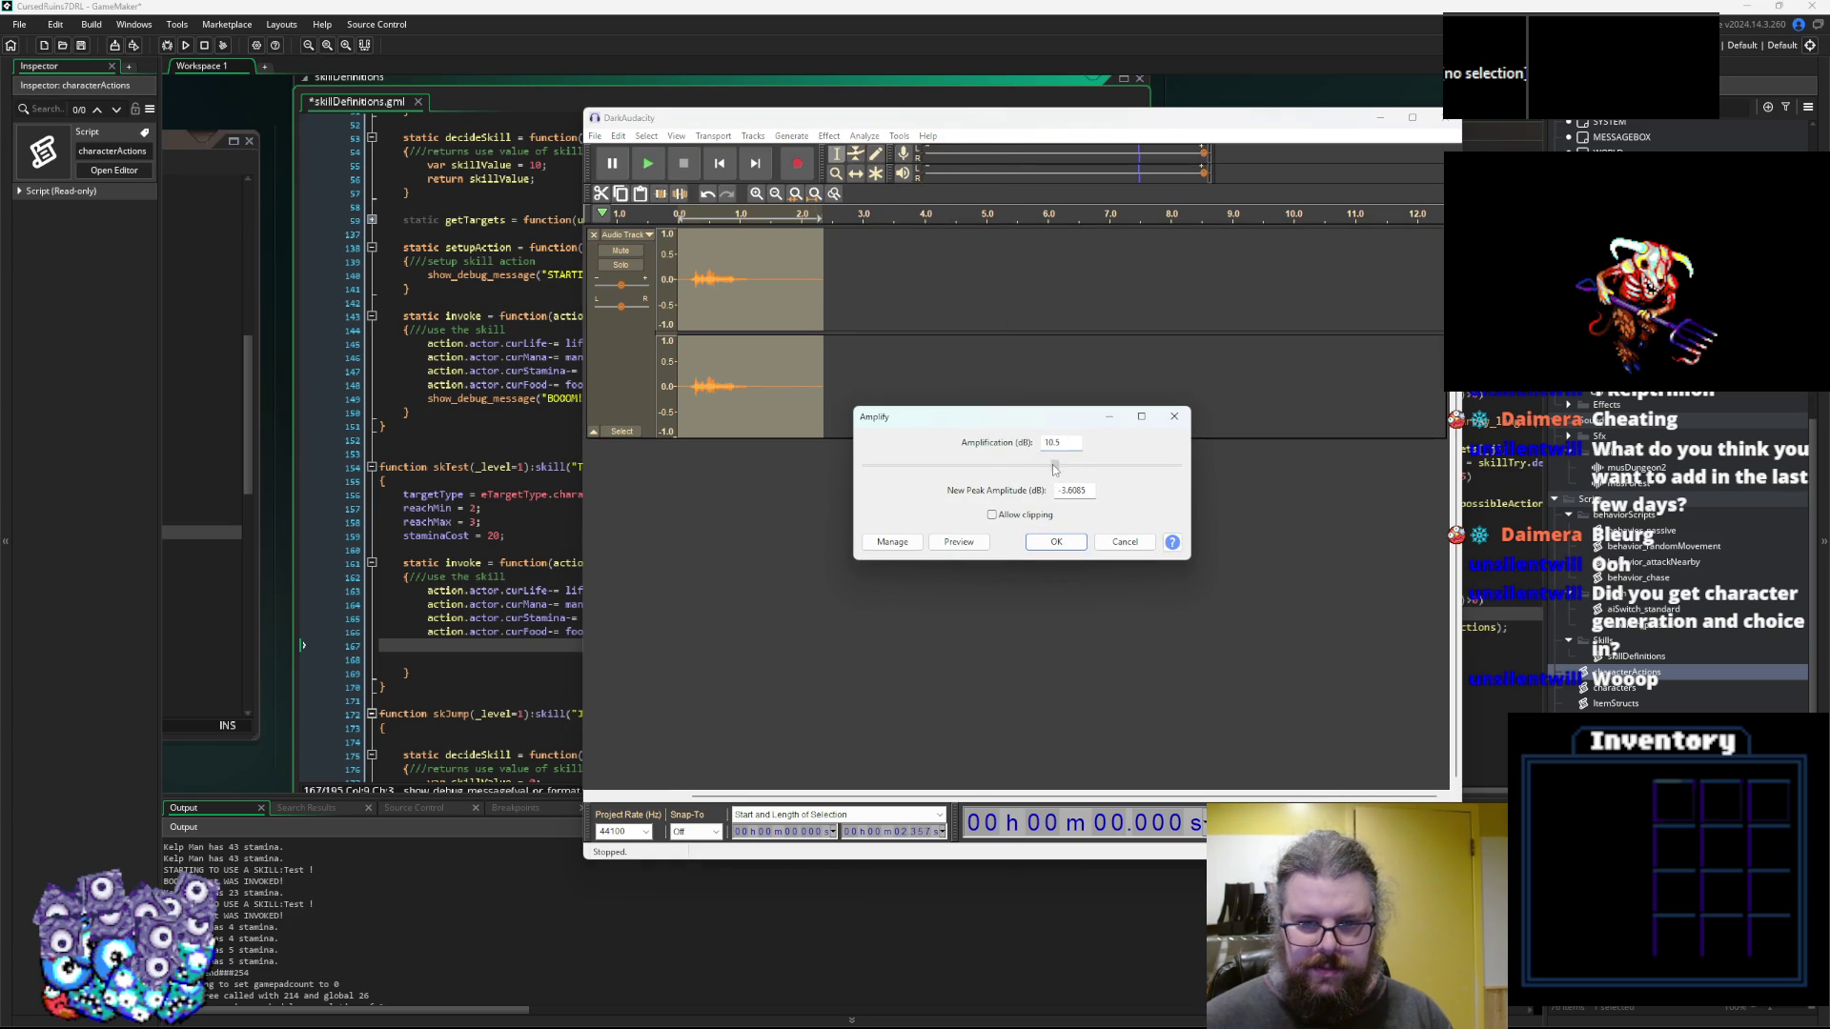
left_click(1056, 541)
Add reverb and slow the sound to a 0.770 speed multiplier
left_click(828, 135)
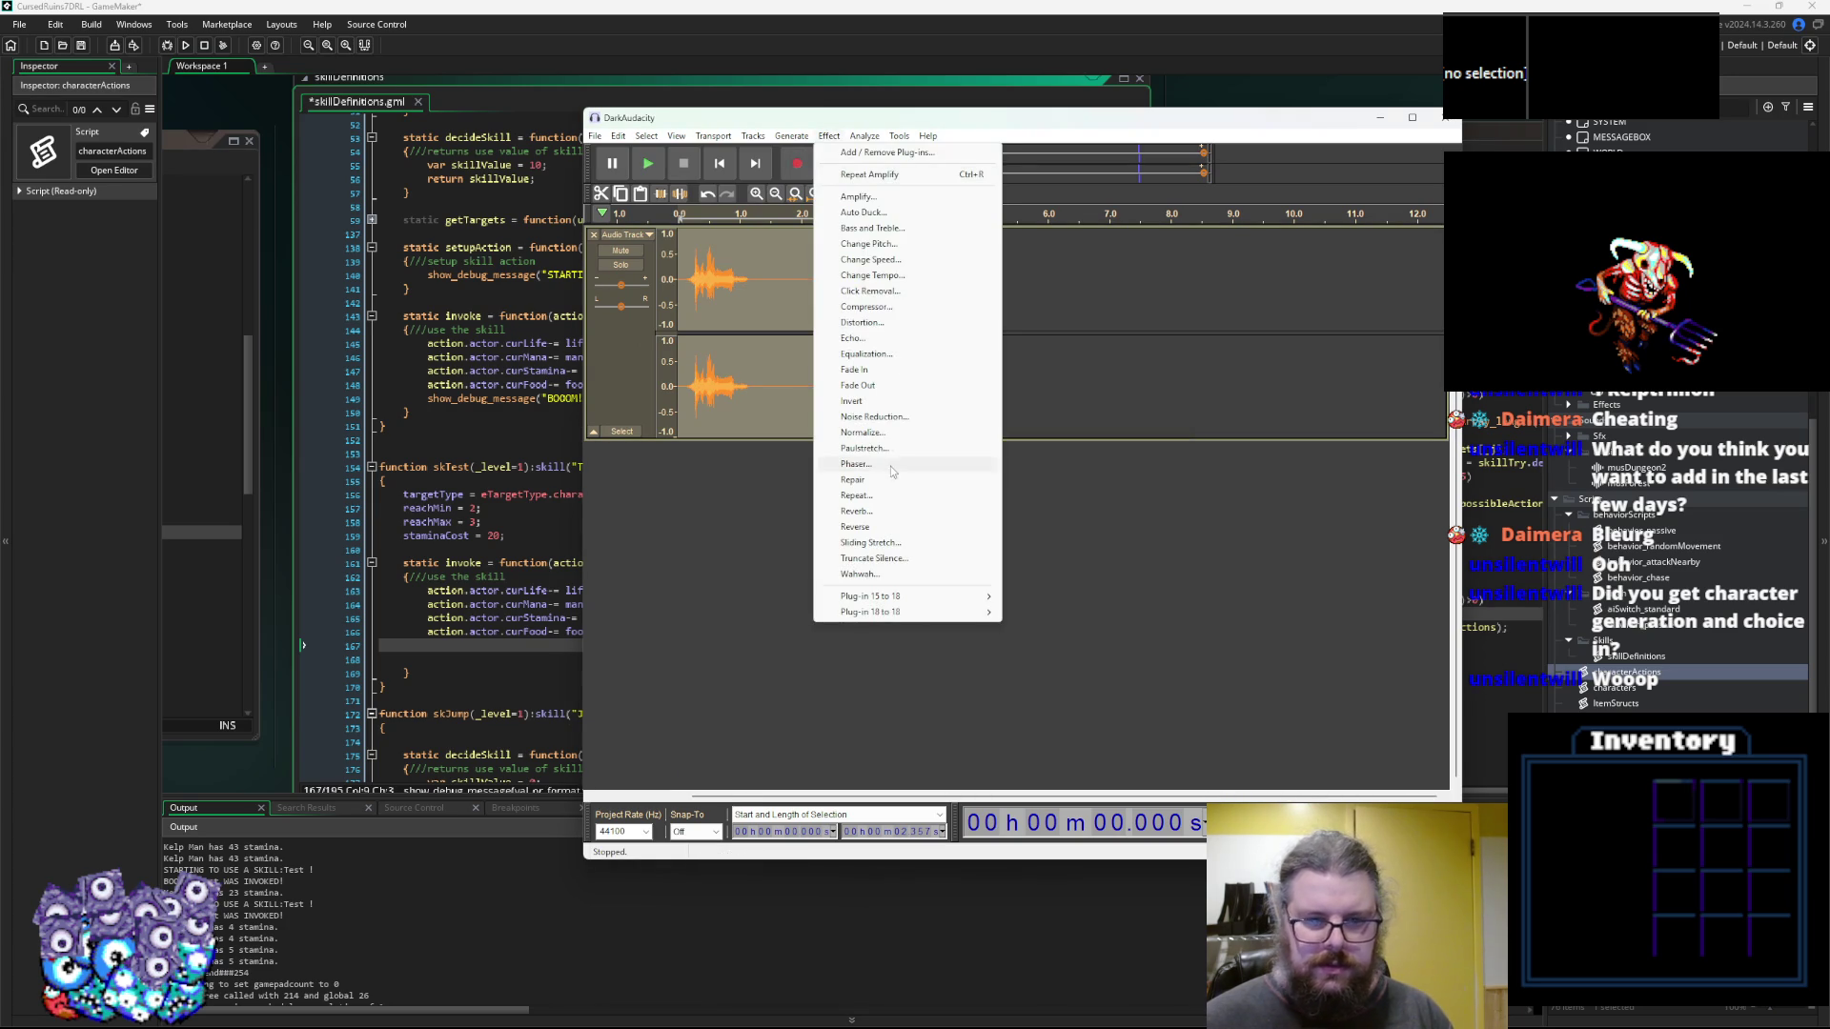
left_click(913, 519)
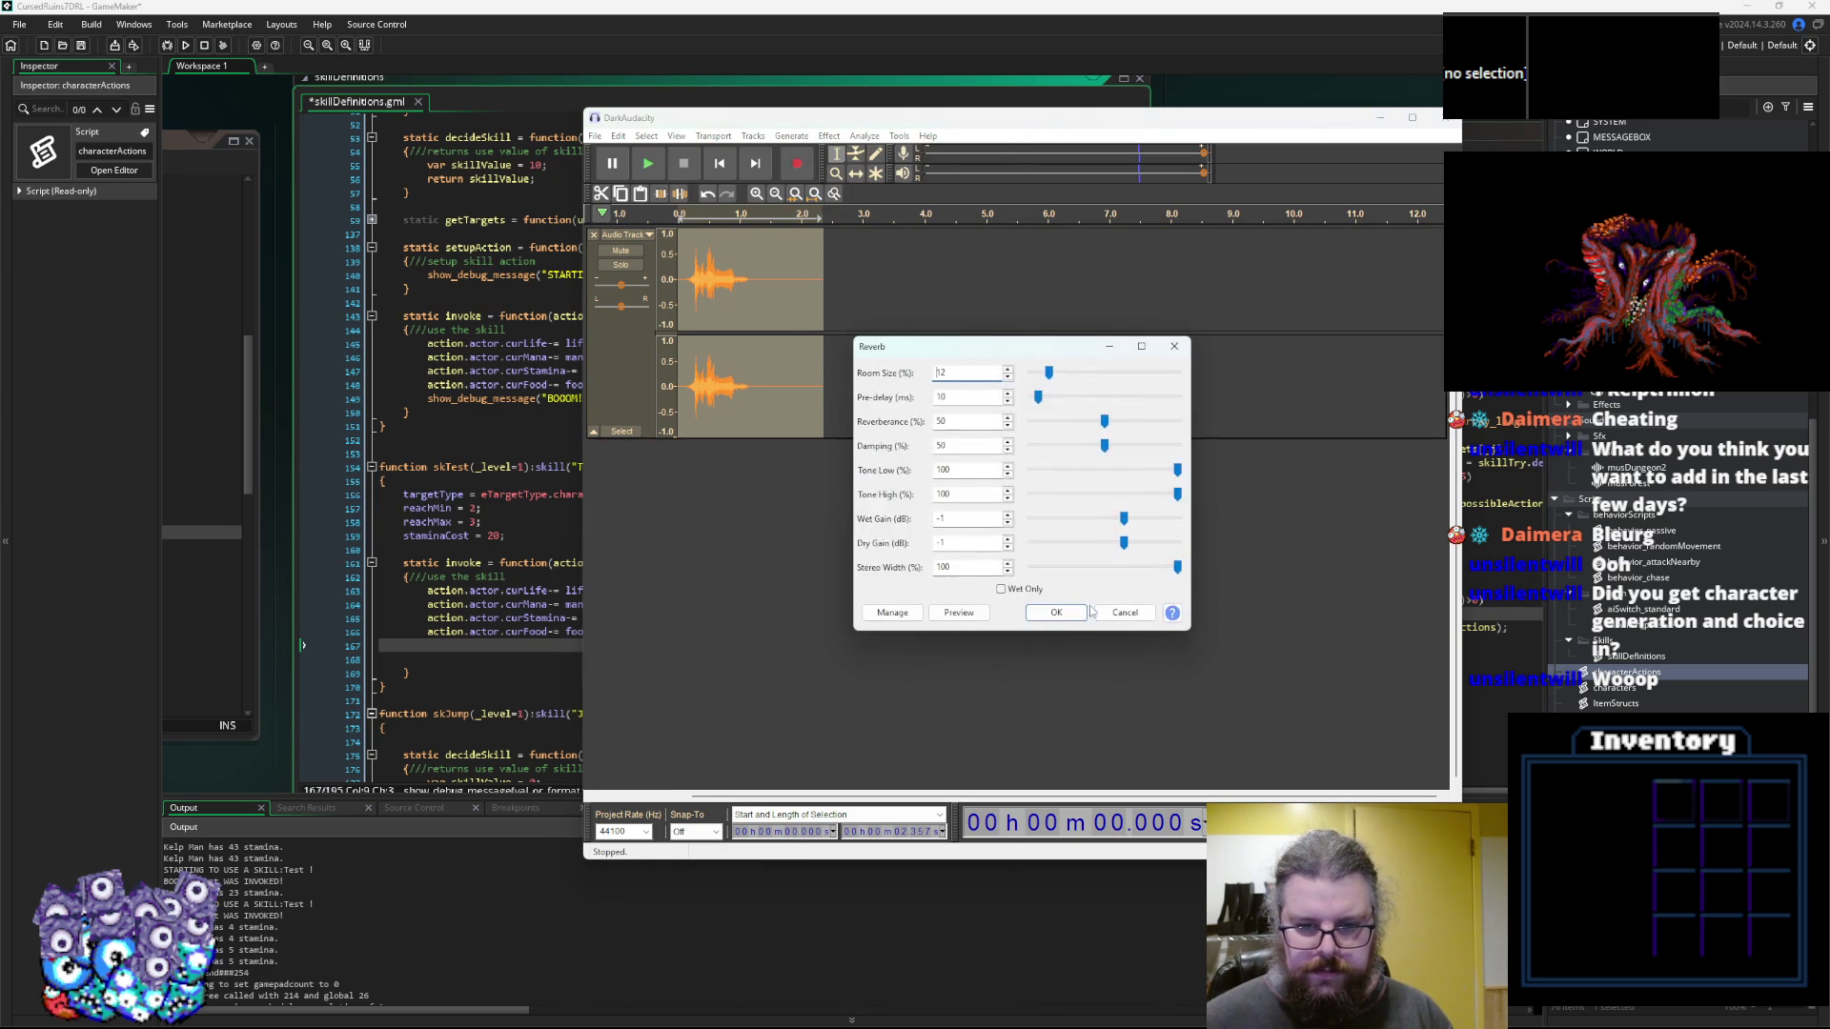
left_click(1054, 613)
left_click(828, 135)
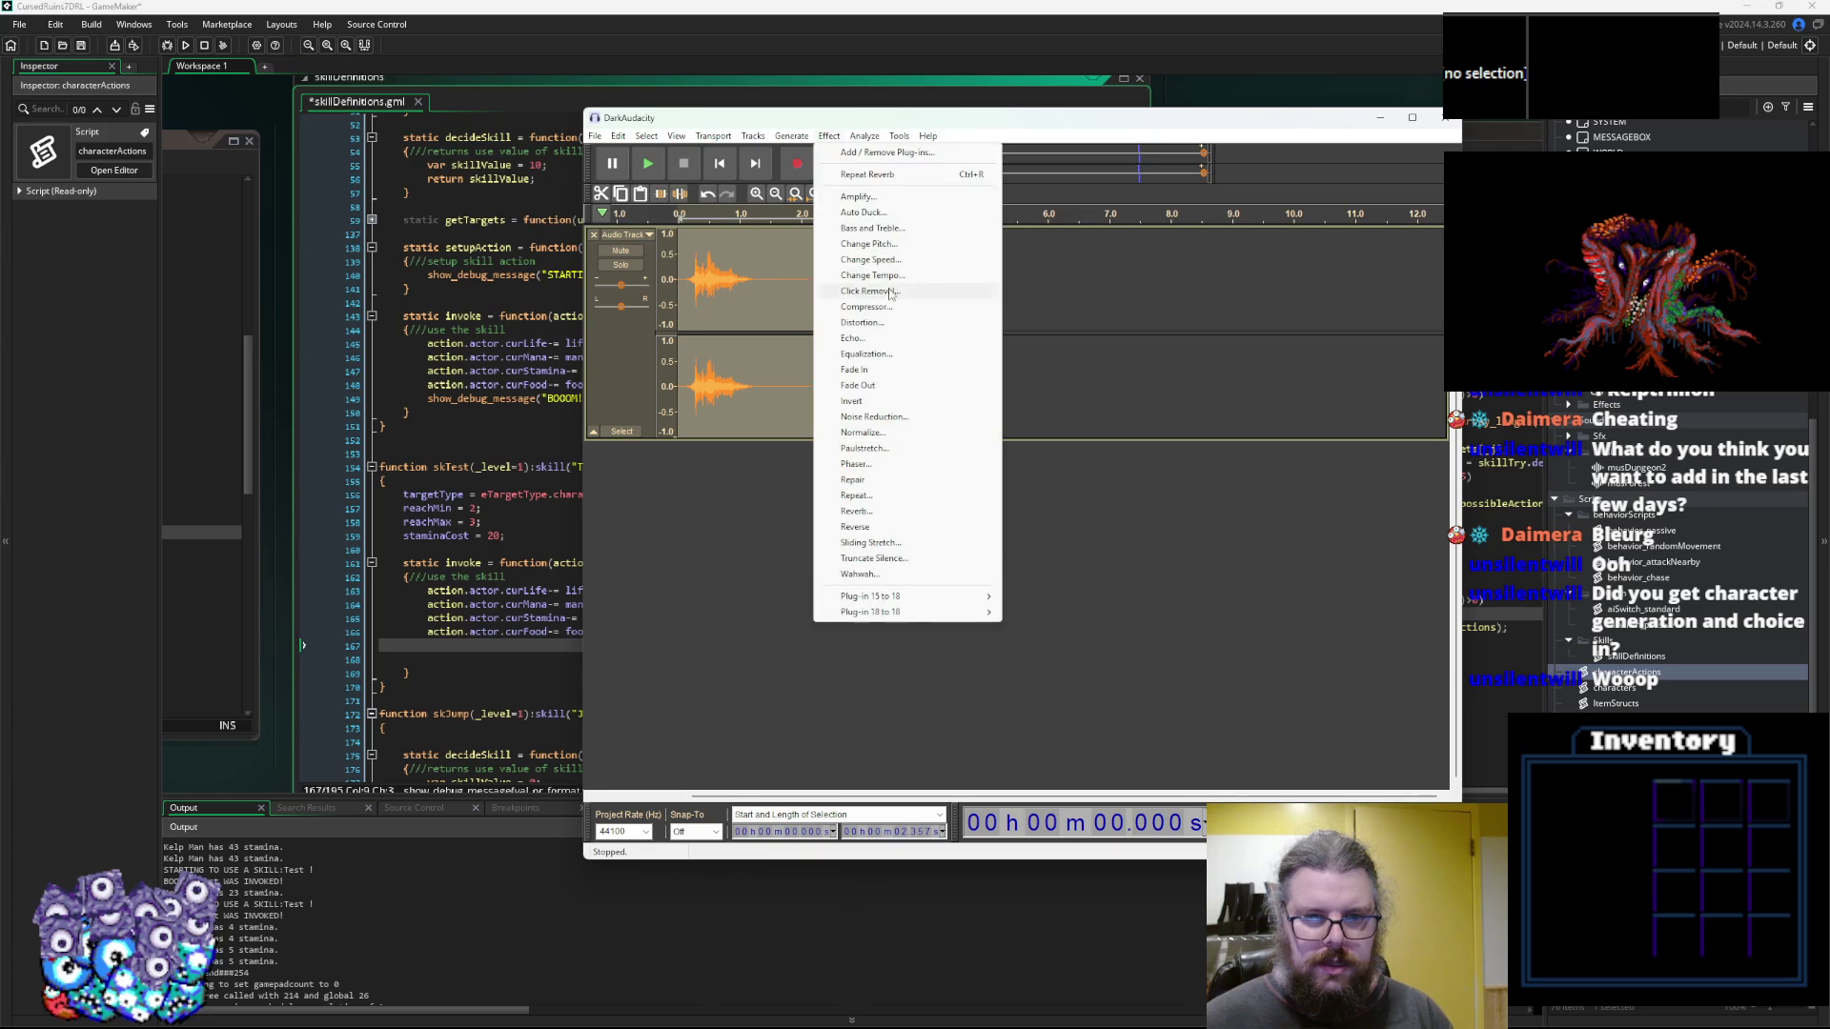
left_click(871, 260)
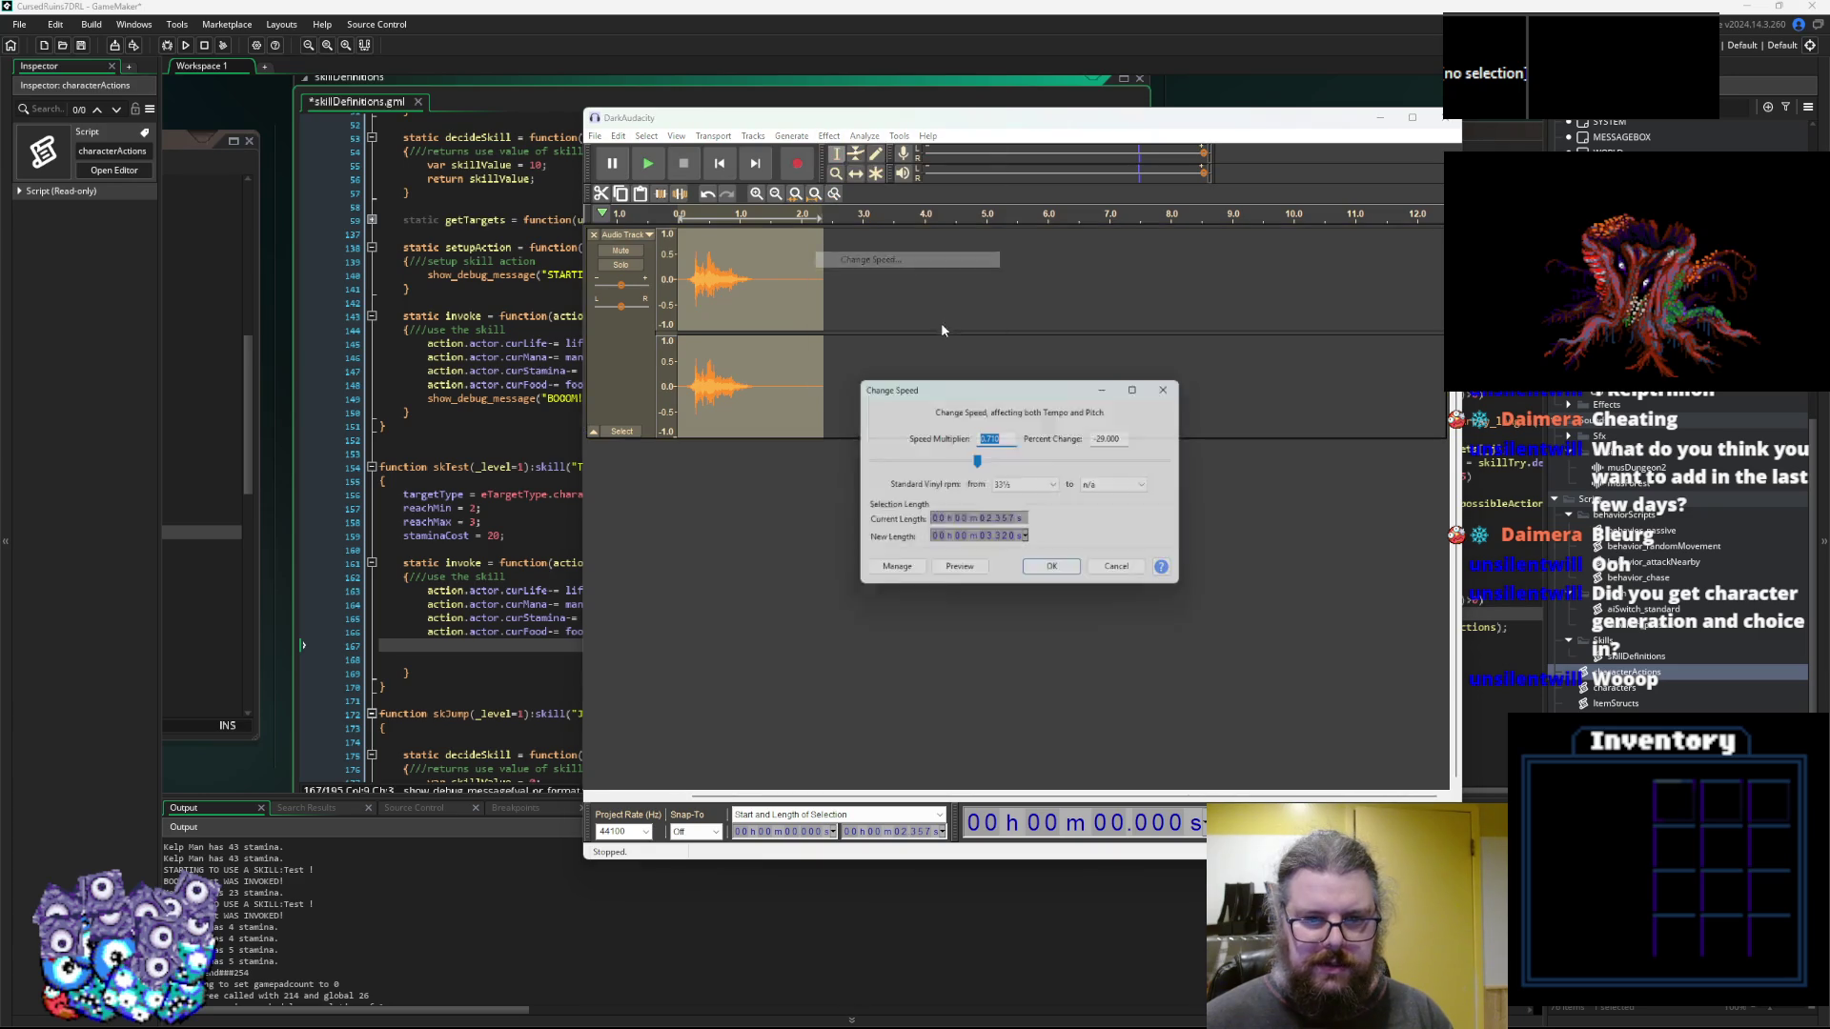
left_click_drag(1000, 476, 989, 473)
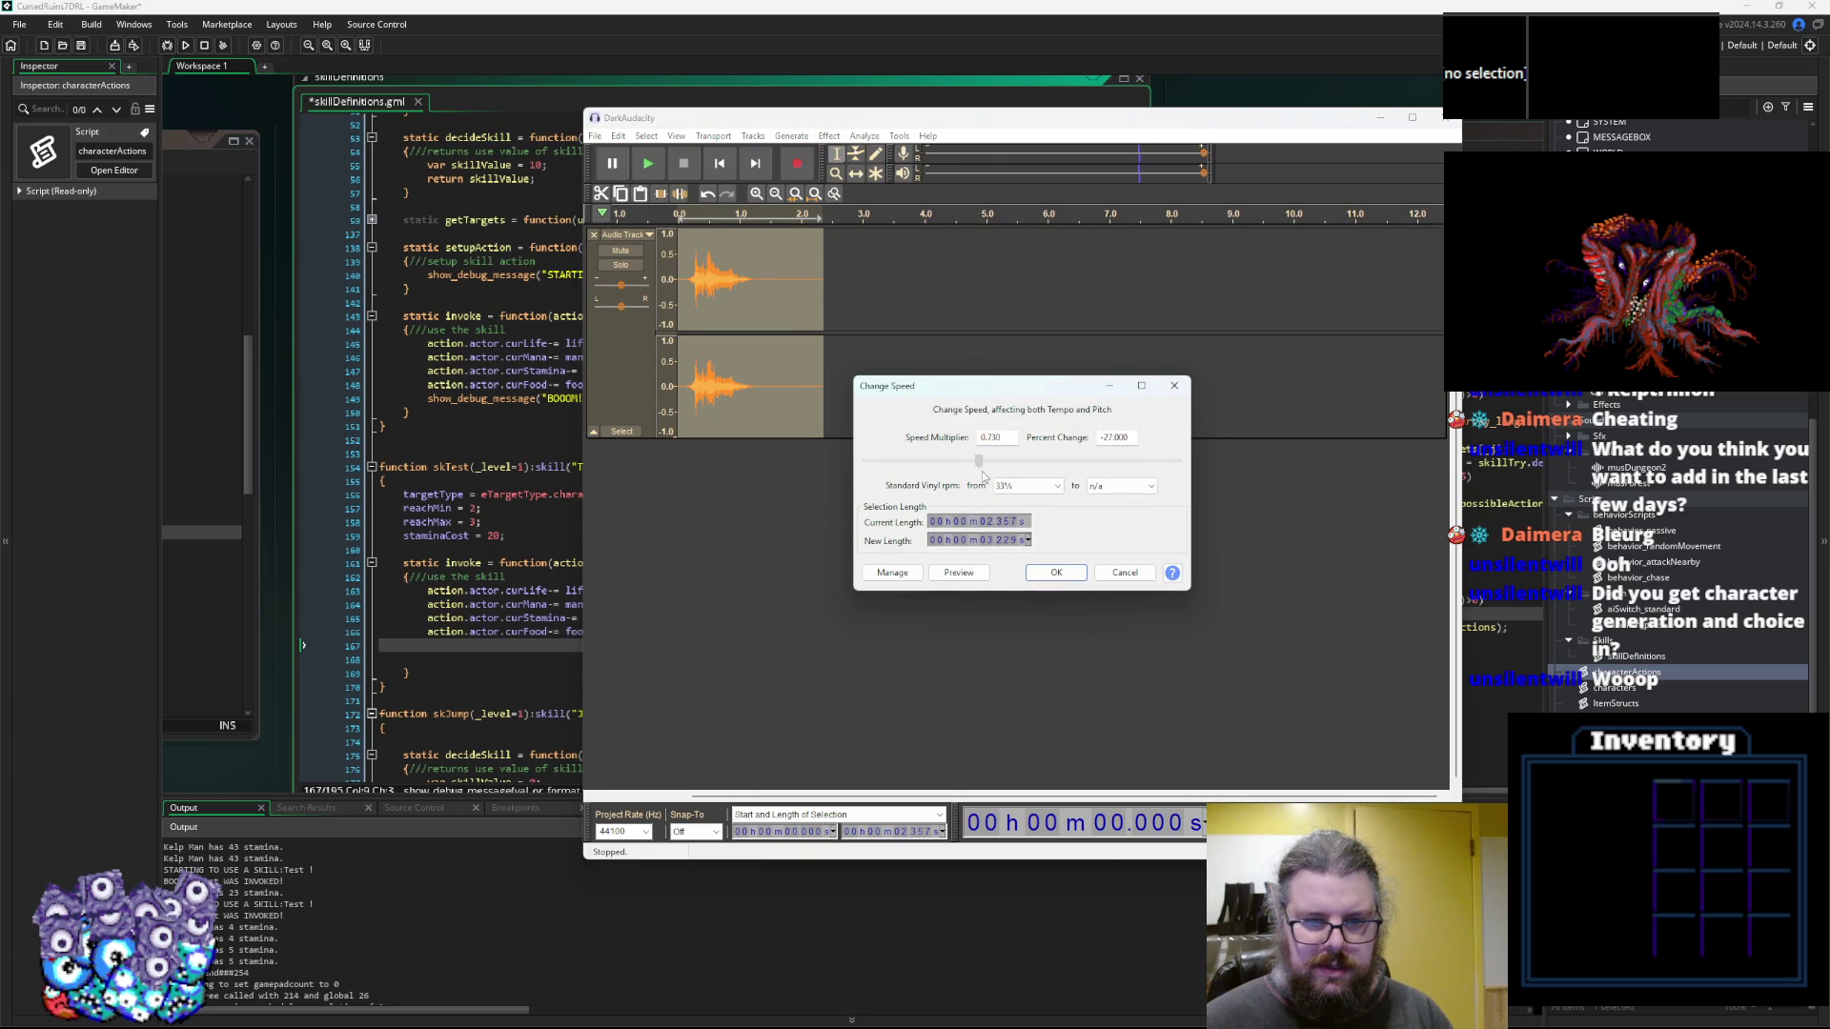
left_click(1070, 576)
Play the processed sound and delete the tail after about 1.77 seconds
left_click(649, 165)
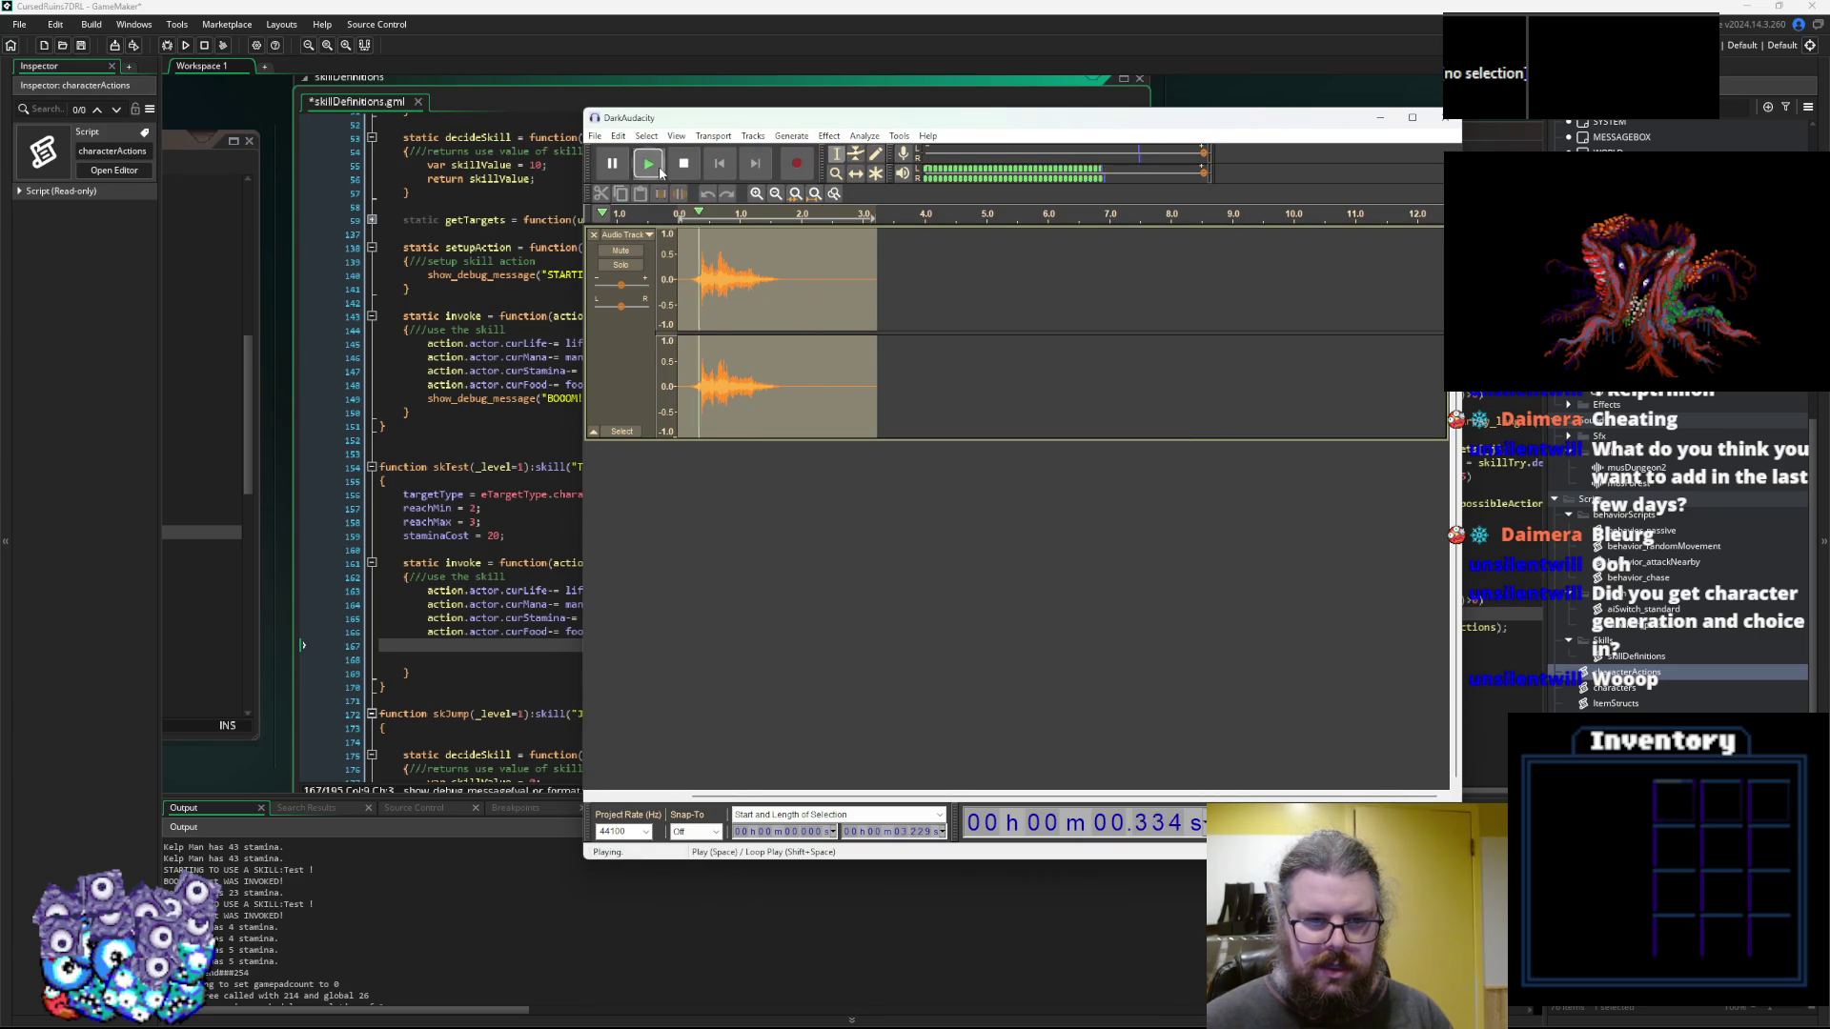
left_click(684, 165)
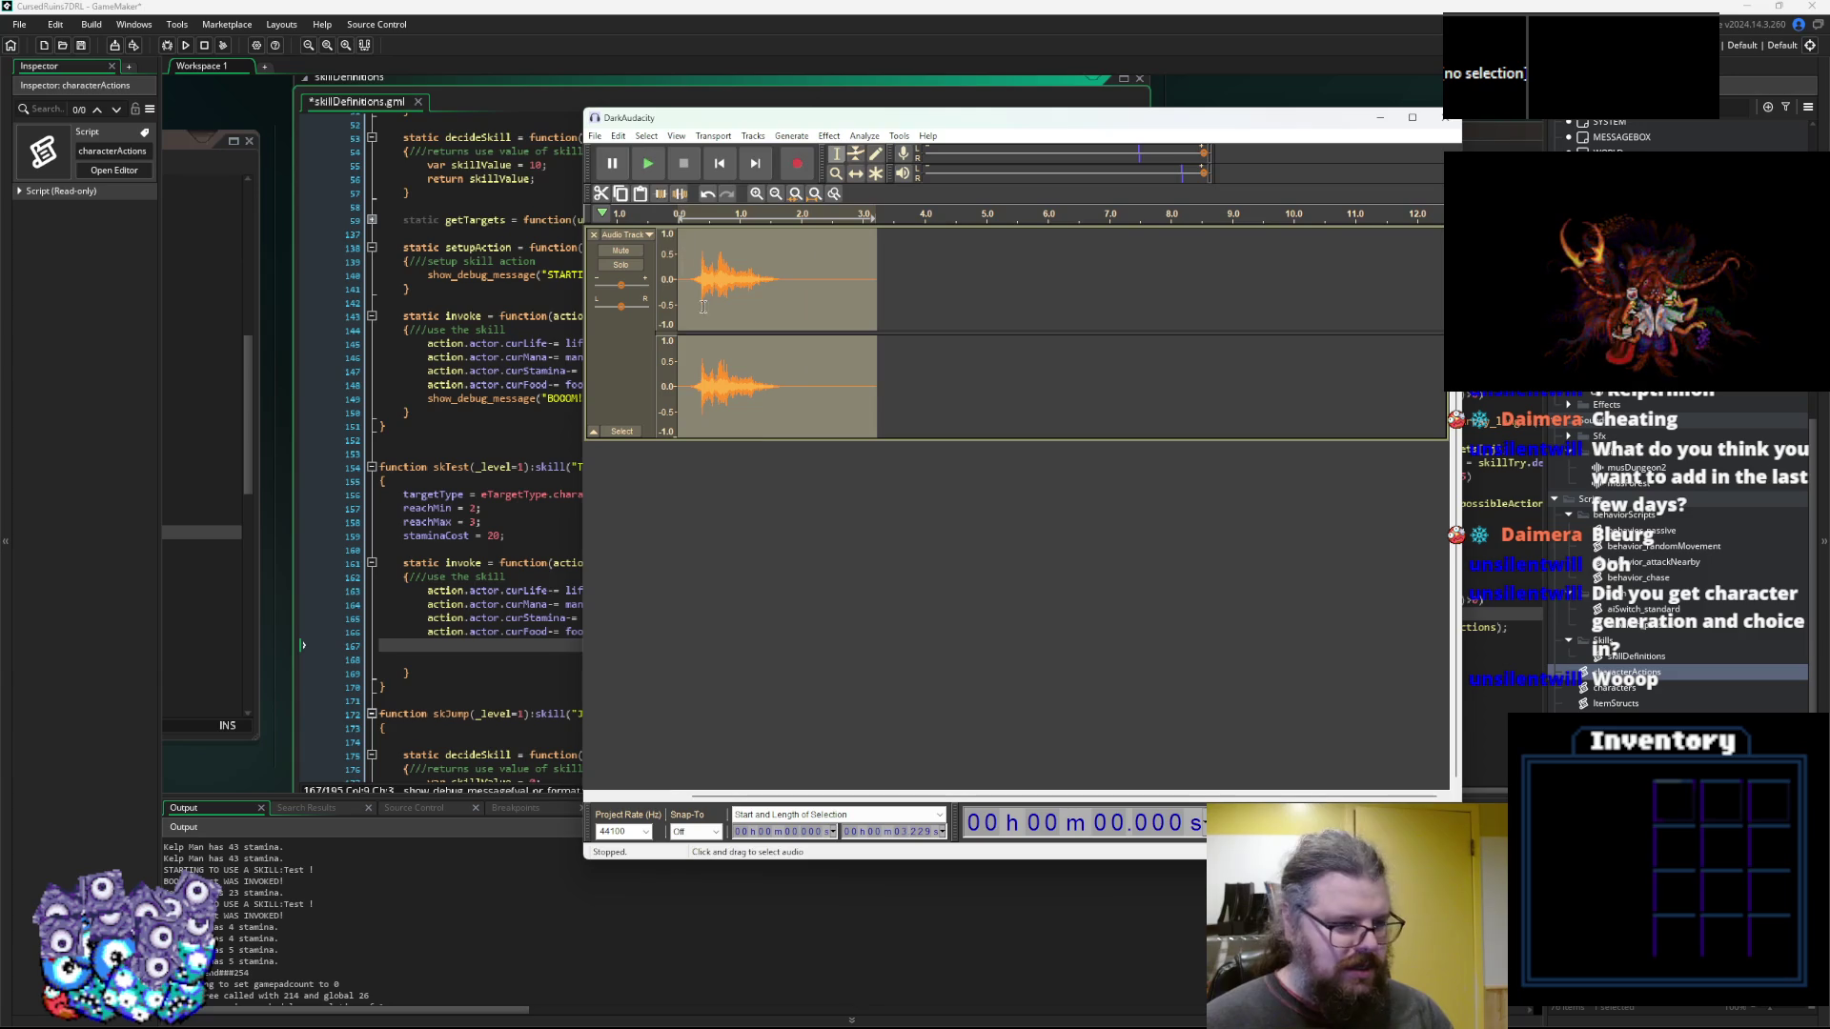
left_click(946, 313)
mouse_move(969, 300)
left_mouse_down()
mouse_move(762, 300)
mouse_move(787, 300)
left_mouse_up()
key("Delete")
left_click(592, 135)
mouse_move(643, 245)
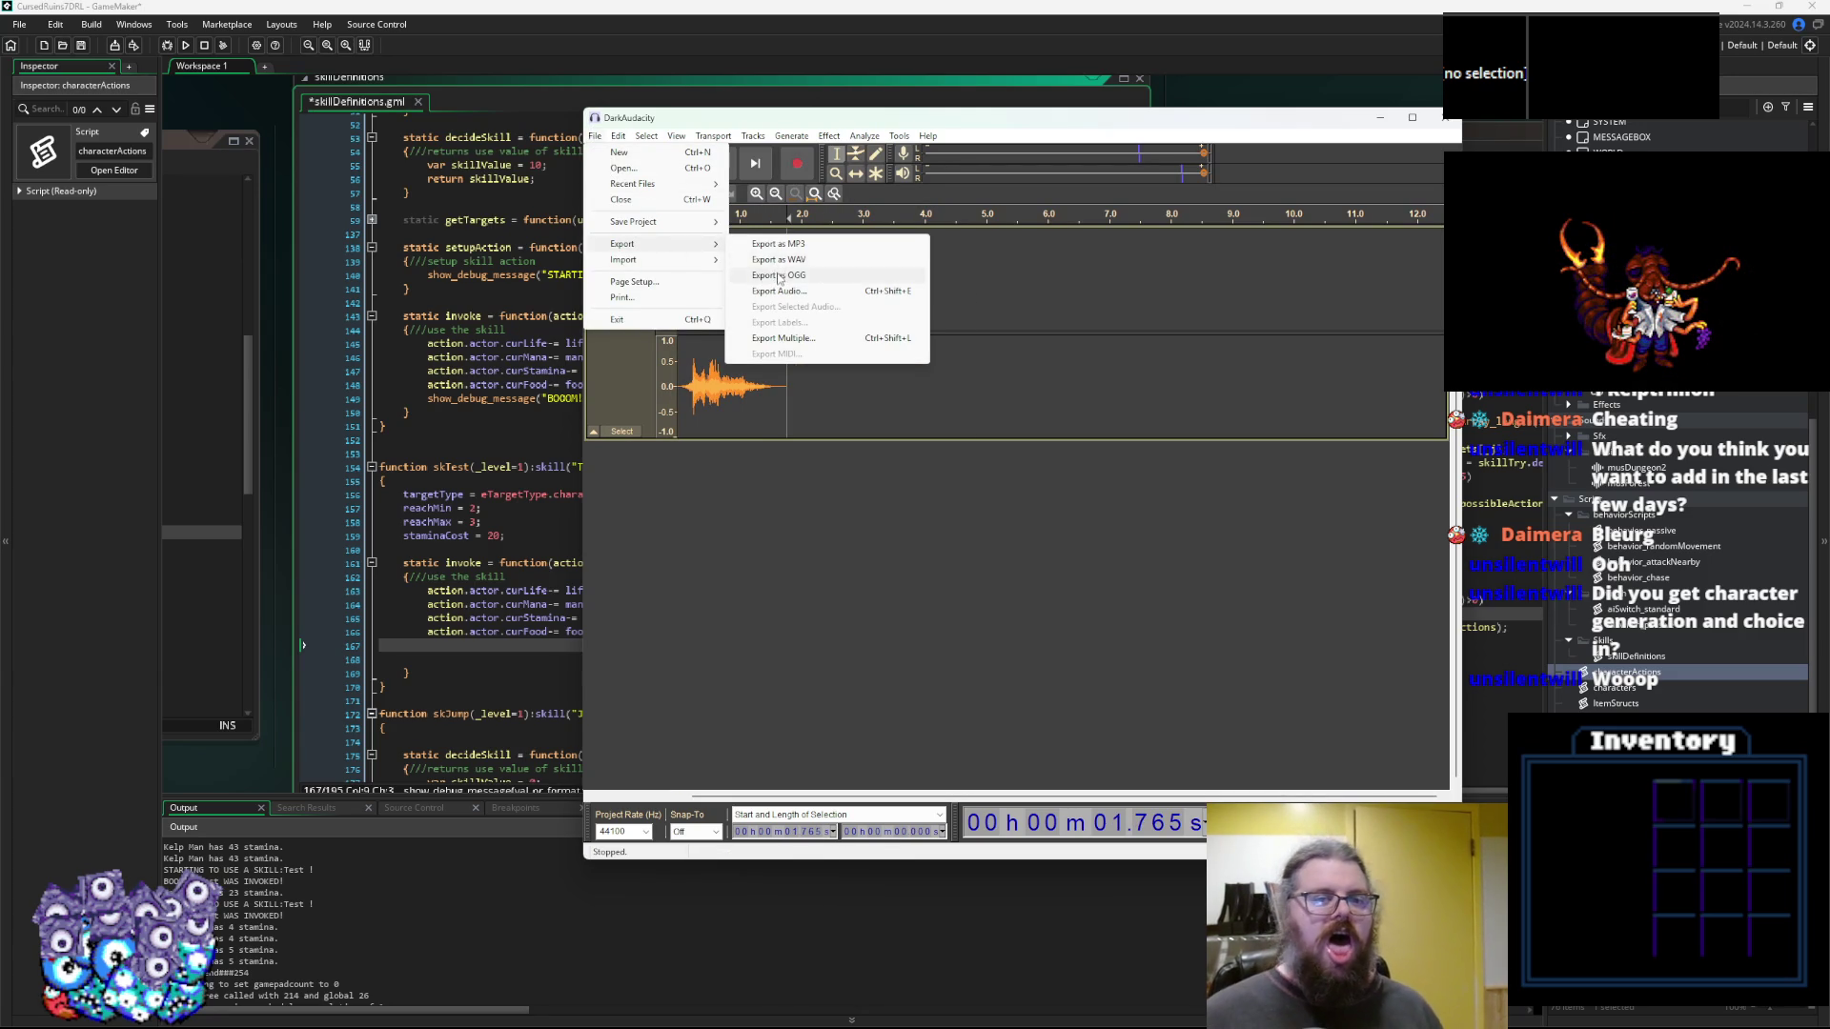
Export the sound as Vom.ogg into the SFX folder, accept the metadata tags, and return to GameMaker
left_click(780, 274)
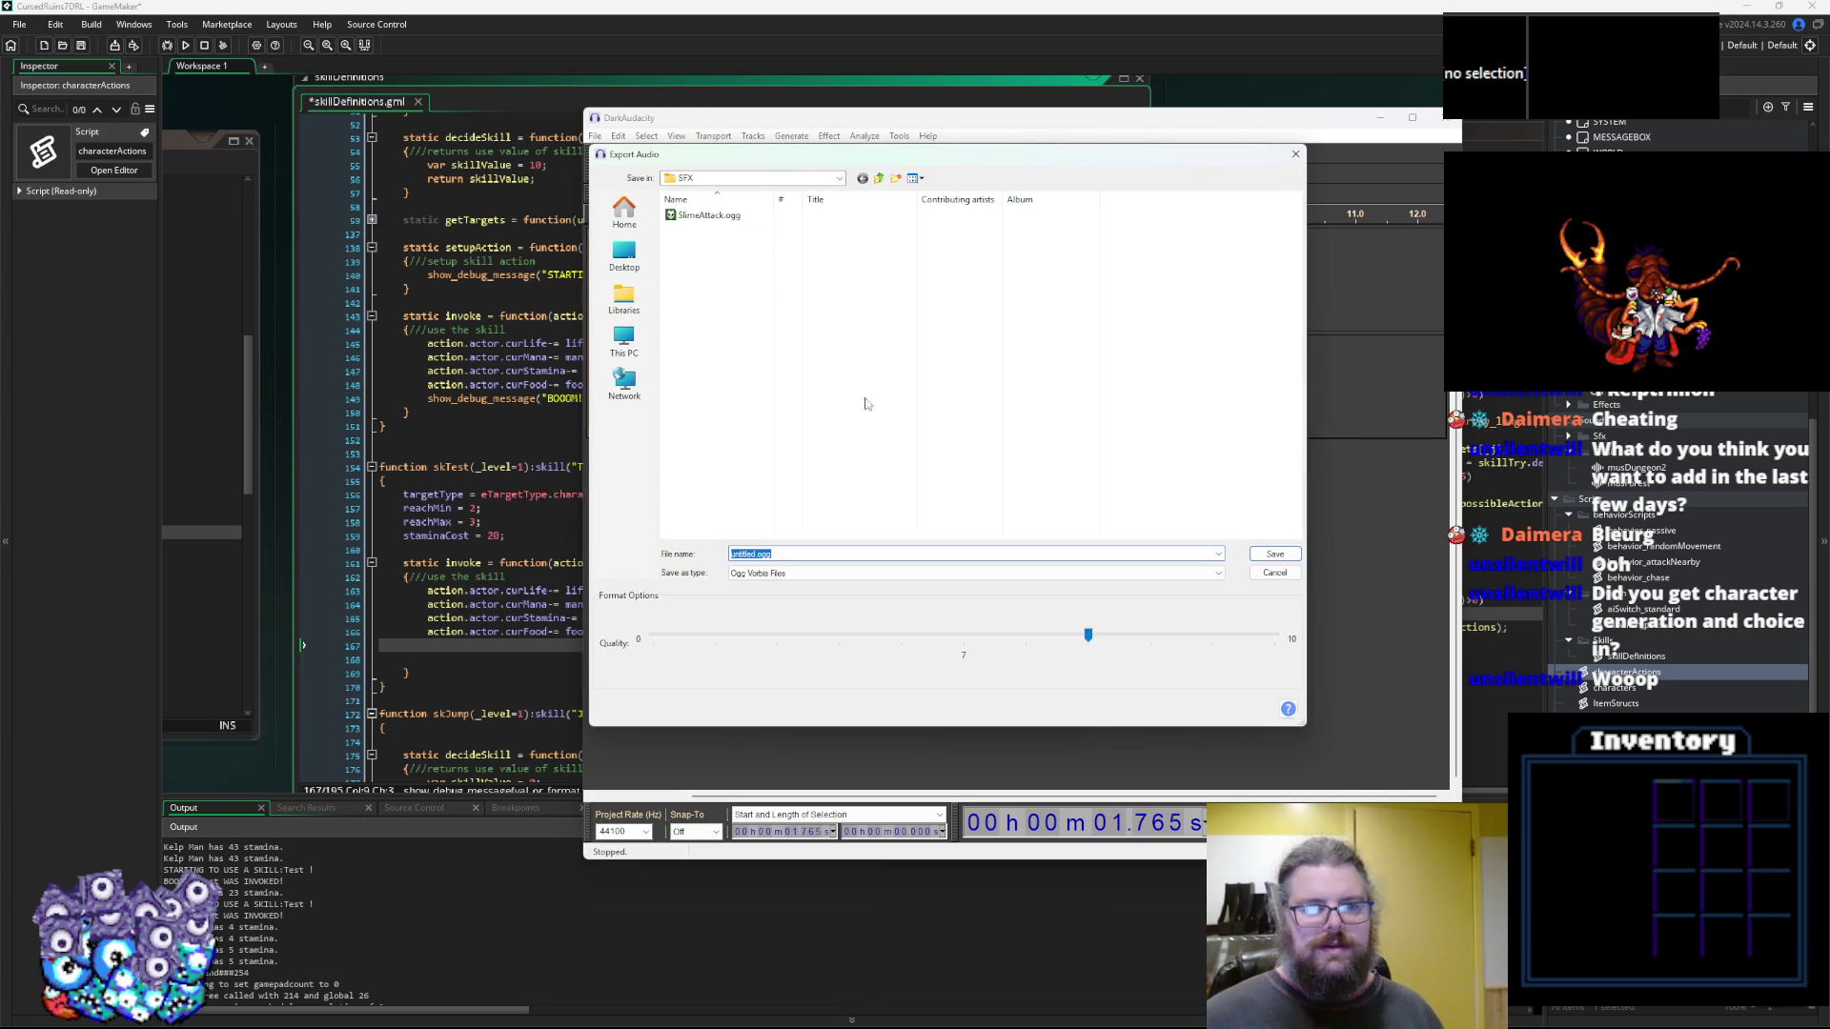
left_click(759, 554)
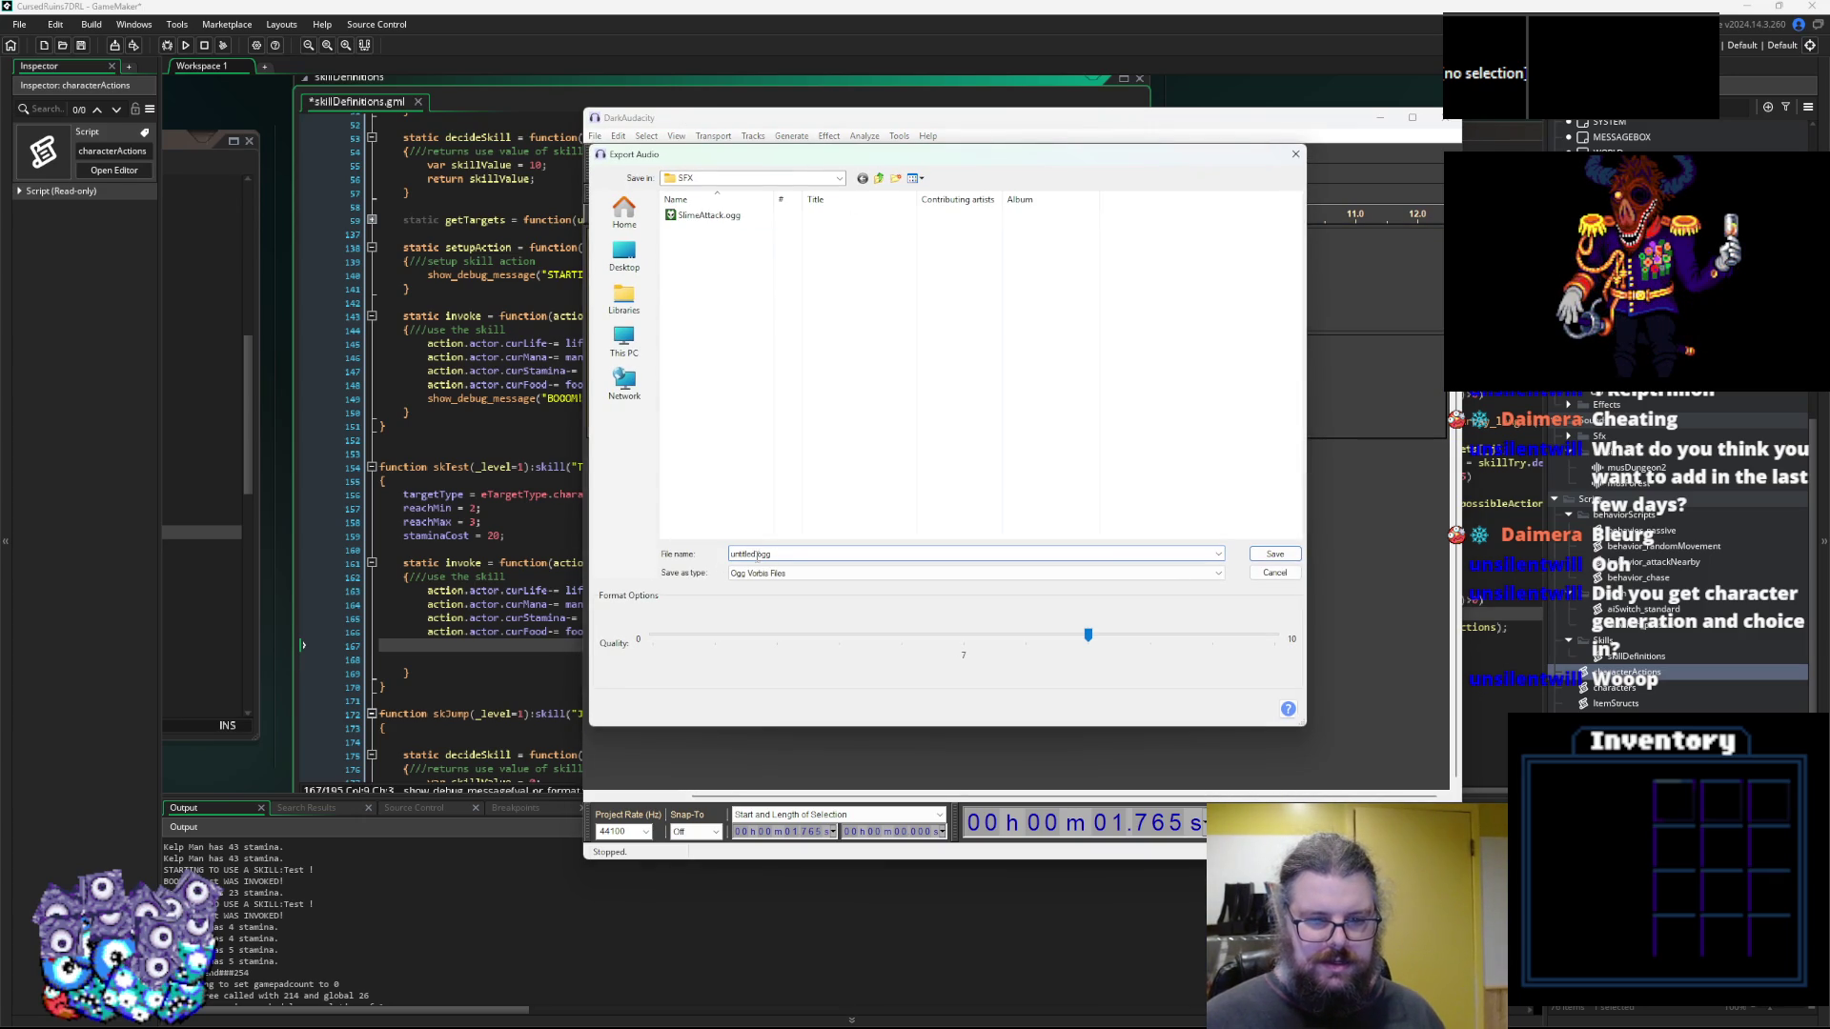
type("Vom")
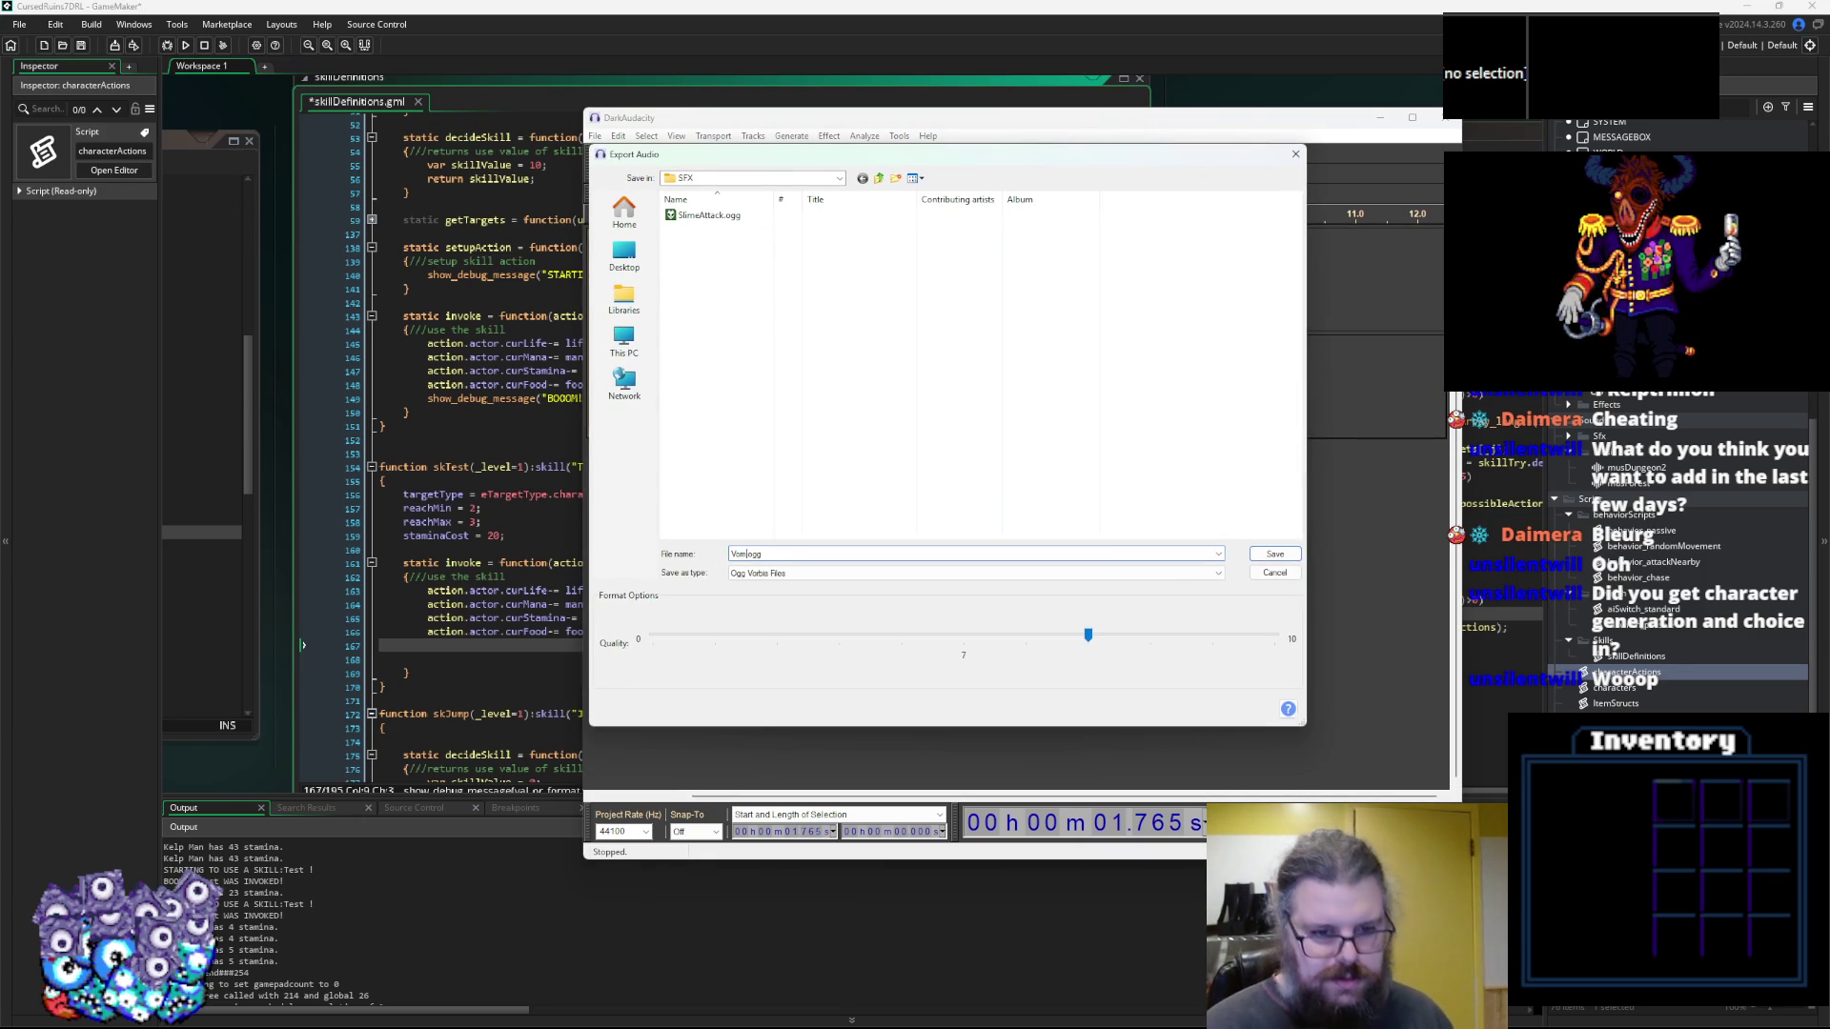
left_click(1274, 554)
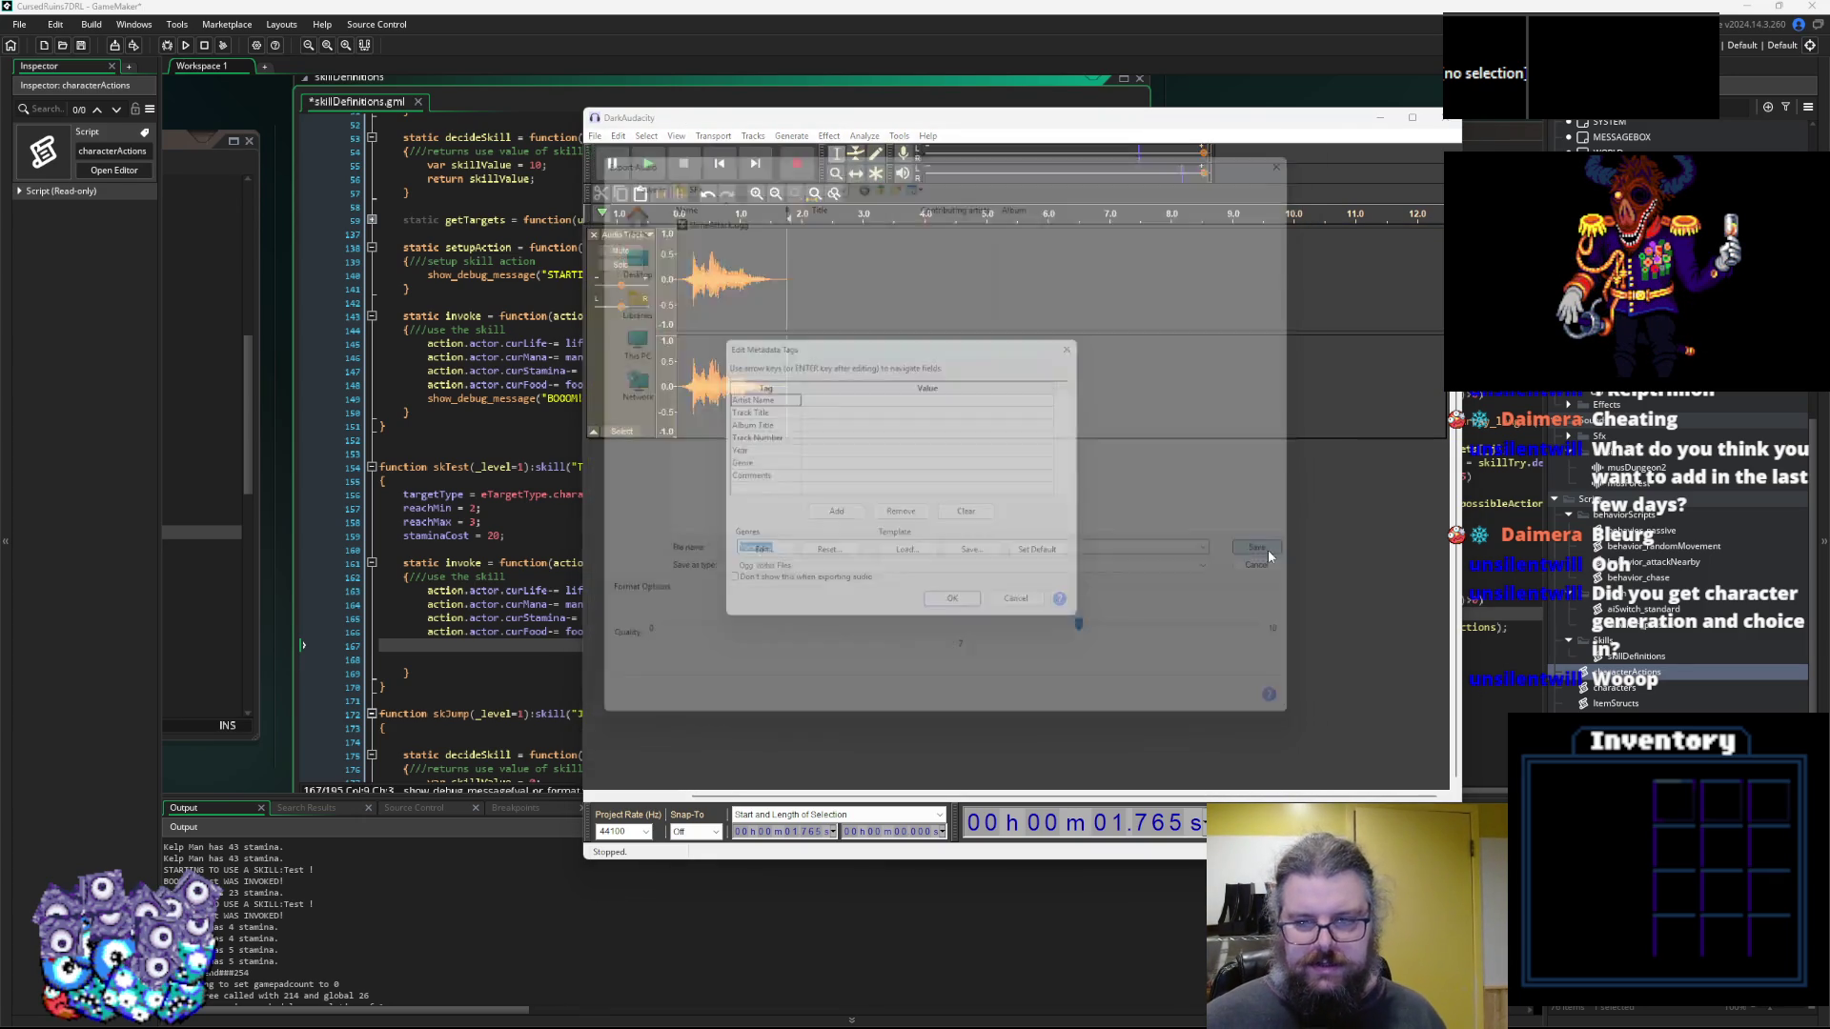
left_click(960, 611)
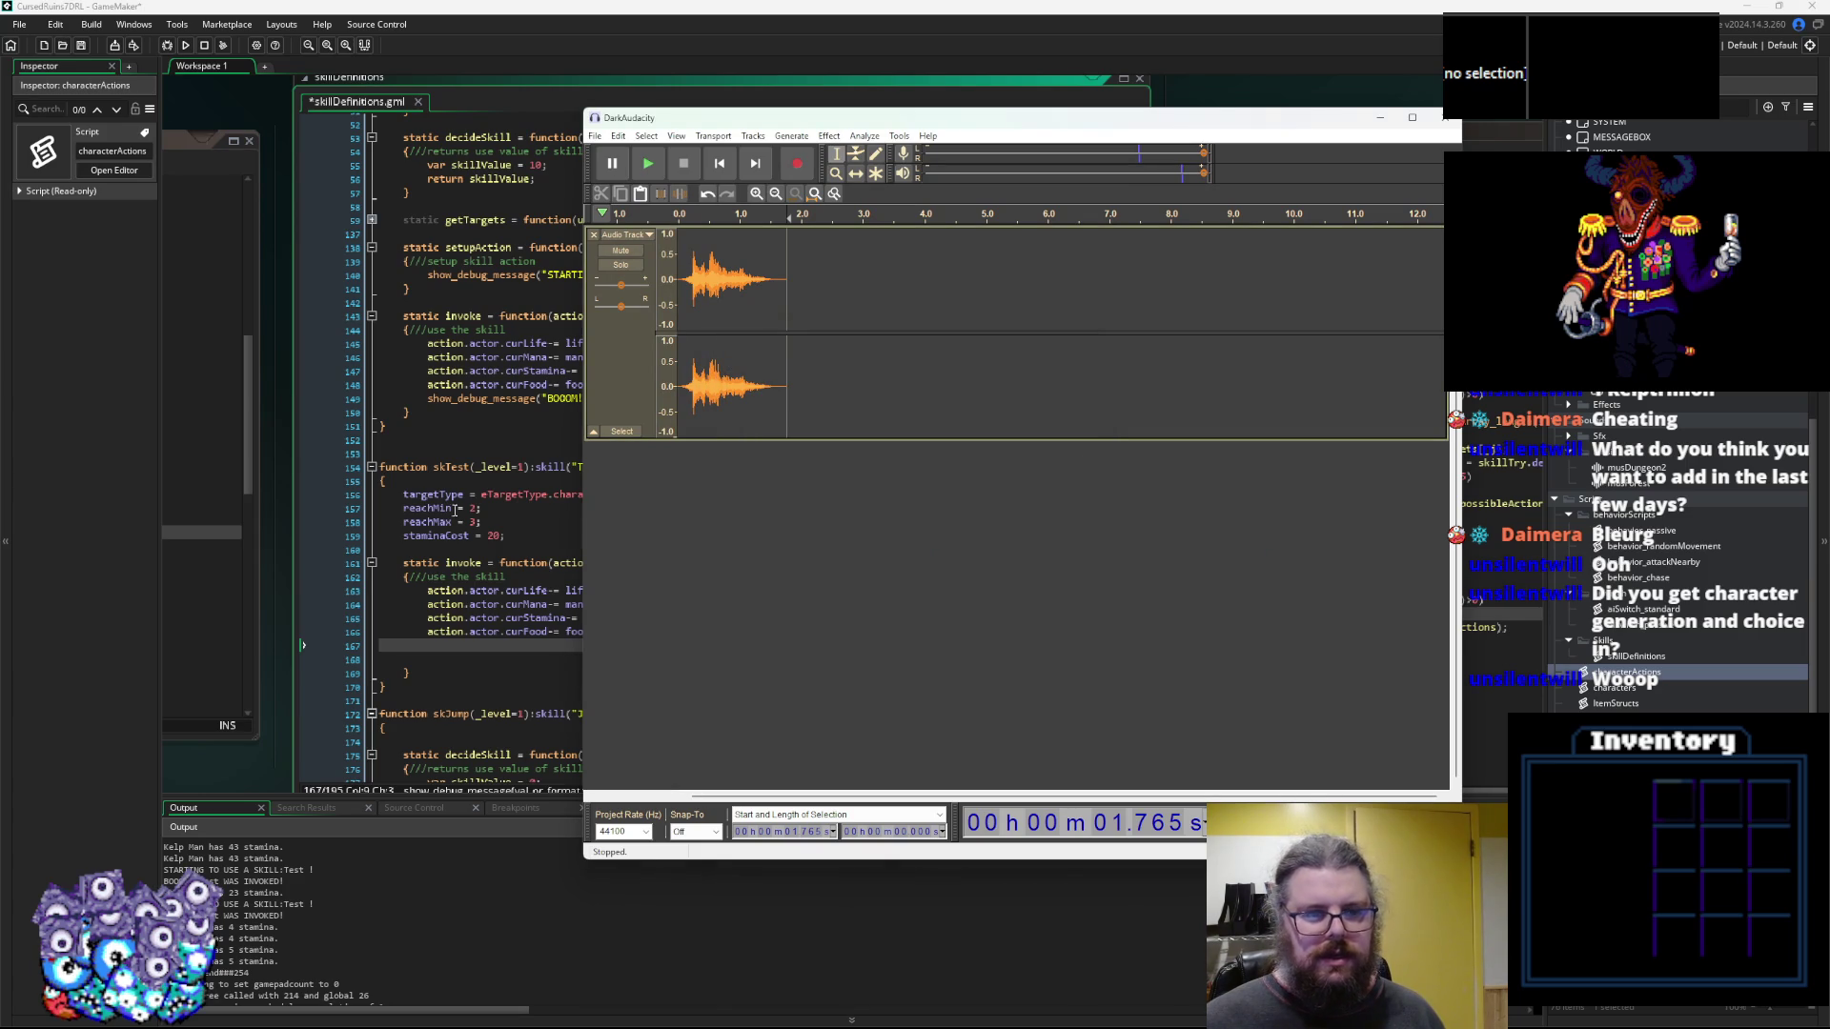
left_click(405, 495)
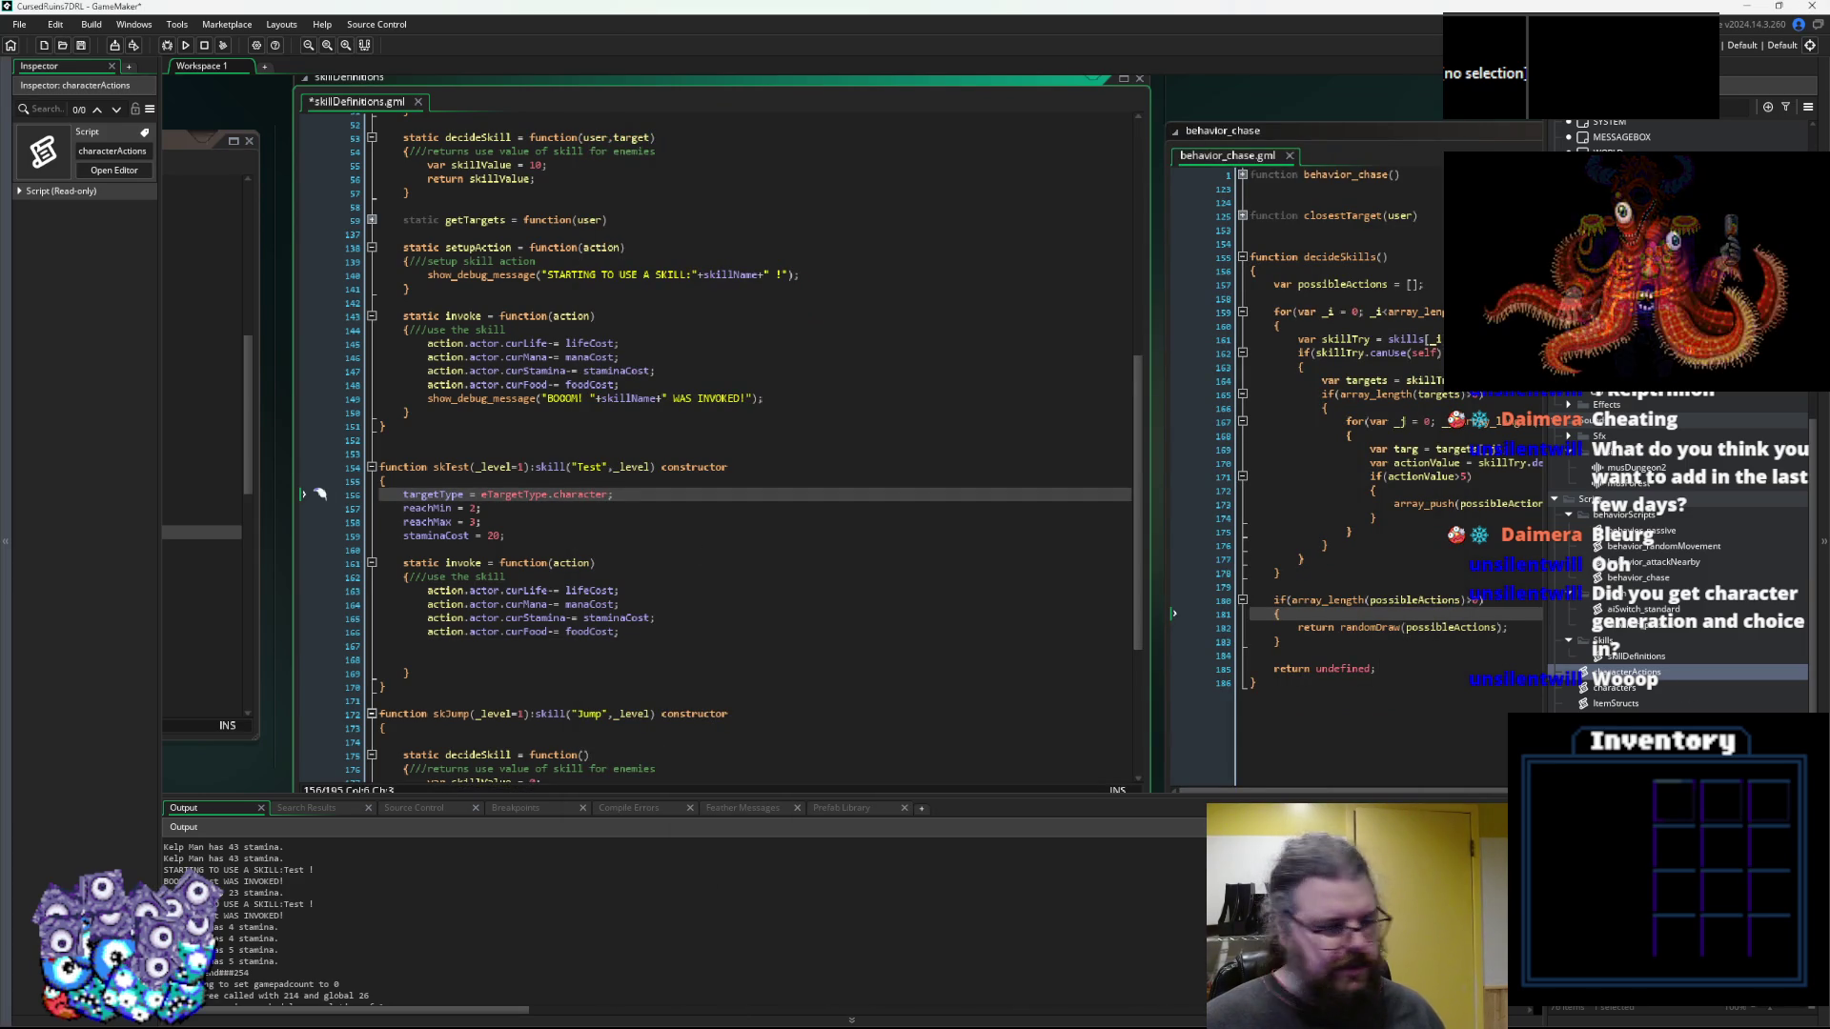
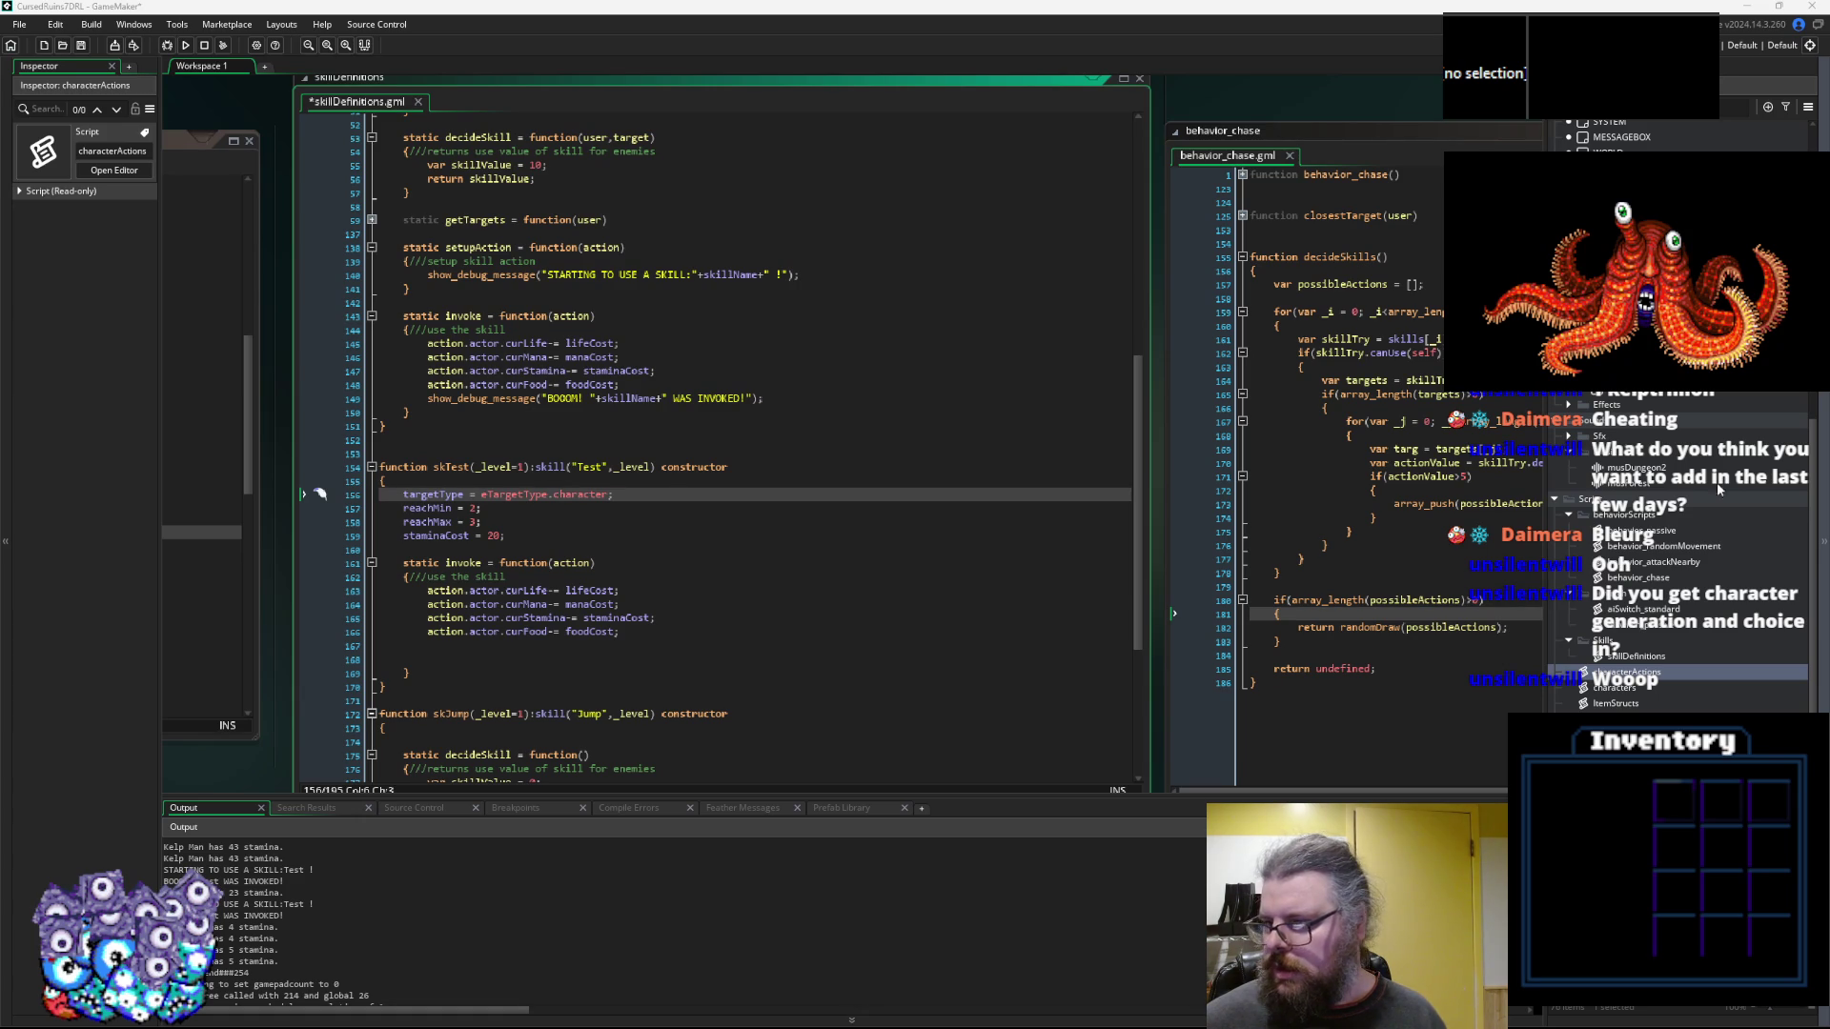
Import the Vomit audio file into the Sfx folder and name it sndVomit
left_click(1675, 600)
scroll(1674, 605, "up", 3)
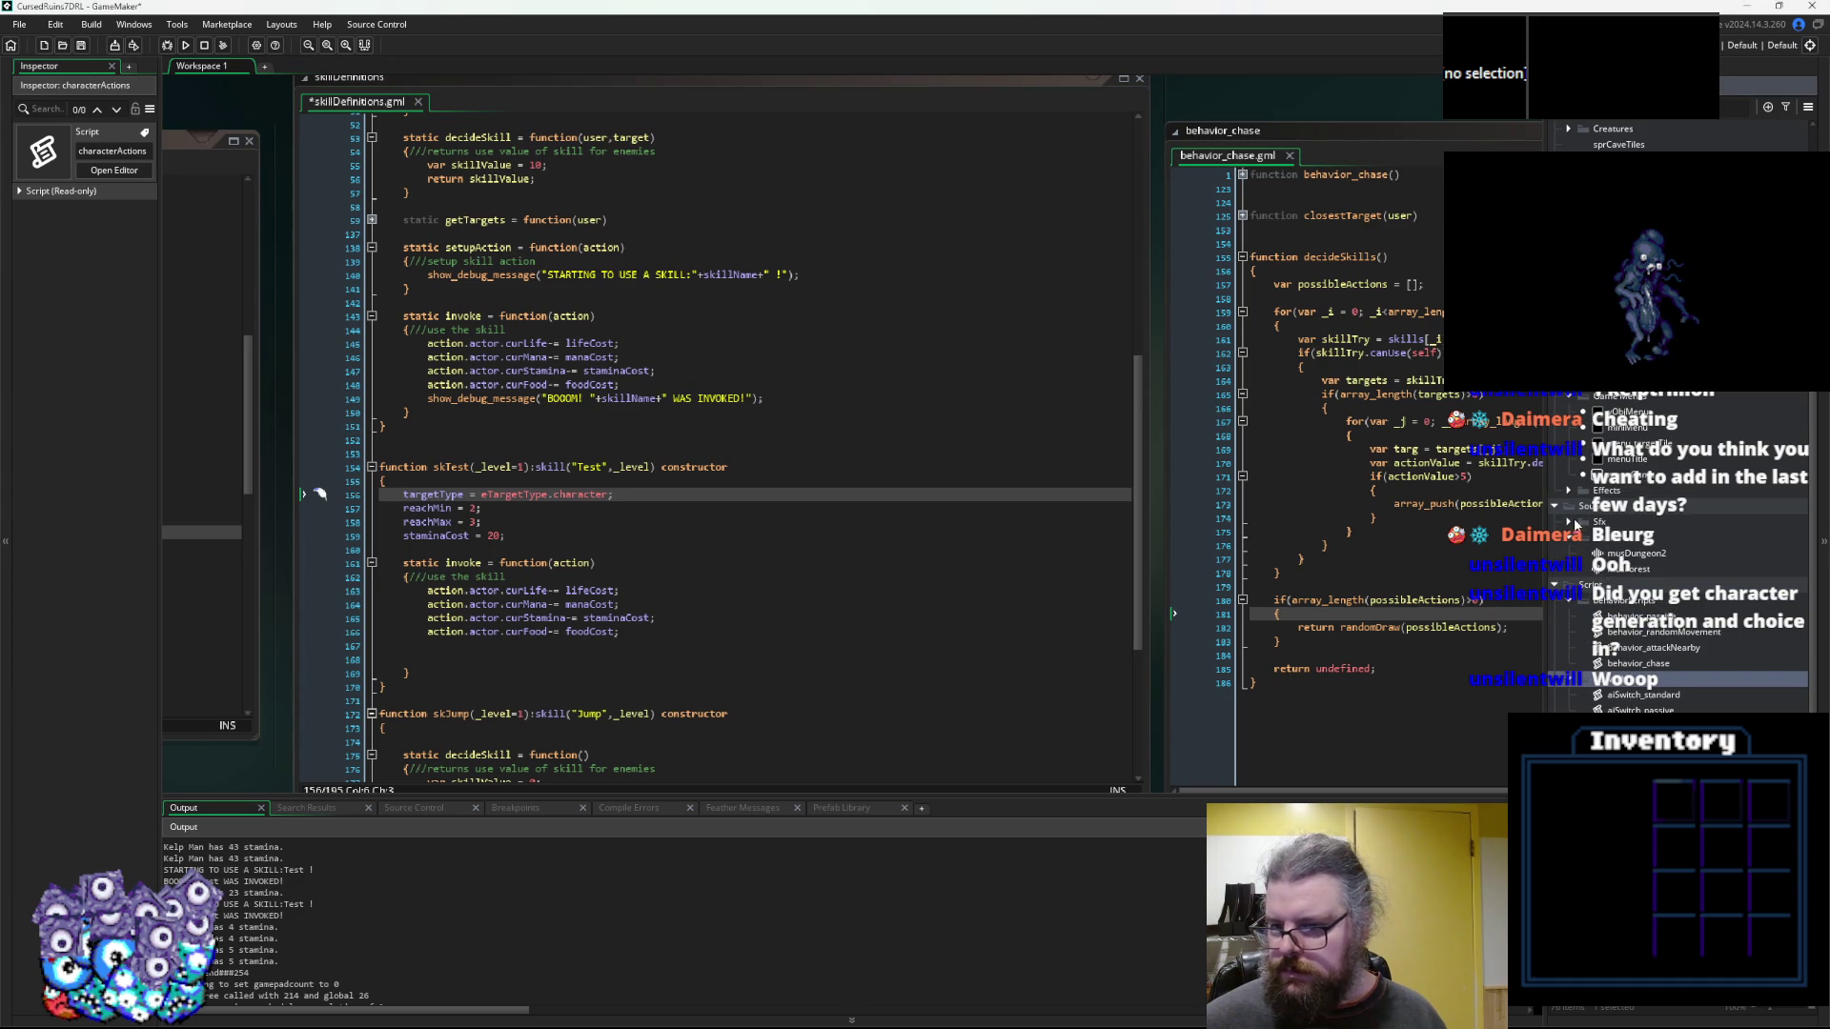
left_click(1569, 523)
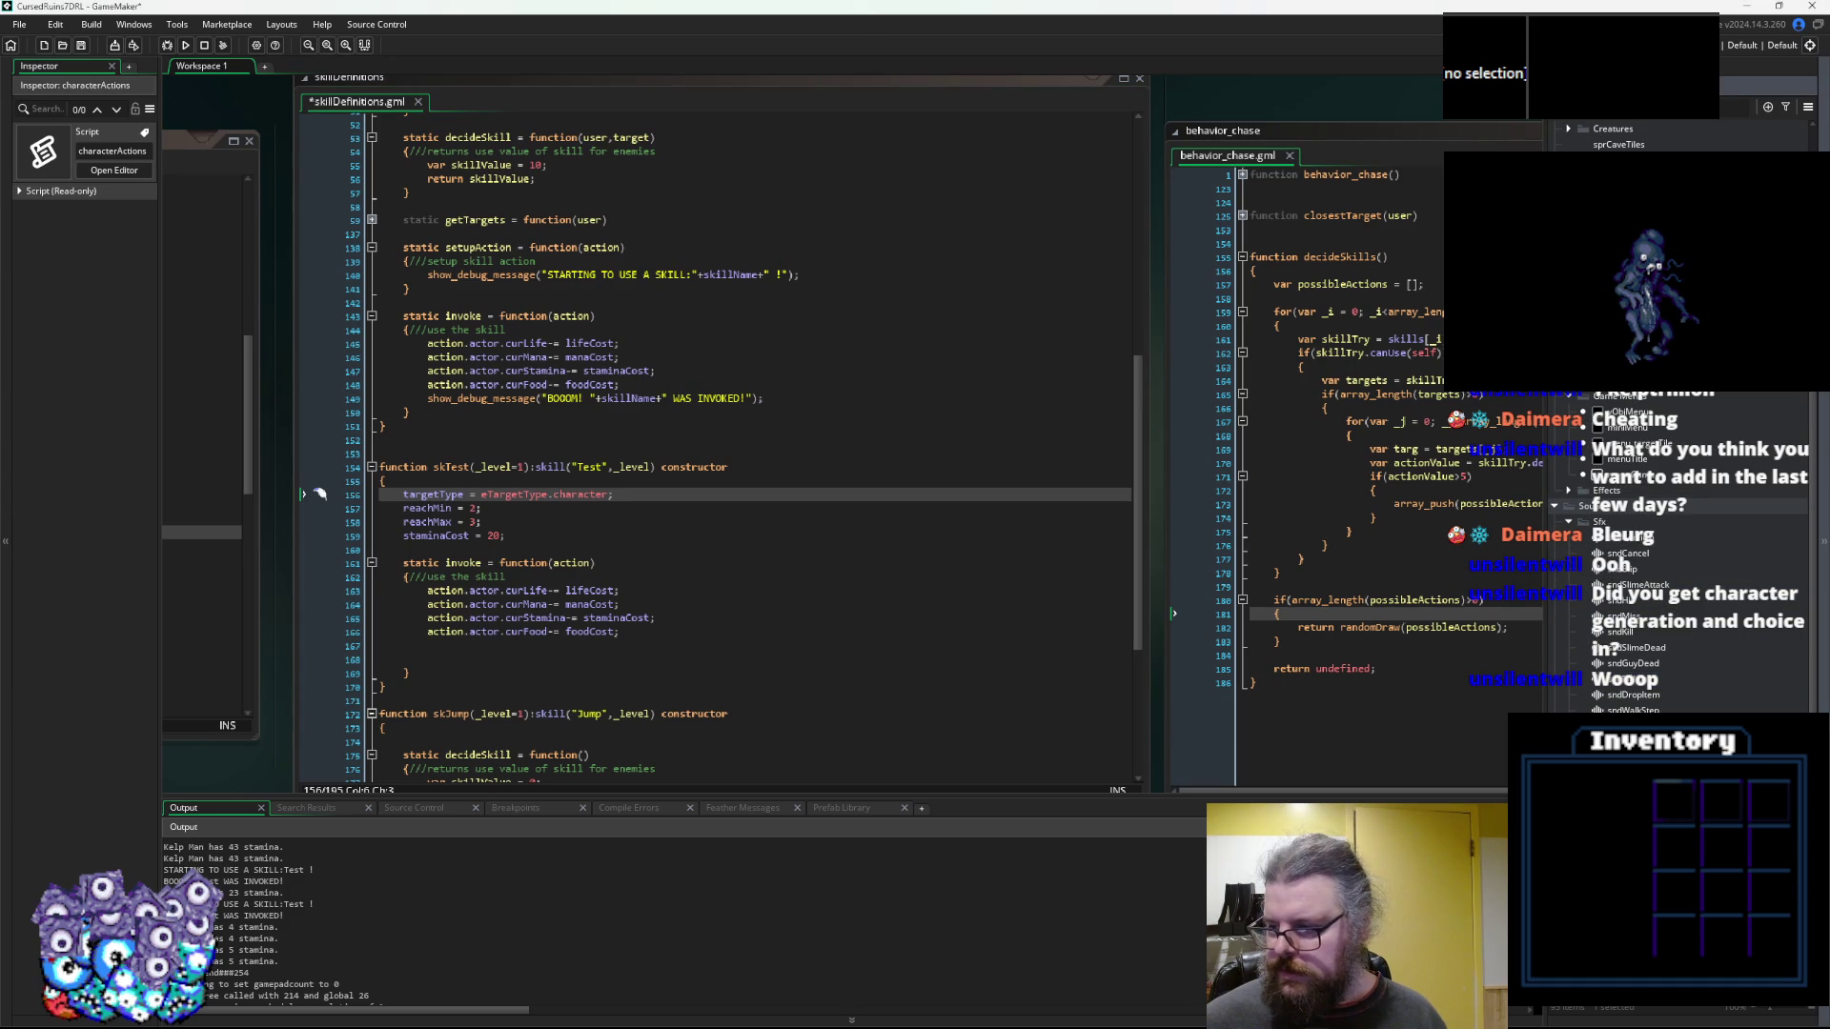
mouse_move(1630, 553)
left_mouse_down()
mouse_move(915, 19)
mouse_move(315, 286)
left_mouse_up()
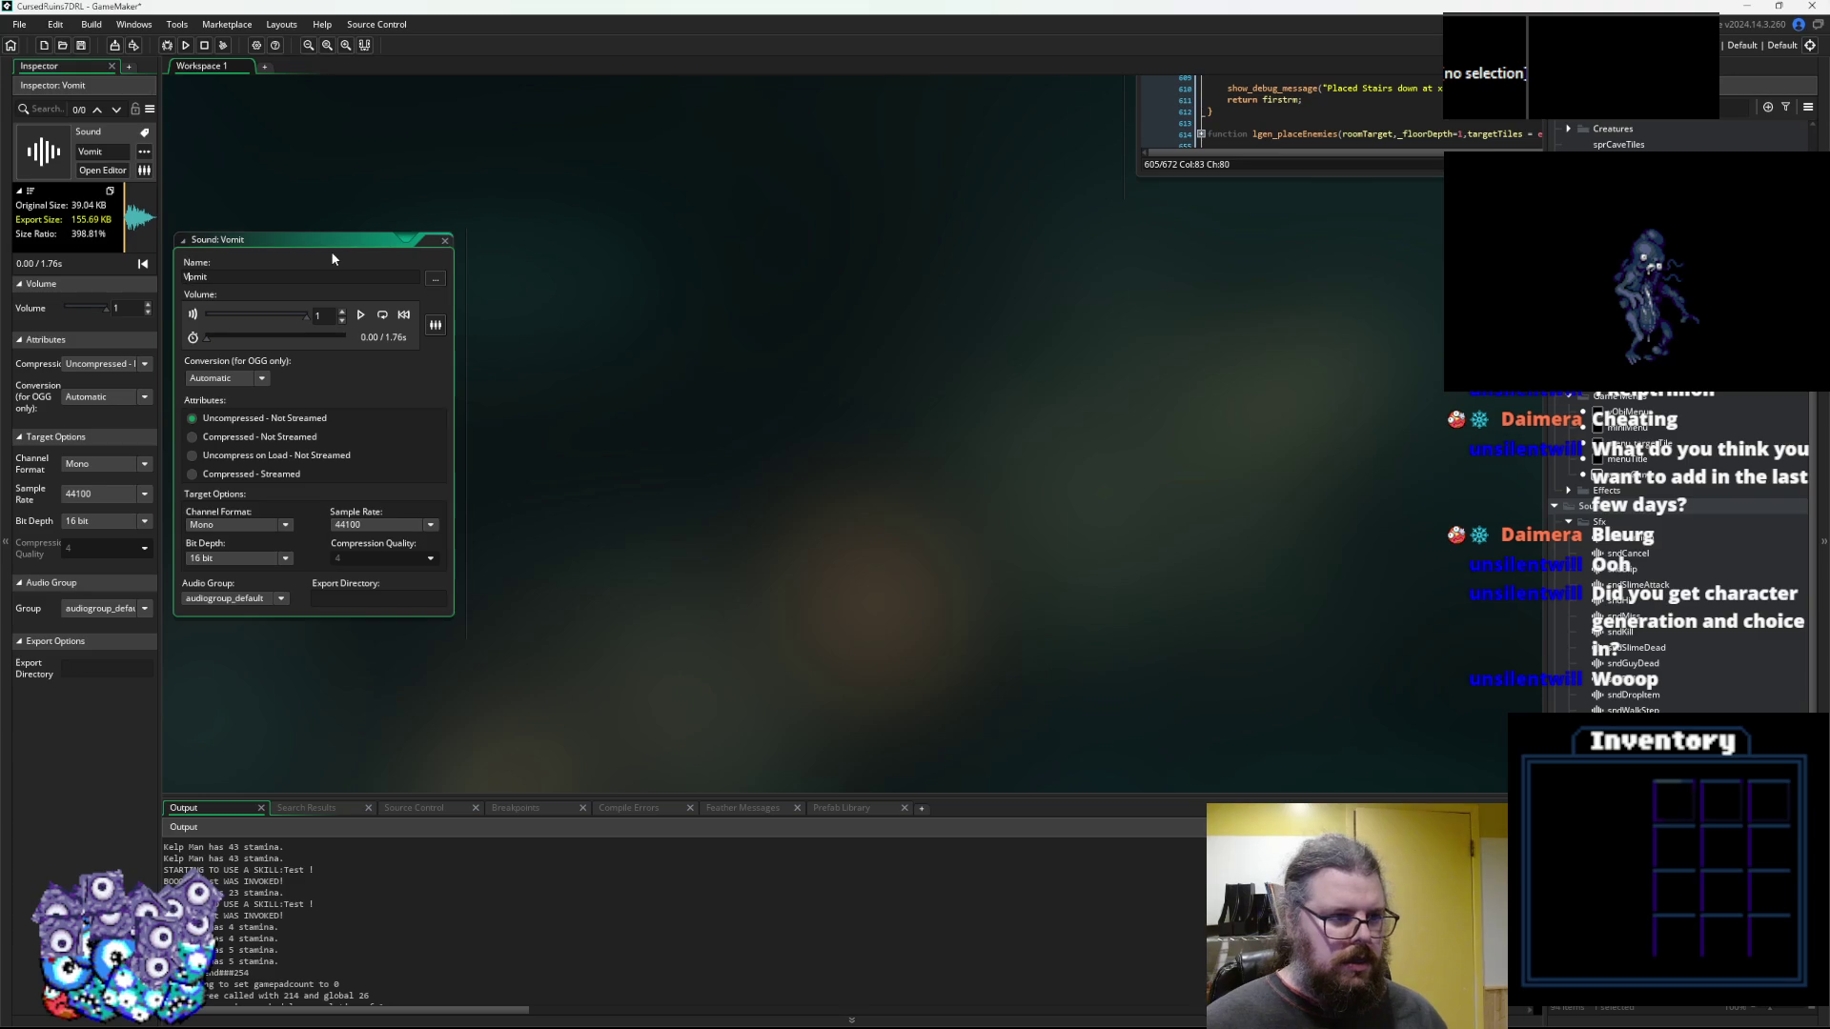
type("smd")
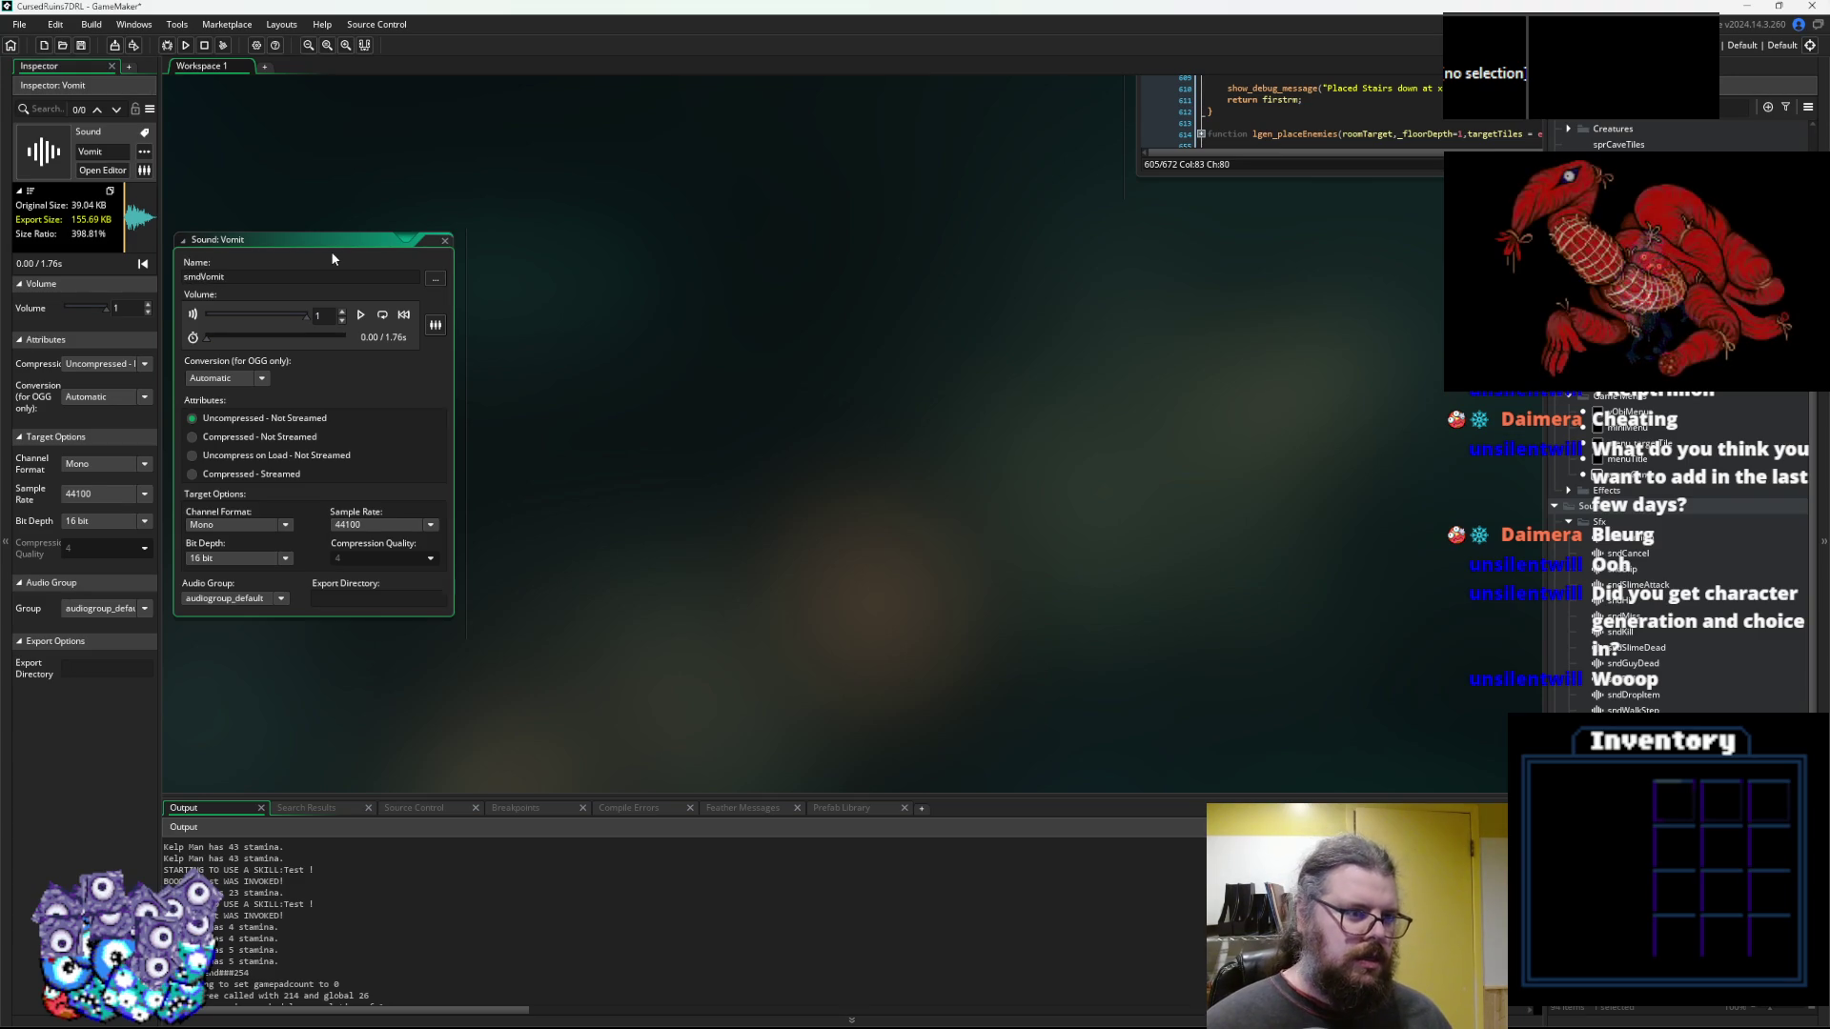
key("BackSpace")
key("BackSpace")
type("nd")
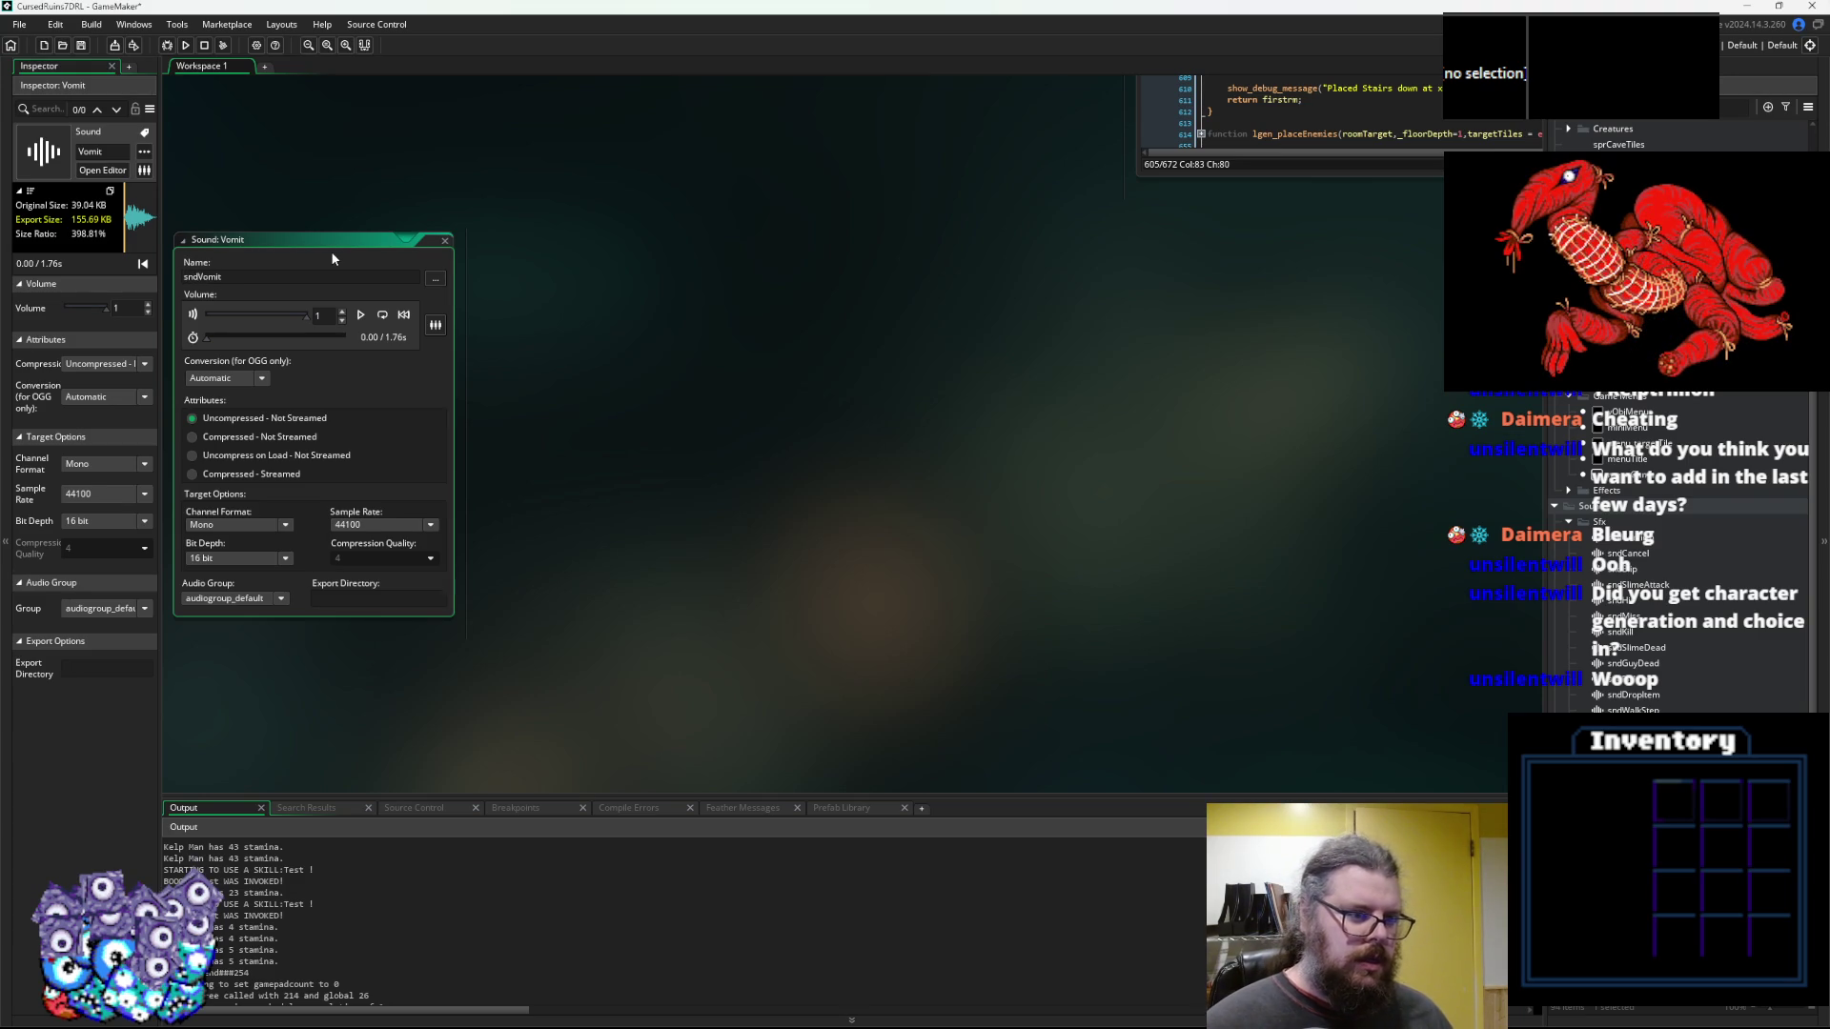
Set the sound's channel format to 3D and close the sndVomit editor
left_click(213, 529)
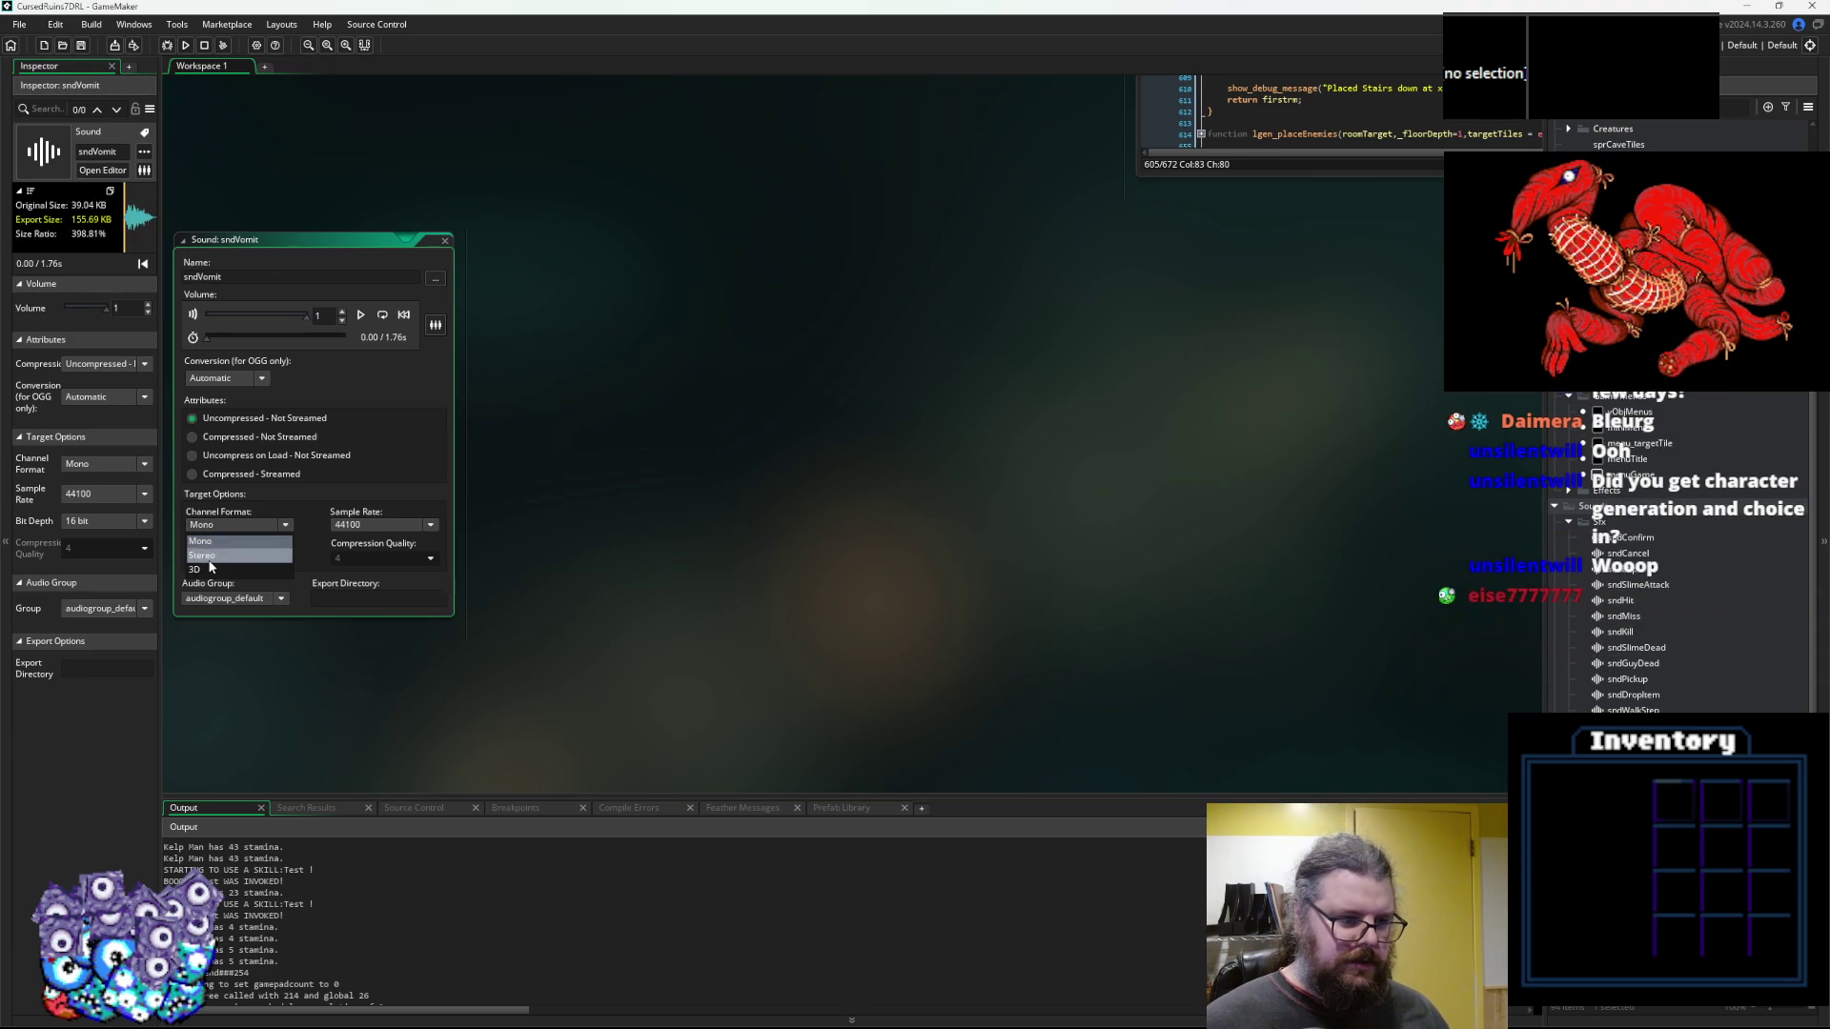
left_click(209, 556)
left_click(223, 522)
left_click(216, 570)
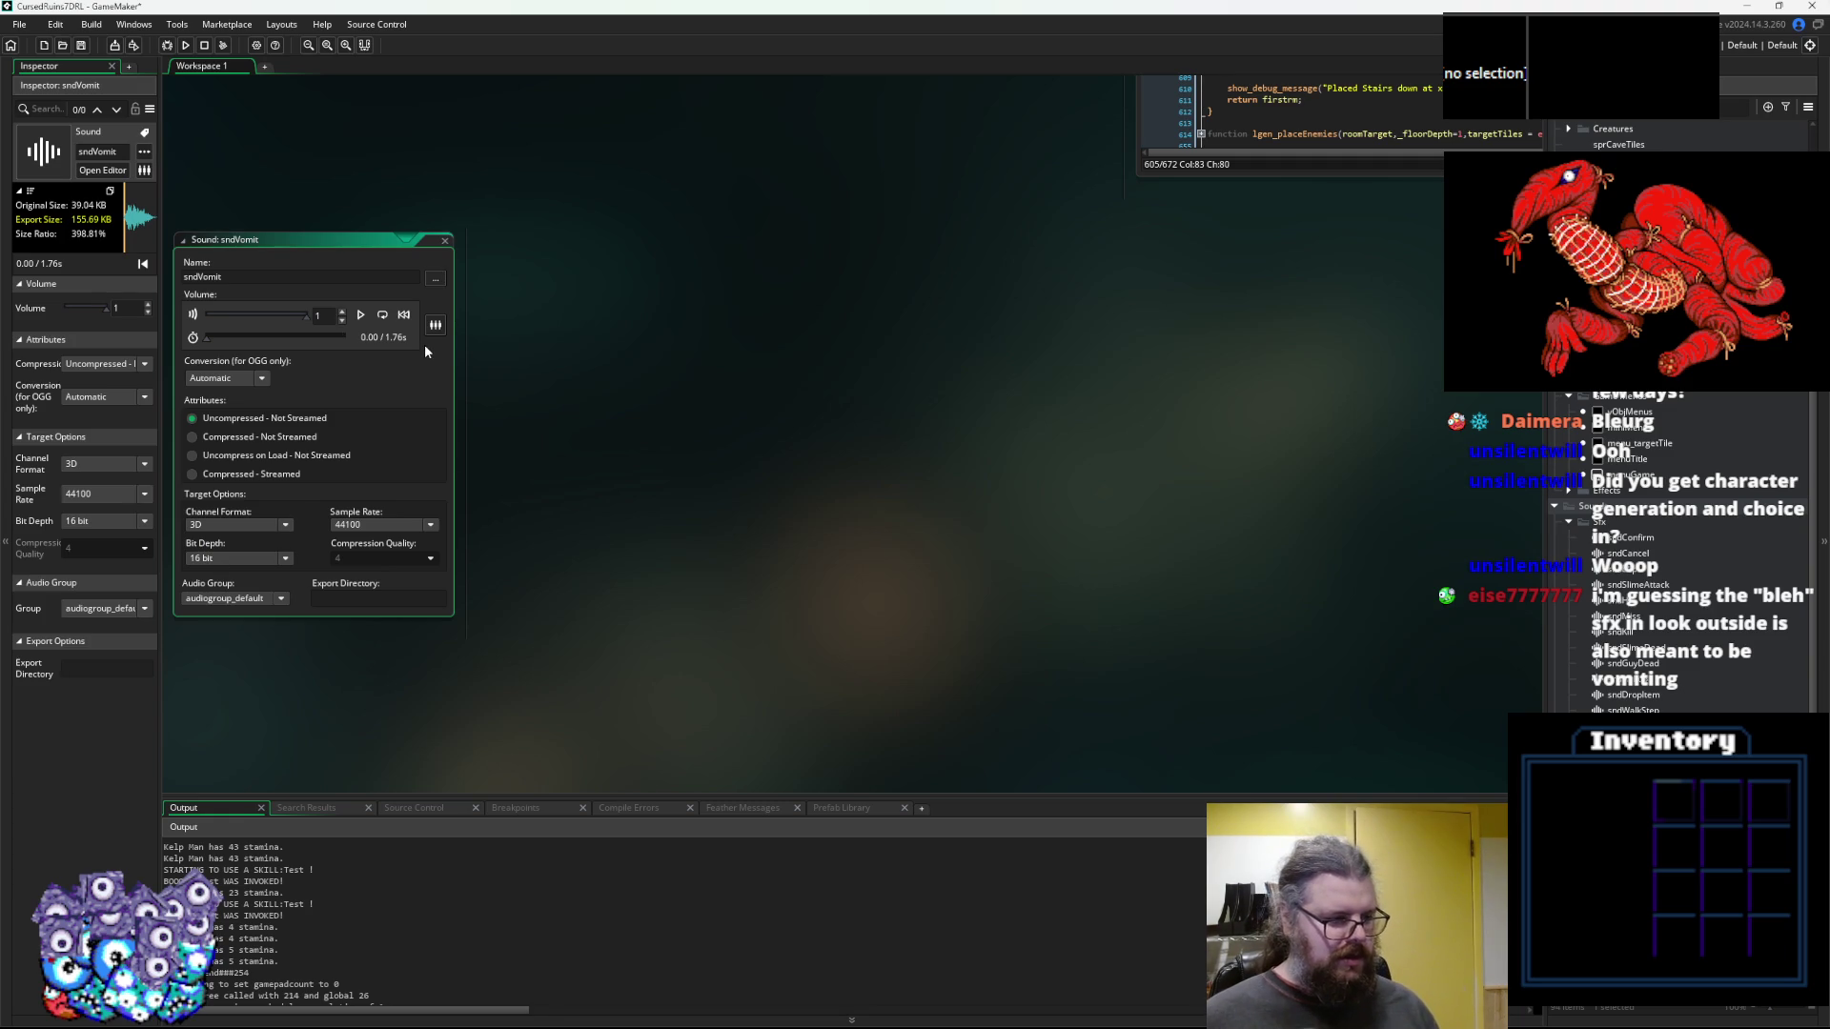
left_click(350, 275)
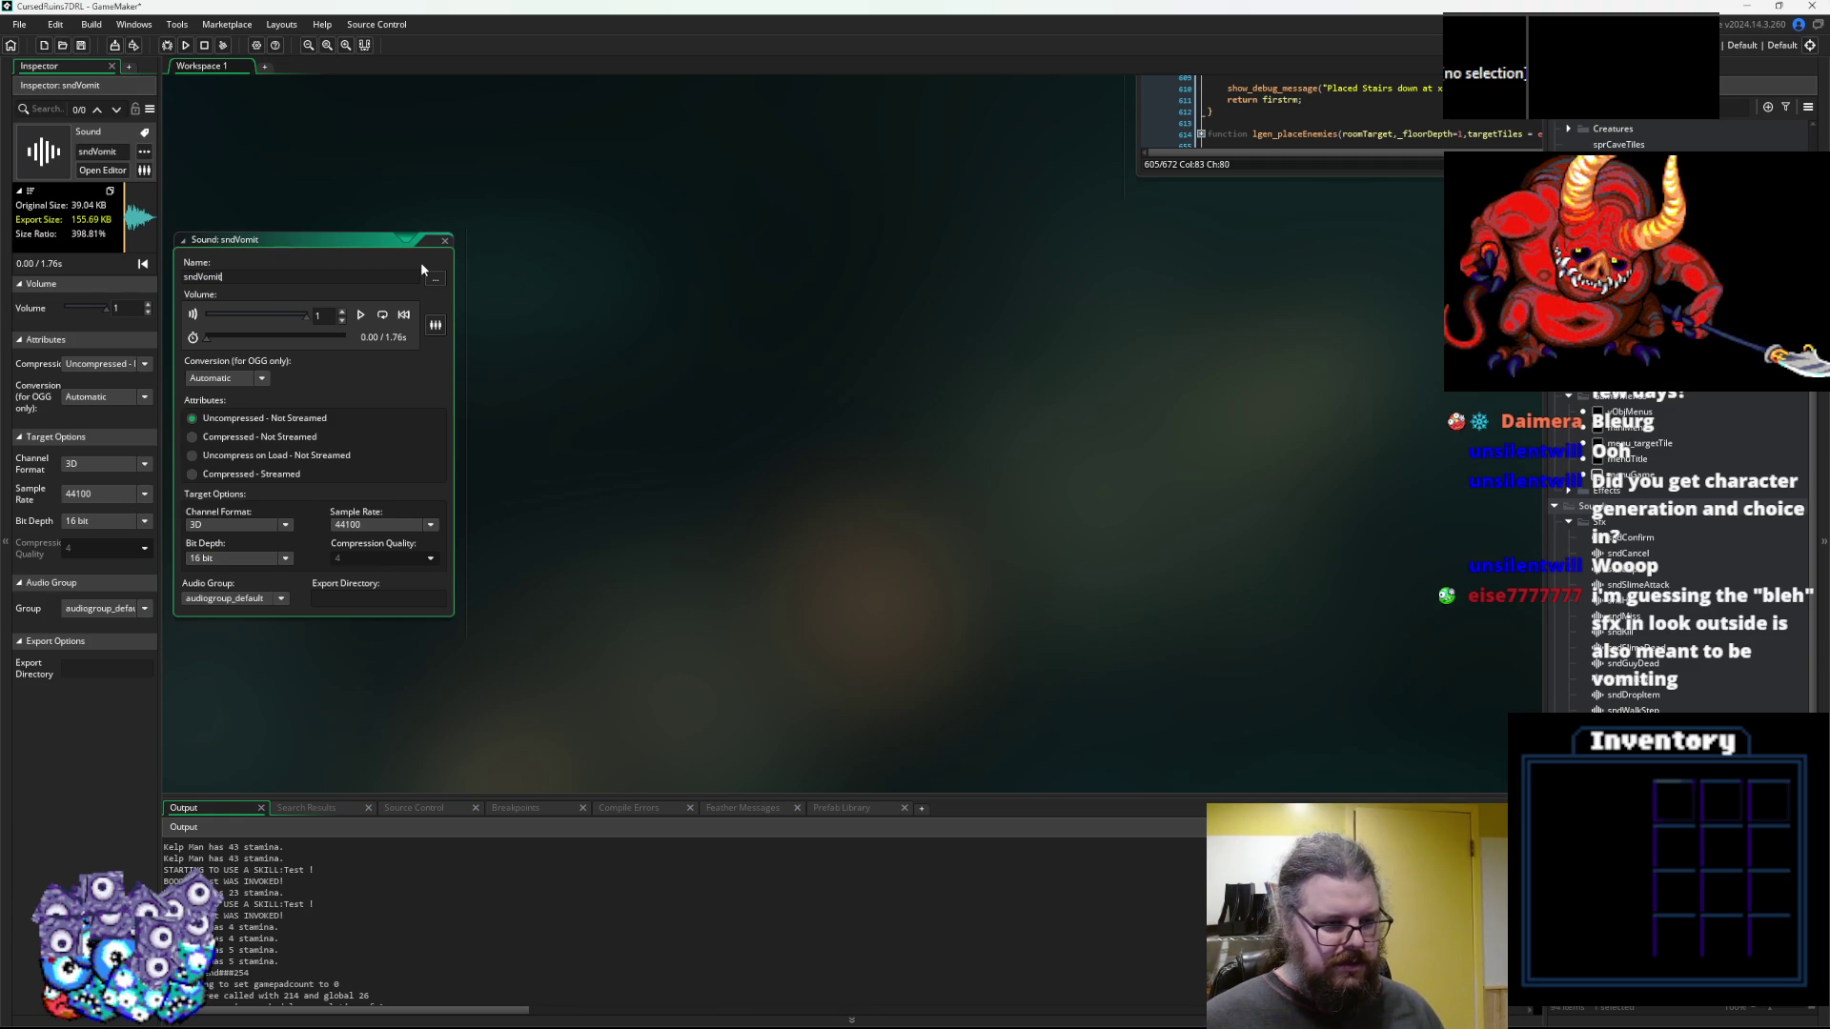
double_click(238, 277)
left_click(446, 241)
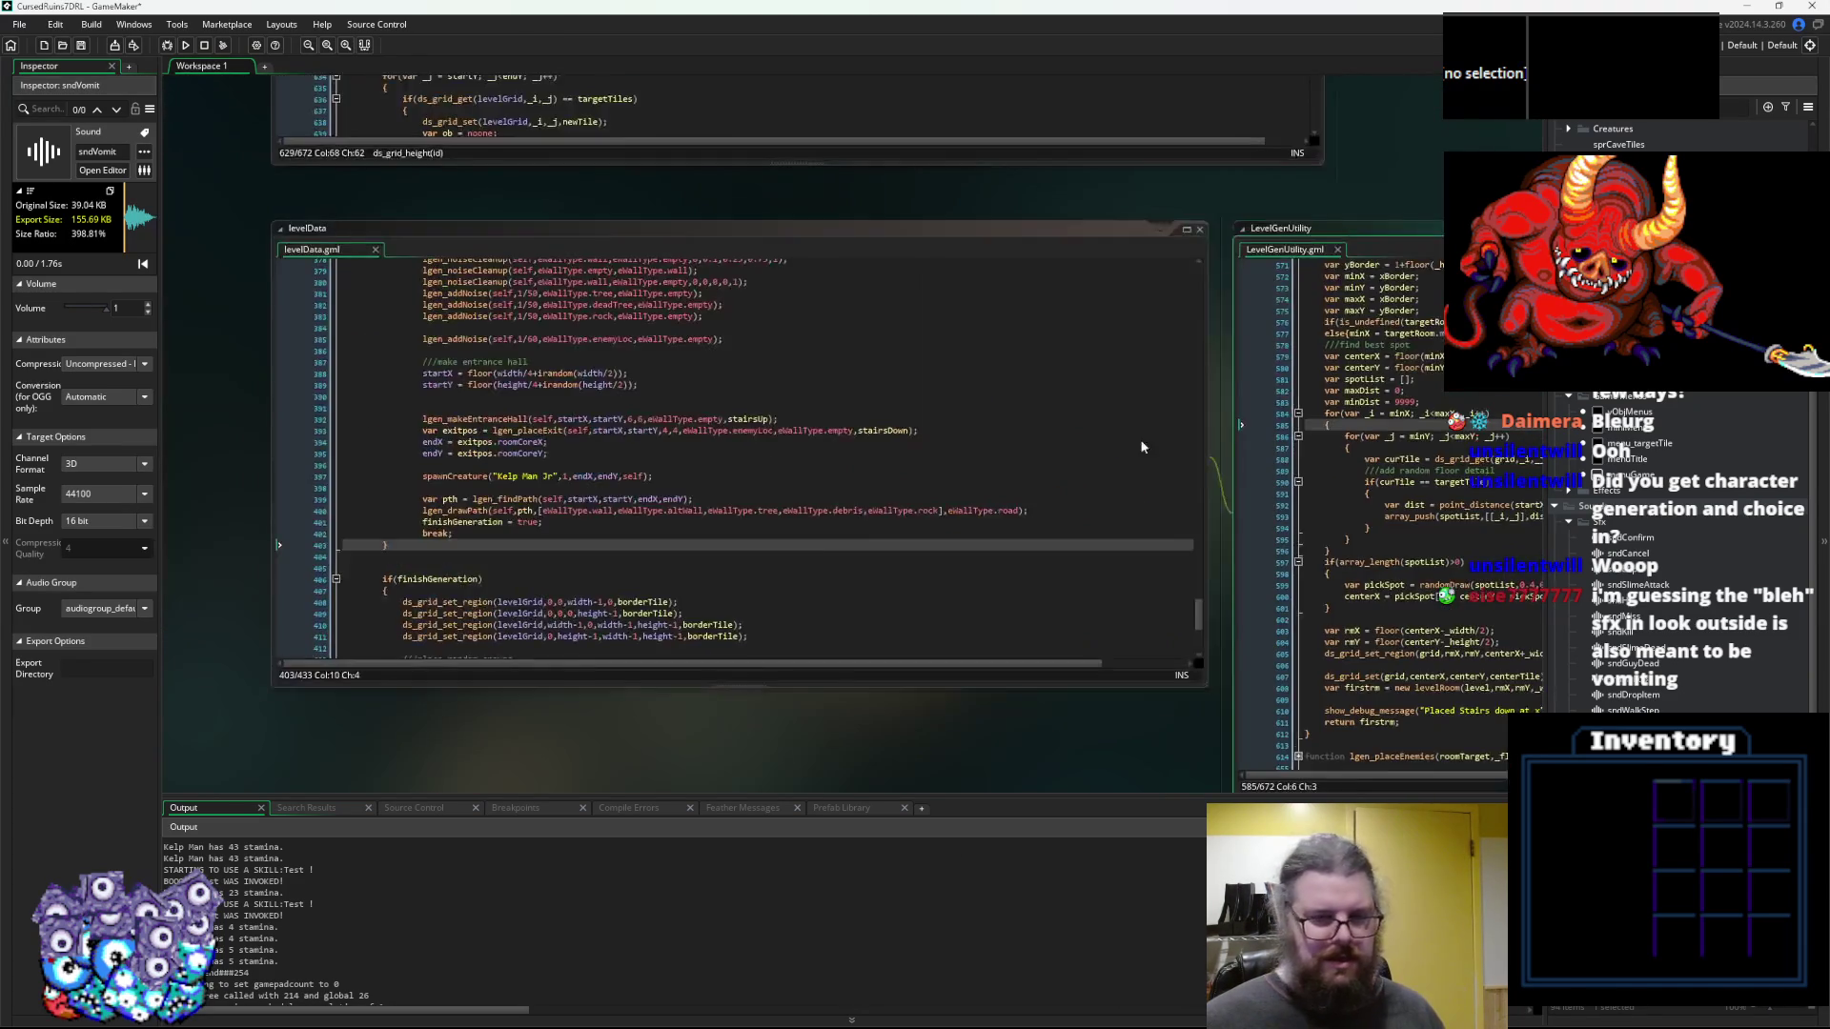
Look through LevelGenUtility, MathUtils and behavior_randomMovement code, ending at skillDefinitions' skTest invoke
left_click(866, 314)
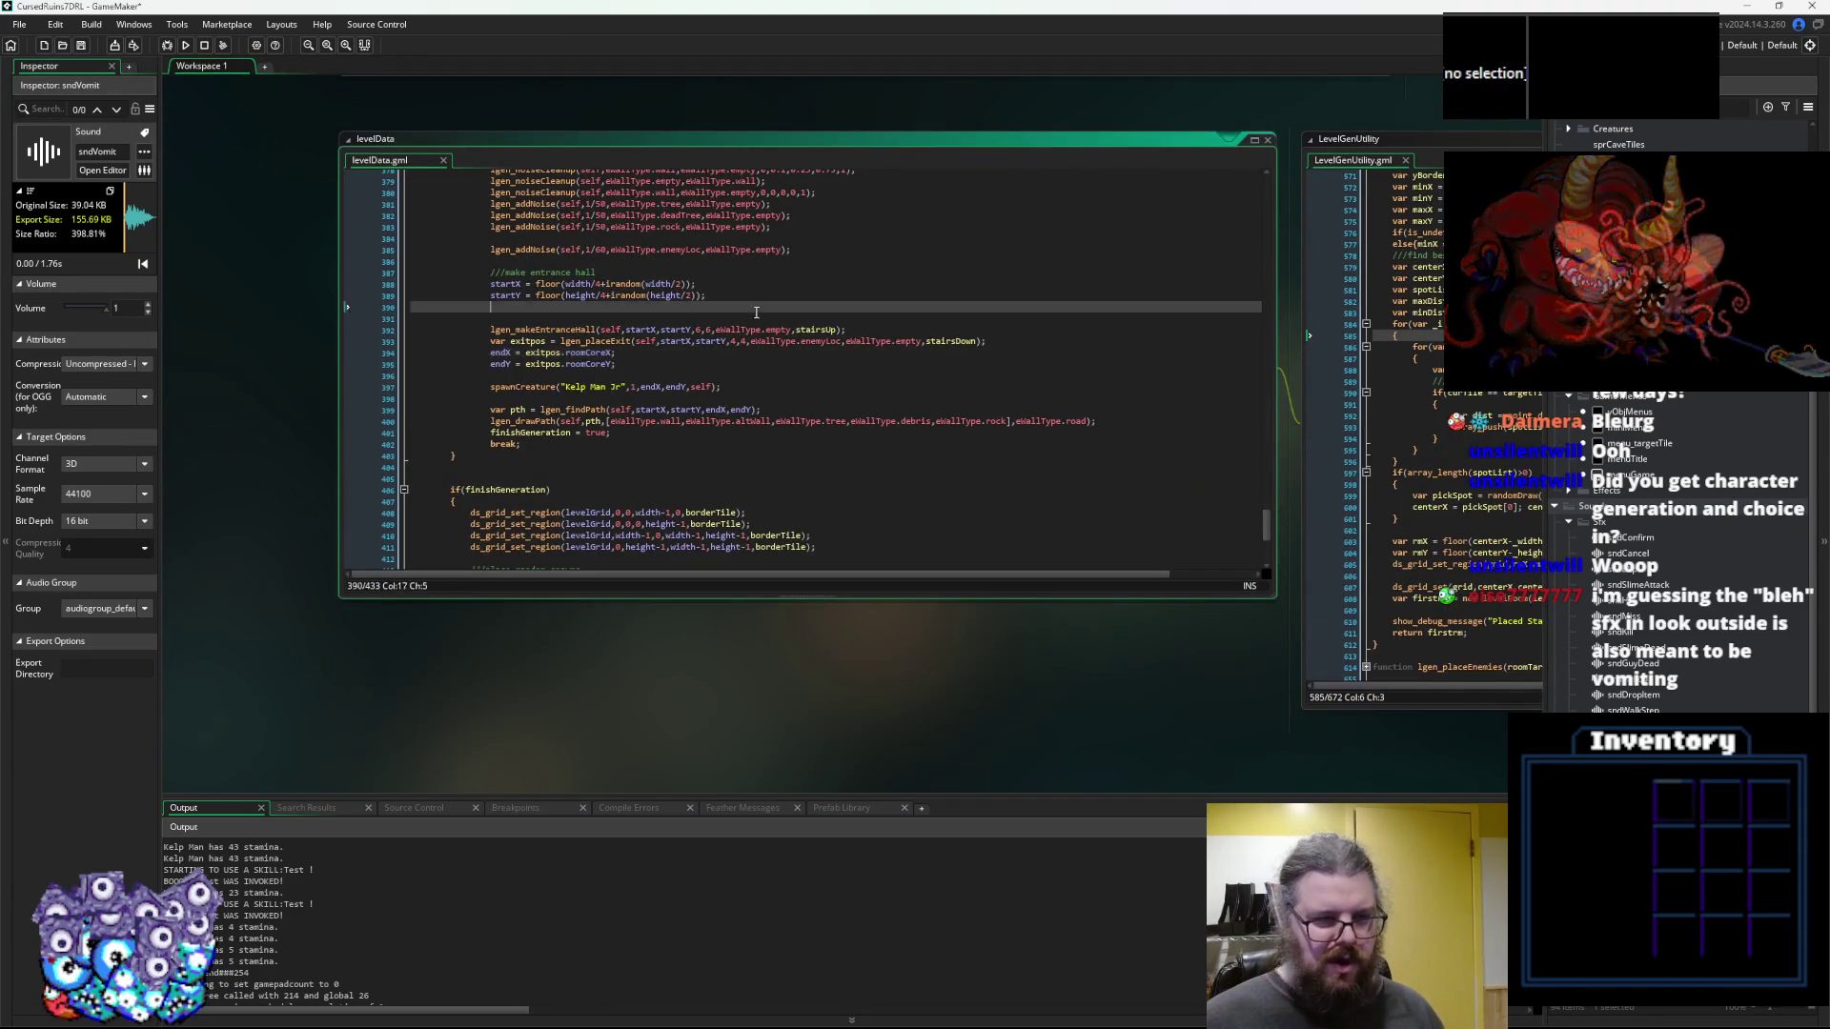
left_click(711, 453)
scroll(1038, 448, "down", 5)
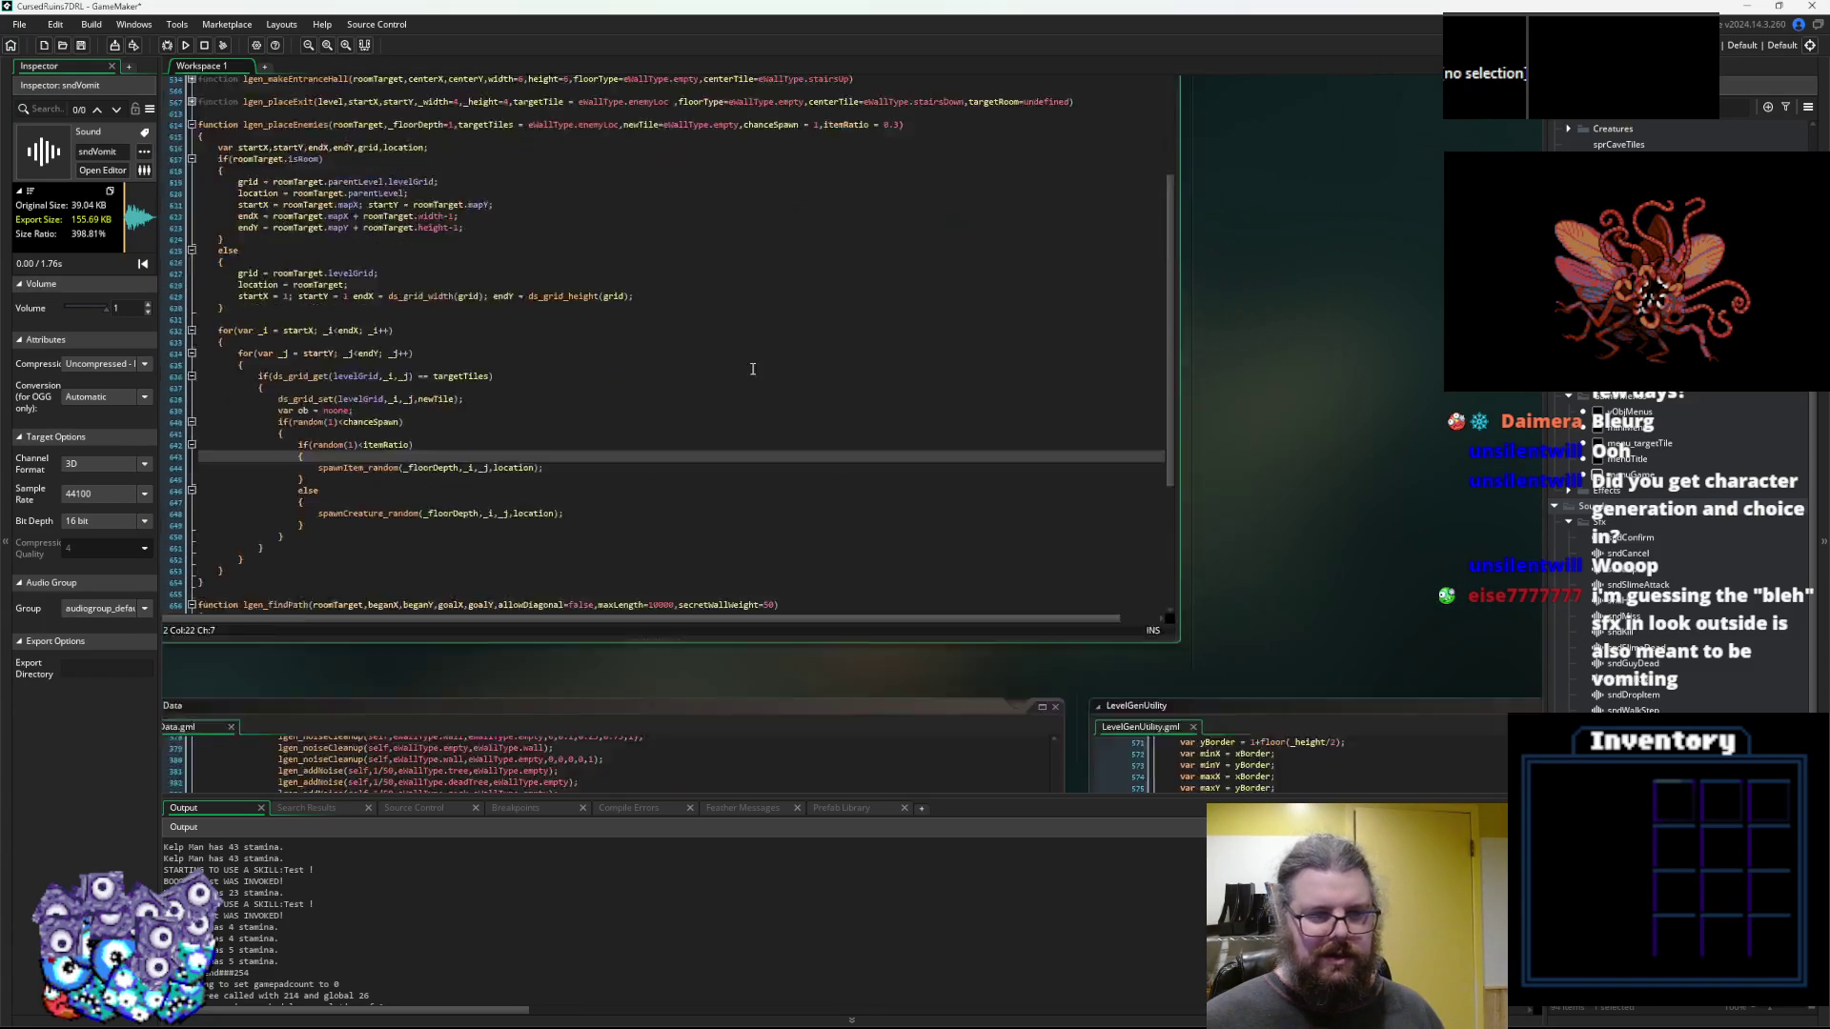
left_click(959, 328)
scroll(908, 520, "down", 8)
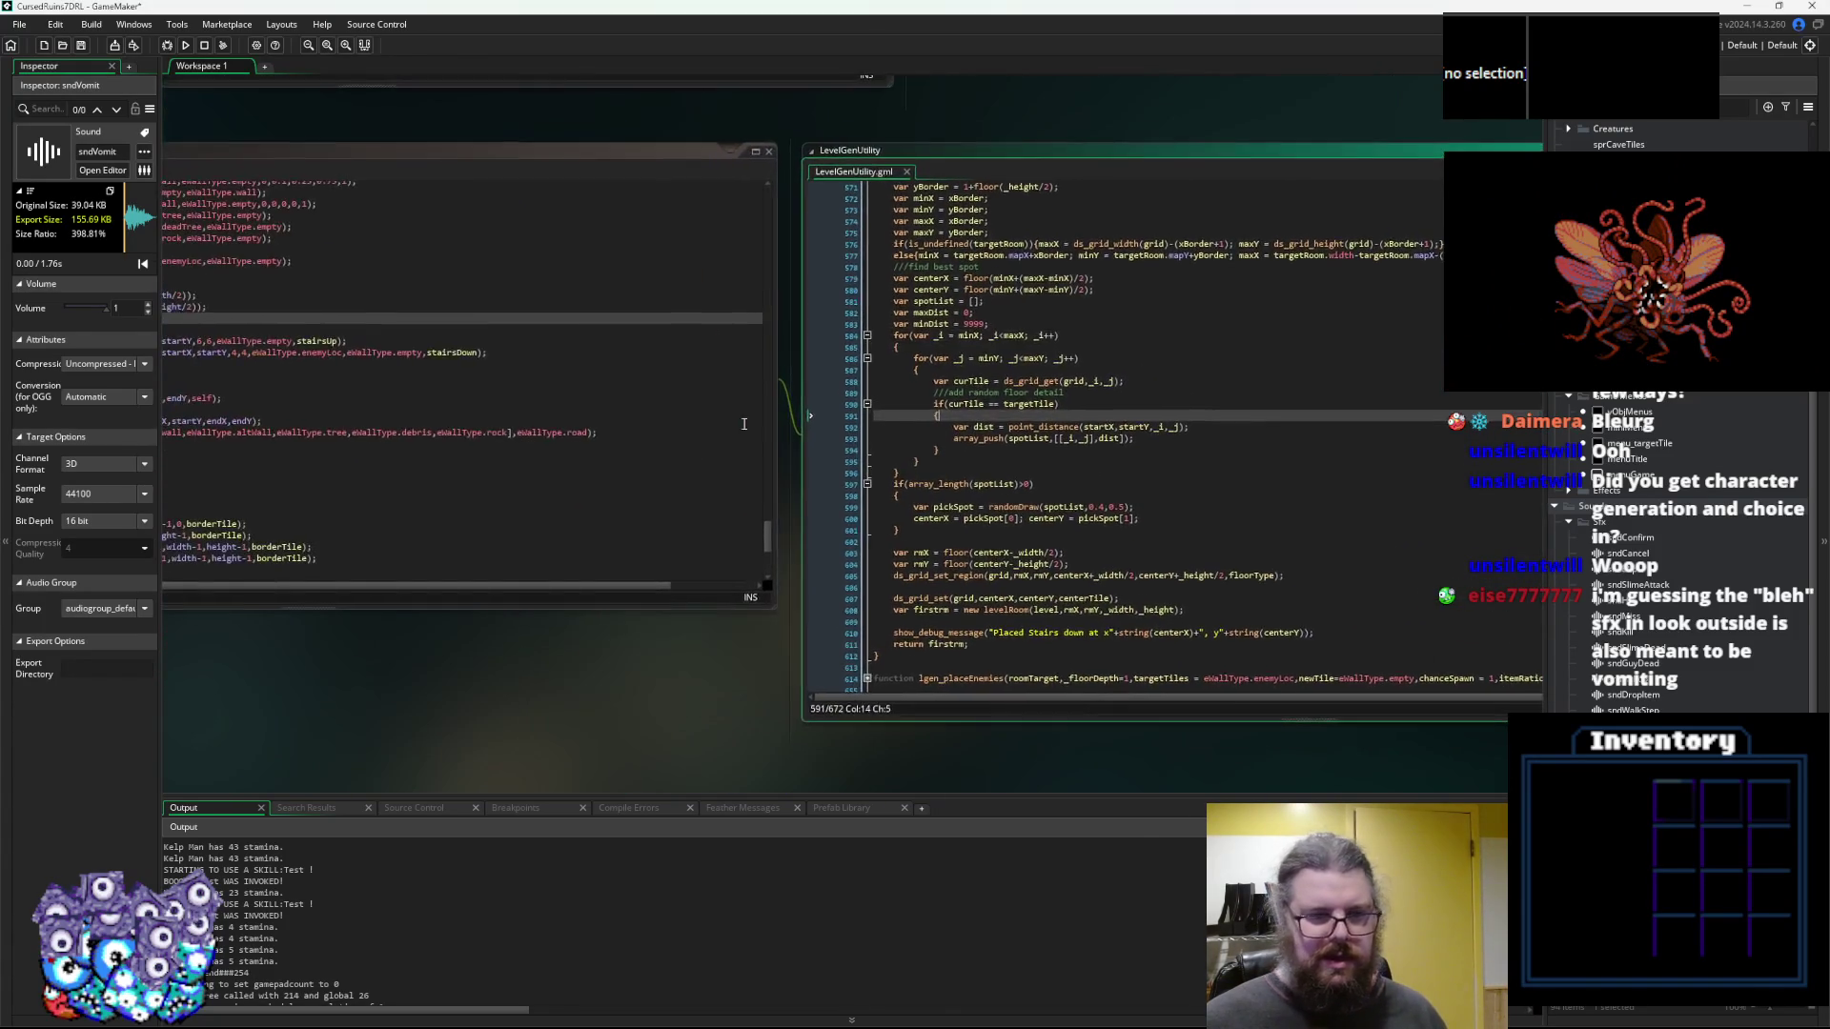
scroll(907, 519, "up", 8)
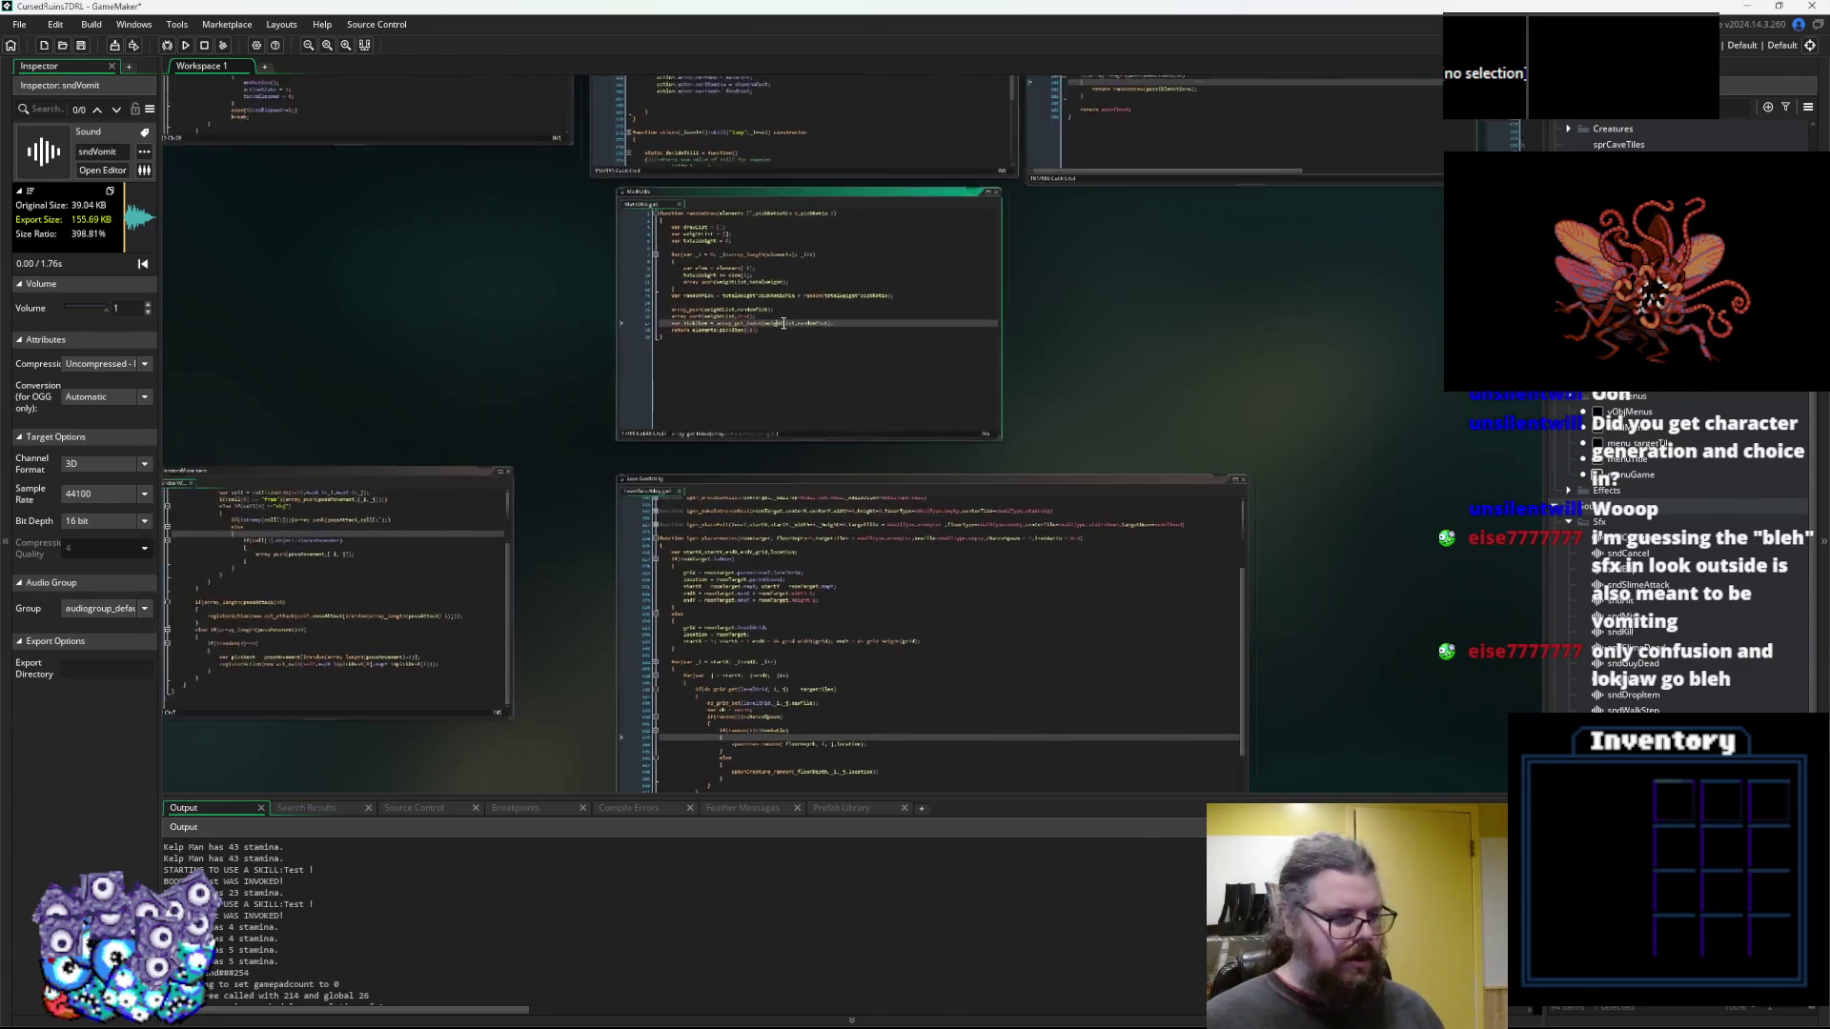
left_click(752, 449)
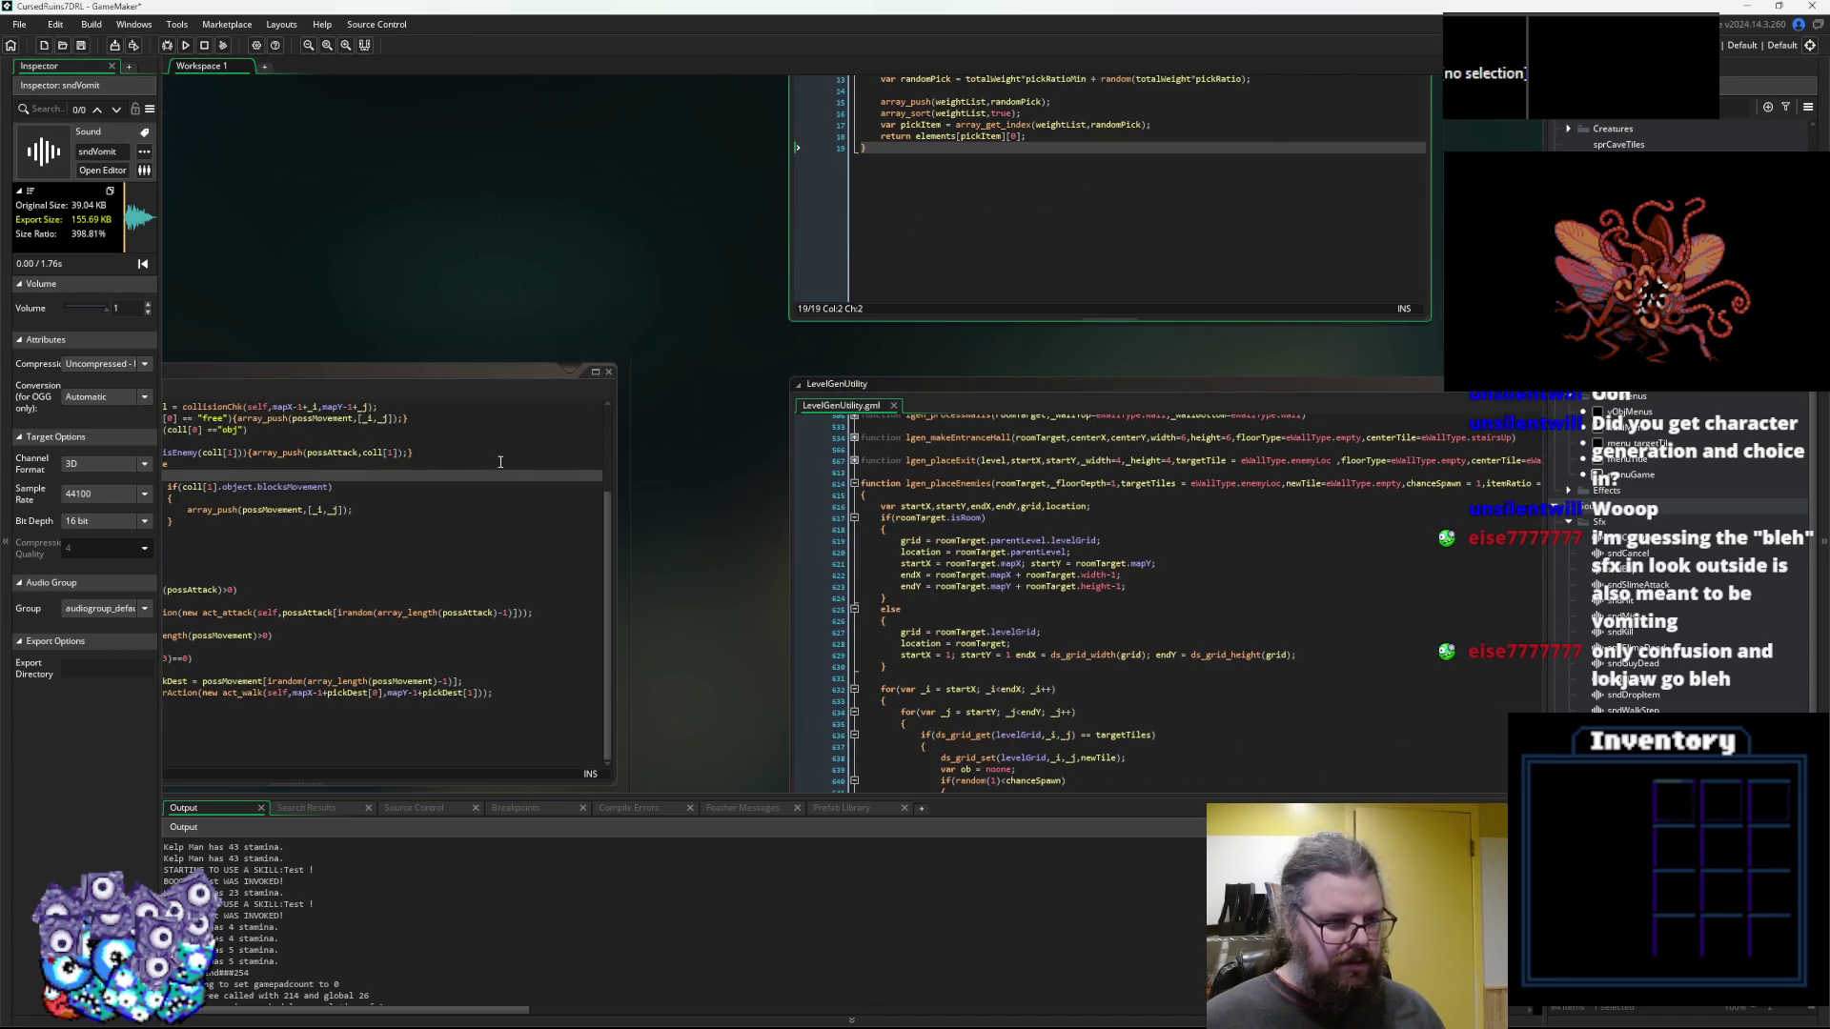
left_click(501, 463)
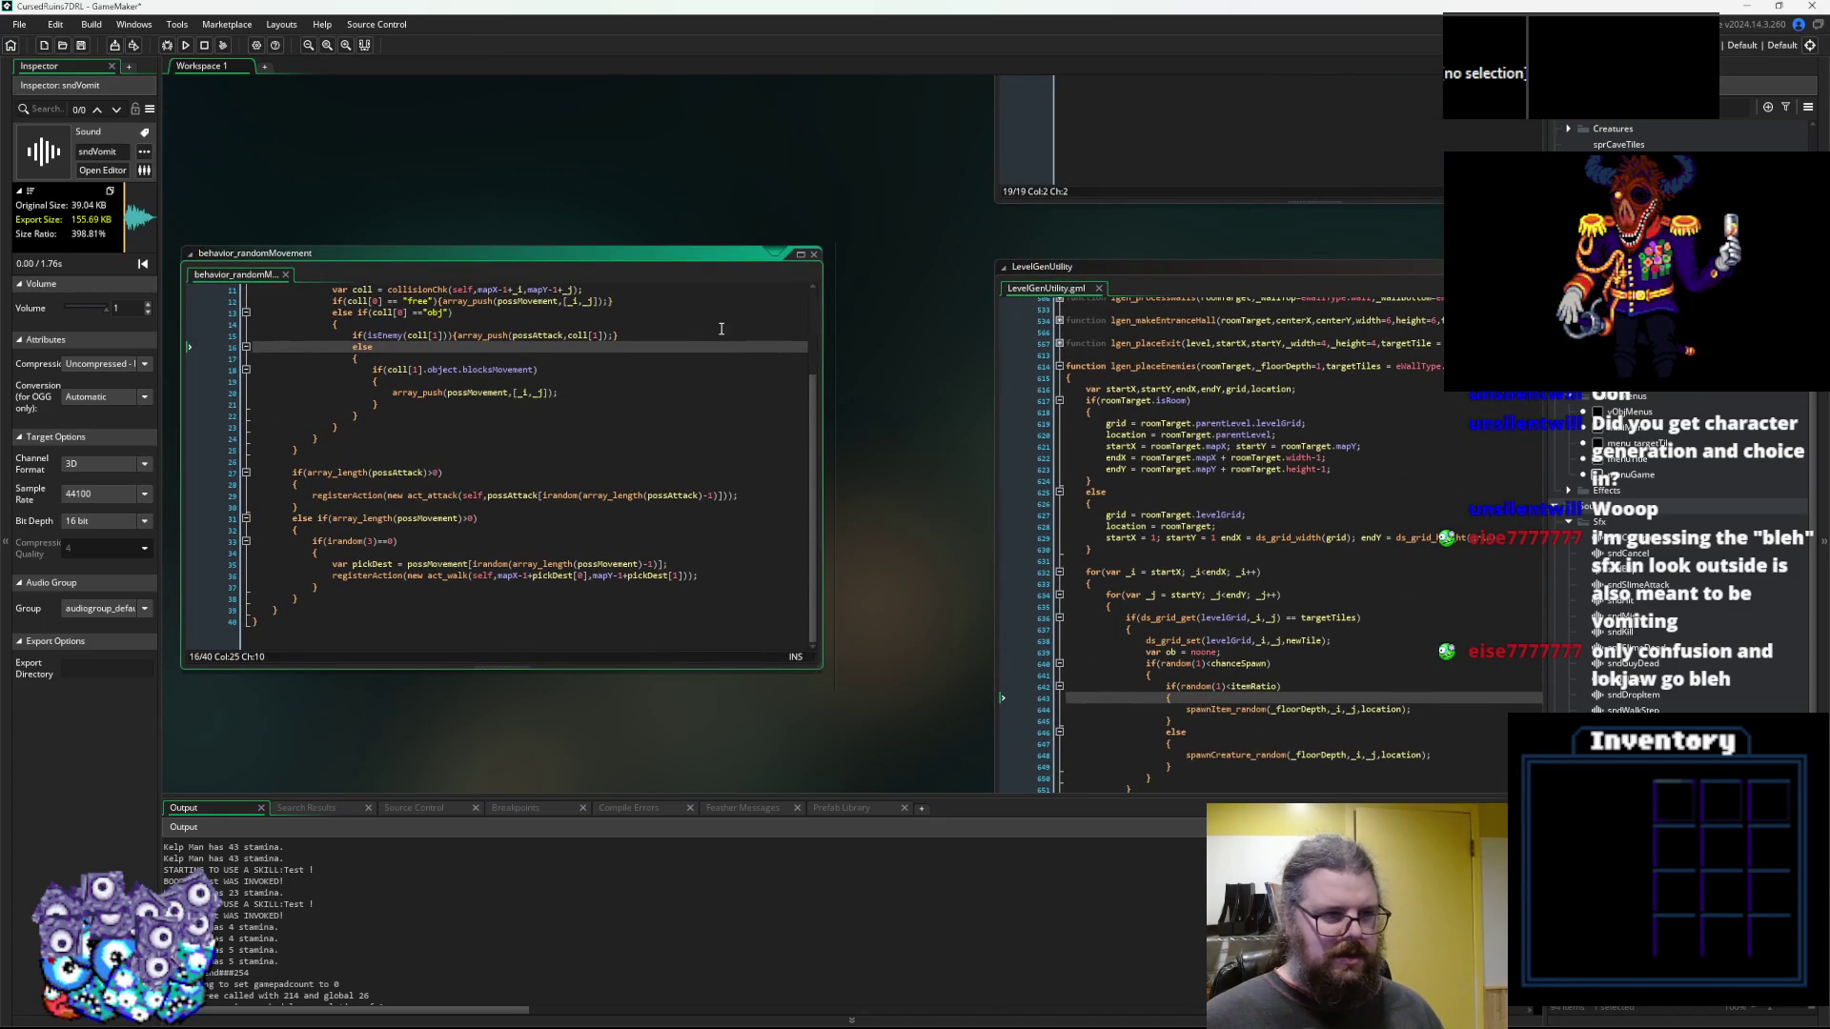
left_click(609, 536)
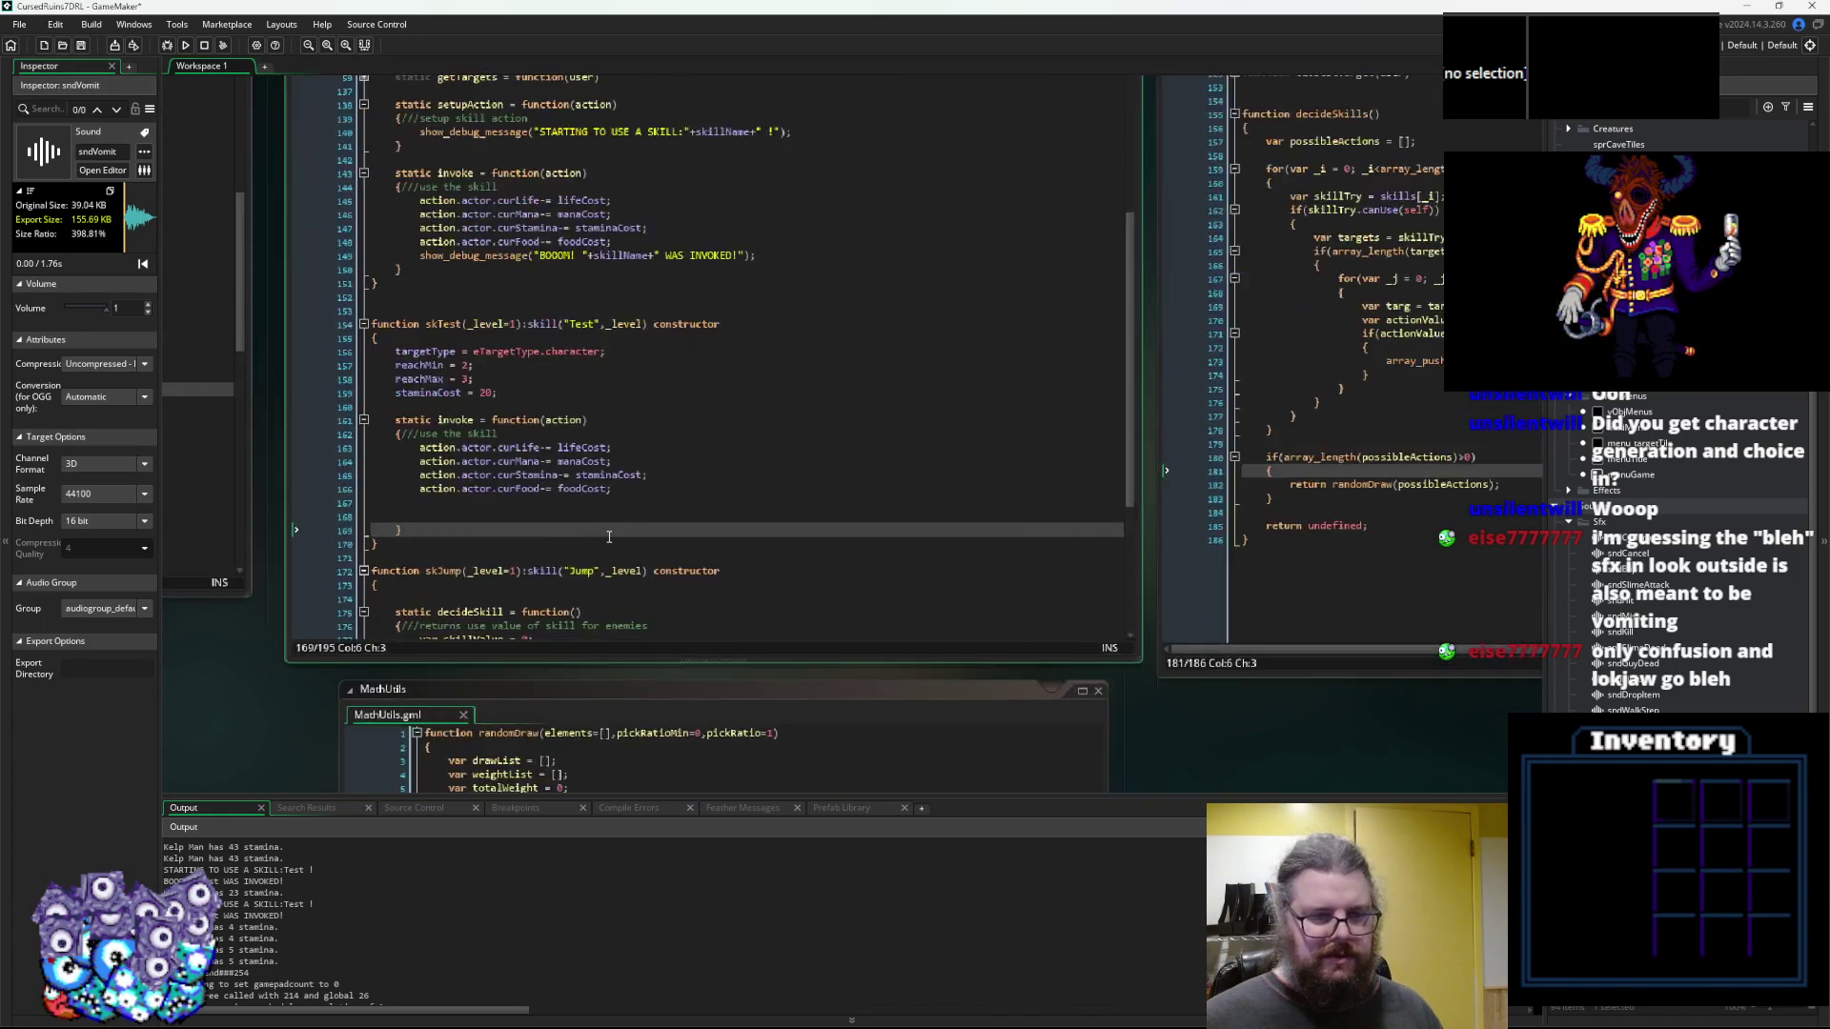
Start an action.actor line in skTest's invoke and bring the skillDefinitions window fully into view
left_click(673, 557)
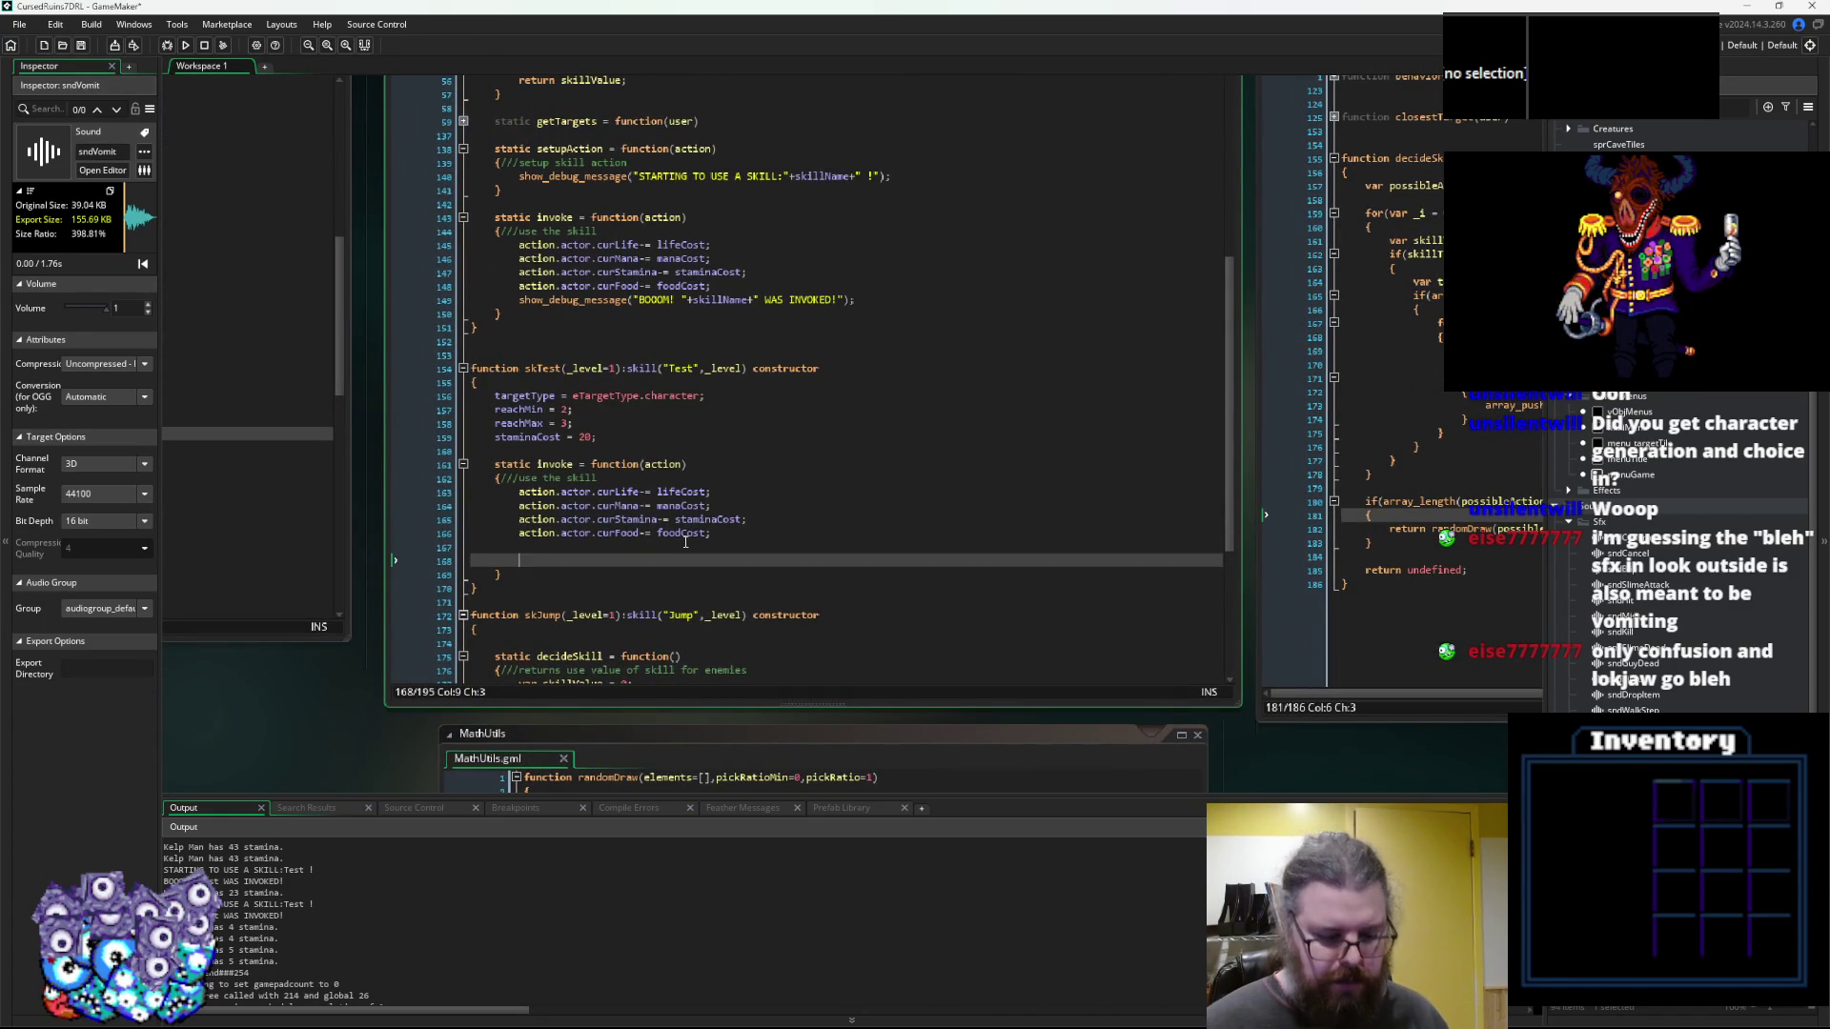
type("p")
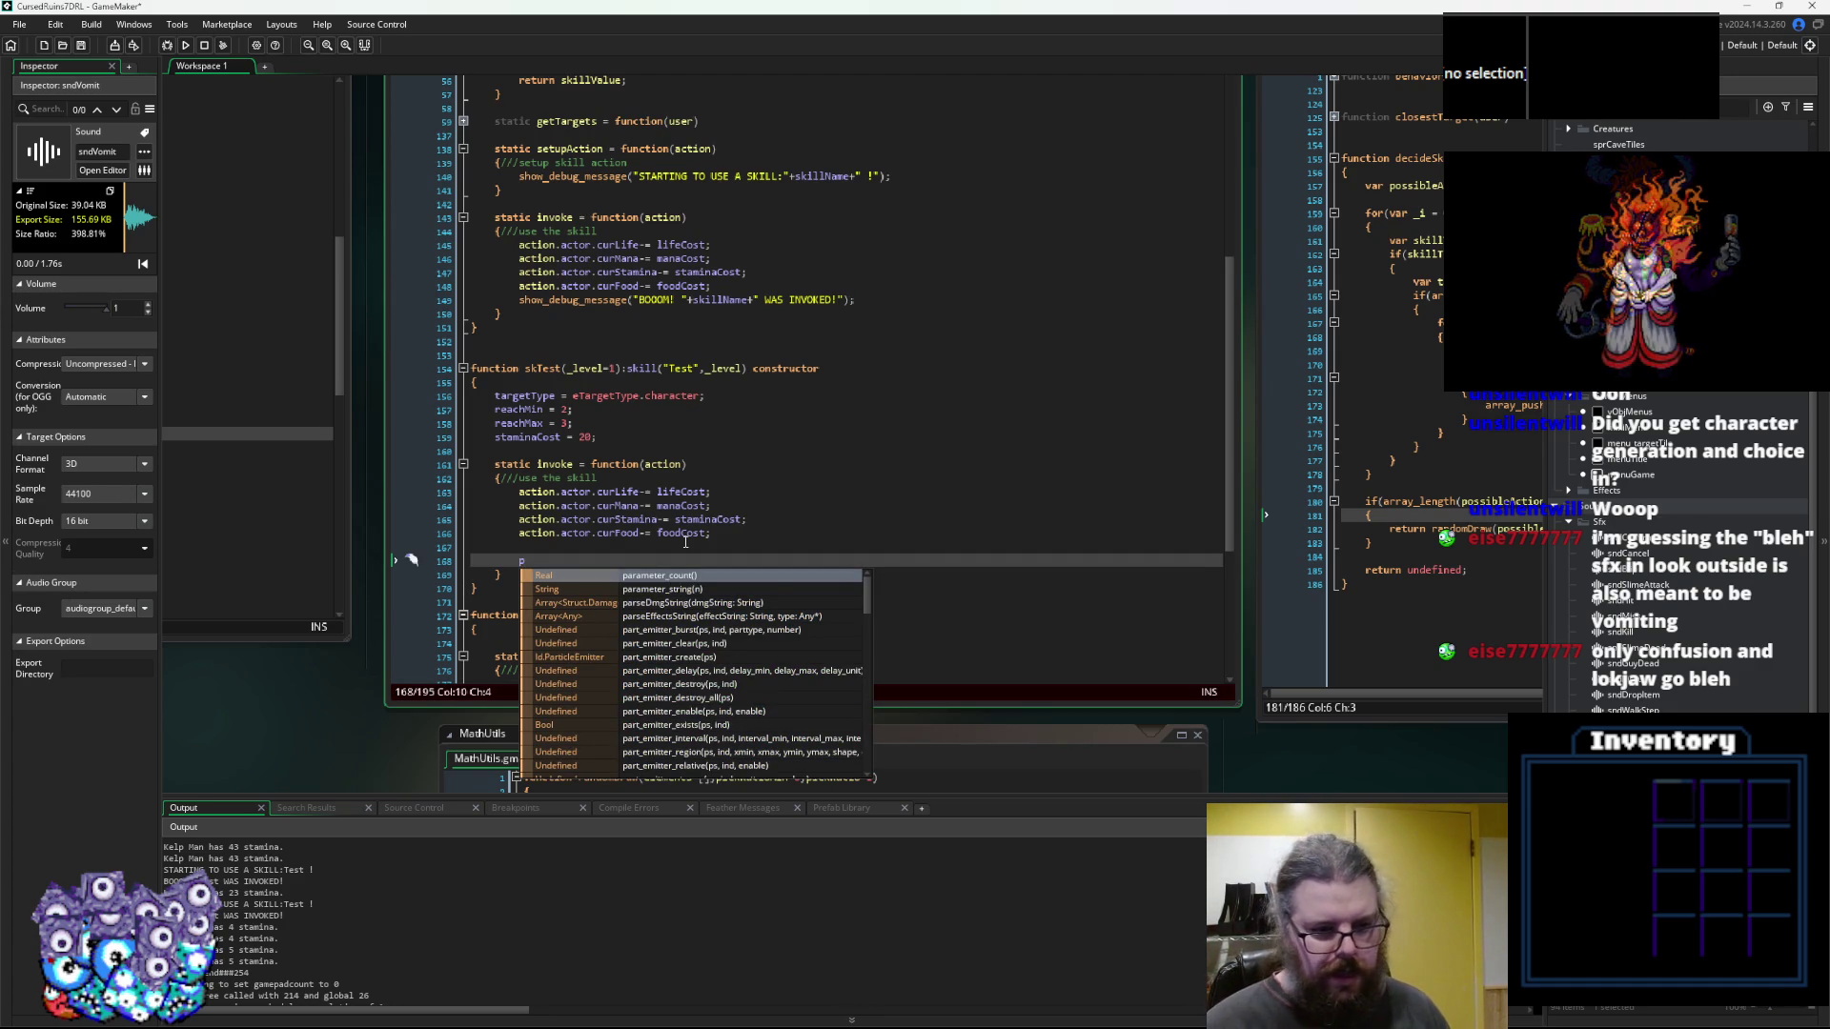
key("BackSpace")
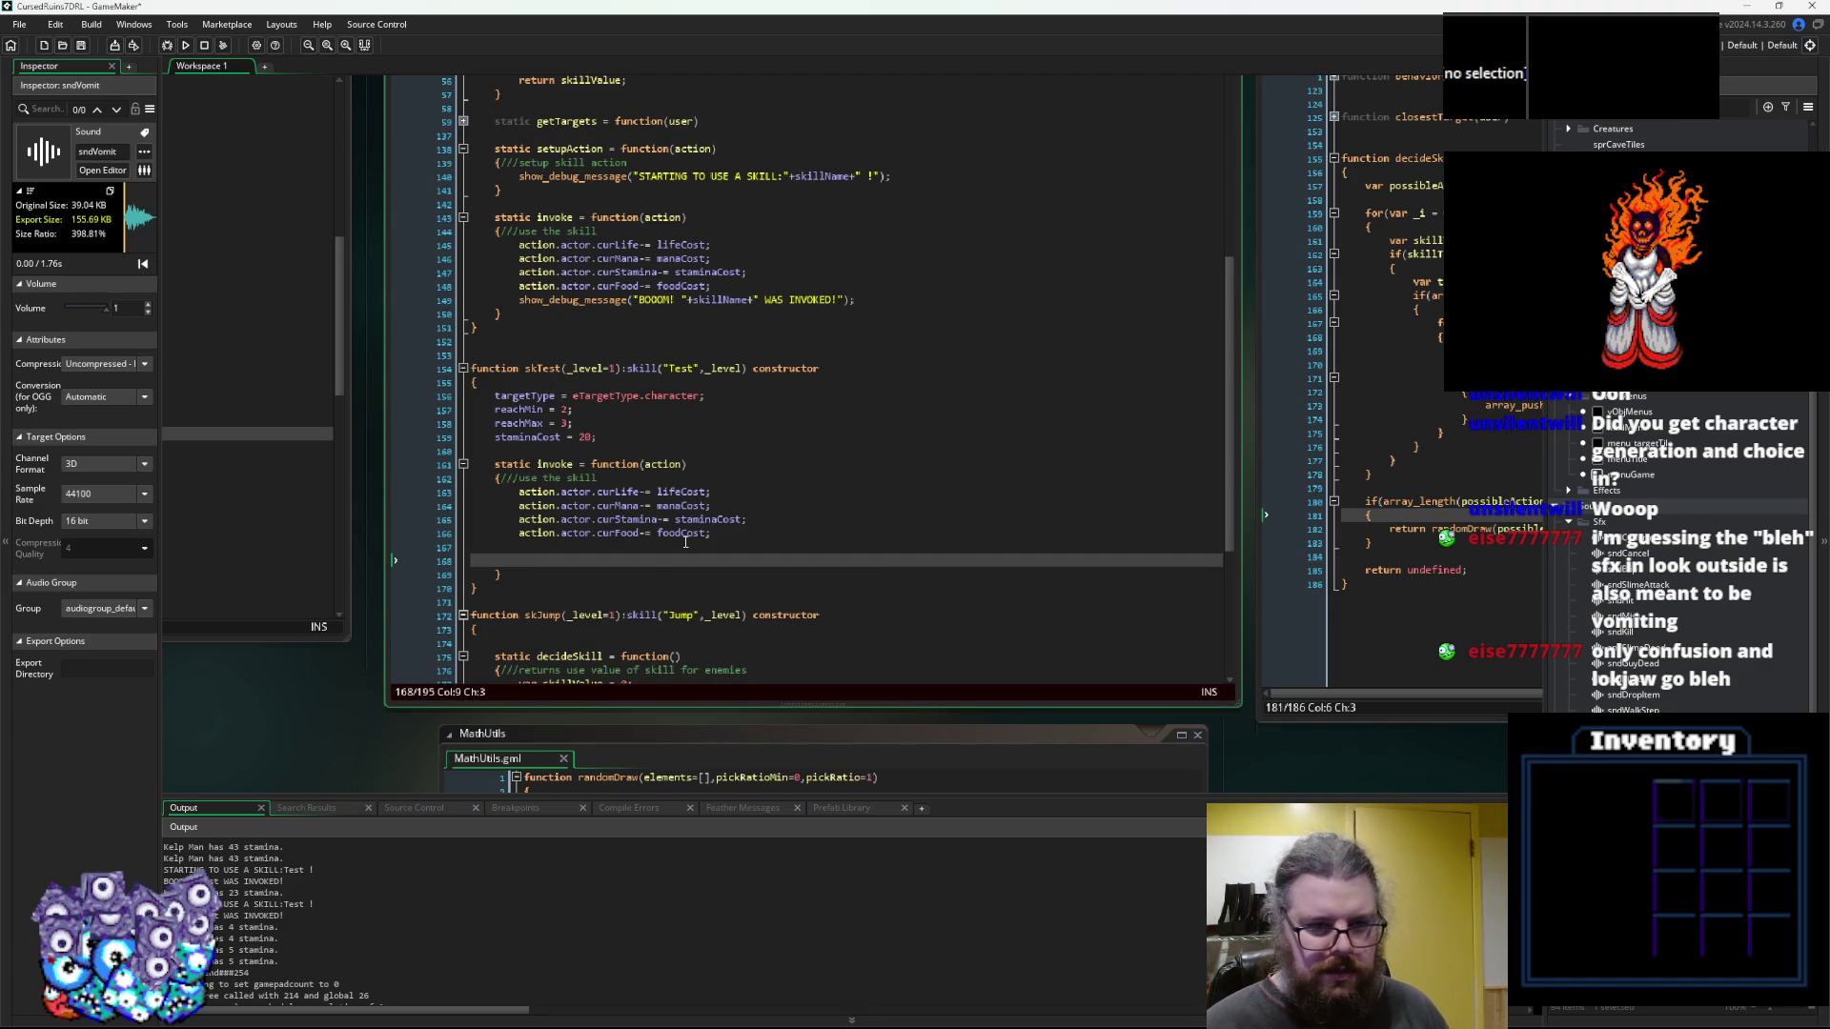
type("a")
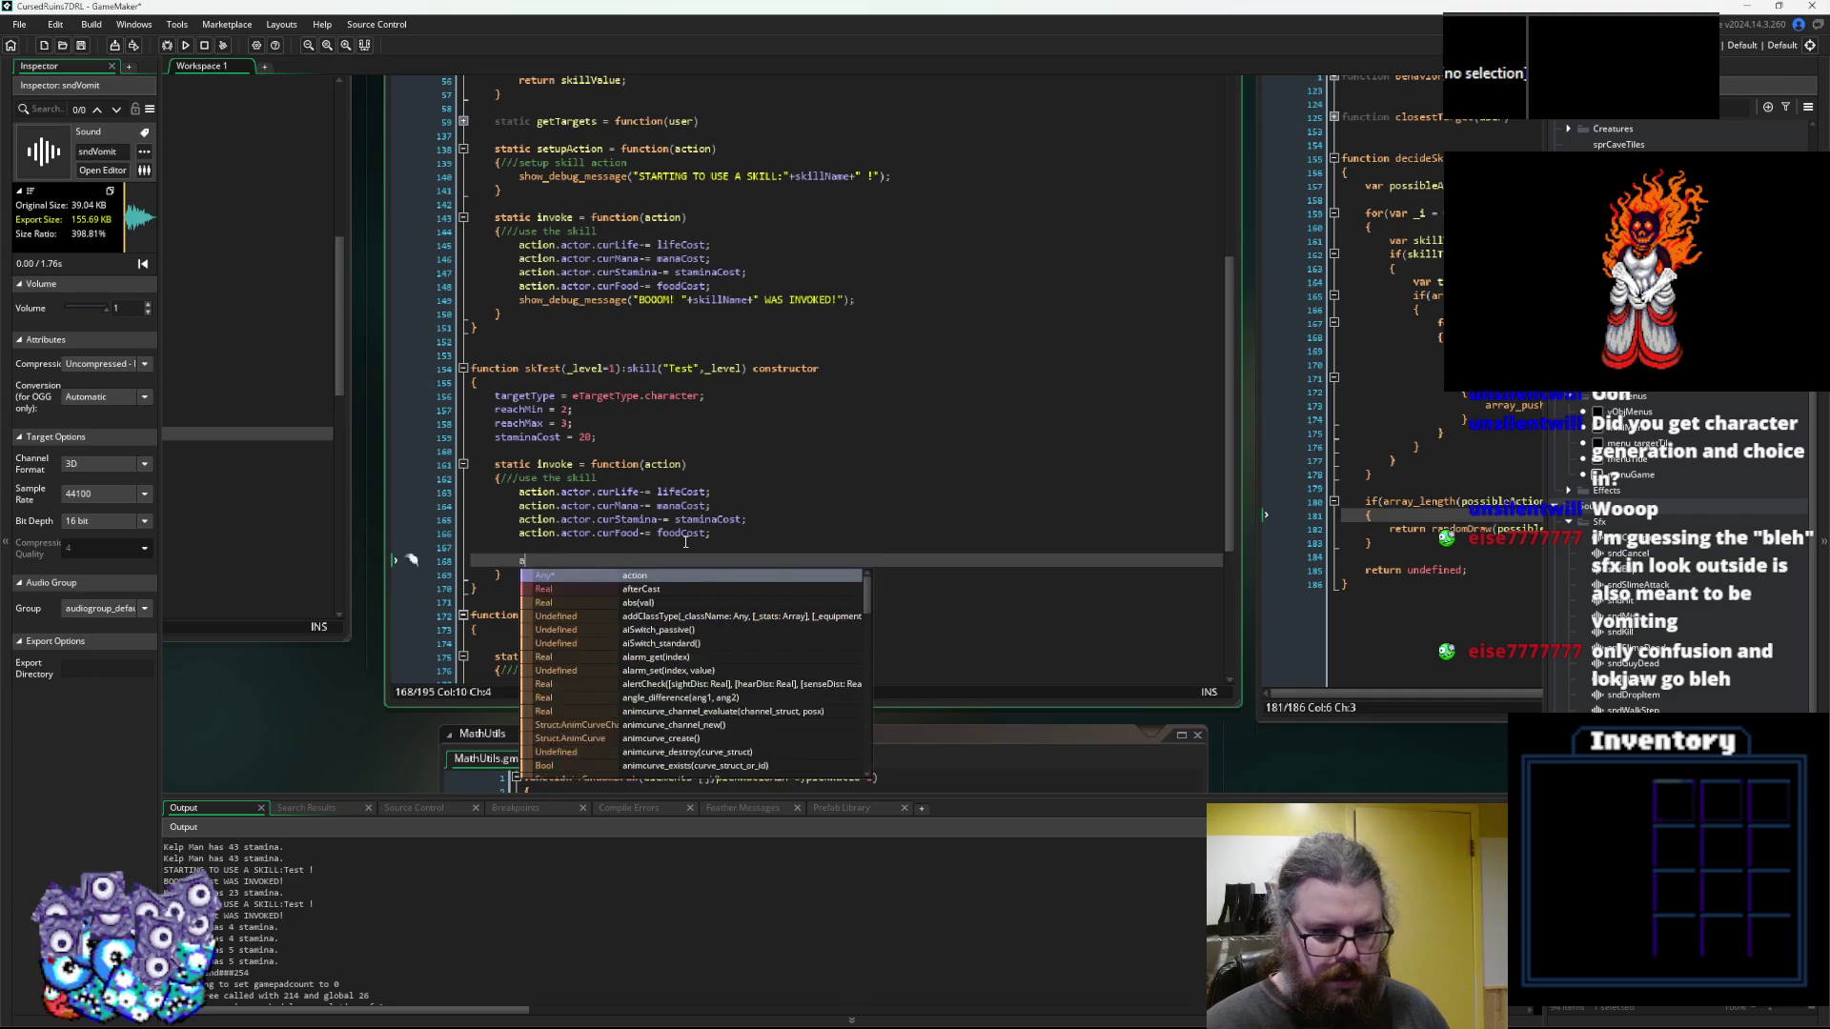
type("ction.actor.")
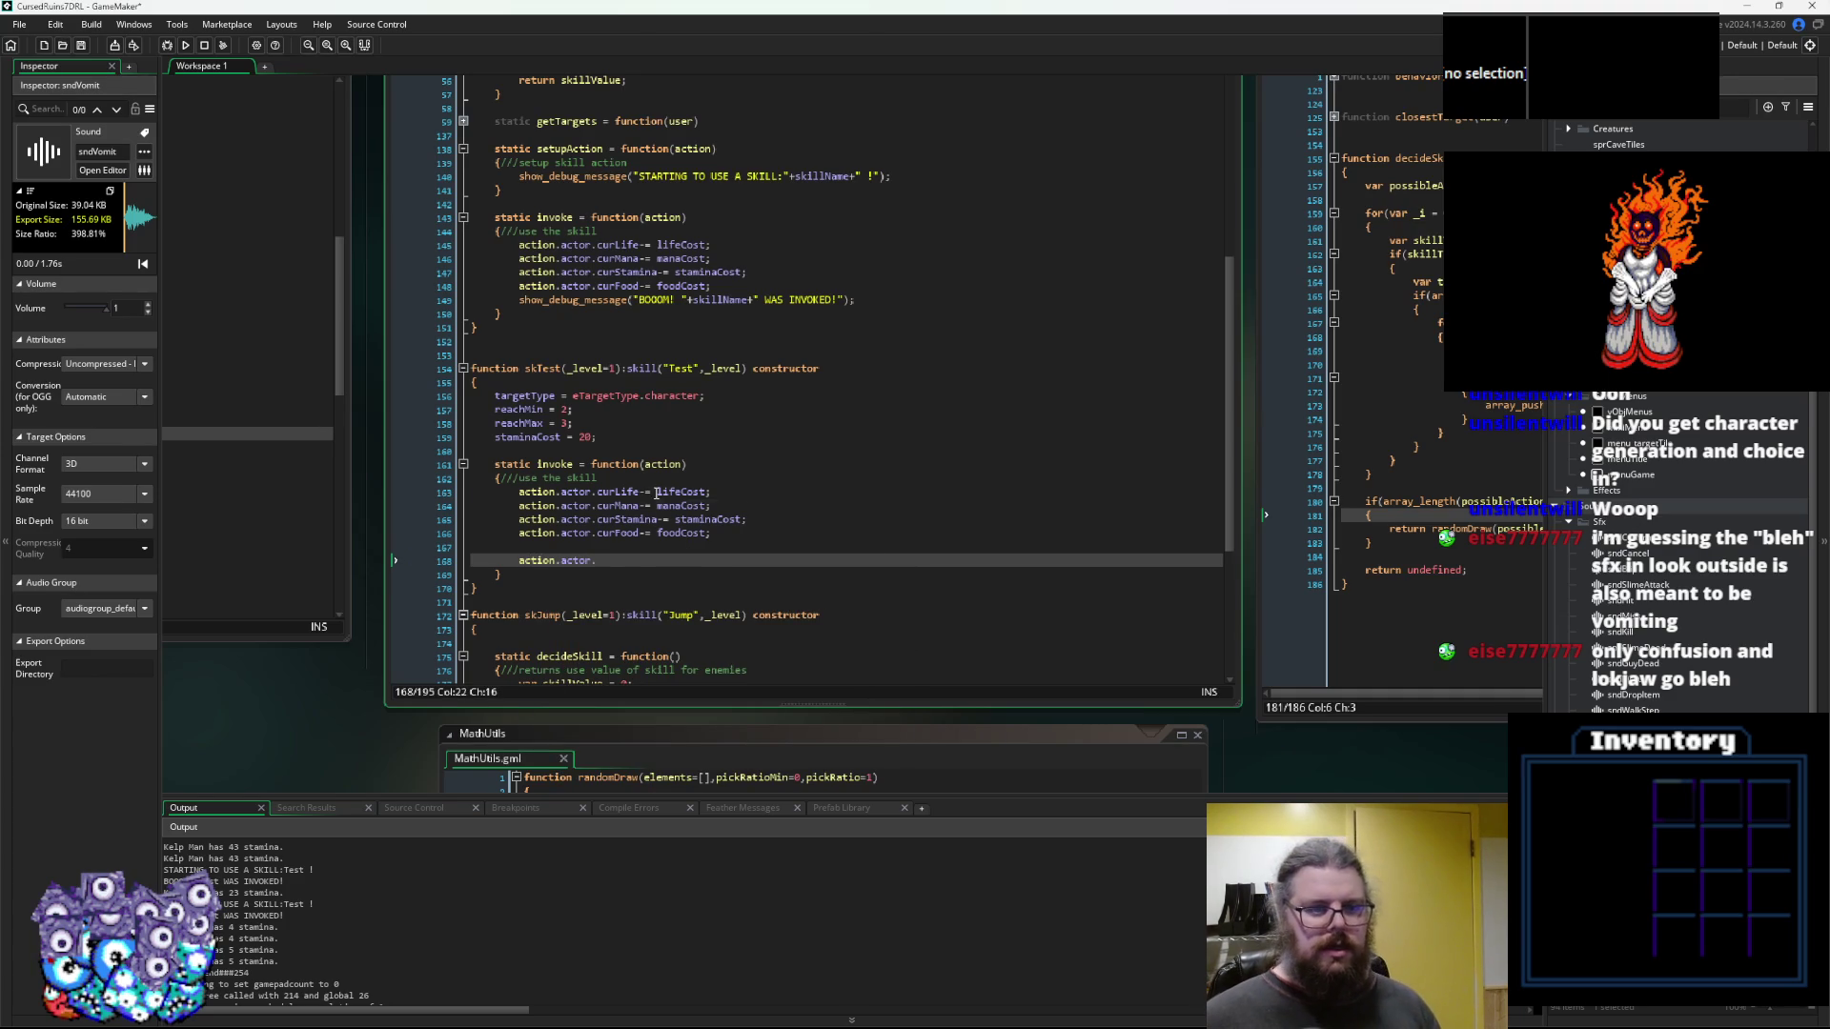
scroll(657, 493, "up", 13)
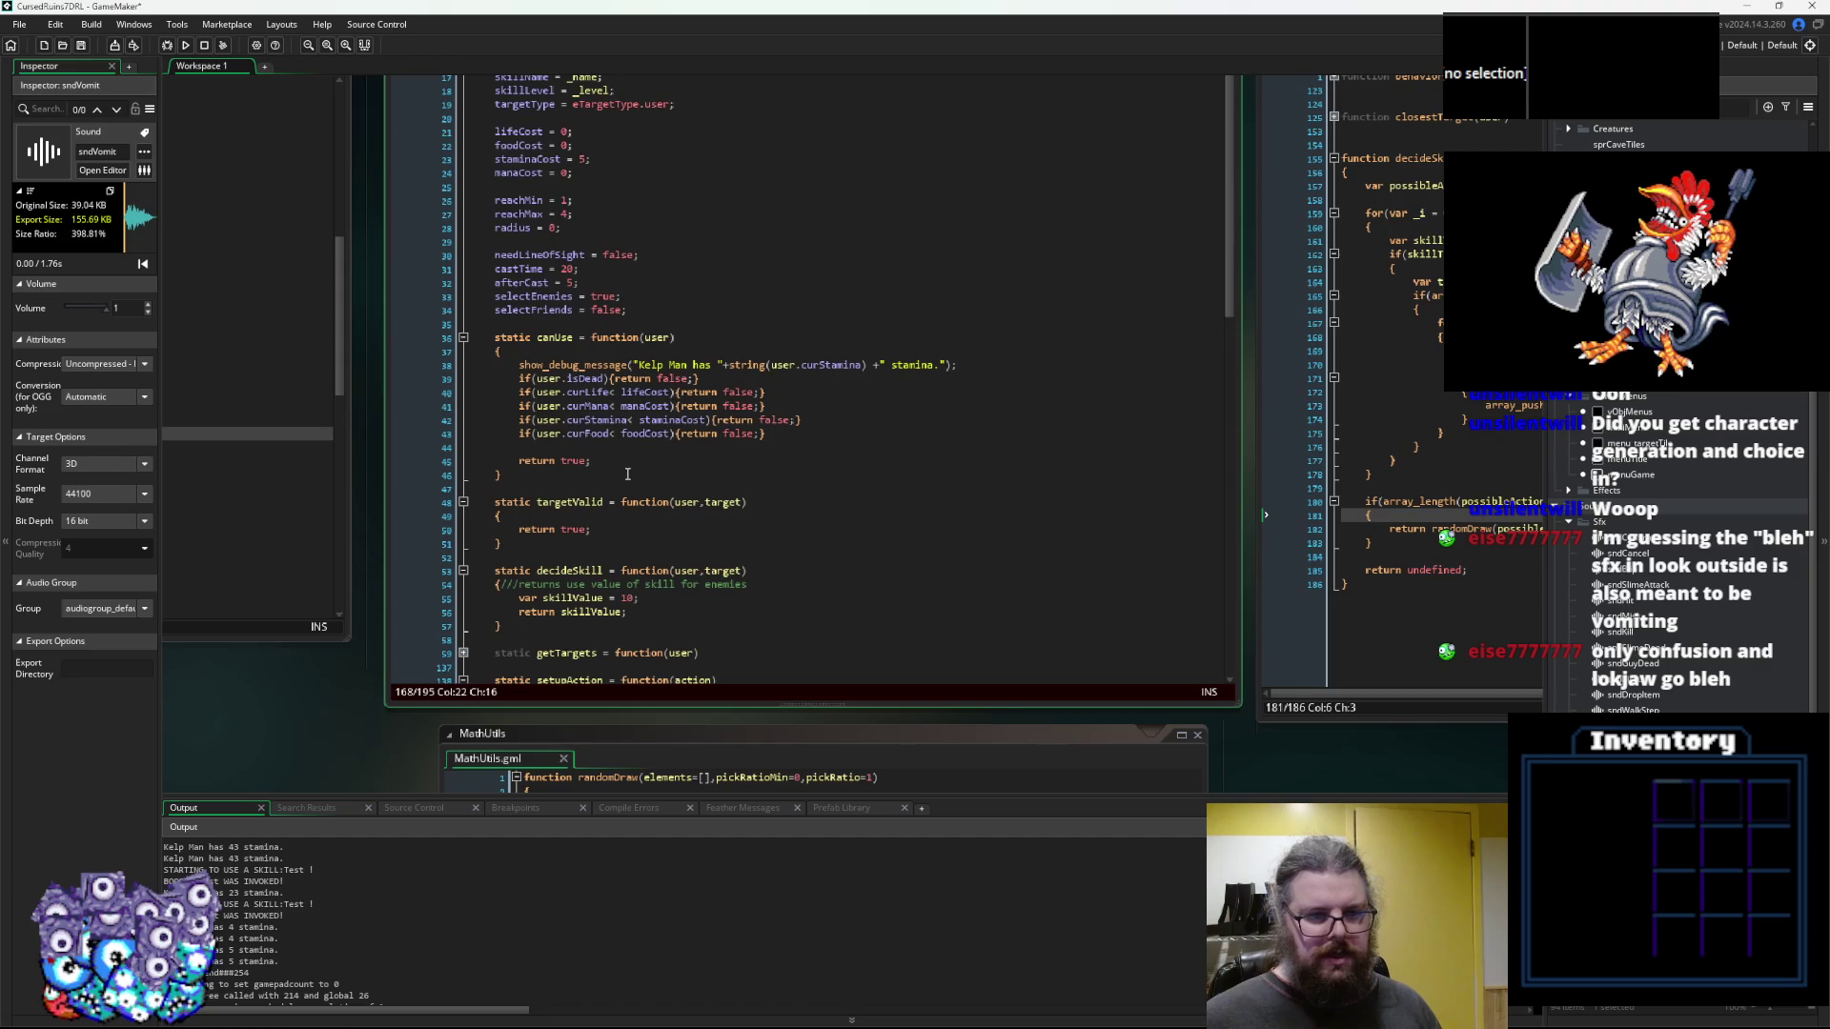
left_click_drag(656, 330, 643, 449)
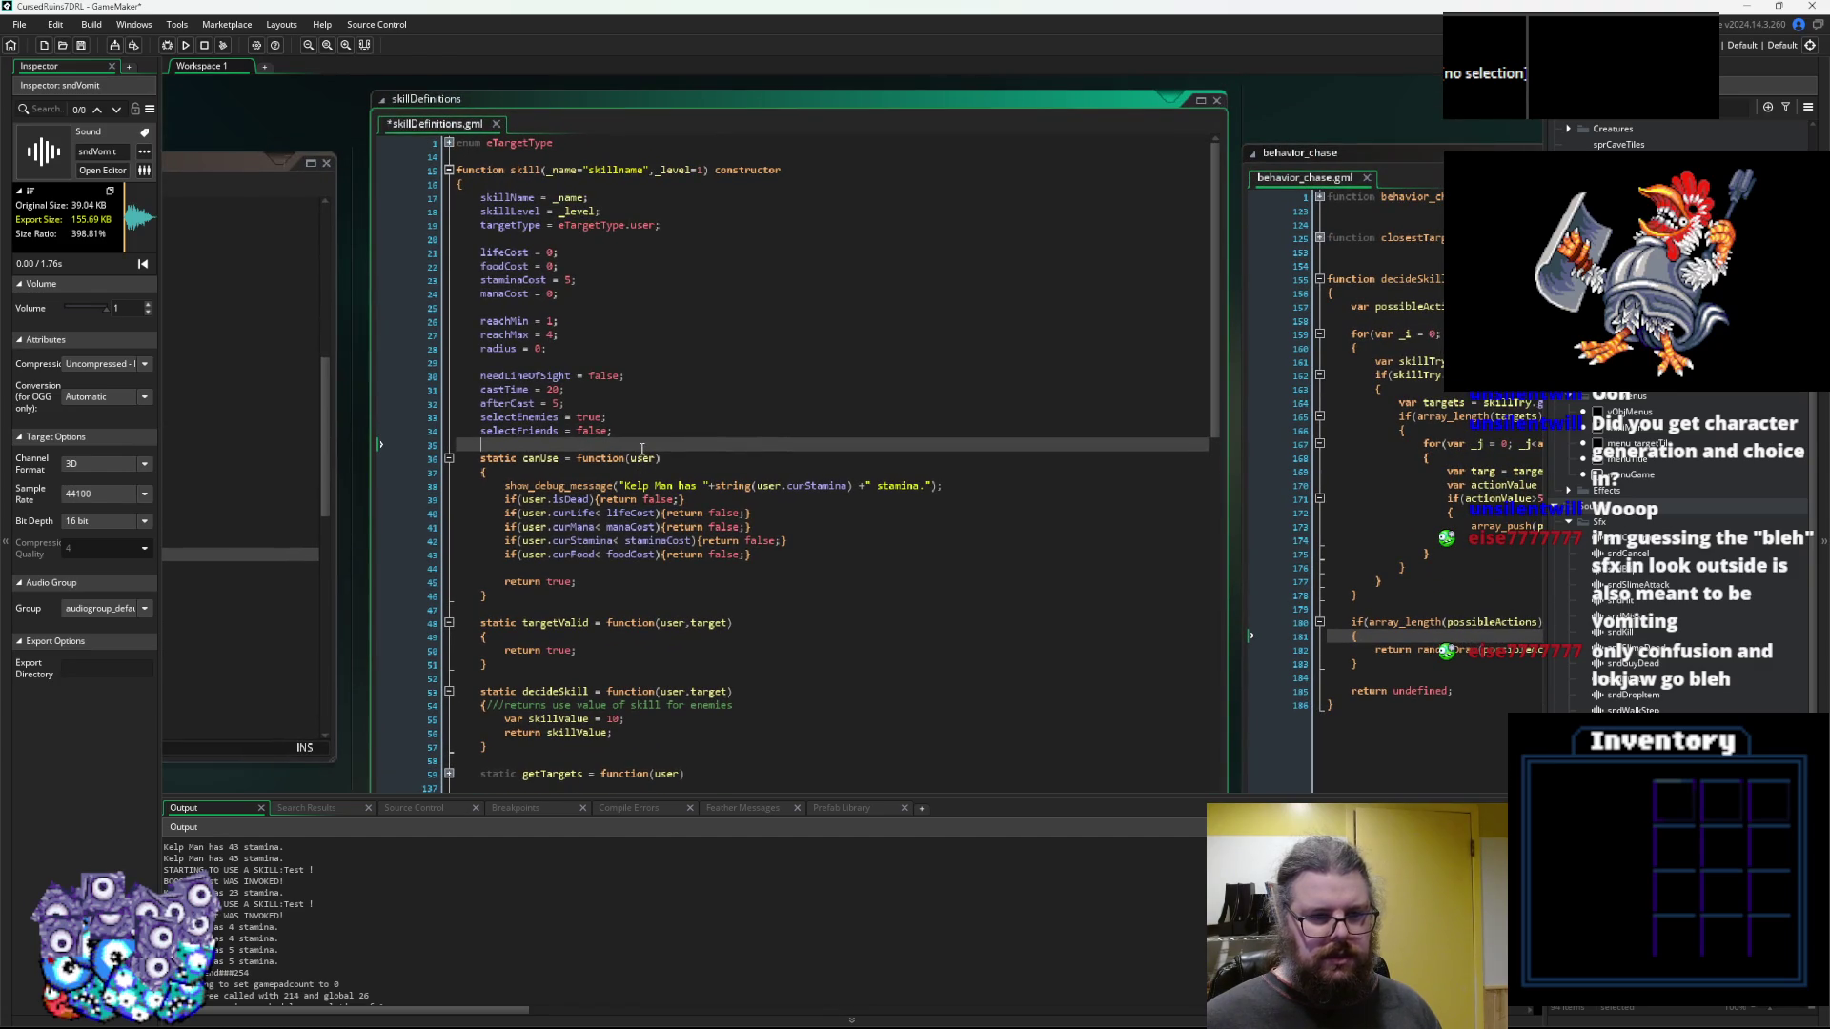
scroll(642, 448, "down", 3)
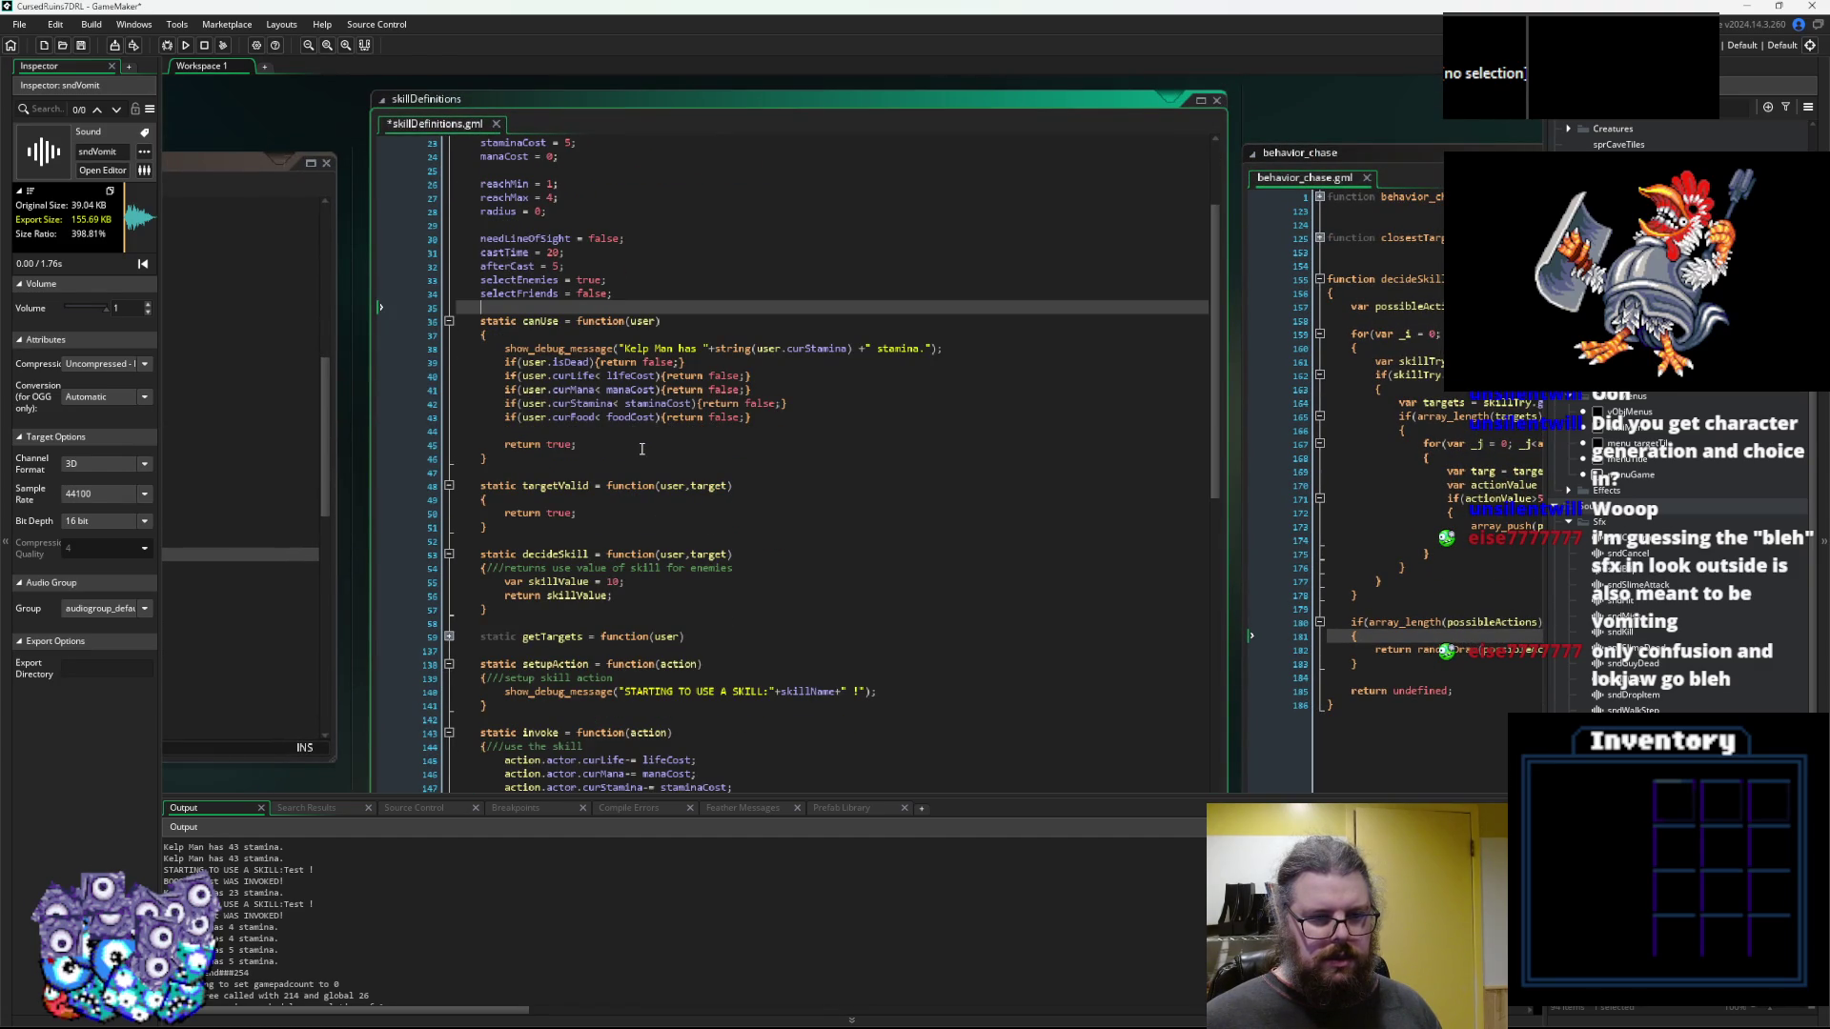
scroll(641, 448, "down", 3)
scroll(641, 448, "down", 3)
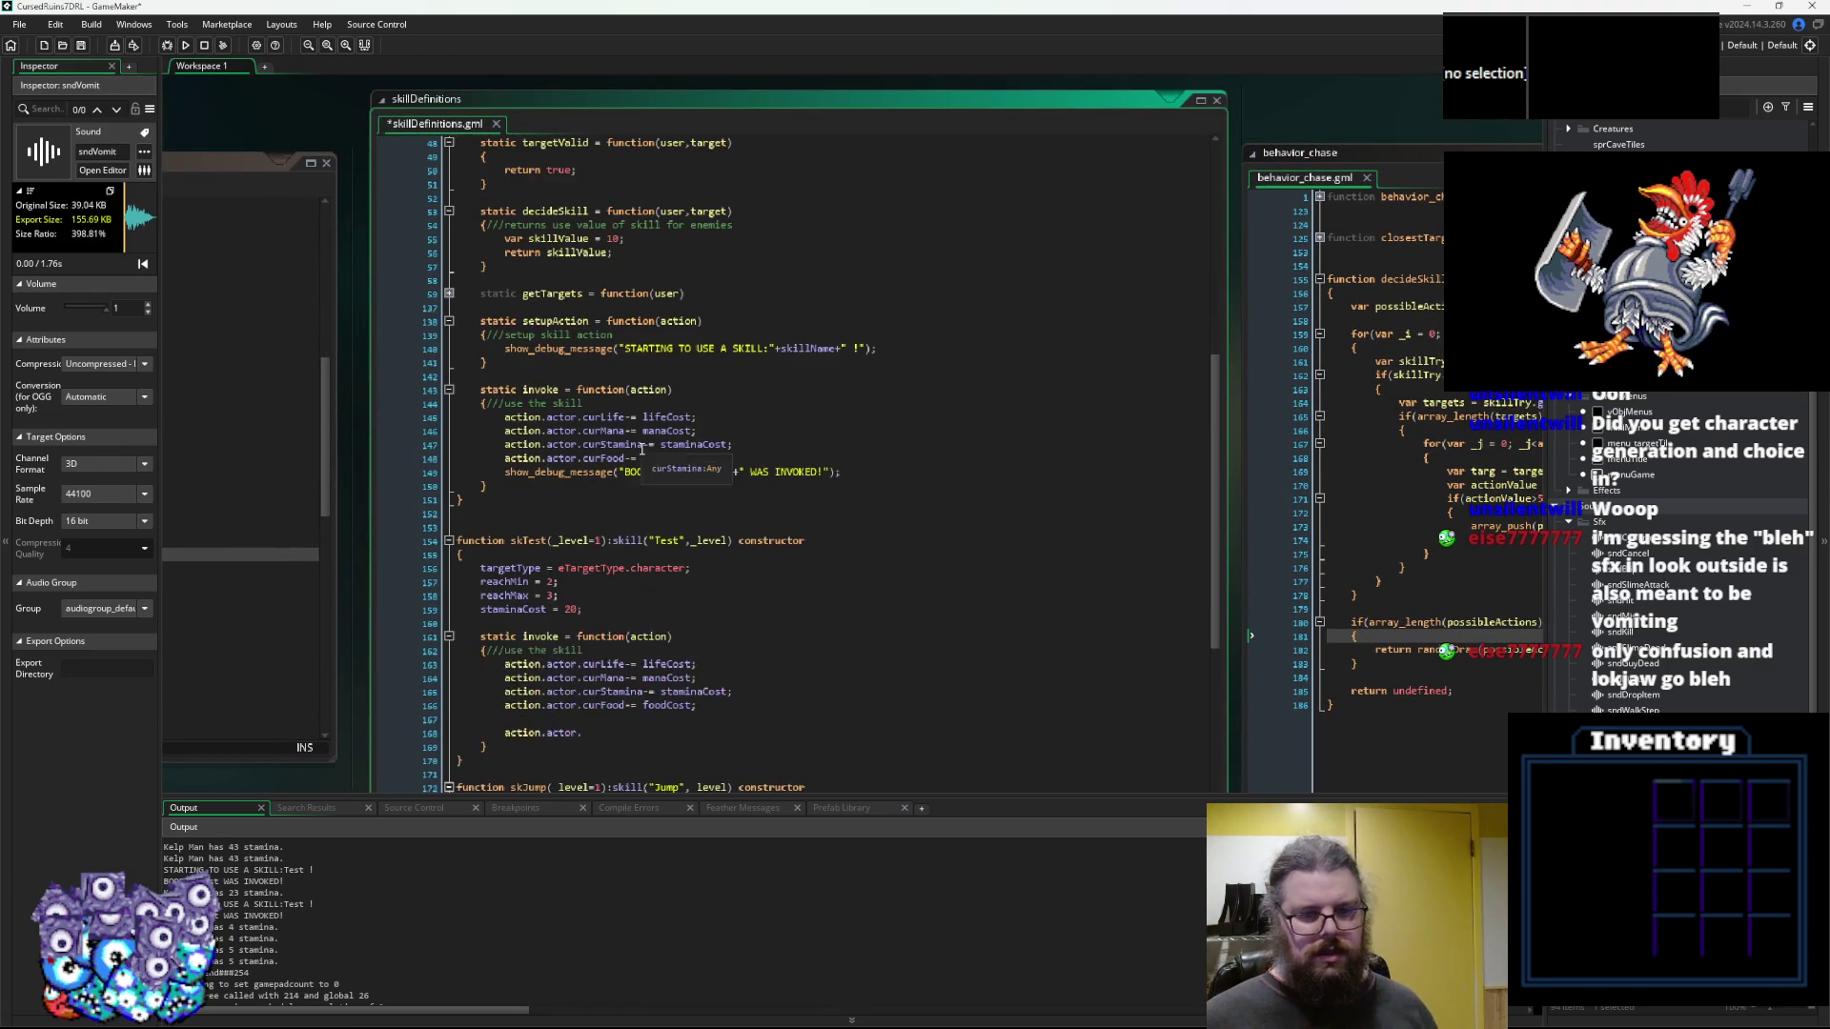
scroll(642, 448, "down", 6)
Add AUDIO.playSfx(sndVomit,1,0.9+random(0.2)); on line 168 above the action.actor line
left_click(607, 407)
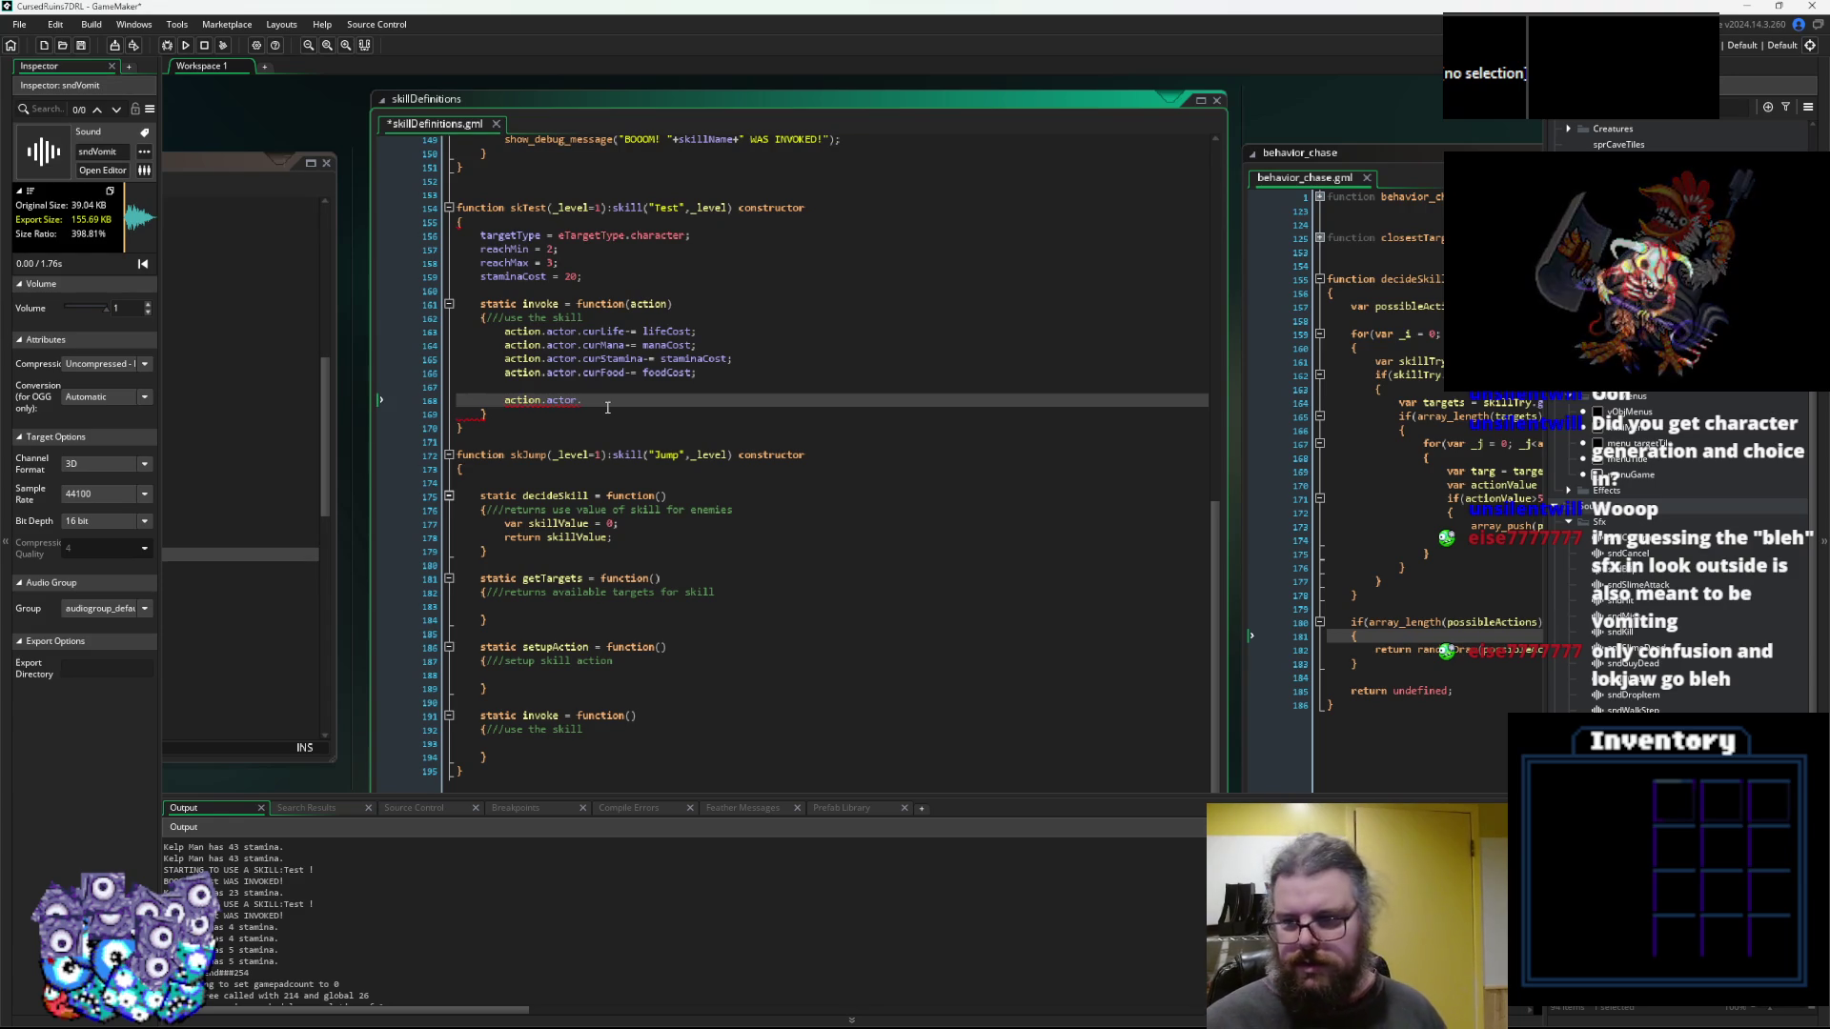
key("Home")
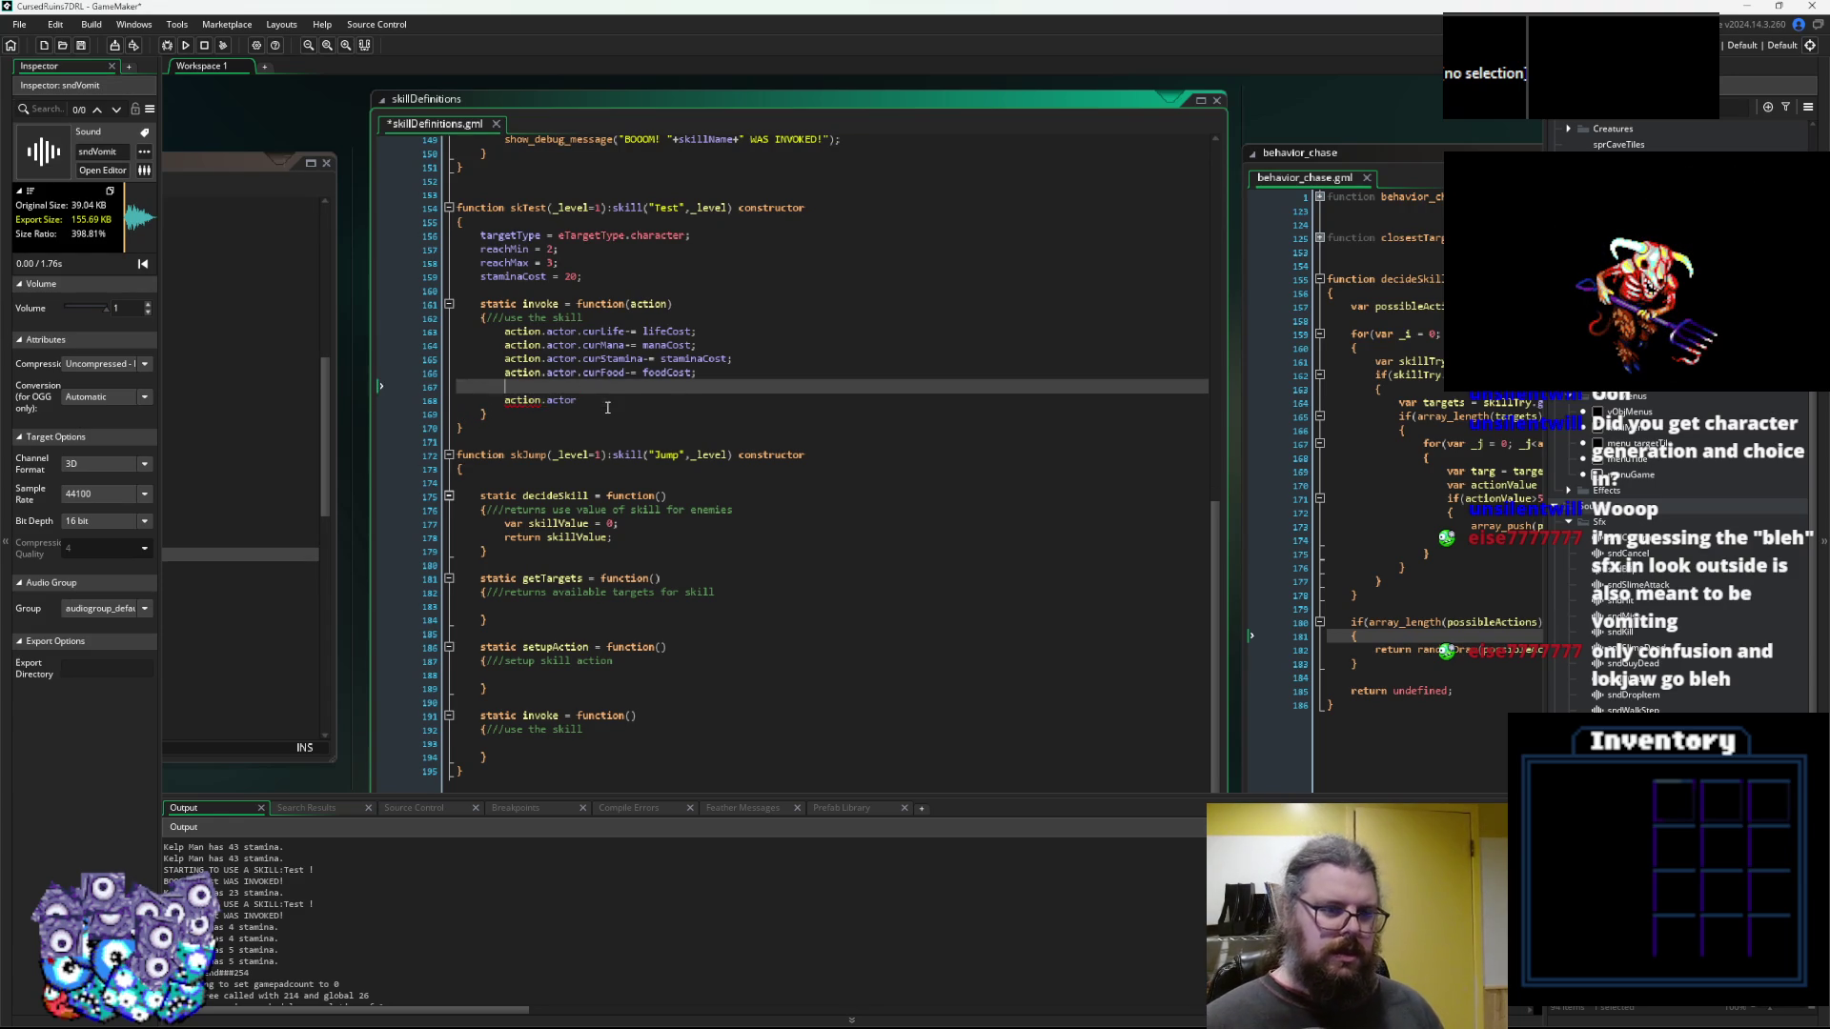
key("Return")
key("Up")
type("AUDIO.pl")
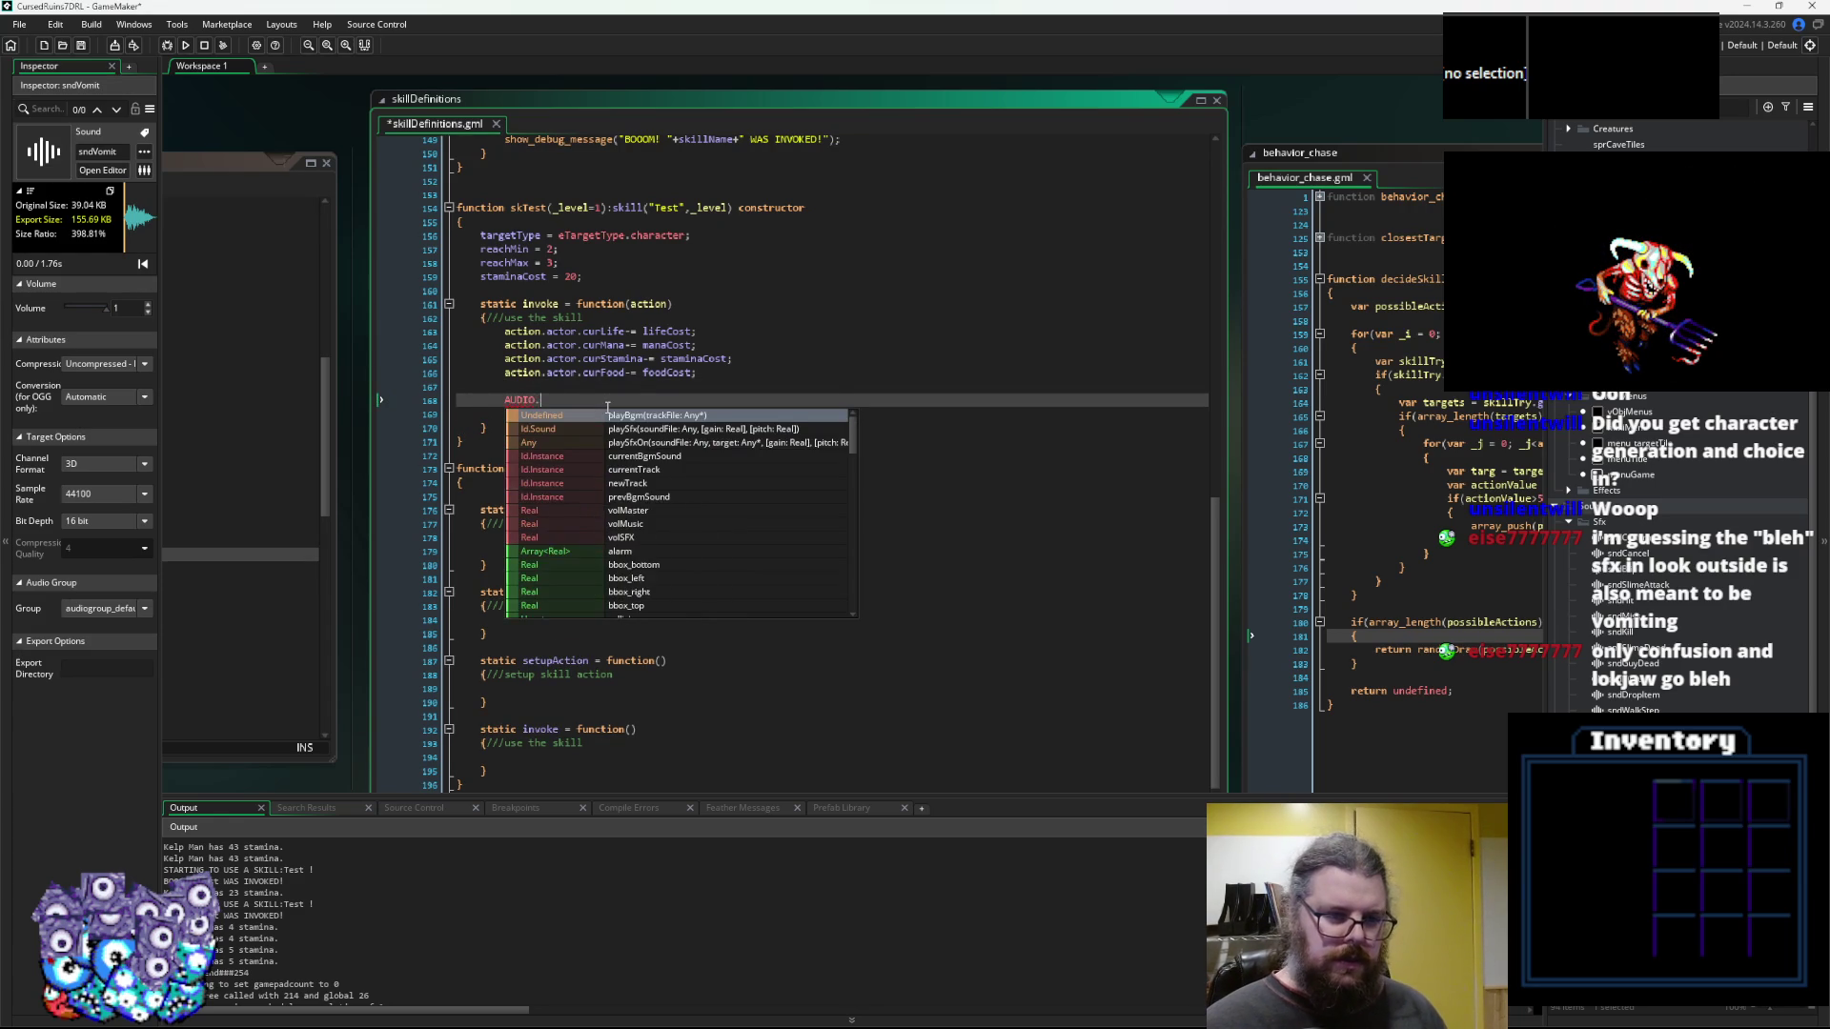
key("Return")
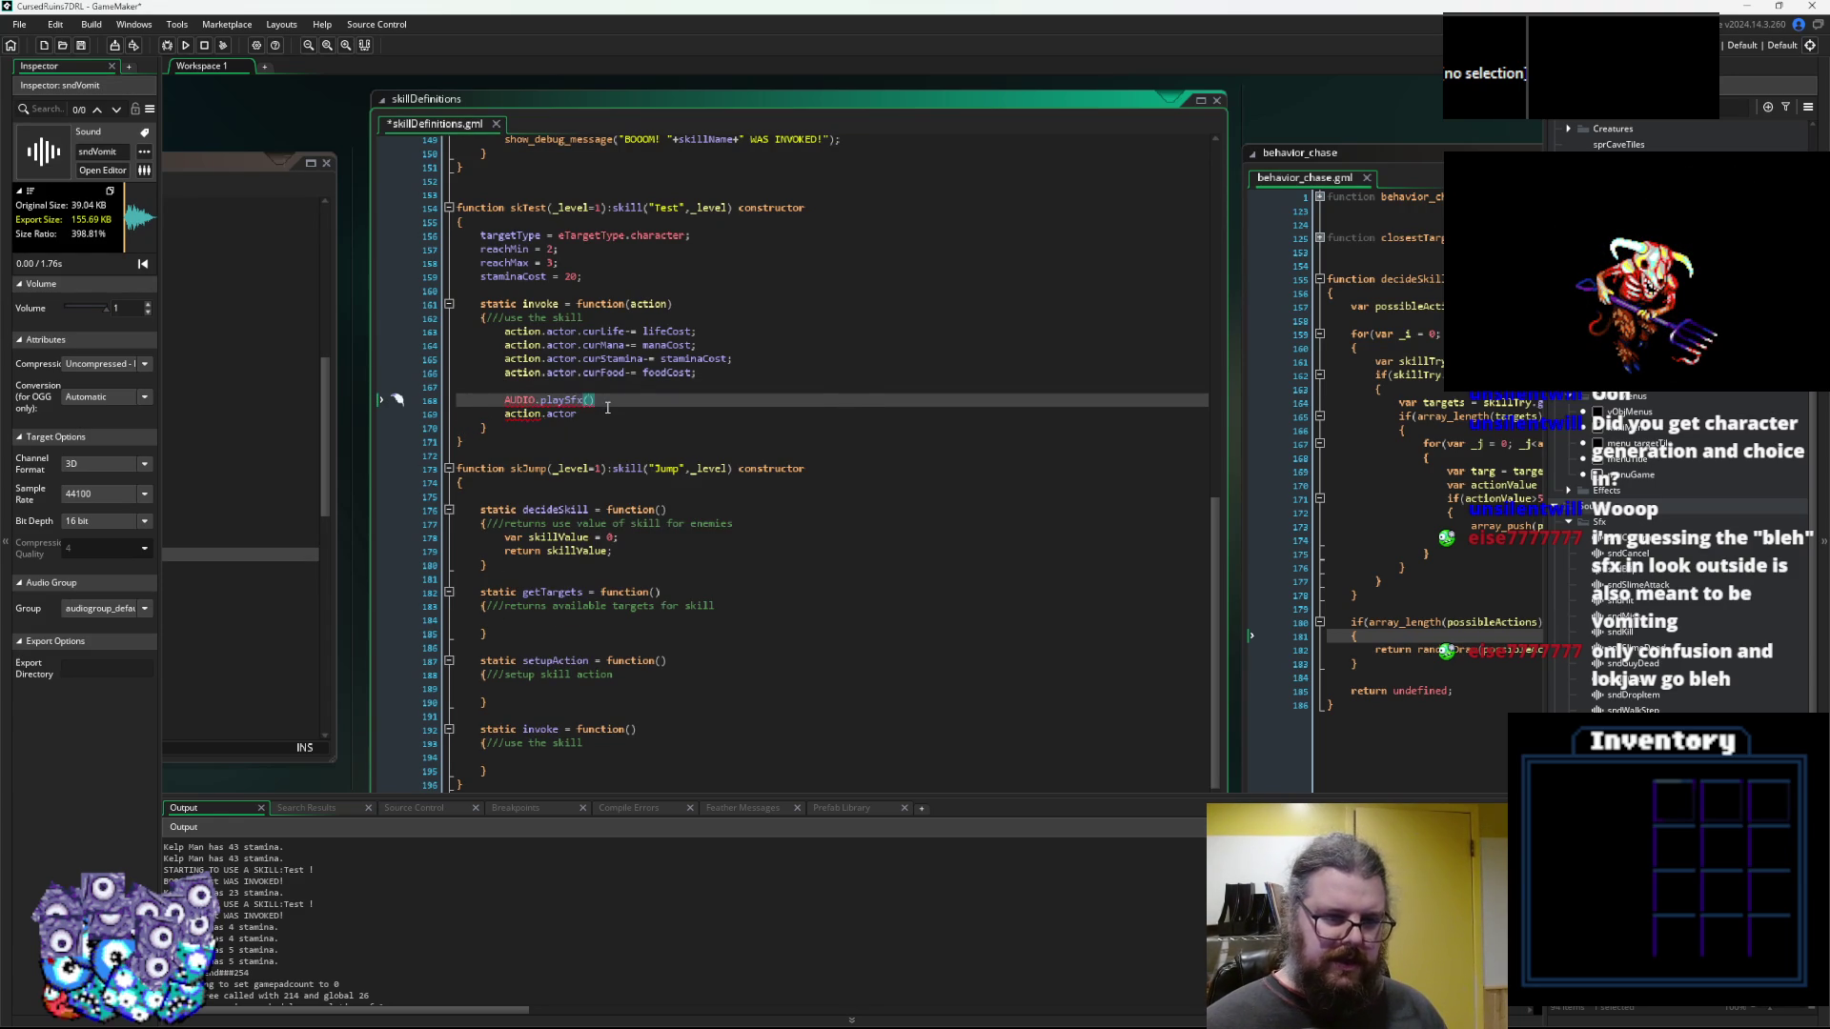
scroll(607, 407, "down", 3)
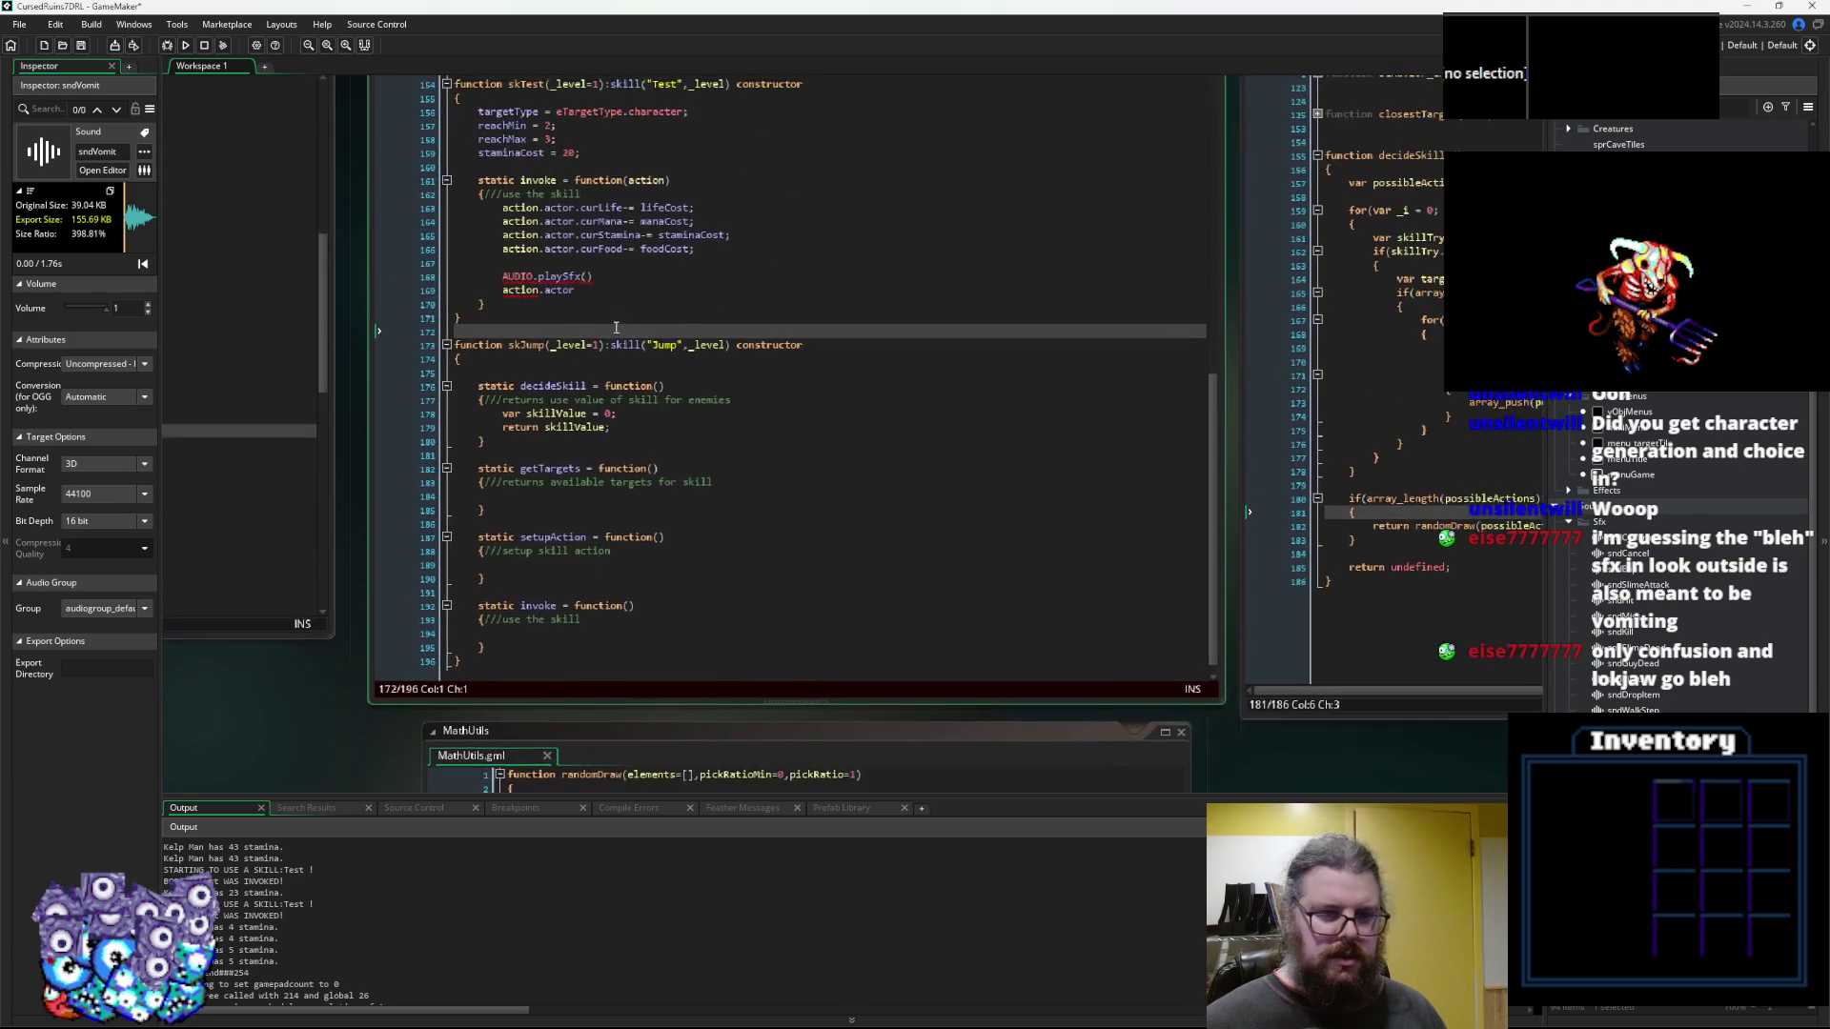
type("sndVomit,1")
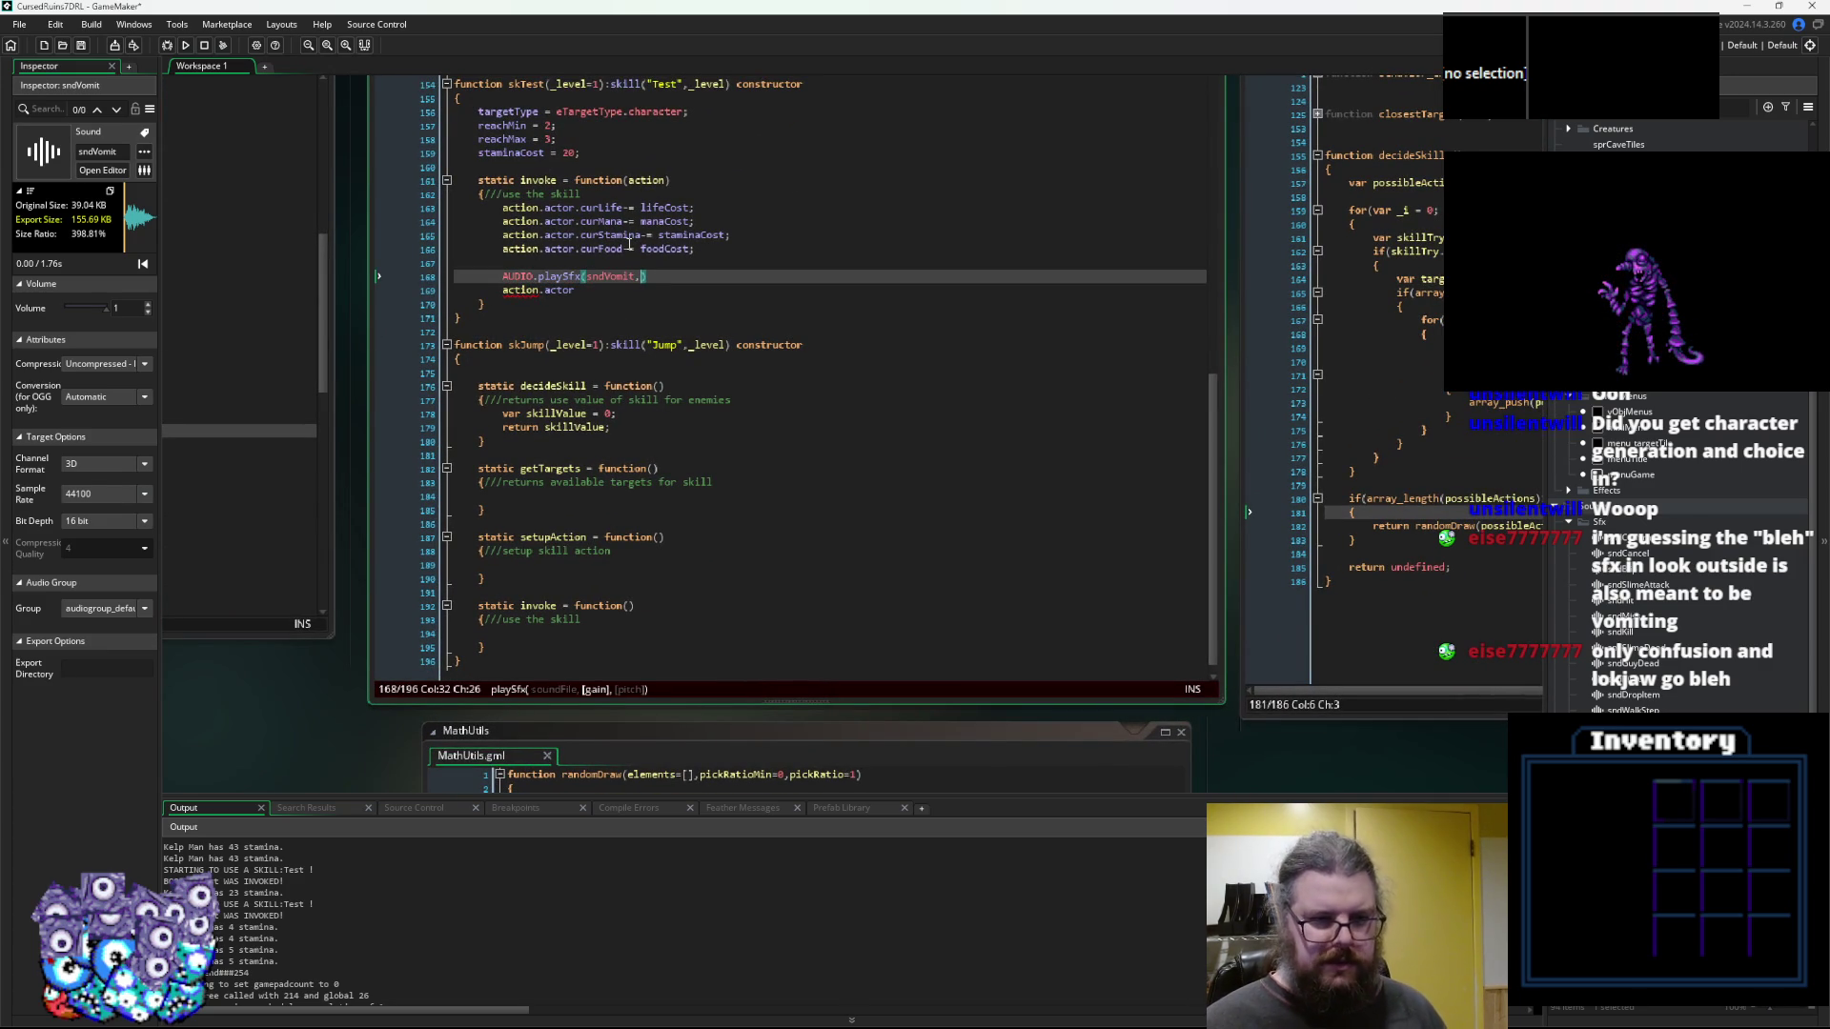
type(",0.9")
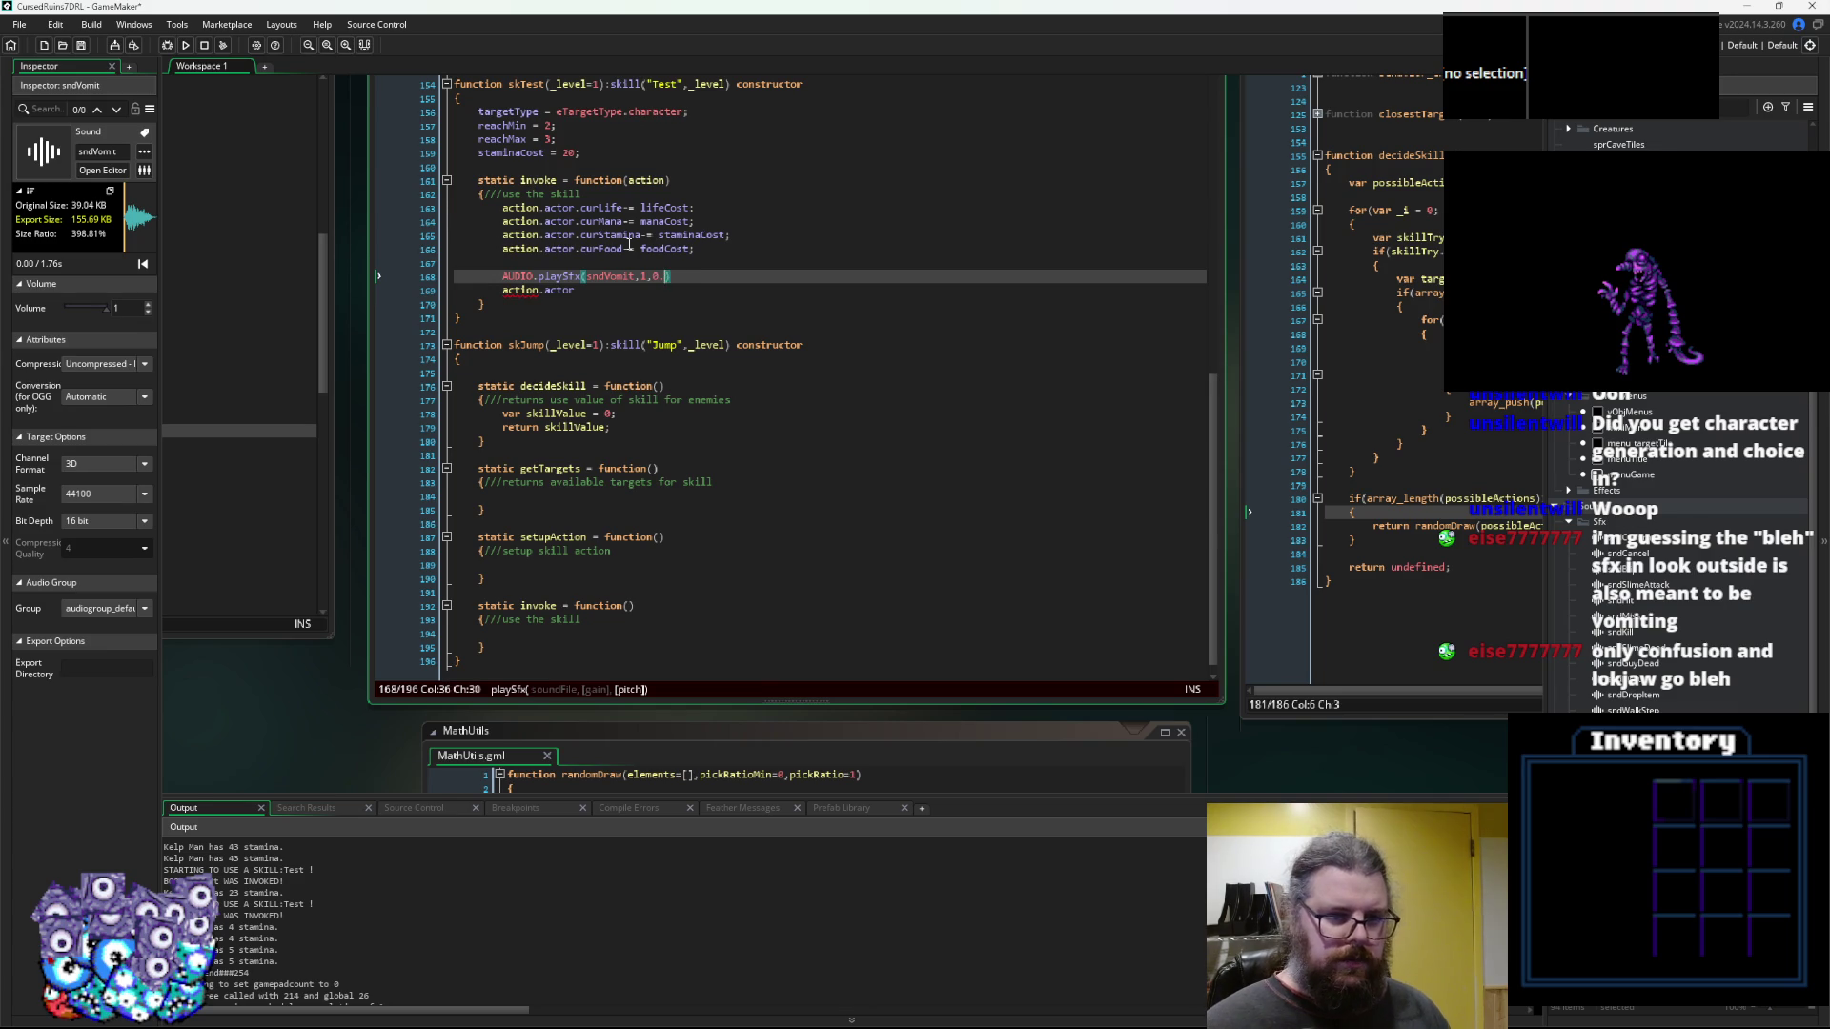
type("+r")
type("andom(")
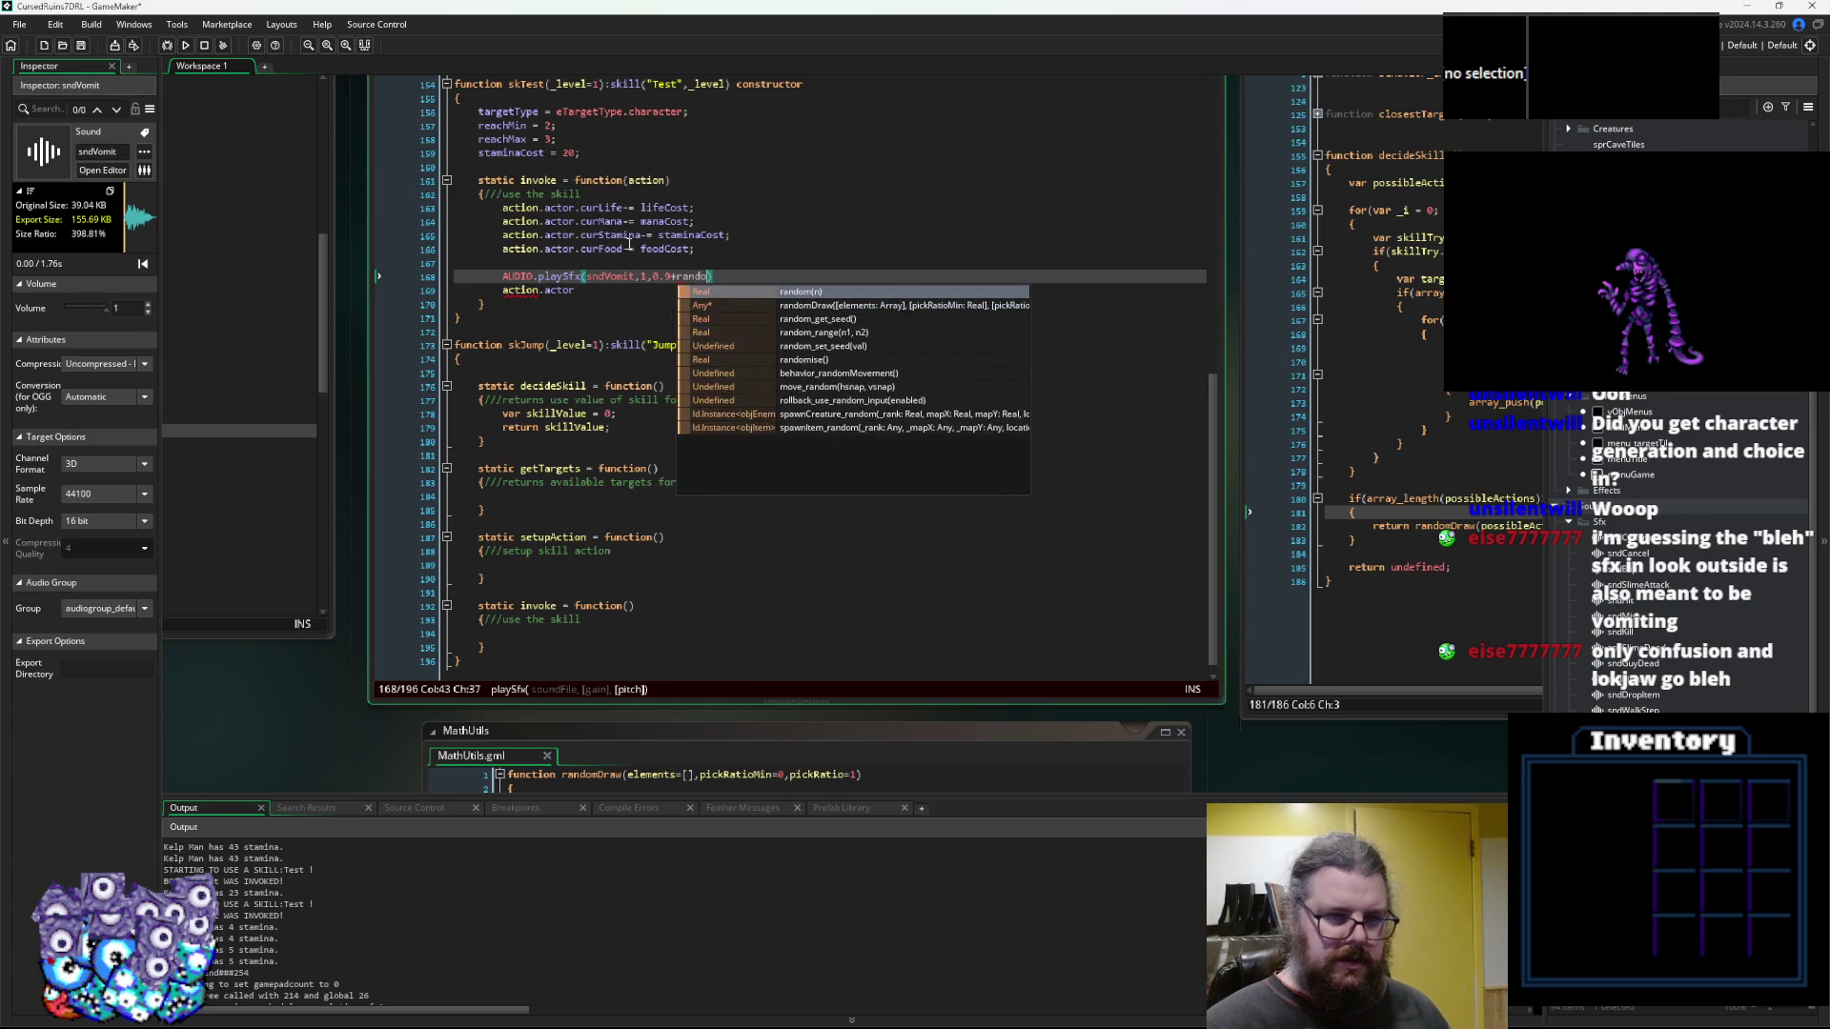
type("0.2")
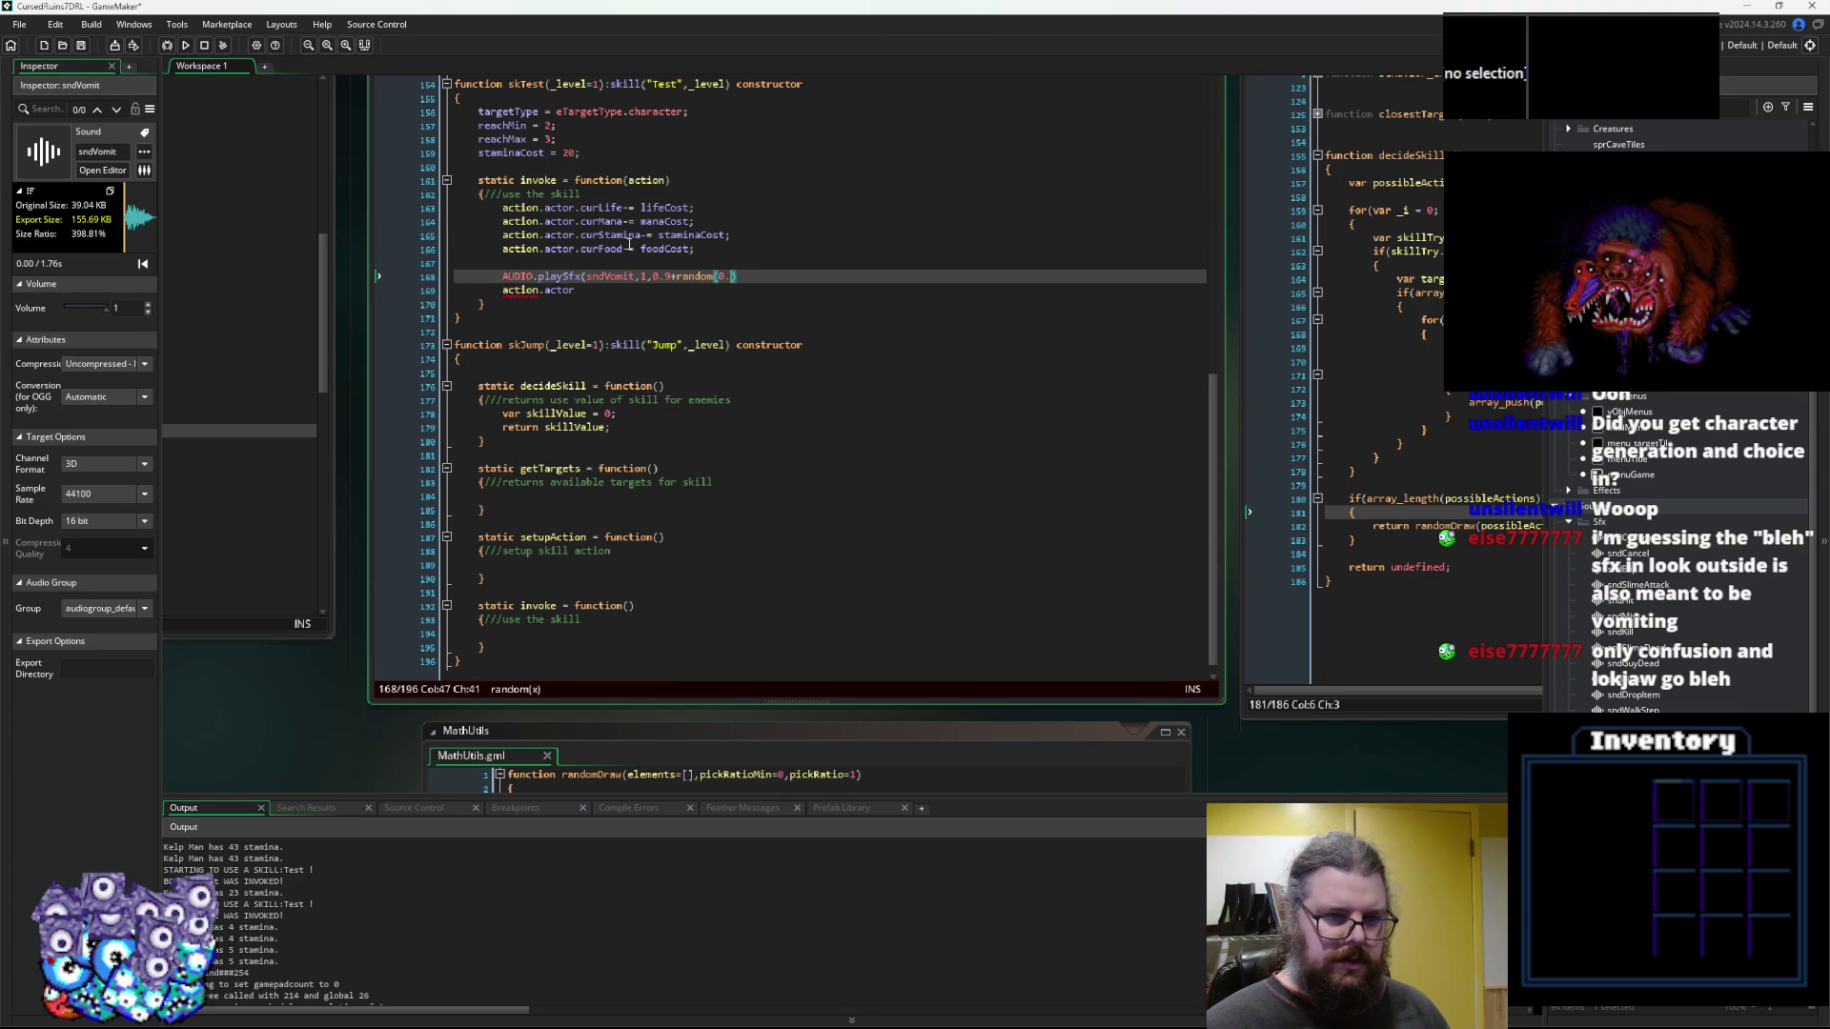
type("));")
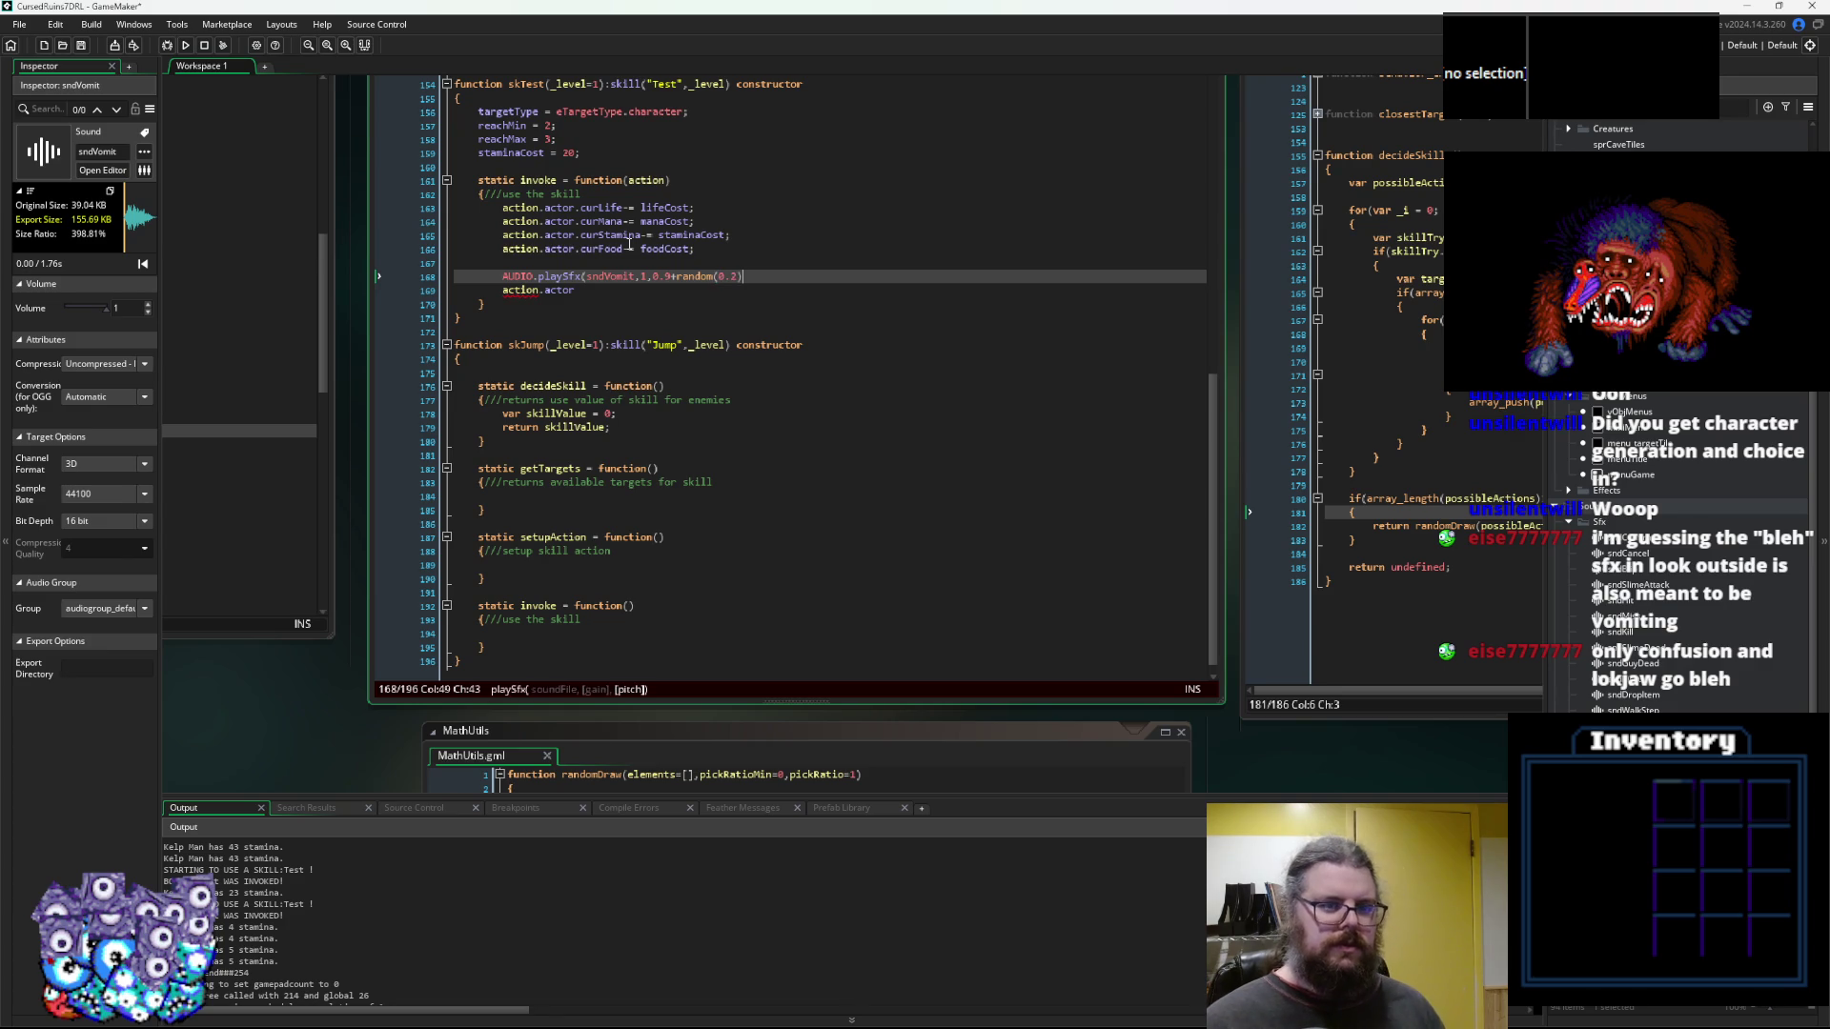
key("ctrl+Left")
key("ctrl+Left")
key("ctrl+Left")
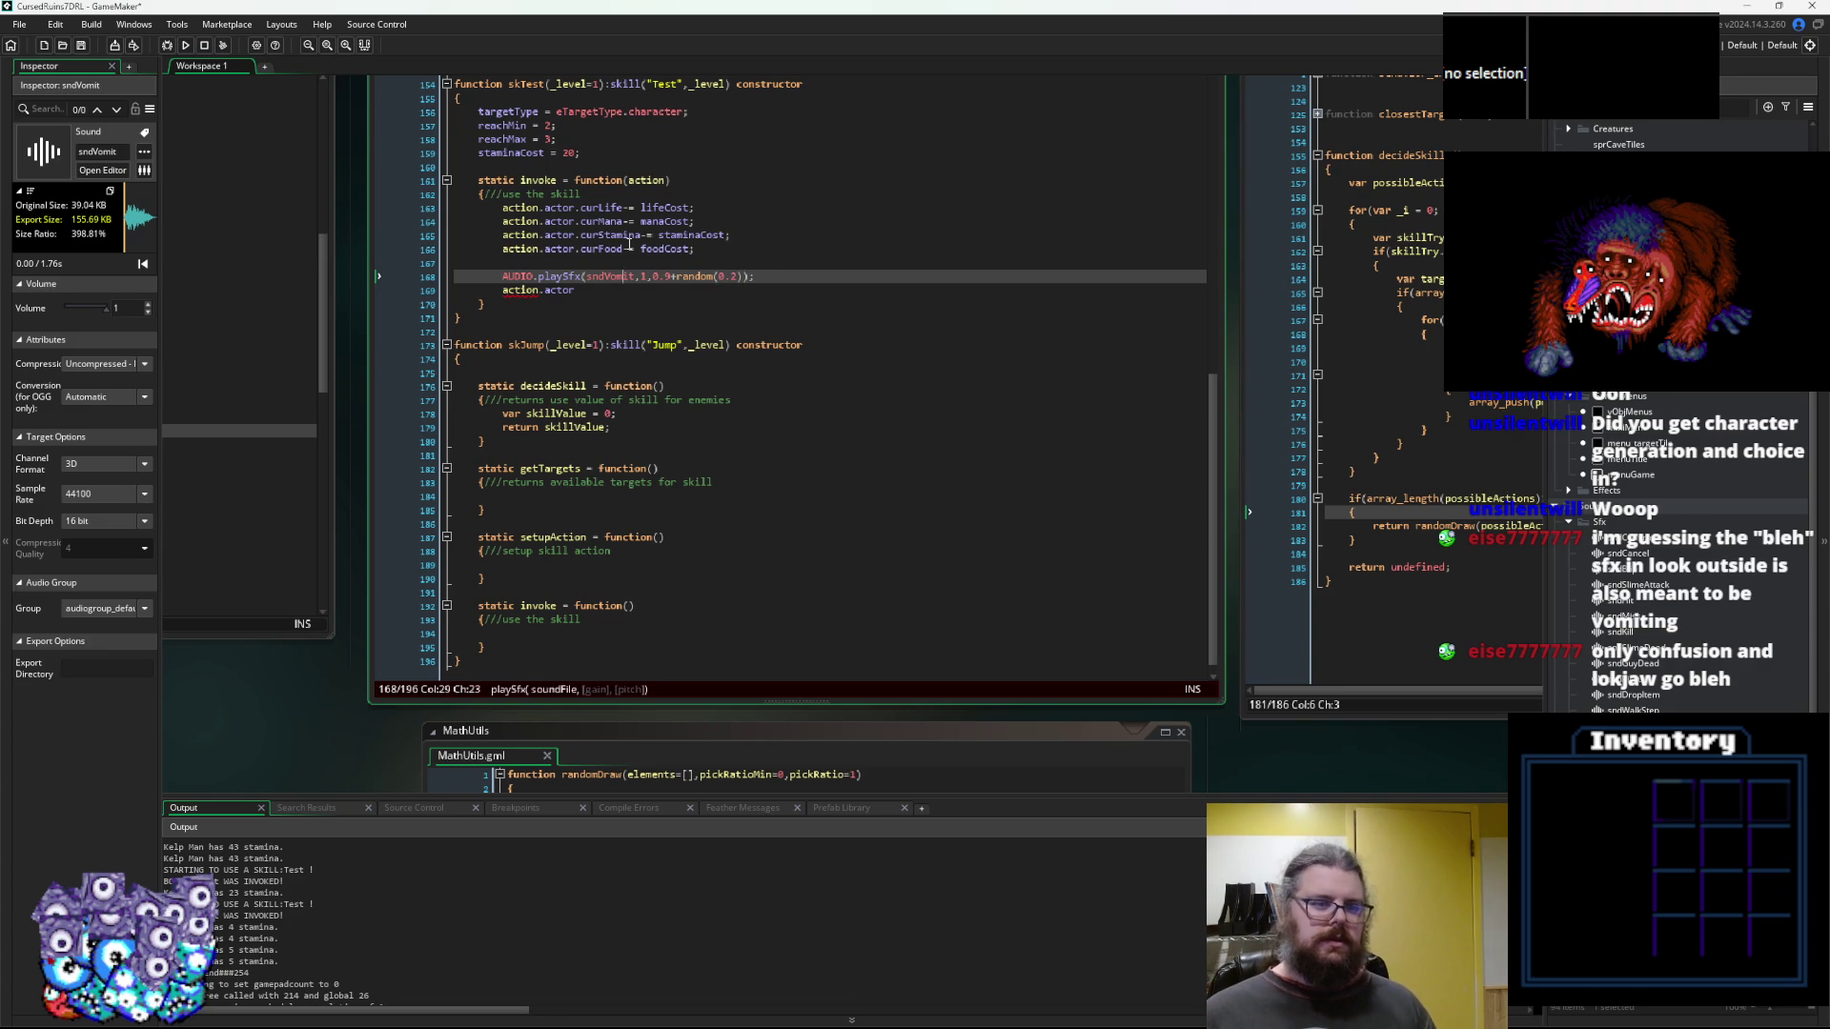
key("Left")
key("Left")
key("Right")
key("Right")
key("Right")
Copy playSfxOn from the AUDIO Create event and paste it over playSfx on line 168
middle_click(551, 276)
left_click(1029, 443)
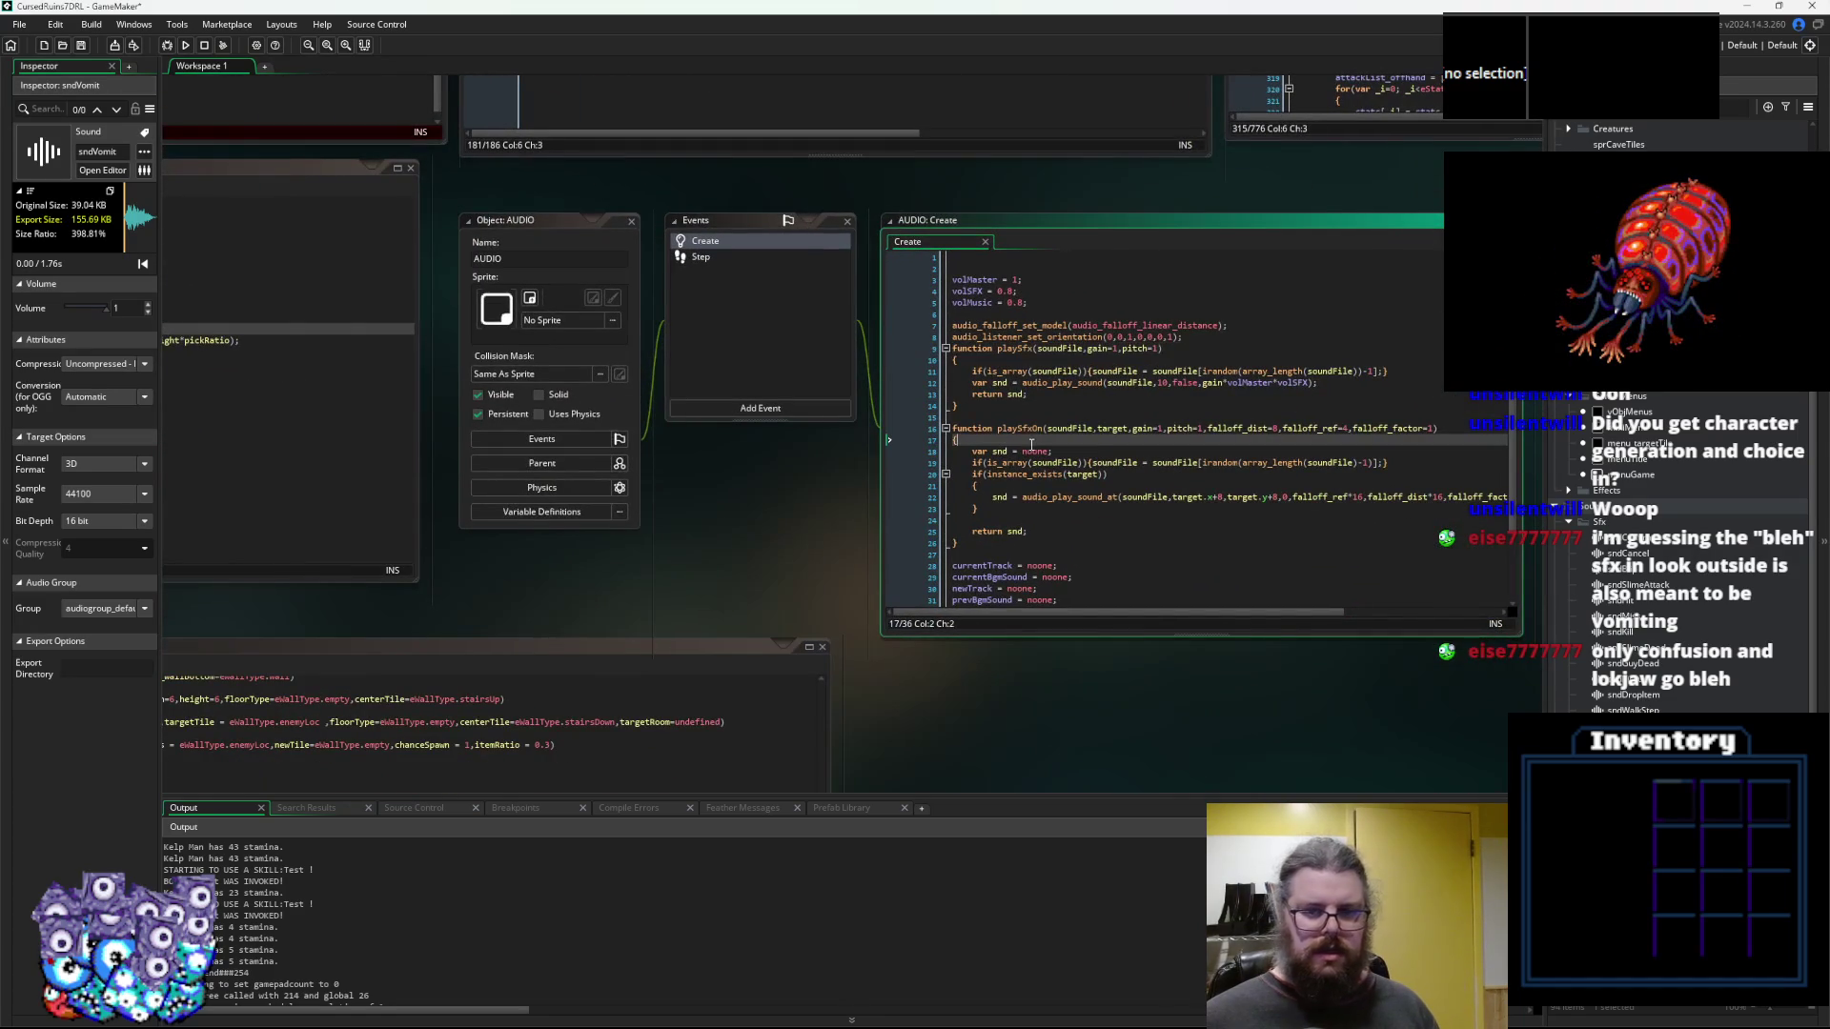
double_click(1025, 430)
key("ctrl+c")
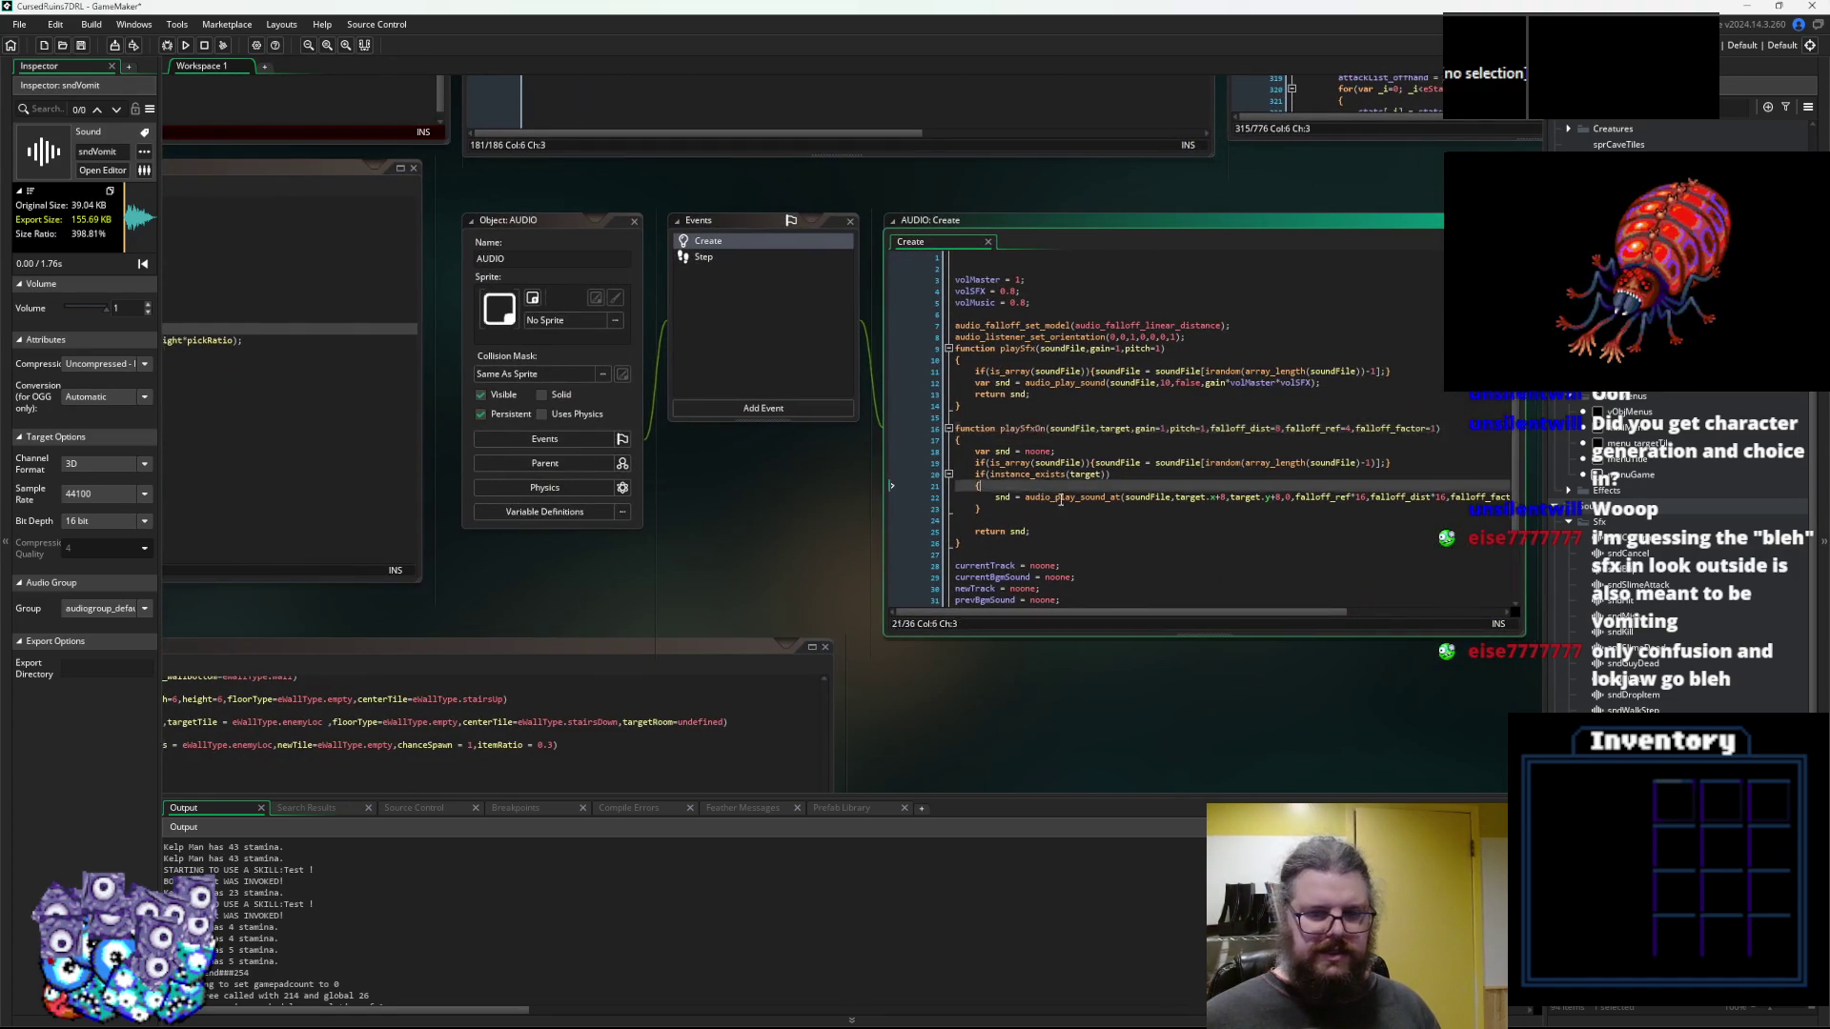
key("alt+Left")
double_click(543, 339)
key("ctrl+v")
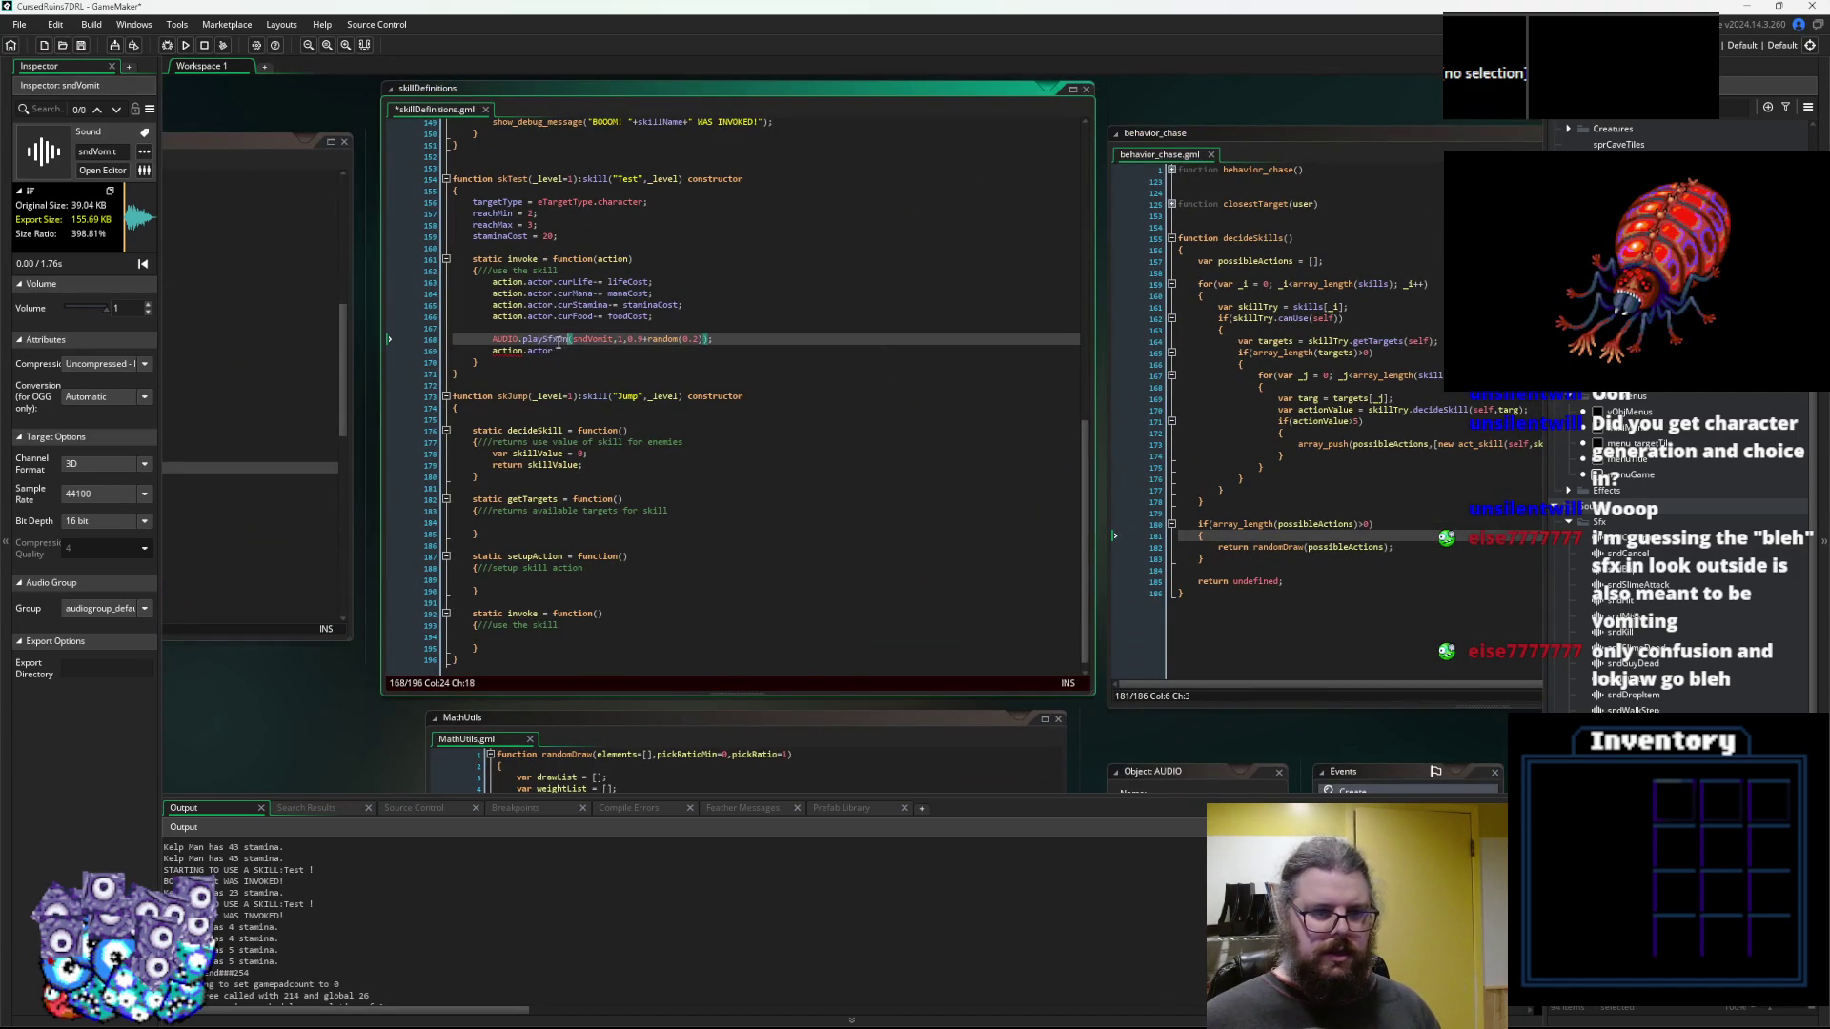
Insert action.object as the target argument after sndVomit
left_click(625, 340)
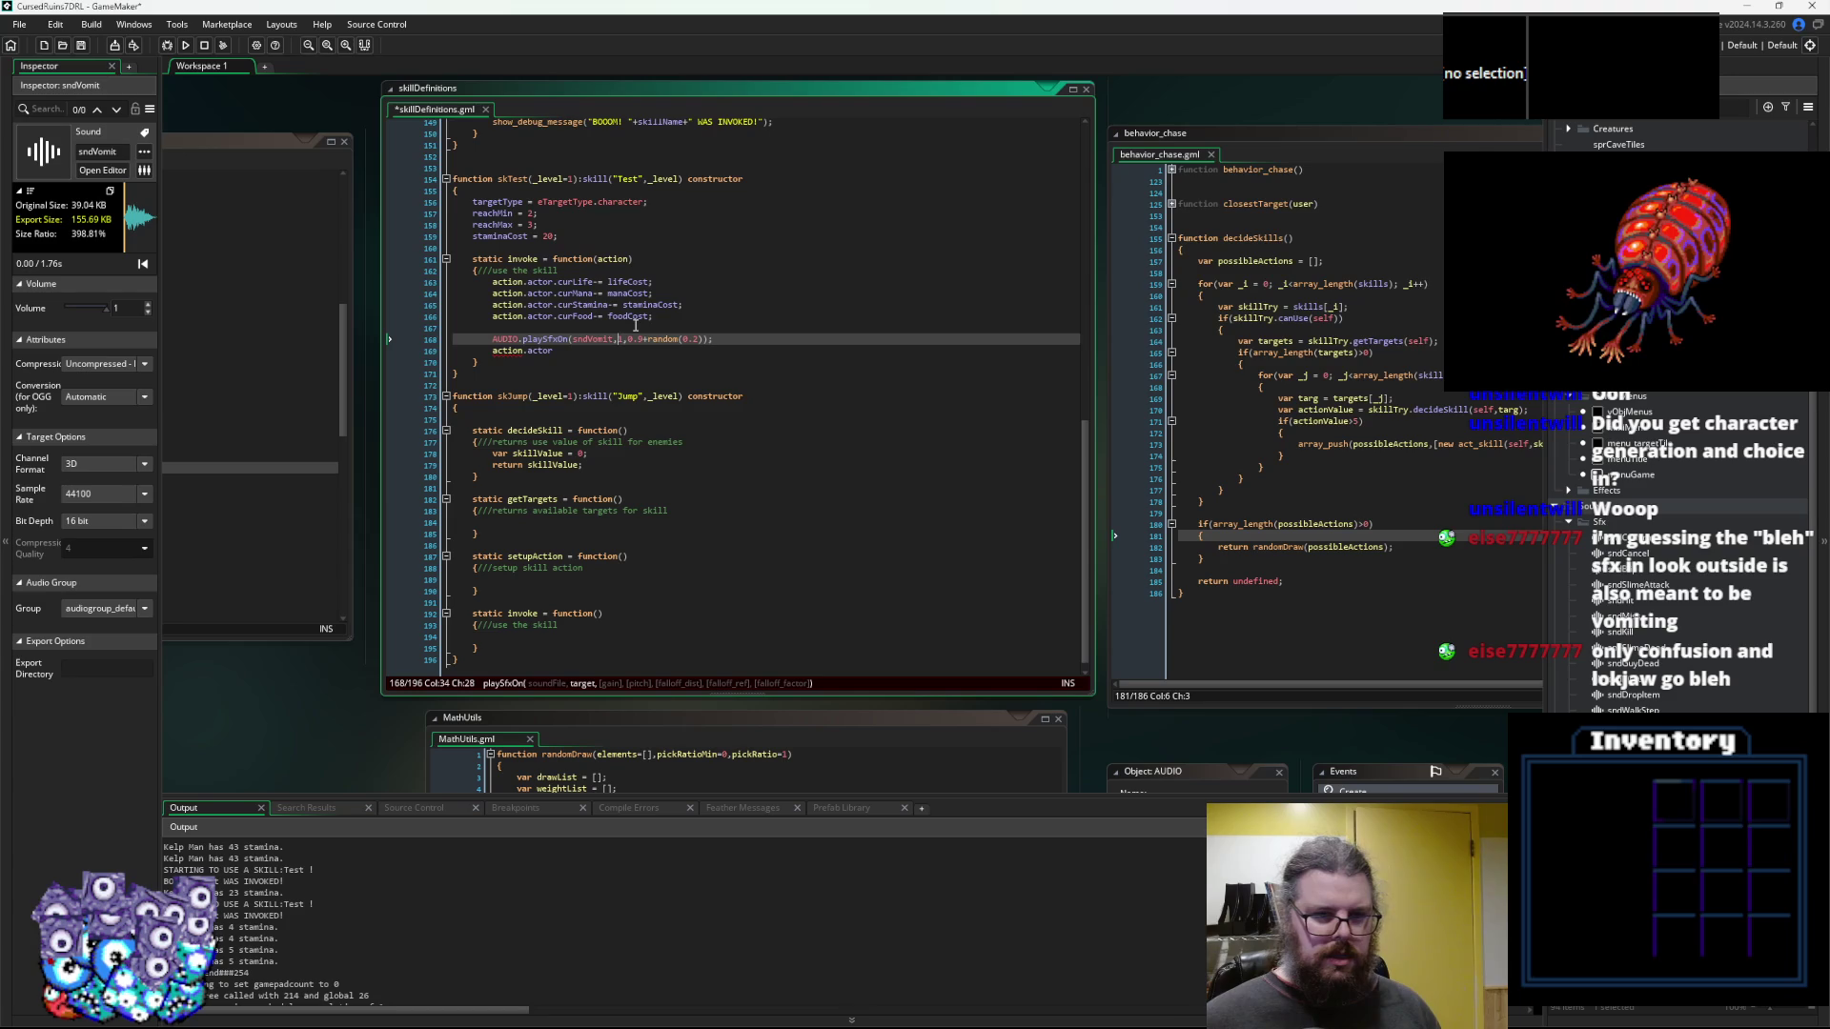
type("action.")
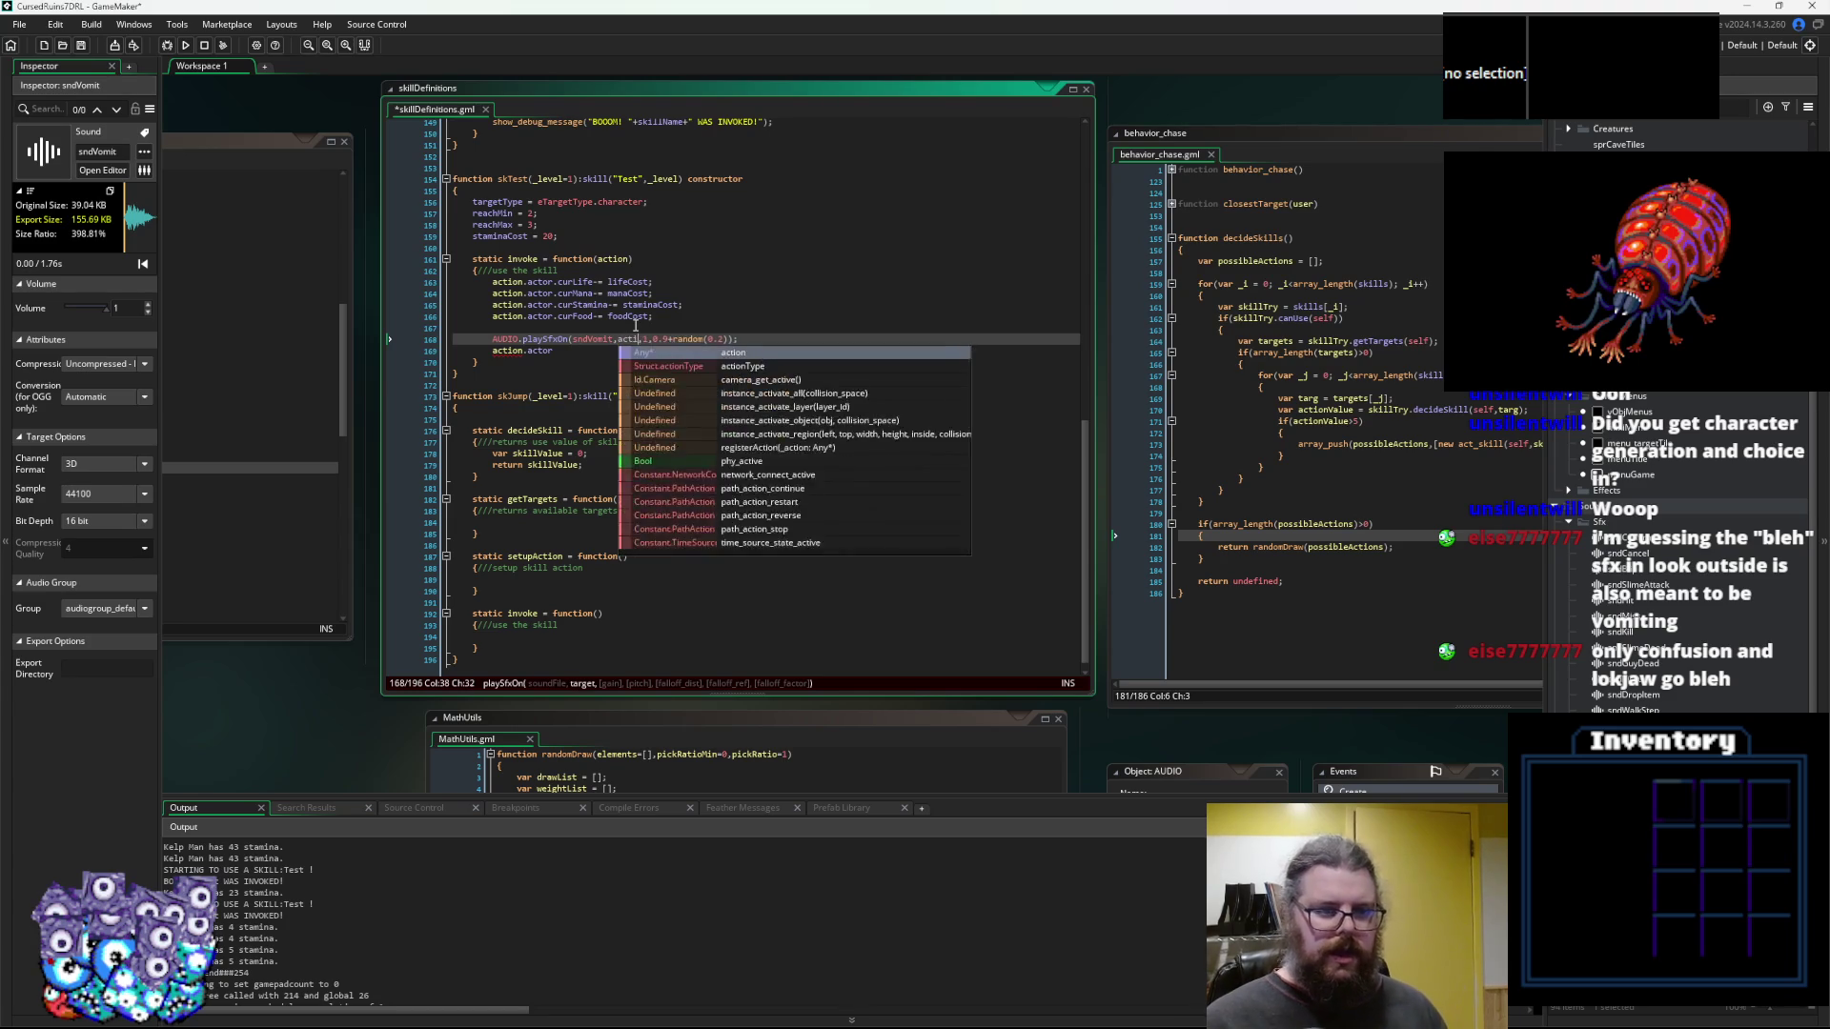
type("actor.")
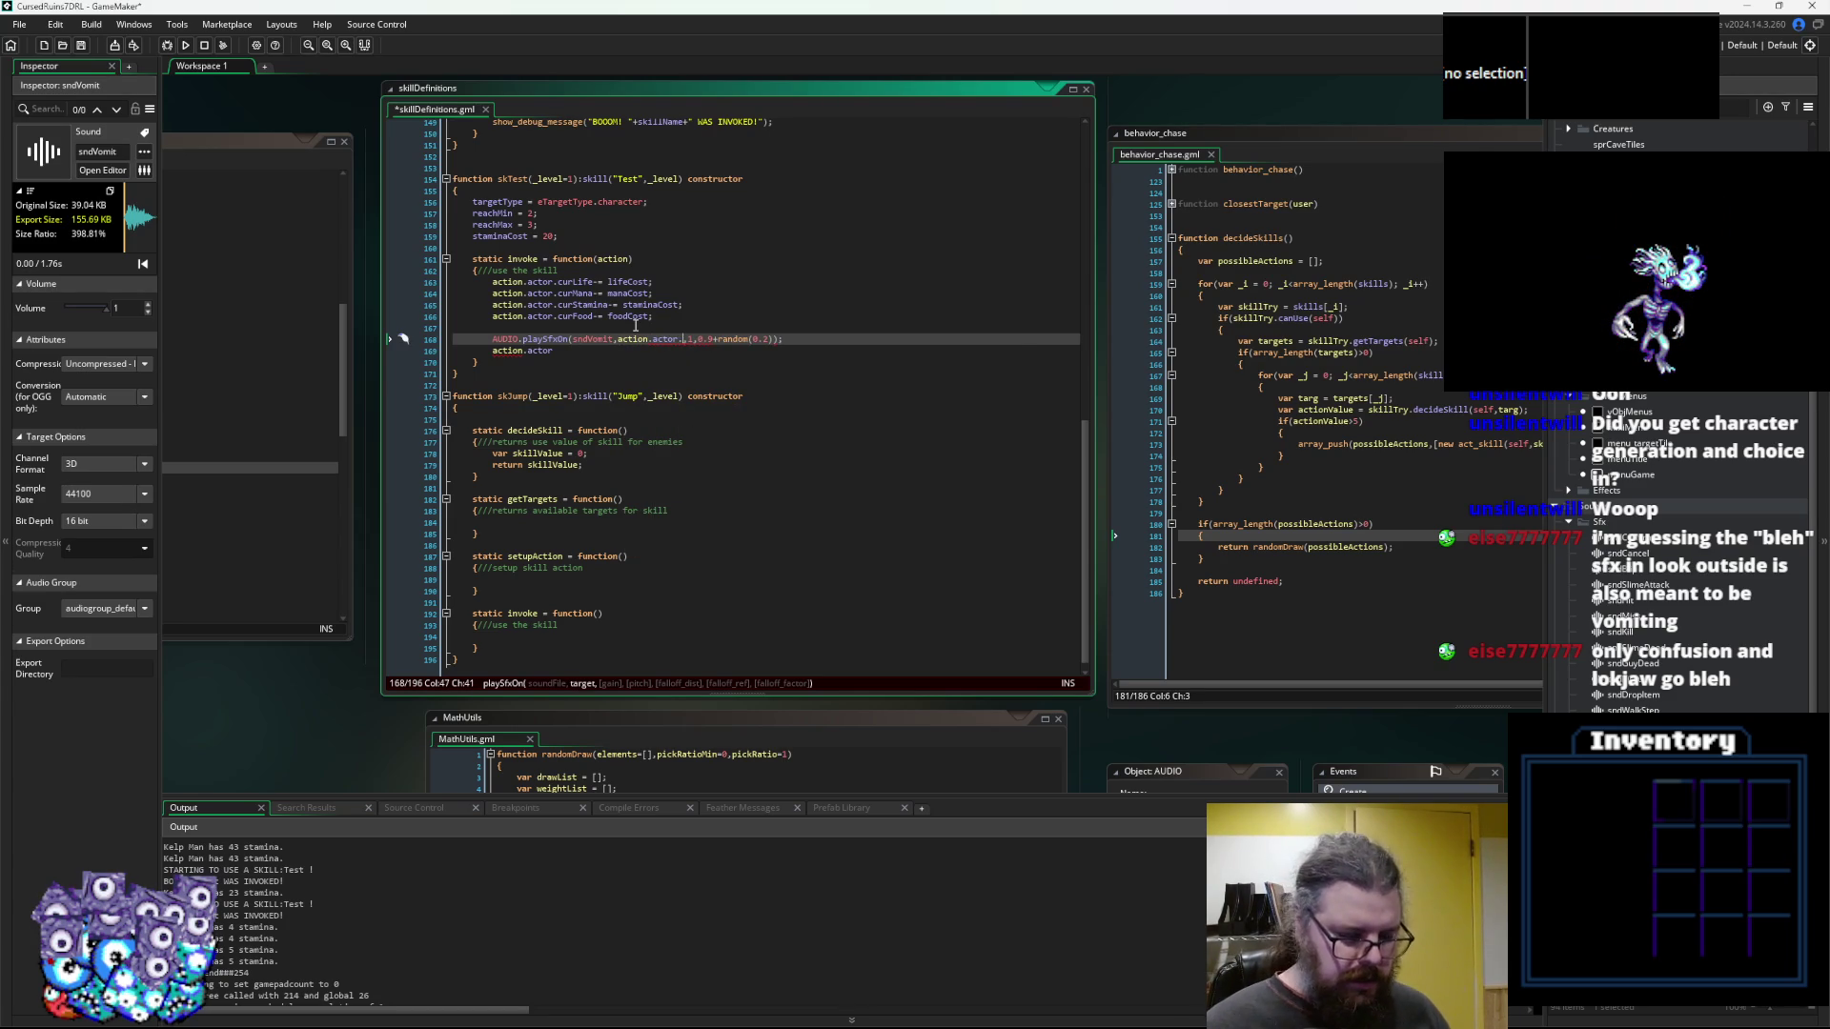
key("BackSpace")
key("BackSpace")
key("BackSpace")
type("object")
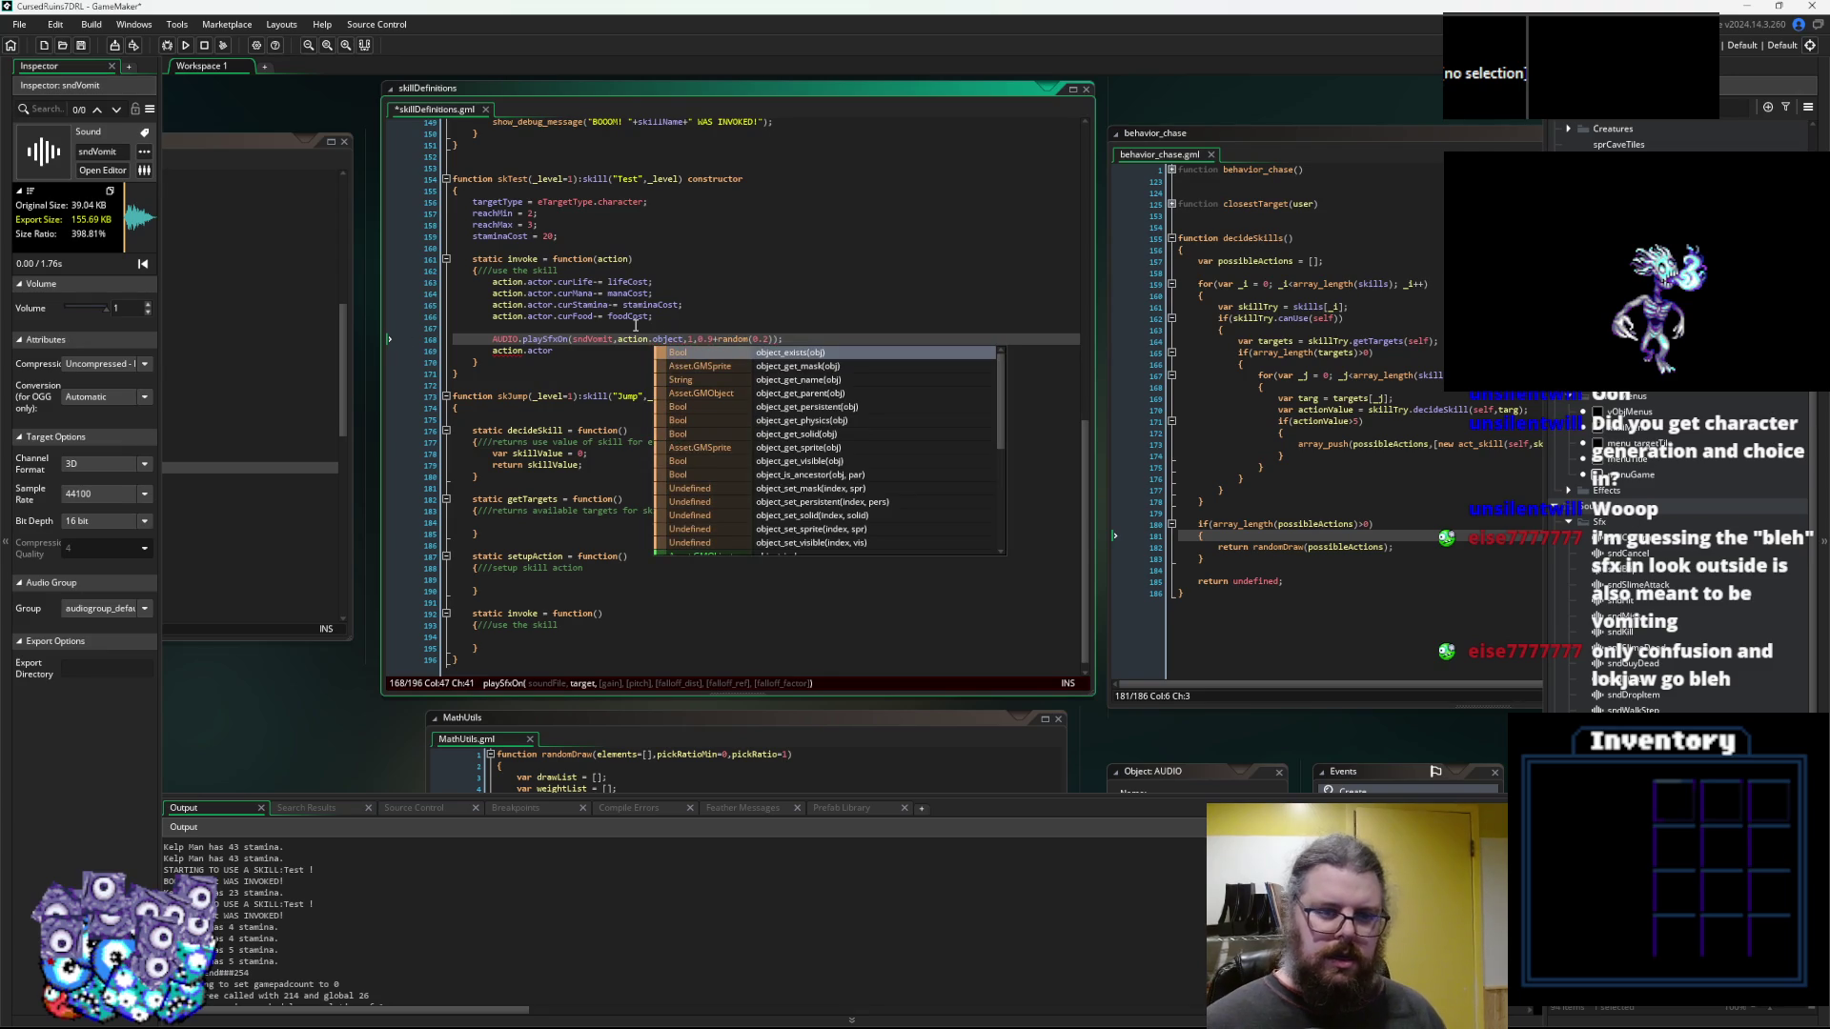
middle_click(546, 340)
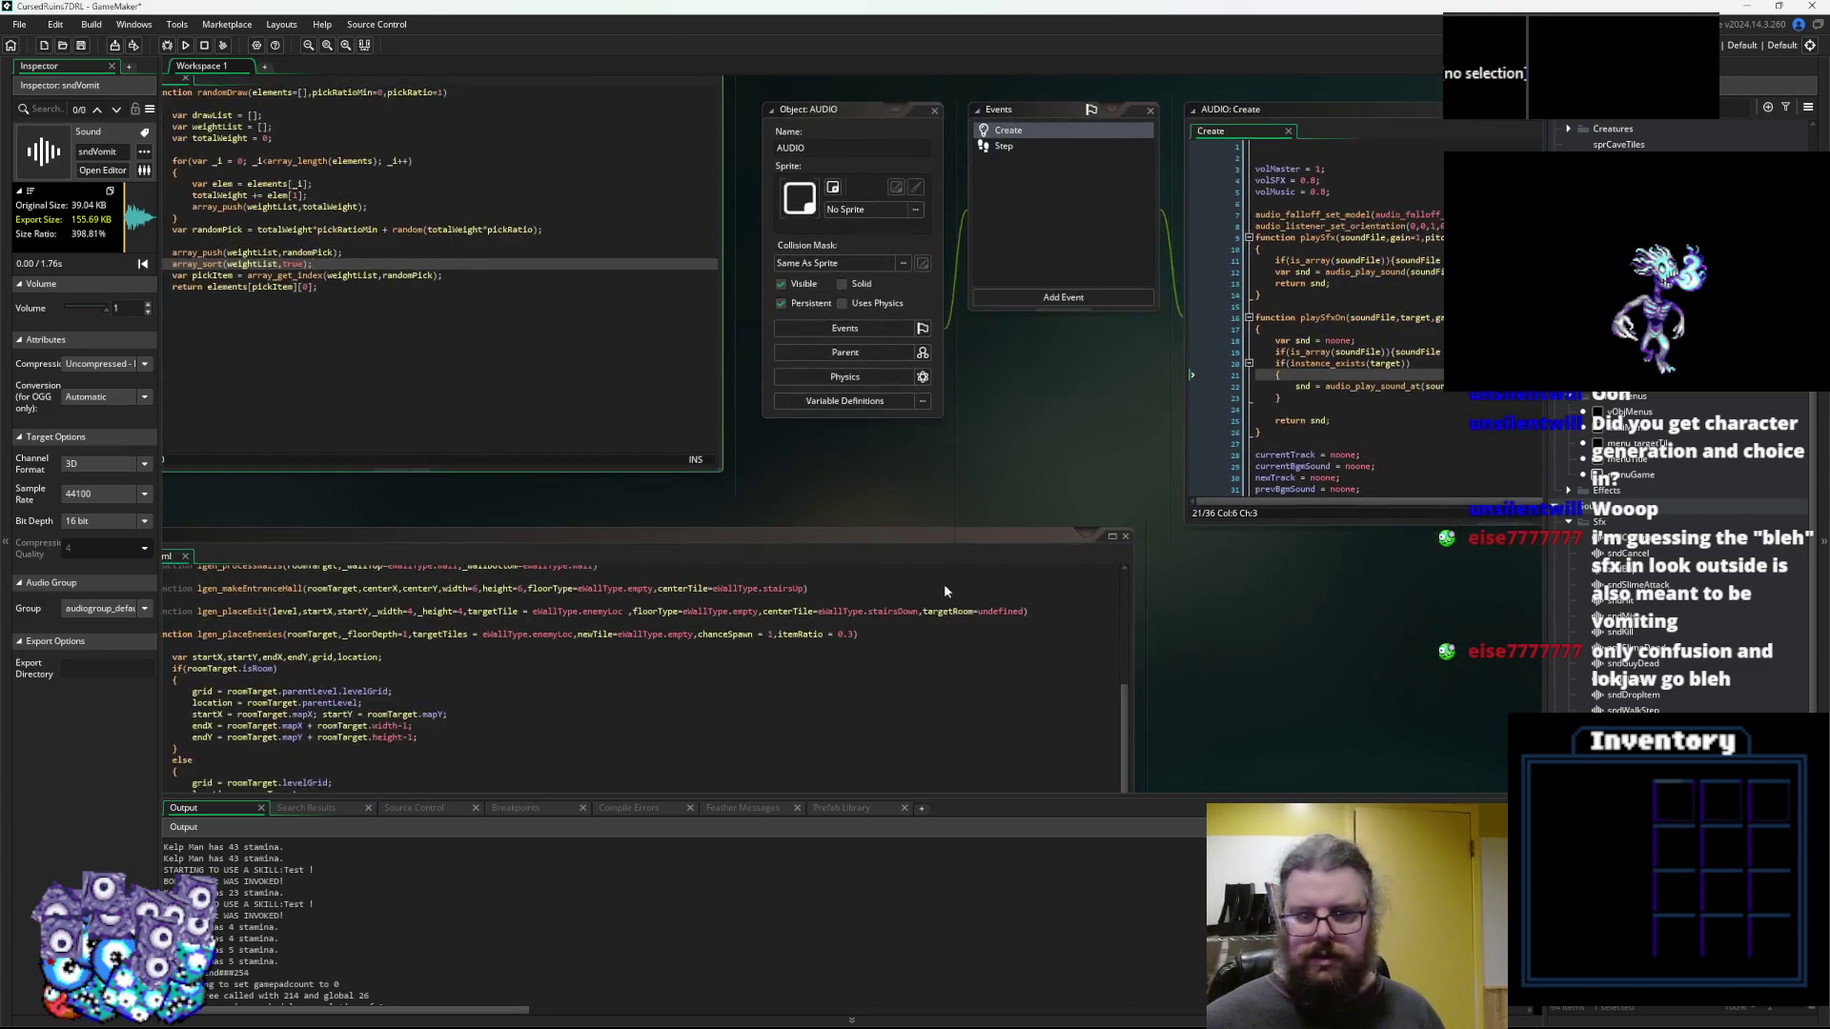
Pan the workspace over to the characterActions and skillDefinitions code
mouse_move(677, 380)
left_mouse_down()
mouse_move(1043, 522)
mouse_move(800, 243)
left_mouse_up()
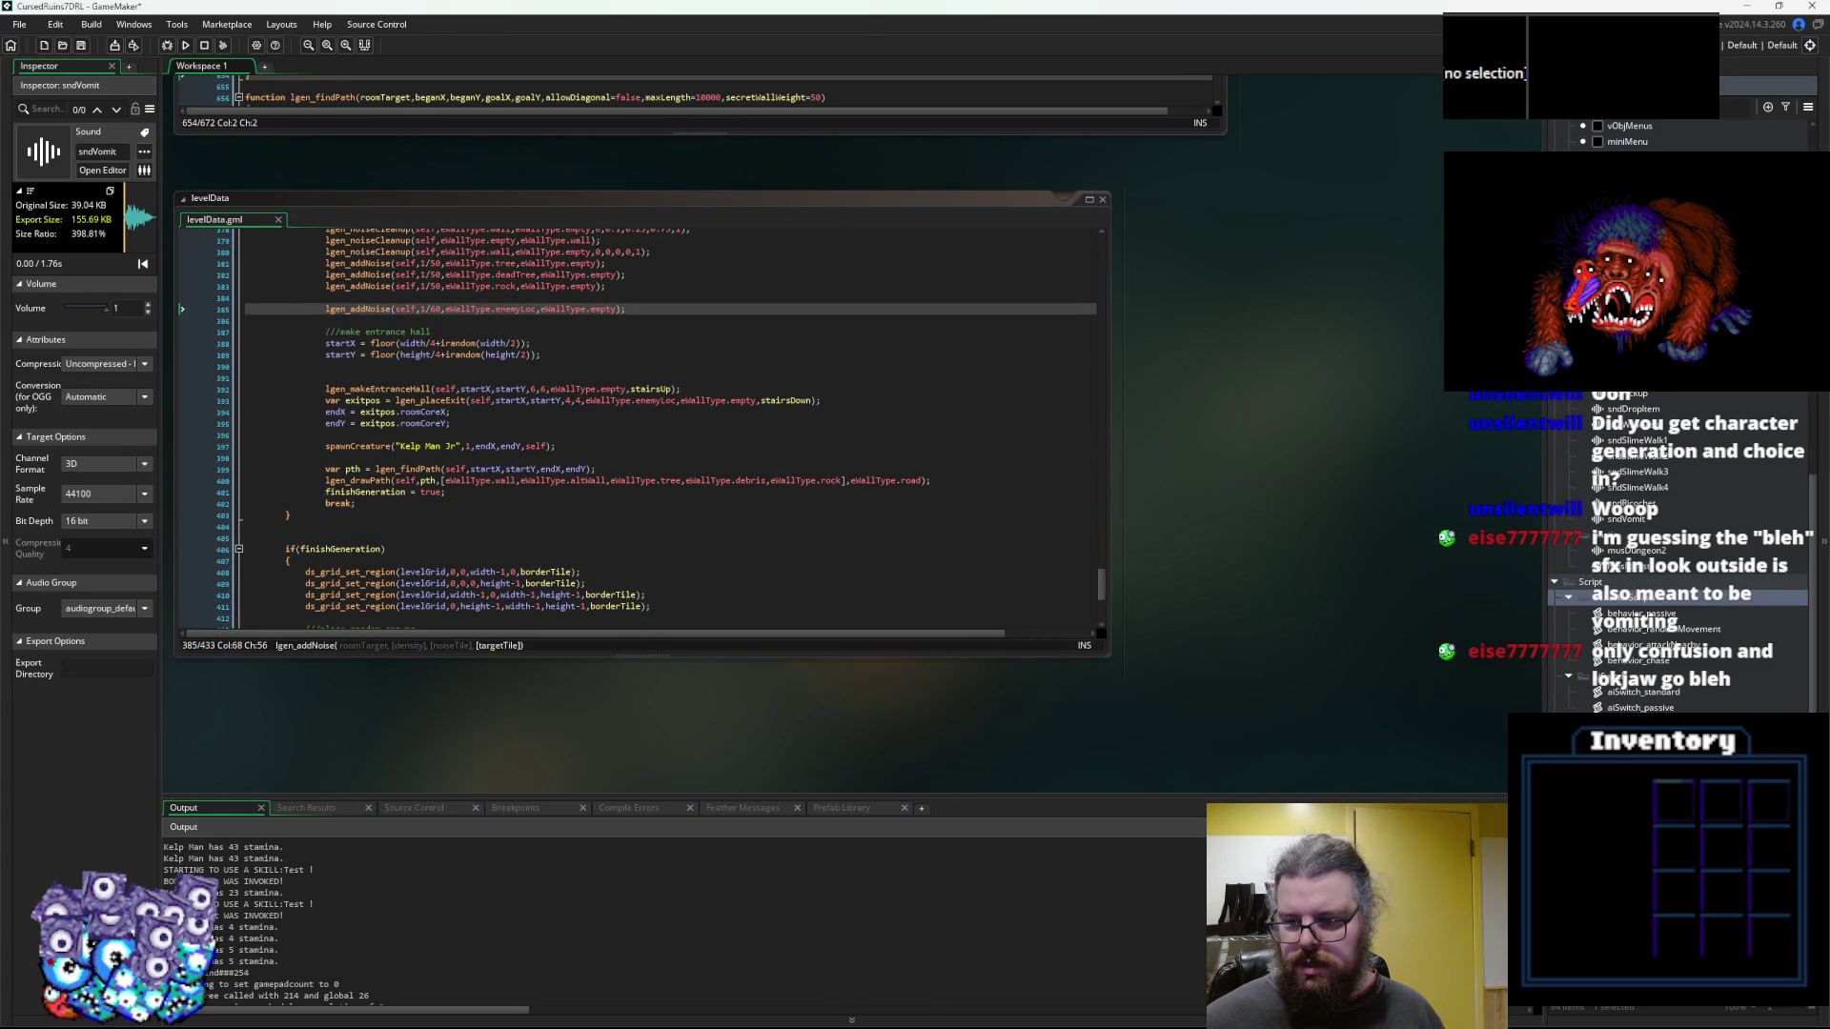
key("ctrl+Tab")
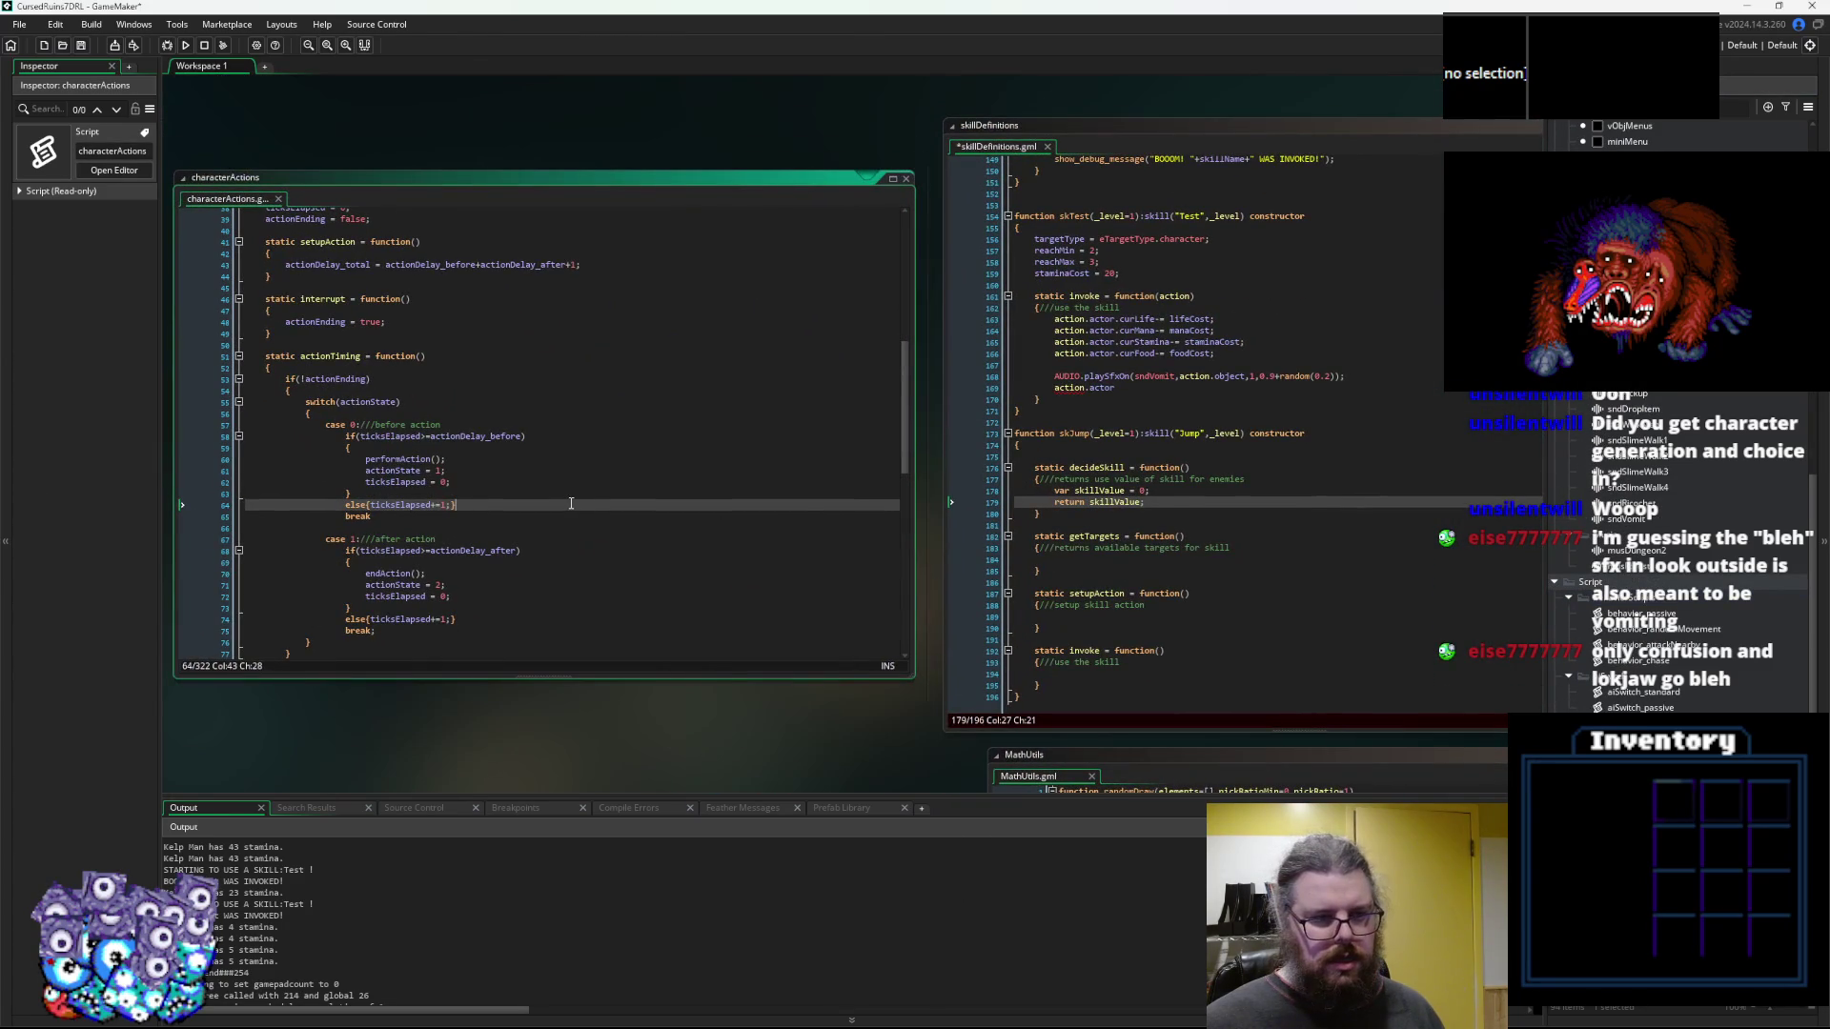
Check how act_dropItem's performAction uses charOb as a sound target
scroll(571, 503, "down", 12)
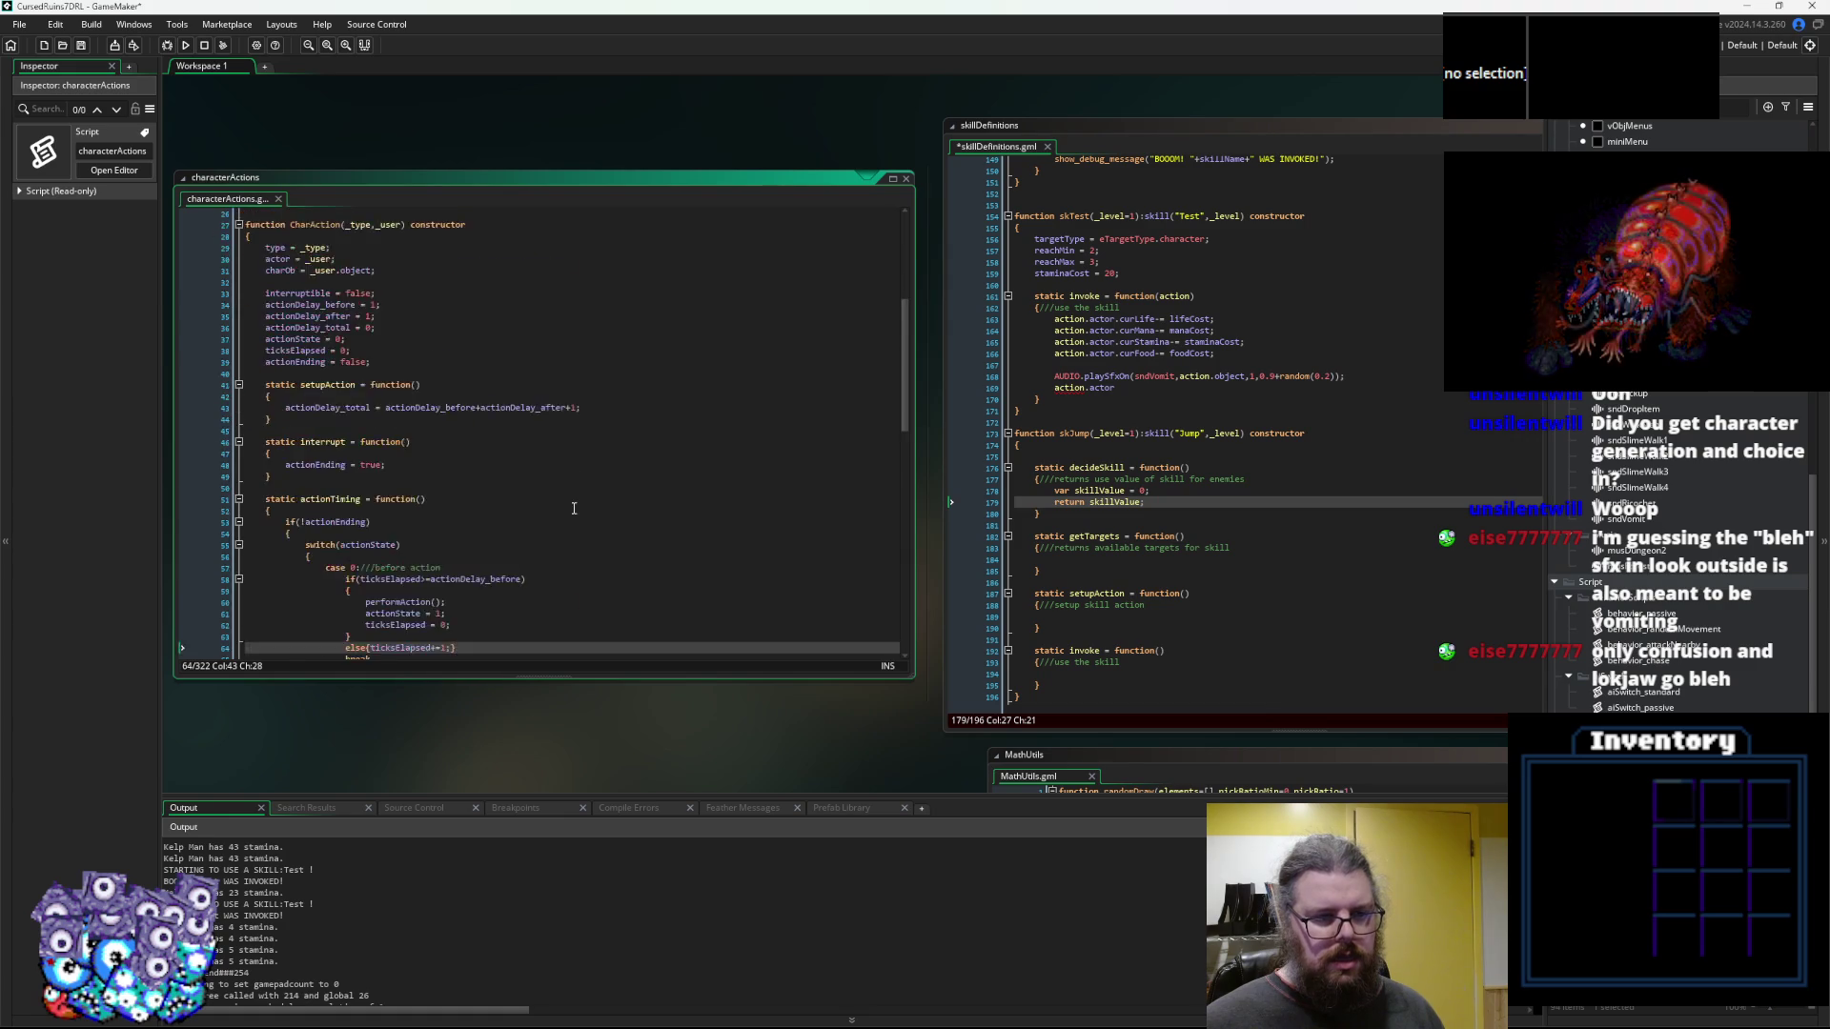
scroll(571, 512, "down", 5)
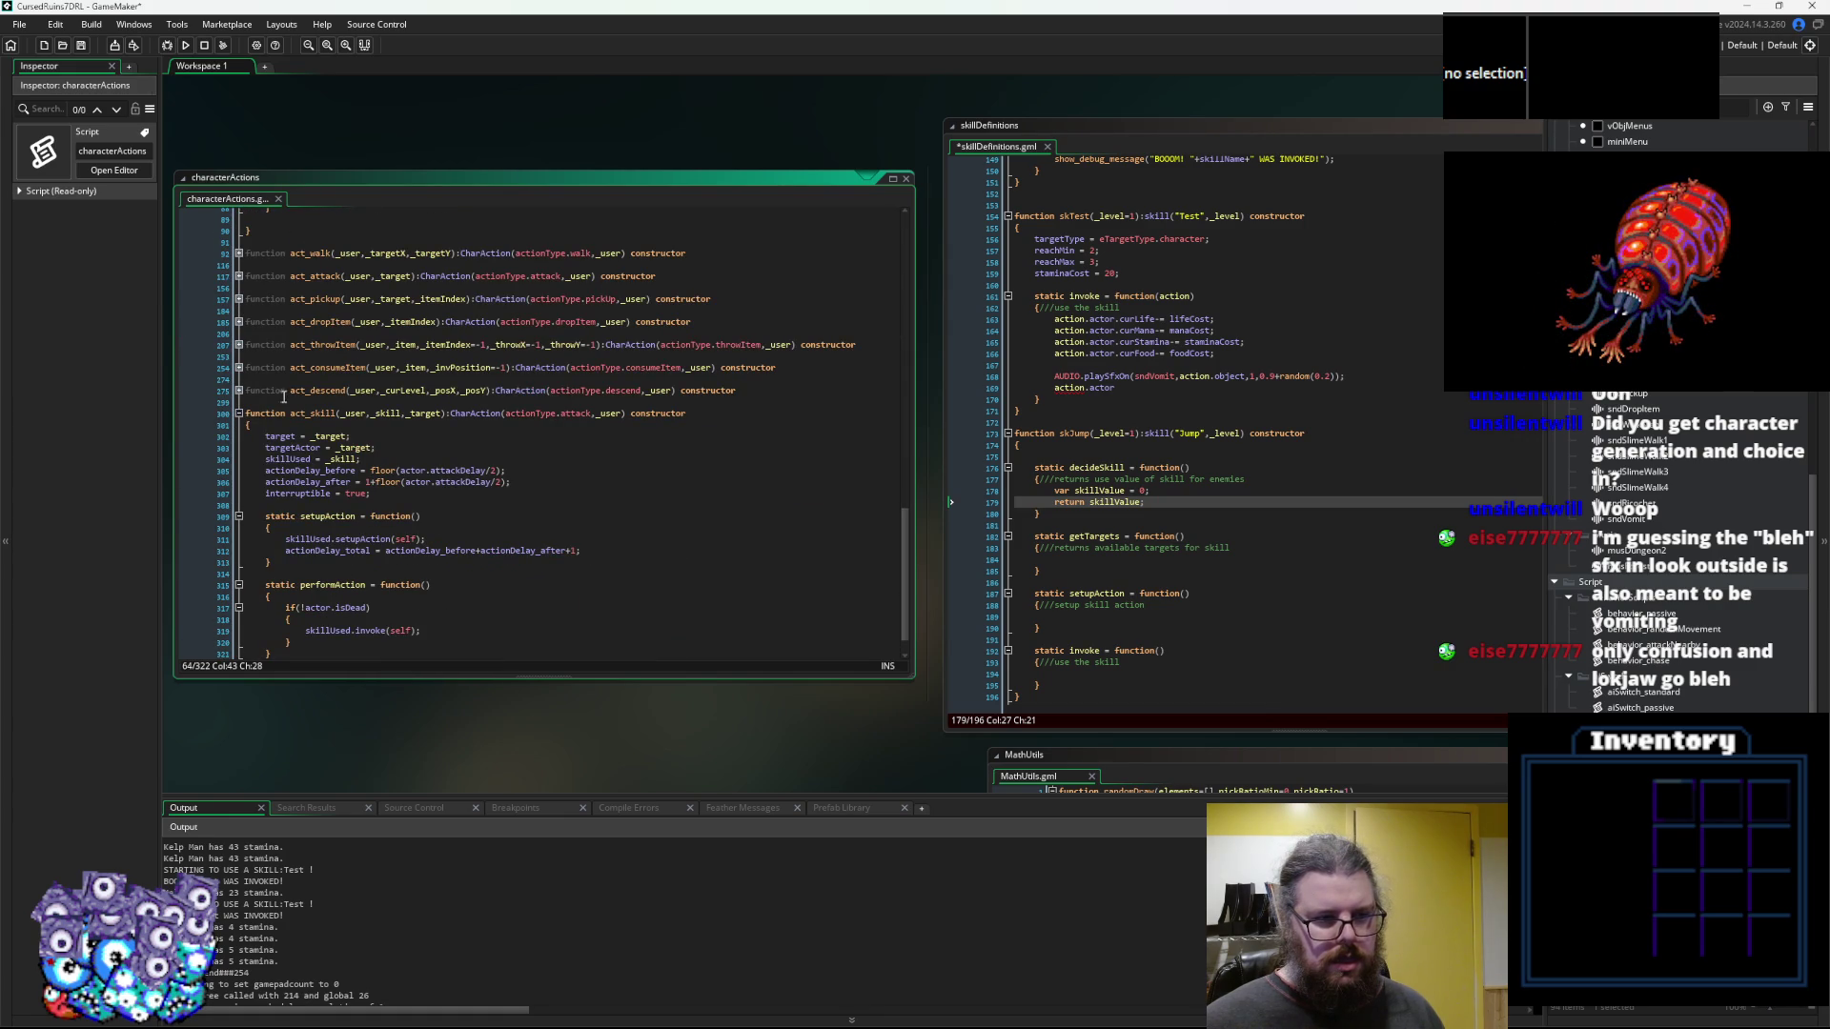
left_click(240, 368)
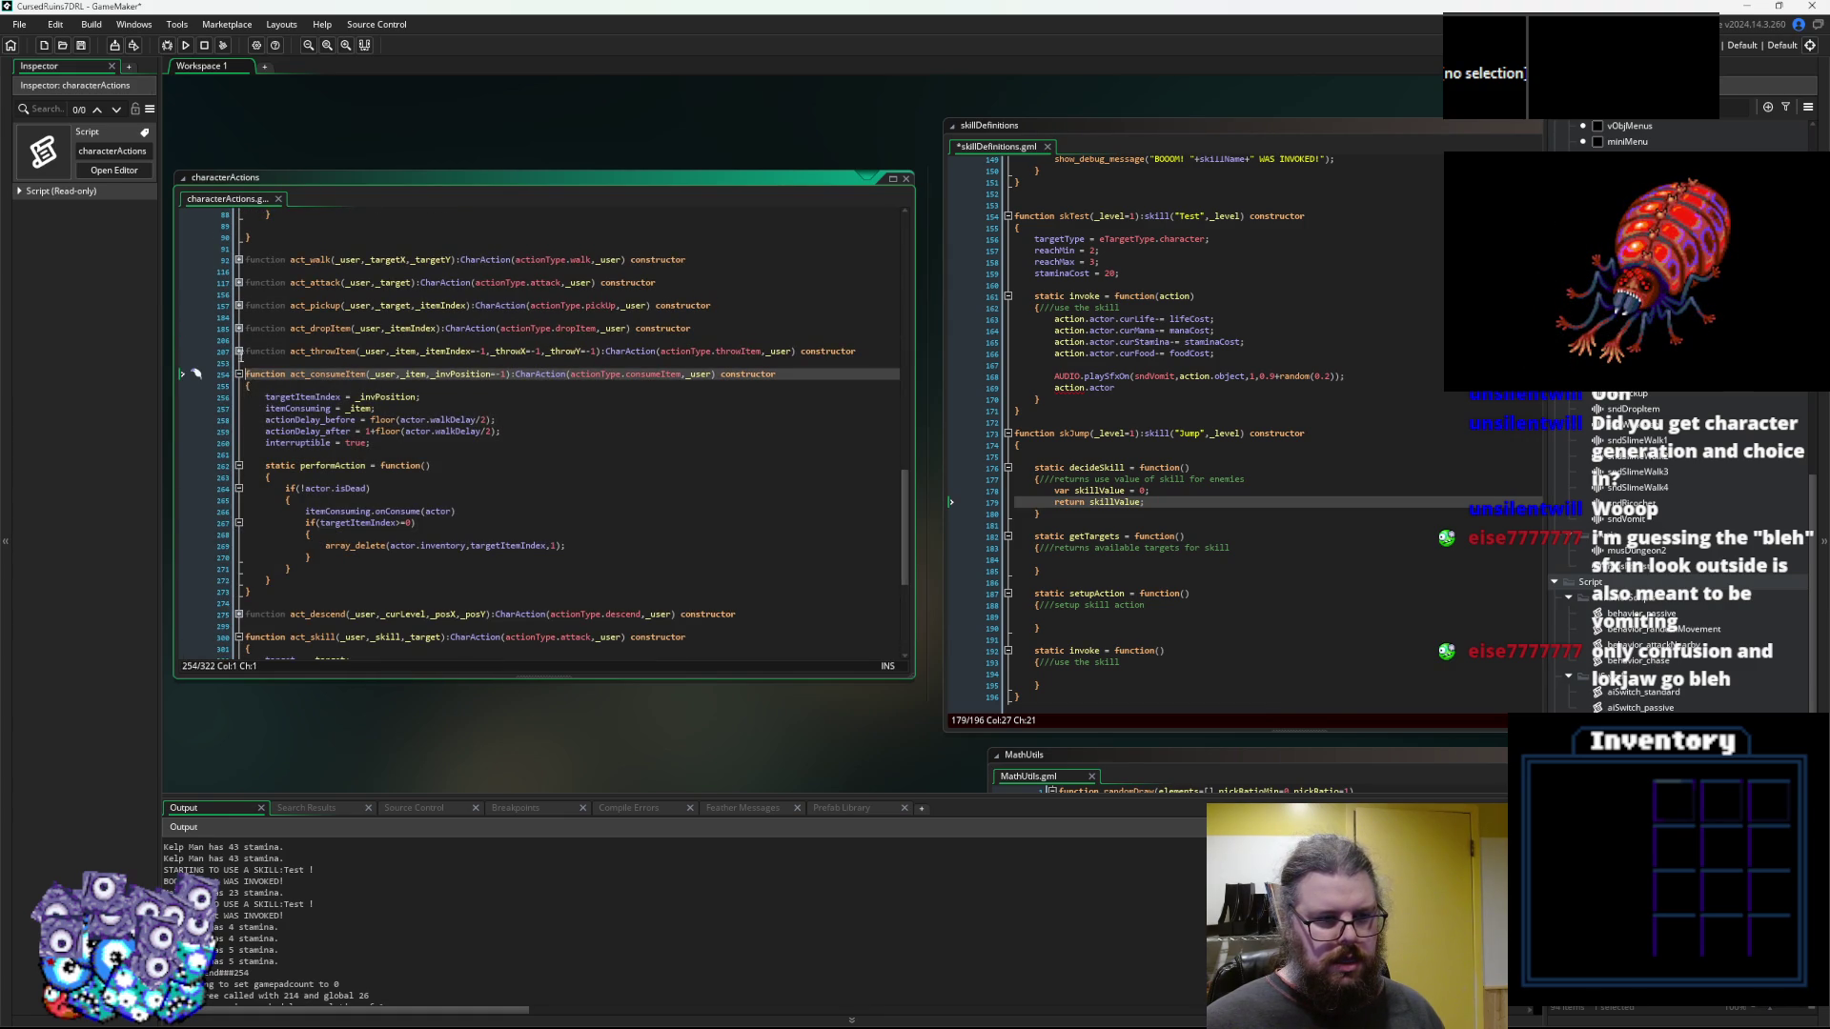
left_click(239, 328)
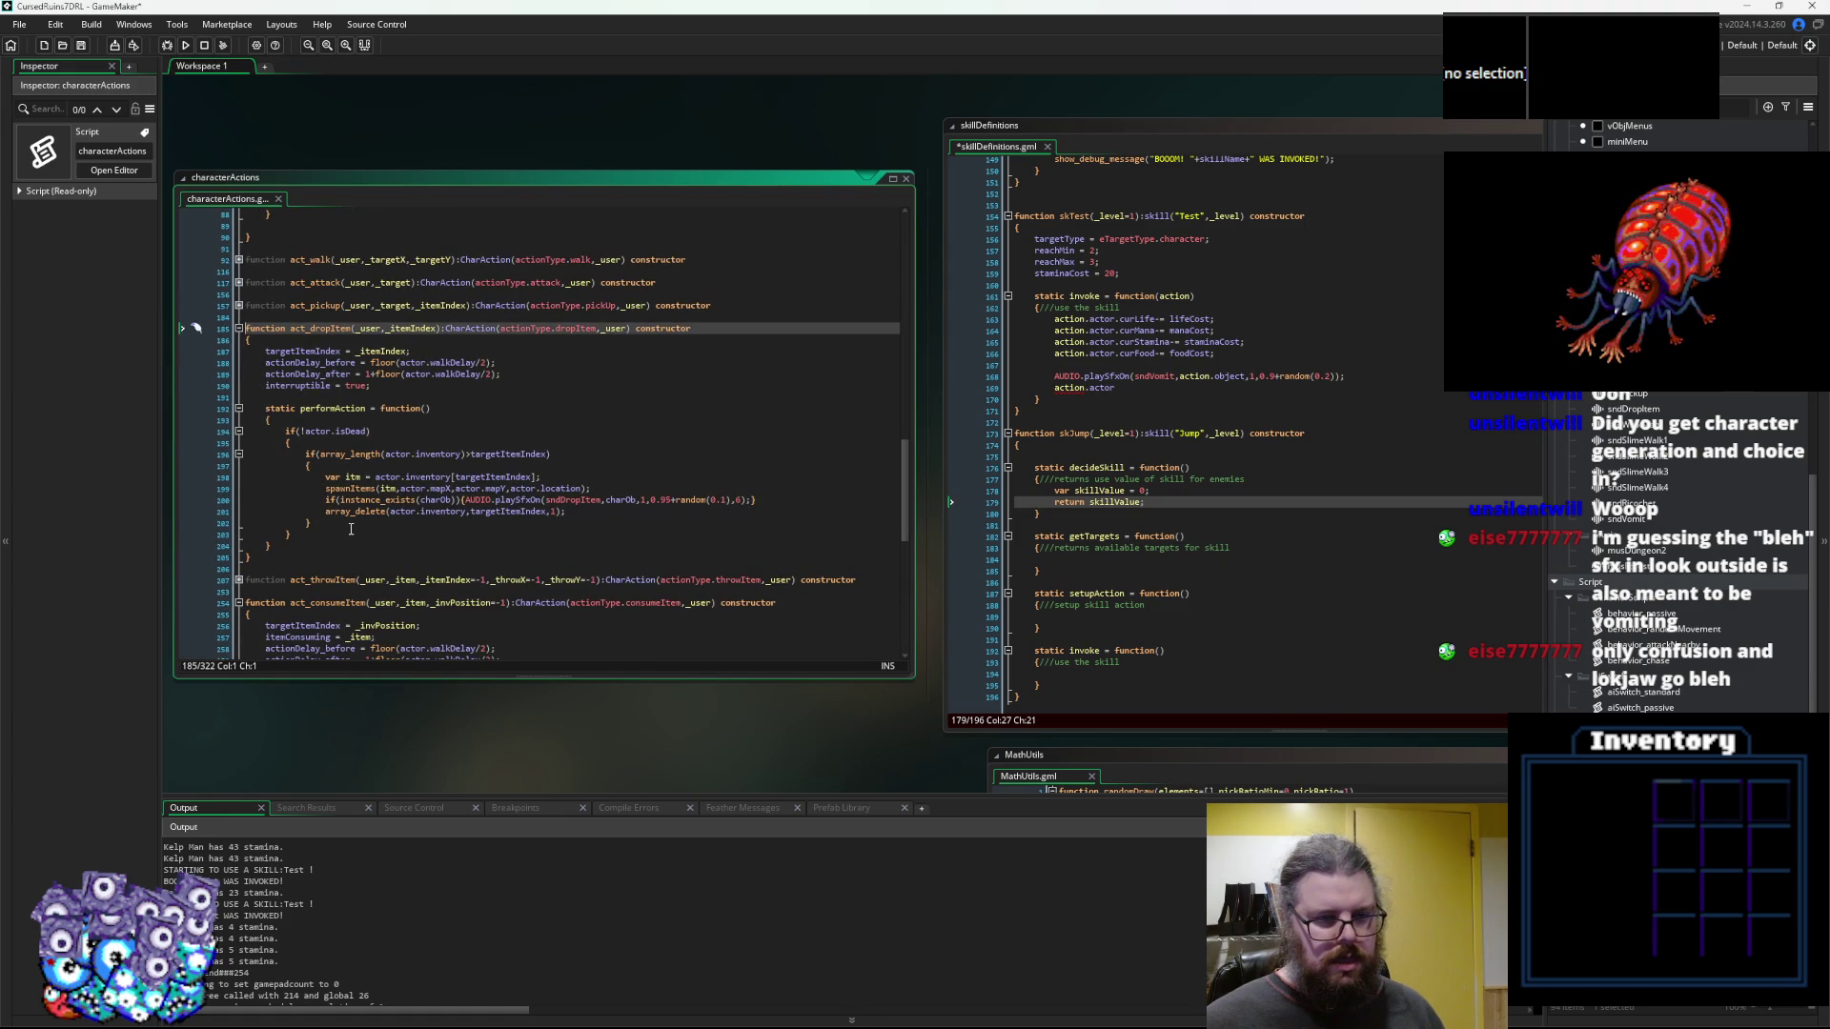
left_click(344, 488)
left_click(316, 408)
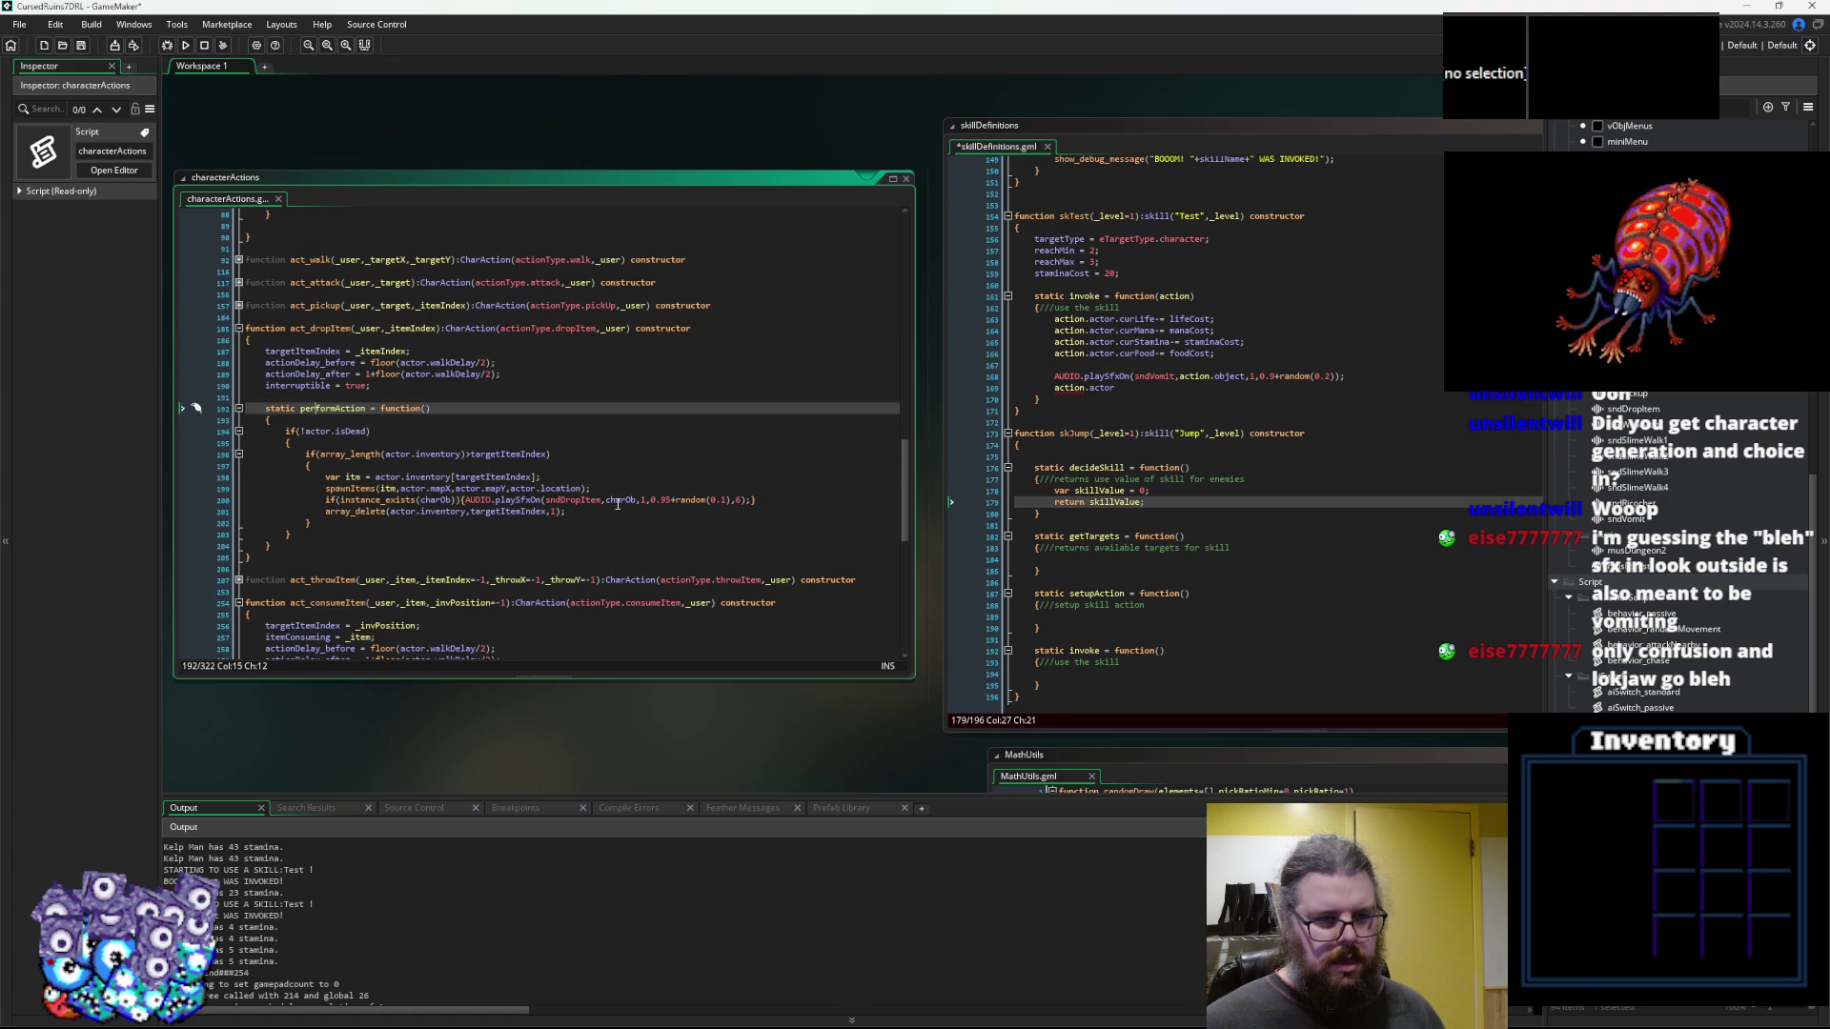
left_click(617, 503)
Replace object with charOb on line 168, delete the leftover action.actor line, and save
left_click(1017, 519)
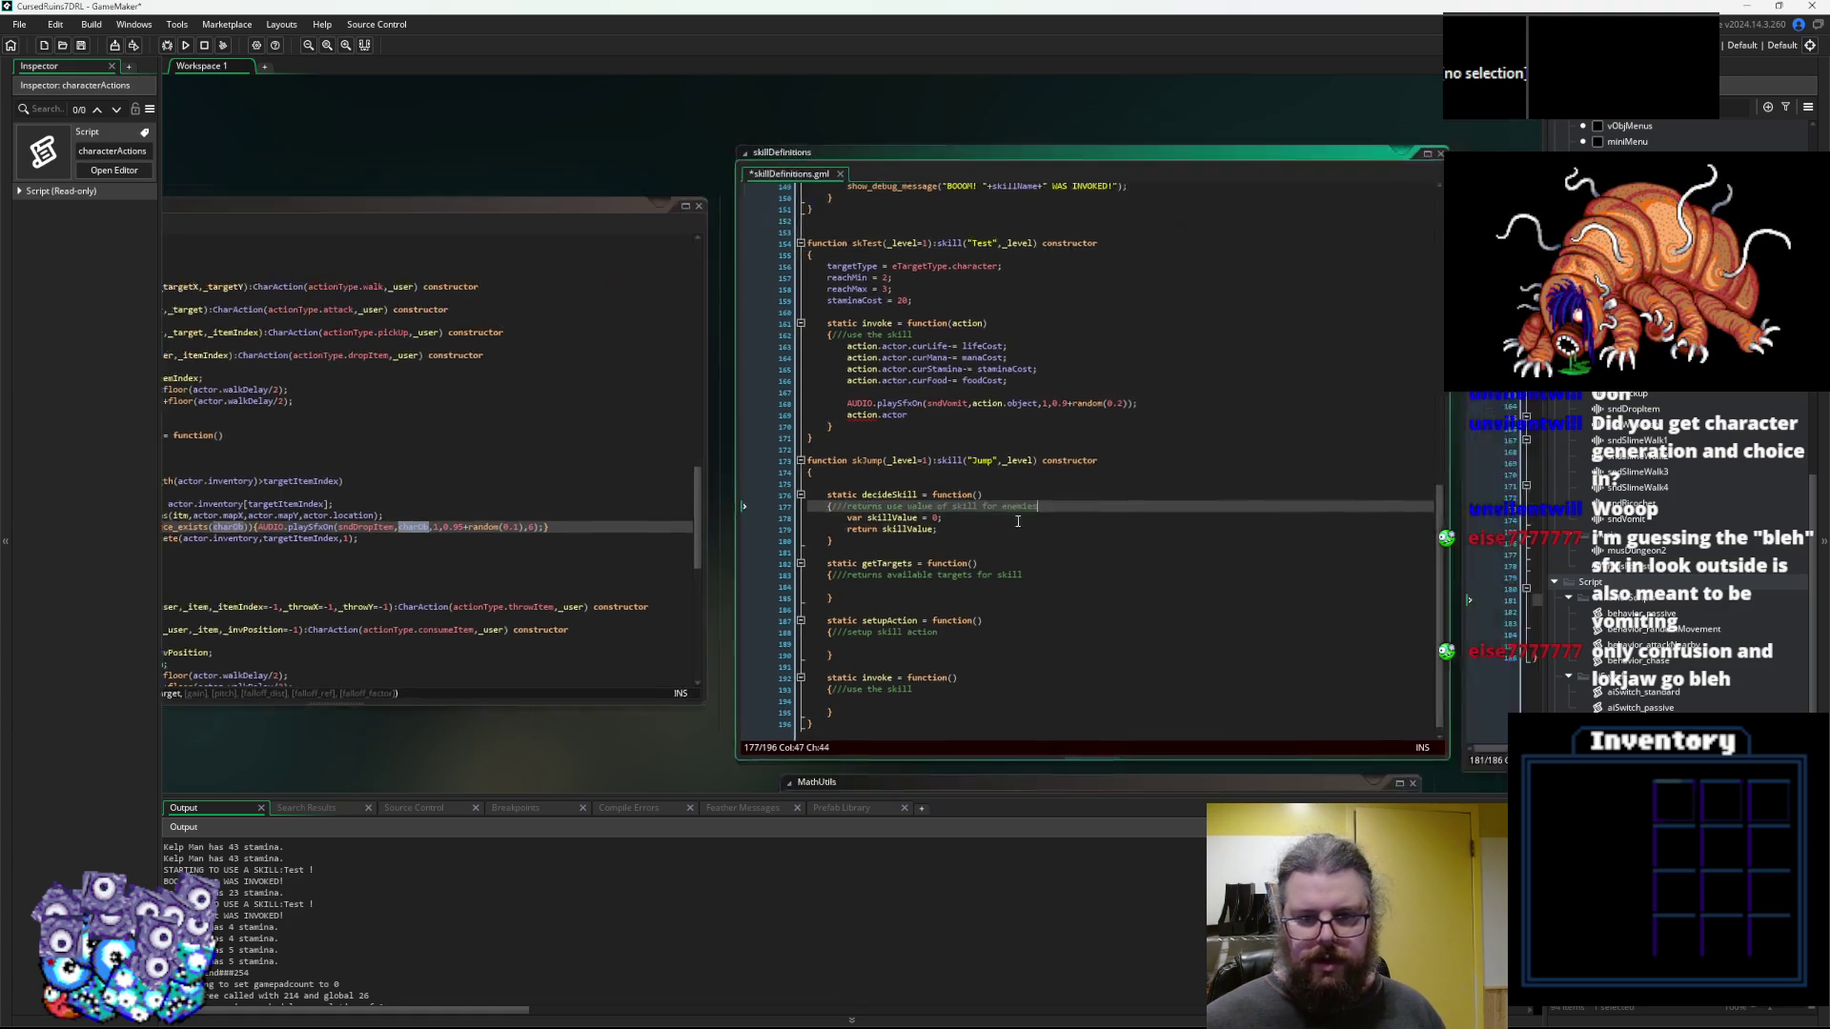
double_click(931, 418)
type("charOb")
left_click(846, 430)
key("BackSpace")
key("BackSpace")
key("BackSpace")
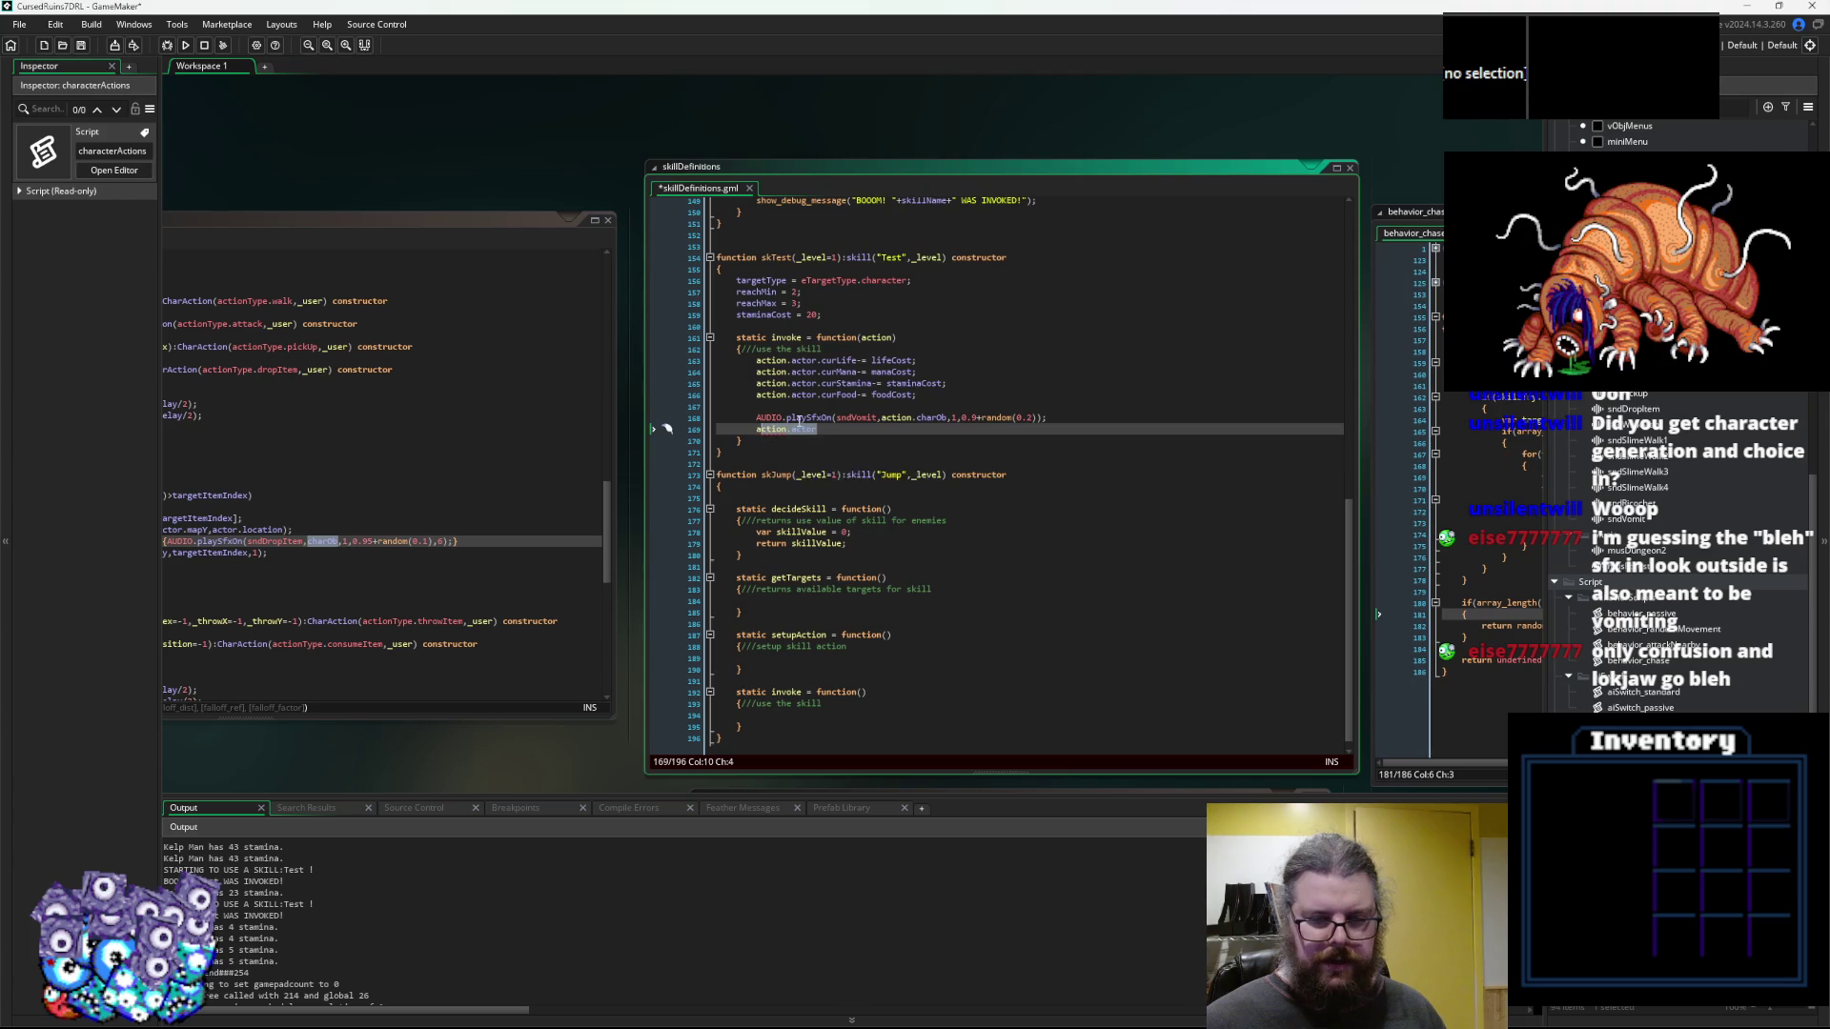
key("ctrl+s")
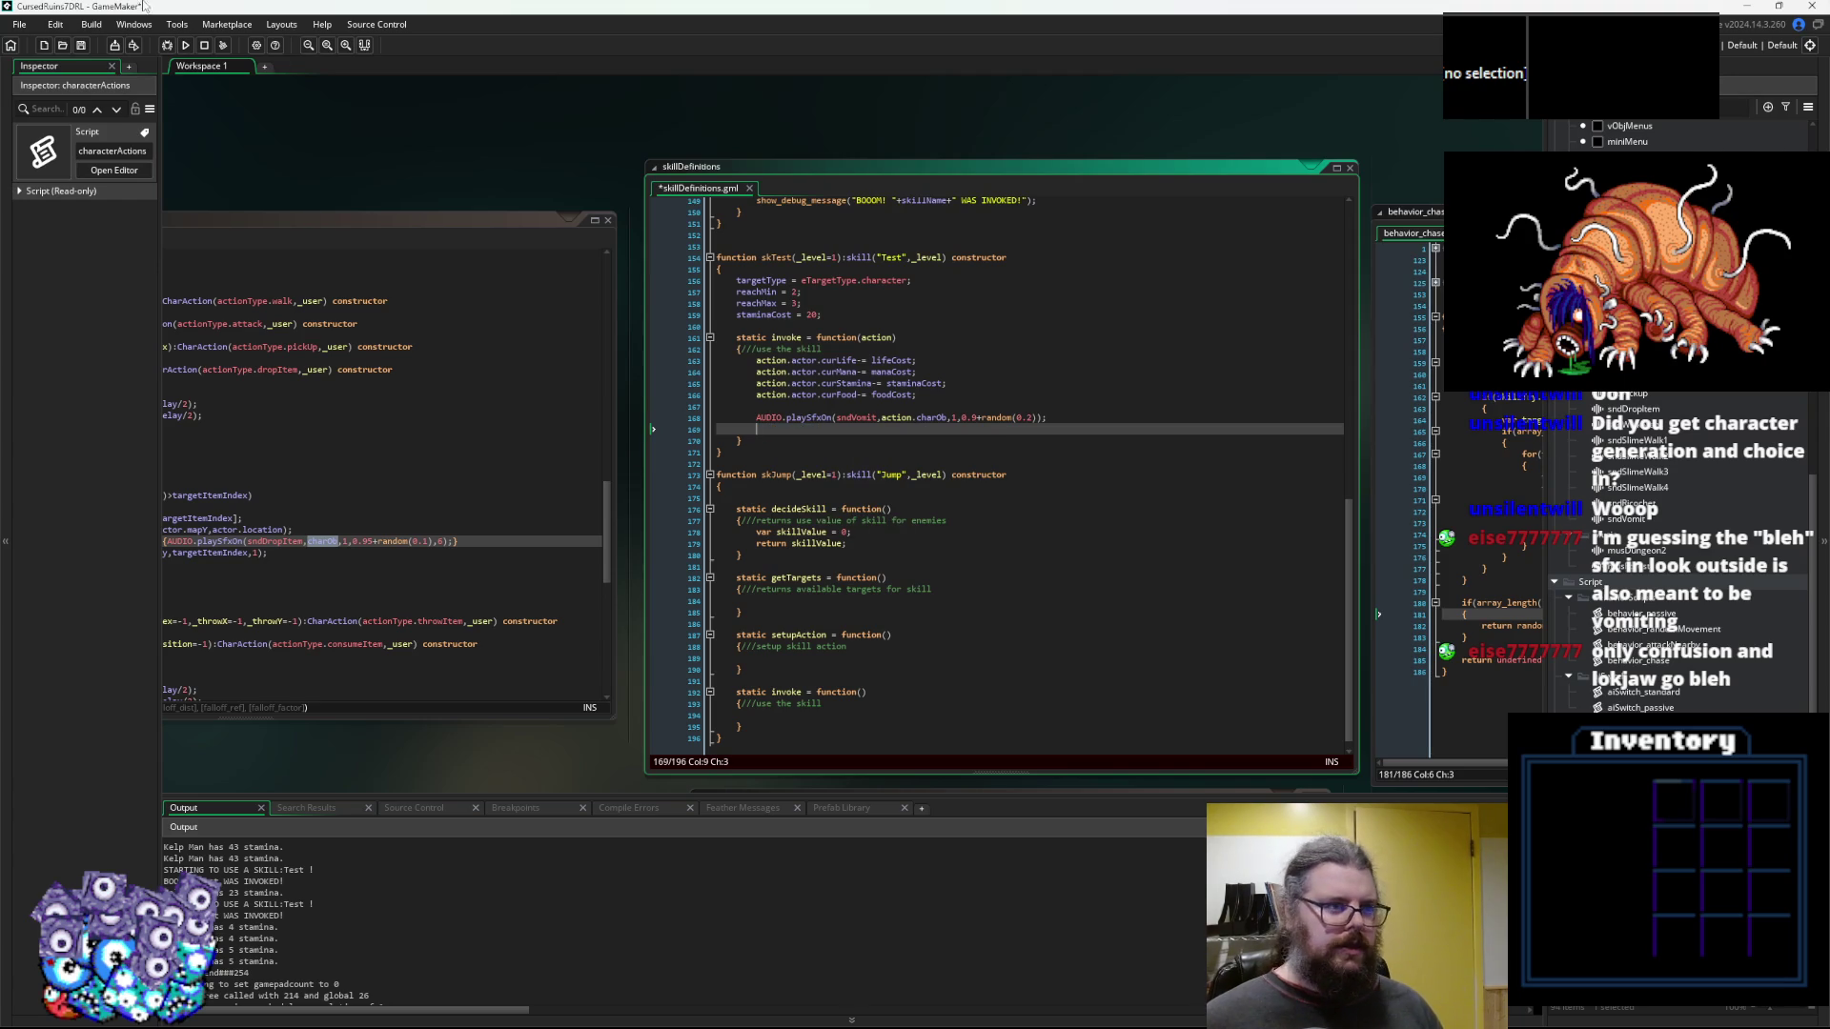
Begin an action.target. statement on line 169
left_click(759, 410)
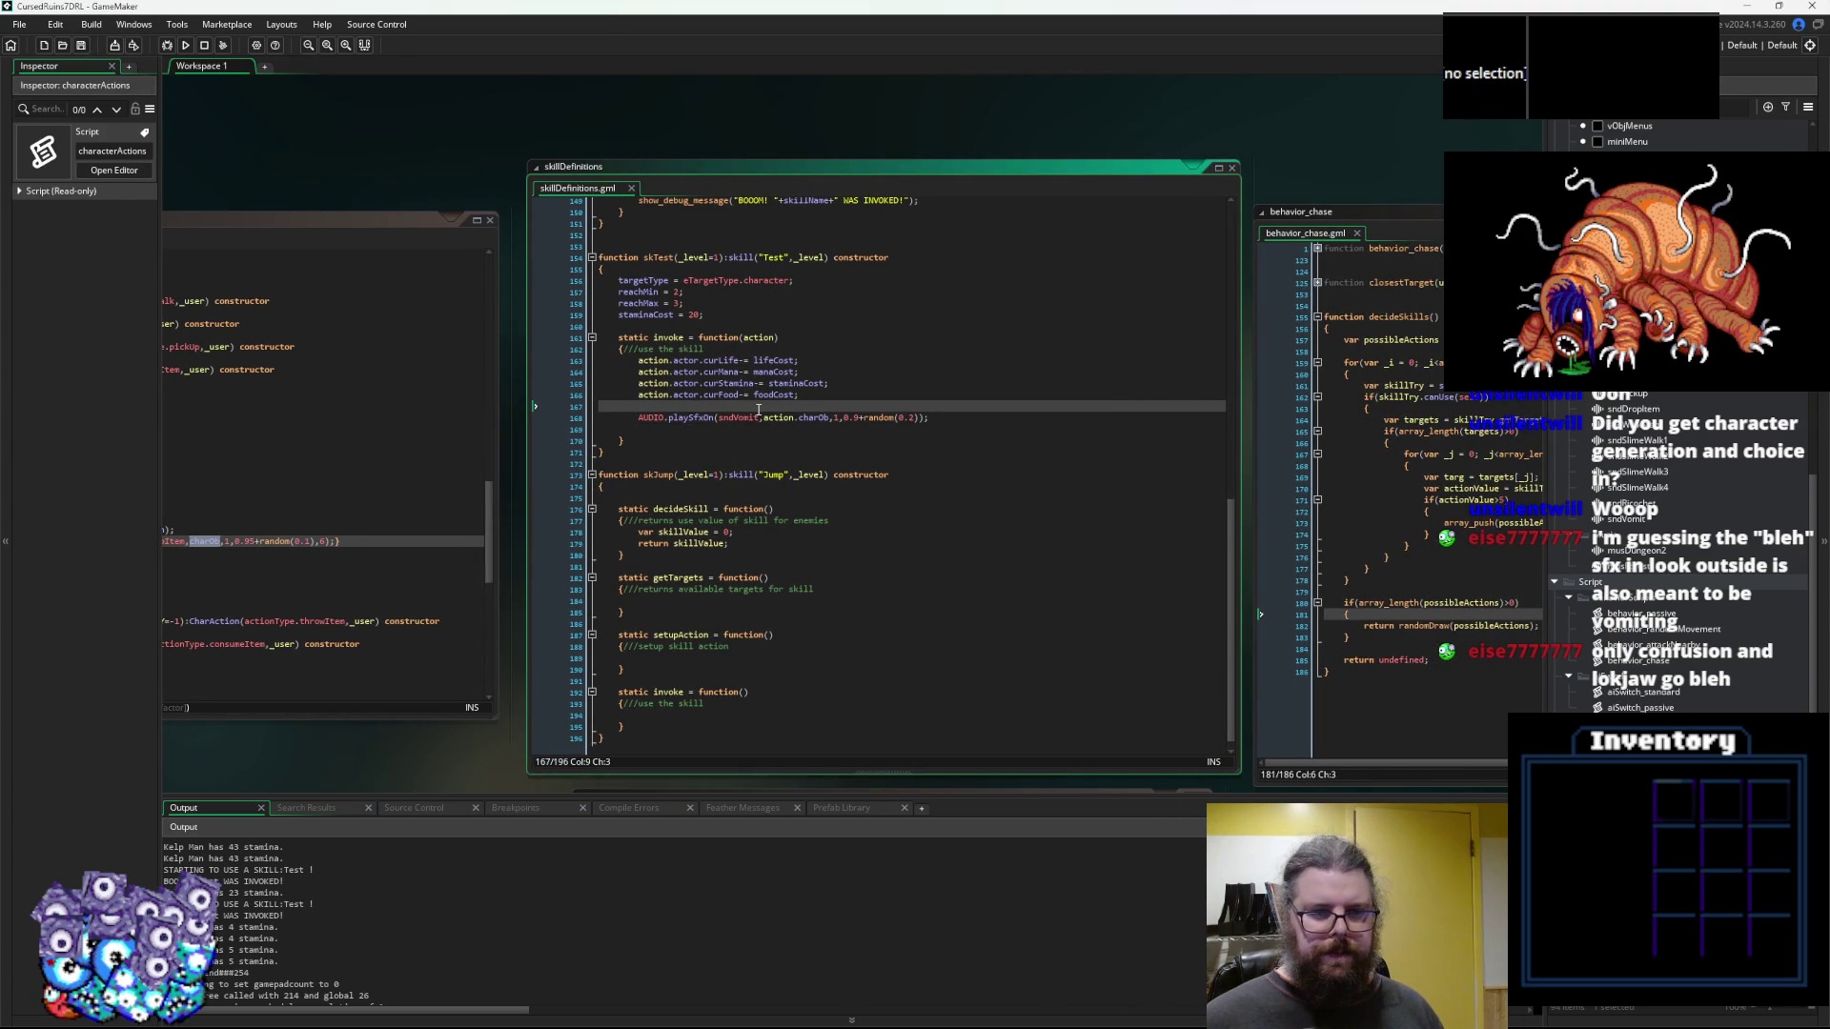
left_click(723, 443)
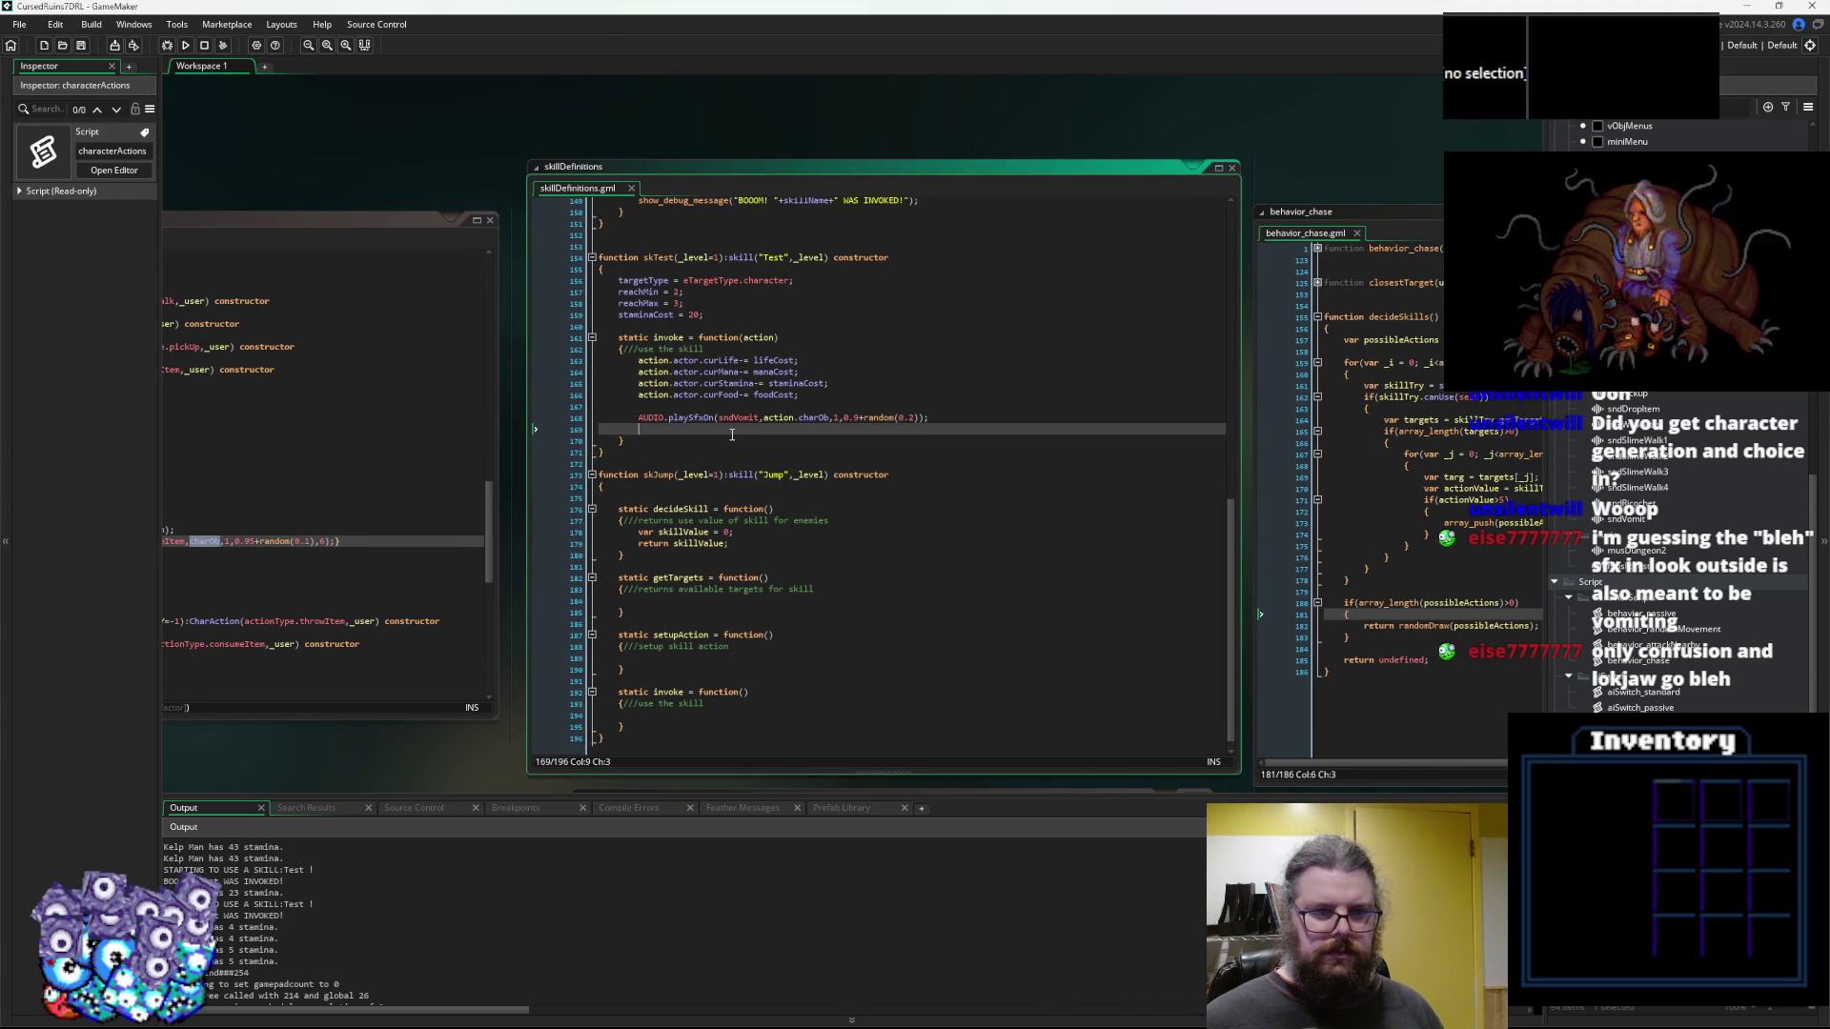
scroll(704, 447, "up", 1, "ctrl")
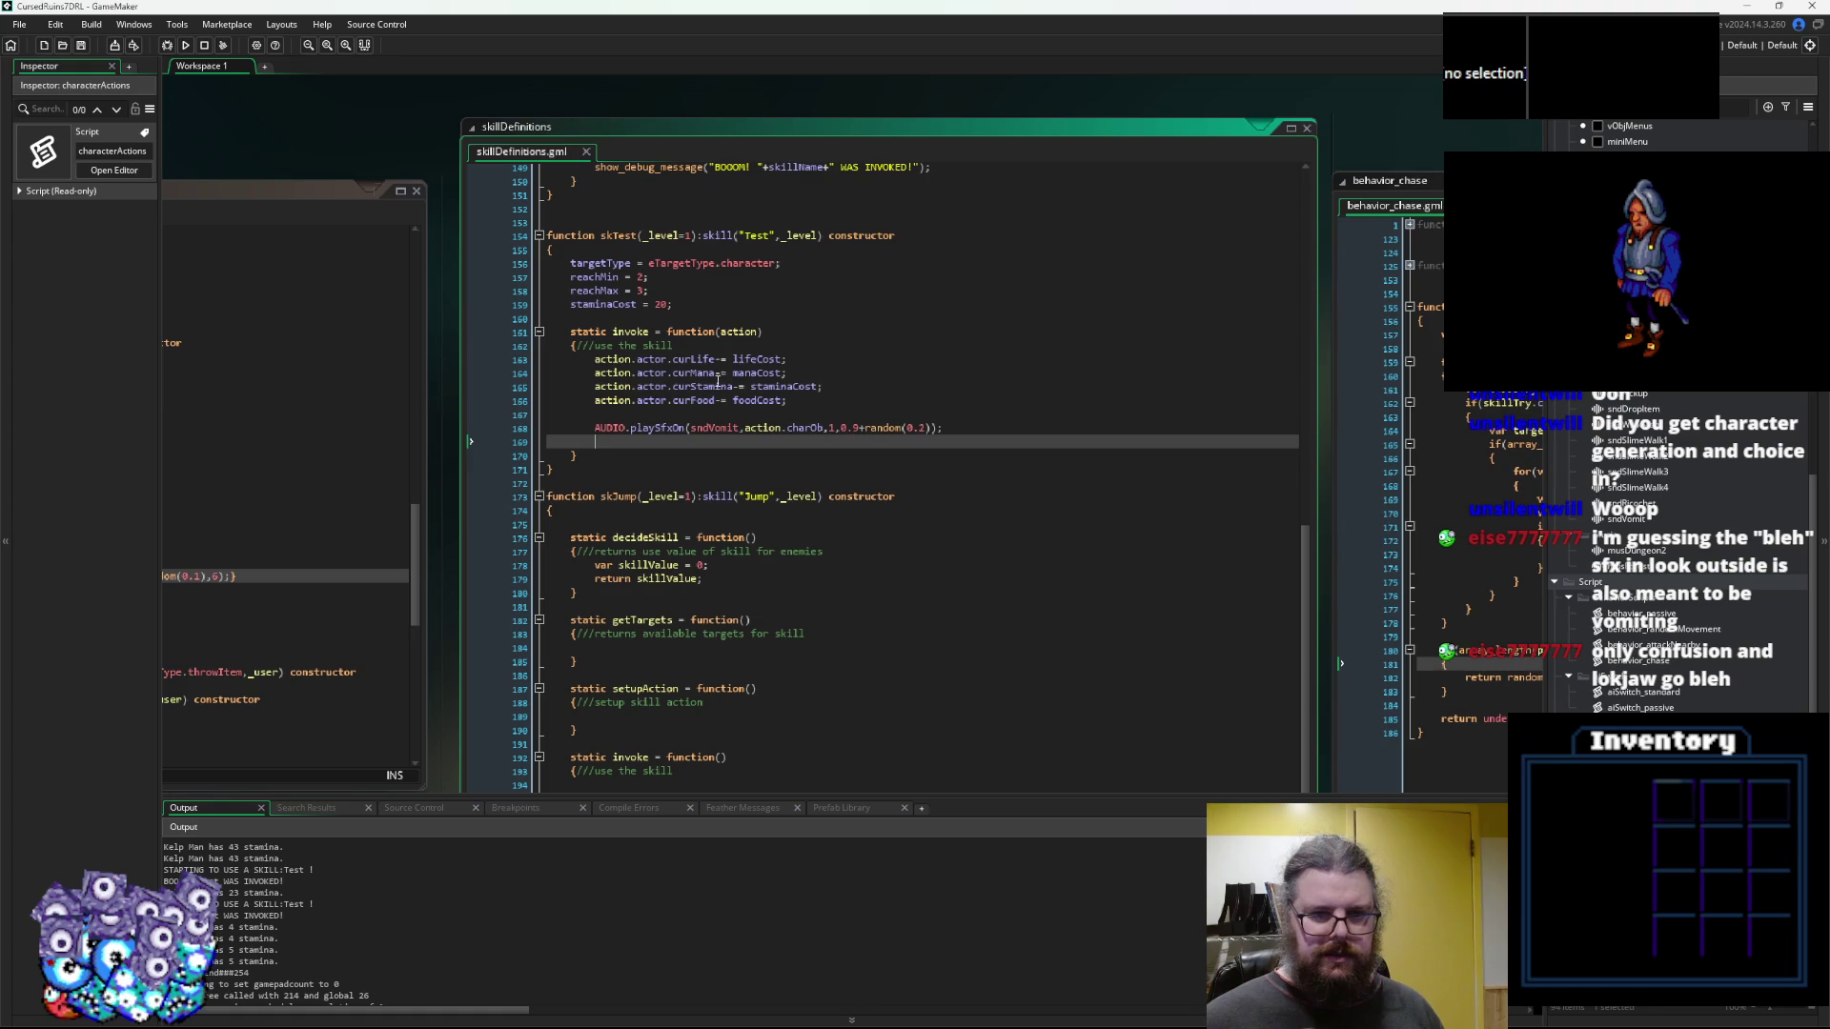
double_click(734, 332)
left_click(700, 442)
type("action")
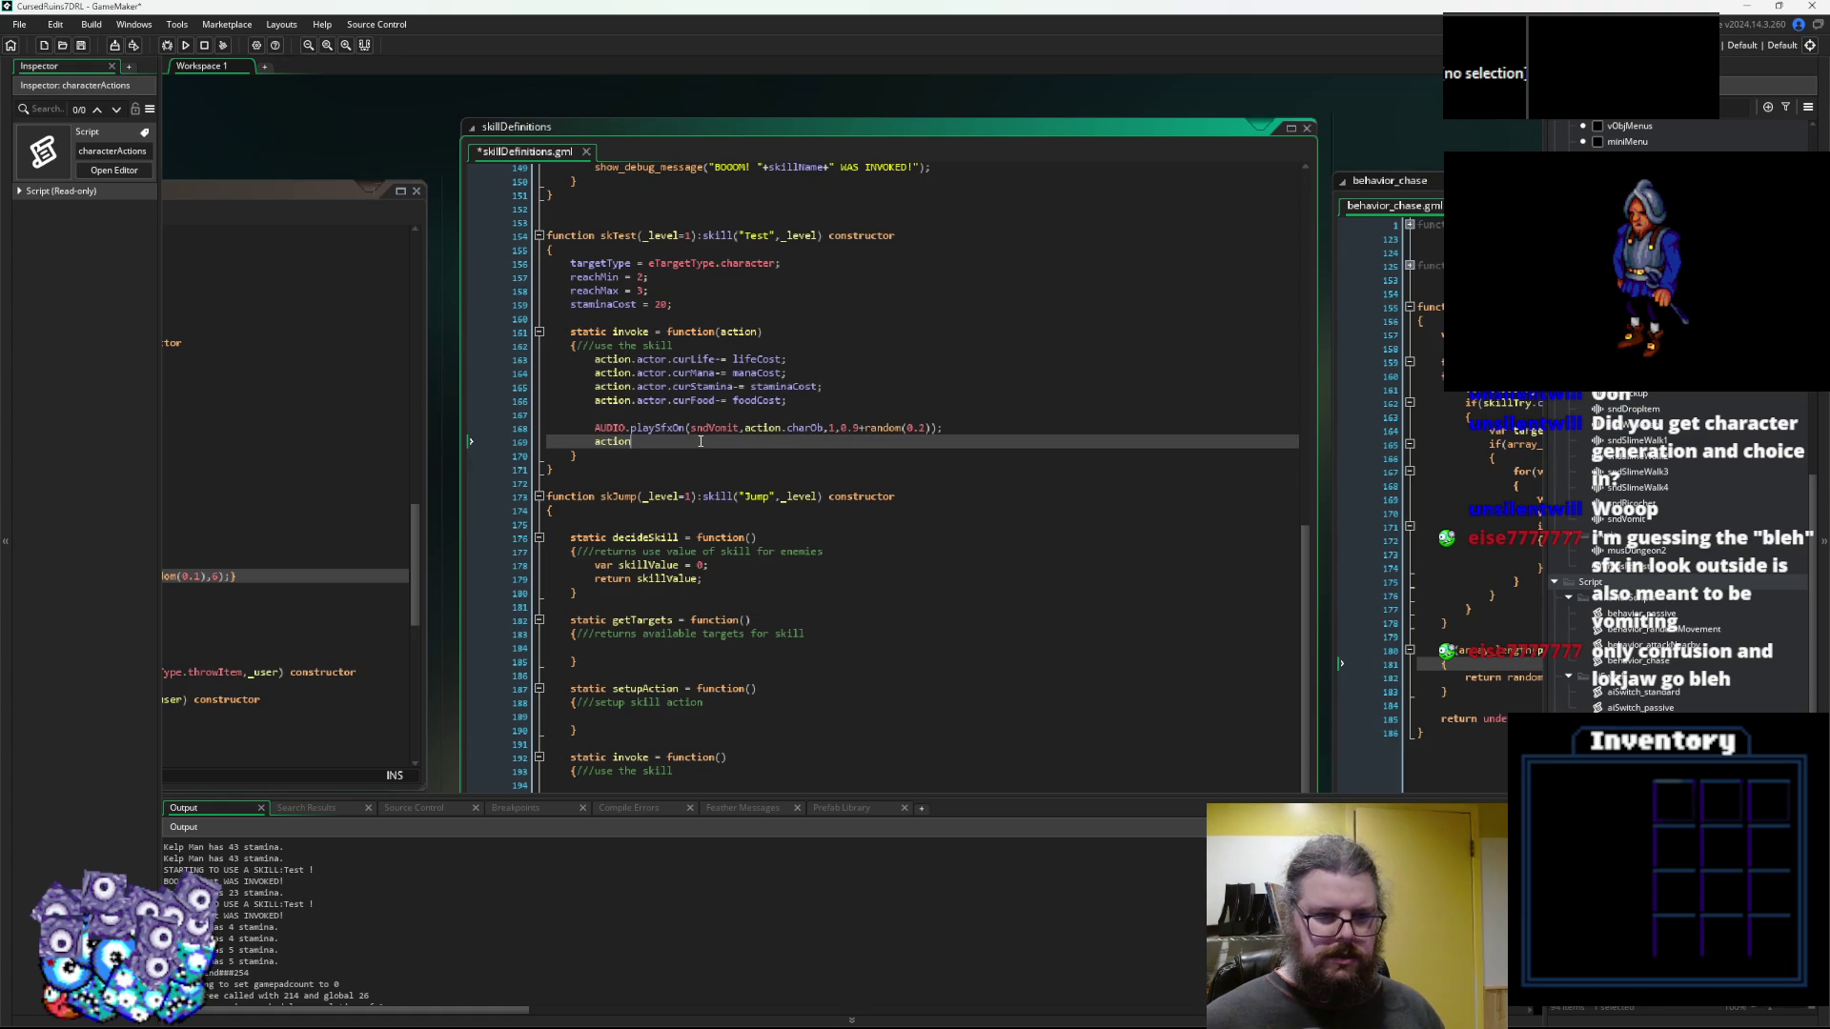
type(".target.a")
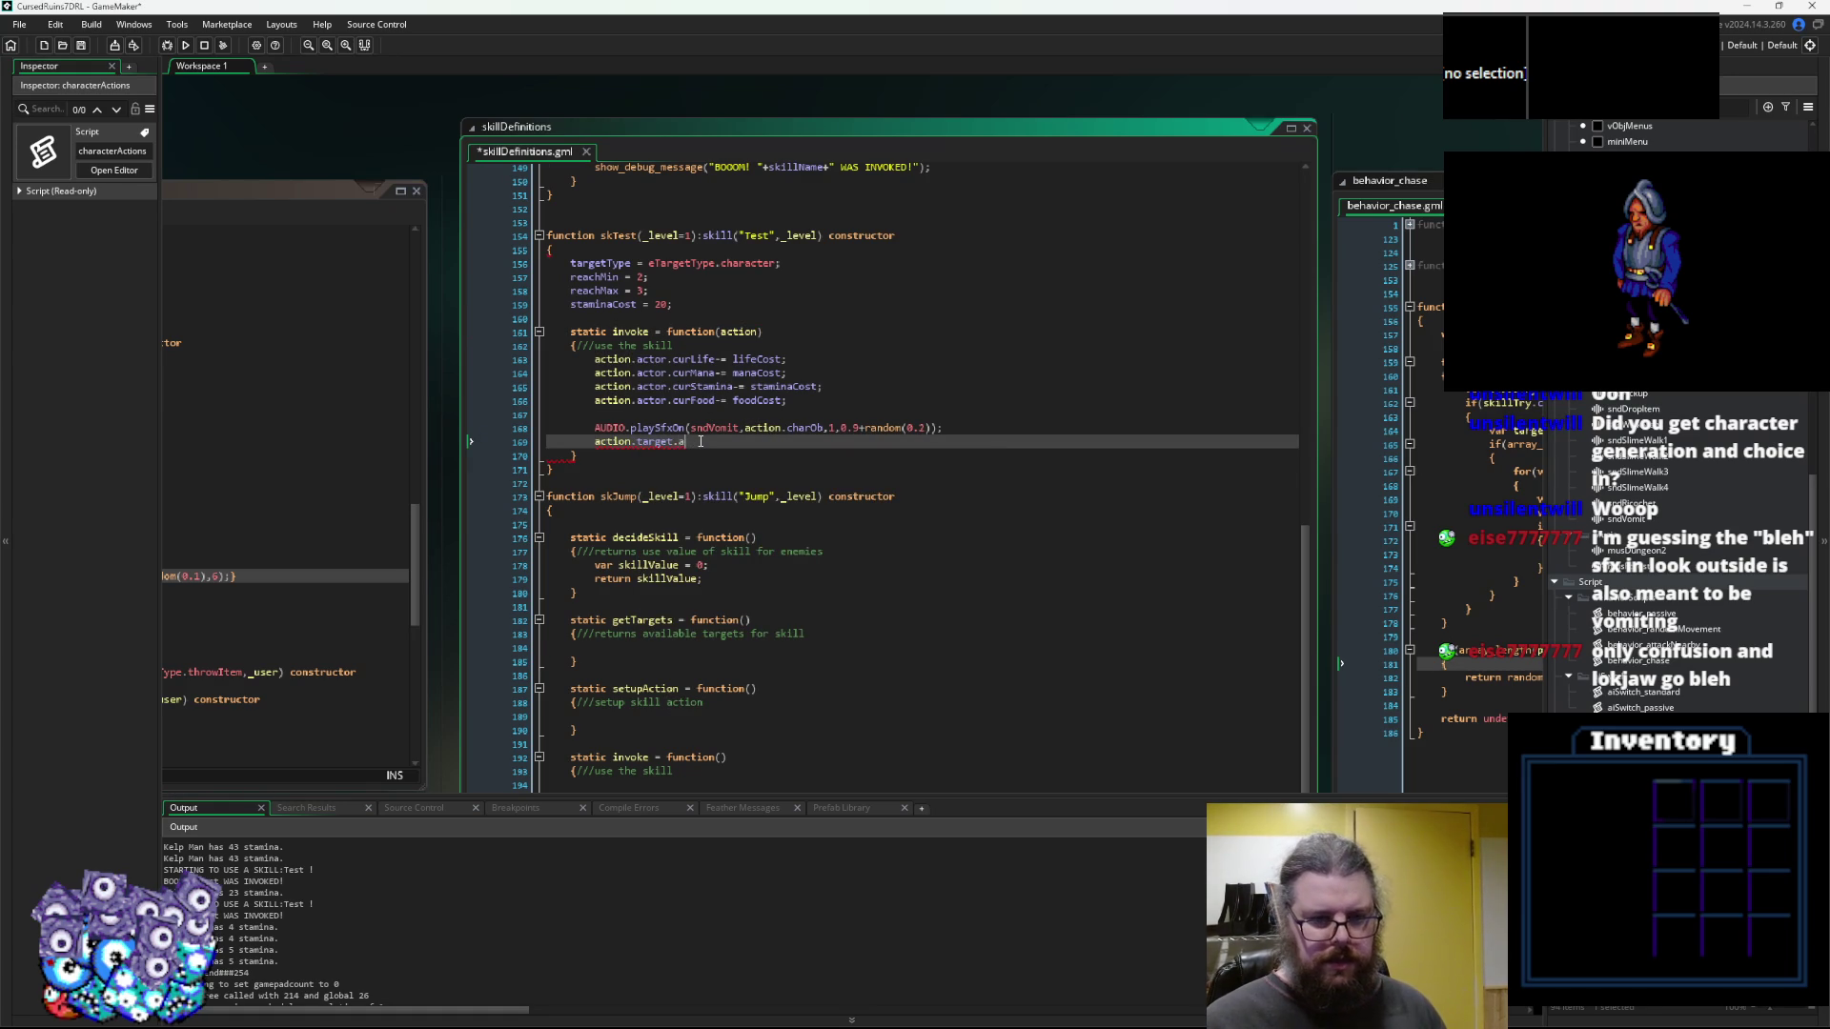
Complete line 169 as action.target.applyDamage();
key("BackSpace")
type("damage")
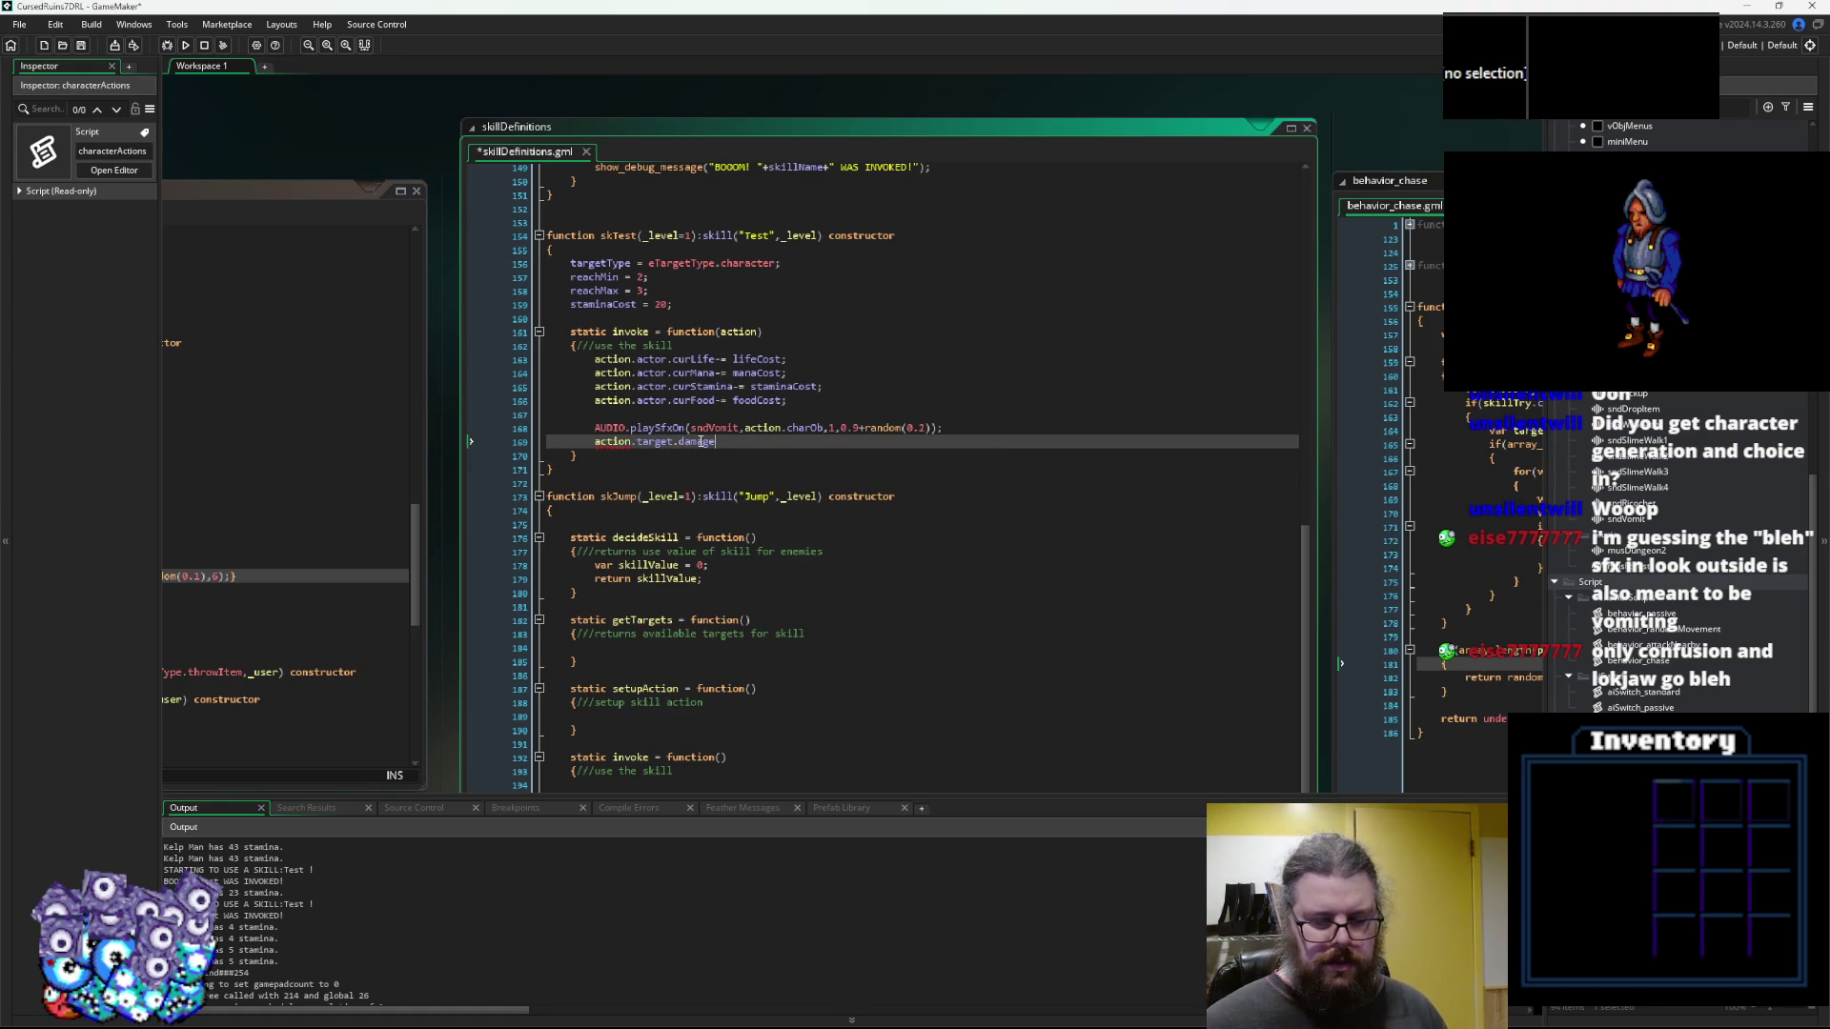
key("BackSpace")
key("BackSpace")
key("BackSpace")
type("appl")
type("ama")
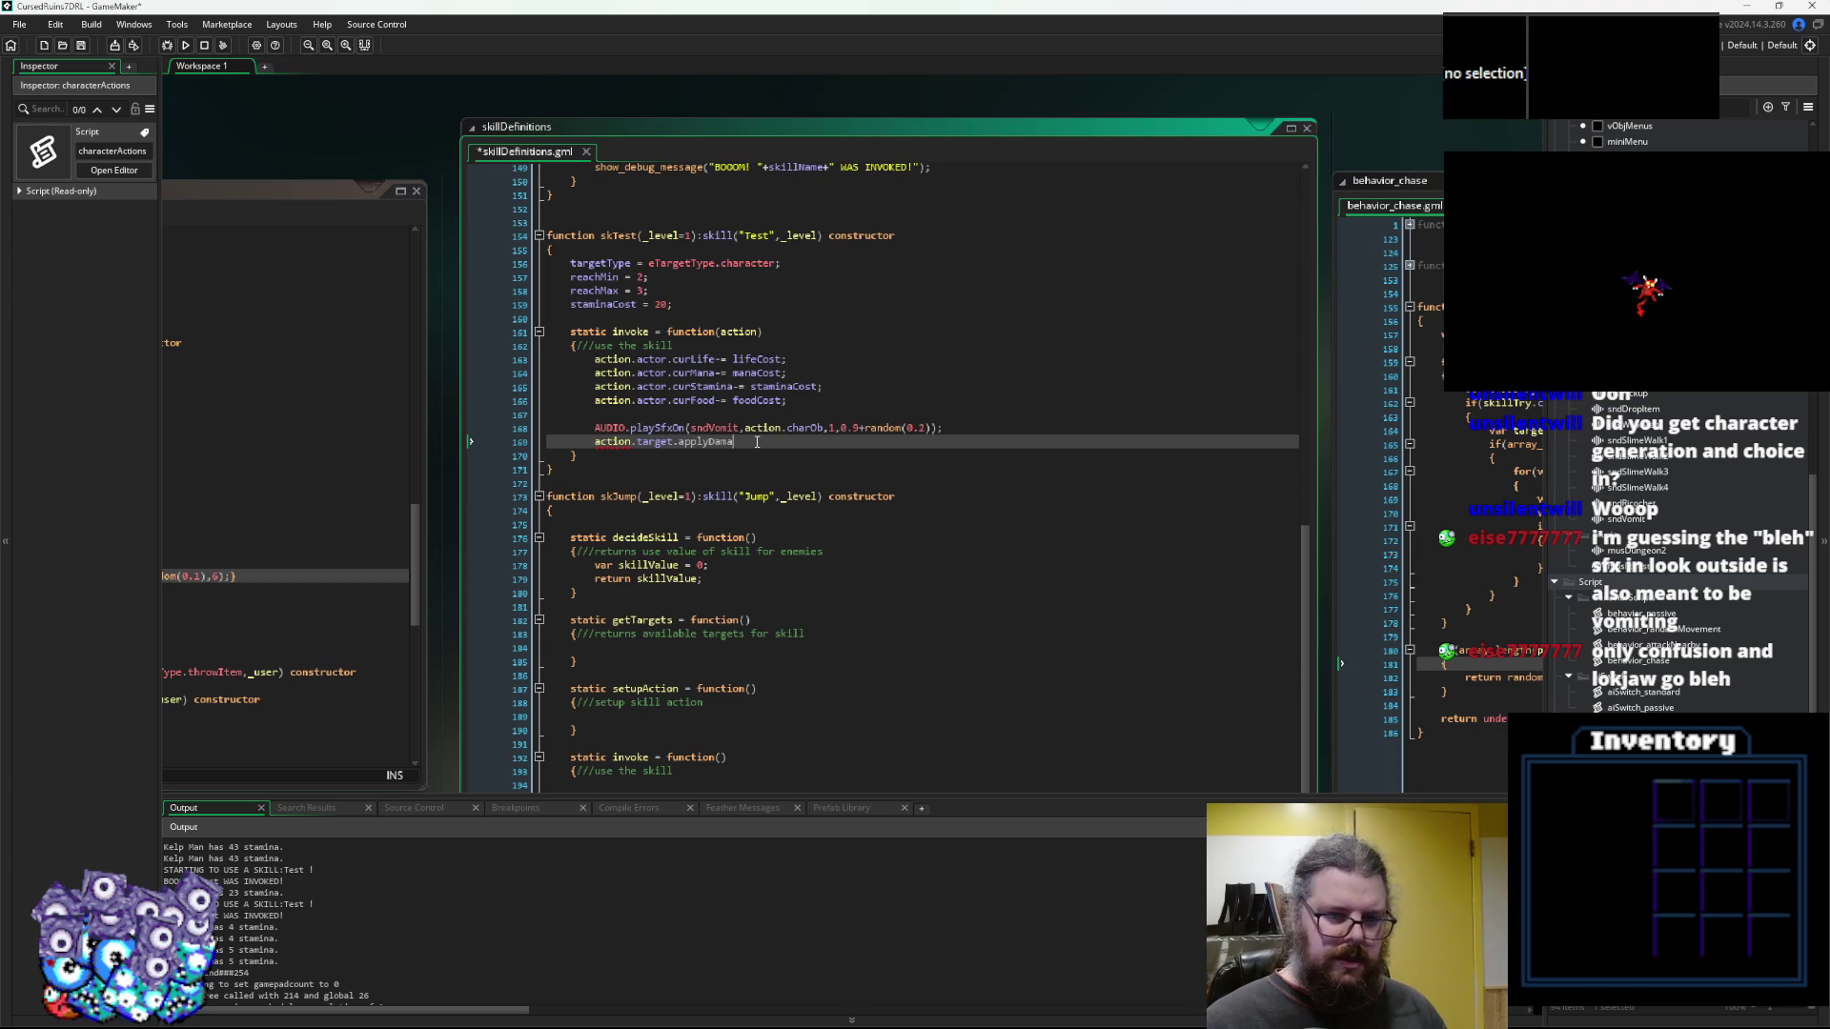
type("ge()")
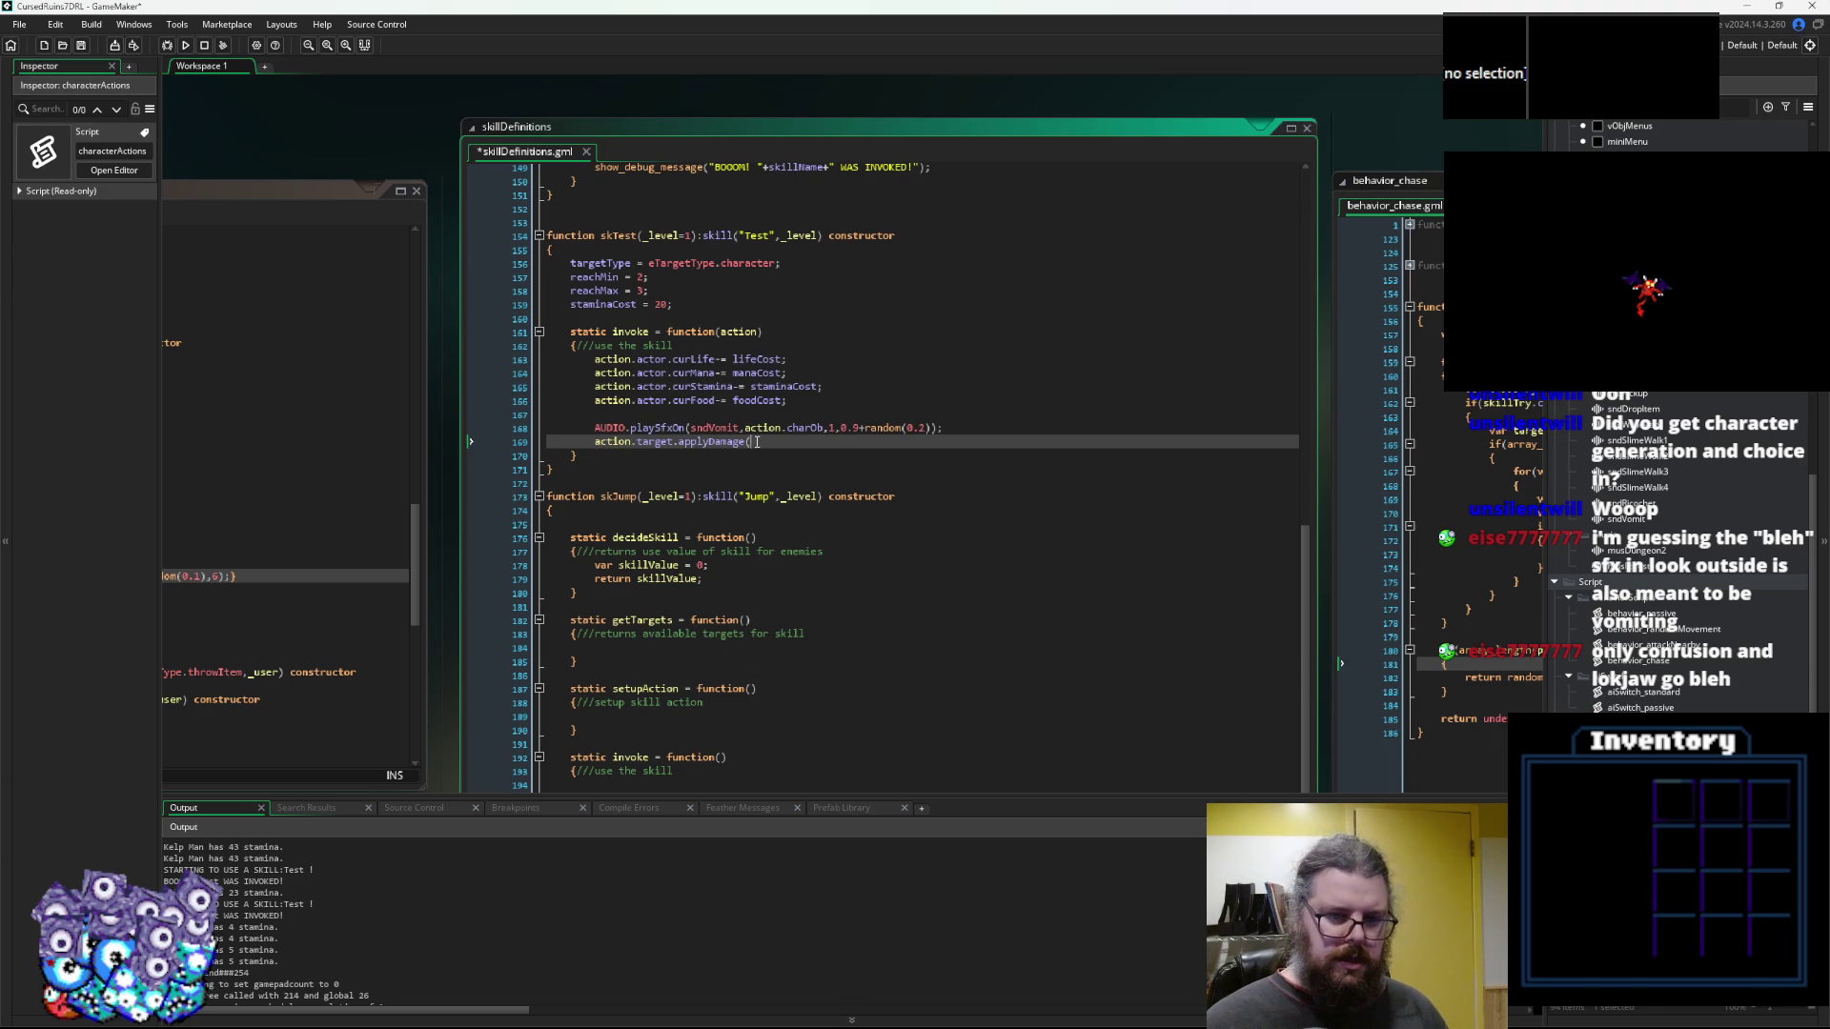
type(");")
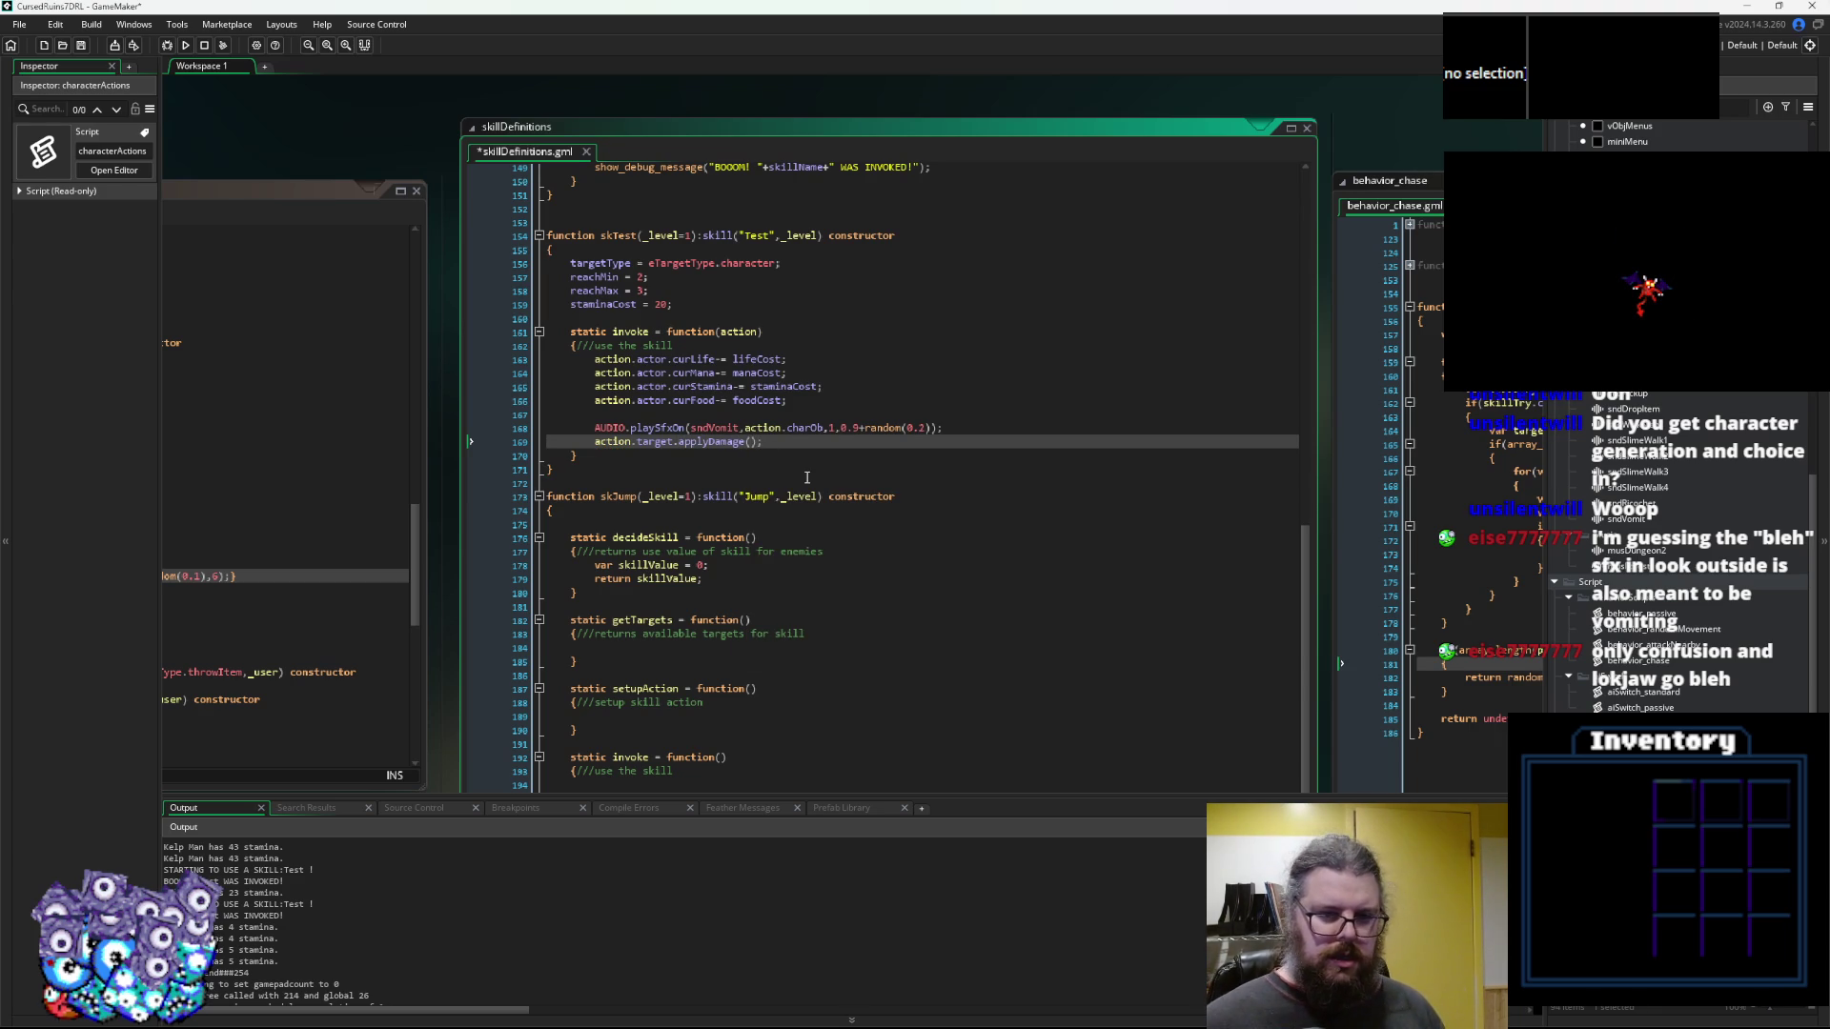
Close the behavior_chase script window
key("ctrl+Tab")
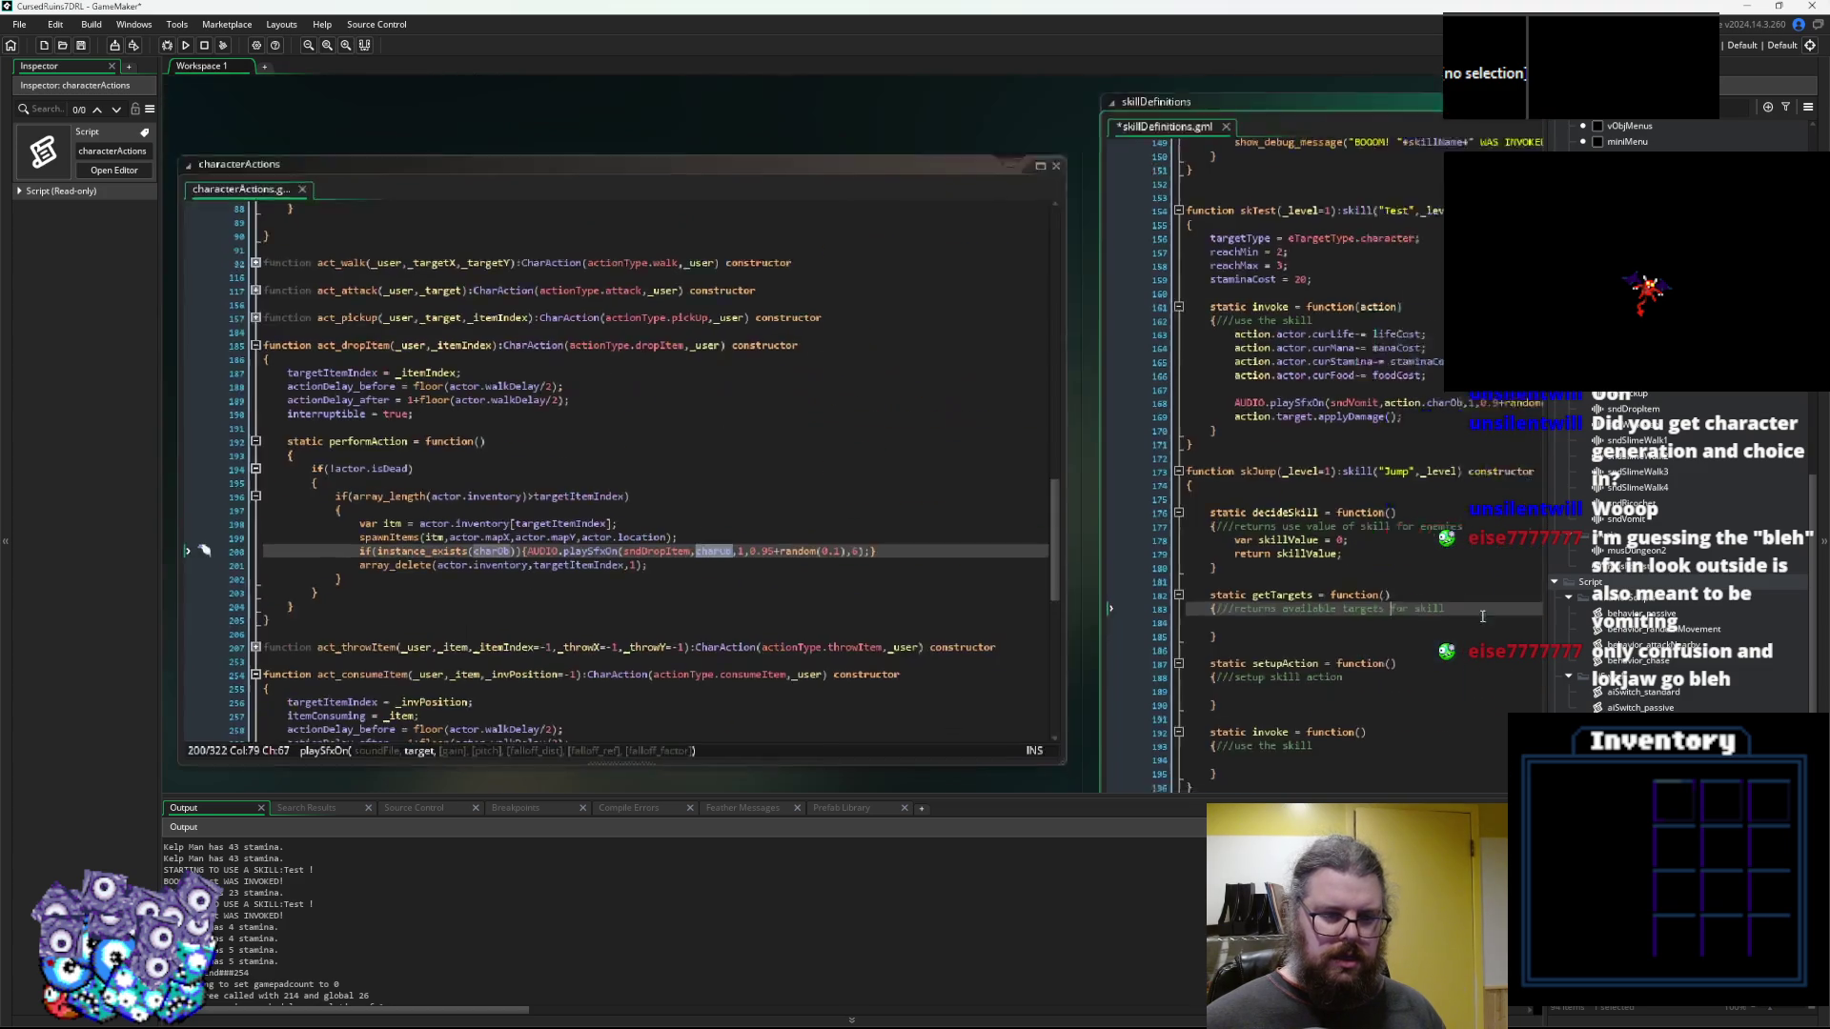
key("ctrl+Tab")
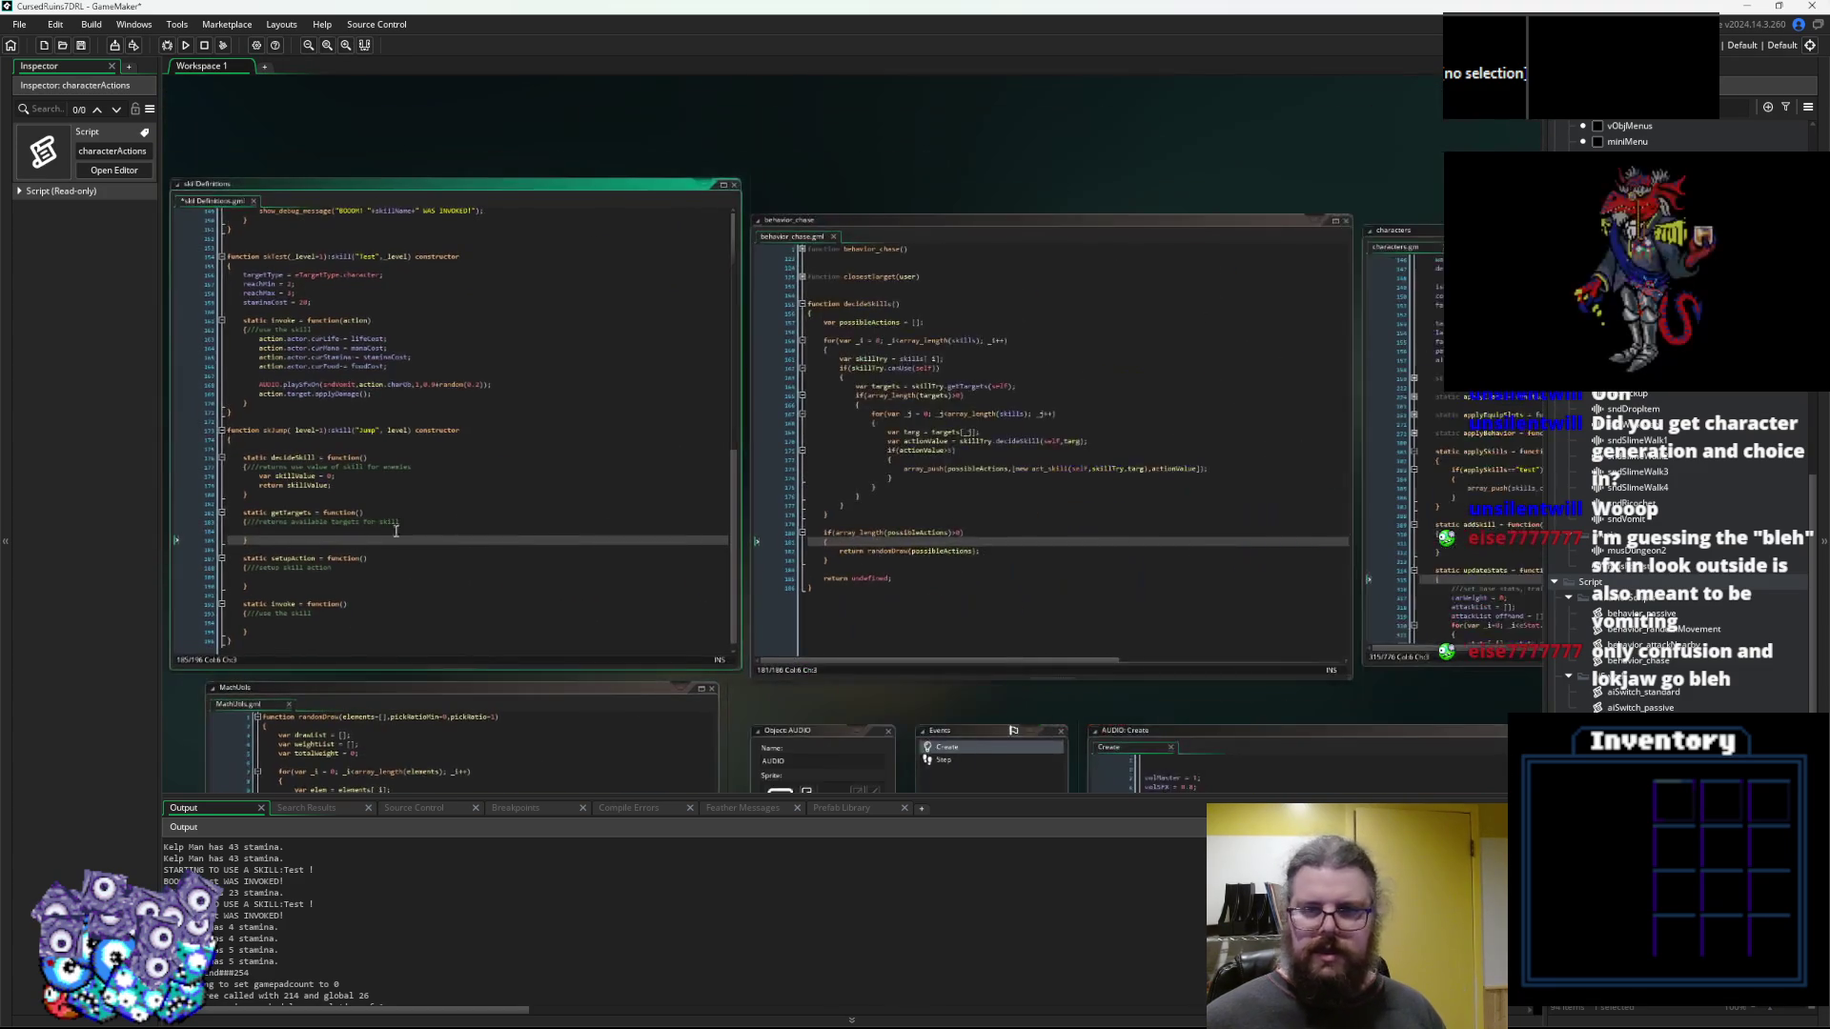
key("Down")
key("End")
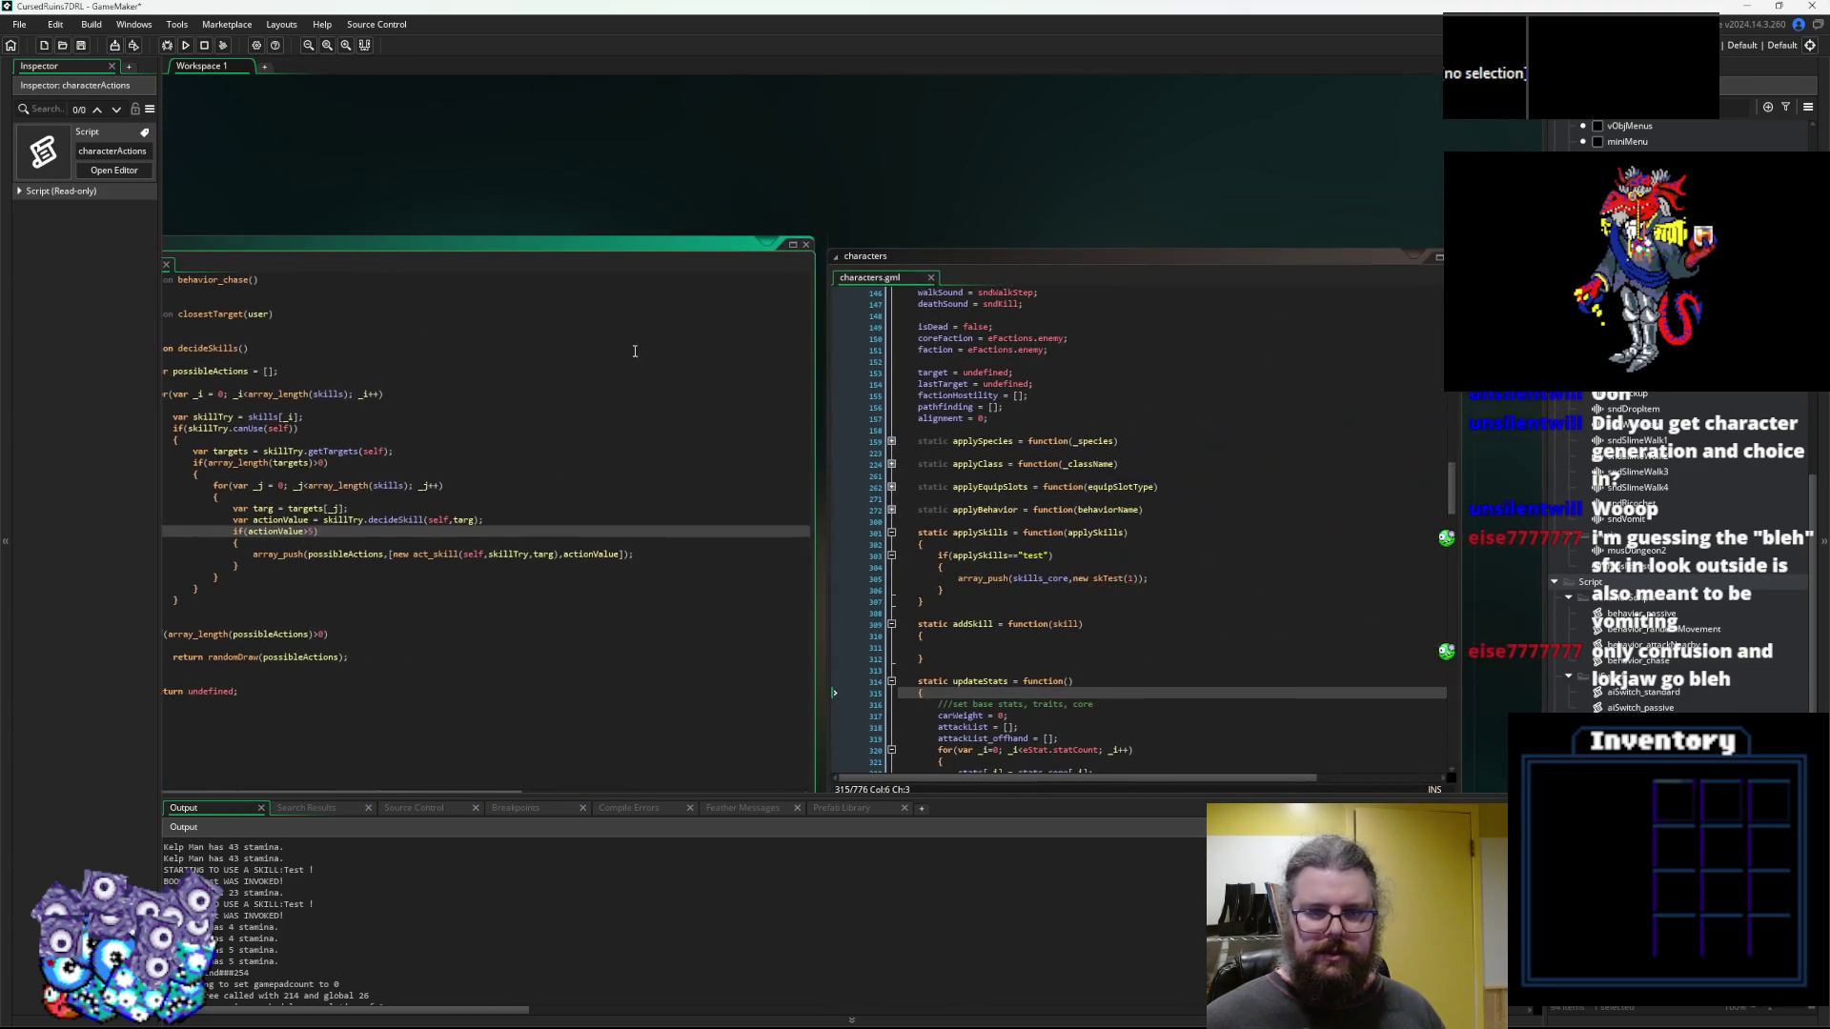
left_click(805, 244)
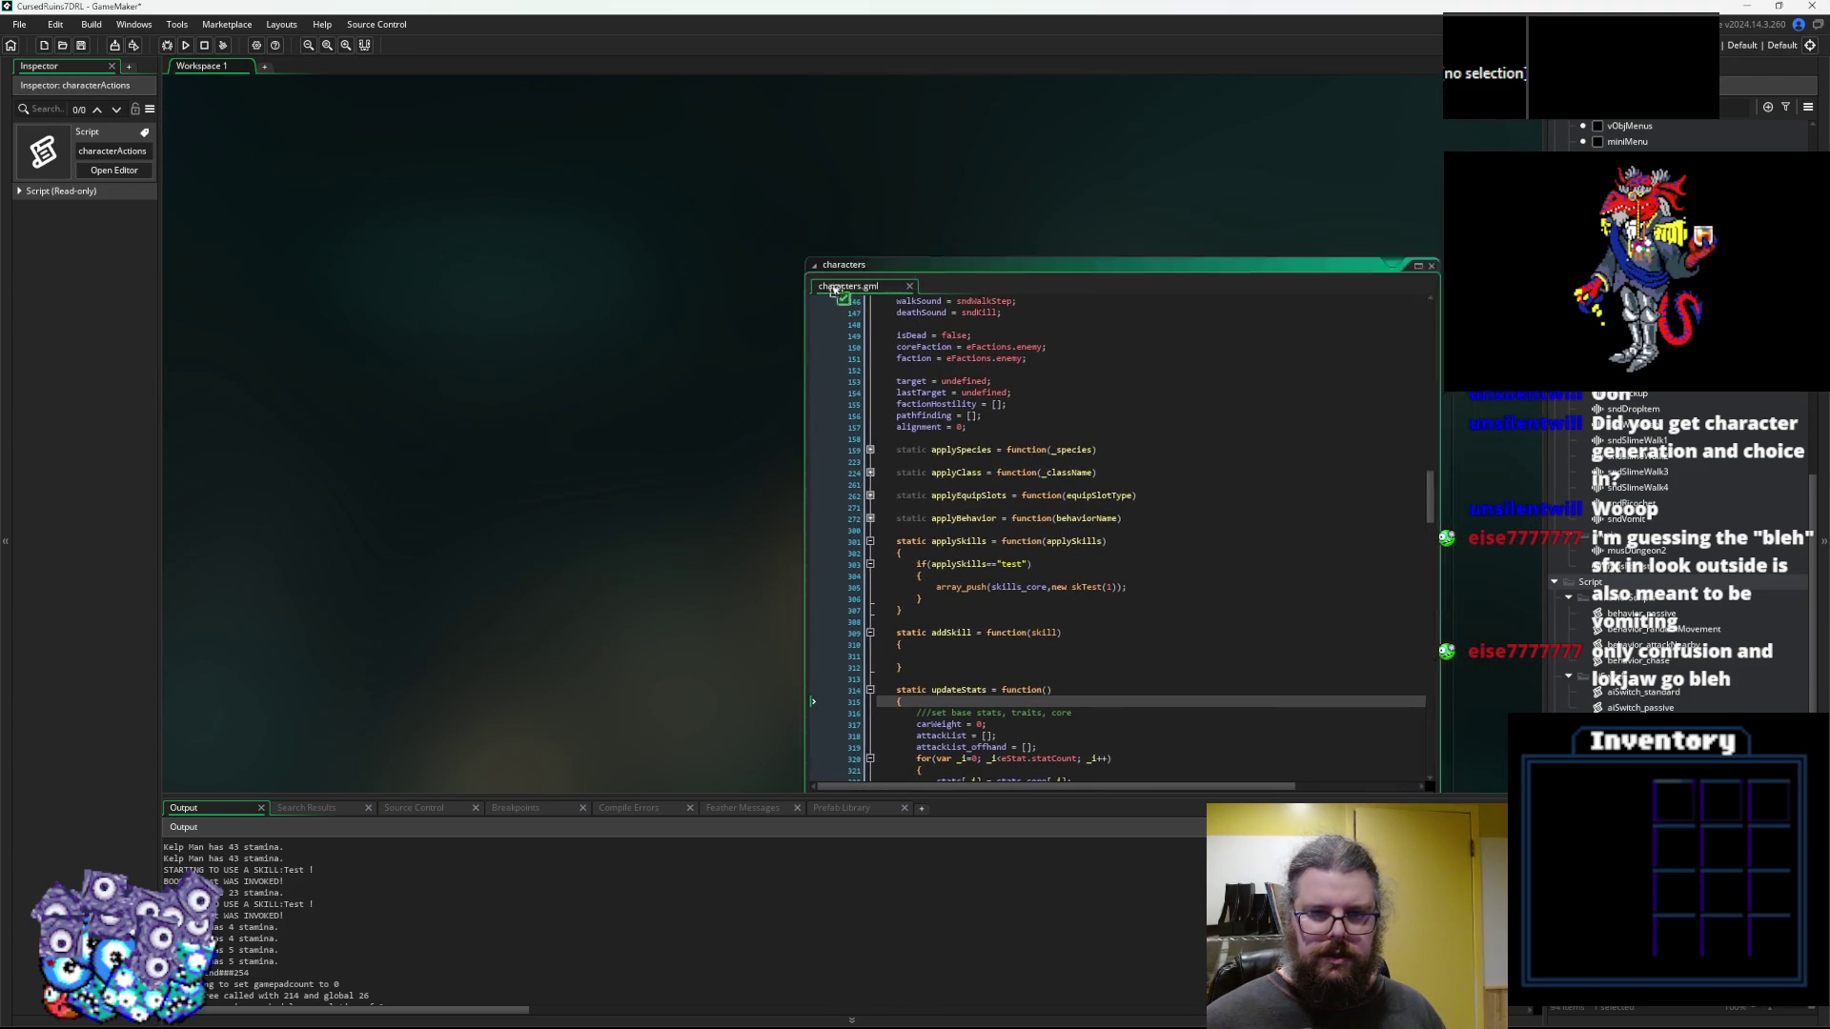
Fold applySkills, addSkill and updateStats in characters and inspect applyDamage's parameters
left_click(1138, 225)
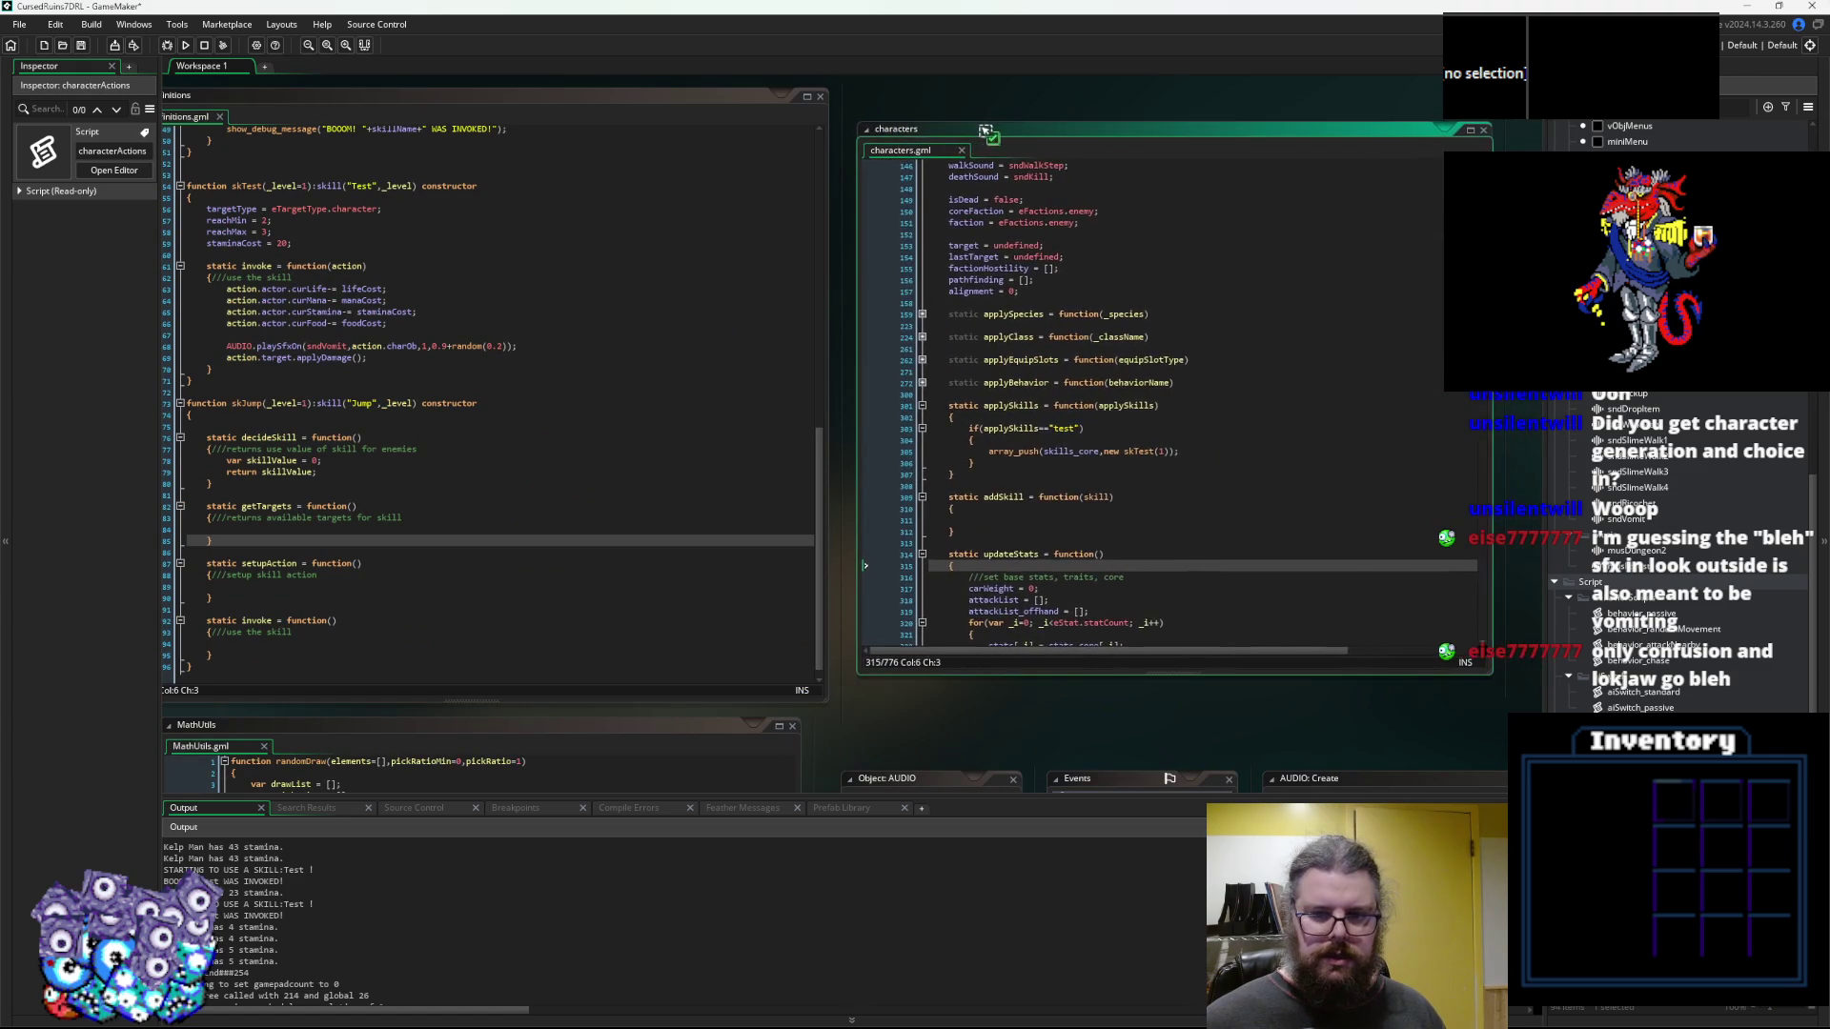
left_click(922, 406)
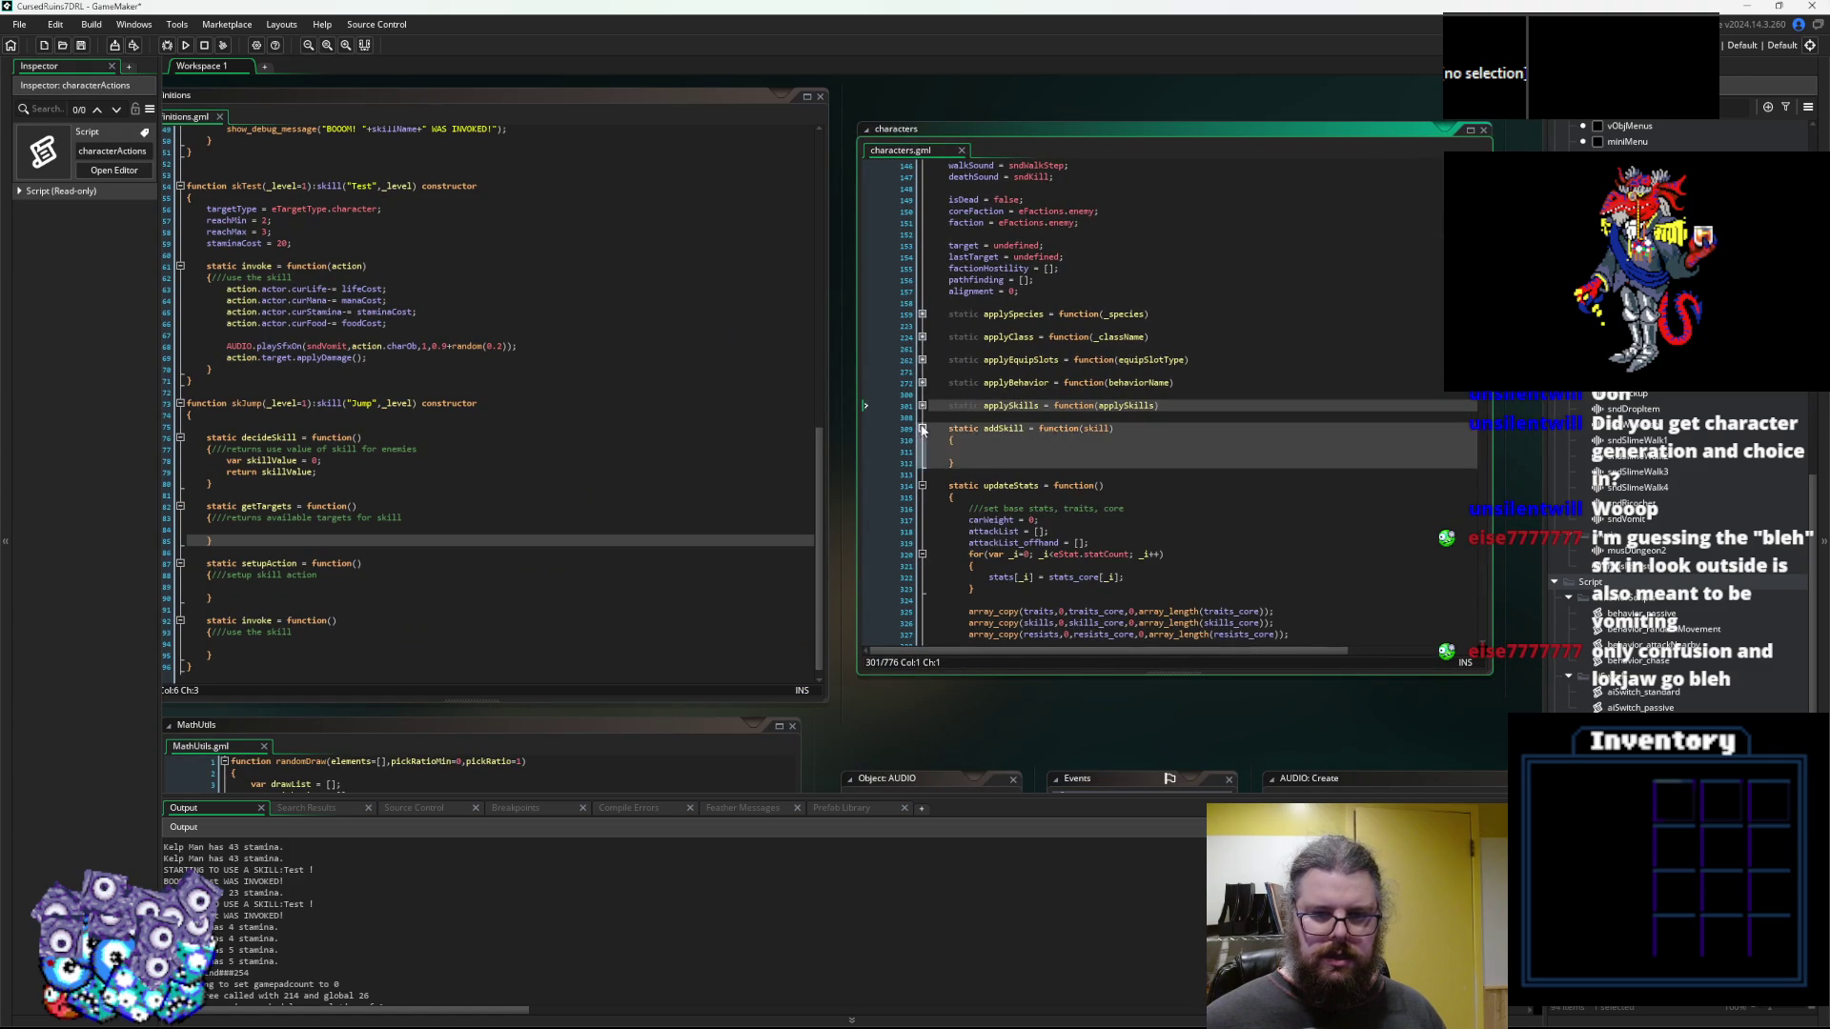
left_click(922, 429)
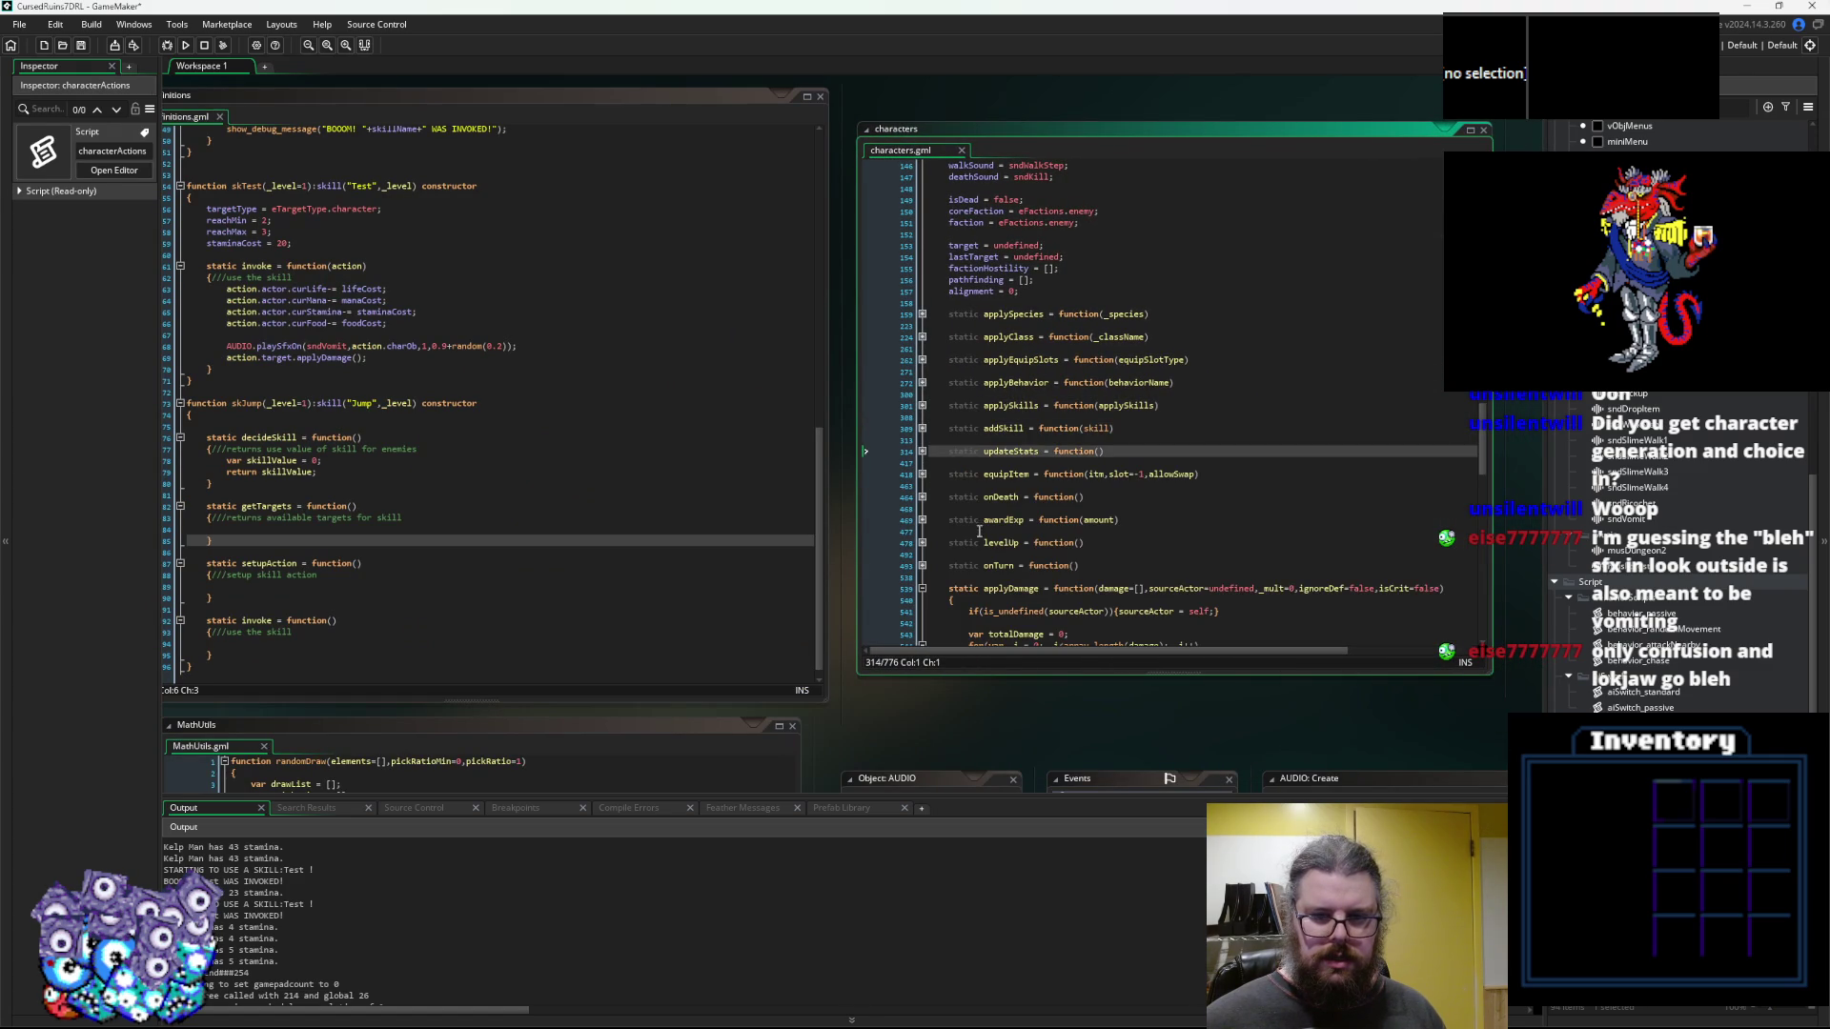
left_click(922, 451)
scroll(972, 526, "down", 3)
scroll(972, 525, "down", 5)
left_click(1028, 479)
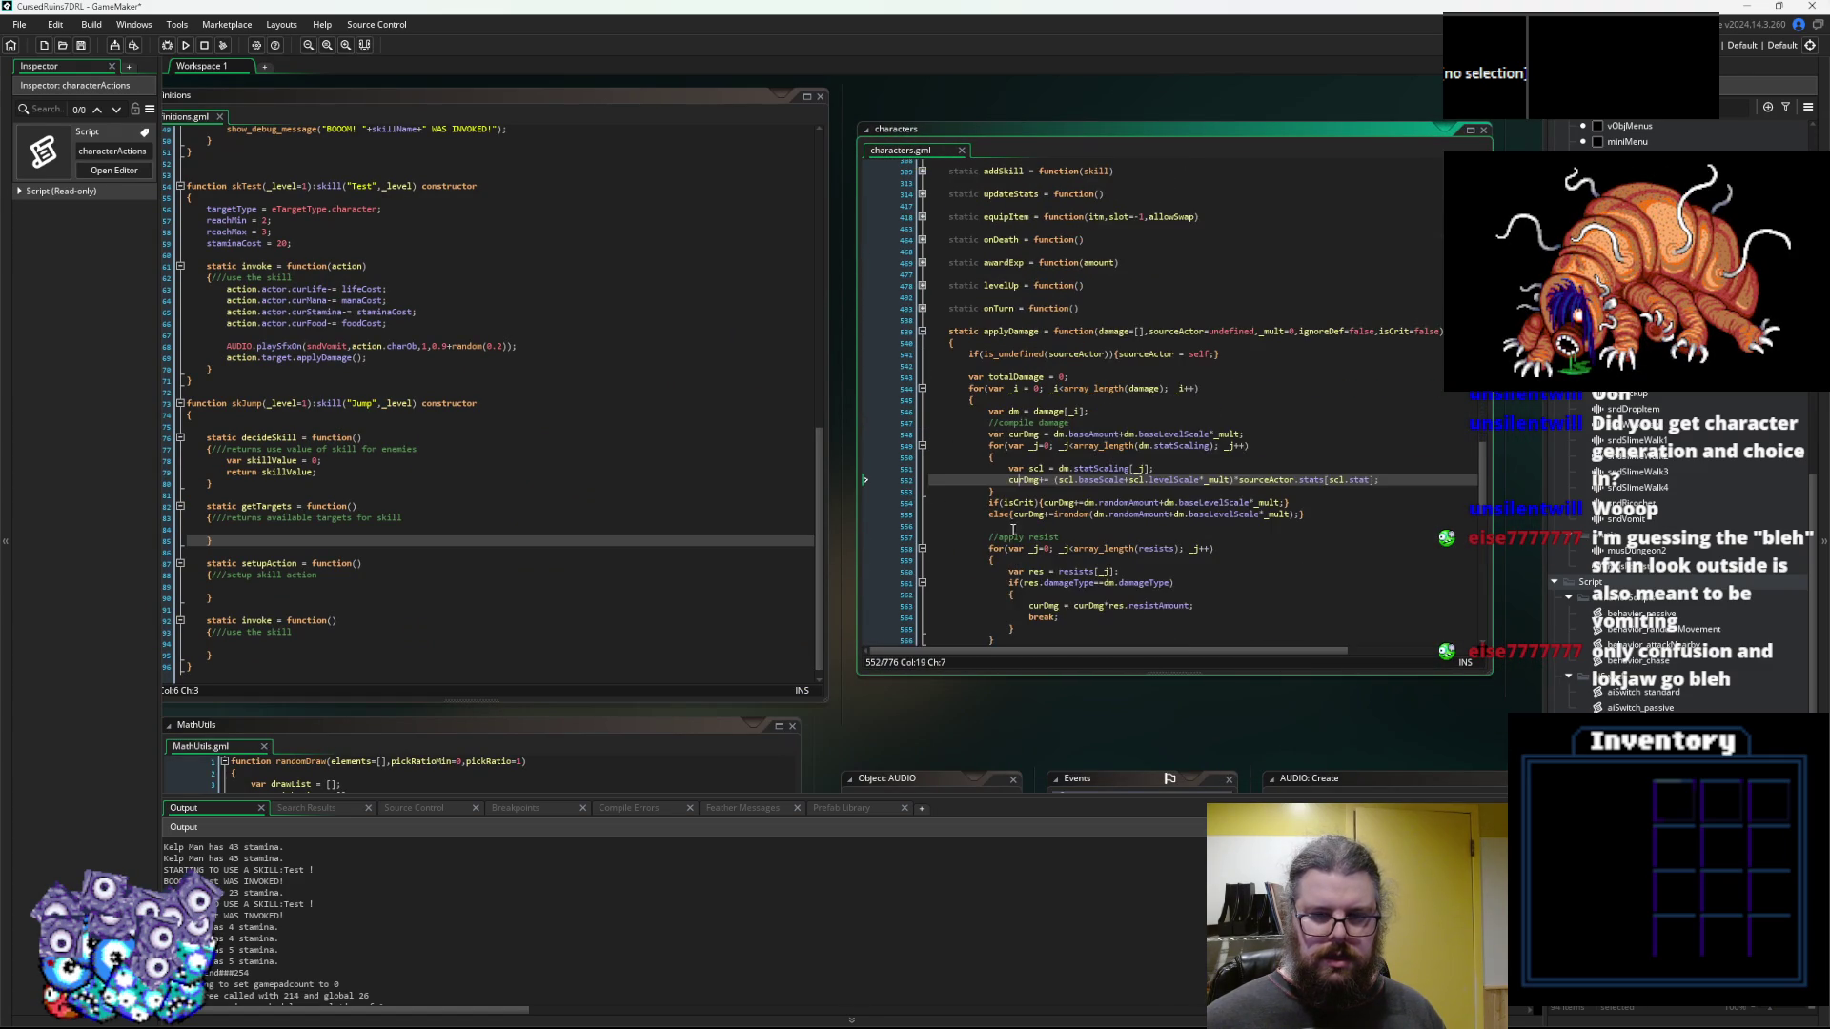
Widen the characters script beside skillDefinitions and continue after staminaCost = 20 on line 159
left_click(791, 465)
left_click_drag(790, 464, 747, 463)
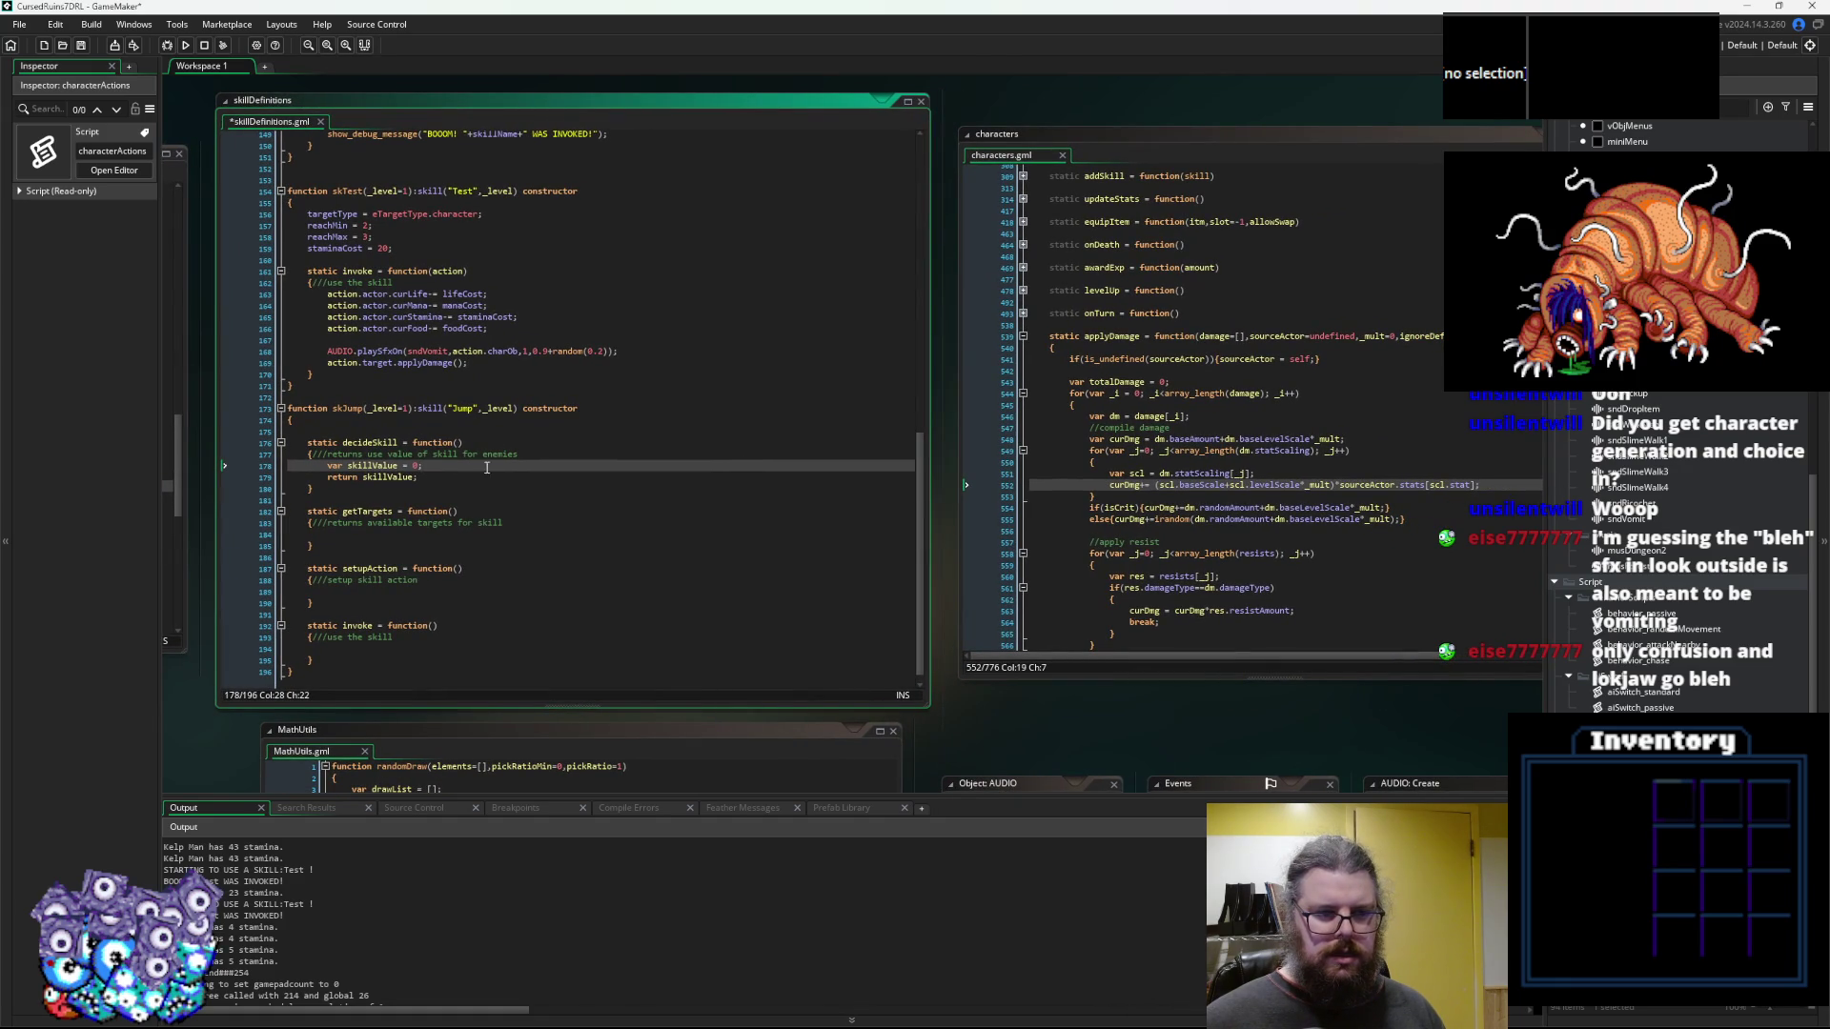
left_click(455, 260)
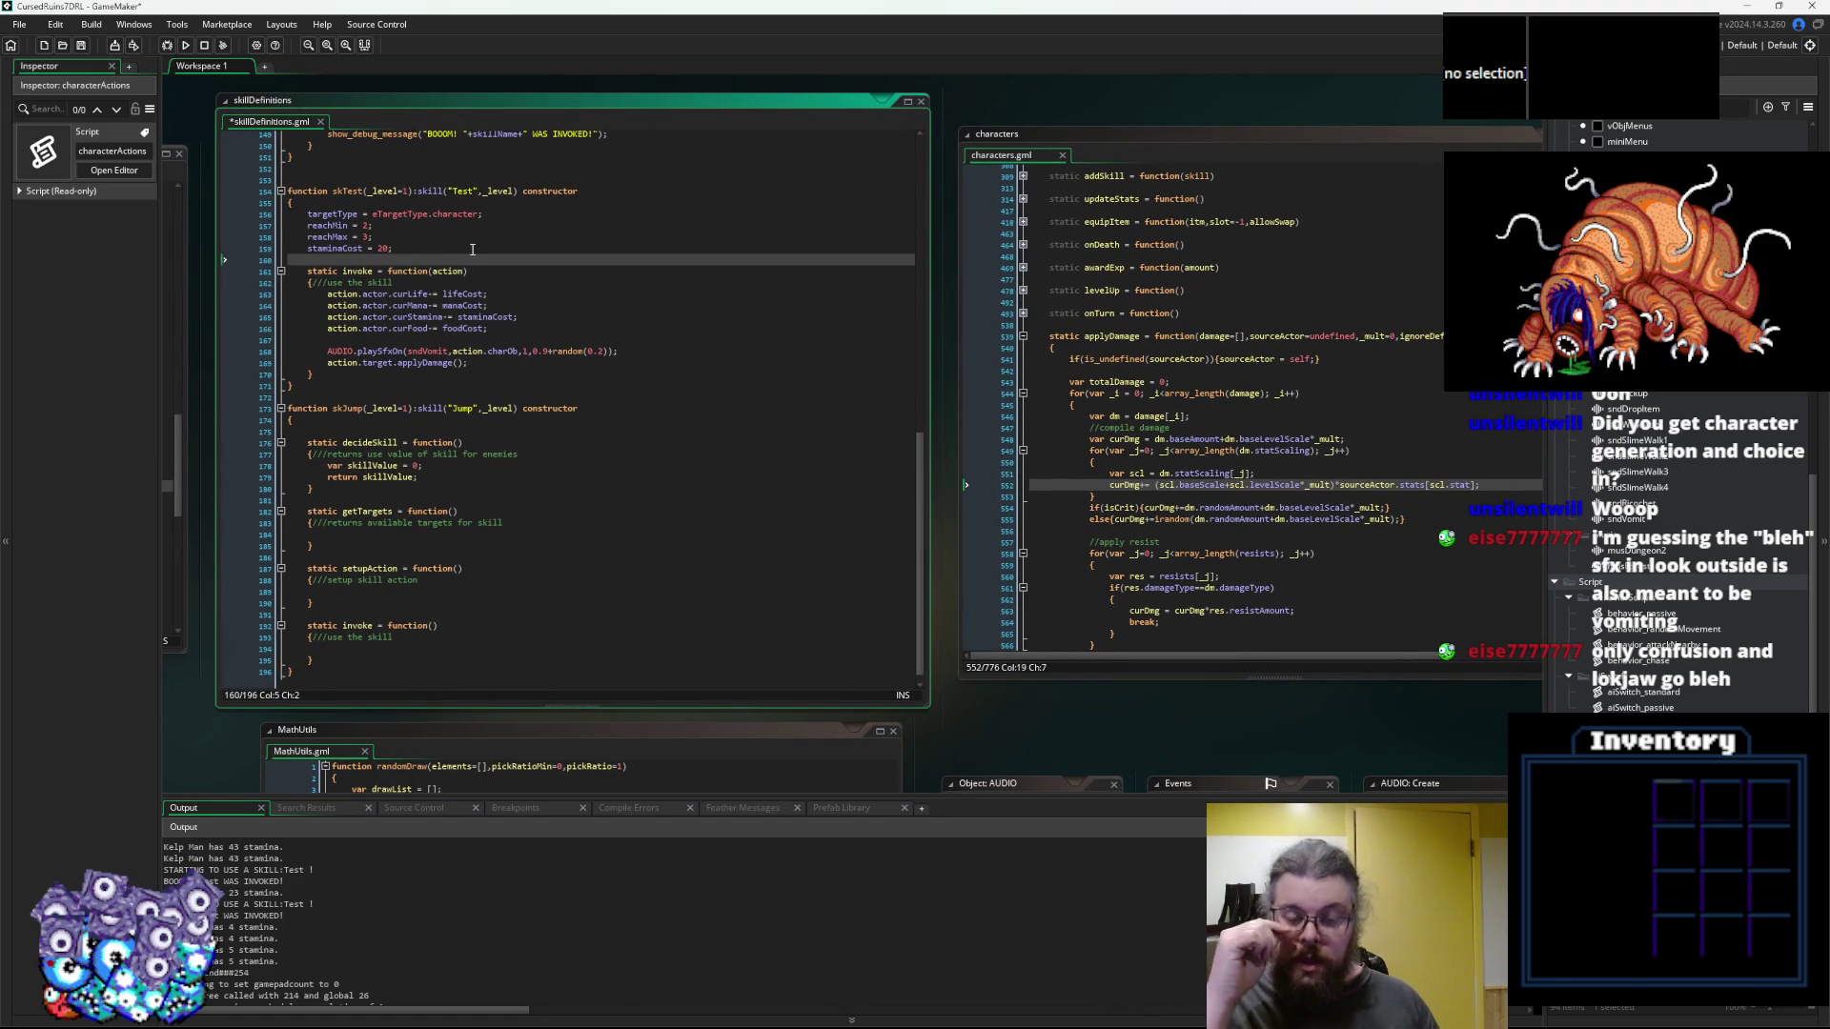
left_click(458, 363)
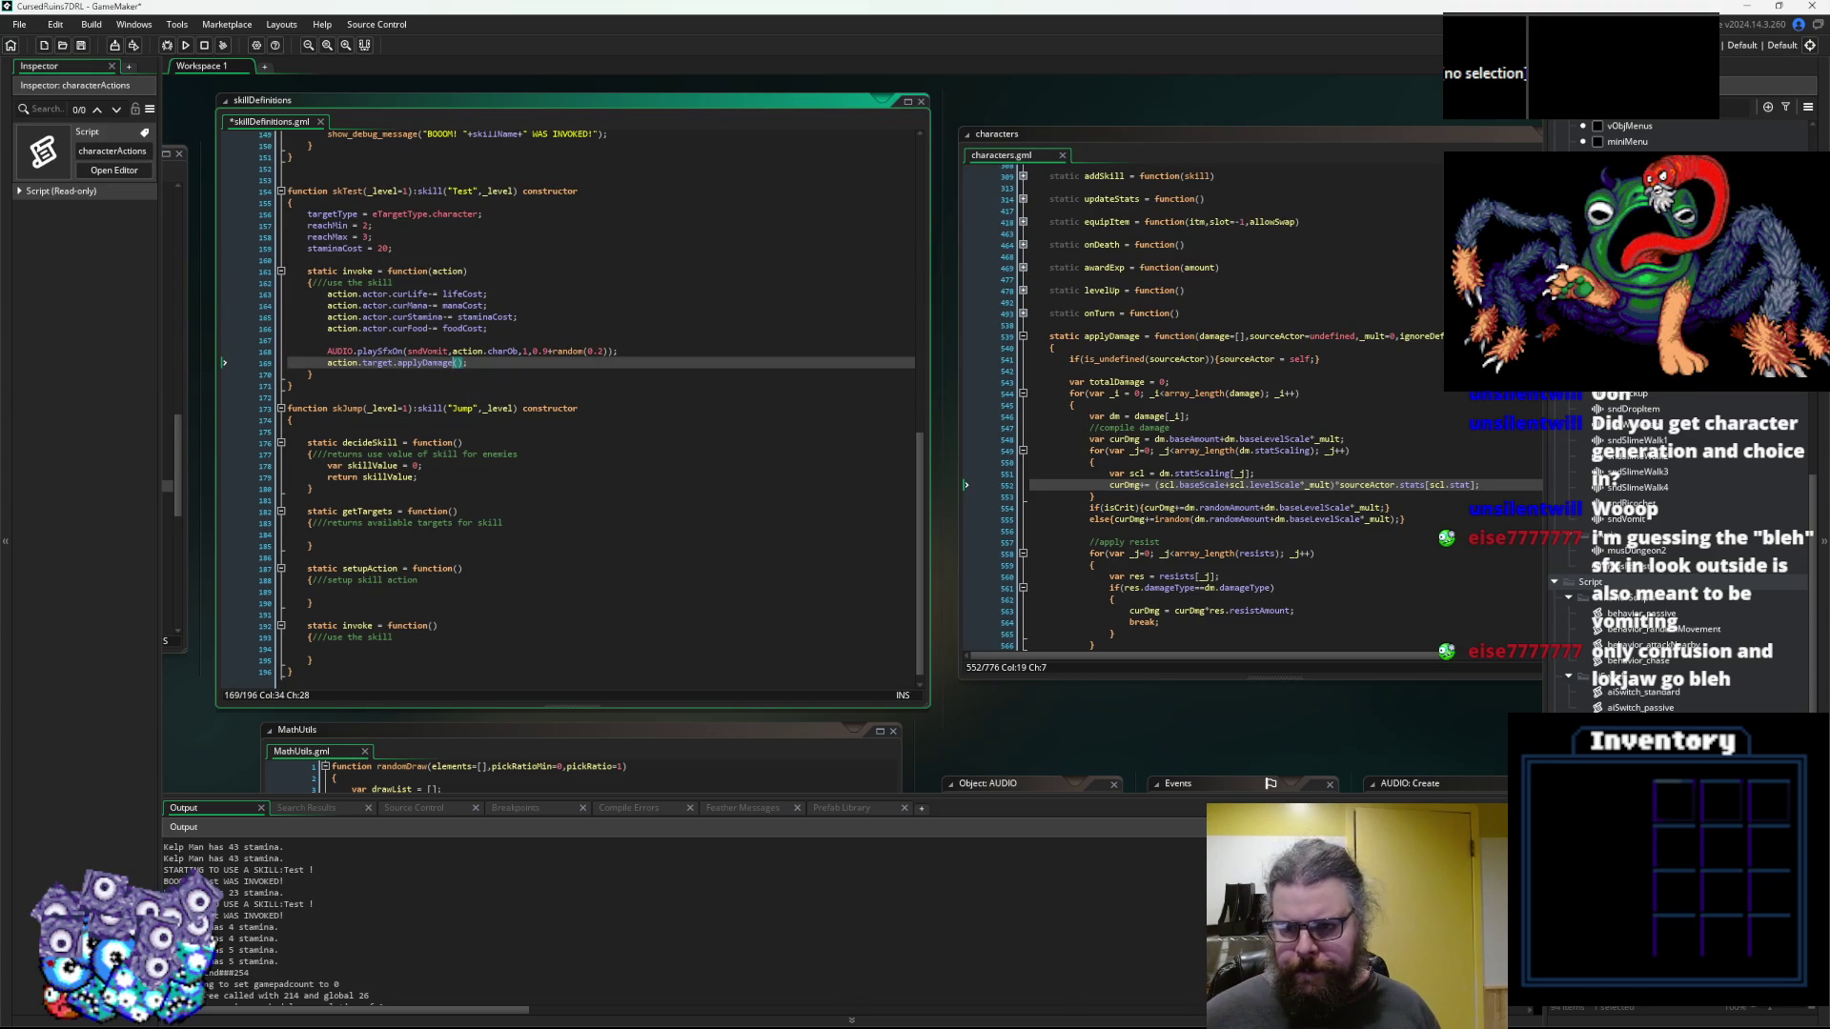
left_click_drag(1543, 476, 1602, 476)
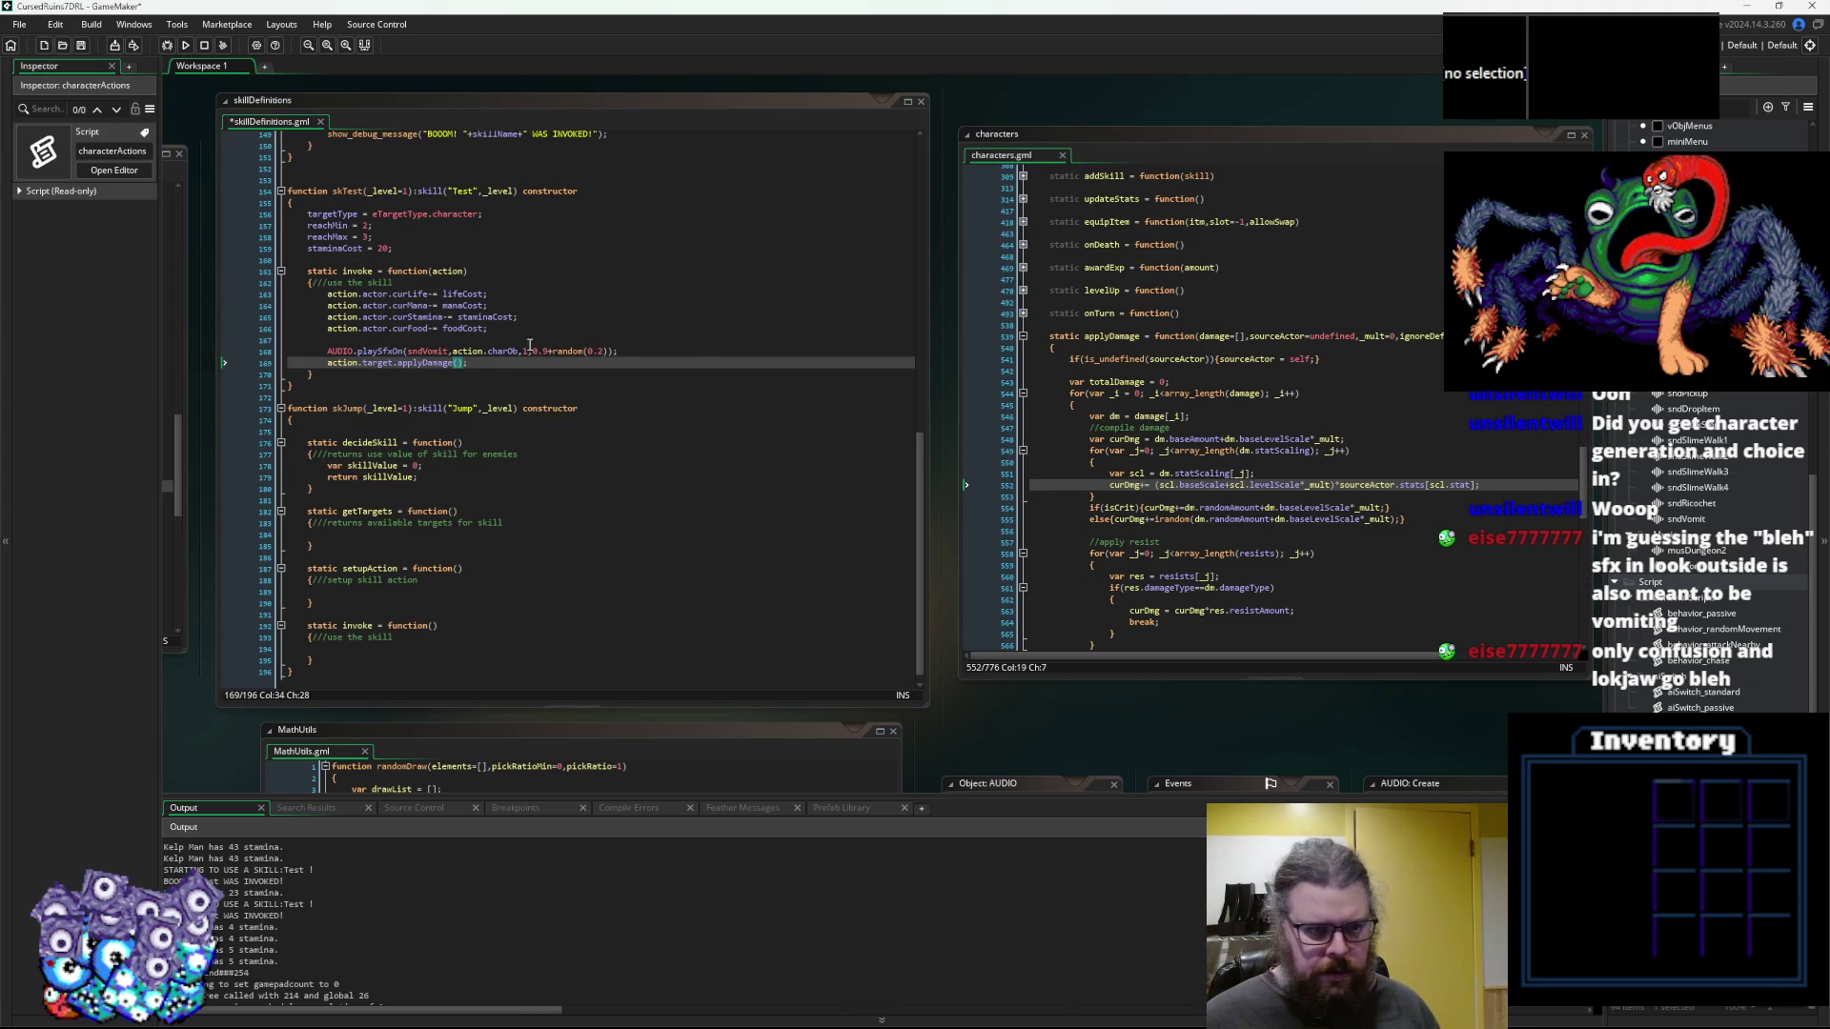
left_click(528, 248)
On a new line, define damage as new Damage(eDmgType.acid,10,5,5,0, …)
key("Return")
type("damage =")
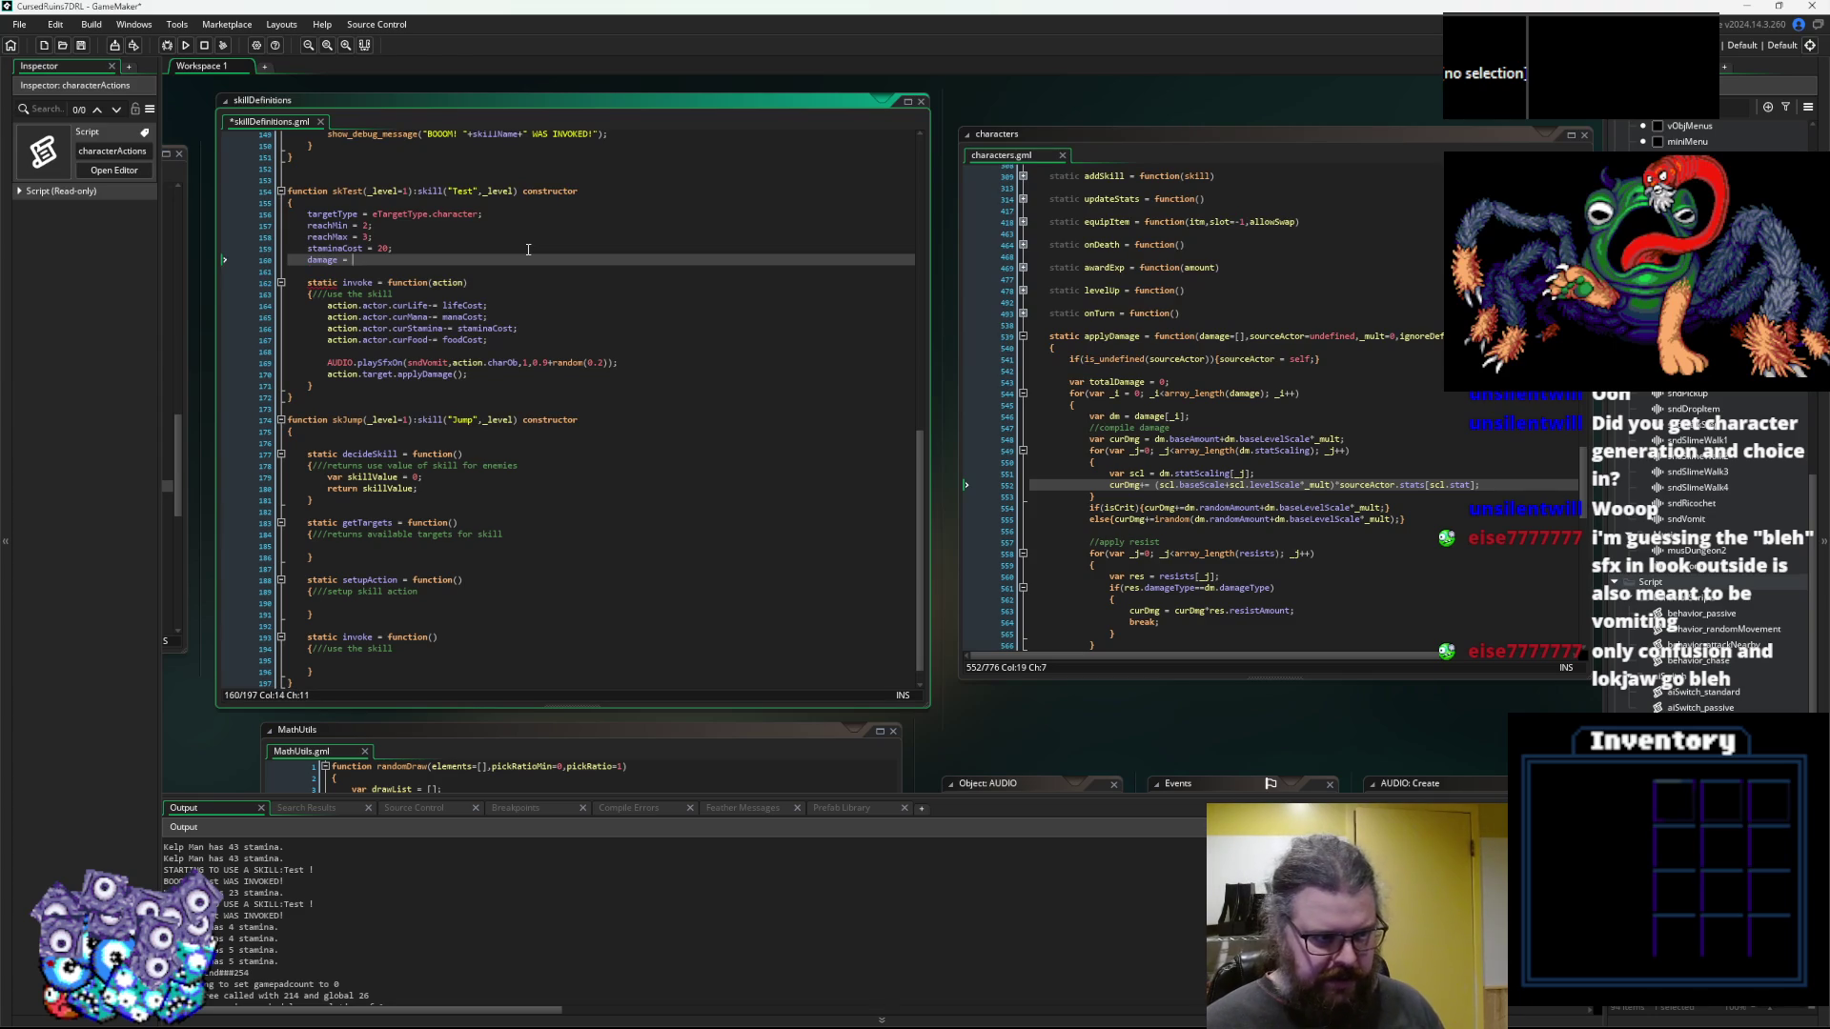
type("new ")
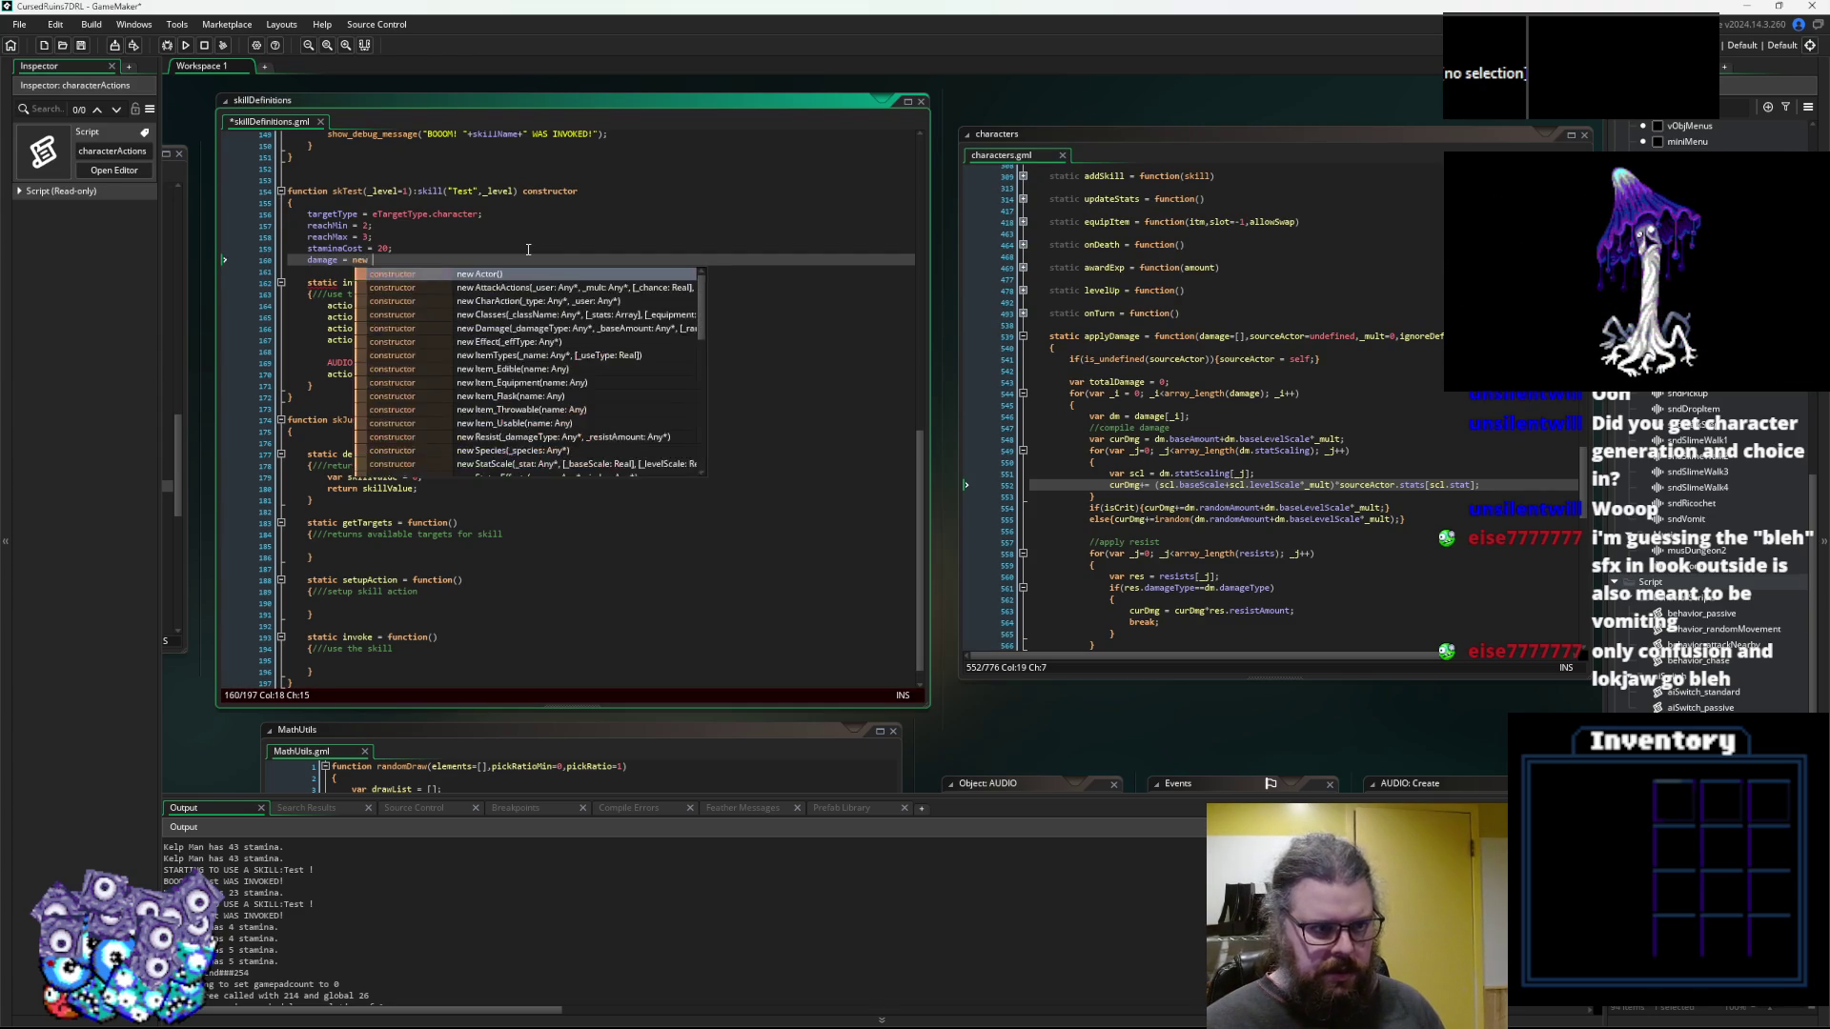
type("da")
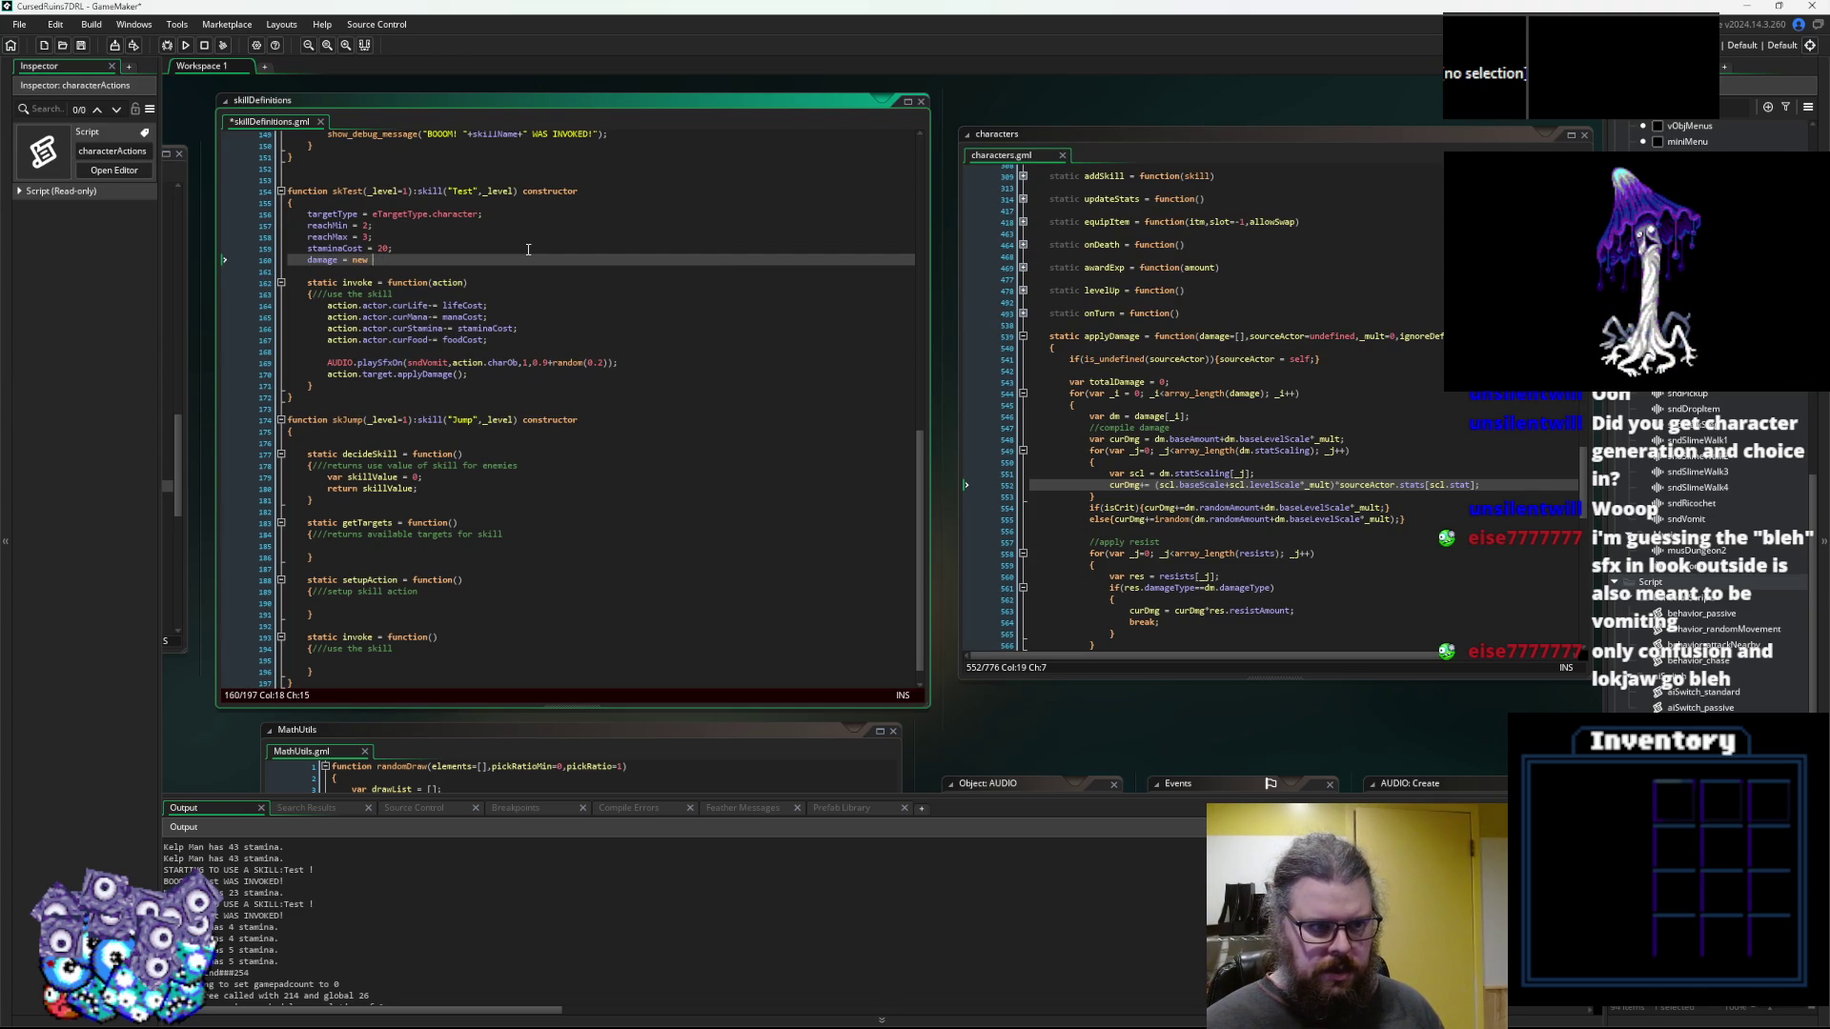
type("(")
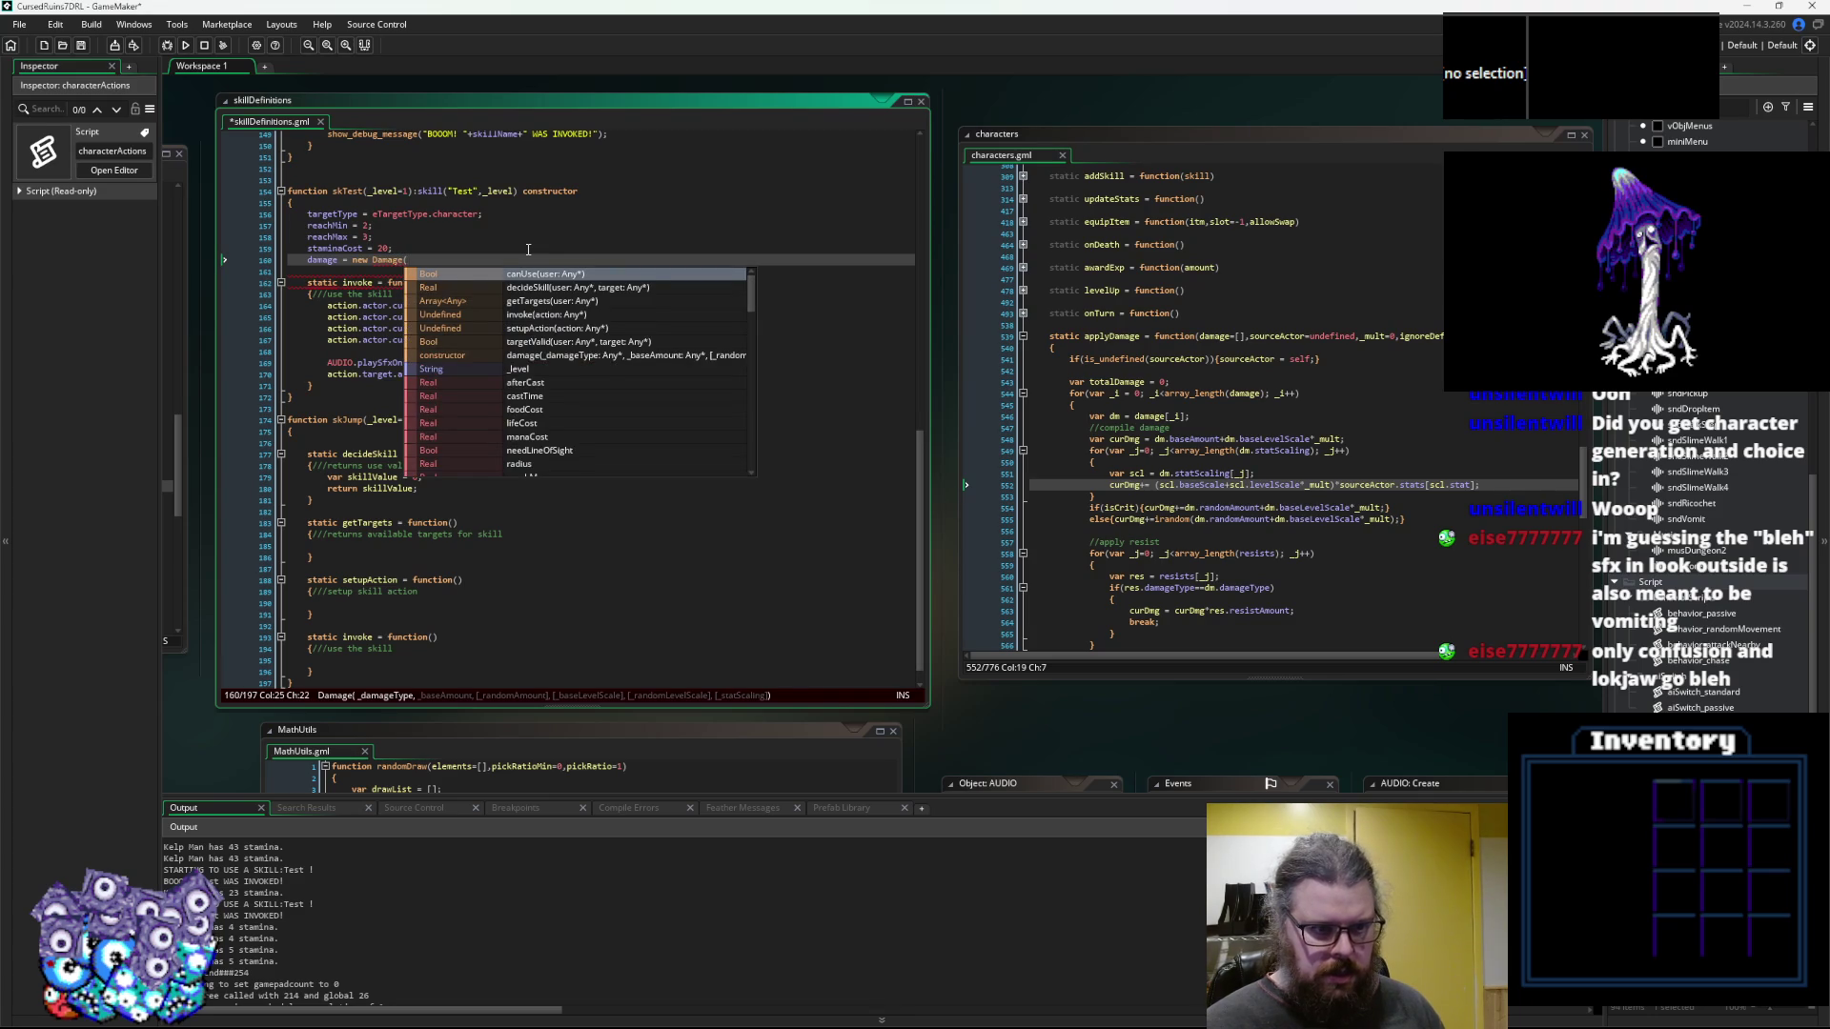
type(");")
key("Left")
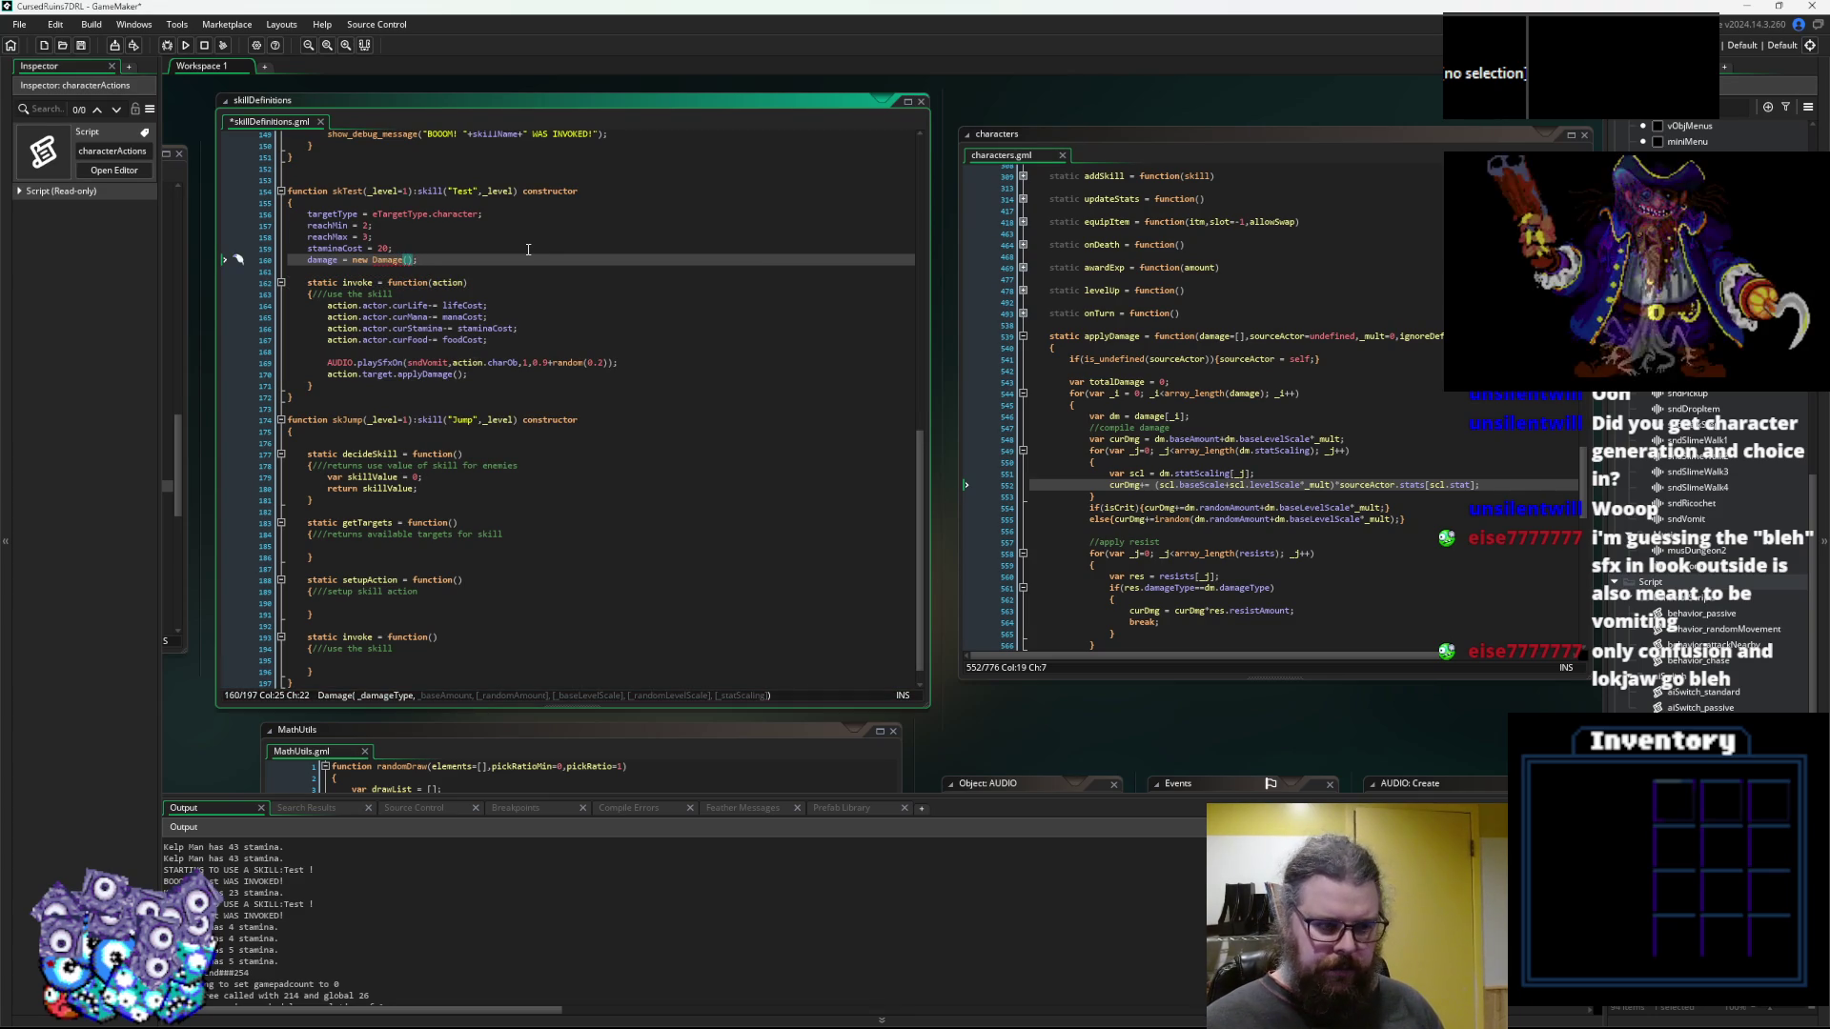
type("eD")
key("Return")
type(",")
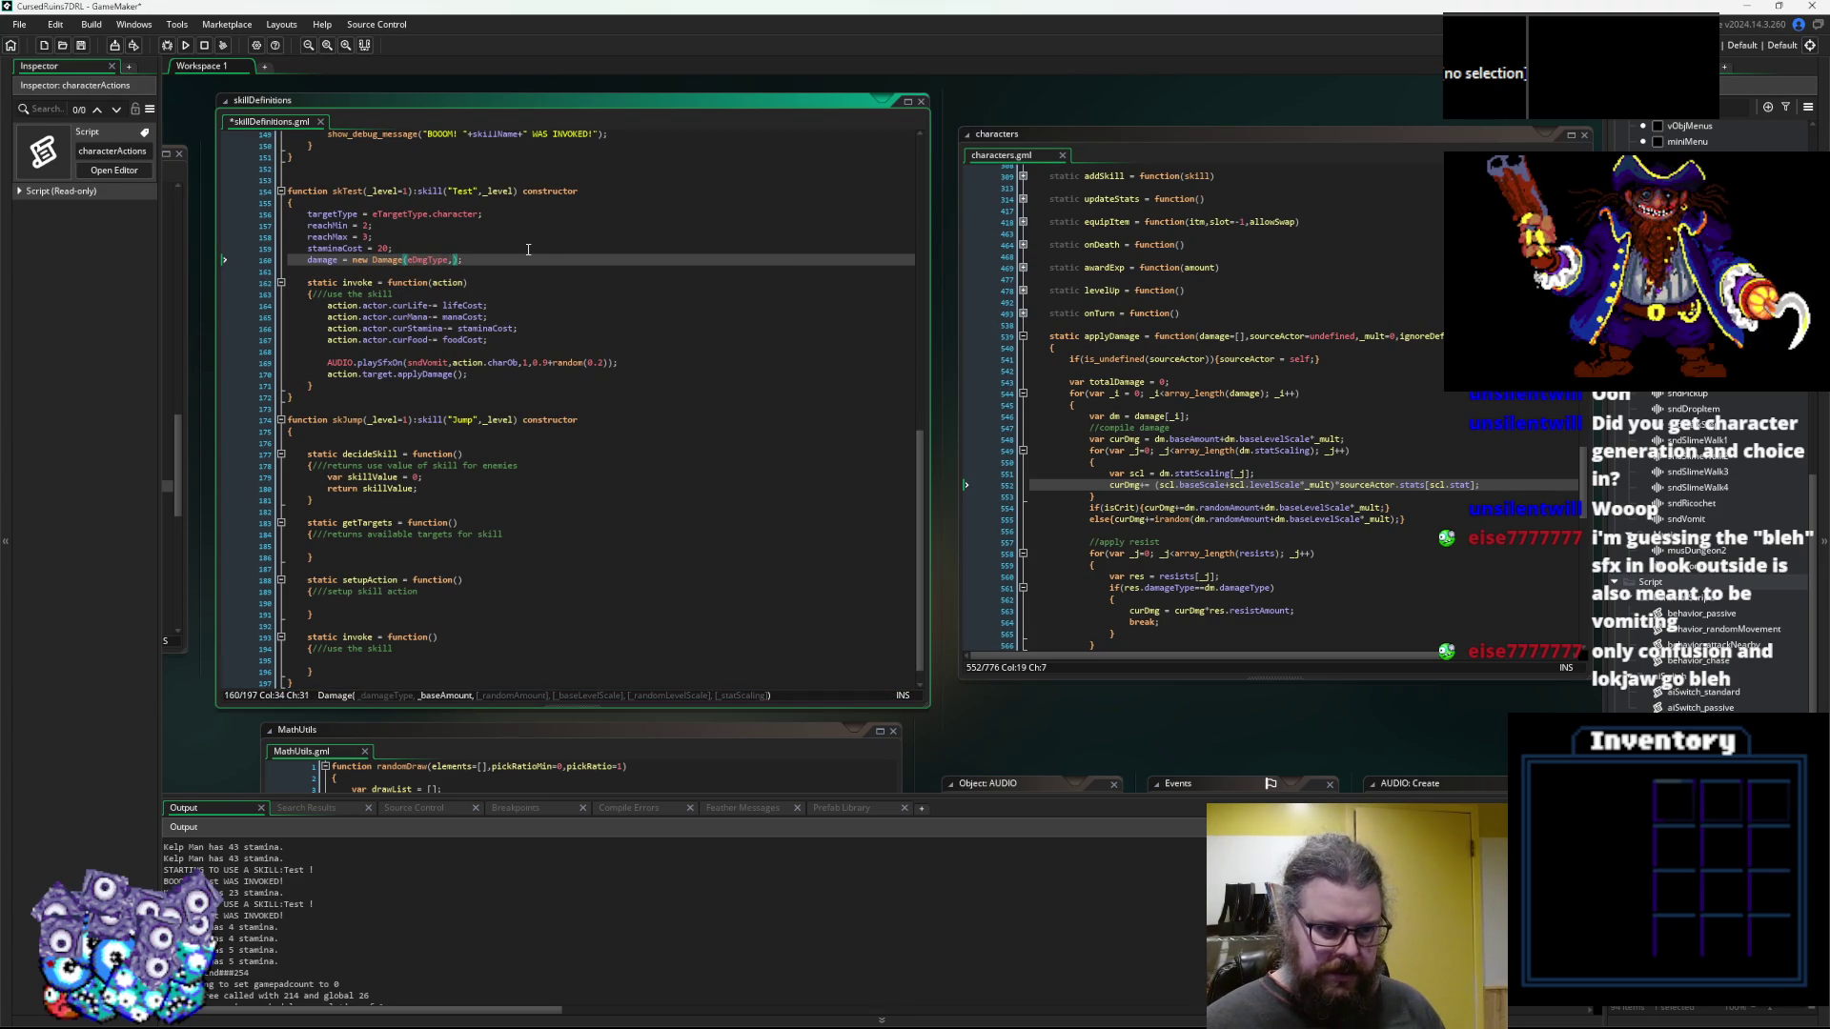
key("BackSpace")
type(".")
key("Down")
key("Down")
key("Down")
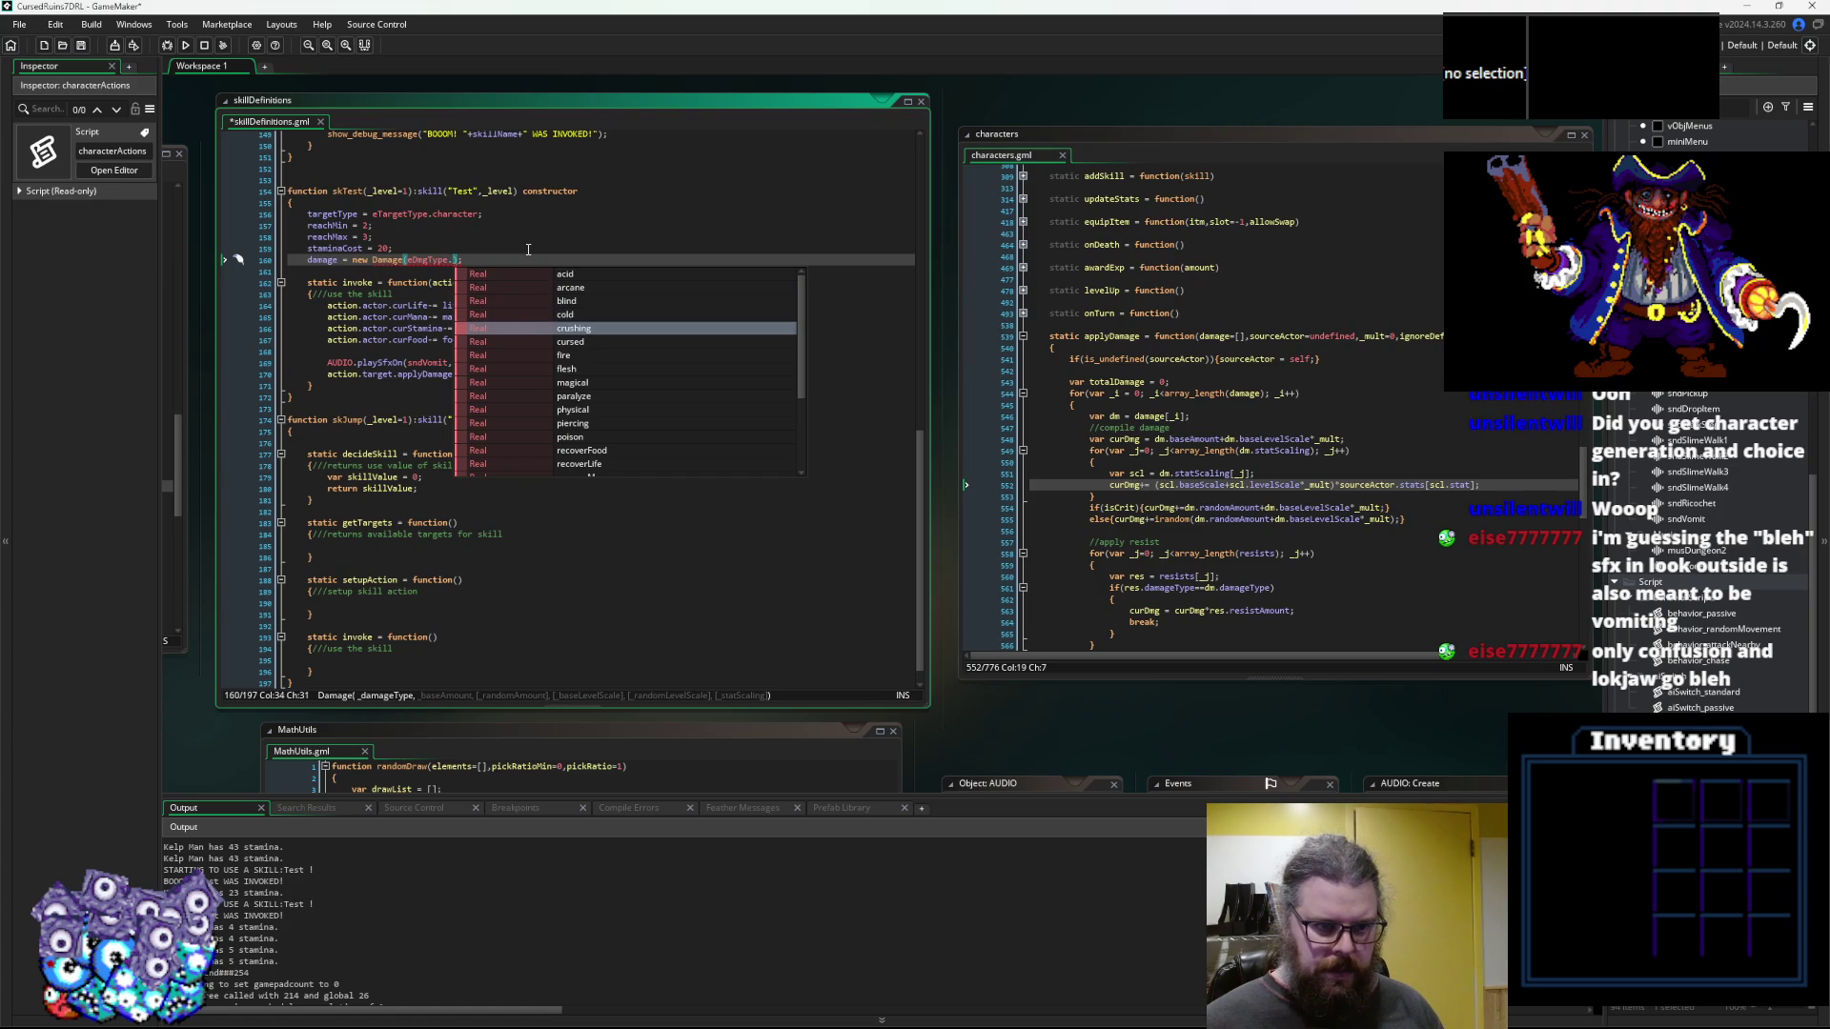
key("Up")
key("Up")
key("Up")
key("Return")
type(",10,5,")
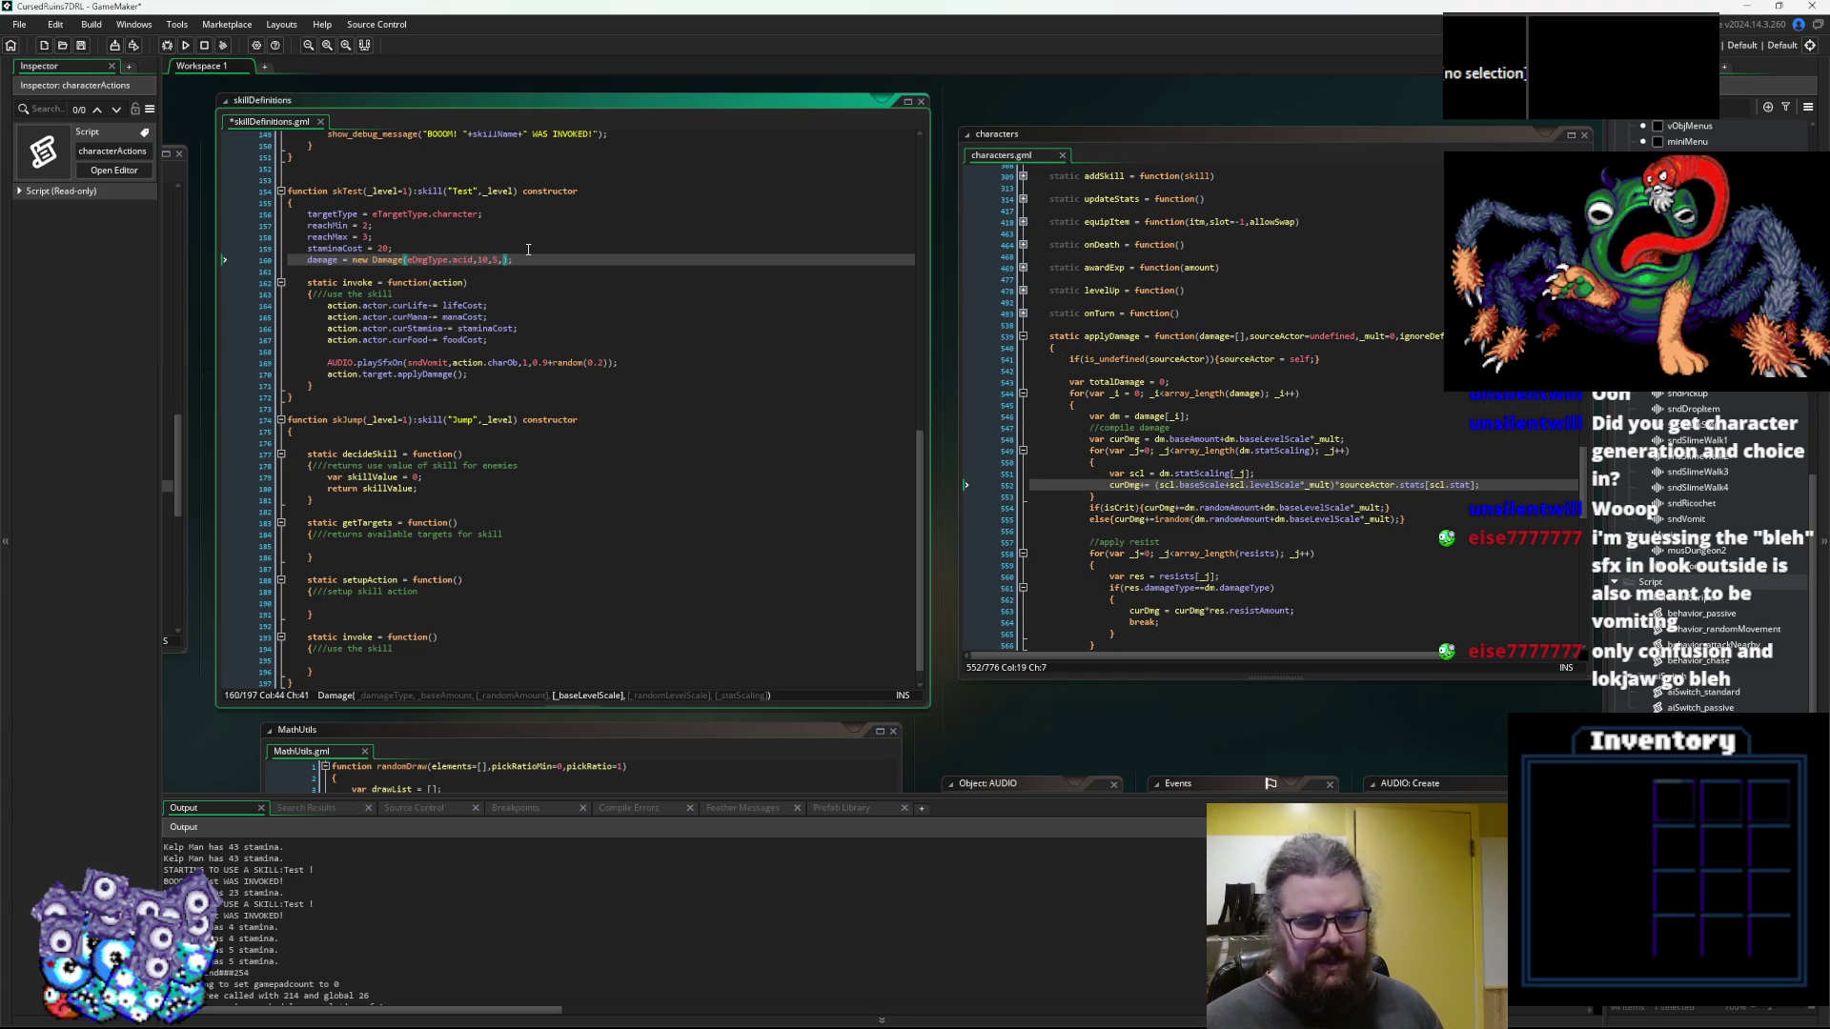
type("2")
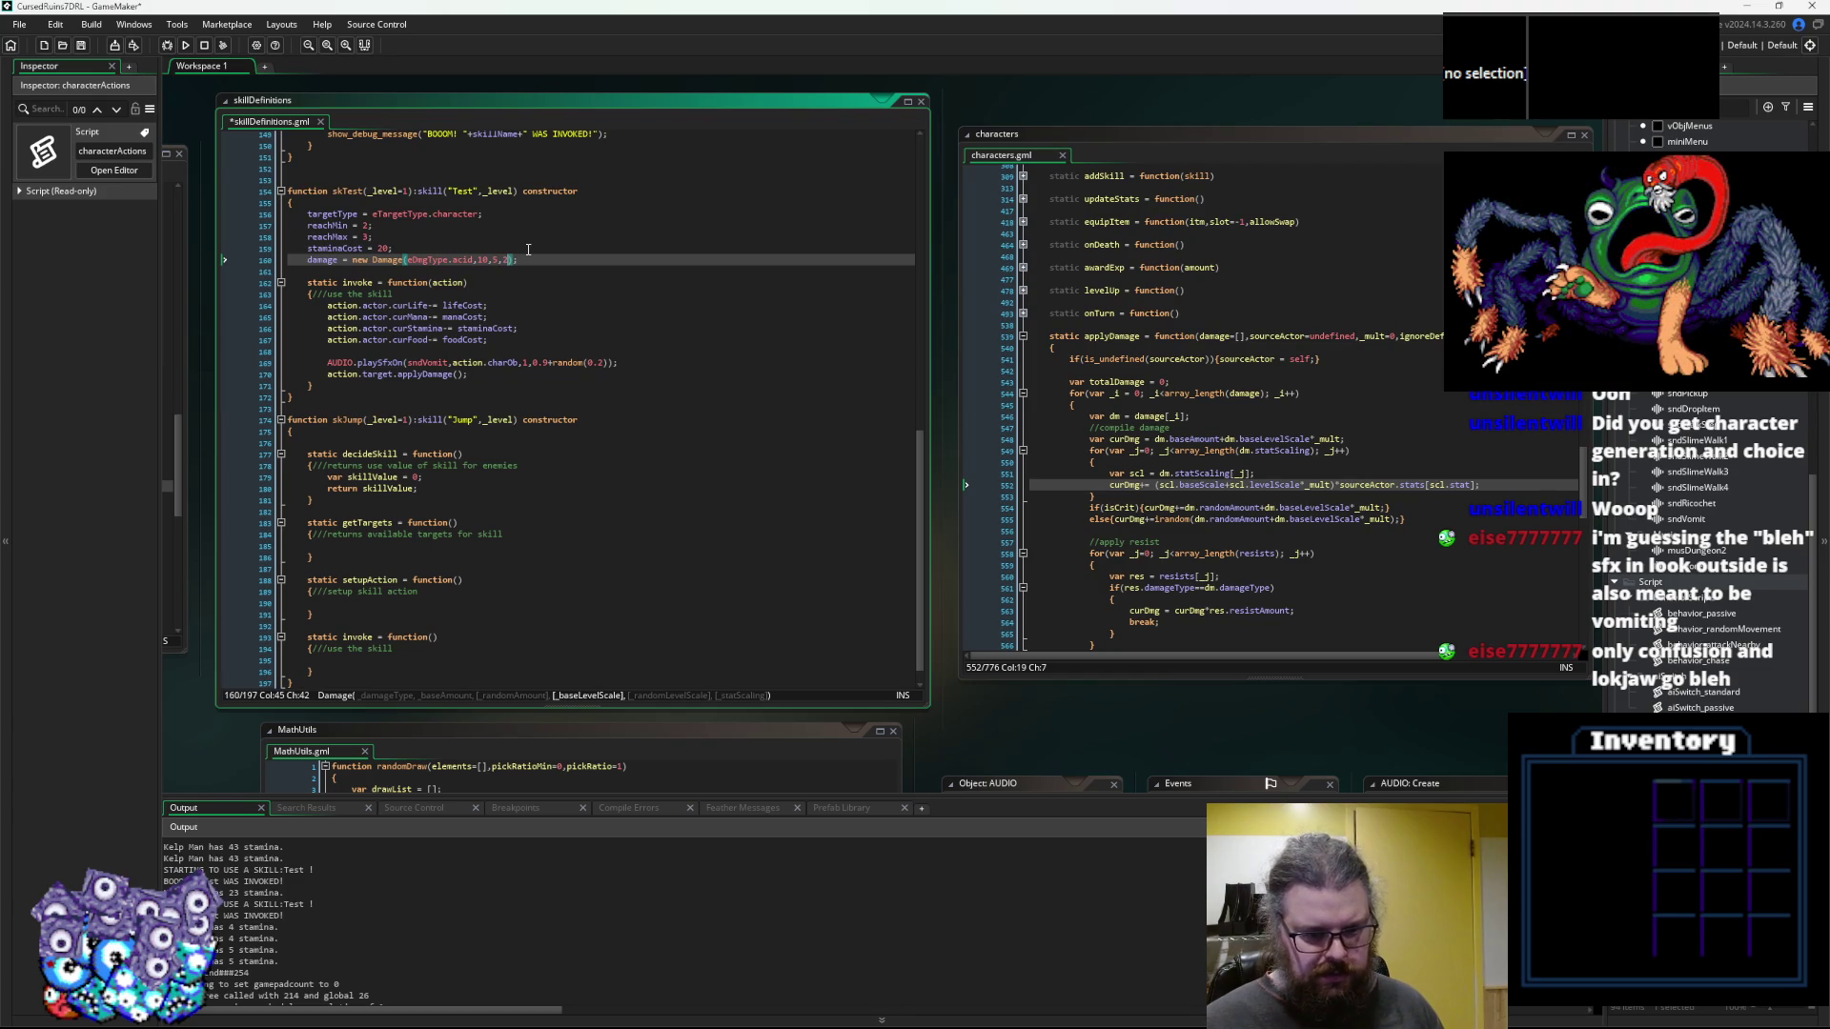
key("BackSpace")
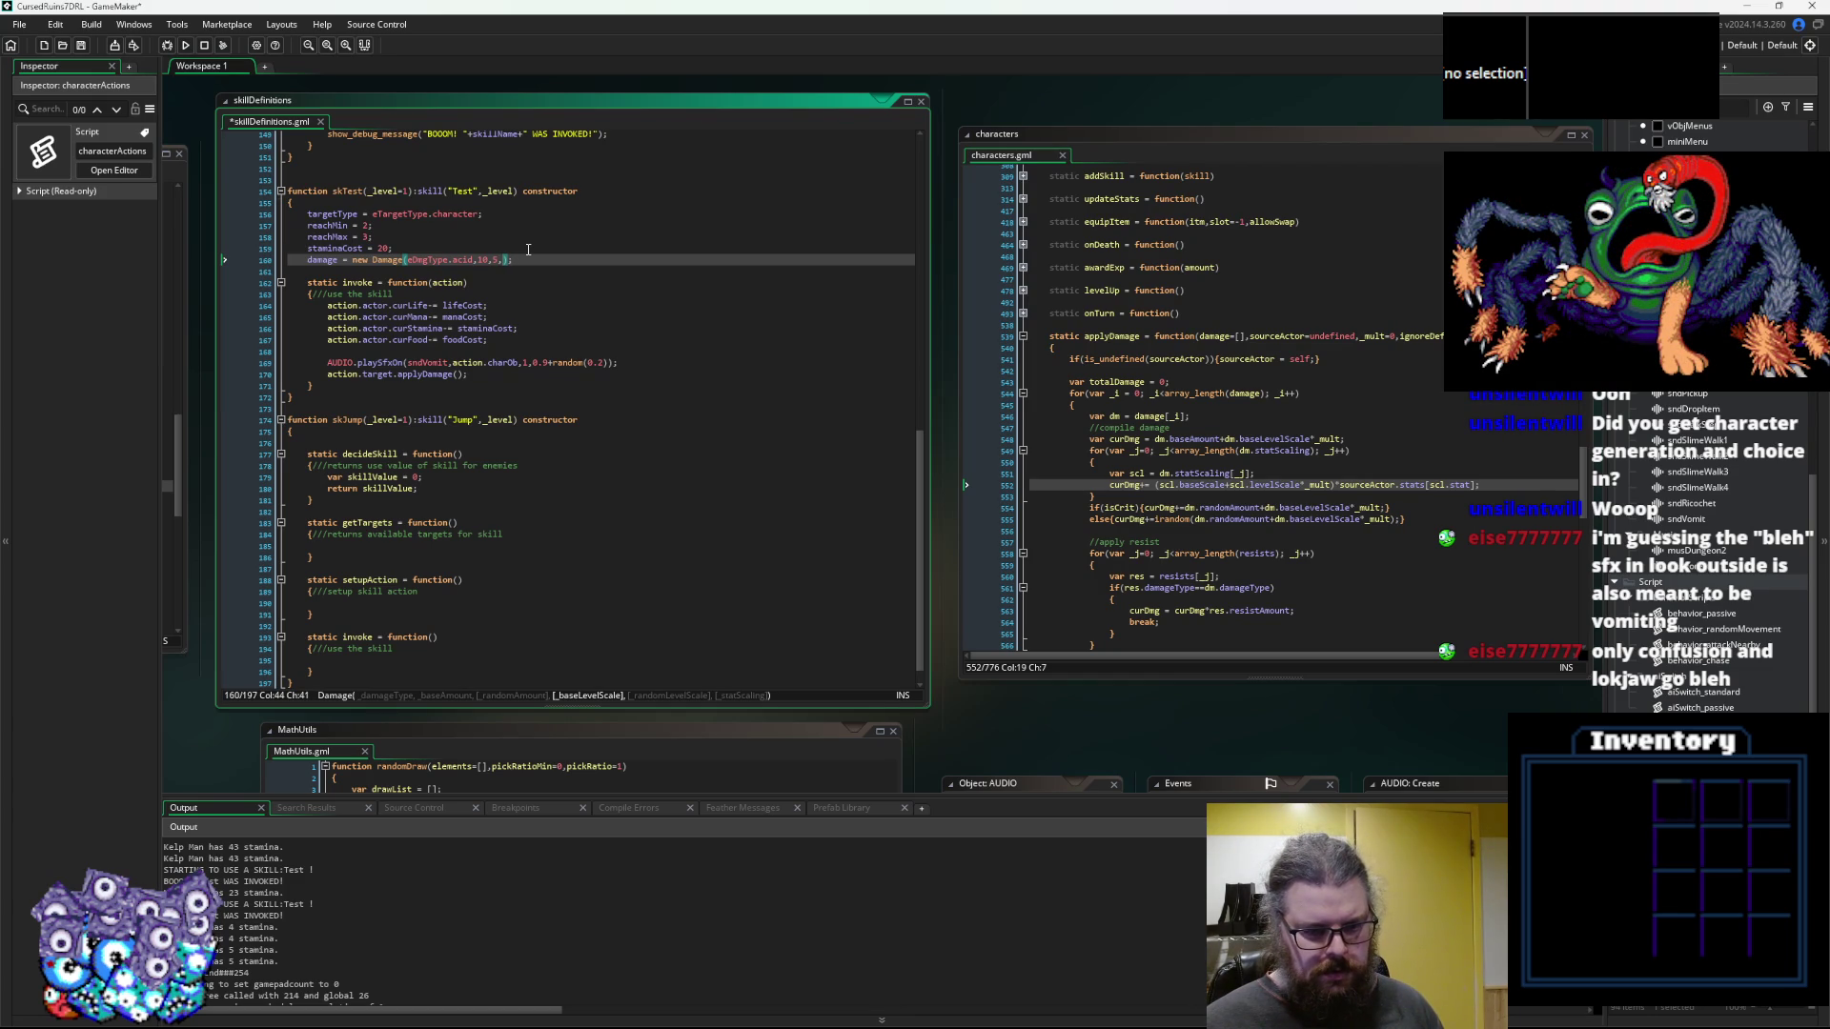
type("4")
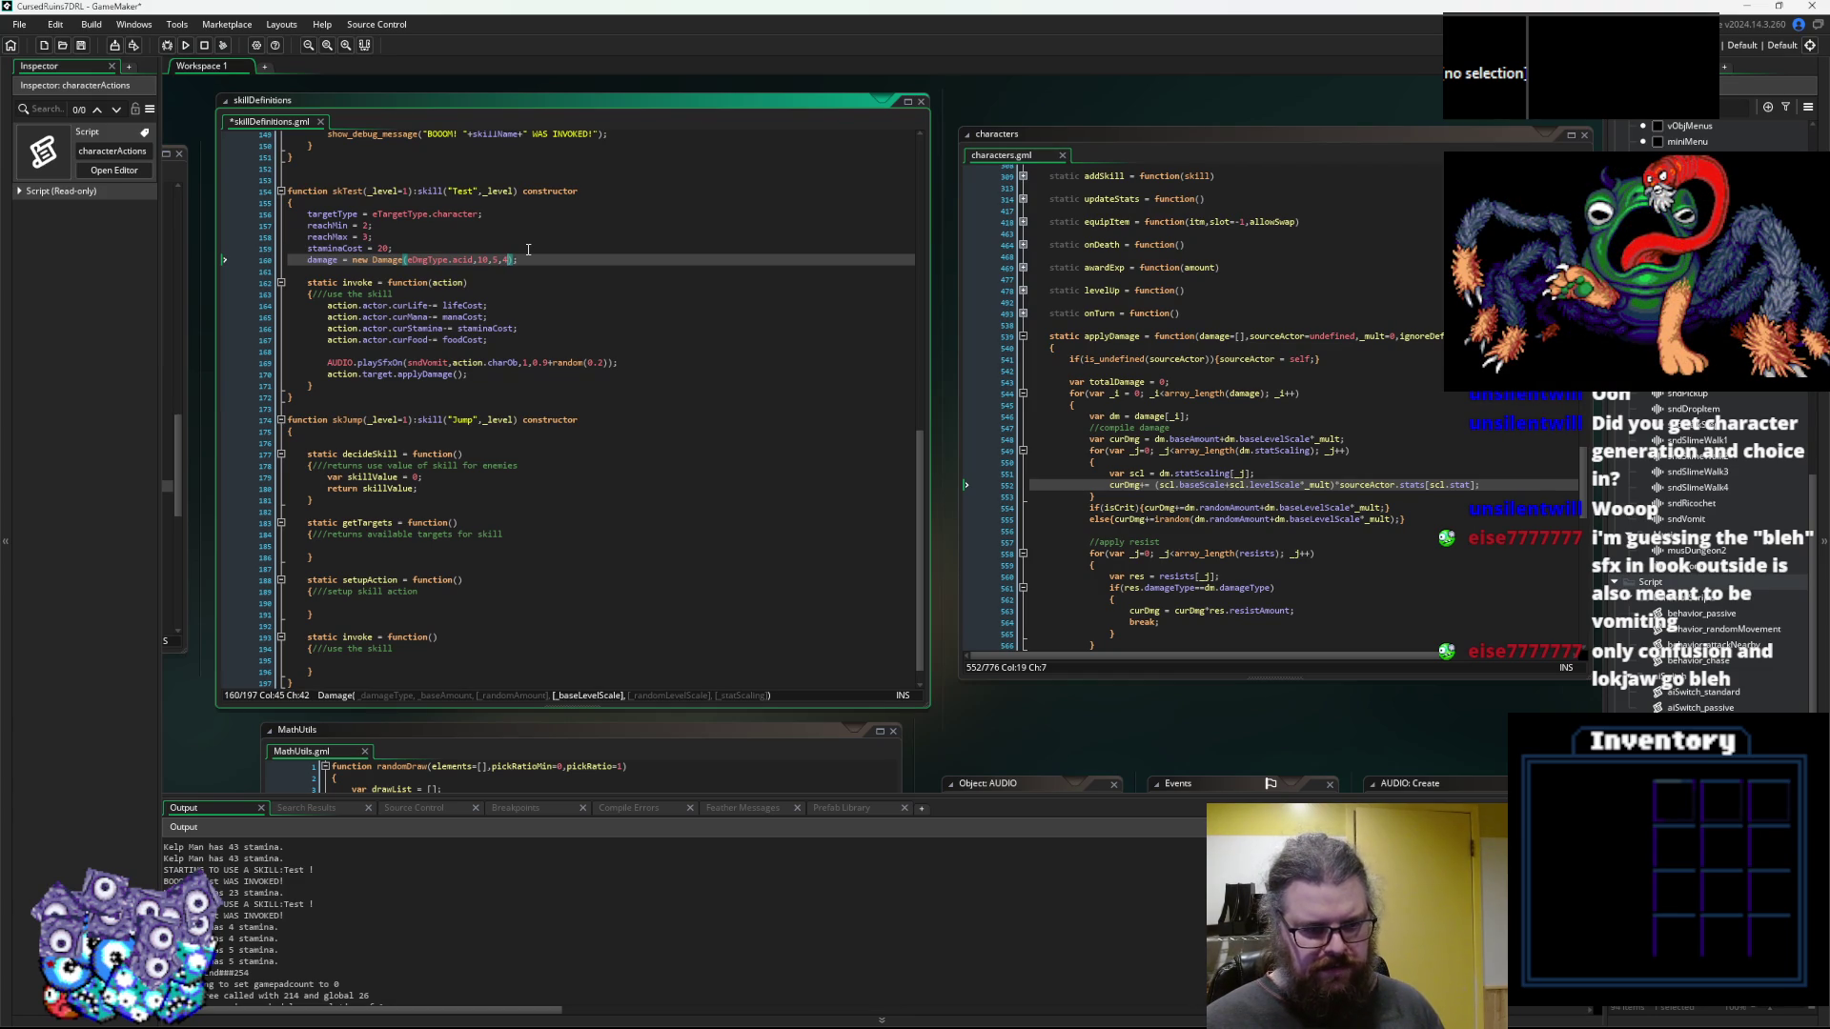
type(",")
key("BackSpace")
key("BackSpace")
type("5,")
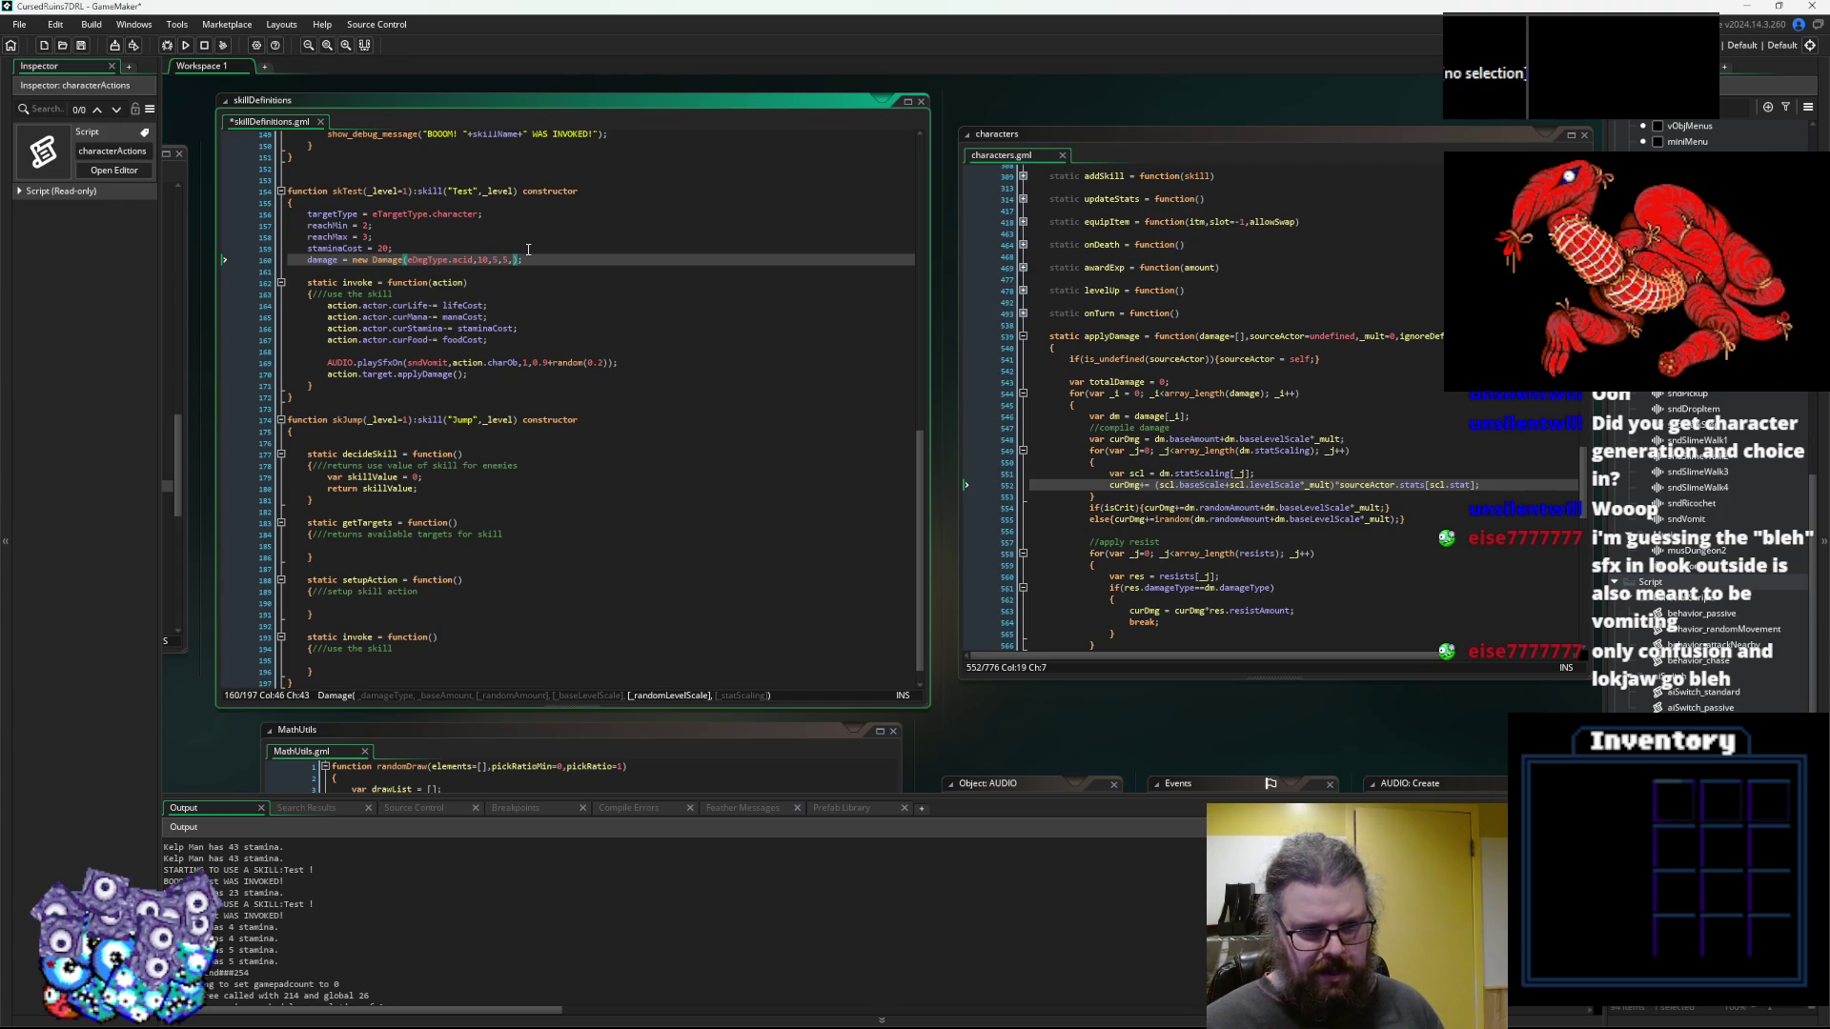
type("0,")
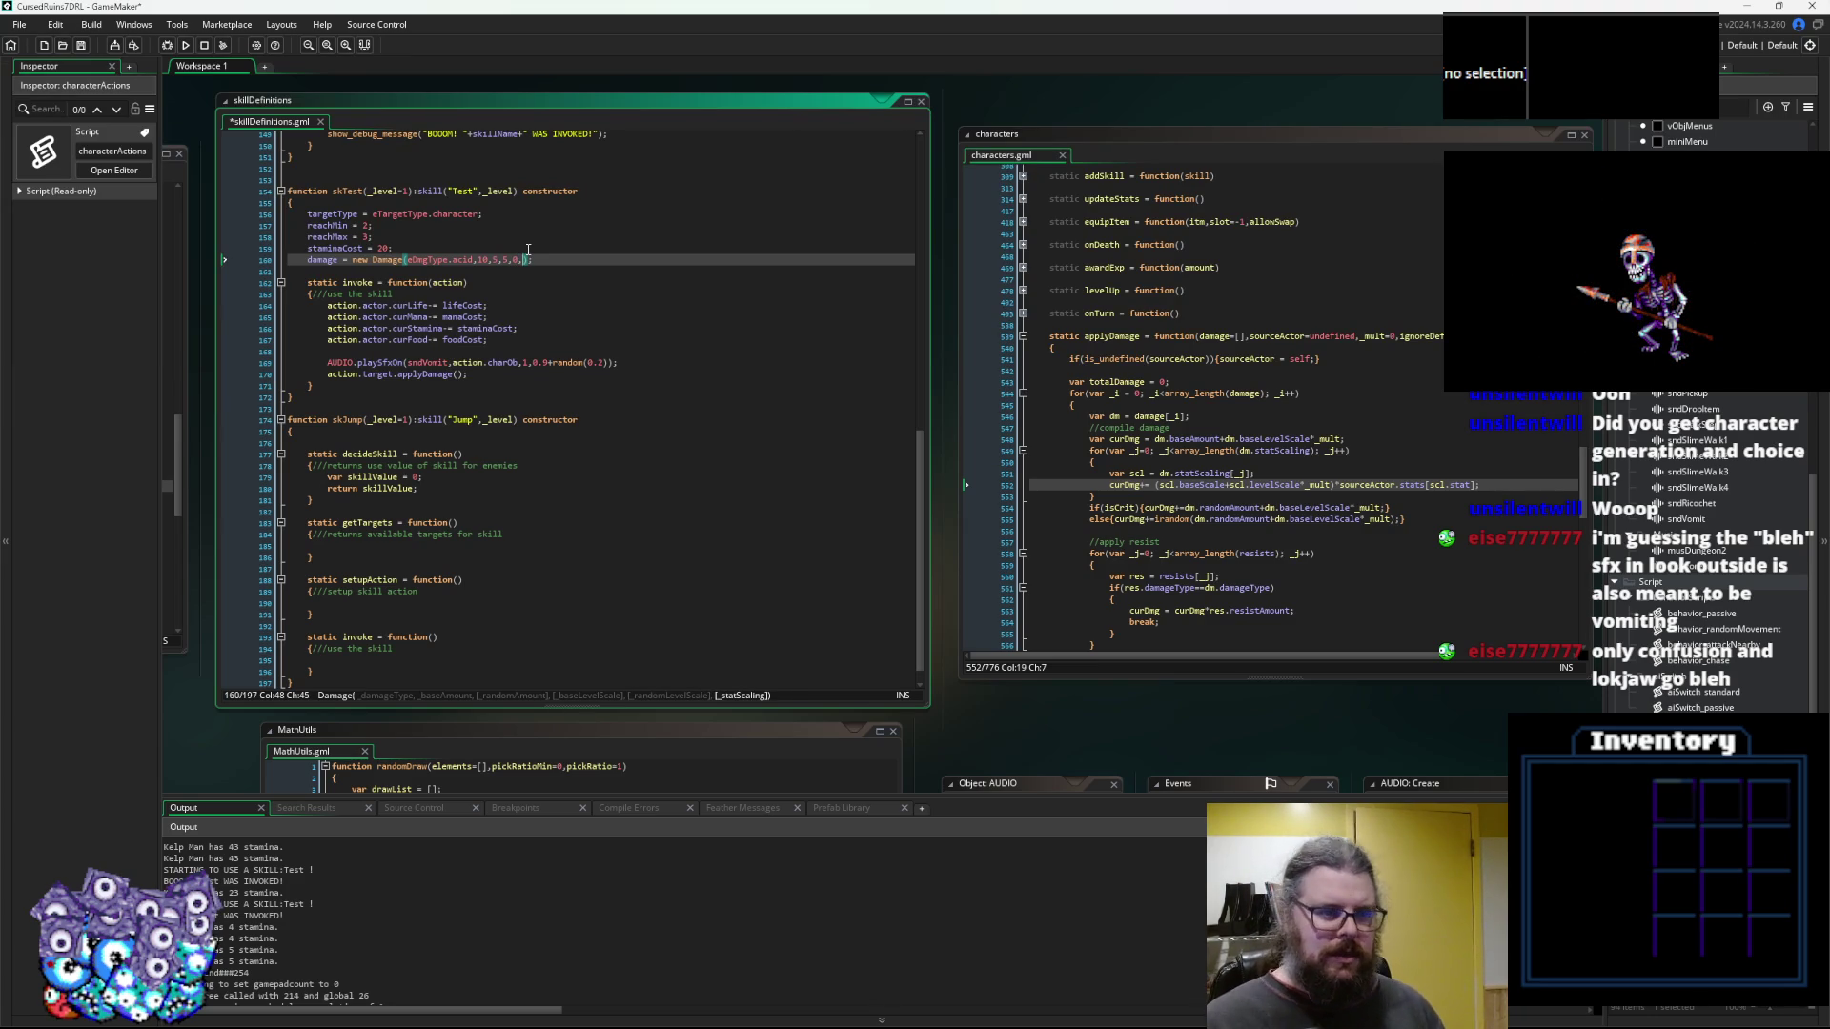
Start the stat-scaling list with [new StatScale(eStat.str, choosing str from autocomplete
type("[new StatScale.")
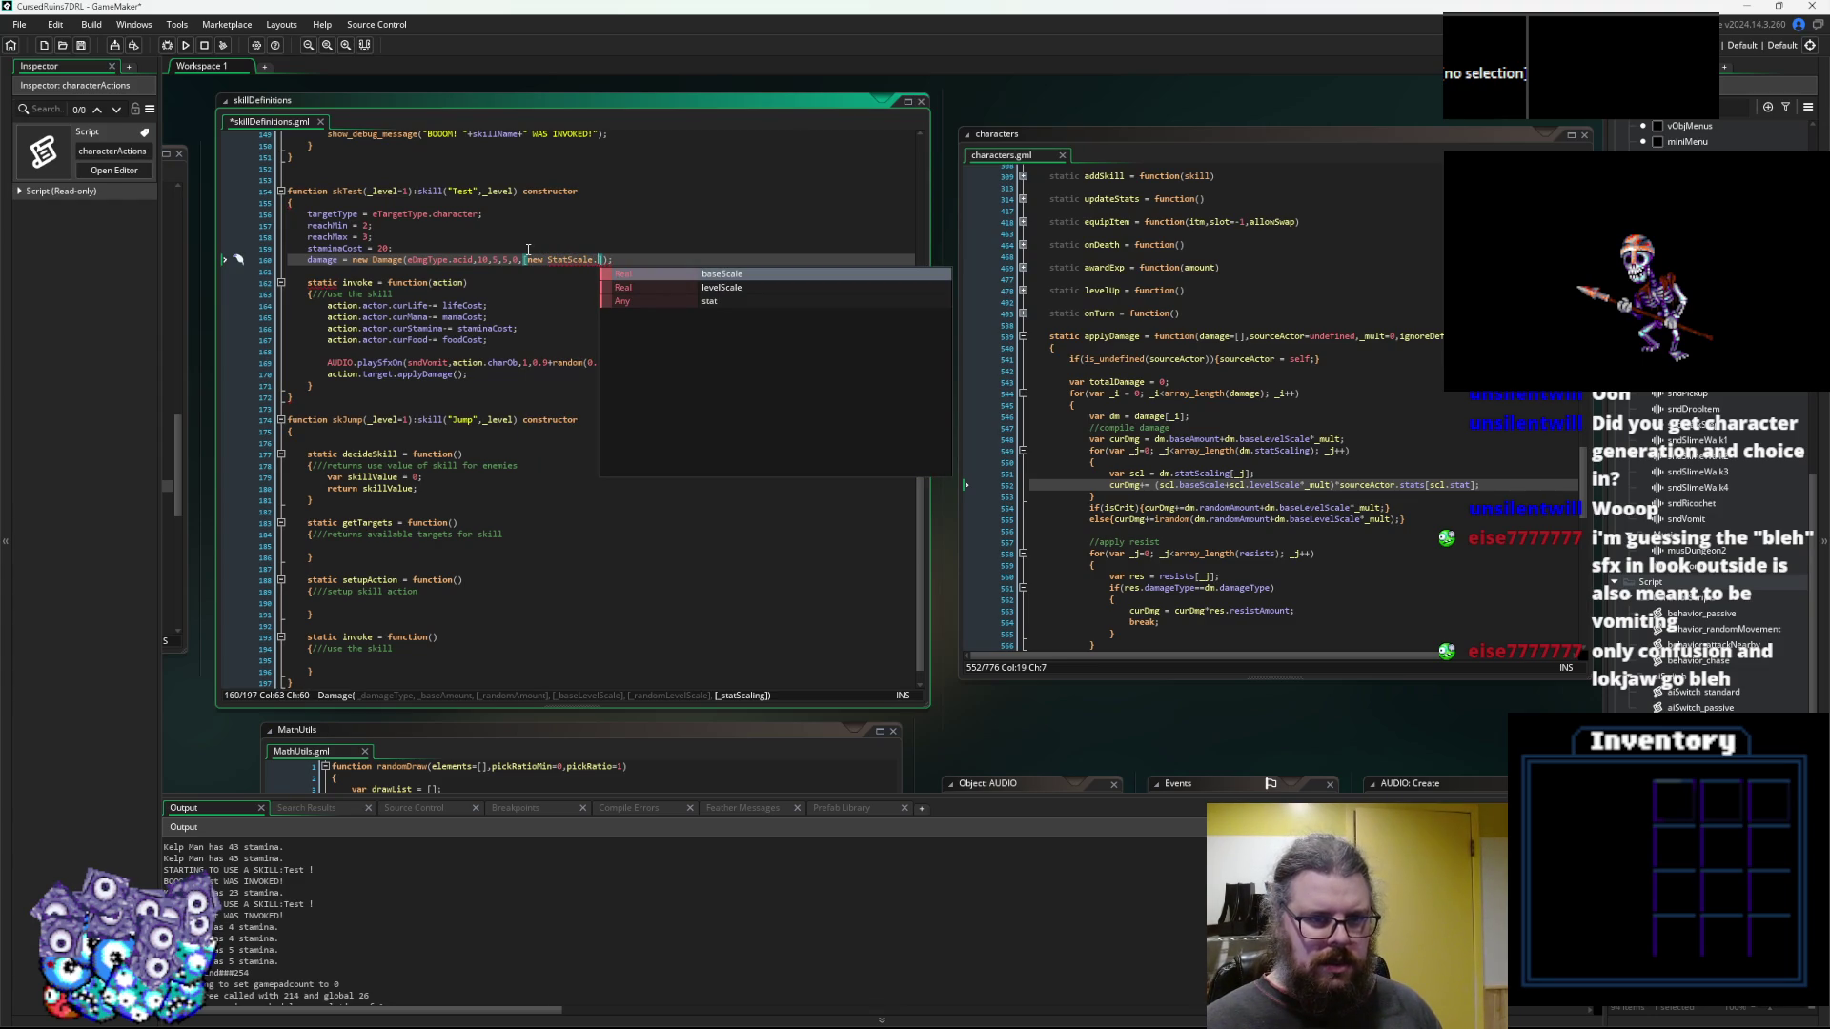
key("BackSpace")
type("(")
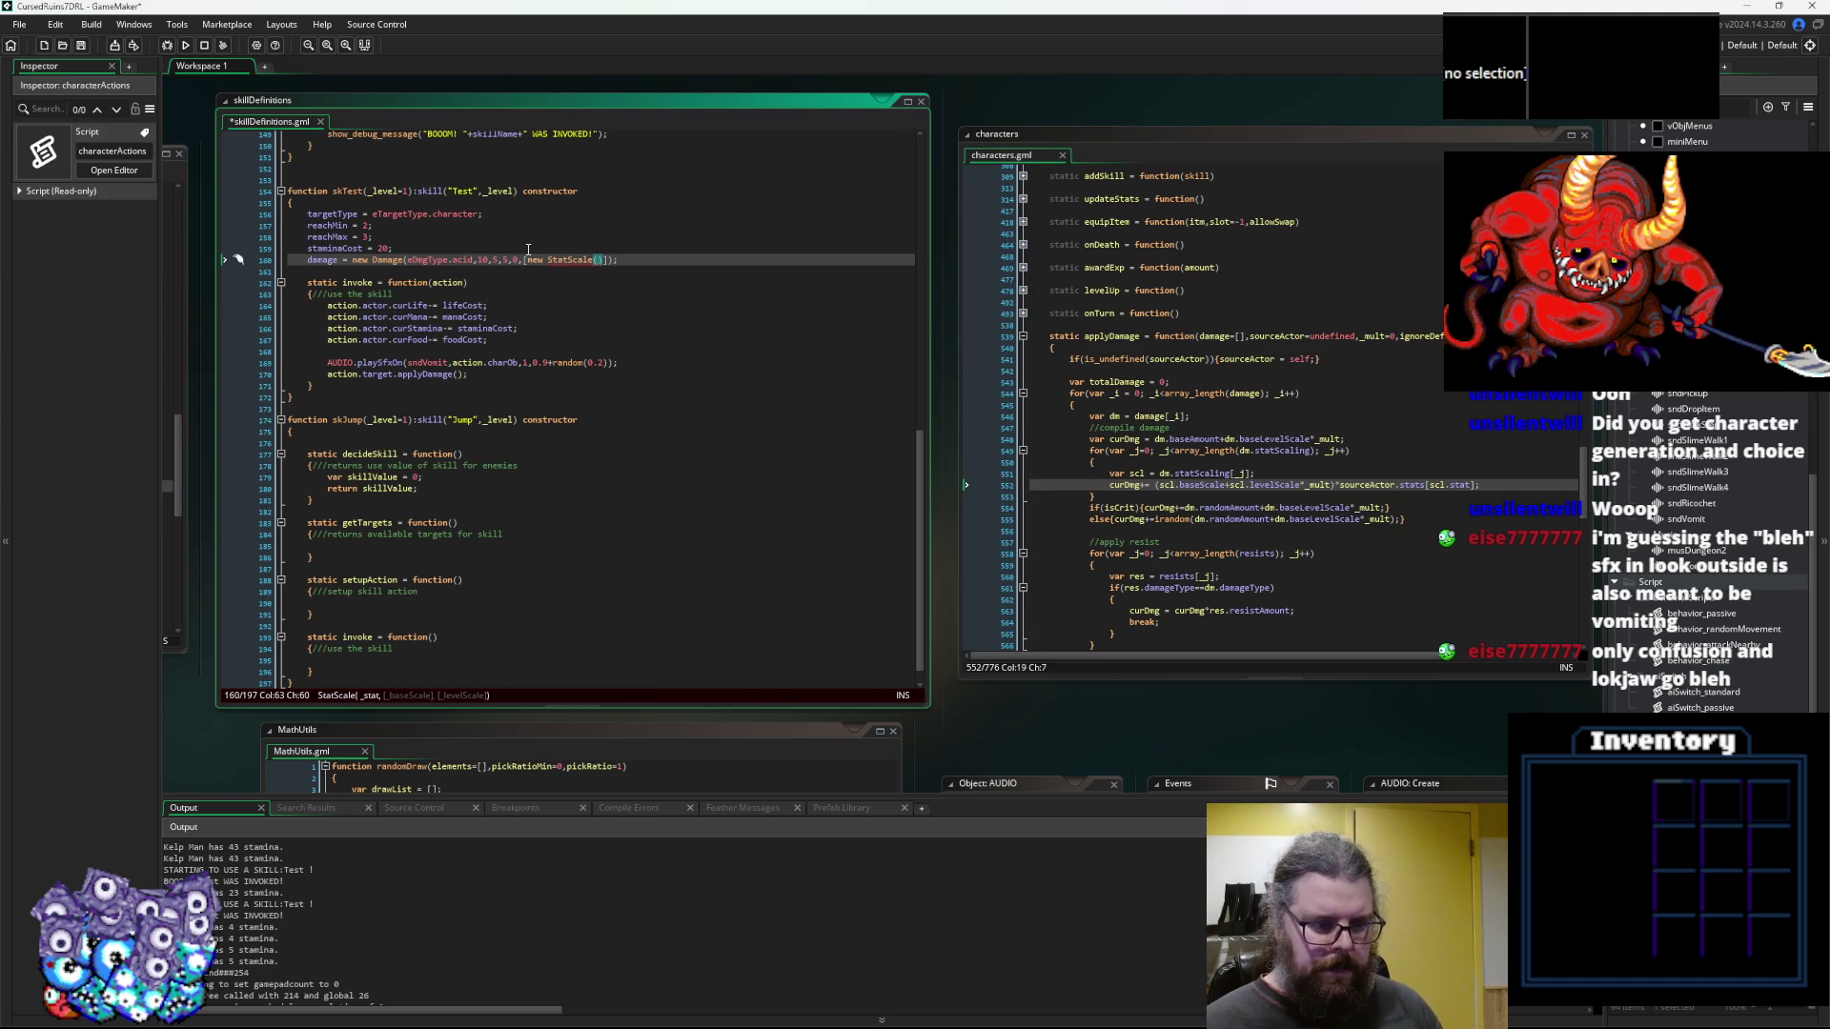
type("eStat.")
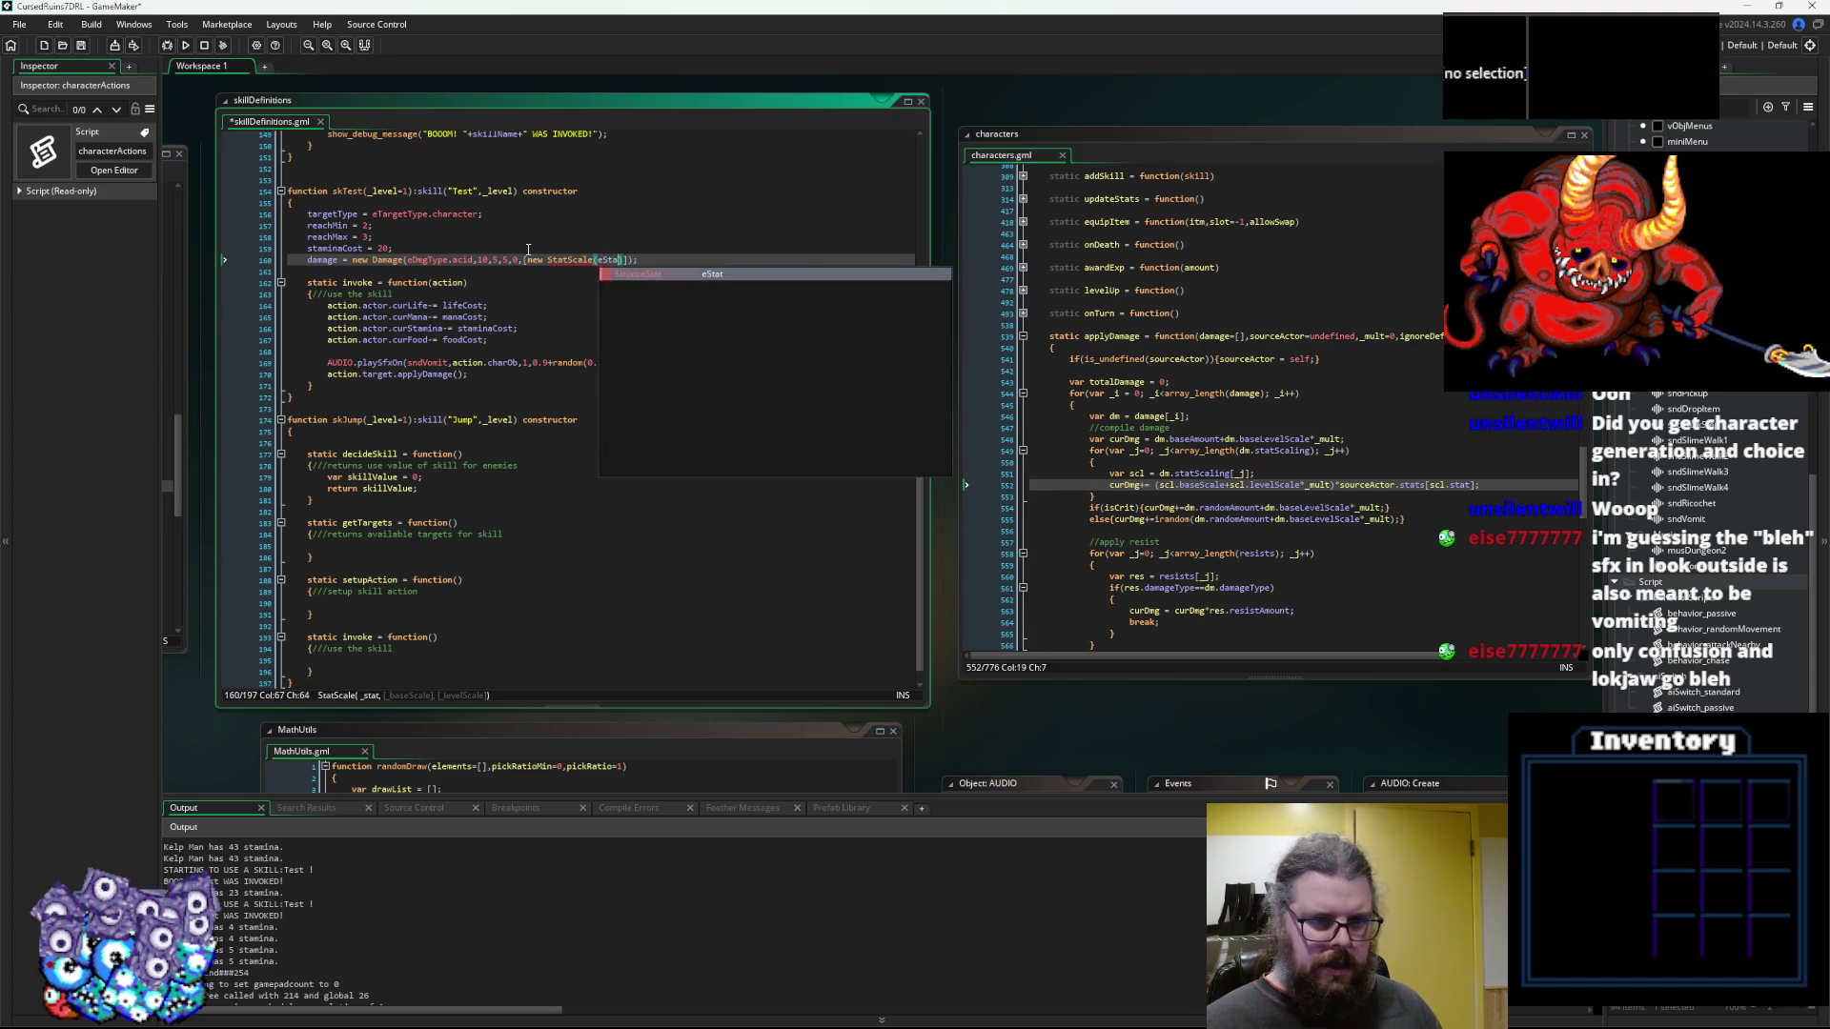
key("Down")
key("Down")
key("Down")
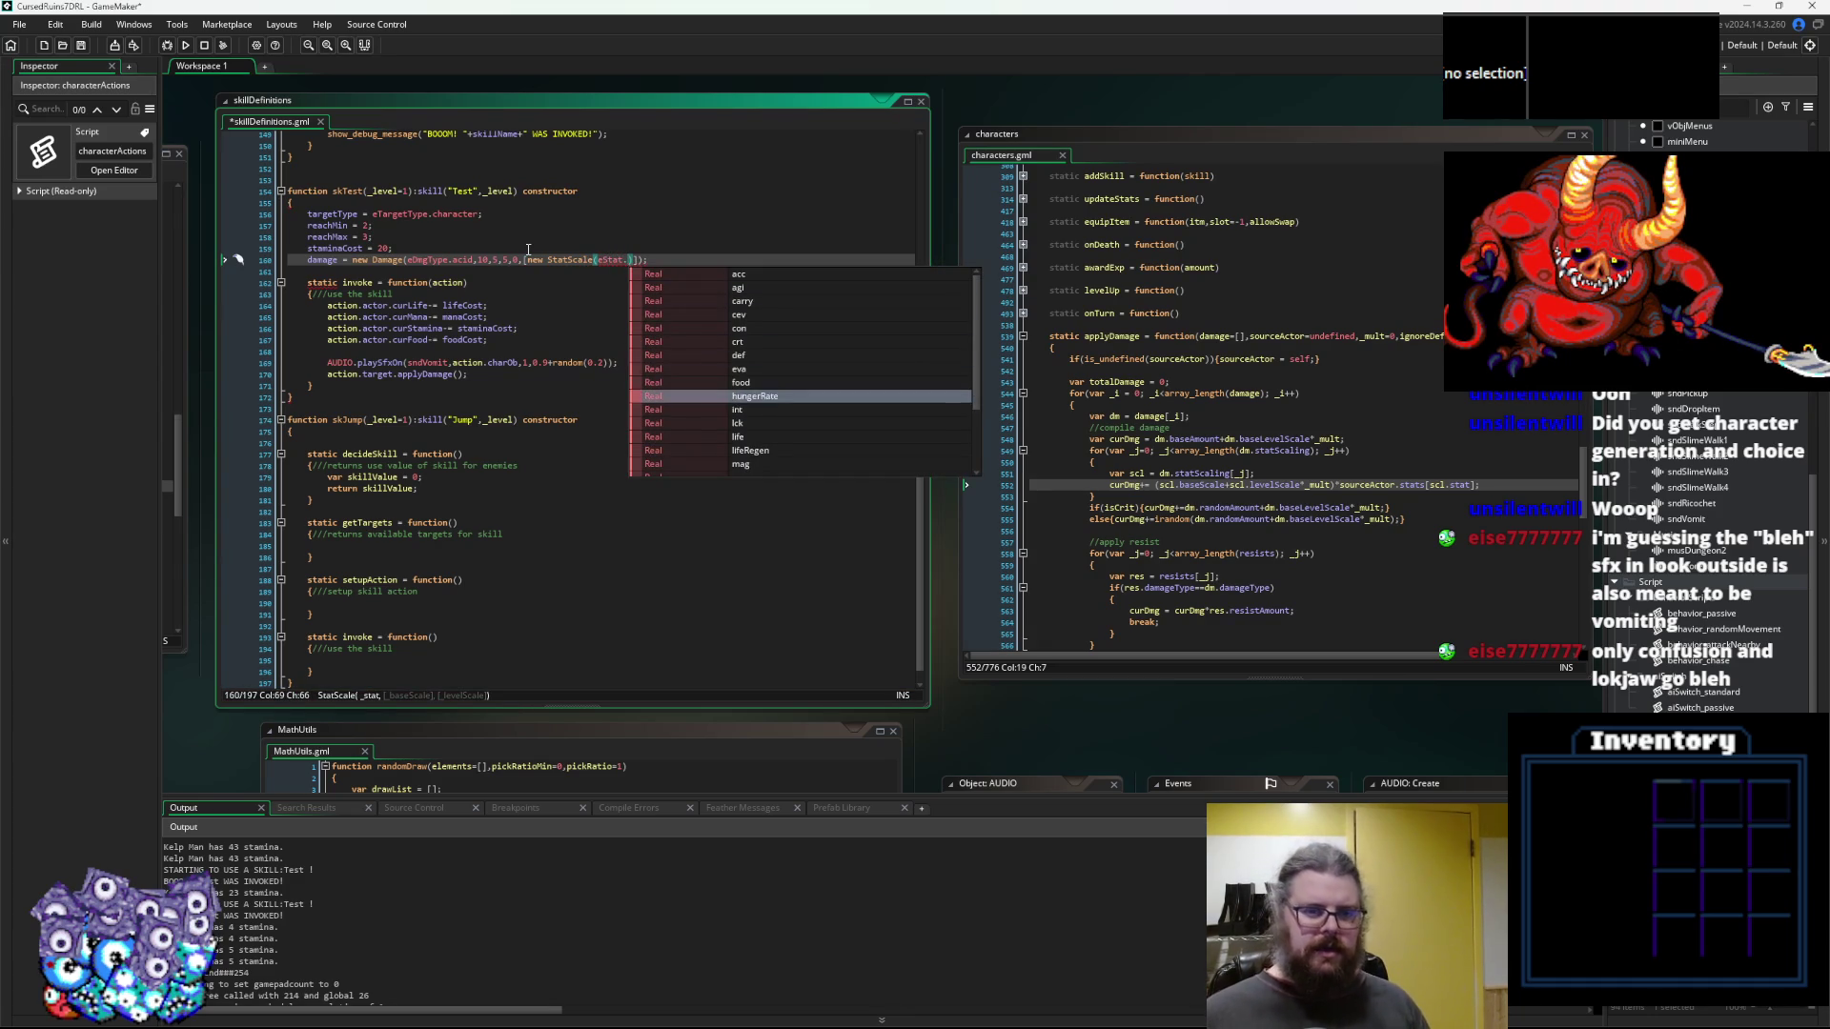
key("Up")
key("Down")
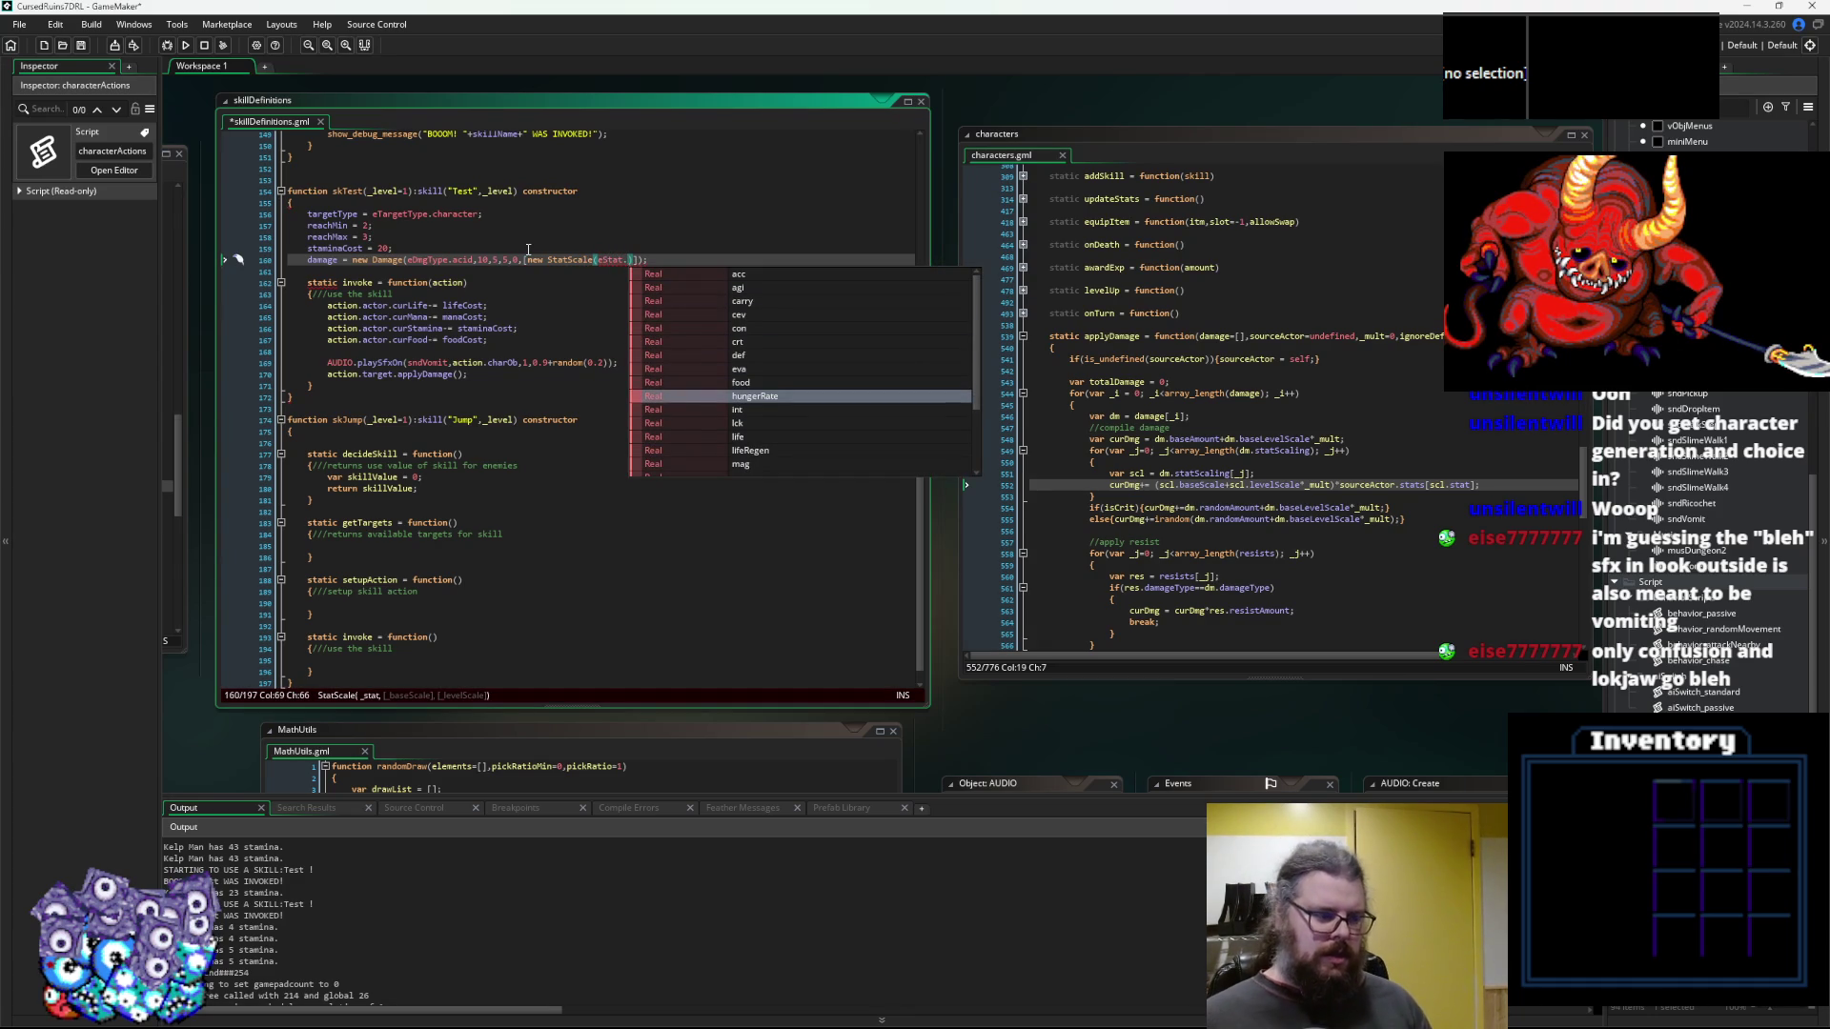
key("Up")
key("Down")
key("Down")
key("Down")
key("Down")
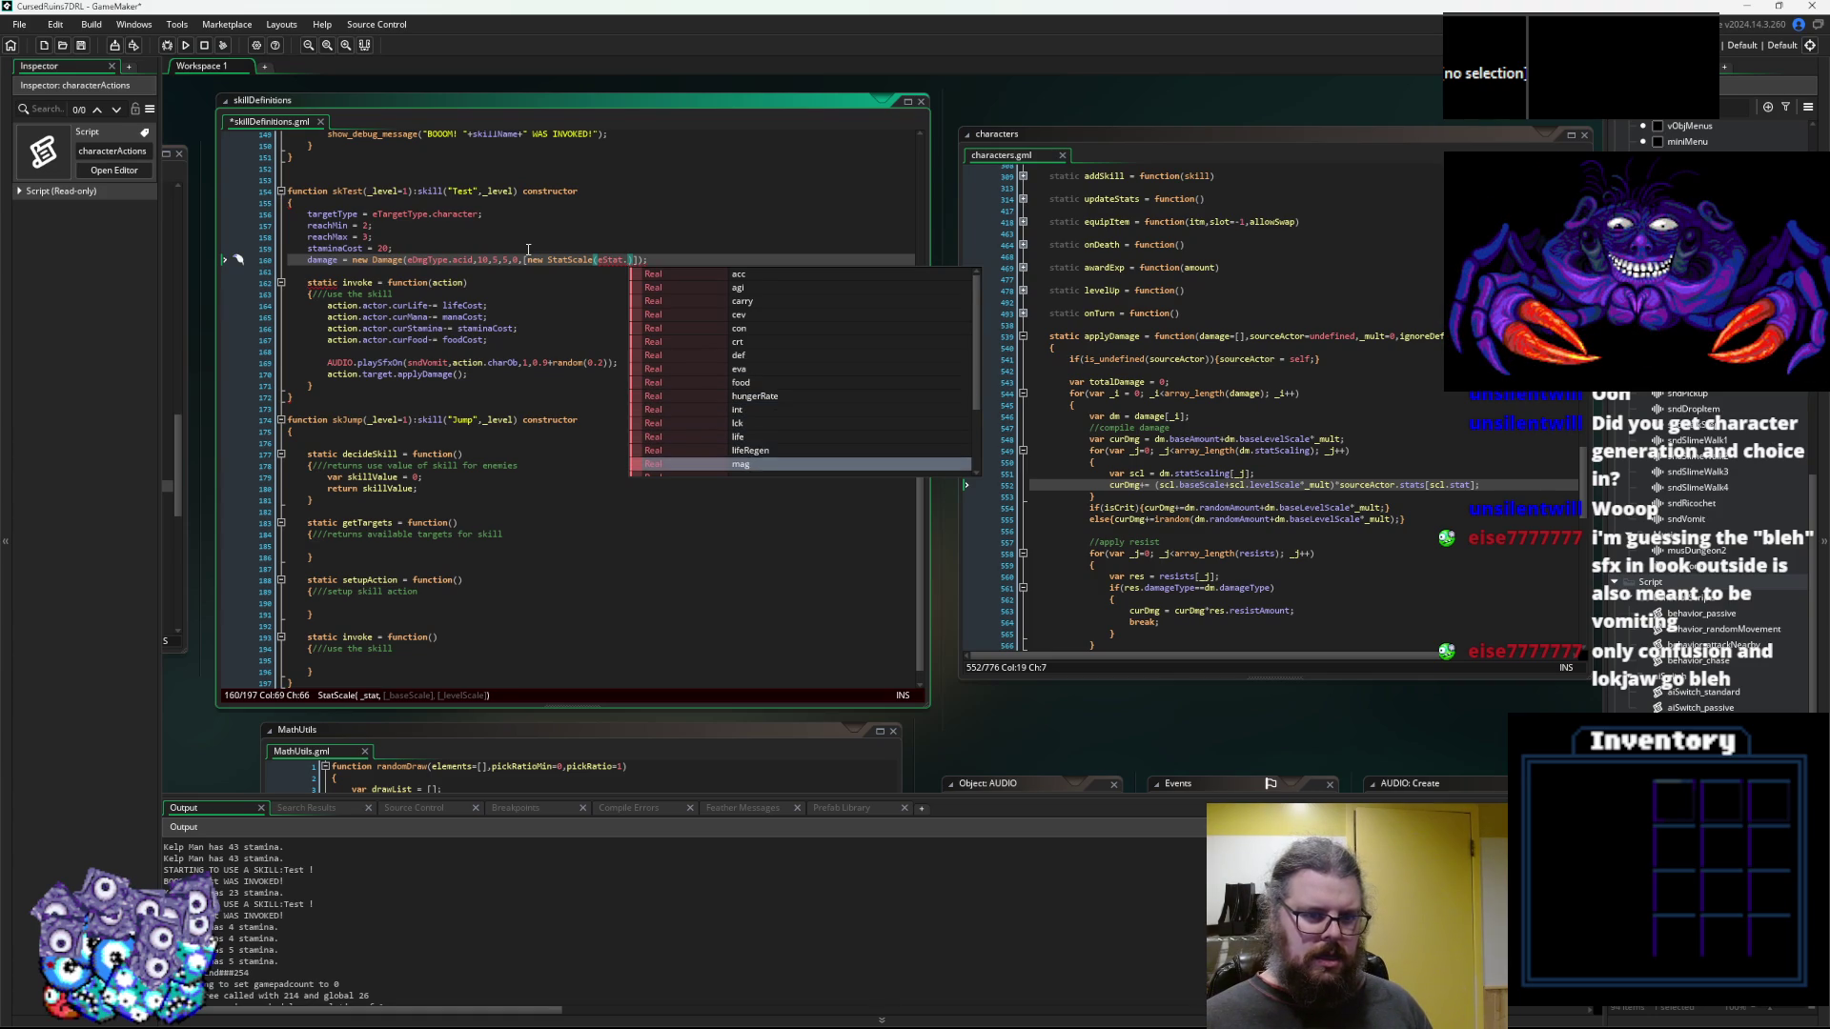
key("Down")
key("Down")
key("Up")
key("Up")
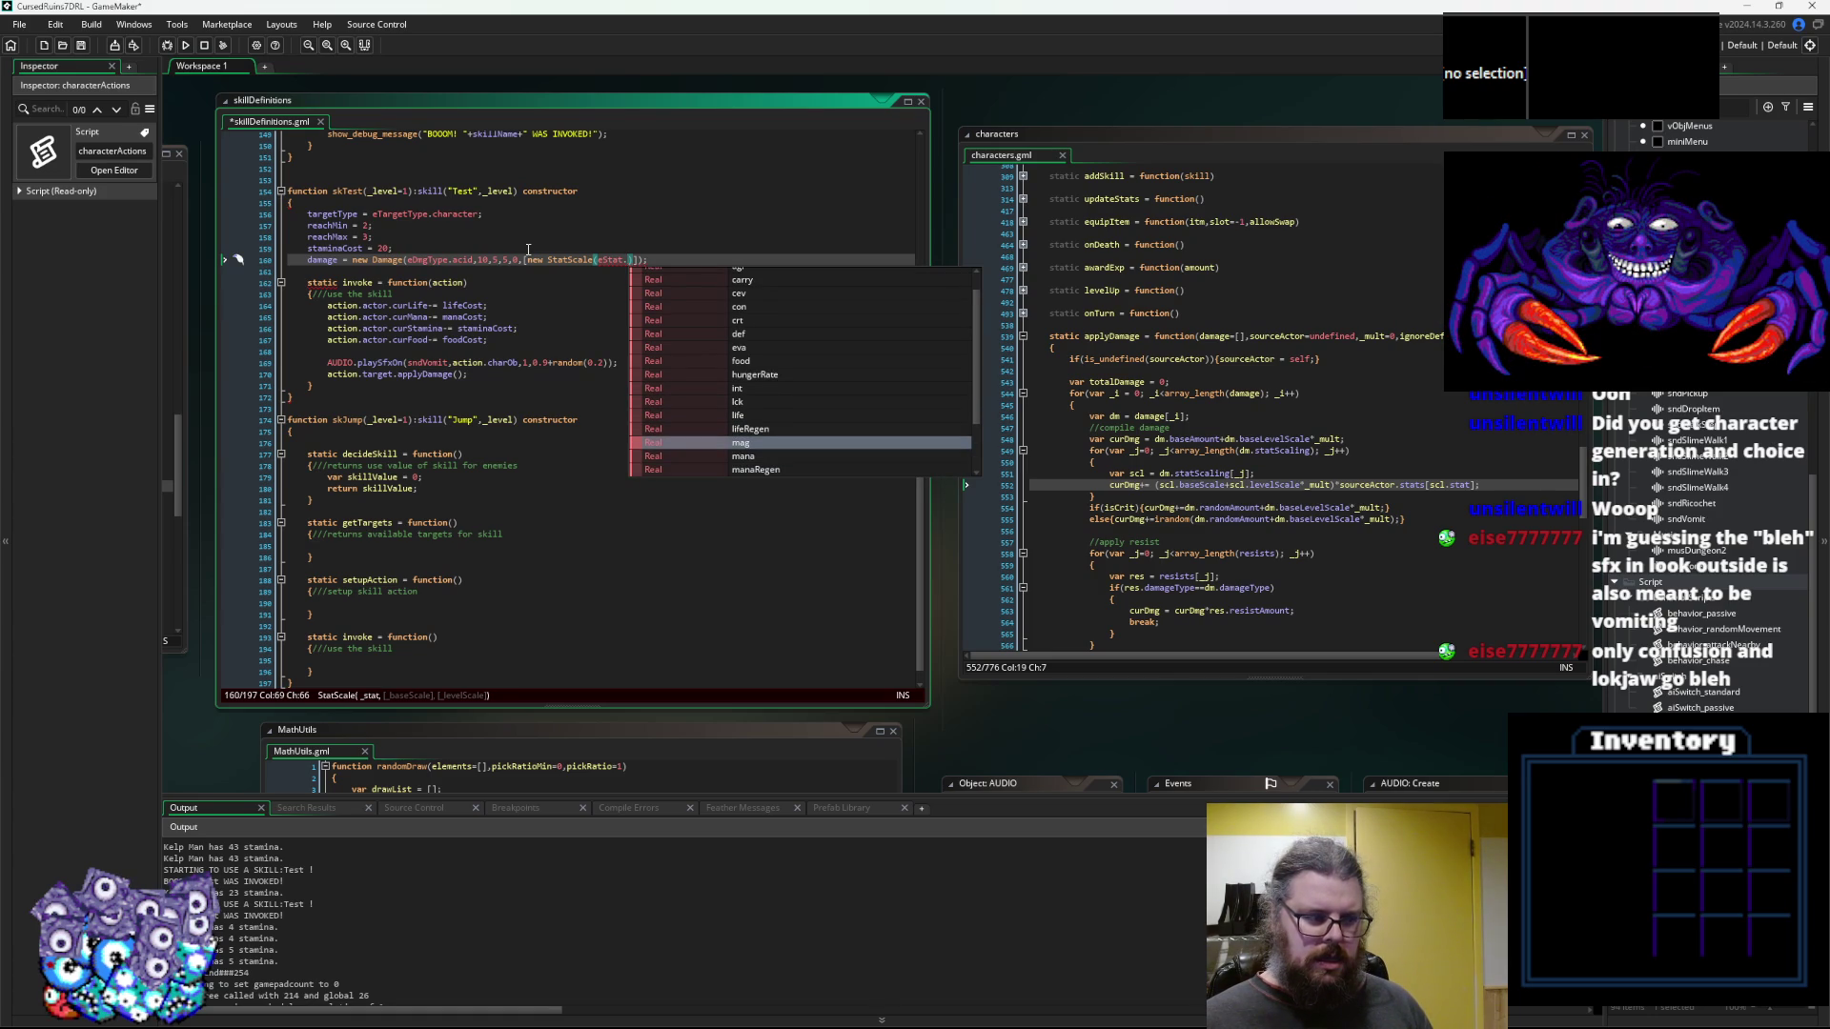
key("Down")
key("Down")
key("Down")
key("Down")
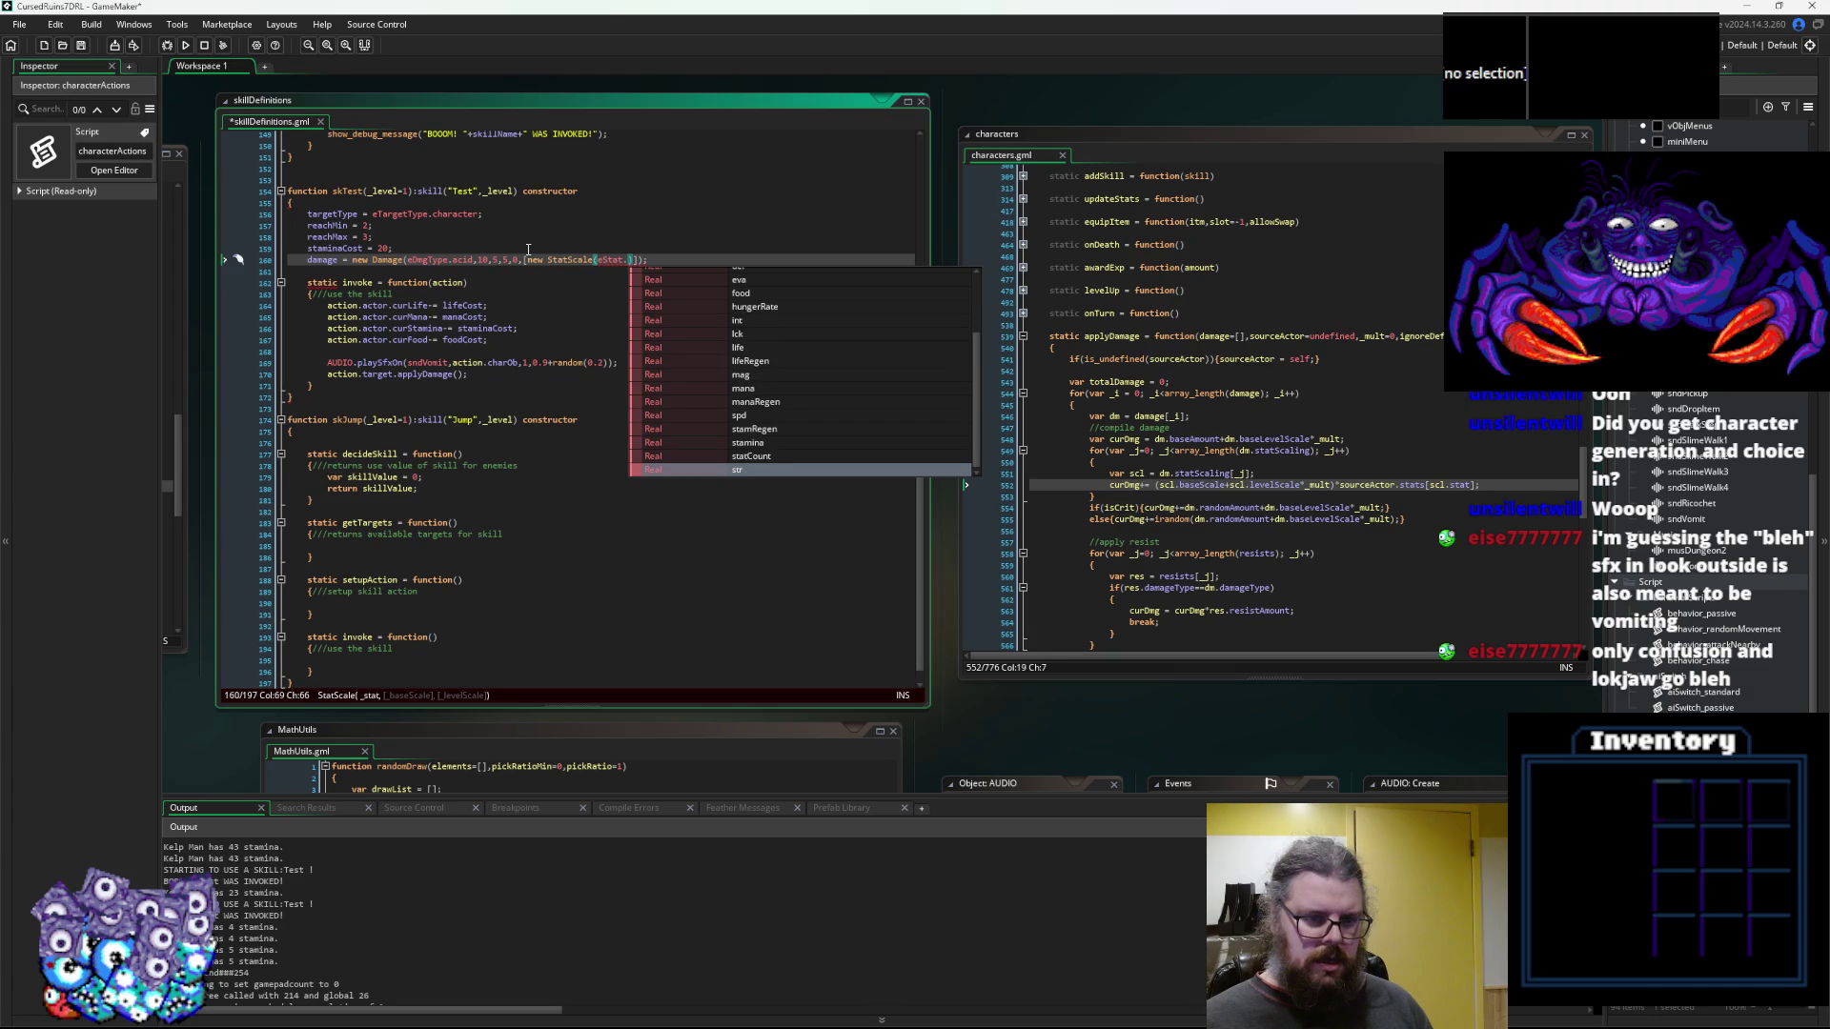
key("Up")
key("Up")
key("Page_Up")
key("Page_Up")
key("Up")
key("Up")
key("Up")
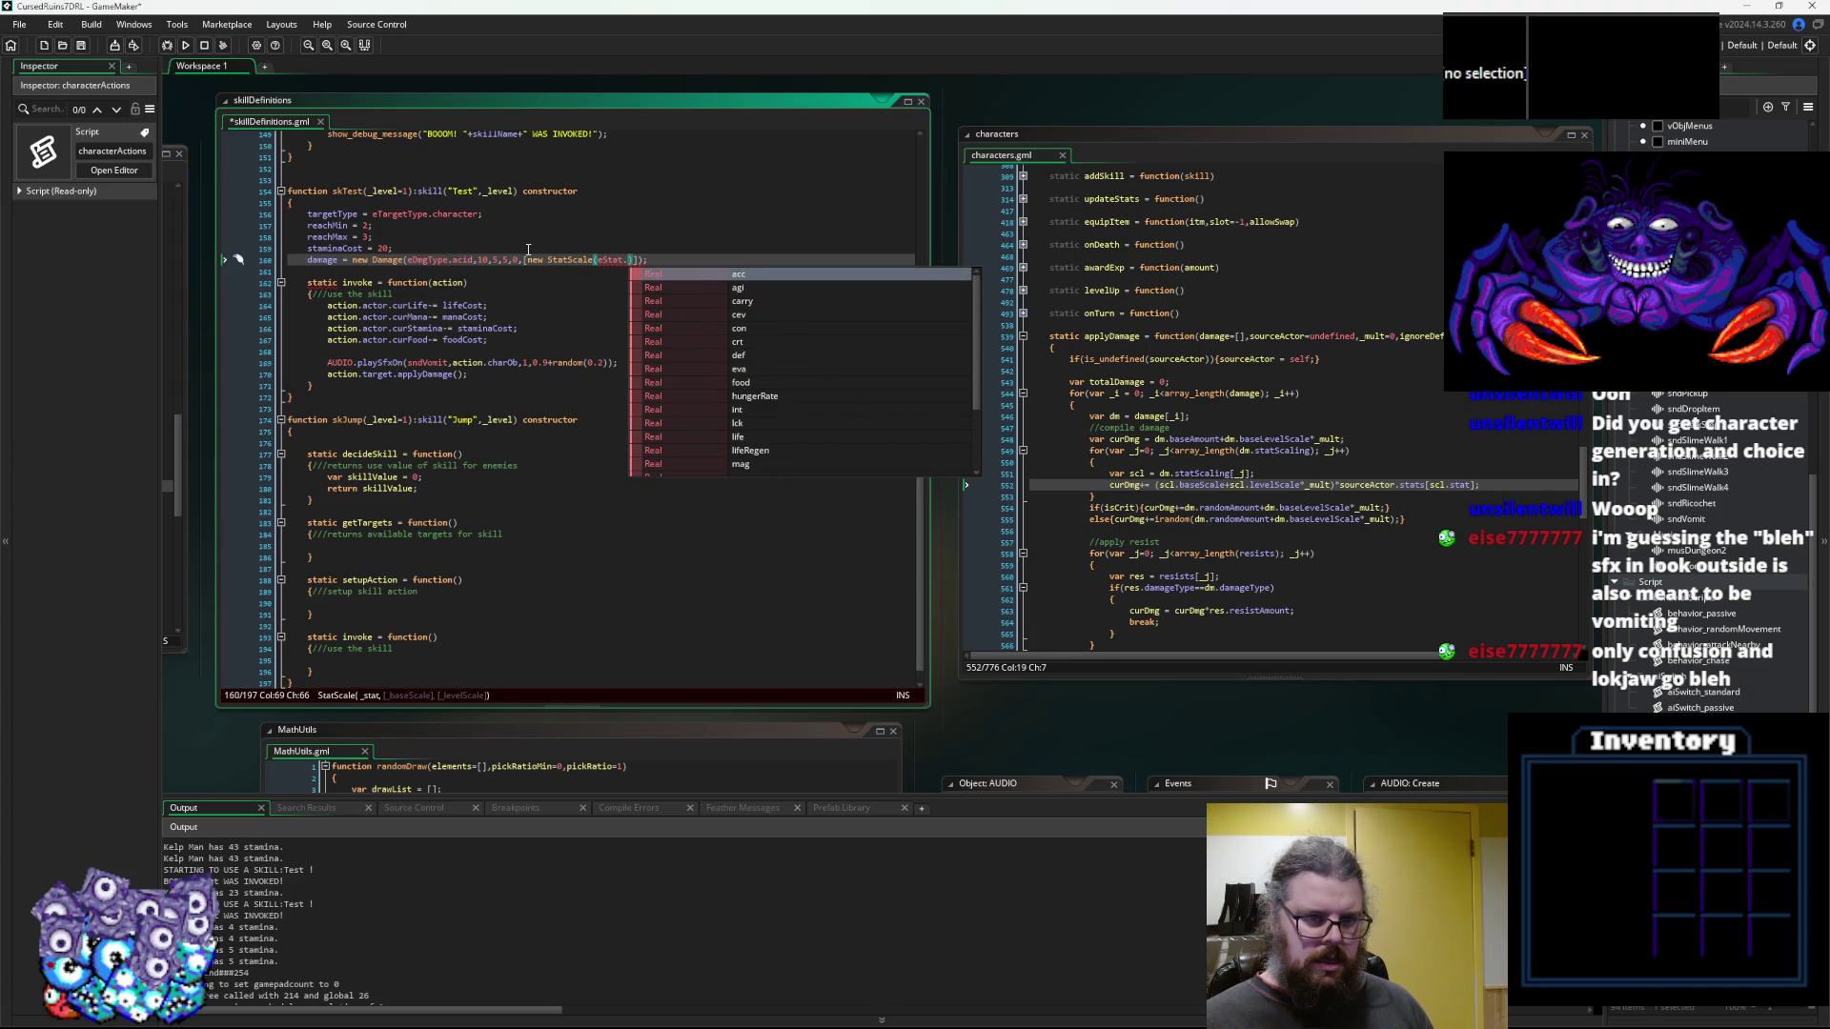
key("Down")
key("Down")
key("Down")
key("Down")
key("Down")
key("Down")
key("Down")
key("Down")
key("Down")
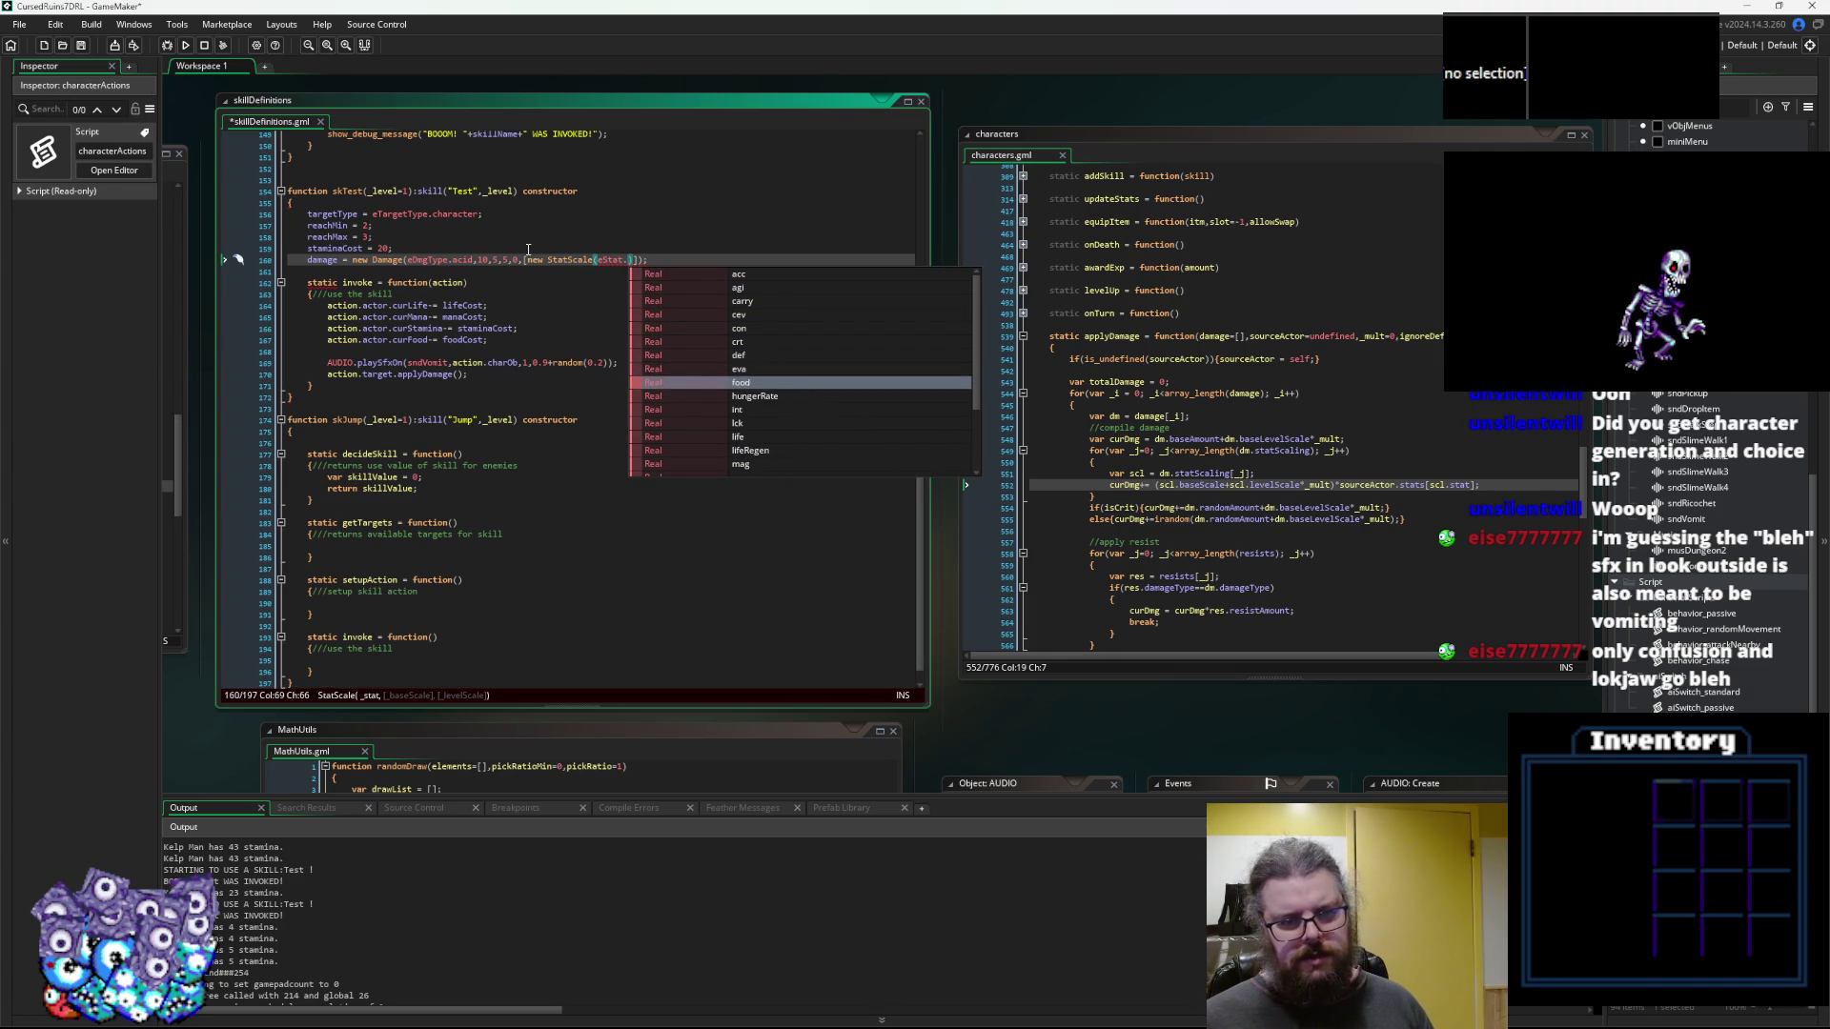
key("Up")
key("Up")
key("Up")
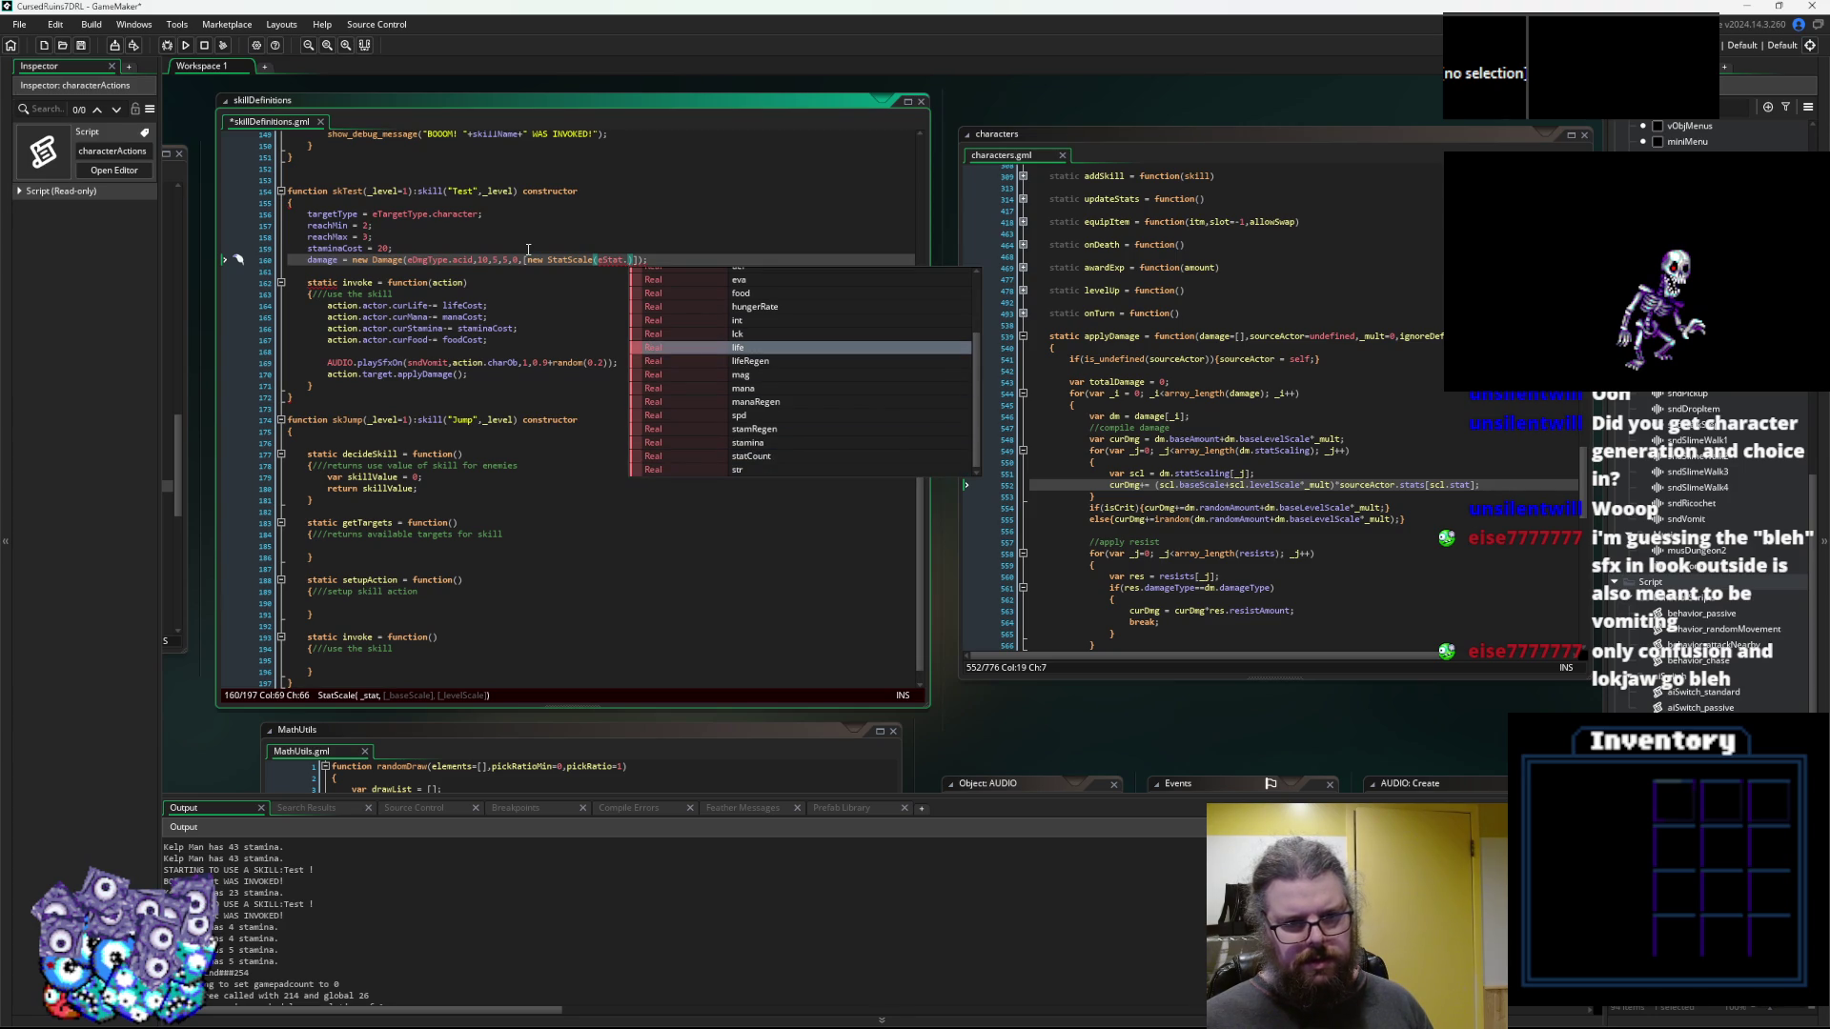
key("Down")
key("Down")
key("Down")
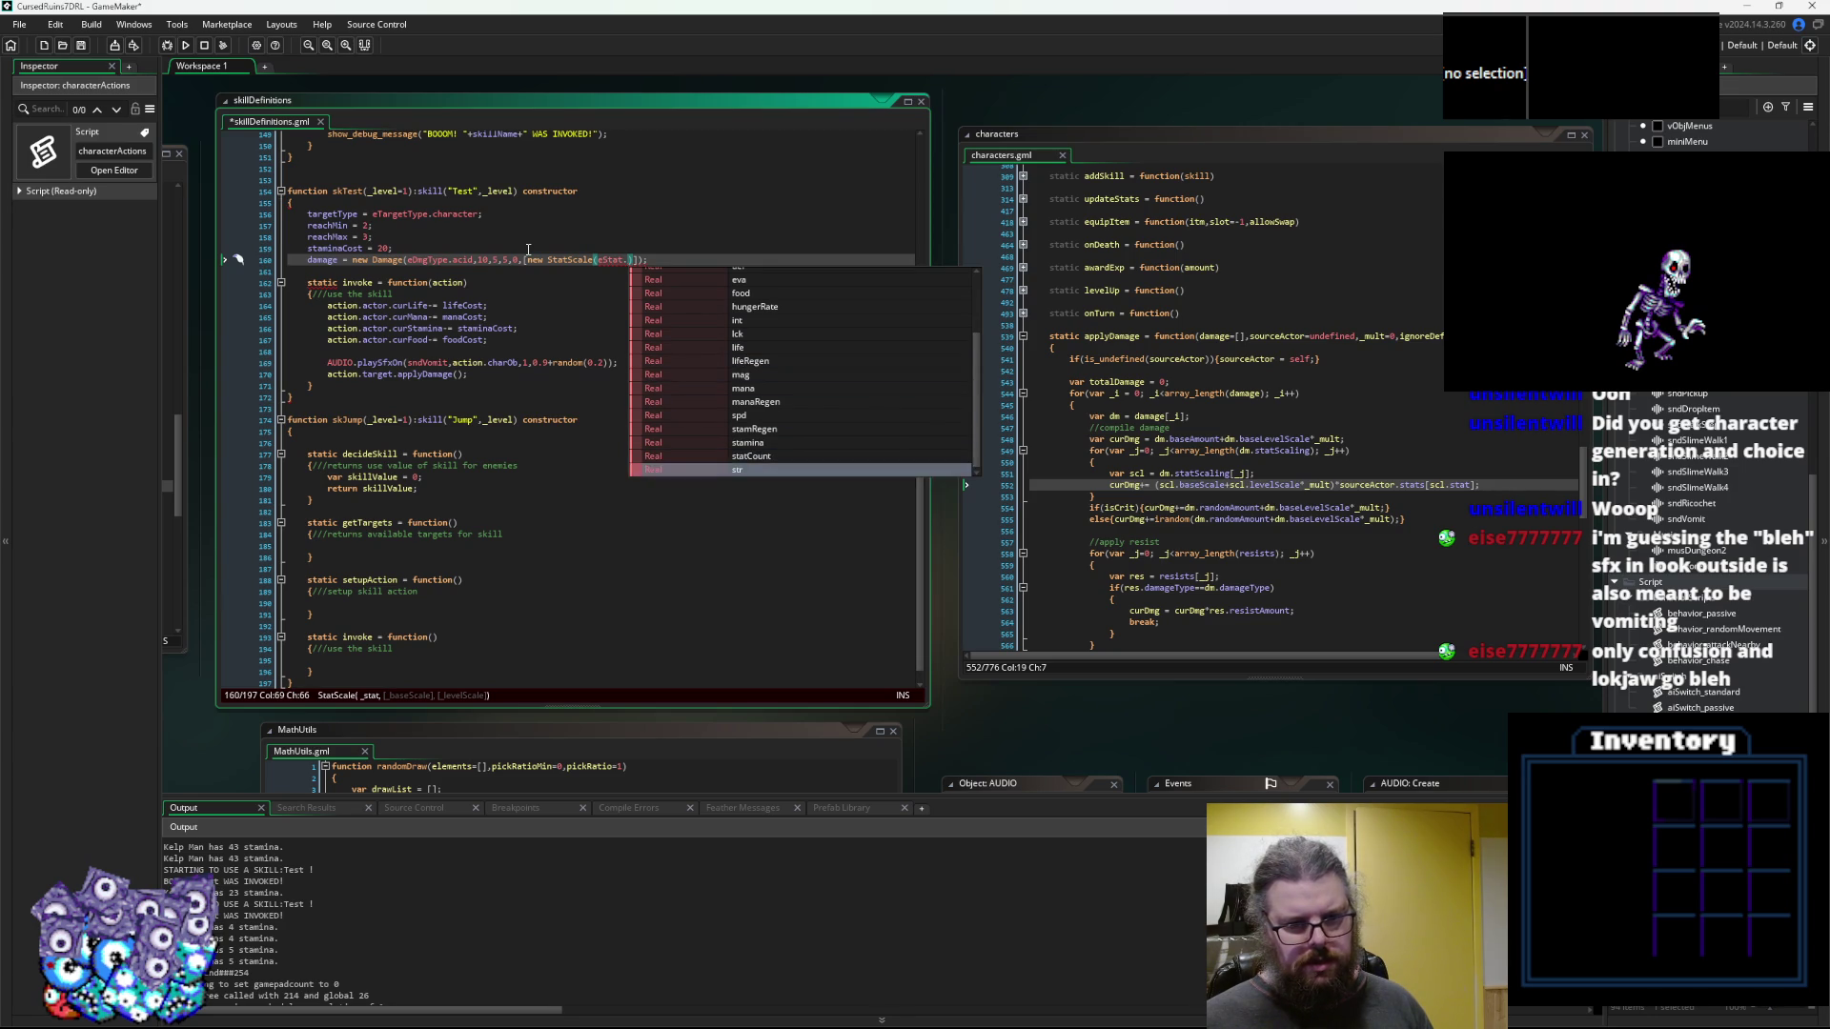
key("Return")
Give StatScale its scale arguments 1 and 0.2, then review the Damage arguments
key("Right")
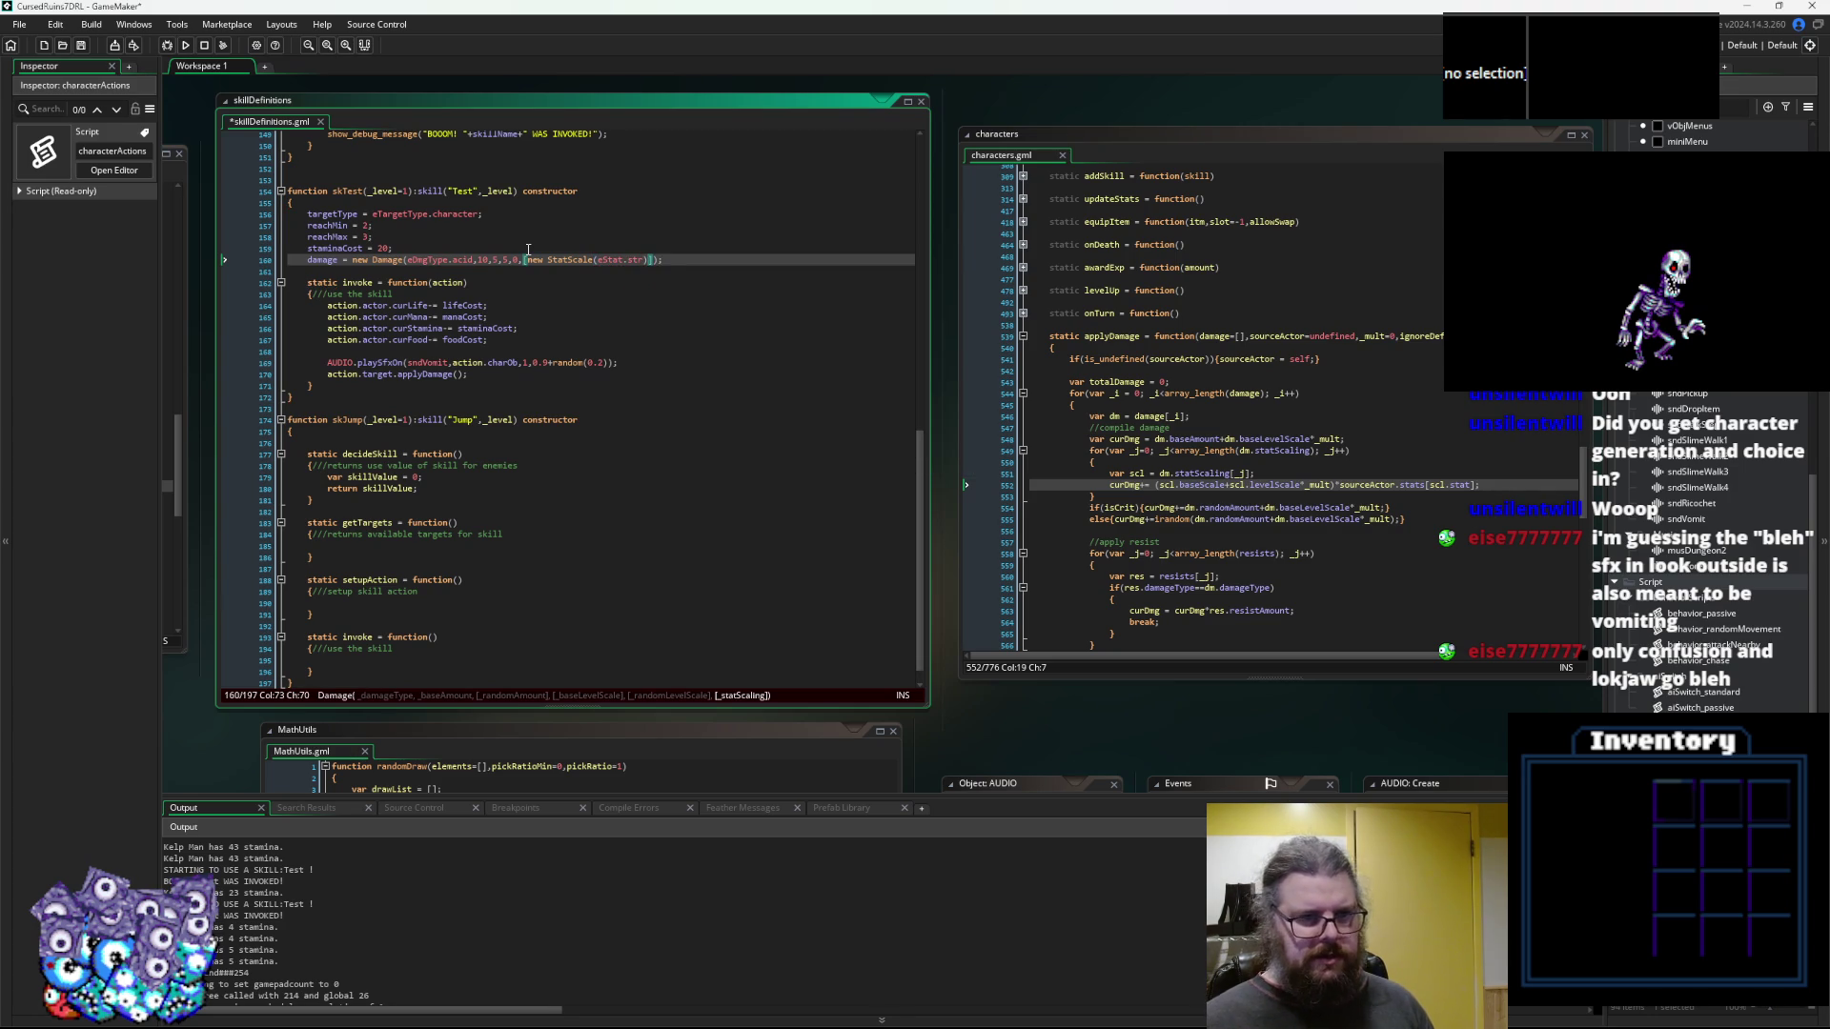
key("Left")
type(",")
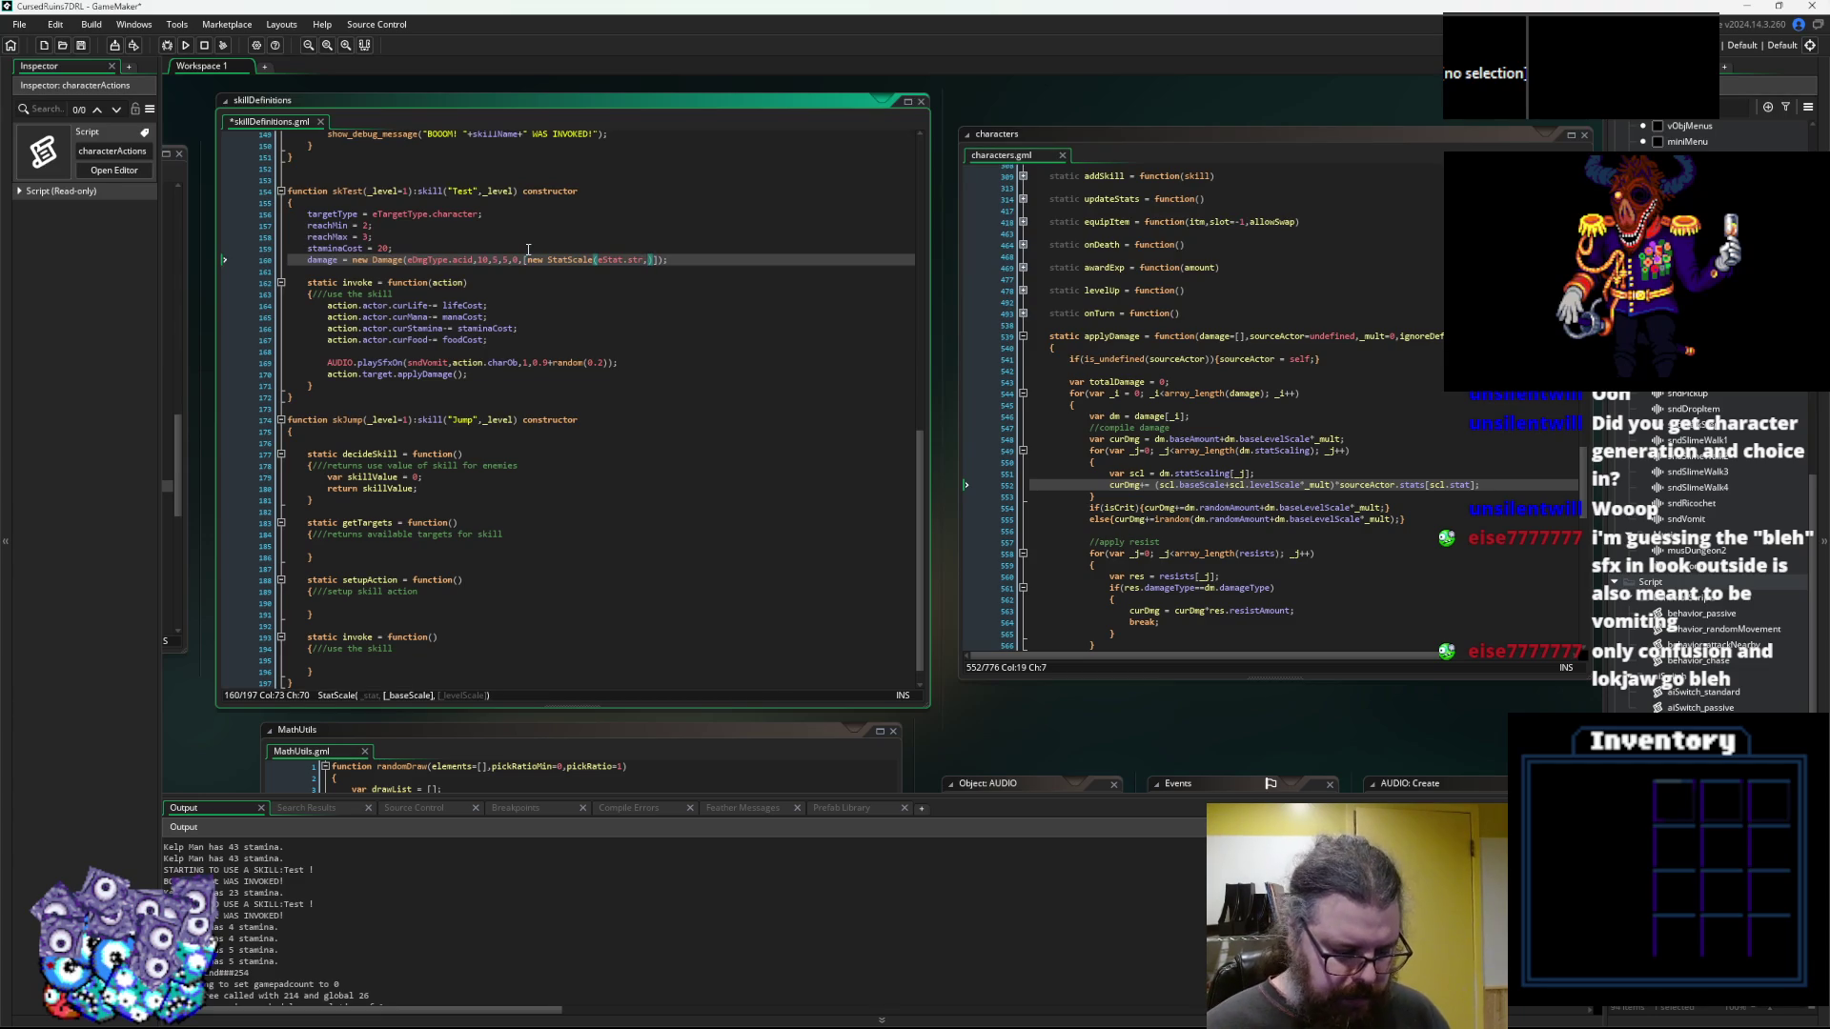
type("1,")
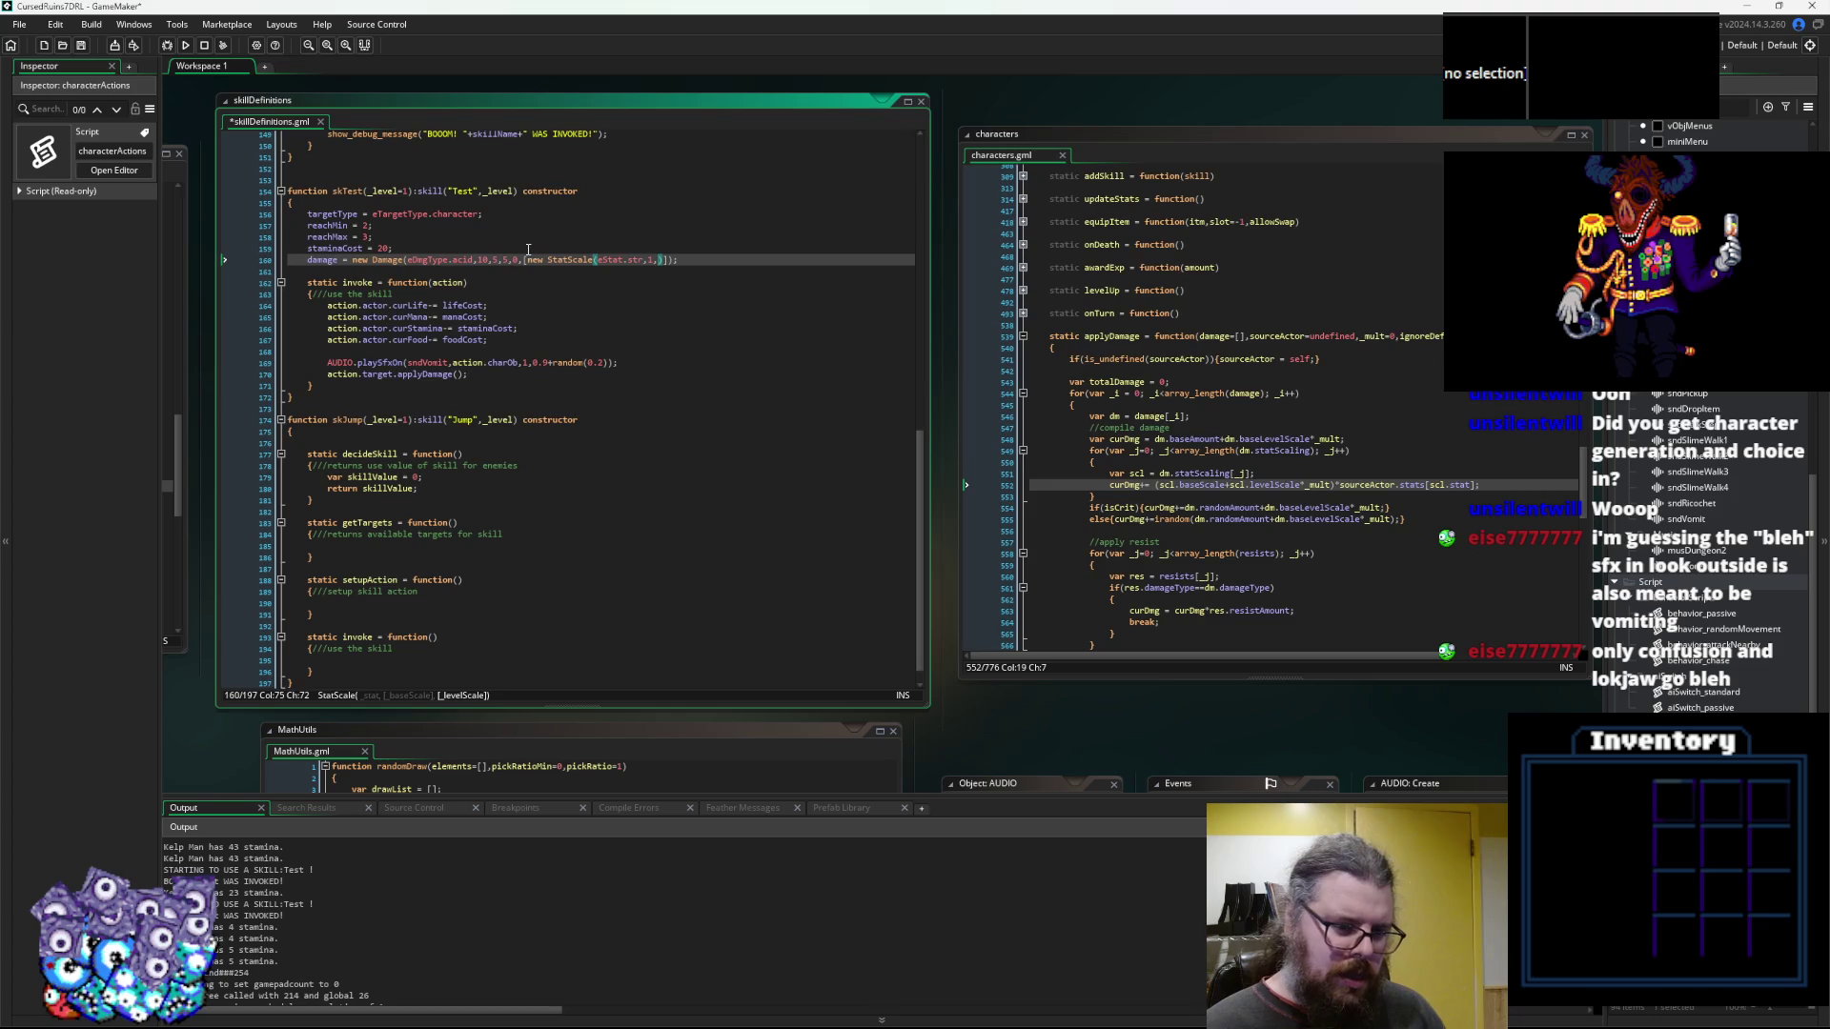
type("0.25")
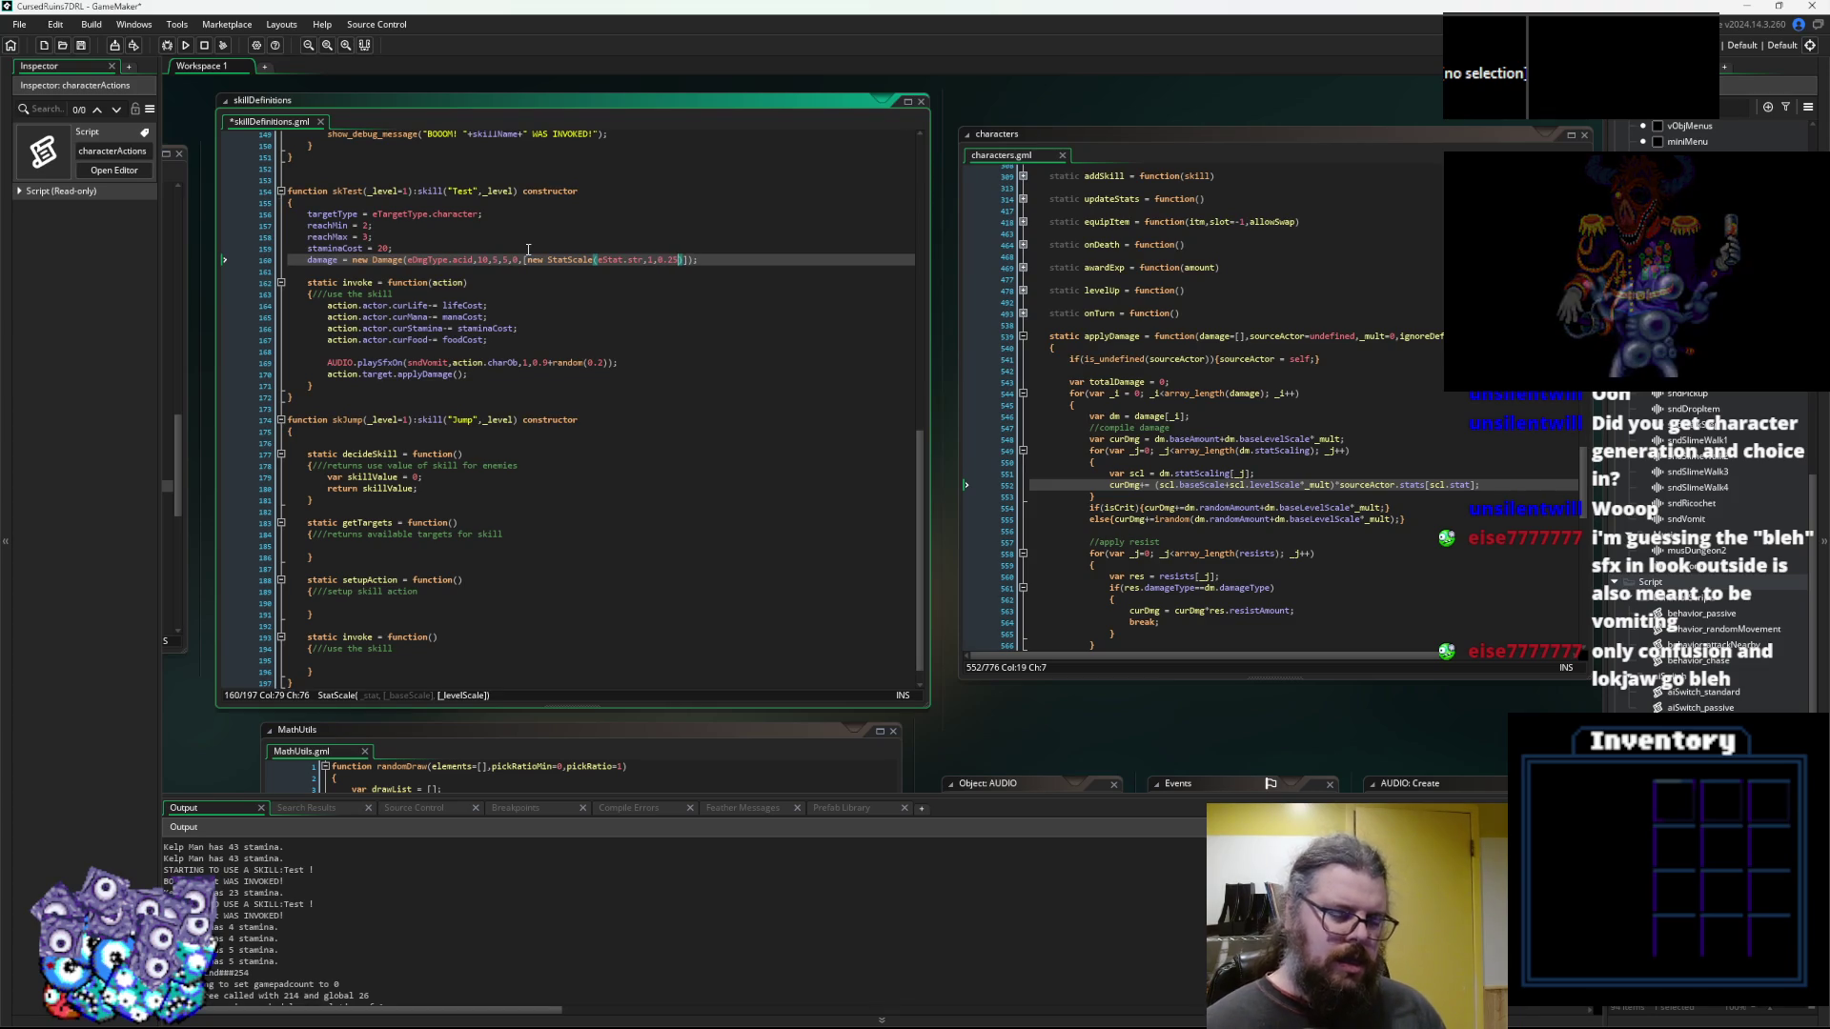
key("Left")
key("Left")
key("Left")
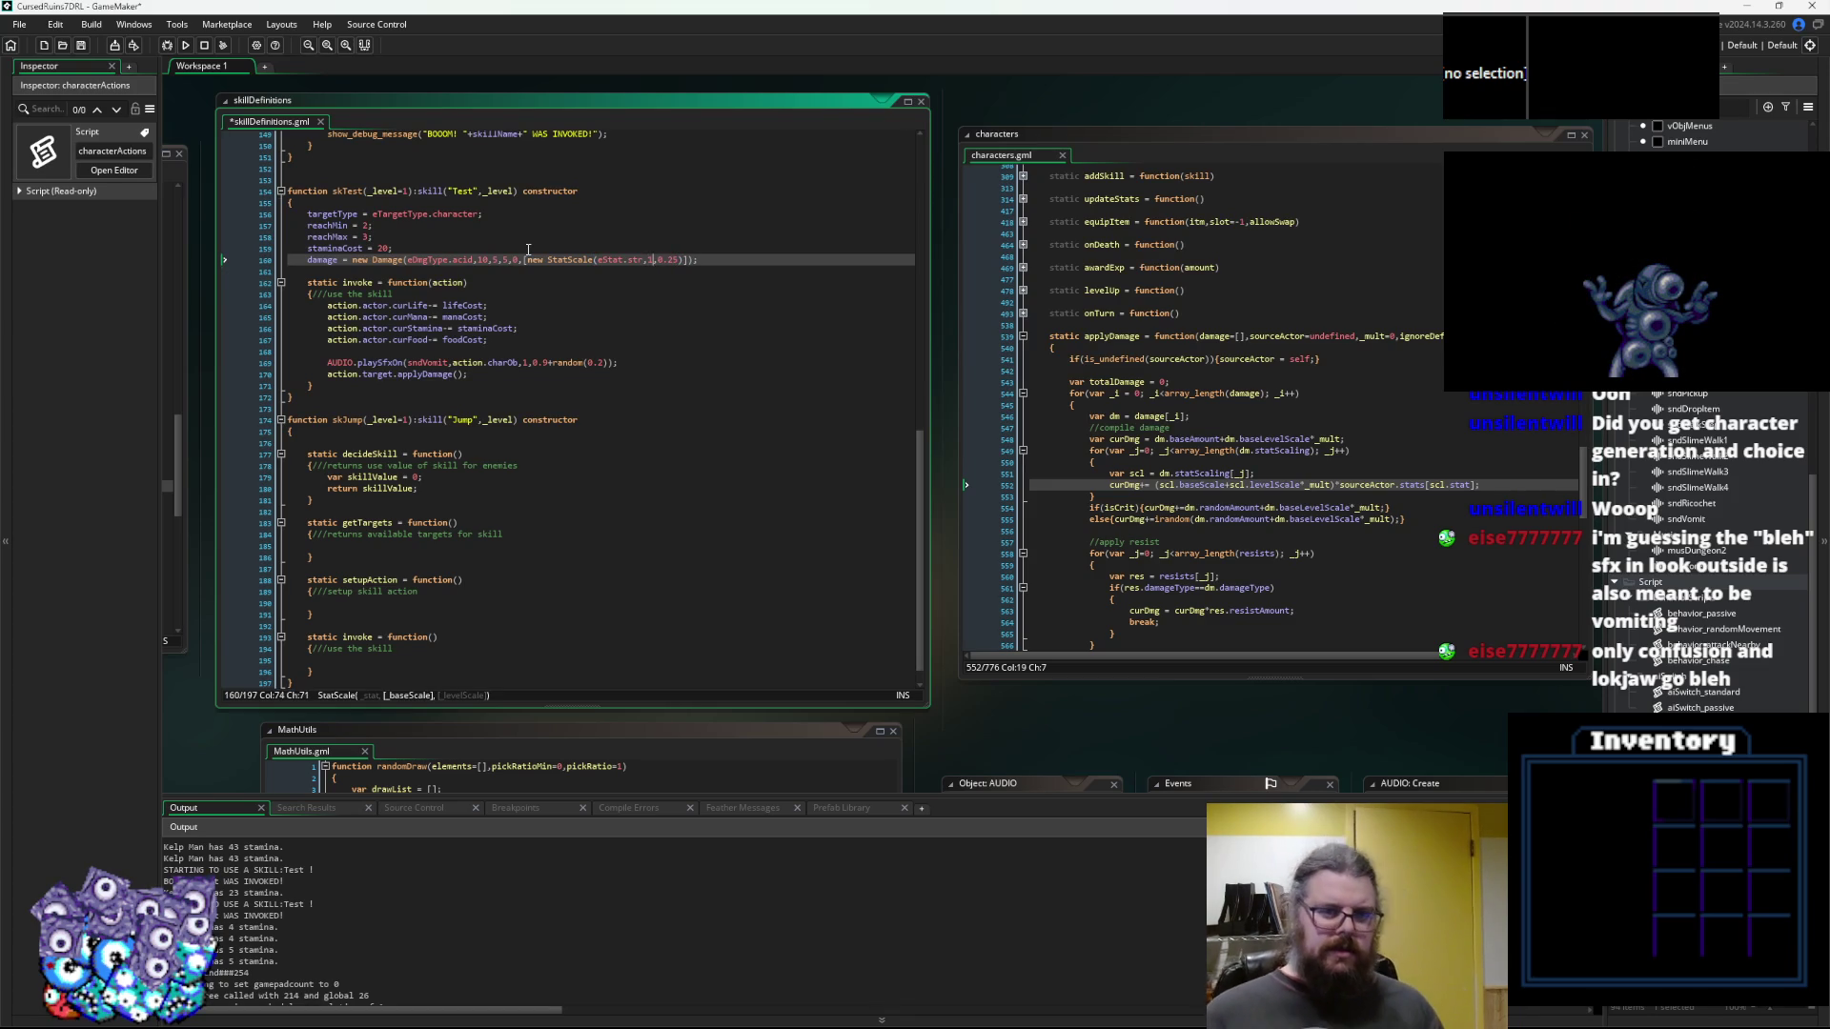
key("Right")
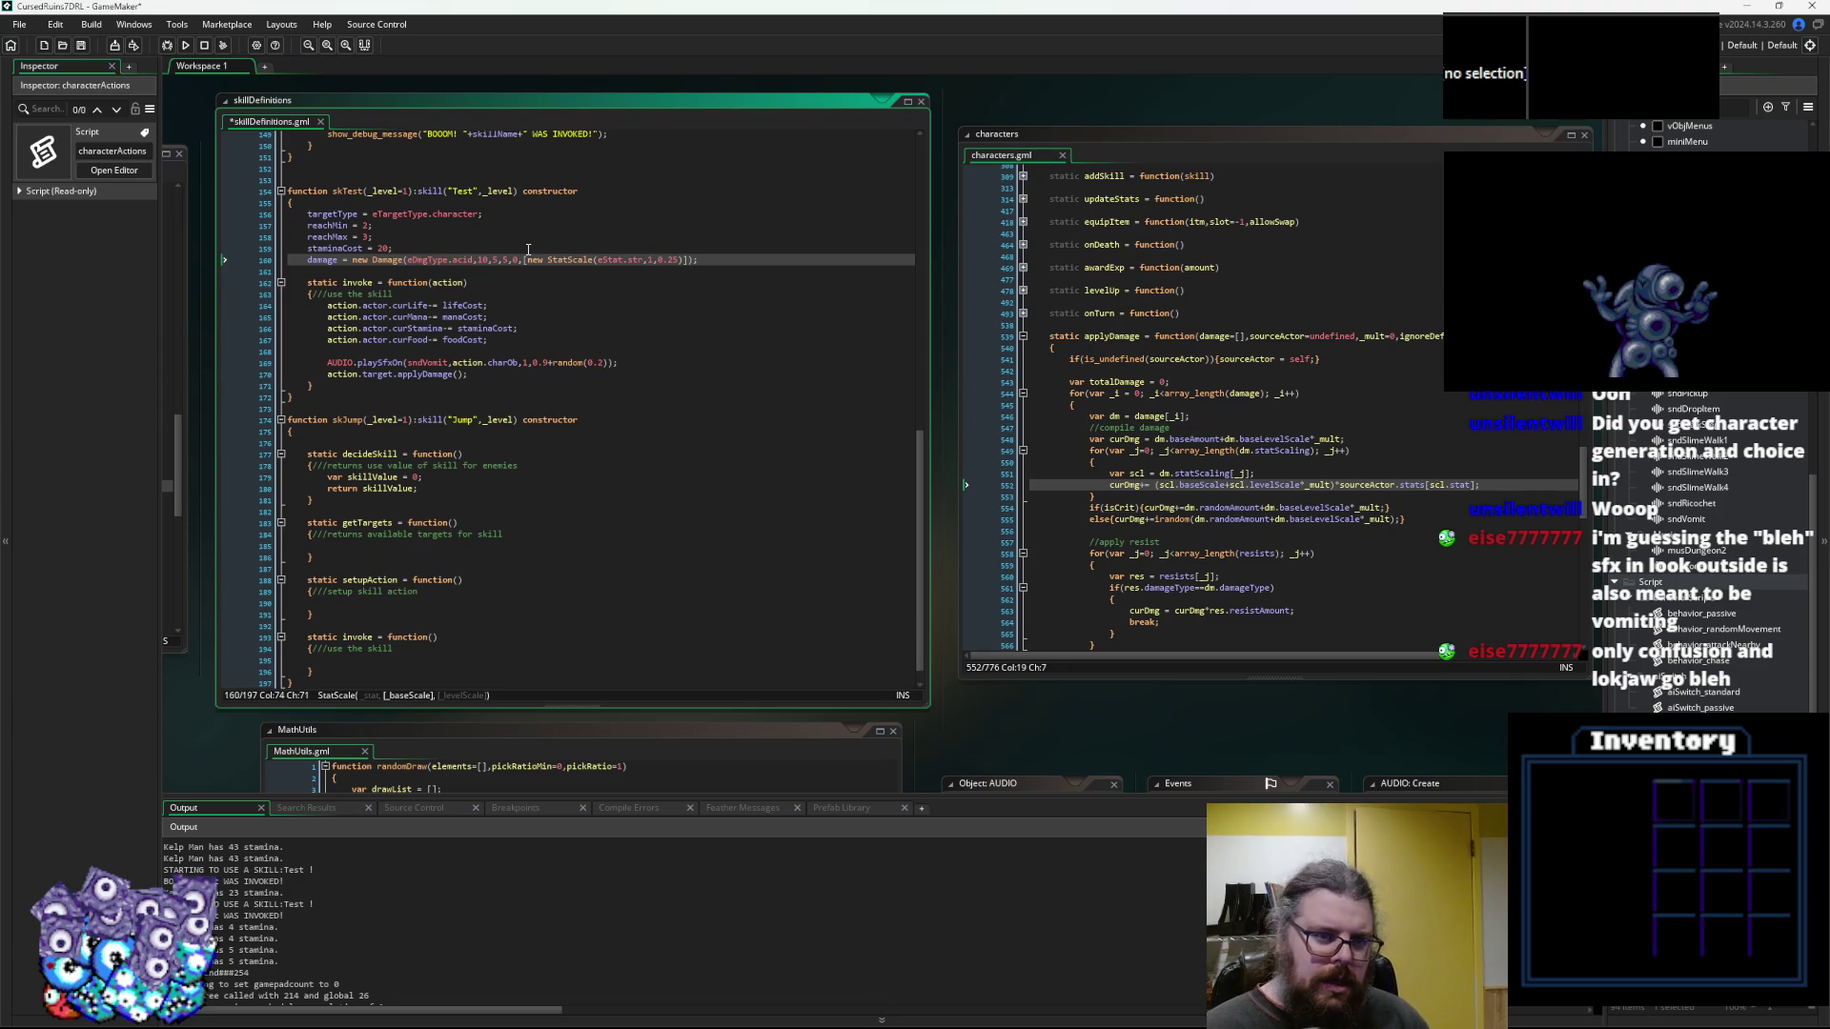
key("Right")
key("Right")
key("Right")
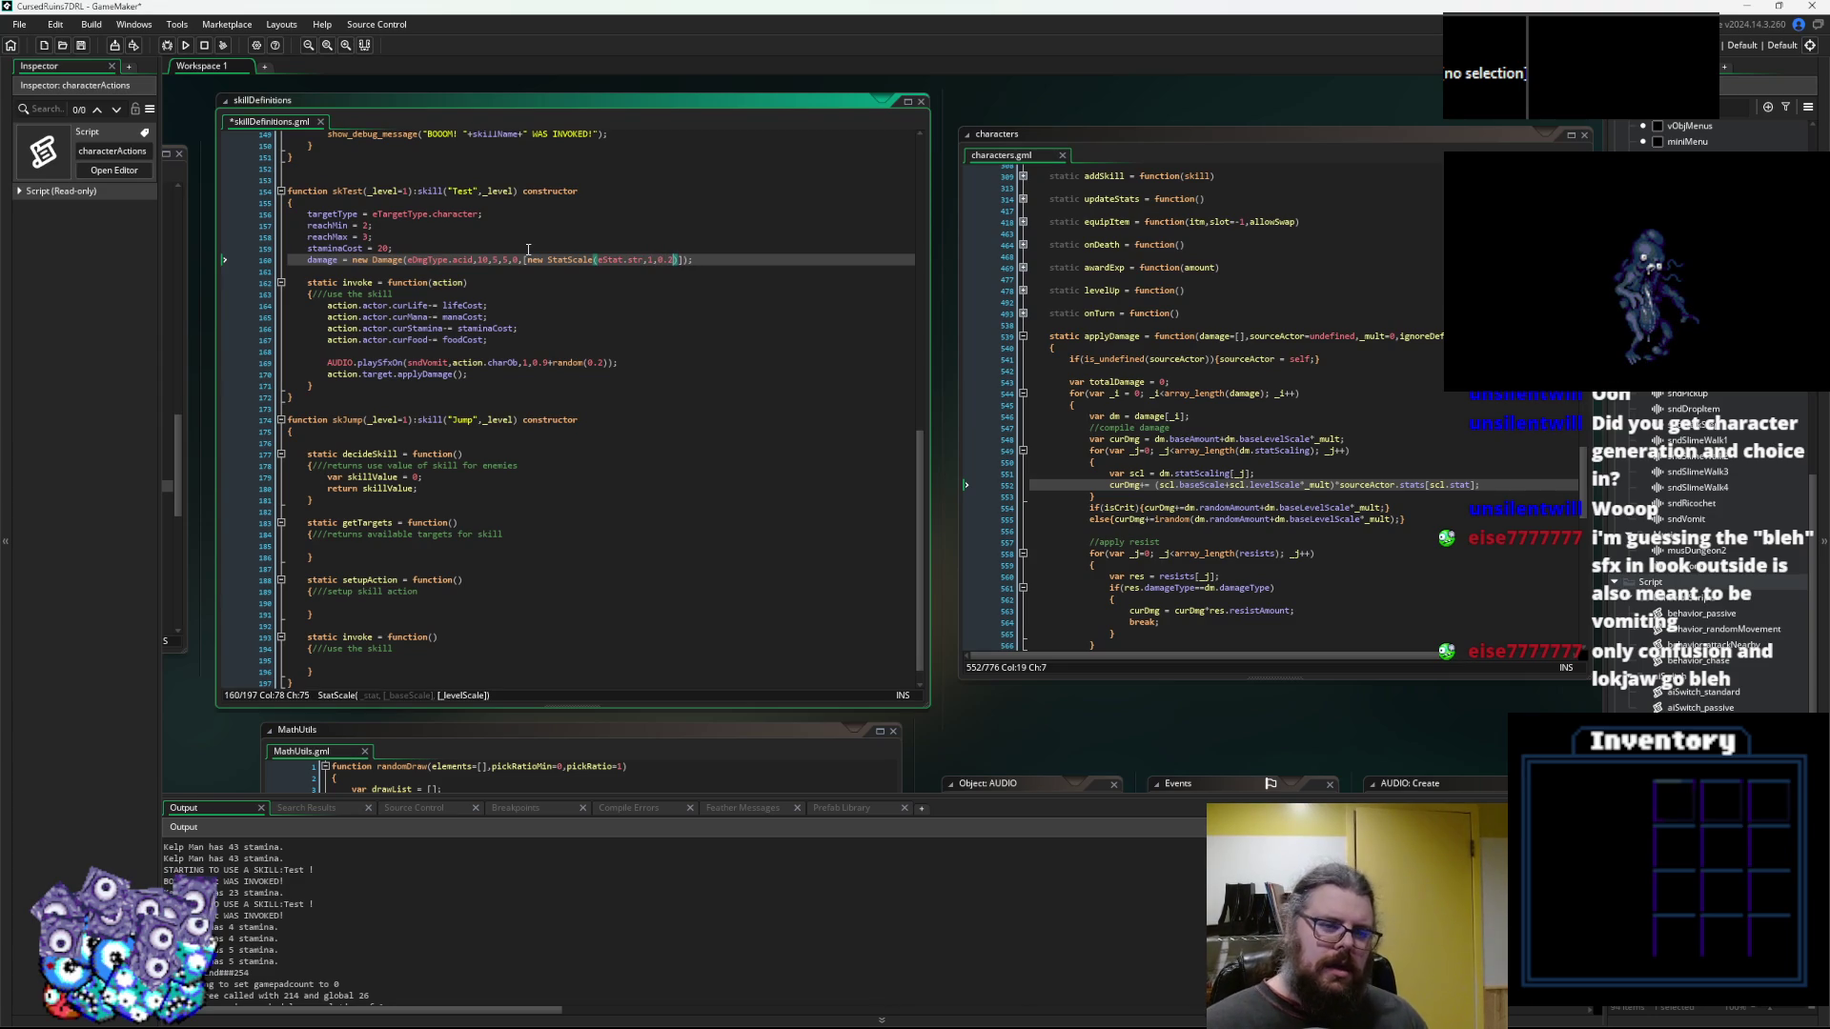
key("Right")
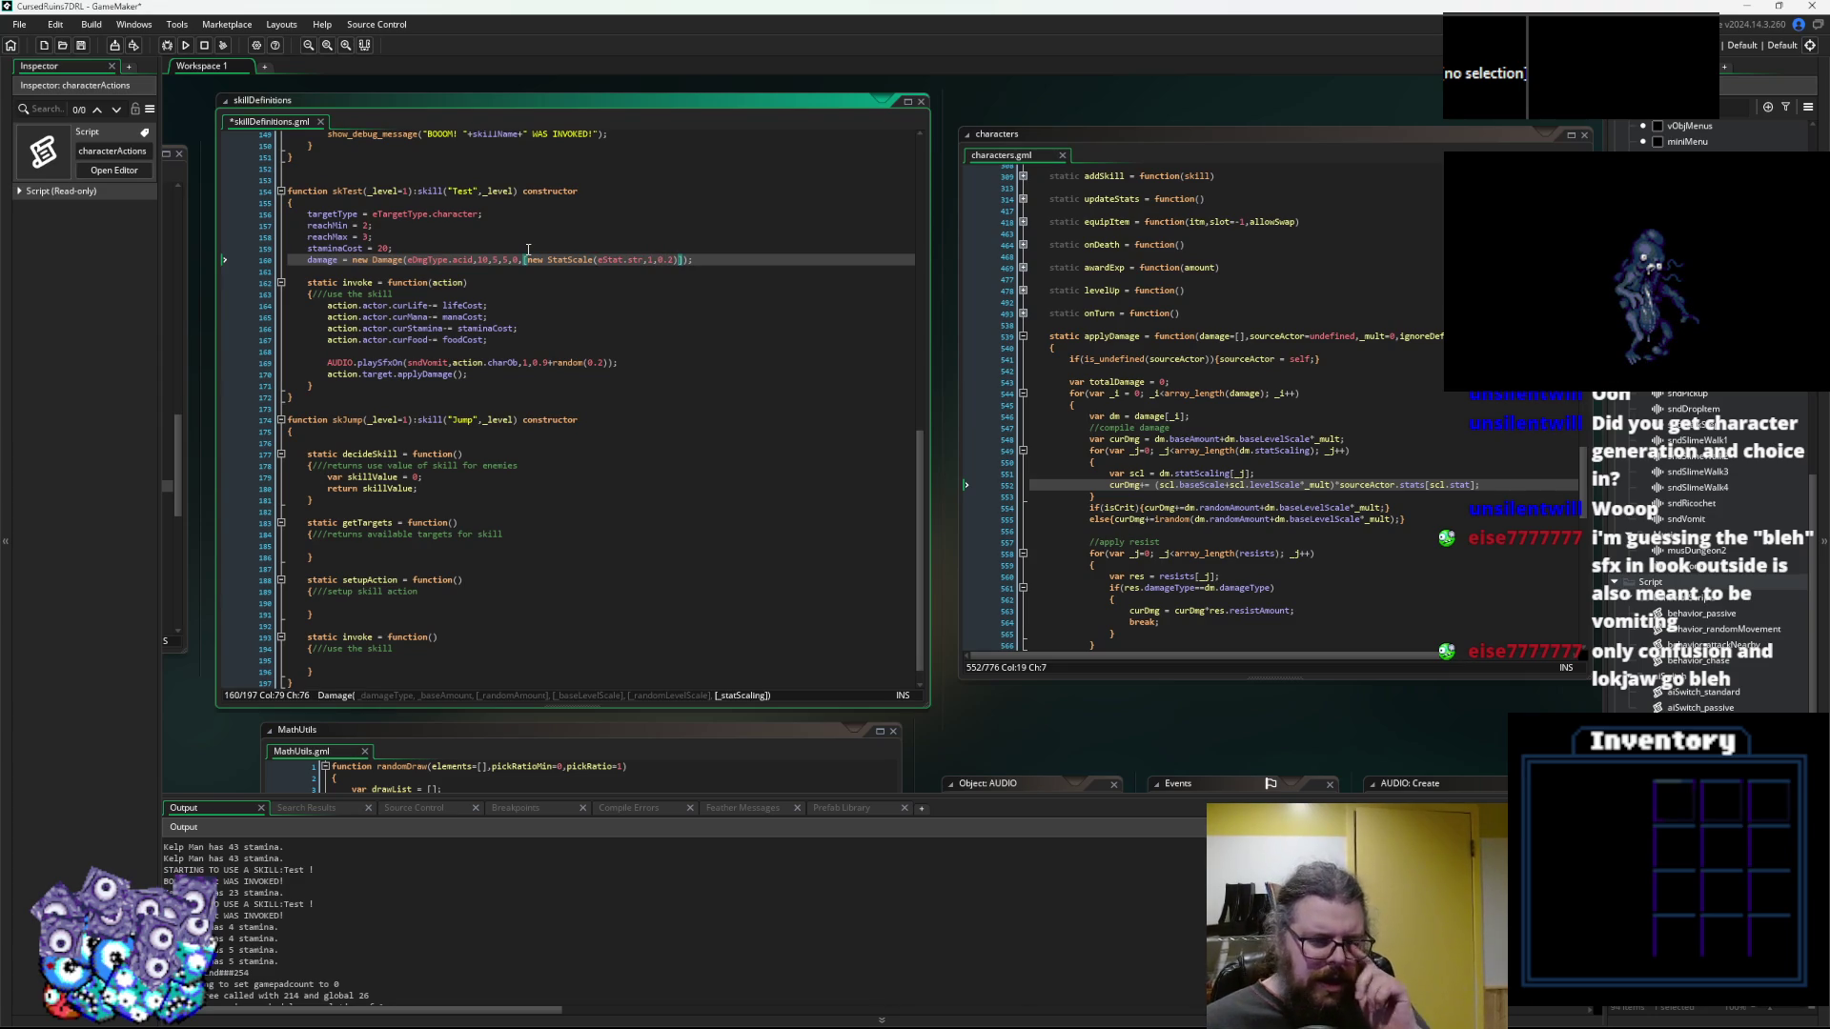
key("Left")
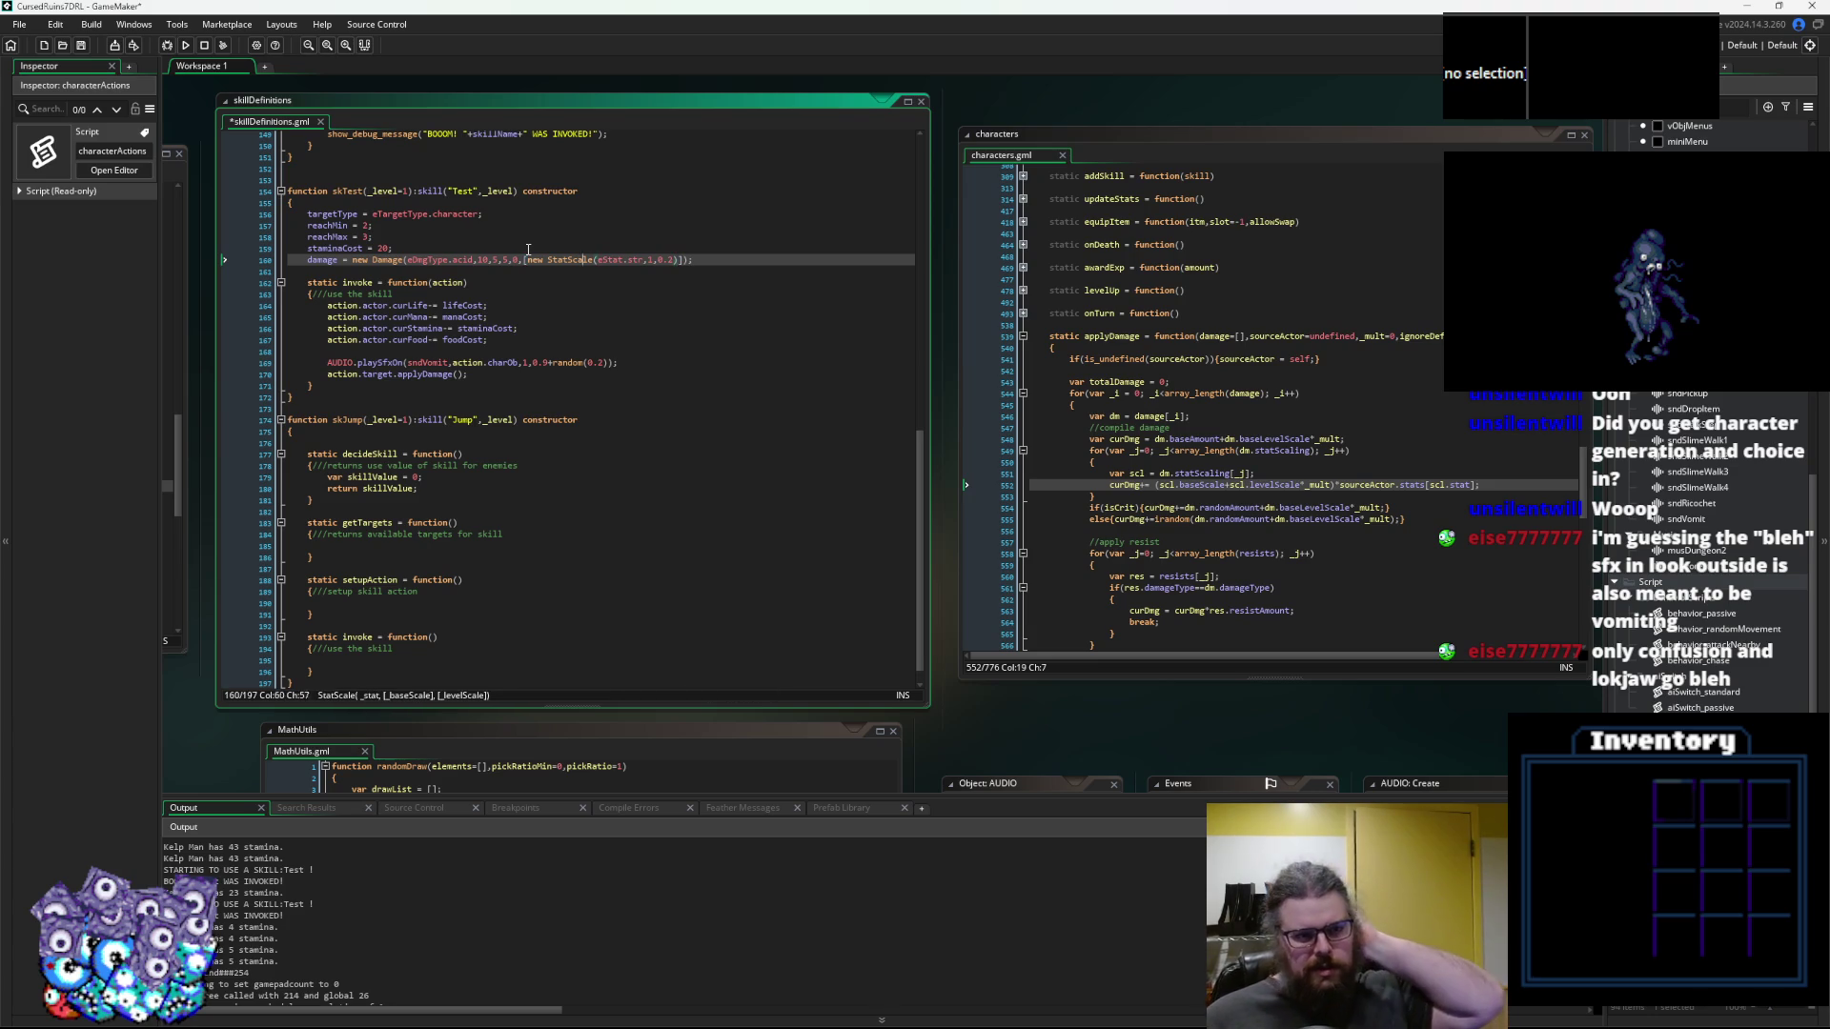
key("Left")
key("Left")
key("Left")
key("Left")
key("Left")
key("Left")
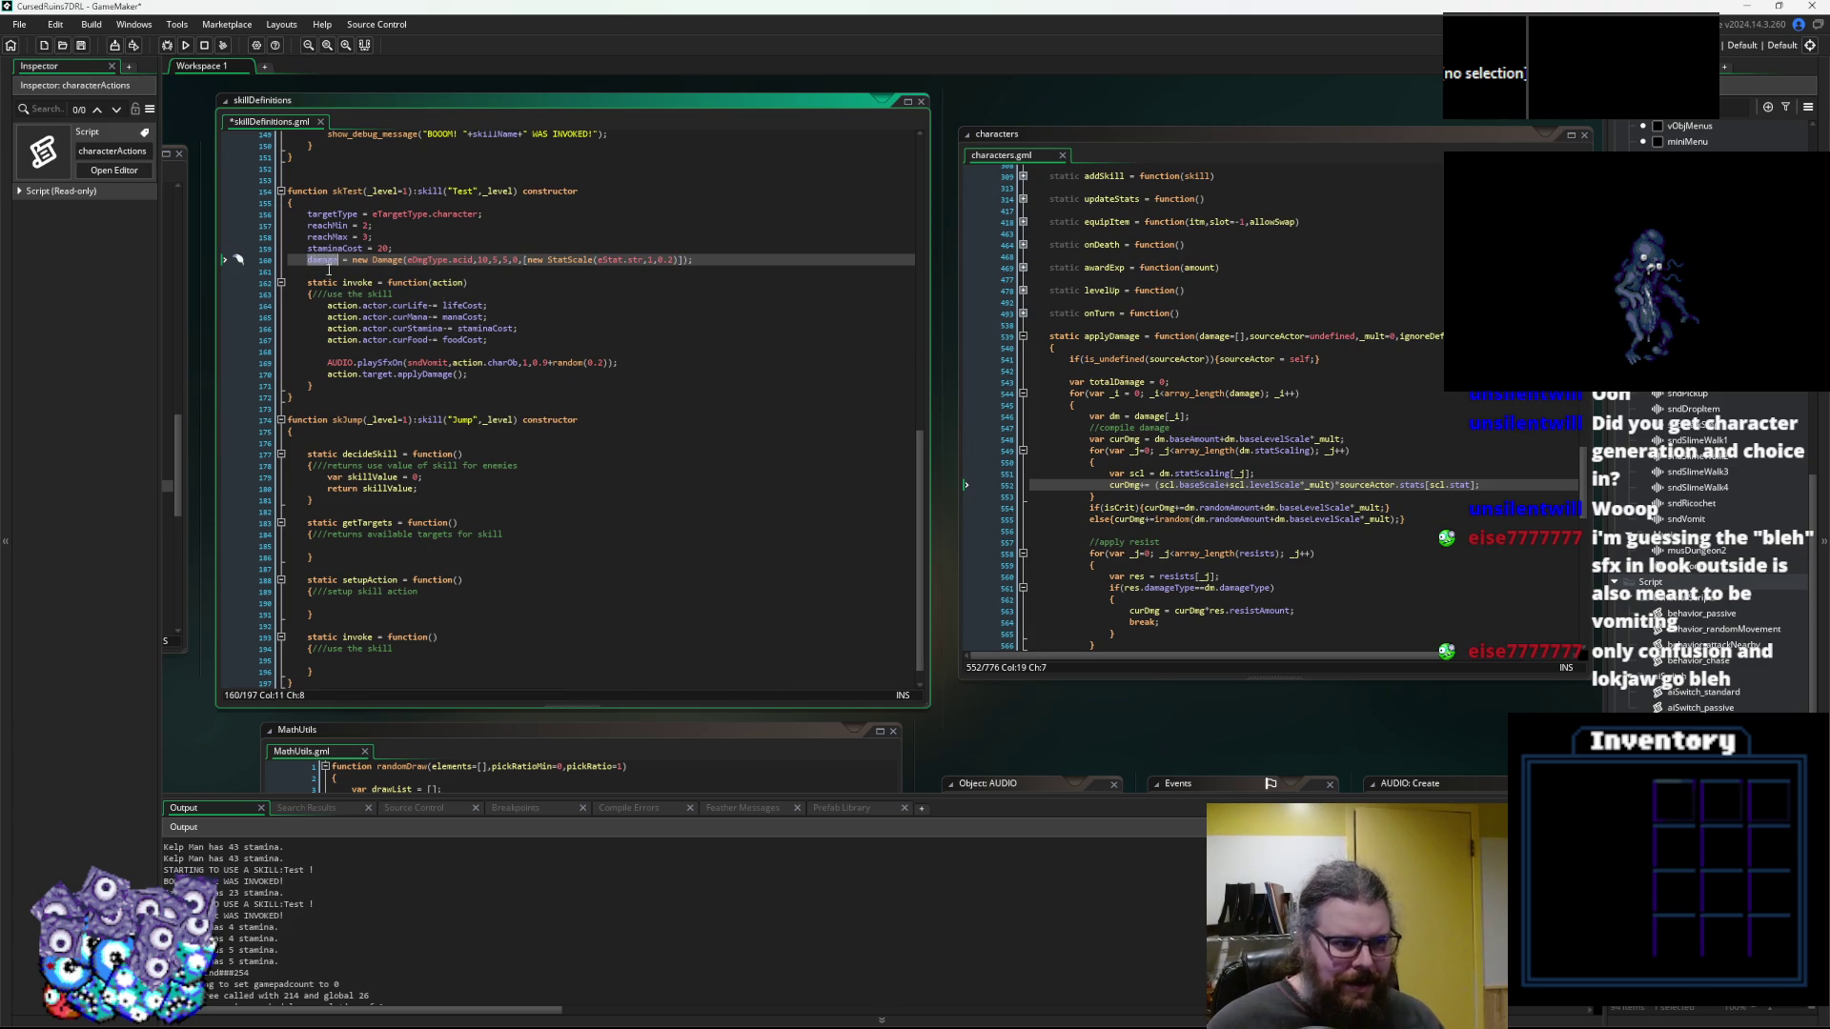
left_click(457, 374)
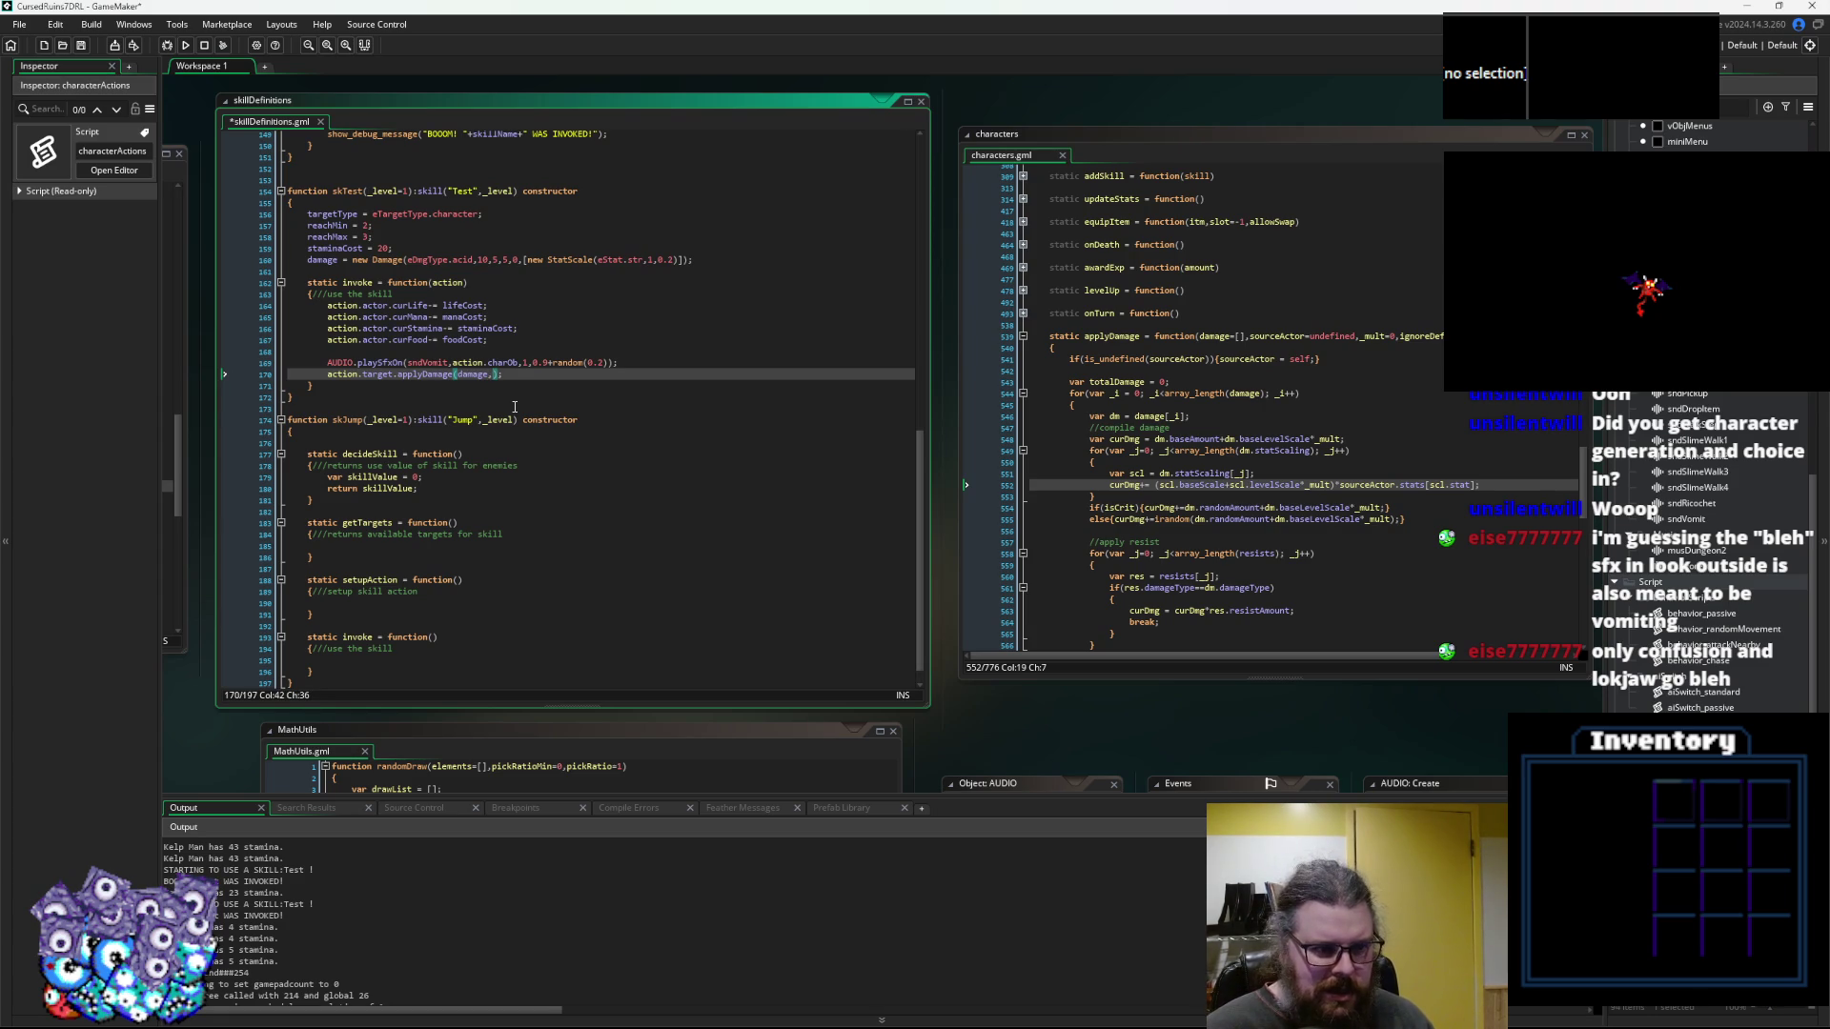
Make invoke call applyDamage(damage,action.actor,level) and save the script
type("tion.a")
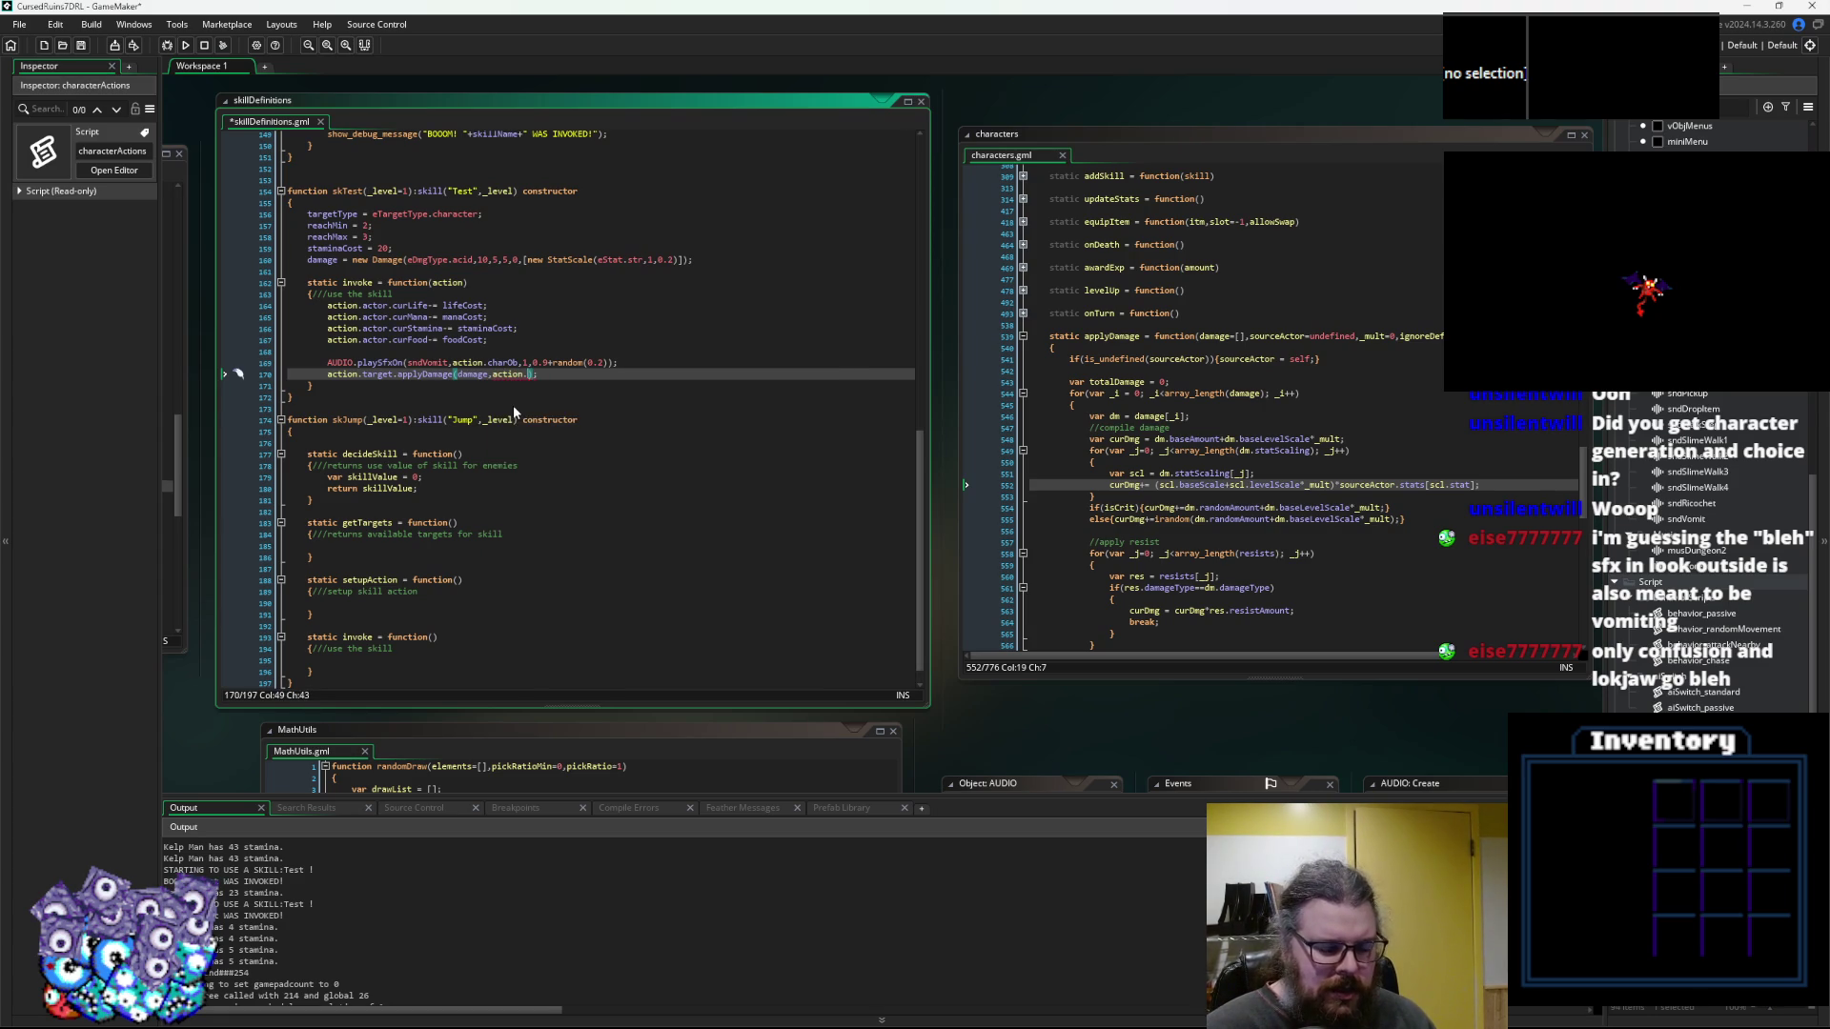
type("ctor,")
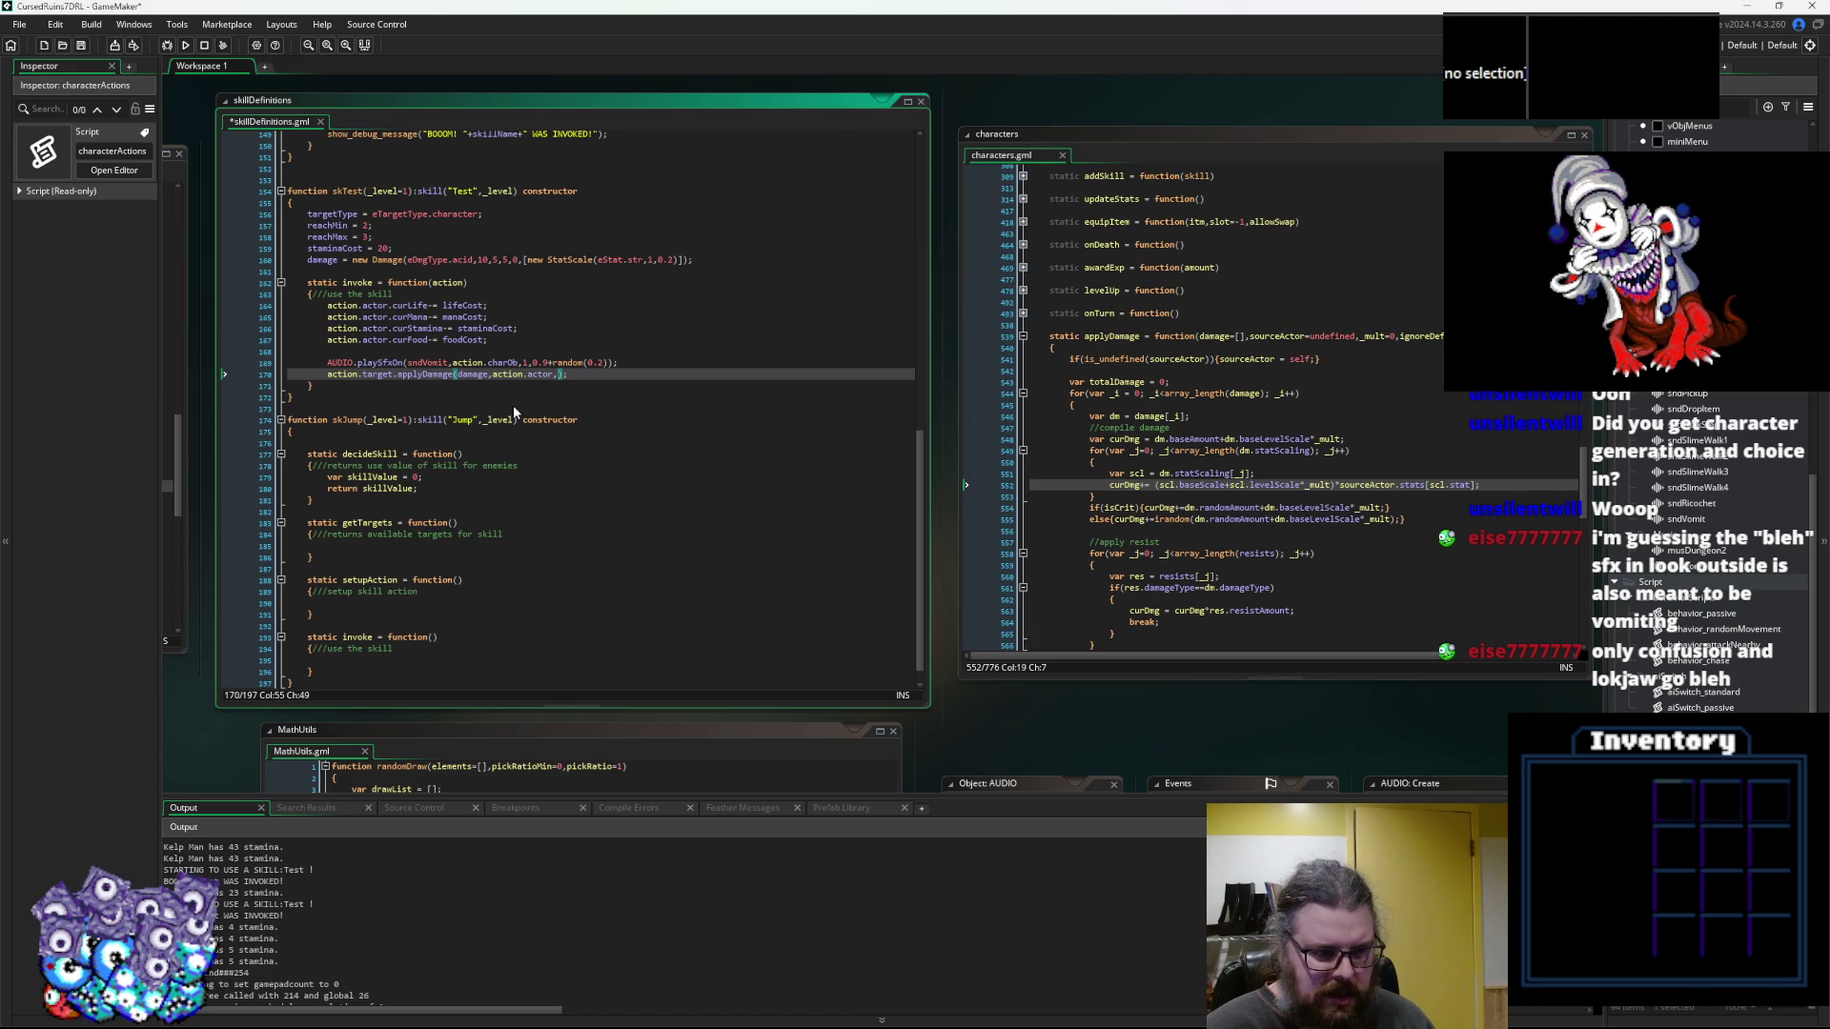
type("level,")
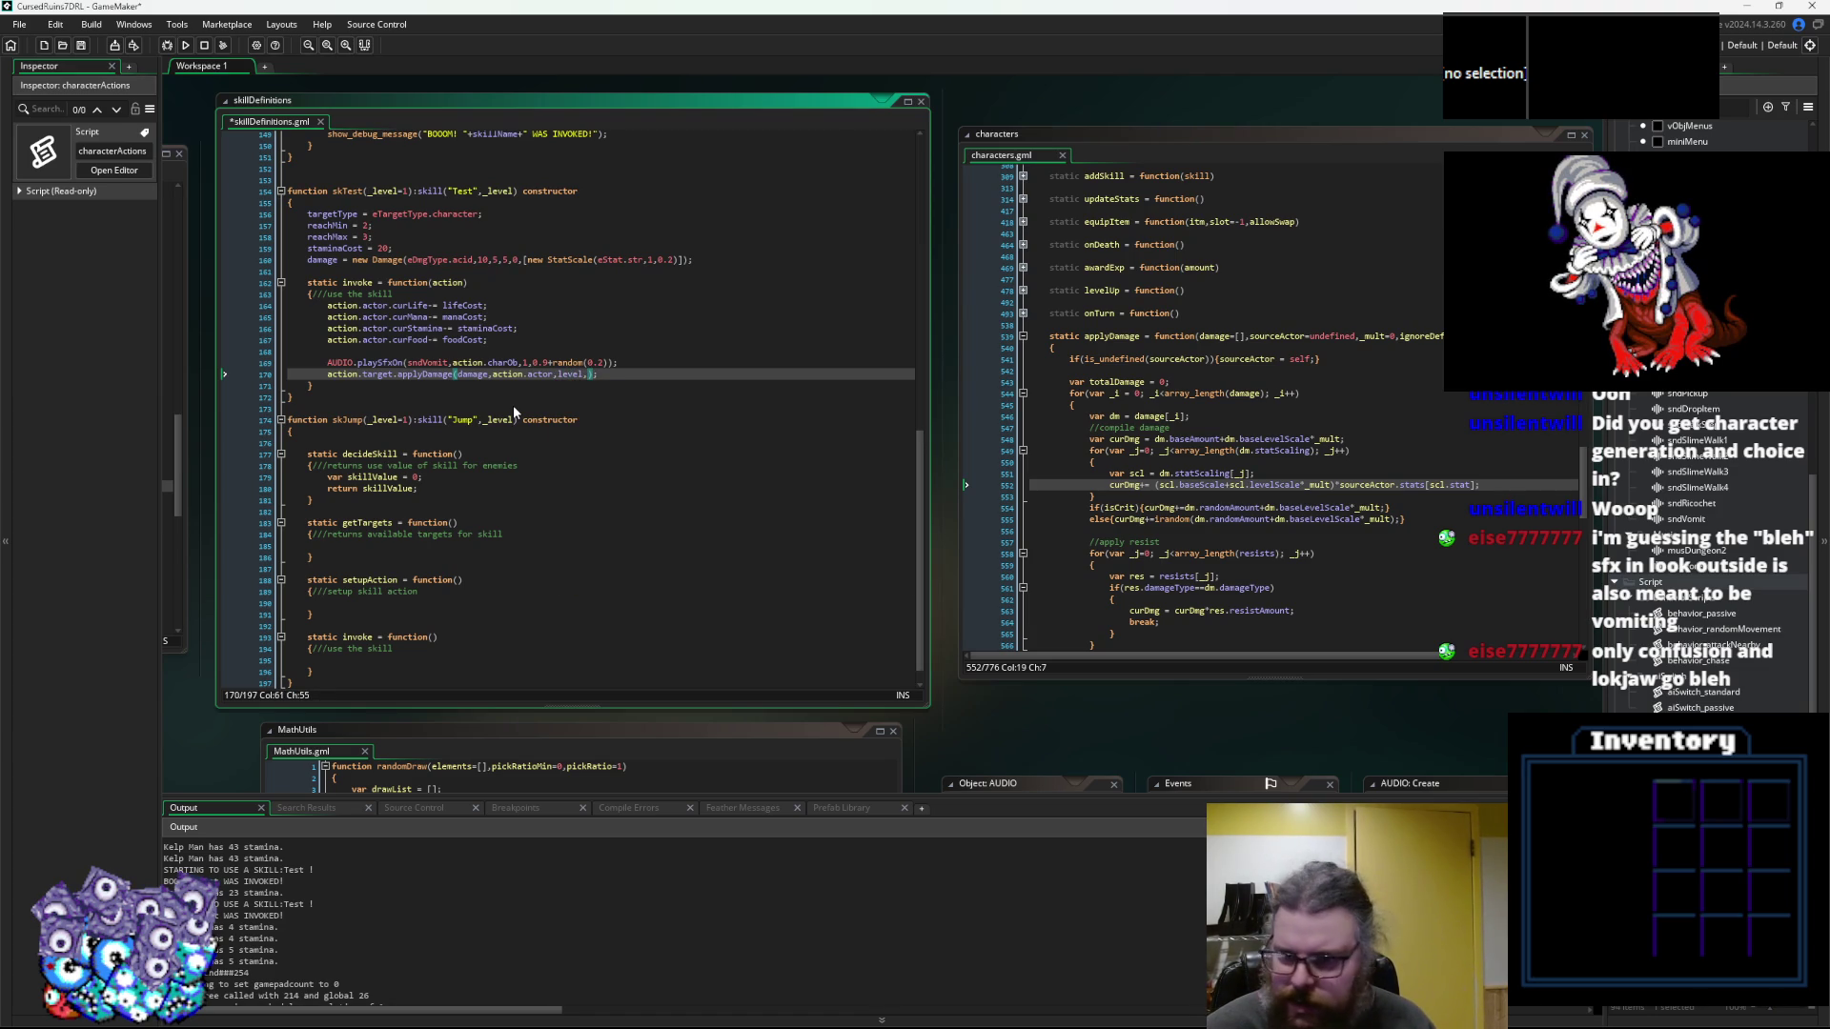
type("false")
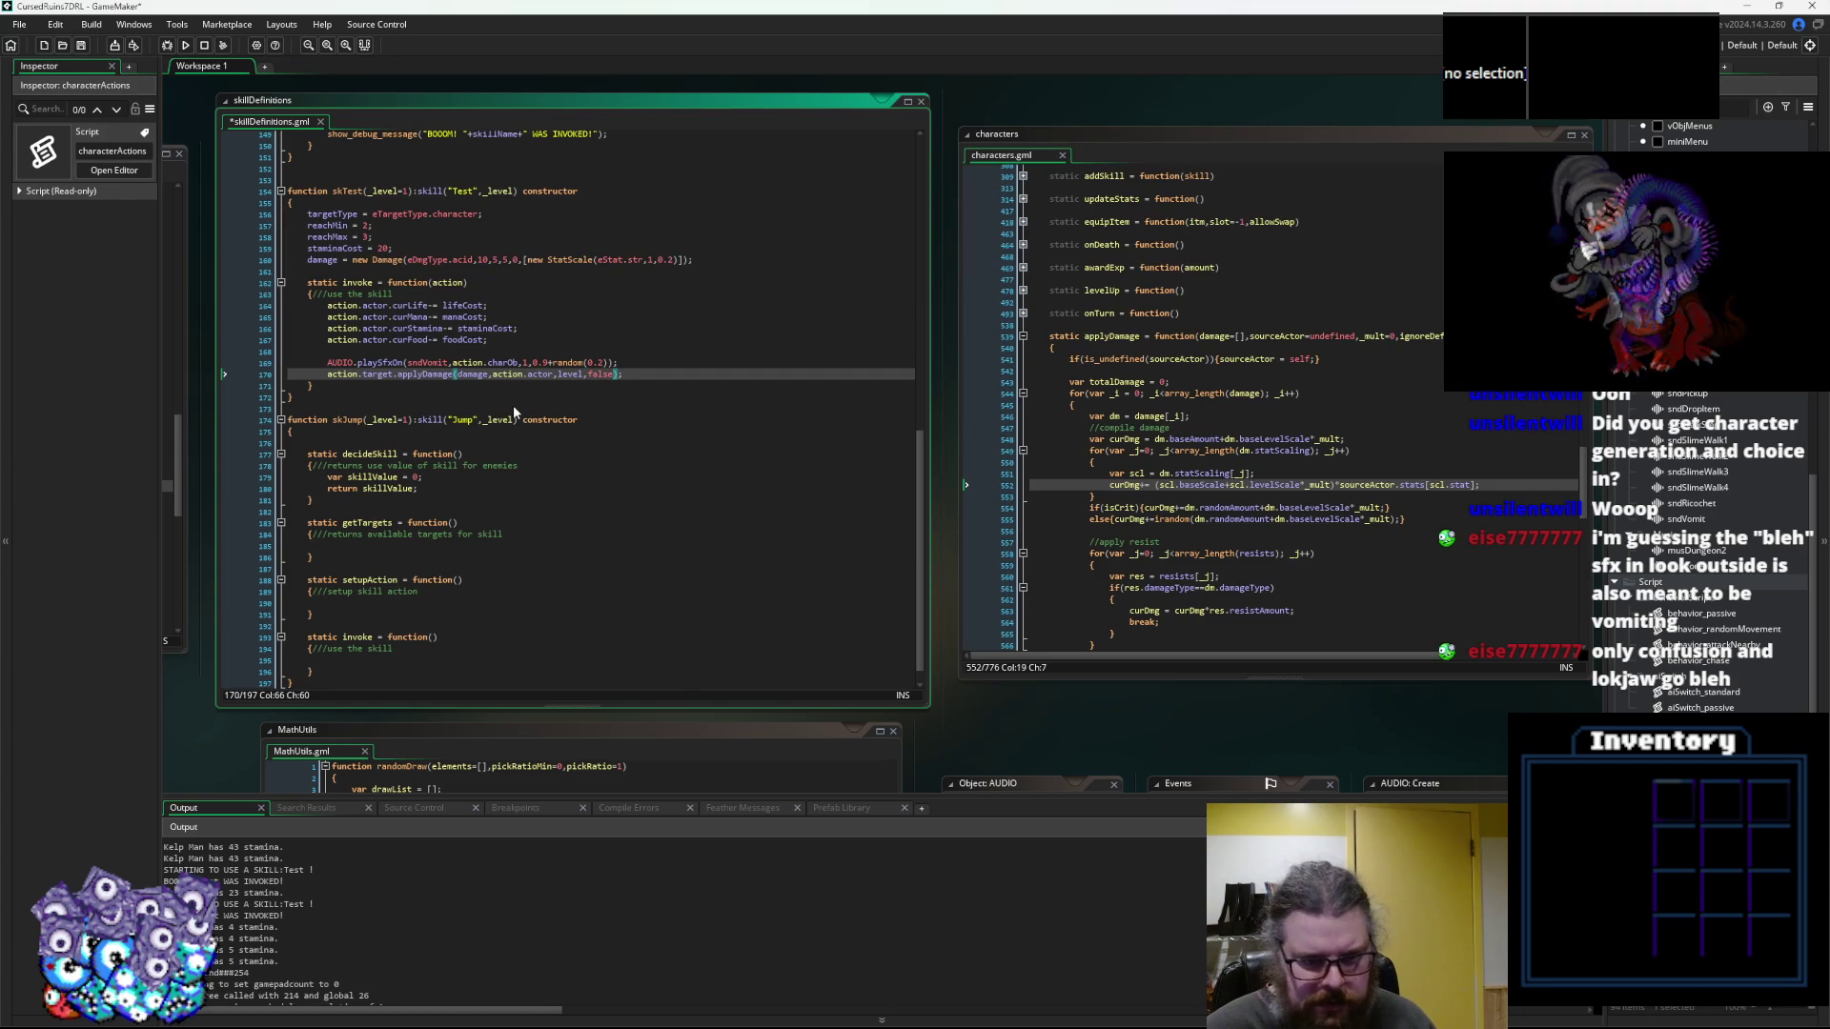
key("BackSpace")
key("BackSpace")
key("BackSpace")
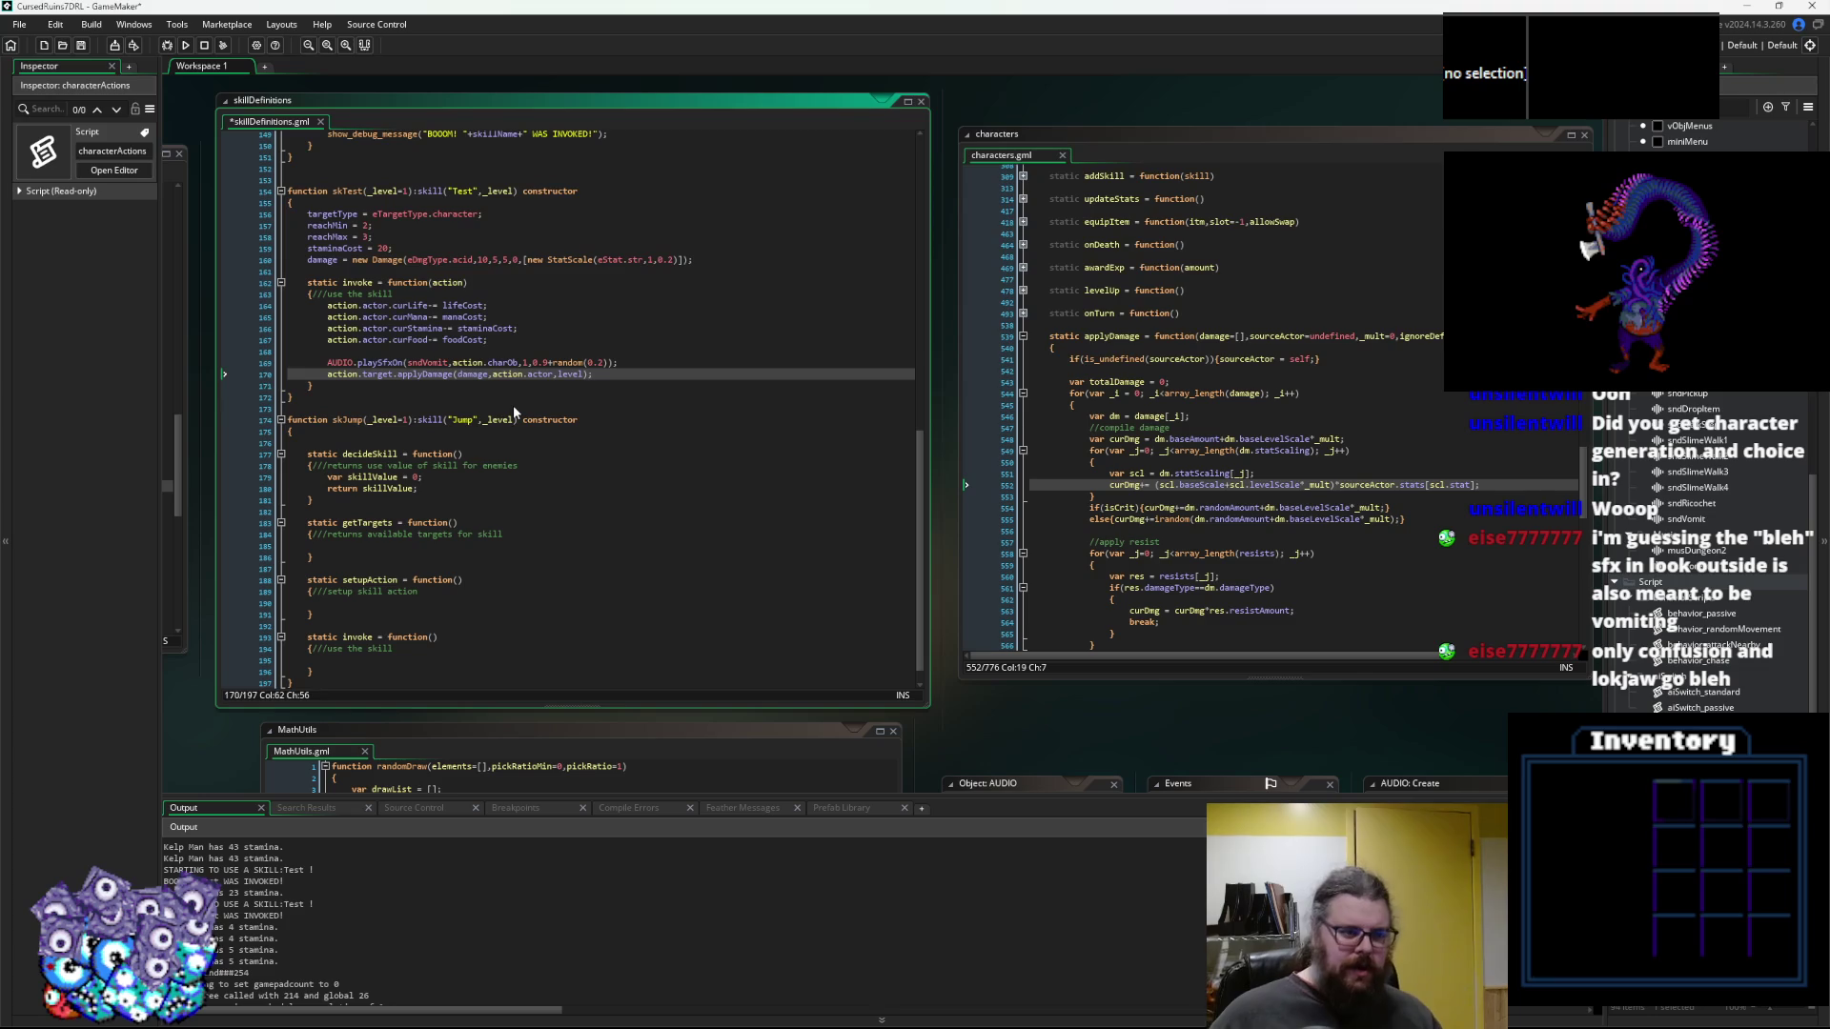
left_click(84, 47)
Save the skill definitions script again and switch to Aseprite
left_click(686, 373)
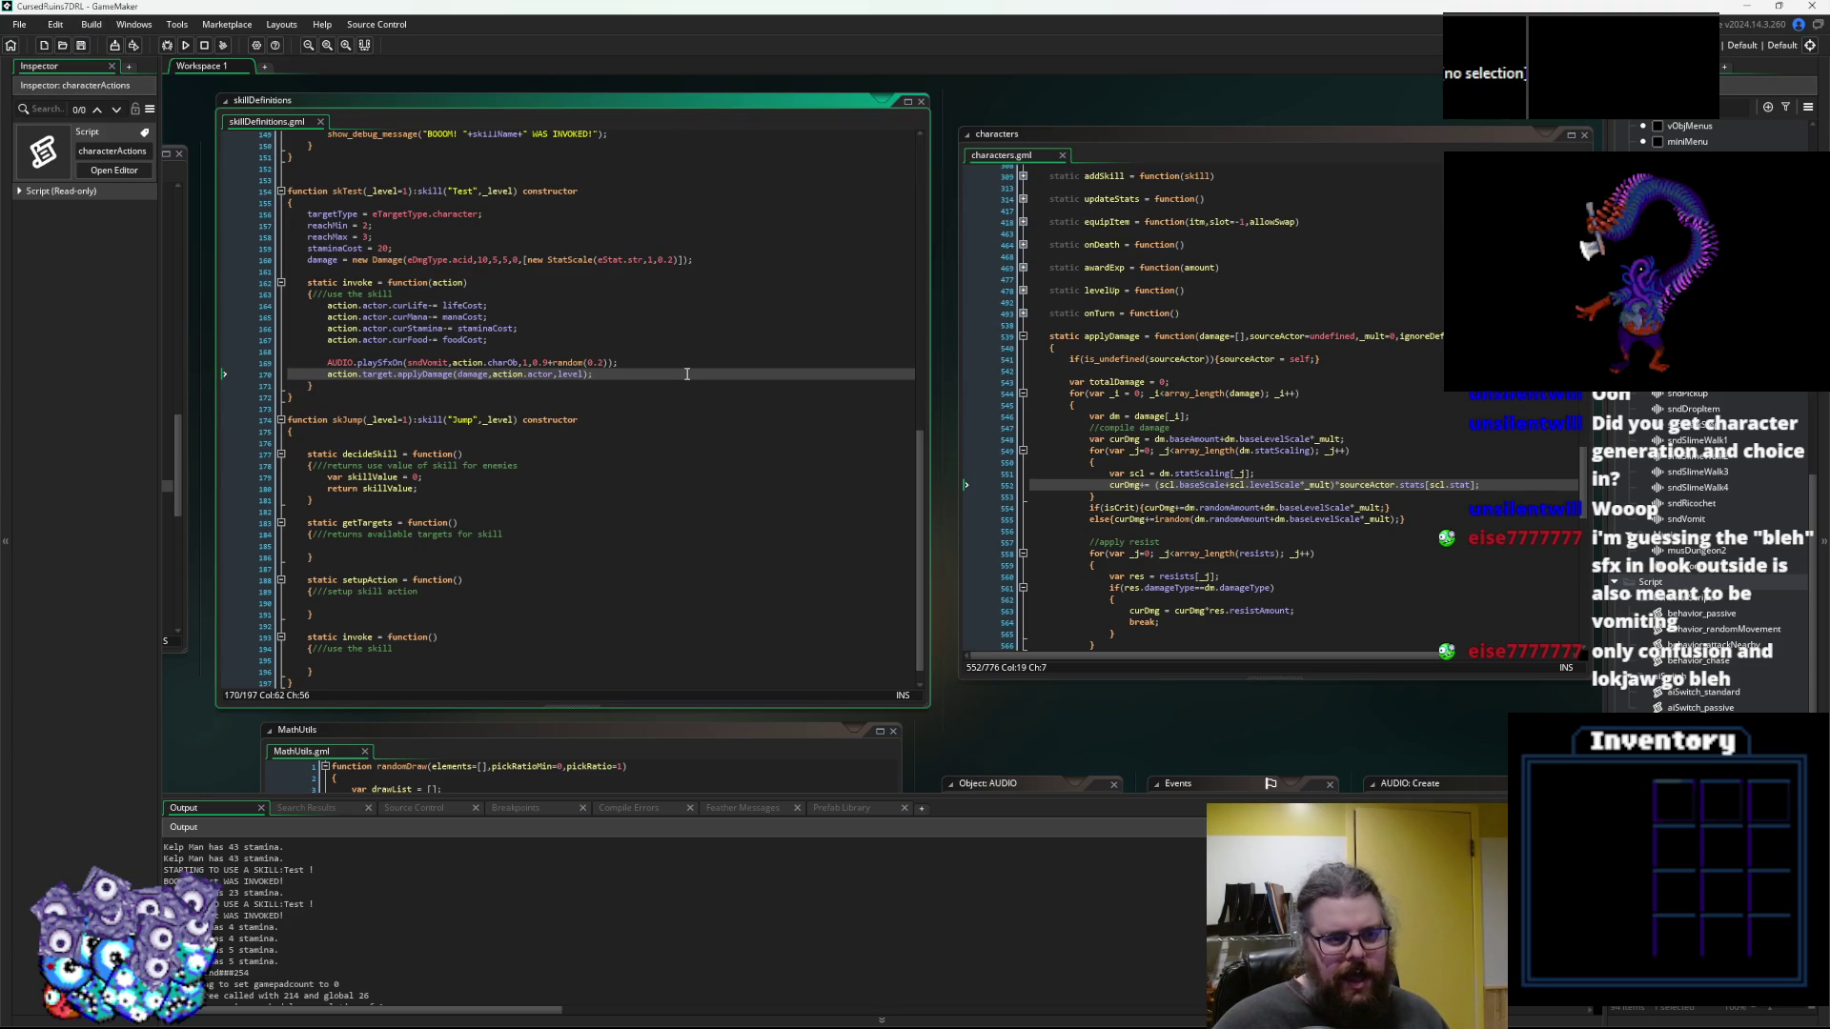
left_click(84, 46)
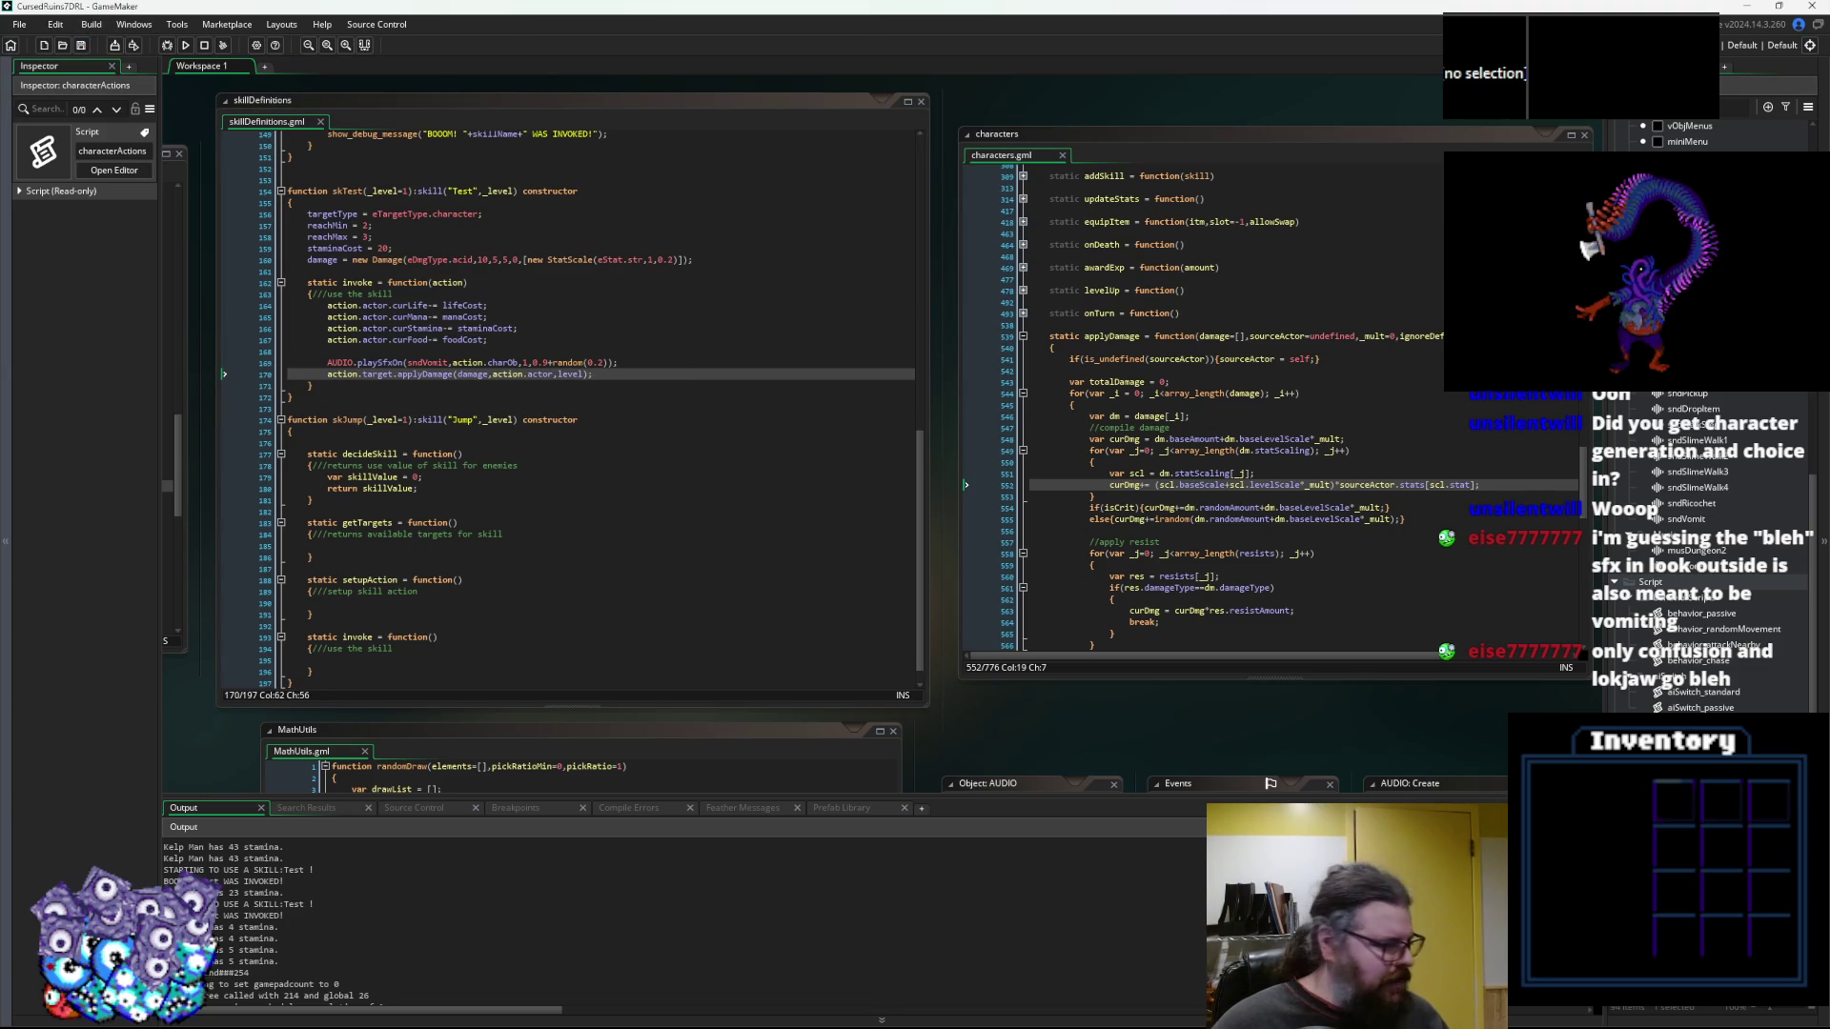
key("alt+Tab")
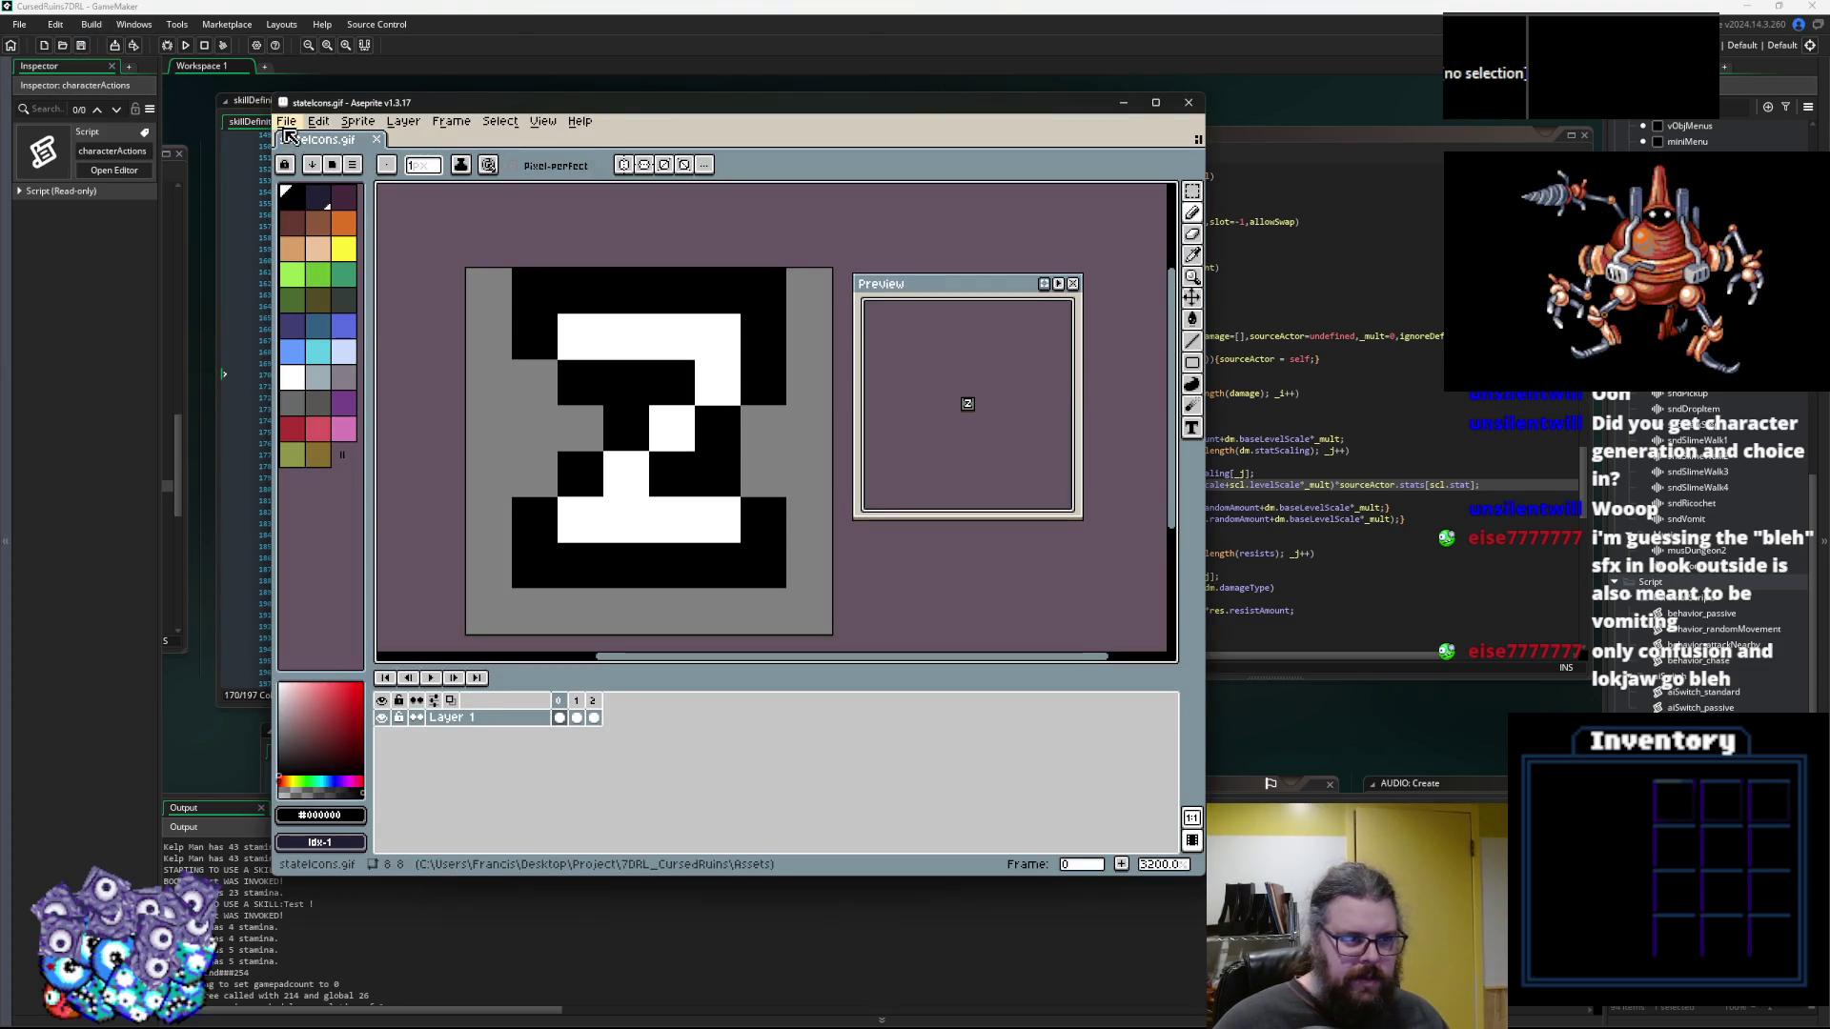
Create a new 16×16 sprite with a transparent background
left_click(288, 124)
left_click(305, 155)
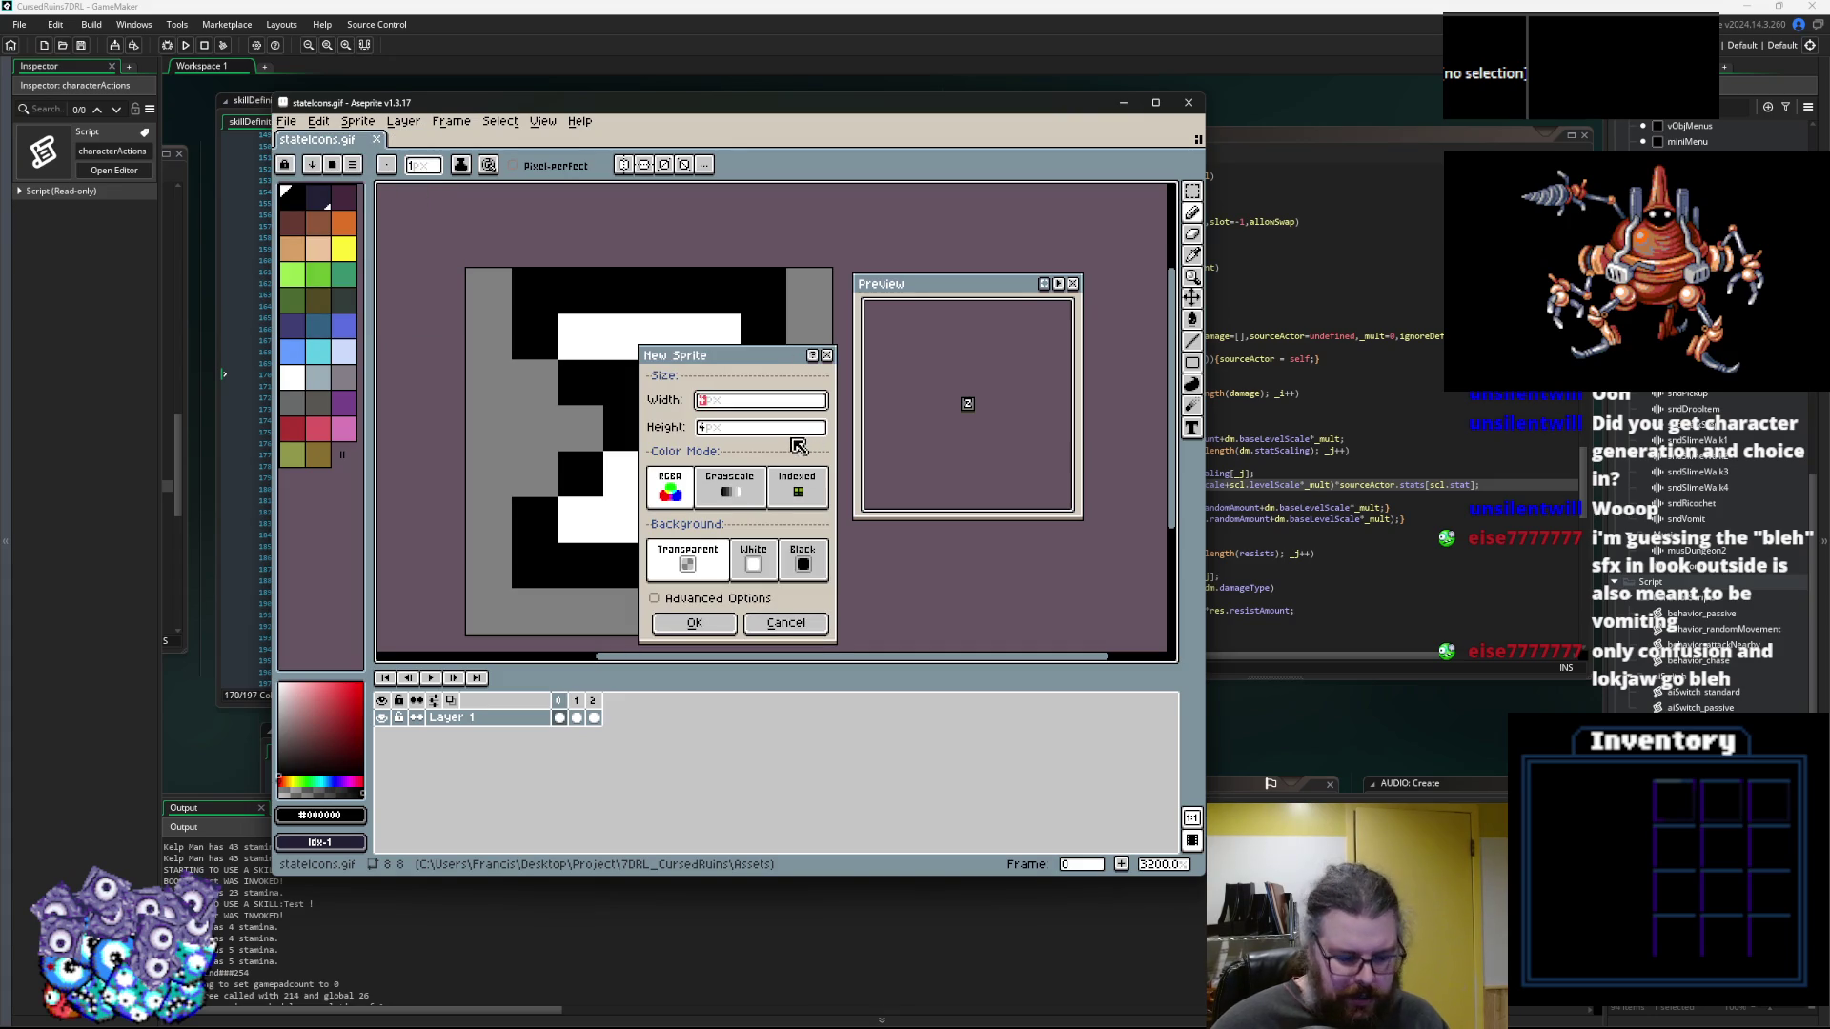
key("Tab")
type("16")
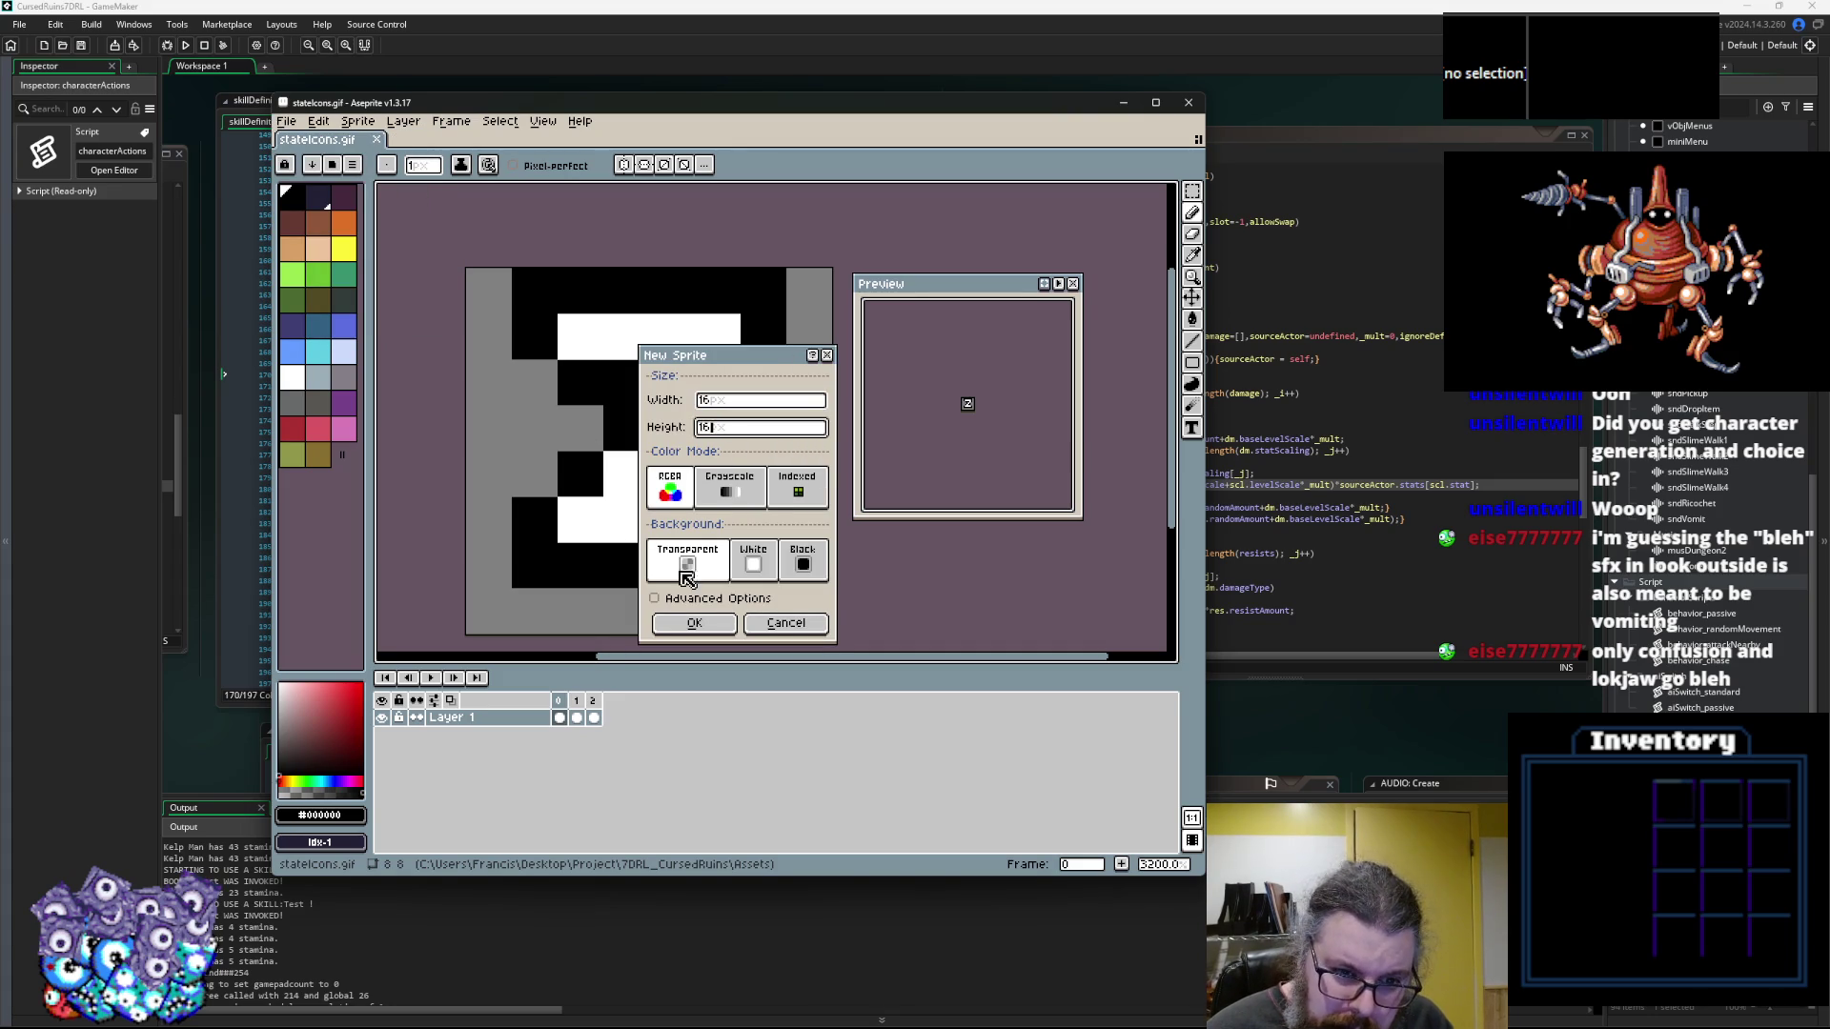
left_click(717, 626)
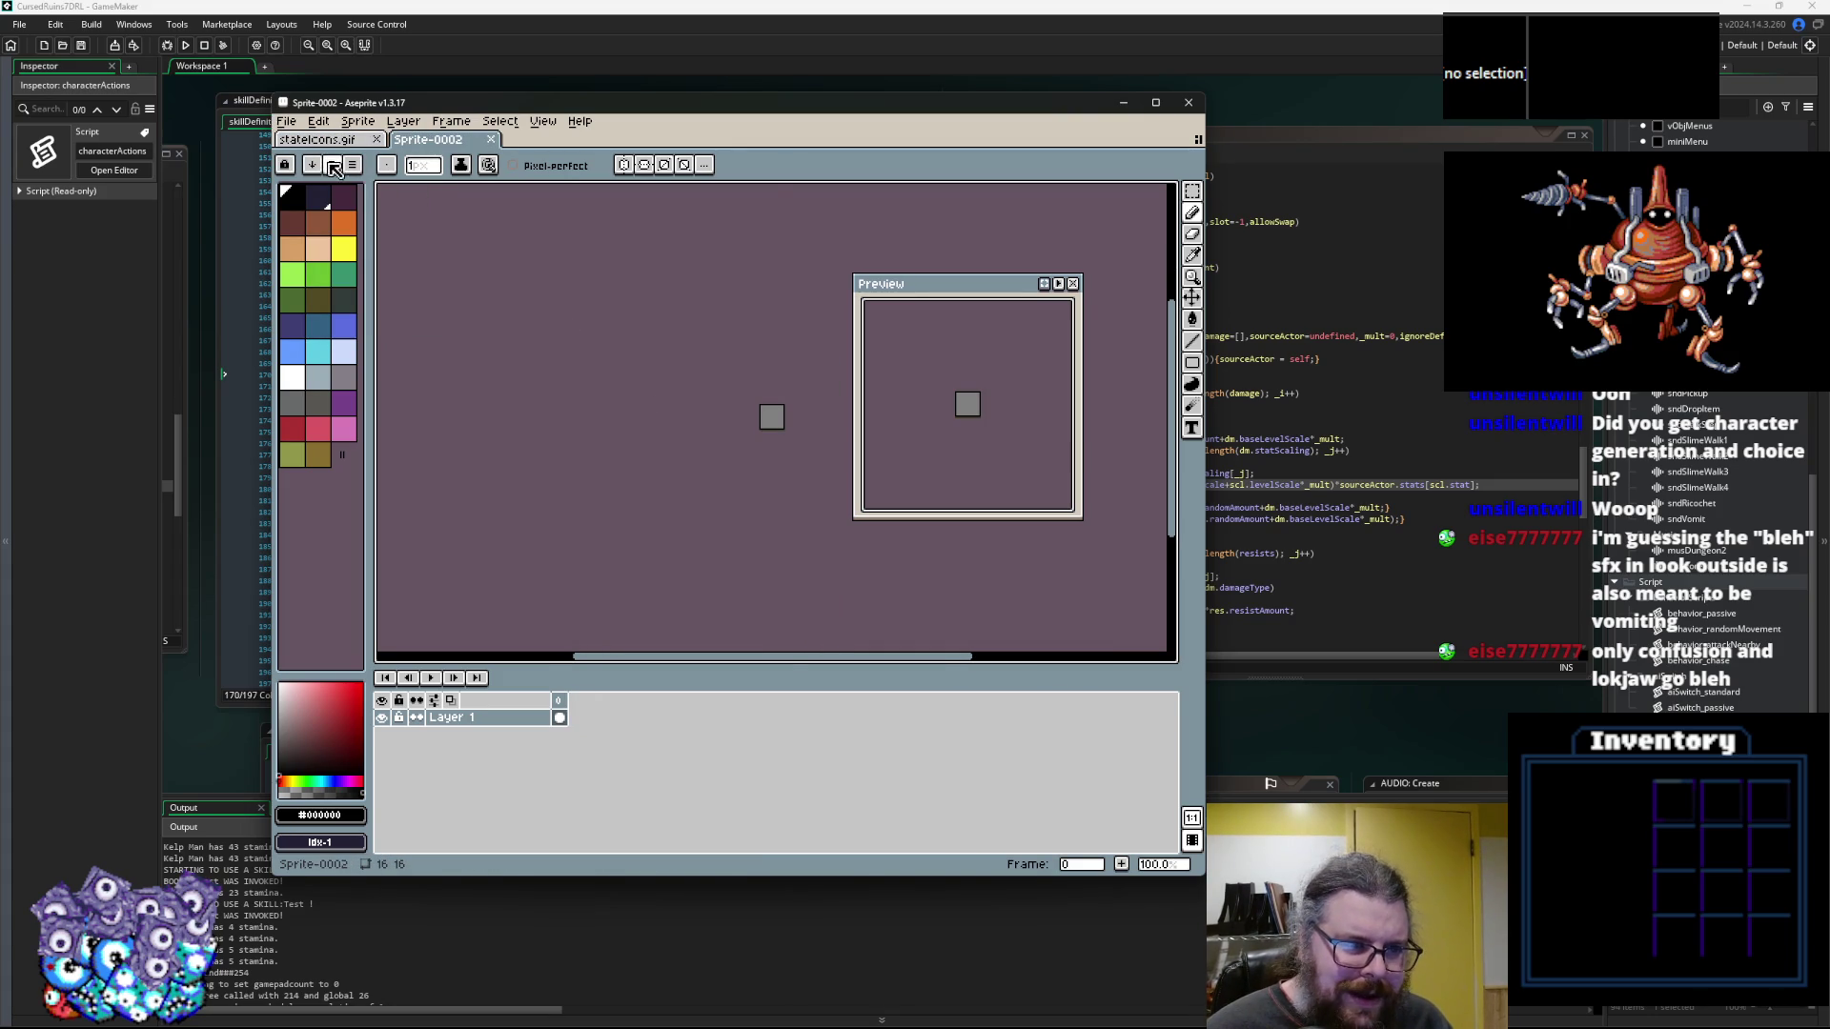
Load the ARNE32 preset palette into the sprite
left_click(332, 166)
left_click(407, 434)
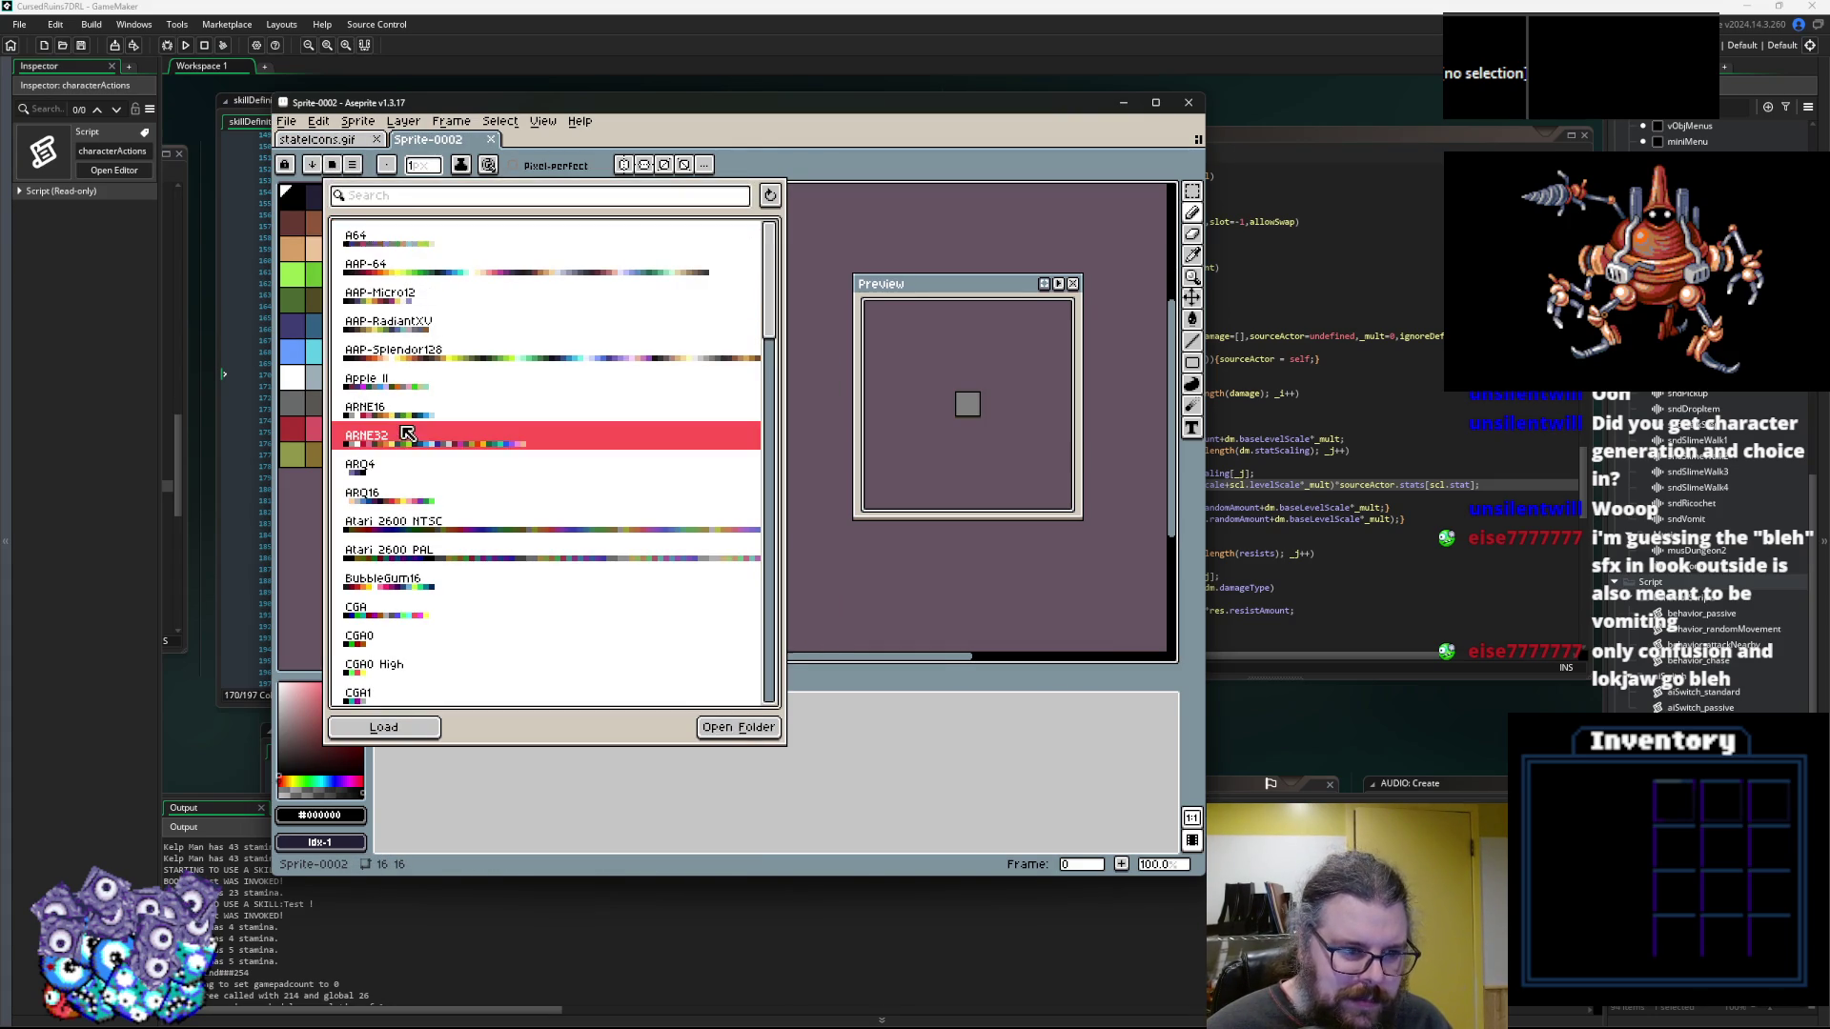
left_click(416, 726)
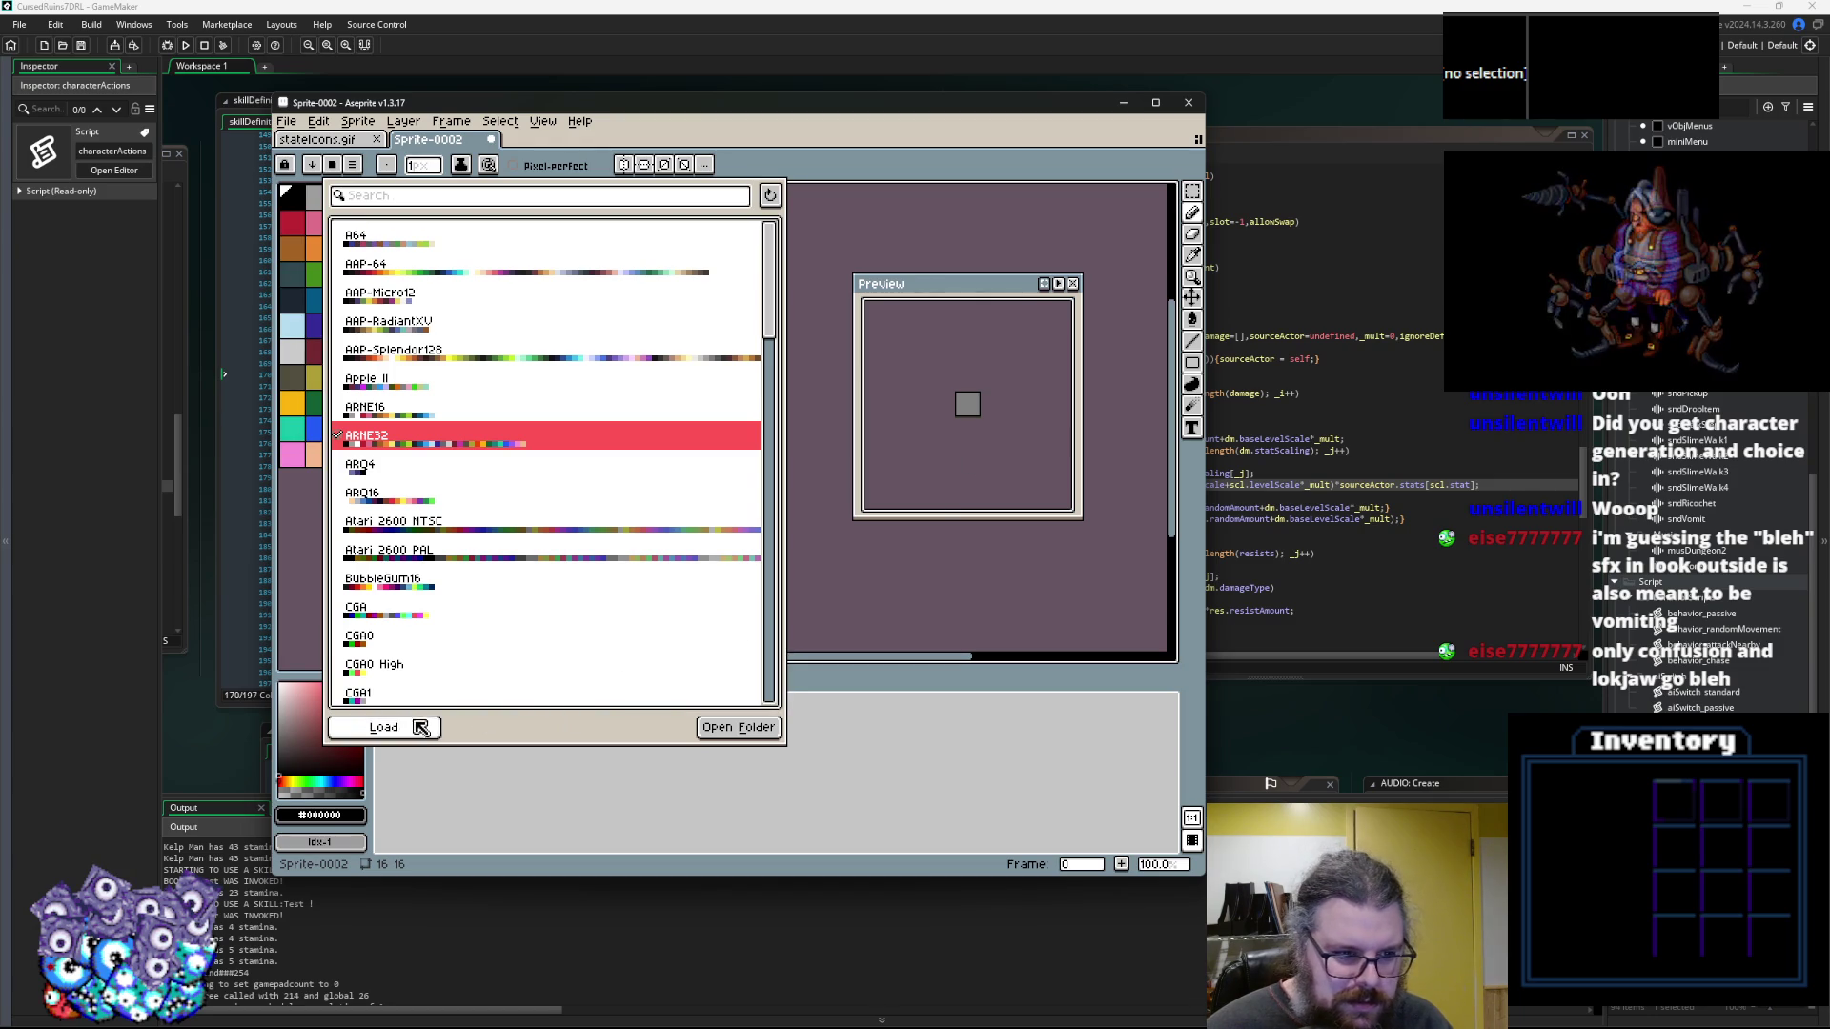
left_click(957, 610)
Zoom in, move the preview aside, enlarge the window, and begin Save As
scroll(886, 535, "up", 8)
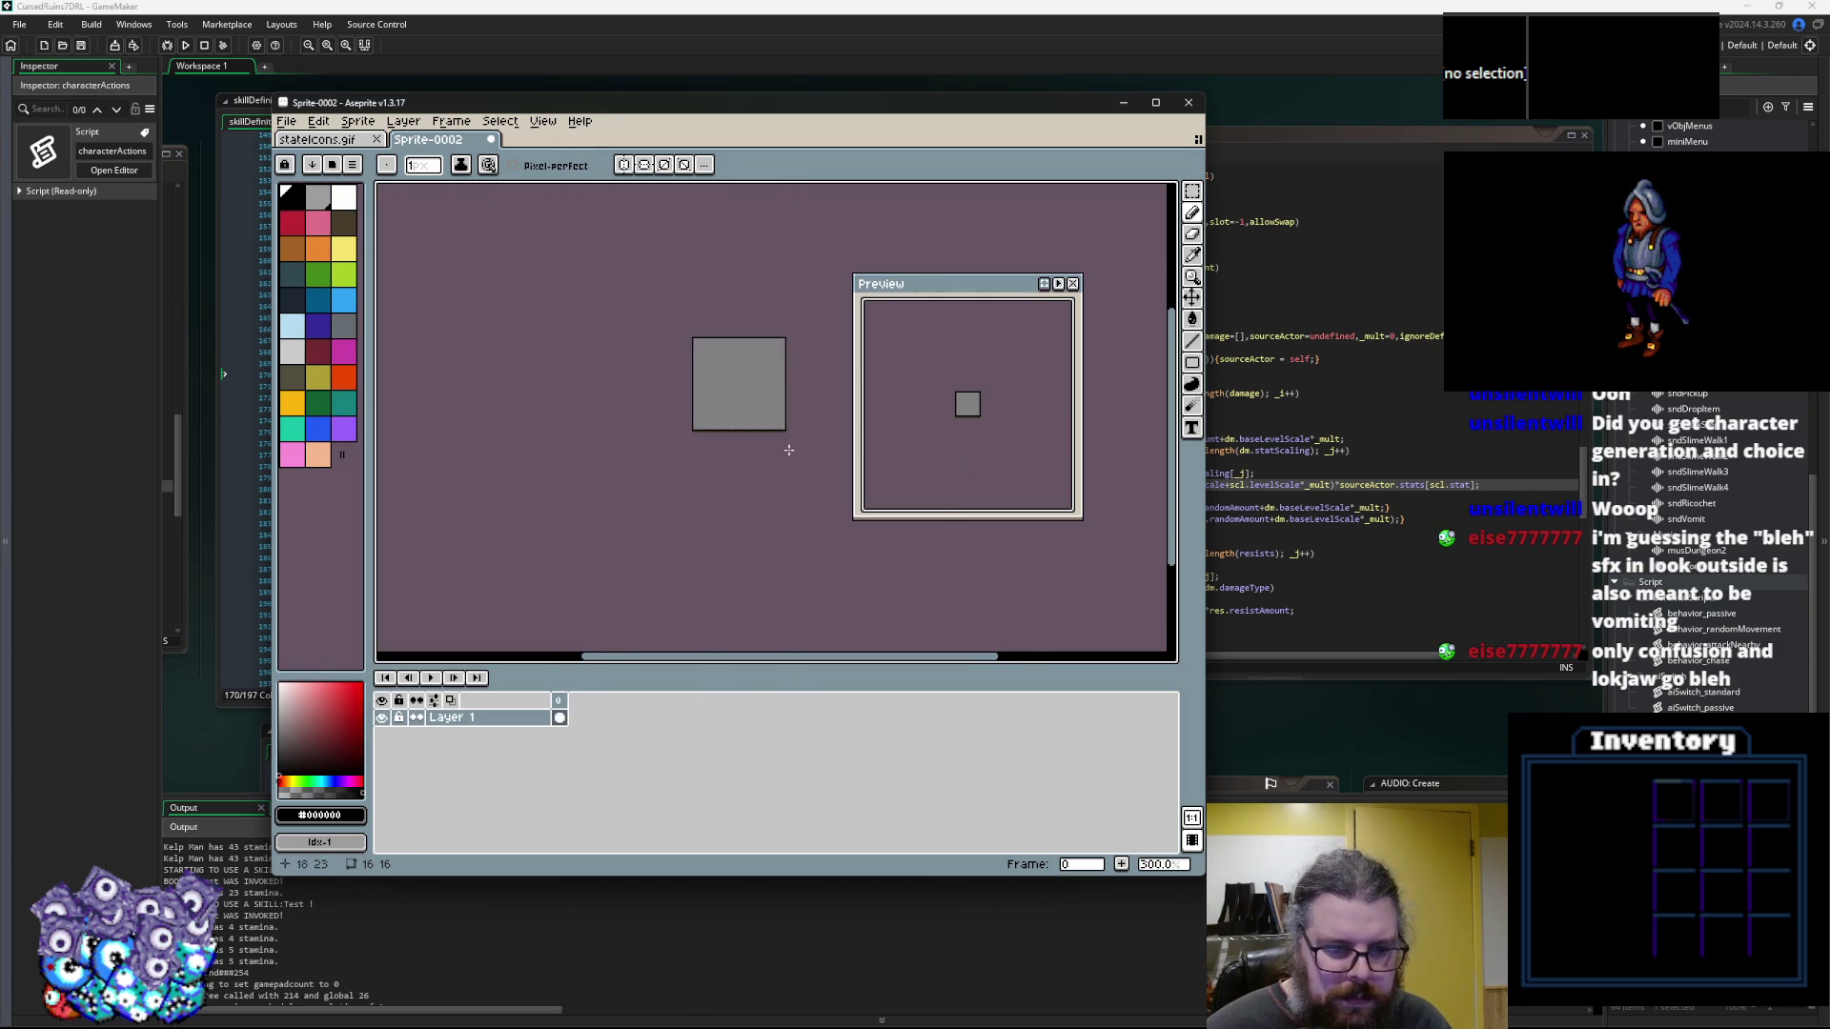
left_click_drag(961, 293, 1027, 327)
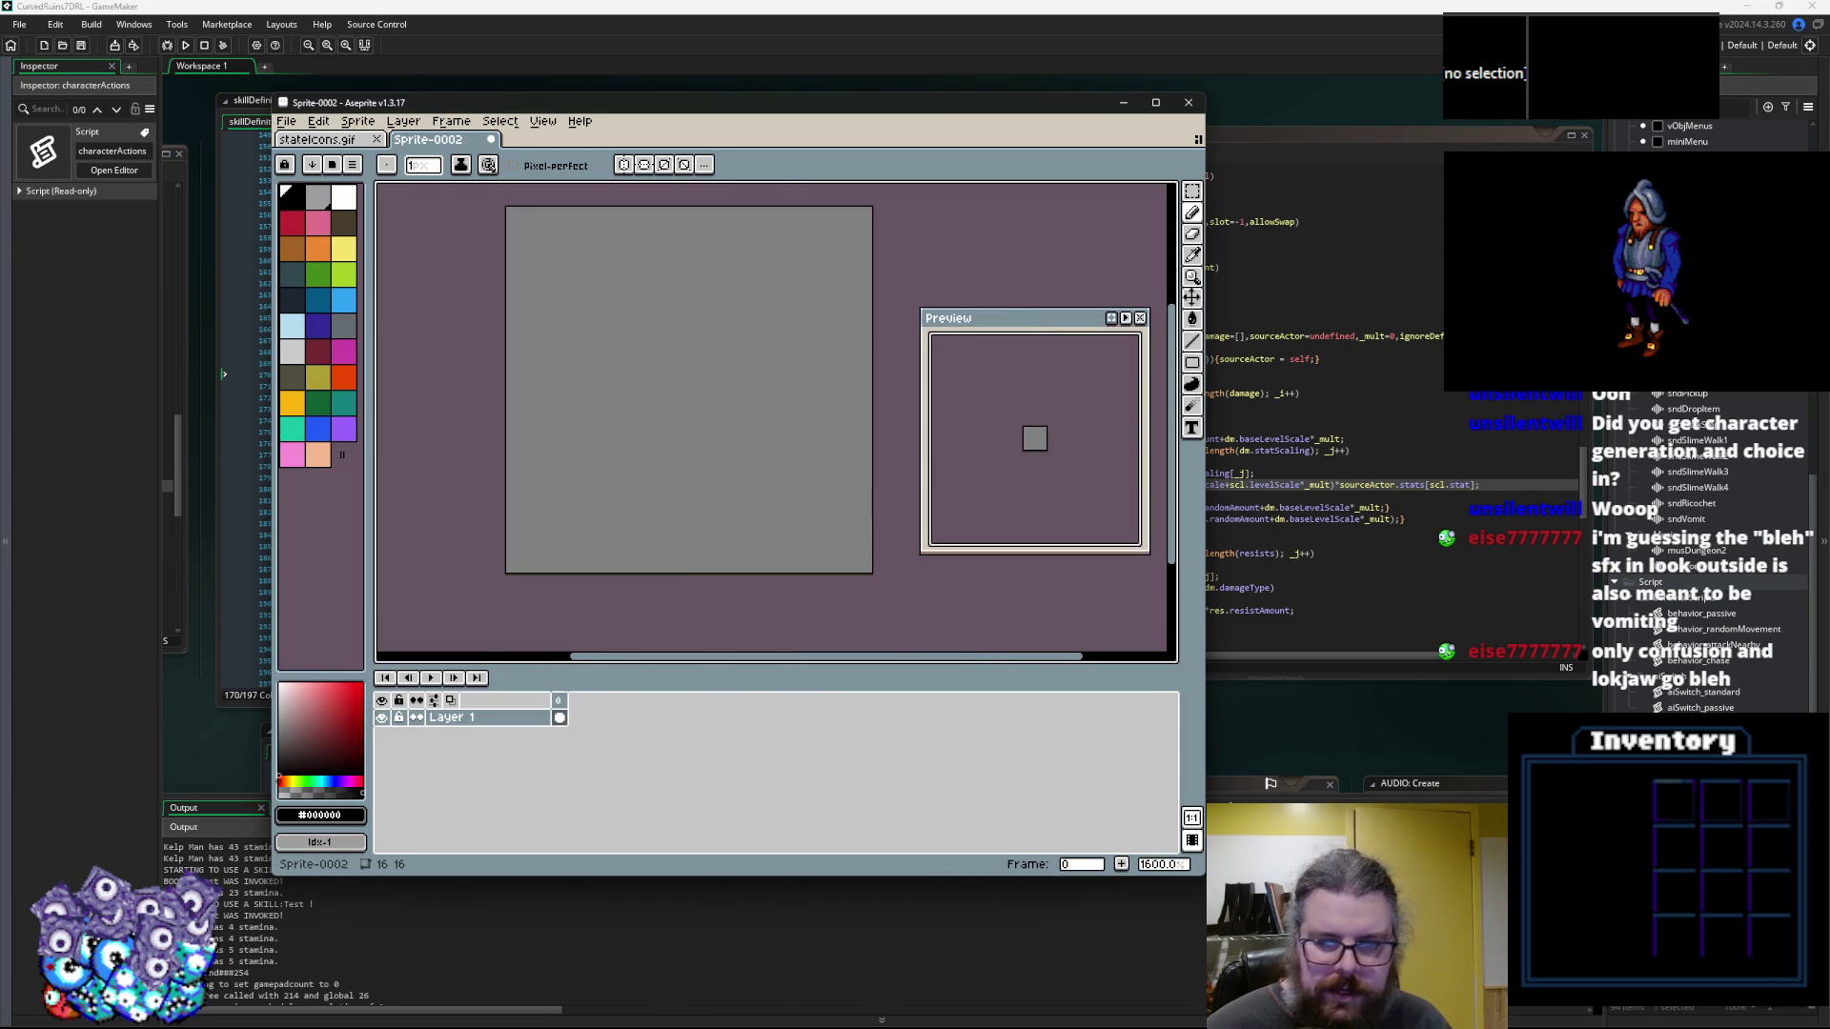
left_click_drag(1203, 874, 1353, 948)
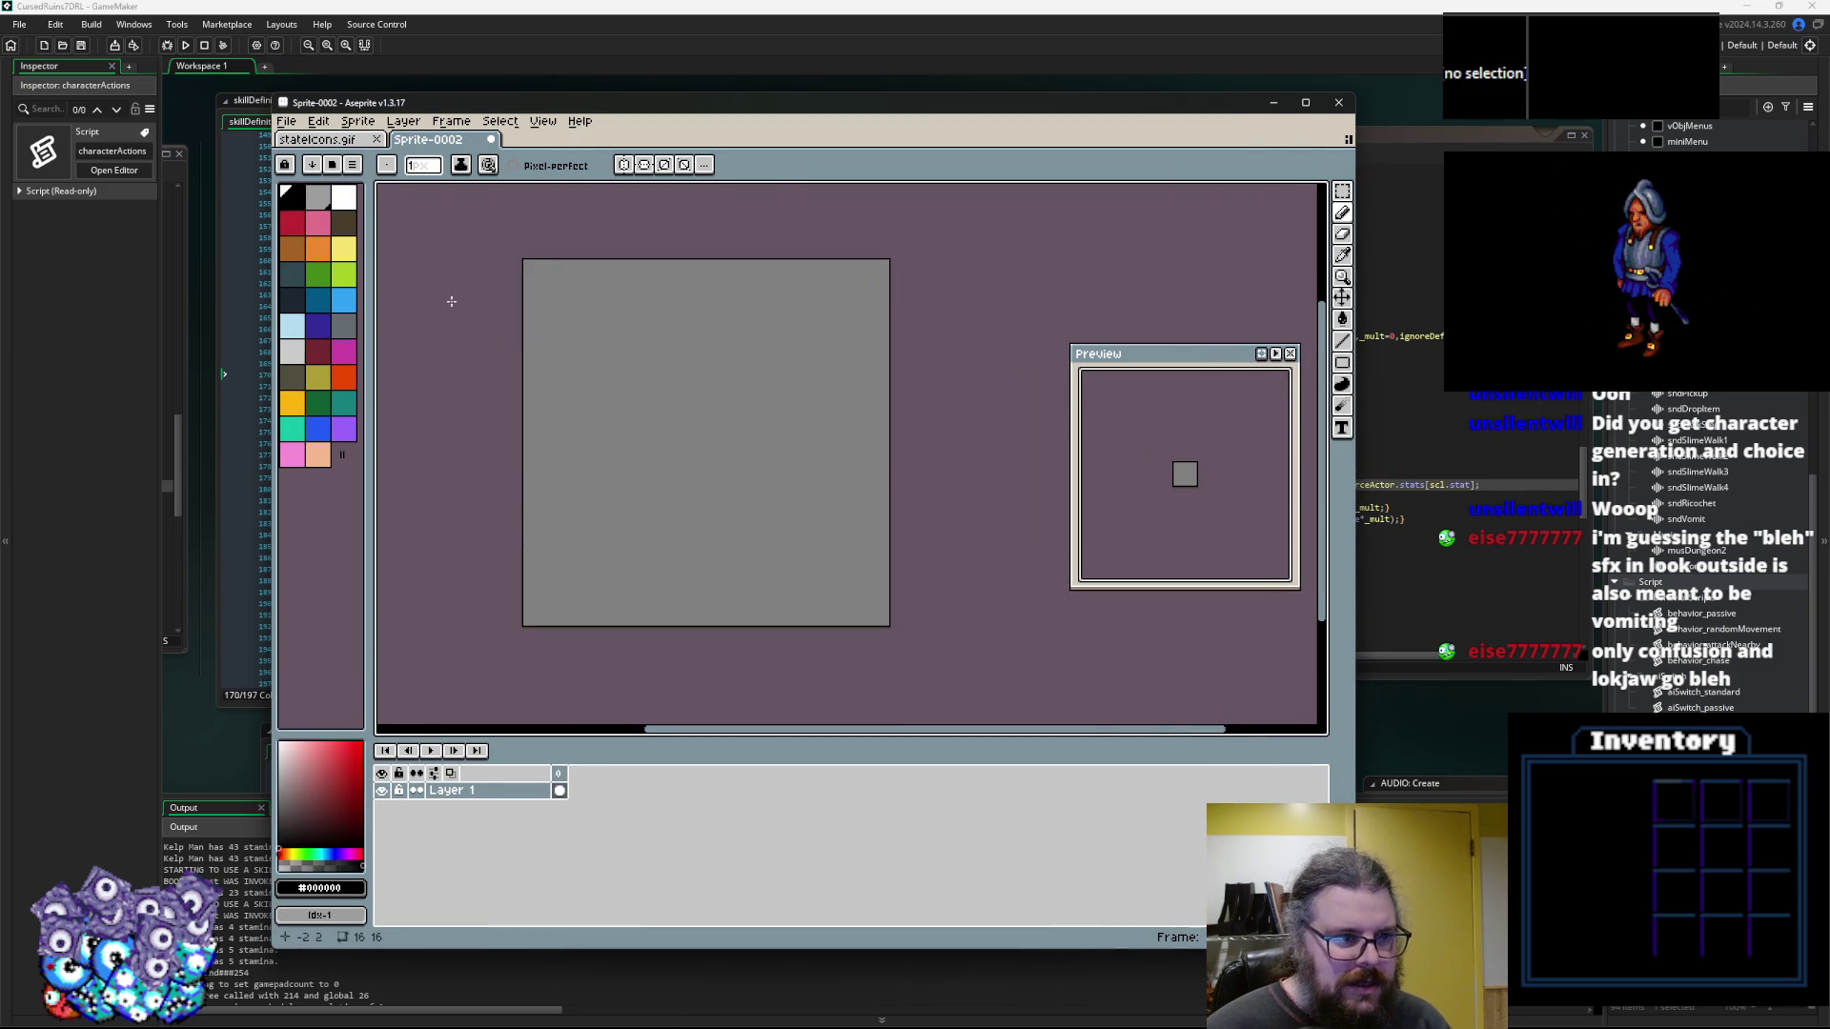
left_click(286, 121)
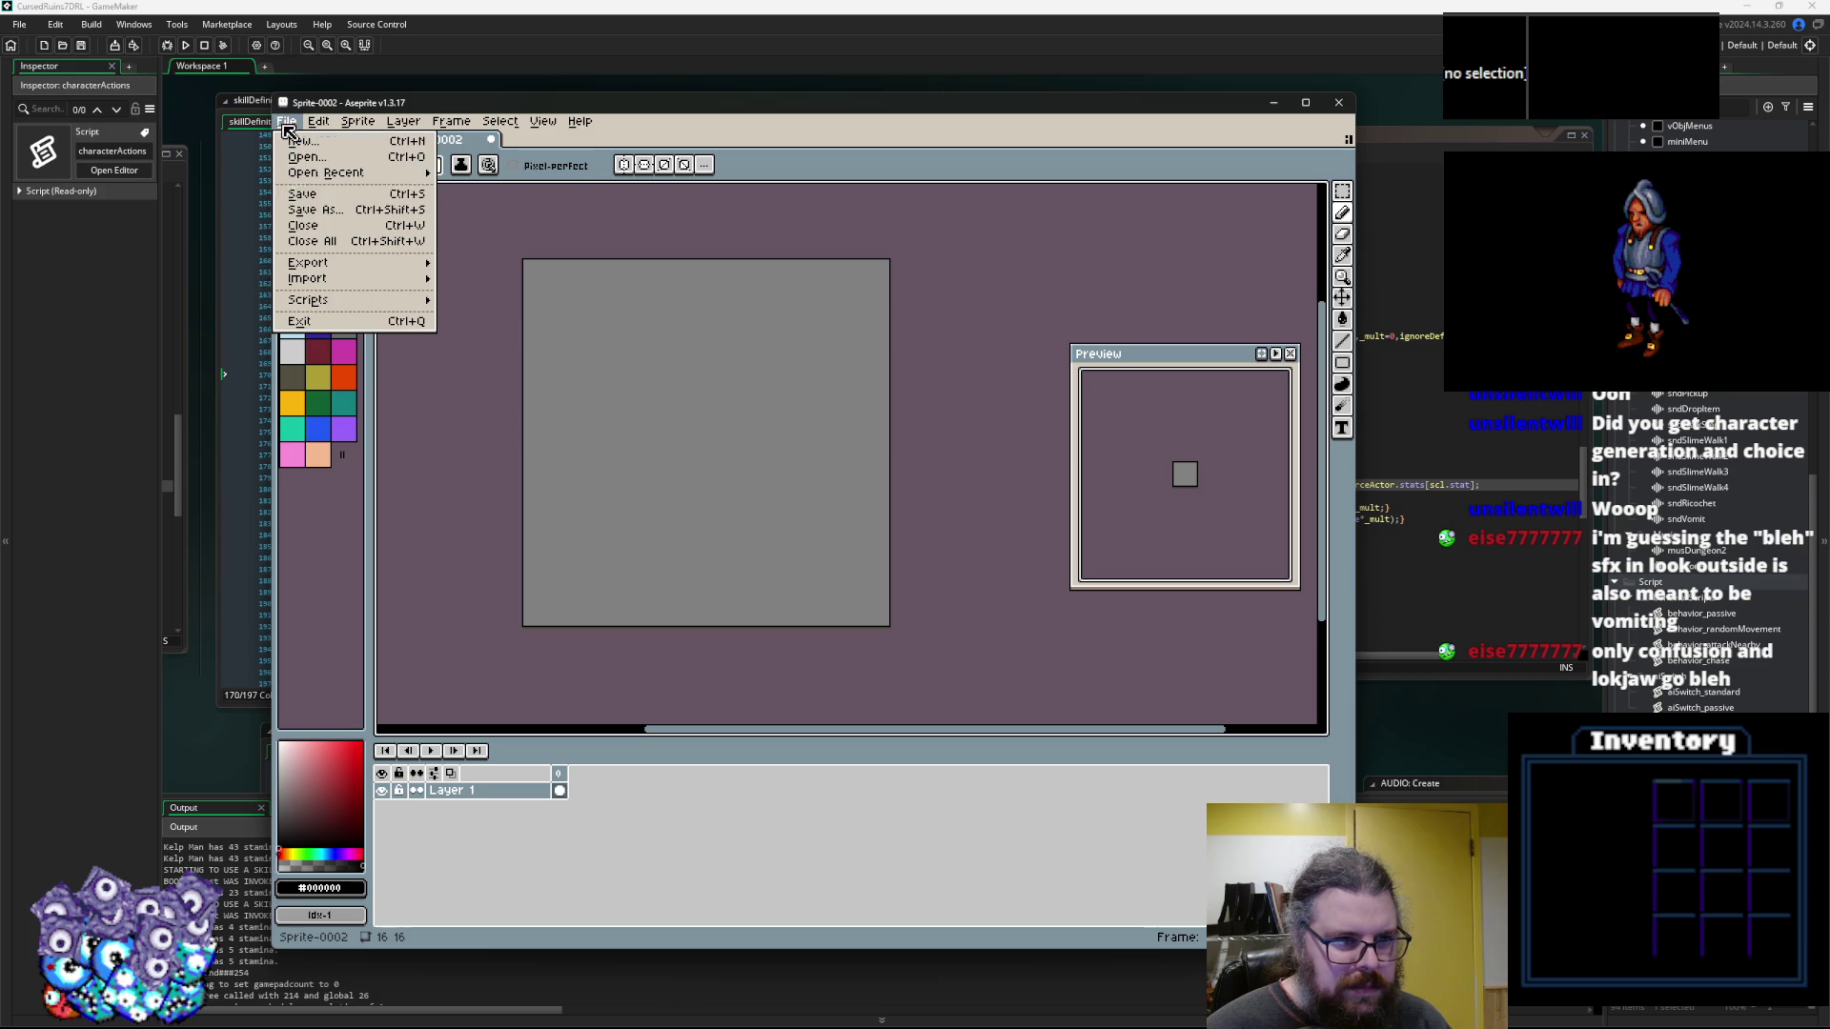
left_click(309, 211)
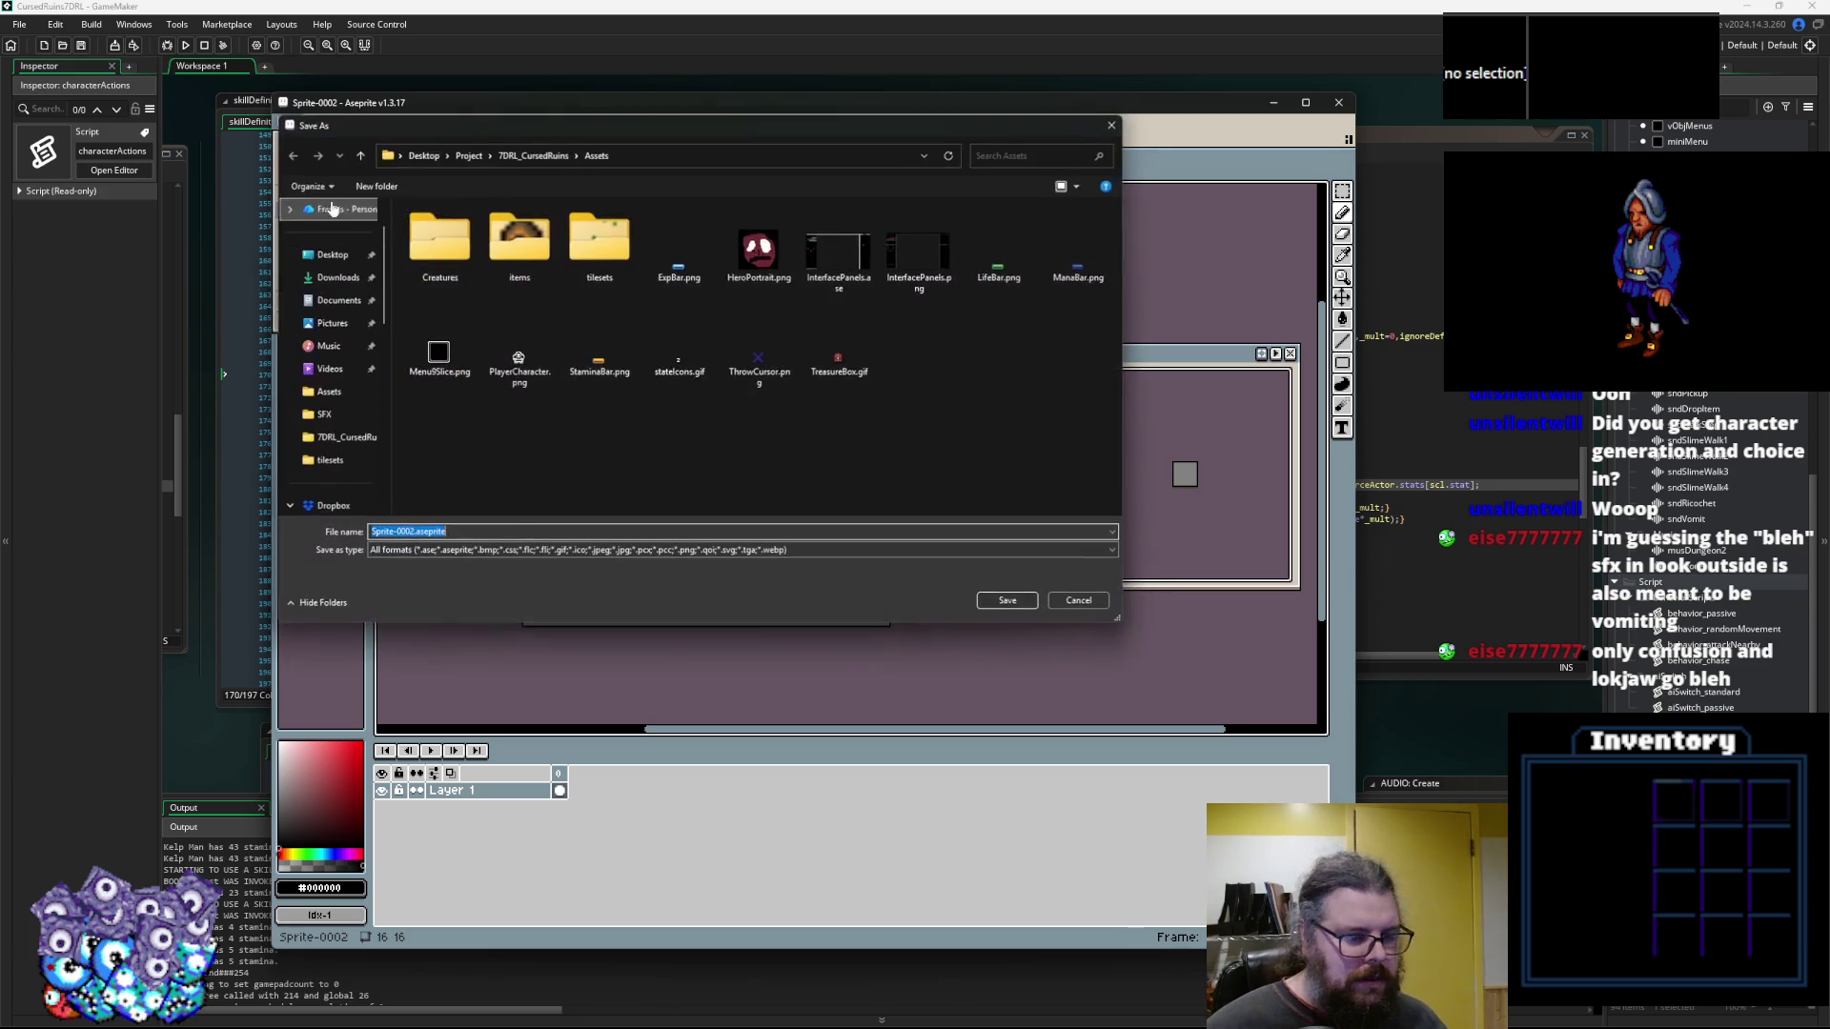
Create a new Effects folder under Assets and open it
right_click(610, 421)
mouse_move(690, 638)
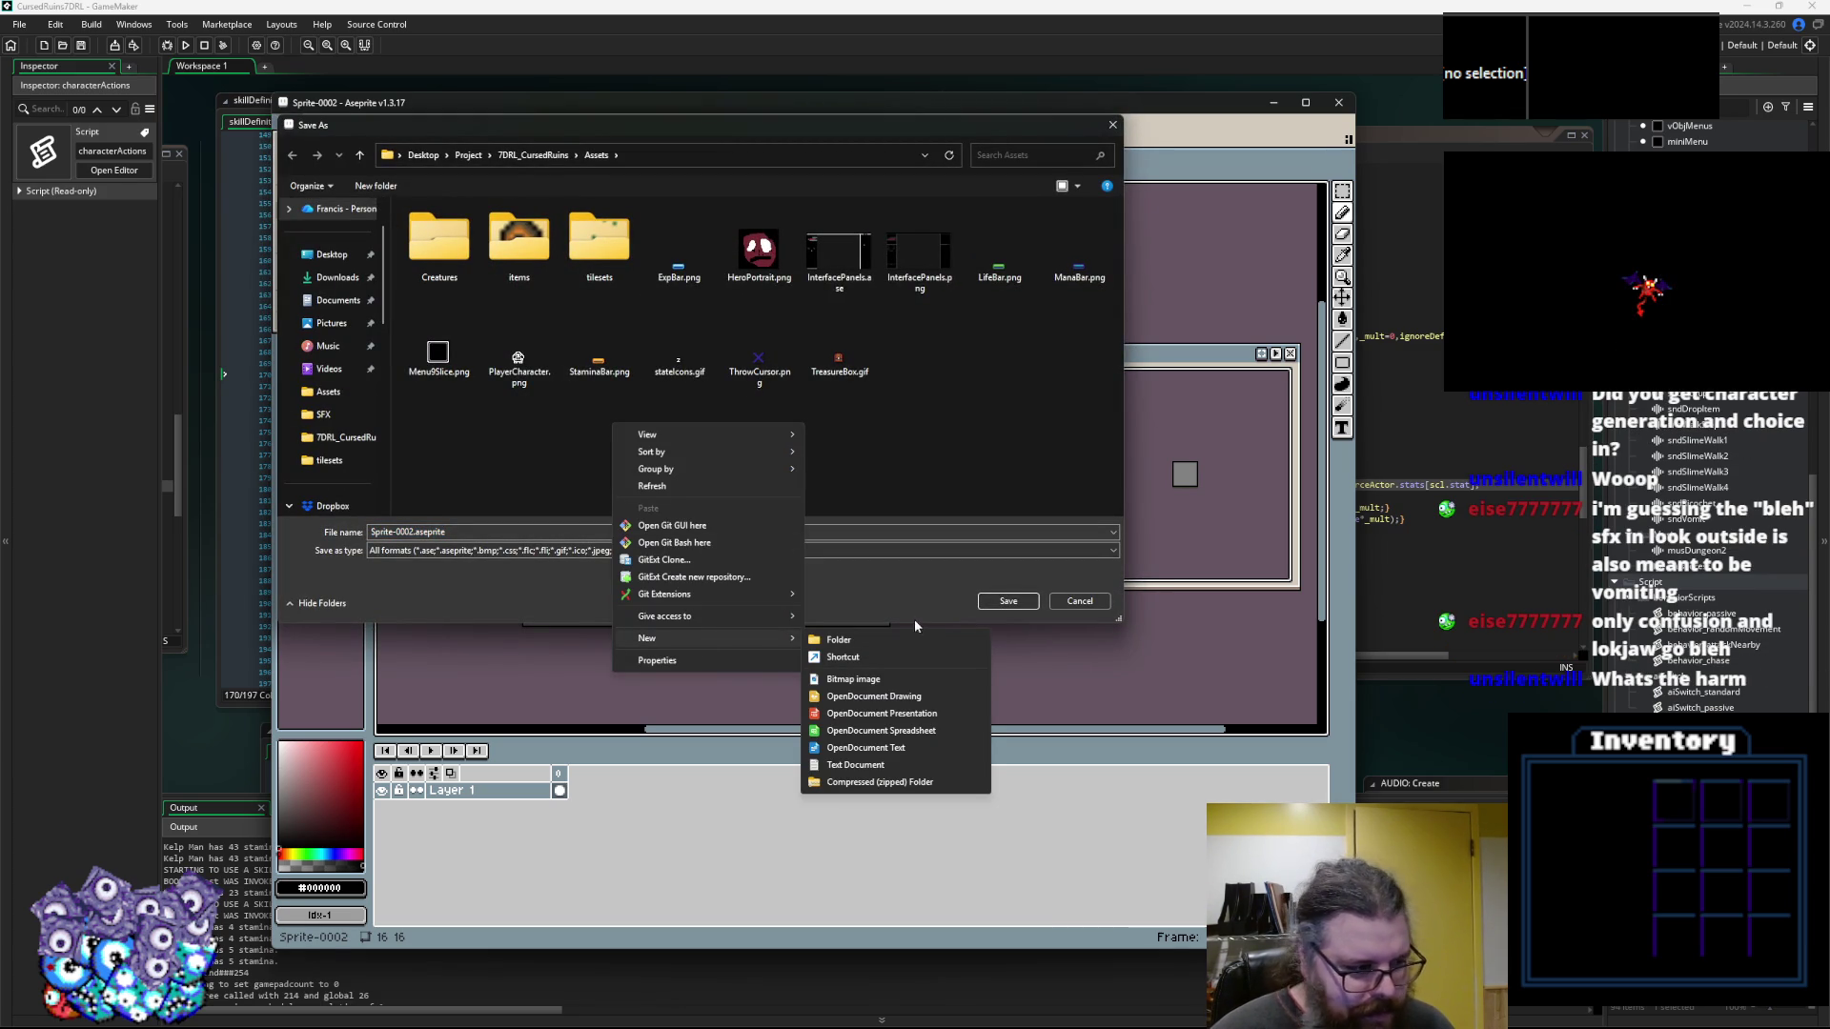
left_click(890, 641)
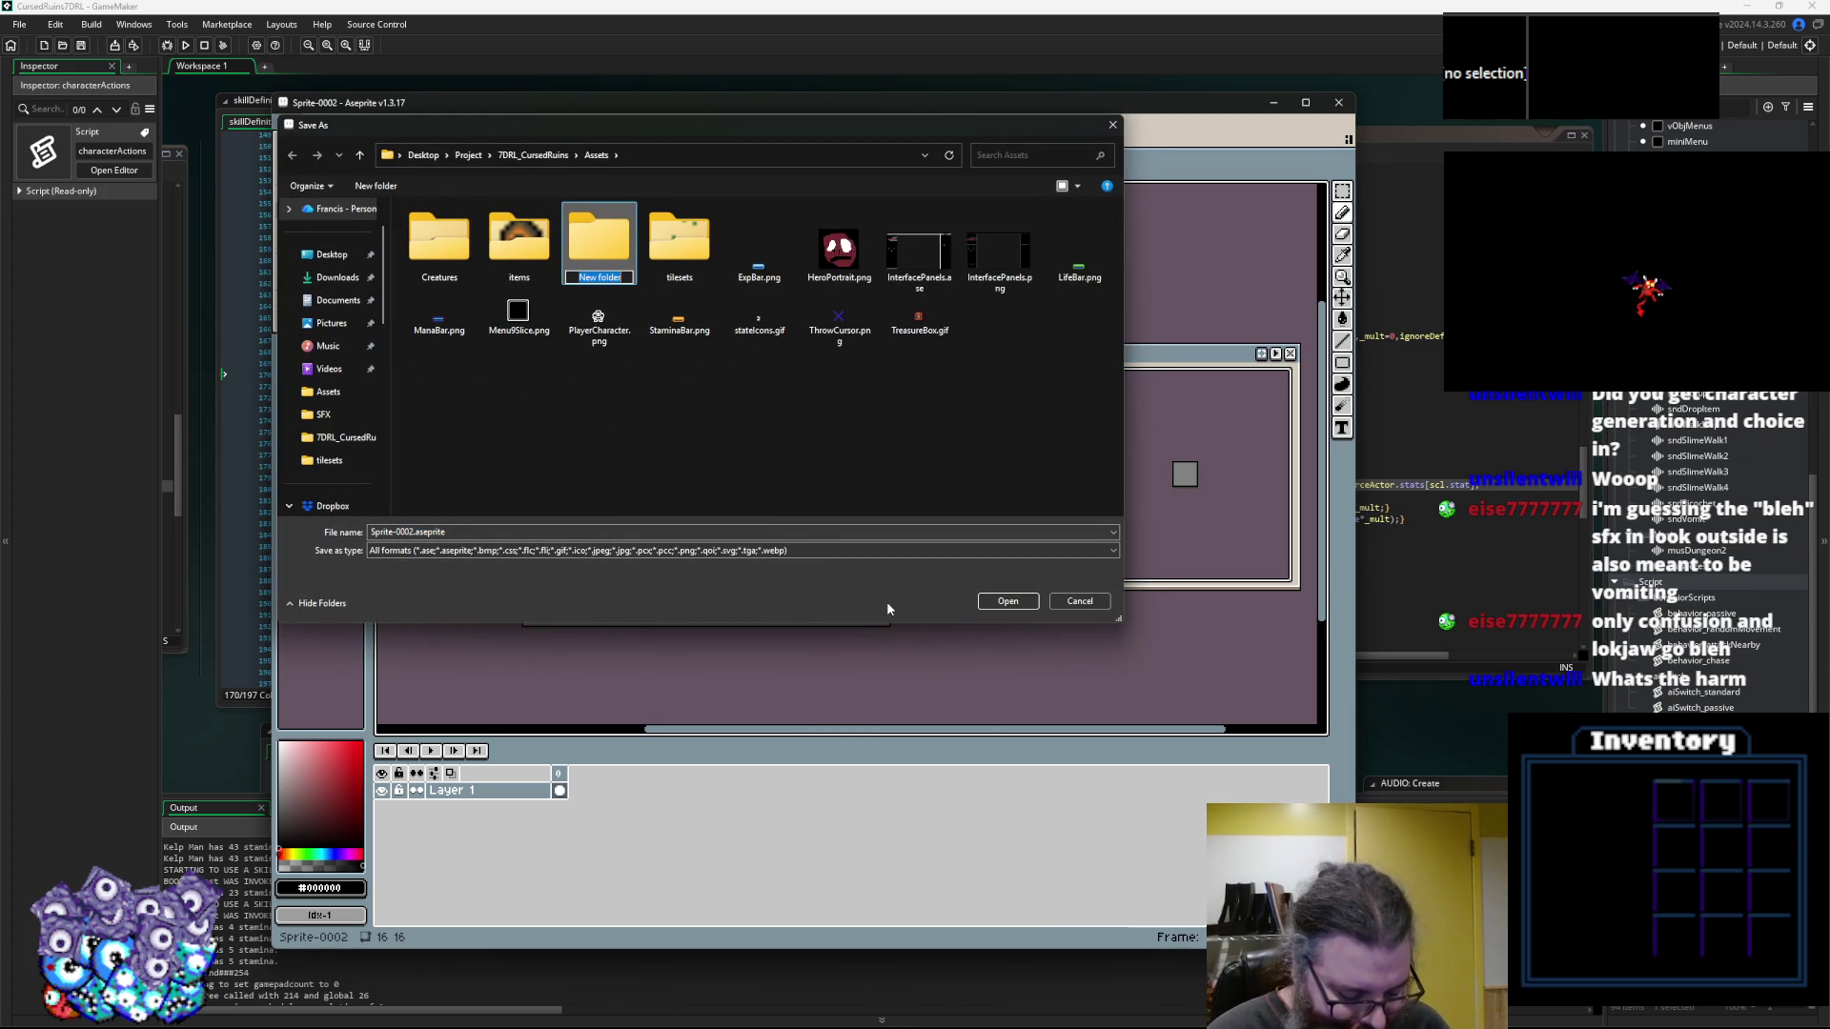
type("Effects")
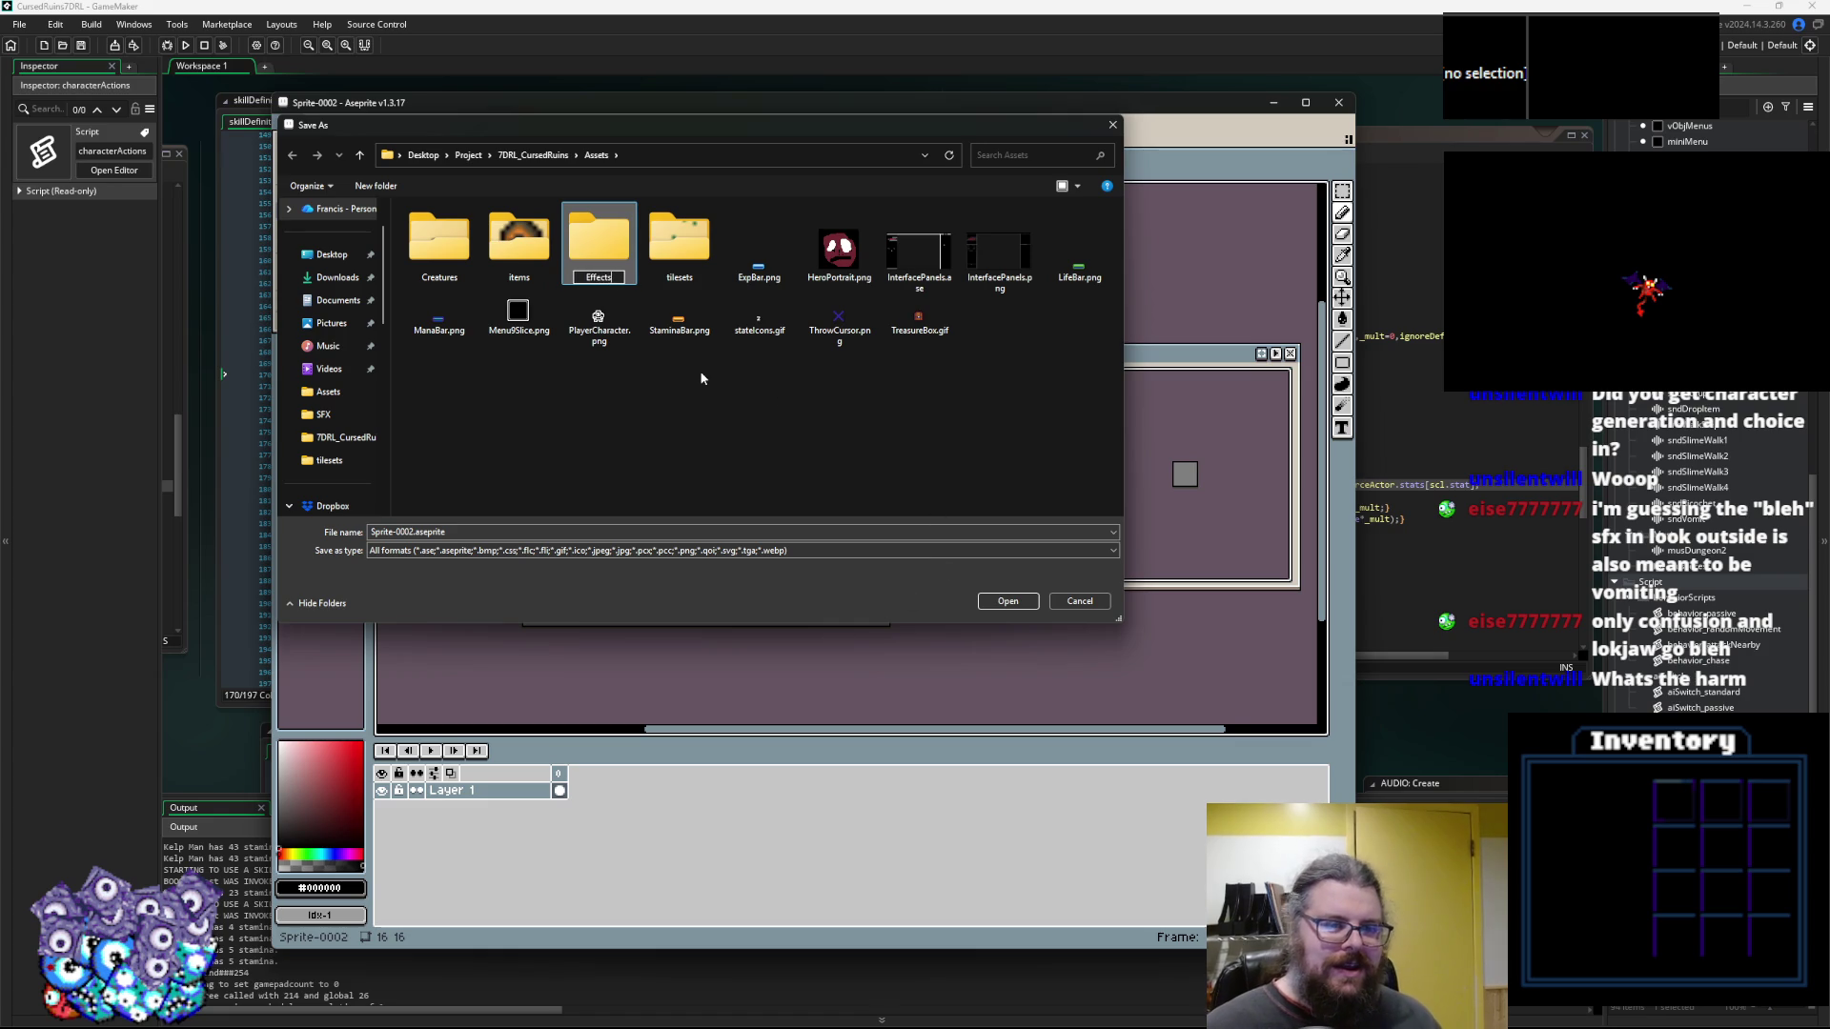
key("Return")
key("Return")
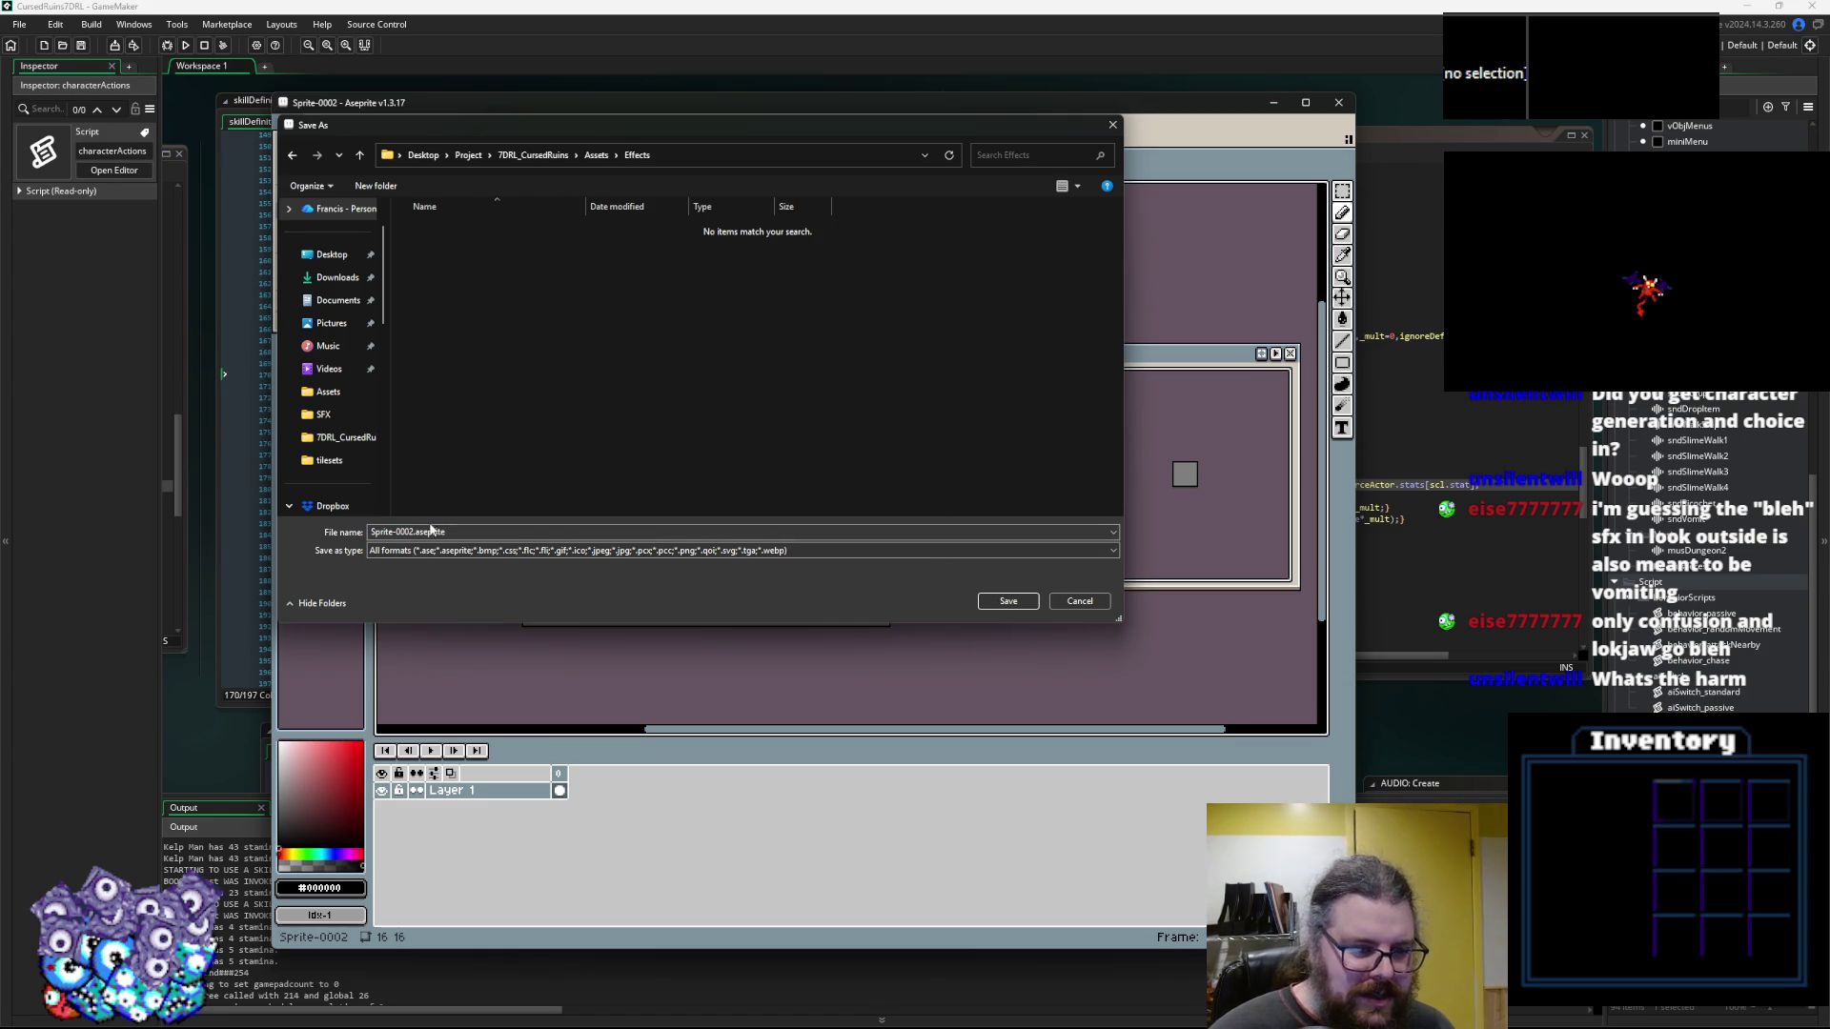
Save the sprite as Vomit.gif with the gif file type
left_click(410, 551)
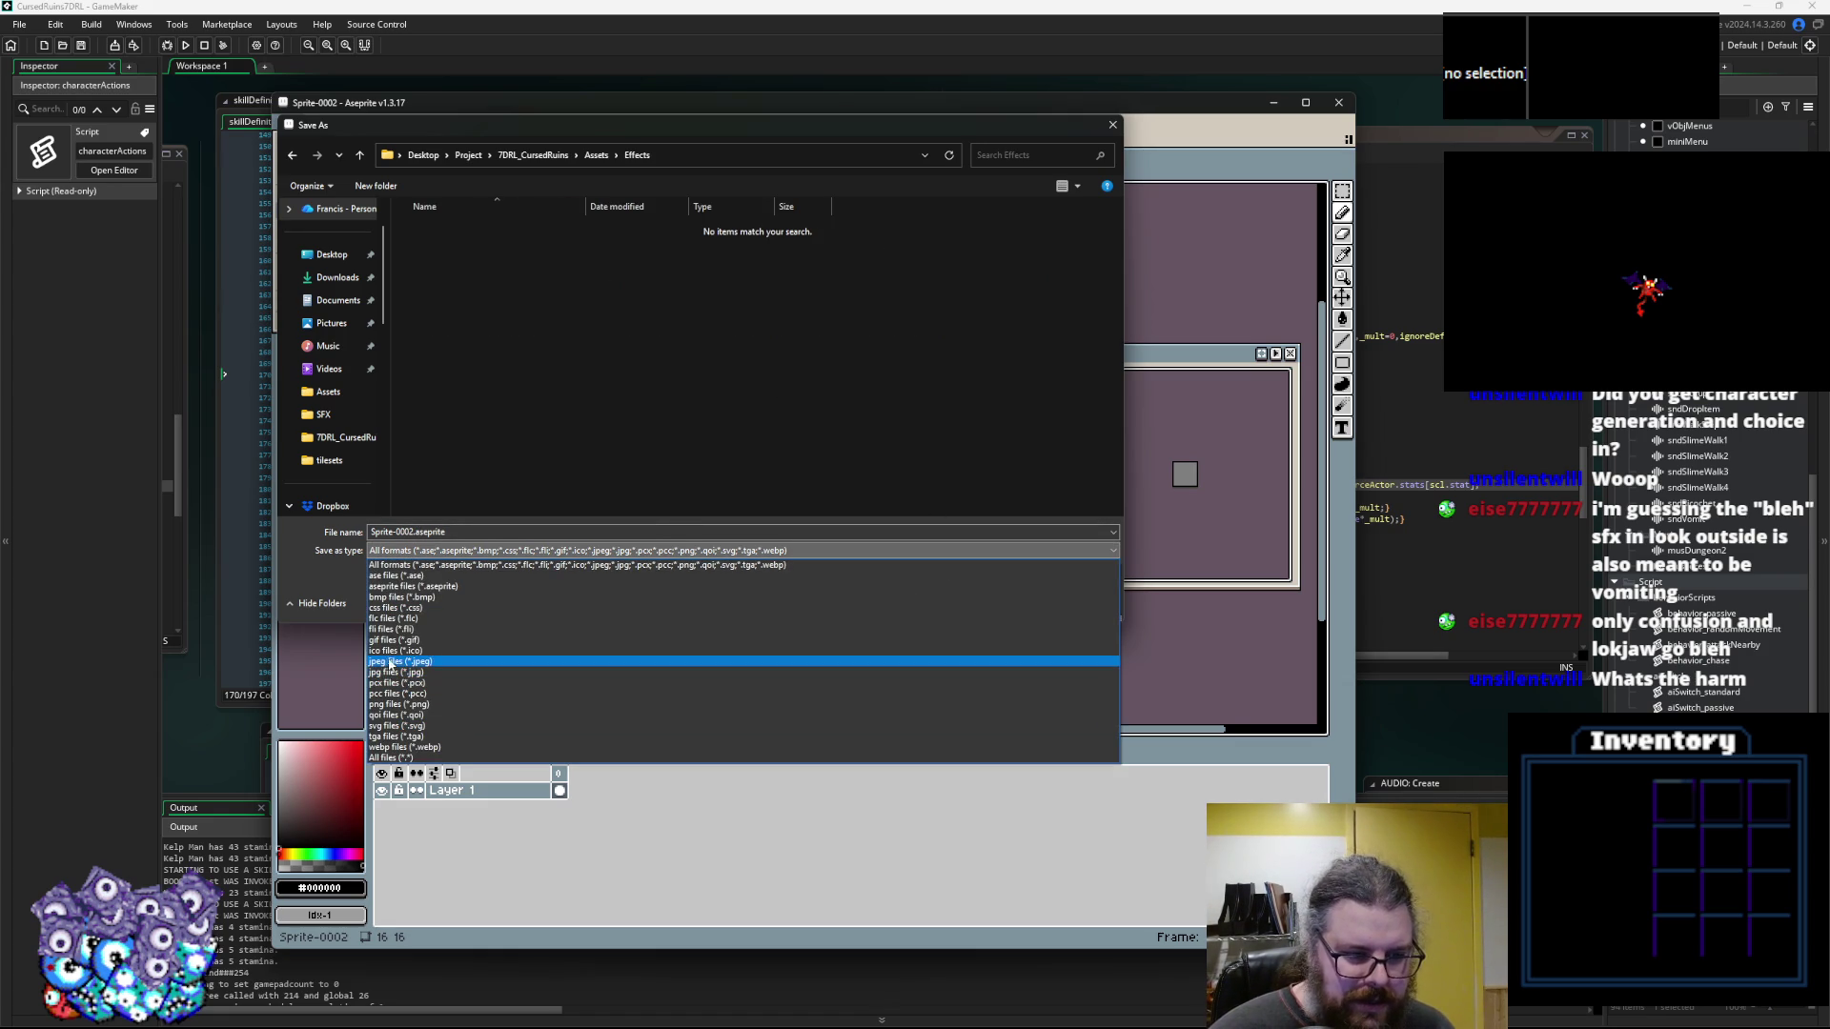
left_click(393, 640)
left_click(411, 532)
left_click_drag(411, 531, 319, 538)
type("Vomit.gif")
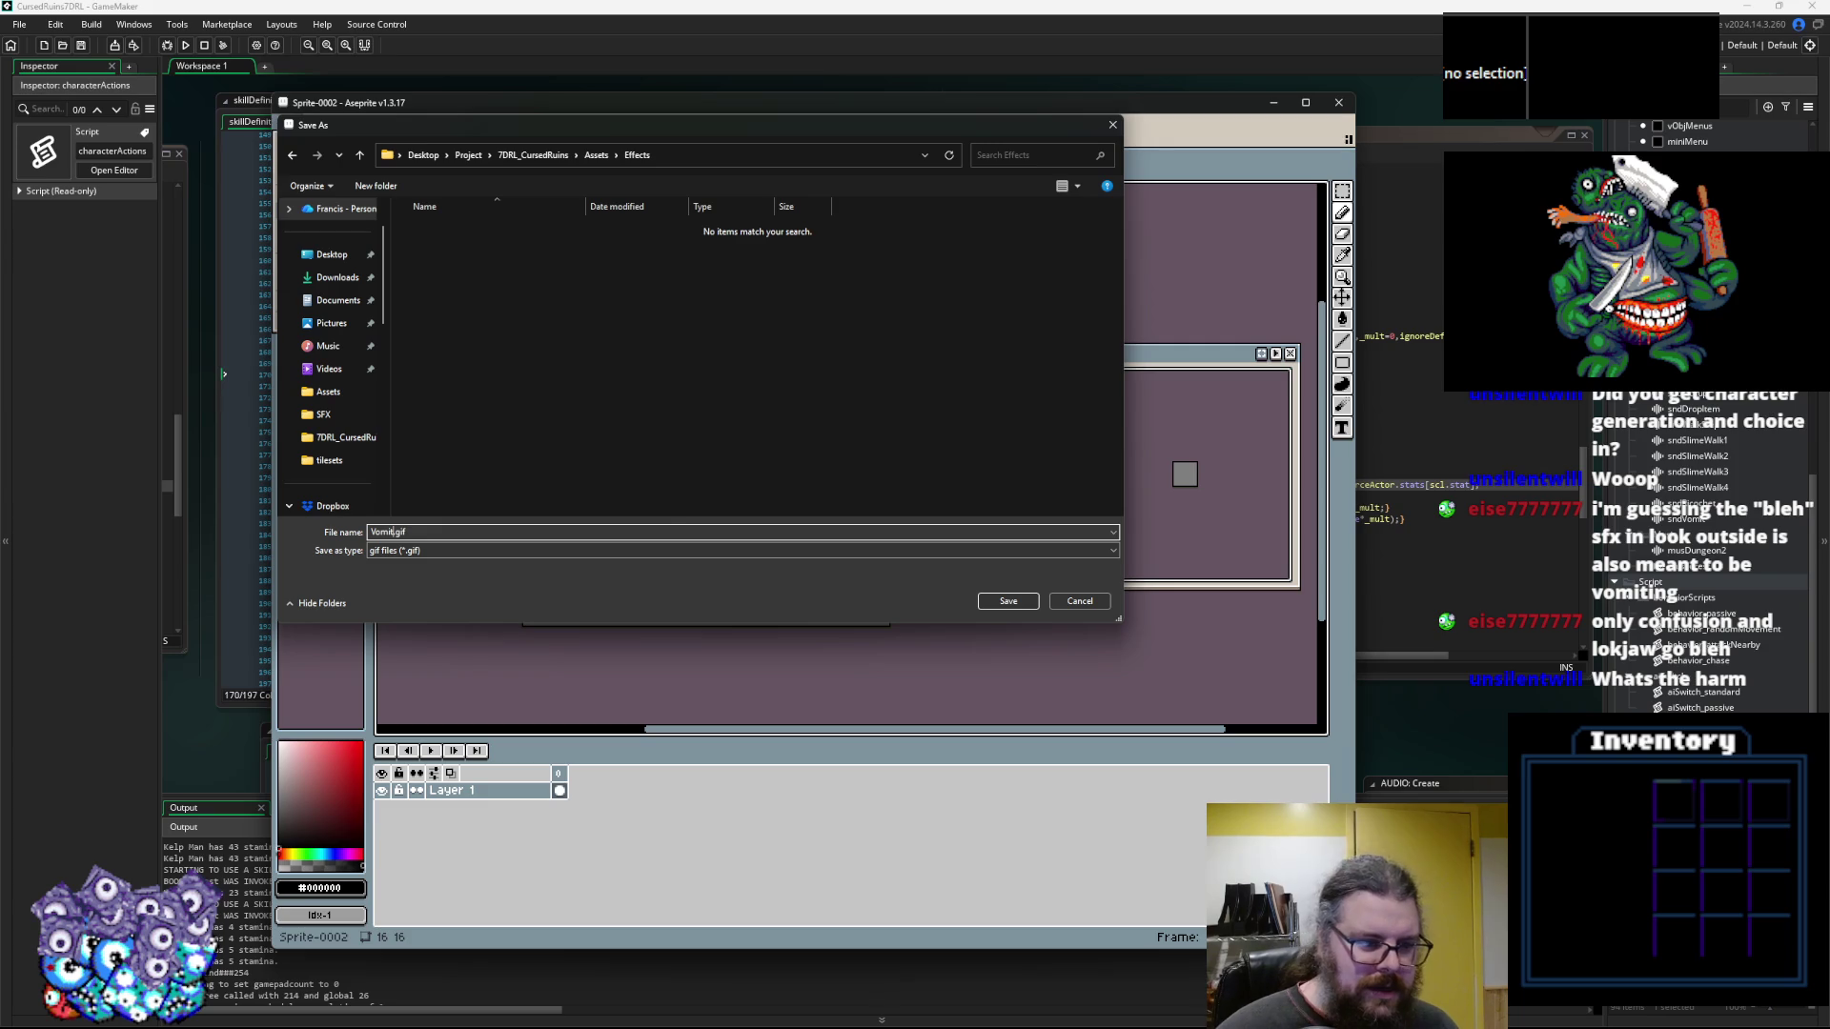
left_click(1008, 602)
key("Return")
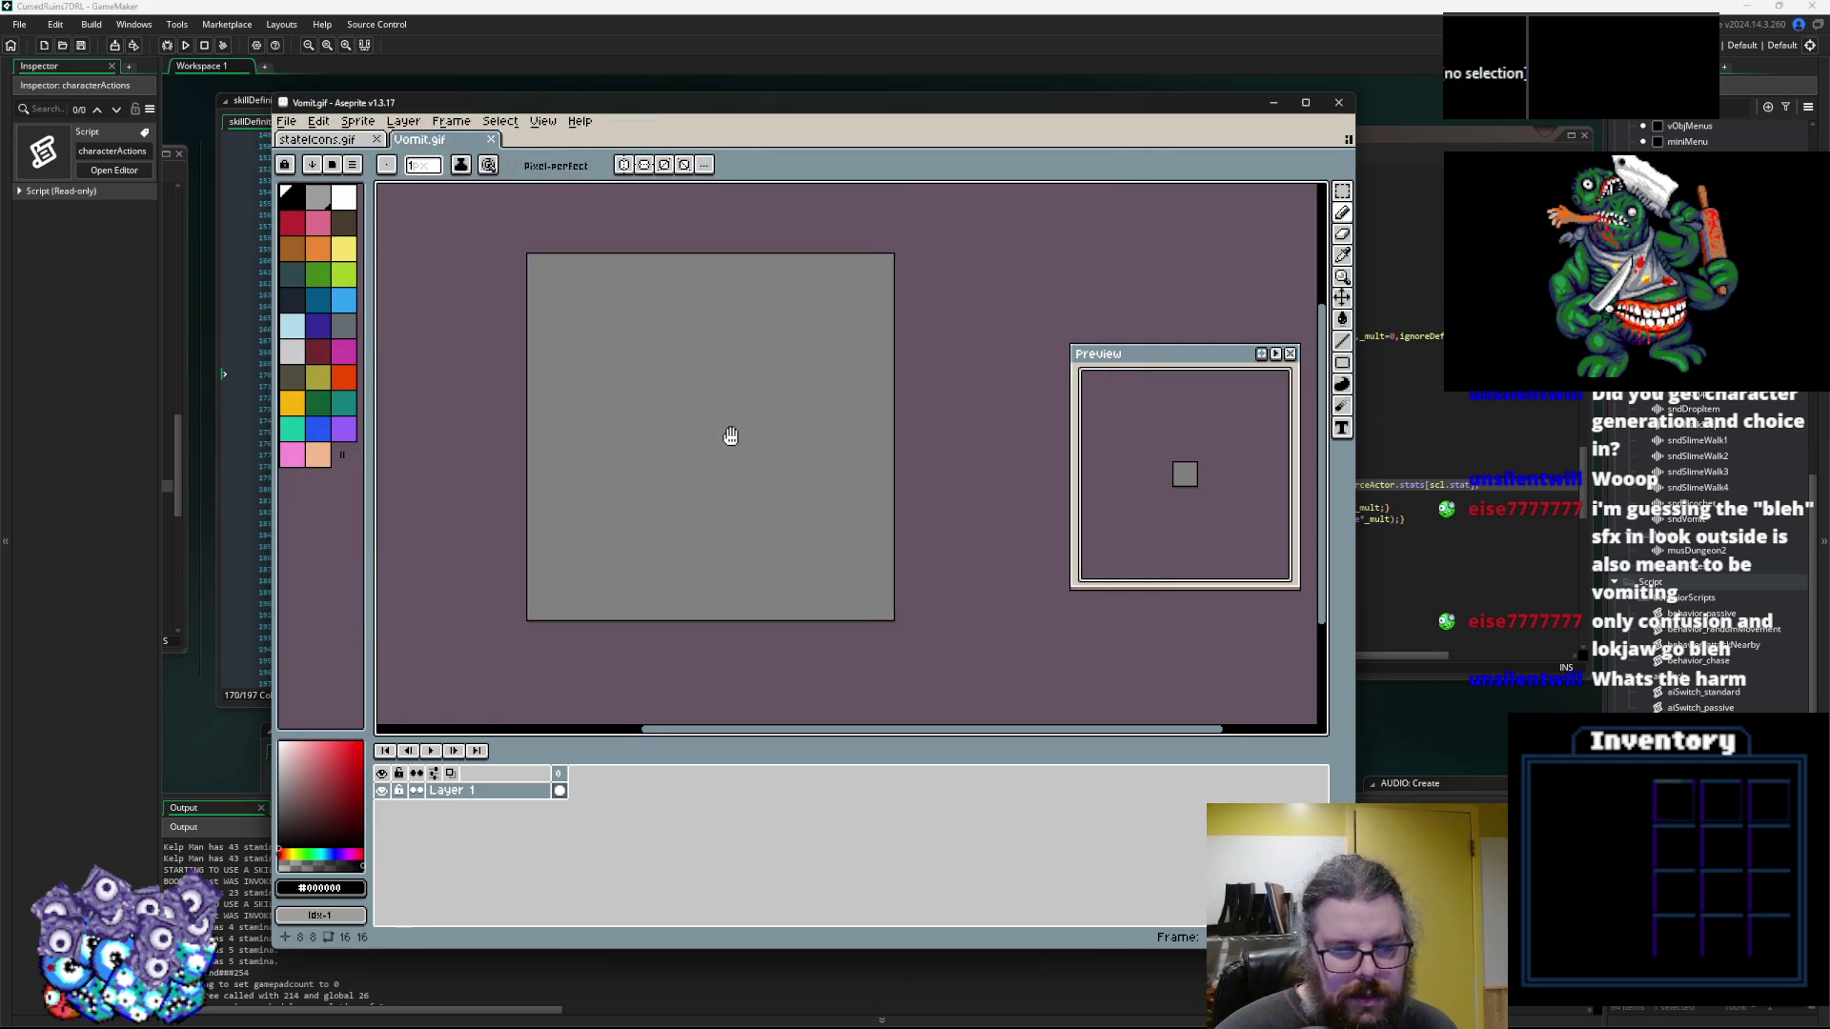
Paint a dark green blob in the centre of the first frame
scroll(534, 419, "up", 2)
left_click(318, 403)
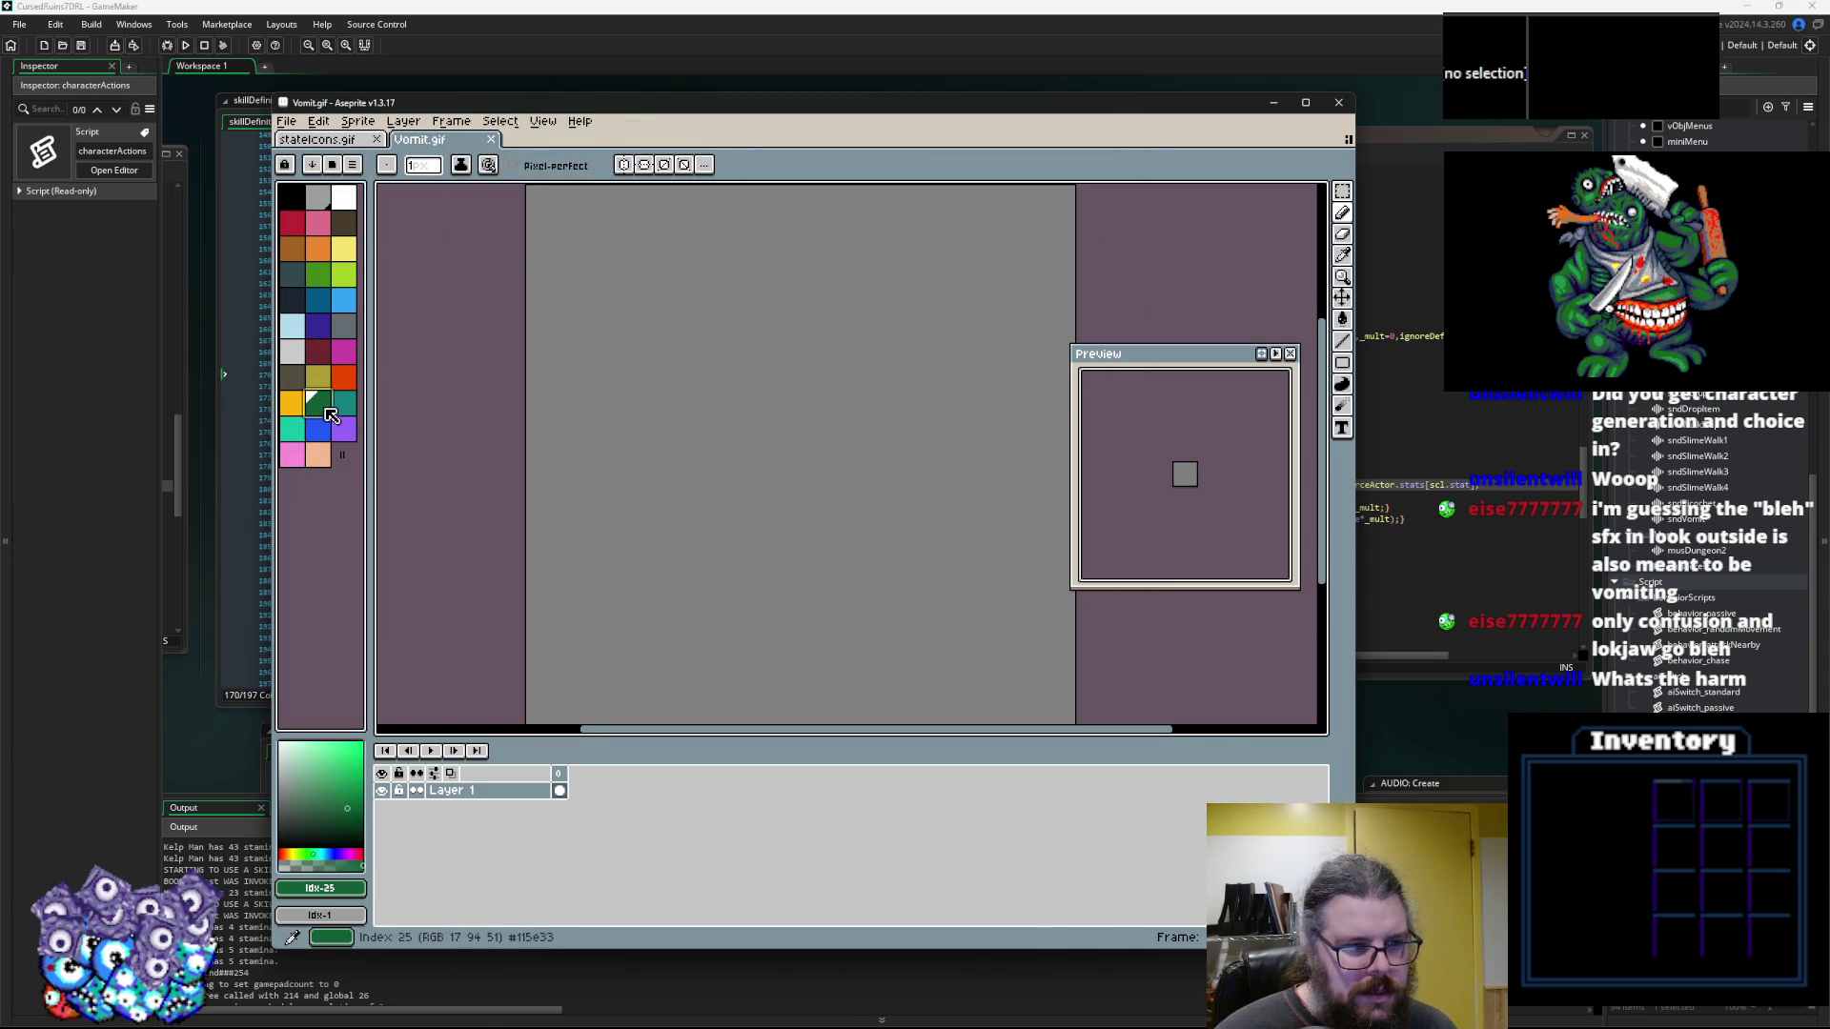
scroll(592, 451, "down", 2)
mouse_move(714, 510)
left_mouse_down()
mouse_move(705, 553)
mouse_move(727, 515)
mouse_move(715, 410)
mouse_move(752, 432)
mouse_move(627, 463)
left_mouse_up()
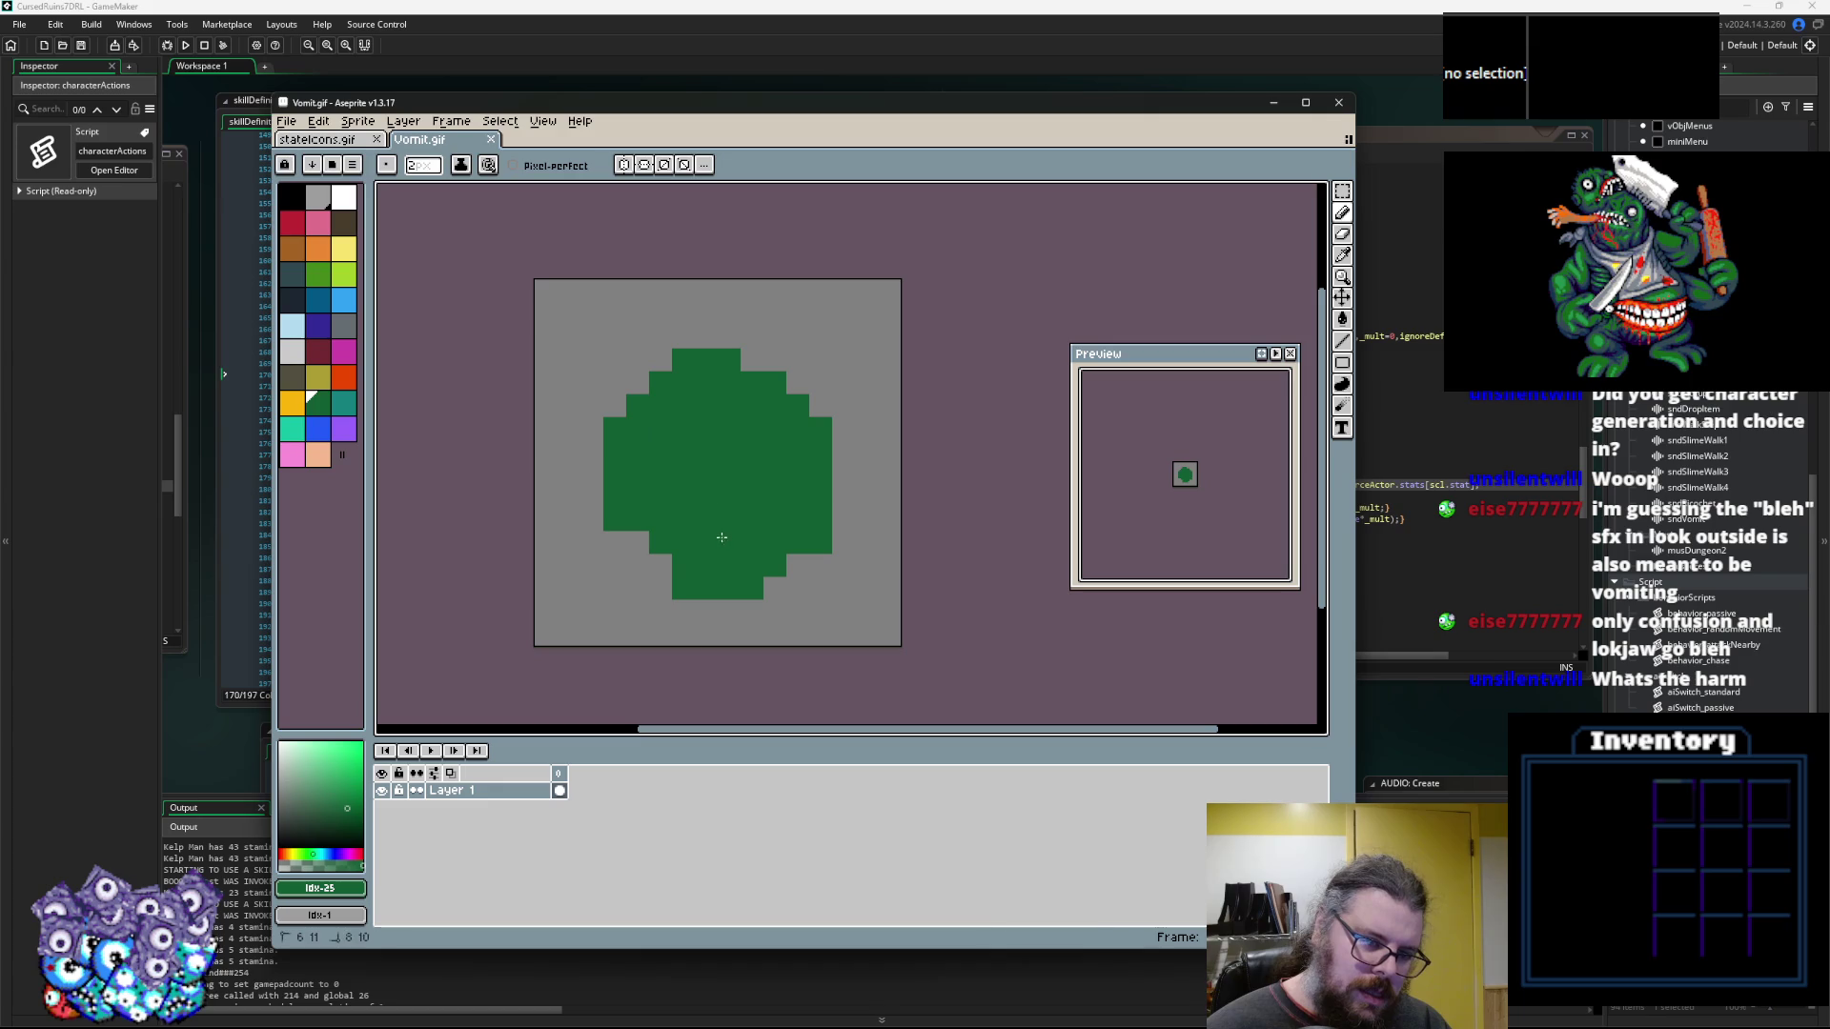
left_click(451, 122)
Add a new empty frame and draw a green shape on it
left_click(482, 197)
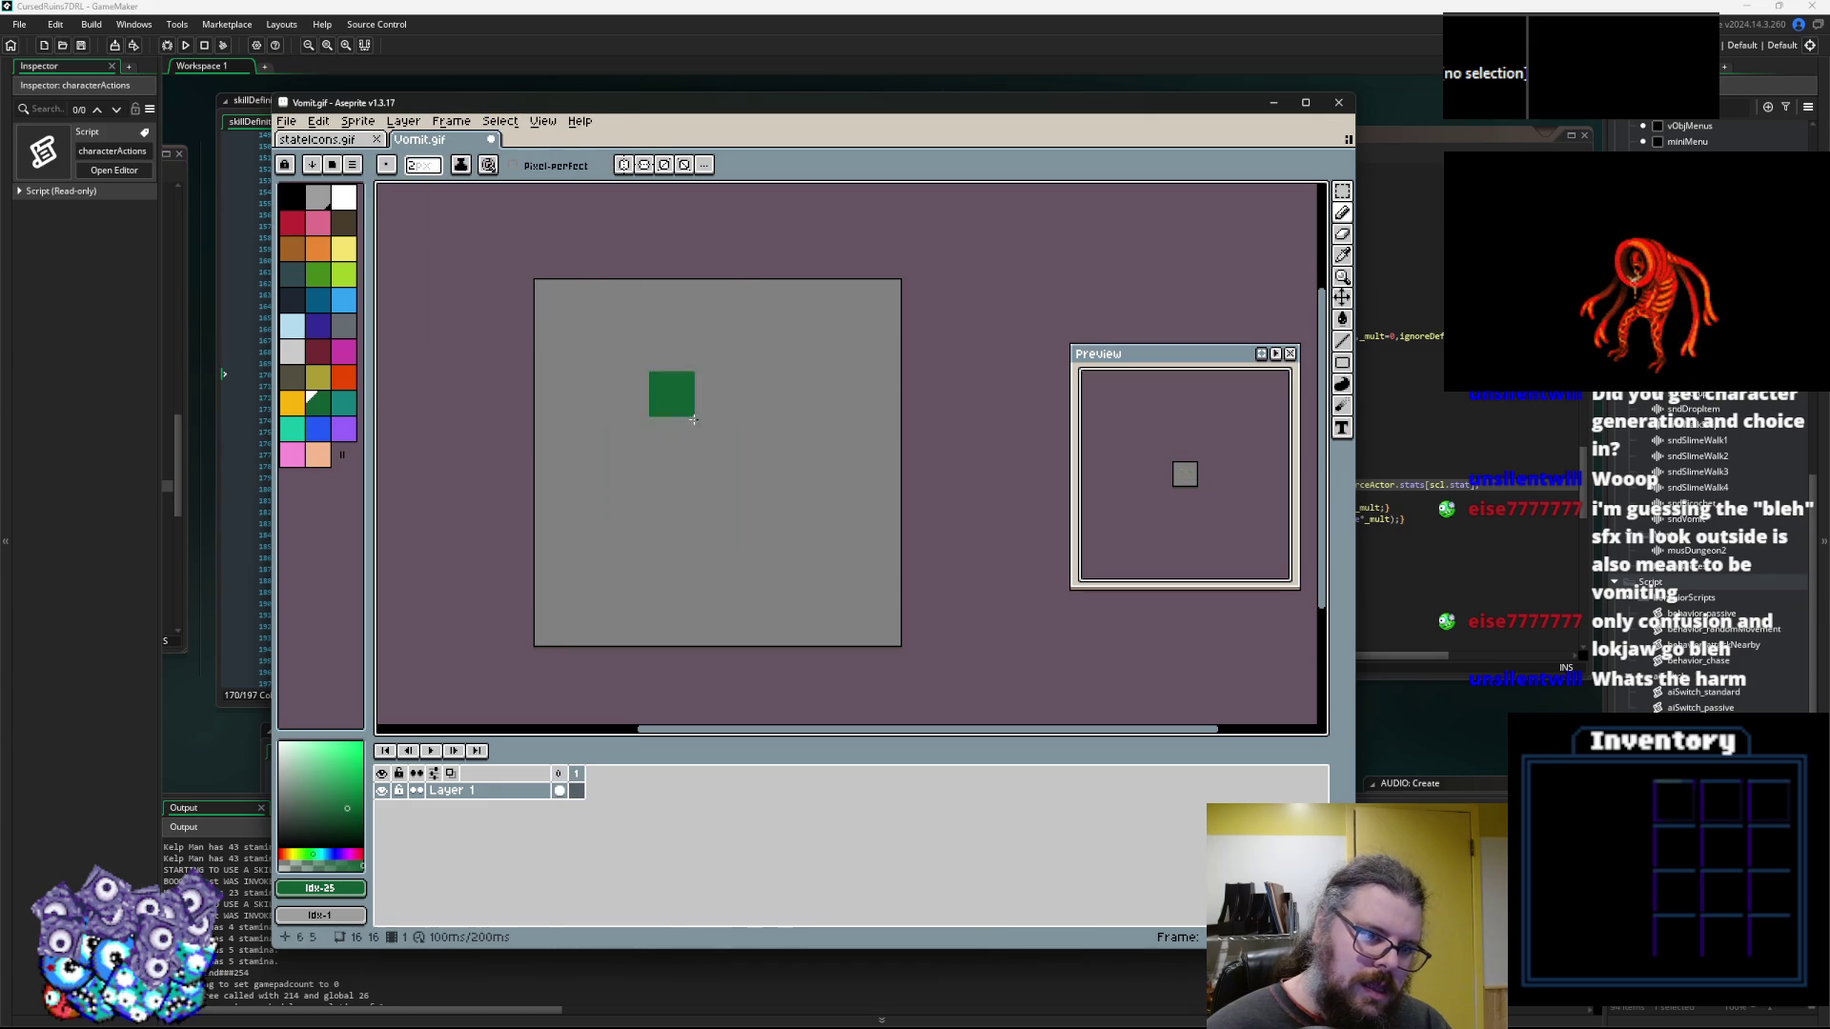
mouse_move(670, 523)
left_mouse_down()
mouse_move(741, 338)
mouse_move(689, 570)
mouse_move(673, 456)
left_mouse_up()
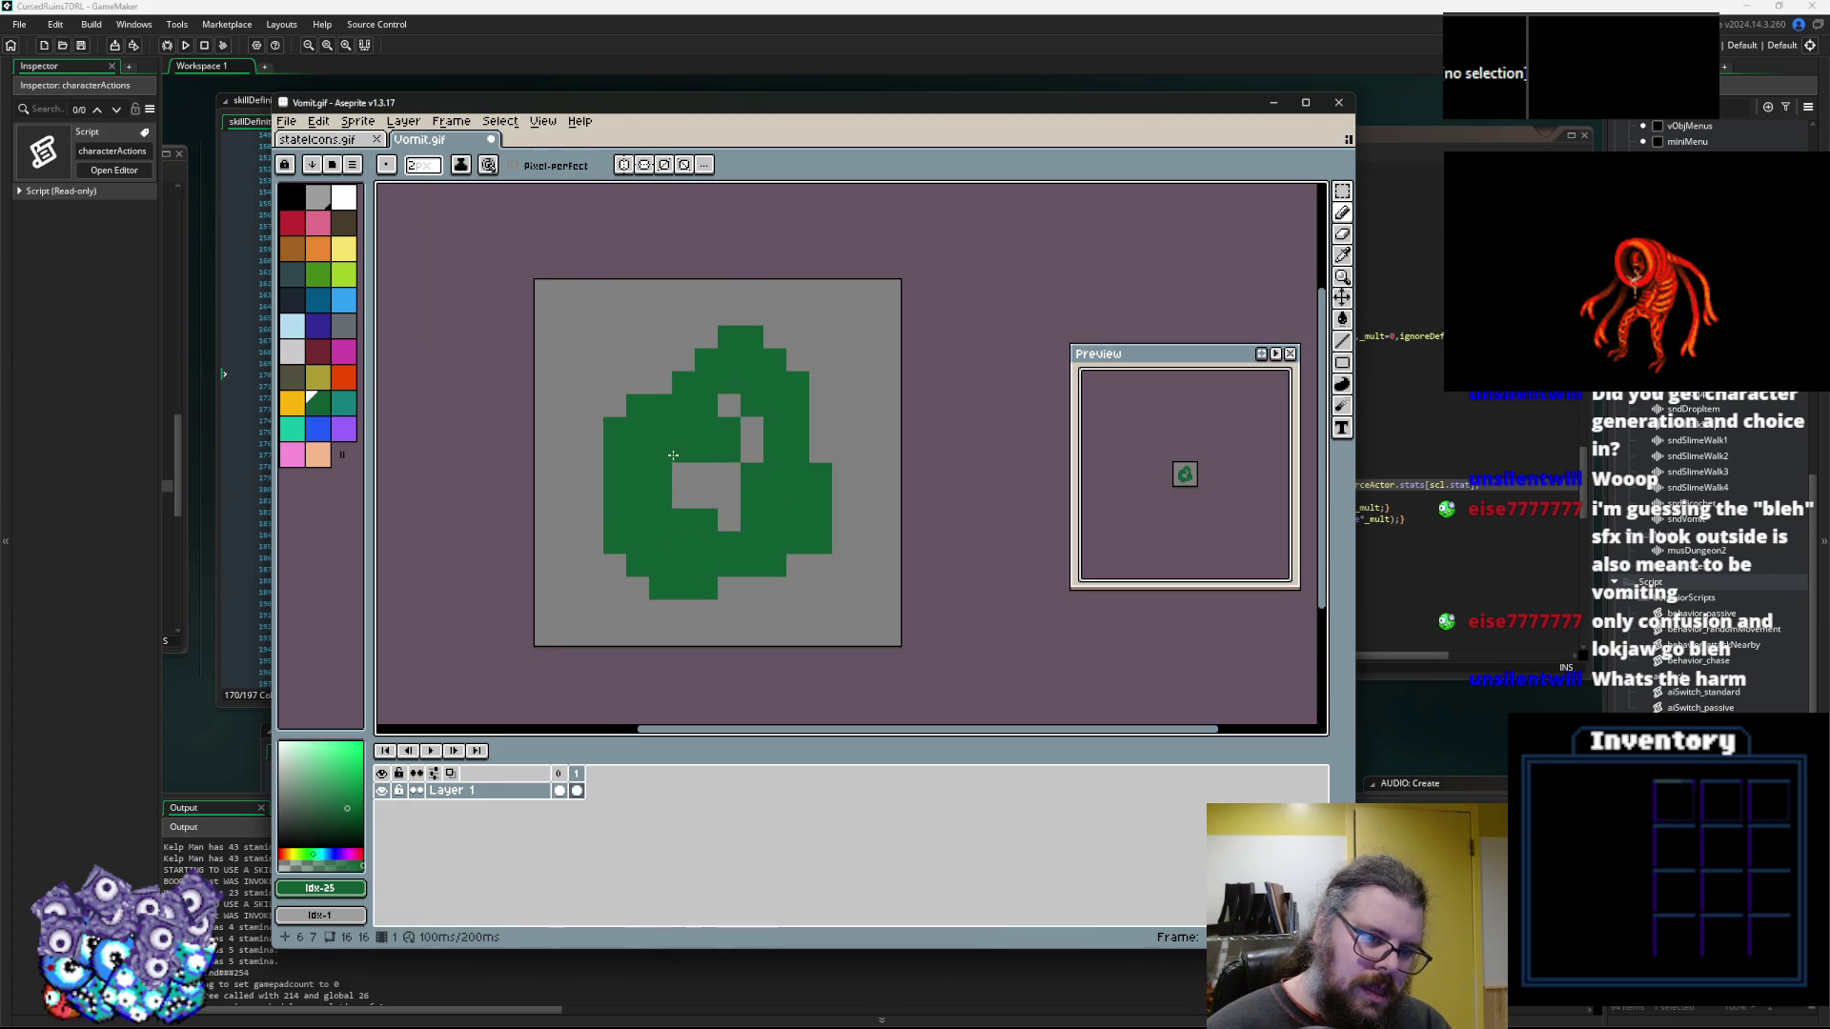
left_click(451, 121)
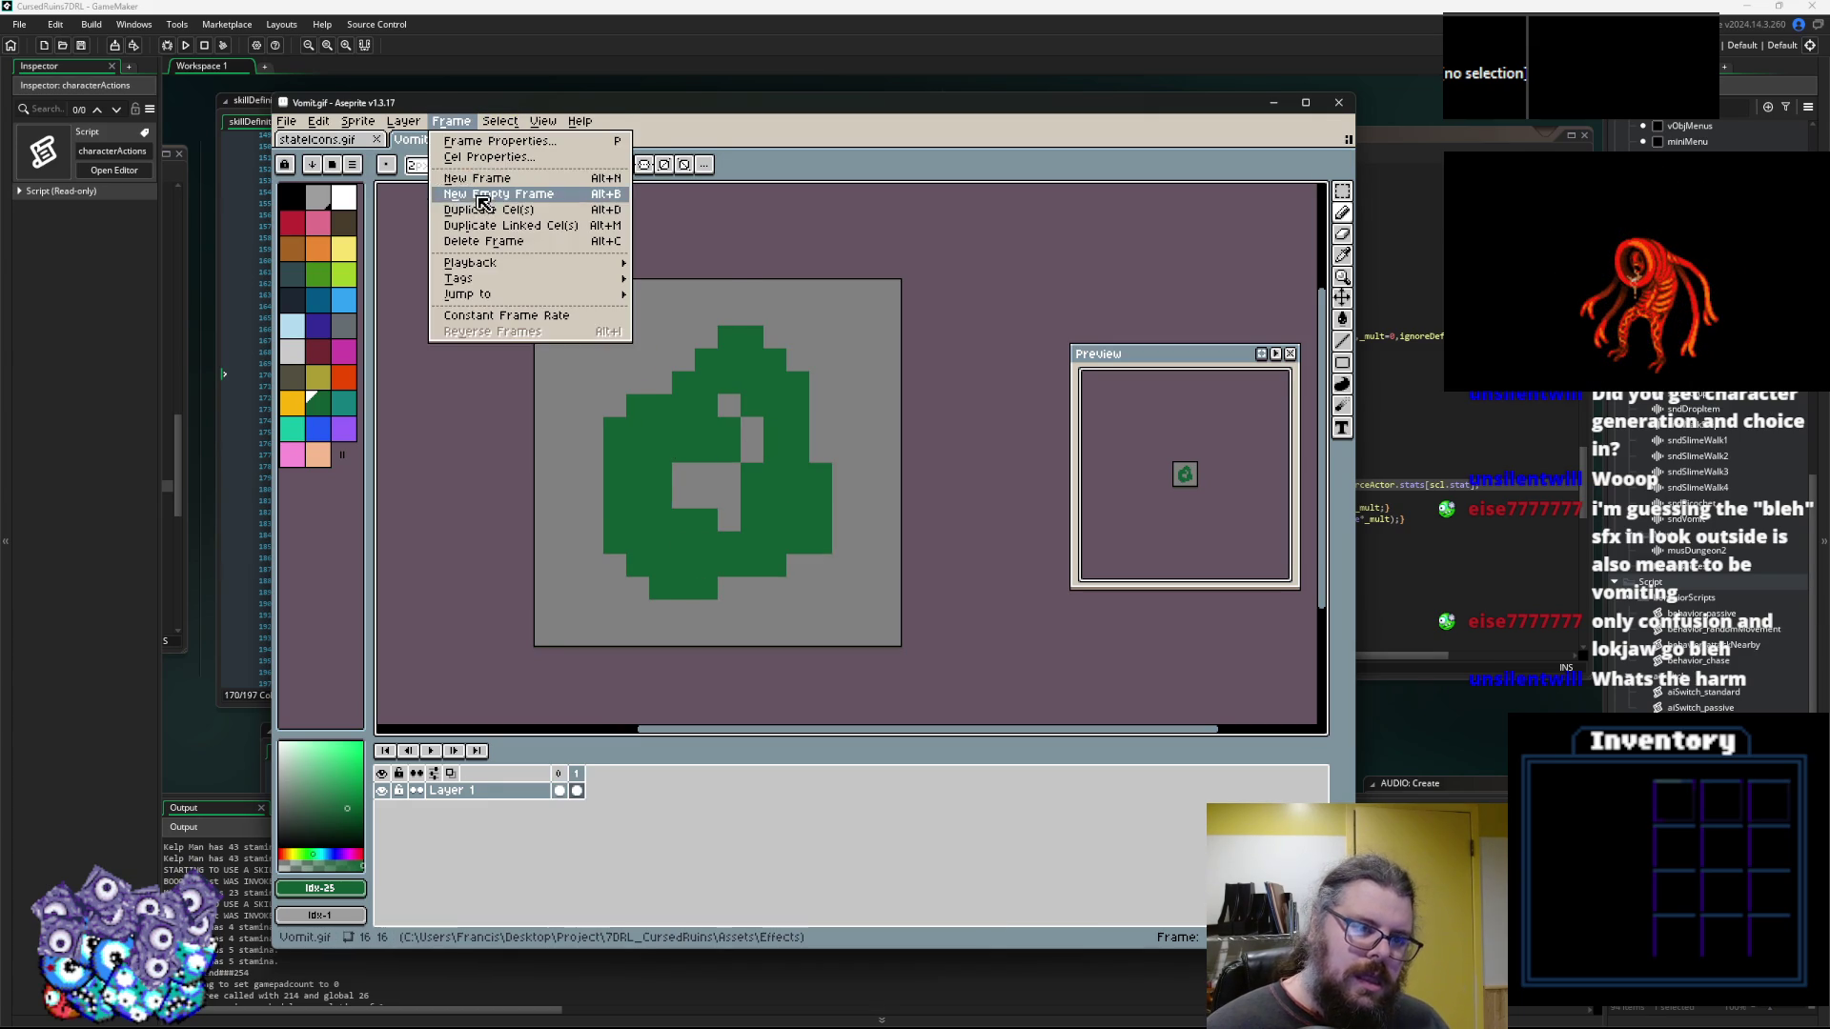
Add a third frame and draw a 1px green outer ring of the spreading splat
left_click(482, 199)
key("minus")
mouse_move(660, 591)
left_mouse_down()
mouse_move(592, 490)
mouse_move(632, 338)
mouse_move(784, 360)
mouse_move(860, 460)
mouse_move(838, 574)
mouse_move(720, 598)
mouse_move(681, 562)
mouse_move(634, 610)
mouse_move(592, 581)
mouse_move(558, 429)
mouse_move(638, 330)
left_mouse_up()
left_click(451, 121)
Add a fourth frame with a green edge ring, review the frames, and pick teal
left_click(470, 195)
mouse_move(793, 322)
left_mouse_down()
mouse_move(867, 457)
mouse_move(838, 563)
mouse_move(791, 629)
mouse_move(820, 634)
left_mouse_up()
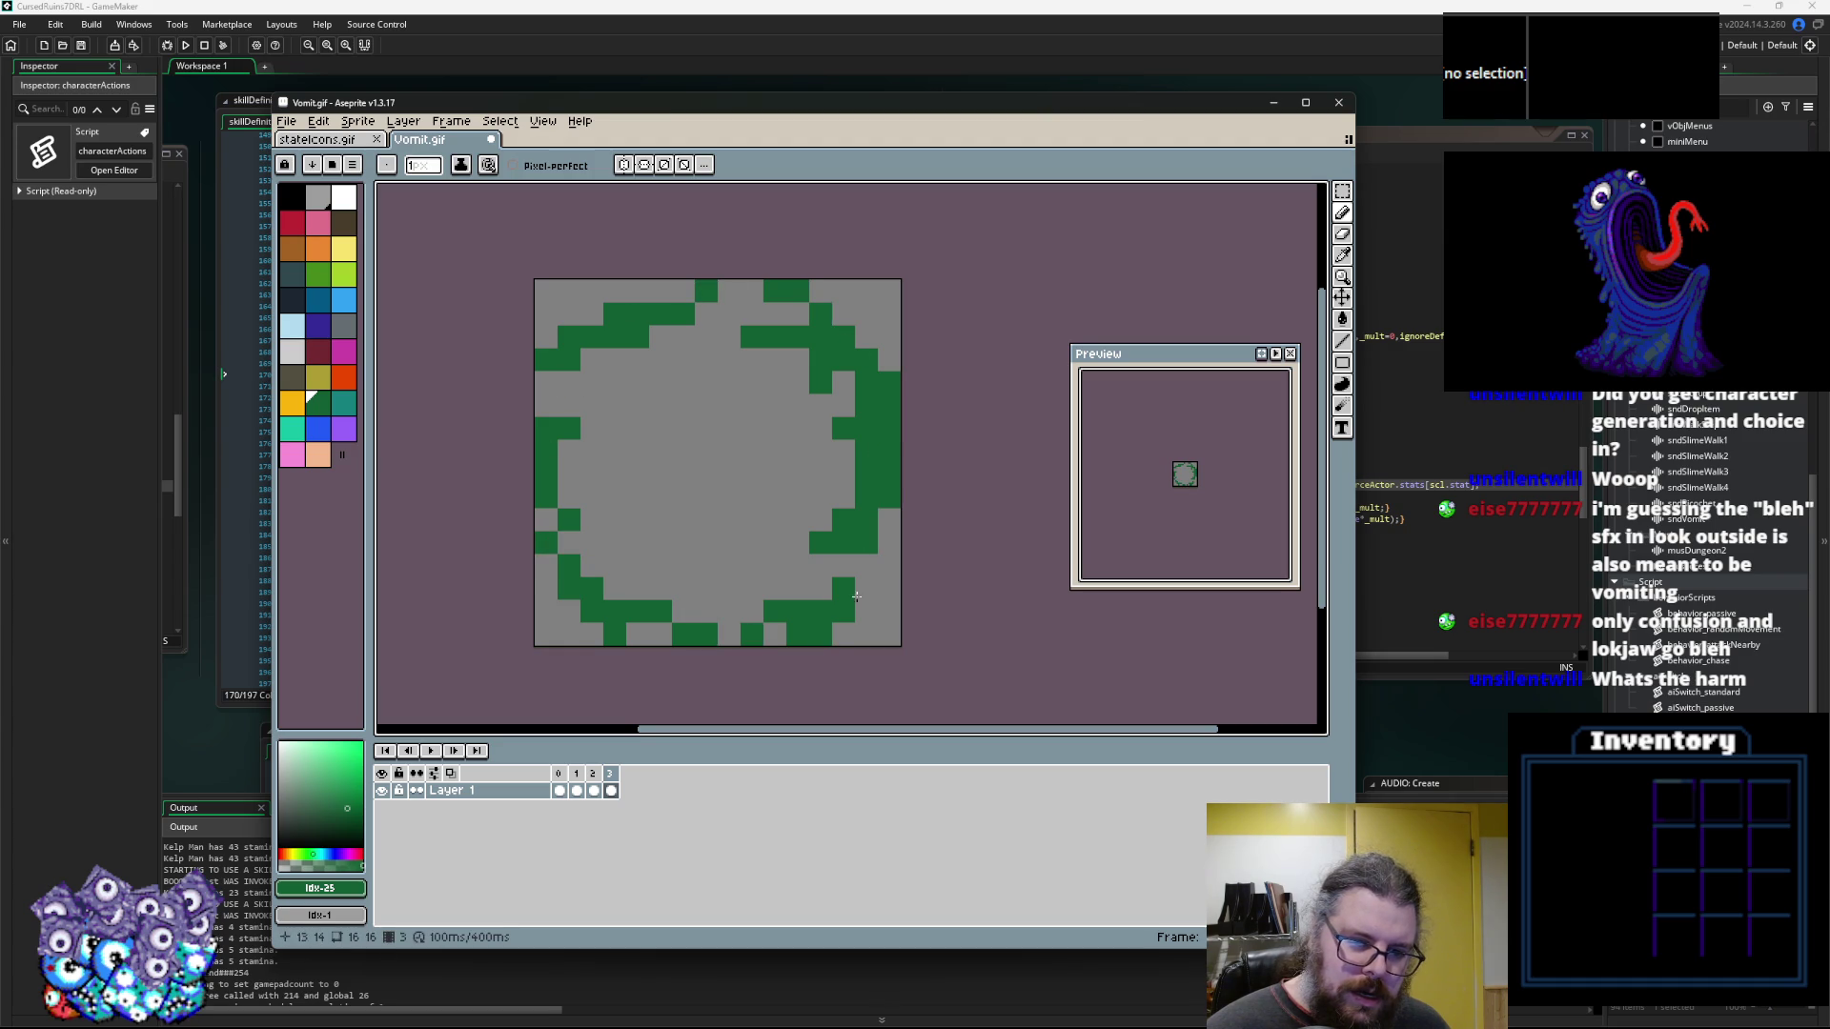
key("Left")
key("Left")
key("Left")
key("Right")
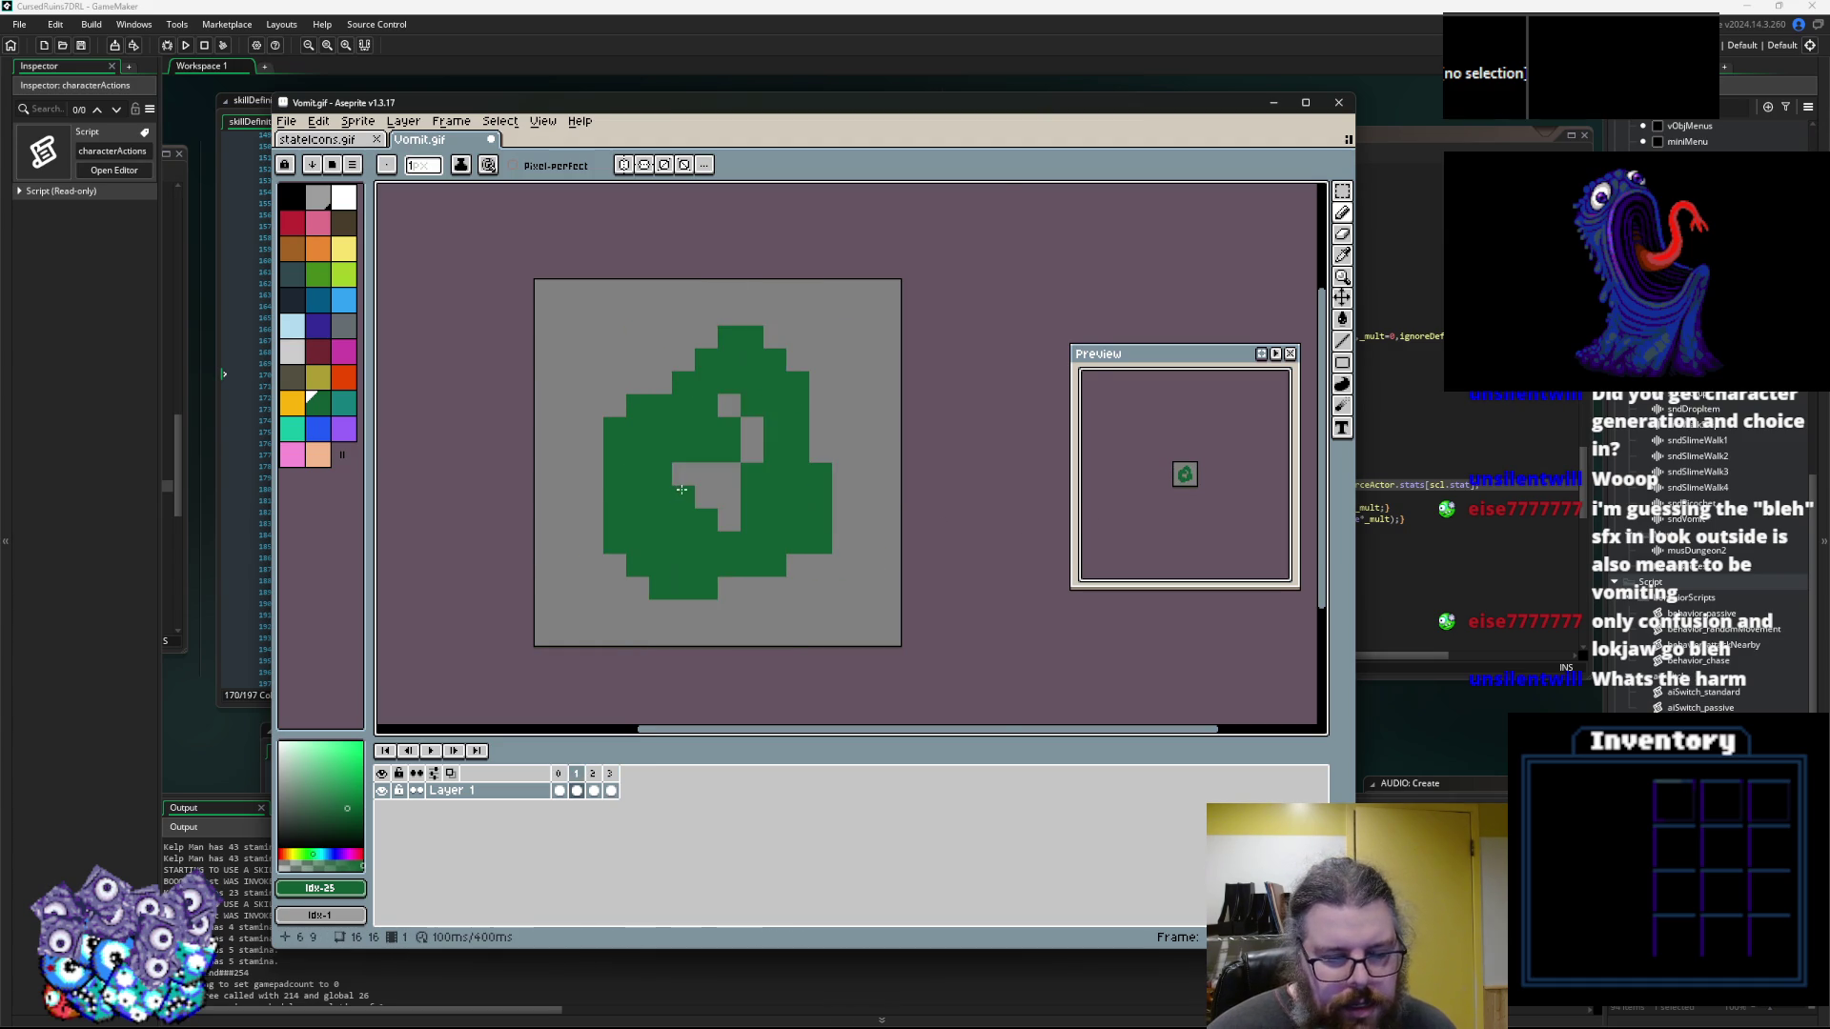
scroll(681, 489, "up", 3)
key("Left")
left_click(293, 431)
Draw teal splatter streaks across the green blob on the first frame
left_click_drag(677, 464, 505, 464)
mouse_move(678, 495)
left_mouse_down()
mouse_move(712, 601)
mouse_move(712, 533)
left_mouse_up()
mouse_move(643, 439)
left_mouse_down()
mouse_move(644, 391)
mouse_move(780, 397)
left_mouse_up()
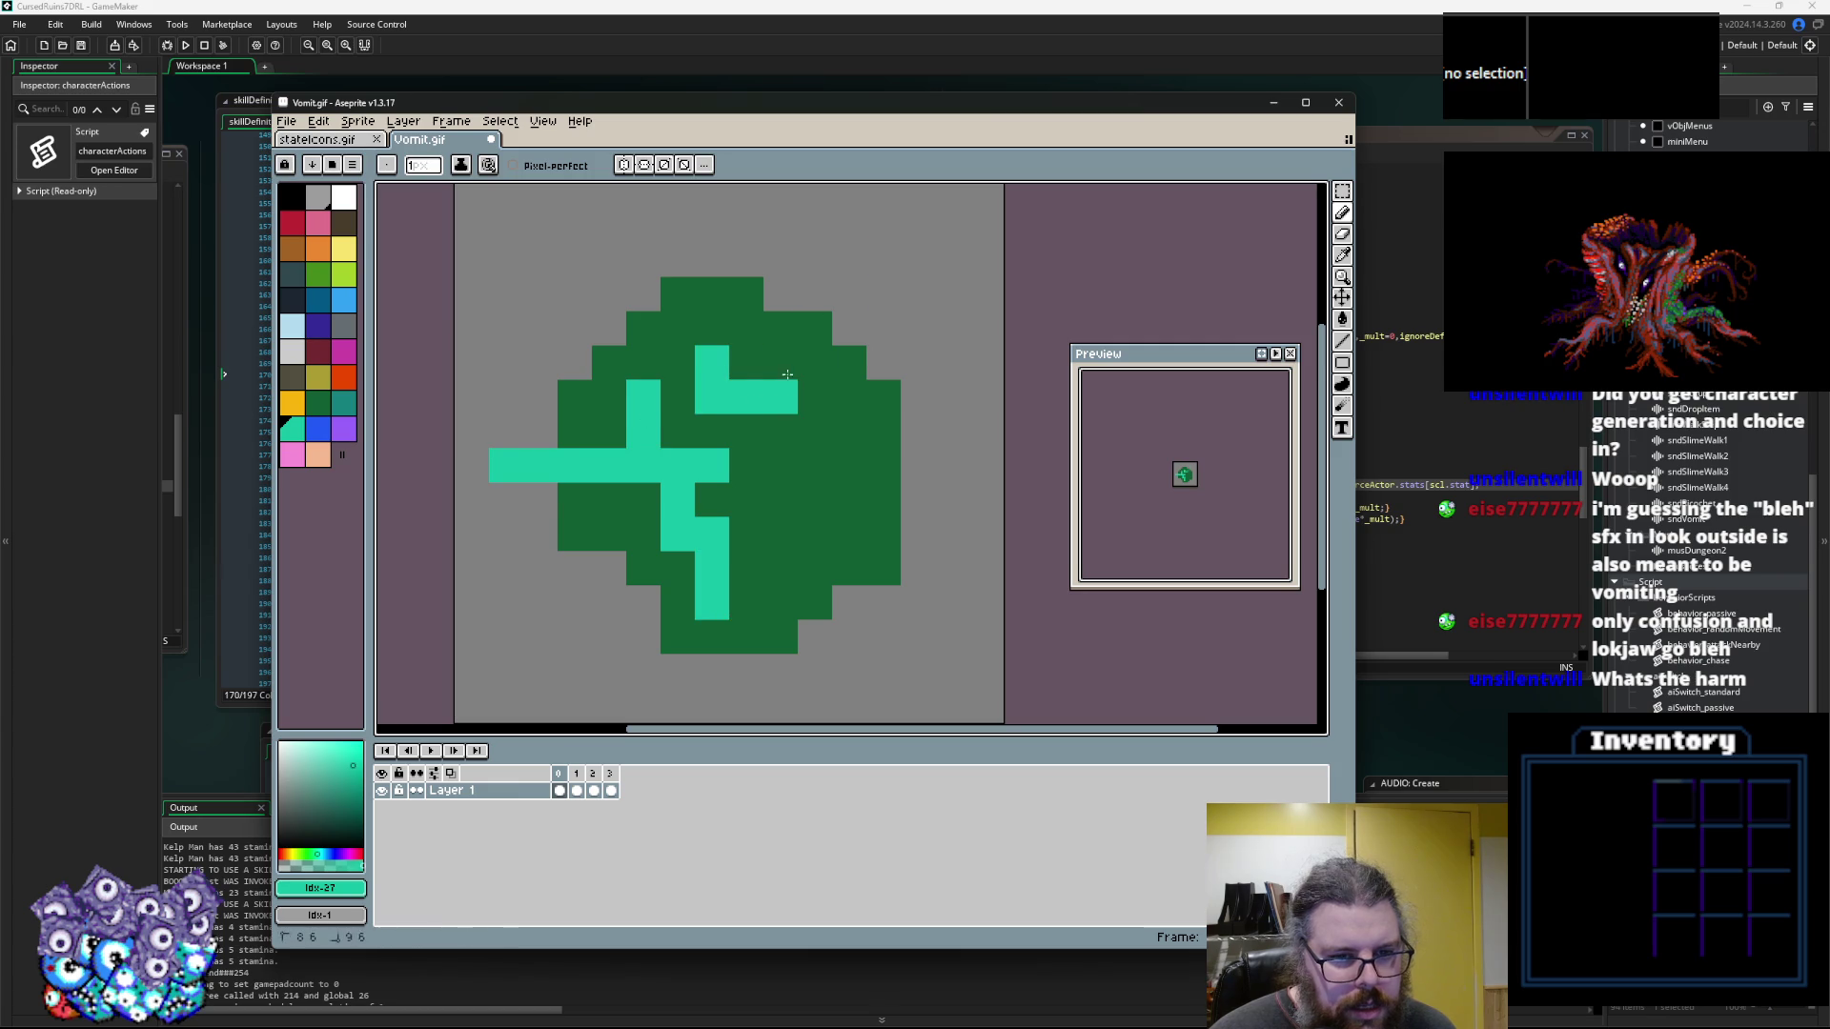
left_click_drag(849, 259, 780, 430)
mouse_move(815, 500)
left_mouse_down()
mouse_move(918, 501)
mouse_move(952, 466)
left_mouse_up()
left_click_drag(832, 534, 780, 569)
left_click(815, 638)
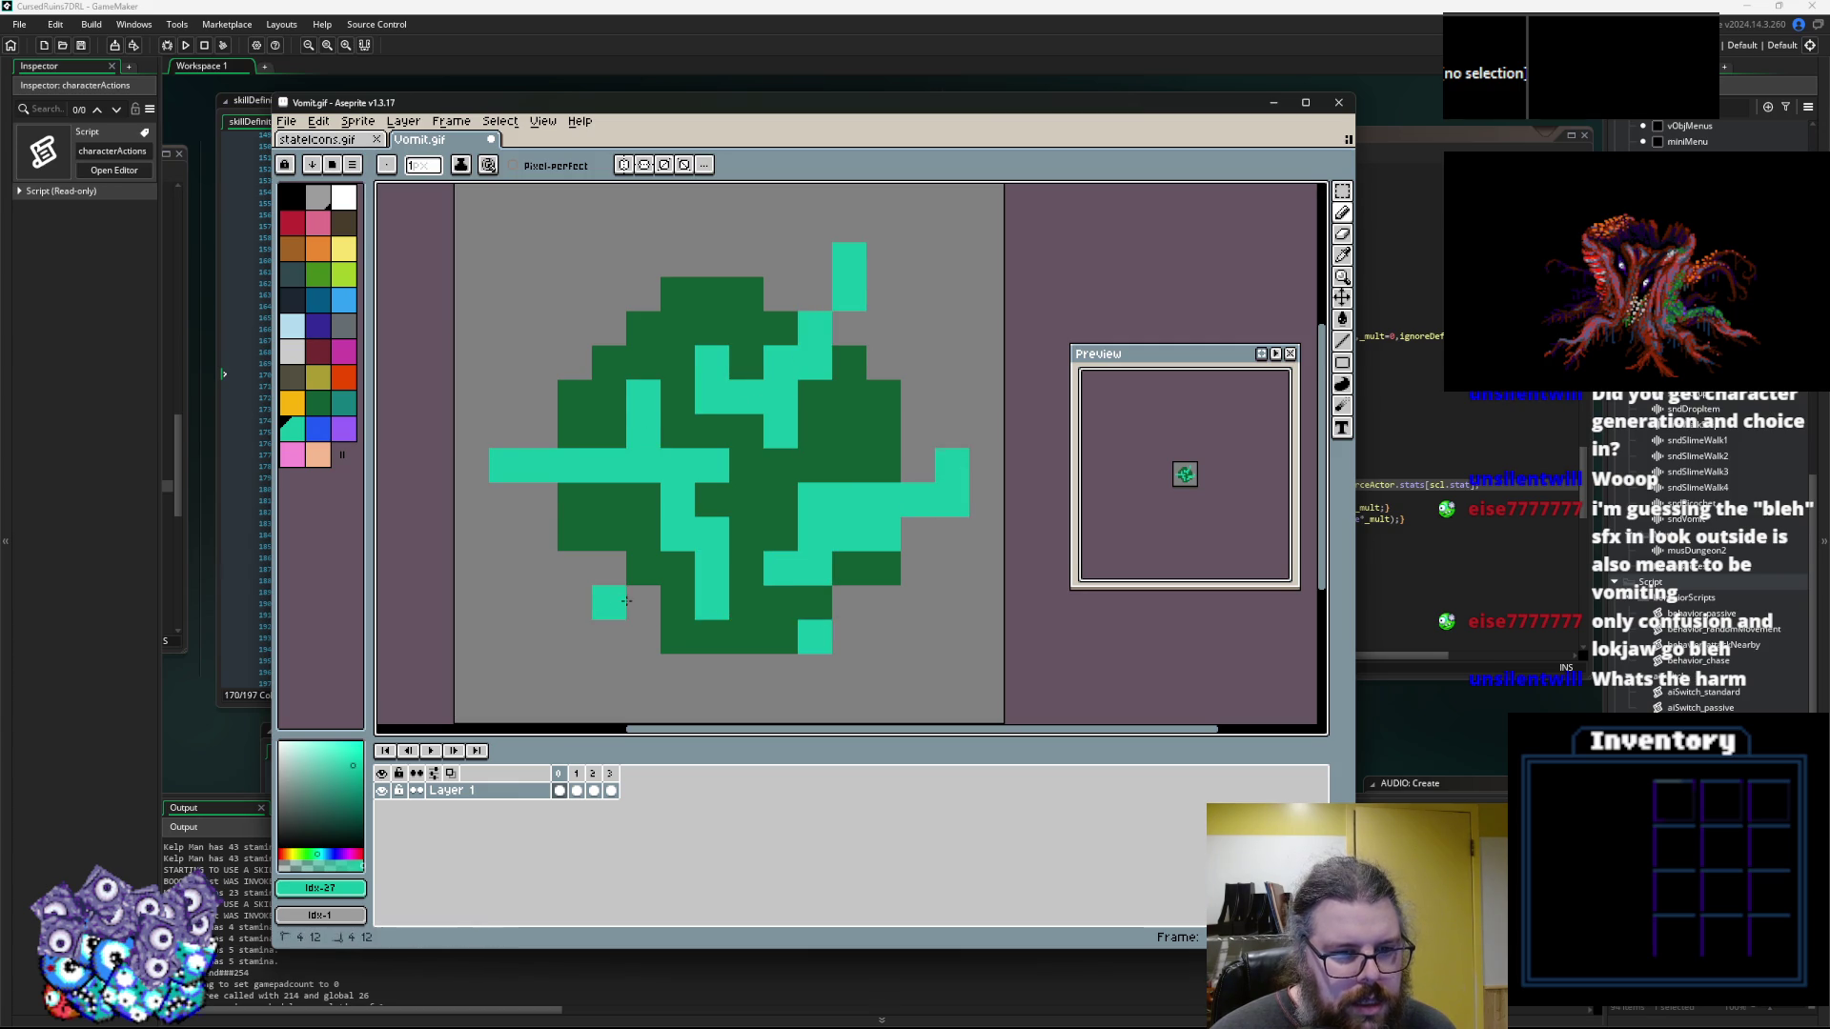
Add teal splatter streaks all around the blob on the second frame
key("Right")
left_click_drag(540, 260, 609, 328)
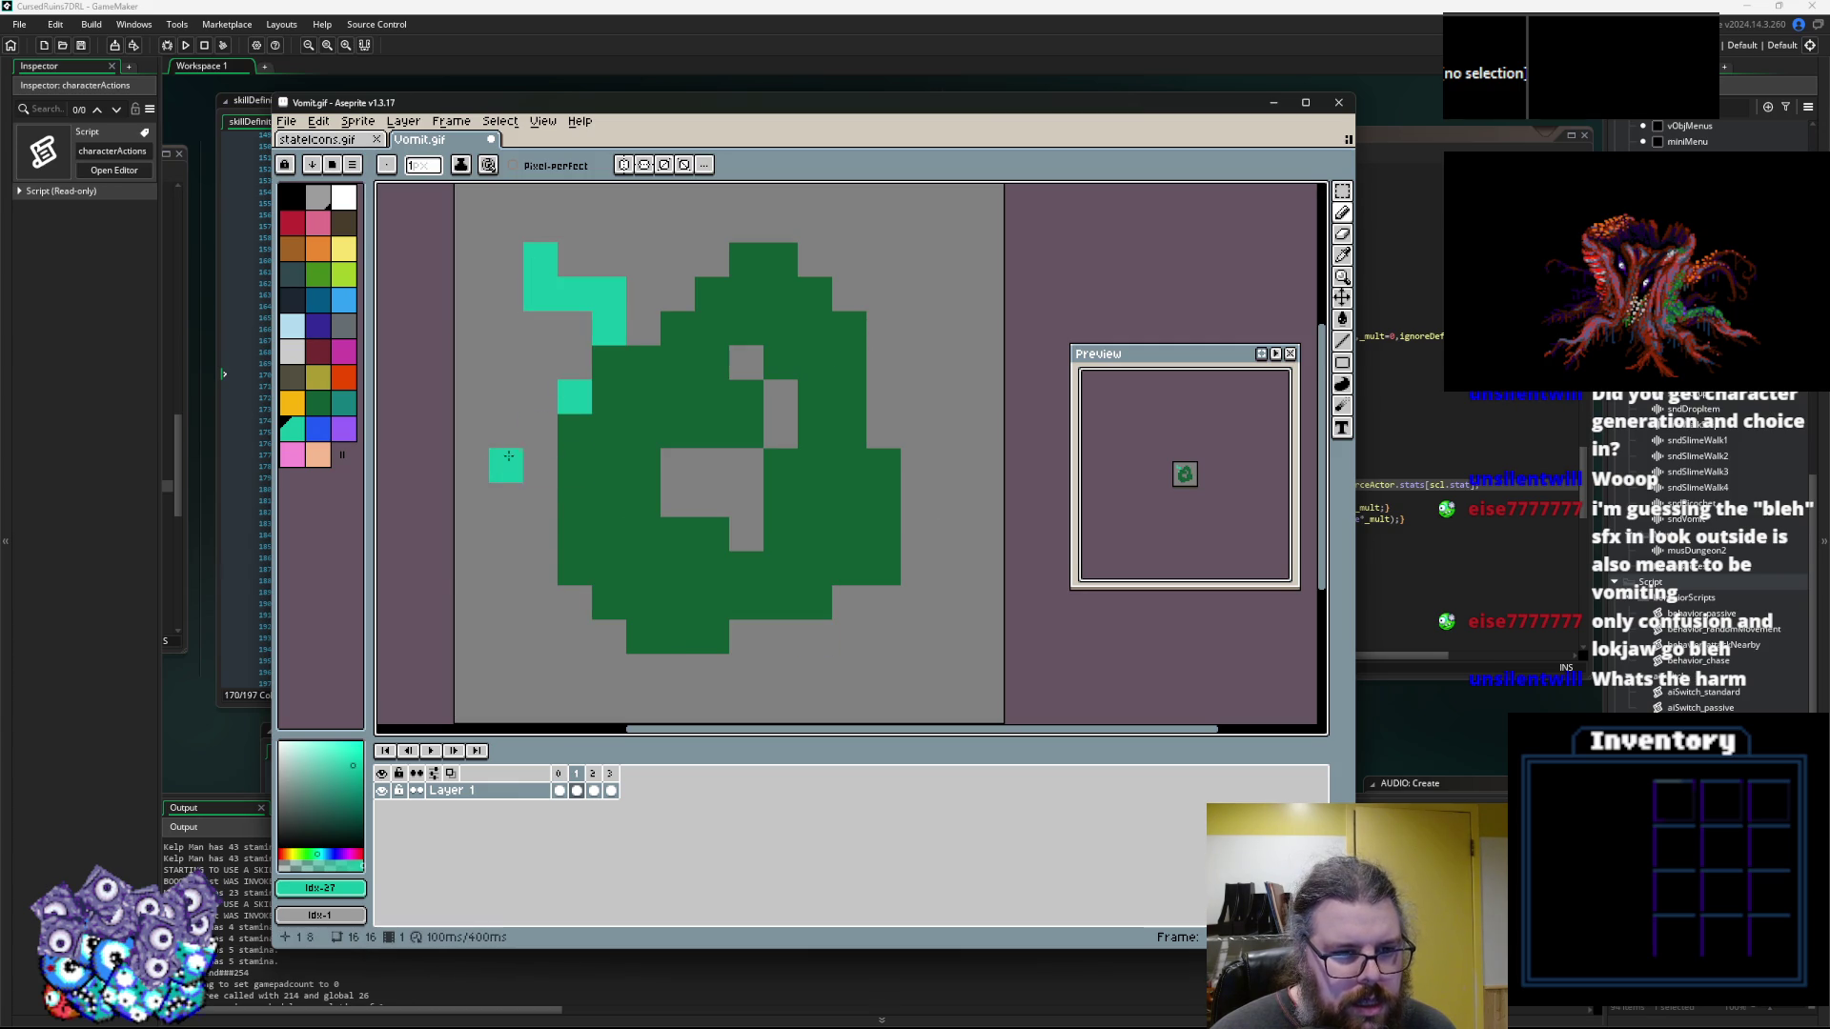
left_click_drag(508, 456, 575, 465)
left_click_drag(540, 569, 472, 569)
left_click_drag(574, 637, 609, 603)
left_click_drag(643, 706, 677, 638)
left_click(780, 602)
left_click_drag(764, 568, 833, 637)
mouse_move(833, 533)
left_mouse_down()
mouse_move(861, 535)
mouse_move(803, 555)
left_mouse_up()
scroll(861, 536, "up", 2)
left_click(873, 418)
left_click_drag(838, 453, 803, 453)
left_click_drag(839, 316, 770, 350)
left_click_drag(702, 281, 688, 360)
Shade the second frame's blob left and right sides with darker teal and enlarge the preview
key("Left")
key("Right")
key("Left")
left_click(345, 407)
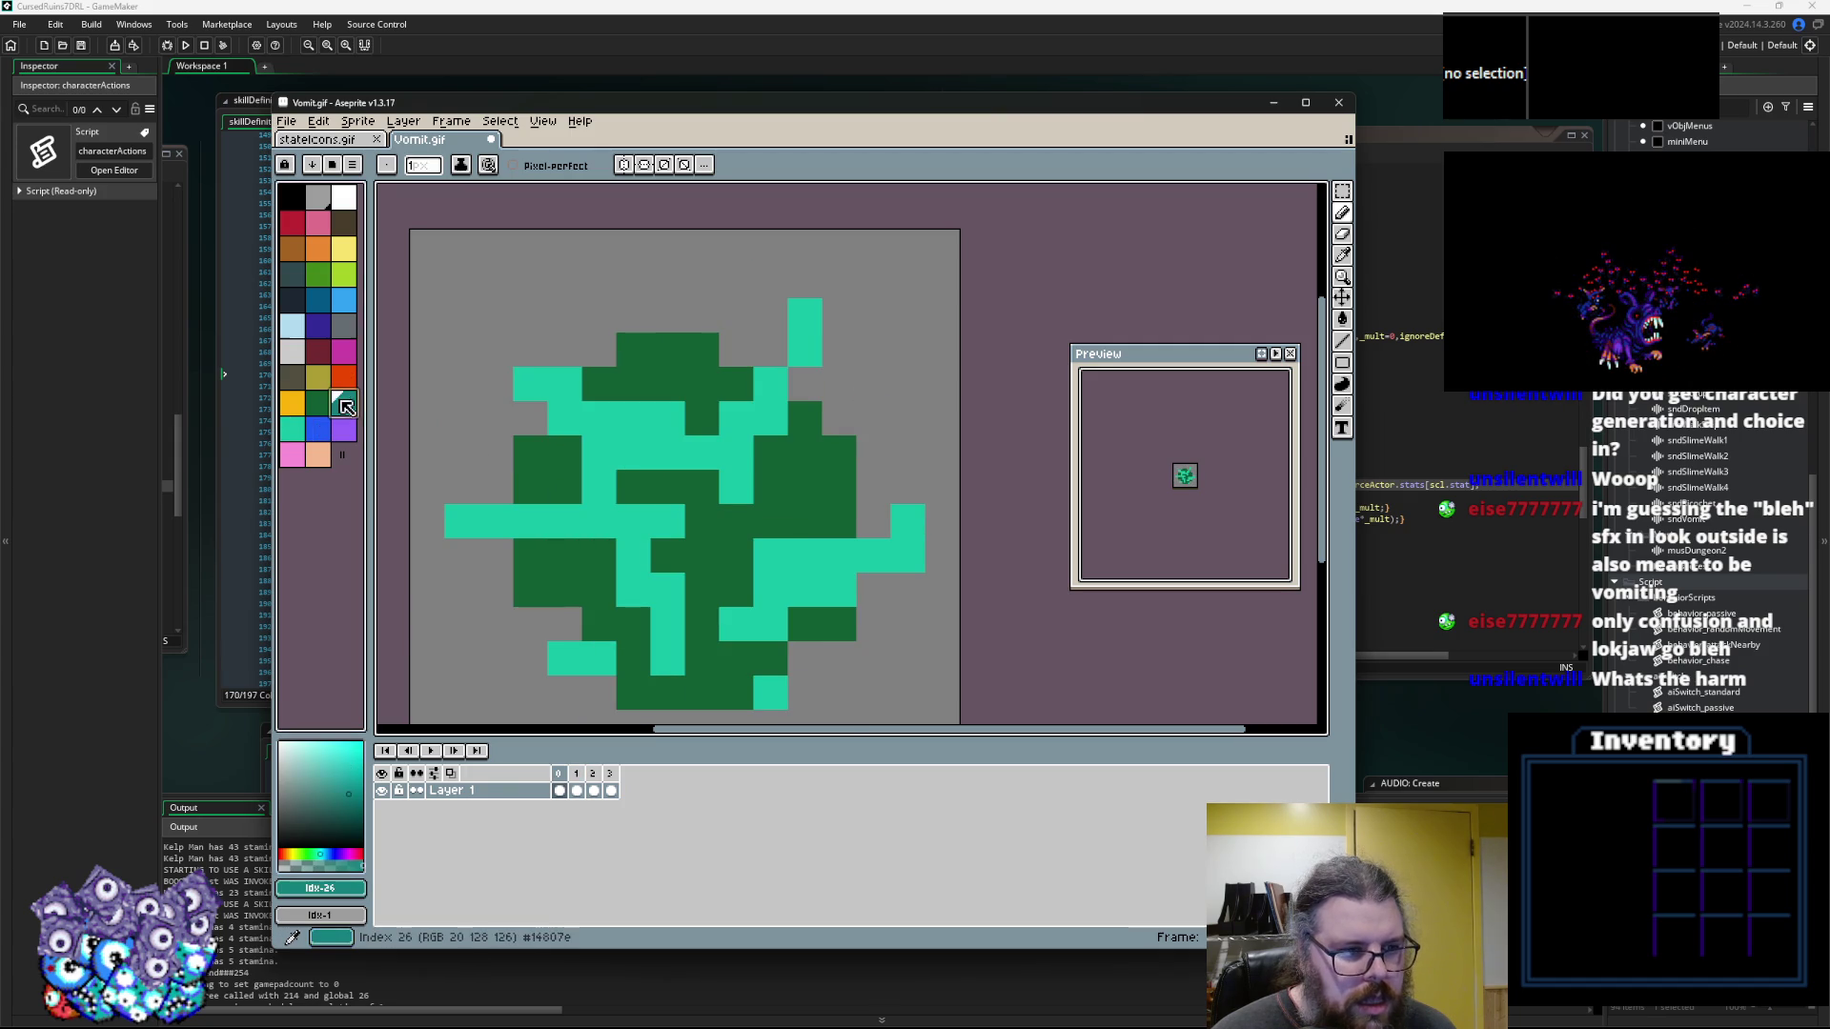
key("Right")
mouse_move(600, 418)
left_mouse_down()
mouse_move(634, 417)
mouse_move(599, 521)
mouse_move(565, 486)
left_mouse_up()
left_click(690, 363)
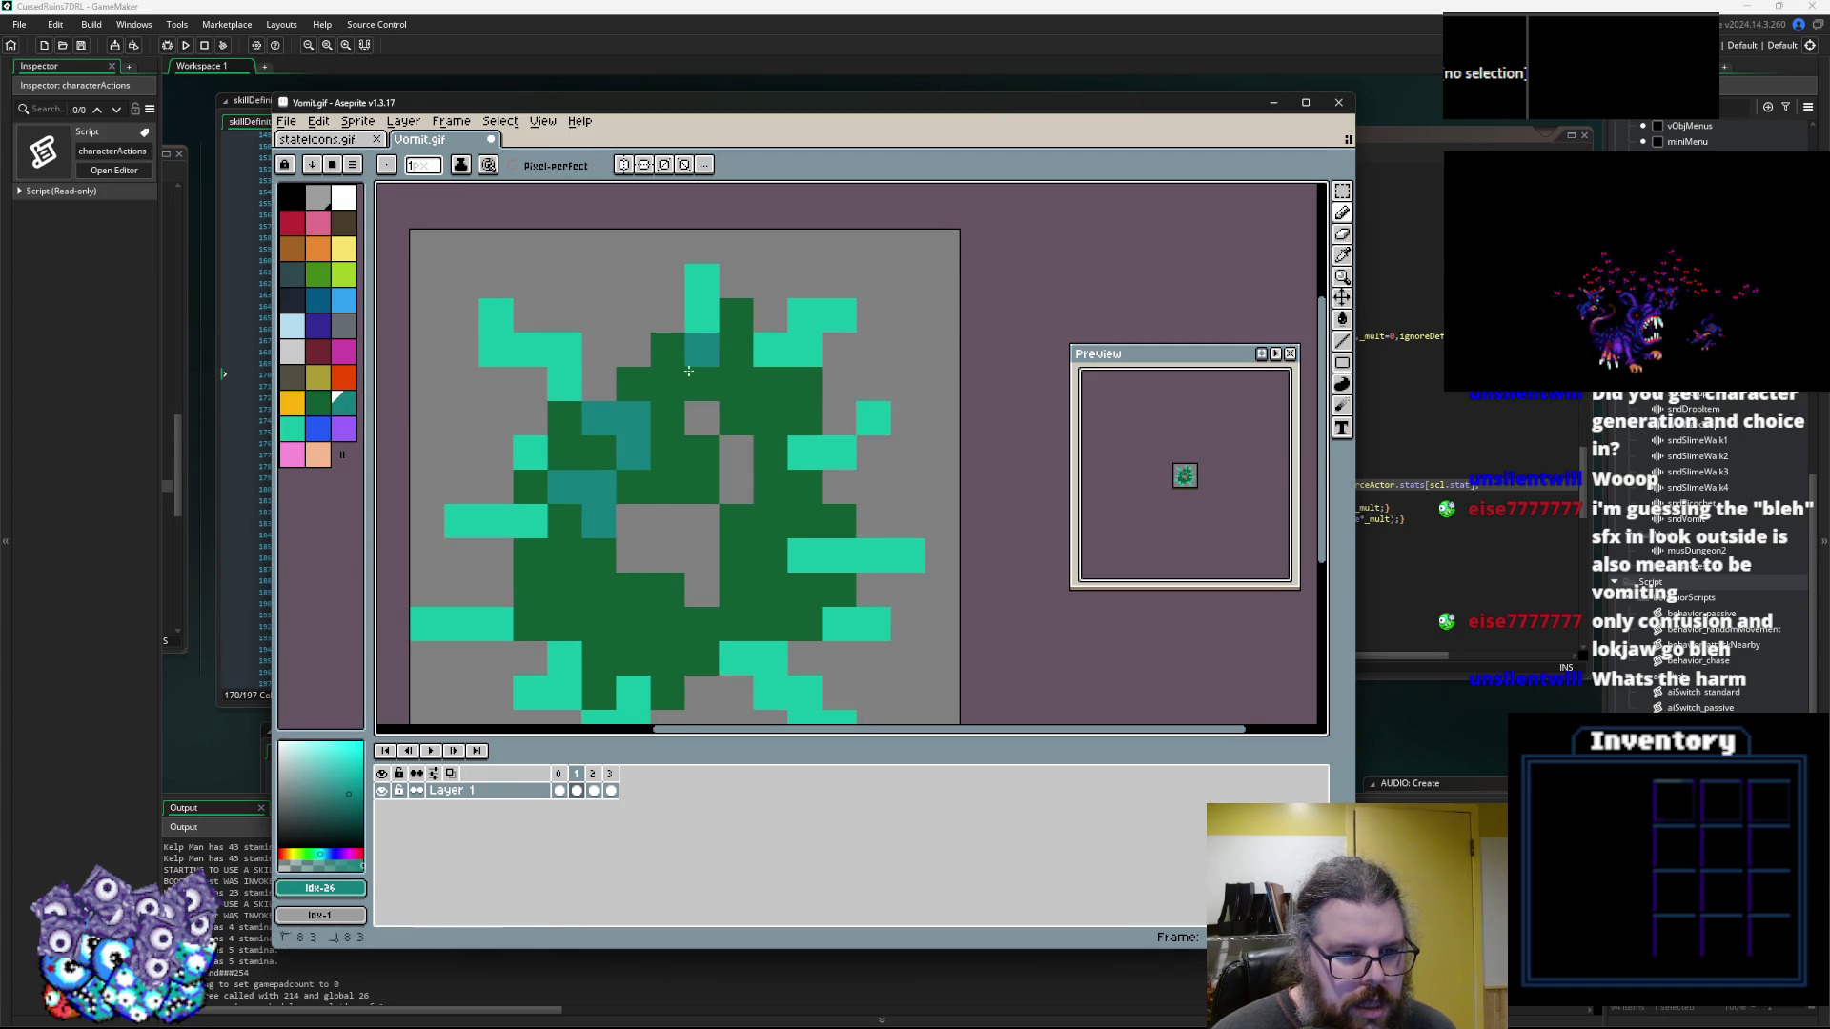
left_click_drag(688, 370, 654, 383)
left_click_drag(772, 381, 772, 418)
left_click(772, 453)
key("ctrl+z")
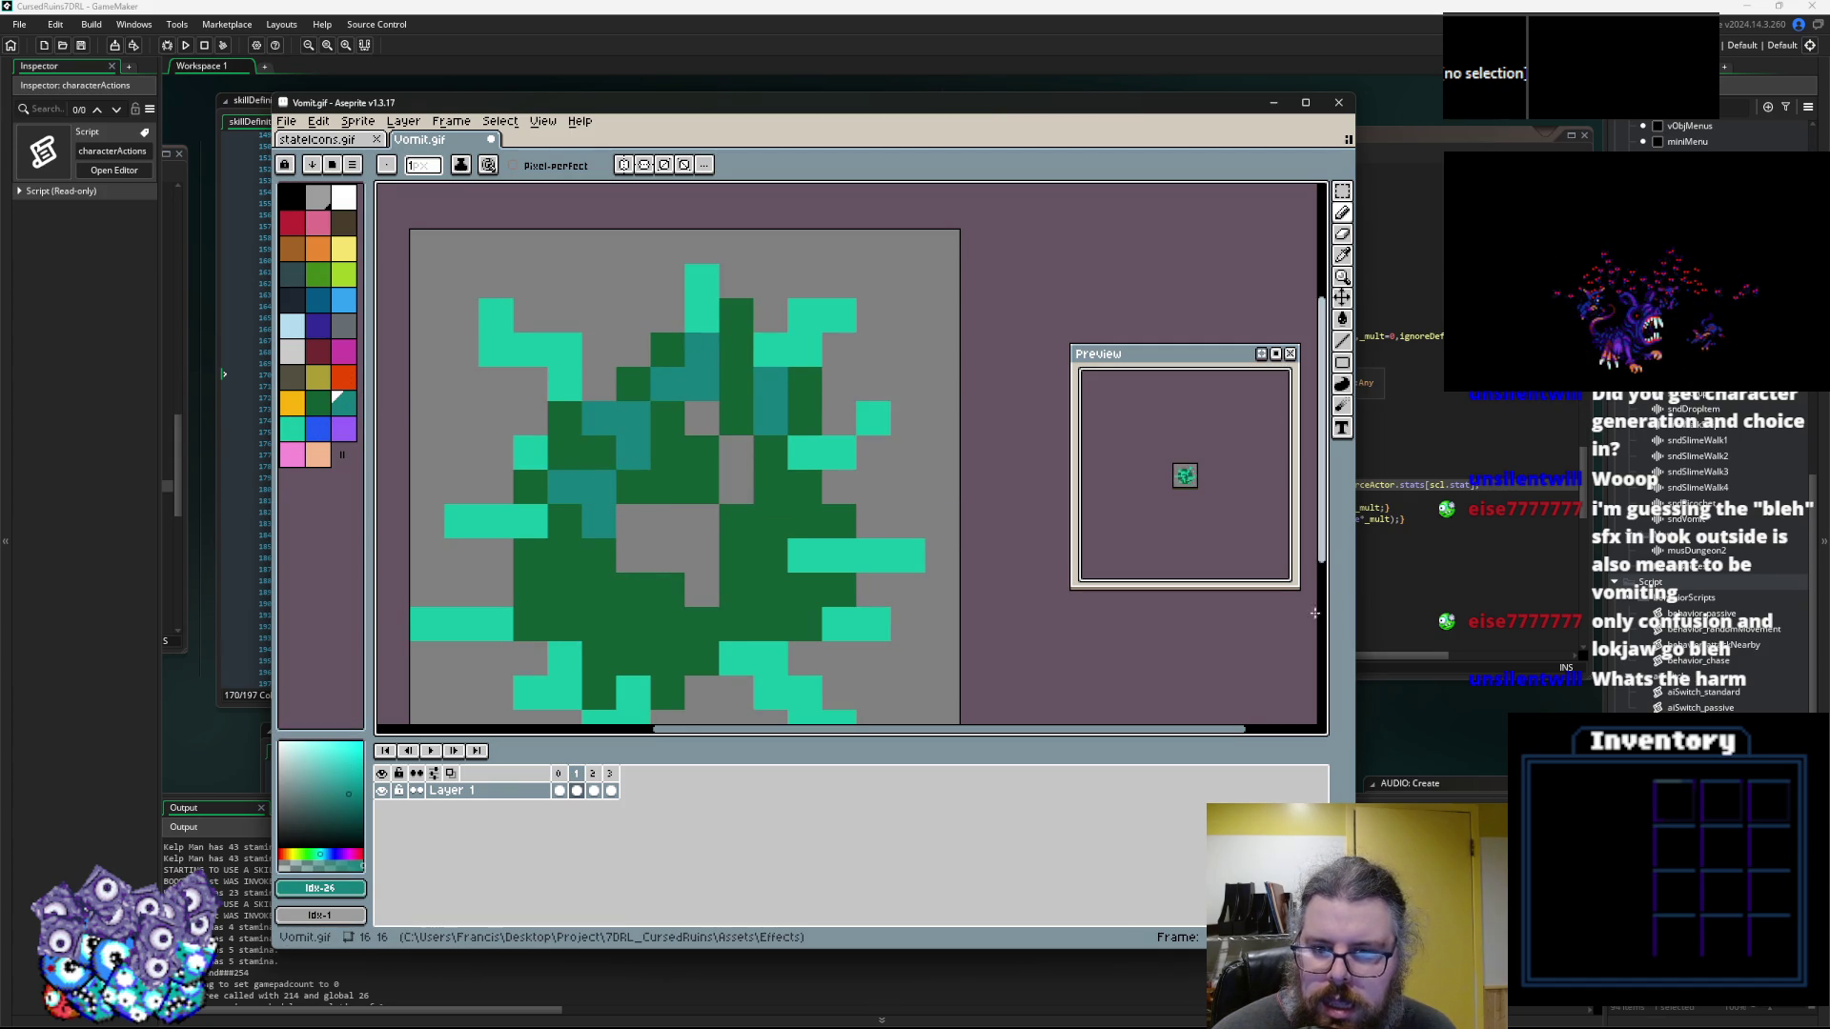
left_click_drag(1298, 588, 1370, 676)
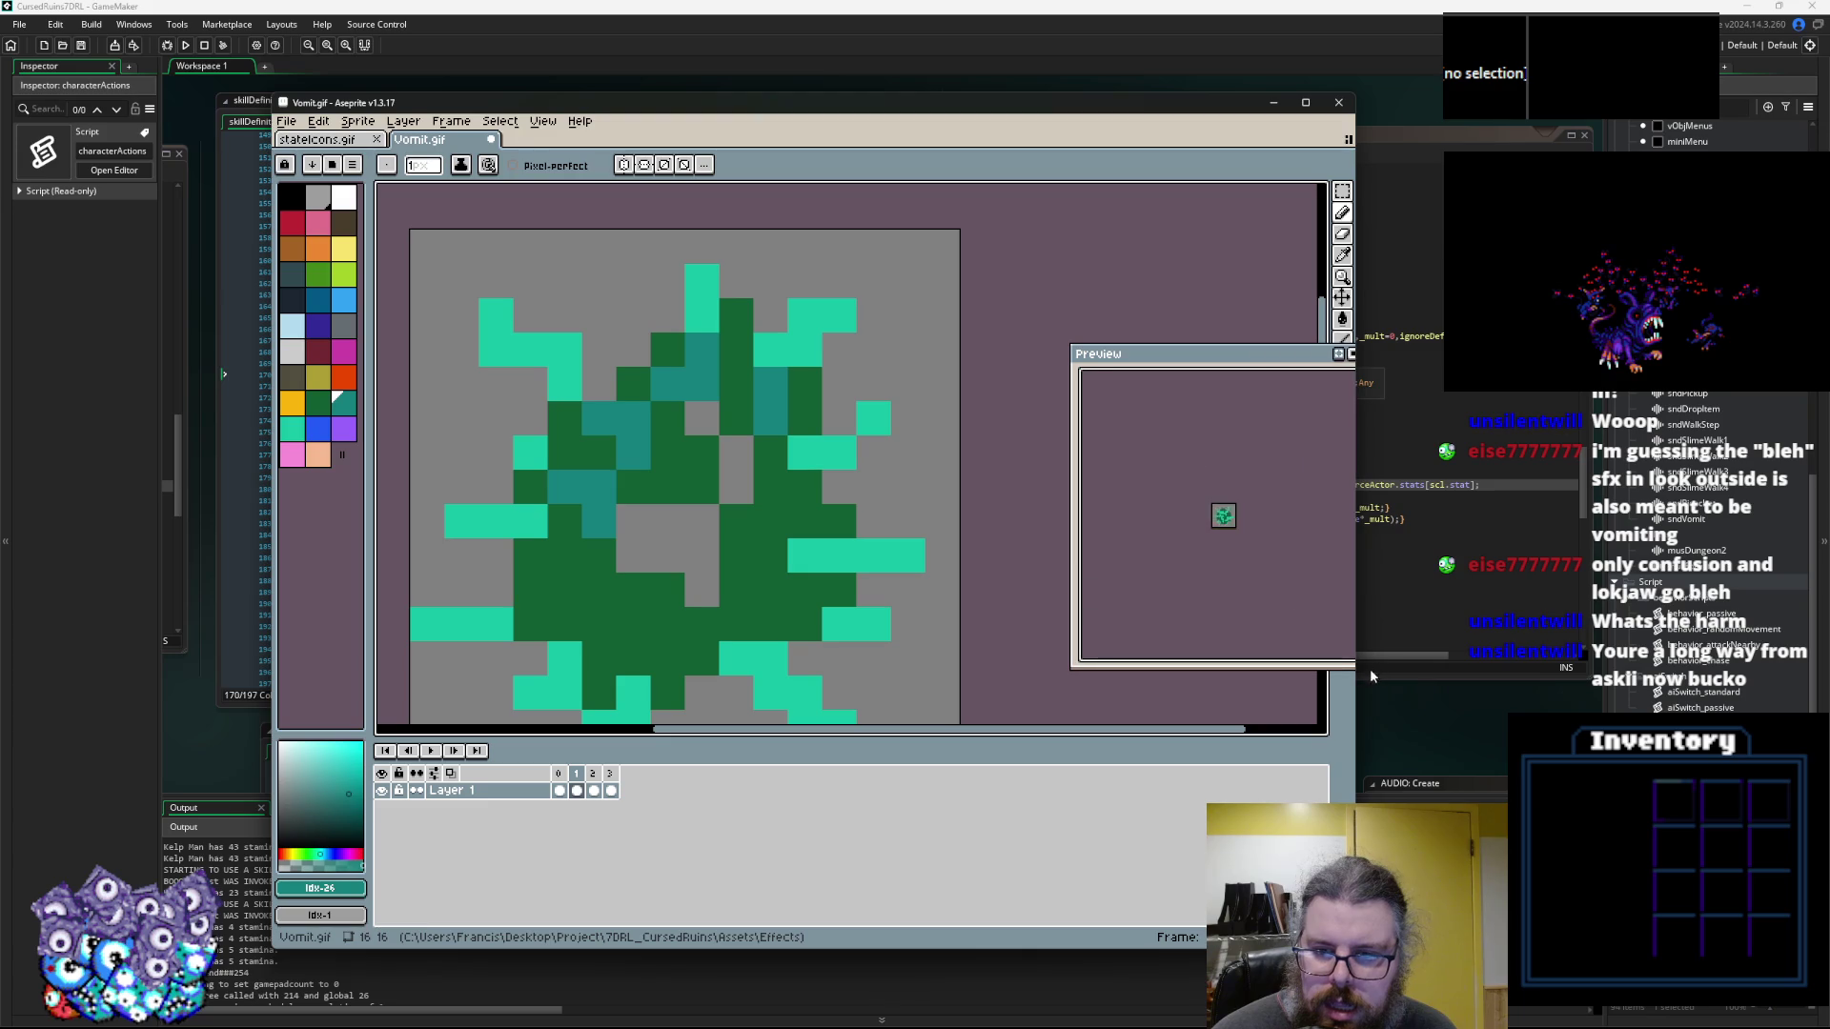
Finish darker teal shading on the second frame, then paint a teal L-shape on the ring frame
left_click_drag(798, 502, 832, 502)
left_click_drag(832, 399, 797, 398)
left_click(832, 329)
left_click(764, 434)
mouse_move(592, 603)
left_mouse_down()
mouse_move(558, 569)
mouse_move(626, 500)
left_mouse_up()
left_click(729, 569)
mouse_move(523, 569)
left_mouse_down()
mouse_move(626, 569)
mouse_move(660, 637)
left_mouse_up()
left_click(729, 534)
mouse_move(727, 531)
left_mouse_down()
mouse_move(814, 538)
mouse_move(804, 550)
left_mouse_up()
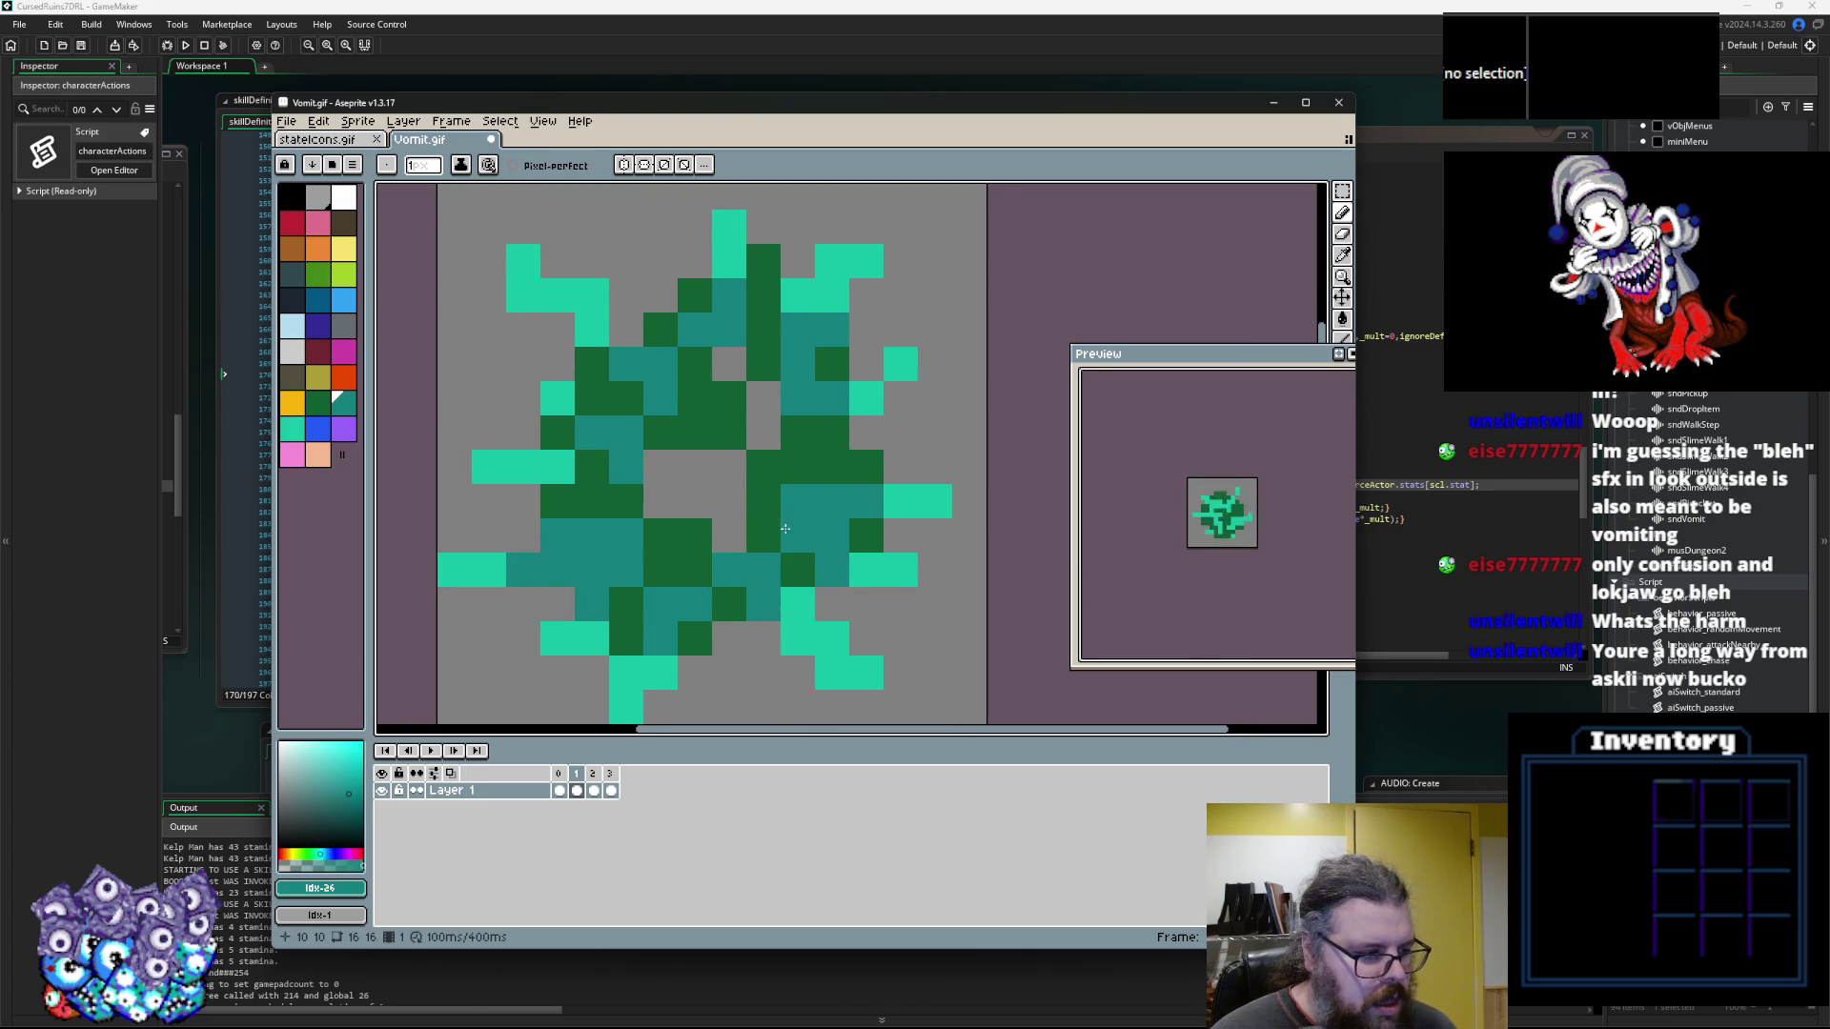
key("Left")
key("Left")
key("Left")
left_click_drag(577, 489, 643, 441)
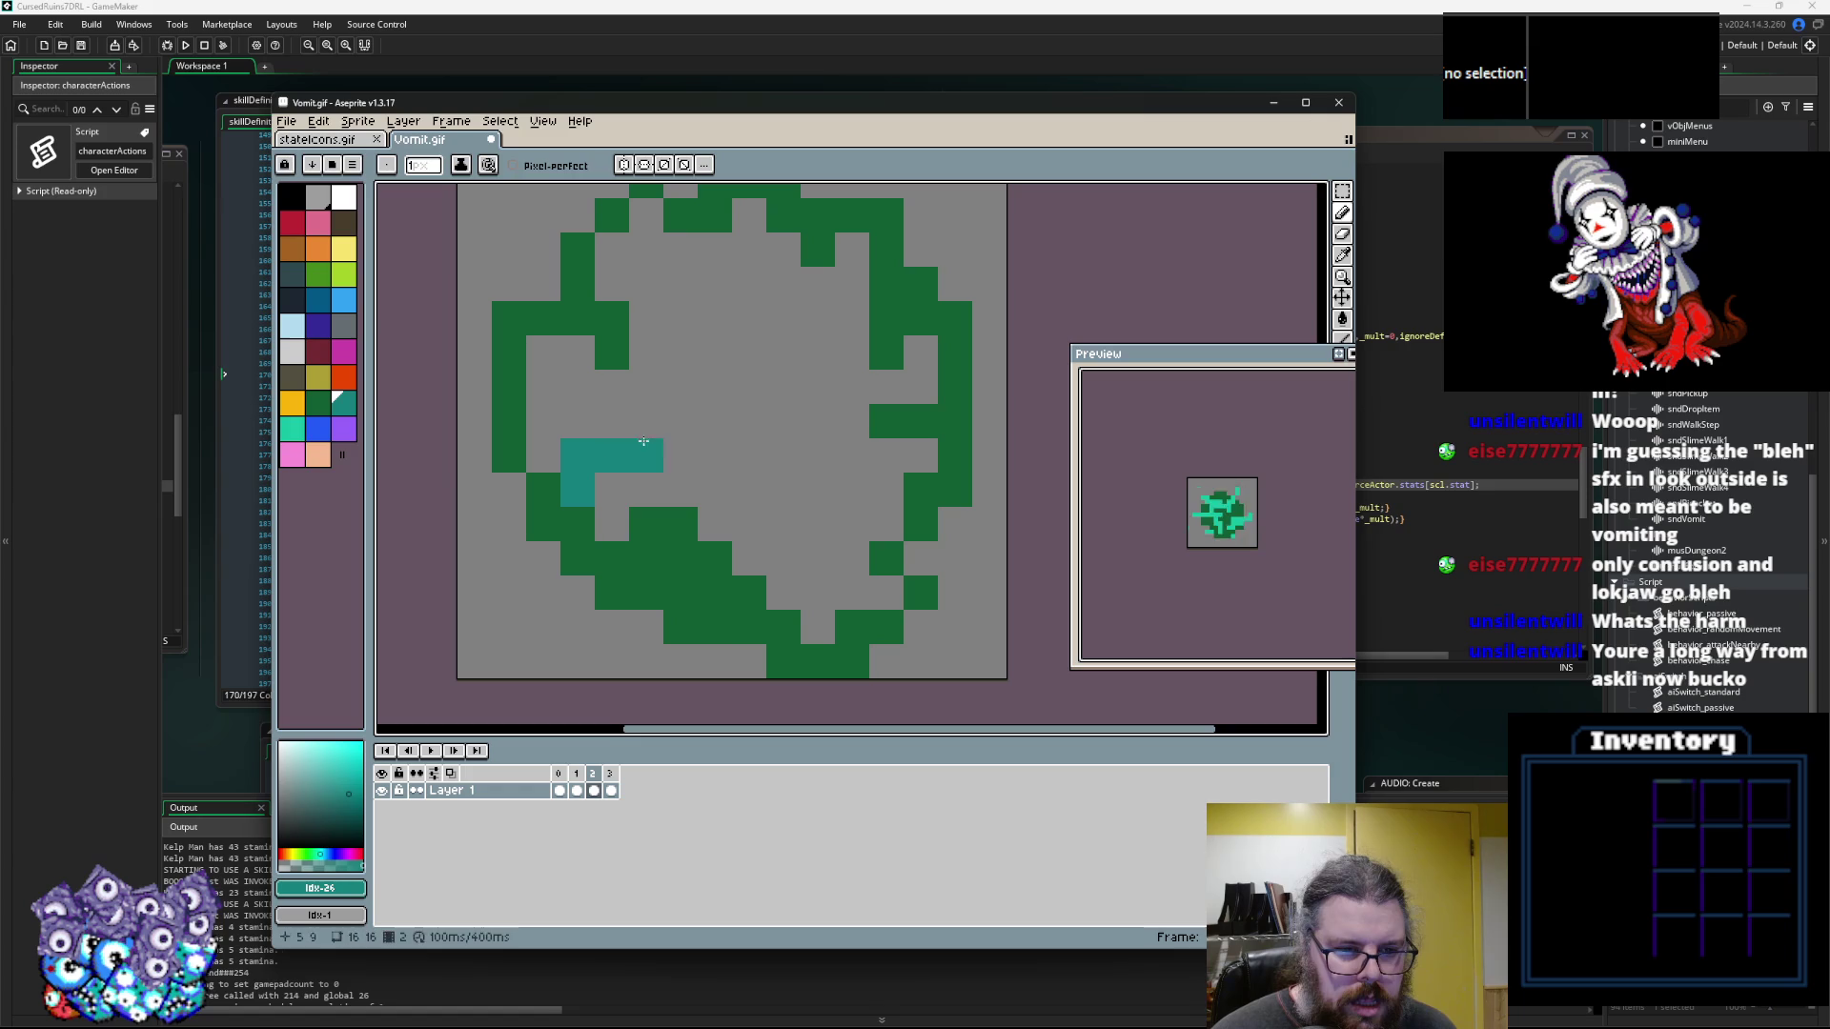
Paint teal touches around the ring's lower, right, upper and left sides
left_click_drag(646, 558, 716, 488)
left_click(750, 591)
left_click(818, 558)
left_click_drag(818, 523, 887, 591)
left_click(886, 454)
left_click_drag(921, 455, 886, 428)
left_click_drag(886, 428, 887, 543)
key("ctrl+z")
left_click_drag(853, 467, 887, 467)
left_click_drag(853, 364, 820, 398)
left_click_drag(750, 330, 750, 365)
left_click_drag(648, 329, 682, 364)
mouse_move(545, 364)
left_mouse_down()
mouse_move(620, 440)
mouse_move(621, 489)
left_mouse_up()
On the next ring frame, add dark green cells and droplets inside the ring
key("Right")
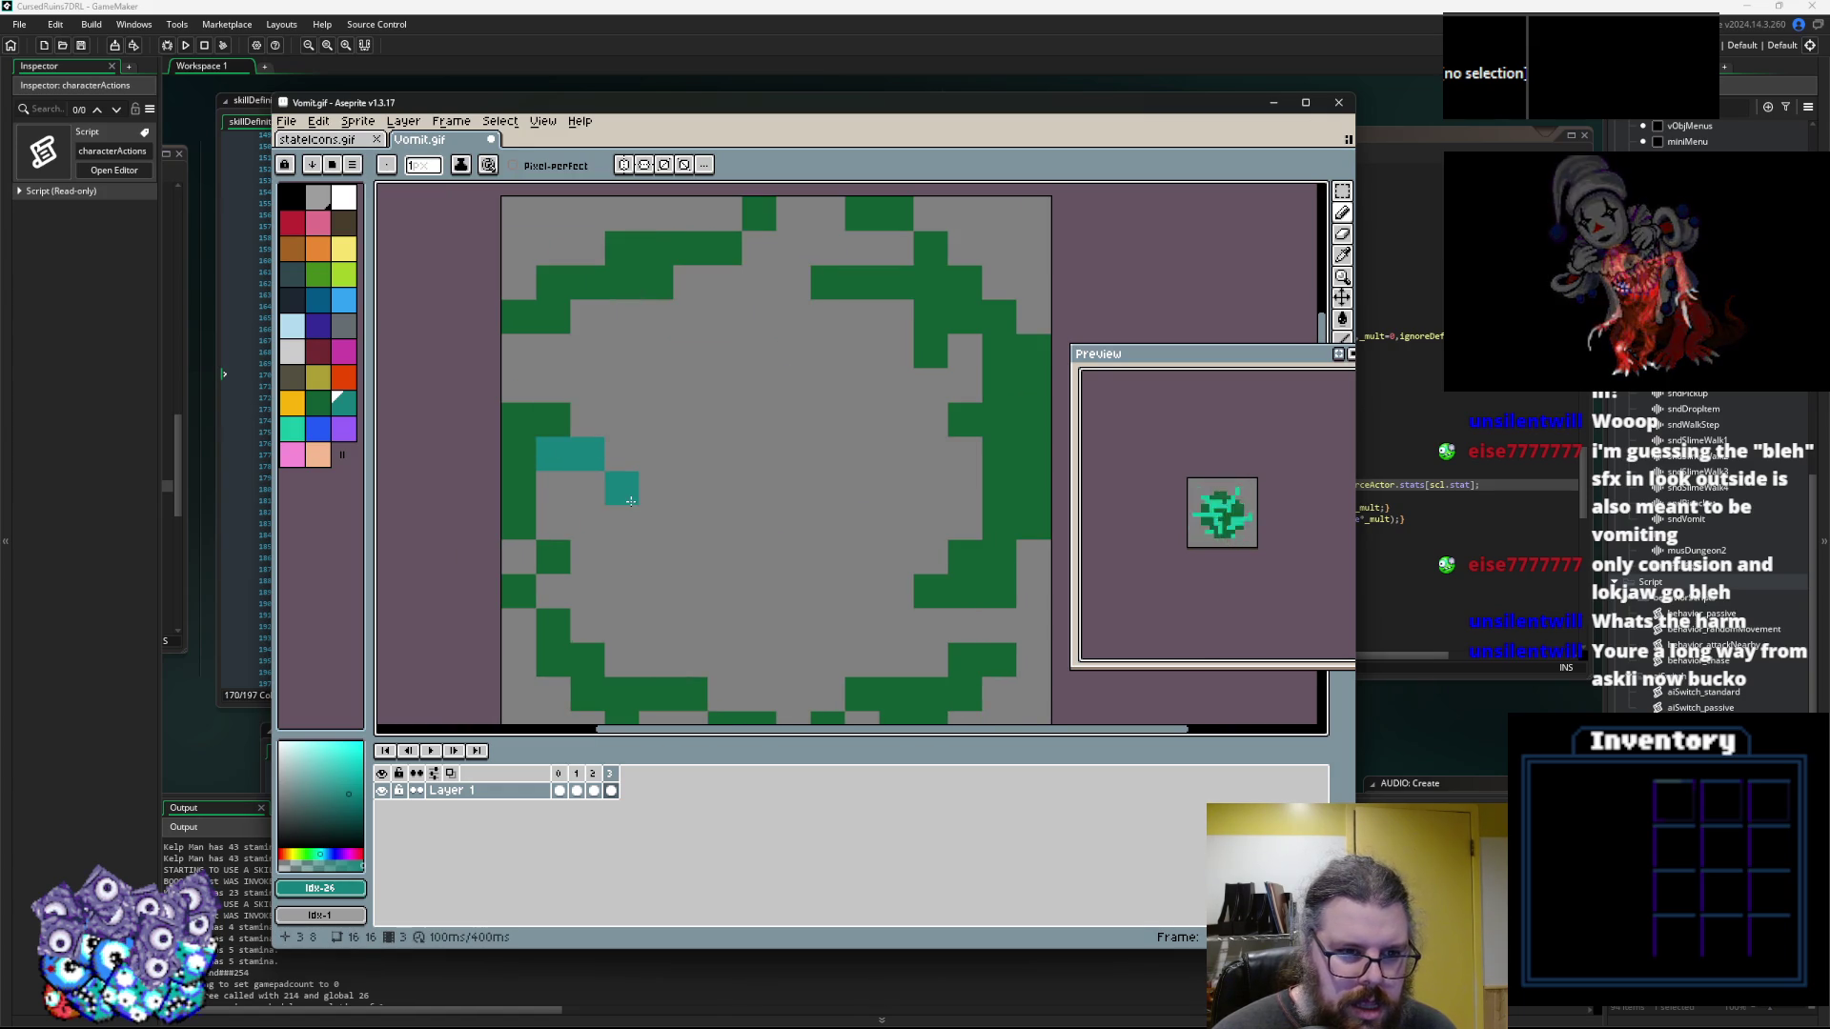
left_click(553, 316, "alt")
left_click(656, 316)
left_click(852, 345)
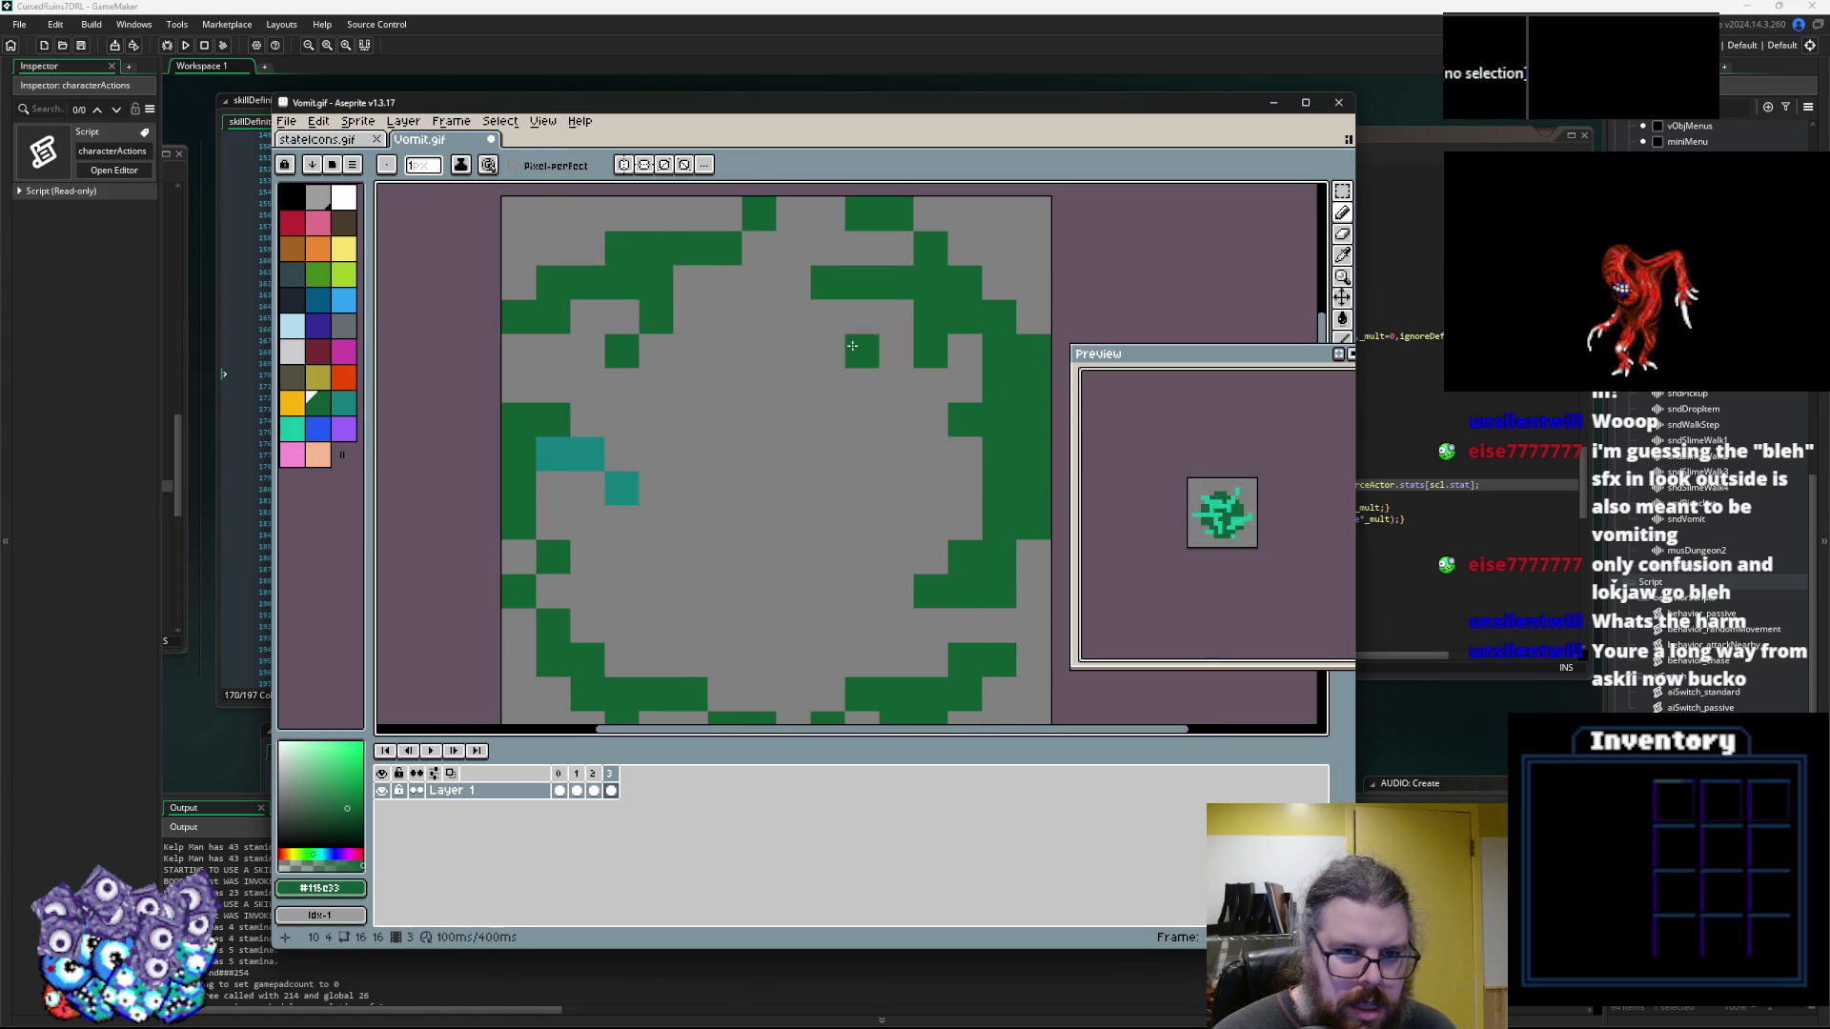
scroll(901, 432, "down", 2)
left_click(943, 431)
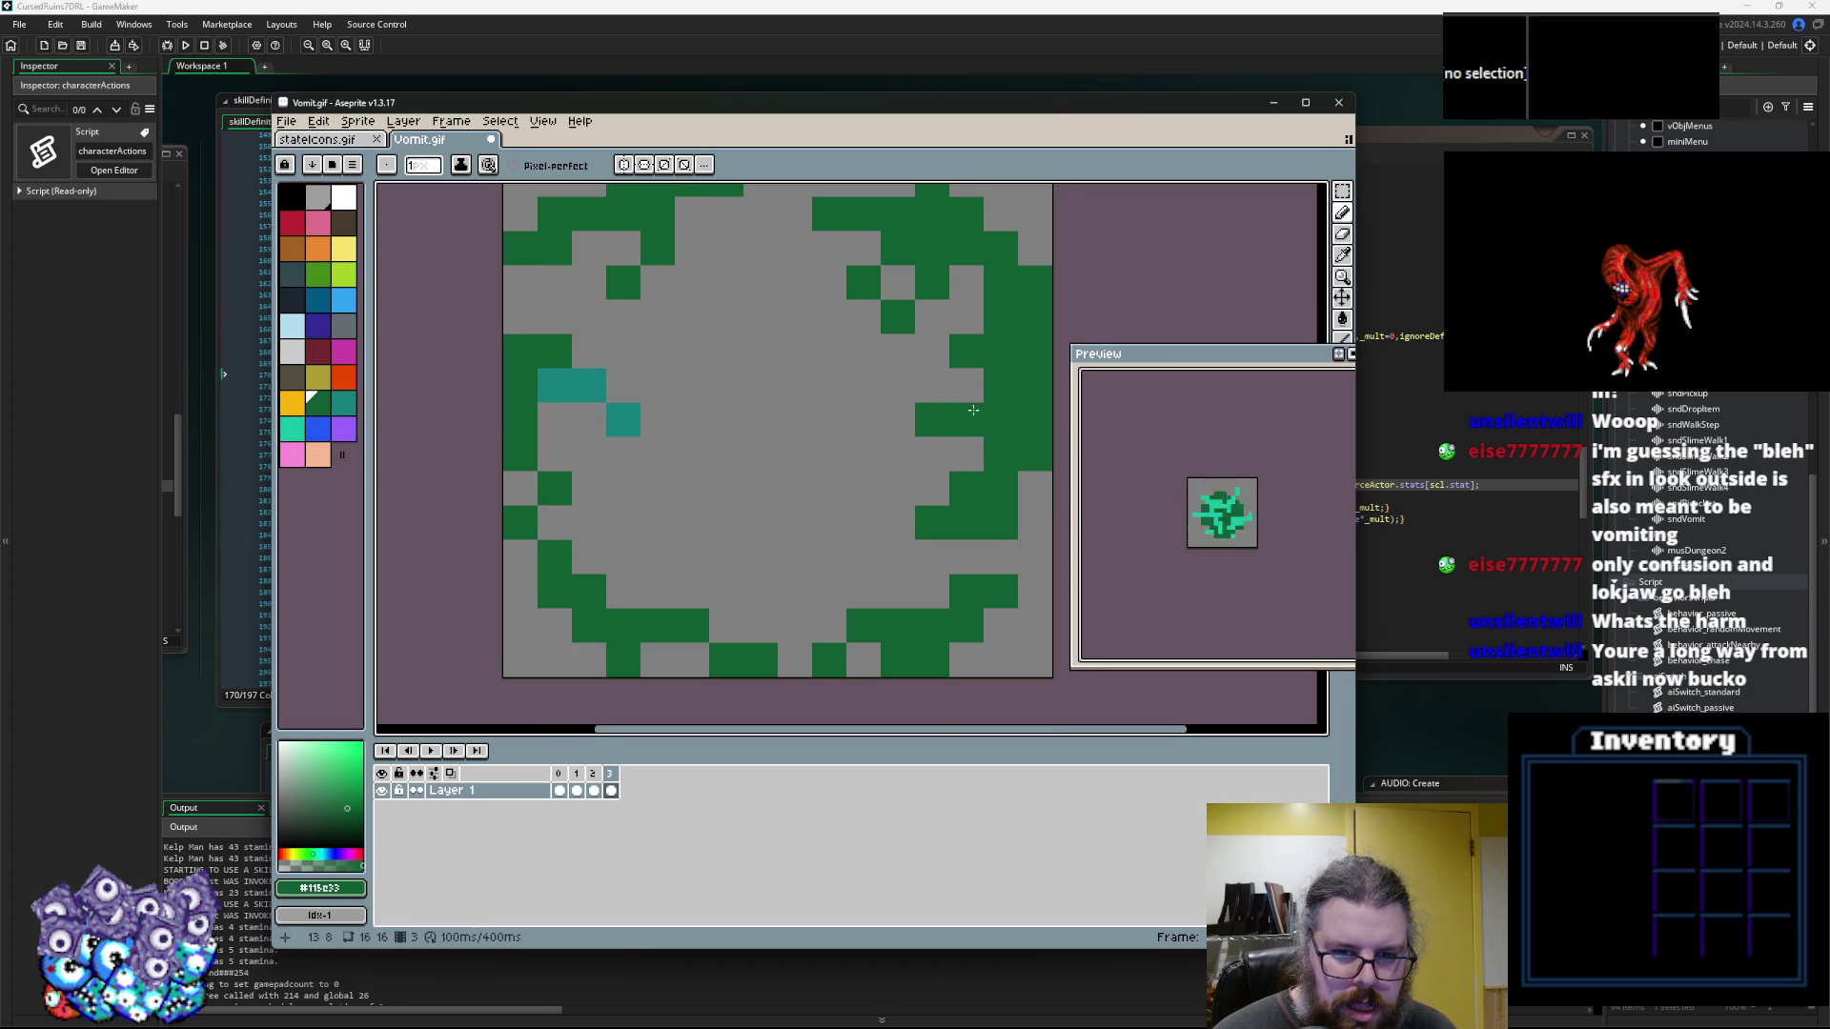
left_click(898, 488)
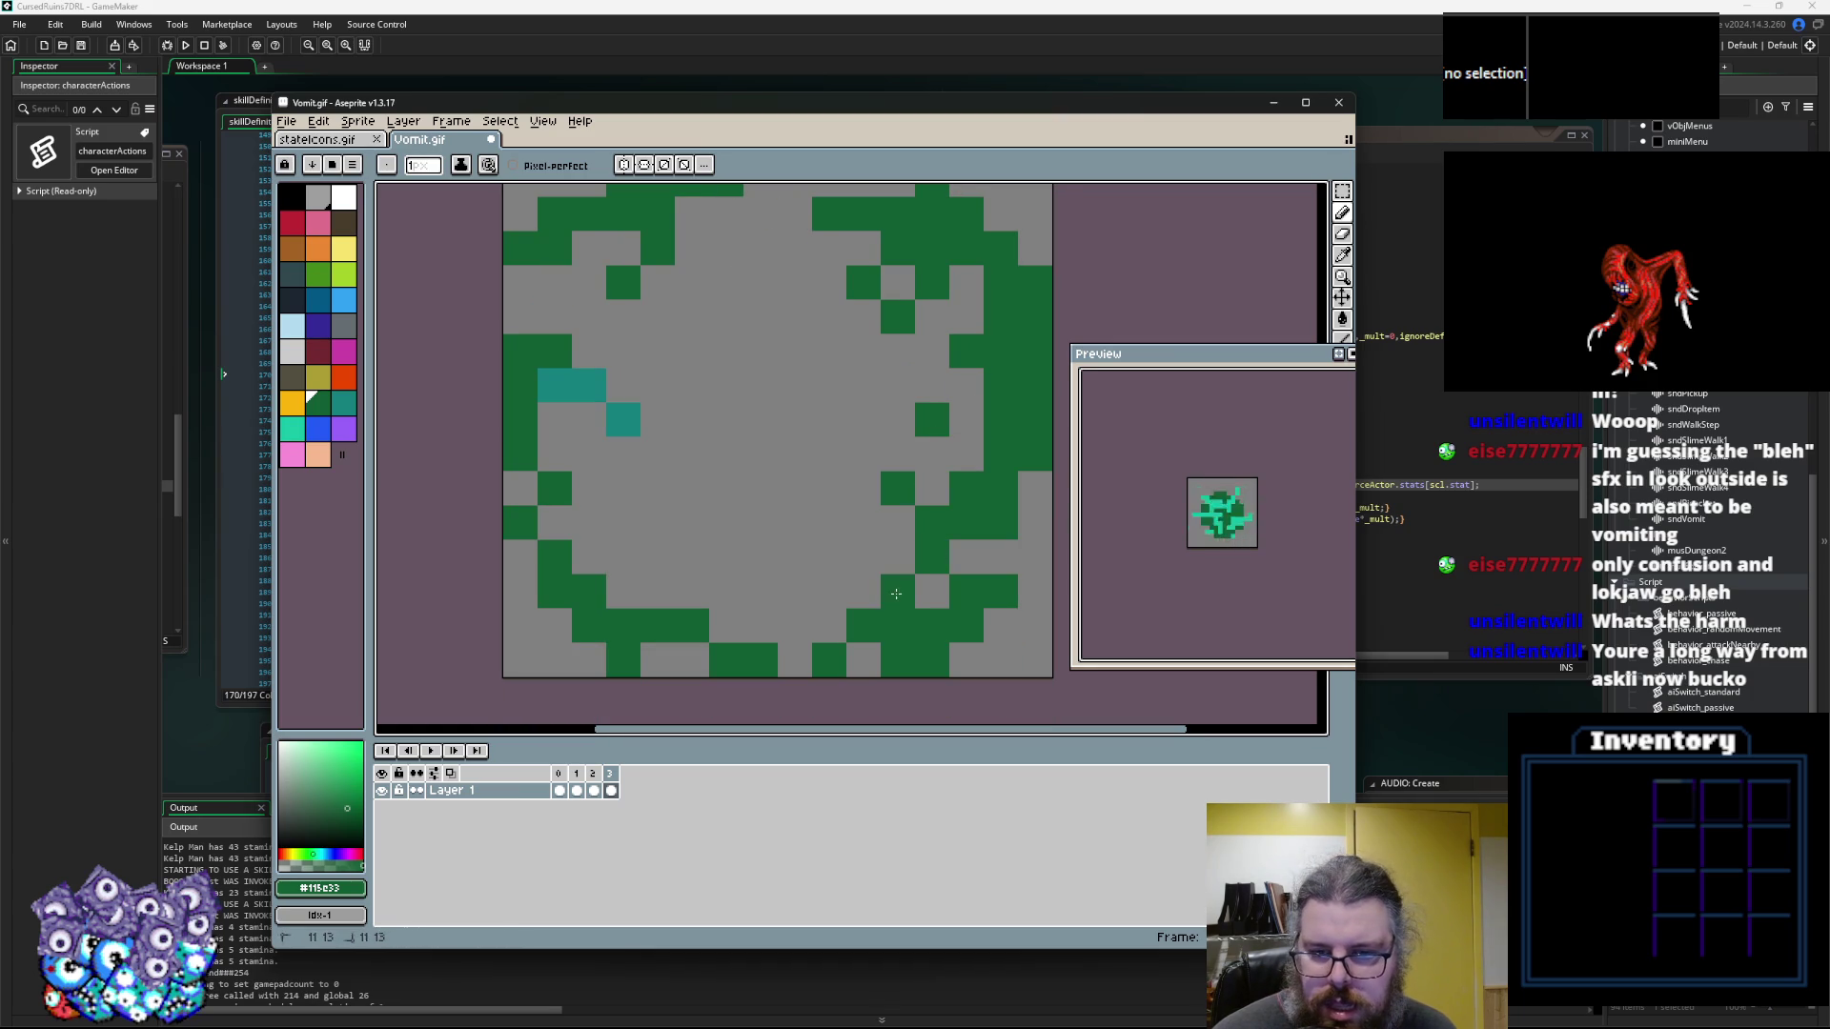
left_click_drag(726, 591, 692, 557)
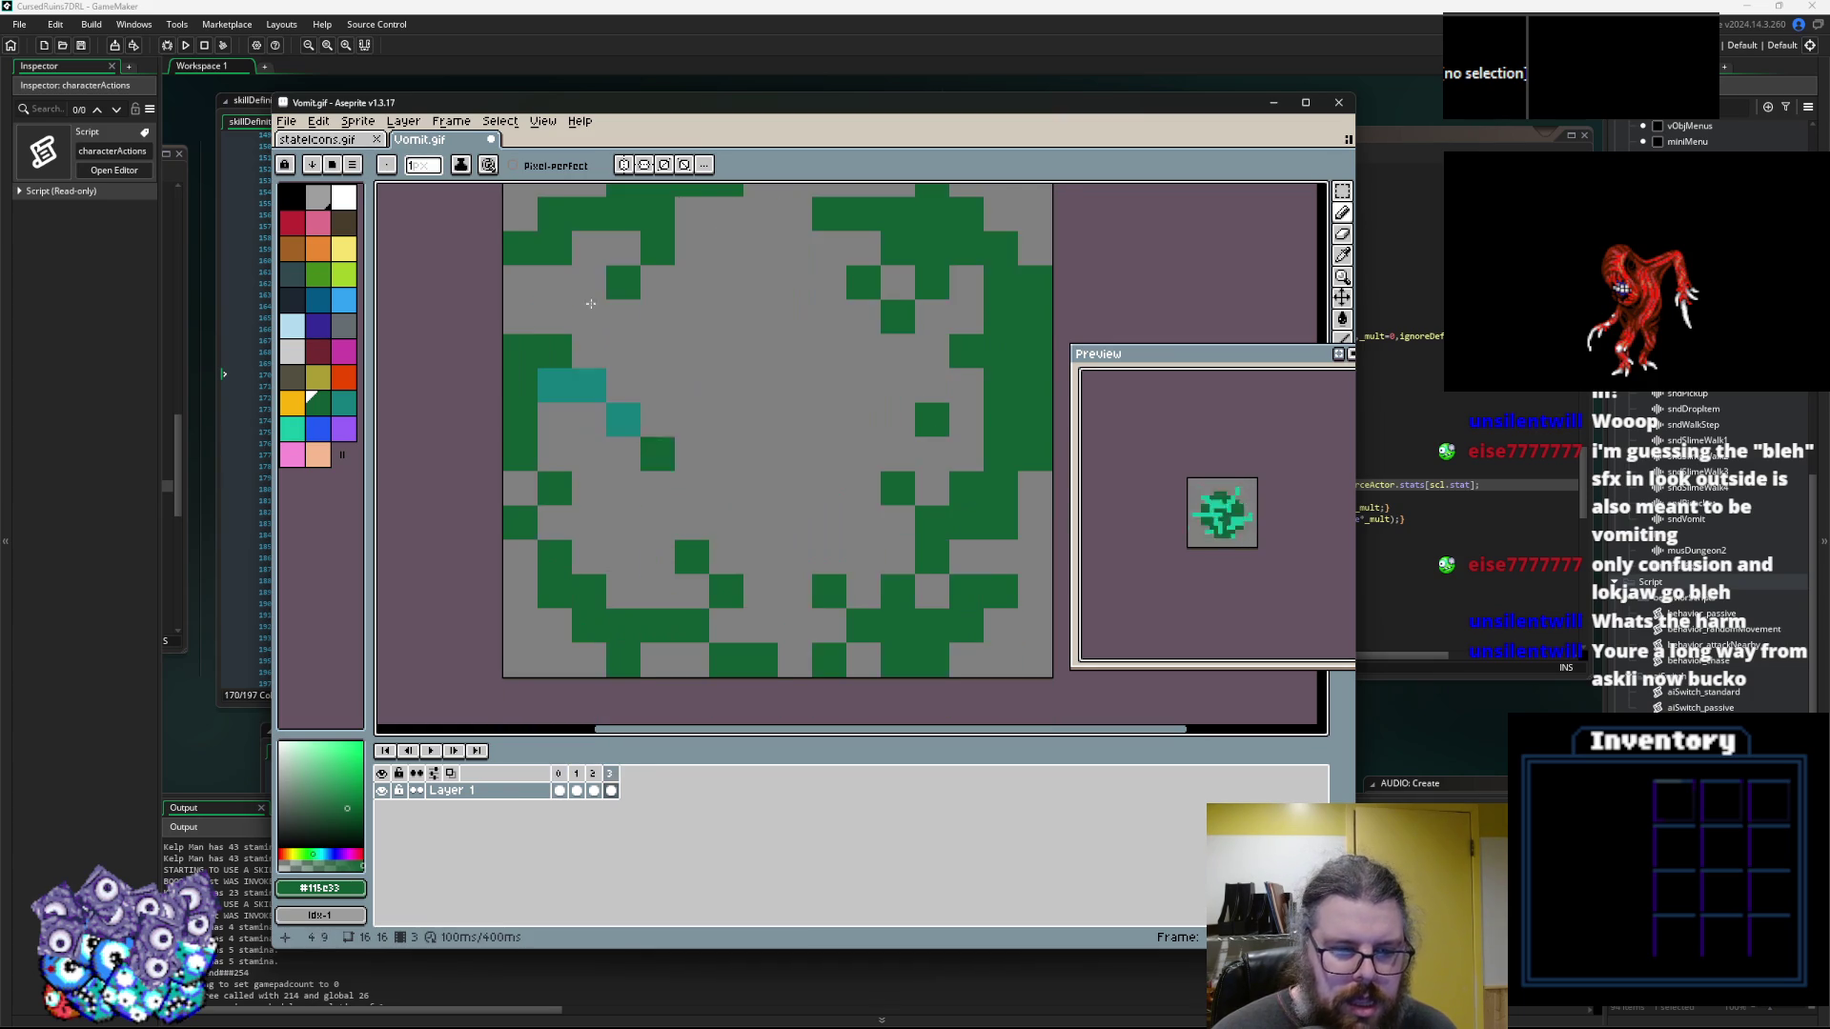
Add a new fifth frame and scatter dark green droplets near its edges
left_click(450, 121)
left_click(477, 197)
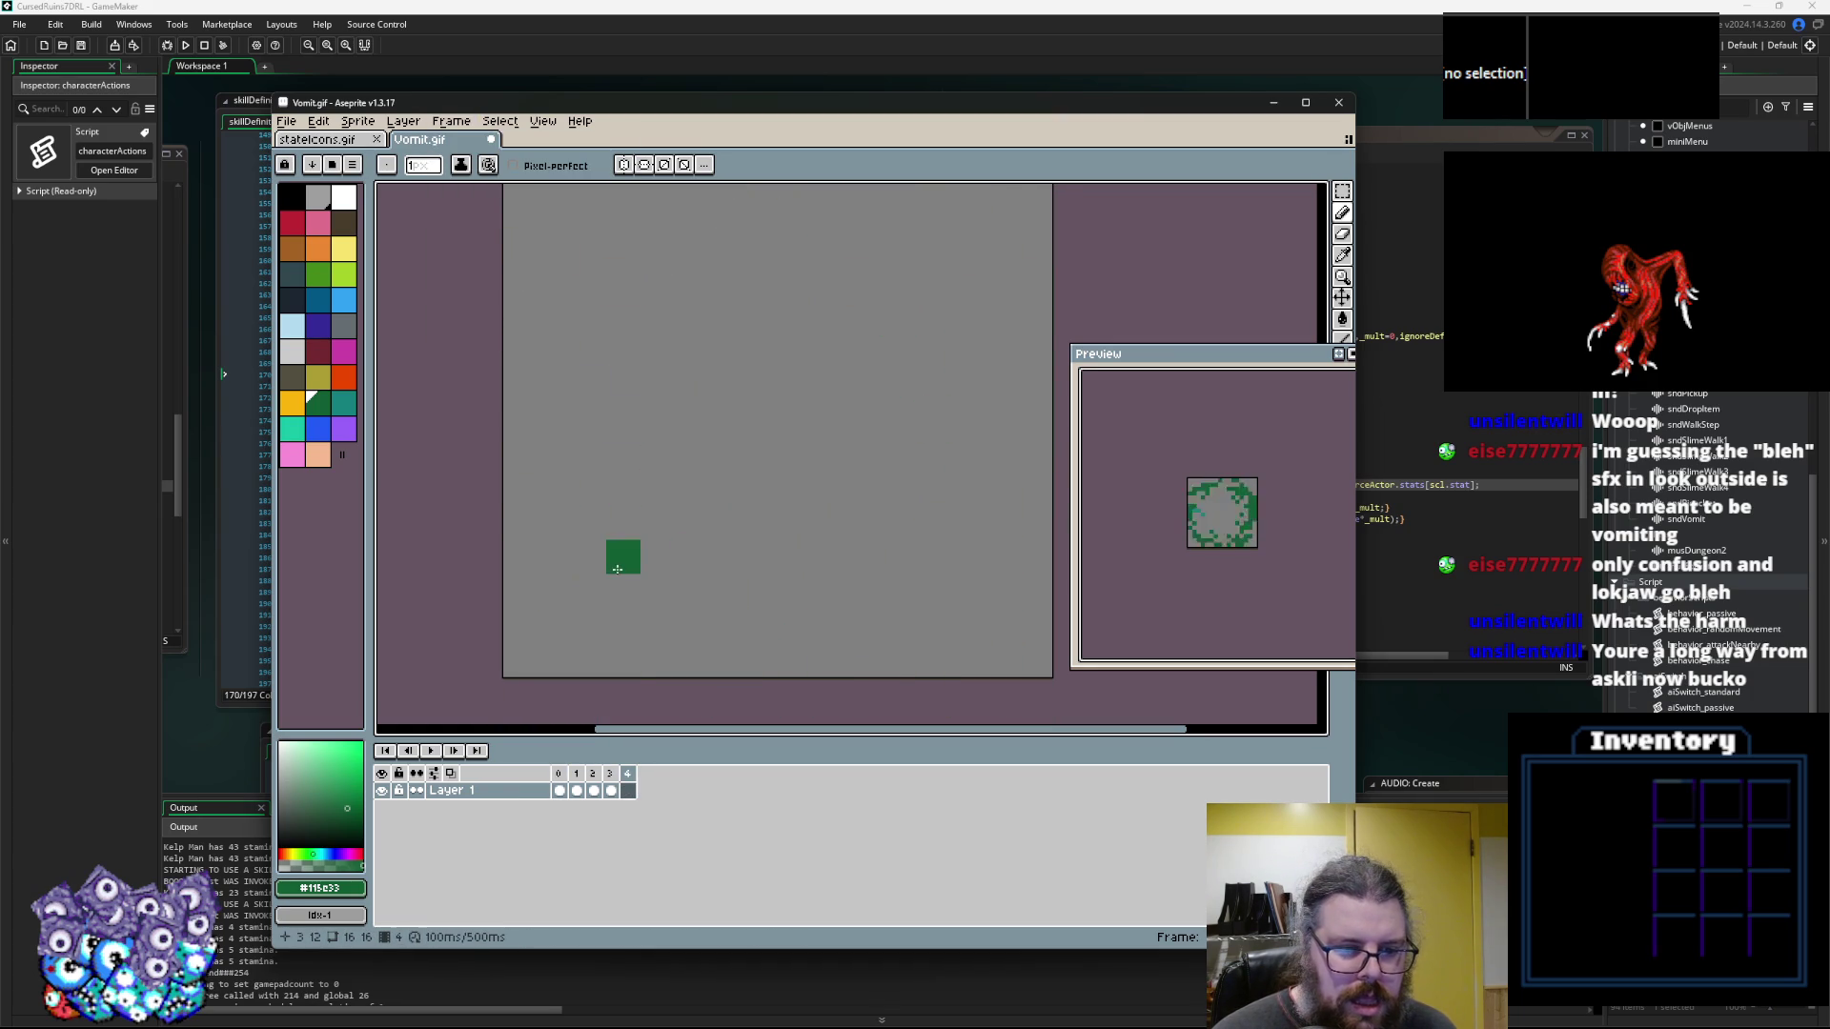
left_click(555, 557)
left_click(589, 626)
left_click(623, 421)
scroll(591, 476, "up", 1)
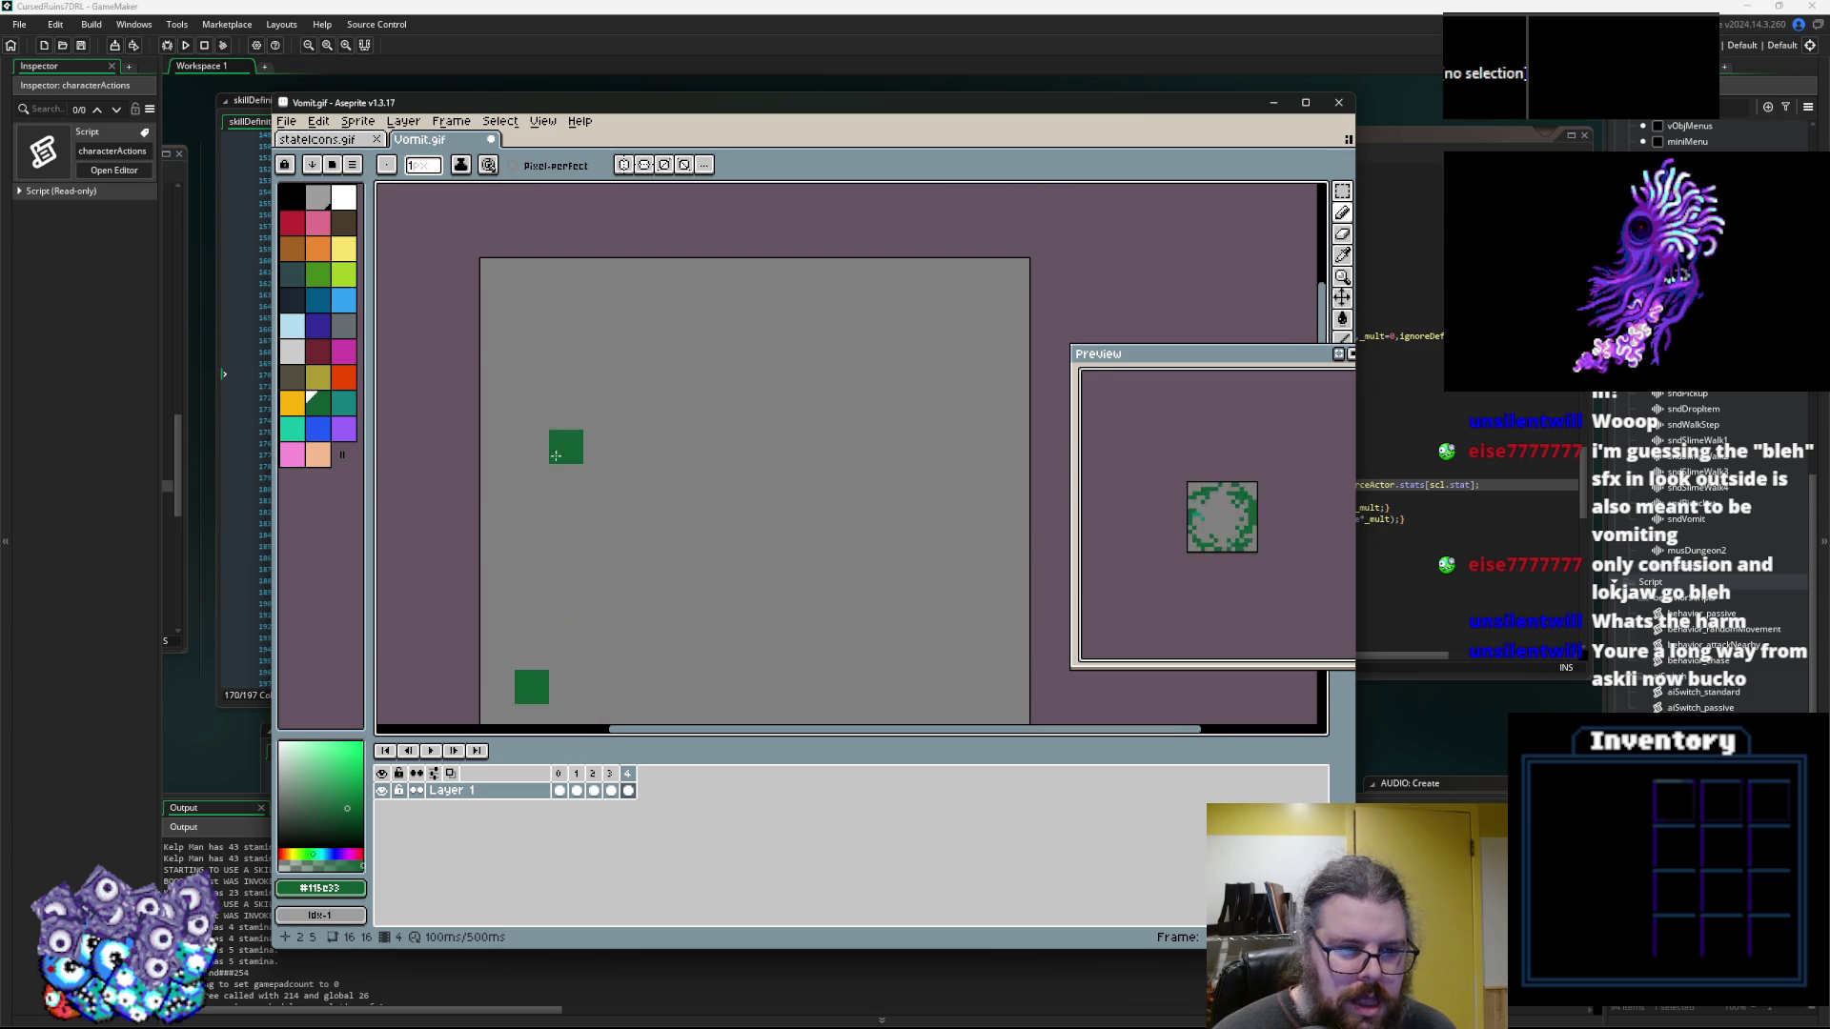
left_click(585, 333)
left_click(875, 309)
left_click(940, 343)
scroll(977, 482, "down", 1)
left_click(950, 408)
left_click(935, 541)
left_click(947, 512)
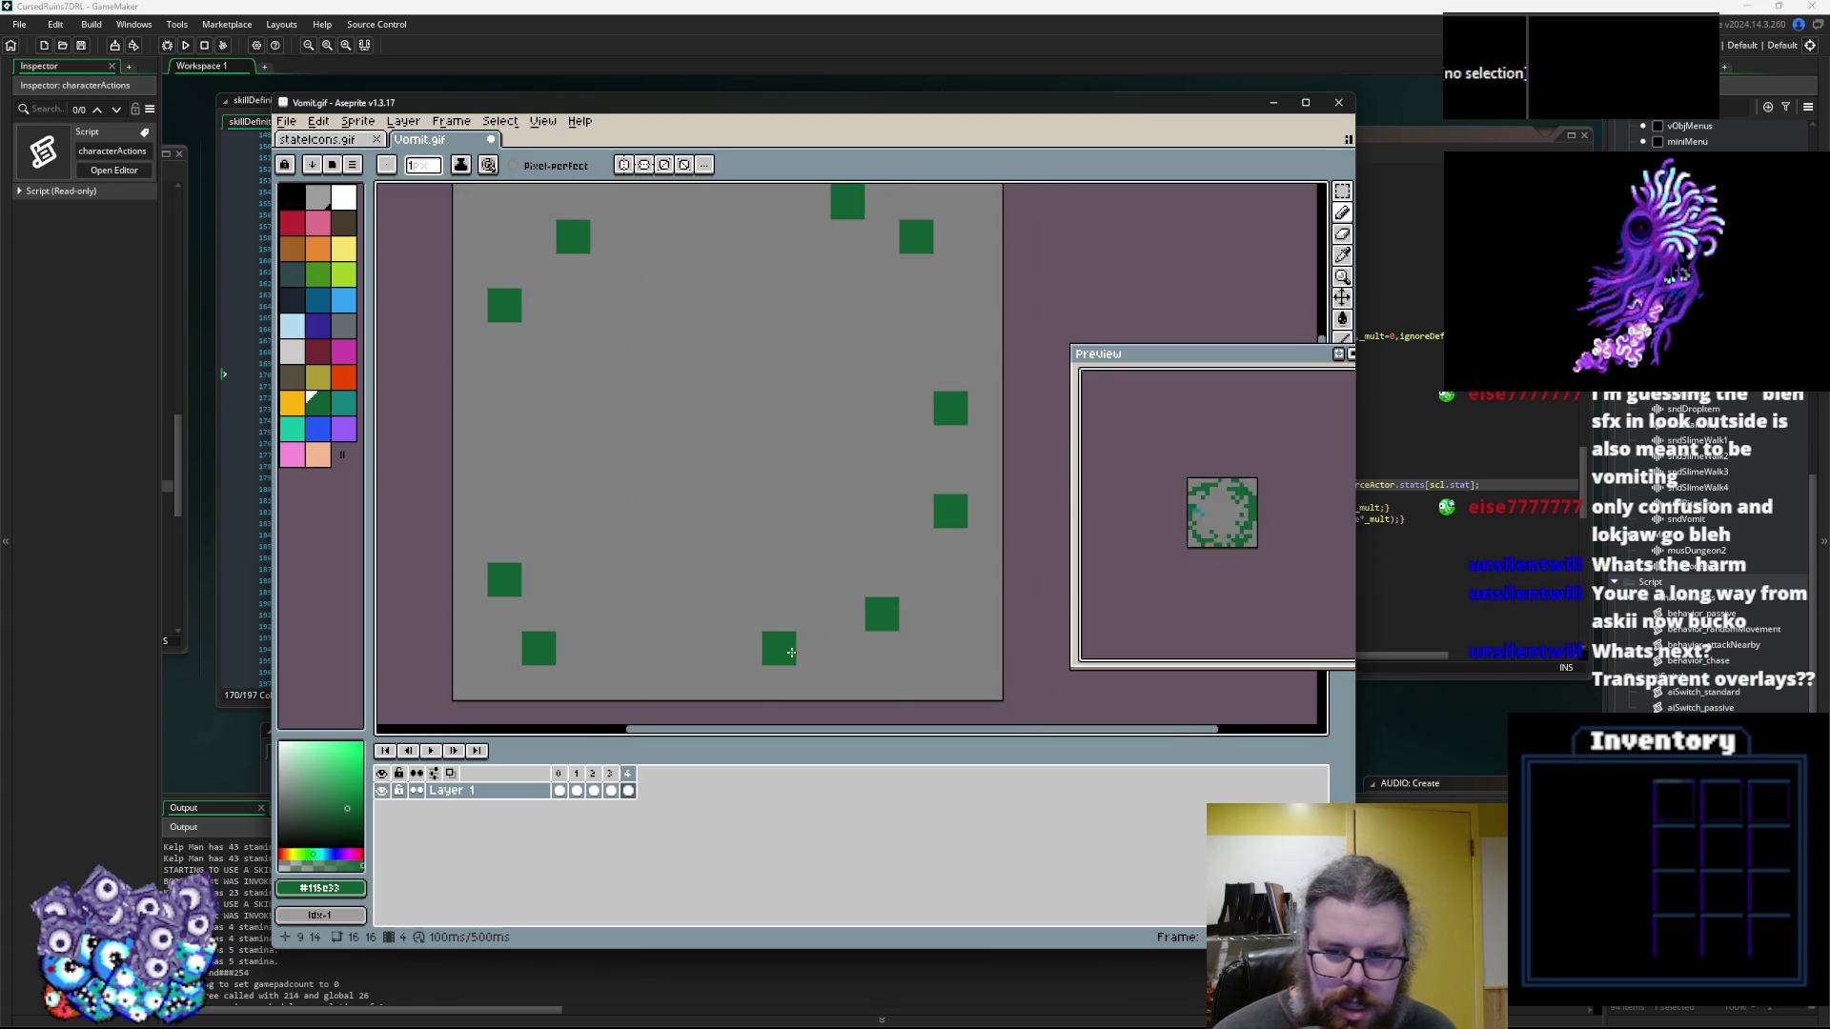
Sample light teal and recolour frame 0's dark green blob teal
key("comma")
key("comma")
key("comma")
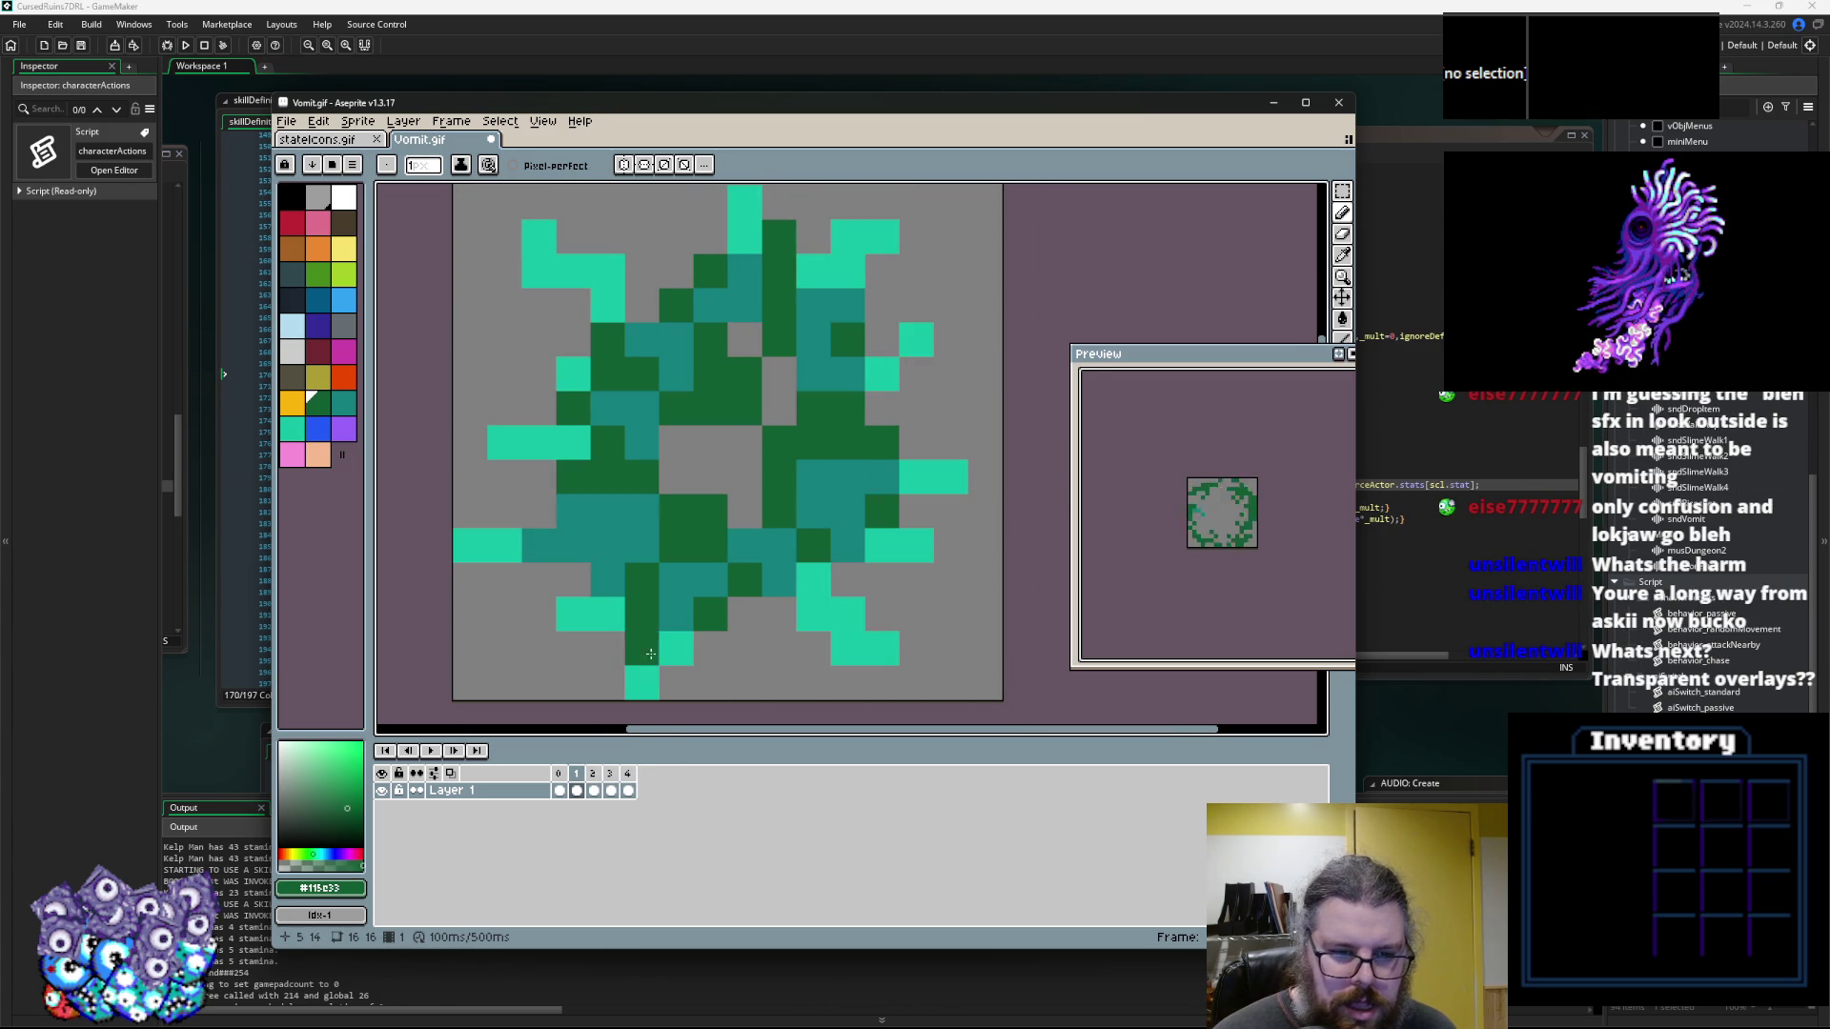
left_click(687, 611, "alt")
key("comma")
mouse_move(734, 488)
left_mouse_down()
mouse_move(777, 419)
mouse_move(821, 407)
left_mouse_up()
left_click(343, 403)
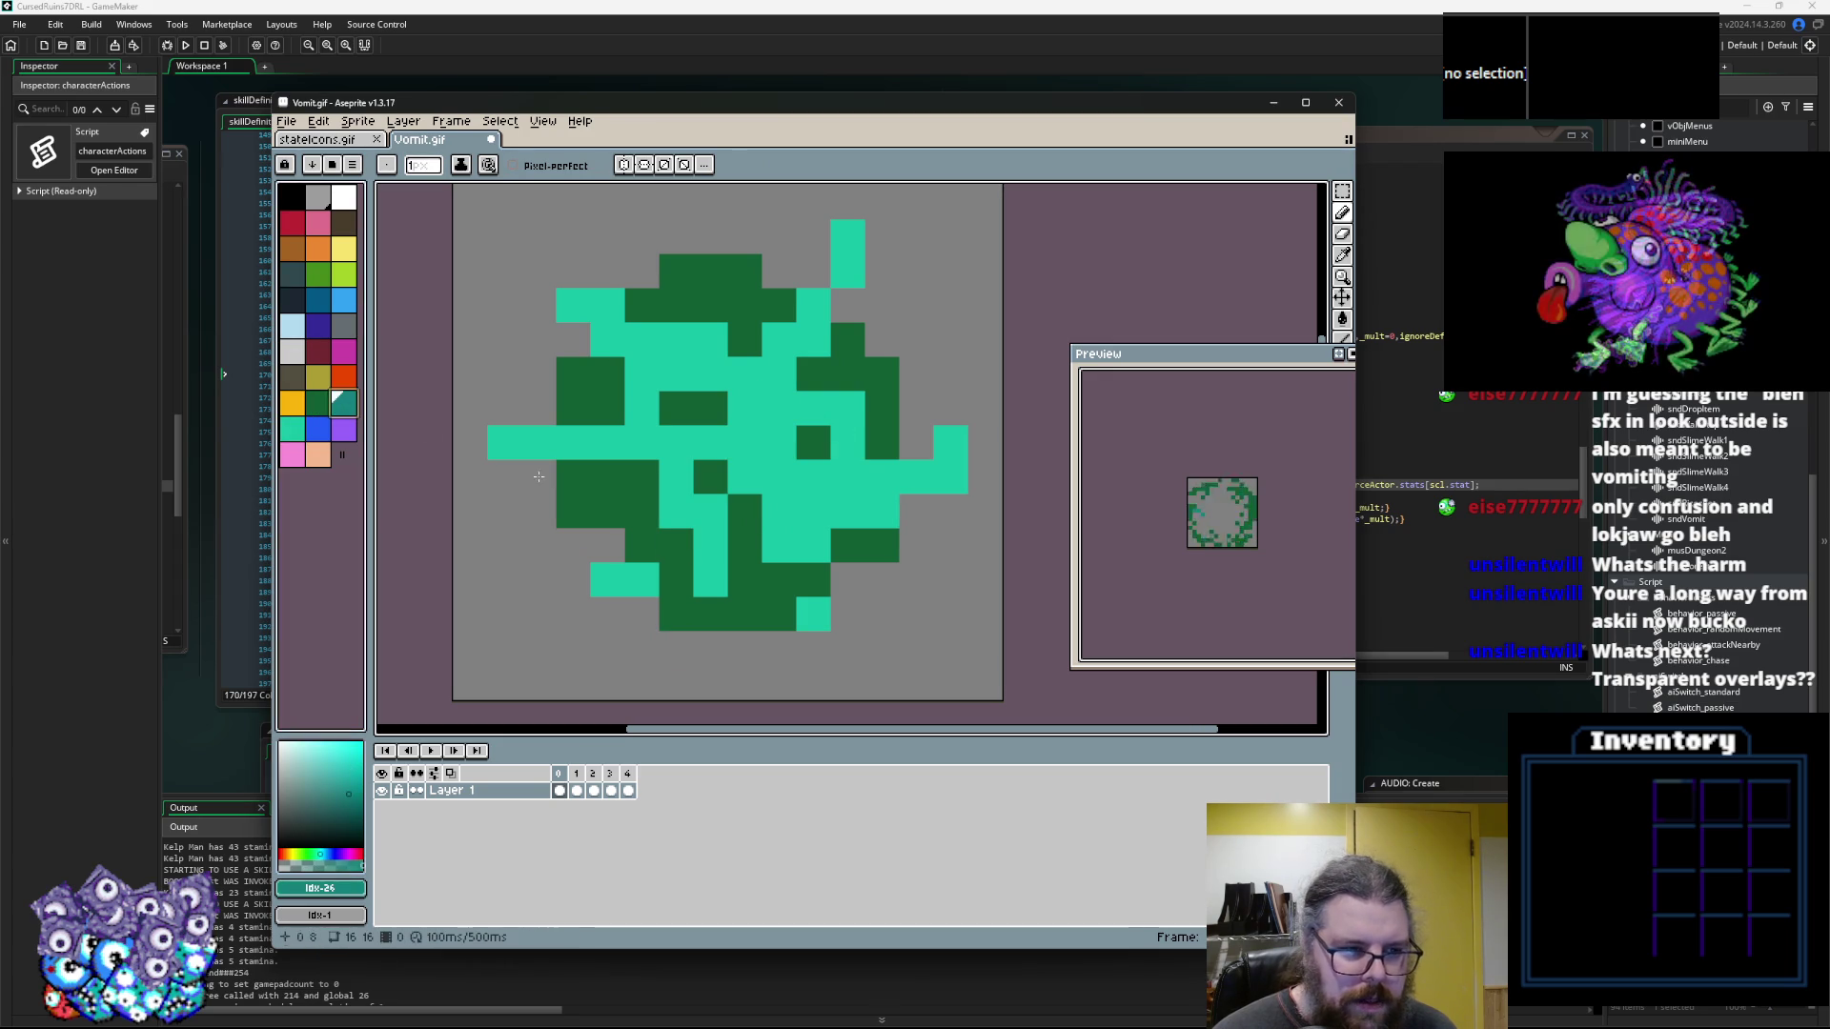
Shade frame 0's blob darker teal and play the animation back to review it
left_click_drag(710, 546, 604, 466)
mouse_move(629, 396)
left_mouse_down()
mouse_move(668, 333)
mouse_move(813, 514)
mouse_move(745, 577)
mouse_move(711, 408)
mouse_move(815, 376)
mouse_move(849, 614)
mouse_move(791, 584)
left_mouse_up()
scroll(791, 583, "down", 2)
key("Return")
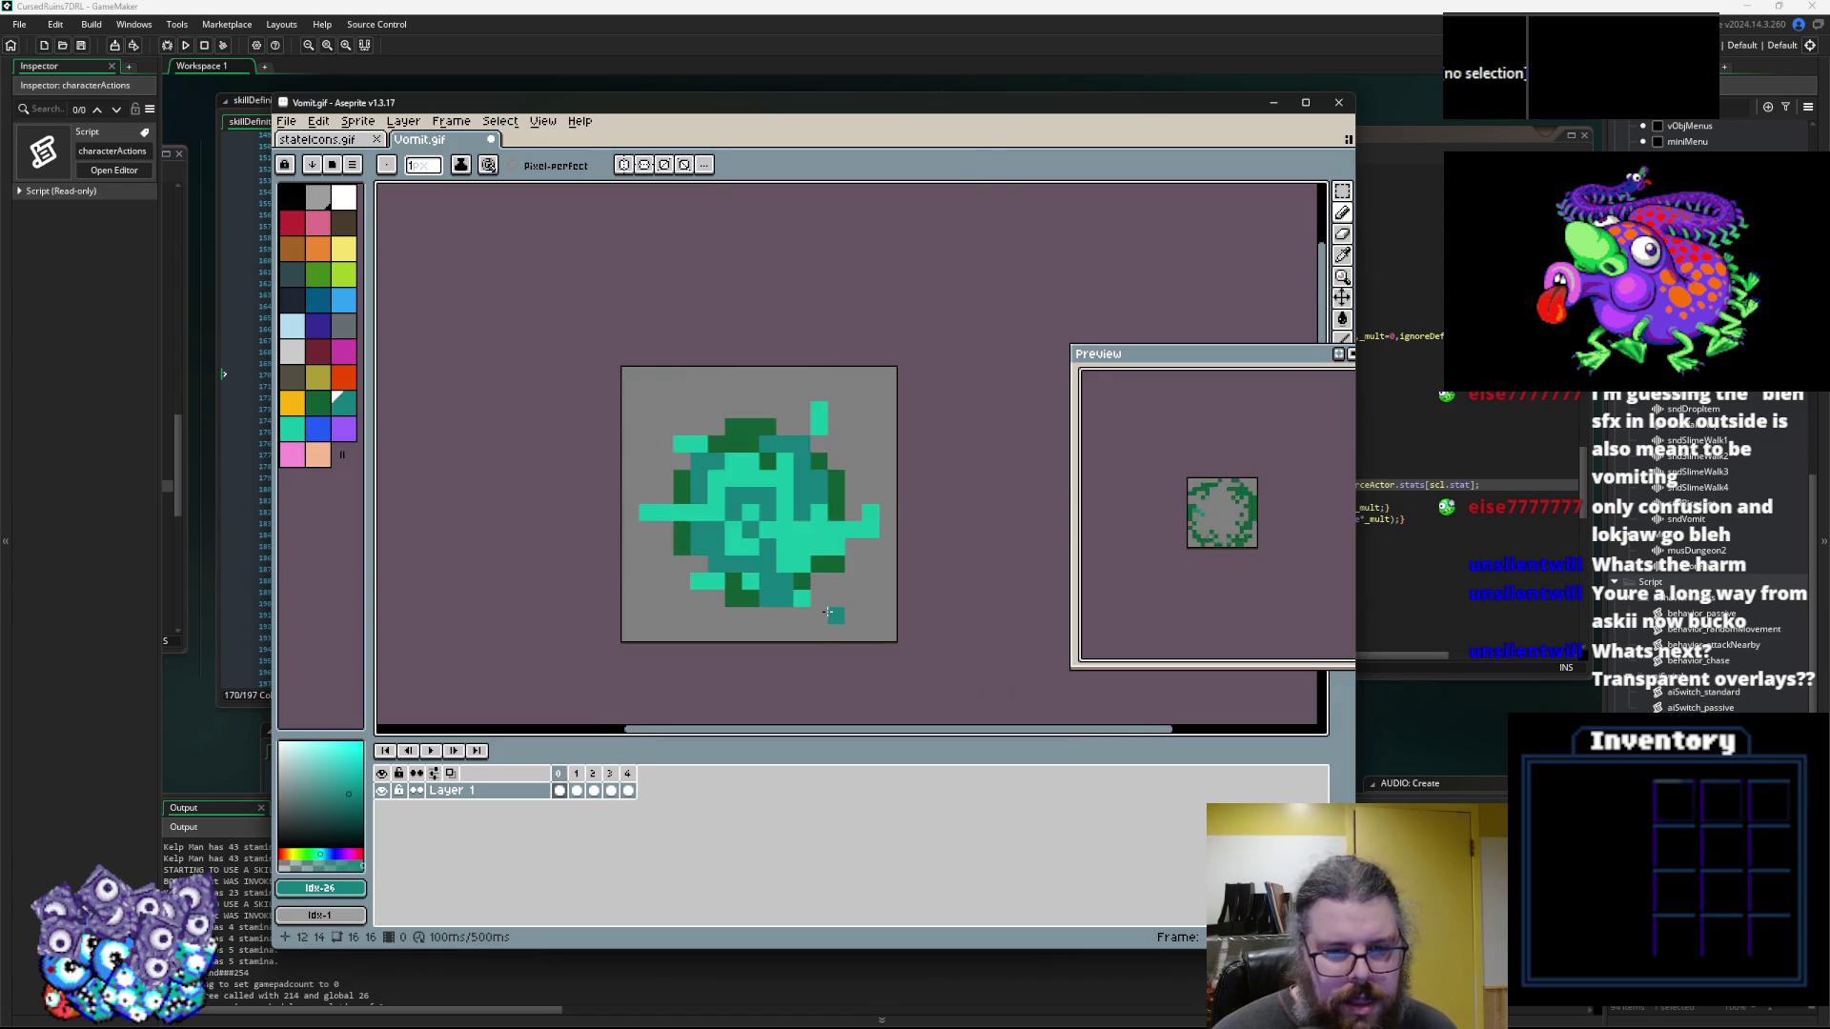
key("Return")
scroll(798, 576, "up", 2)
Paint a white highlight in the sprite's centre, trying lime and teal colours
left_click(654, 473, "alt")
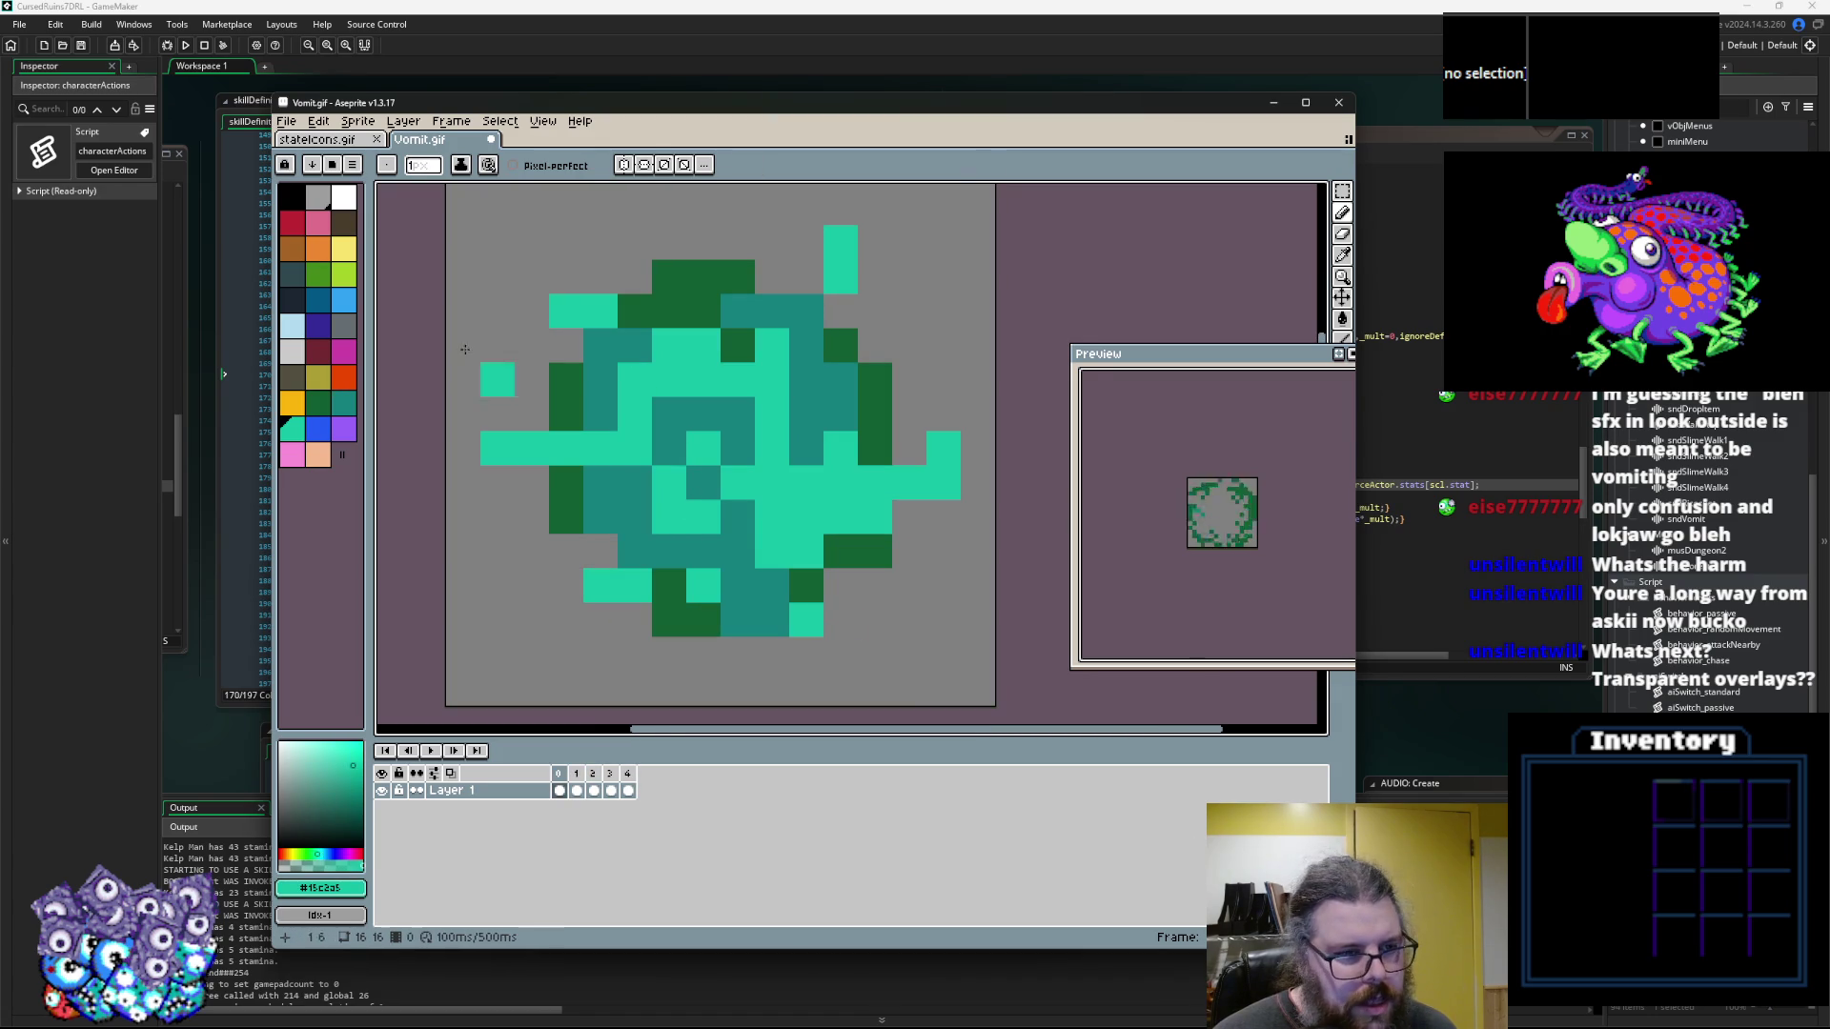
left_click(359, 203)
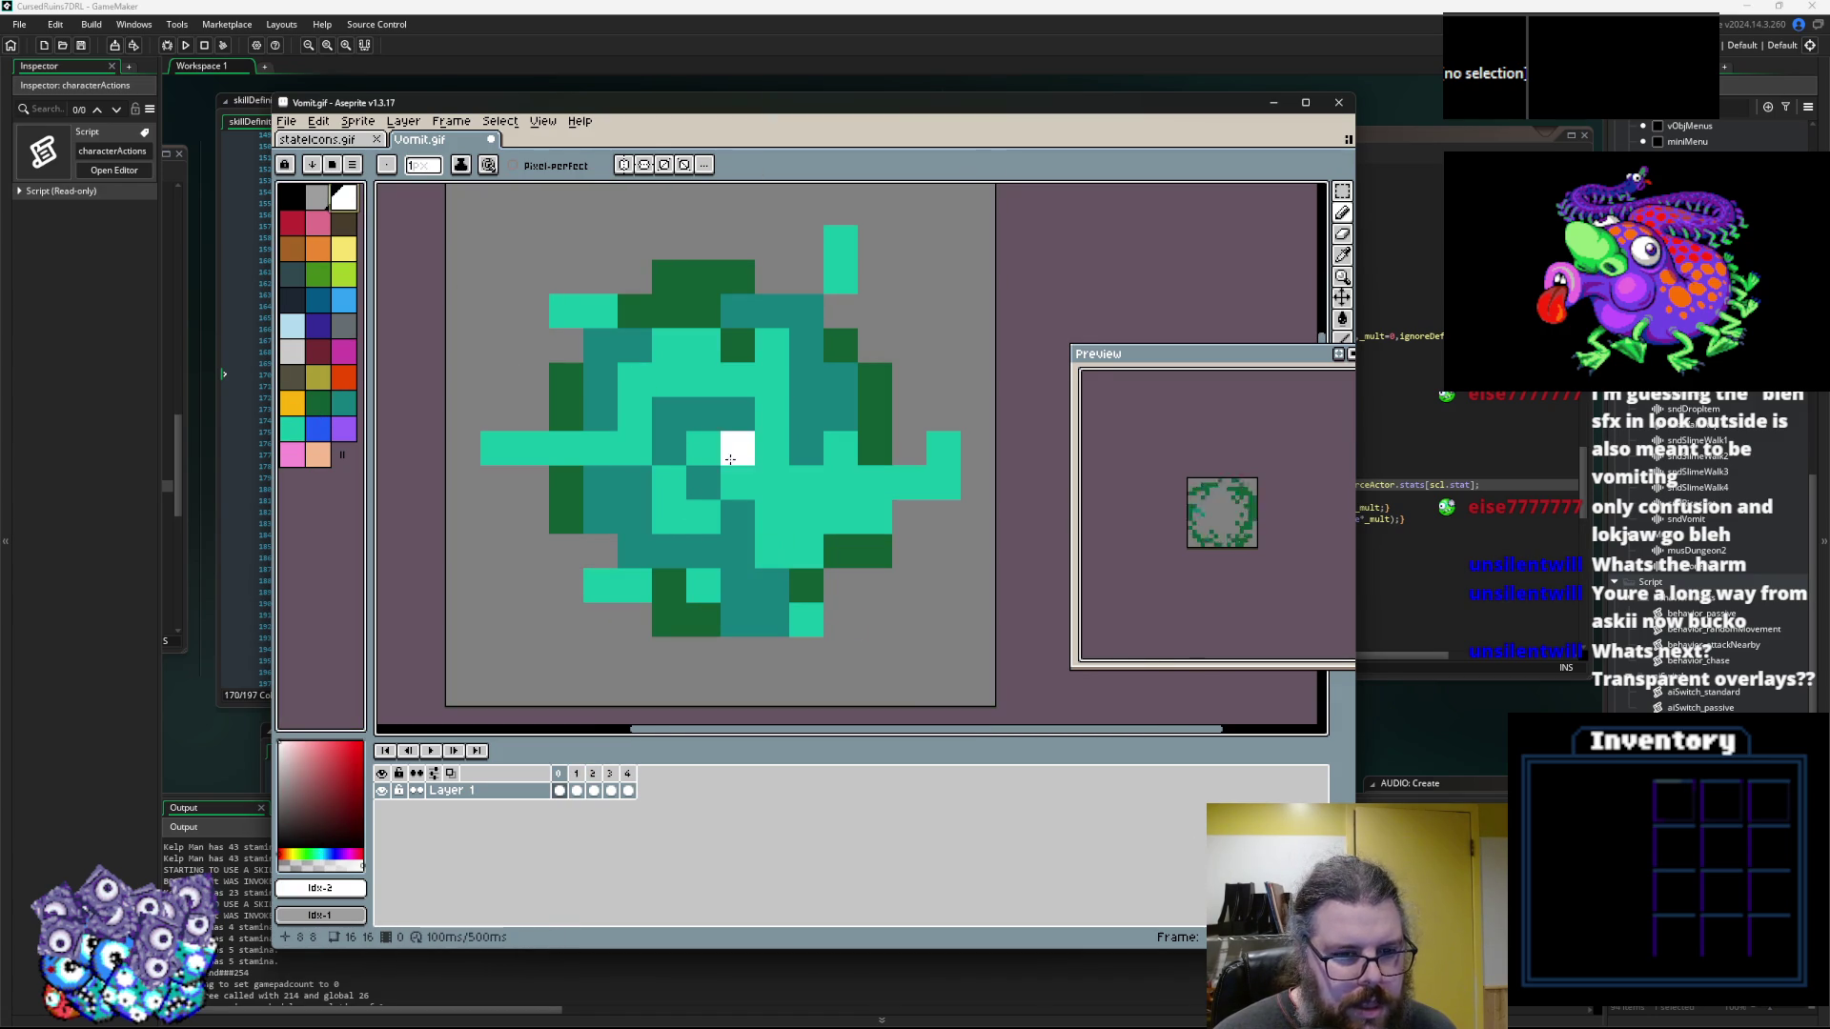
mouse_move(669, 481)
left_mouse_down()
mouse_move(741, 436)
mouse_move(777, 467)
mouse_move(752, 531)
mouse_move(669, 411)
mouse_move(742, 458)
left_mouse_up()
left_click(344, 274)
scroll(688, 471, "down", 1)
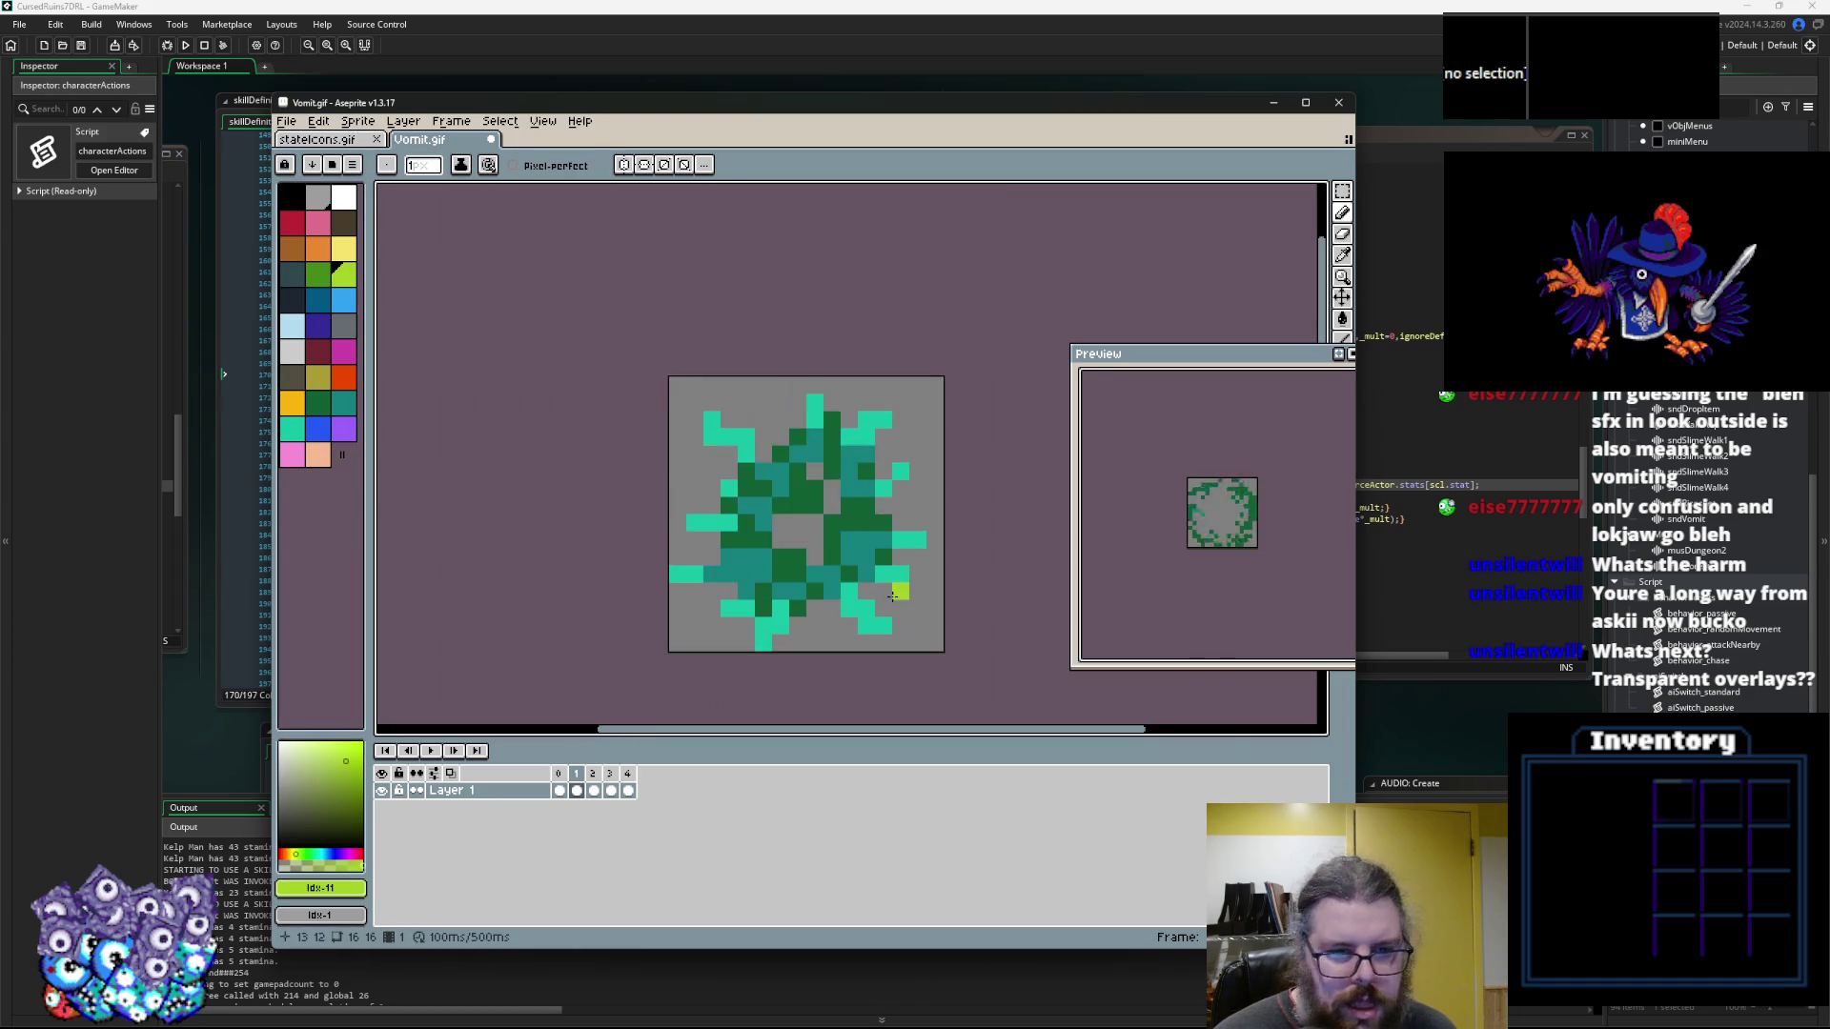
left_click(867, 538, "alt")
Step through the remaining frames to review the splat animation
key("period")
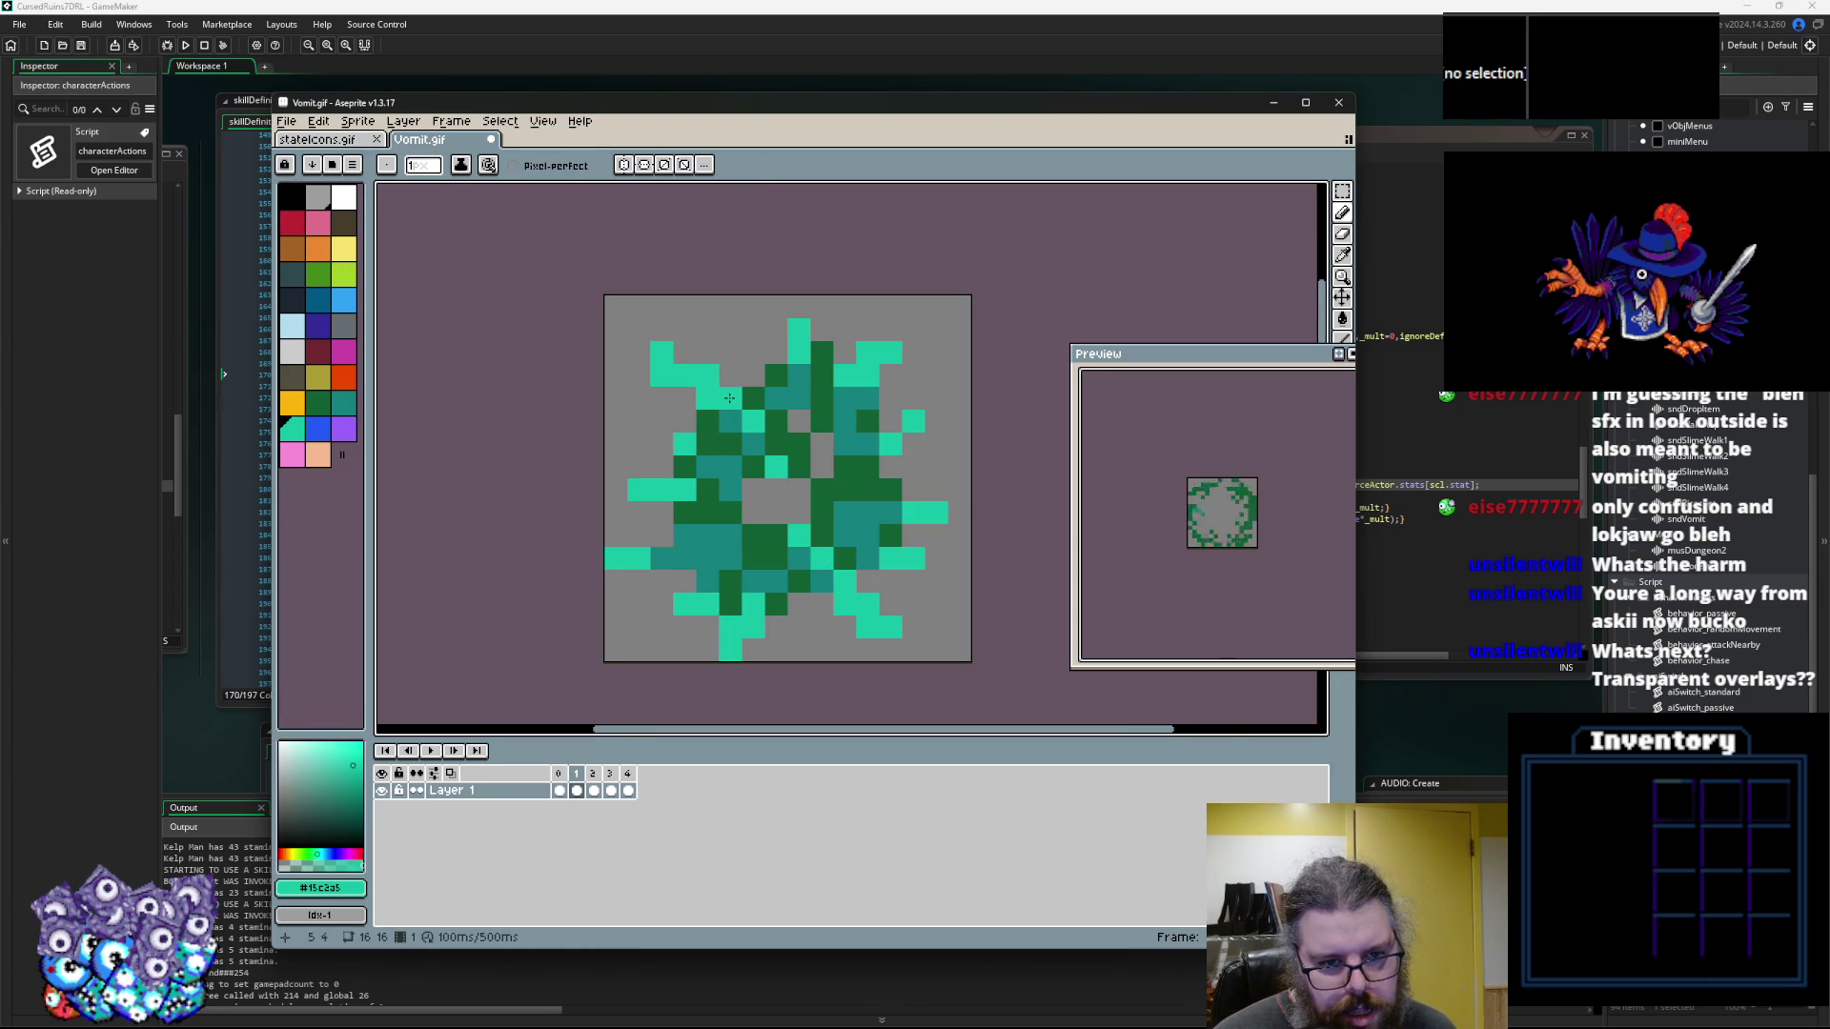
scroll(810, 488, "down", 1)
key("period")
key("period")
key("period")
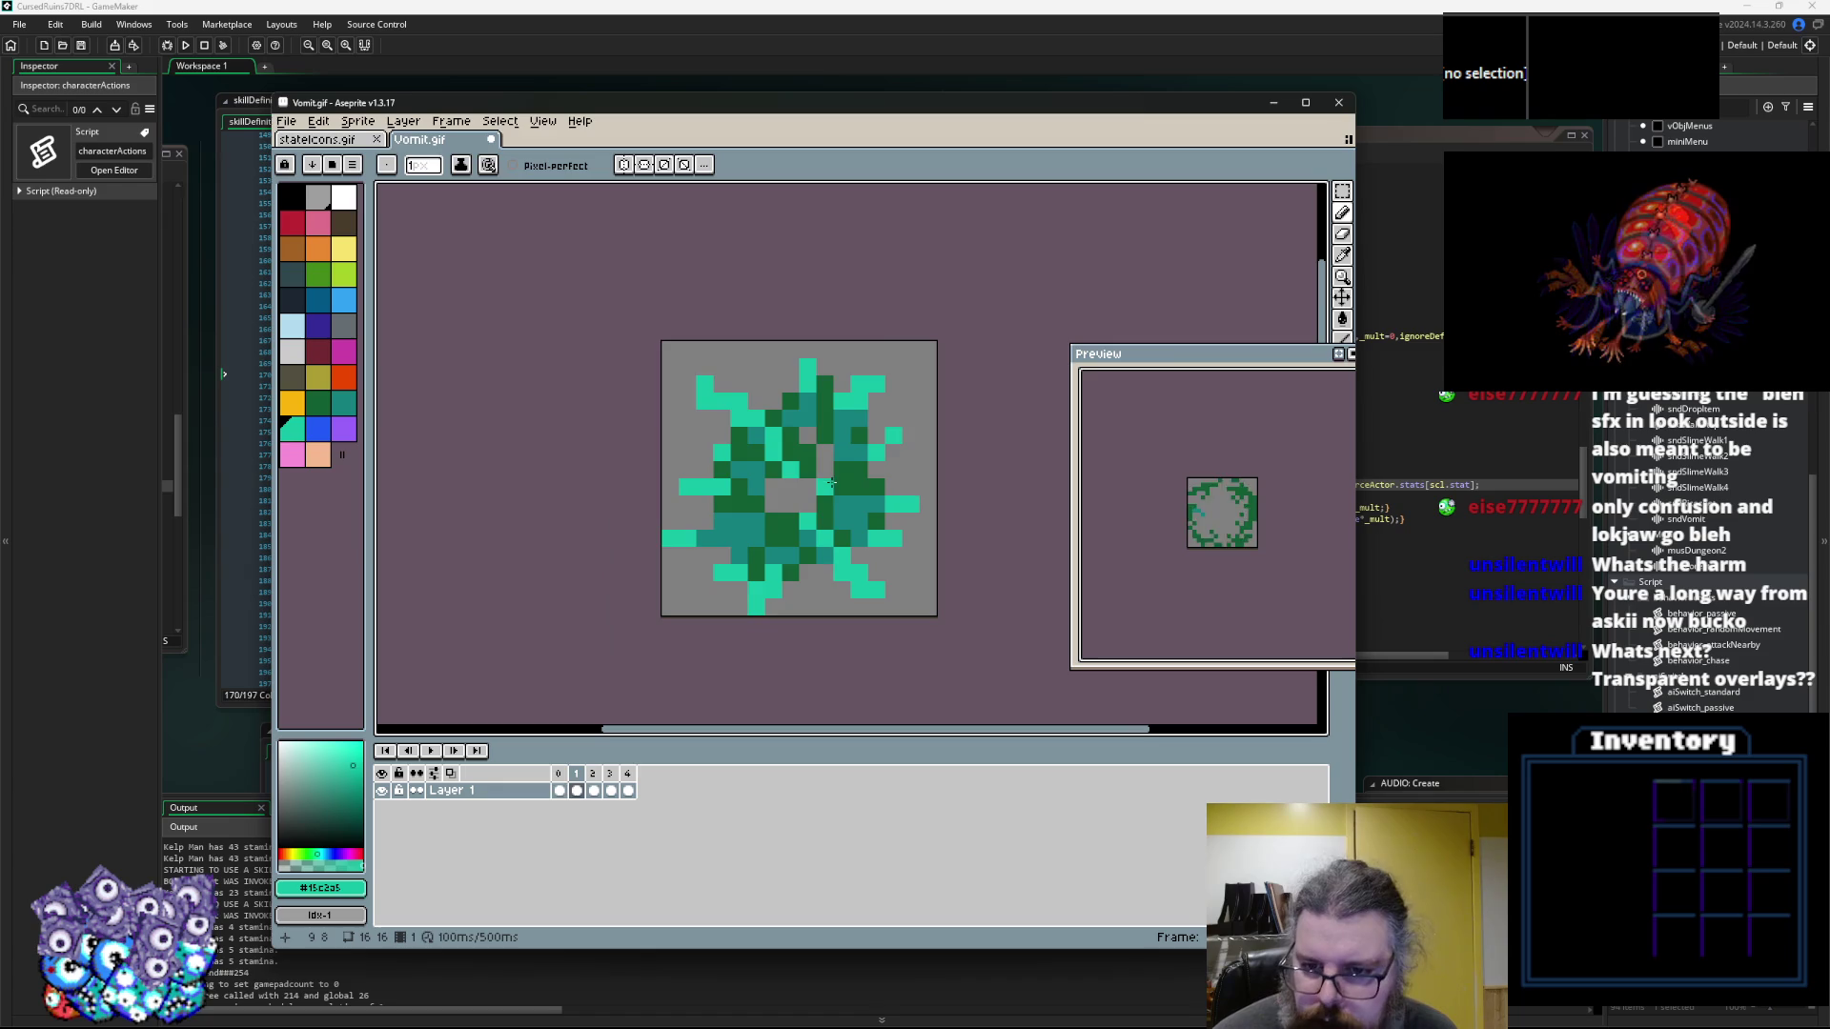
key("period")
key("period")
key("period")
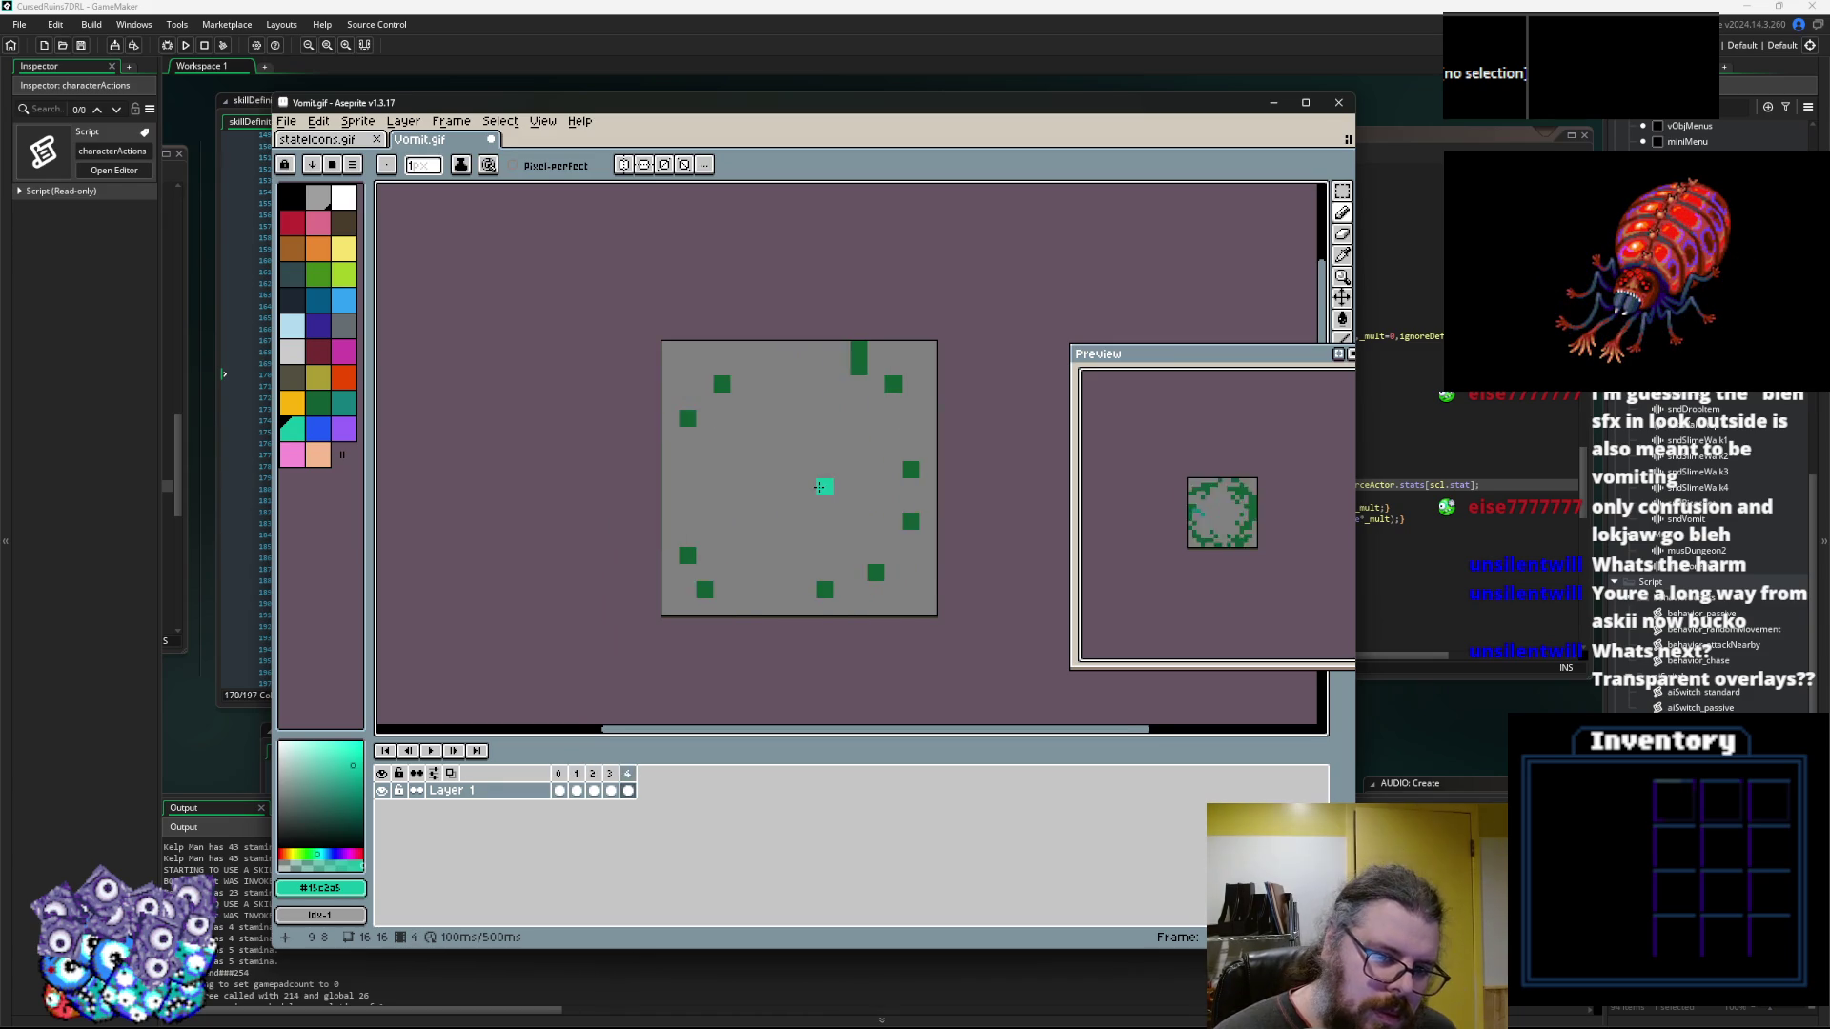
scroll(818, 487, "up", 1)
Save Vomit.gif and bring GameMaker back to the front
left_click(285, 121)
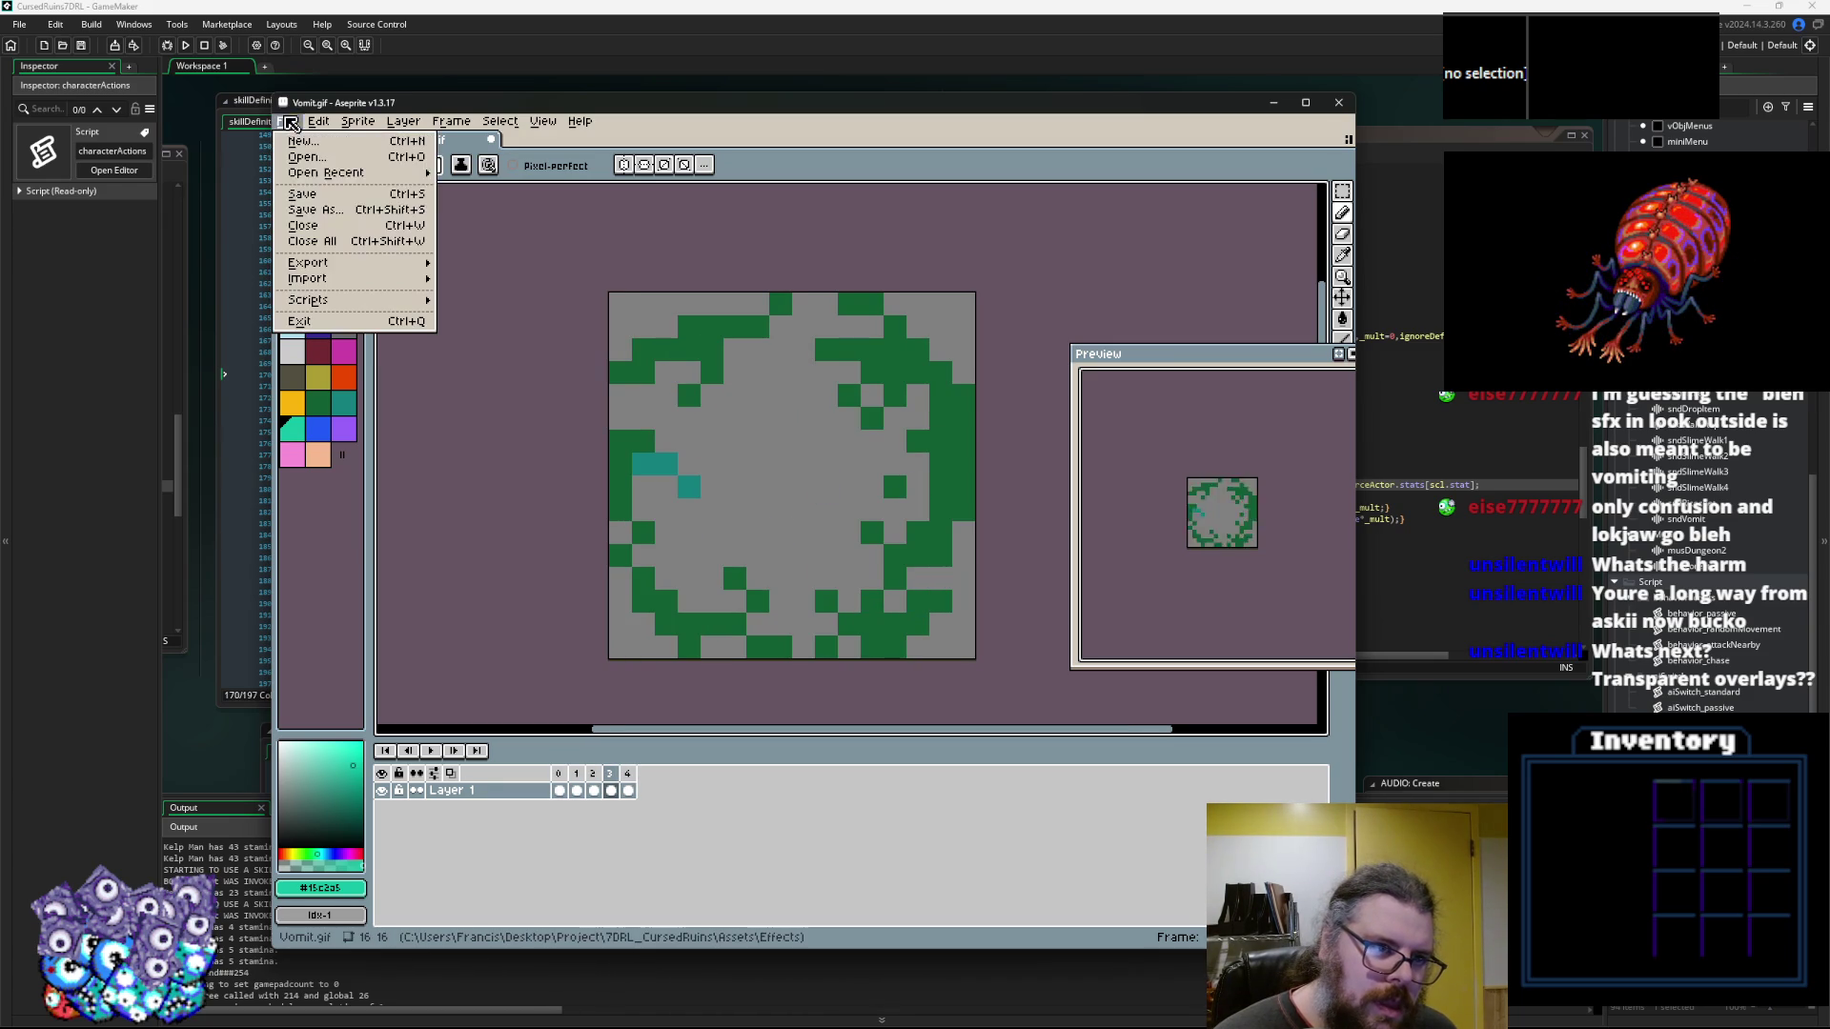
left_click(314, 203)
left_click(727, 71)
scroll(1674, 490, "up", 15)
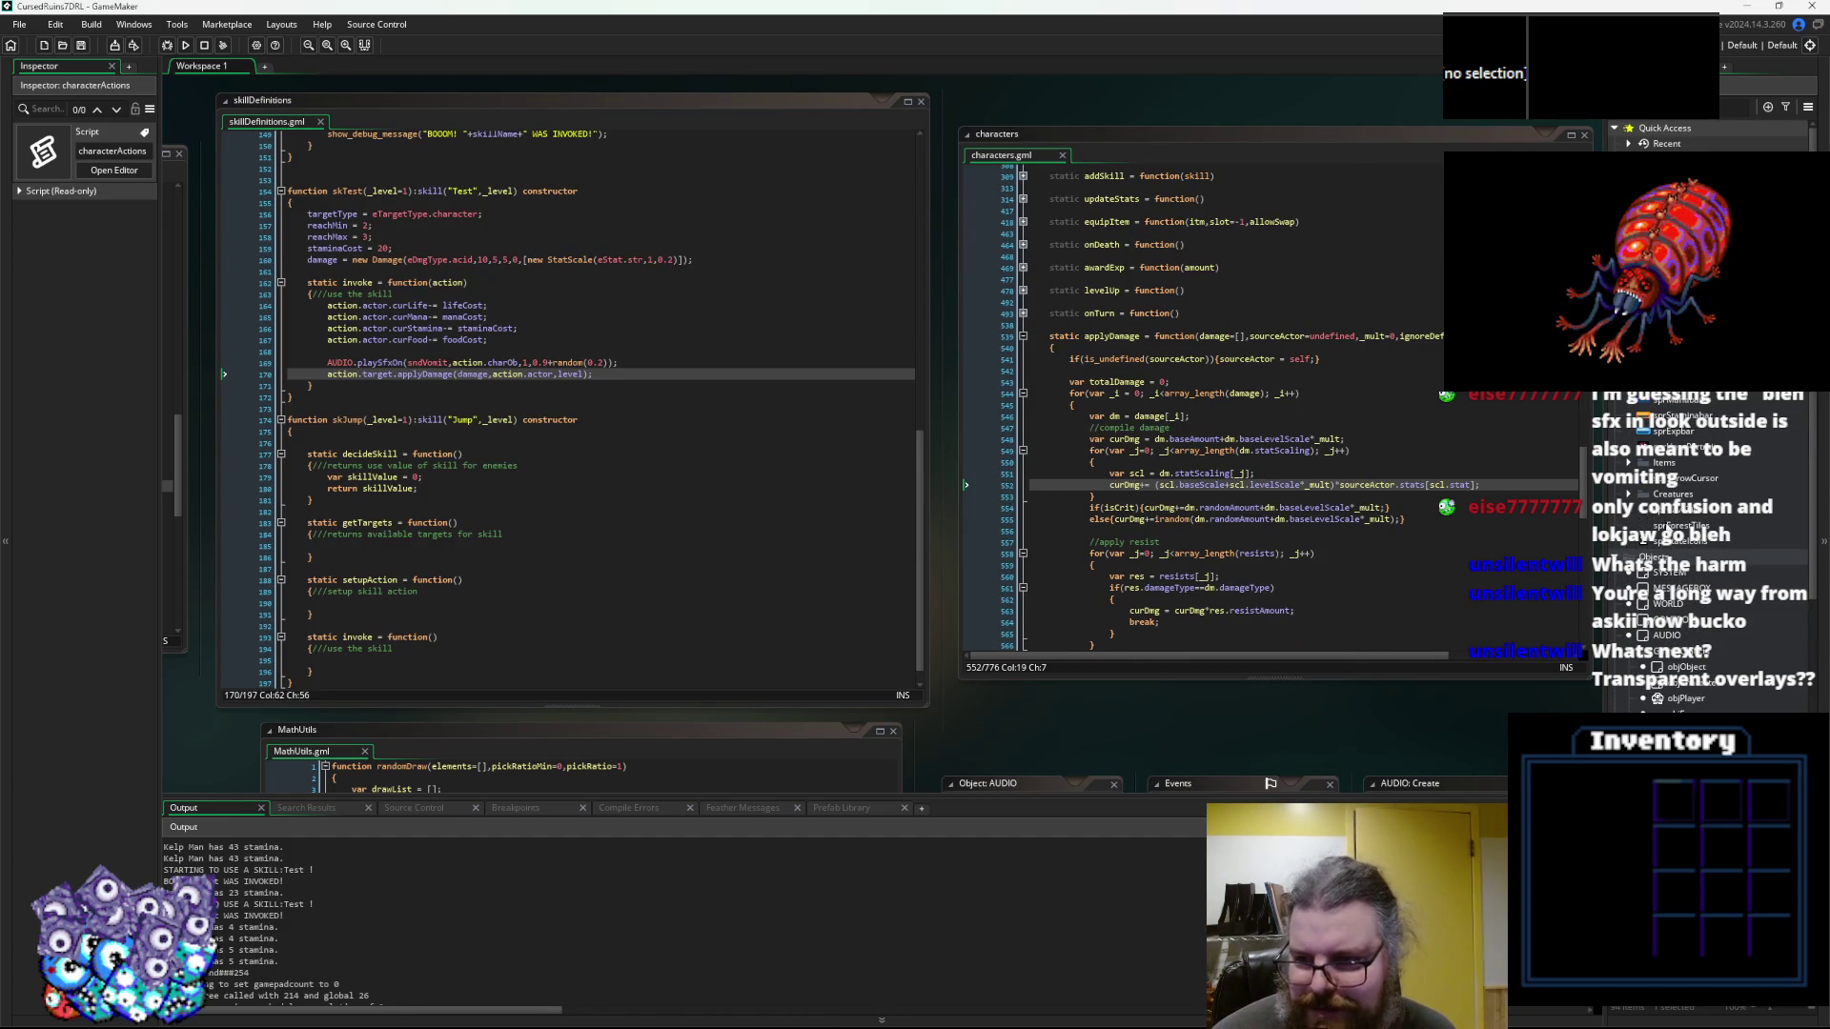
right_click(1666, 523)
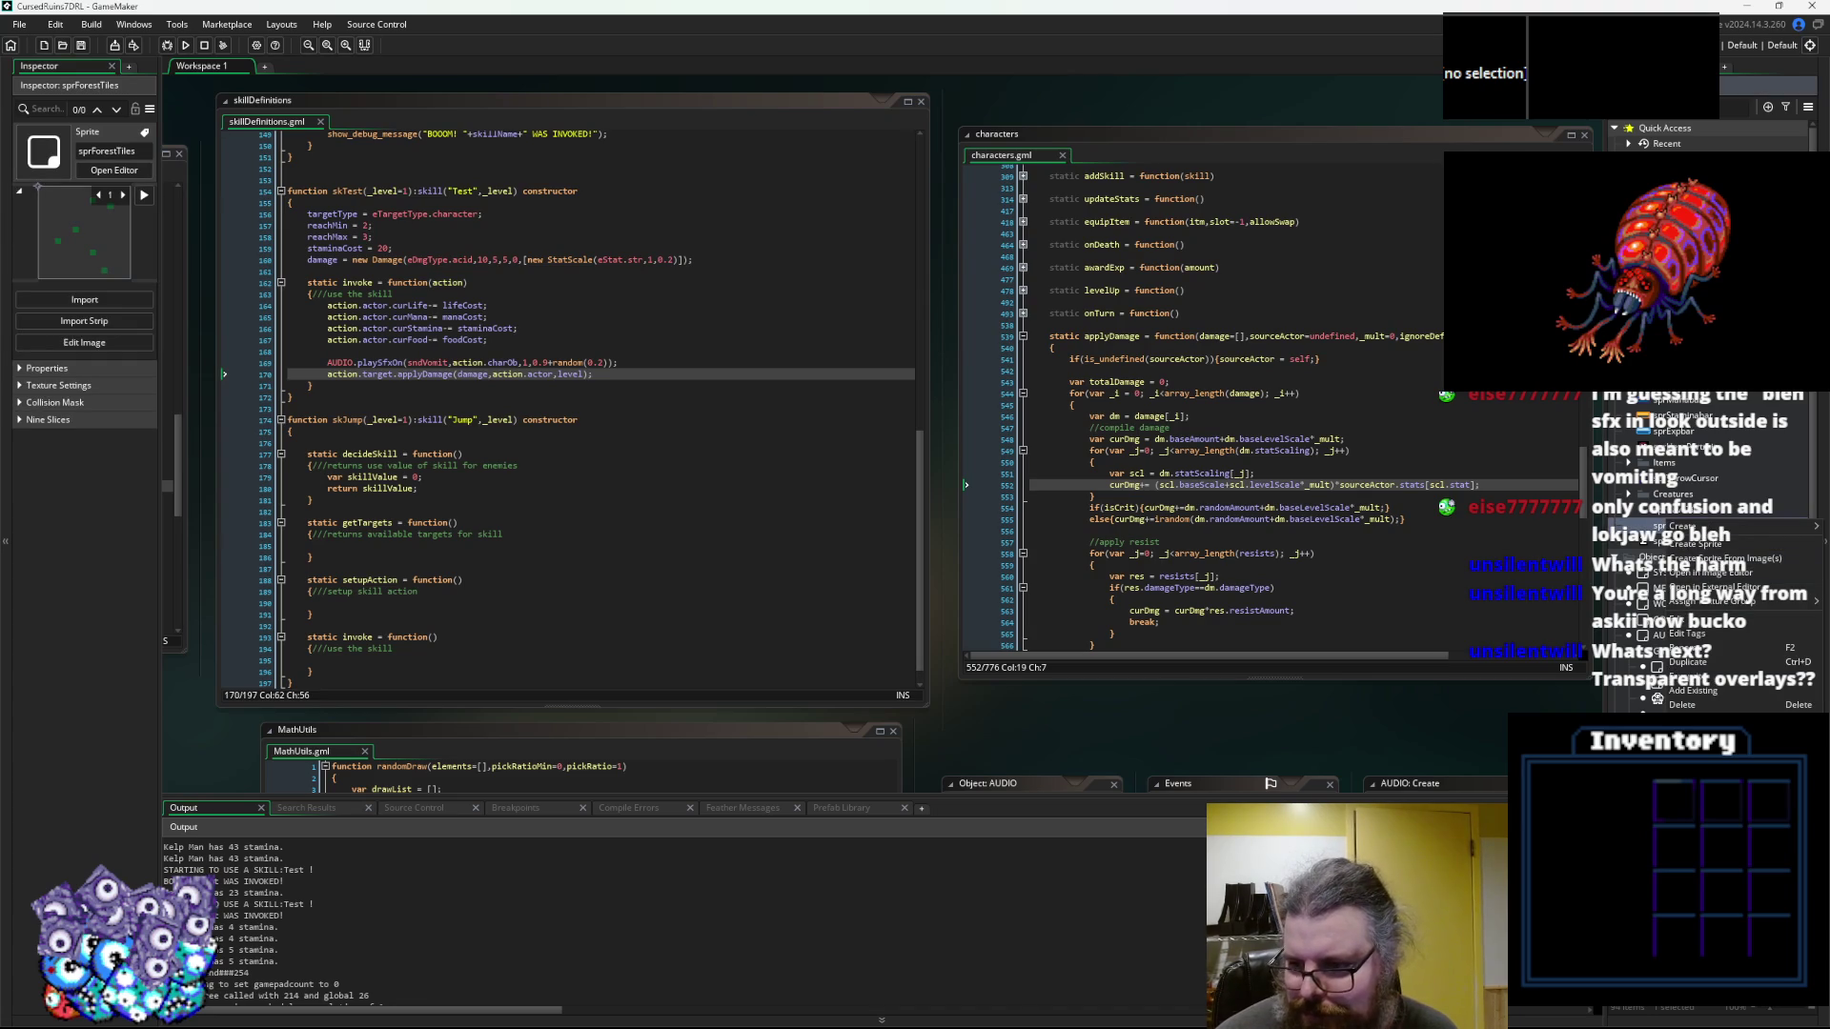
Create a new sprite in the Effects asset group
key("Escape")
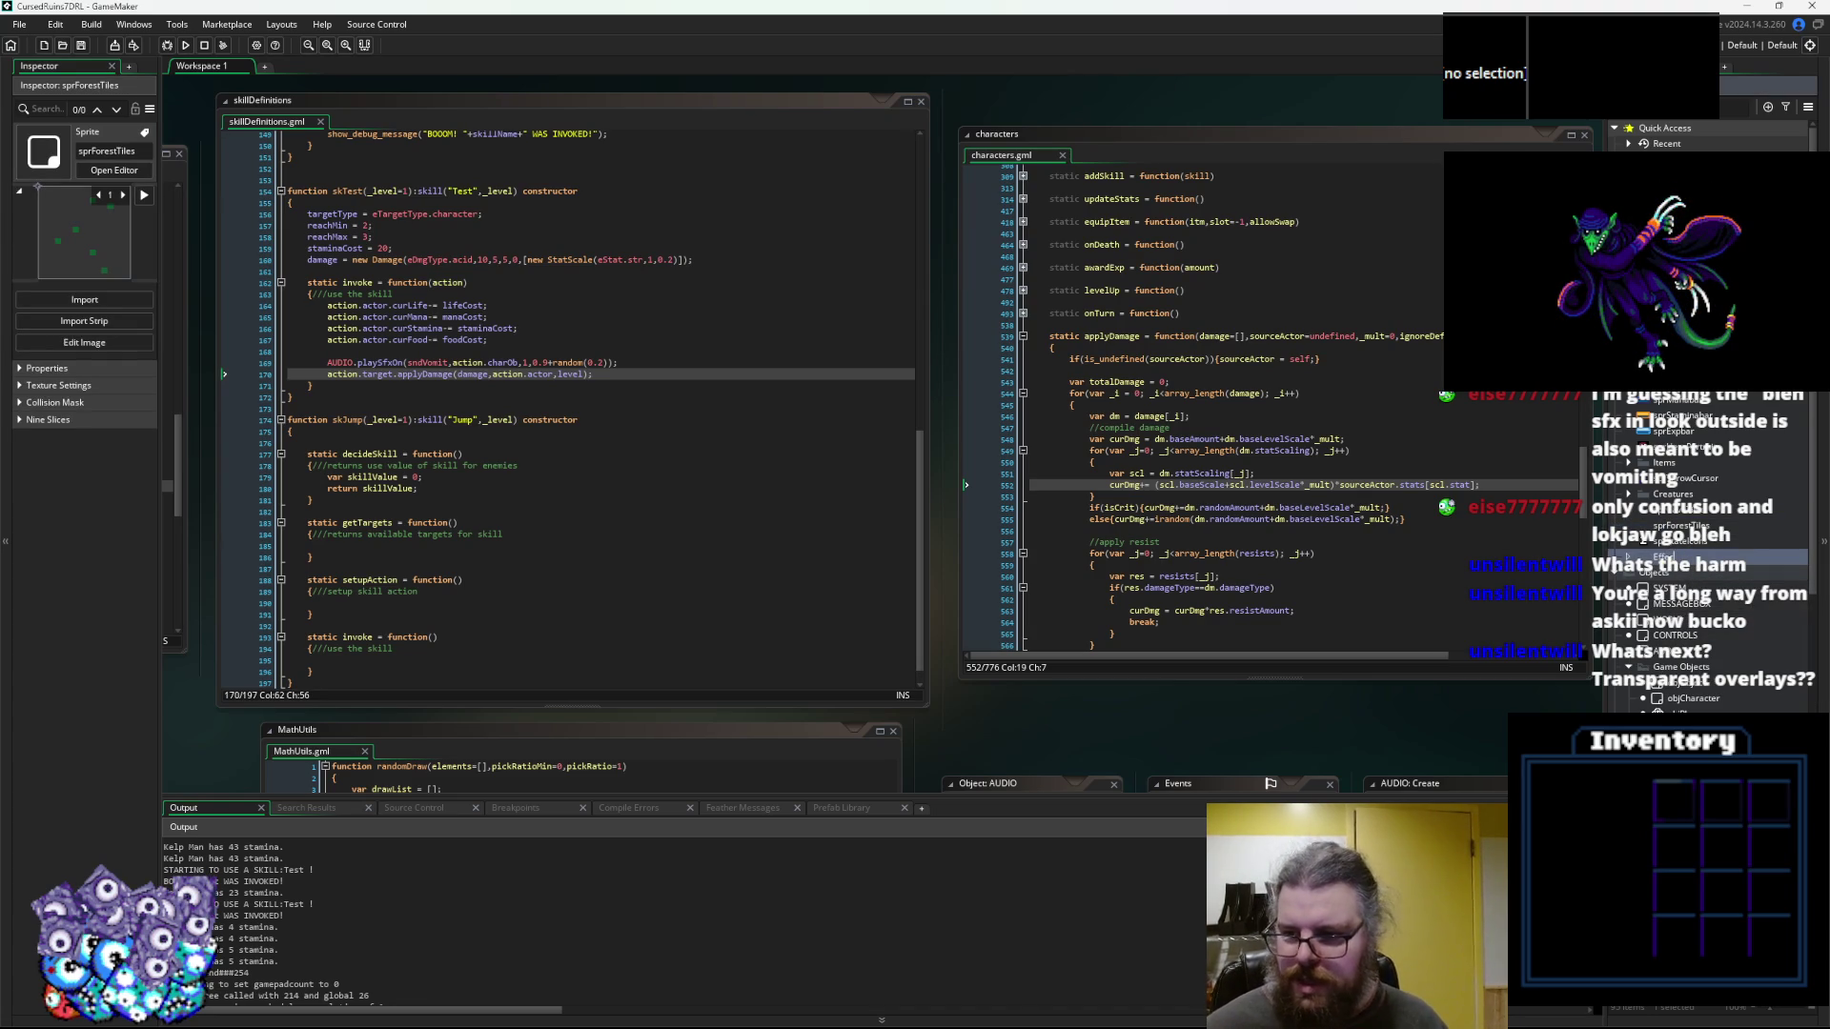
left_click(1666, 520)
right_click(1666, 556)
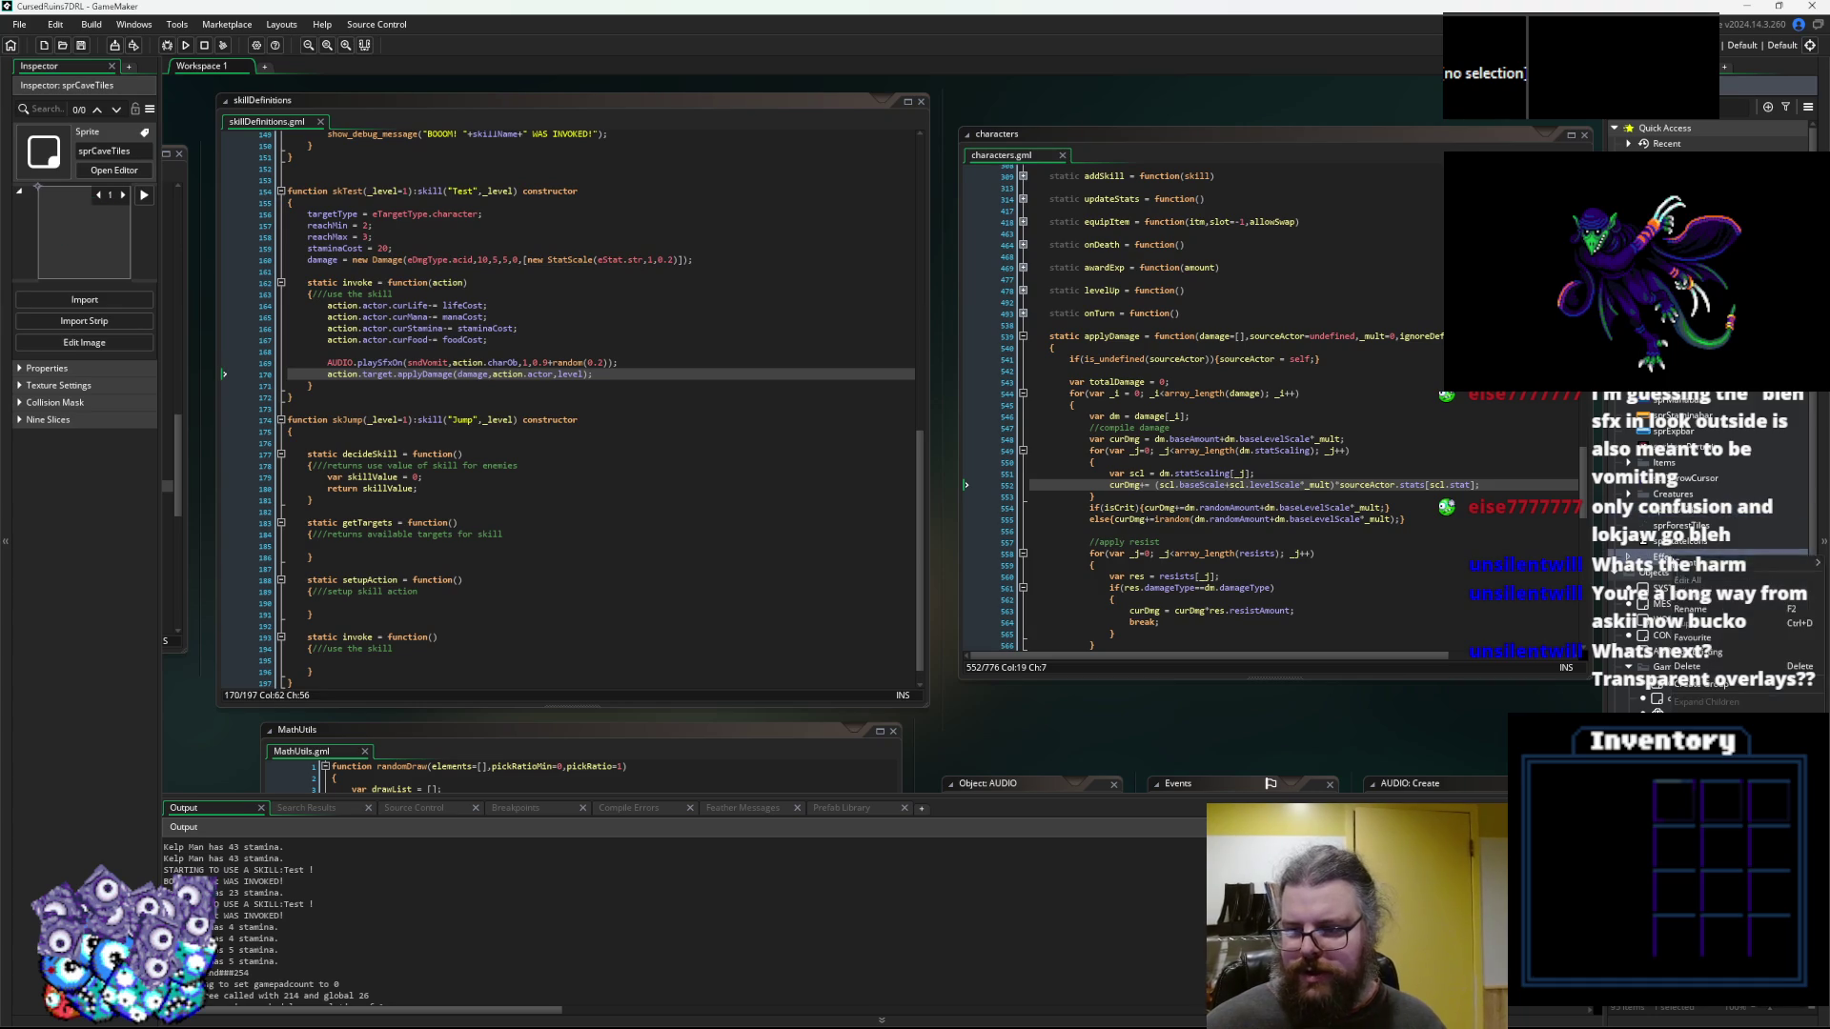
mouse_move(1688, 566)
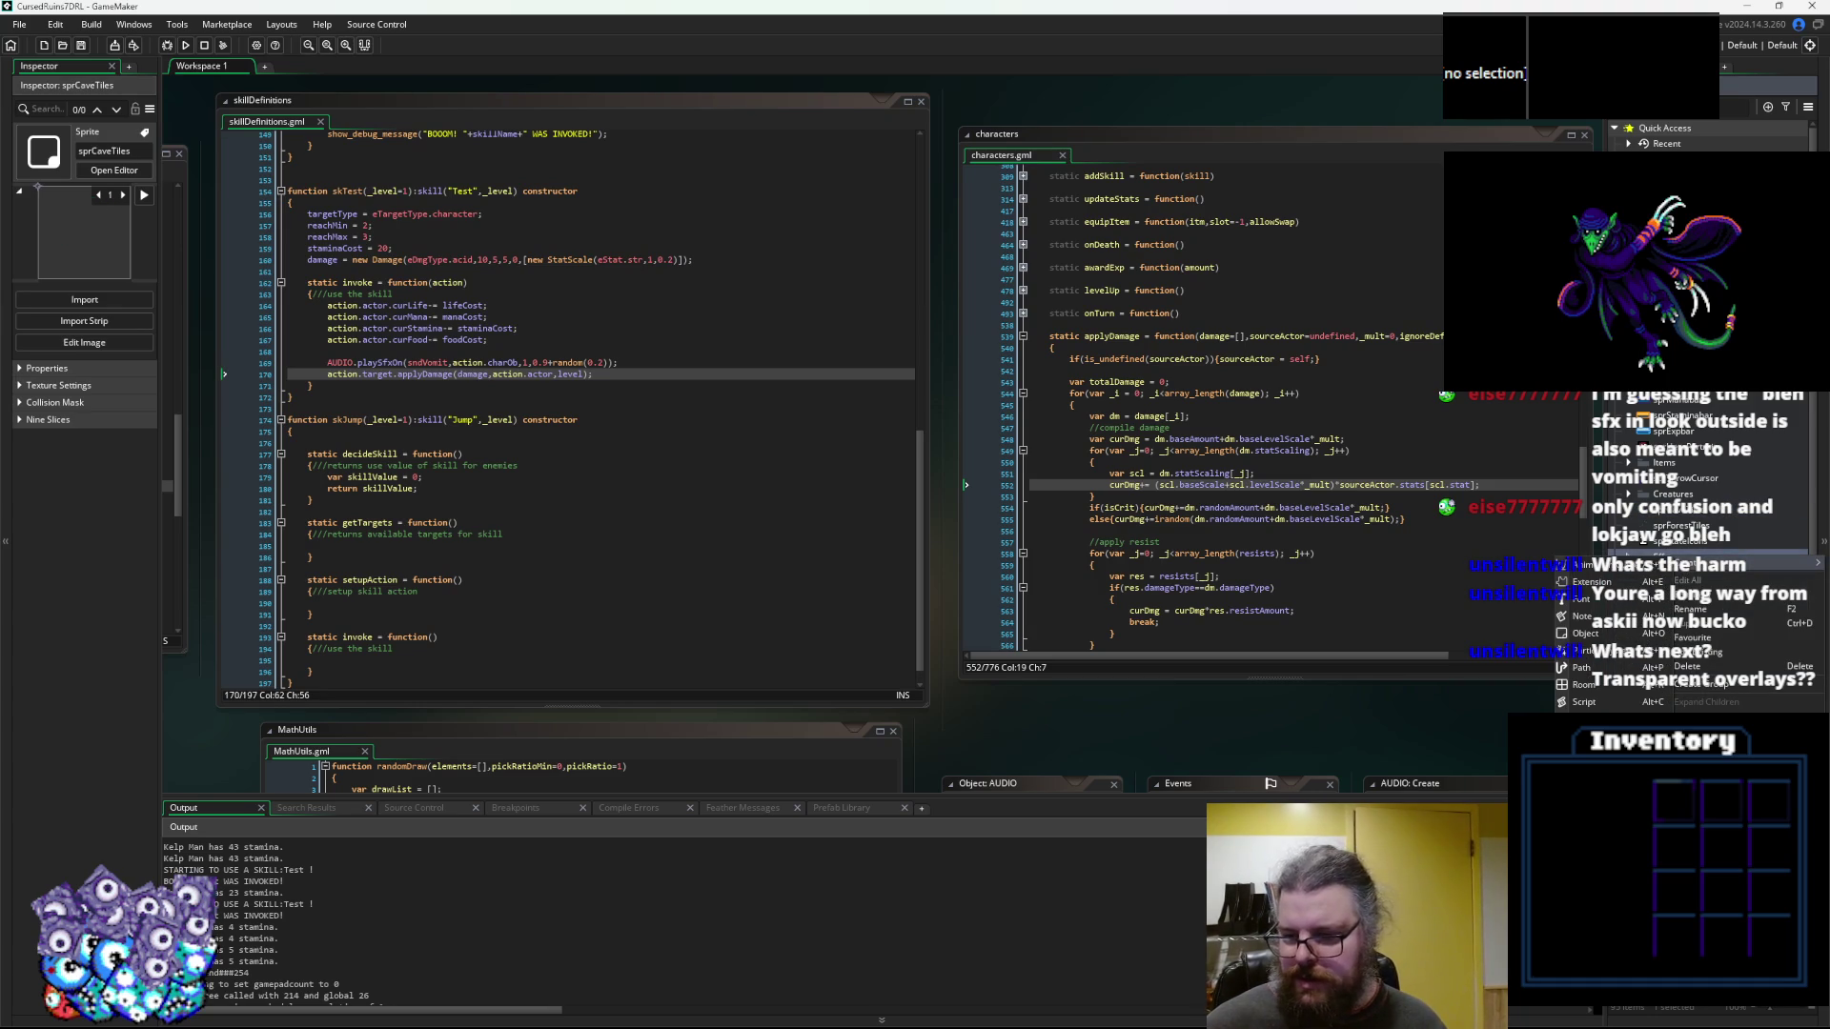
left_click(1584, 770)
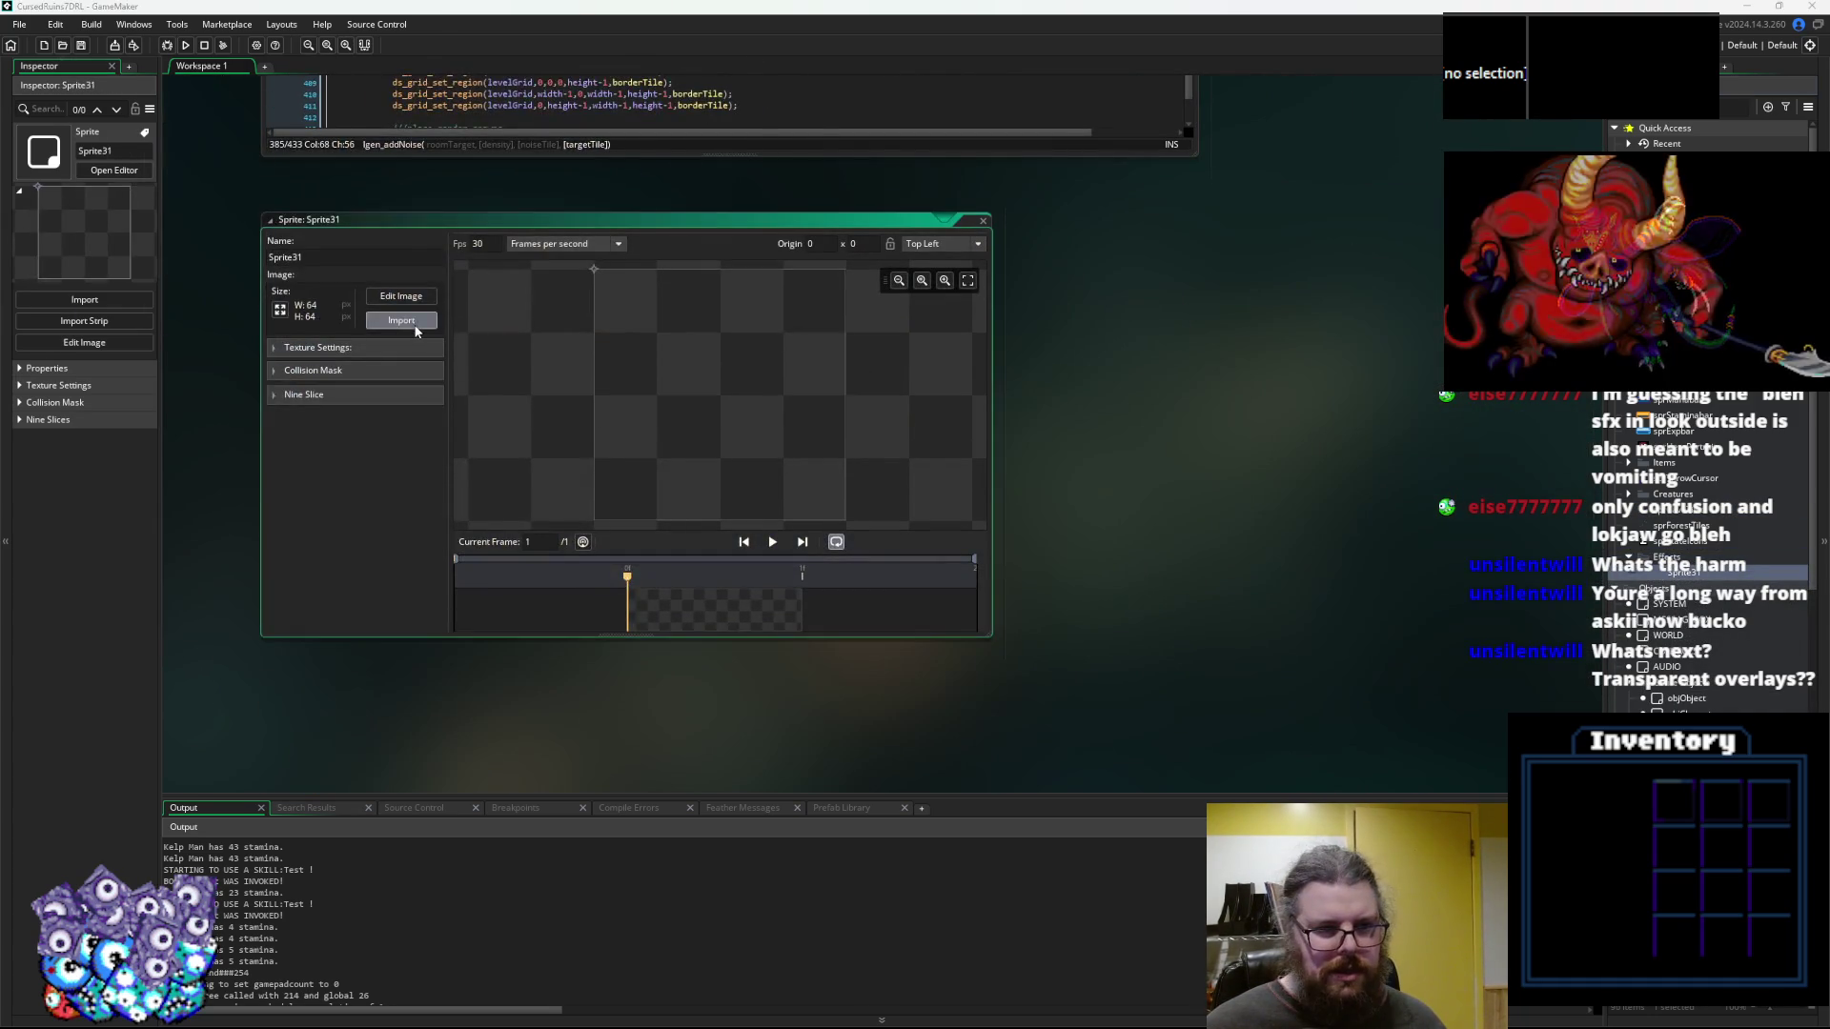
Import Effects/Vomit.gif into the new sprite
left_click(415, 332)
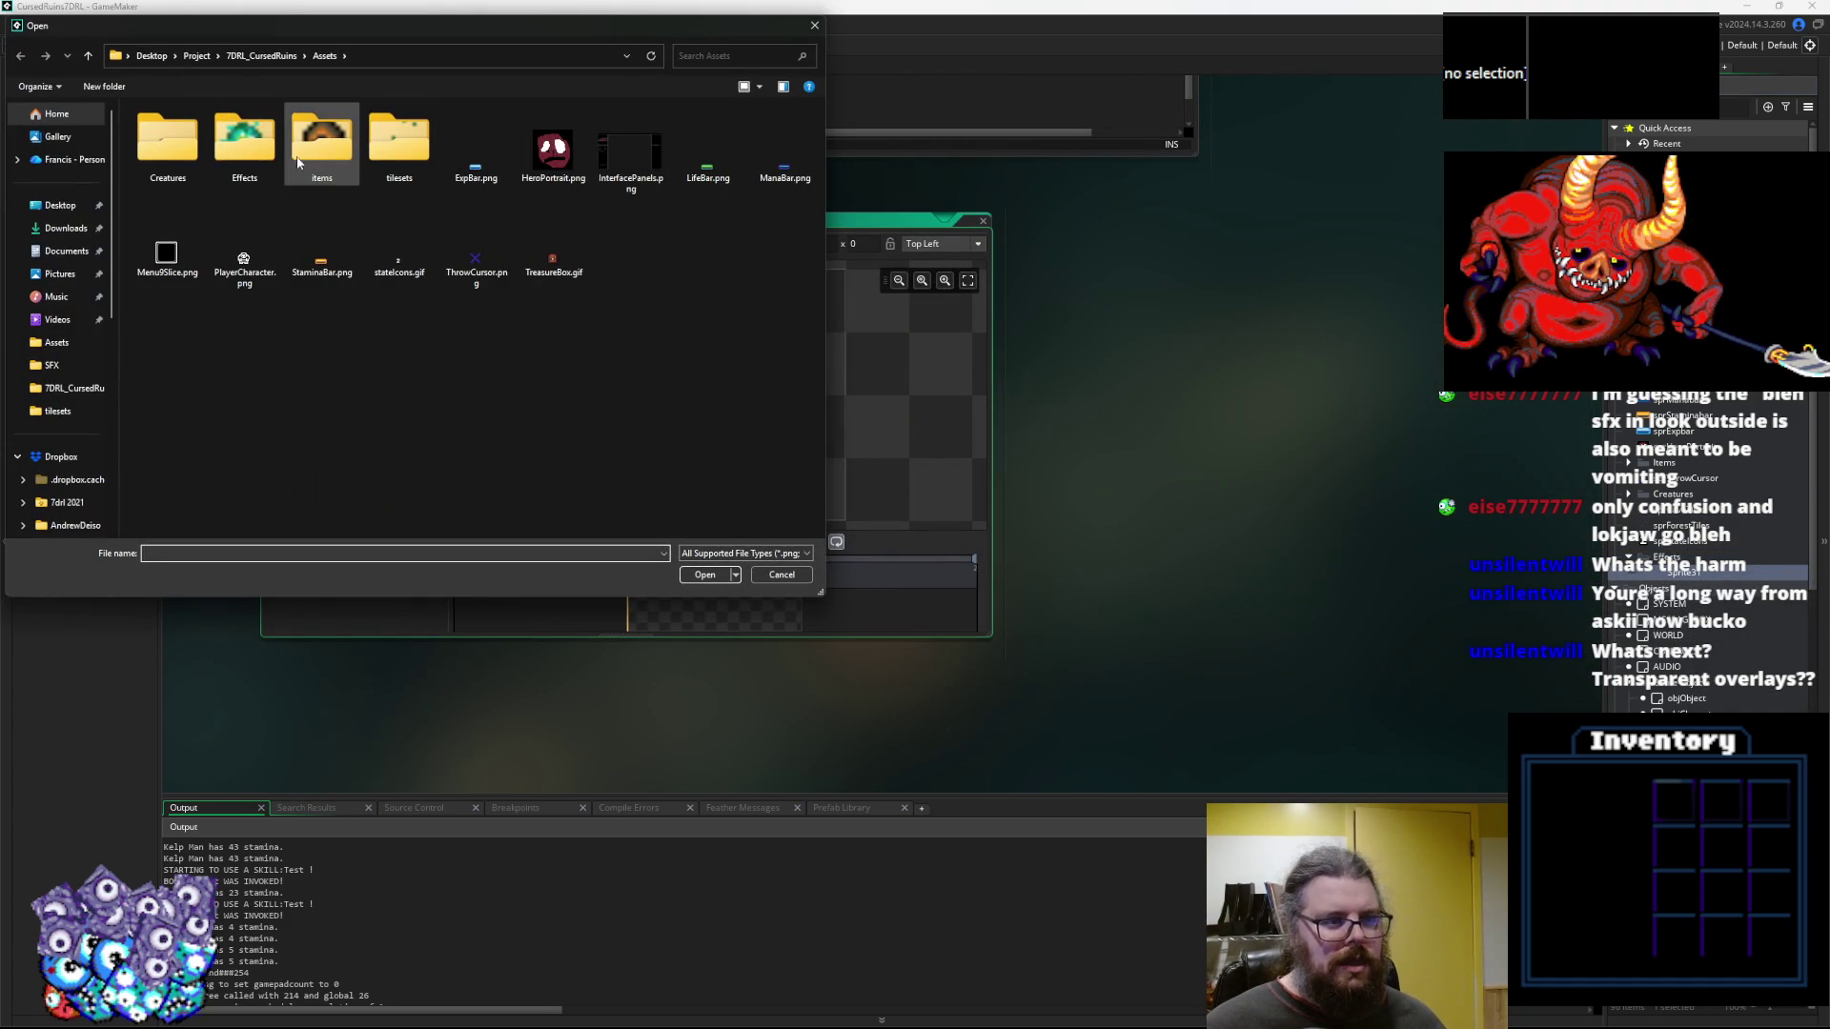
left_click(244, 262)
left_click(229, 143)
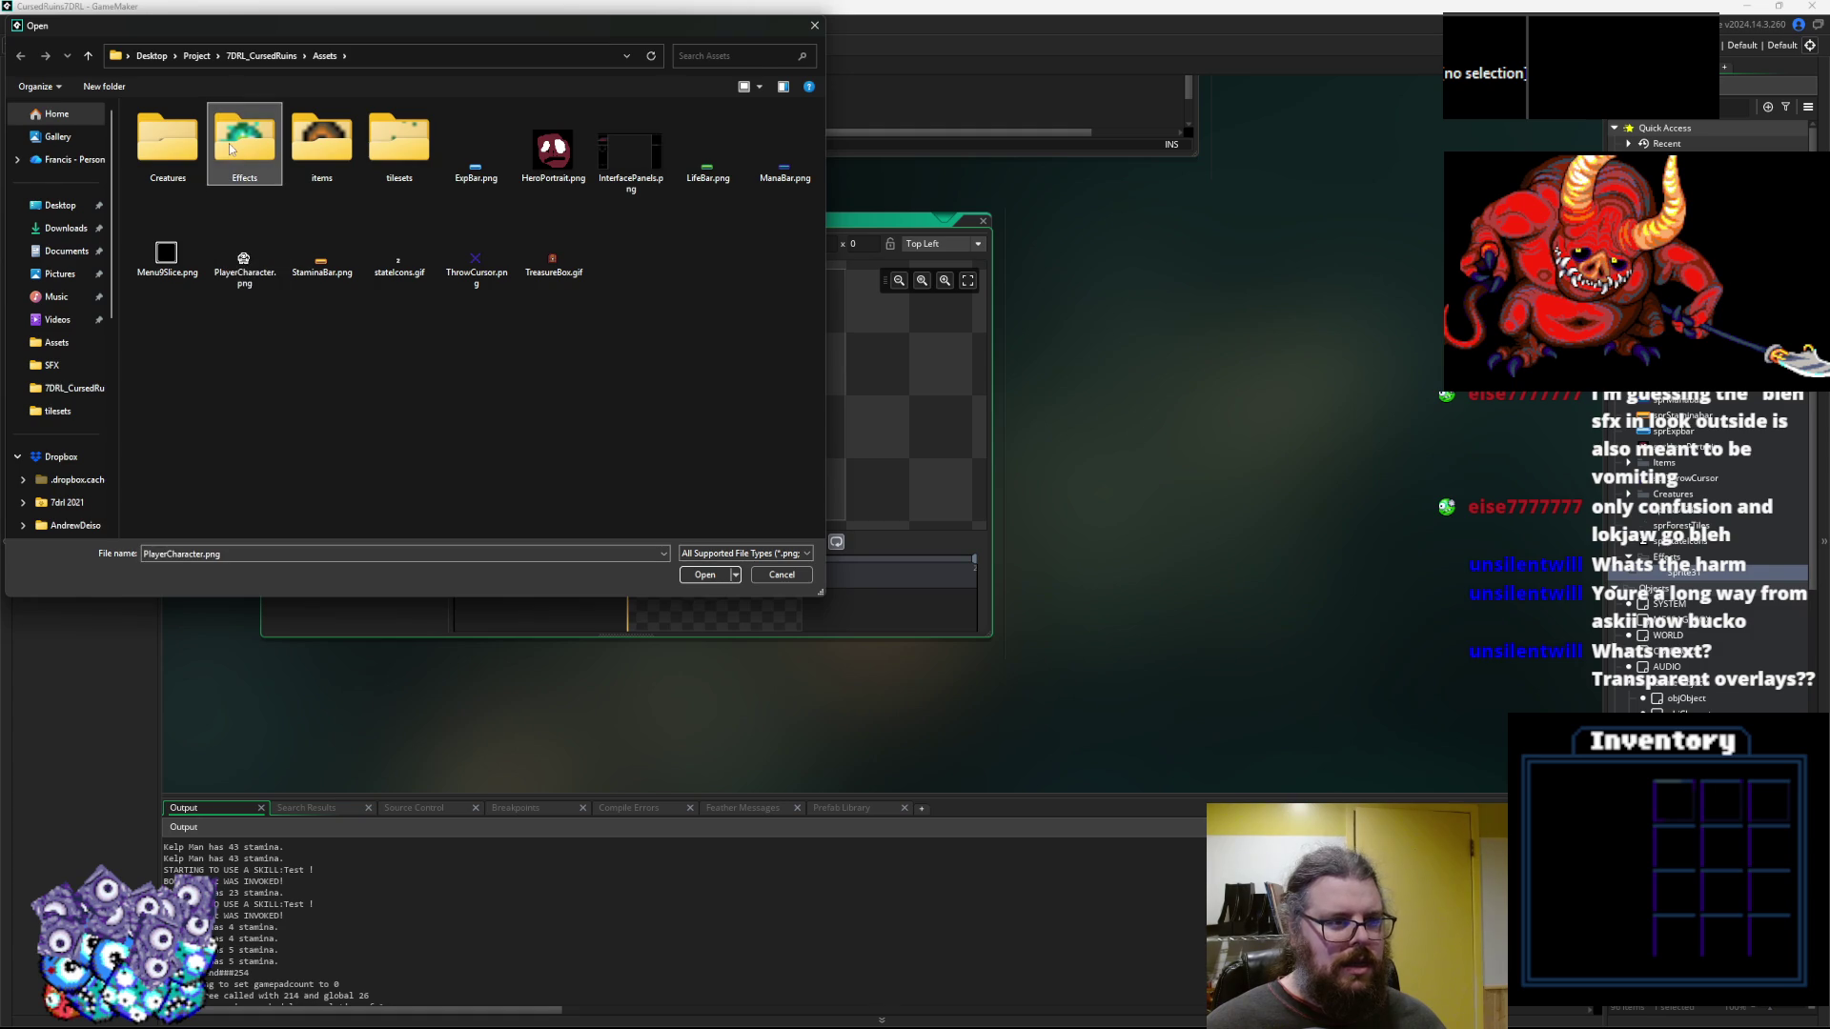
double_click(228, 143)
left_click(167, 157)
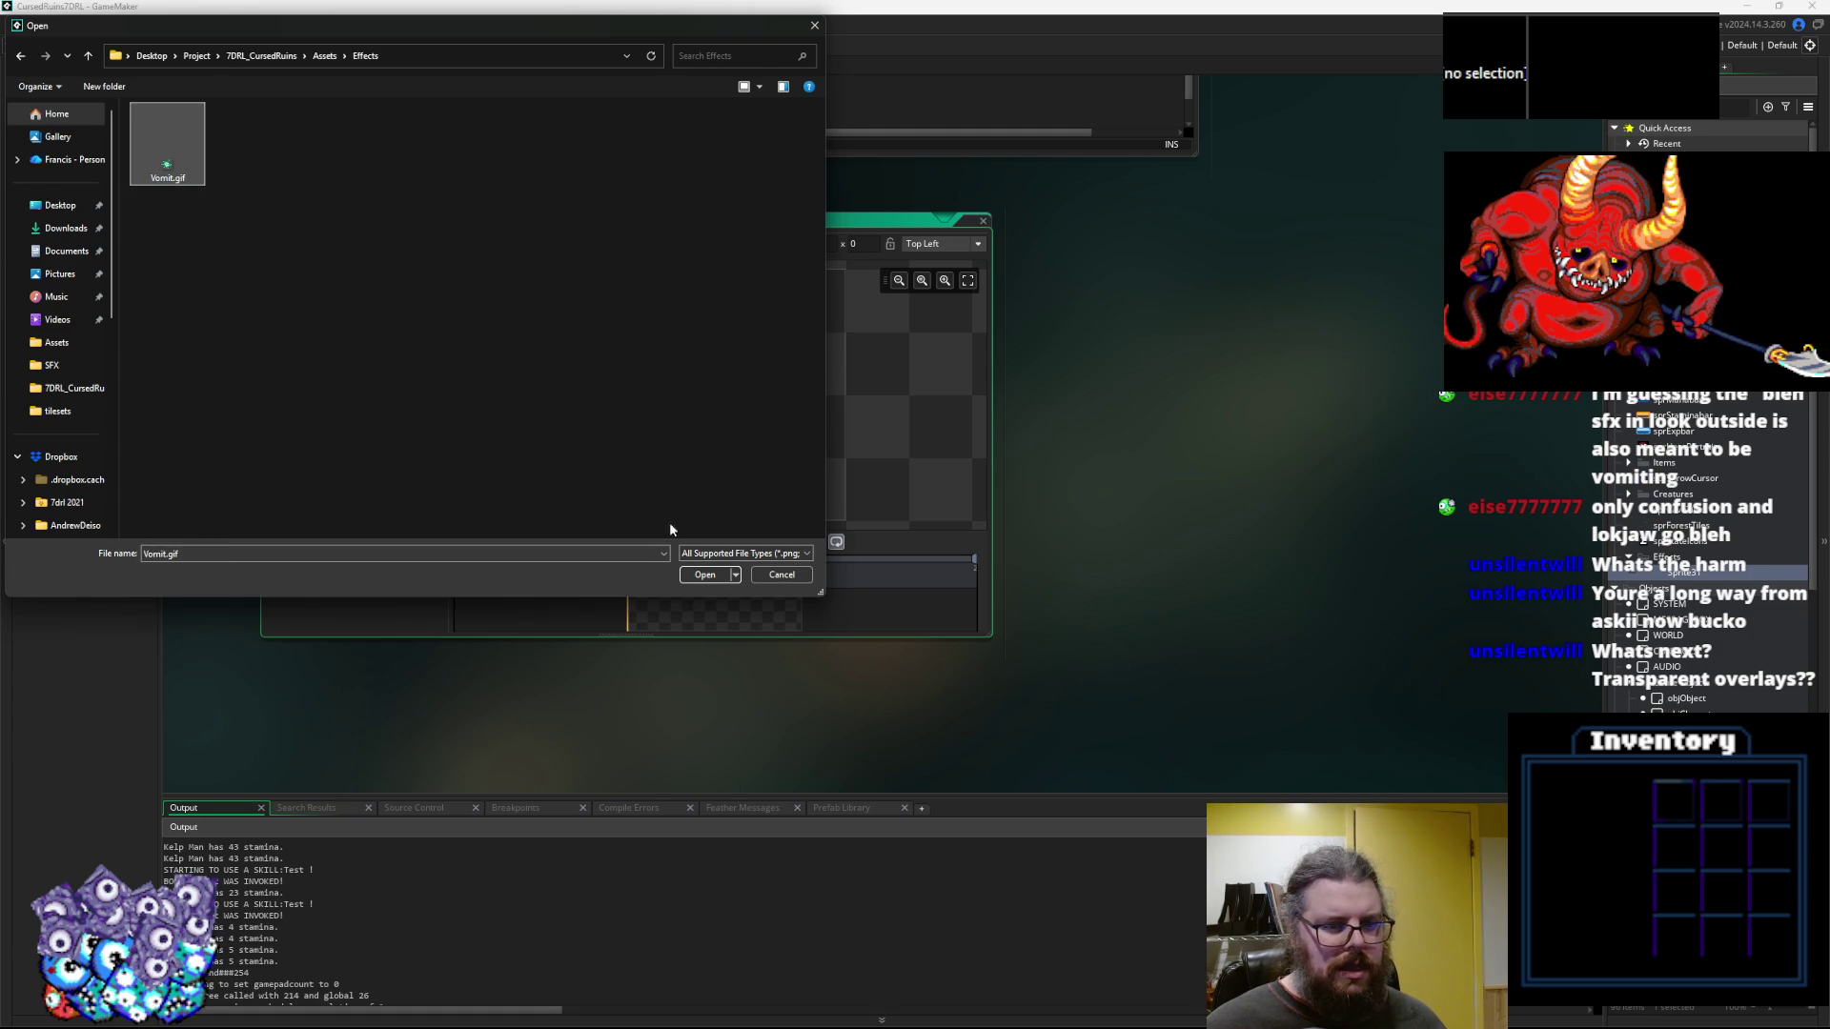
left_click(704, 575)
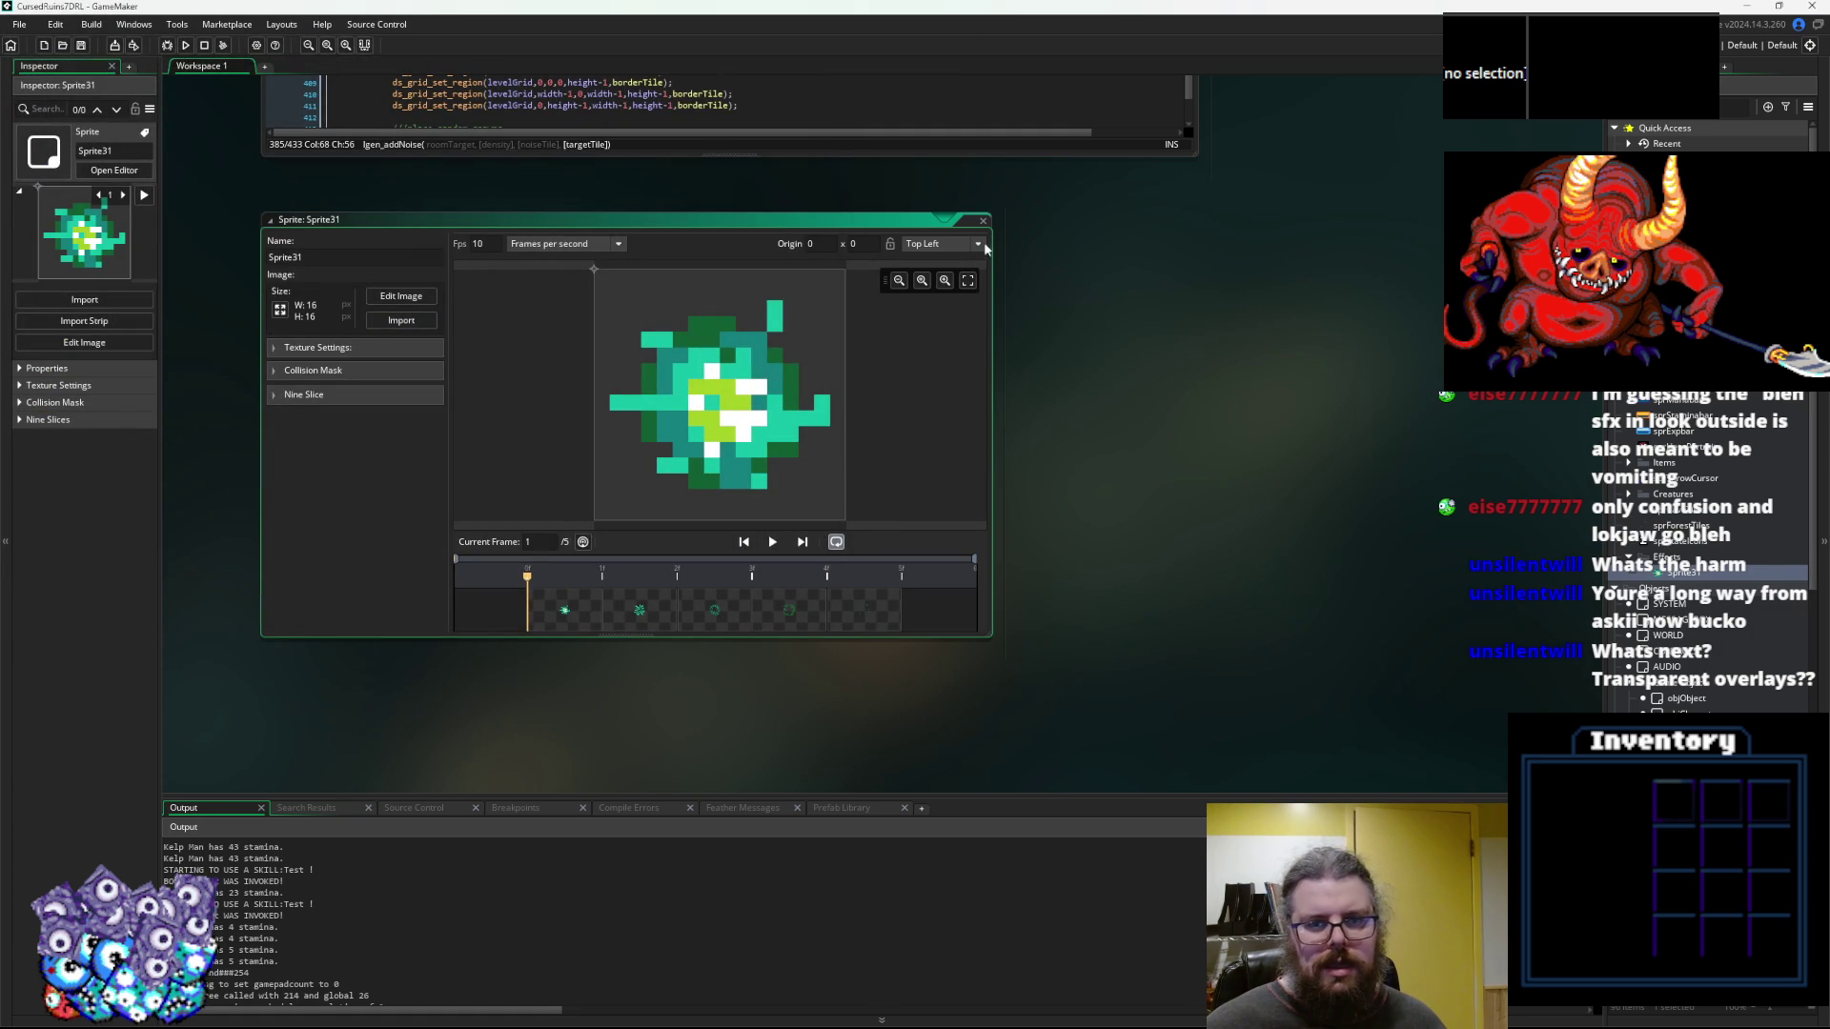
Rename the sprite sprEffVomit, set its origin to Middle Centre, and close the editor
double_click(337, 258)
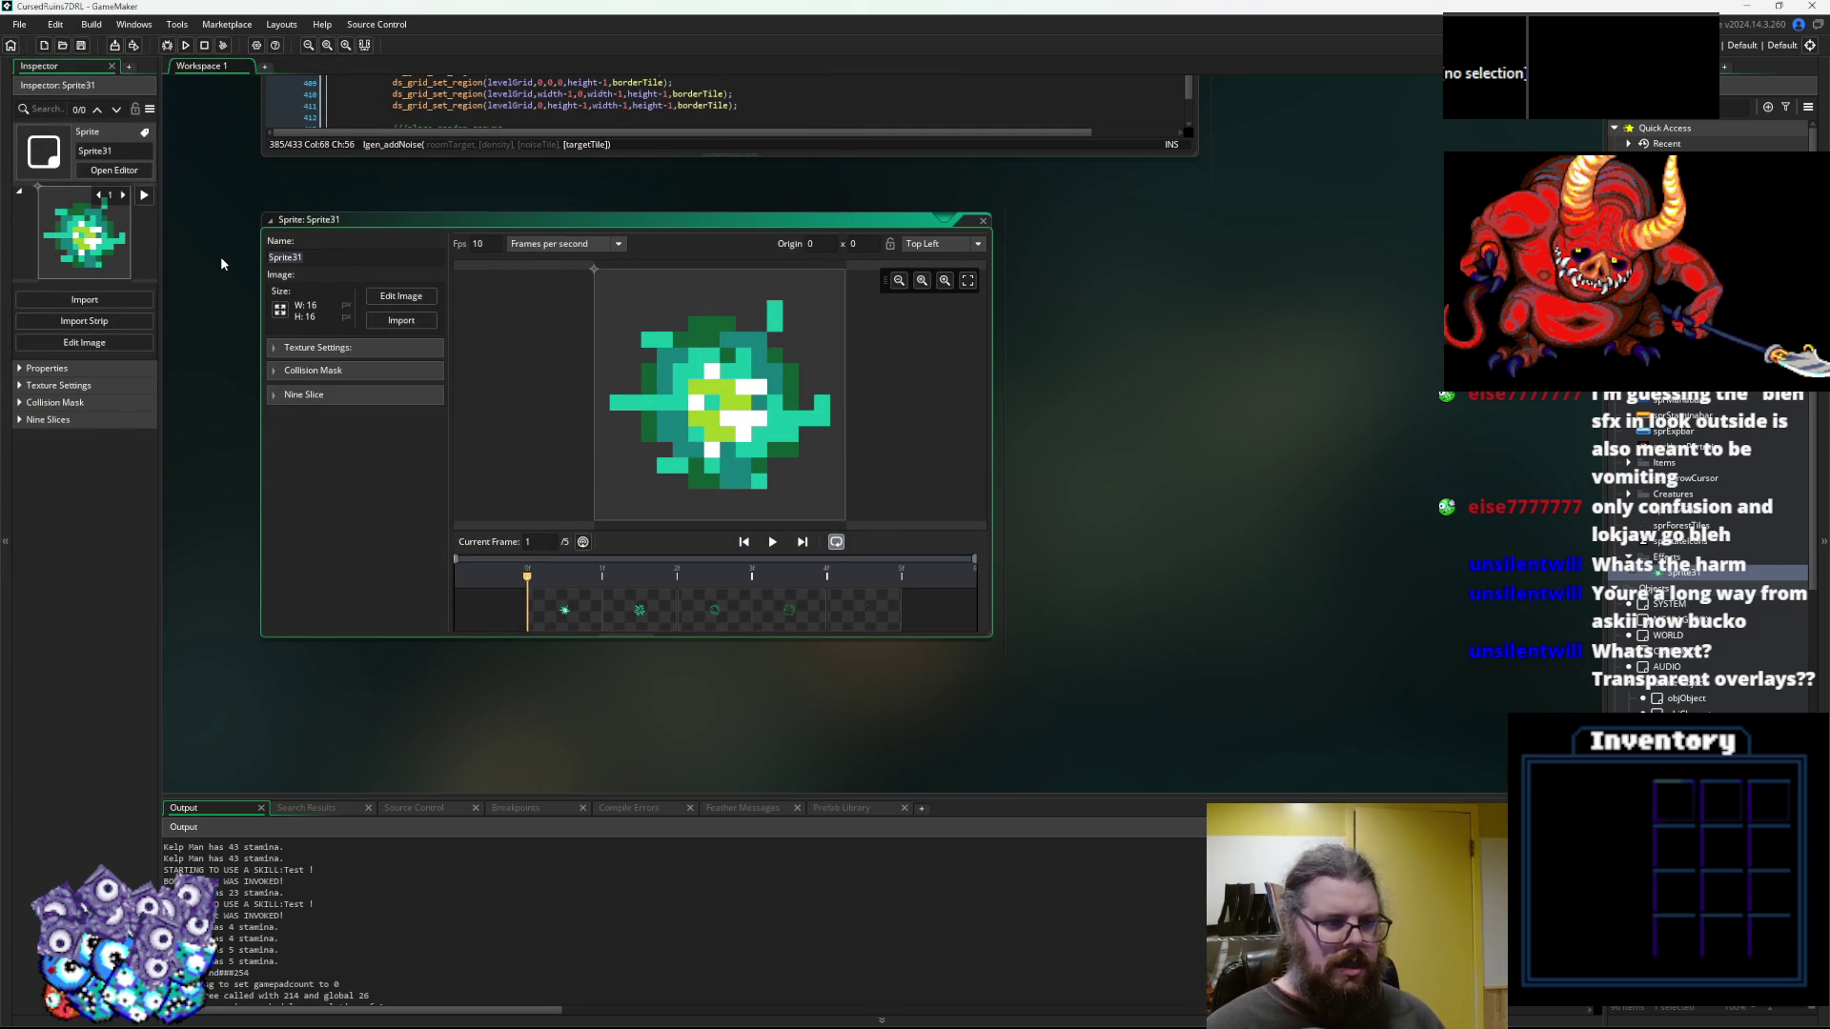
type("sprEffVo")
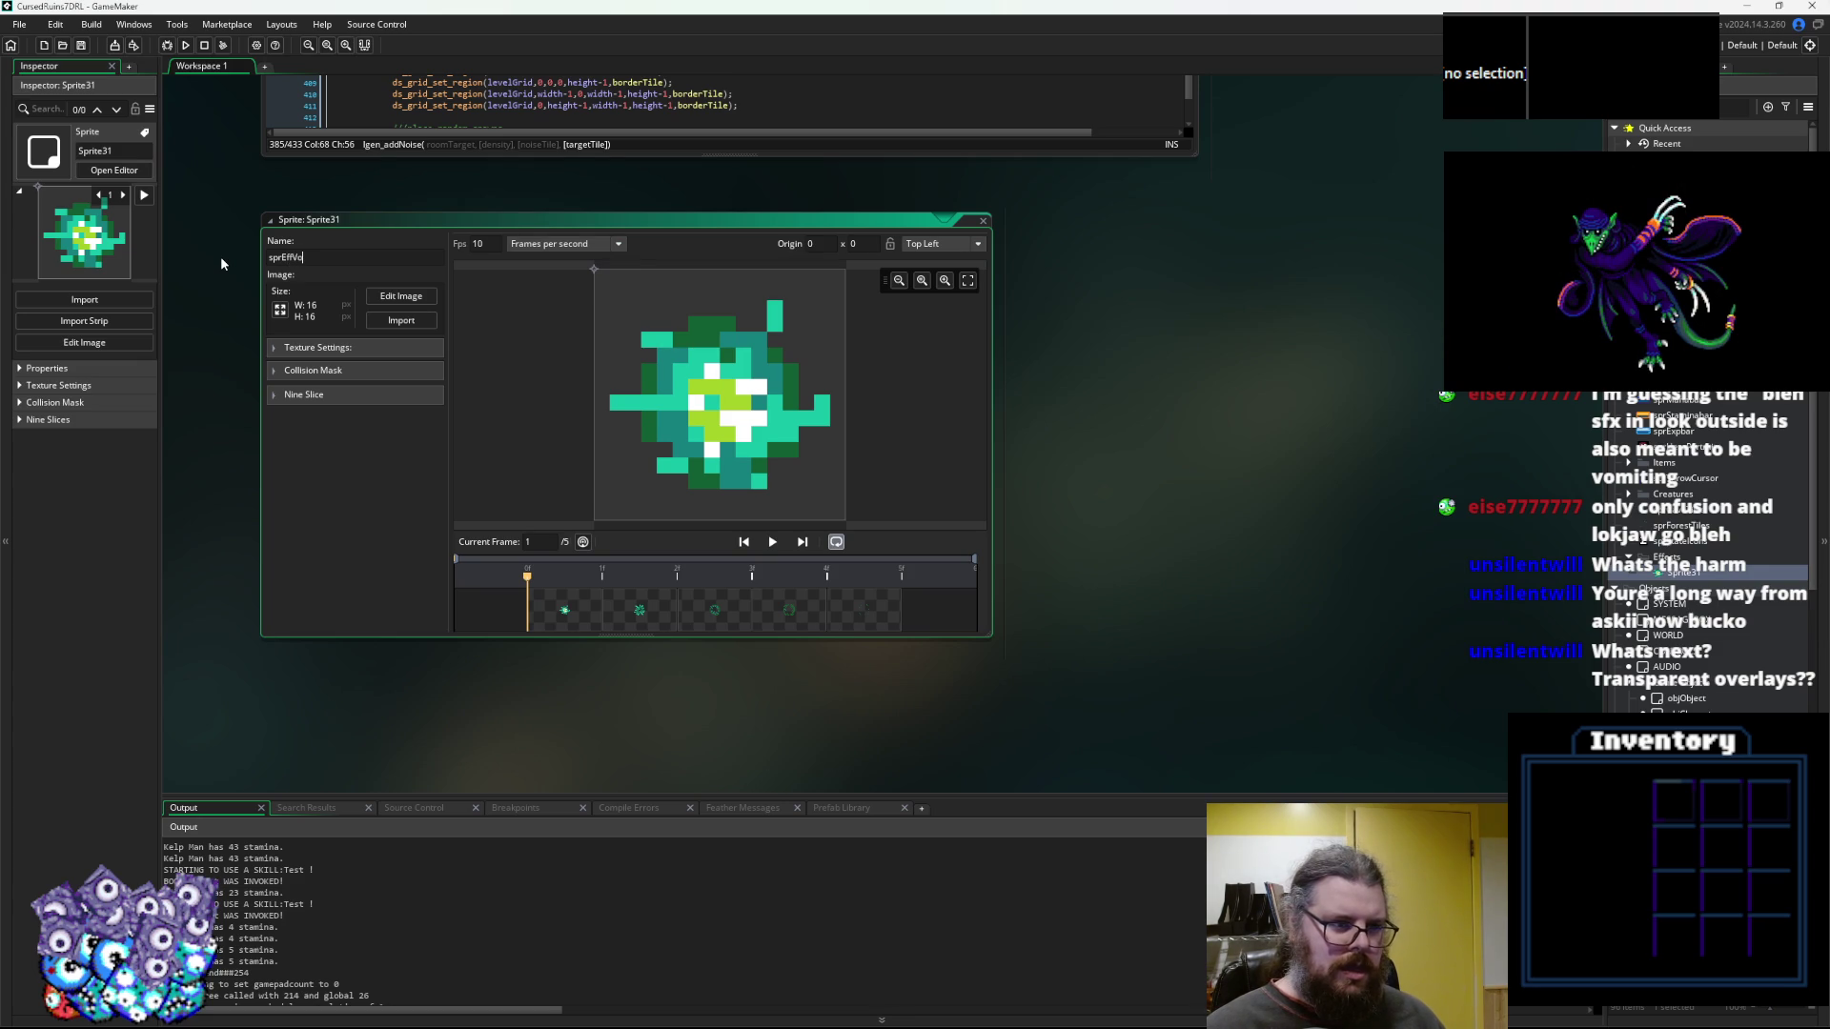
key("BackSpace")
type("Vomit")
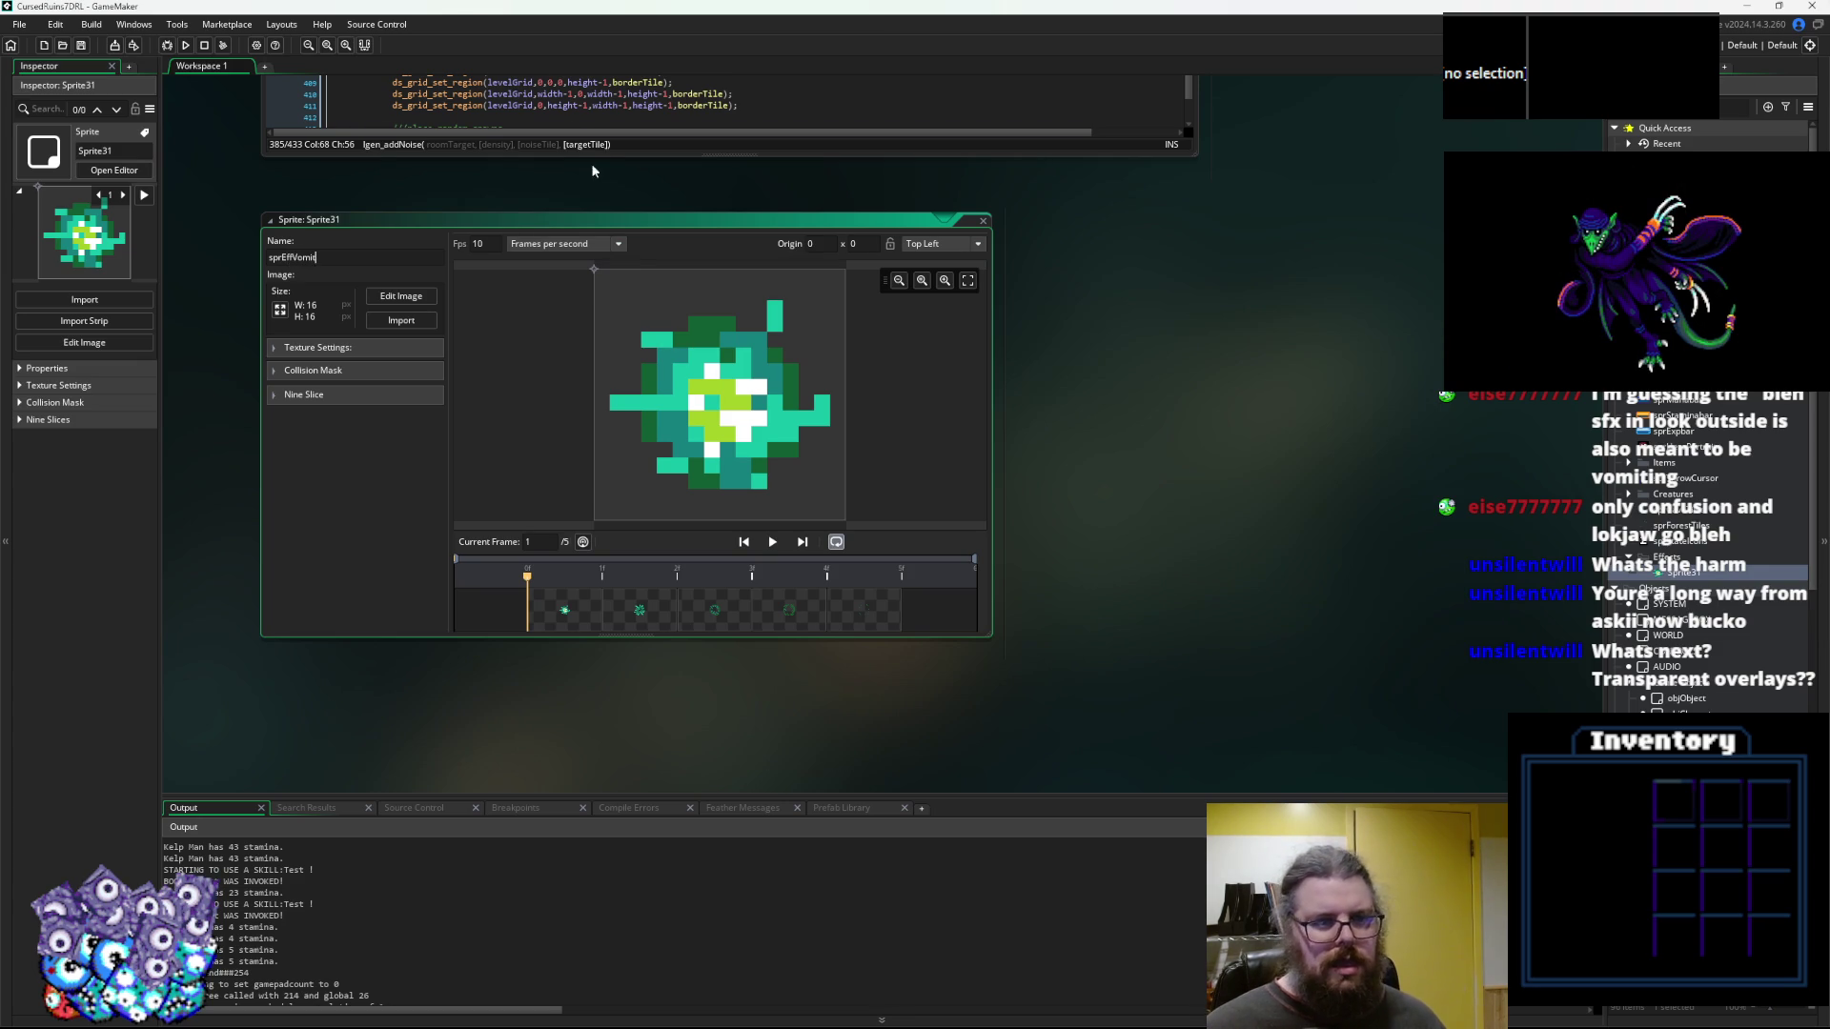
key("Return")
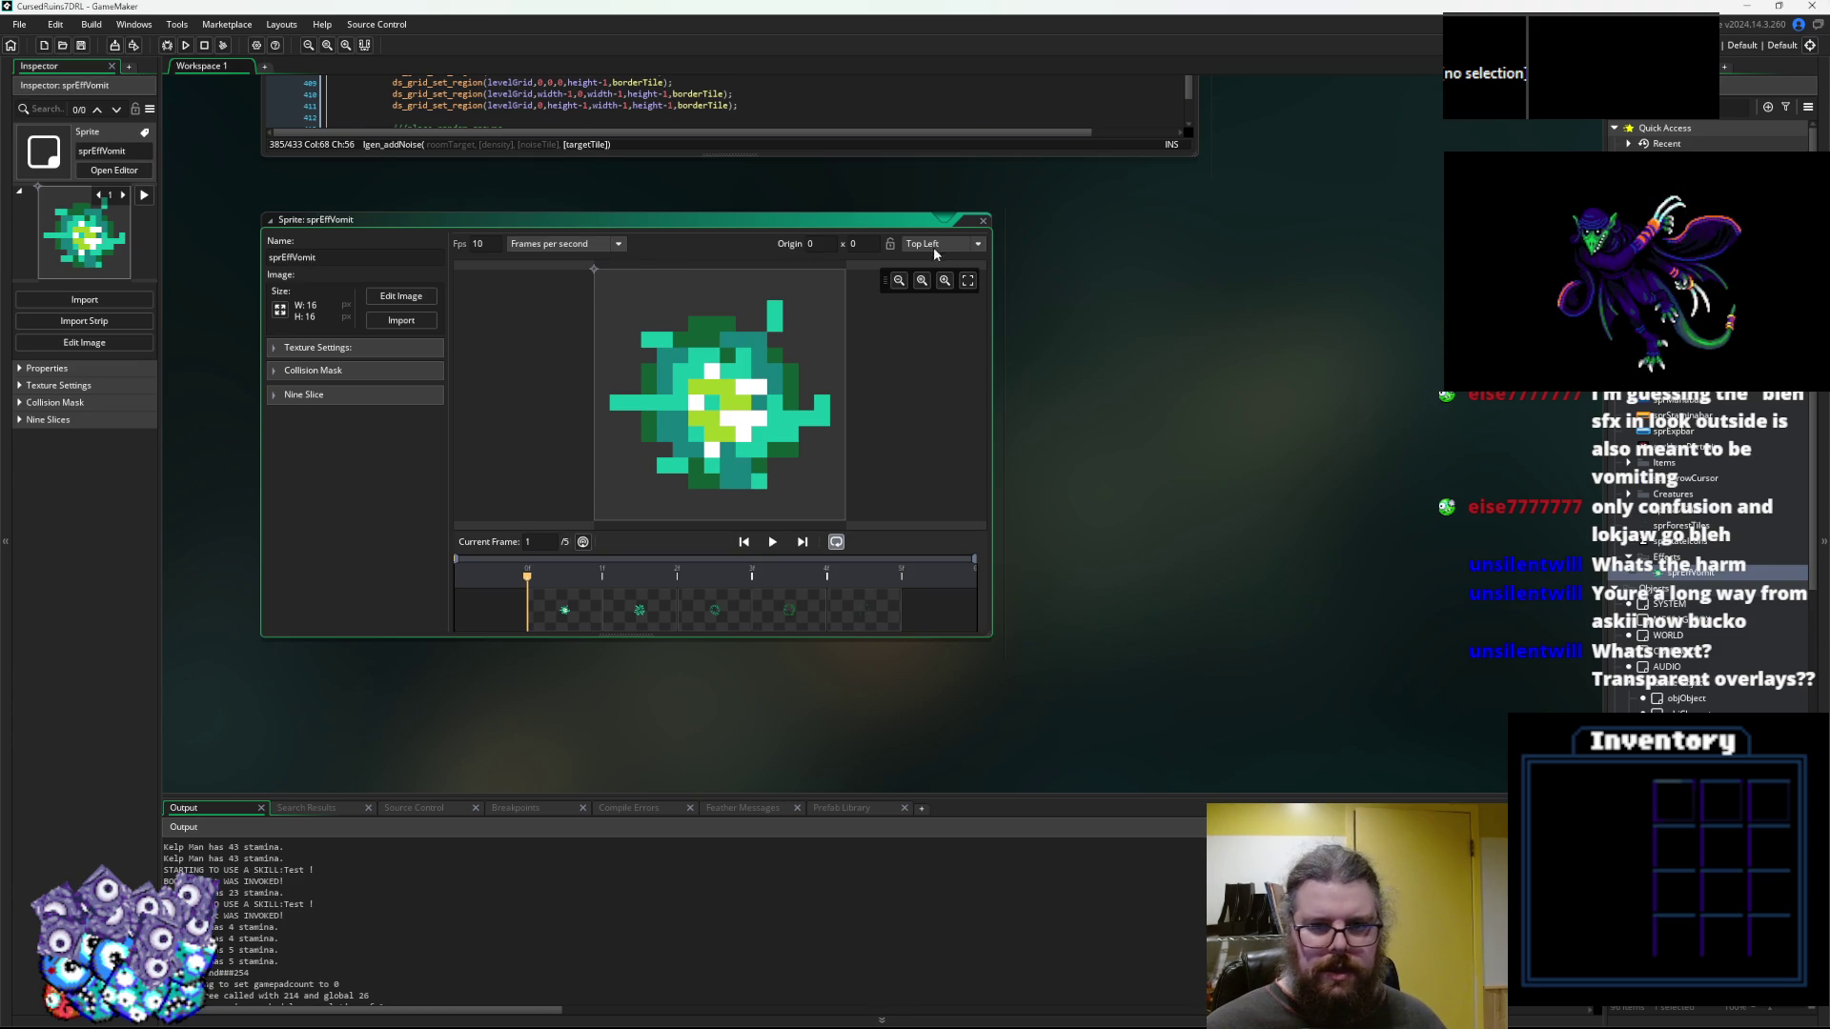
left_click(934, 254)
left_click(947, 325)
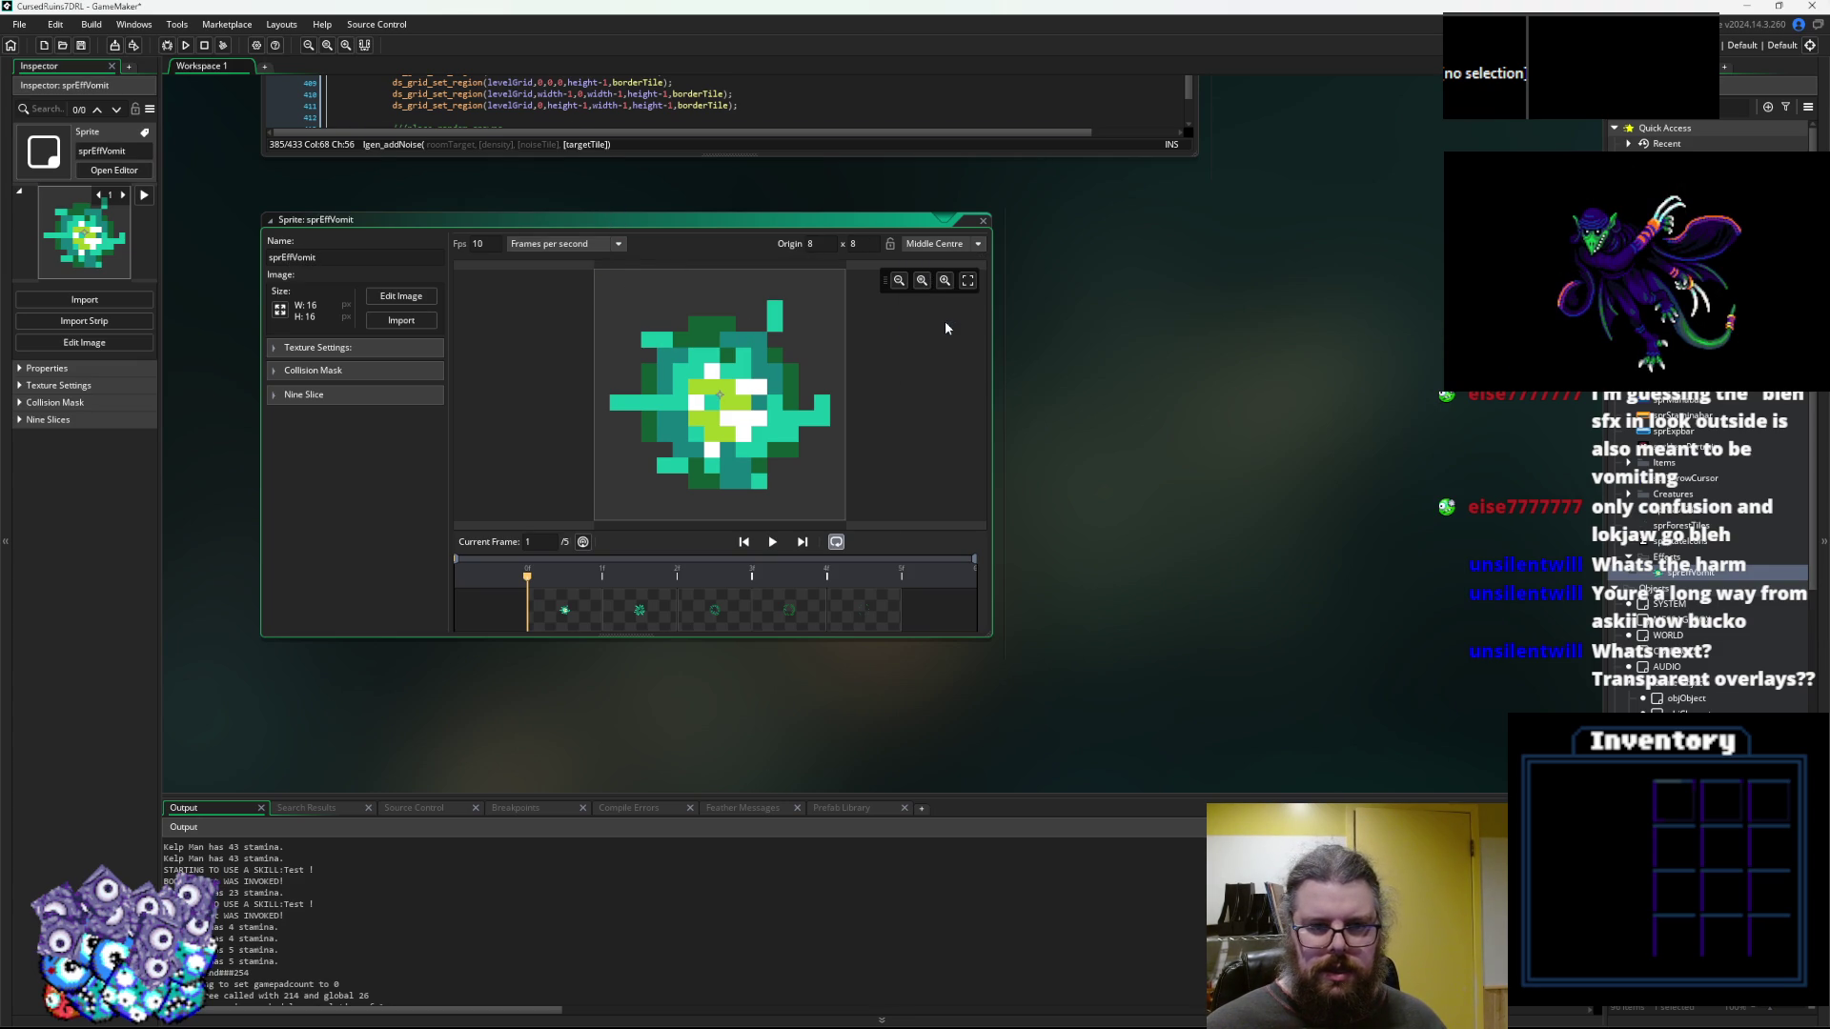
left_click(982, 220)
Return to the levelData code window and expand the objects folder
left_click(885, 592)
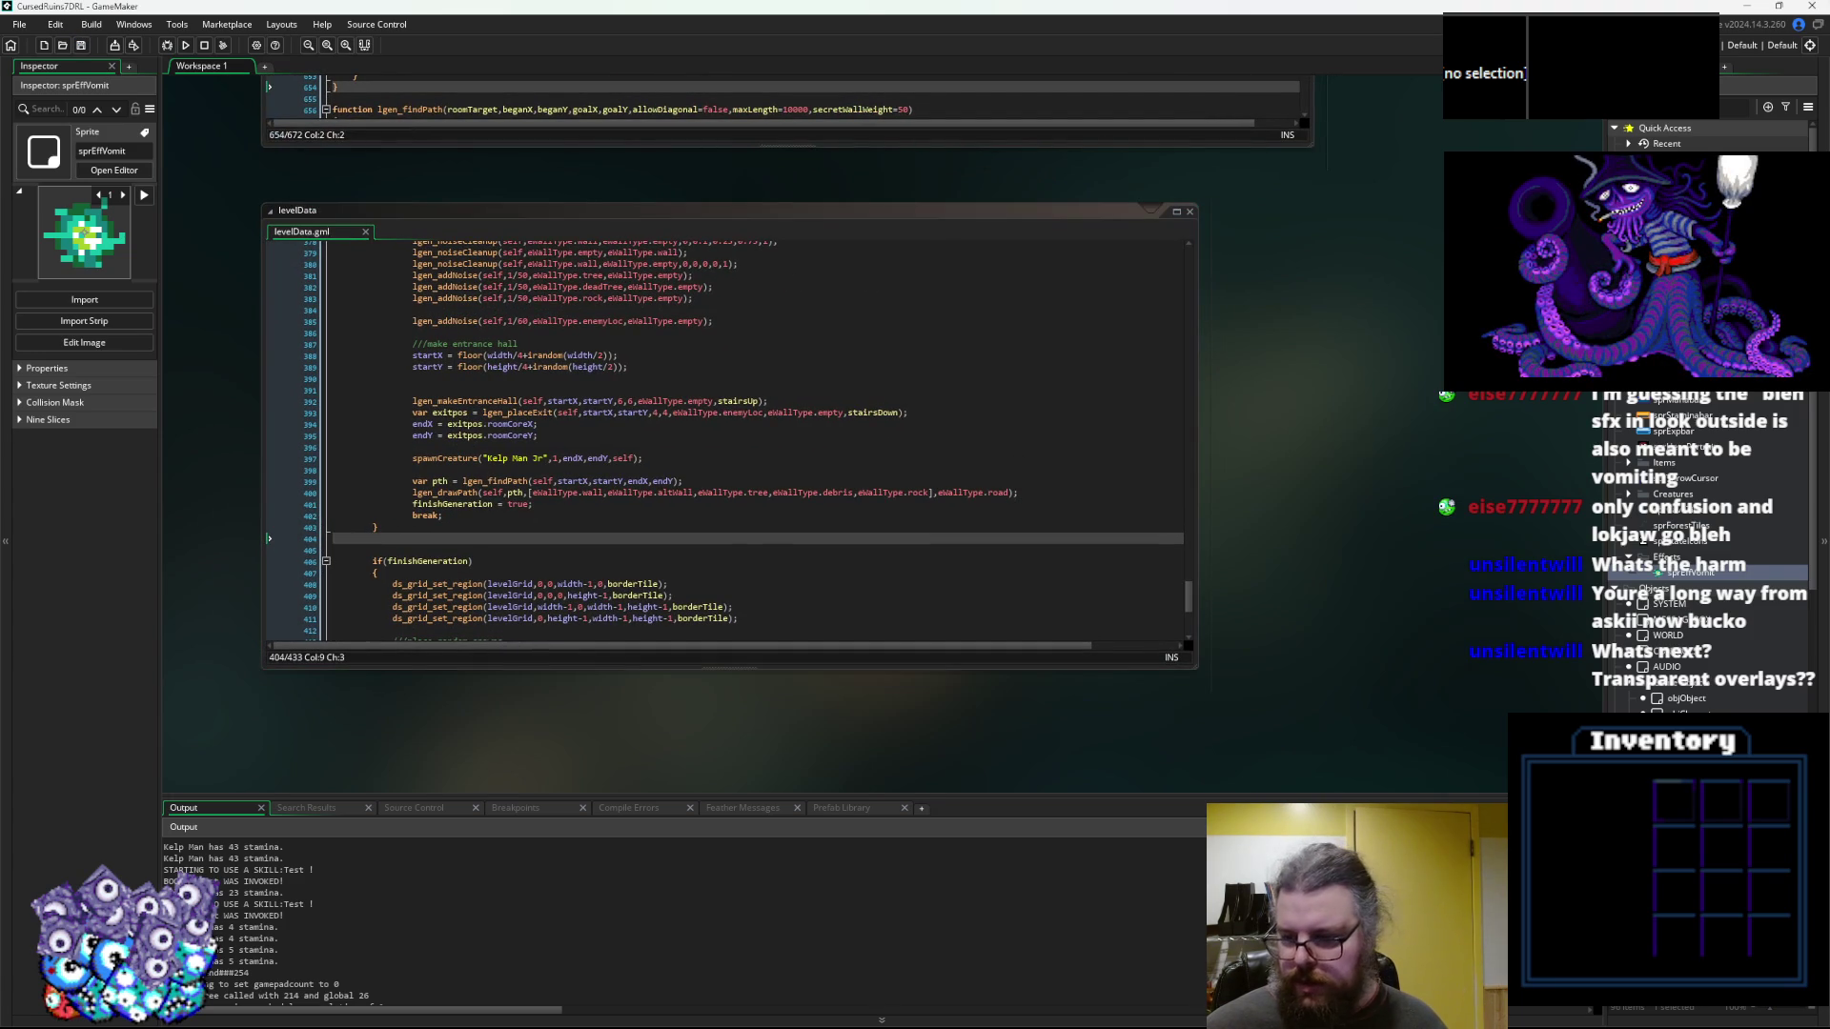
scroll(1658, 525, "down", 5)
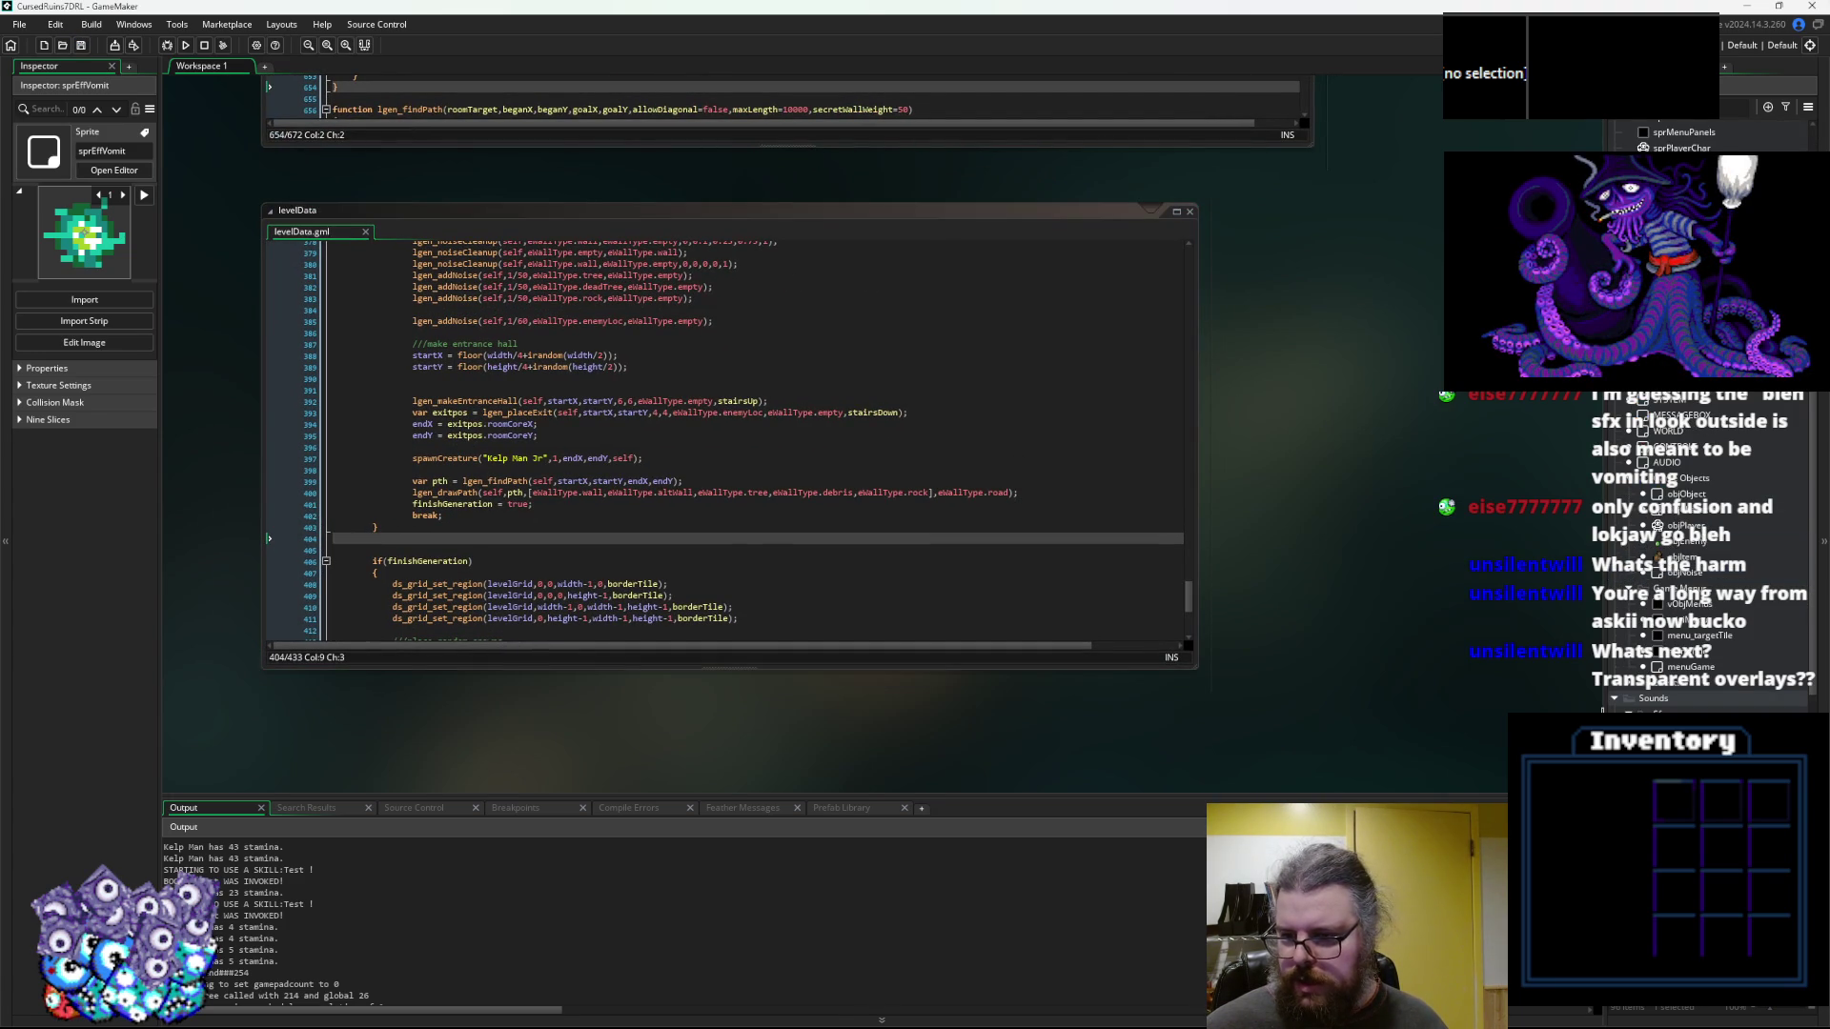
scroll(1604, 670, "right", 2)
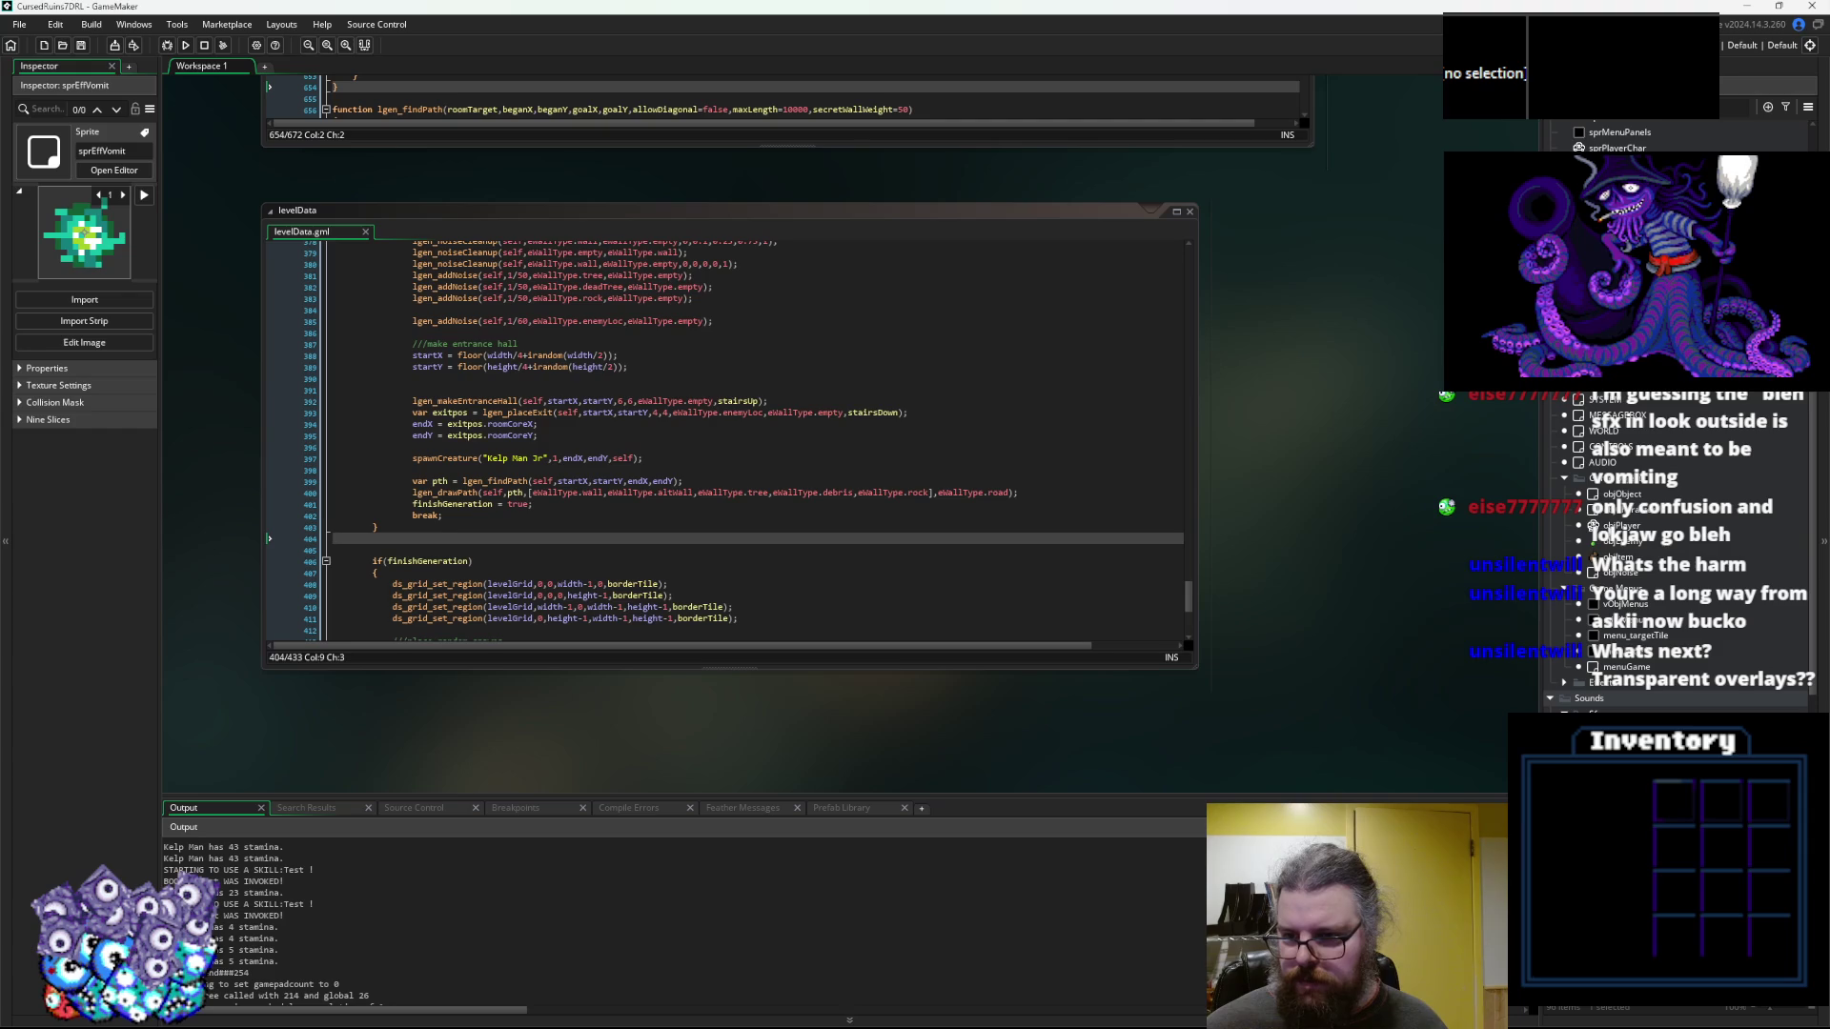
left_click(1563, 682)
Create a new object and write mirror = choose(1,-1); and delay = 0; in its Create code
right_click(1625, 698)
left_click(1677, 706)
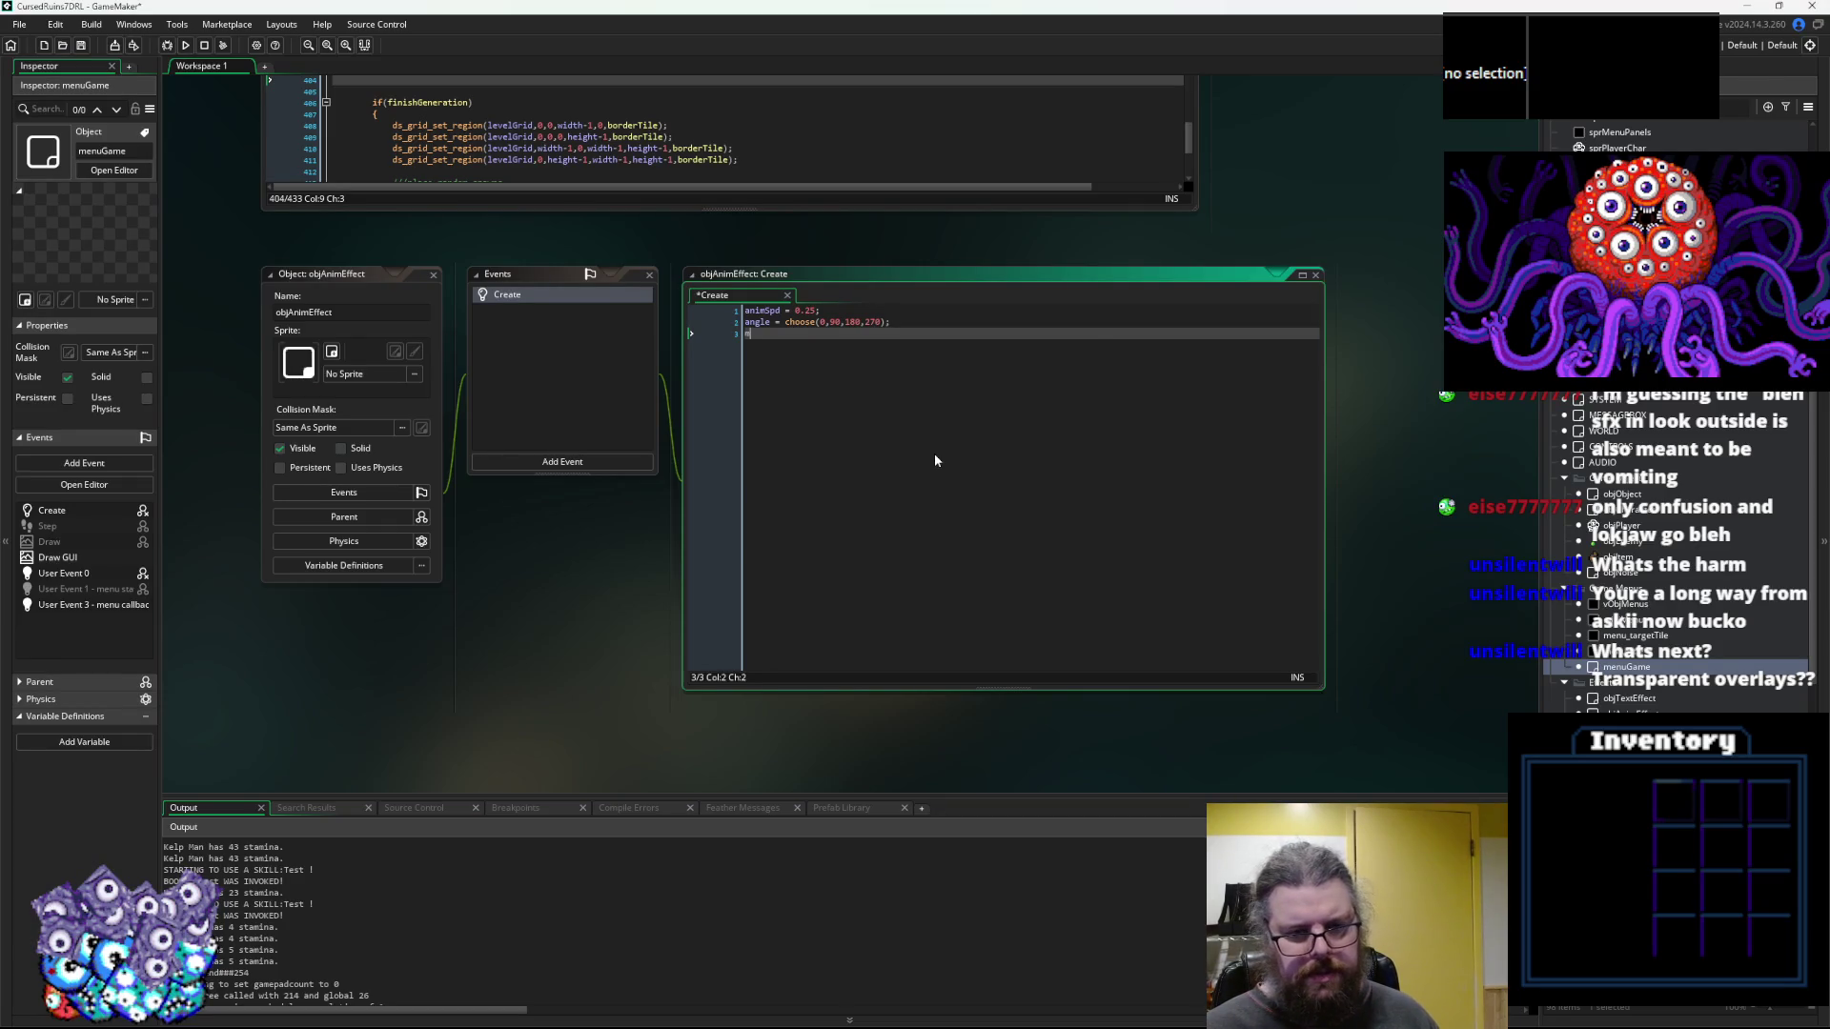
type("mirror = choose(")
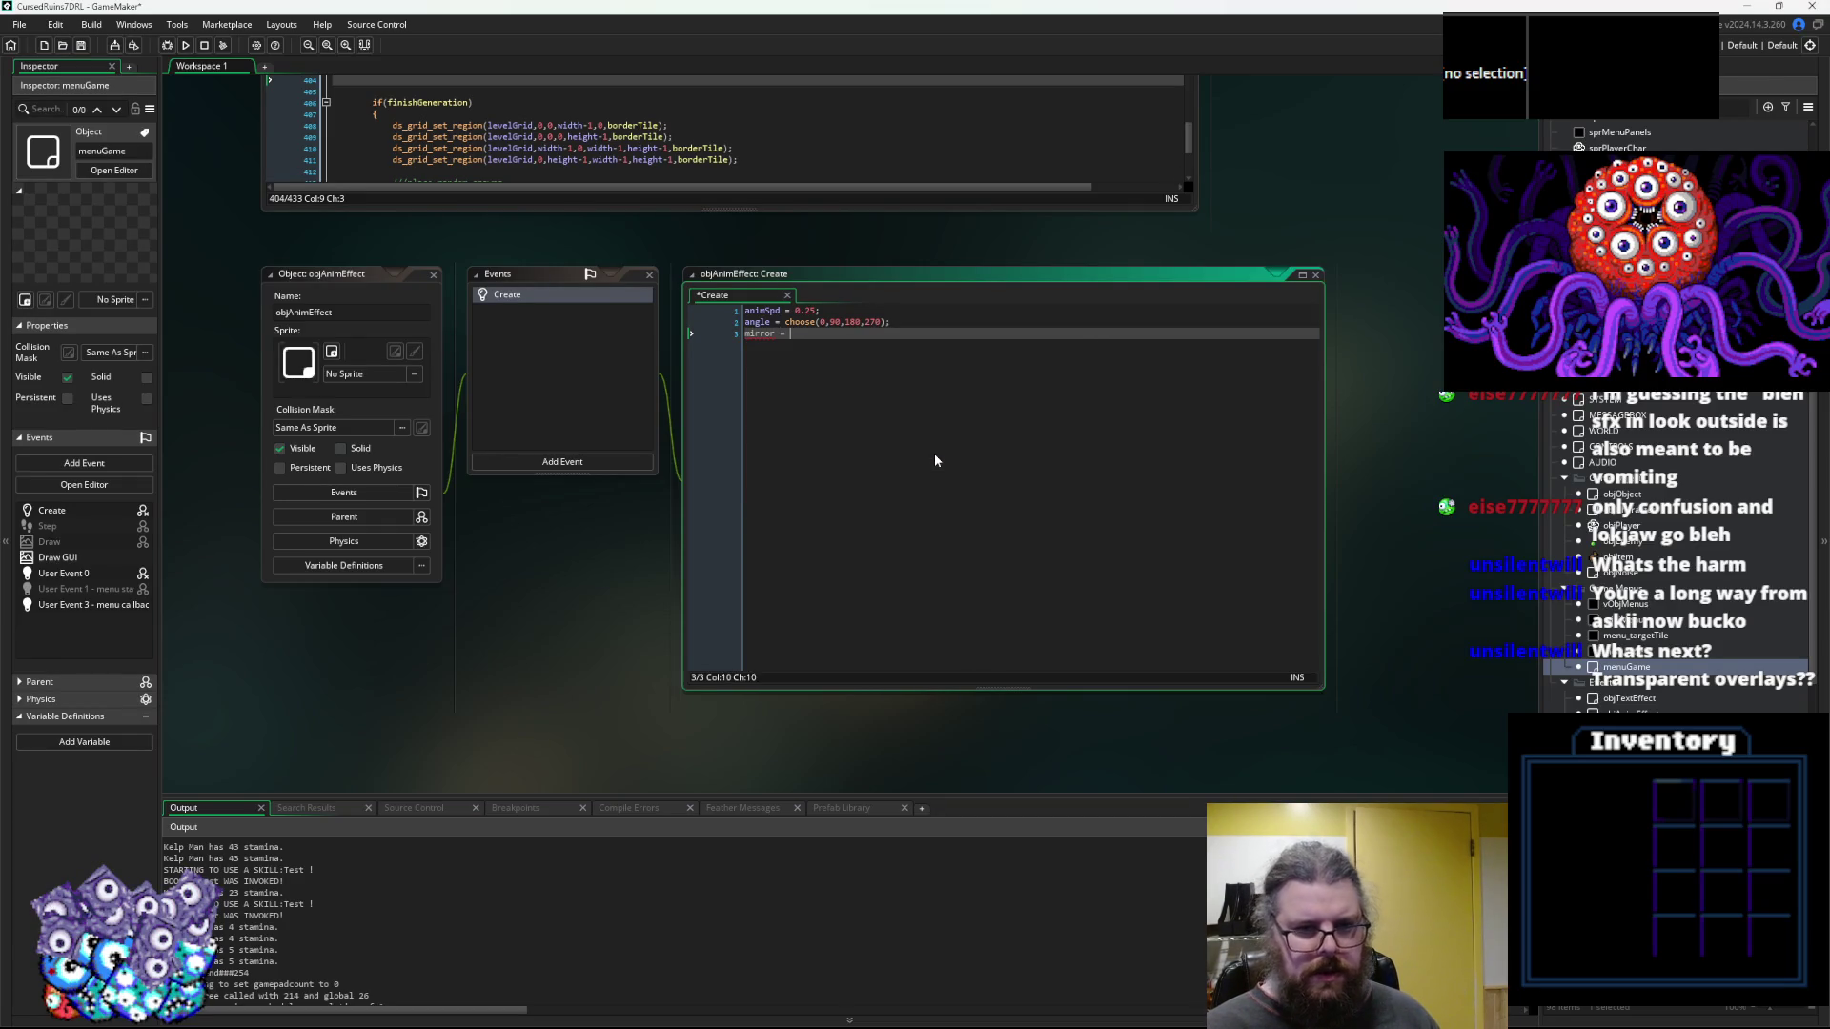
type("1,-1);")
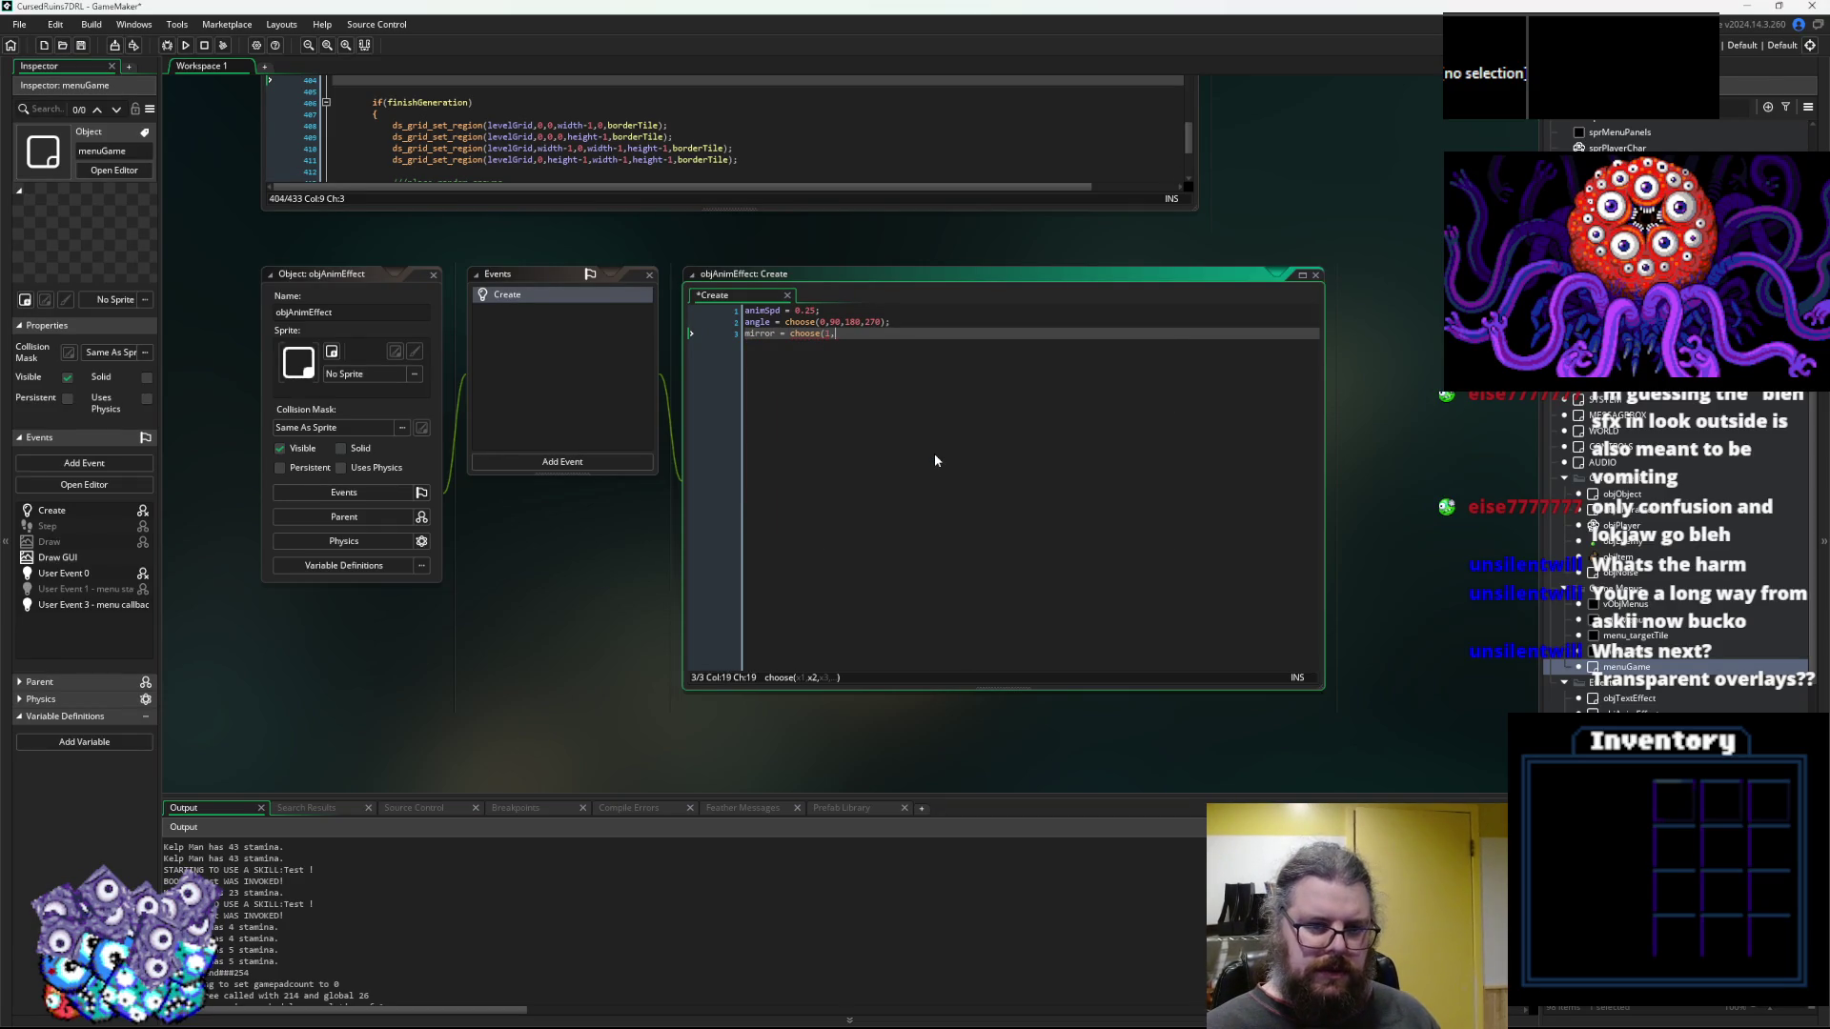
key("Return")
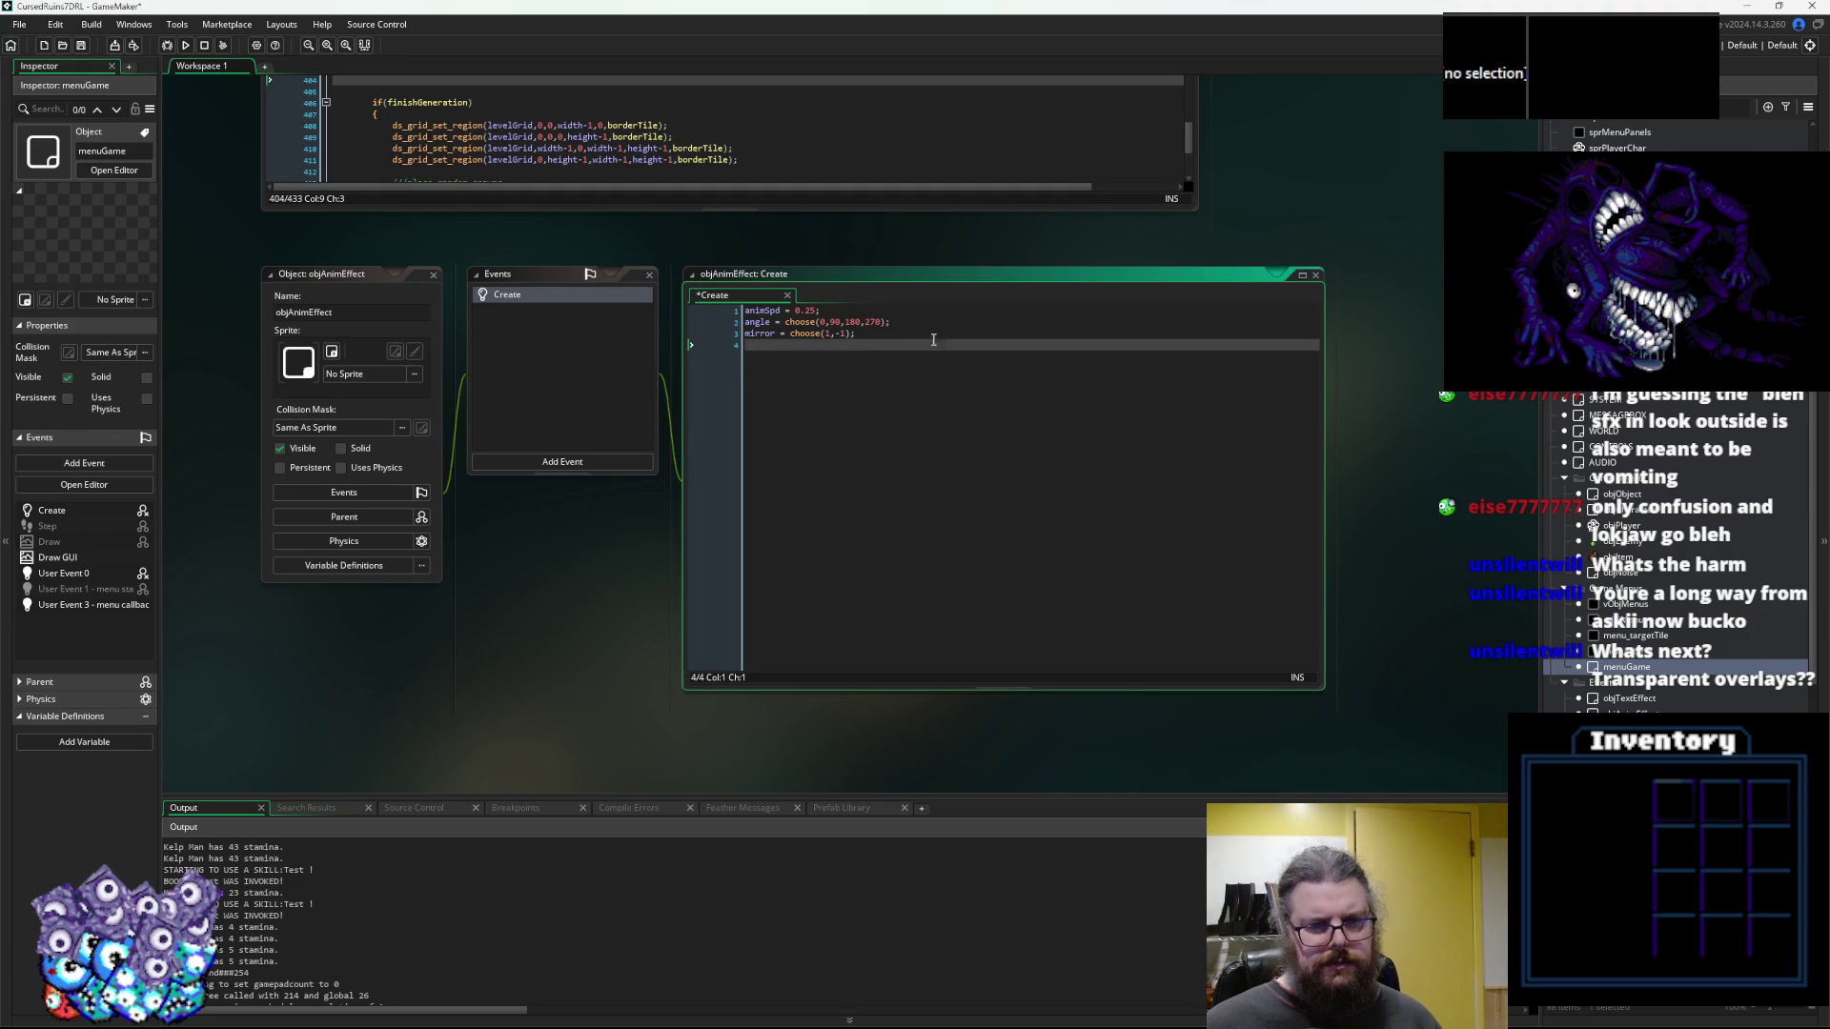
type("delay = 0;")
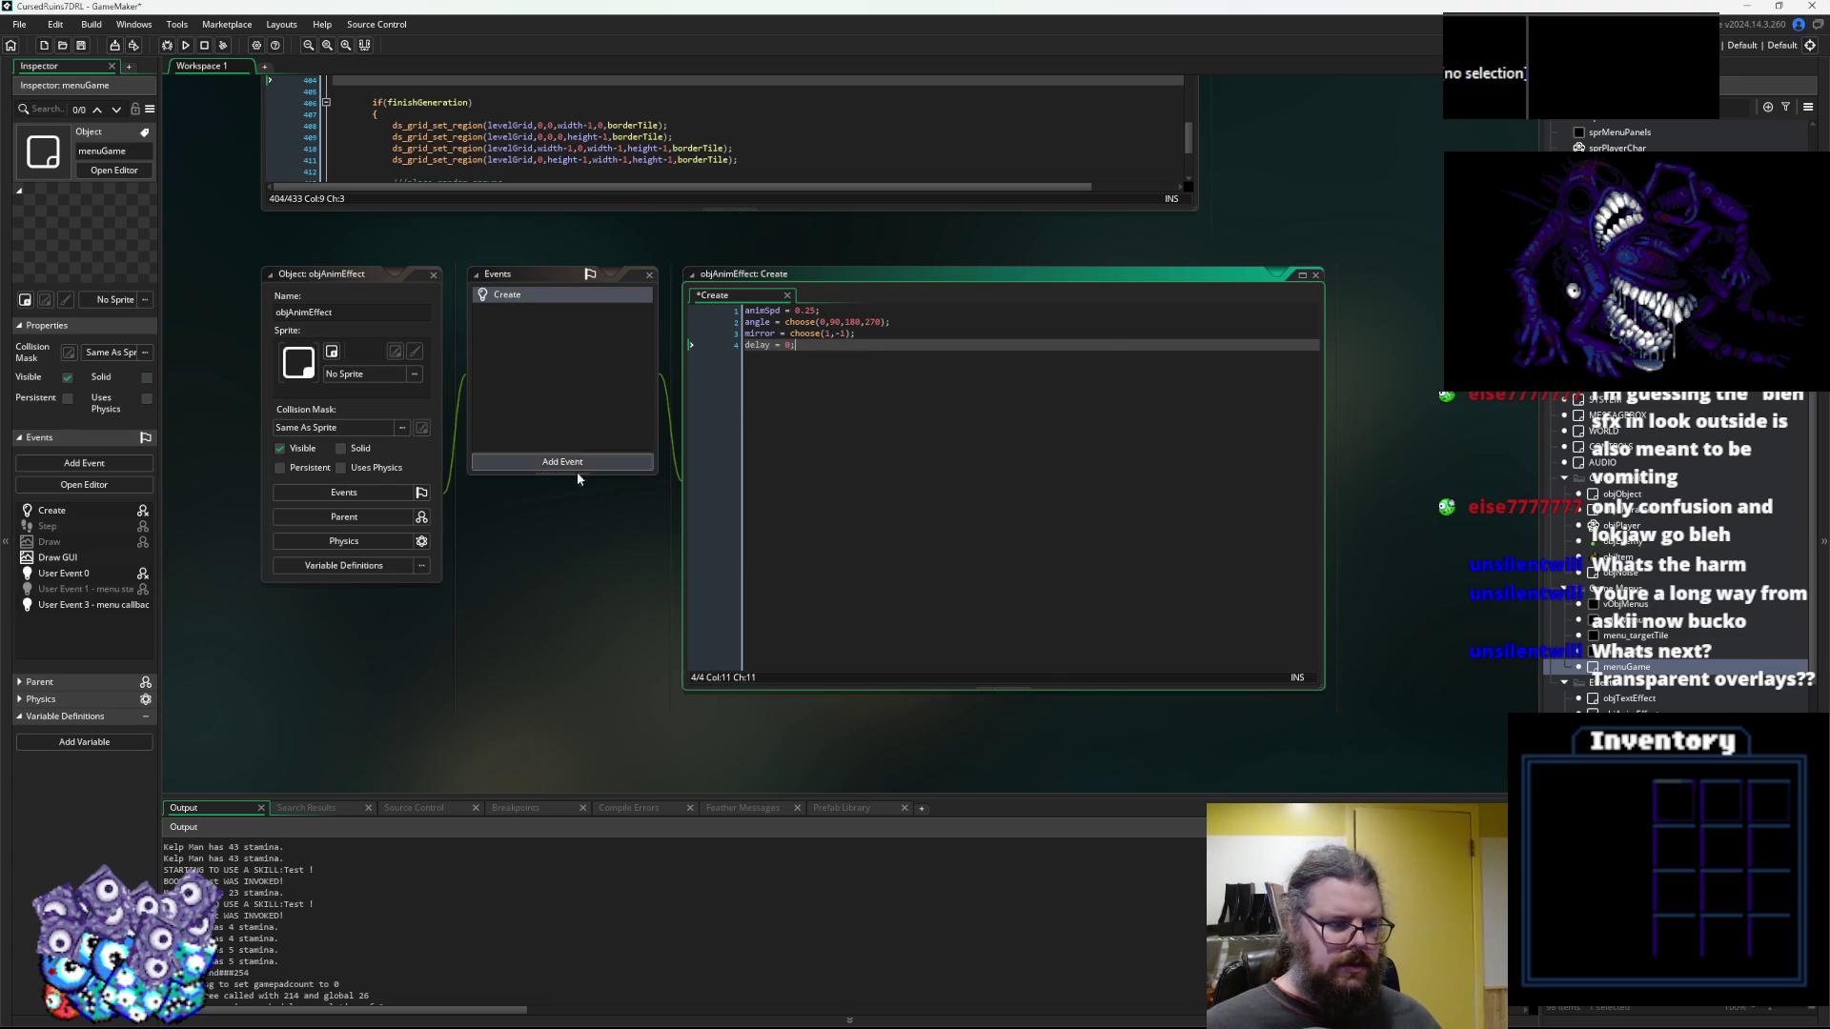
Add a depth = -100; line to the Create code
left_click(577, 467)
mouse_move(607, 530)
left_click(866, 429)
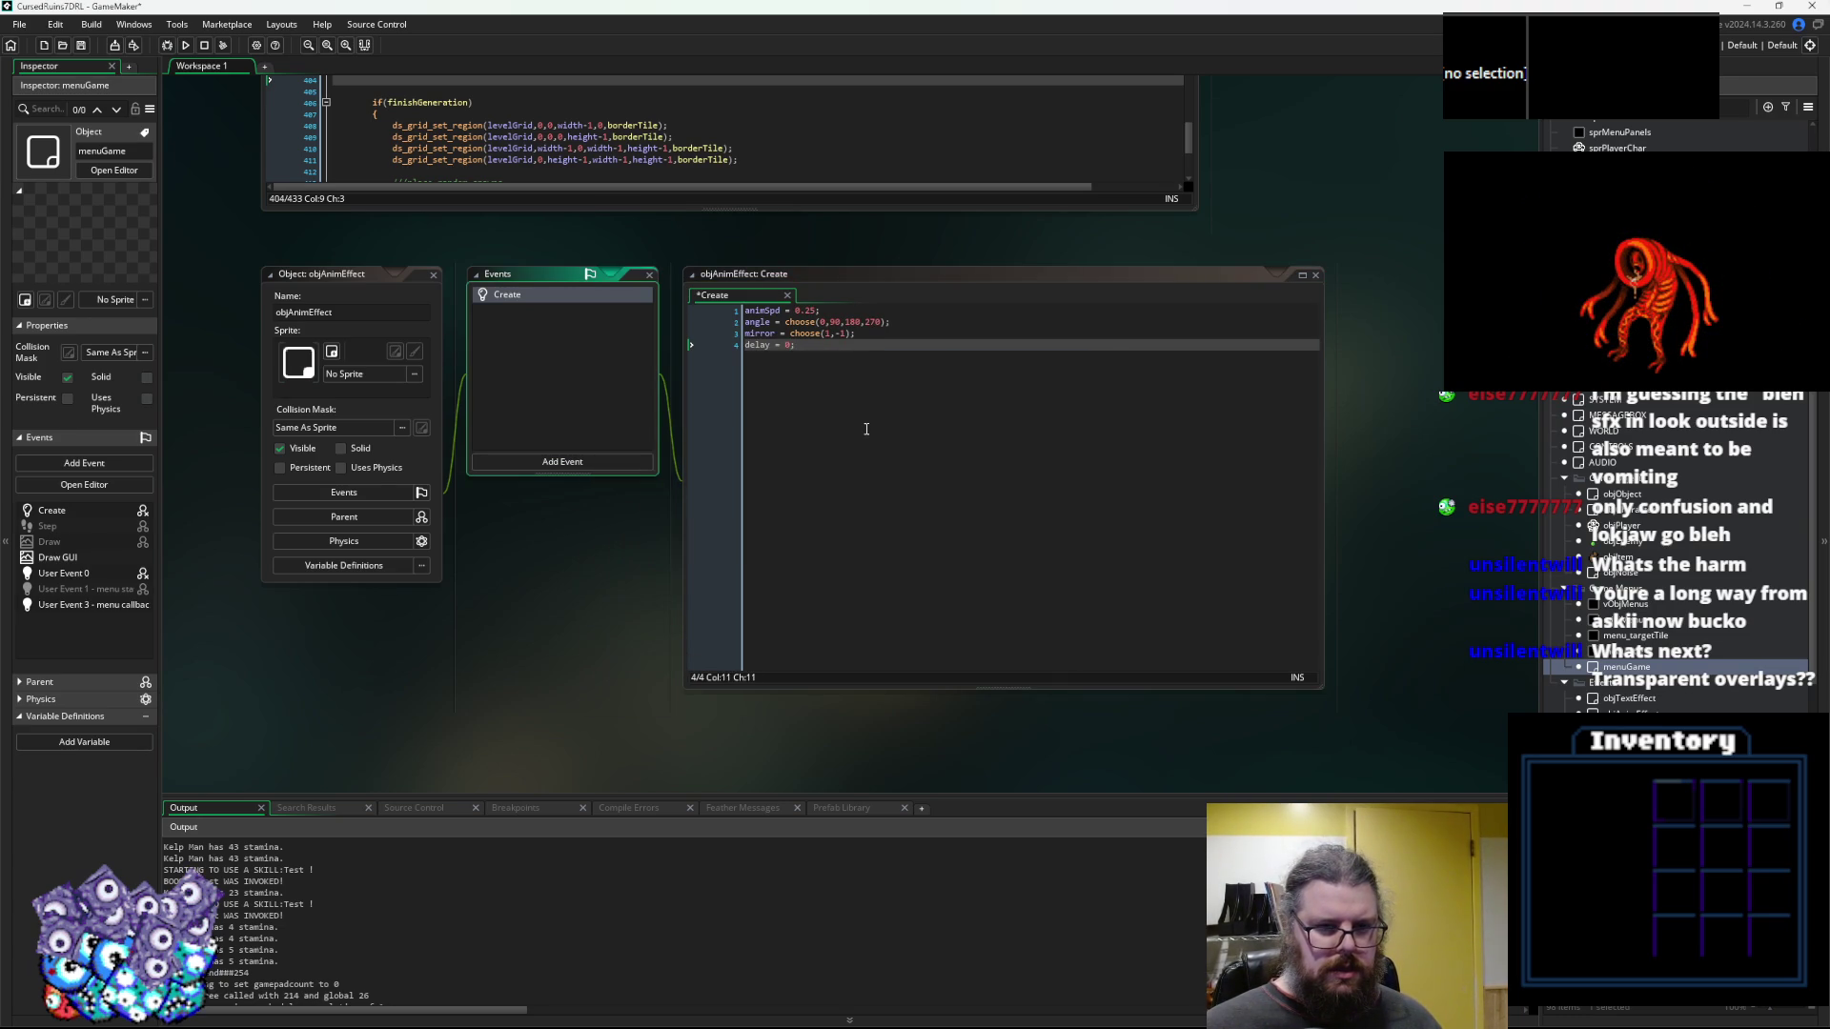
left_click(867, 429)
key("Return")
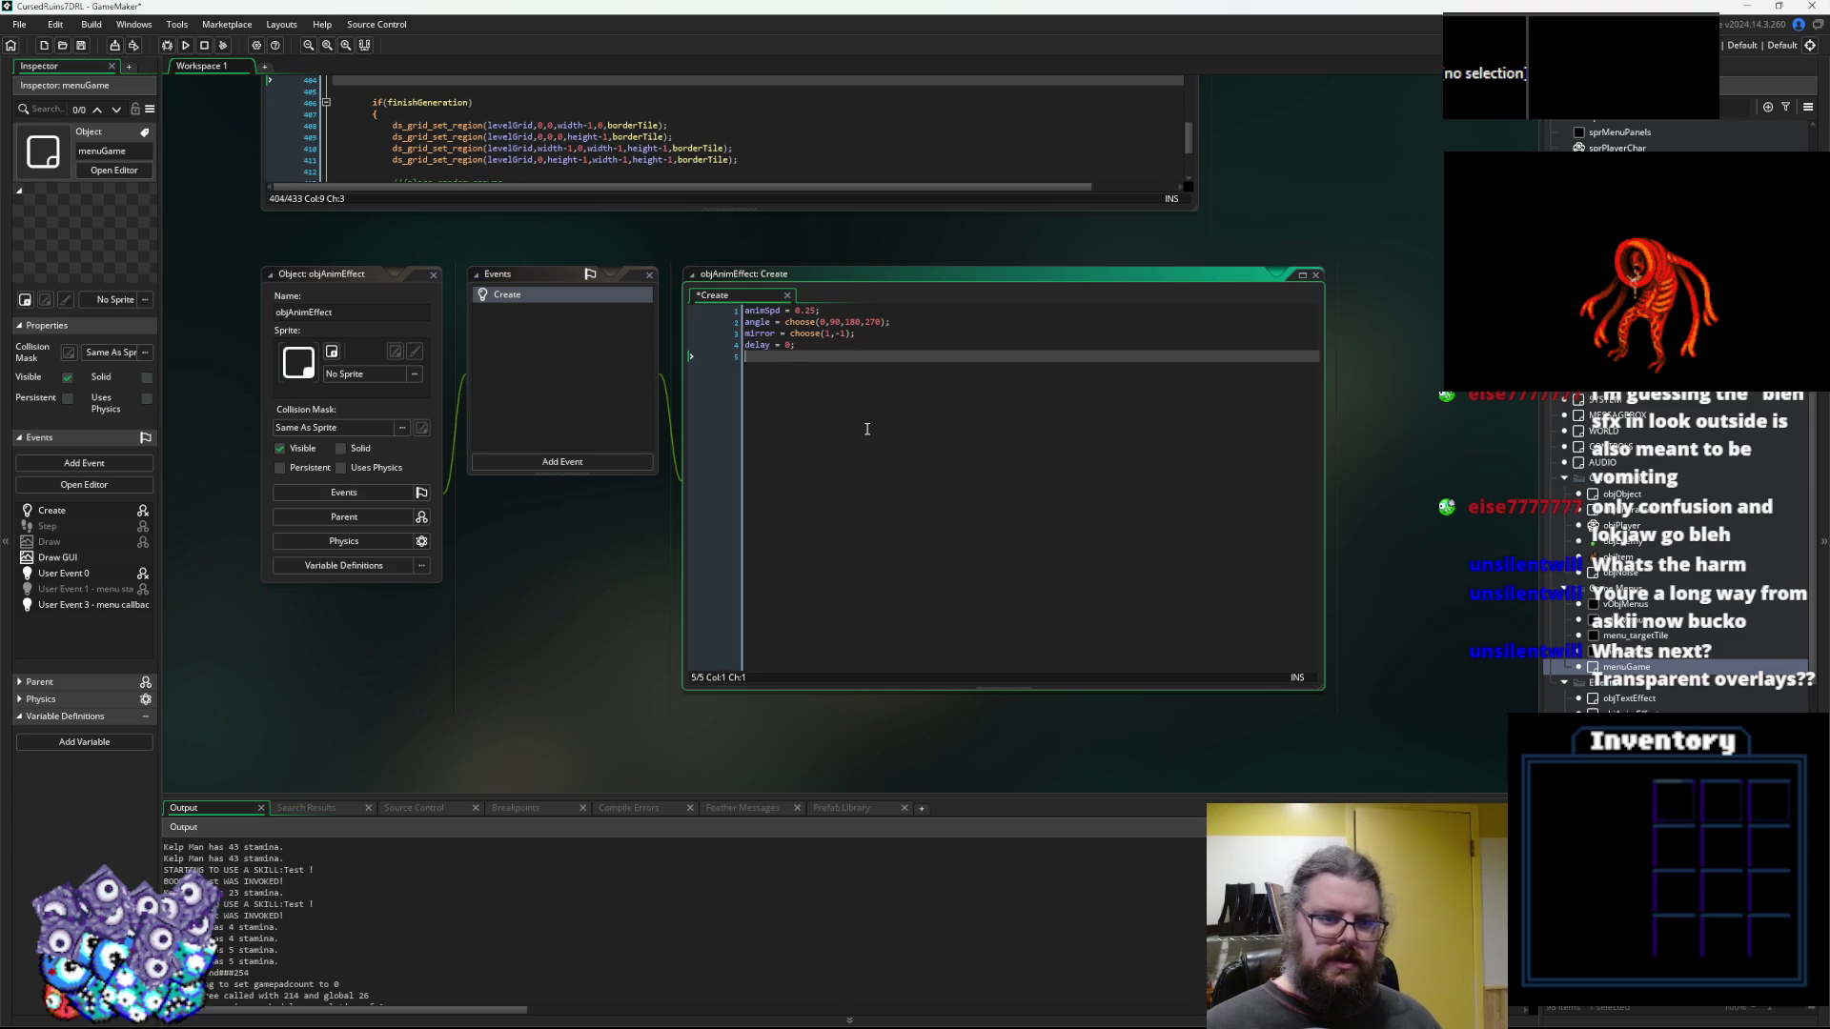
type("depth = 0;")
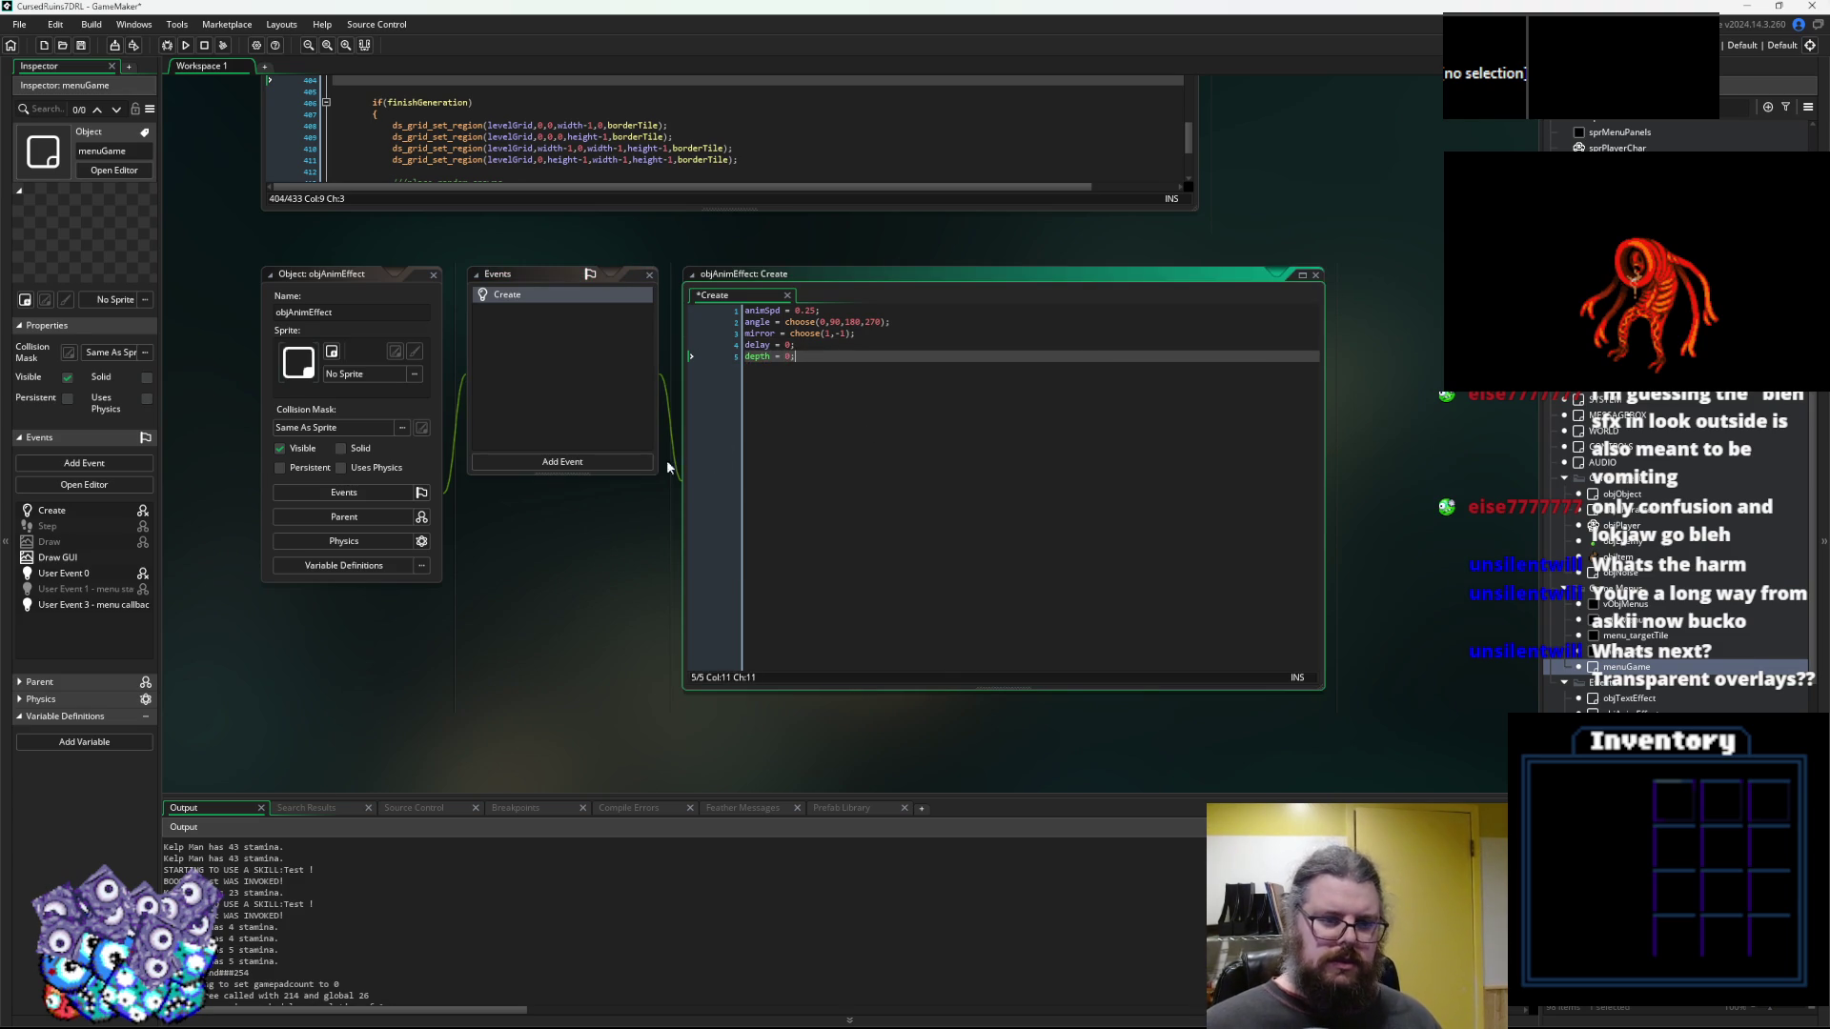
key("BackSpace")
type("-10")
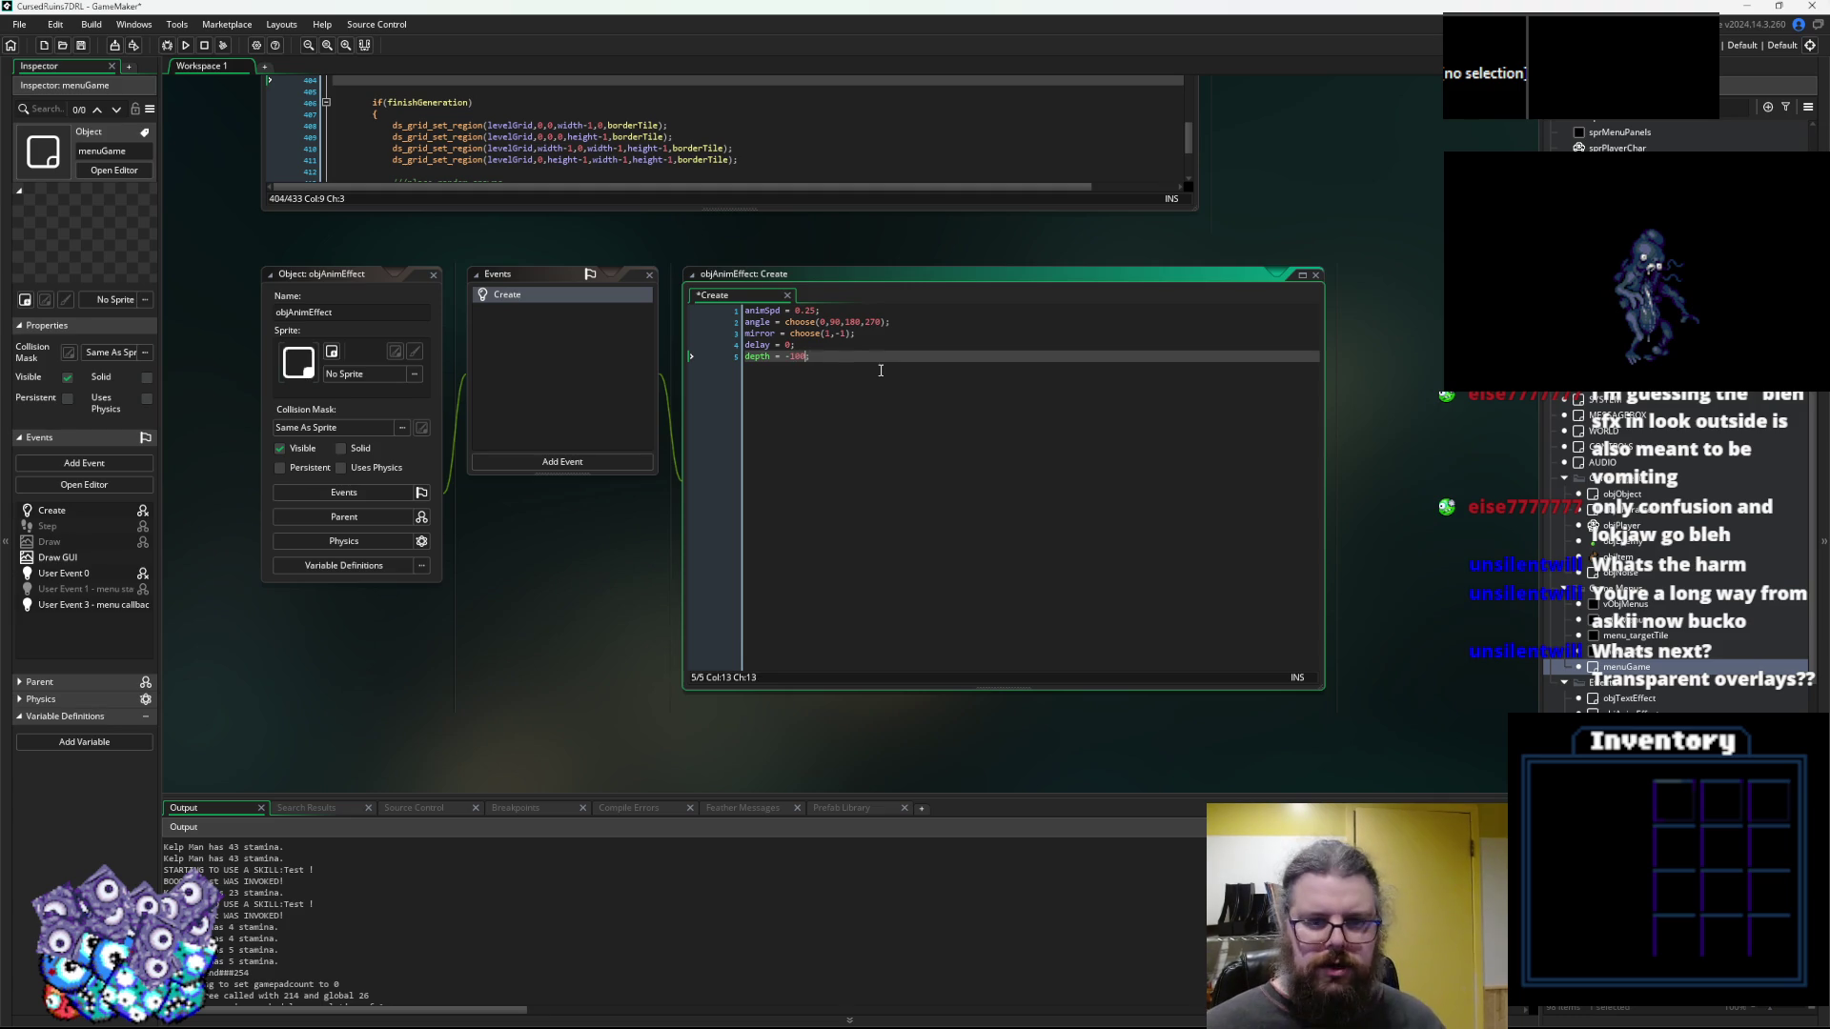
left_click(563, 461)
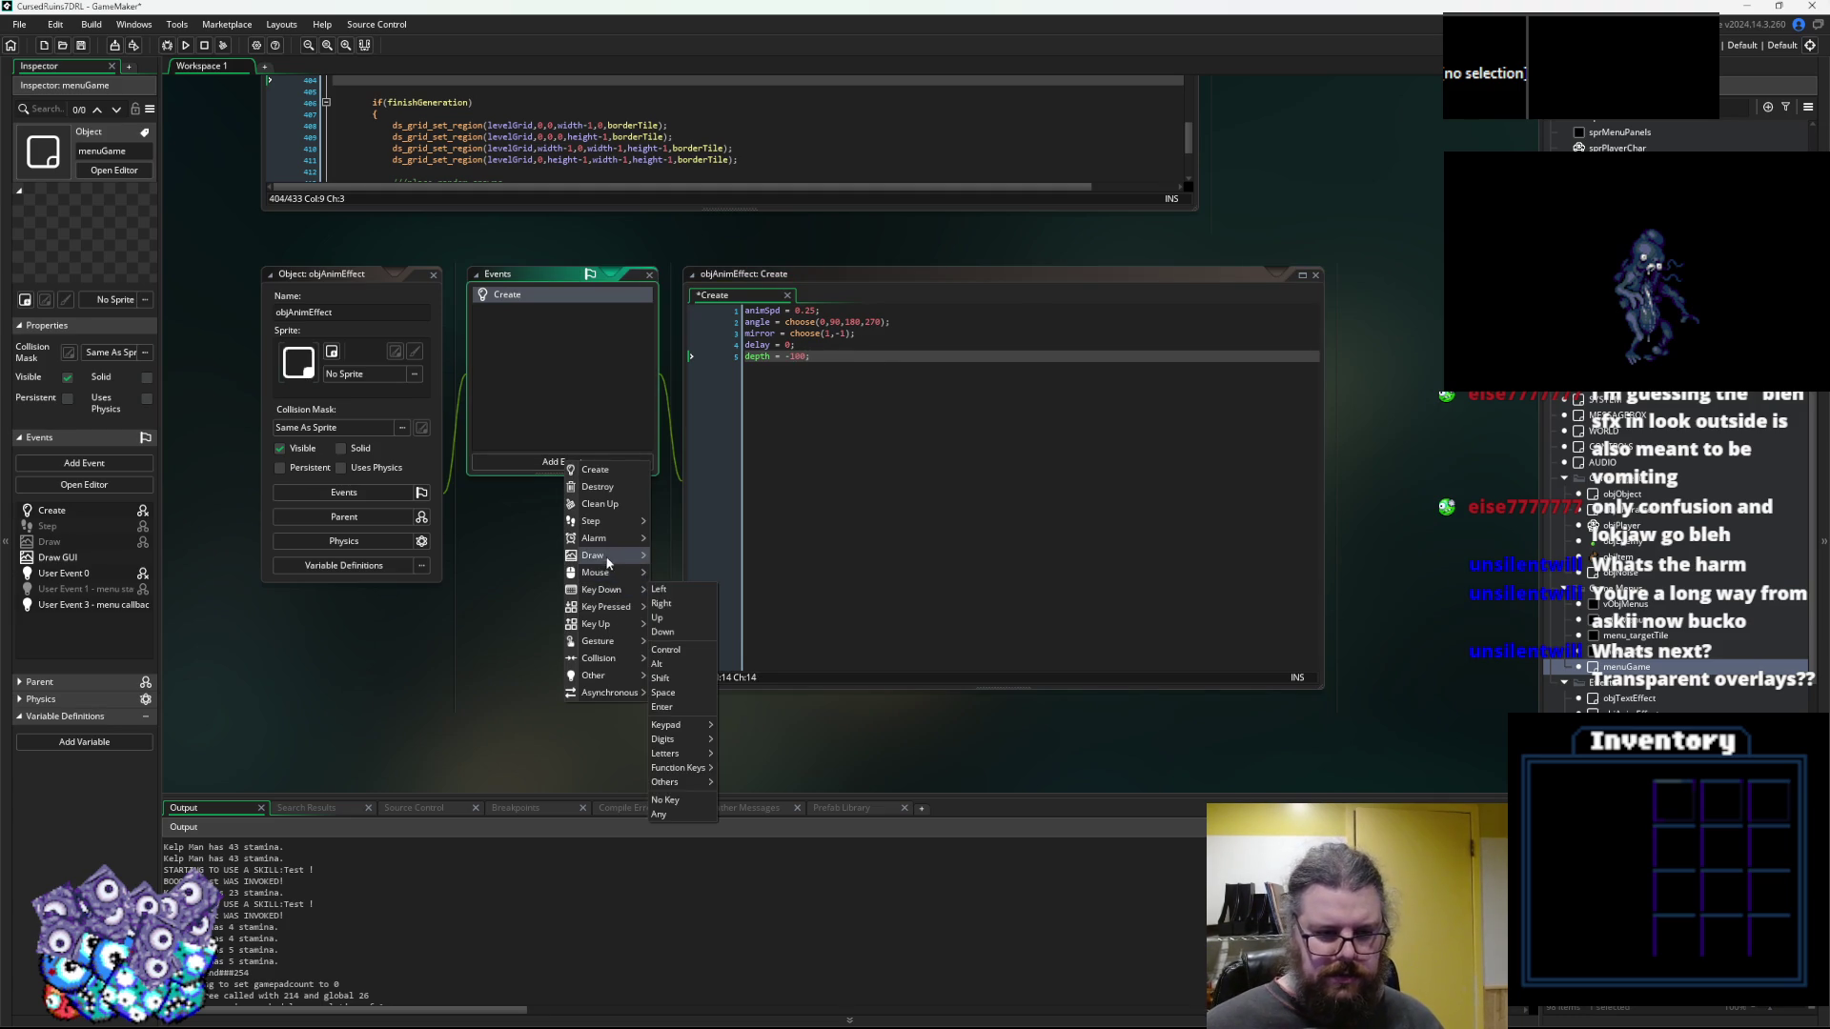
Add a Step event to objAnimEffect and paste the copied code into it
mouse_move(616, 557)
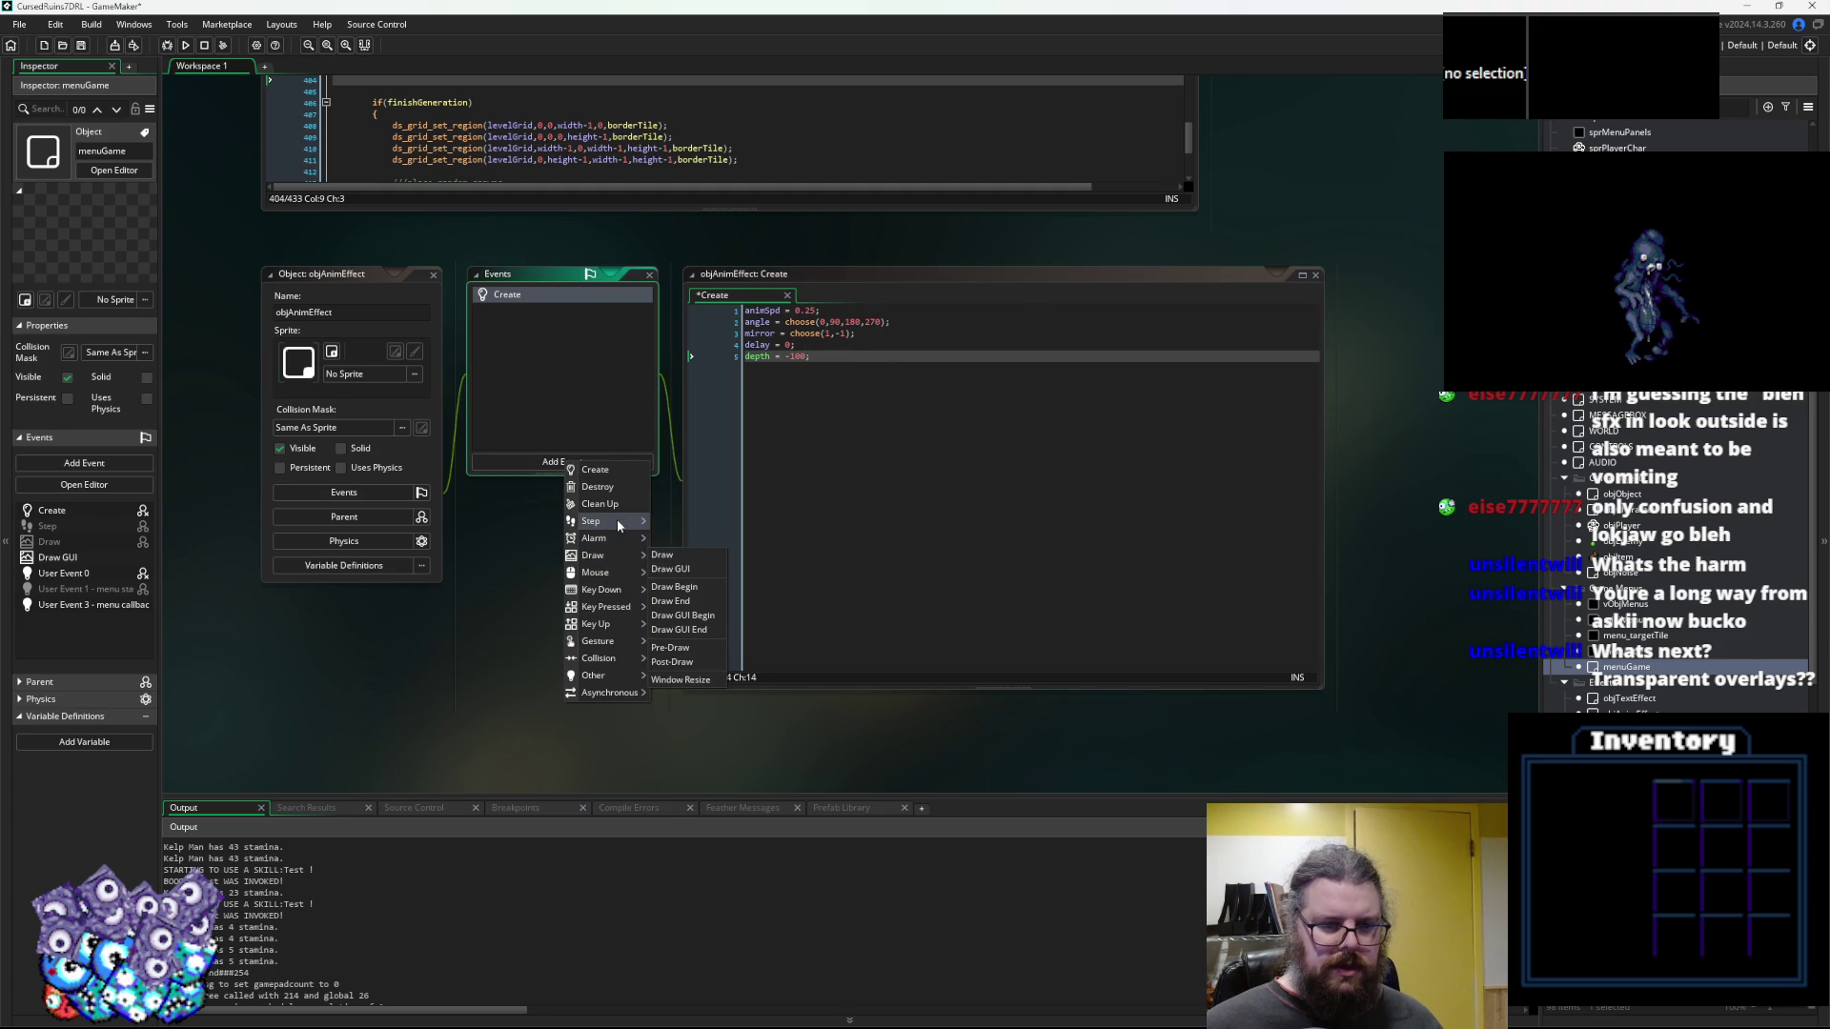
left_click(667, 521)
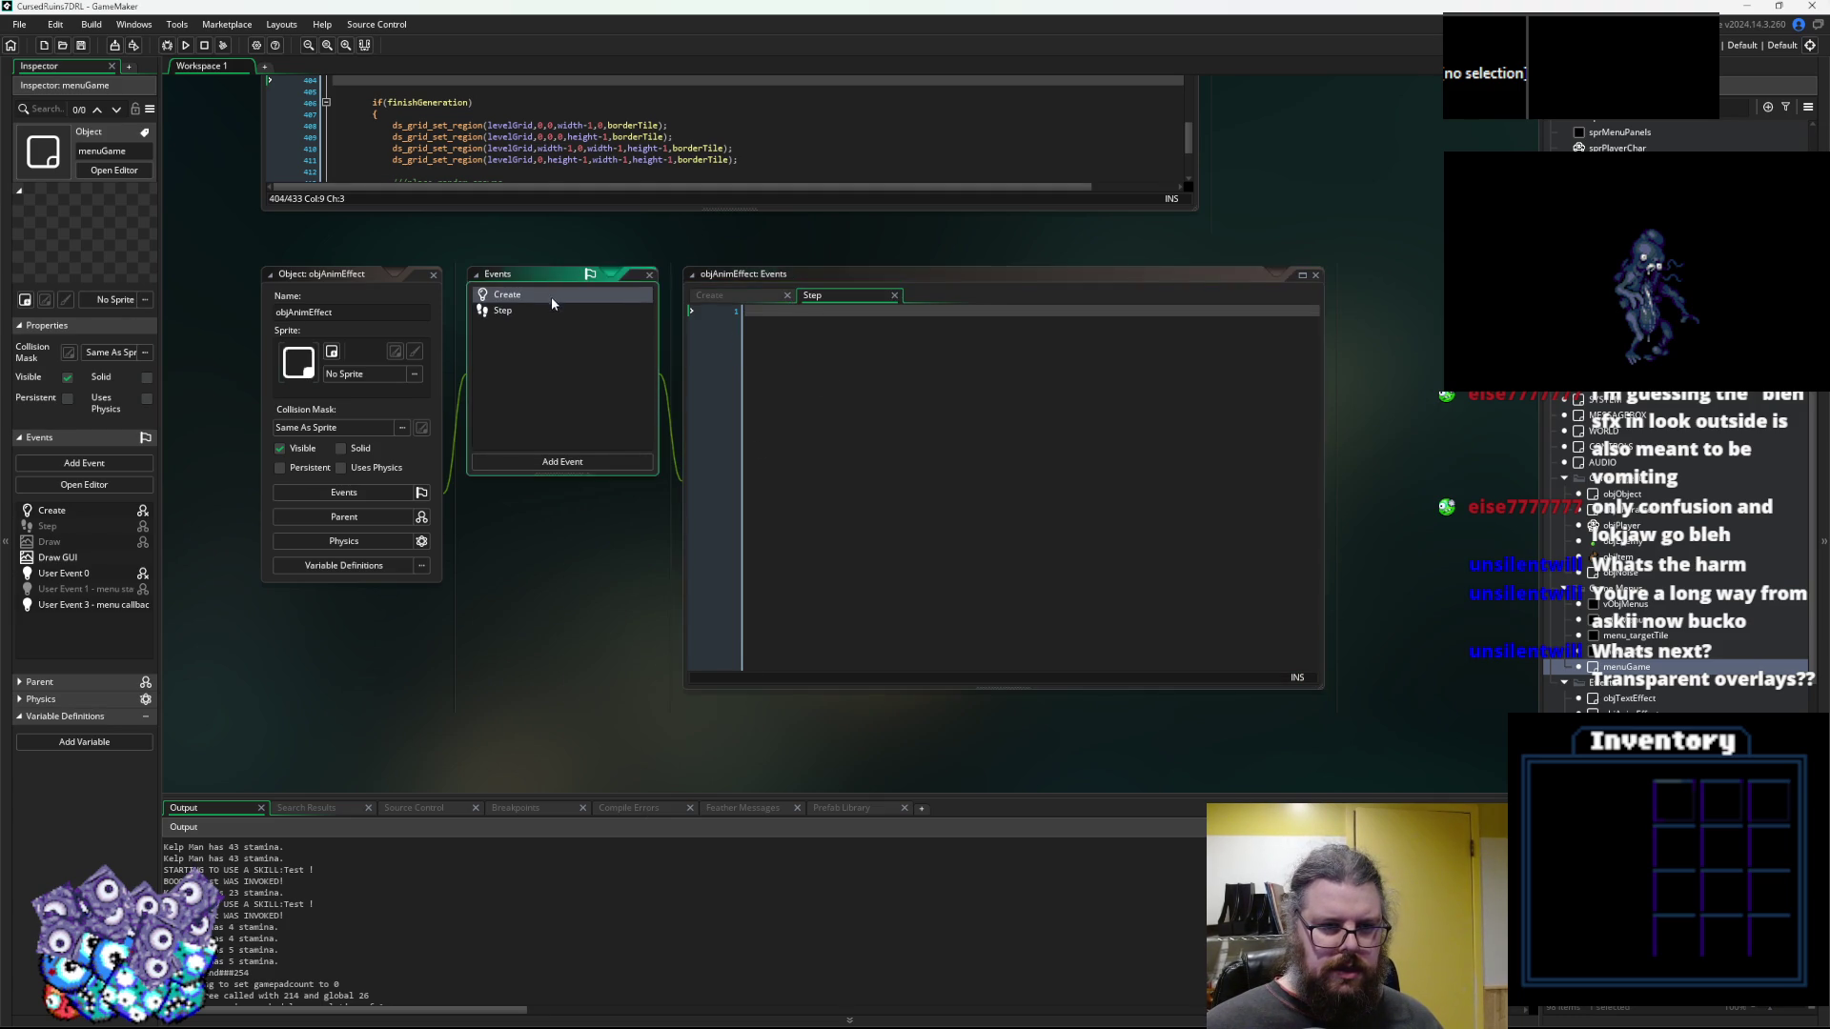
left_click(550, 295)
left_click(499, 311)
left_click(886, 432)
key("ctrl+v")
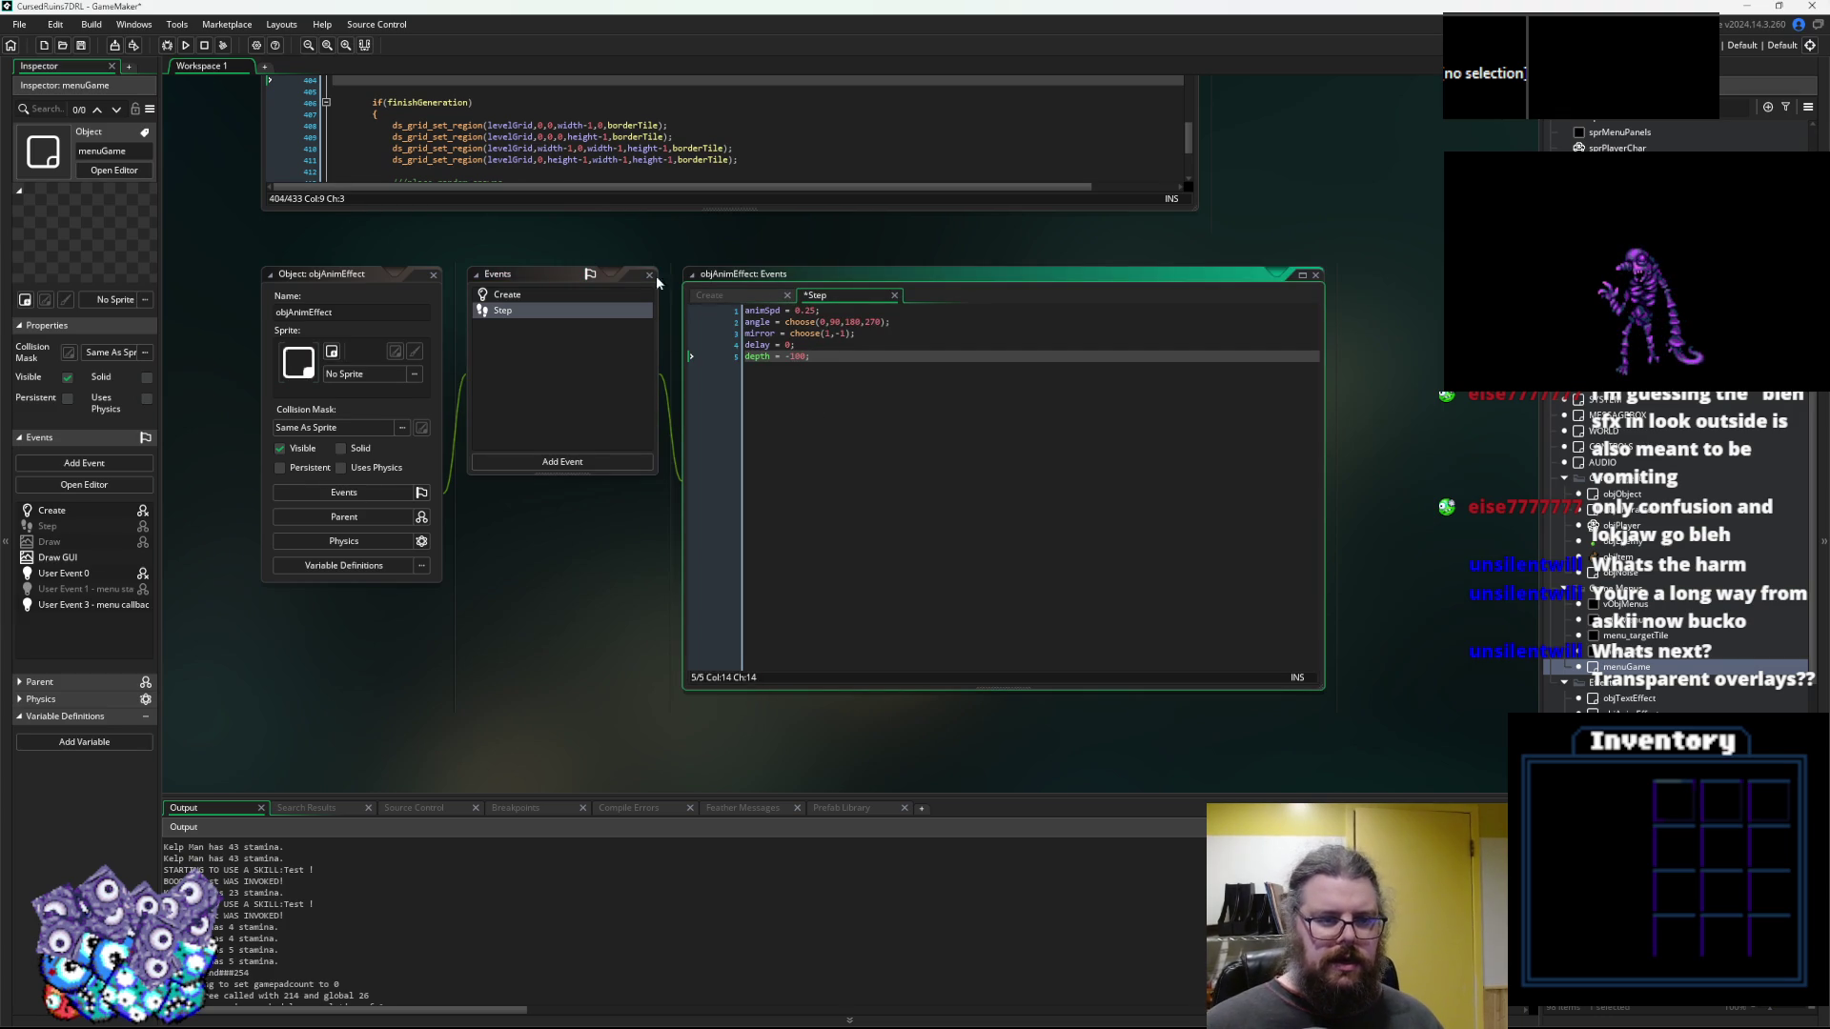
Replace the Step code with the variable lines from the Create event
left_click(571, 295)
key("Return")
type("frm = 0;")
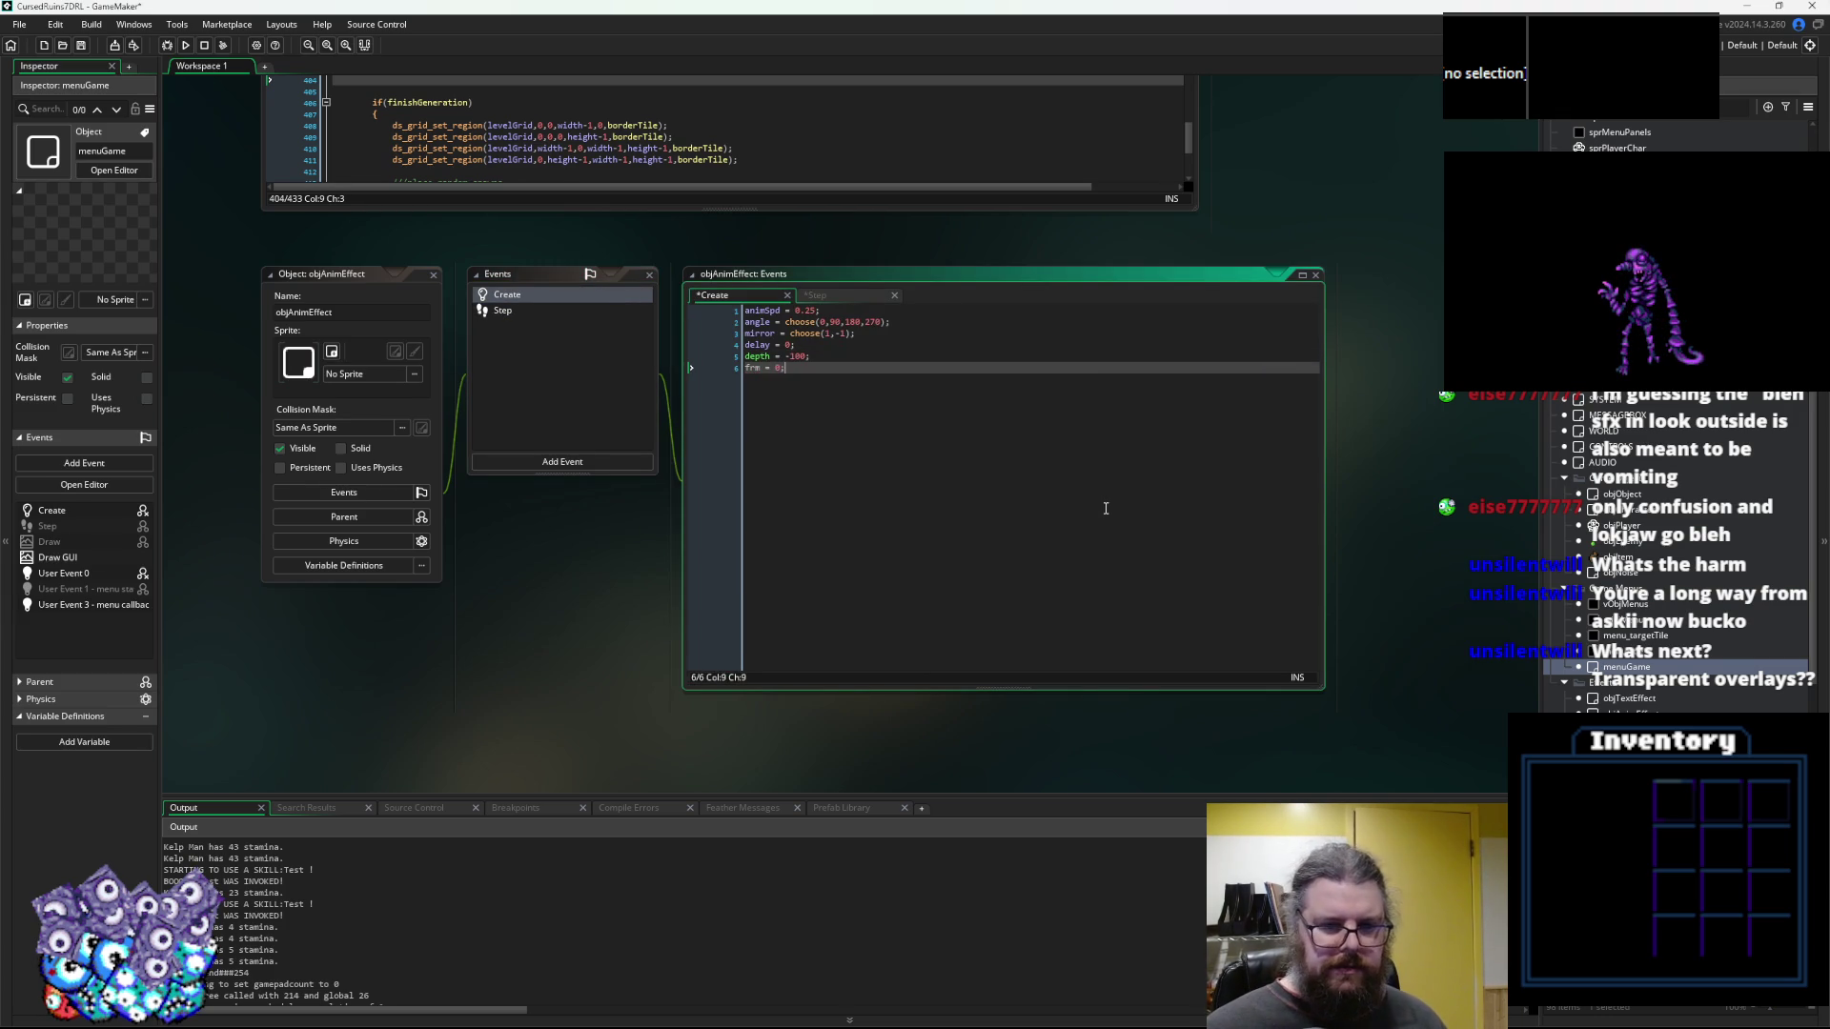
left_click_drag(931, 407, 765, 254)
key("ctrl+c")
left_click(855, 397)
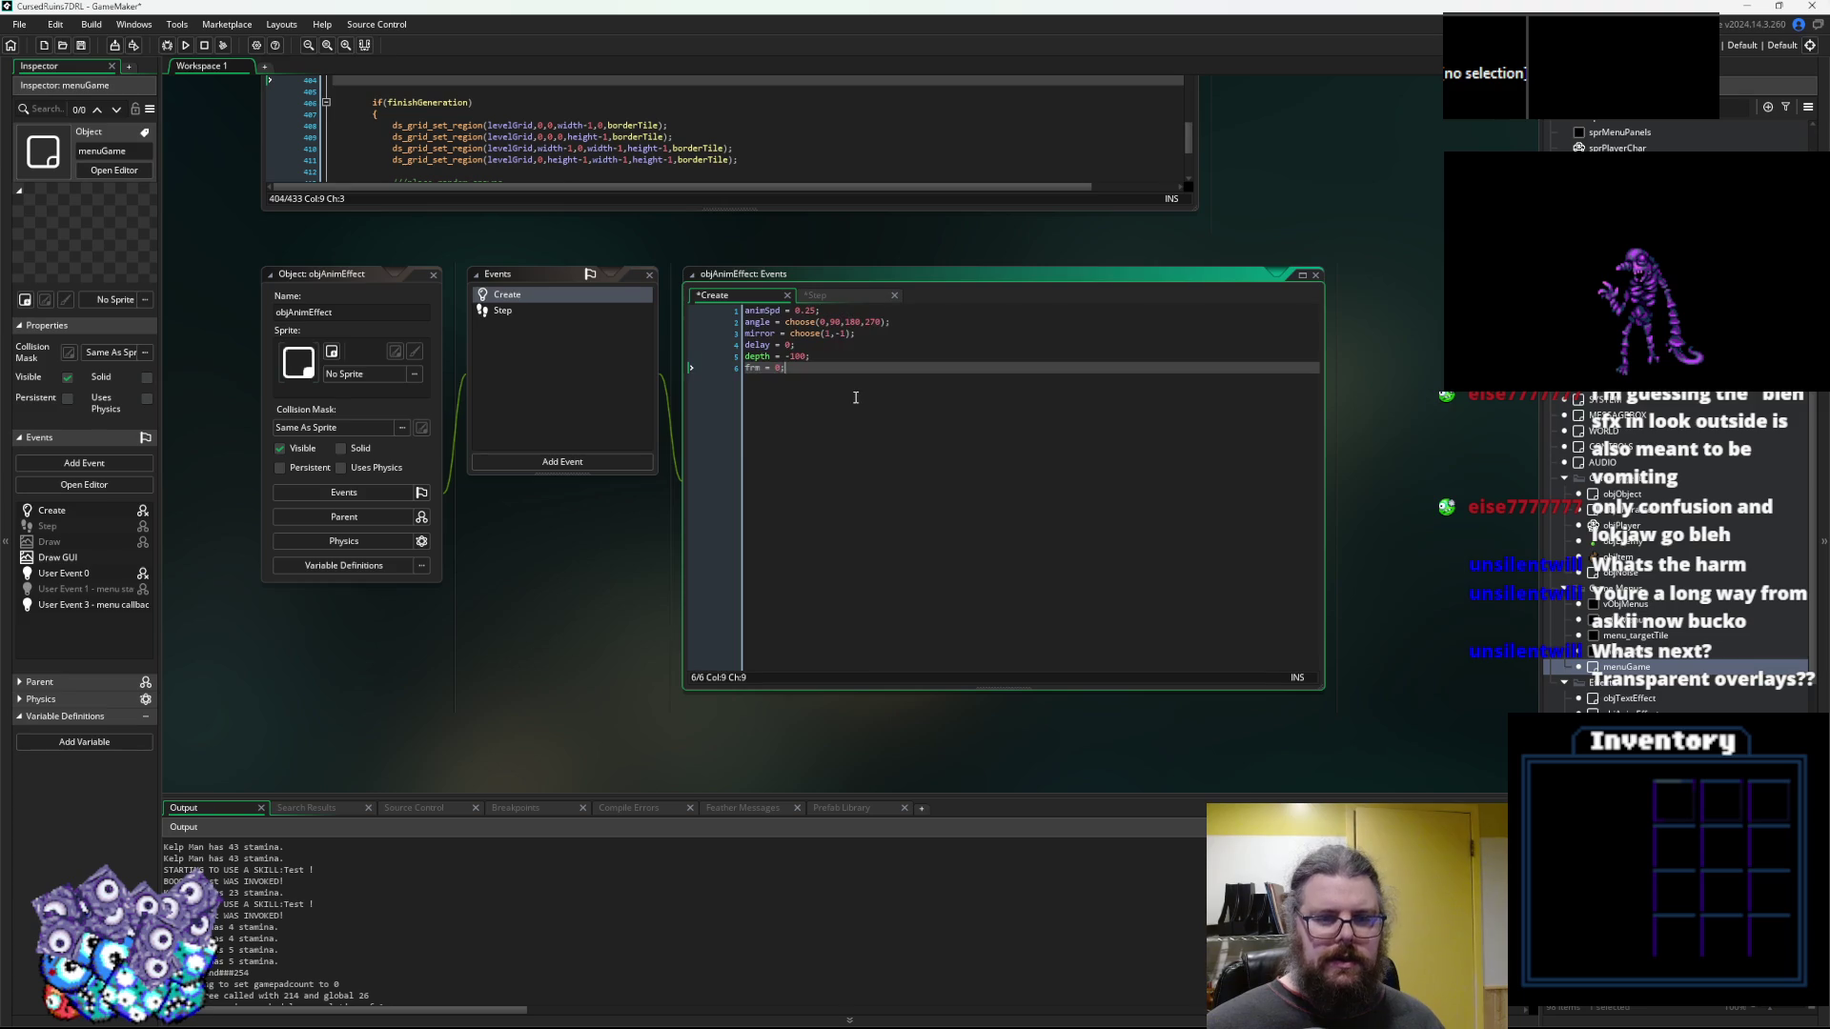
left_click(844, 296)
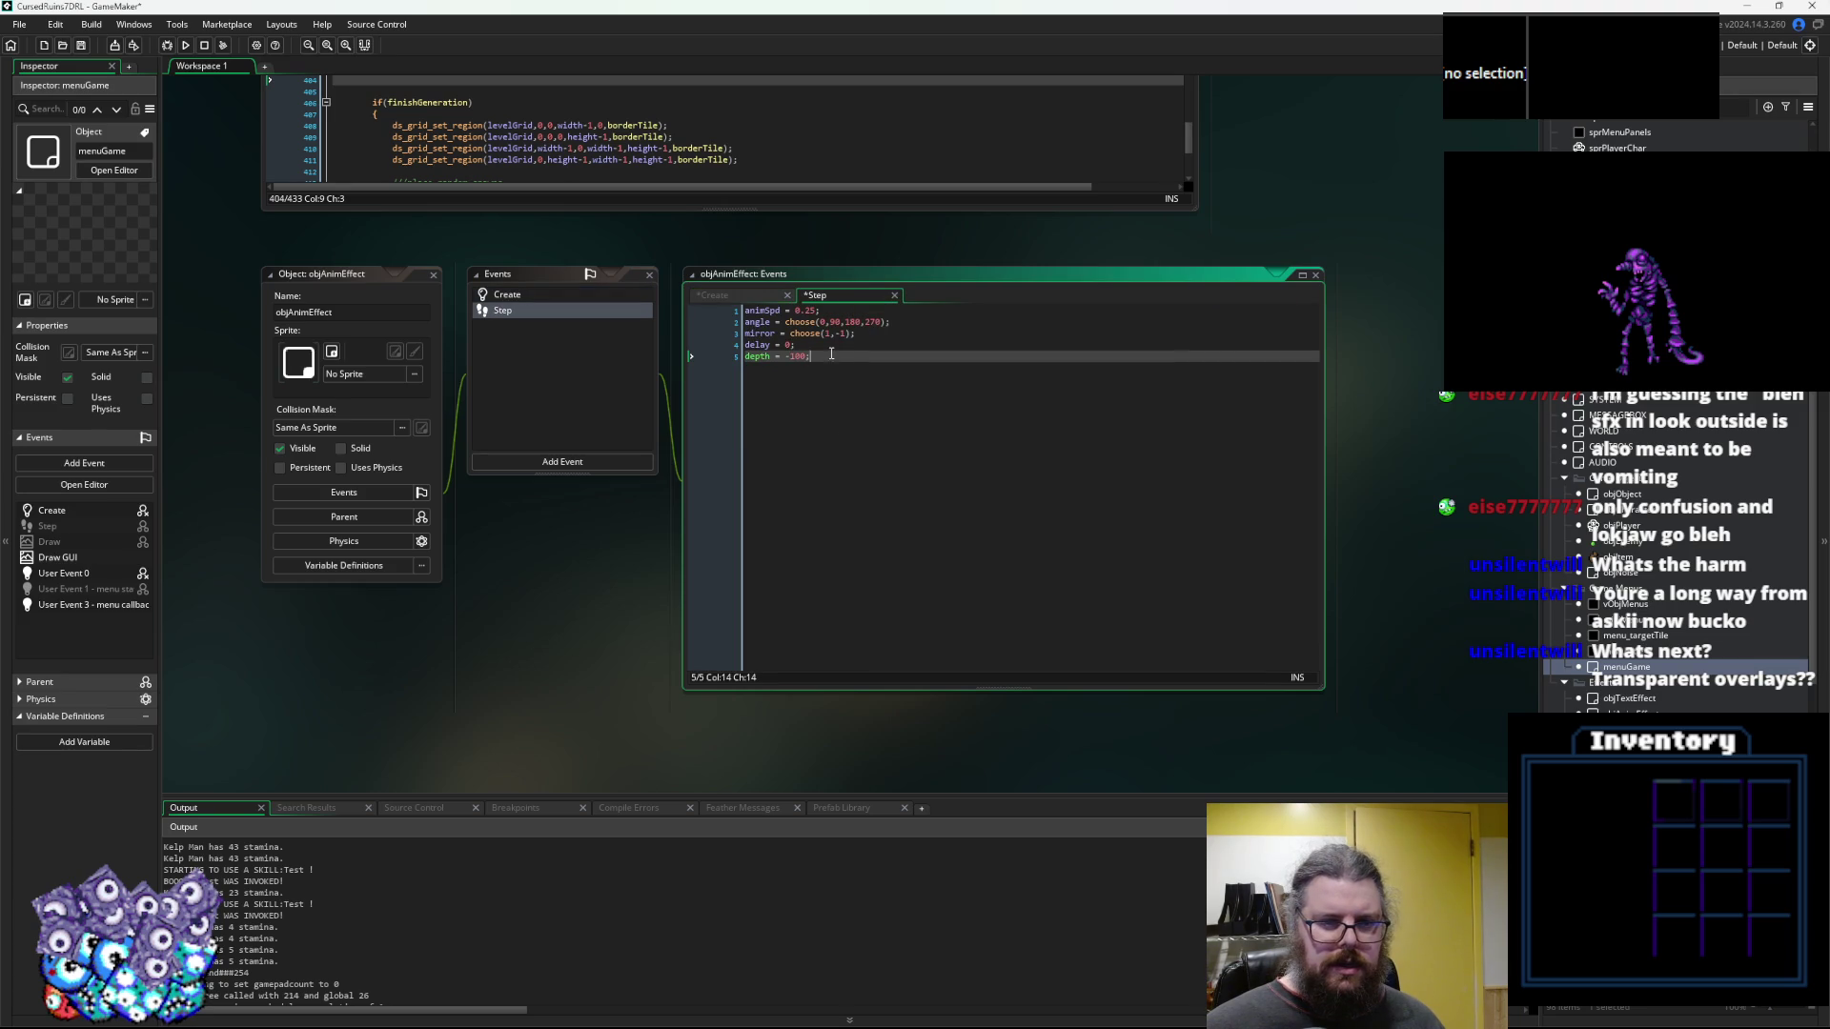
left_click_drag(831, 353, 626, 257)
key("ctrl+v")
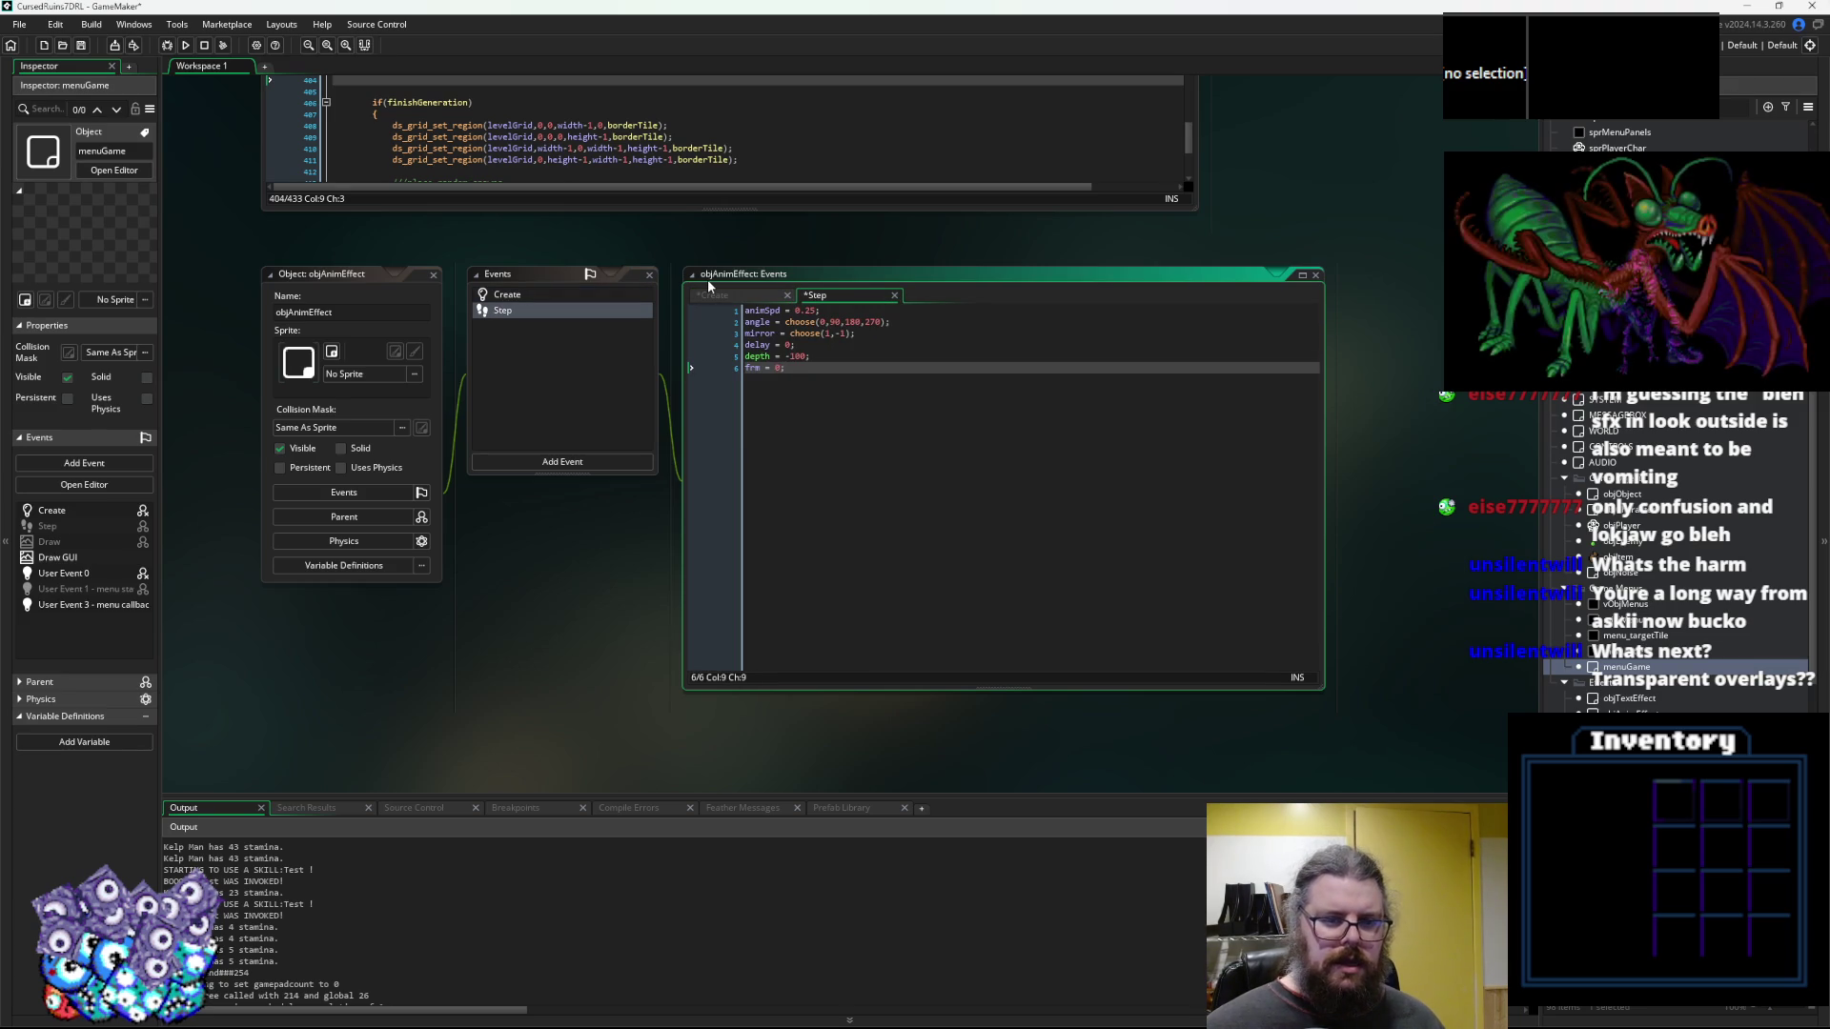
Wrap the pasted lines in a /* comment and add frm+=animSpd; below it
key("Up")
key("Up")
key("Up")
key("Up")
key("Up")
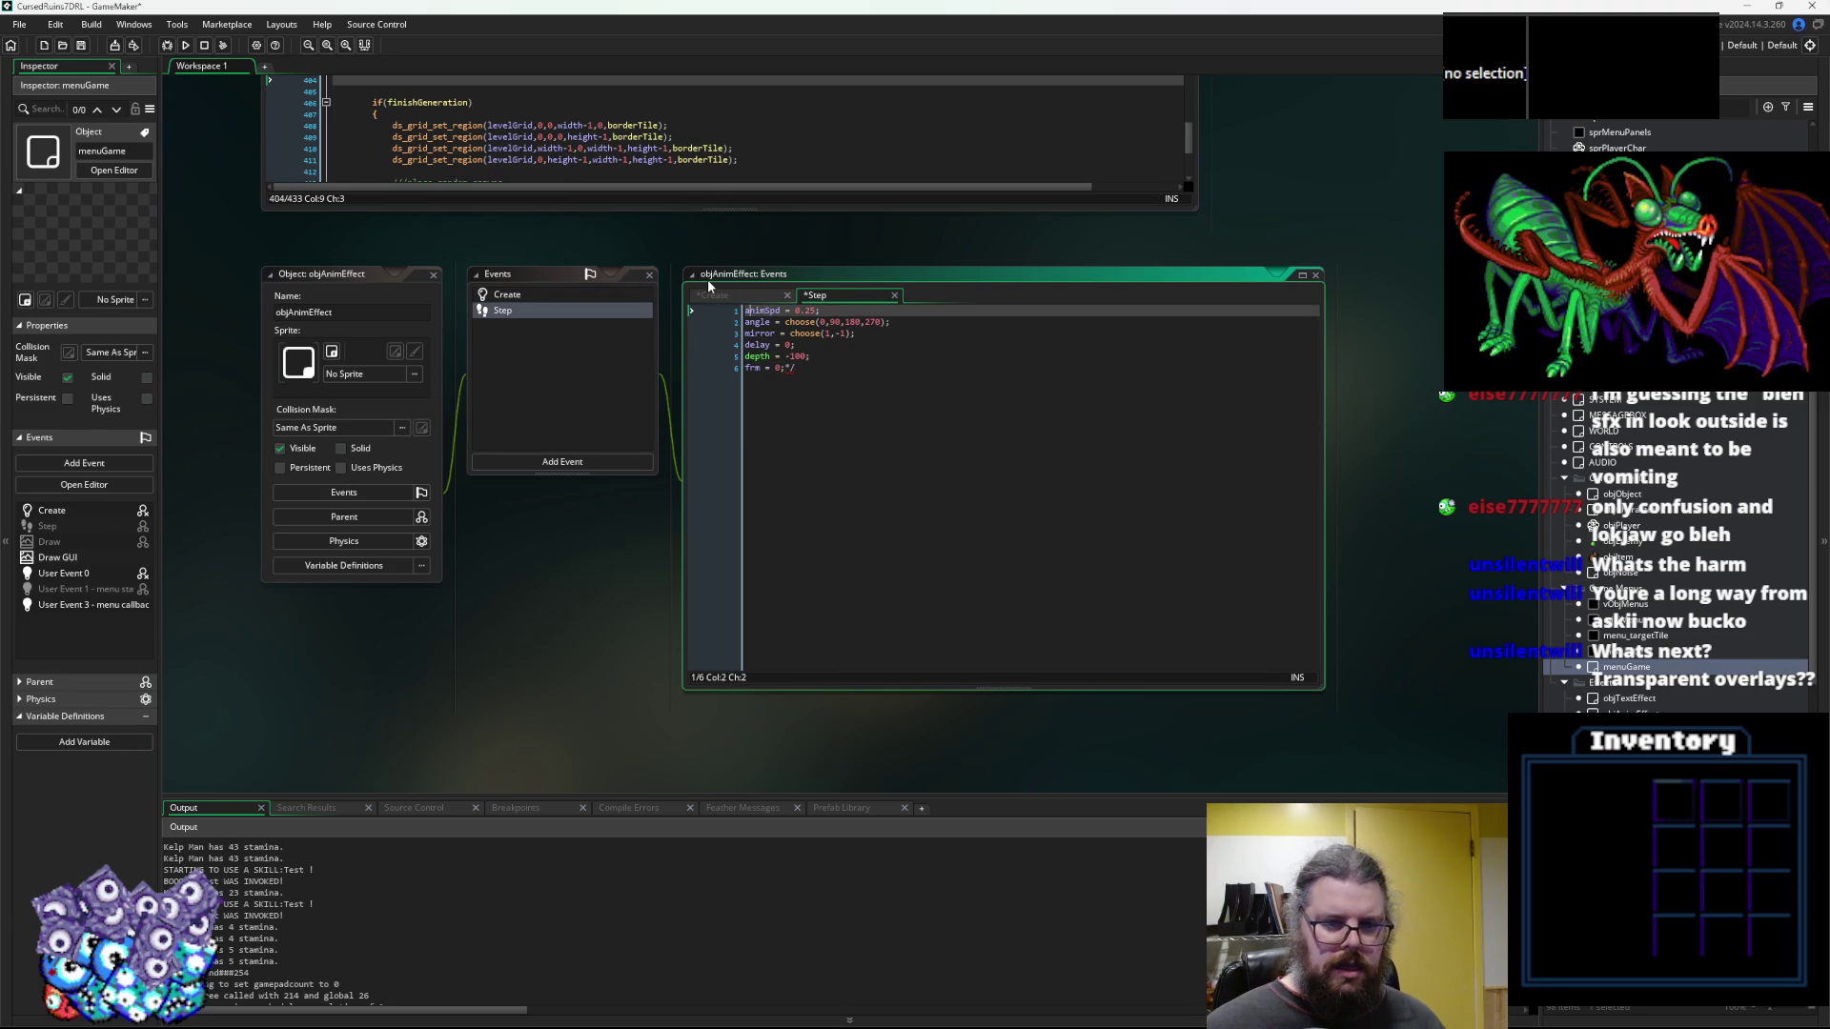
type("/*")
left_click(907, 421)
key("Return")
key("Return")
type("frm+=a")
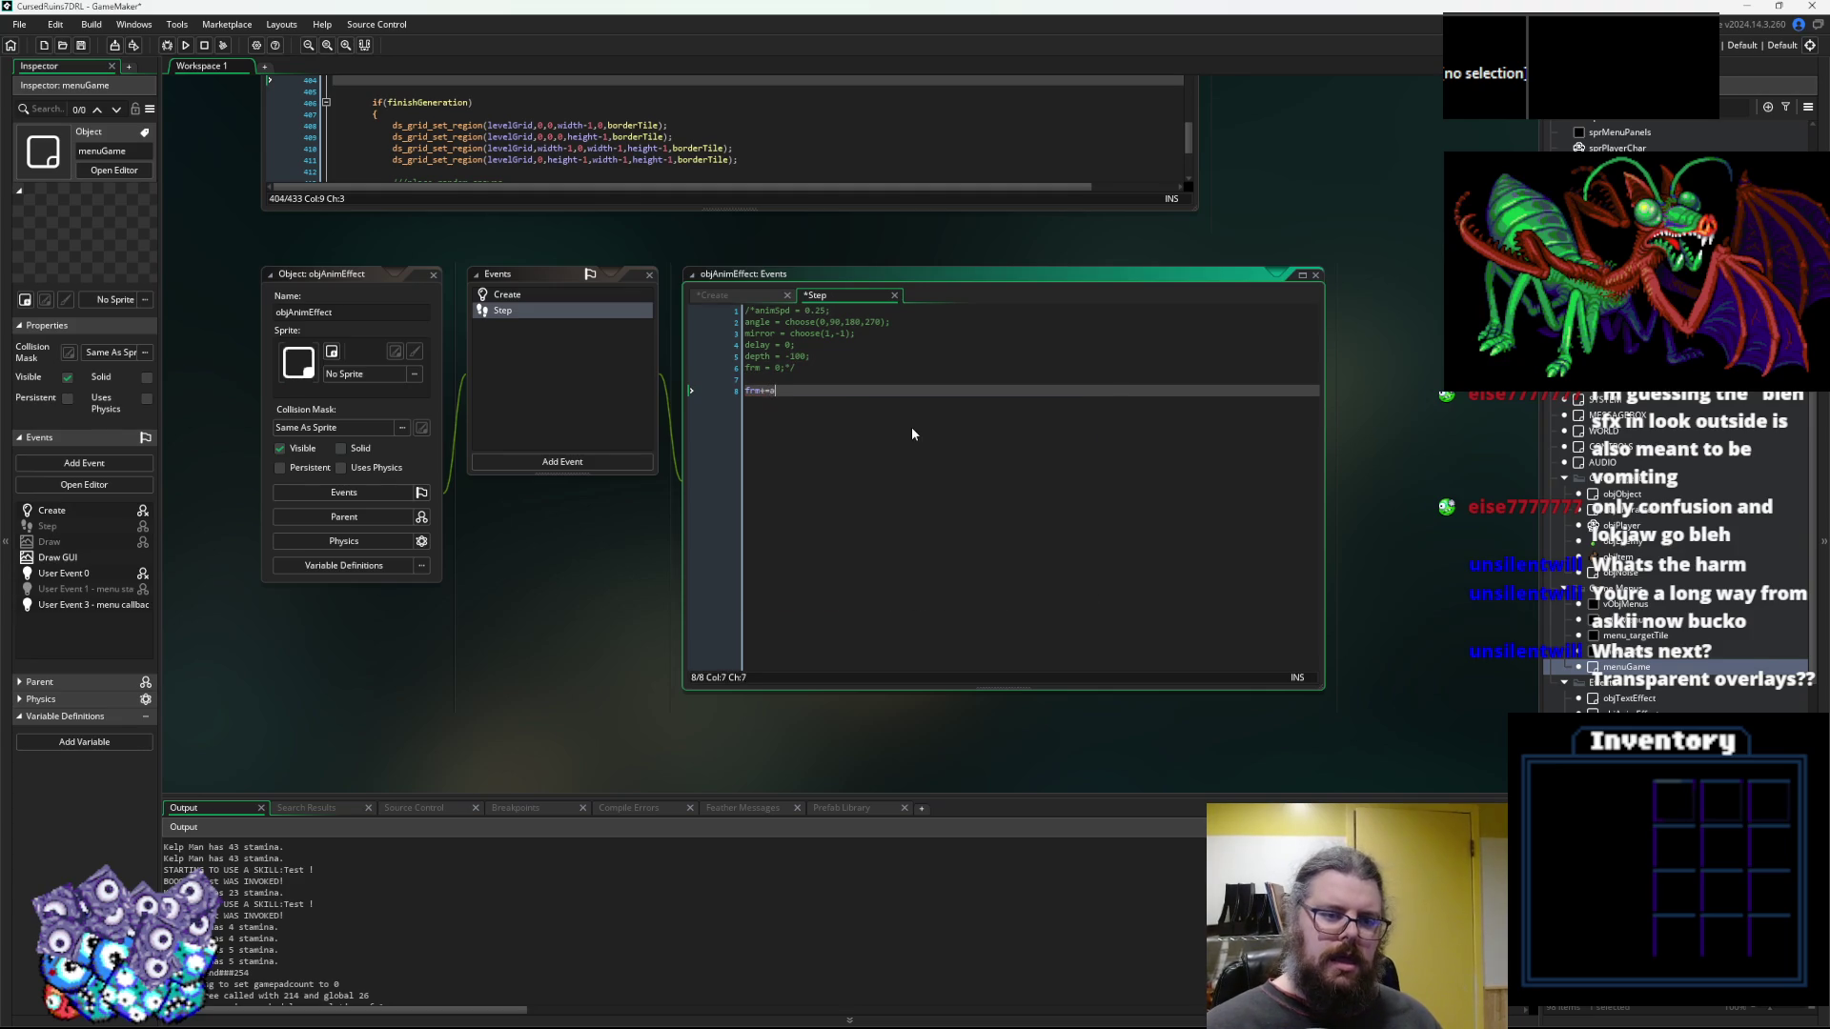
type("nimSpd;")
key("Return")
Add if(frm>=image_number){visible = false; instance_destroy(); to end the effect
type("if")
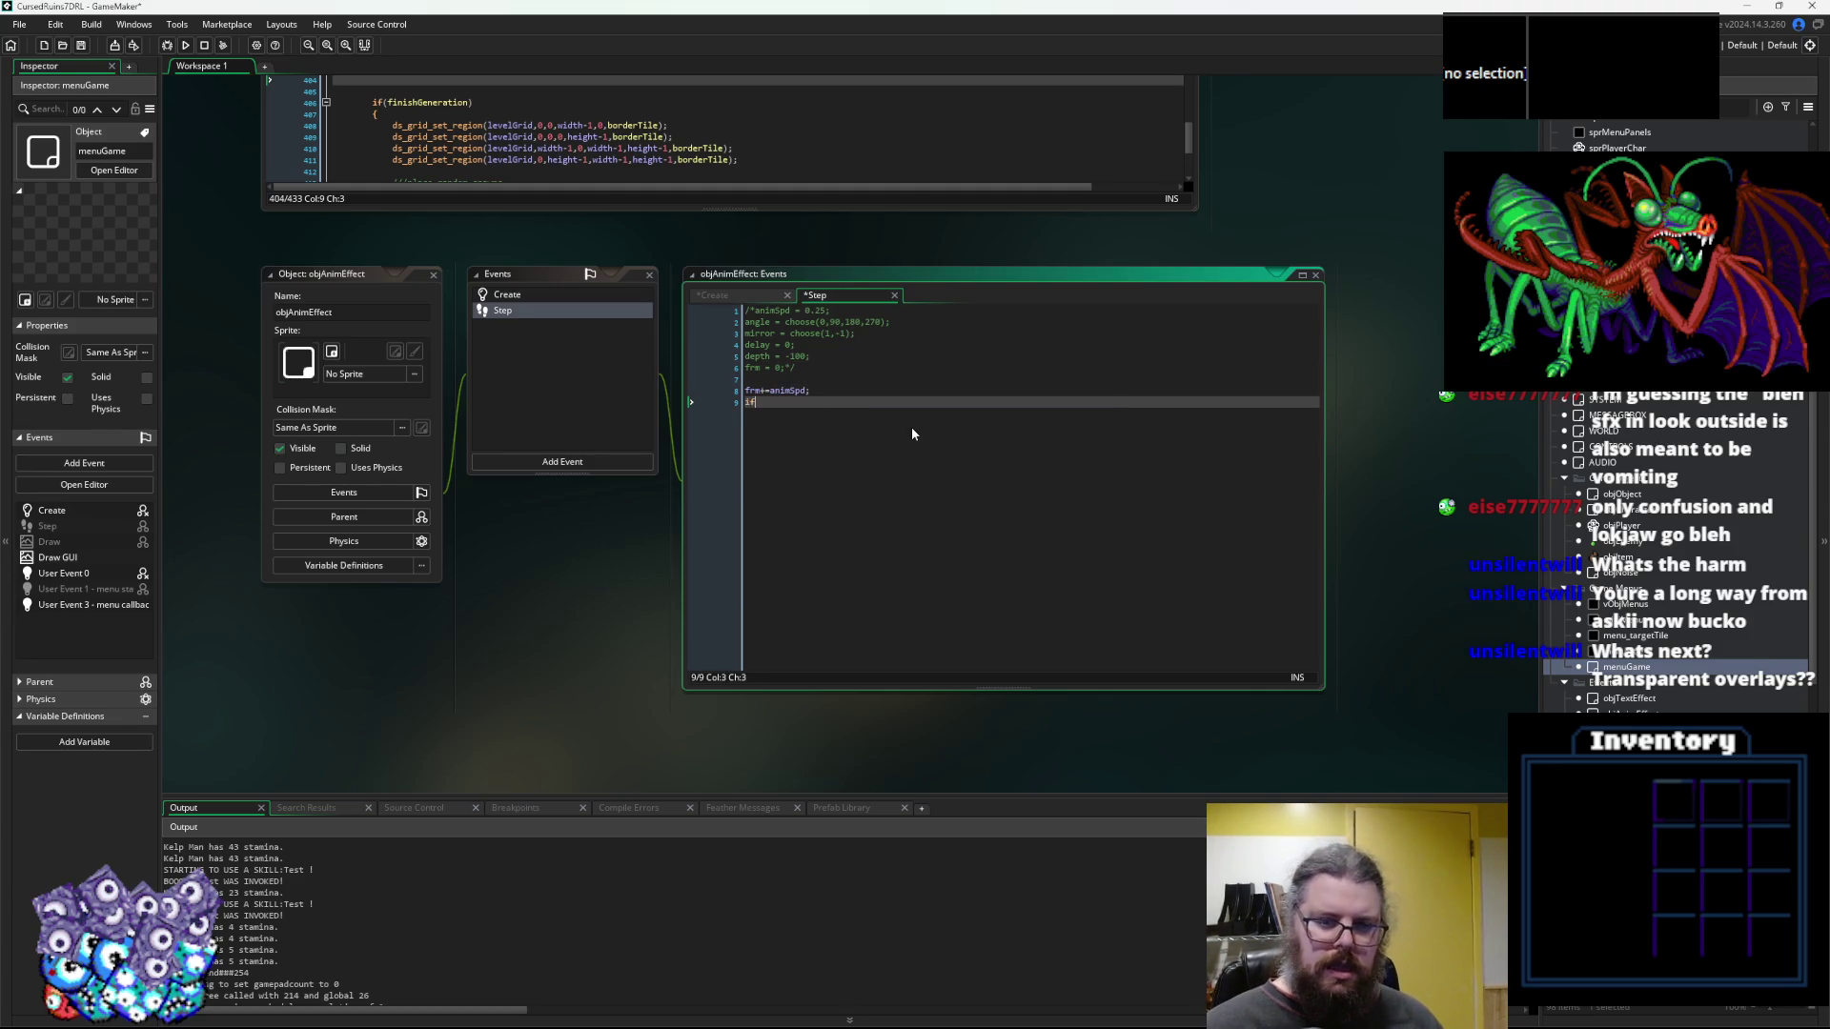
type("(frm")
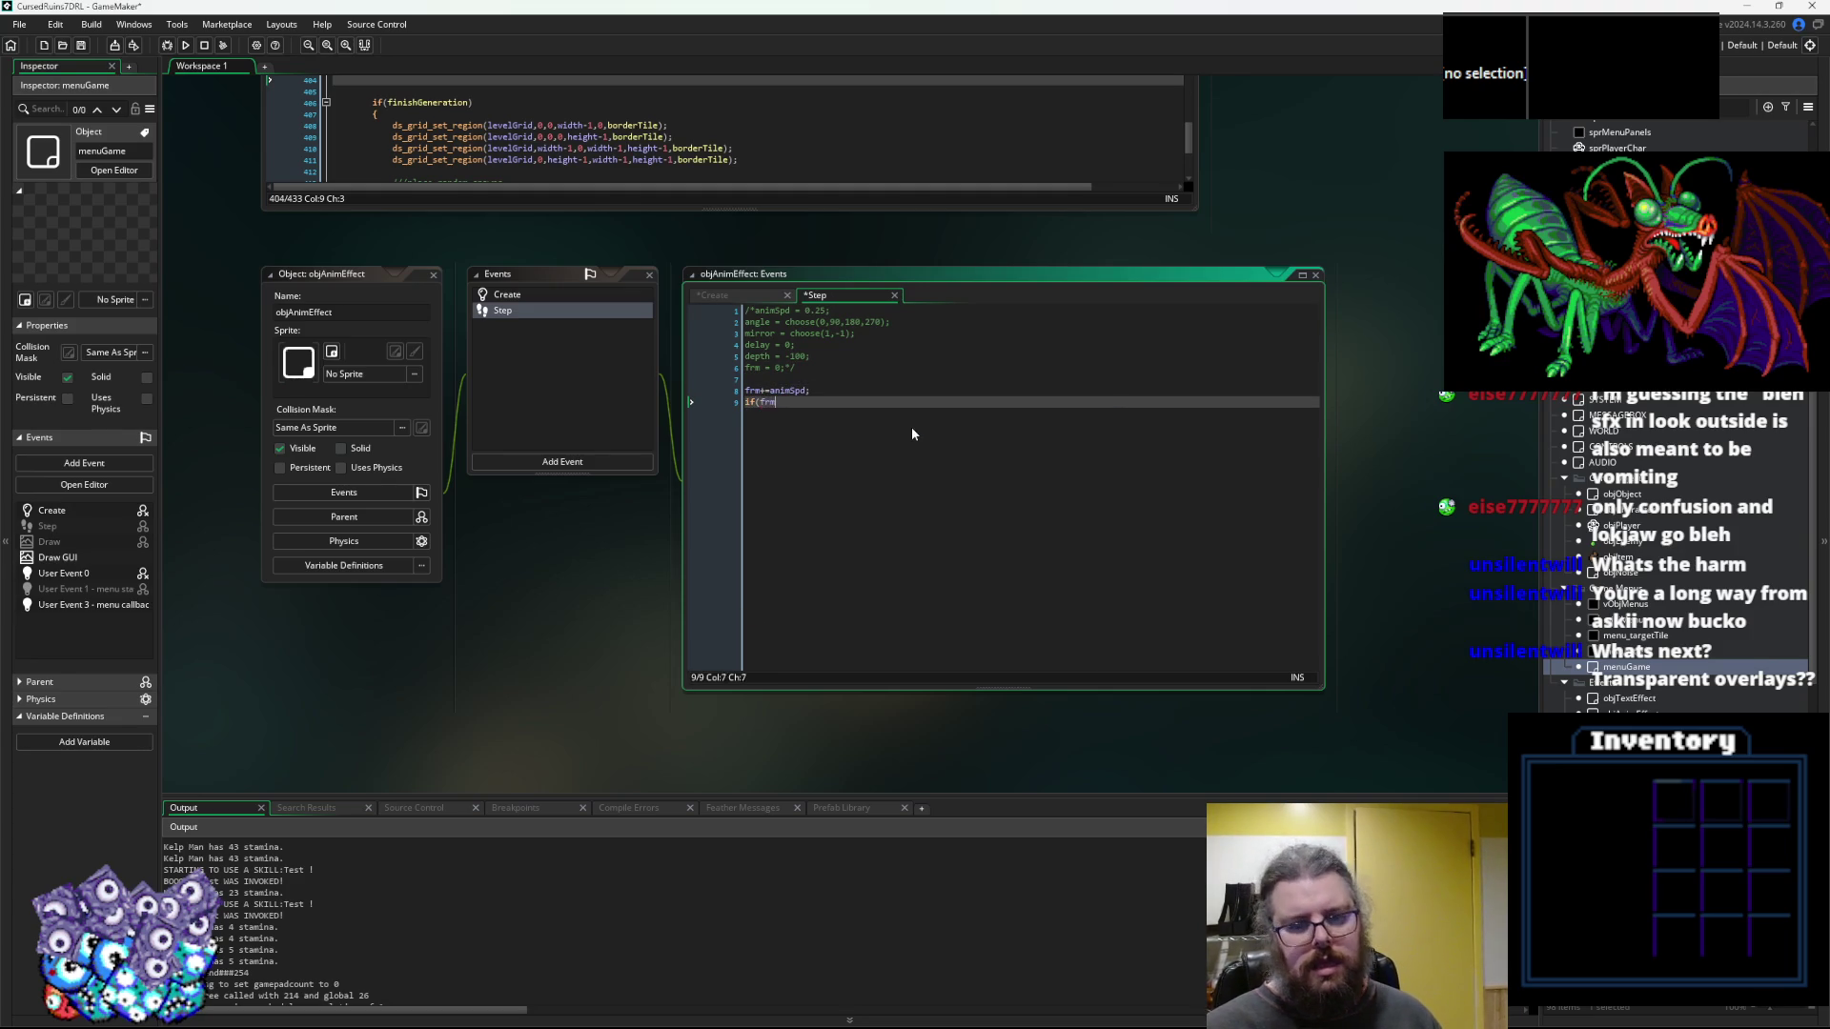
type(">=sprite")
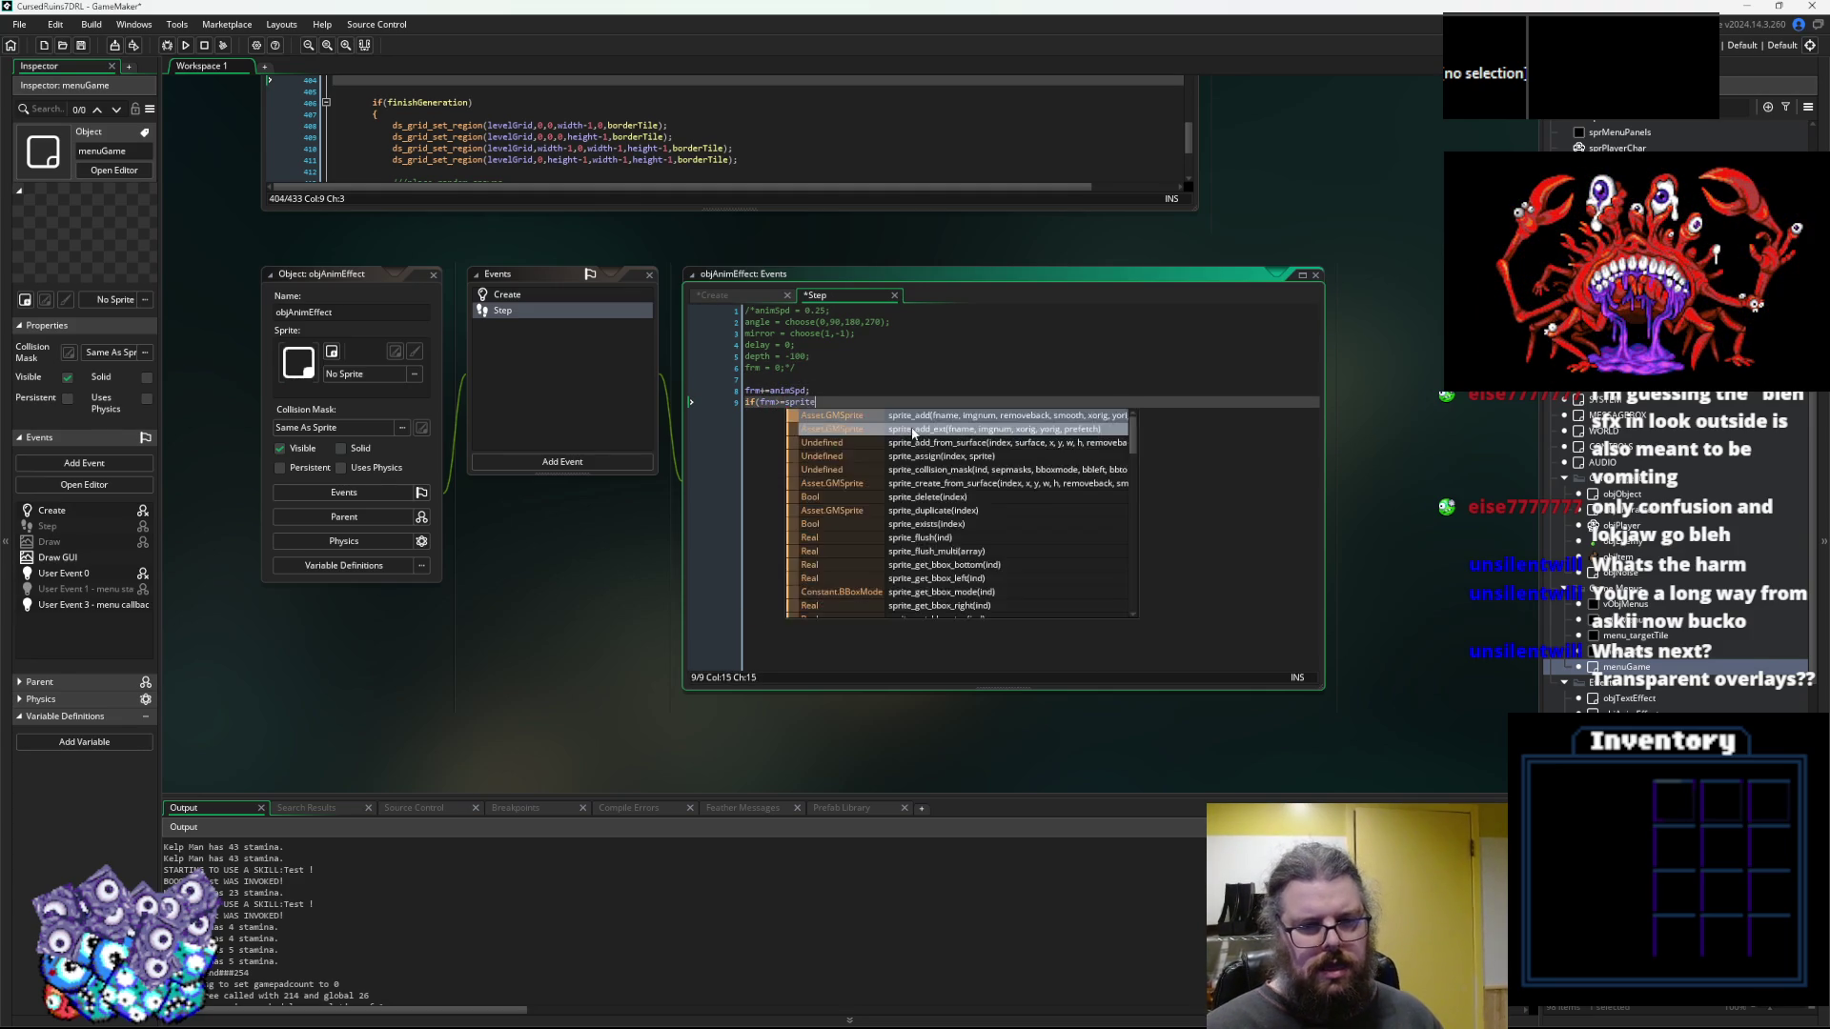
key("BackSpace")
key("BackSpace")
type("image_num")
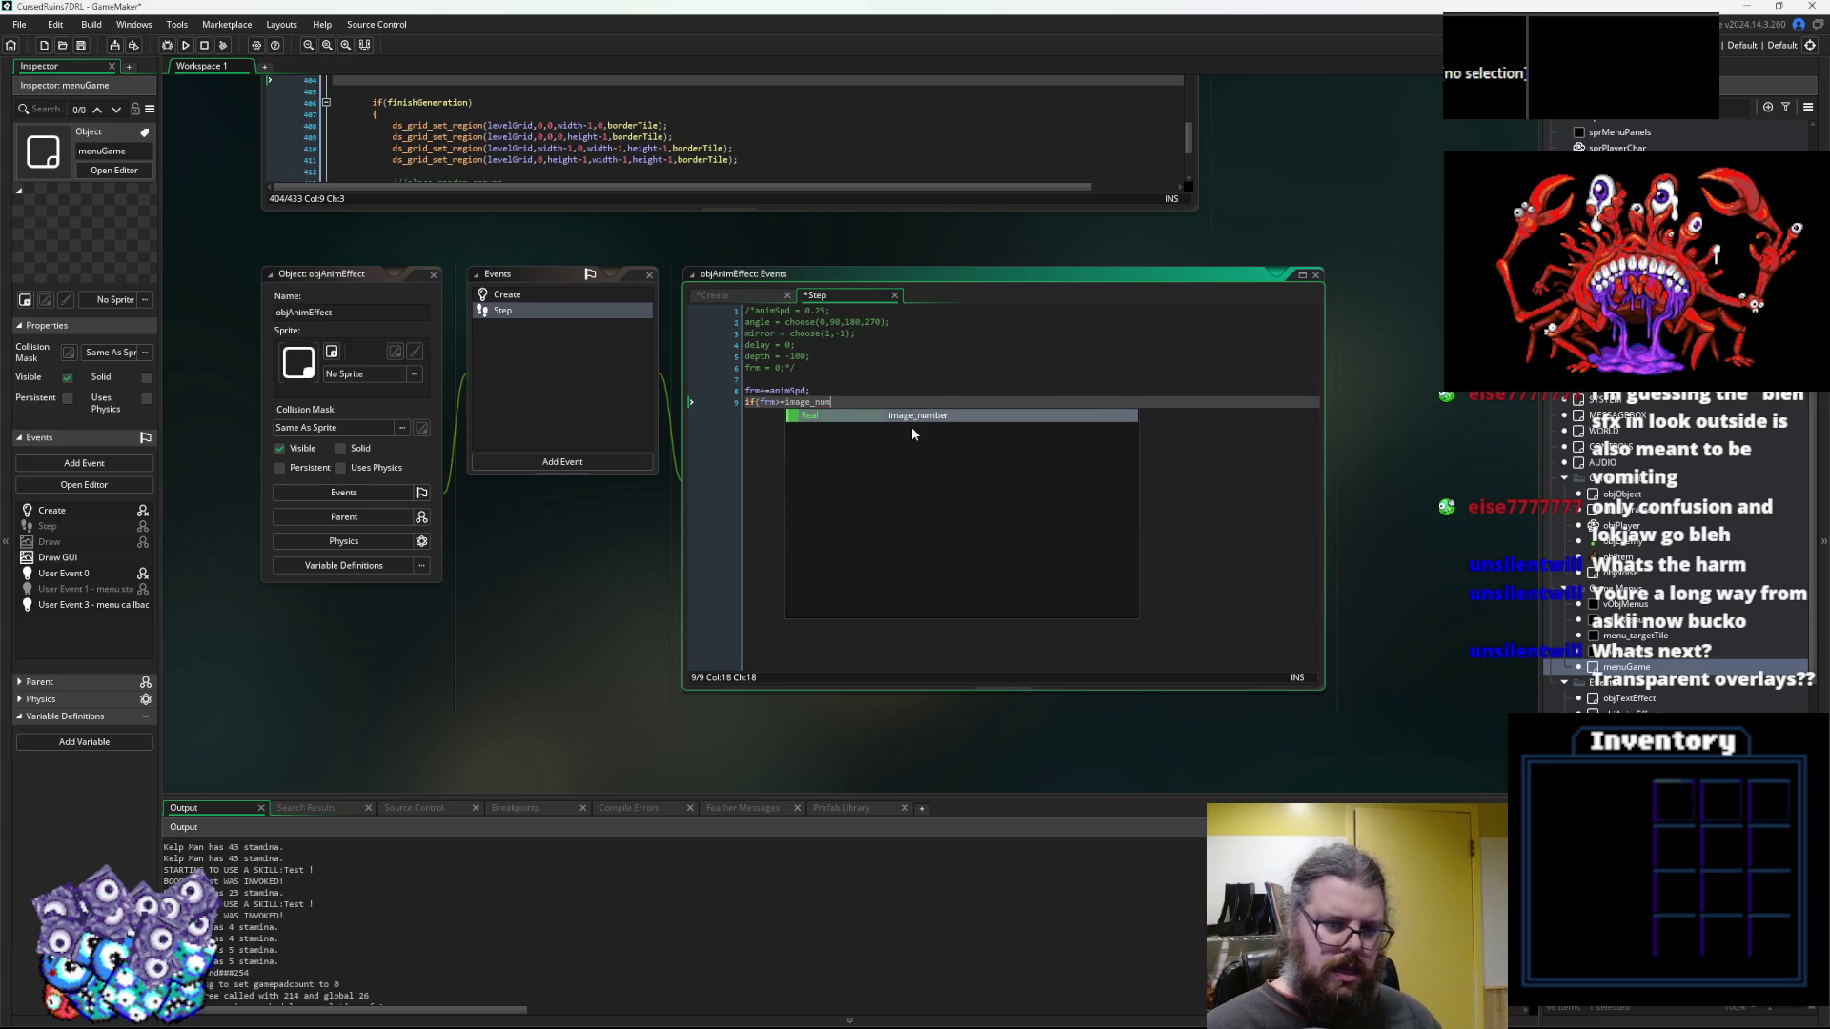
key("Return")
type("){")
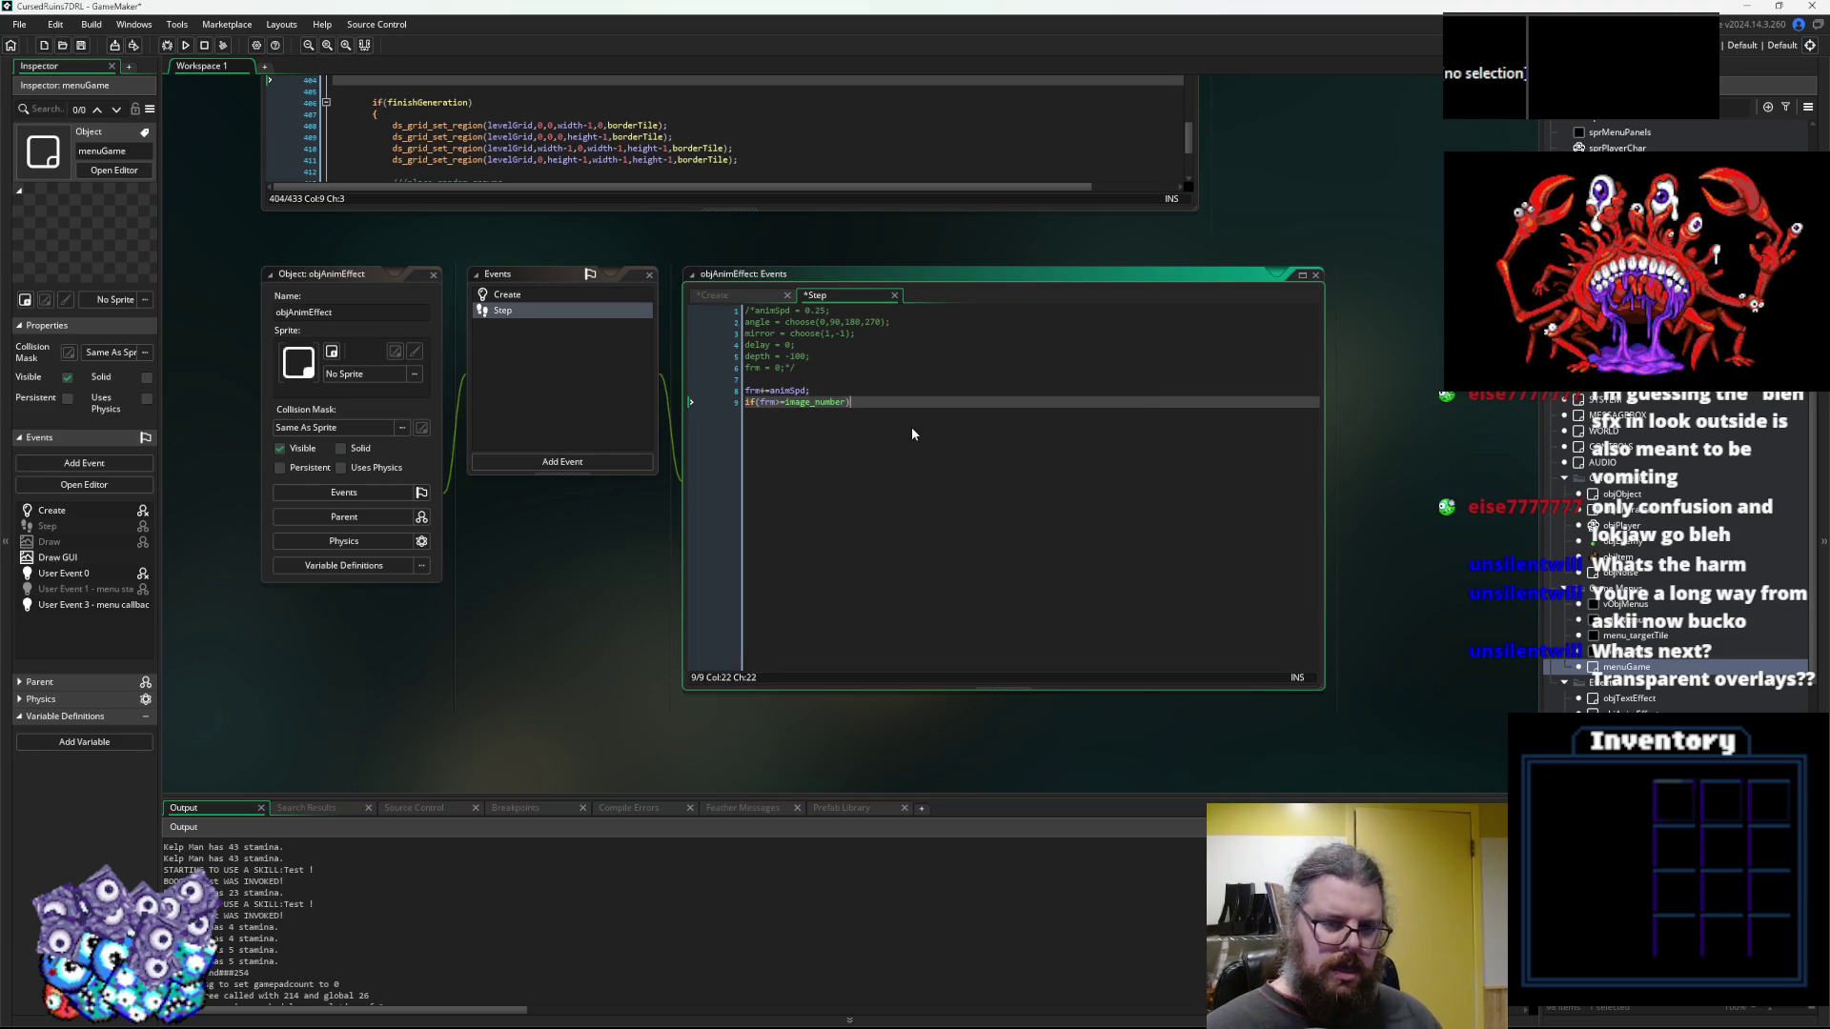
type("vi")
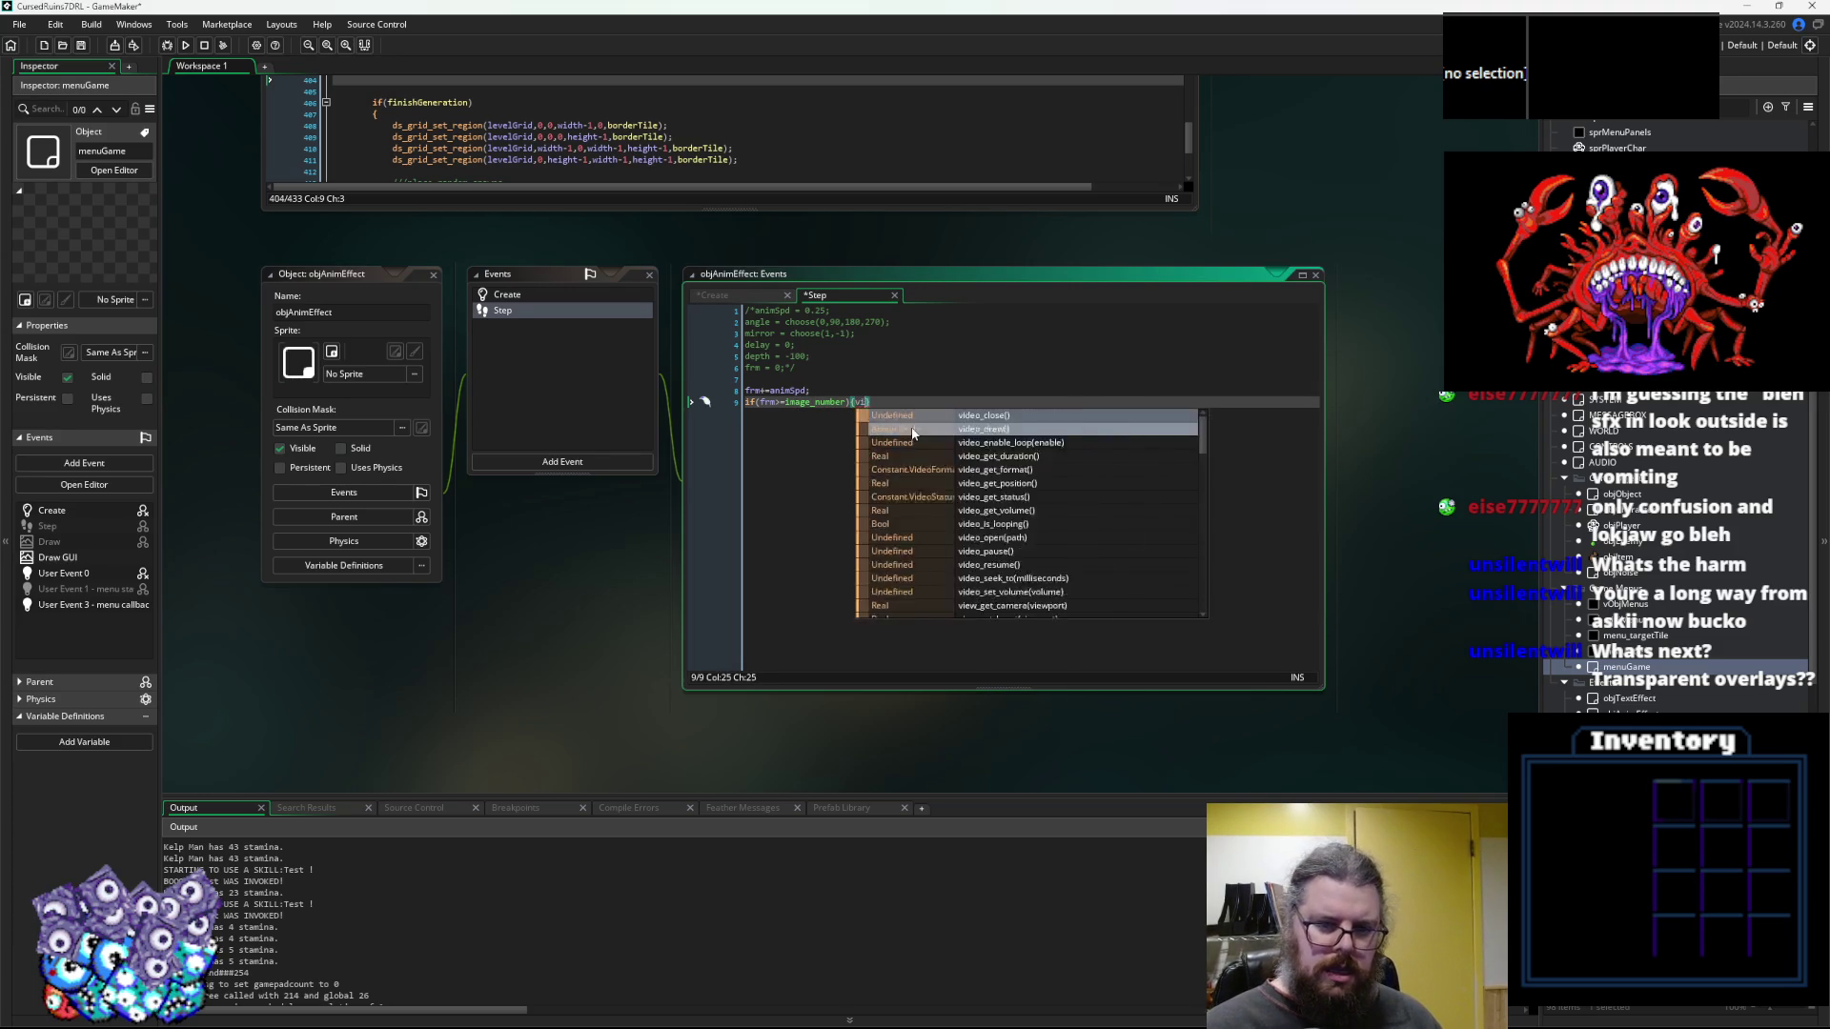
type("sible = false; instance")
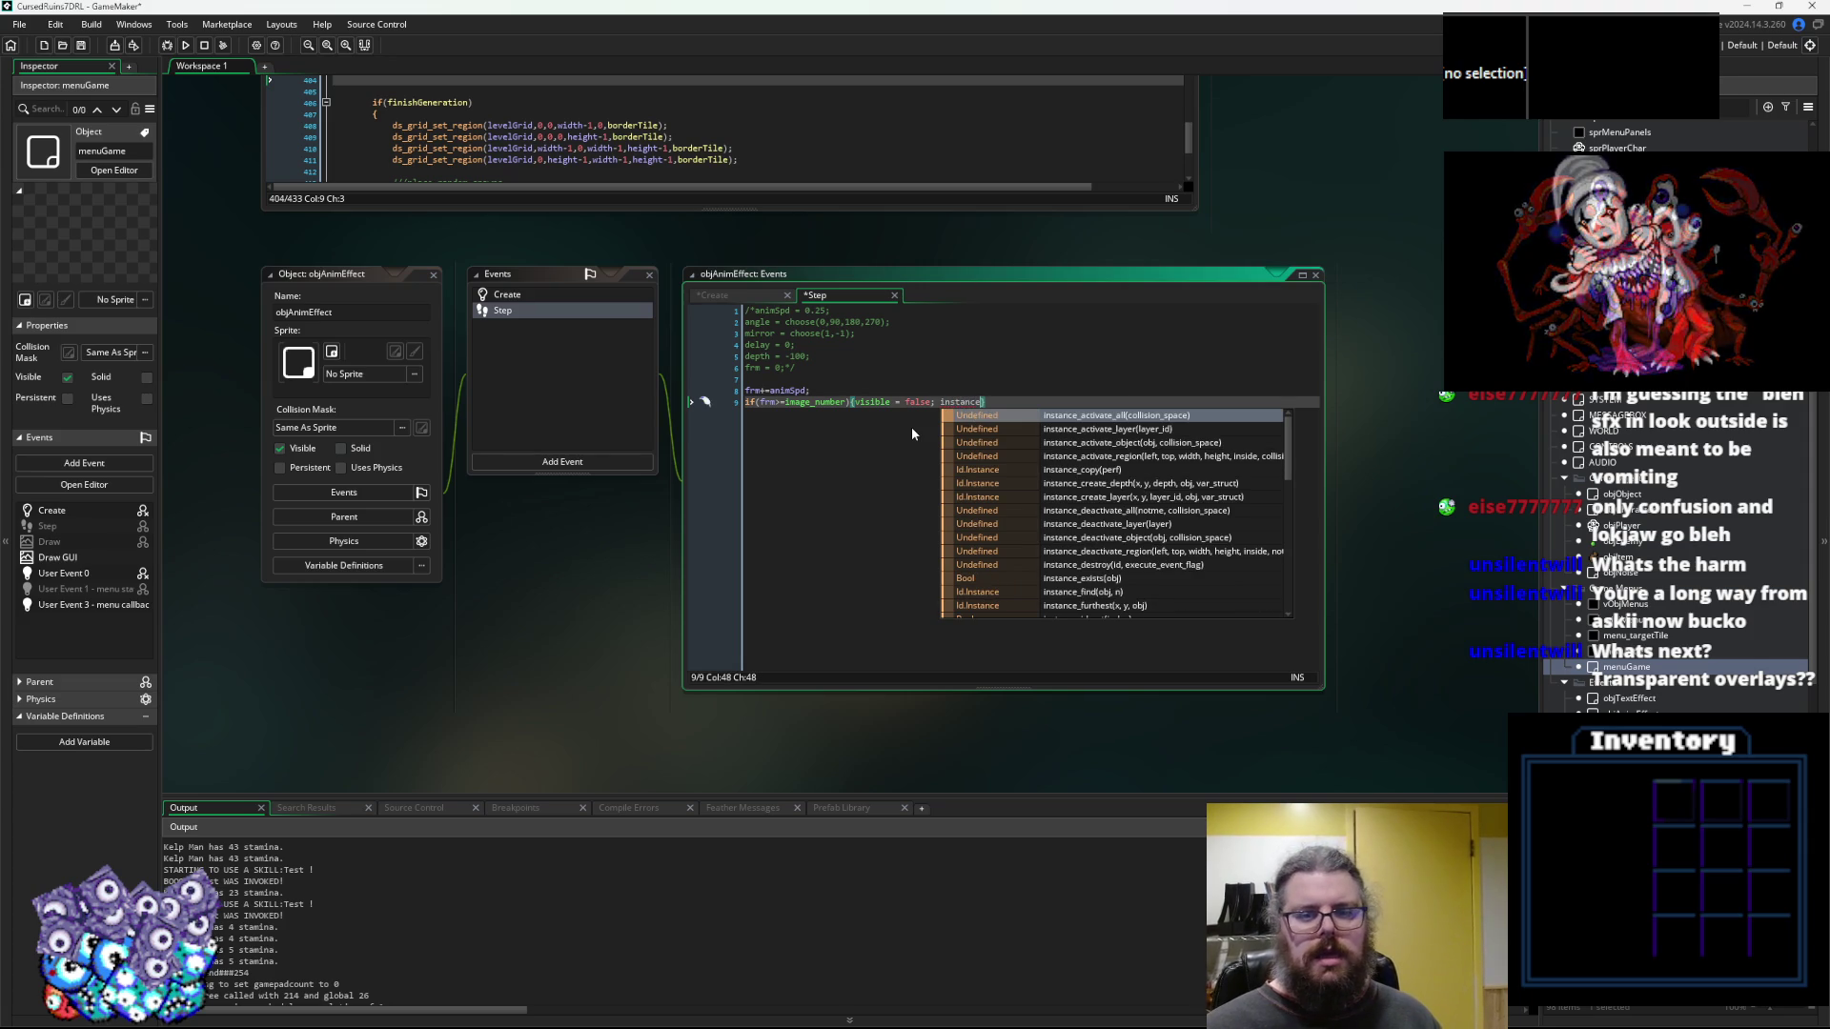
type("_destroy")
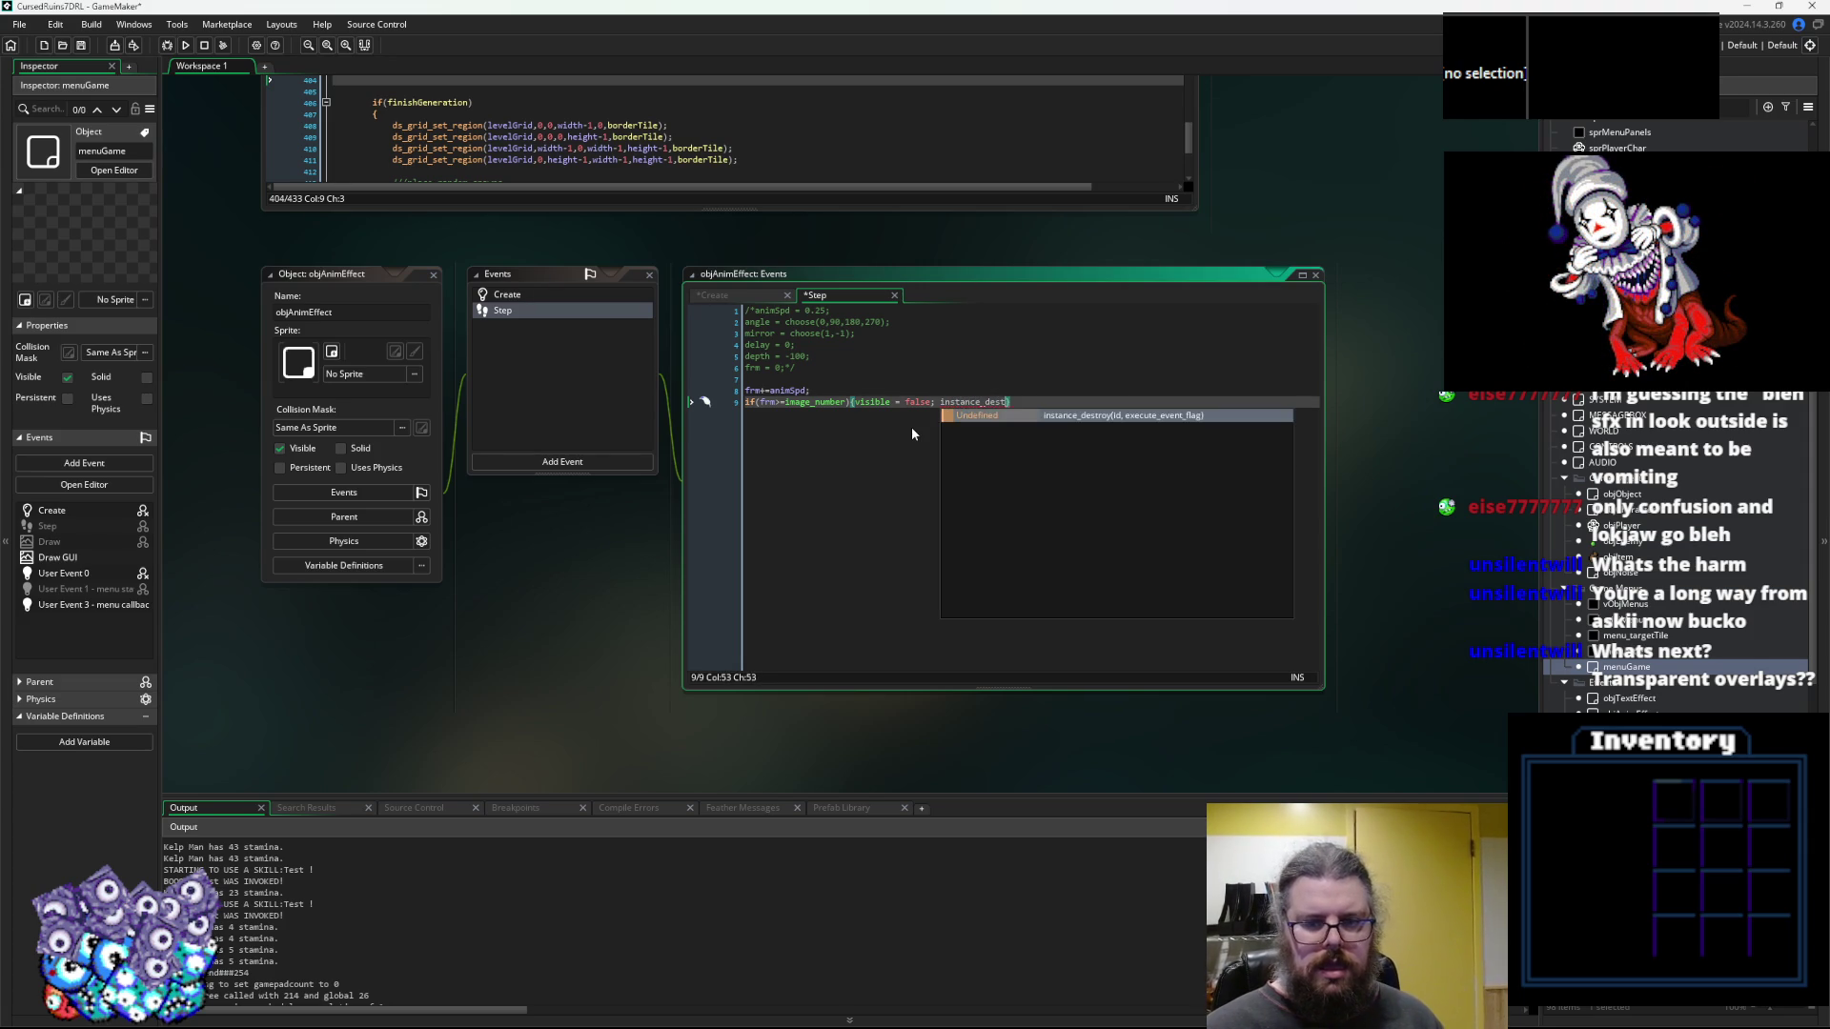
type("();")
Tidy the line breaks around frm+=animSpd and the destroy check
key("Home")
key("Return")
key("Up")
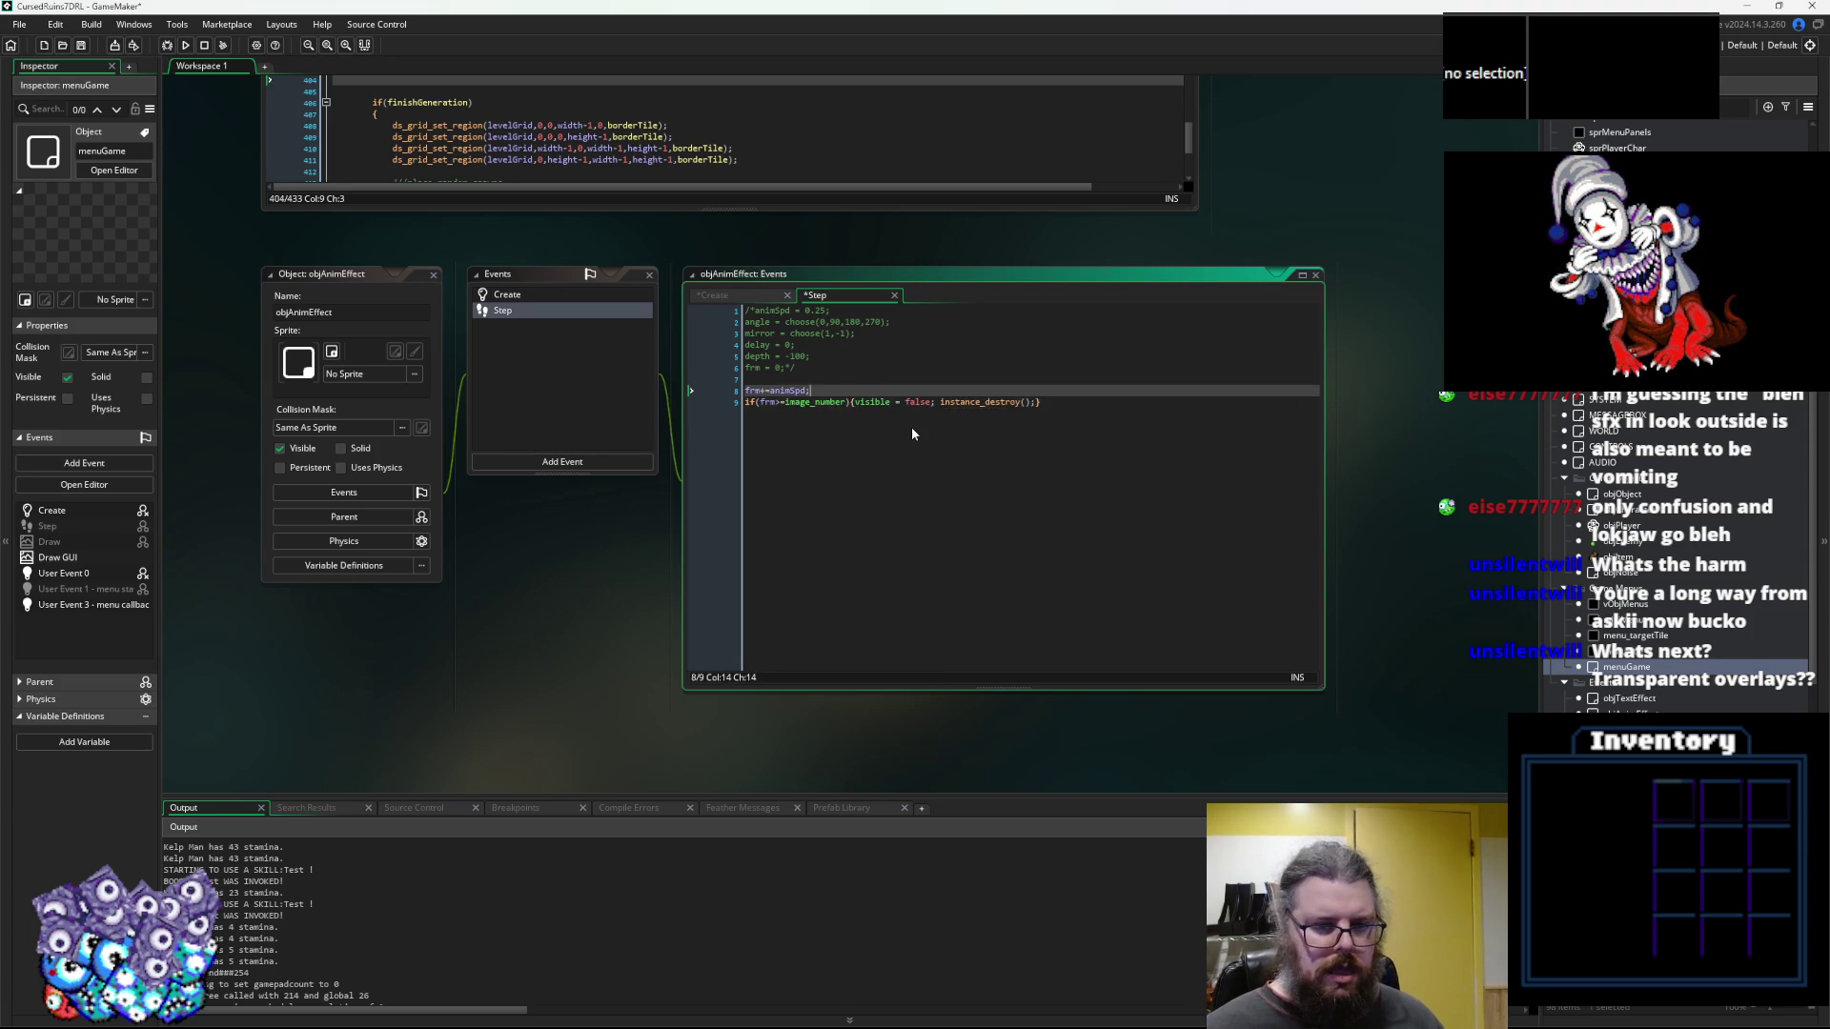
key("Up")
key("Up")
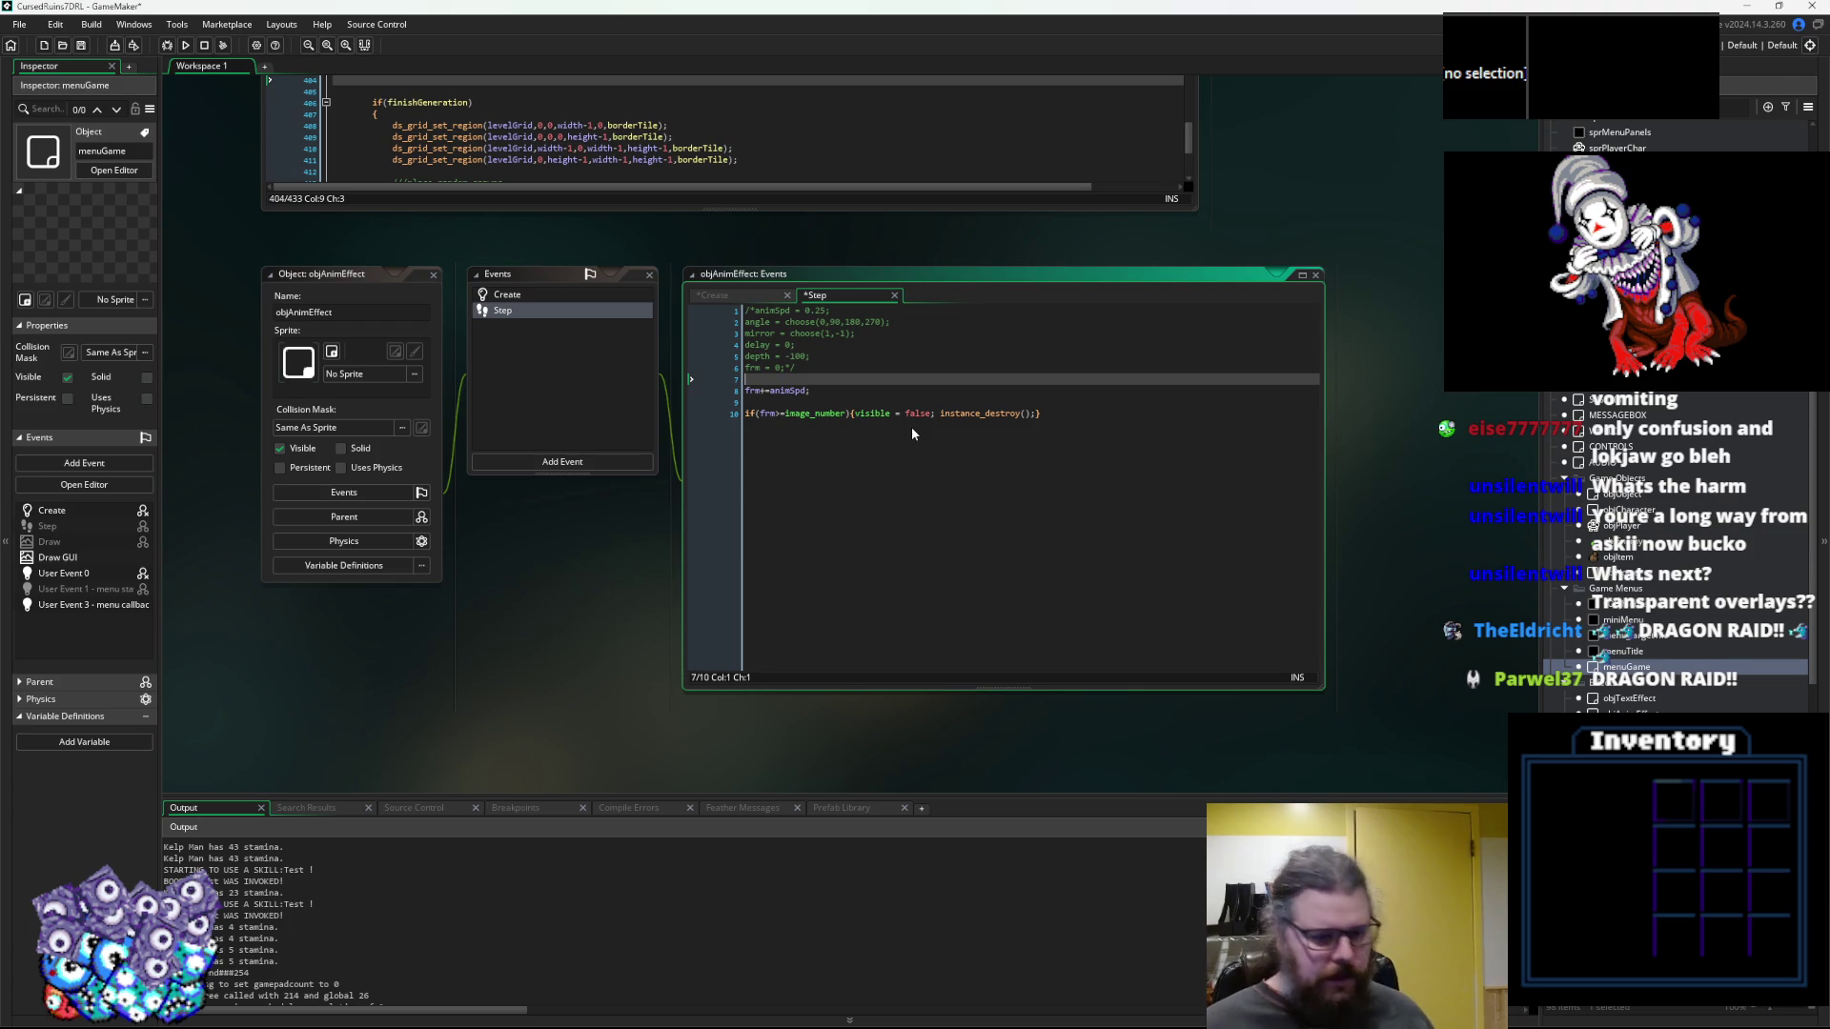
key("Return")
key("Down")
key("Down")
scroll(884, 329, "down", 1)
scroll(885, 329, "up", 3)
left_click(851, 323)
key("ctrl+End")
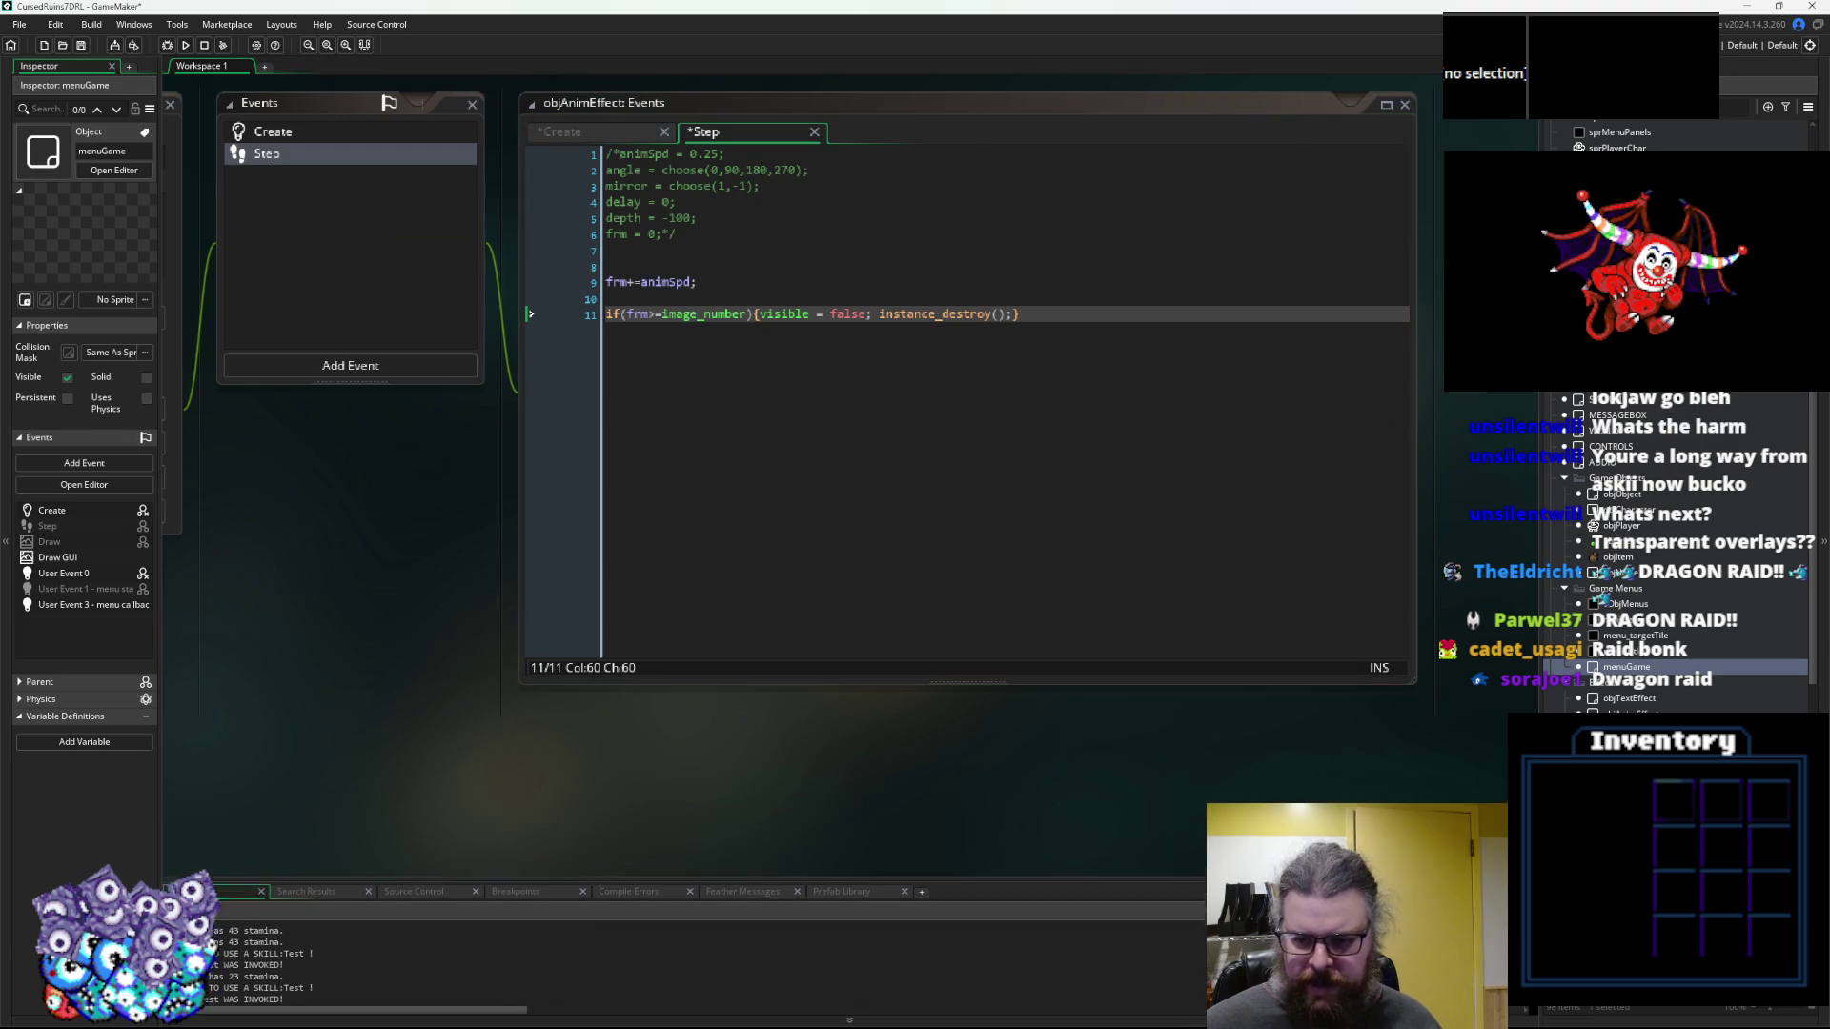
Tidy up the blank lines around frm+=animSpd in the objAnimEffect Step event
left_click(846, 313)
left_click(787, 362)
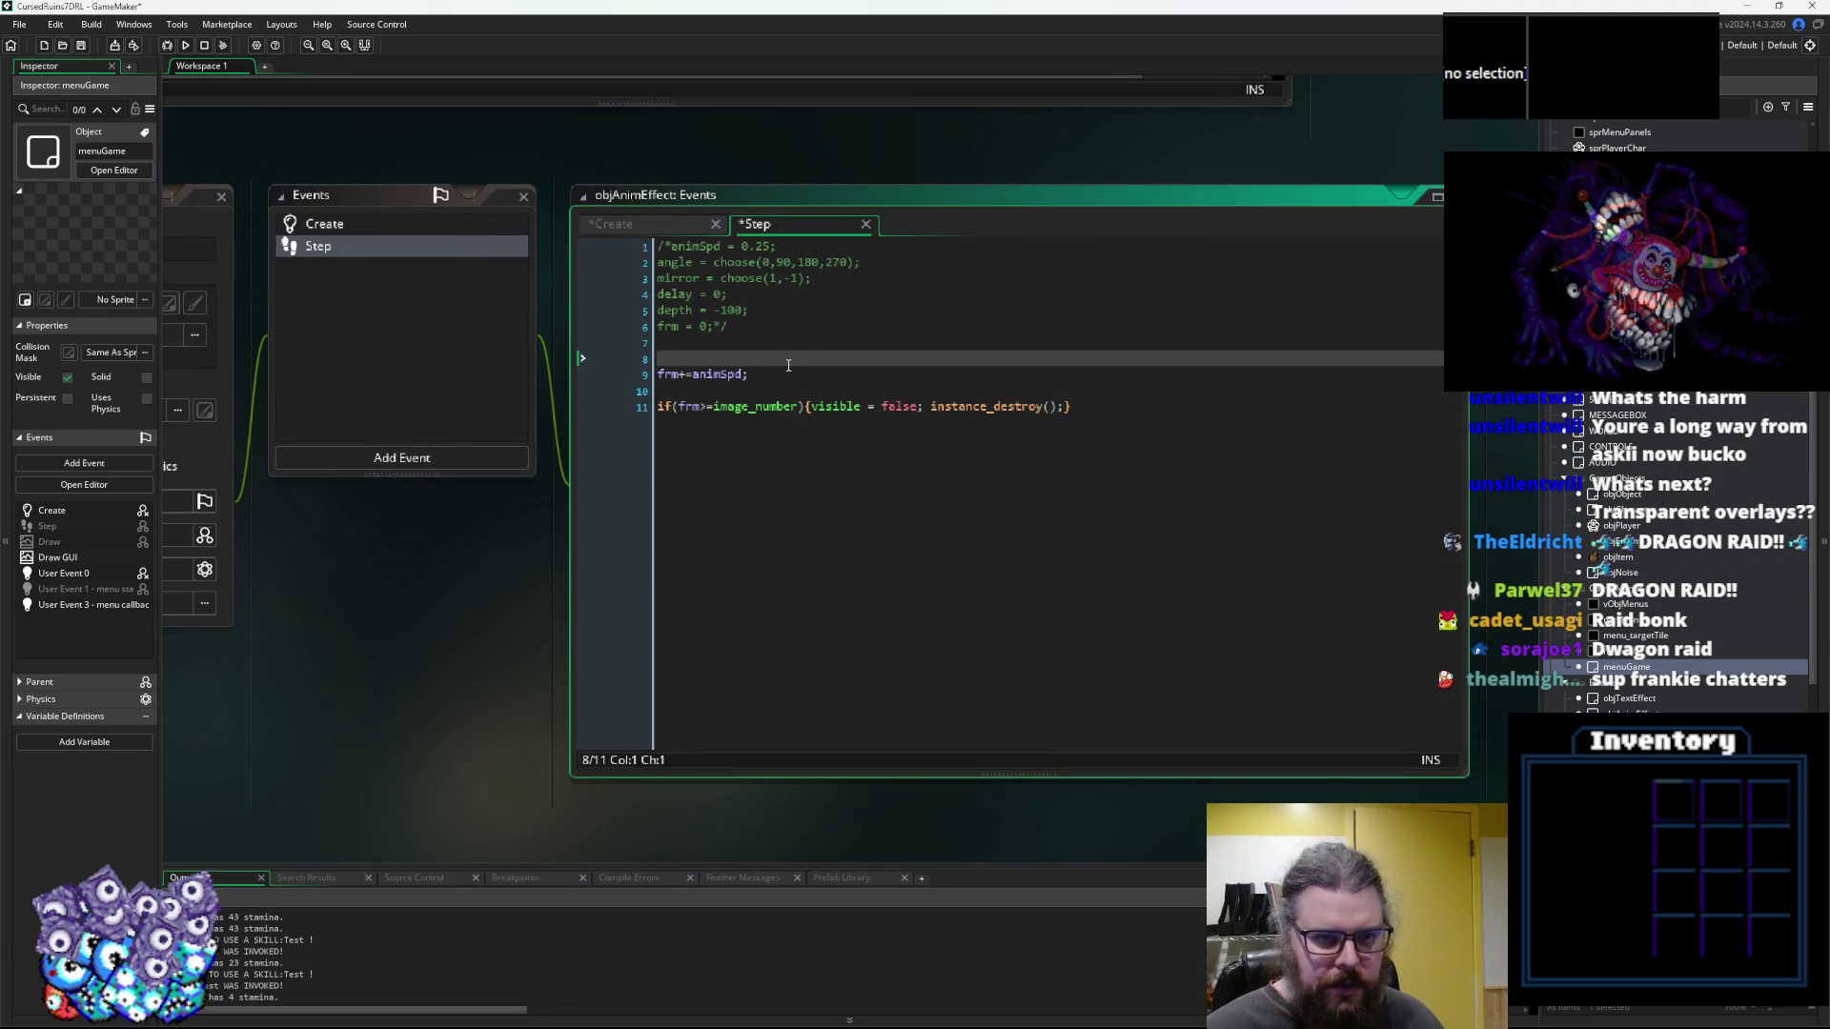
type("i")
key("BackSpace")
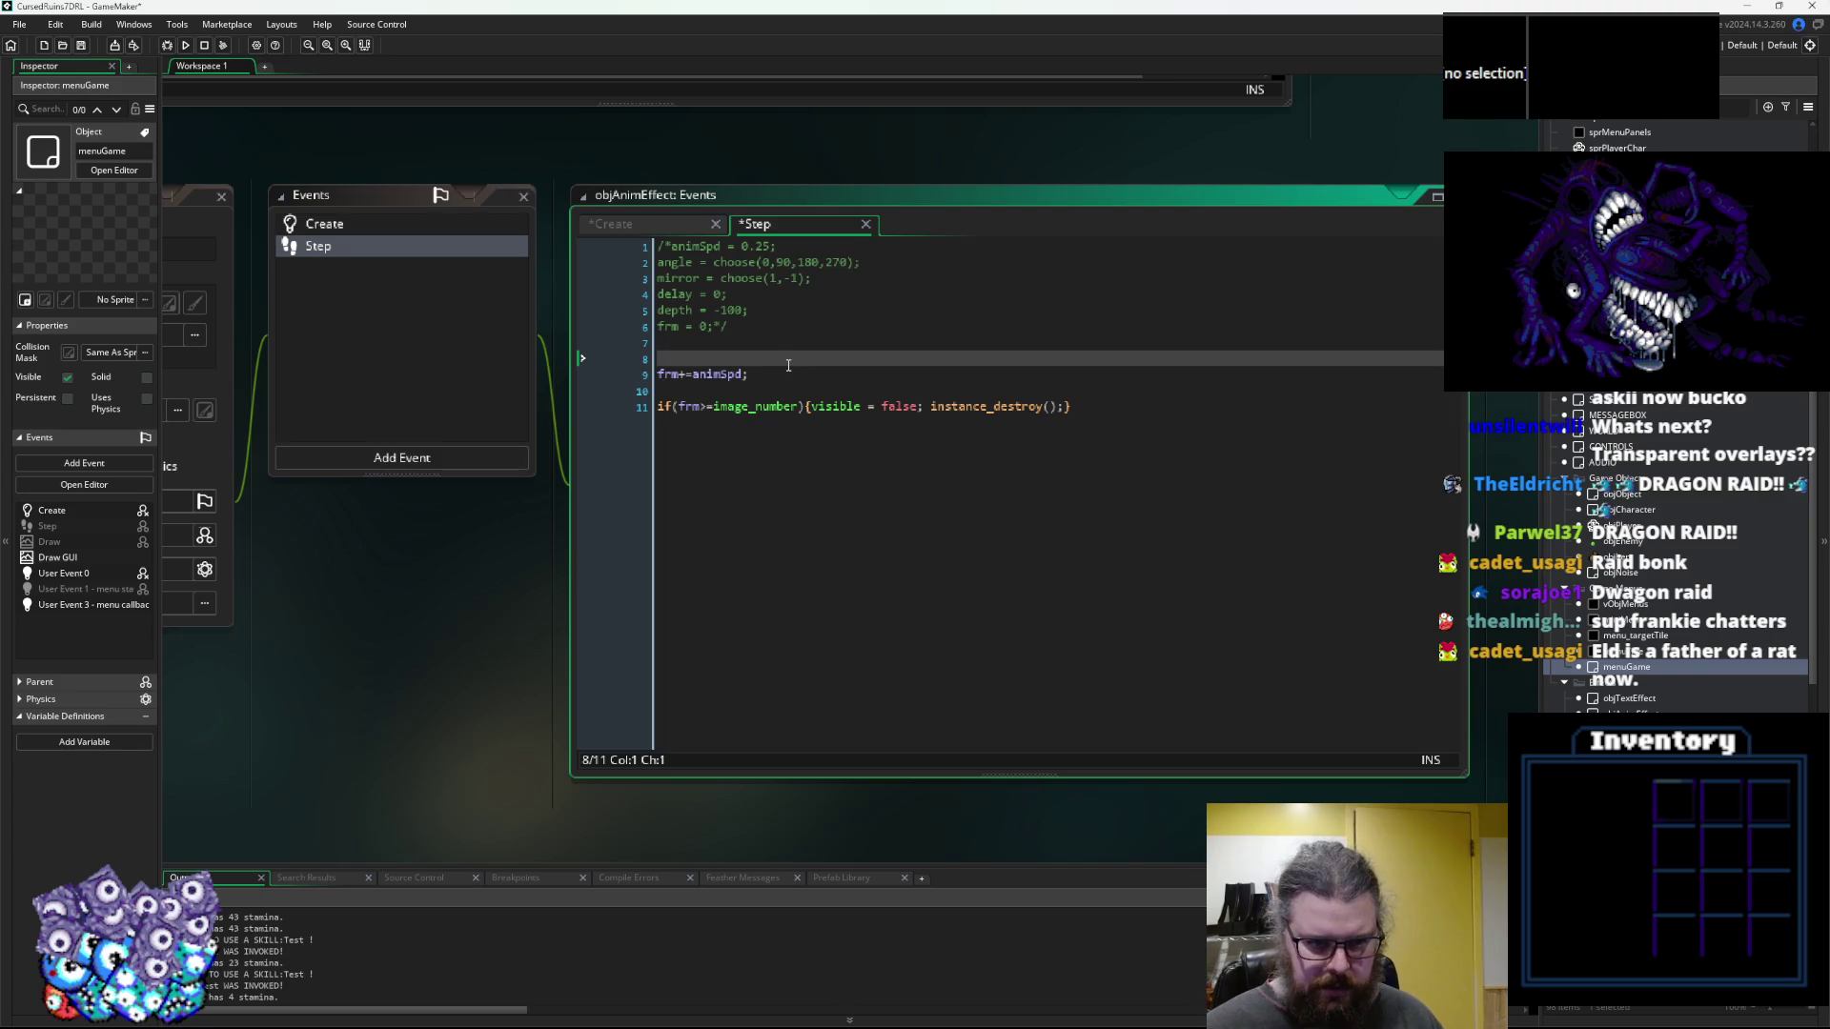
key("Down")
key("BackSpace")
key("End")
key("Return")
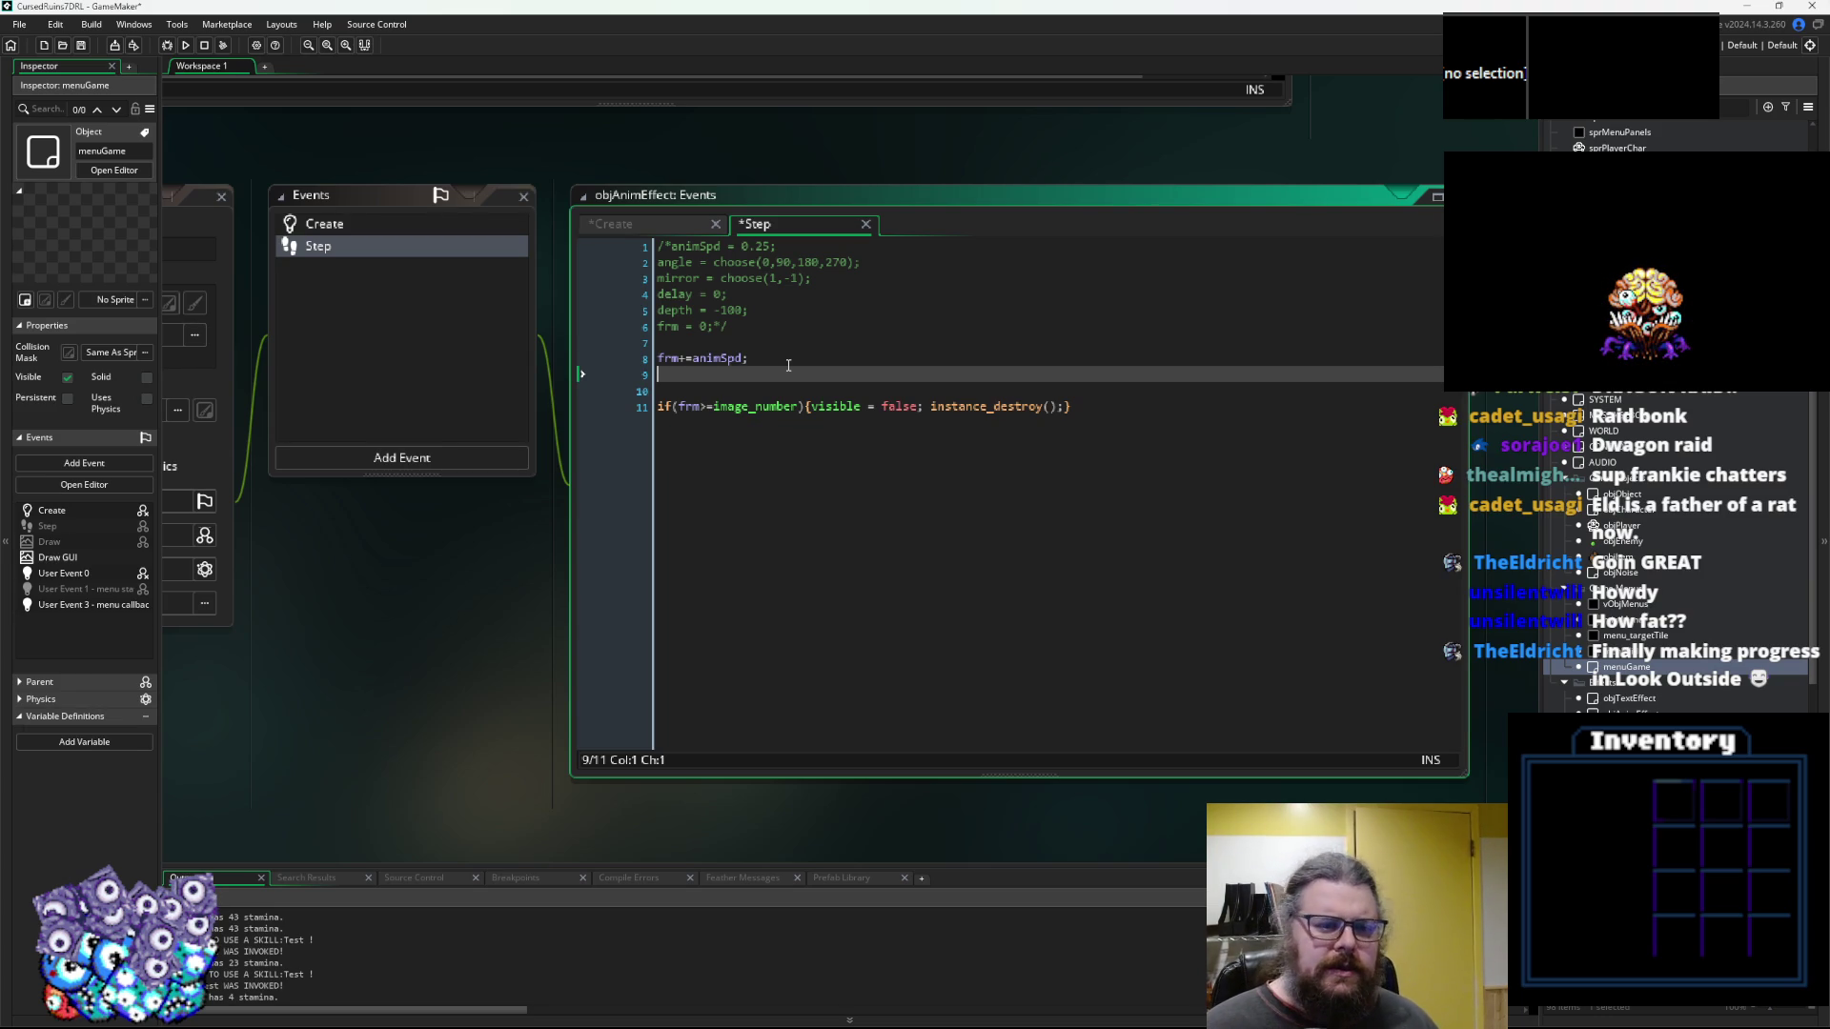
Add if(delay>0){delay-=1; visible = false;} on a new line above frm+=animSpd
key("Up")
key("Up")
key("Return")
type("if(delay")
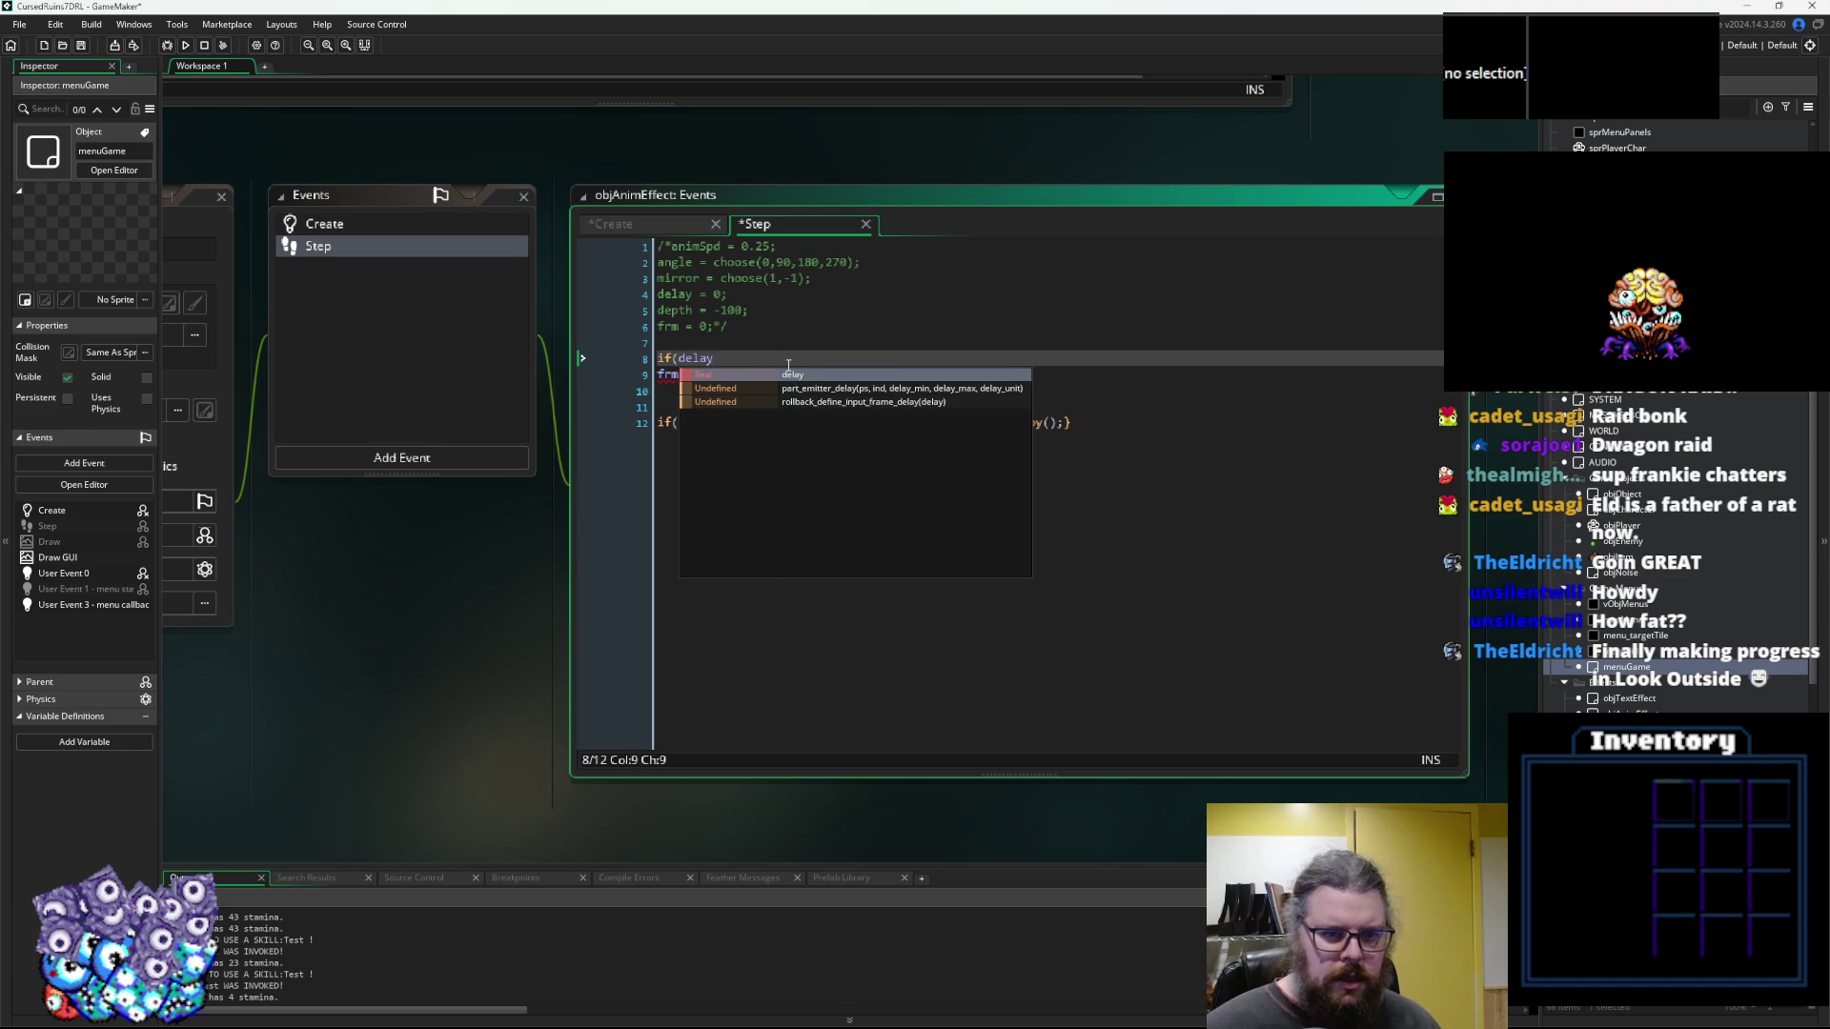
type(">0){")
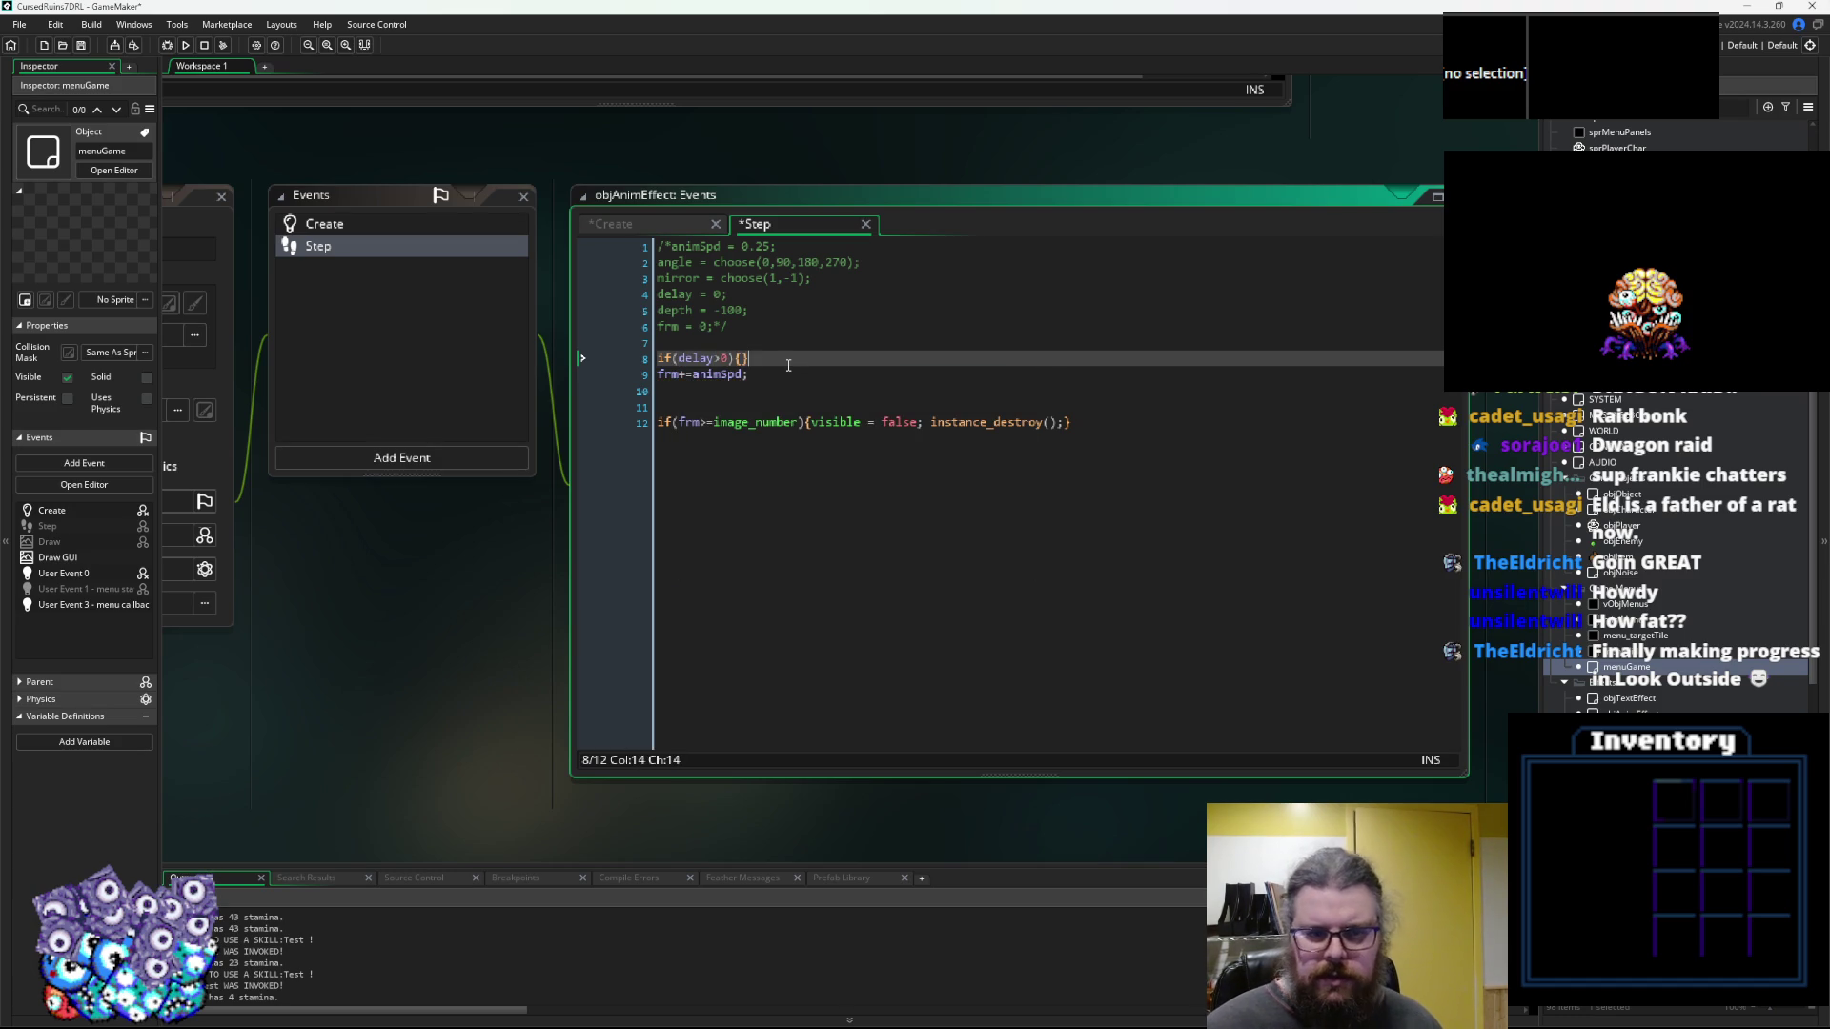
type("delay-=1")
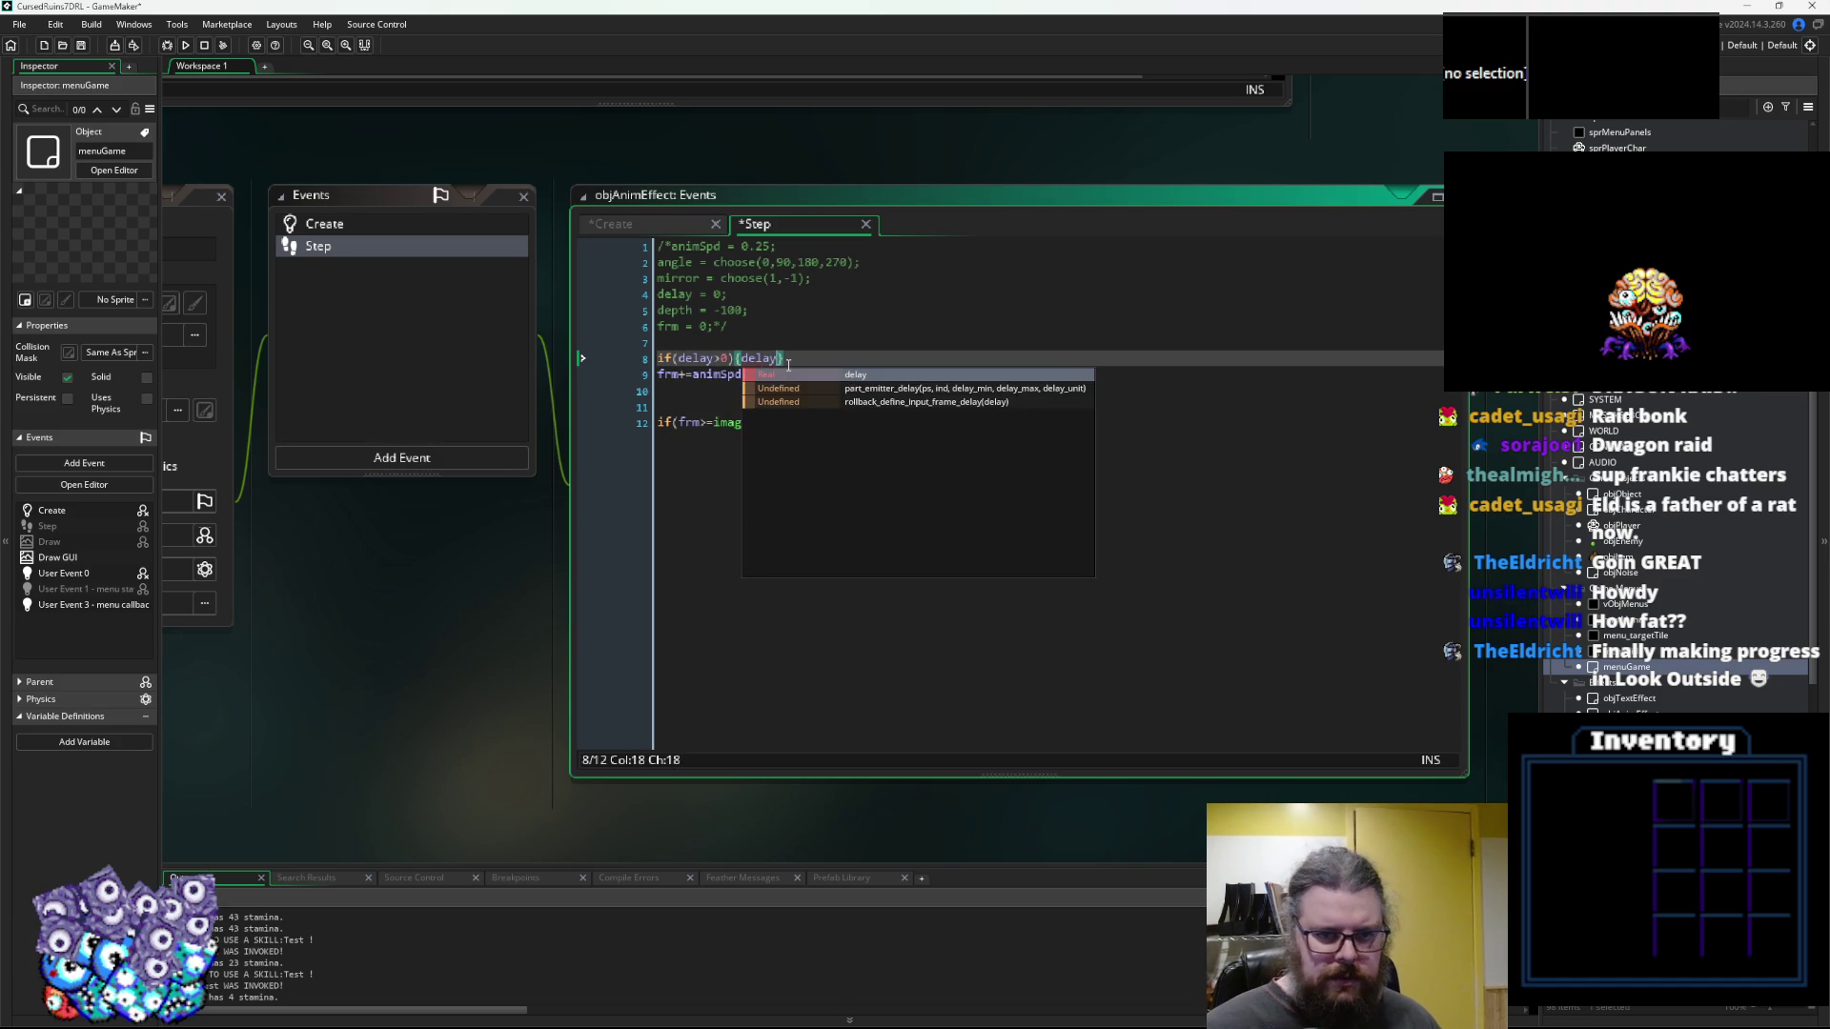
type("; cib")
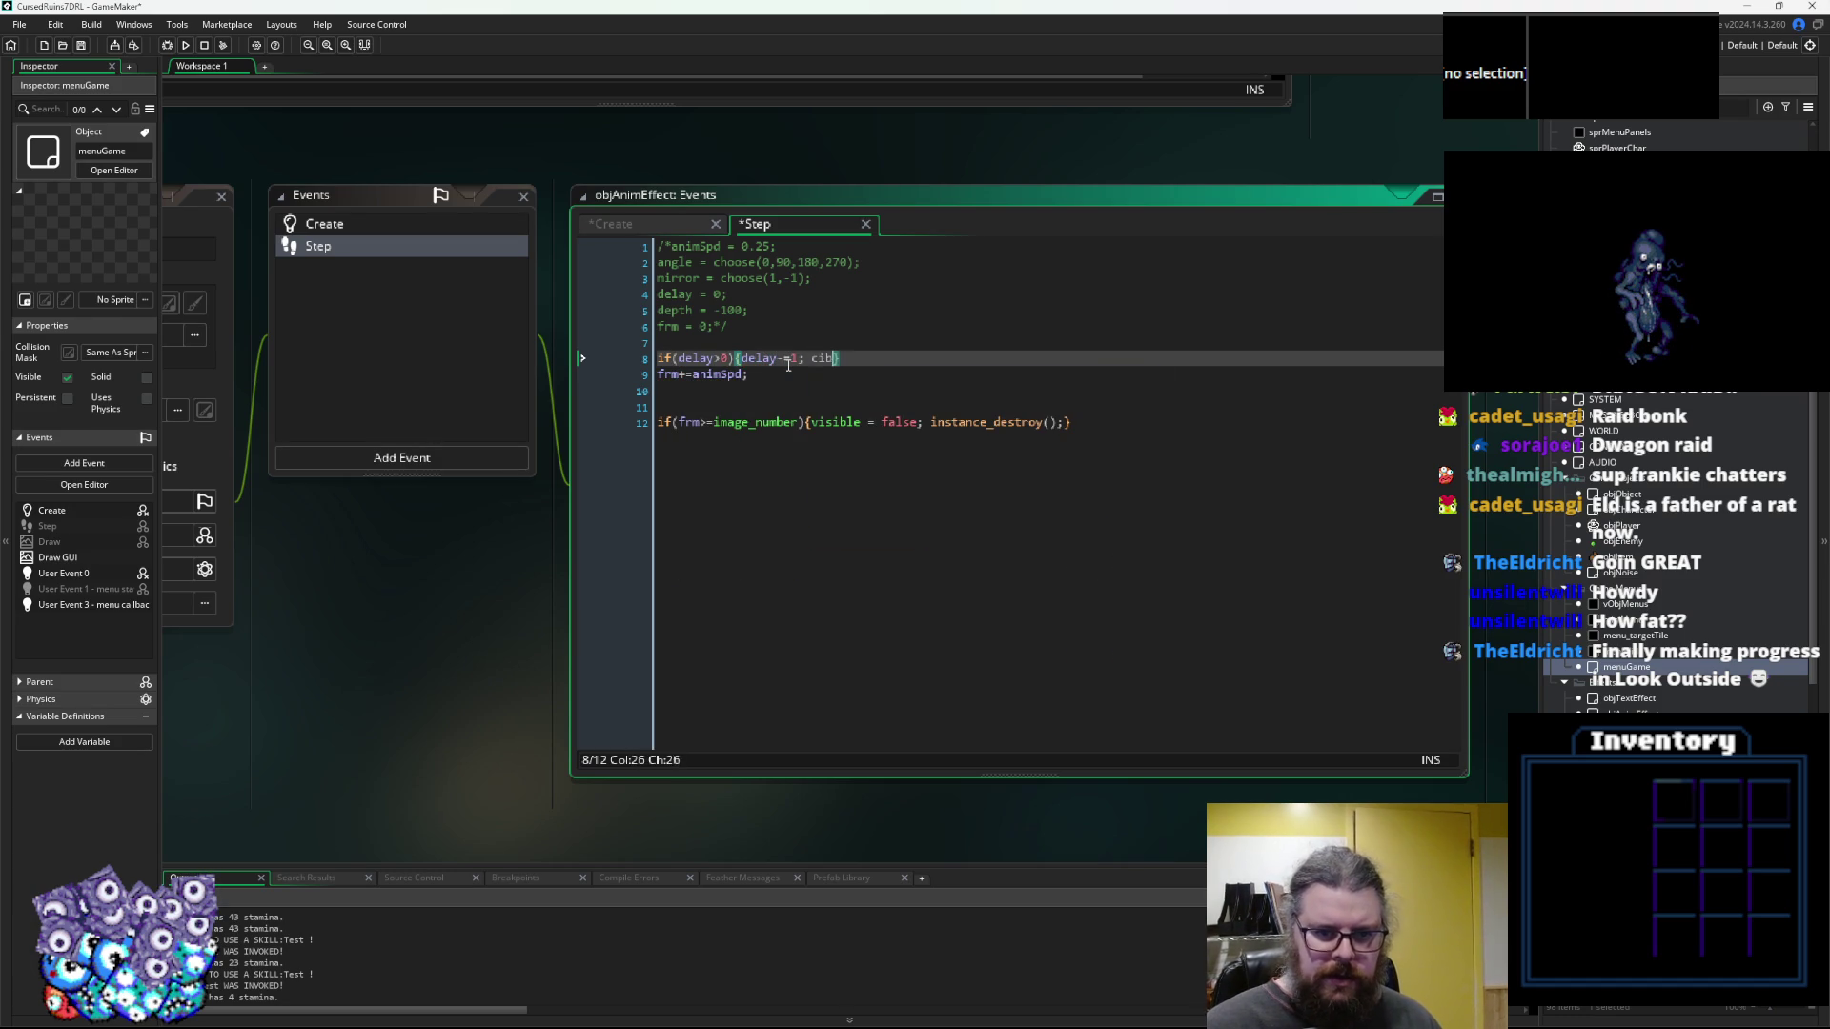
key("BackSpace")
key("BackSpace")
type("visible = ")
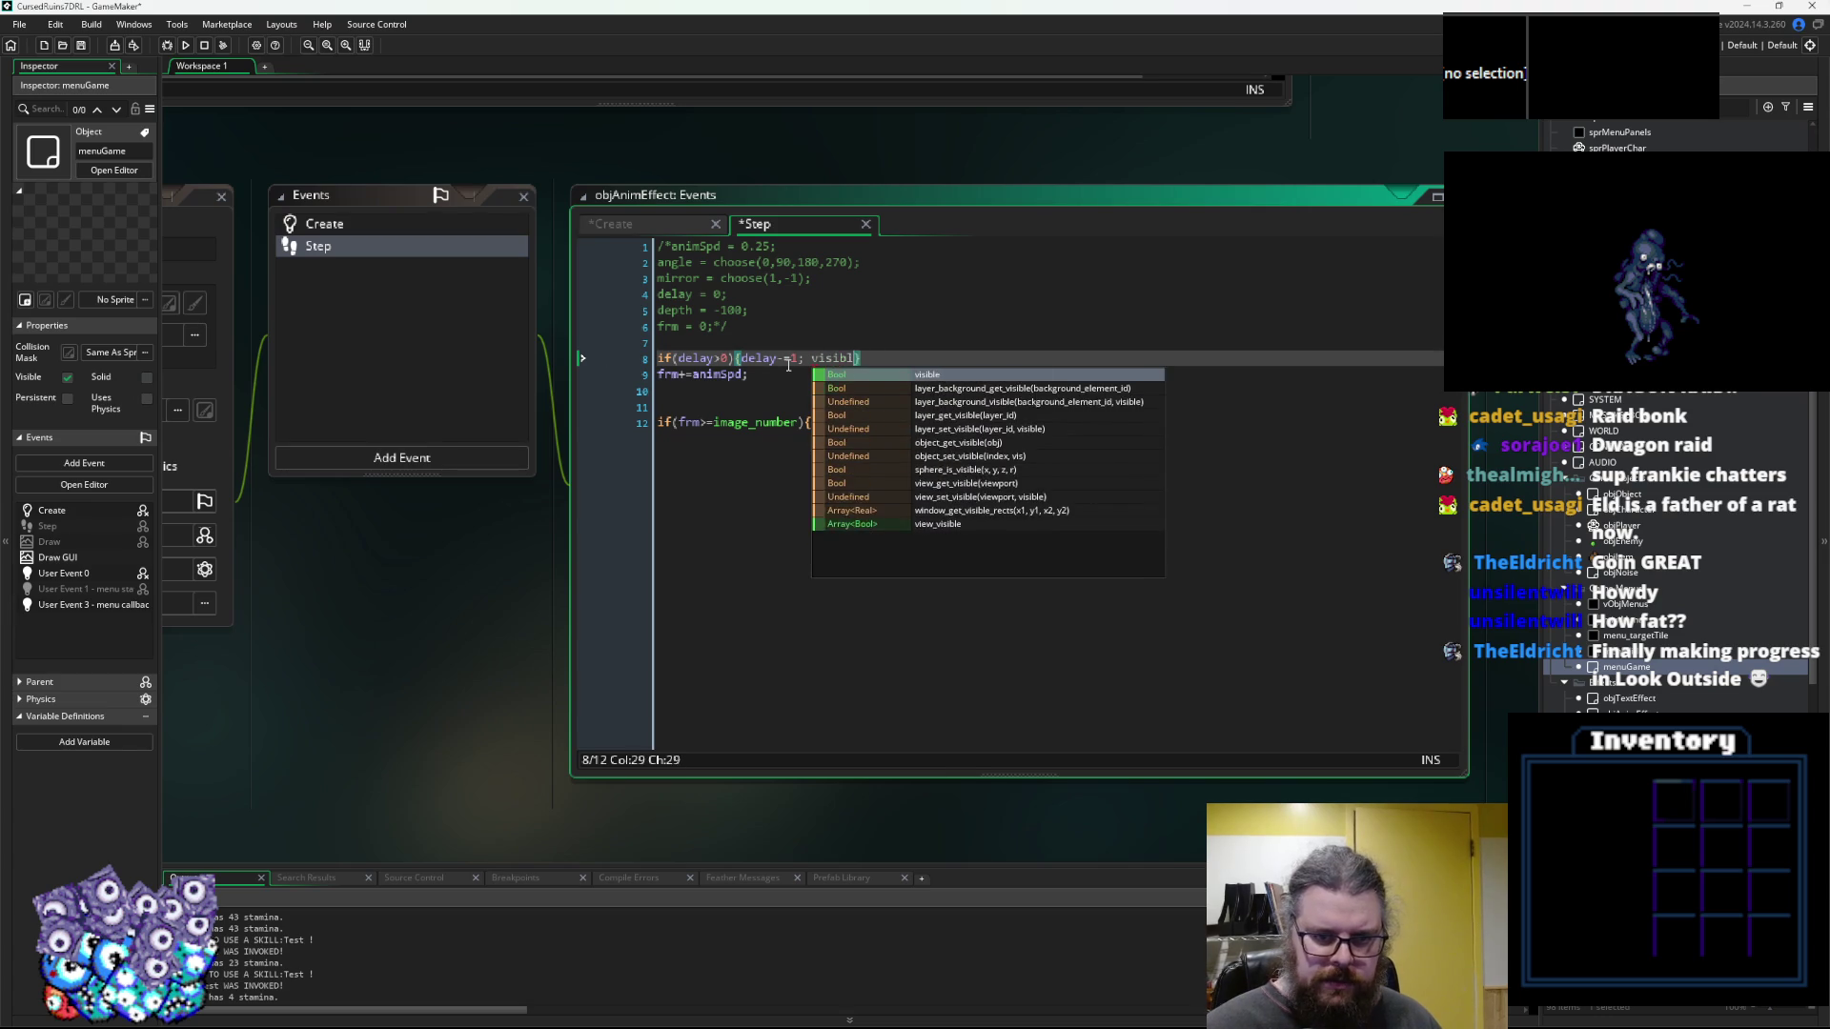
type("false;")
key("End")
key("Return")
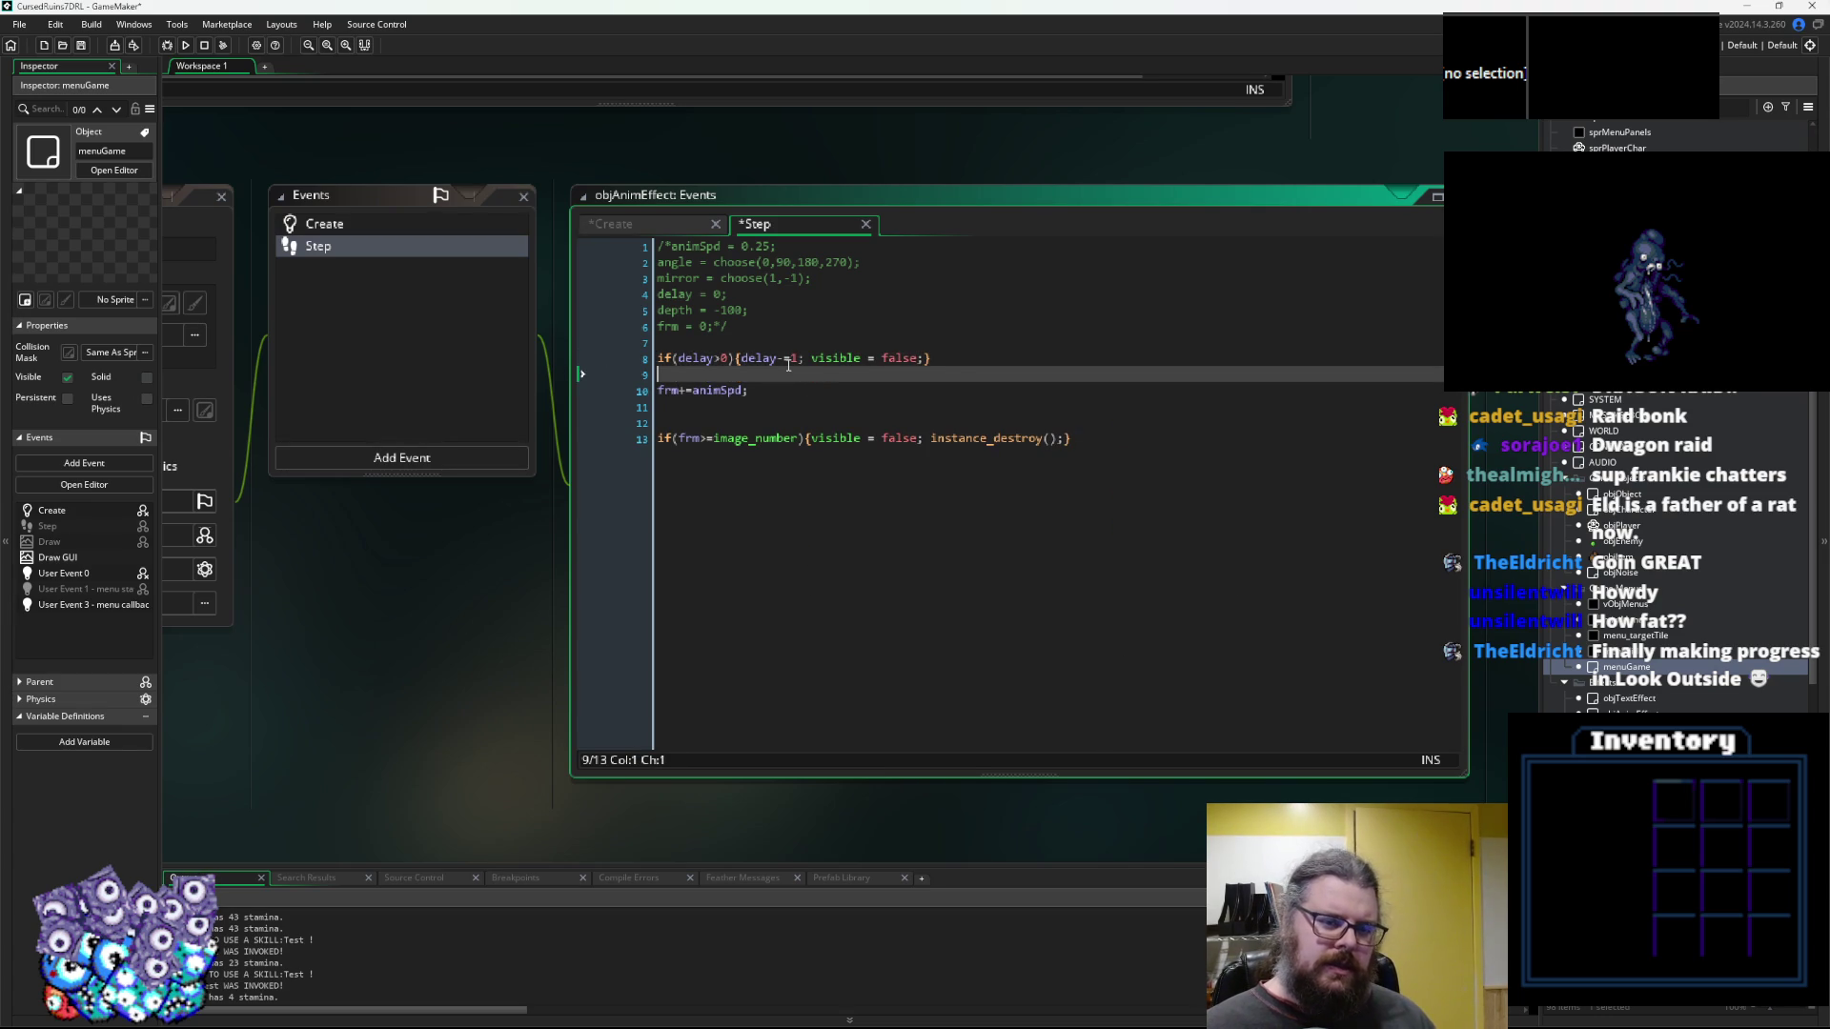
Add an else block that sets visible = true and encloses frm+=animSpd
type("e")
key("Return")
type("{")
key("Down")
key("Down")
type("}")
key("Up")
key("Home")
key("Return")
key("Up")
key("Tab")
type("v")
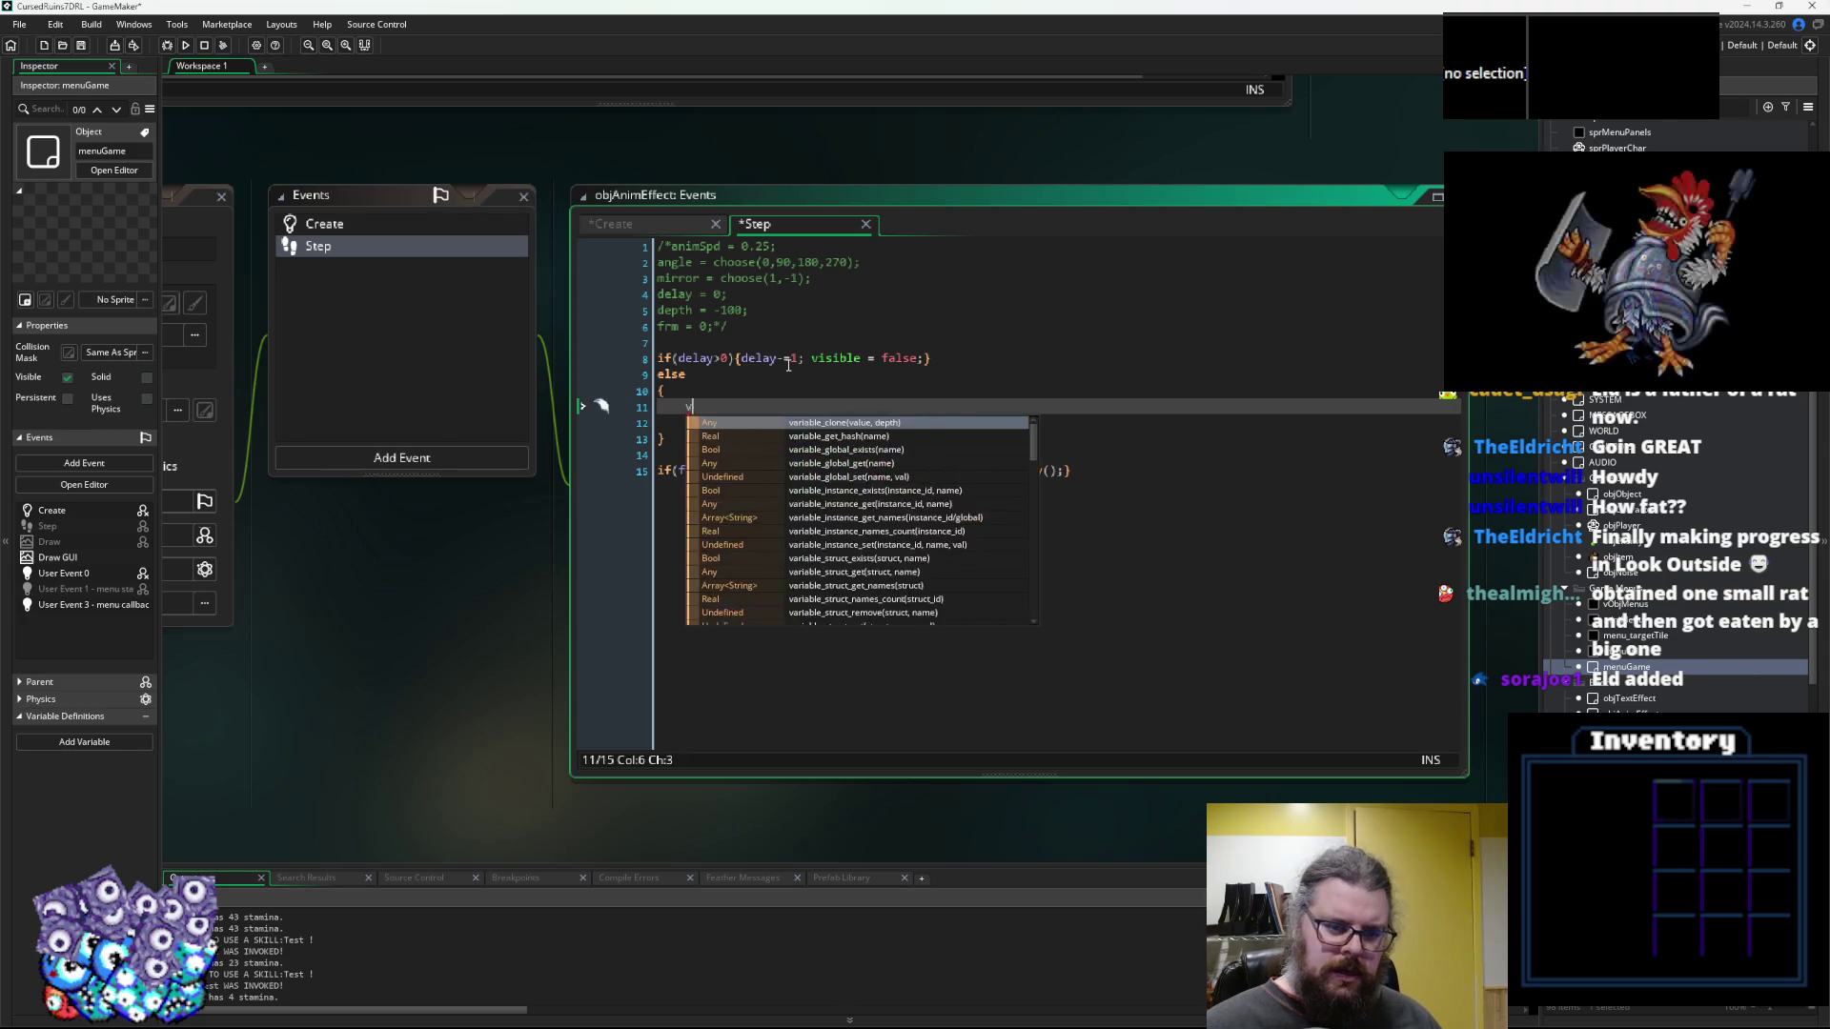
type("isible = true;")
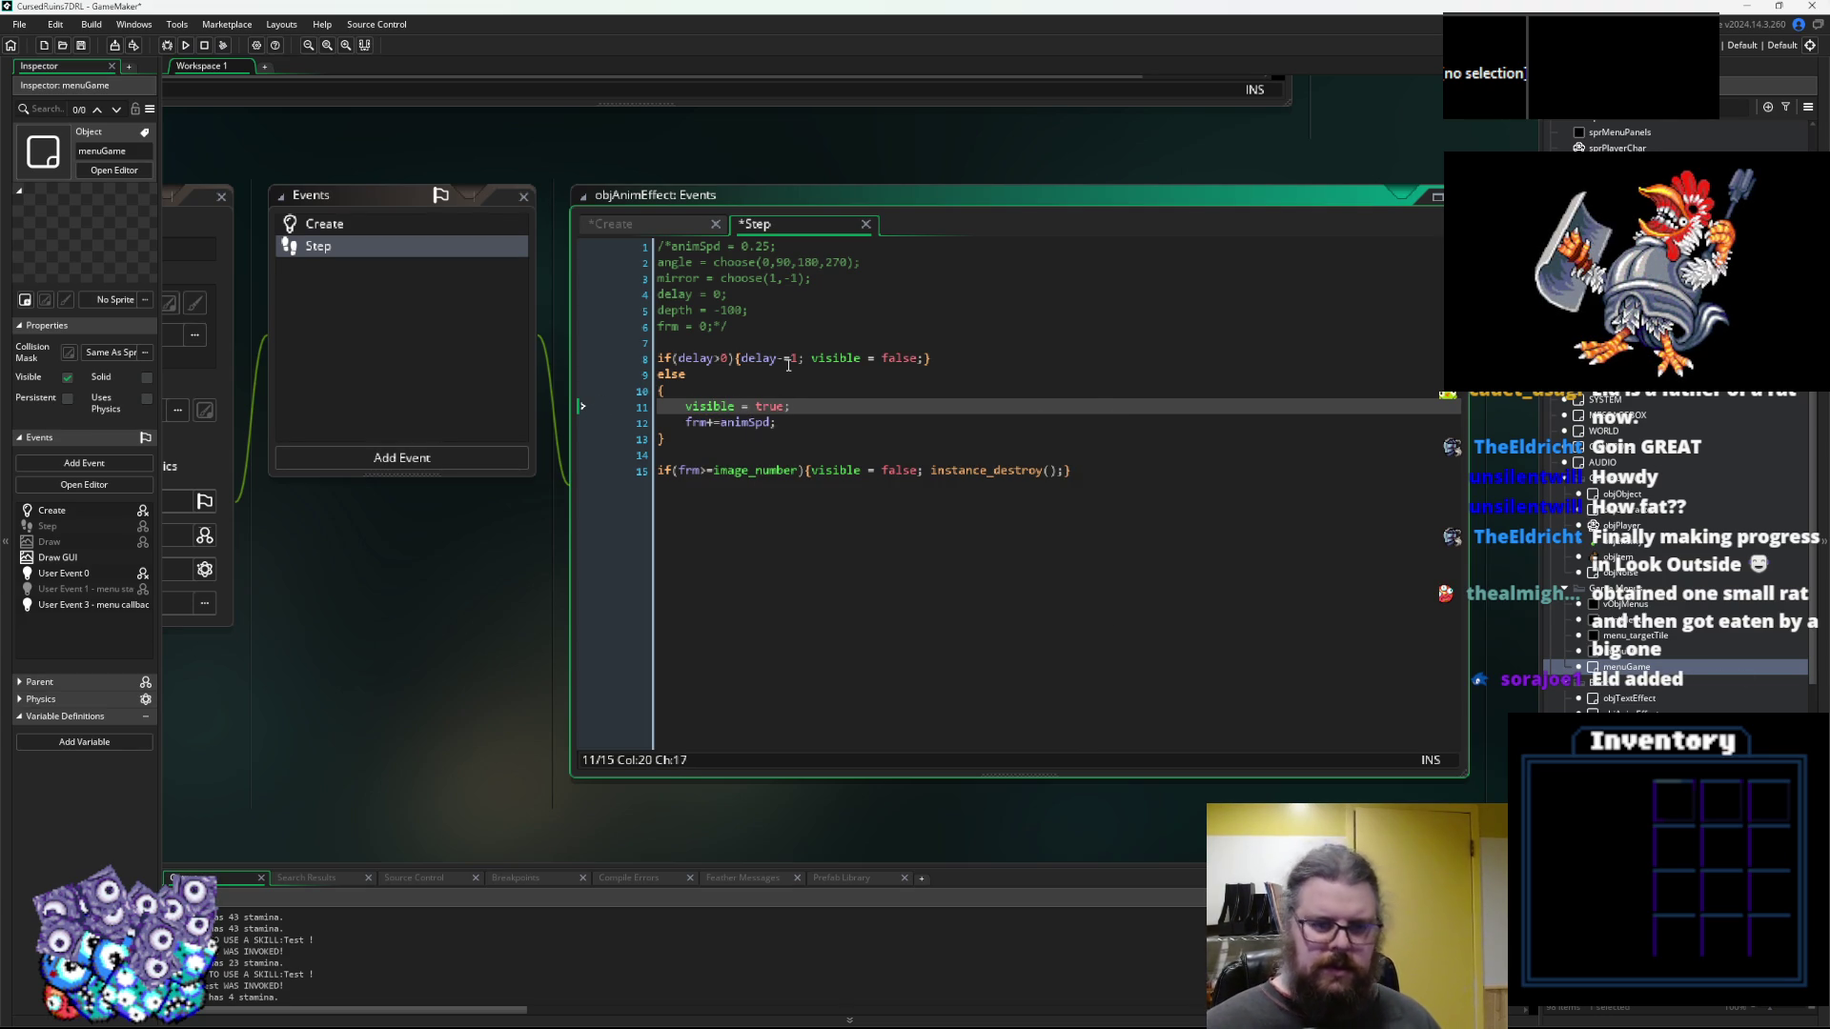
key("Down")
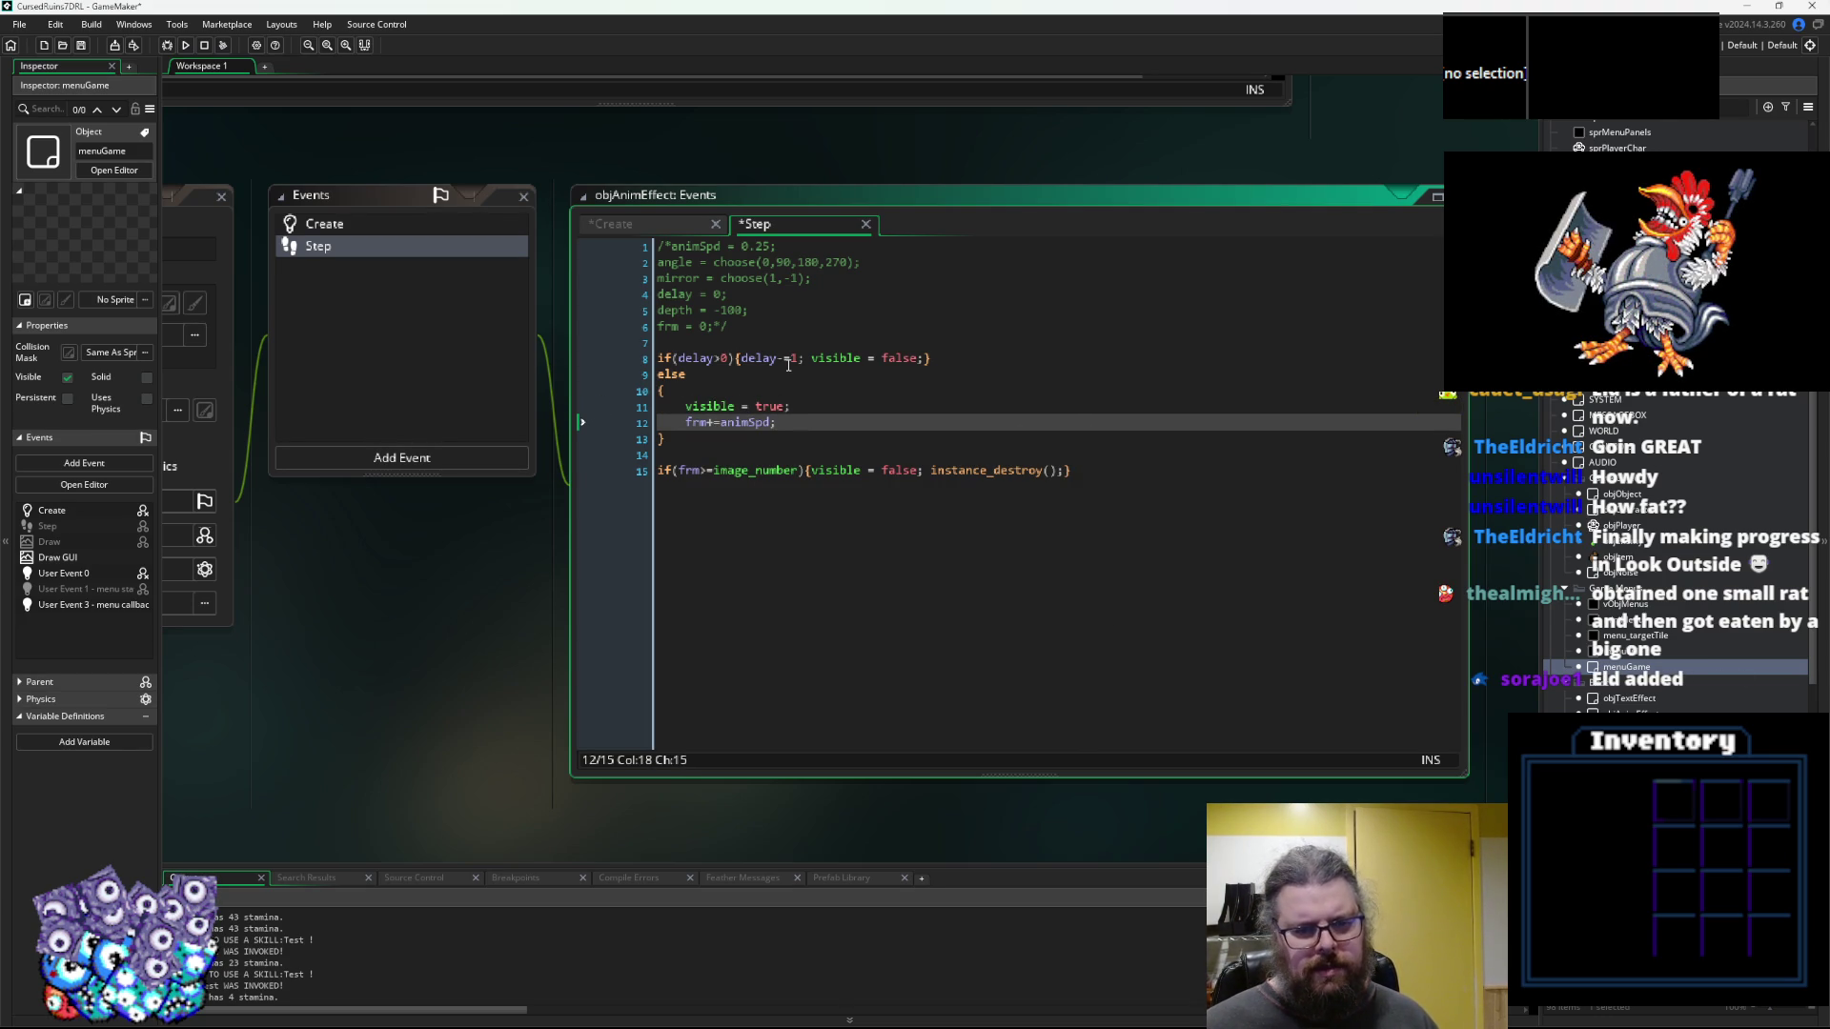
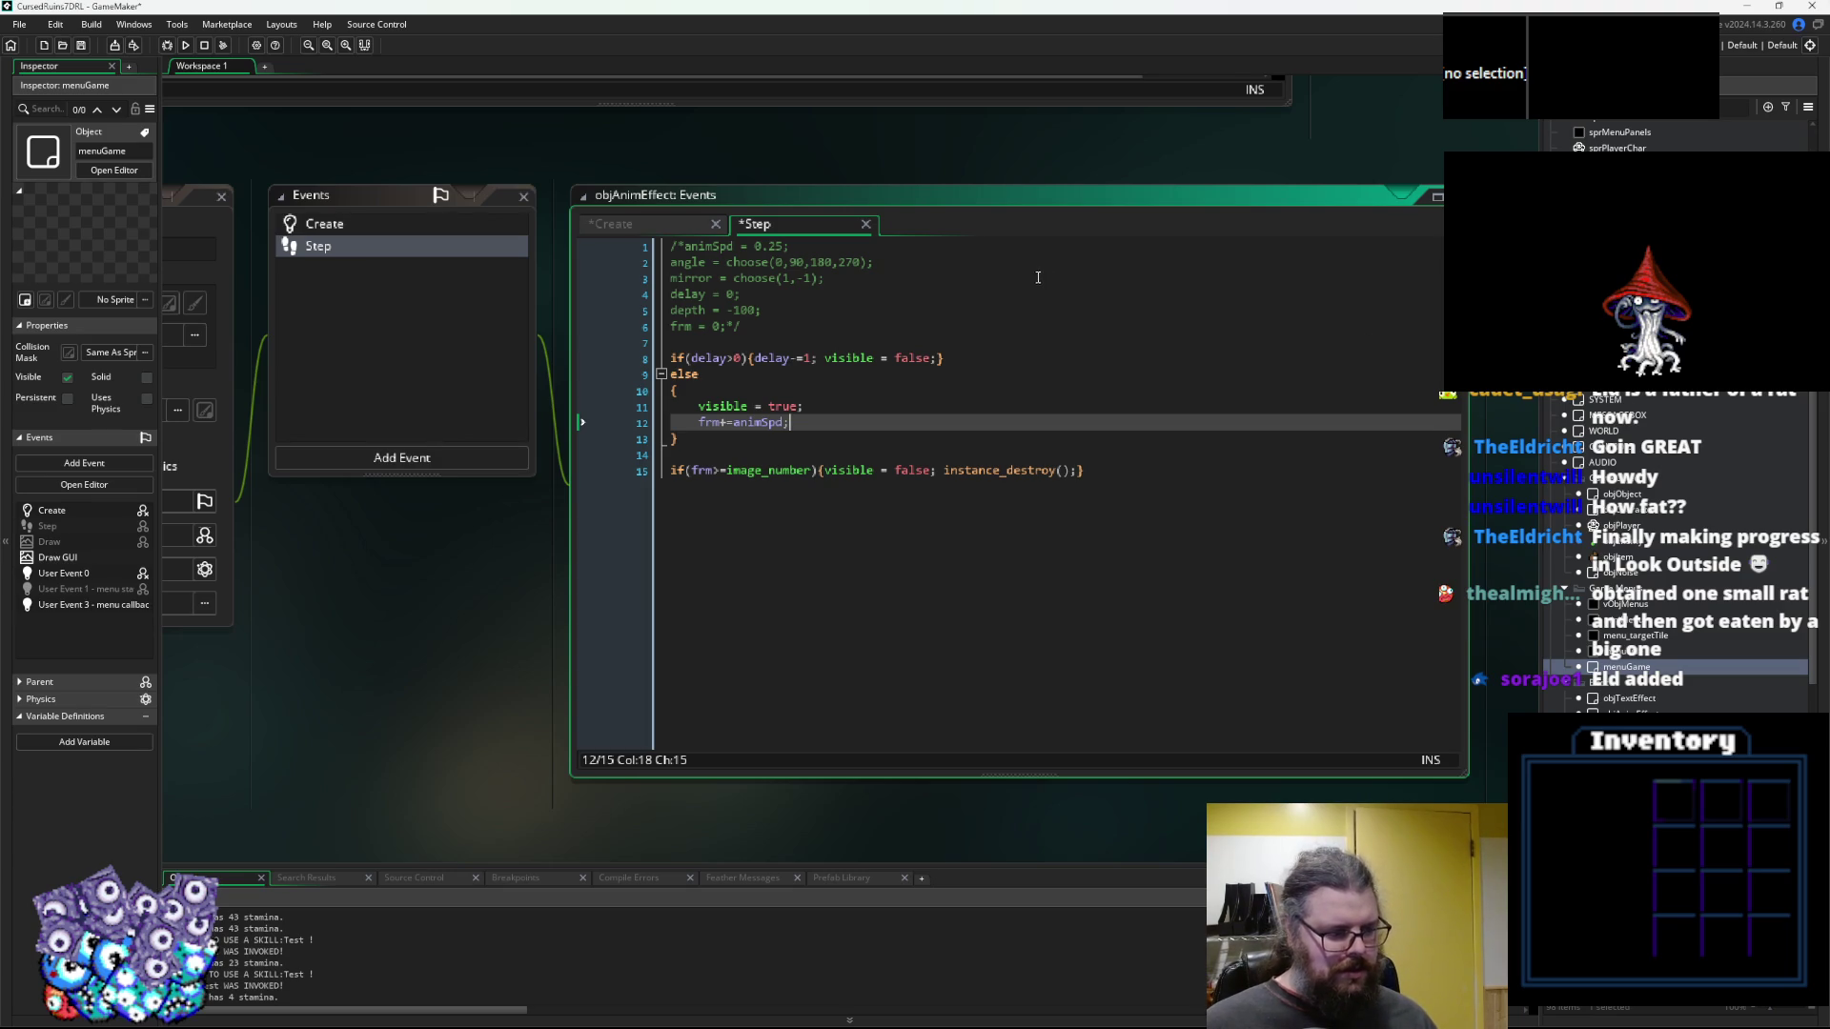
Add shiftX = 0; and shiftY = 0; to objAnimEffect's Create event and copy both lines
left_click(751, 342)
left_click_drag(751, 342, 853, 338)
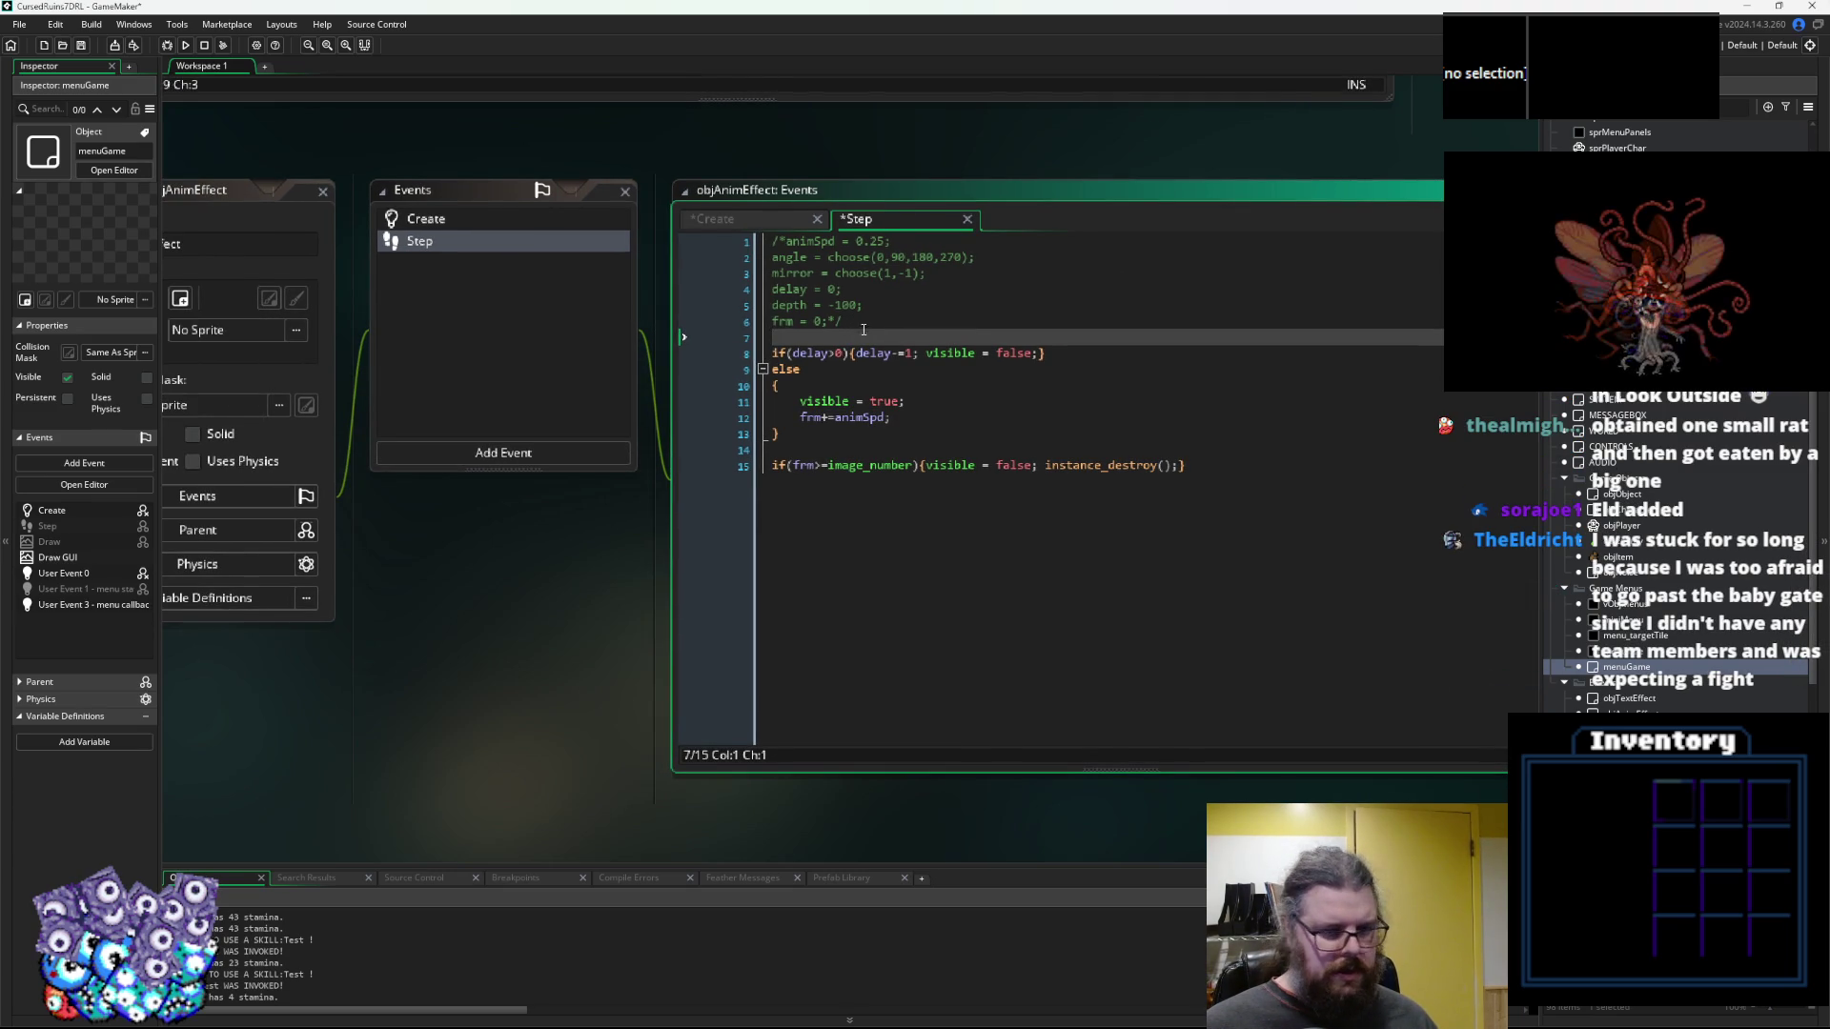
left_click_drag(593, 265, 553, 283)
left_click(538, 239)
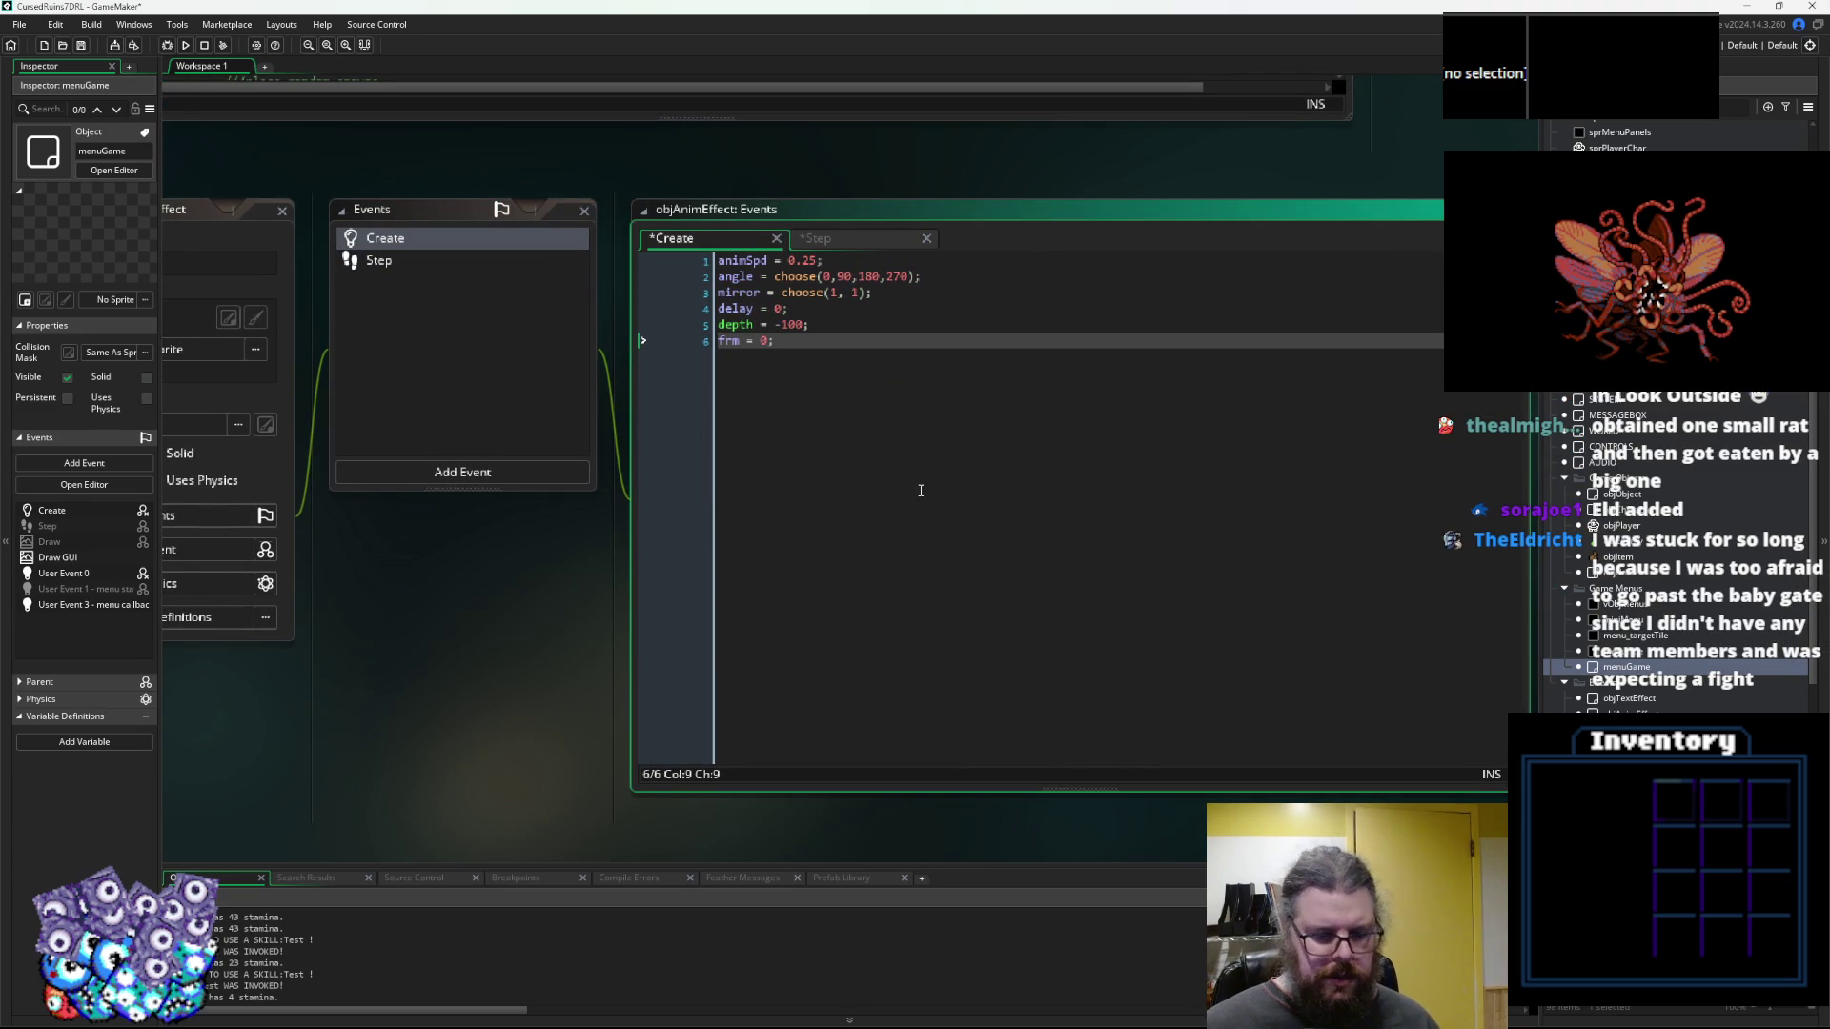
key("Return")
key("Return")
type("shiftX = 0;")
key("Return")
type("shiftY = 0;")
key("shift+Up")
key("shift+Home")
key("ctrl+c")
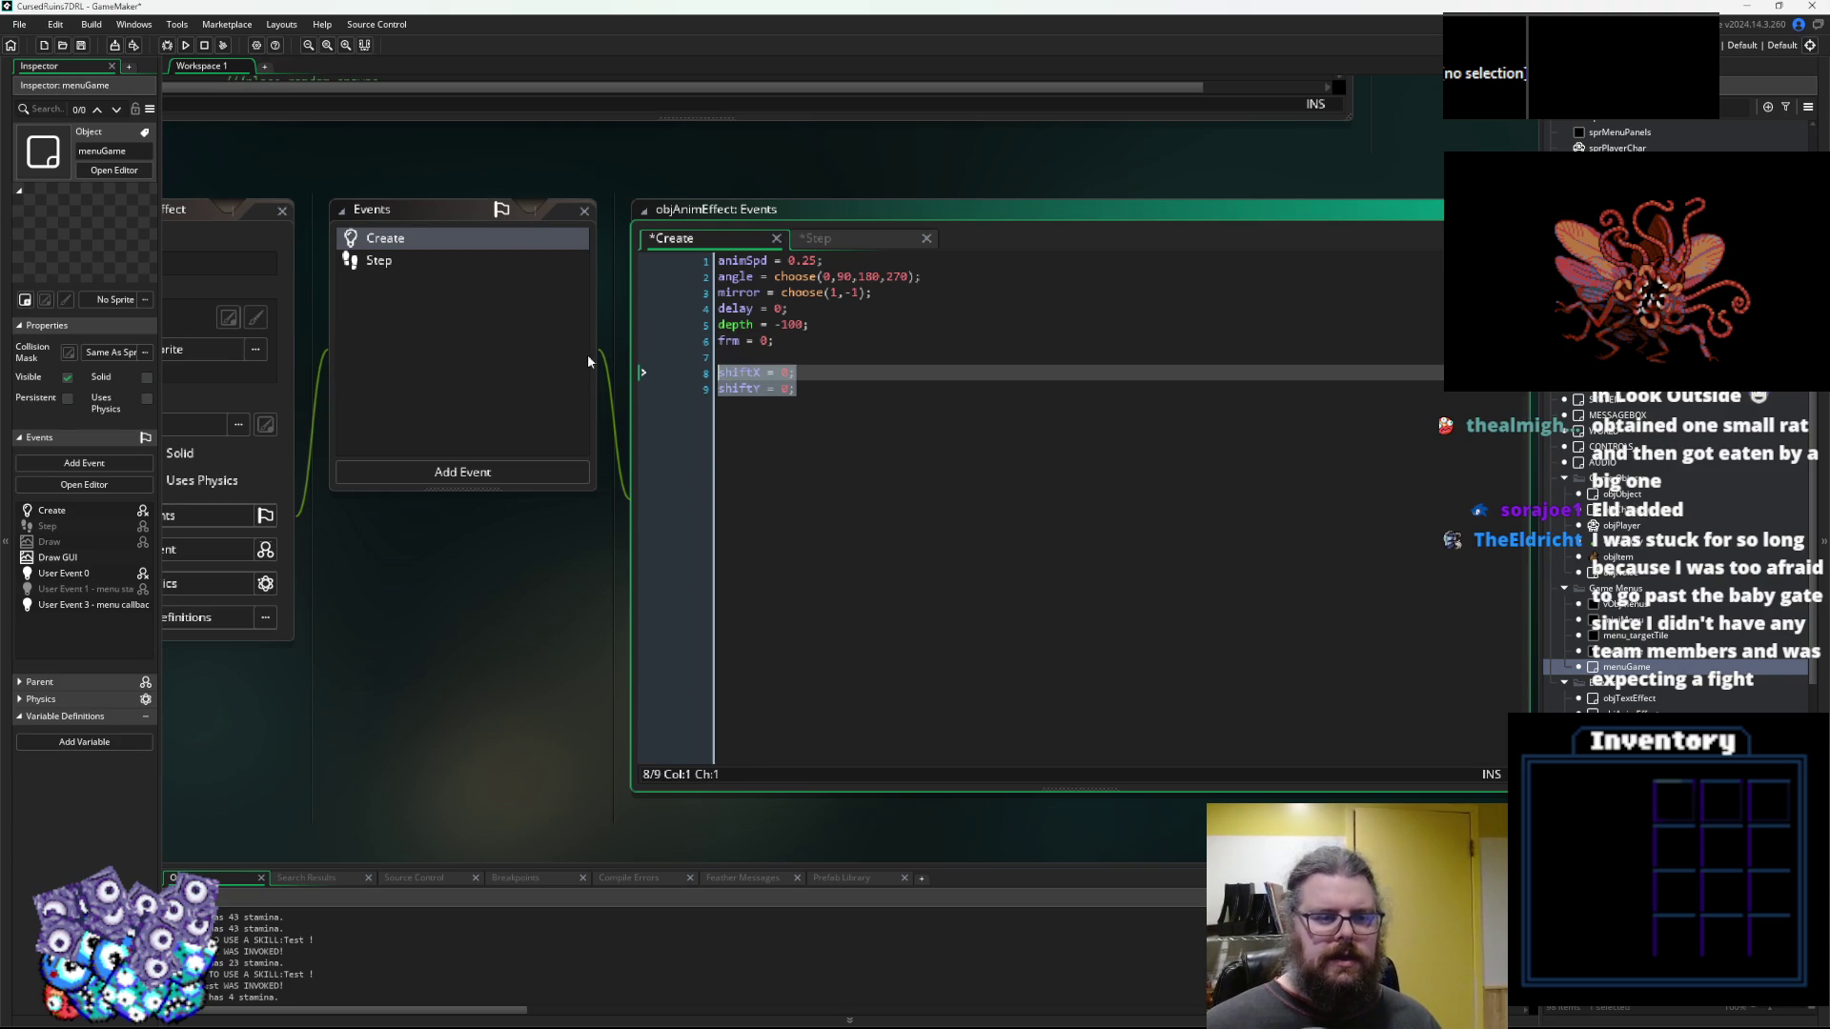
Paste the lines into the Step else block and turn them into x+=shiftX; y+=shiftY;
left_click(454, 265)
left_click(893, 447)
key("Return")
key("ctrl+v")
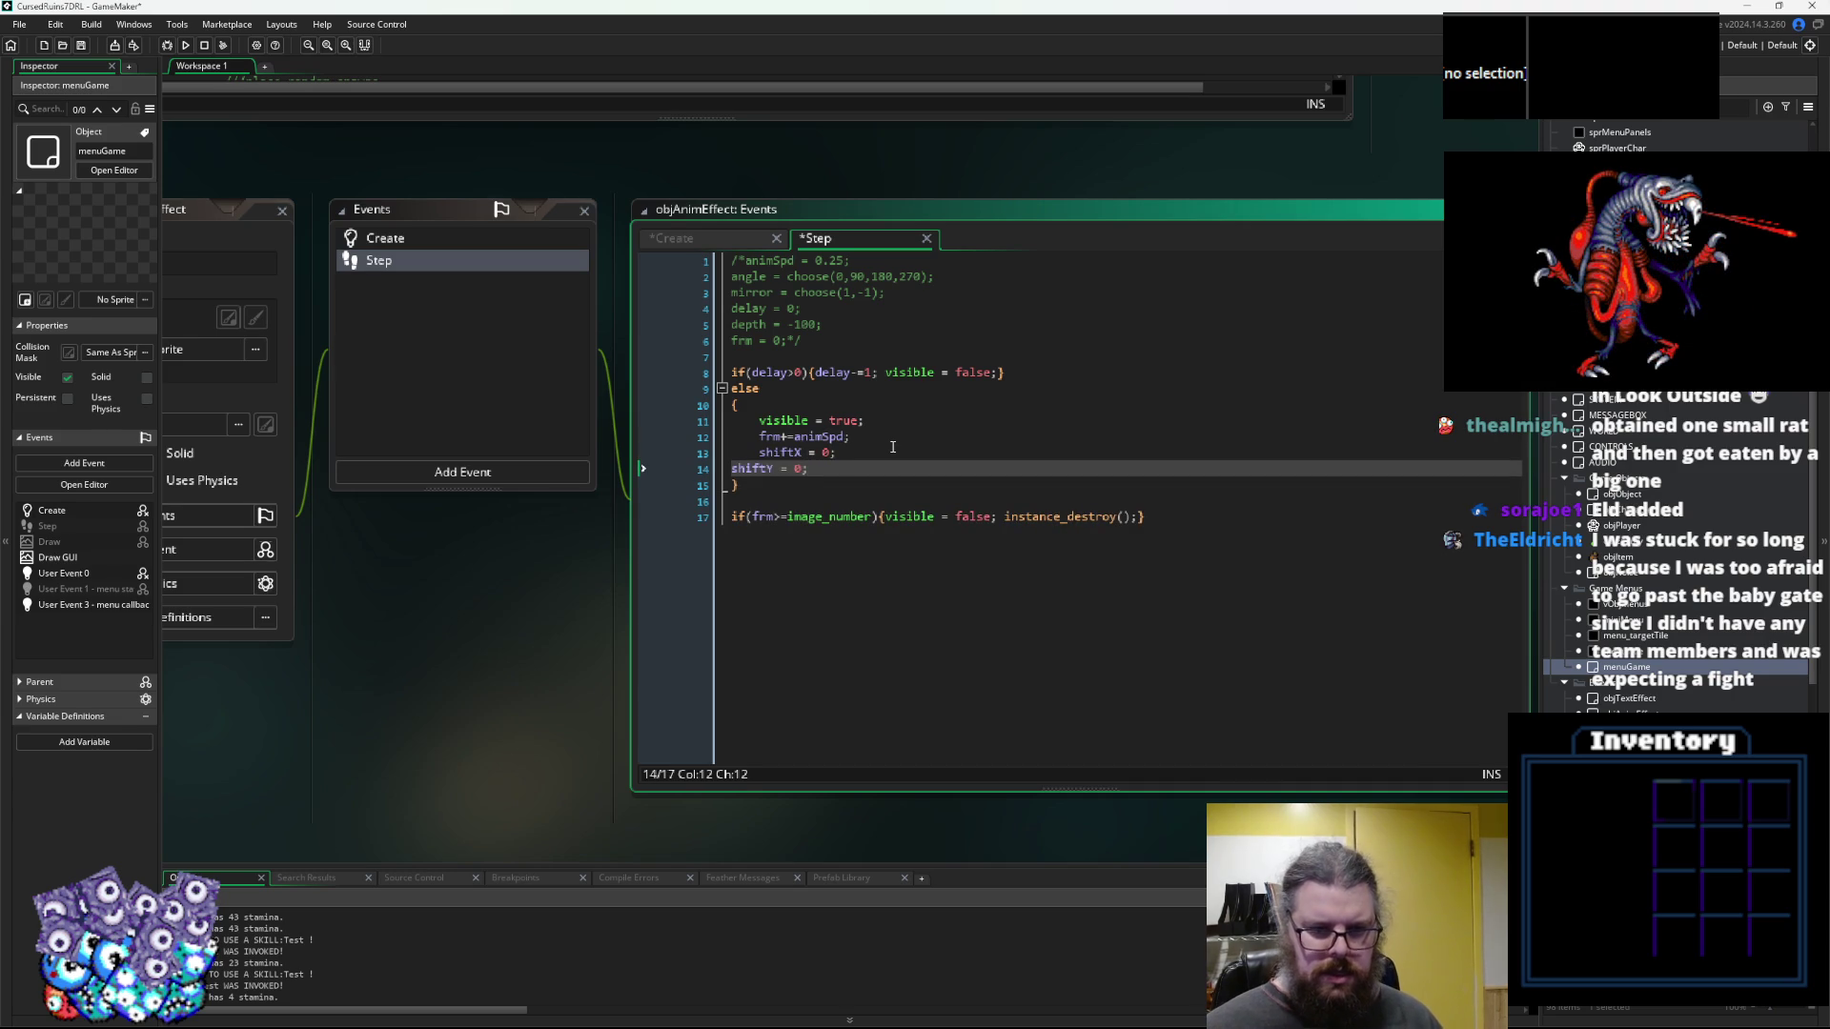
key("Left")
key("Tab")
key("Up")
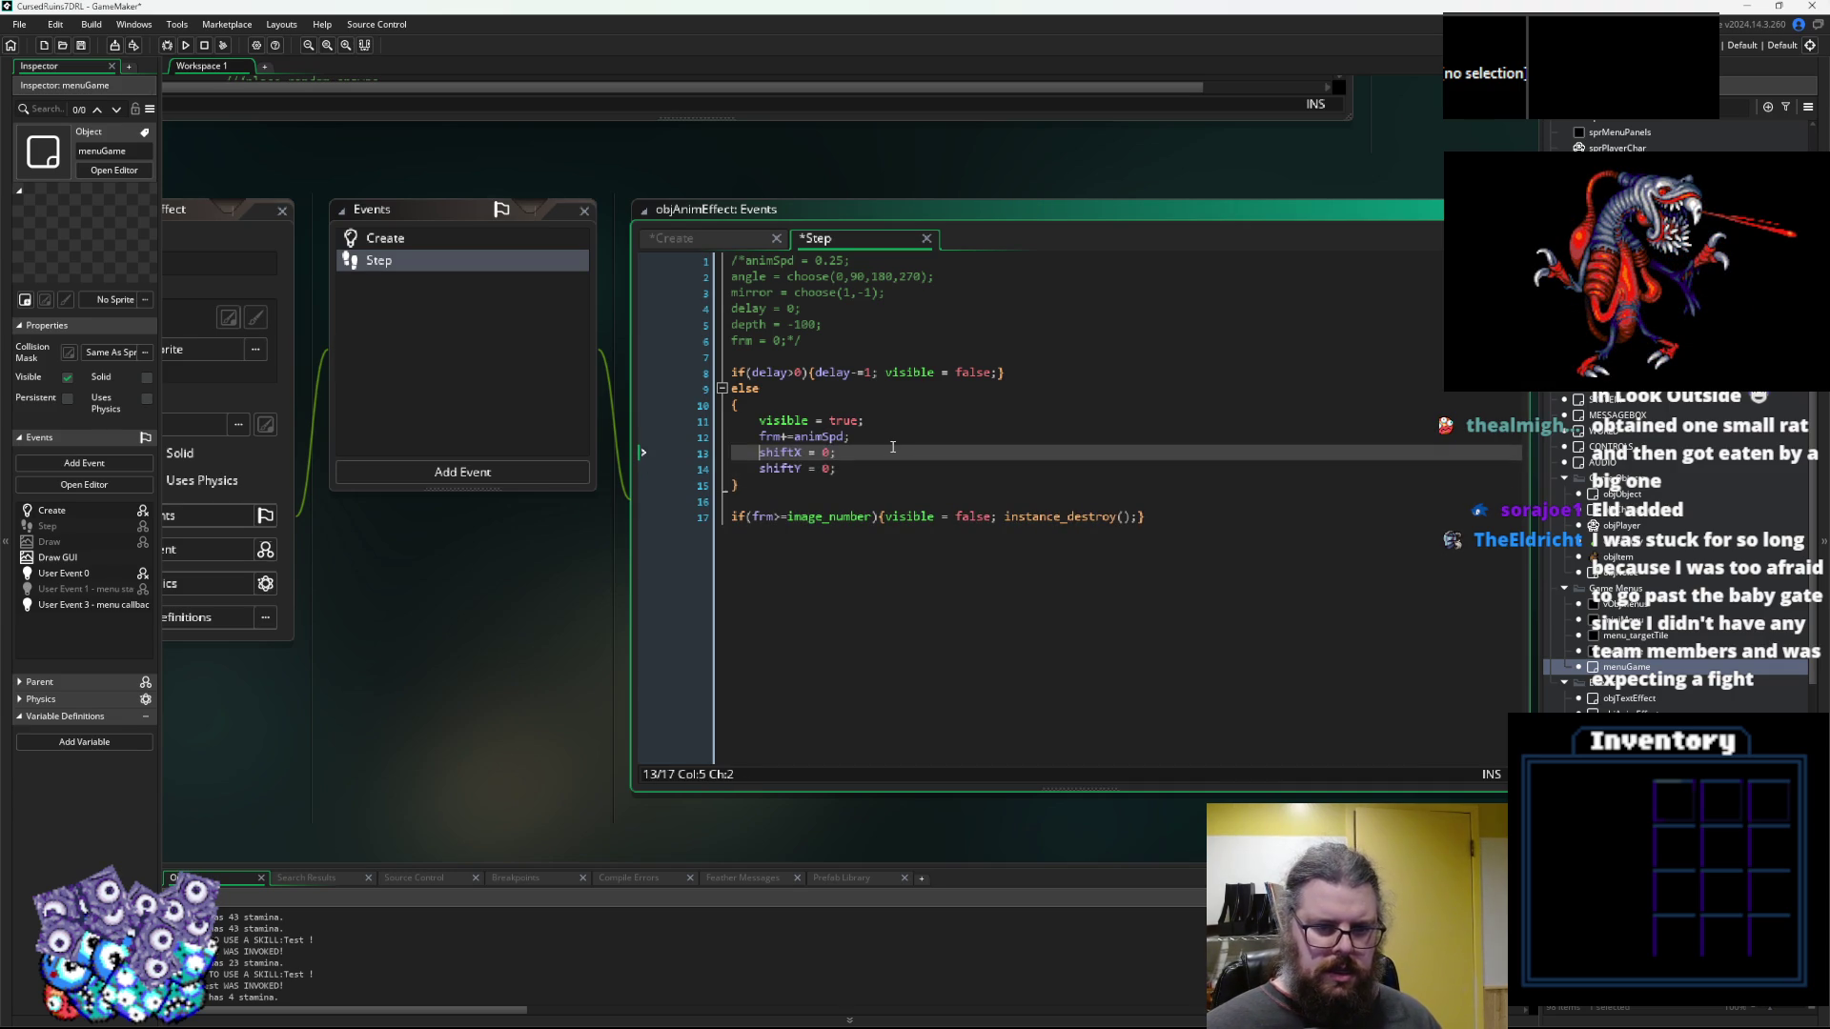
type("x+=")
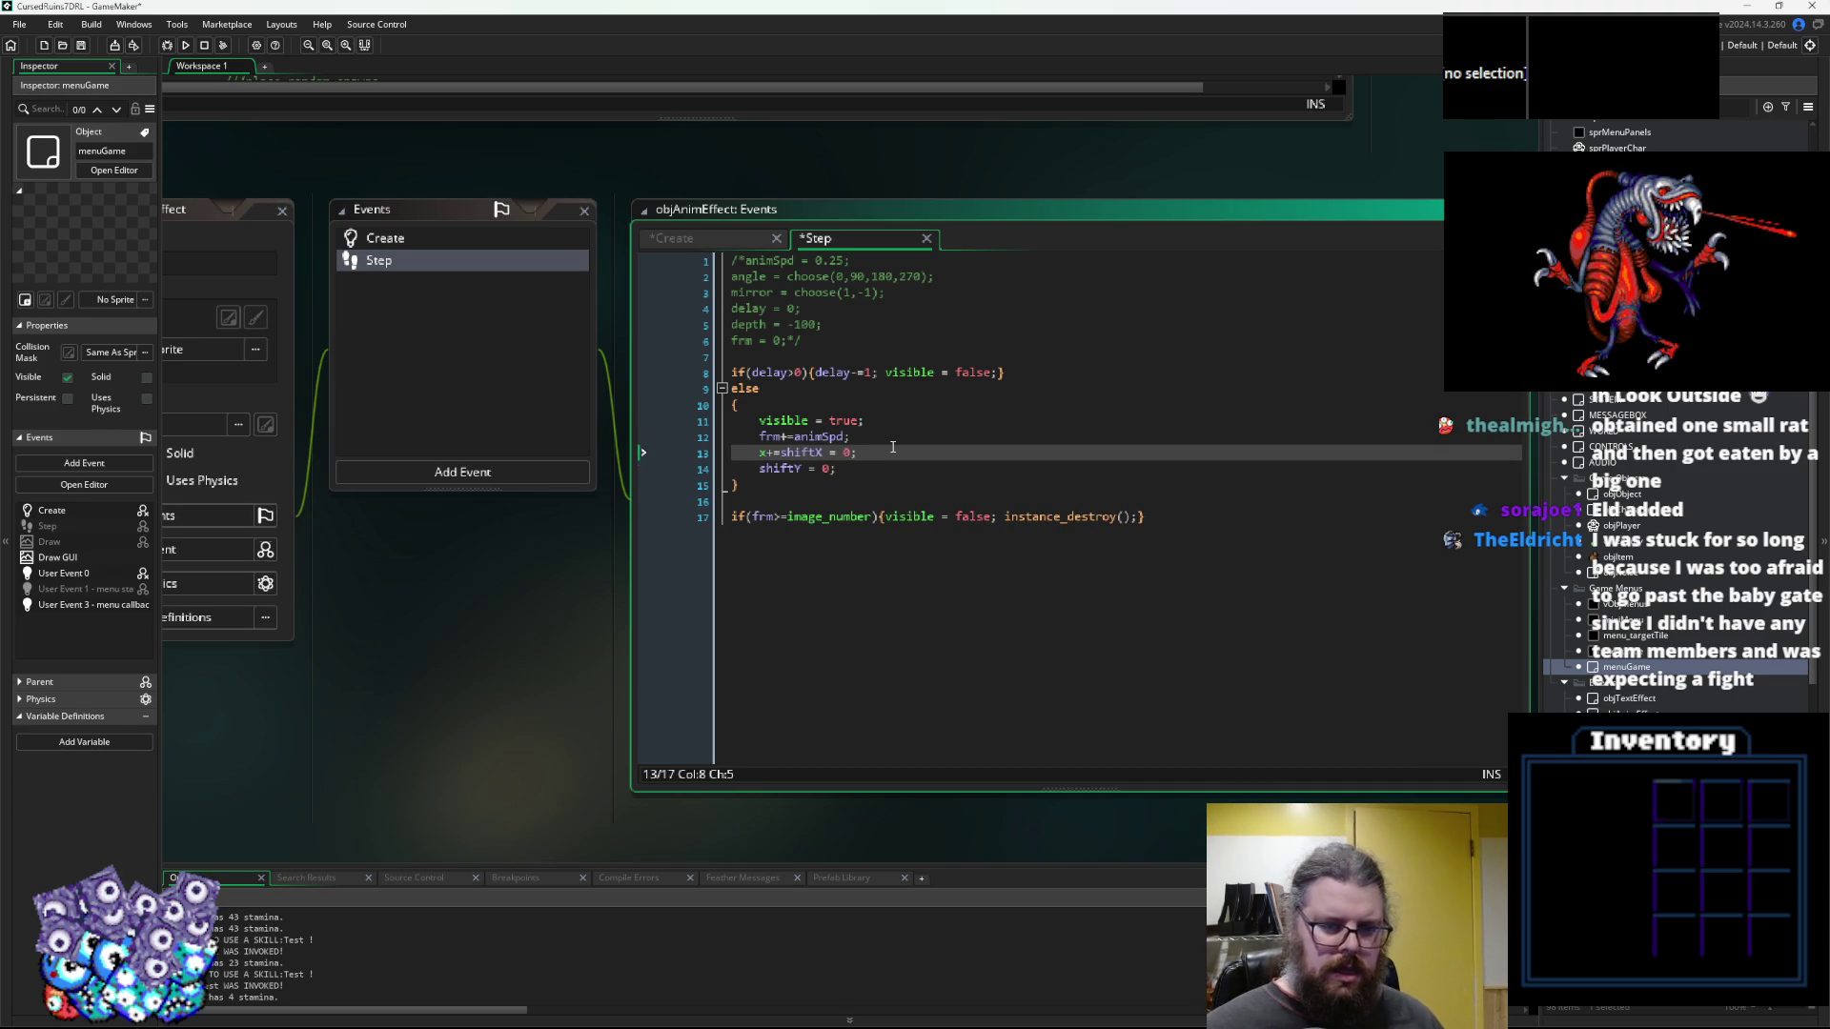
key("Down")
type("y+=")
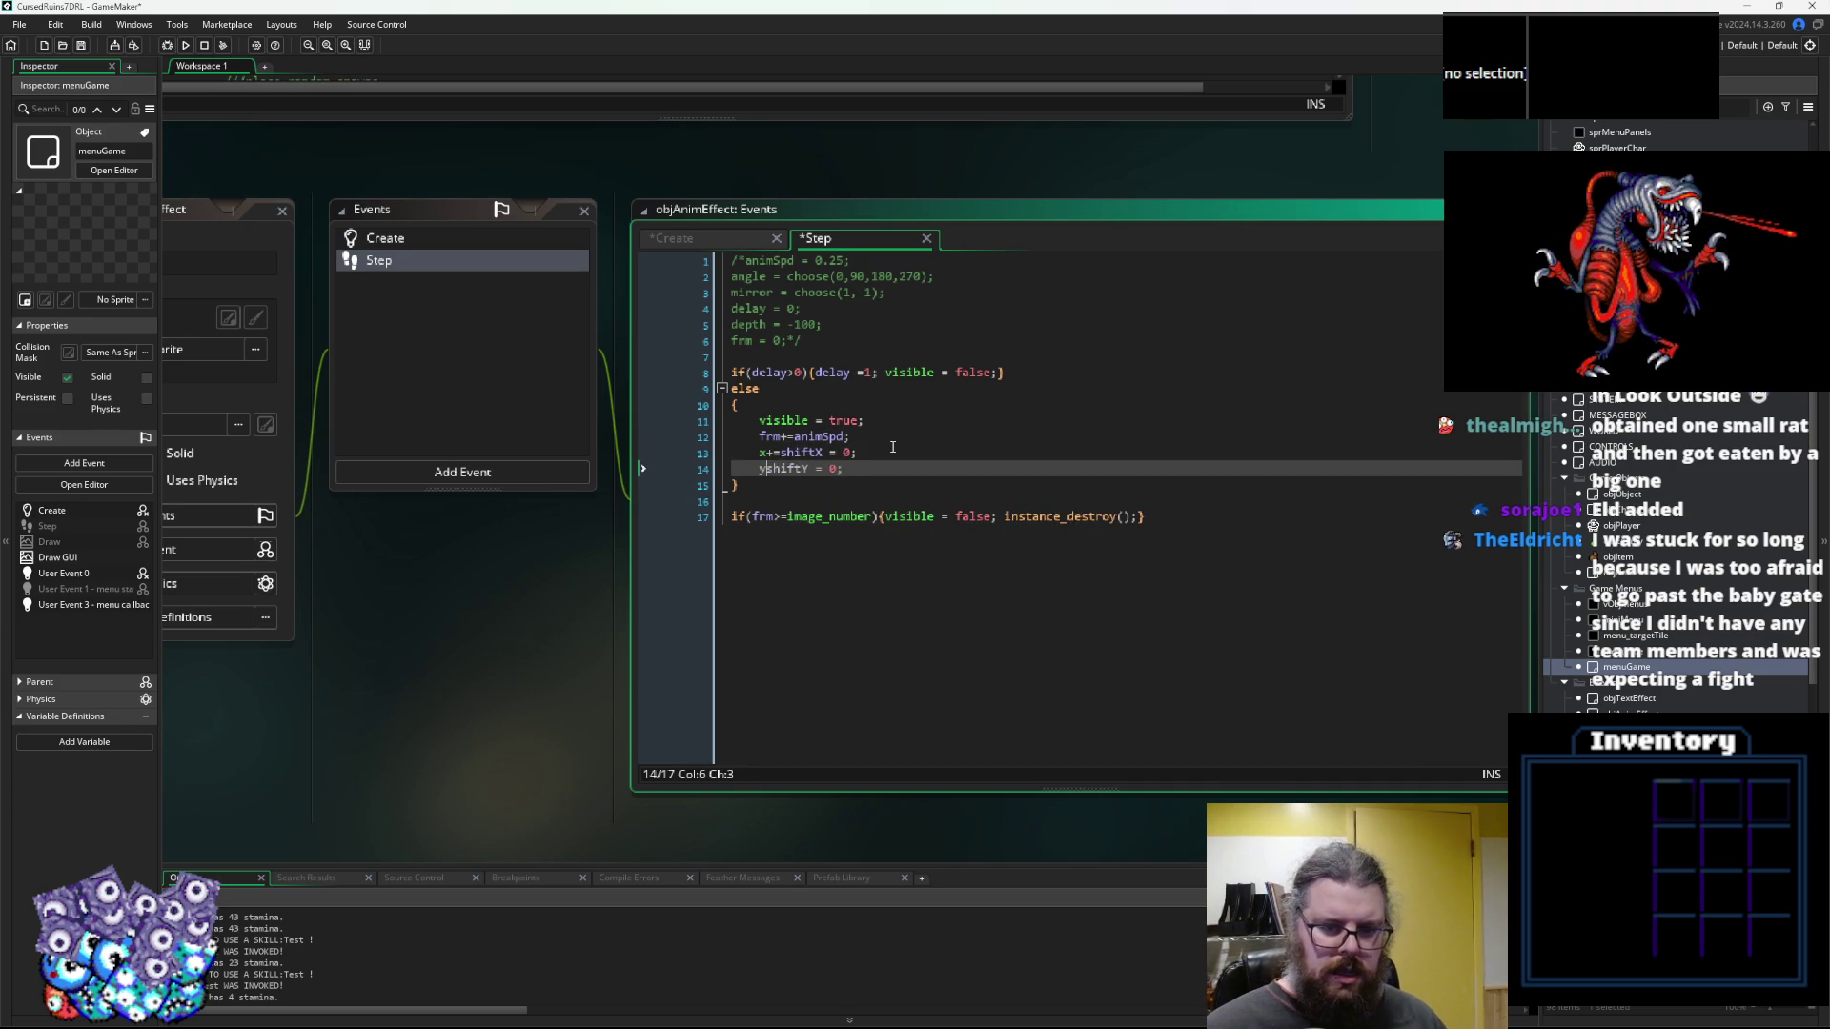
key("Right")
key("Right")
key("Right")
key("BackSpace")
key("BackSpace")
key("BackSpace")
key("Up")
key("BackSpace")
key("BackSpace")
key("BackSpace")
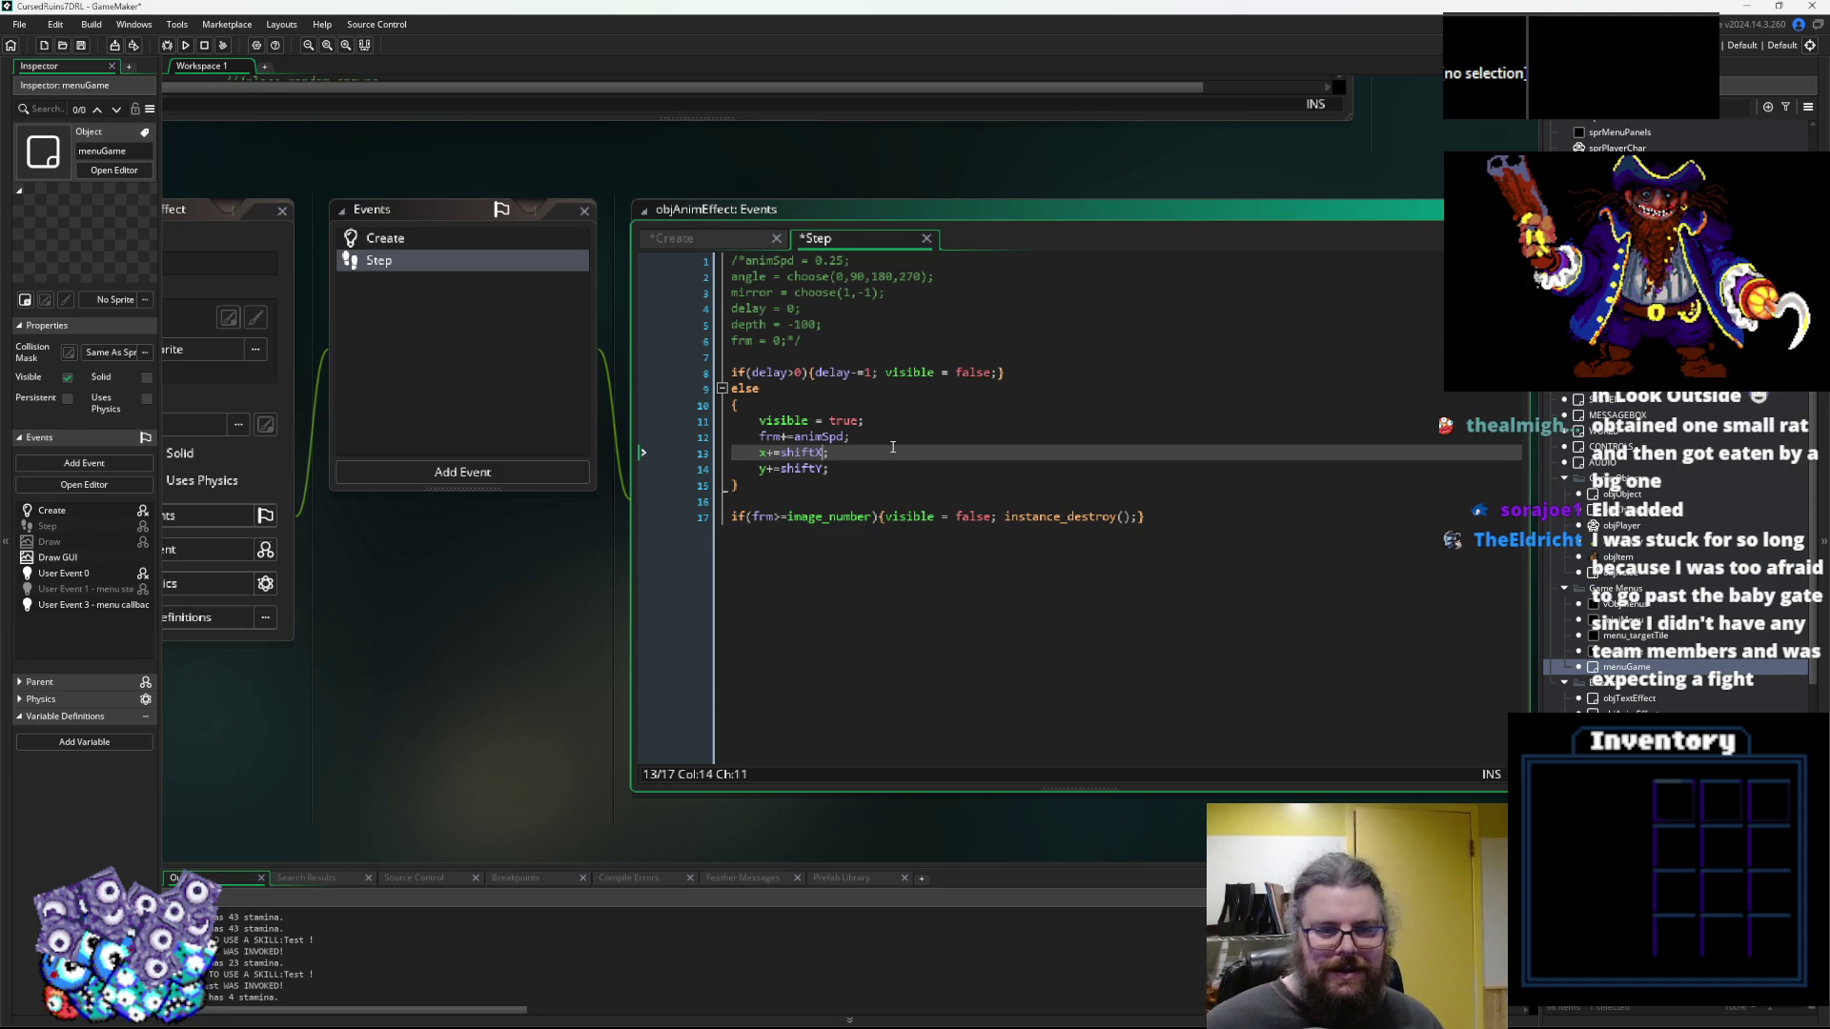
Recheck the Create variables, then select the commented-out header lines 1–6 in Step
left_click(861, 463)
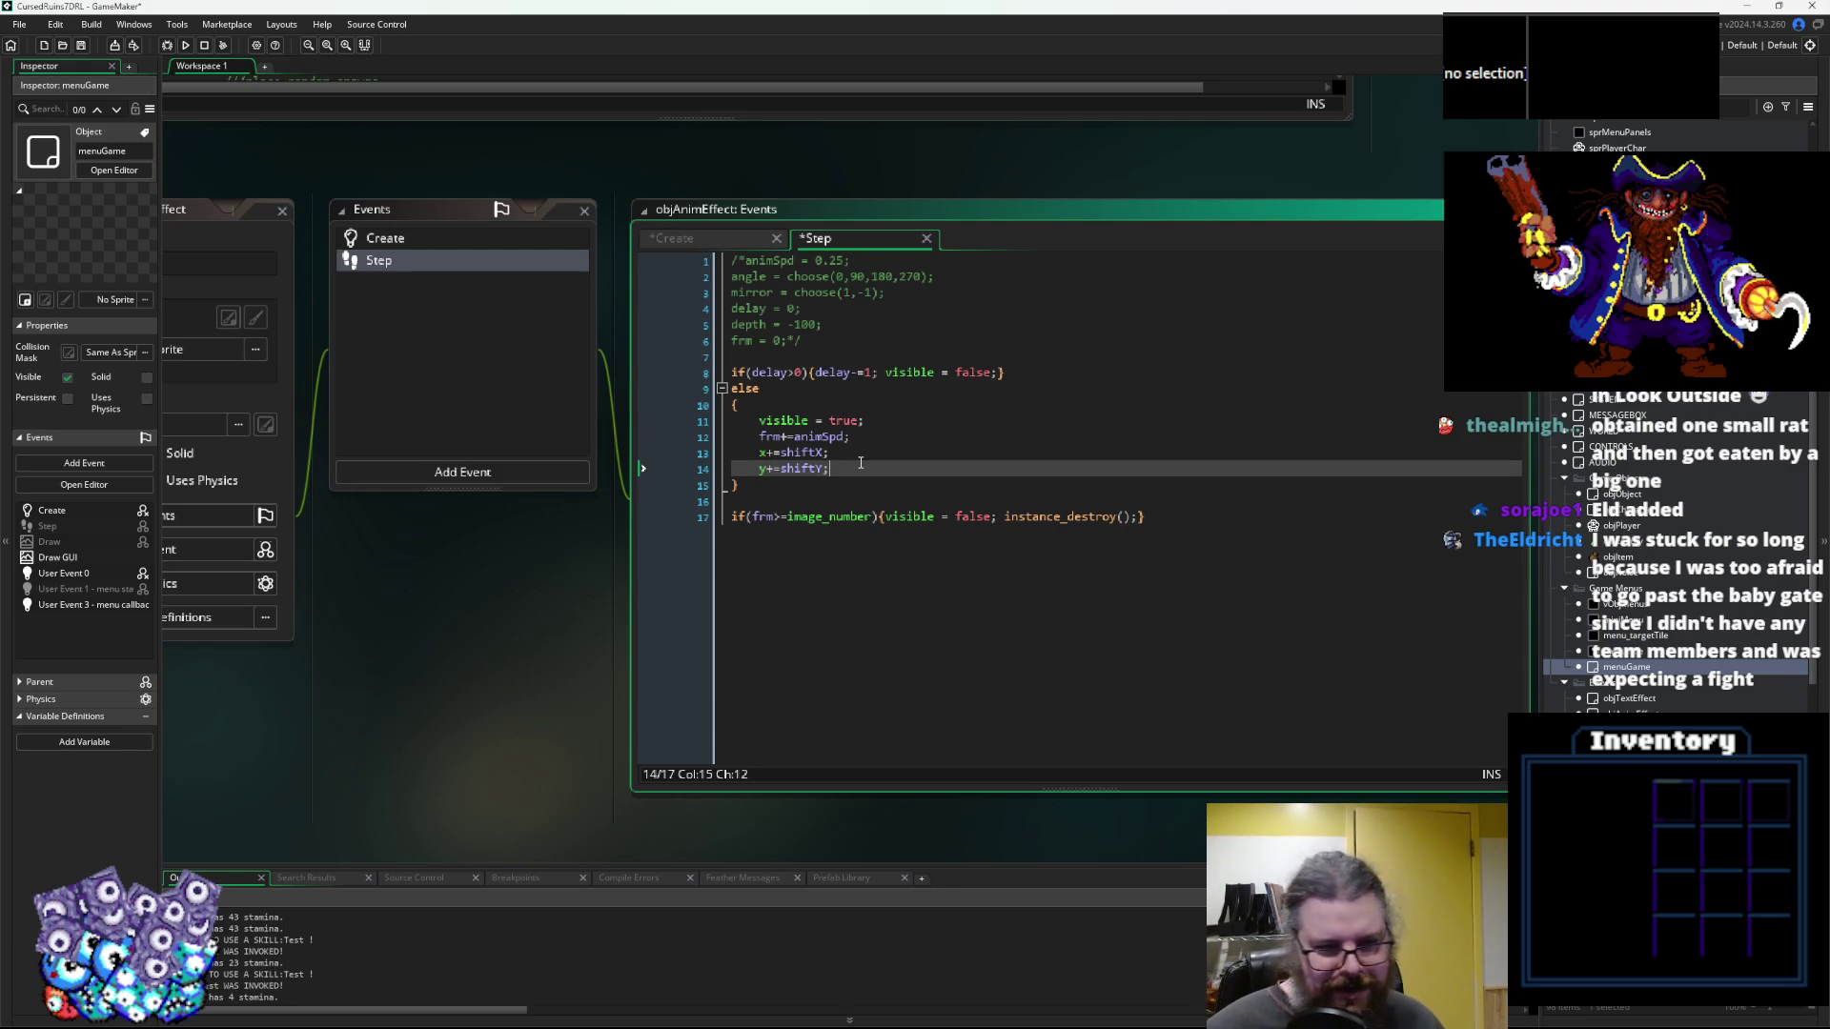
left_click(425, 242)
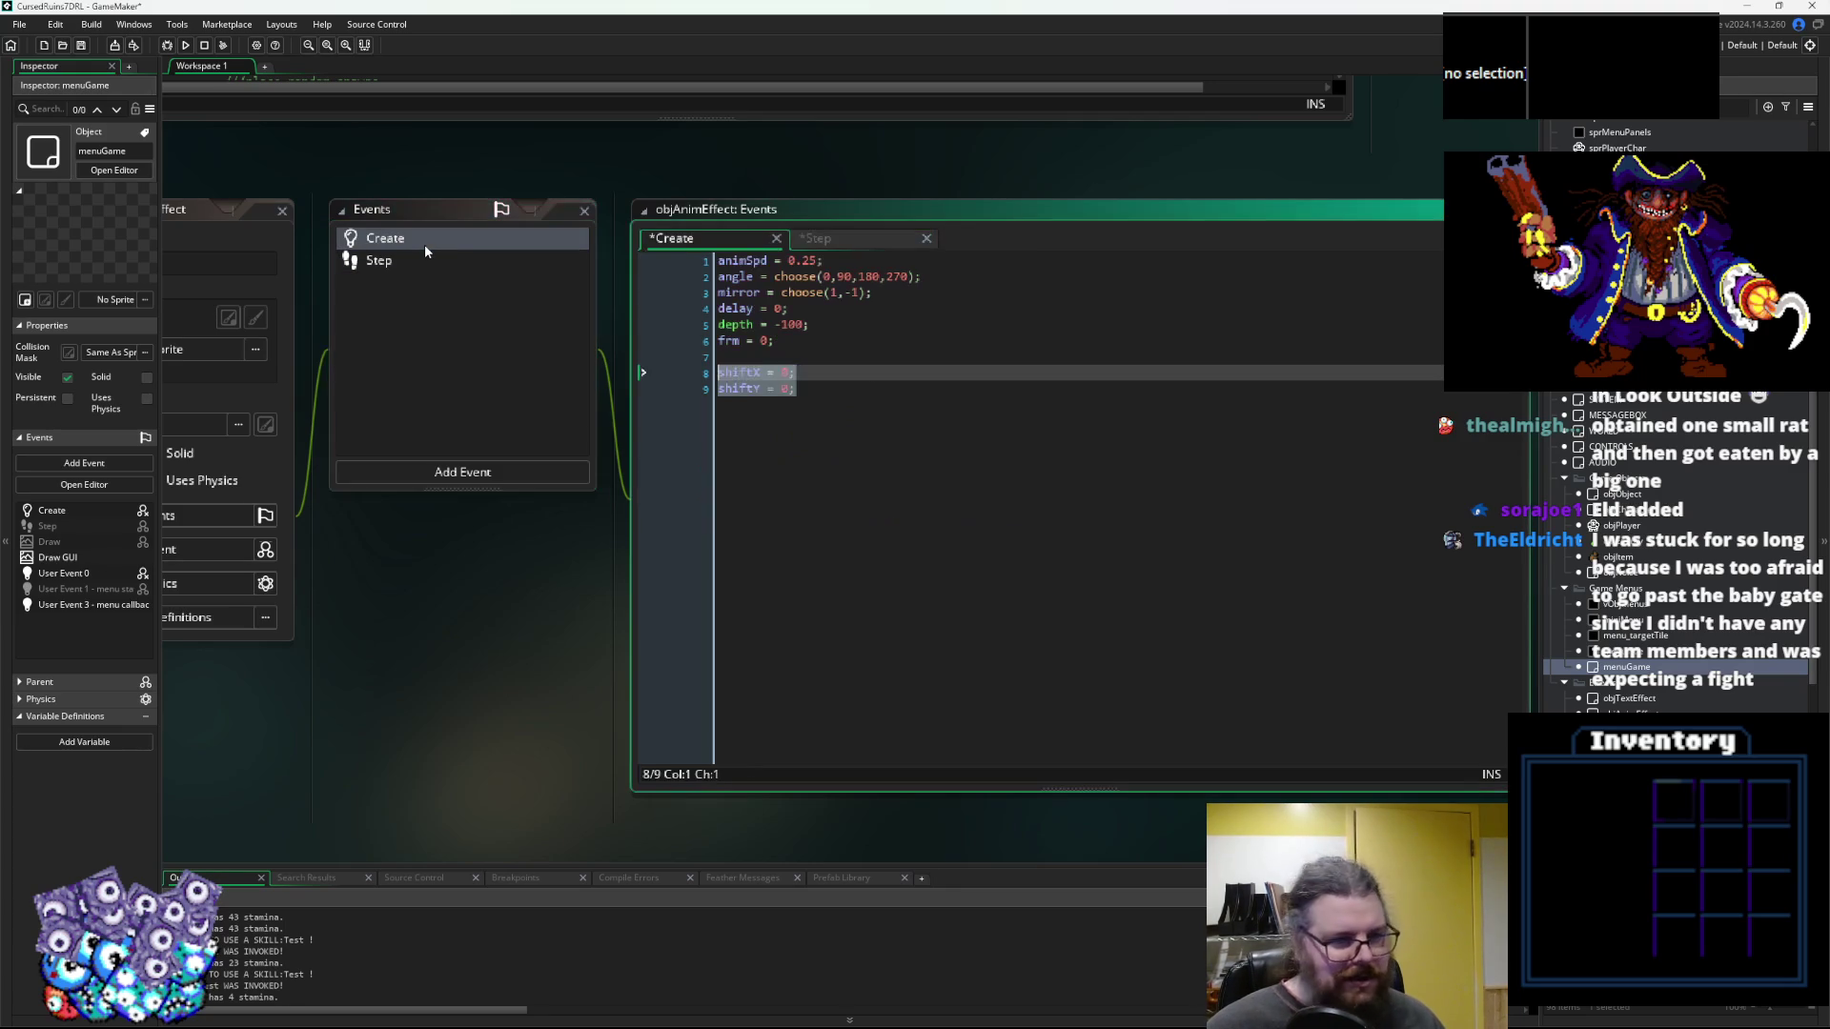
left_click(448, 259)
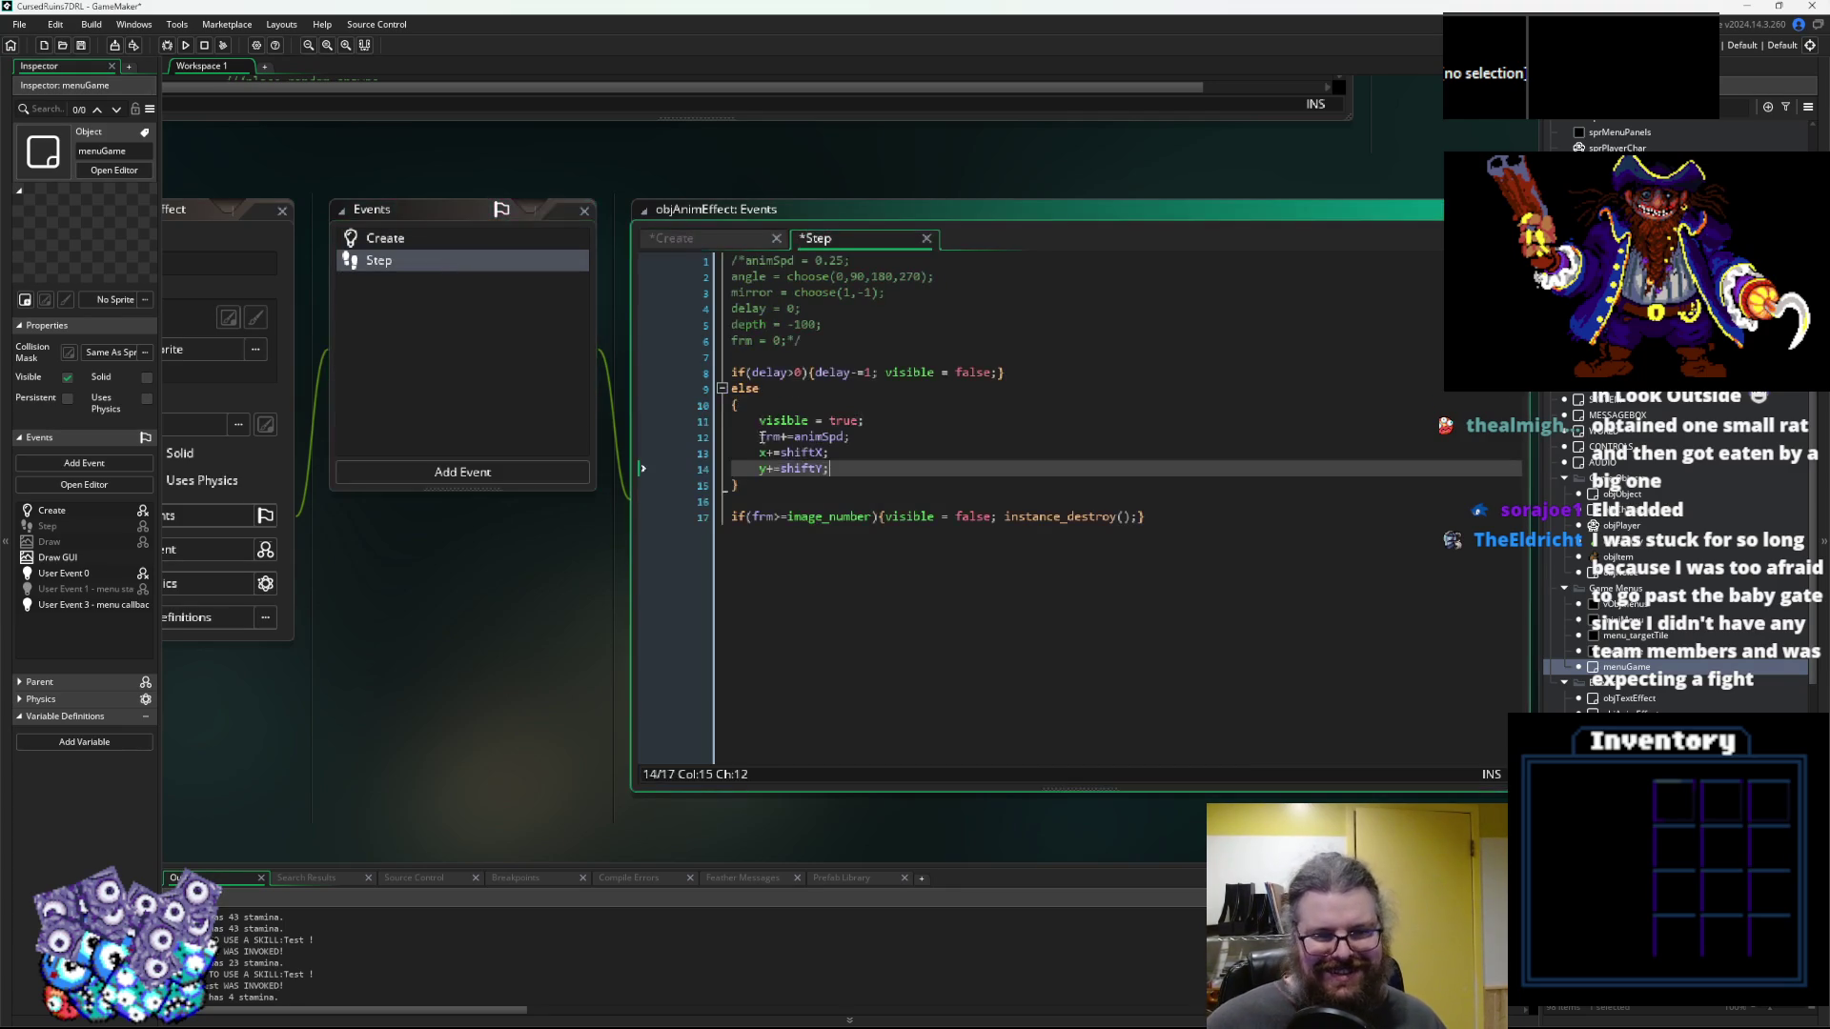
left_click_drag(806, 340, 528, 139)
Delete Step's commented header and add a Draw event holding the Step code as a comment
key("Delete")
key("Delete")
key("Delete")
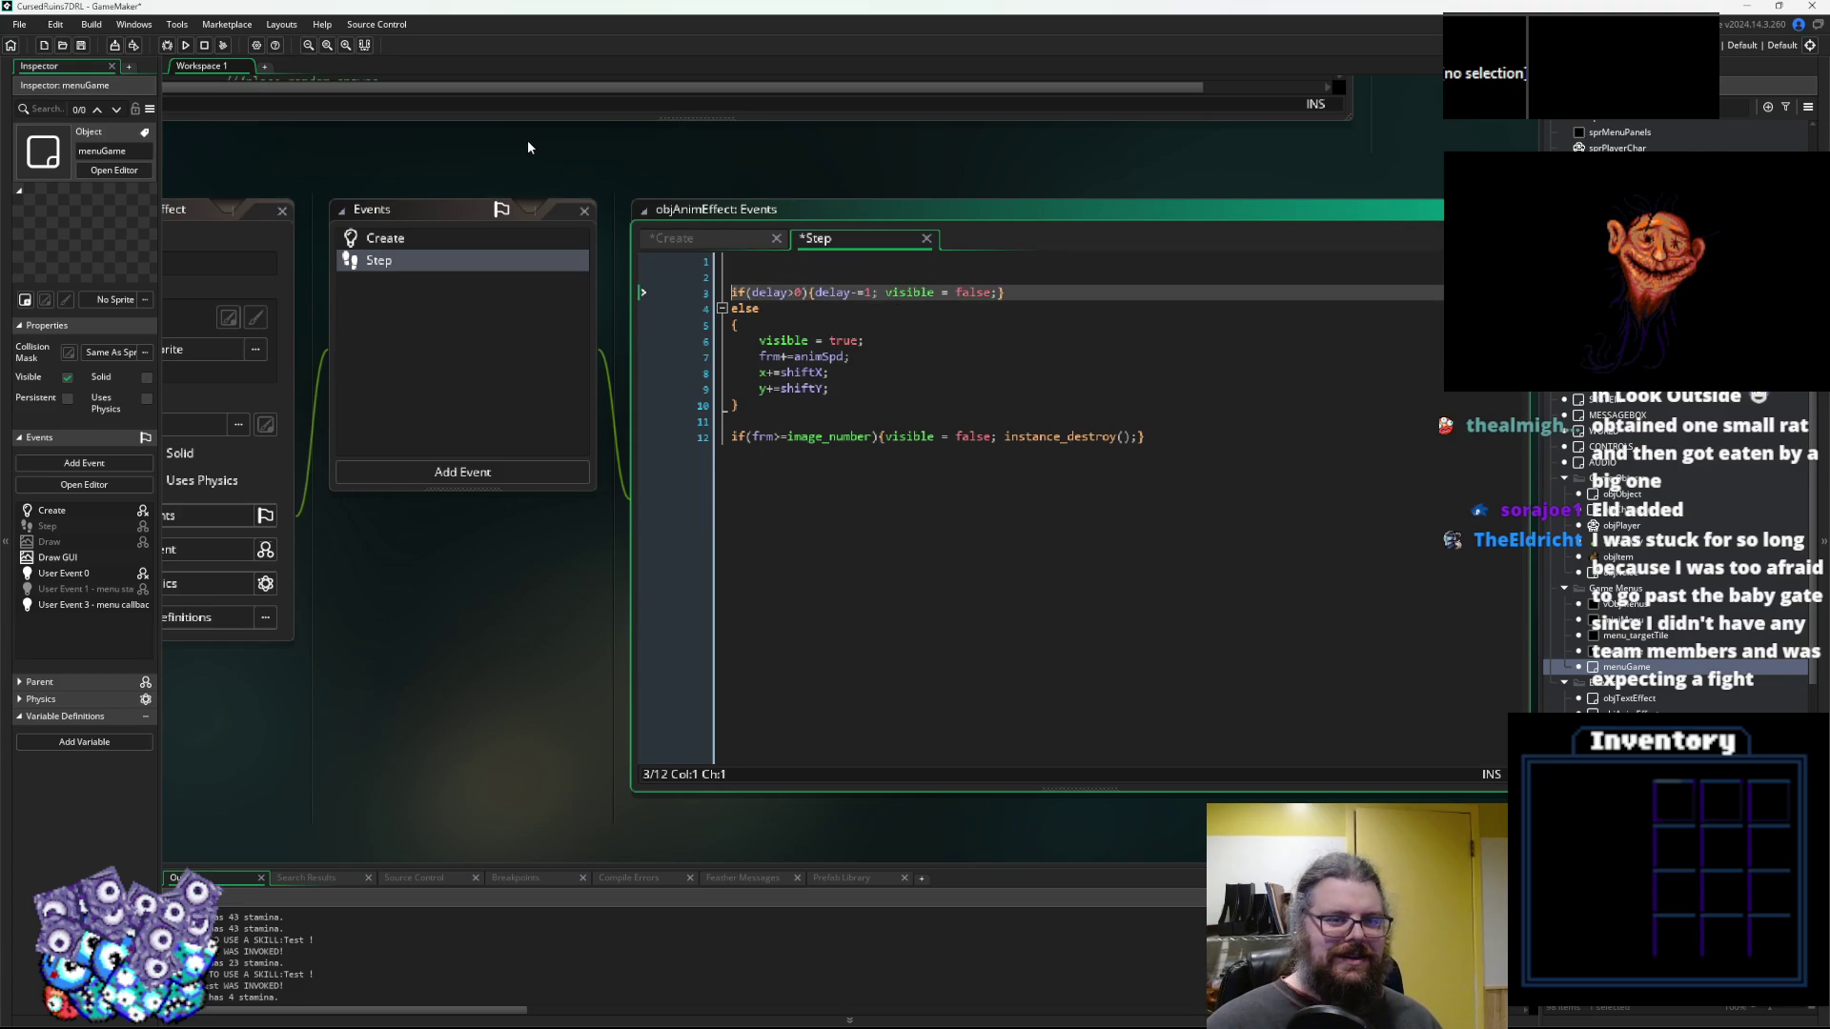
key("ctrl+a")
key("ctrl+c")
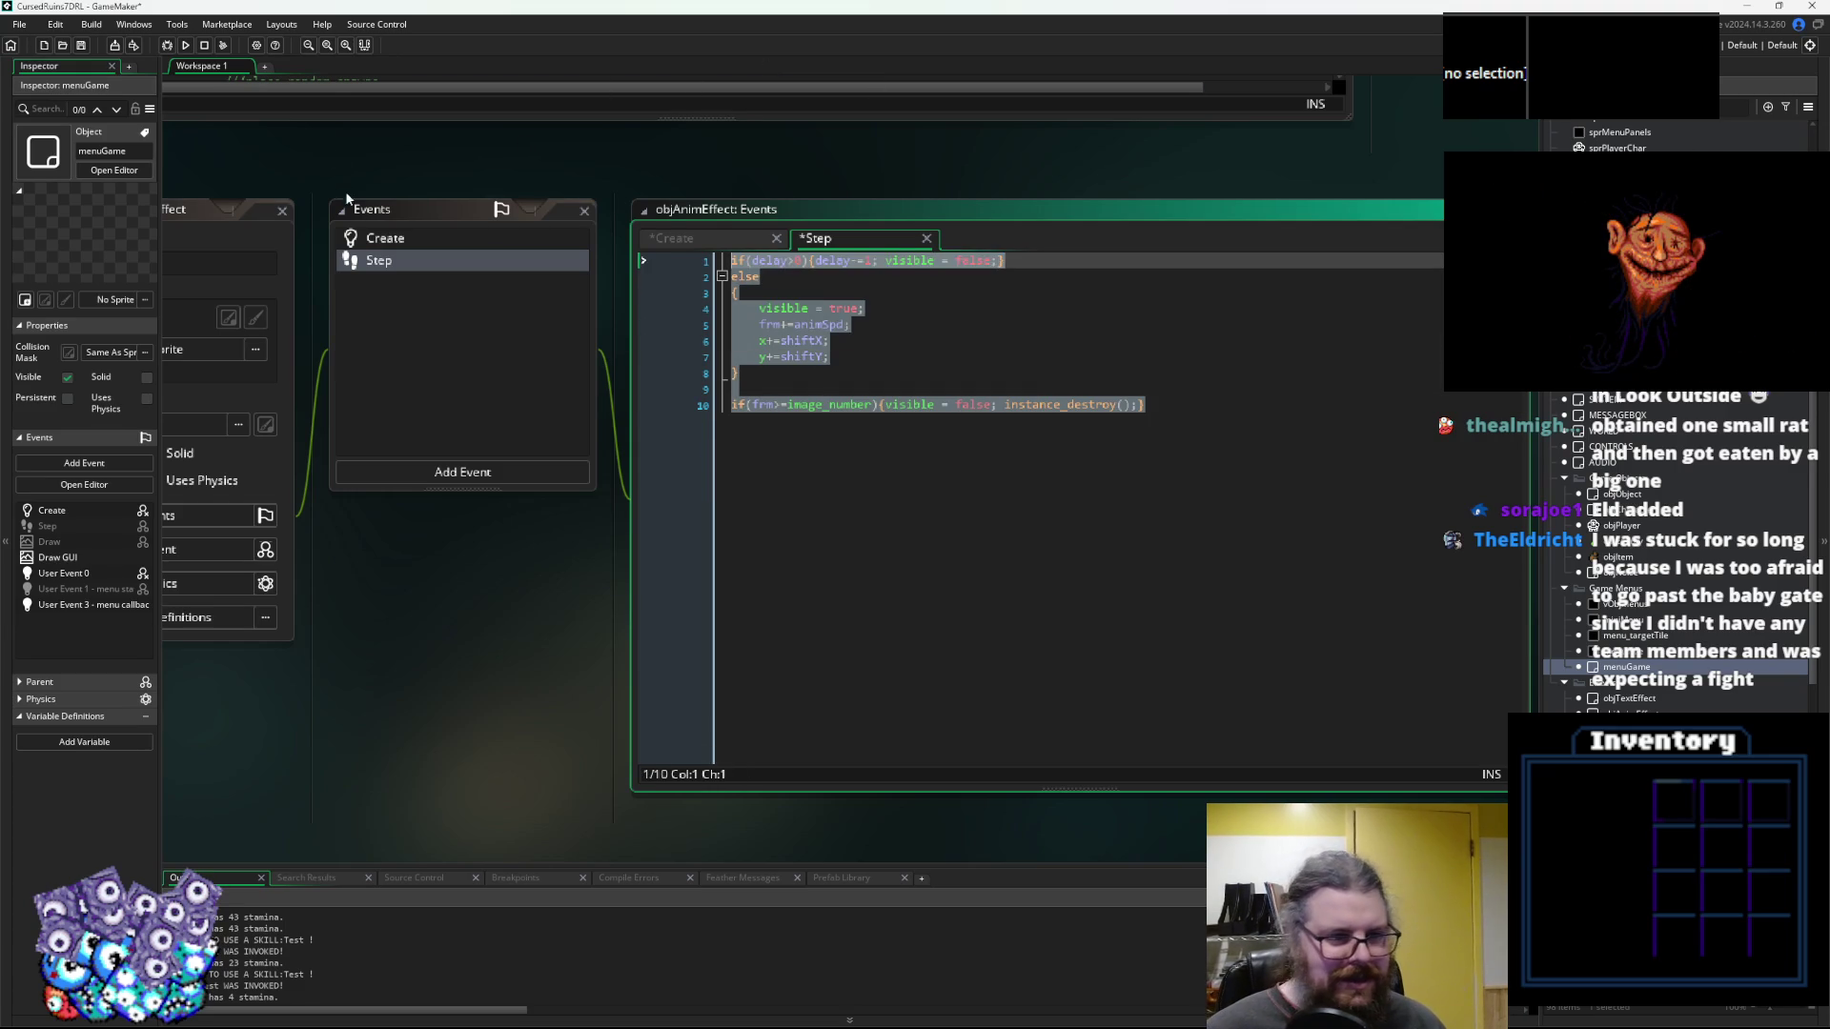
left_click(477, 469)
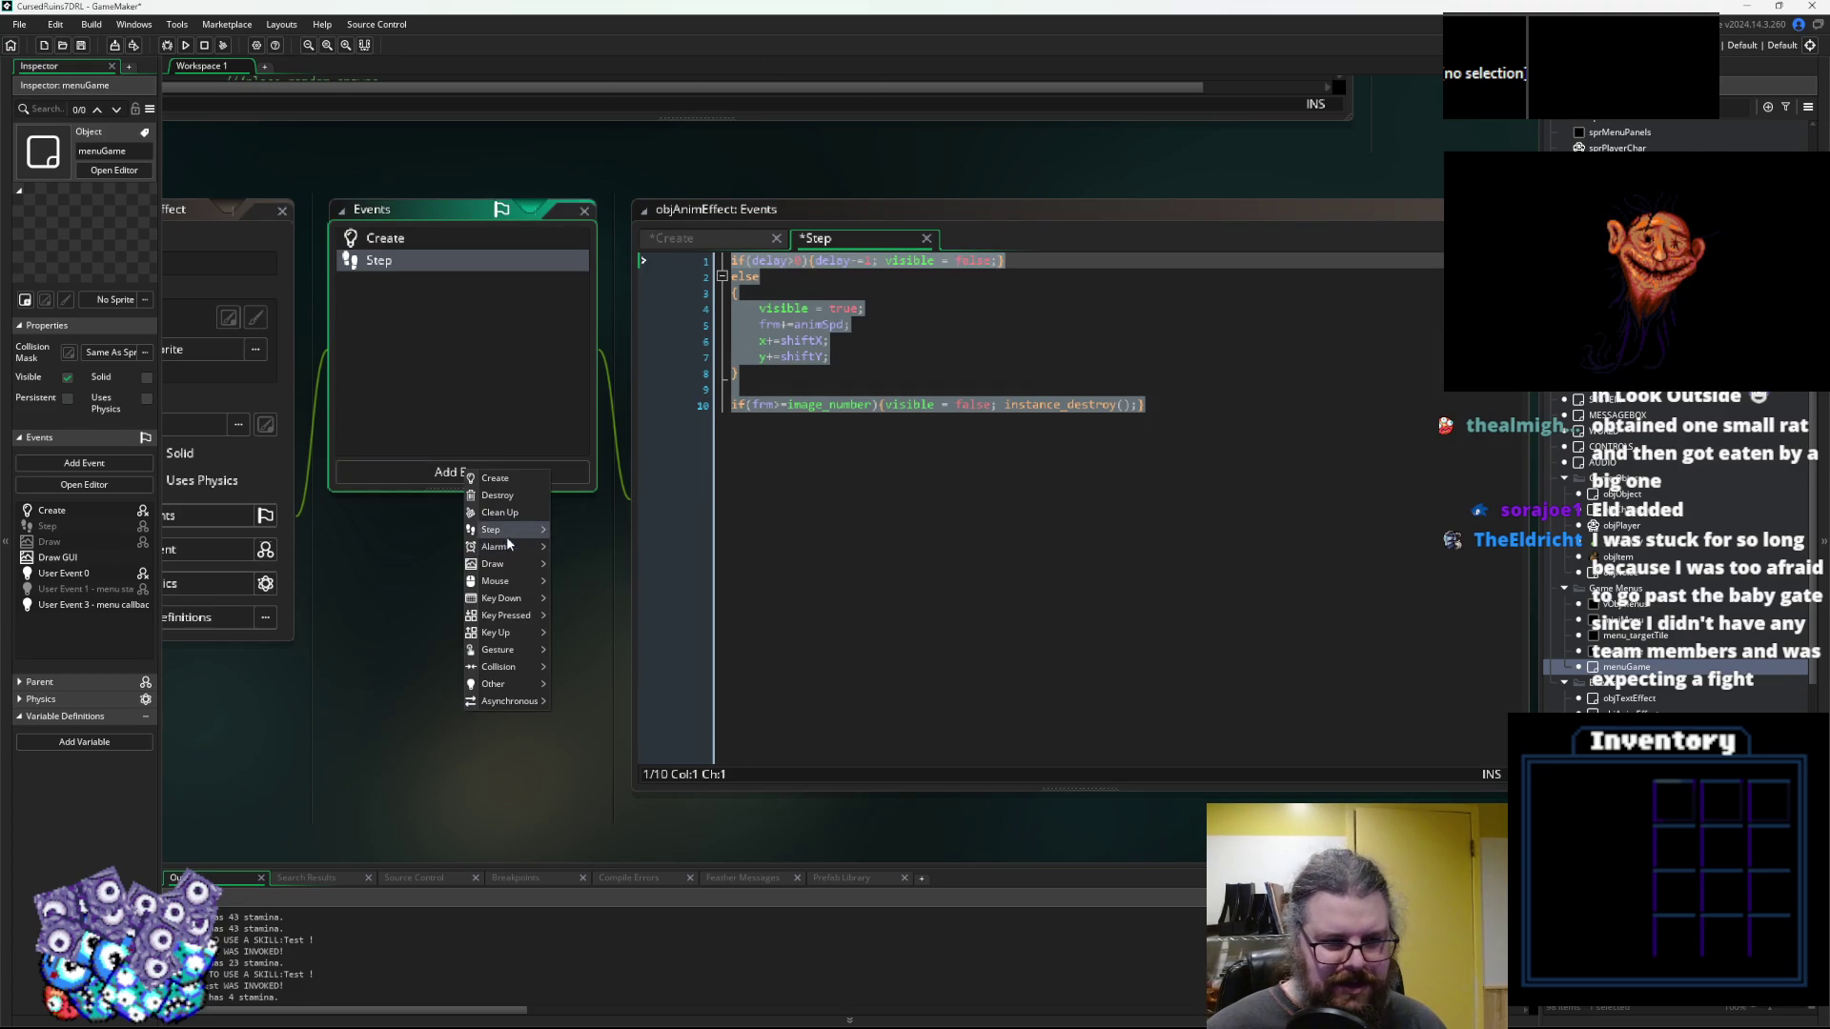
left_click(572, 564)
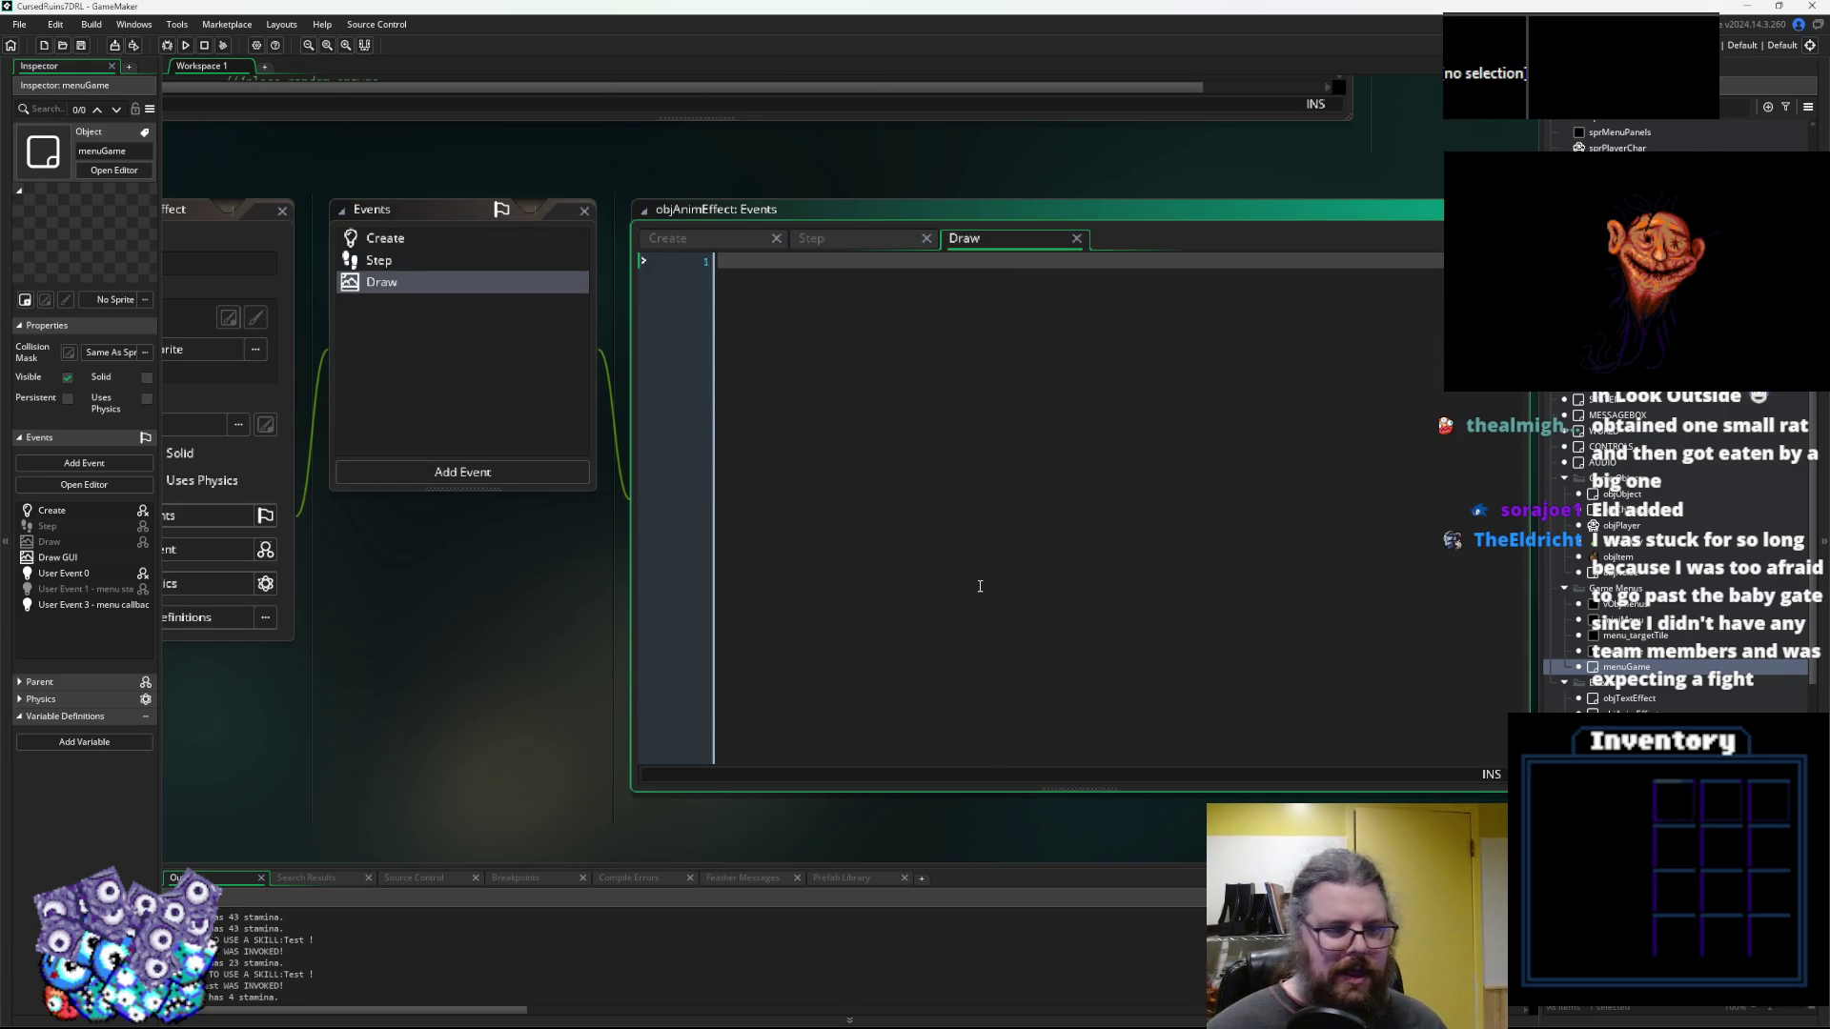
type("//")
key("ctrl+v")
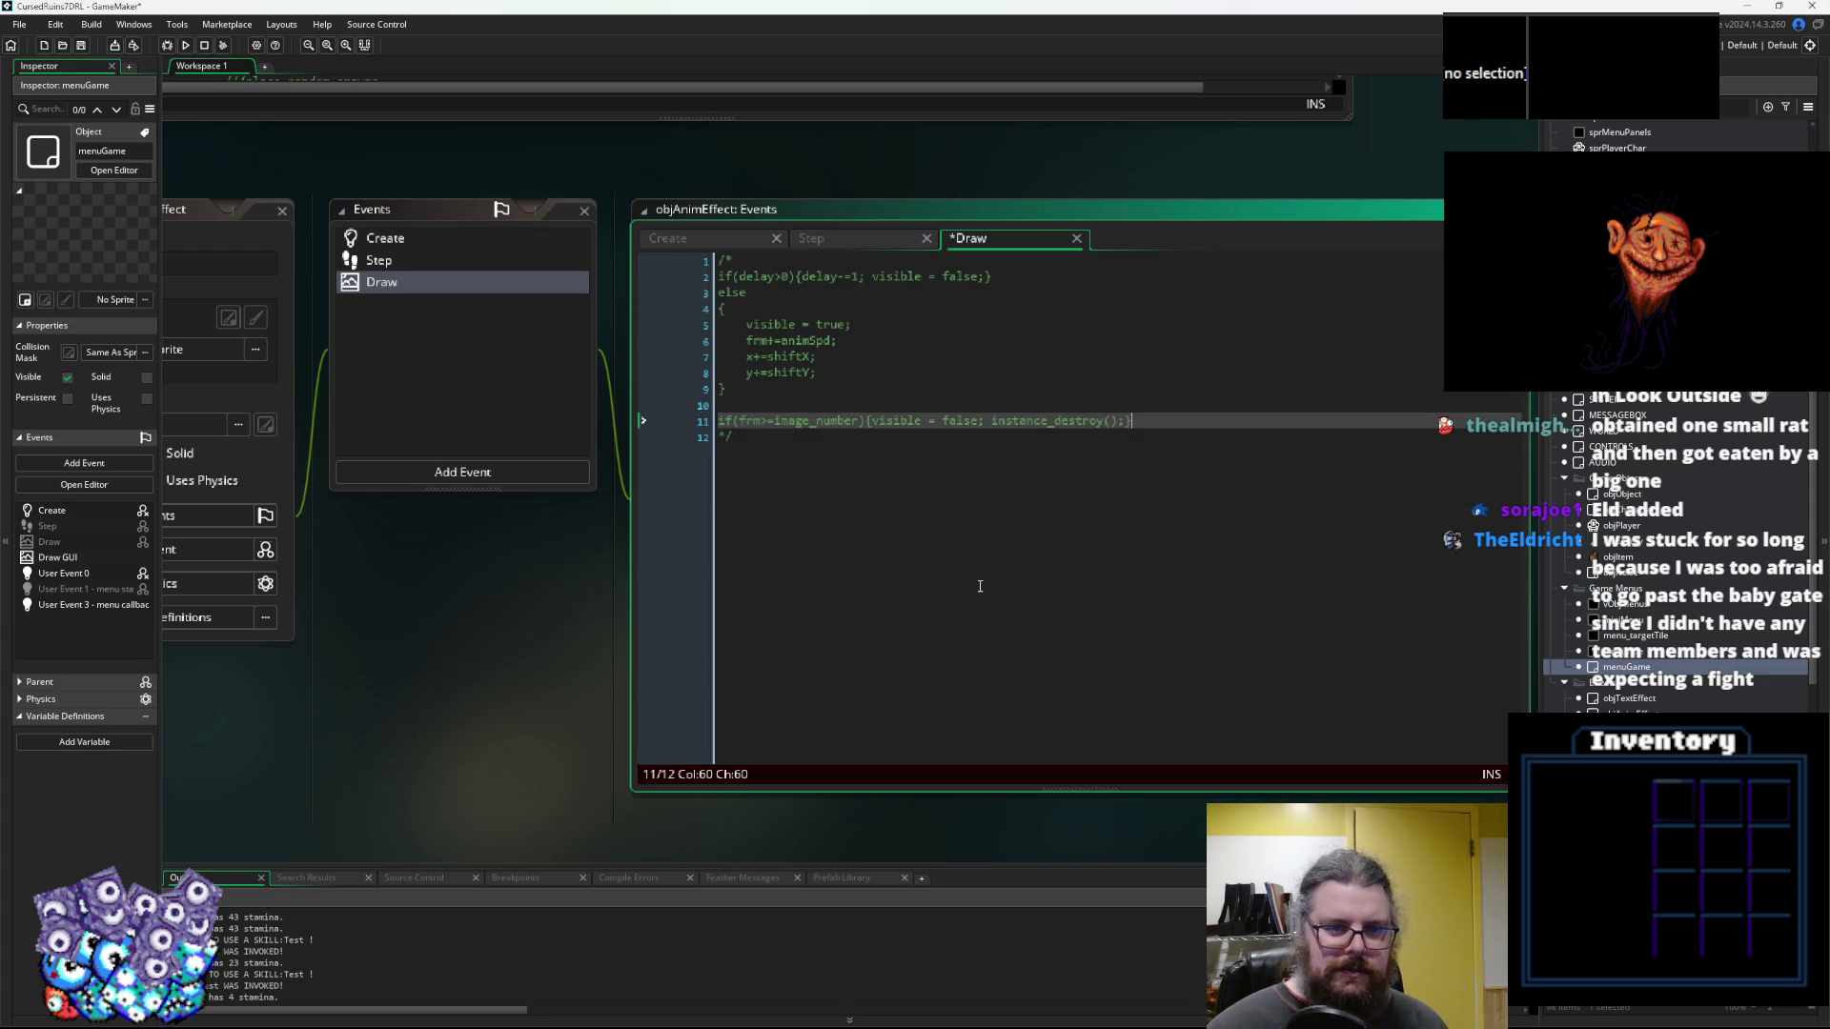
Write draw_sprite_ext(sprite_index,floor(frm),x,y,mirror,1,angle,c_white,1); in the Draw event
key("Return")
key("Return")
type("draw")
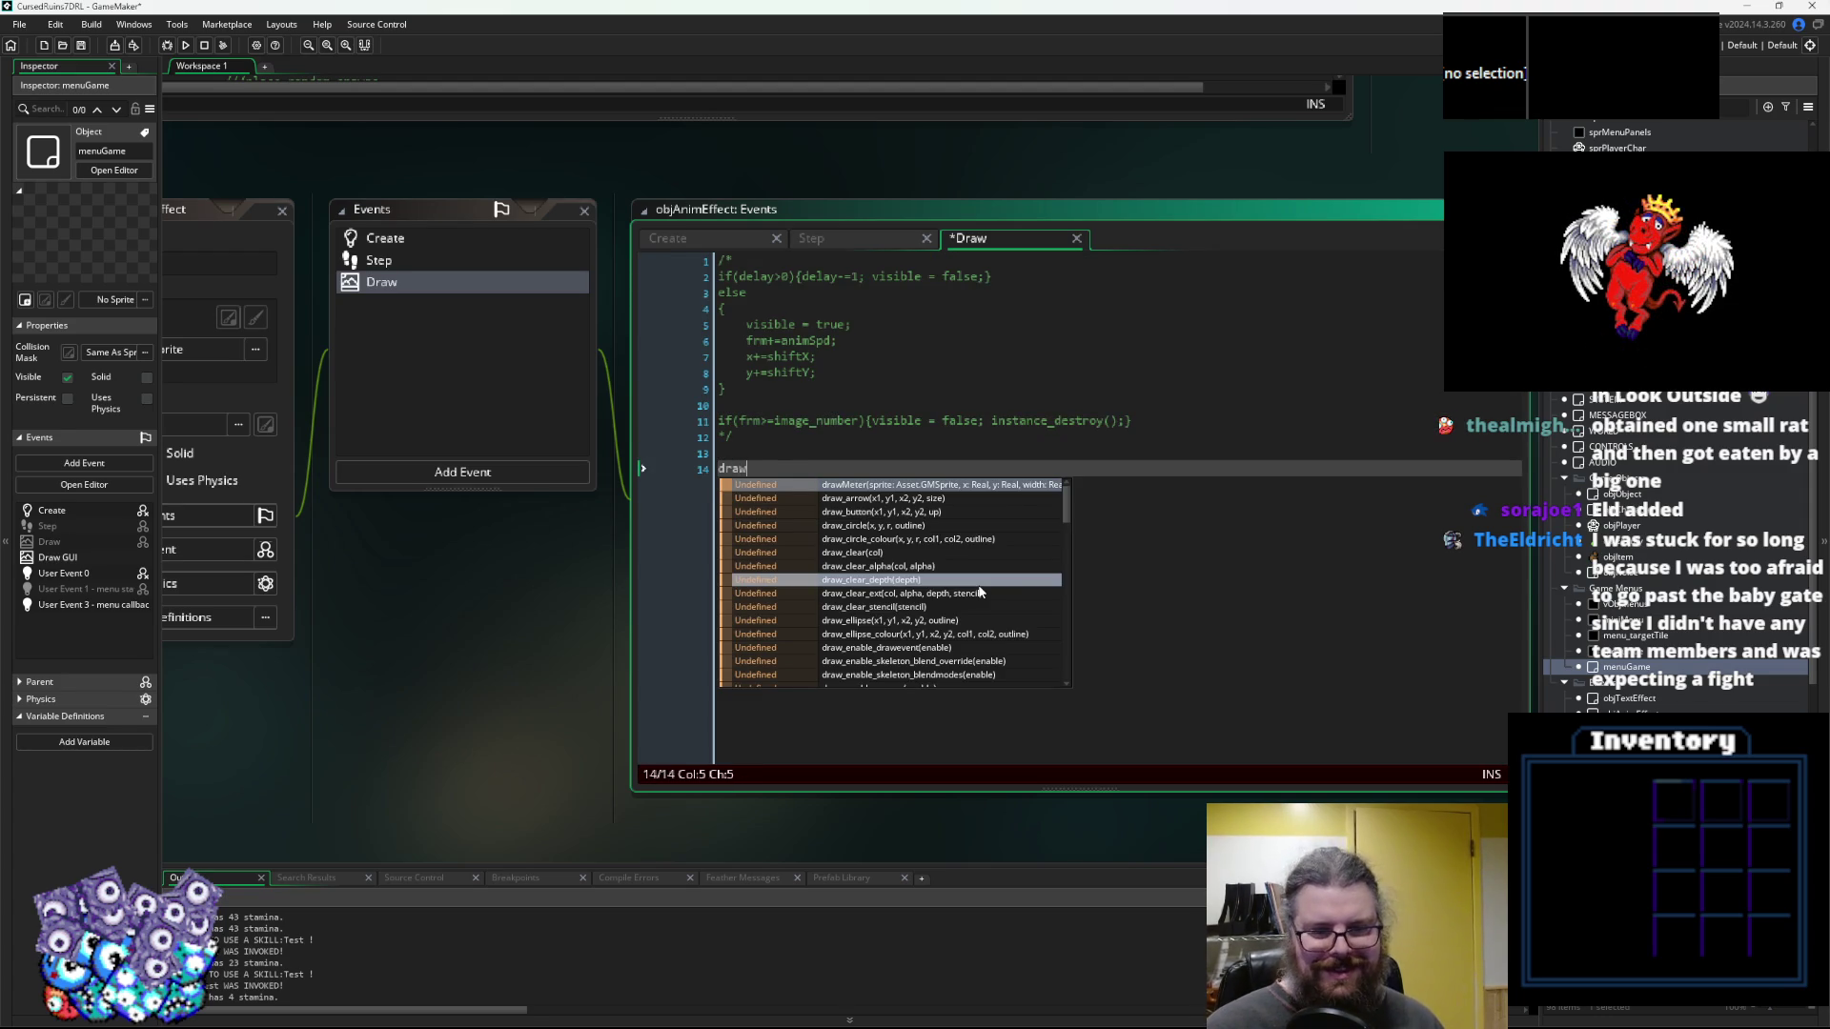
type("_sprite_ext()")
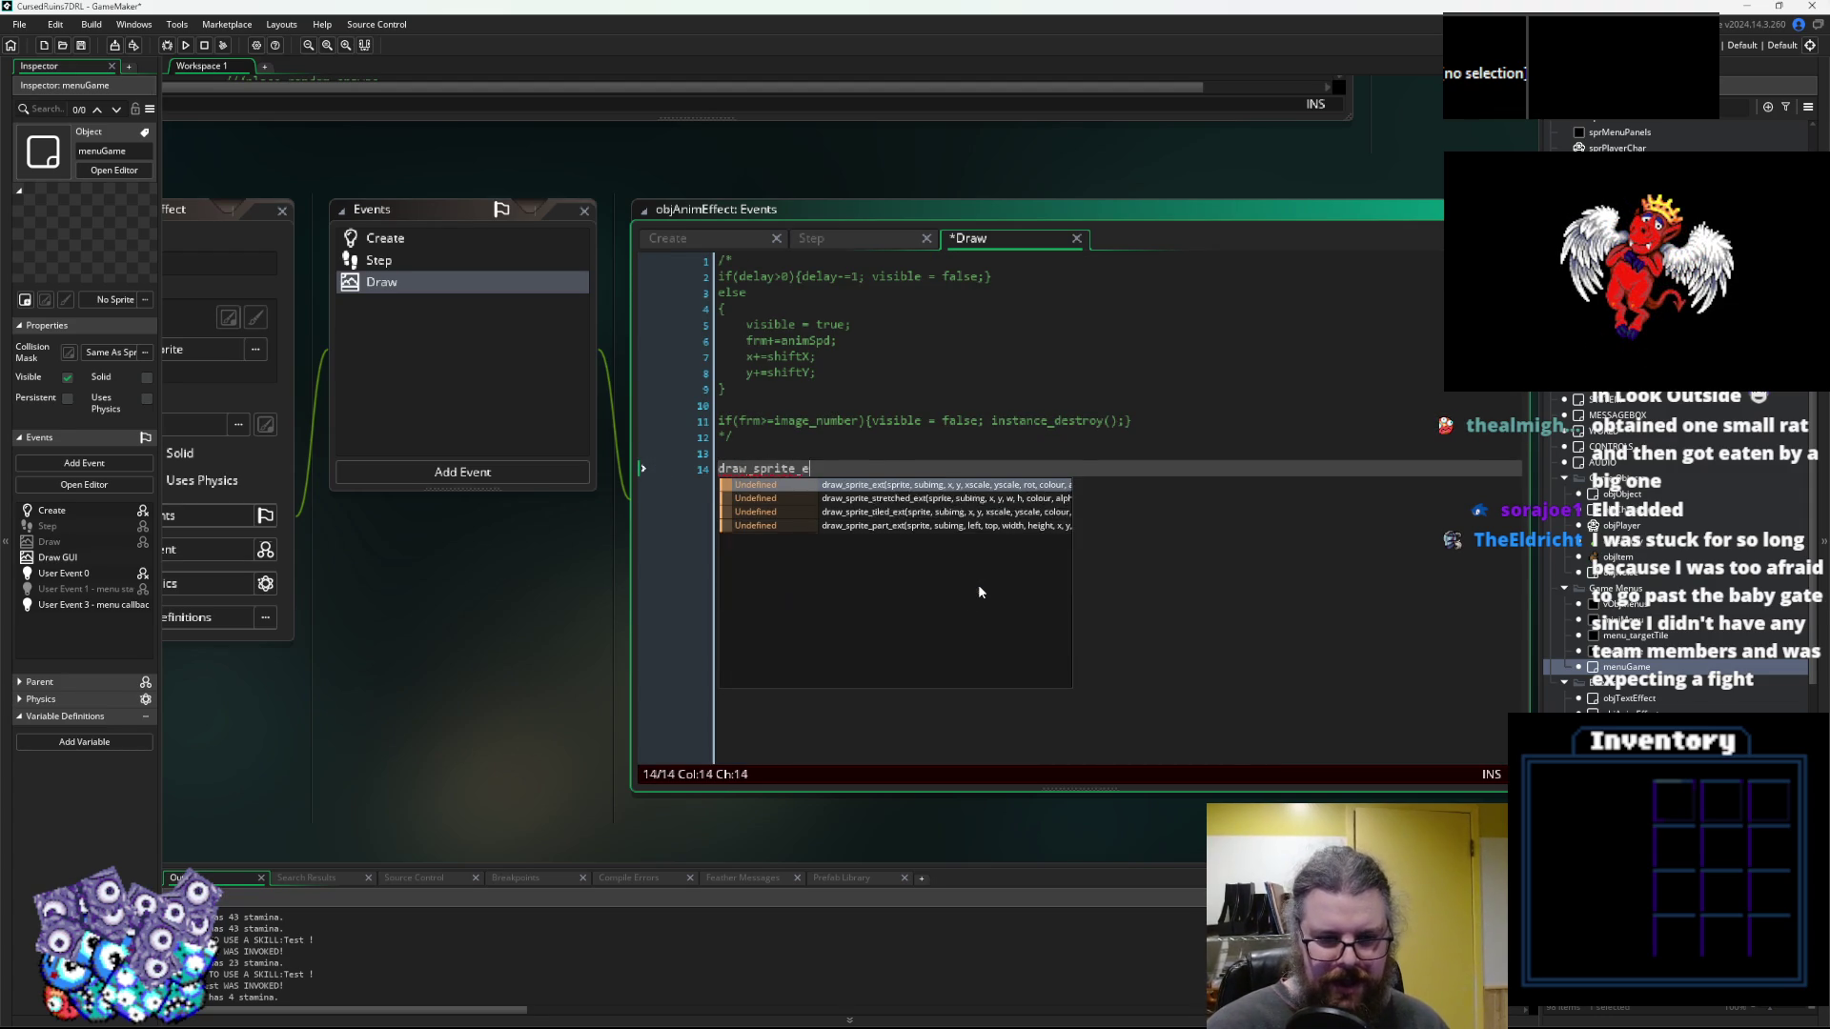
key("Left")
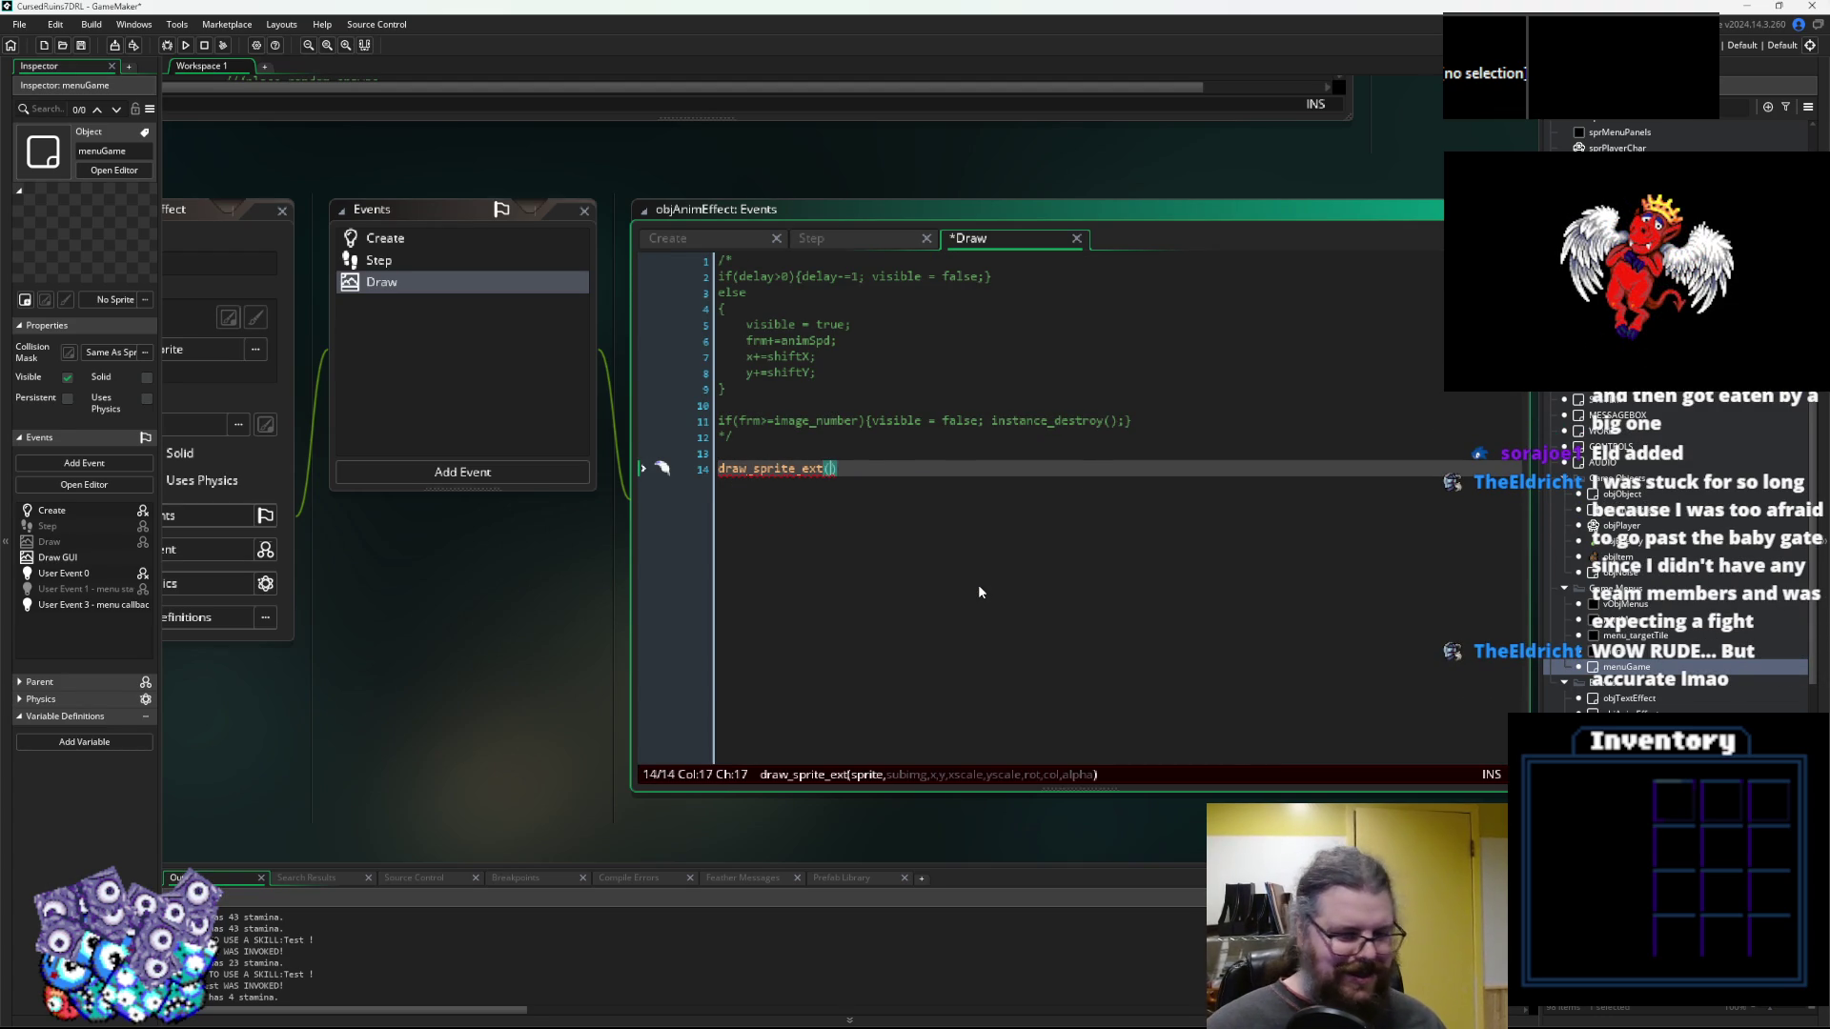
type("sprite")
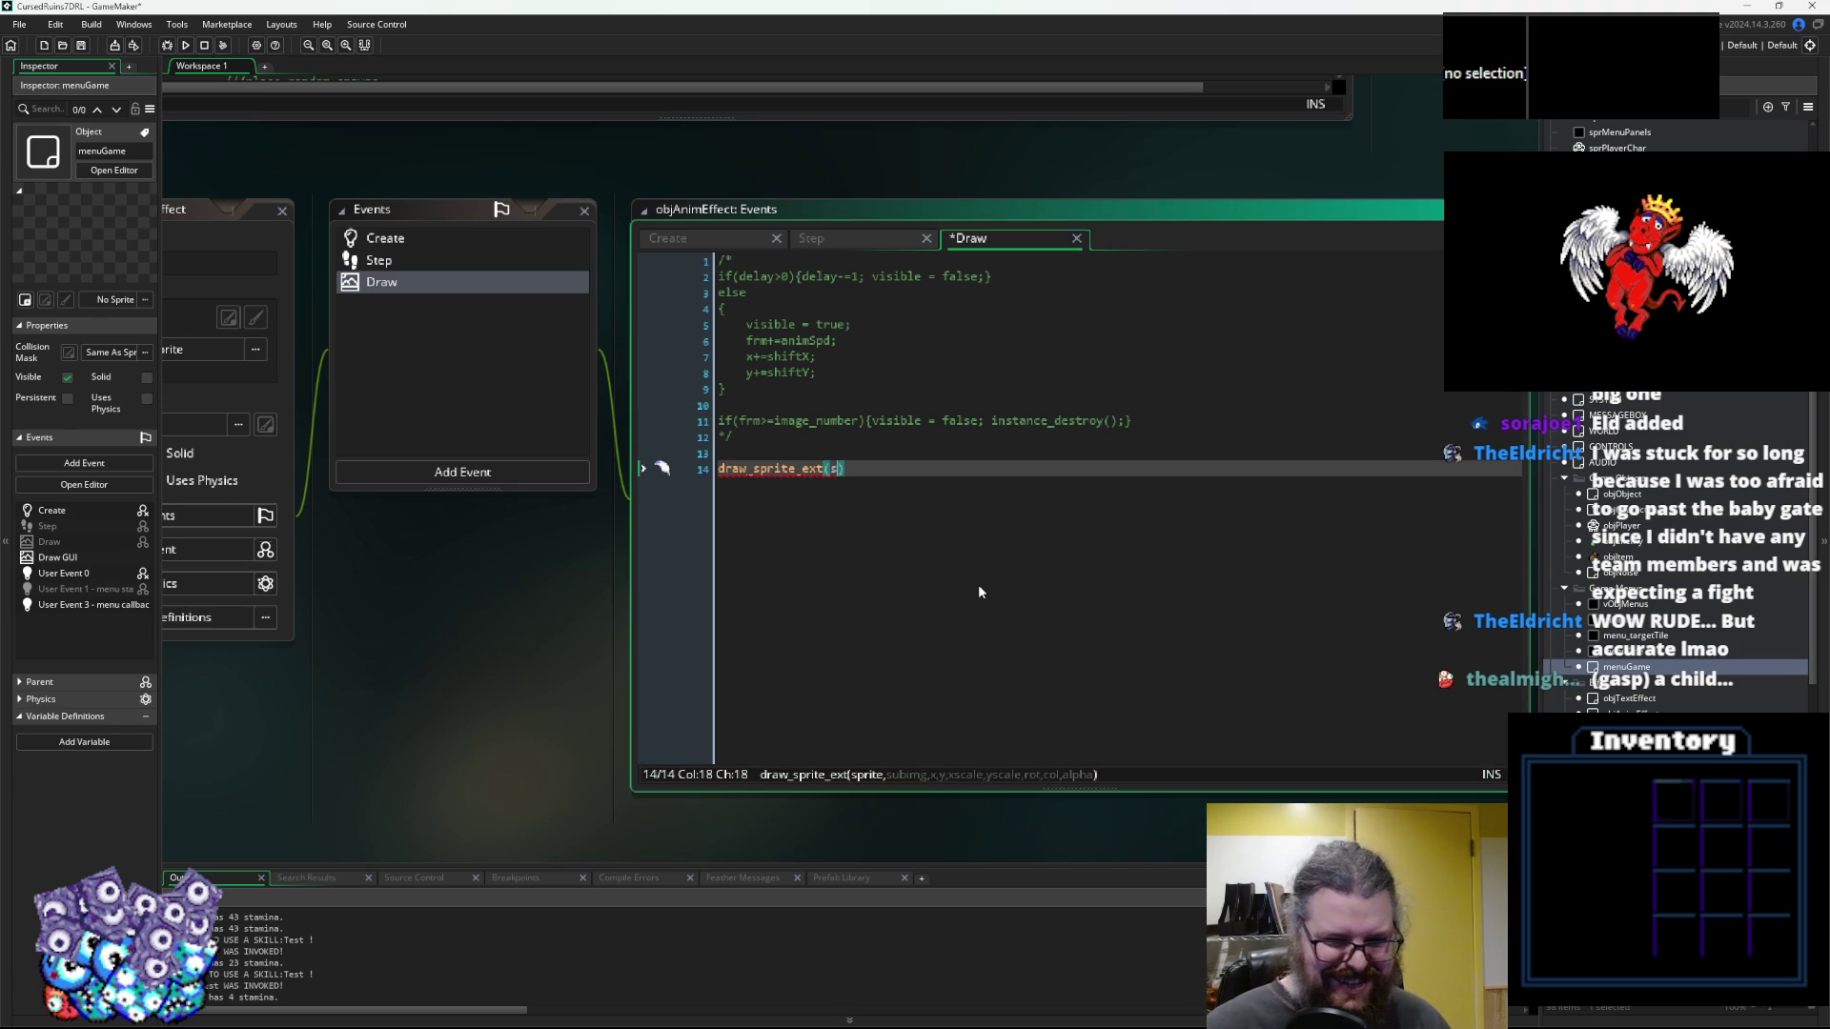
type("_index,")
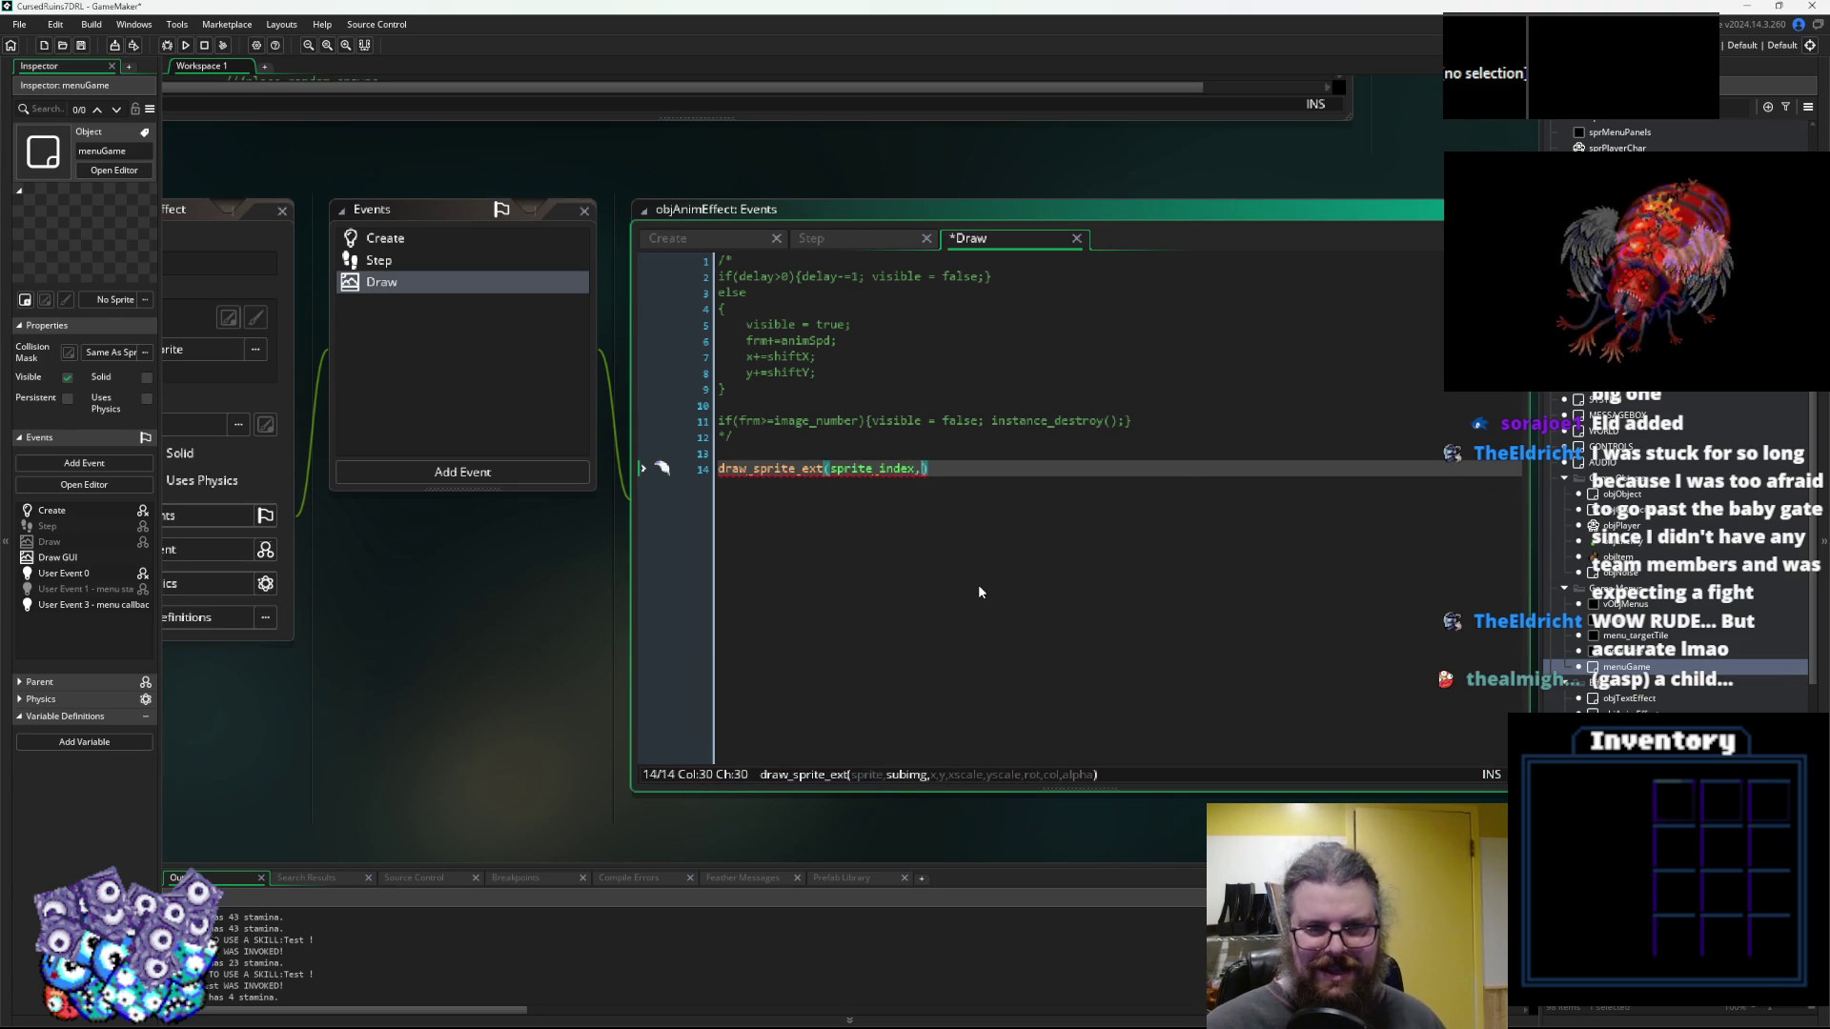
type("frm,")
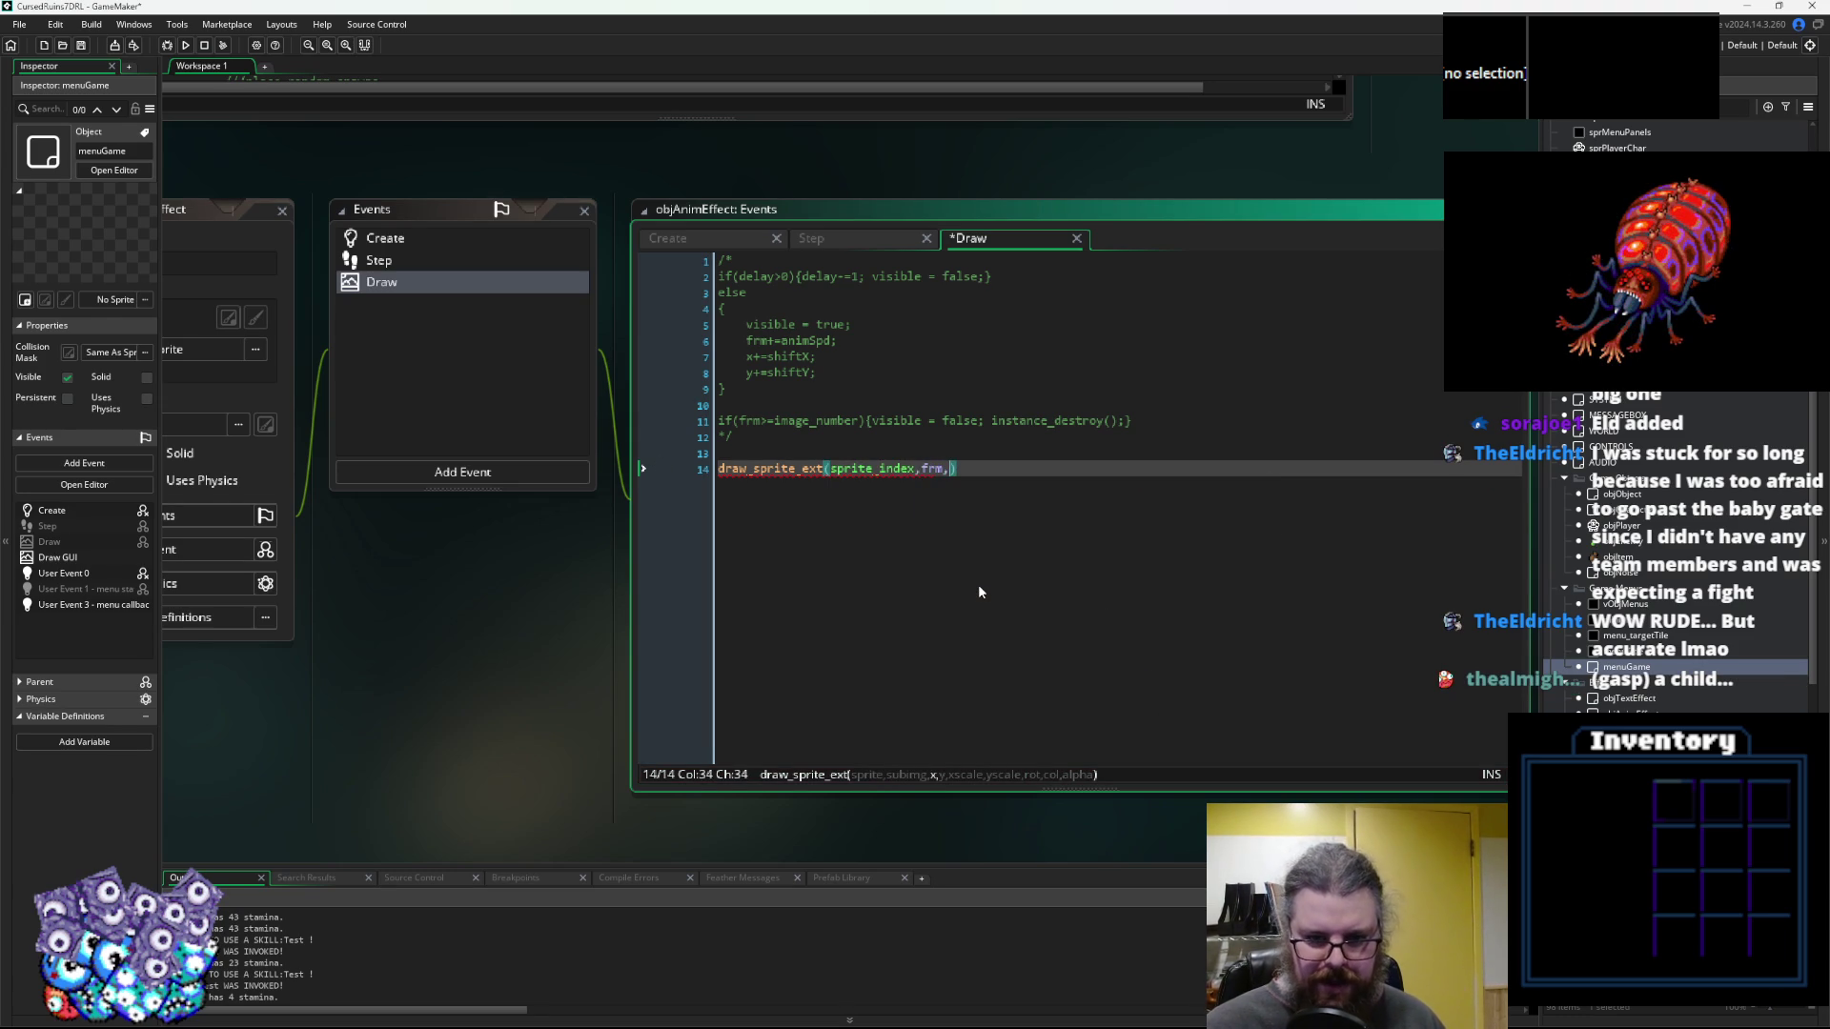
key("Left")
key("Left")
key("Left")
key("Left")
type("floor(frm")
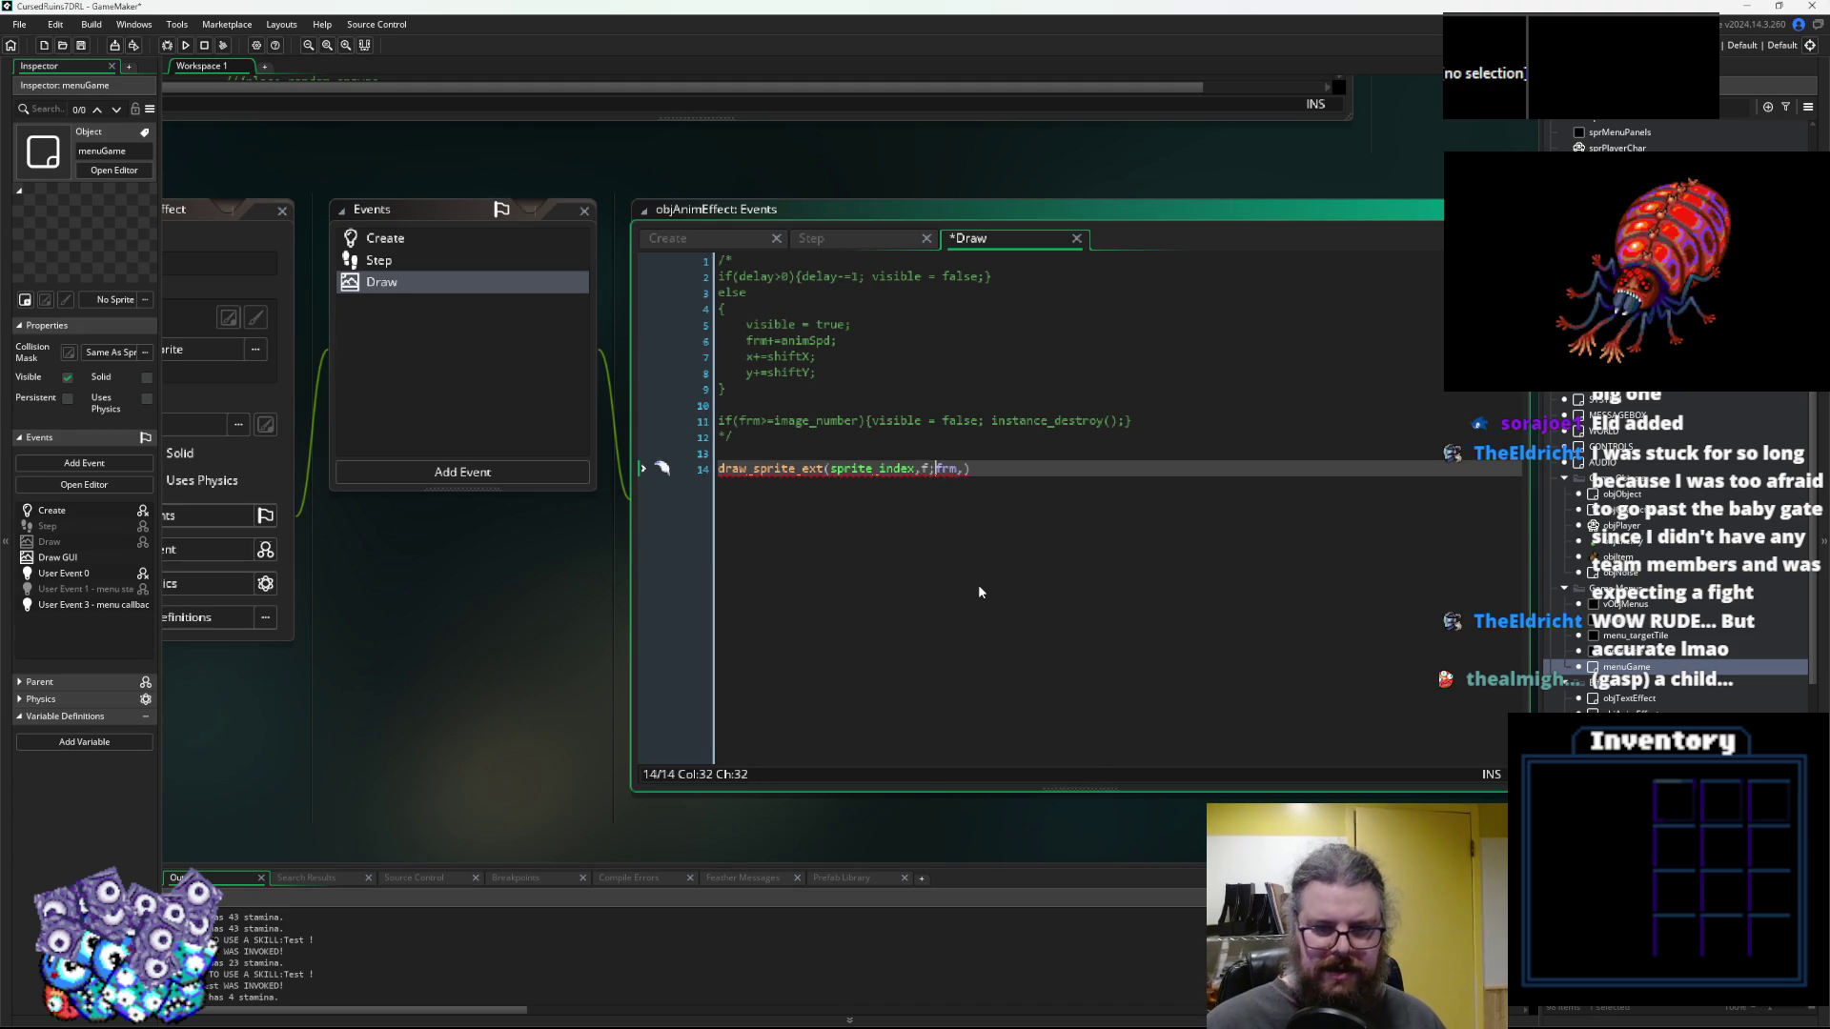
type(")")
key("Right")
type("x,y,")
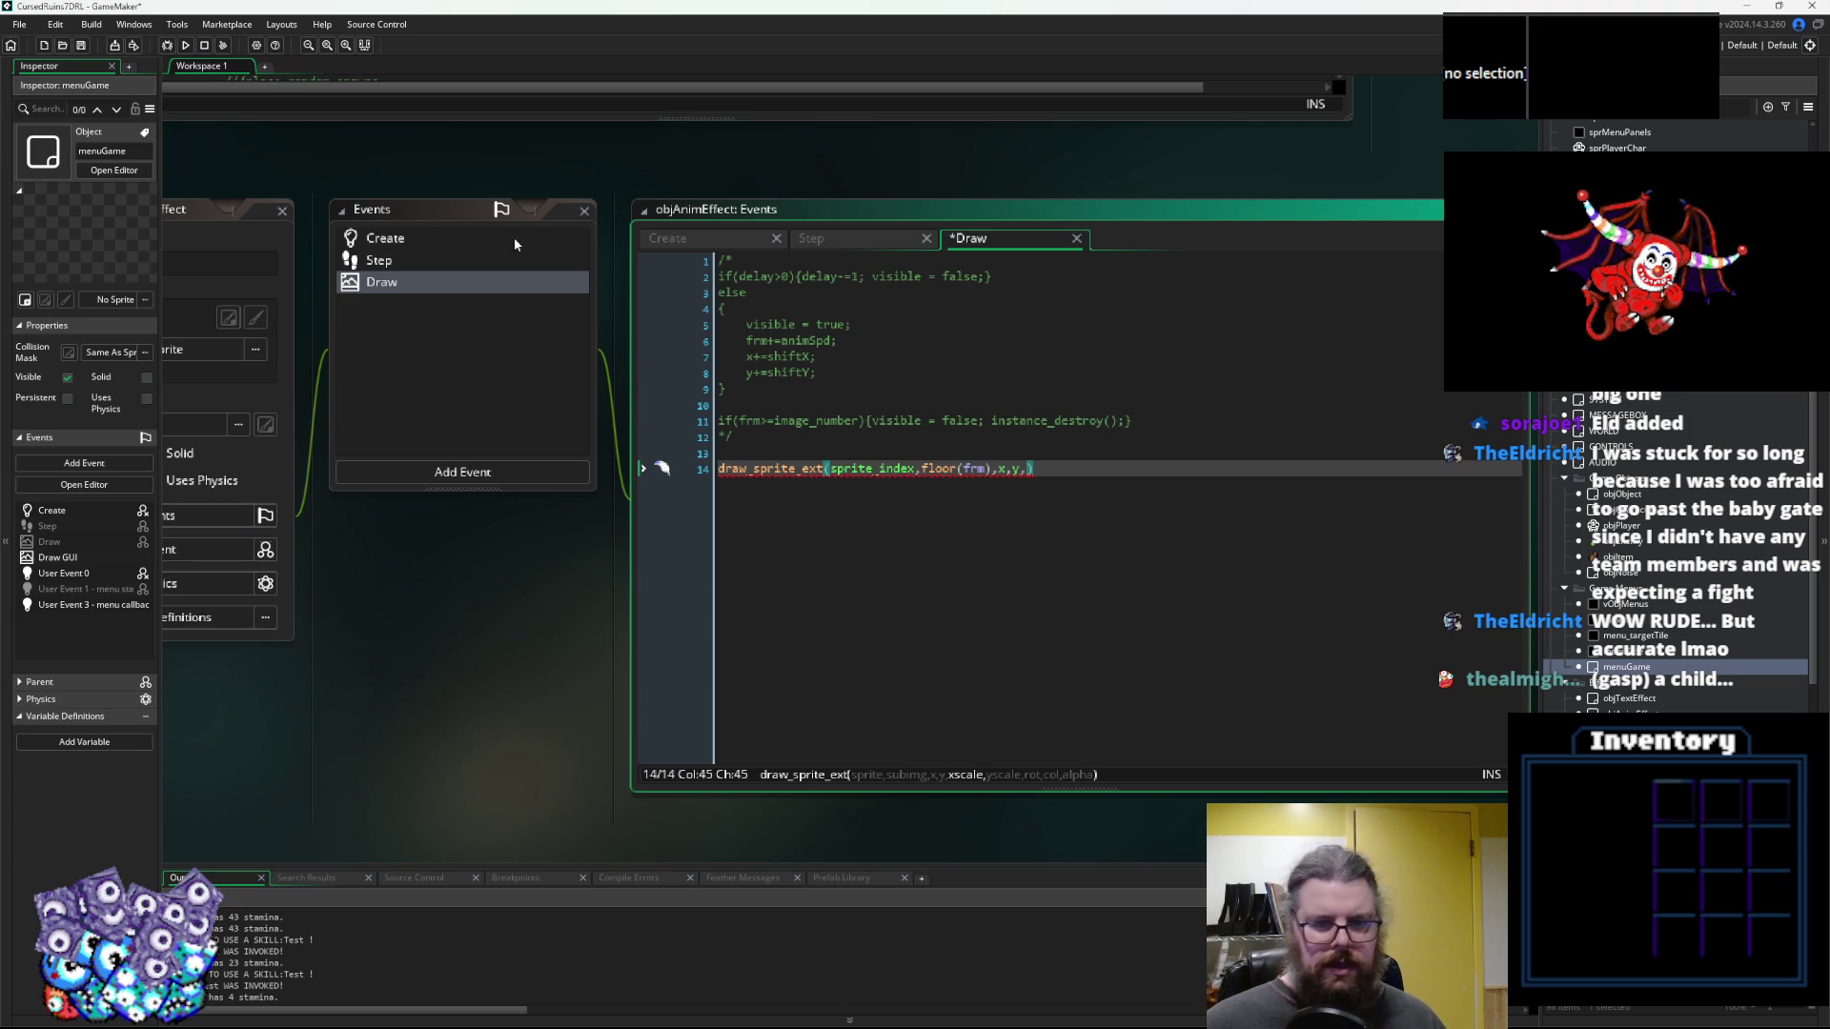
left_click(470, 237)
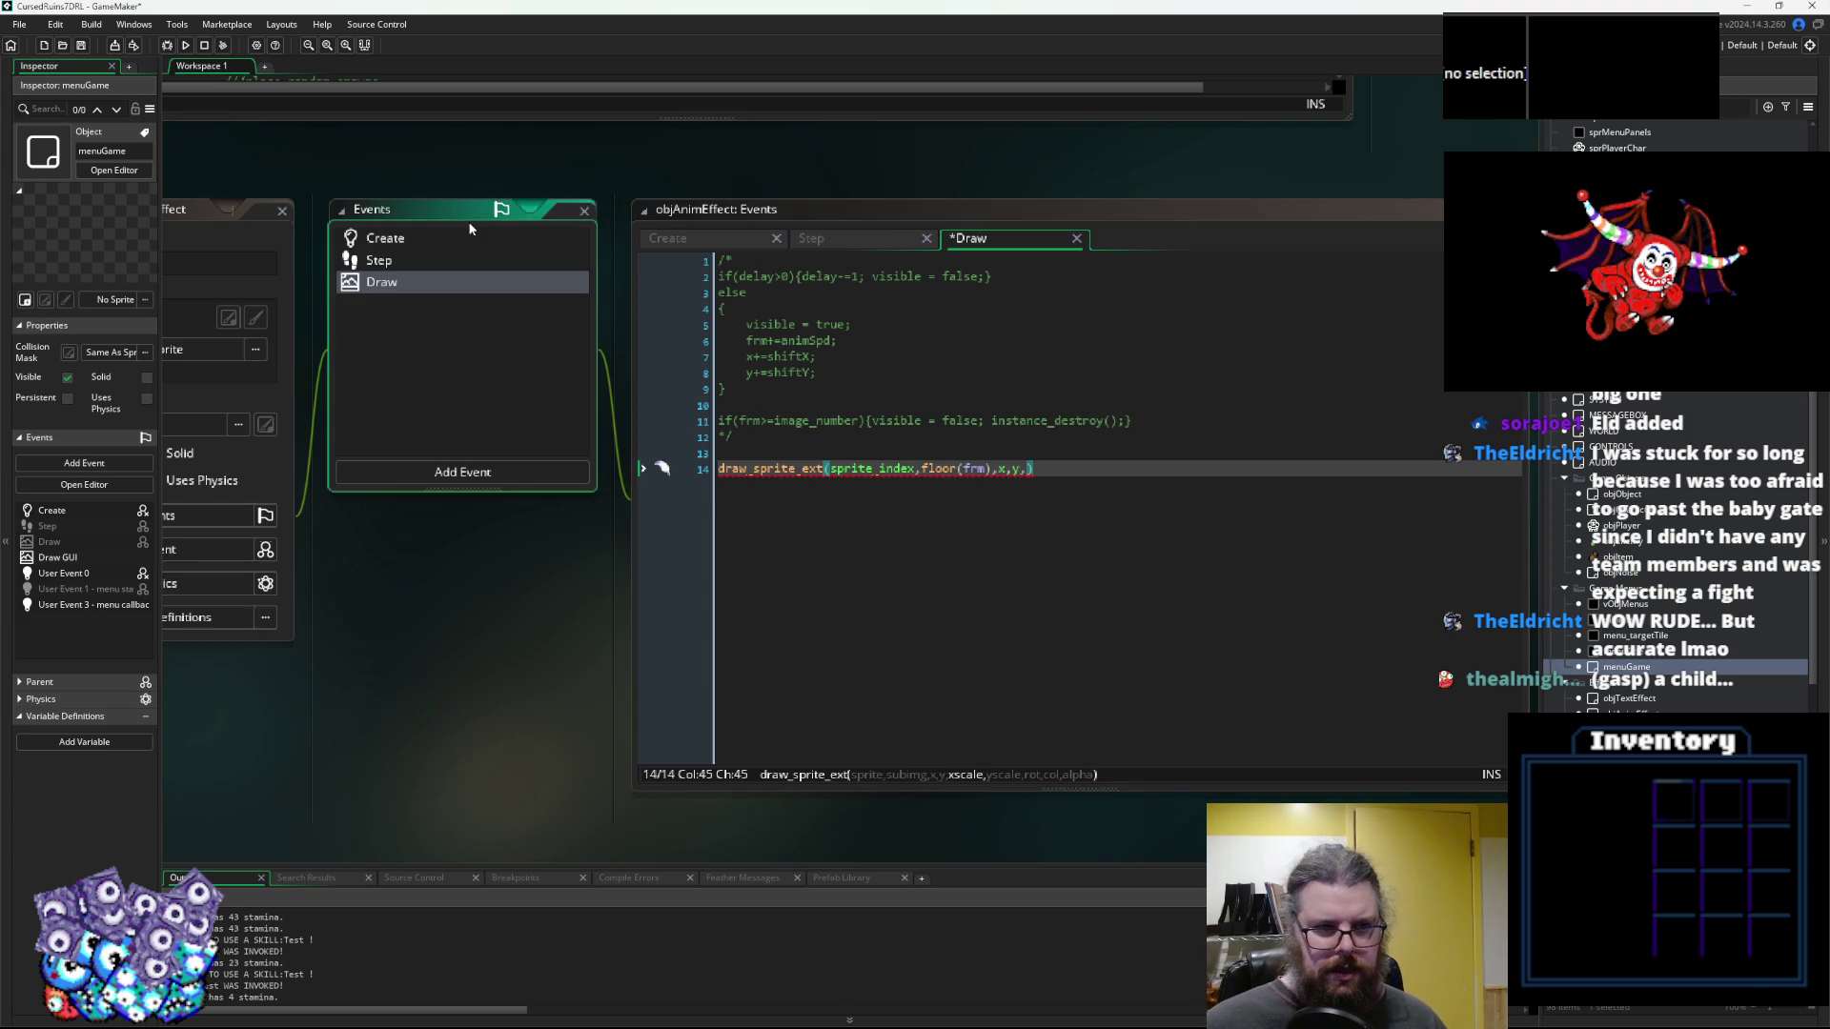
left_click(448, 274)
type("mirror,1,")
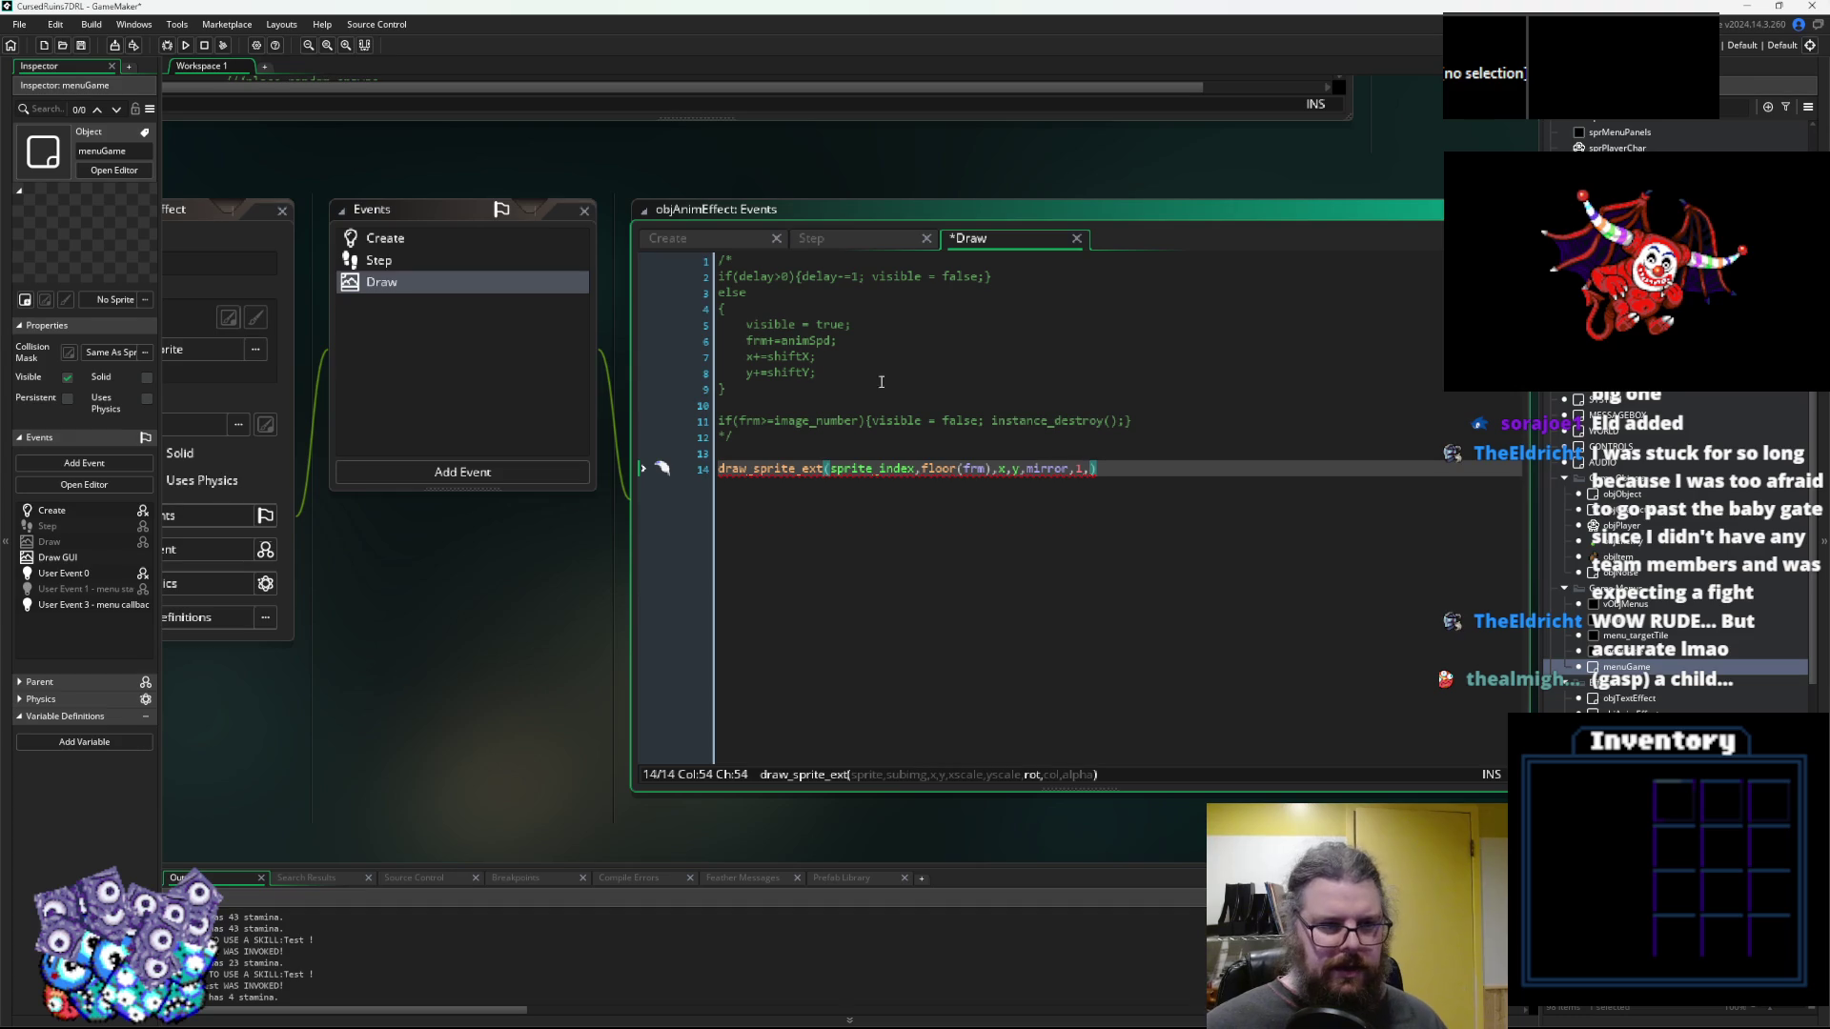
type("angle,c_")
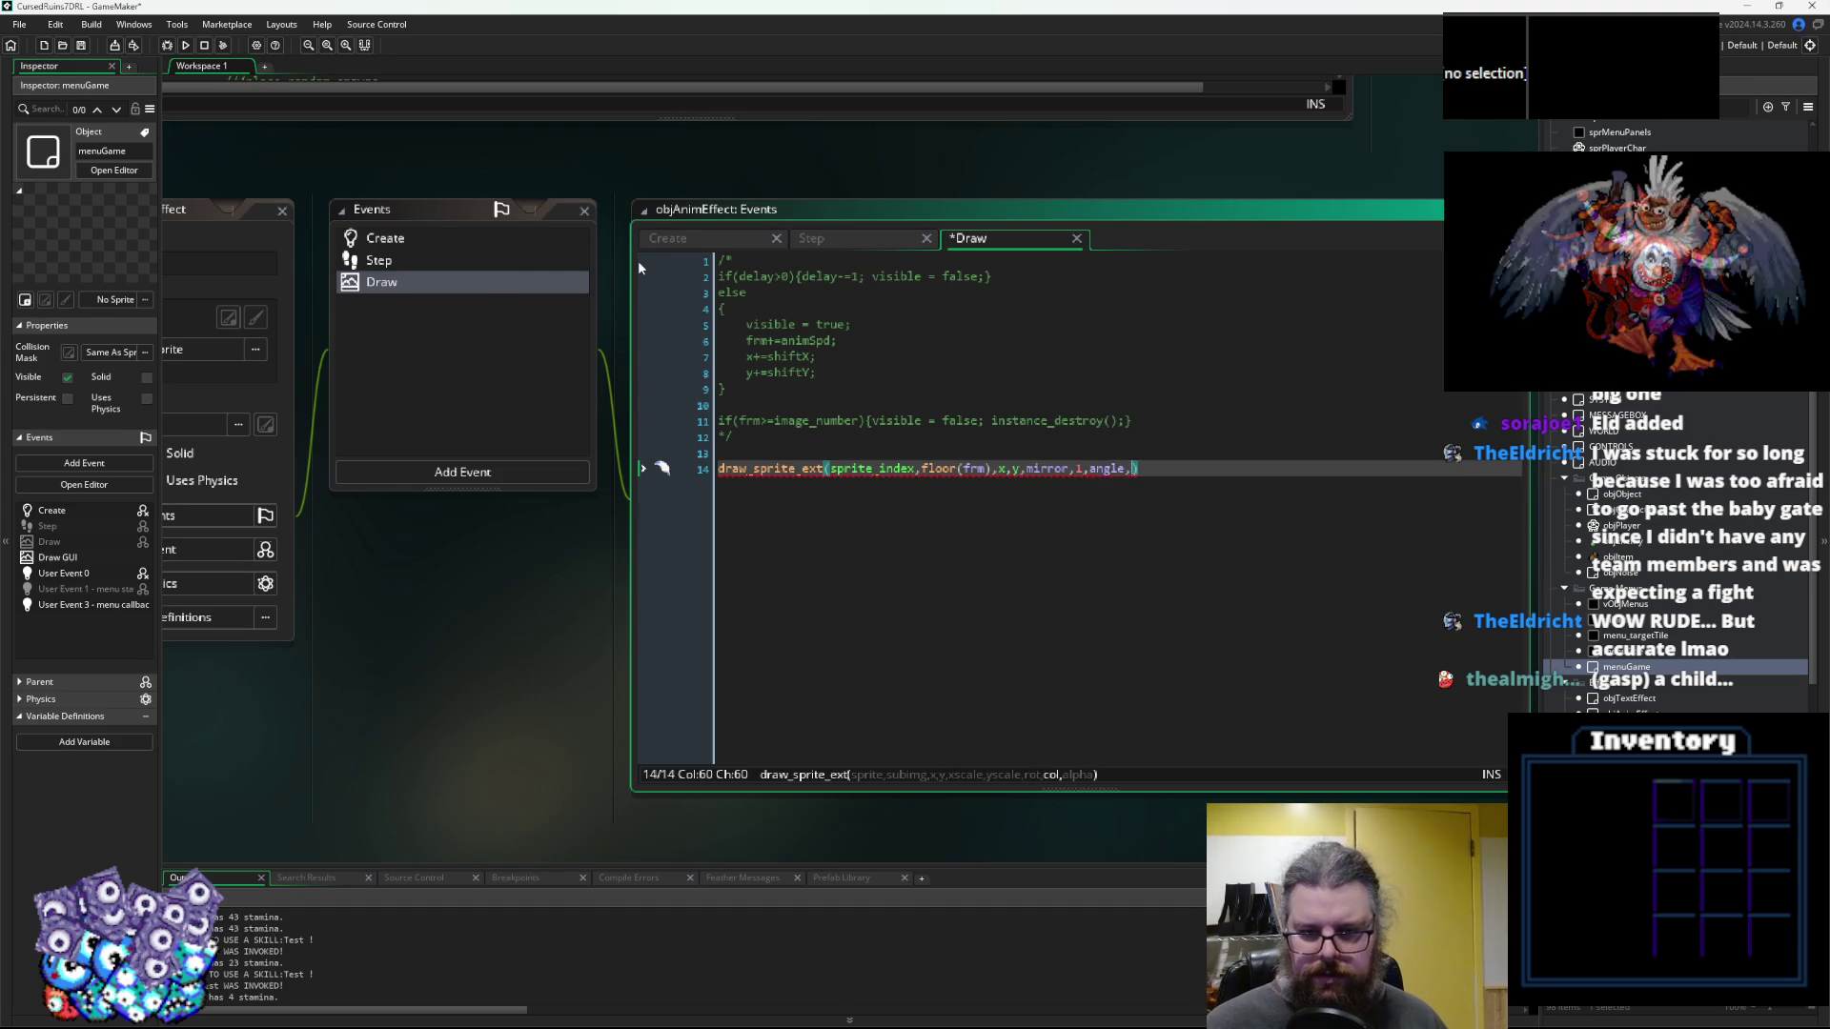
type("white,1);")
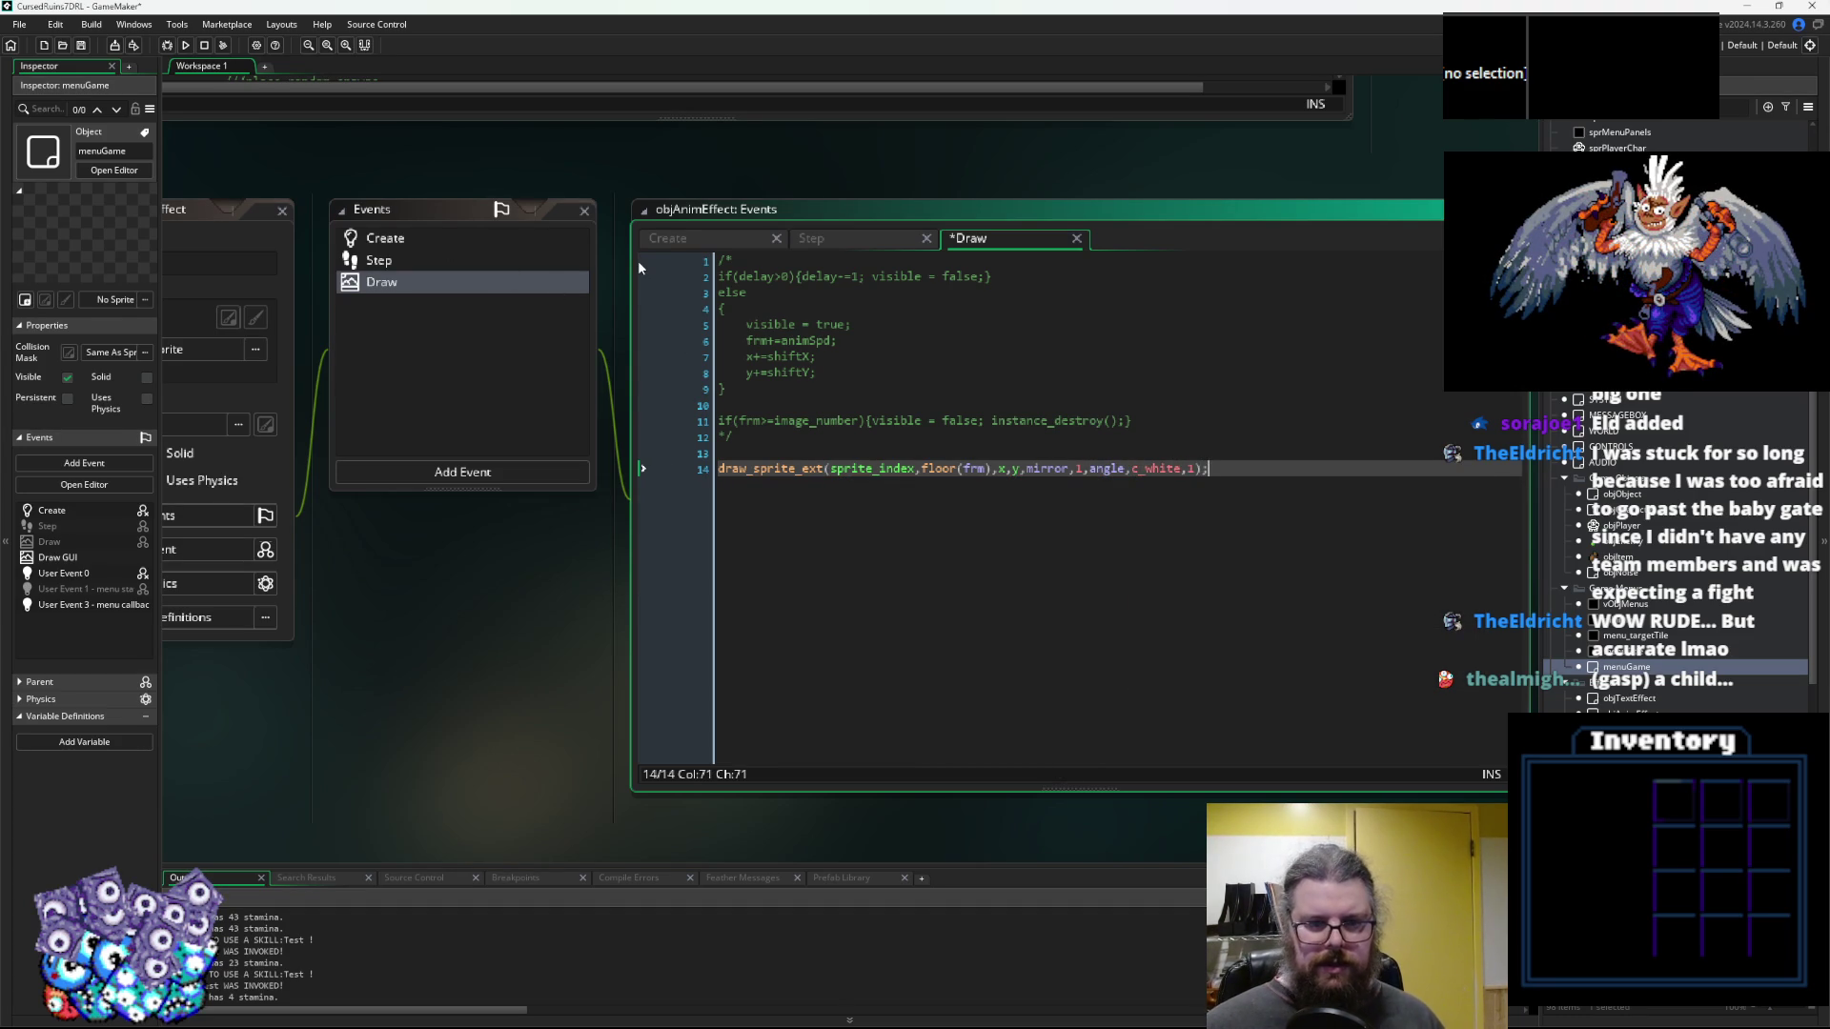
Delete the pasted comment block, leaving only the draw_sprite_ext call
key("Home")
key("ctrl+shift+Home")
key("Delete")
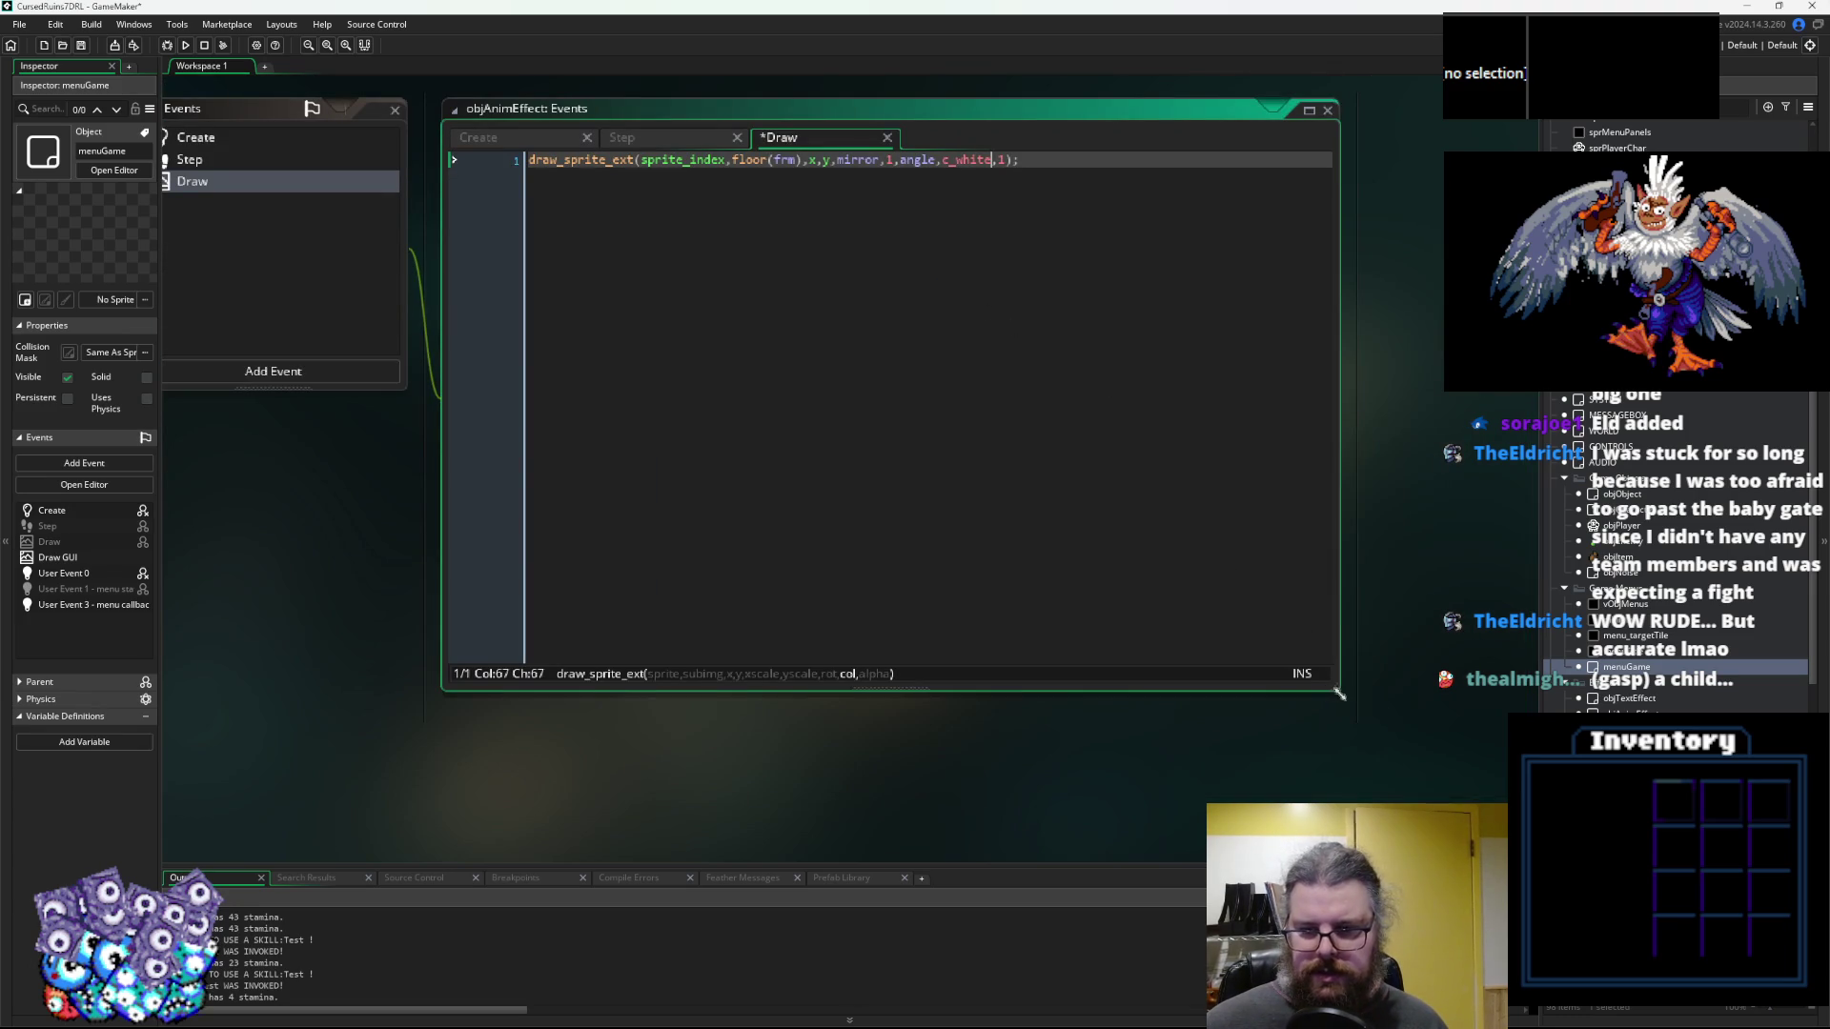
Save the Draw event code and resize the code window to view the draw_sprite_ext line
left_click_drag(1334, 701, 1080, 467)
scroll(1082, 468, "up", 5)
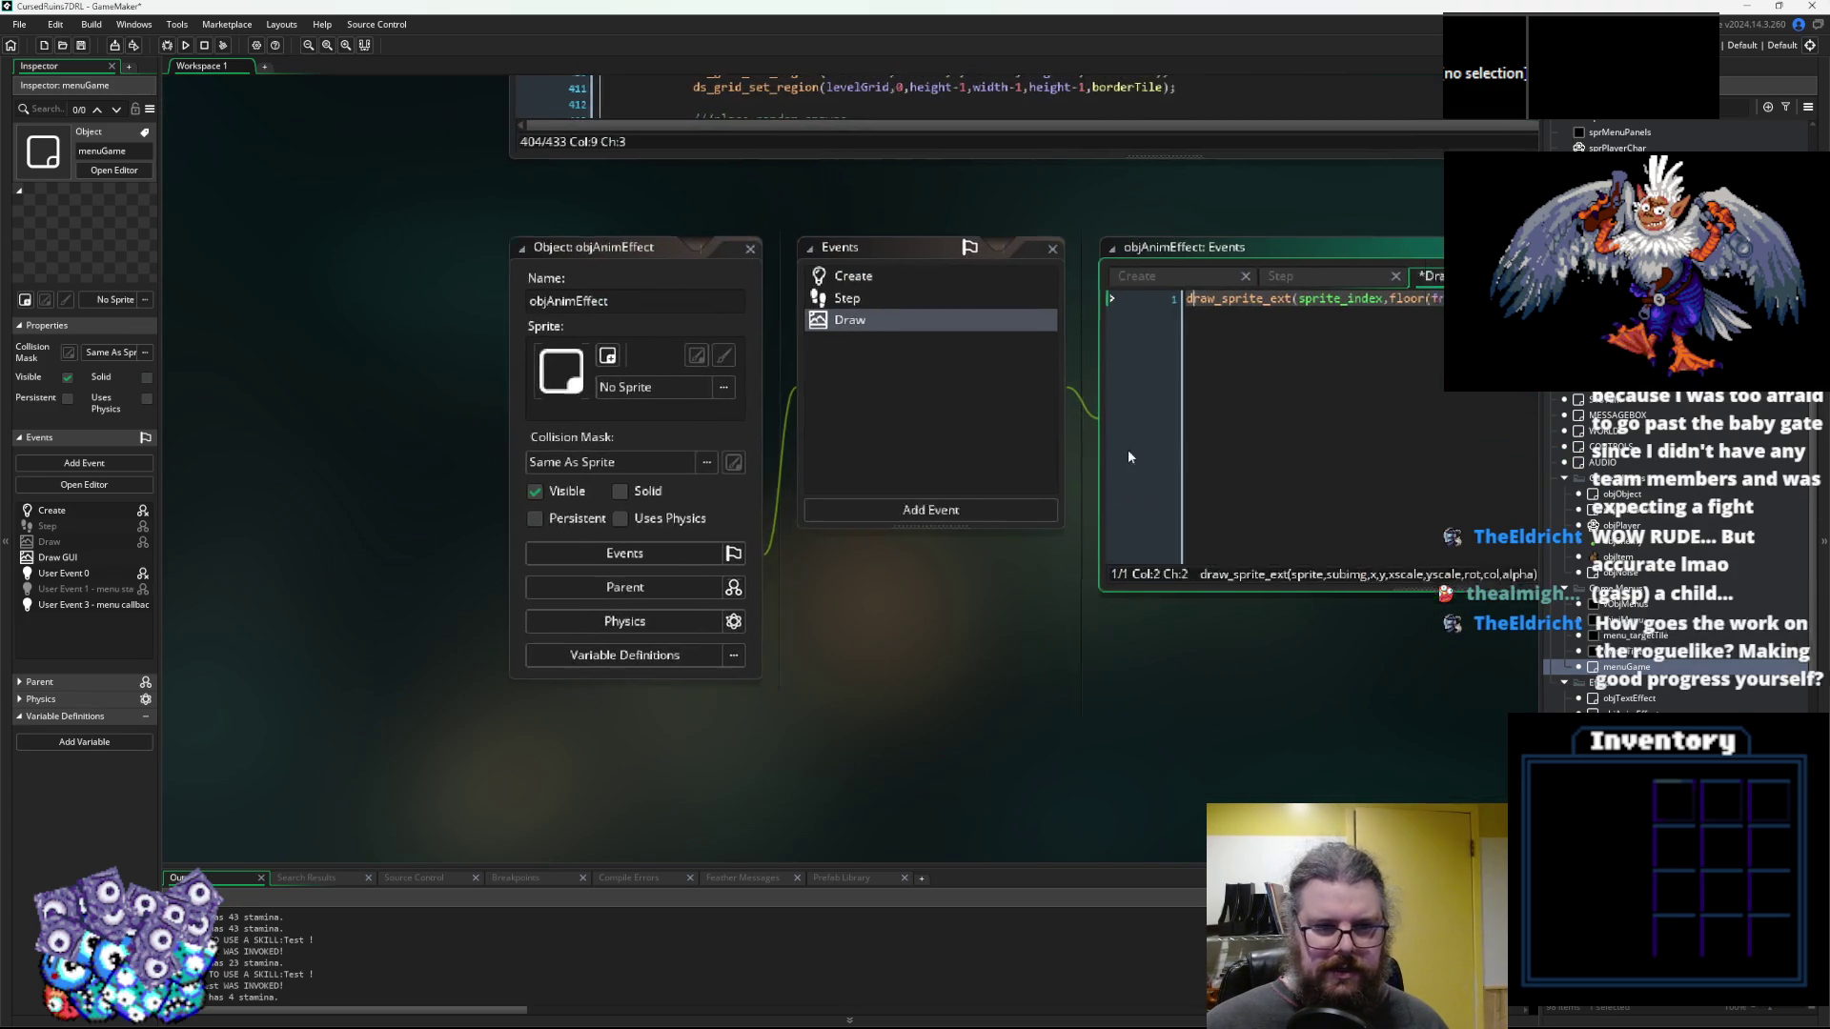
left_click(524, 376)
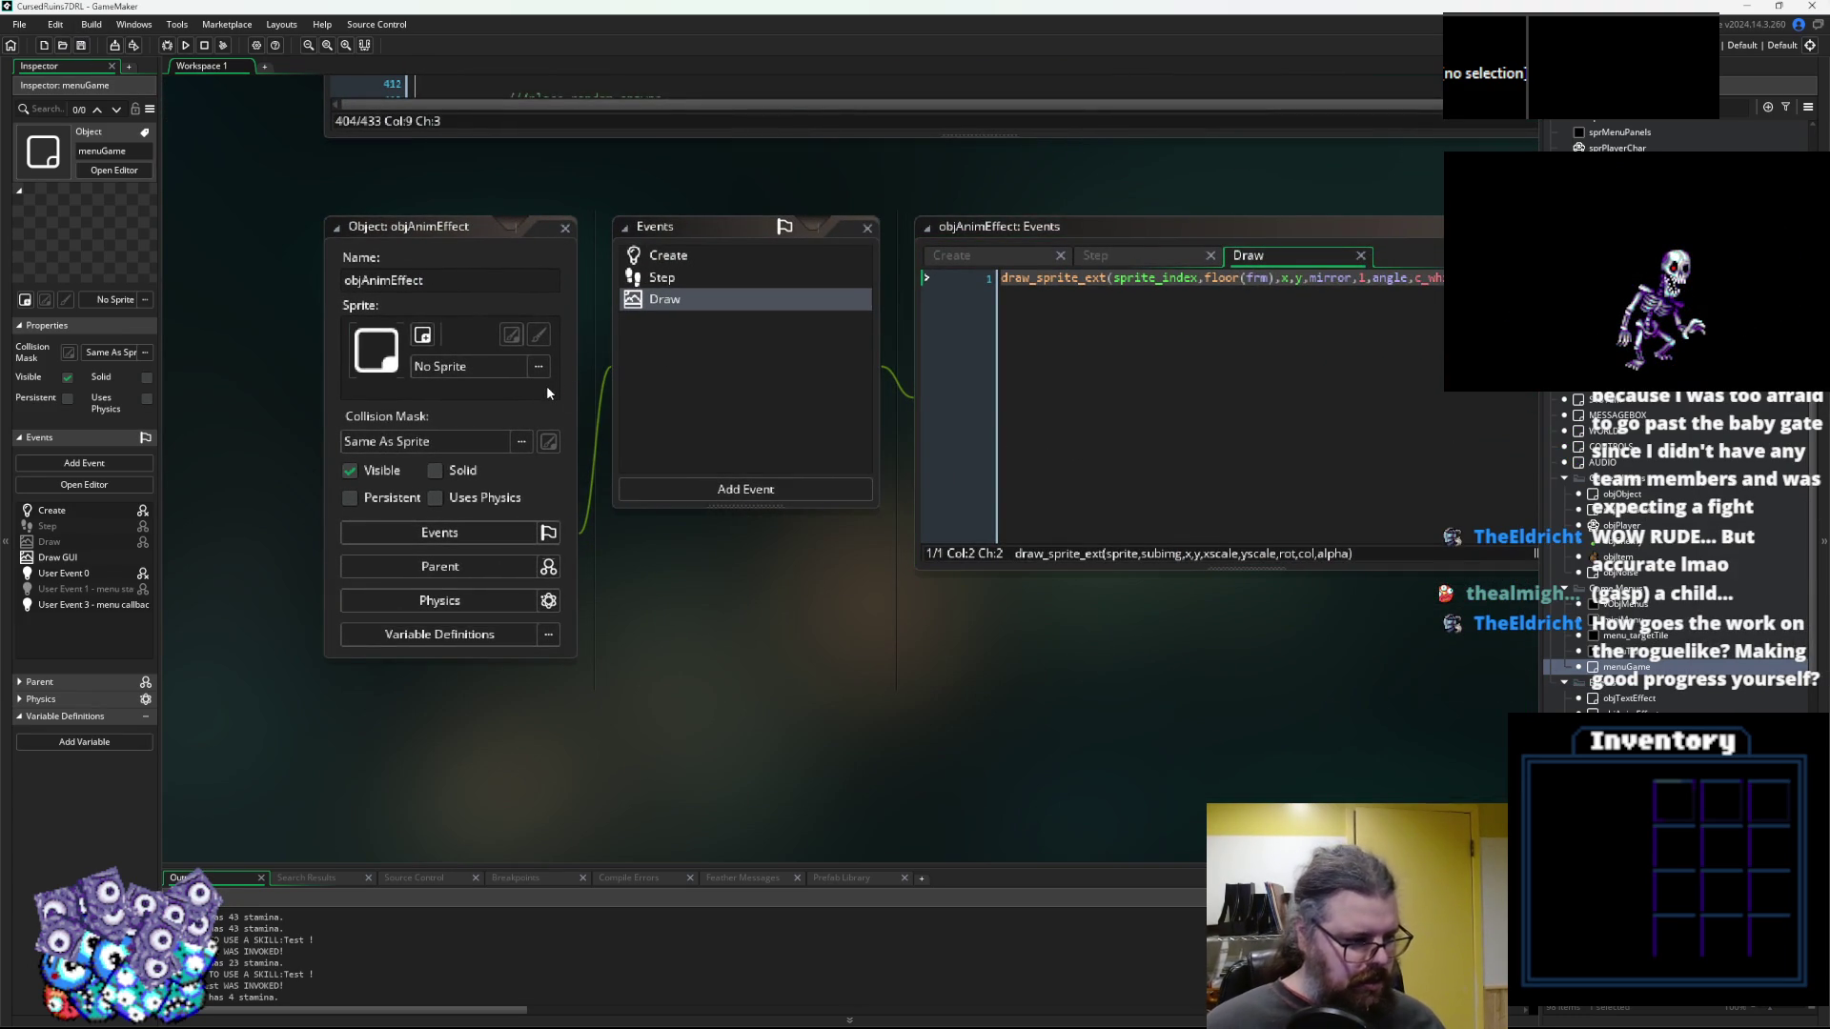
key("ctrl+Tab")
left_click(584, 423)
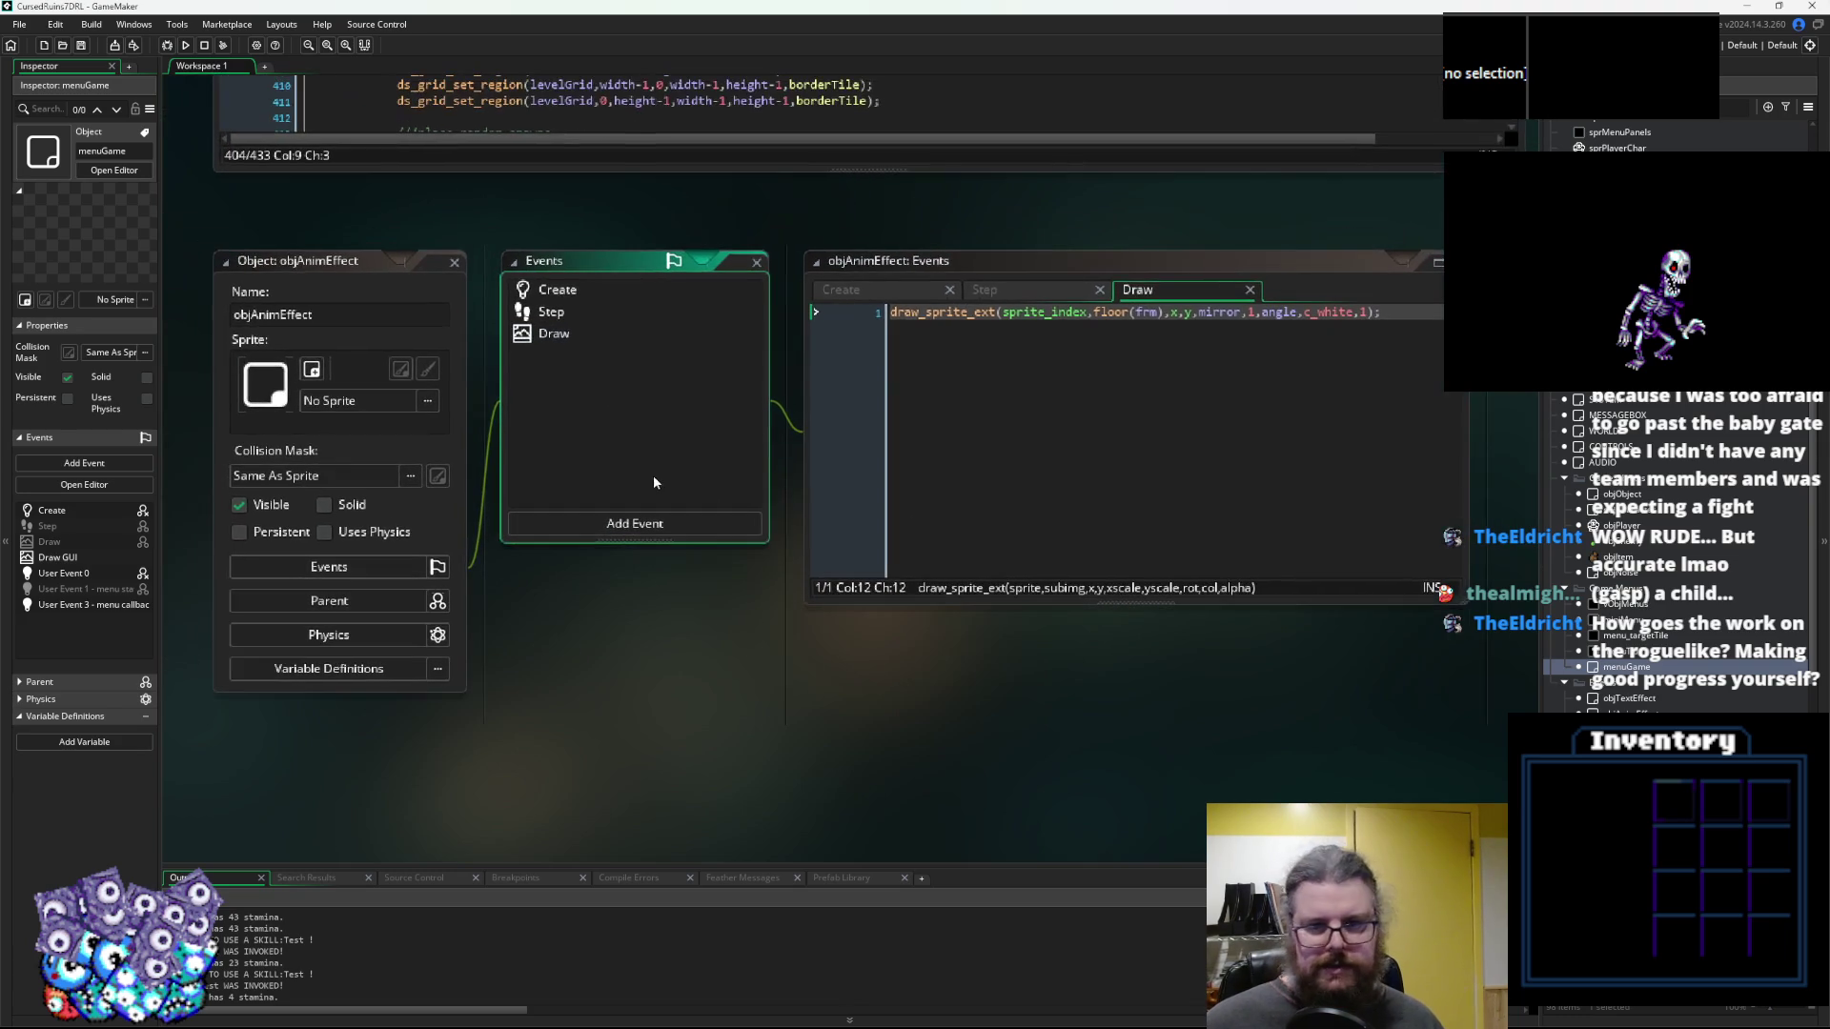
left_click(952, 366)
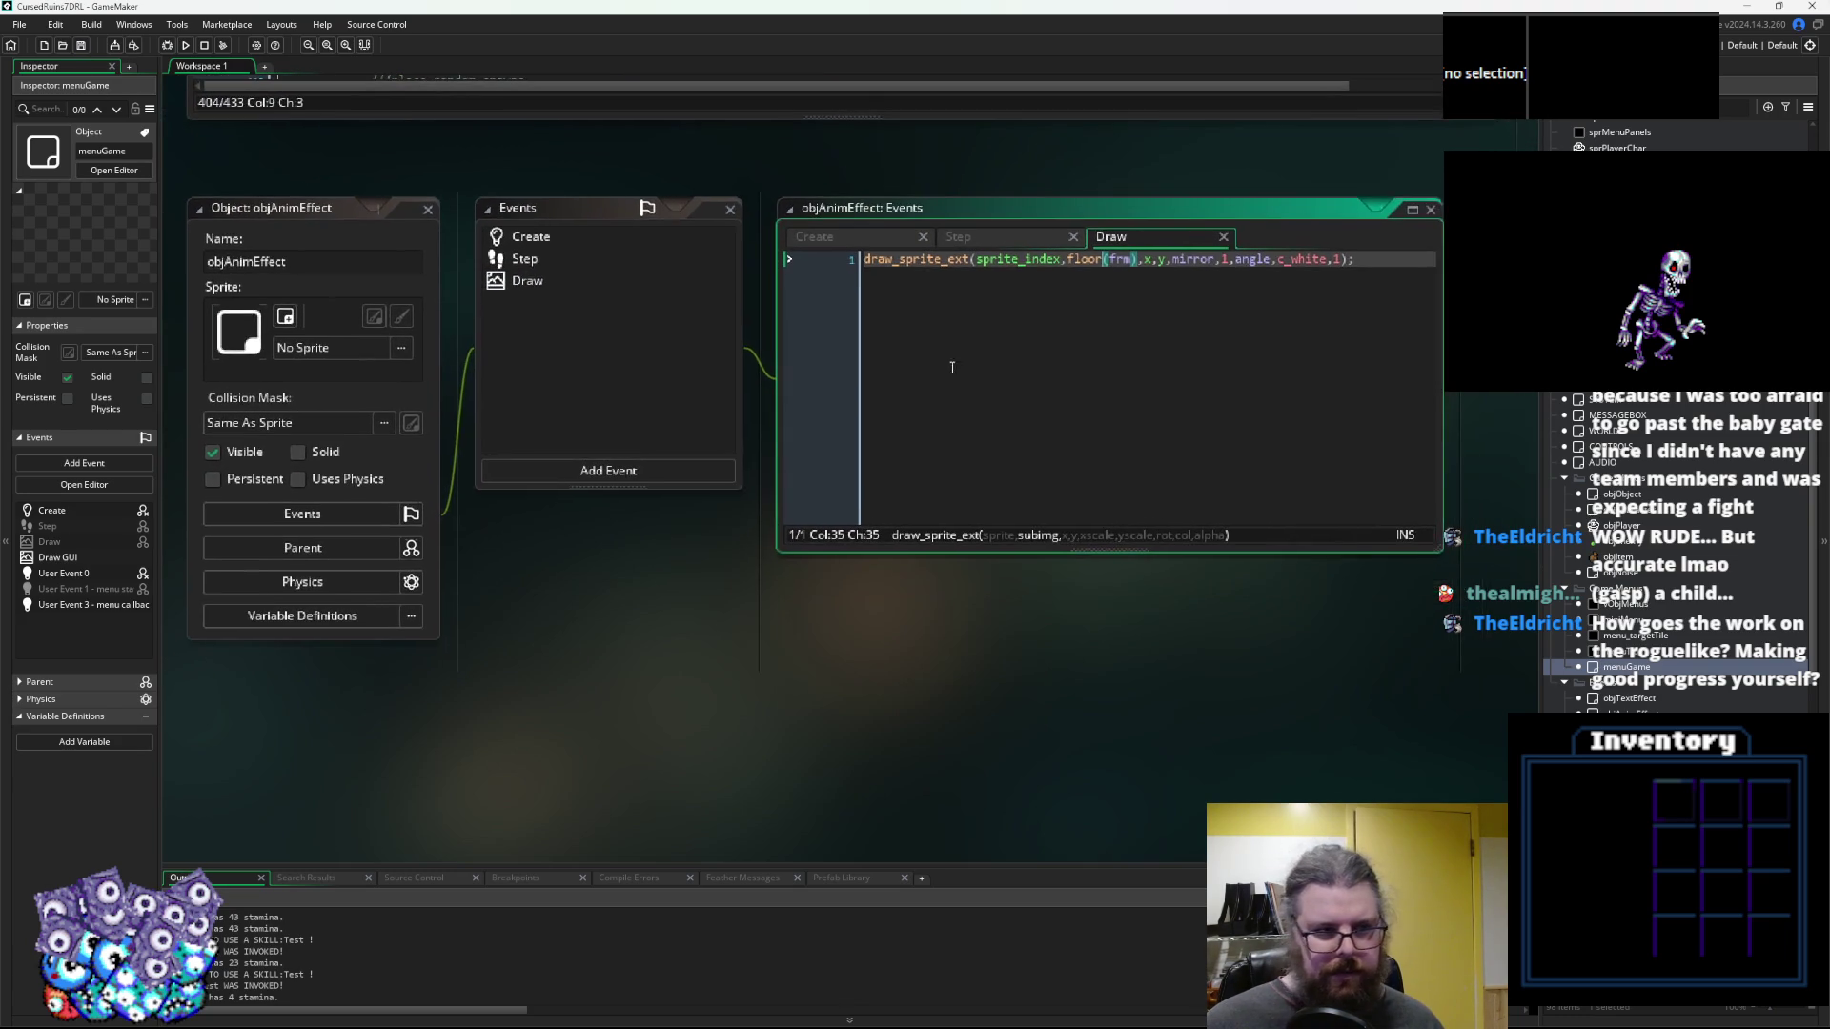
scroll(528, 360, "down", 3)
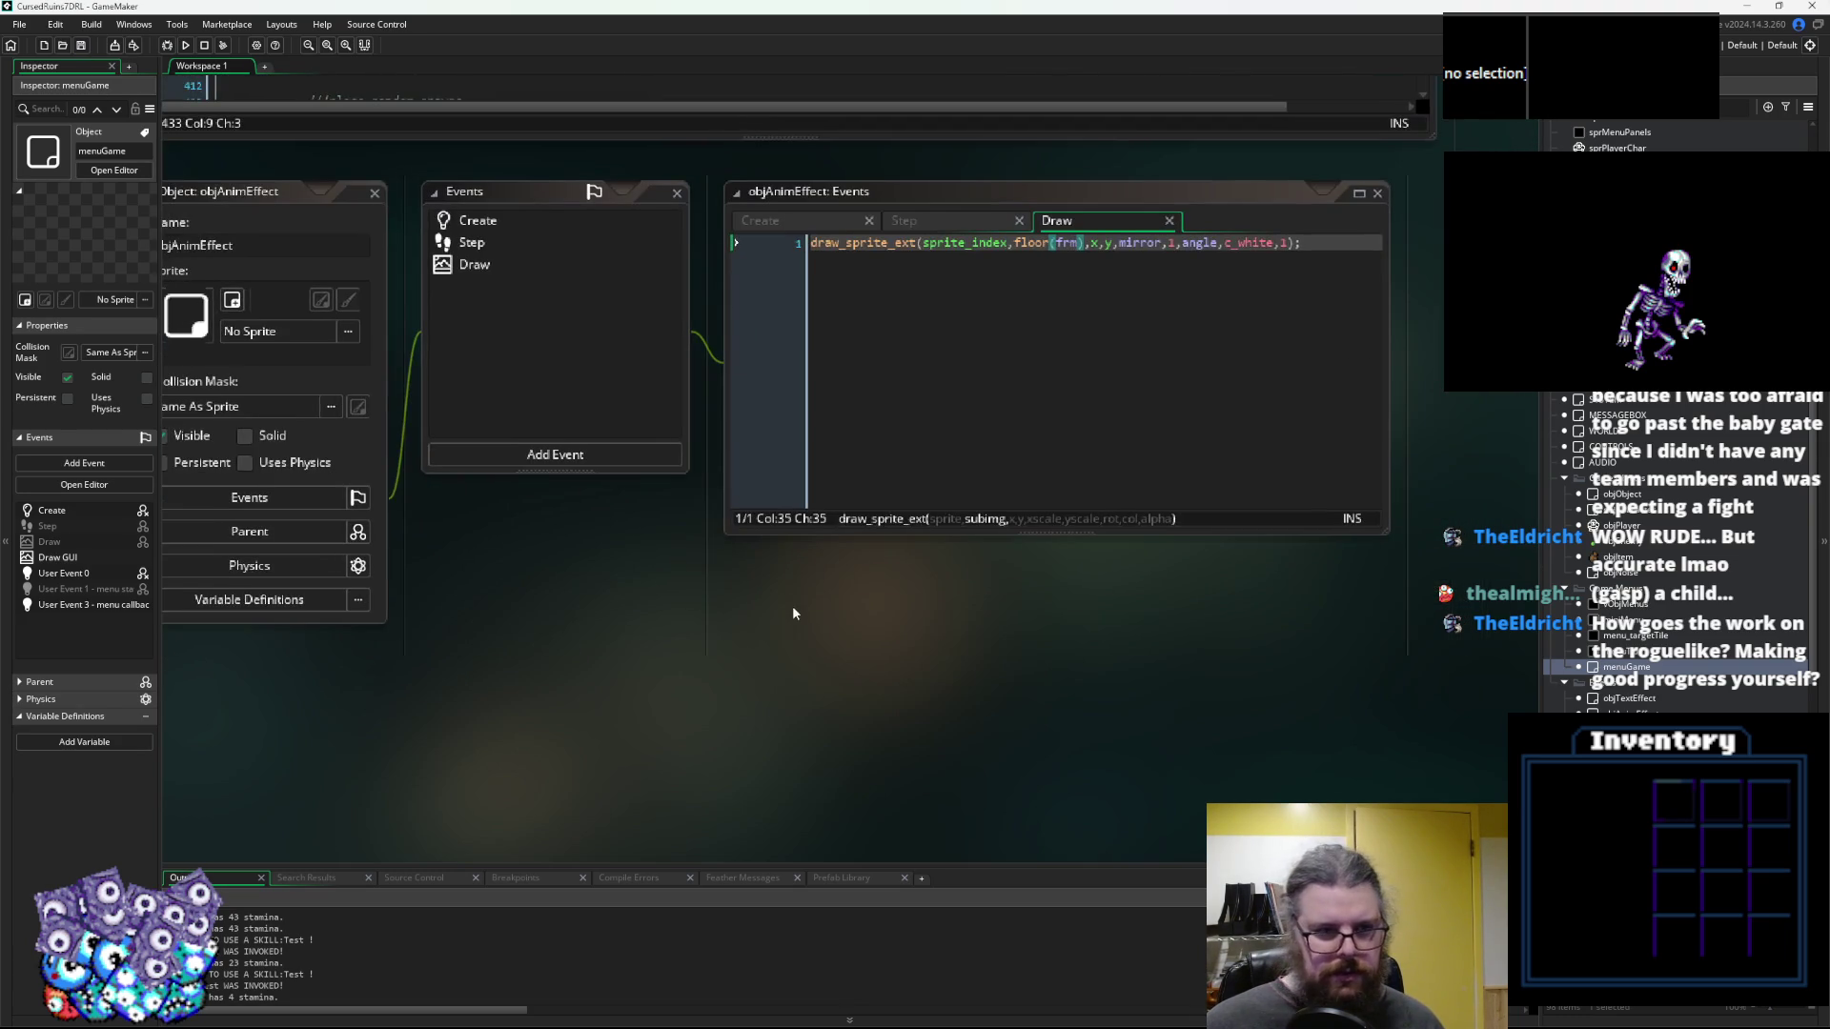
left_click_drag(1455, 457, 1374, 429)
left_click_drag(1066, 562, 1143, 633)
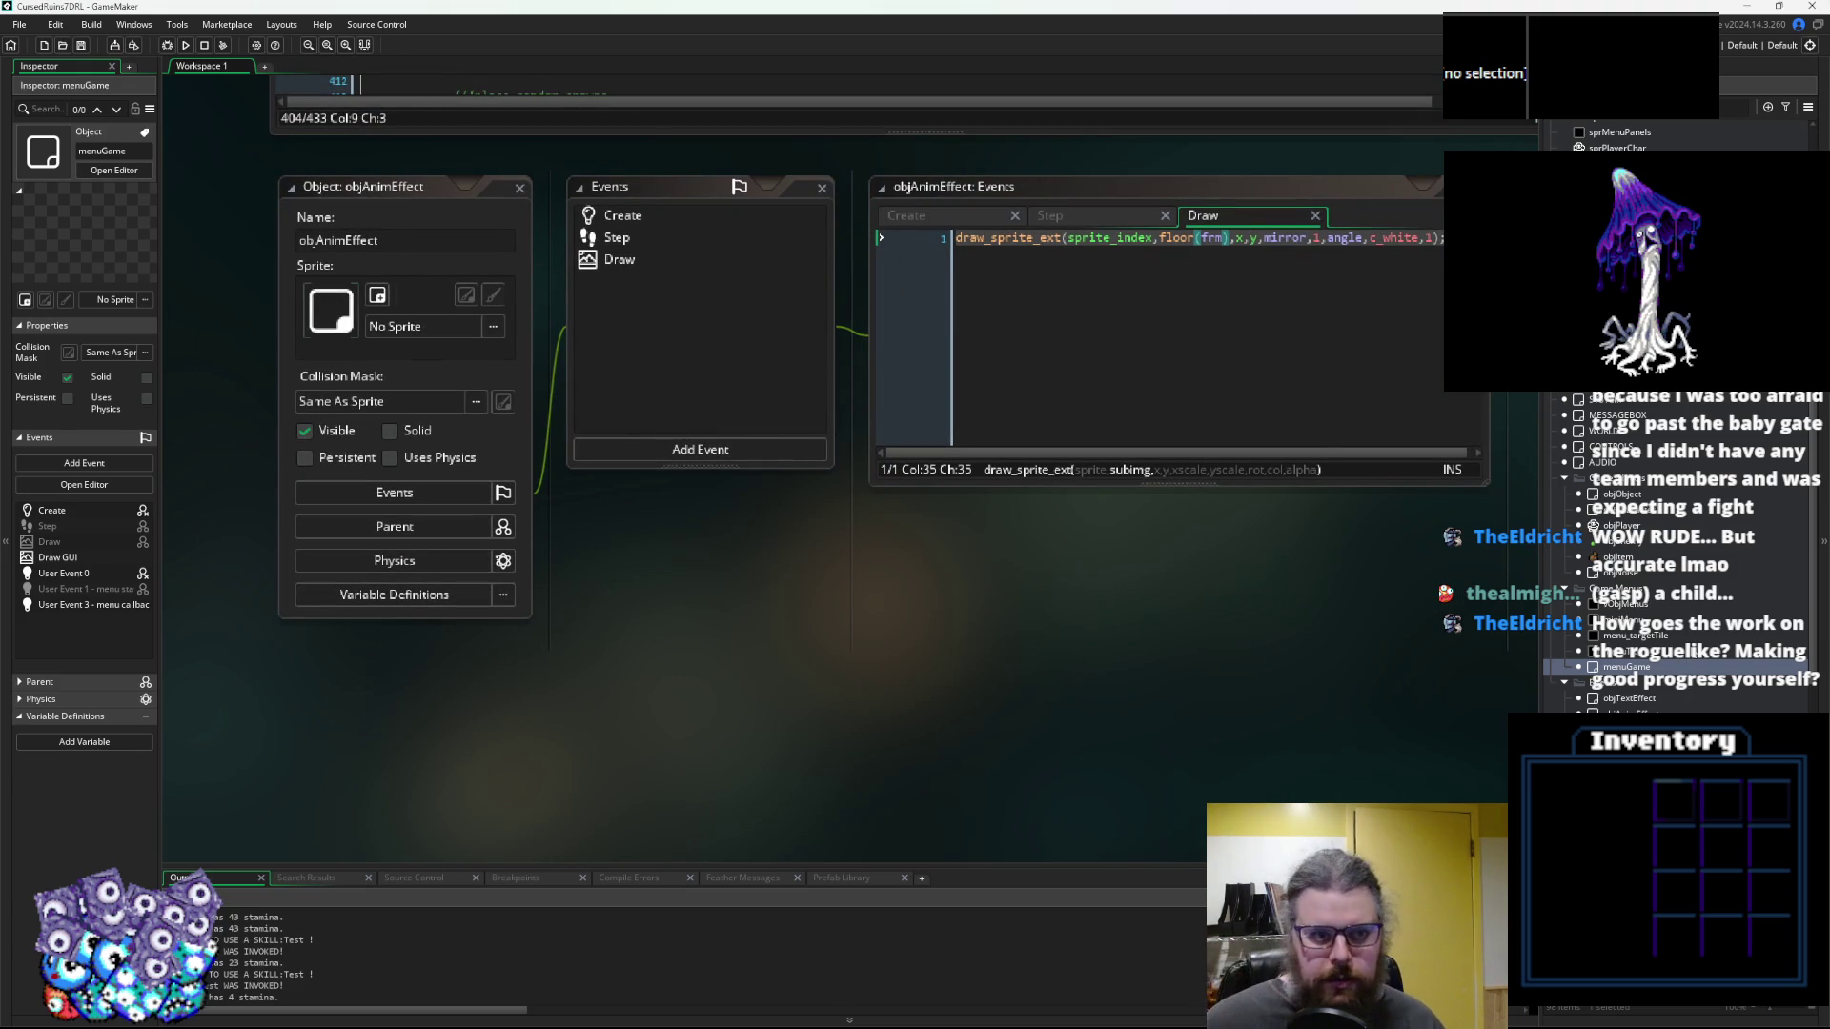
scroll(1226, 600, "right", 2)
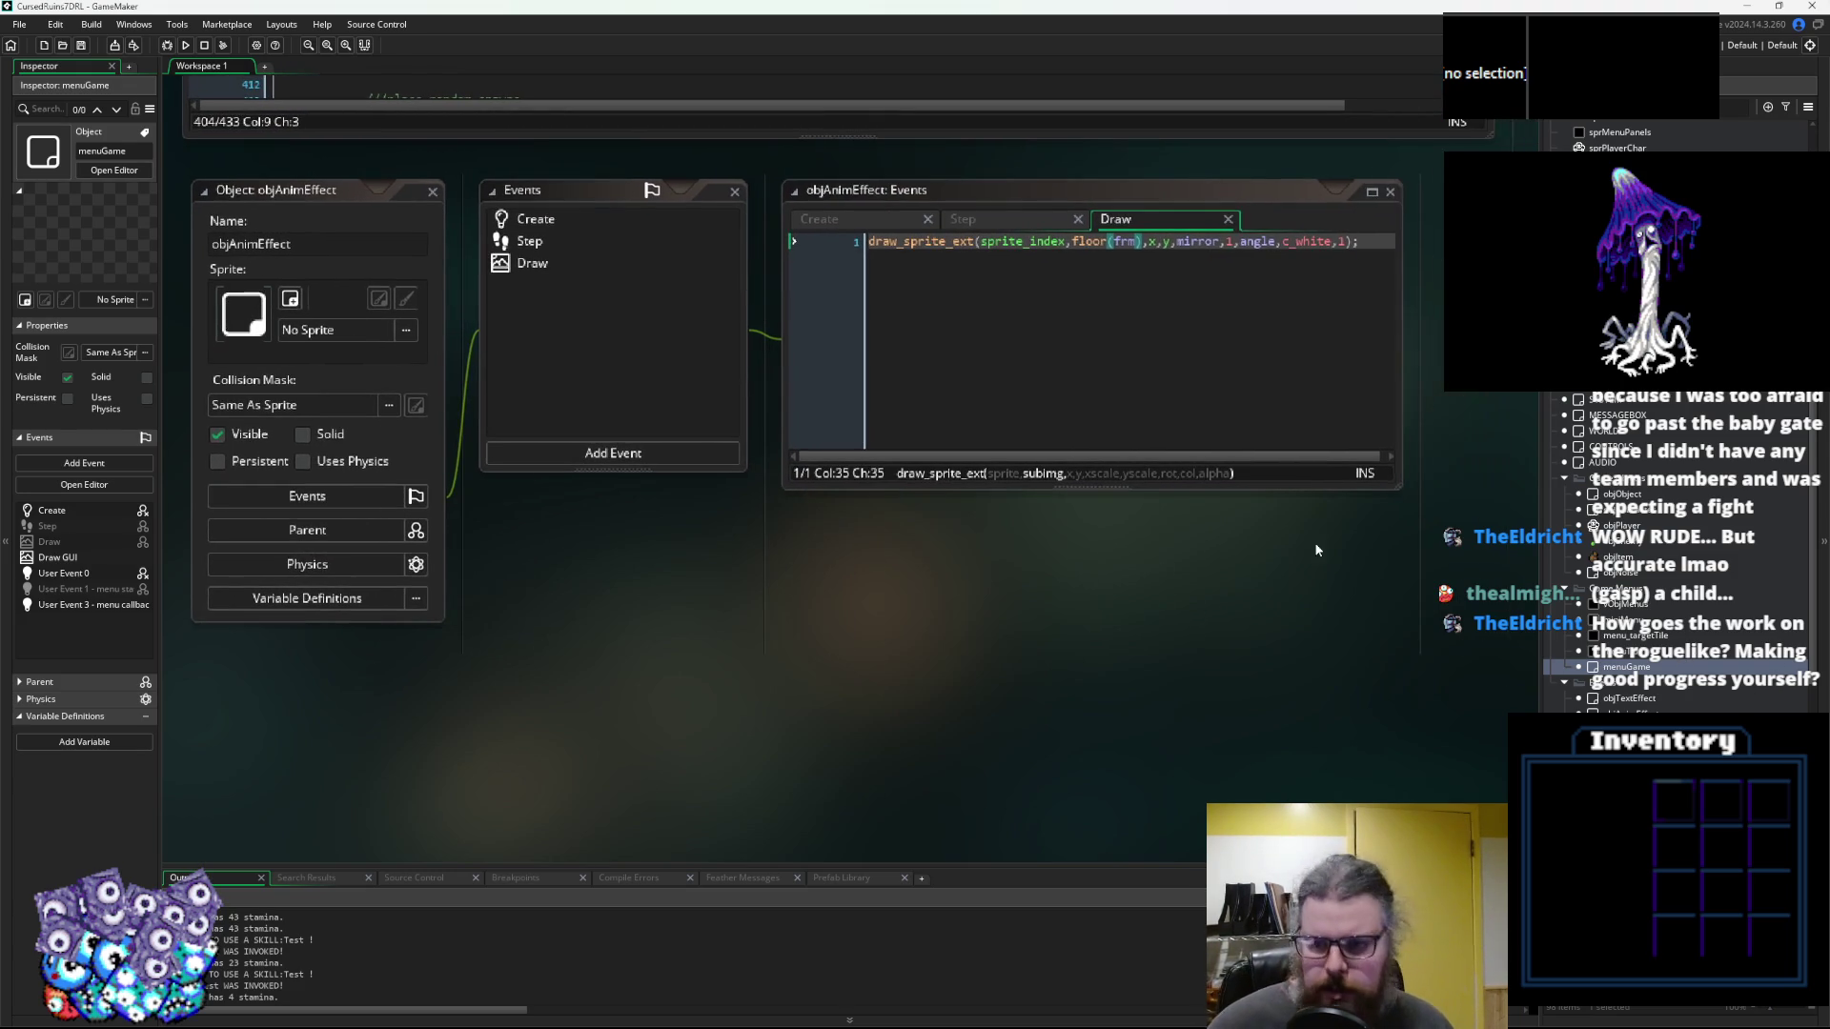
mouse_move(1399, 487)
left_mouse_down()
mouse_move(1455, 610)
mouse_move(1455, 578)
left_mouse_up()
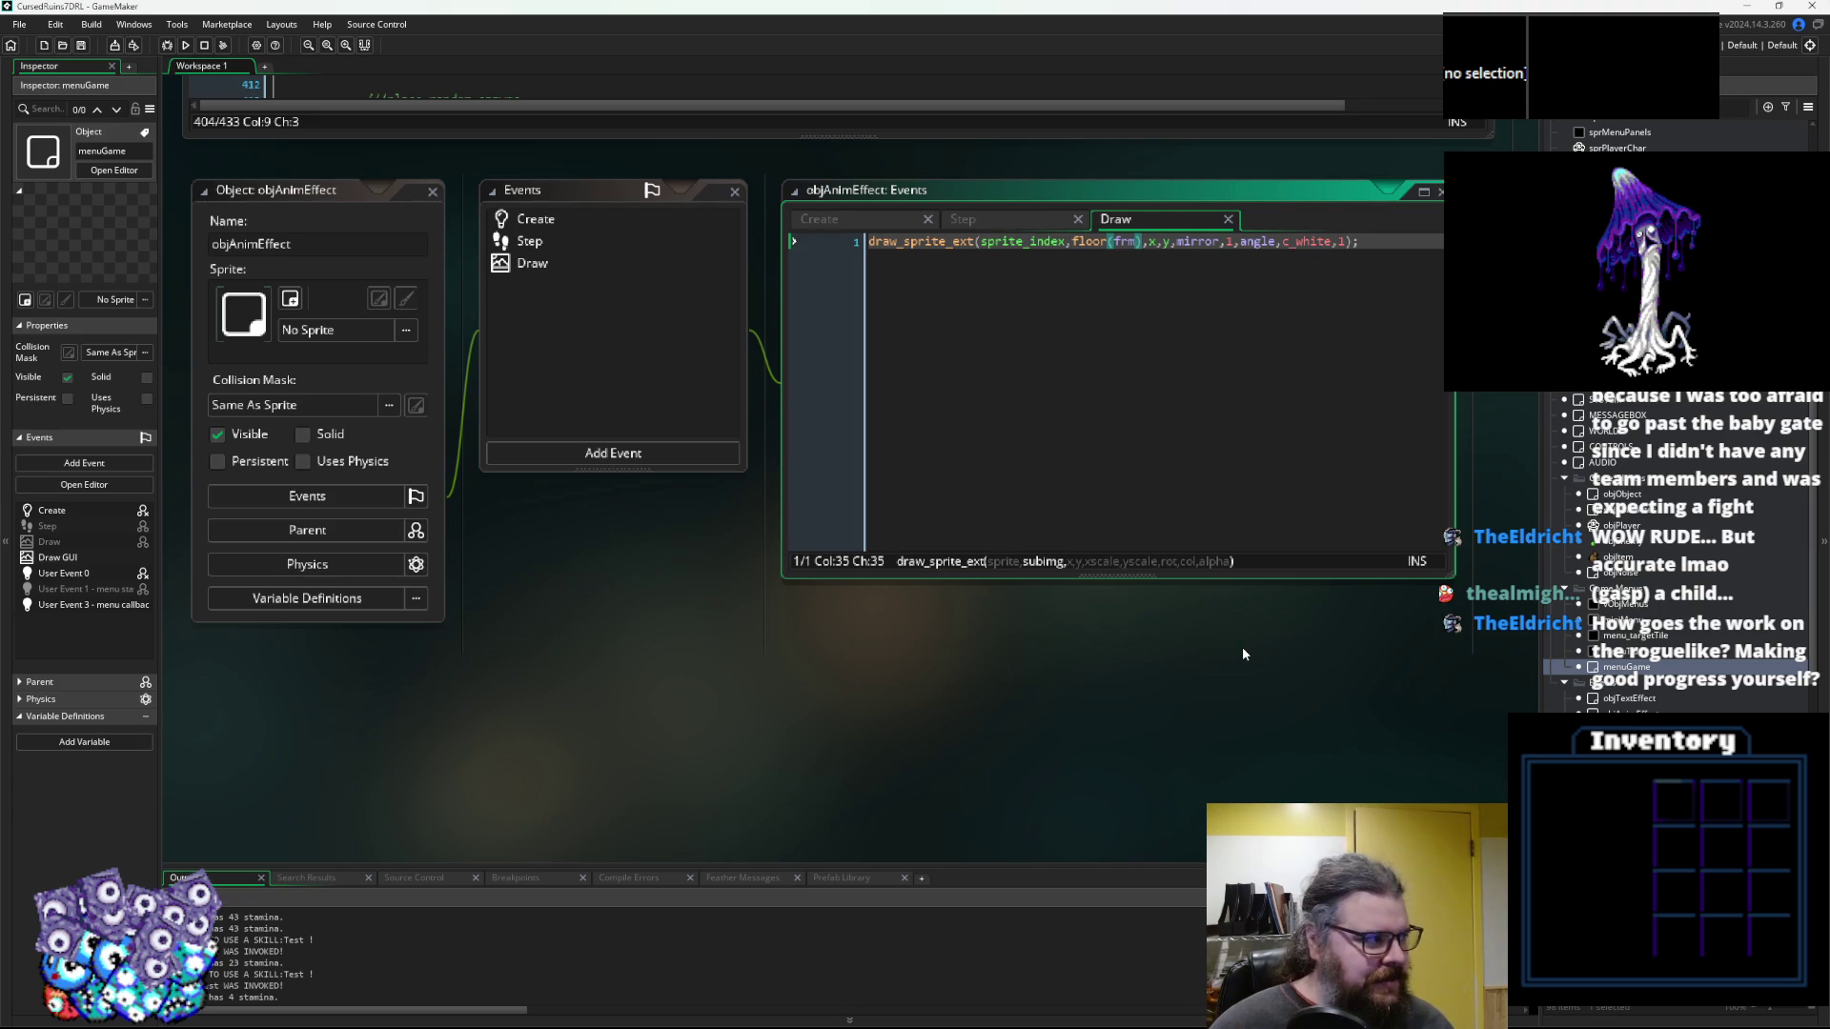
key("Right")
key("Right")
key("Right")
Review objAnimEffect's Create, Step and Draw event code in turn
left_click(83, 46)
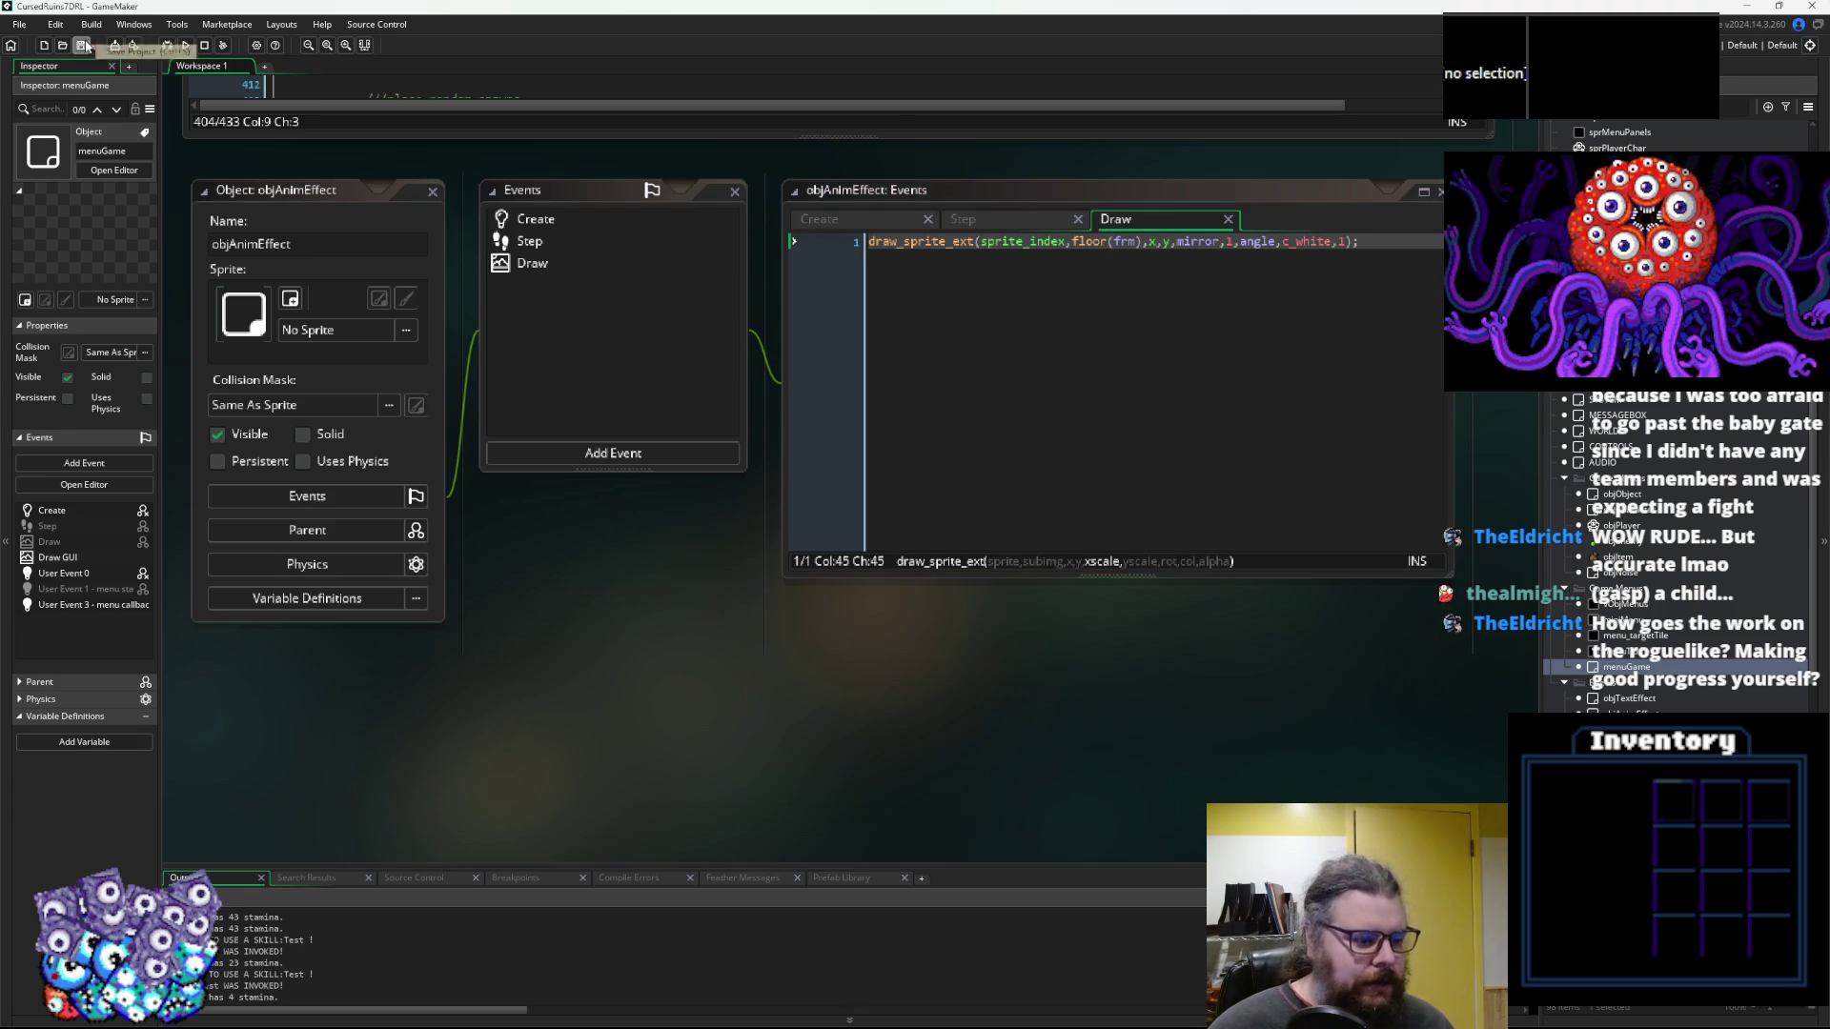
scroll(776, 420, "left", 2)
left_click(688, 256)
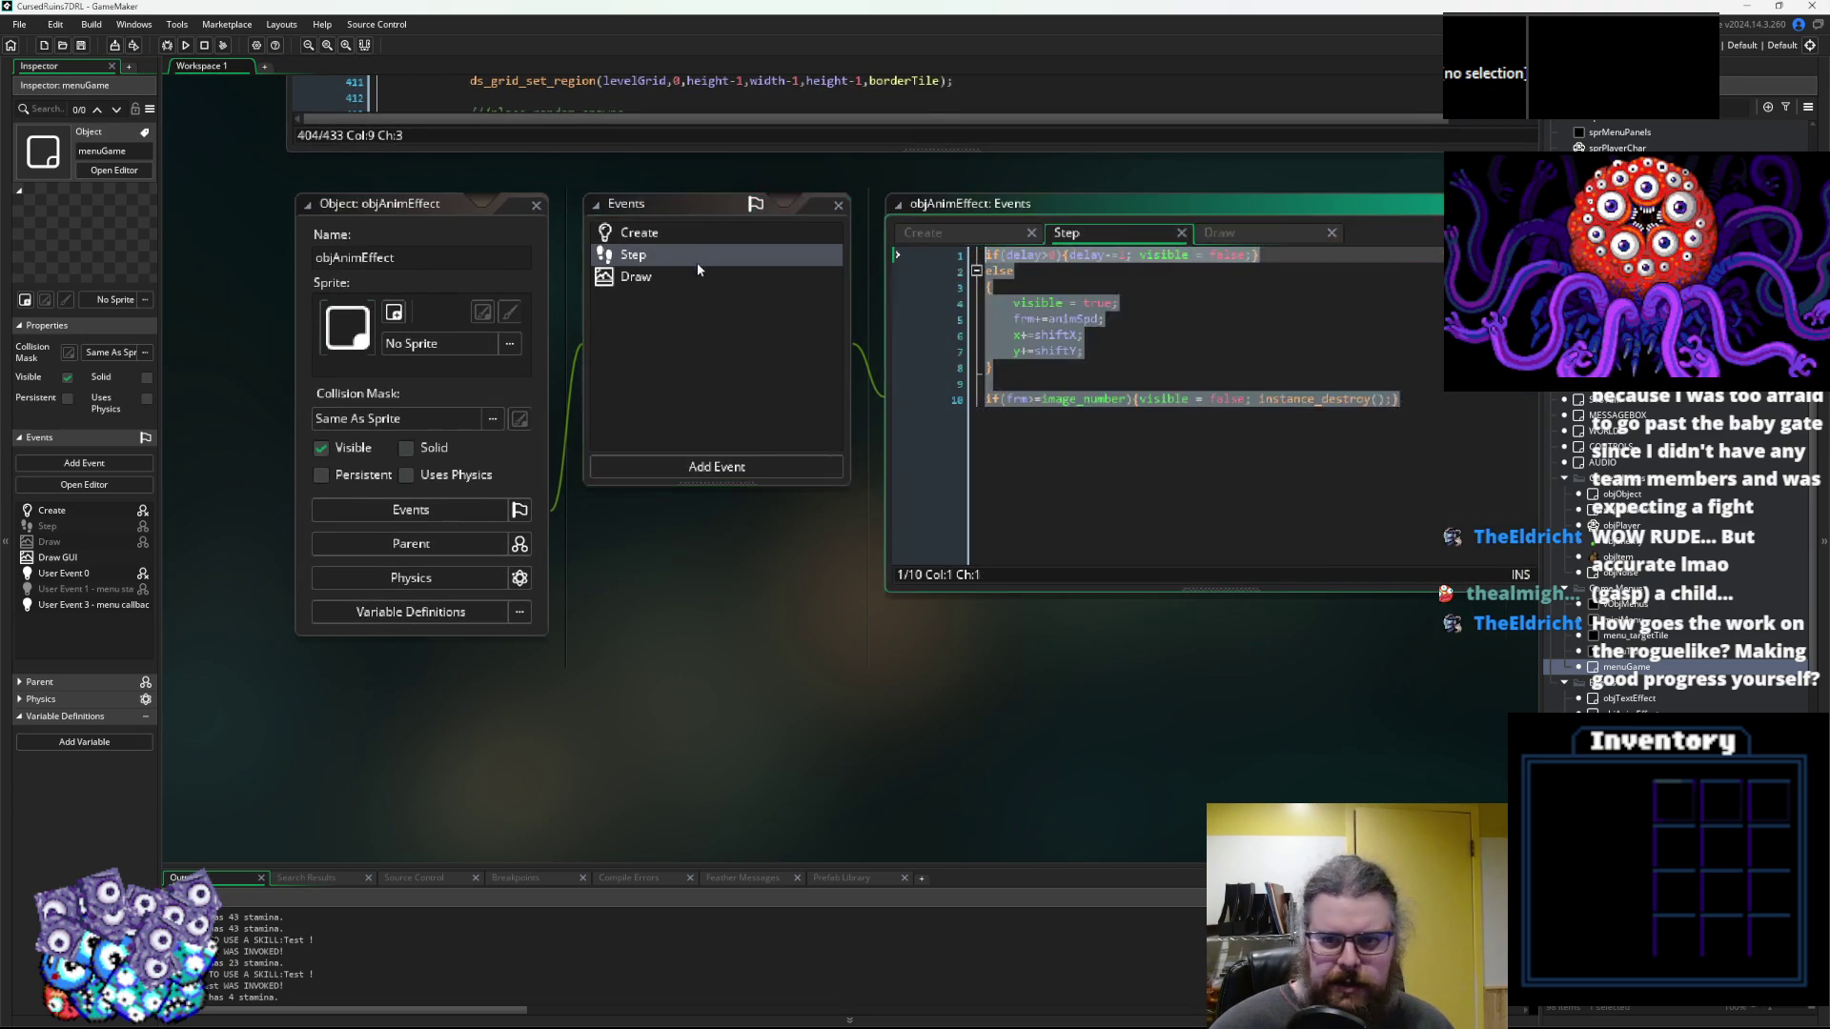
left_click(633, 275)
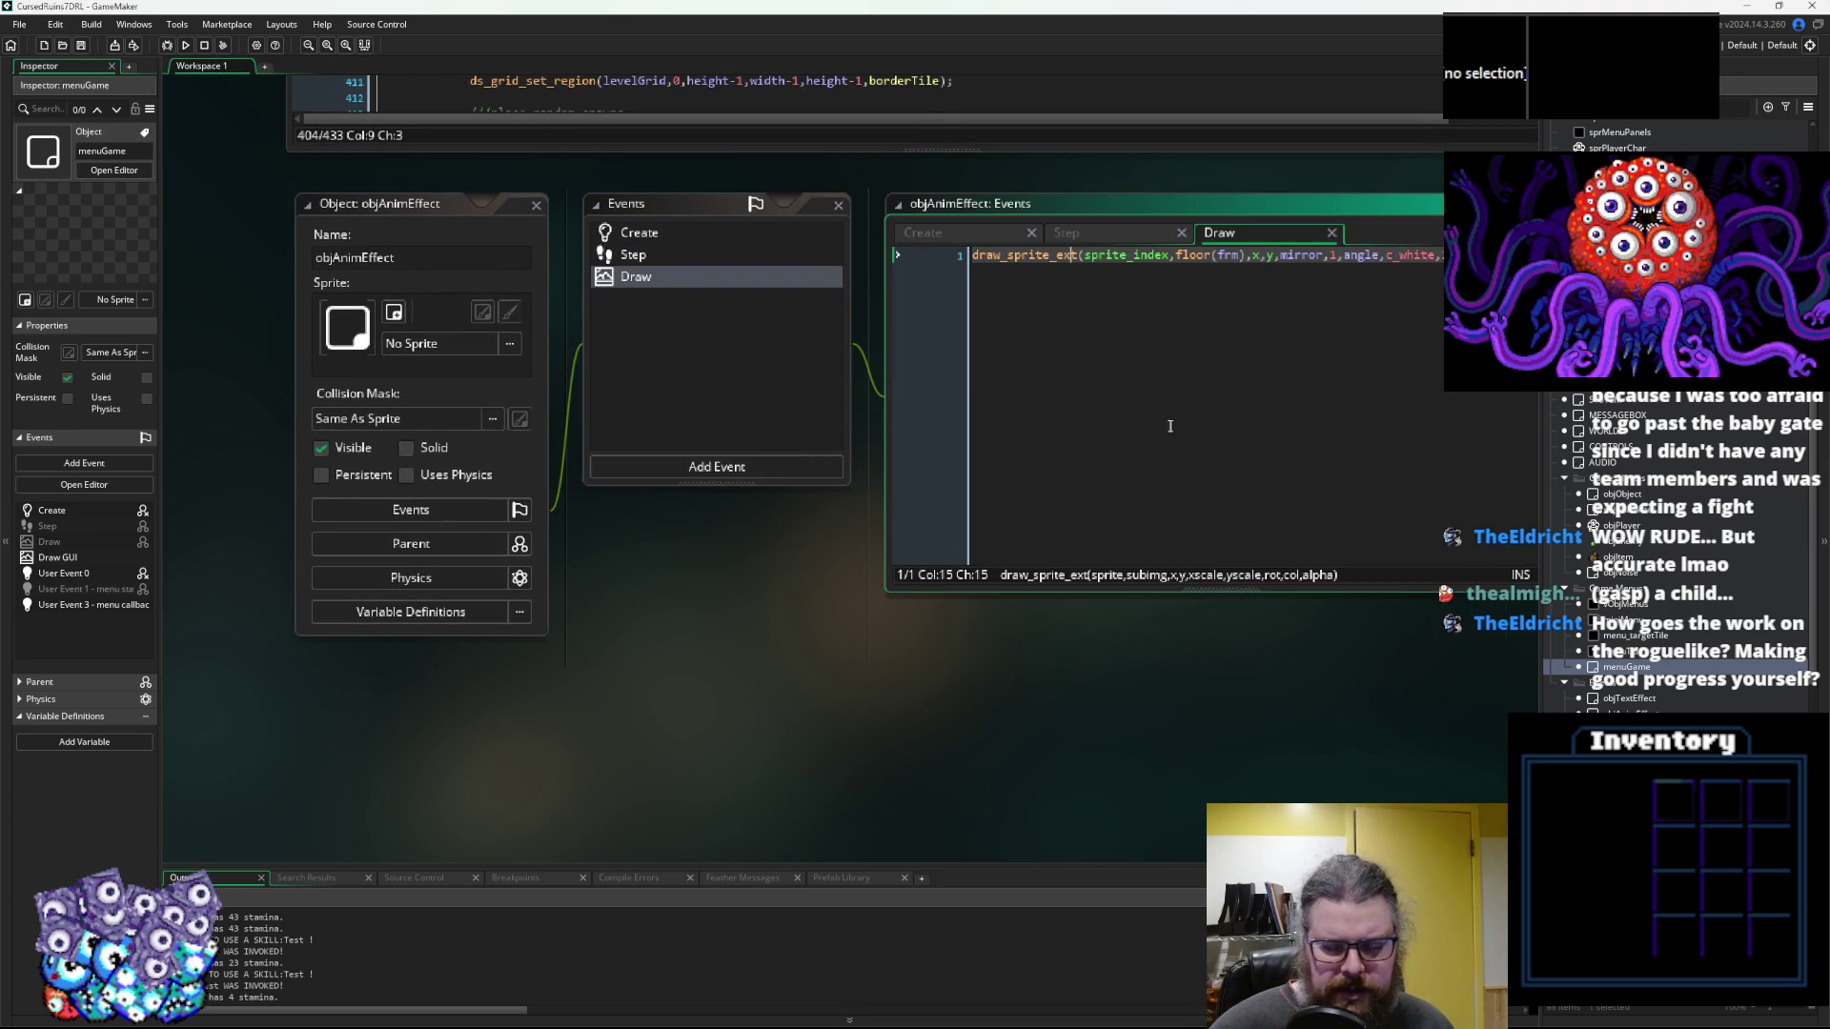
left_click(499, 219)
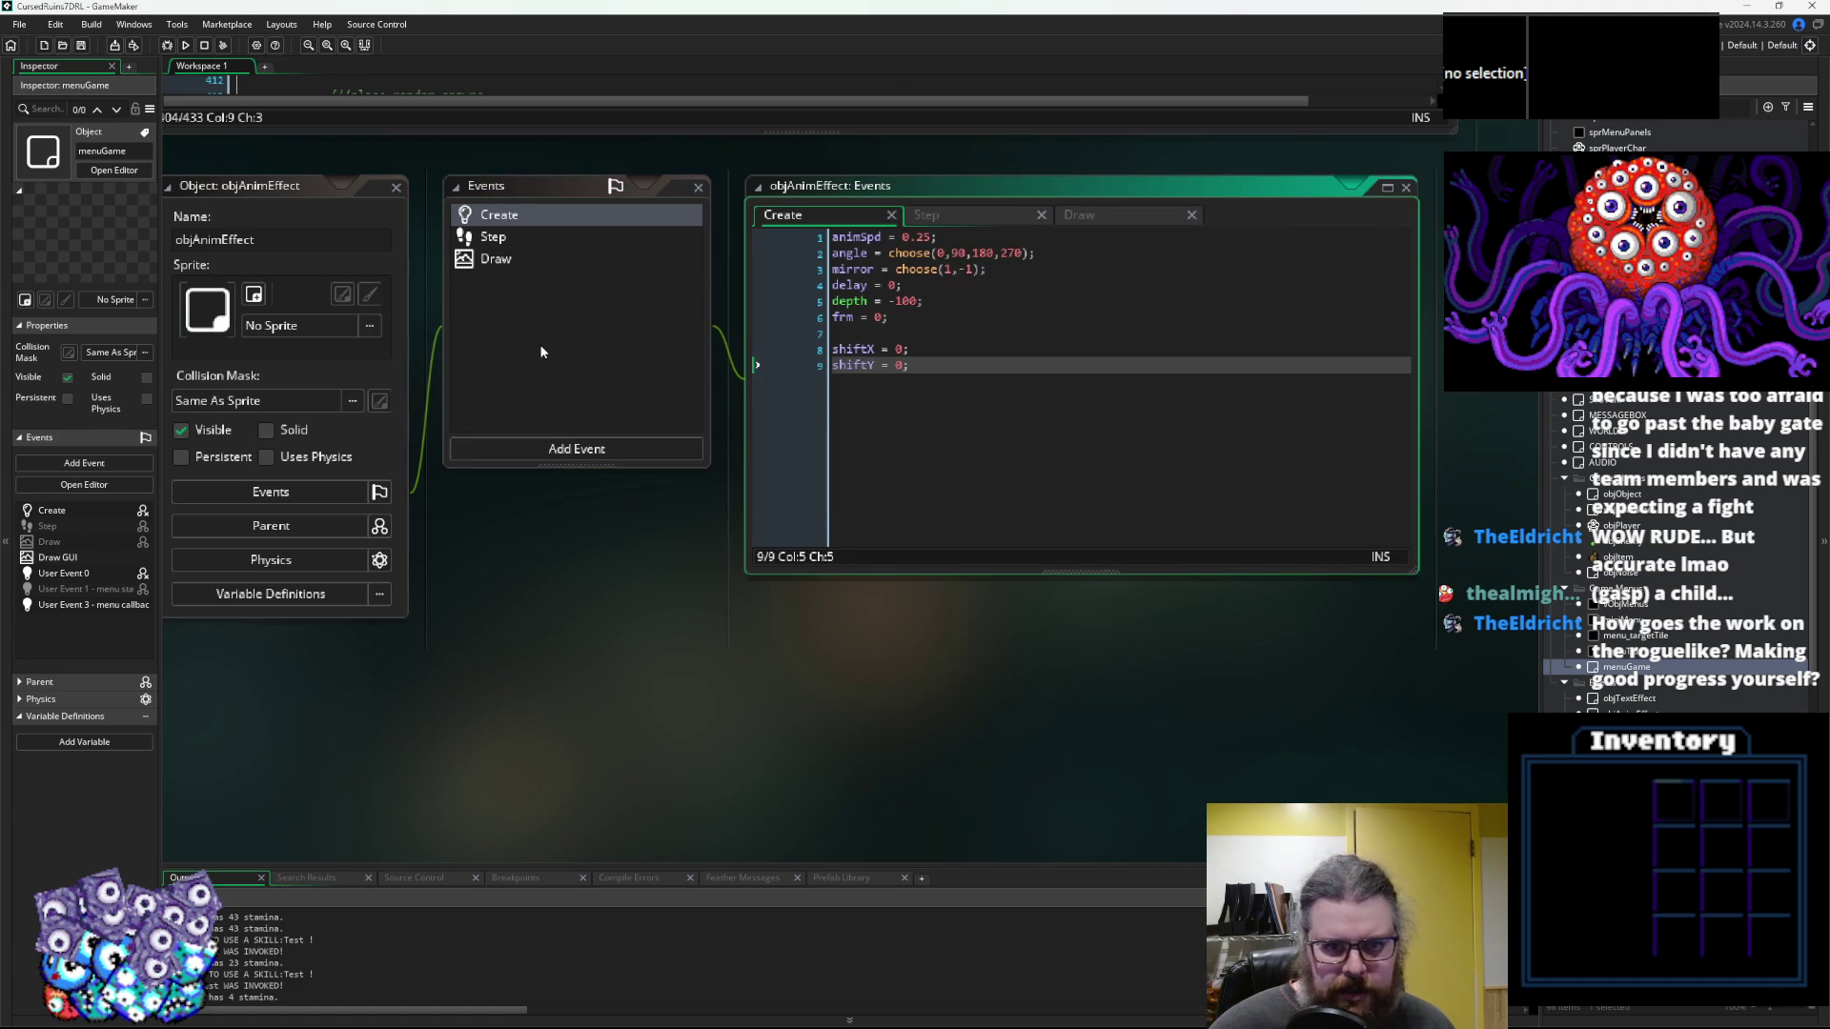
left_click(511, 236)
left_click(502, 265)
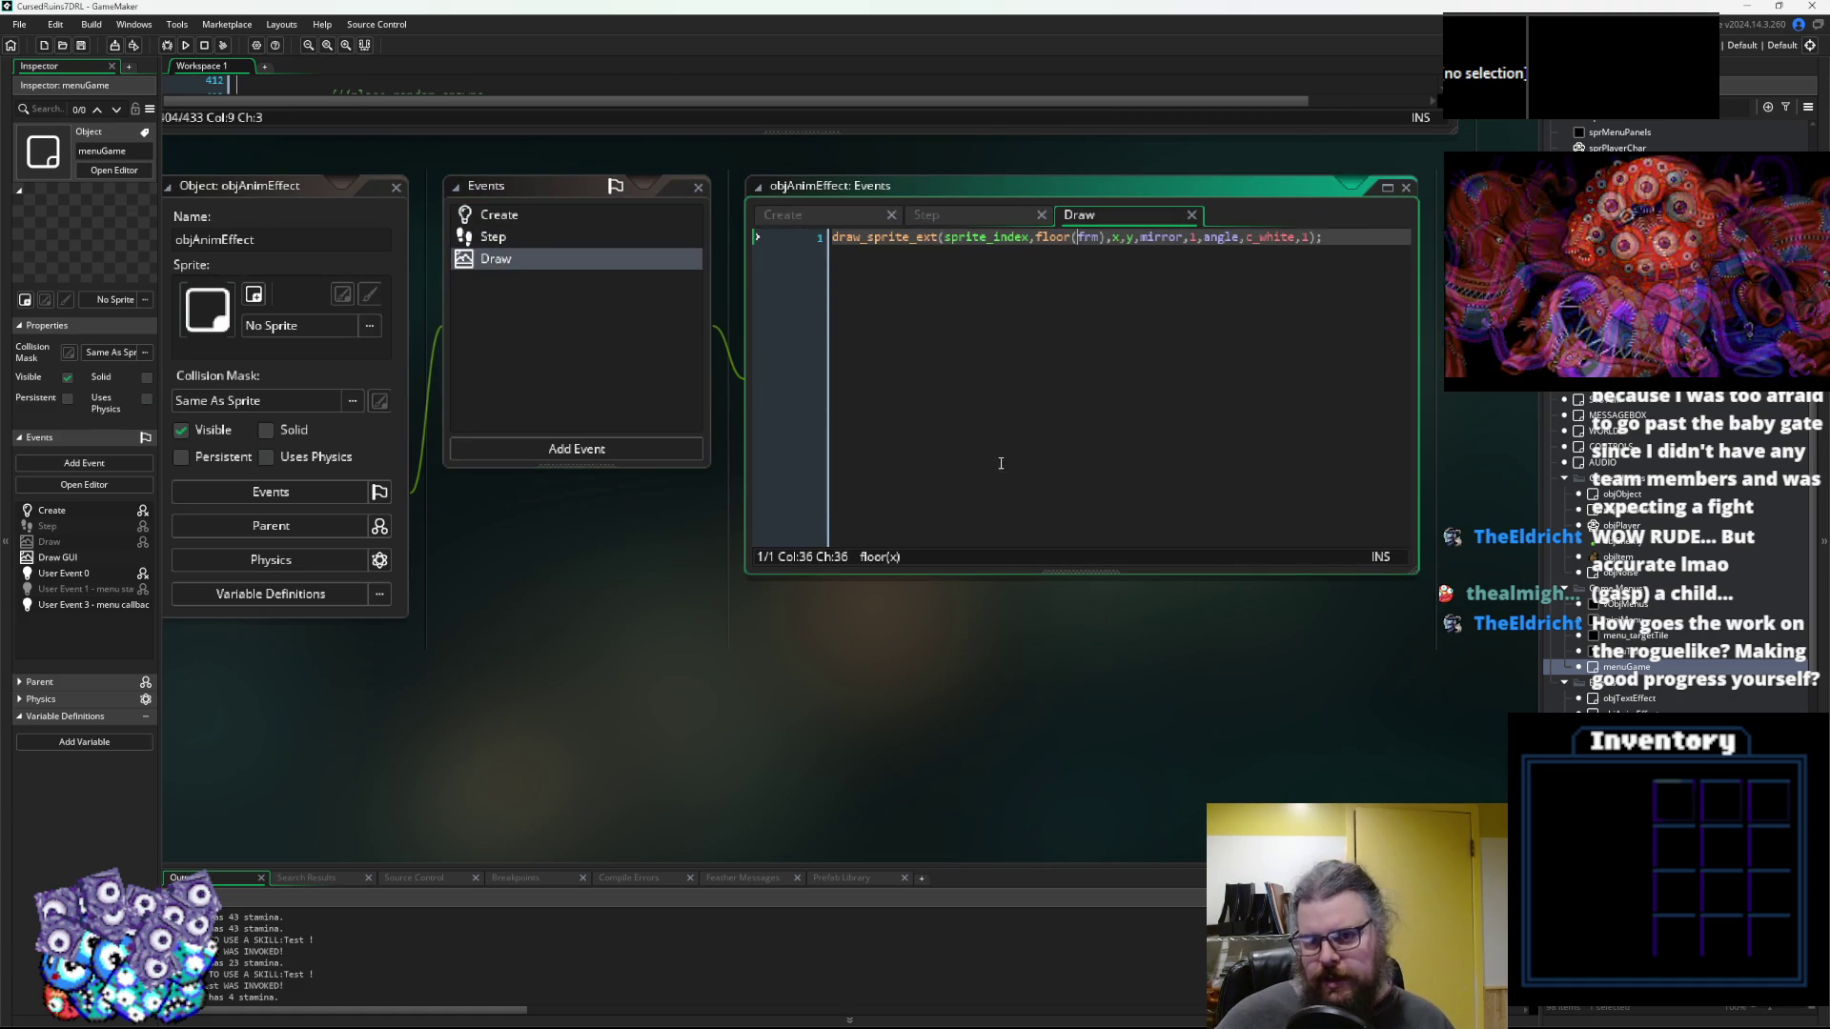
mouse_move(1418, 570)
left_mouse_down()
mouse_move(1494, 678)
mouse_move(1447, 616)
left_mouse_up()
left_click(517, 244)
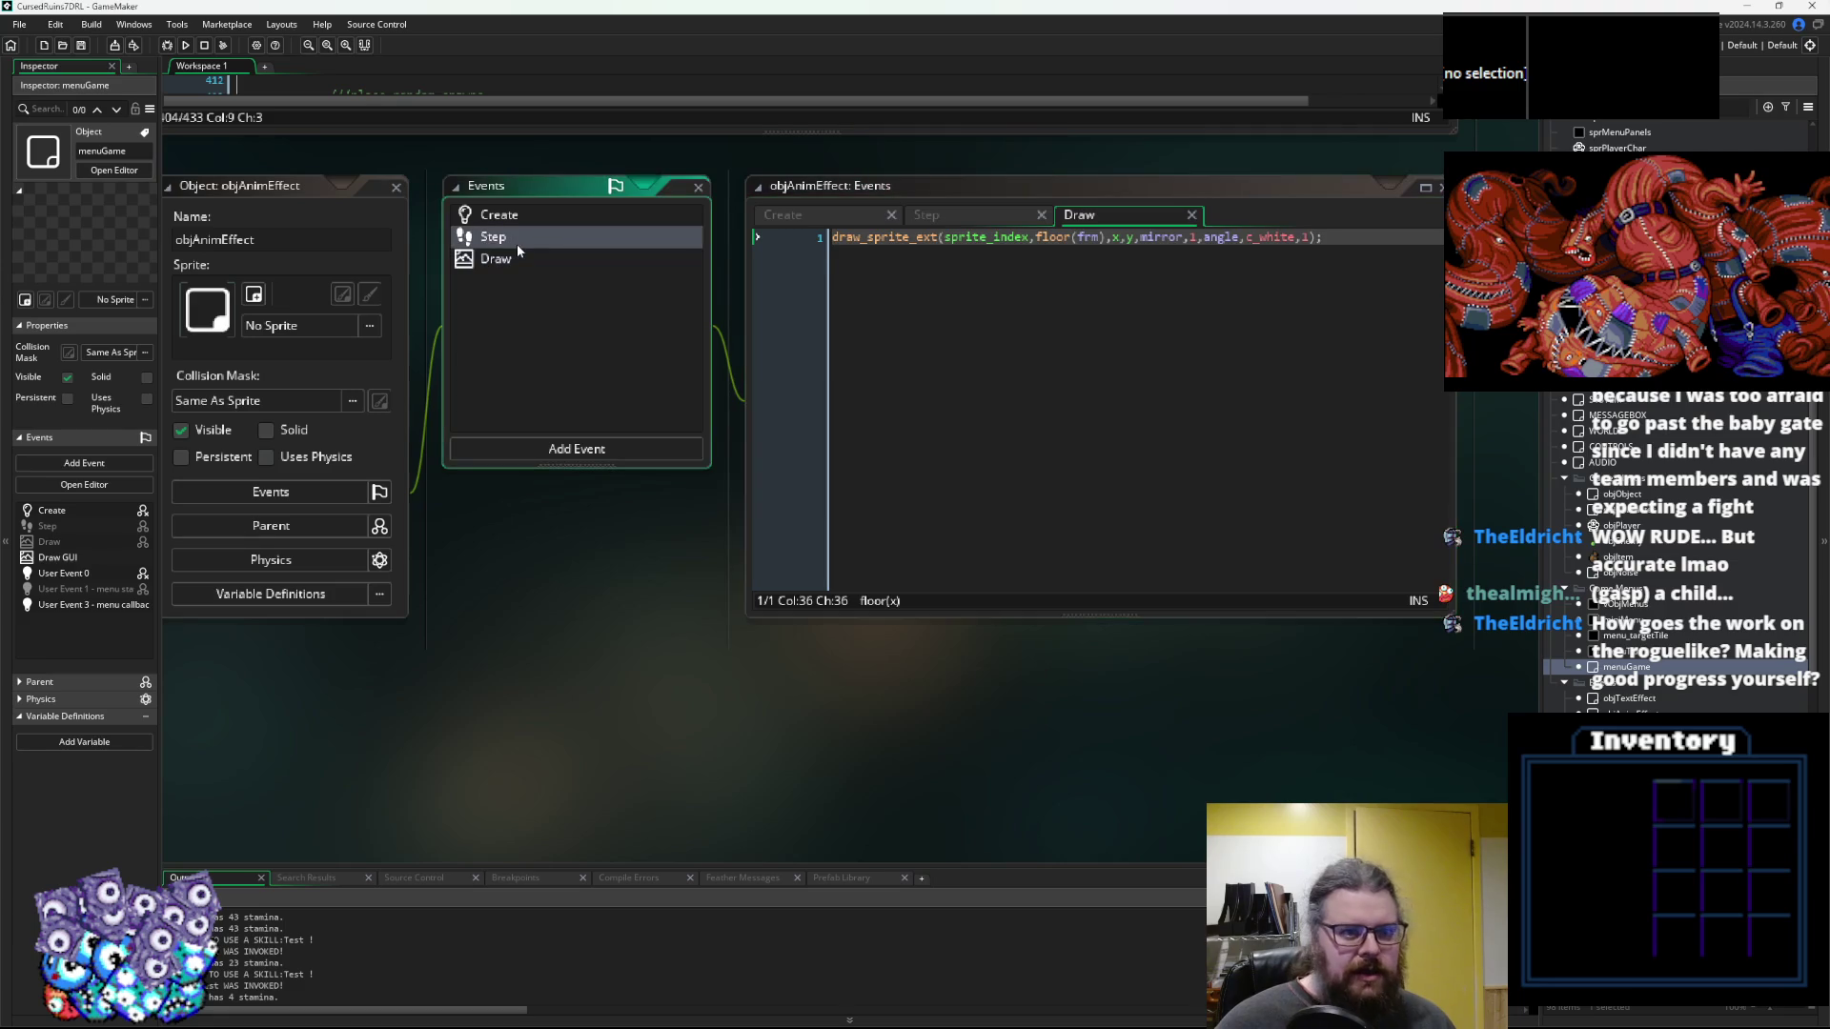
left_click(518, 265)
left_click(521, 261)
left_click(1335, 274)
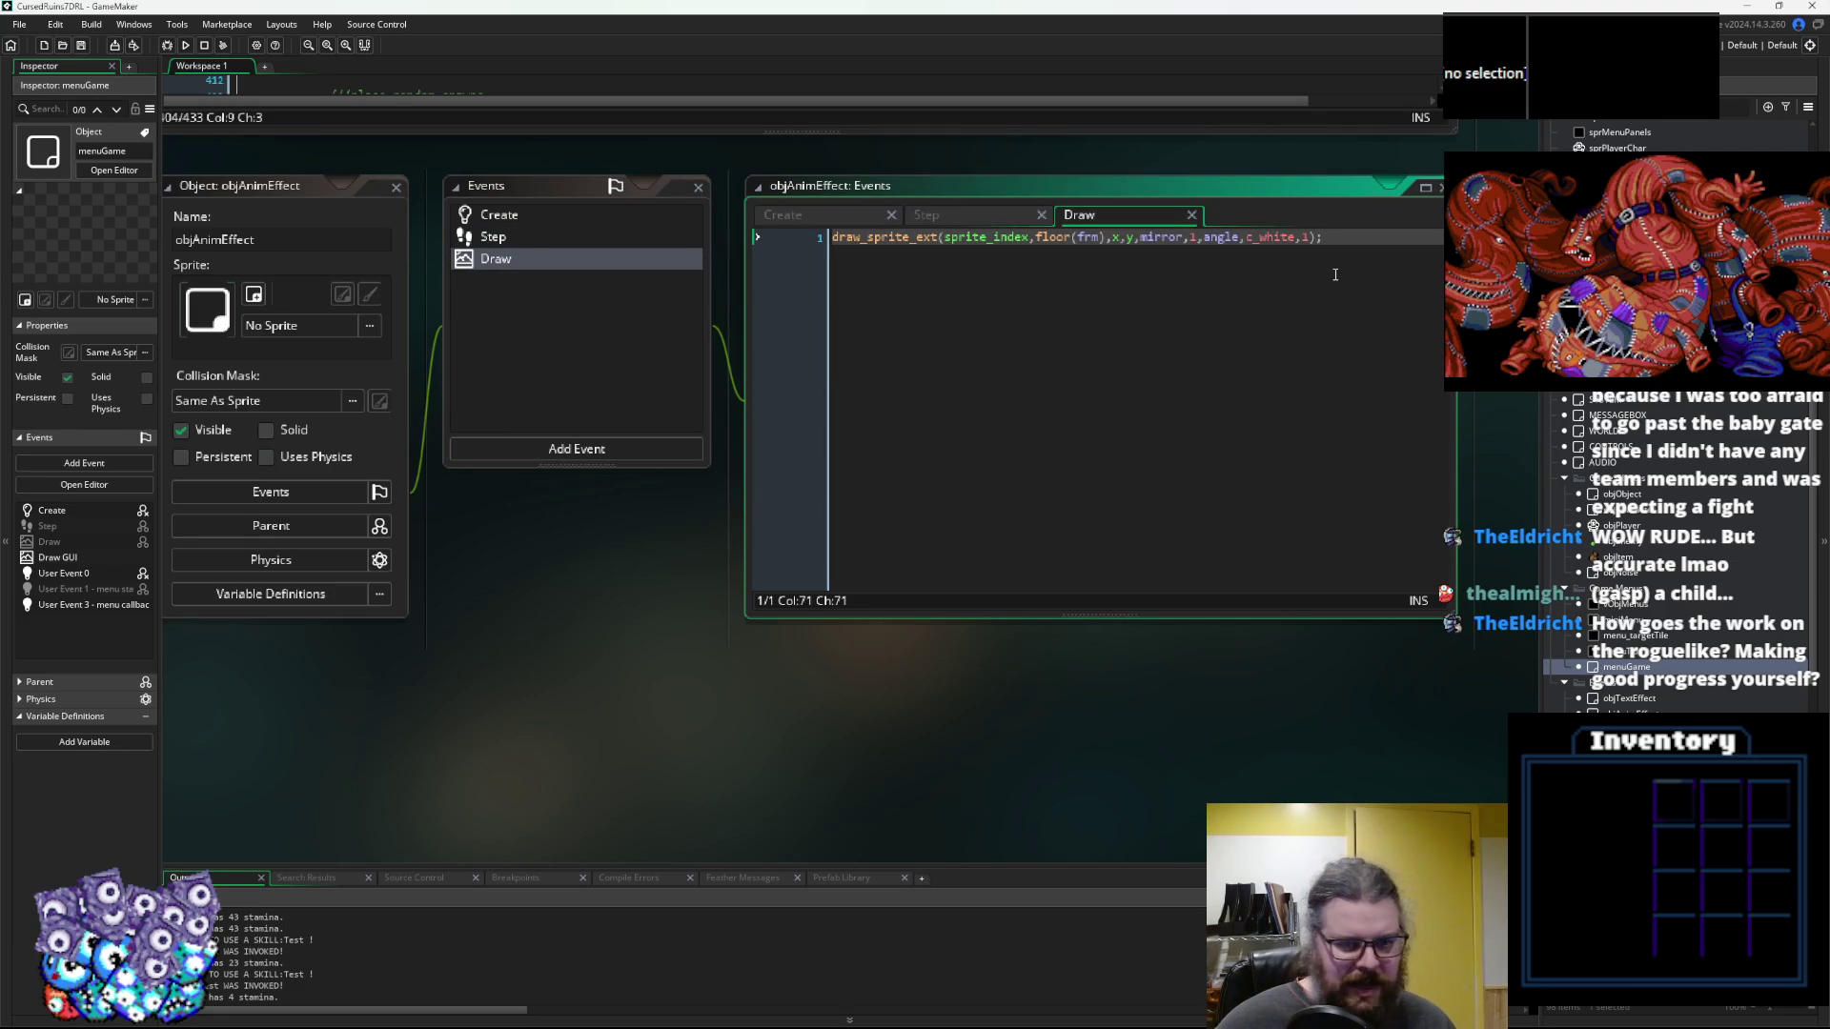
Inspect the delay variable in the Create code, then create a new script asset, Script27
left_click(513, 221)
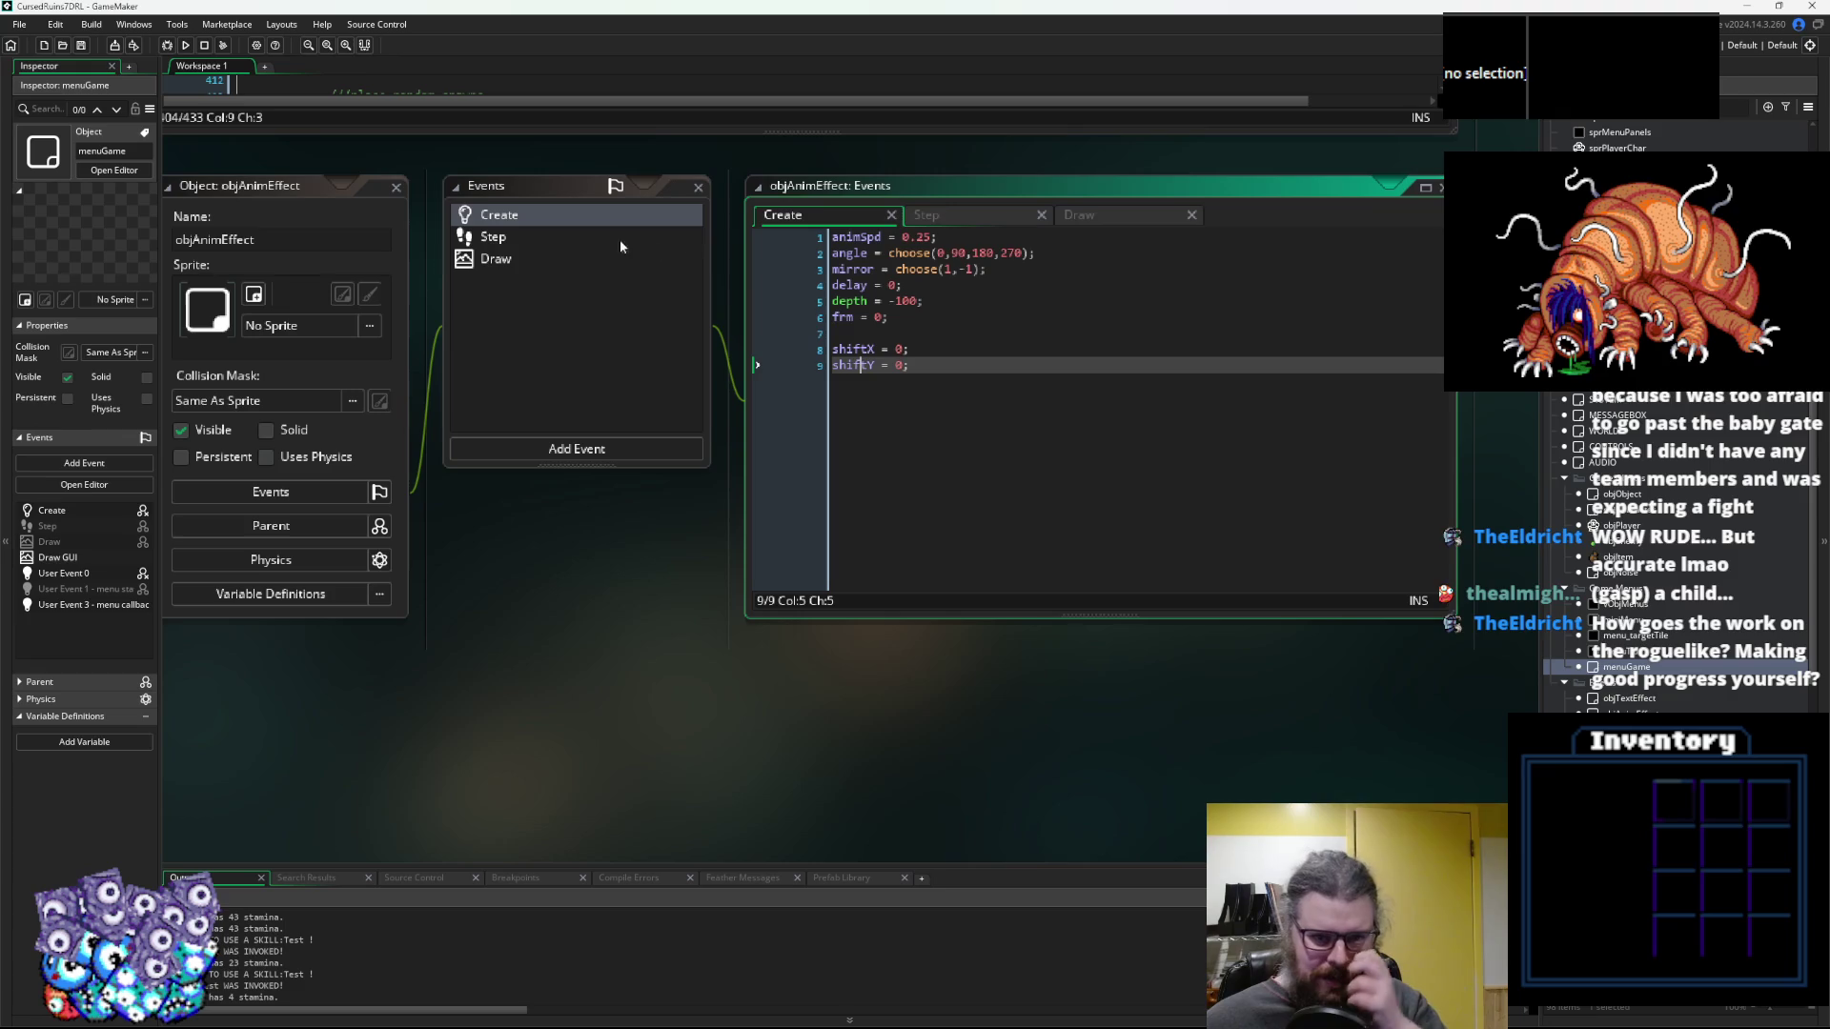
double_click(851, 286)
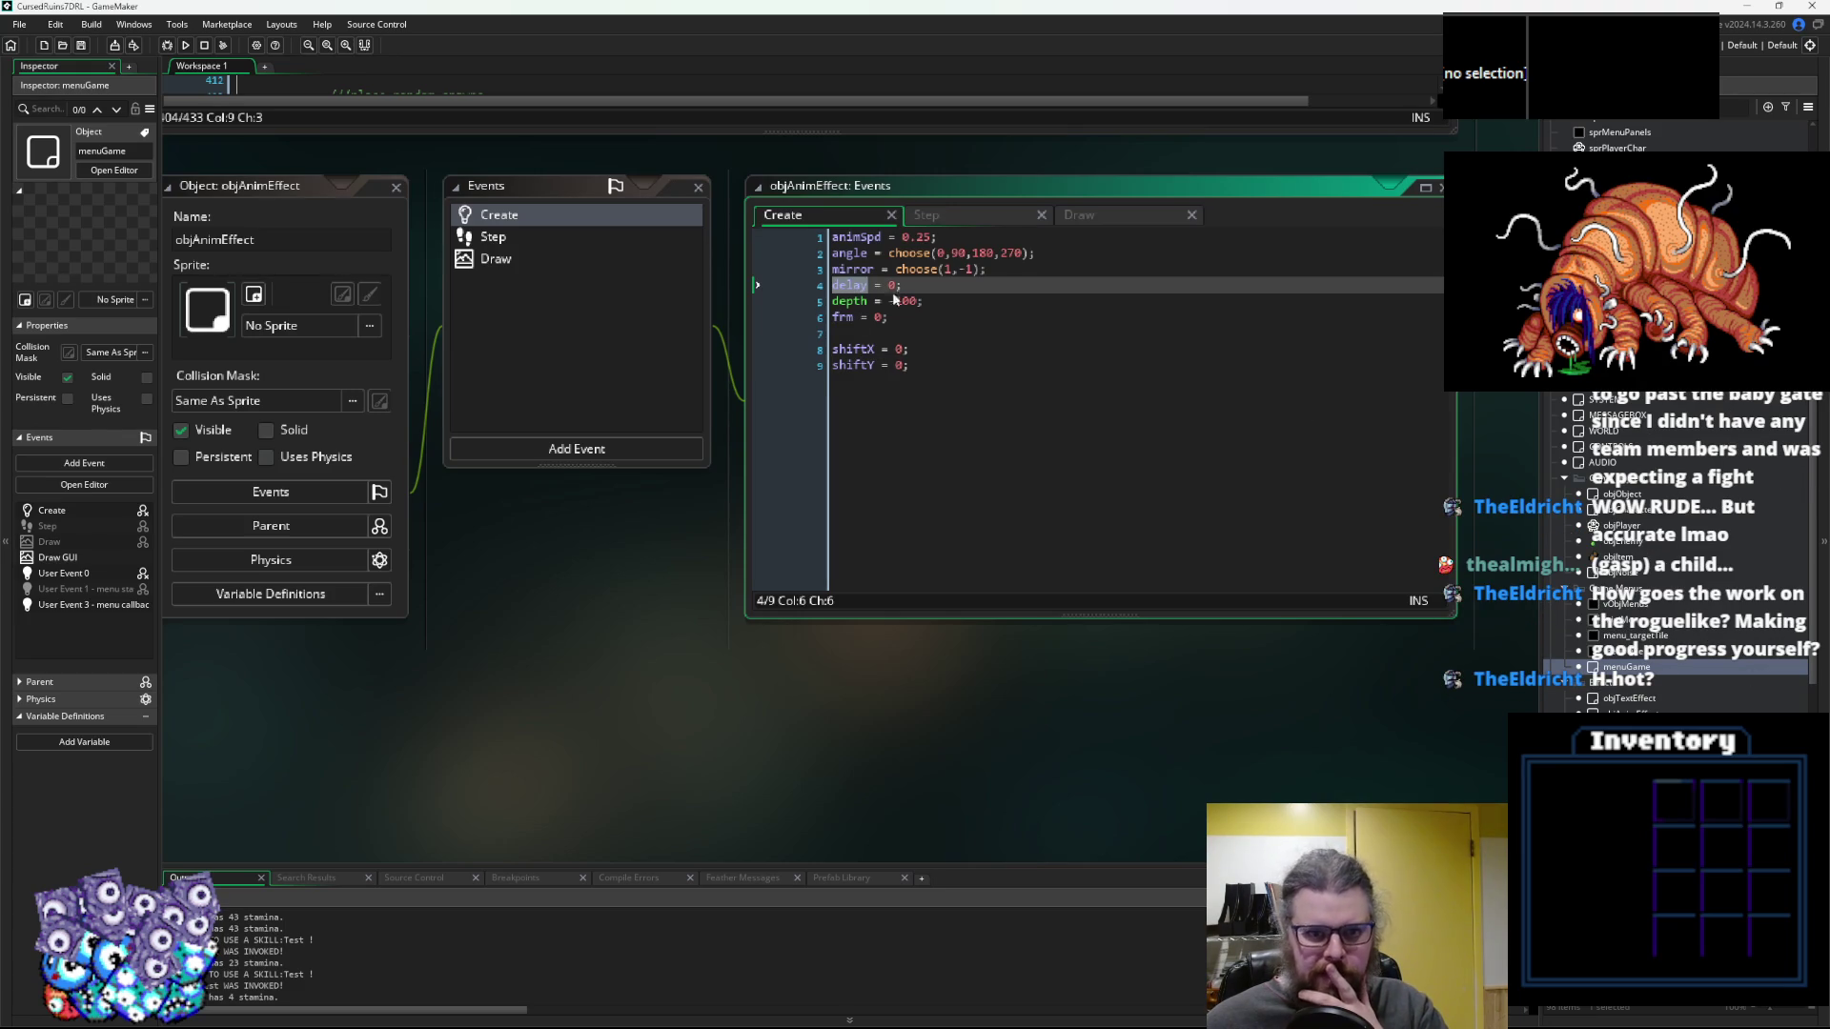
scroll(1593, 525, "down", 10)
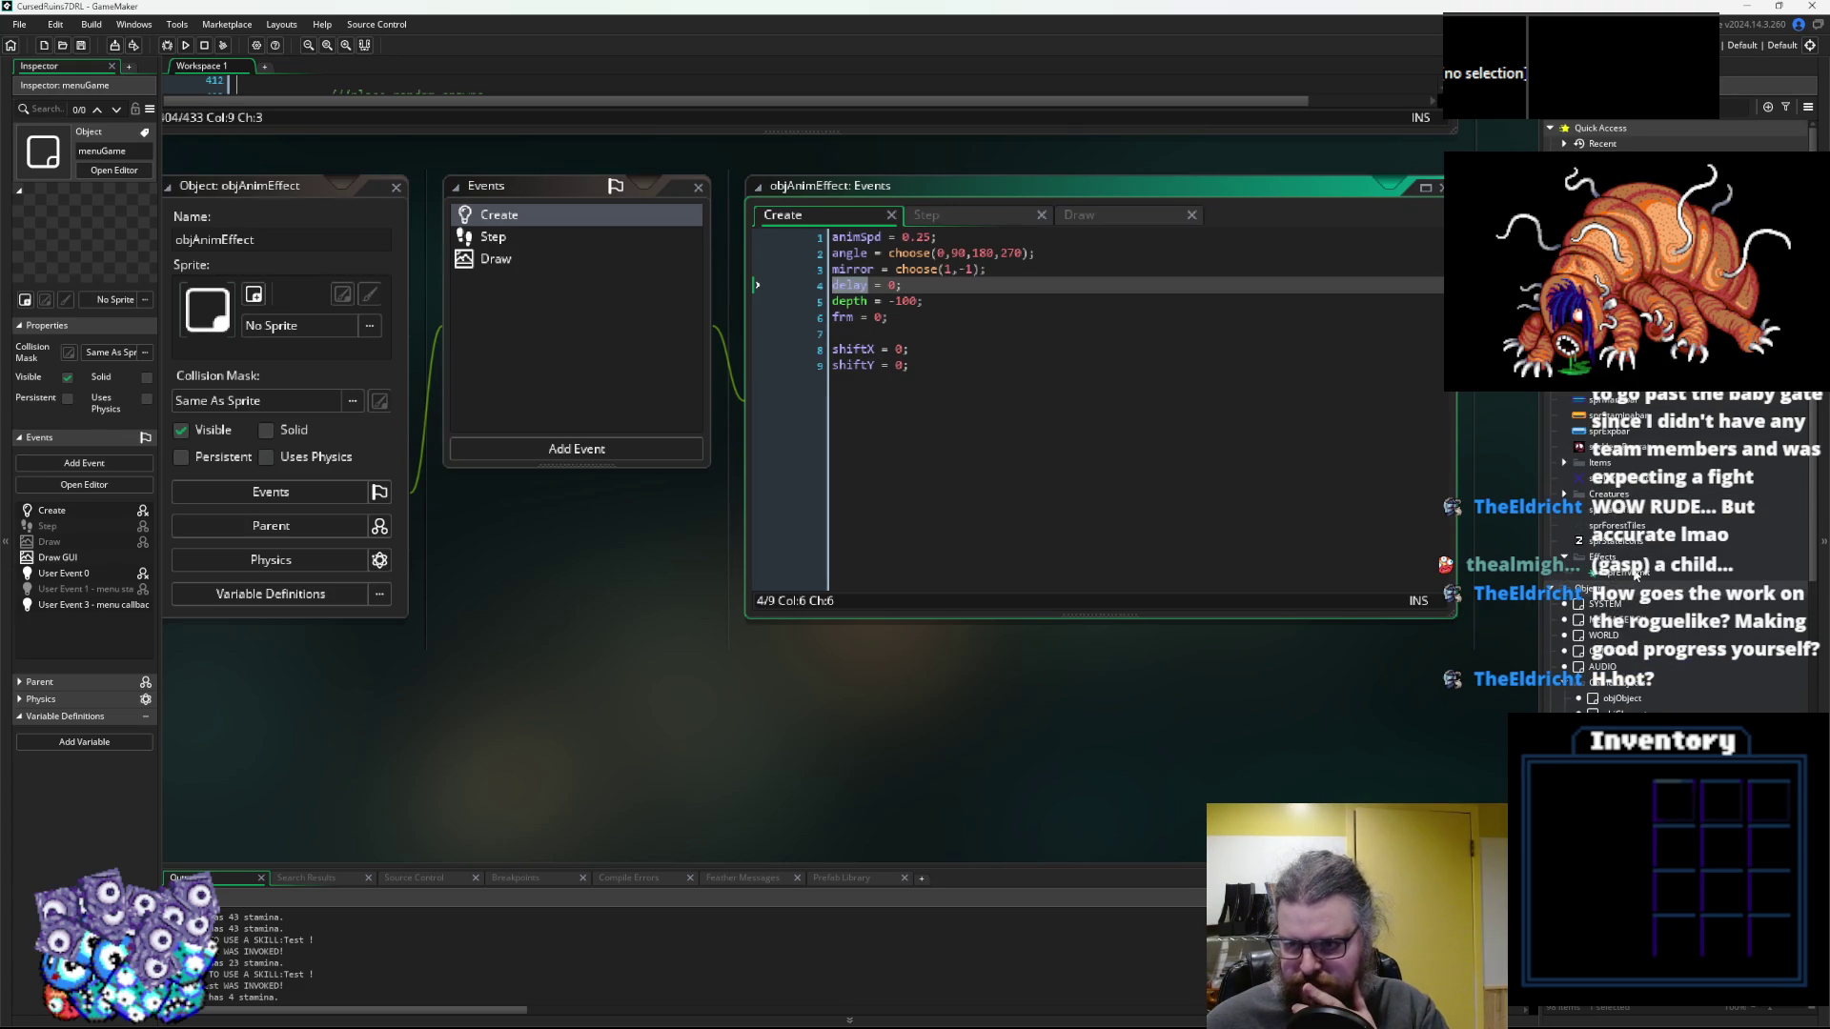
scroll(1582, 624, "down", 5)
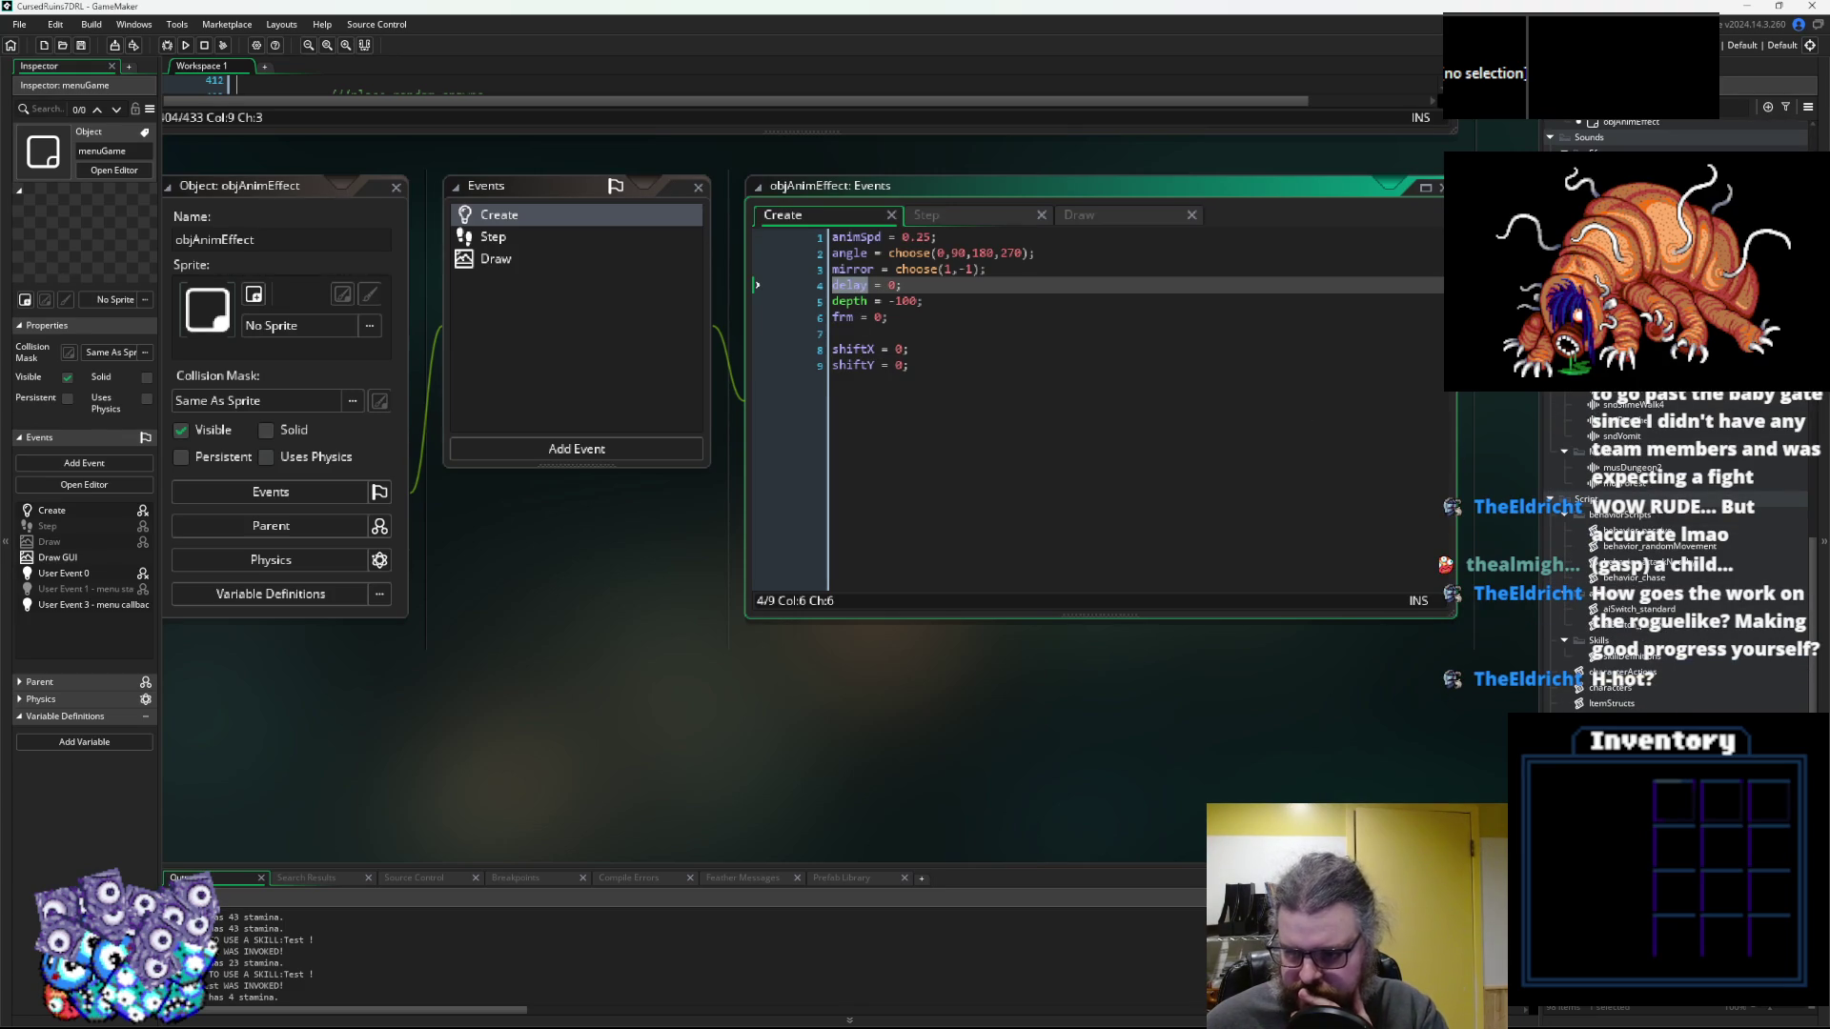
key("alt+c")
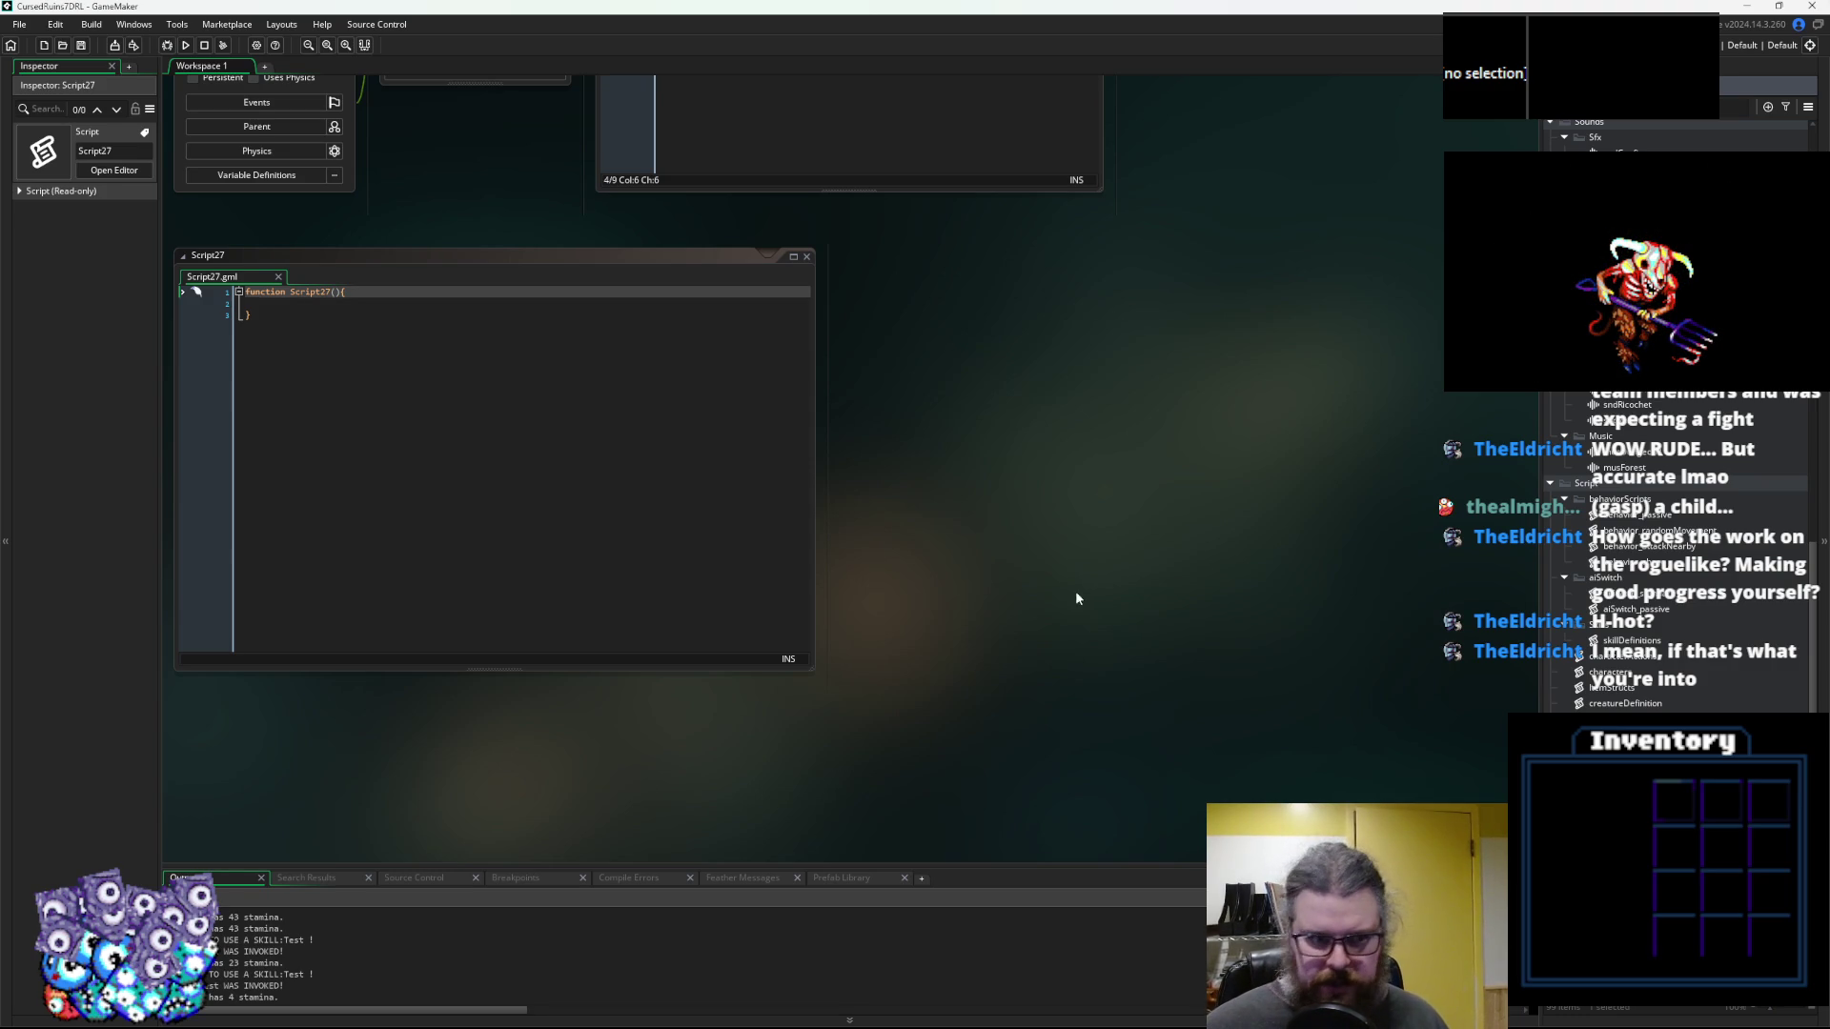
Name the new script spawnAnimation and put the function's opening brace on its own line
key("Return")
scroll(479, 184, "up", 5)
scroll(530, 436, "left", 4)
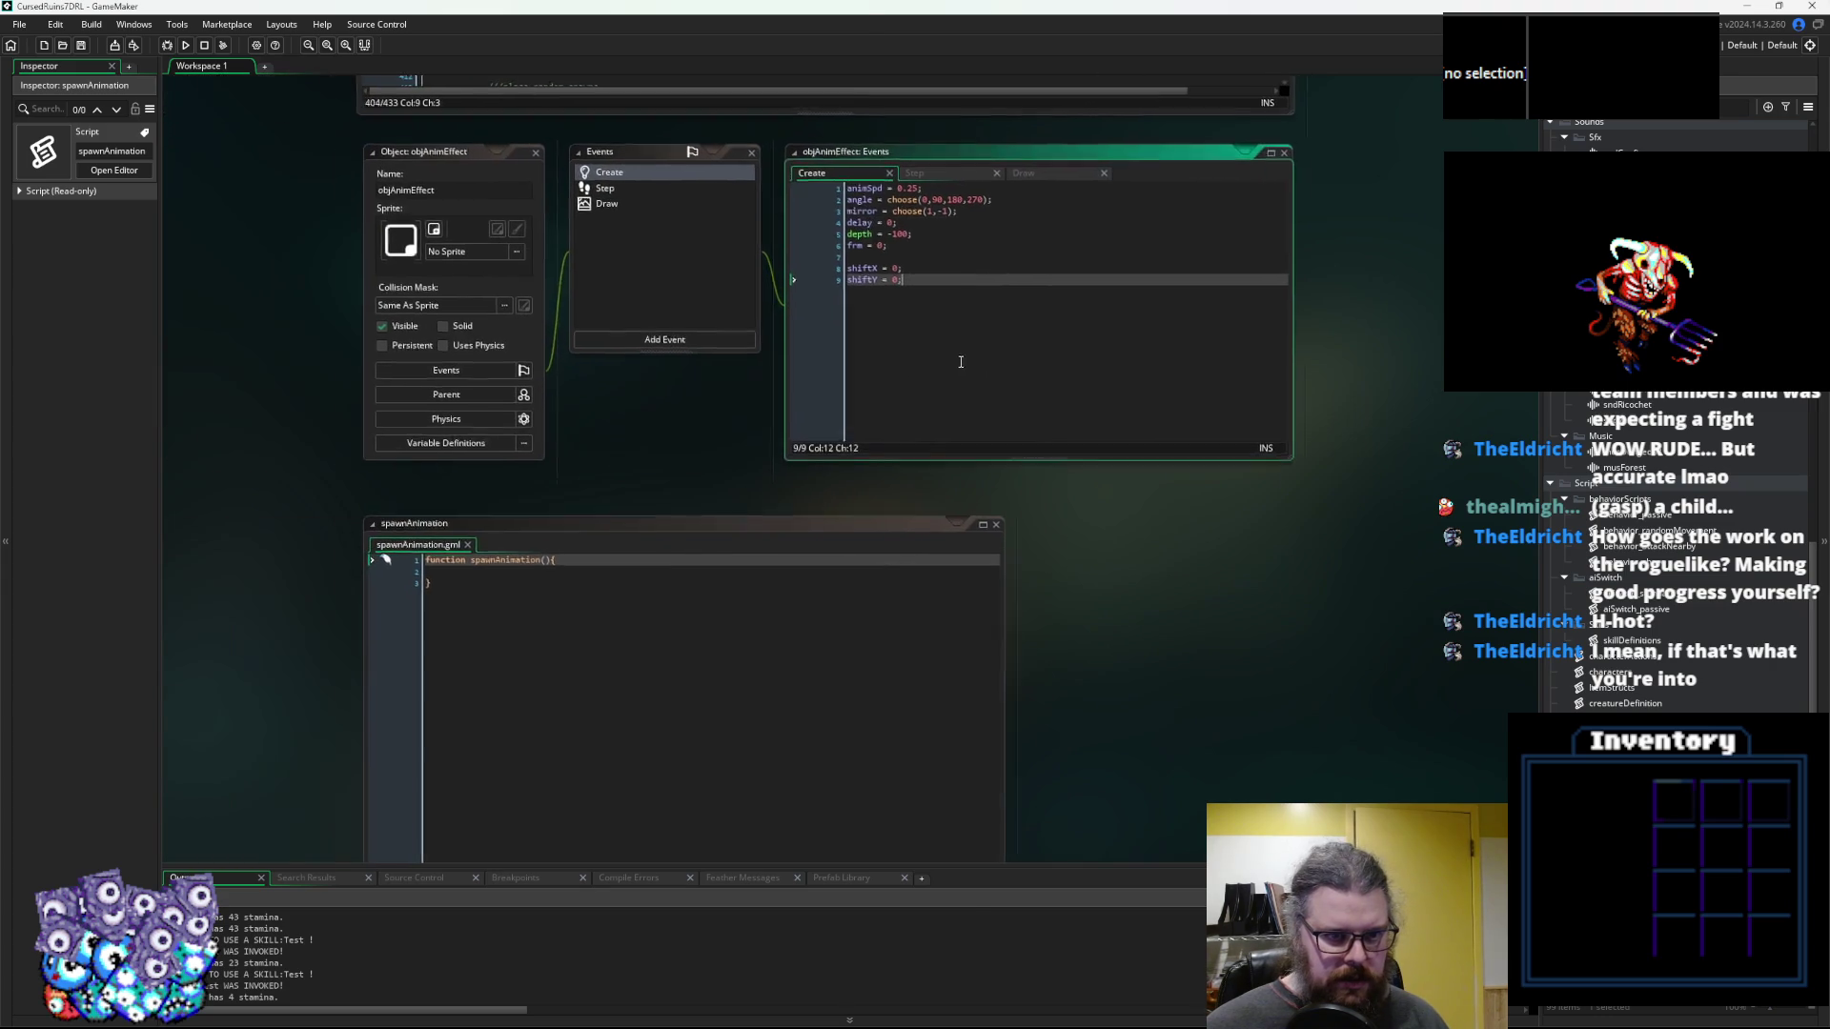
left_click(809, 507)
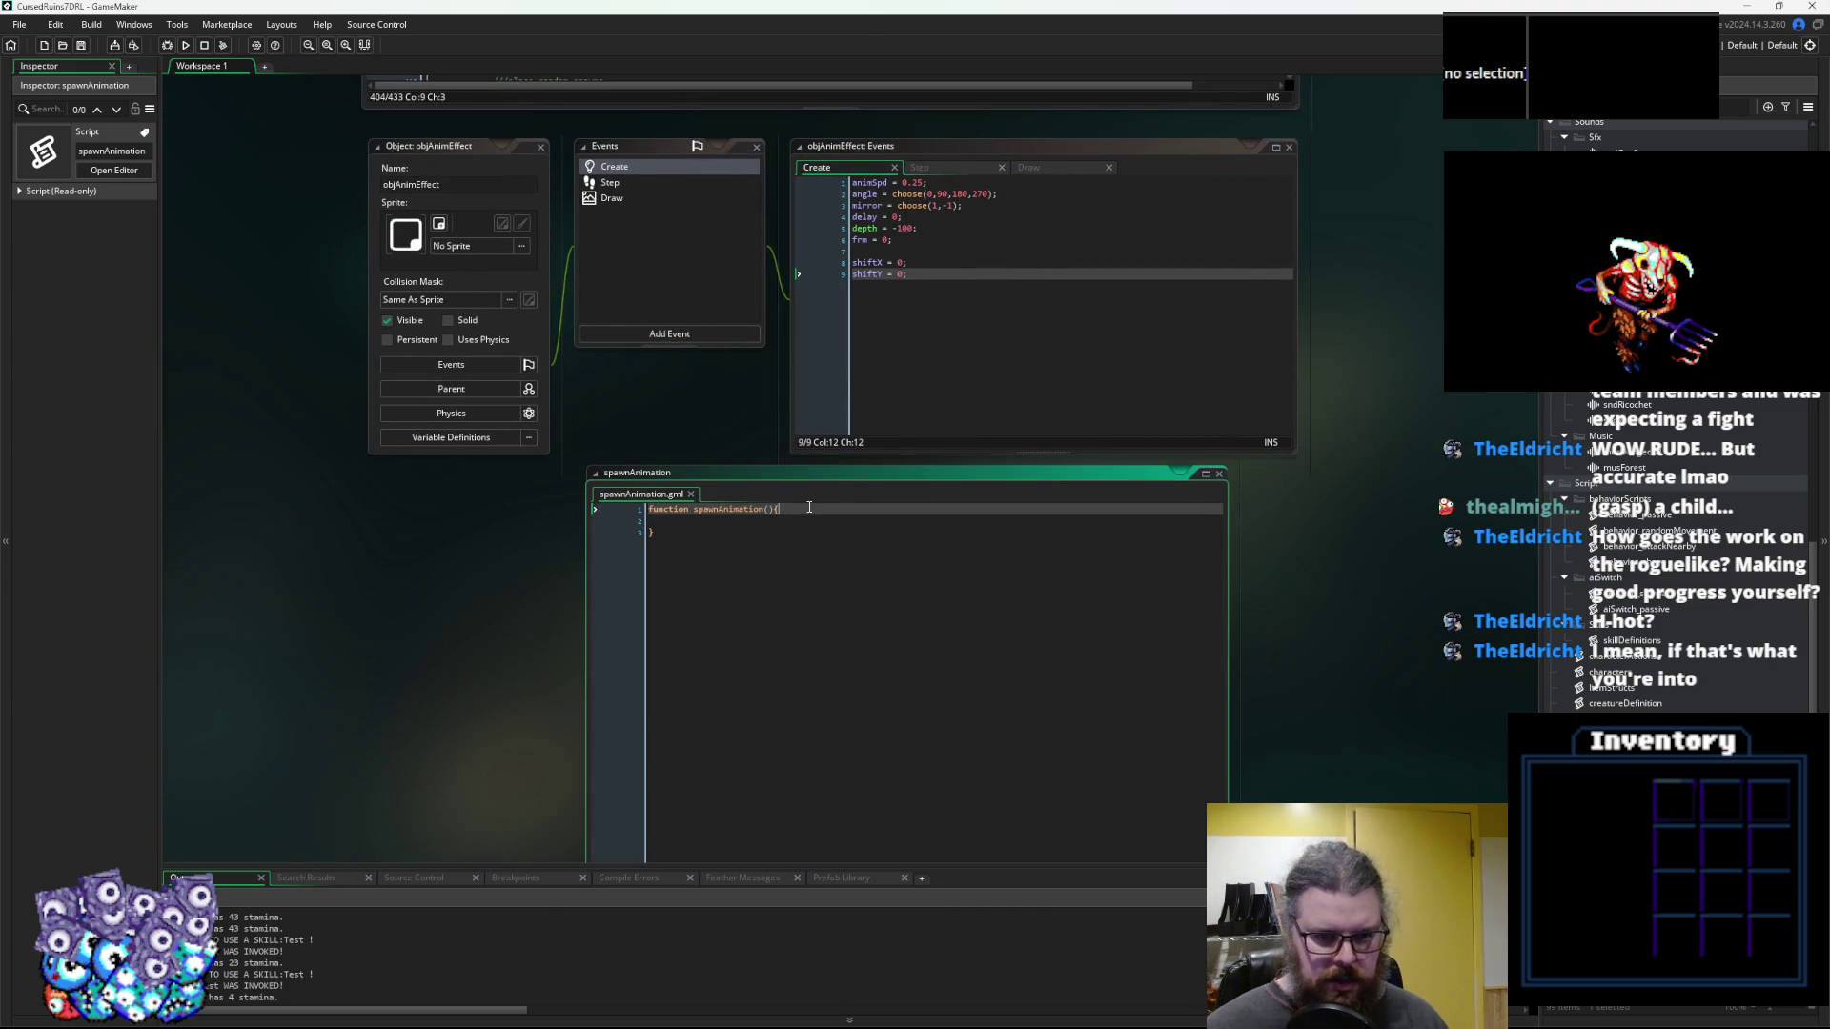
key("Left")
key("Return")
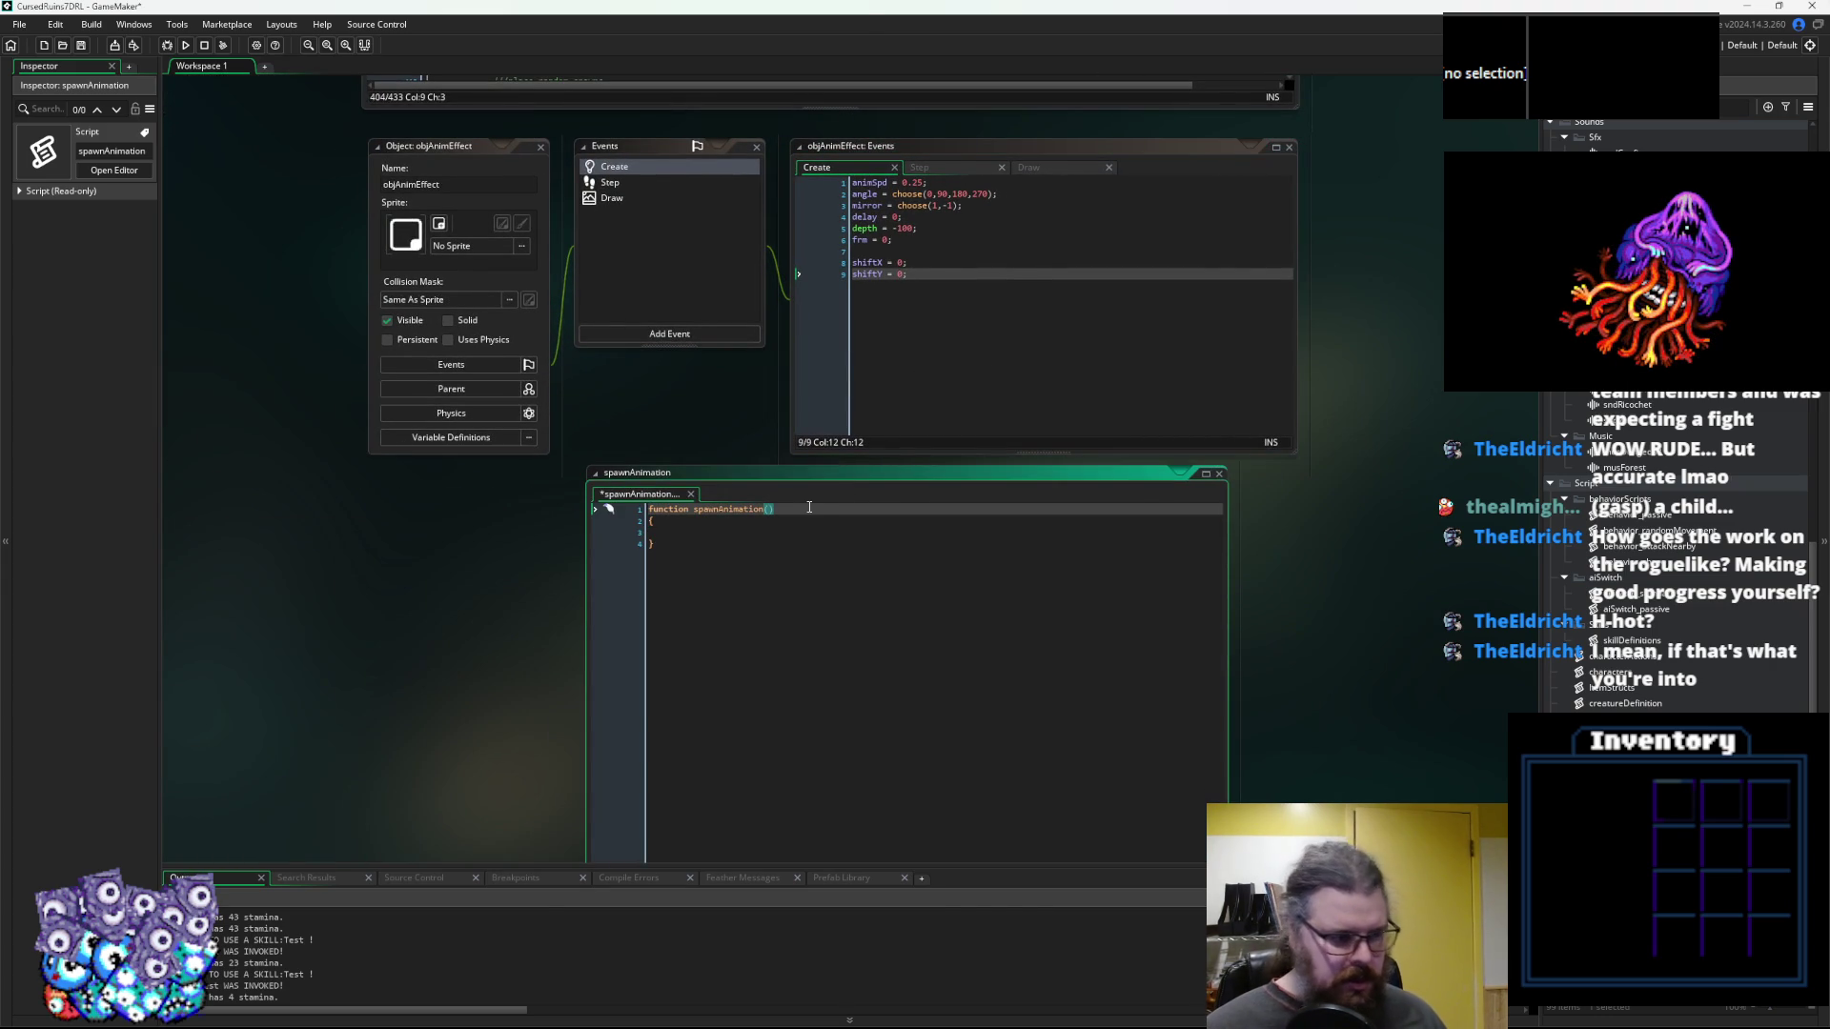
Start the parameter list with sprite, _x, _y and _animSpeed=0.25
left_click(712, 513)
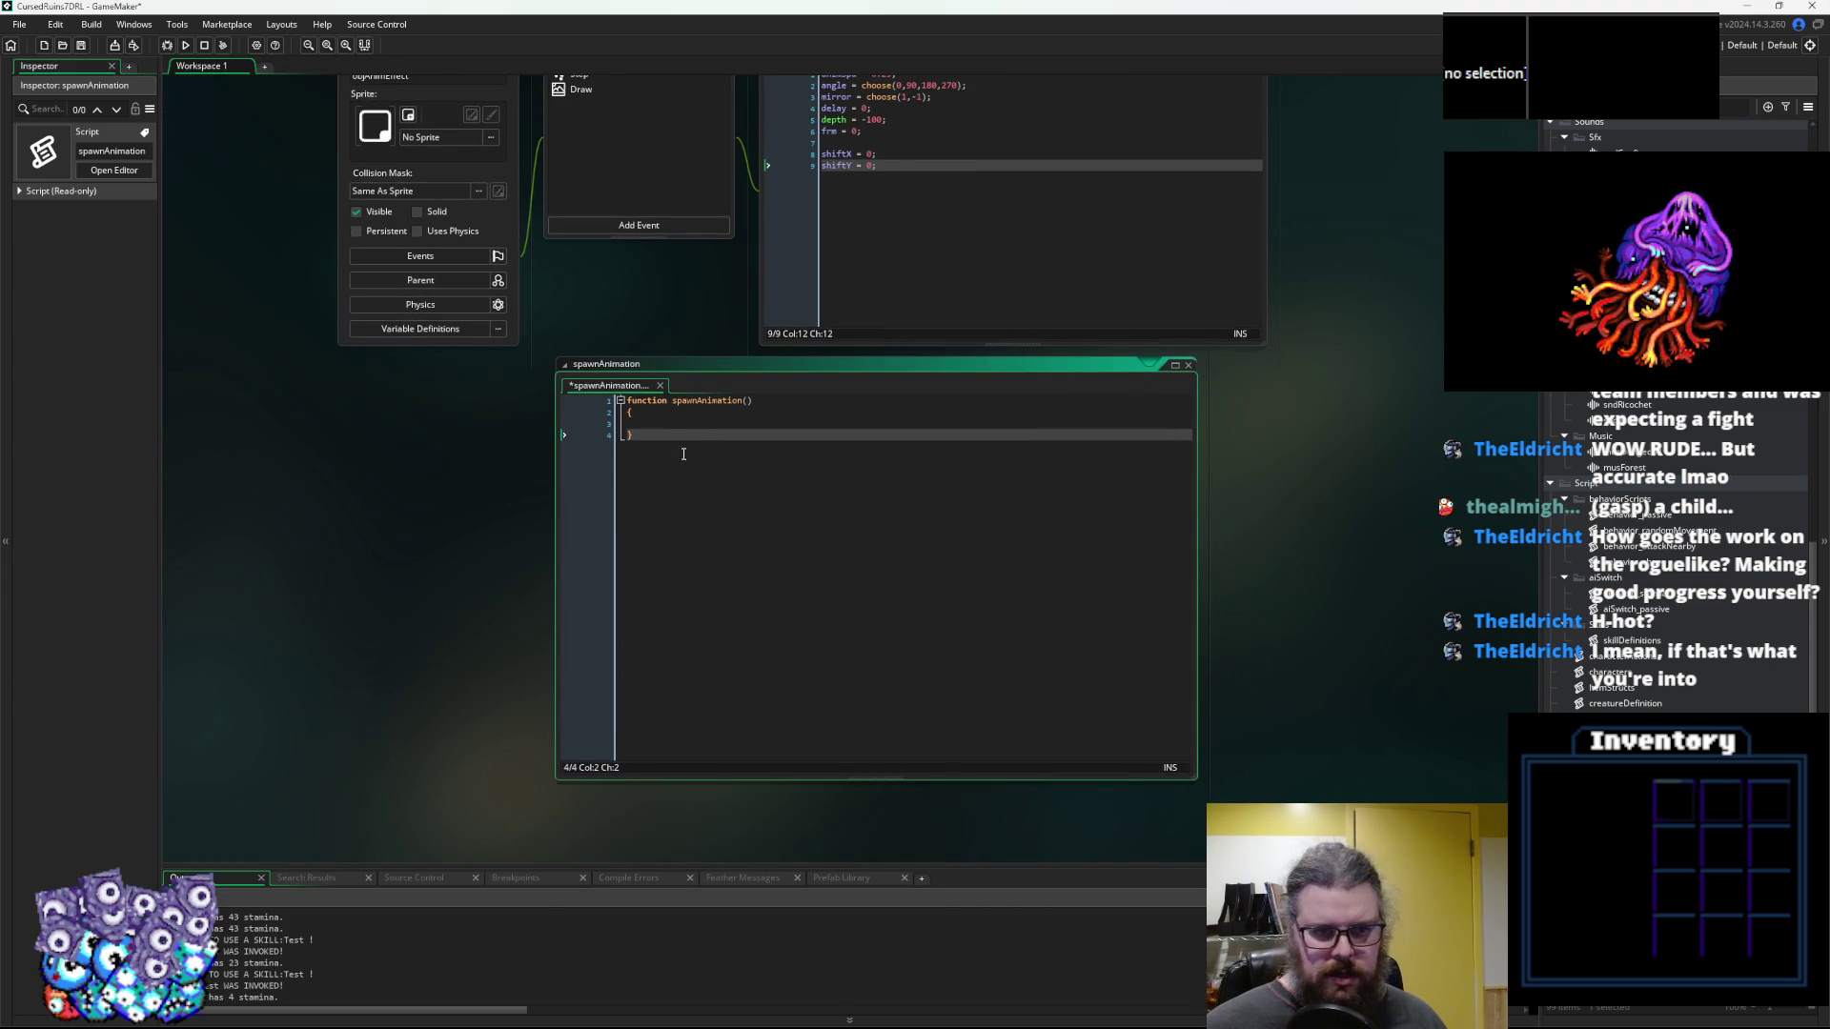
left_click(805, 406)
key("Left")
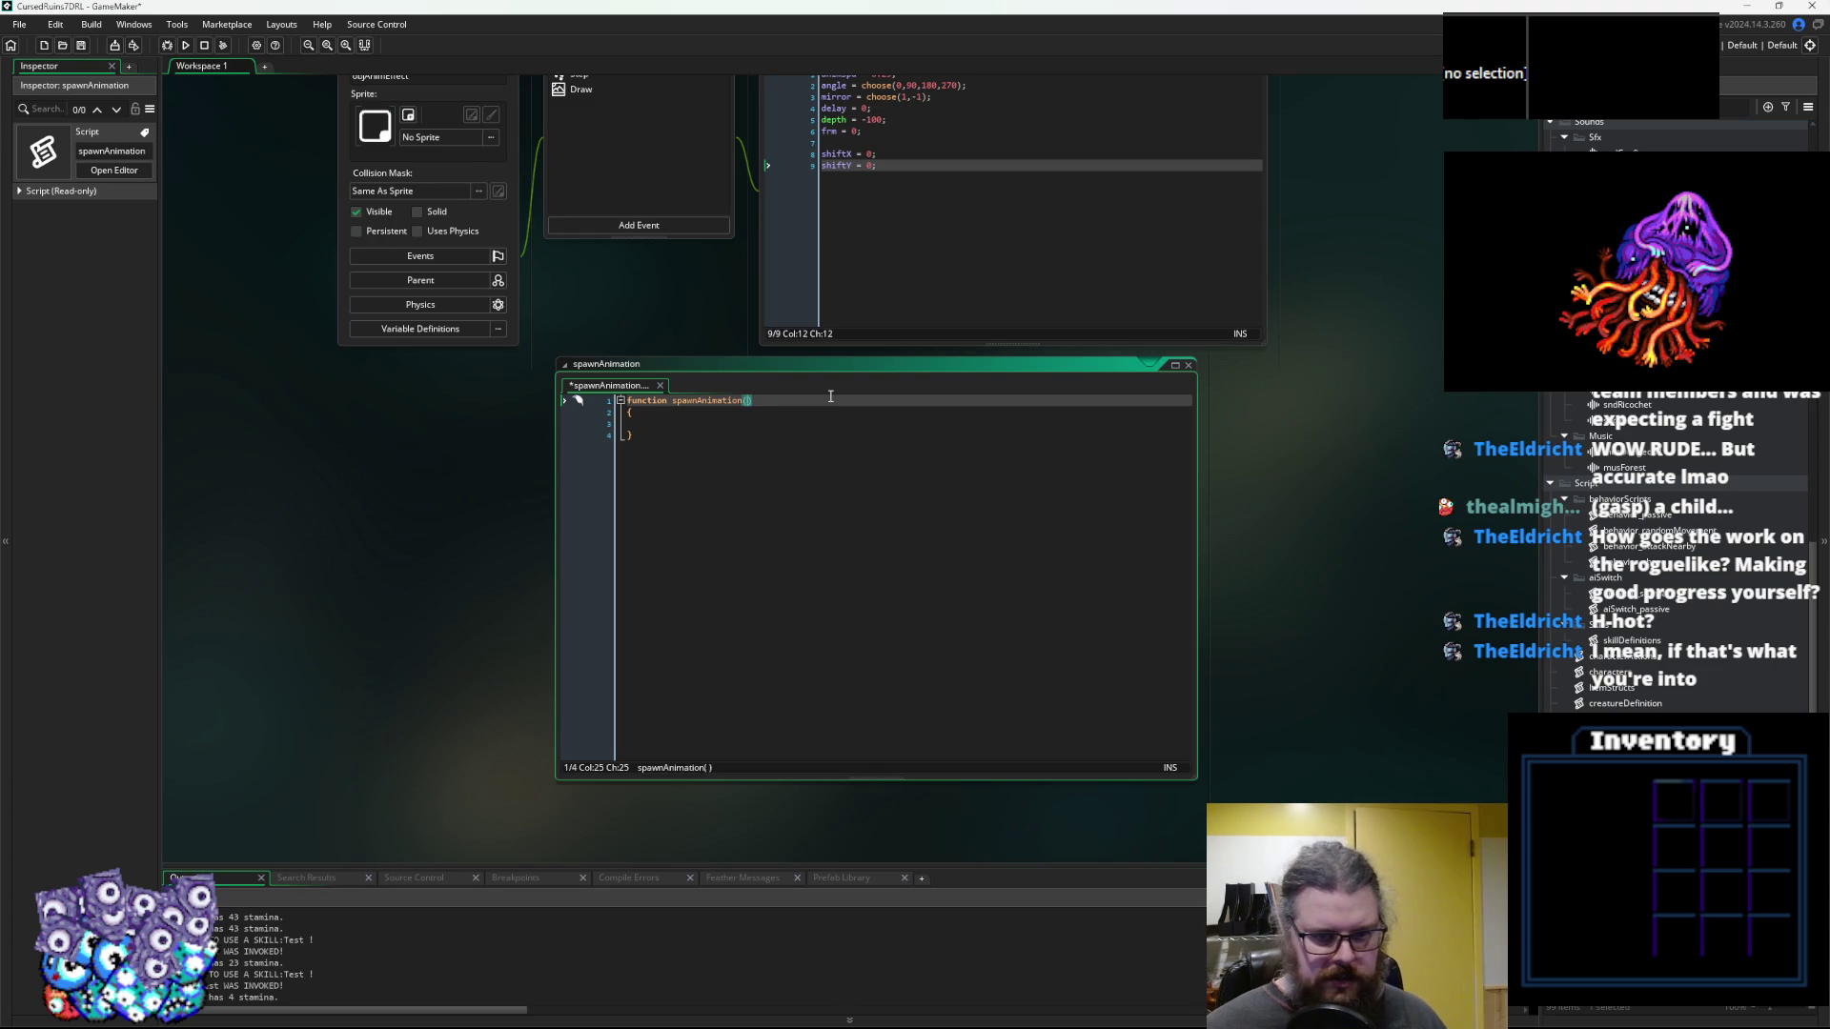
type("sprite,")
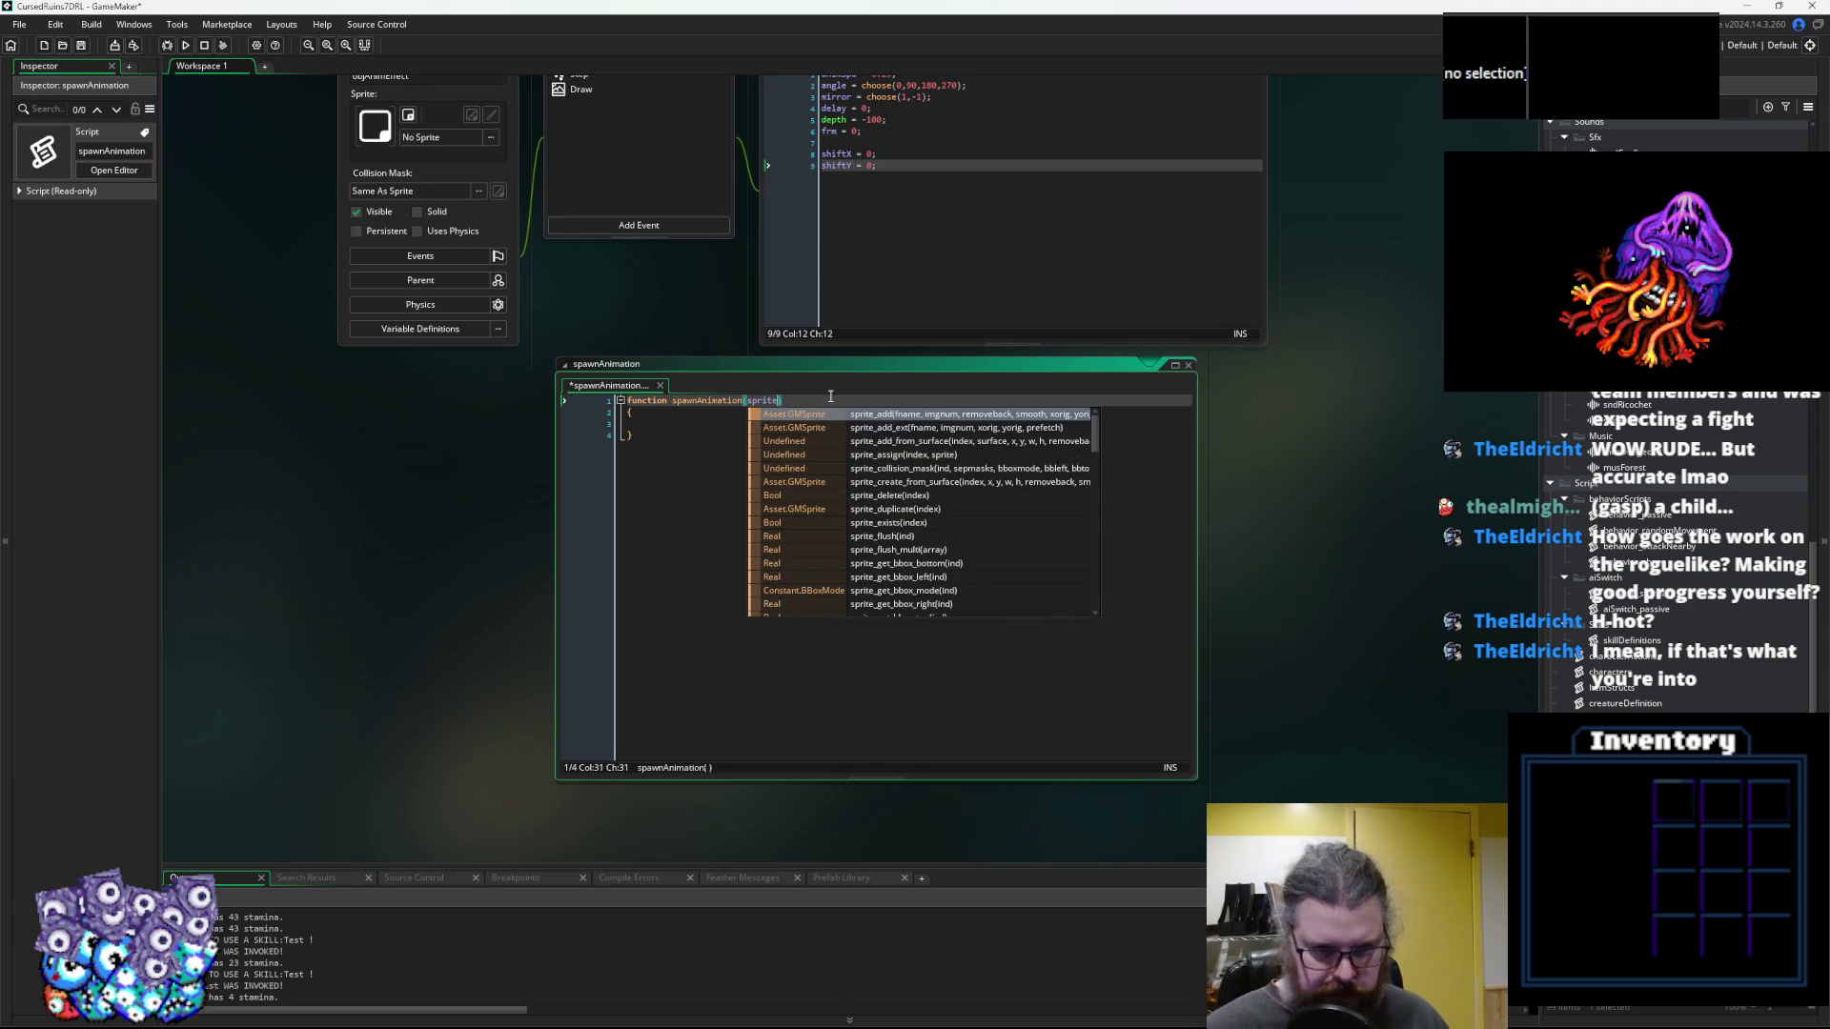
type("_x,")
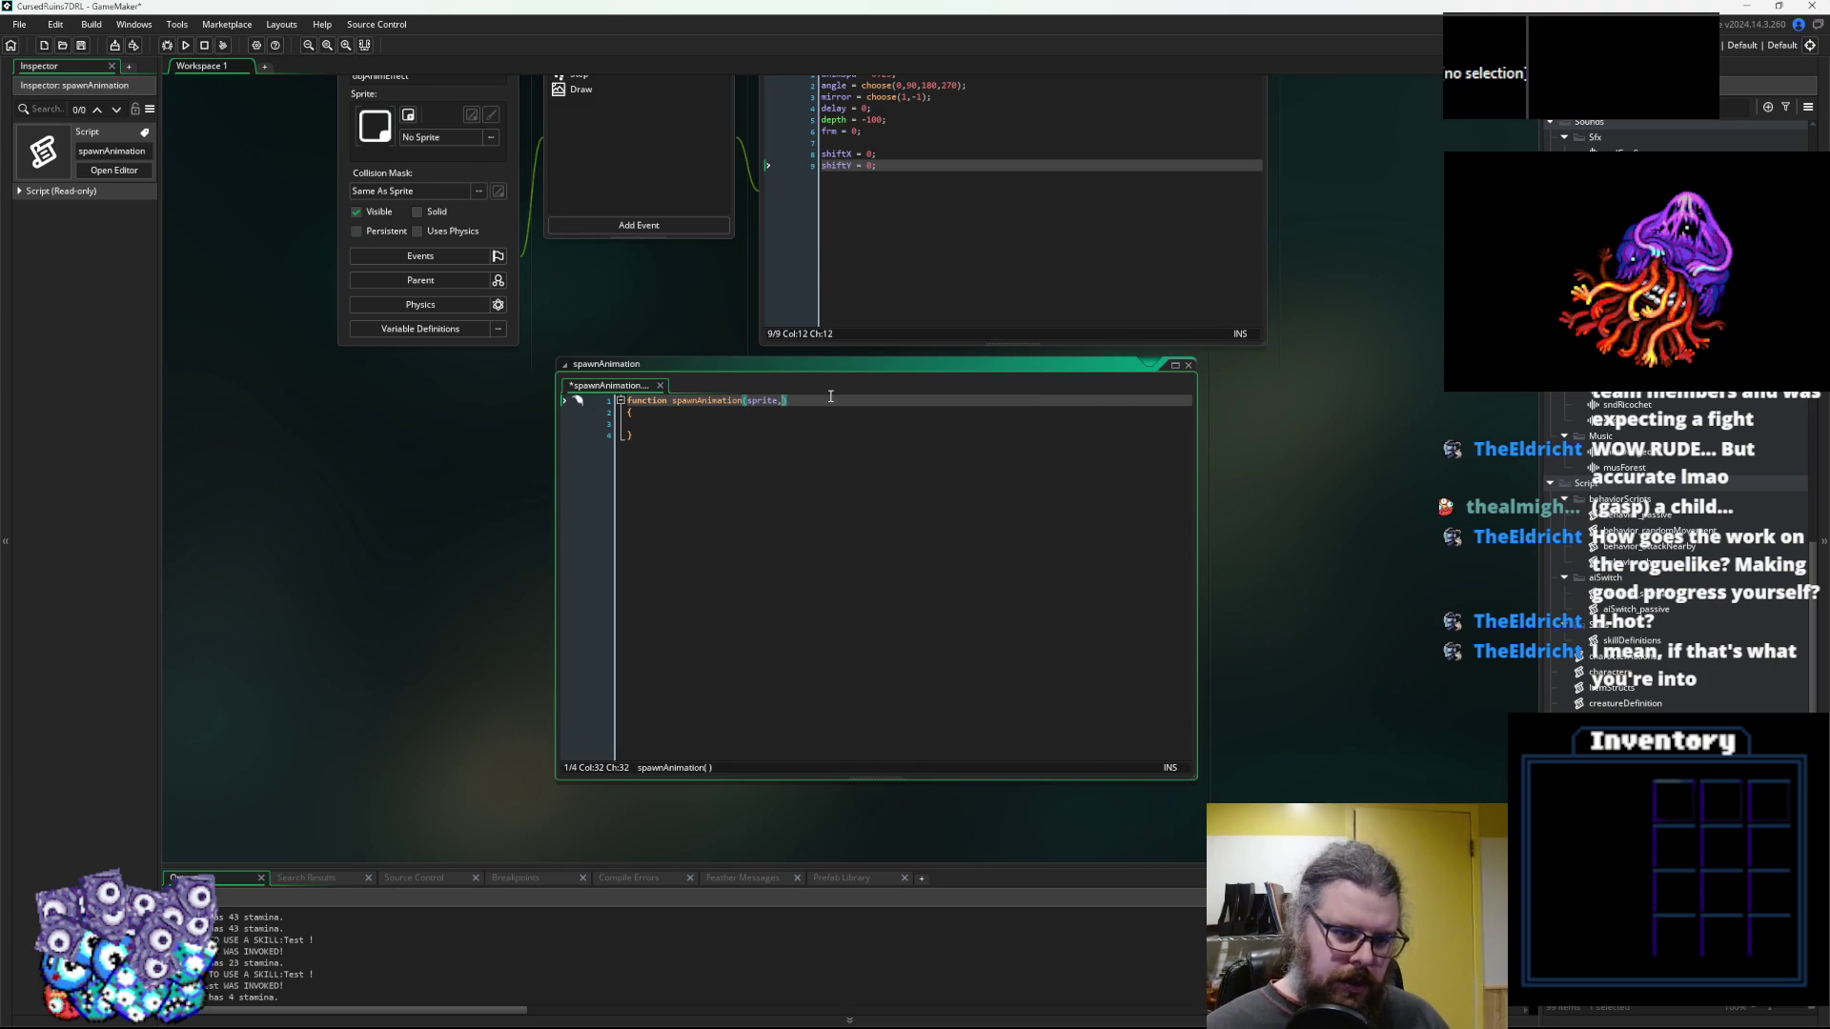
type("_y,")
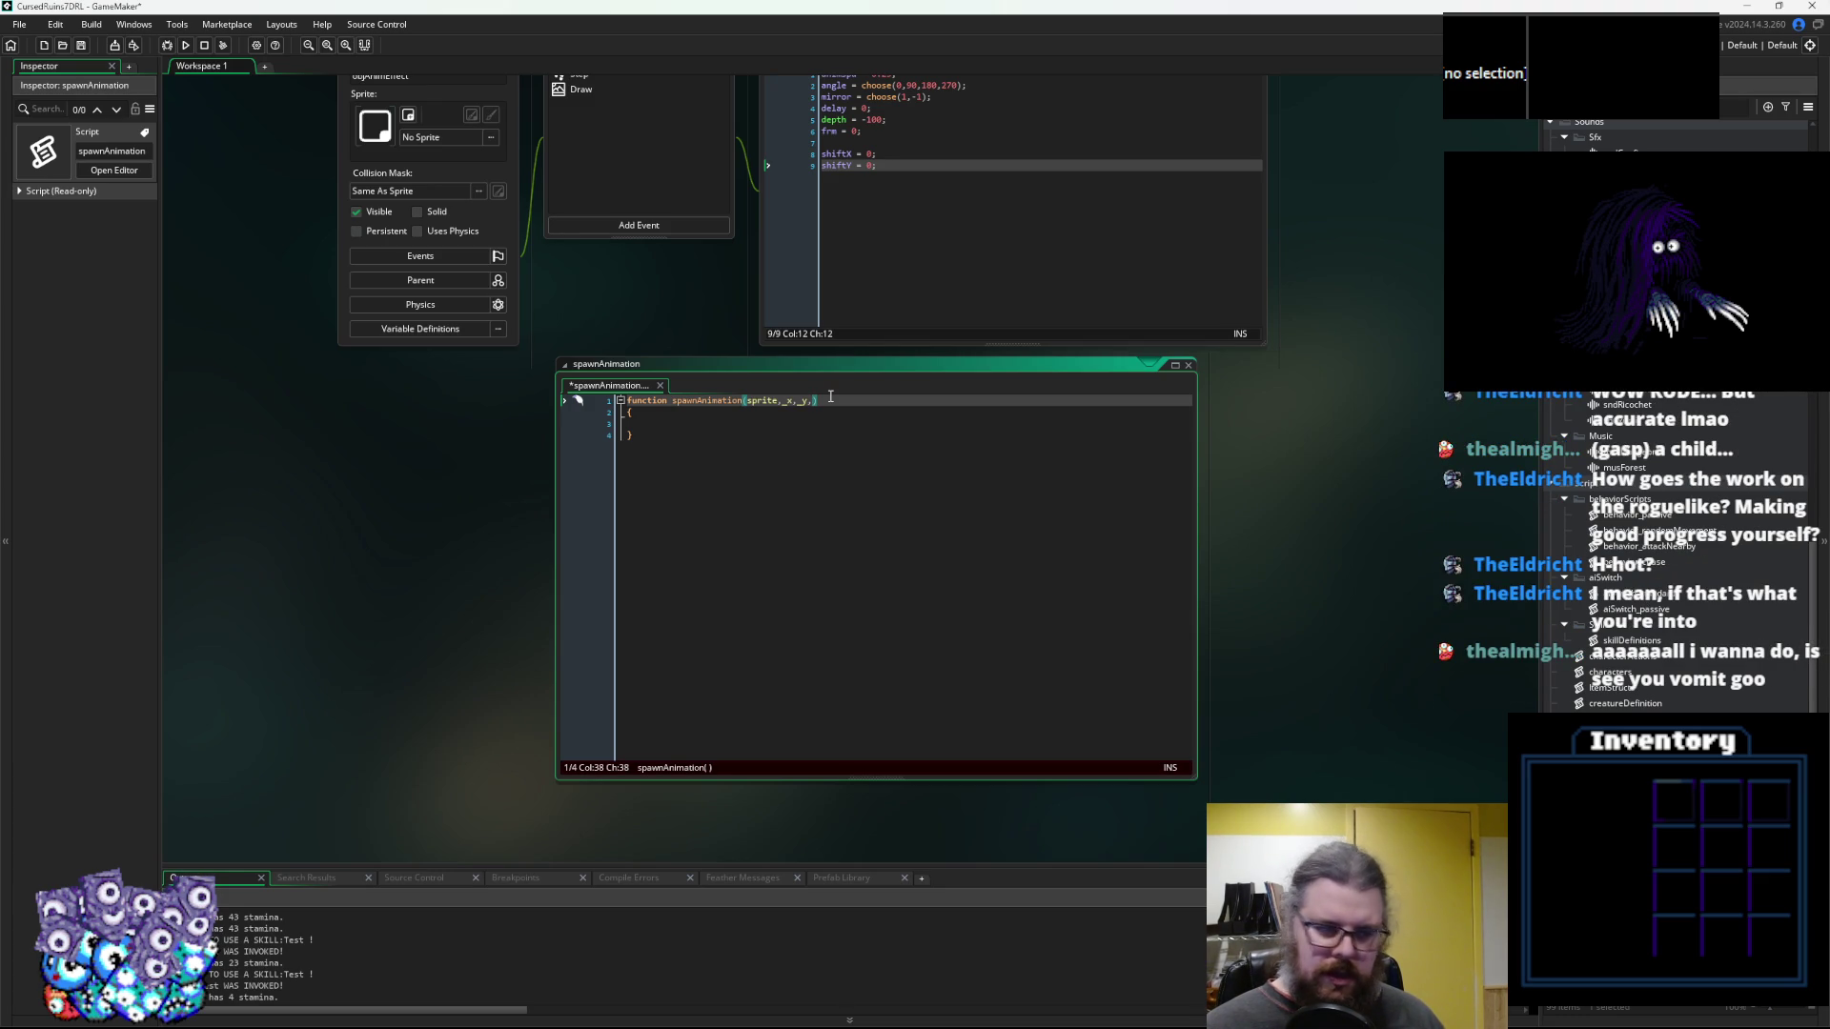
key("Down")
key("Down")
key("Down")
scroll(830, 396, "up", 3)
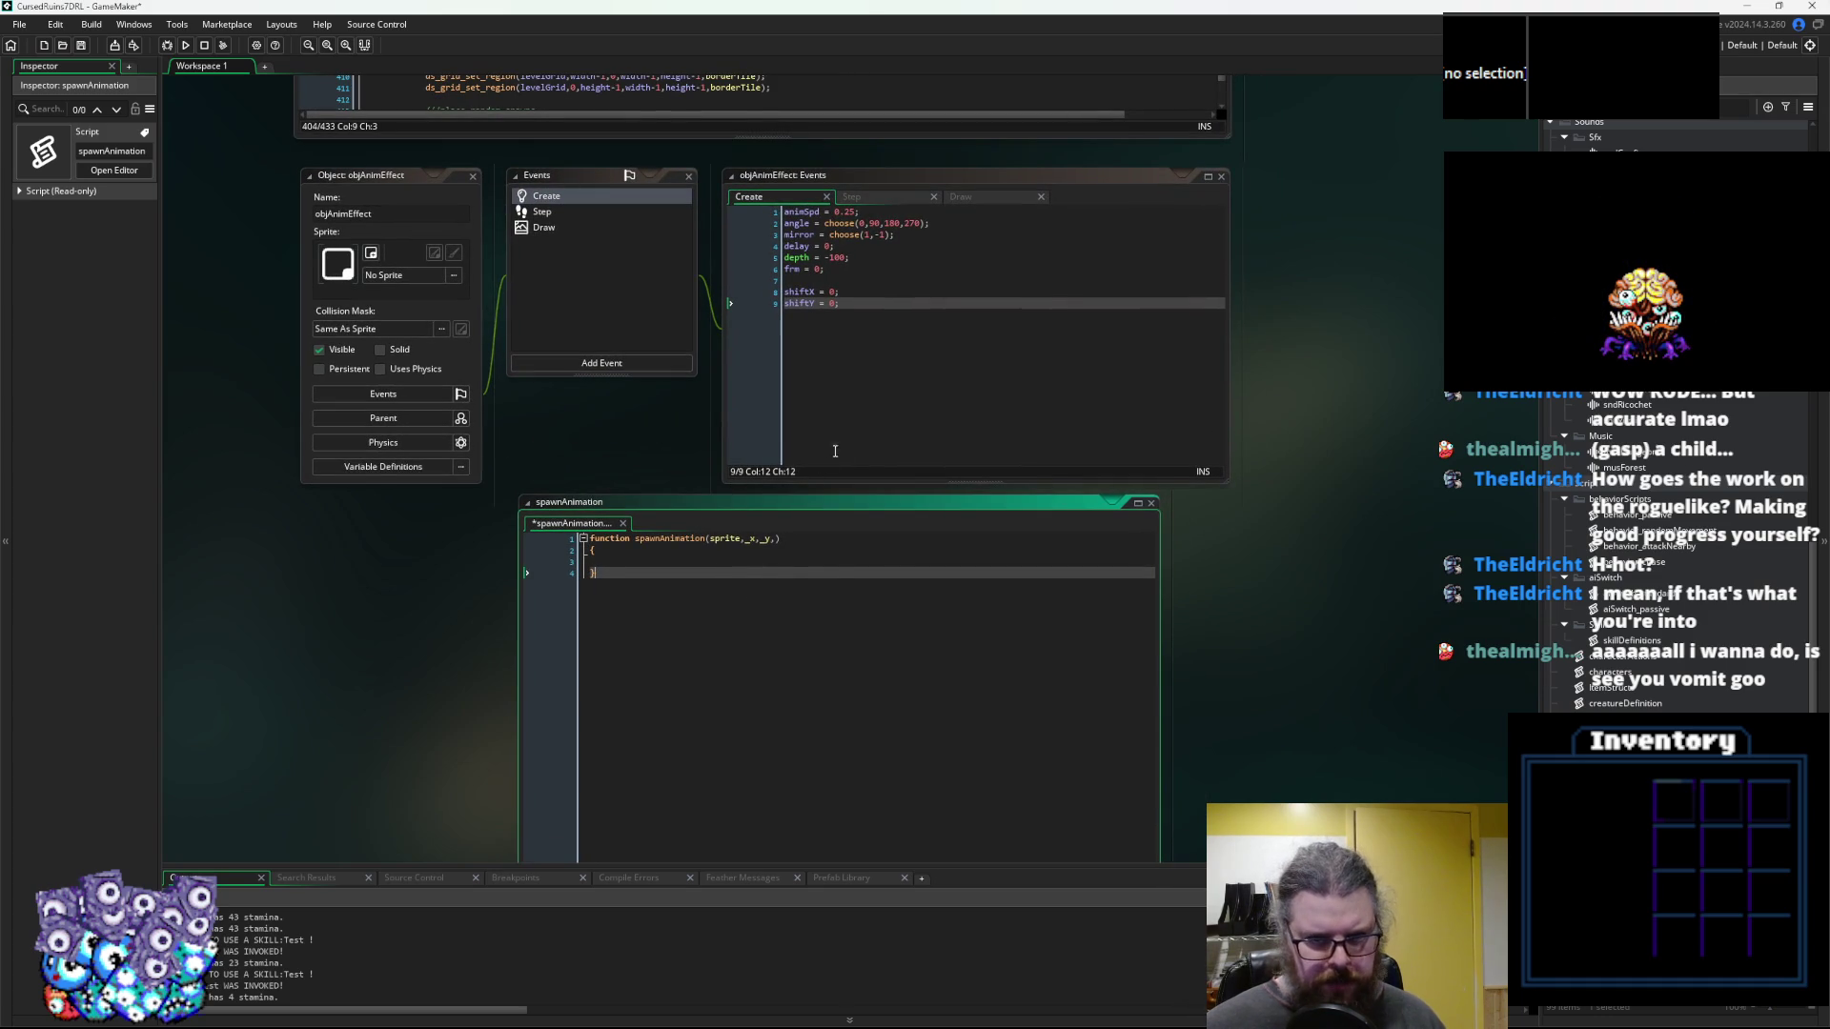
left_click(805, 538)
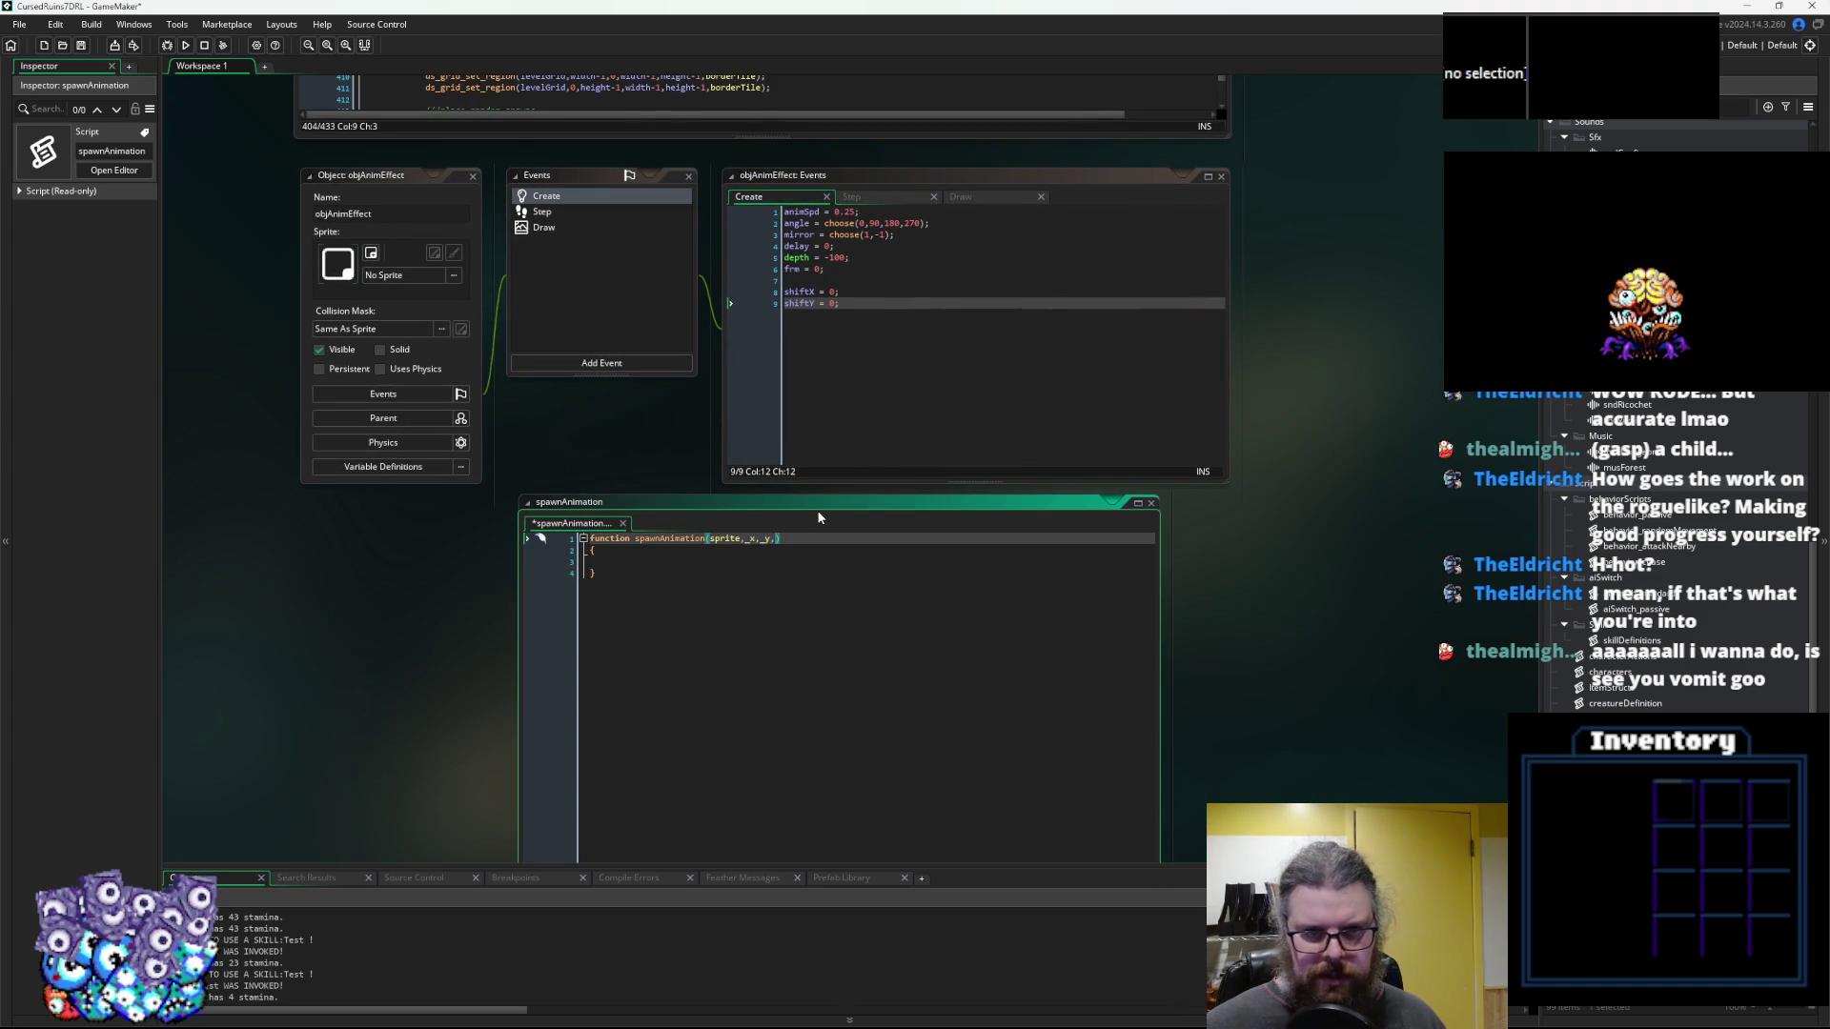
type("animSpee")
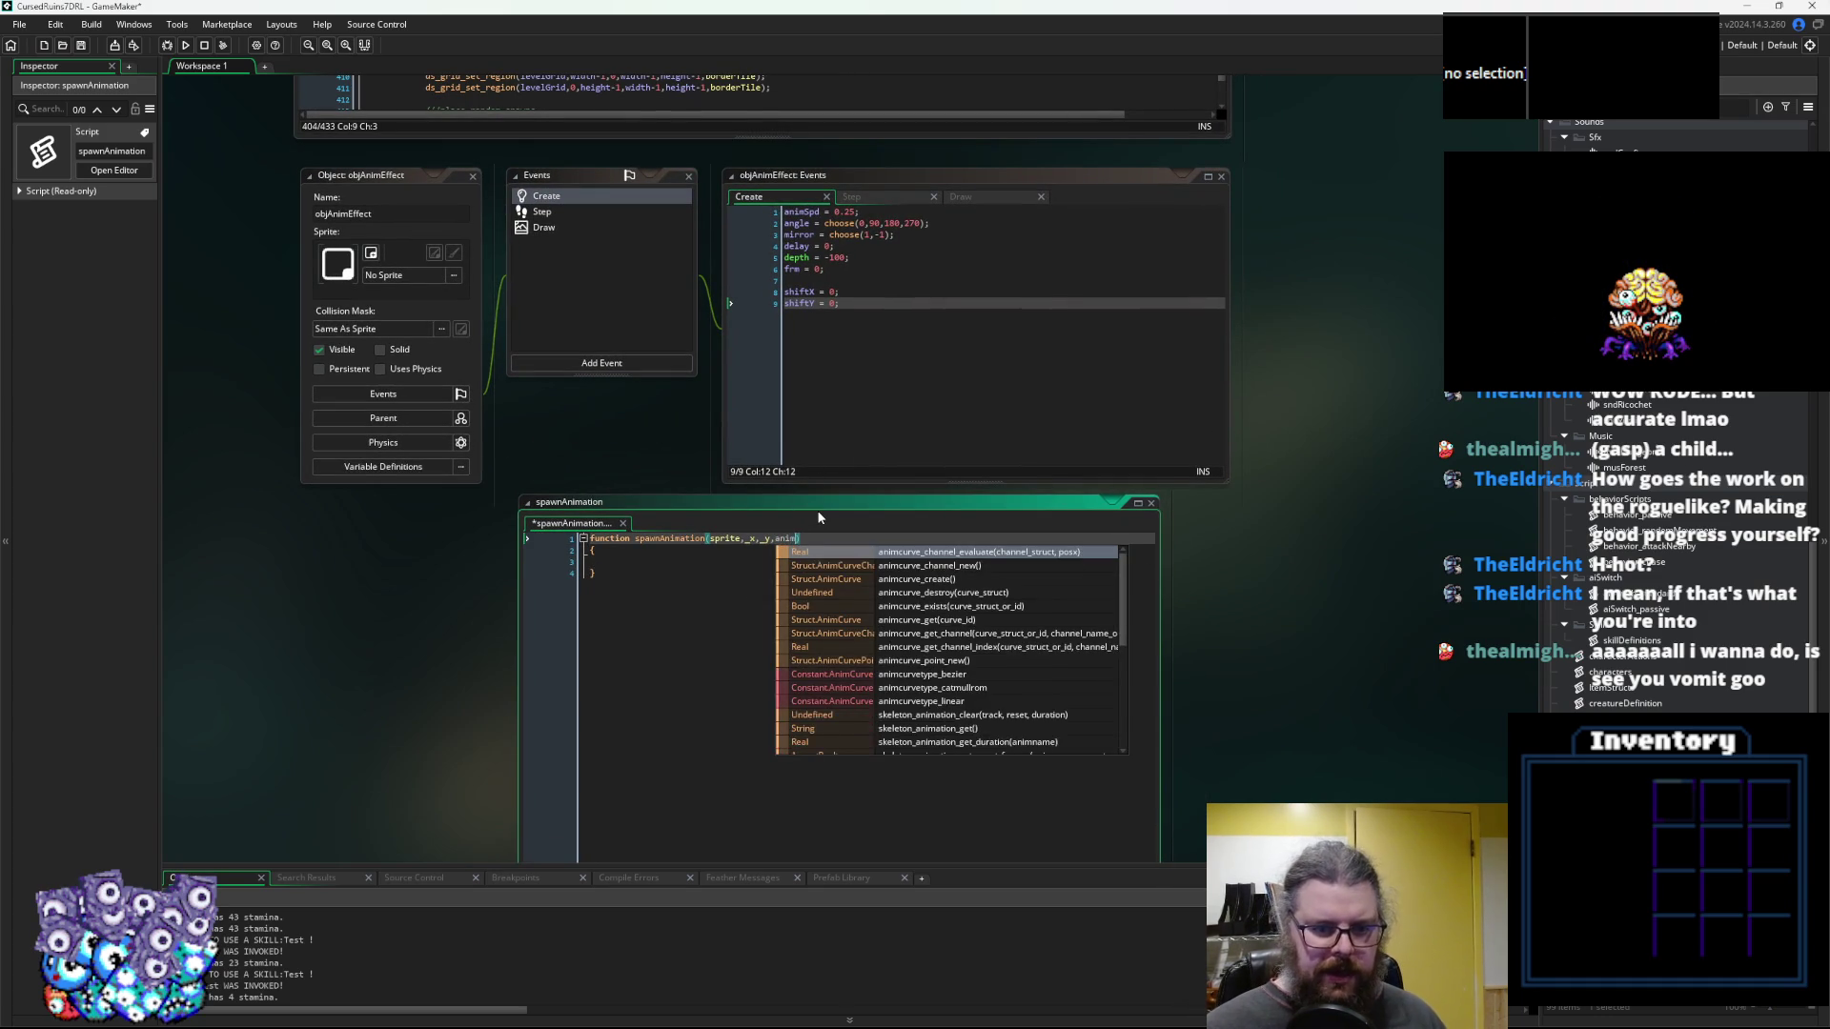
type("d=")
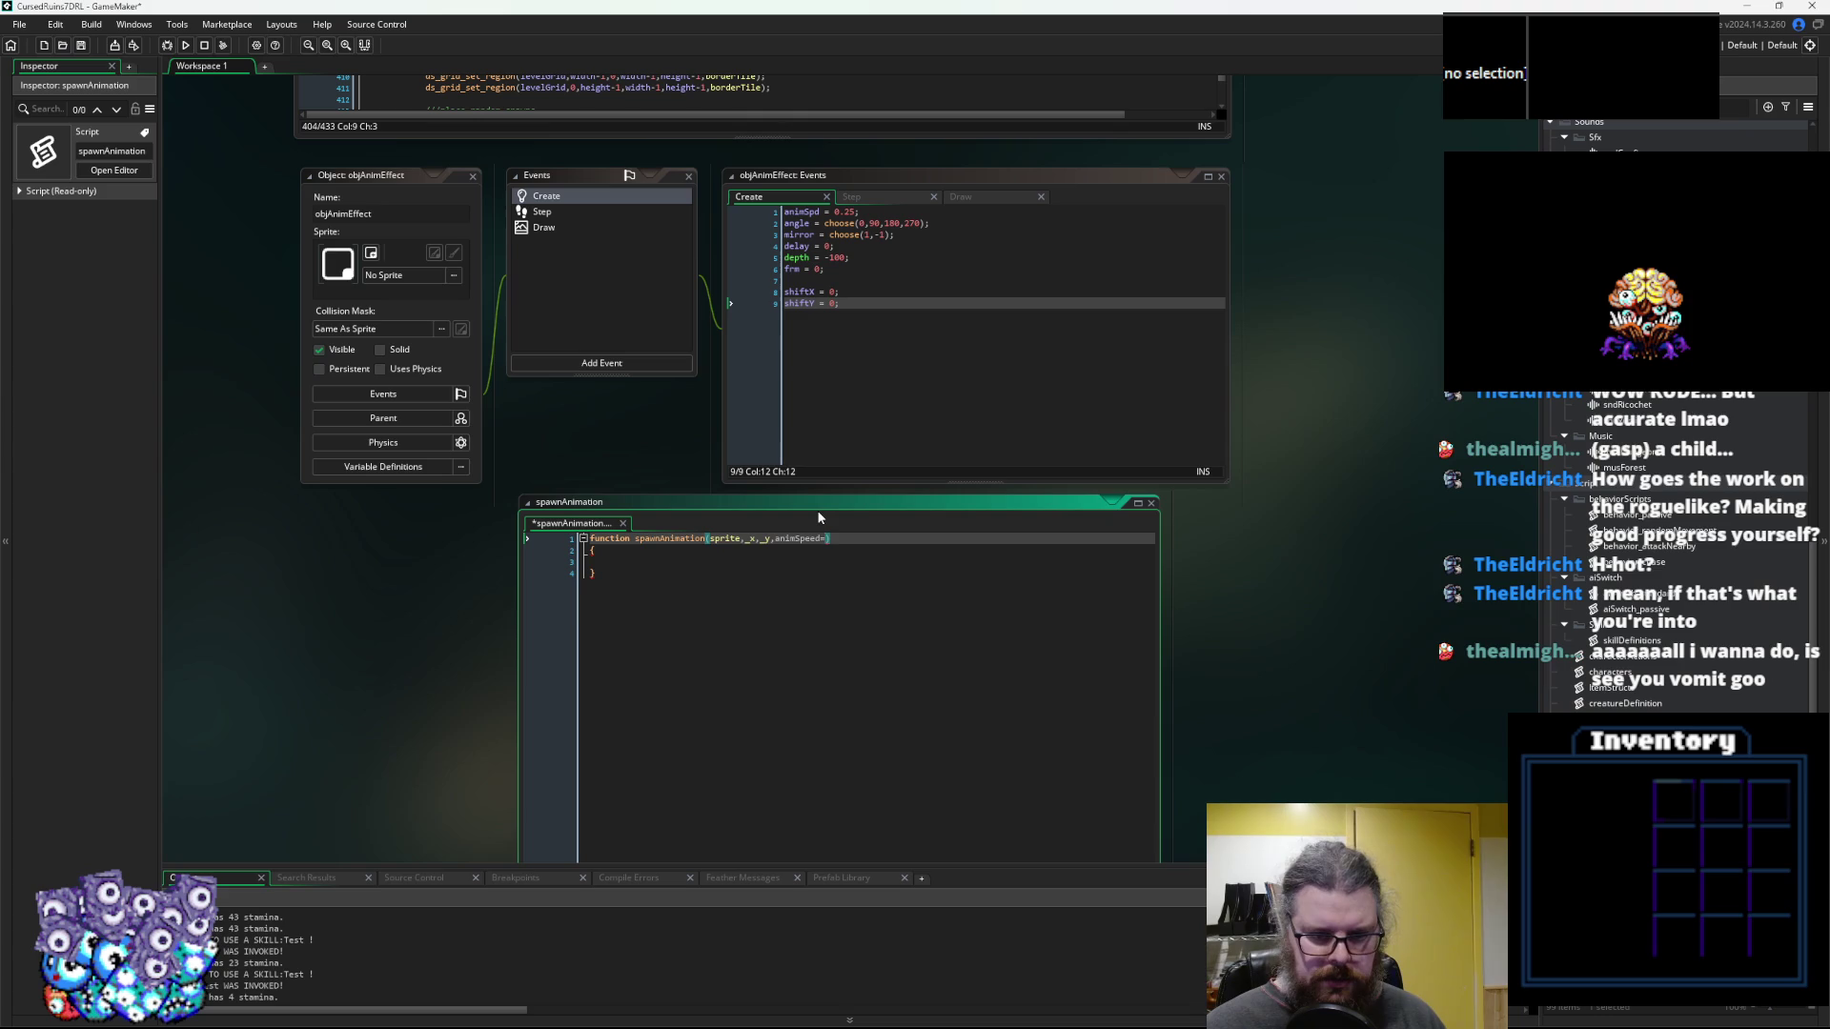
key("BackSpace")
key("BackSpace")
key("BackSpace")
type("_animSpeed=0")
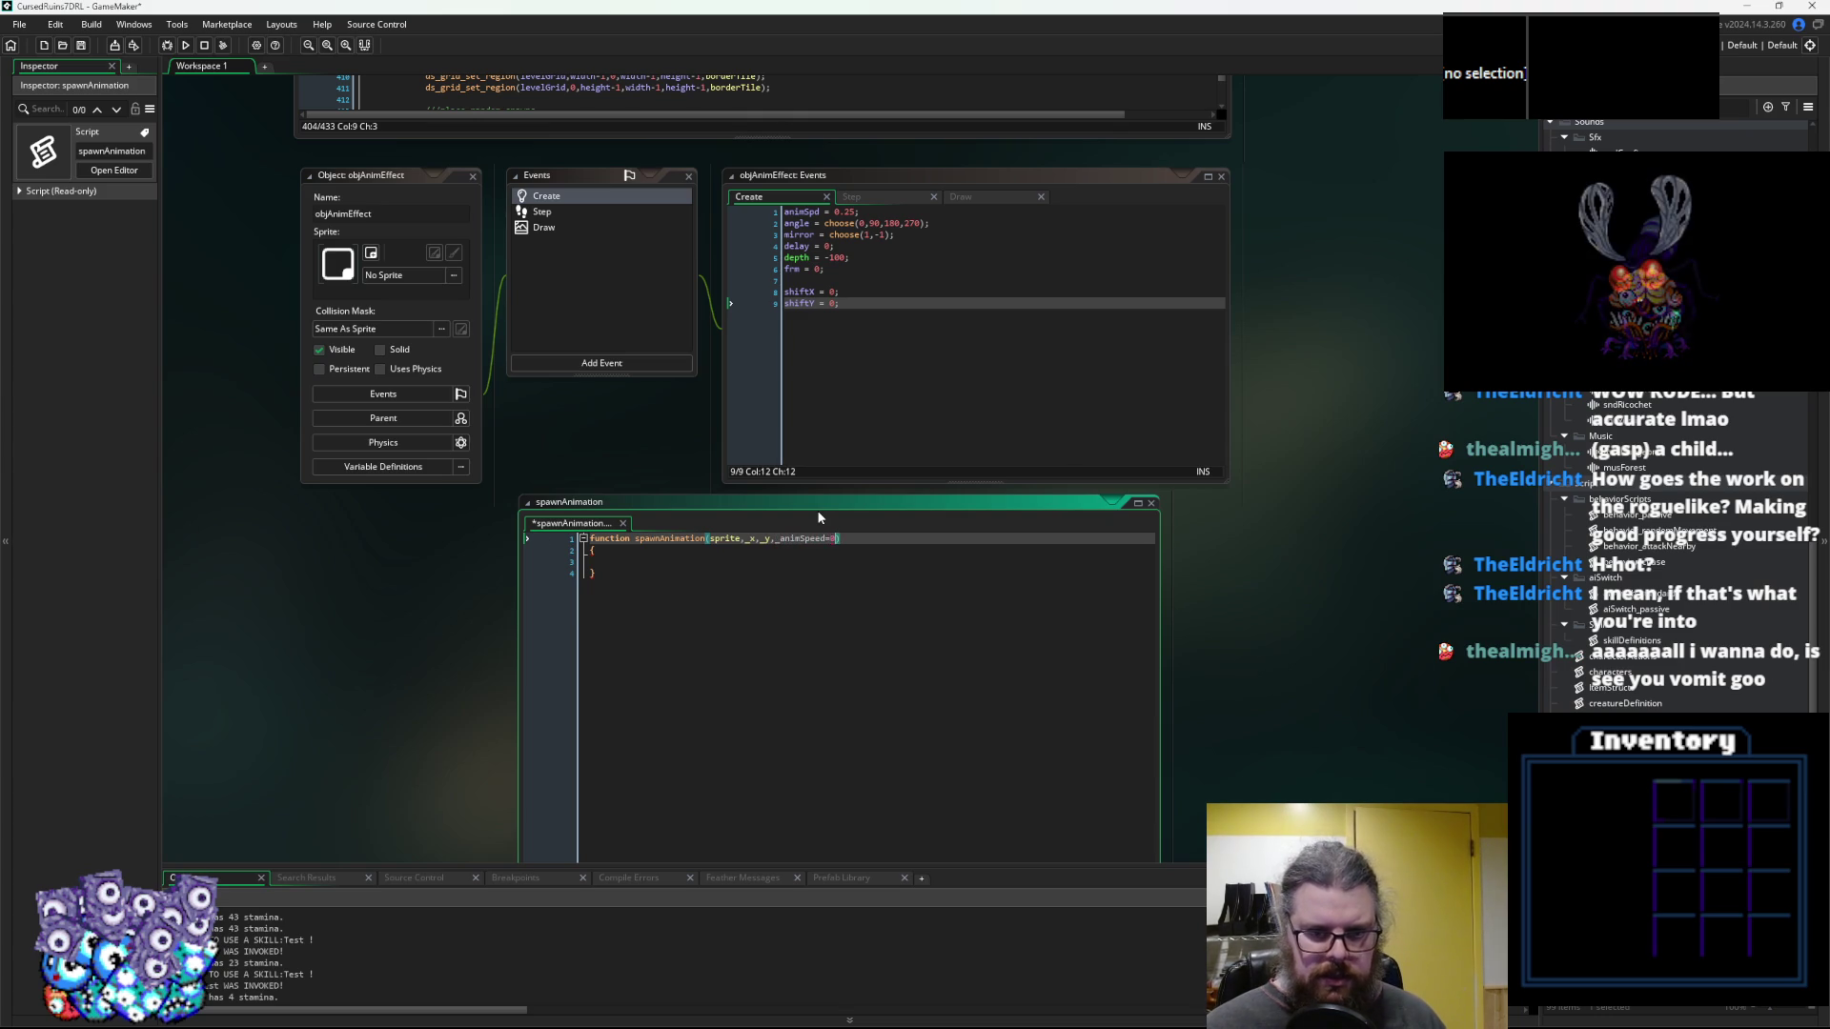
type(".25,")
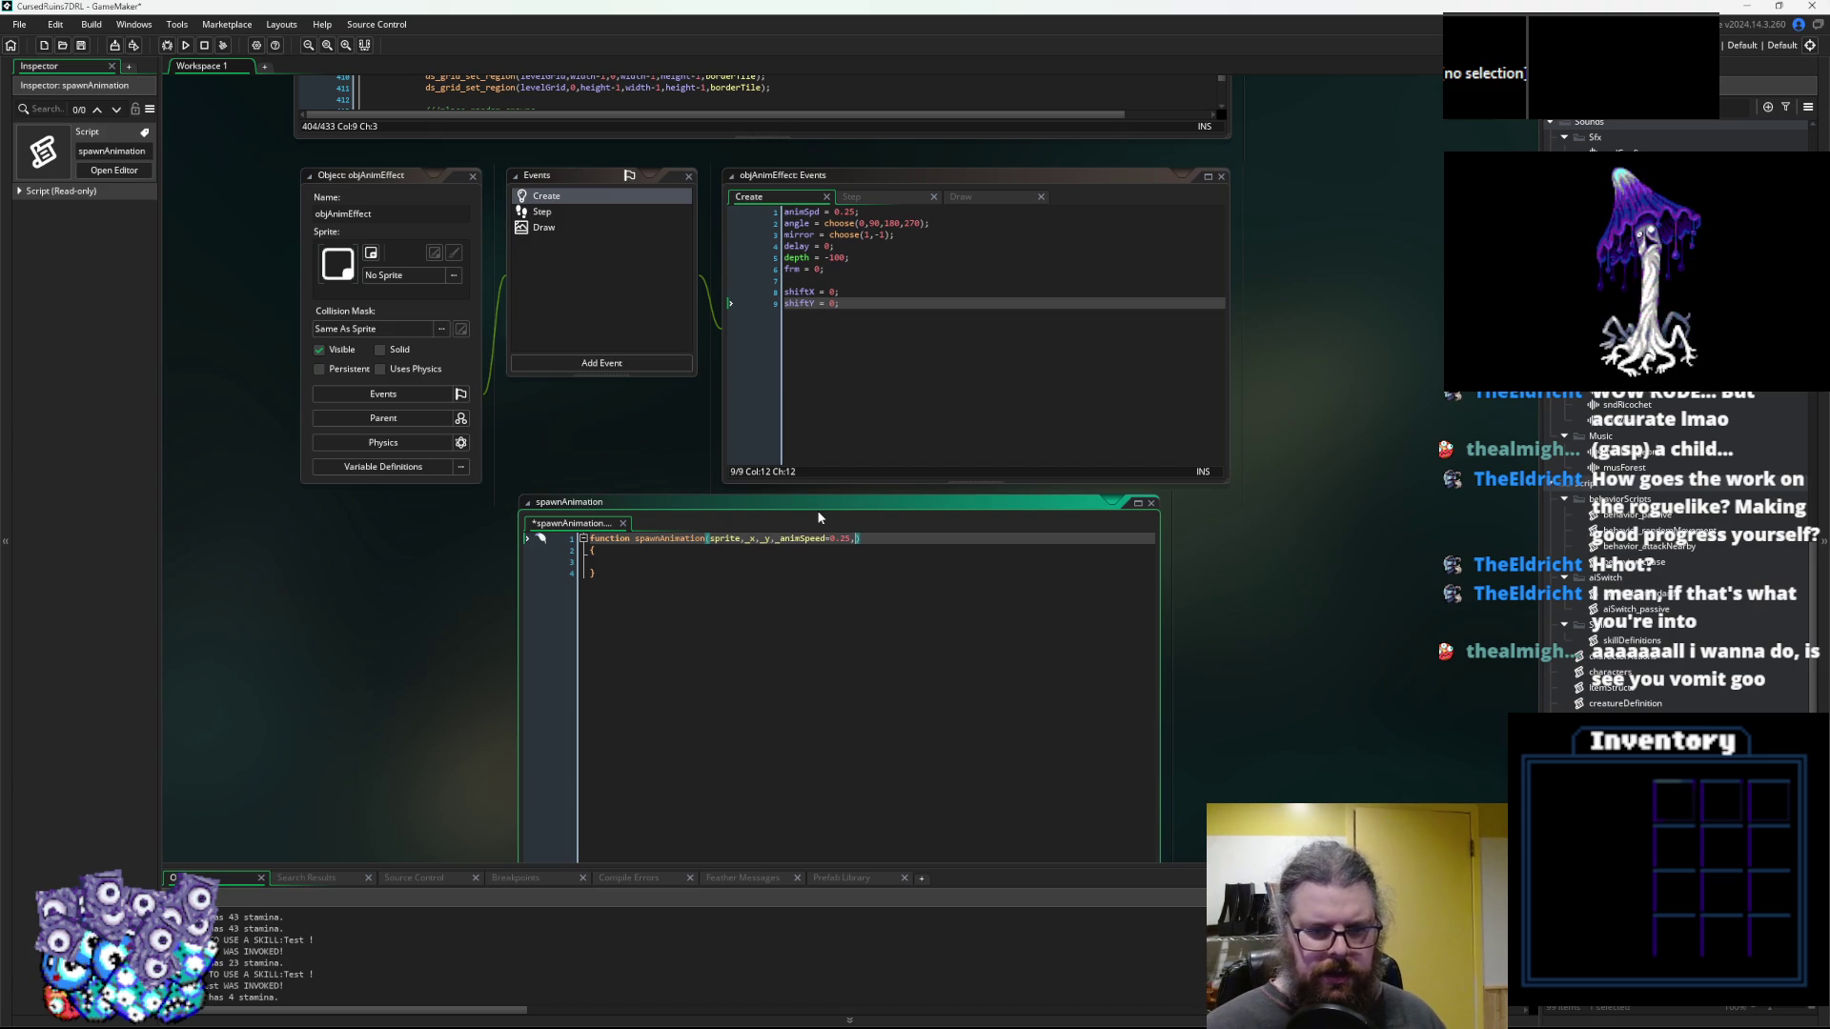
Add _shiftX=0 and _shiftY=0, plus a depth parameter after _y
type("hiftX")
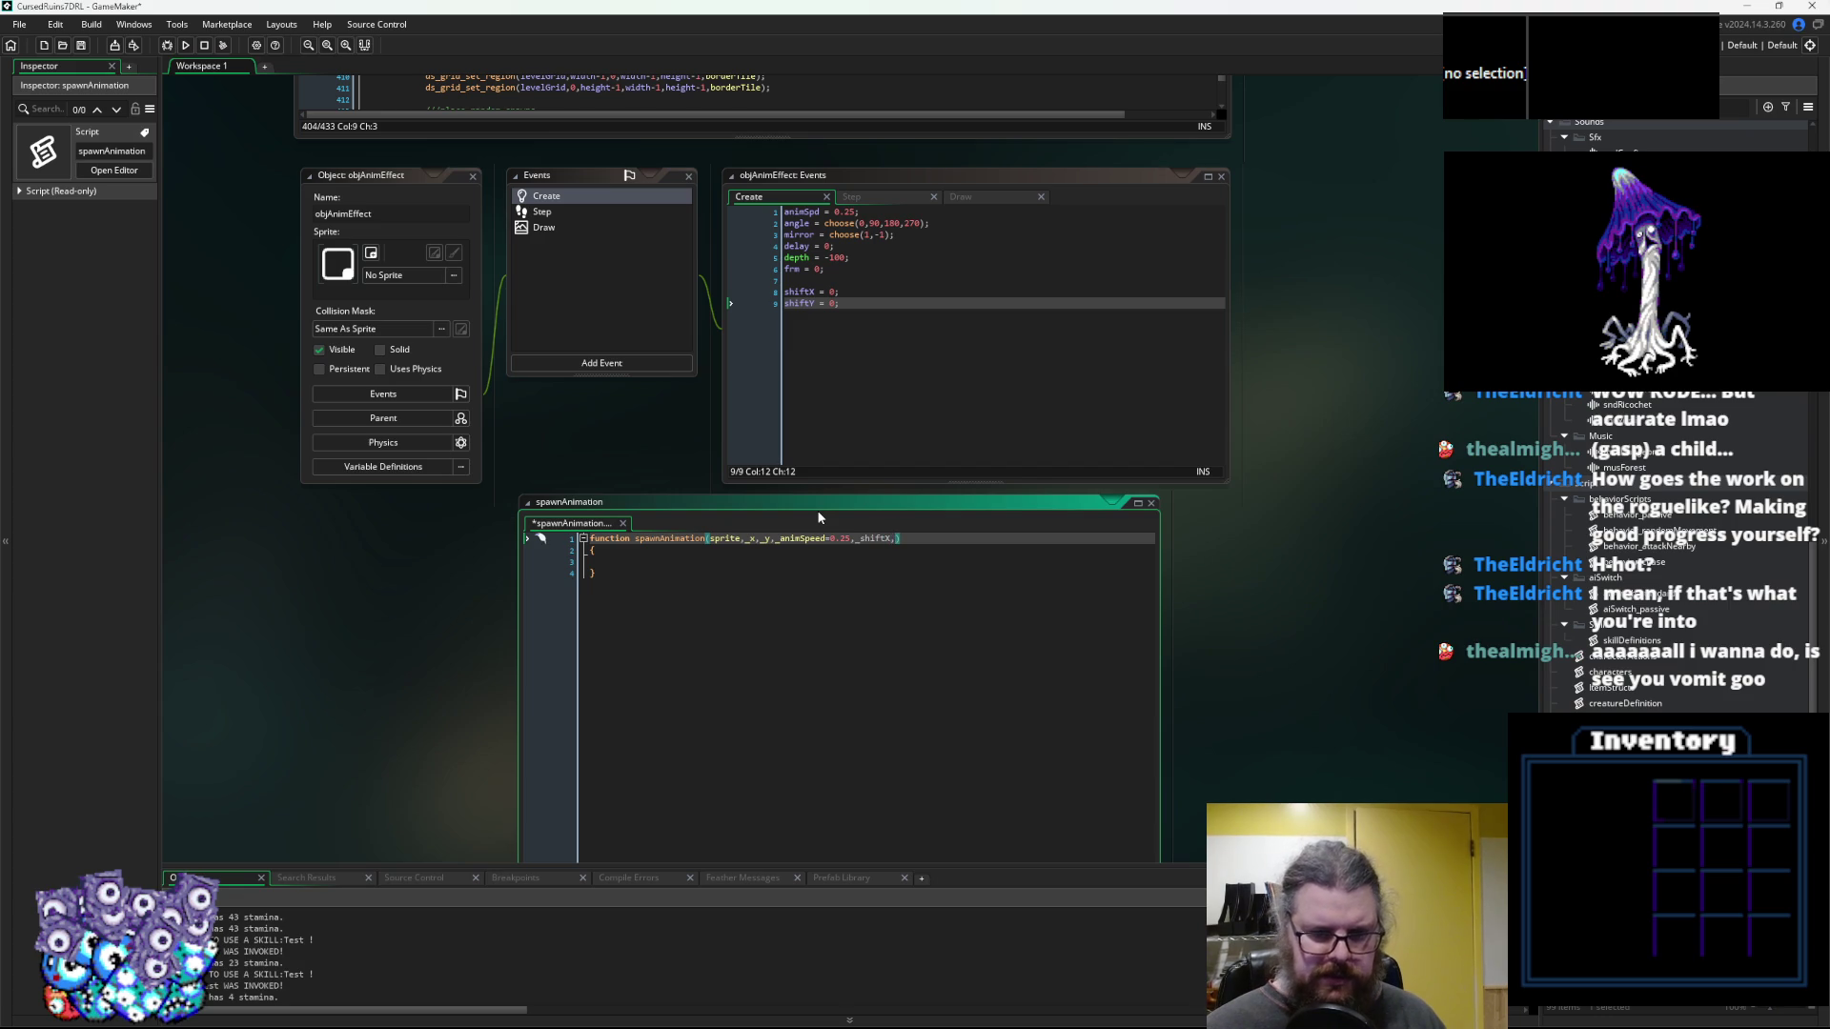
type("=0, _")
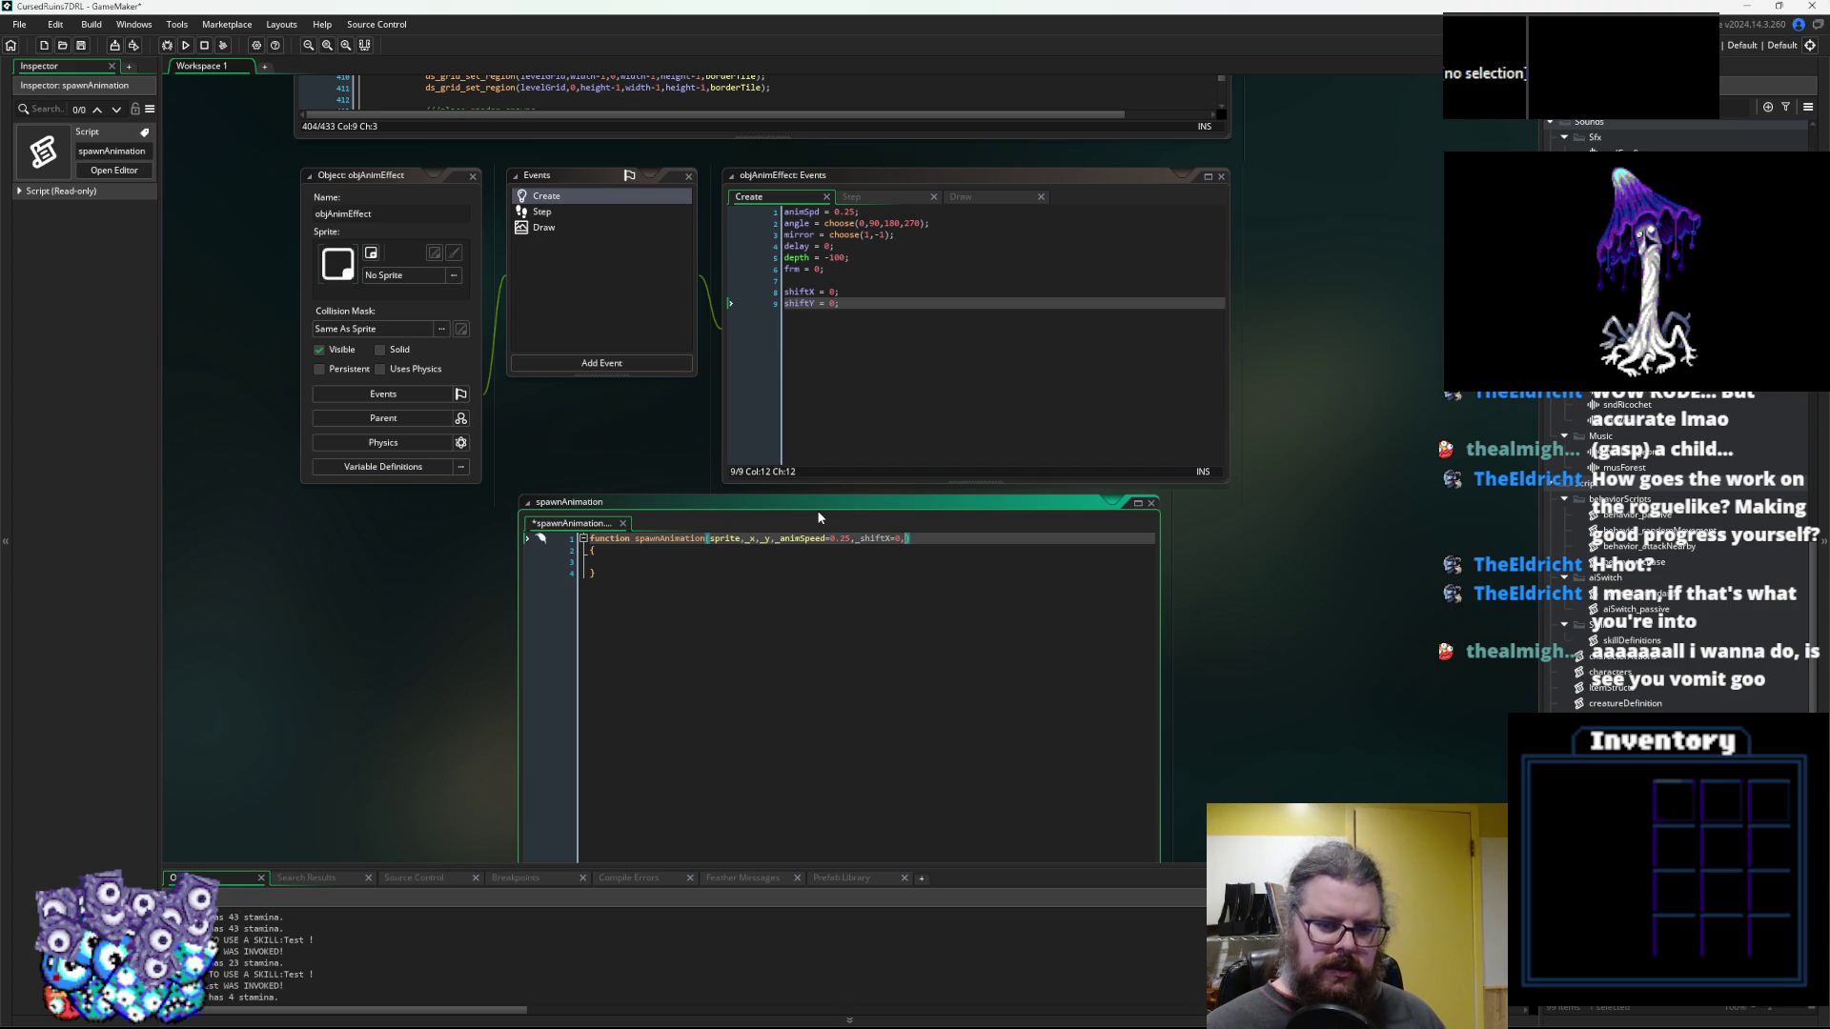
type("shiftY=0,")
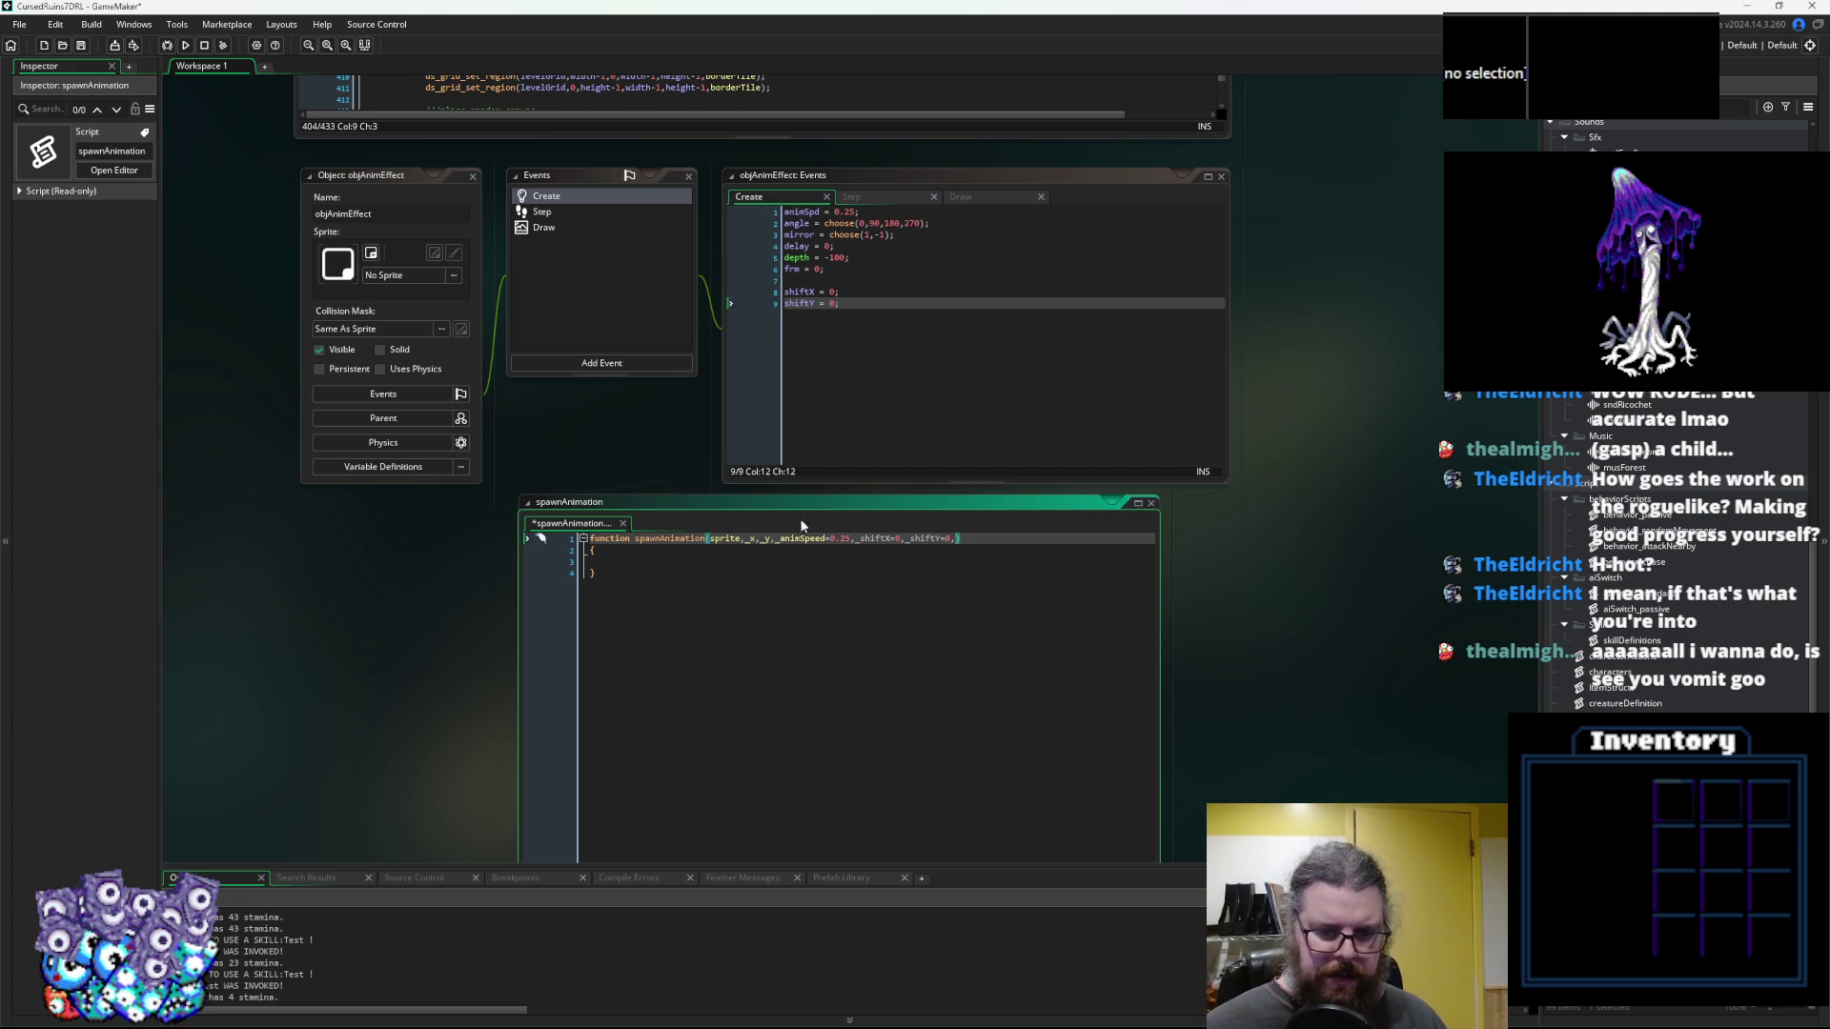
left_click(776, 540)
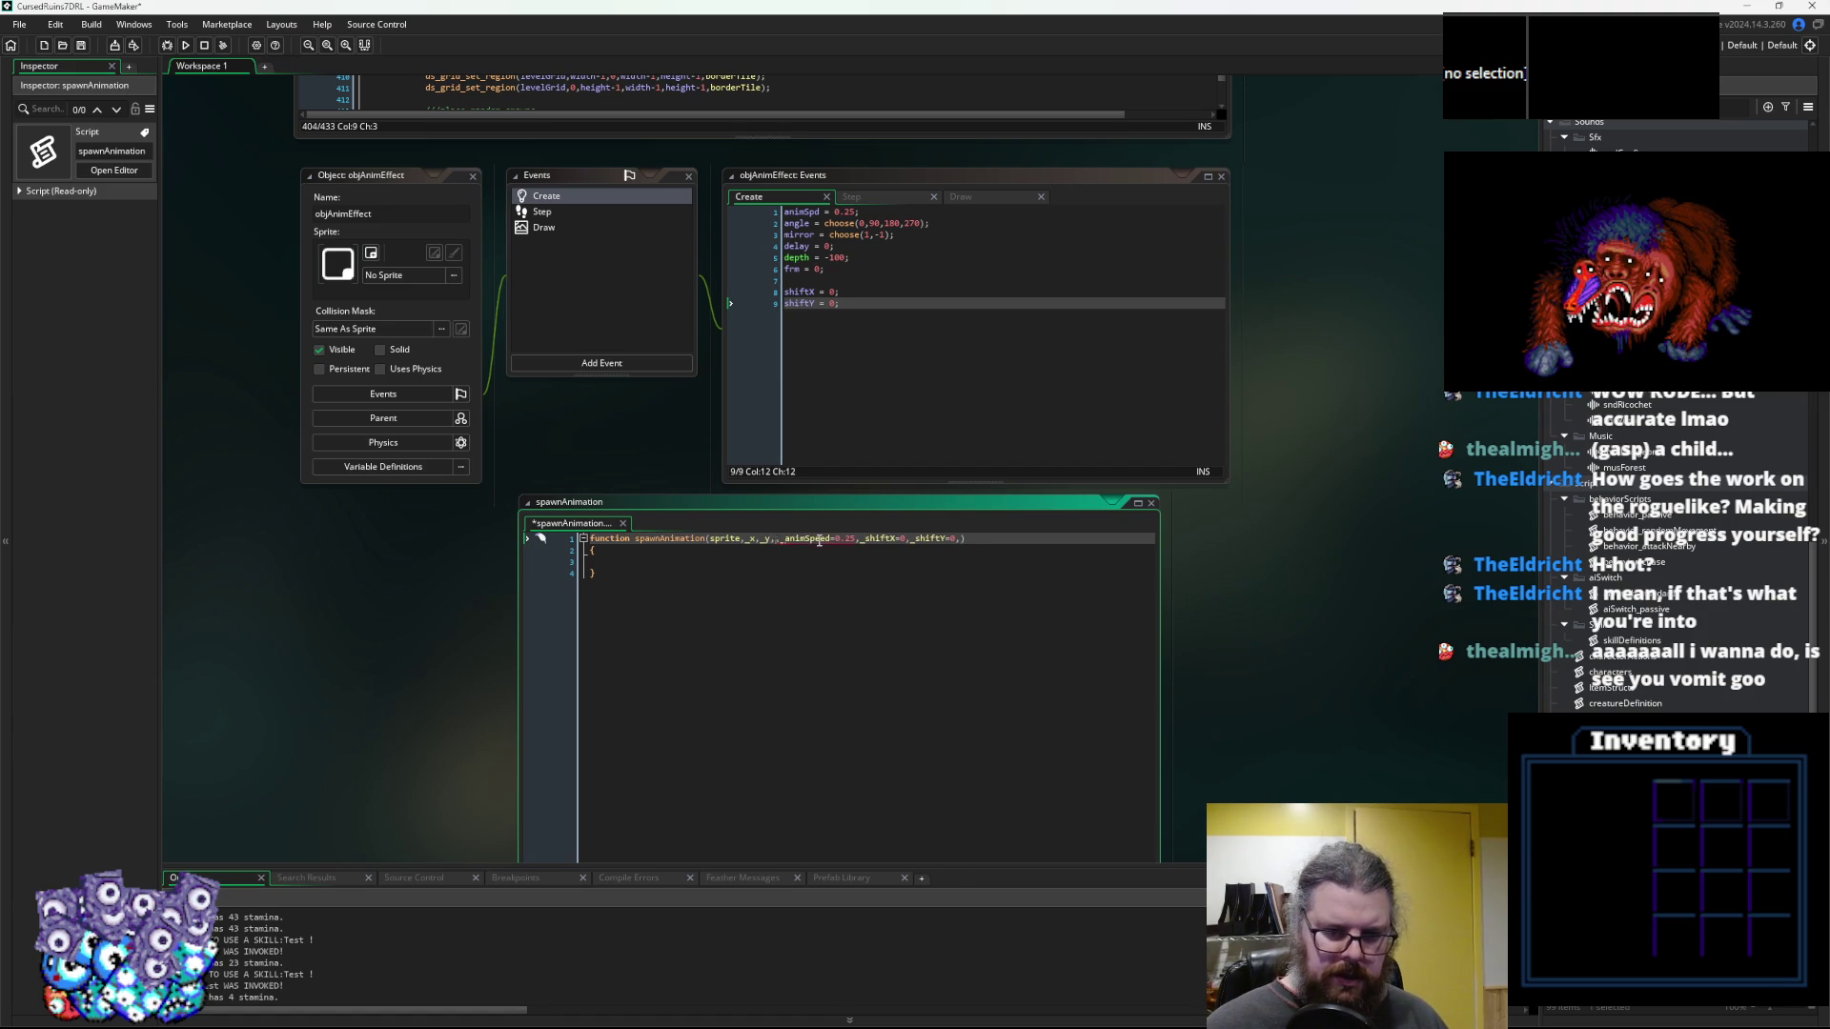
type("depth,")
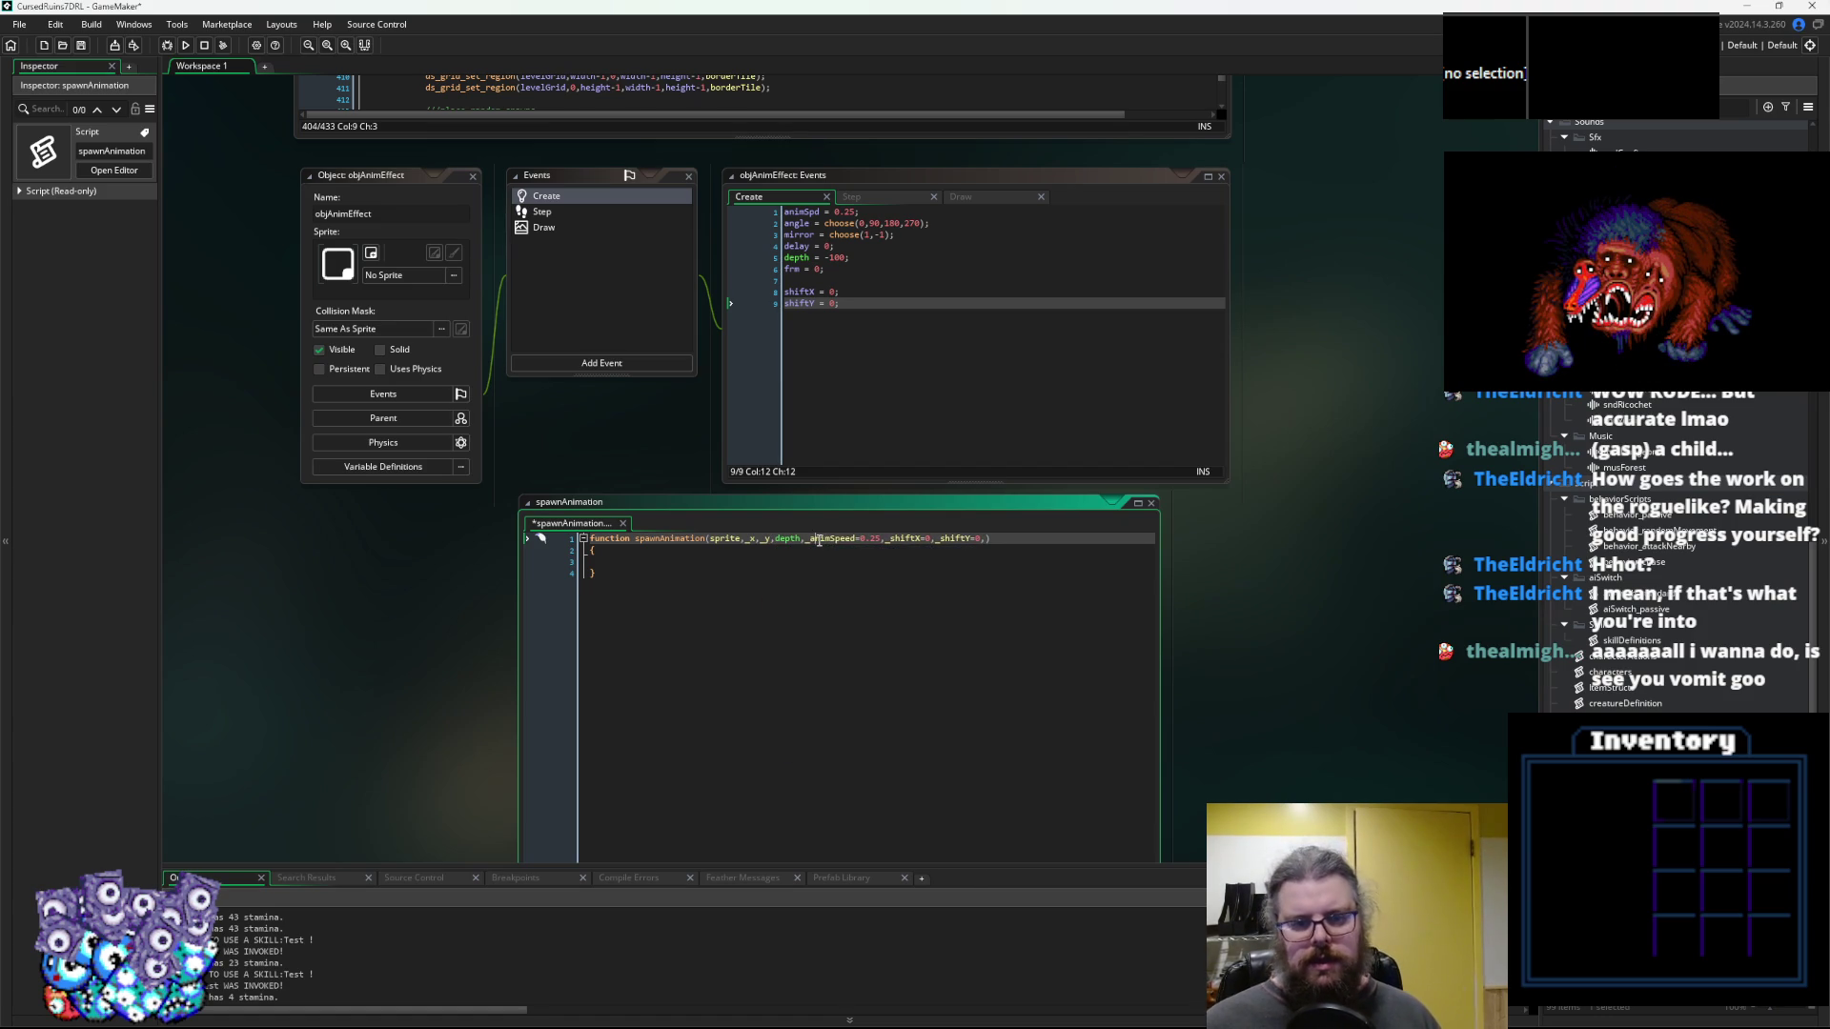
key("End")
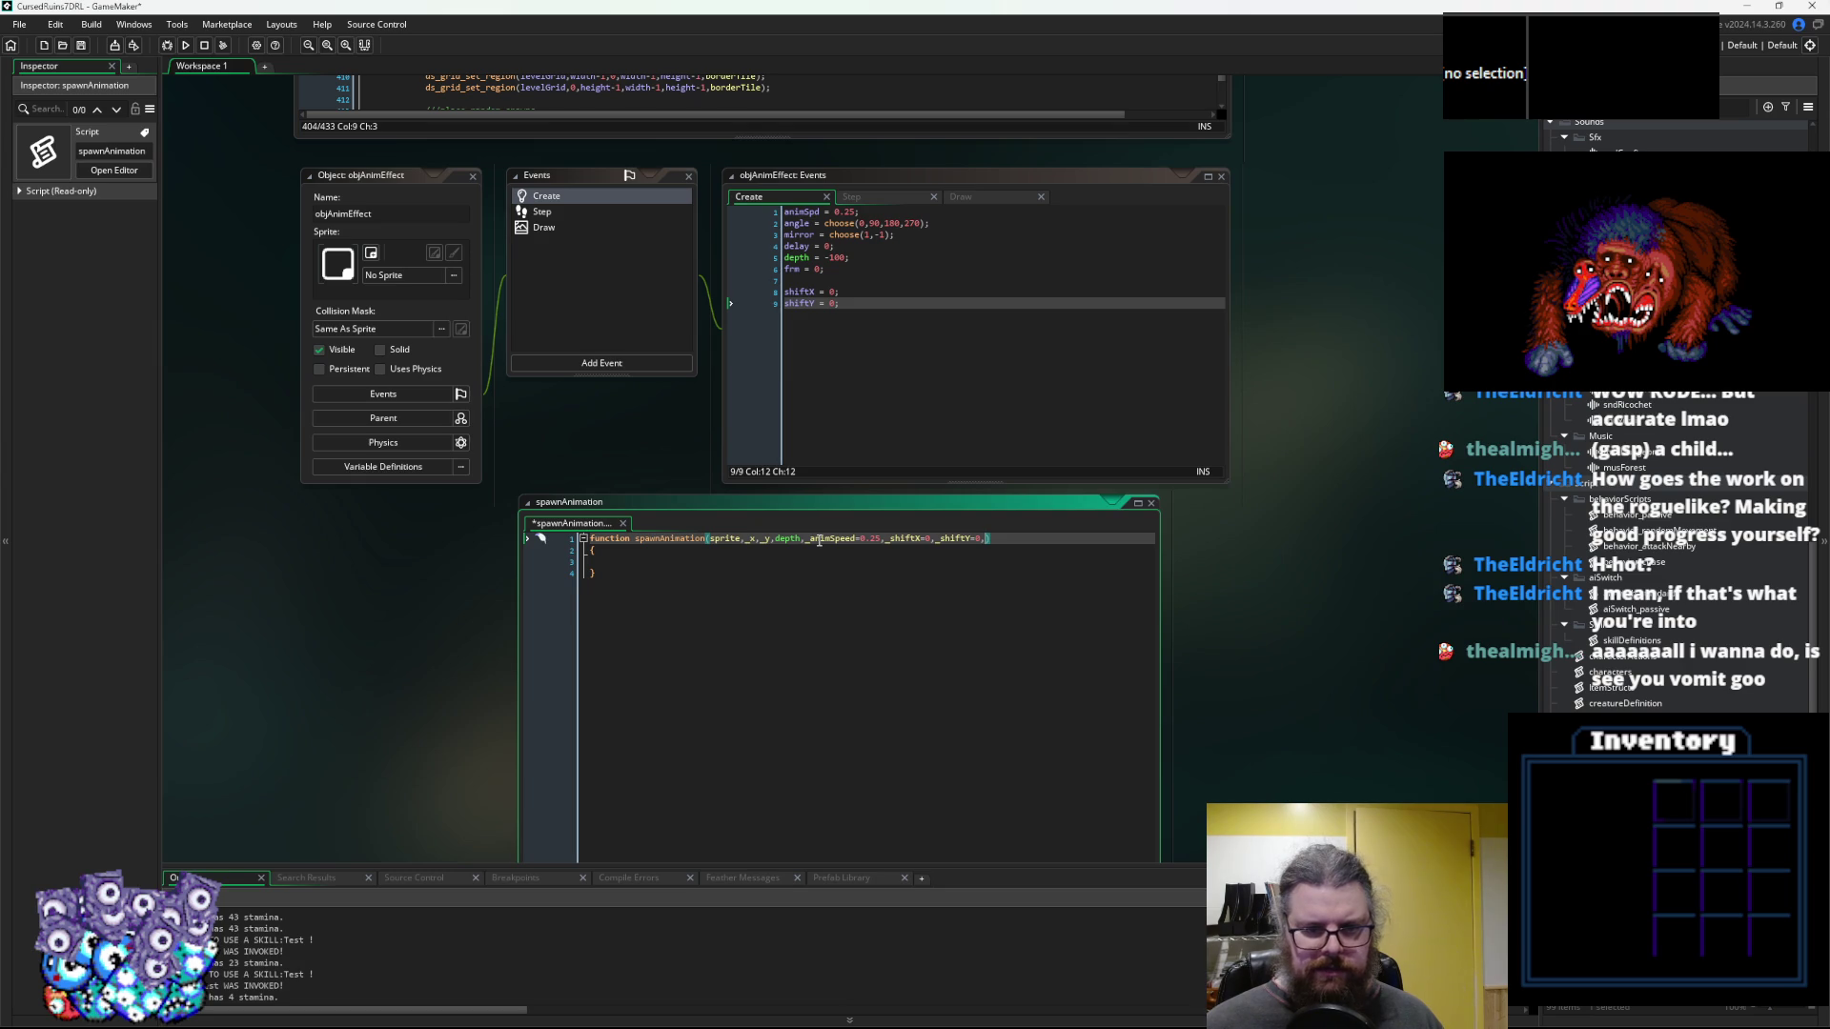
key("Down")
key("Down")
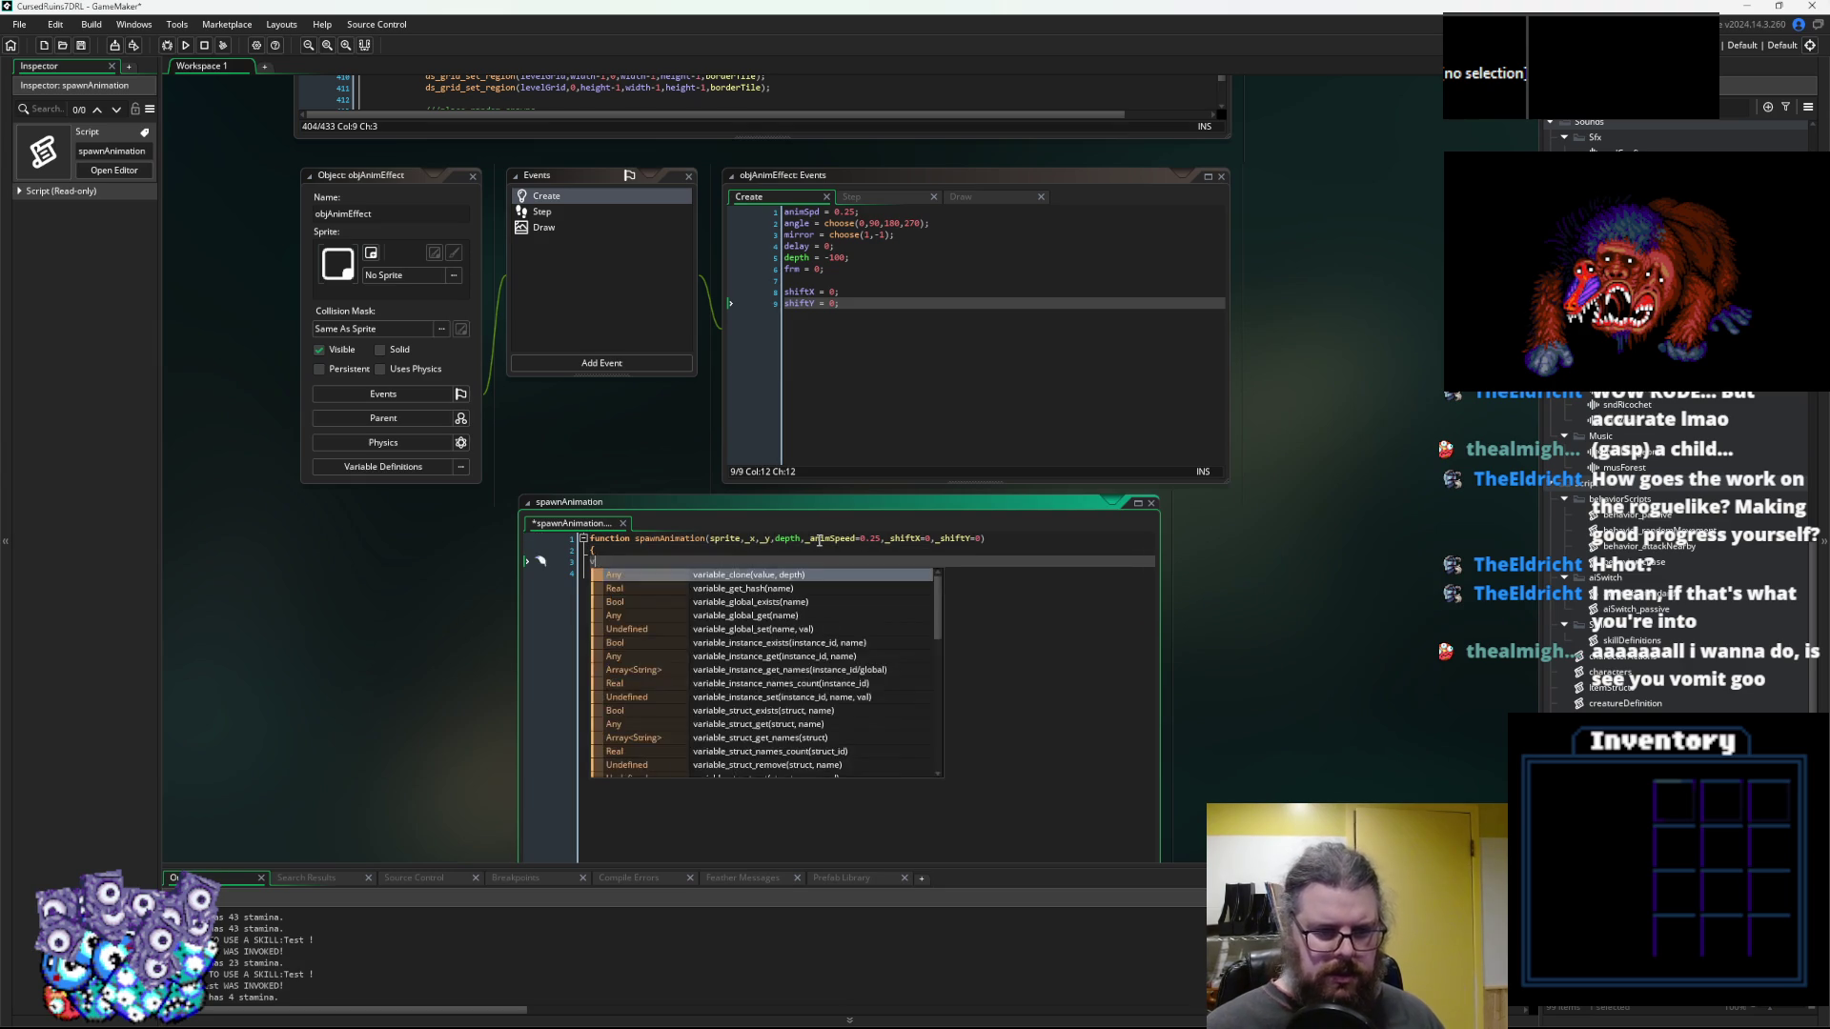
Begin the instance_create_depth line for objAnimEffect and rename the depth parameter to _depth
type("var obj ")
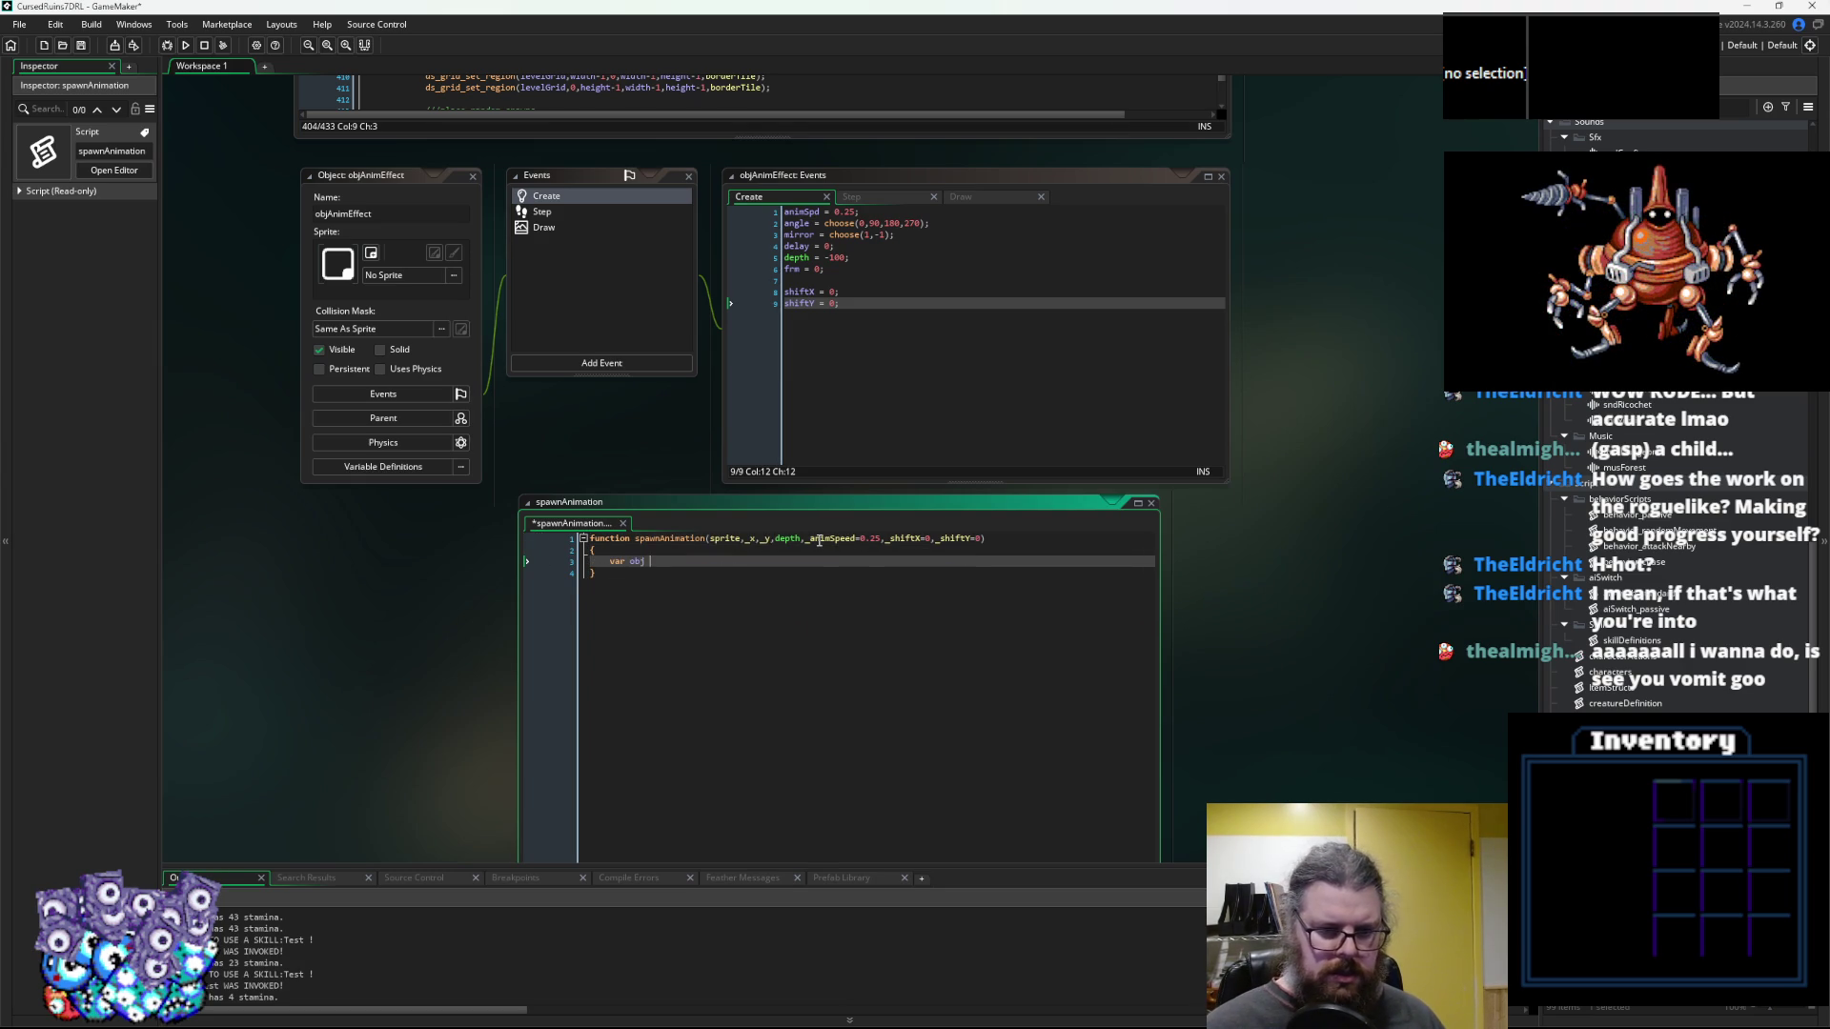
type("= instance_create")
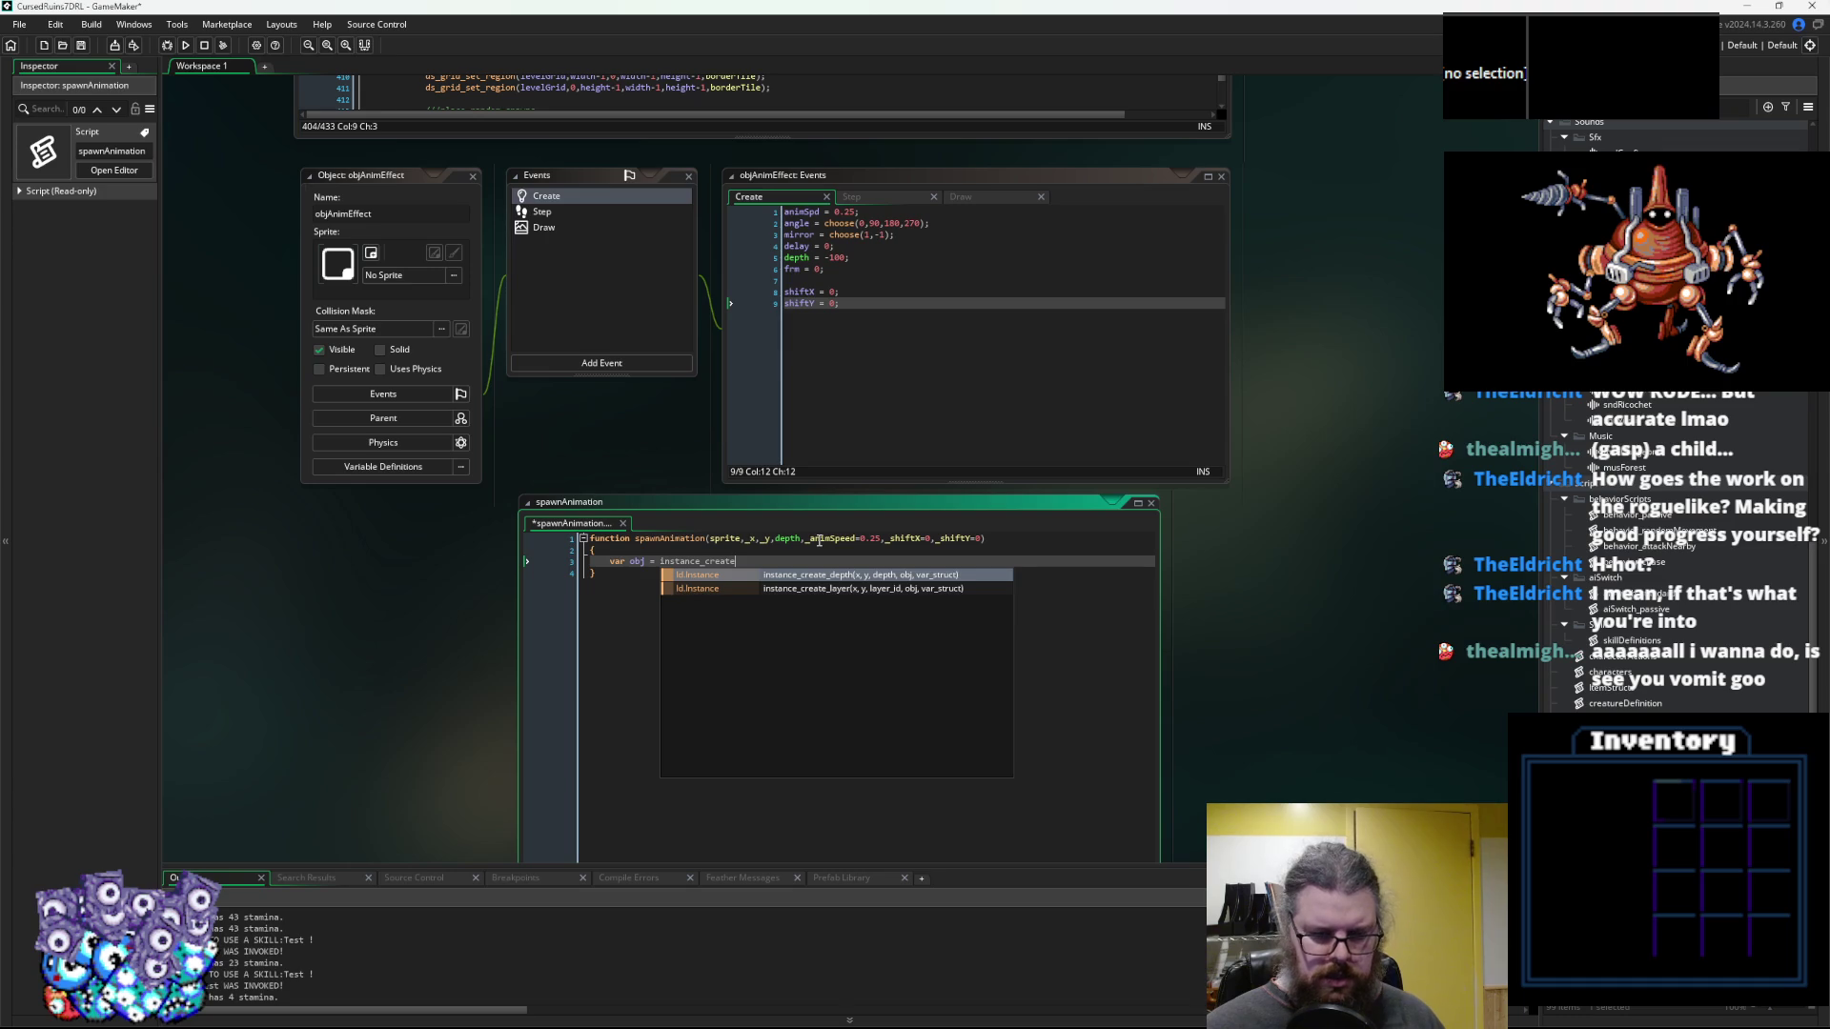
left_click(789, 541)
type("_")
key("Down")
key("Down")
type("depth(")
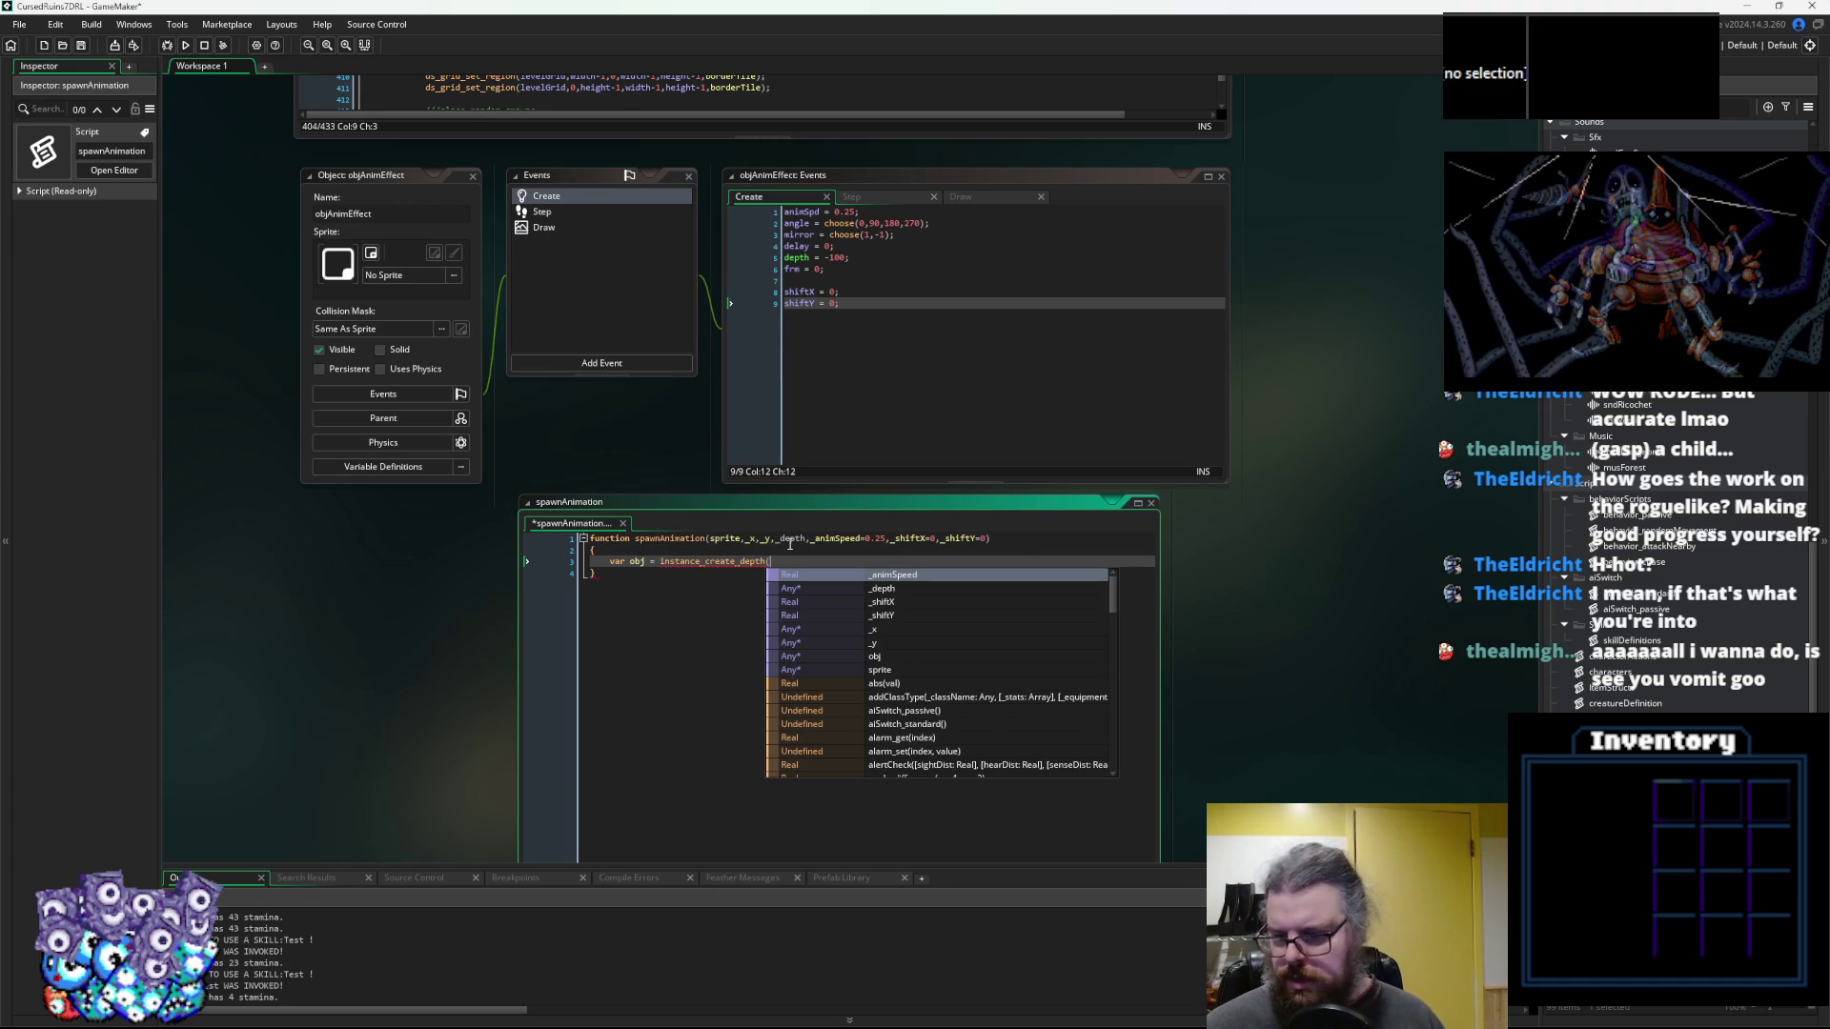
type("objE")
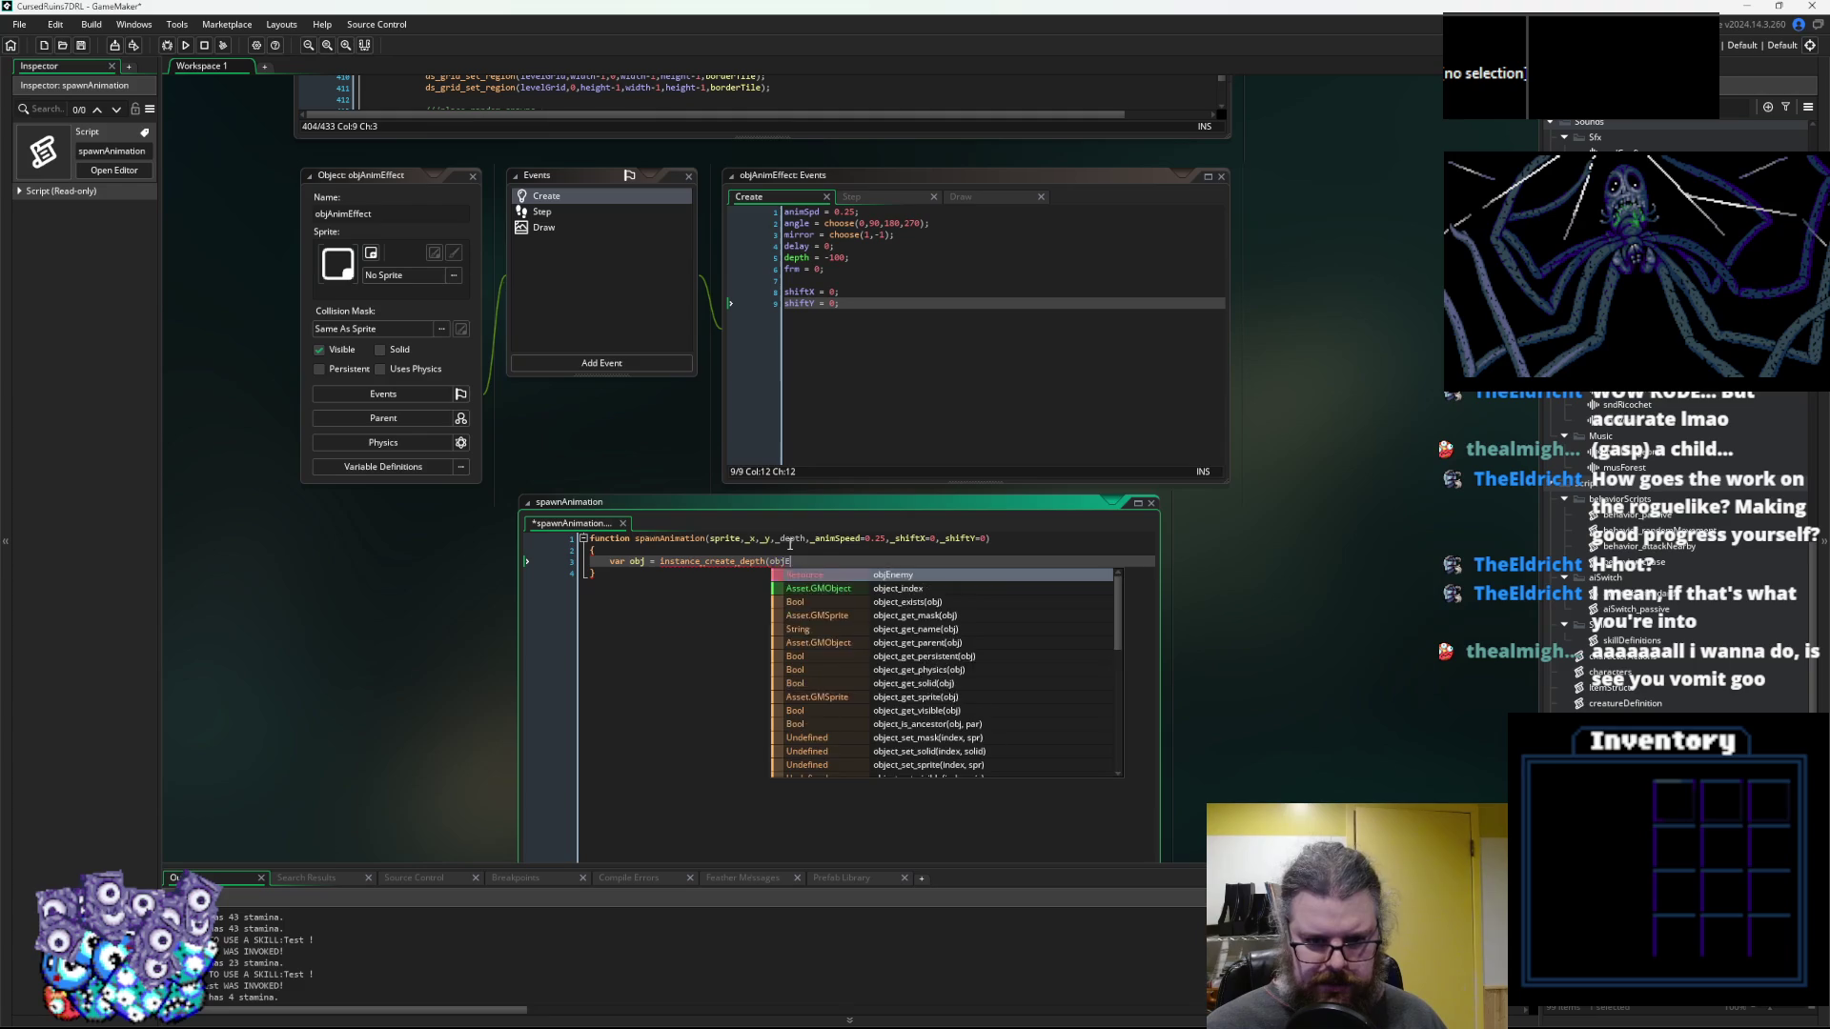
scroll(1677, 419, "up", 10)
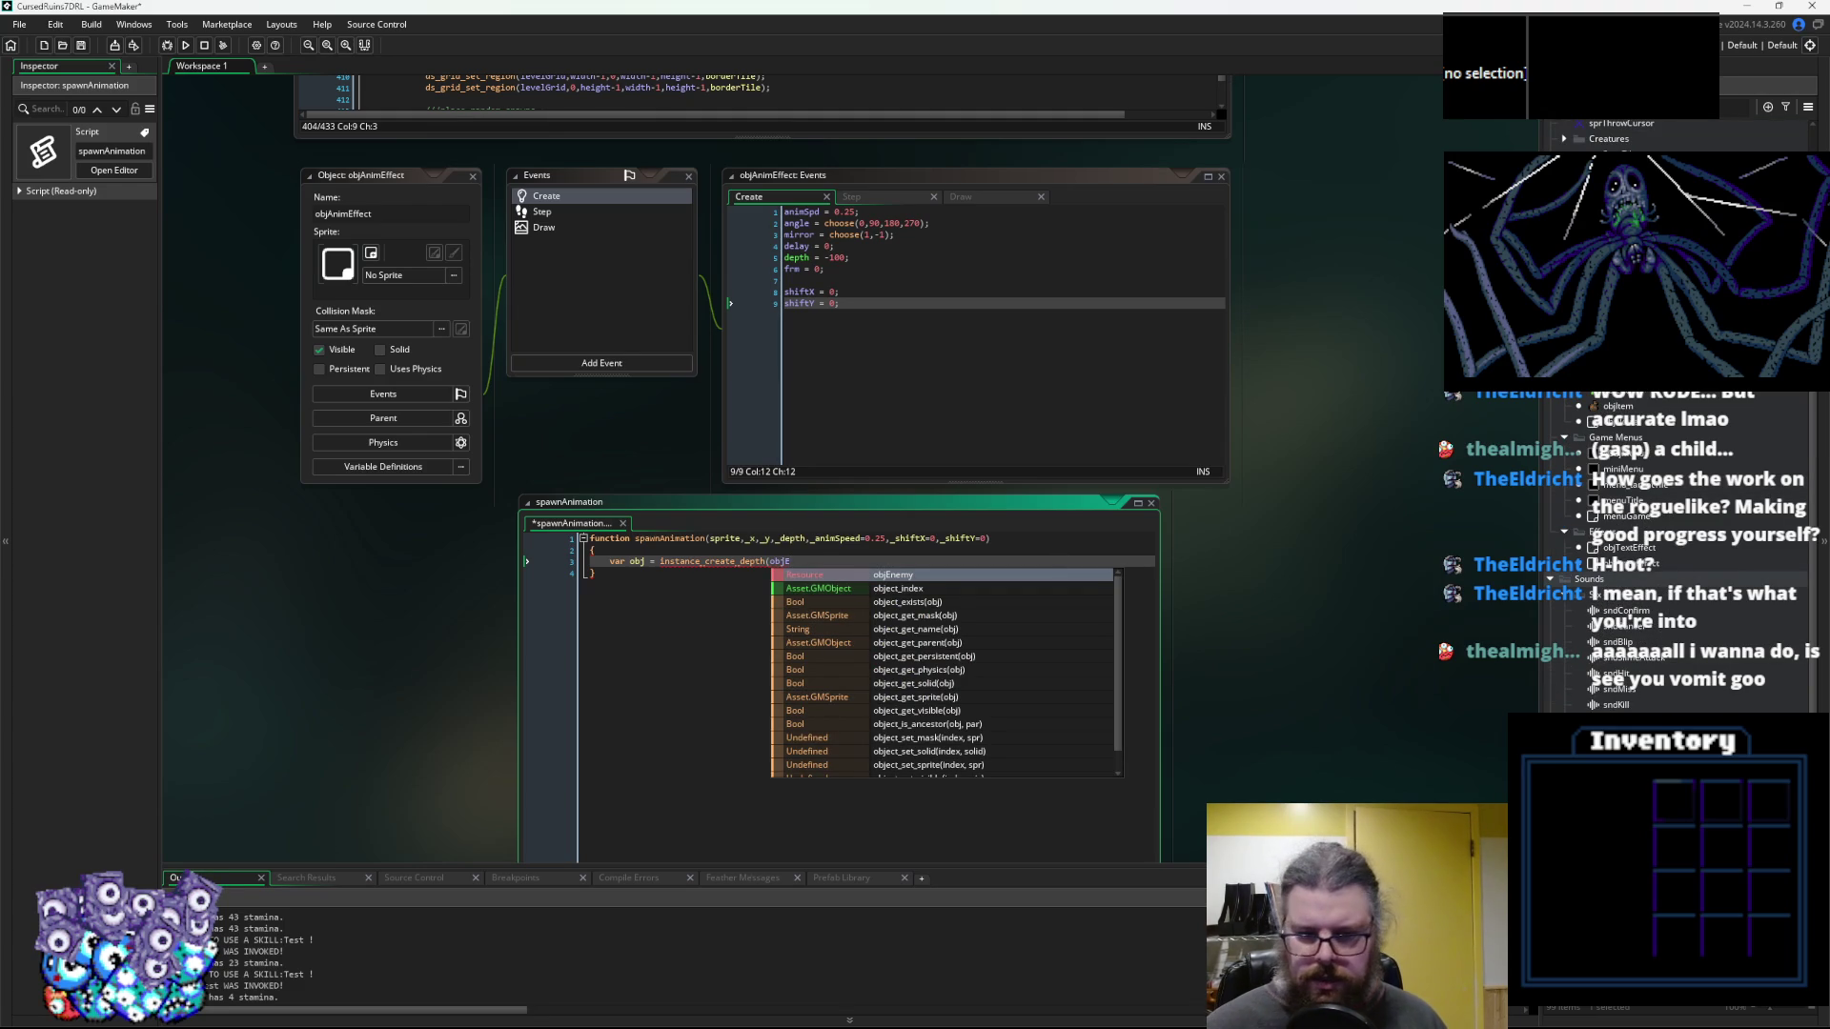
key("BackSpace")
type("AnimEffect,")
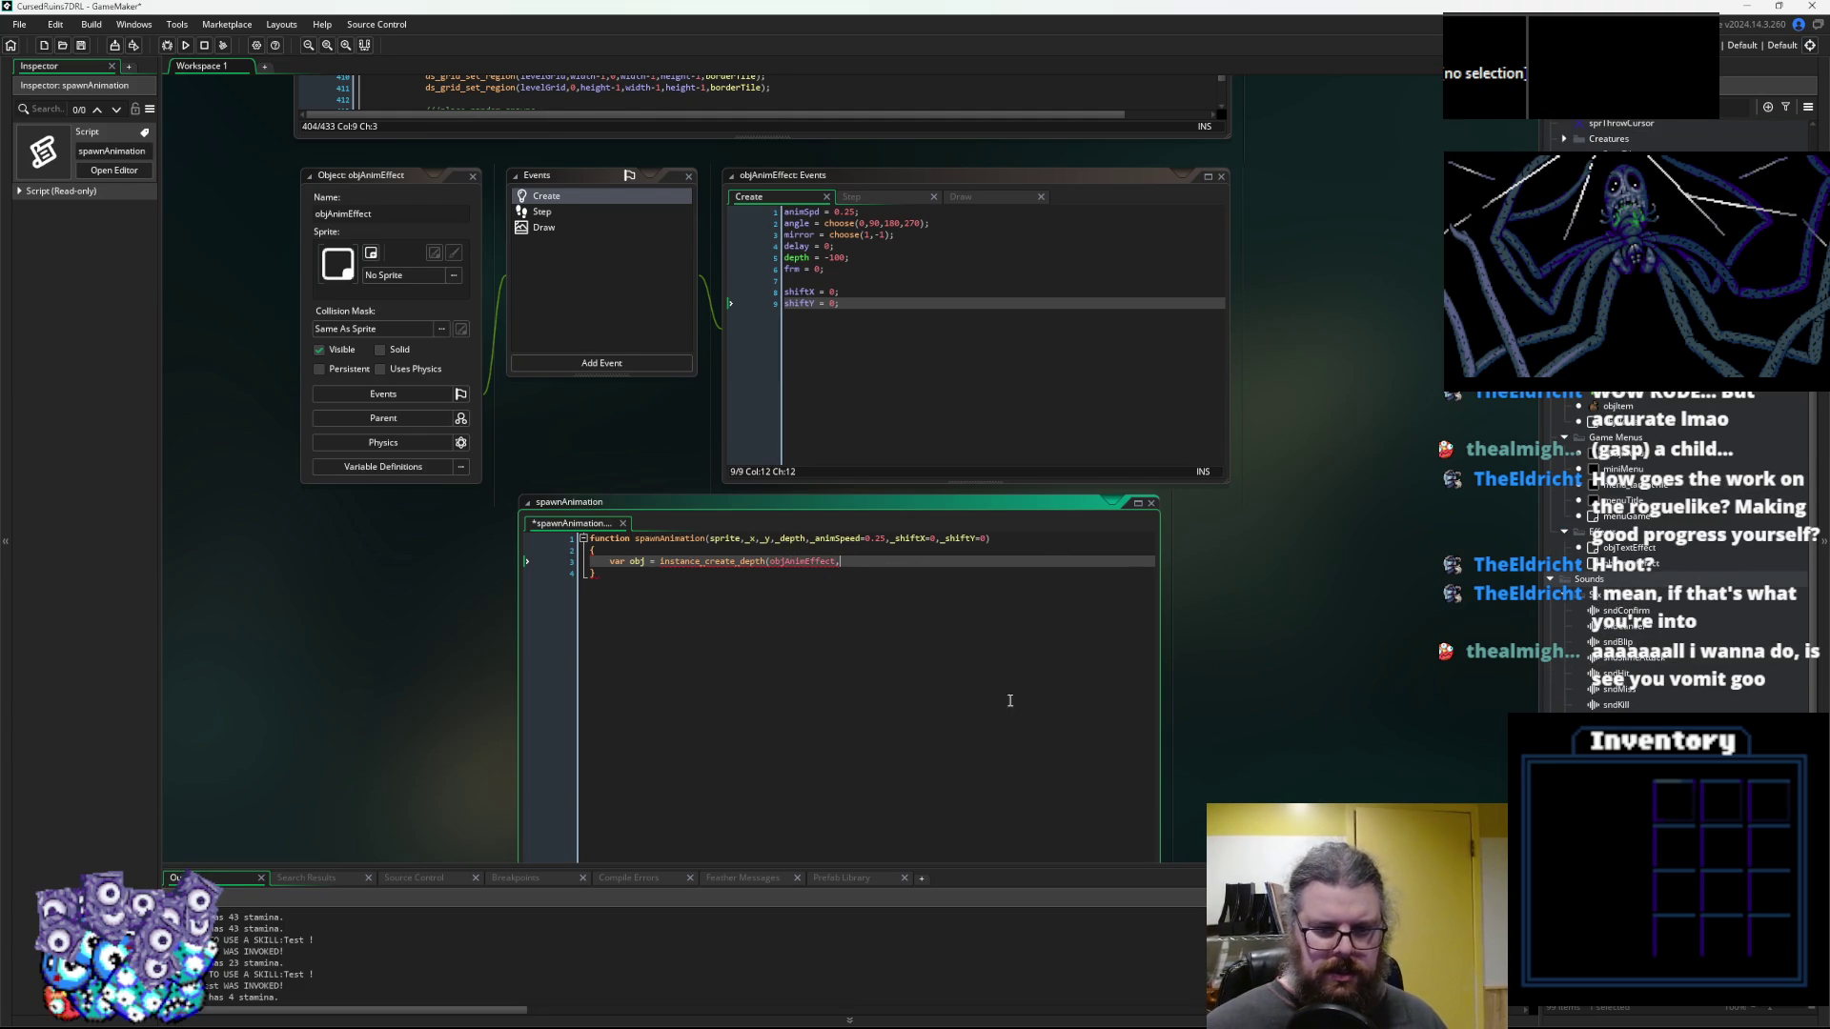
scroll(1011, 701, "down", 1)
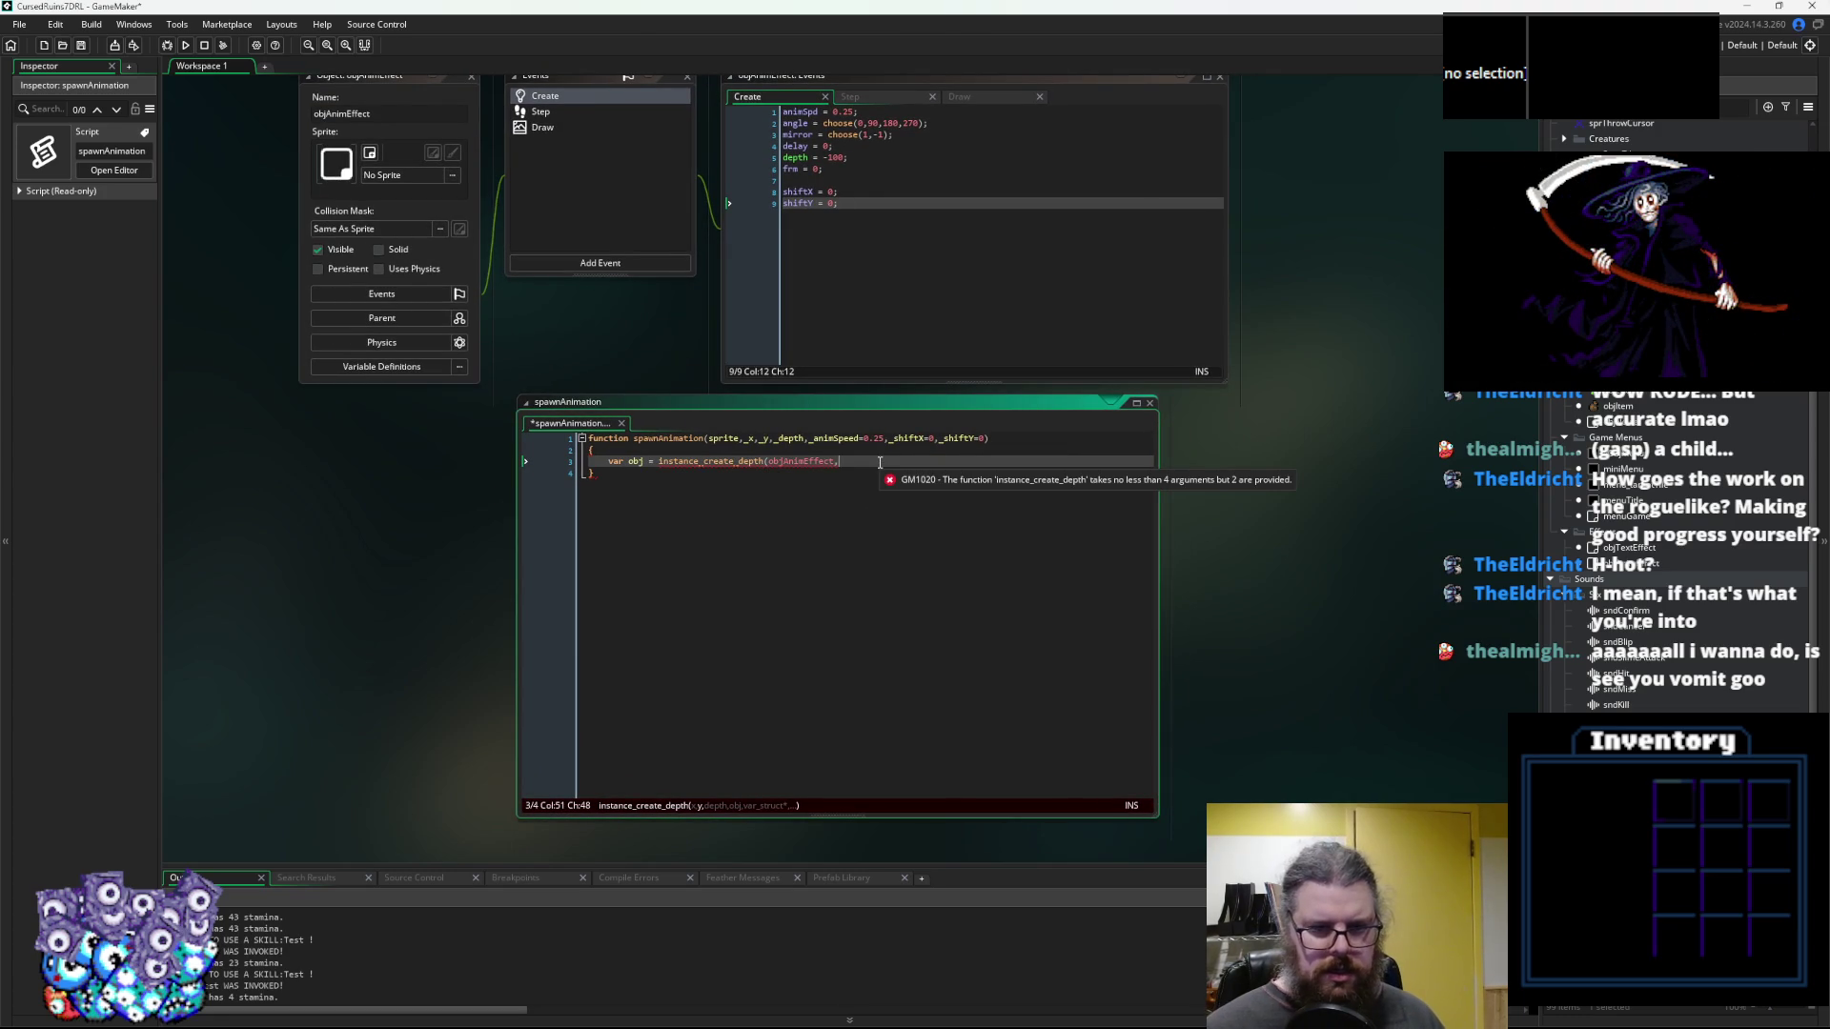
Add a _delay=0 parameter, complete var obj = instance_create_depth(_x,_y,_depth,objAnimEffect); and return obj
left_click(890, 438)
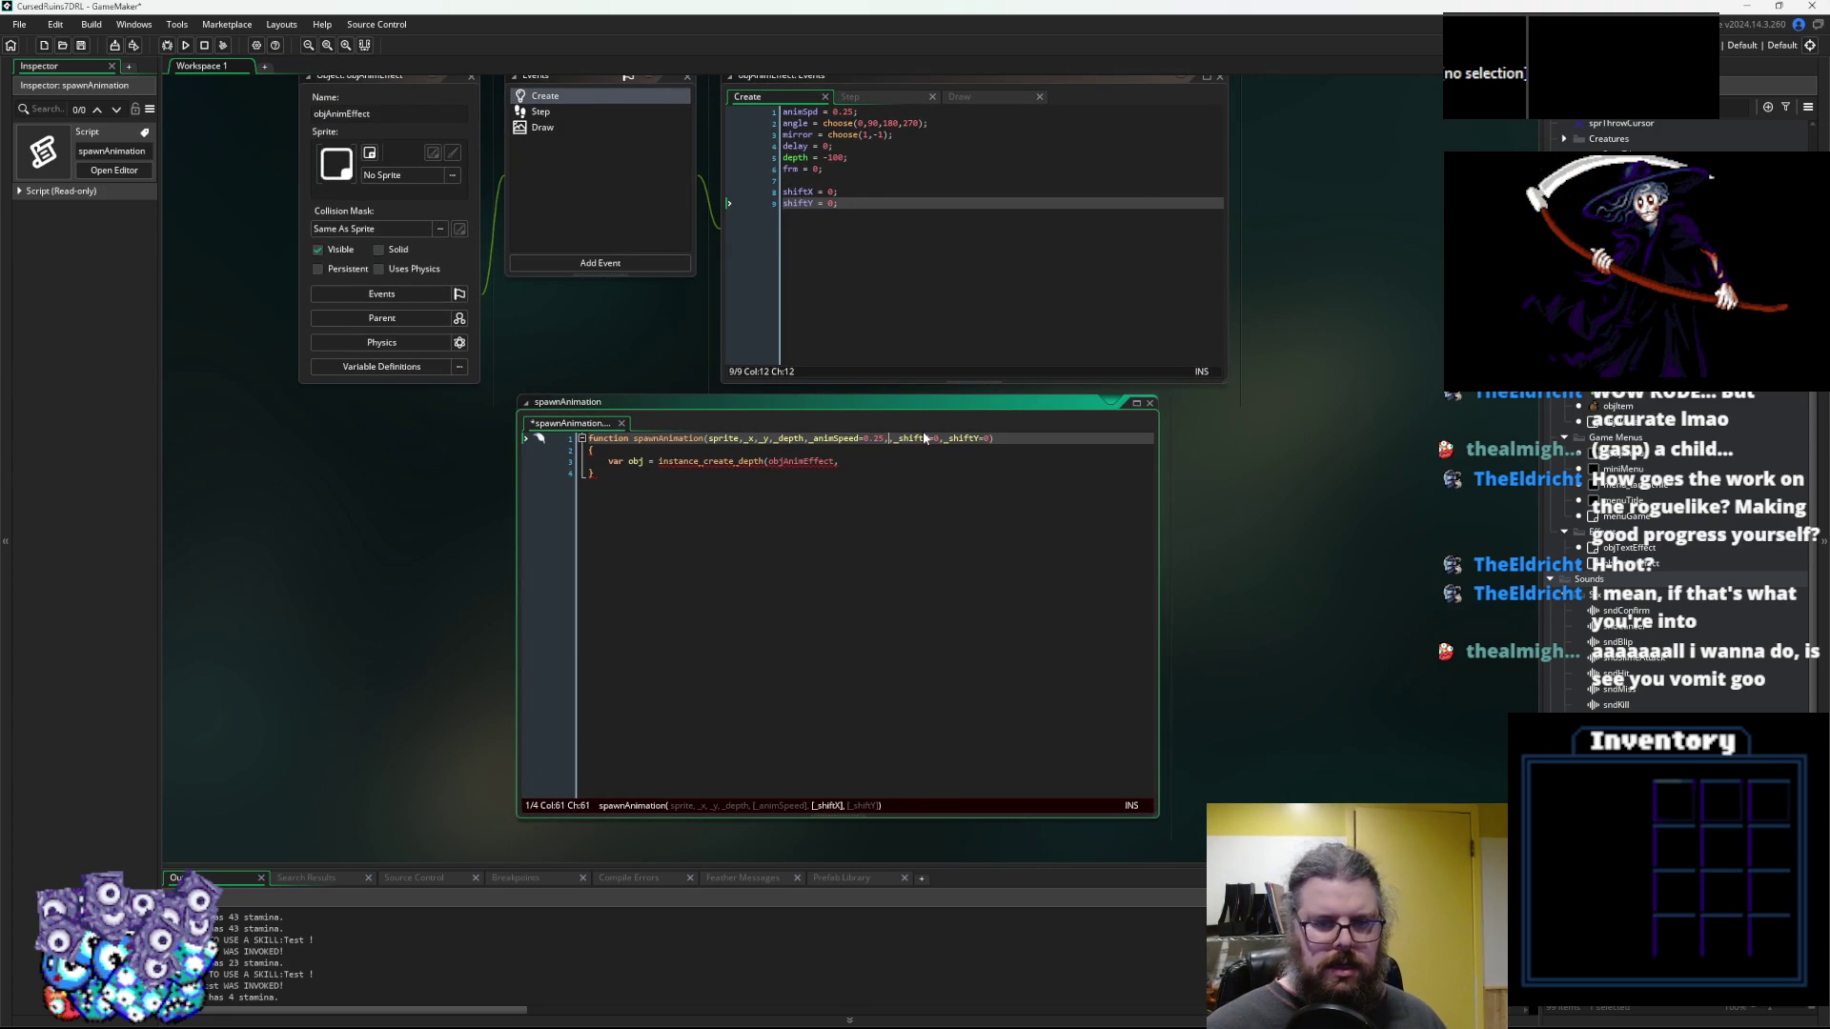
type("_delay,=0,_")
left_click(853, 461)
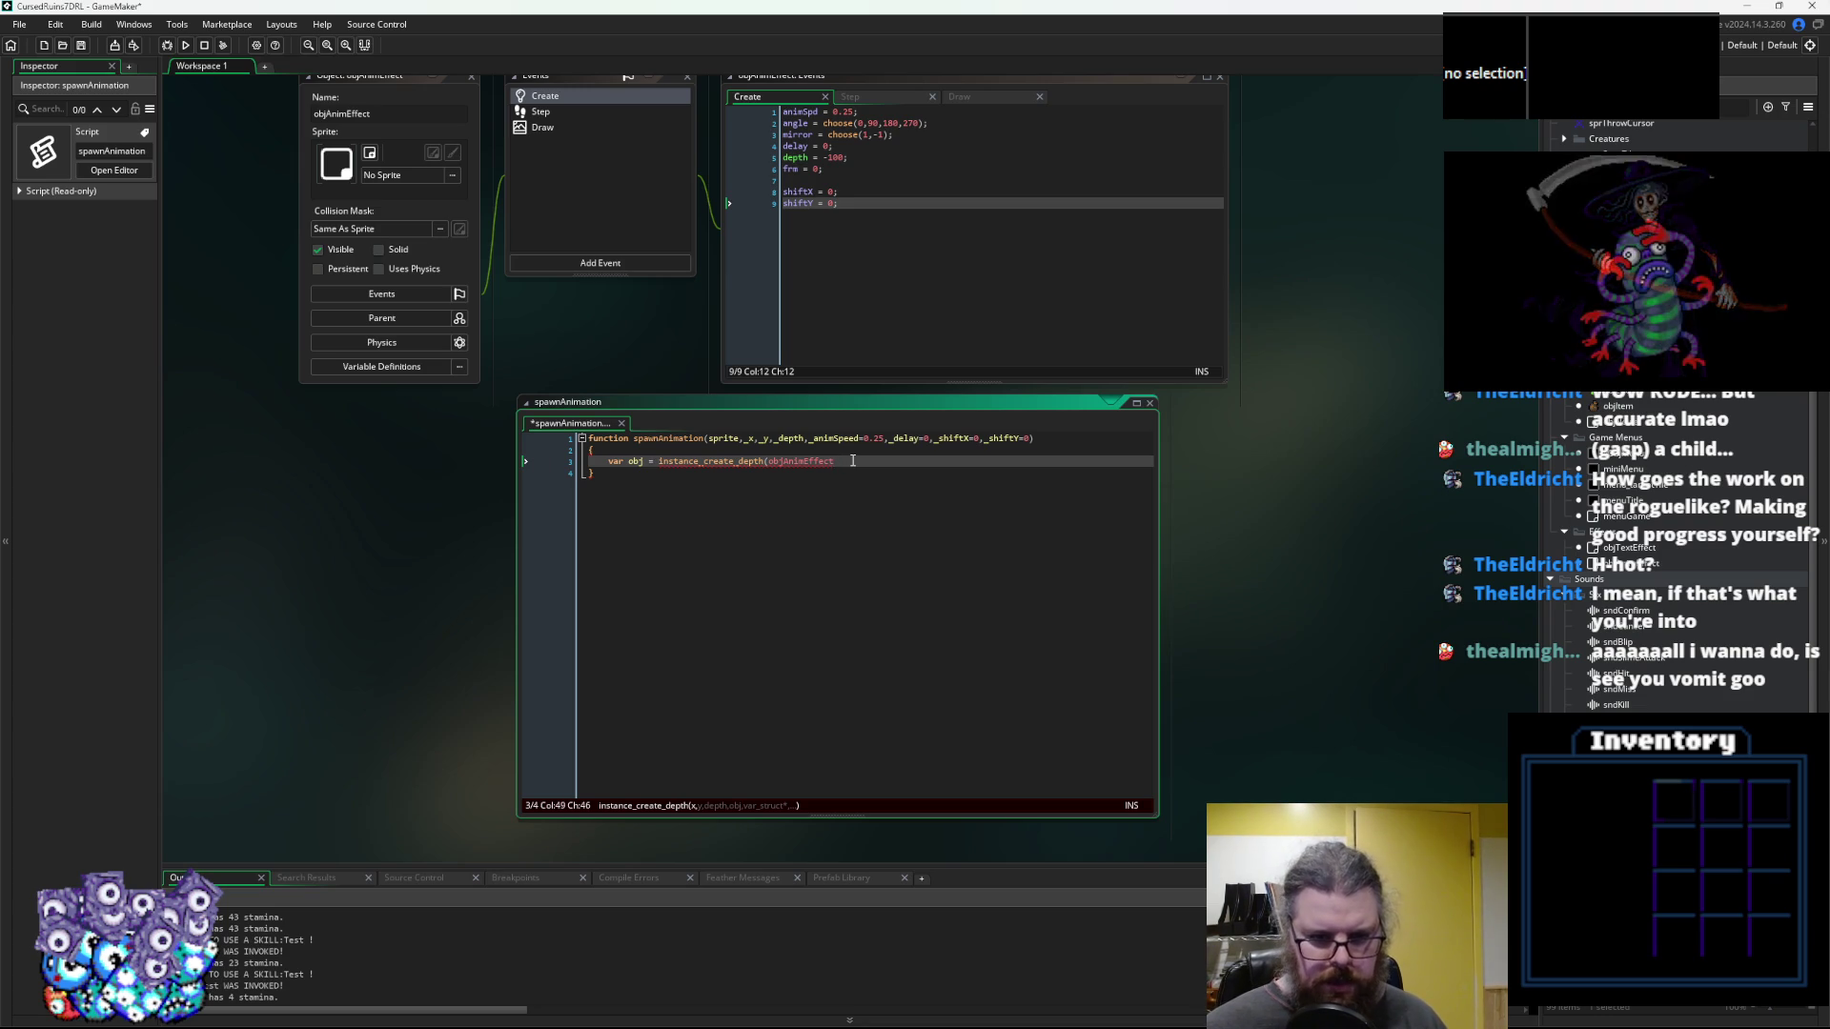
key("ctrl+Left")
type("_x,_y,")
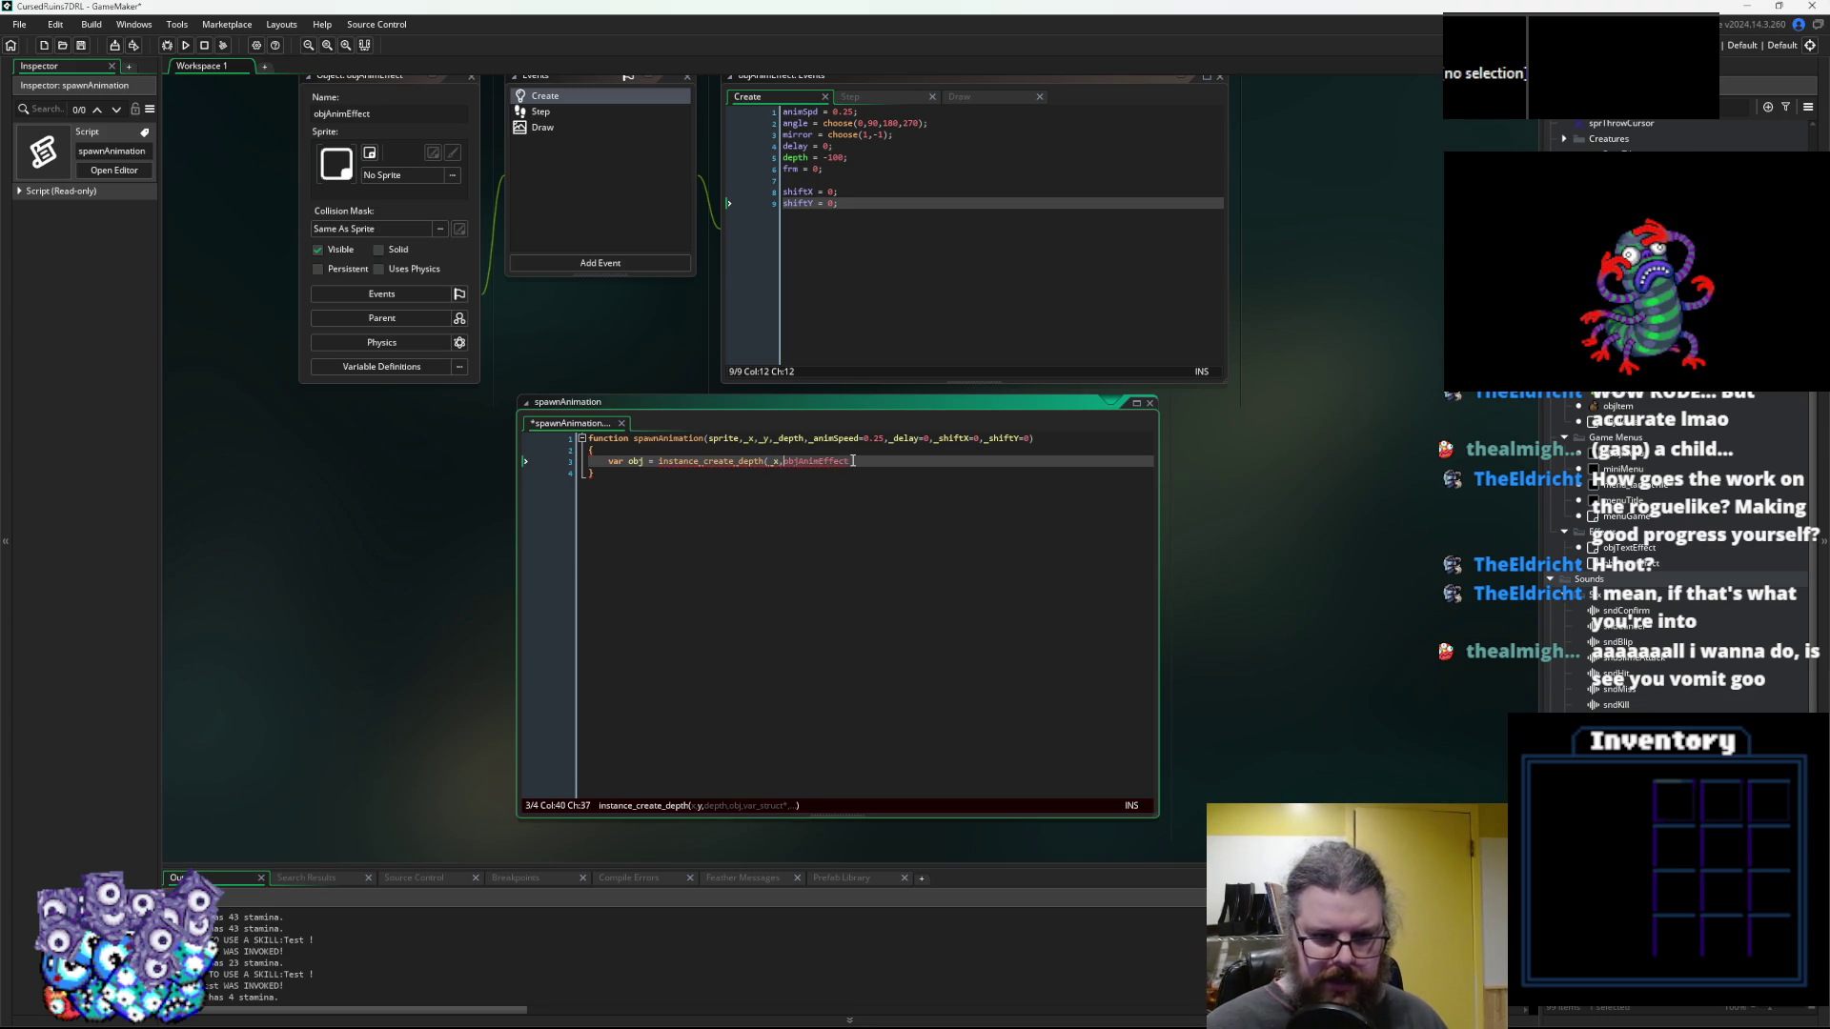
type("_depth,objAnimEffect")
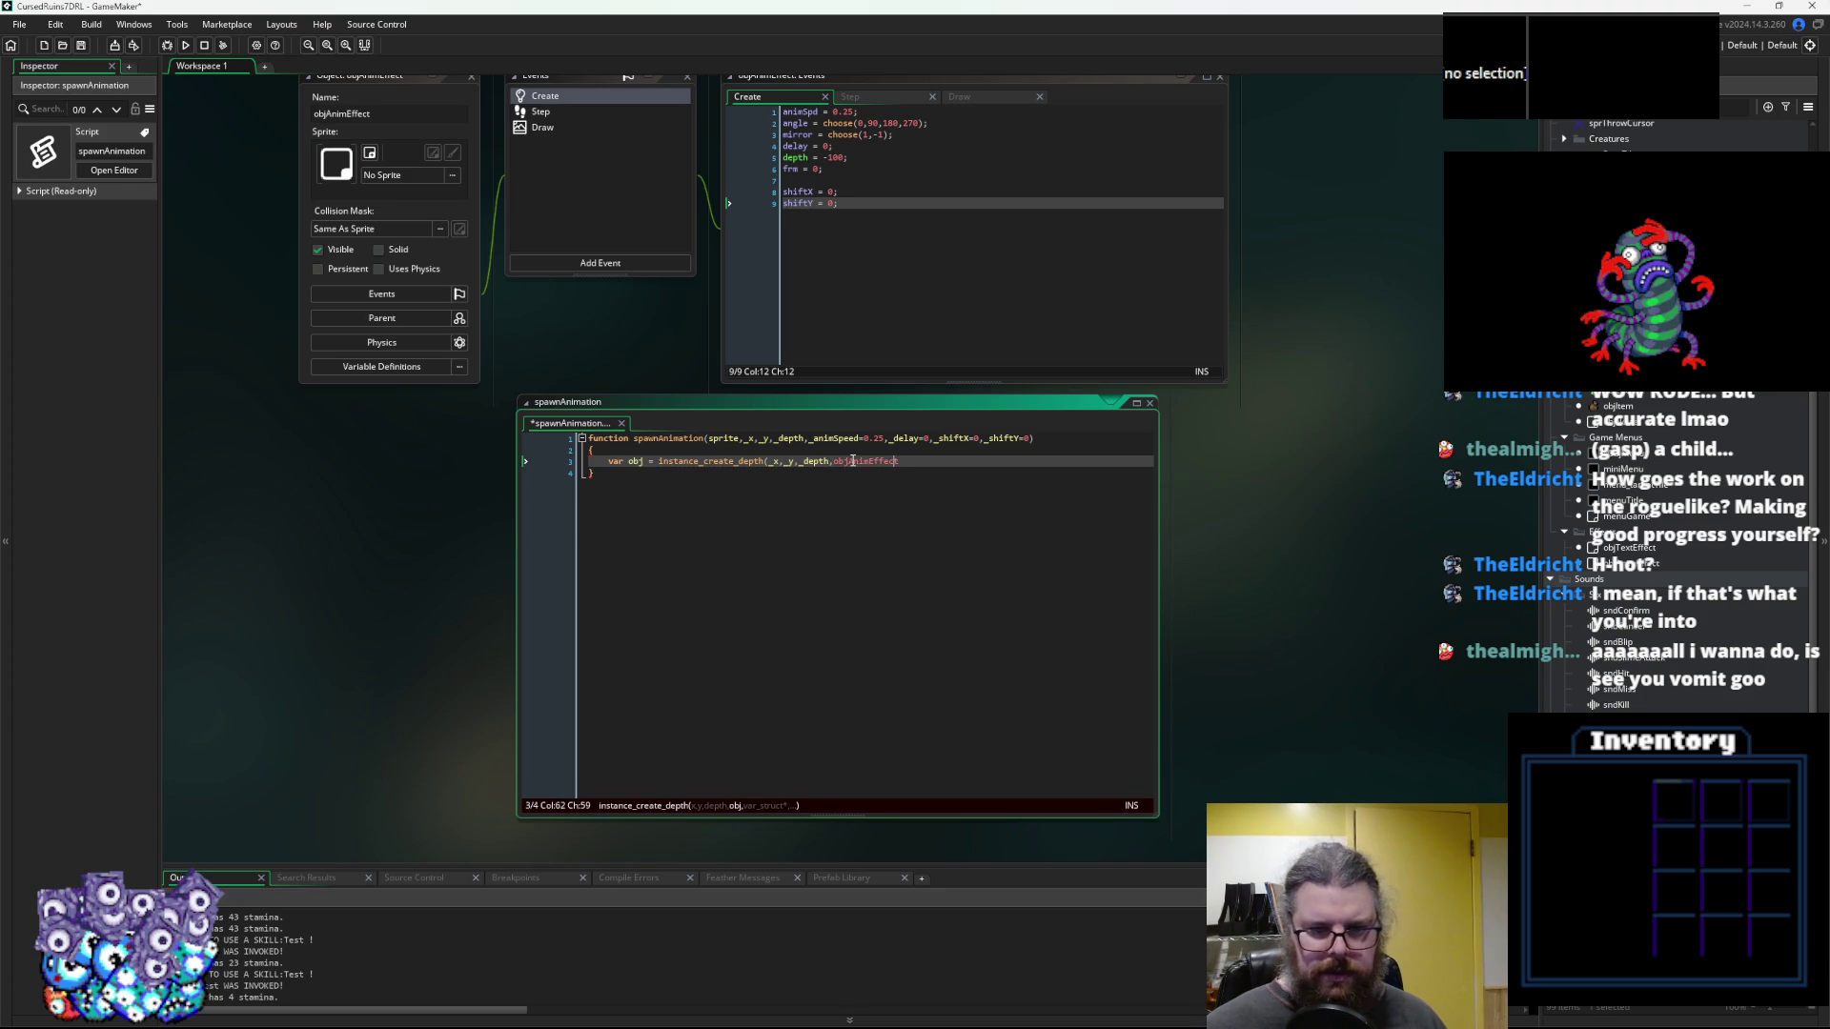
type(");")
key("Return")
key("Return")
type("r")
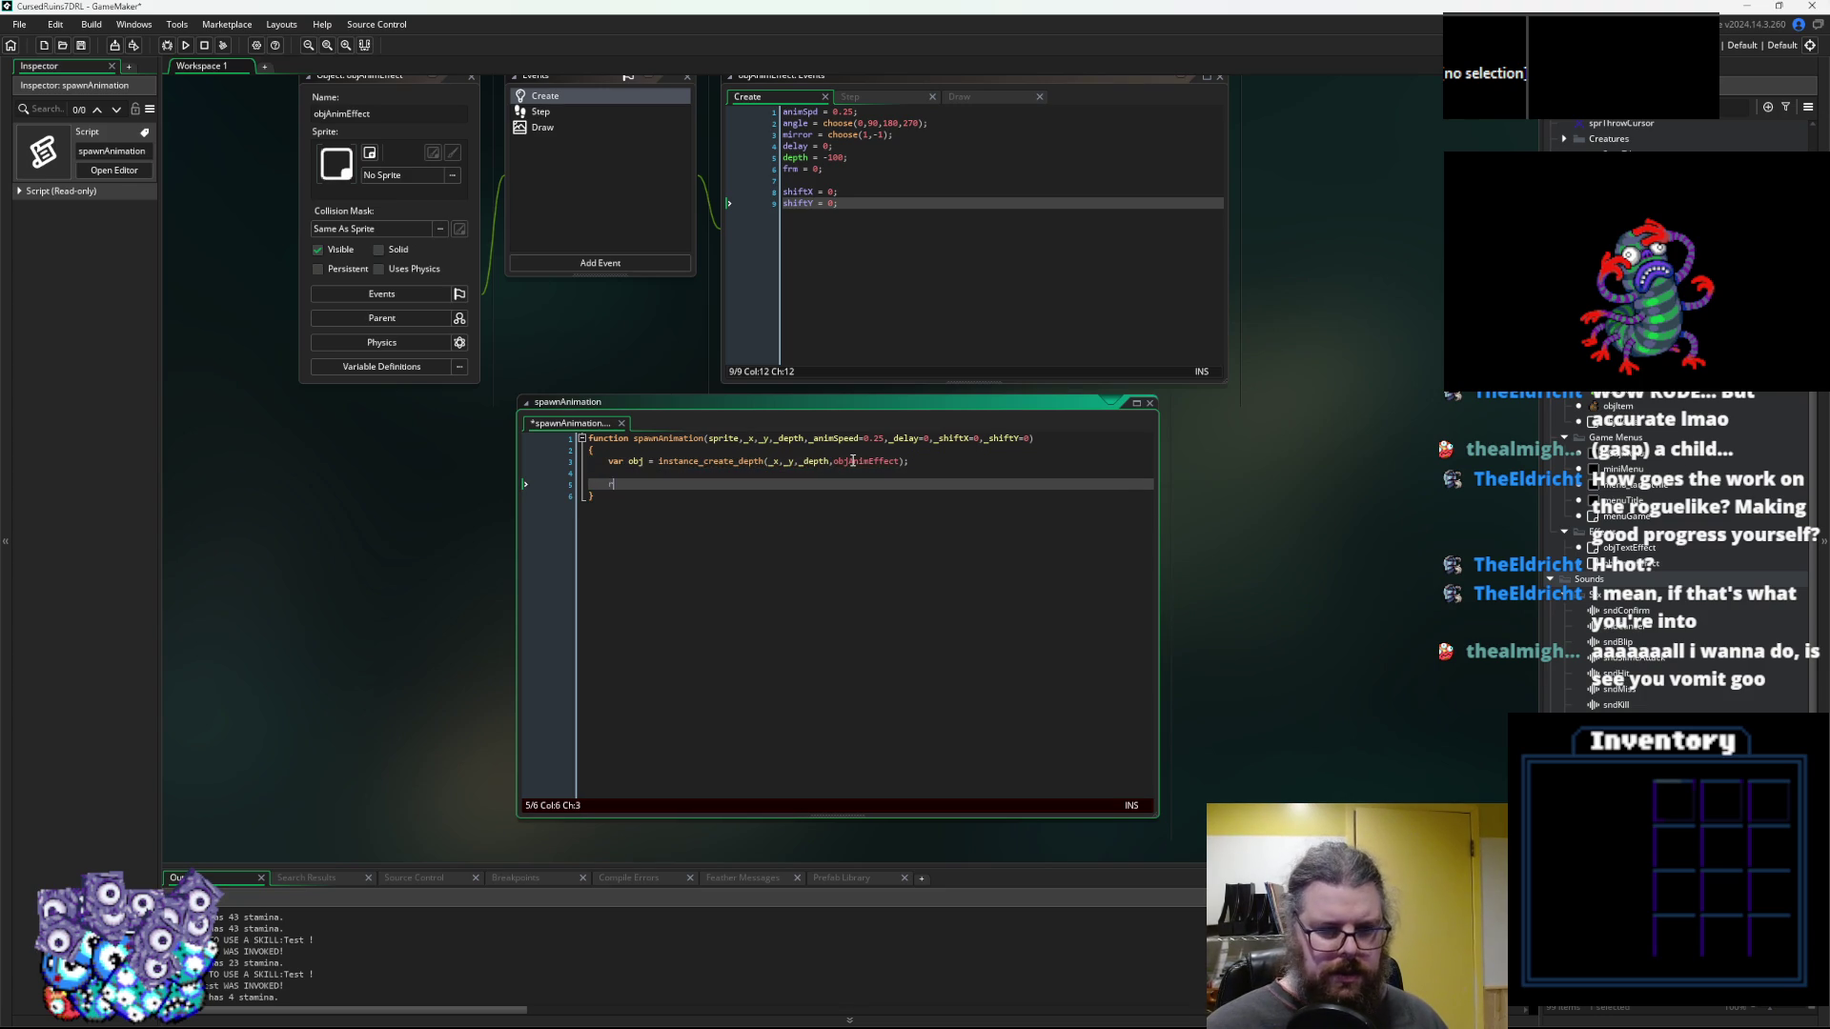
type("eturn obj")
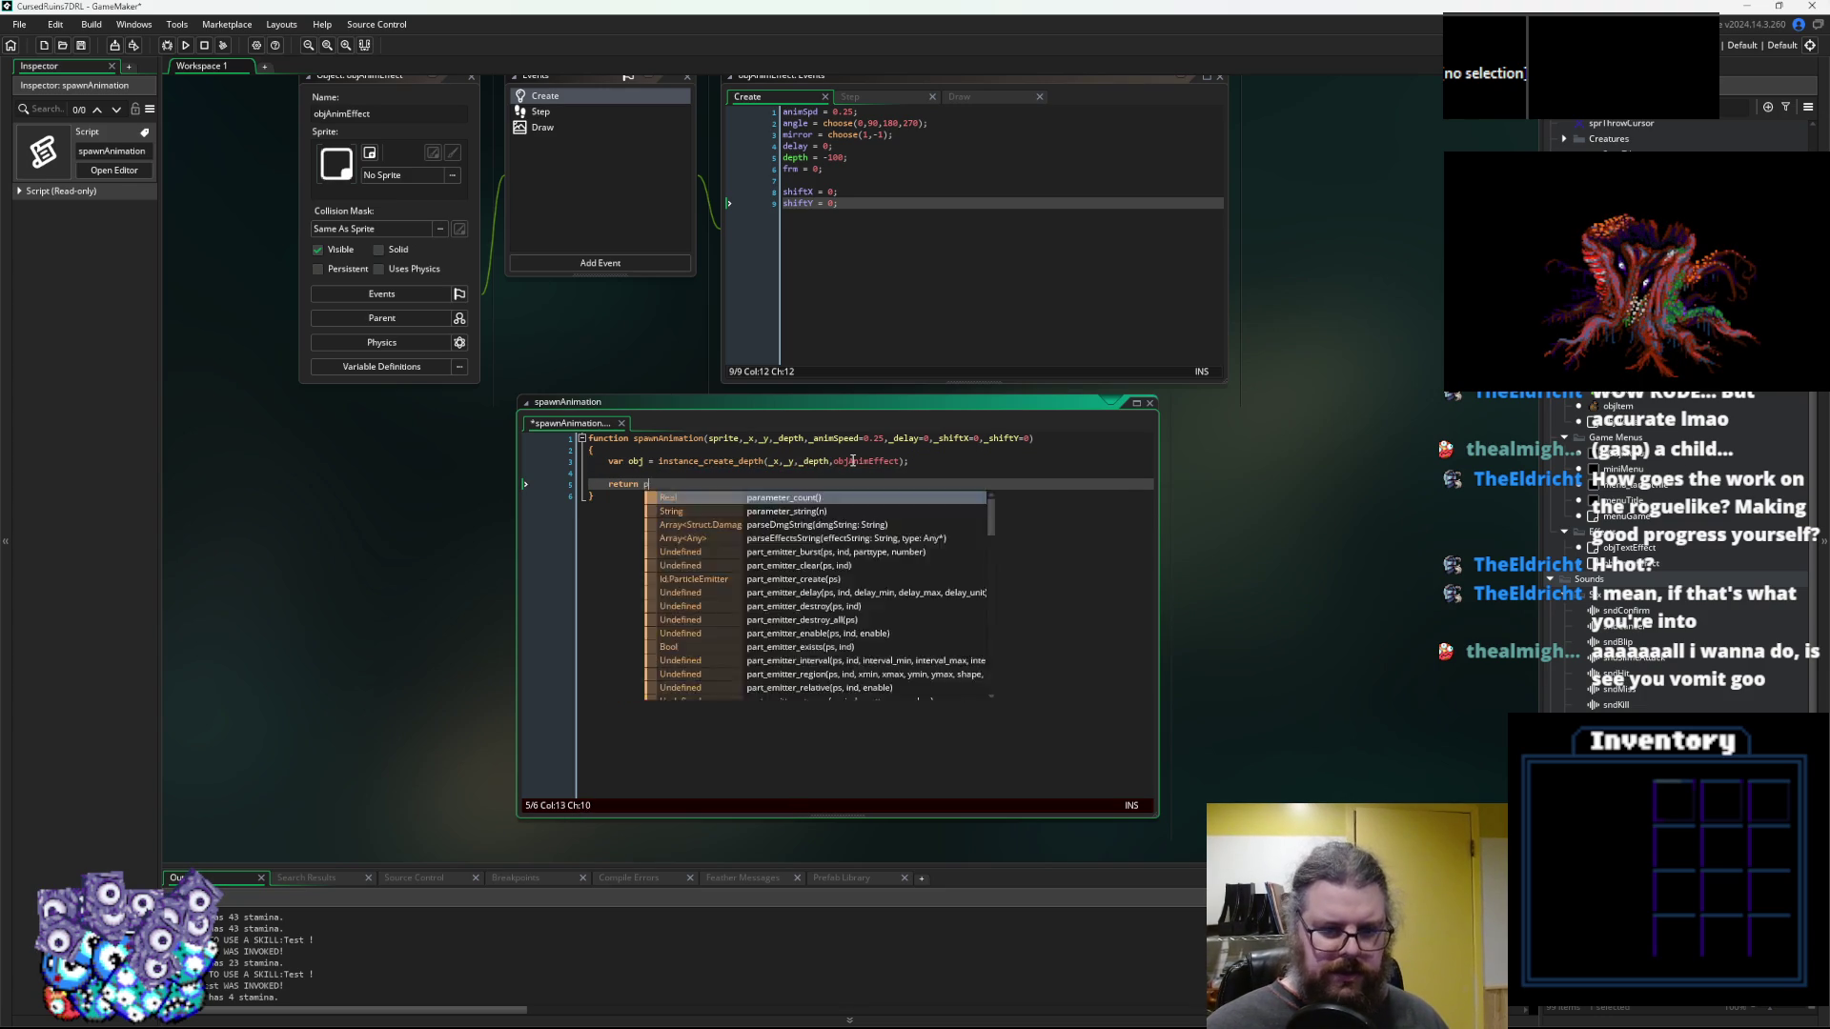
type(";")
Assign obj's animSpd, delay, shiftX and shiftY from the function parameters
key("Up")
key("Return")
key("Up")
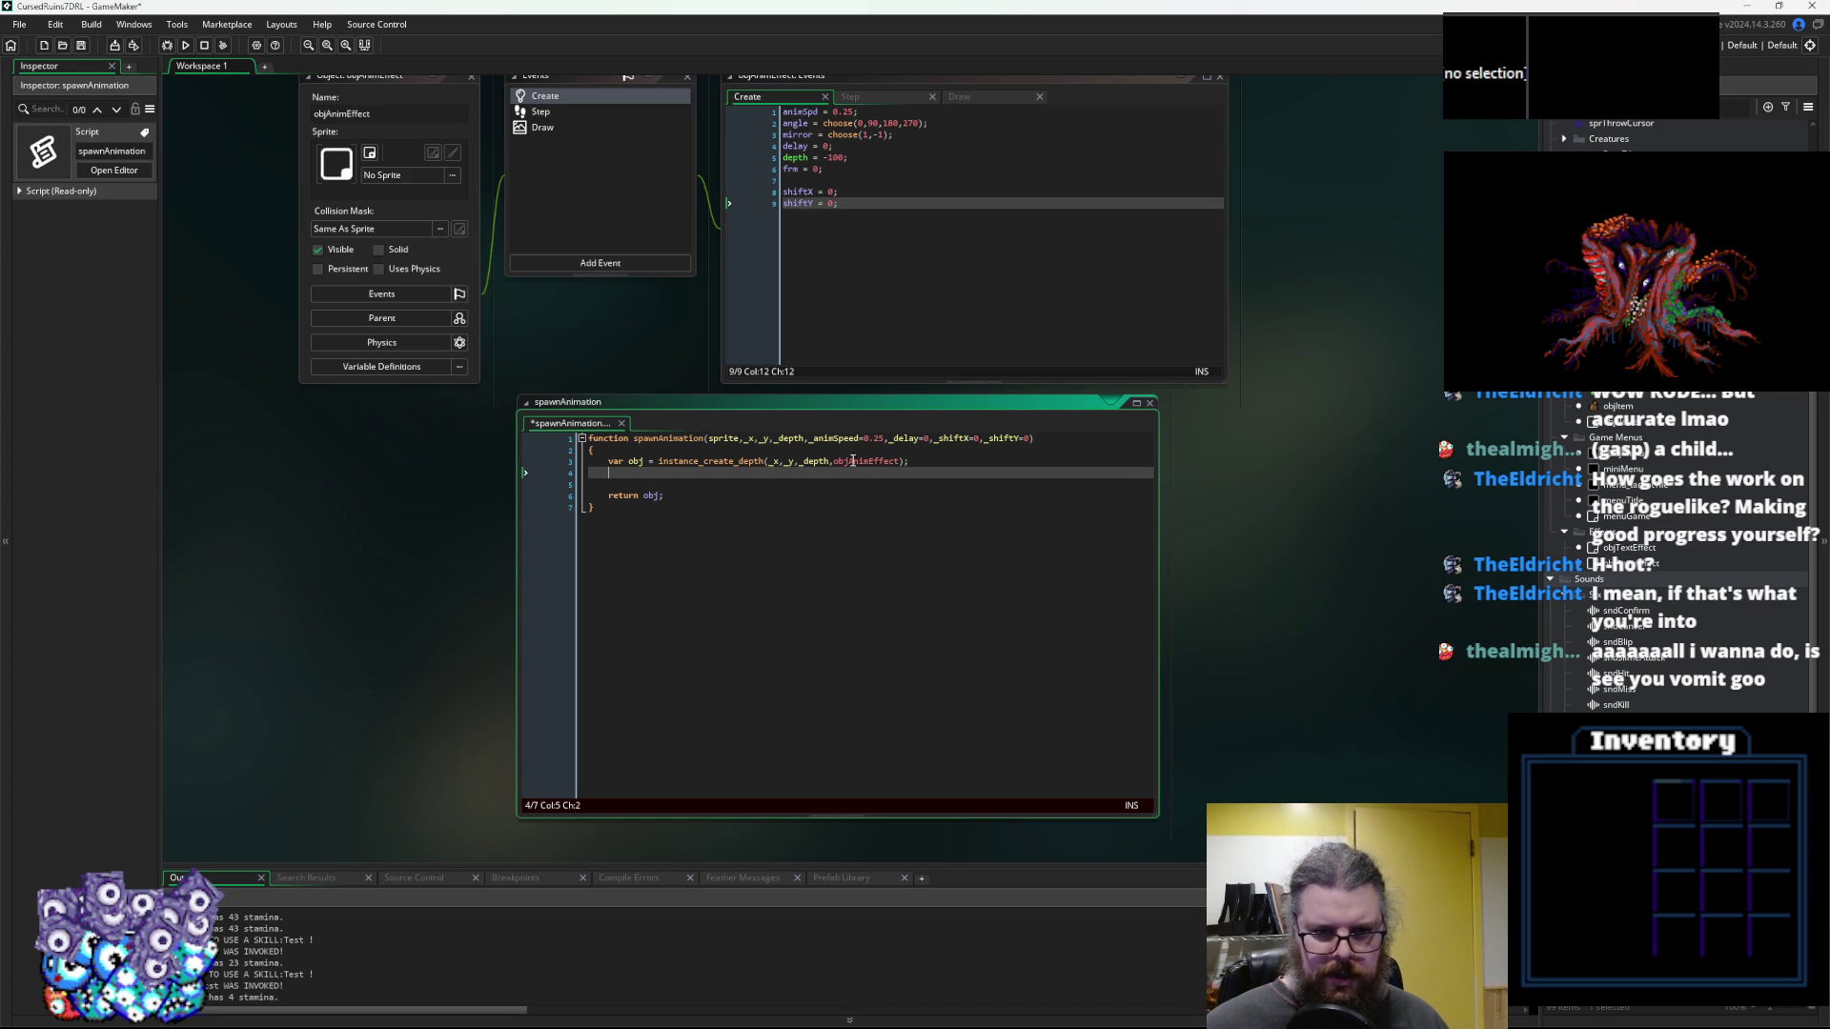
type("obj.")
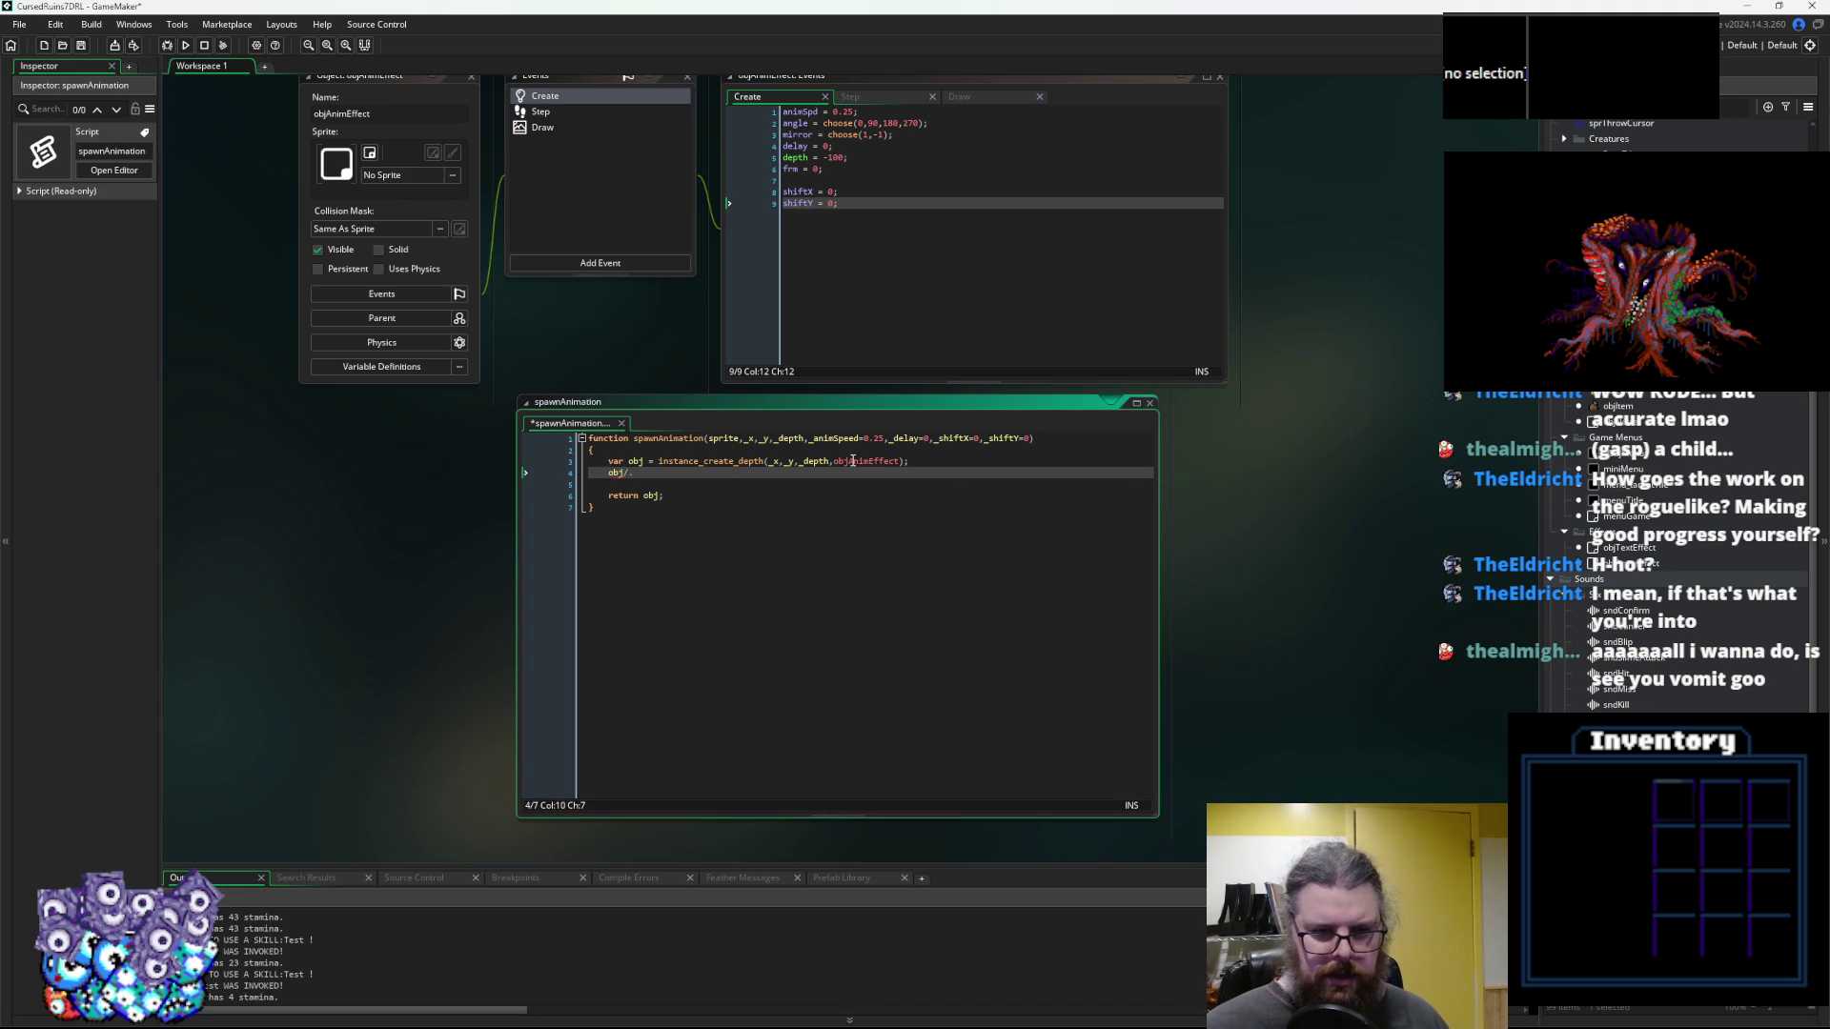
type("anim")
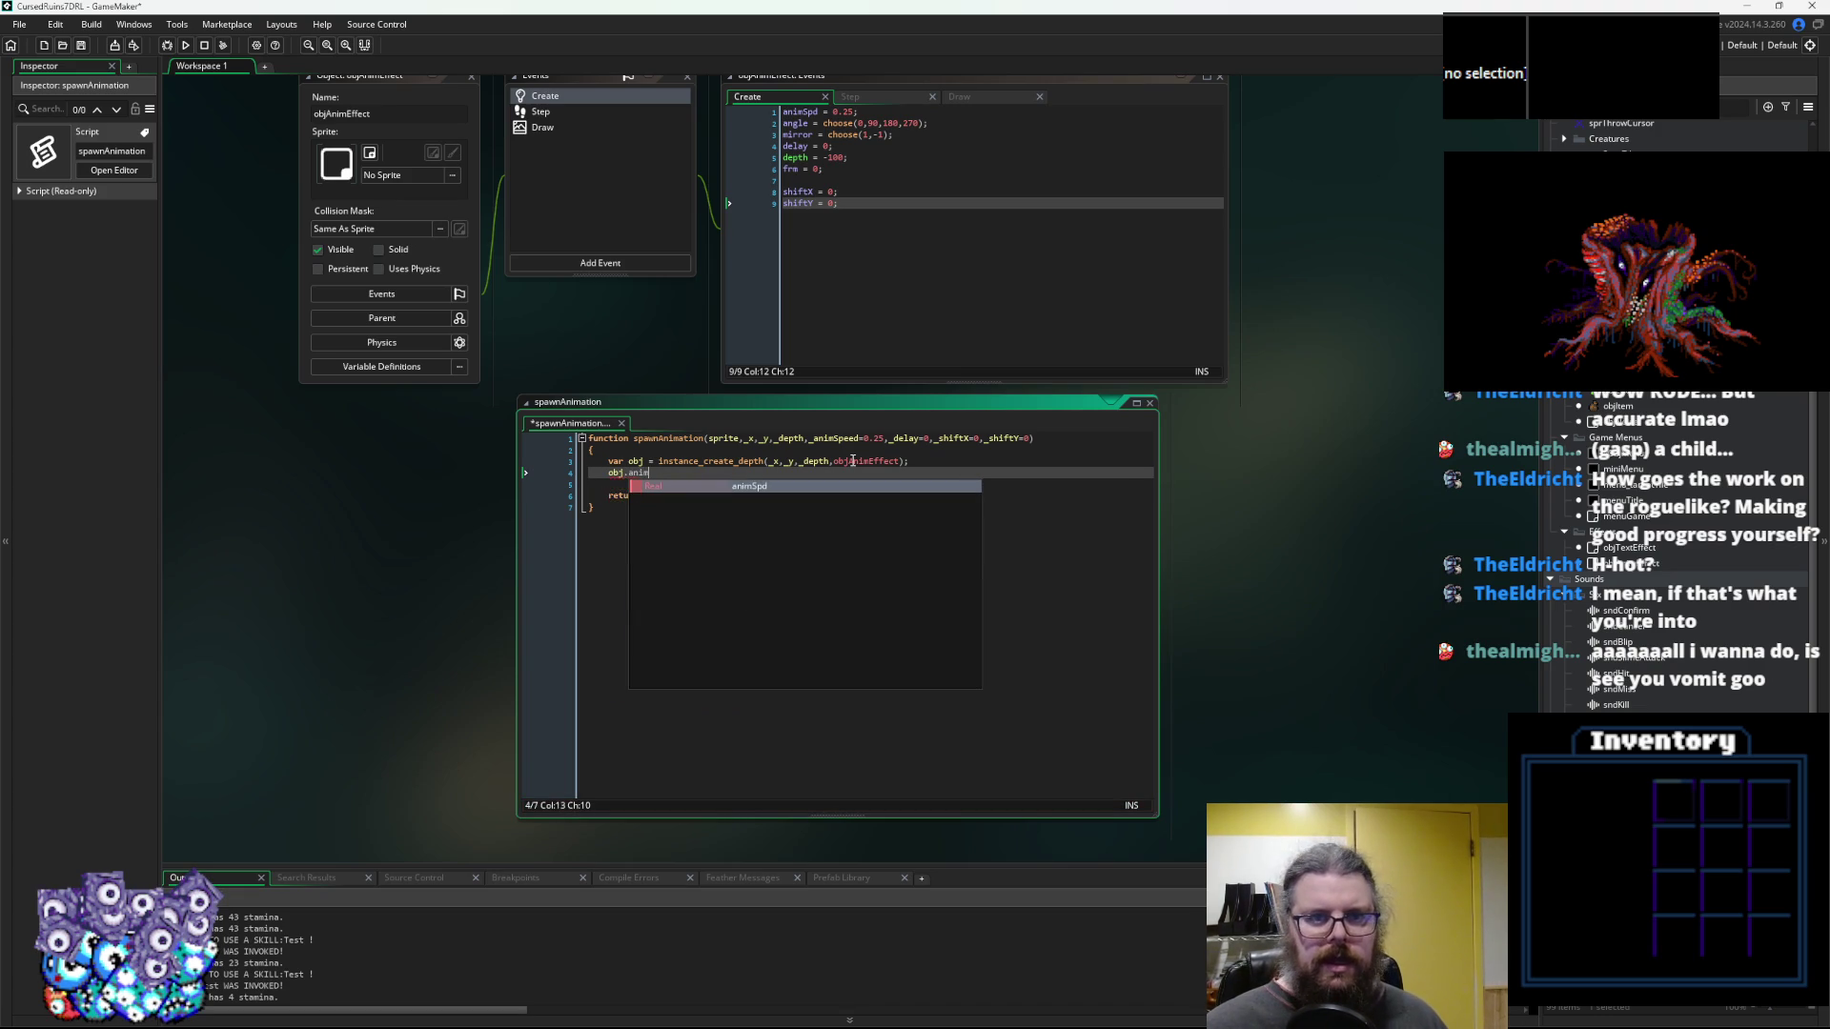
key("Return")
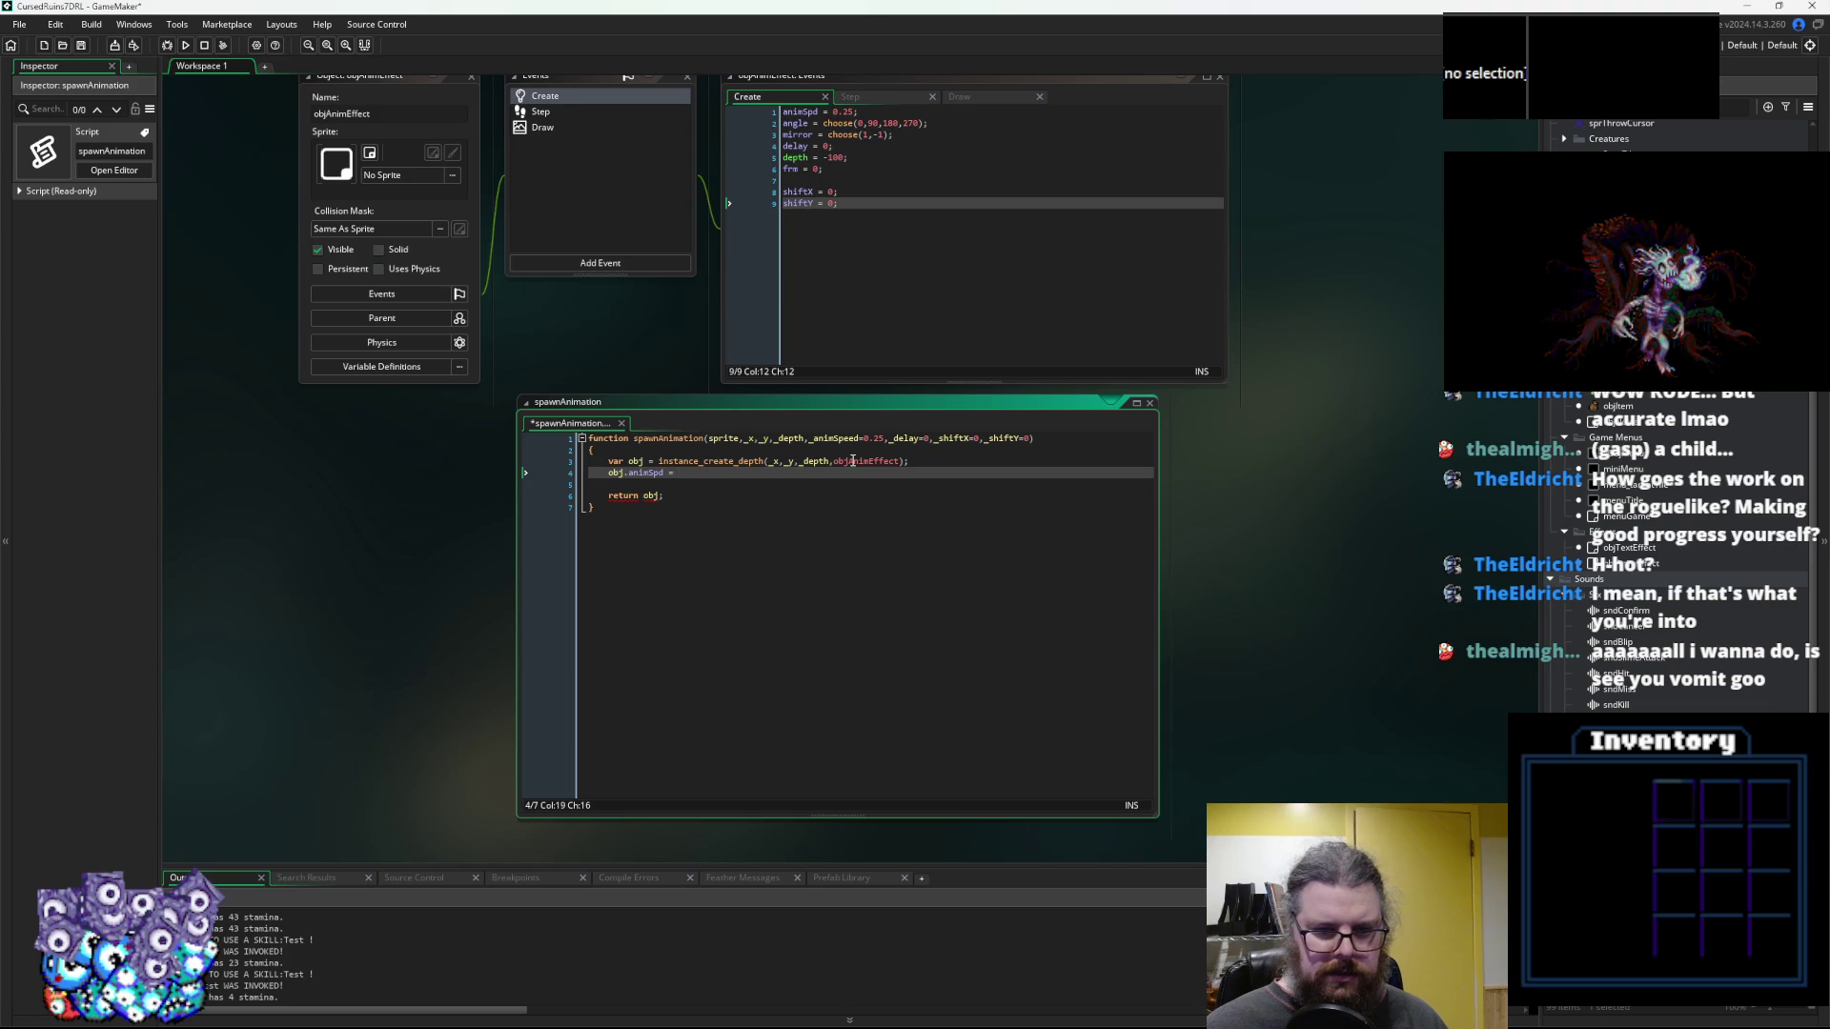
type("= _animSpeed,")
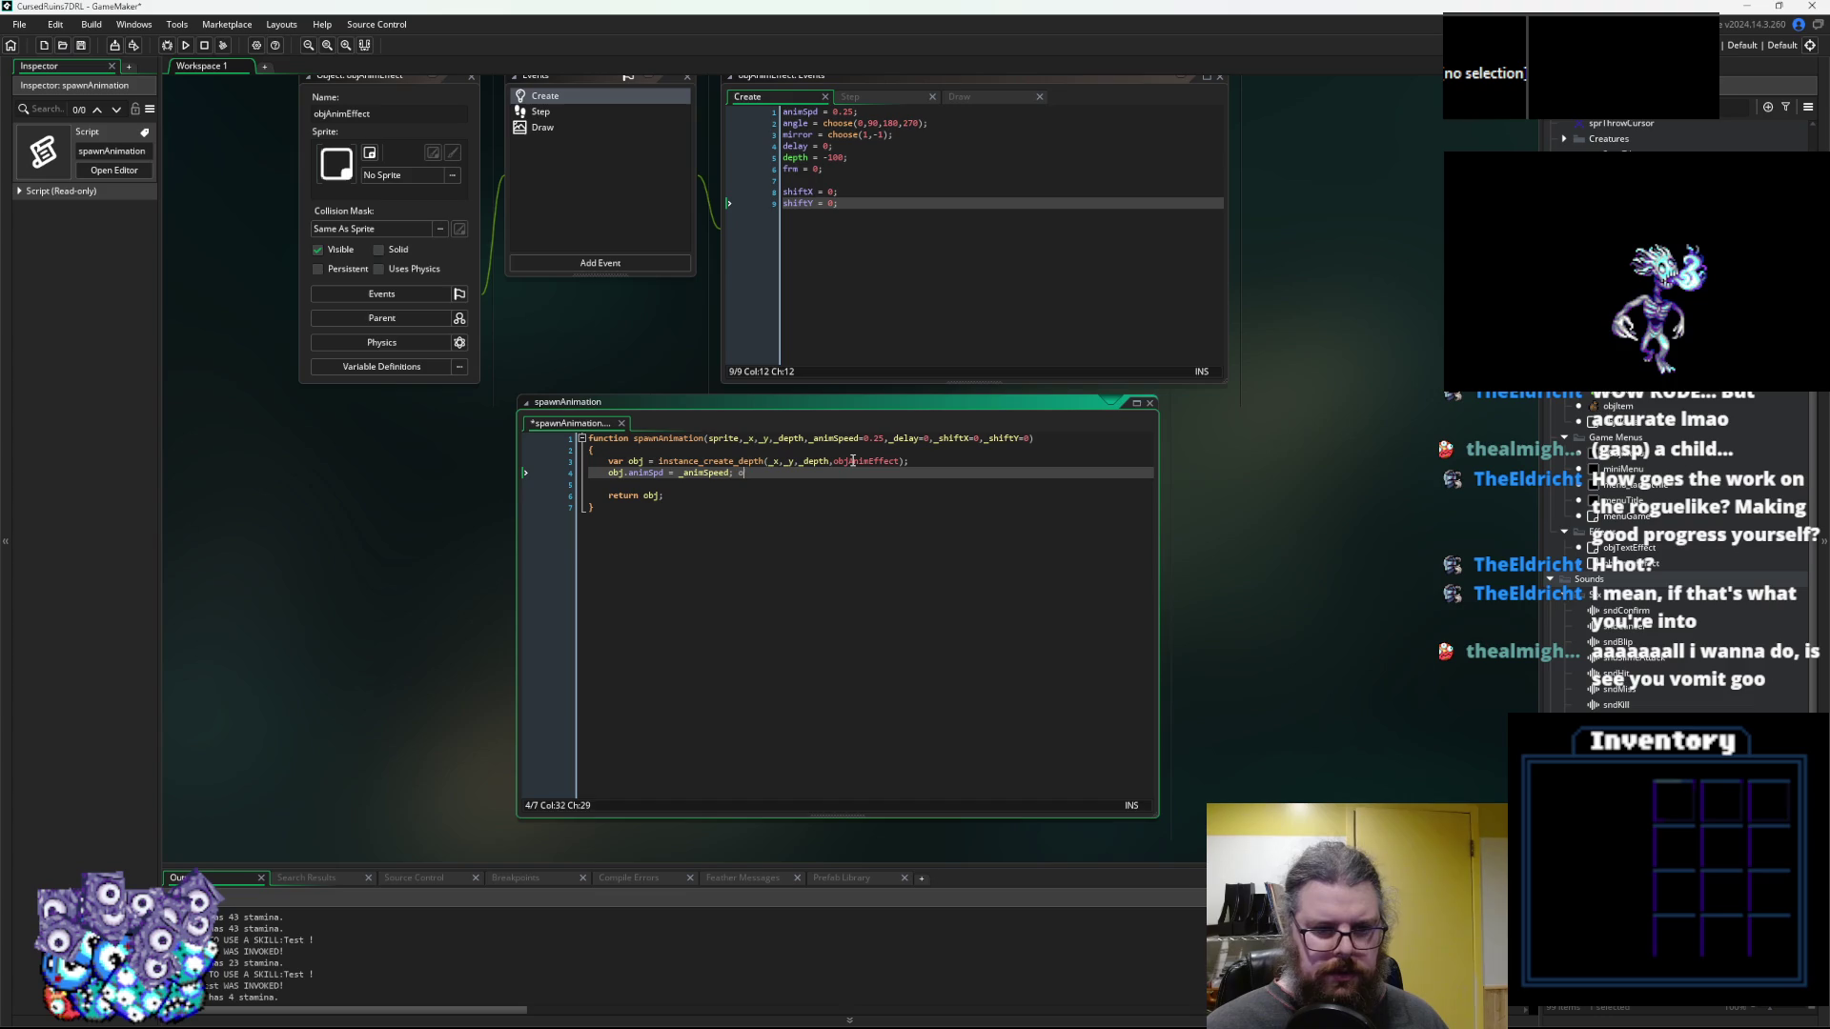
type("bj.delay ")
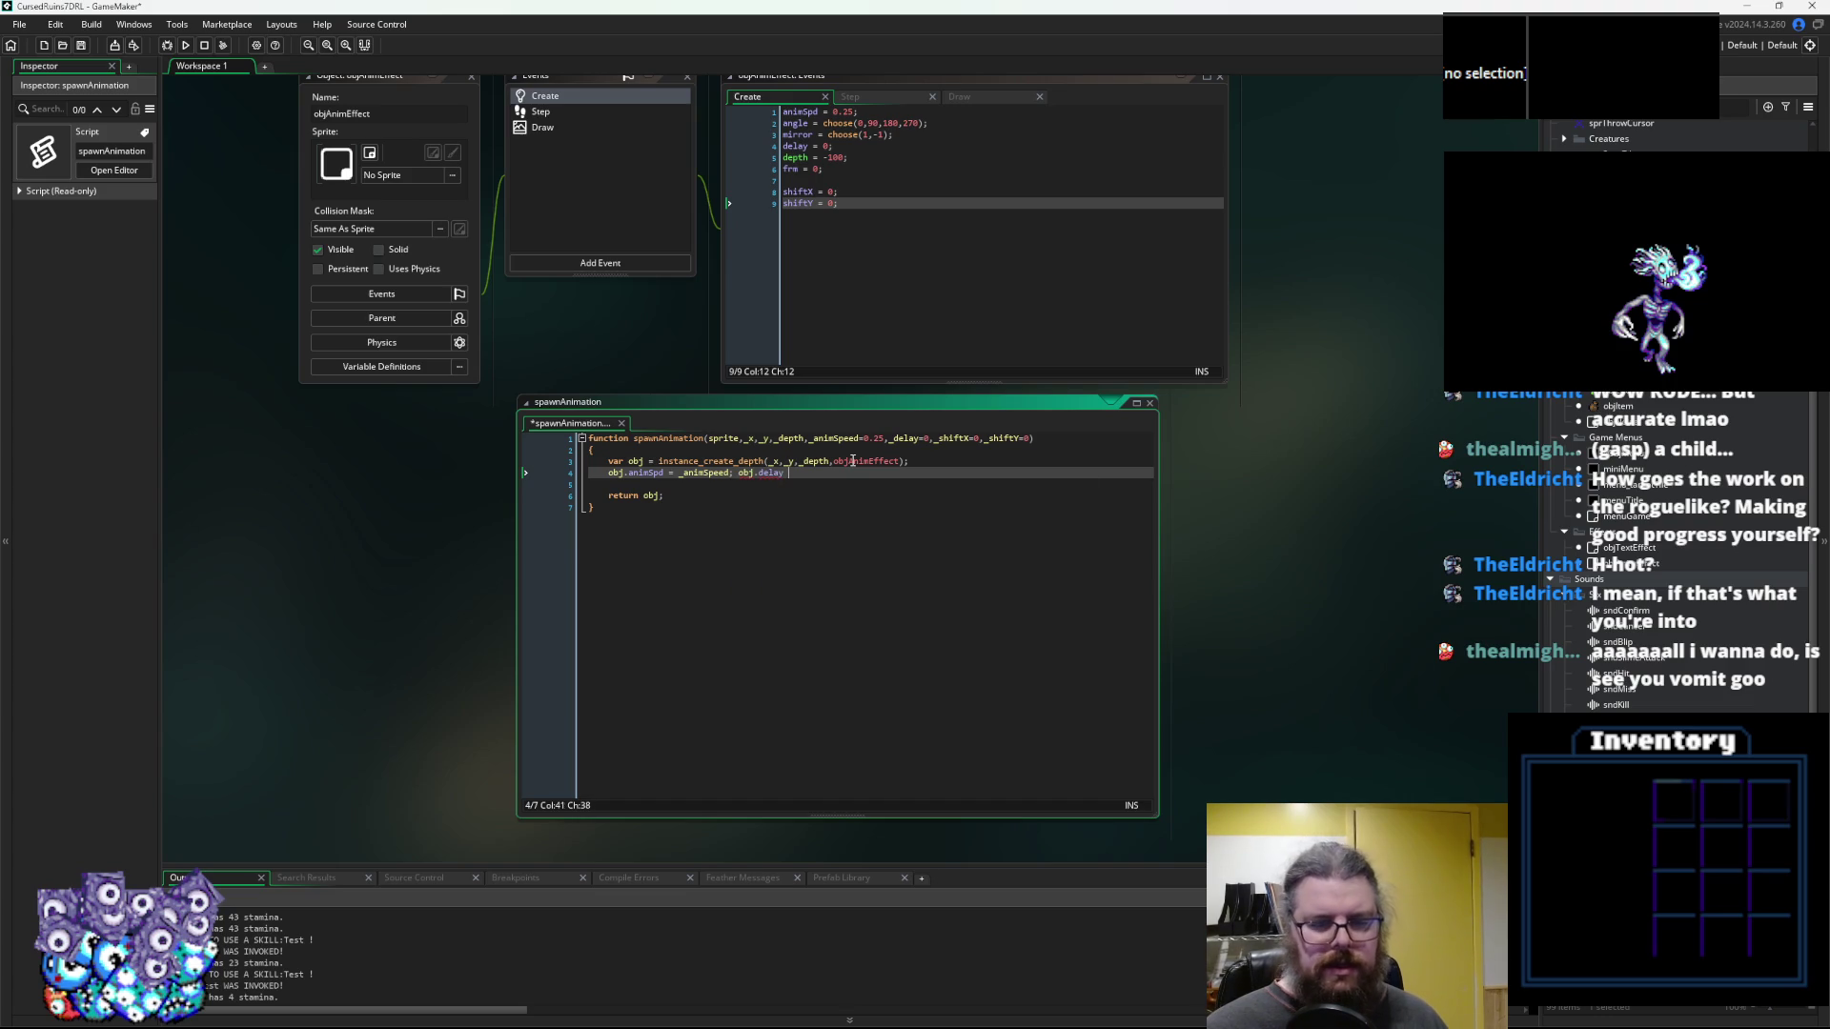
type("= _dela")
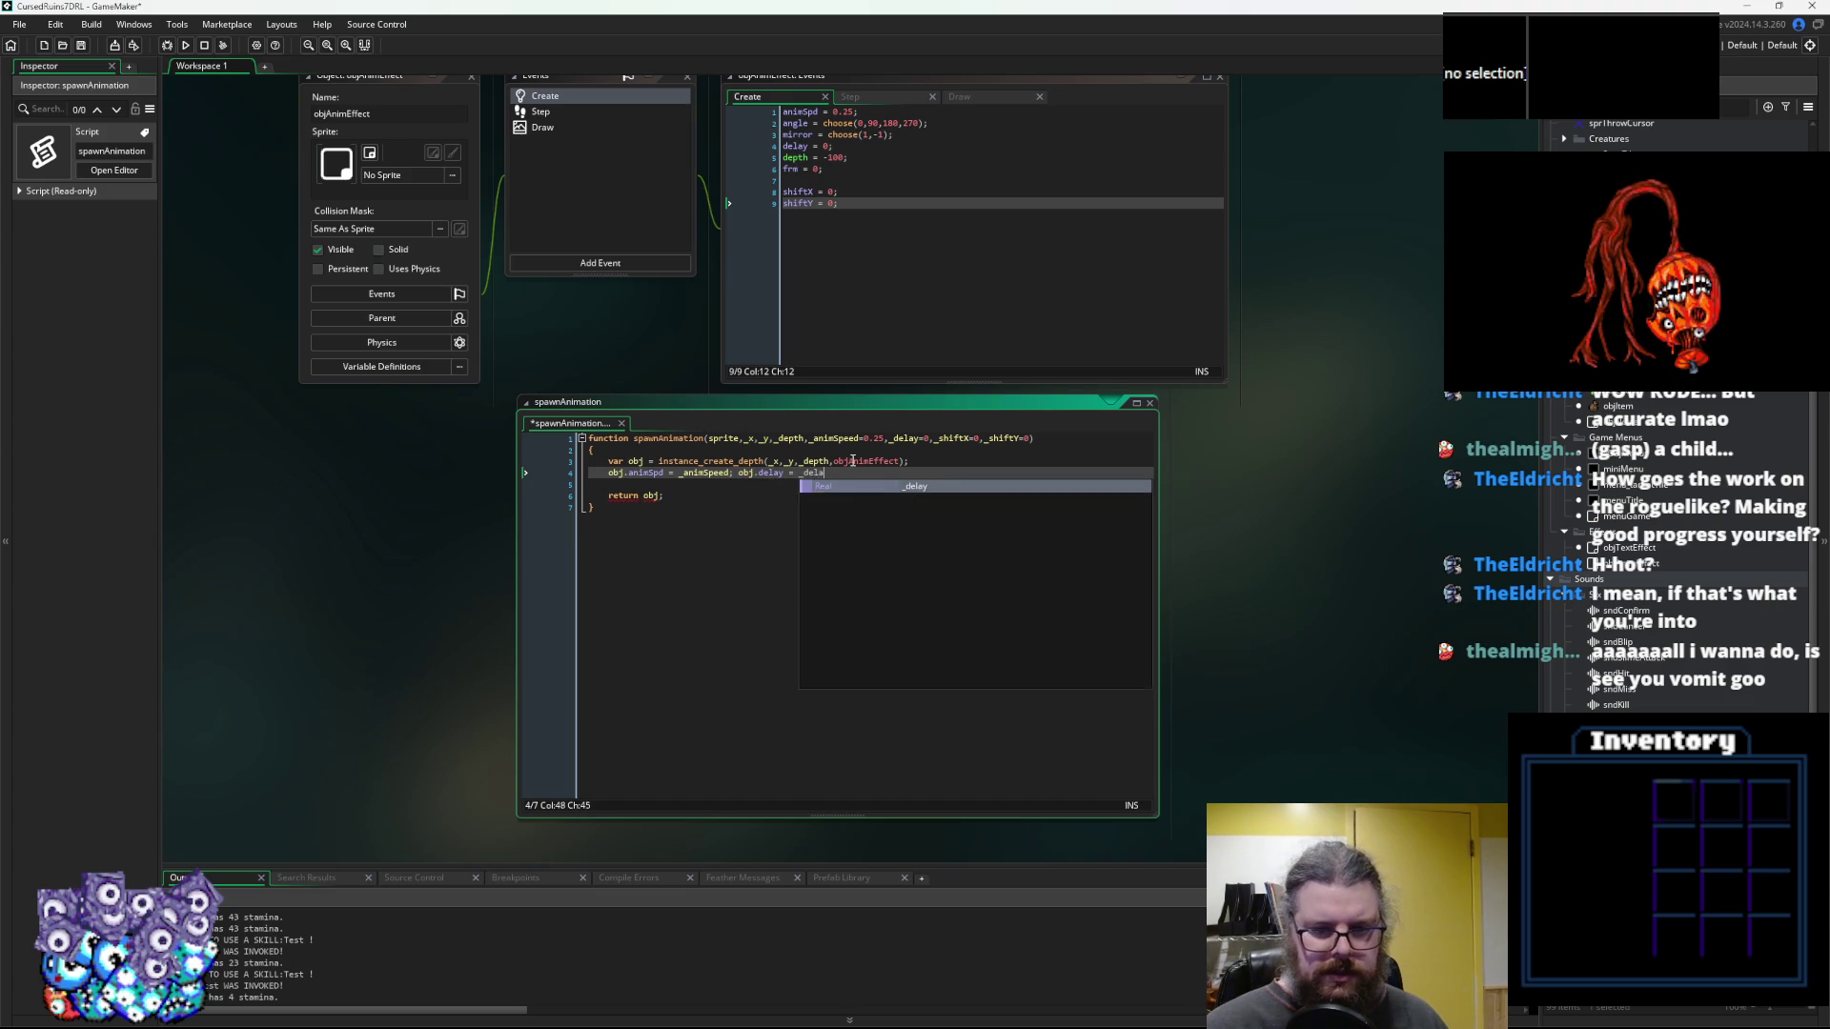
type("y; obj.")
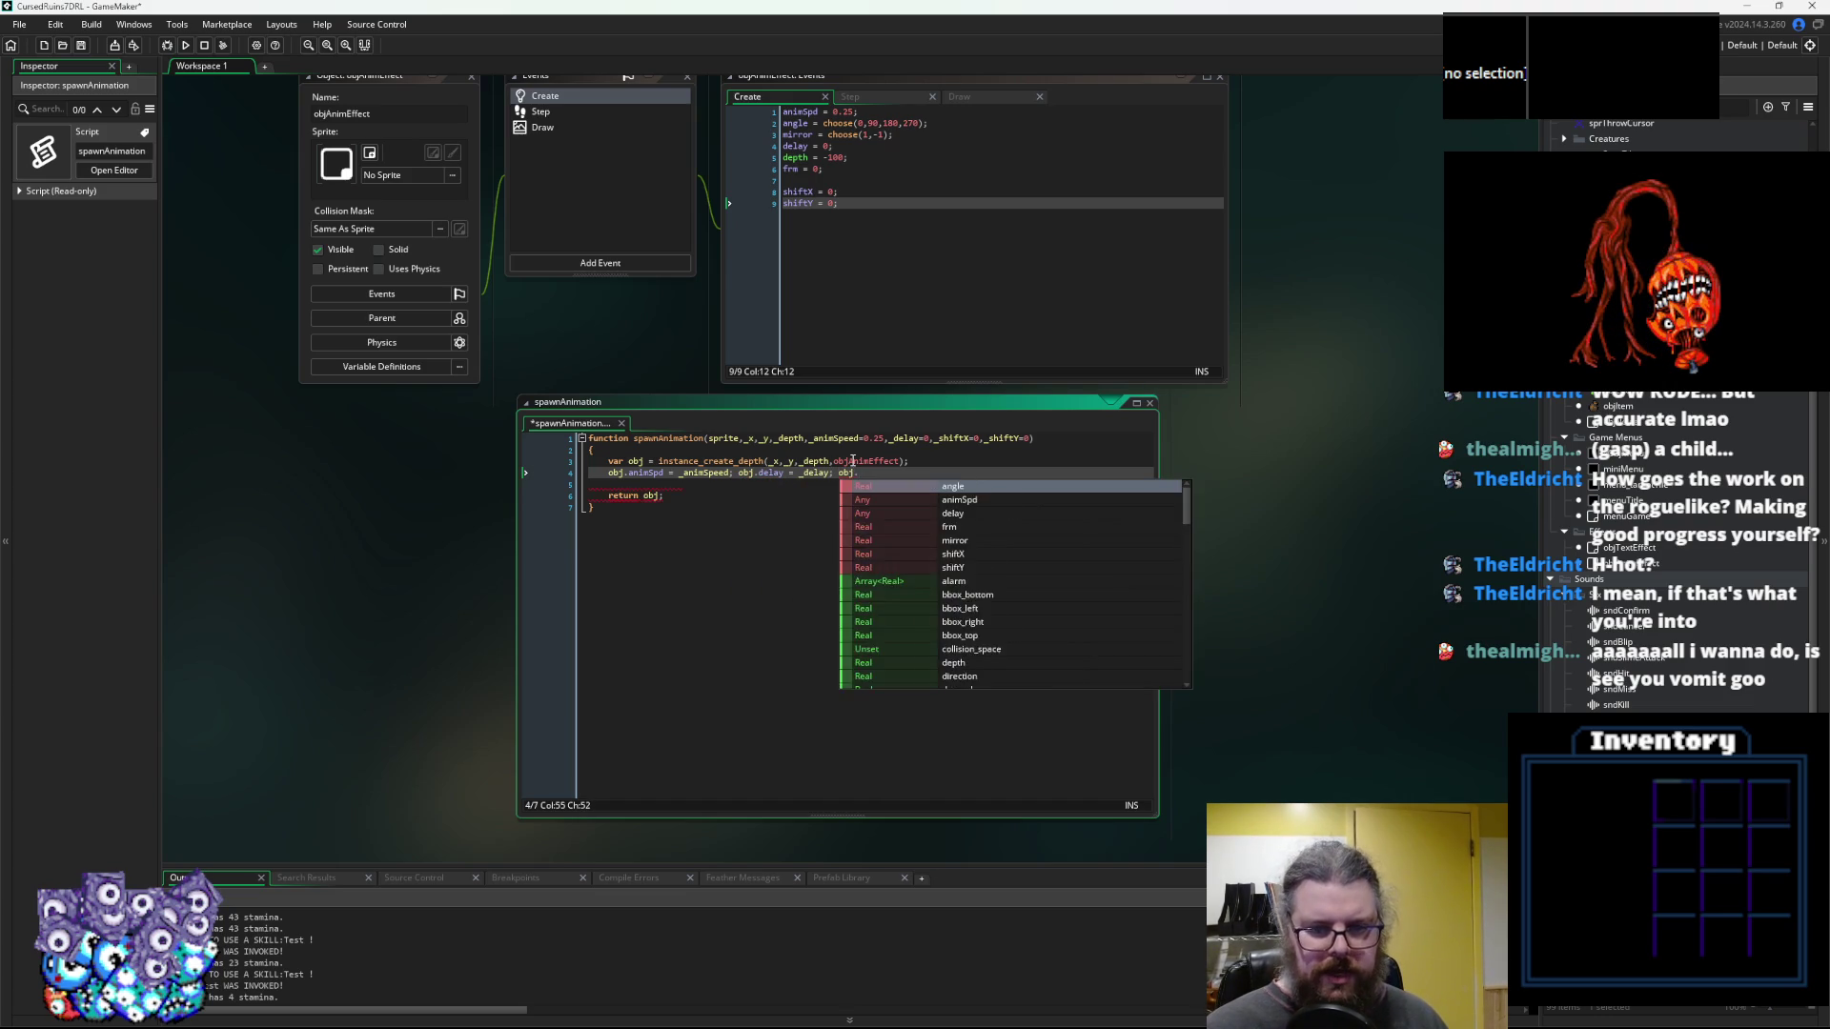
type("sh")
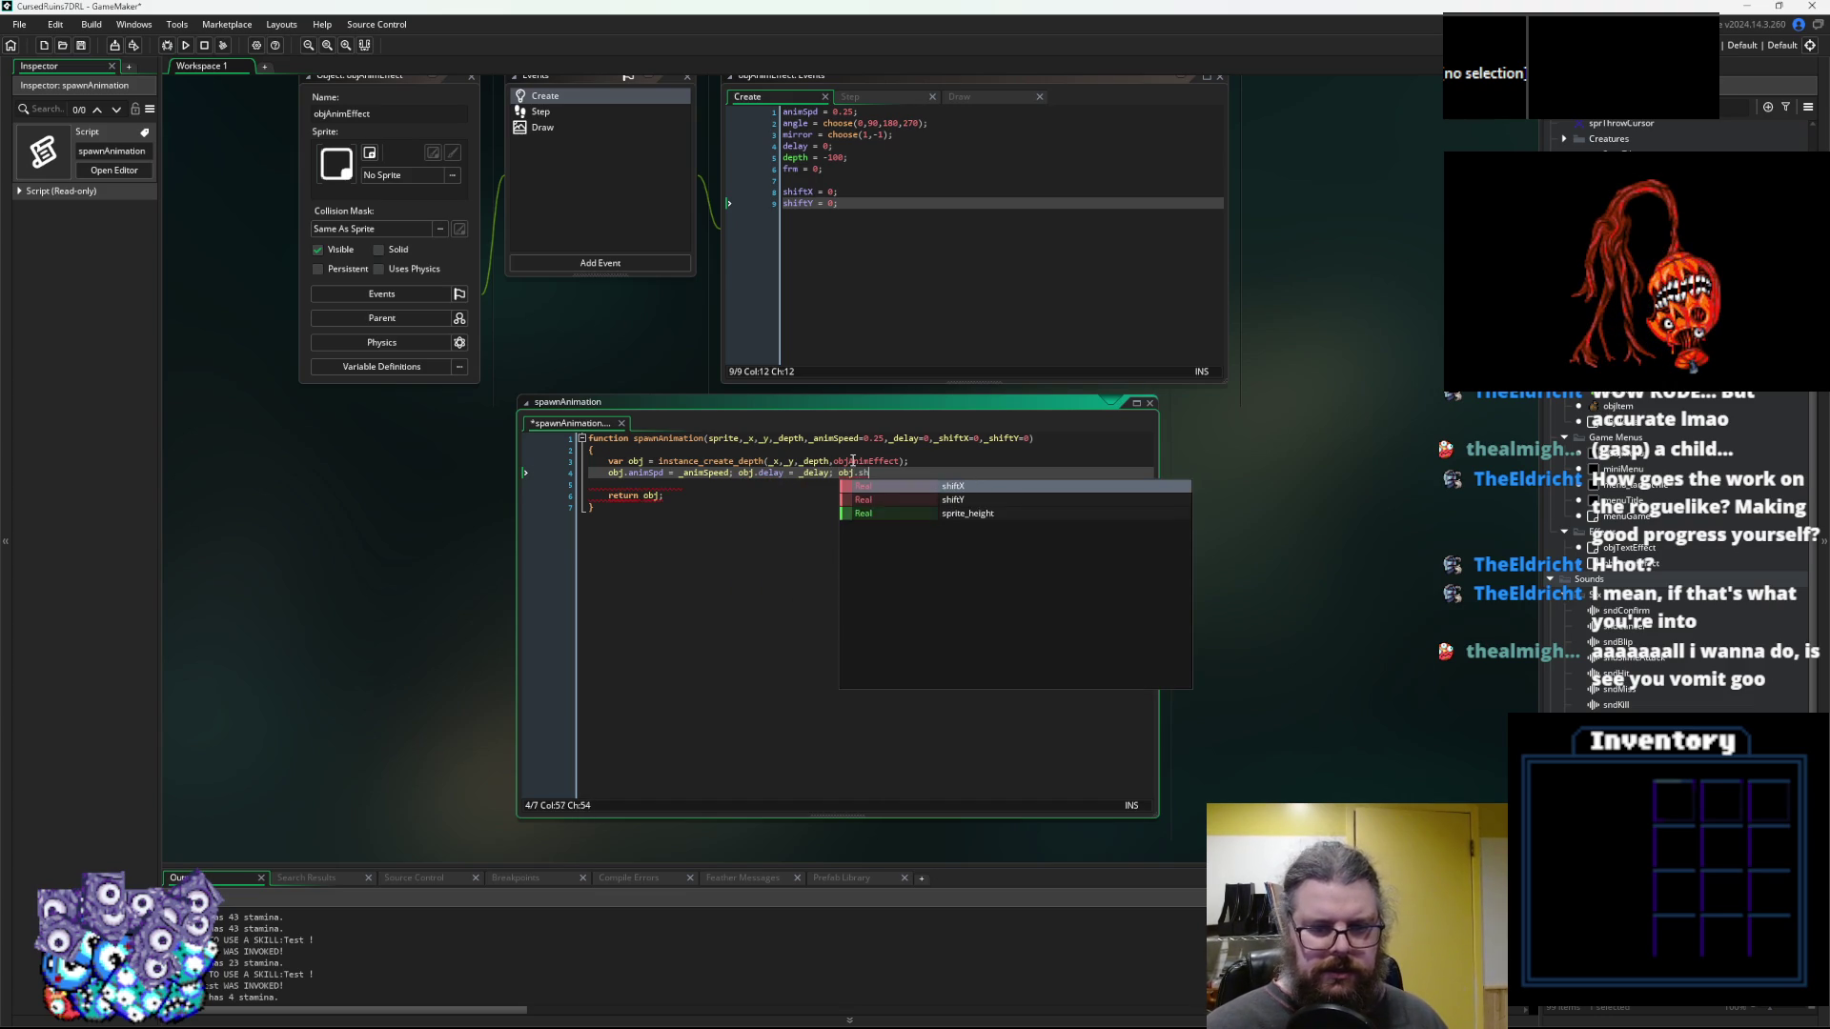
type("iftX = _sh")
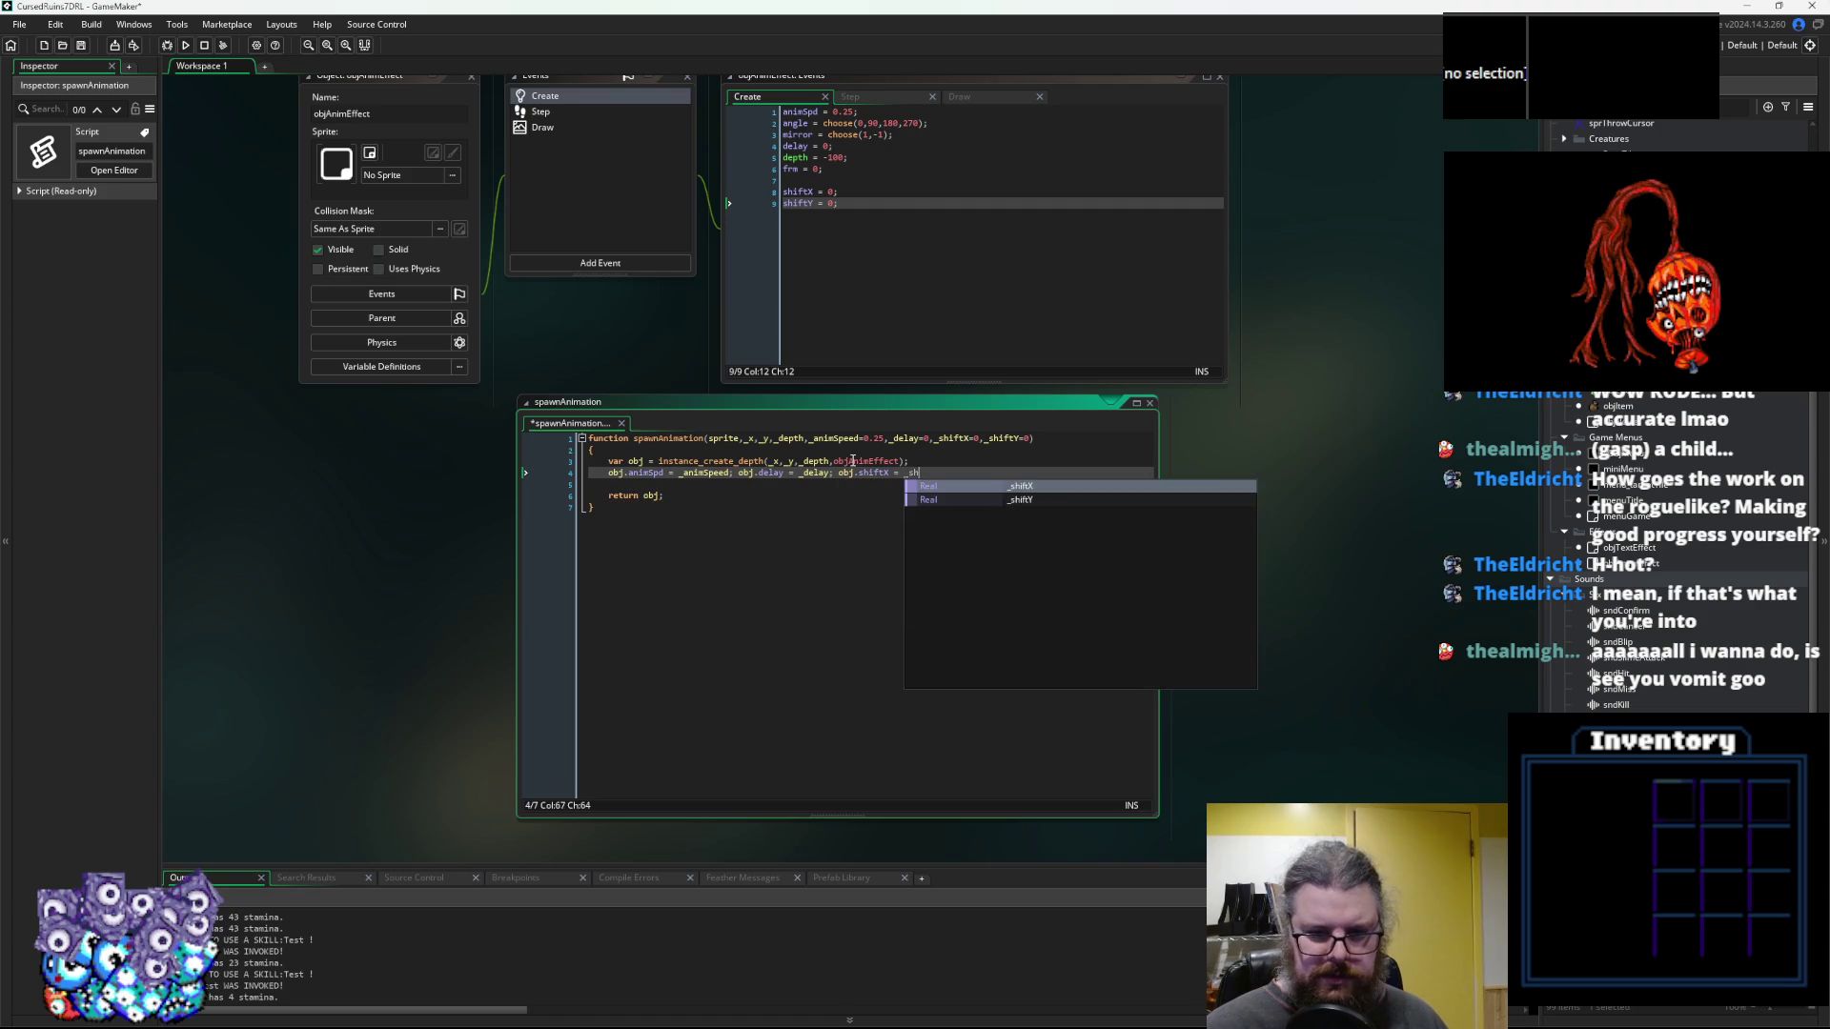
type("iftX; obj.shiftY")
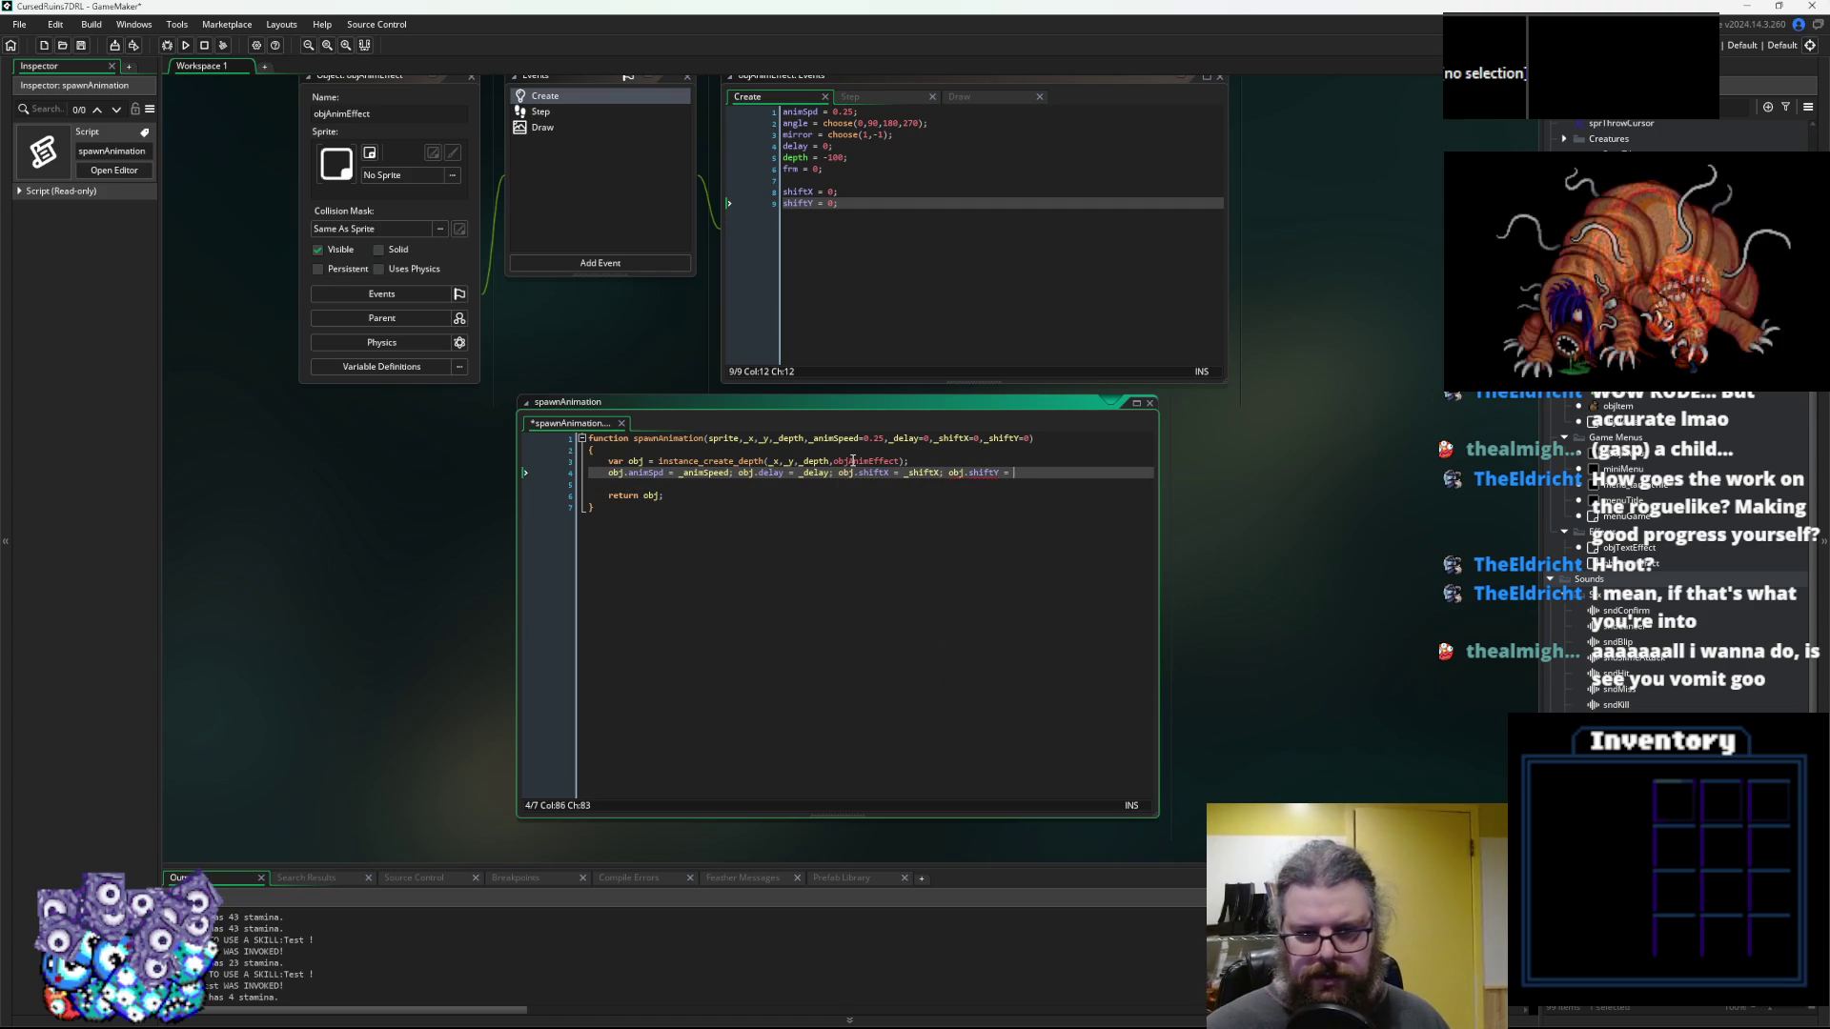
type(" = _shiftY;")
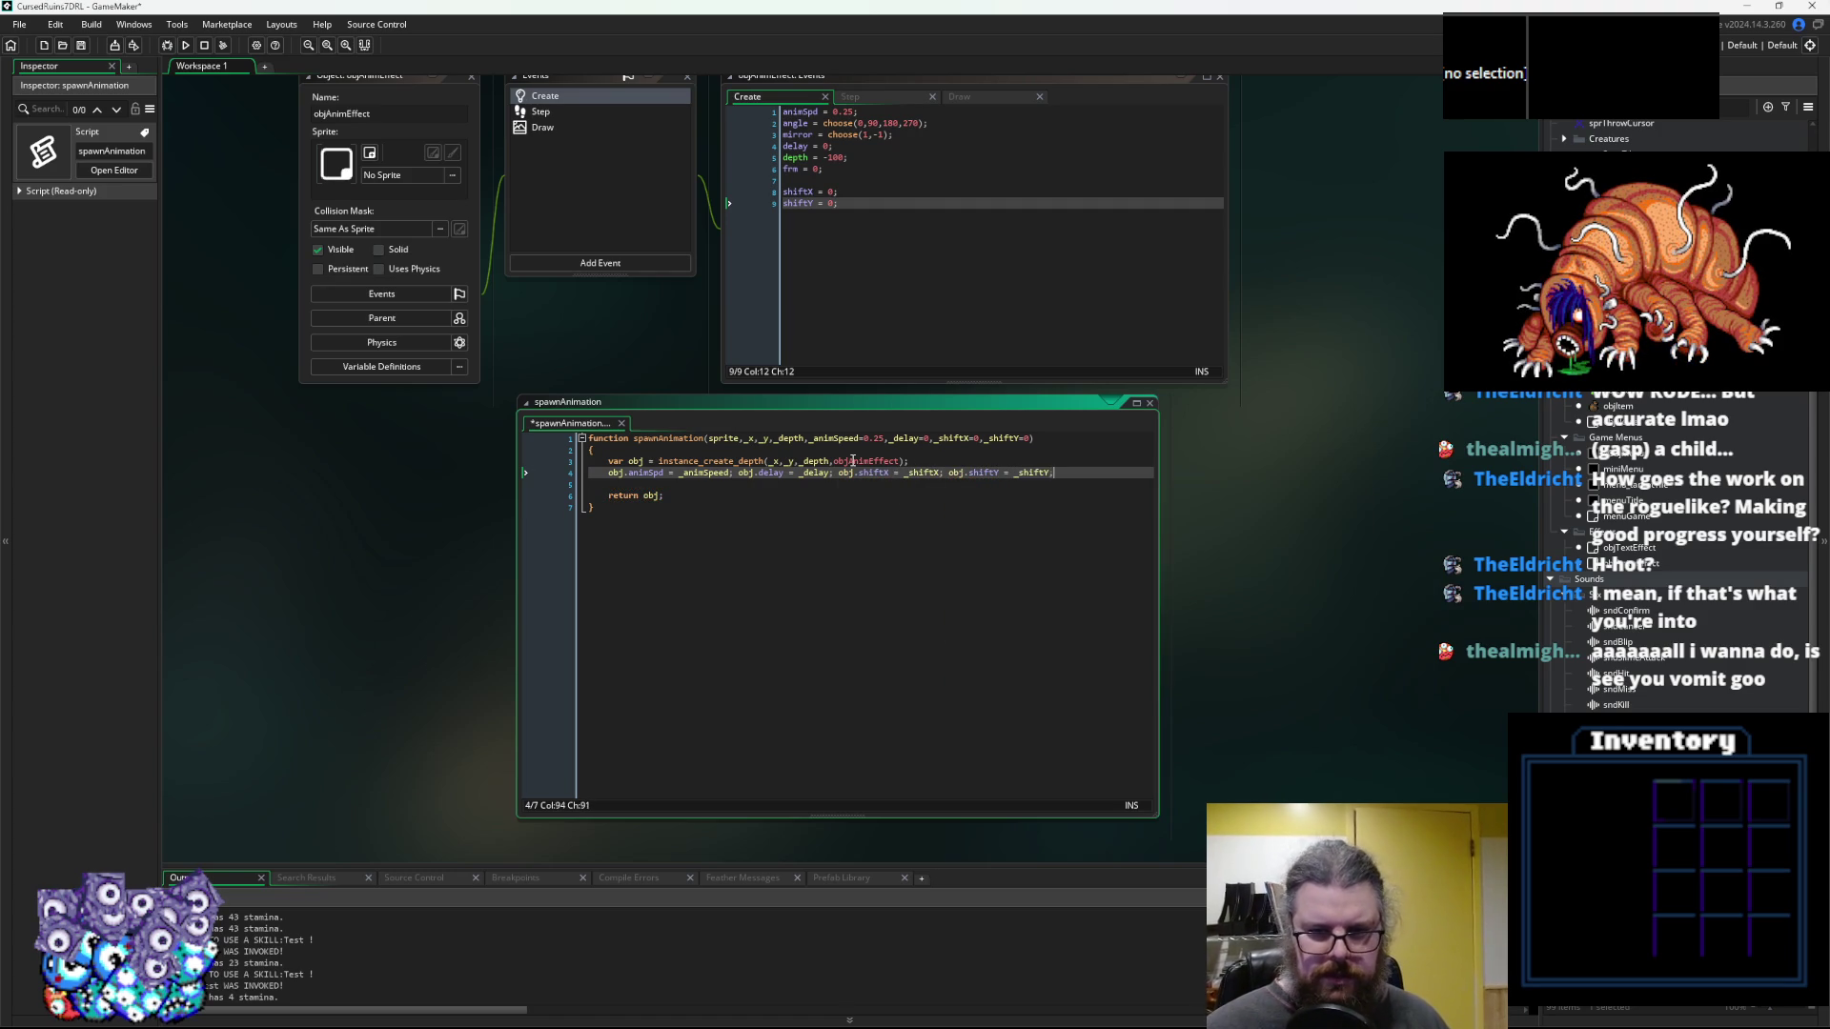
Add if(obj.delay>0){obj.visible = false;} so delayed effects start hidden
key("Down")
type("f(ob")
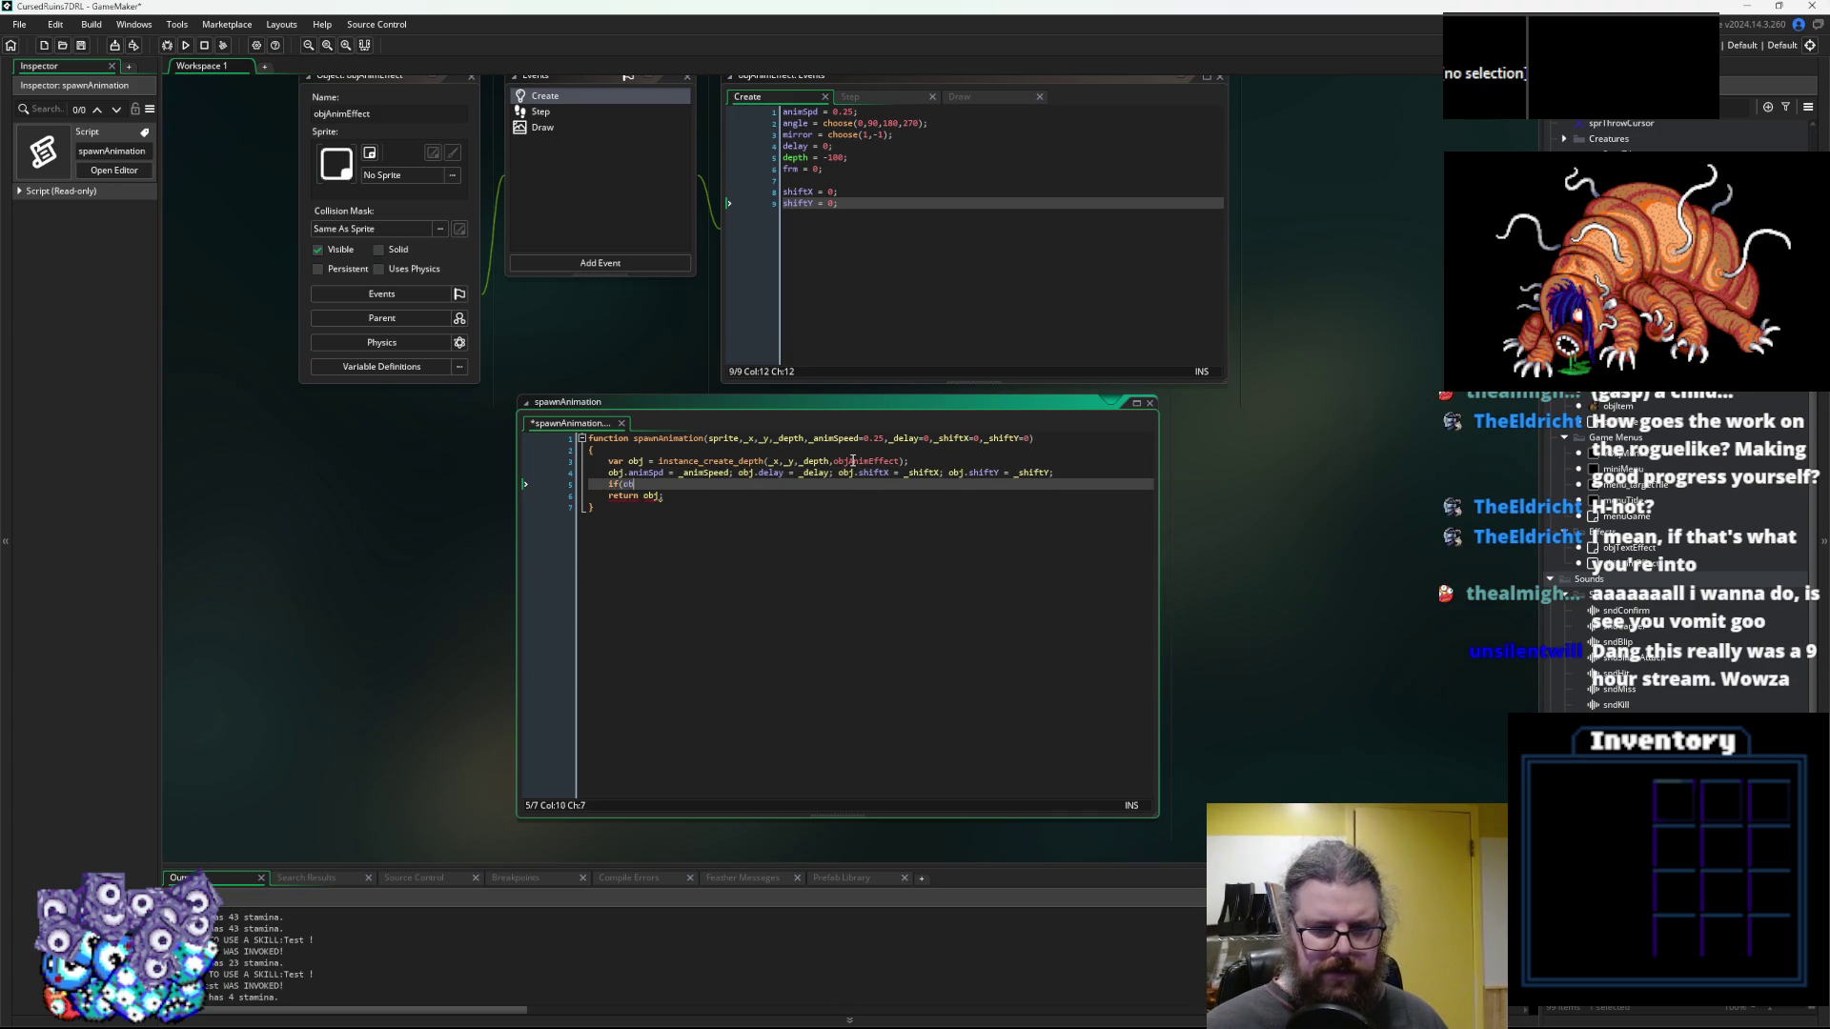
type("j.delay>0){")
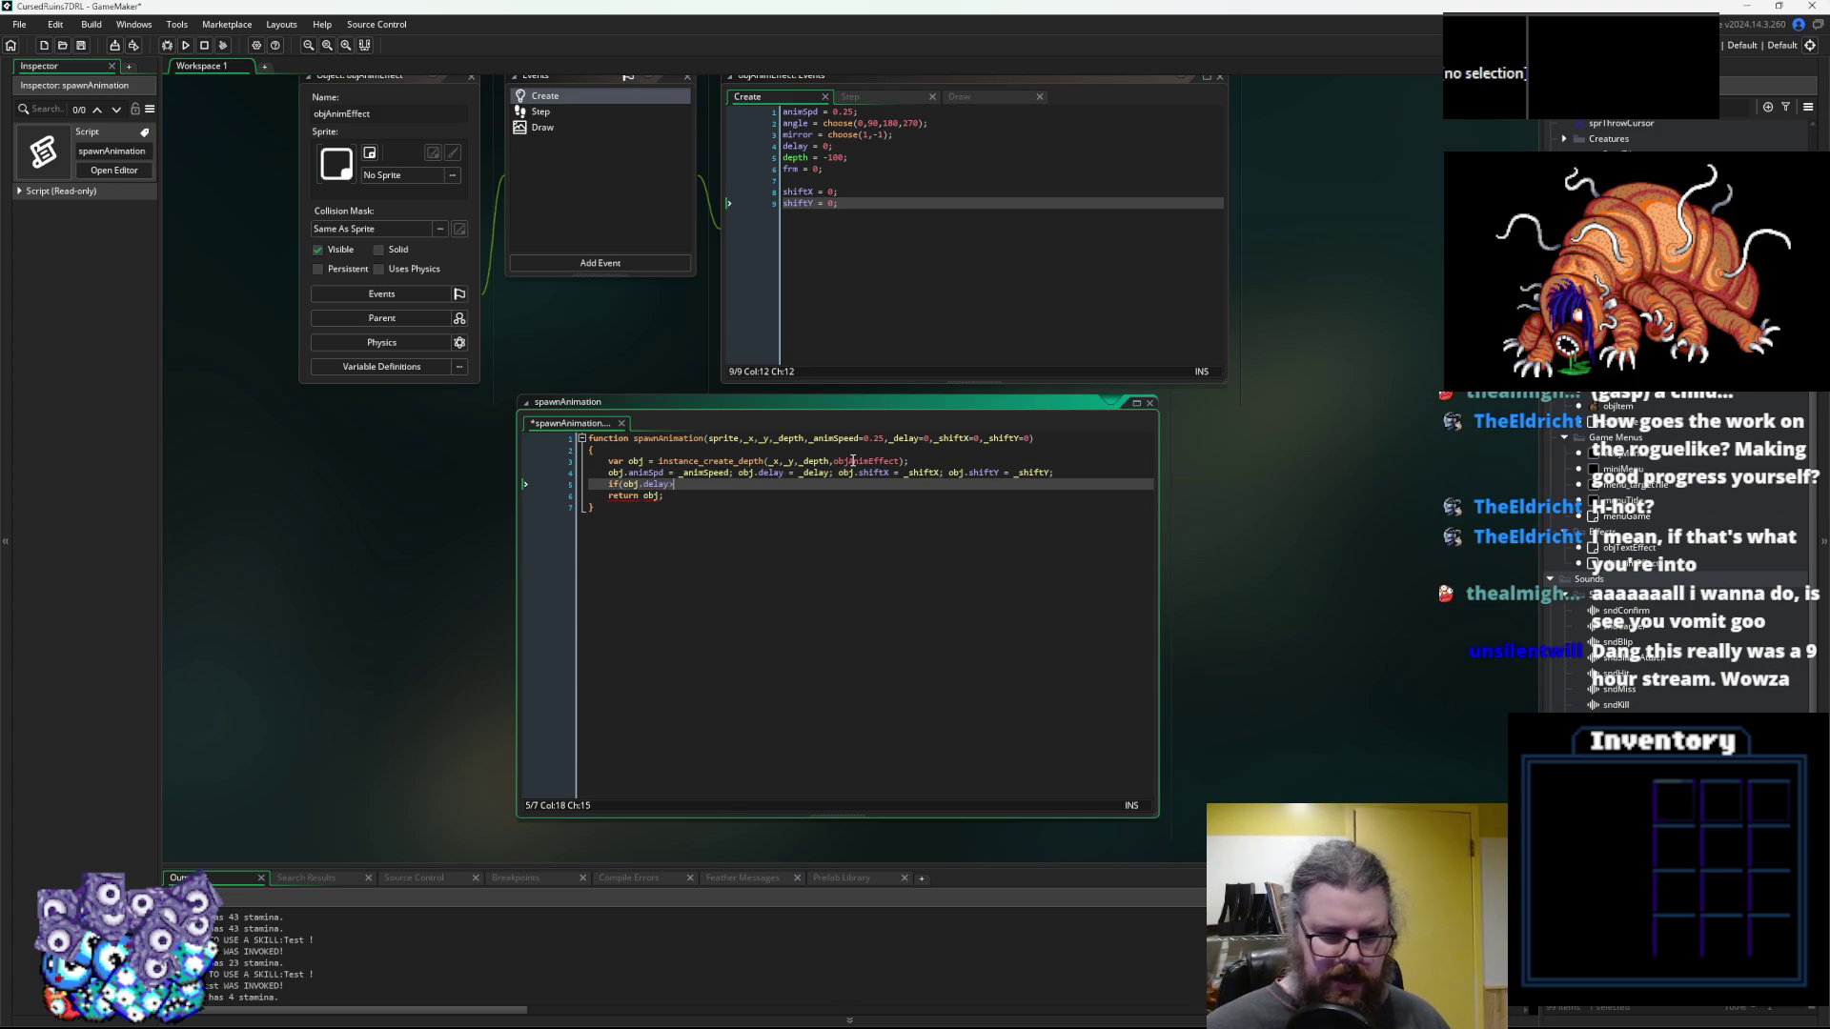
type("obj.")
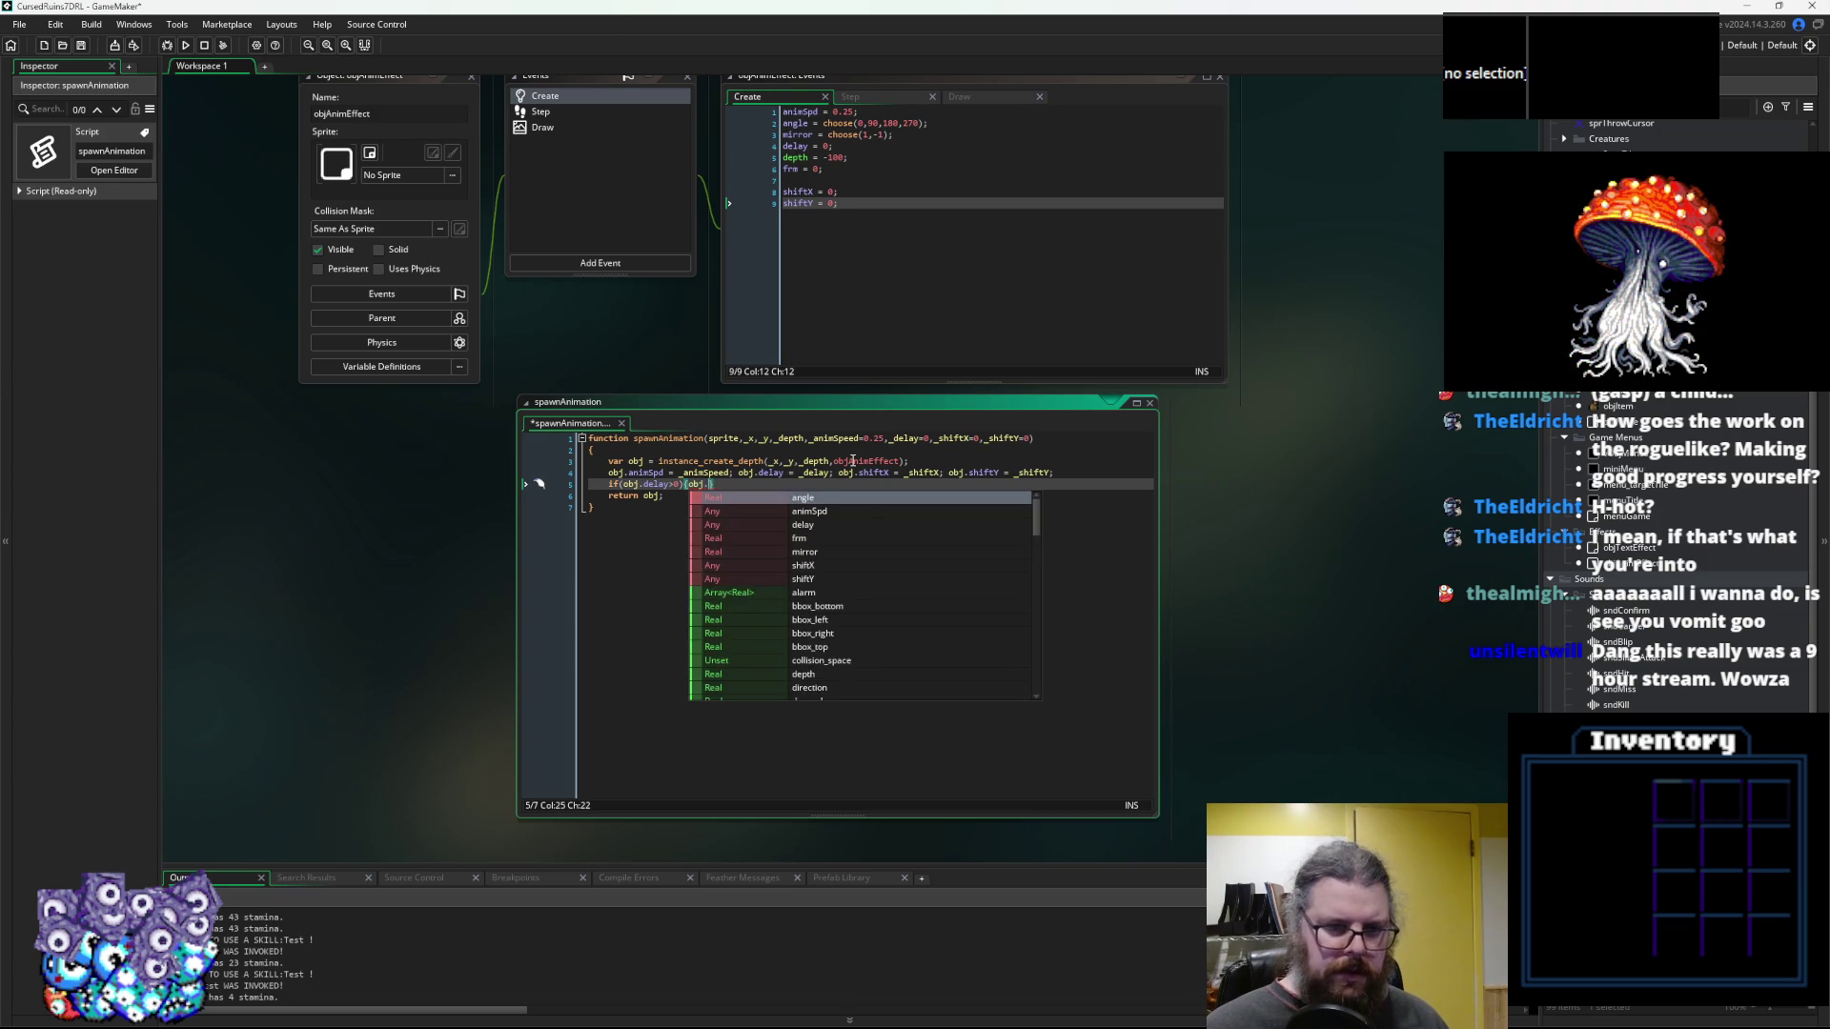
type("visible = false;")
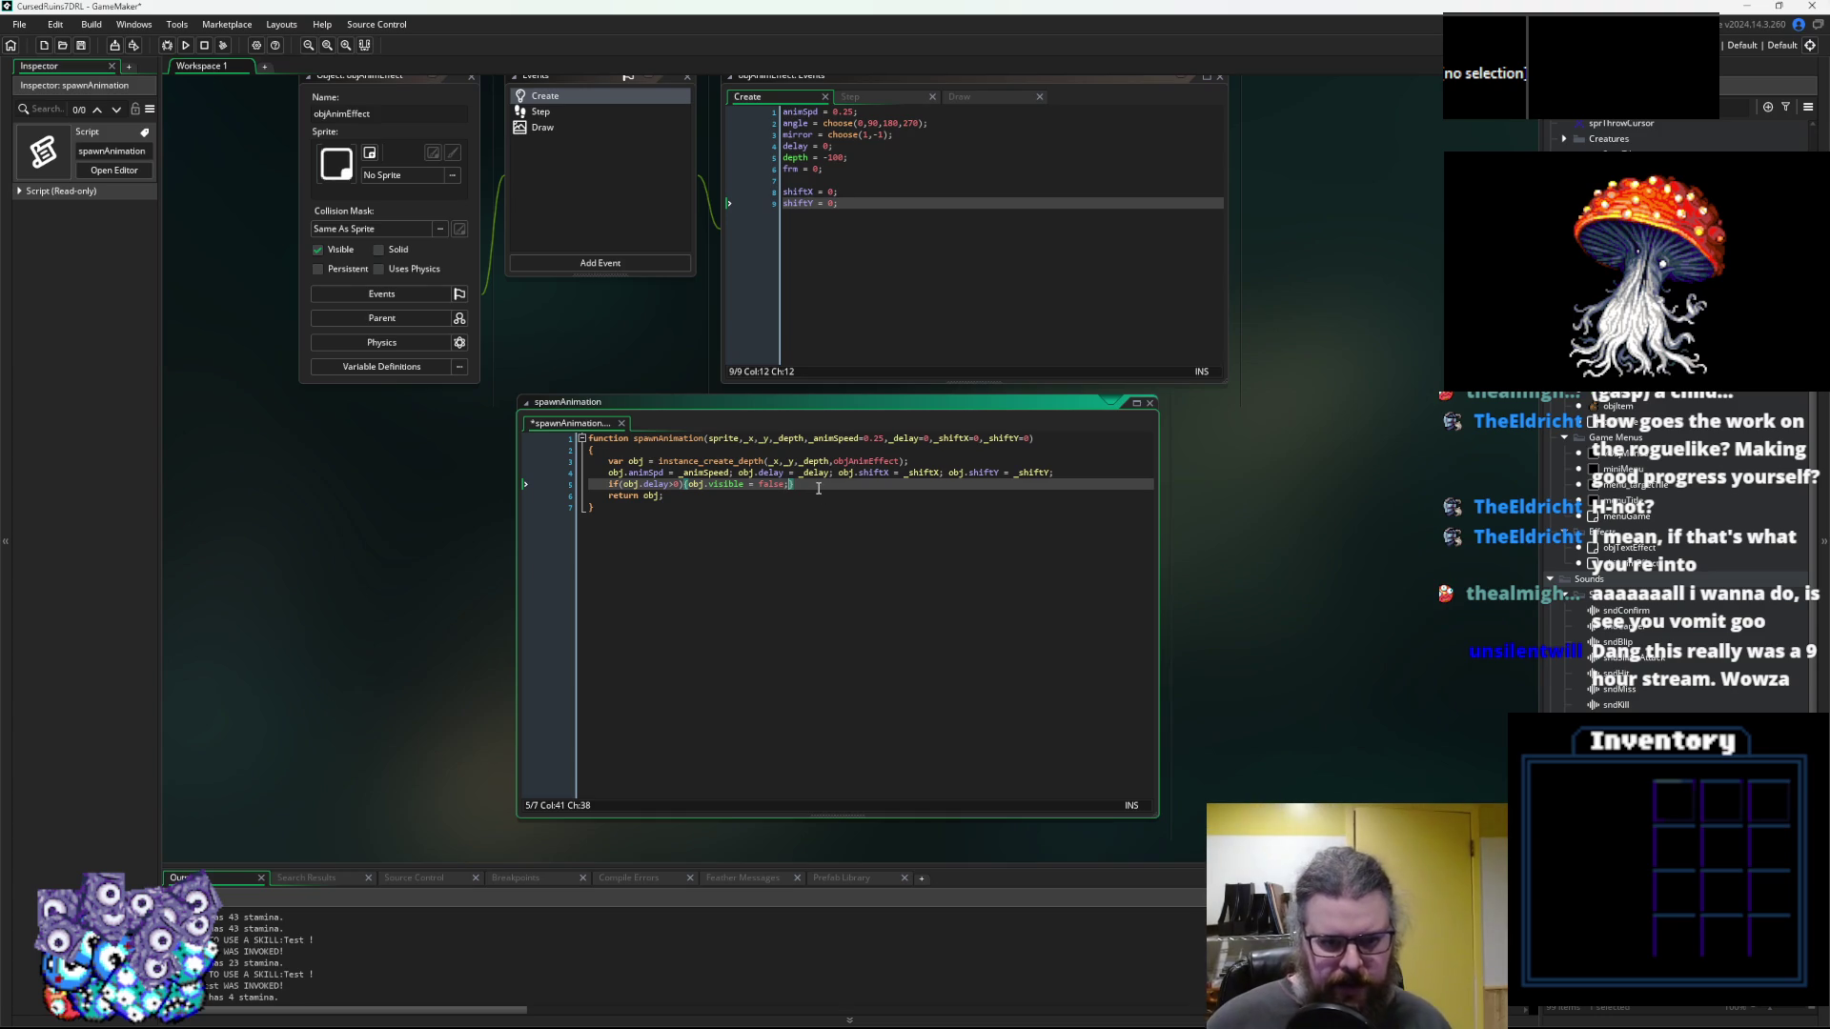
key("Up")
key("Up")
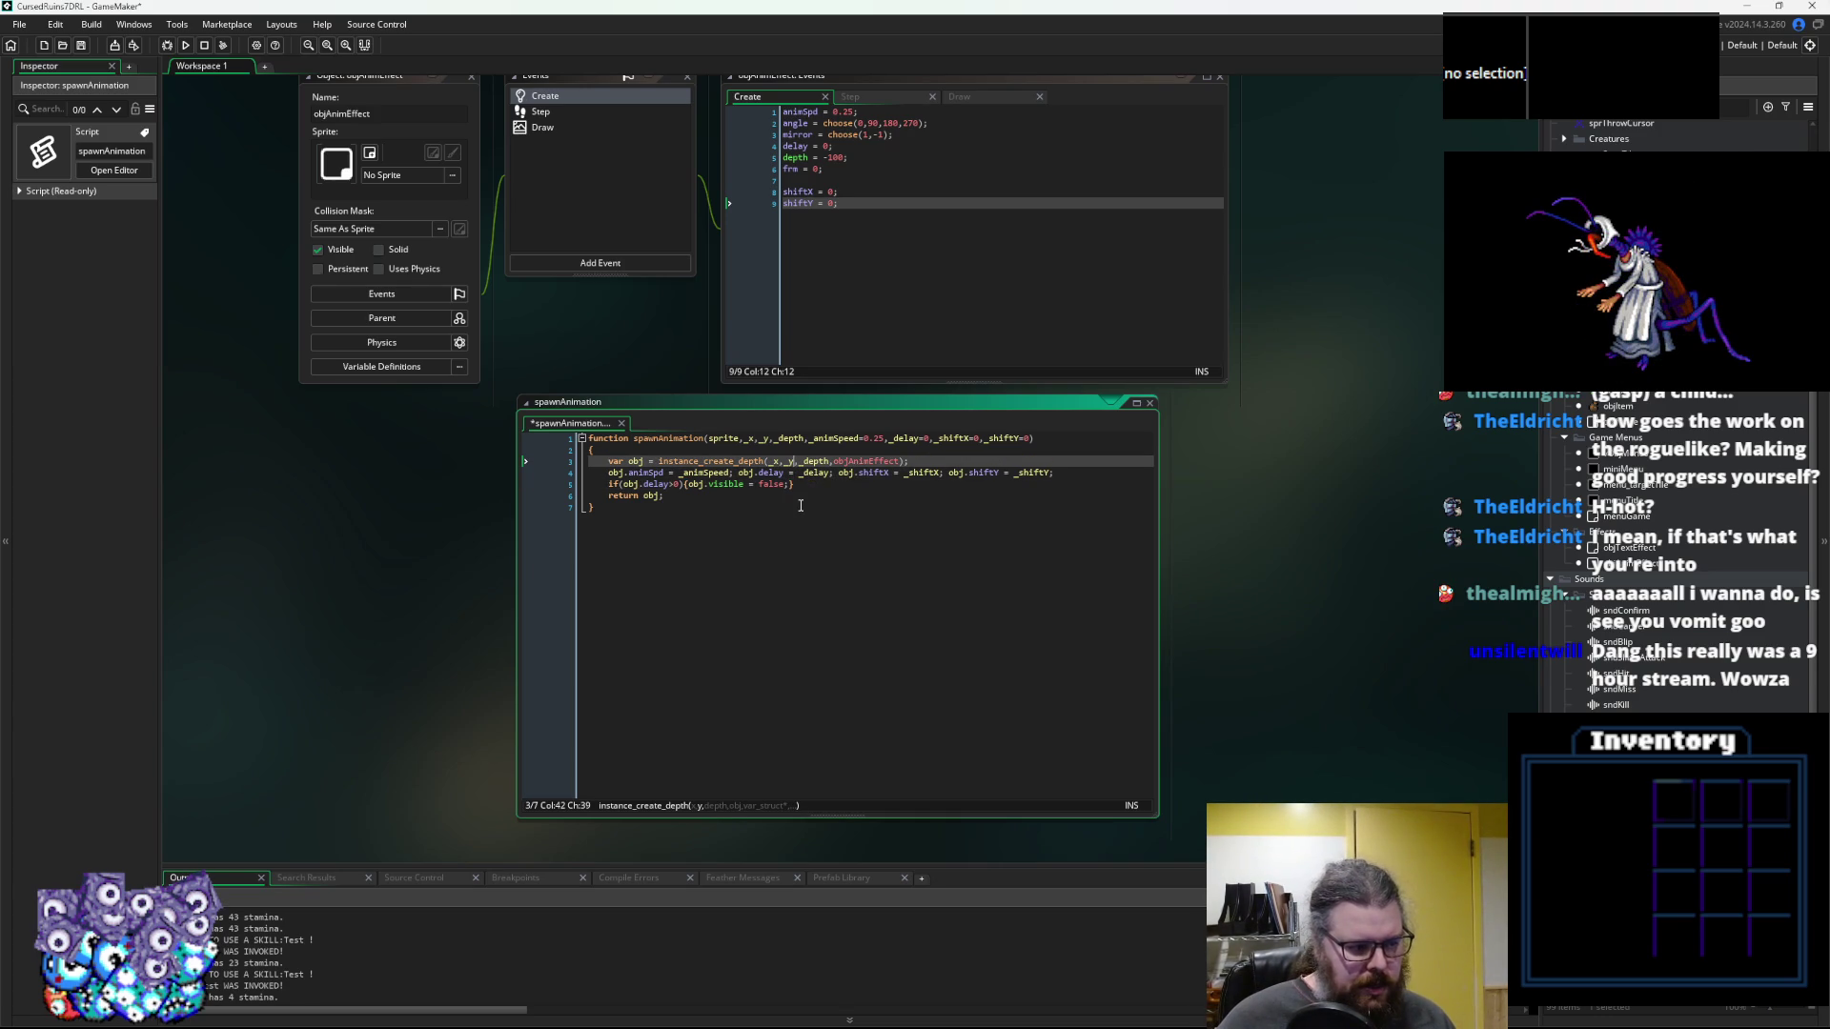
left_click(843, 505)
Scroll the skillDefinitions script up to the skTest skill's invoke code
double_click(695, 438)
scroll(707, 490, "up", 2)
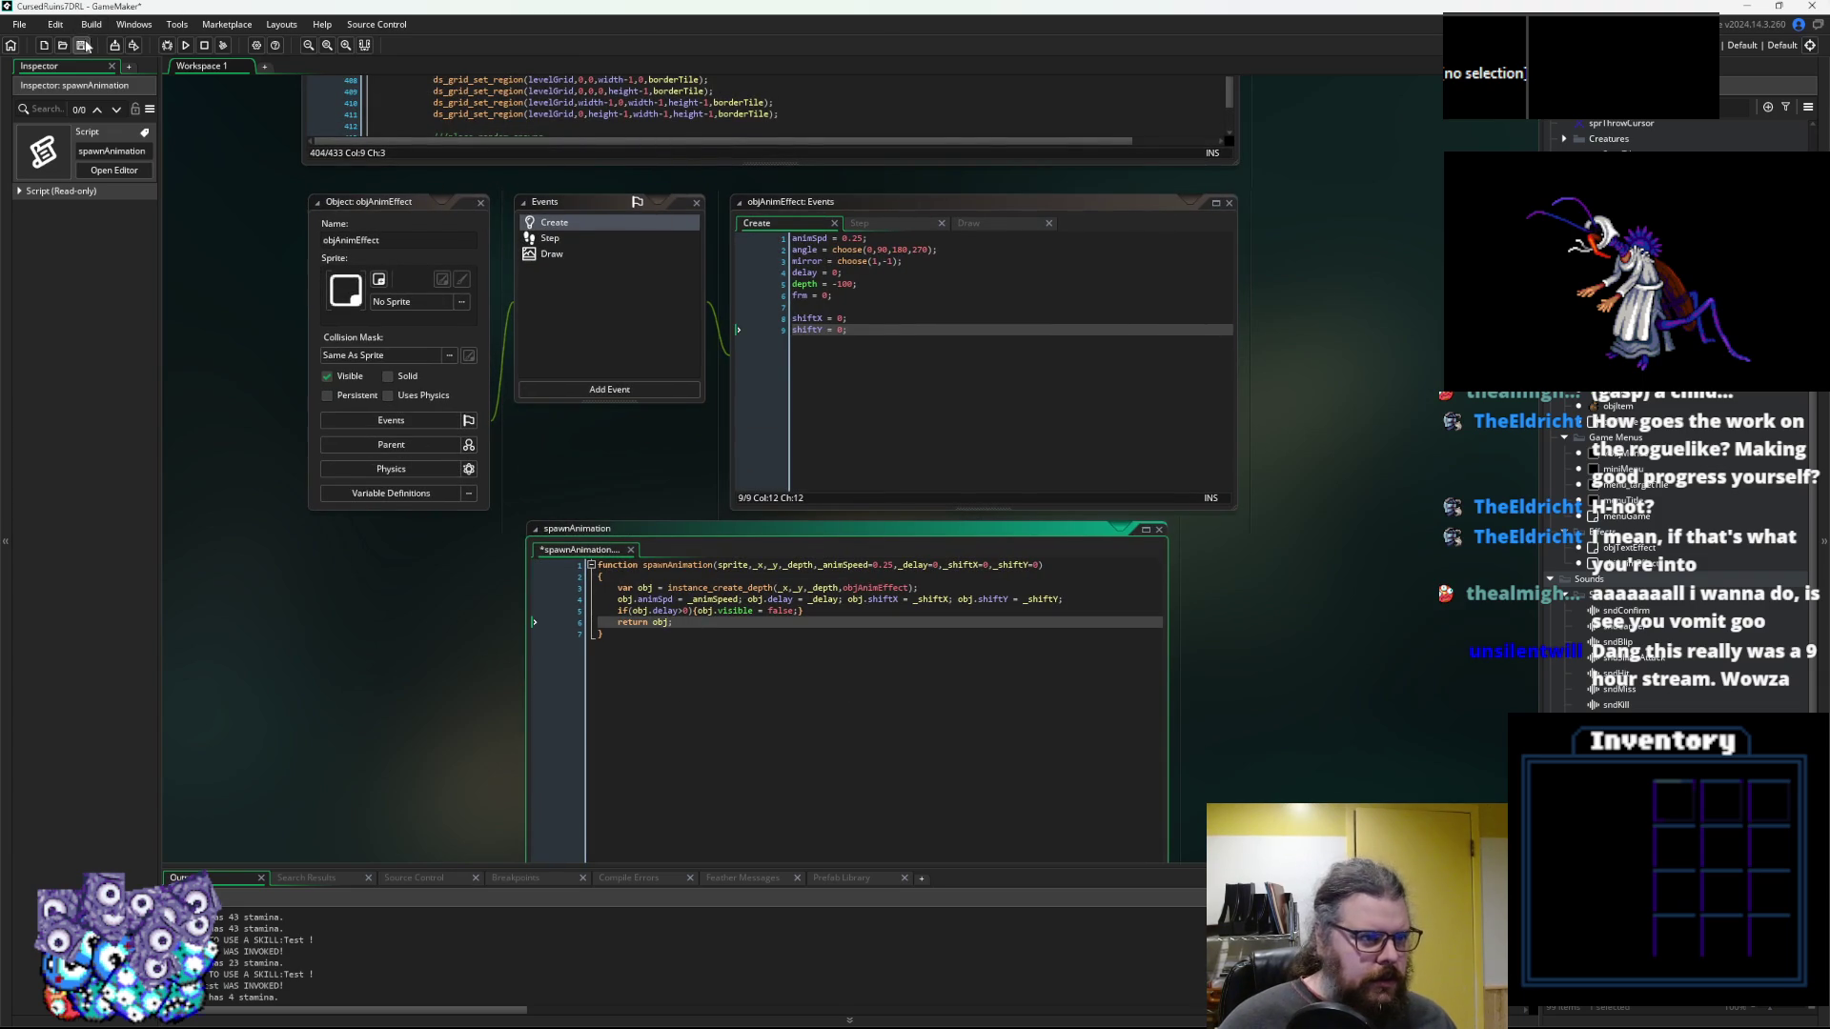
scroll(192, 270, "up", 5)
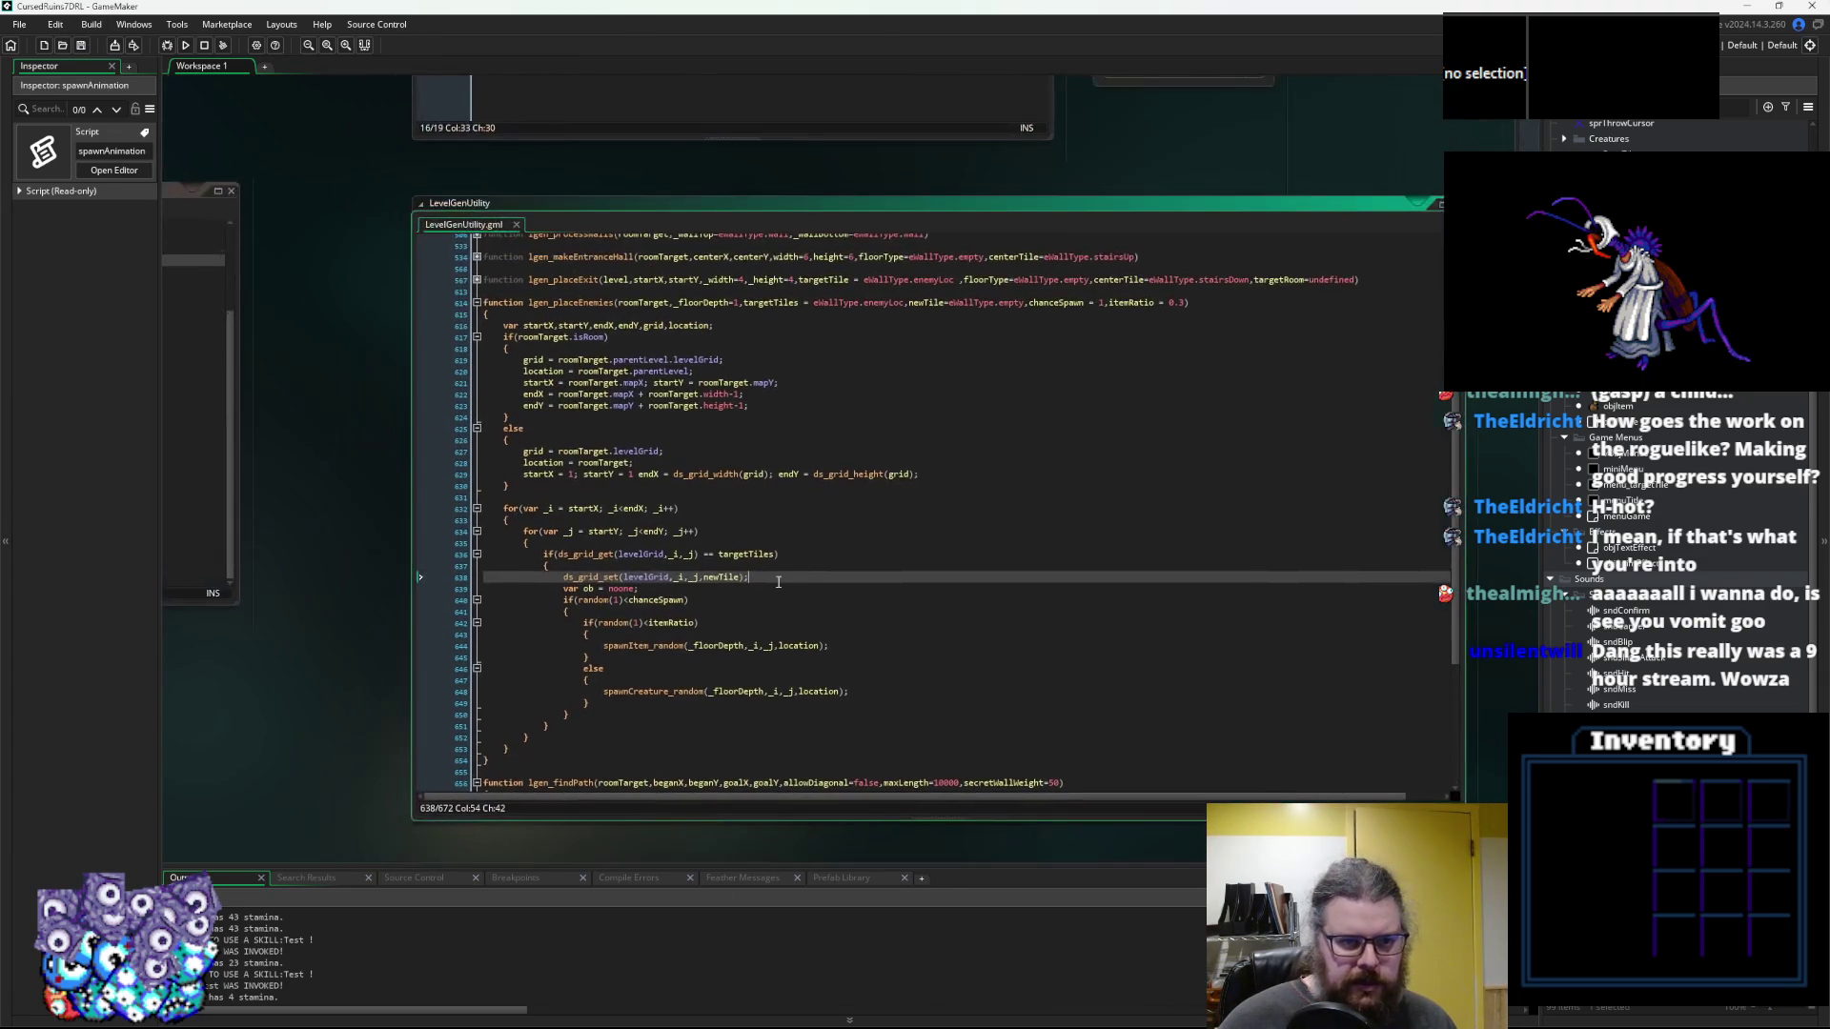
scroll(715, 484, "up", 5)
scroll(818, 459, "up", 8)
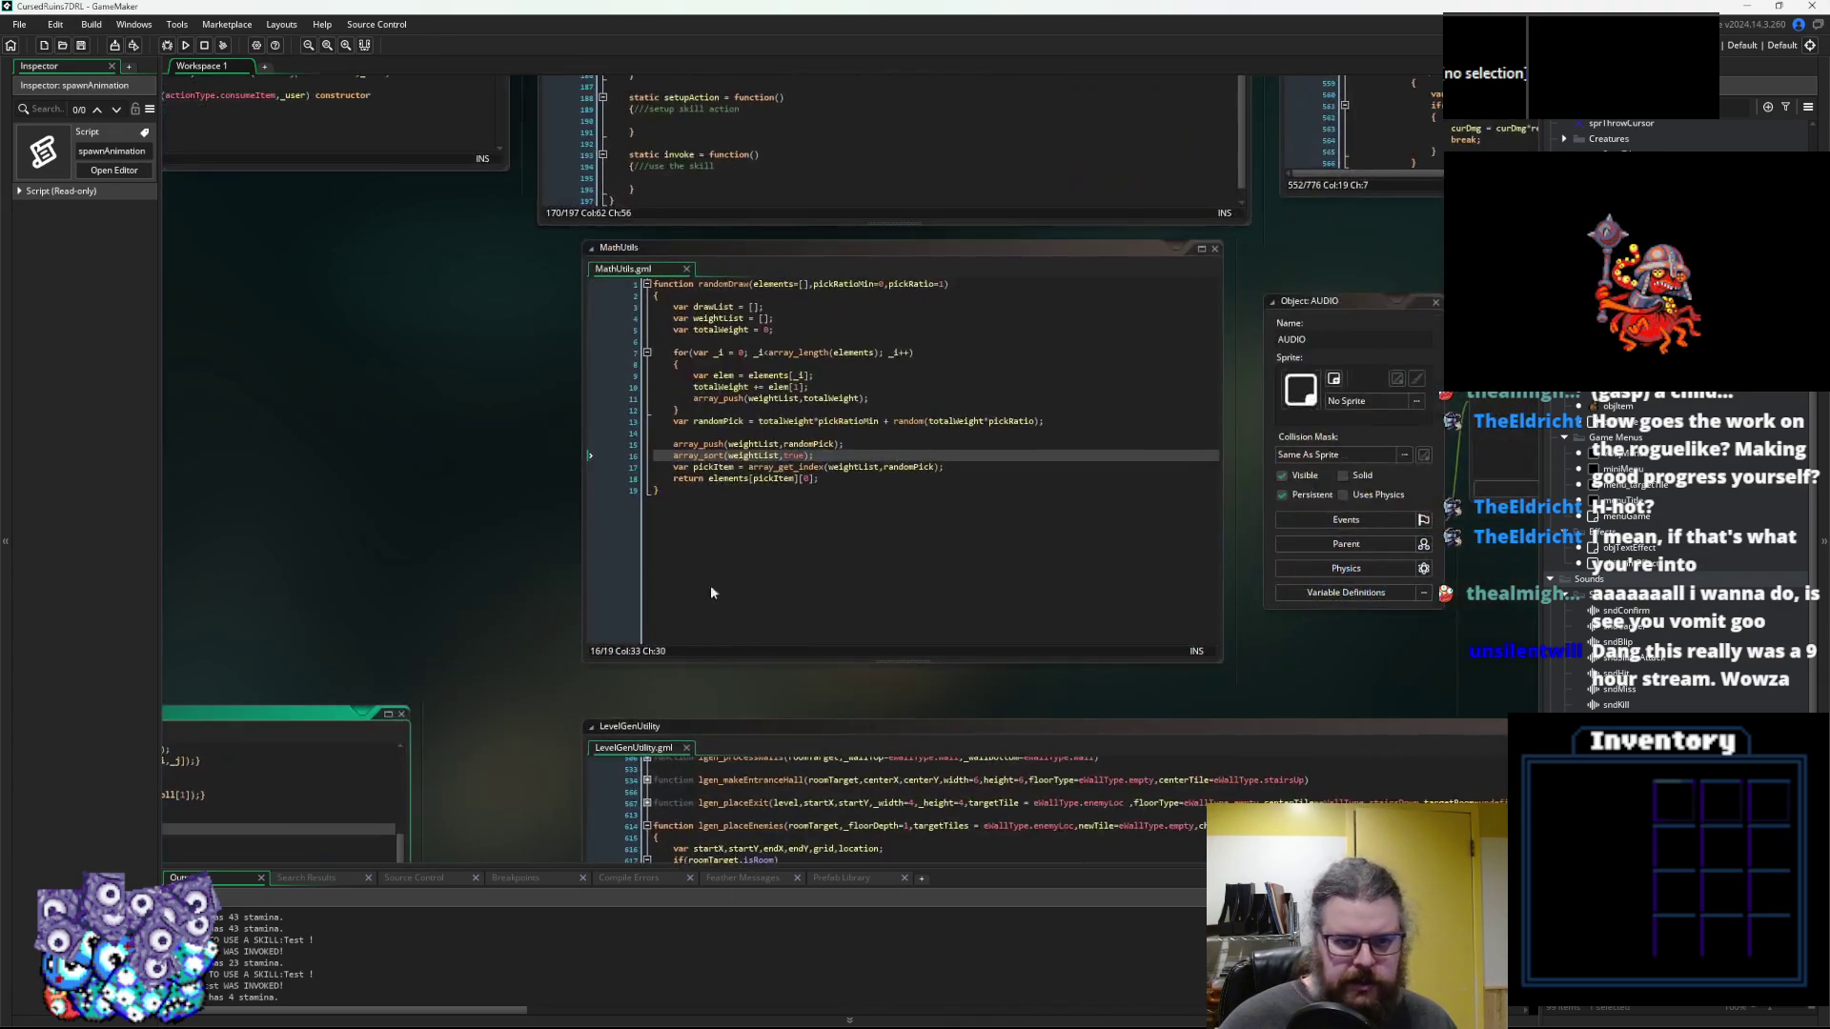
left_click(1495, 470)
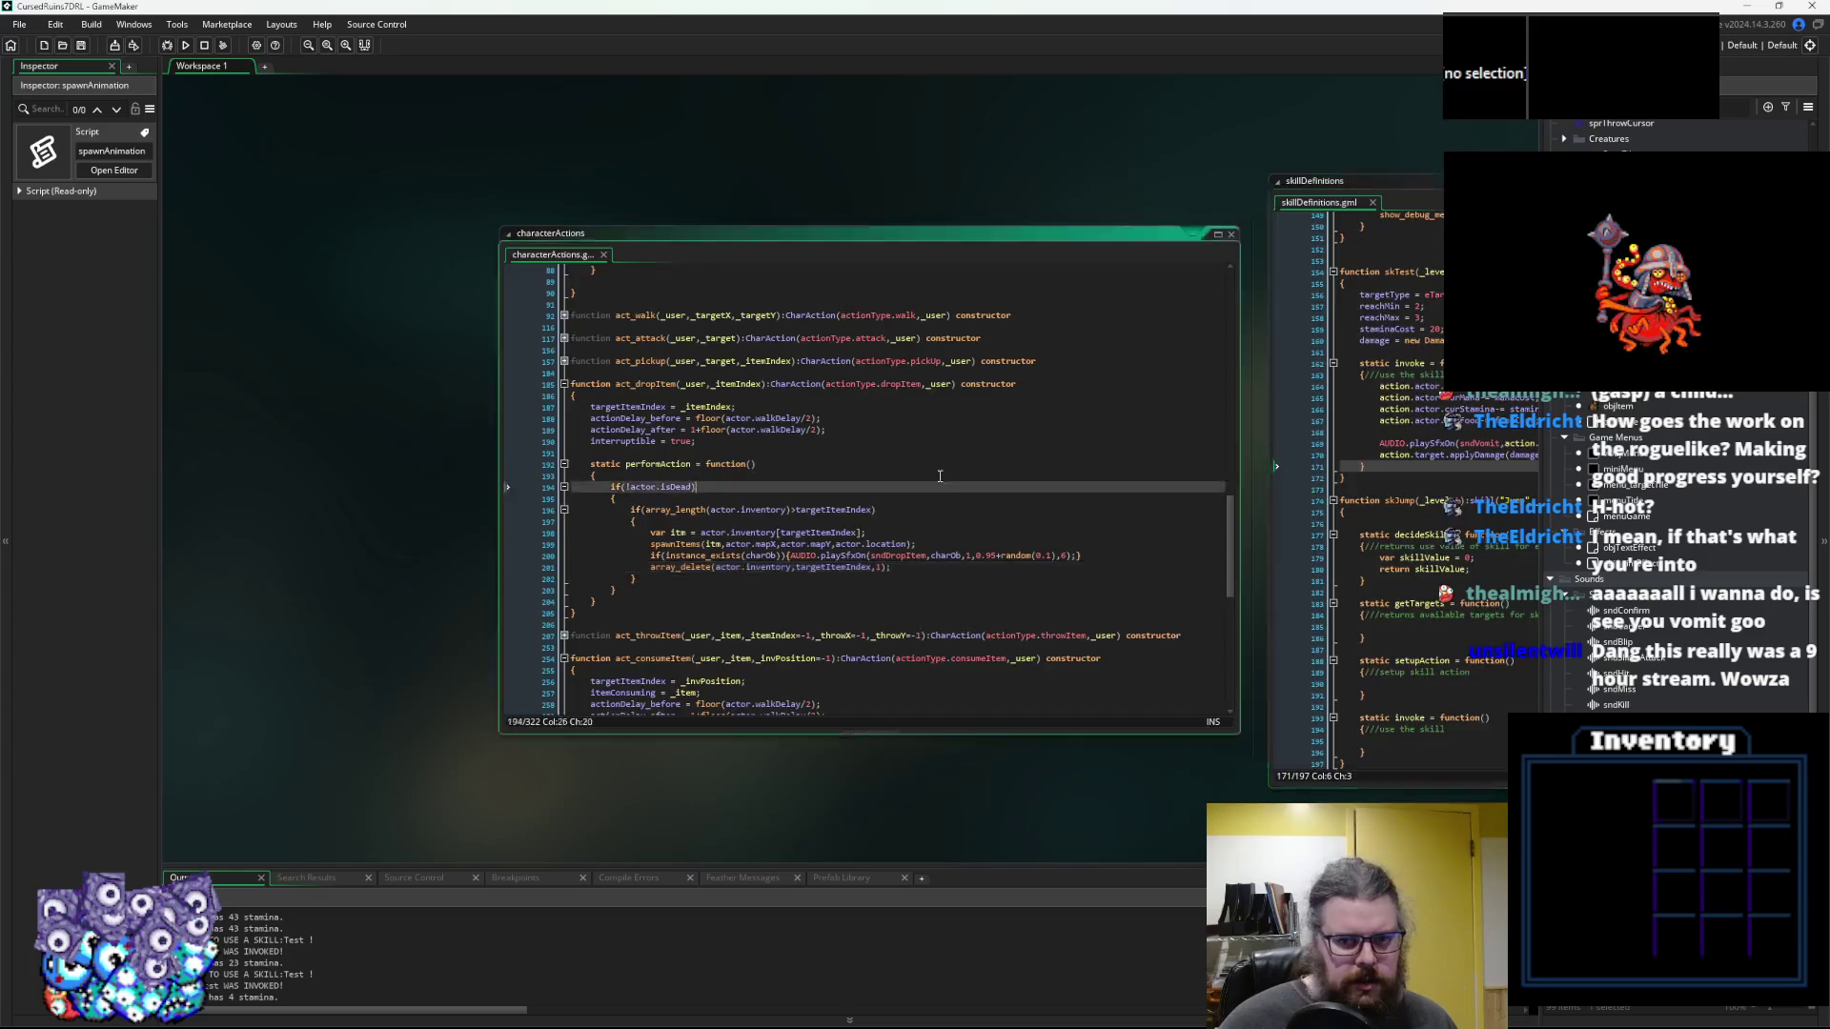
left_click(859, 635)
scroll(858, 638, "right", 3)
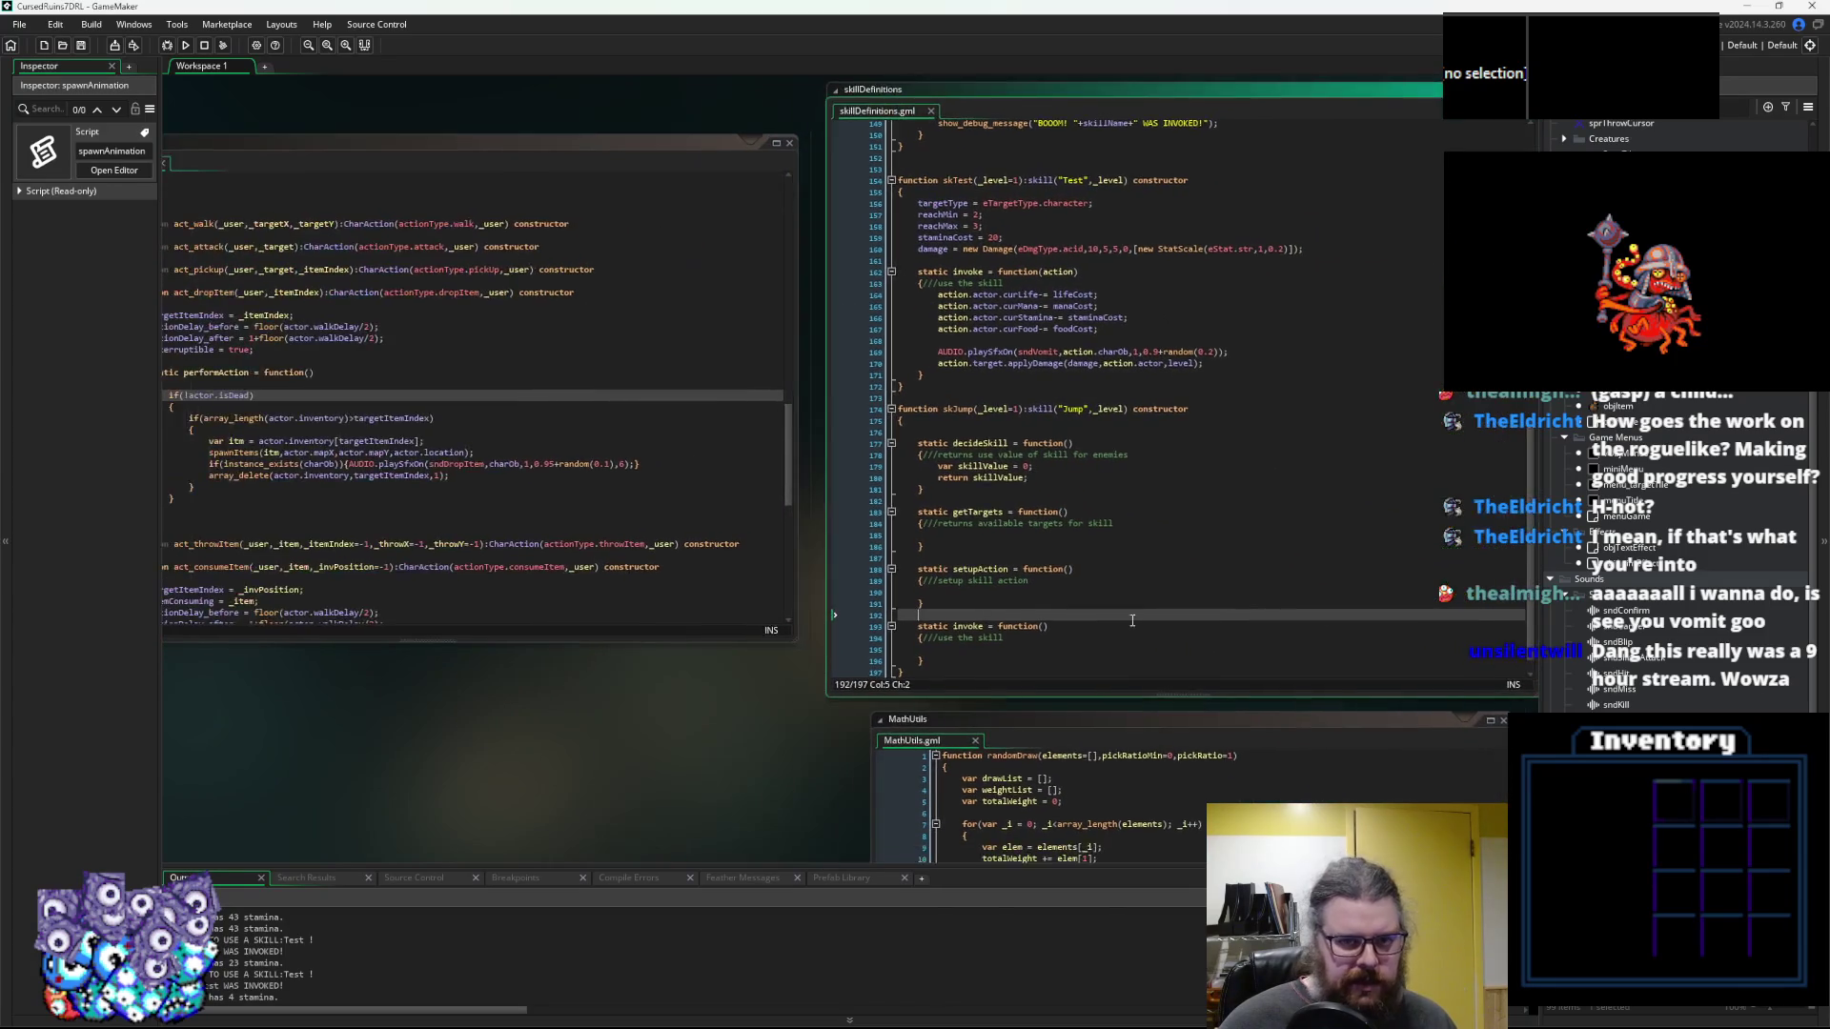
scroll(742, 638, "up", 2)
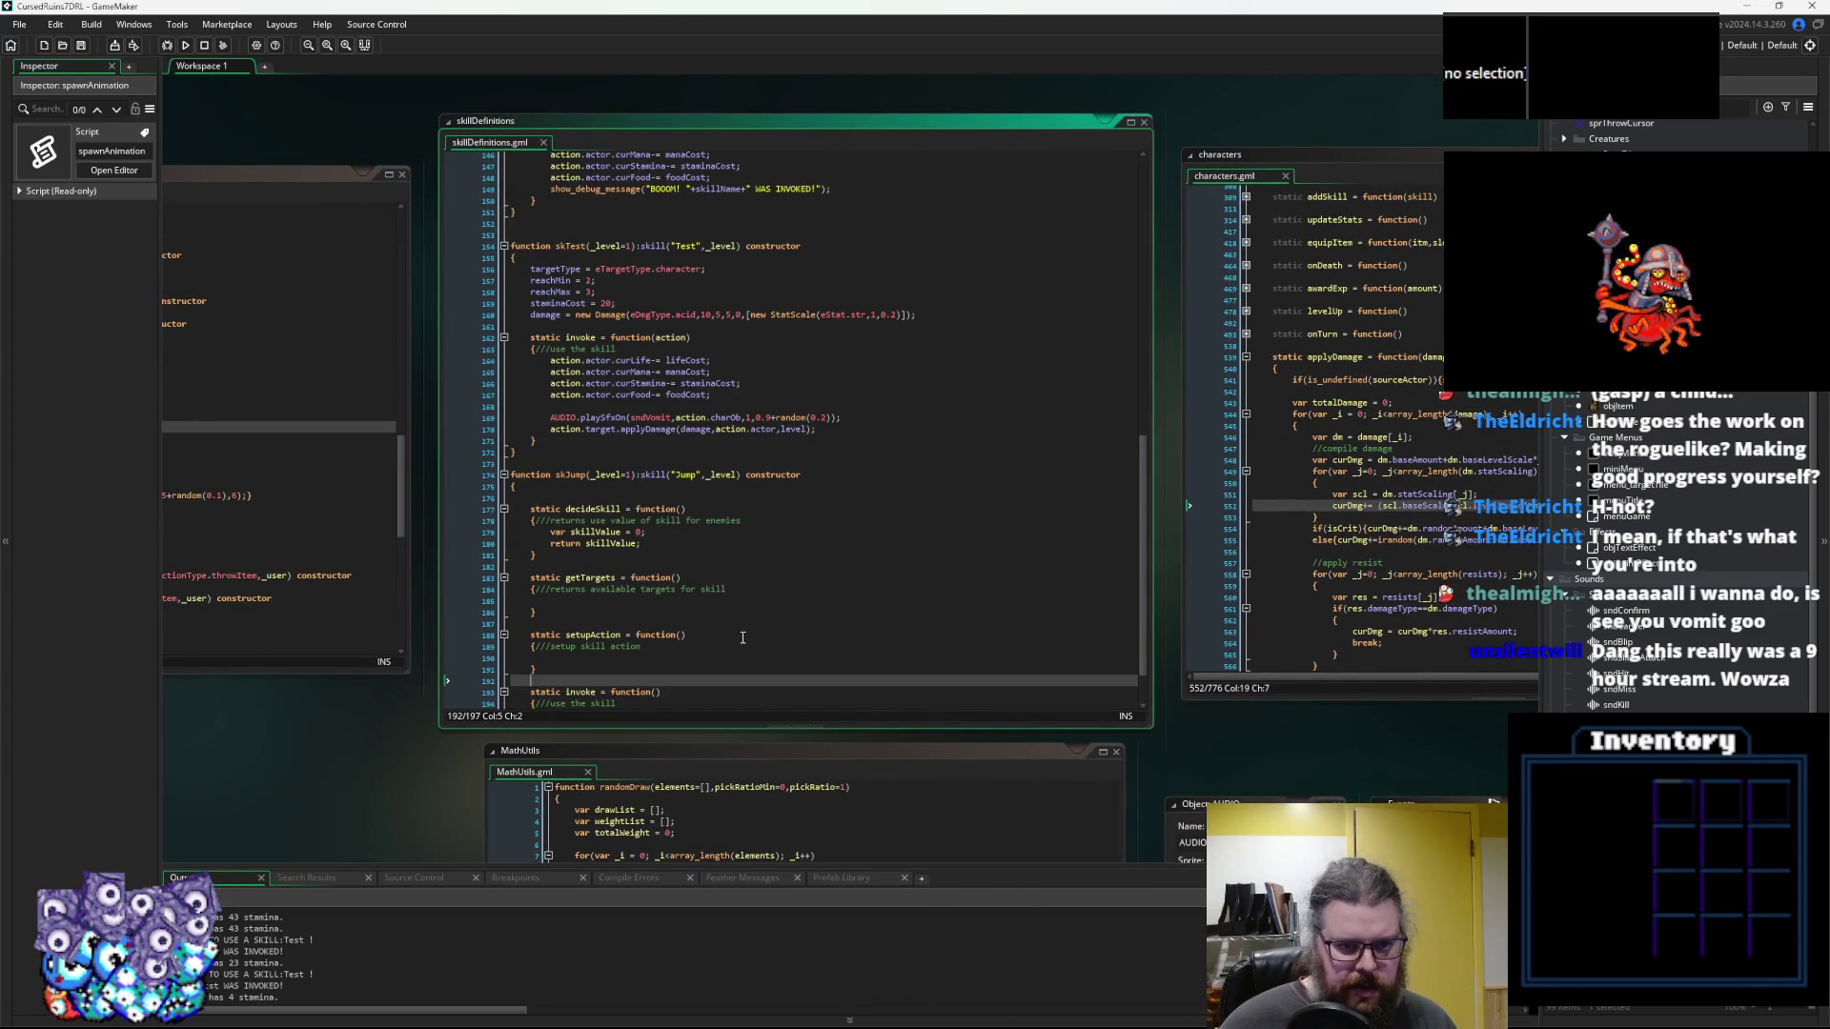
scroll(743, 638, "up", 2)
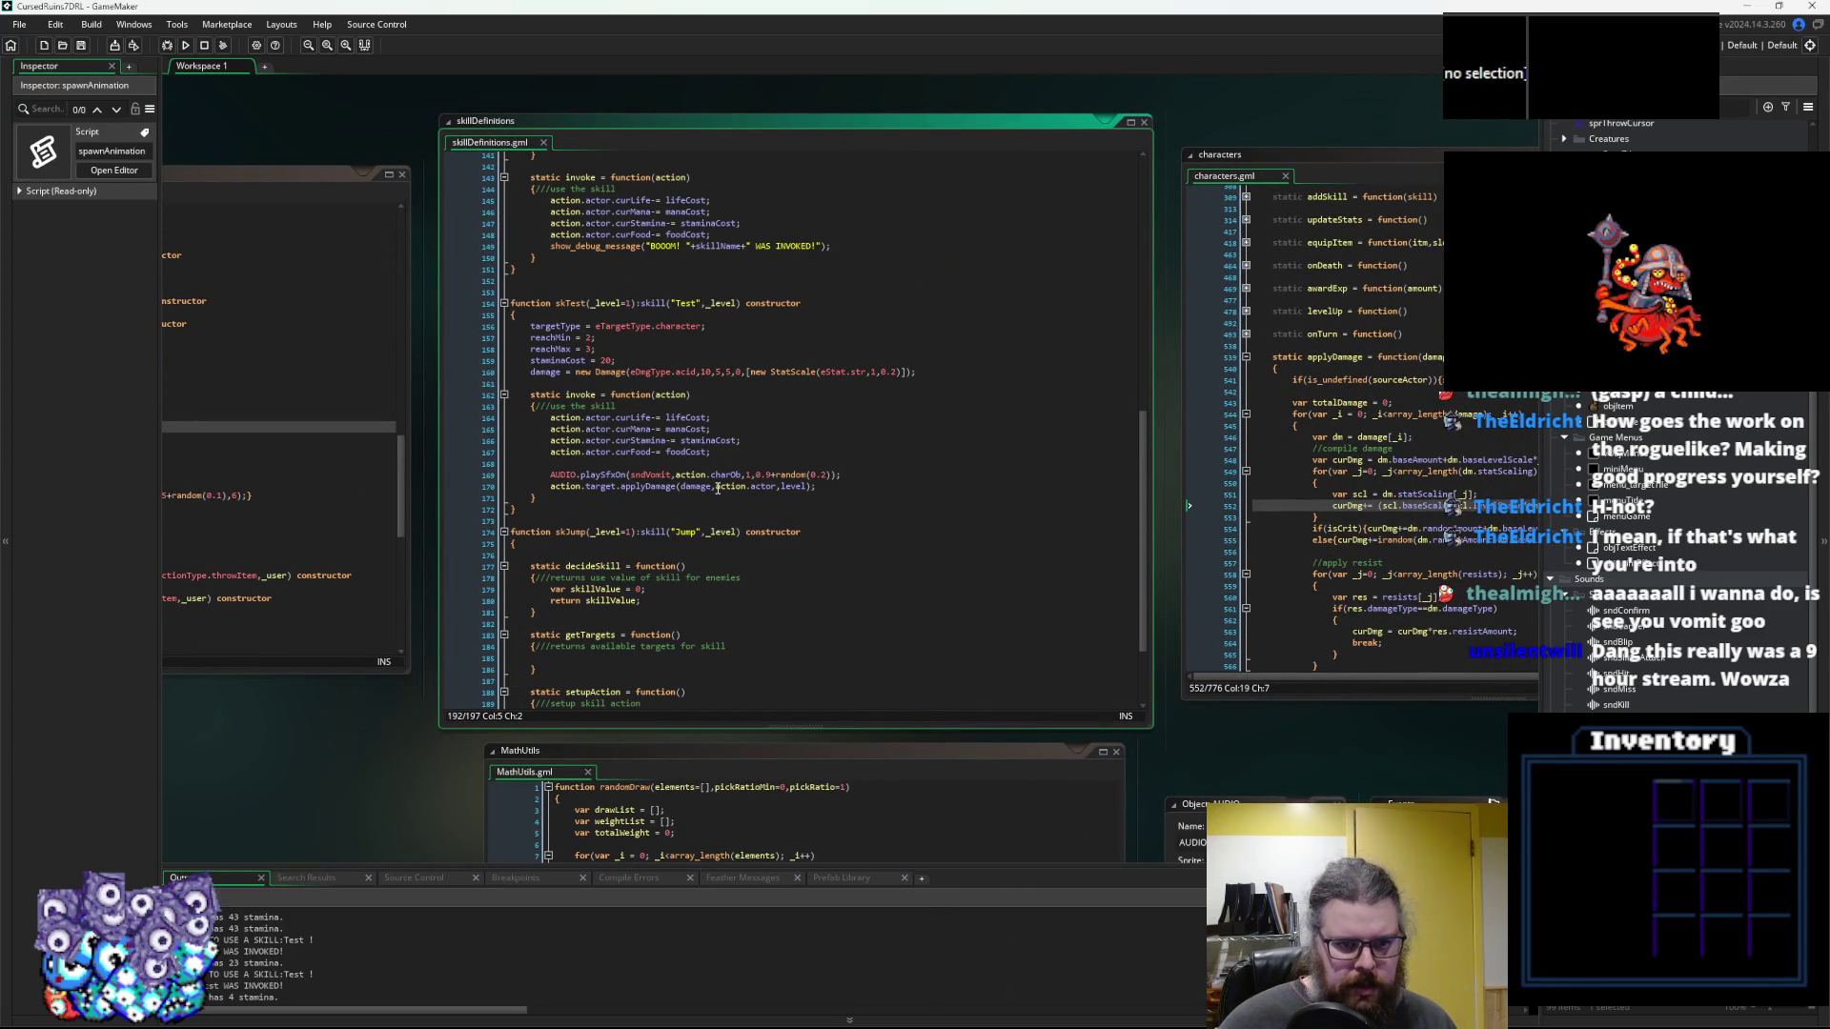
scroll(718, 488, "up", 1)
Insert a blank line after skTest's applyDamage call
left_click_drag(871, 485, 869, 470)
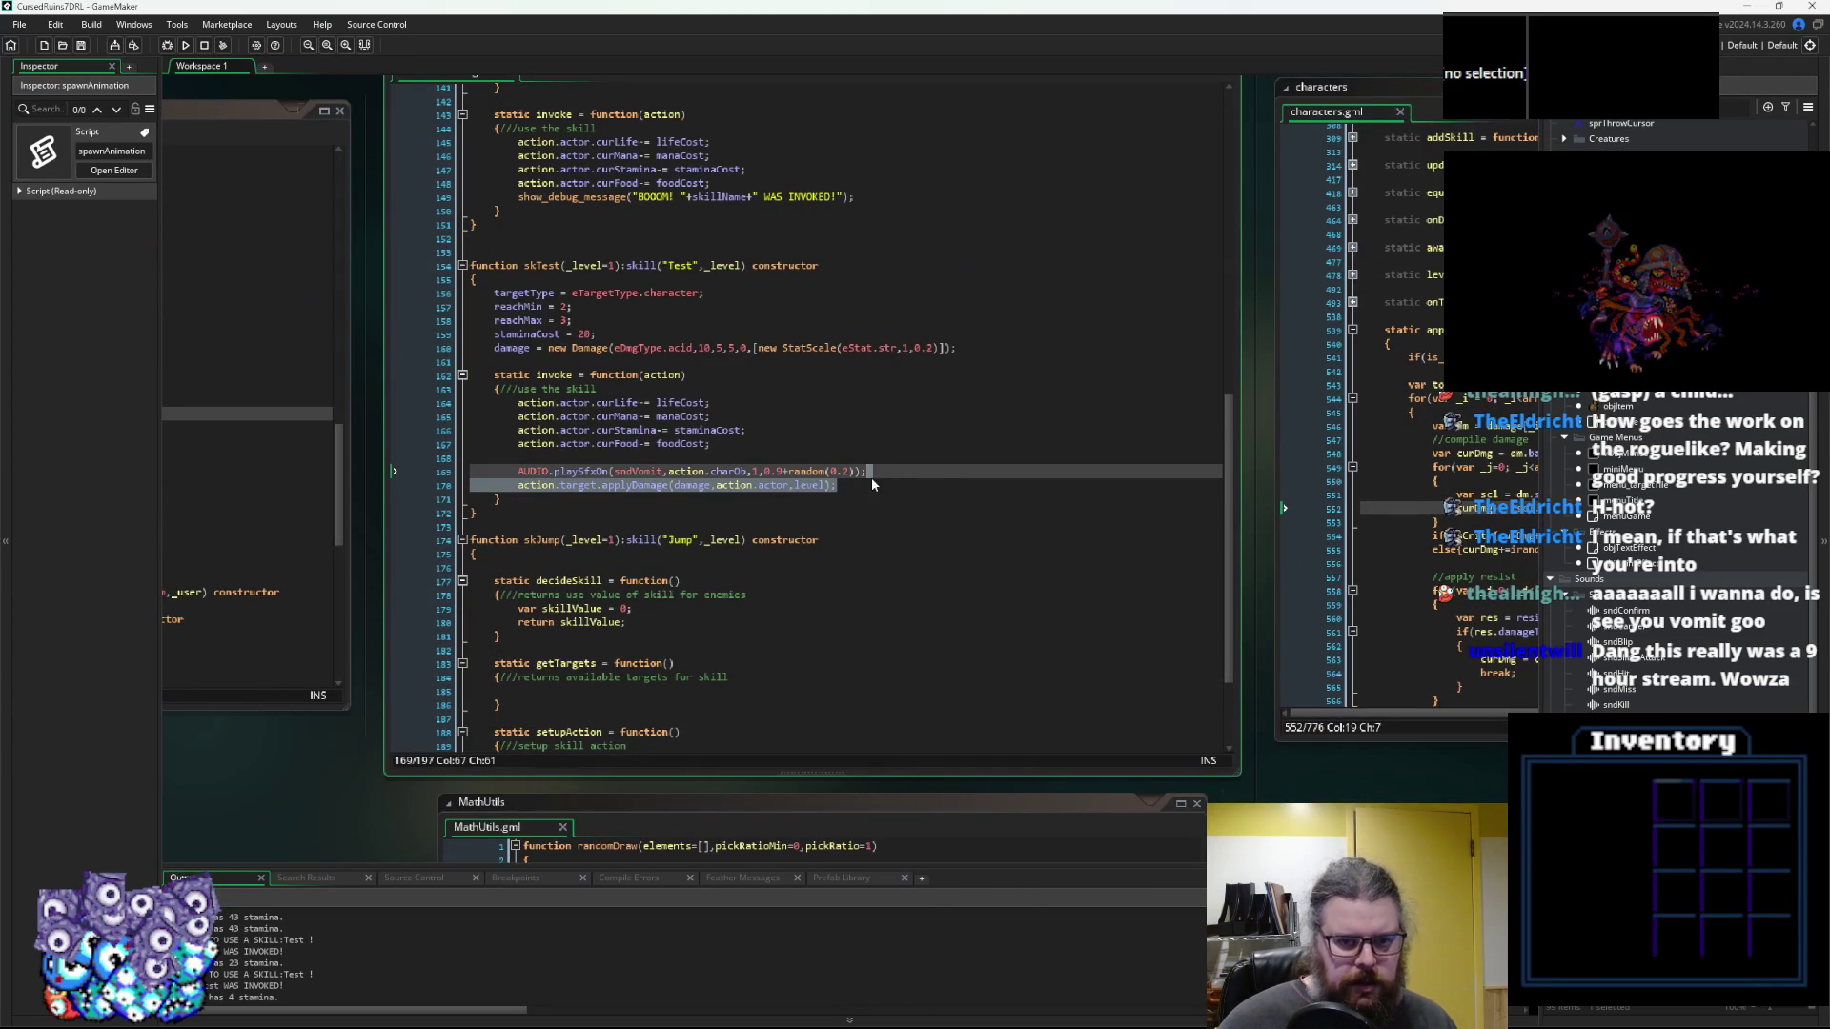
left_click(871, 484)
key("Return")
key("Return")
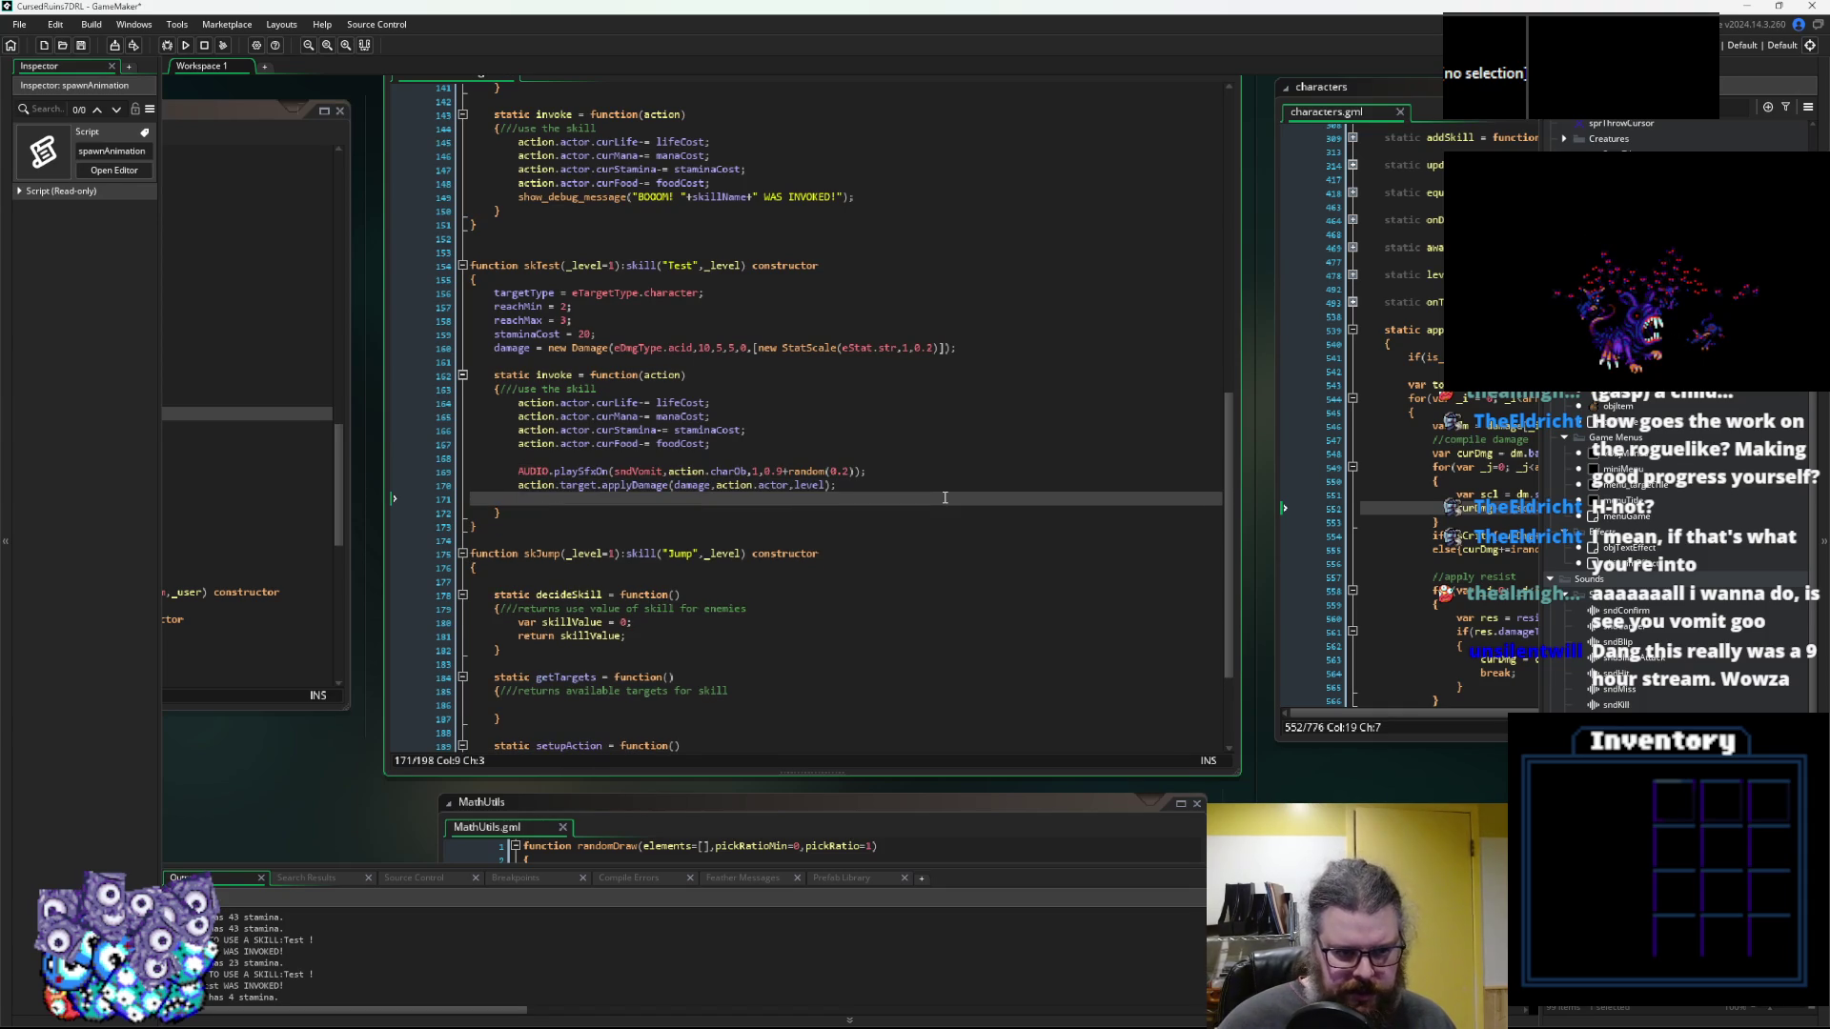
key("Up")
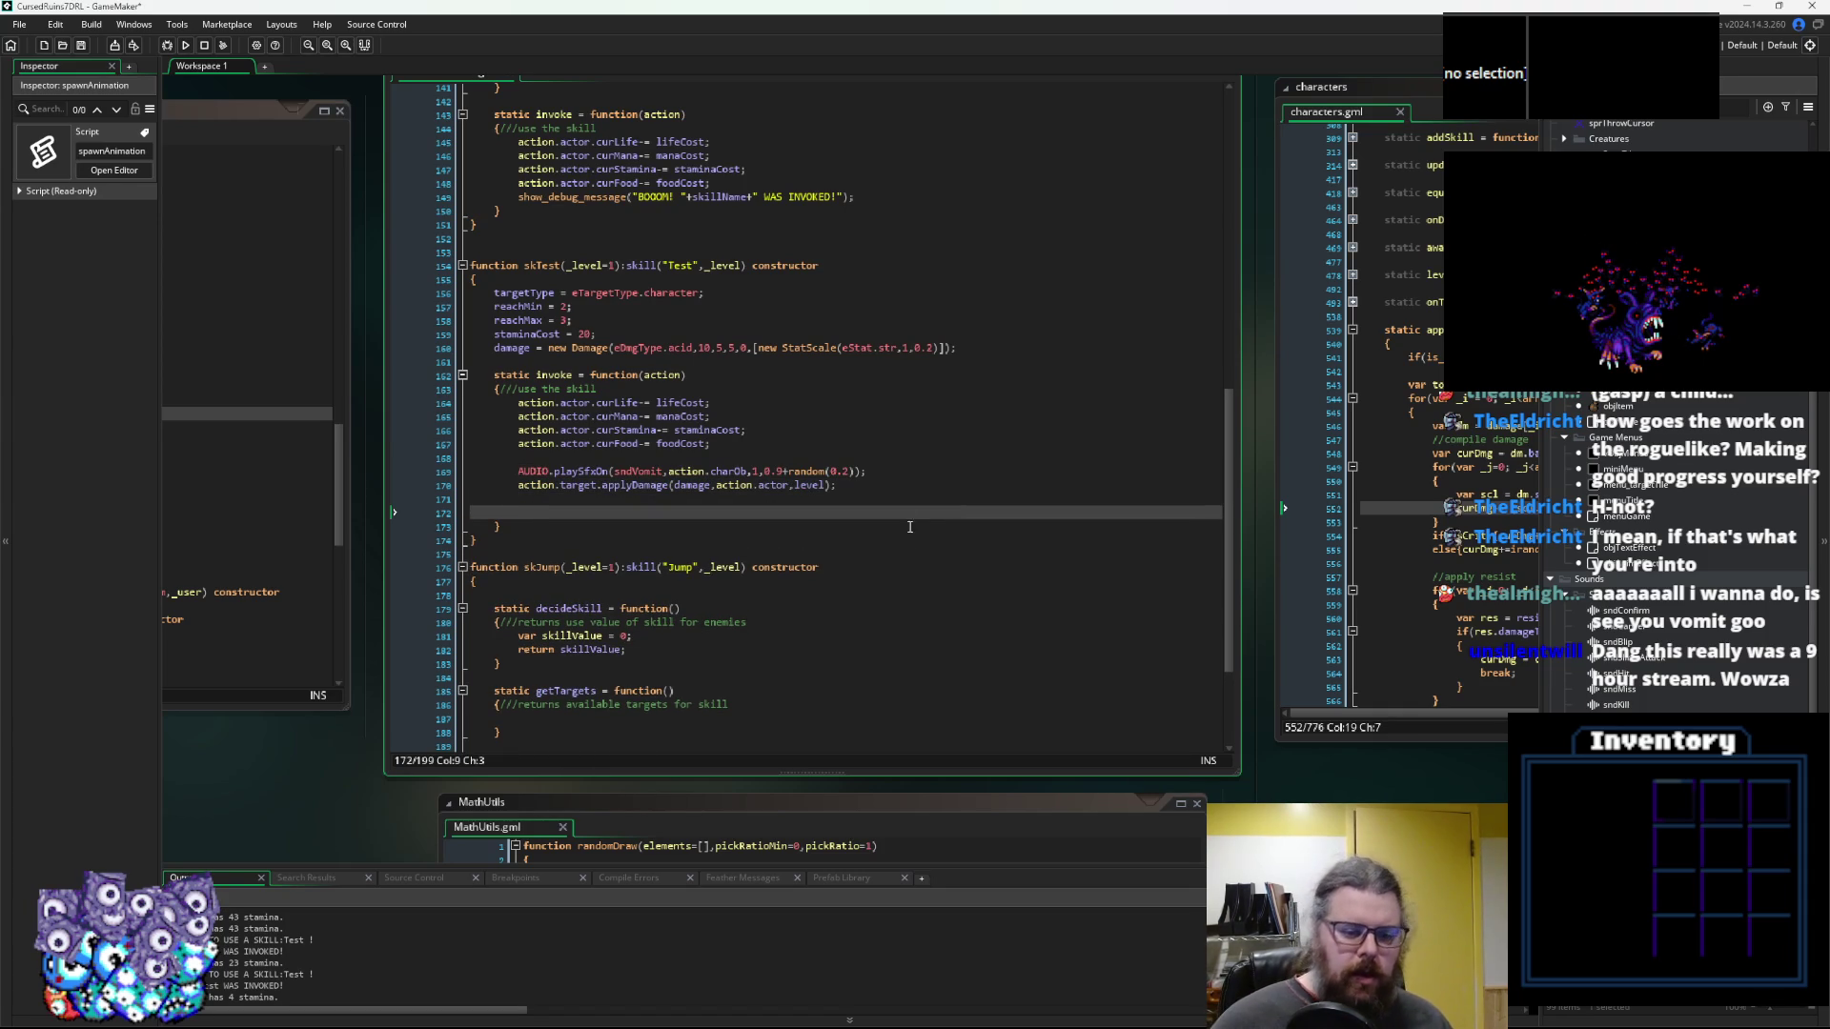
scroll(919, 515, "down", 5)
Move the spawnAnimation editor window up and to the left
left_click(919, 188)
left_click(982, 774)
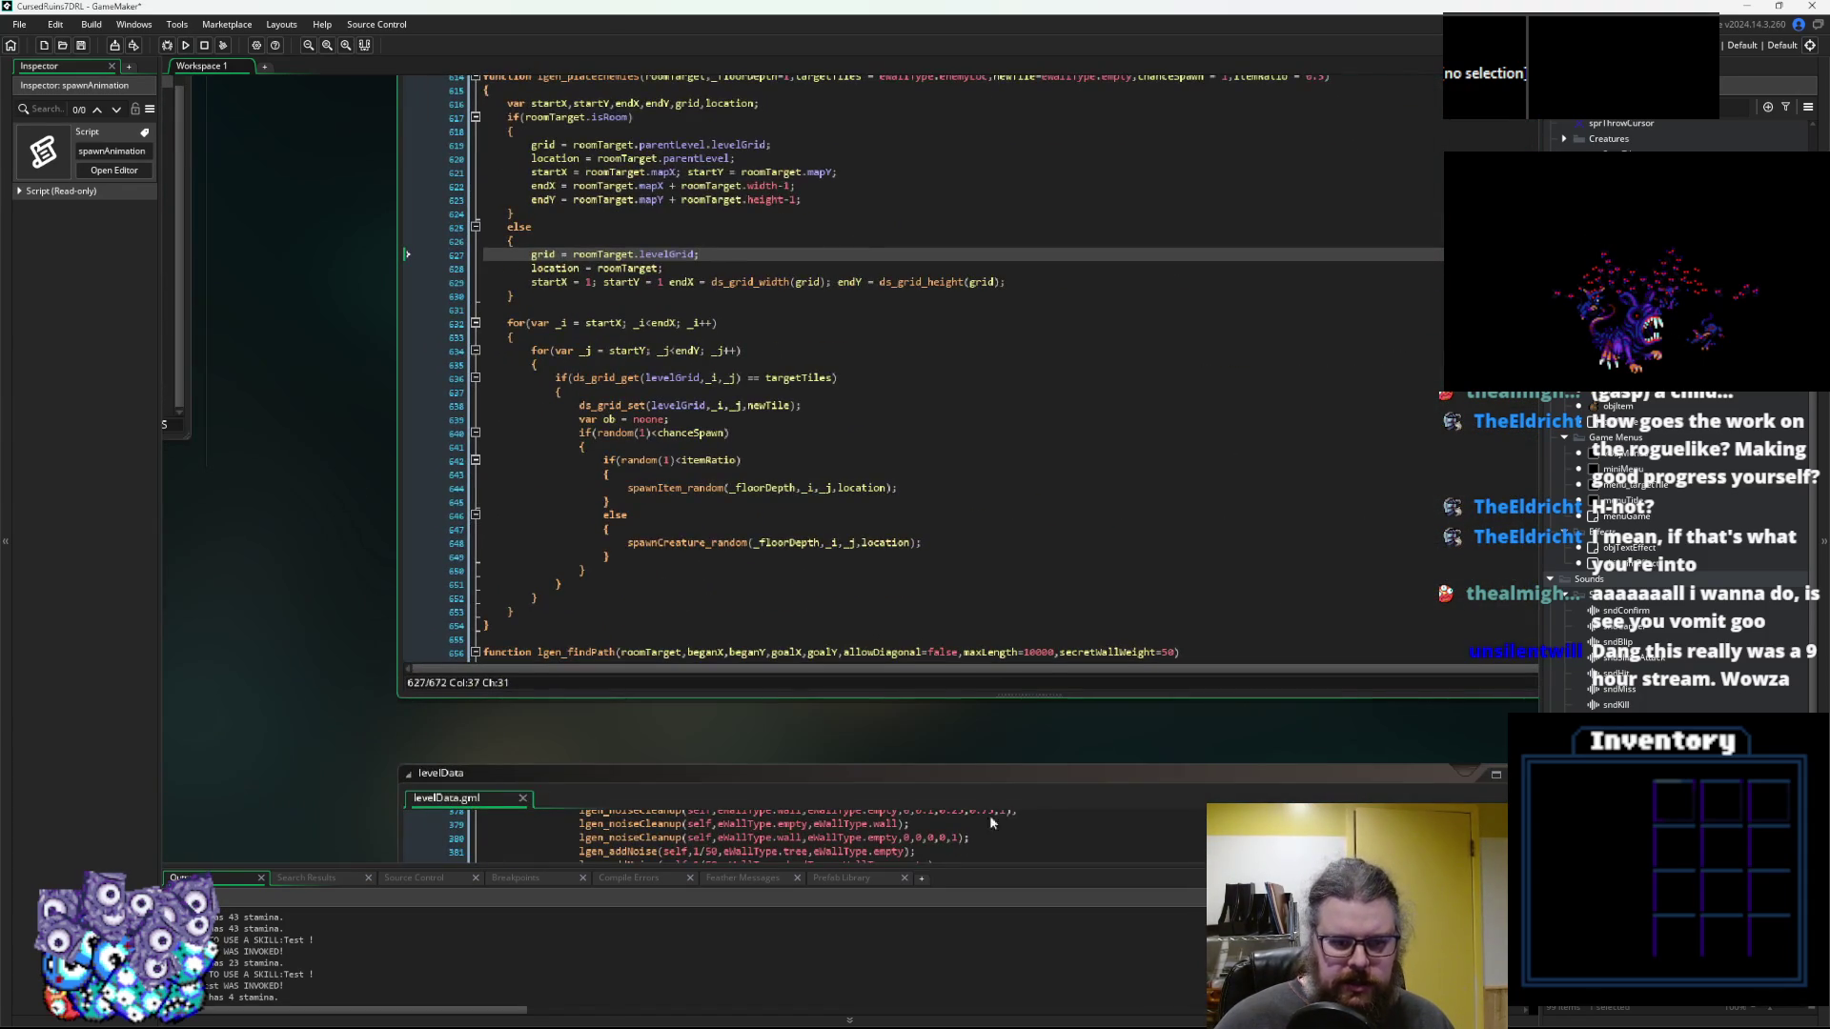
scroll(948, 584, "down", 5)
scroll(924, 571, "down", 3)
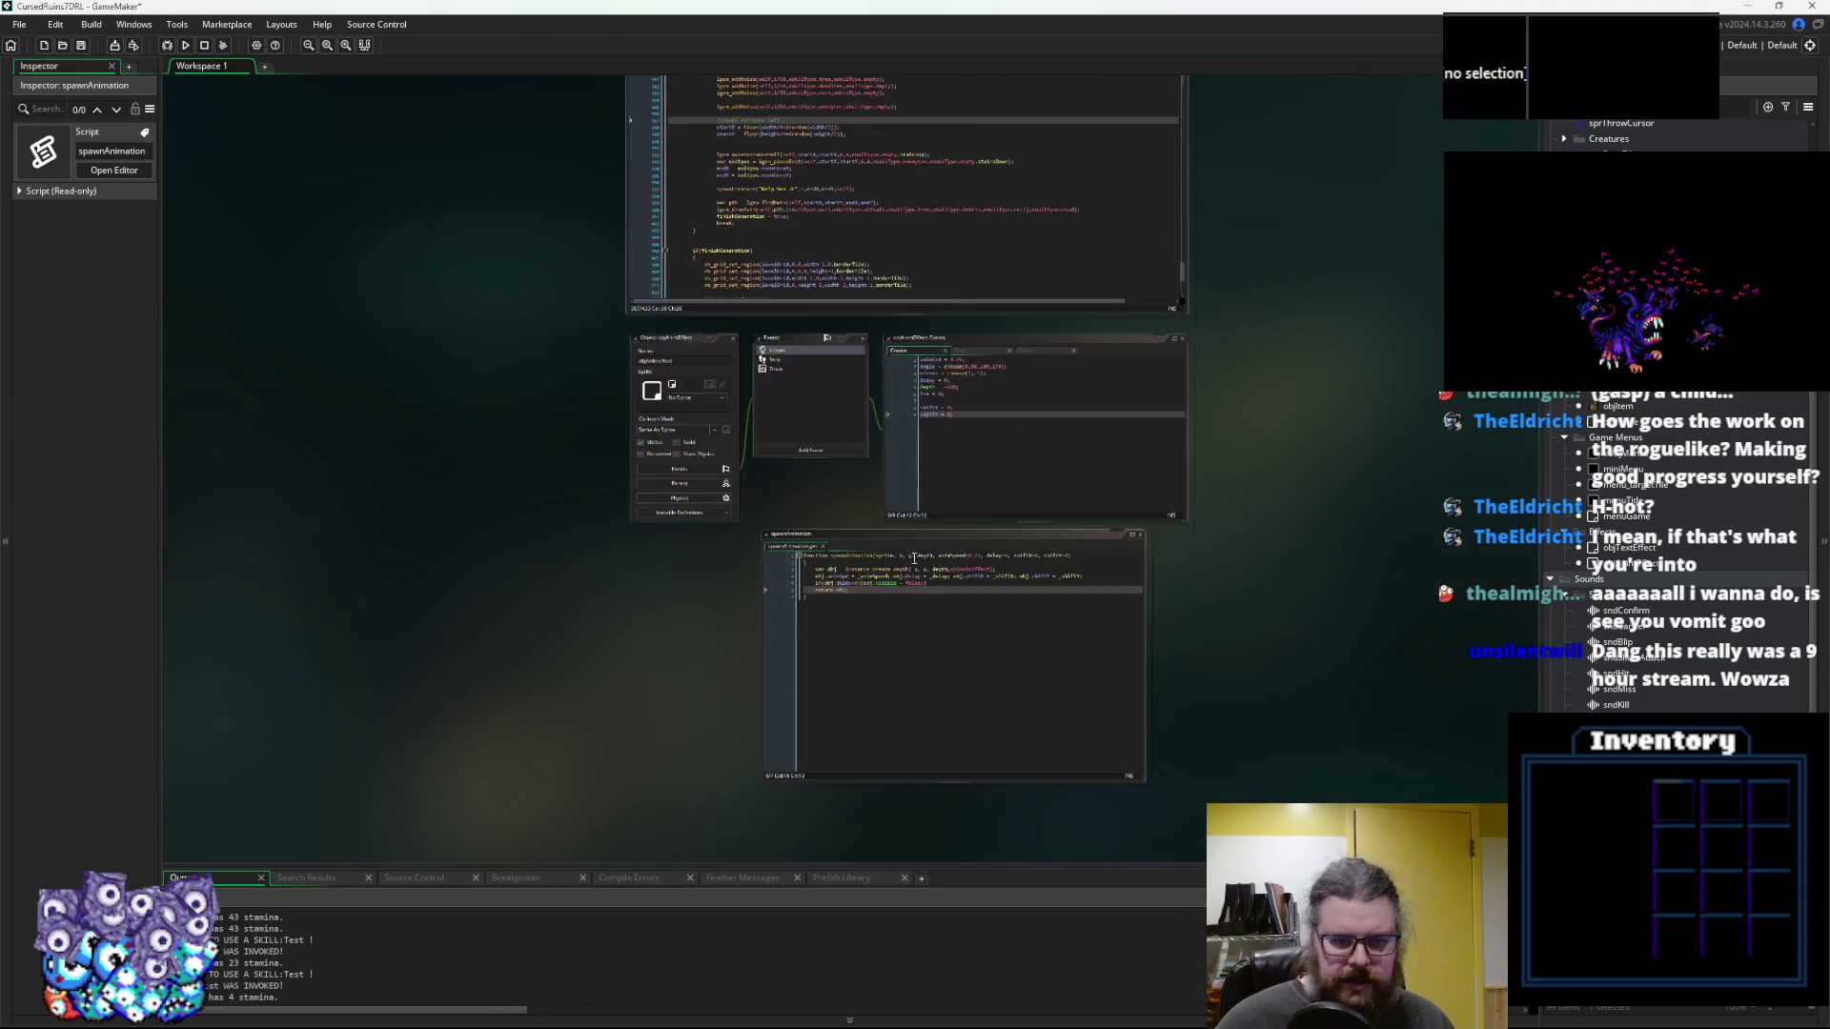
left_click_drag(850, 526, 463, 234)
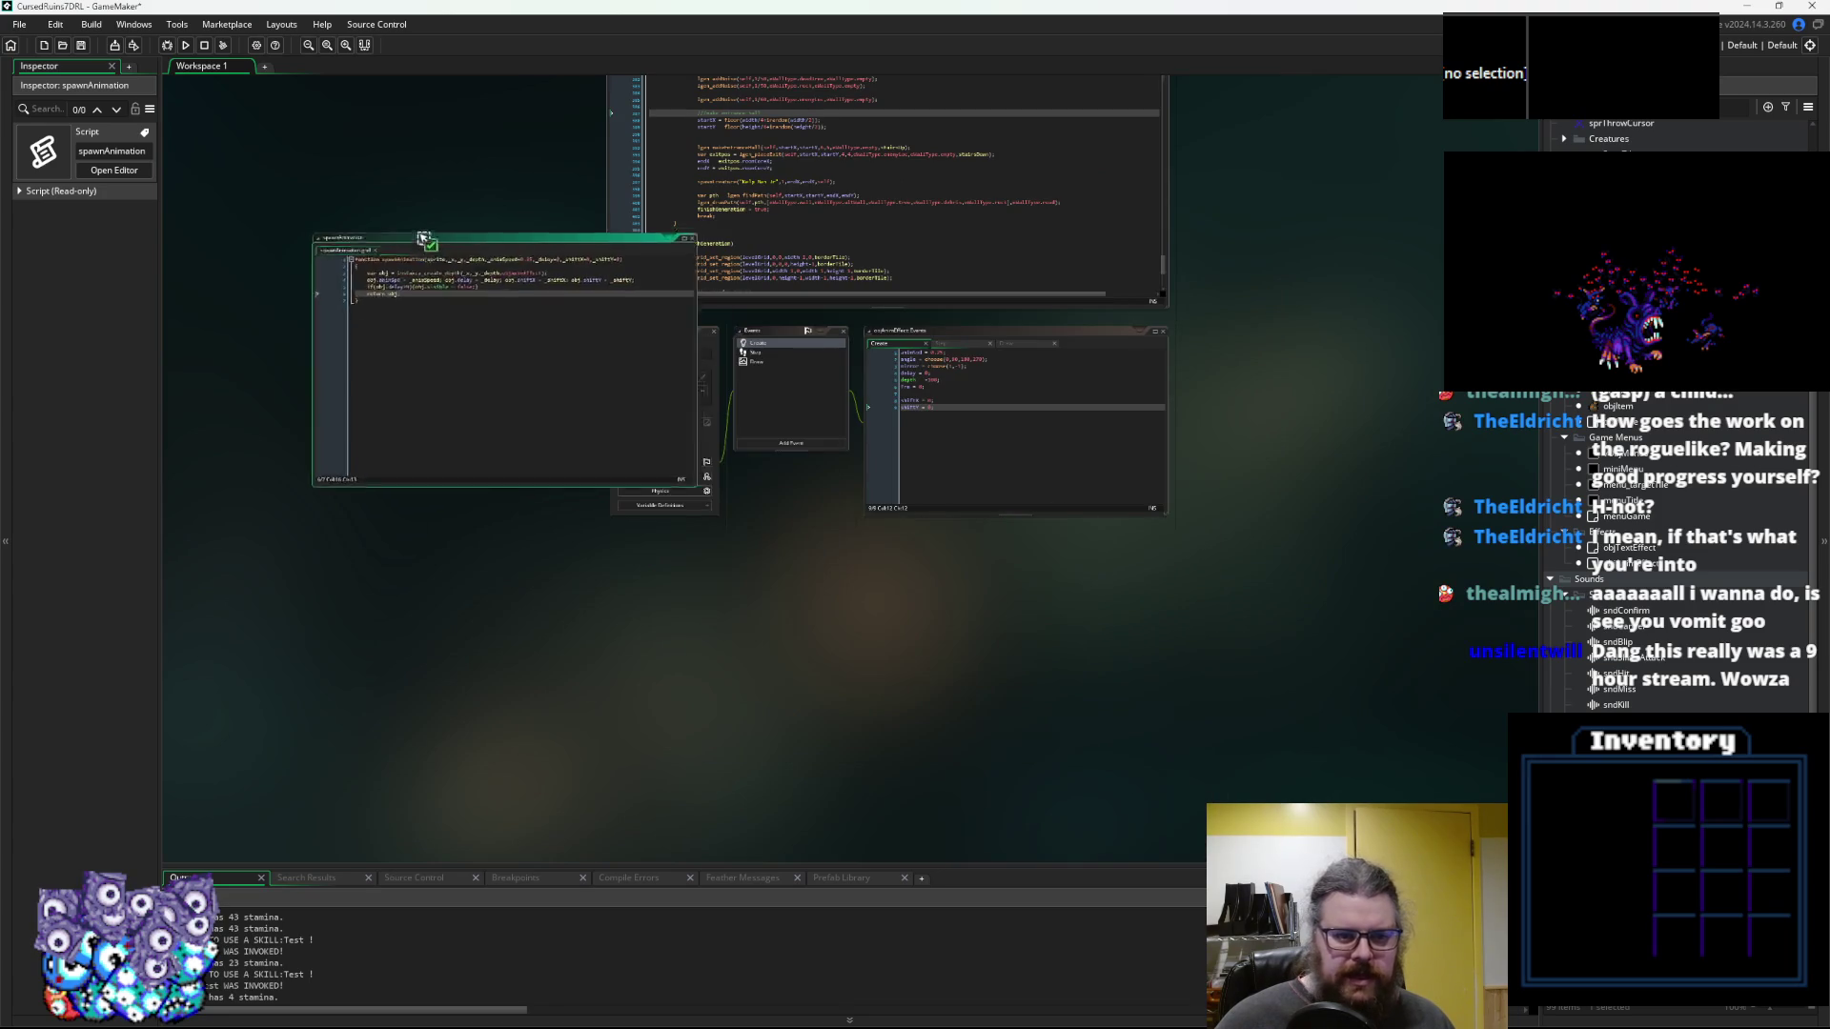
scroll(512, 467, "down", 5)
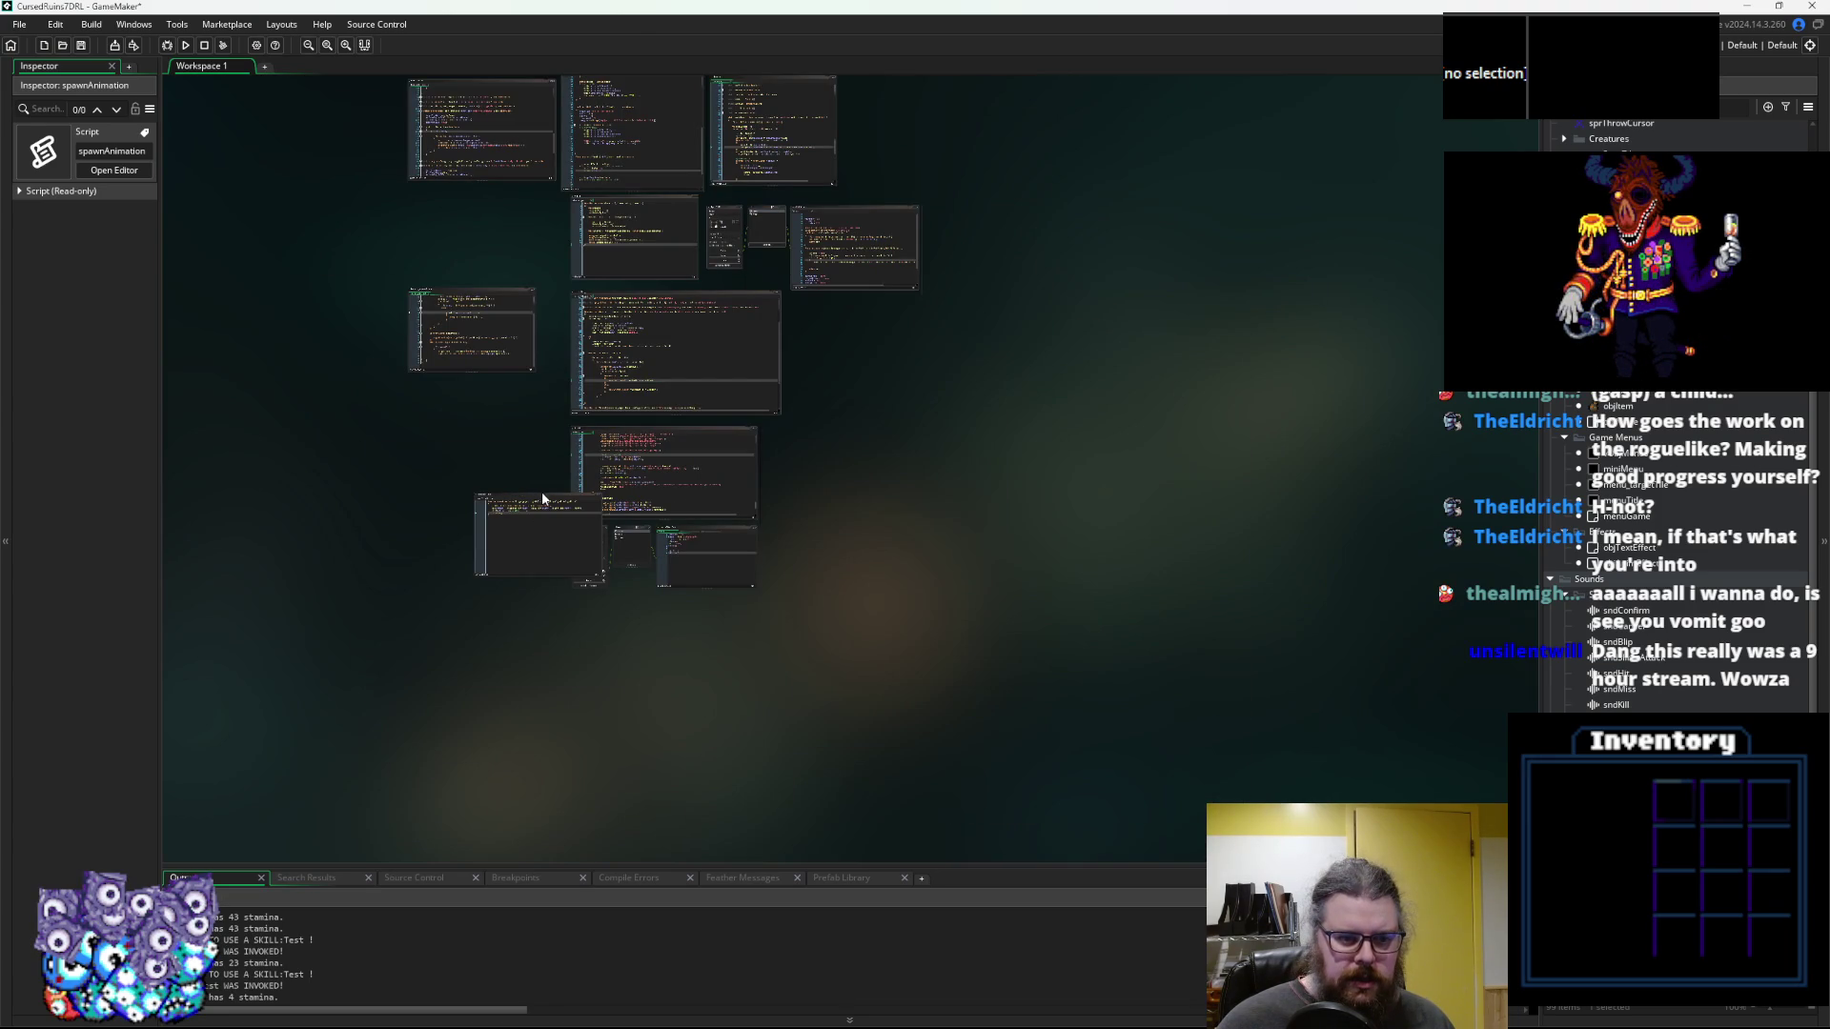
scroll(571, 339, "up", 5)
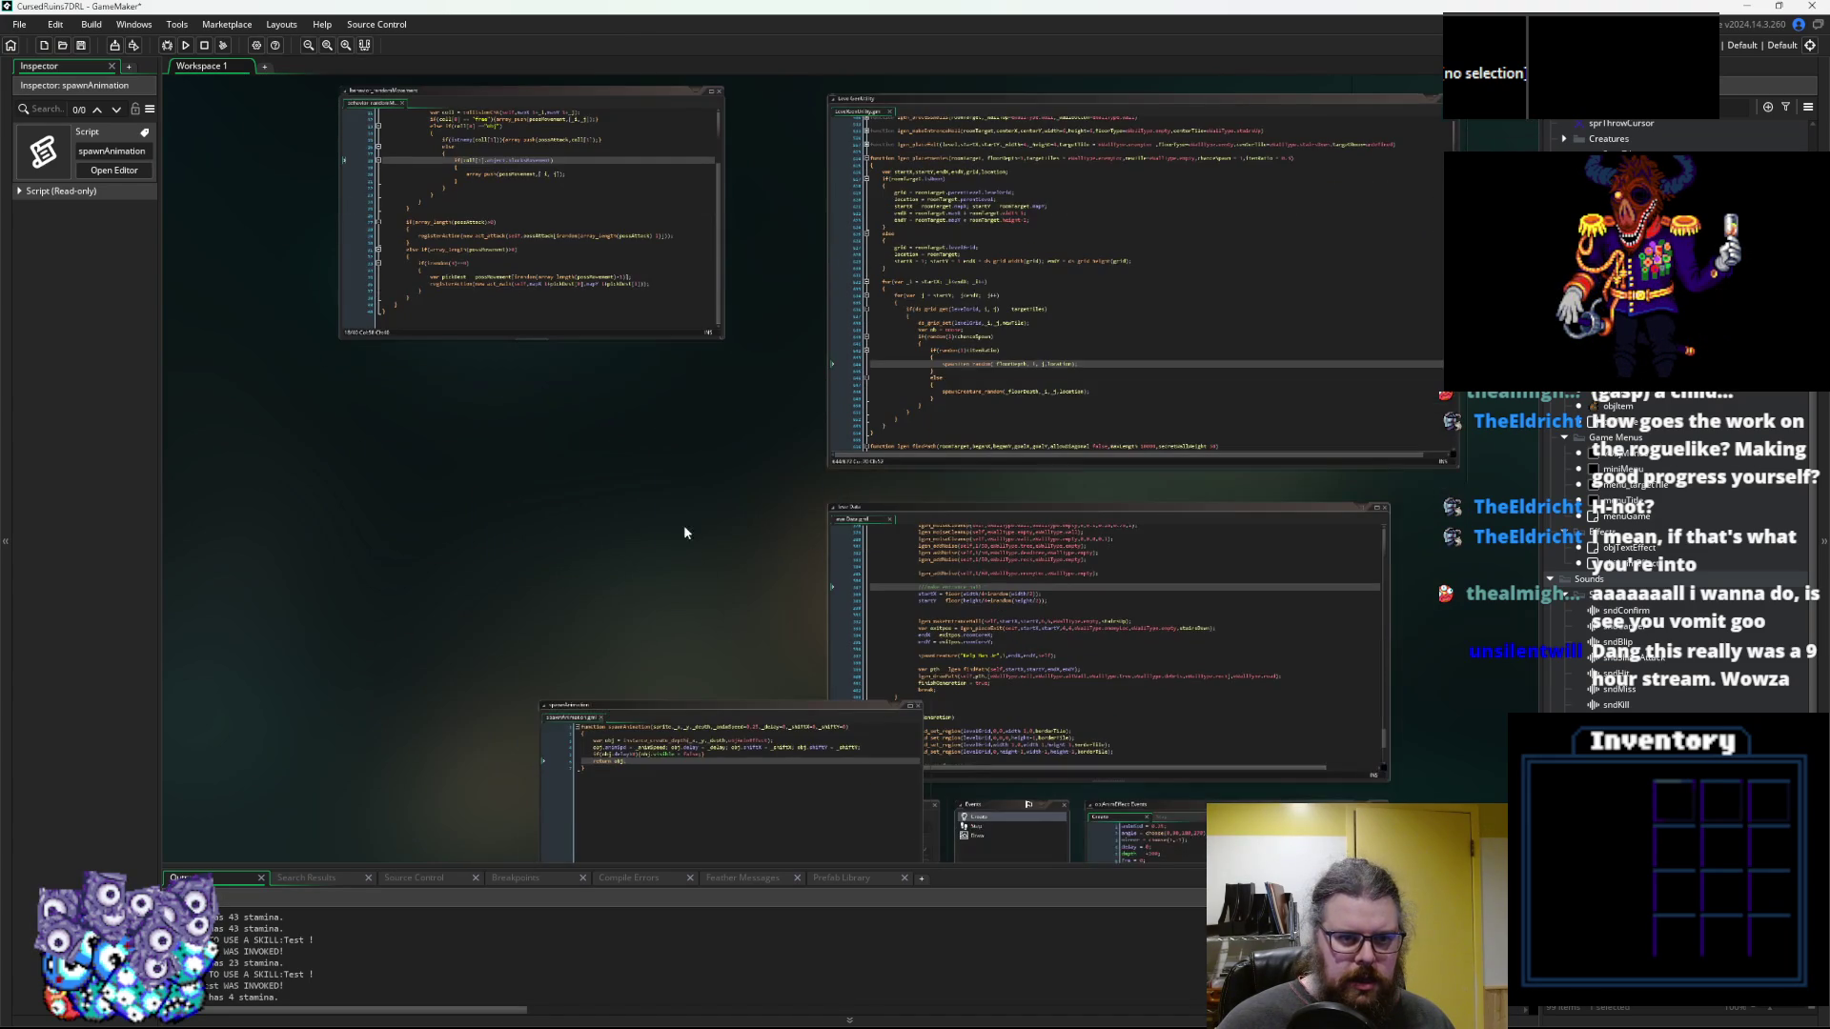
scroll(688, 521, "down", 3)
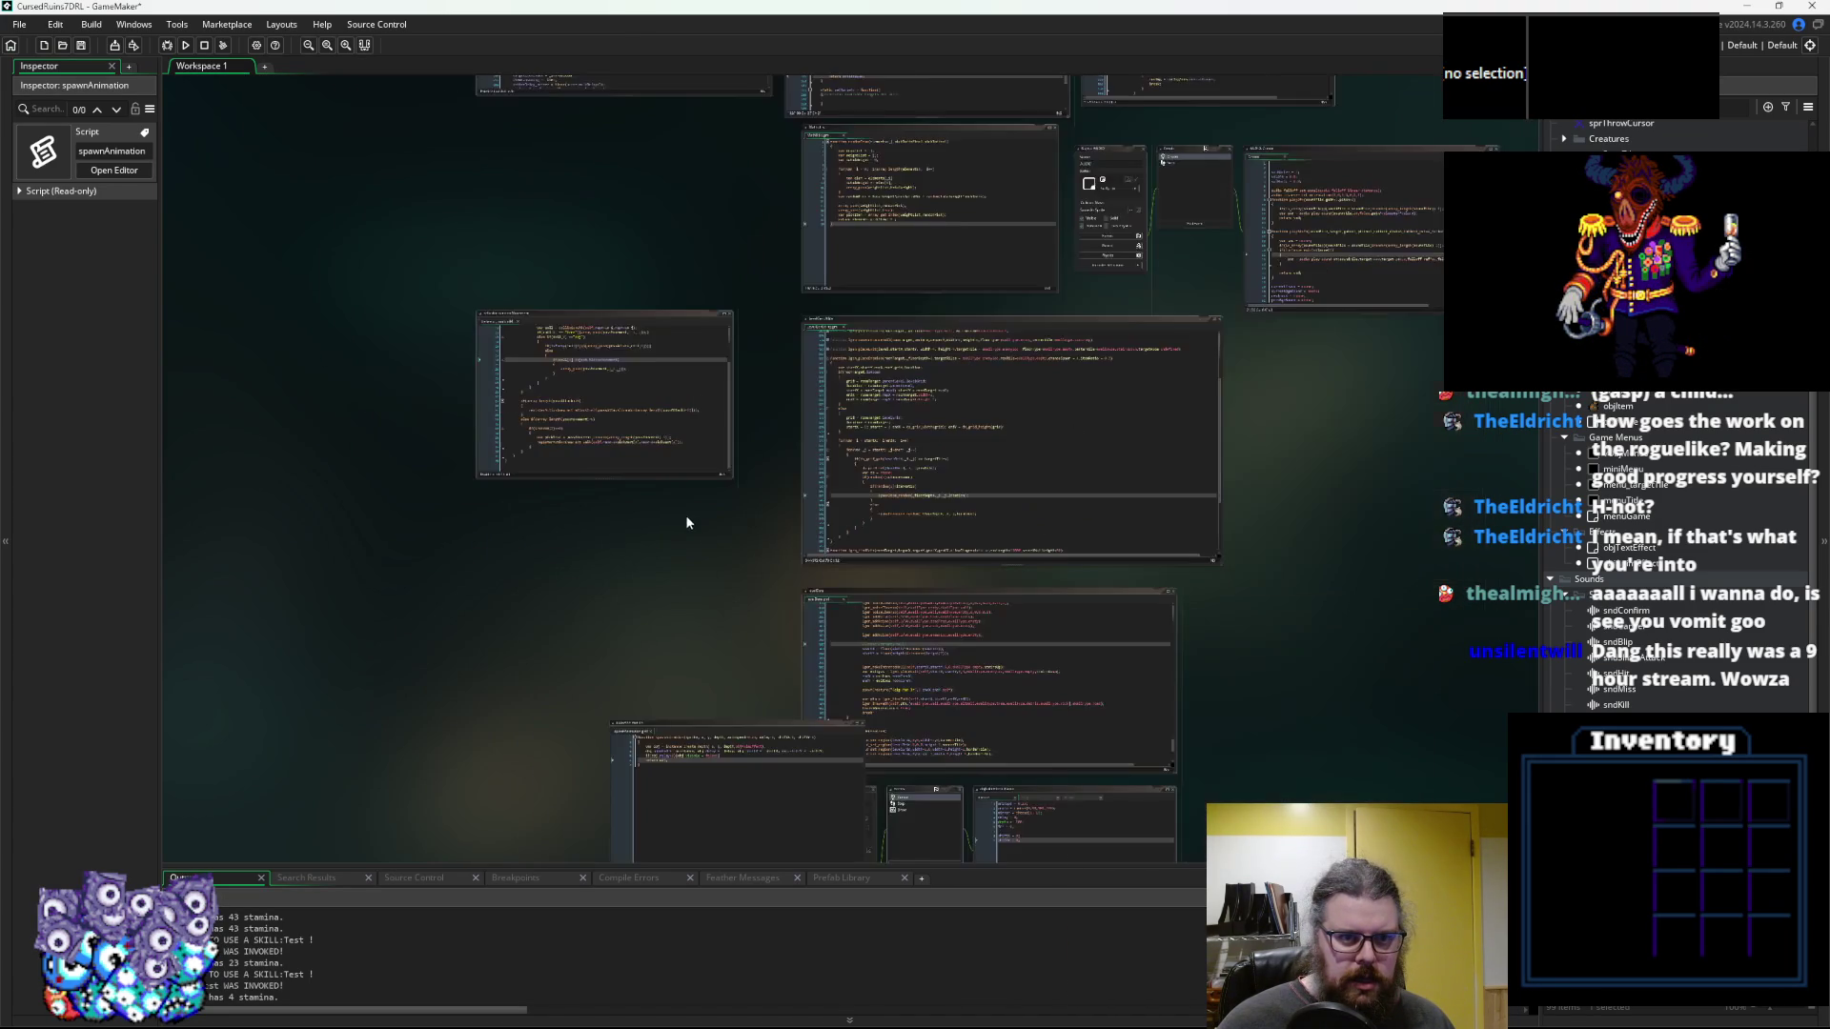
Arrange the code windows with spawnAnimation above skTest, caret on the empty line after applyDamage
left_click_drag(633, 310, 393, 284)
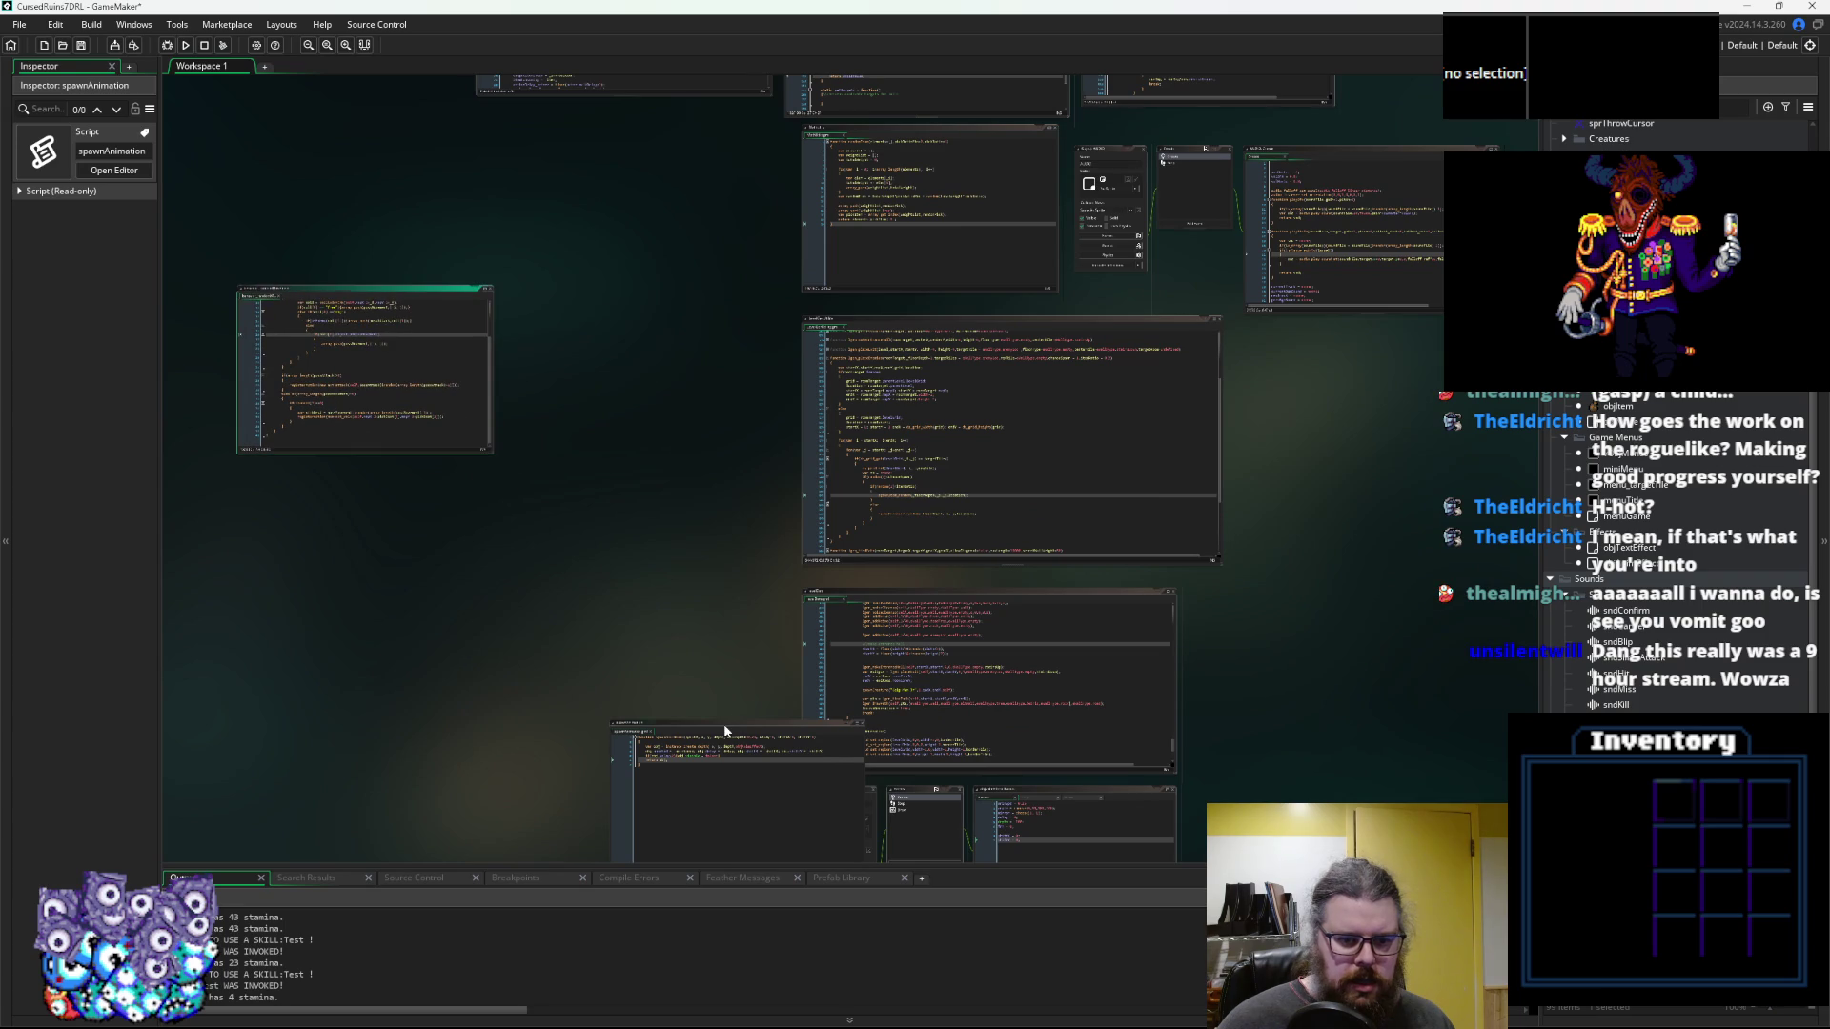
left_click_drag(723, 723, 651, 155)
scroll(572, 739, "up", 8)
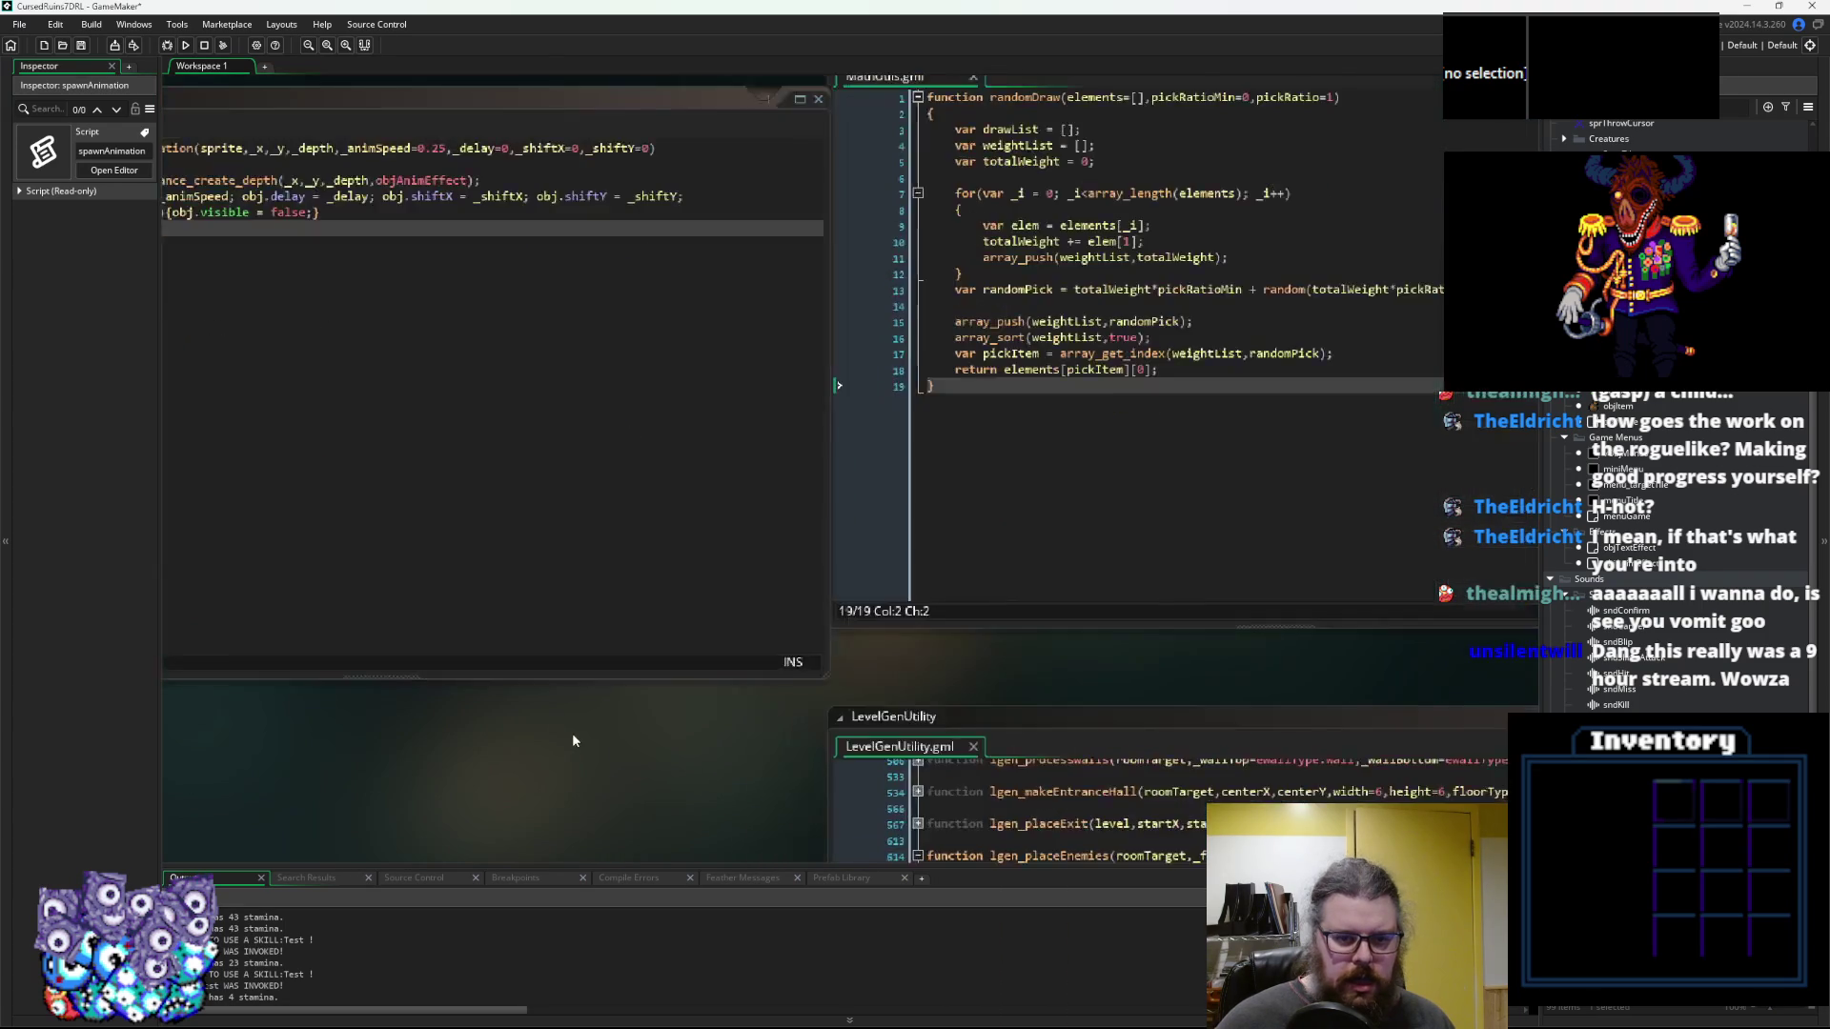
scroll(567, 758, "up", 2)
scroll(601, 763, "up", 2)
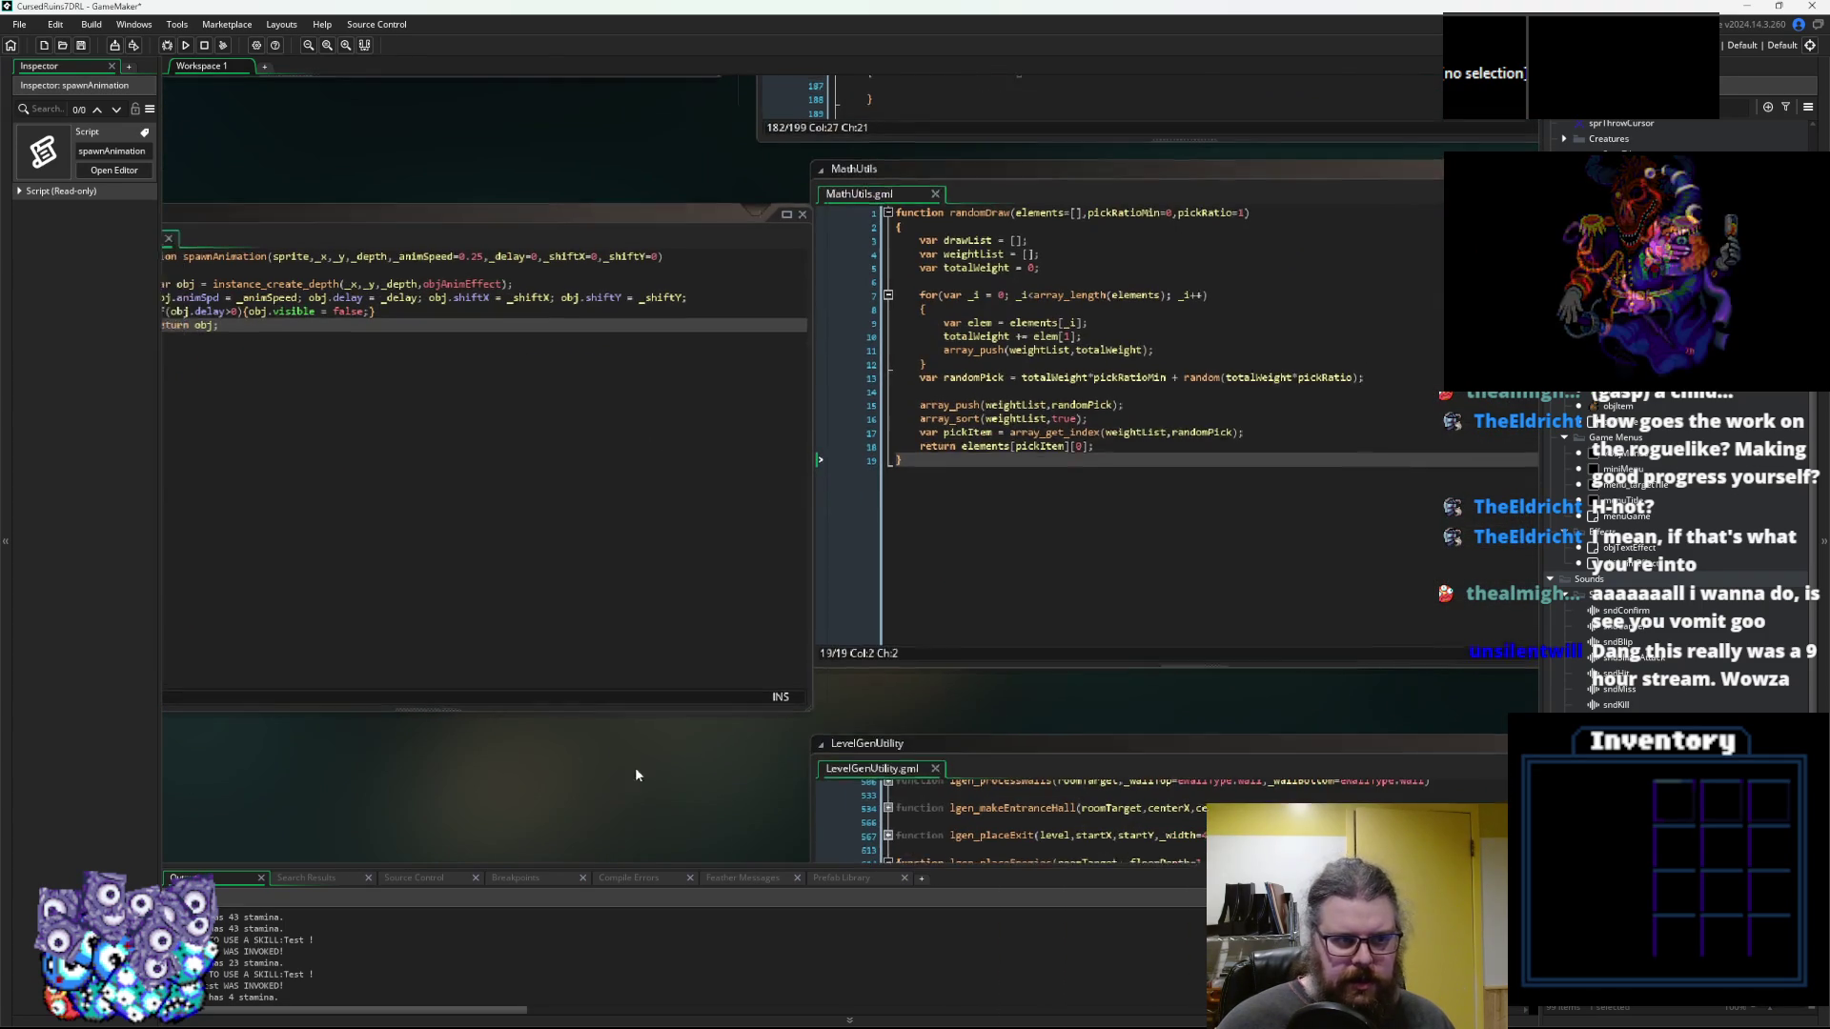
scroll(1313, 461, "up", 3)
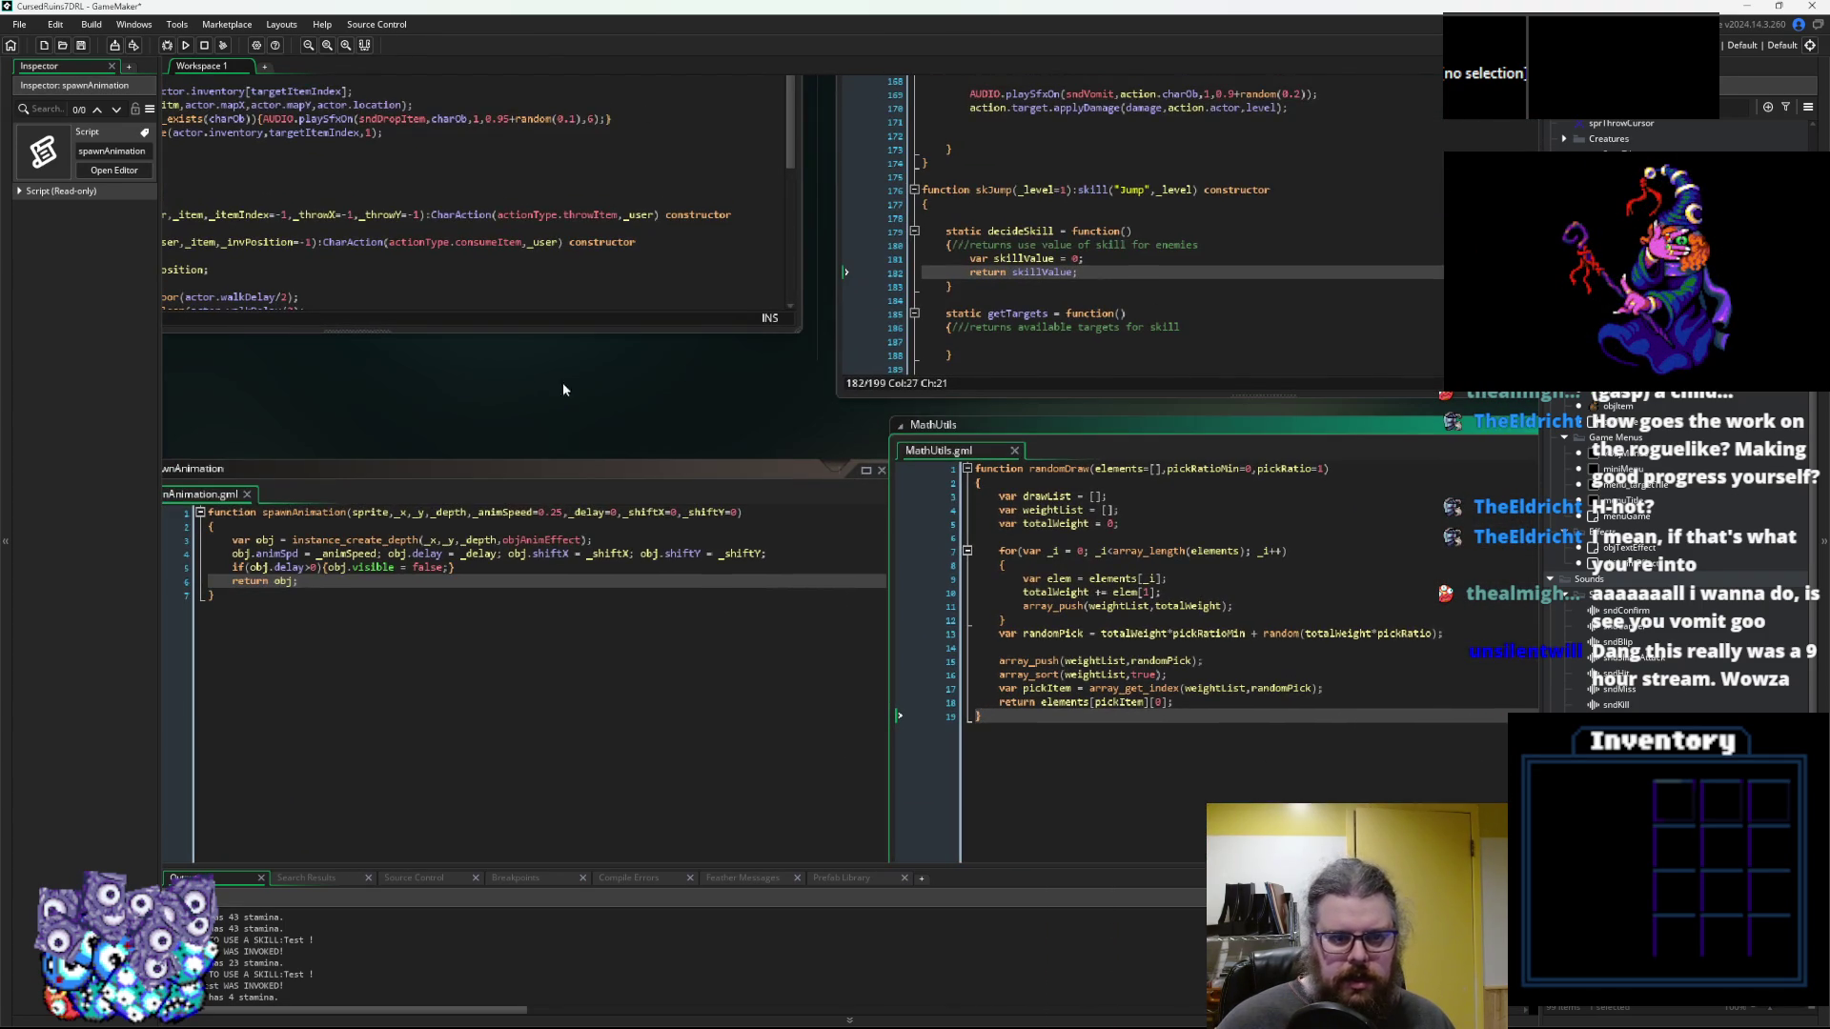
left_click_drag(589, 474, 575, 152)
scroll(953, 381, "up", 3)
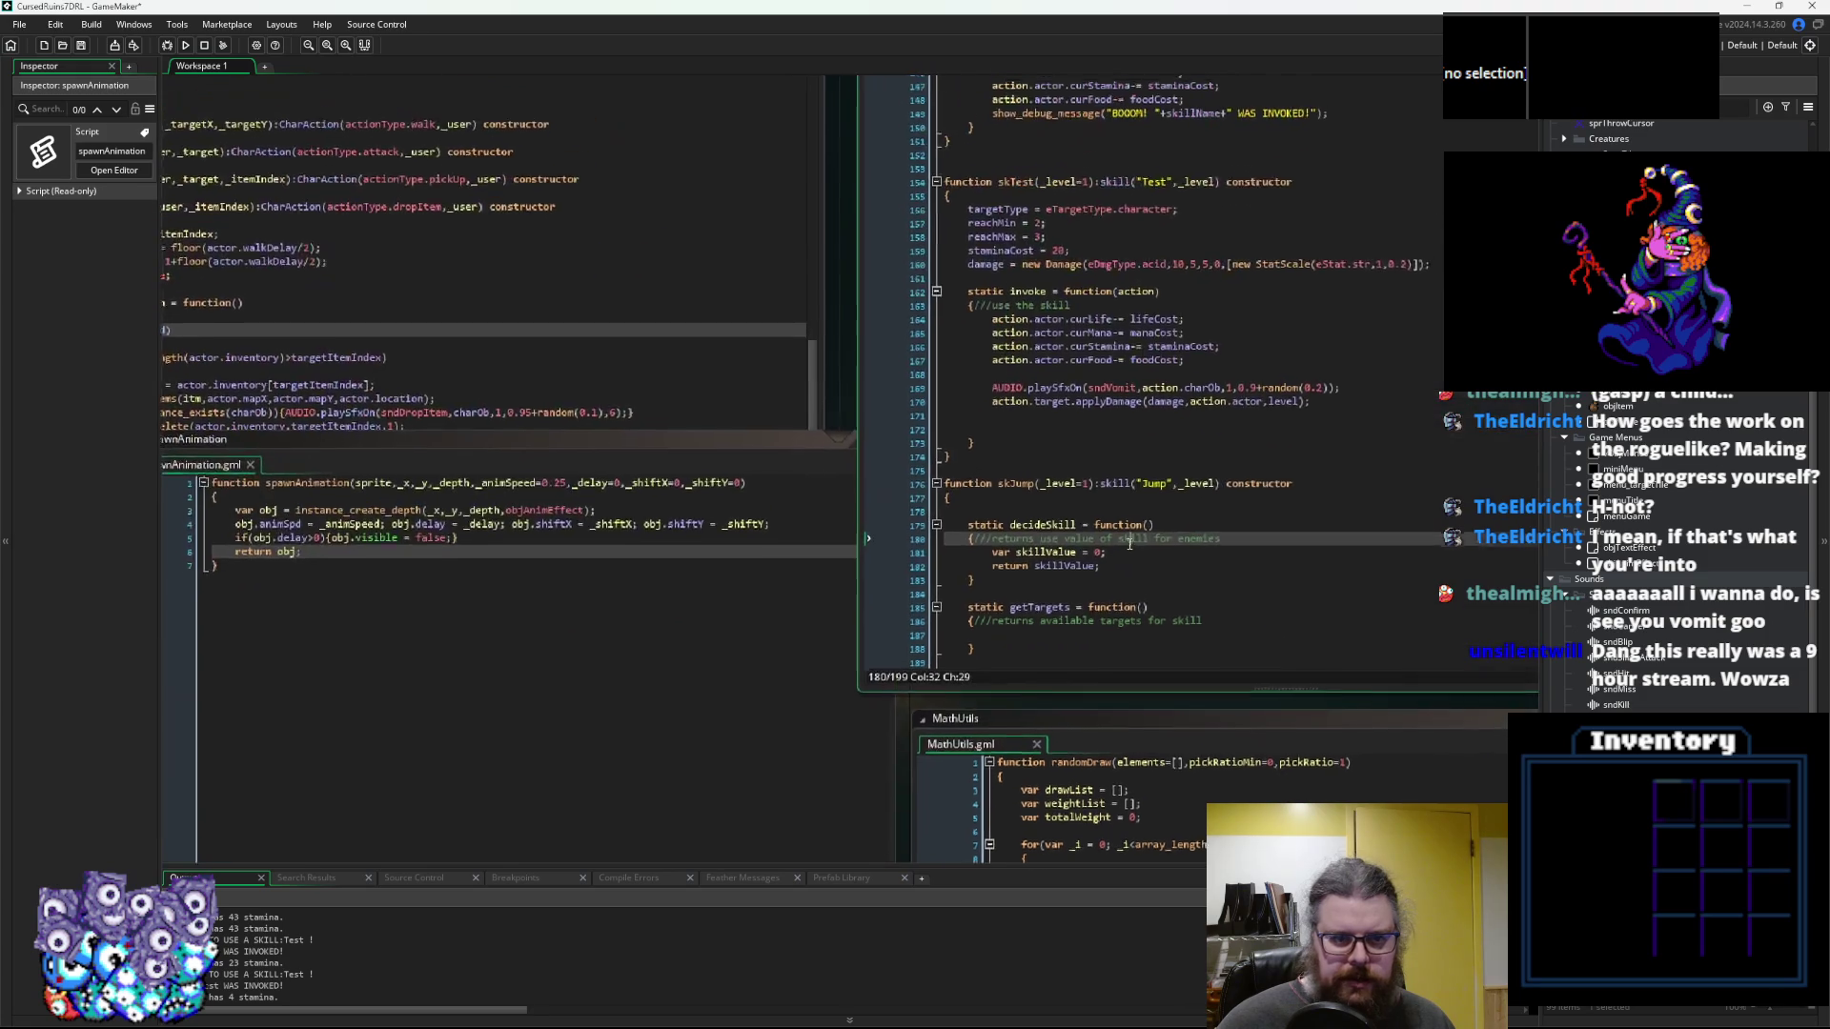
left_click(1052, 421)
Add a repeat(6) loop with braces below the applyDamage call
type("rpeat")
key("BackSpace")
key("BackSpace")
key("BackSpace")
type("e")
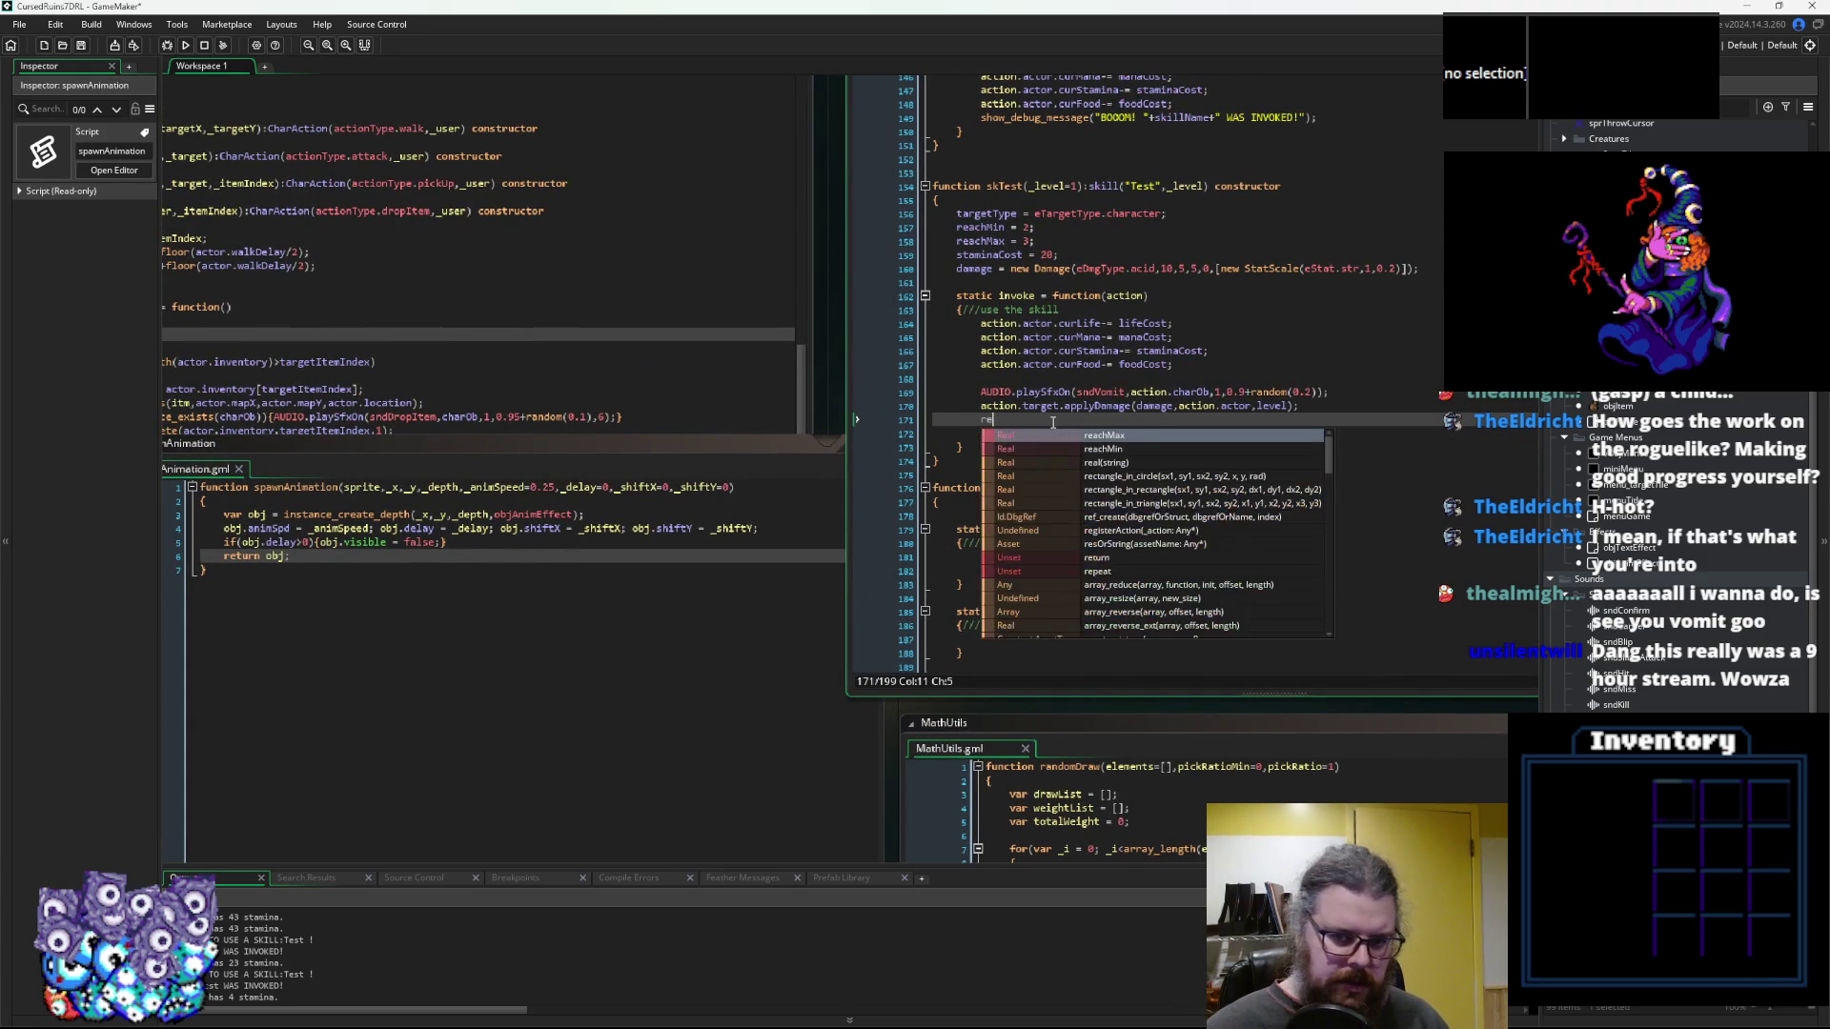
type("peat(4")
key("Return")
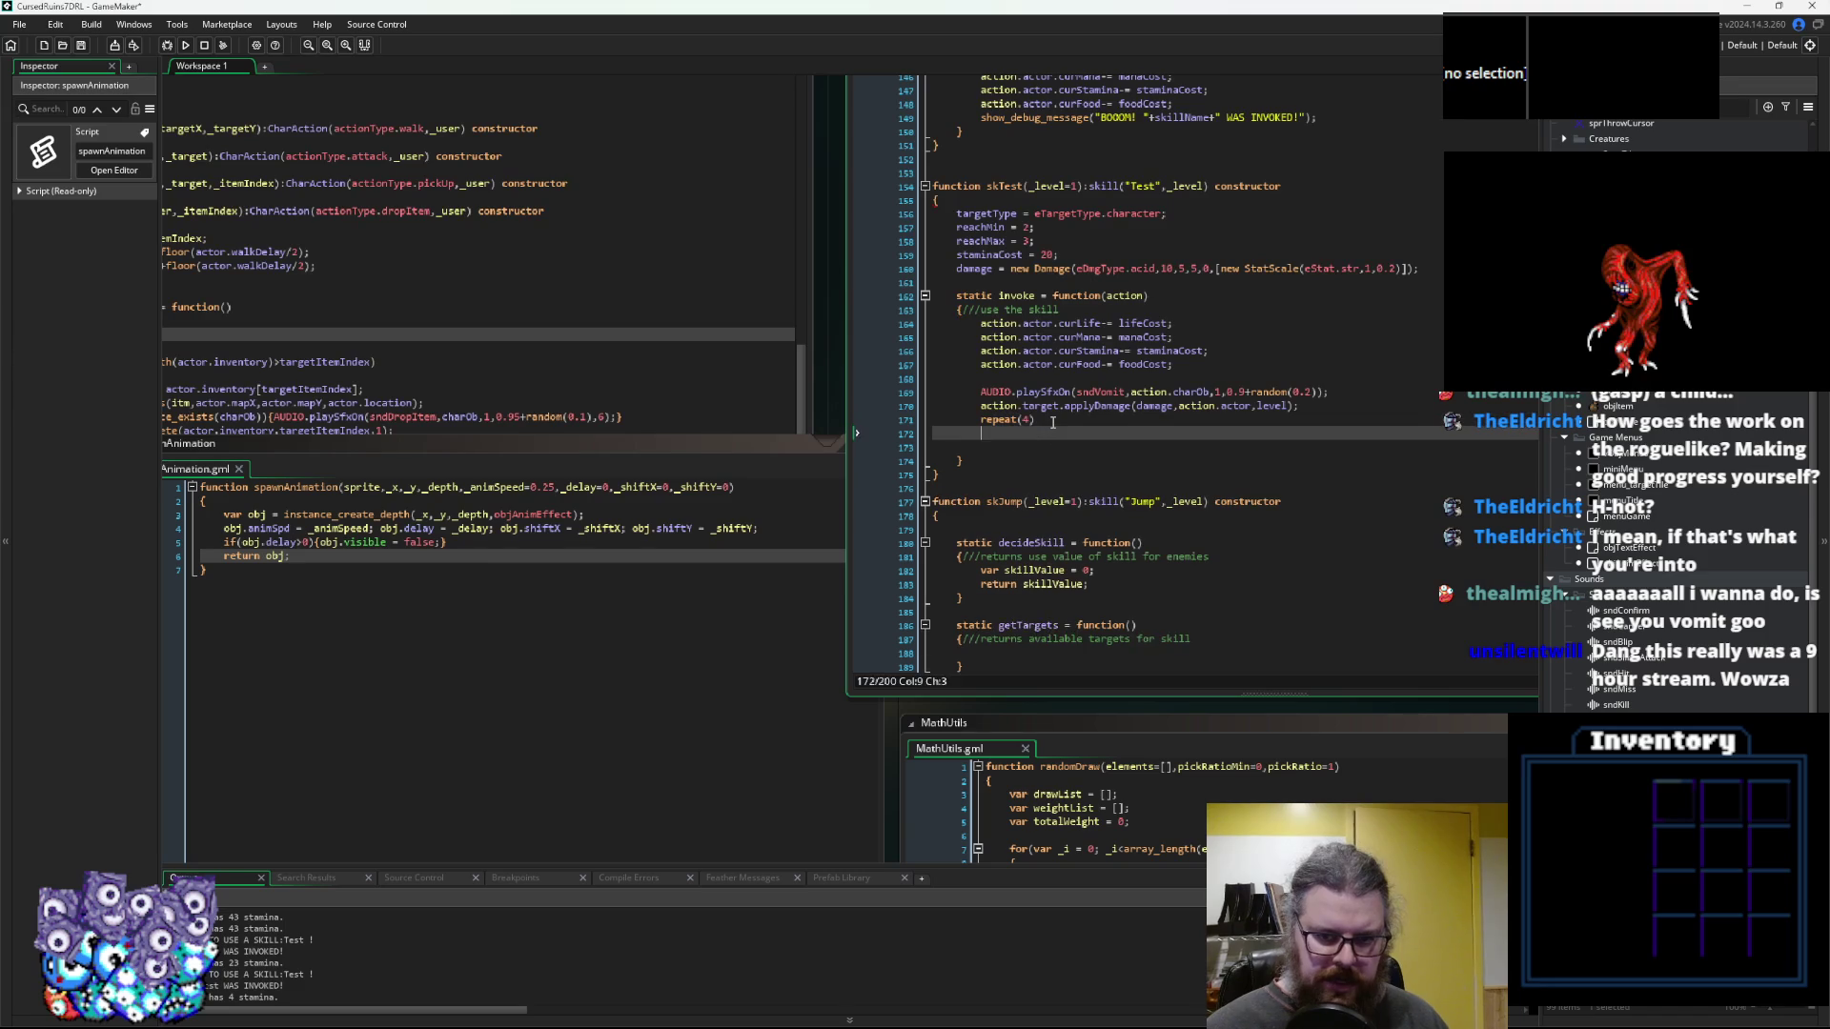
type("{")
key("Return")
type("}")
key("Up")
key("Up")
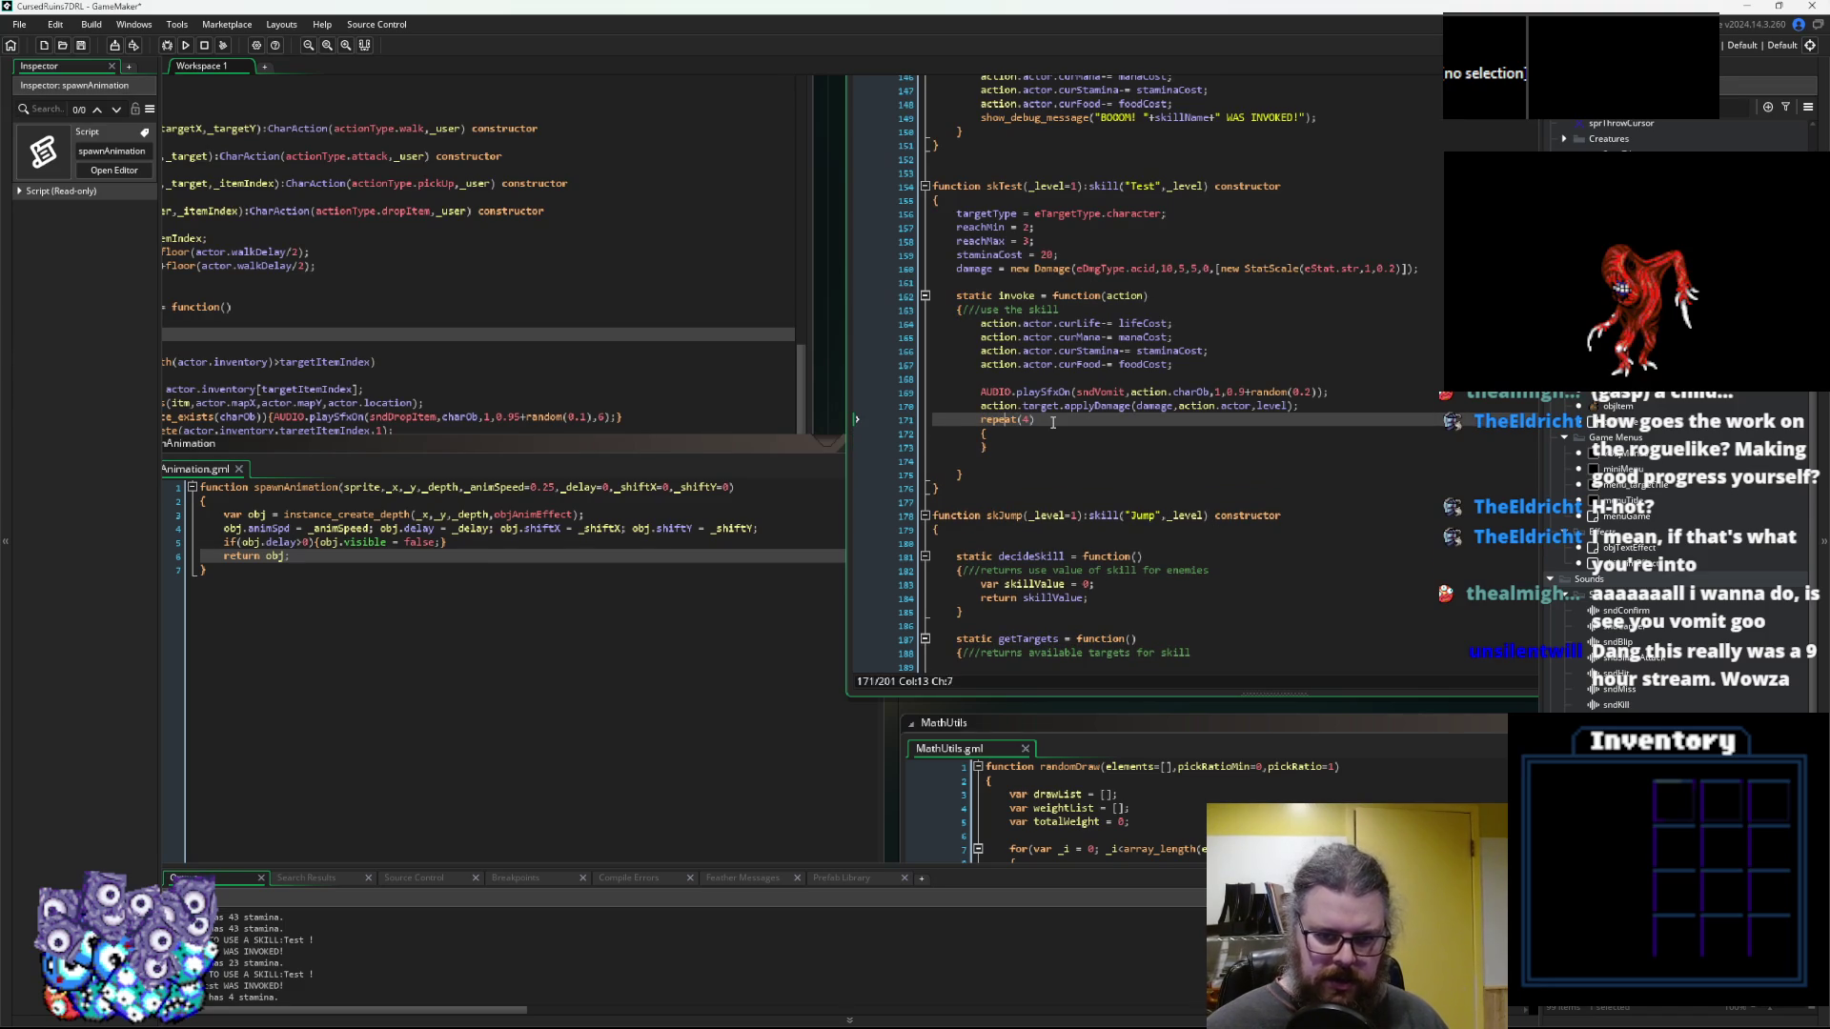
type("6")
key("Down")
key("Down")
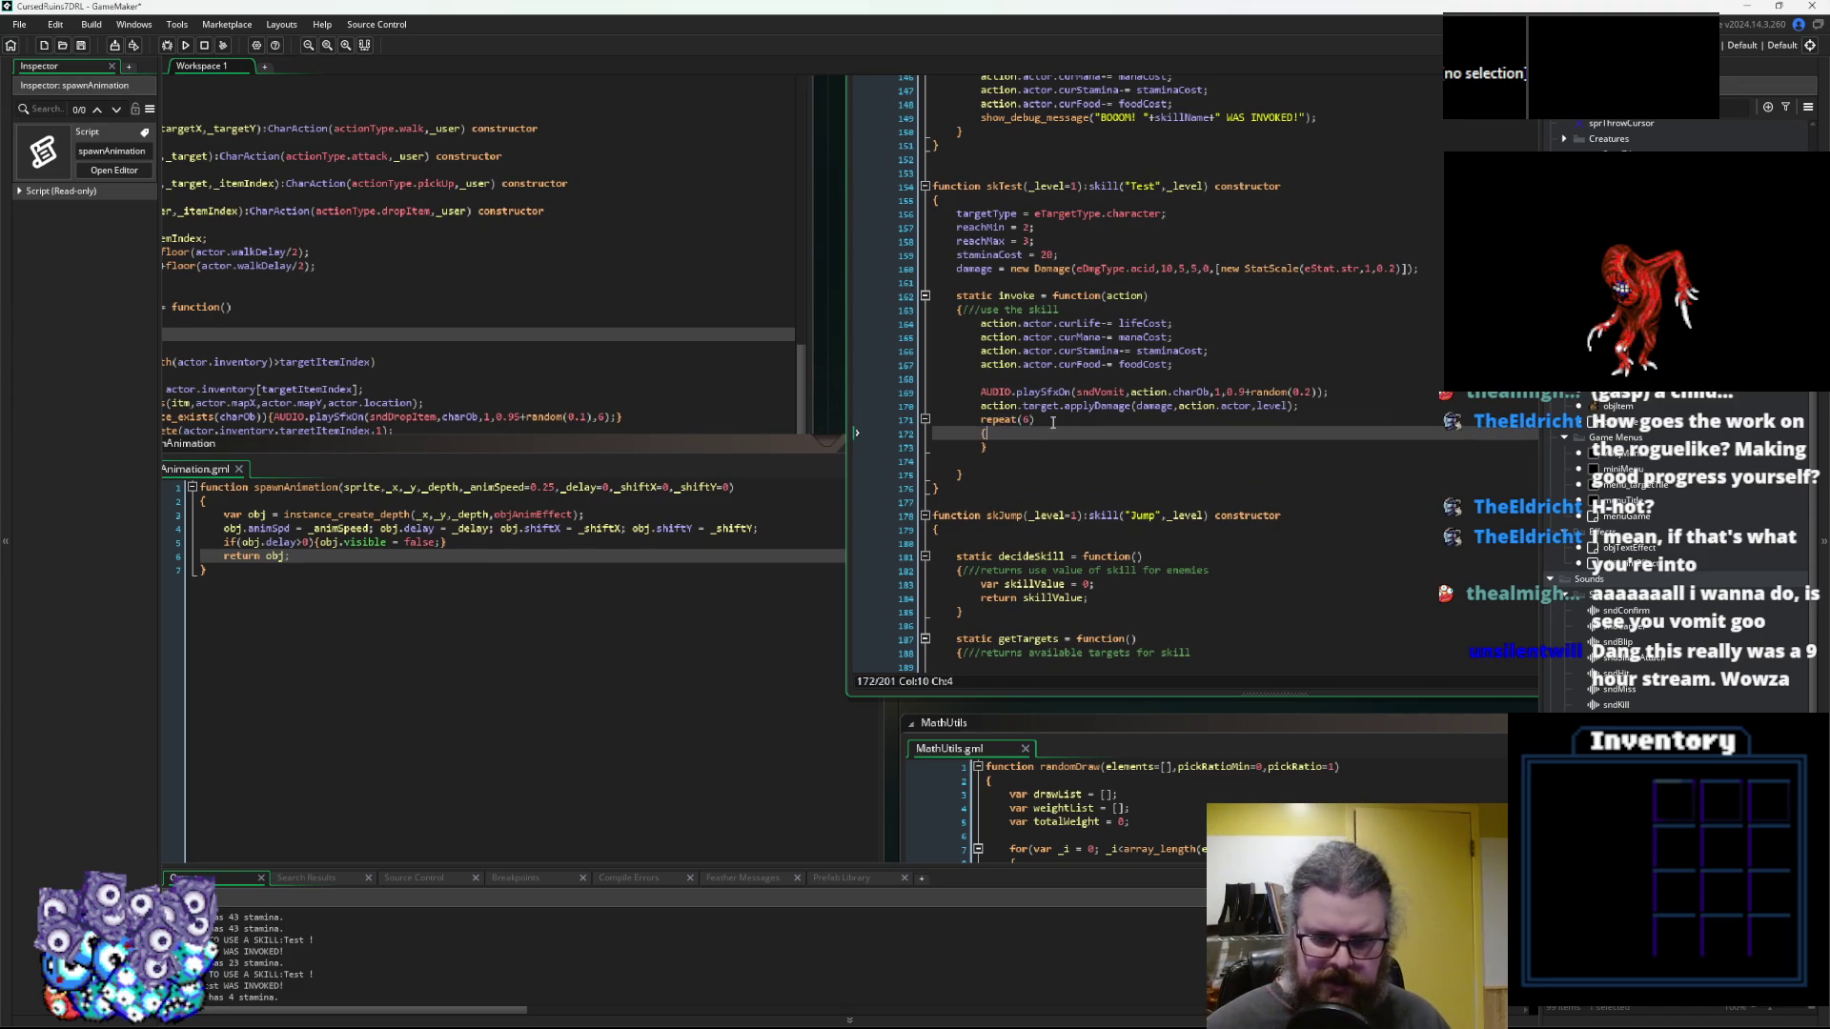
key("Return")
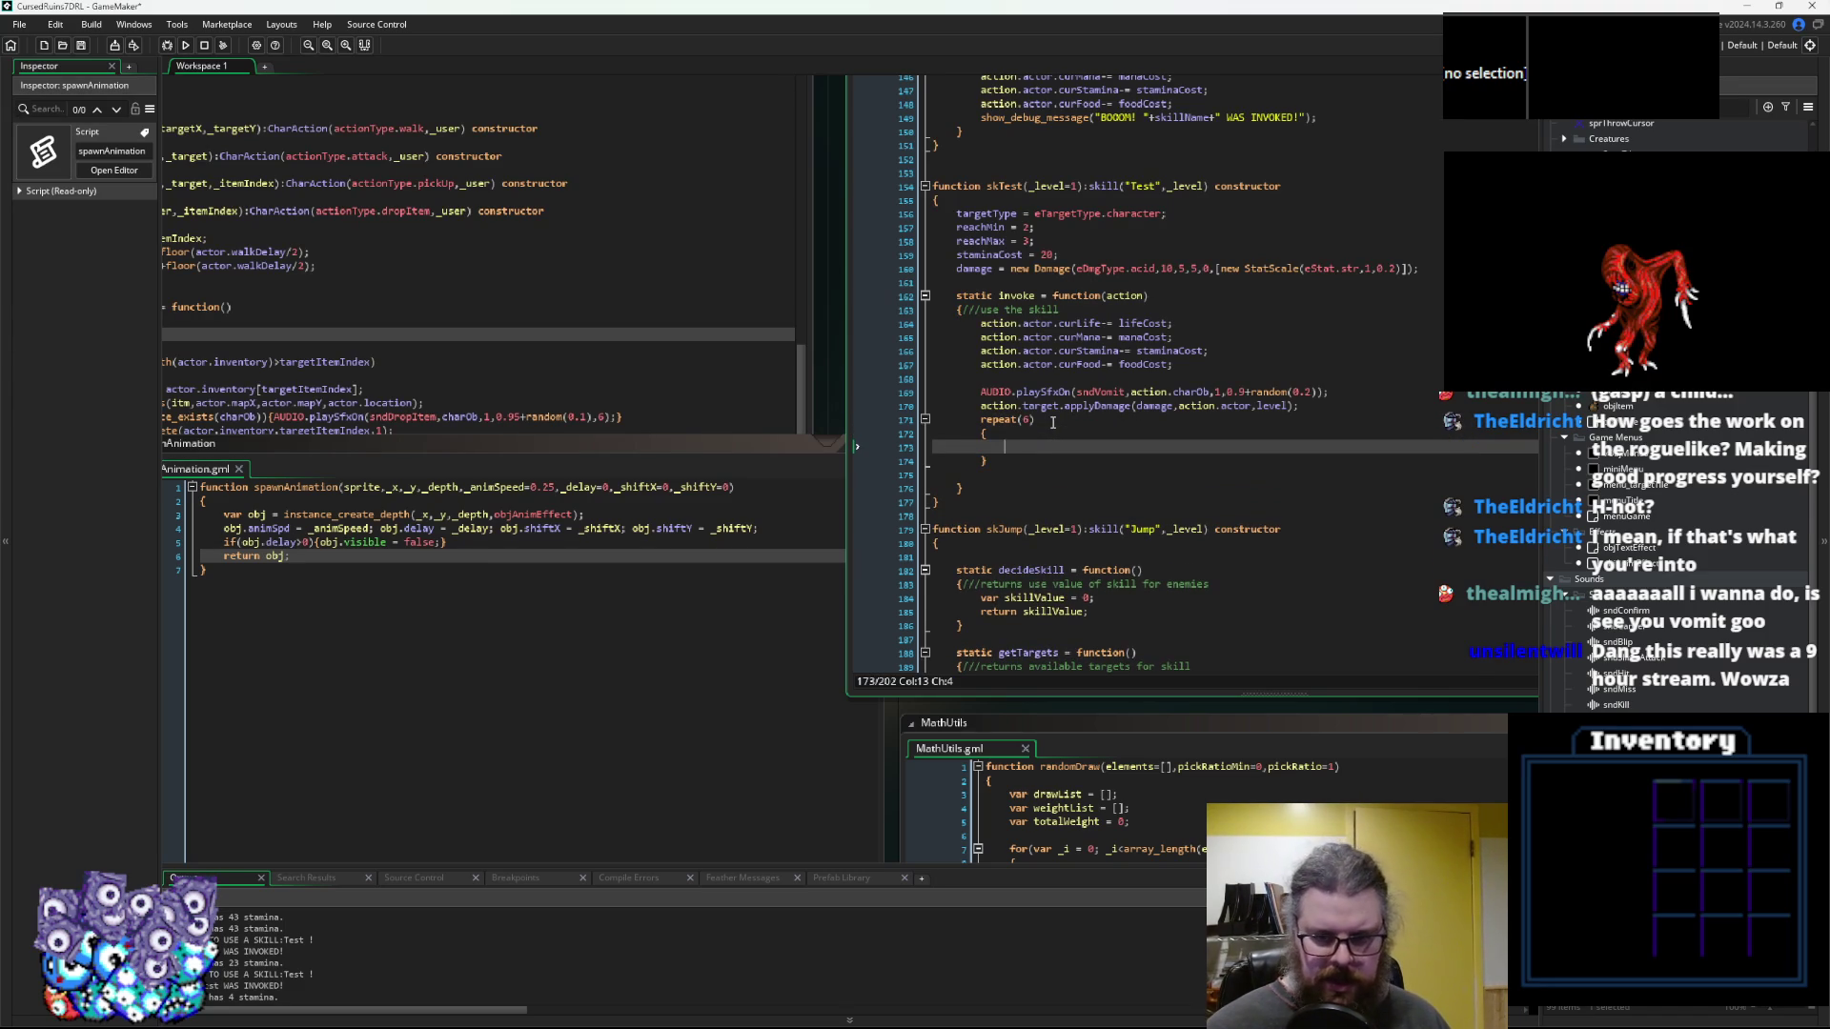
Inside the loop, write spawnAnimation(sprEffVomit, action.charOb) using charOb copied from the sound line
type("spawnAnimatio")
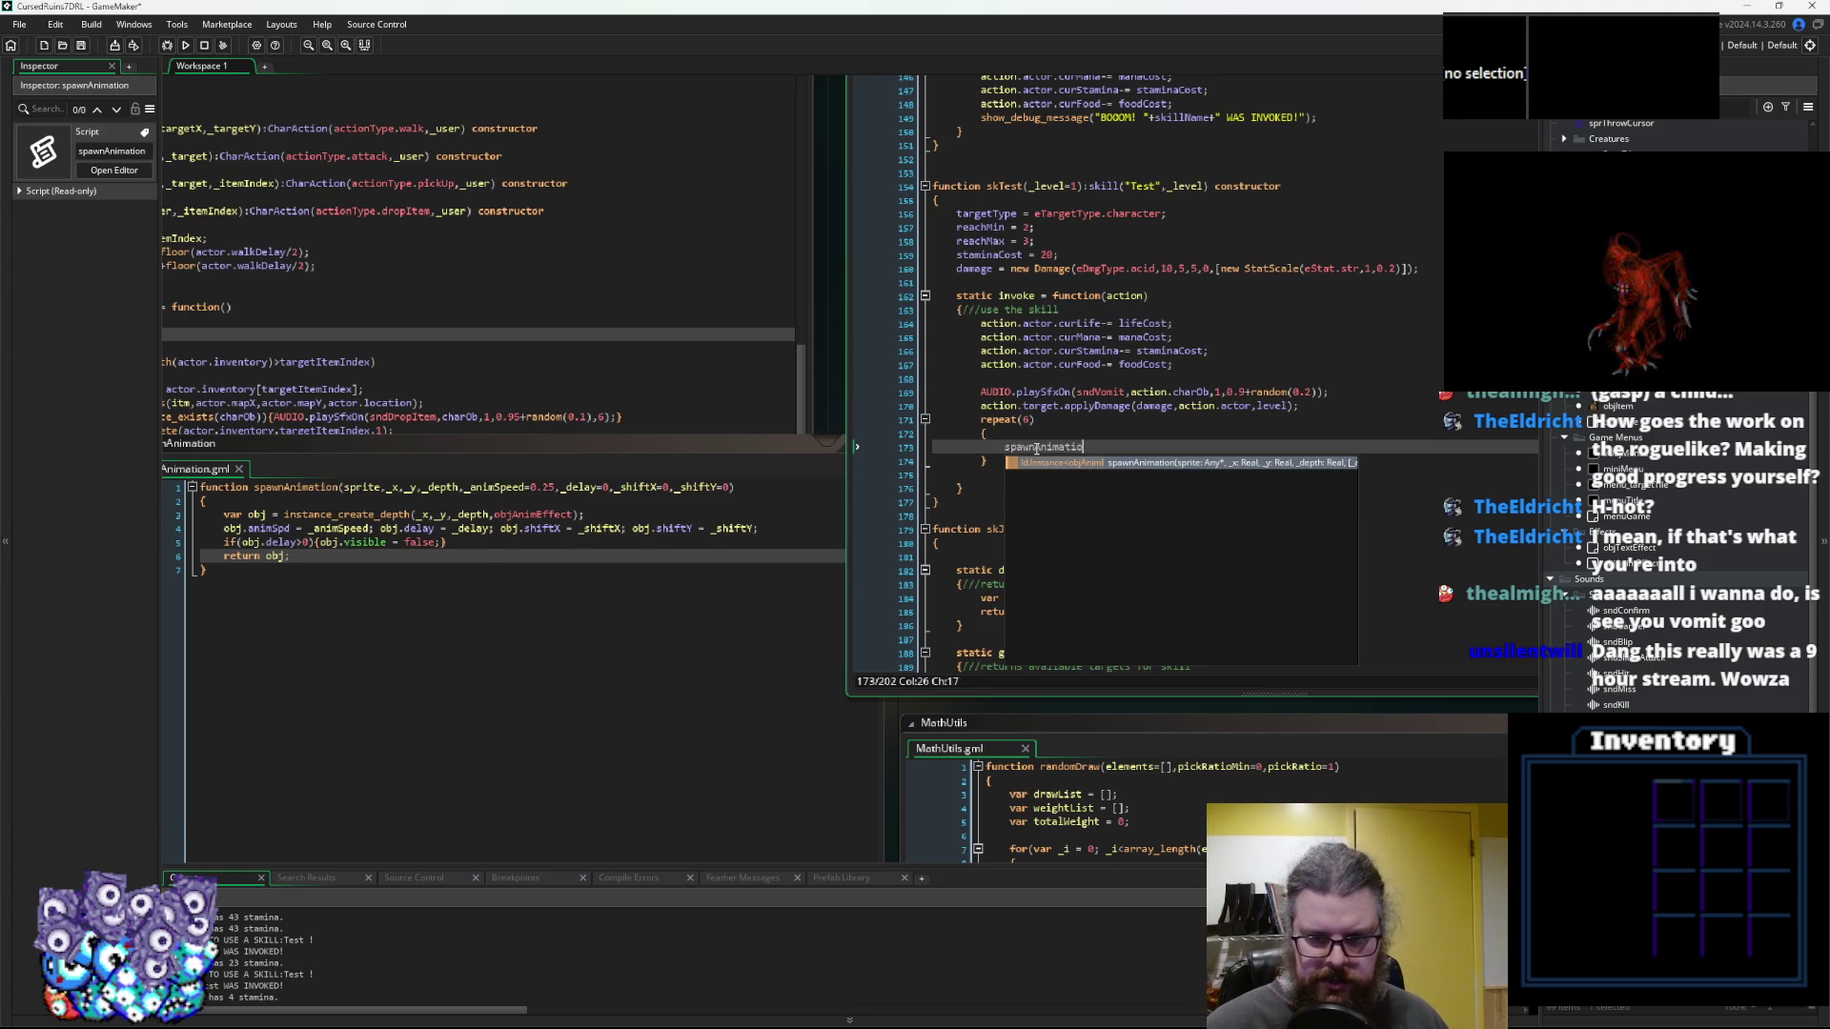
type("n();")
key("Left")
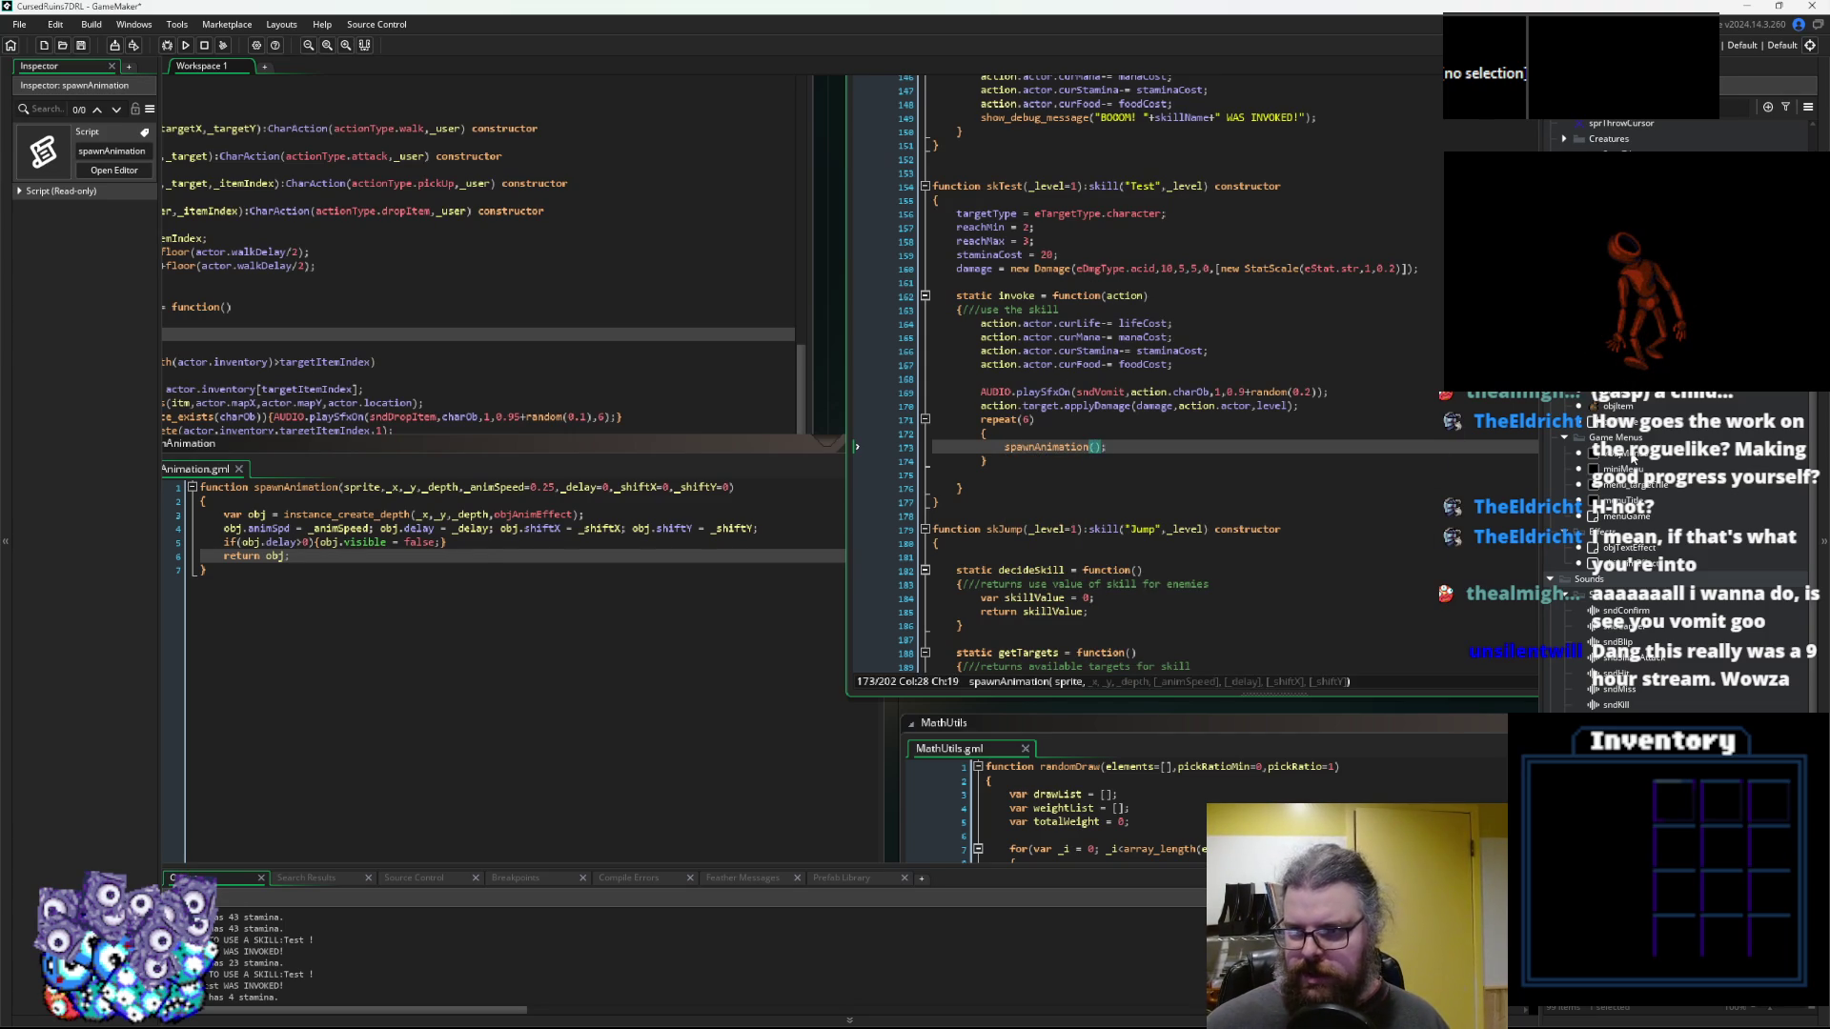
type("sprEffVomit")
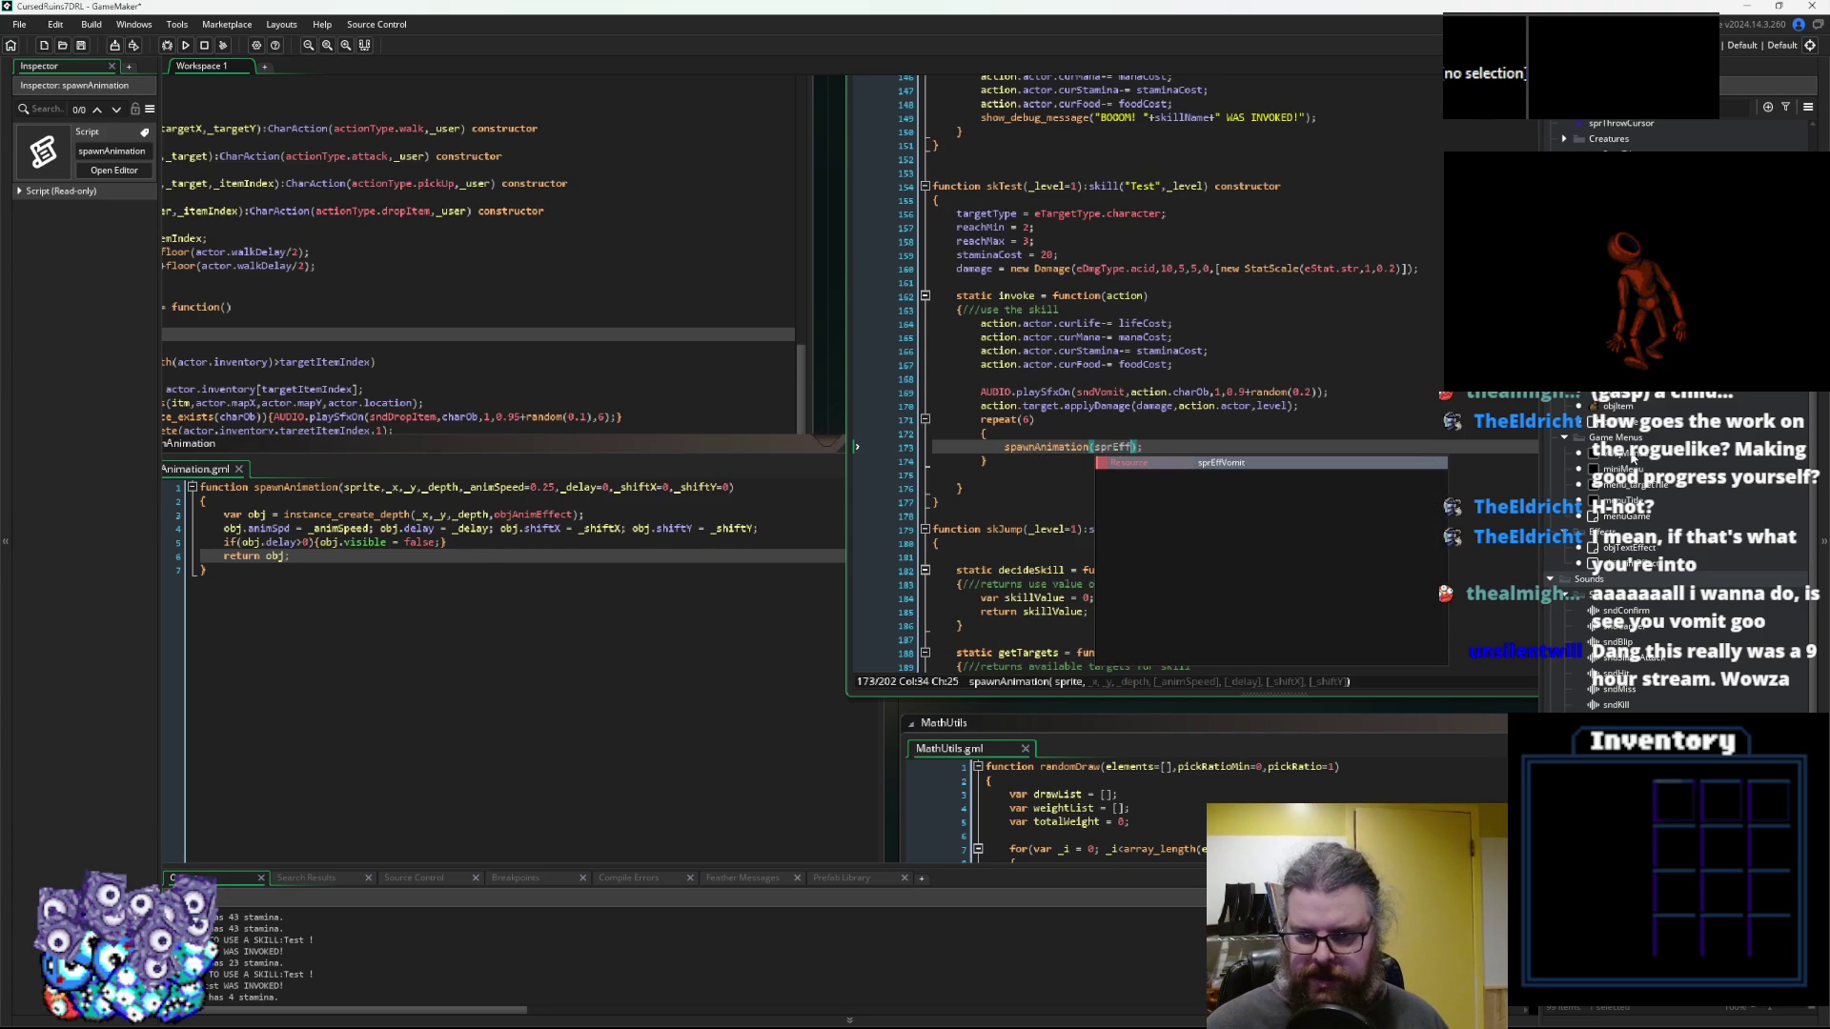
type(",")
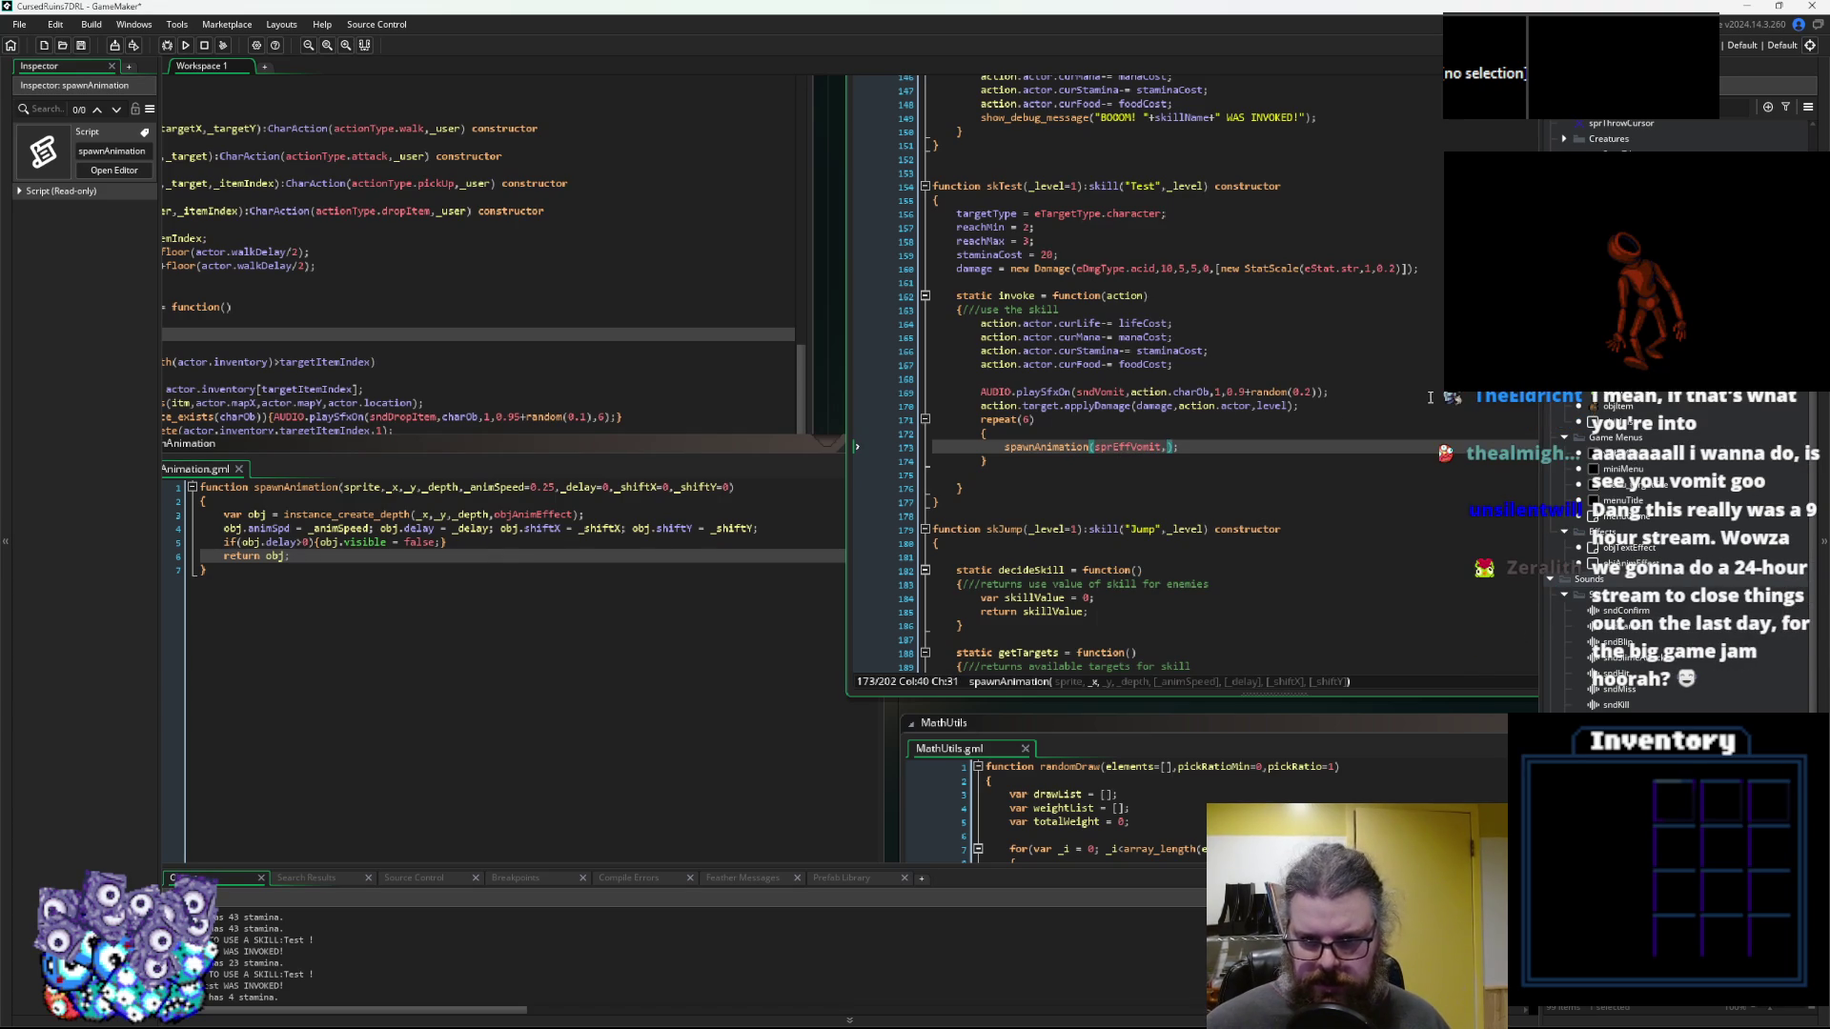
left_click(1058, 402)
left_click(1073, 403)
left_click_drag(1072, 403, 992, 404)
key("ctrl+c")
left_click(1026, 459)
type(",")
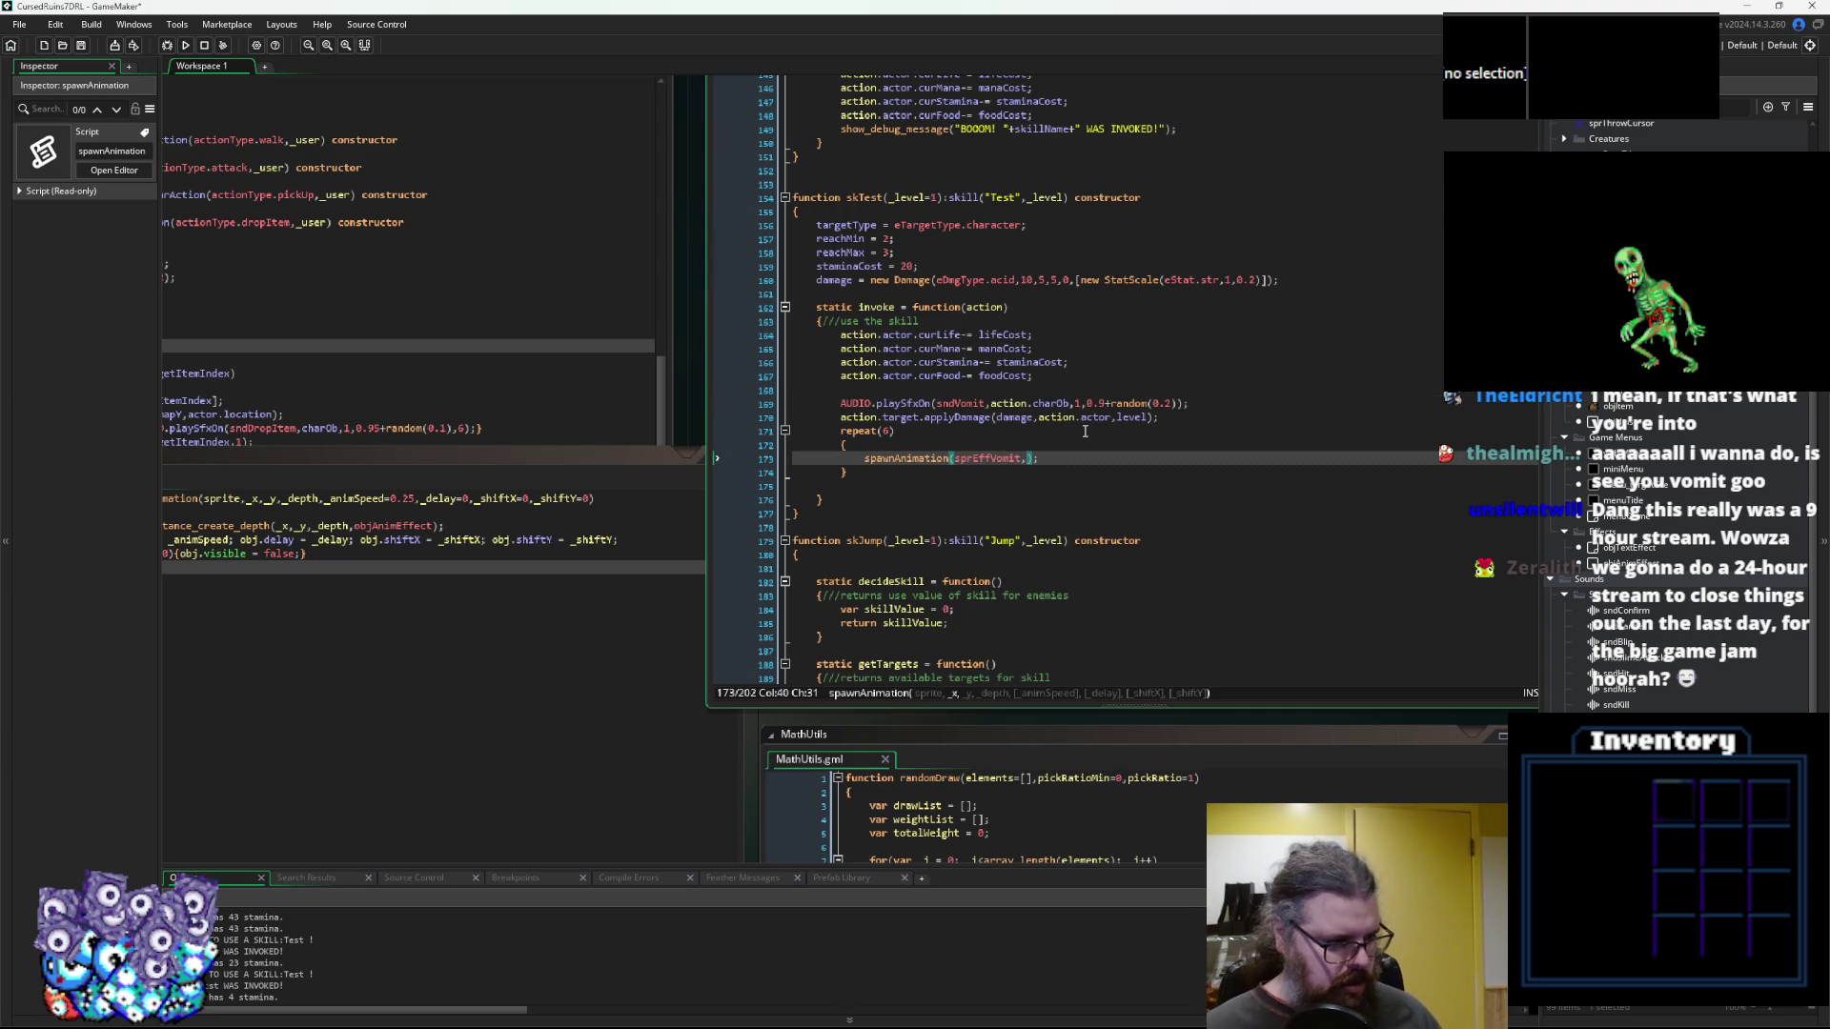
key("ctrl+v")
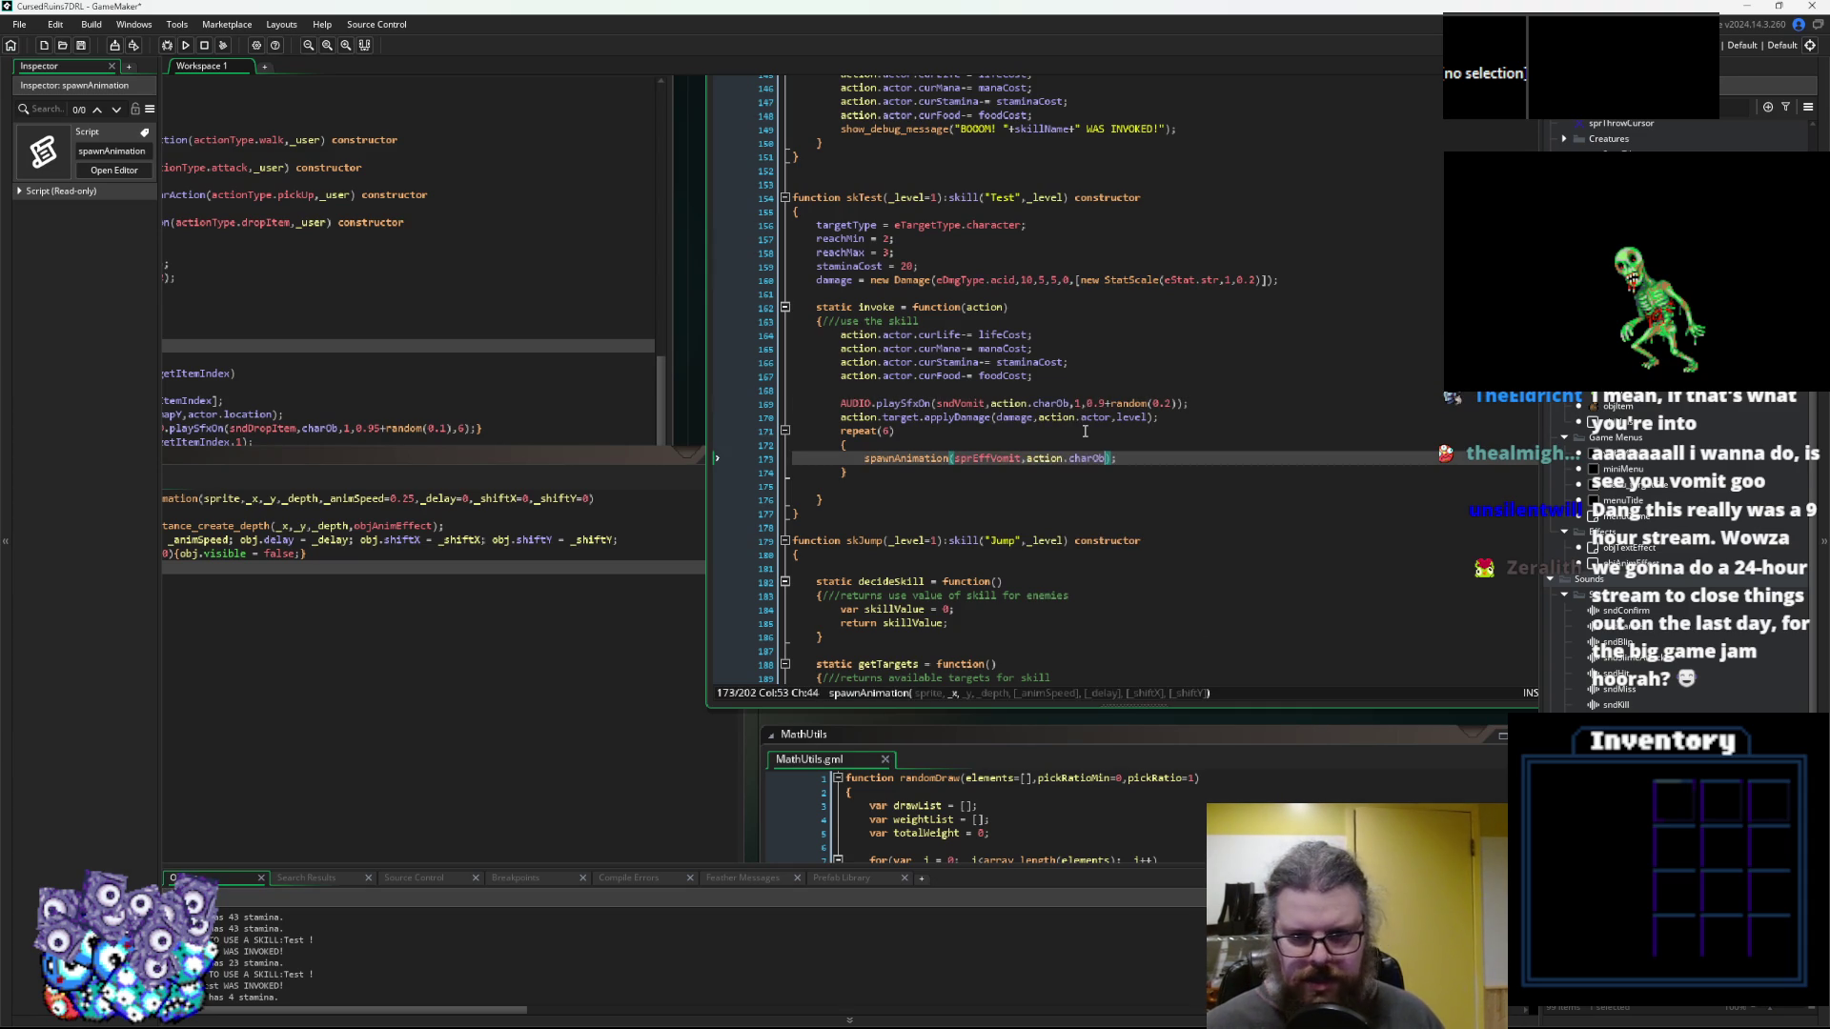
key("Left")
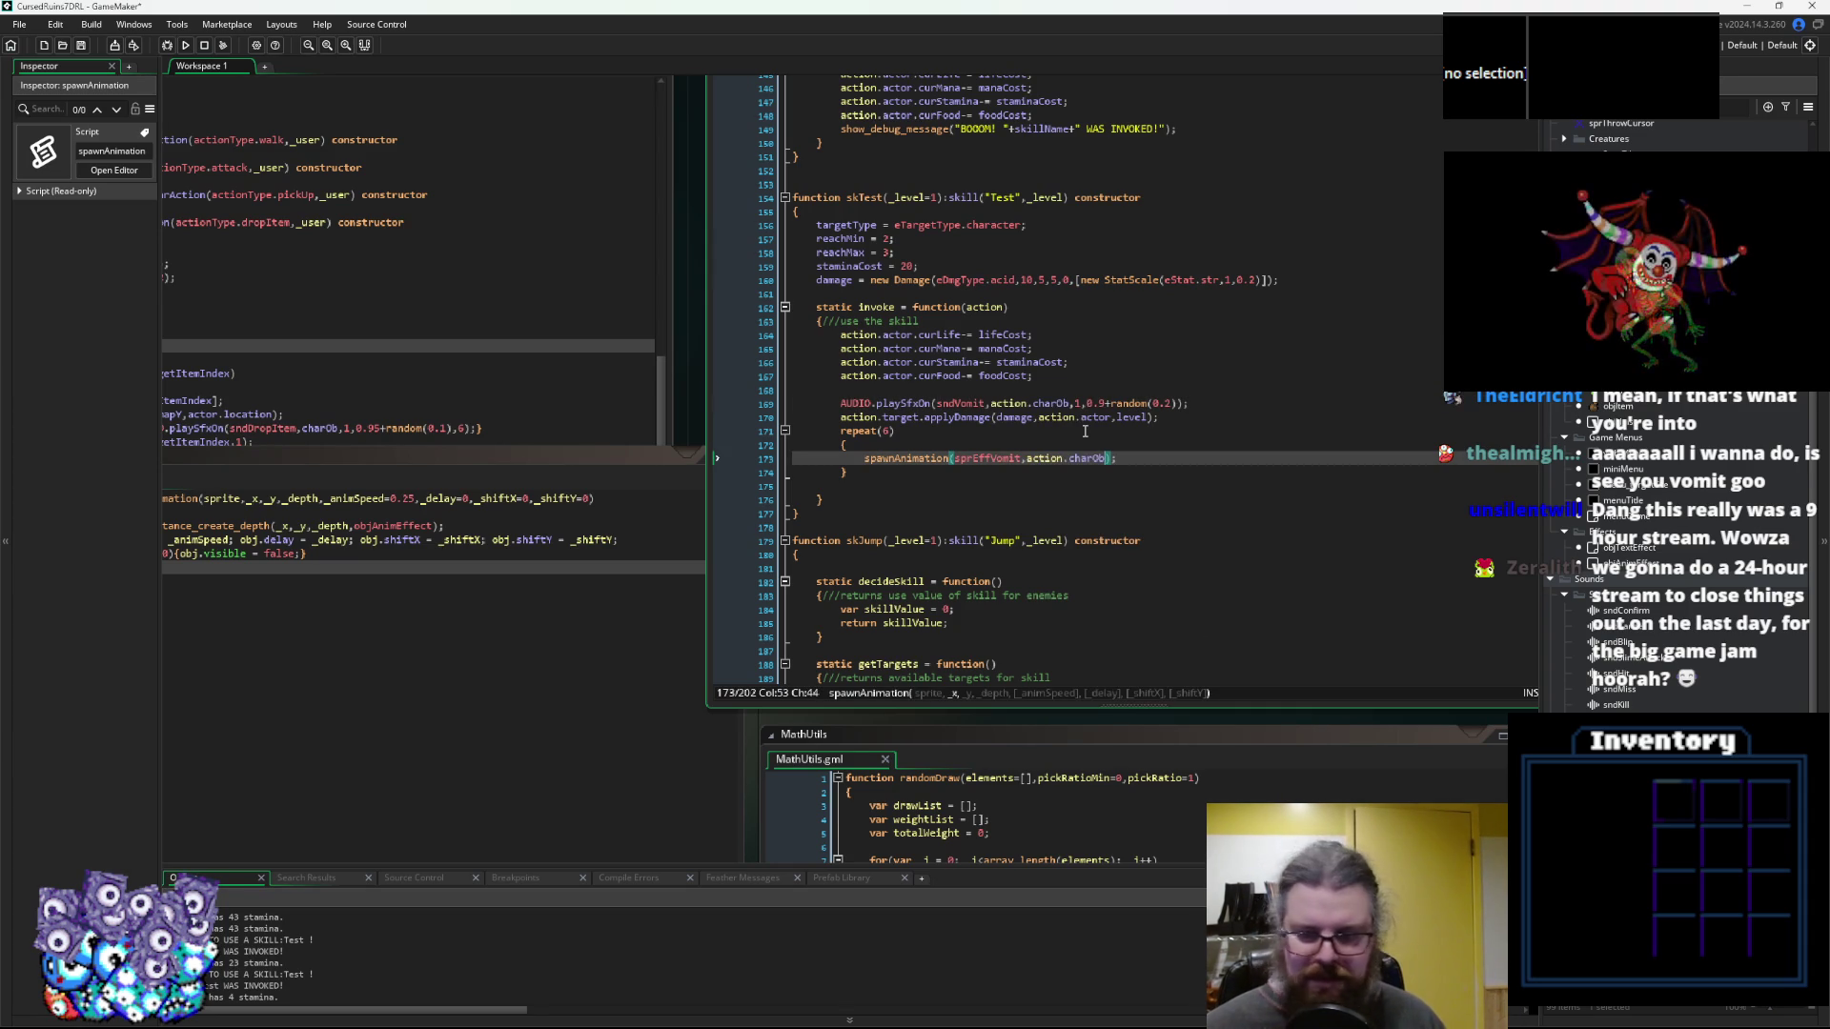
Replace charOb with actor. in the spawnAnimation call, then open the applyDamage definition
left_click(1081, 418)
left_click(1088, 460)
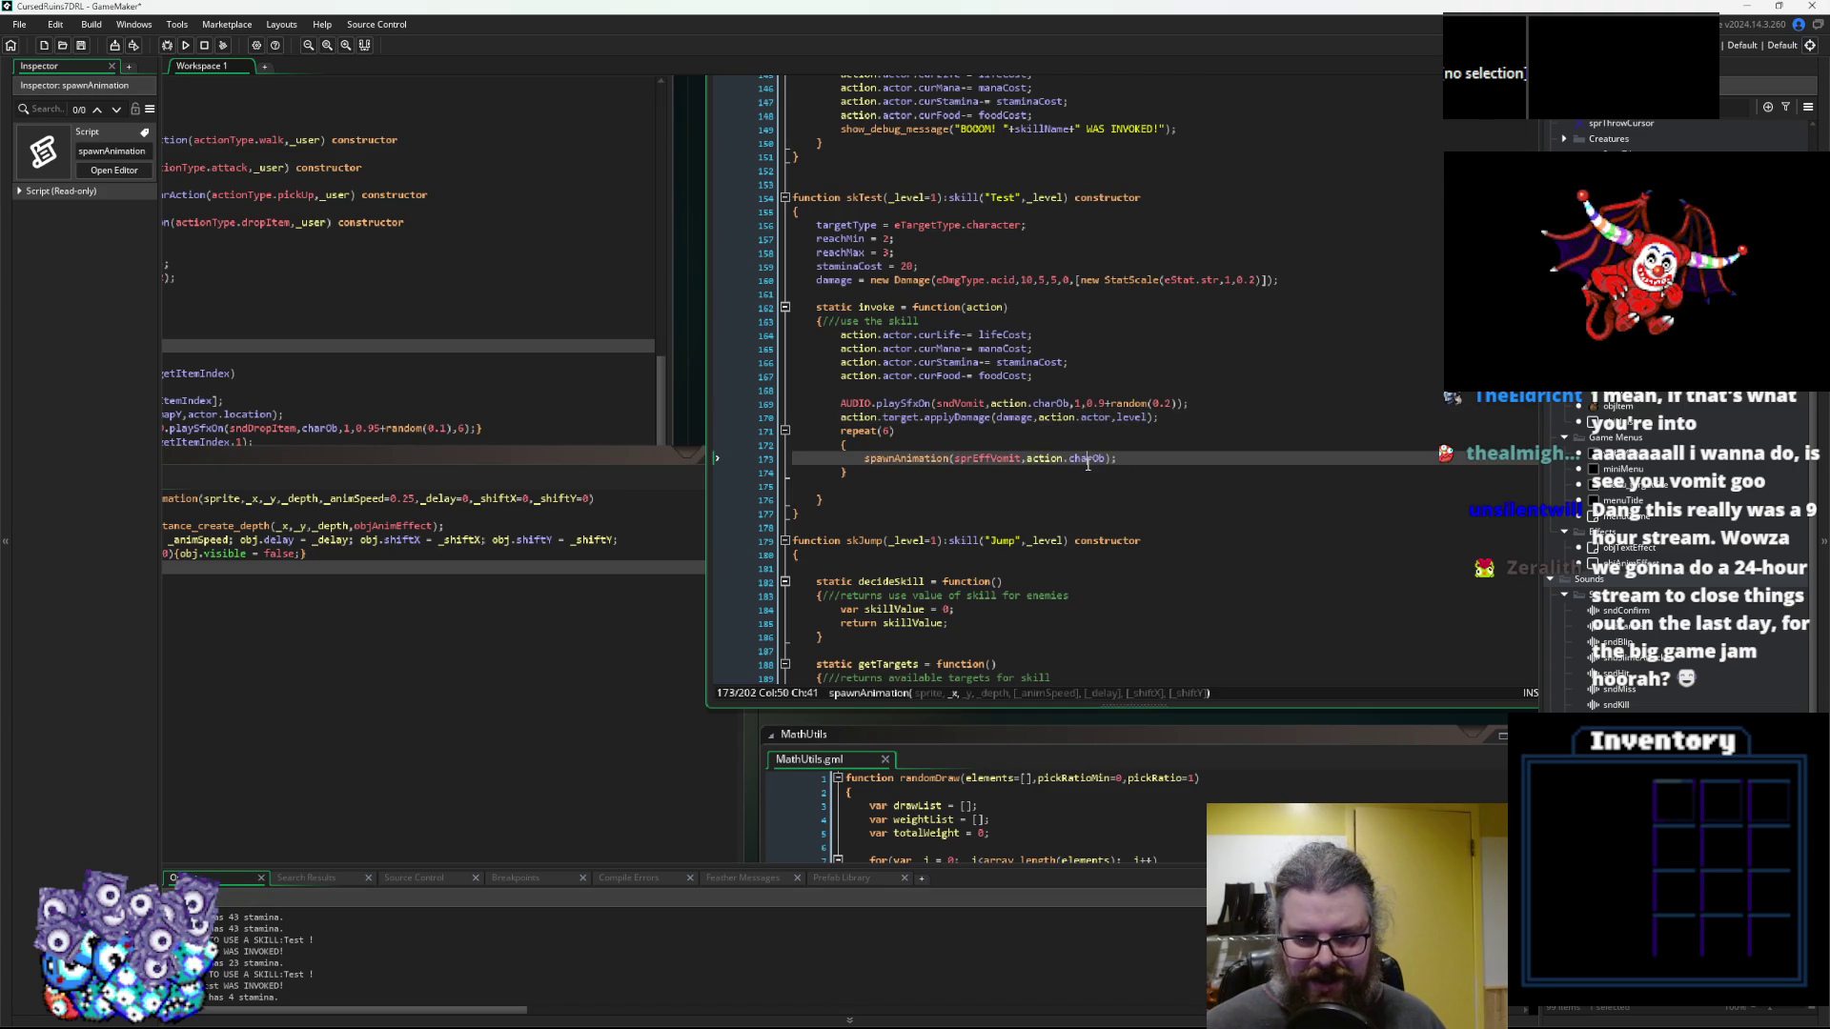
double_click(1088, 459)
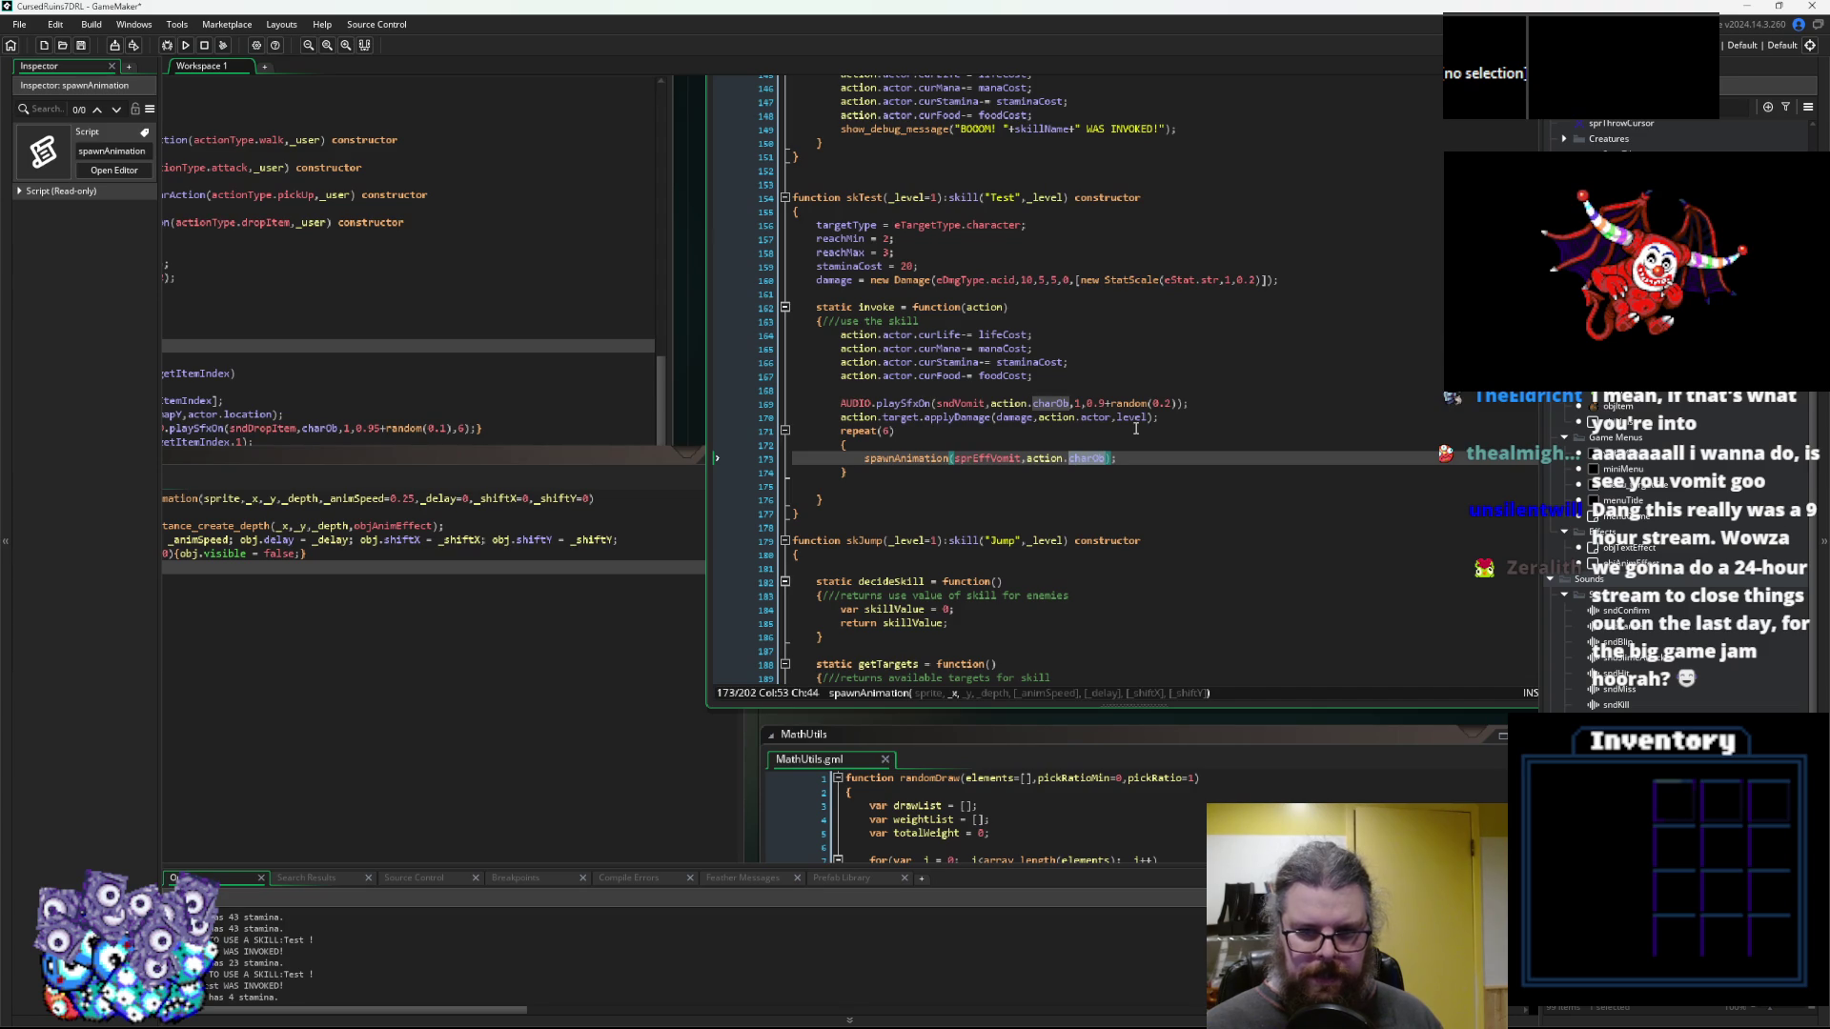
type("actor.")
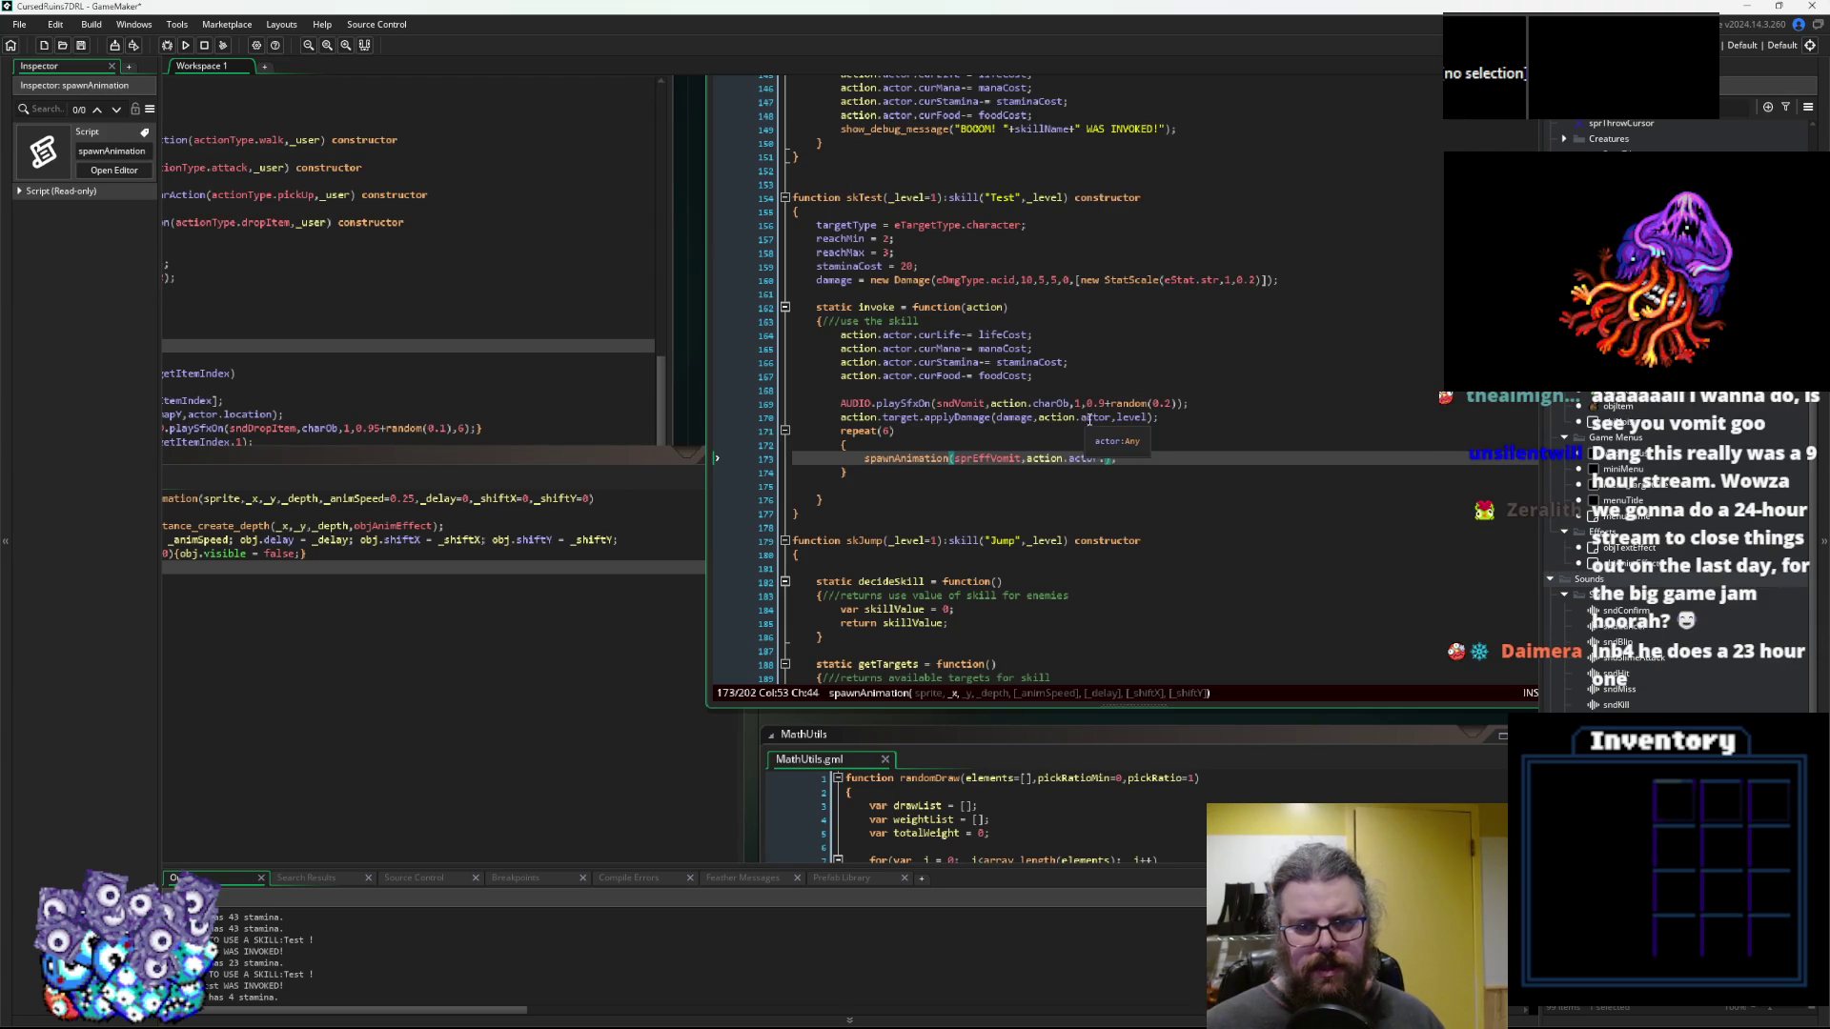
double_click(896, 420)
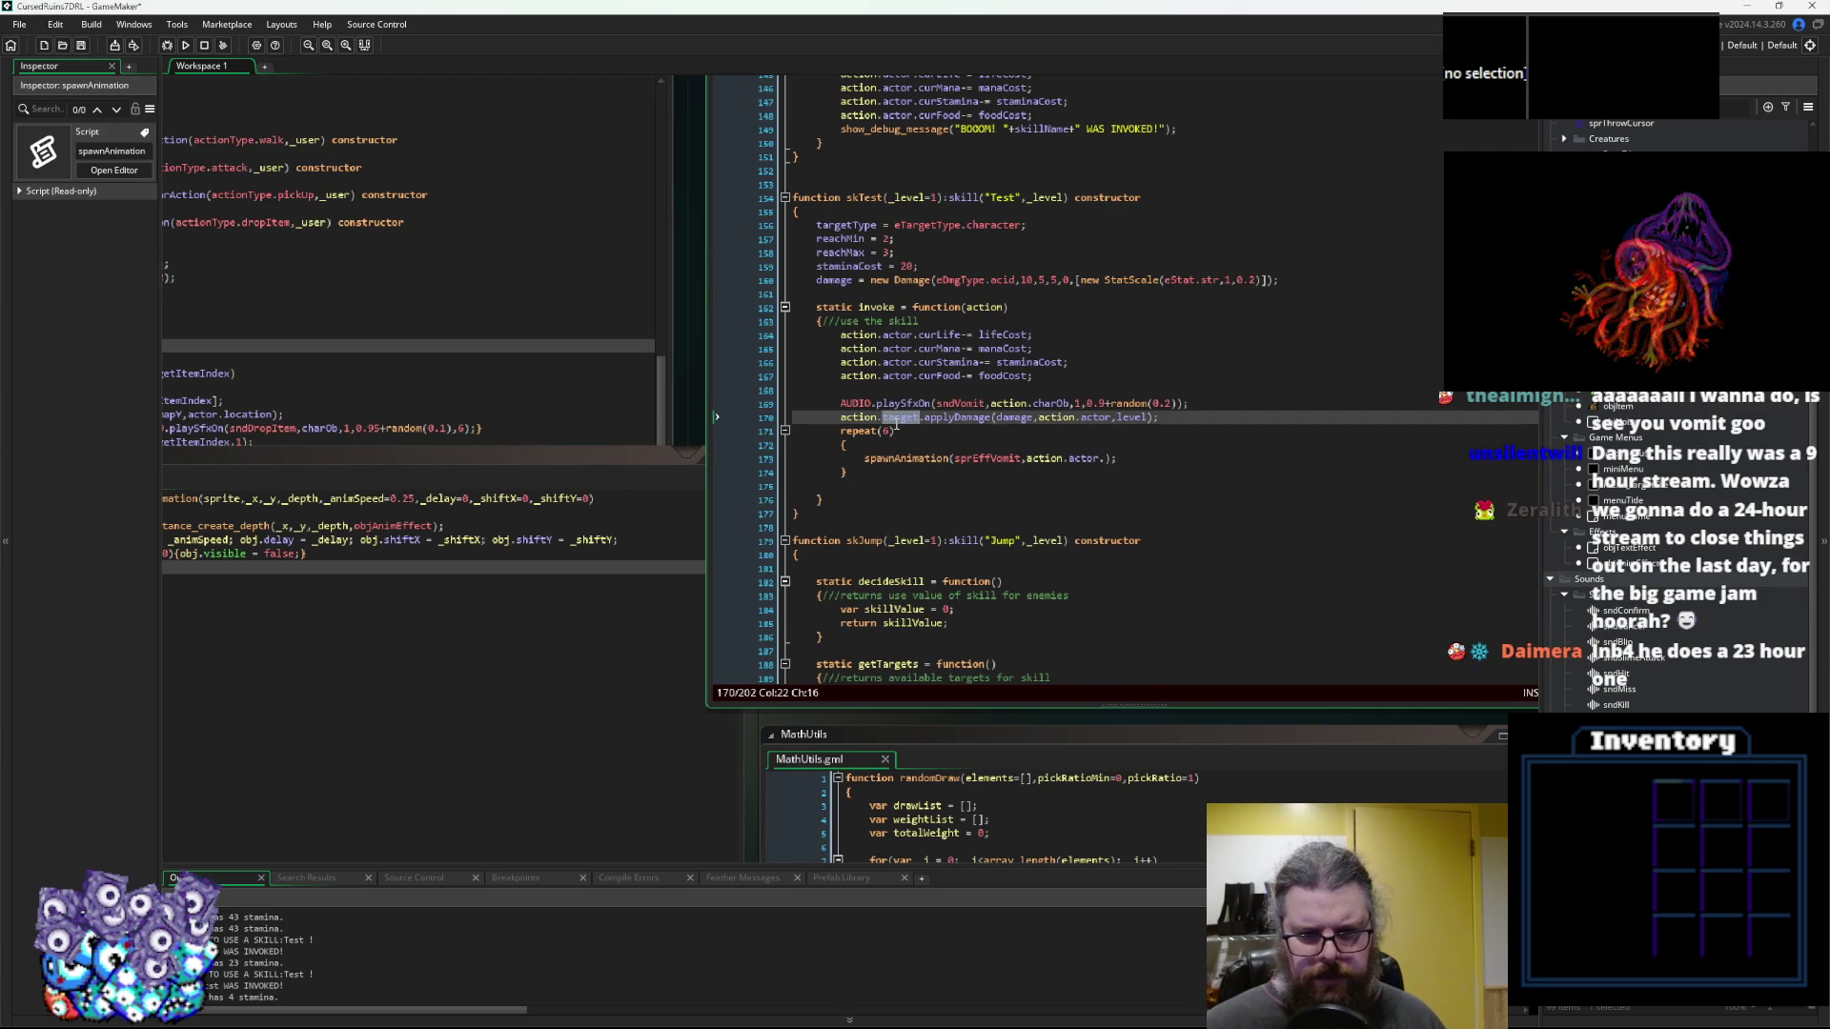
middle_click(958, 417)
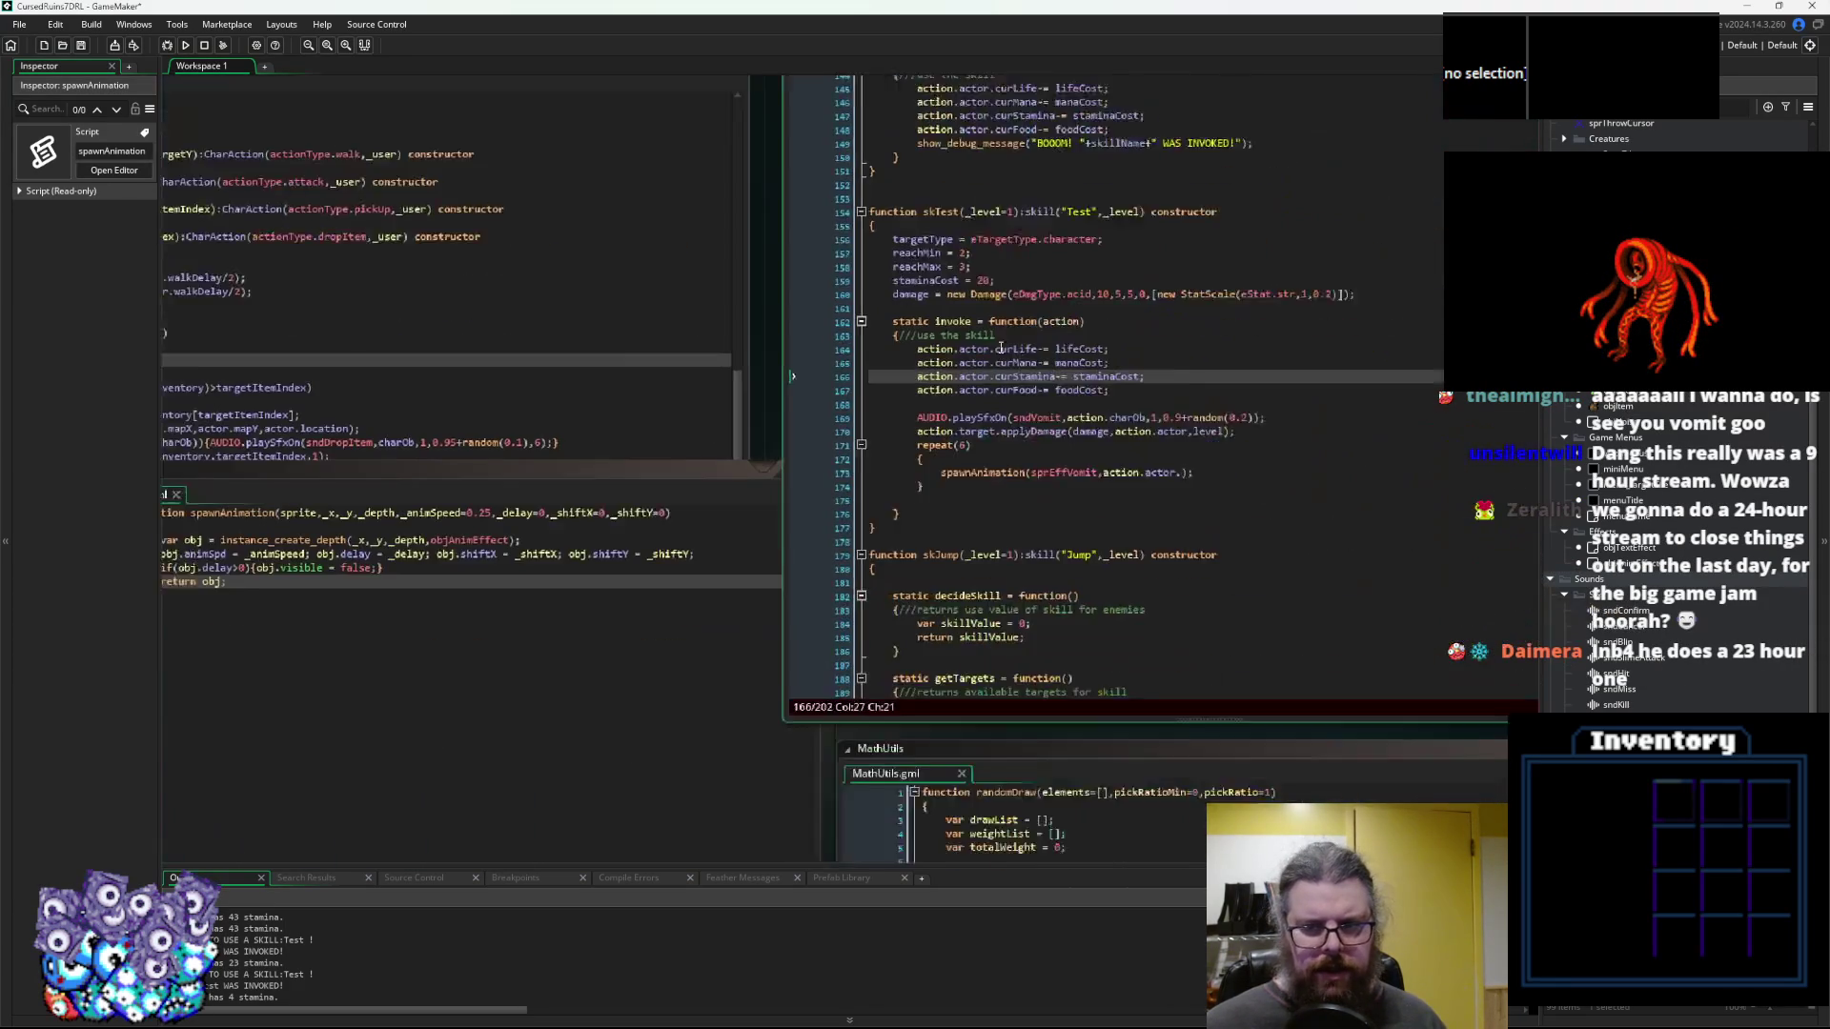
Read through applyDamage's damage loop in characters.gml, then return to skillDefinitions.gml
left_click(732, 509)
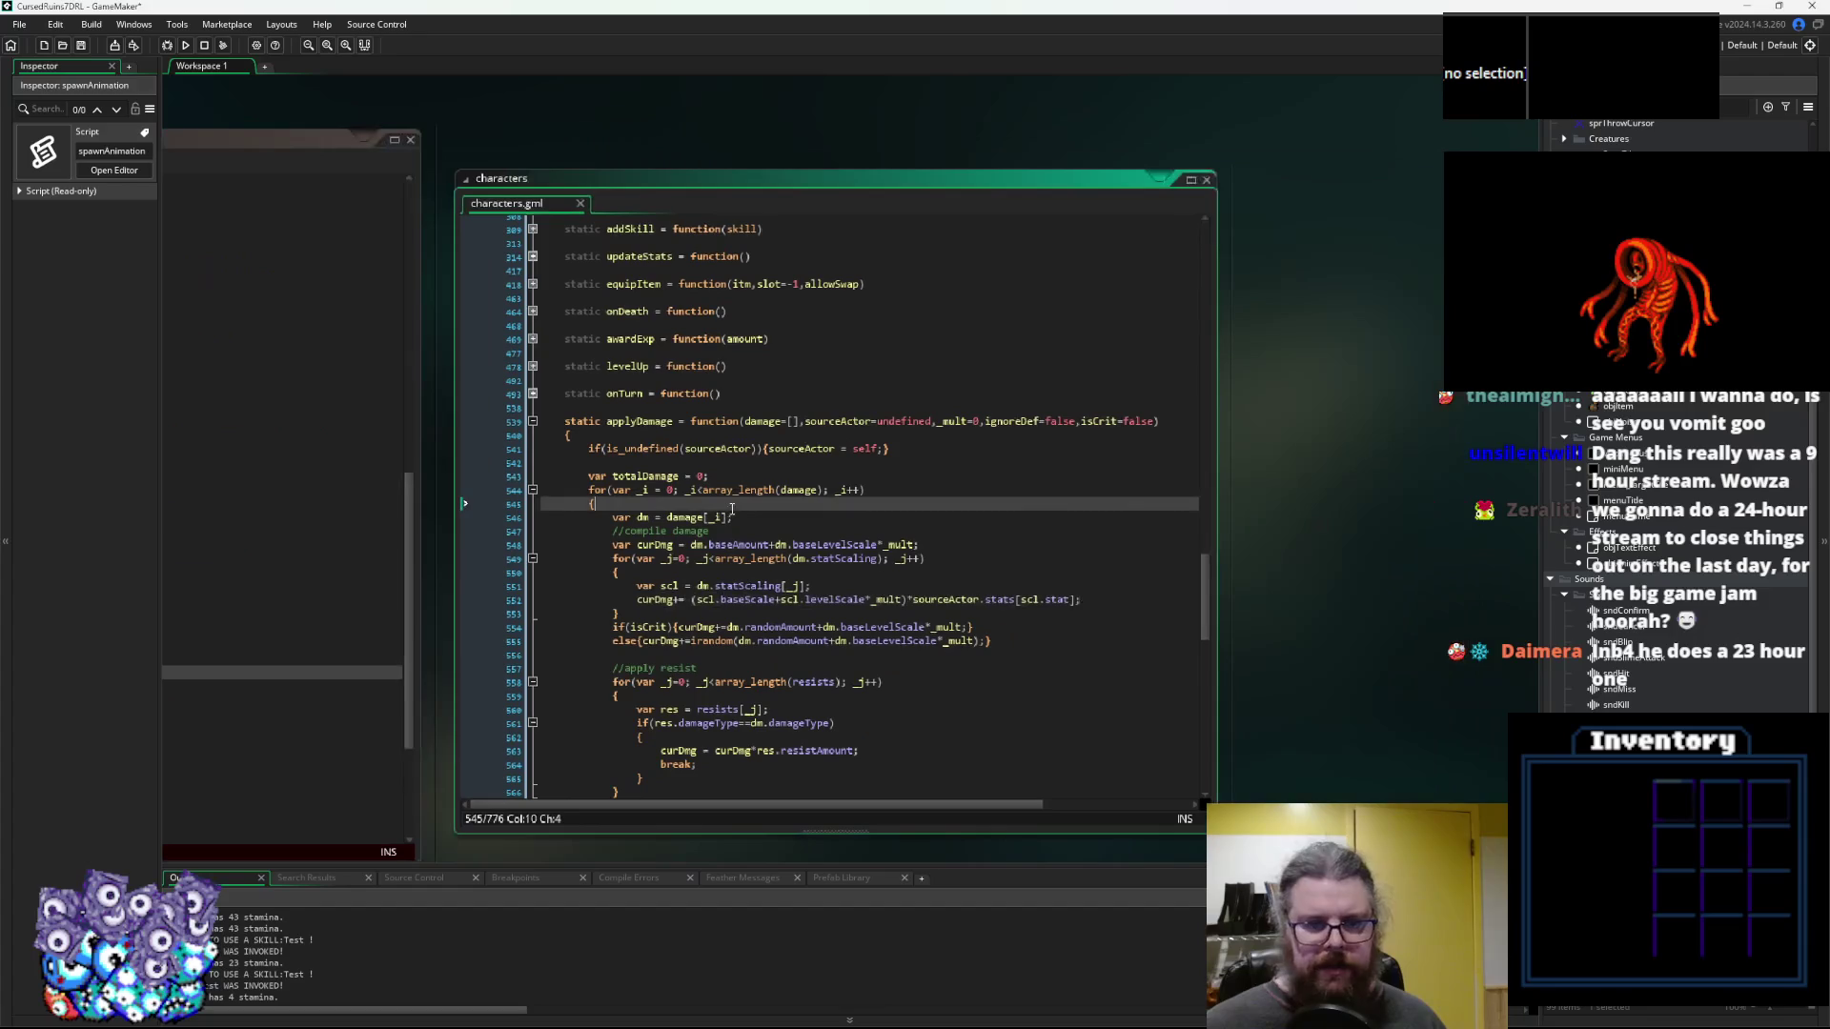
left_click(725, 420)
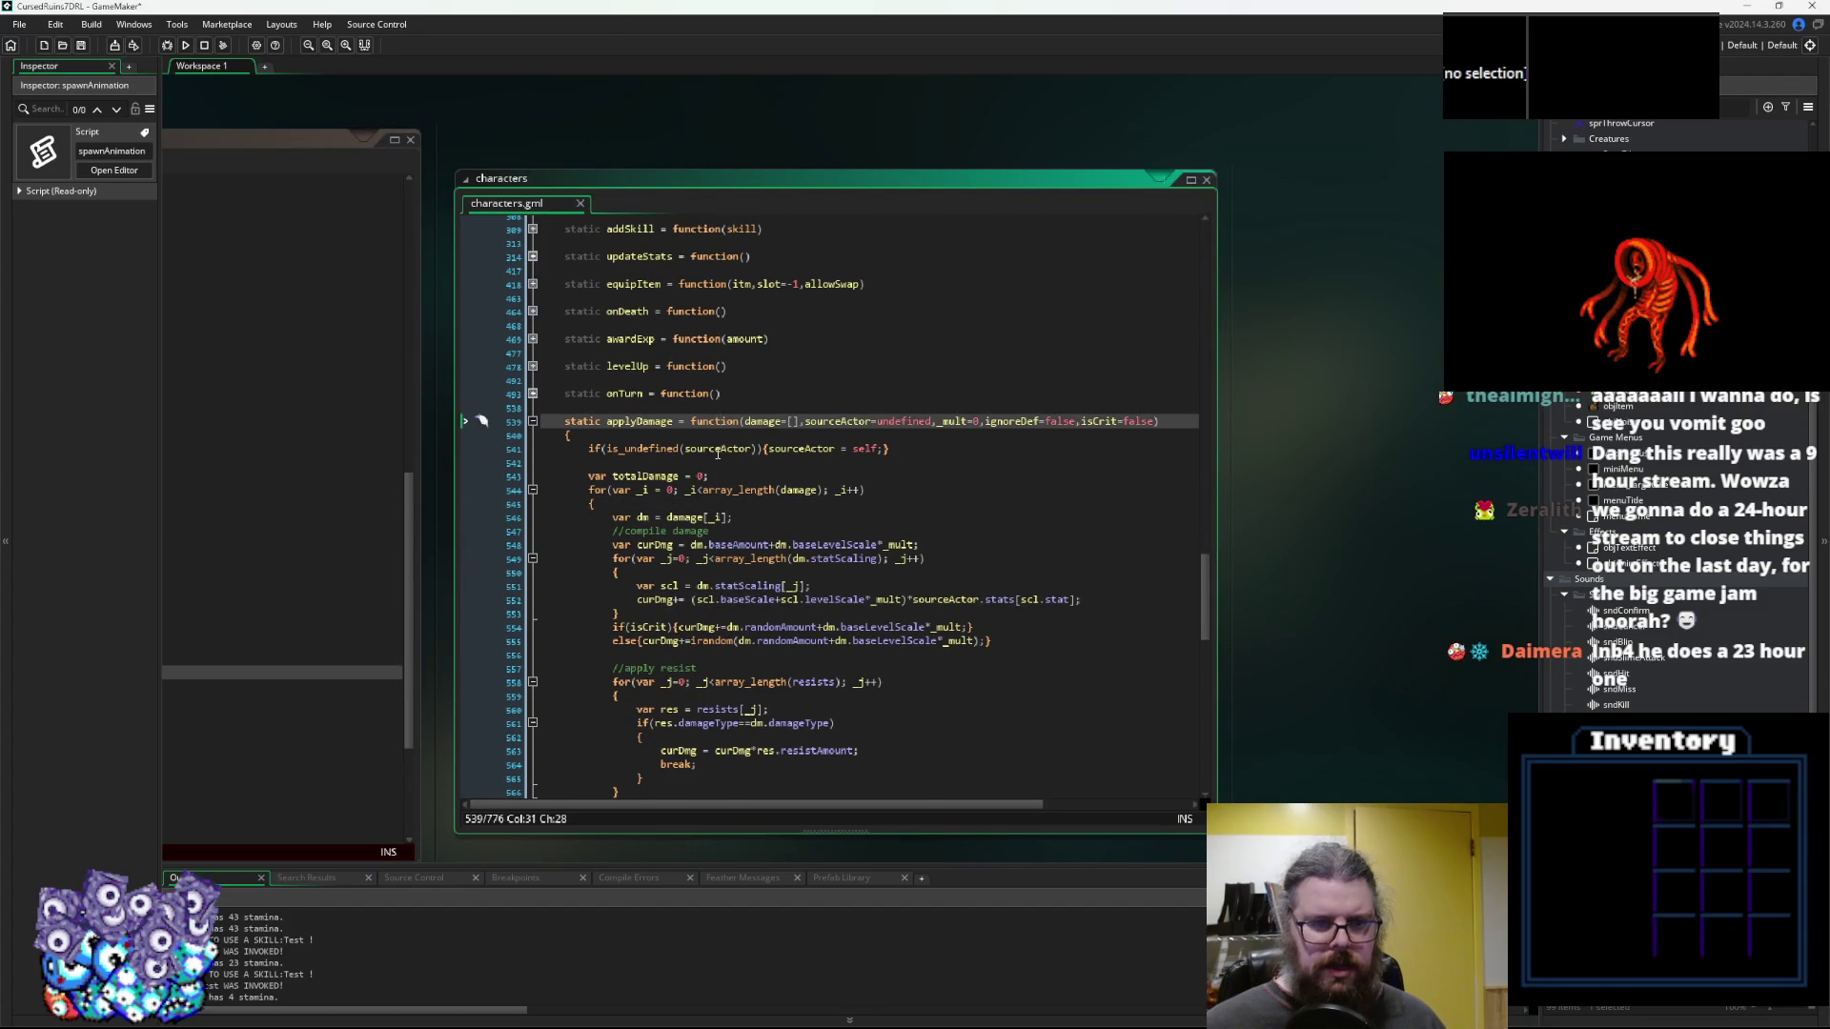
scroll(720, 456, "down", 3)
scroll(722, 465, "down", 6)
scroll(726, 468, "down", 5)
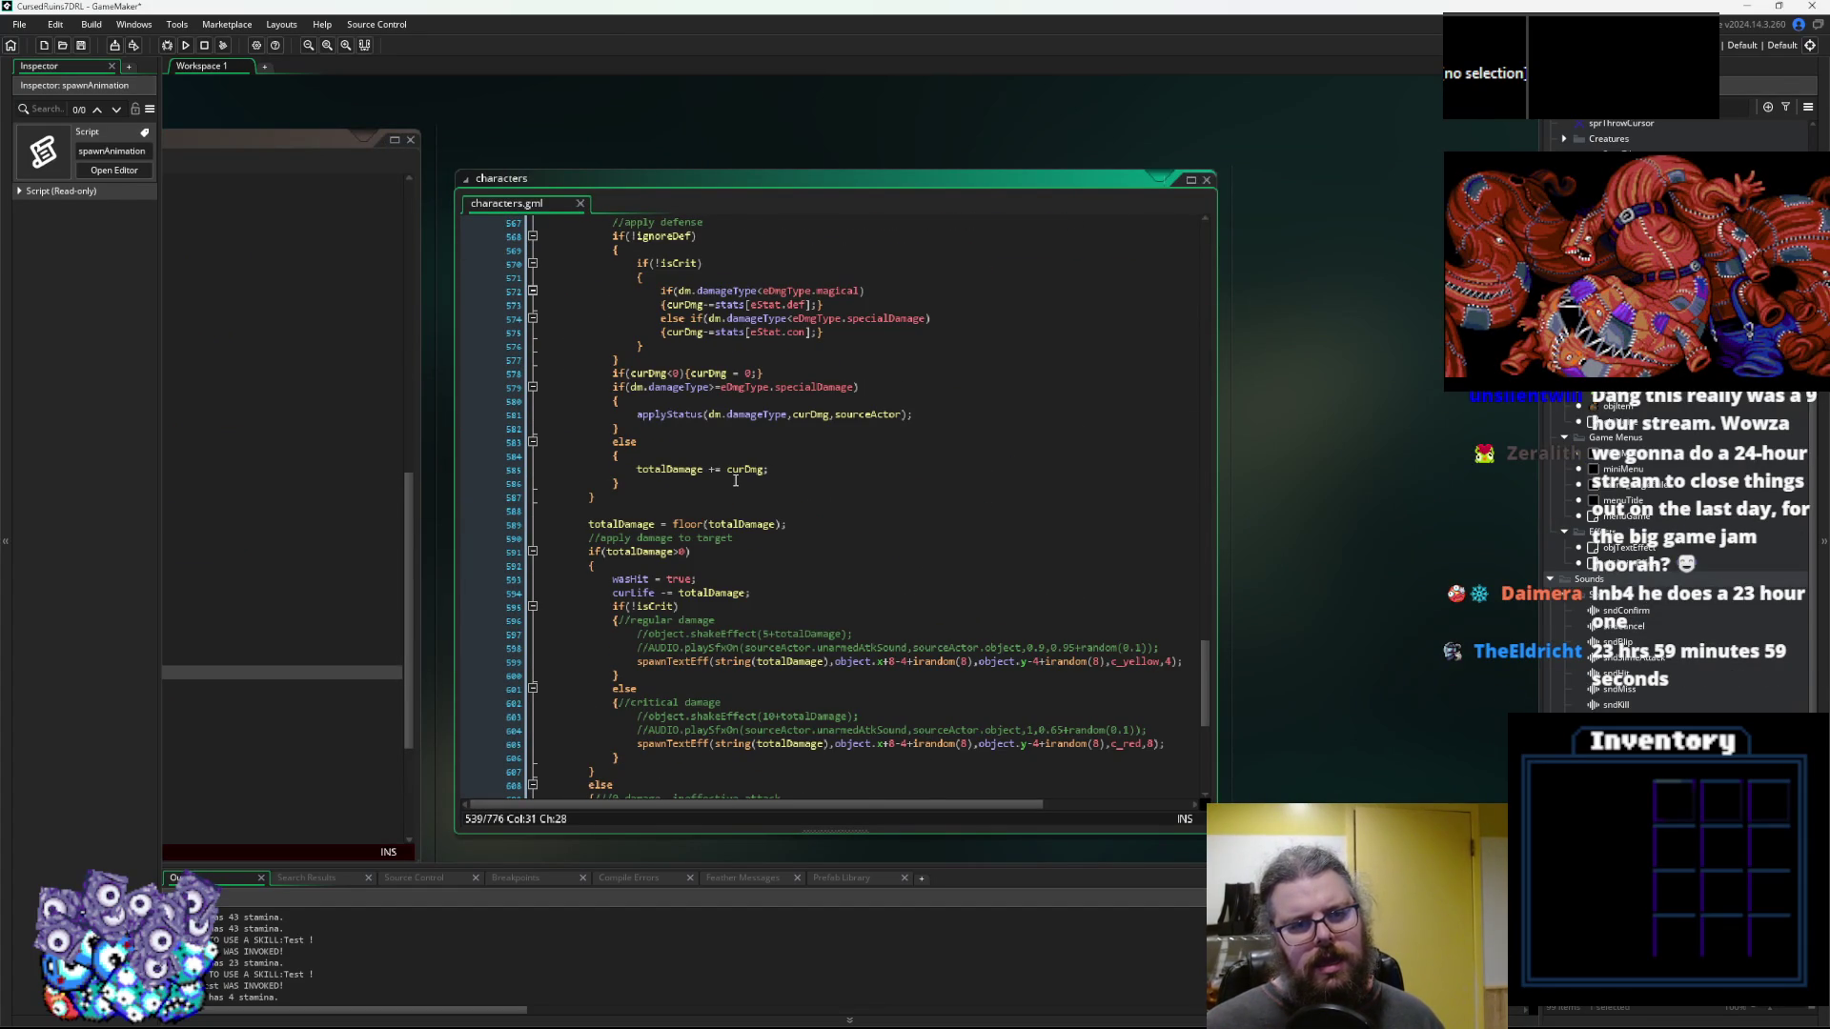
scroll(735, 480, "up", 12)
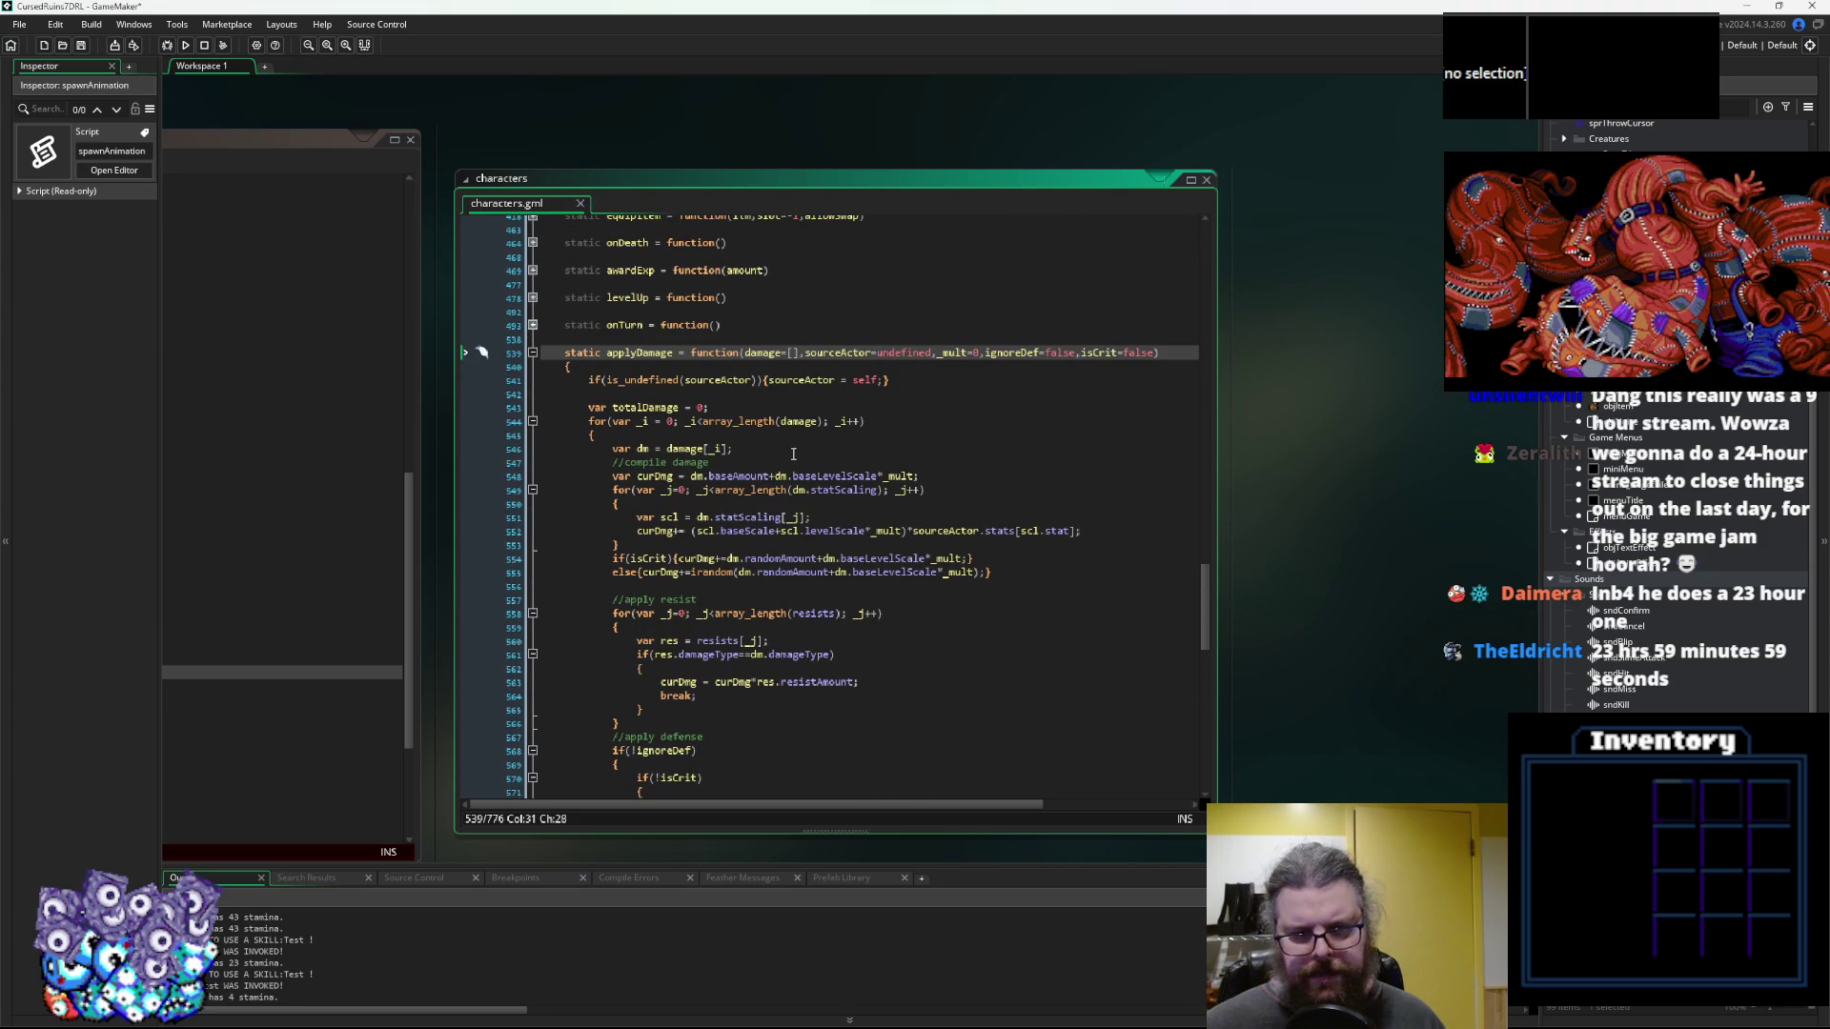
left_click(669, 534)
key("ctrl+Tab")
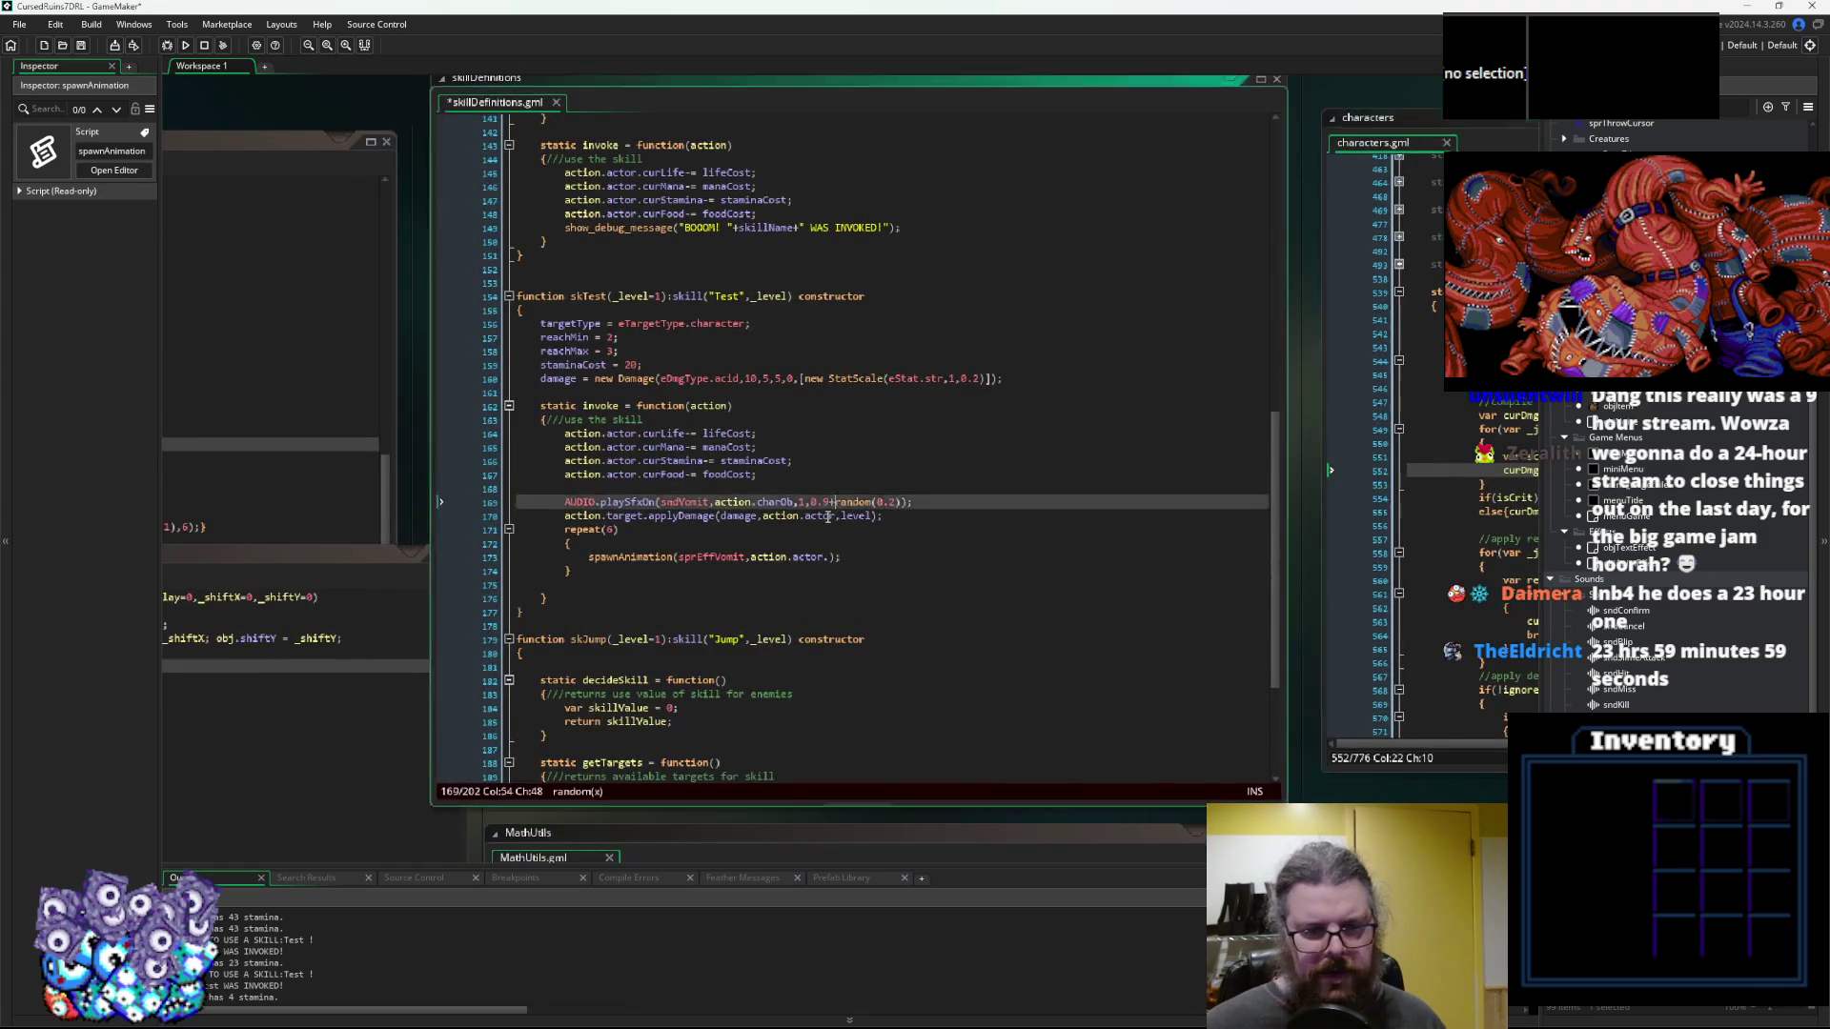
Replace action.actor with action.target.object.x in spawnAnimation and copy that reference
left_click(650, 531)
key("shift+Home")
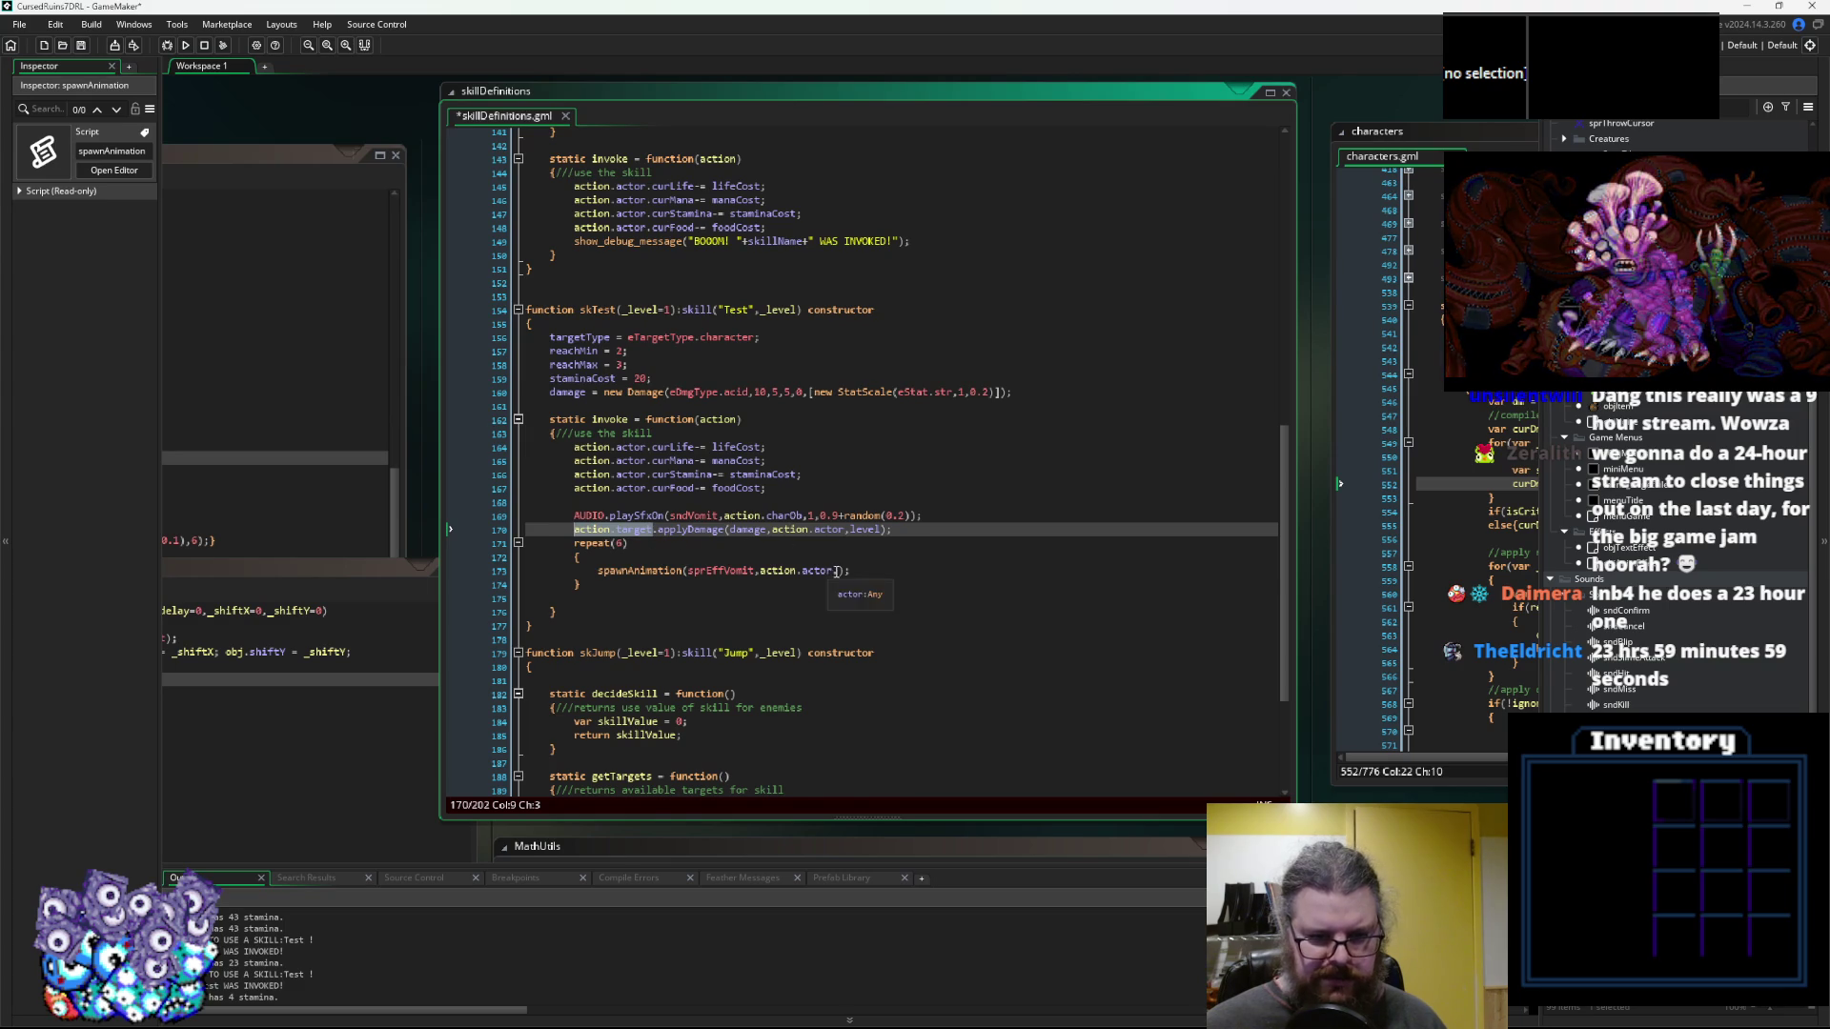
left_click(836, 570)
left_click_drag(835, 570, 760, 577)
type("action.target")
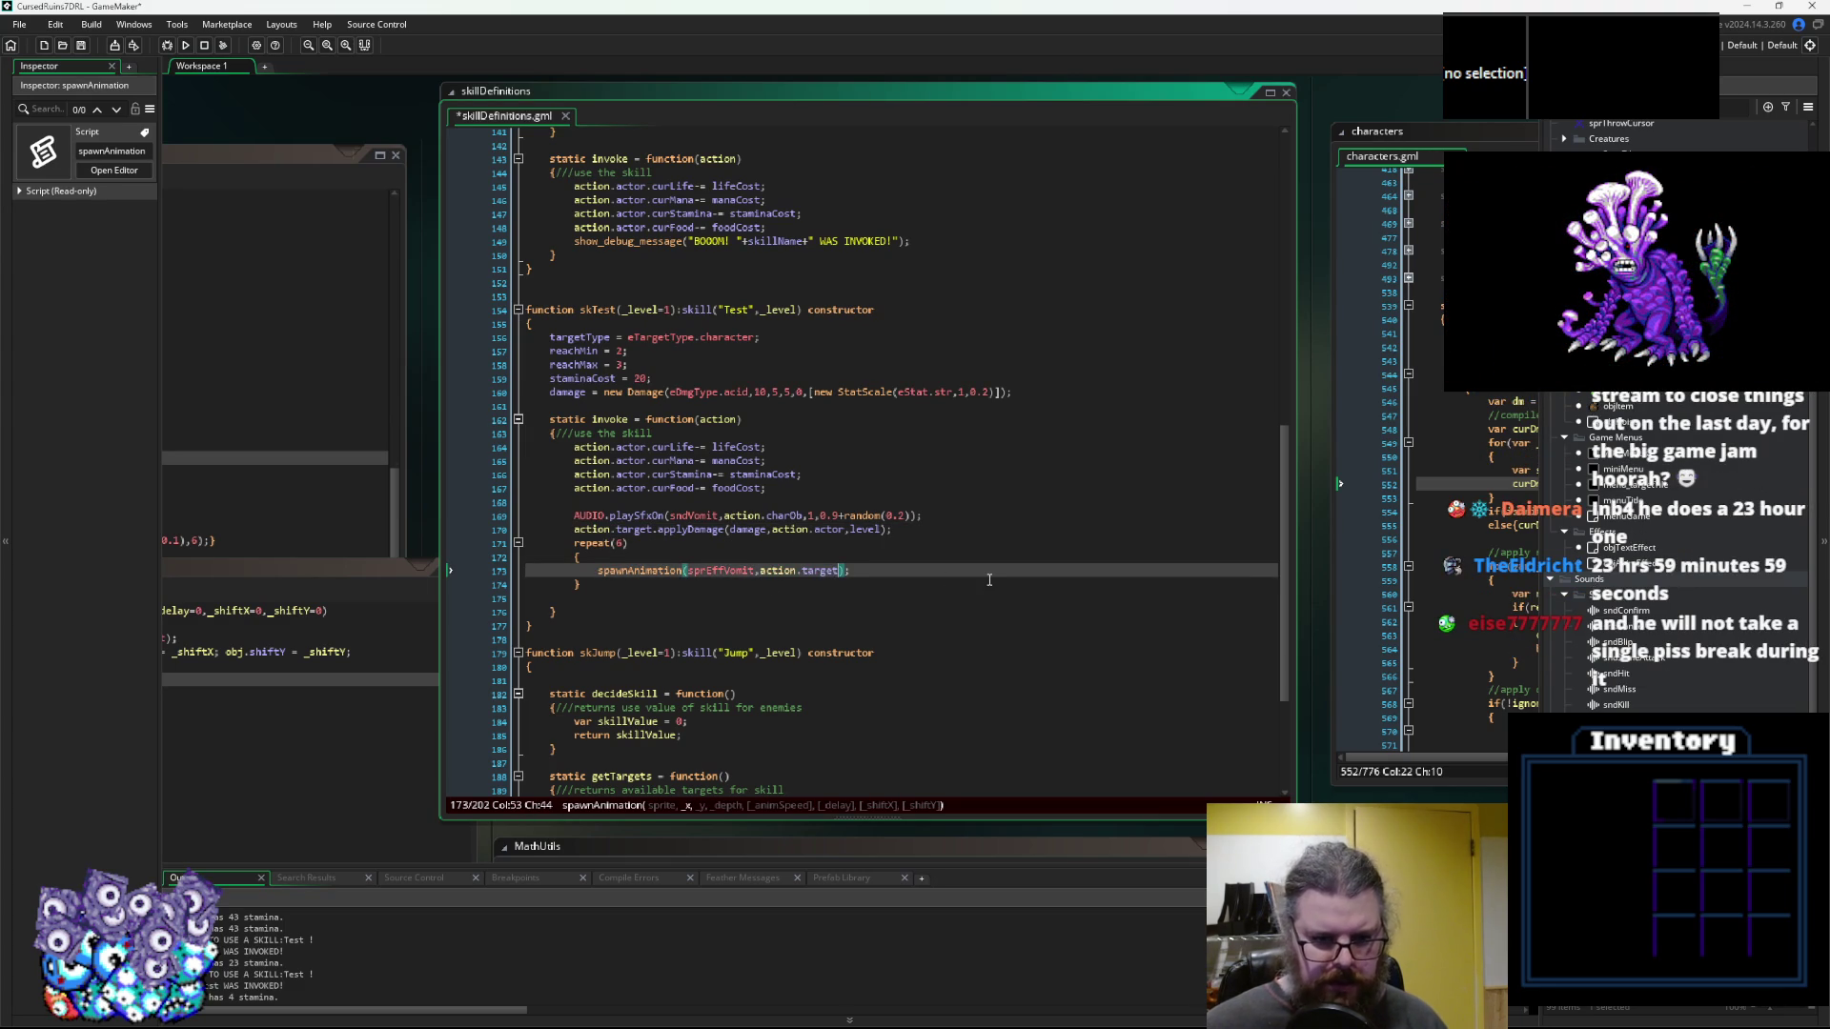
type(".obj")
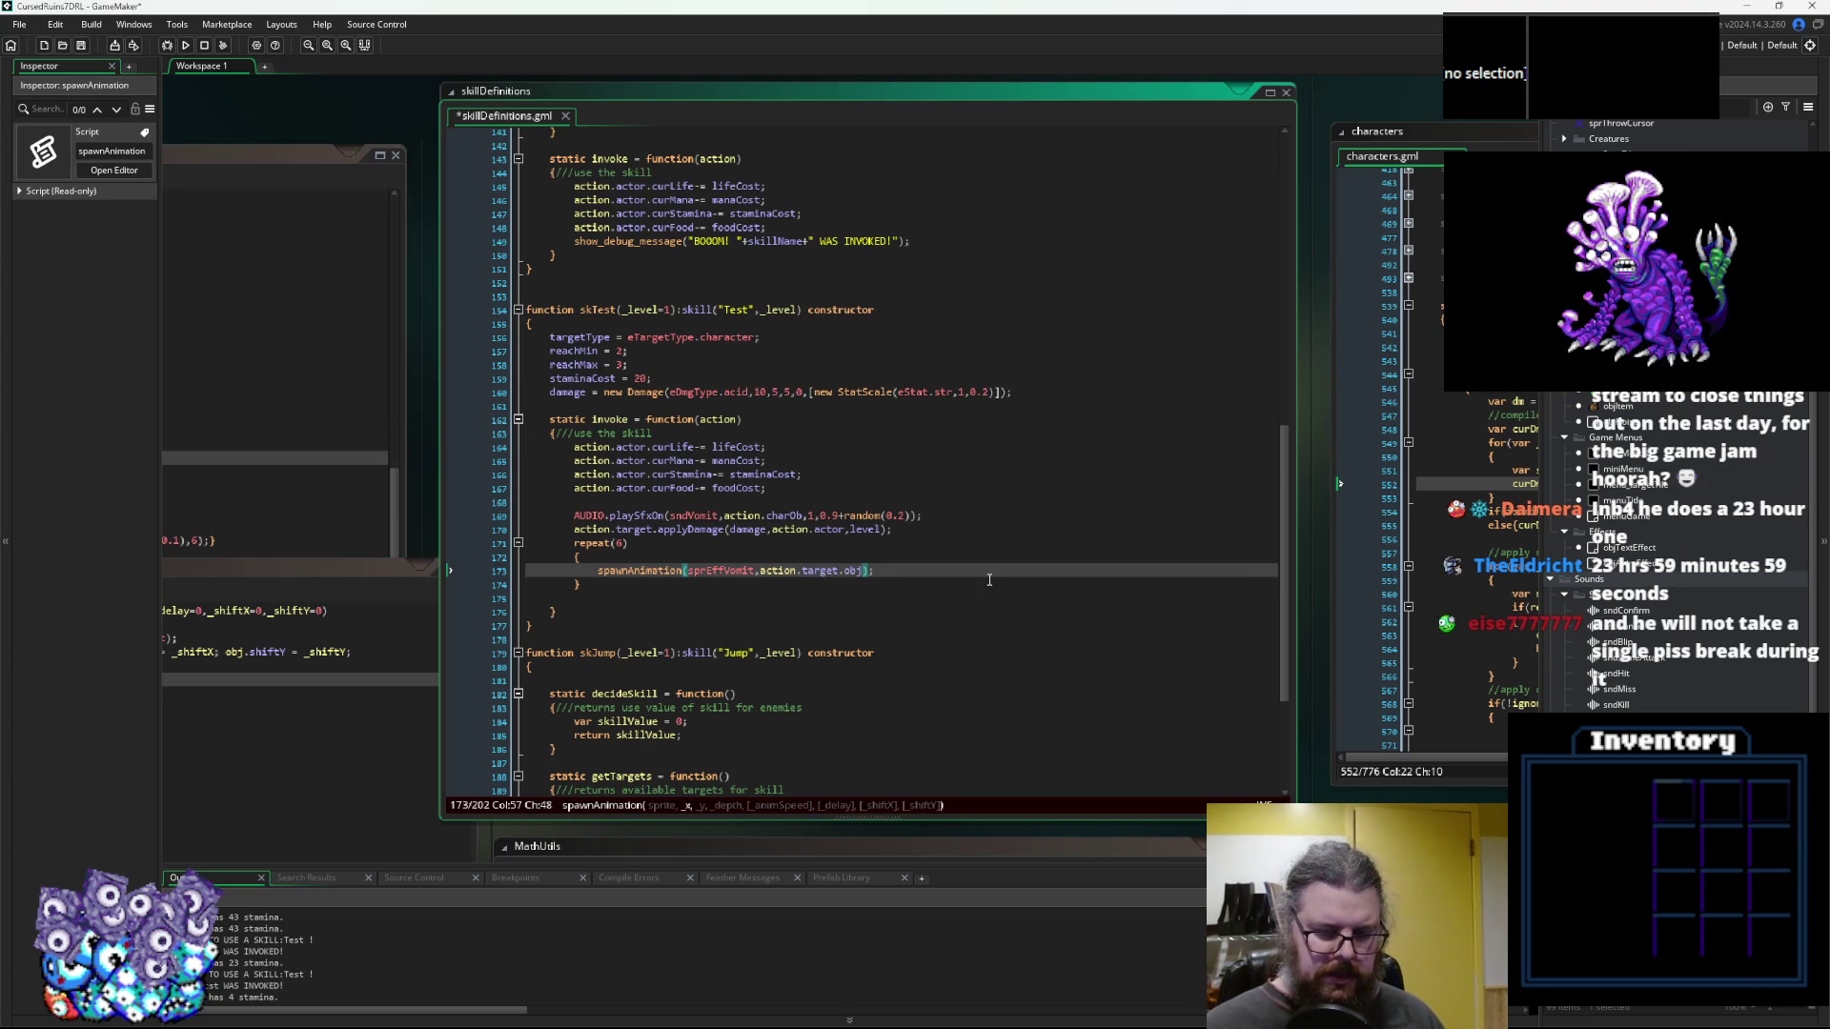
key("BackSpace")
key("BackSpace")
key("BackSpace")
type("object.x")
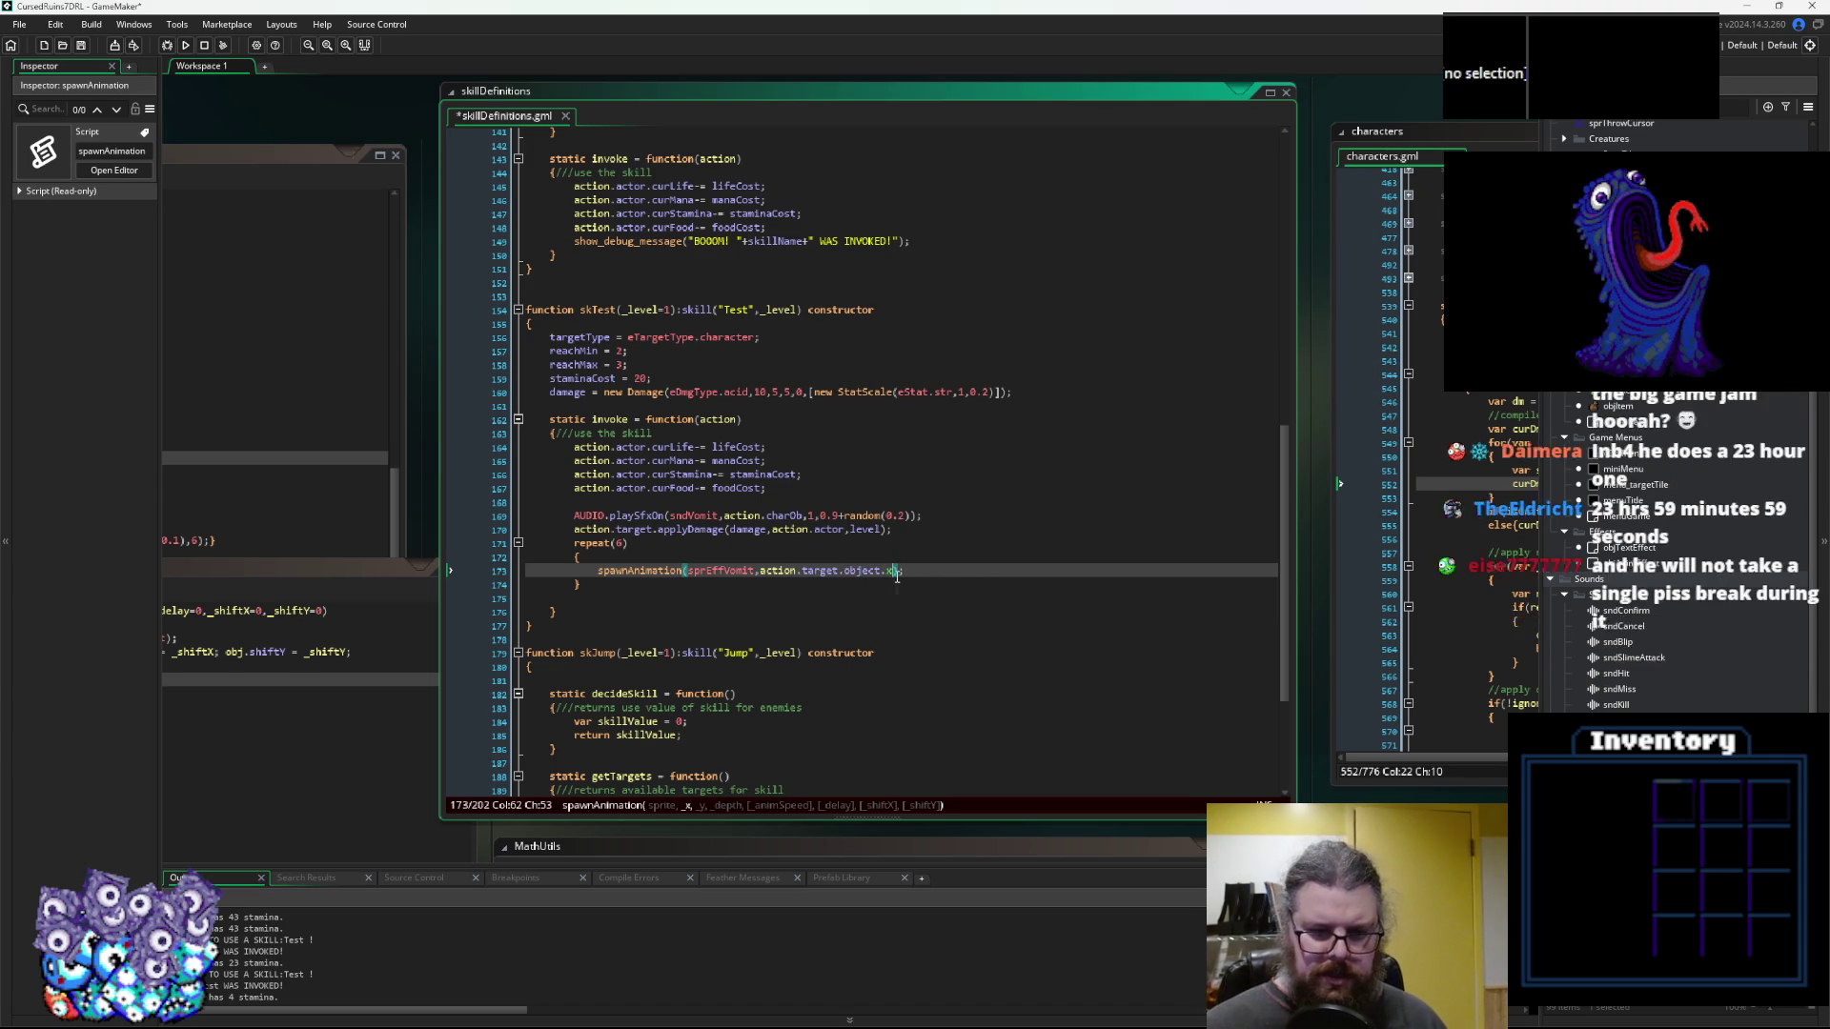
left_click_drag(893, 572, 759, 572)
key("ctrl+c")
Add the target object's y and depth arguments, then 0.25 speed and irandom(8) delay
key("Right")
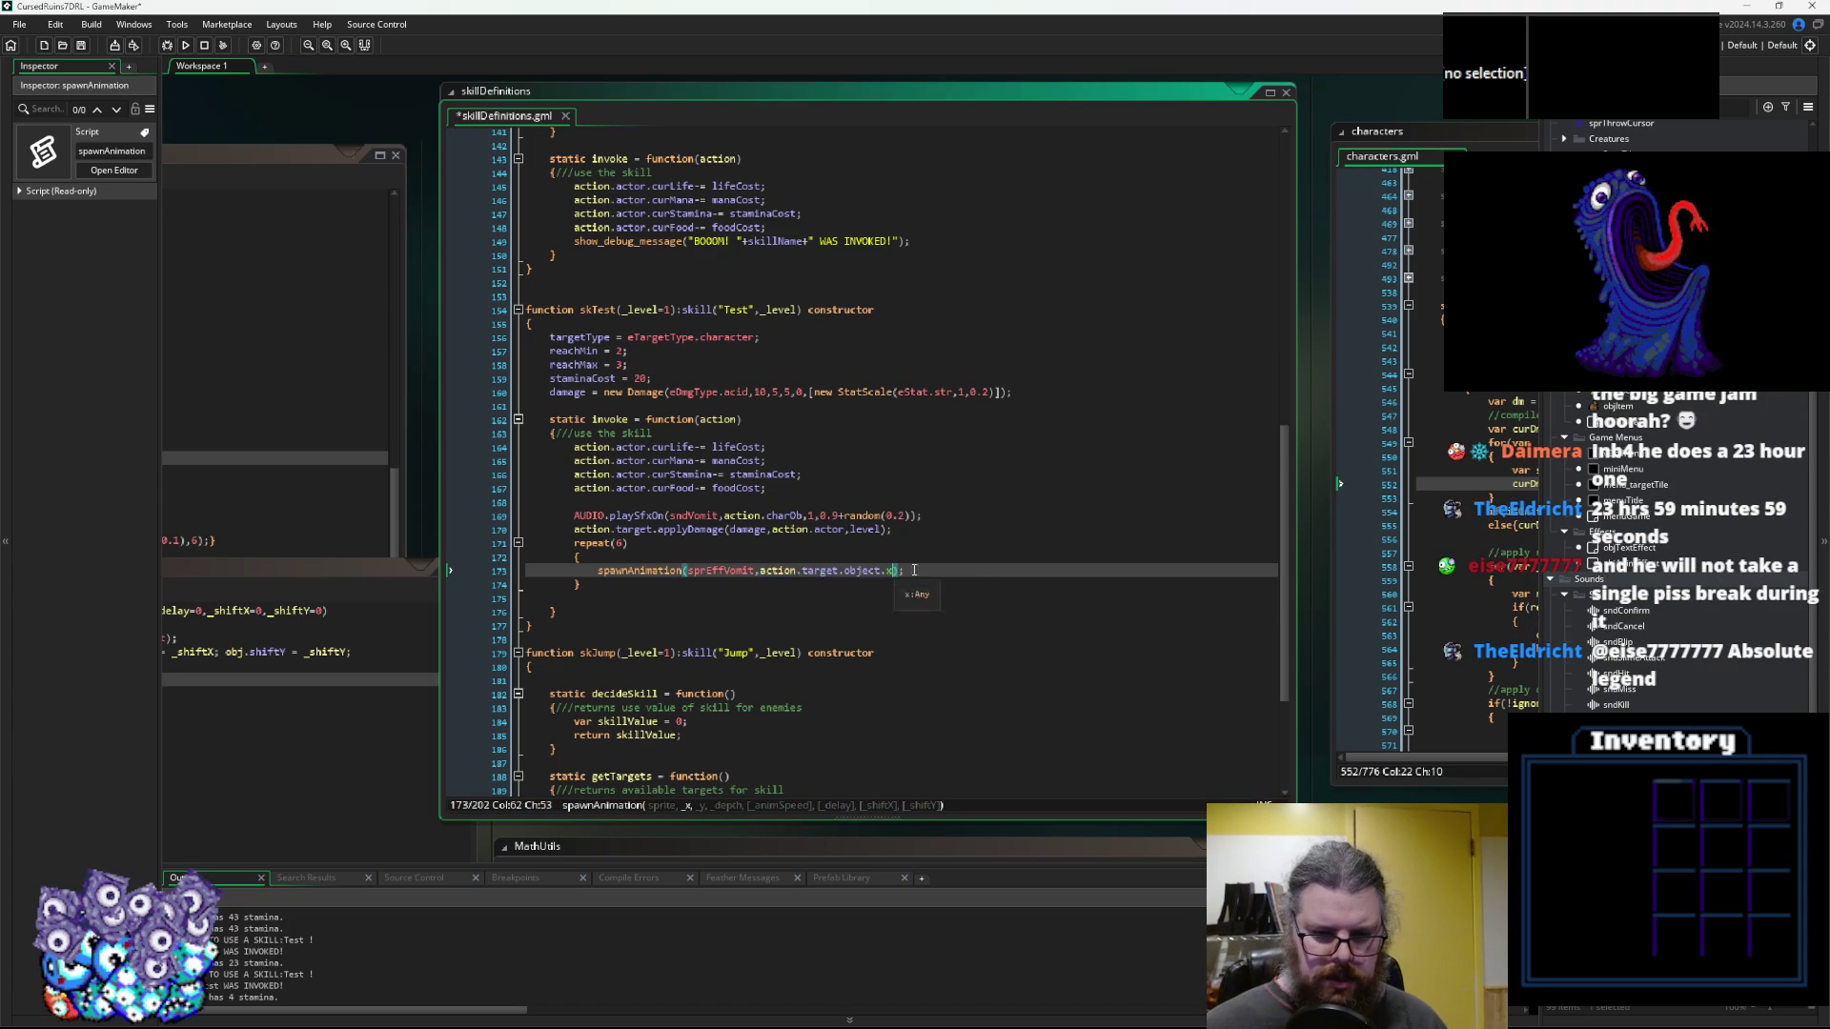
type(",")
key("ctrl+v")
key("BackSpace")
type("y,")
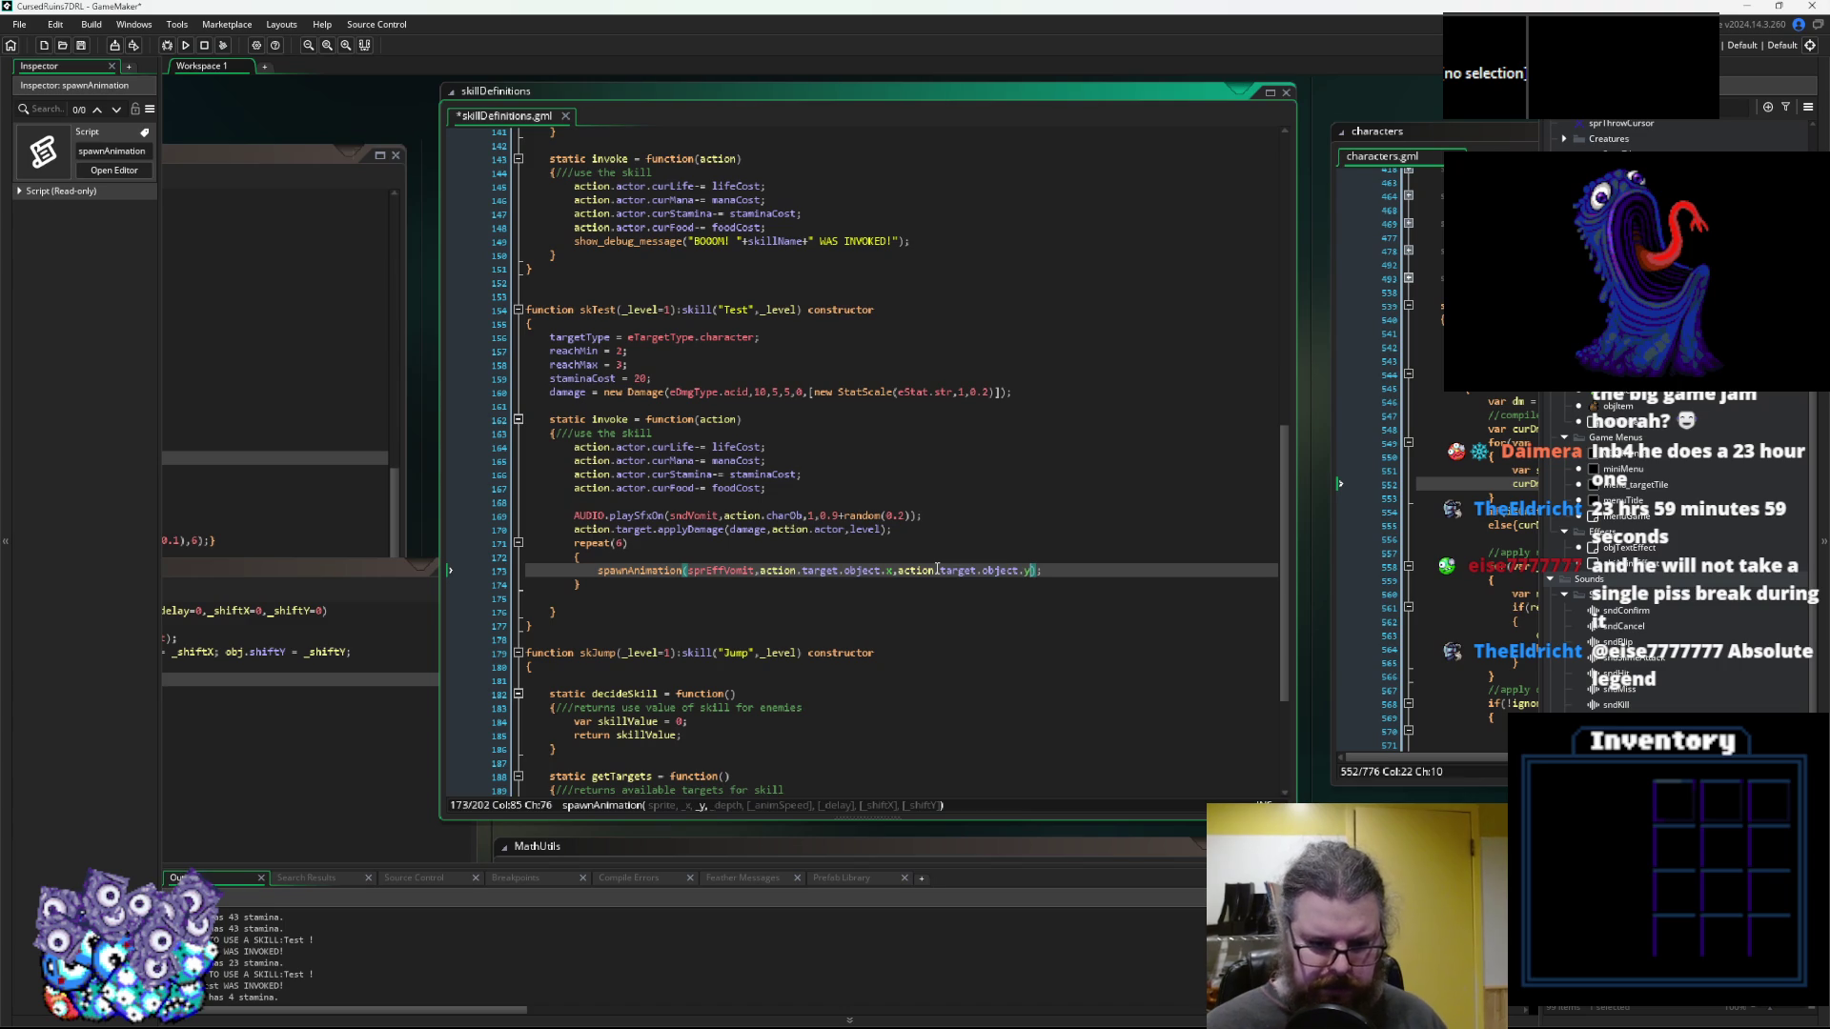
key("ctrl+v")
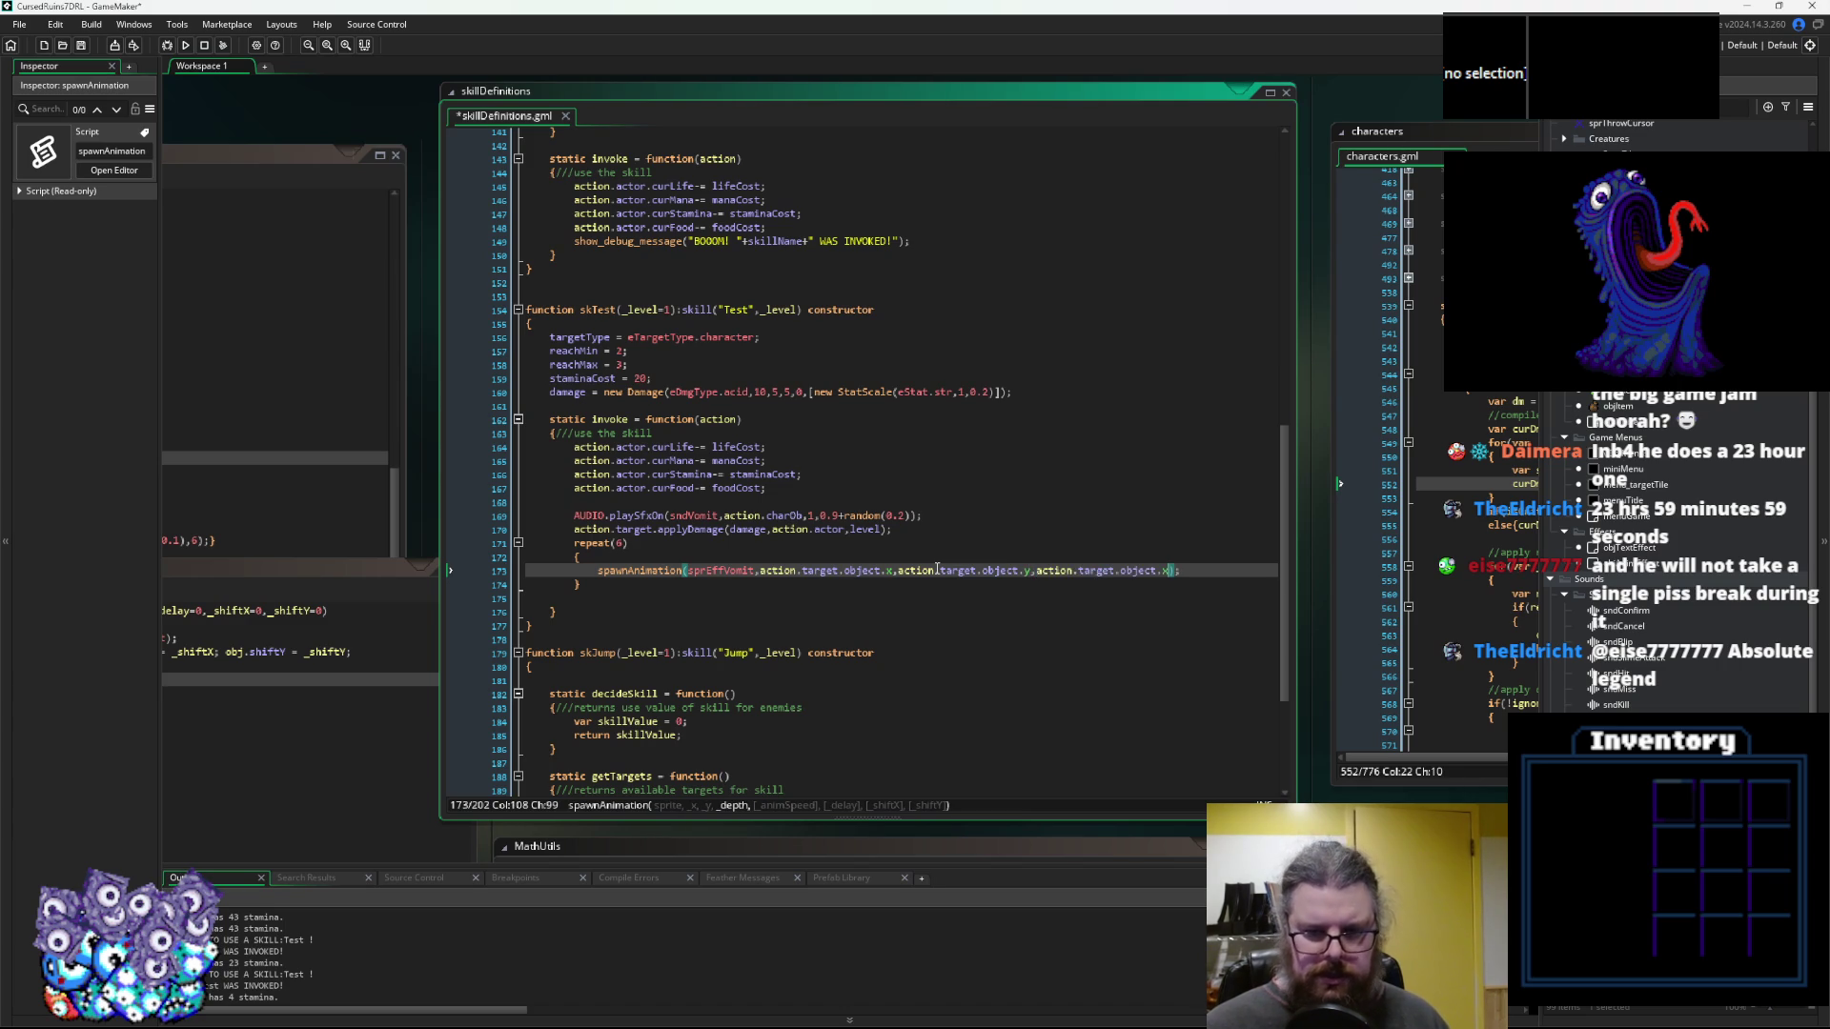
key("BackSpace")
type("dp")
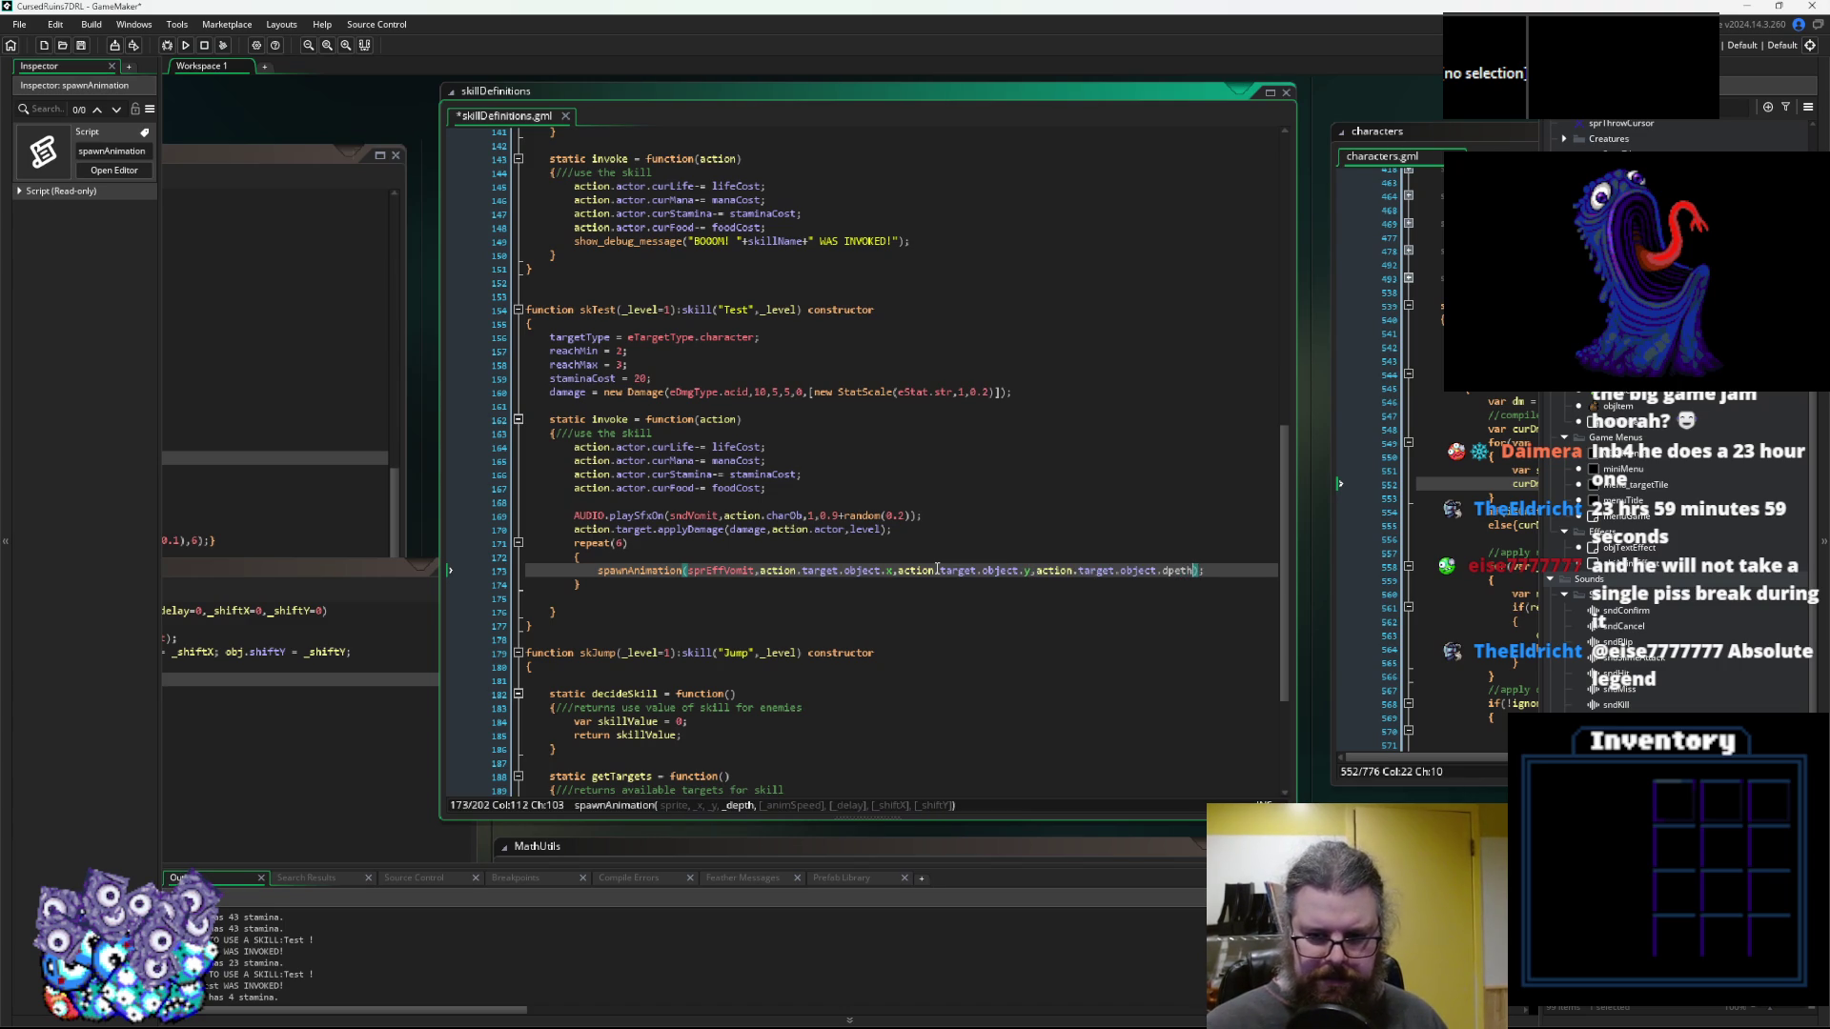
key("Return")
type(",")
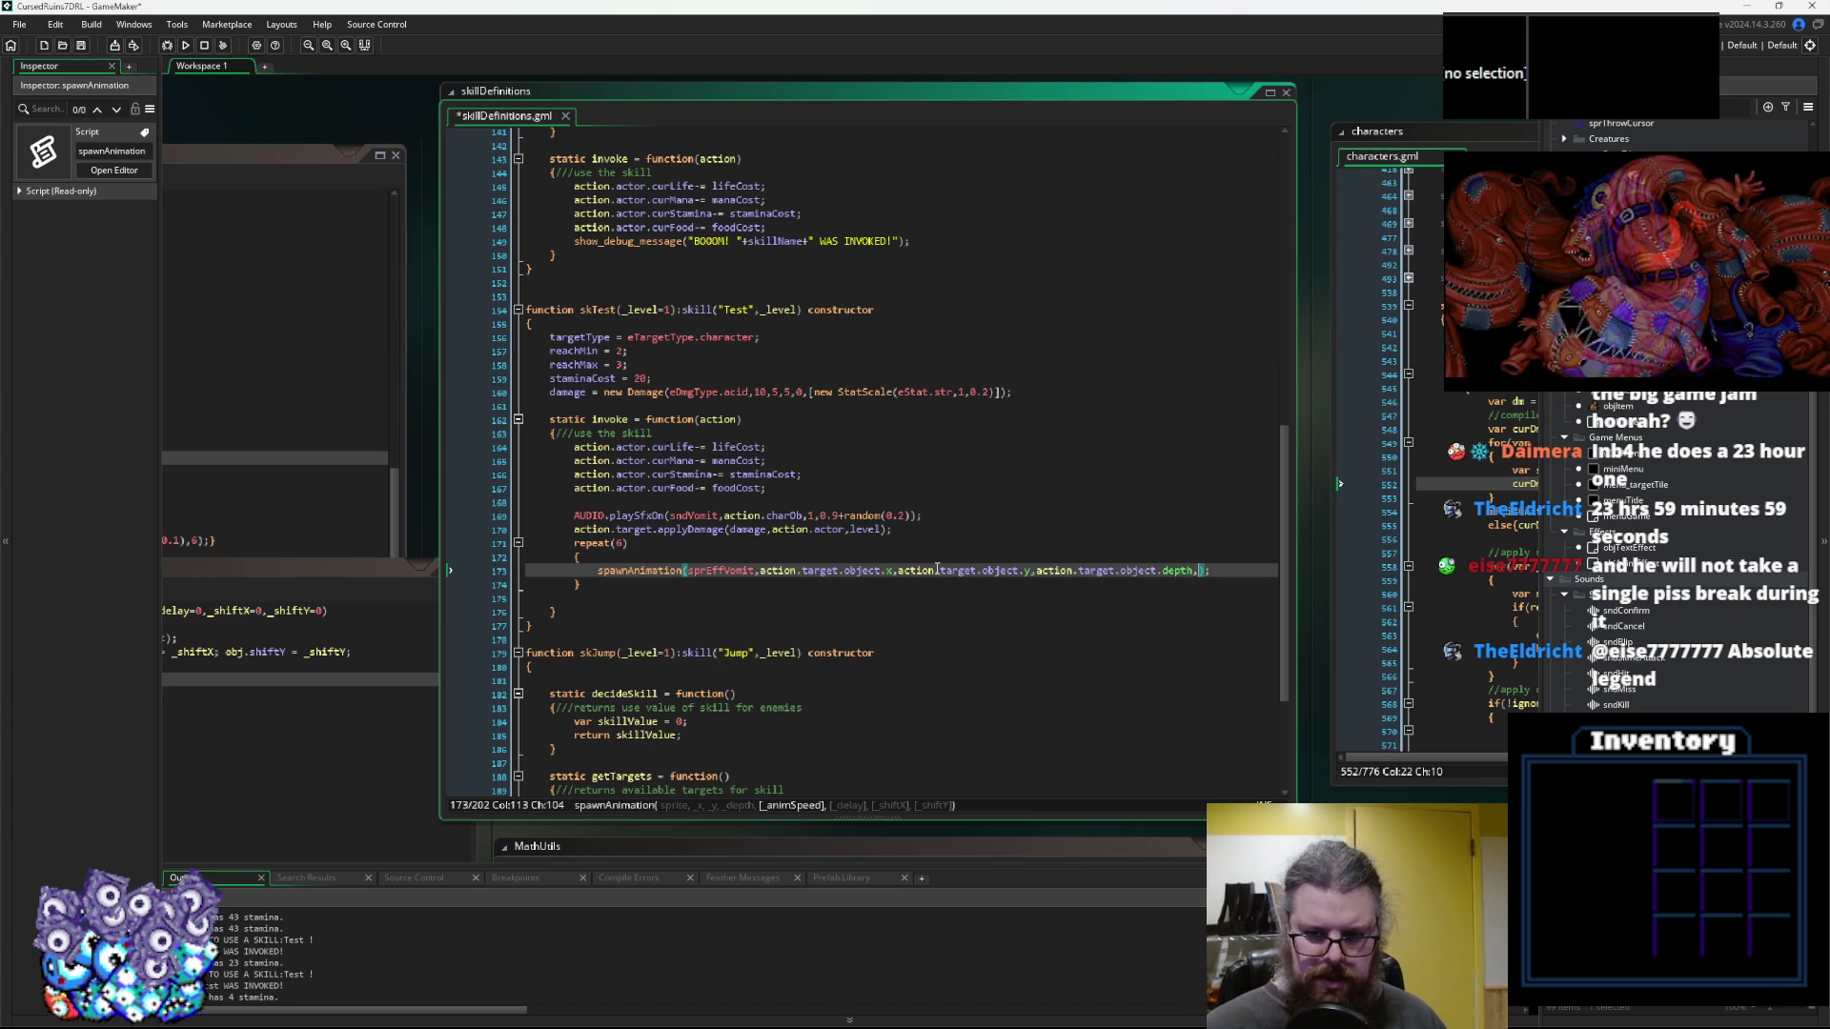
type("0.25,")
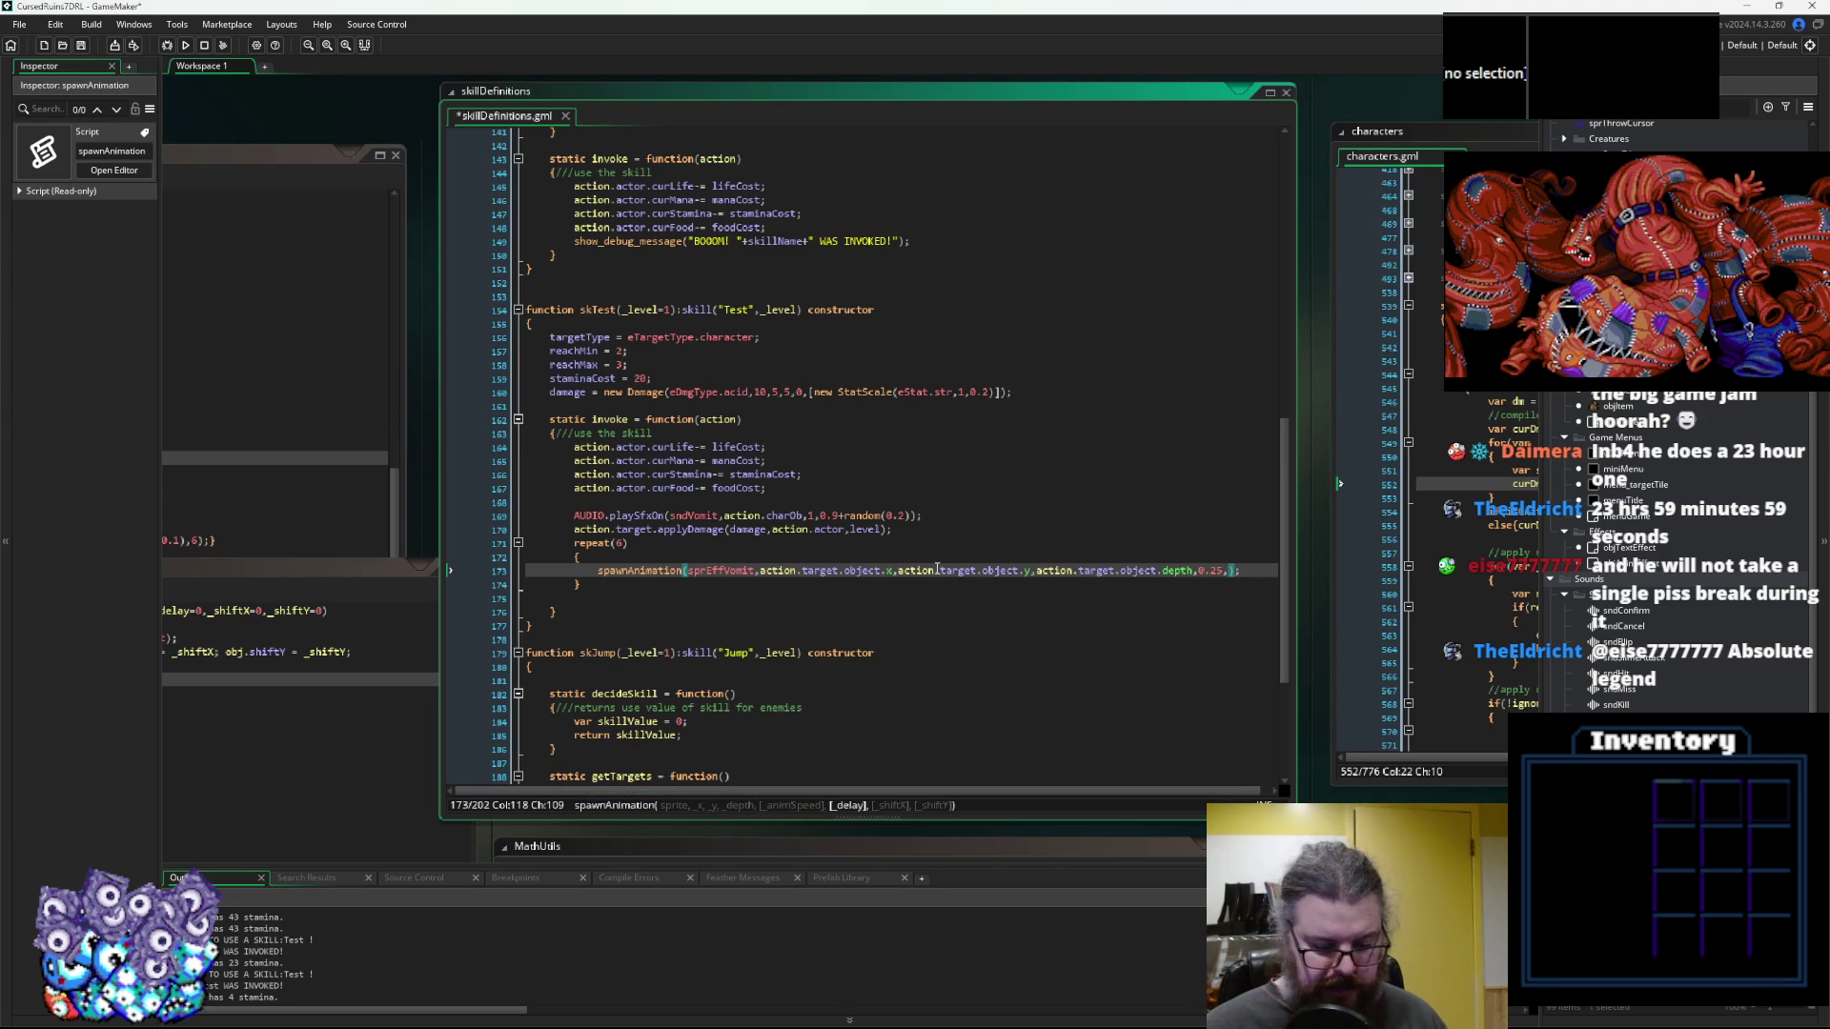
type("irandom(")
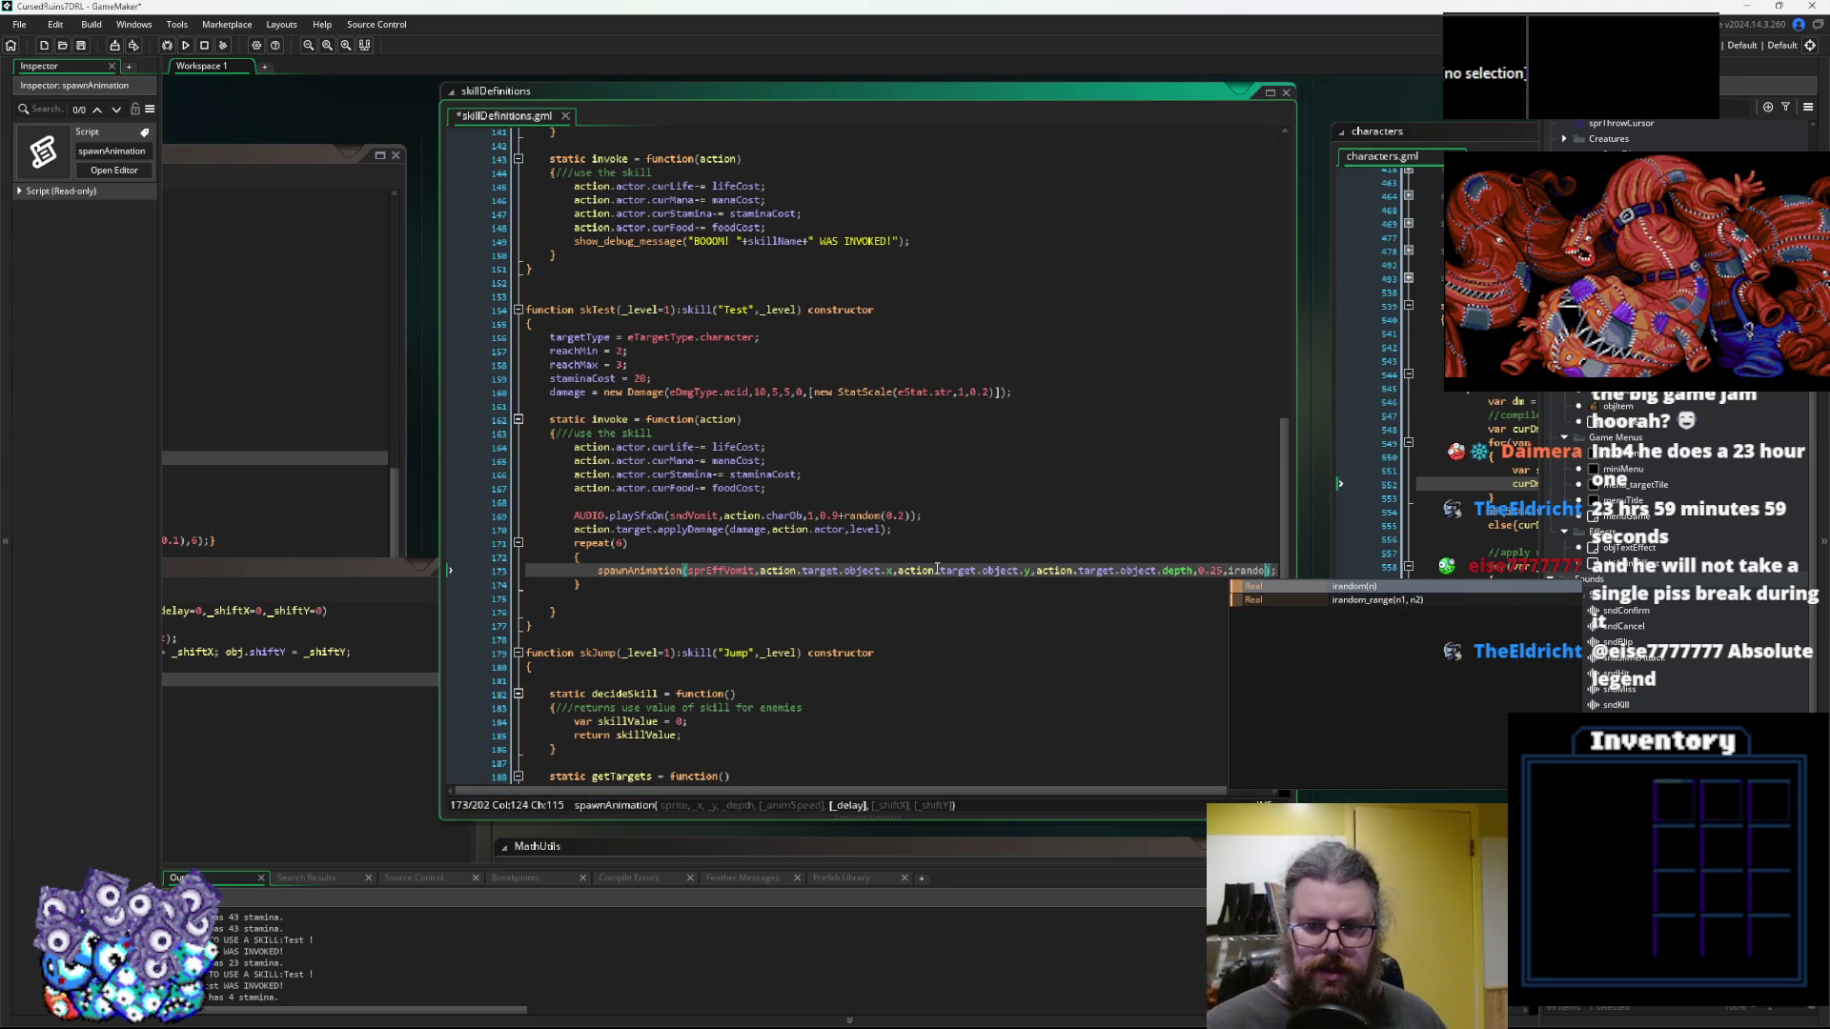
type("8)")
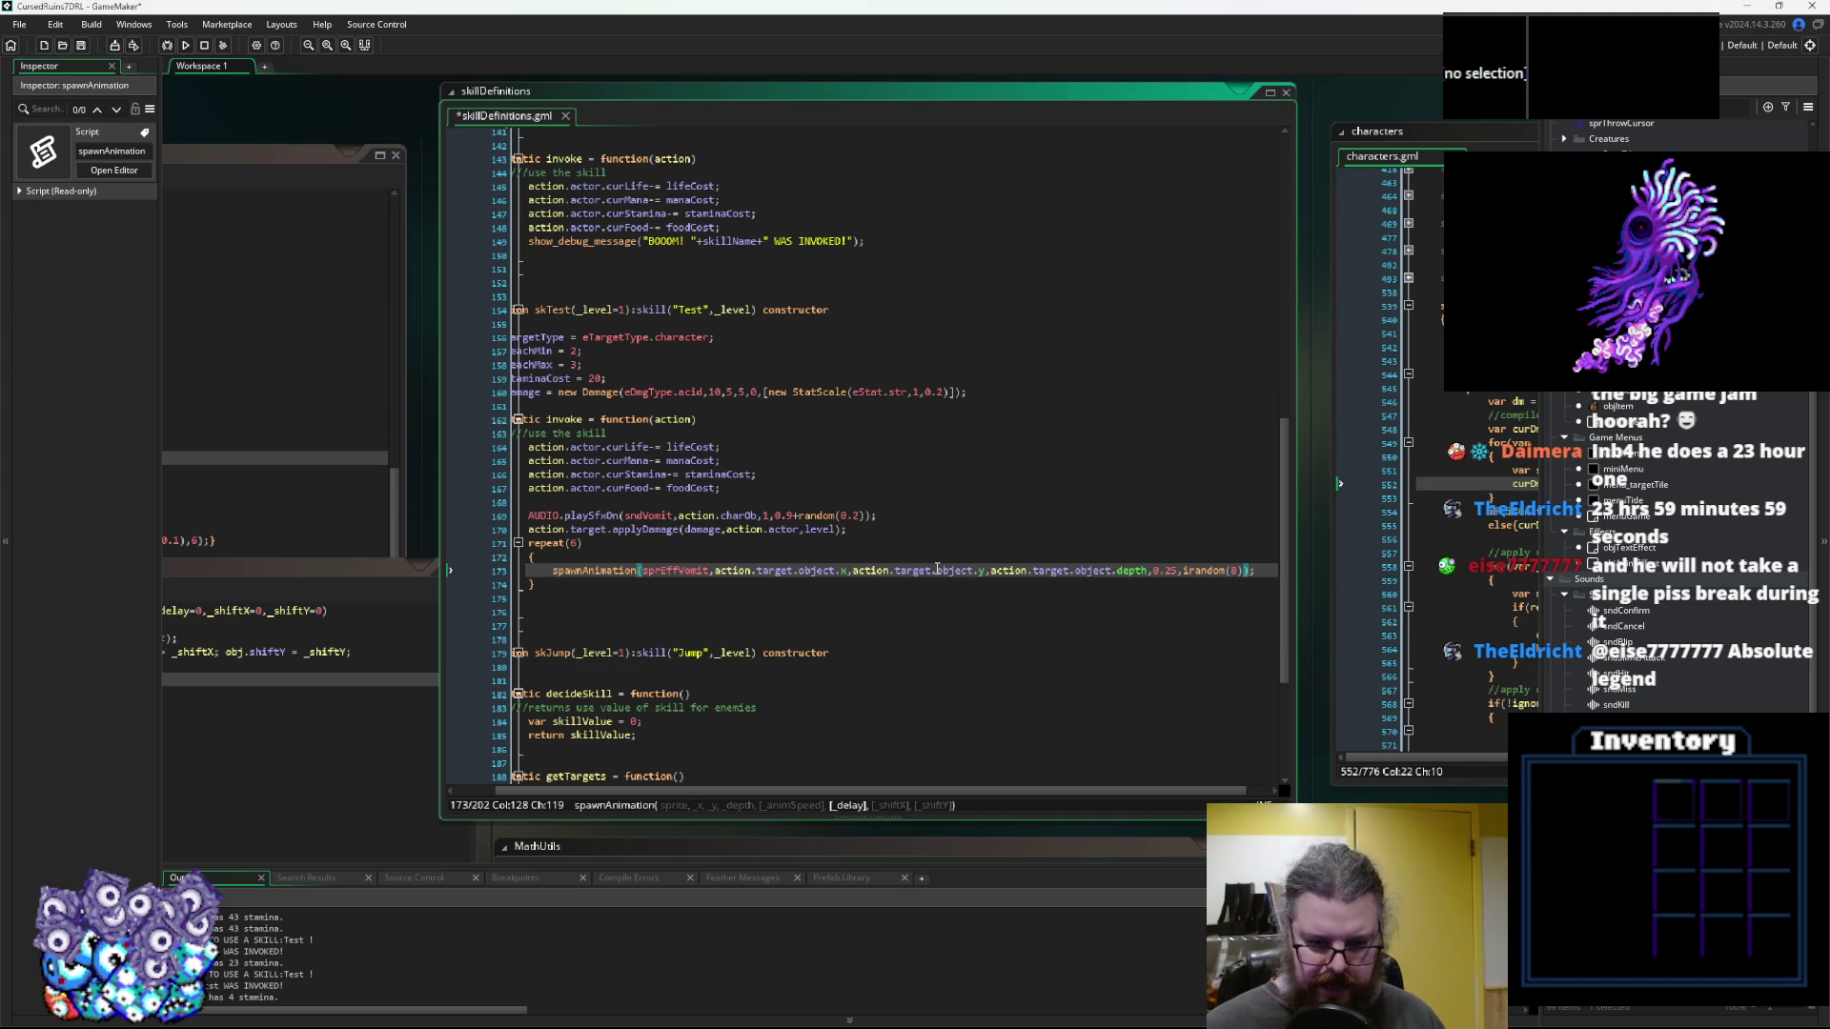
type(",")
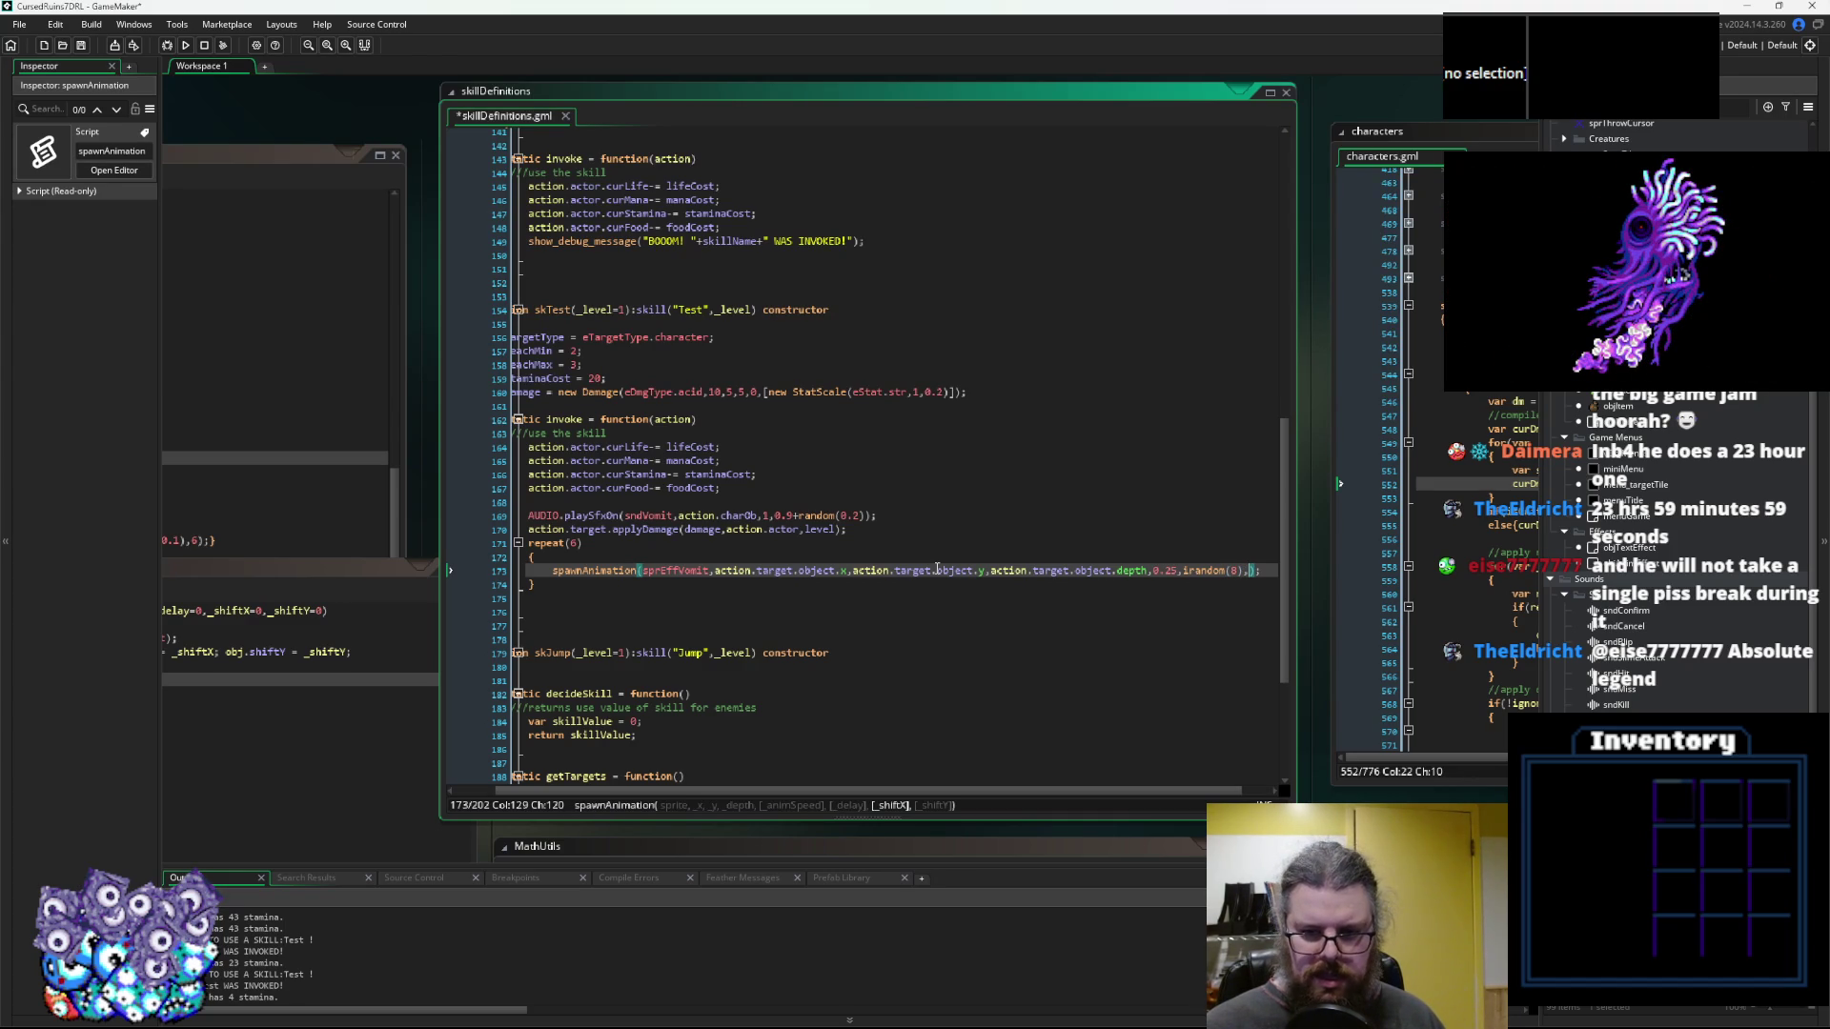
Remove the trailing comma and add a +4+irandom(8) offset to the x argument
key("BackSpace")
key("ctrl+Left")
key("ctrl+Left")
key("ctrl+Left")
key("ctrl+Left")
key("ctrl+Left")
key("ctrl+Left")
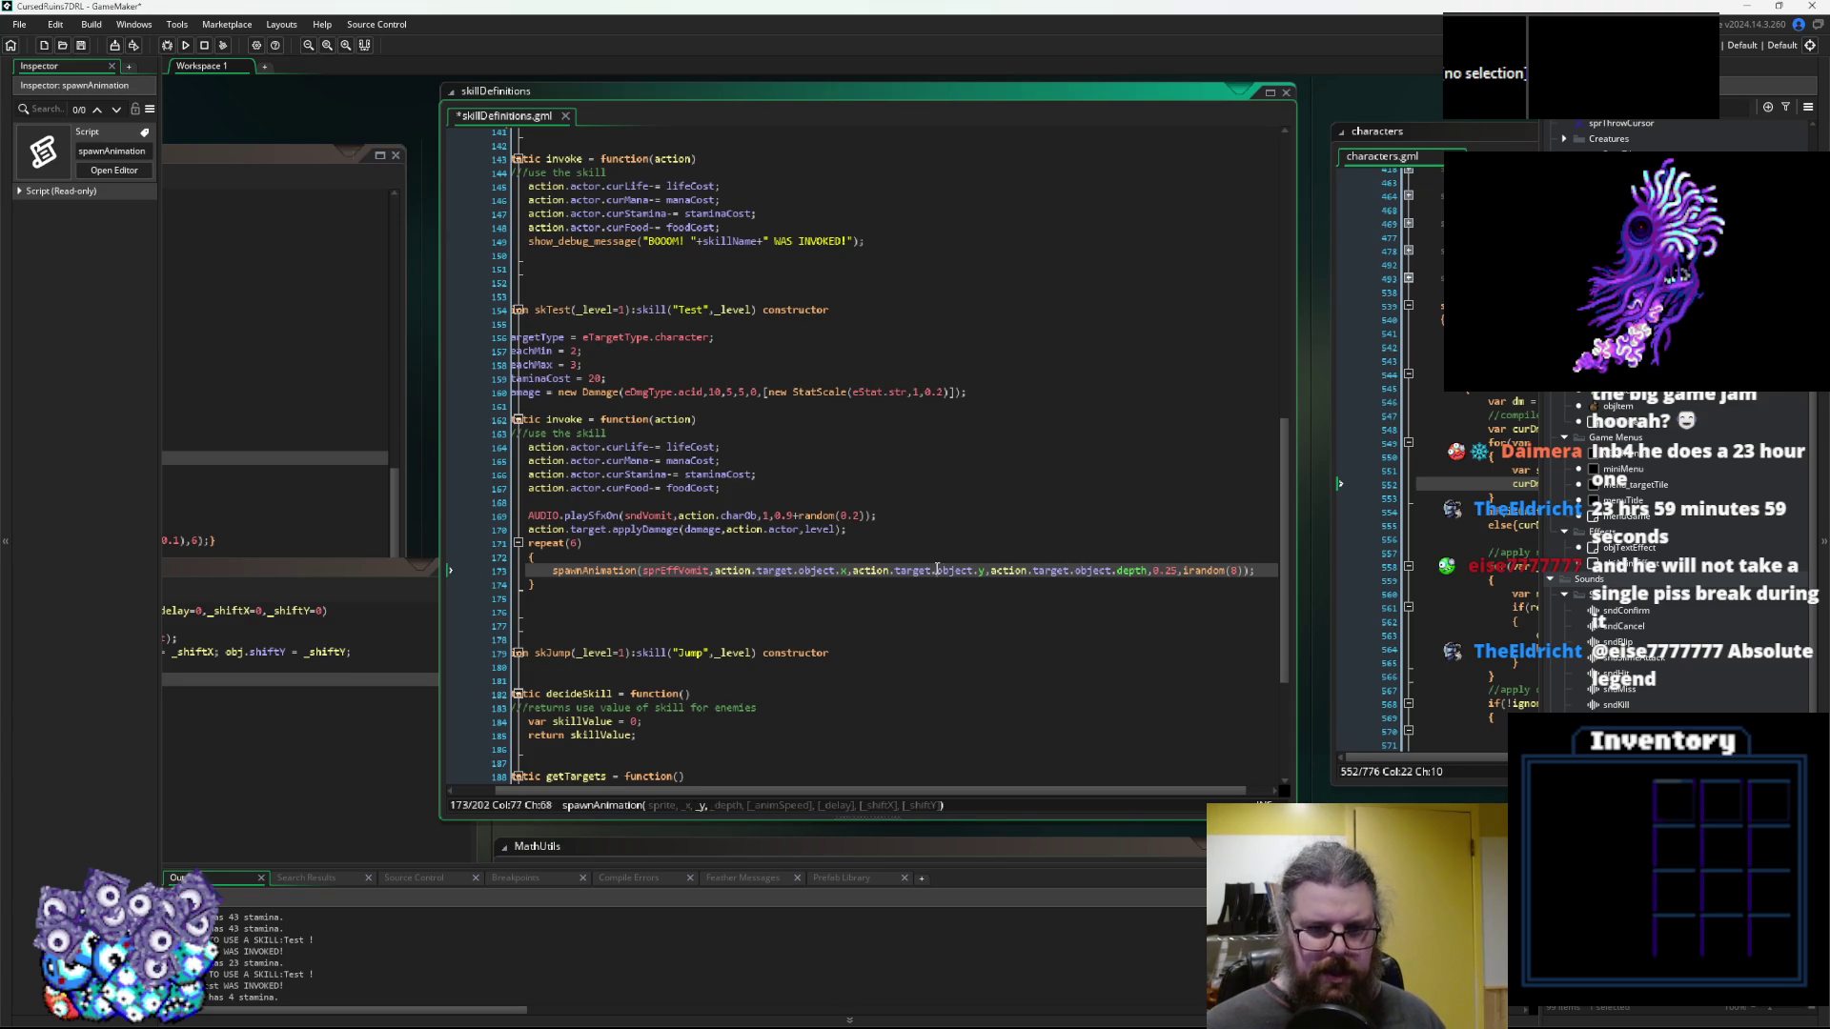
type("+")
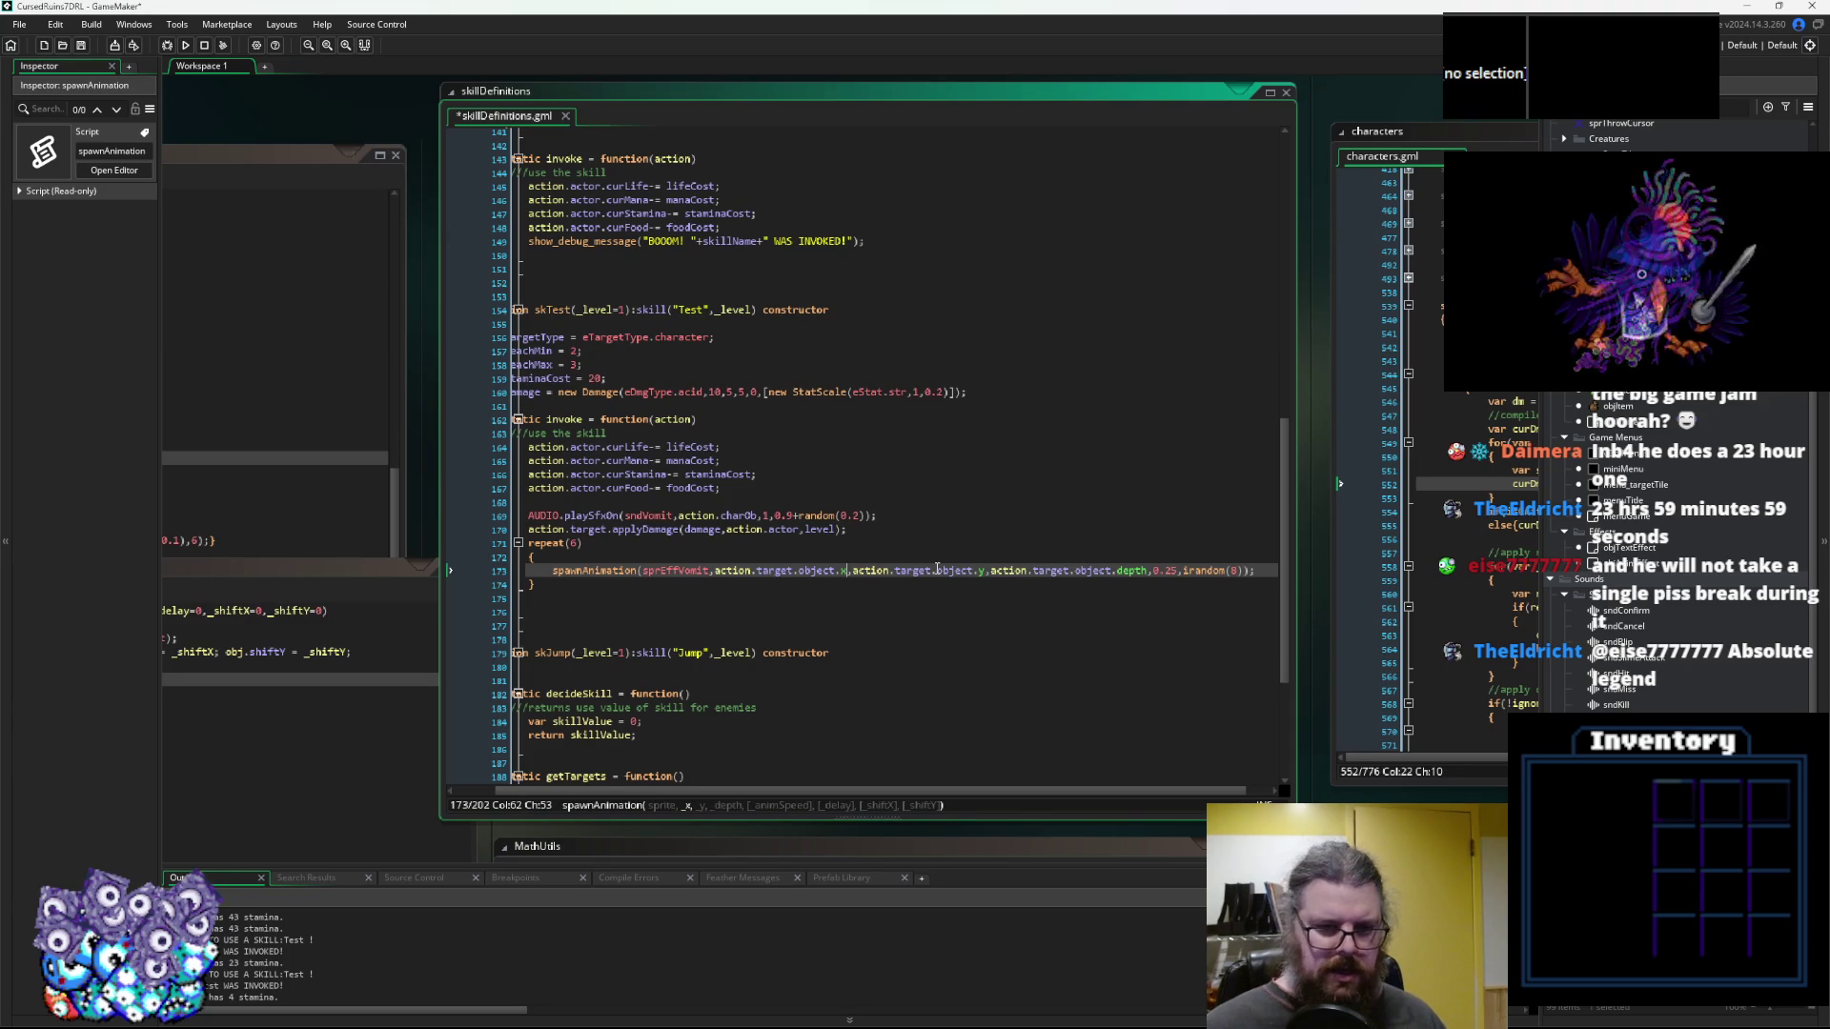
type("24")
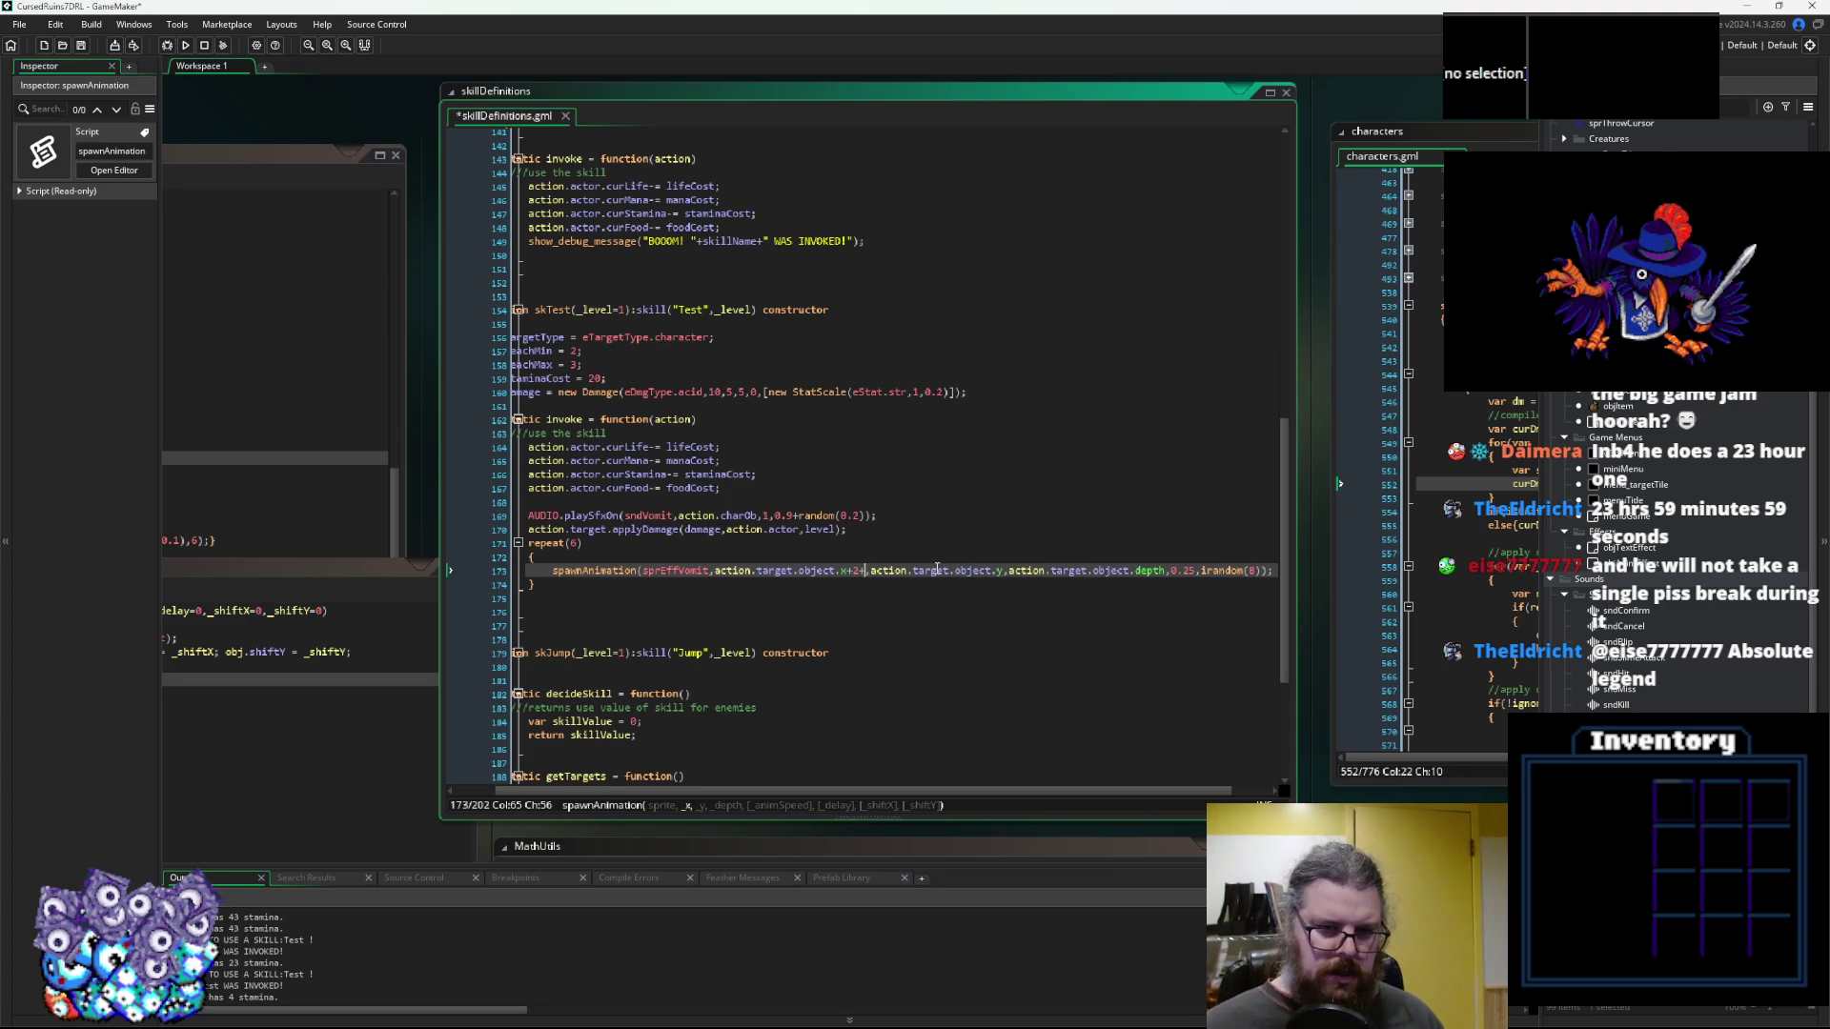
key("BackSpace")
type("+")
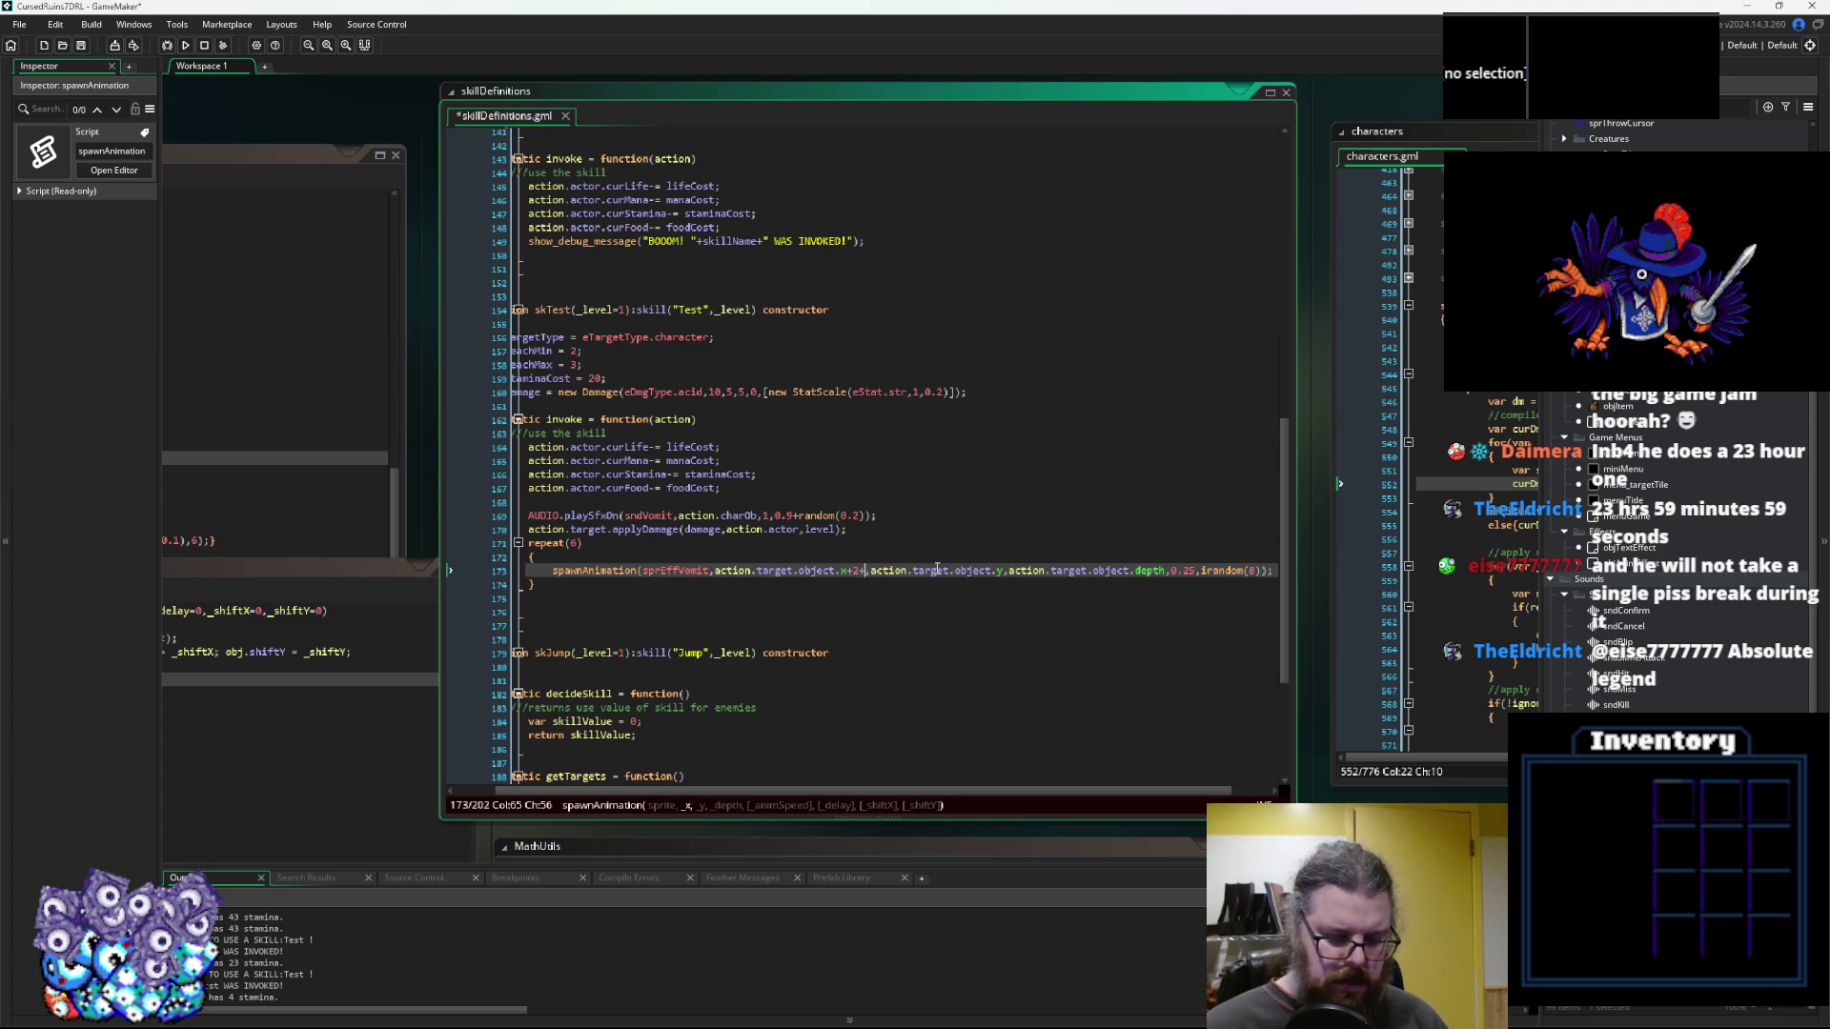
type("irandom()")
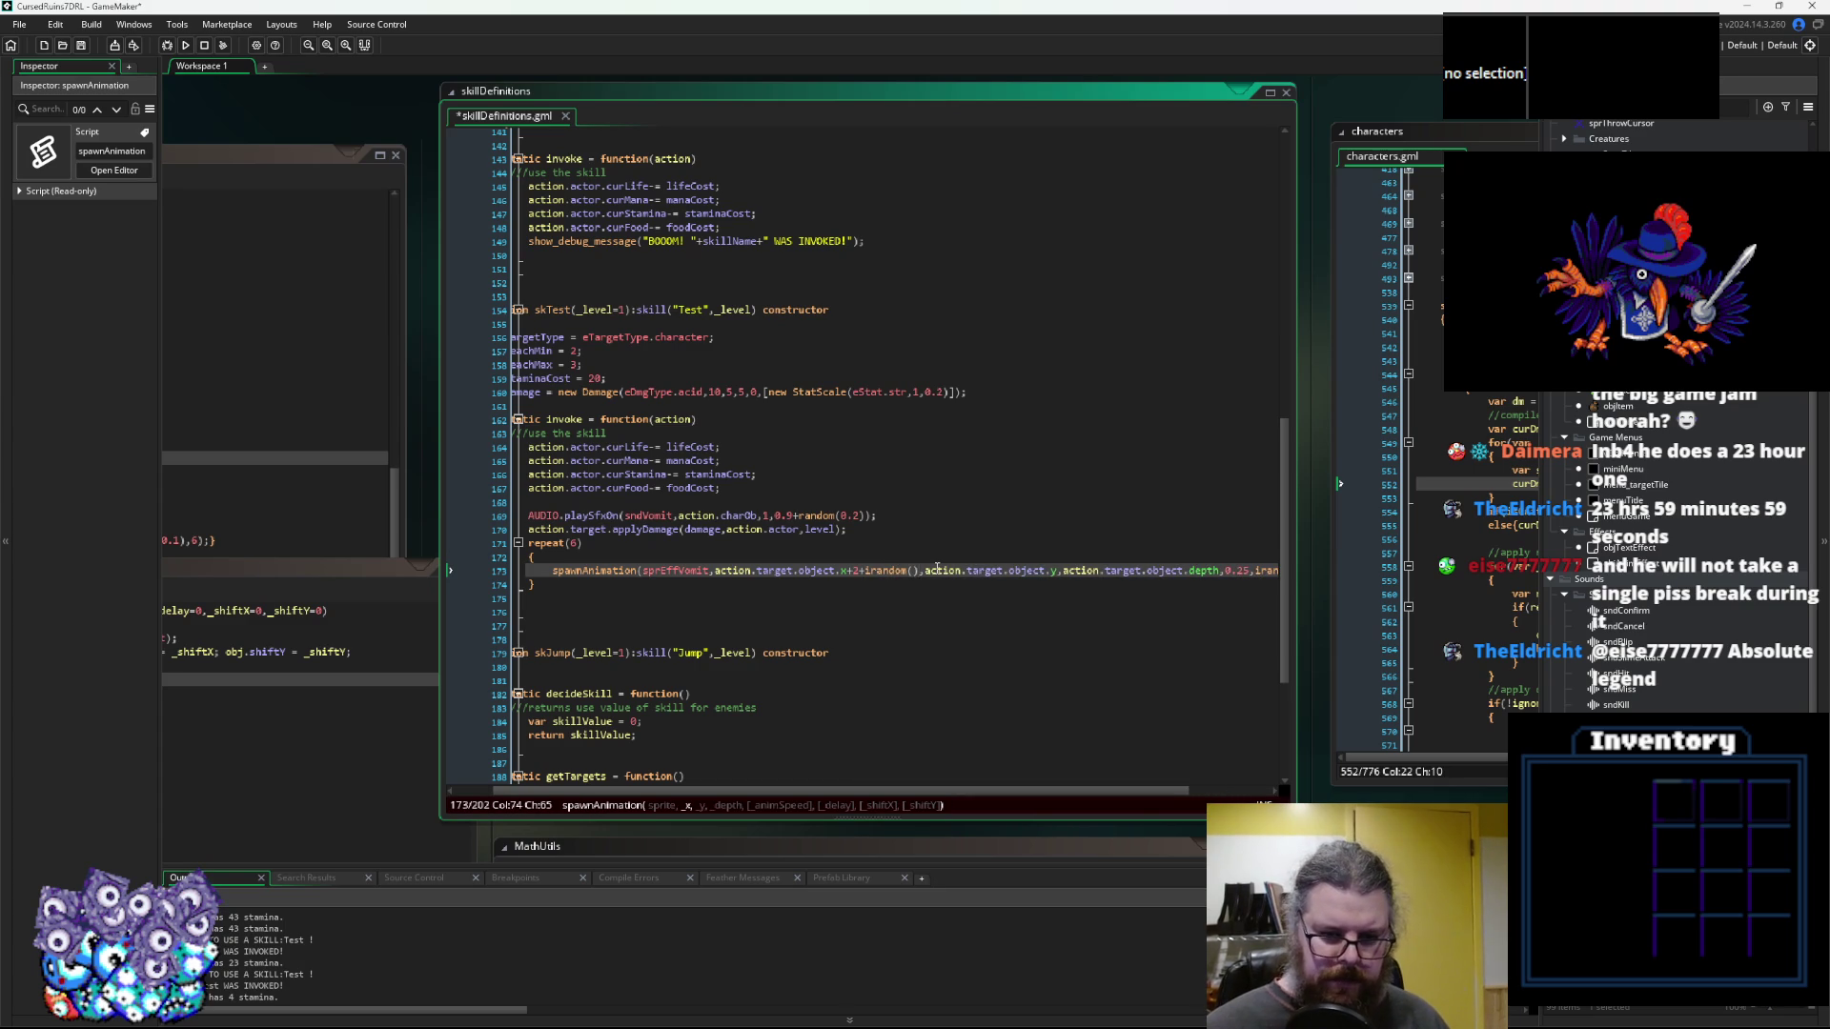
key("Left")
key("Left")
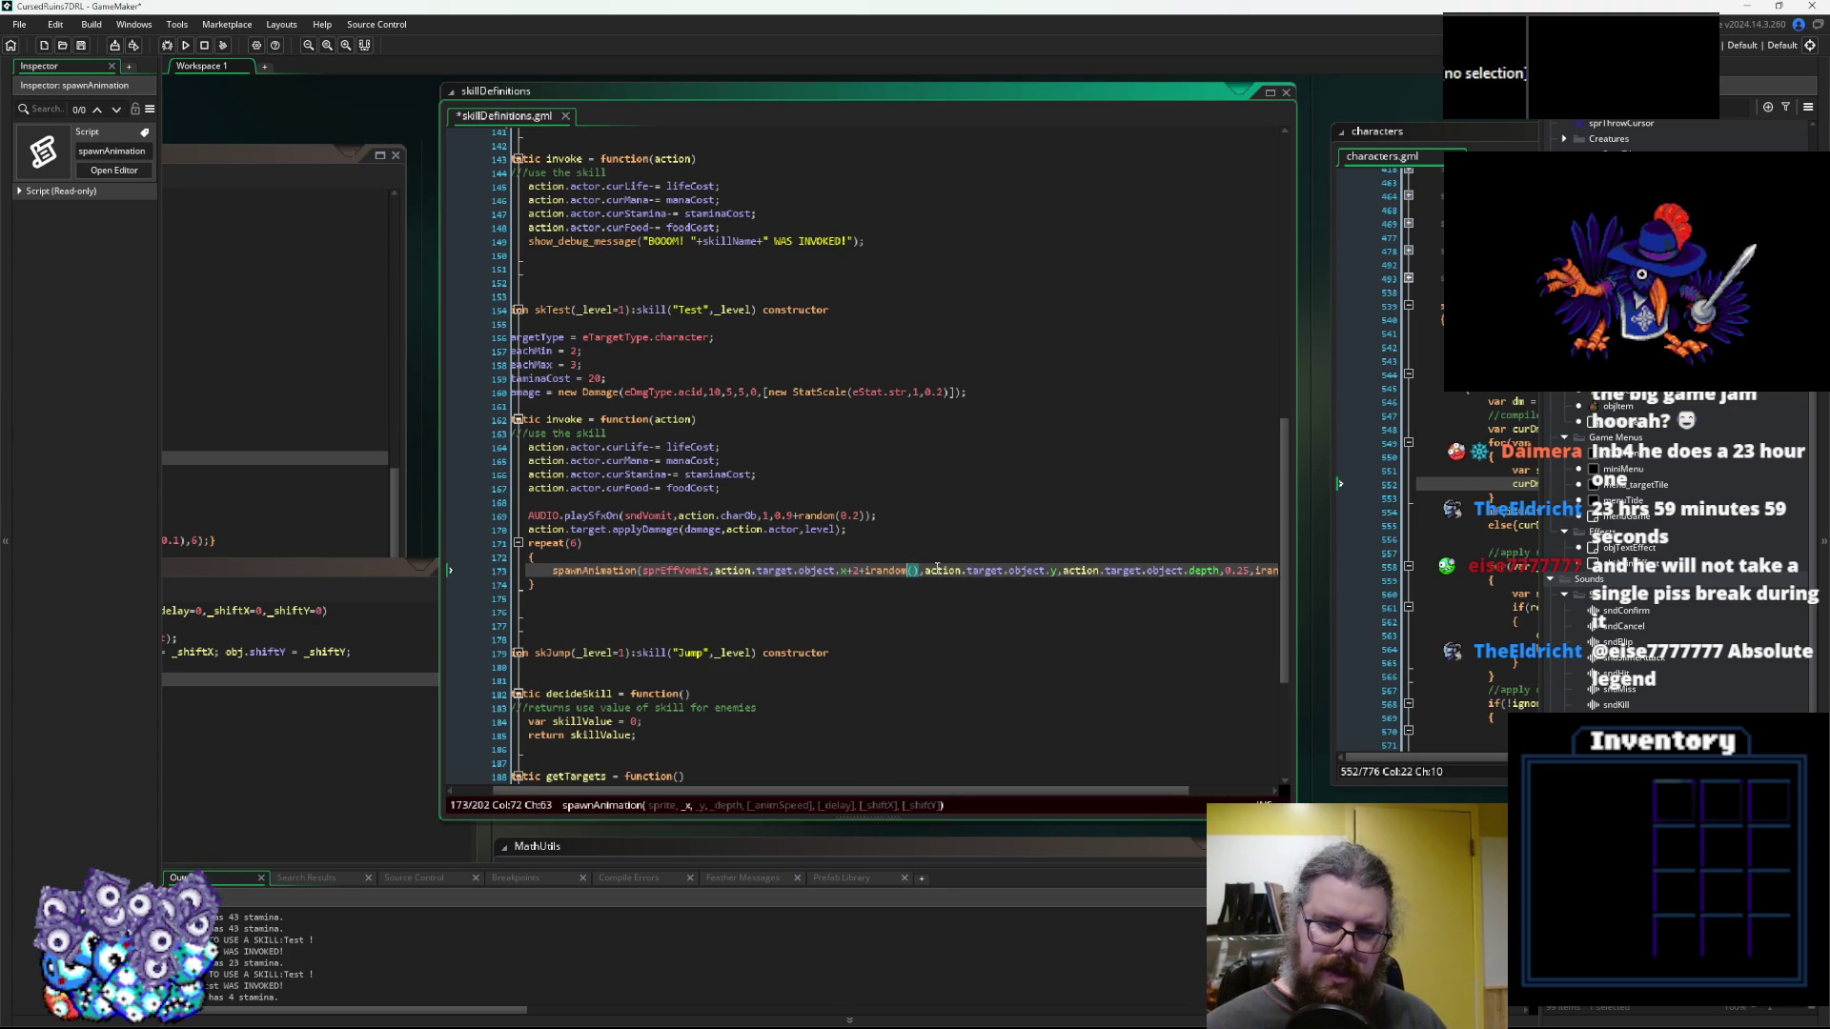
key("Left")
key("Left")
key("Left")
type("4")
key("Right")
key("Right")
type("8")
Apply the same +4+irandom(8) offset to the y argument
left_click(854, 572, "shift")
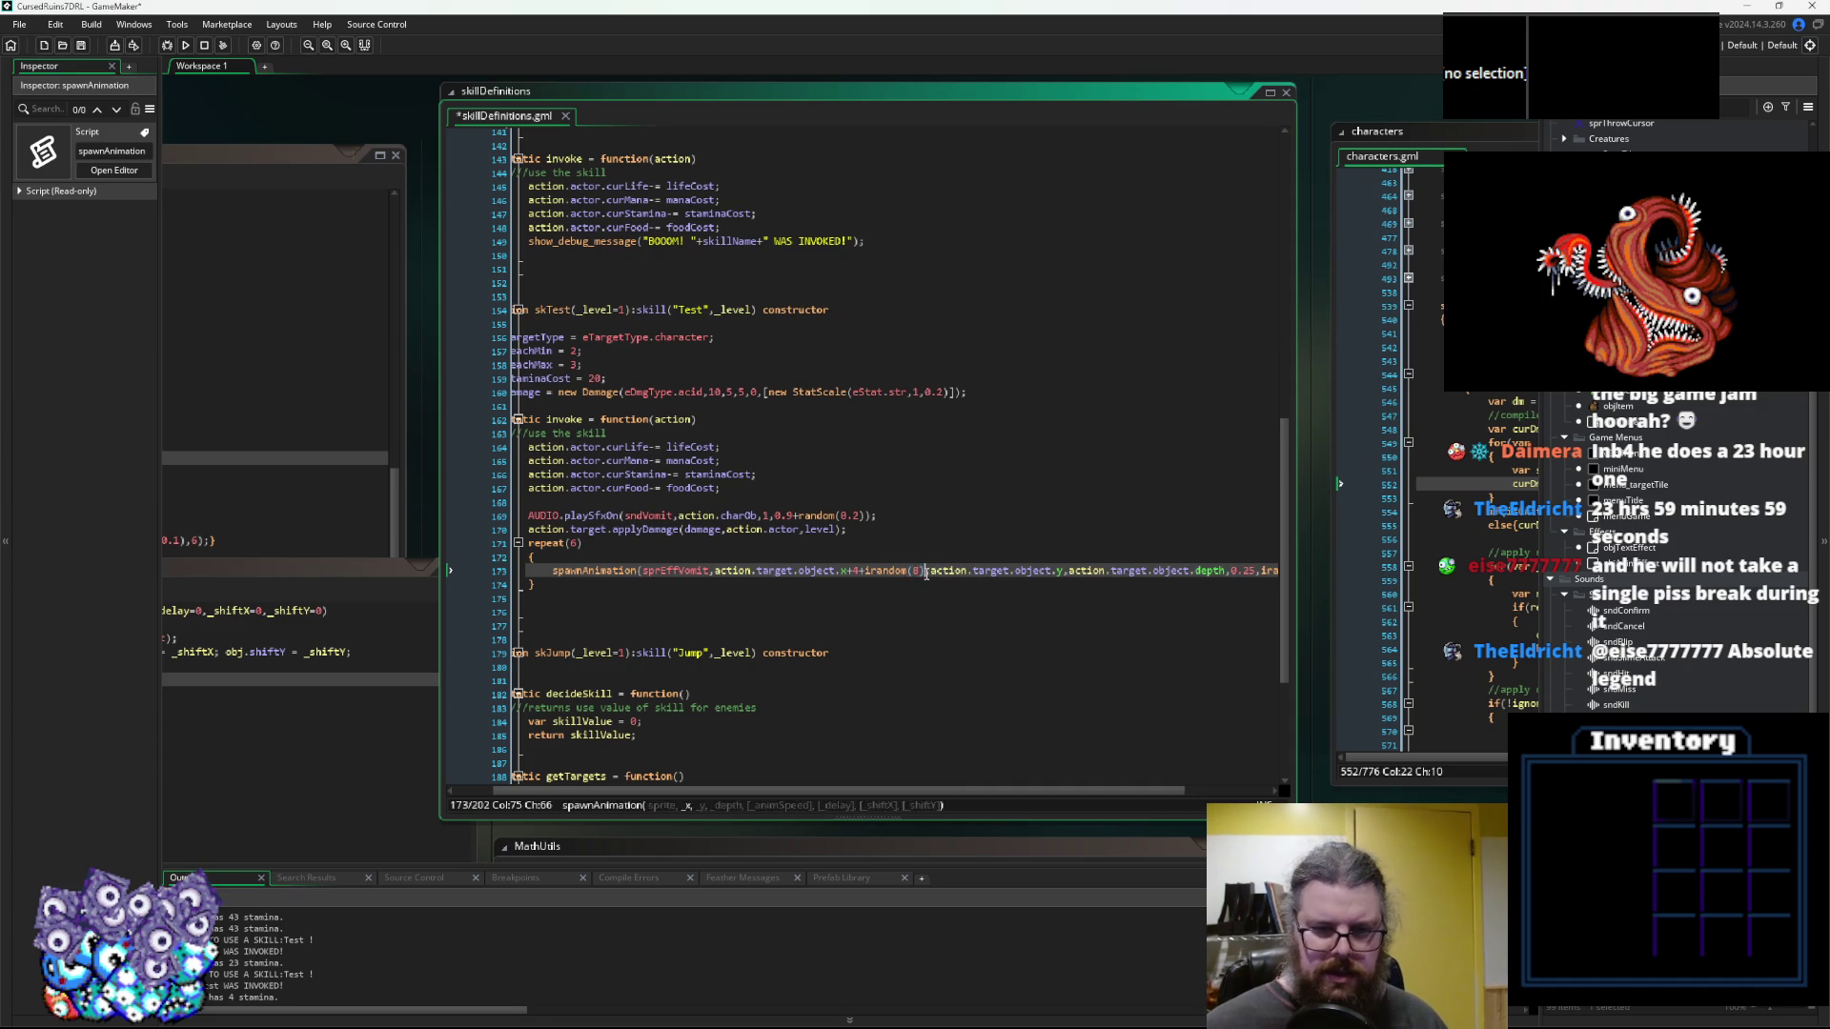
left_click_drag(843, 571, 877, 571)
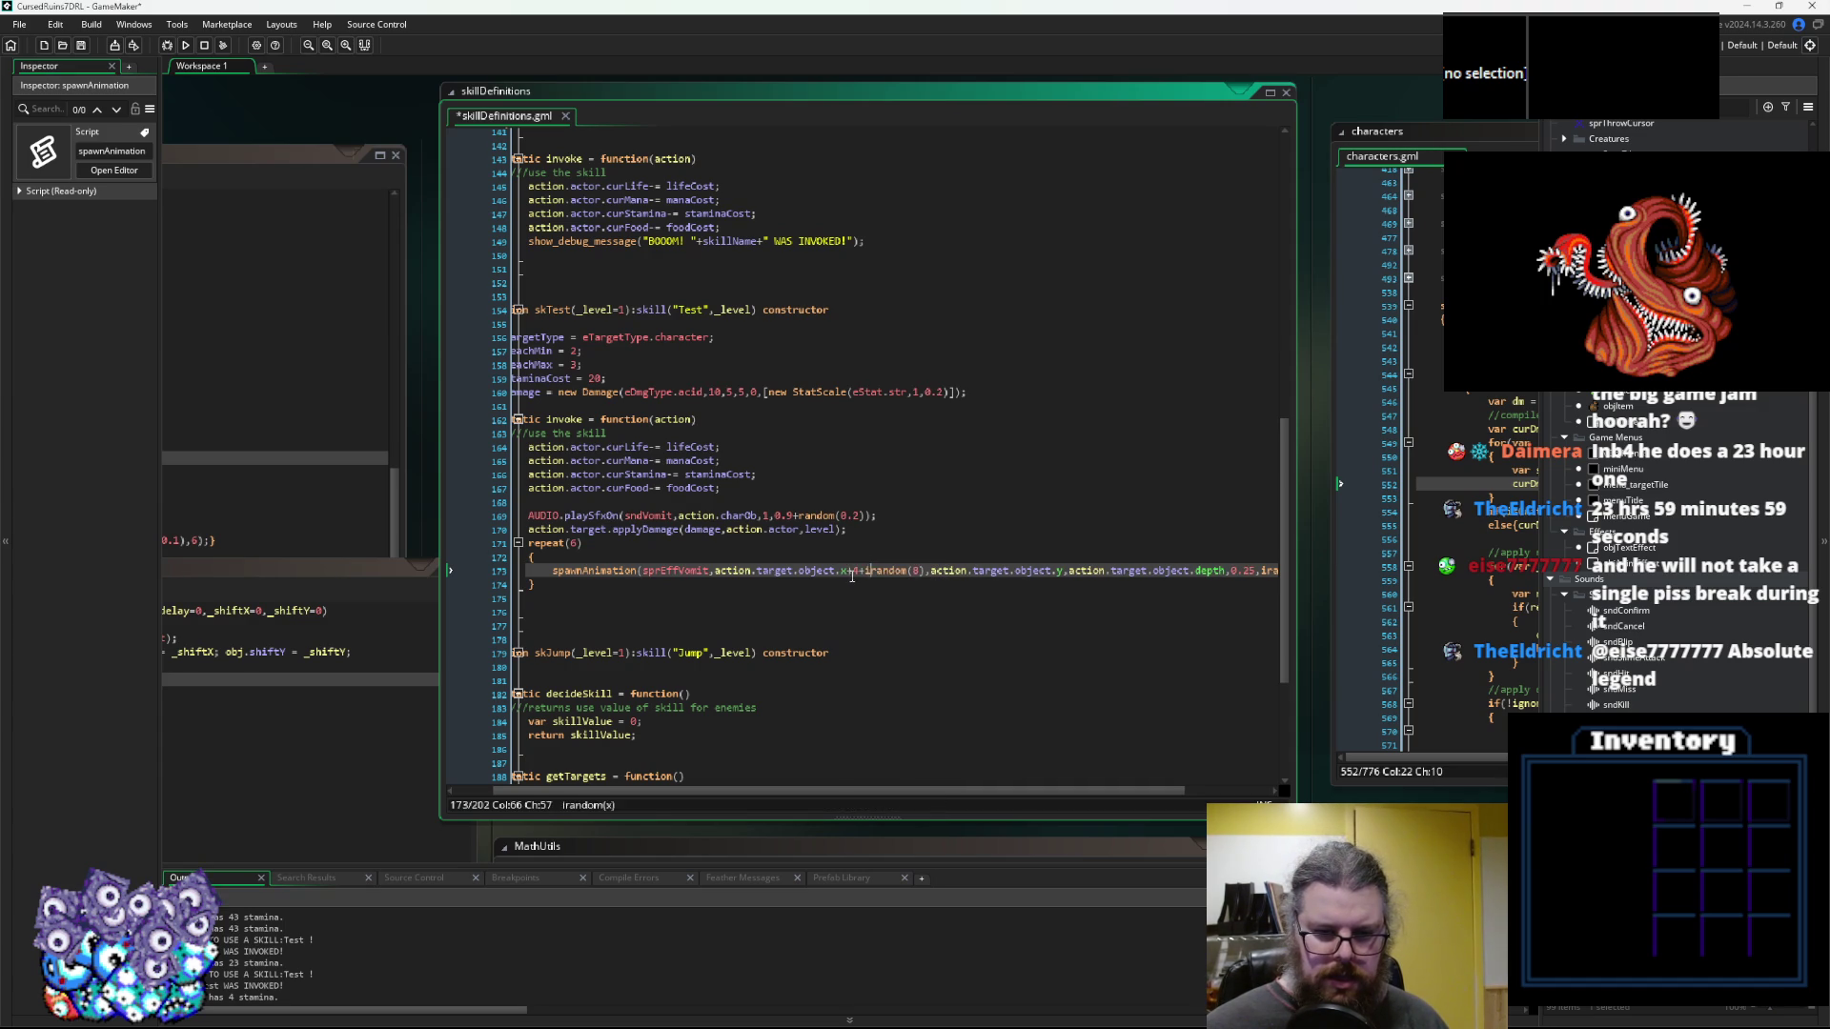
key("ctrl+c")
left_click(1064, 572)
key("ctrl+v")
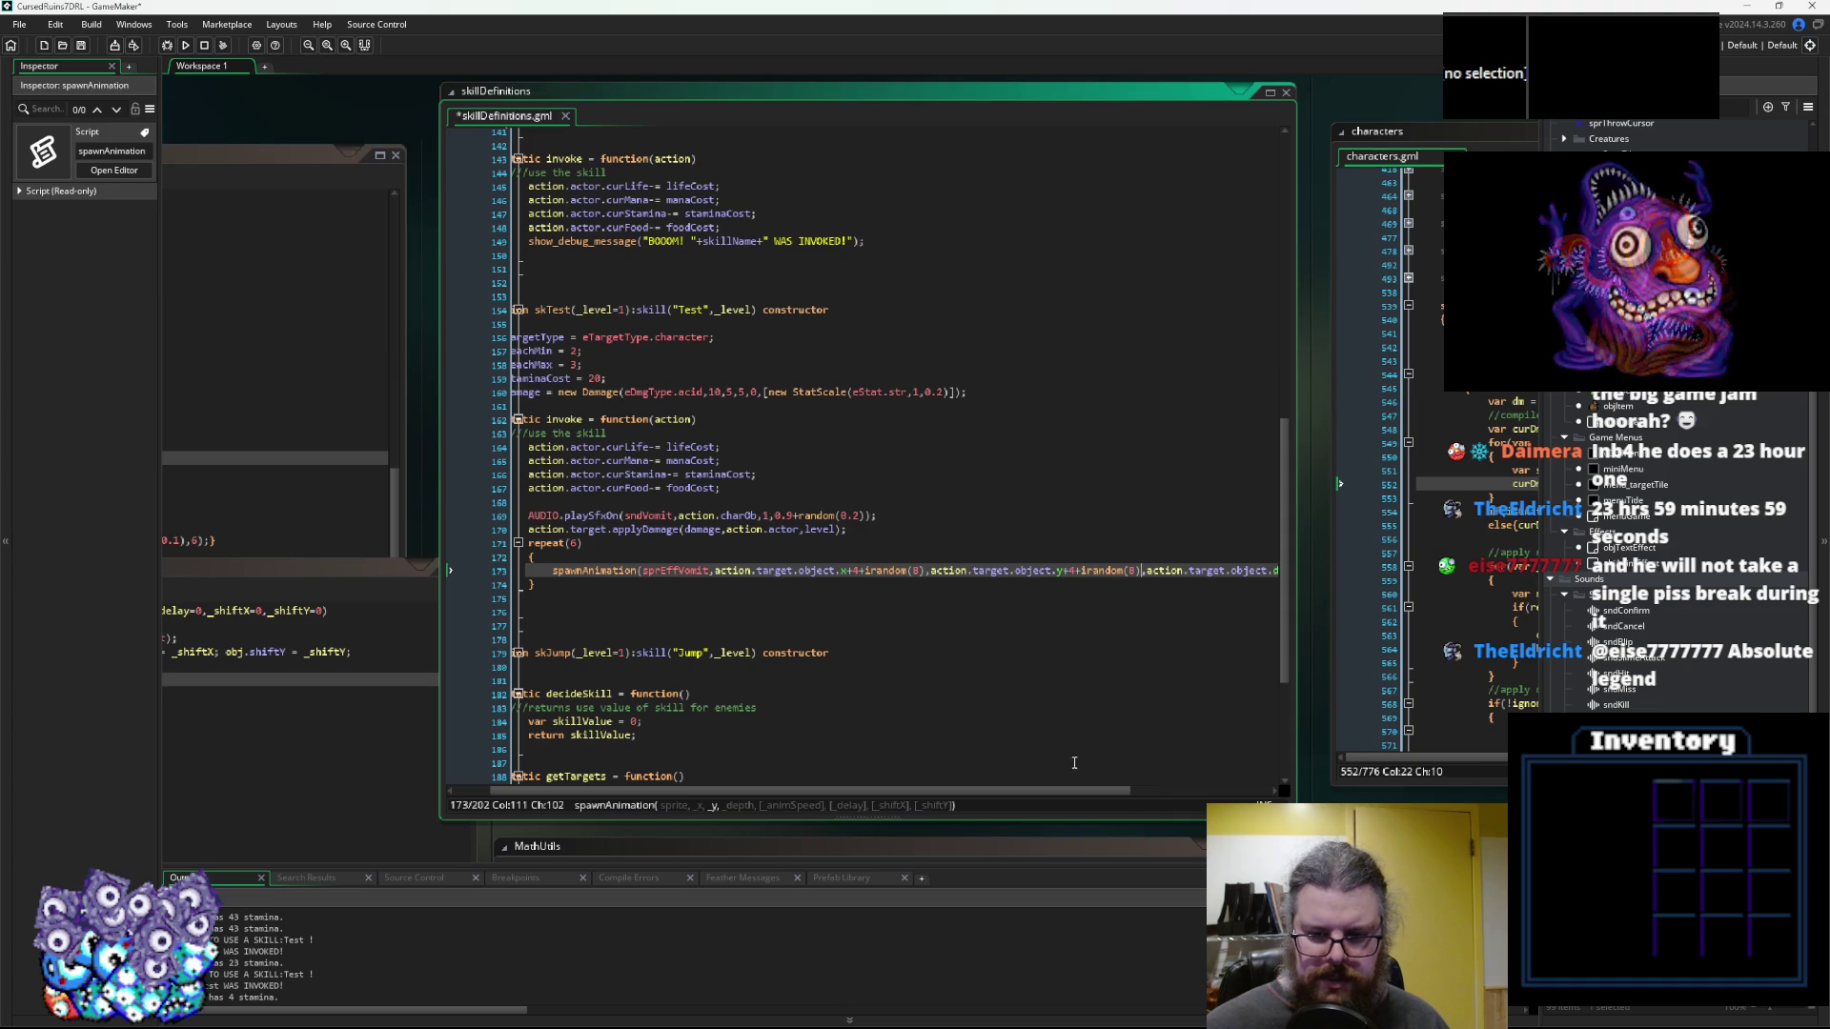
left_click_drag(1051, 793, 1189, 794)
Add -1+irandom(3) to the depth argument
left_click(1132, 571)
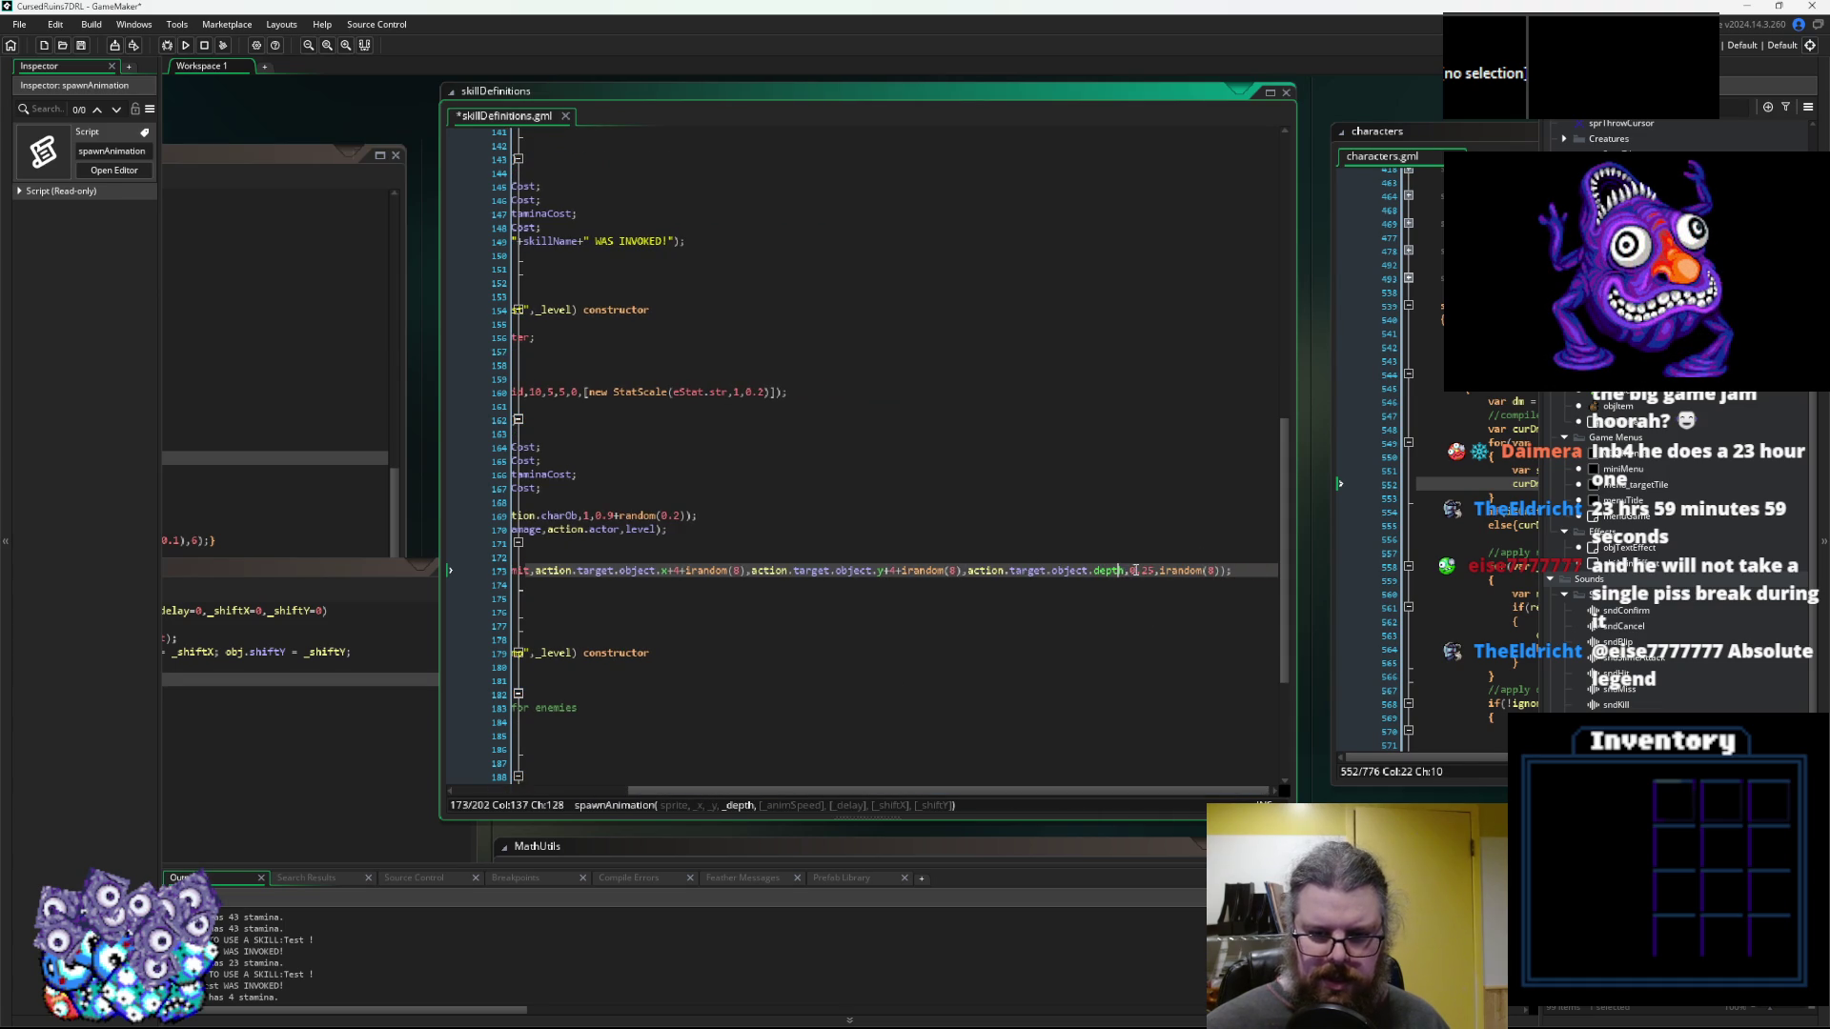
type("-")
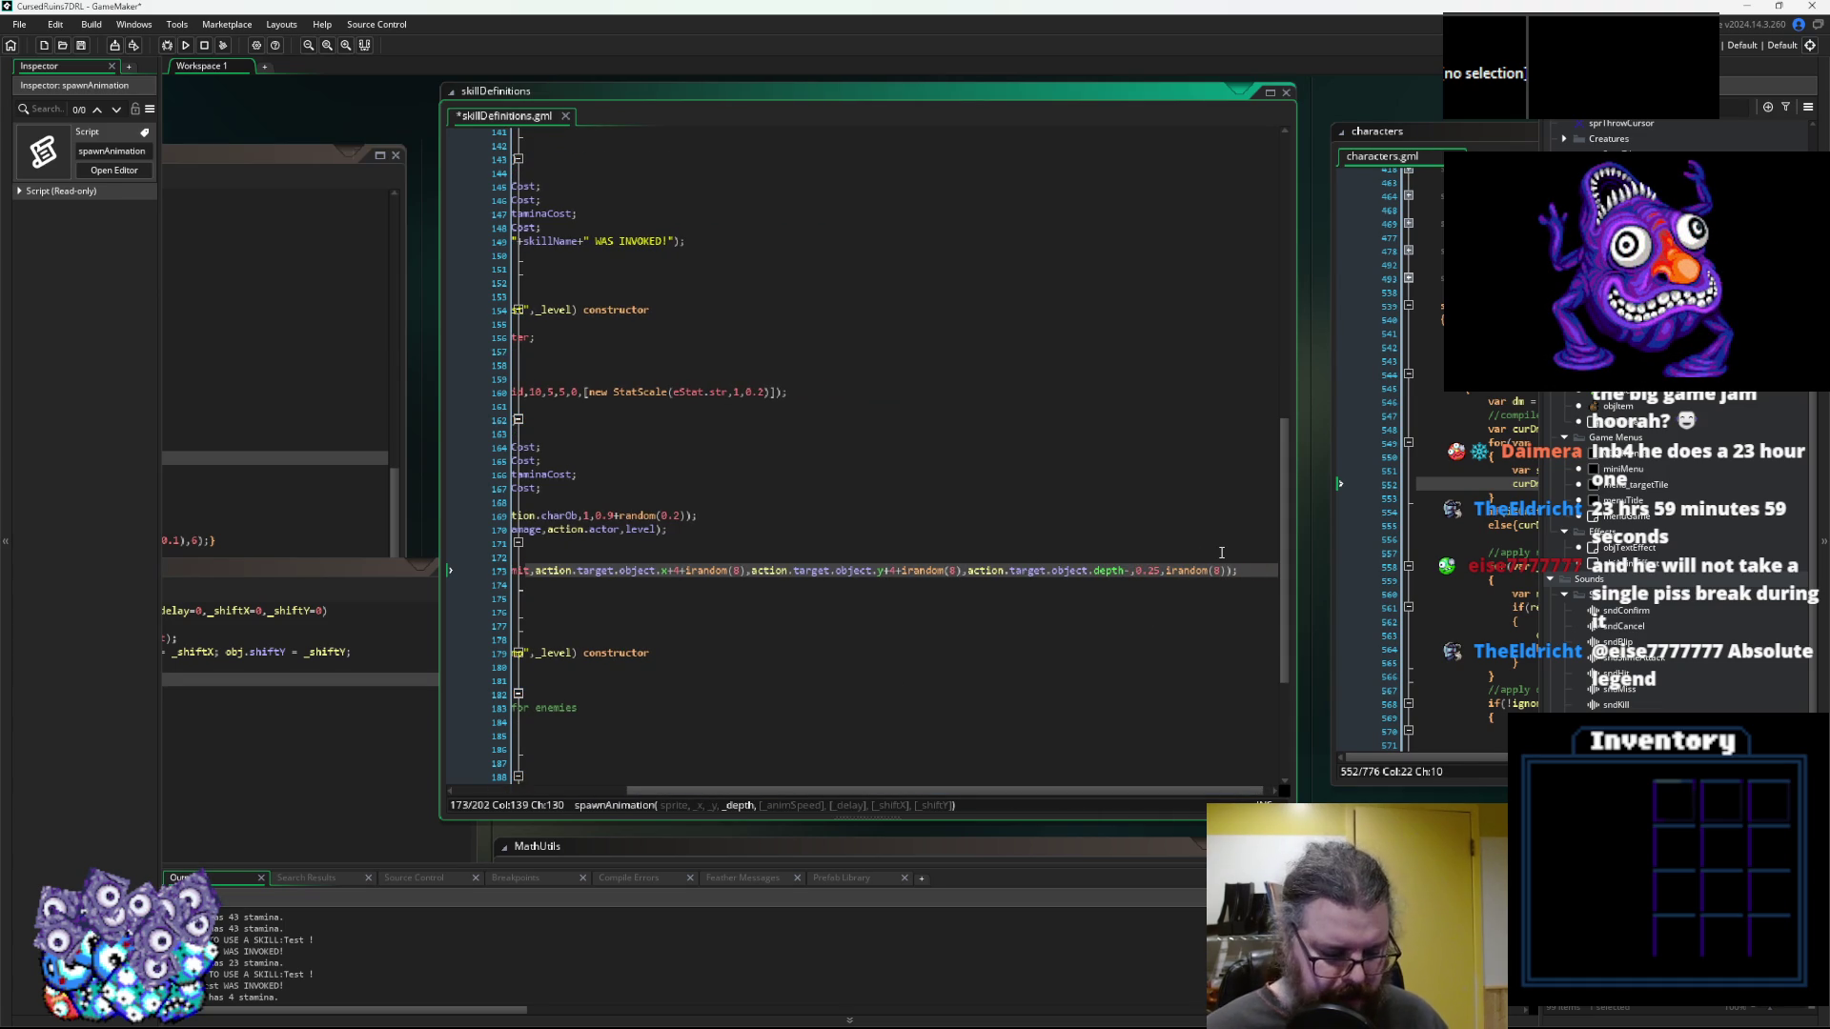
type("1+")
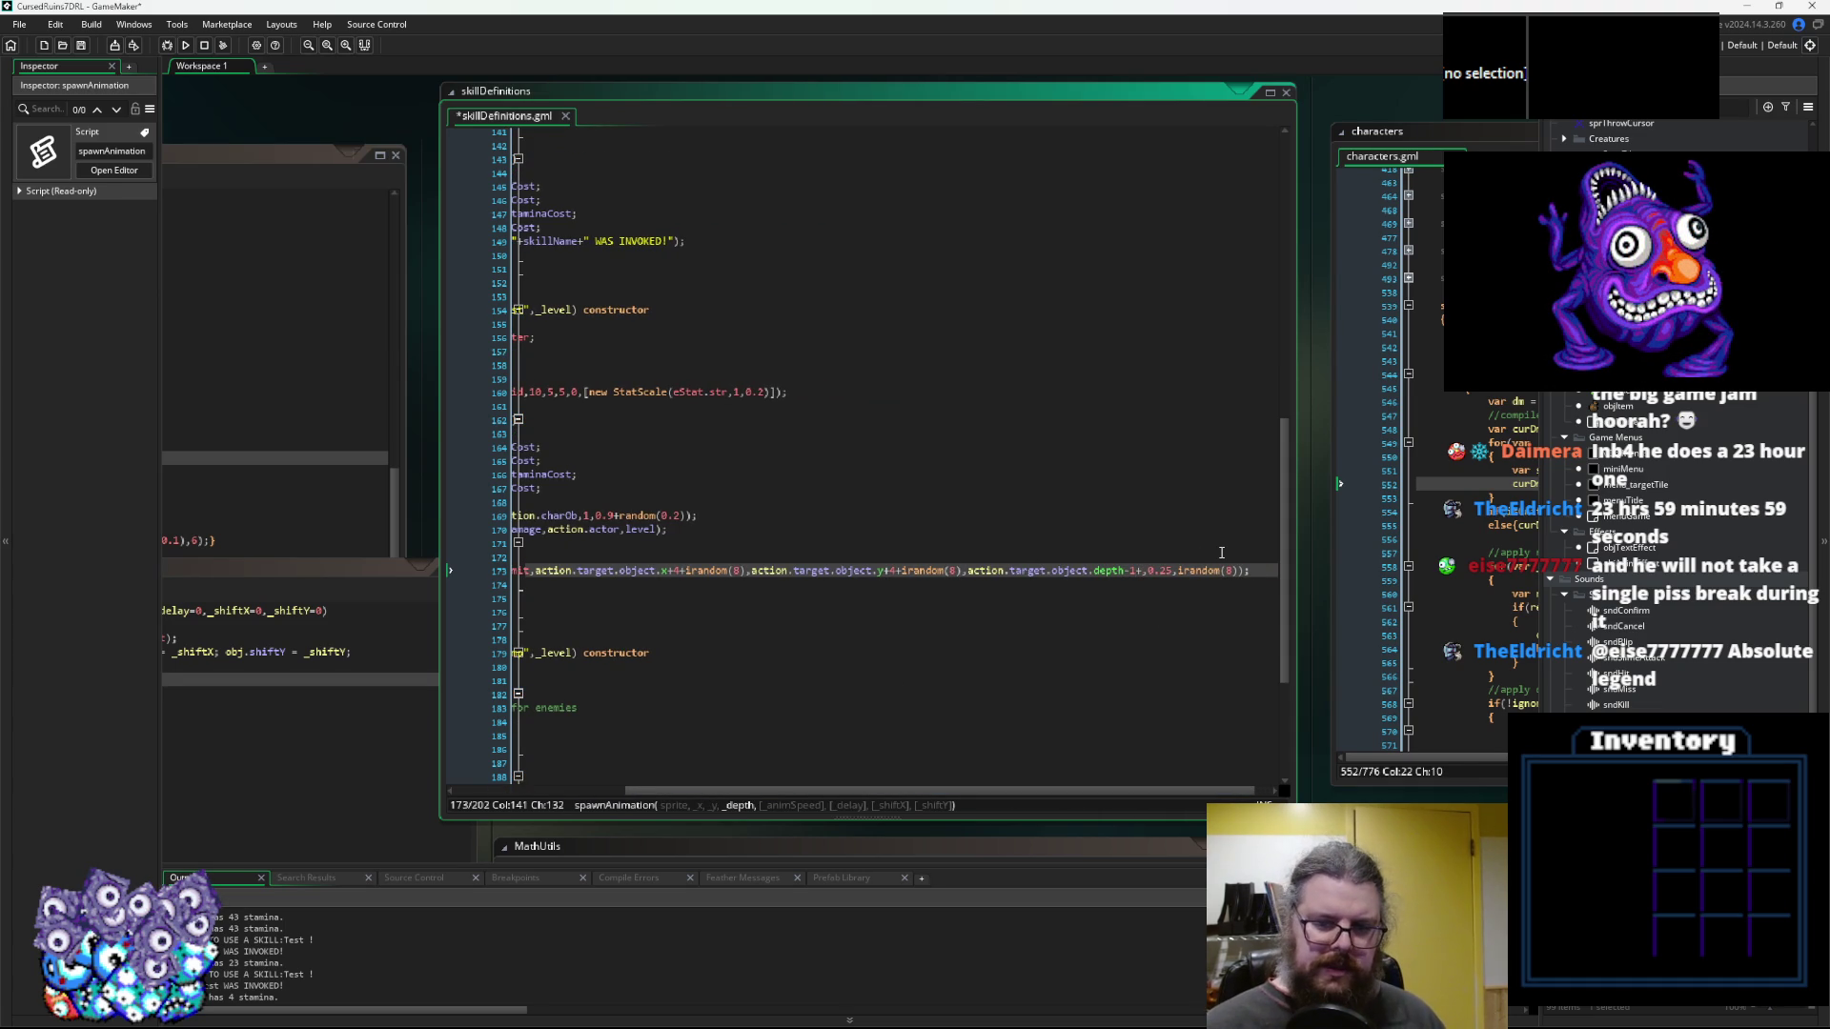
type("irandom(3")
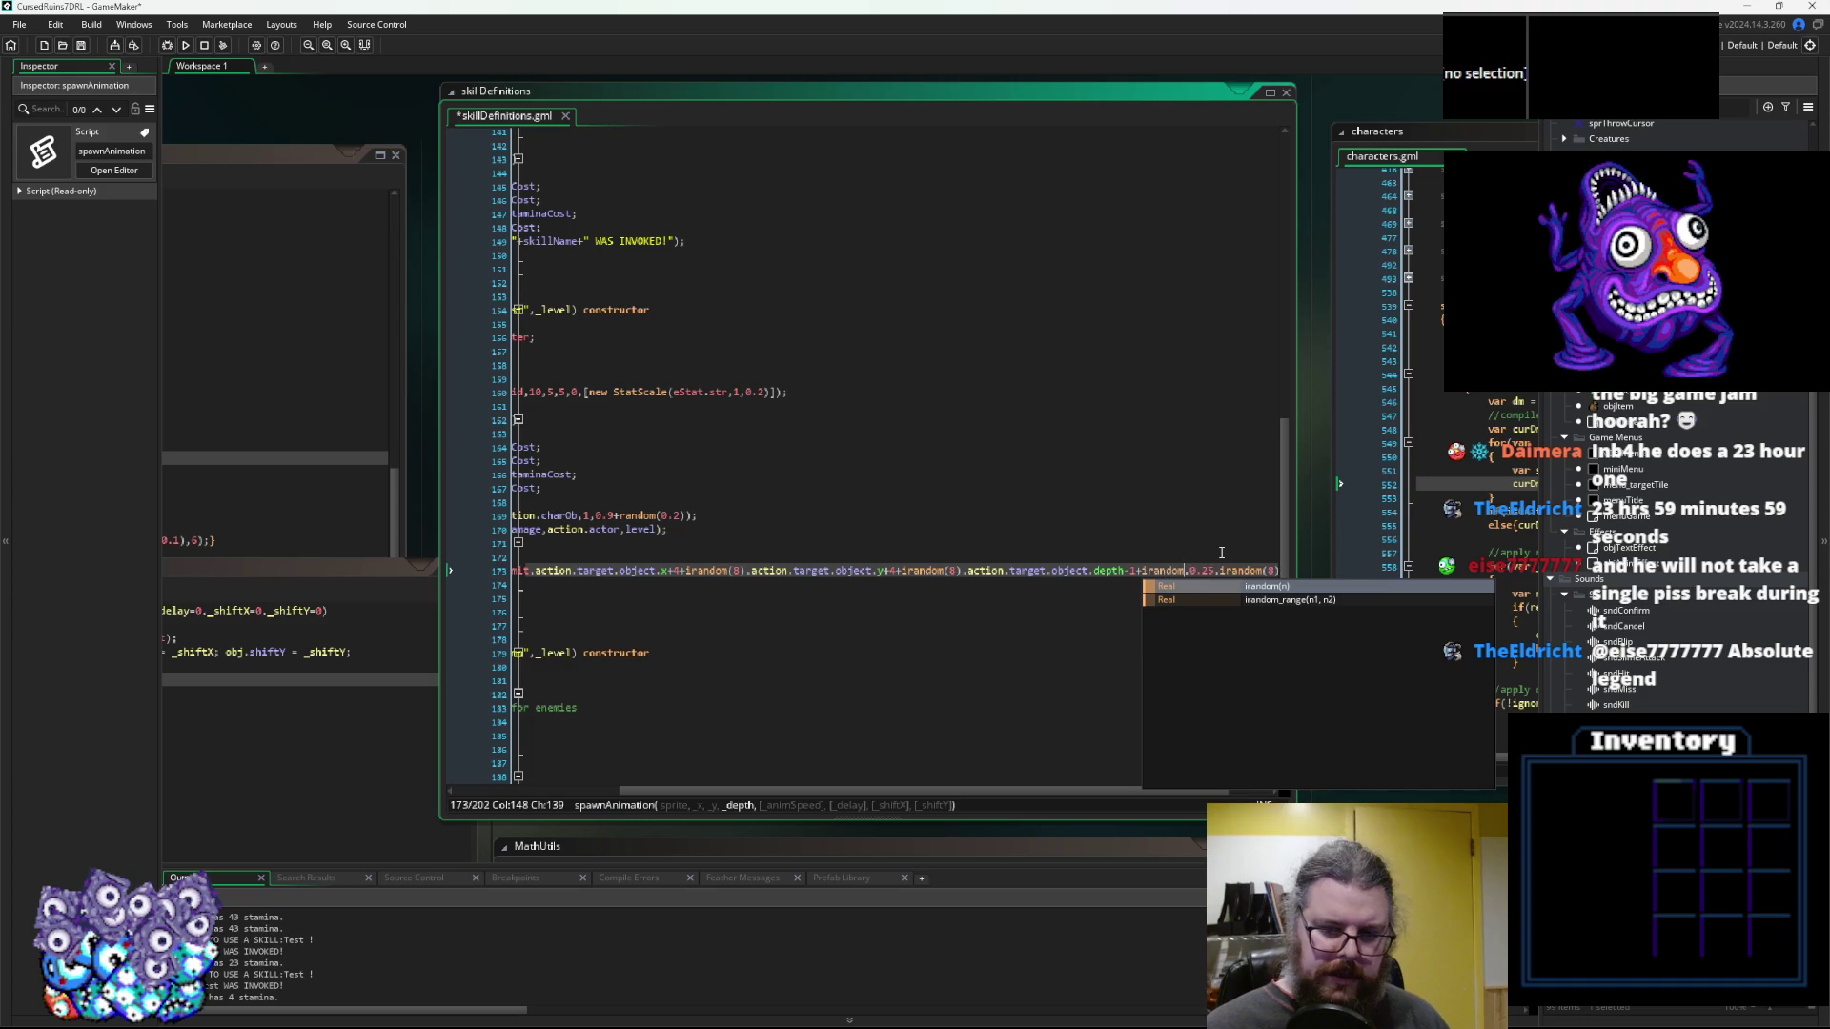
type(")")
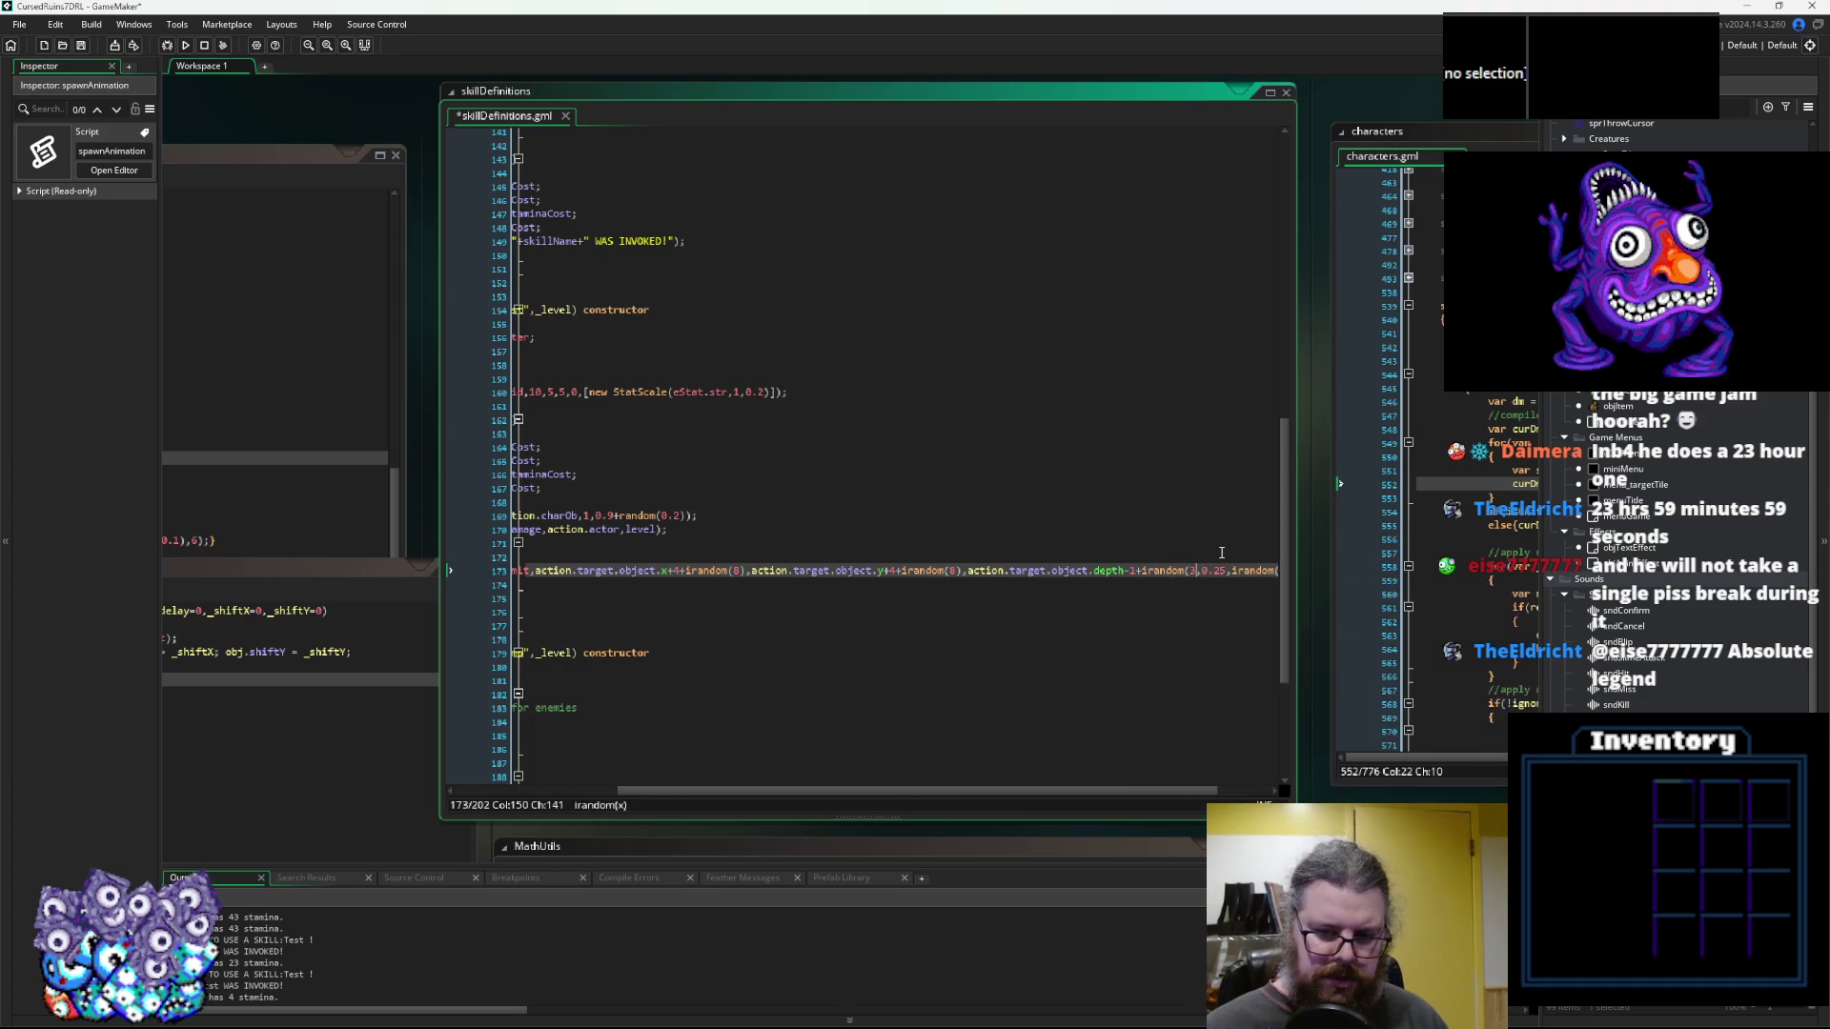
key("Left")
key("Left")
key("Left")
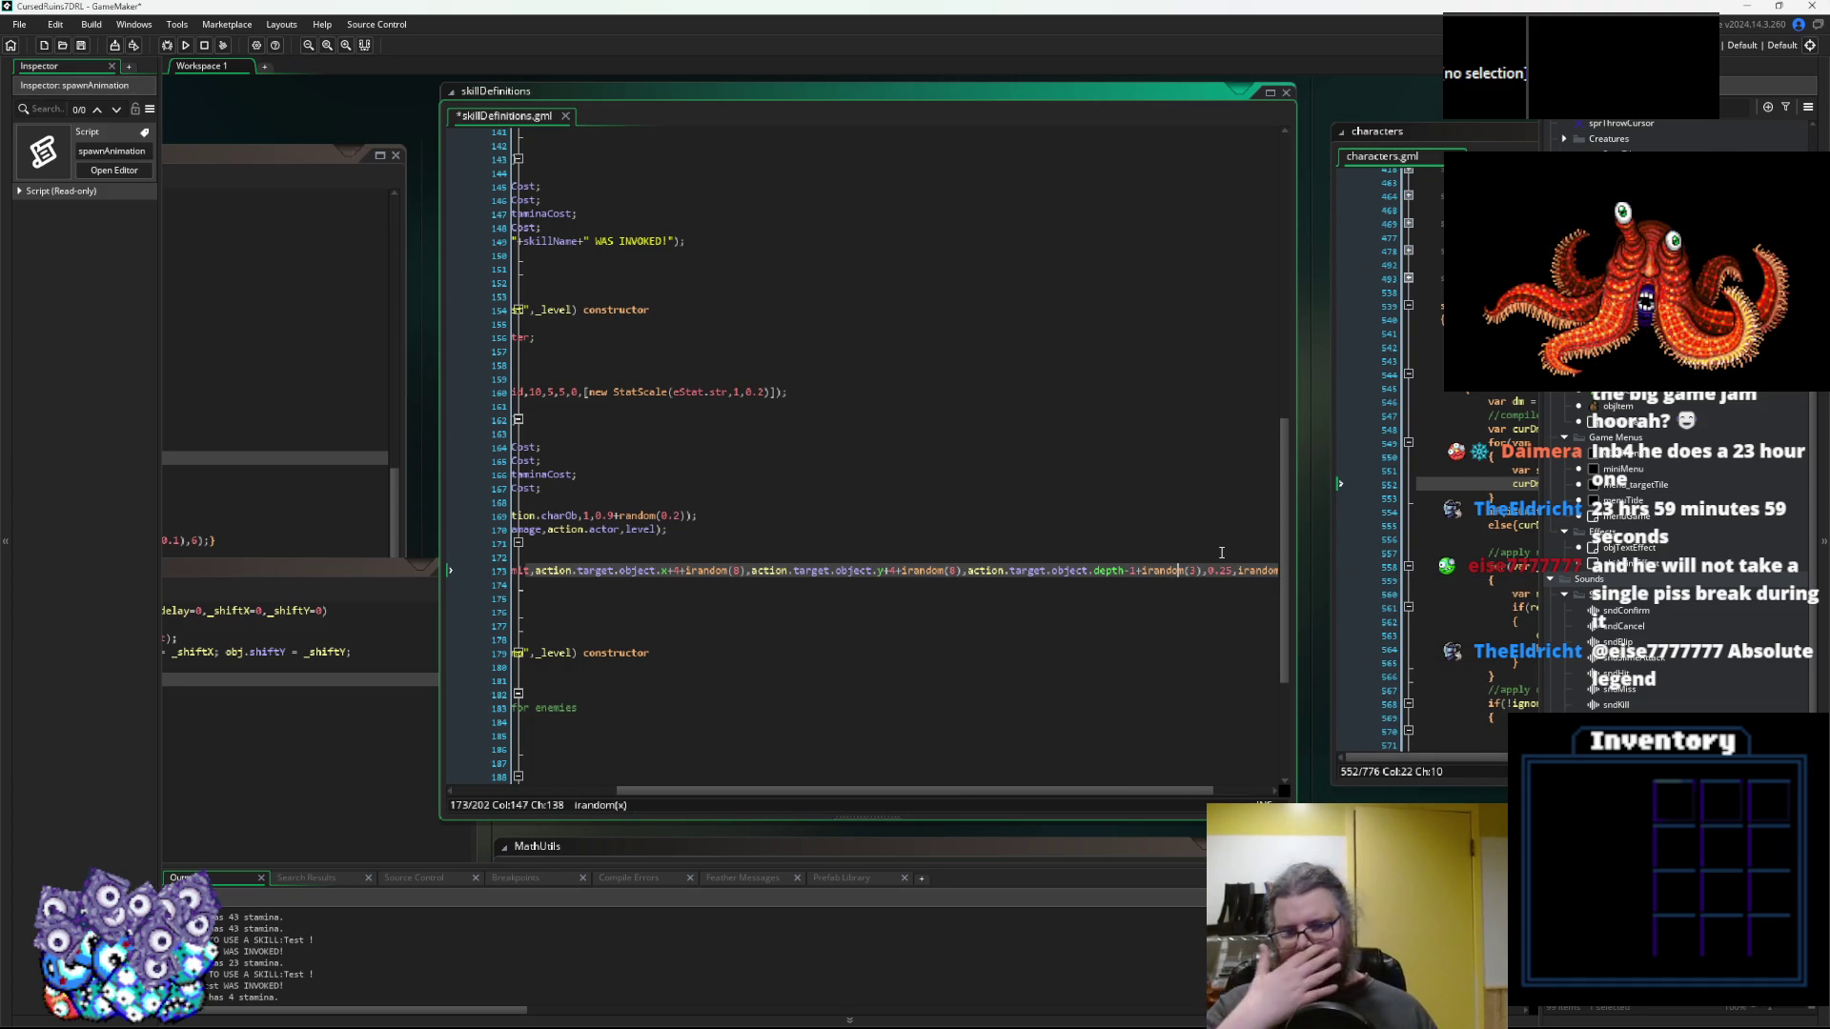
mouse_move(867, 791)
left_mouse_down()
mouse_move(995, 792)
mouse_move(579, 787)
left_mouse_up()
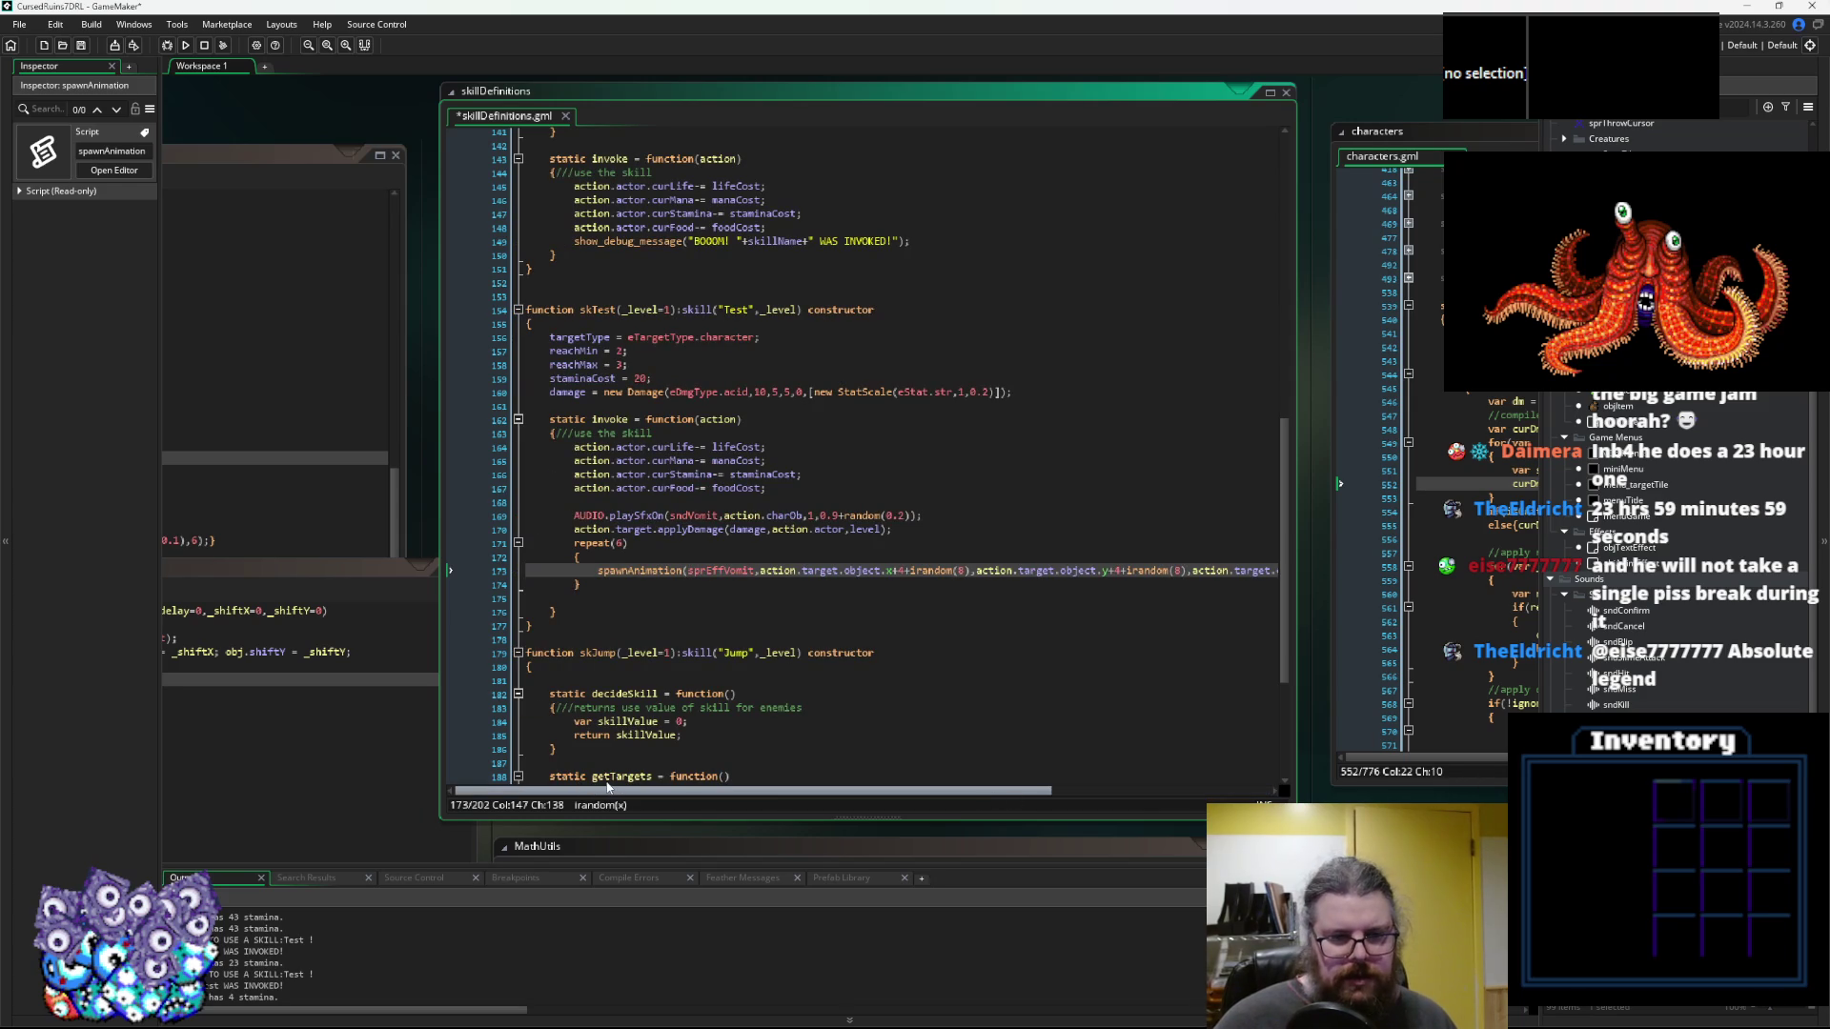
Lengthen the irandom delay and clear the repeat count for a new value
left_click(625, 542)
key("BackSpace")
type("8")
left_click_drag(825, 792, 1043, 792)
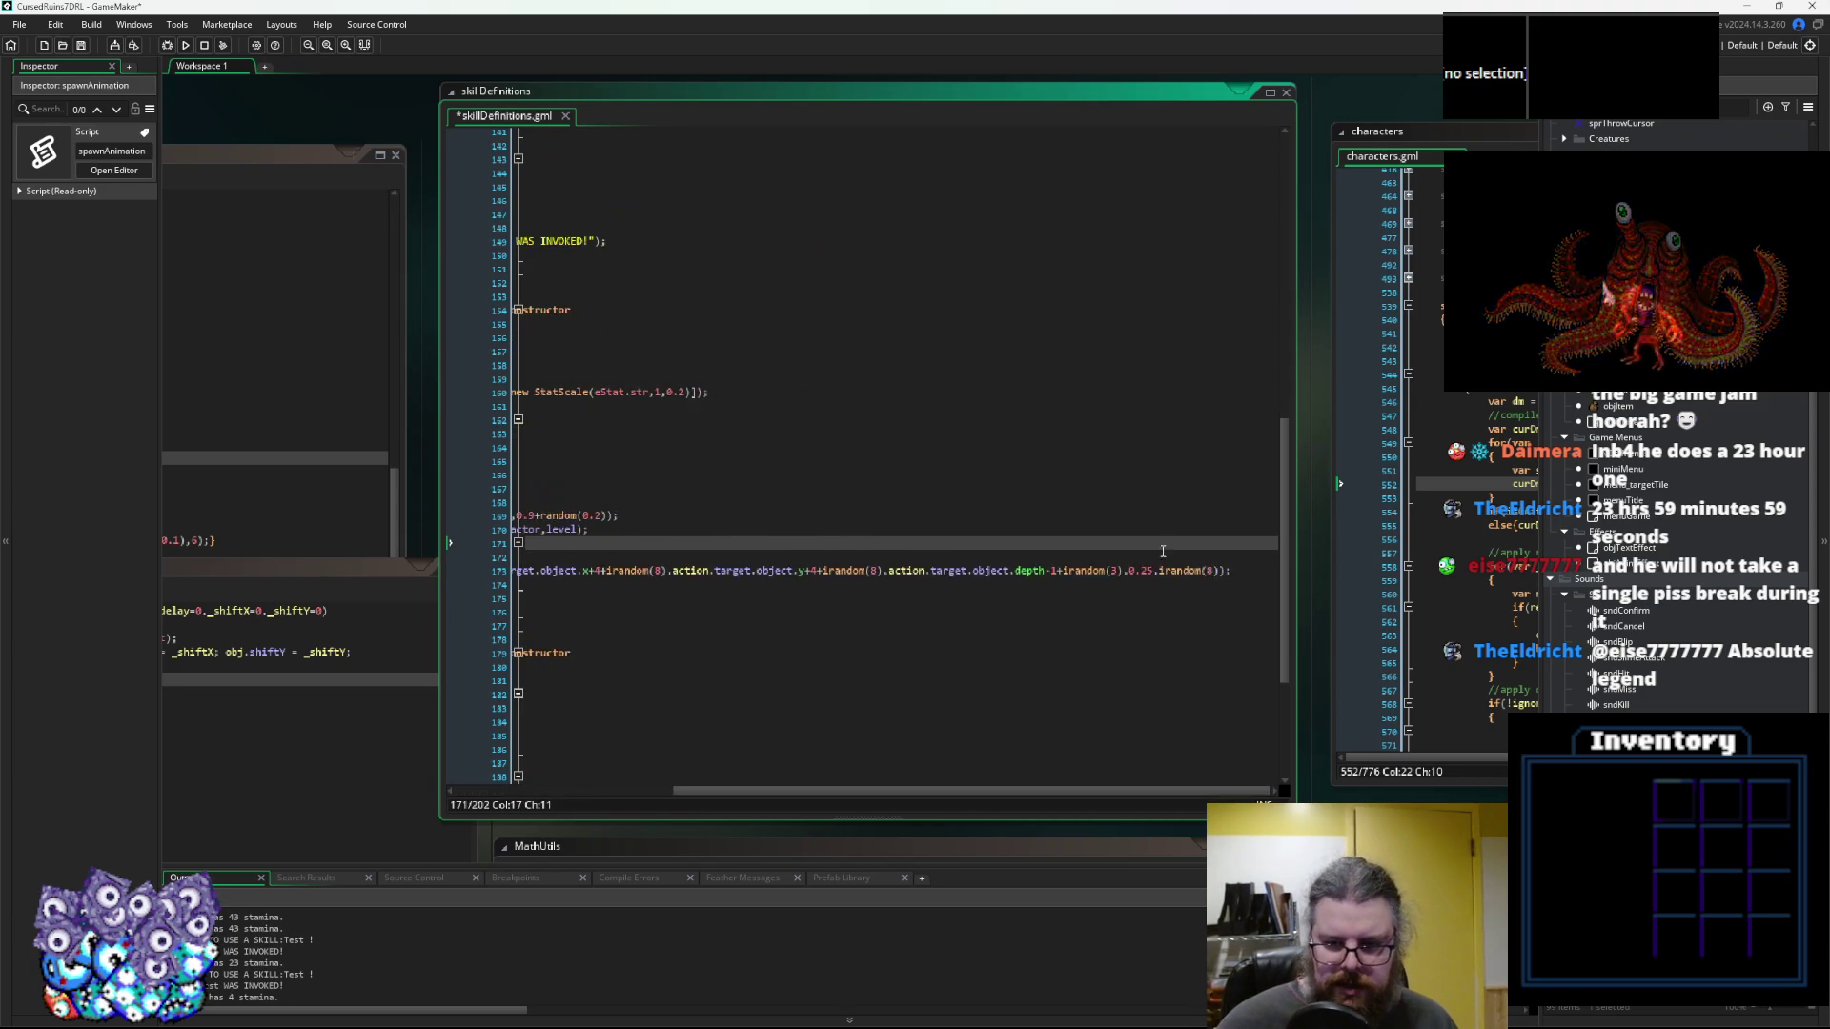
left_click(1216, 571)
type("0")
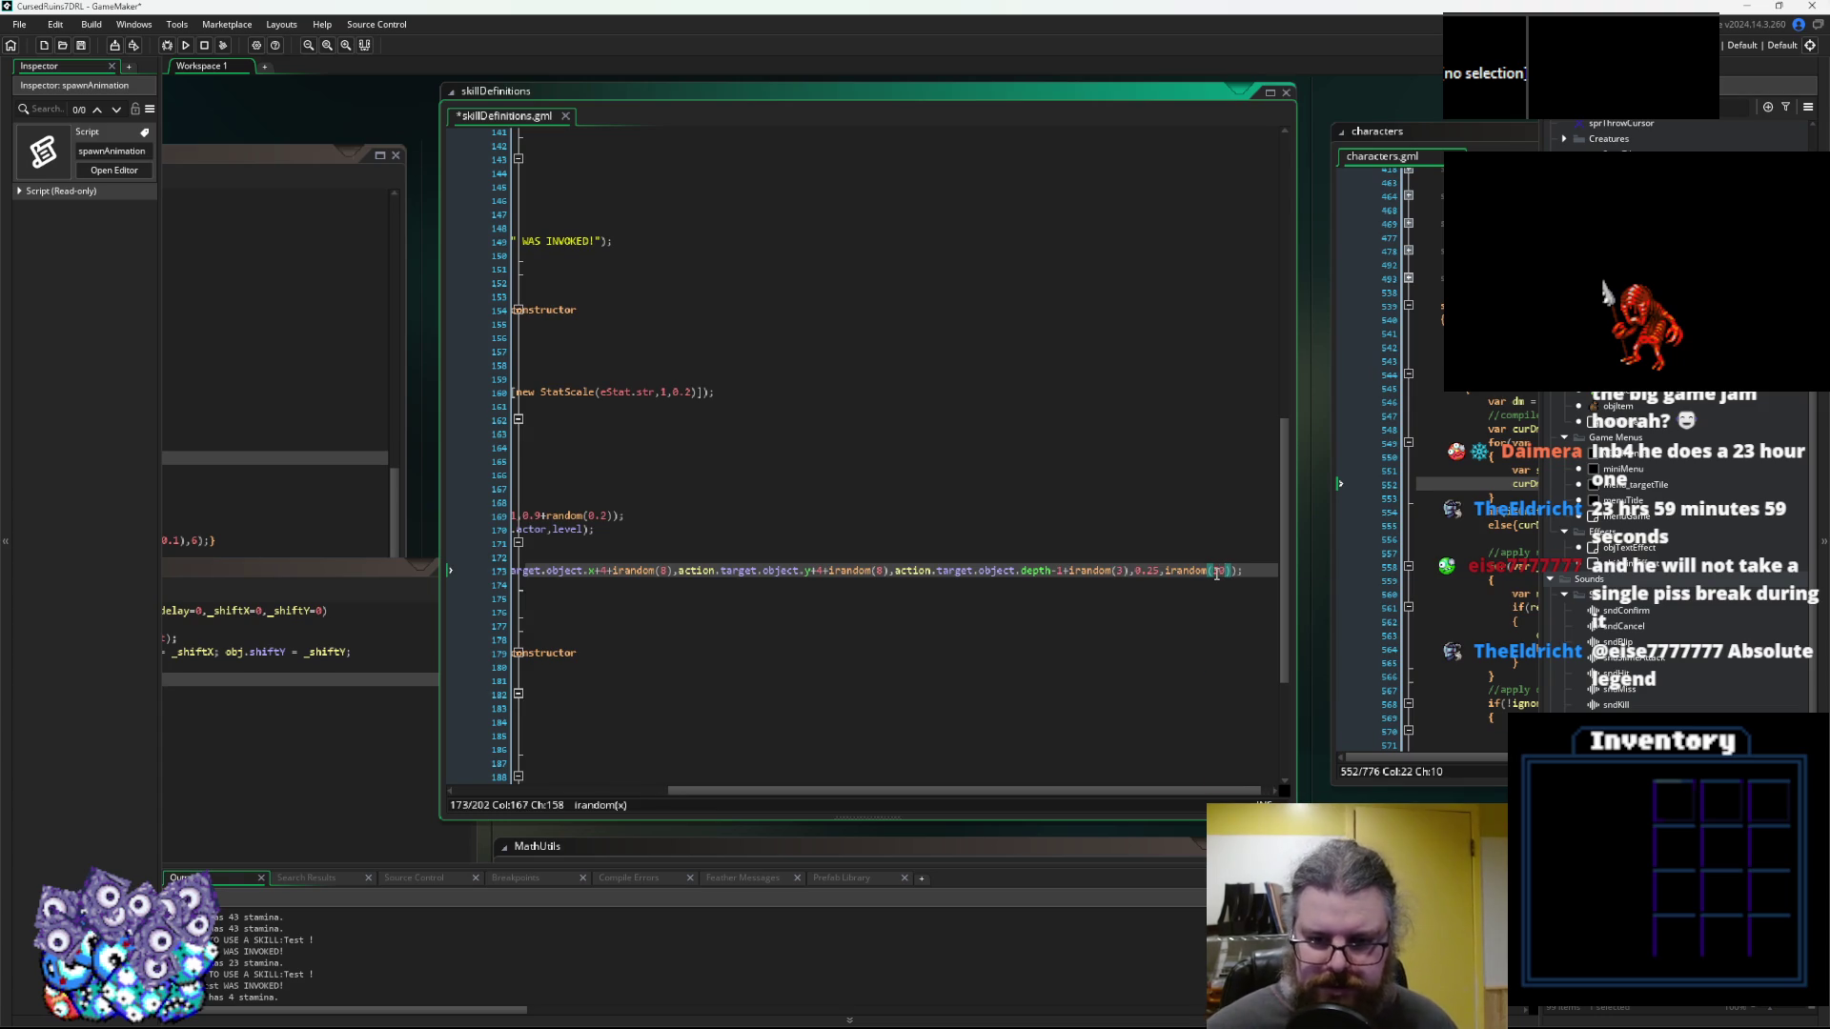
key("Up")
key("Up")
key("Up")
left_click(841, 601)
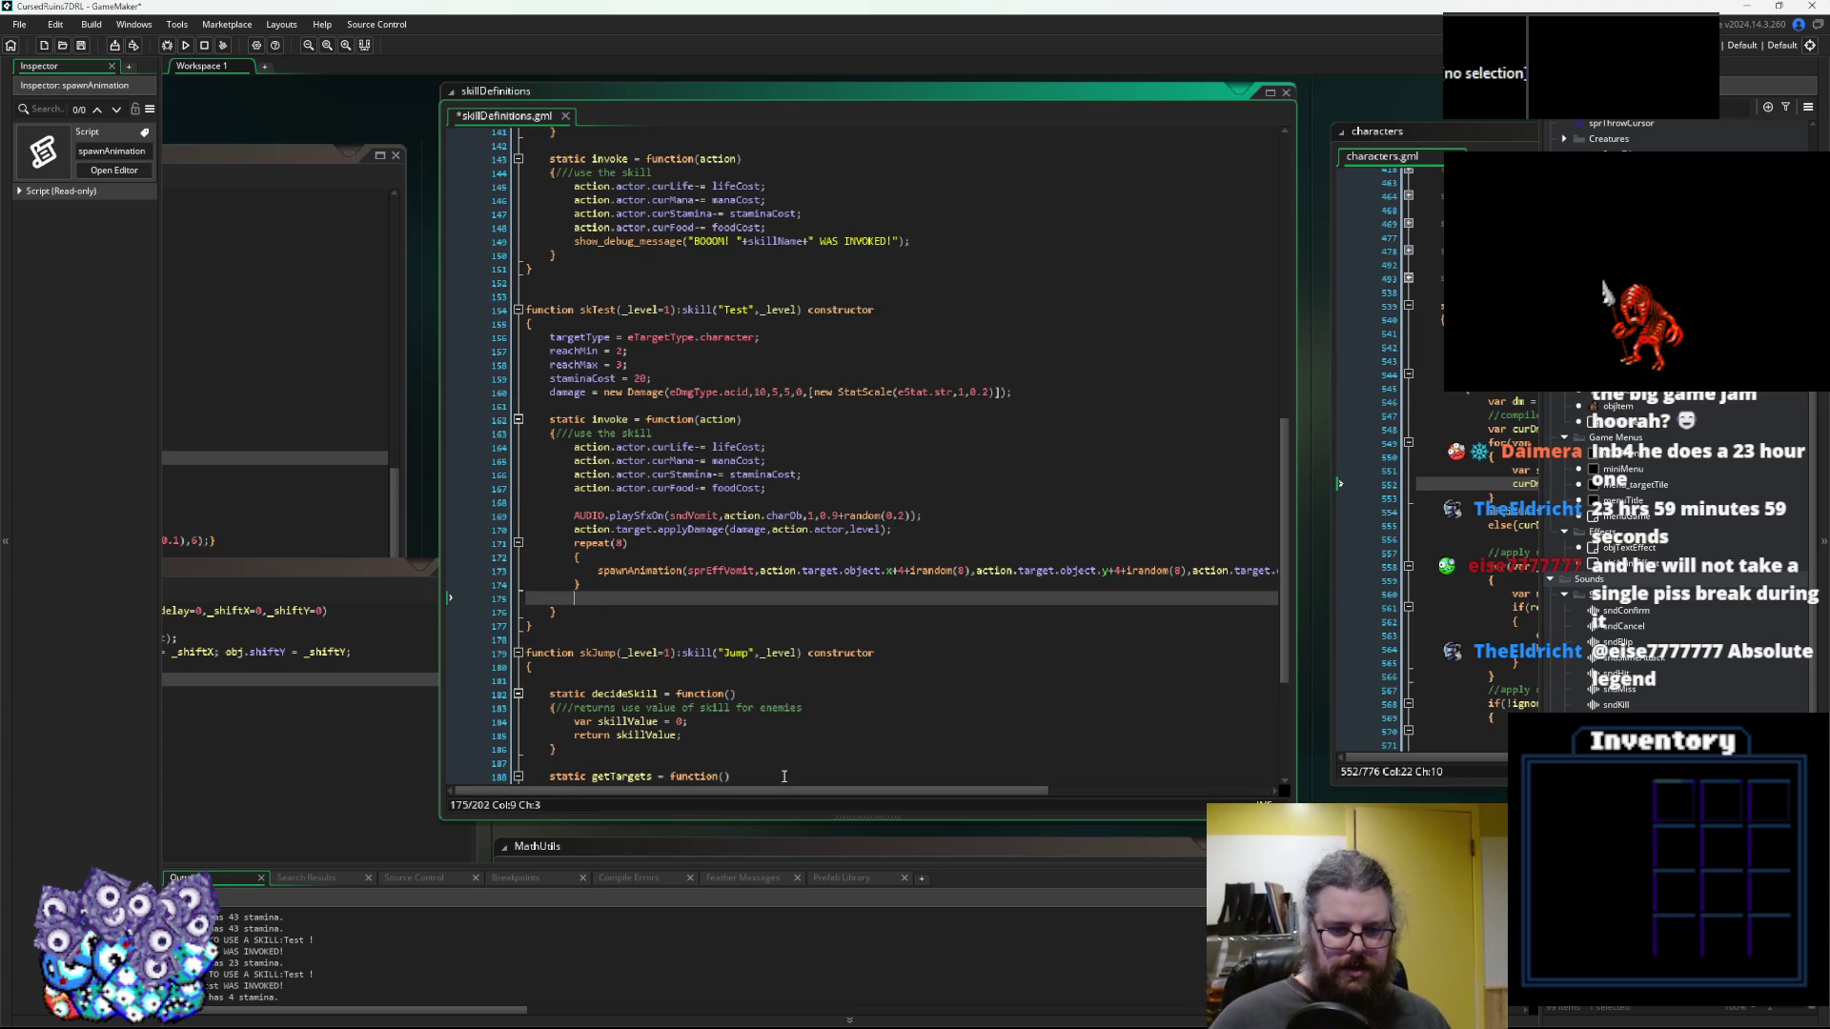
left_click(633, 544)
key("BackSpace")
Enter 10 in the script, save it, and launch the game in debug mode maximized
type("10")
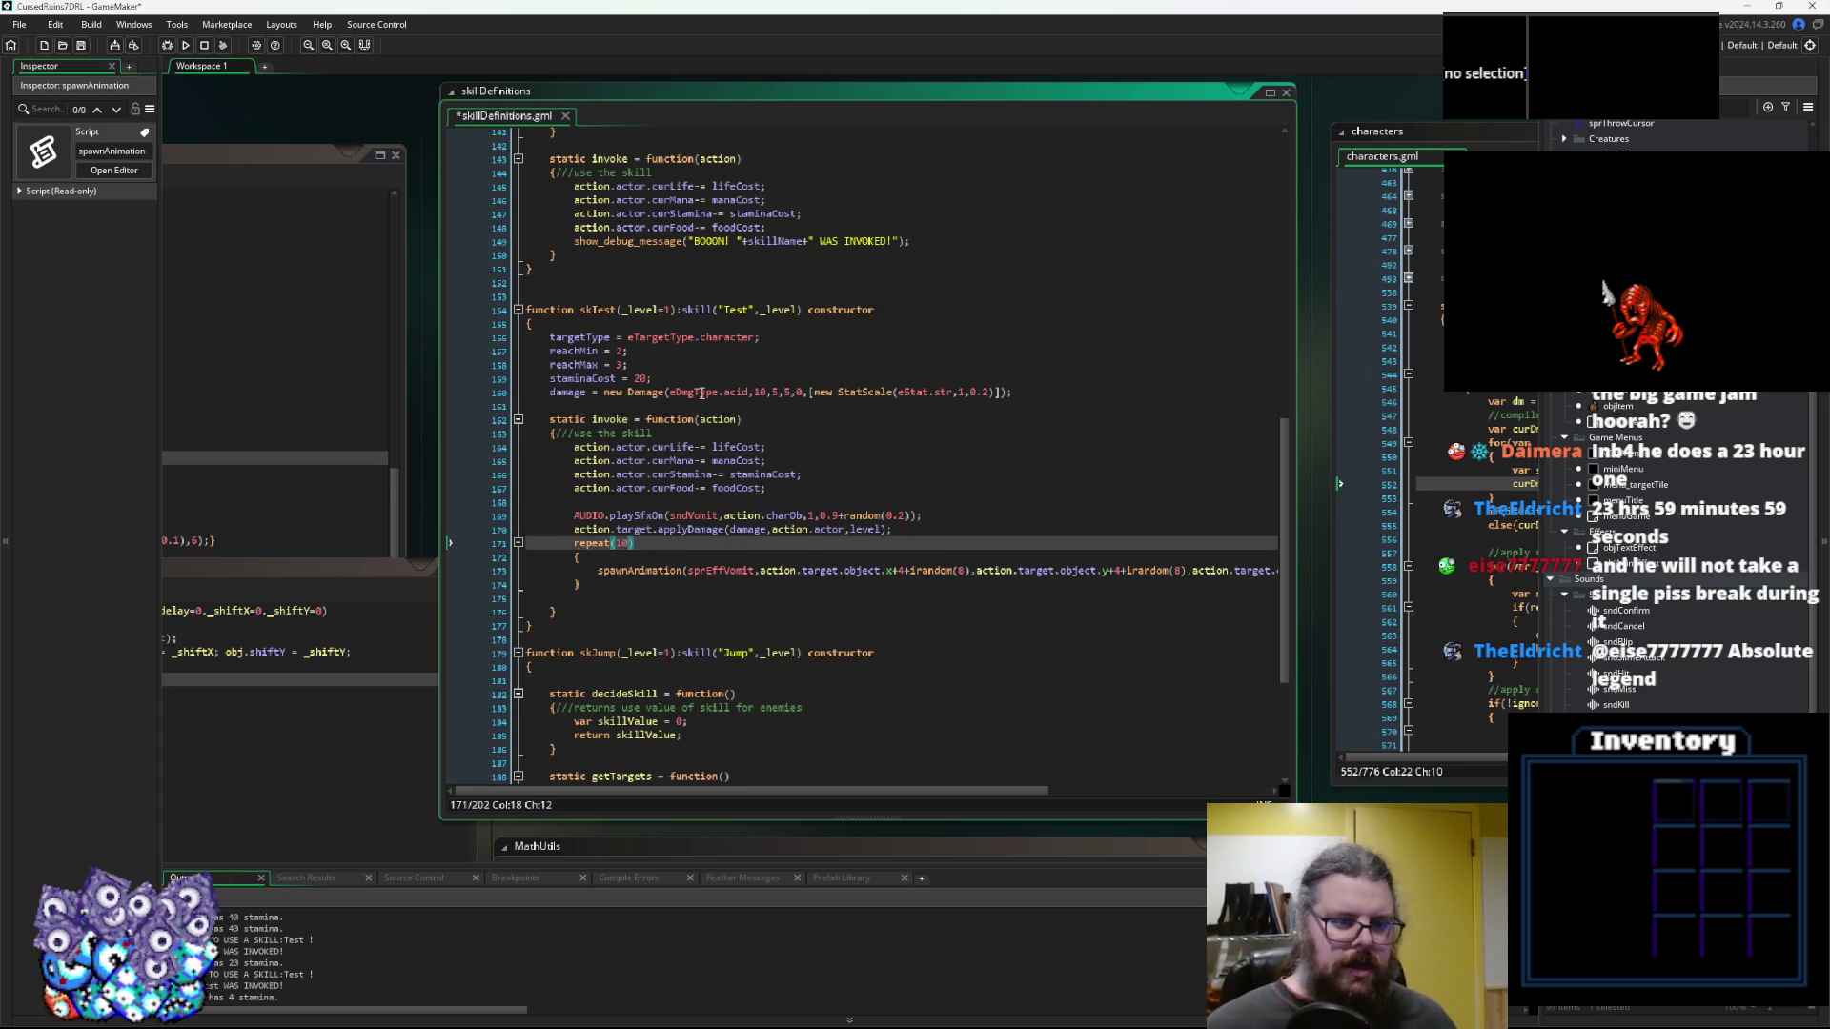
left_click(692, 447)
left_click(81, 44)
left_click(164, 46)
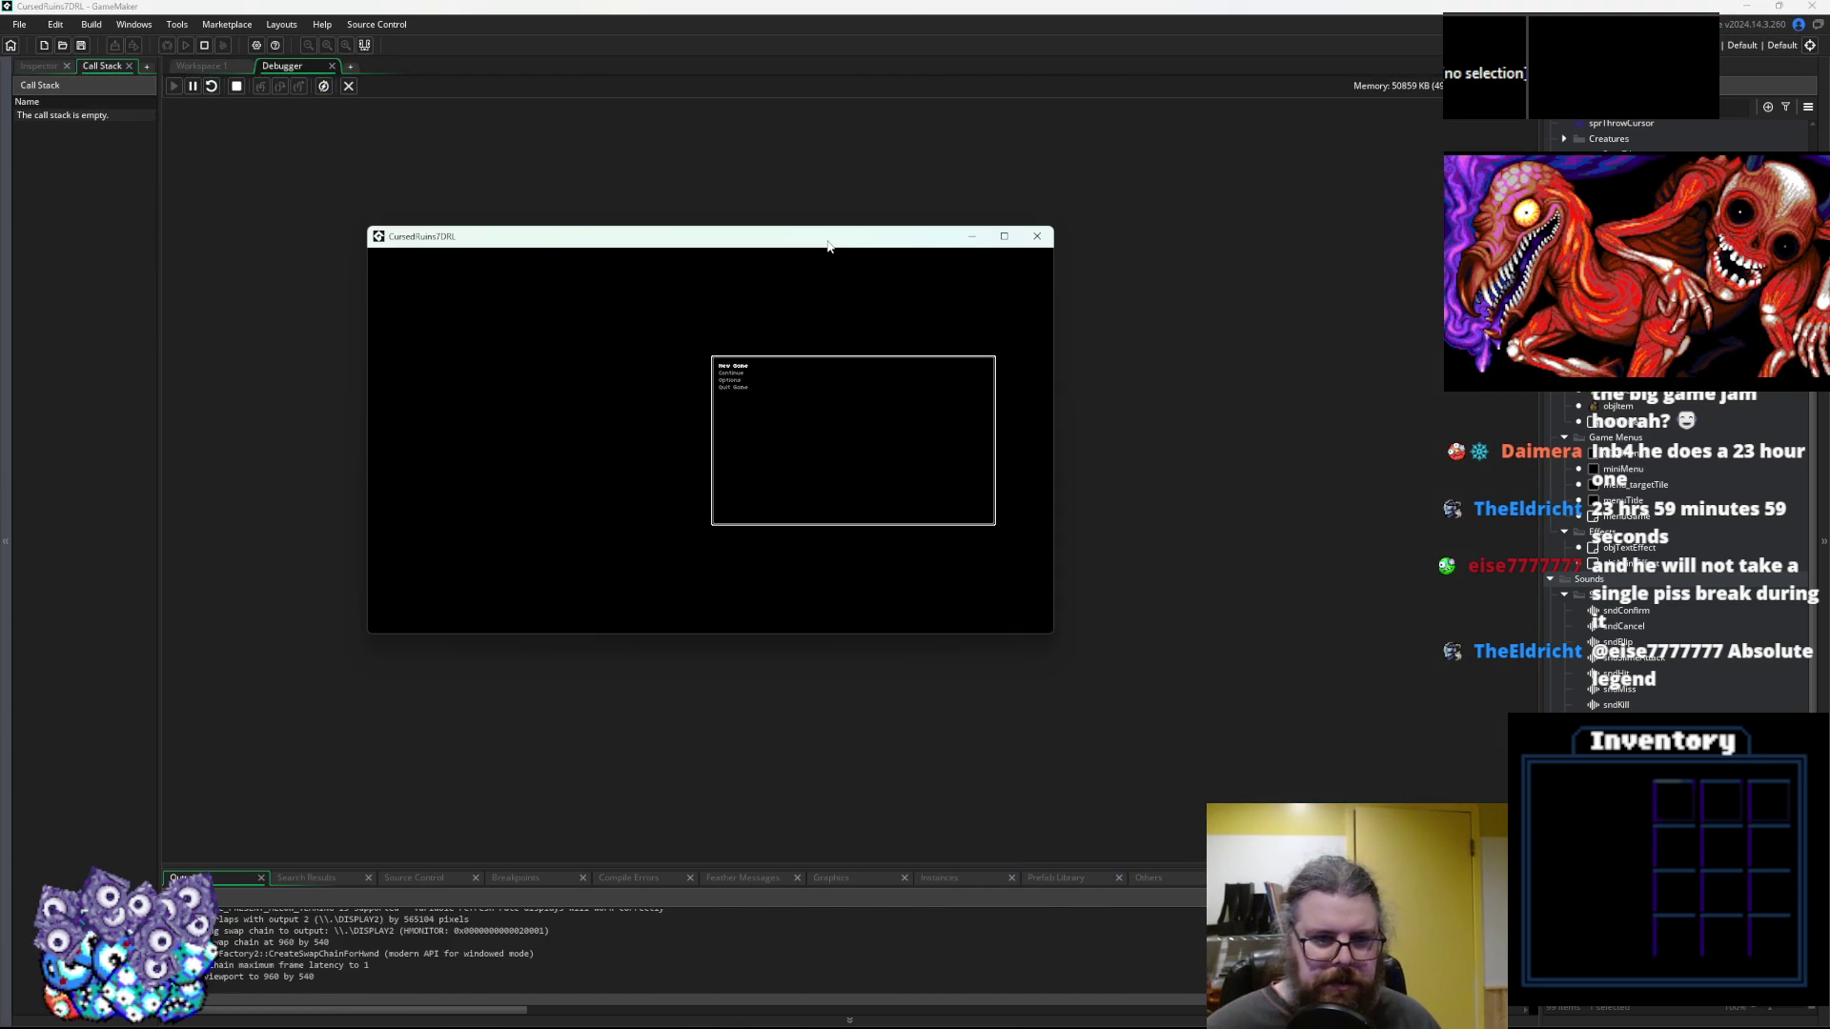
left_click(1004, 237)
Walk the player left, up and right through the dungeon corridors
key("Left")
key("Left")
key("Left")
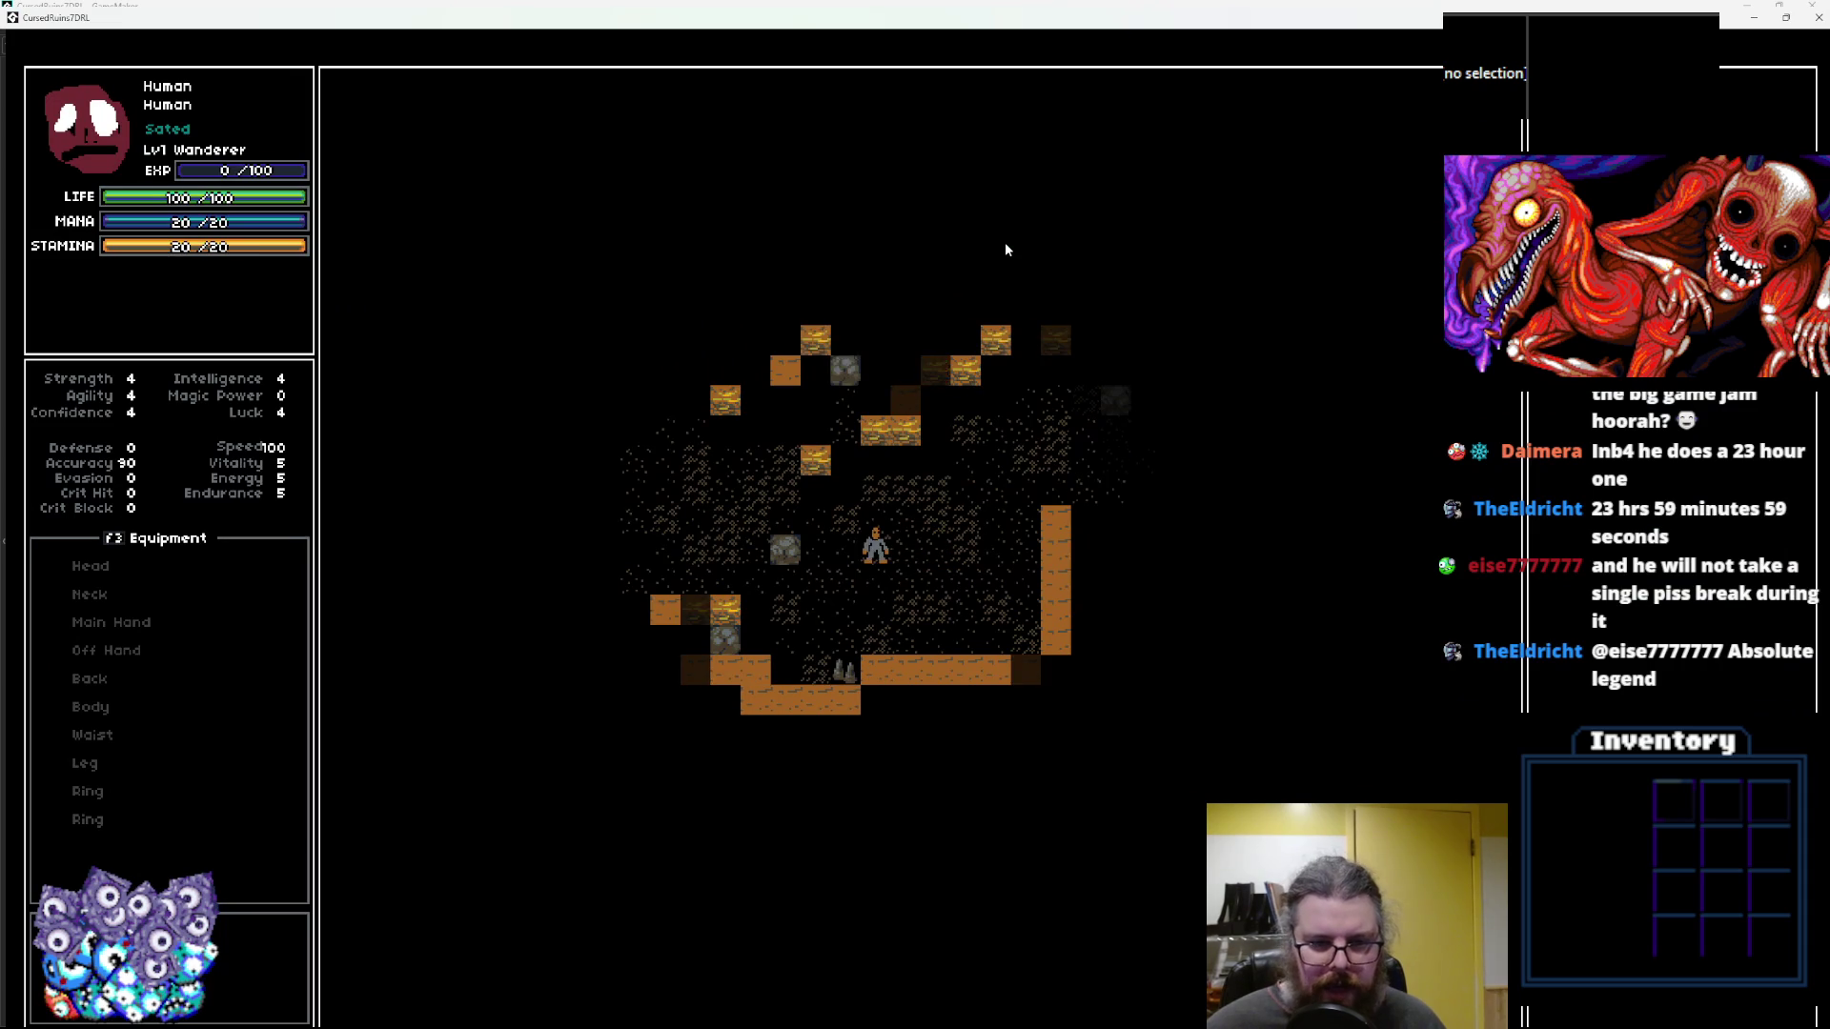
key("Up")
key("Right")
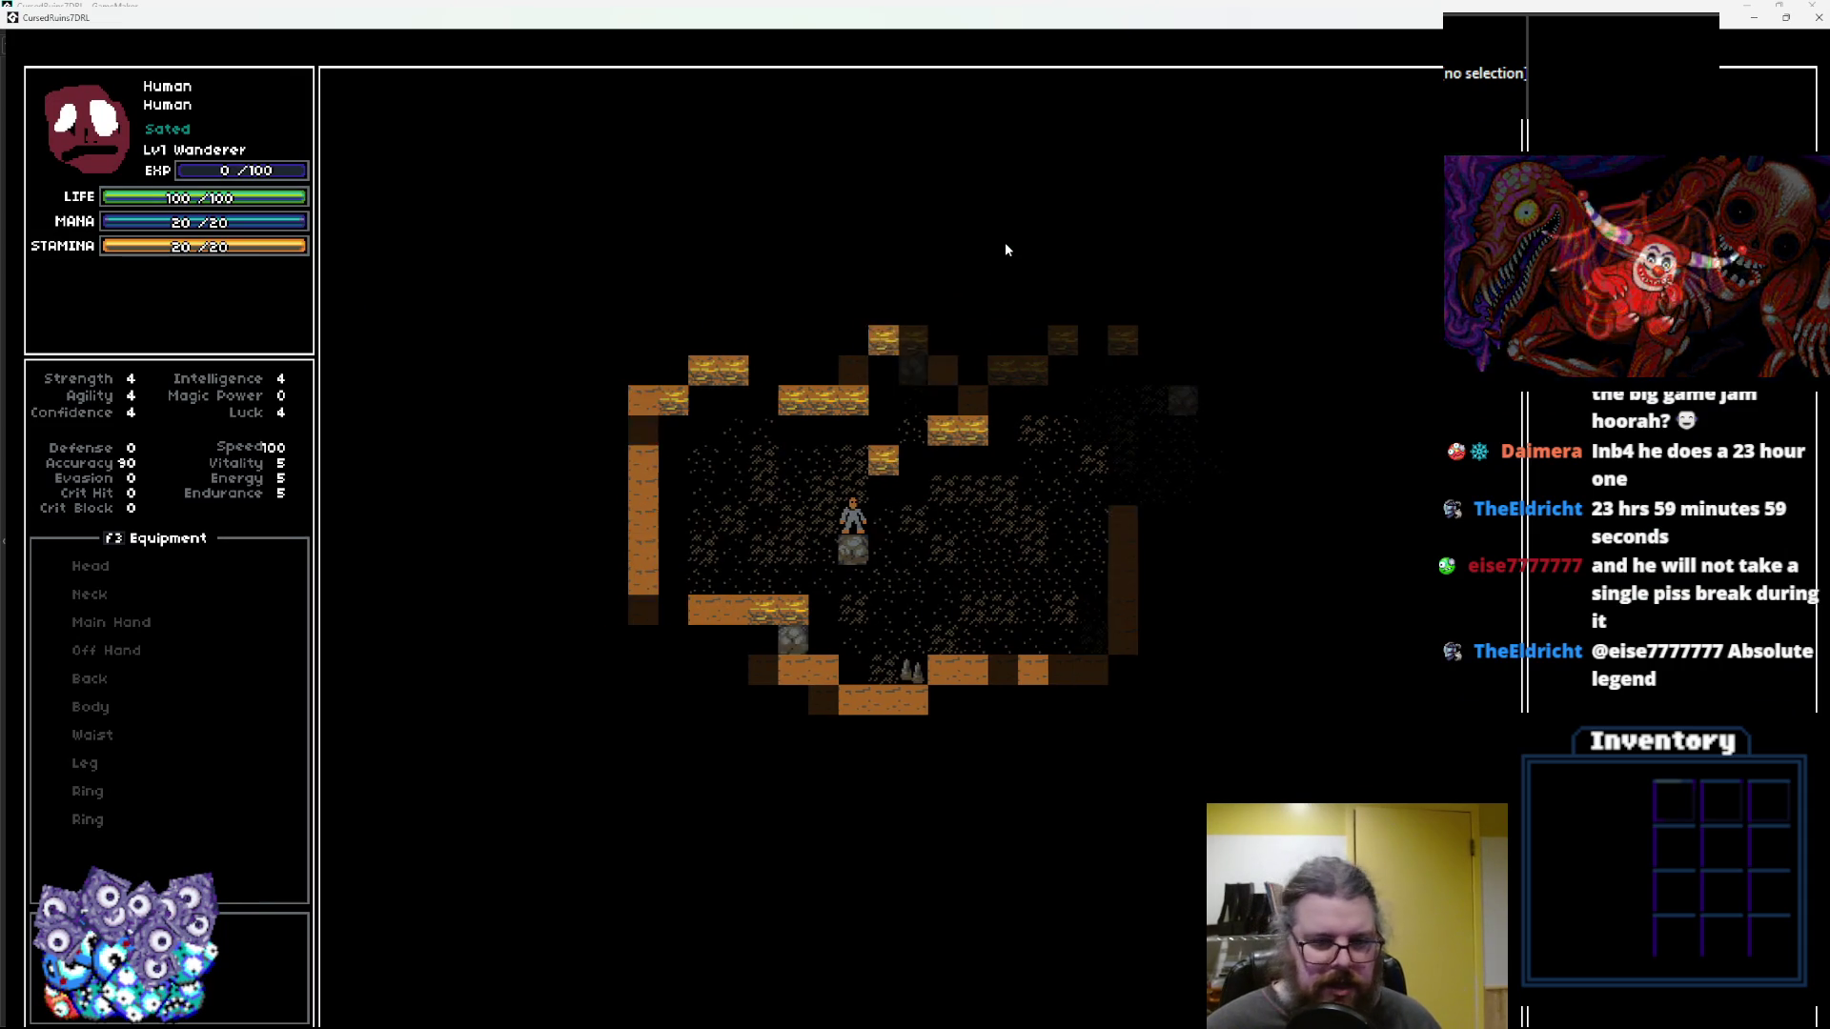
key("Right")
key("Right")
key("Right")
key("Up")
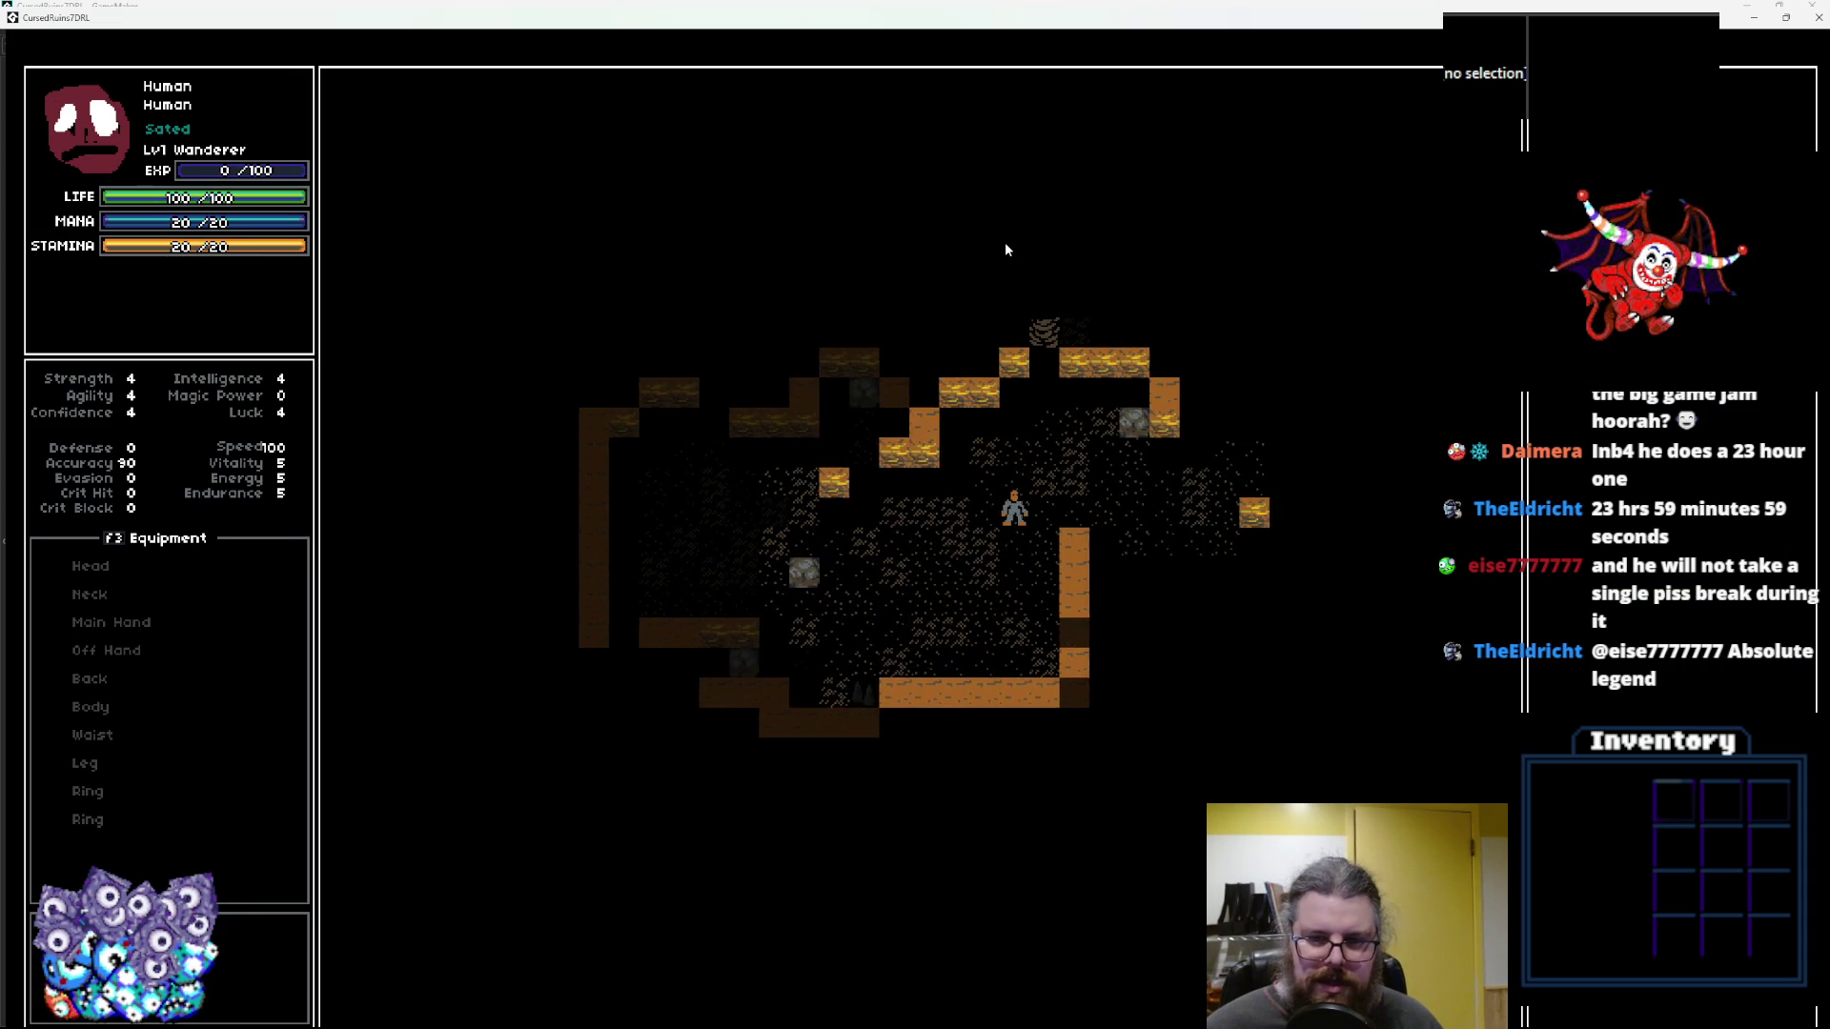
key("Right")
key("Right")
key("Down")
key("Right")
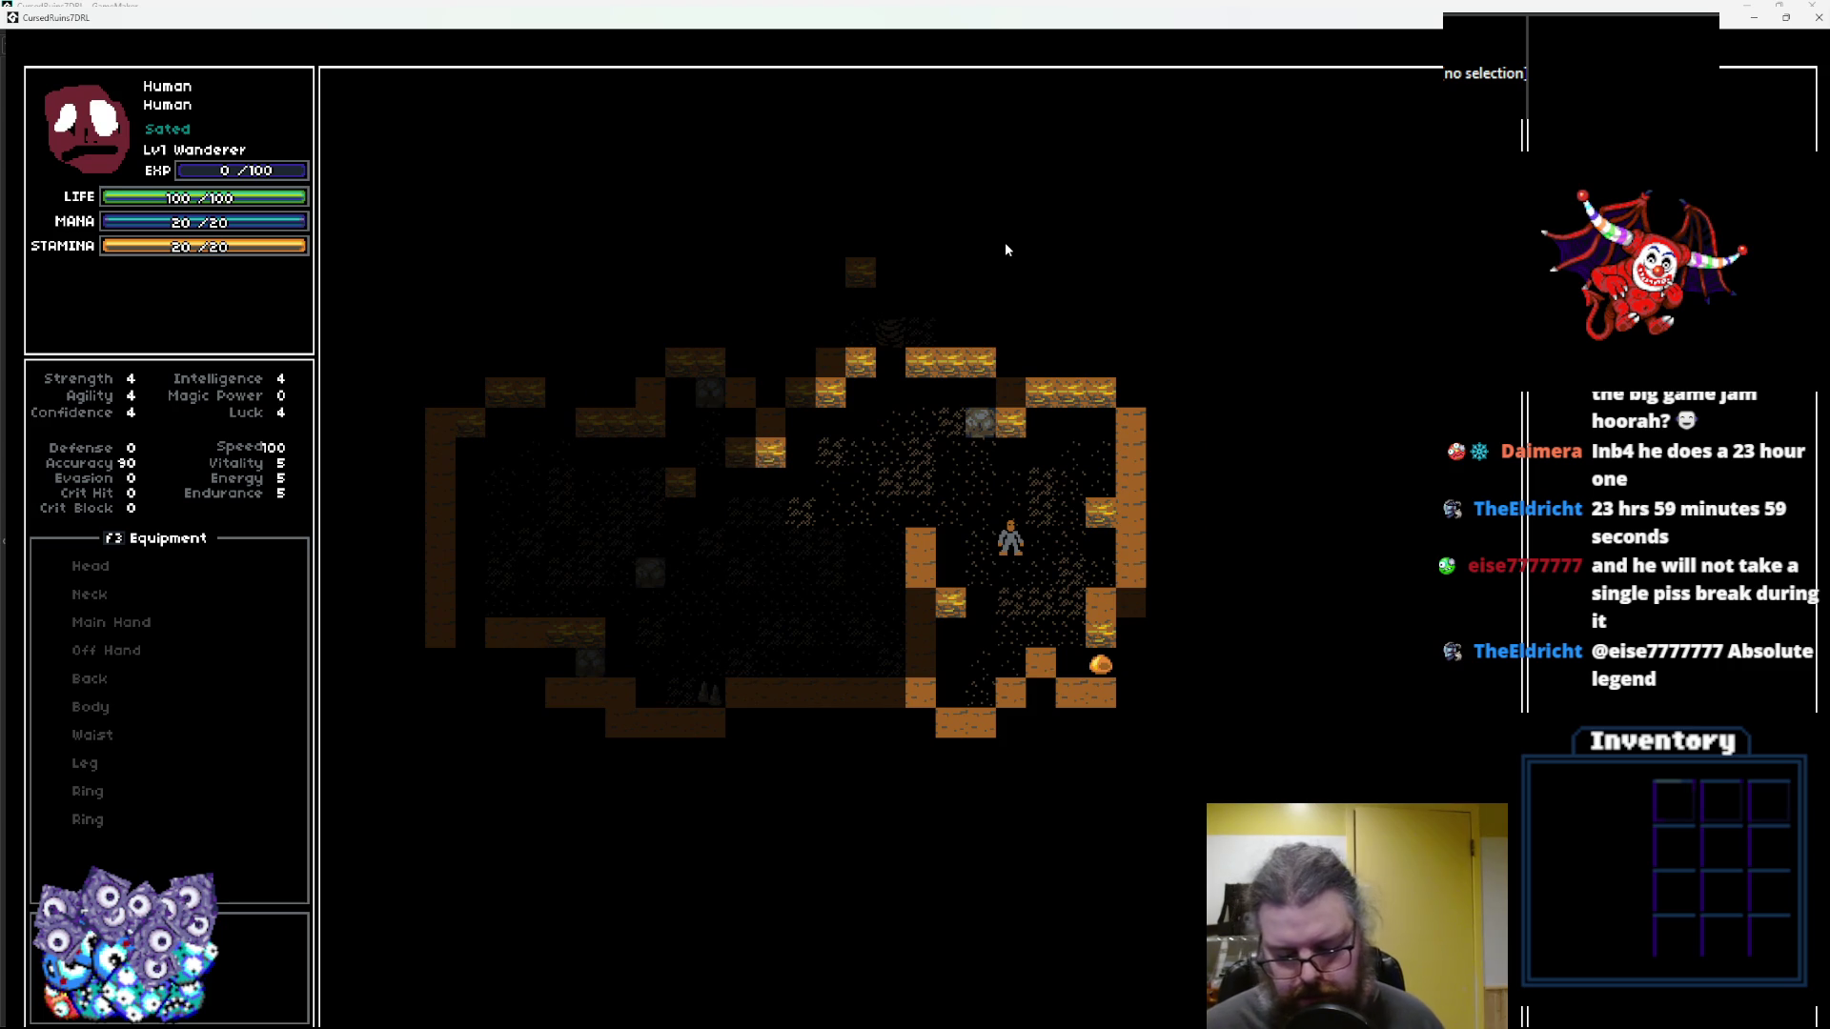
Reveal the dungeon map with M and walk up-left beside the green monster
key("m")
key("Up")
key("Left")
key("Up")
key("Left")
key("Up")
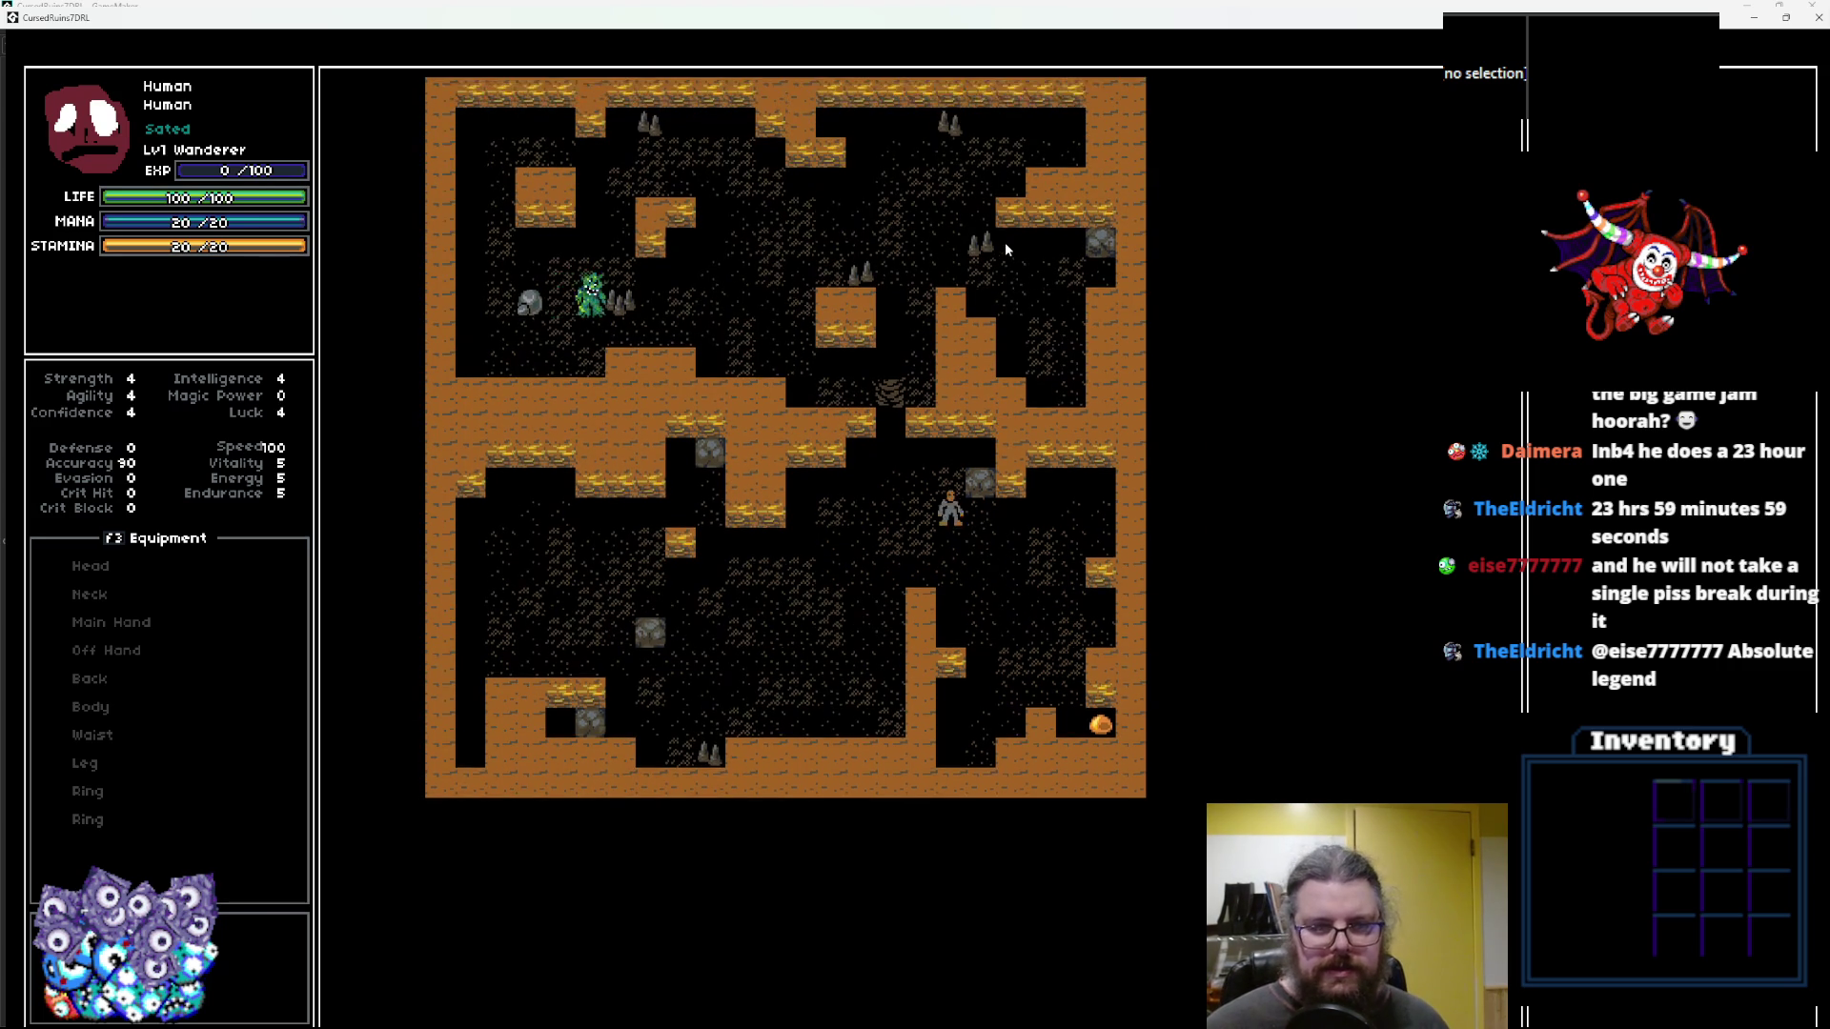
key("Up")
key("Up")
key("Left")
key("Up")
key("Left")
key("Up")
key("Left")
key("Up")
key("Left")
key("Left")
key("Up")
key("Left")
key("Left")
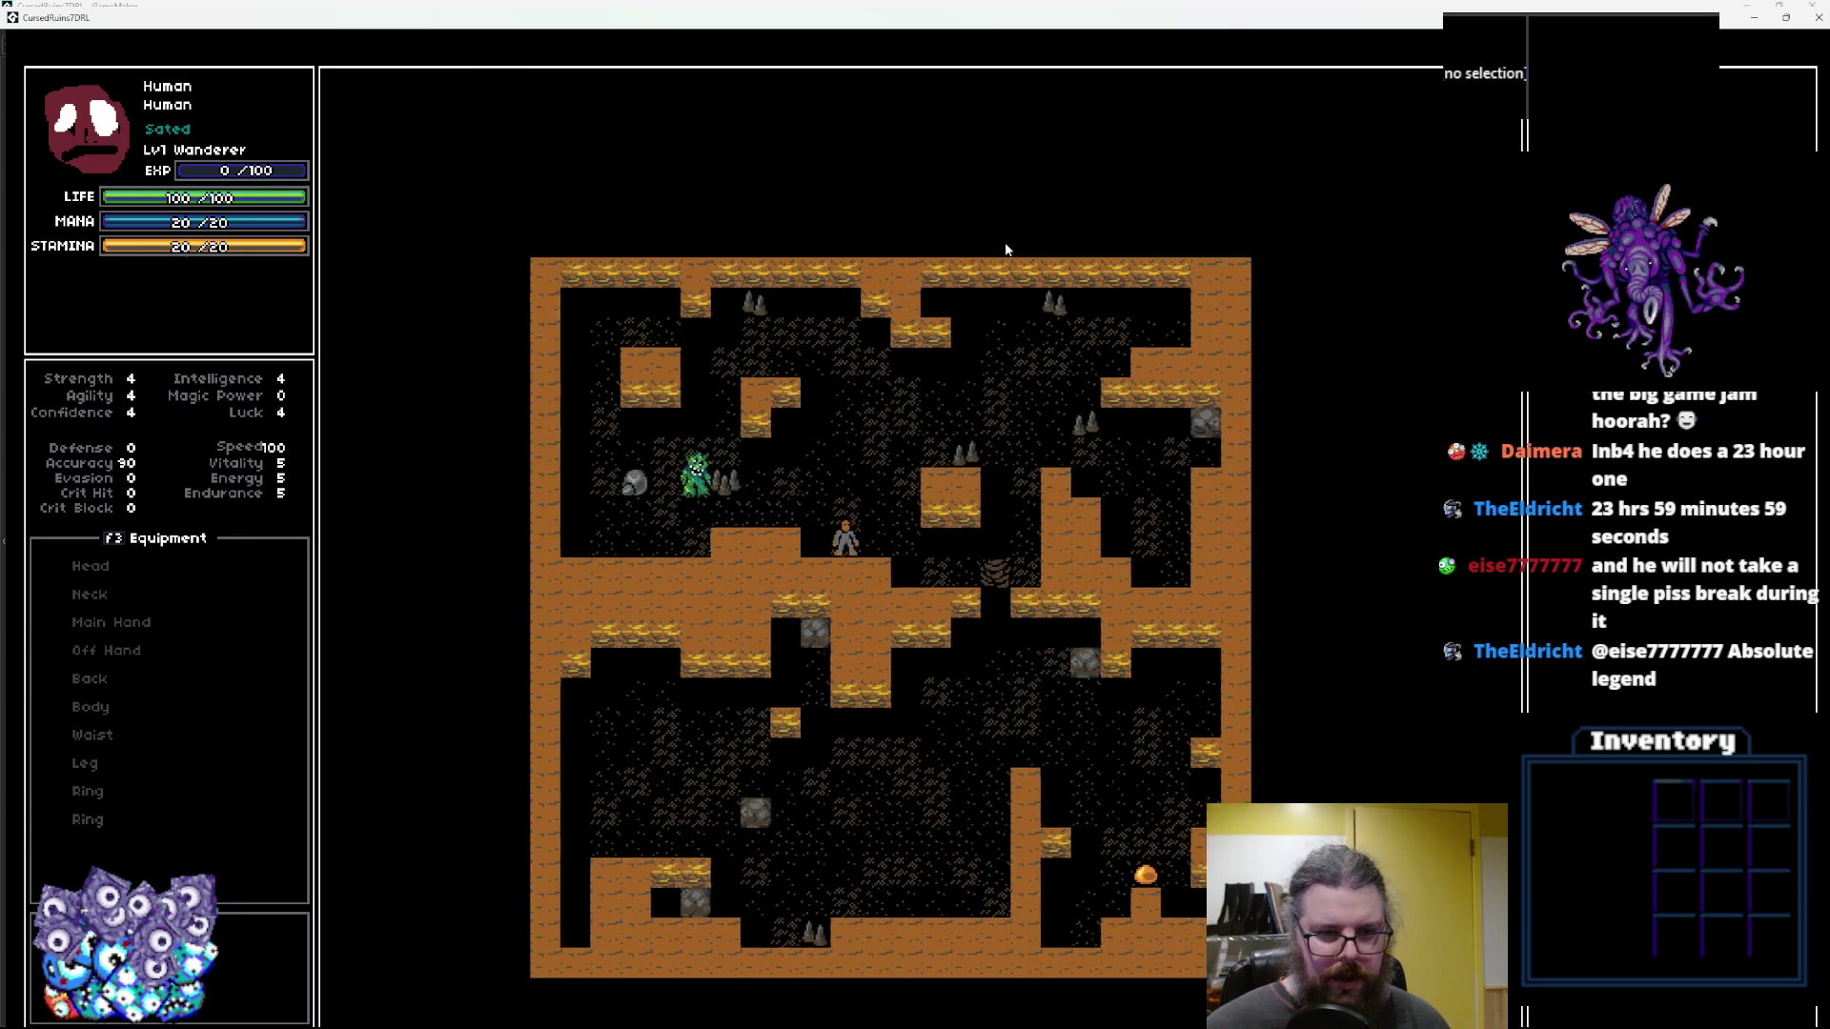
key("Up")
key("Left")
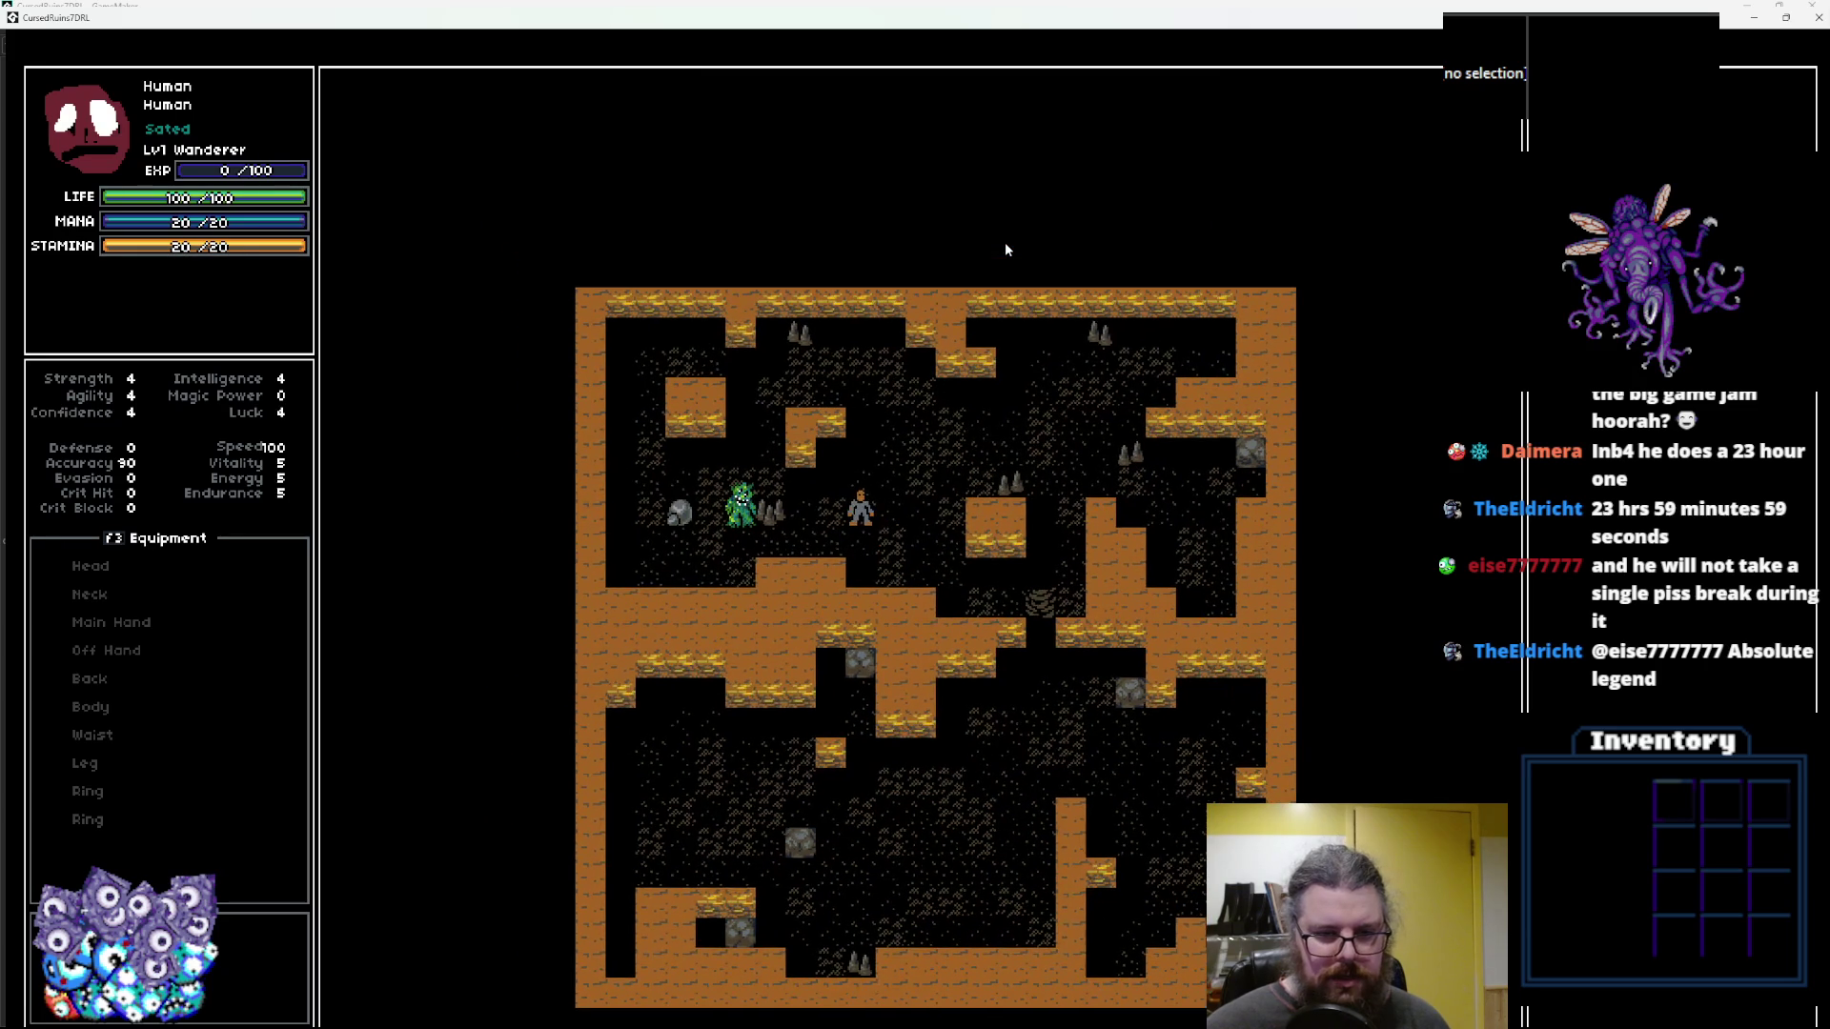
key("Left")
key("Left")
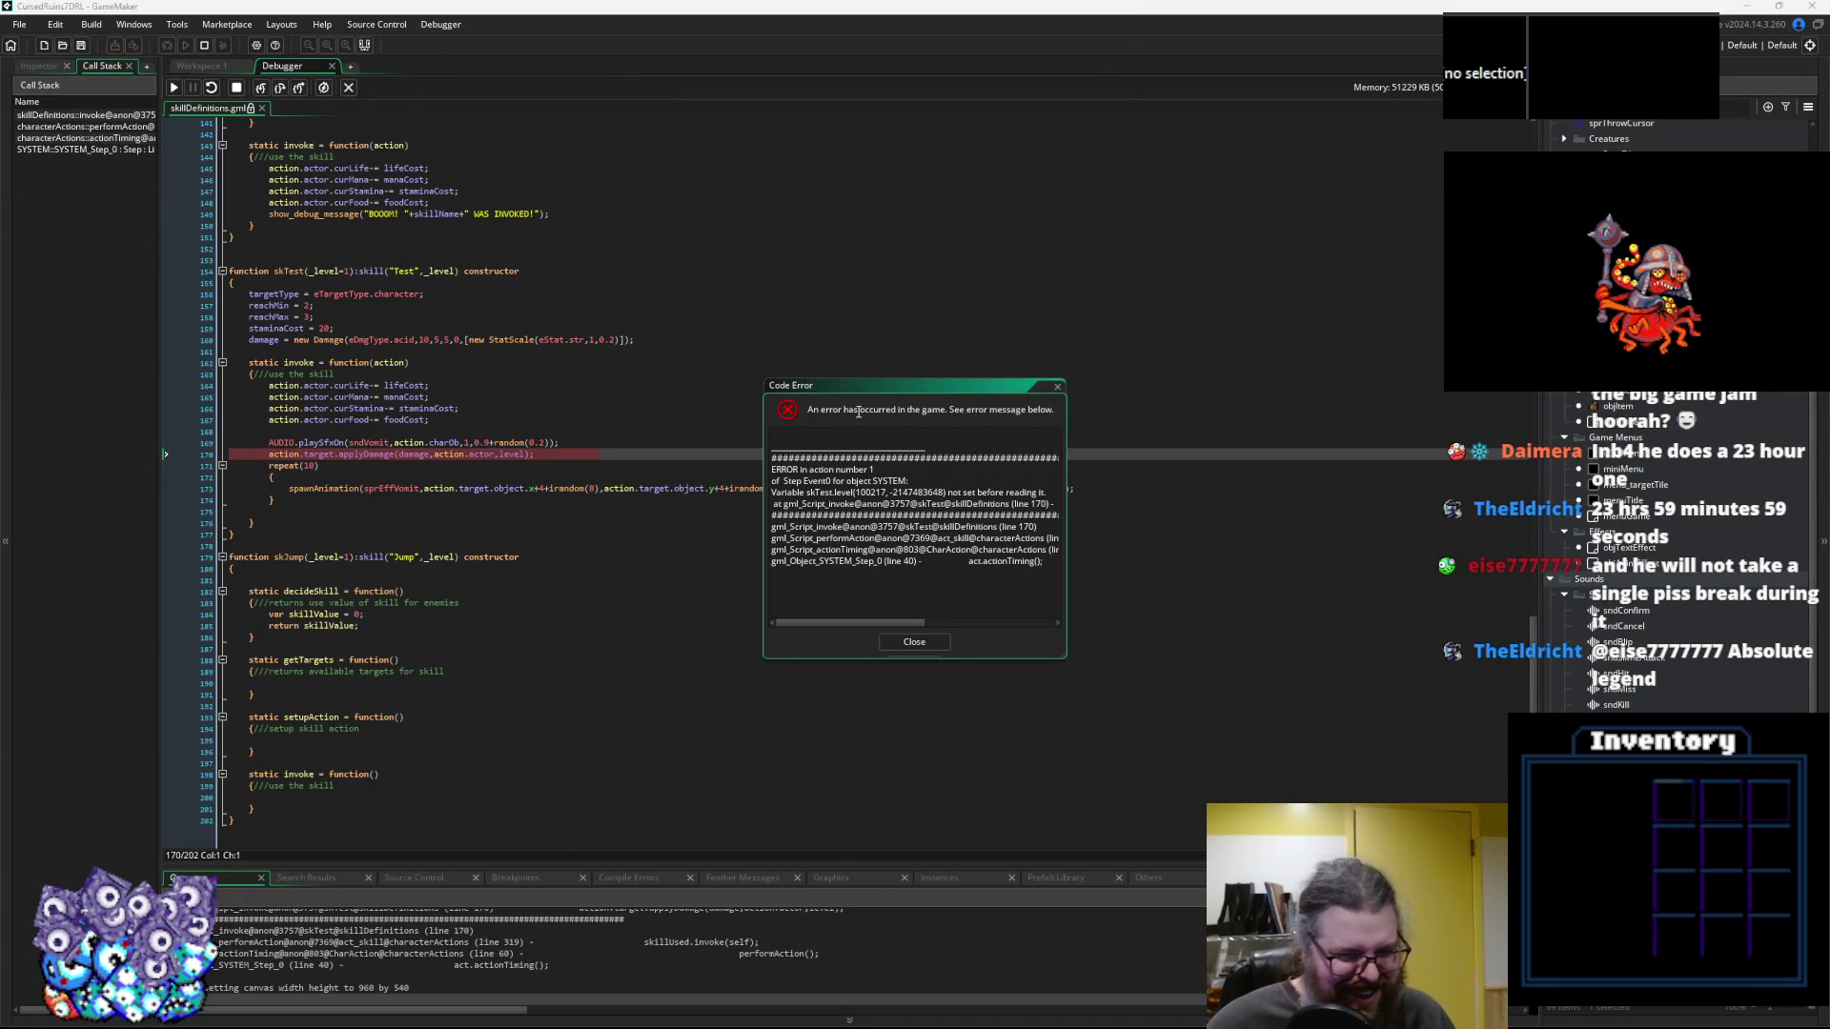
Move and enlarge the Code Error report and inspect the applyDamage call on line 170
left_click_drag(875, 393, 1100, 246)
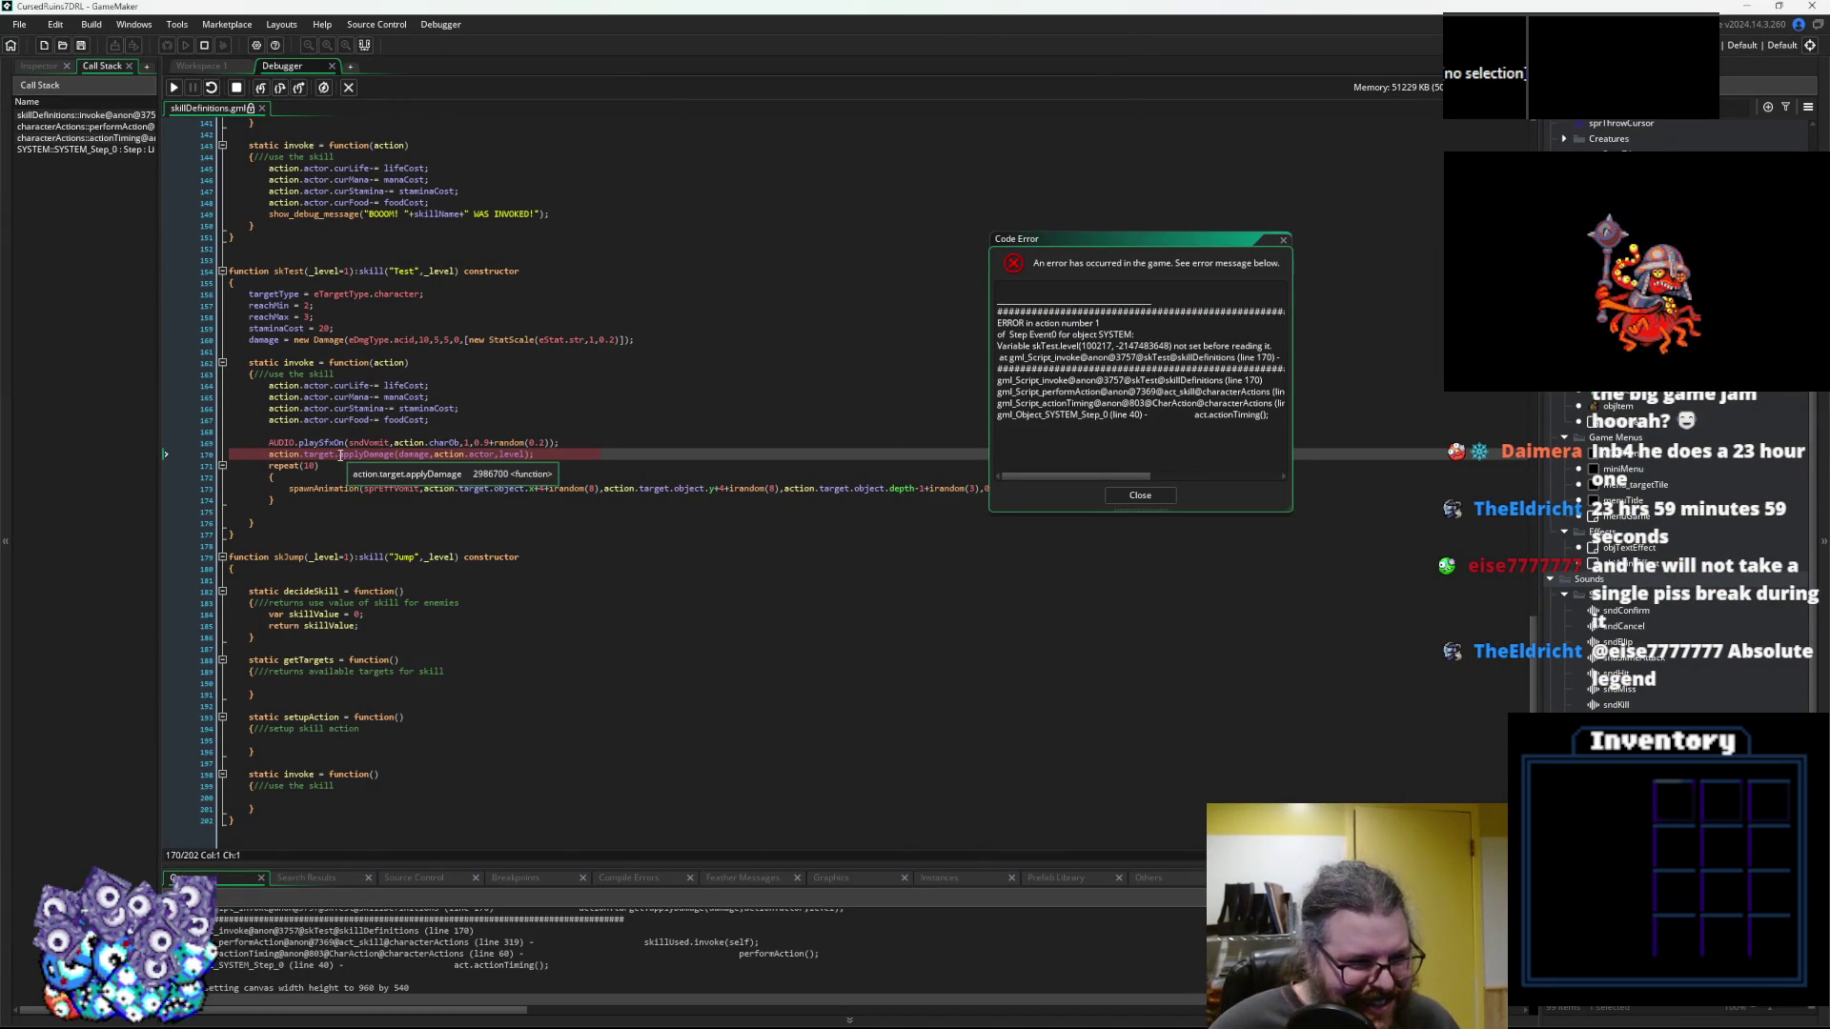
left_click(349, 454)
mouse_move(424, 451)
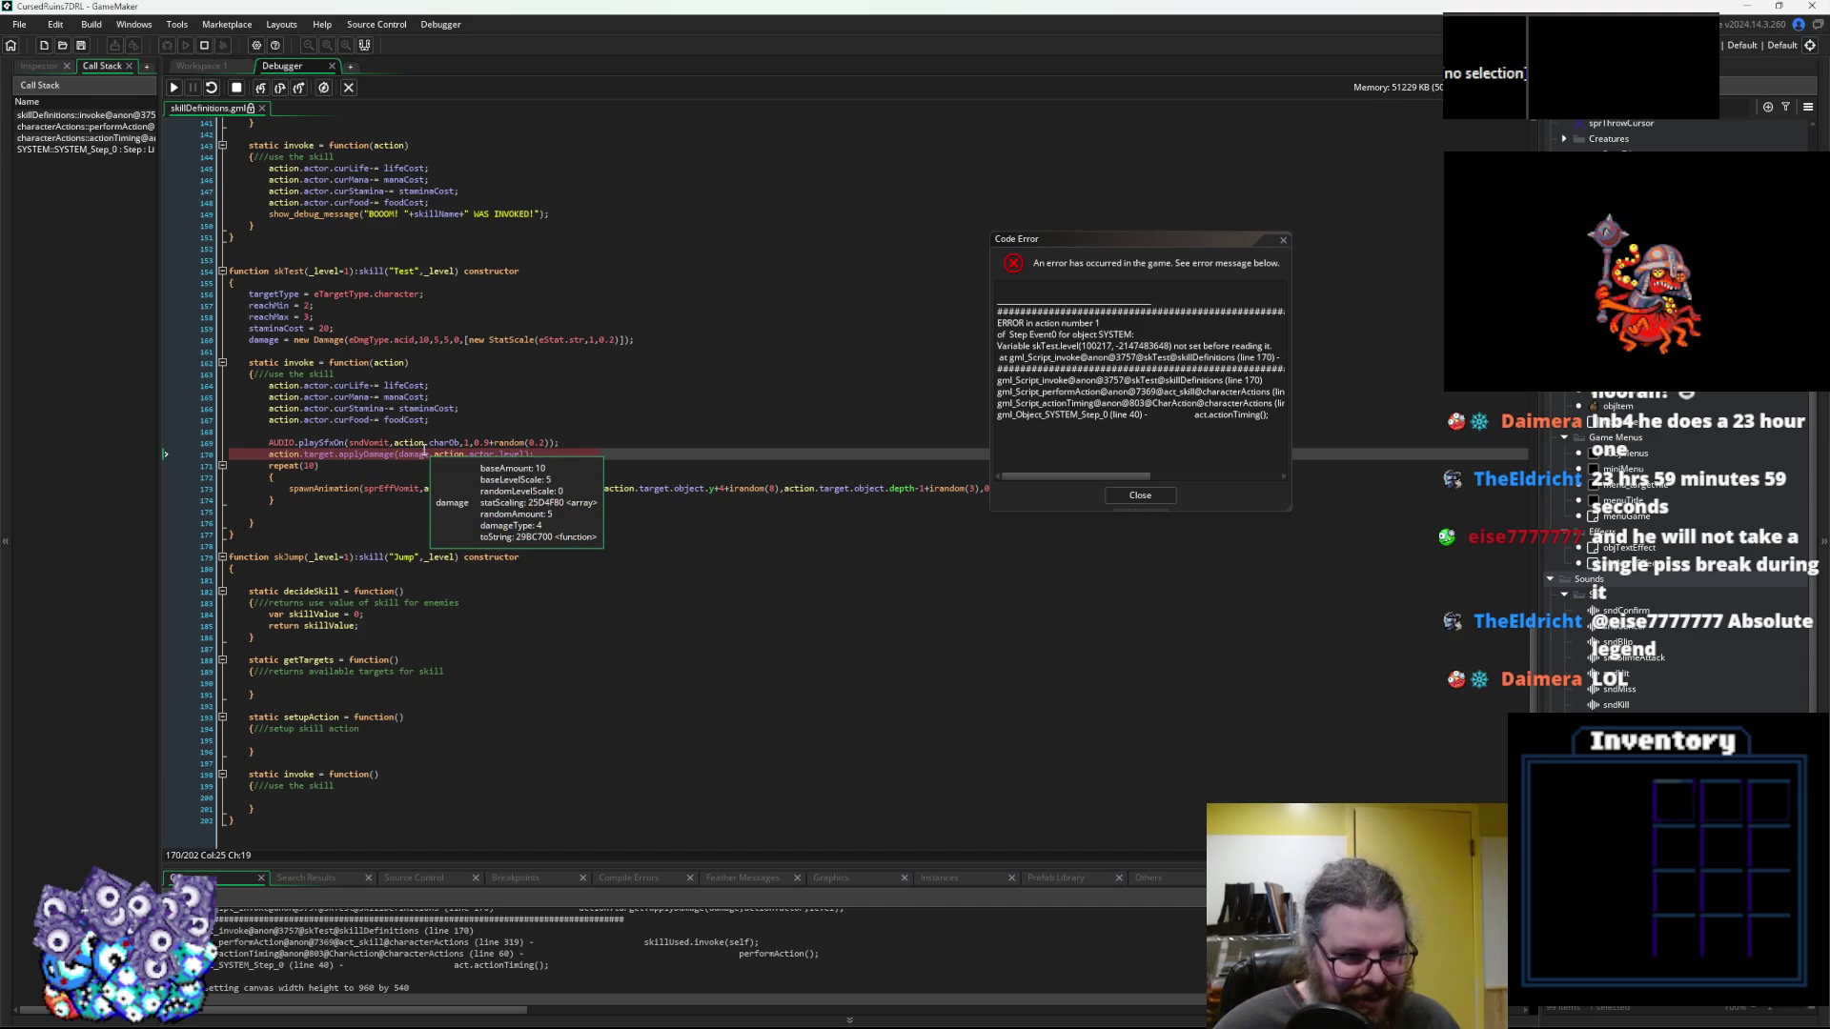
mouse_move(509, 448)
mouse_move(318, 455)
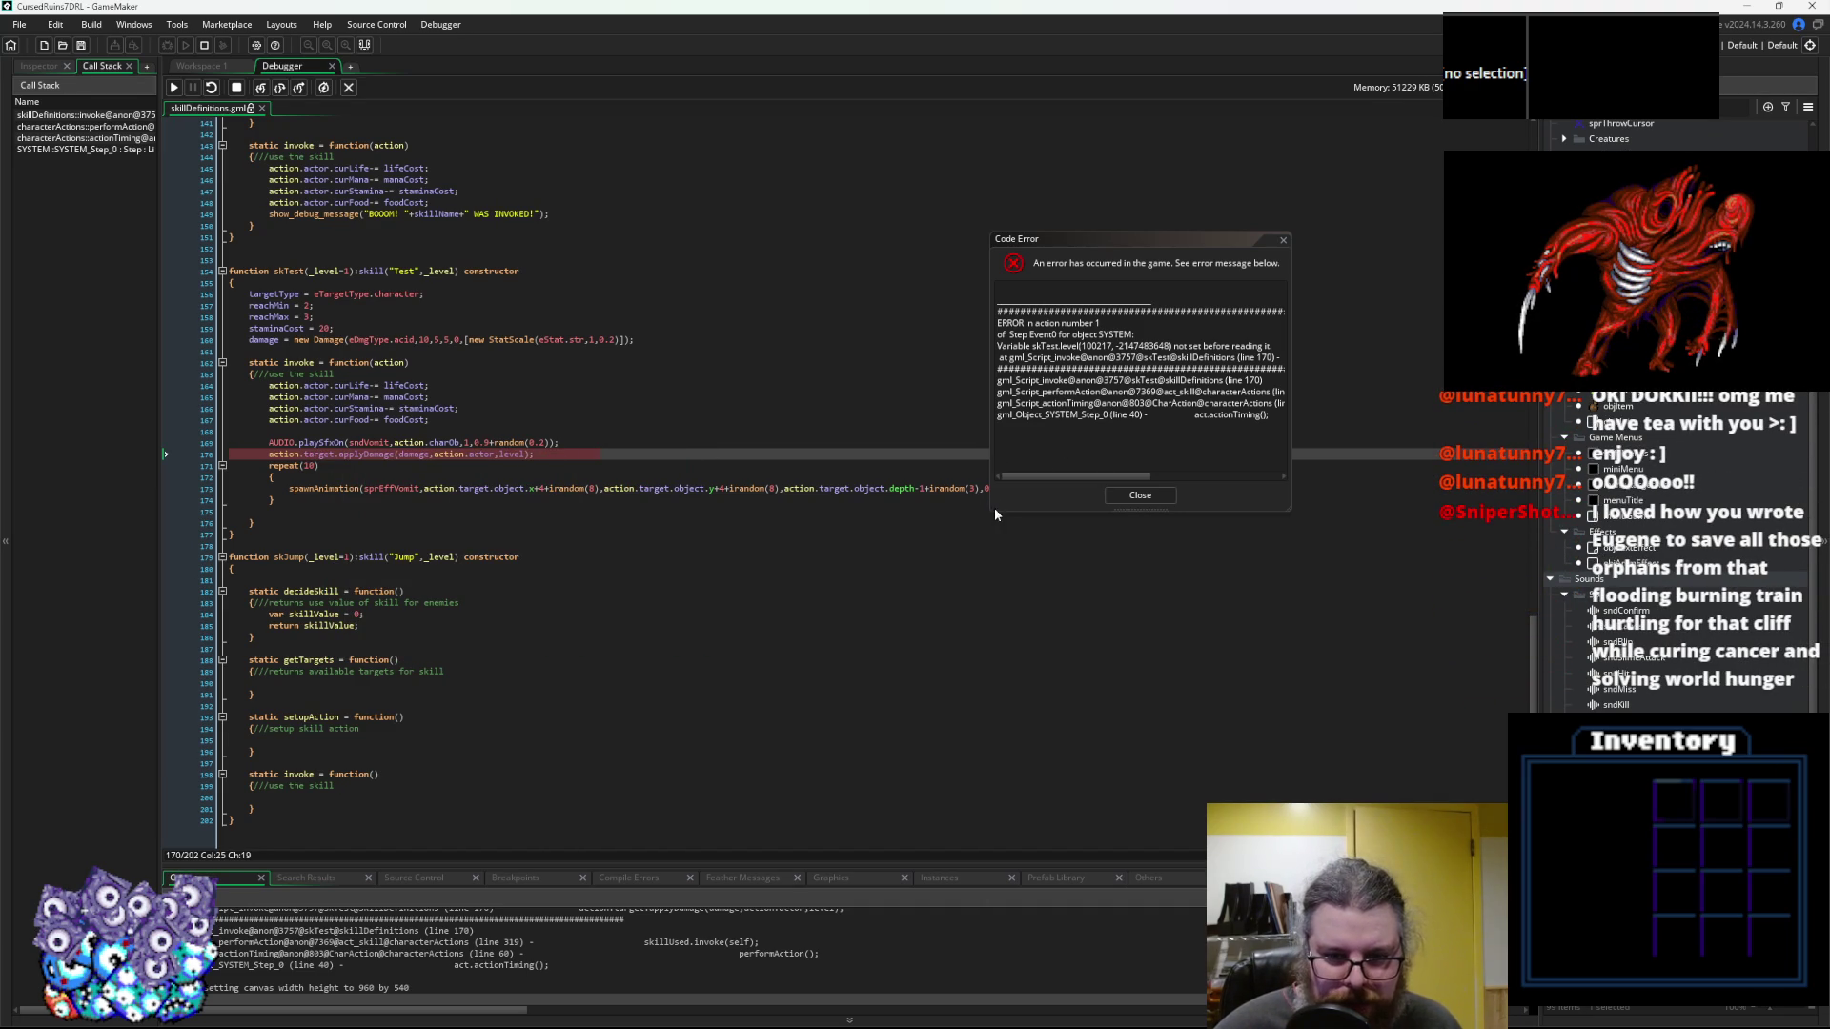
left_click_drag(990, 514, 763, 622)
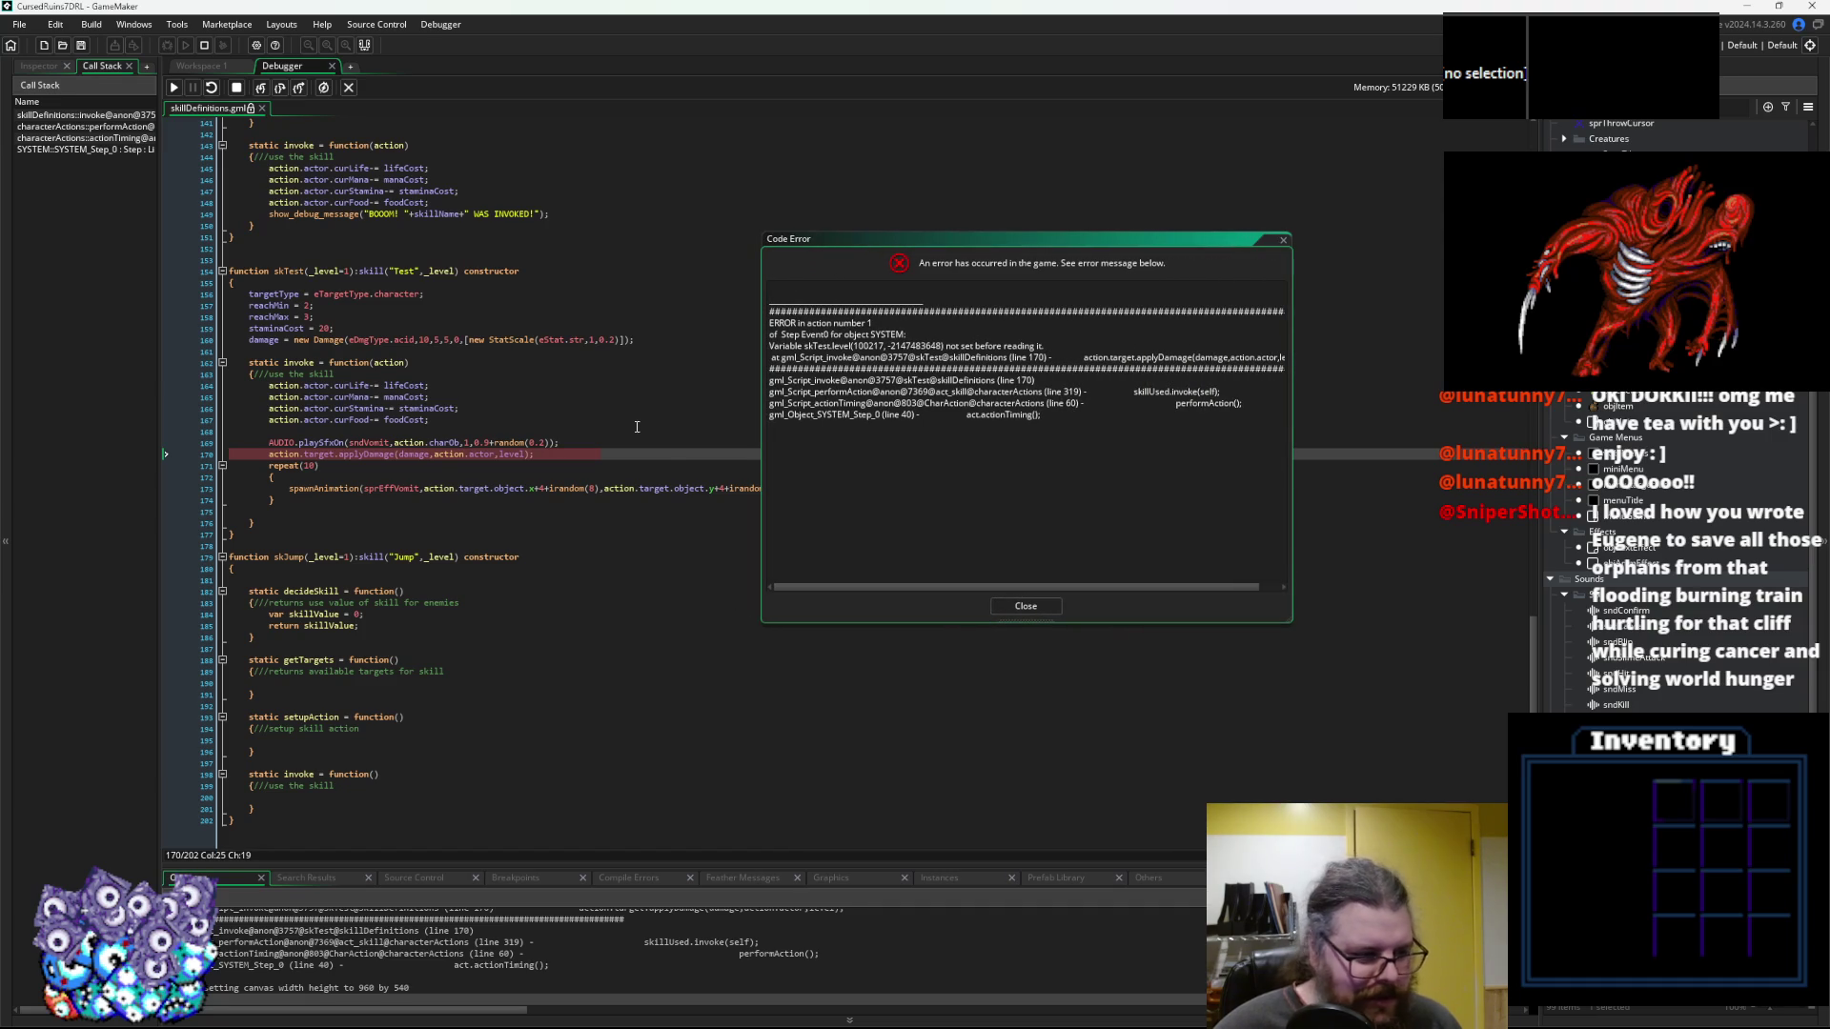
left_click(367, 442)
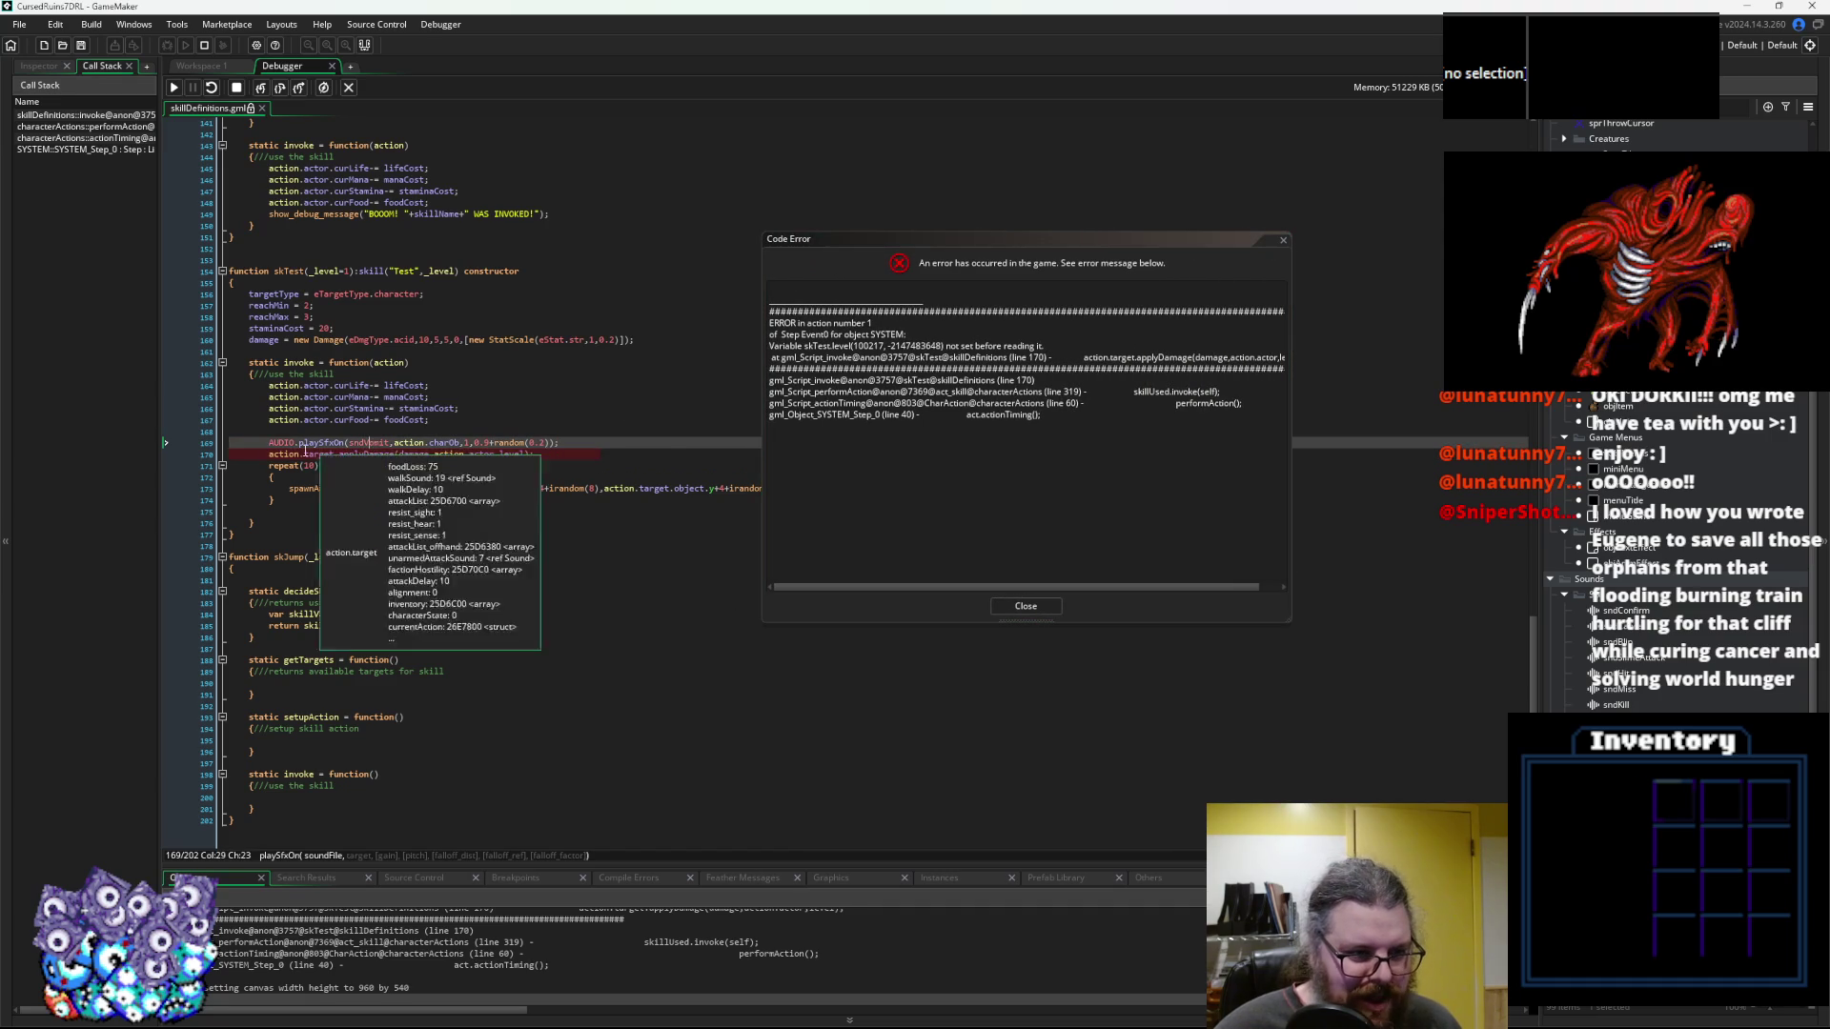
left_click(333, 465)
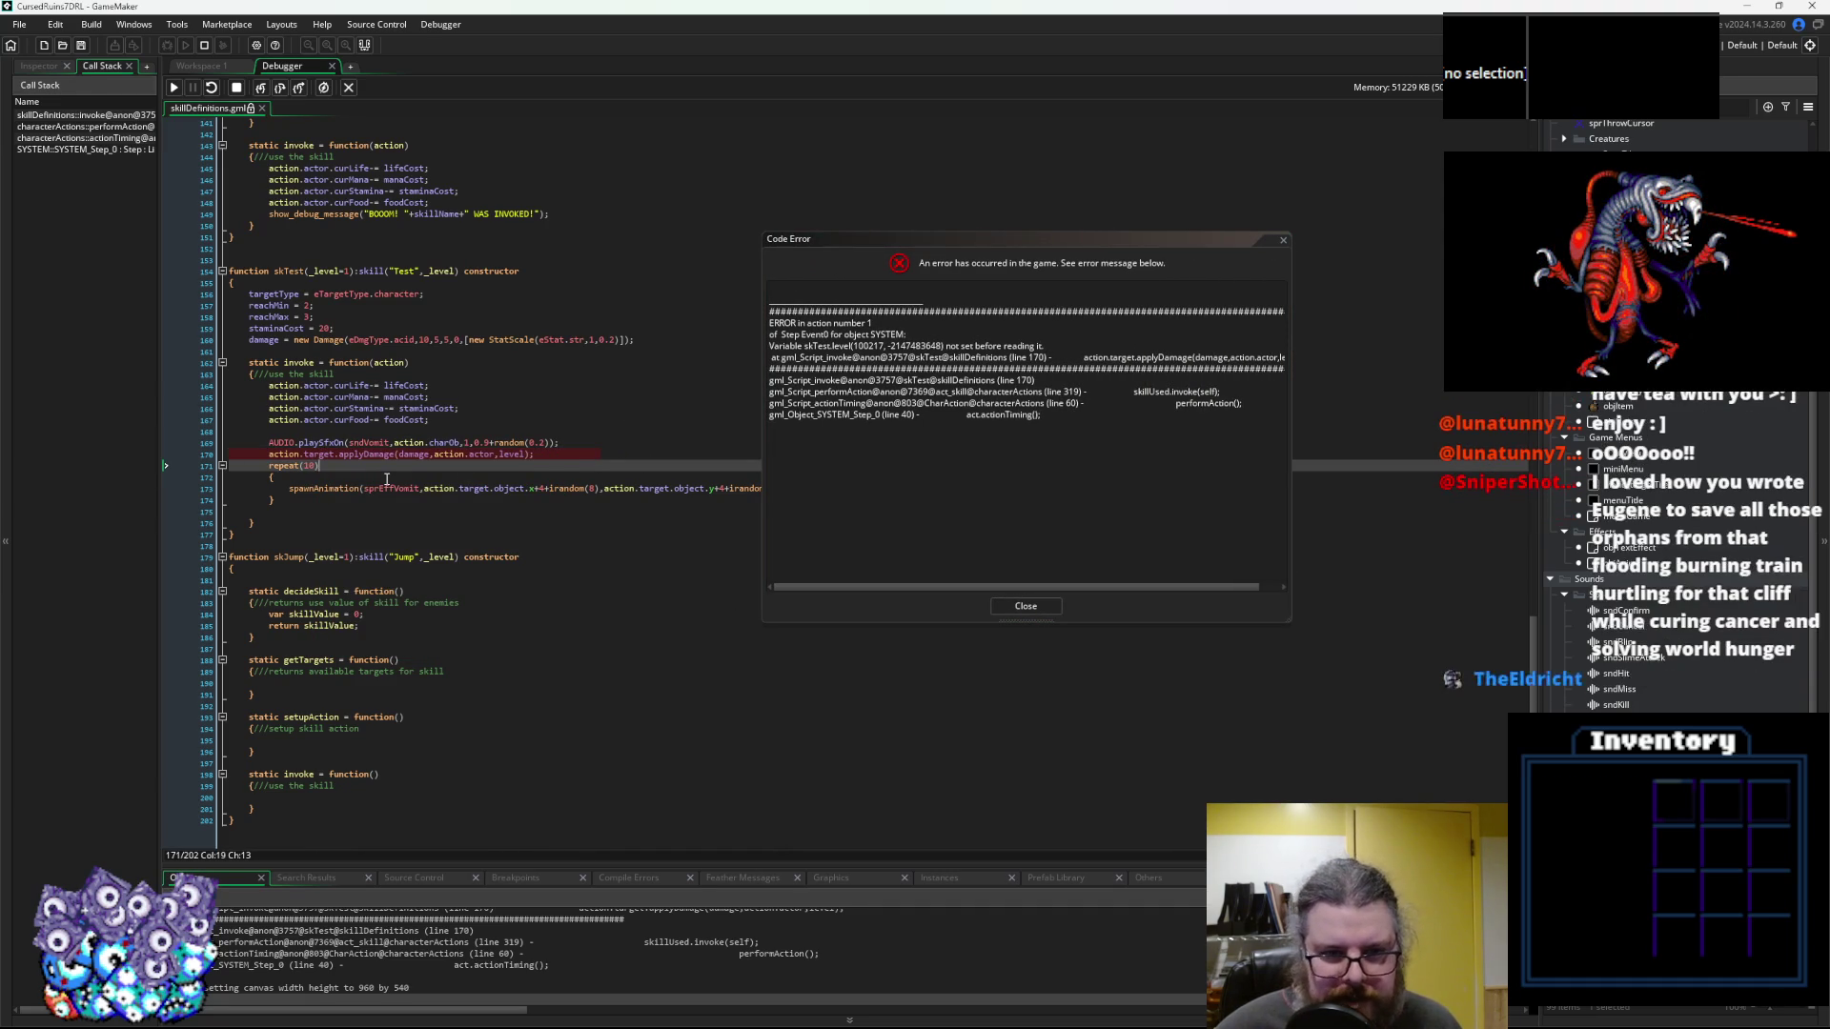
Close the error report and stop the running game
double_click(516, 454)
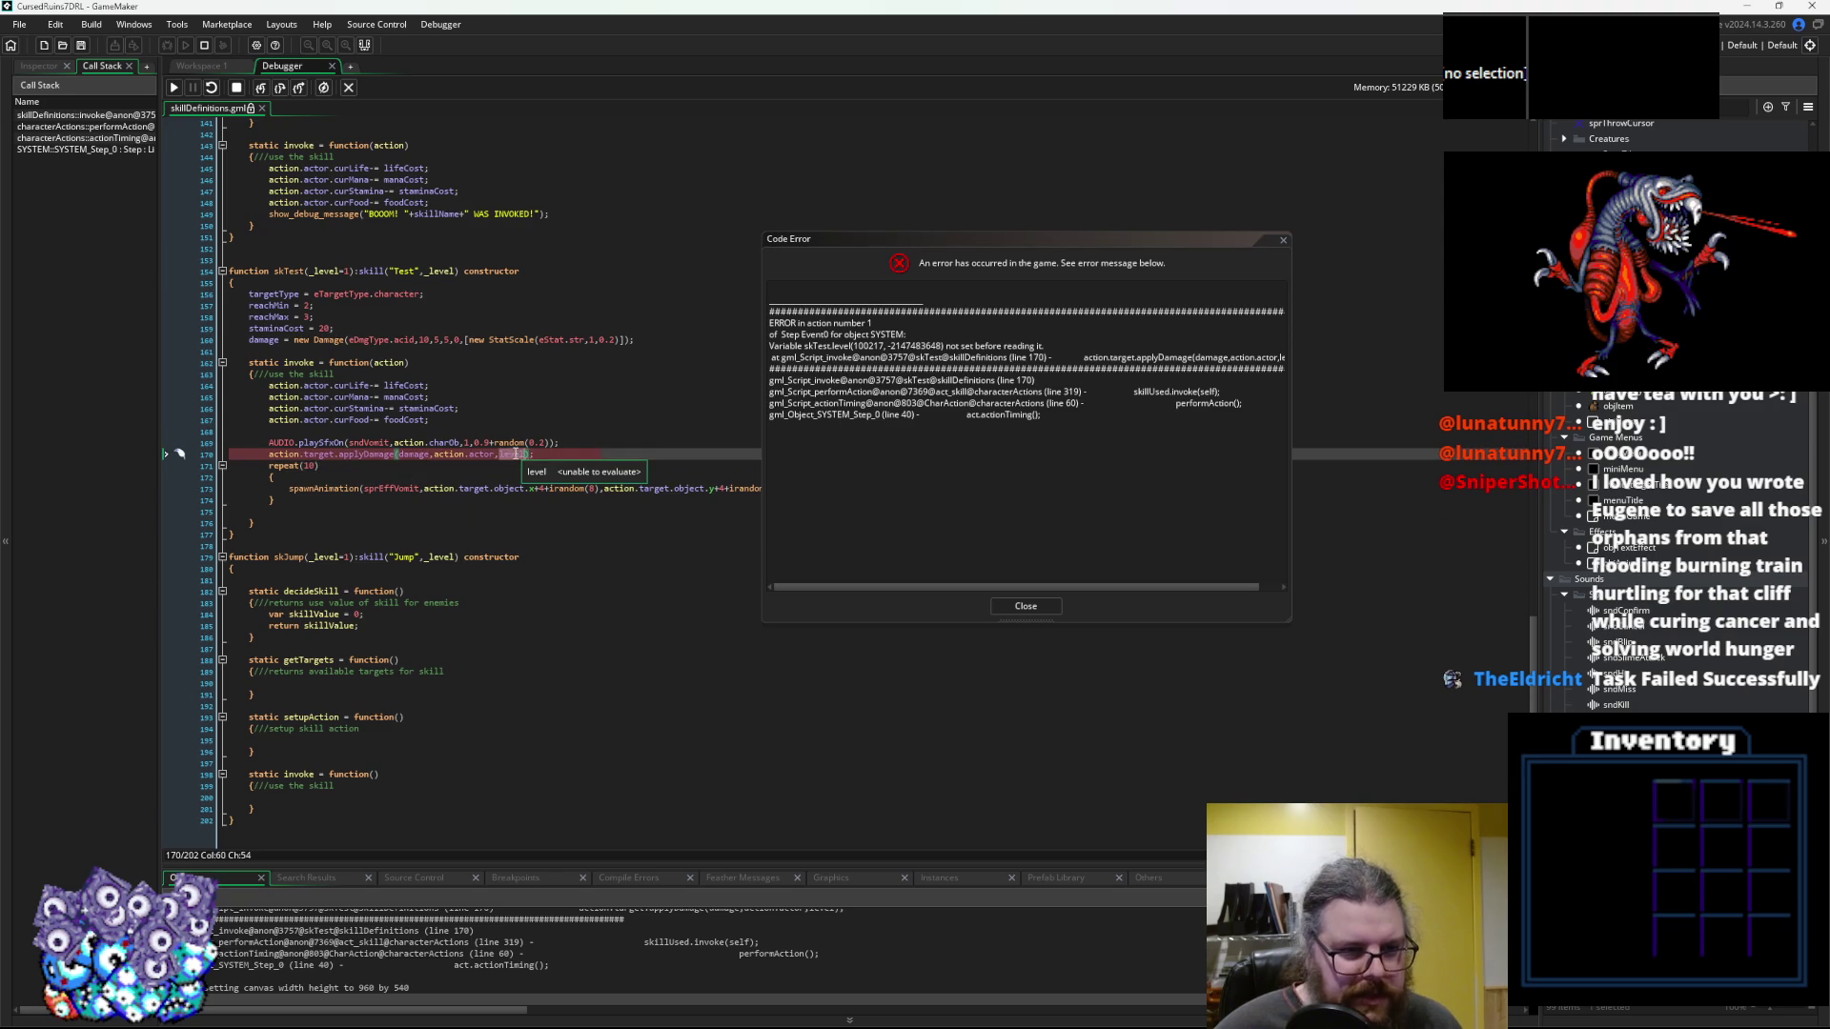
scroll(584, 452, "up", 3)
scroll(584, 452, "up", 2)
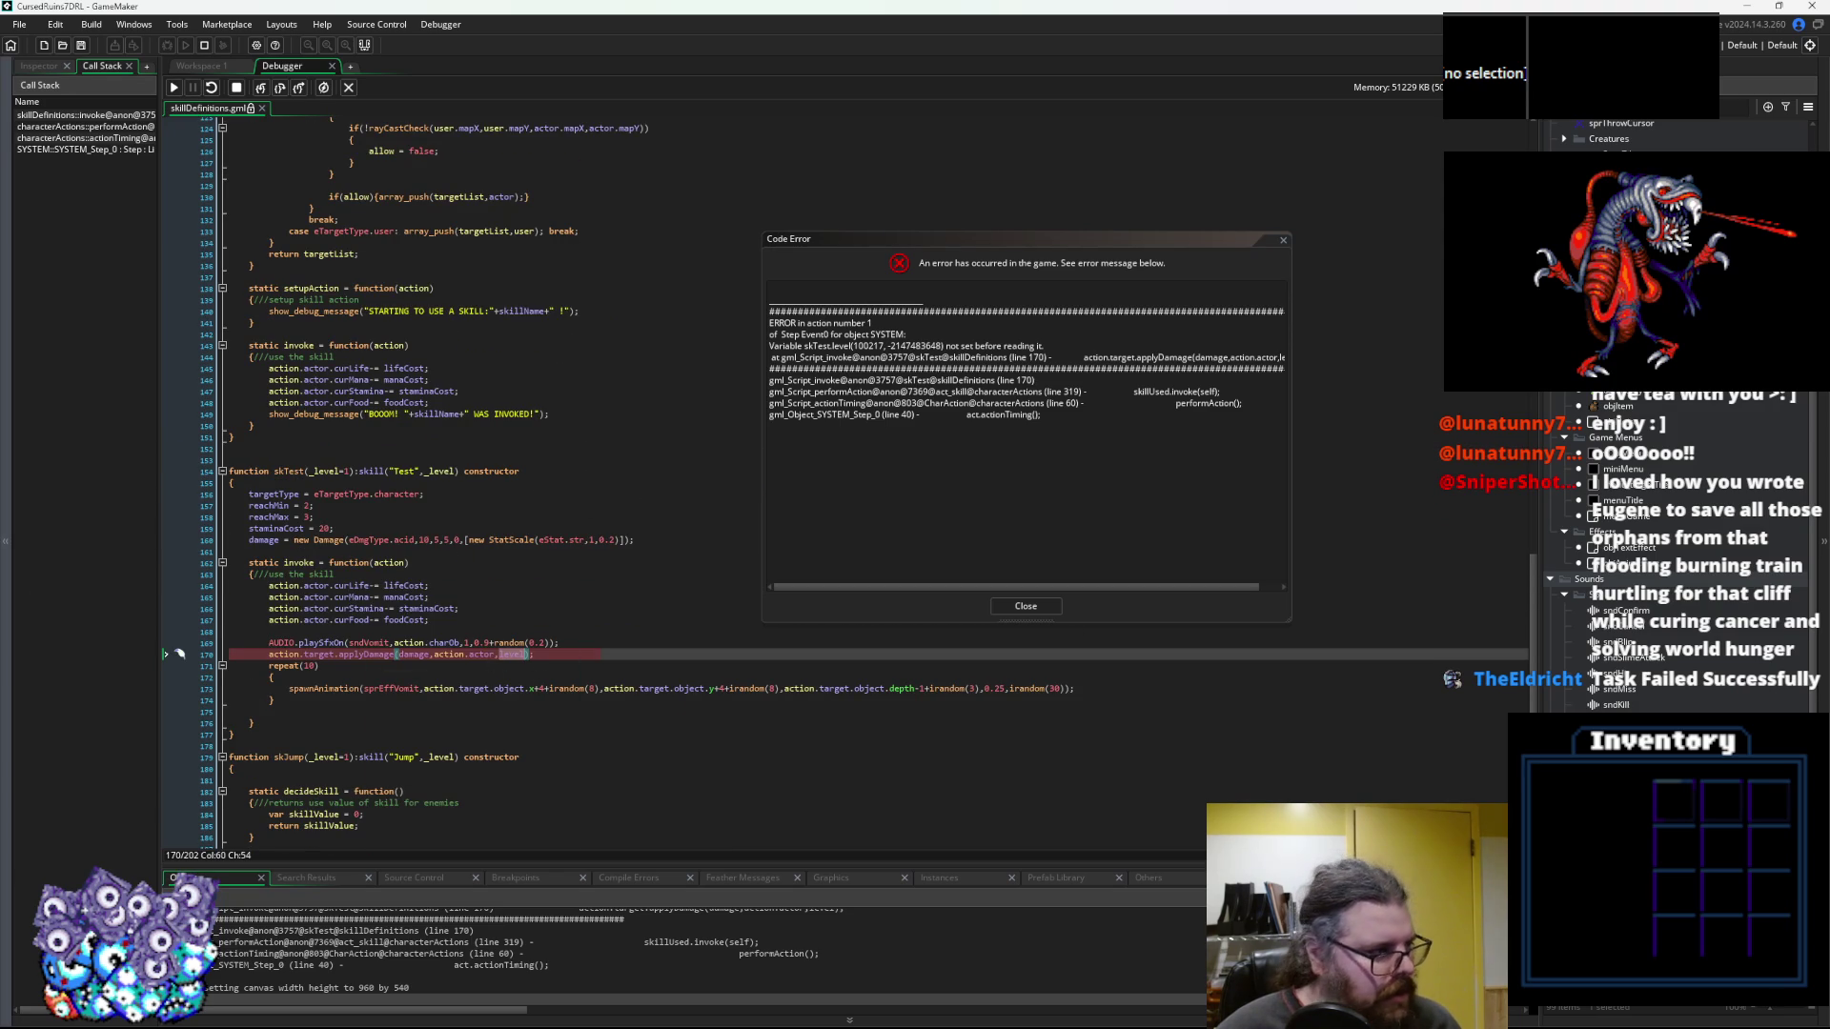
left_click(536, 657)
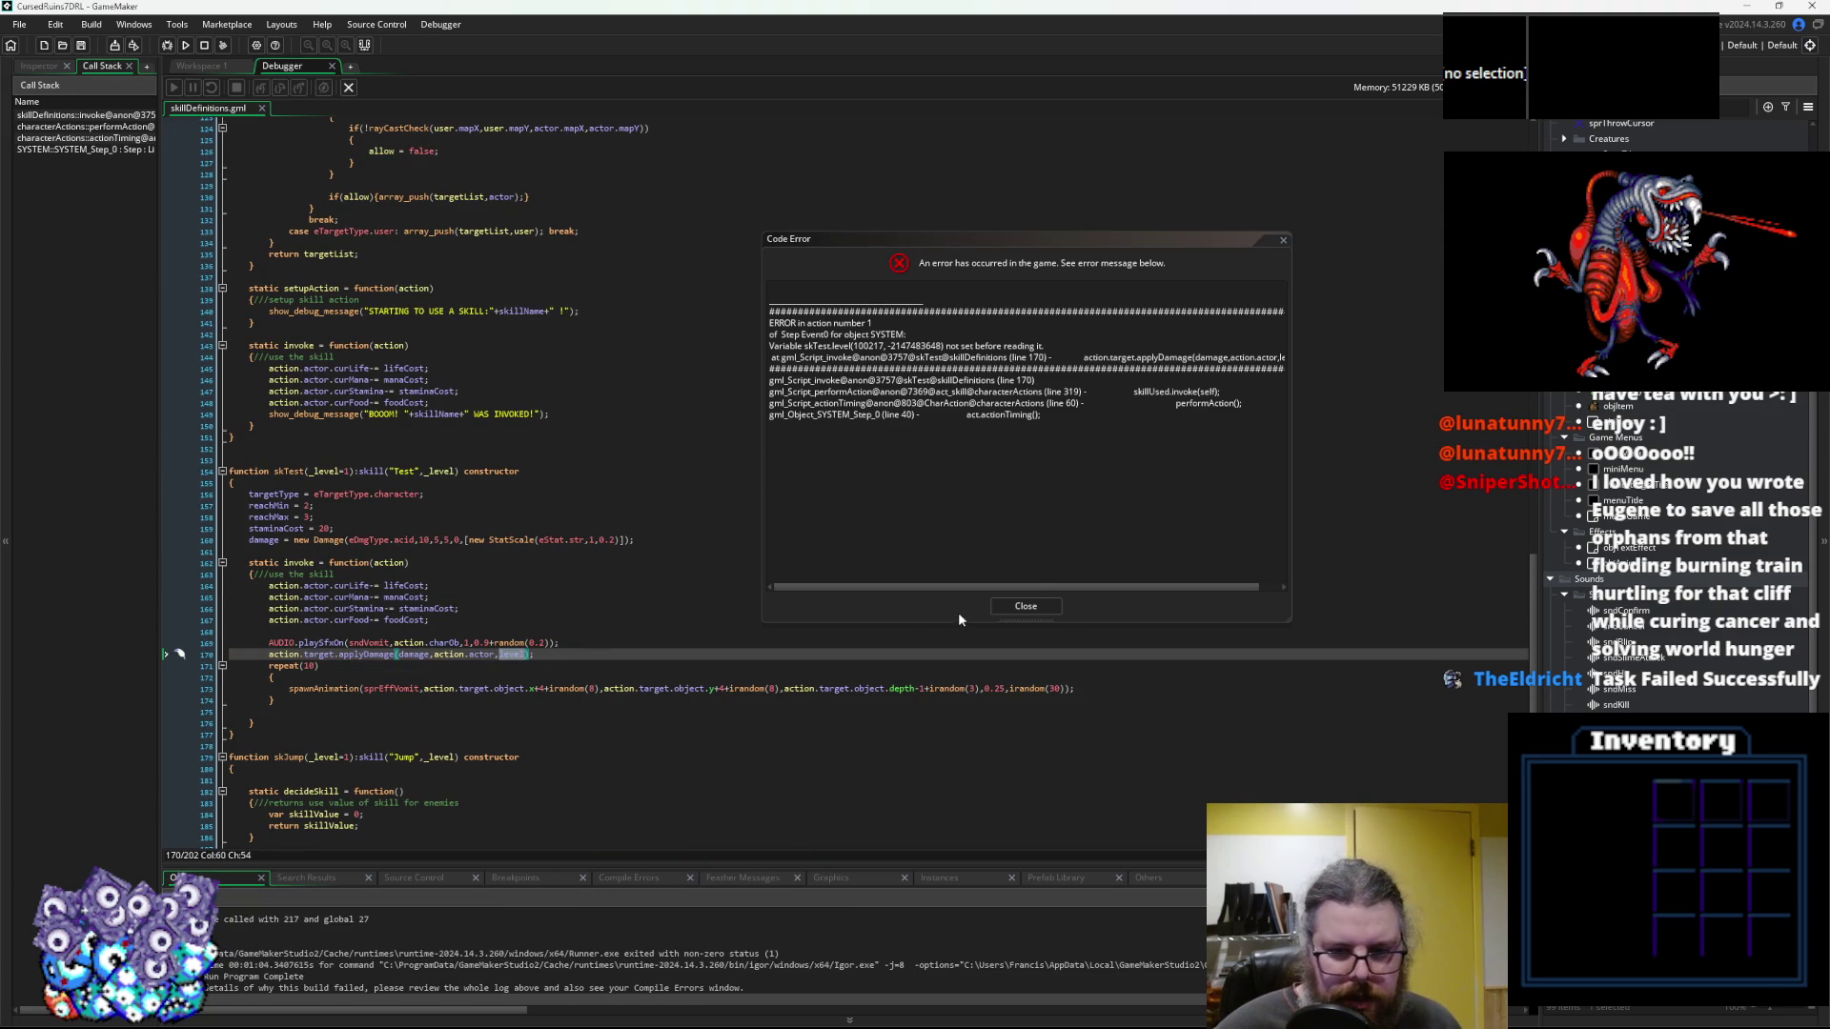
left_click(1026, 606)
Copy the skillLevel variable name from line 18 of skillDefinitions
left_click(526, 656)
scroll(572, 620, "up", 20)
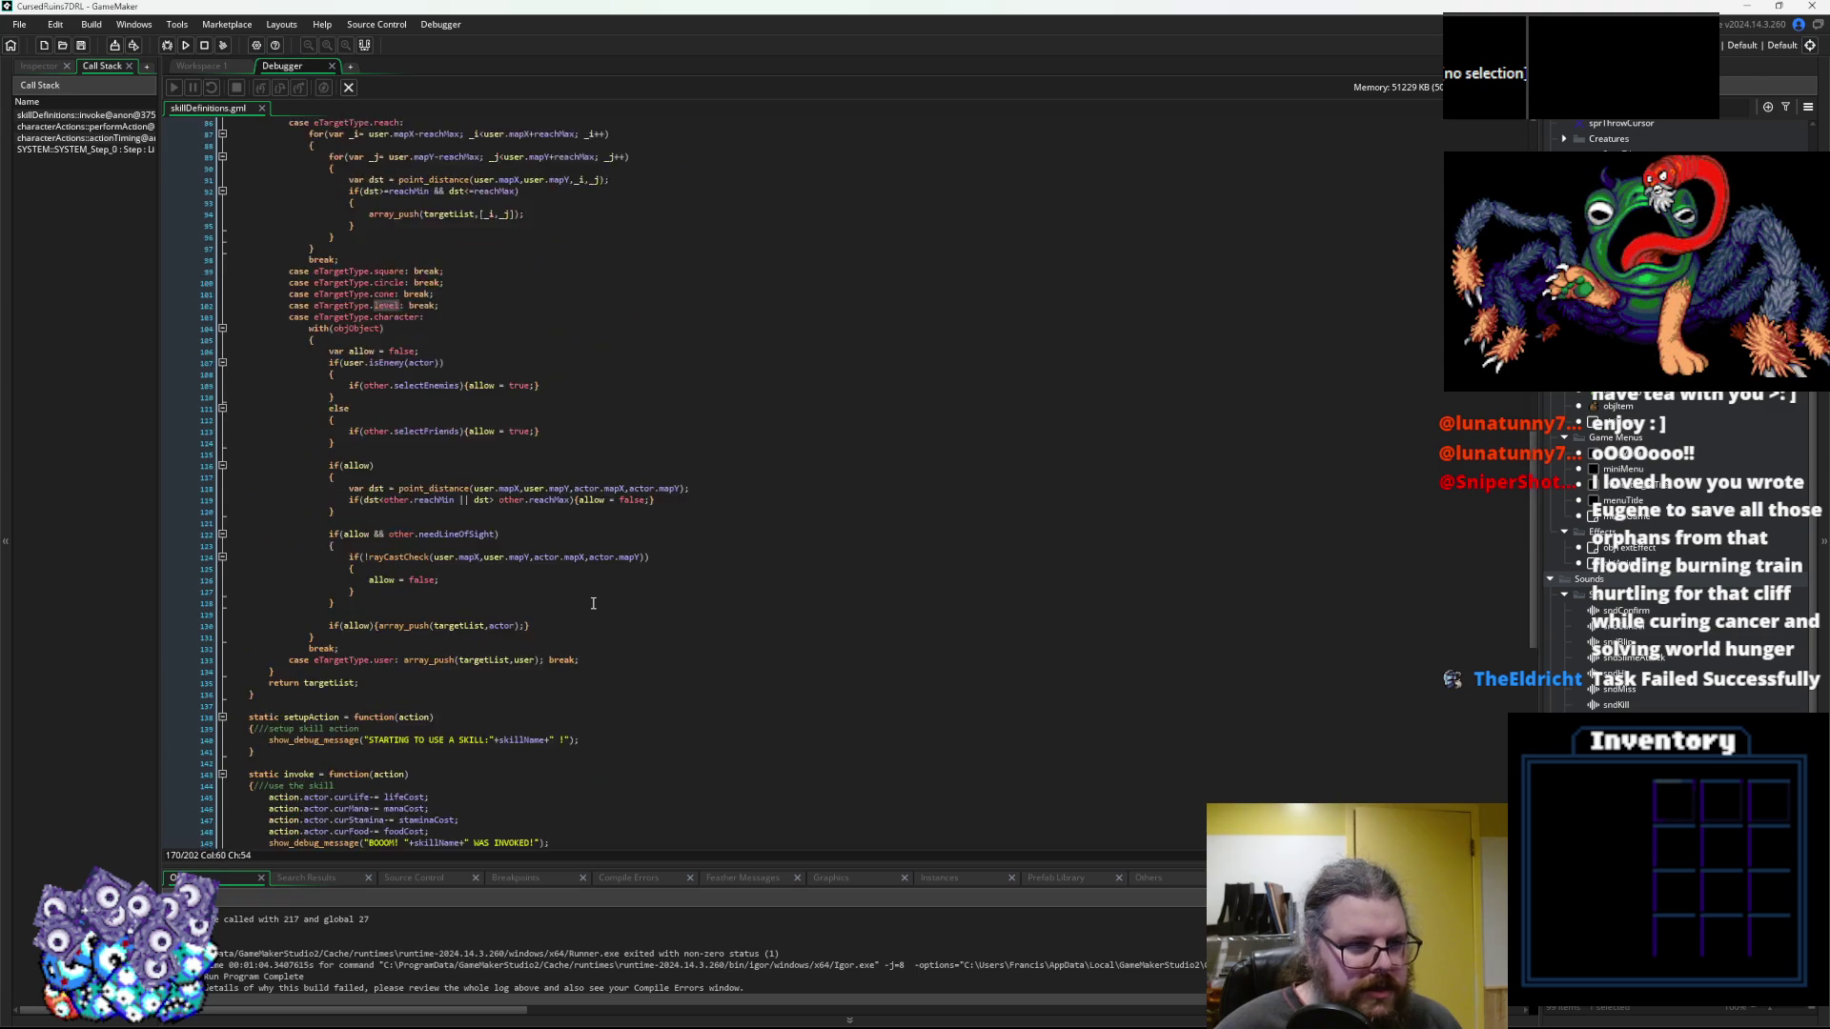
scroll(593, 603, "up", 20)
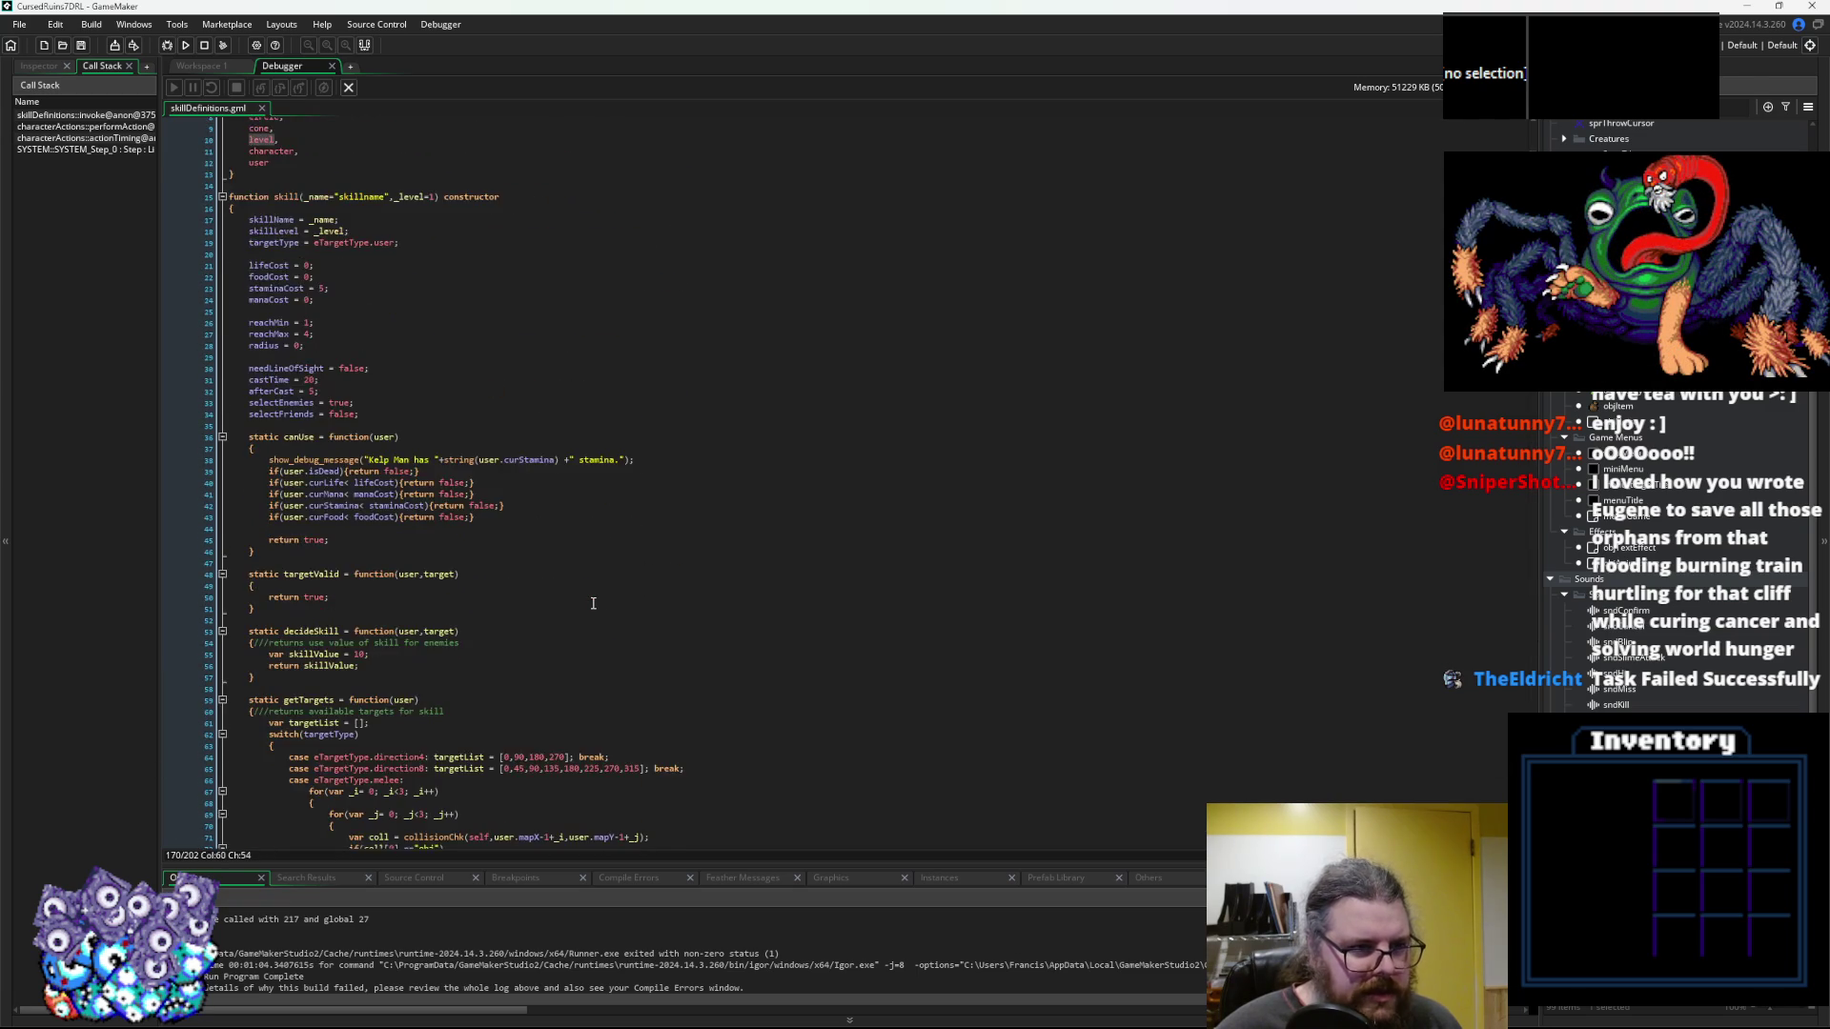
left_click(283, 305)
left_click(273, 316)
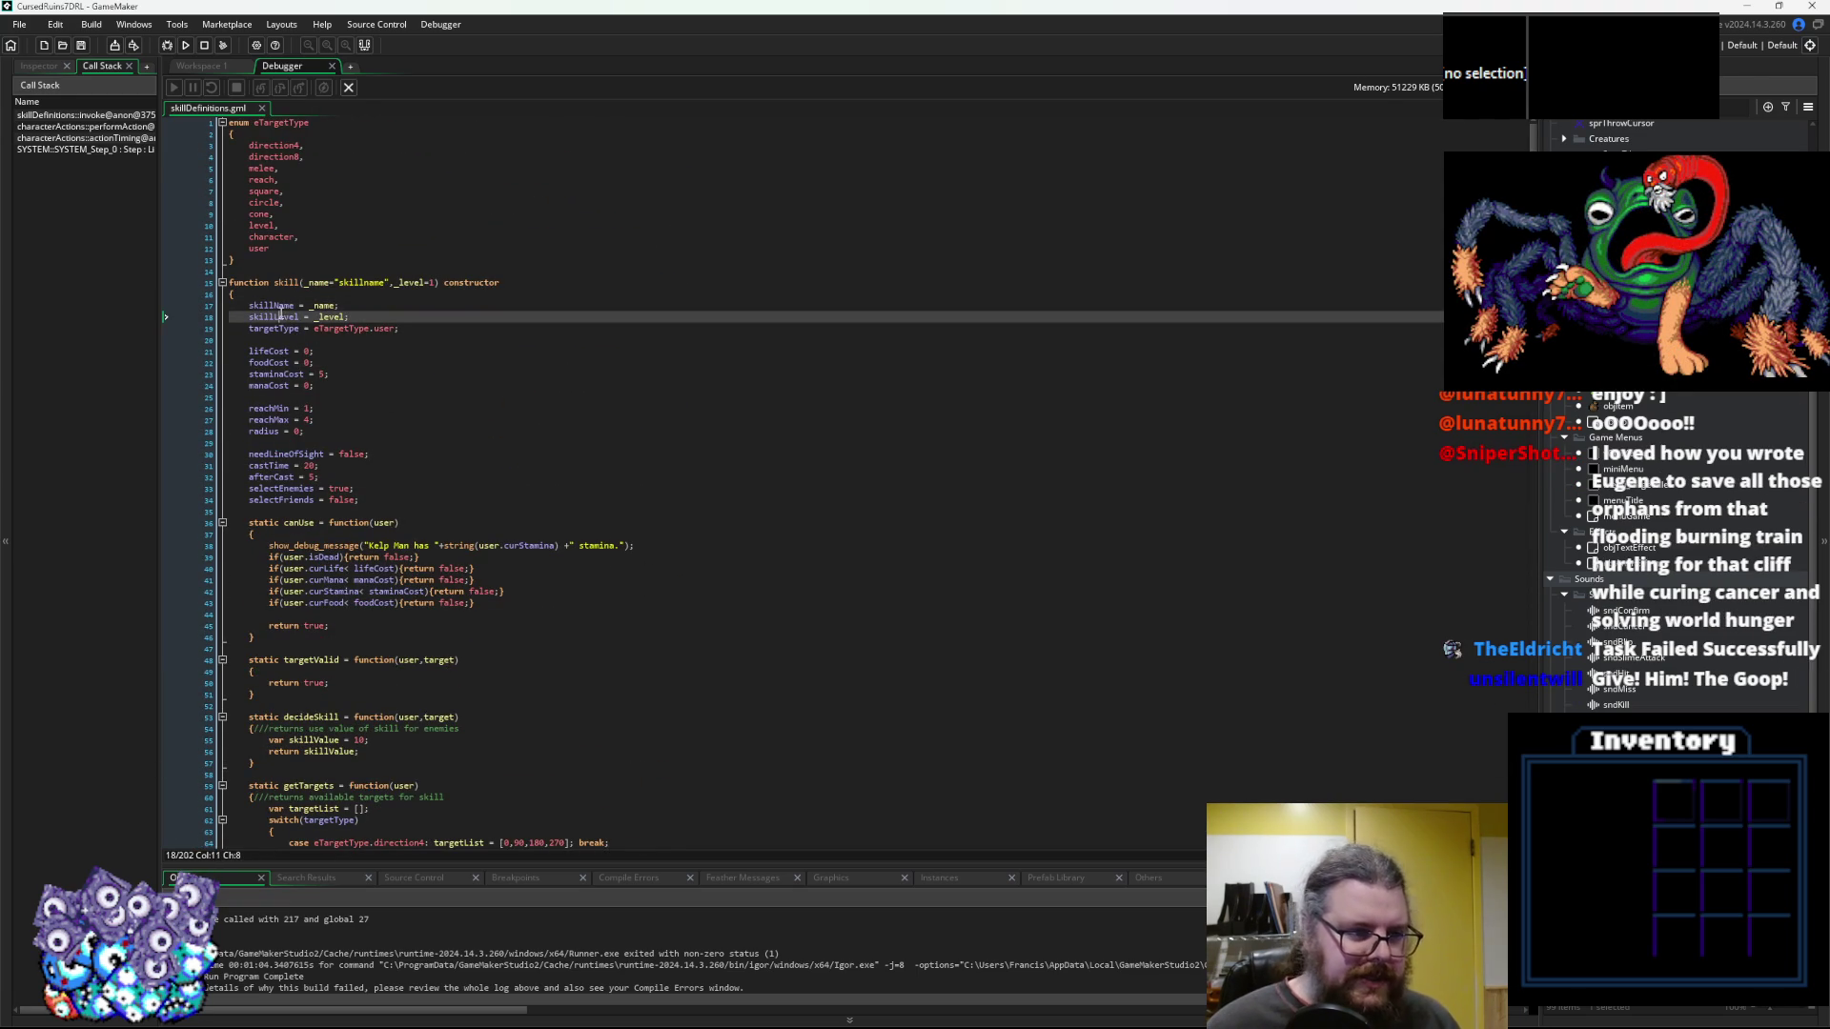
double_click(273, 317)
key("ctrl+c")
scroll(511, 562, "down", 20)
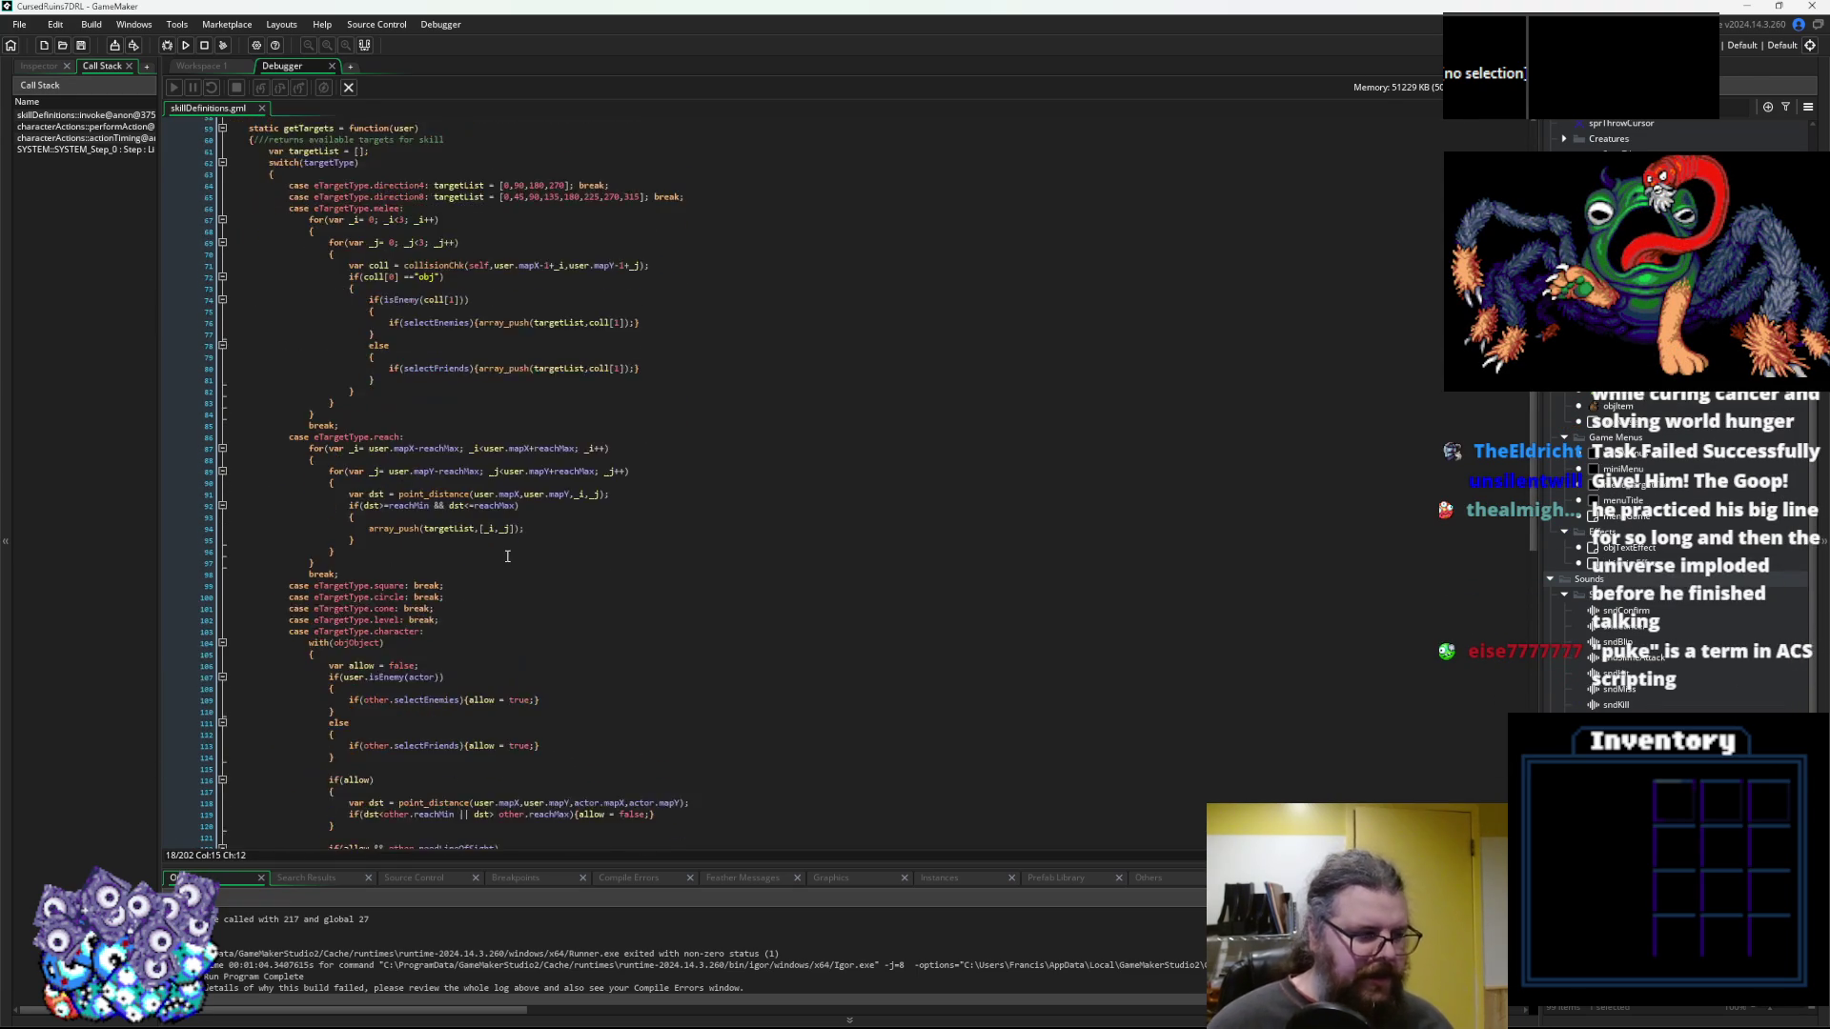
scroll(511, 562, "down", 15)
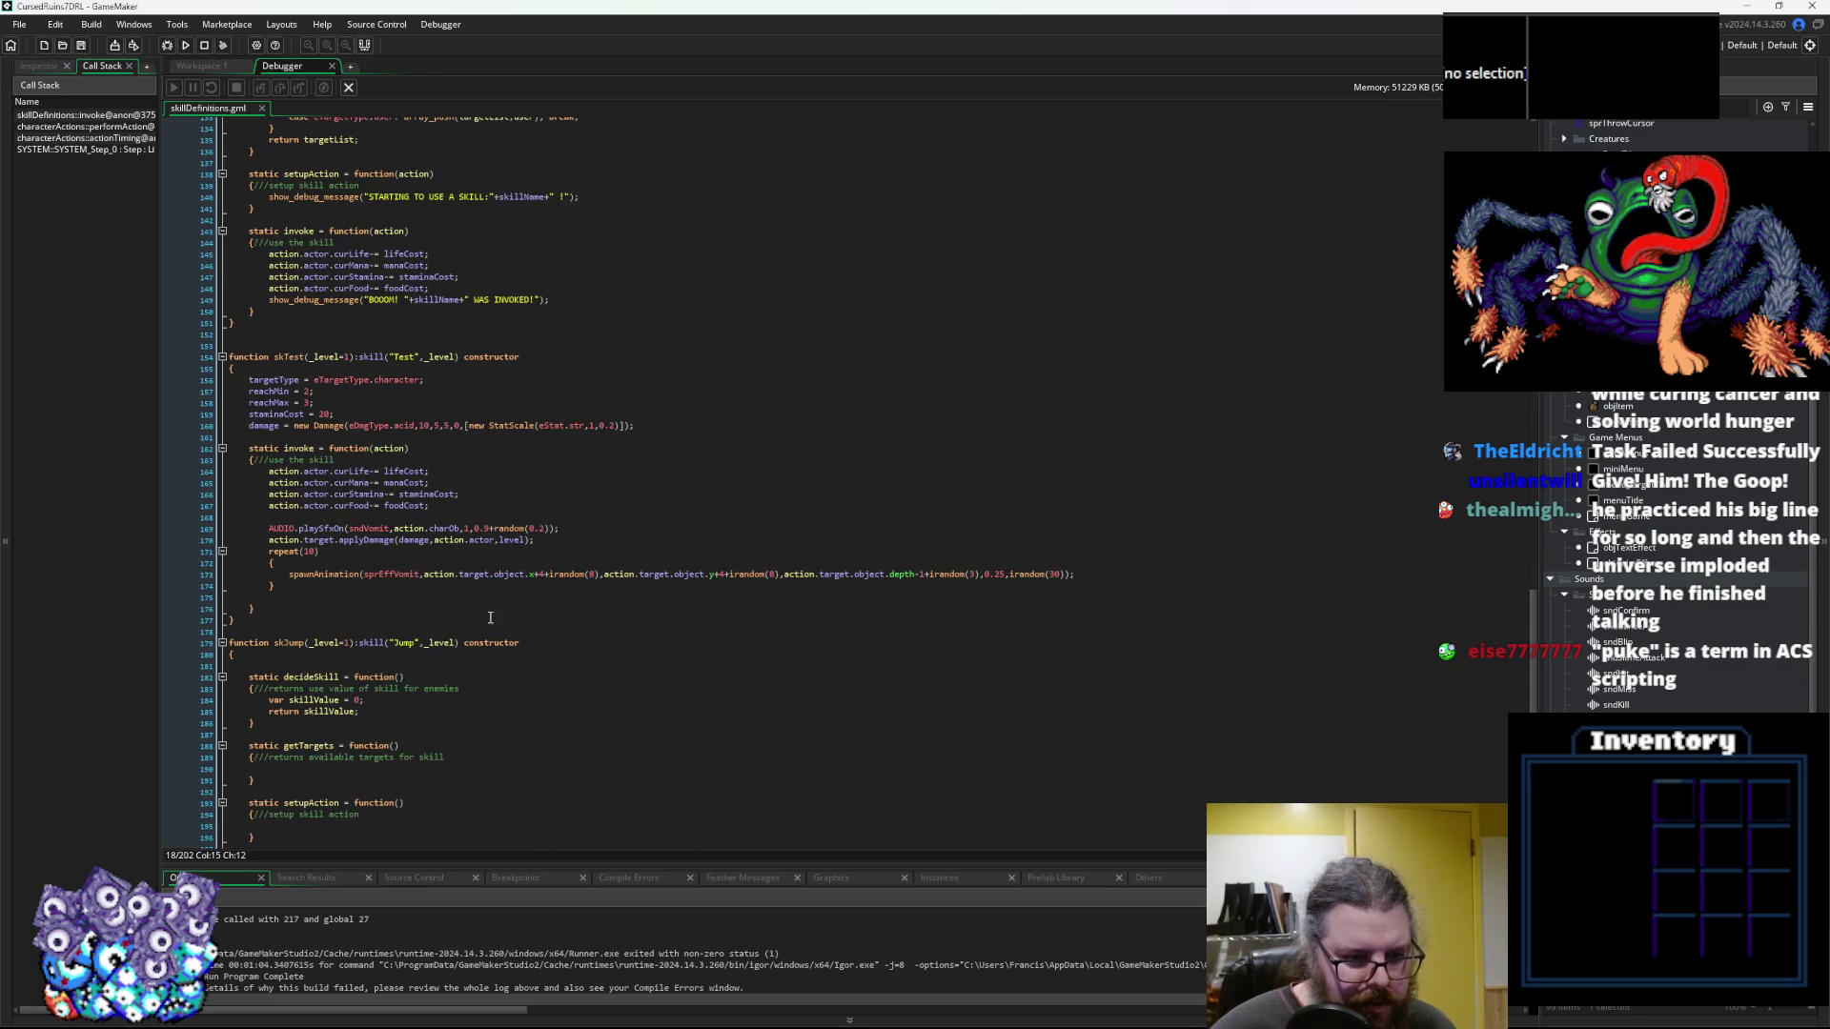
Replace level with skillLevel in line 170's applyDamage call, then save and debug-run
double_click(515, 540)
key("ctrl+v")
left_click(583, 539)
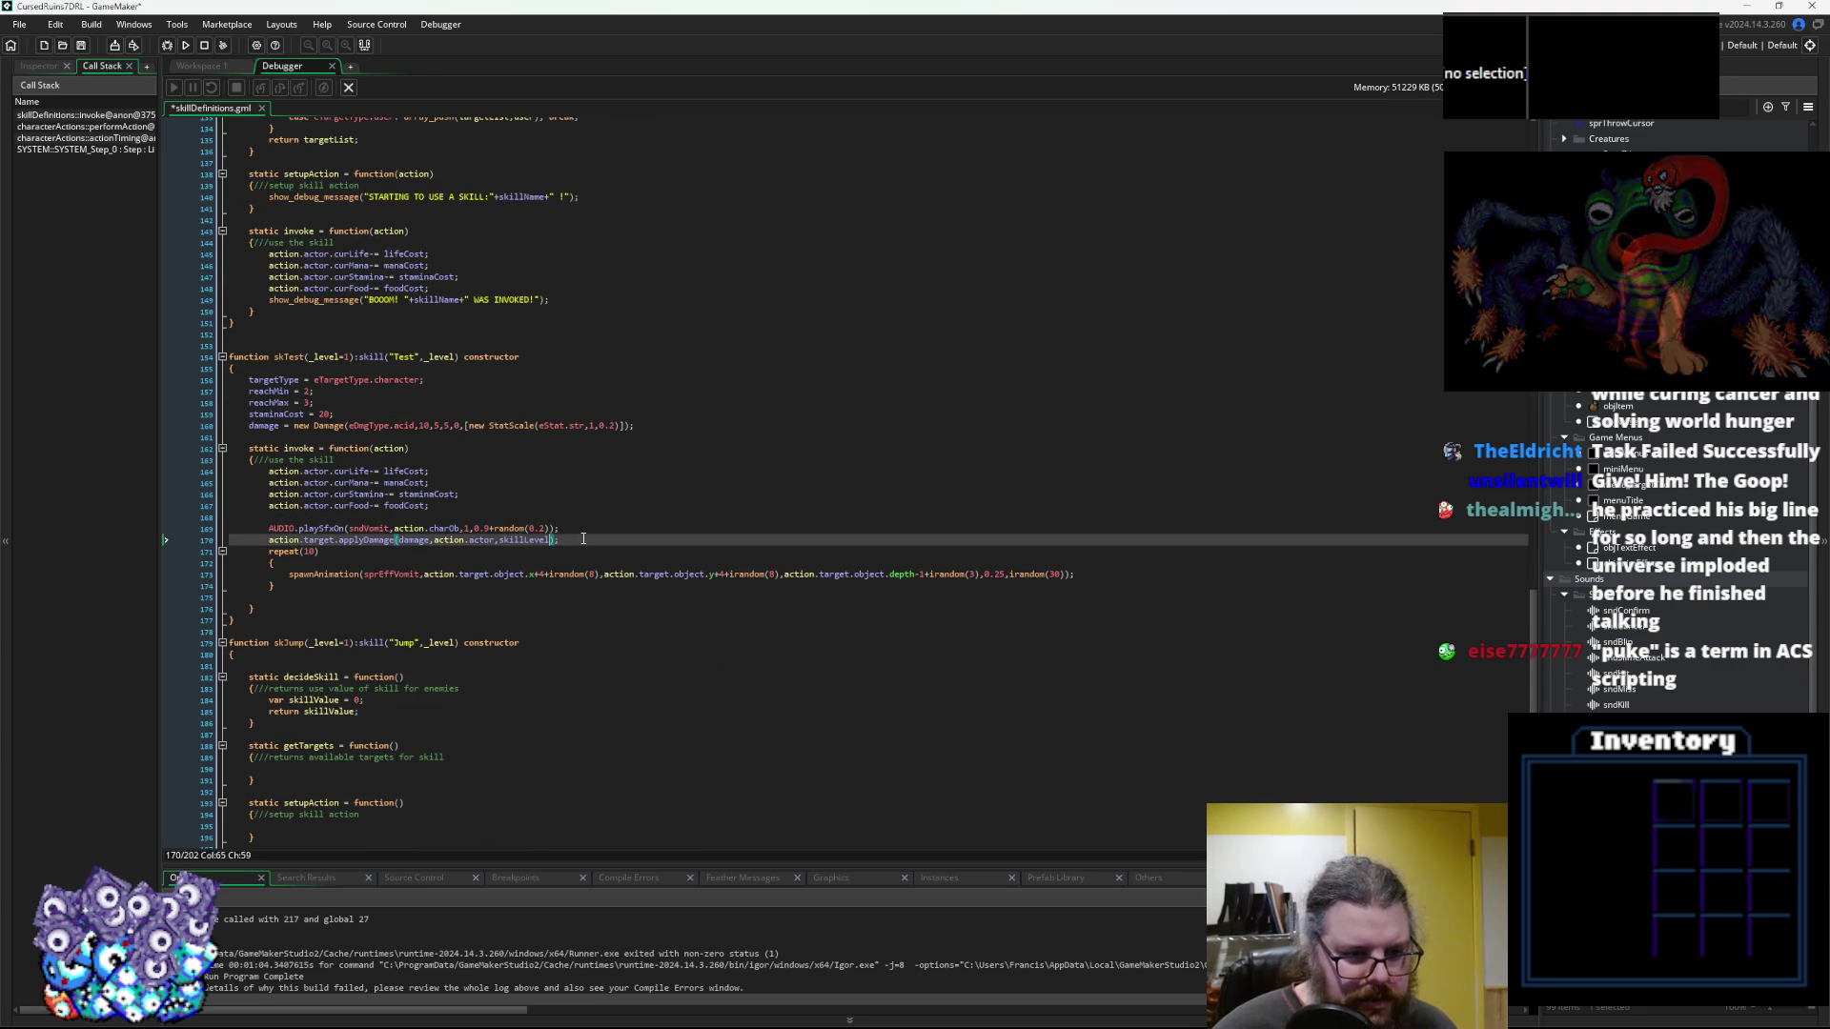
left_click(167, 44)
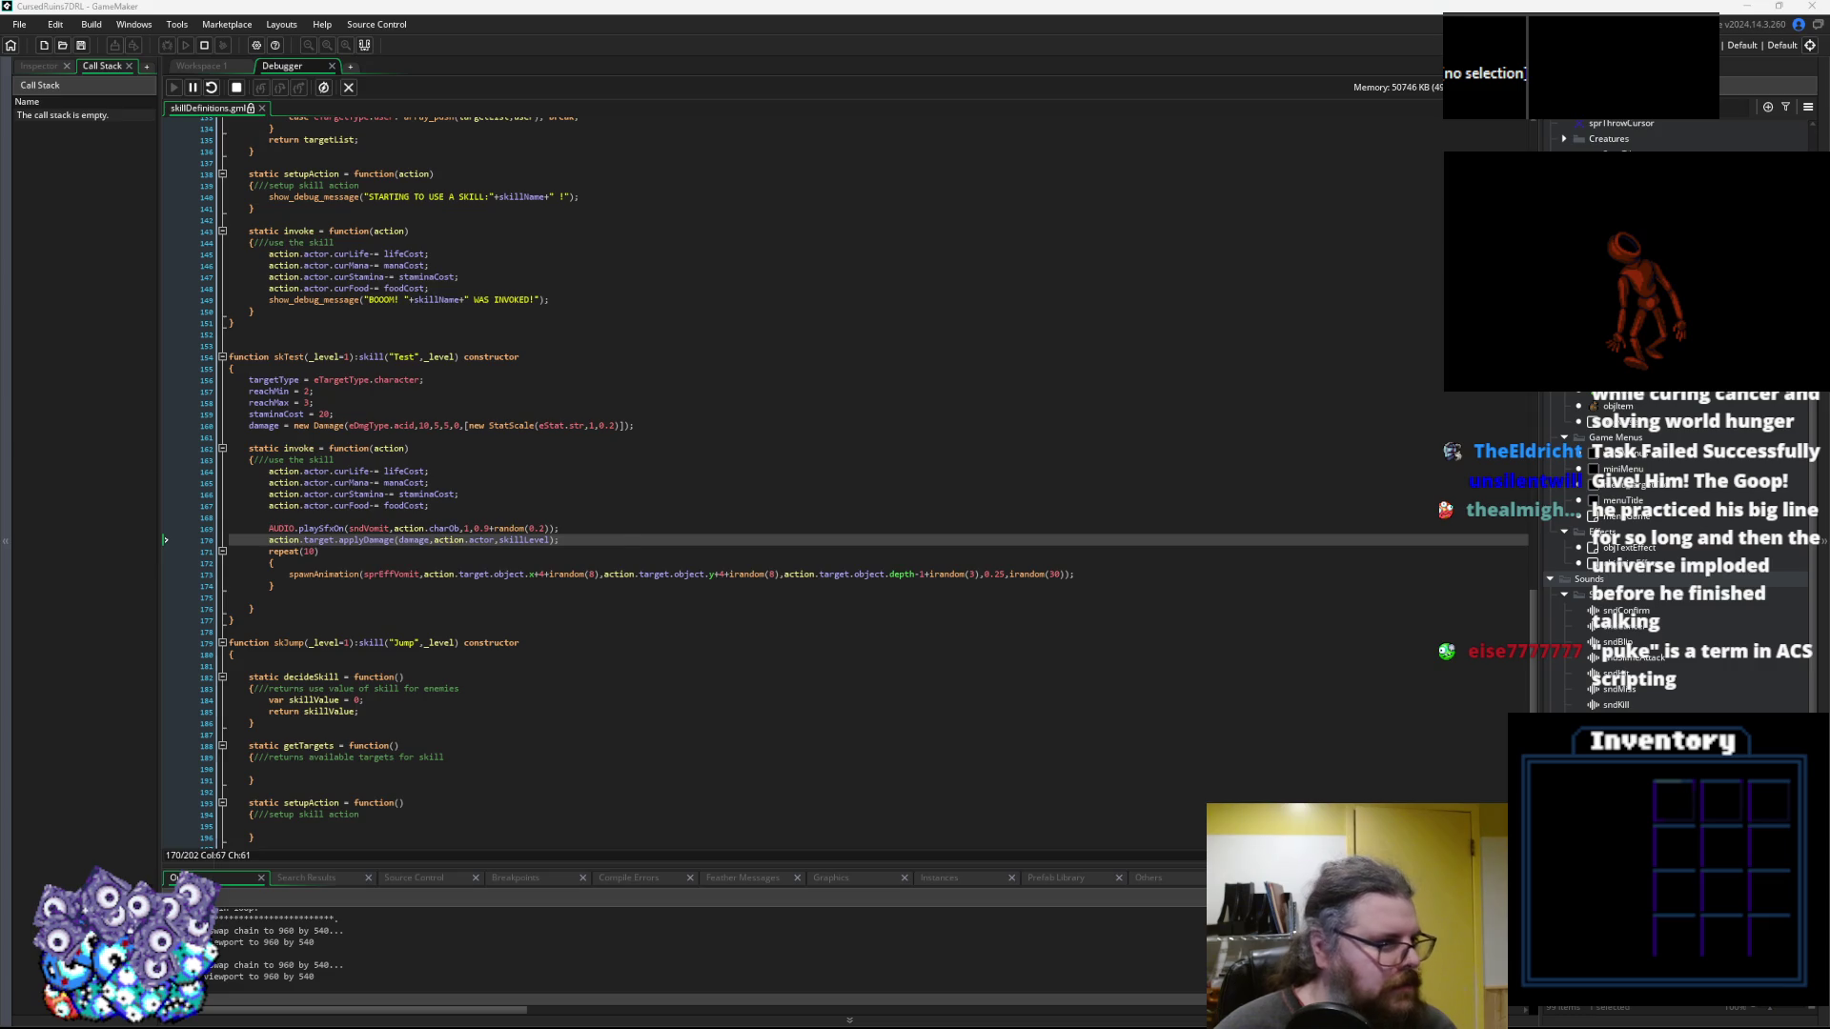
Start a new game, reveal the map, and walk up-right to stand beside the green monster
key("Return")
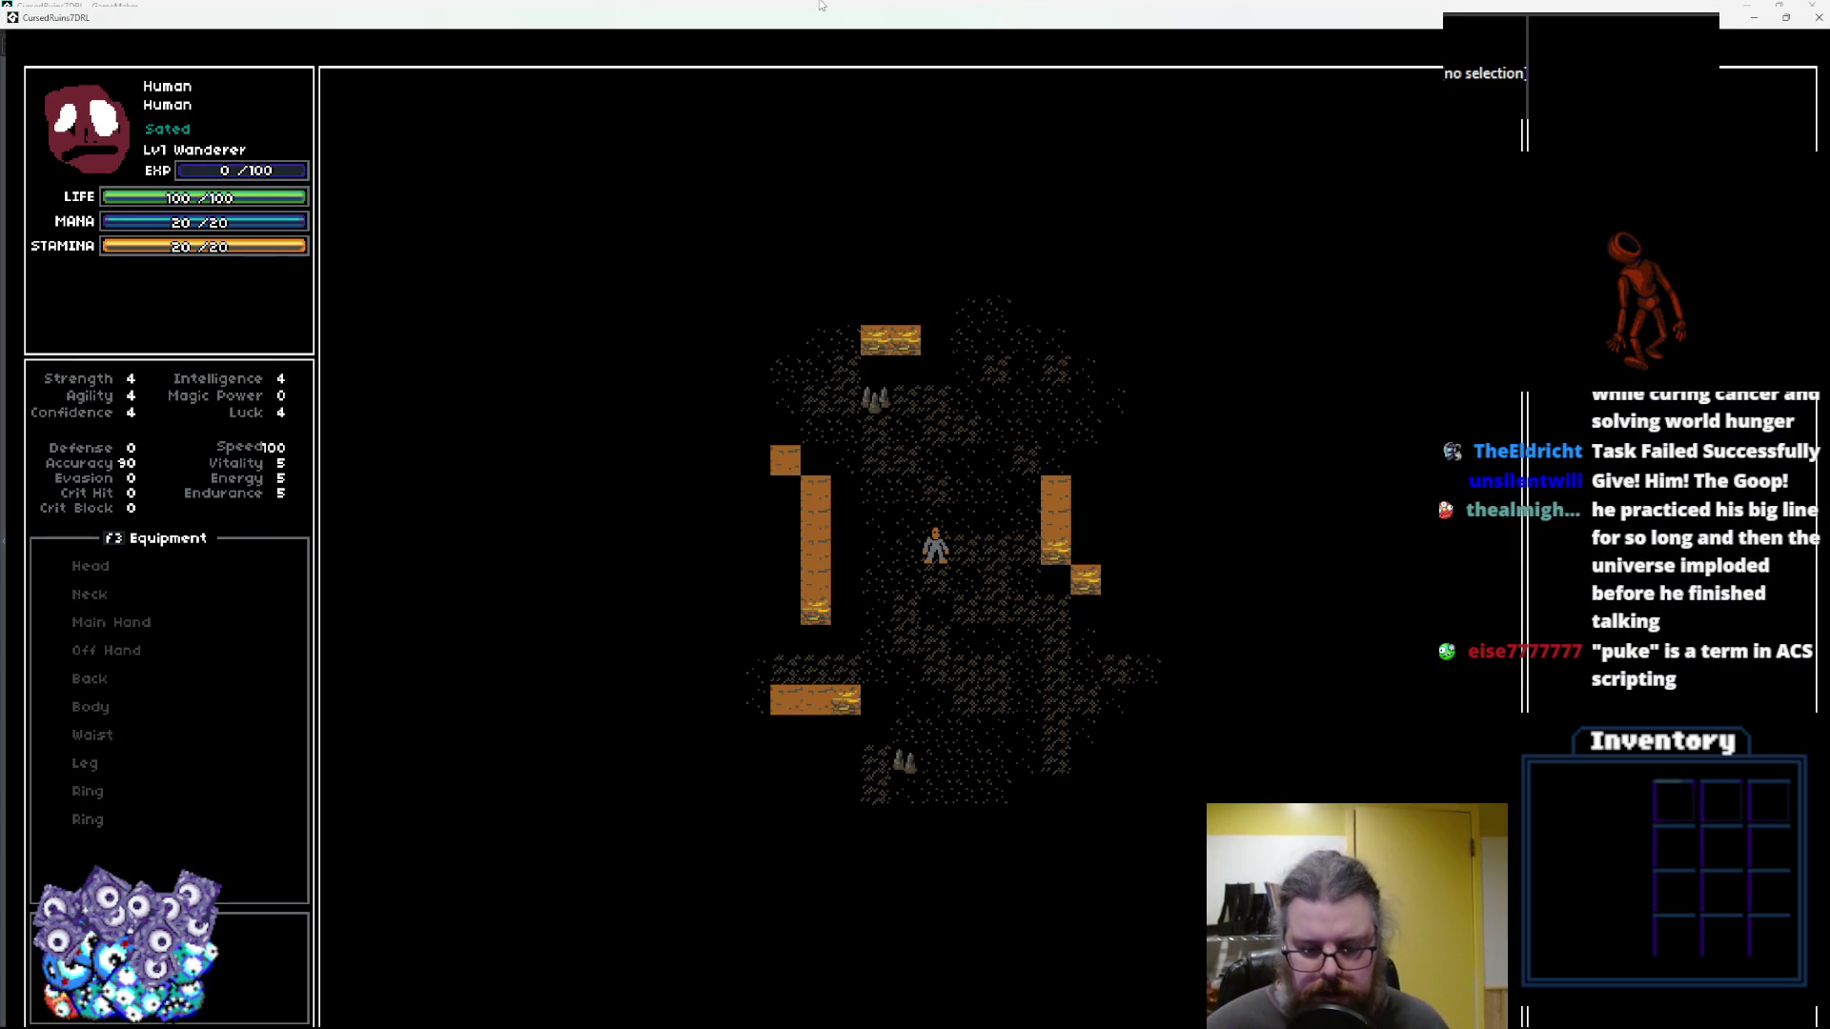
key("Left")
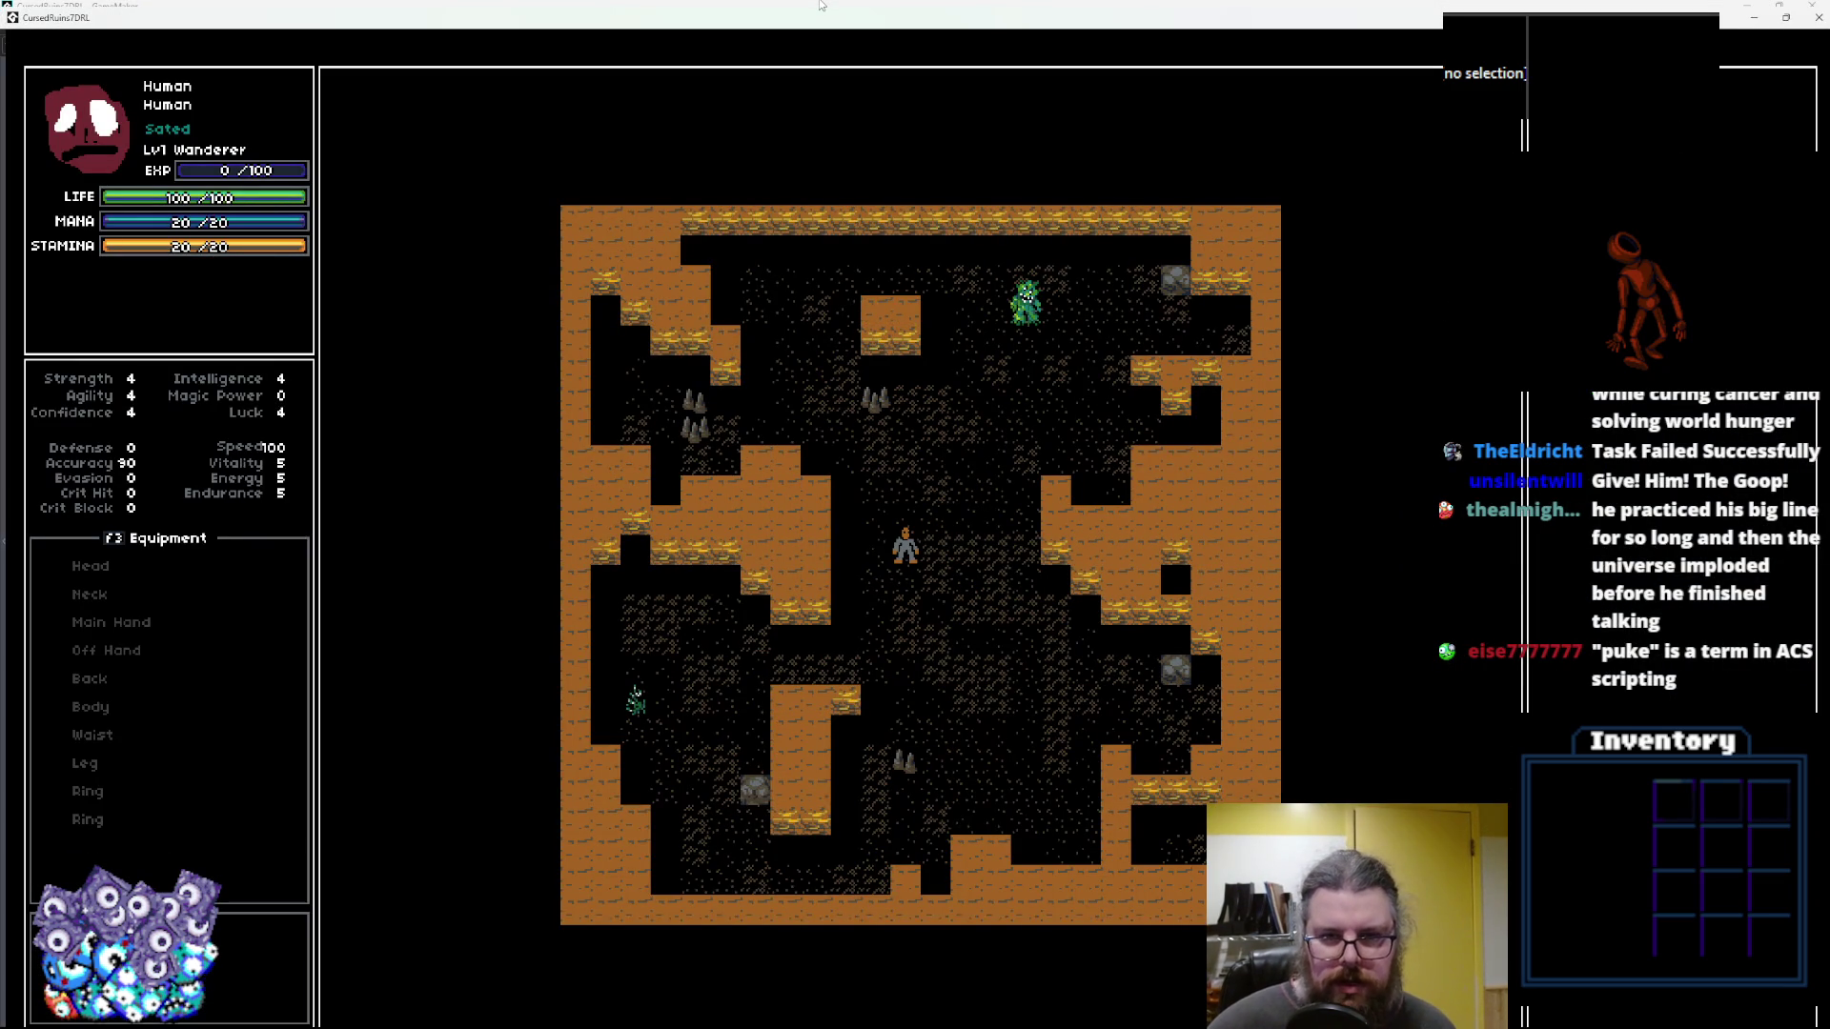
key("Right")
key("Up")
key("Right")
key("Up")
key("Right")
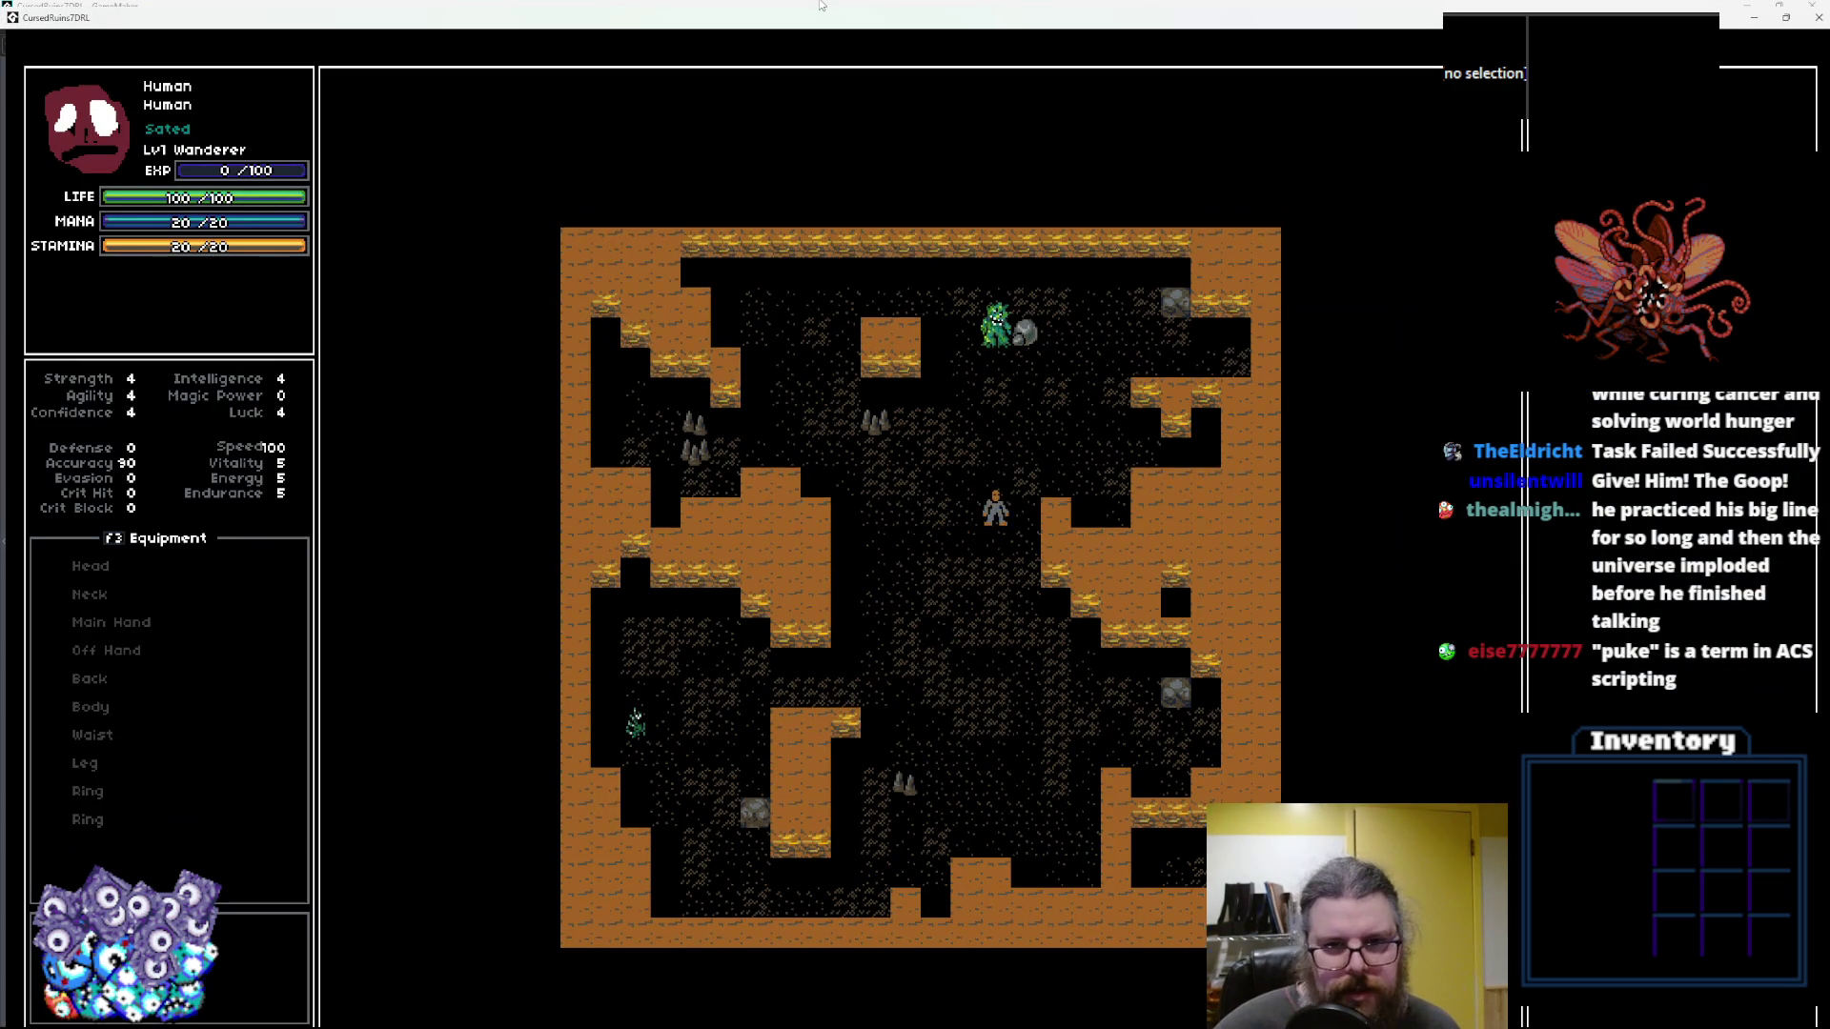
key("Up")
key("Up")
key("Up")
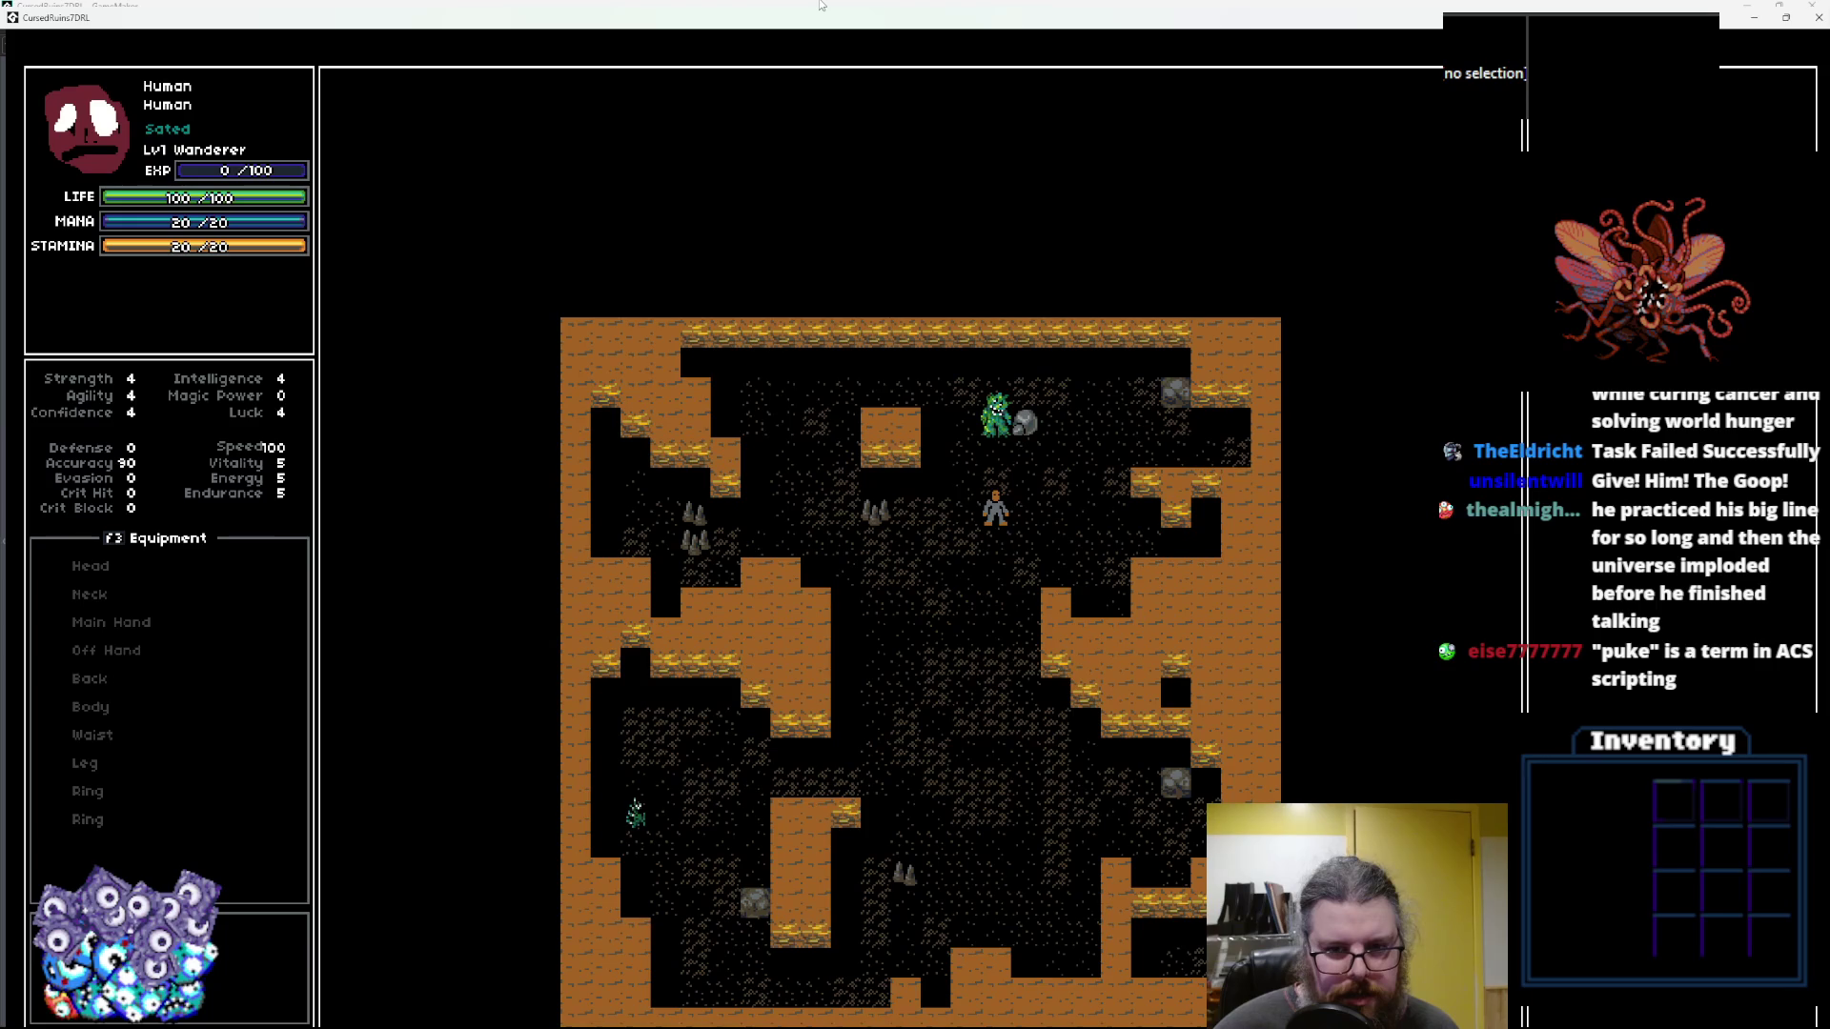
key("Up")
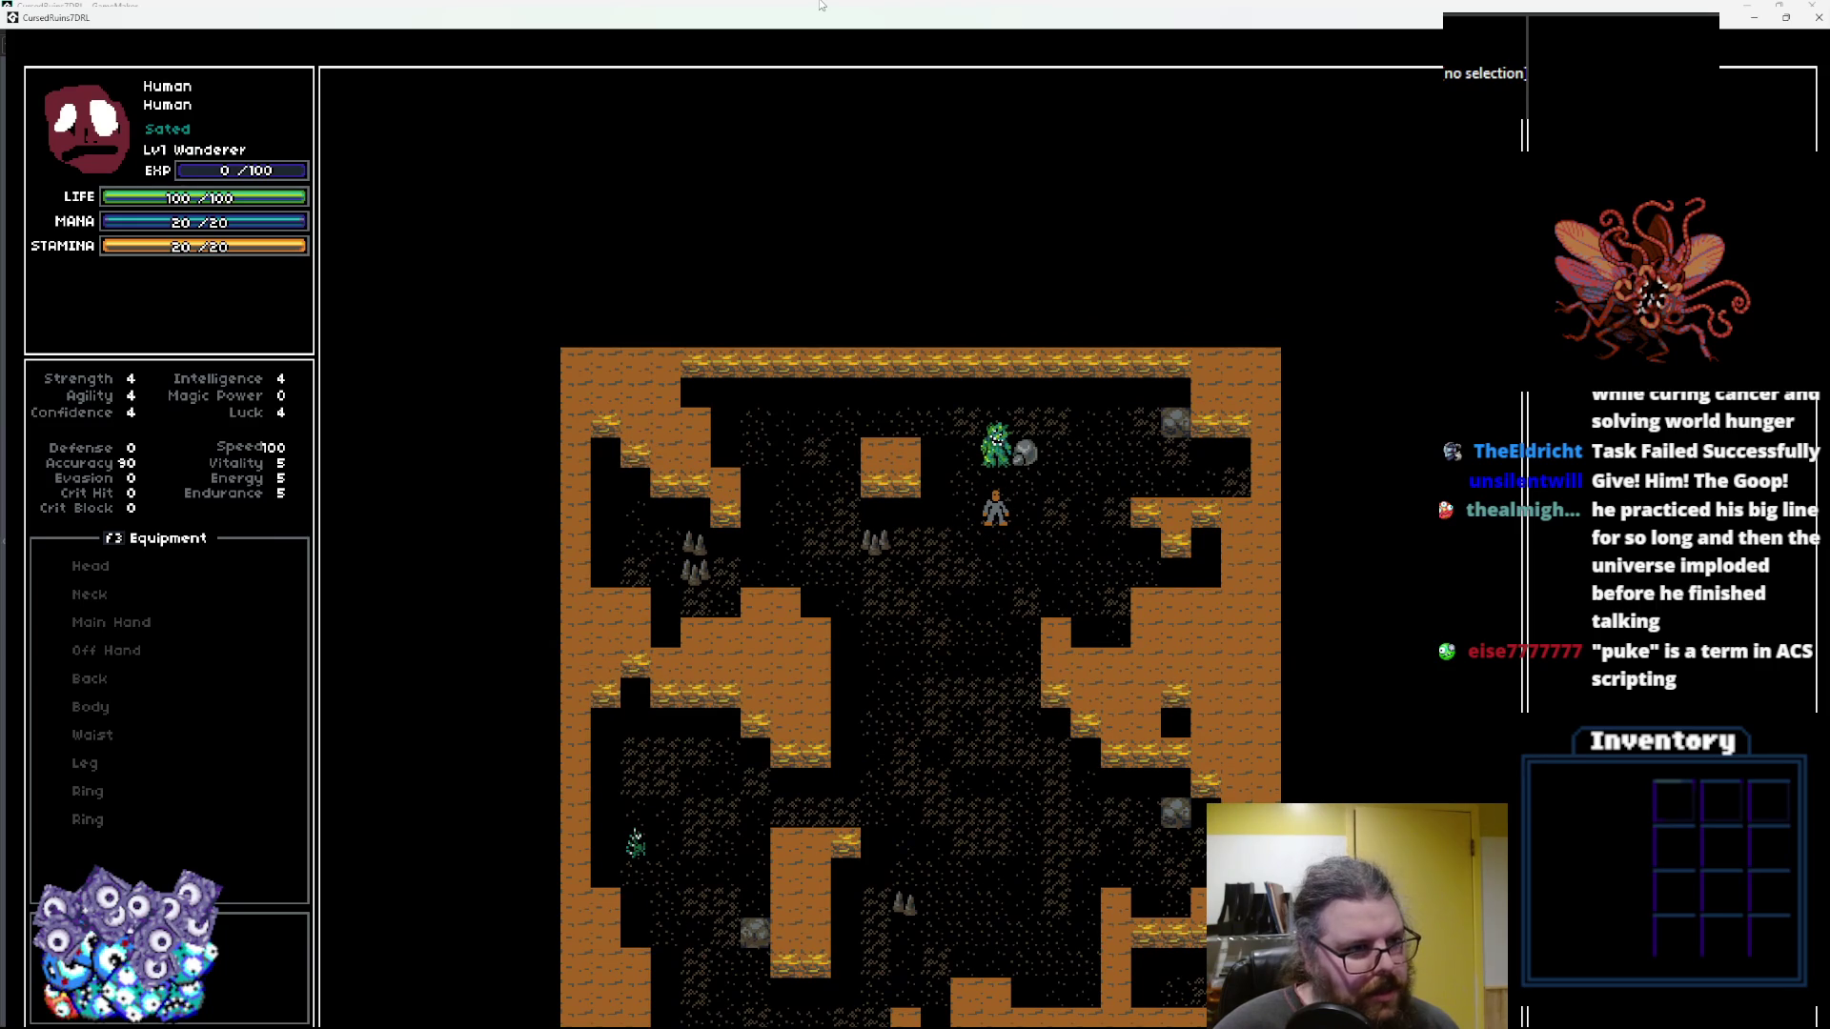
key("Left")
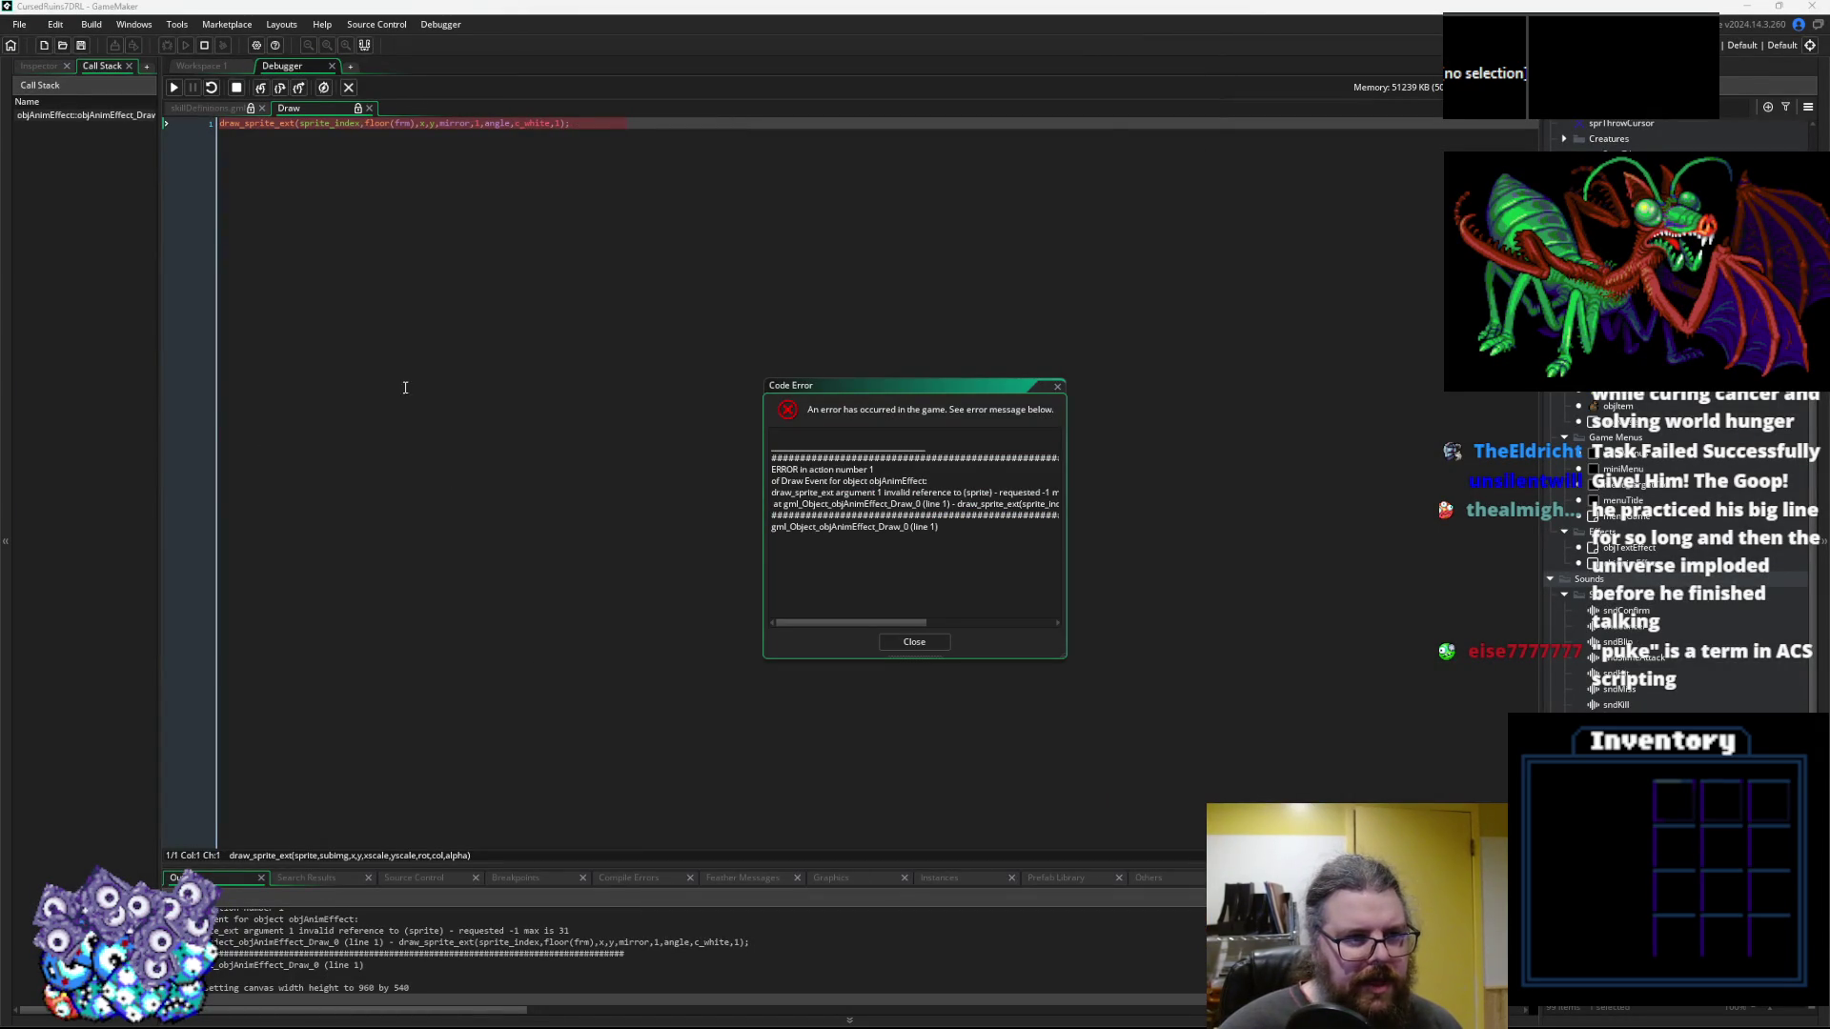
Inspect the failing draw_sprite_ext sprite_index argument, close the error report, and stop the game
left_click(404, 388)
left_click_drag(802, 393, 866, 275)
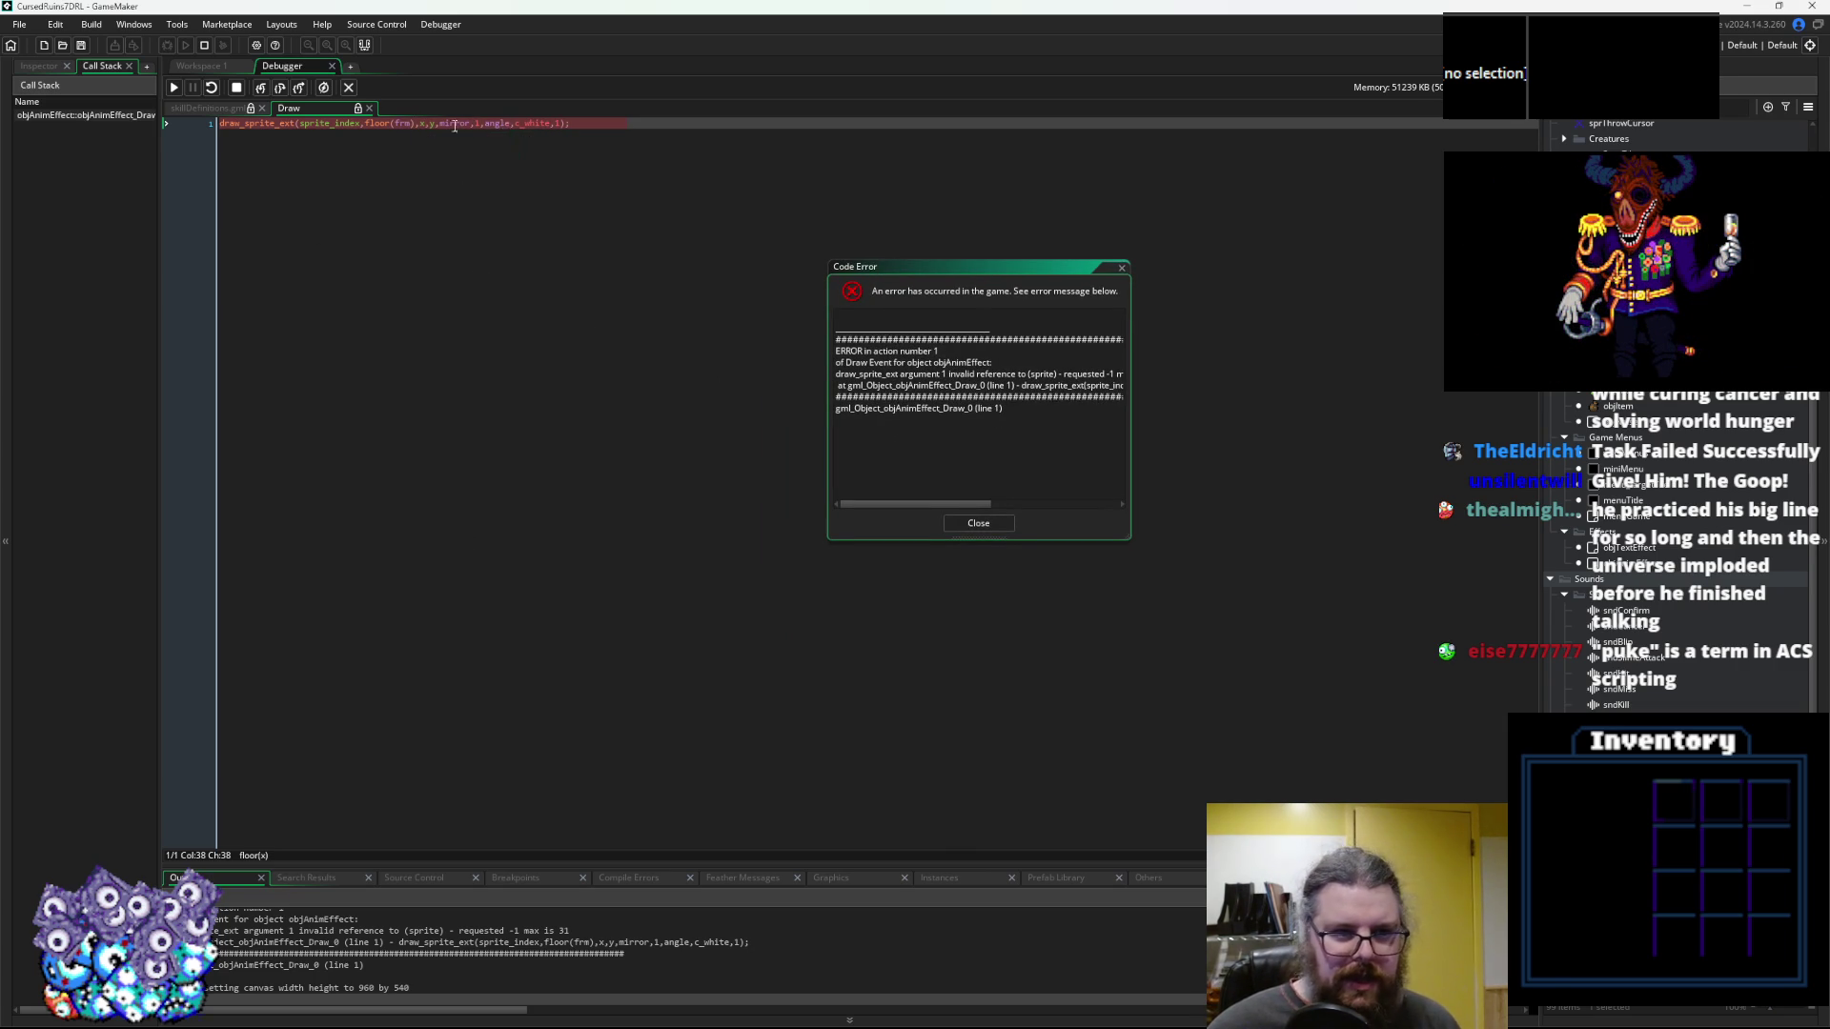
left_click(334, 126)
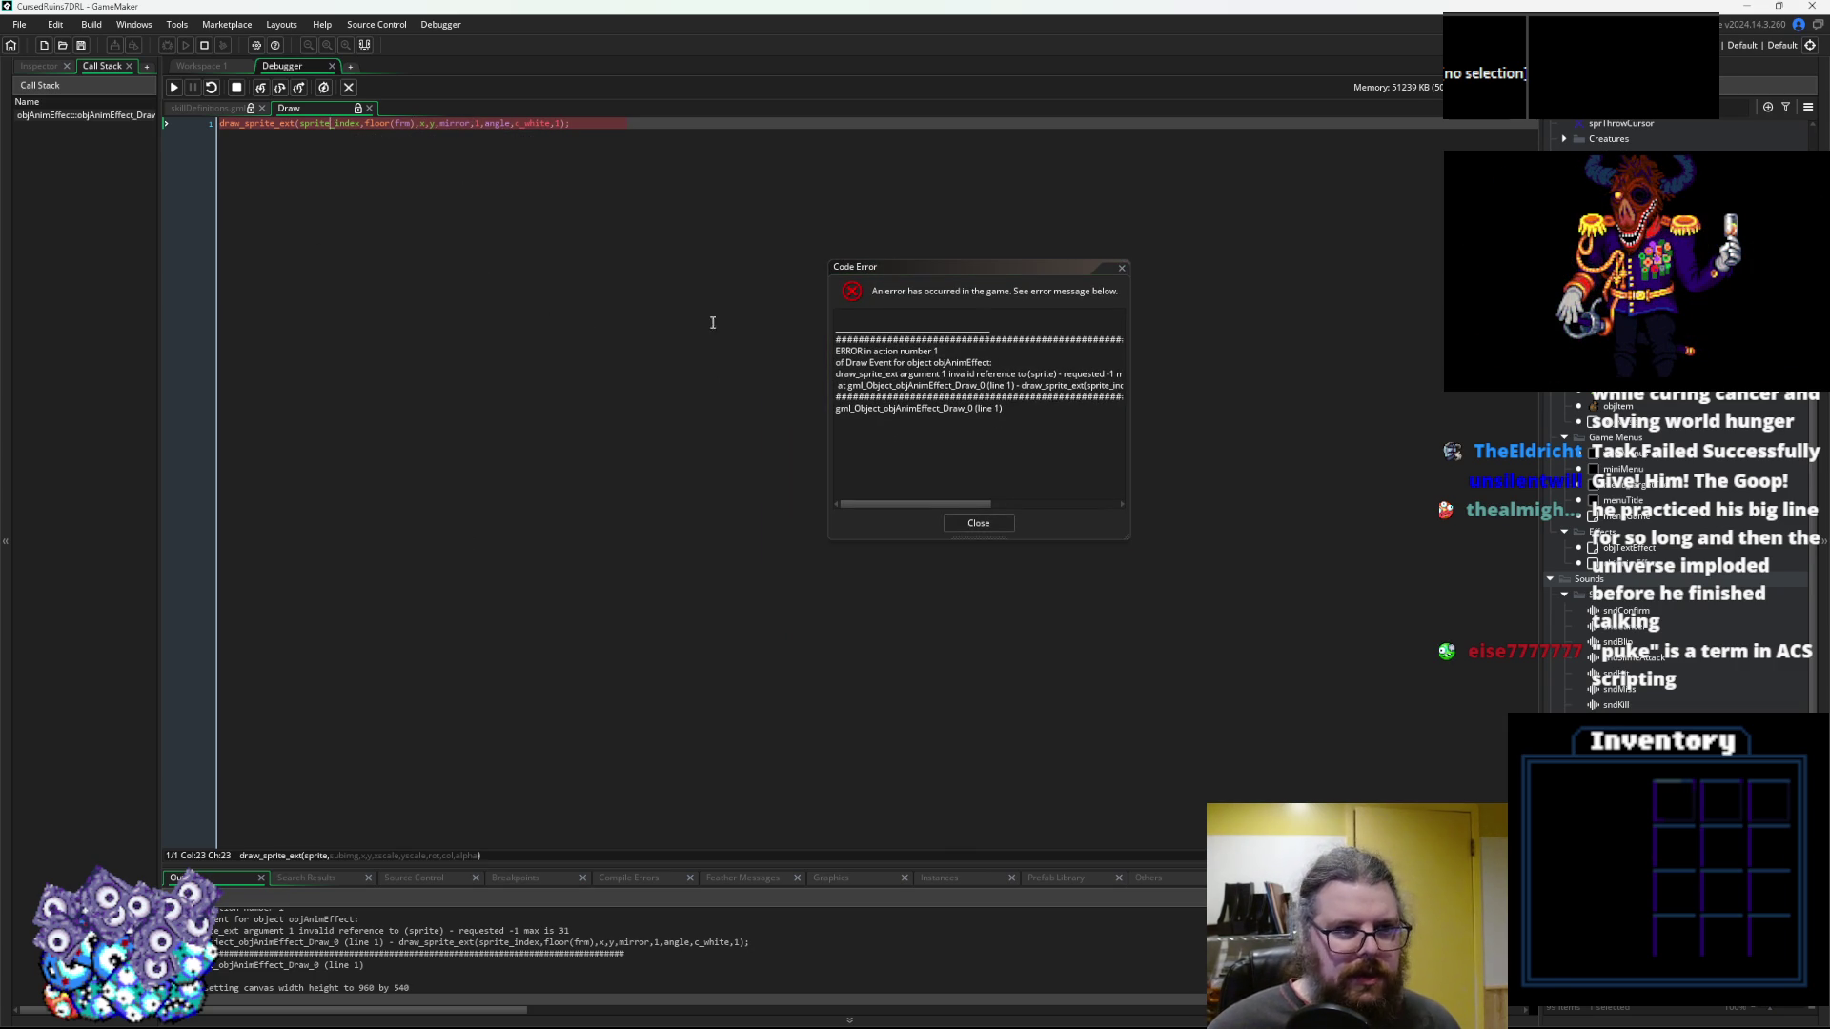
left_click(979, 523)
left_click(348, 88)
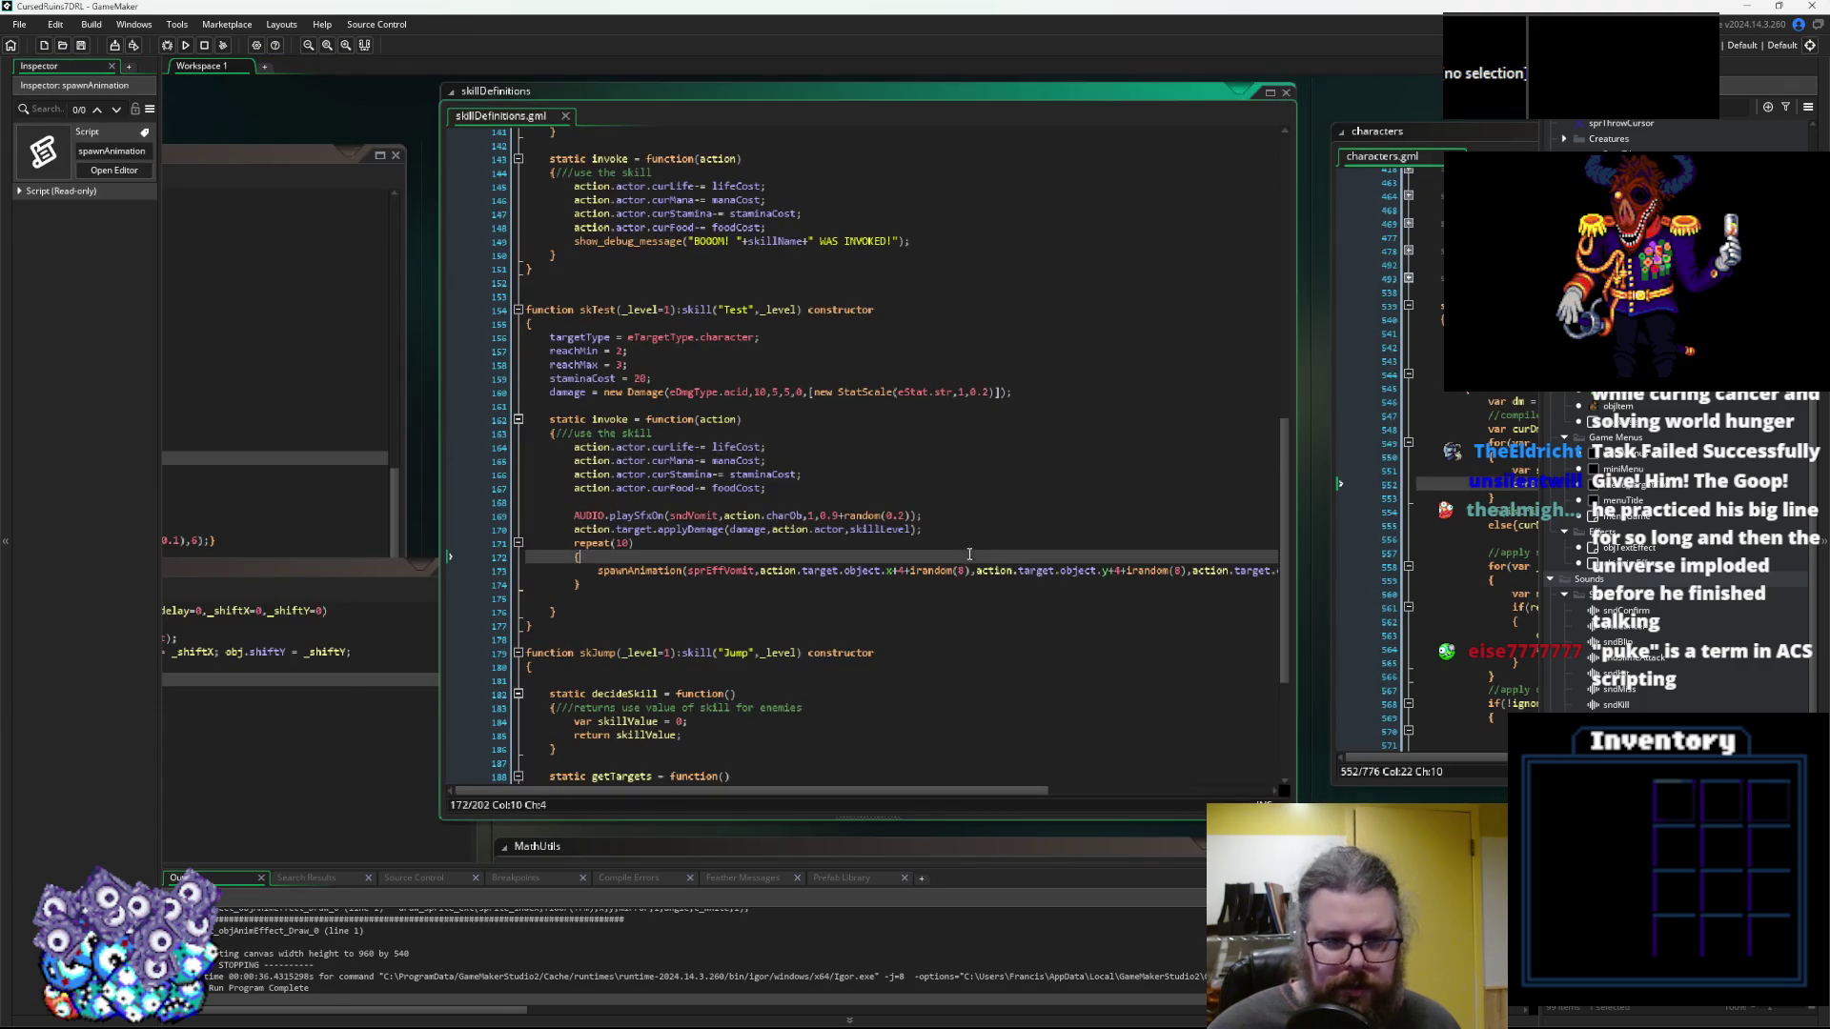
Add obj.sprite_index = sprite; after instance_create_depth in spawnAnimation and save
left_click(867, 582)
scroll(789, 617, "left", 5)
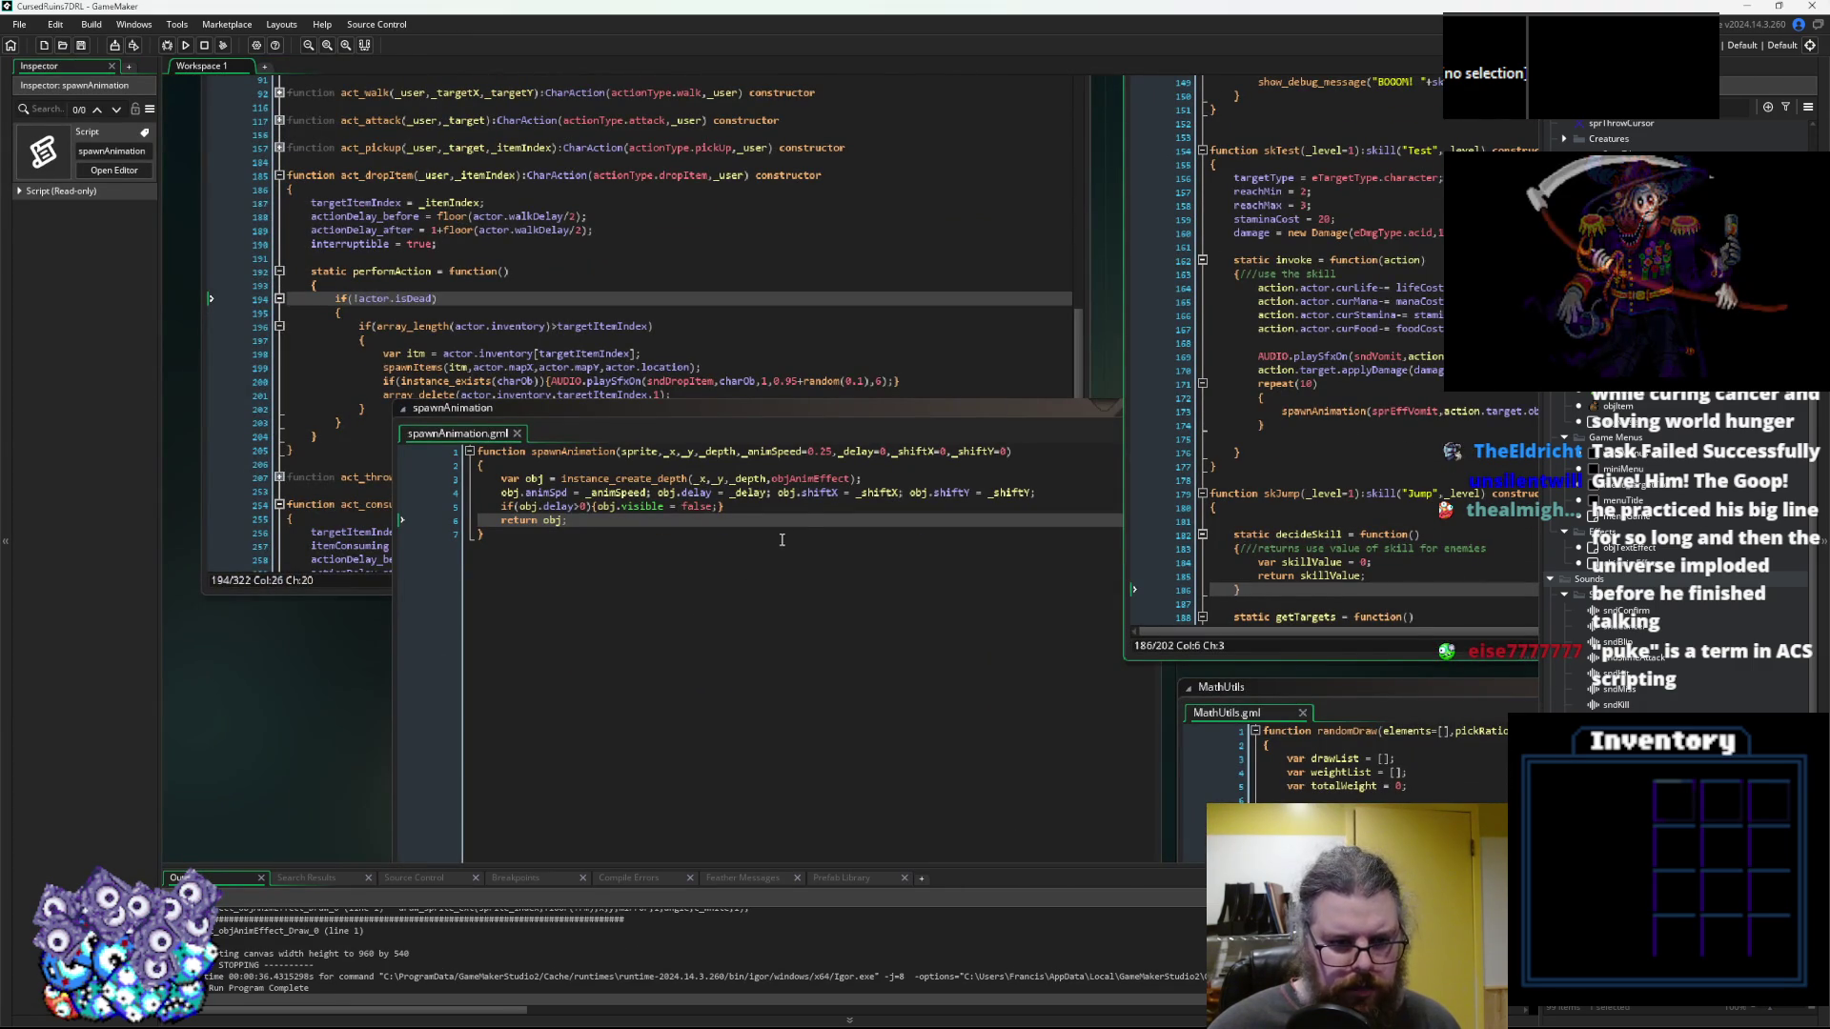
left_click(881, 480)
key("Return")
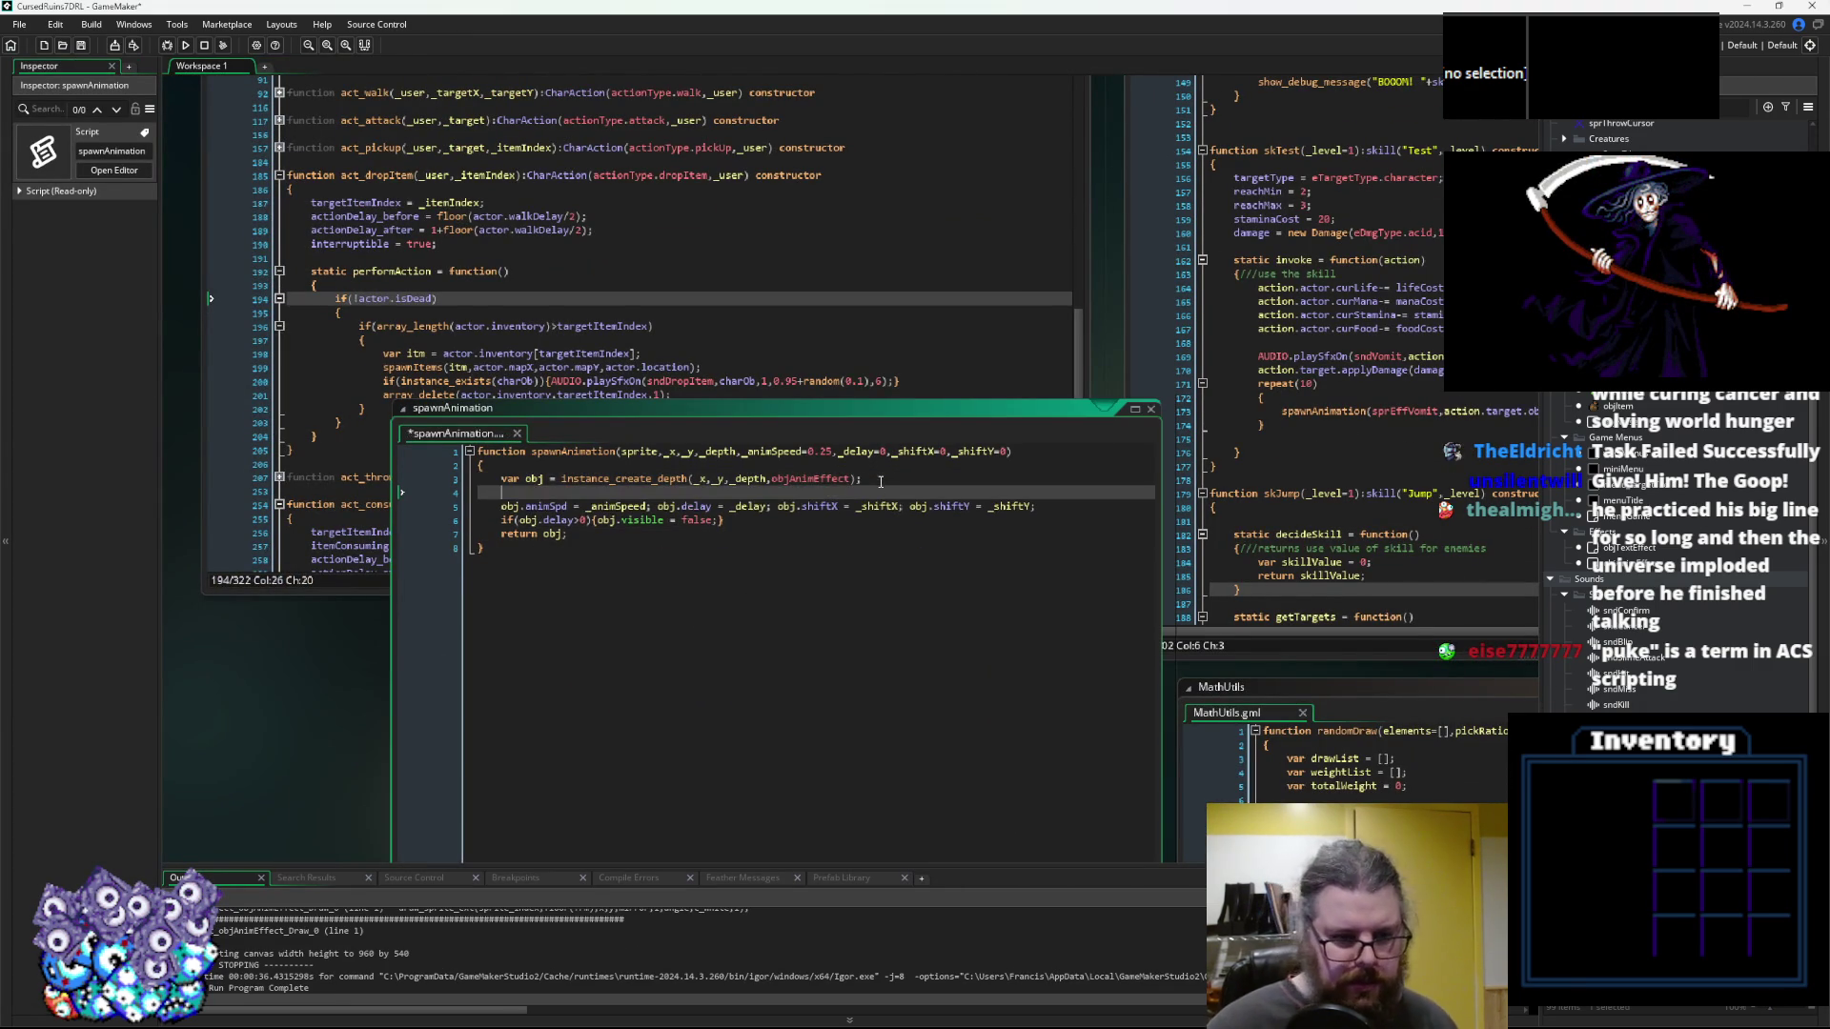
type("obj.s")
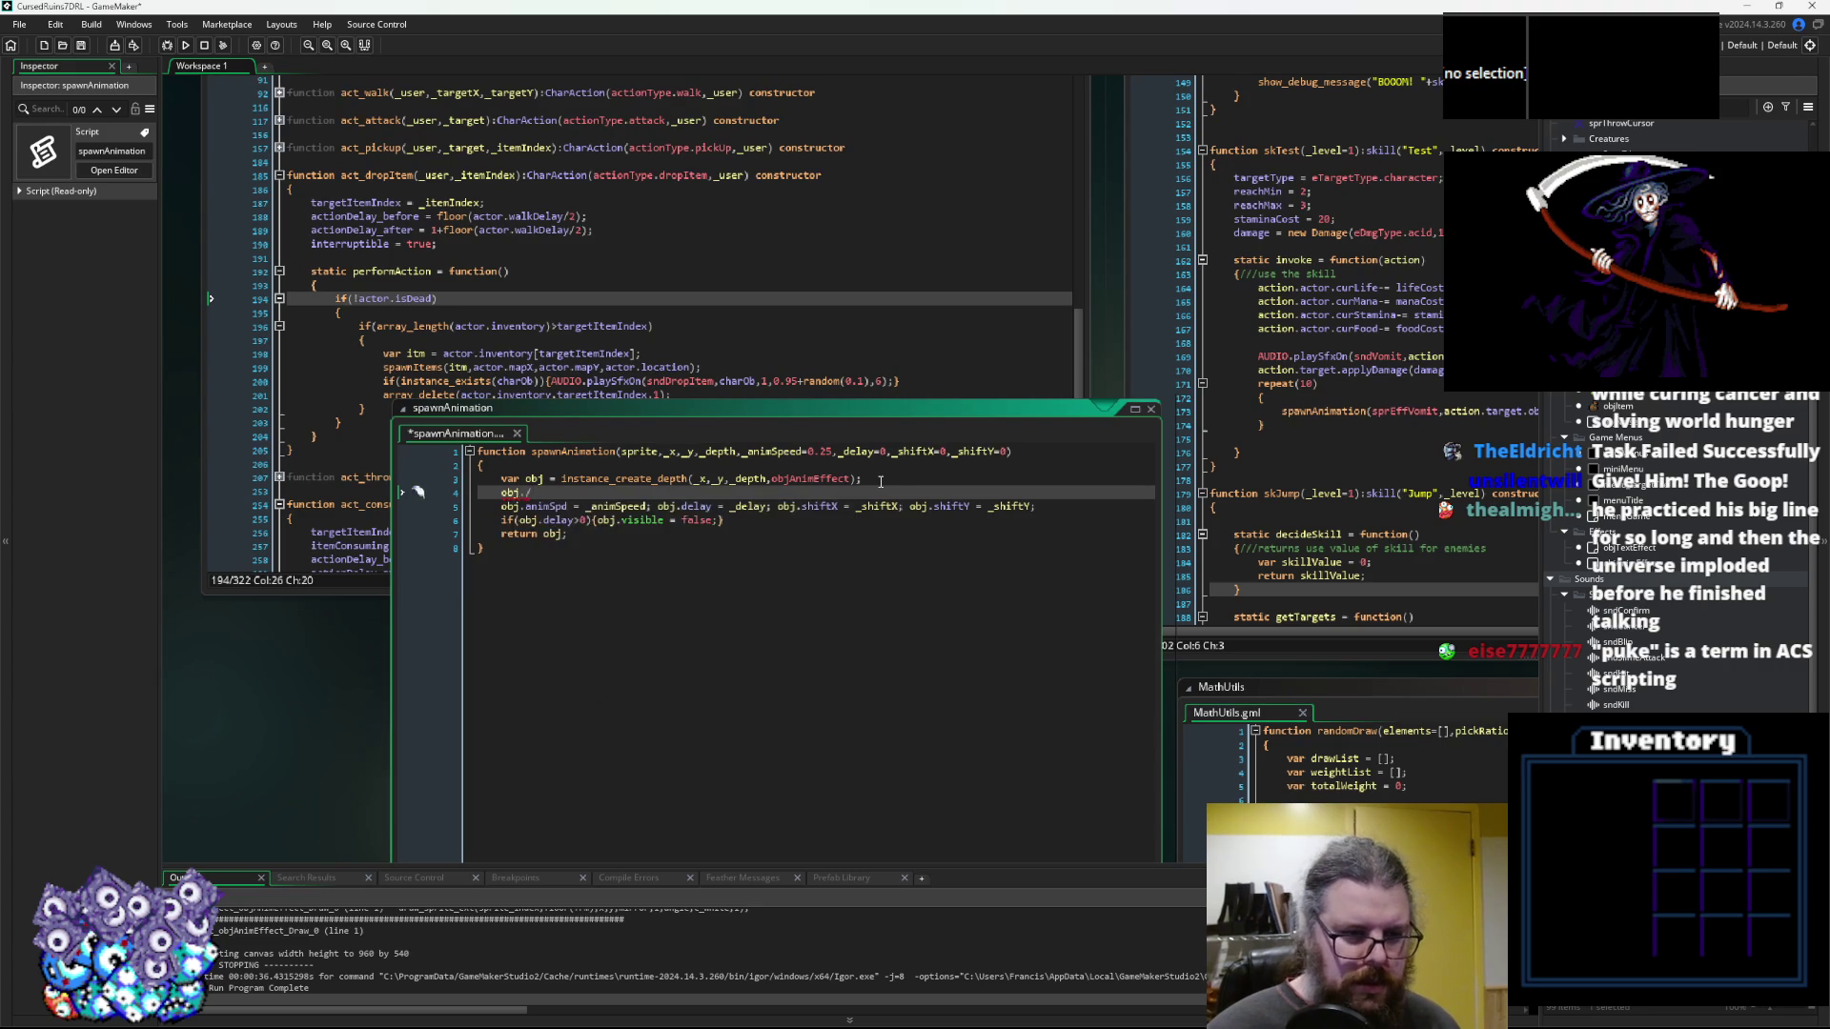
type("prite_index = sp")
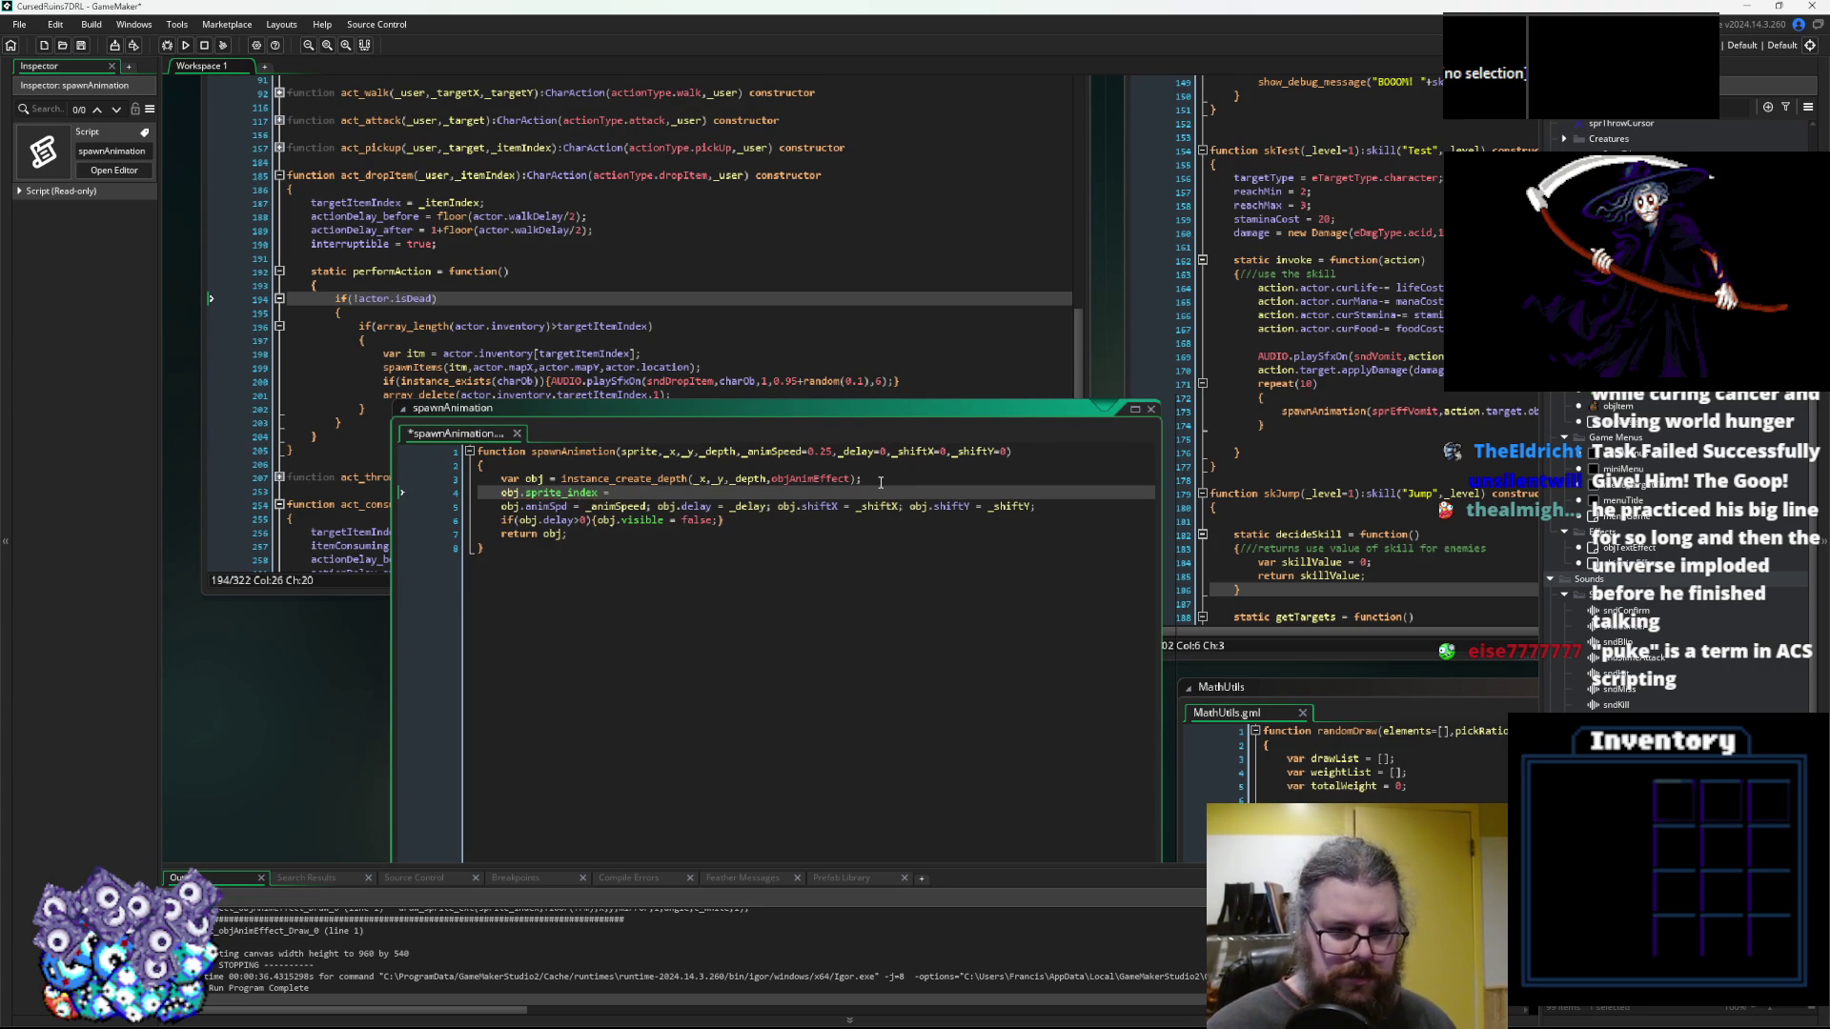
type("rite;")
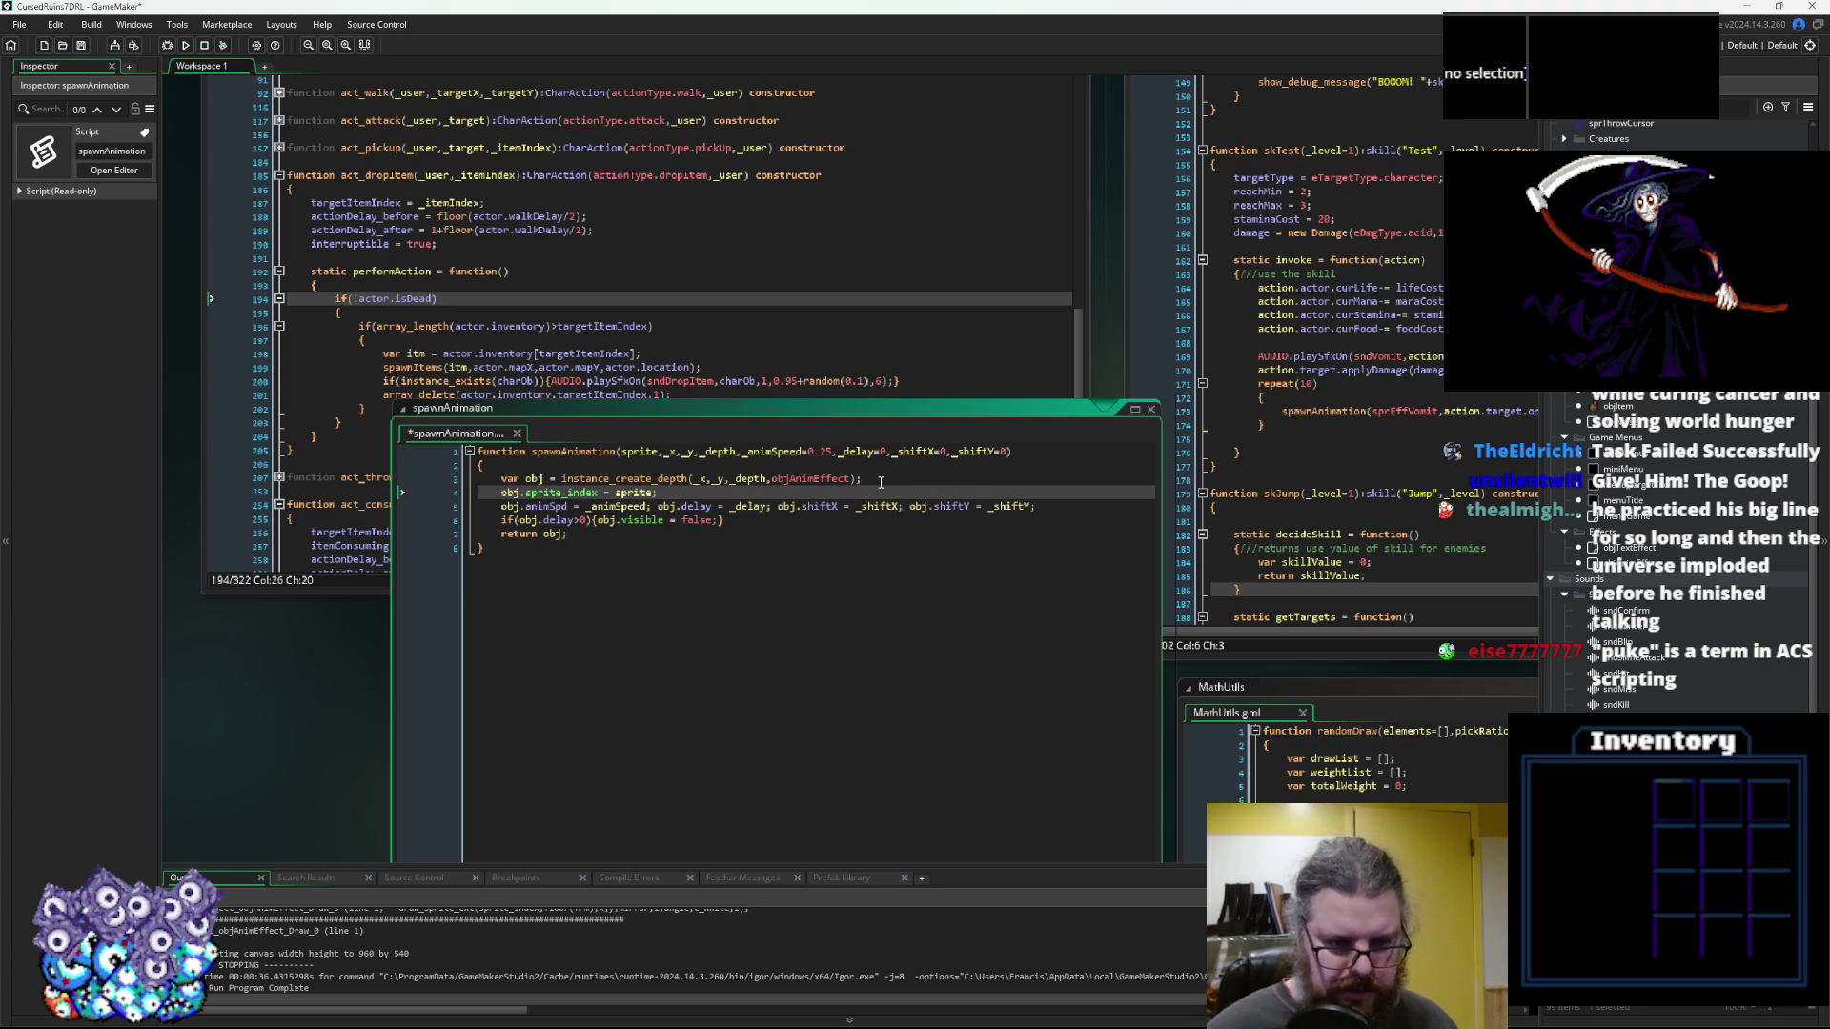
left_click(84, 47)
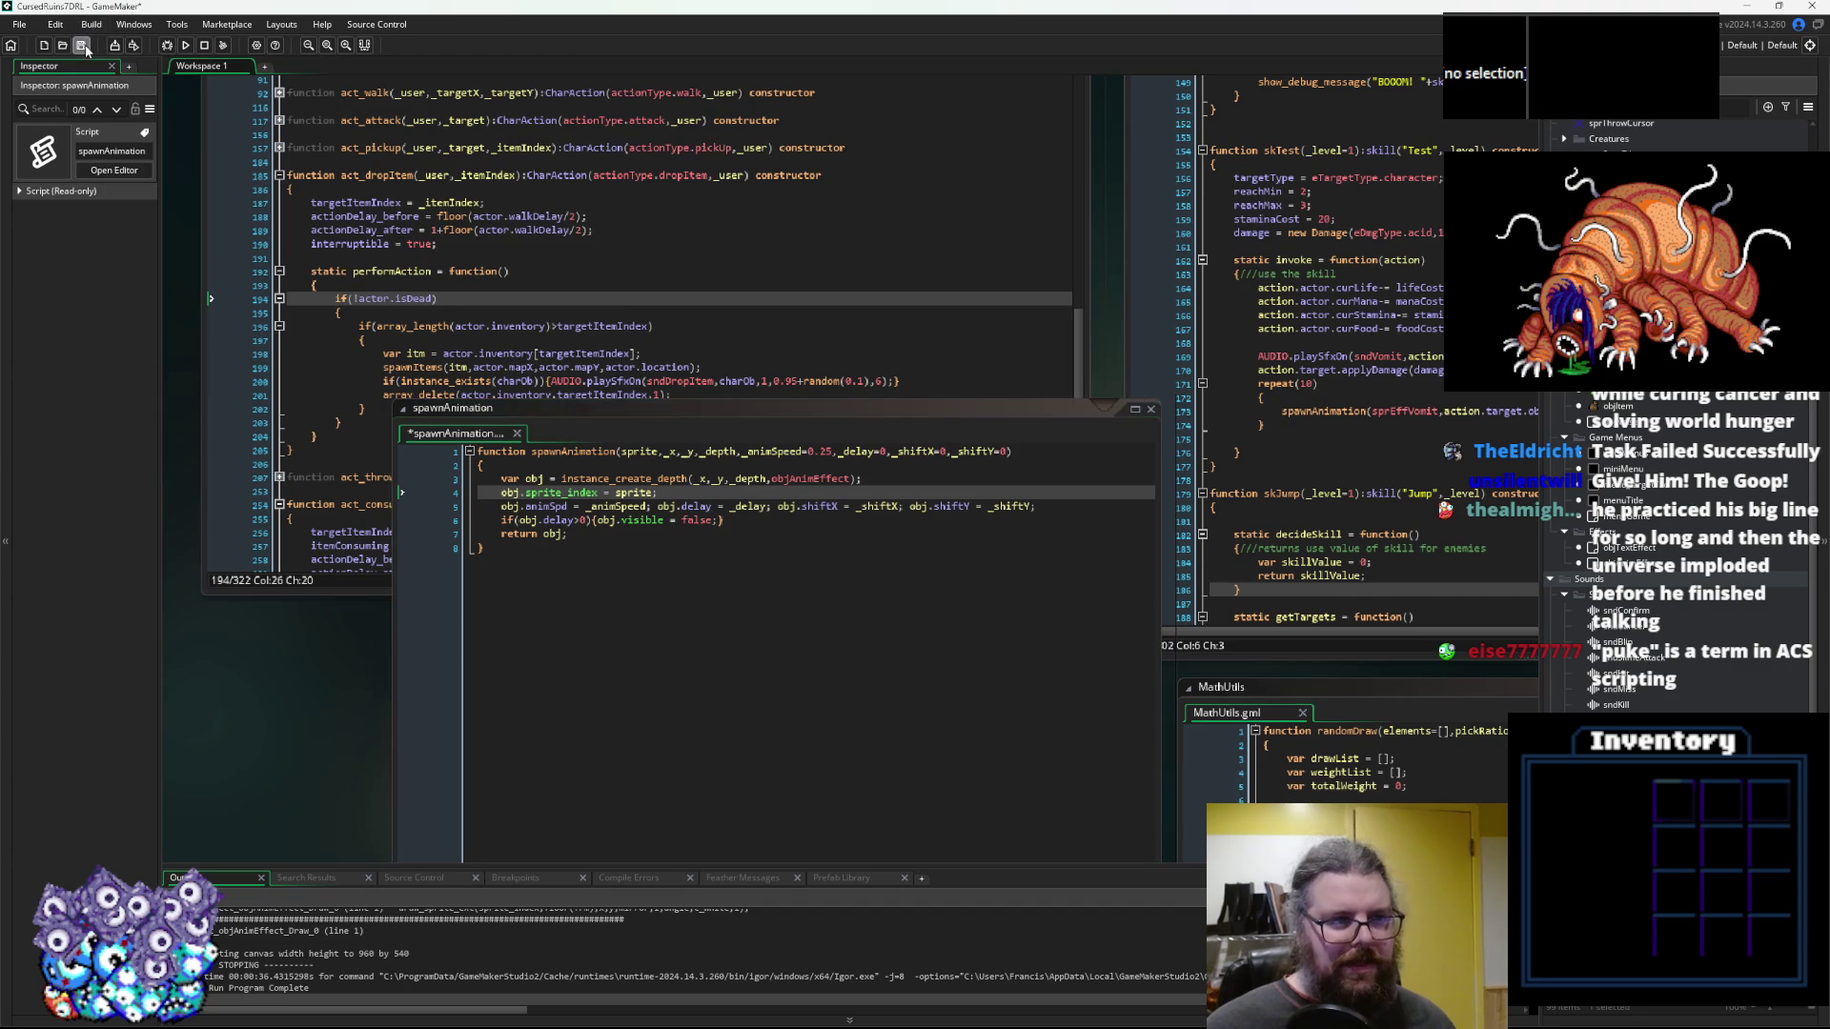
left_click(926, 631)
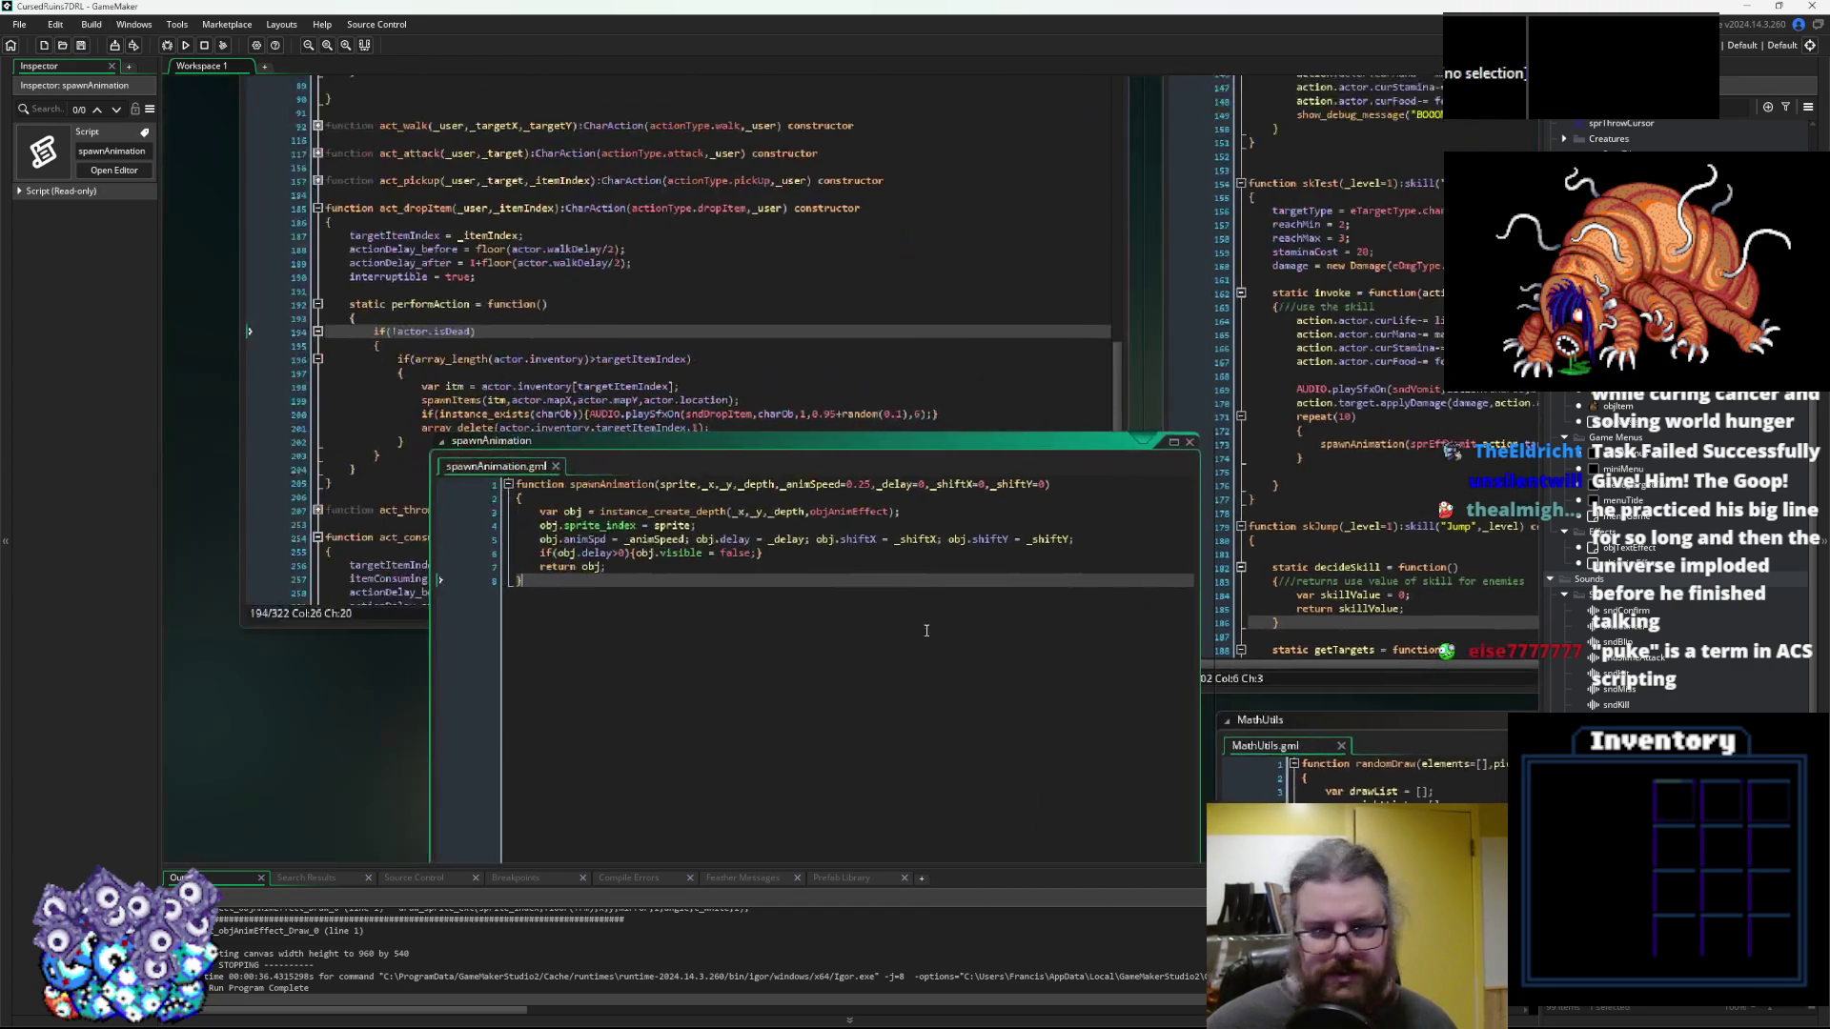
Rearrange the editors to show skTest's applyDamage line and its damage definition
left_click_drag(848, 443, 759, 648)
left_click(765, 476)
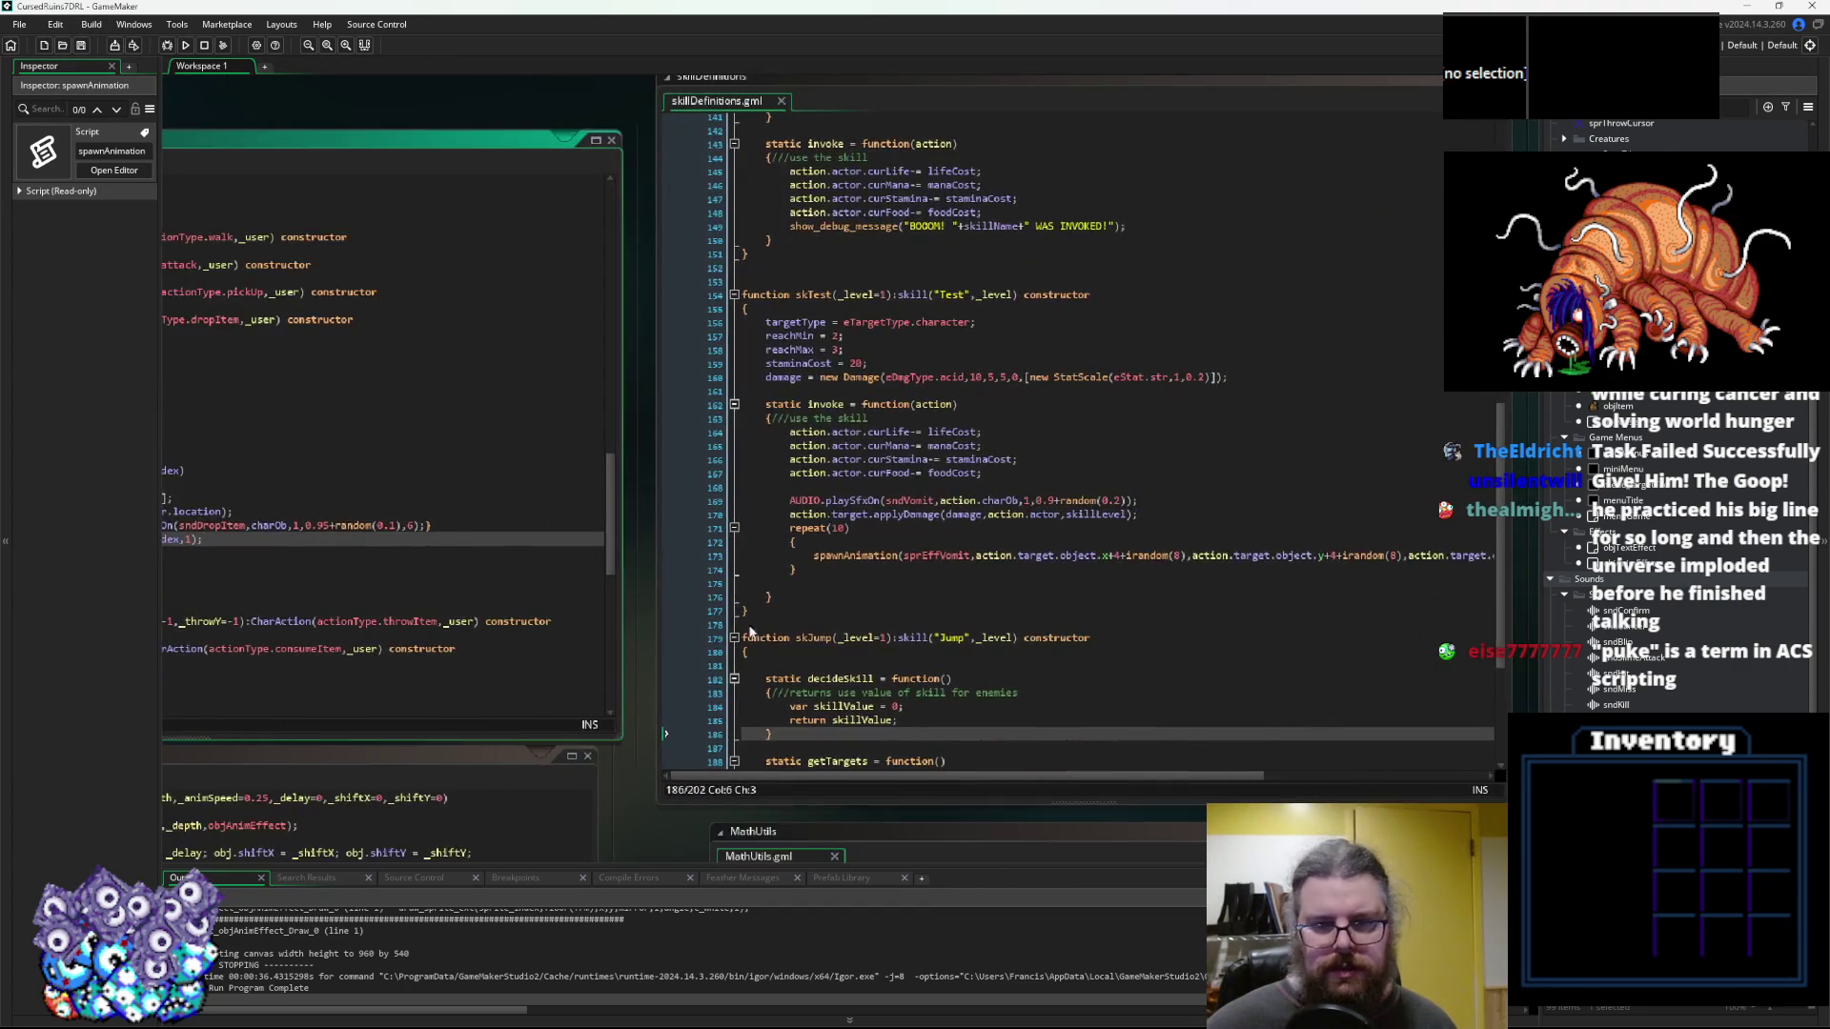
left_click_drag(717, 474, 319, 593)
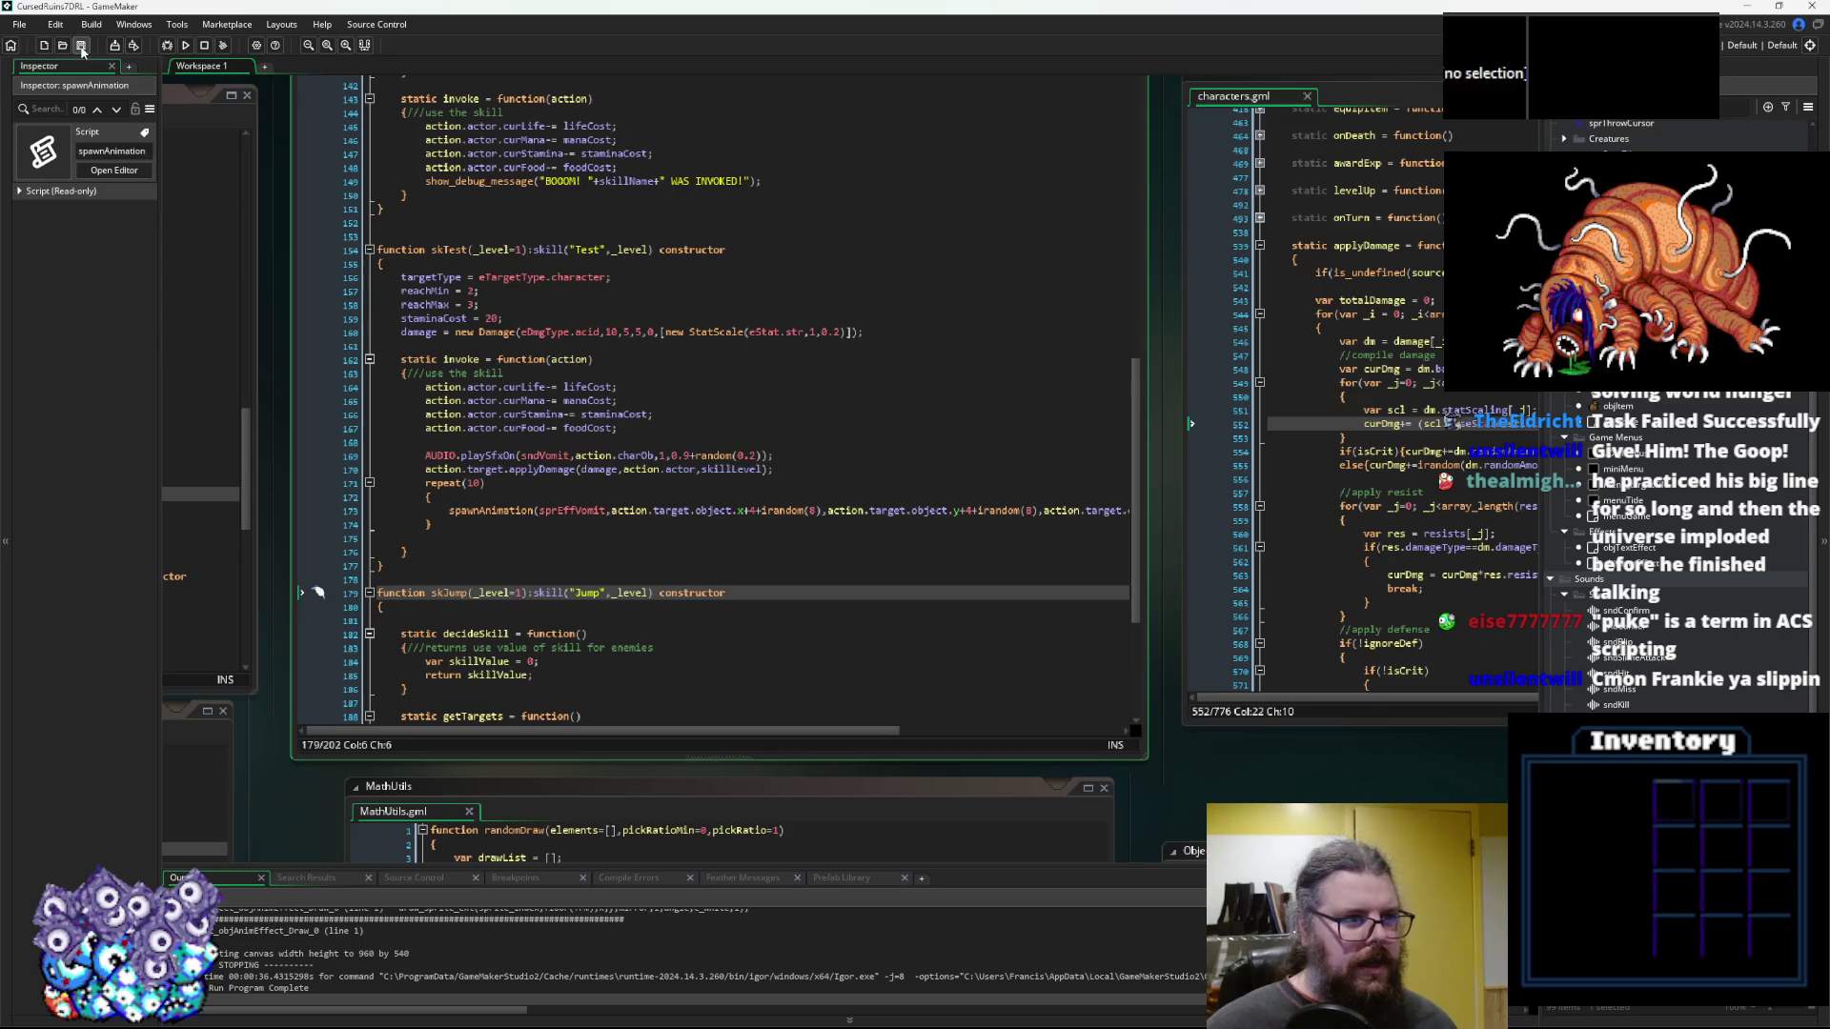
left_click(560, 469)
left_click(589, 333)
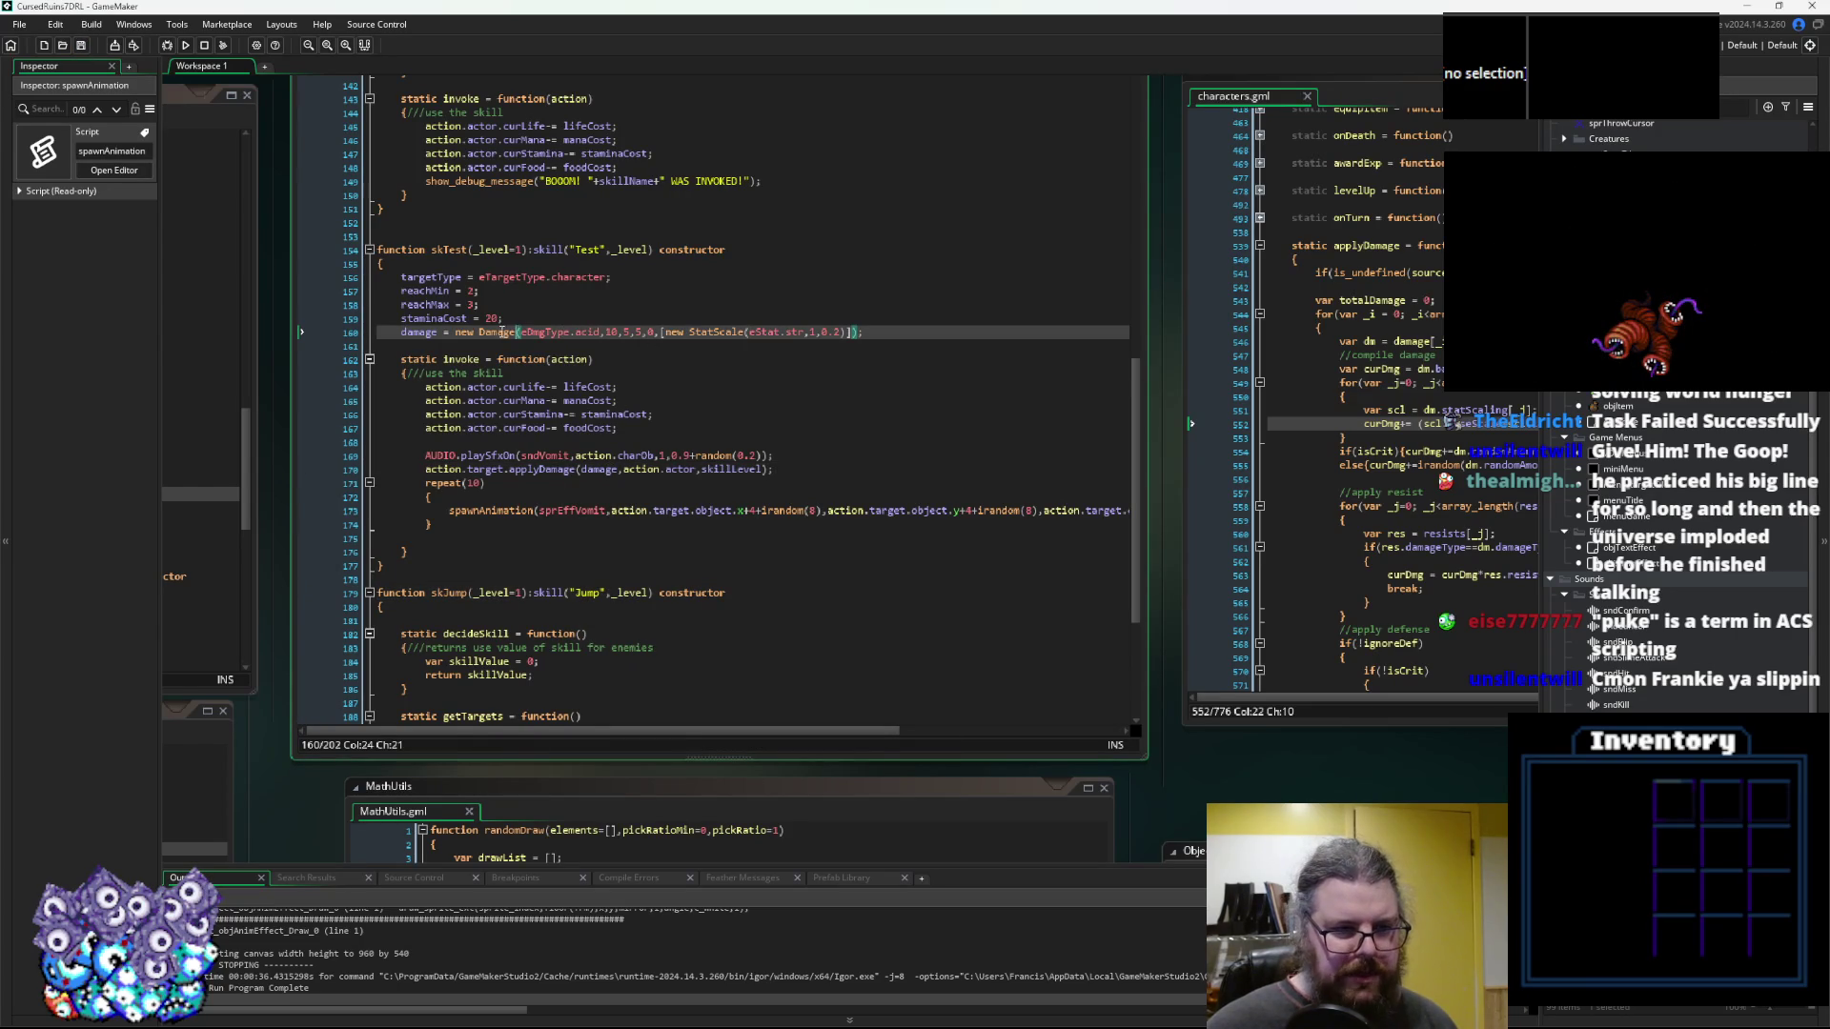
left_click(417, 331)
double_click(418, 331)
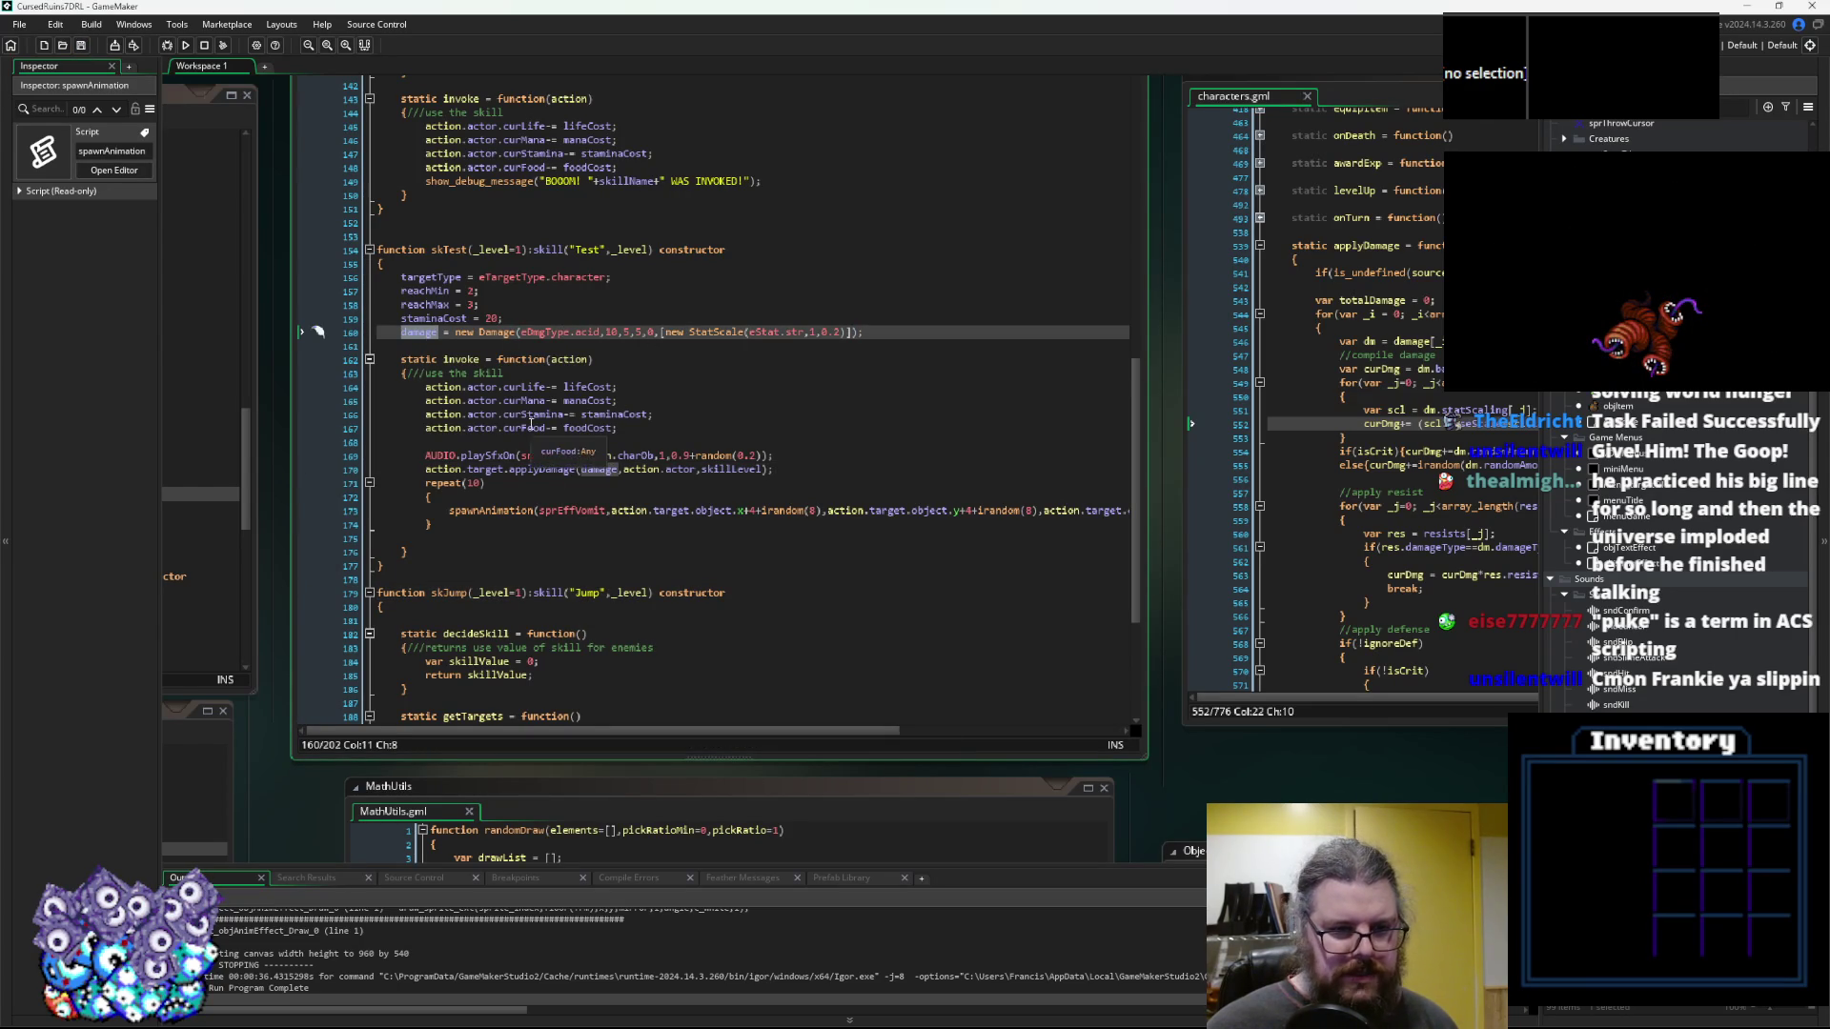
left_click(588, 470)
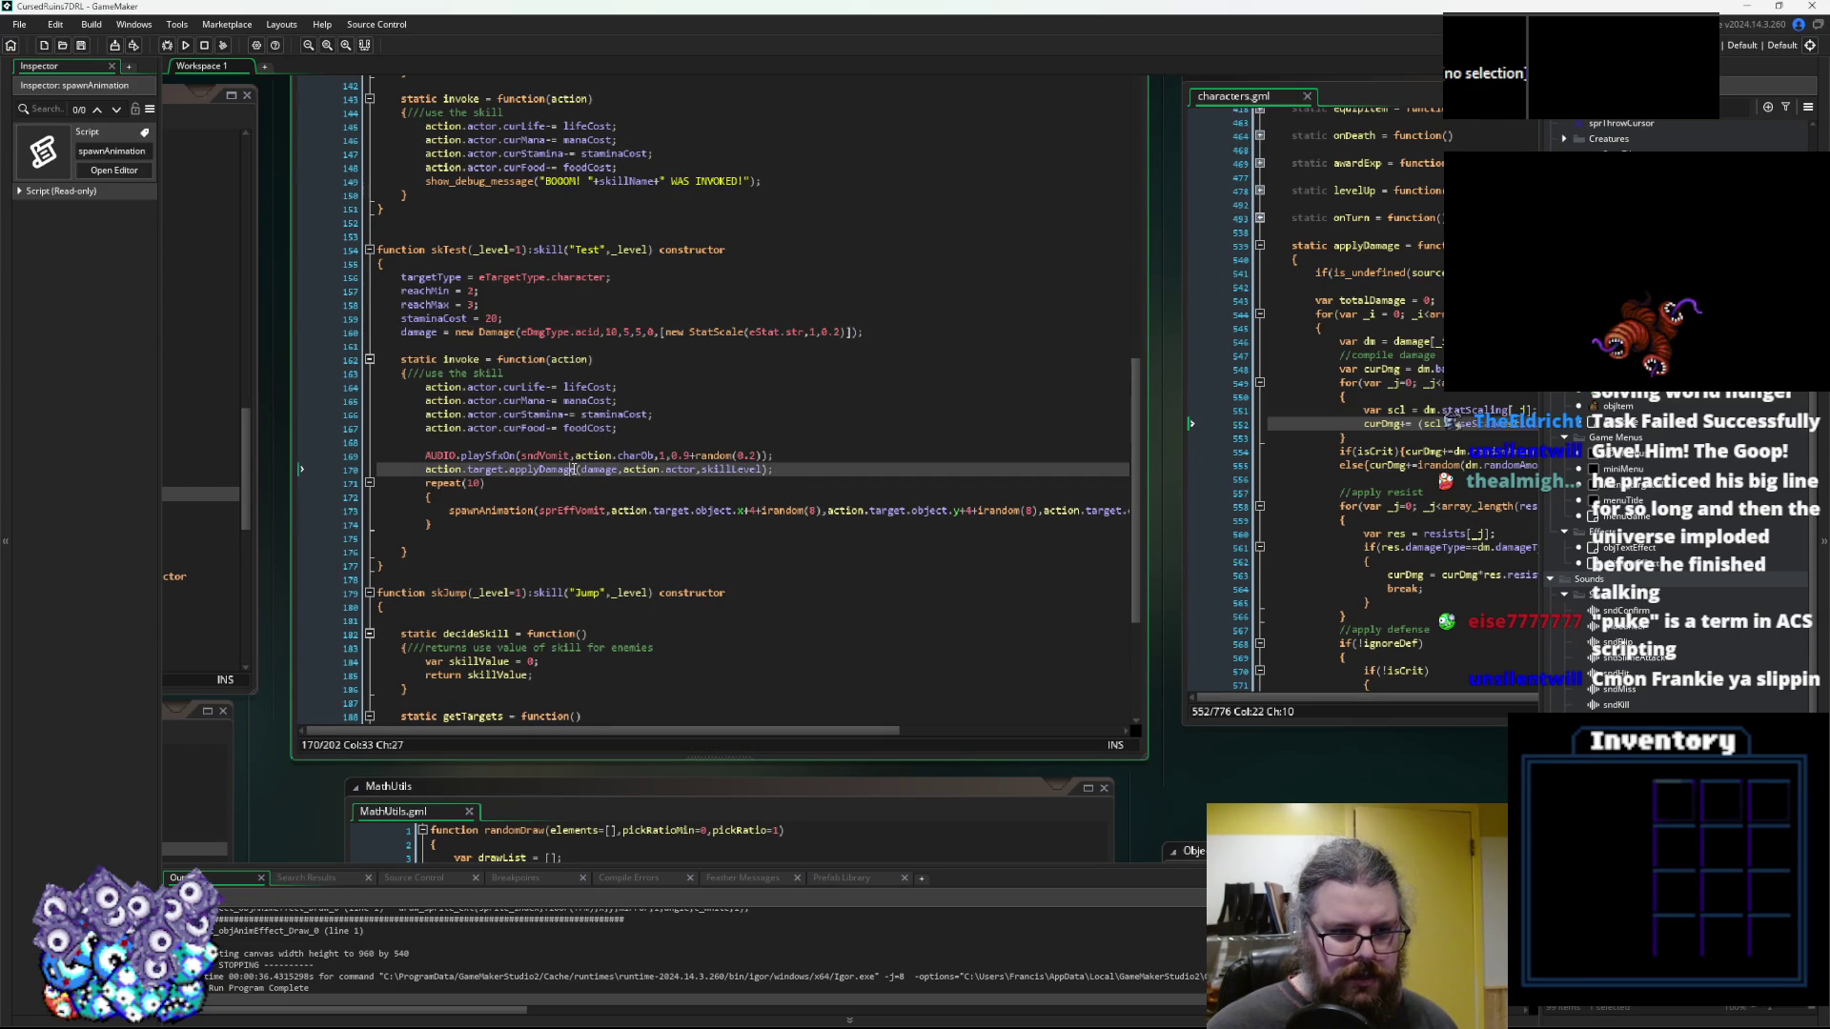
double_click(591, 469)
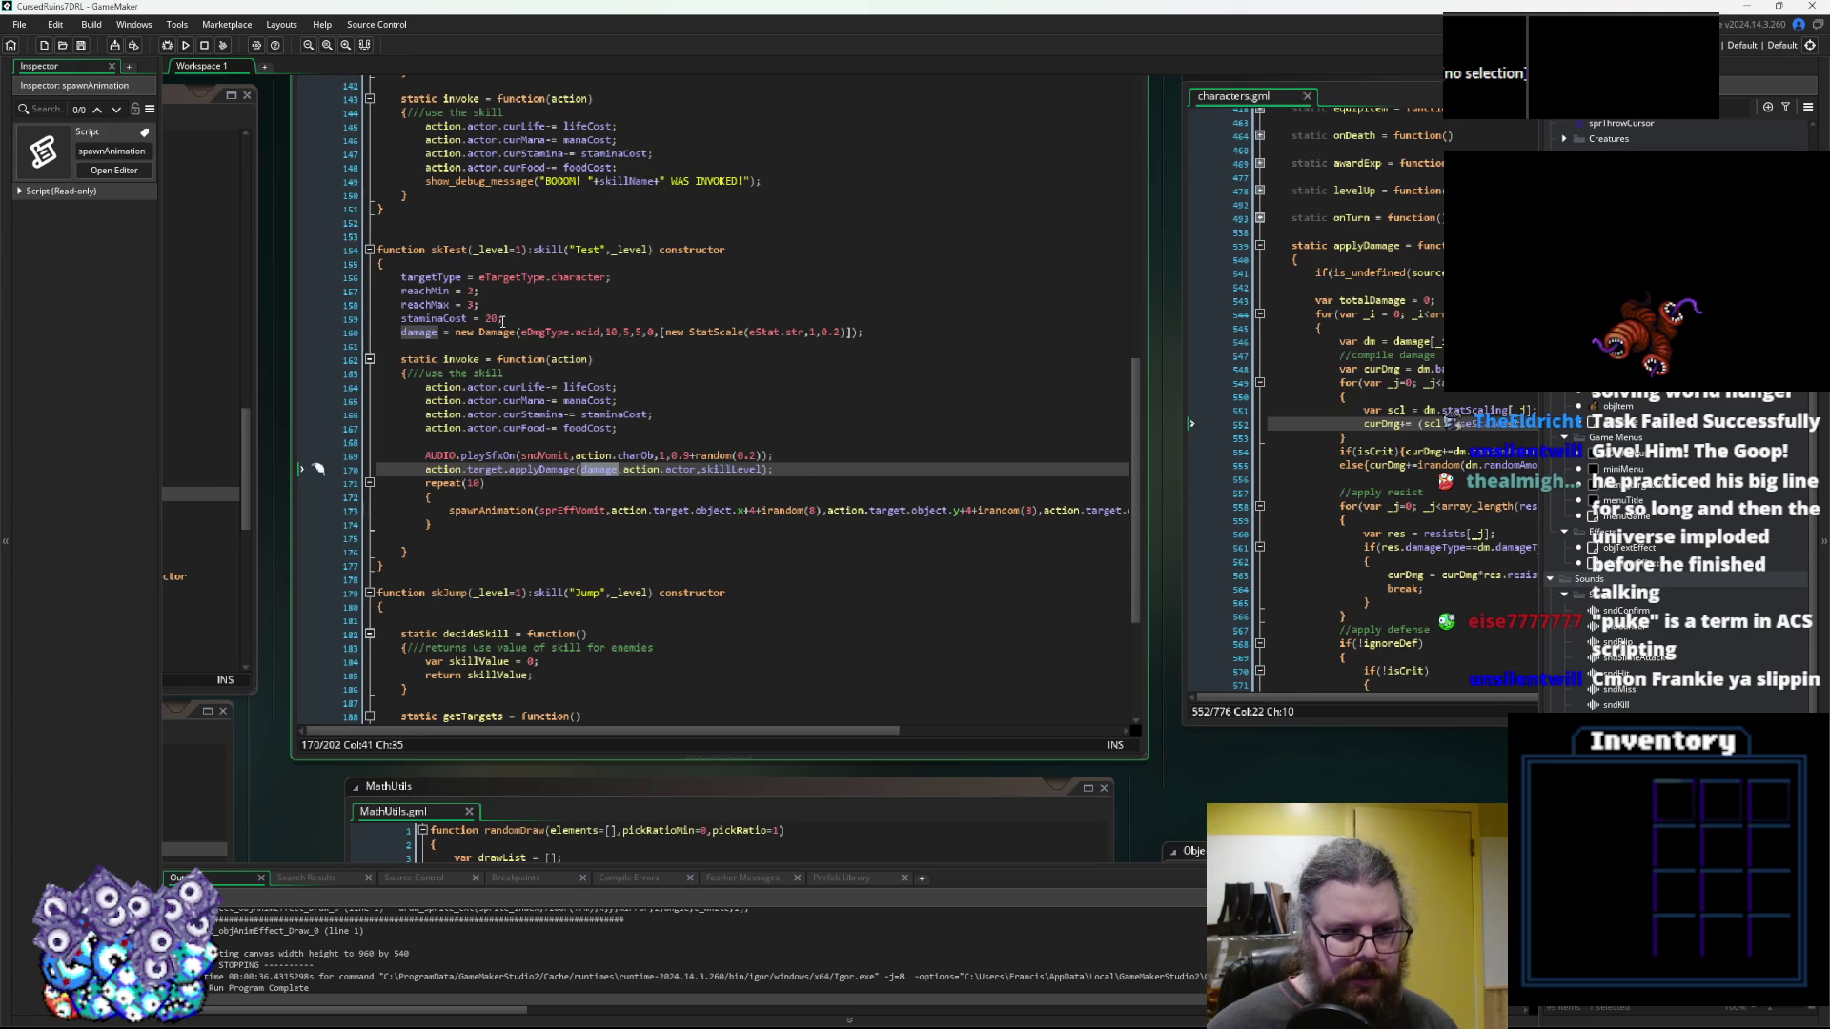
left_click(612, 332)
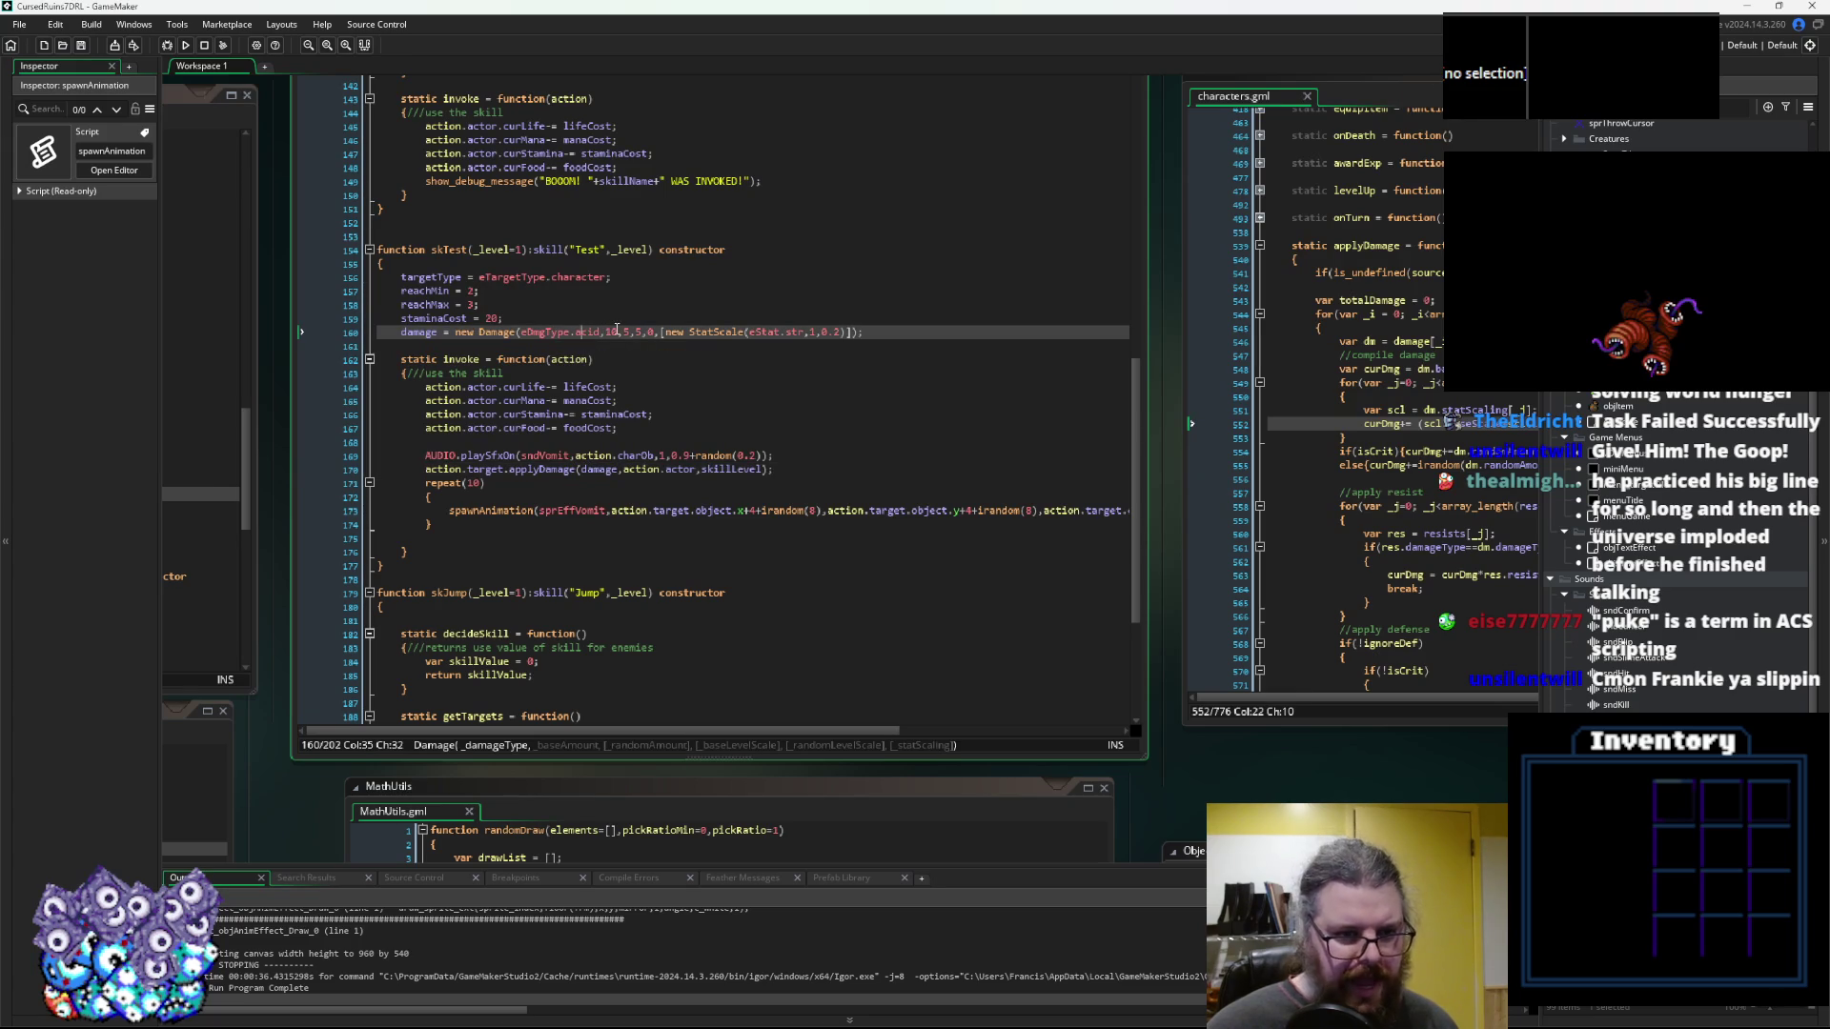
left_click(628, 331)
key("Right")
key("Right")
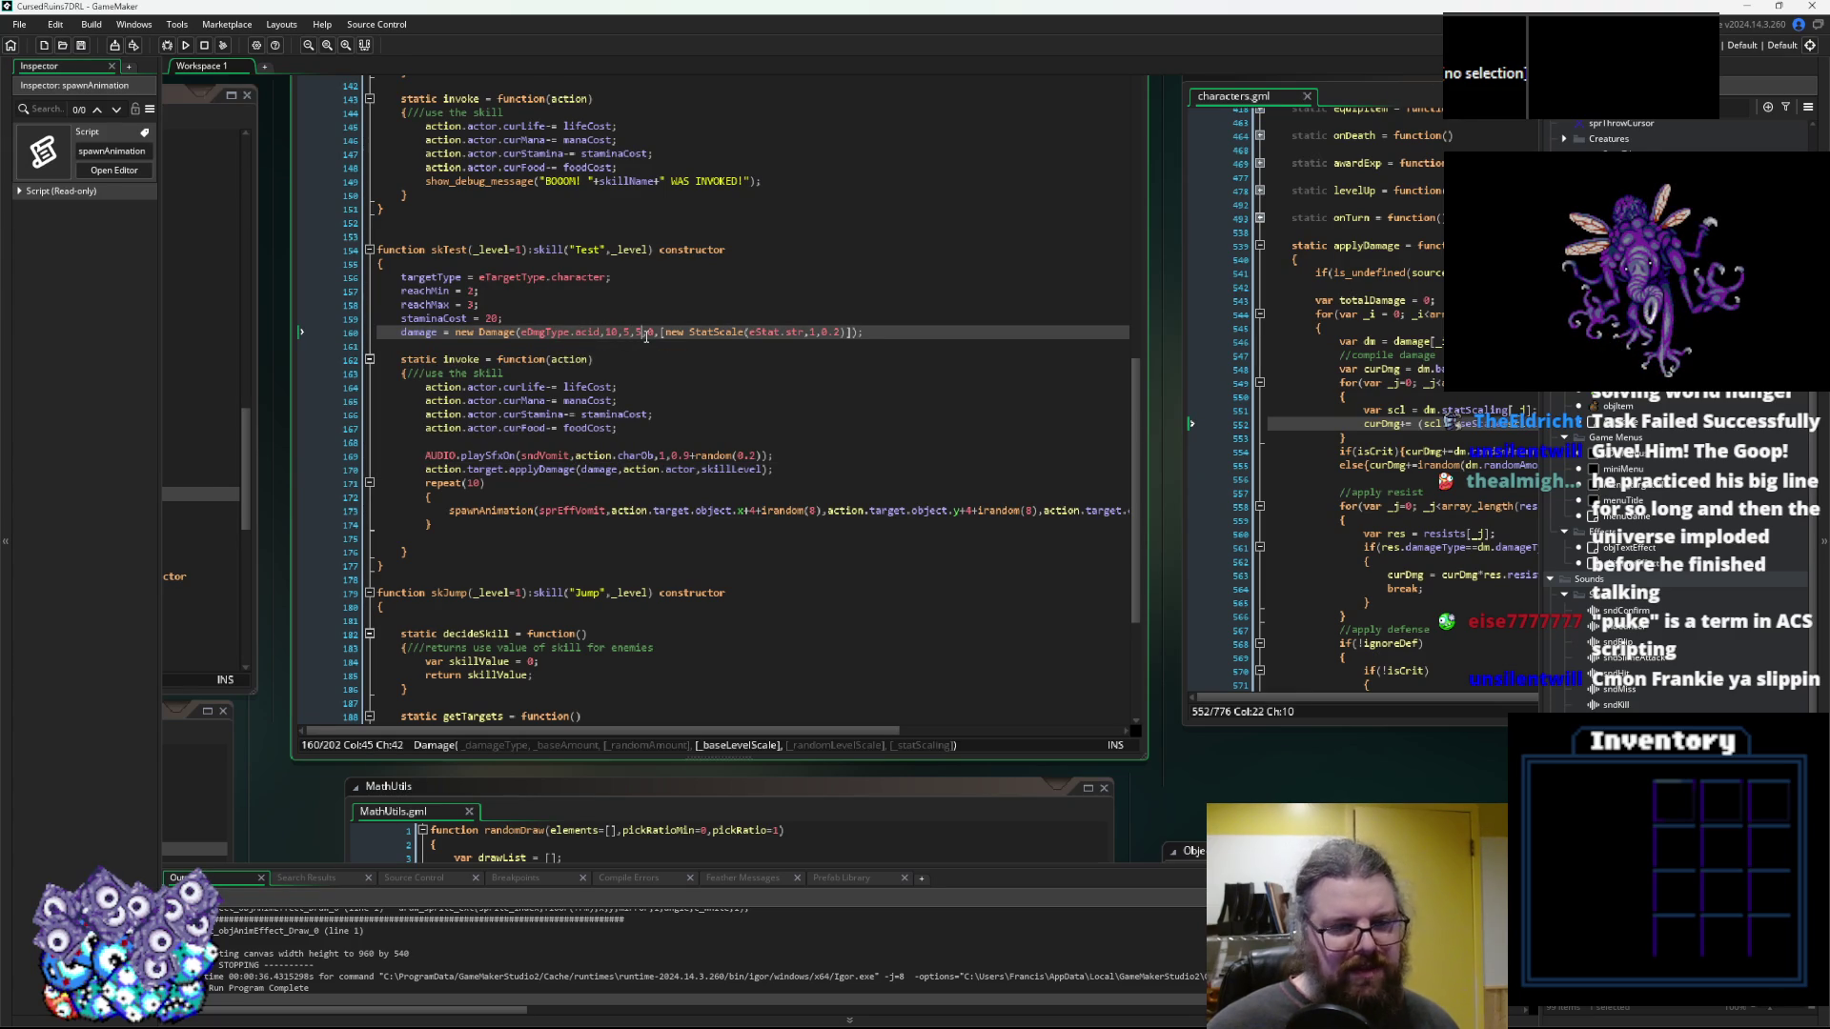
left_click(653, 331)
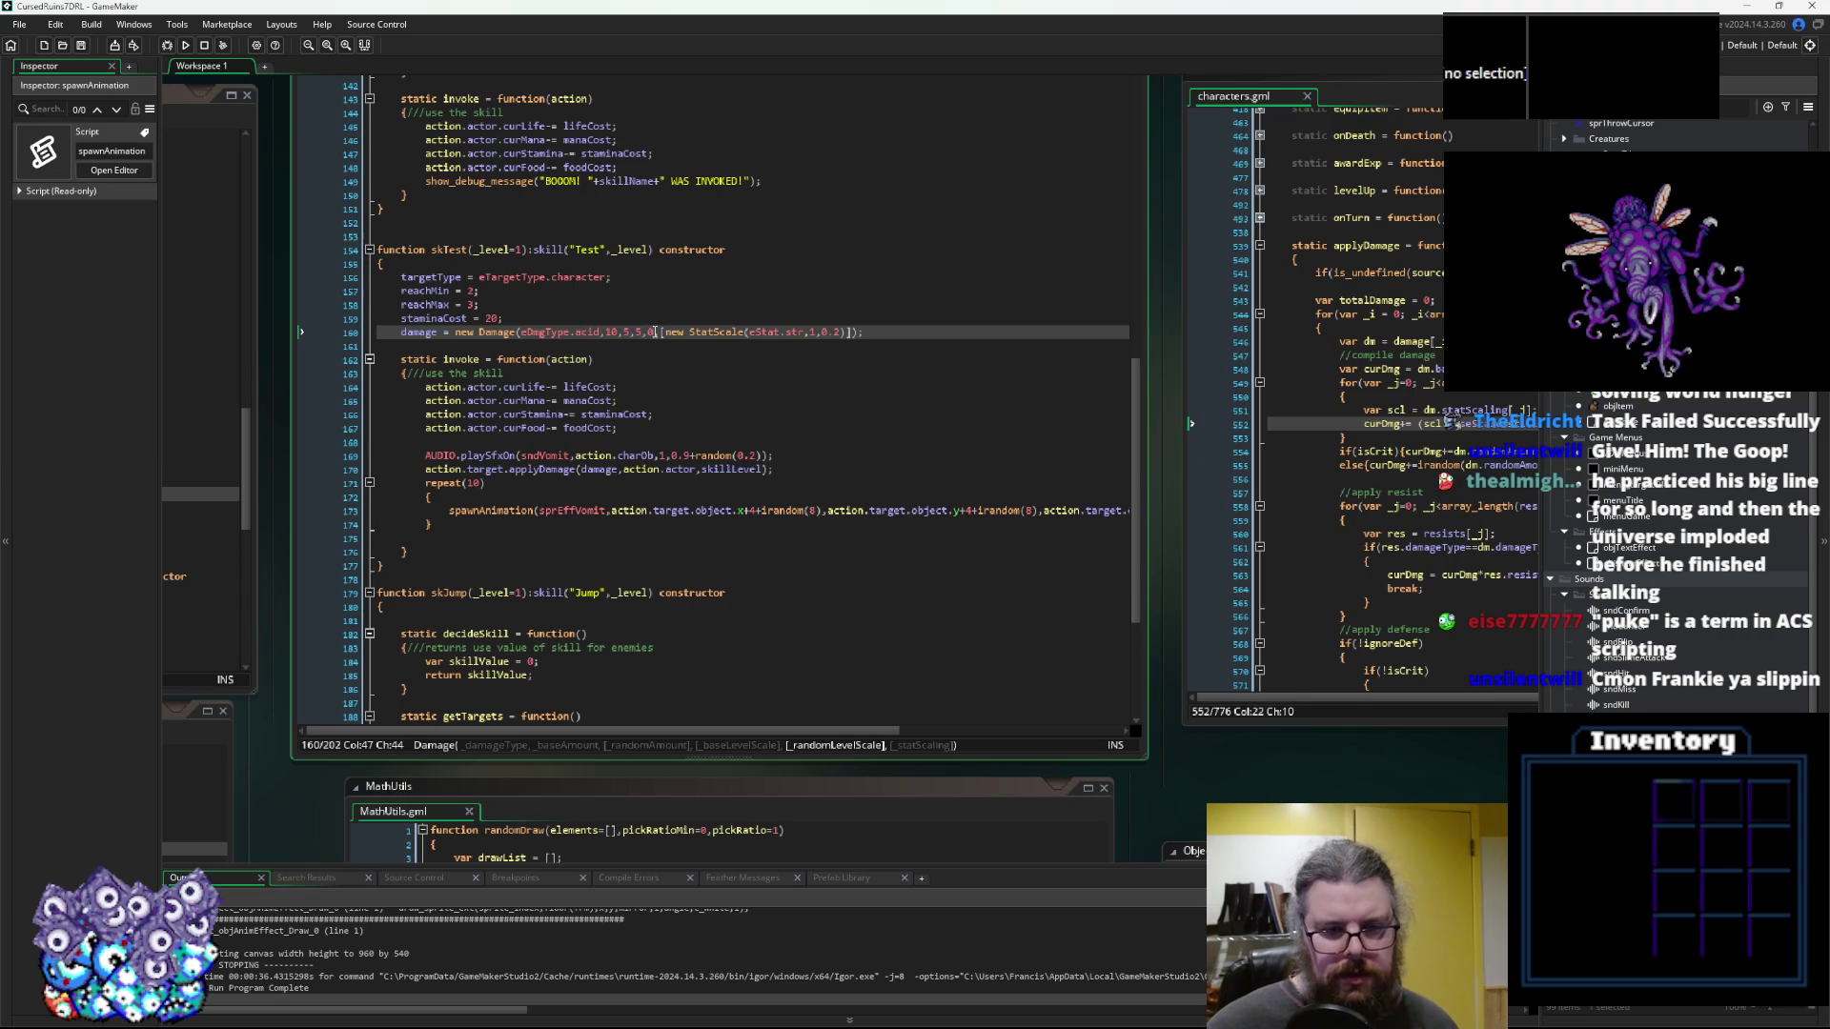
left_click_drag(809, 331, 844, 338)
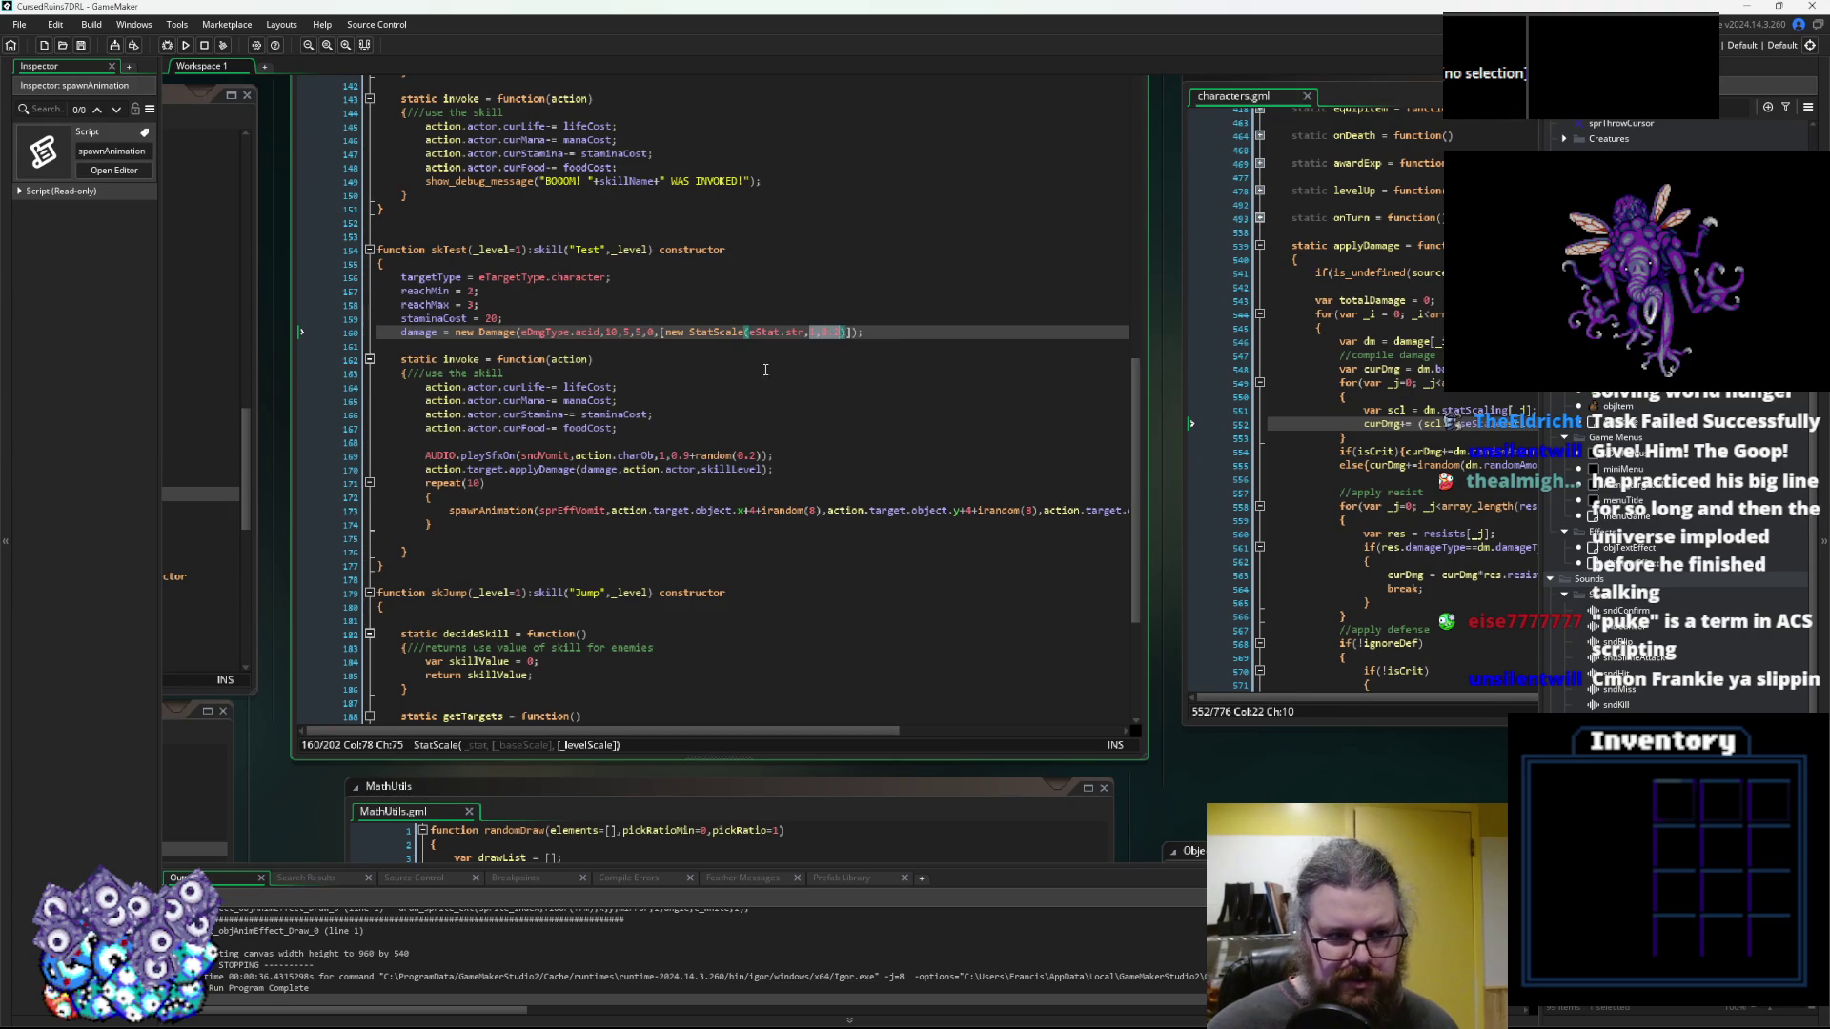
left_click(765, 370)
left_click(446, 333)
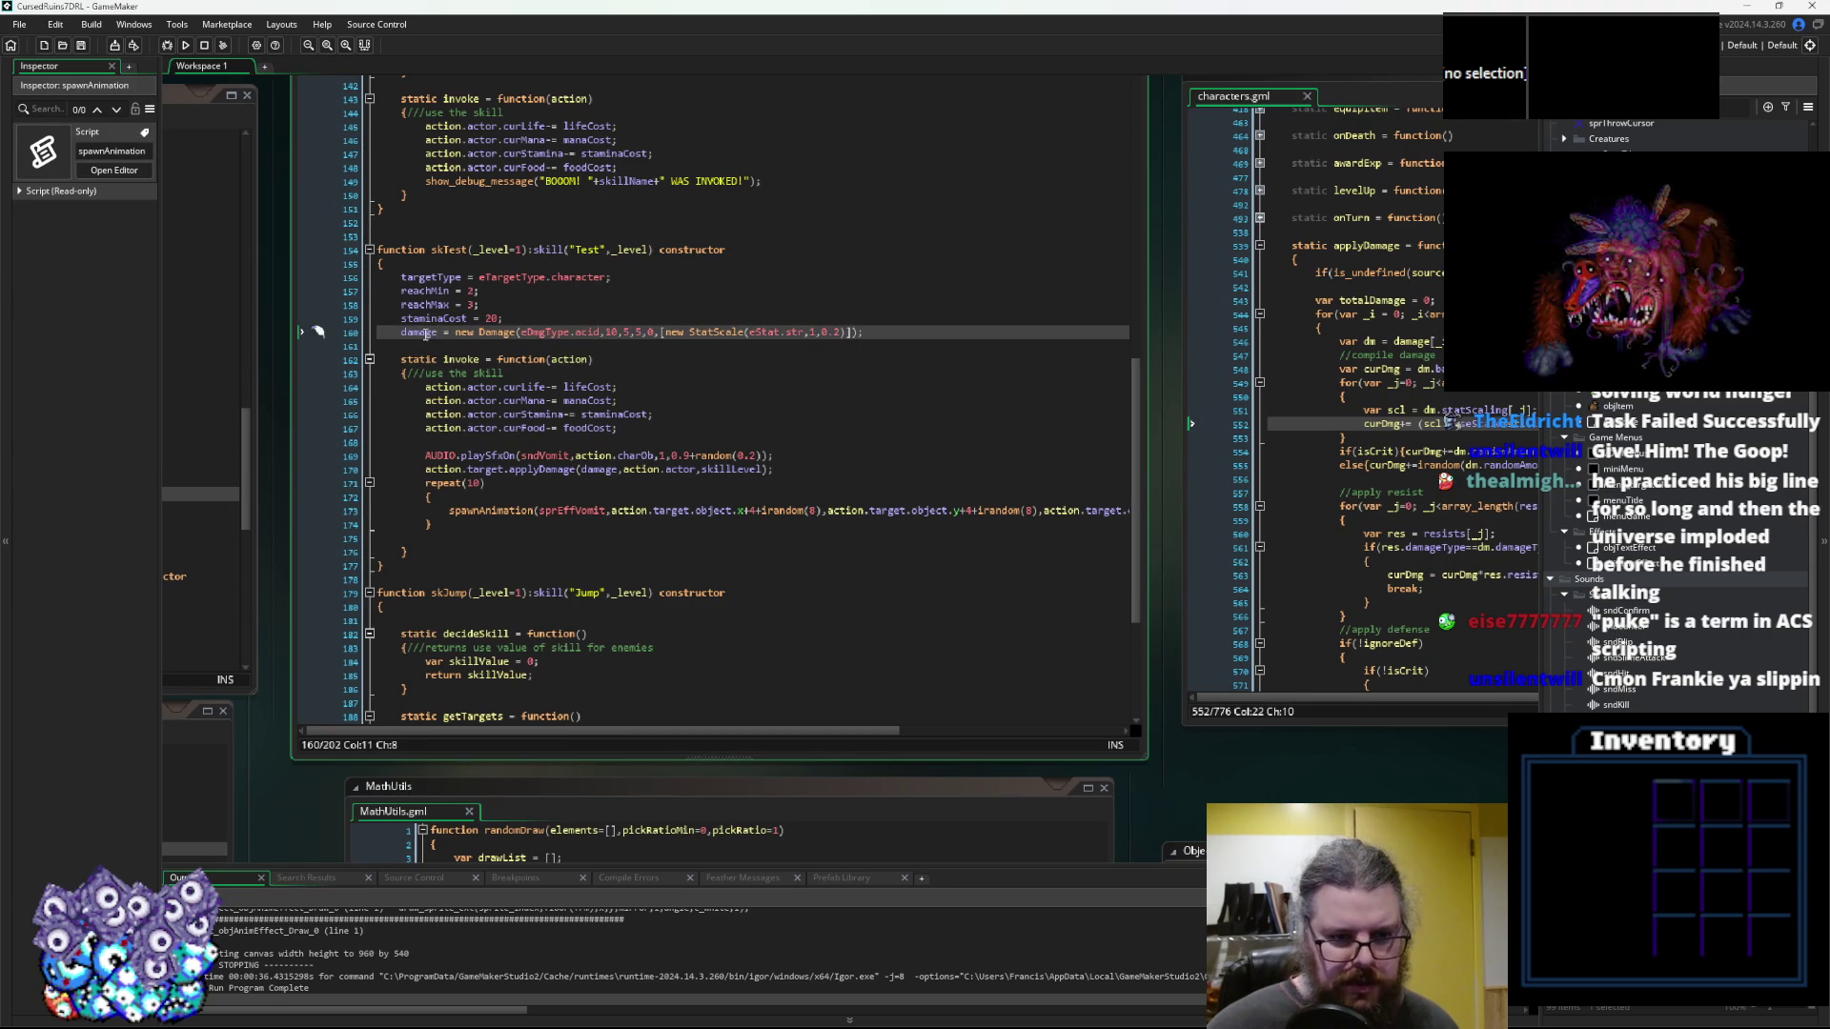
left_click(566, 469)
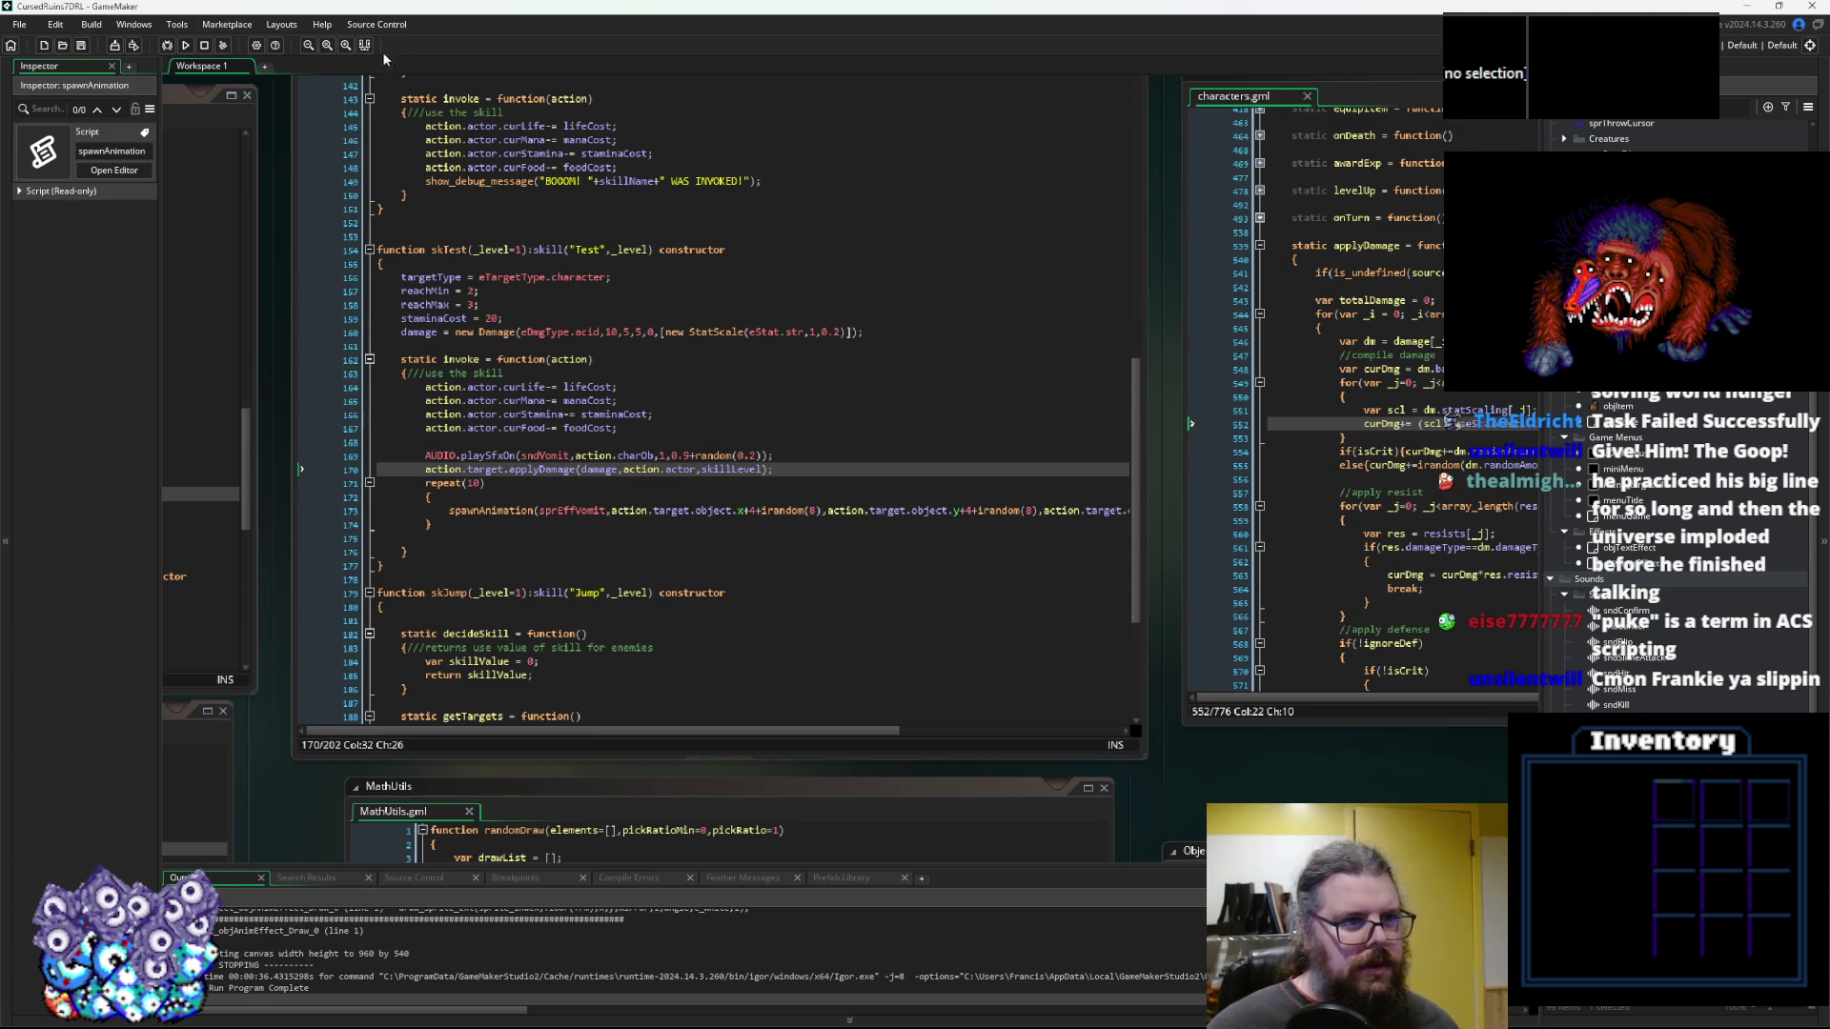
left_click(167, 45)
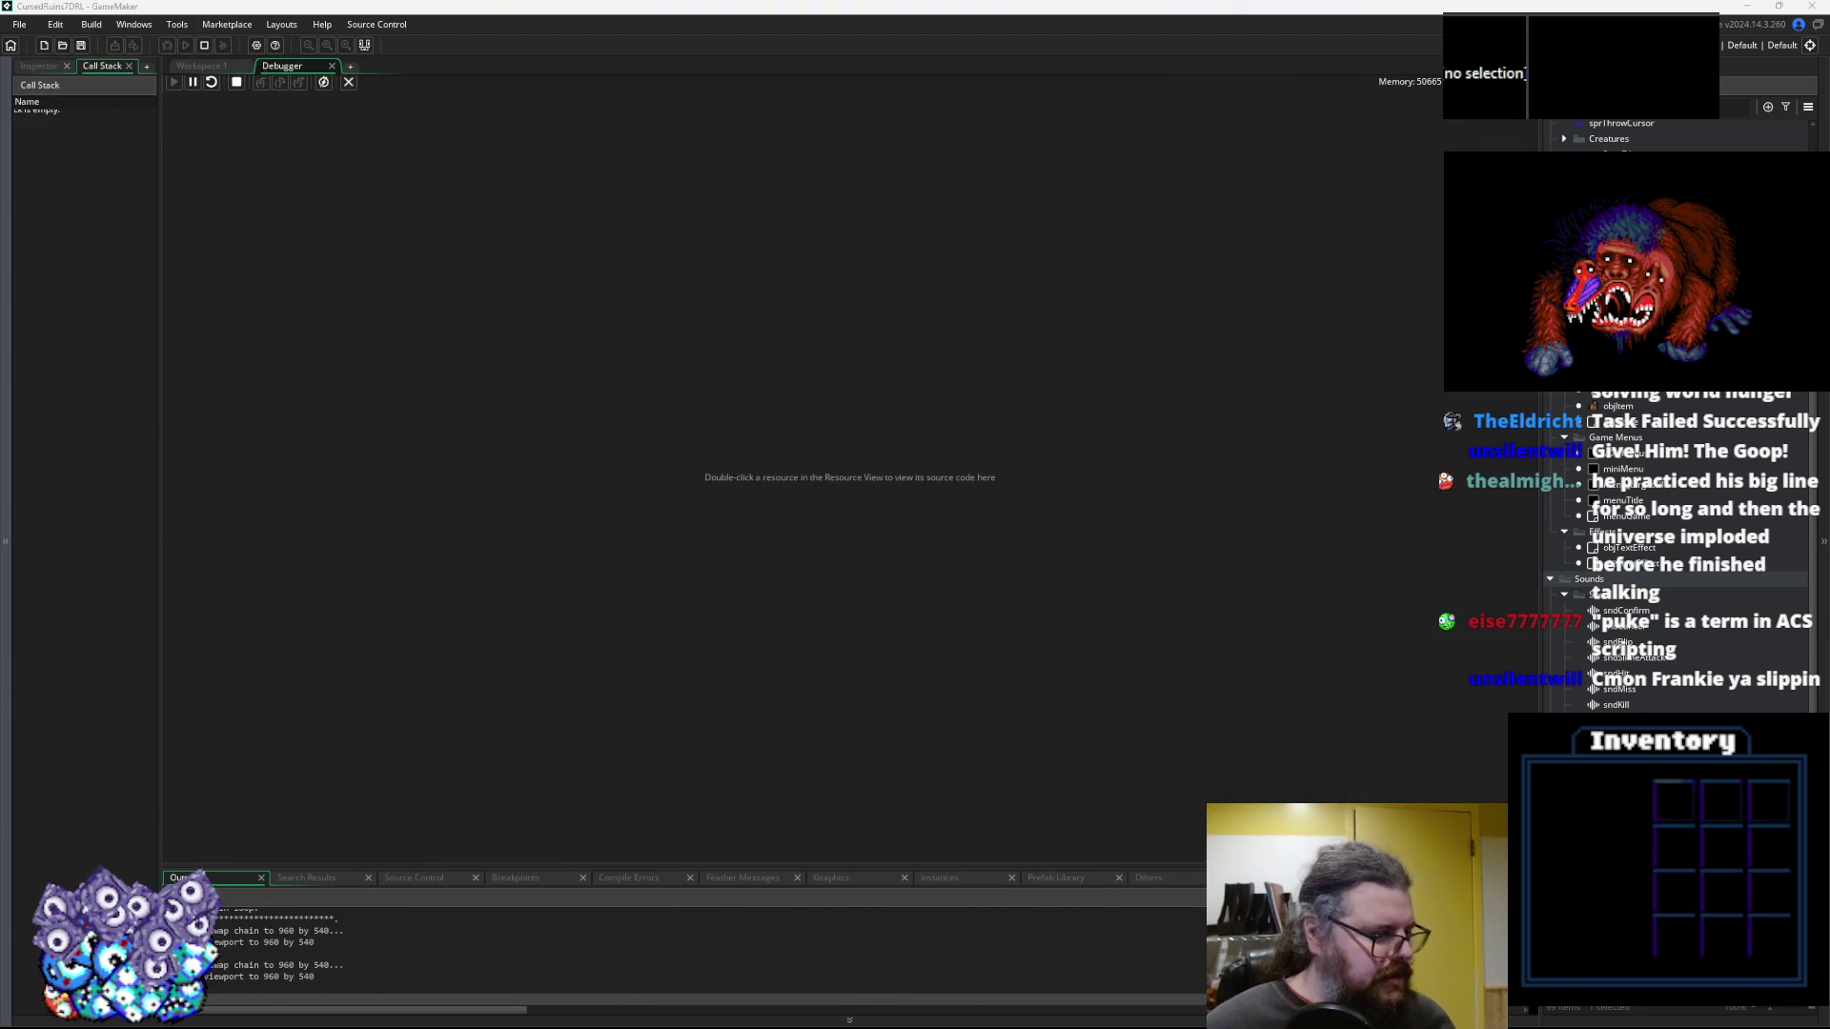
Start a new game and walk the player around the corridors toward the fly and monsters
key("Return")
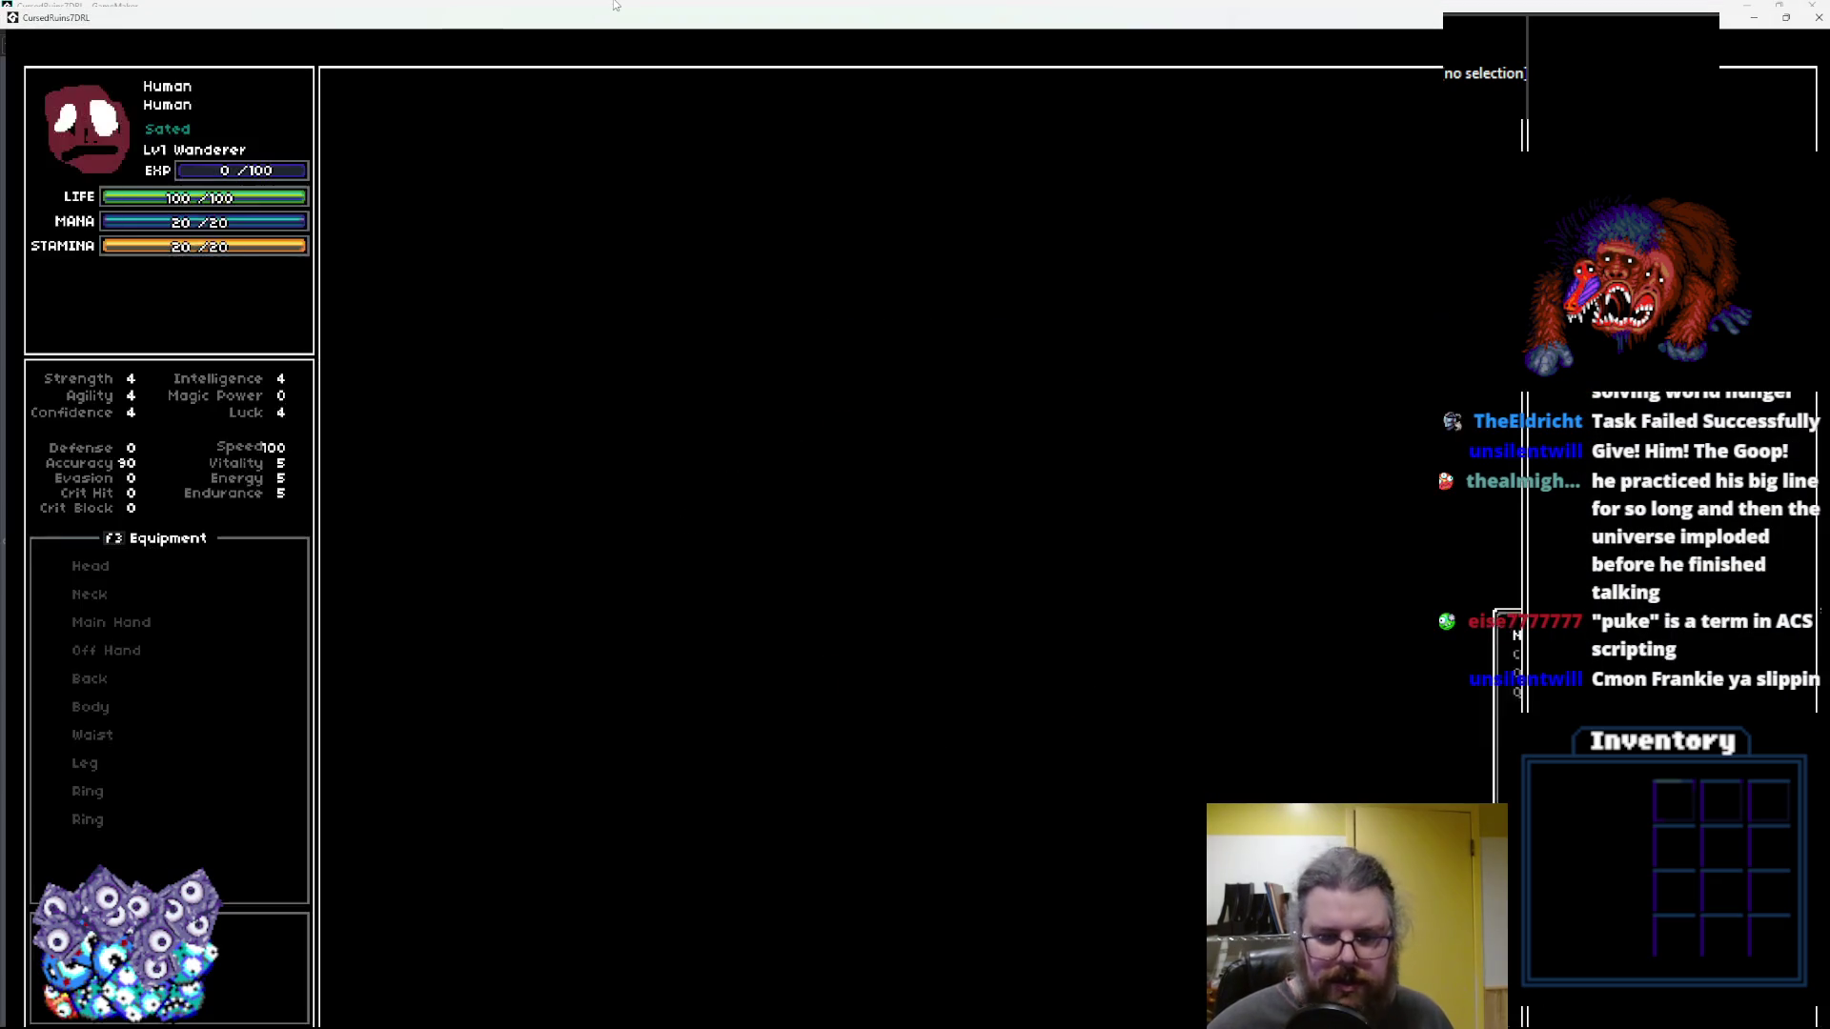
key("Left")
key("Down")
key("Down")
key("Down")
key("Left")
key("Down")
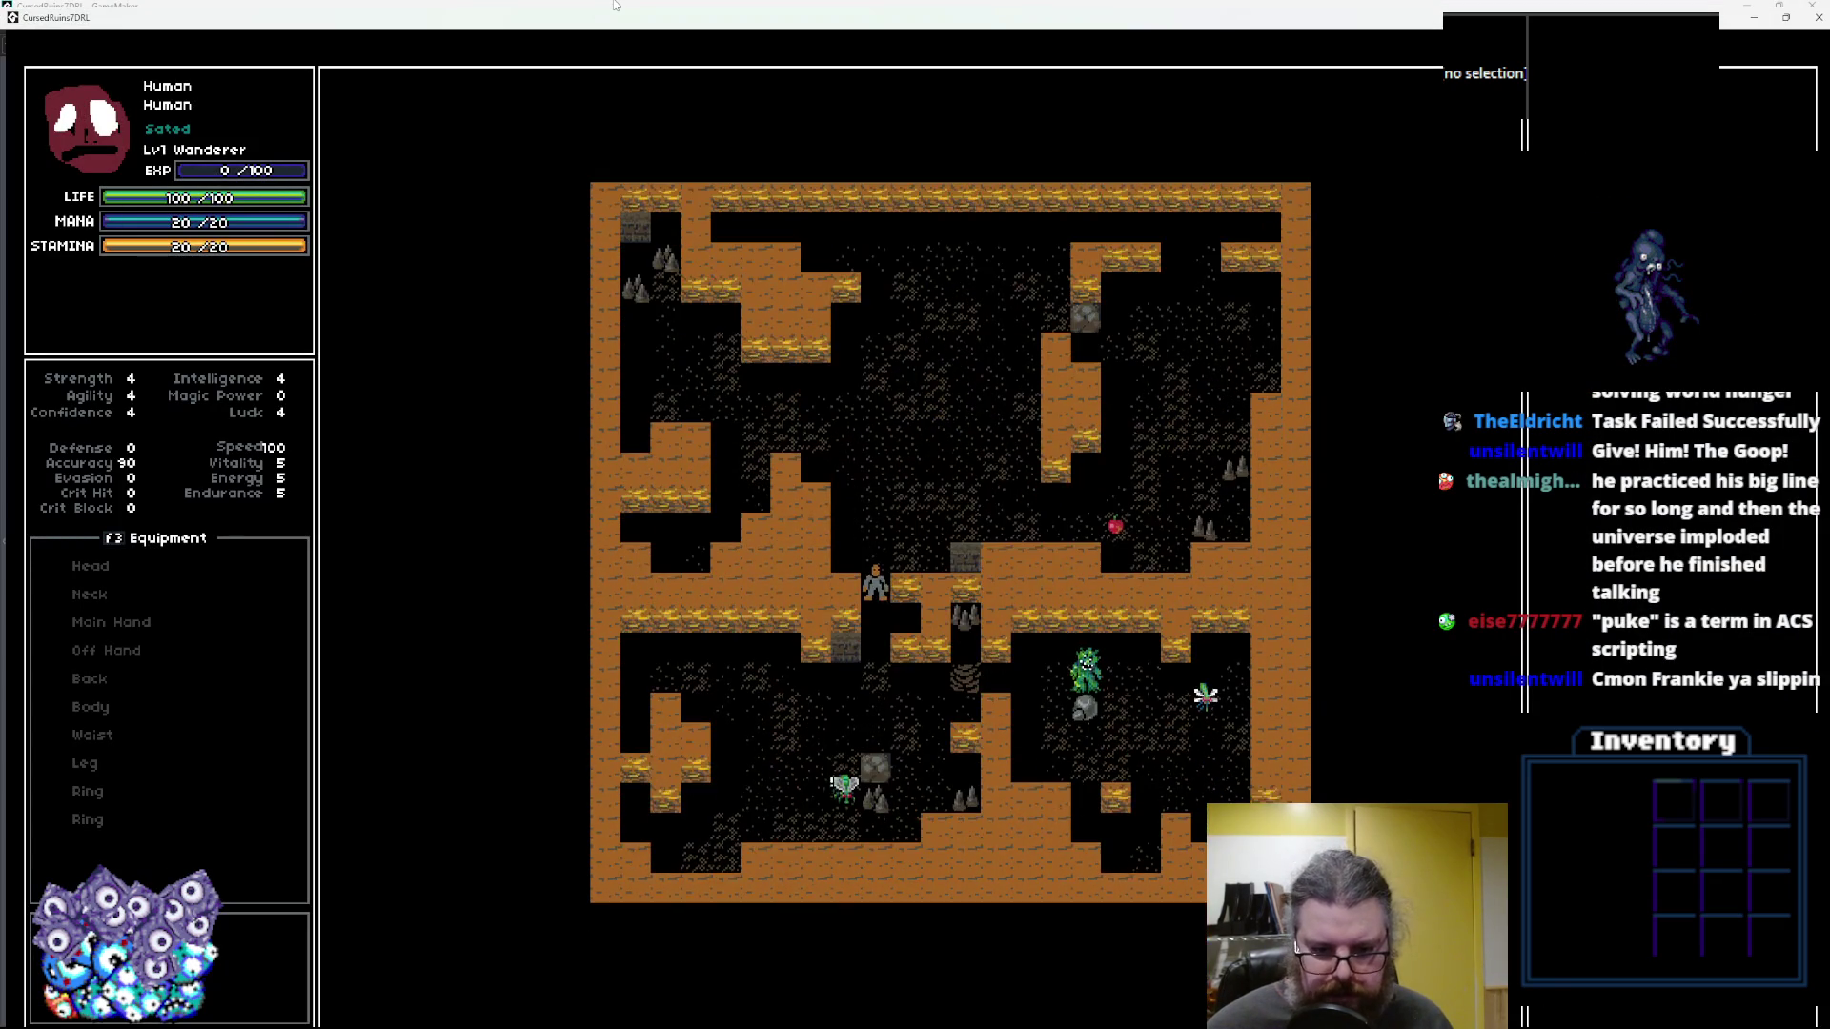
key("Down")
key("Down")
key("Down")
key("Right")
key("Right")
key("Right")
key("Right")
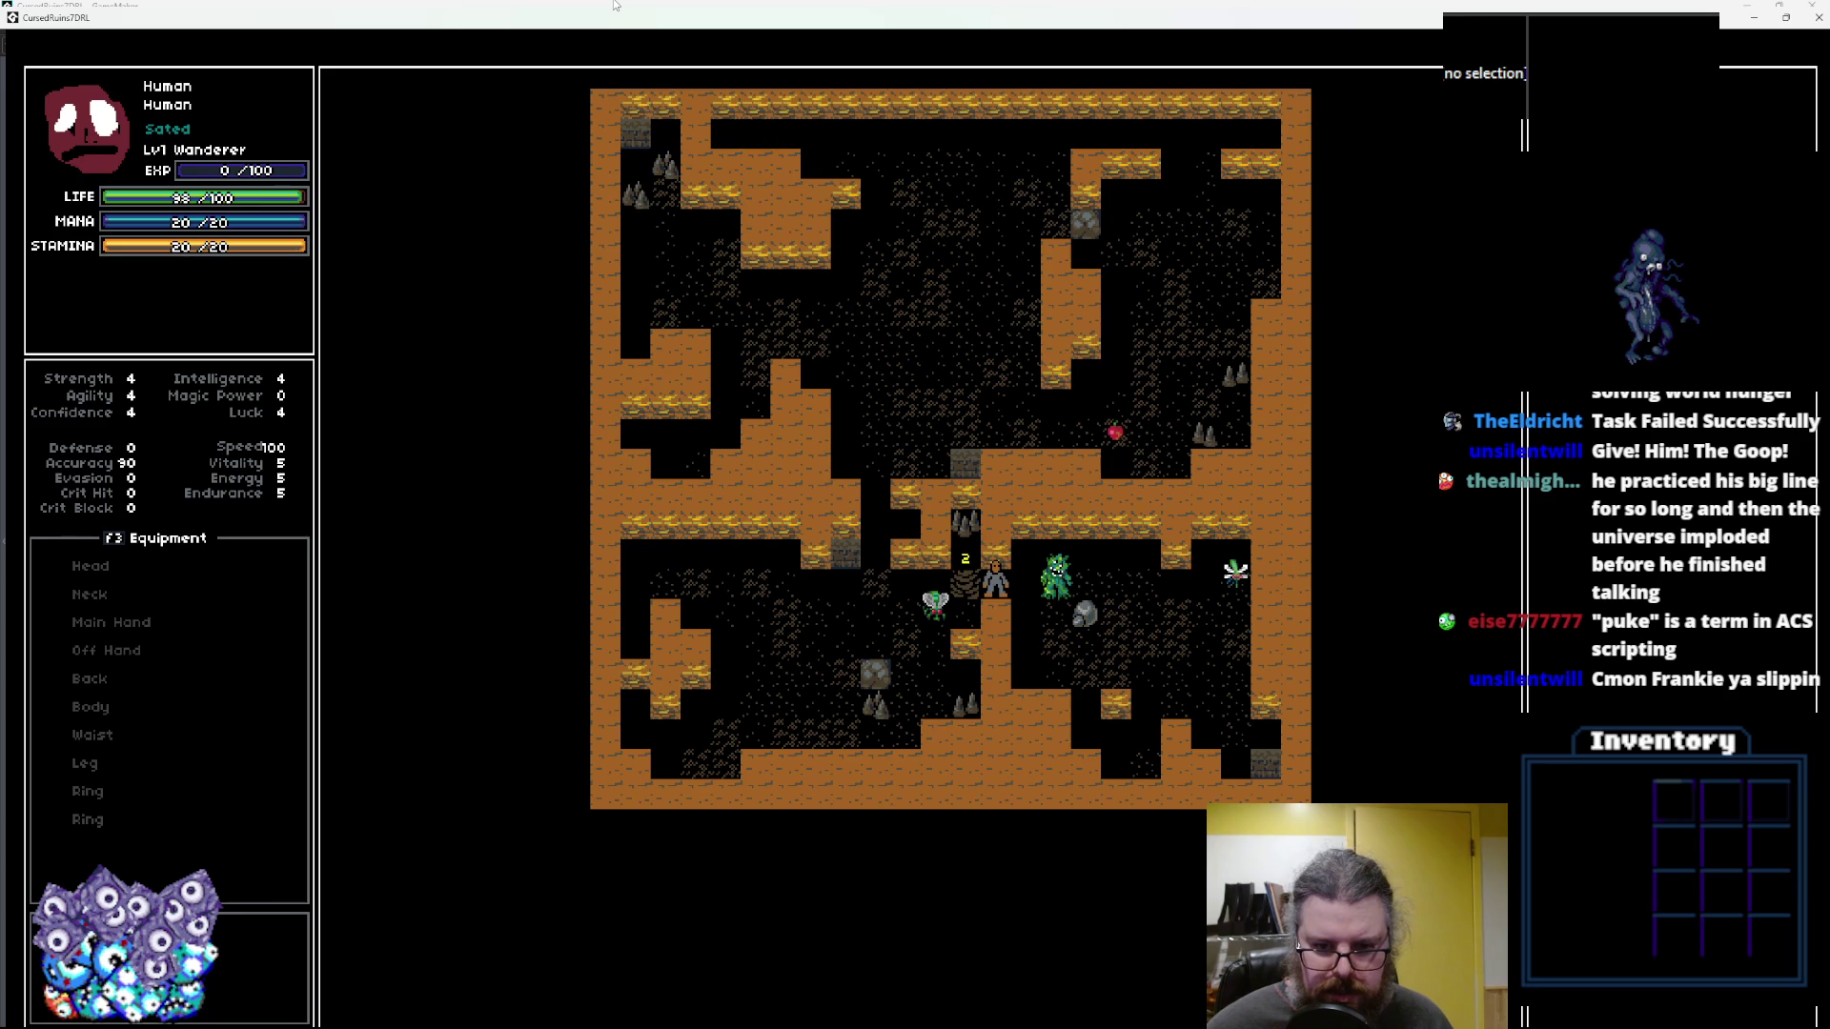
key("Left")
key("Left")
key("Left")
key("Left")
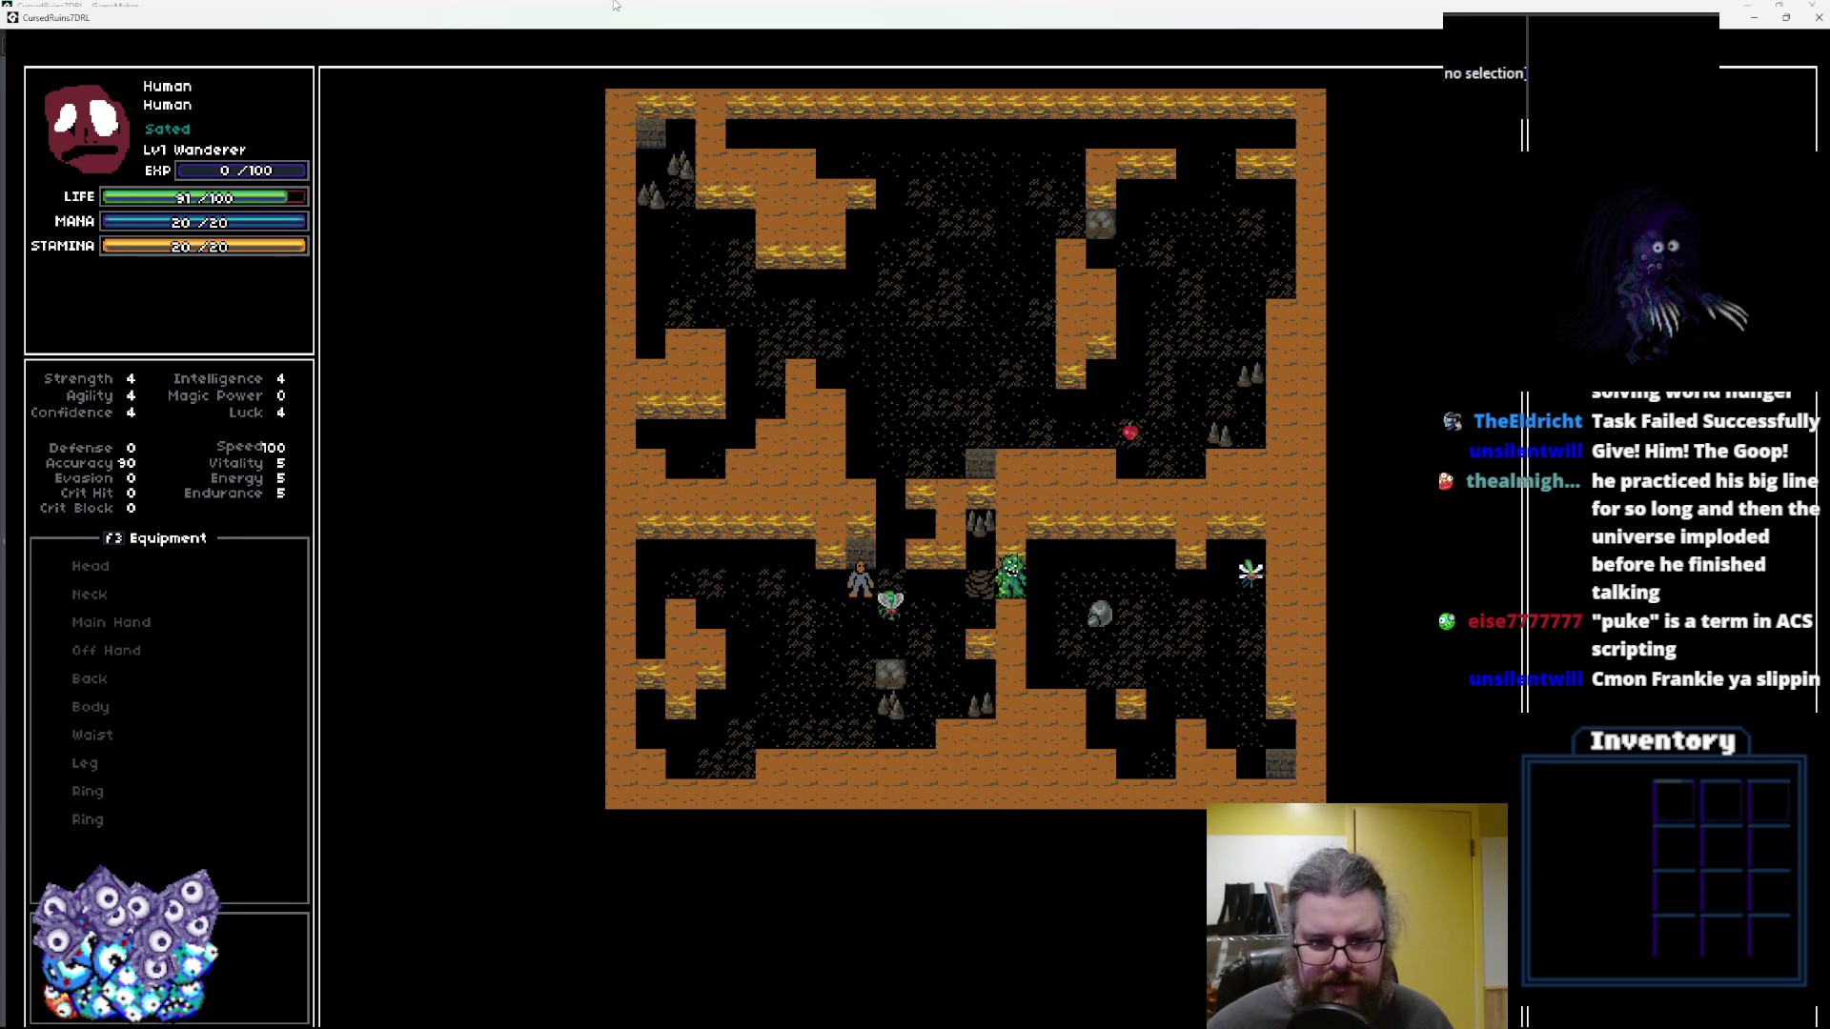
key("Up")
key("Up")
key("Up")
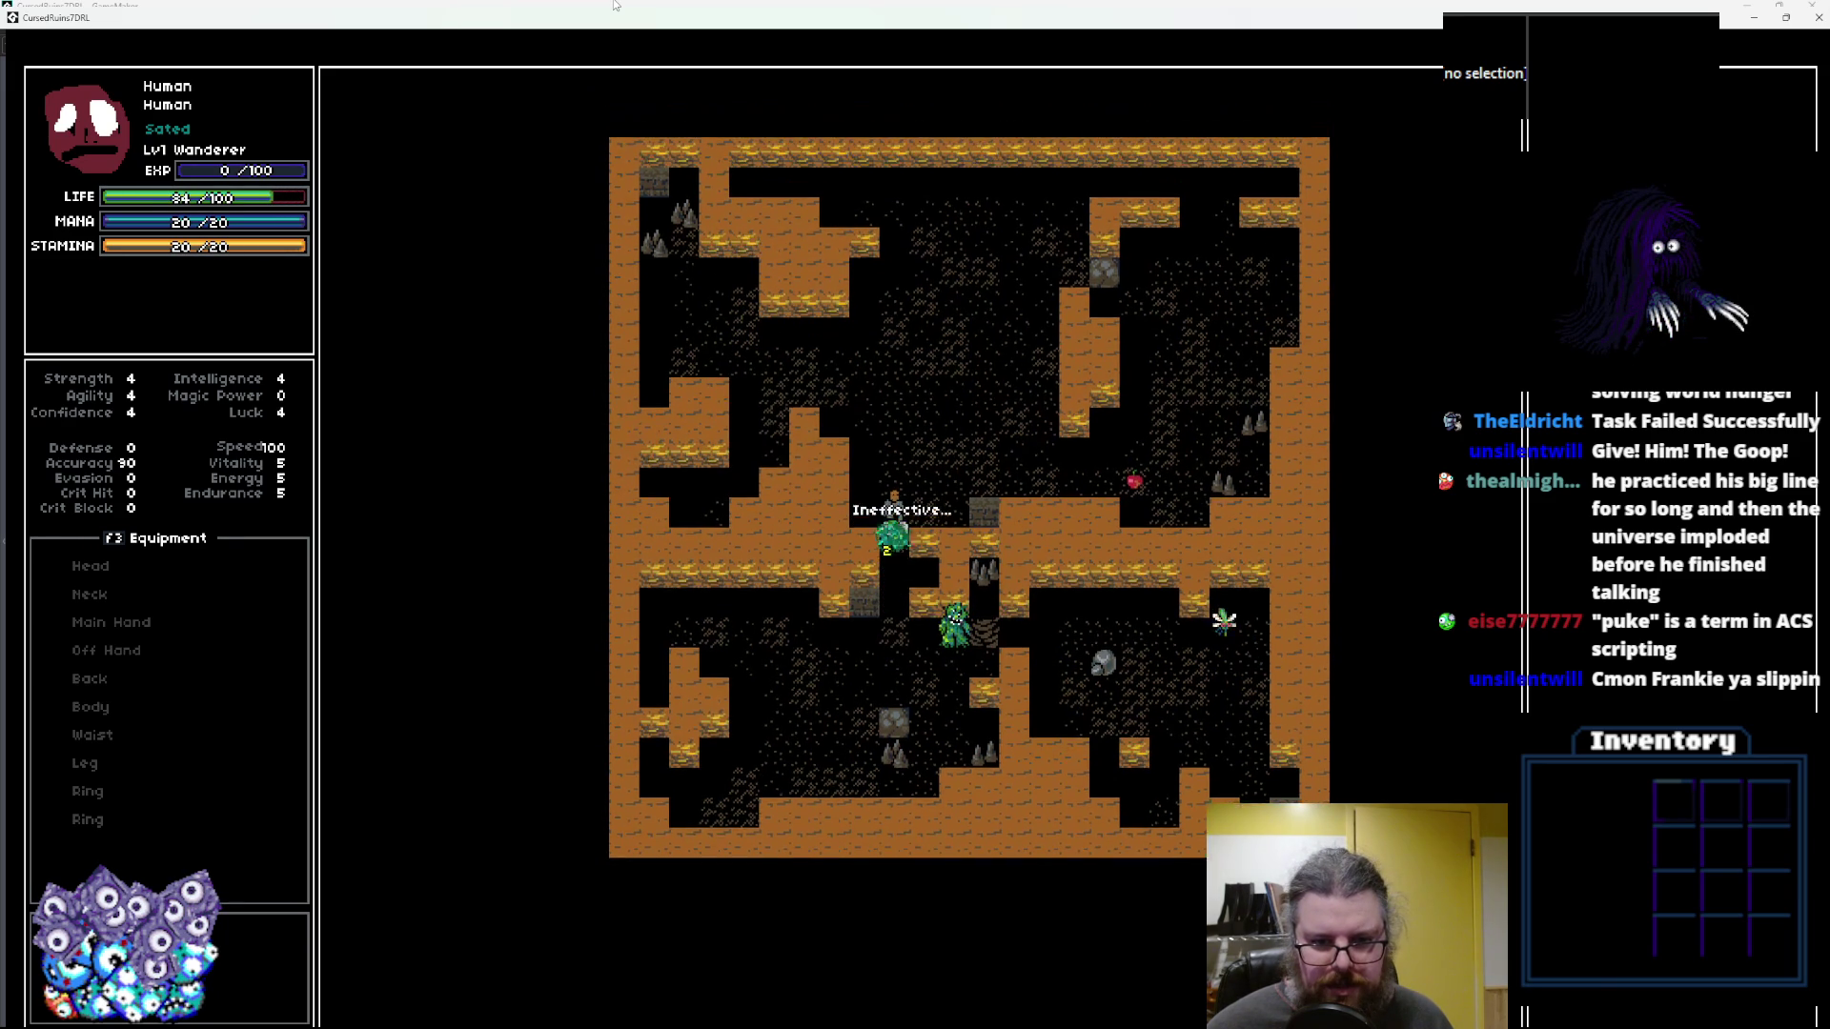
key("Up")
key("Up")
key("Up")
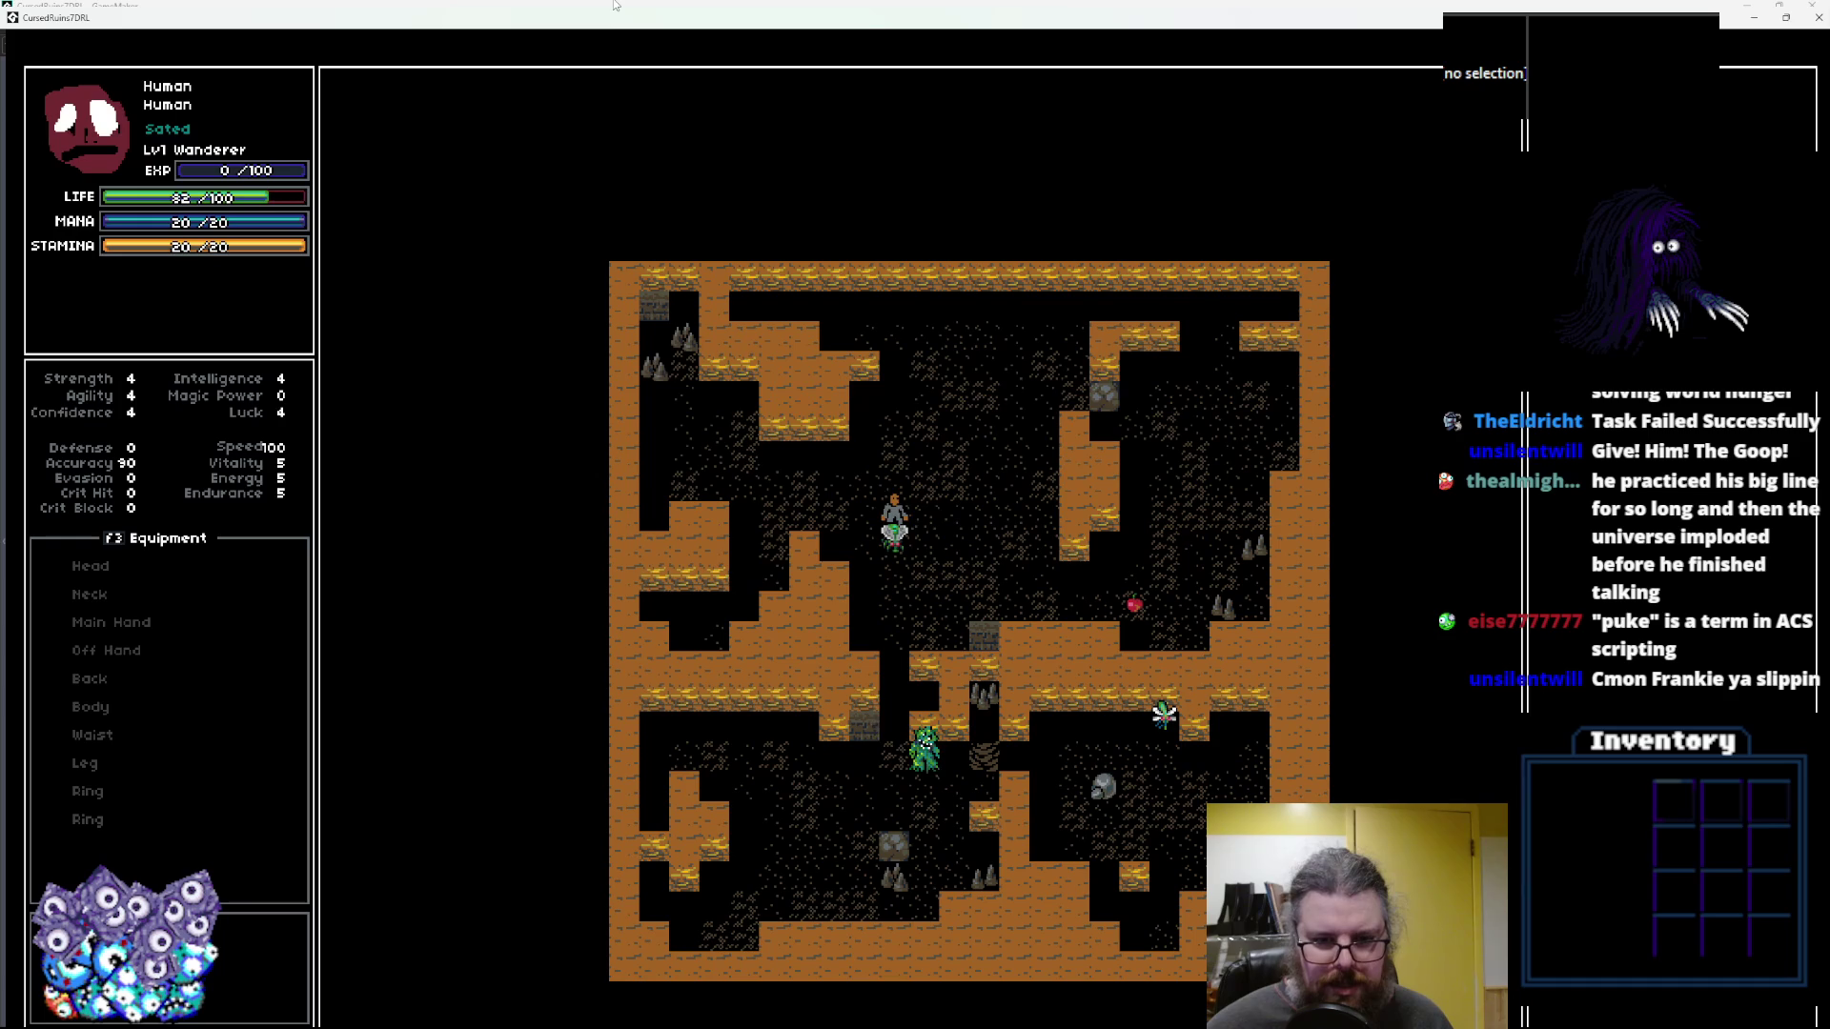
key("Right")
key("Right")
key("Right")
key("Down")
key("Down")
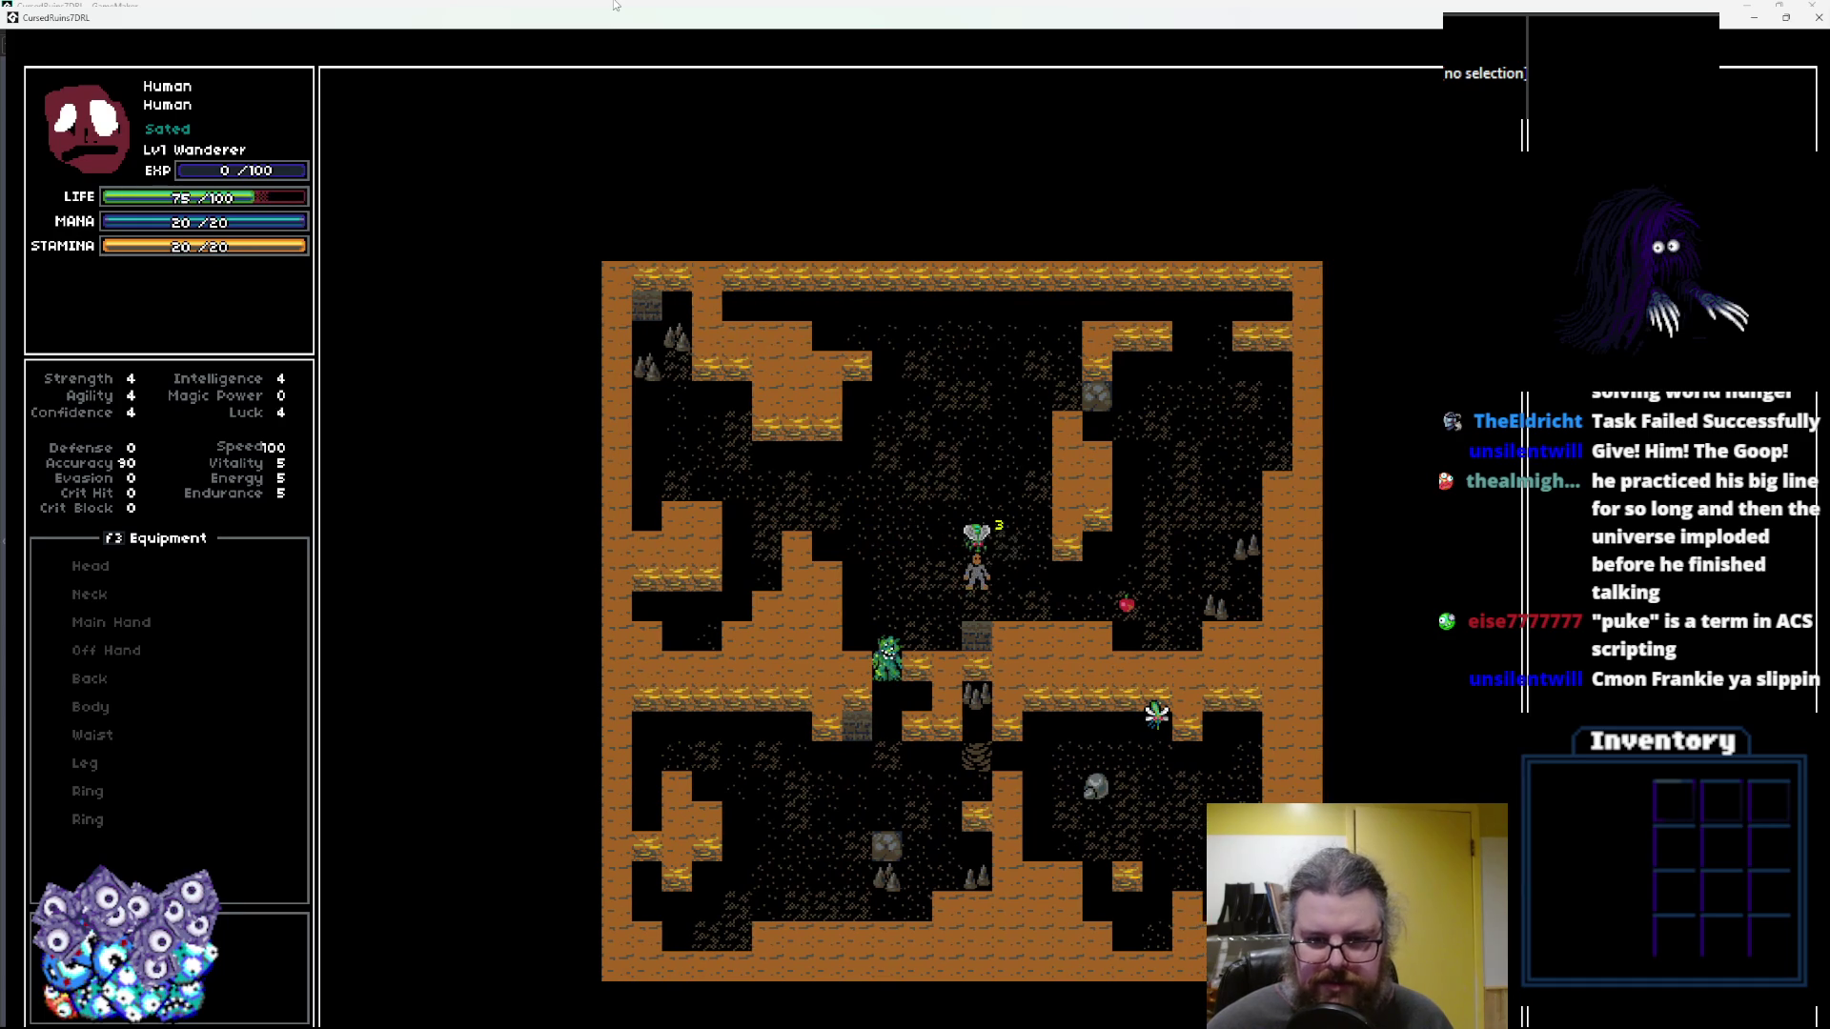
key("Right")
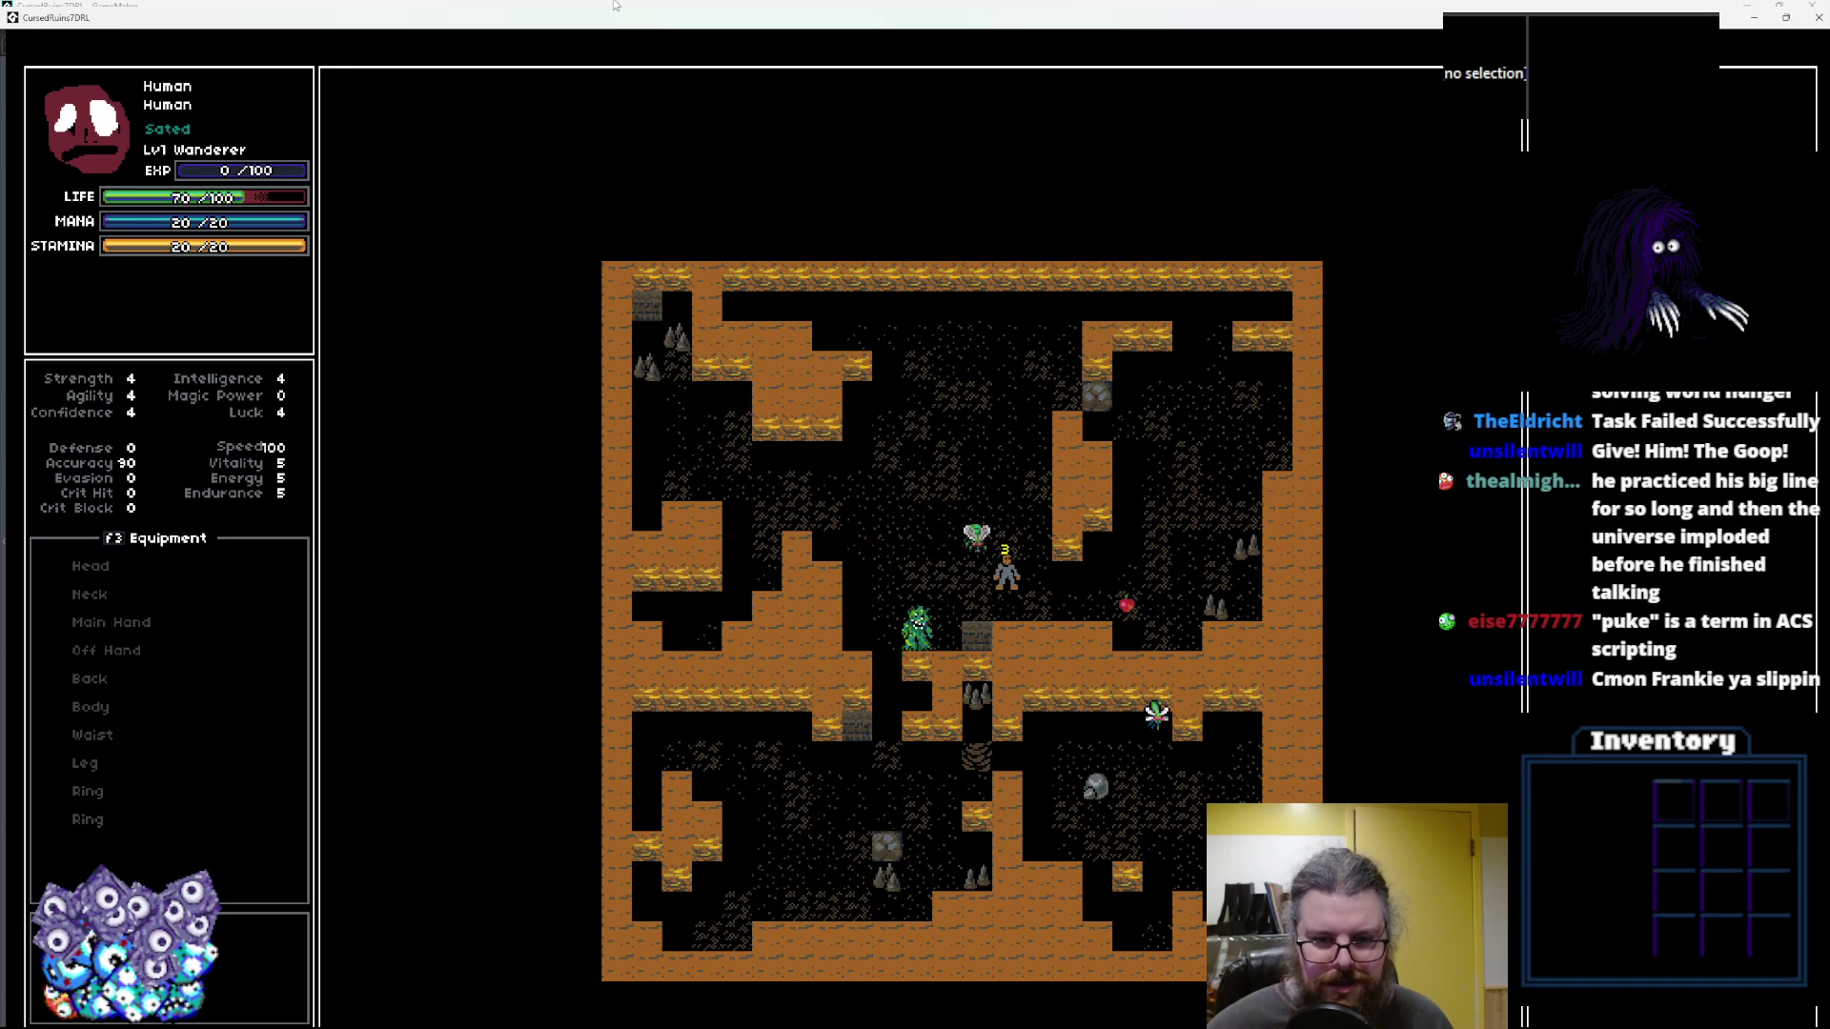
key("Down")
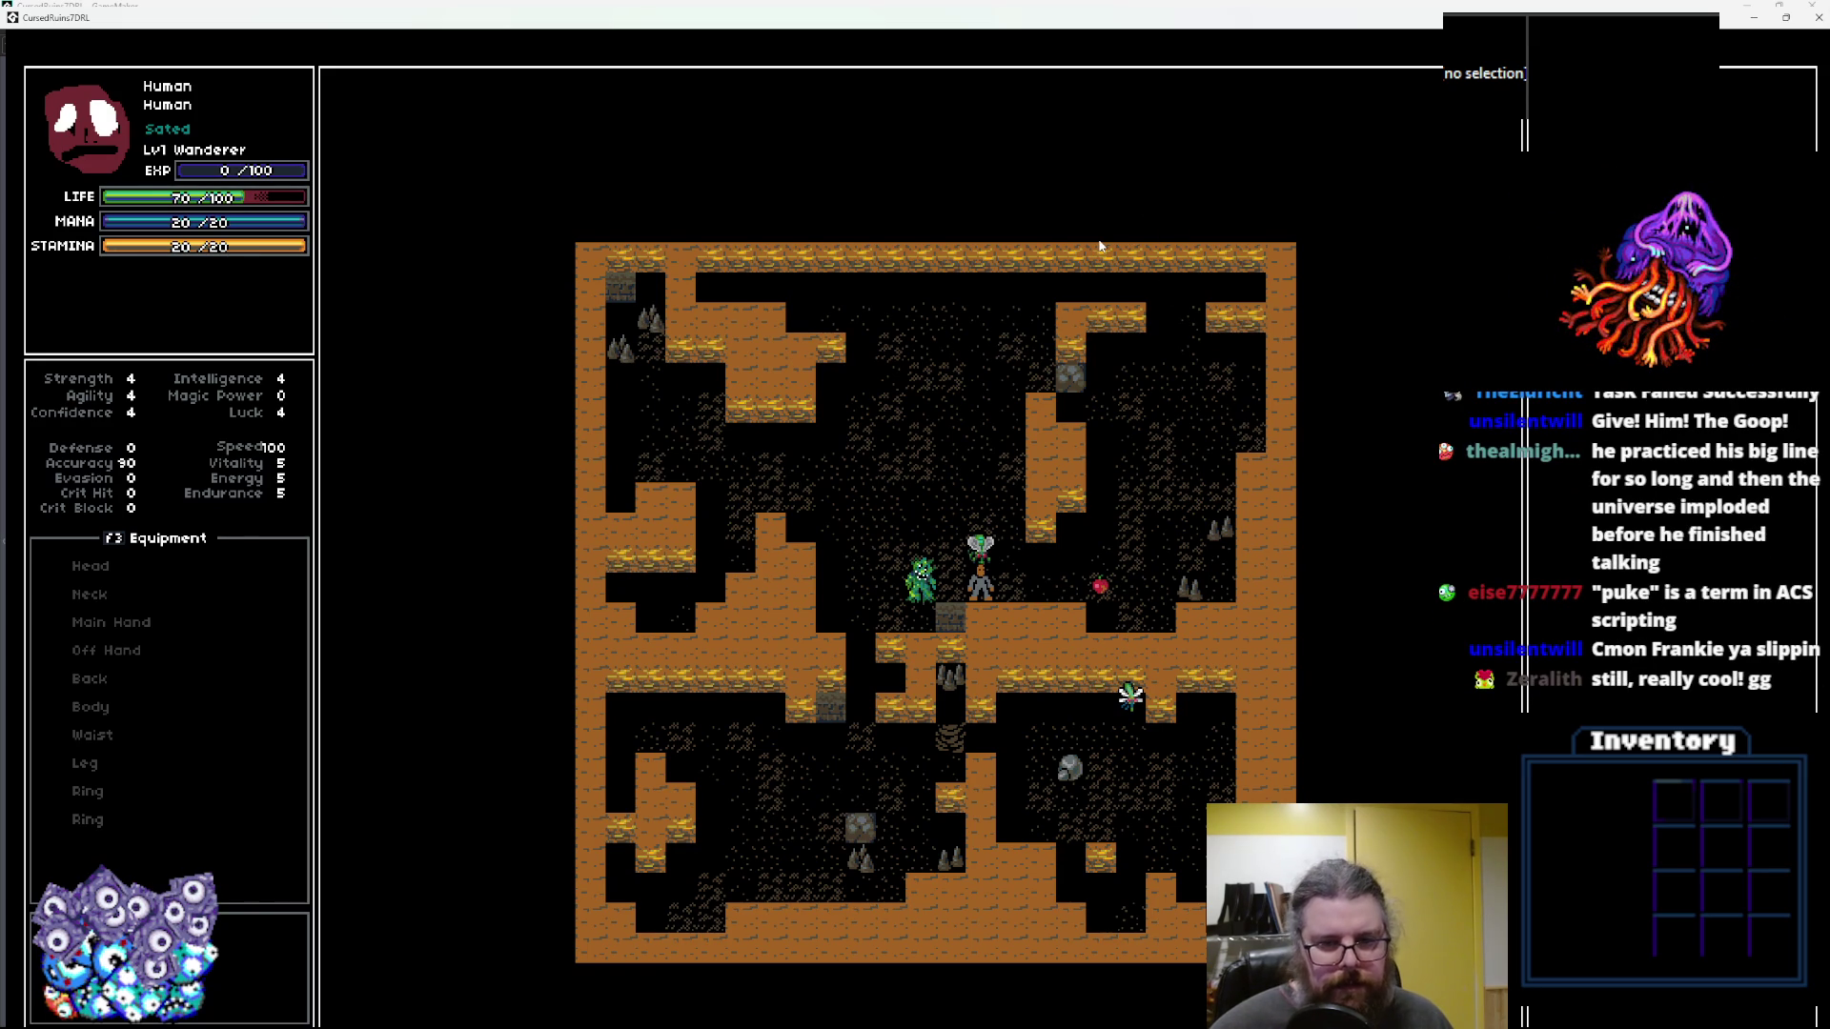
Move past the green goblin toward the fly, then restore and close the game window
key("Left")
key("Up")
key("Up")
key("Left")
key("Left")
key("Left")
key("Down")
key("Down")
key("Down")
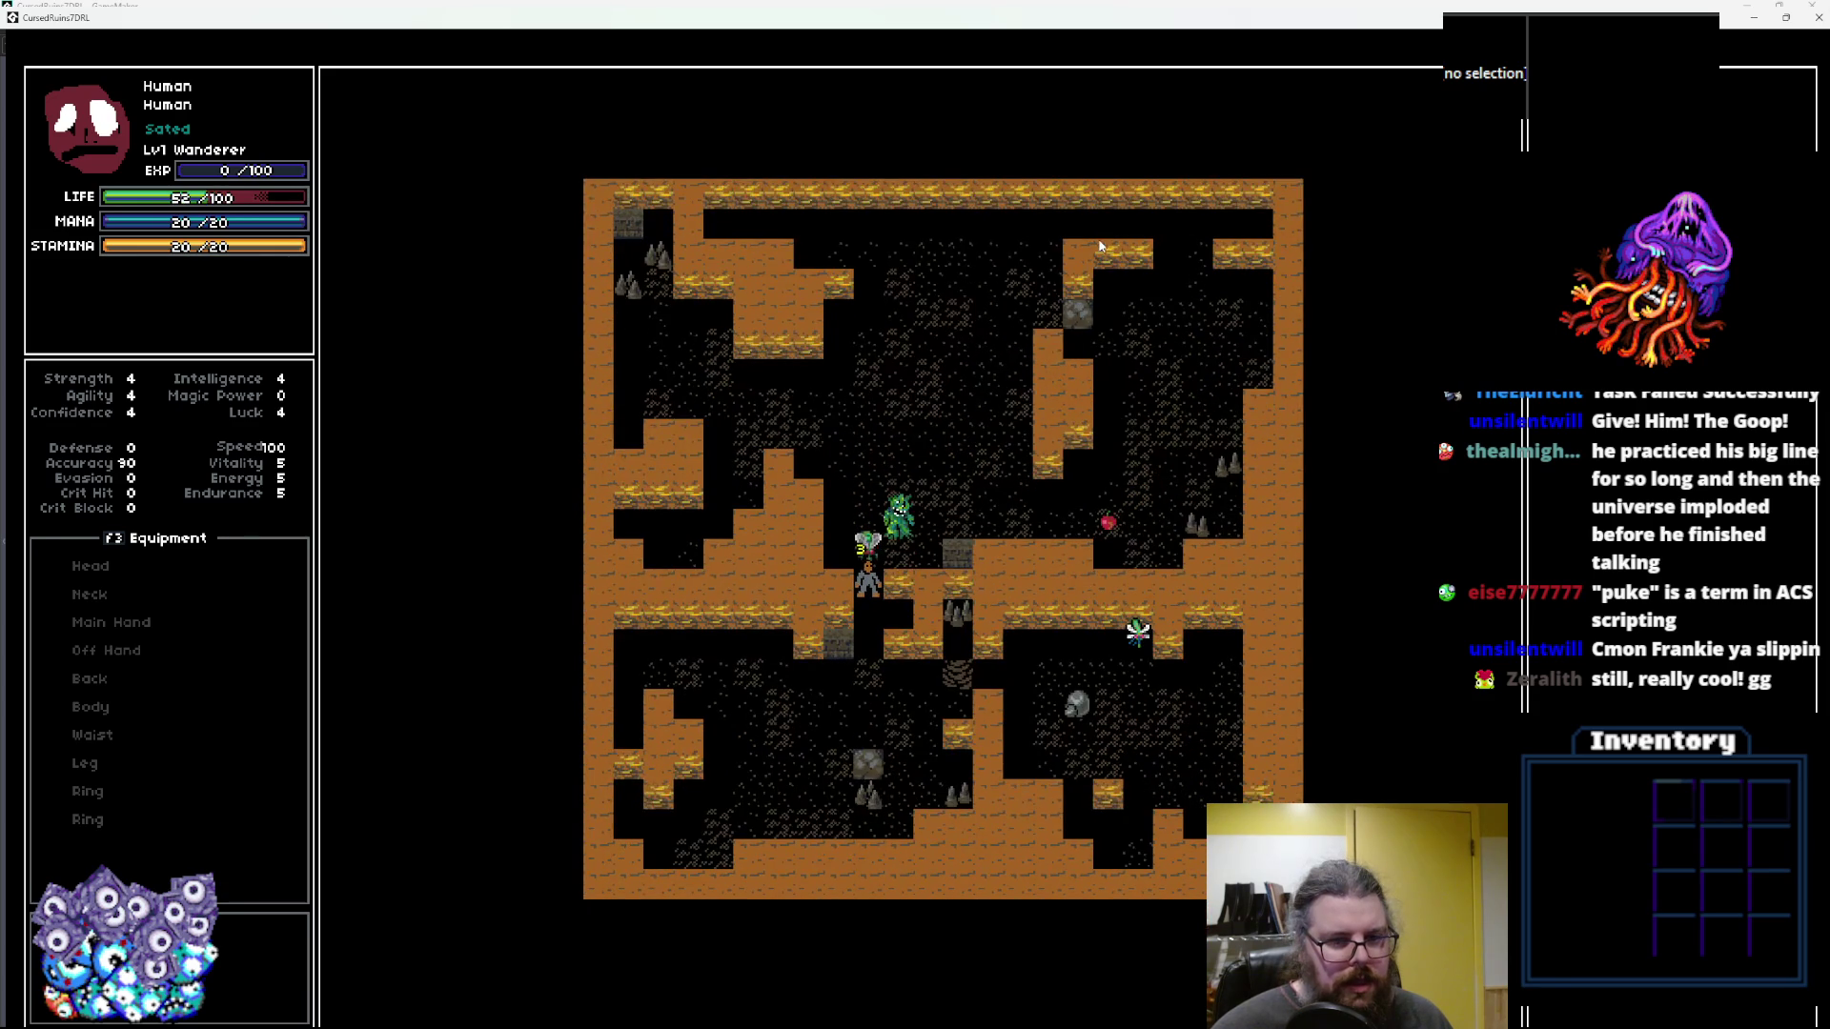
key("KP_9")
key("Right")
key("KP_9")
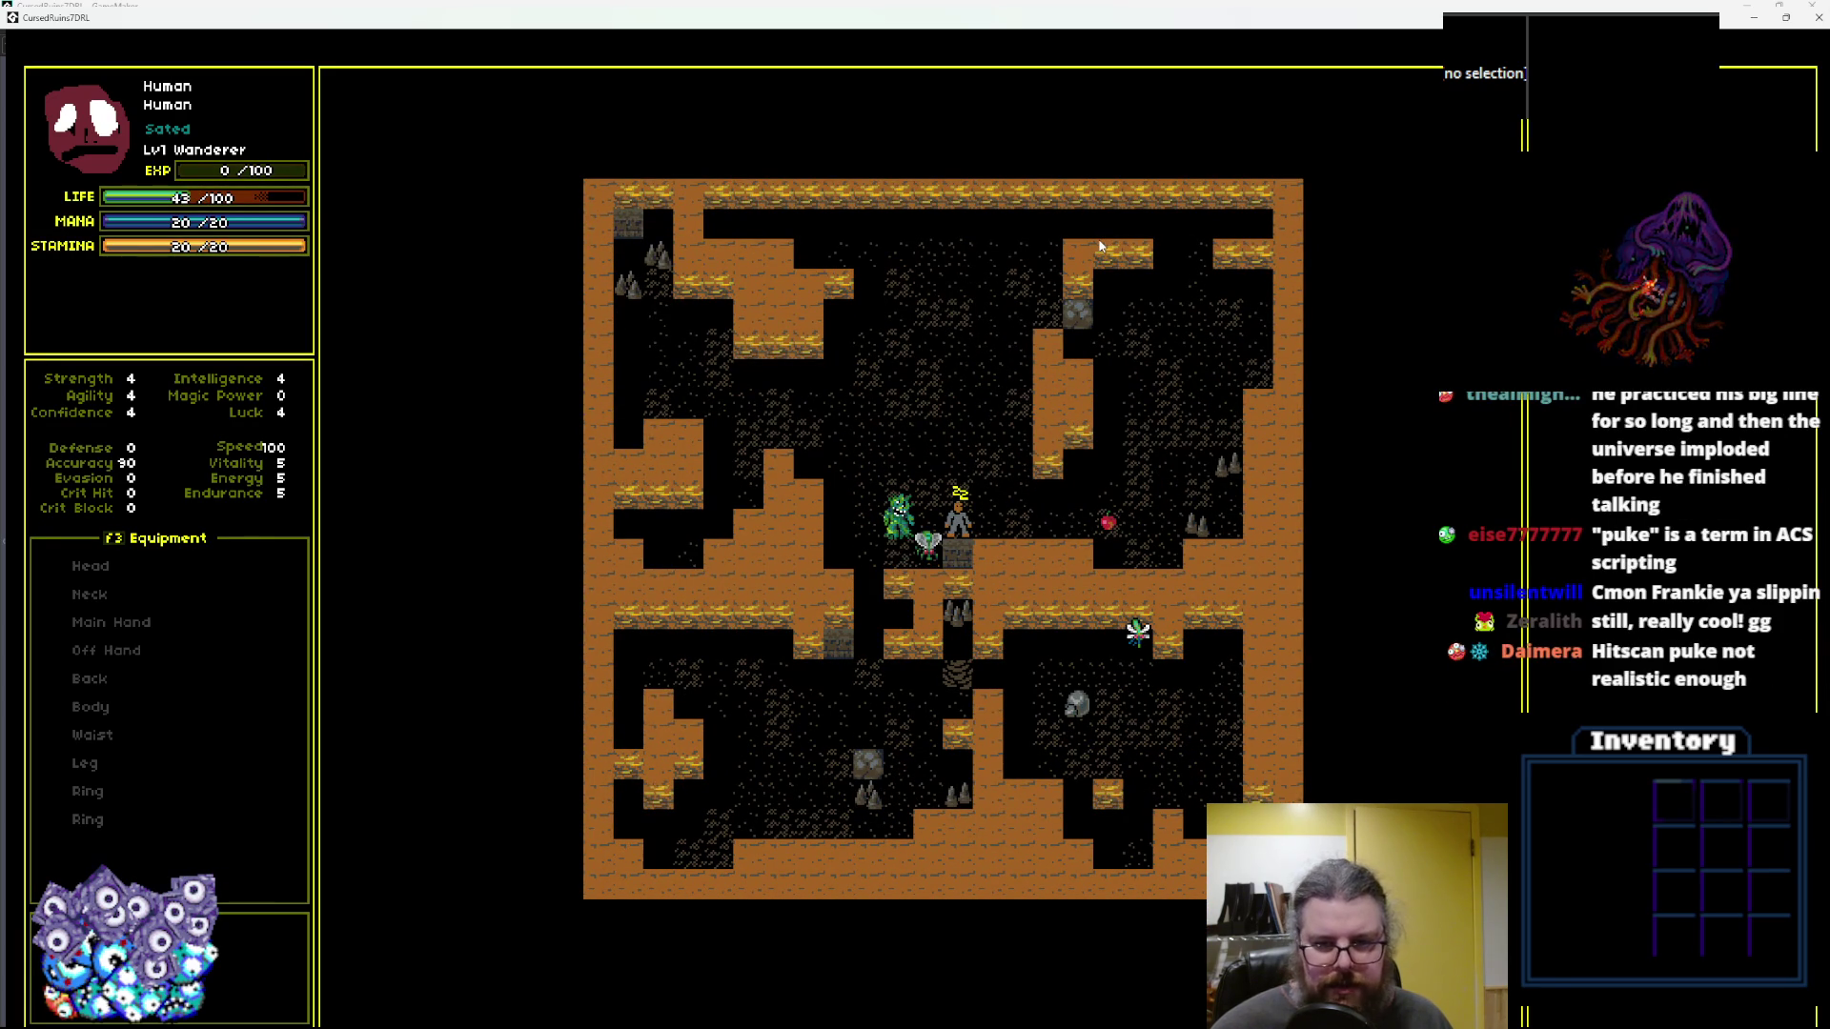
double_click(1212, 19)
left_click(1392, 160)
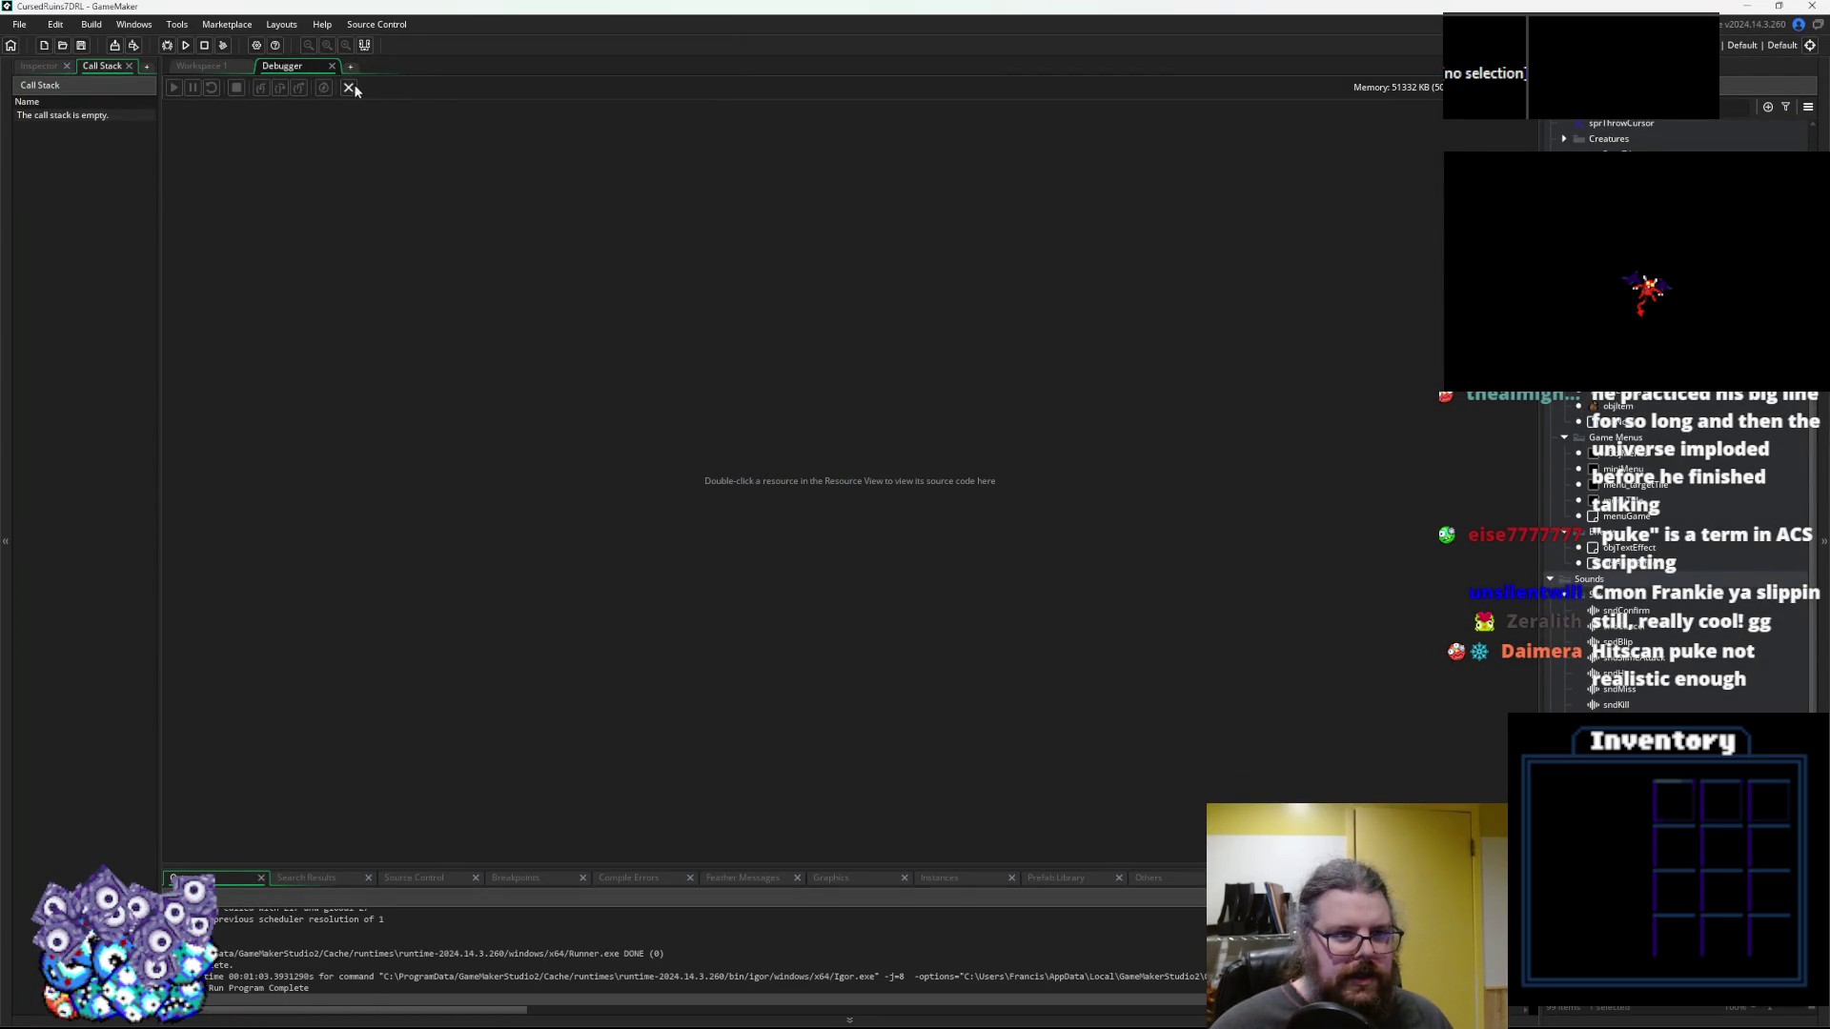
Relaunch the game in debug mode and start a new game from the main menu
left_click(350, 88)
left_click(166, 47)
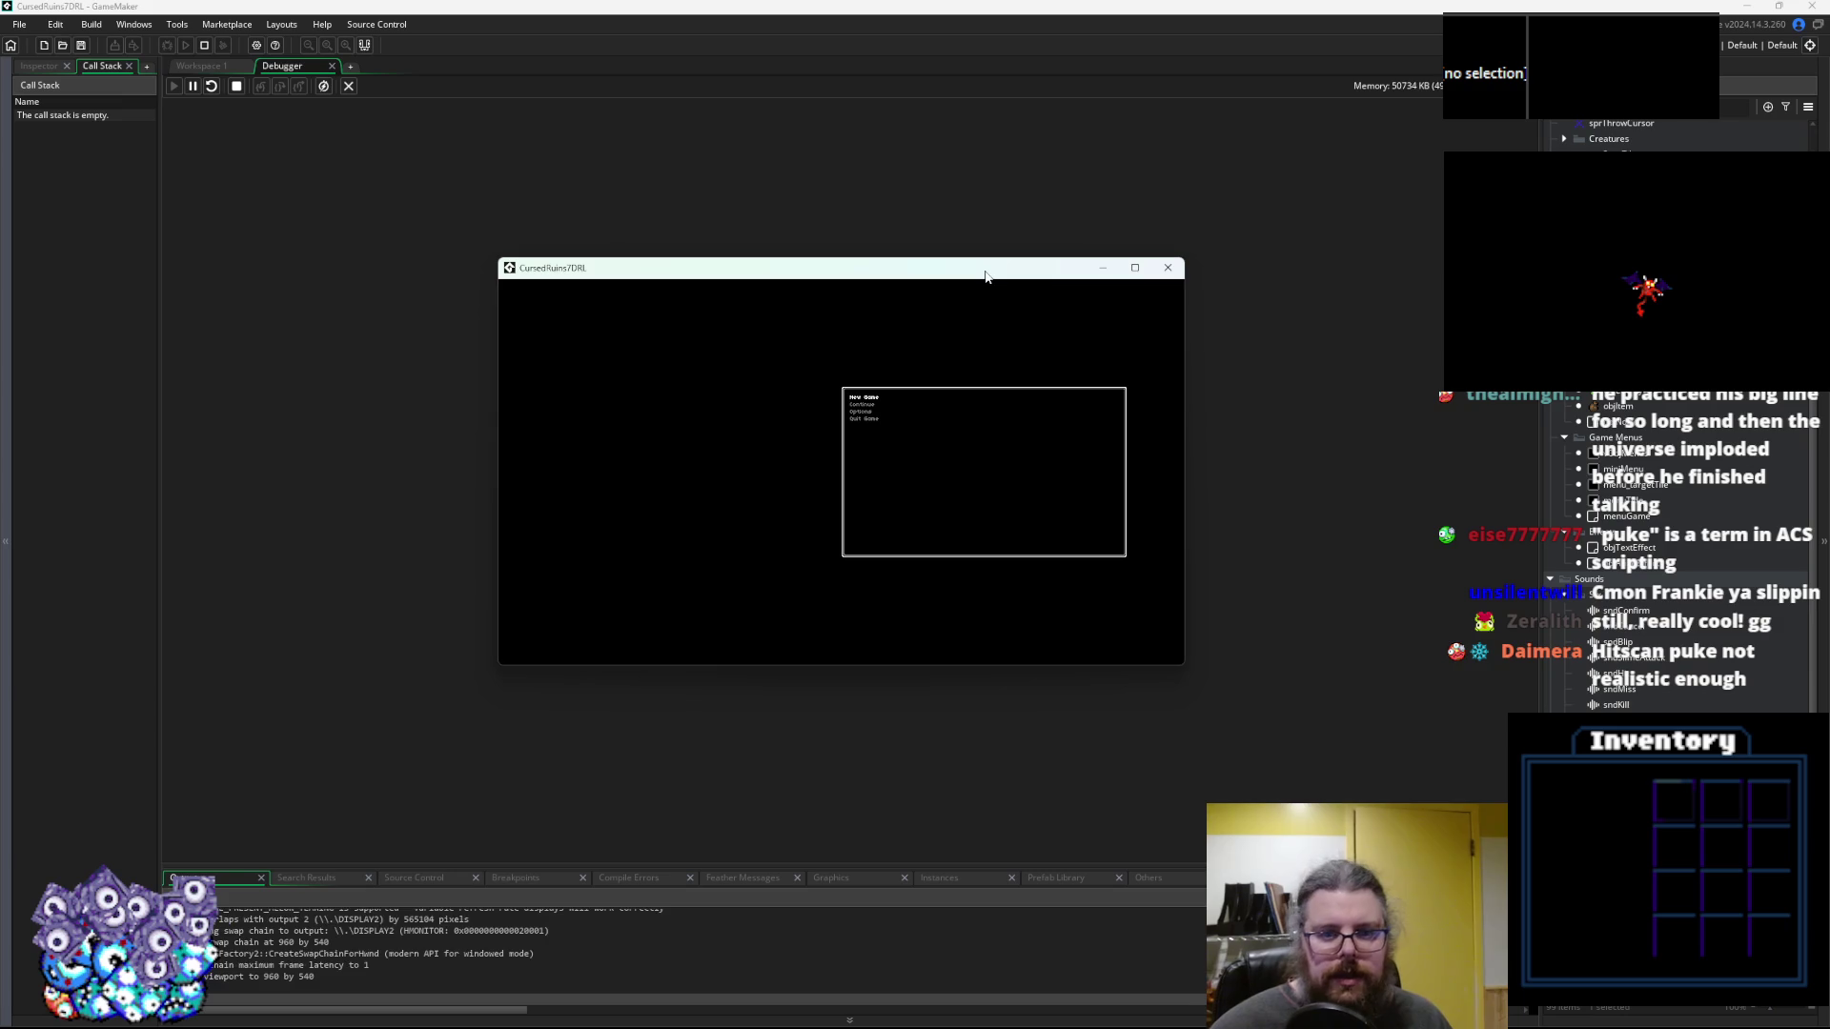
key("Return")
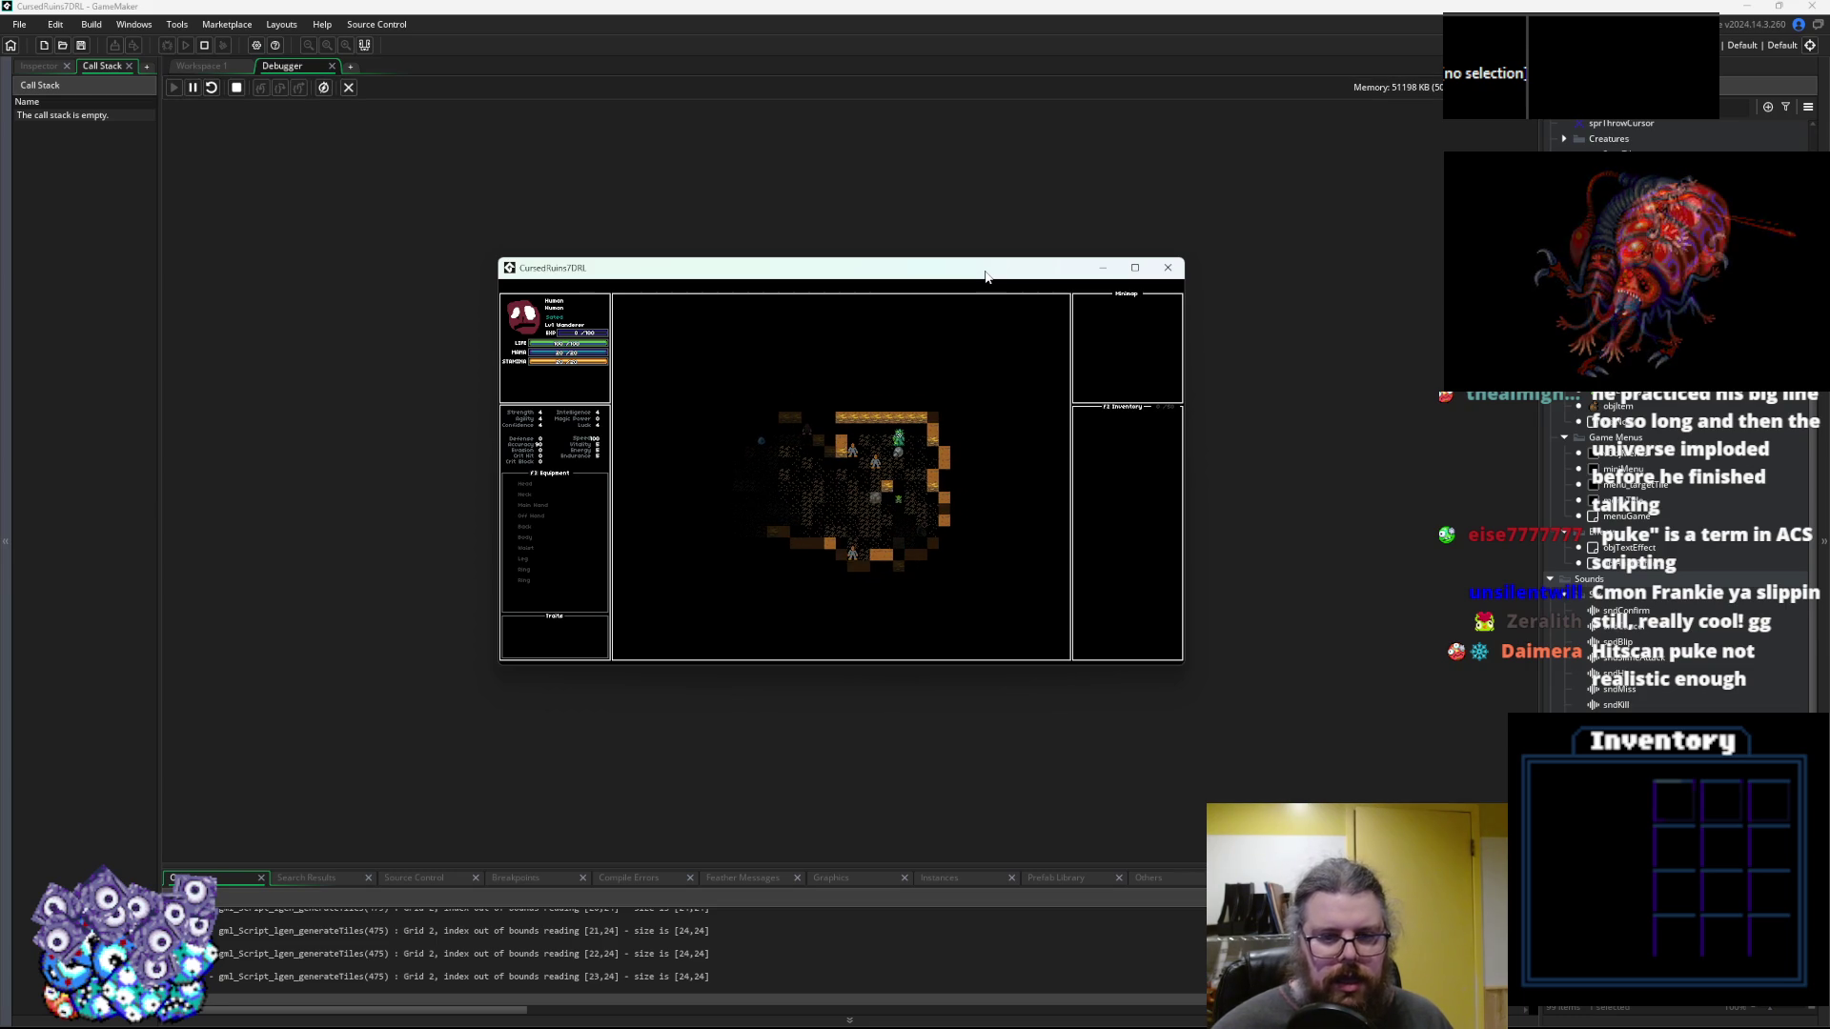
Move the game window aside and set a breakpoint on skTest's applyDamage line 170
mouse_move(985, 276)
left_mouse_down()
mouse_move(1296, 282)
mouse_move(1828, 589)
mouse_move(1828, 610)
left_mouse_up()
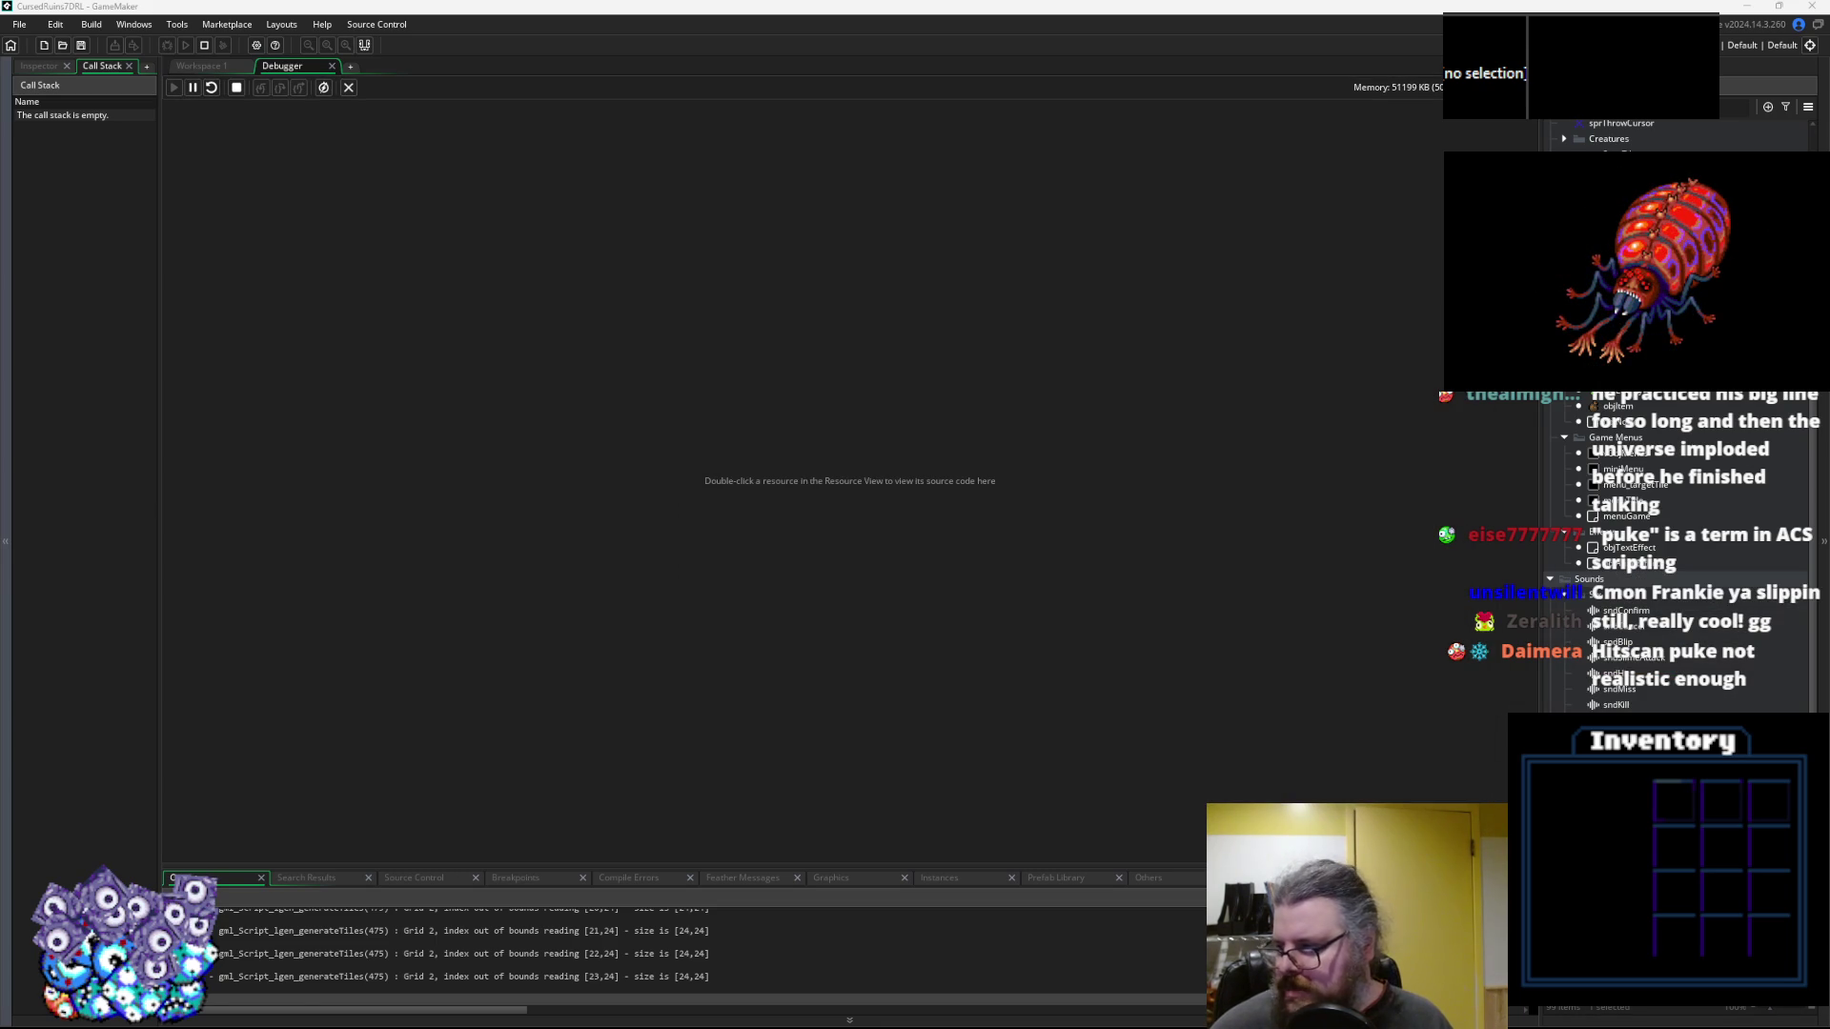
left_click(201, 68)
left_click(627, 513)
left_click(350, 471)
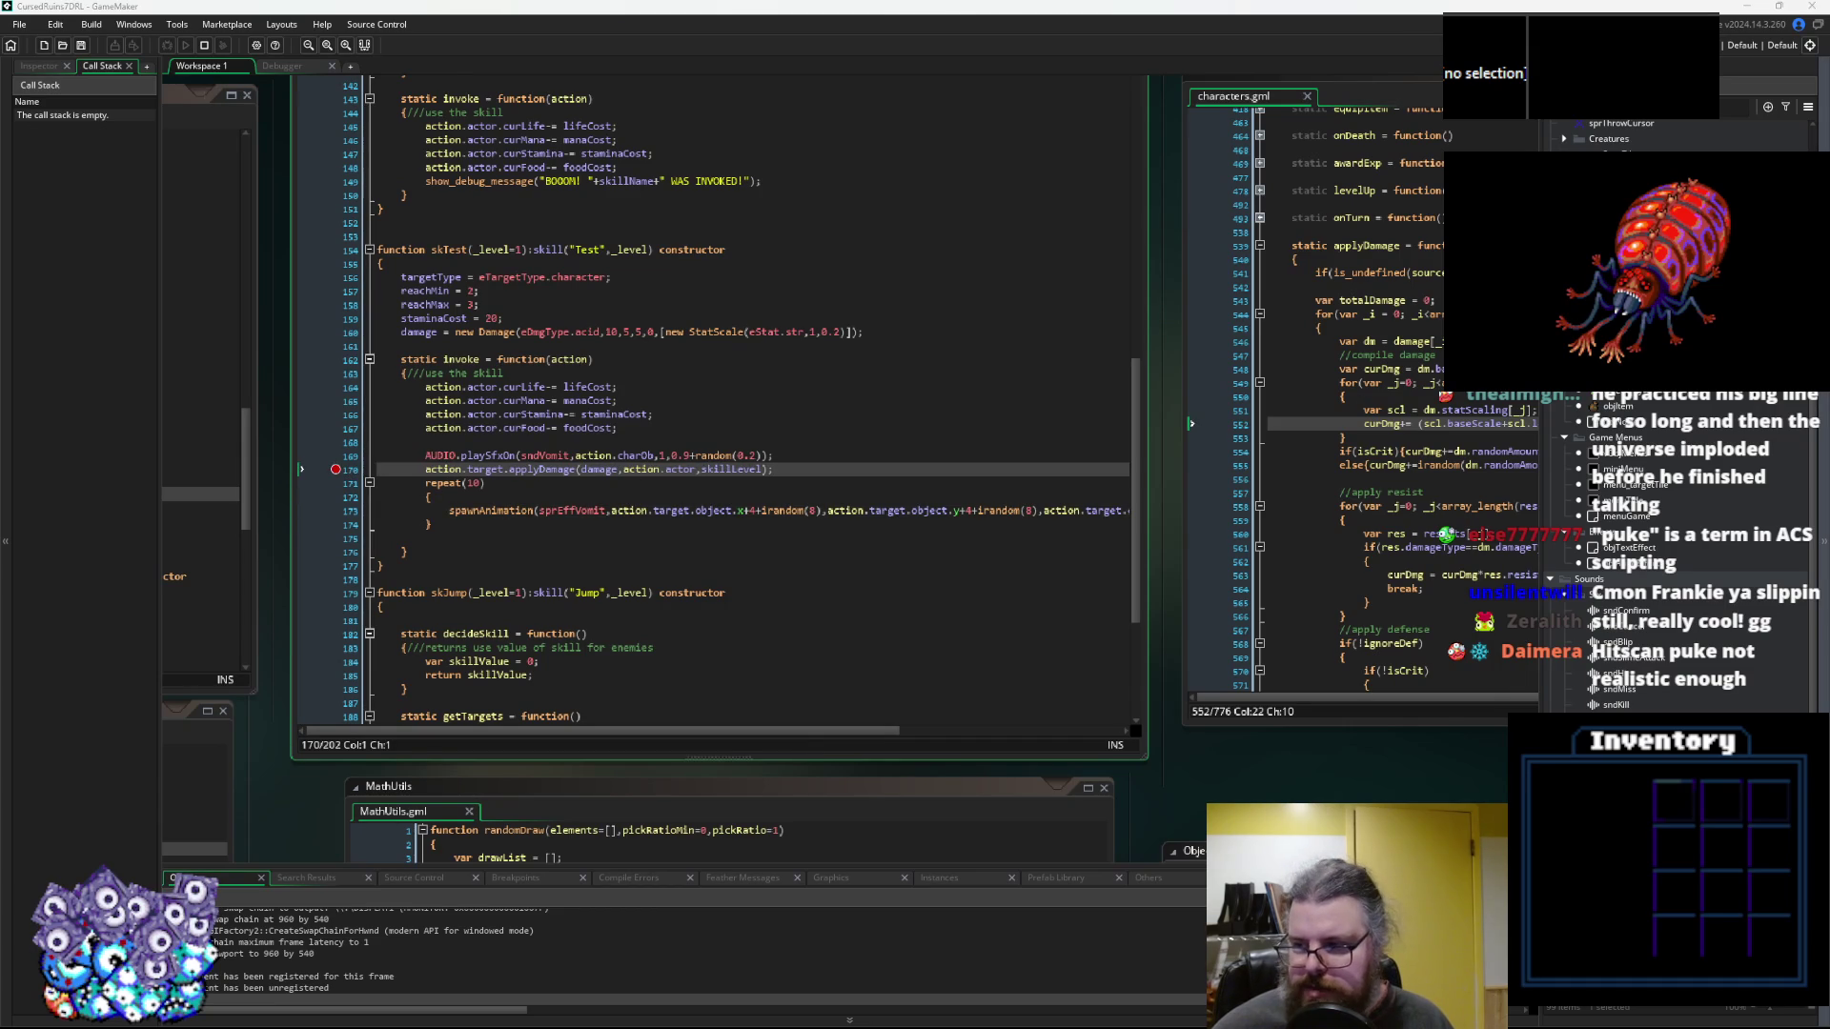
Use the skill to hit the breakpoint, check damage, action and target values, then step into applyDamage
key("Up")
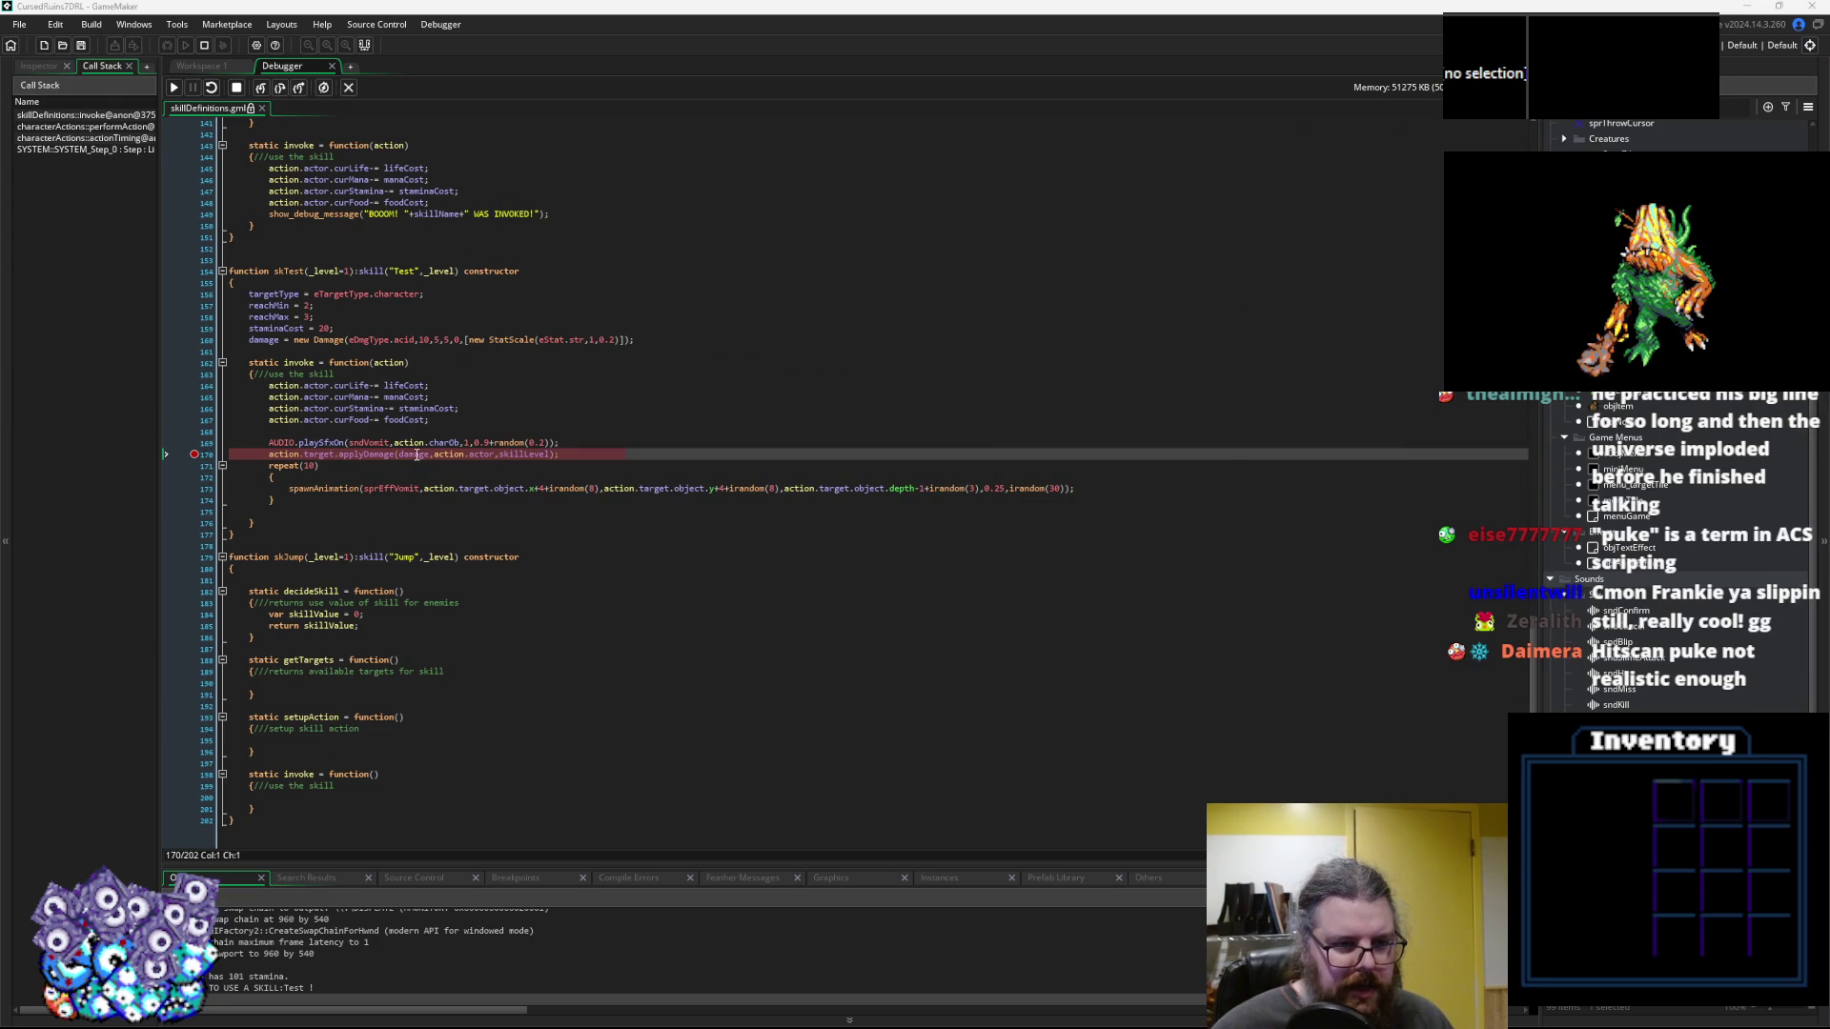
mouse_move(417, 457)
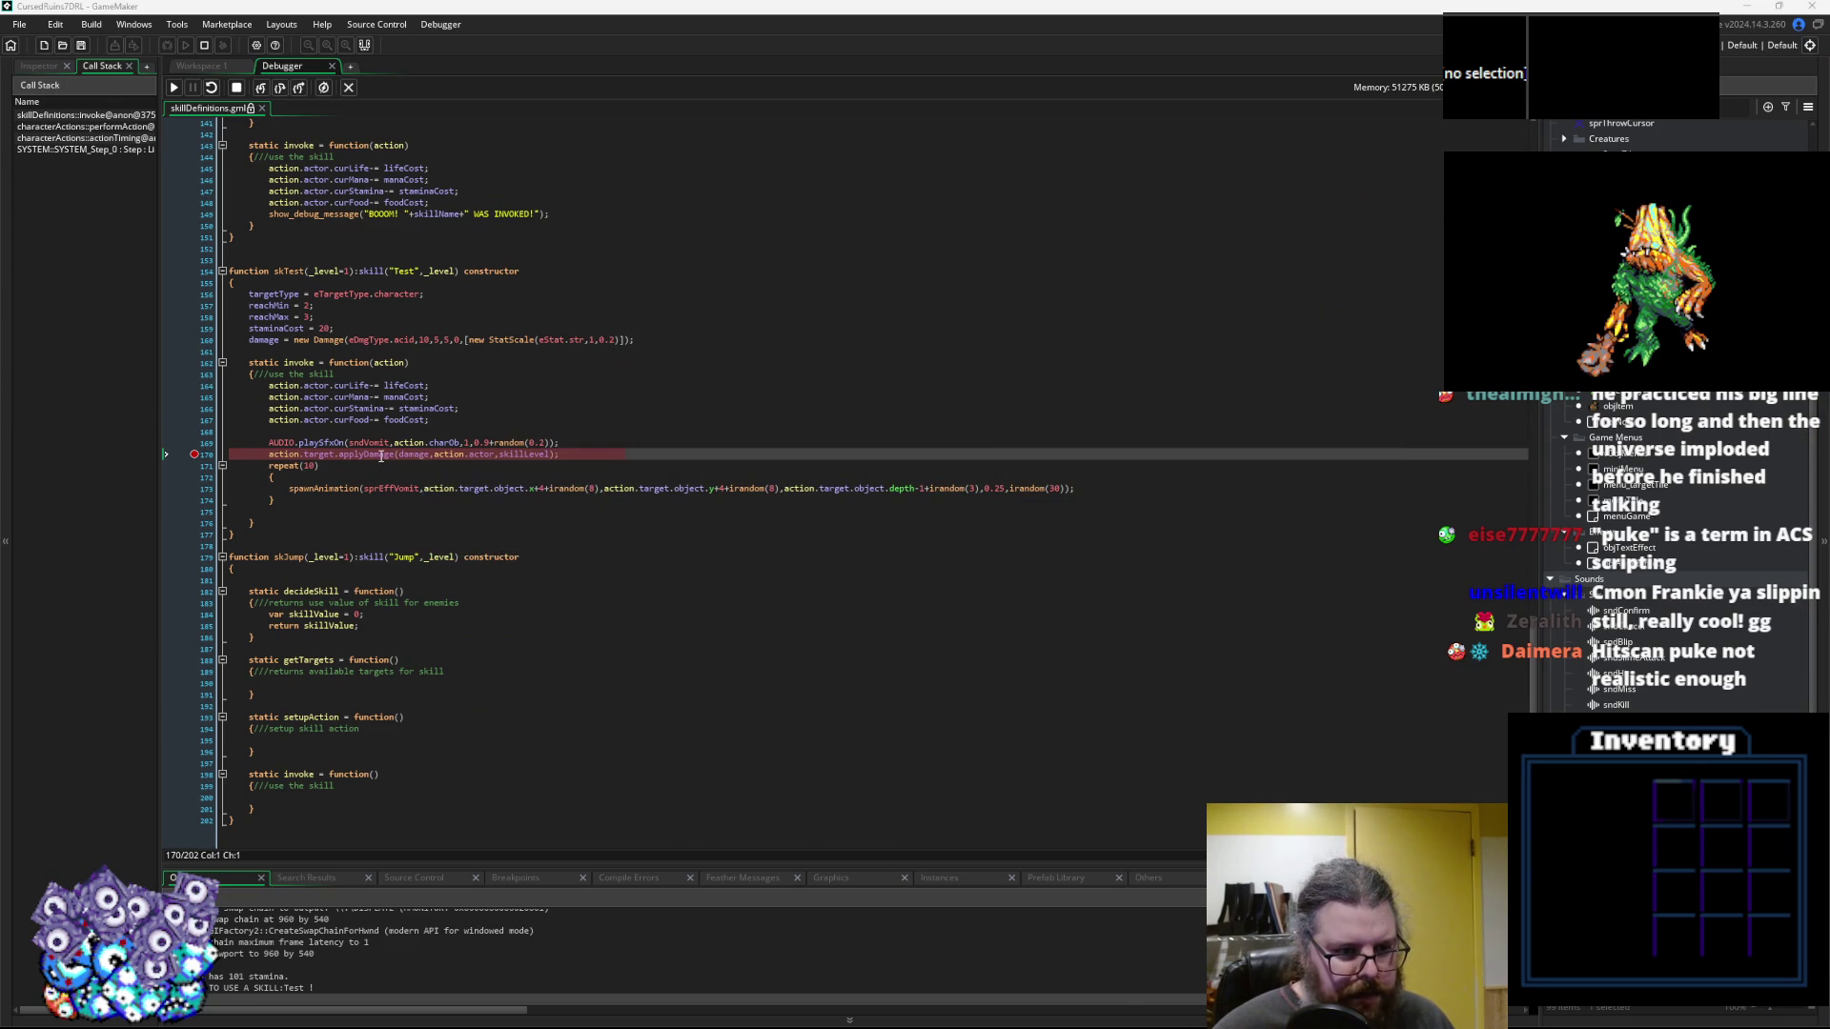
left_click(408, 455)
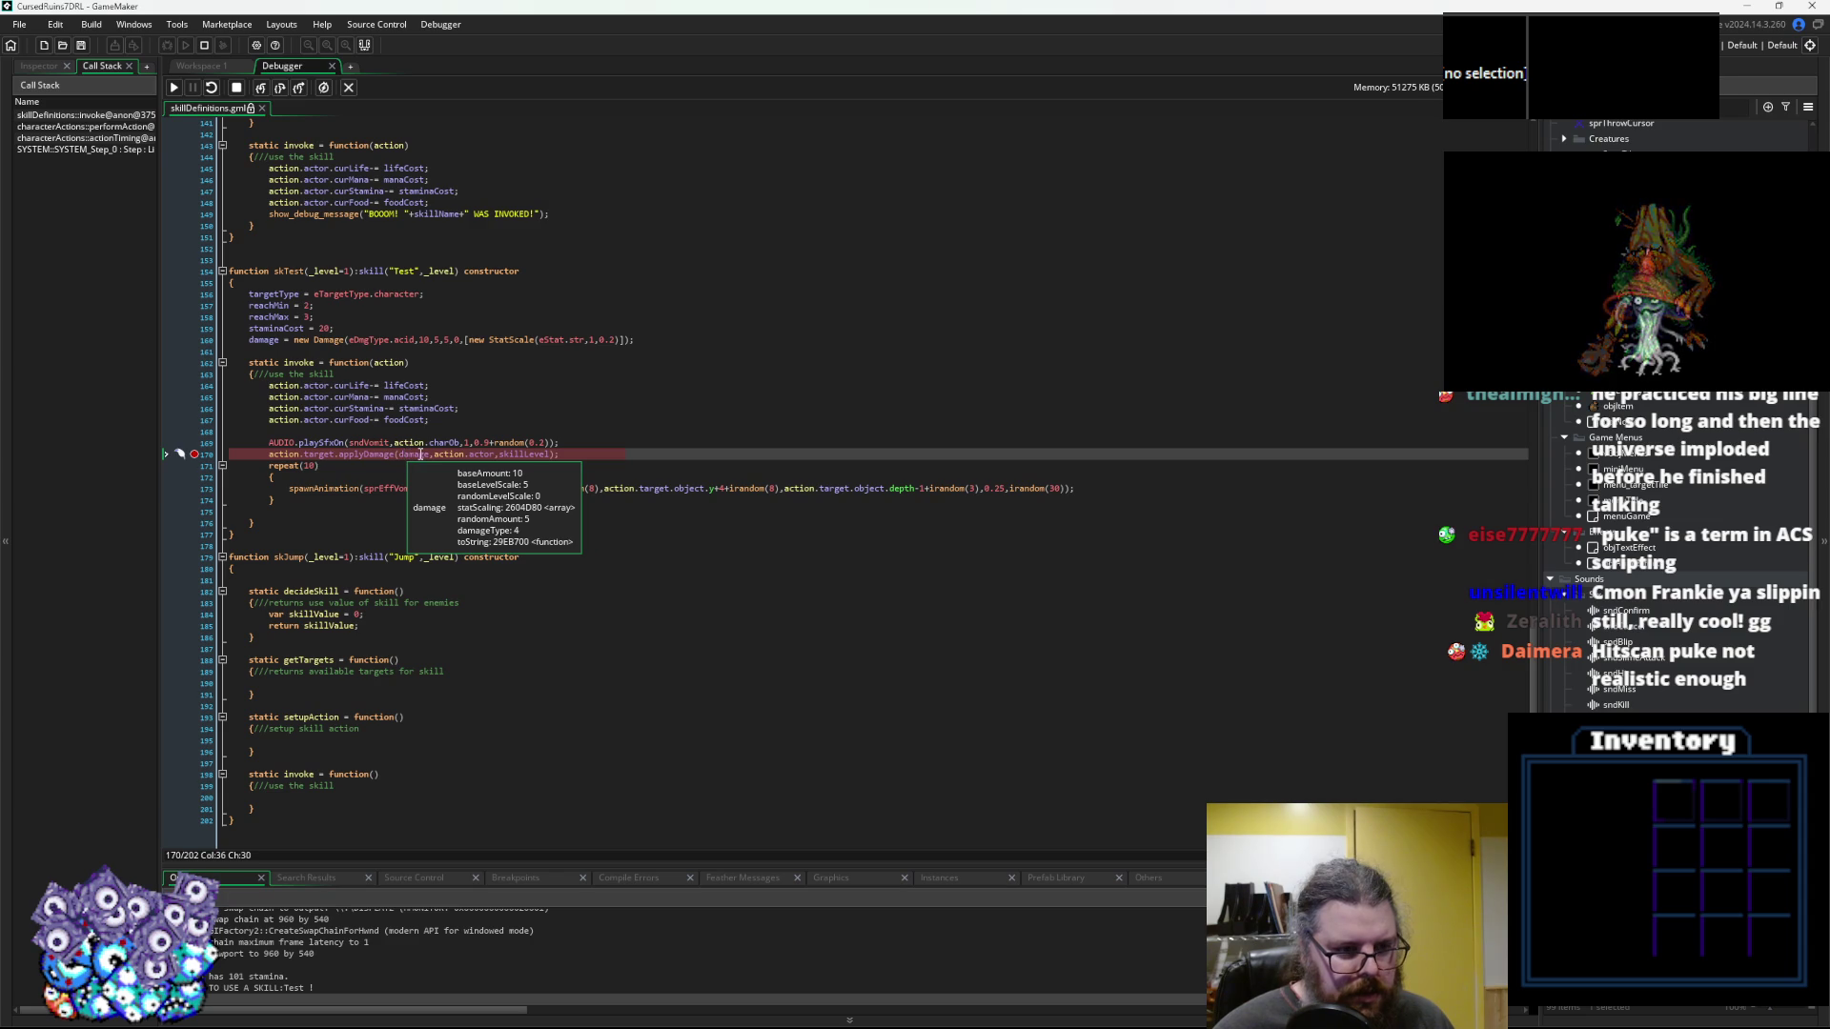
mouse_move(460, 456)
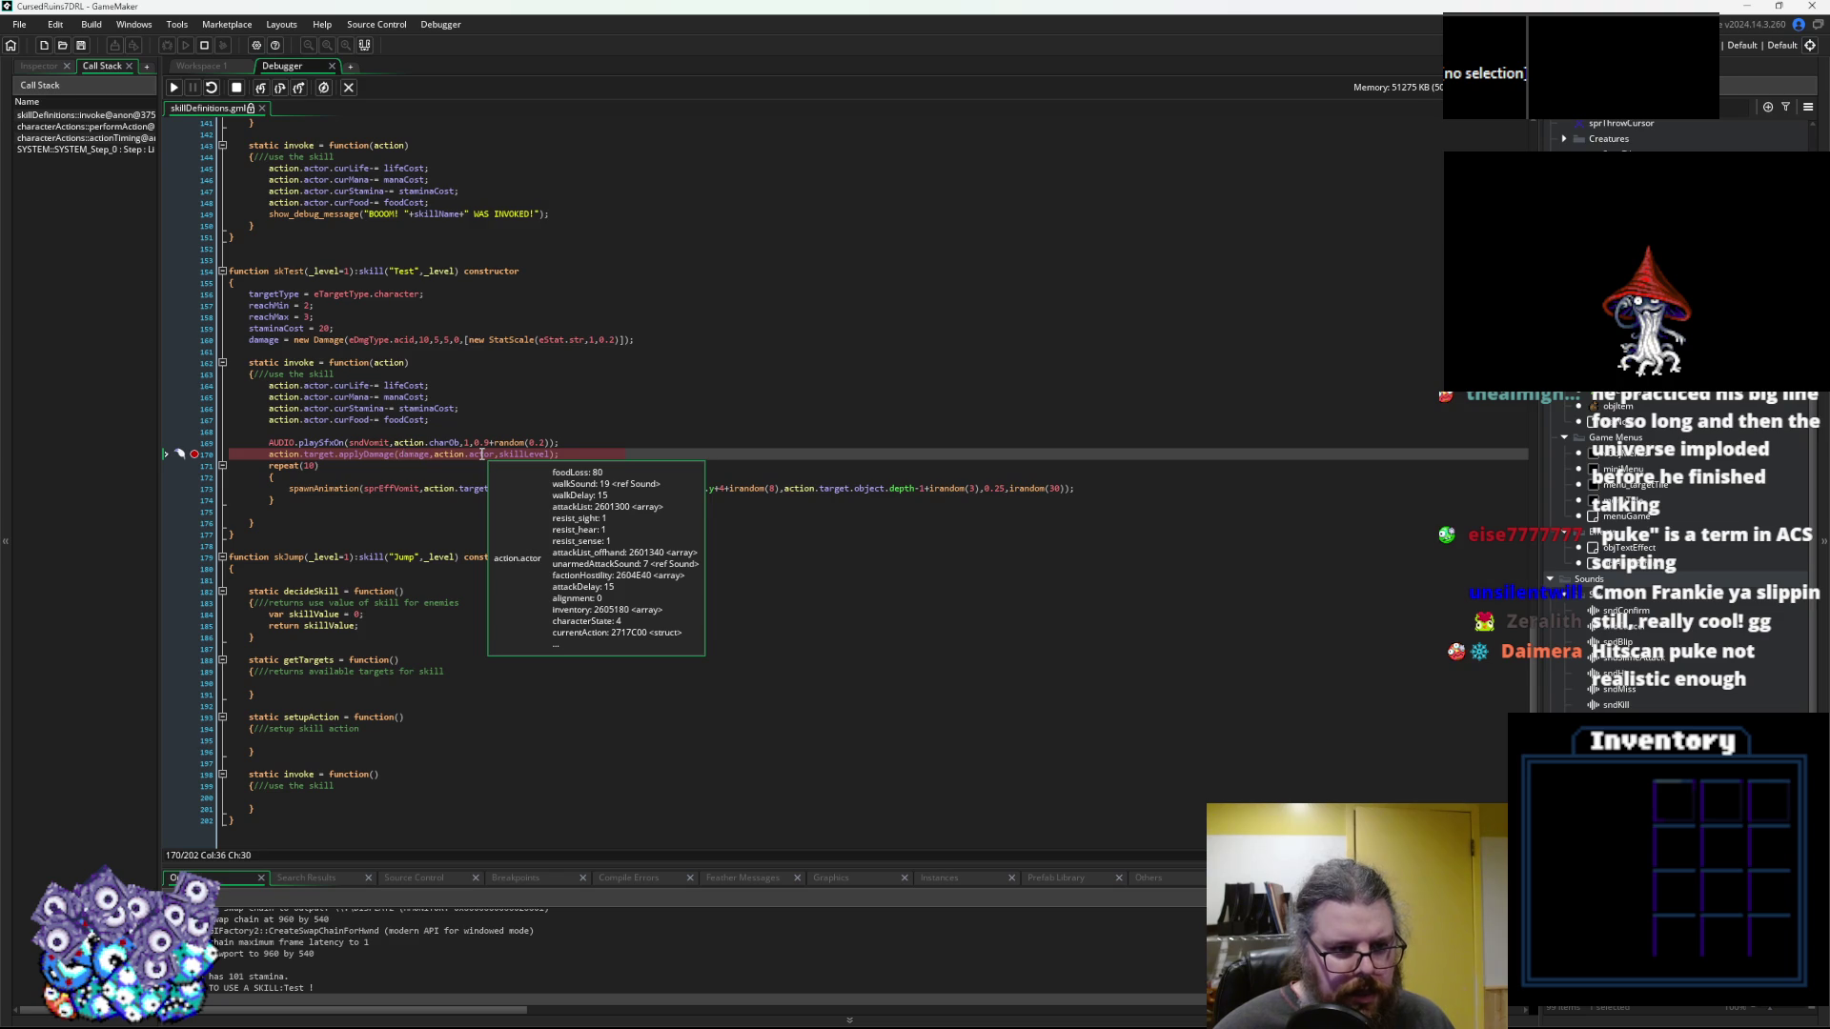
mouse_move(318, 452)
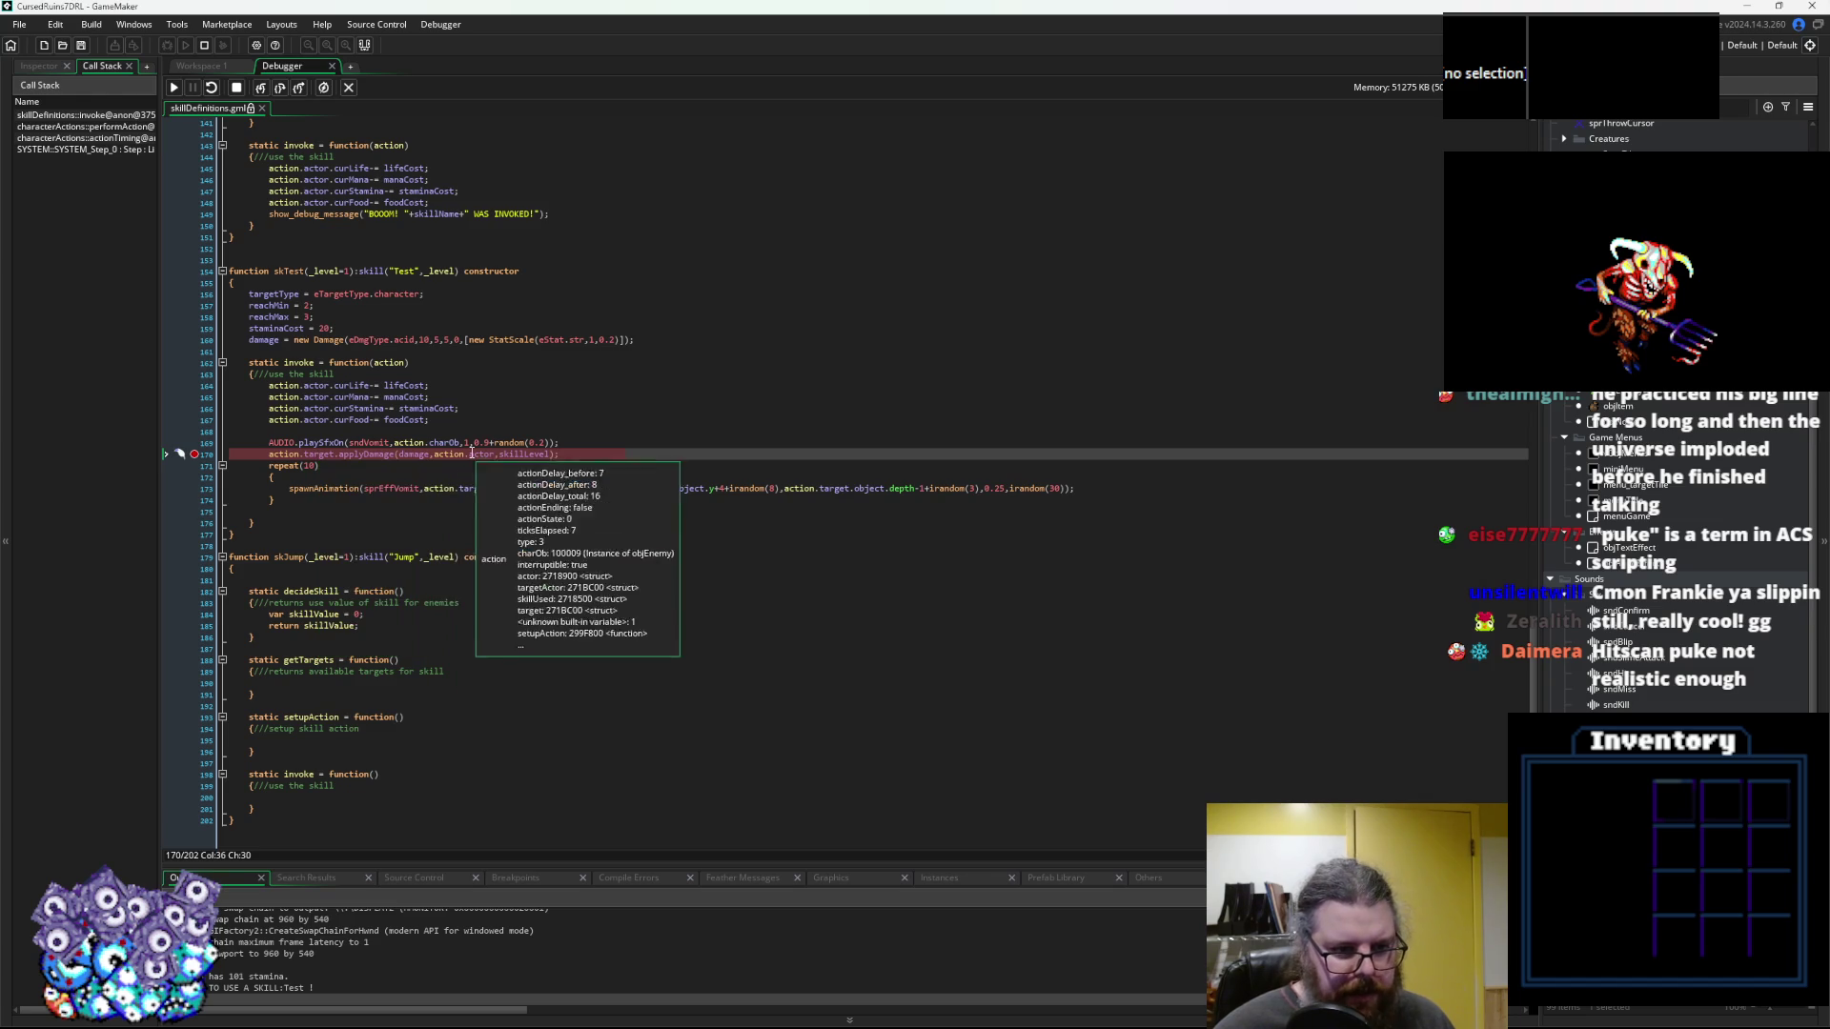
left_click(262, 89)
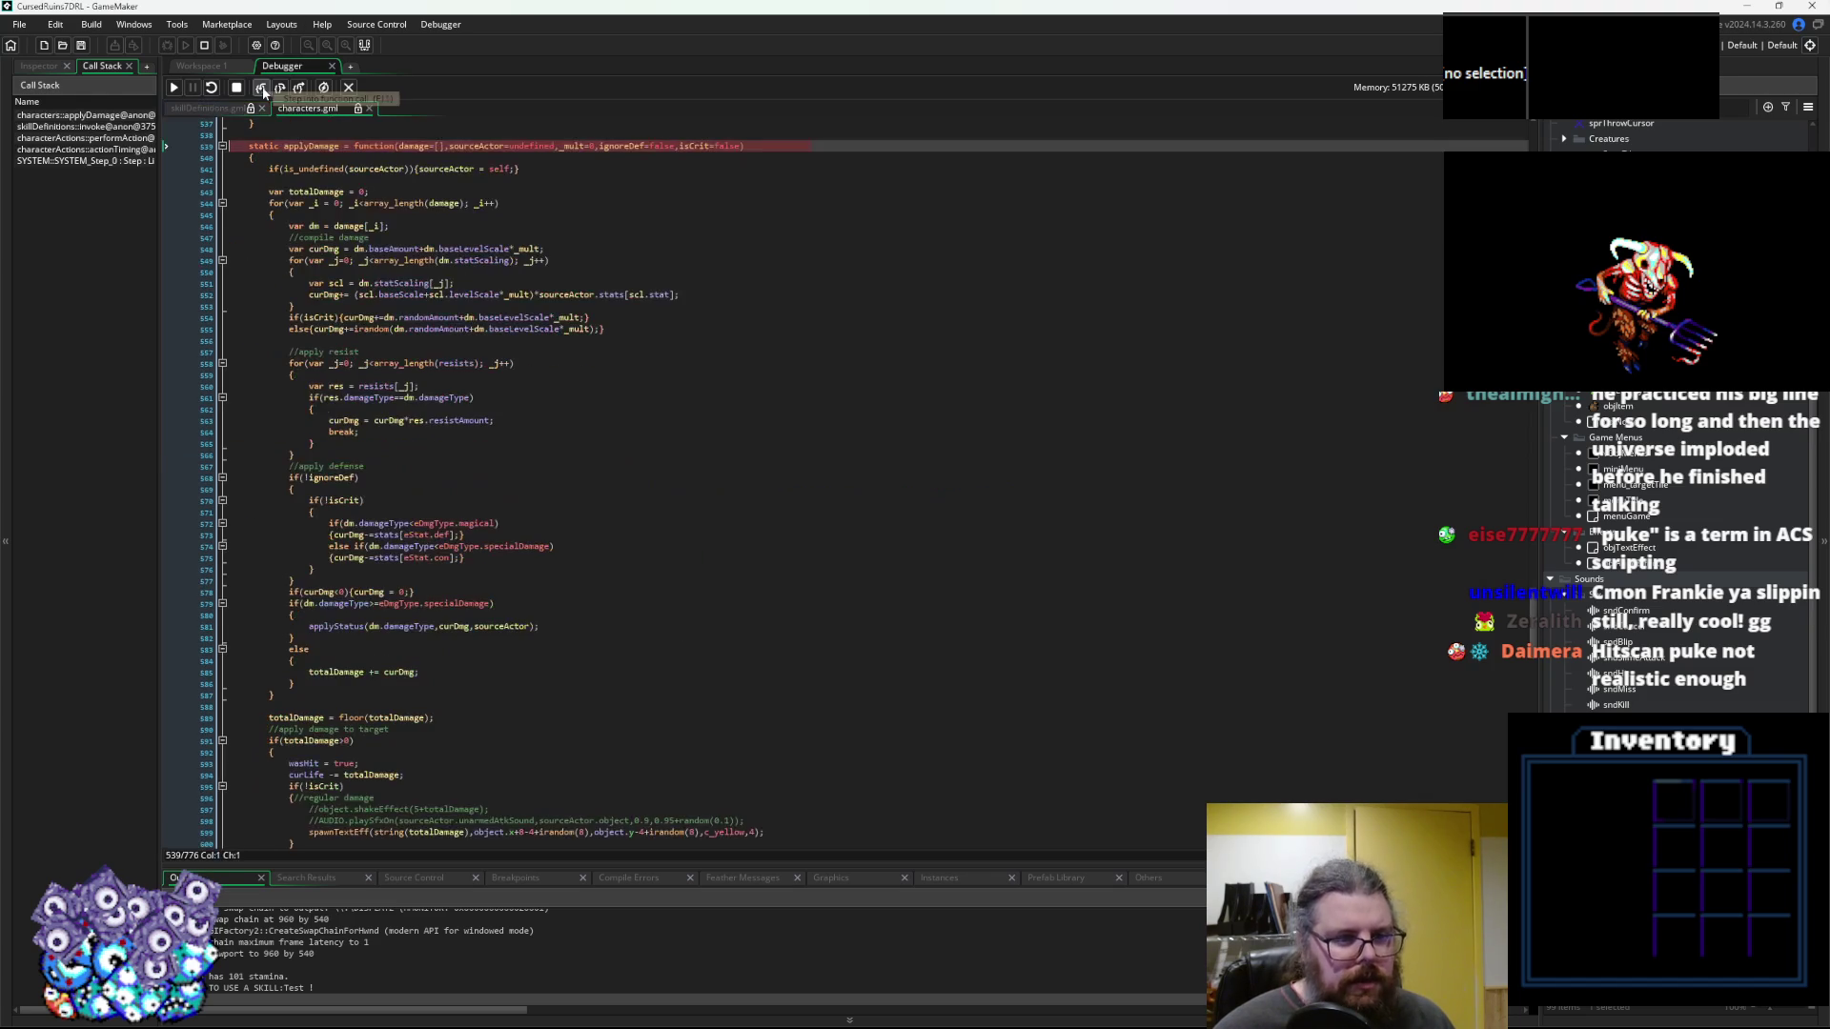
Step through applyDamage to the totalDamage floor line, checking the damage and _mult values
left_click(262, 88)
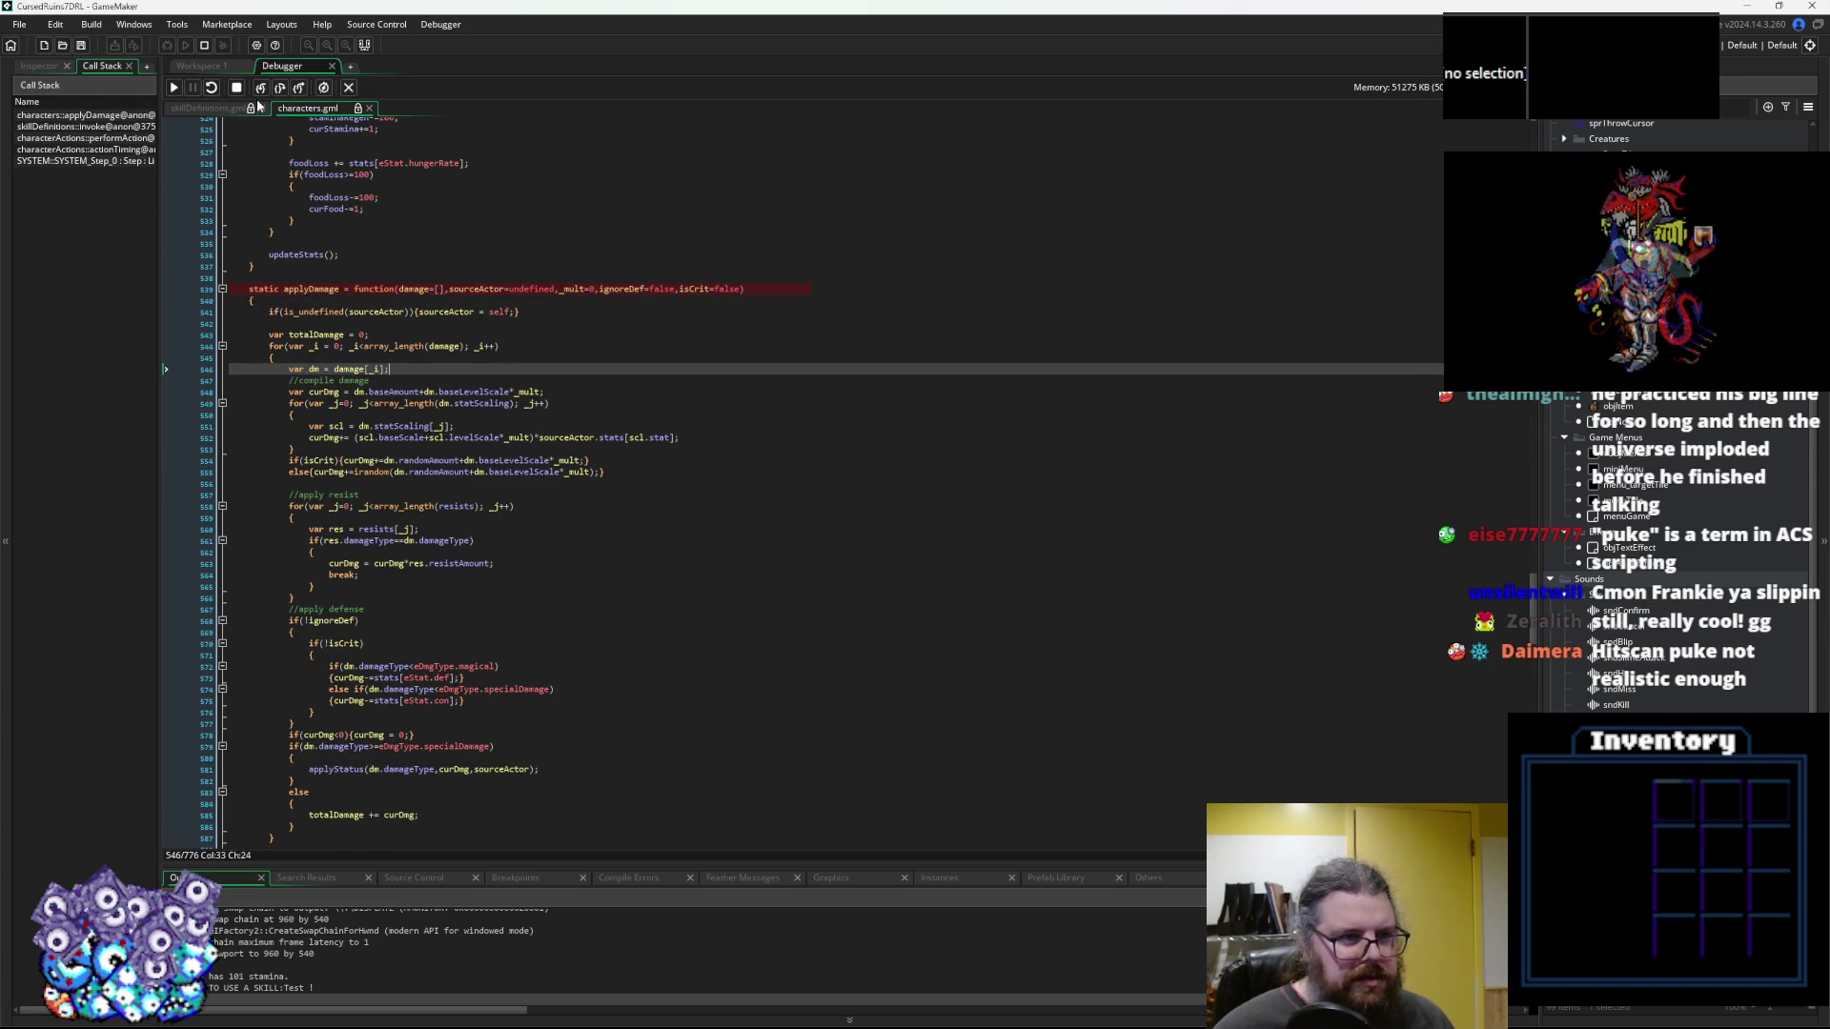
left_click(279, 88)
left_click(279, 88)
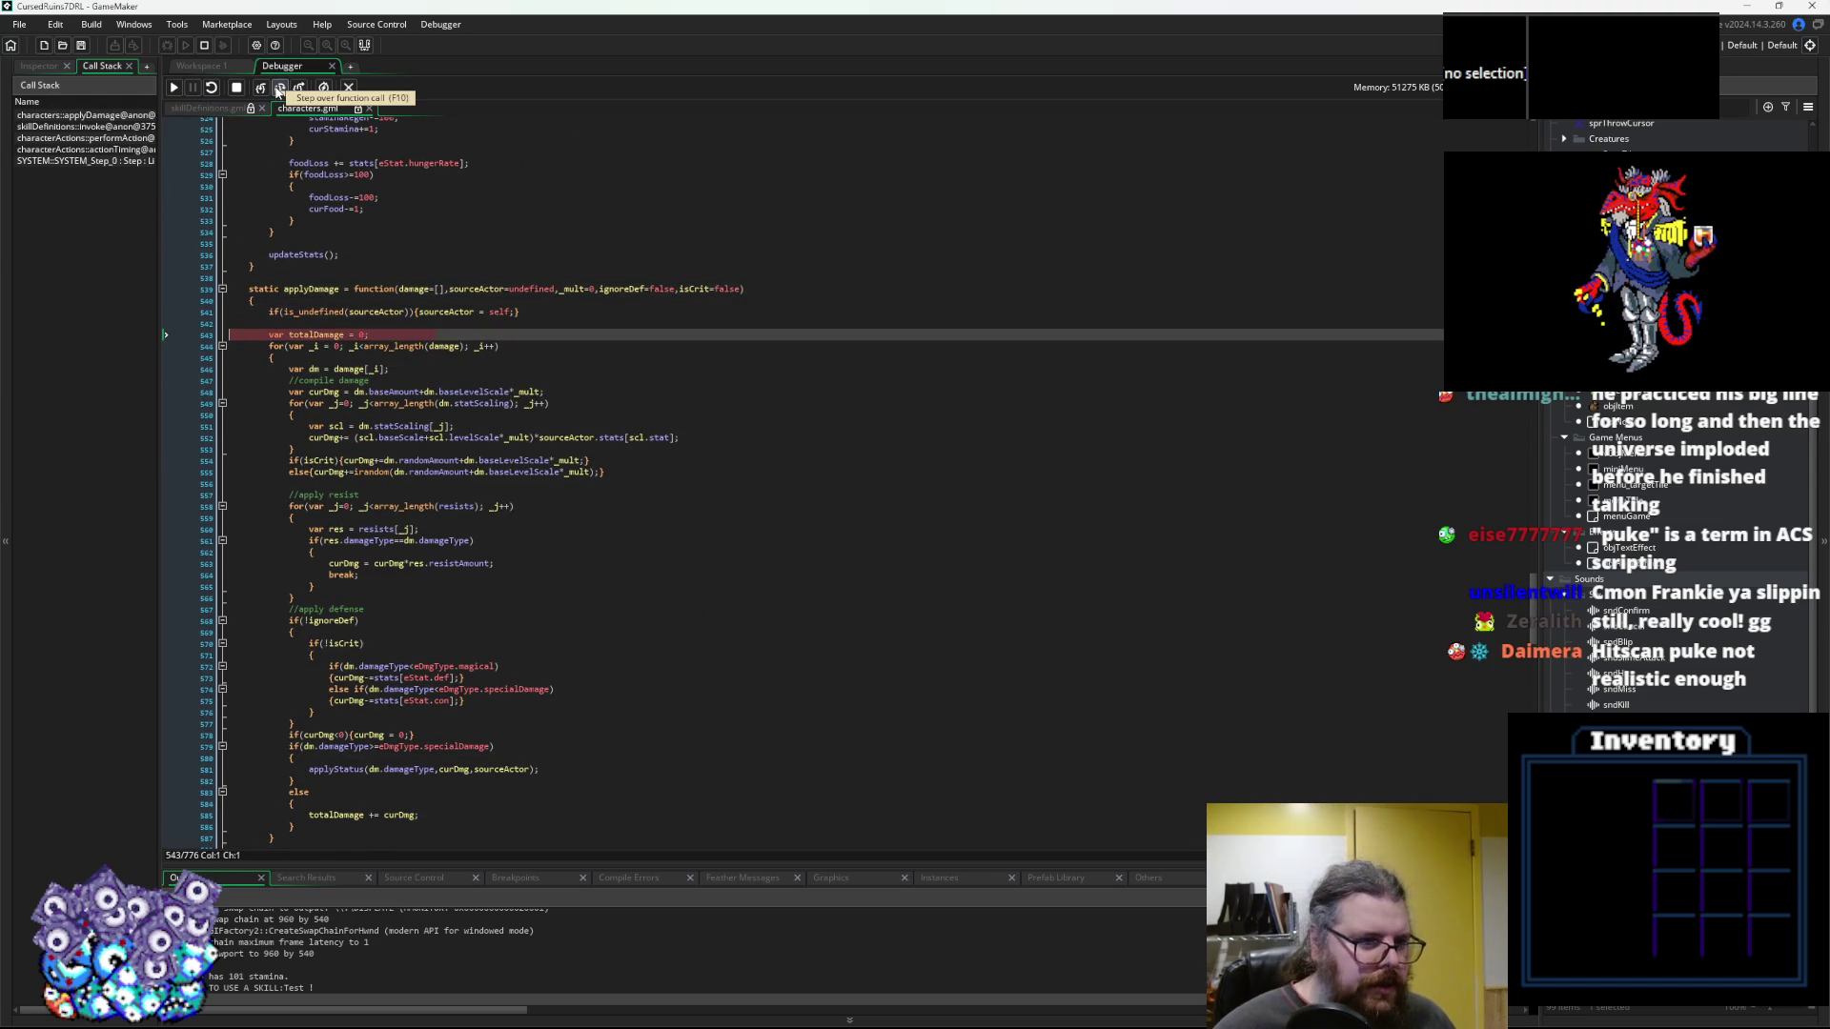
left_click(279, 89)
left_click(280, 89)
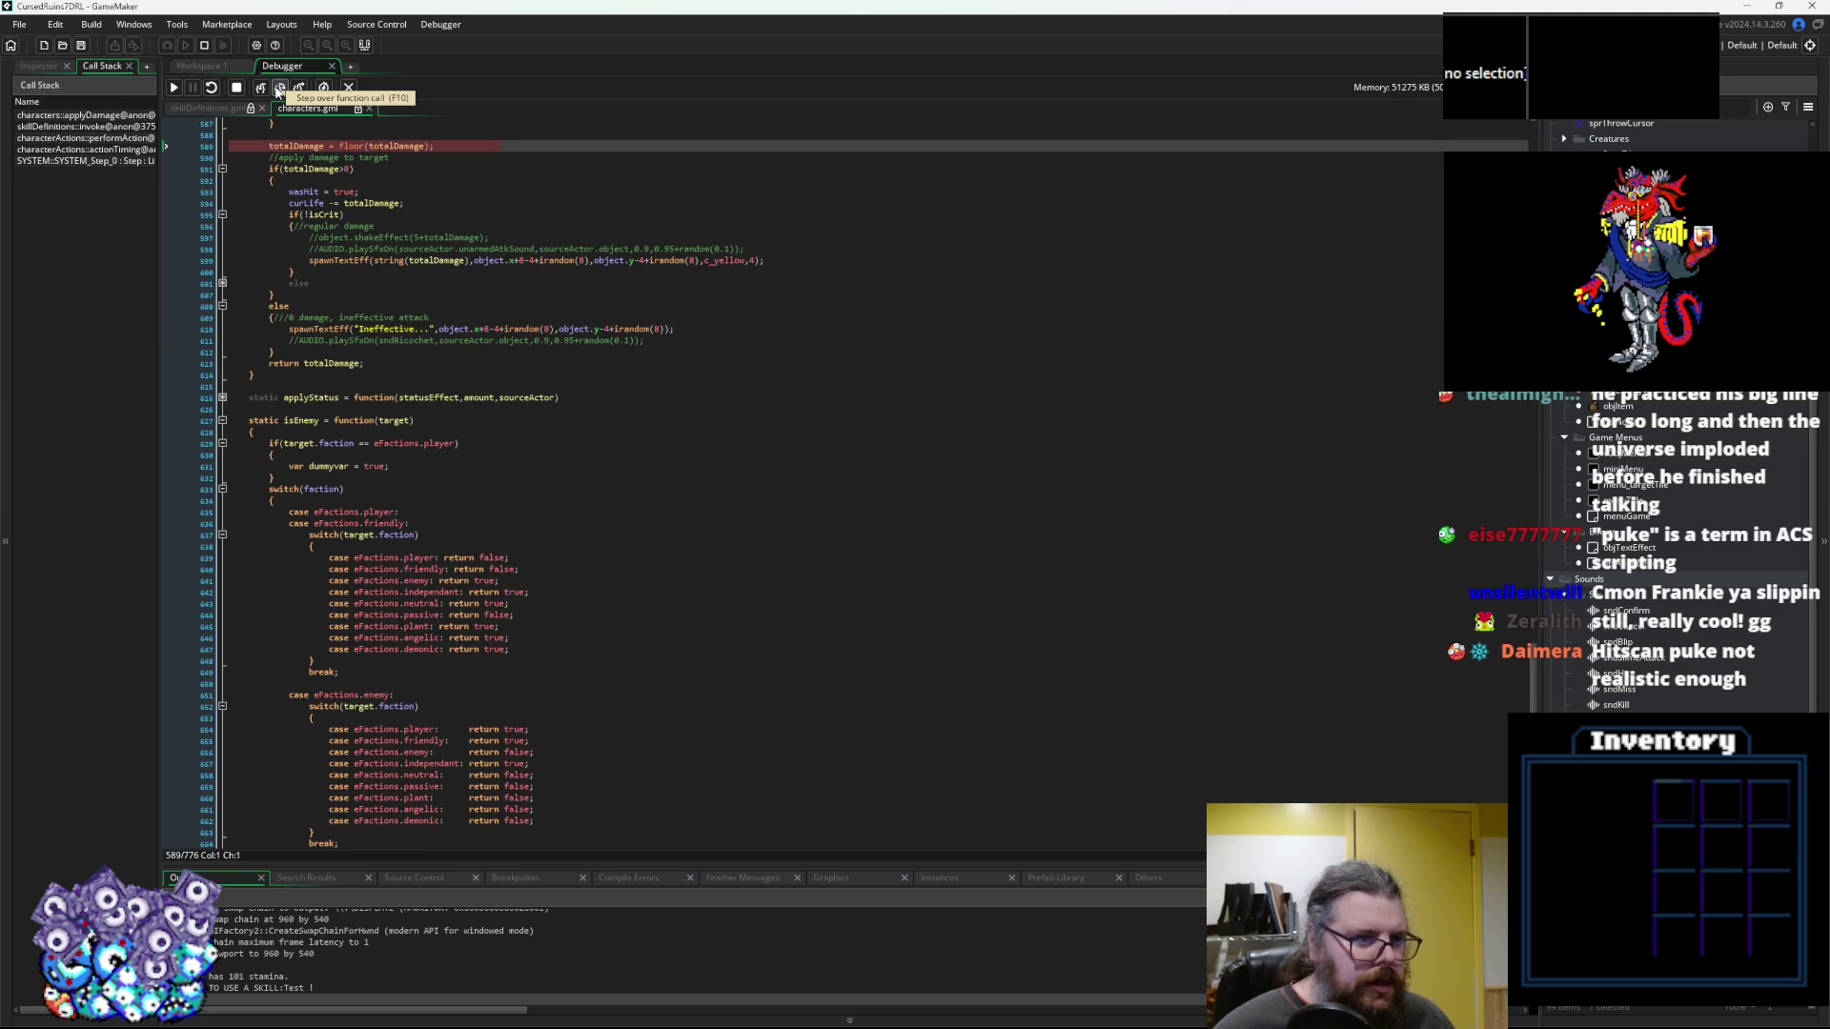
scroll(555, 445, "up", 18)
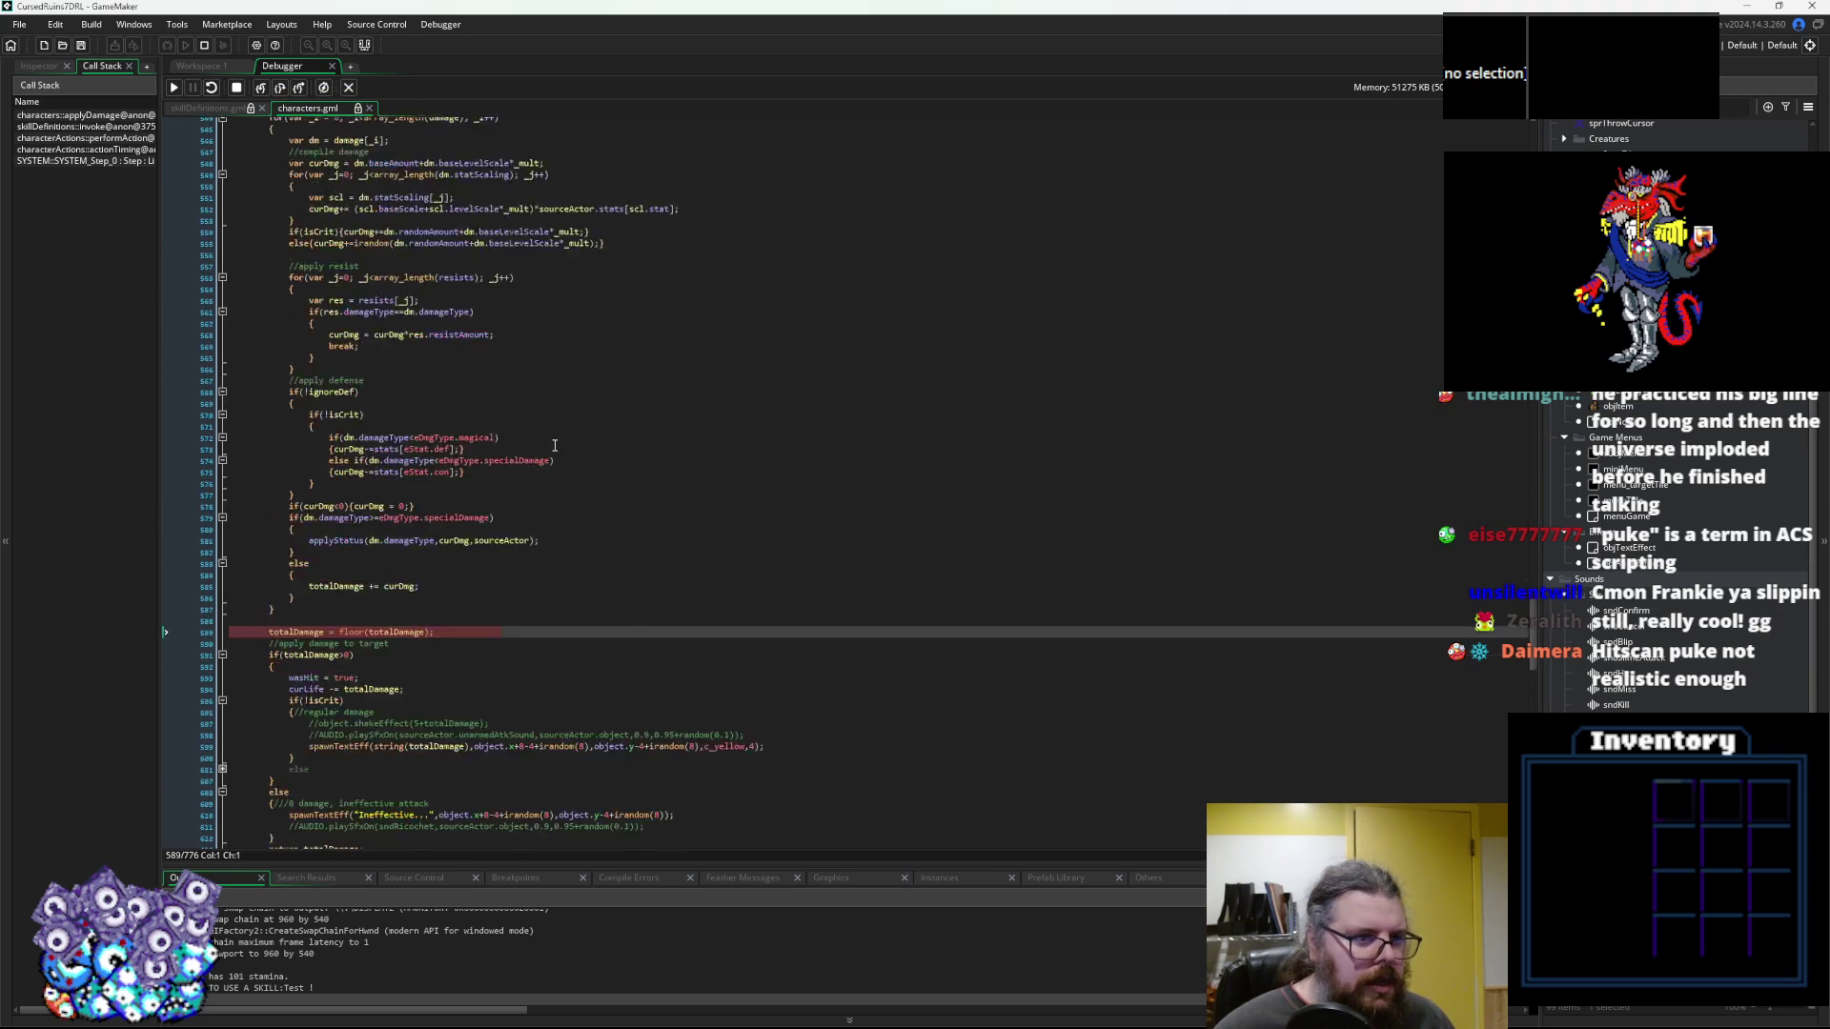
mouse_move(444, 262)
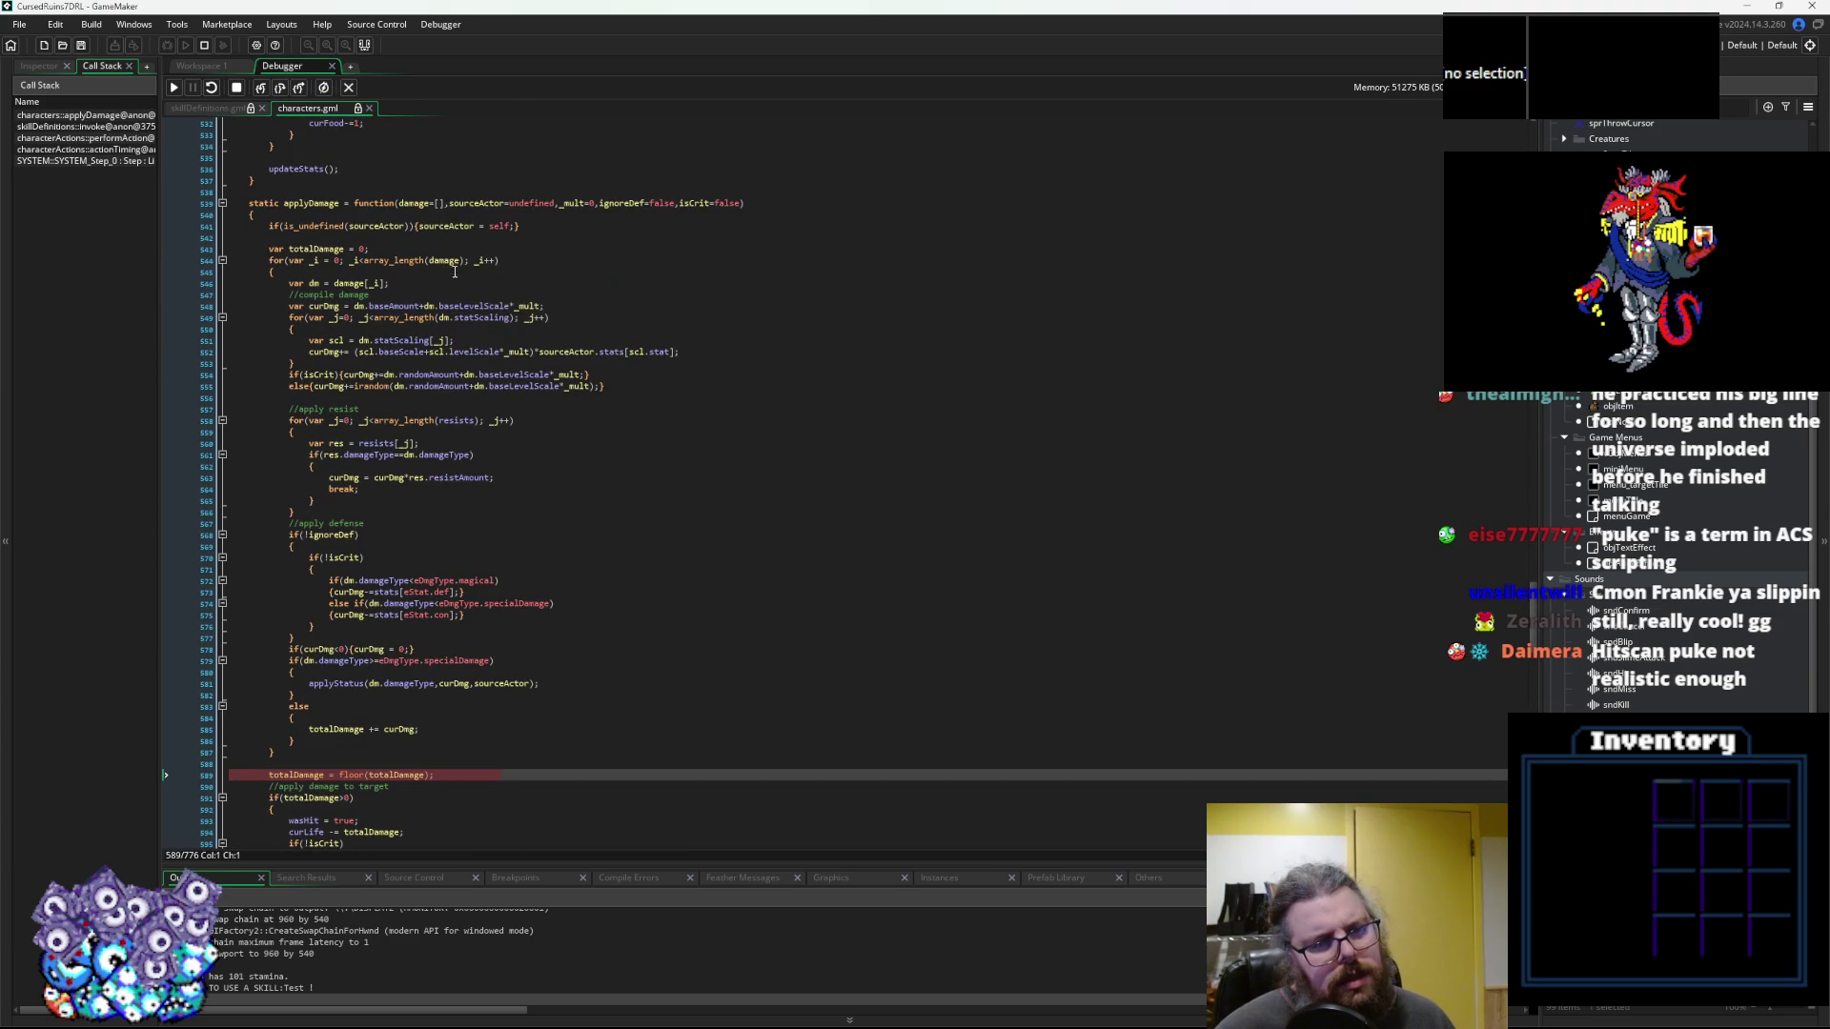
mouse_move(576, 190)
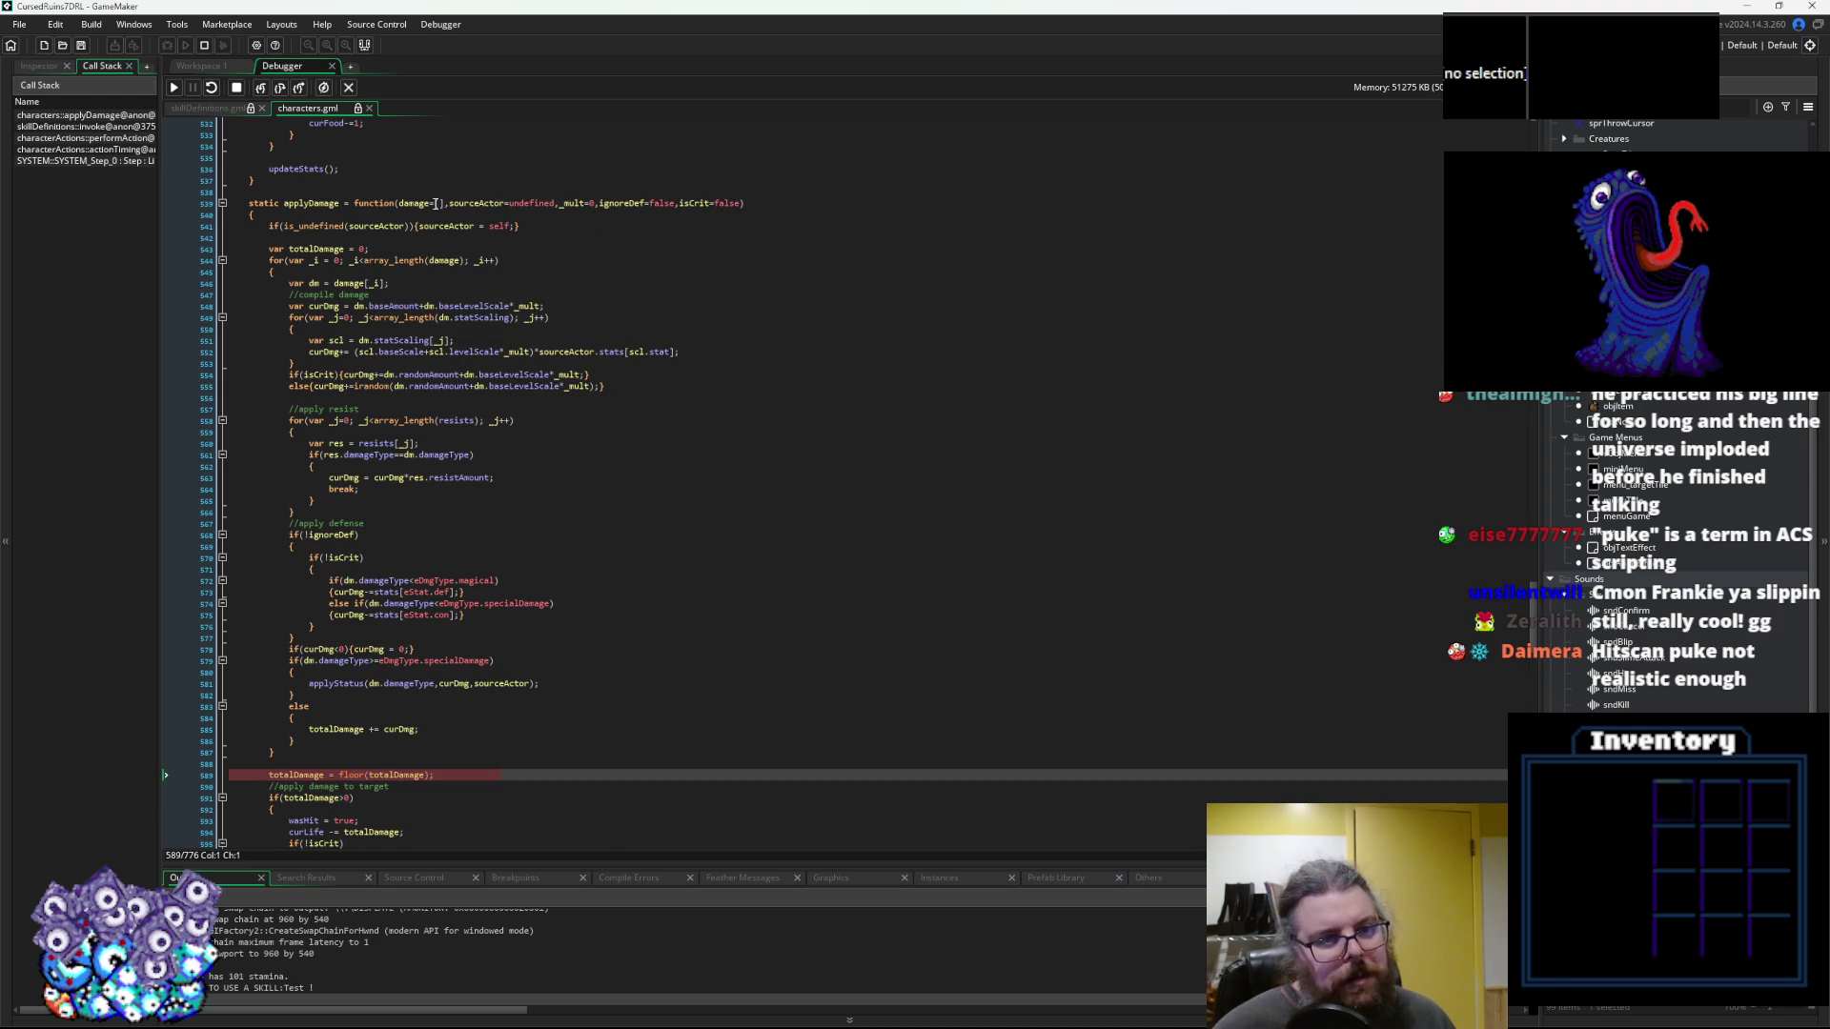
scroll(400, 286, "up", 3)
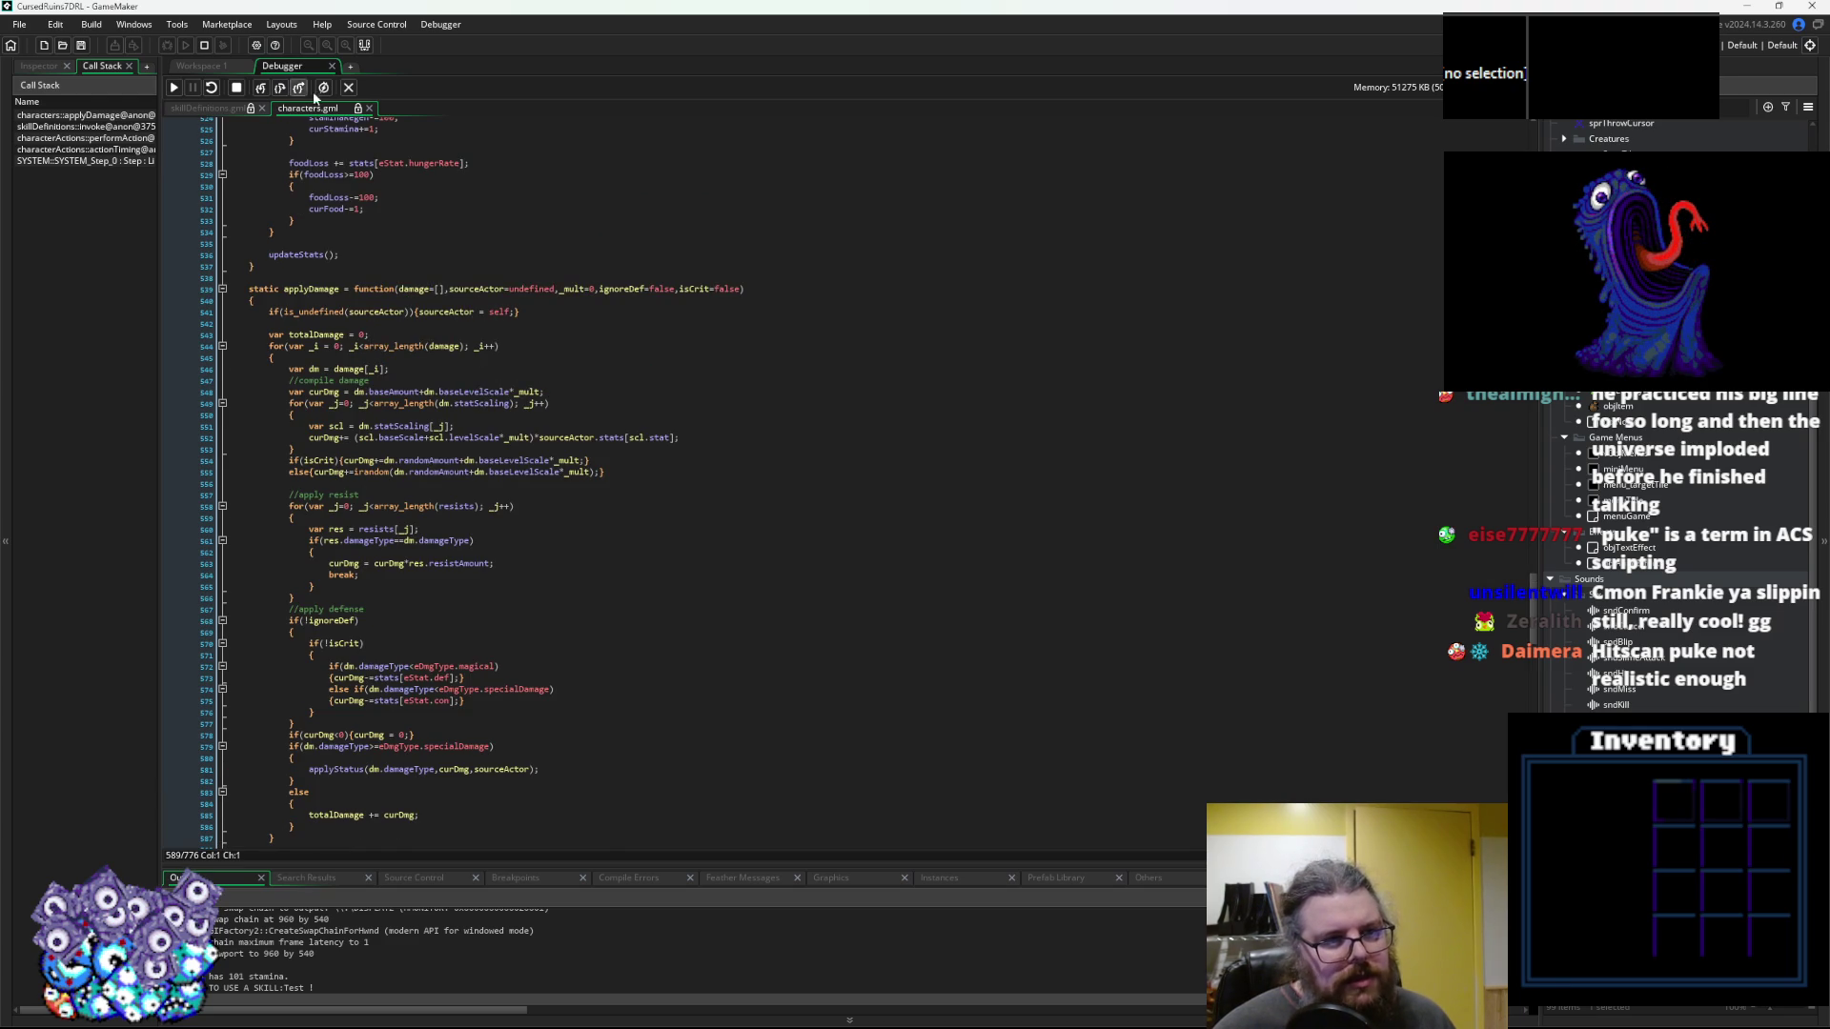
Stop the debug session and add a breakpoint on the sound-playing line 169
left_click(350, 87)
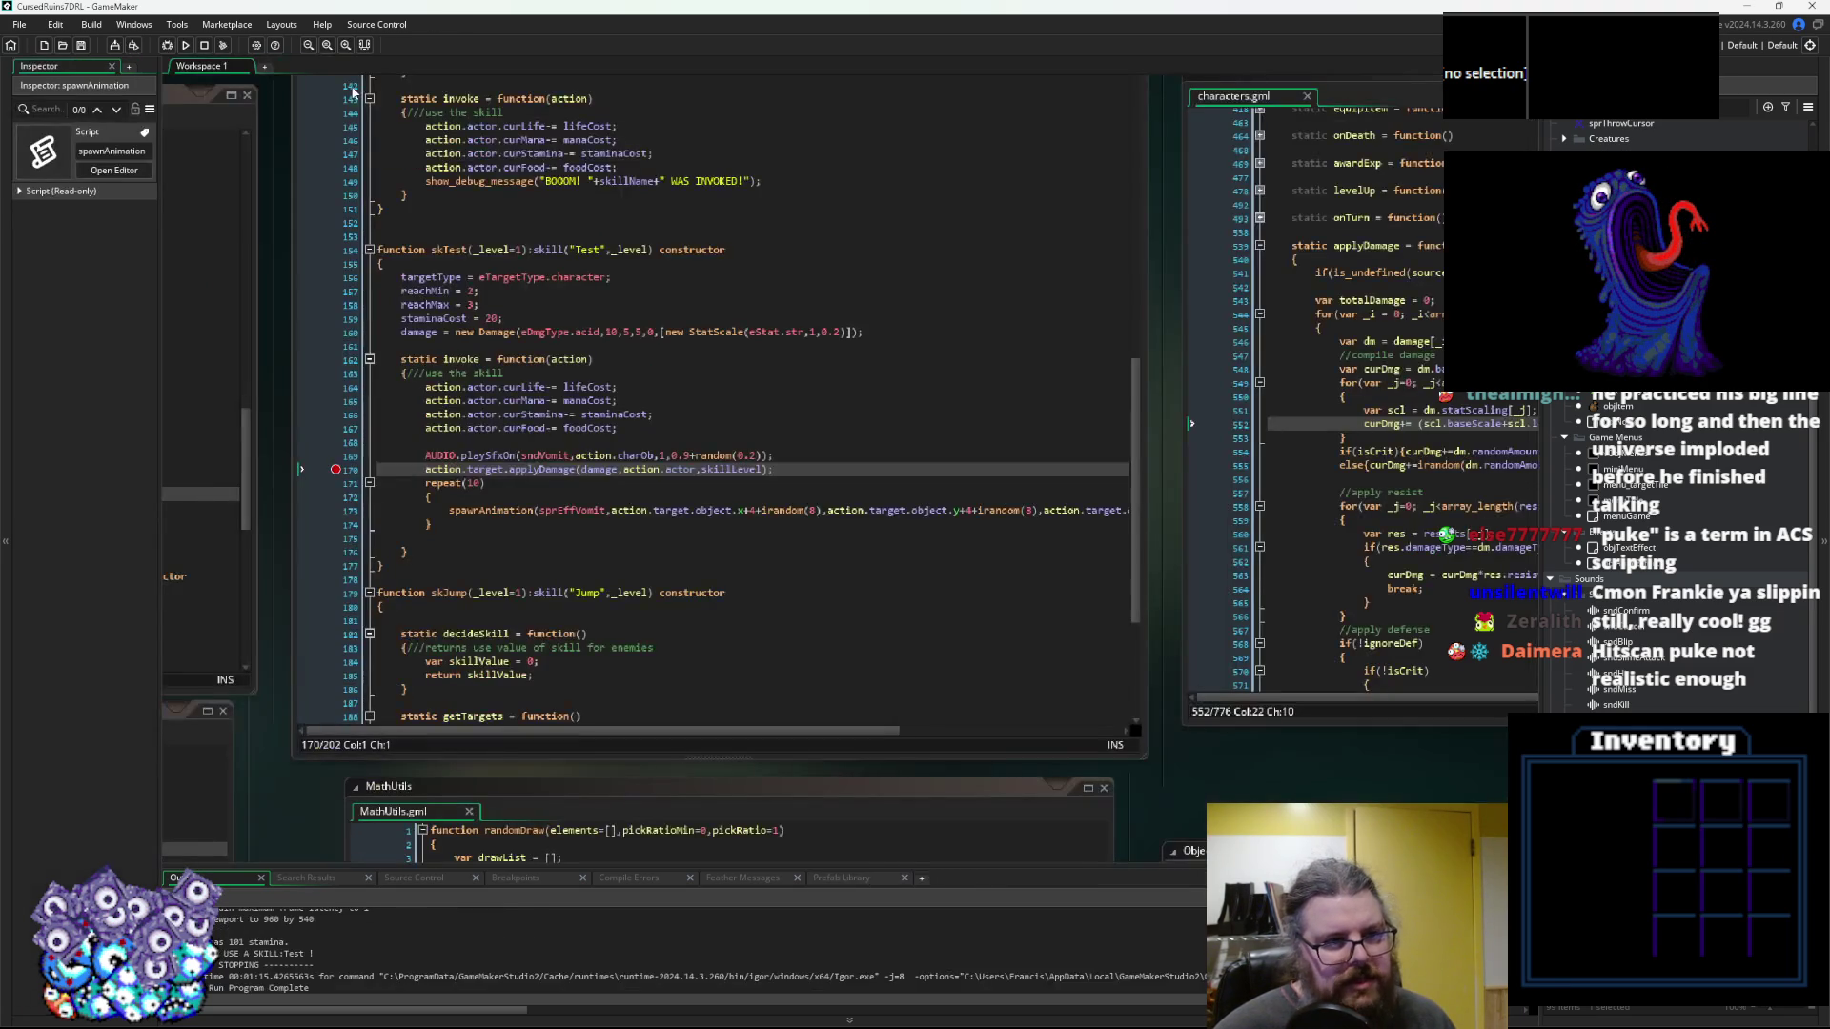
left_click(336, 456)
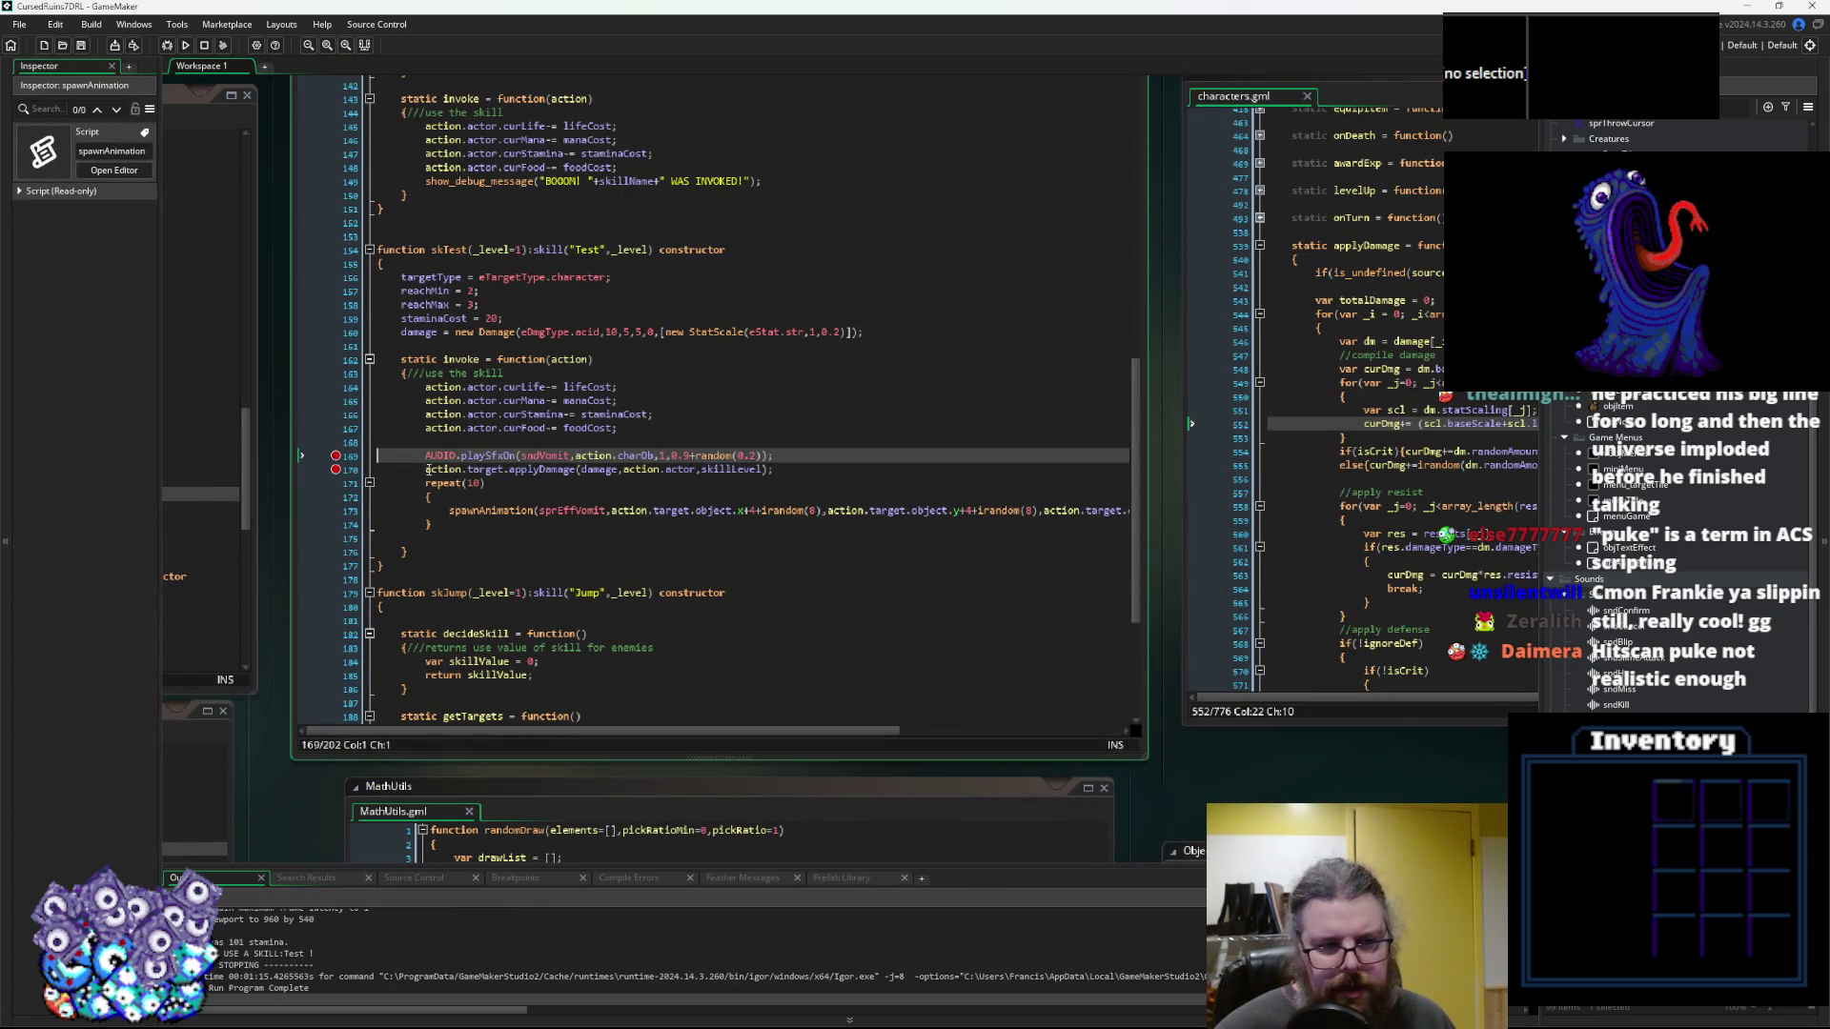
left_click(1115, 426)
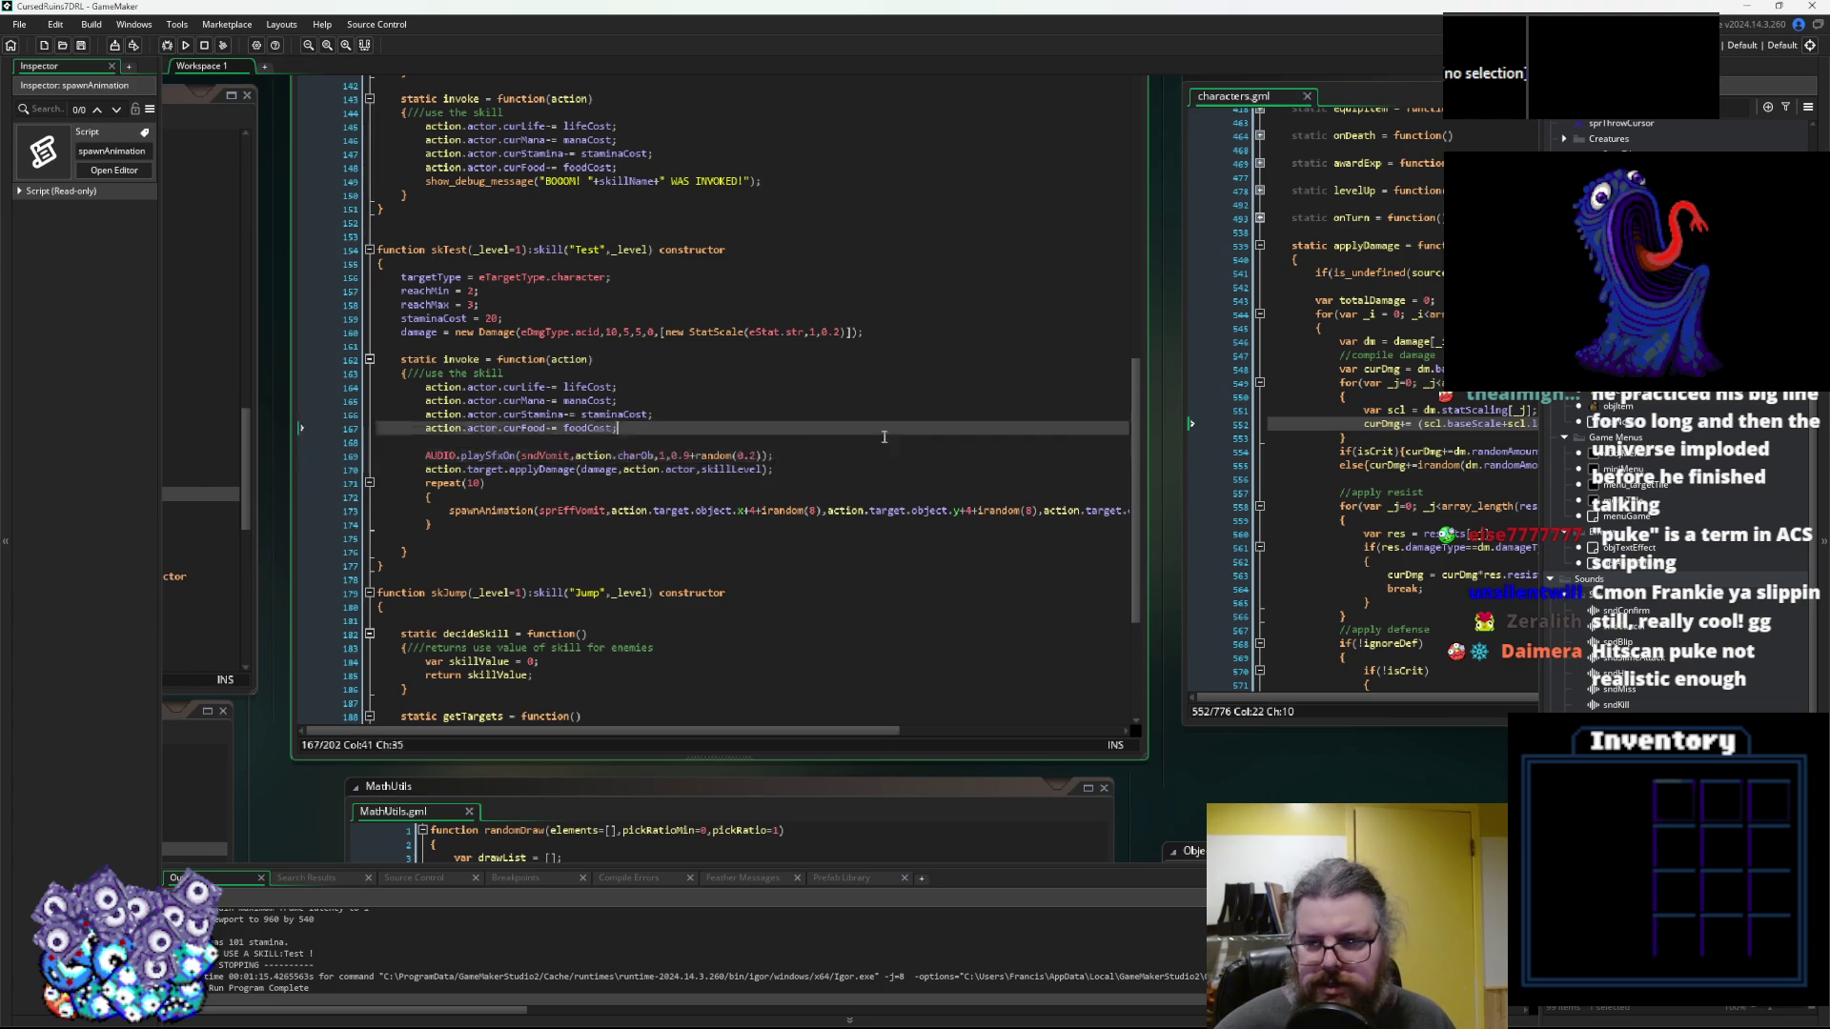